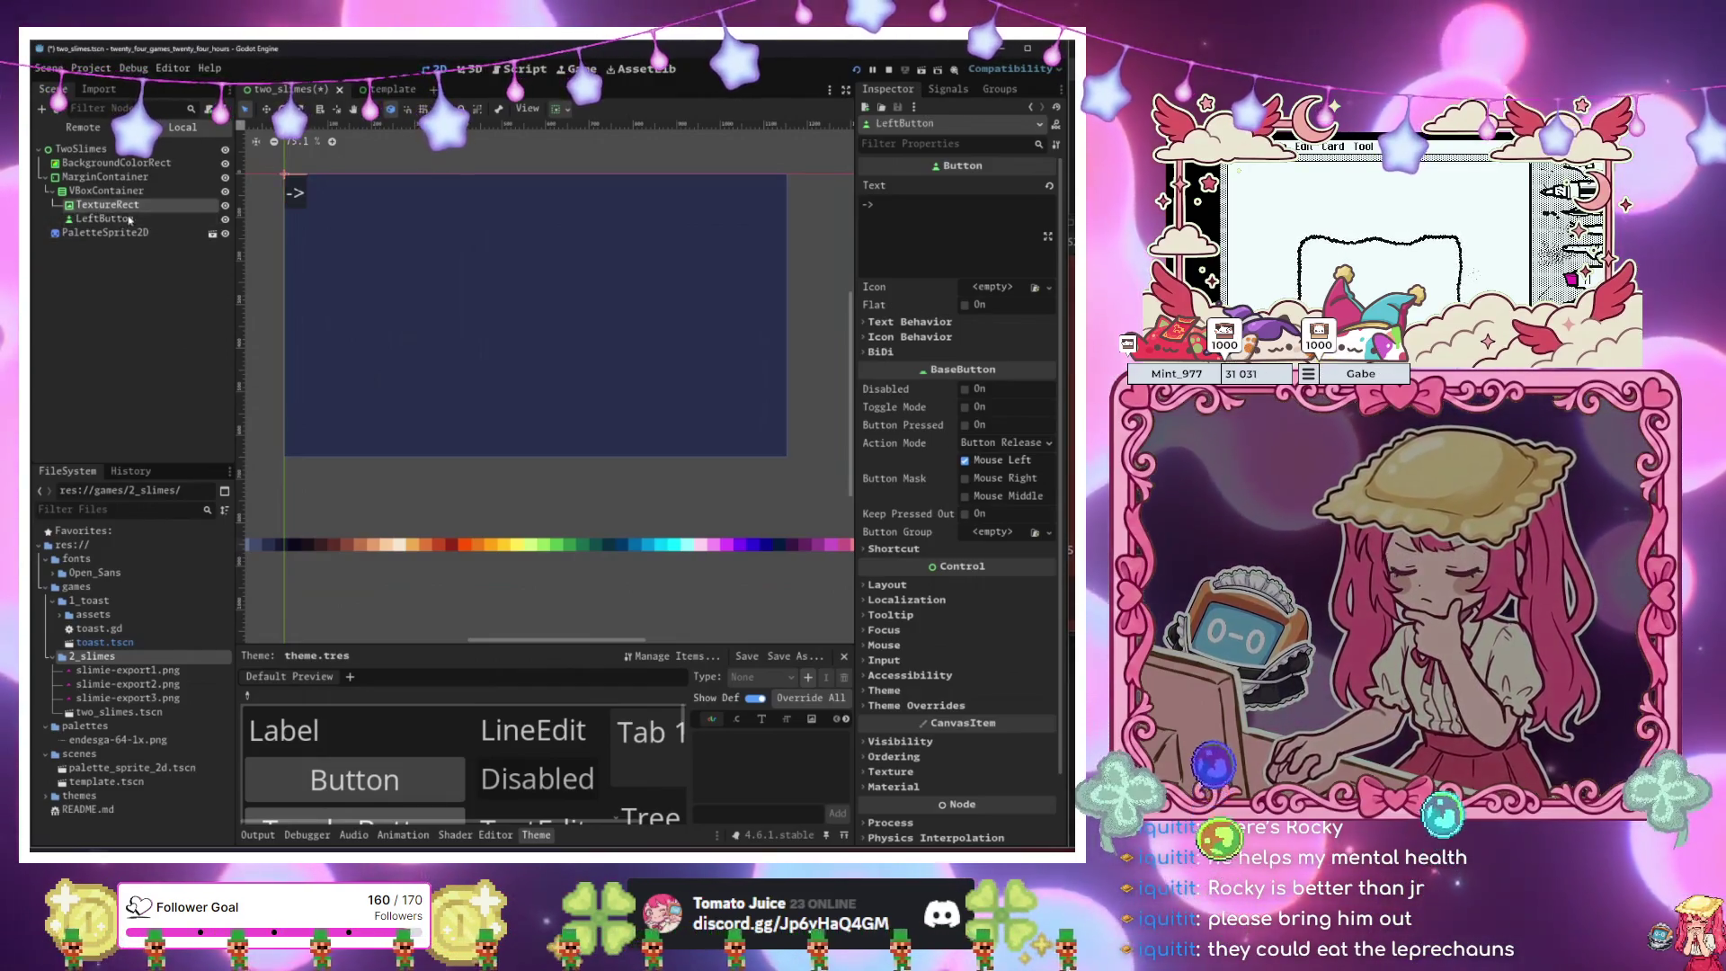
- Rename the second button to RightButton, then start adding a new node under TwoSlimes
key(Up)
key(Down)
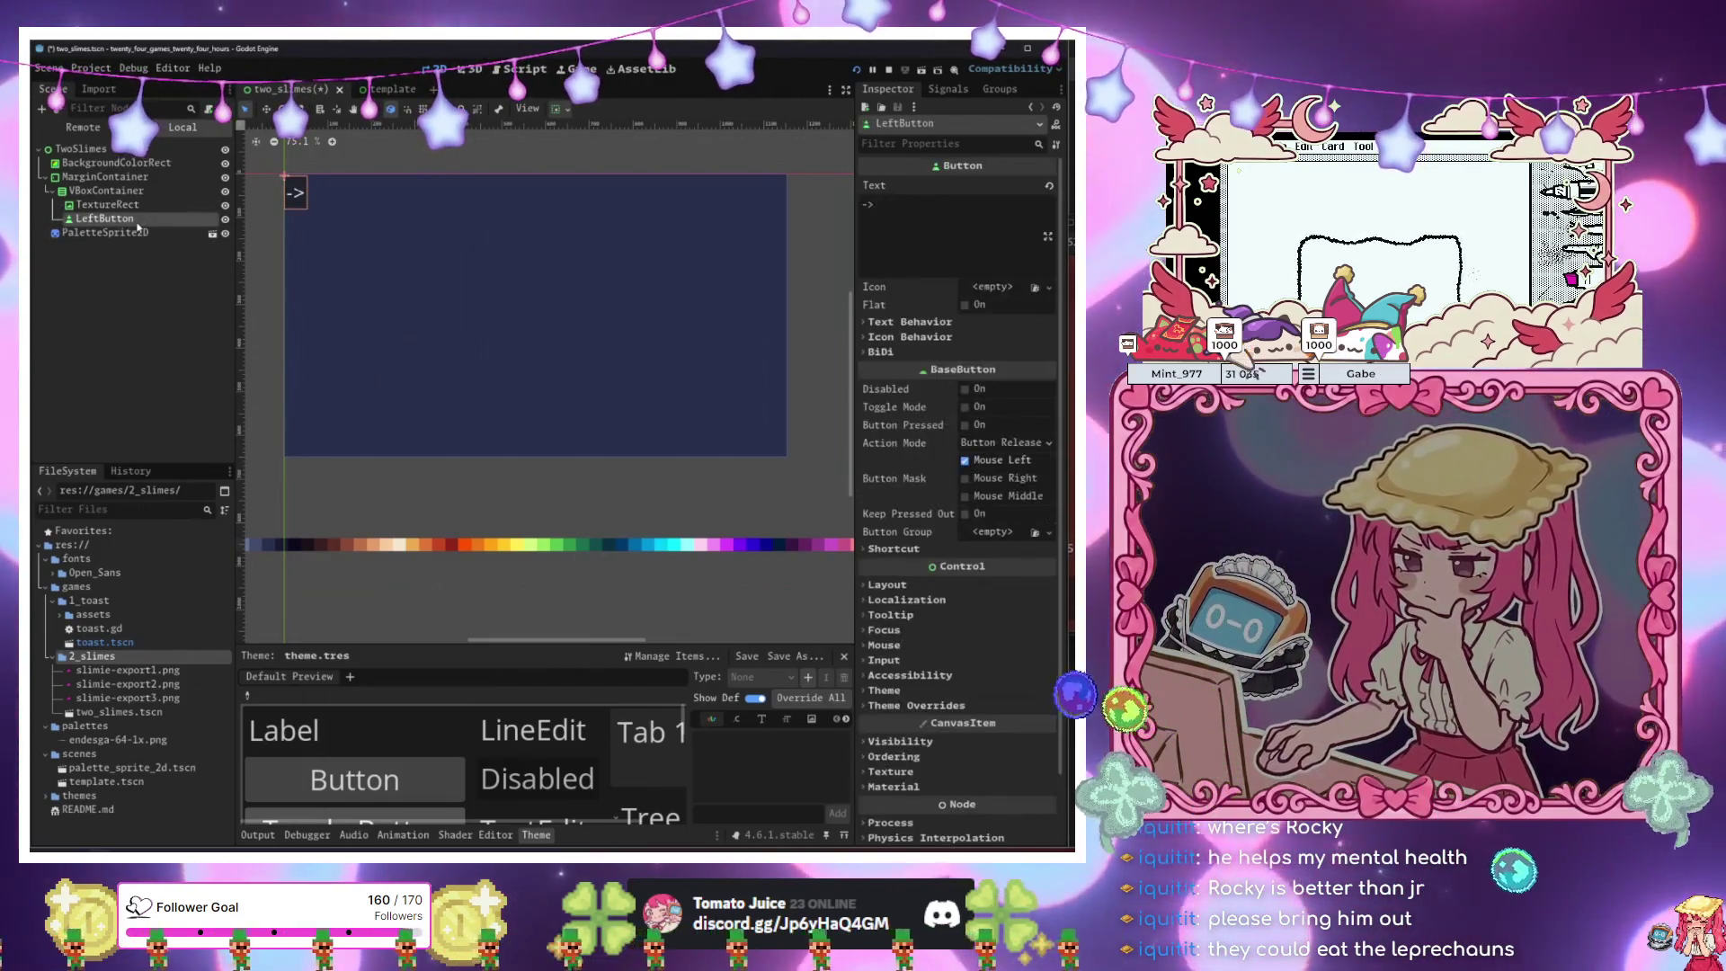
key(Up)
click(141, 221)
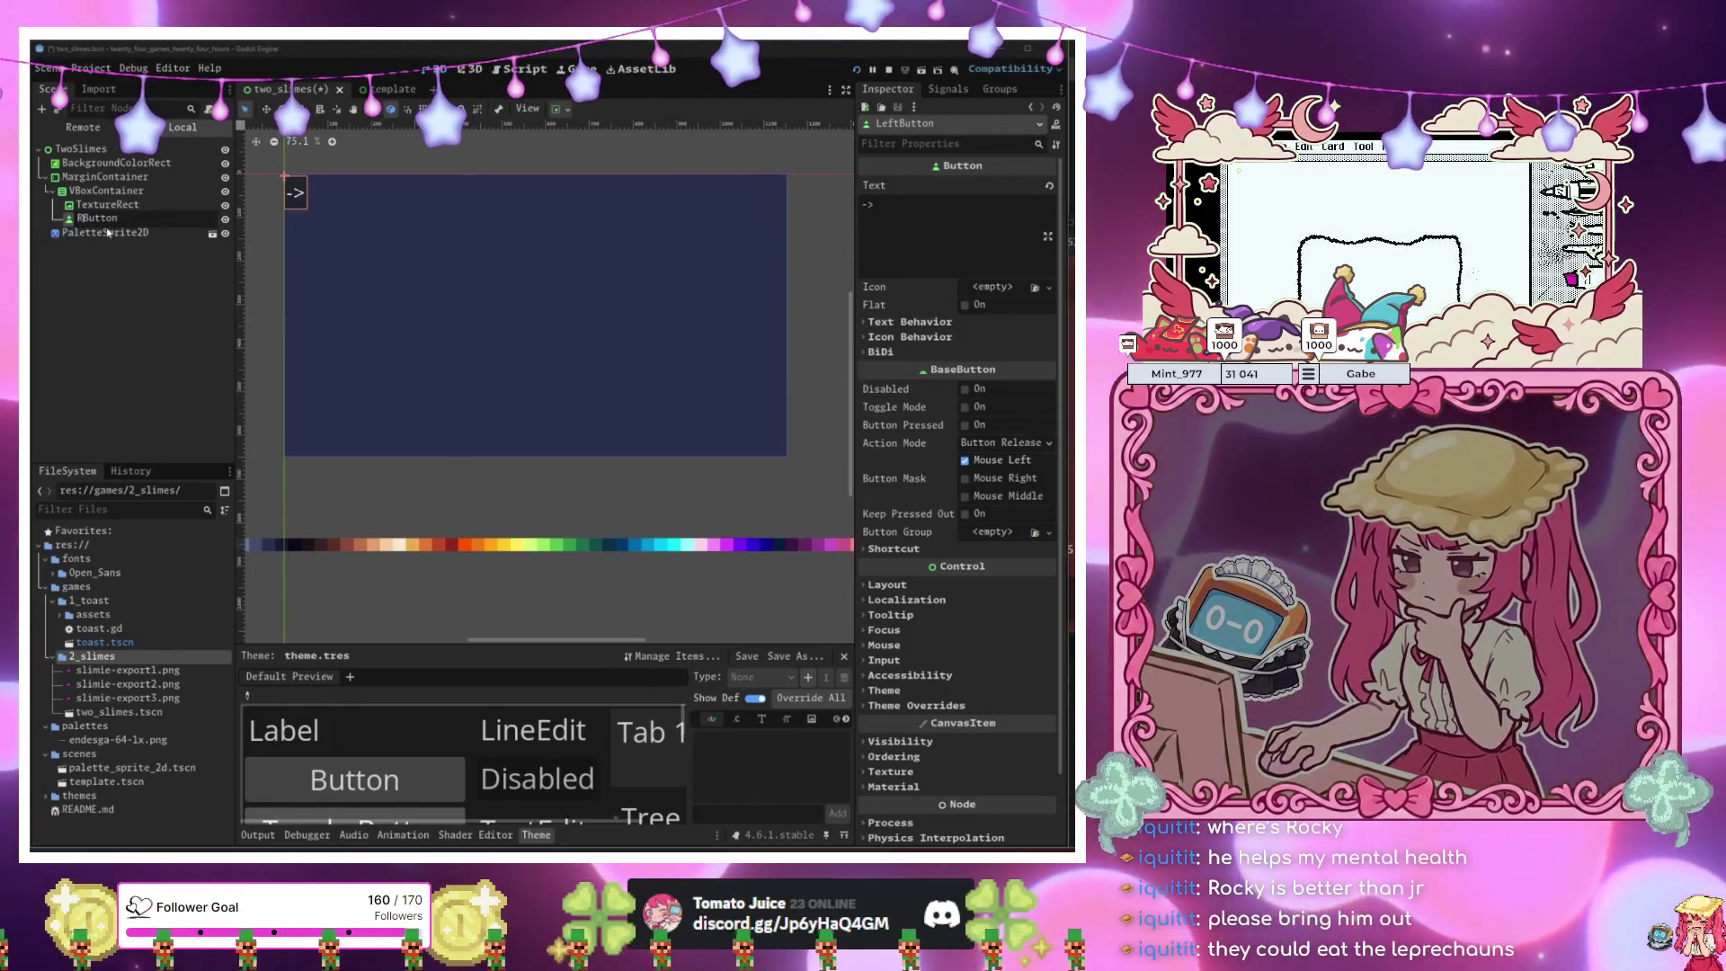
text(Right)
key(Return)
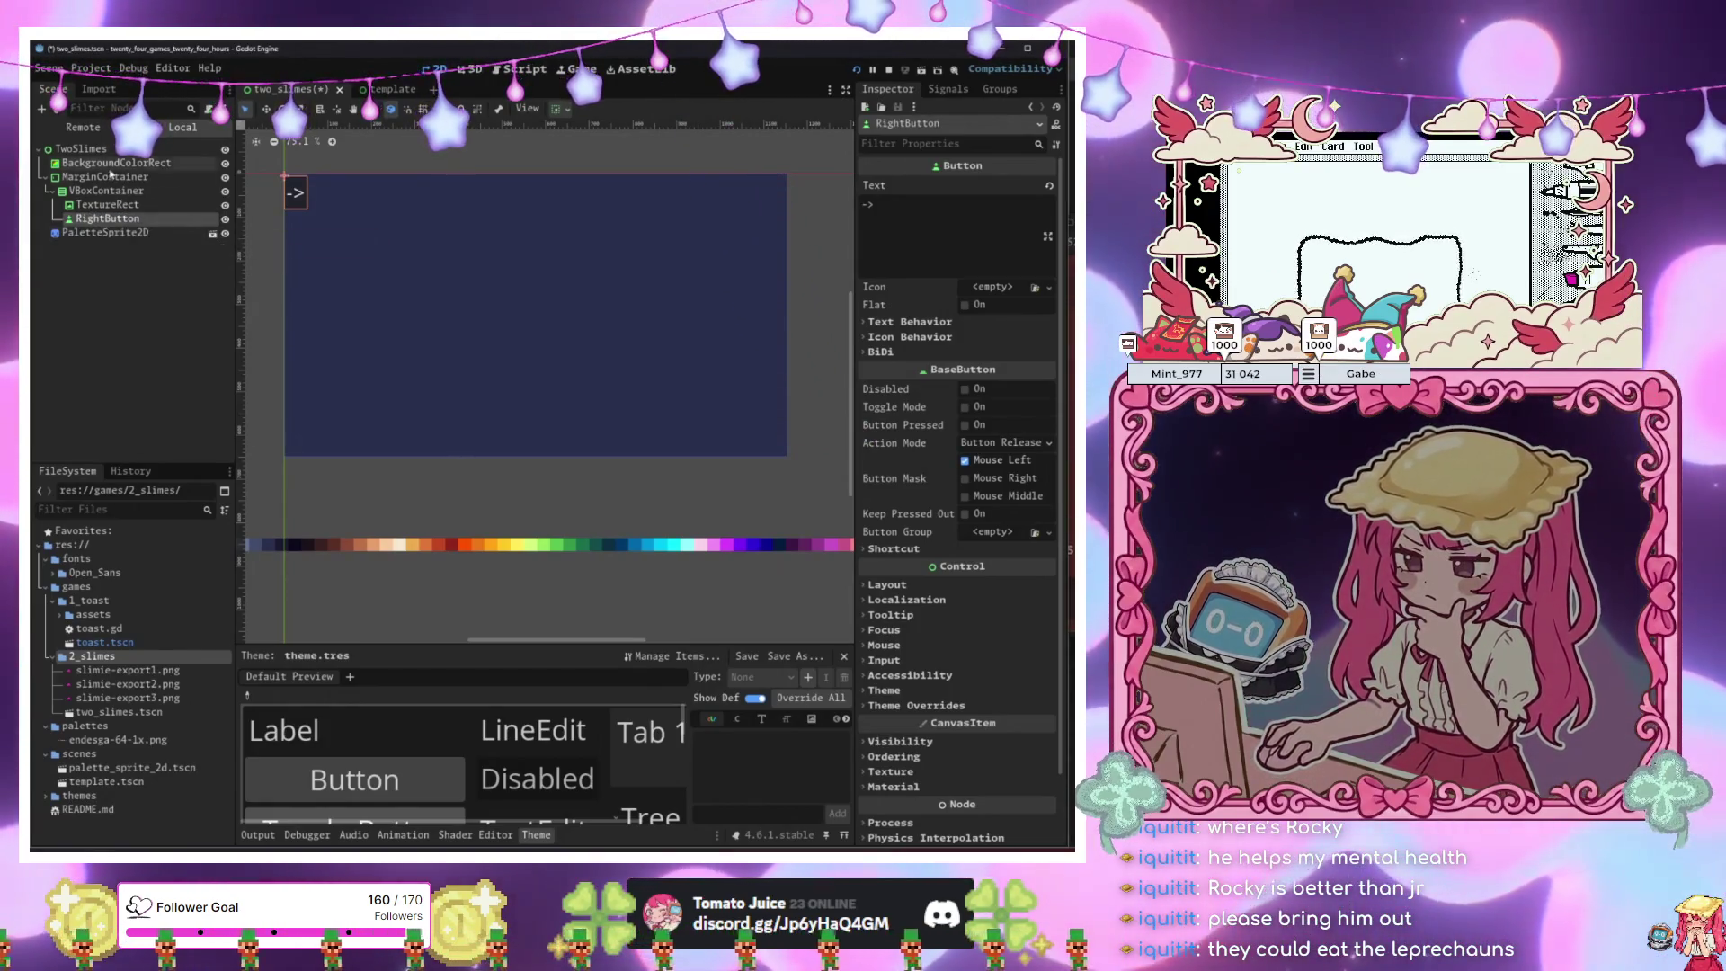
click(108, 150)
key(ctrl+a)
- Add a MarginContainer and set its anchor preset to Full Rect
text(margin)
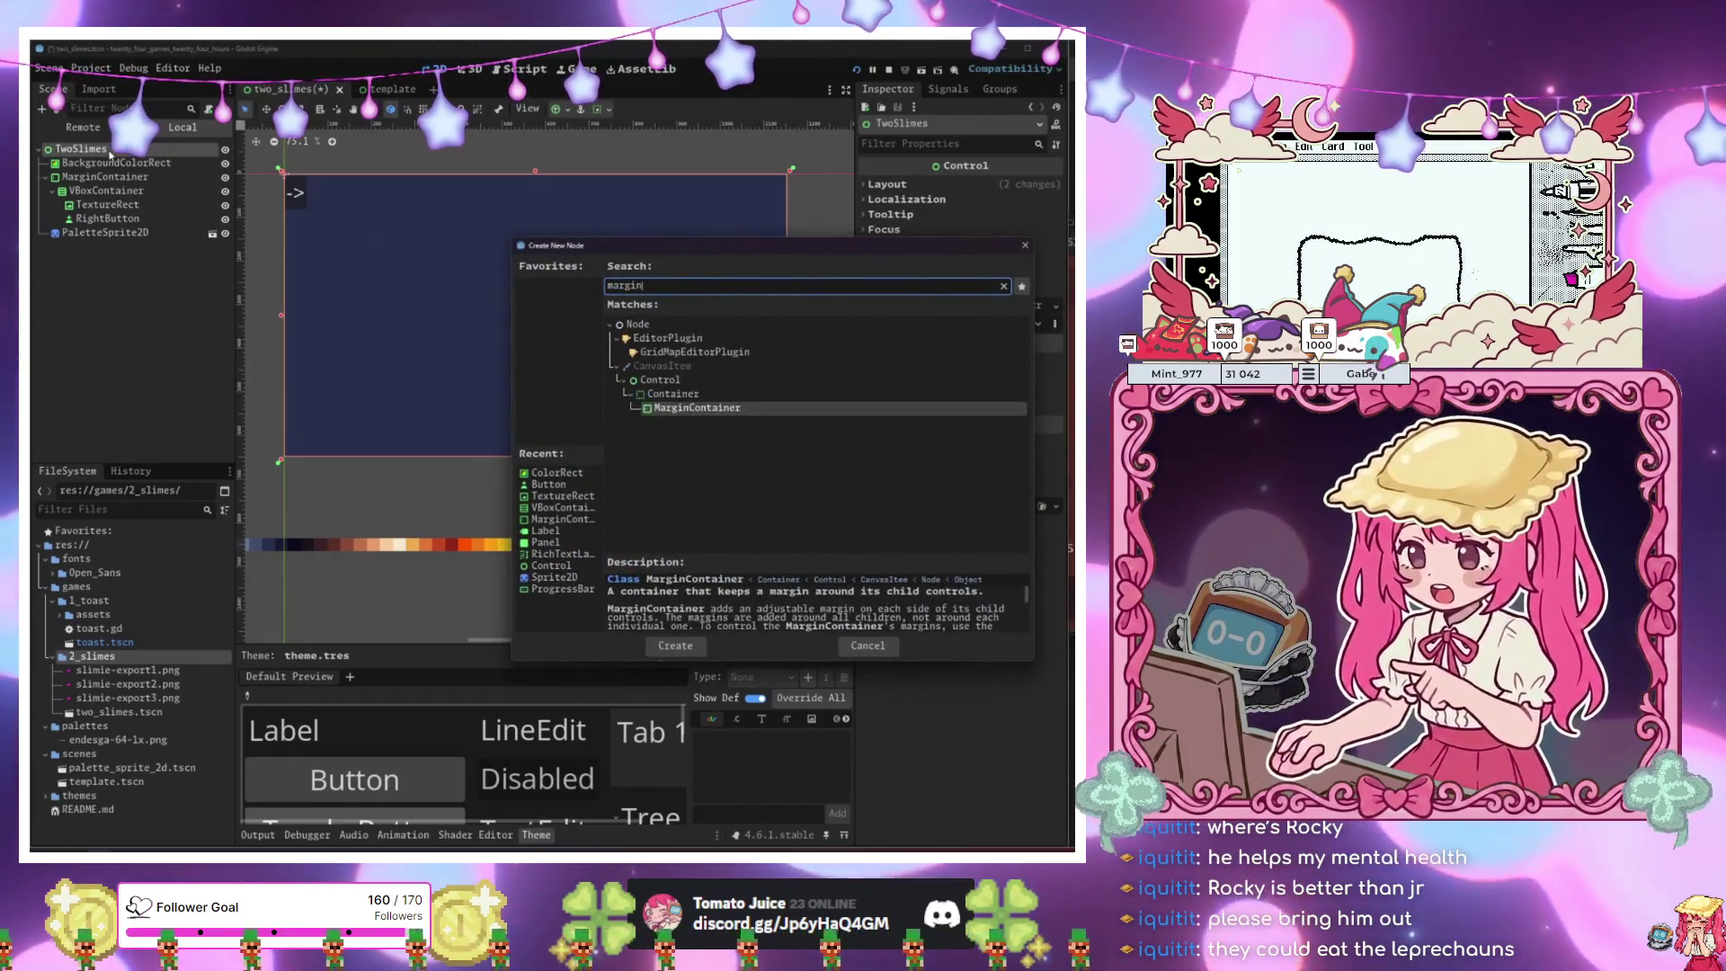
key(Return)
click(556, 113)
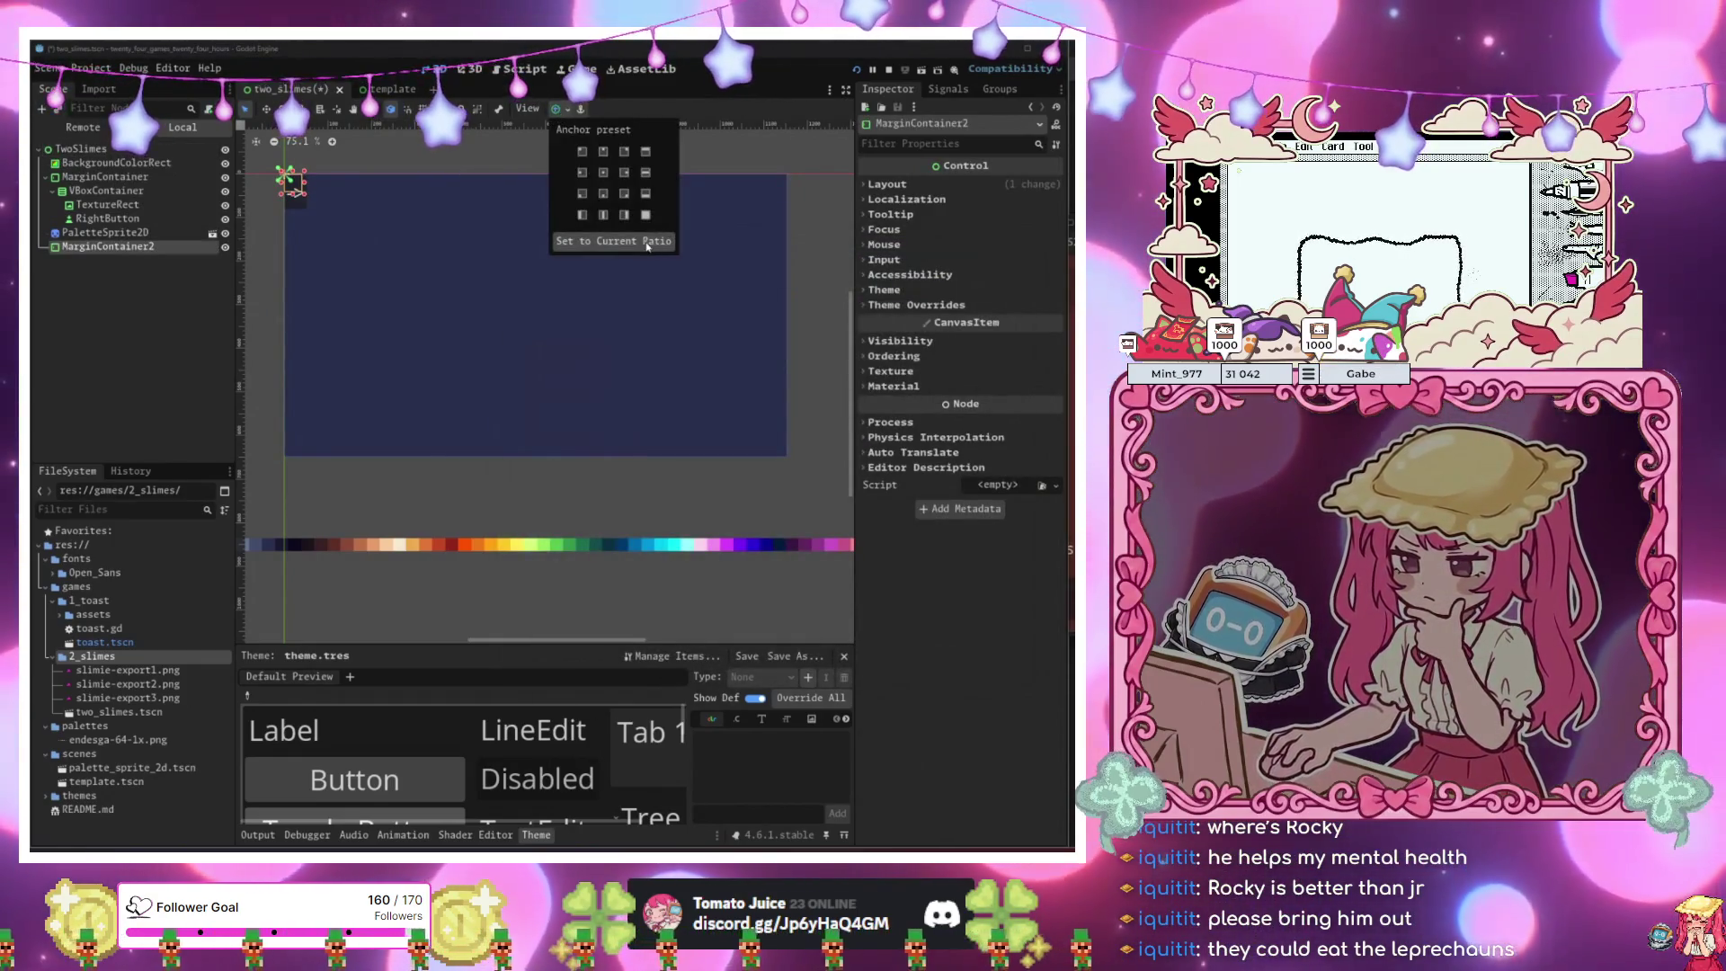
click(615, 218)
- Select MarginContainer2 and start deleting it, then cancel the deletion
click(105, 232)
click(121, 247)
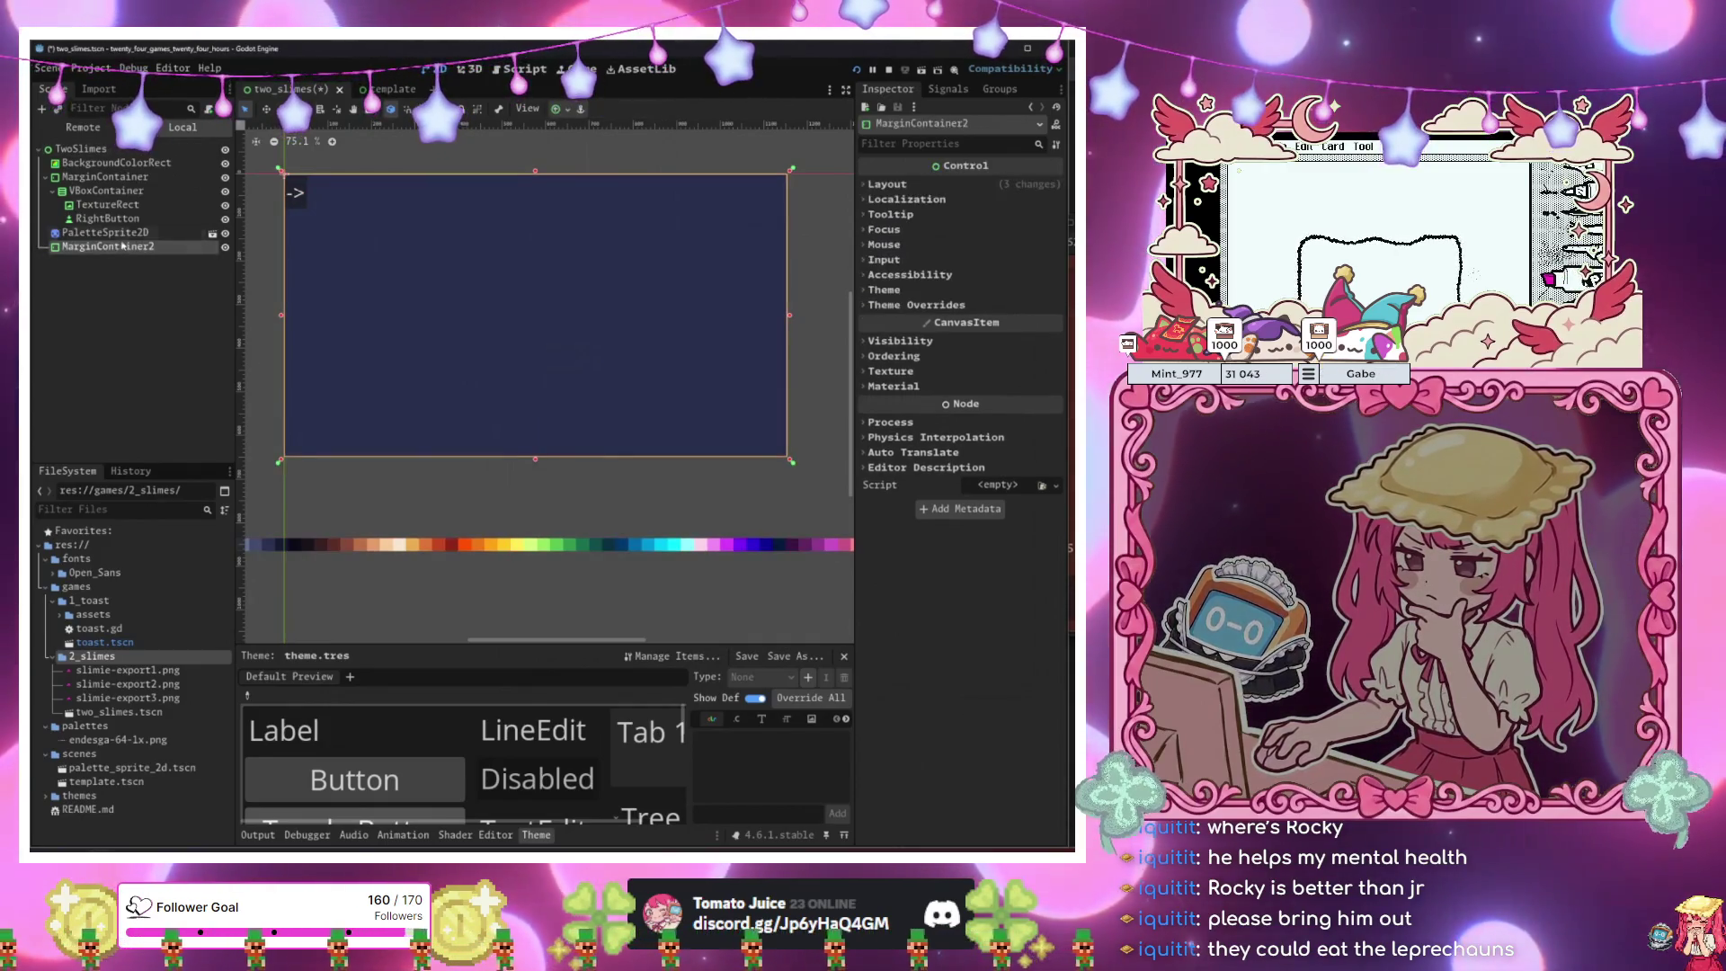
key(Delete)
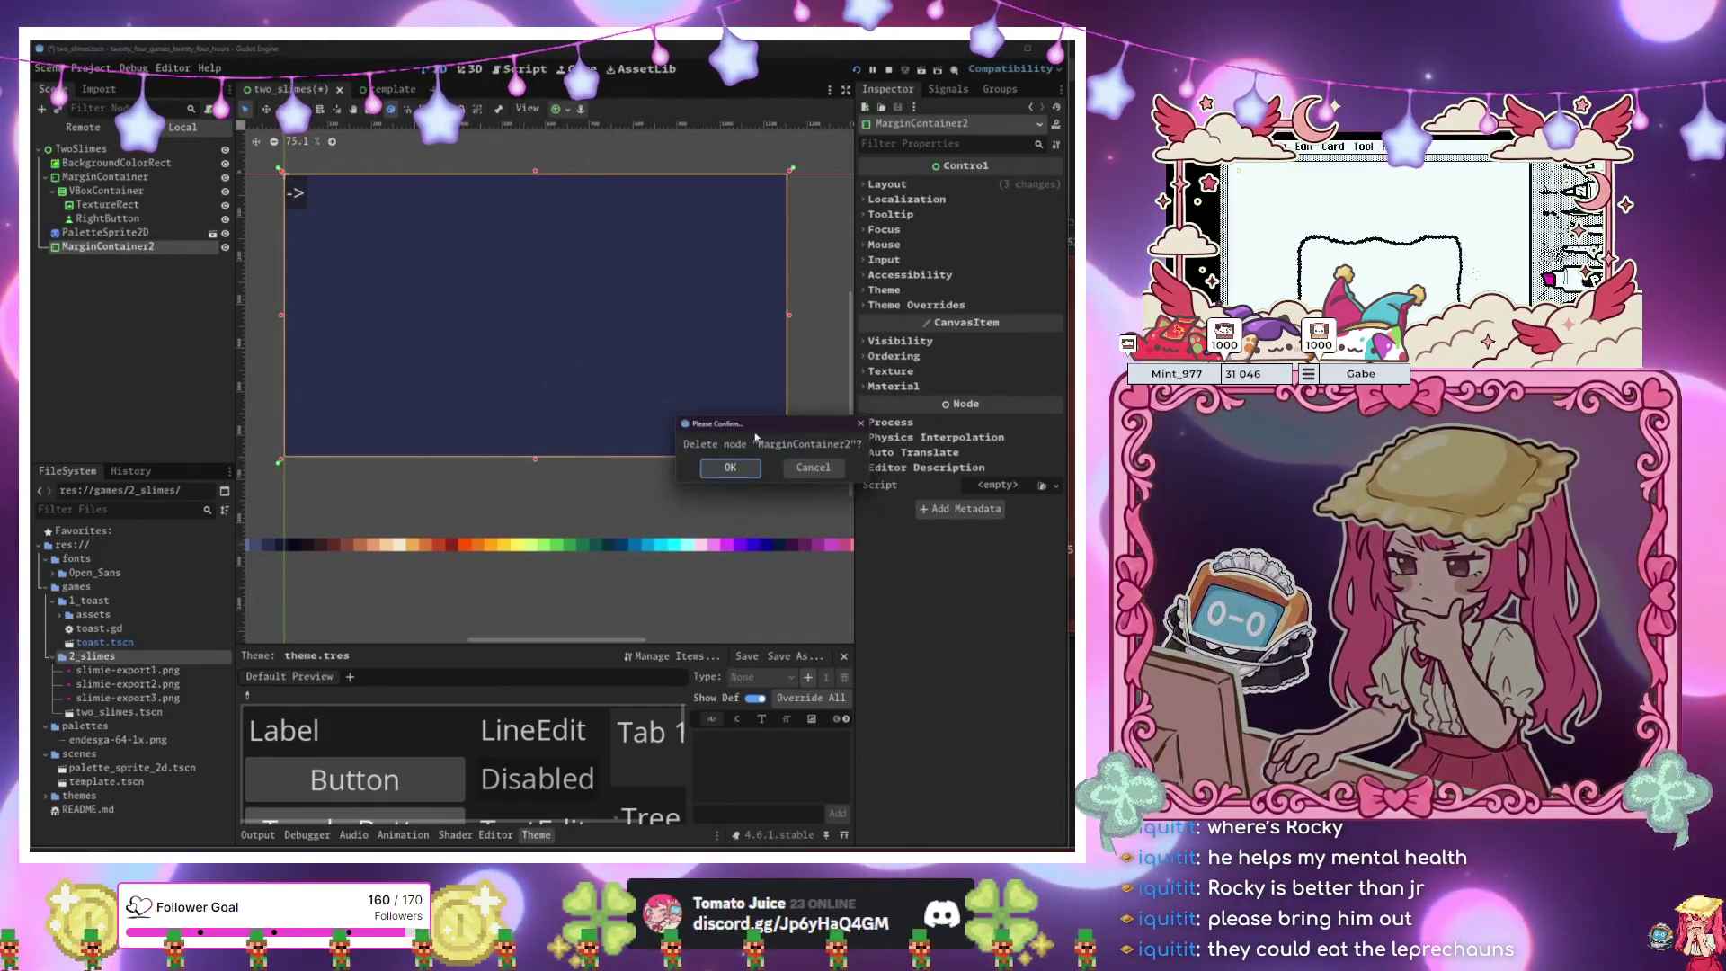
key(Escape)
click(126, 177)
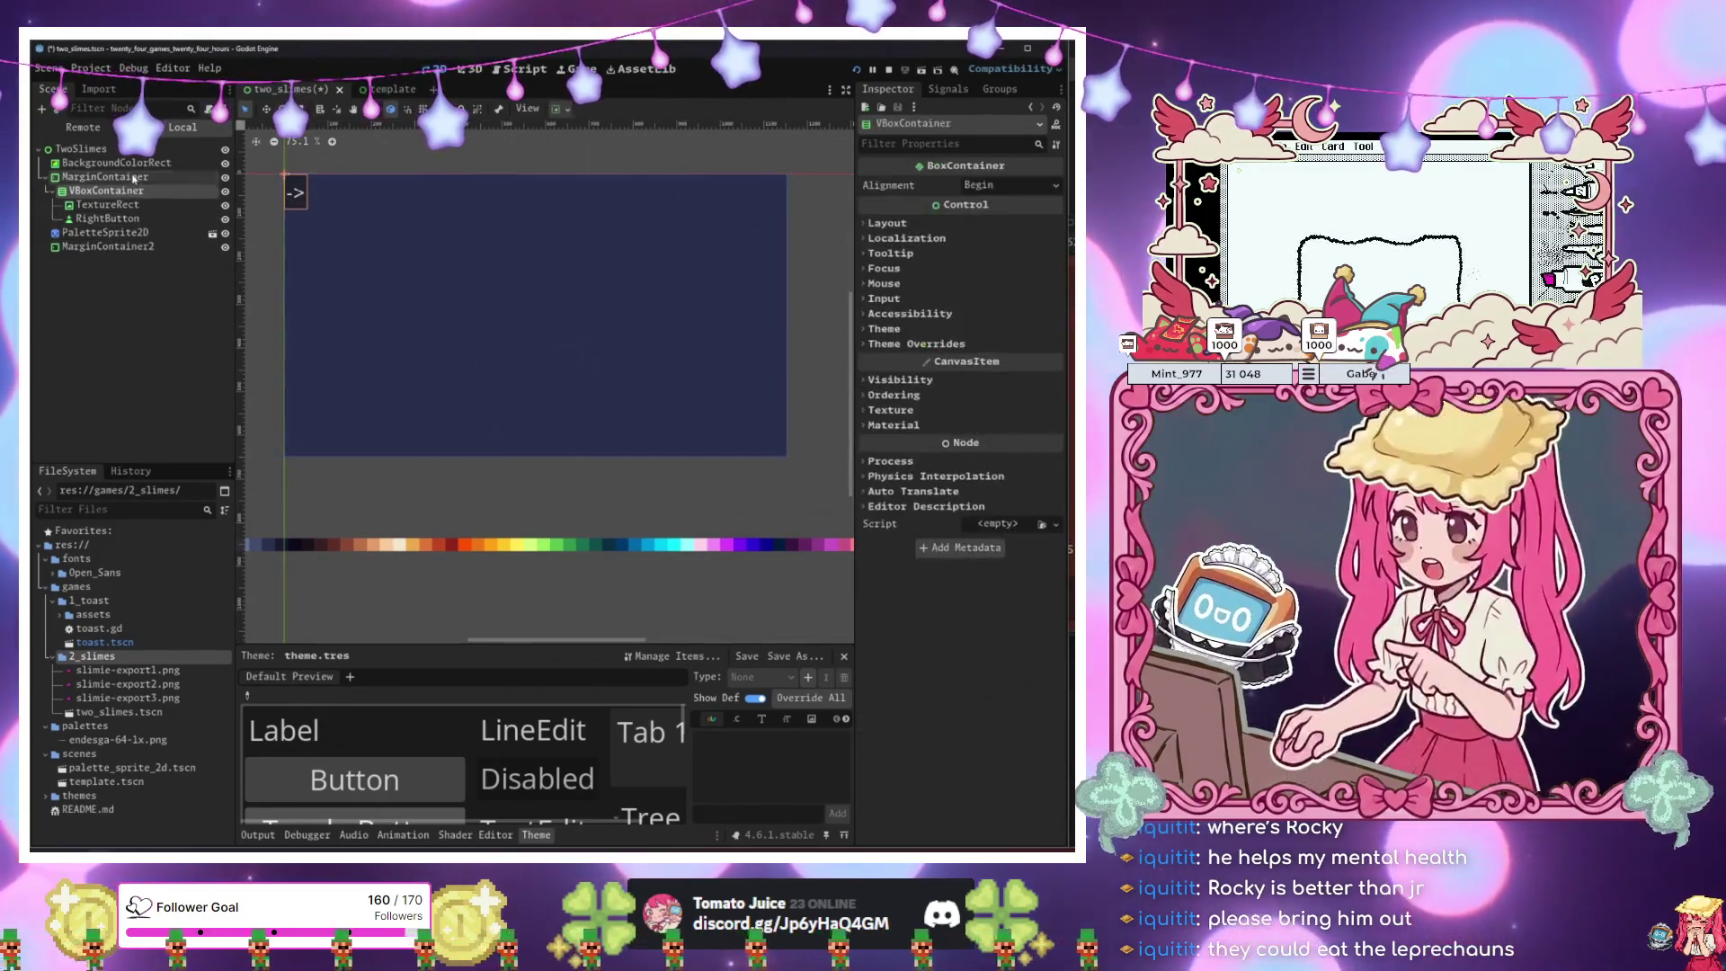
- Move MarginContainer2 above the original MarginContainer in the scene tree
click(133, 189)
click(123, 205)
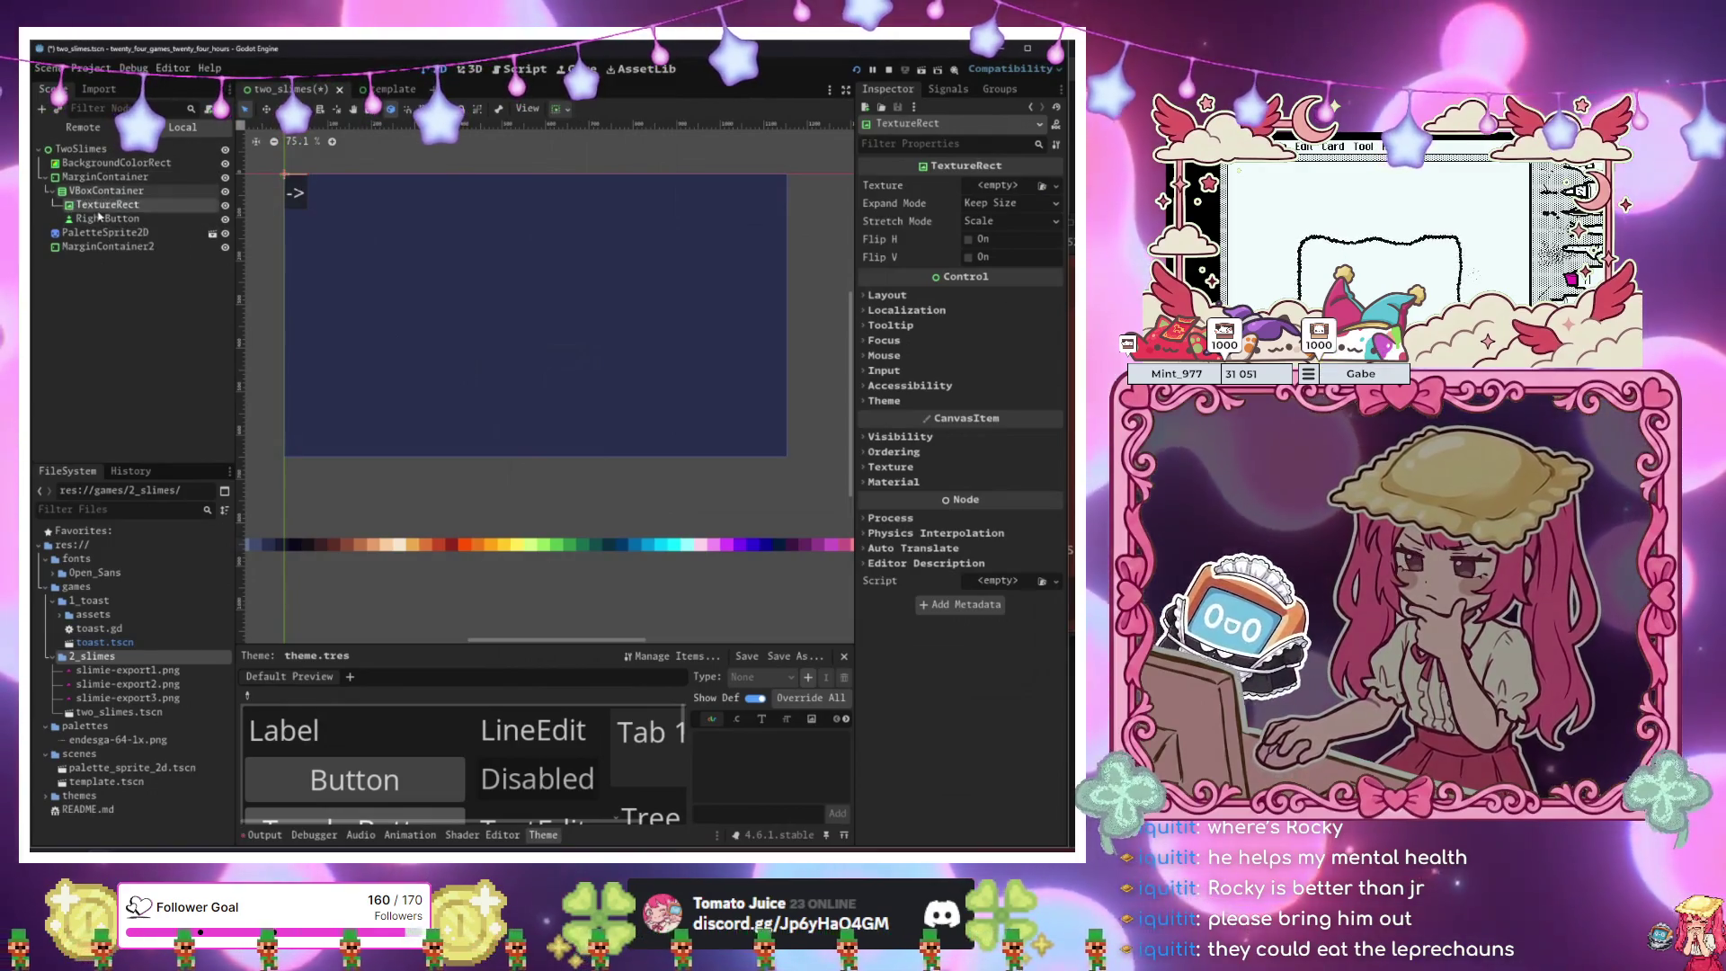
click(101, 219)
click(102, 232)
click(103, 246)
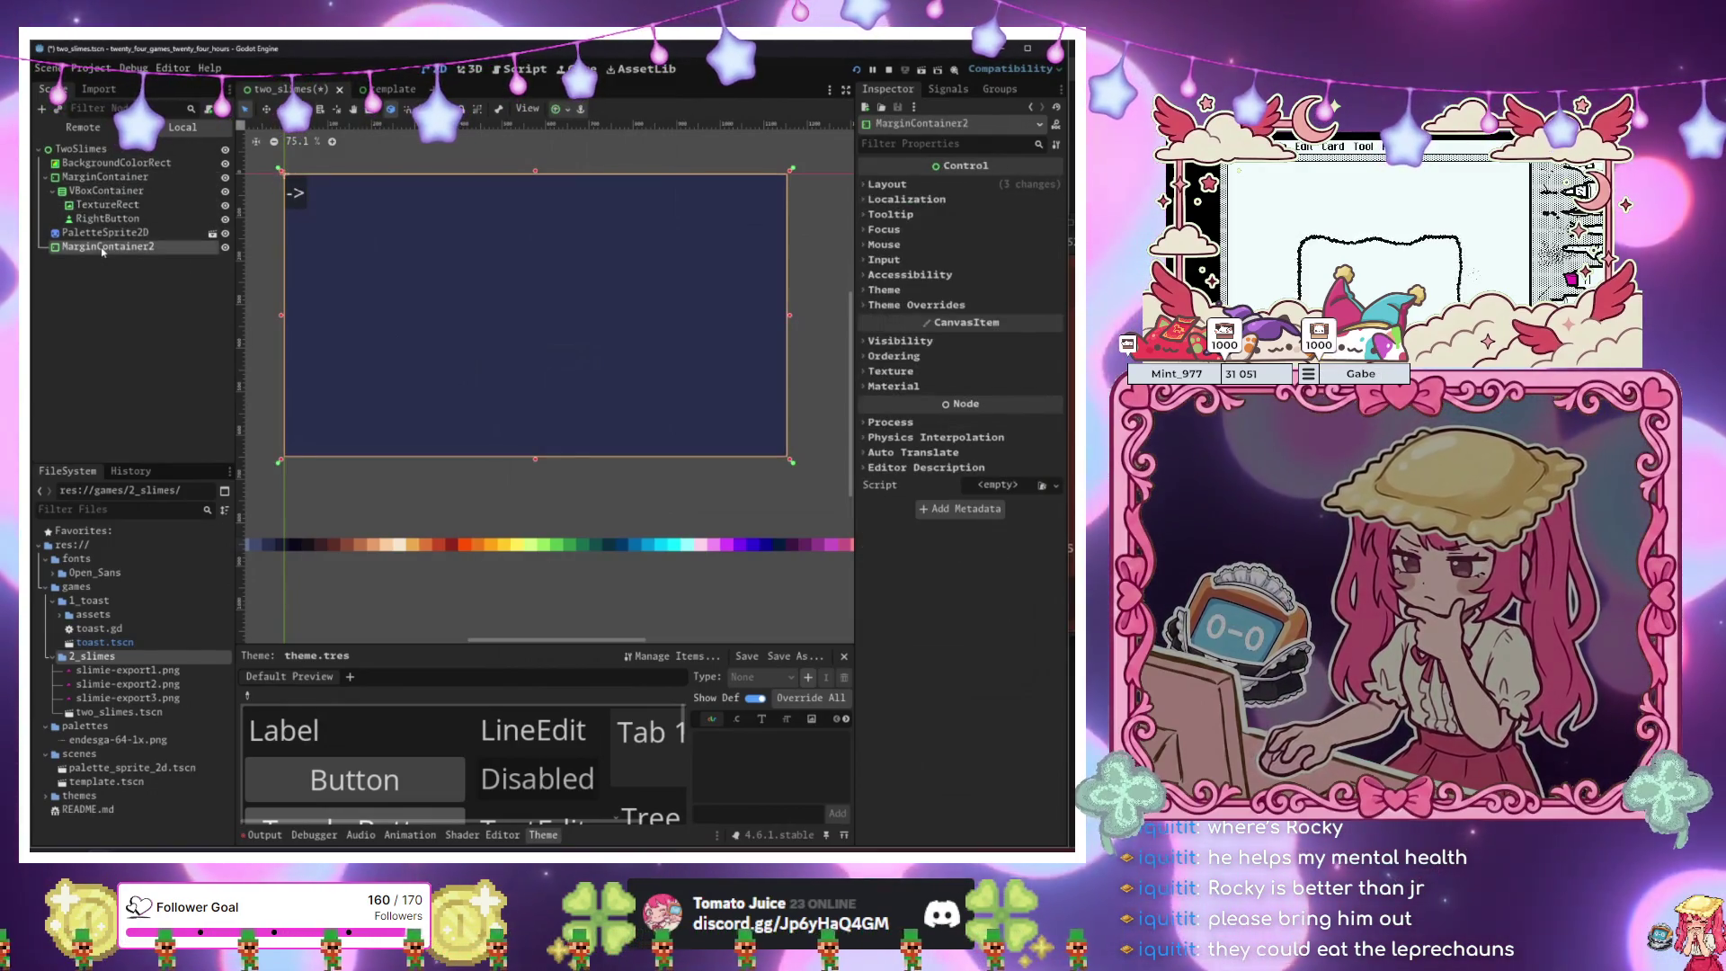
drag(91, 176, 91, 173)
- Rename the original MarginContainer to LeftSlimeMarginContainer
click(106, 189)
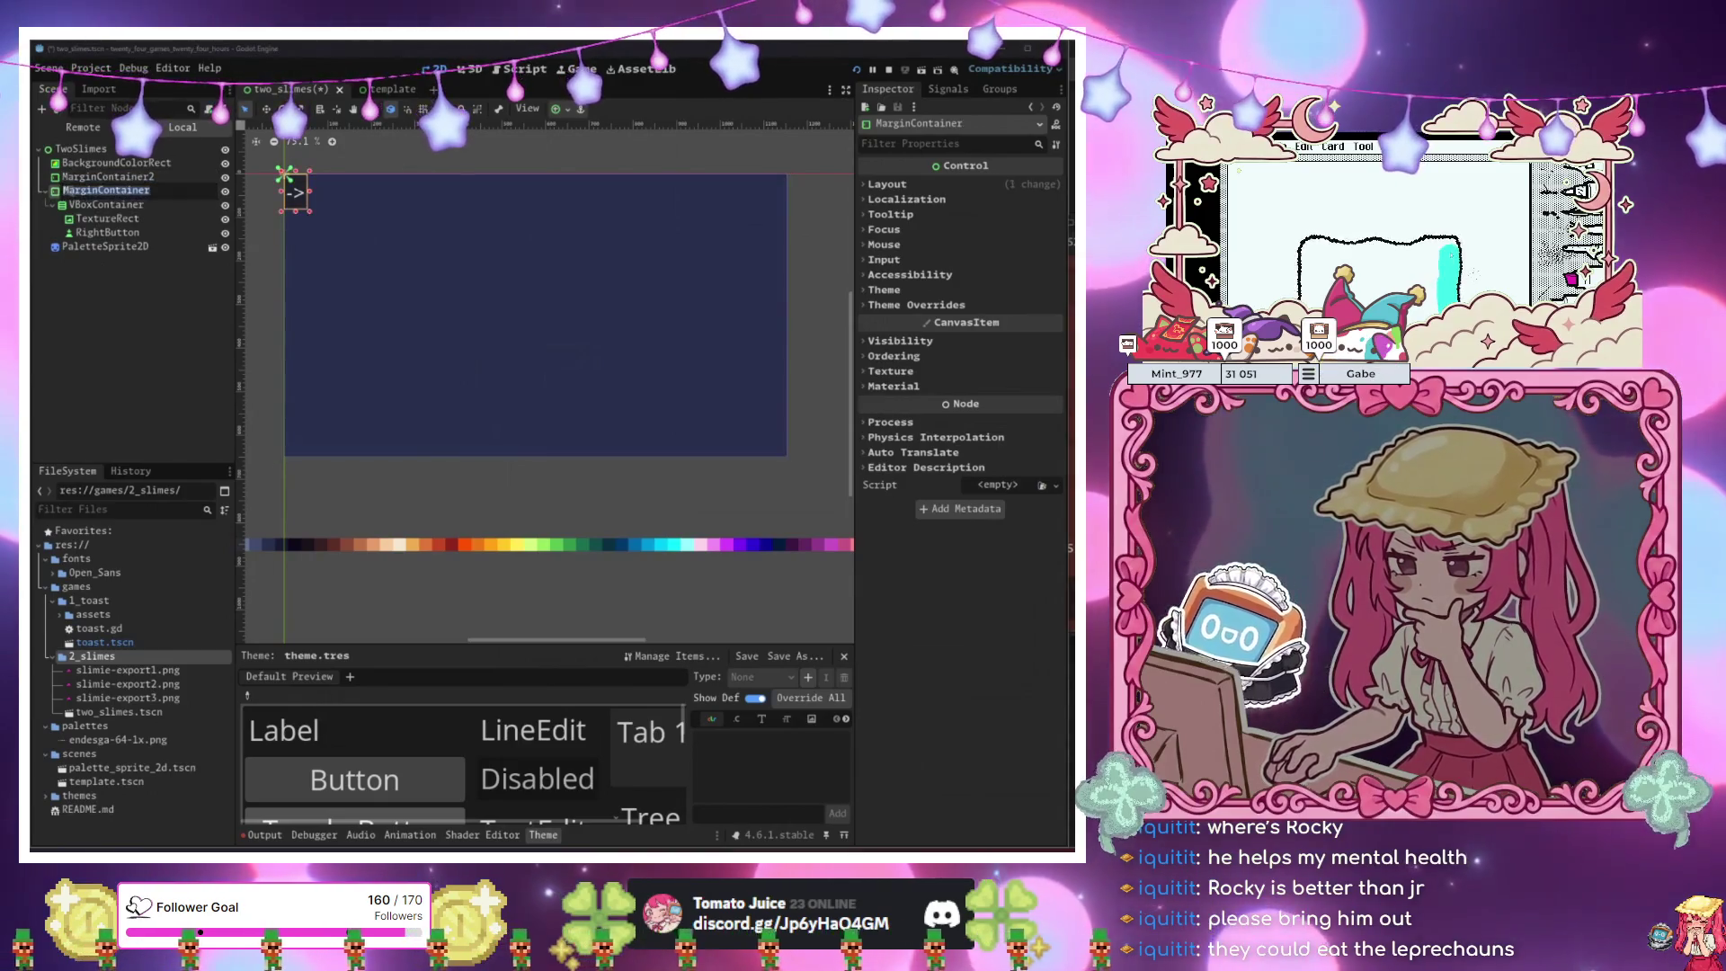
click(65, 189)
text(ftSlime)
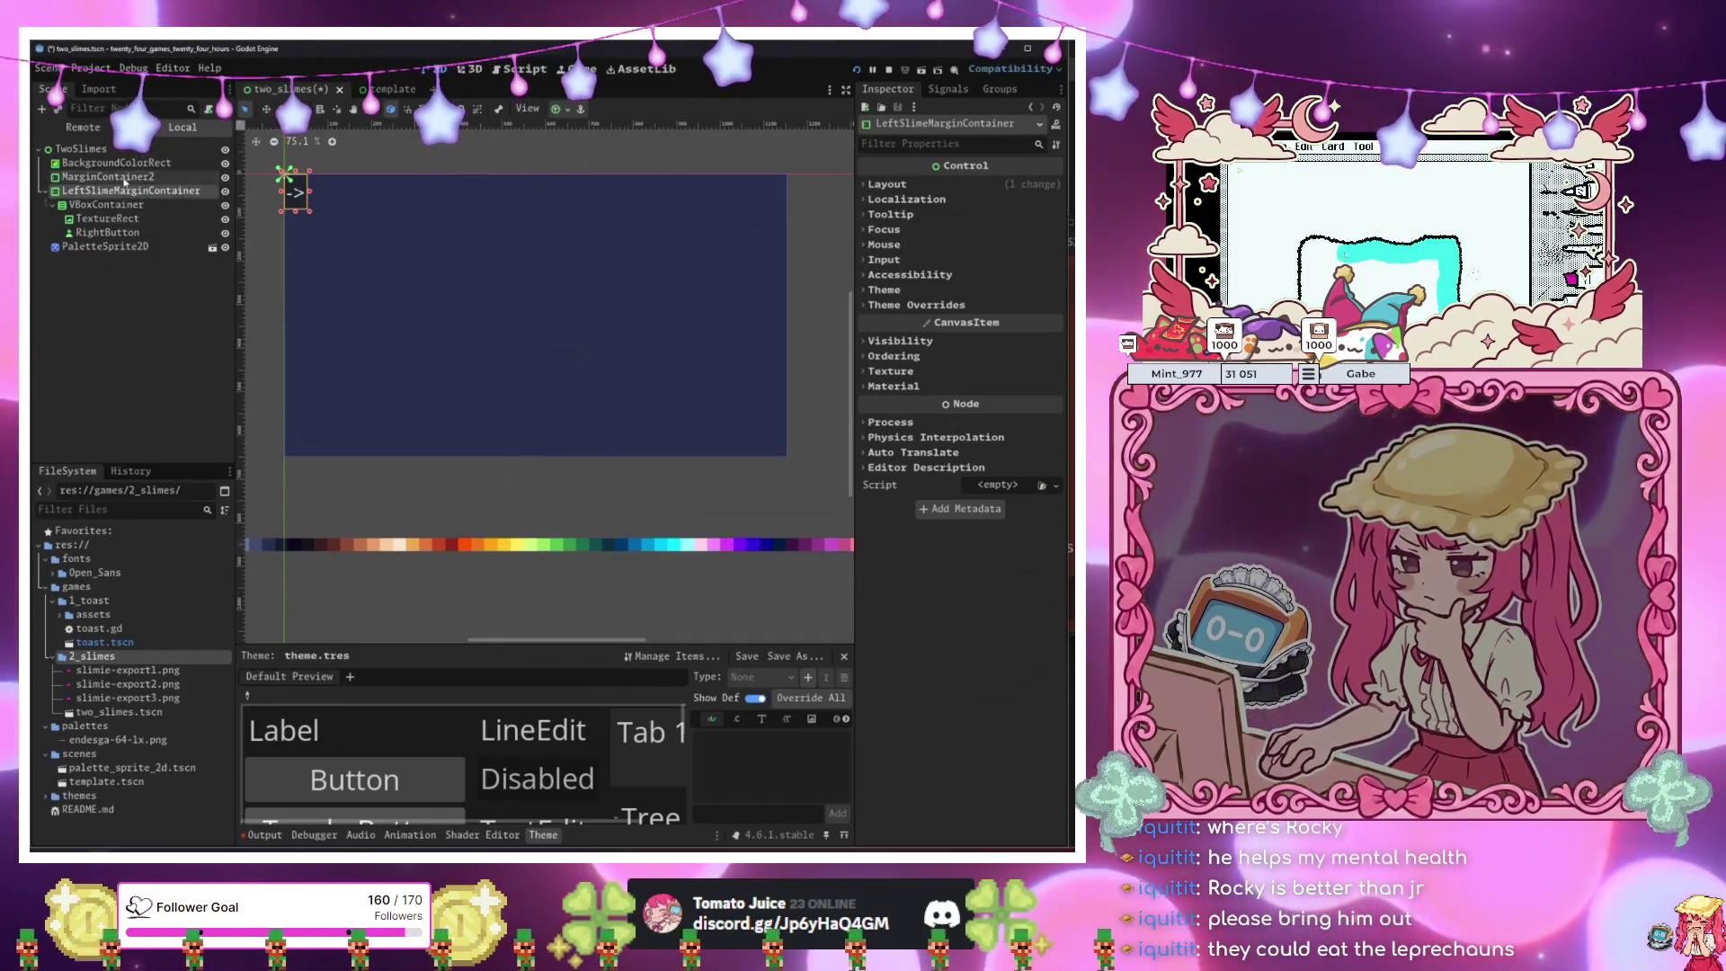
click(126, 179)
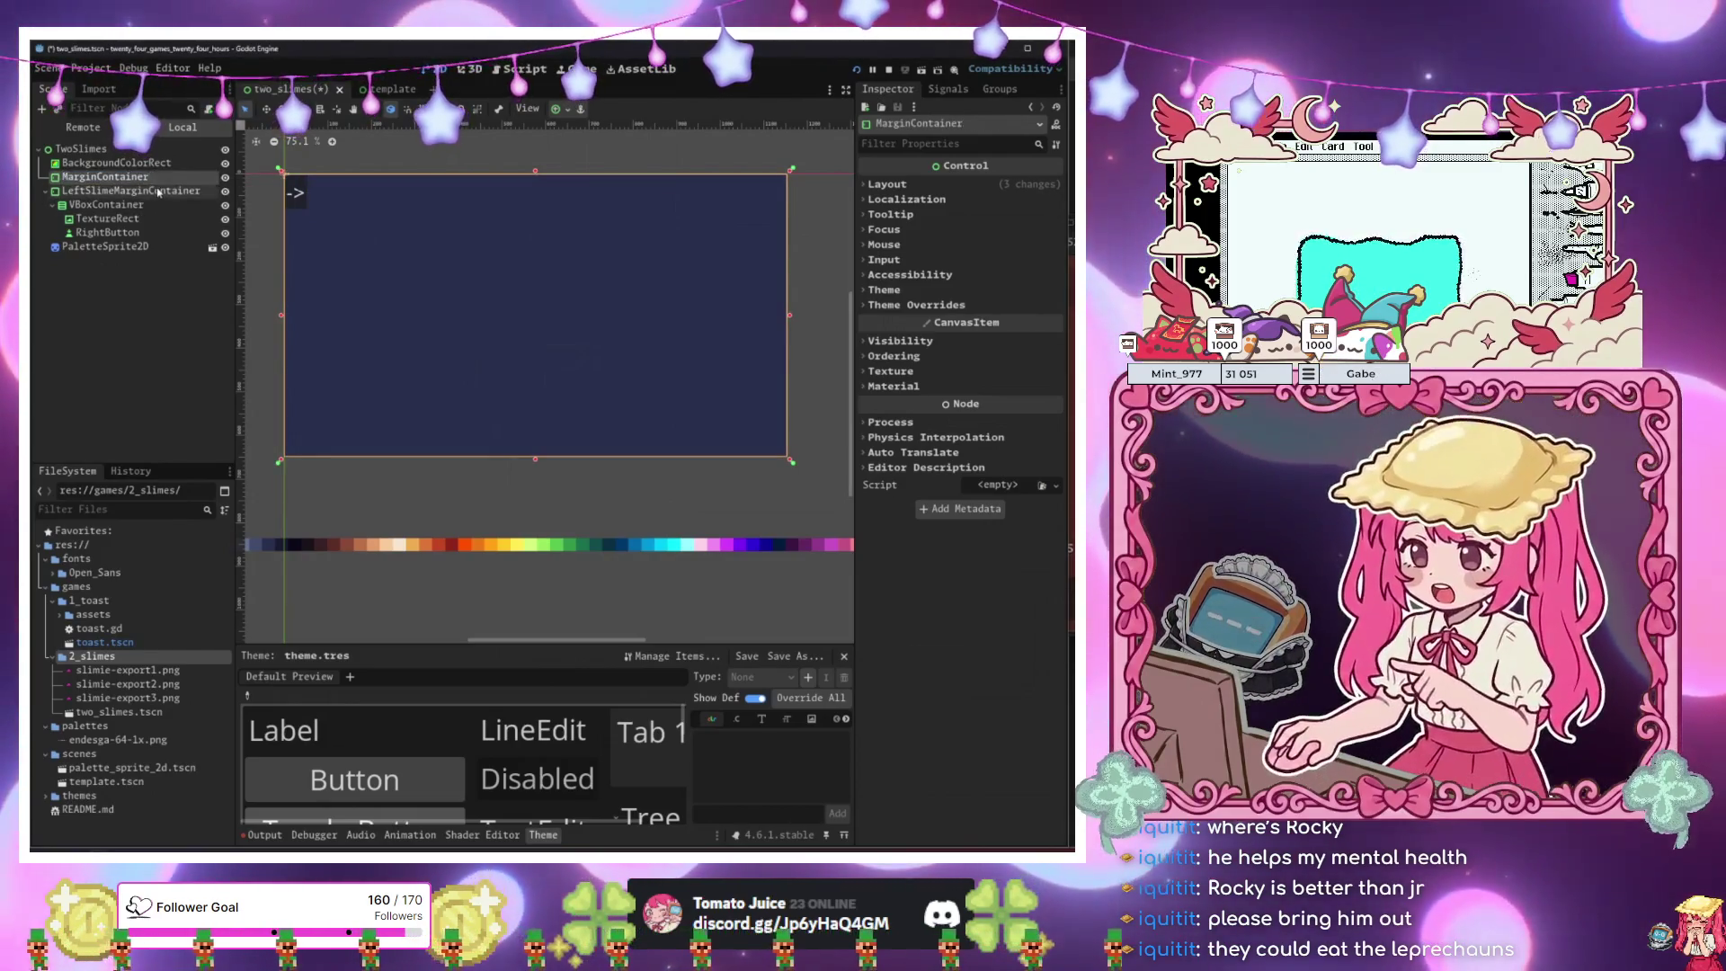
click(42, 109)
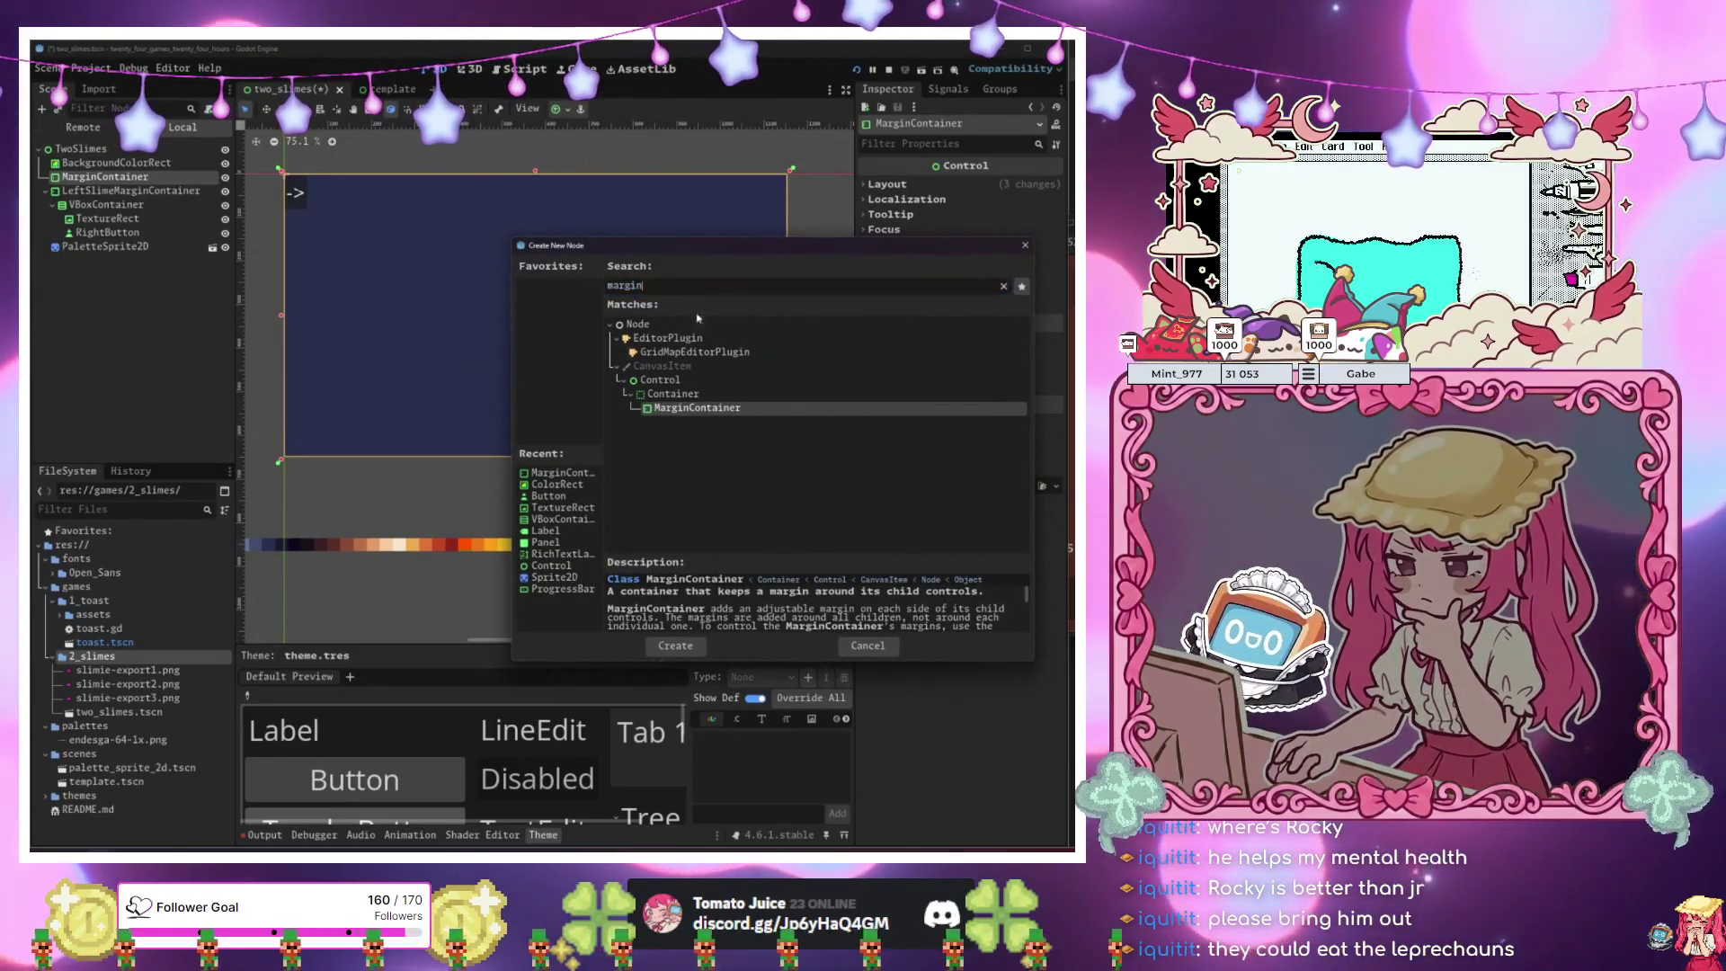
- Close the node search, set the MarginContainer's margin overrides to 20, then show the template scene
drag(735, 249, 591, 246)
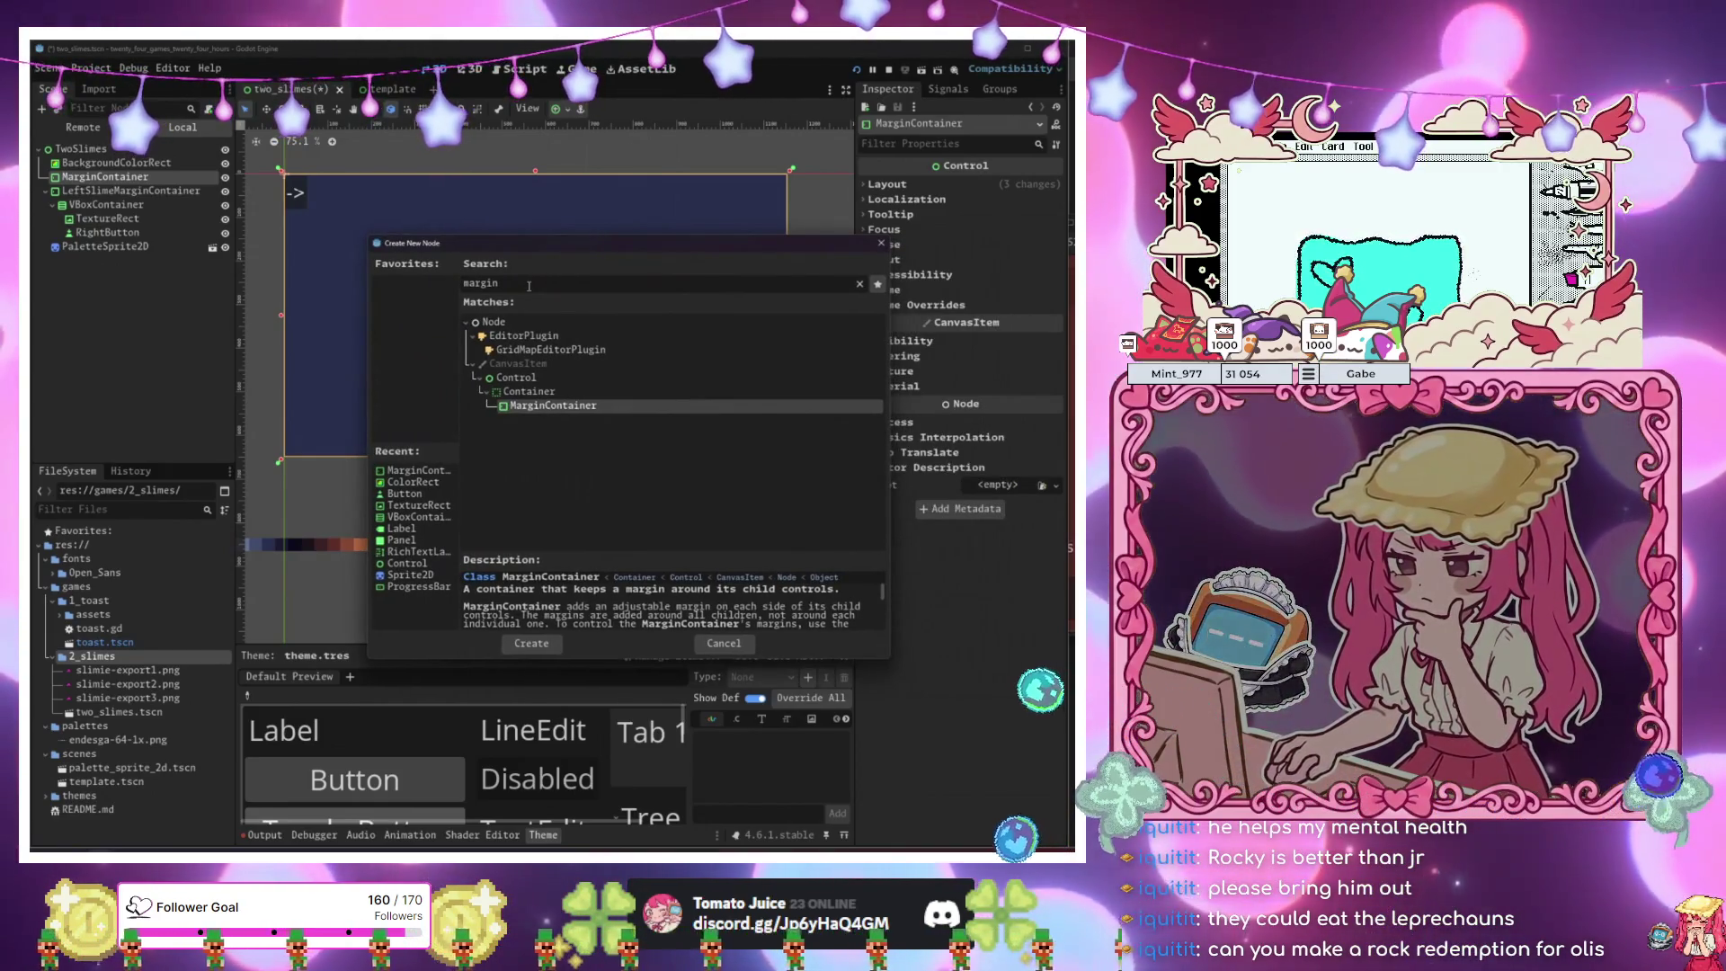
click(881, 244)
click(922, 307)
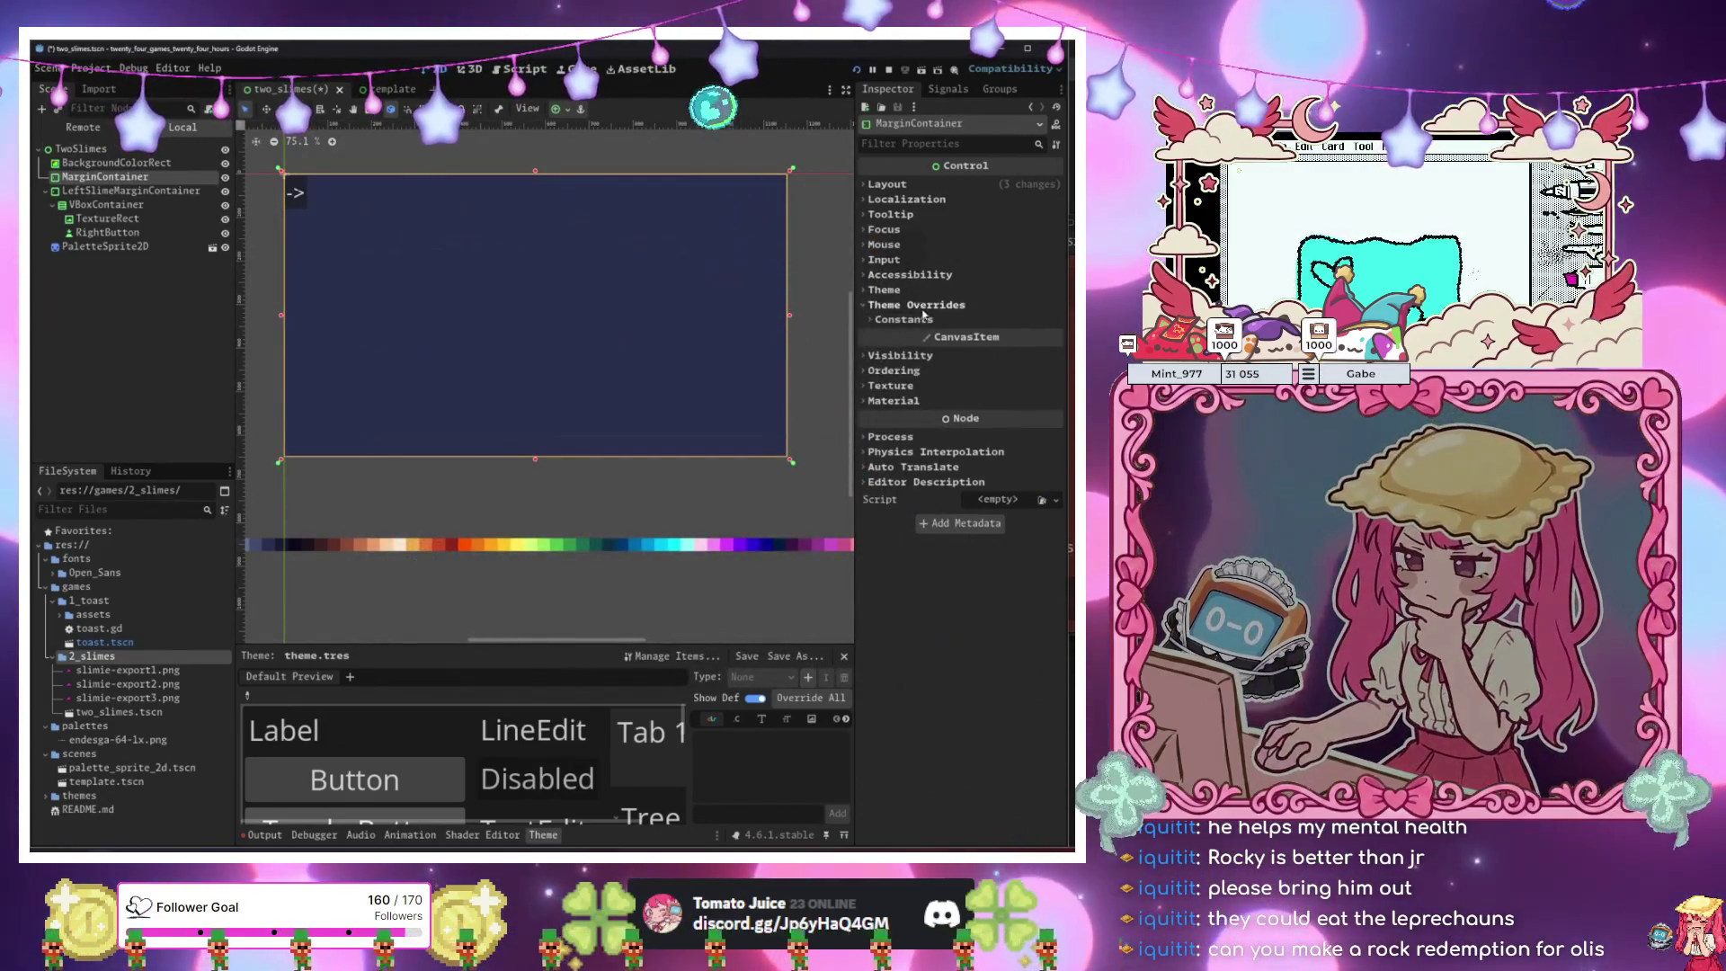
click(926, 319)
click(997, 334)
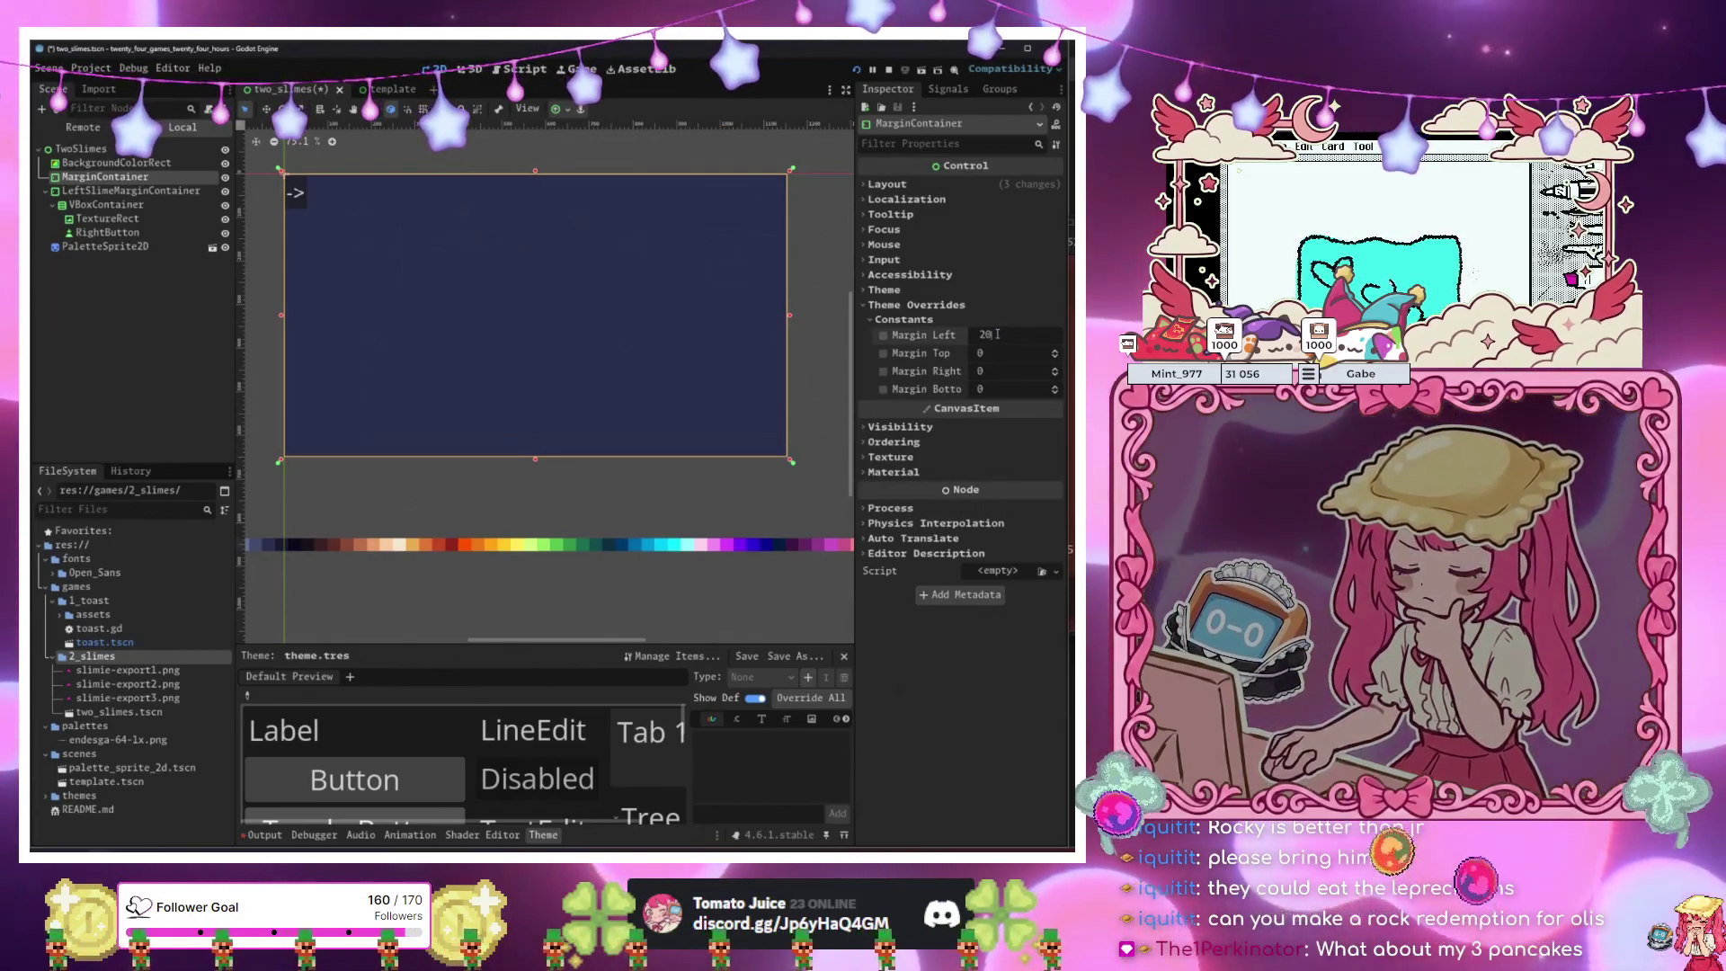
text(20)
click(993, 356)
text(20)
click(993, 370)
text(20)
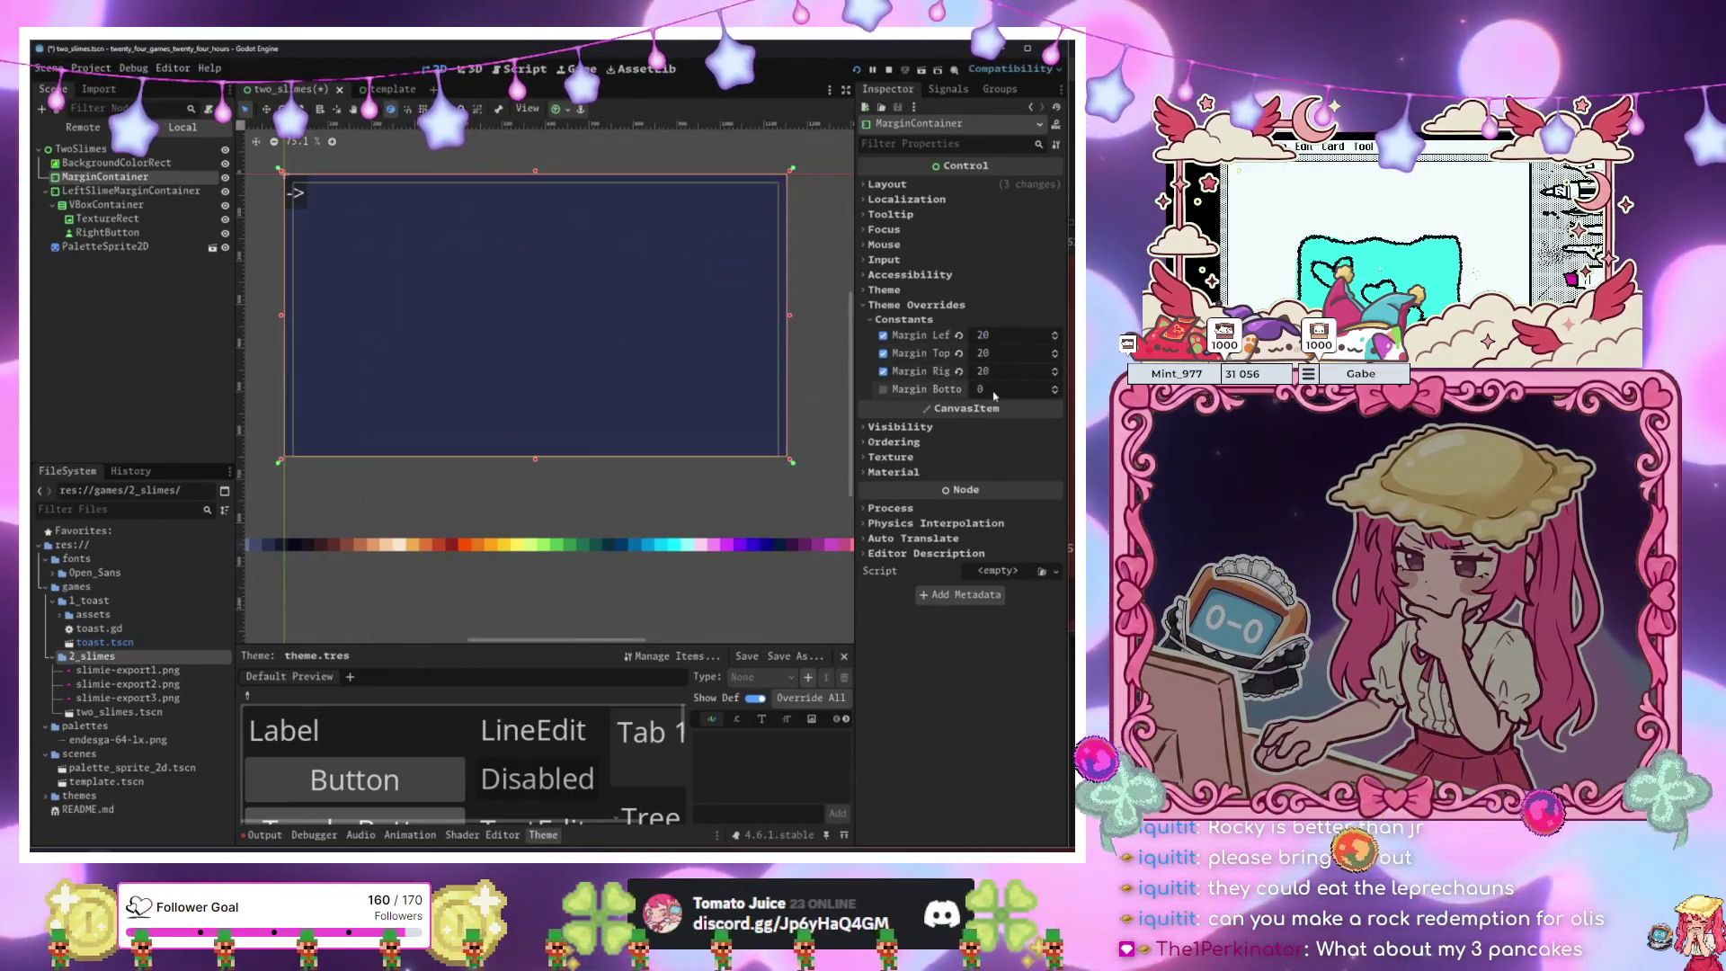
click(993, 389)
text(20)
key(Return)
click(382, 89)
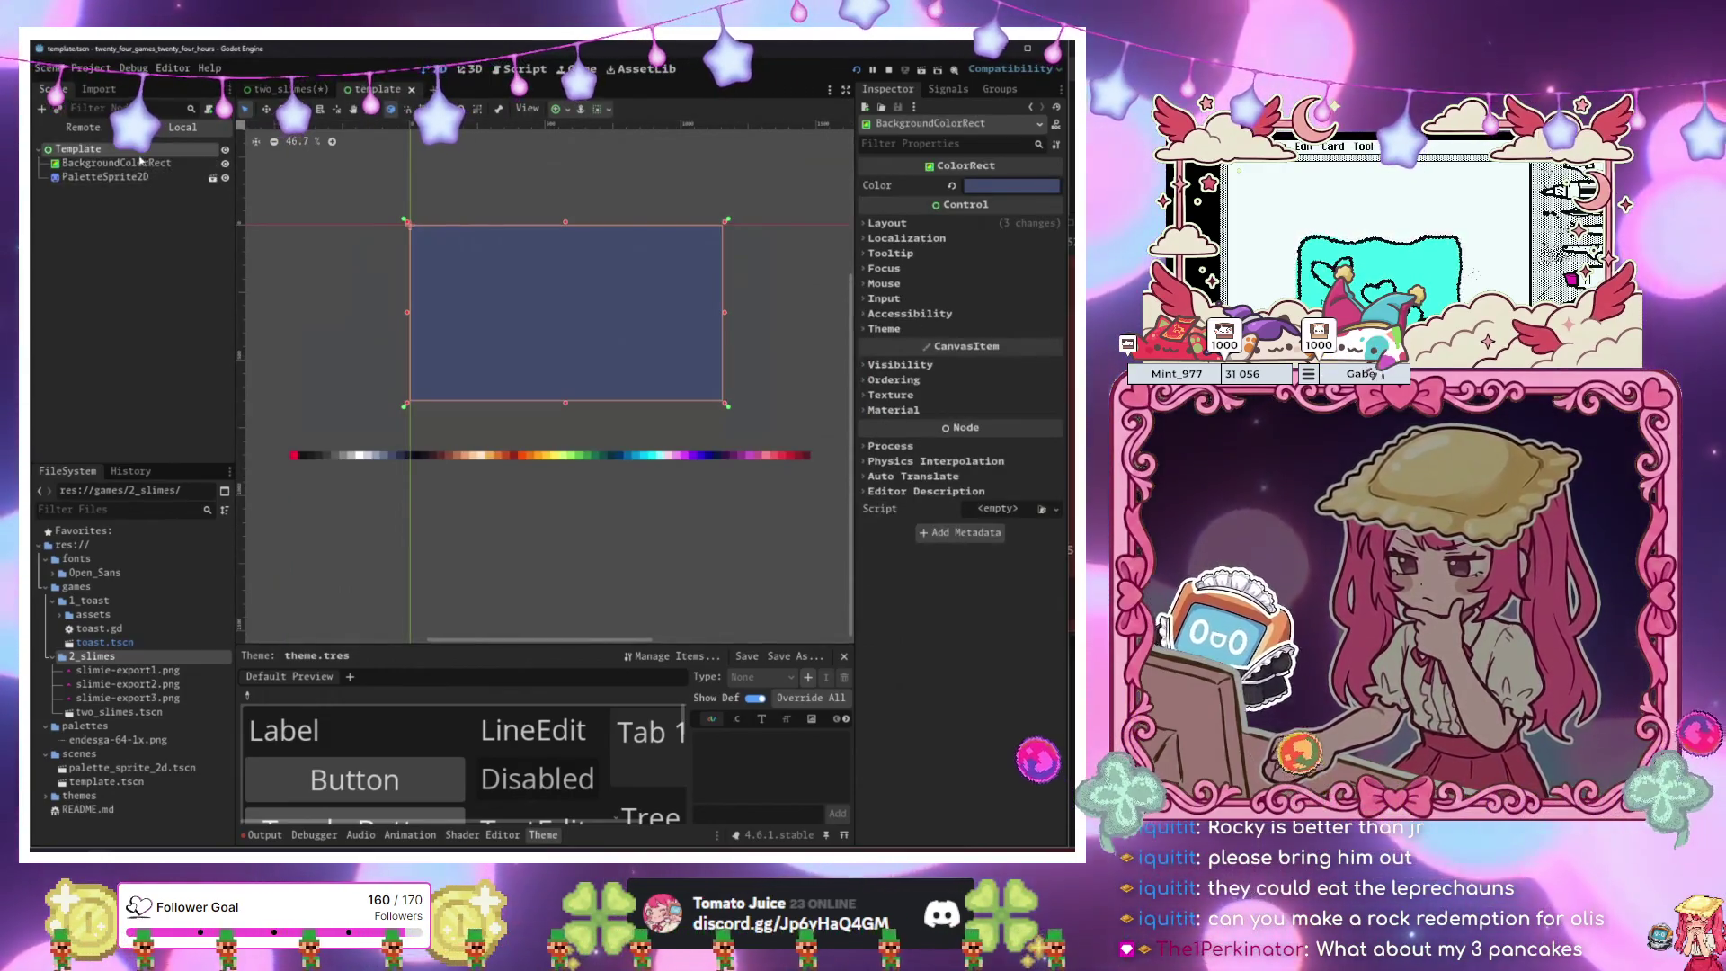
- Add a MarginContainer node to the template scene
key(ctrl+a)
text(margin)
key(Return)
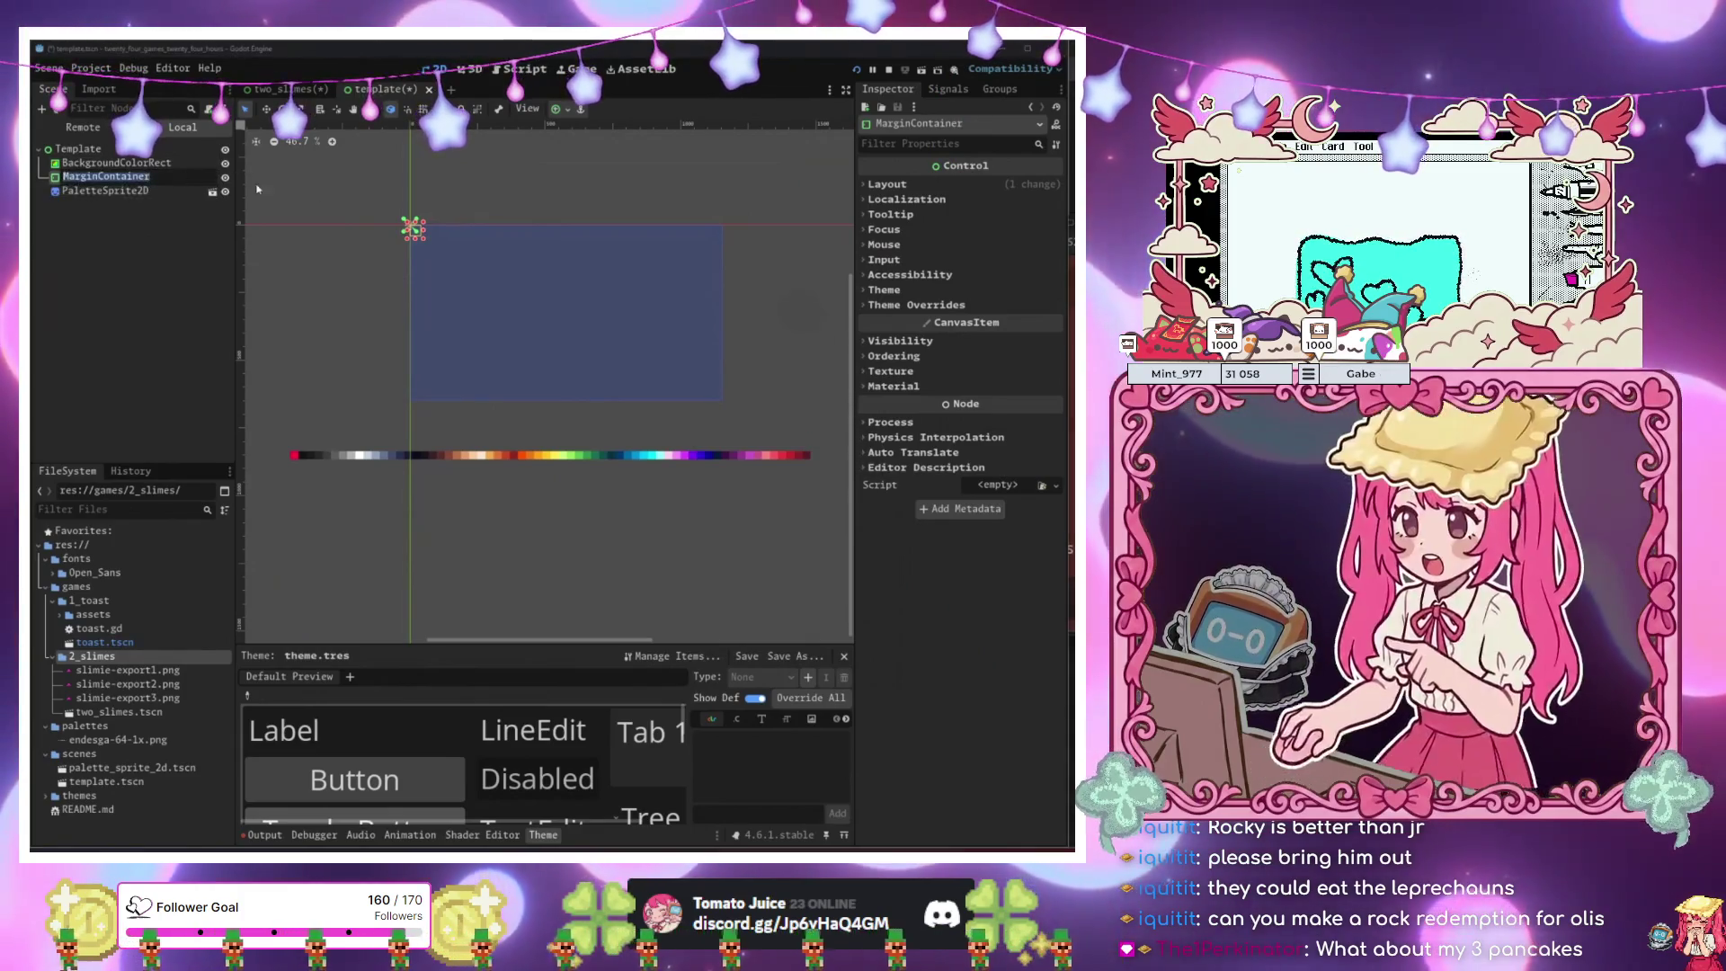
- Give it margin overrides of 20 and Full Rect anchors, then return to two_slimes
click(898, 305)
click(903, 319)
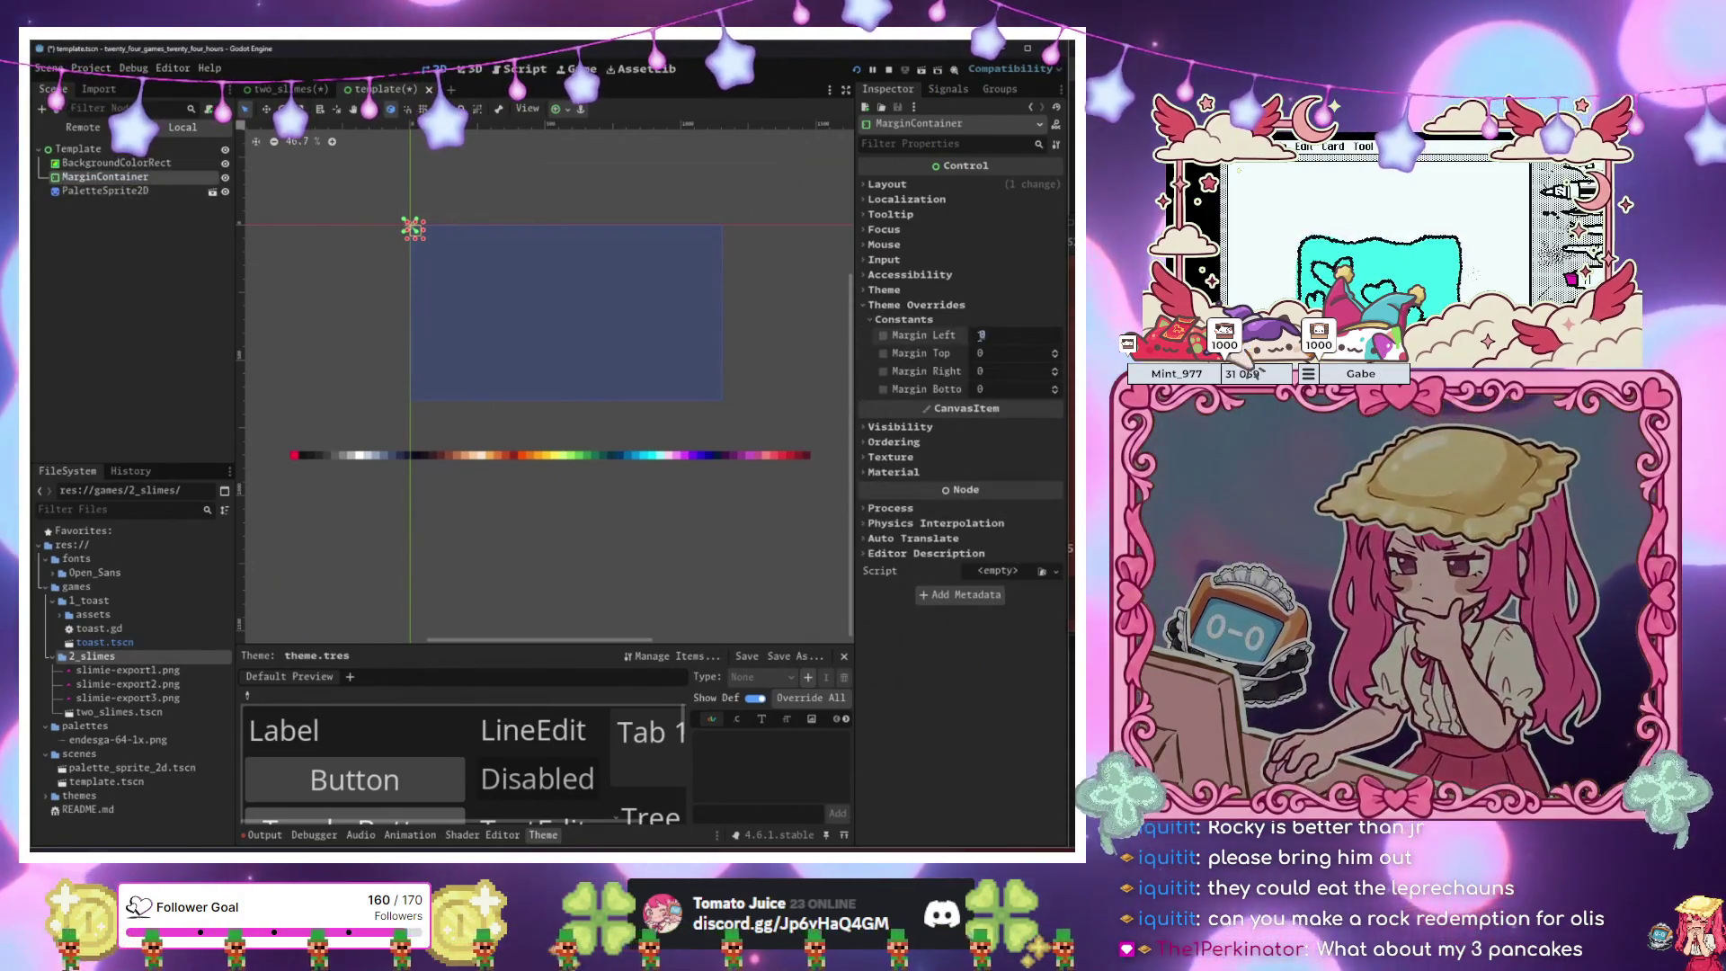
text(2)
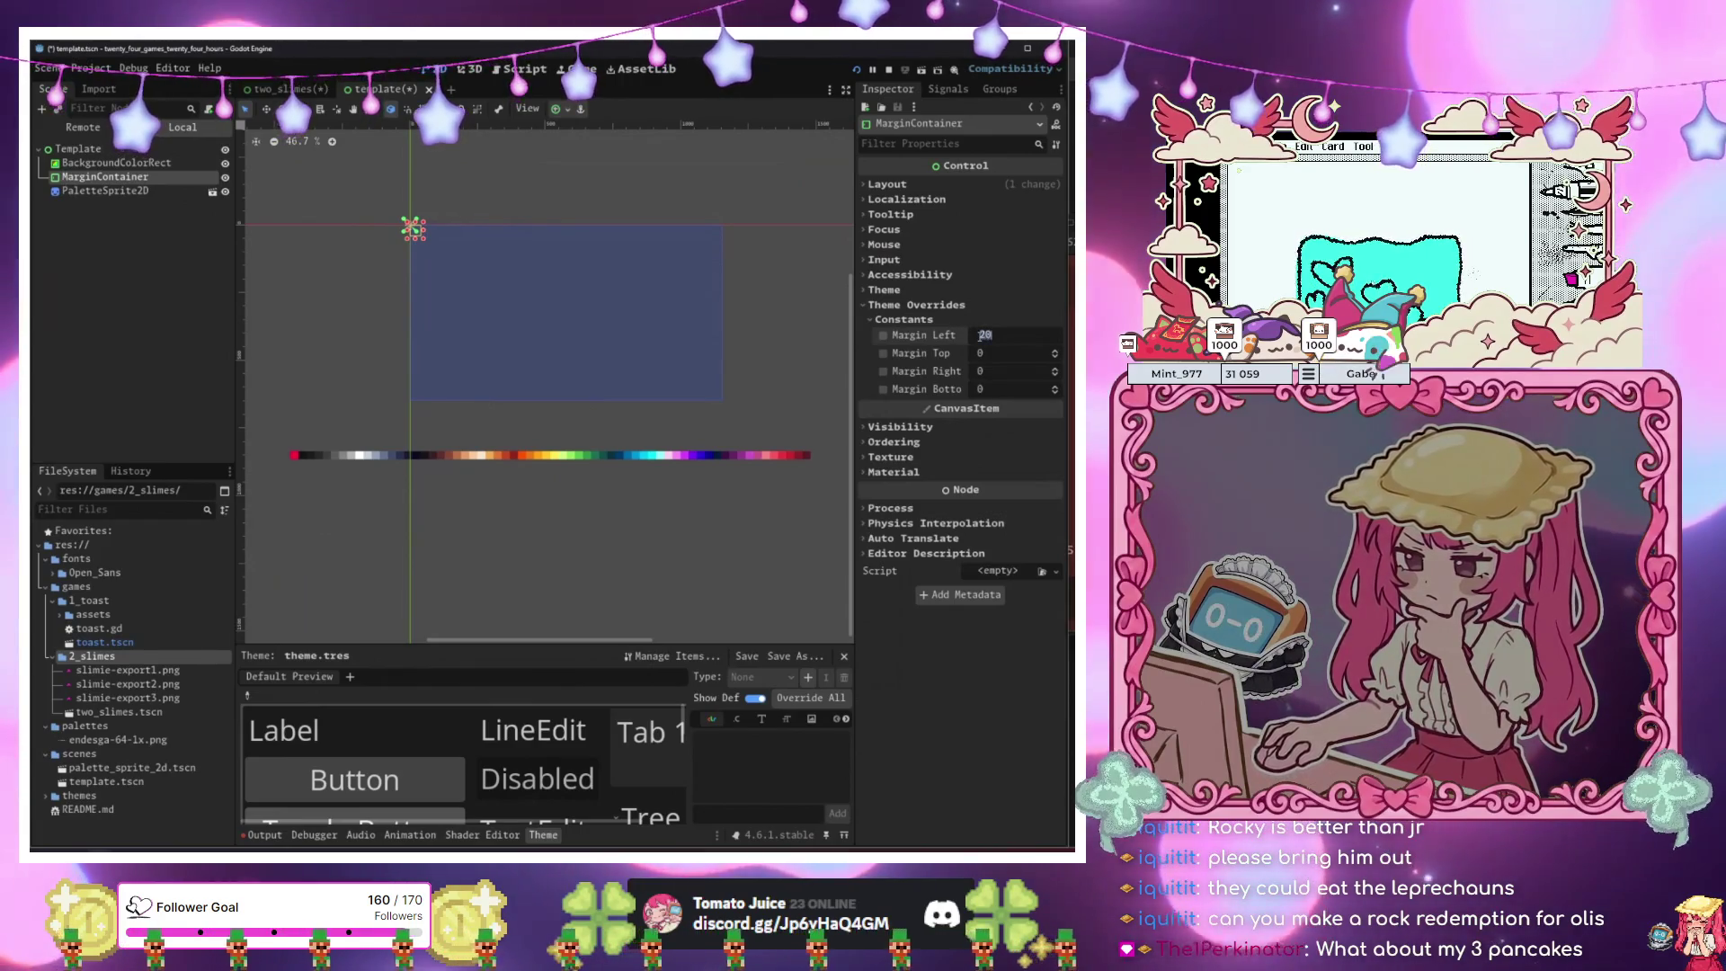
key(Tab)
text(20)
key(Tab)
text(20)
key(Tab)
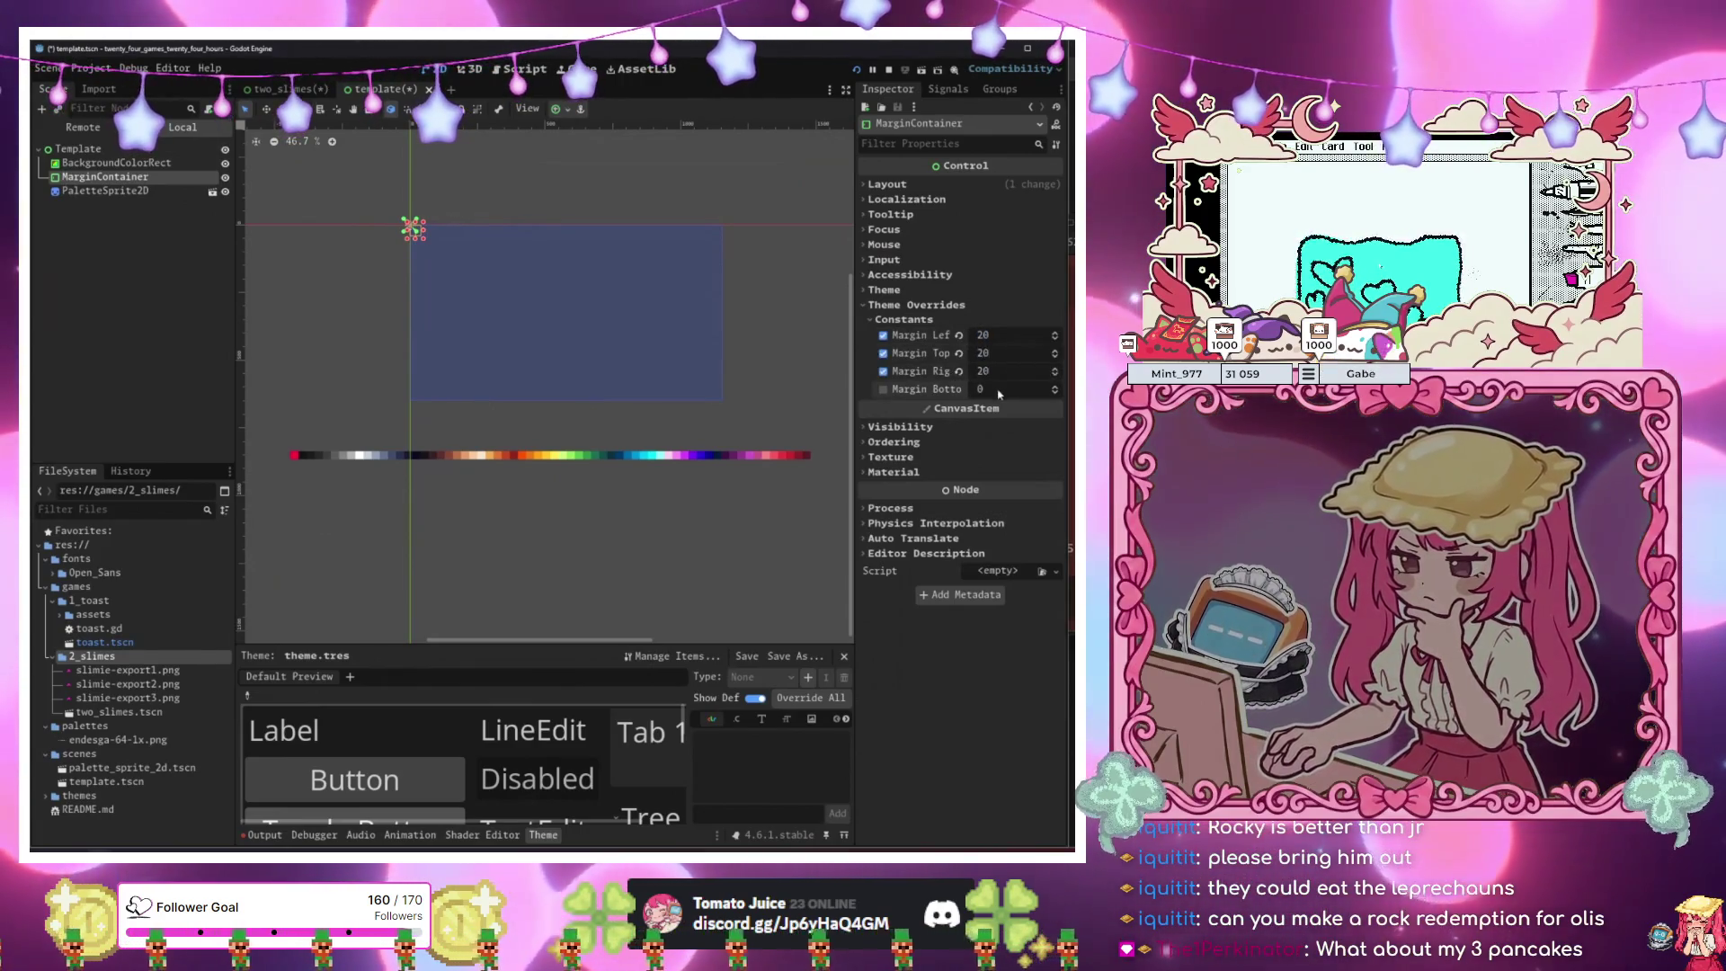
click(555, 108)
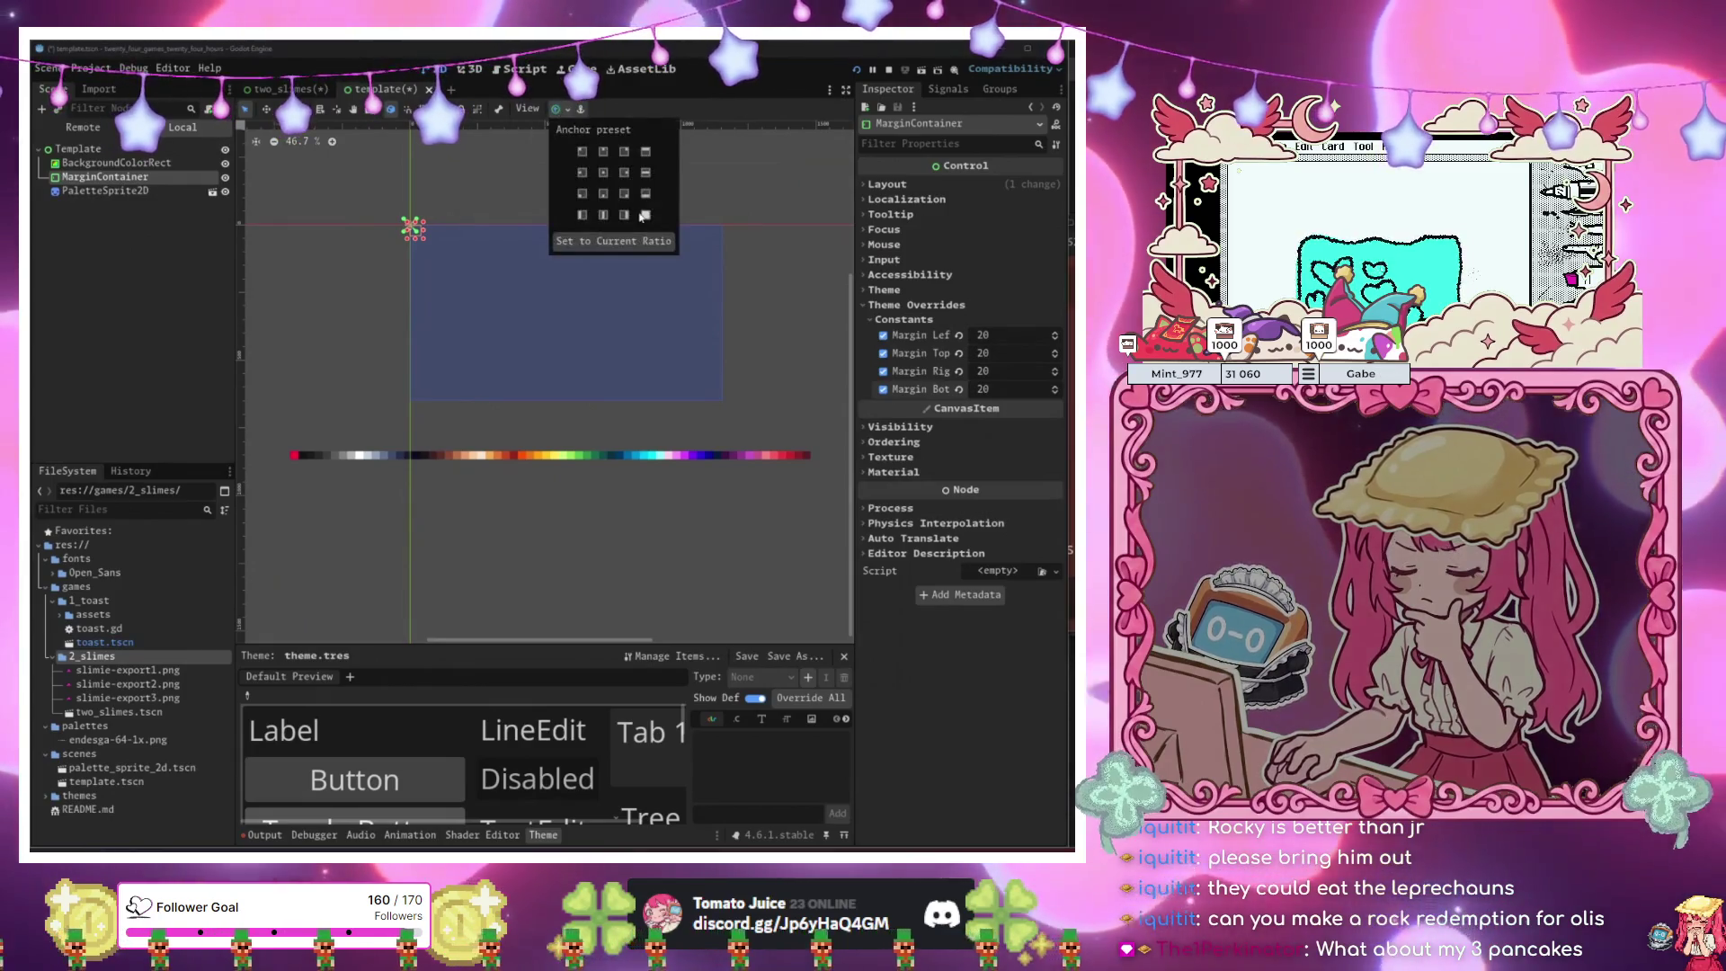
click(620, 193)
click(286, 89)
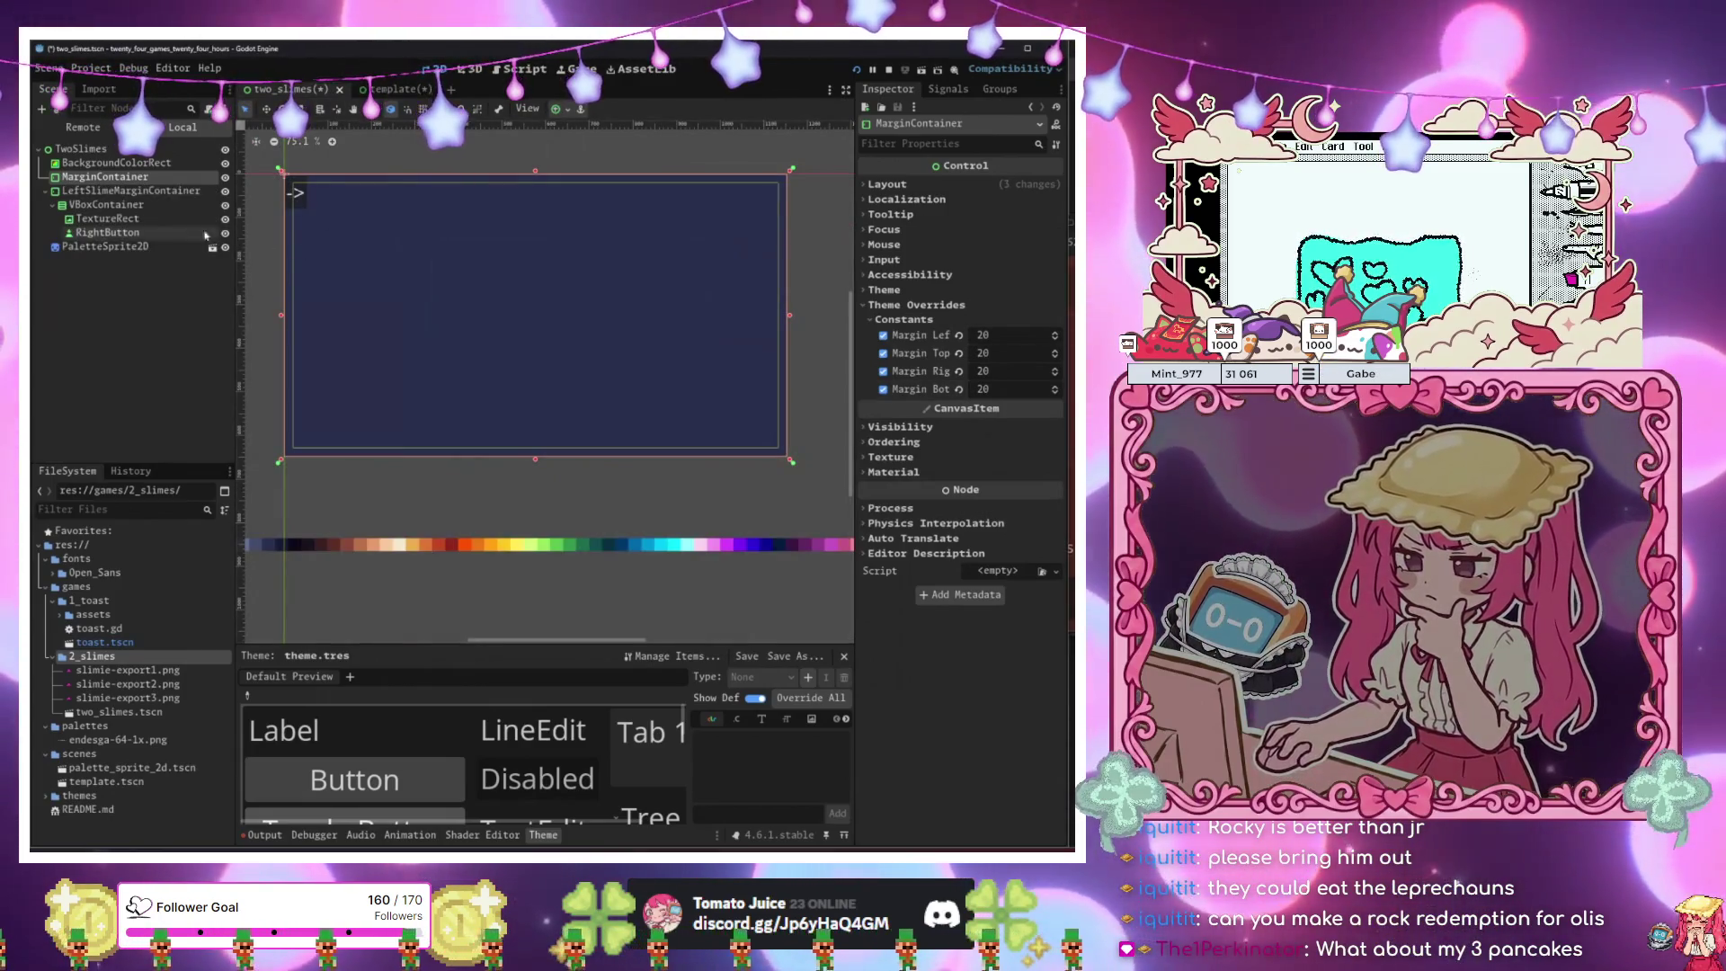
click(124, 247)
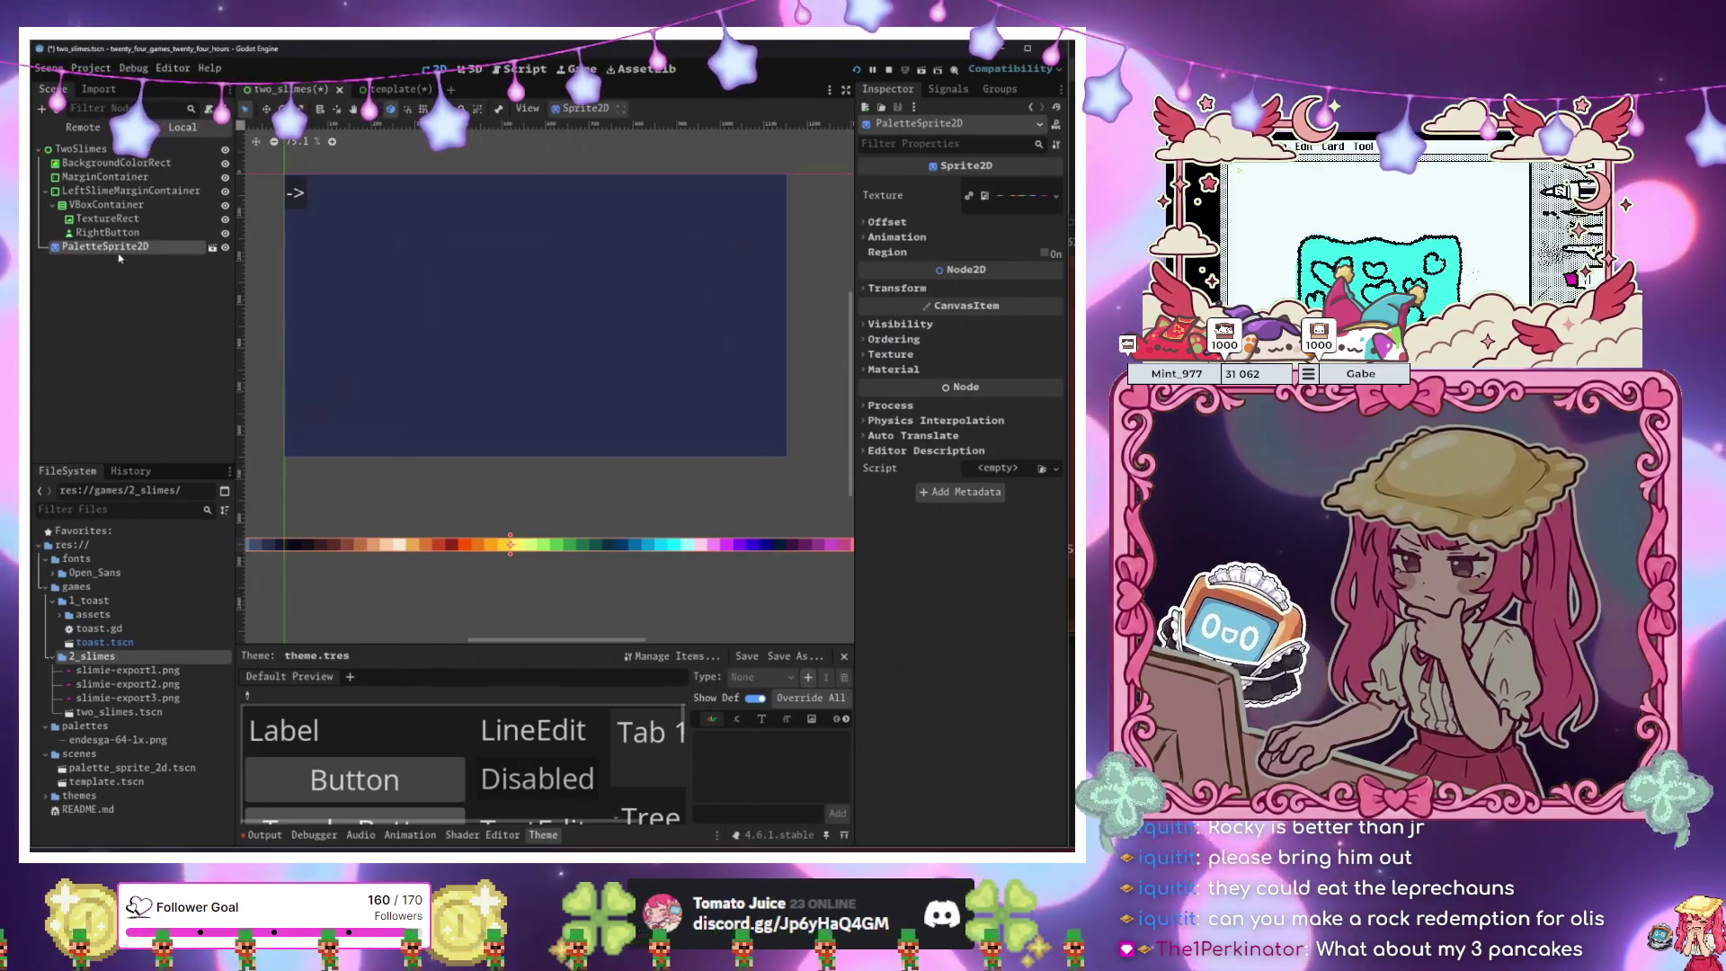
click(384, 327)
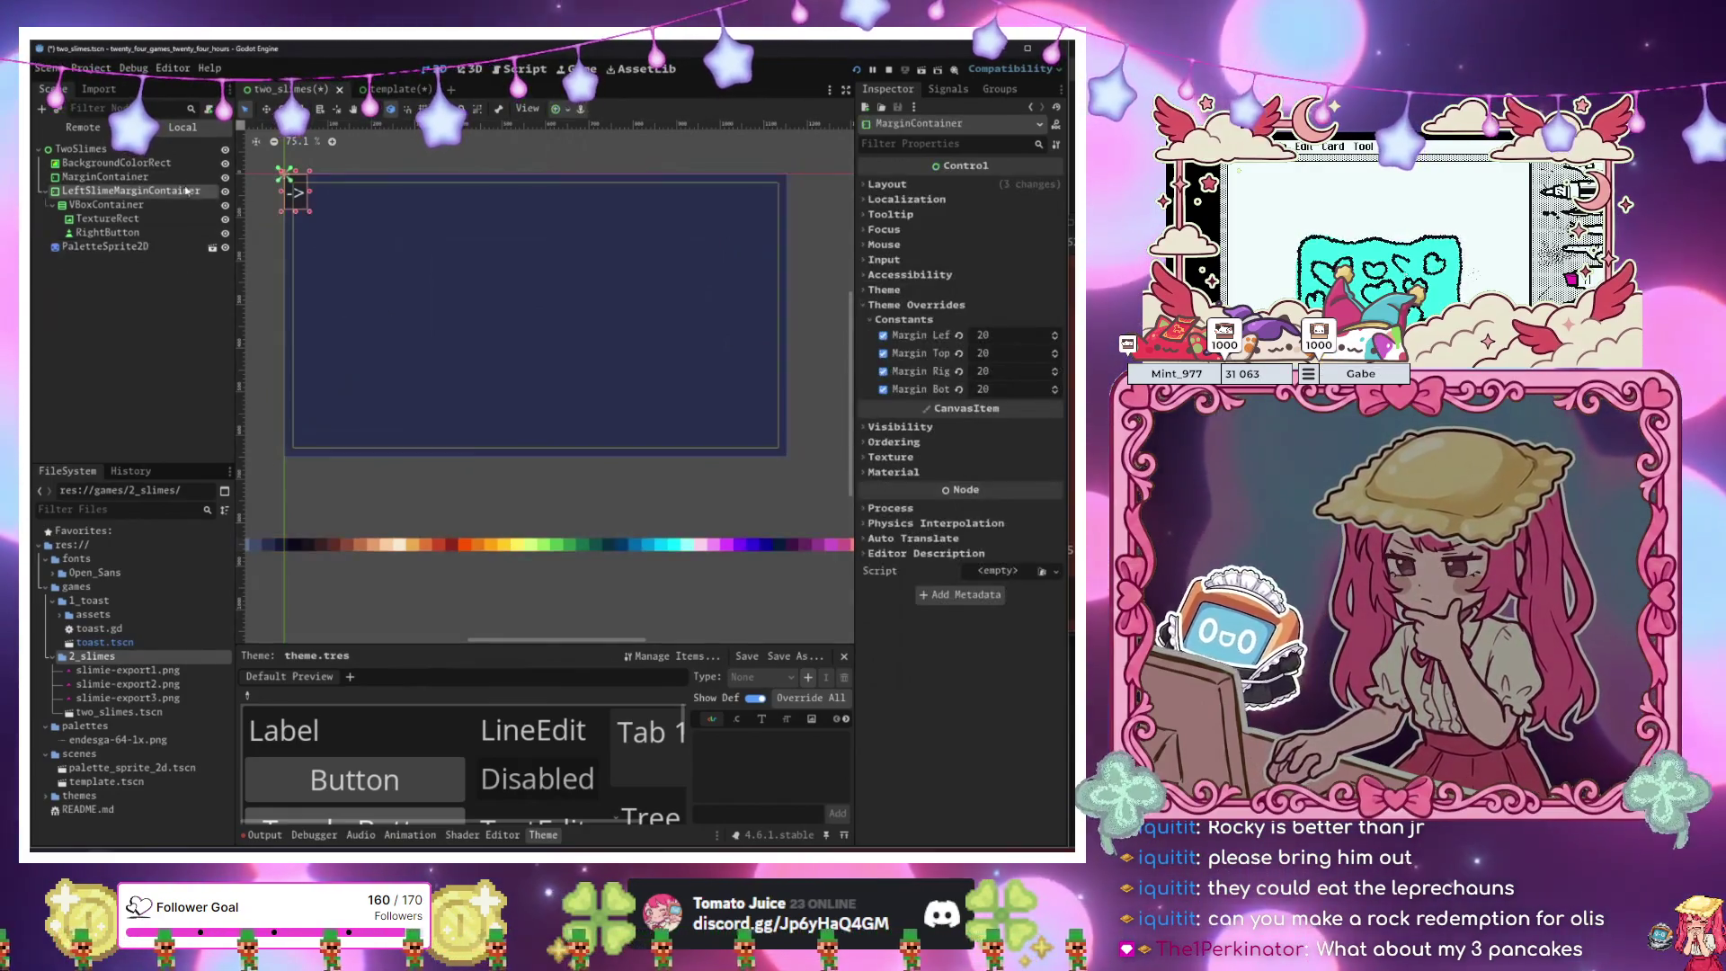
click(141, 241)
click(141, 233)
click(135, 218)
click(133, 192)
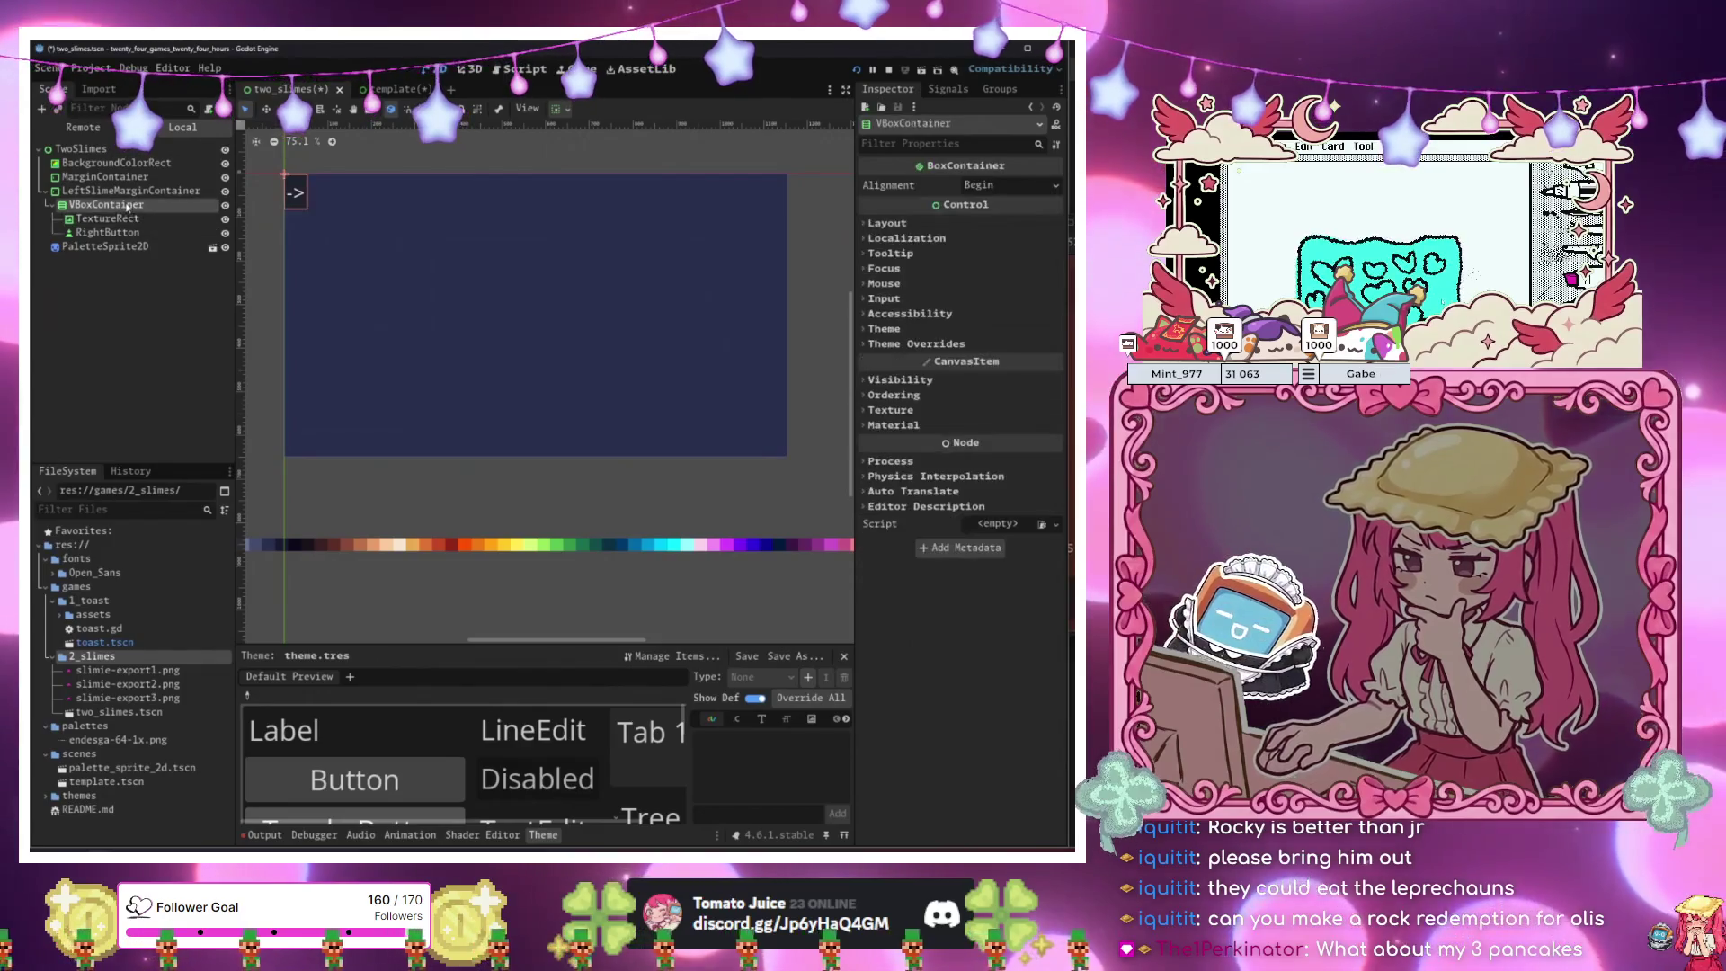
click(135, 205)
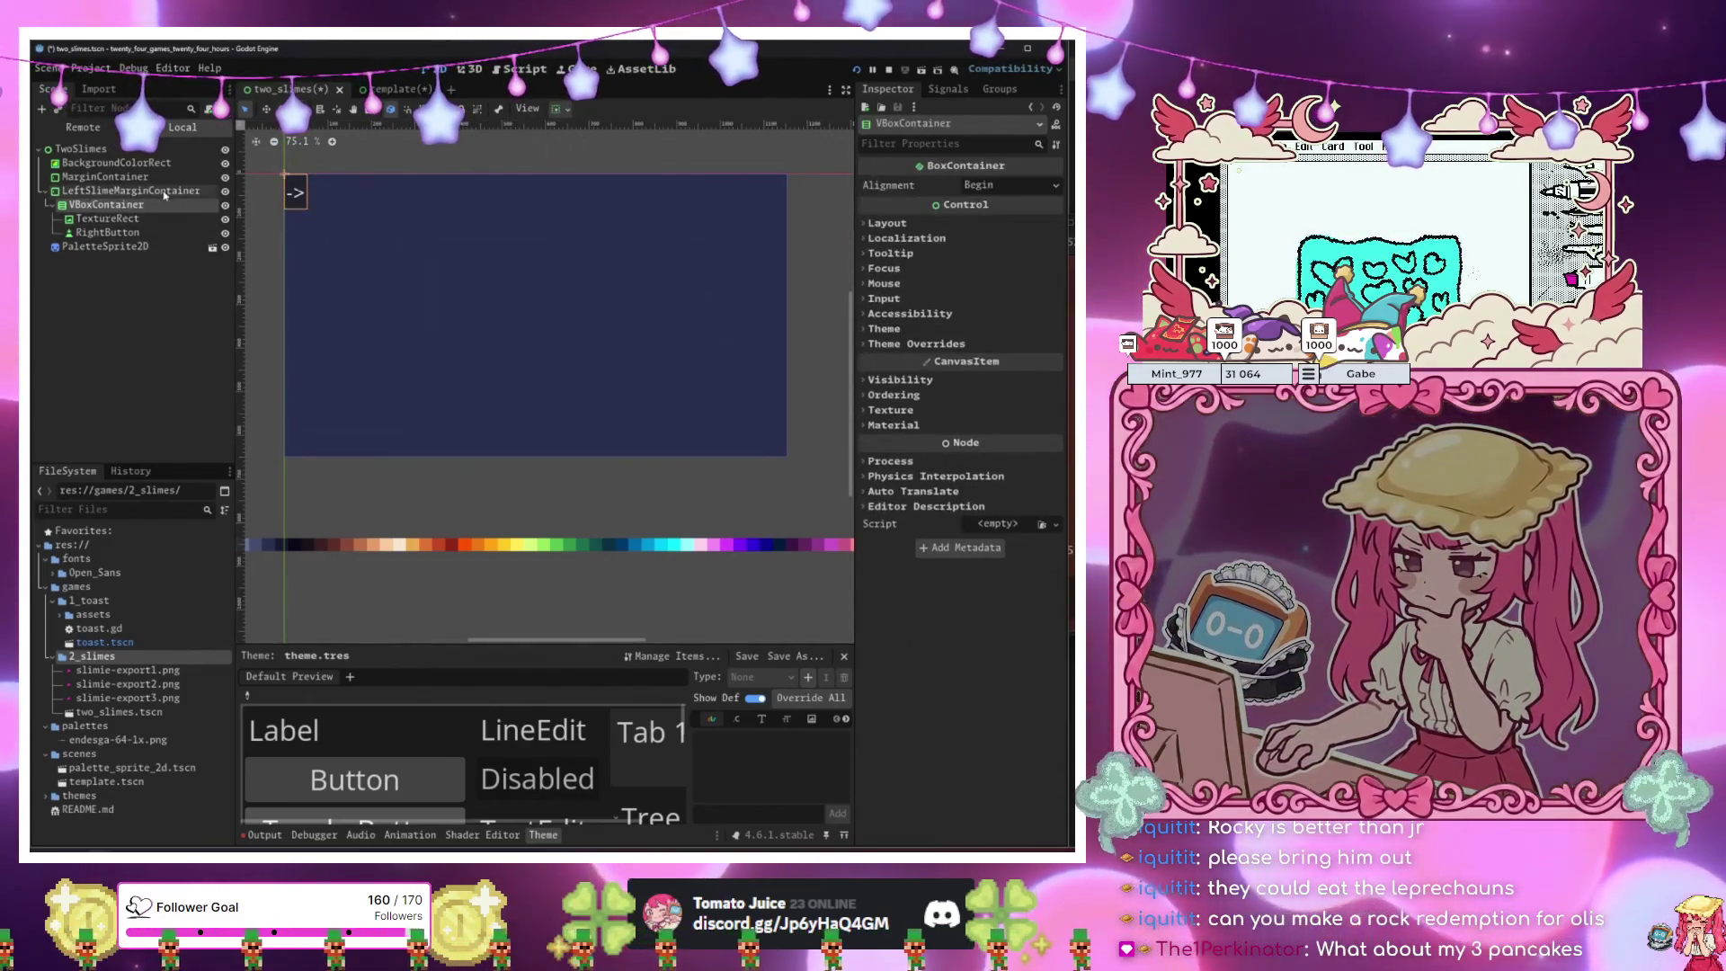
click(131, 192)
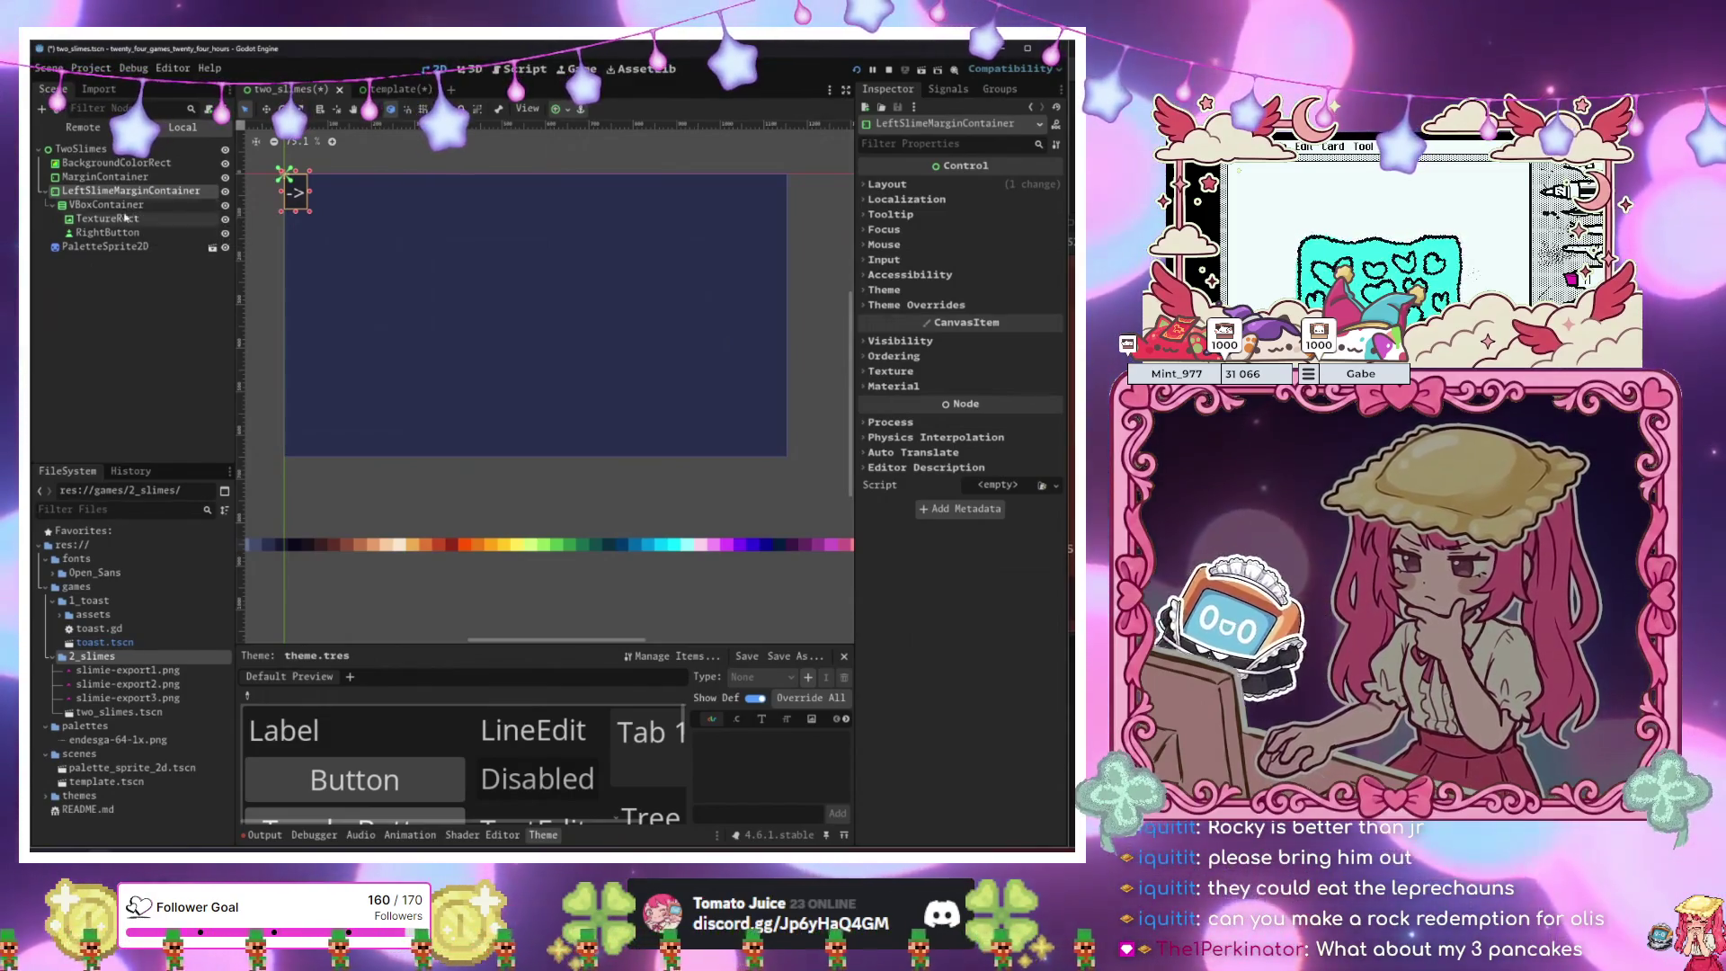
- Add an Area2D node with a CollisionShape2D child
key(ctrl+a)
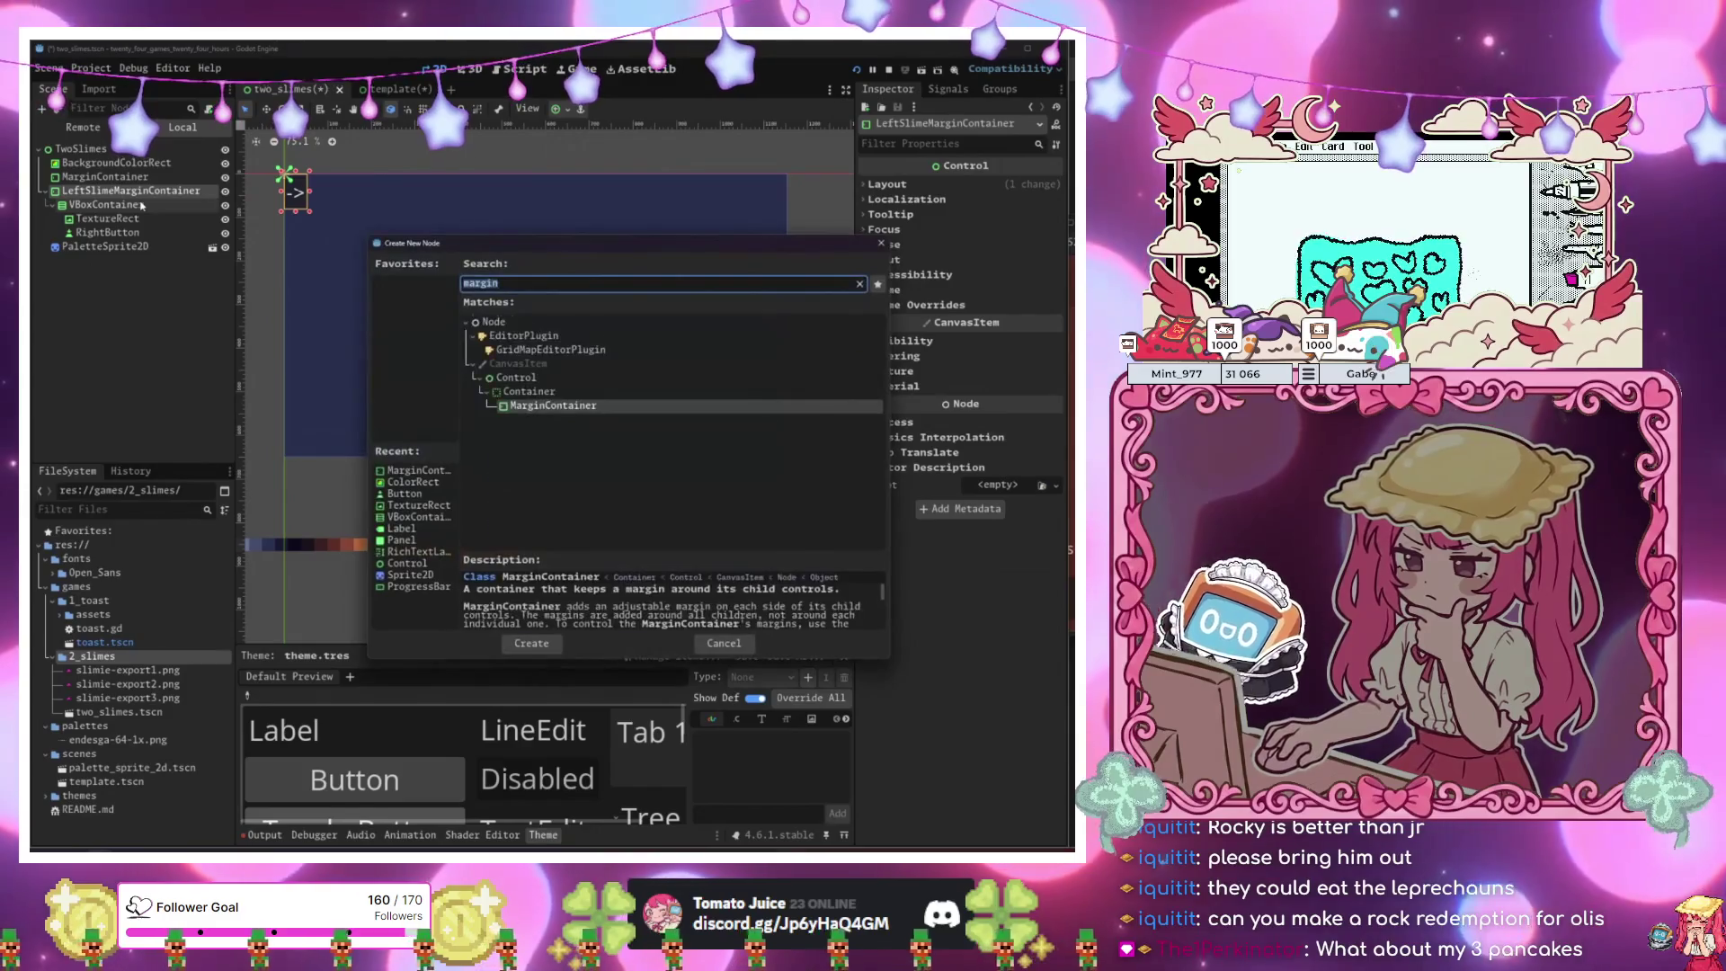
text(area2d)
key(Return)
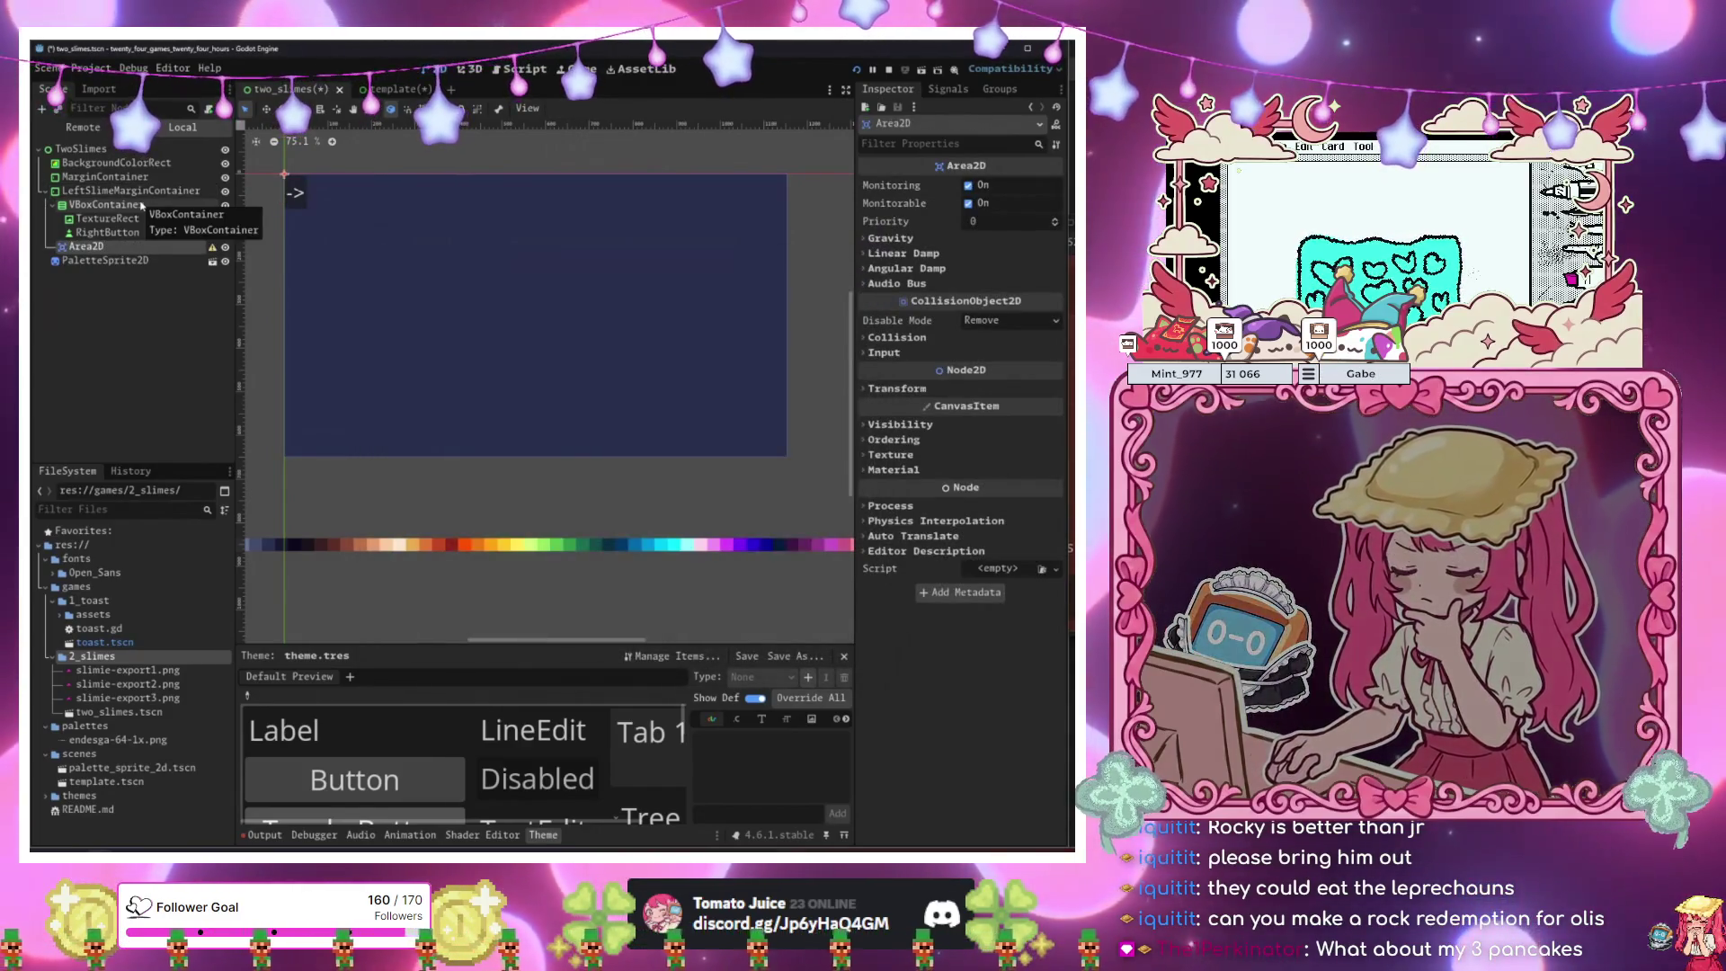
key(ctrl+a)
text(c)
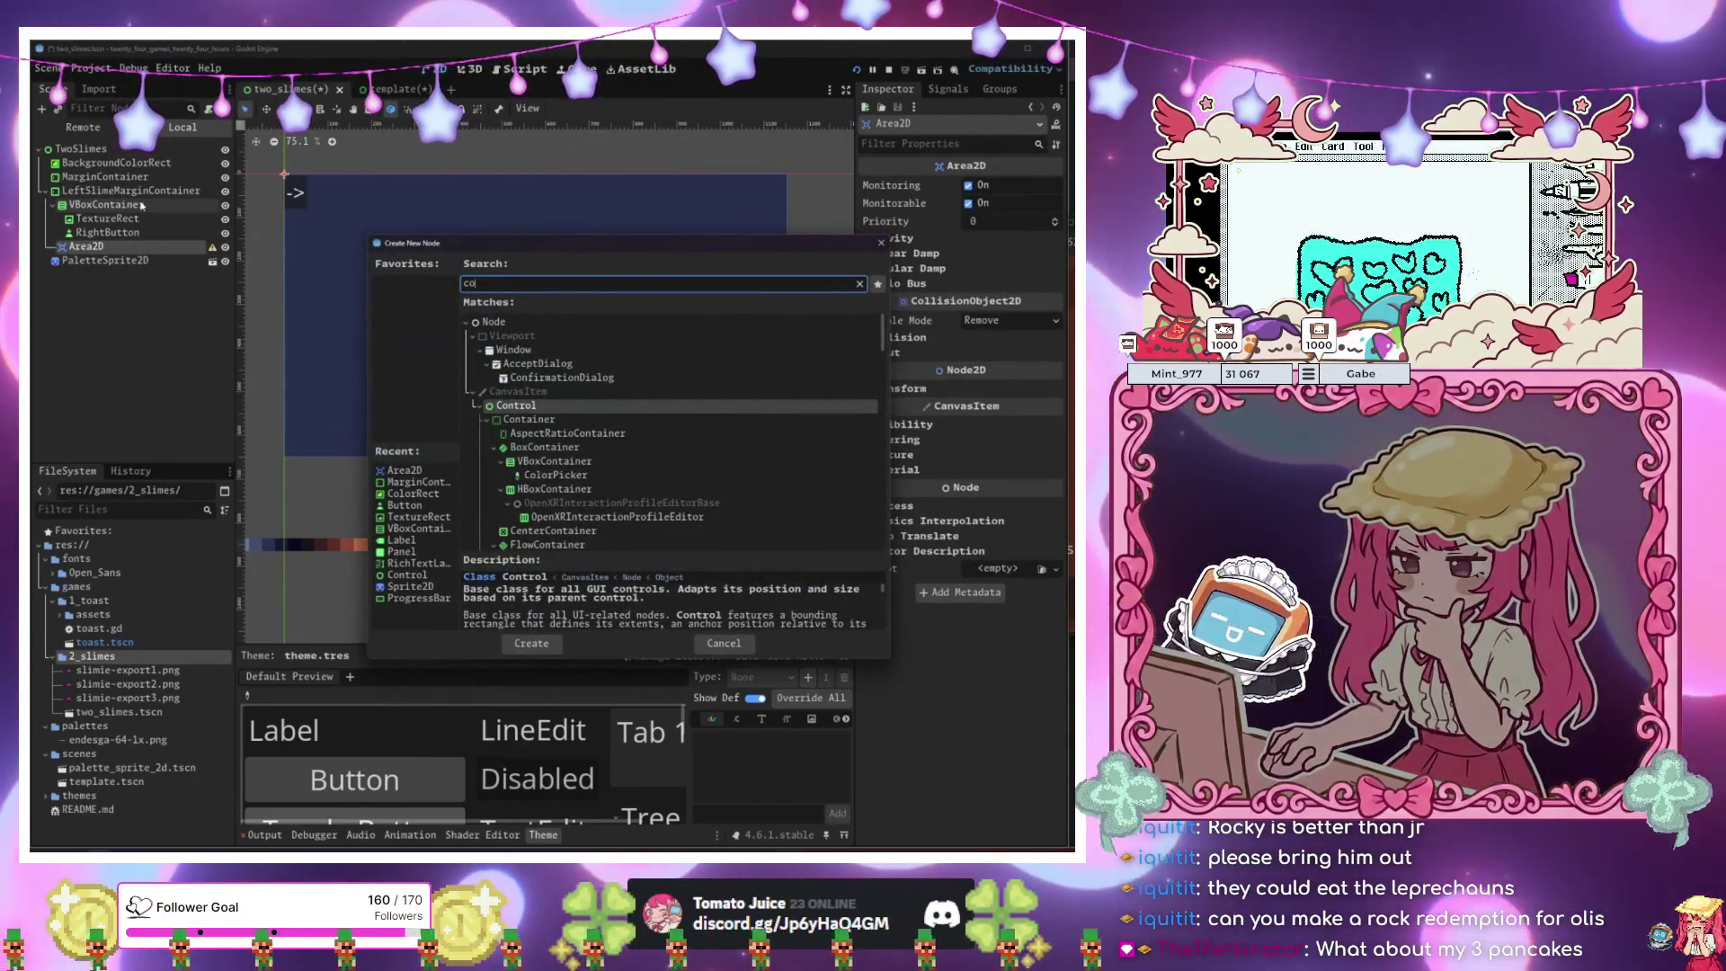
text(llisionshape2d)
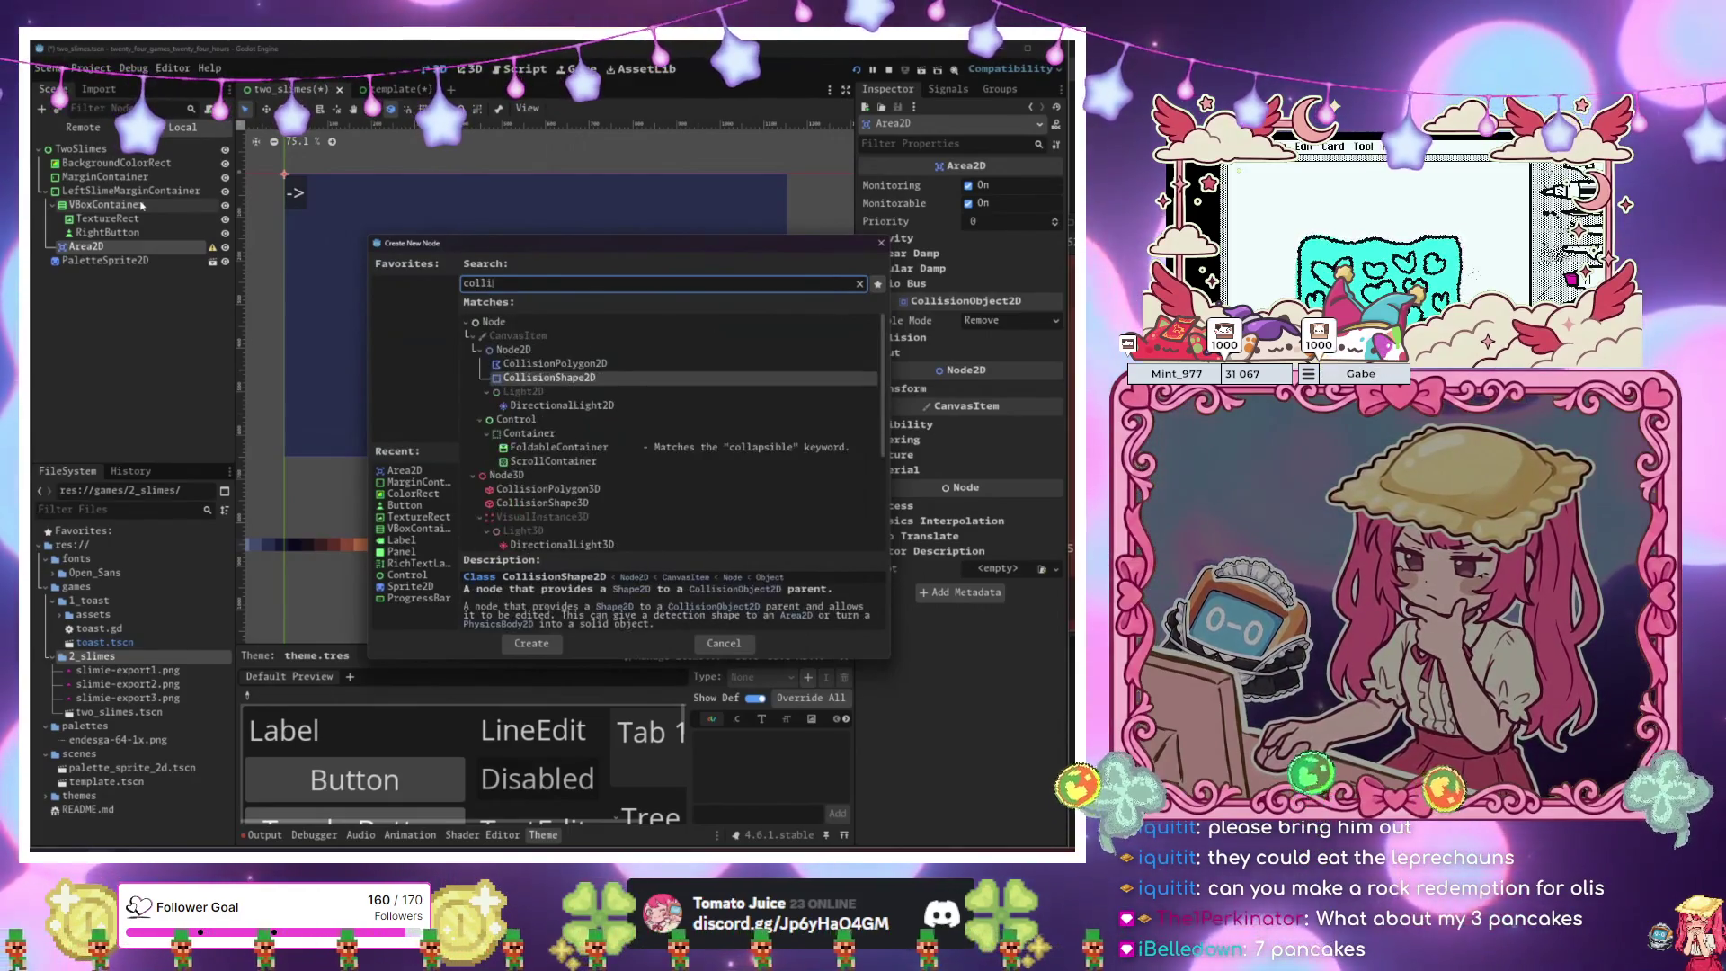
key(Return)
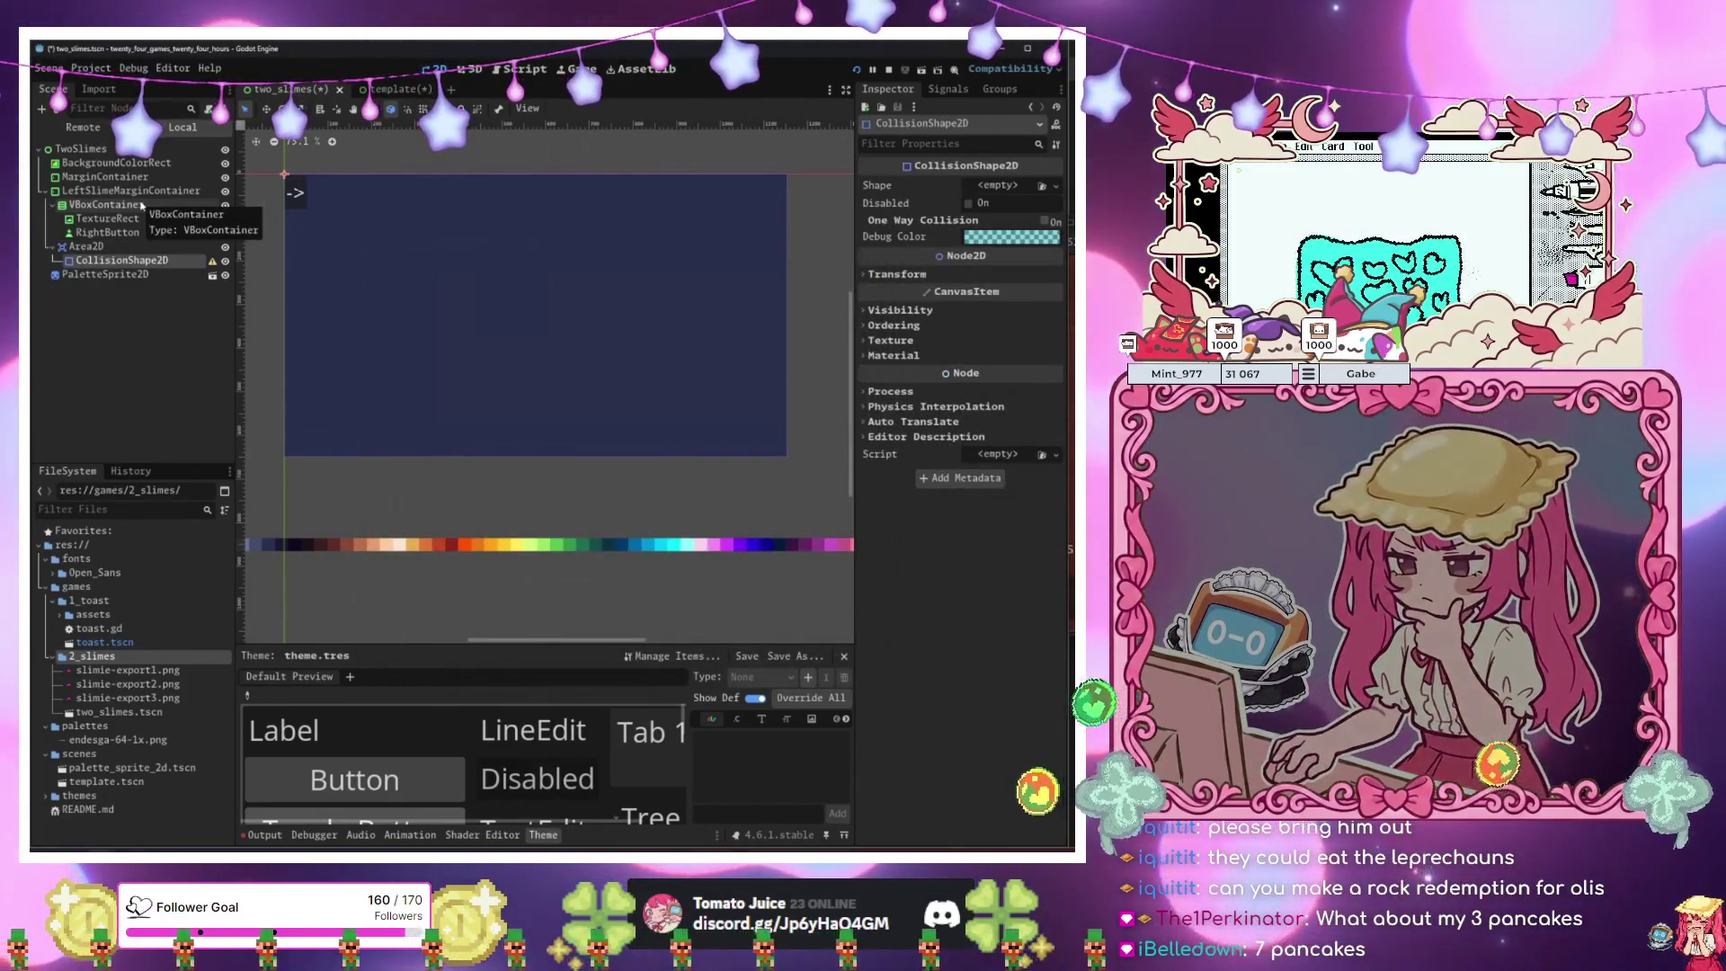
- Give the CollisionShape2D a RectangleShape2D shape
click(998, 185)
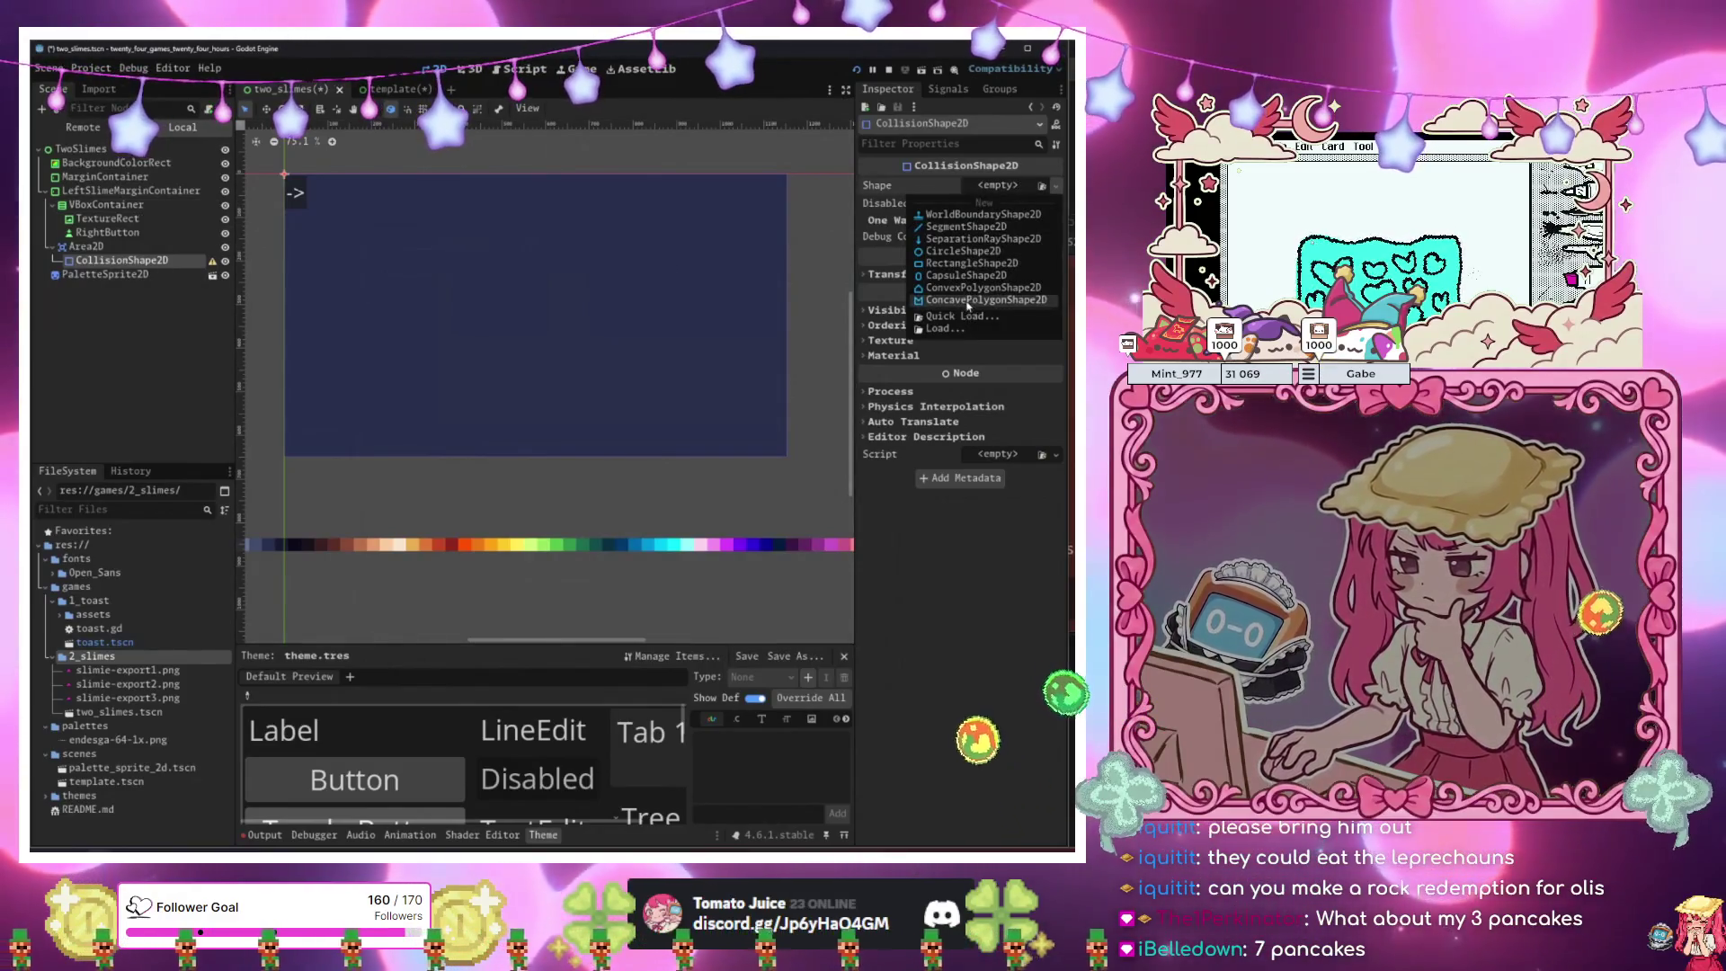
click(955, 265)
scroll(291, 284, up, 5)
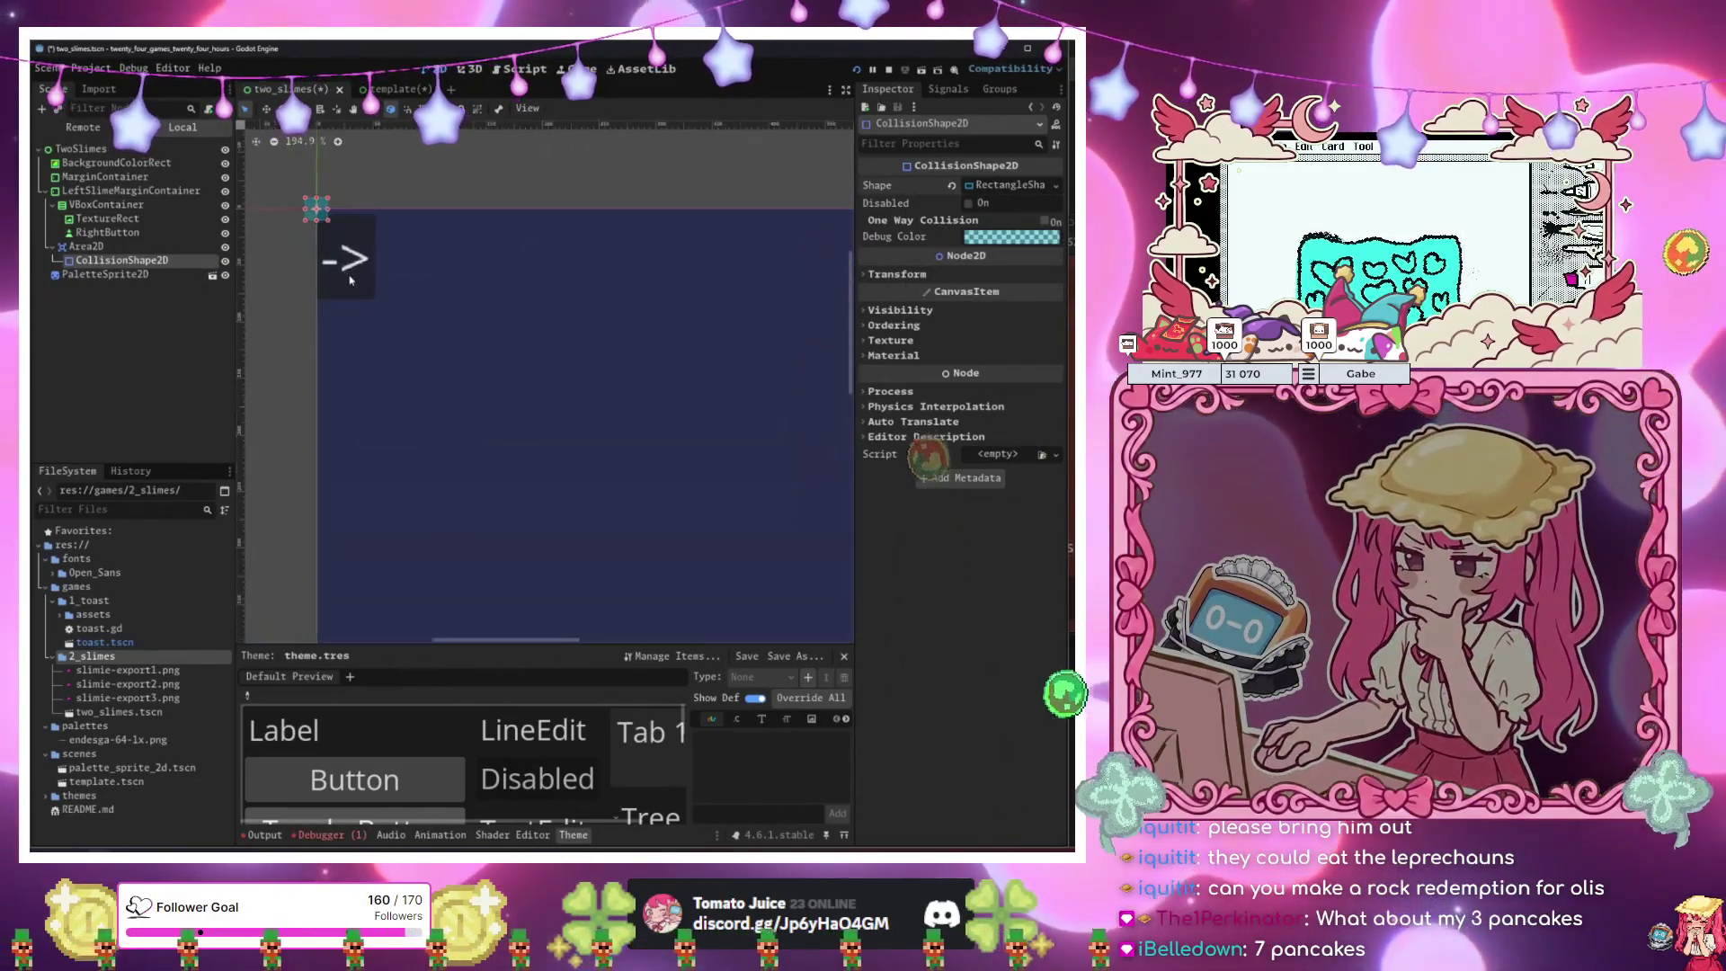
scroll(279, 285, down, 7)
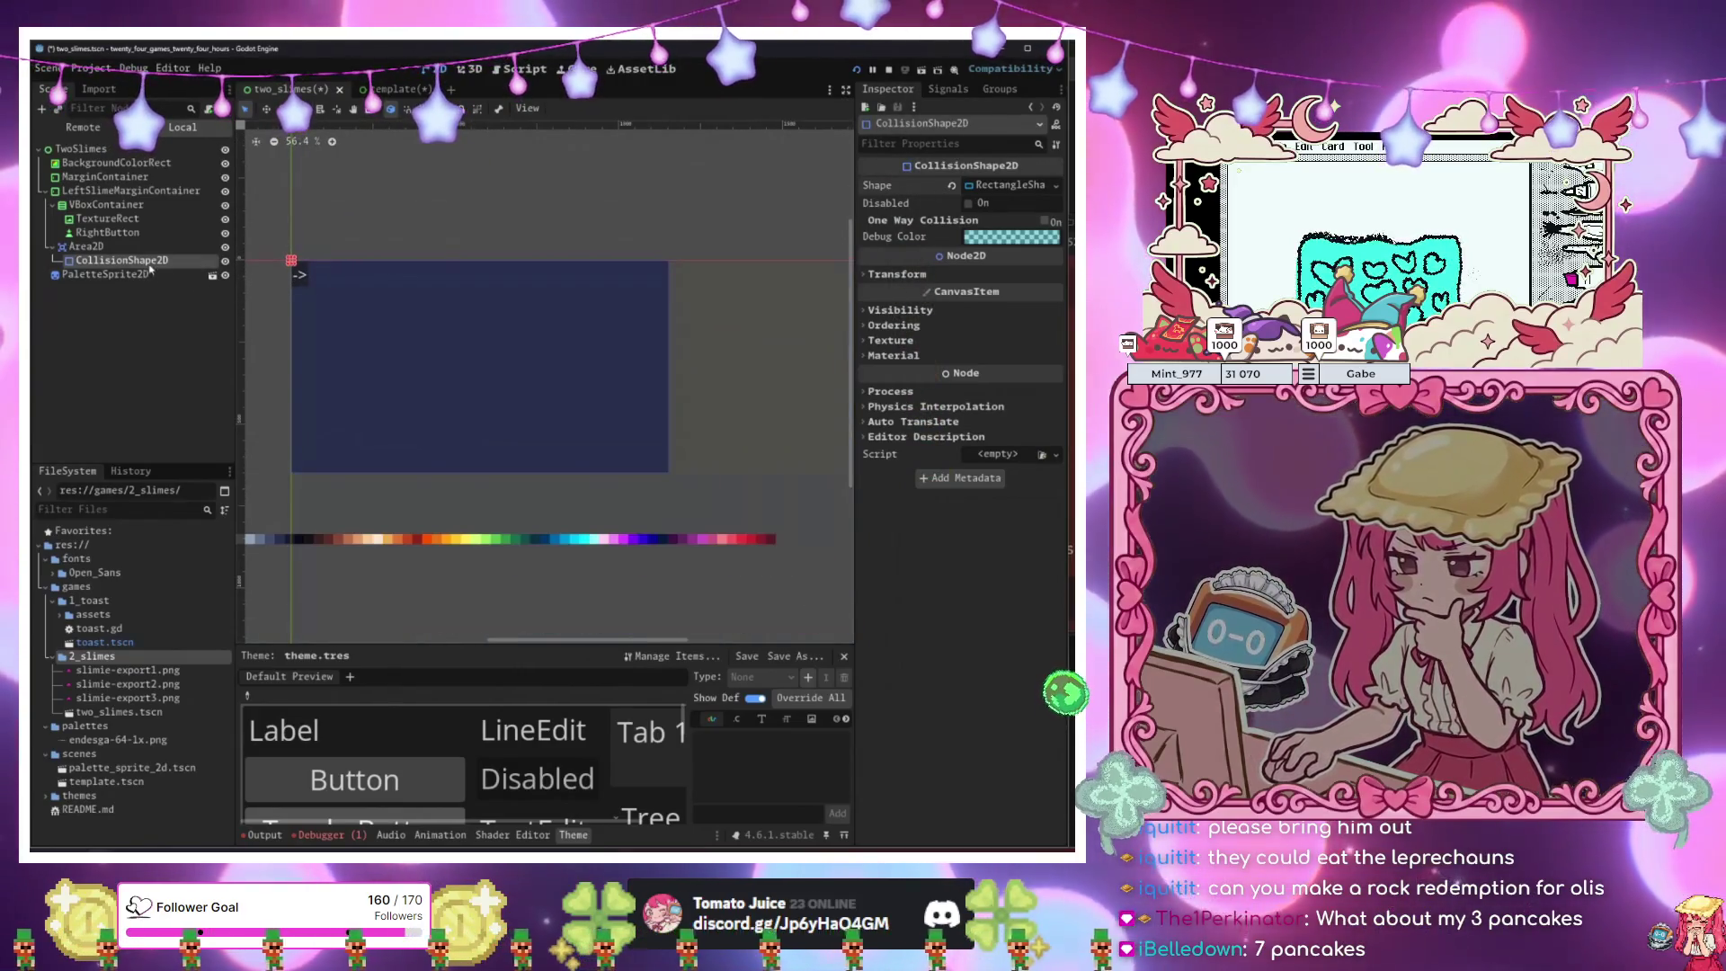
- Show the Area2D's signals and start connecting area_entered
click(155, 247)
click(951, 90)
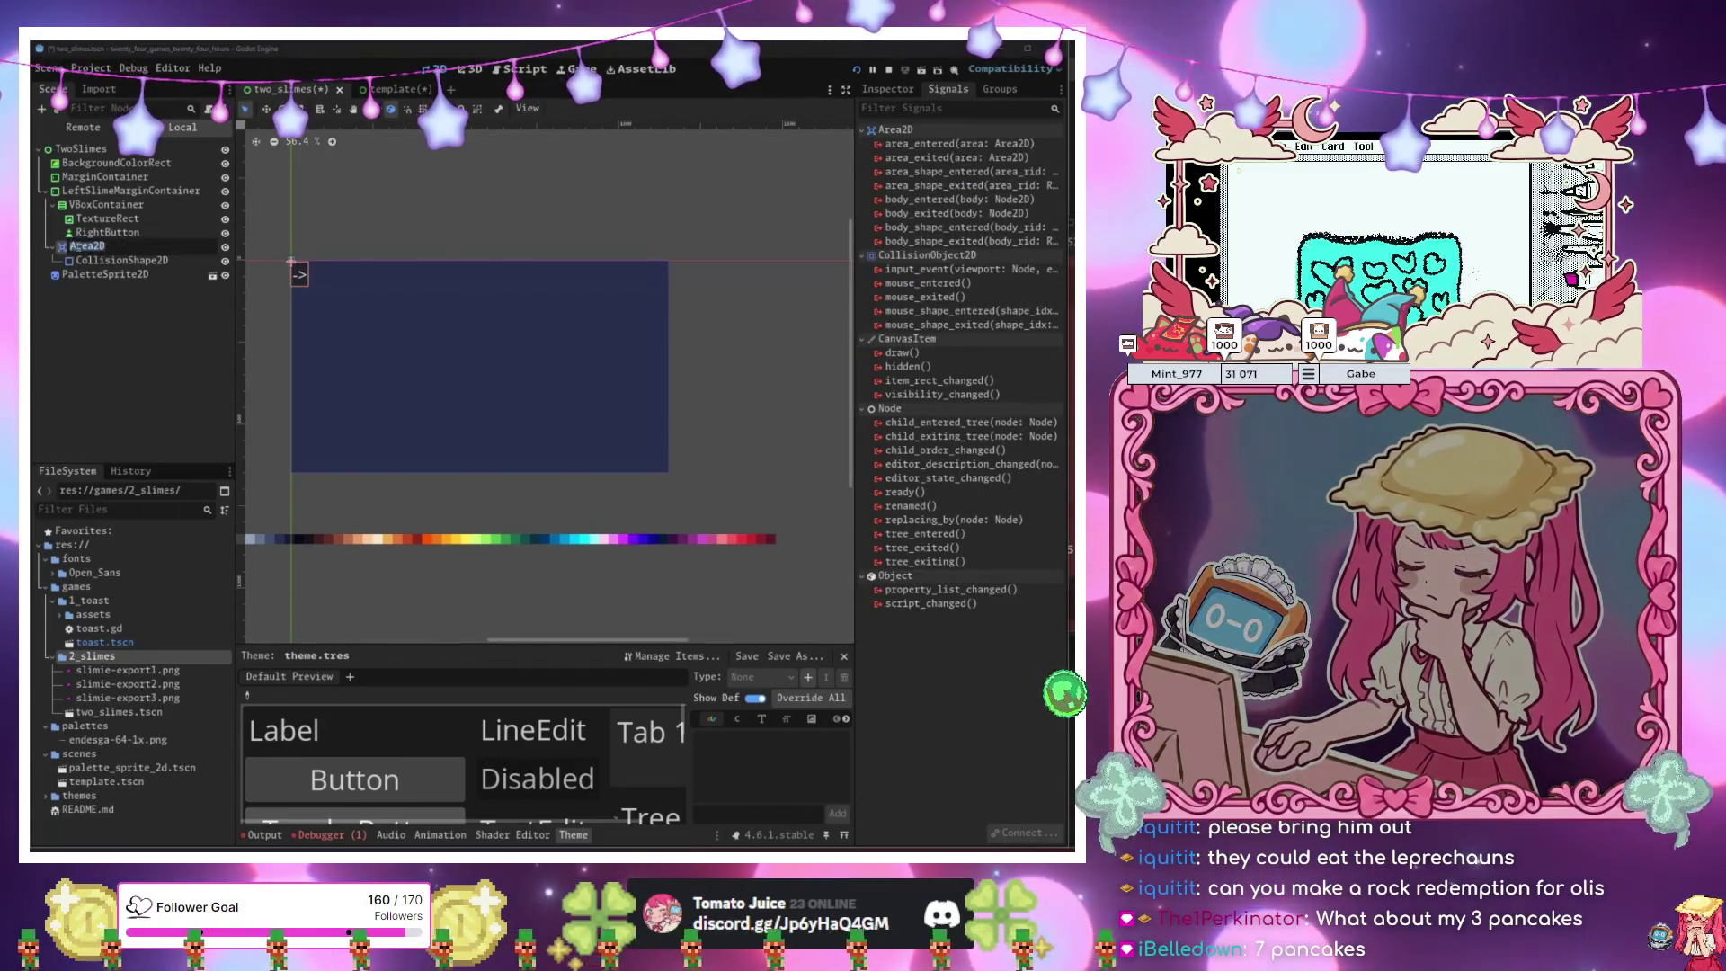
click(115, 260)
click(115, 247)
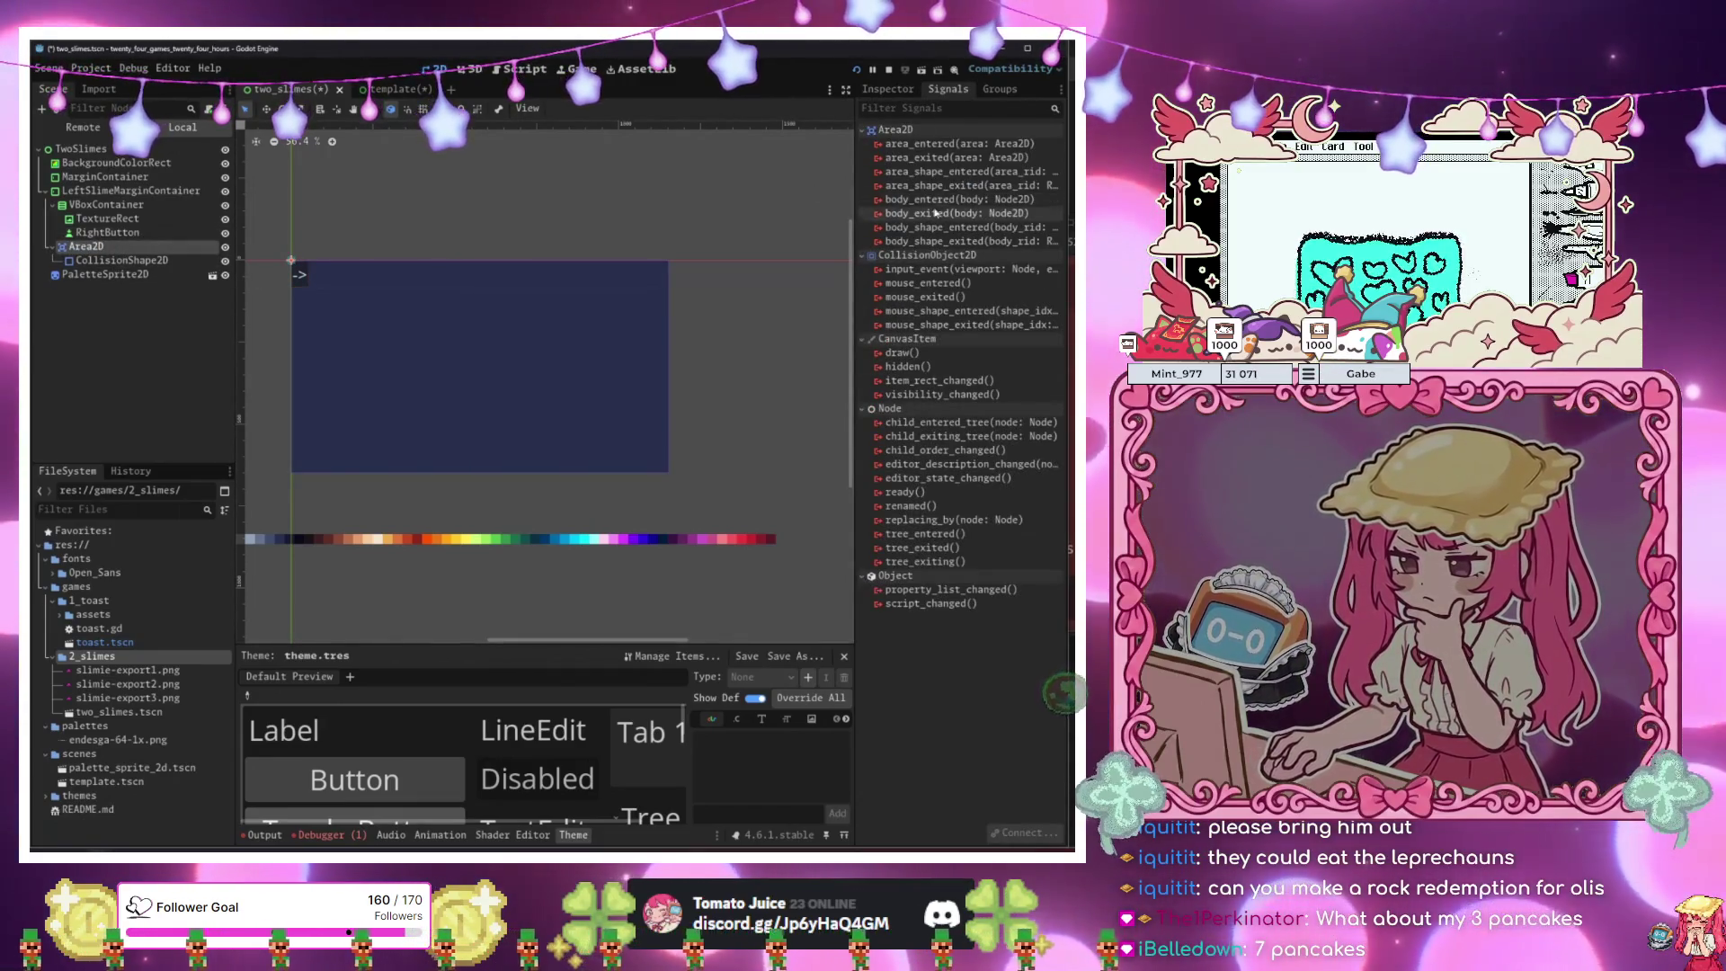
double_click(956, 143)
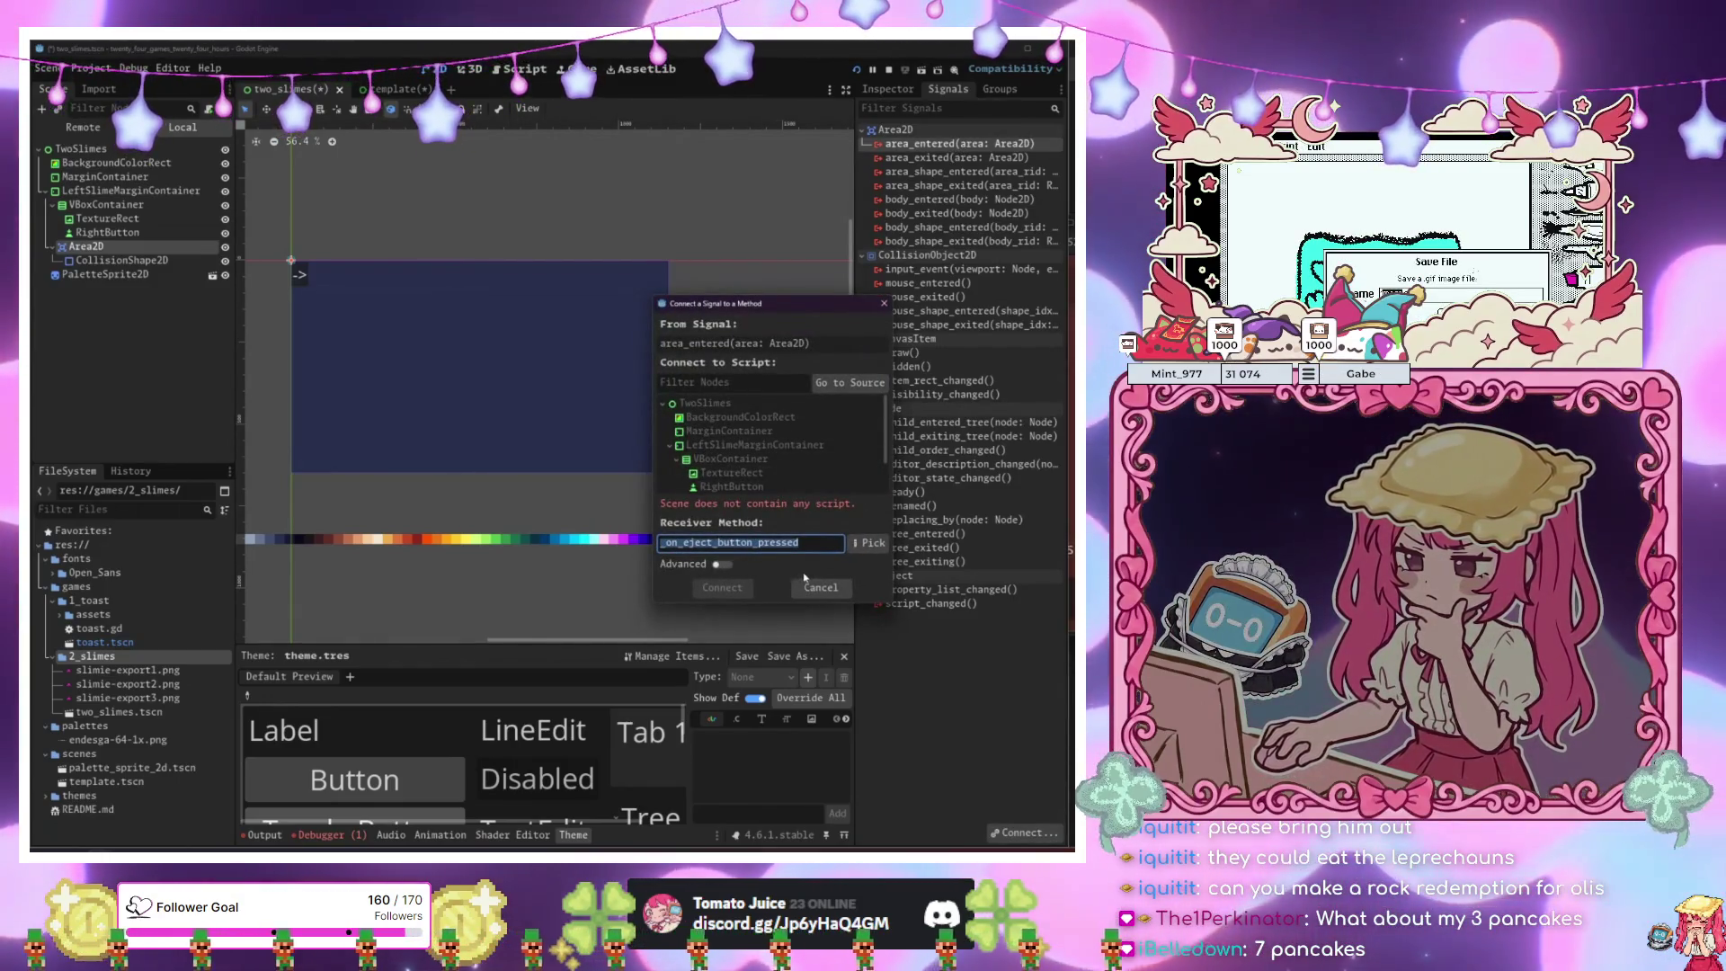
- Cancel the connection and attach a new two_slimes.gd script to TwoSlimes
key(Escape)
click(655, 467)
click(208, 108)
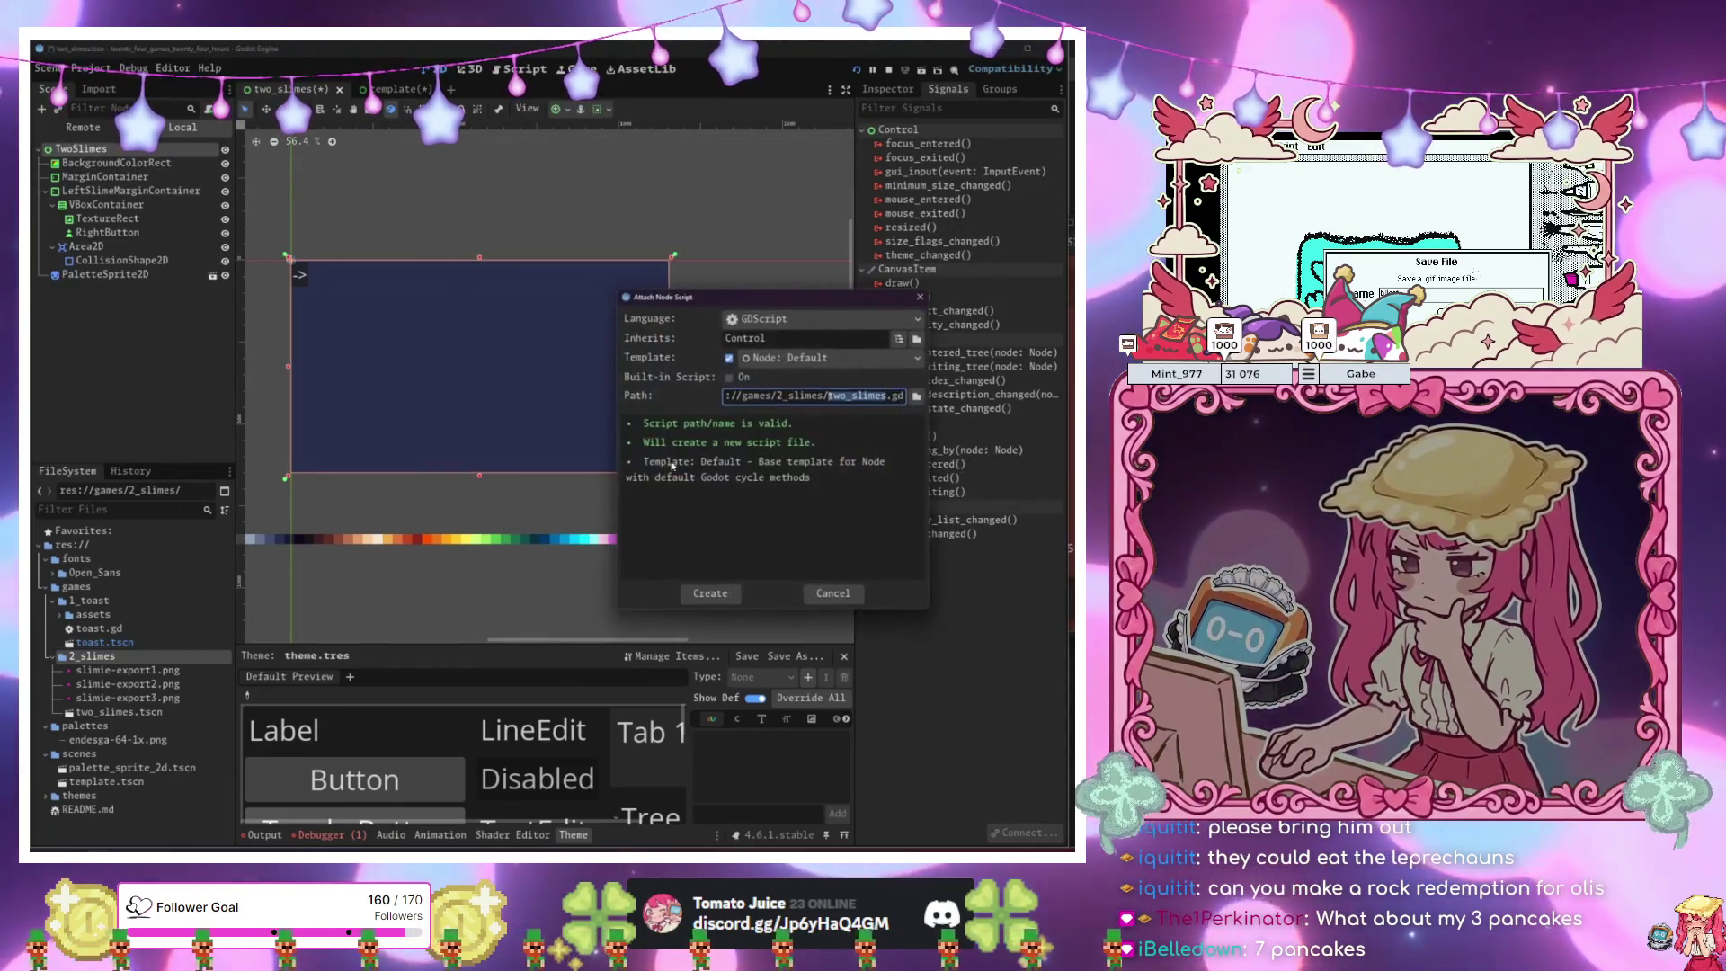
click(709, 590)
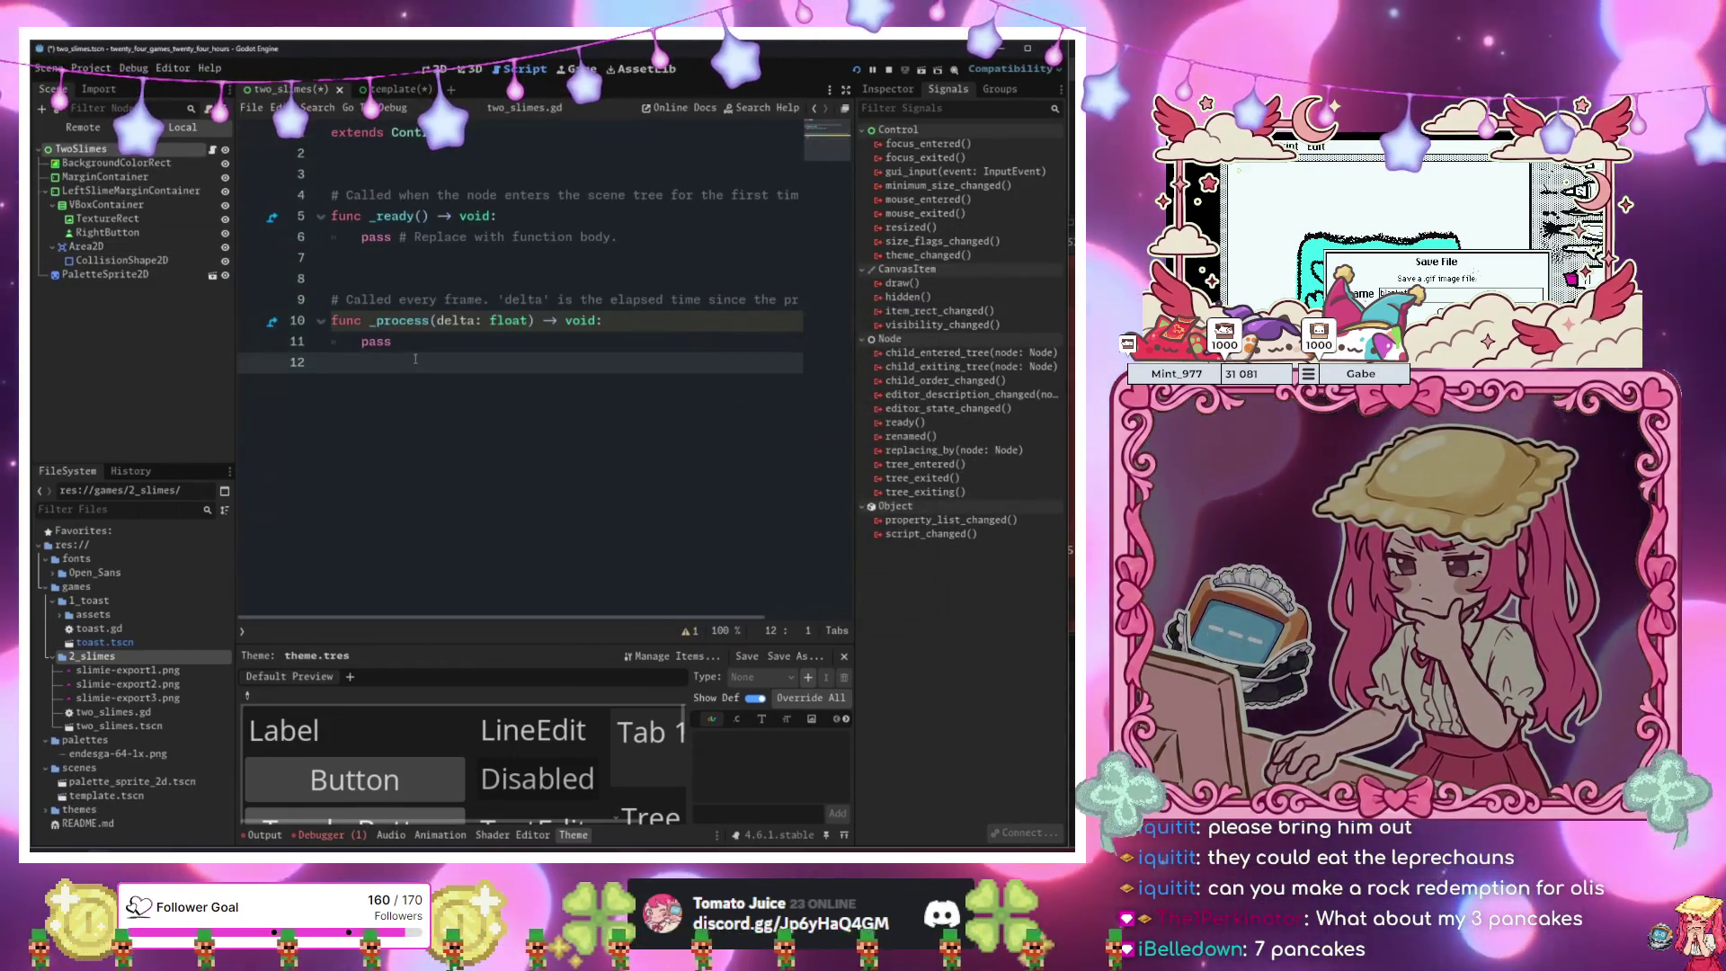
- Connect the Area2D's area_entered signal to a new handler in two_slimes.gd
click(86, 245)
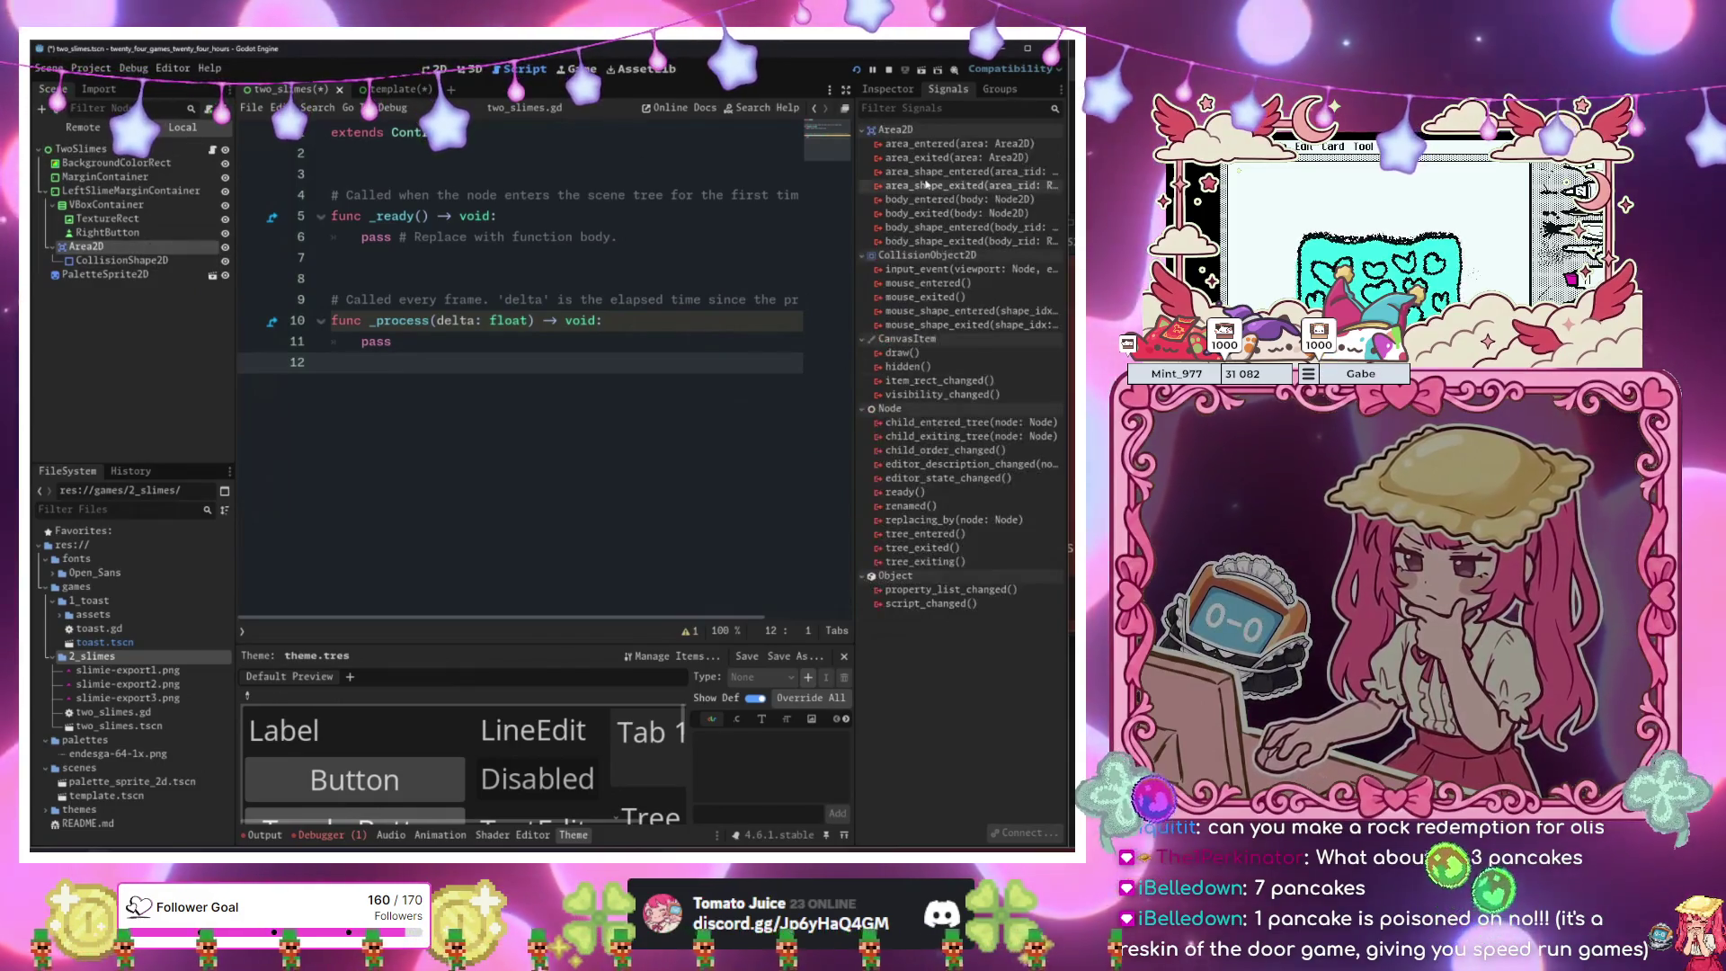
click(937, 144)
double_click(937, 144)
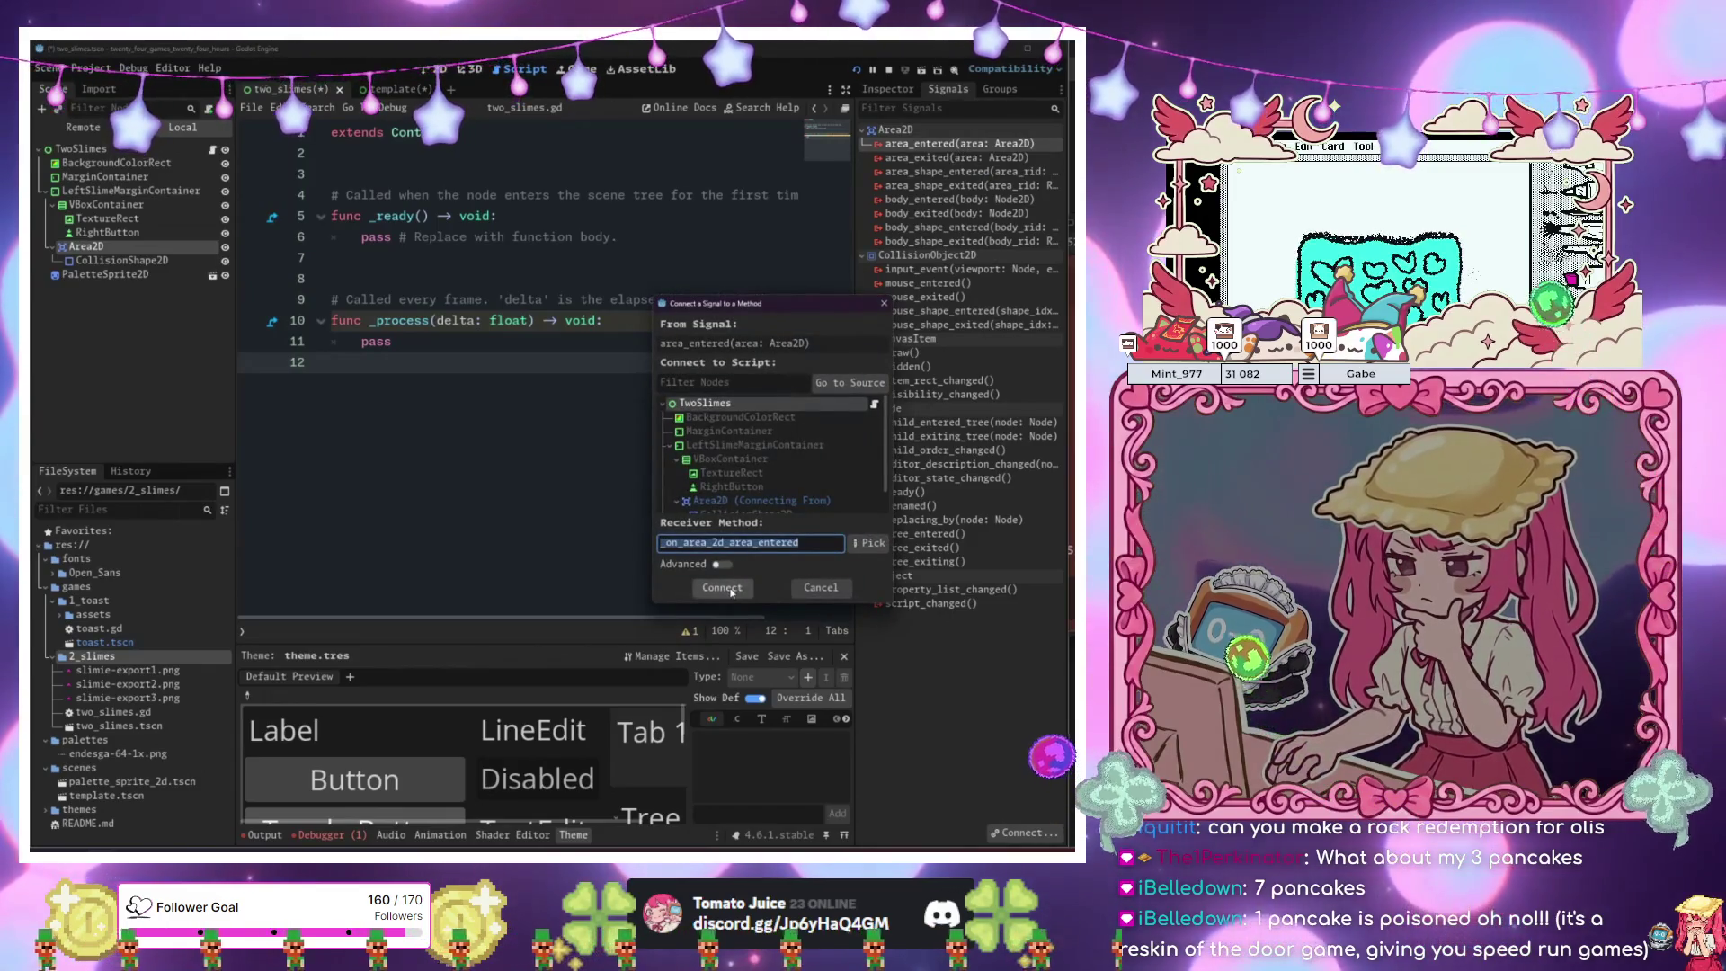
click(722, 581)
click(394, 180)
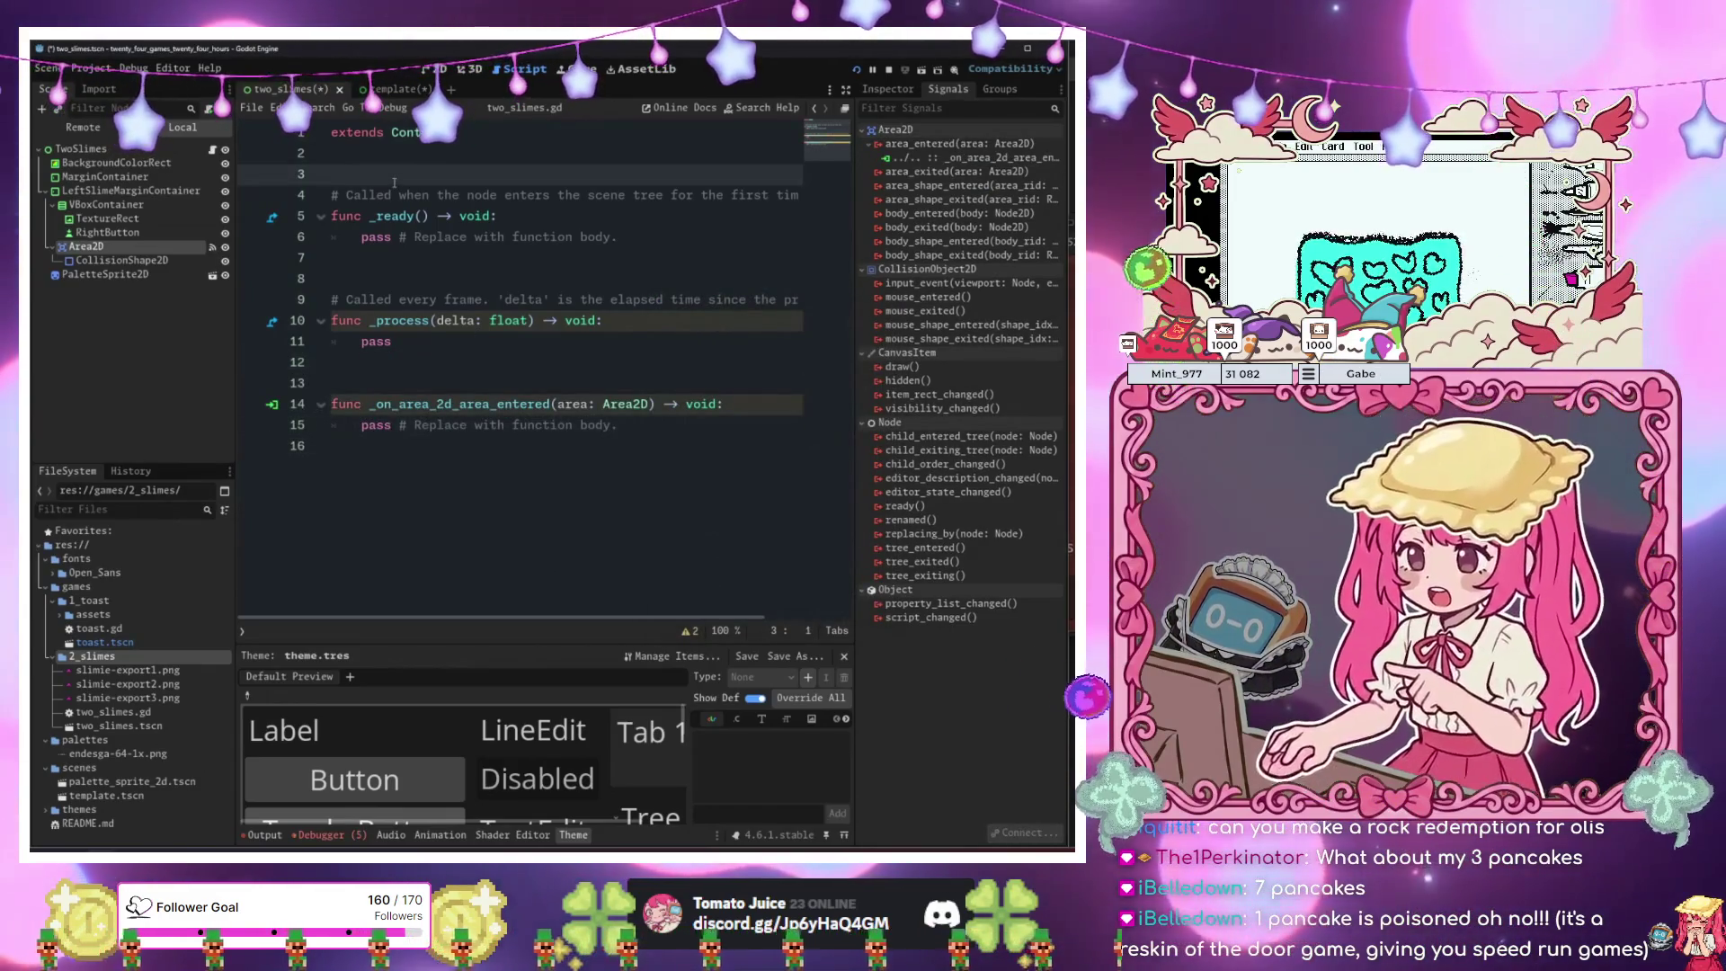
key(Return)
key(Return)
key(Return)
key(Up)
key(Up)
text(@export)
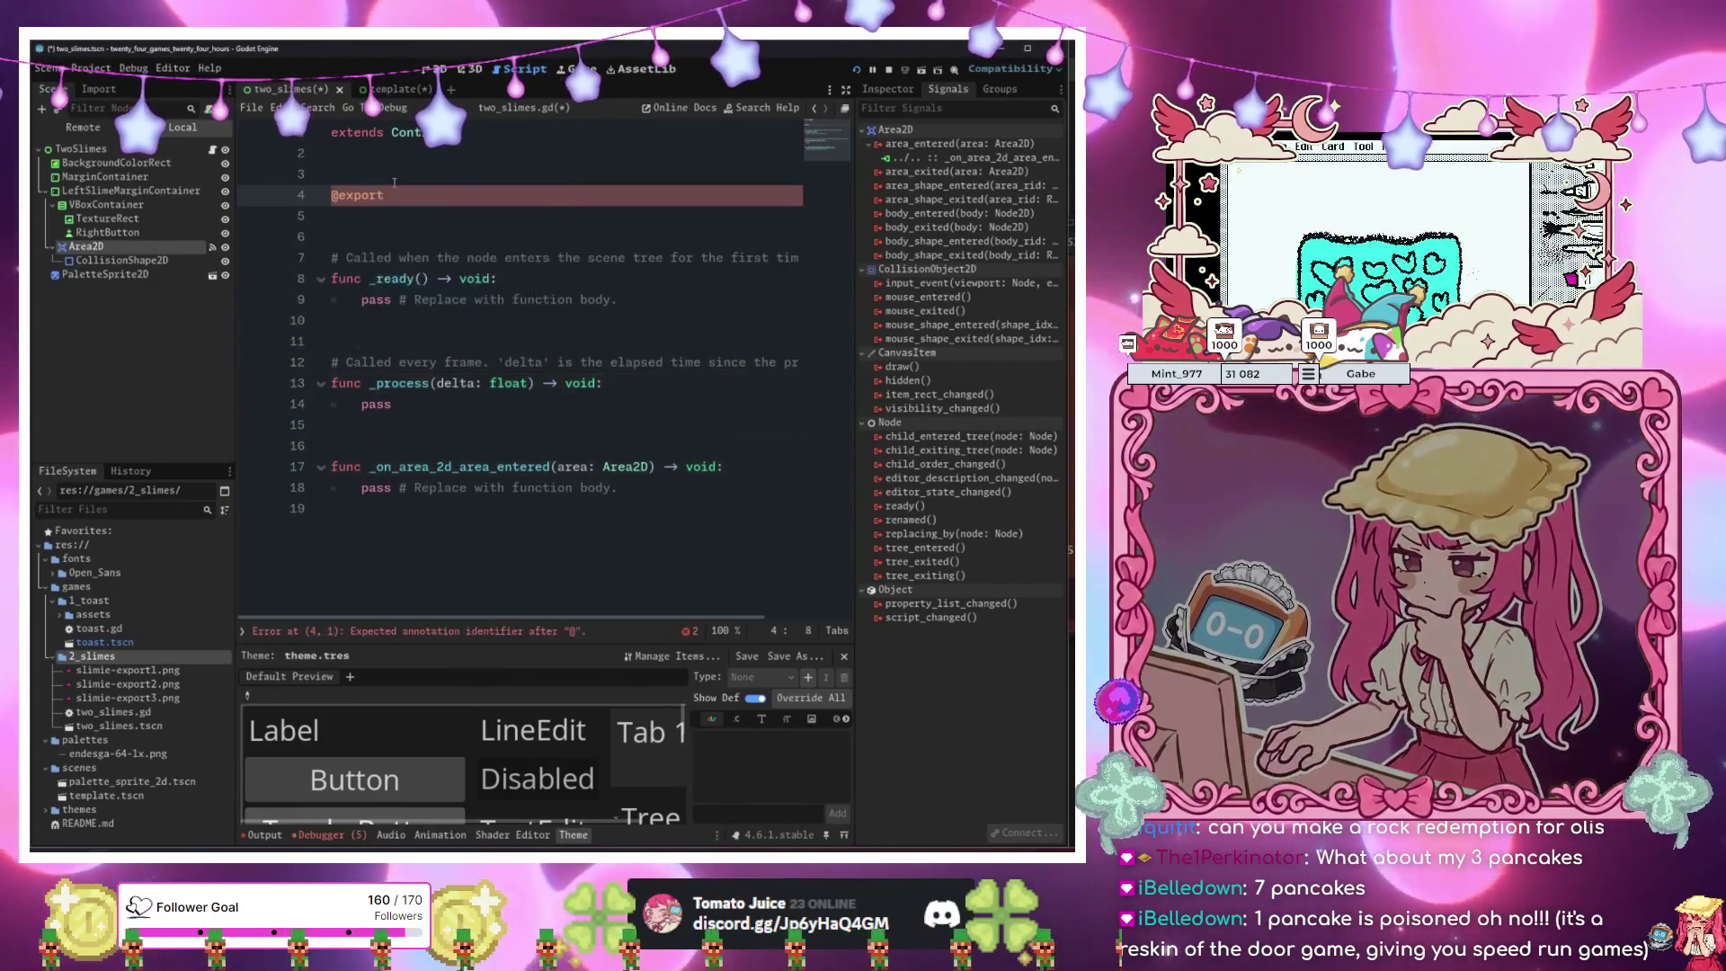
text( var)
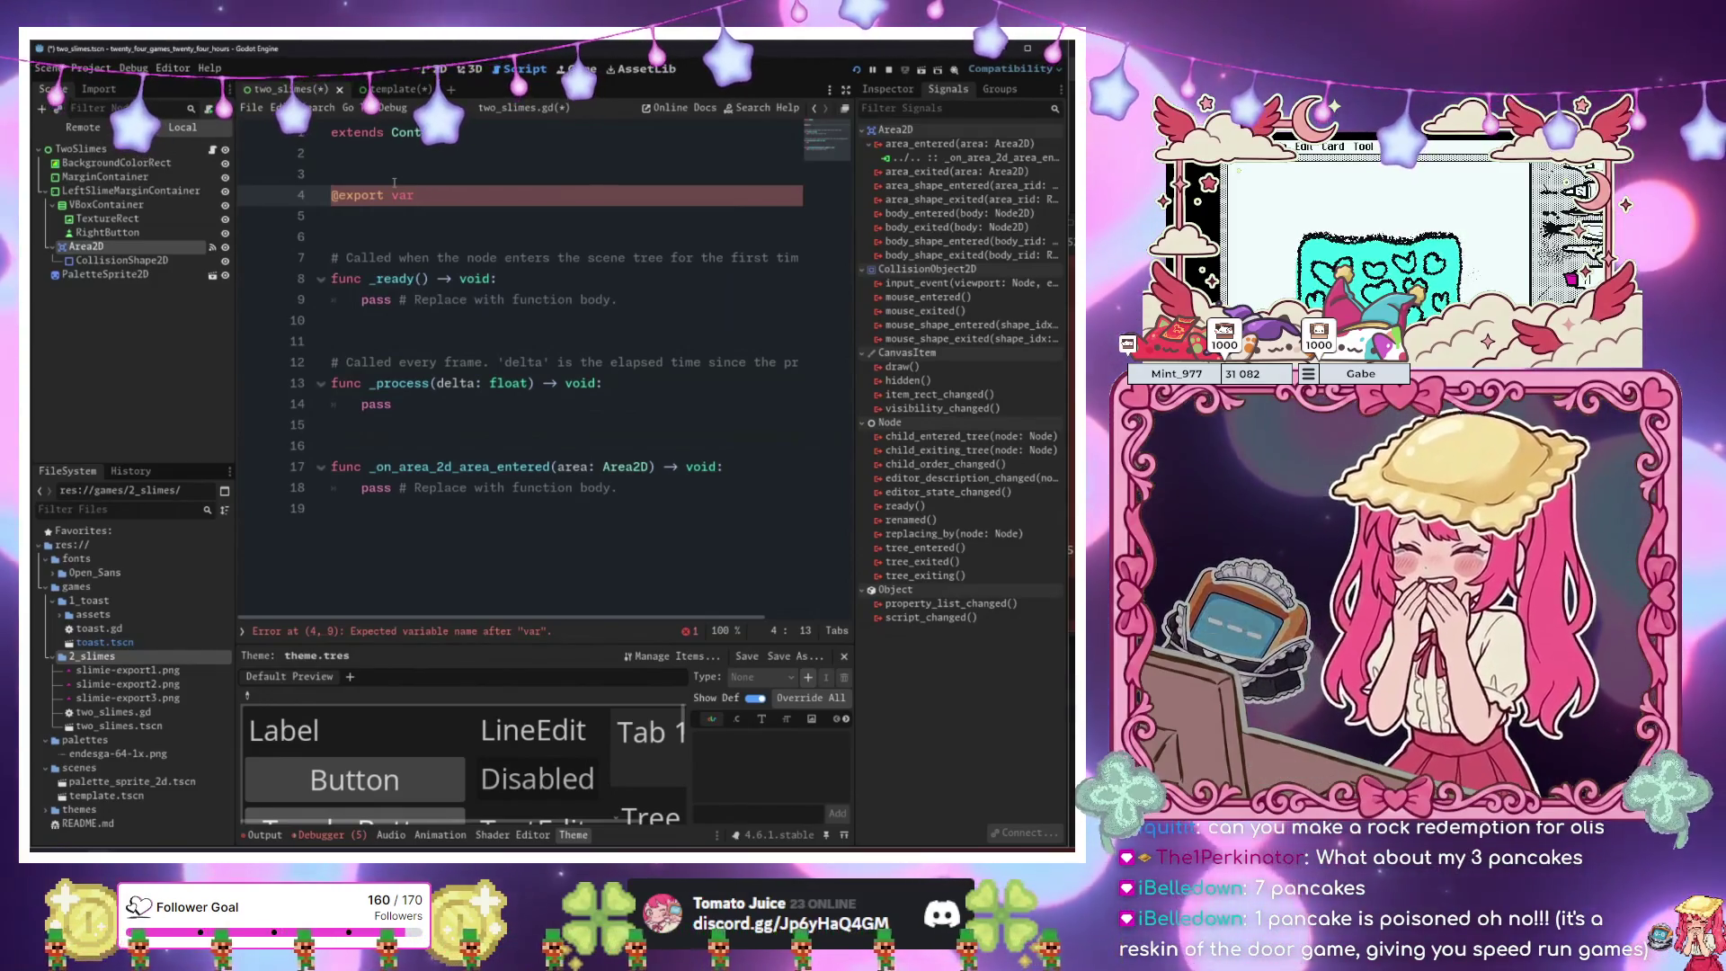
text(_2)
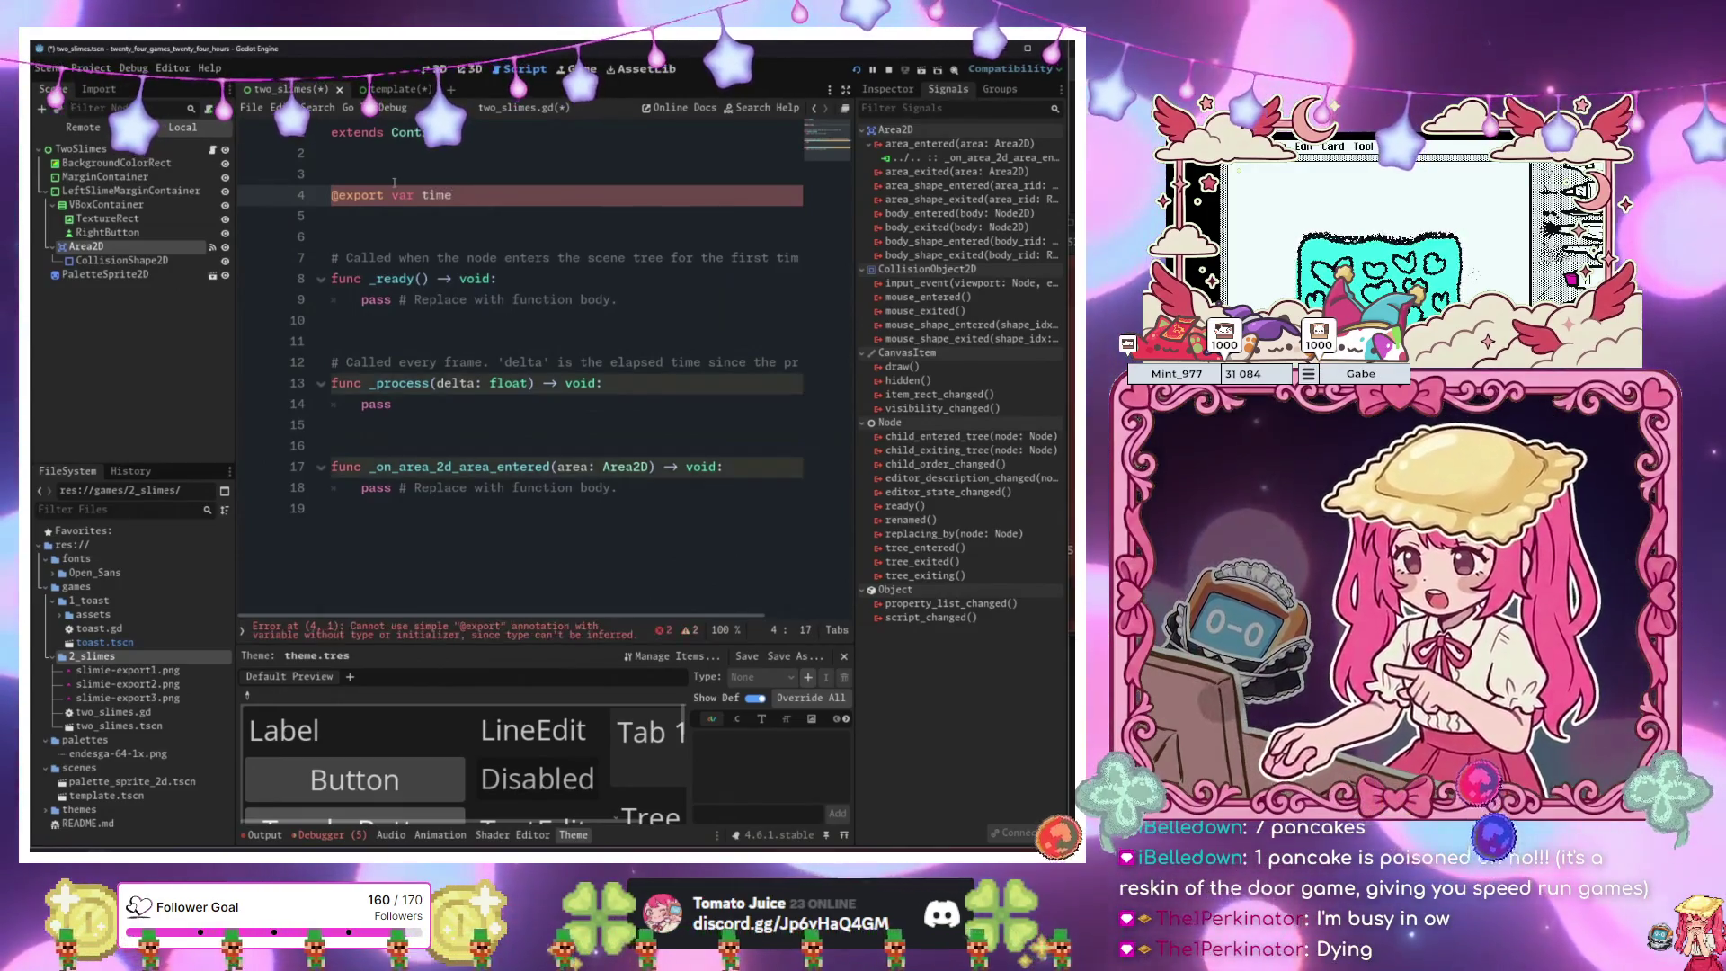
text(_to)
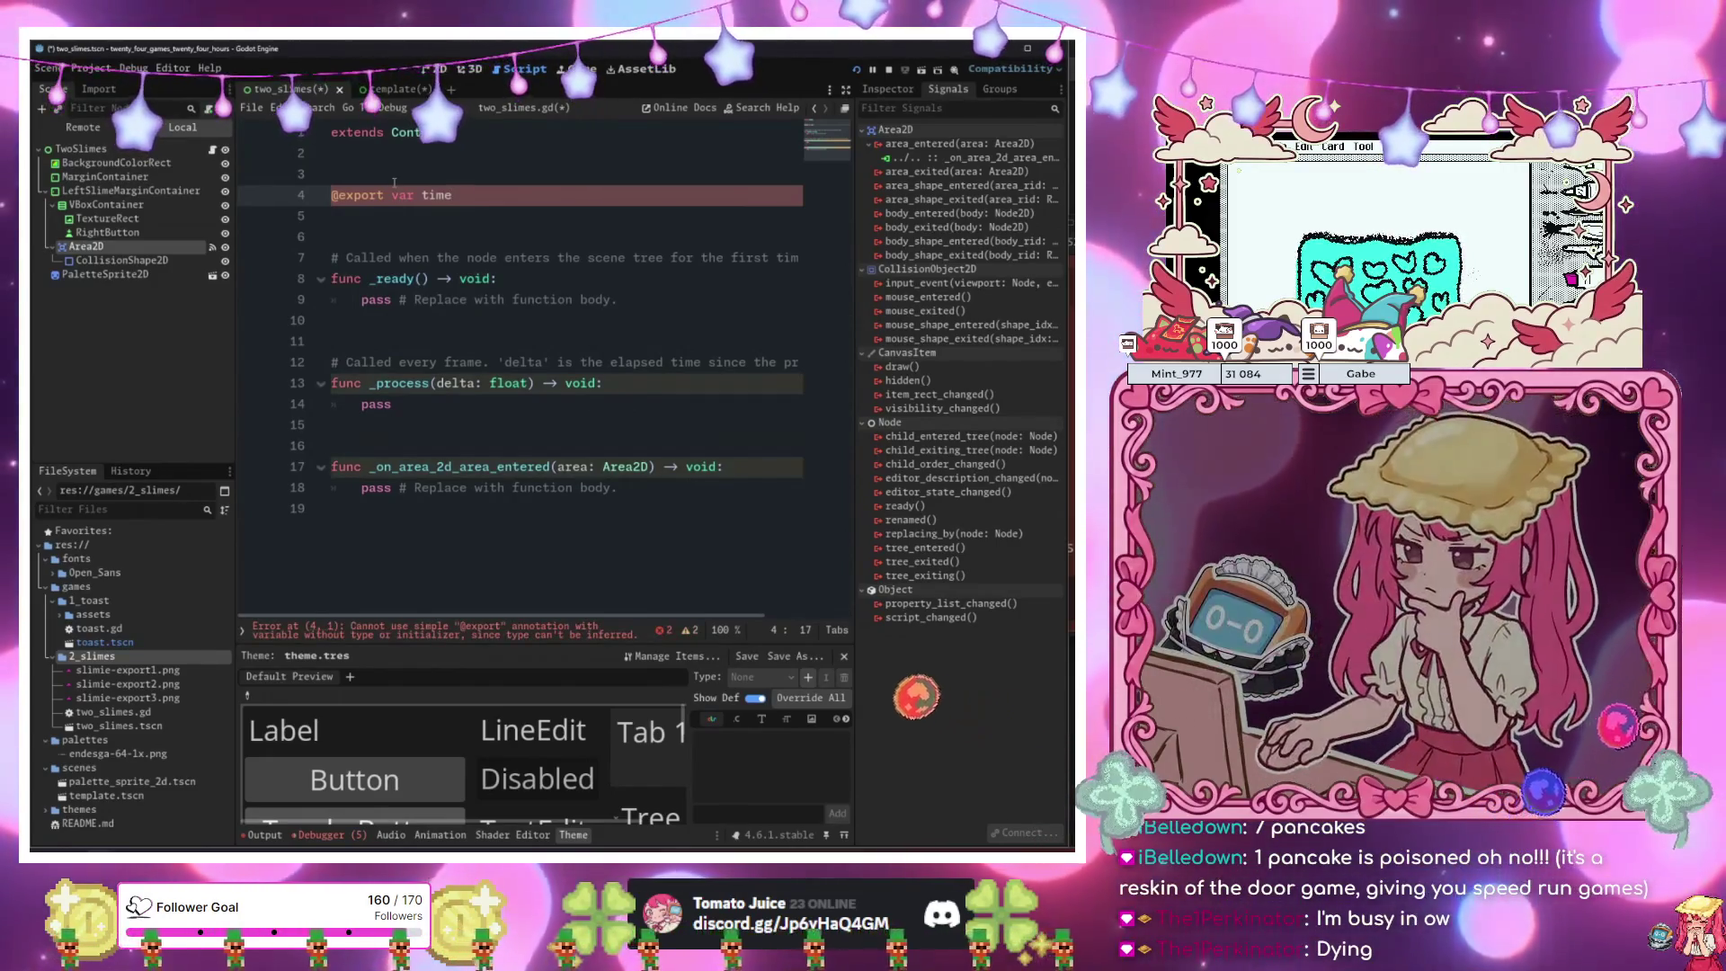
text(_win: 2)
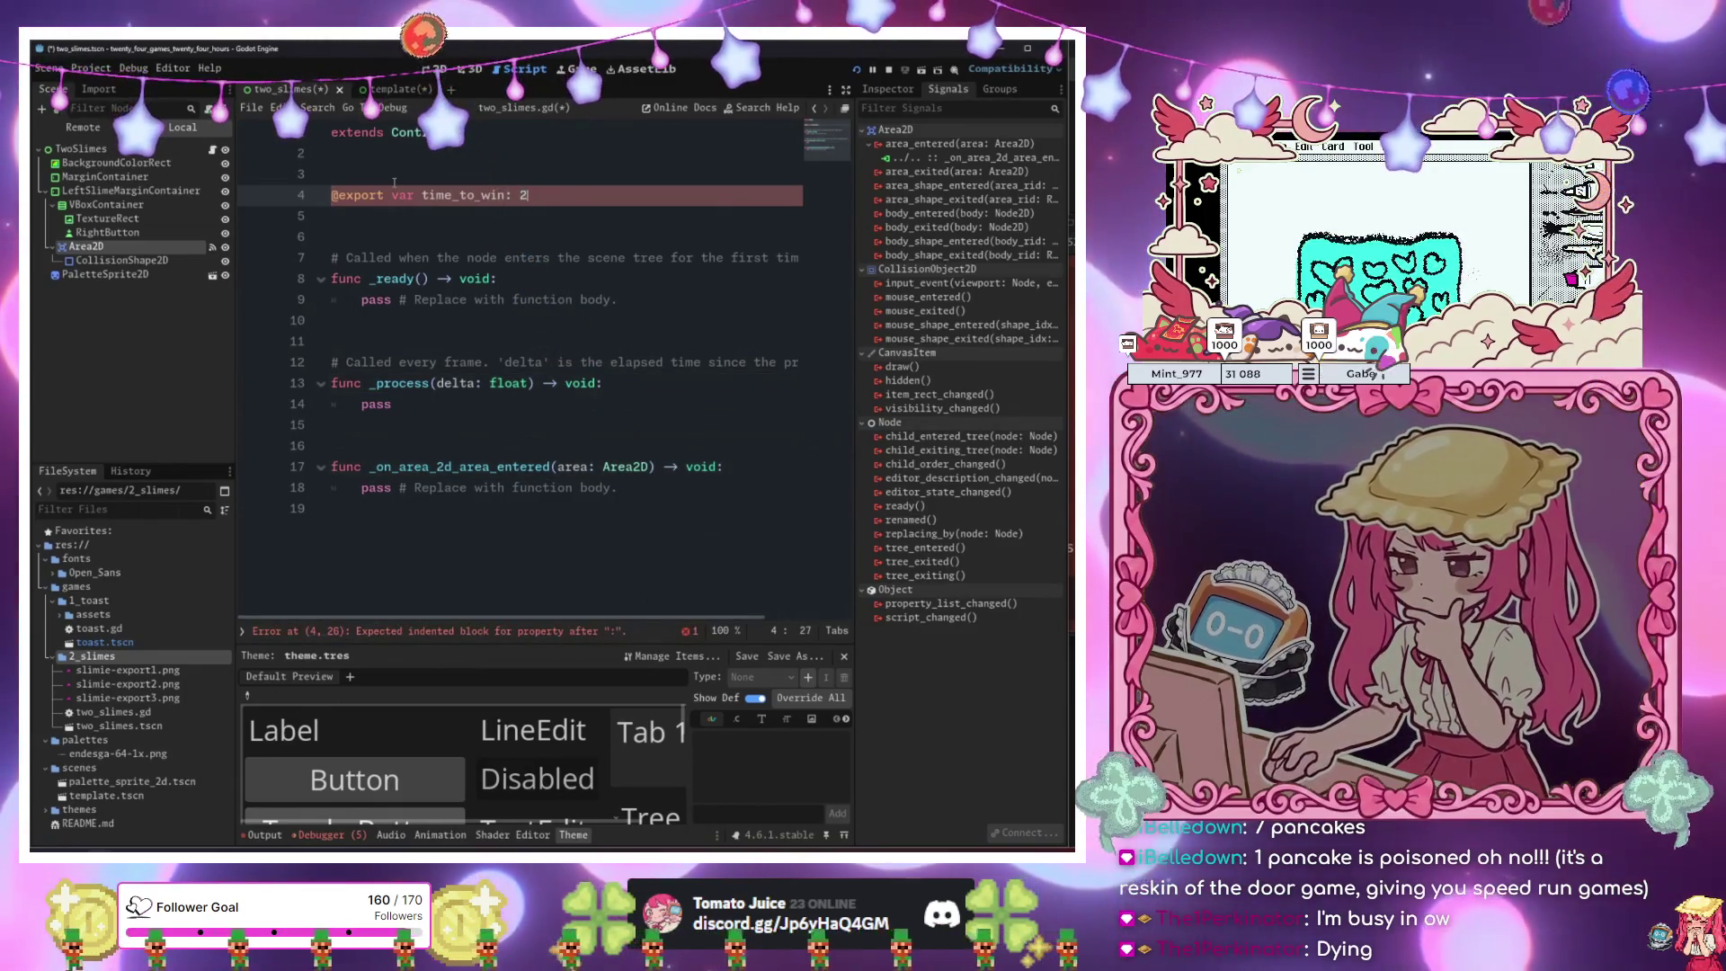
key(BackSpace)
text(float = 20.0)
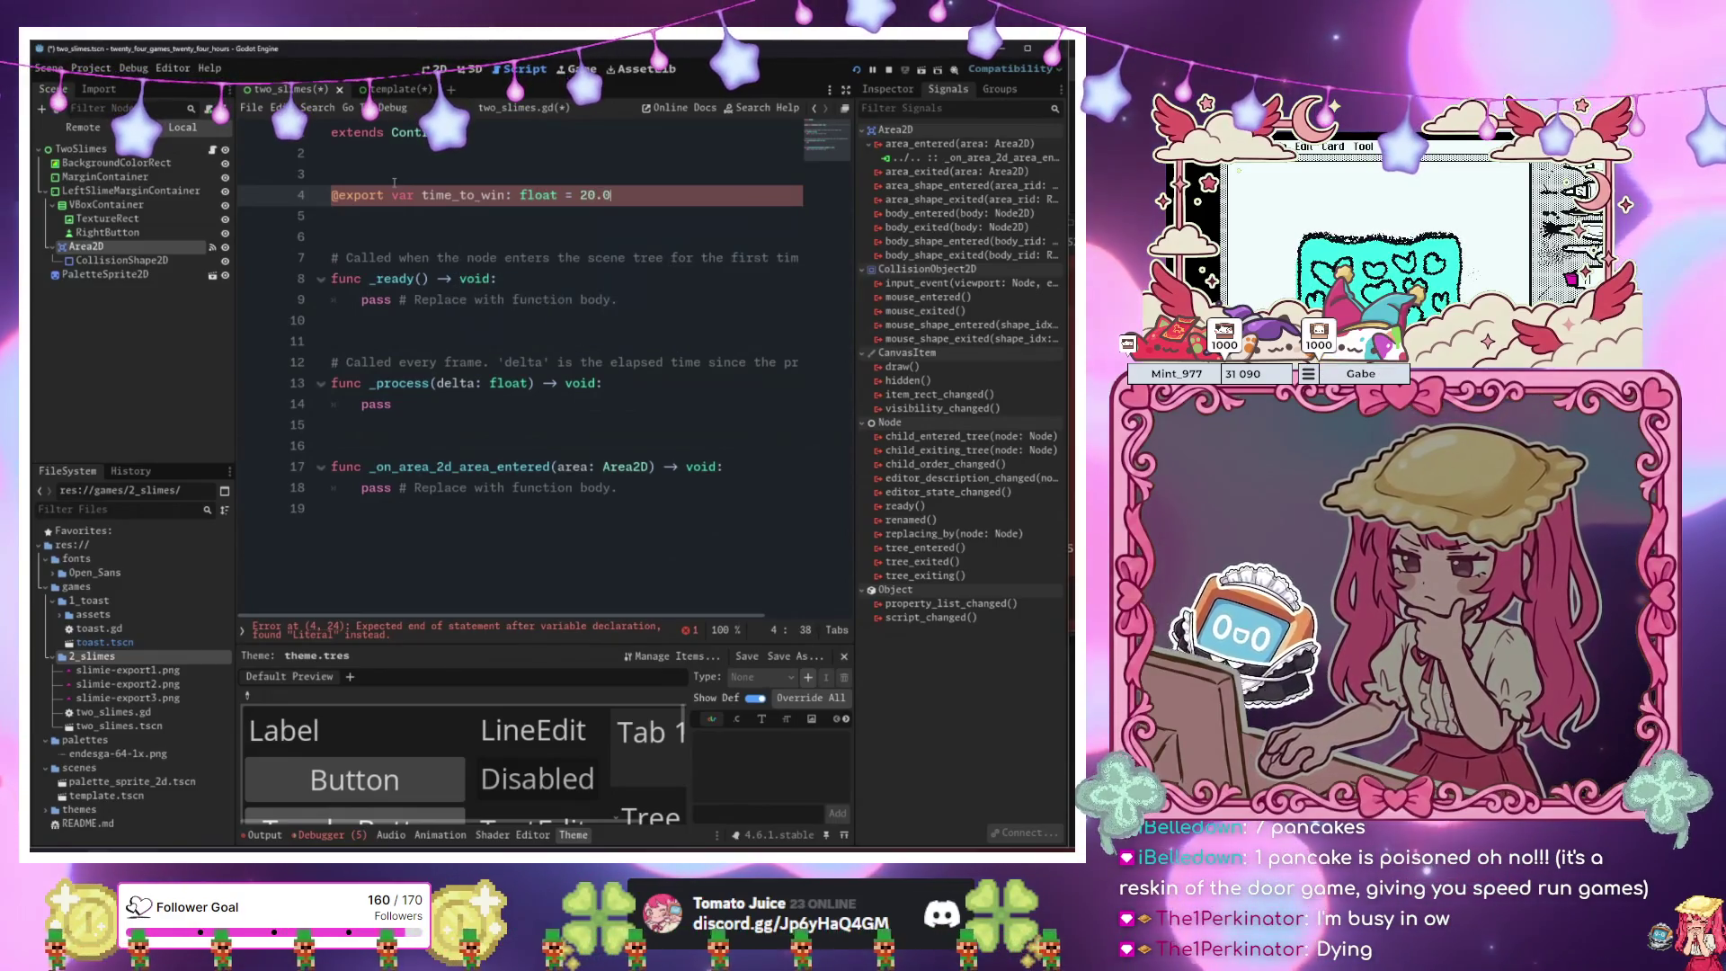
key(Return)
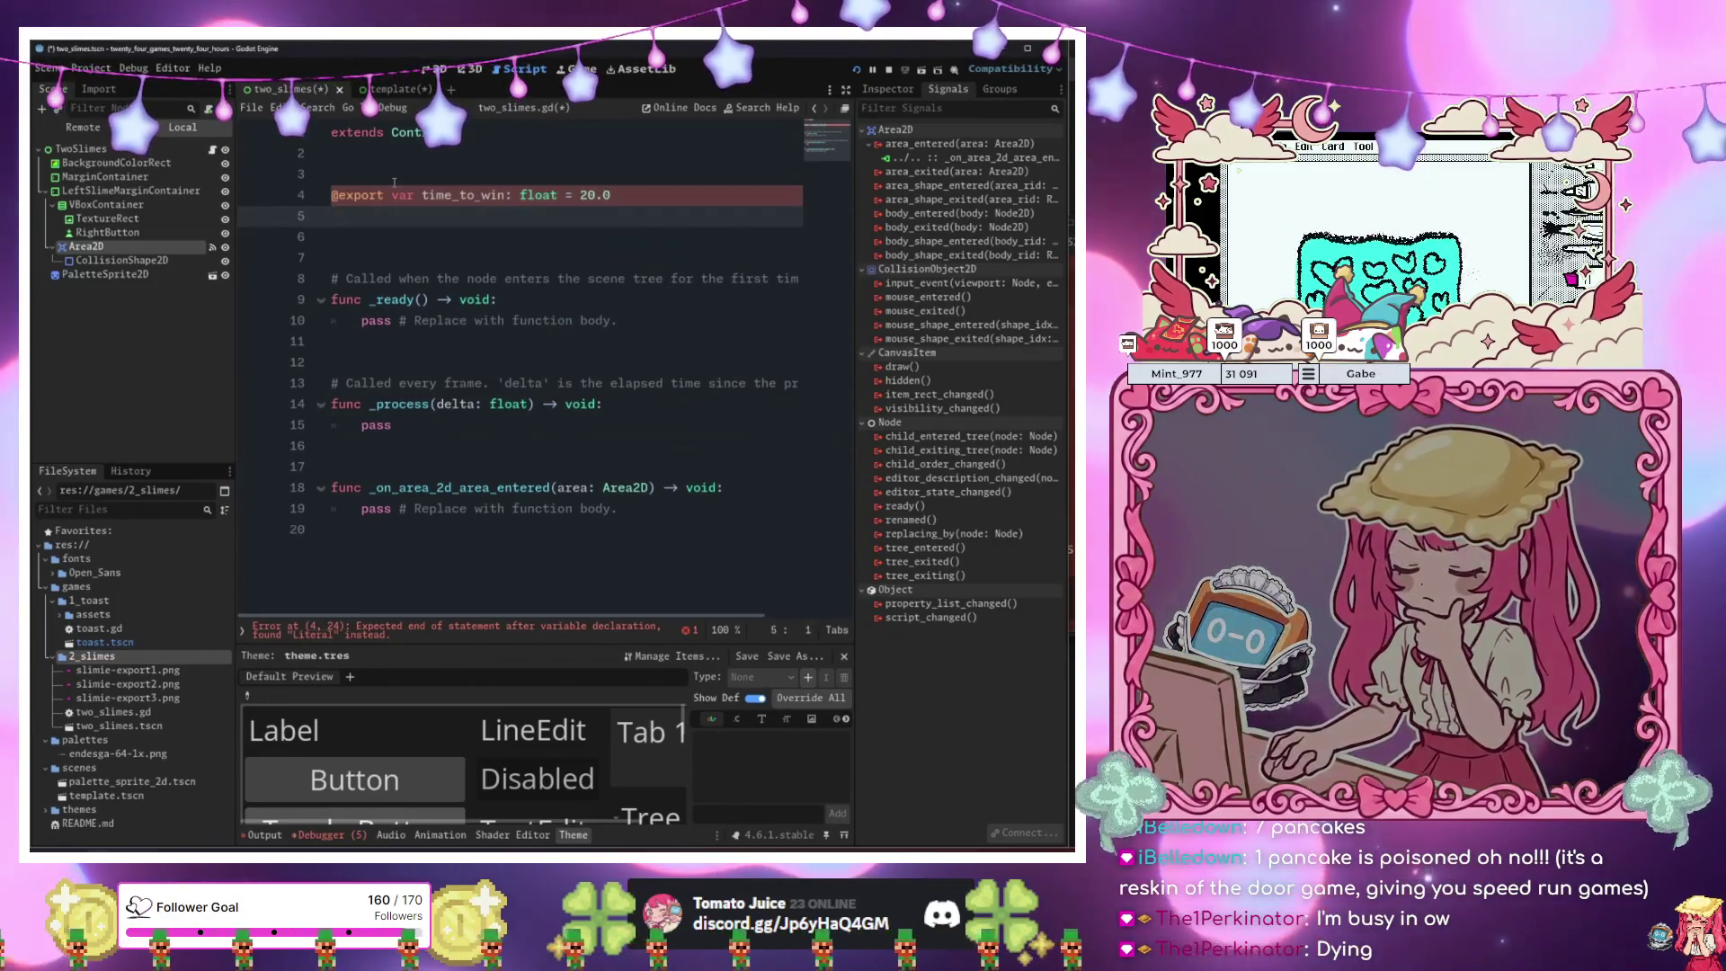
text(@export var move_distance: )
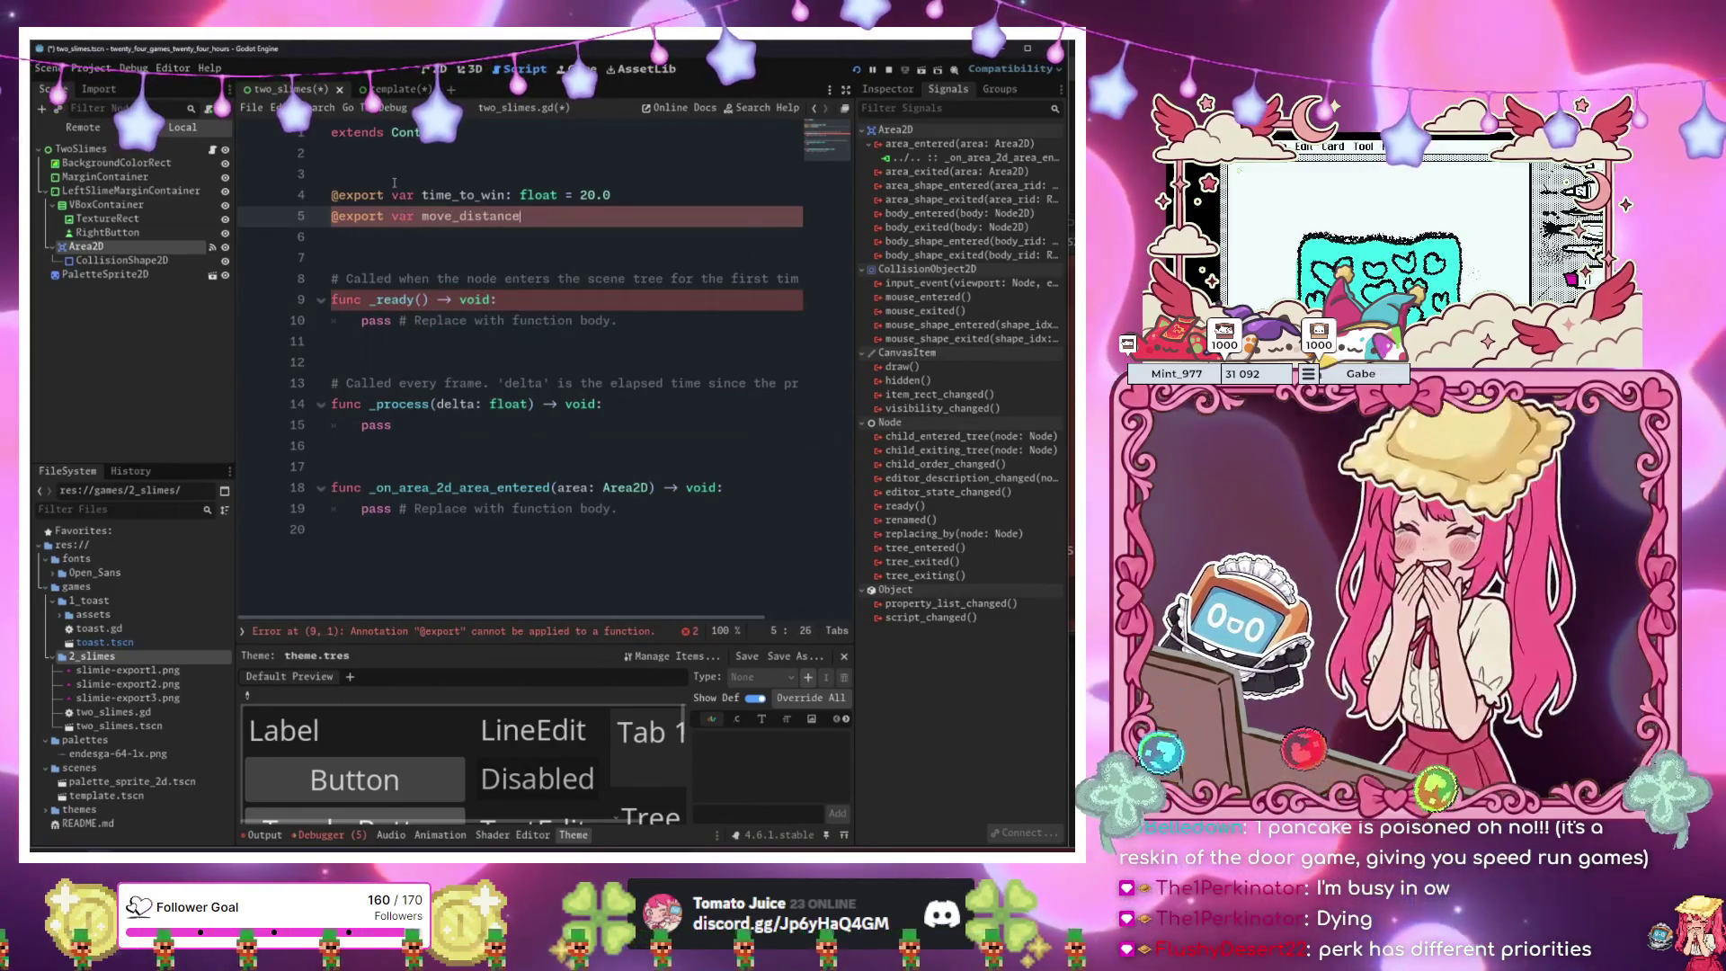
text(float = )
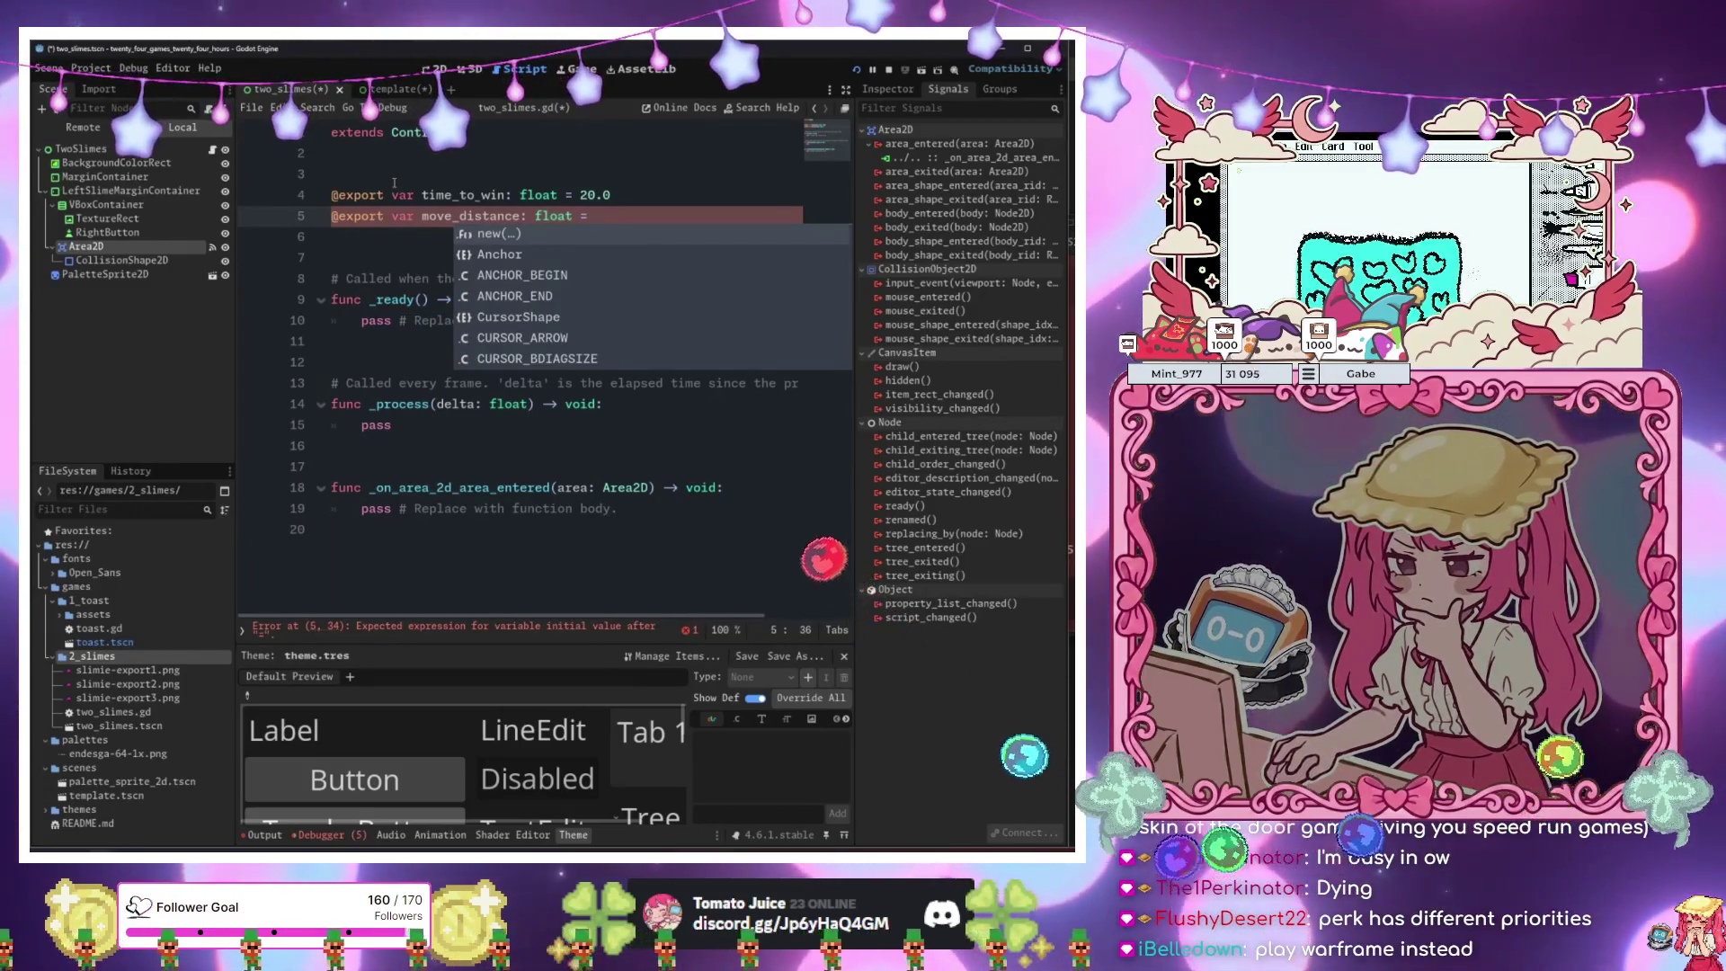
text(5.0)
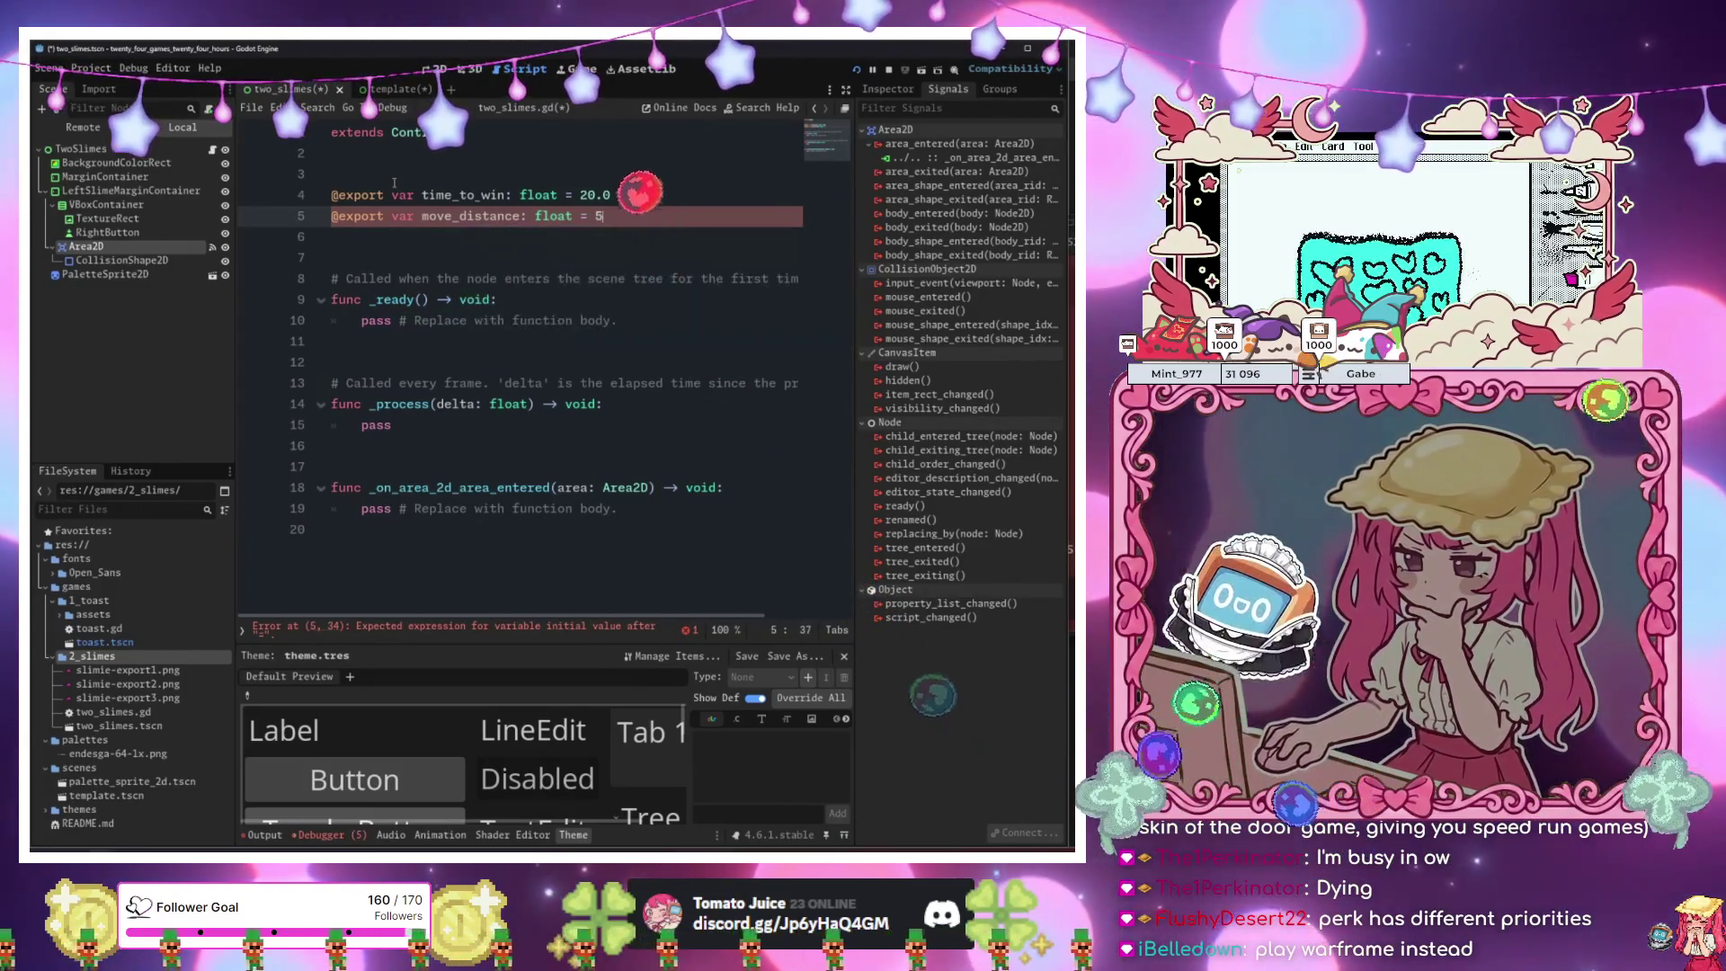
click(583, 550)
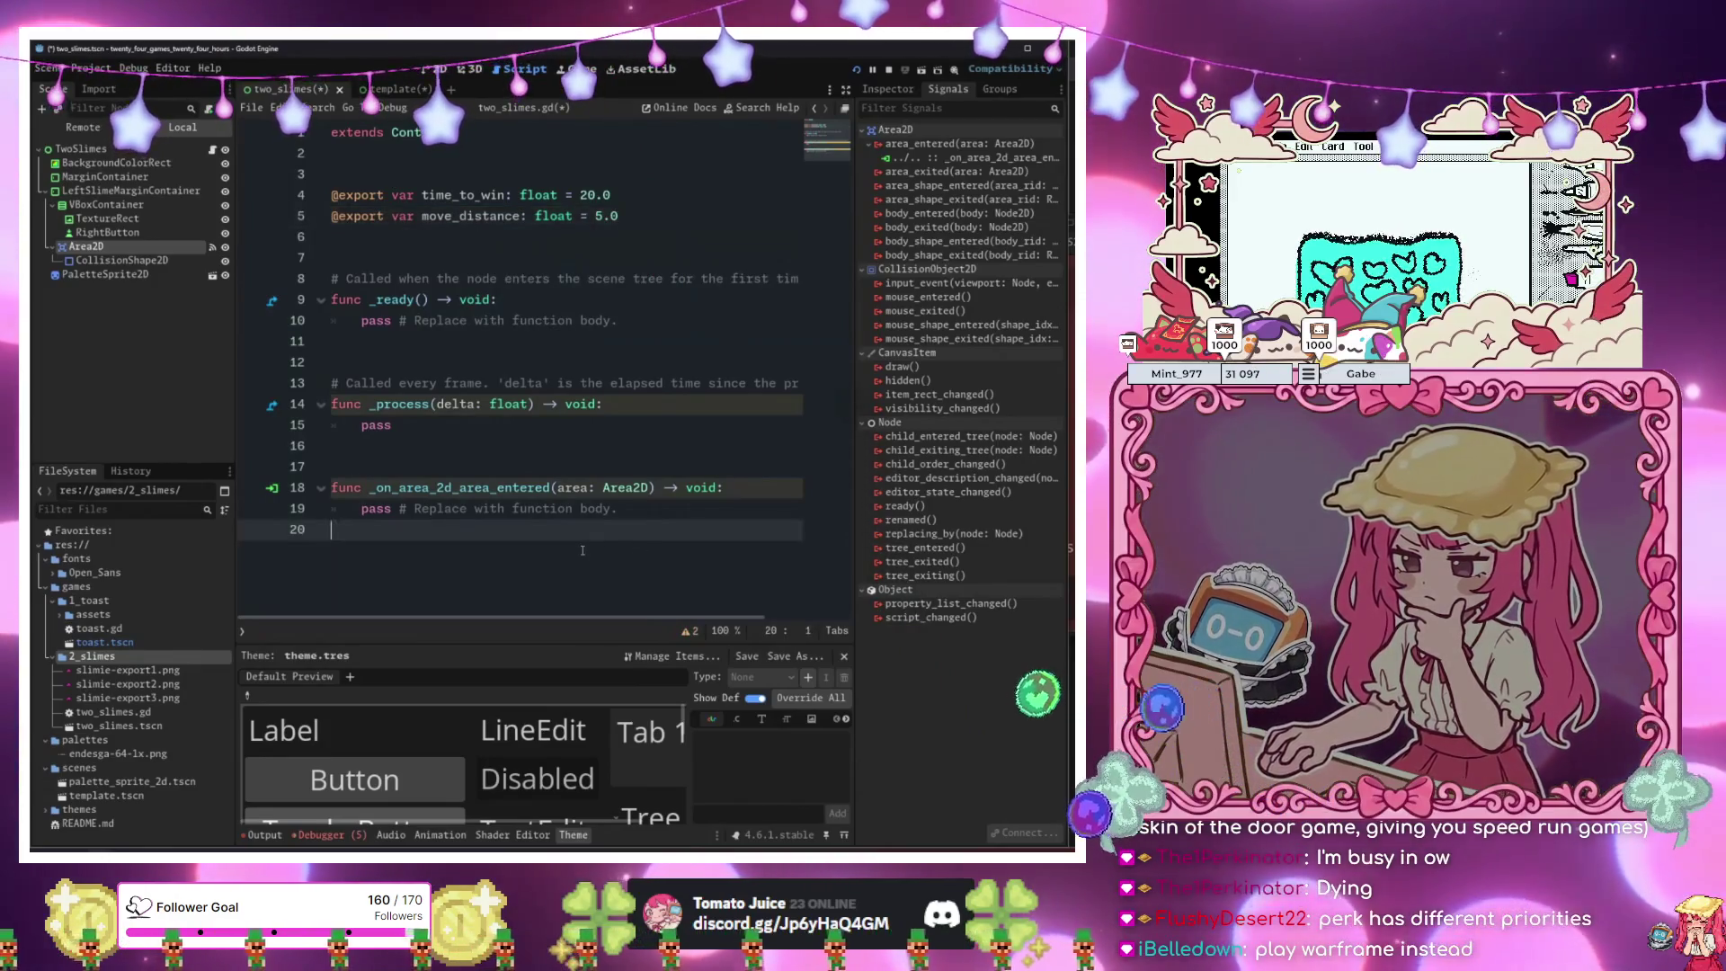
drag(620, 508, 360, 509)
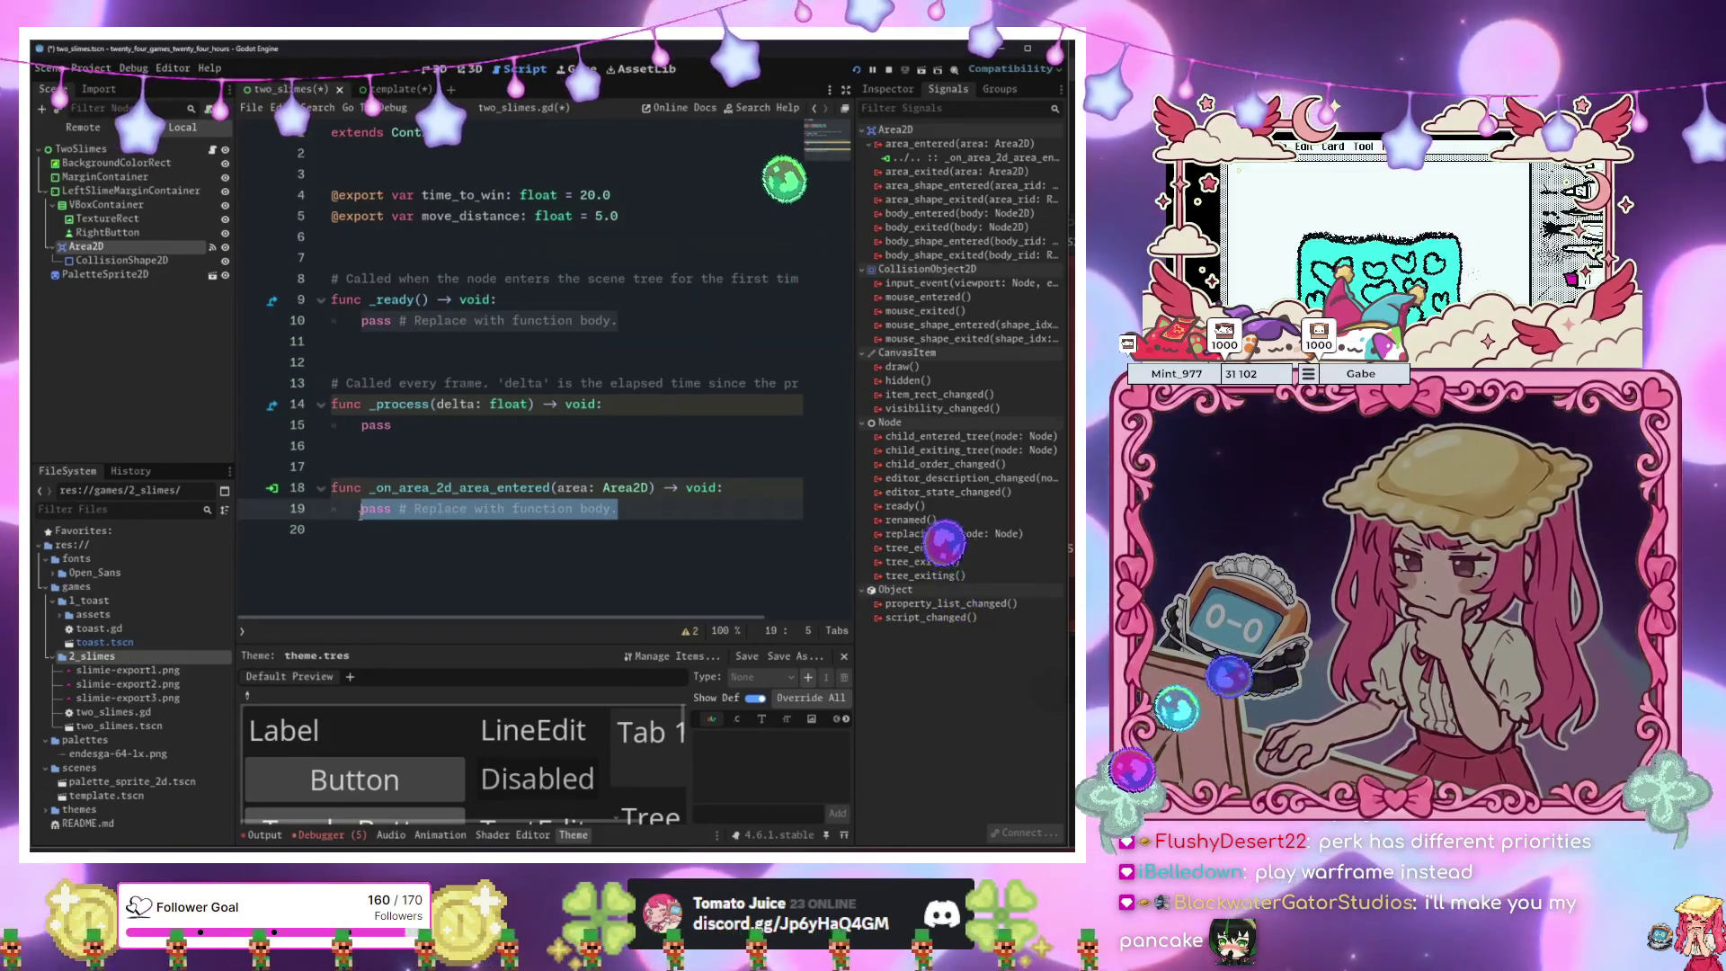
- Call win() from the area_entered handler, add a 'func win() -> void: pass' stub, and save
text(win()
key(Down)
key(Return)
key(Return)
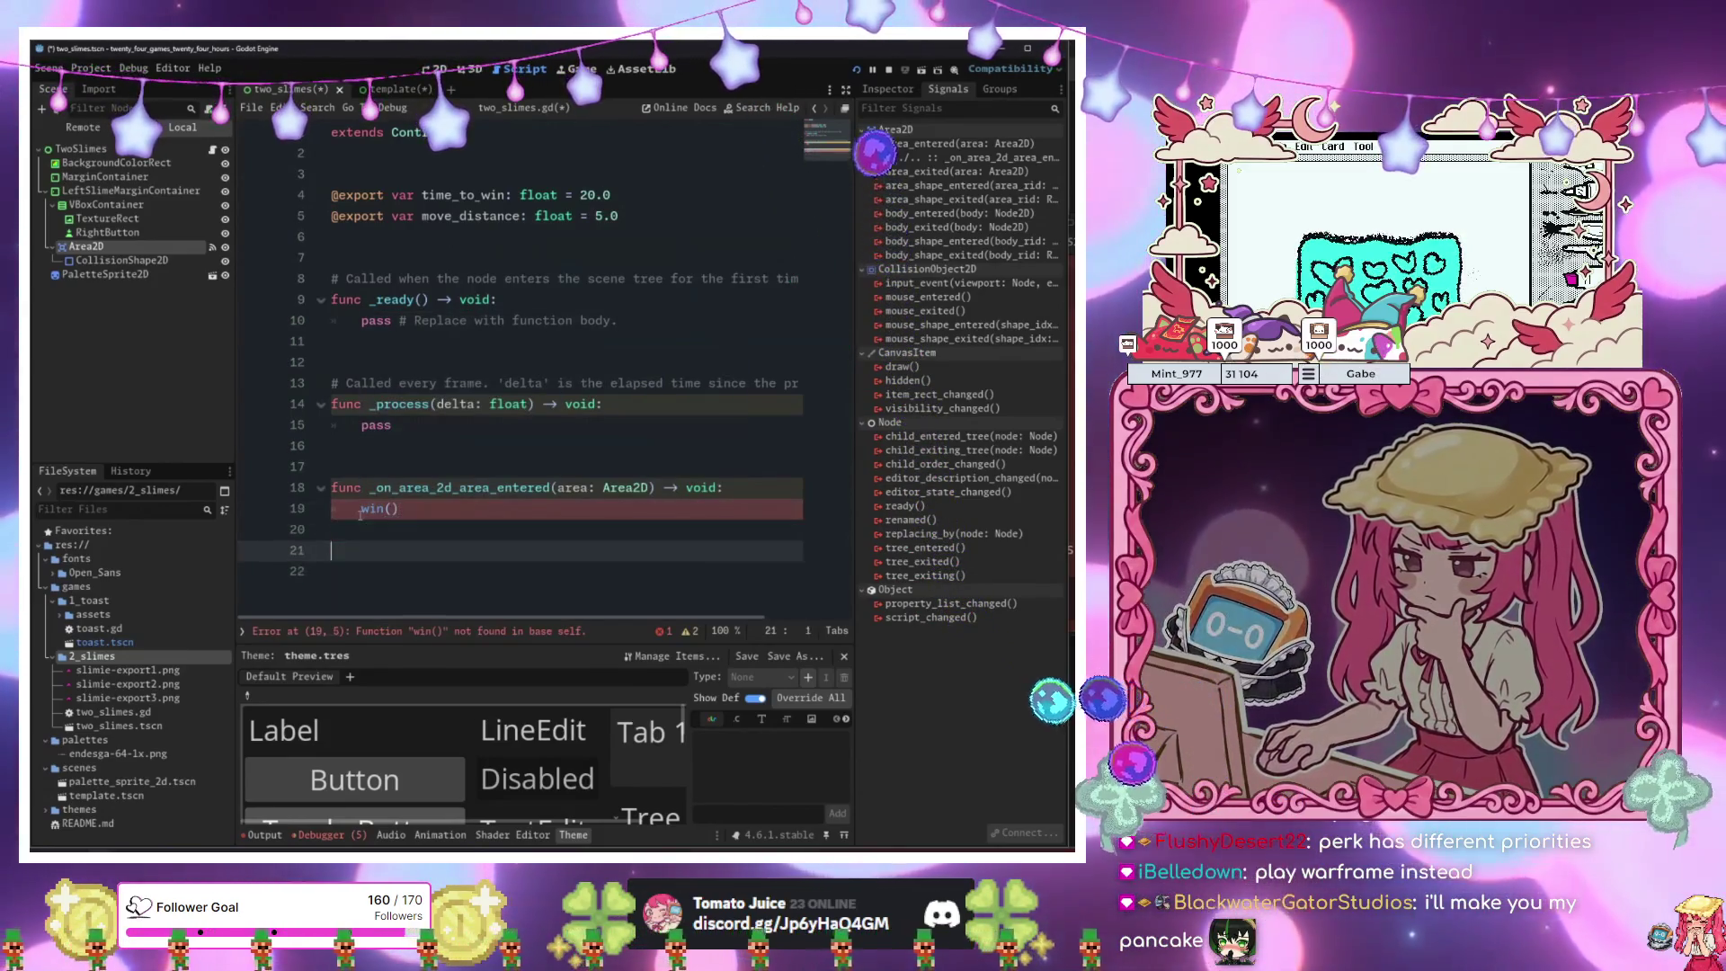
key(Up)
key(Up)
key(Up)
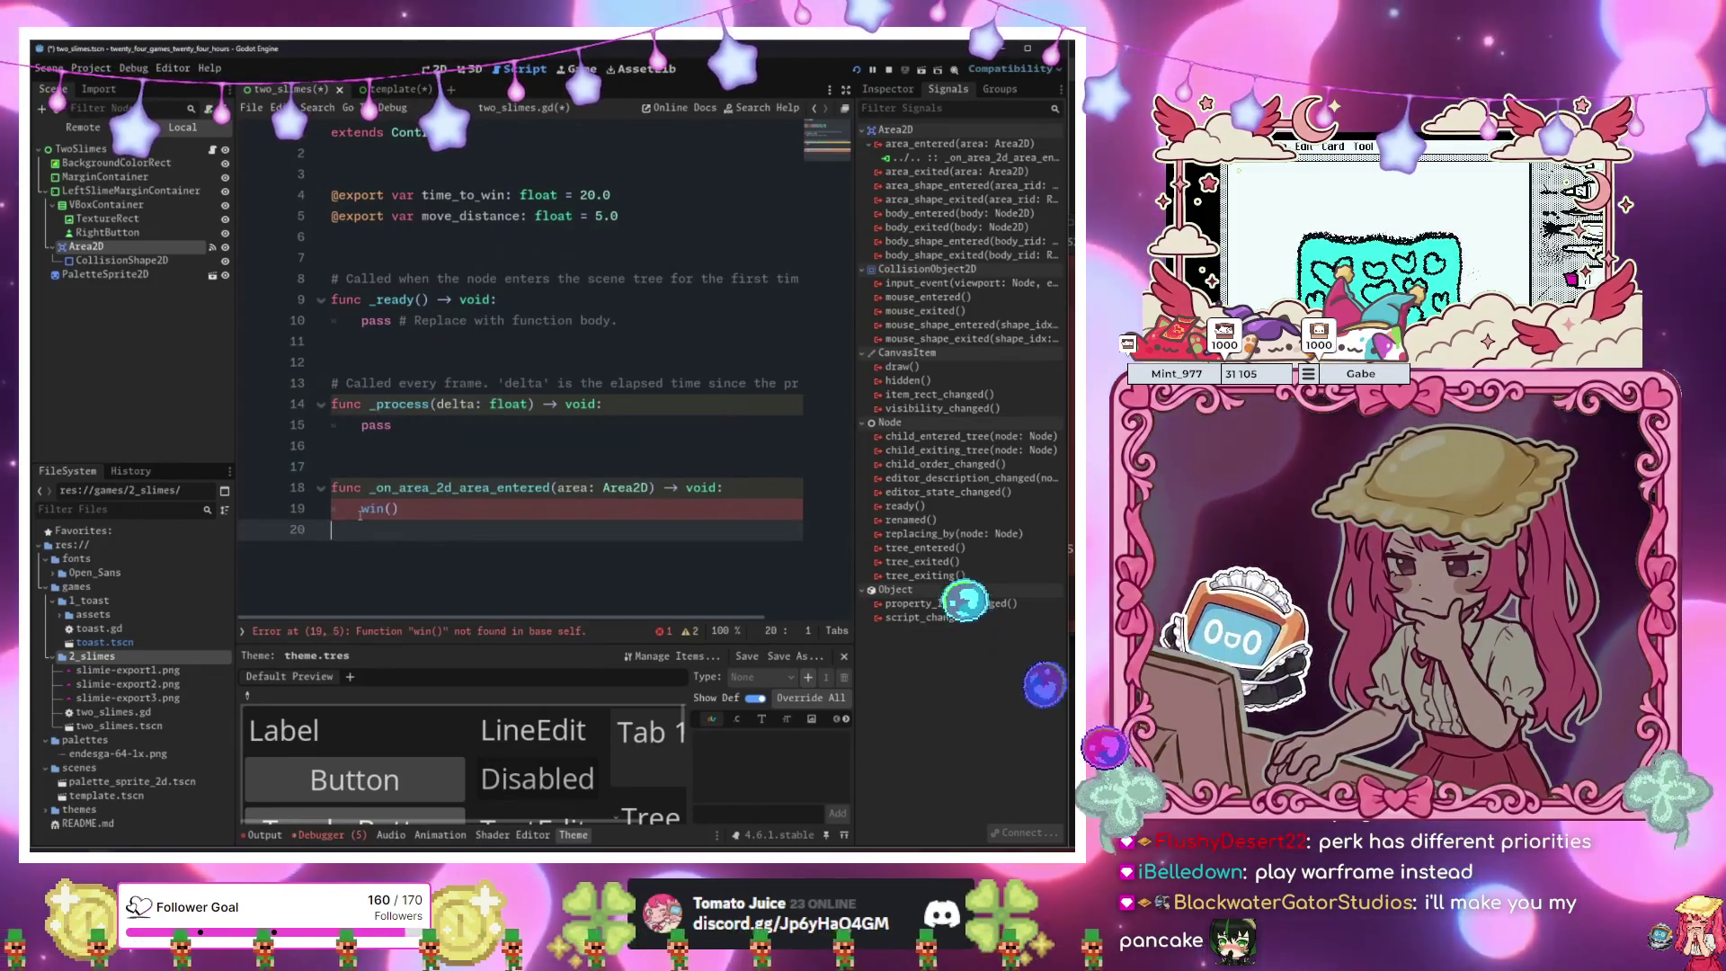
key(Return)
key(Return)
key(Return)
key(Up)
key(Up)
text(func )
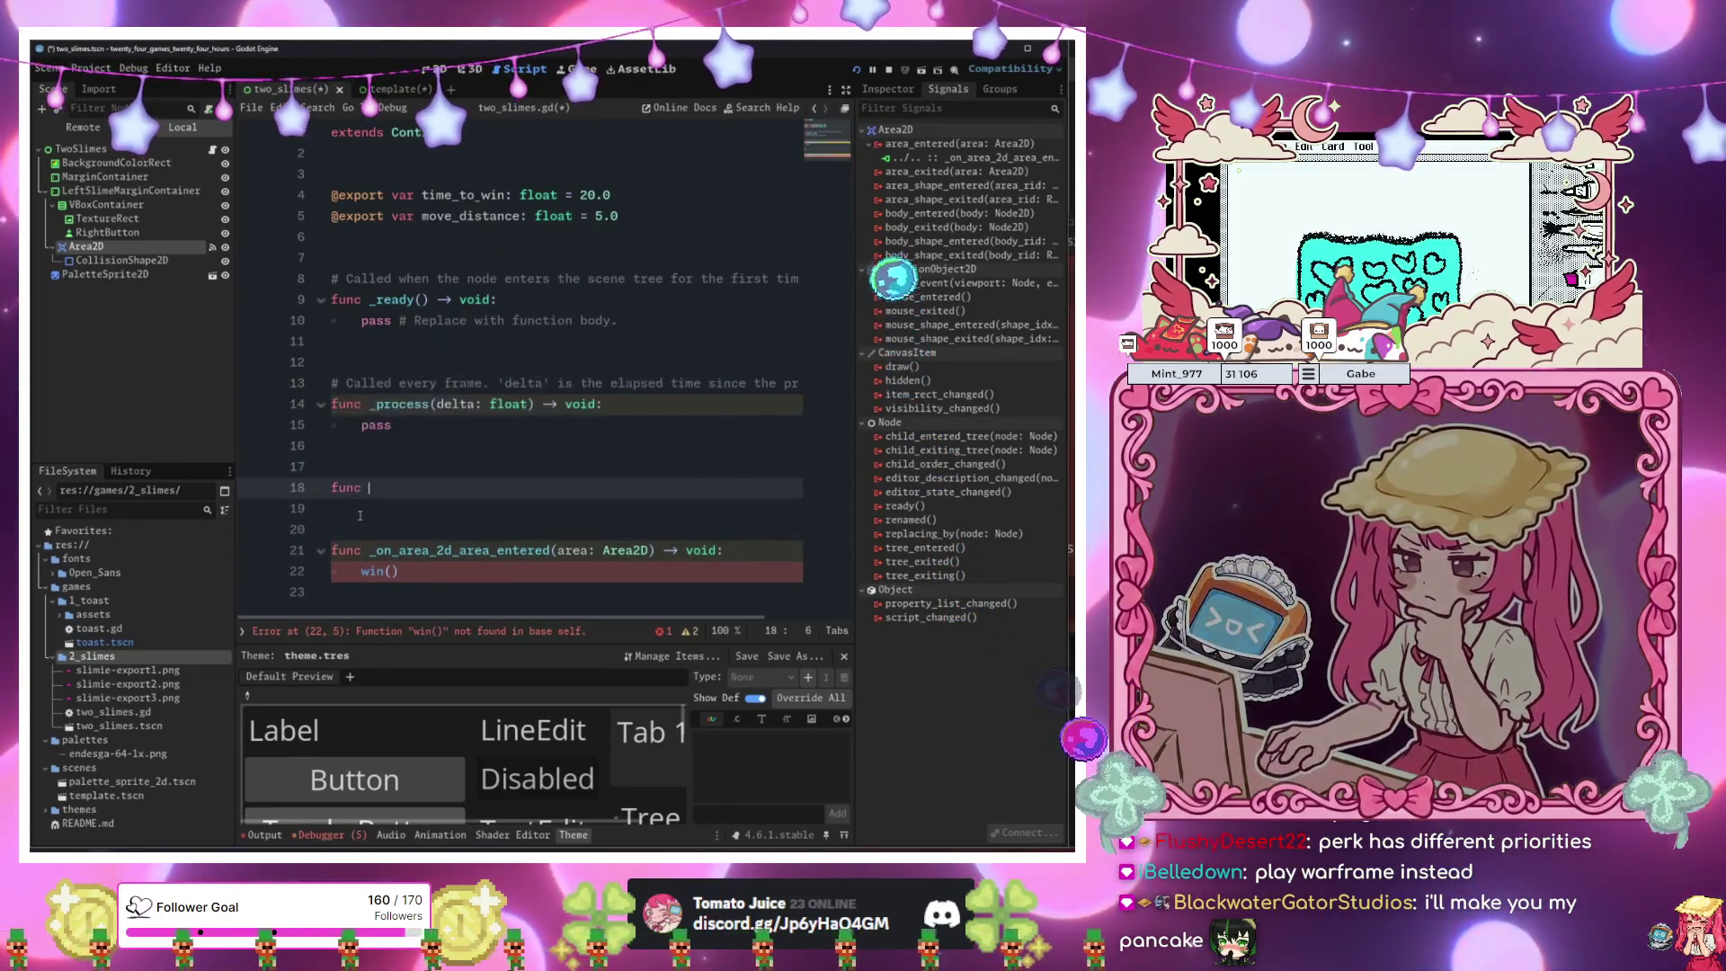
text(win() -)
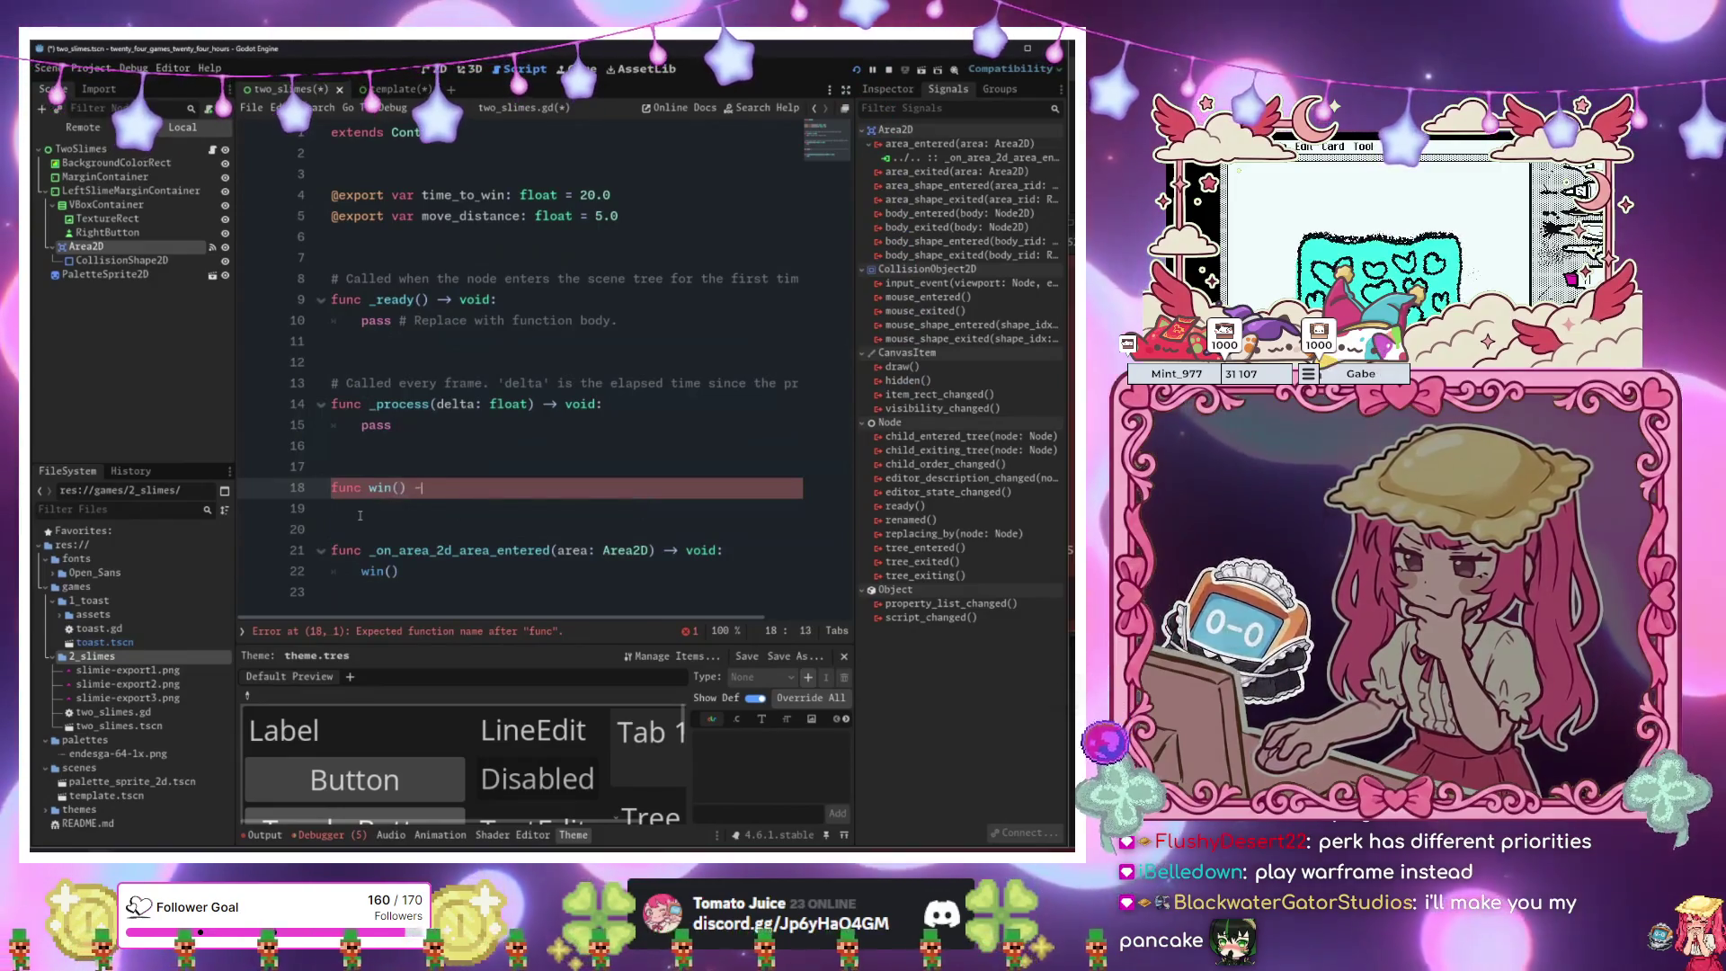
text(> void:)
key(Return)
text(pass)
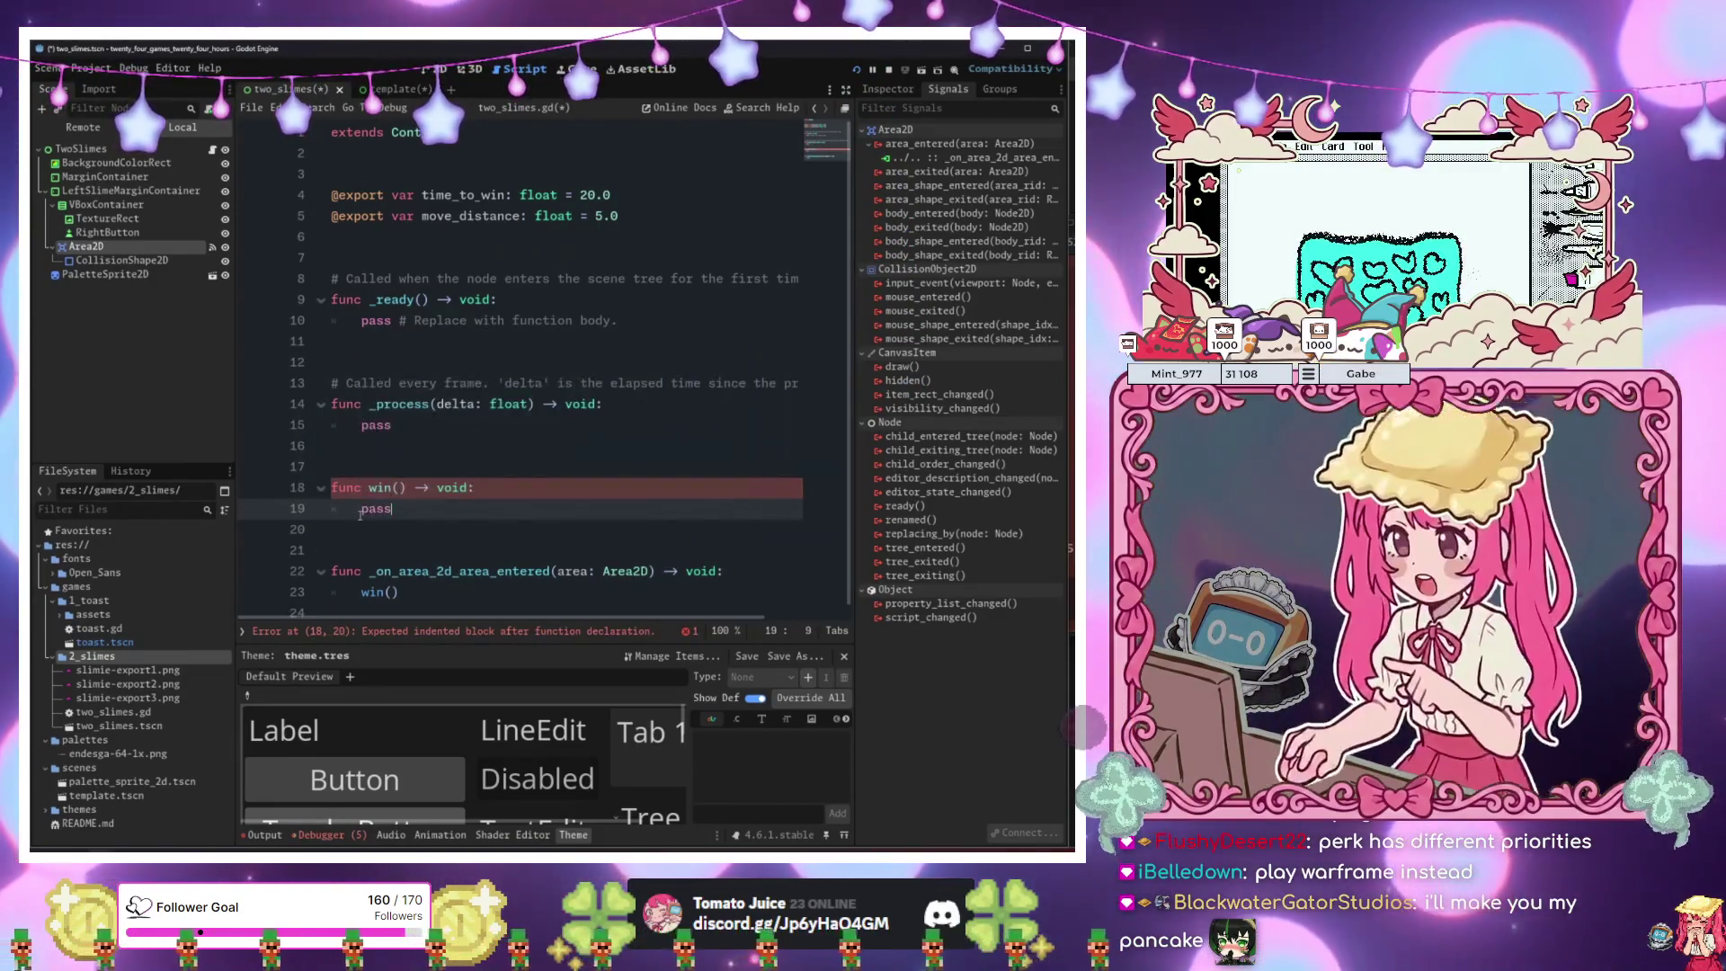
key(ctrl+s)
- Drag LeftSlimeMarginContainer into the script to add a left_slime_margin_container variable
click(468, 426)
click(440, 424)
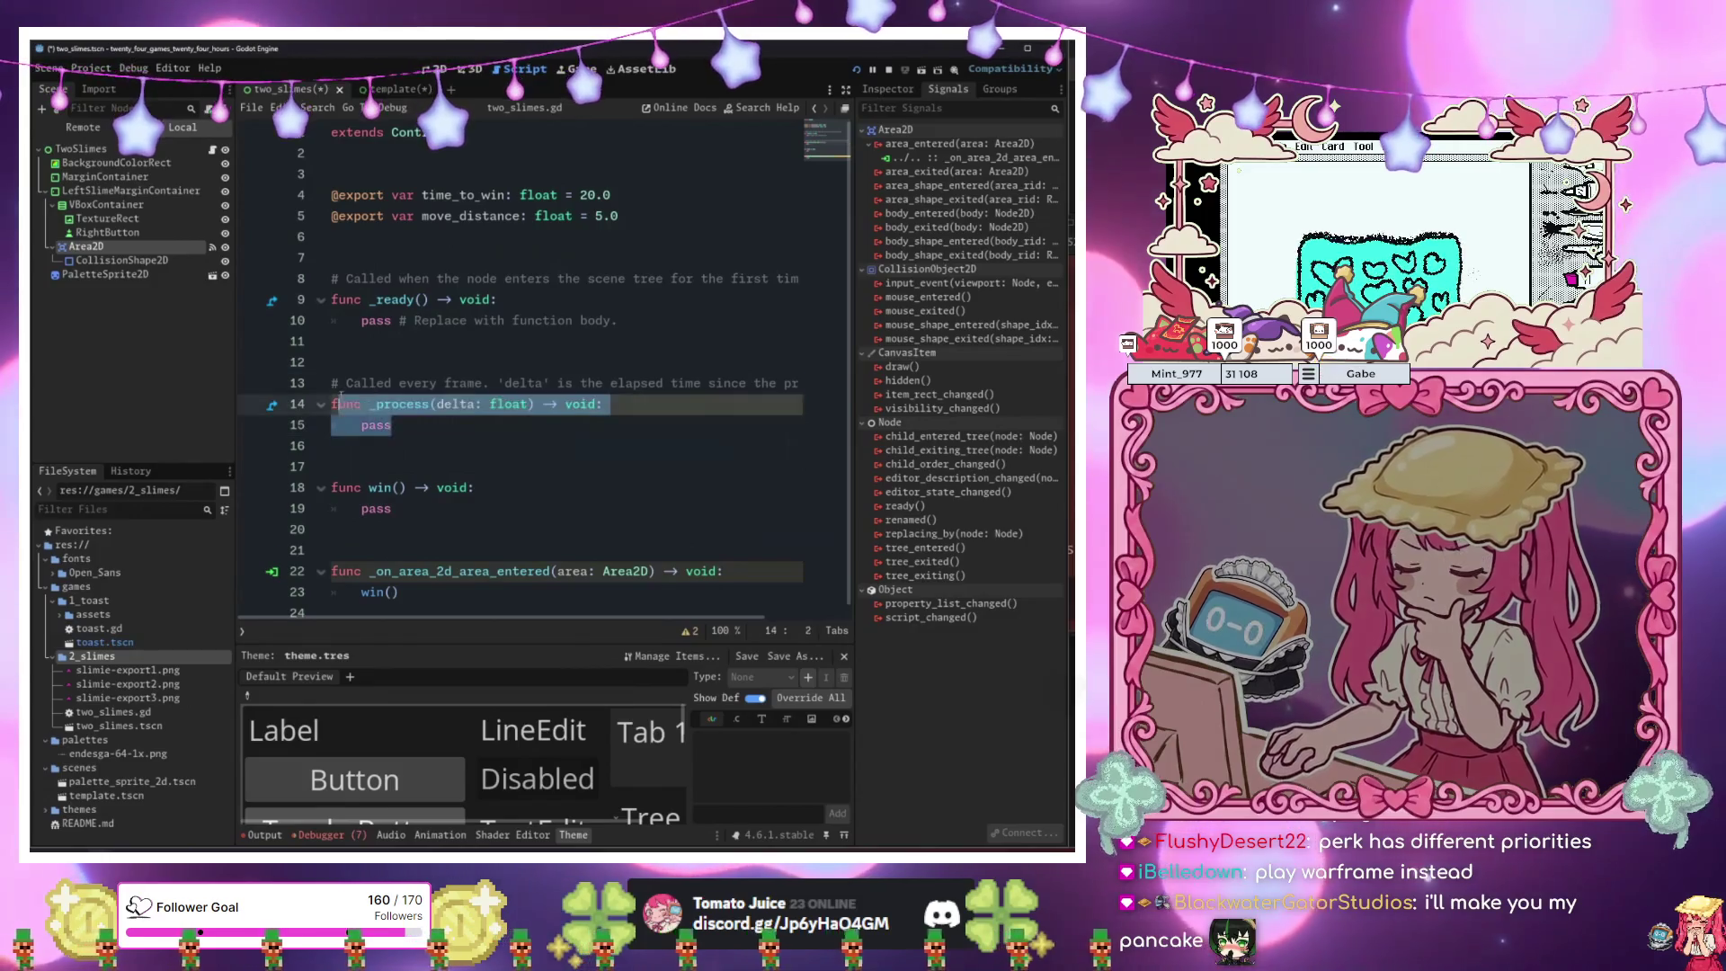
click(431, 452)
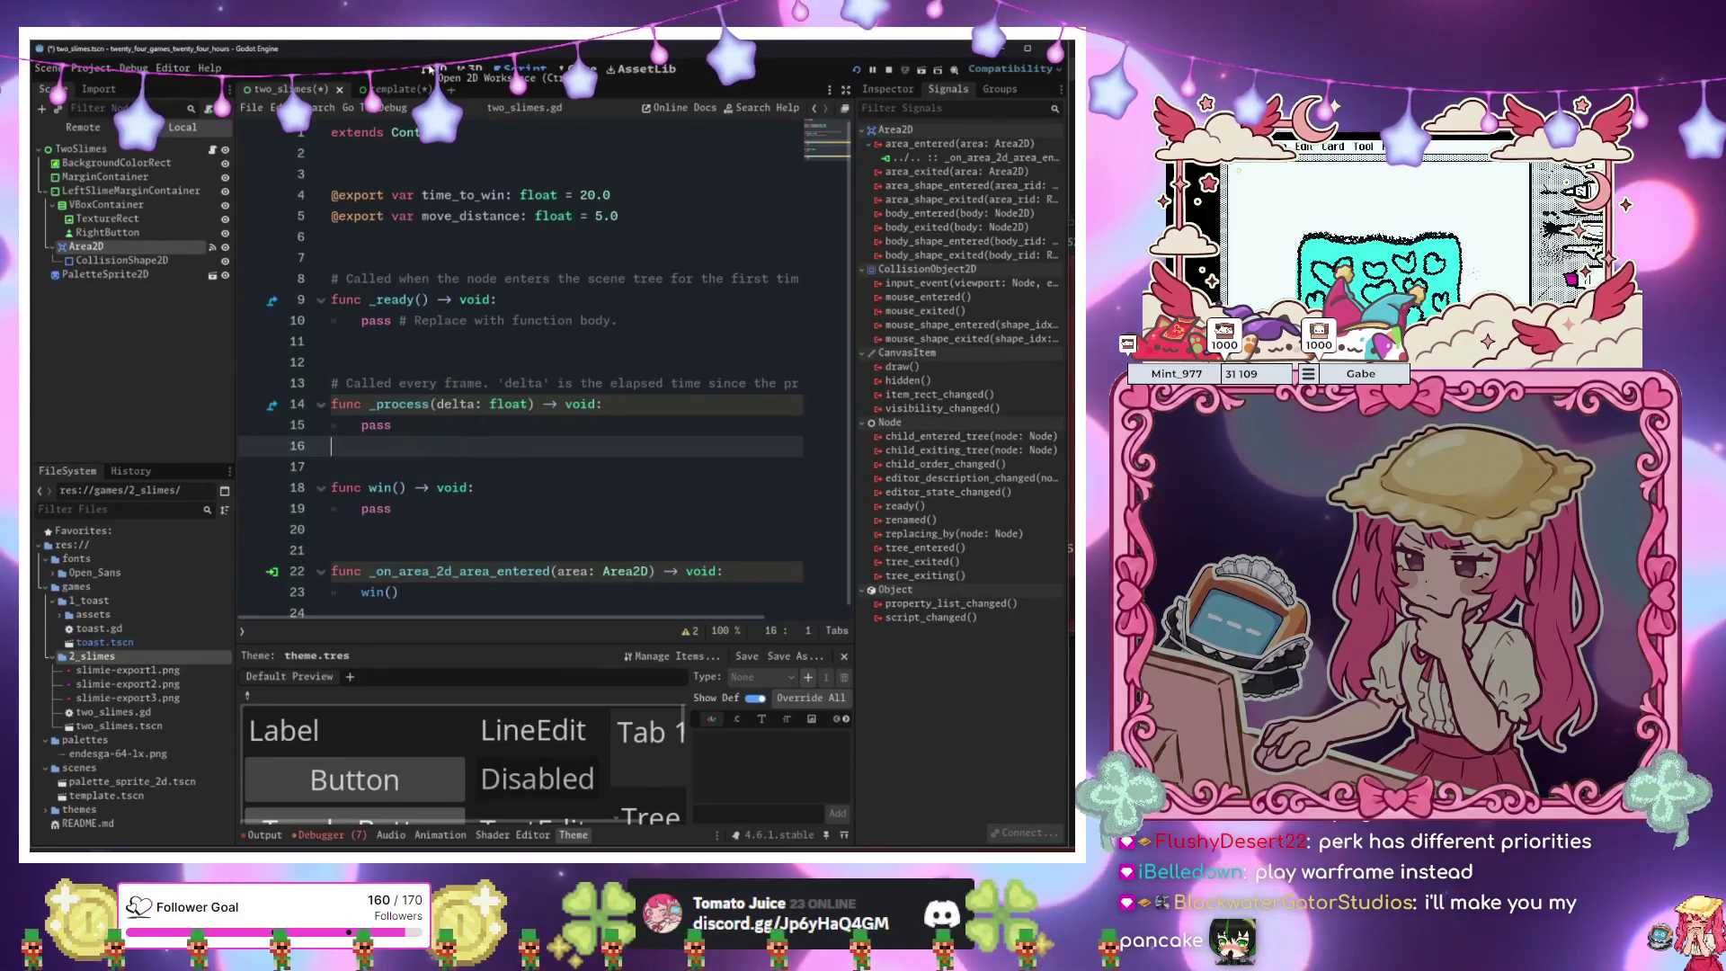
click(459, 238)
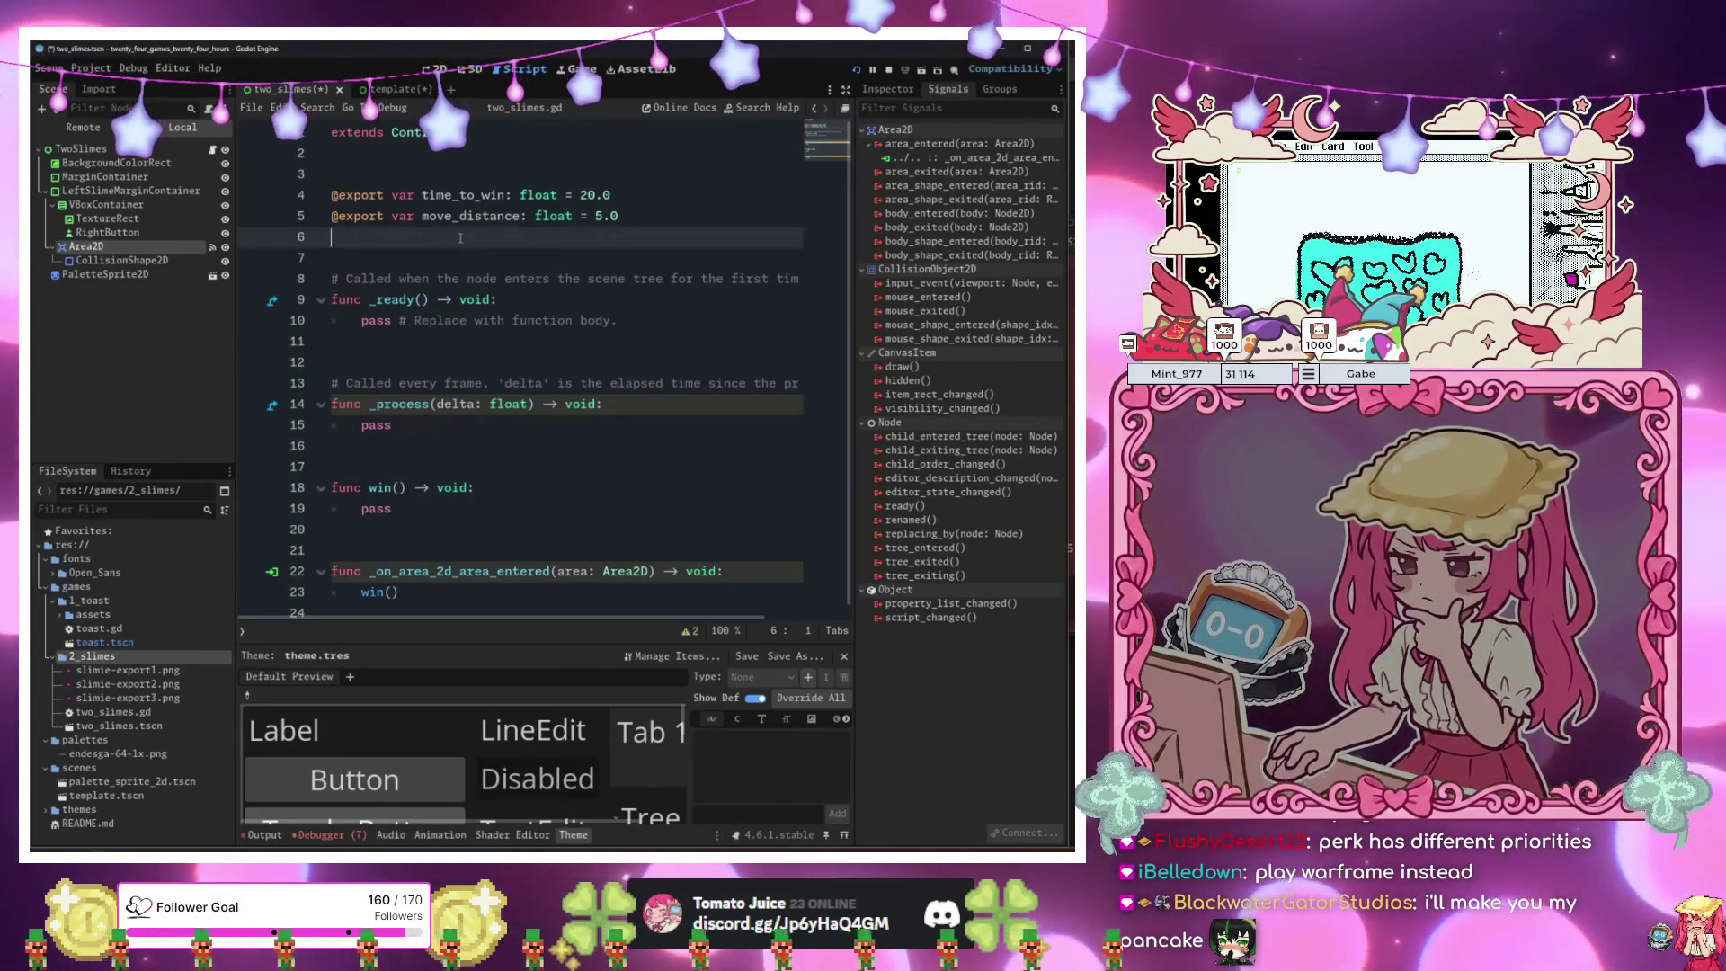
click(536, 321)
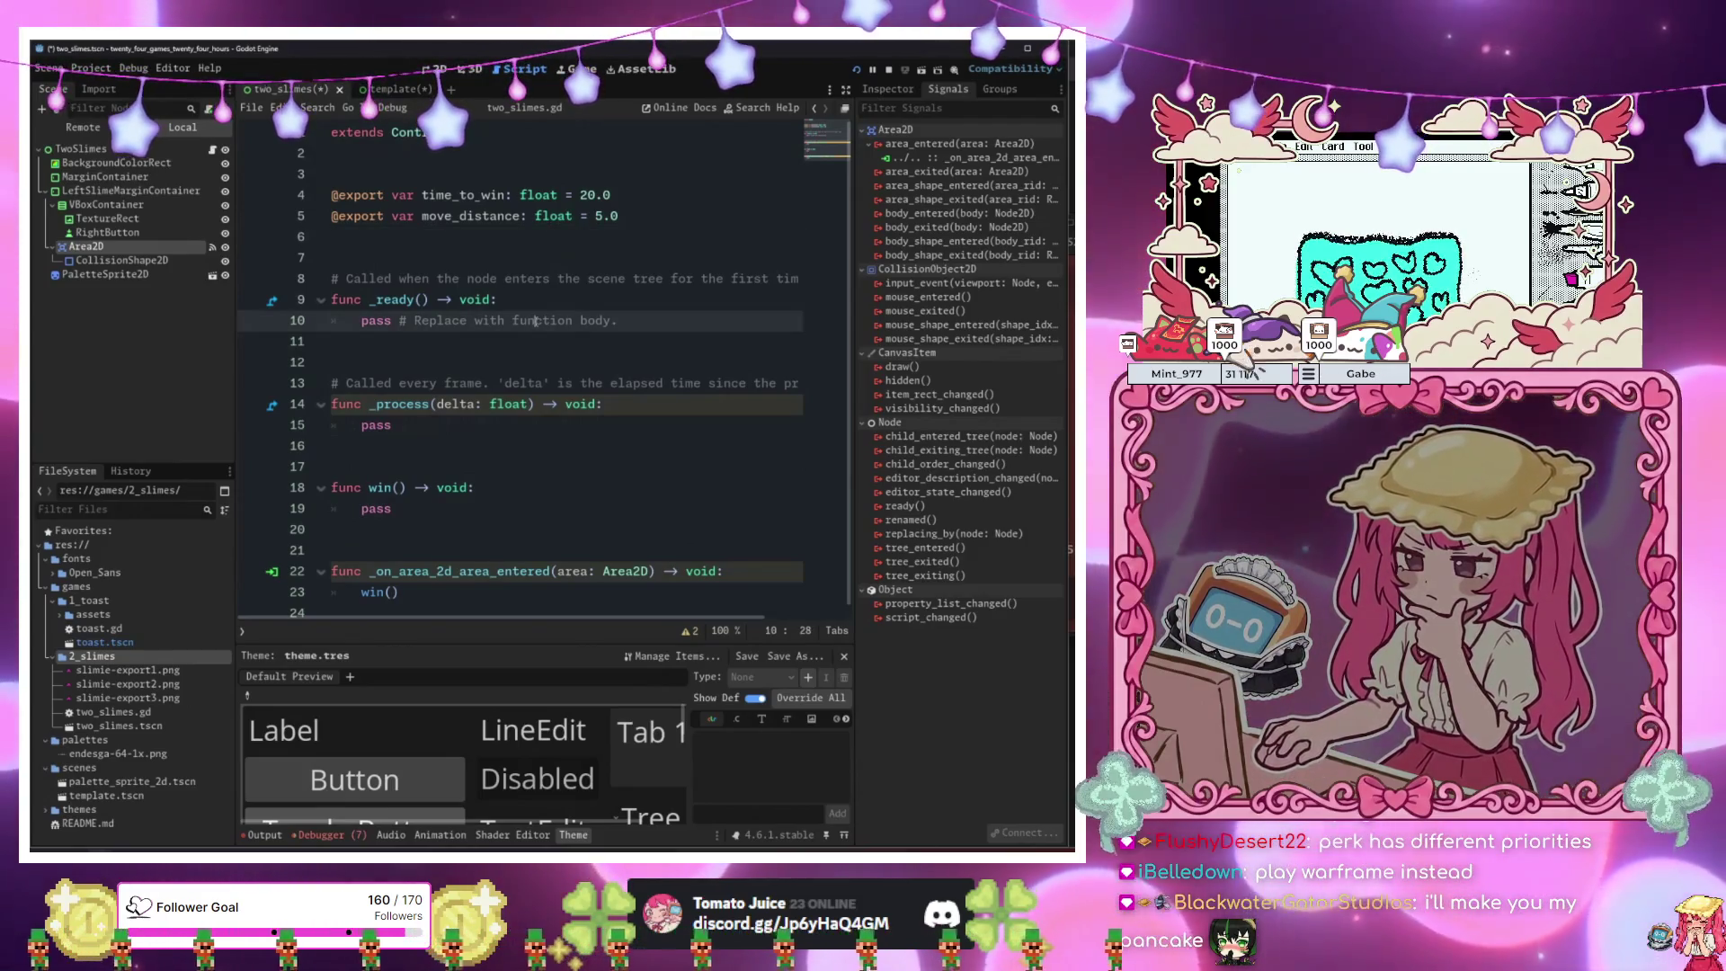
click(577, 249)
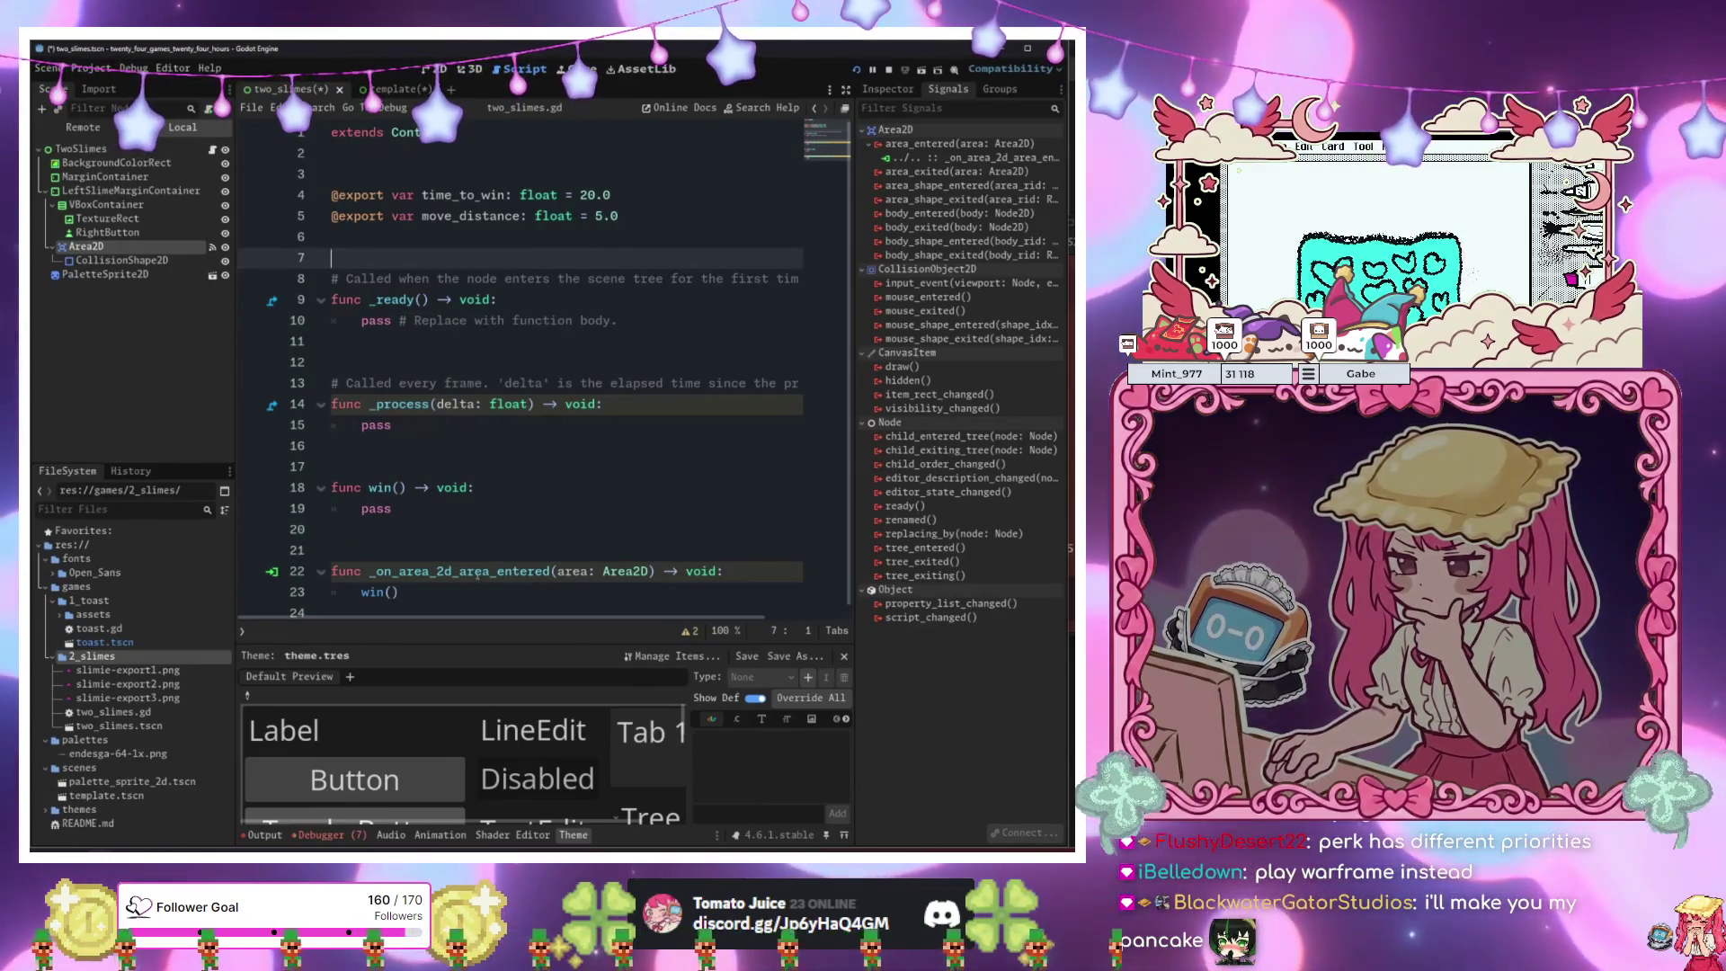
click(450, 512)
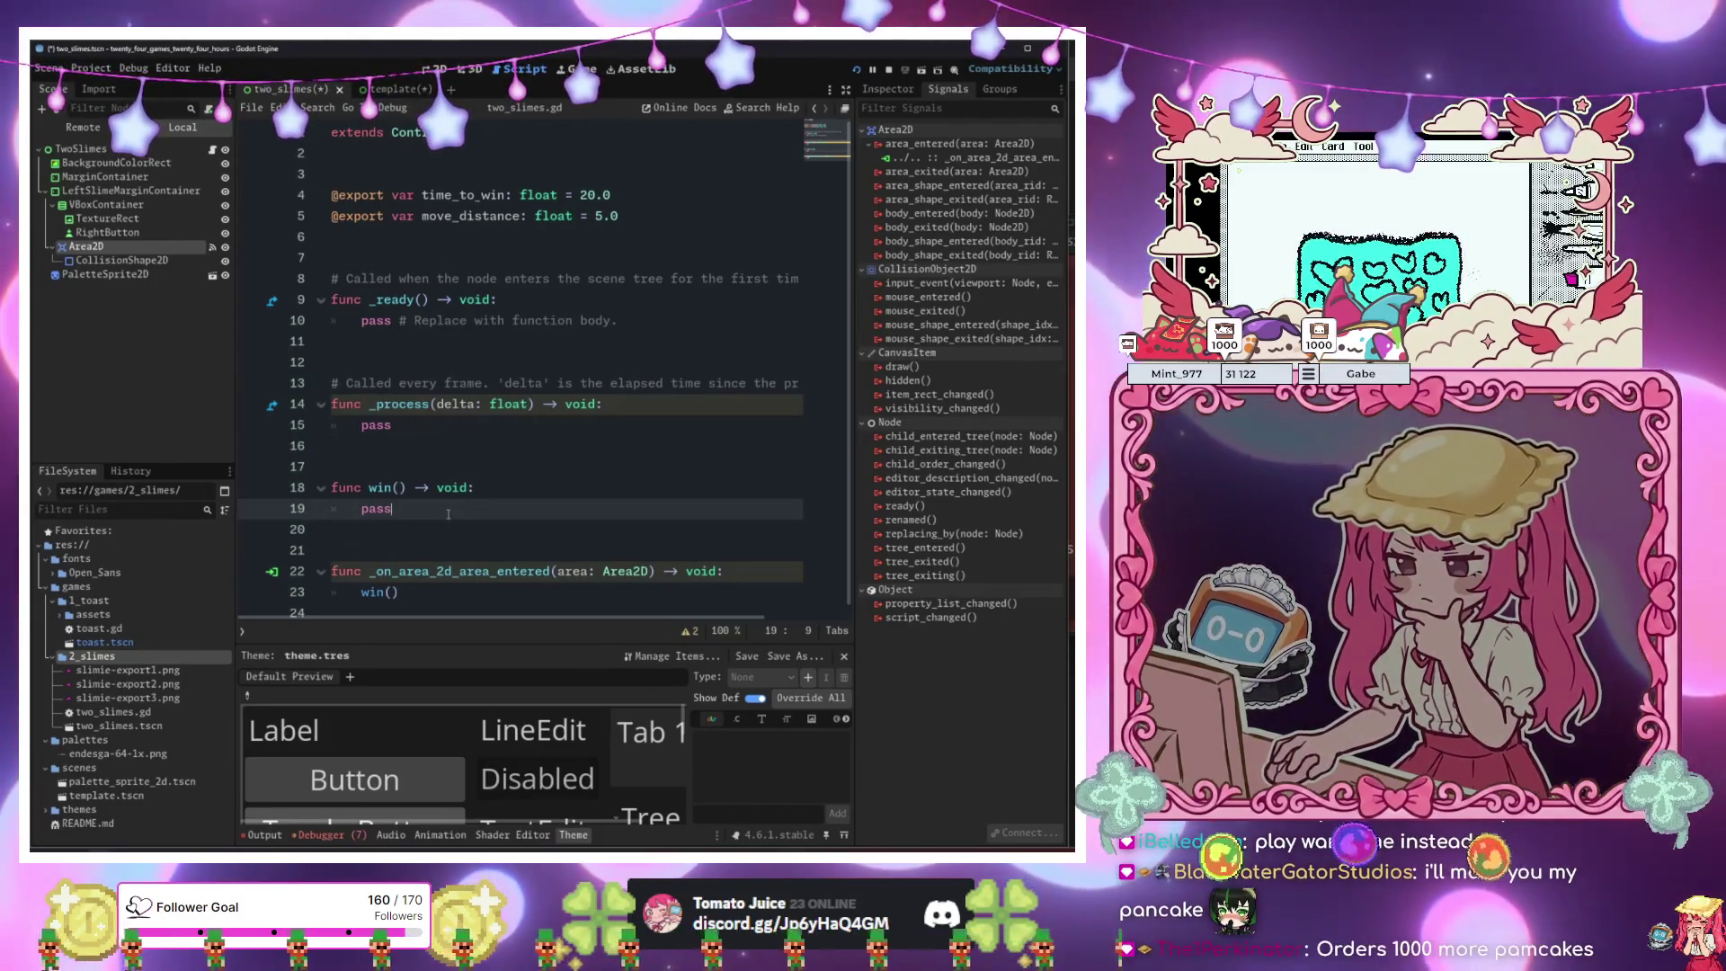
mouse_move(131, 191)
mouse_down()
mouse_move(144, 222)
mouse_move(398, 263)
mouse_up()
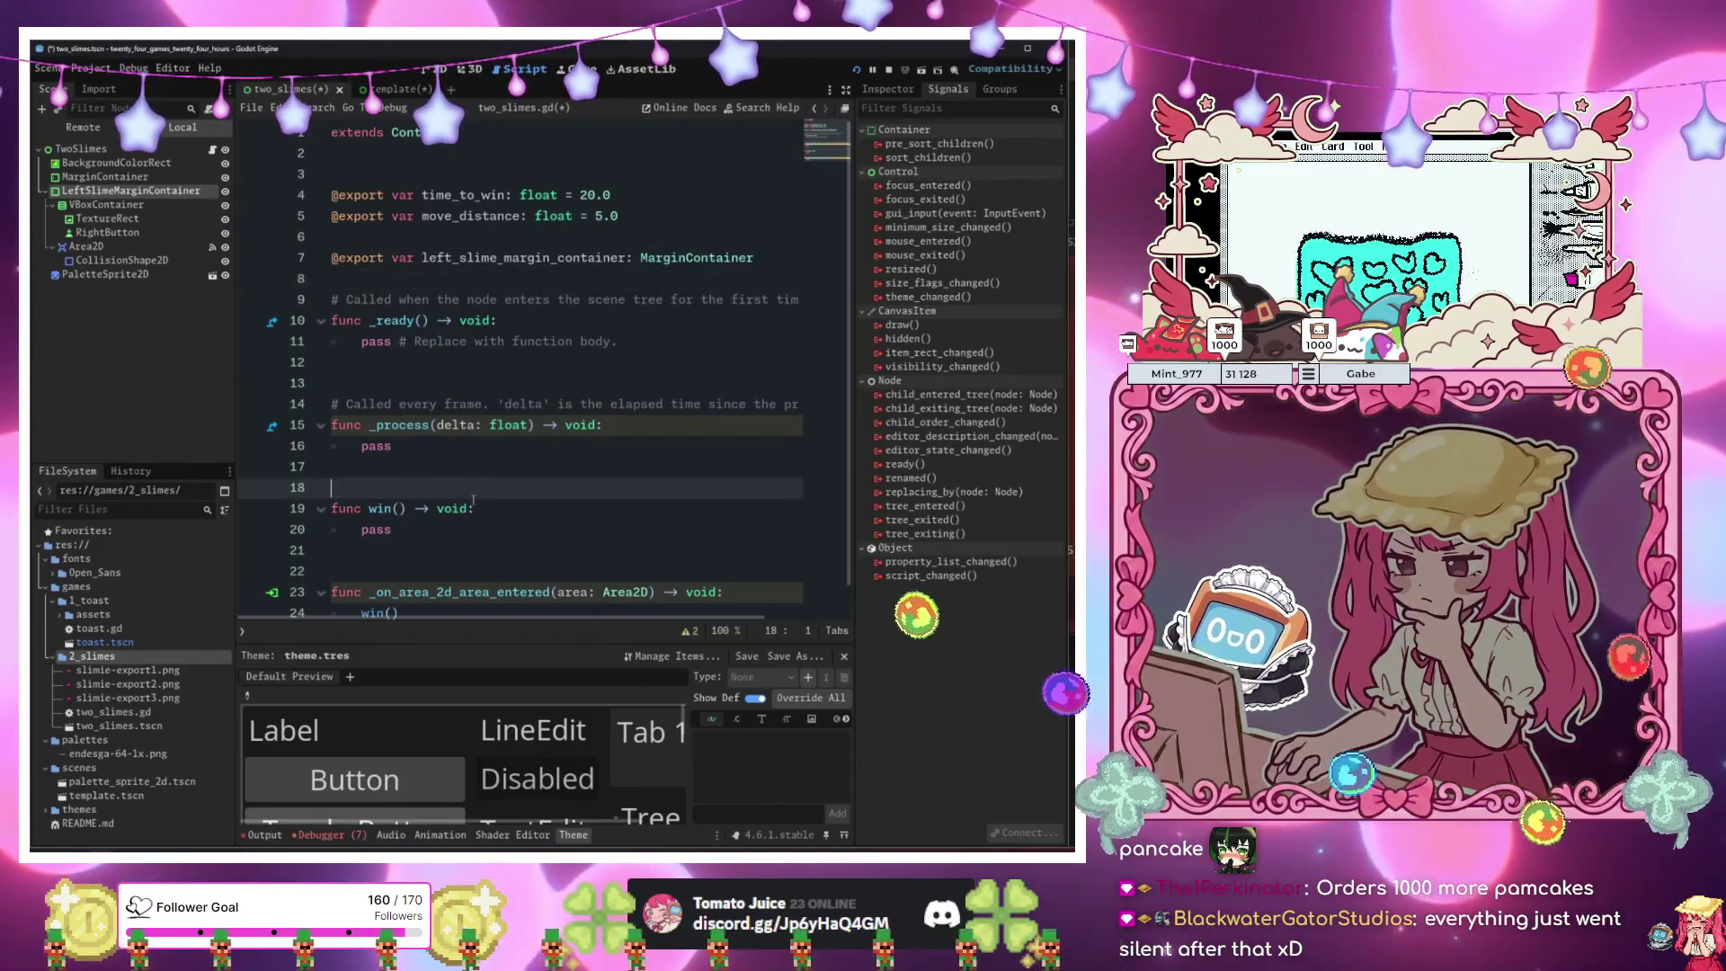
- Rename the RightButton node to LeftSlimeButton
click(378, 549)
scroll(310, 371, down, 1)
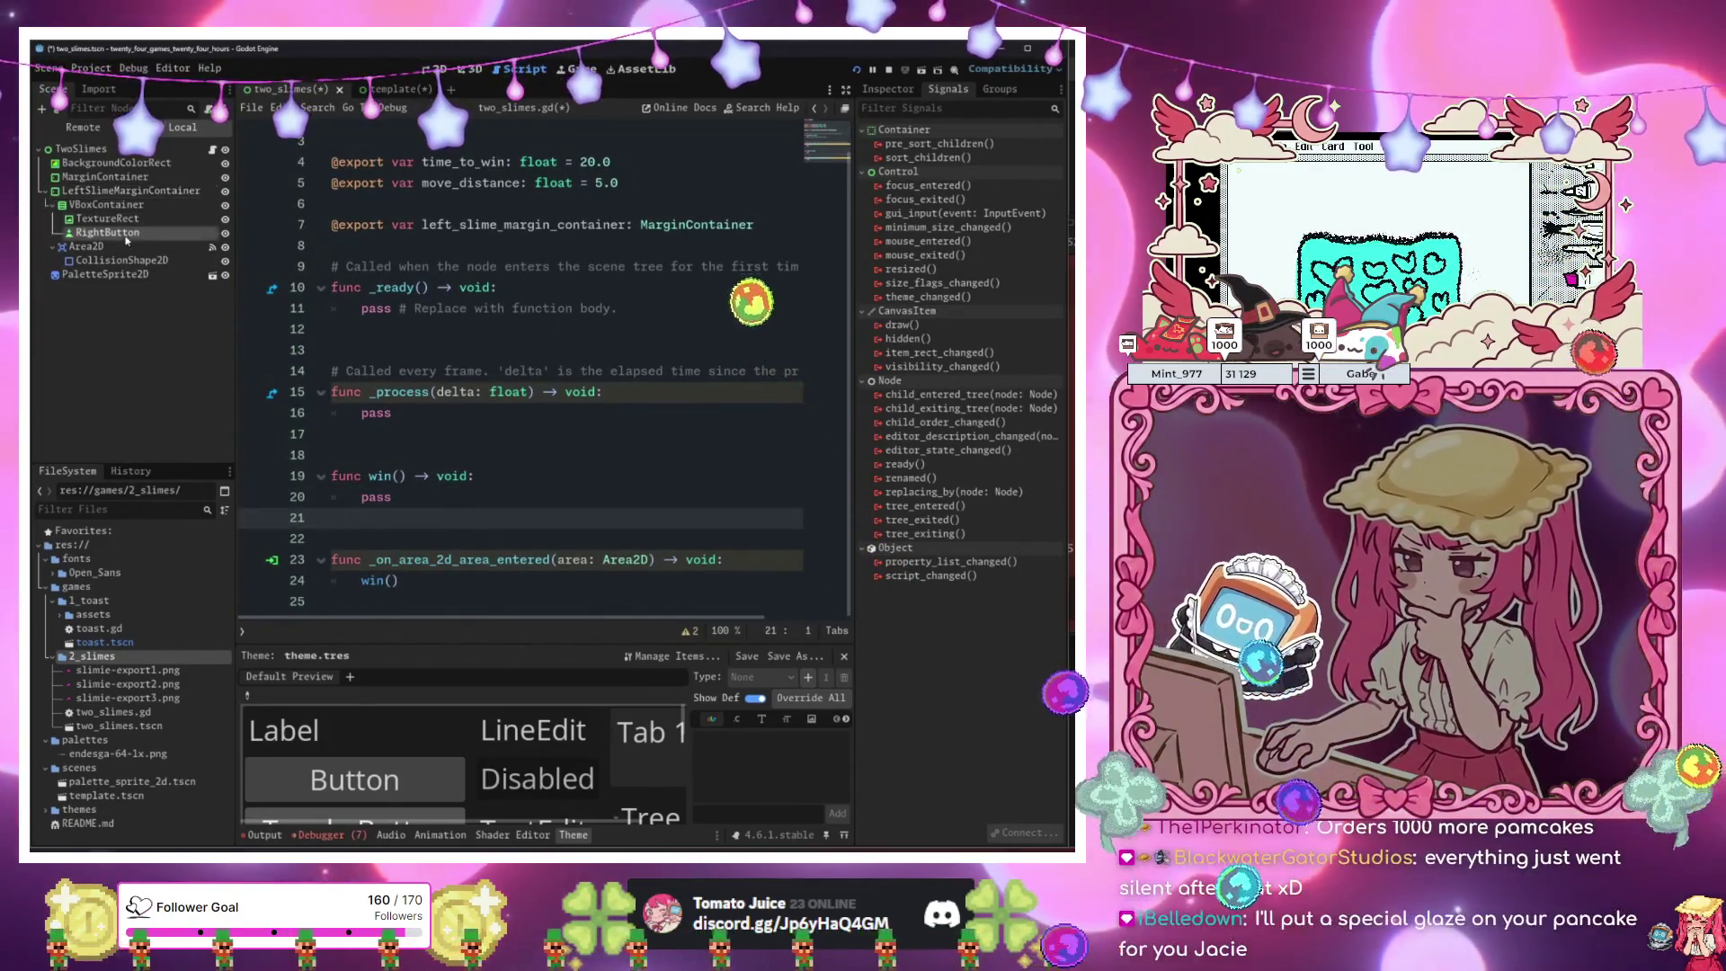
click(120, 230)
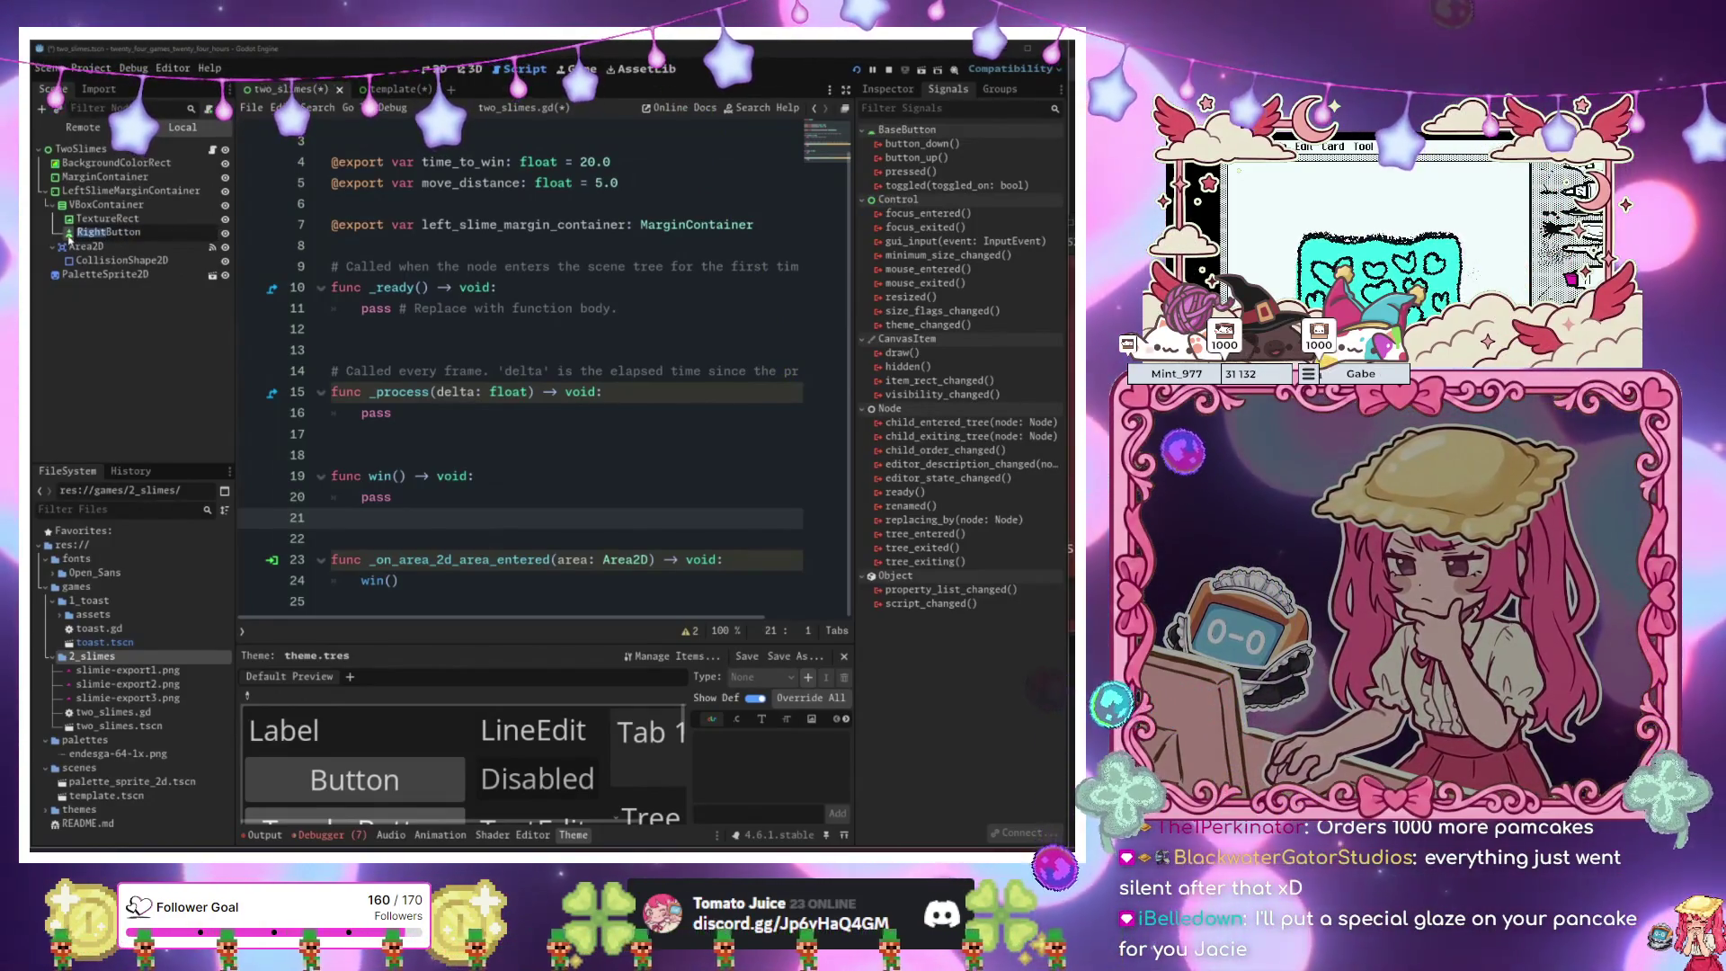
double_click(99, 232)
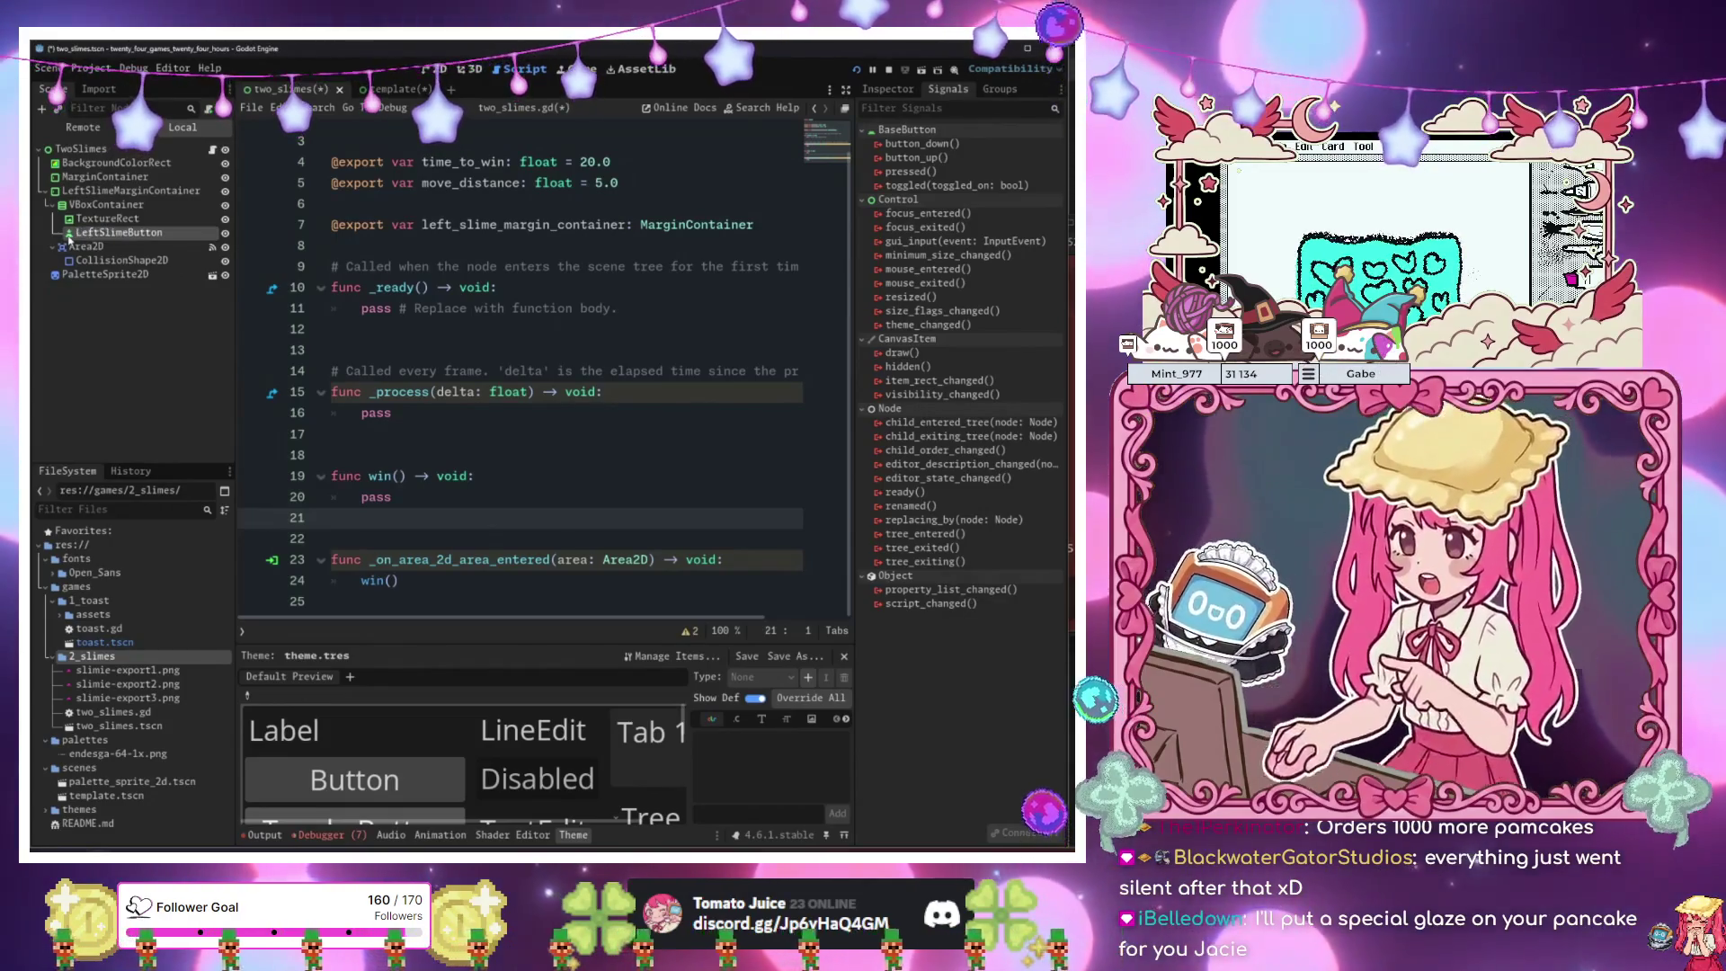
text(LeftSlimeButton)
key(Return)
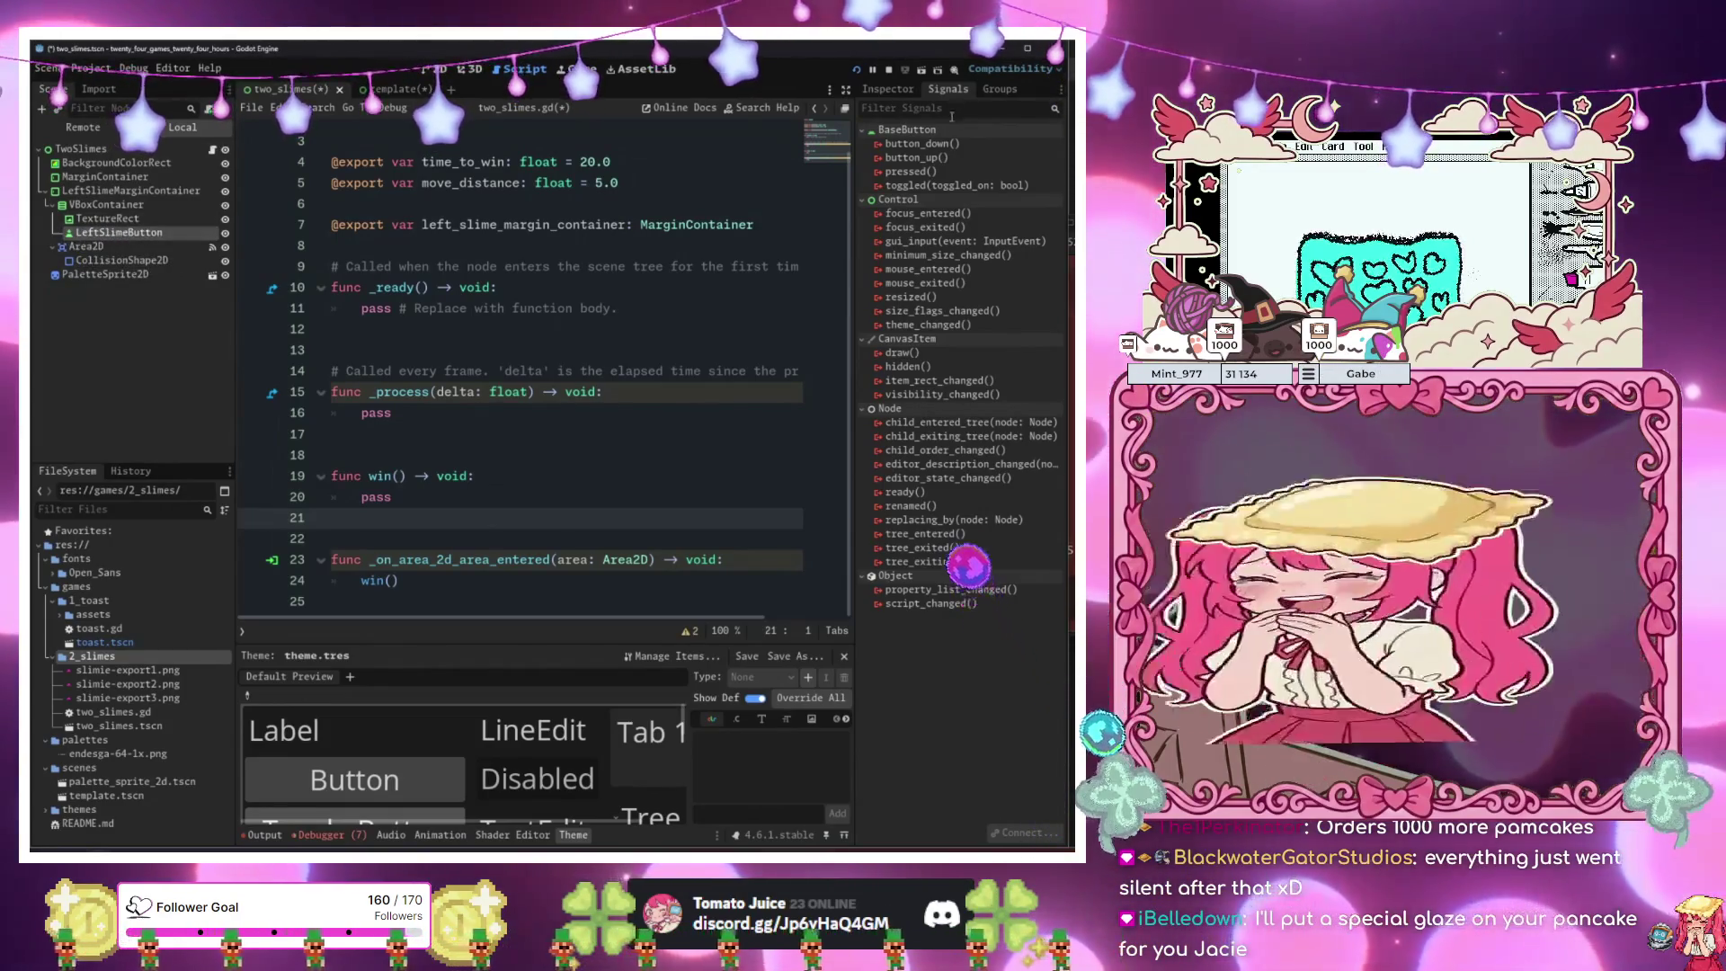
- Connect LeftSlimeButton's pressed signal to a new _on_left_slime_button_pressed handler
double_click(909, 171)
click(721, 587)
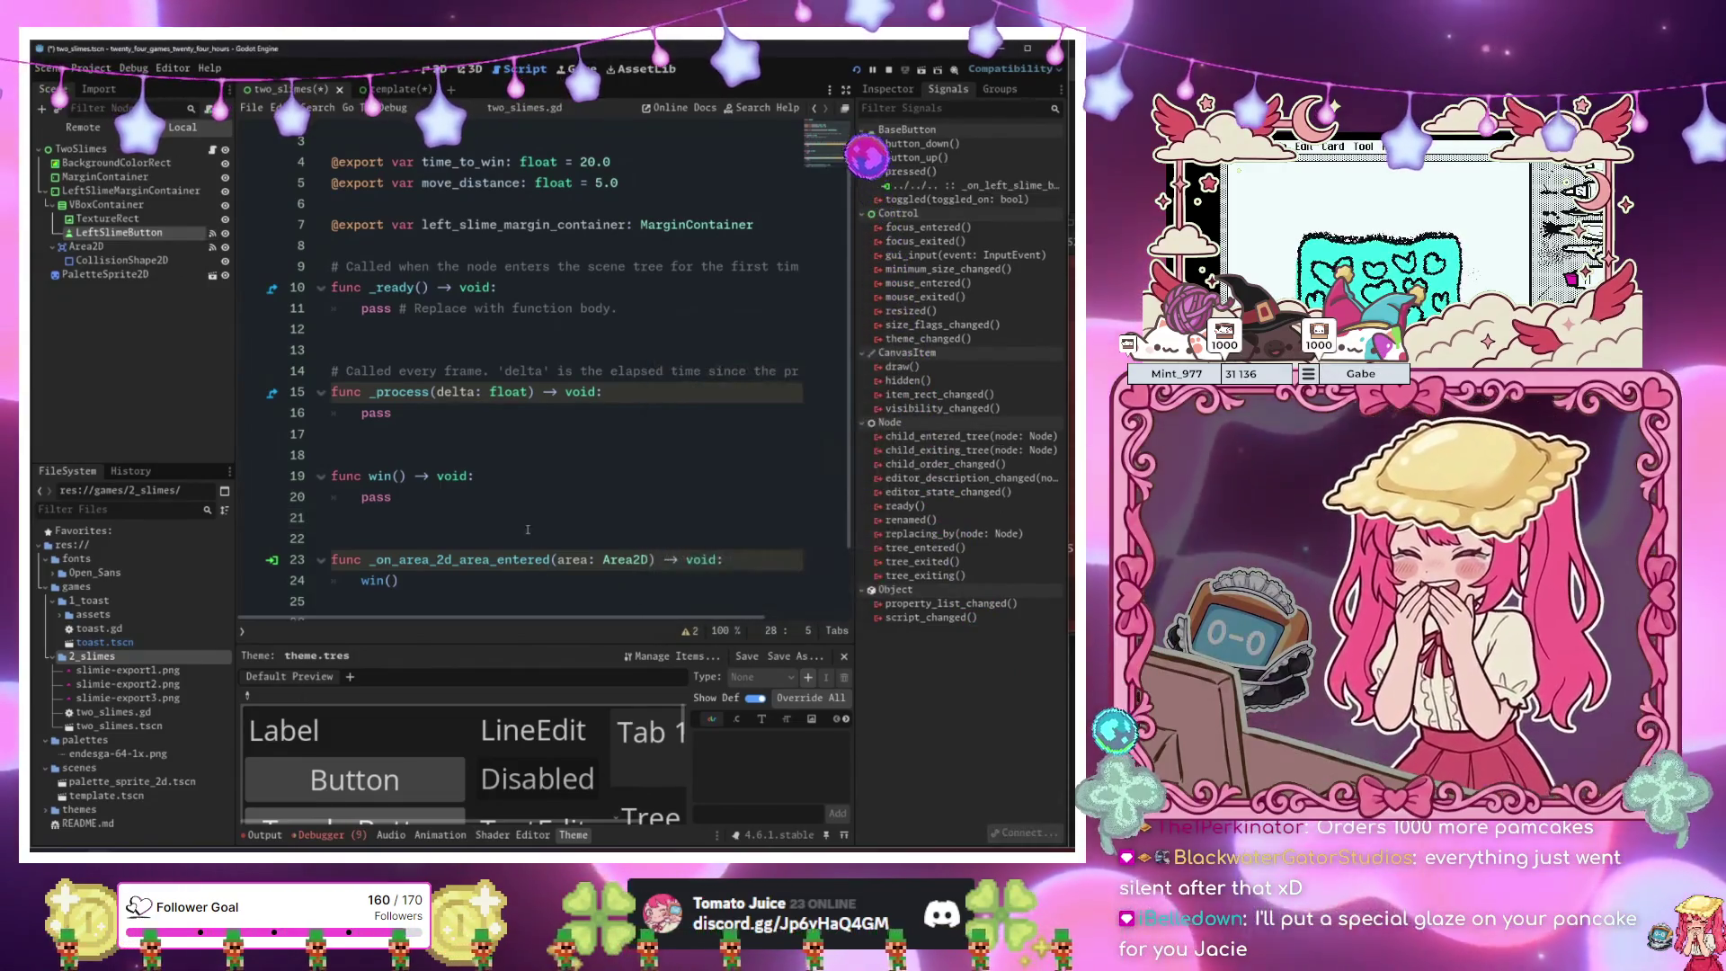
click(449, 415)
click(443, 366)
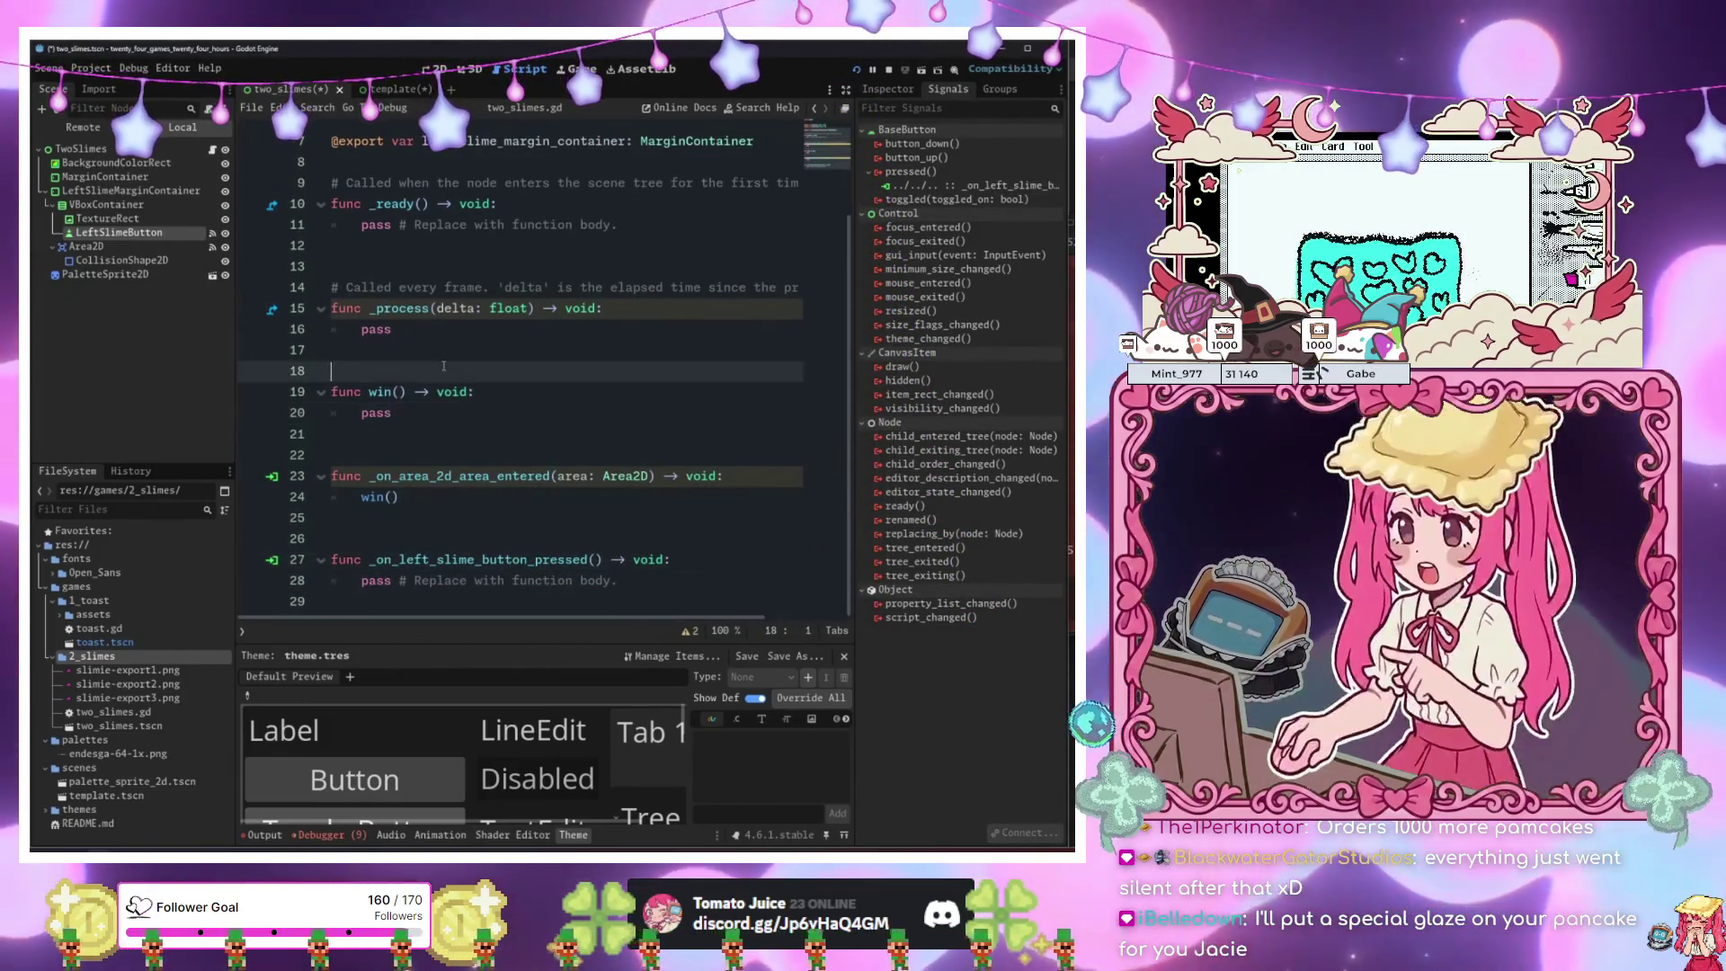
- Add a move_slime() -> void stub with a pass body below _process
key(Return)
key(Return)
key(Return)
key(Up)
key(Up)
text(func f)
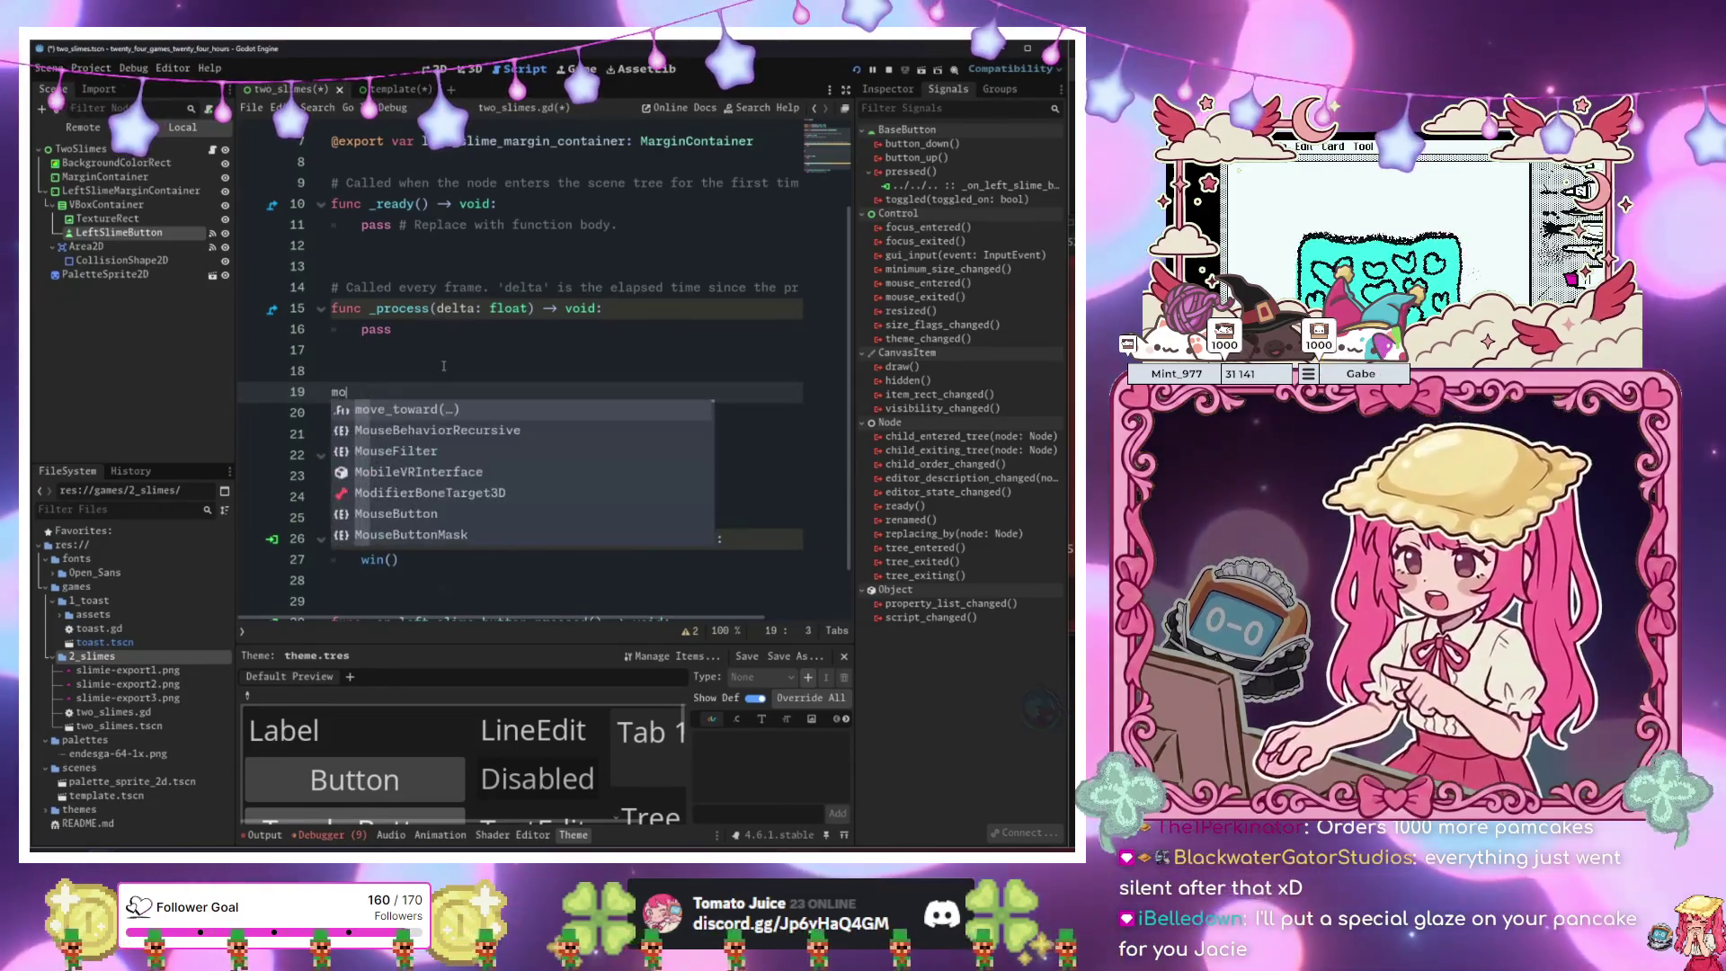
key(BackSpace)
text(move )
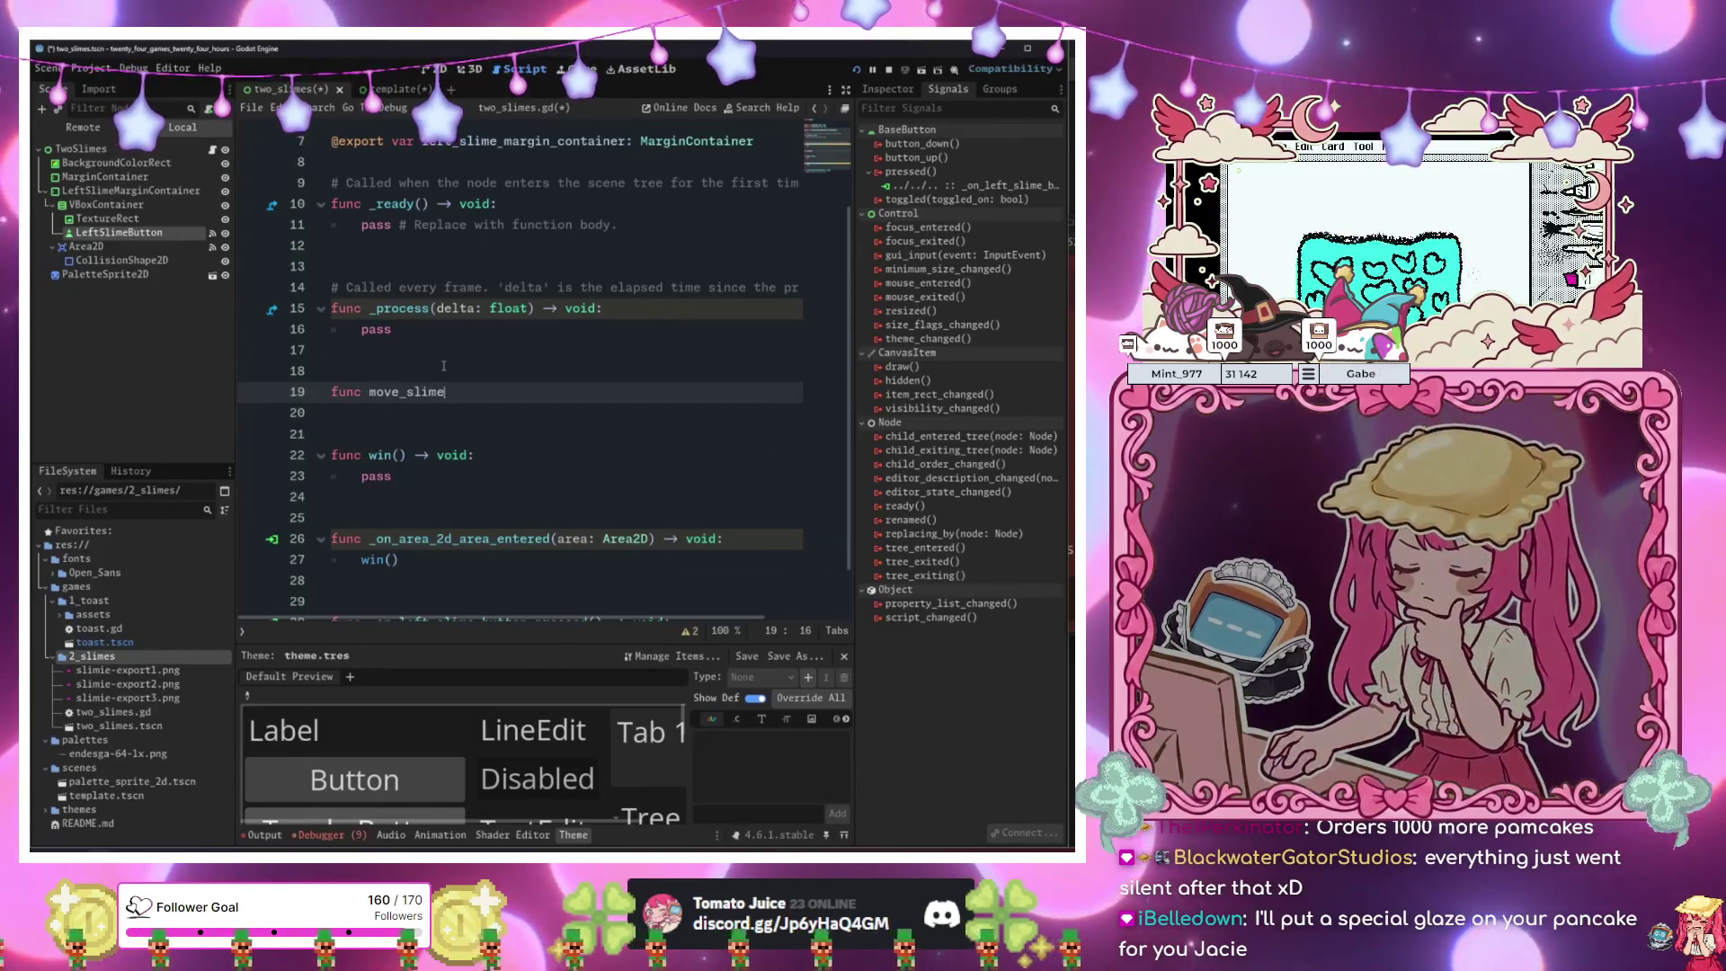
text(void:)
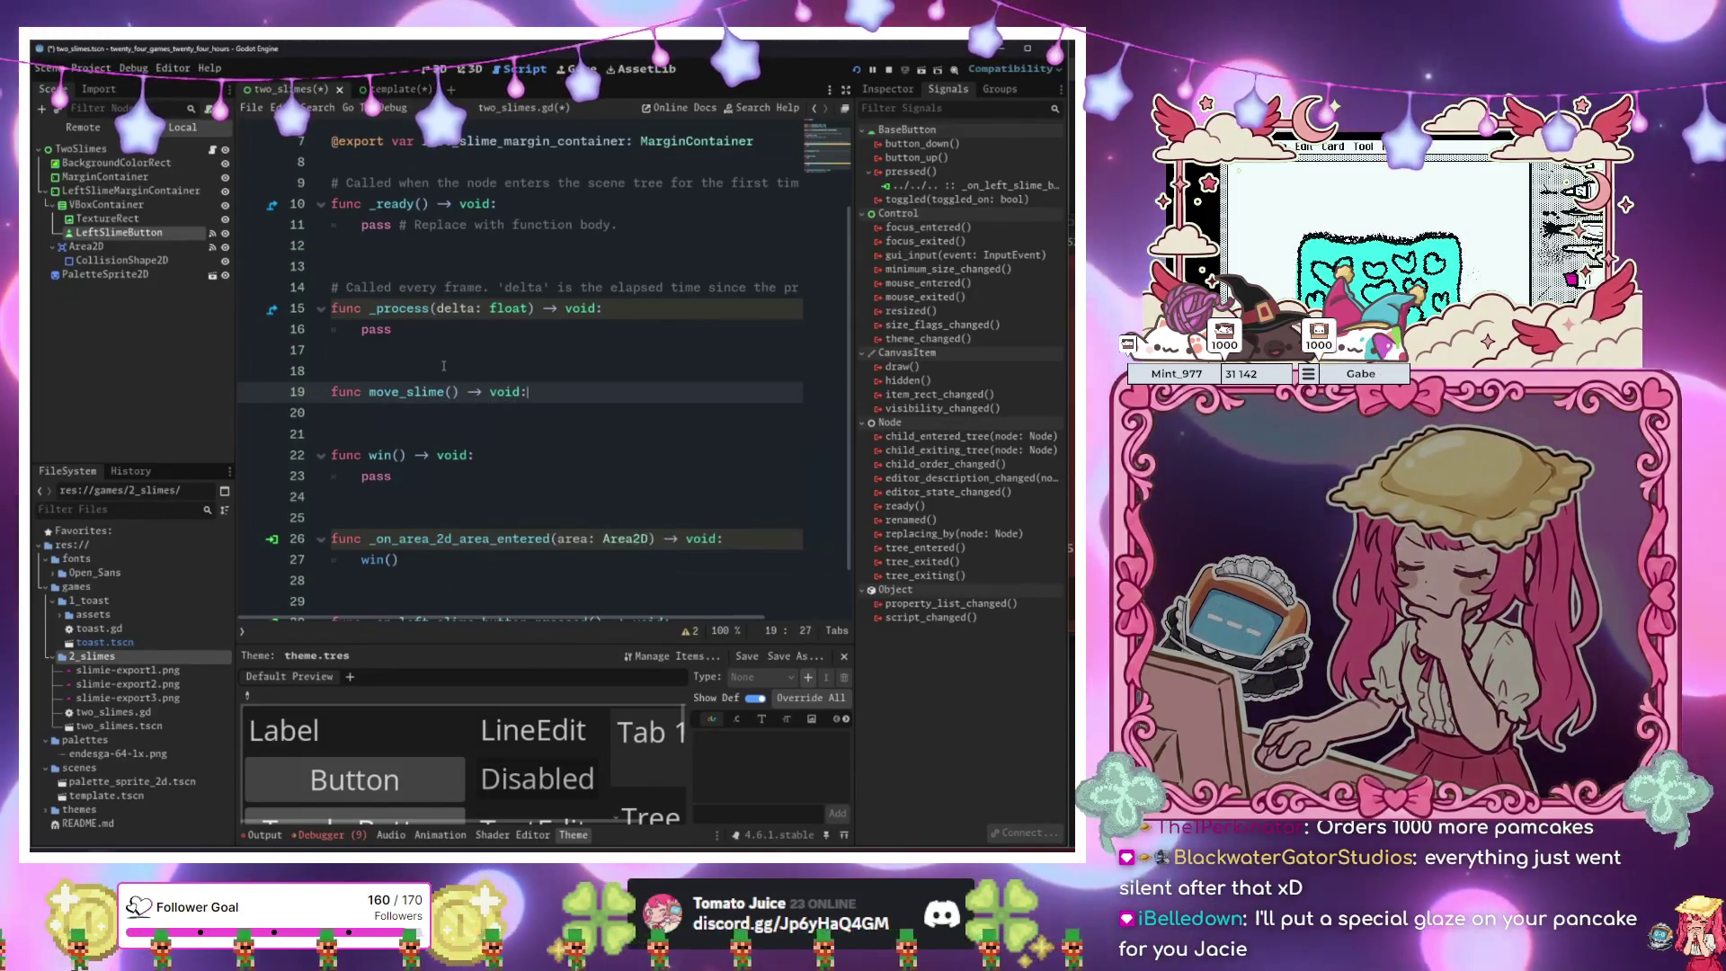
key(Return)
text(pass)
key(Right)
key(Right)
key(Right)
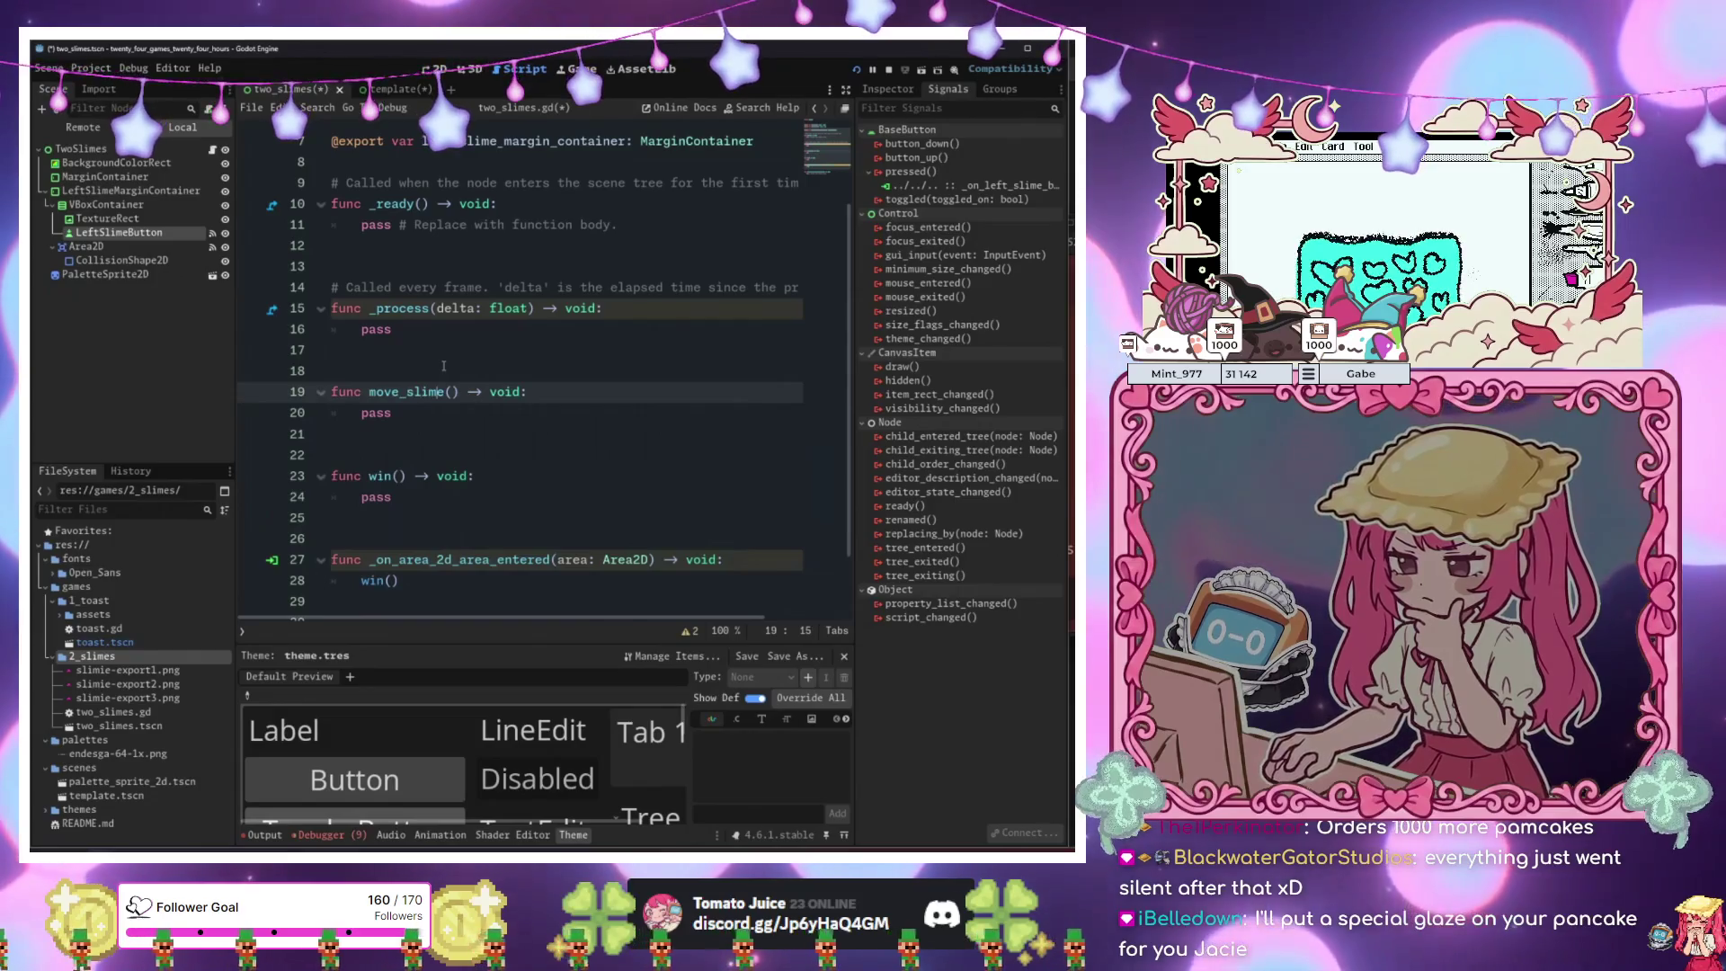
text(i)
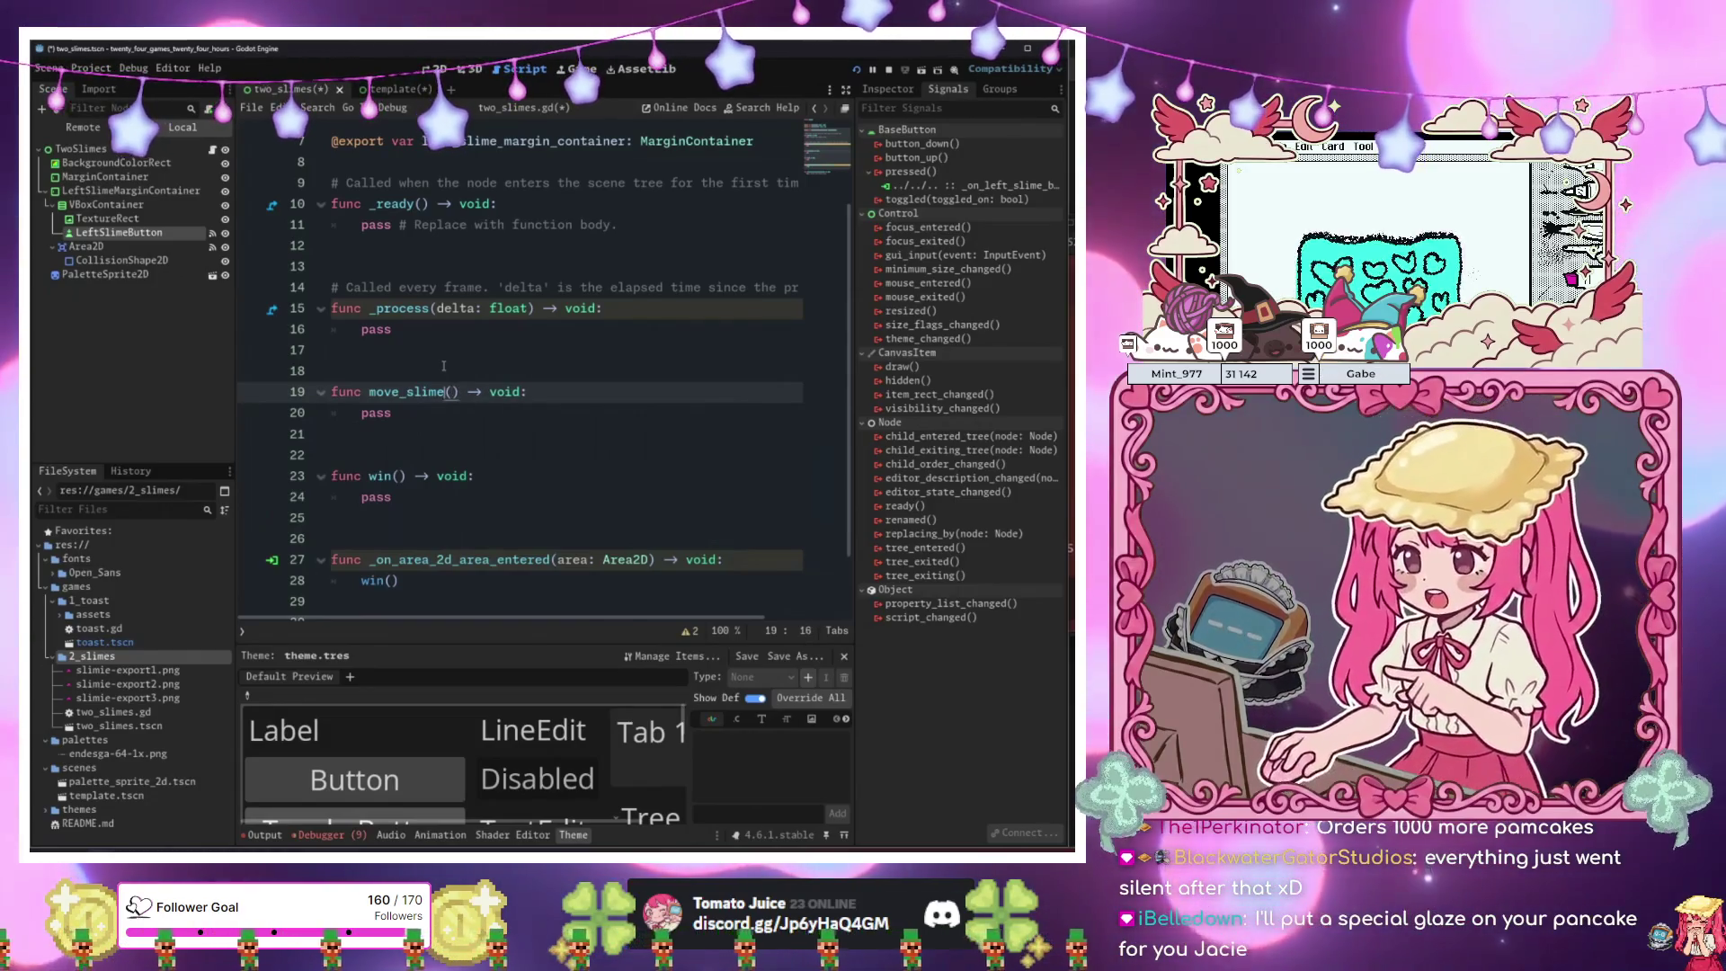
key(Left)
text(is_)
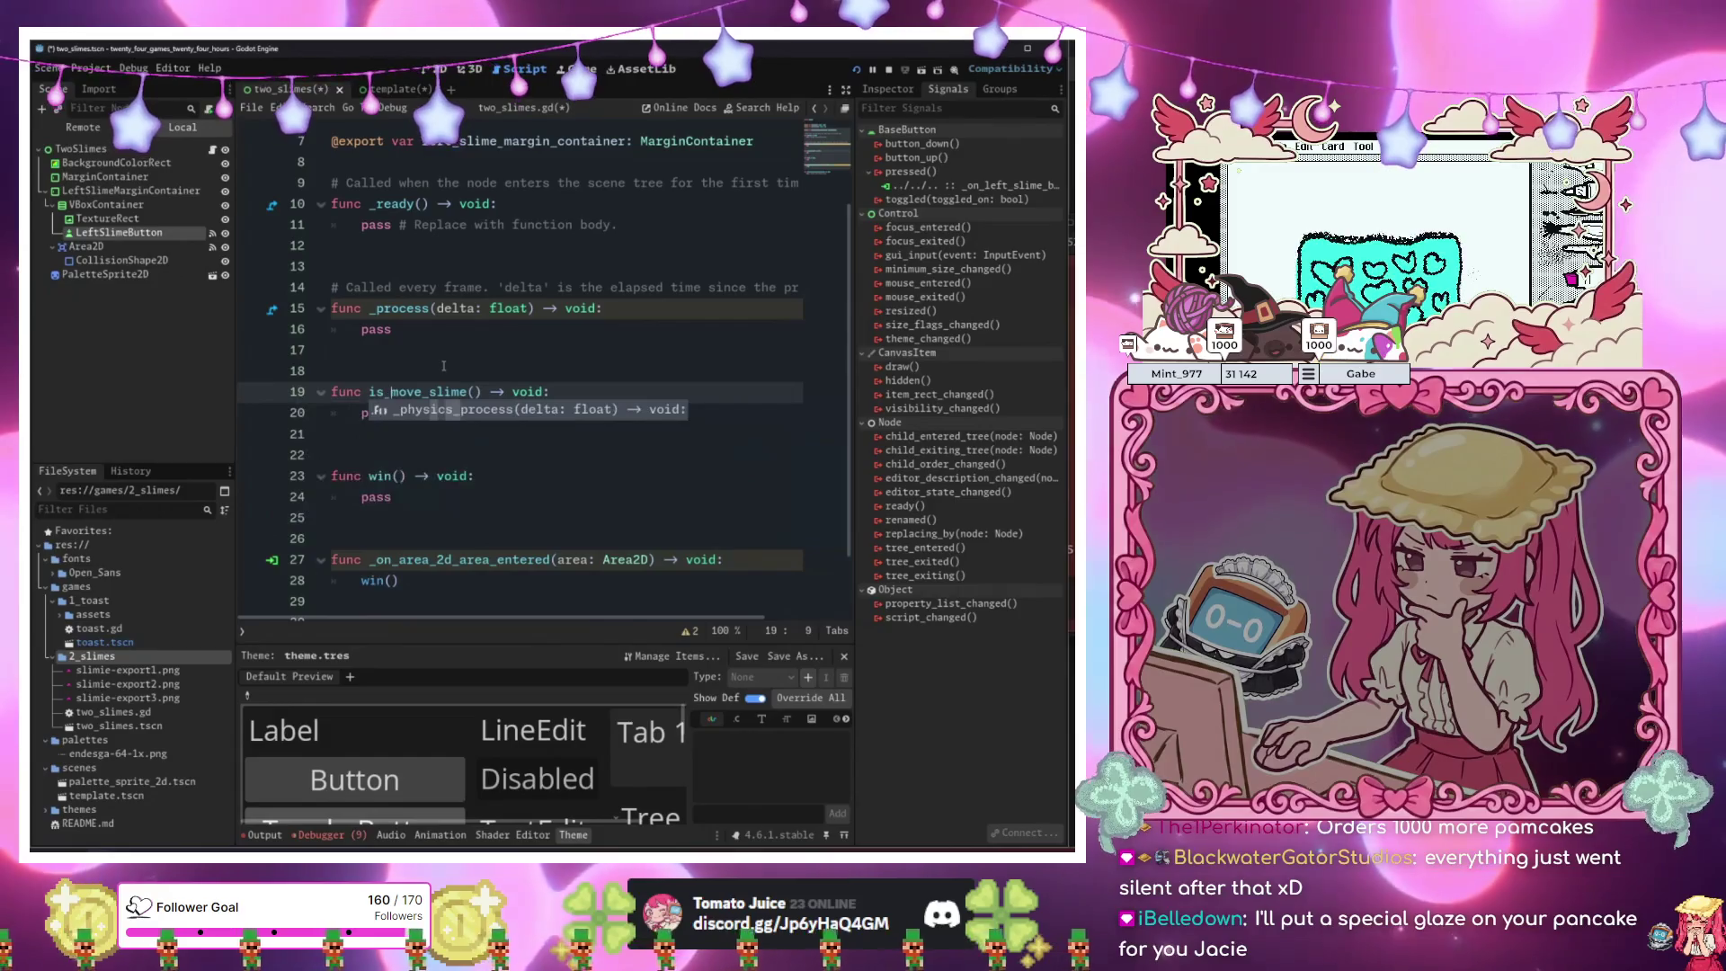
key(BackSpace)
key(BackSpace)
key(BackSpace)
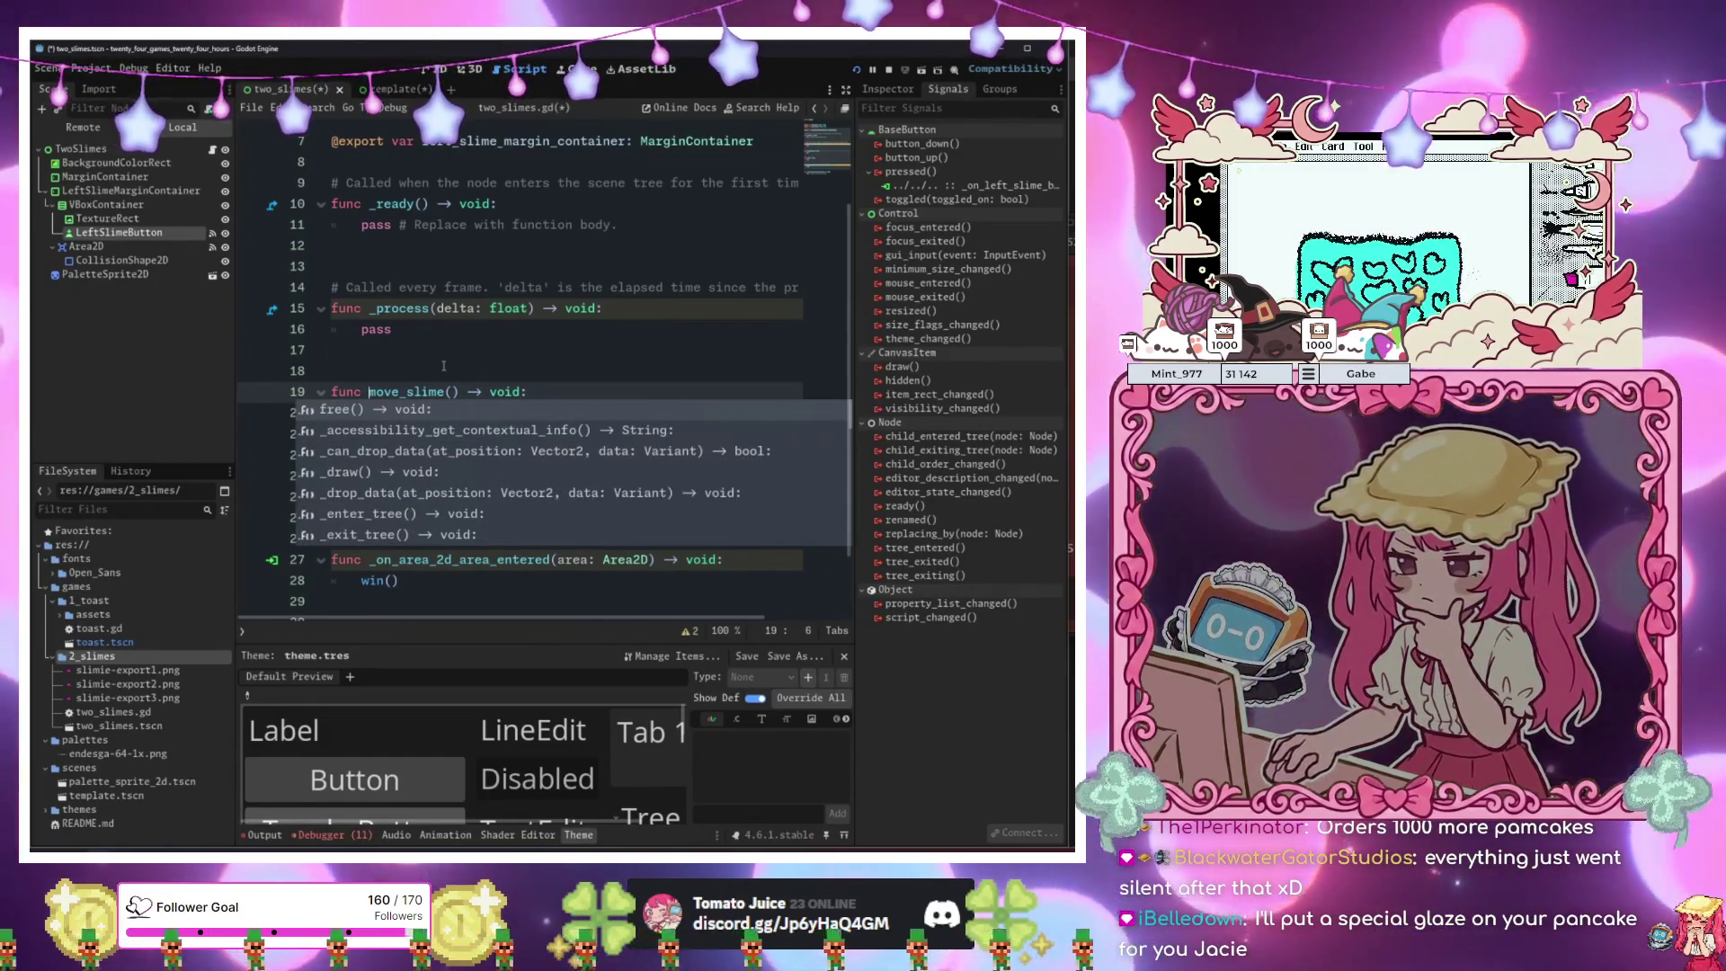
key(Escape)
- Delete the template comments above _process and _ready and add a blank line above _ready
scroll(605, 312, up, 1)
click(486, 413)
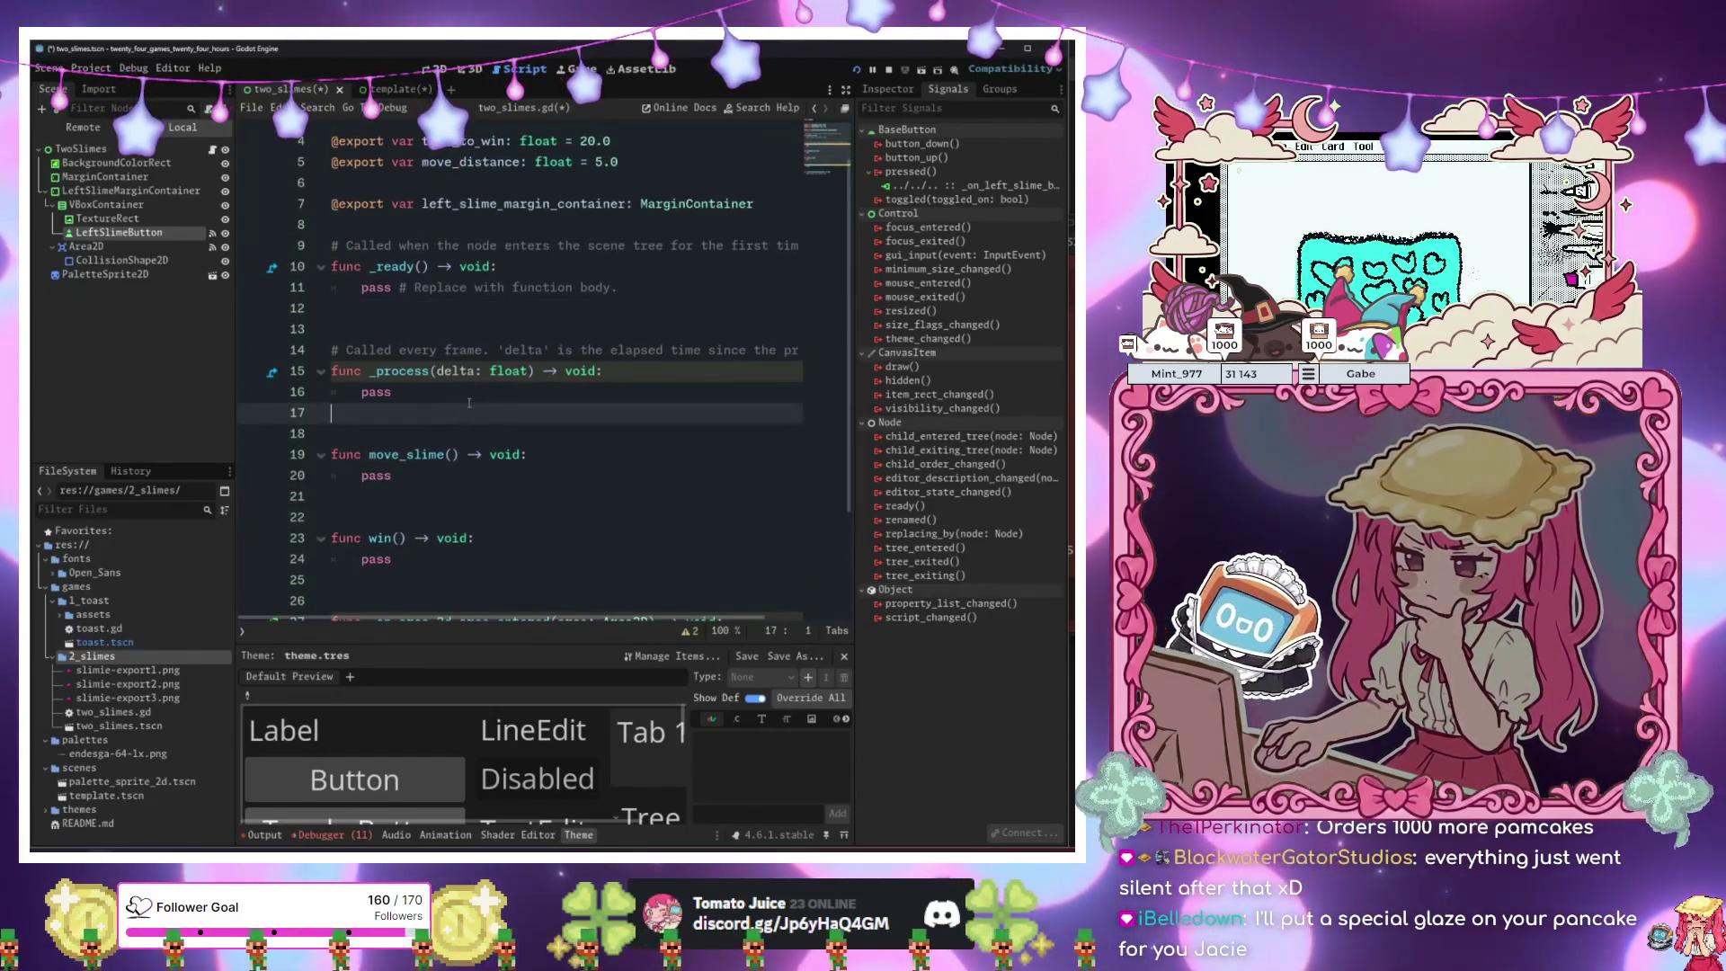
click(486, 369)
key(Up)
key(ctrl+shift+k)
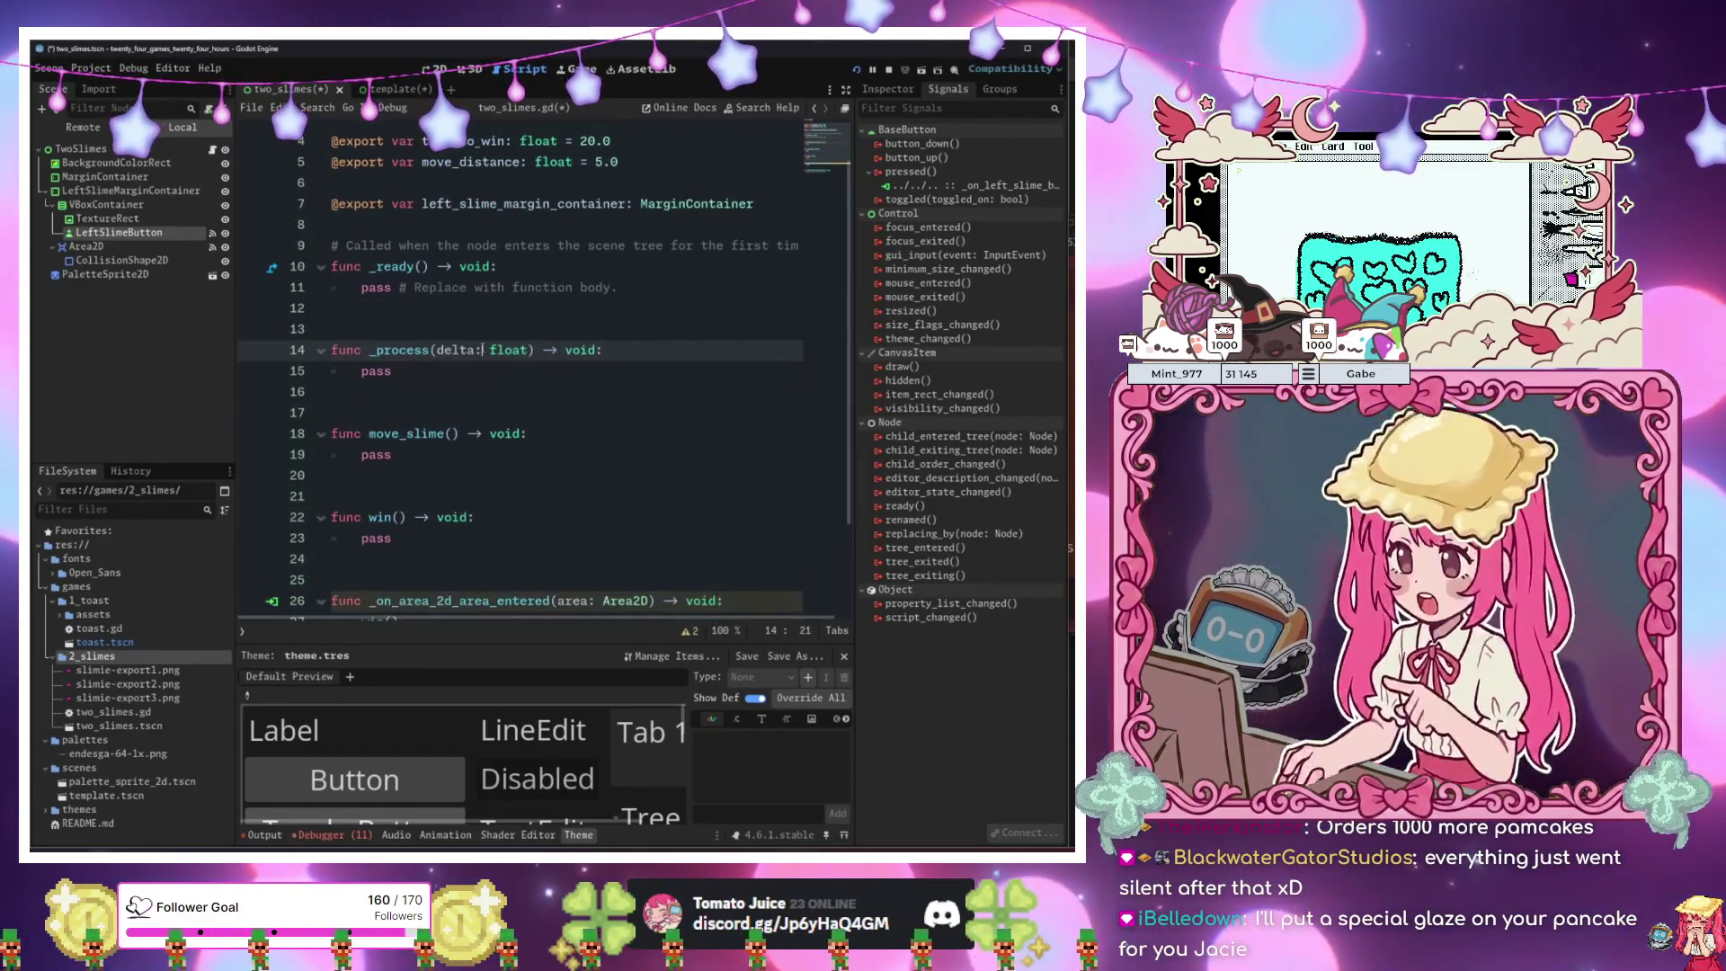
click(555, 260)
key(Up)
key(ctrl+shift+k)
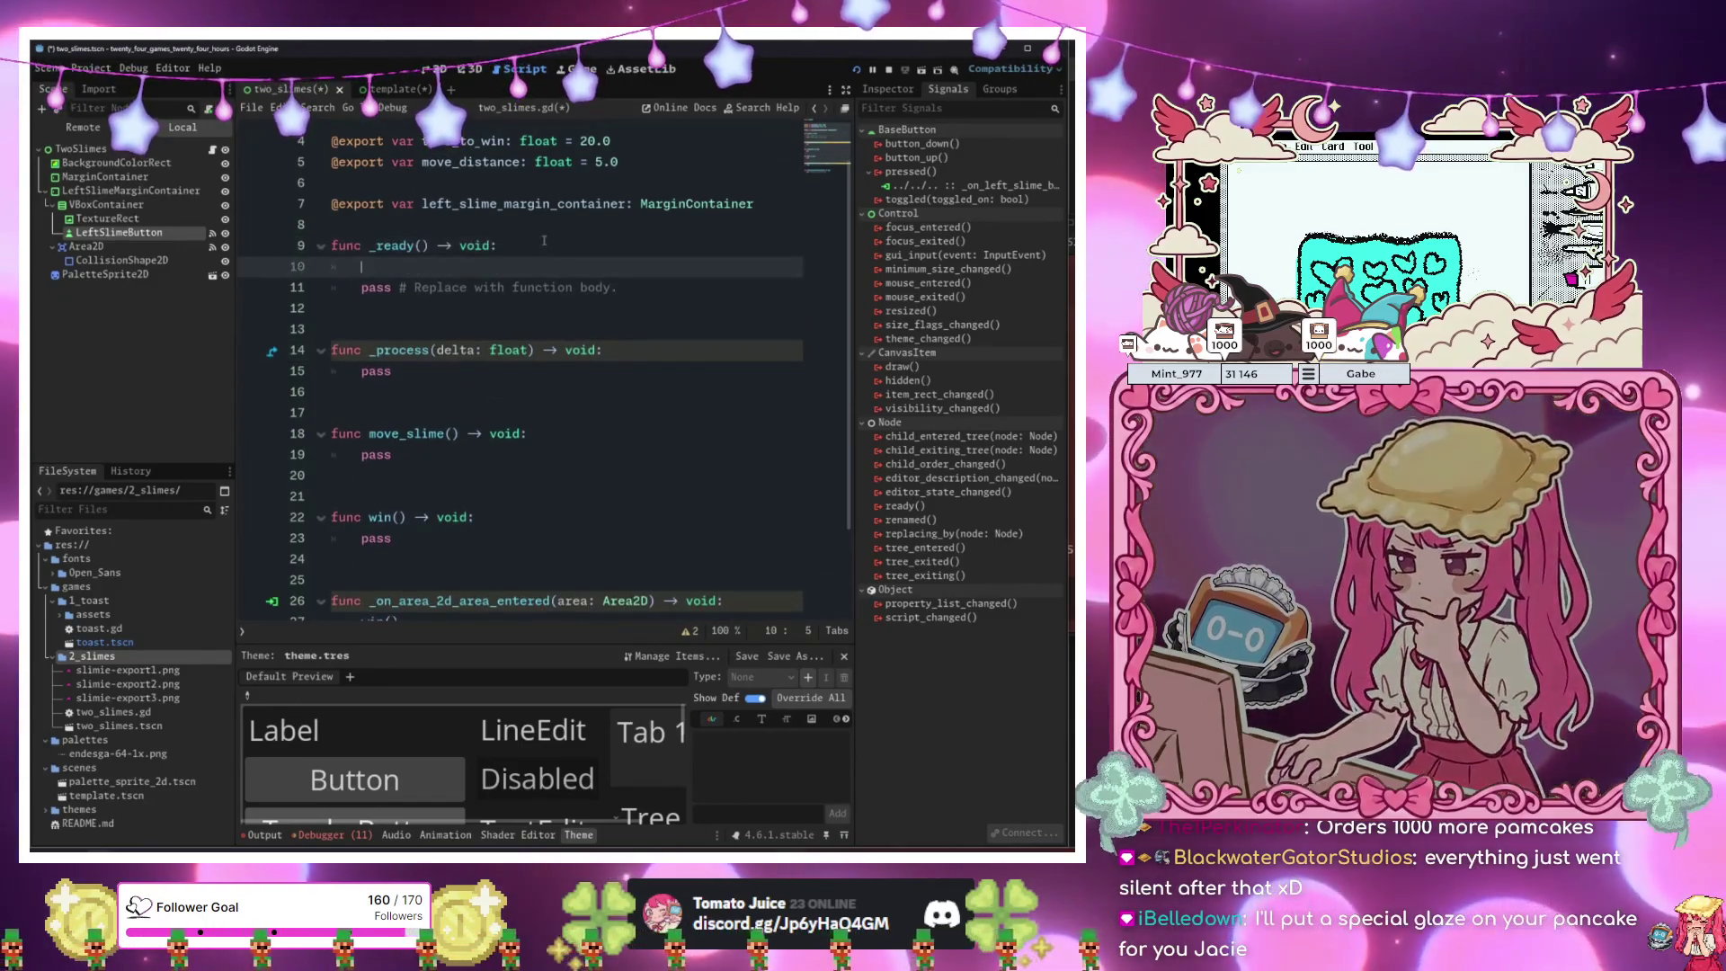
key(Up)
key(Return)
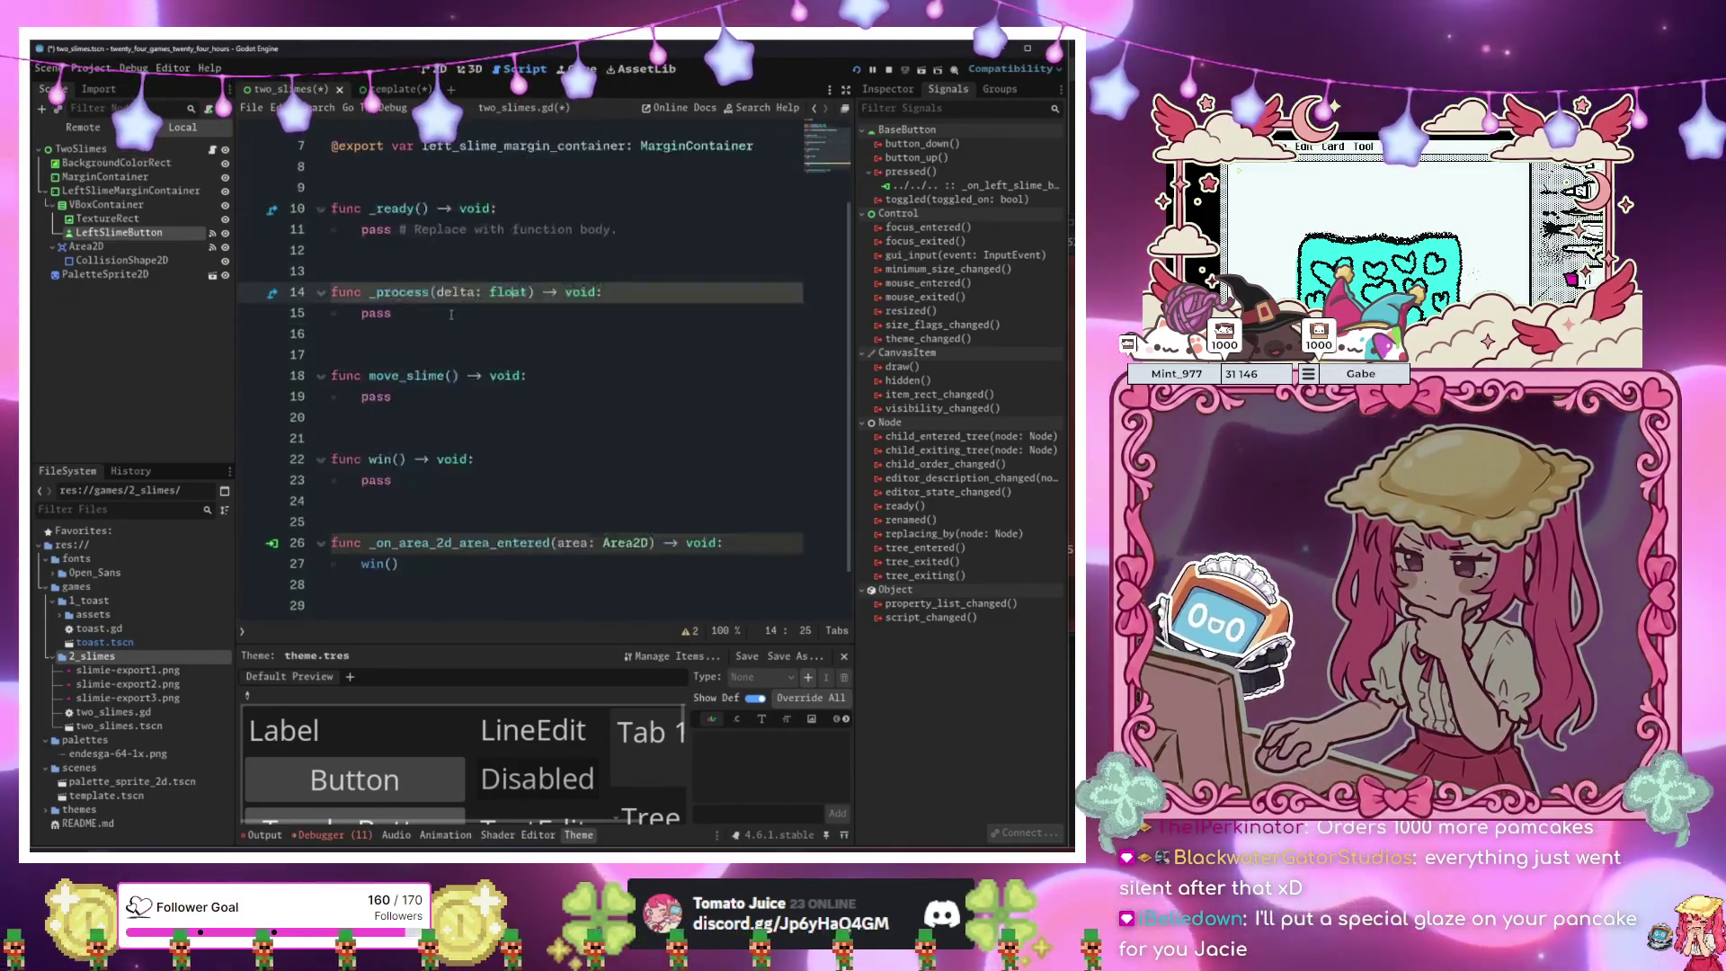
- Try removing the placeholder comment in _ready, then restore it
scroll(450, 334, down, 2)
click(450, 334)
key(Up)
key(Up)
key(Up)
key(shift+End)
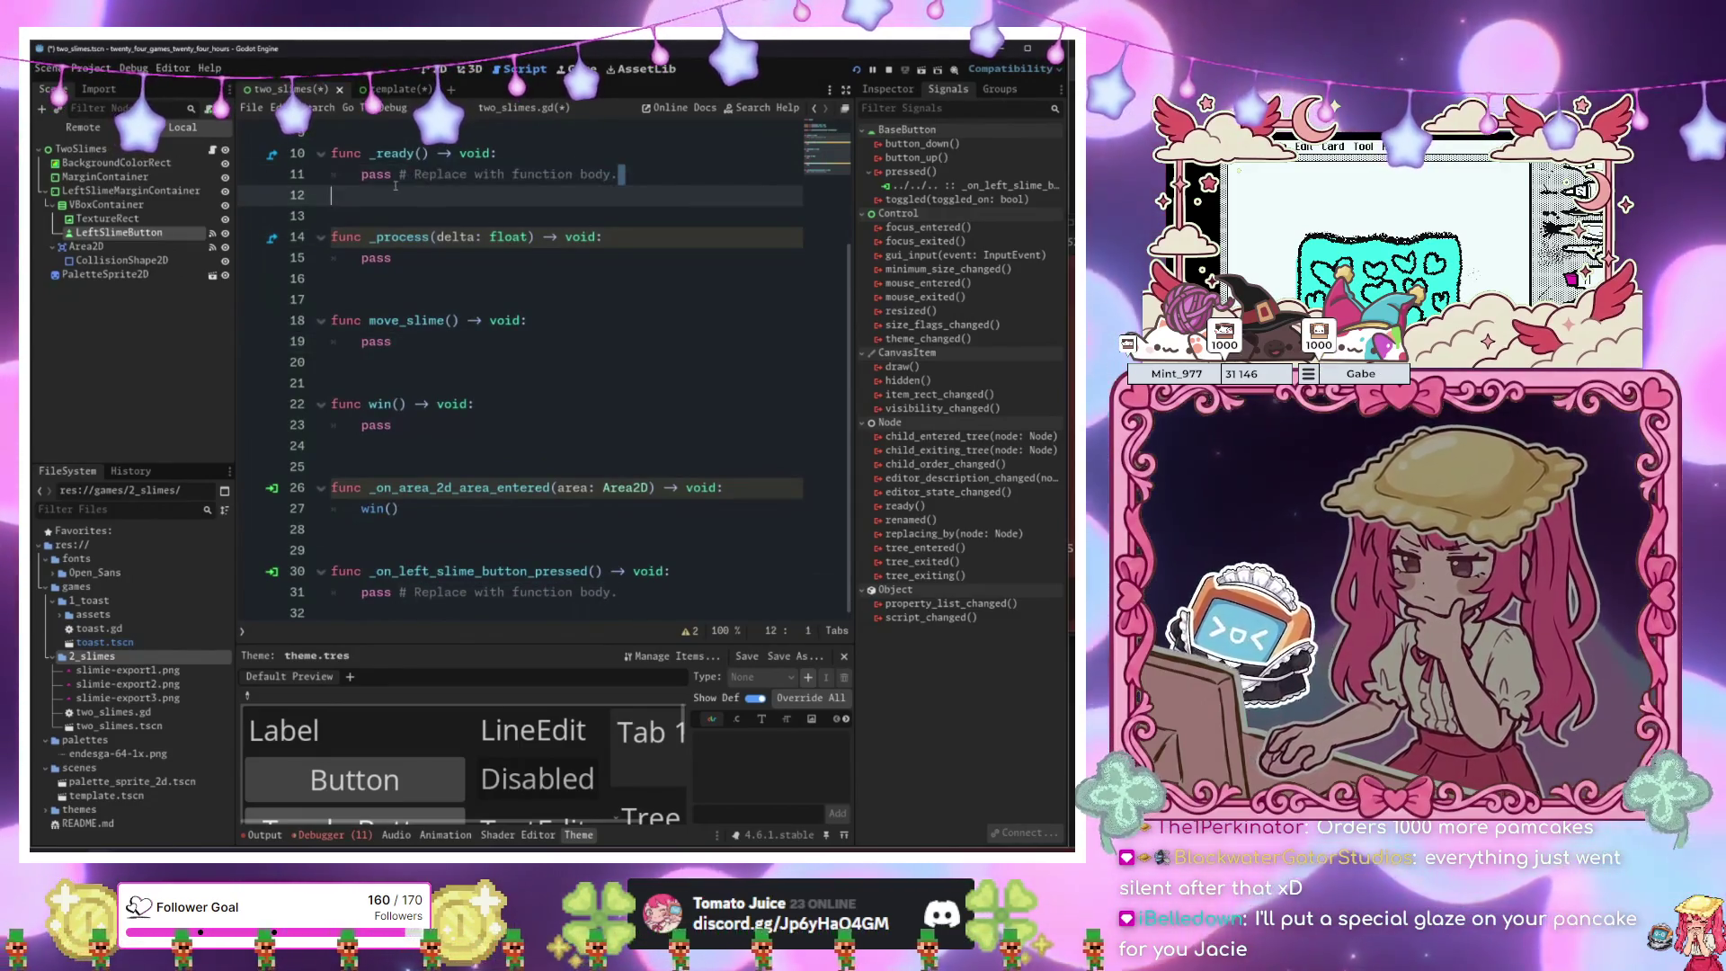
key(BackSpace)
click(555, 592)
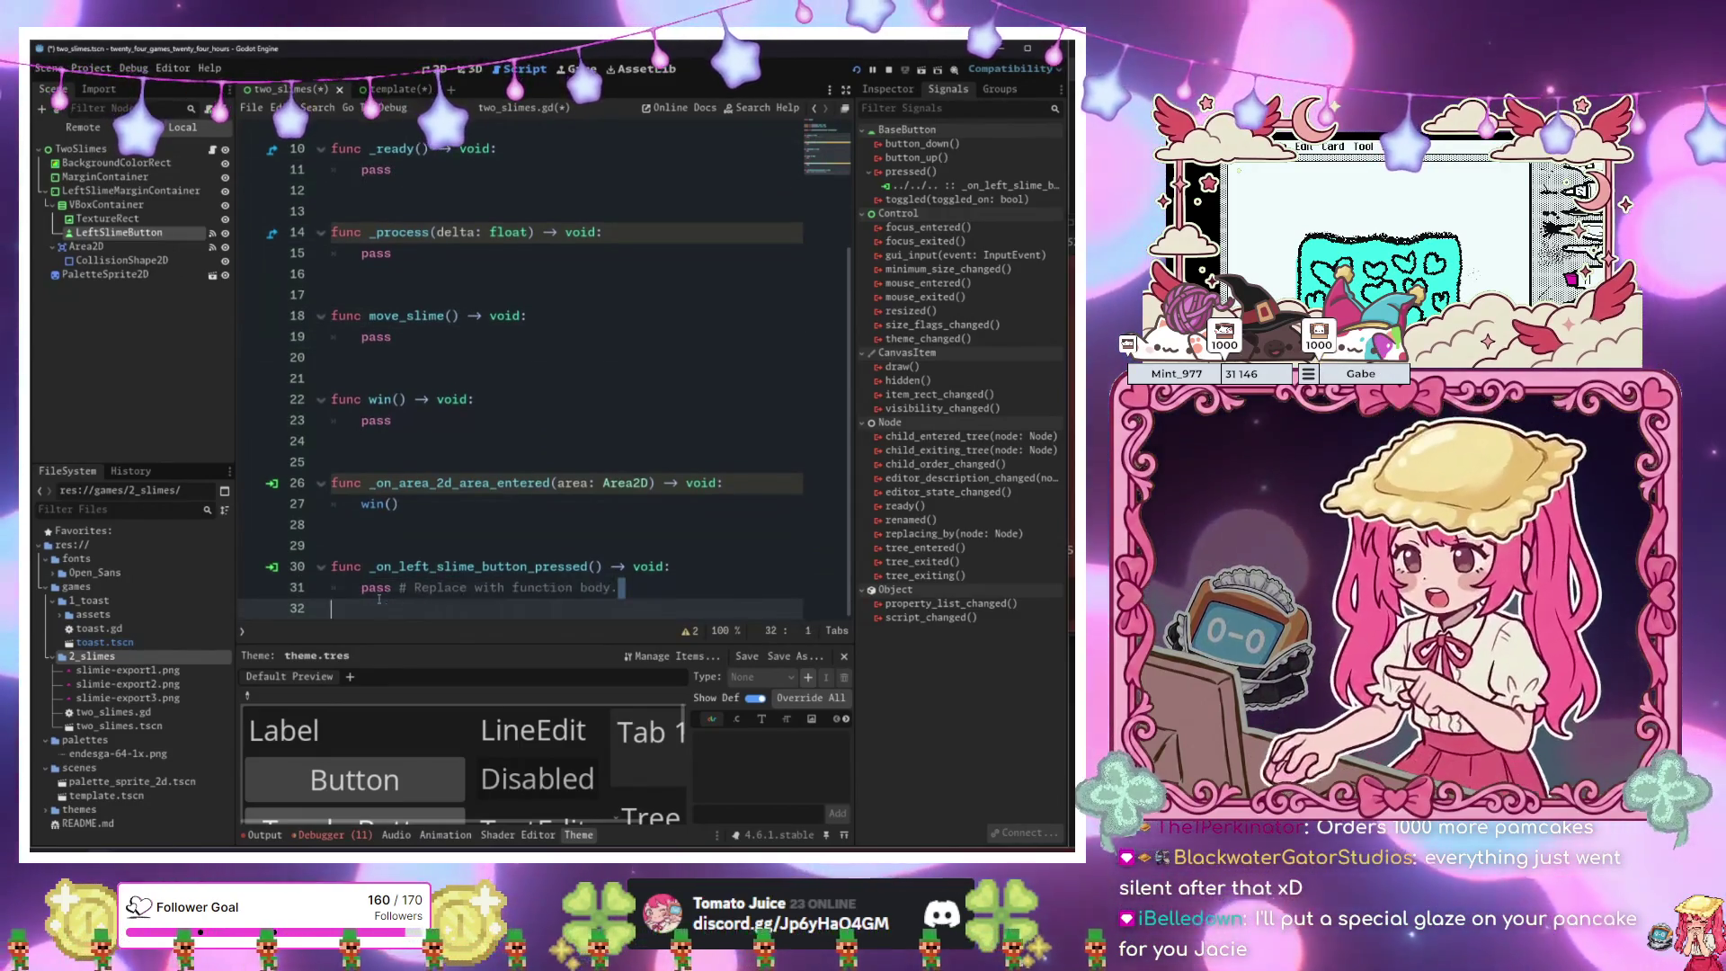
drag(651, 597, 398, 592)
key(ctrl+z)
key(BackSpace)
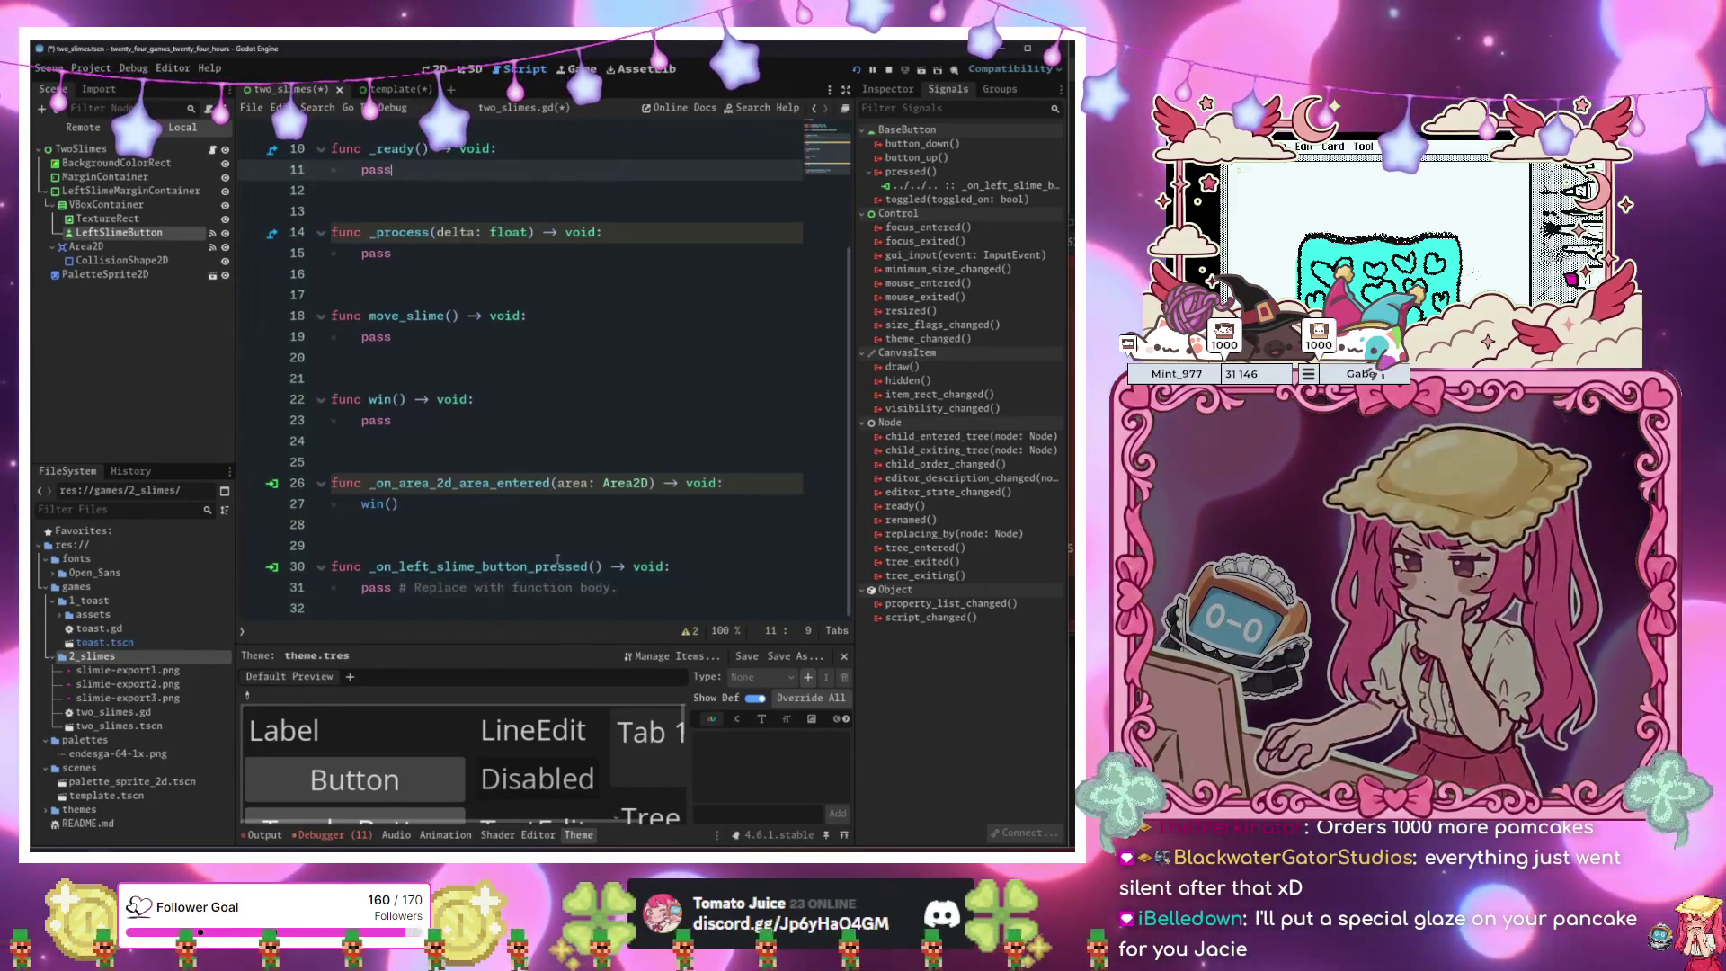
key(ctrl+z)
- Select the left slime button handler's placeholder body
click(485, 378)
click(450, 337)
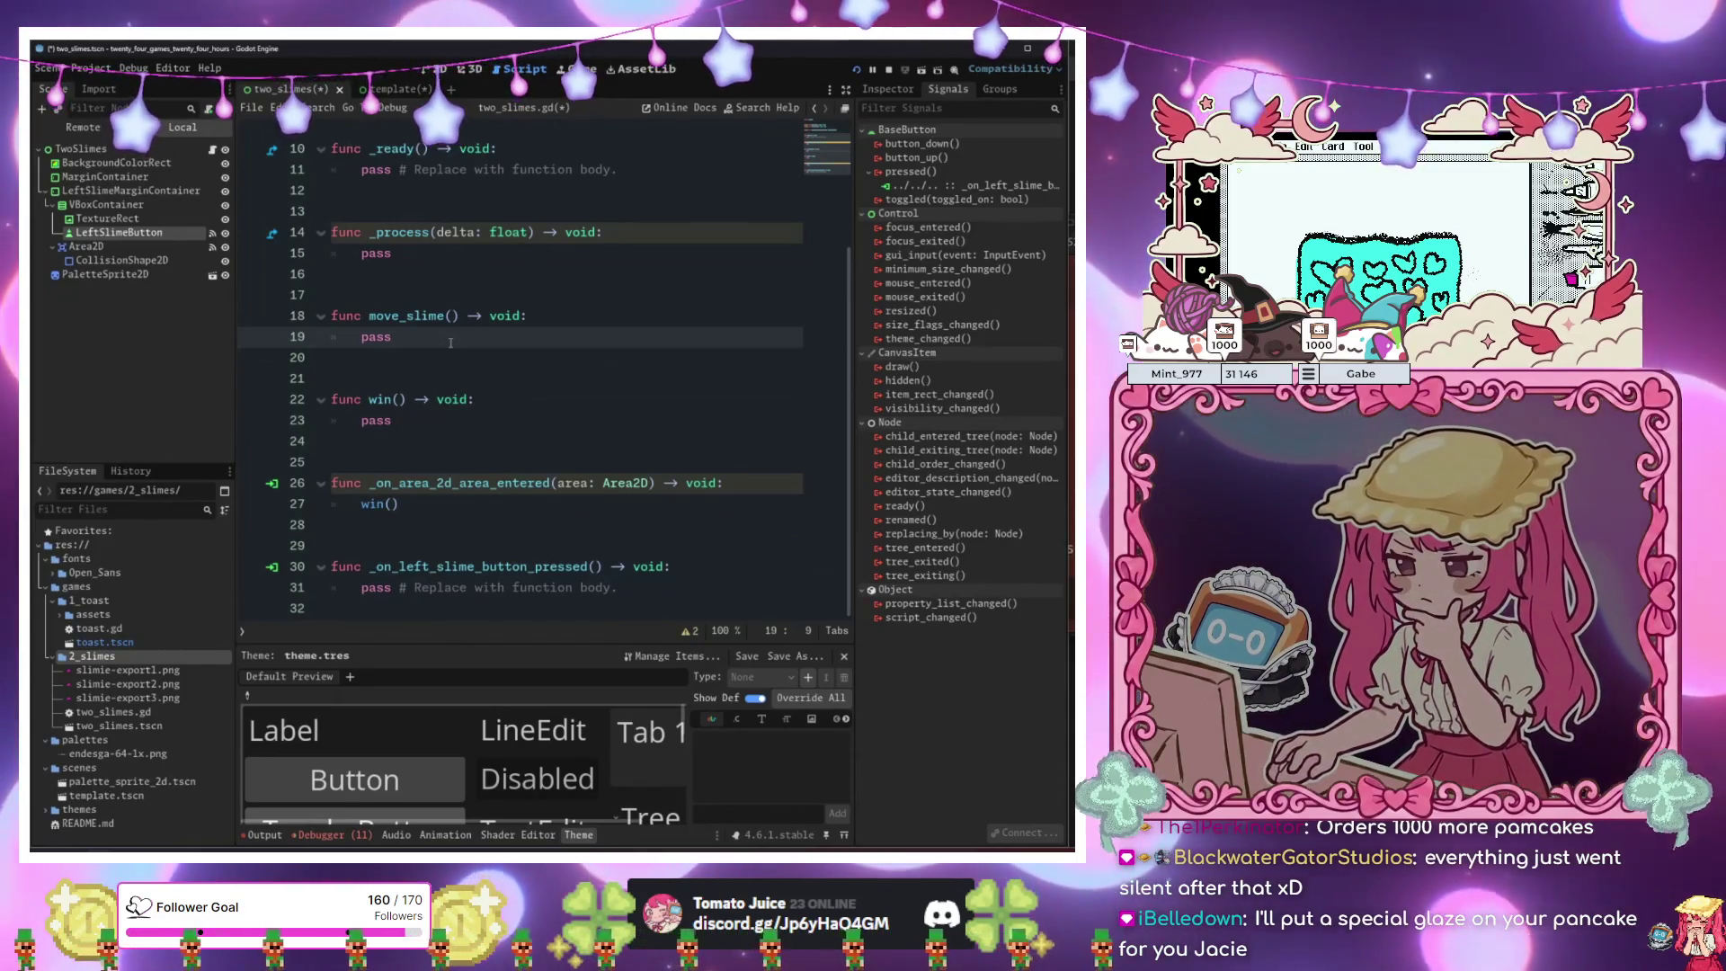
click(469, 254)
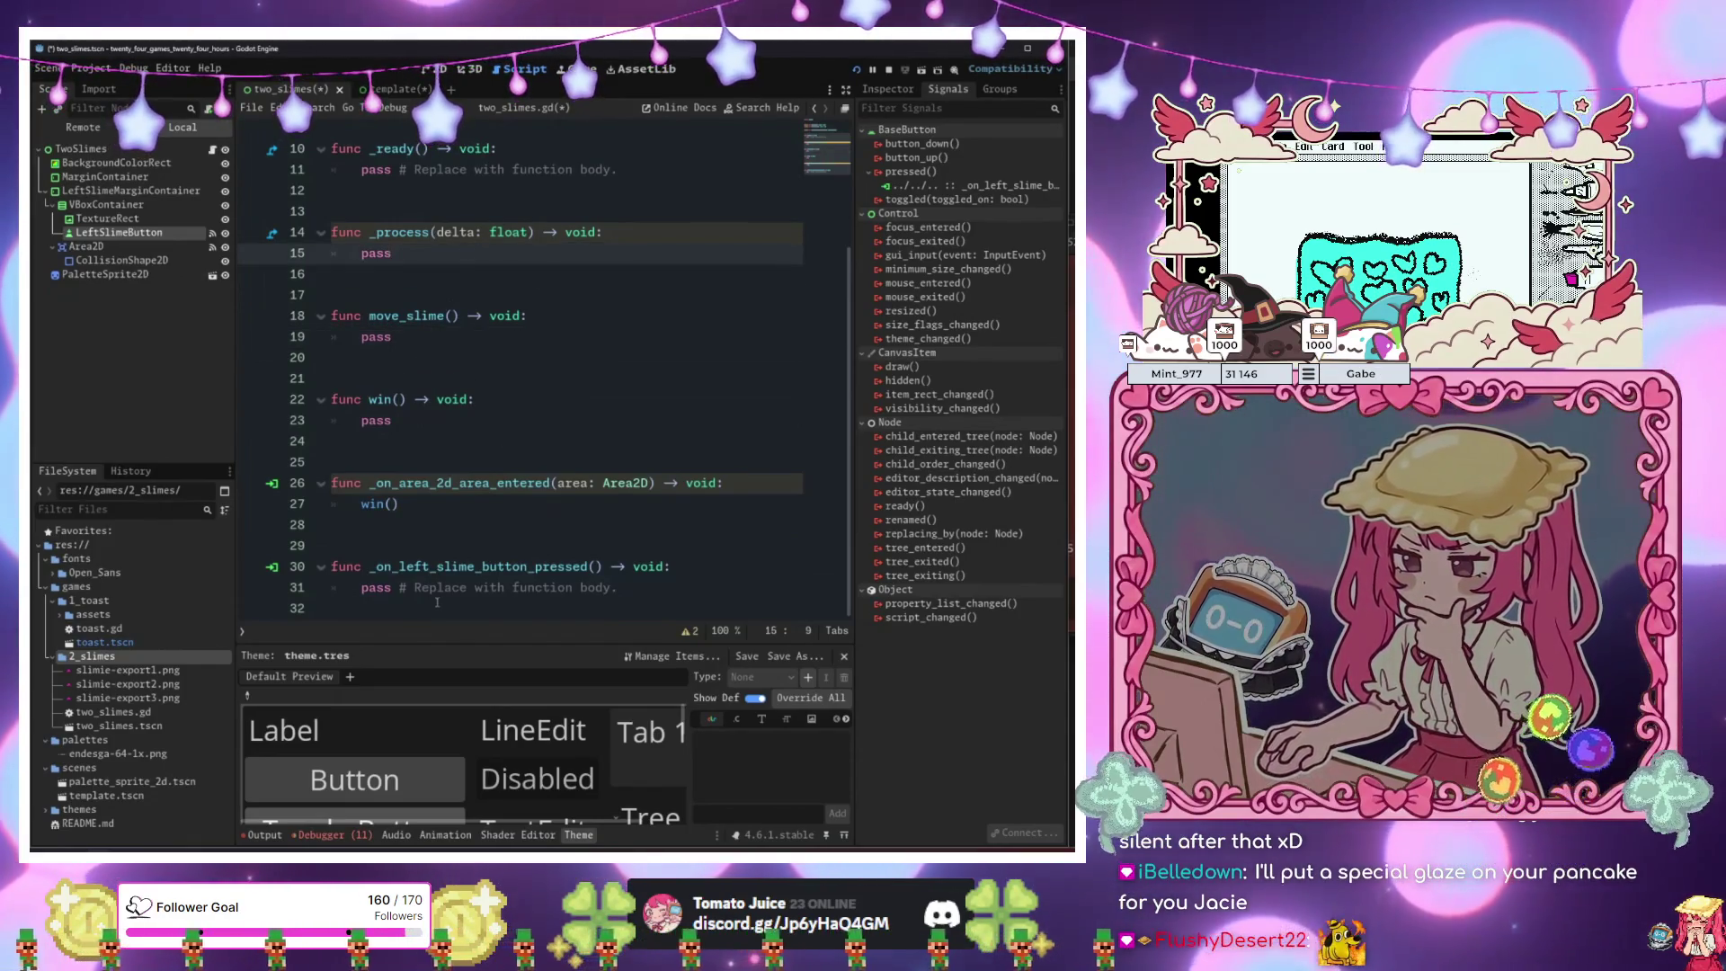
click(505, 588)
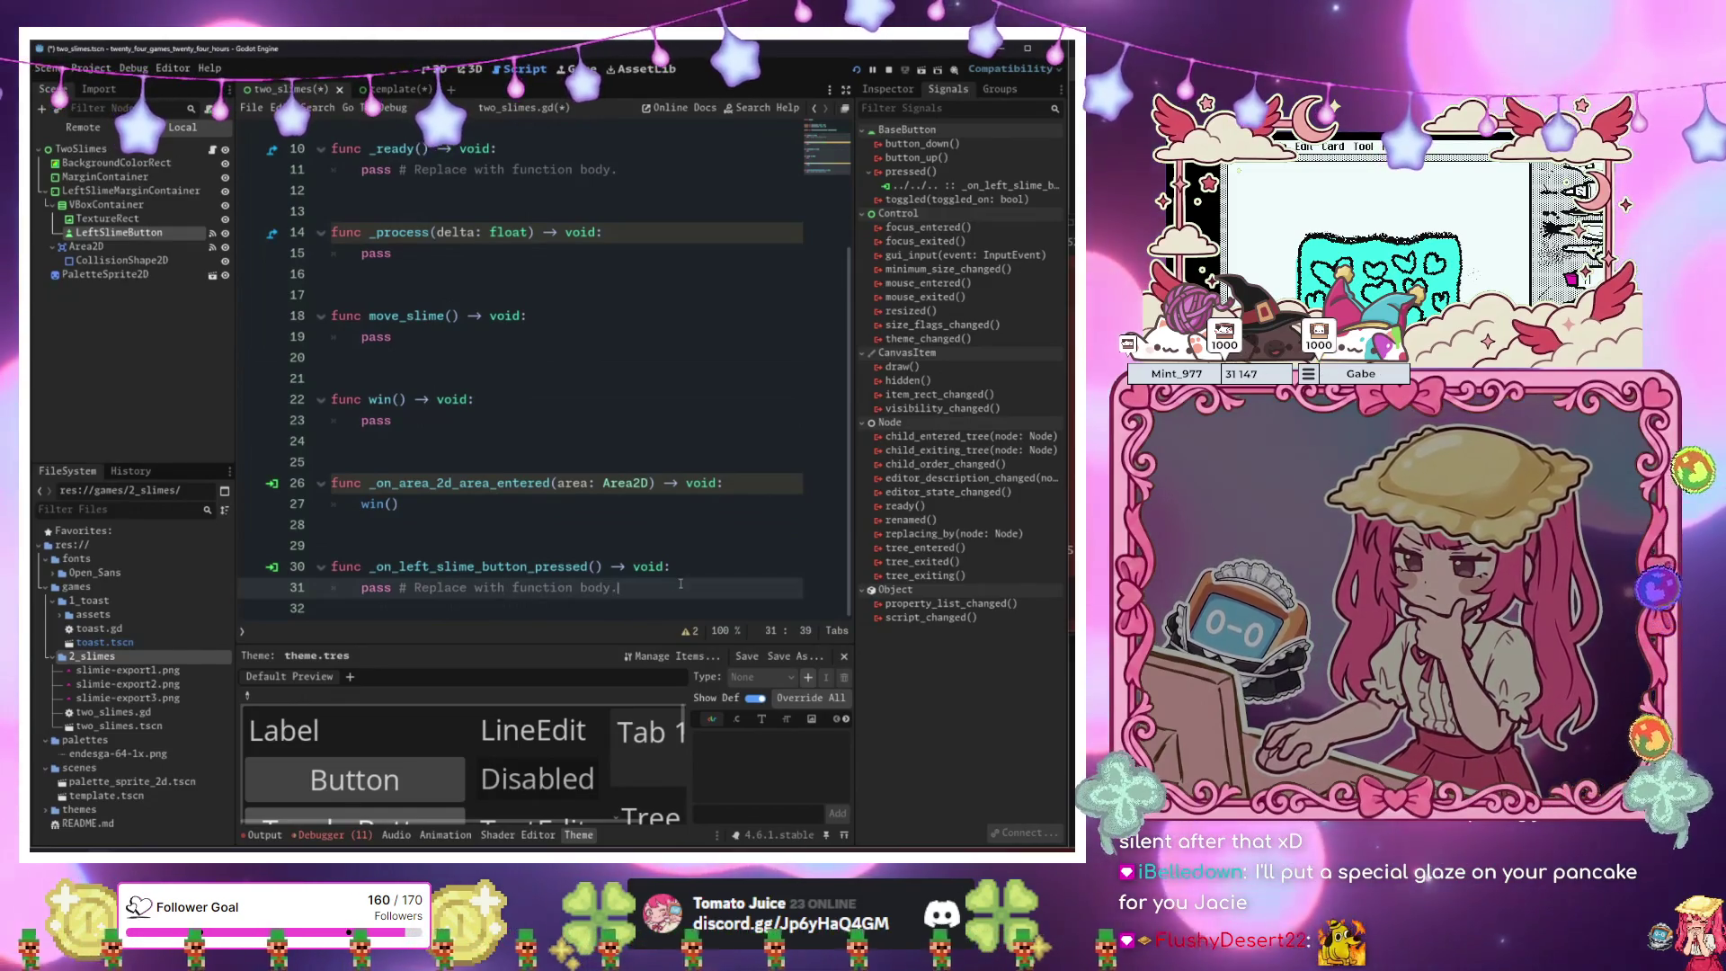
drag(680, 584, 361, 588)
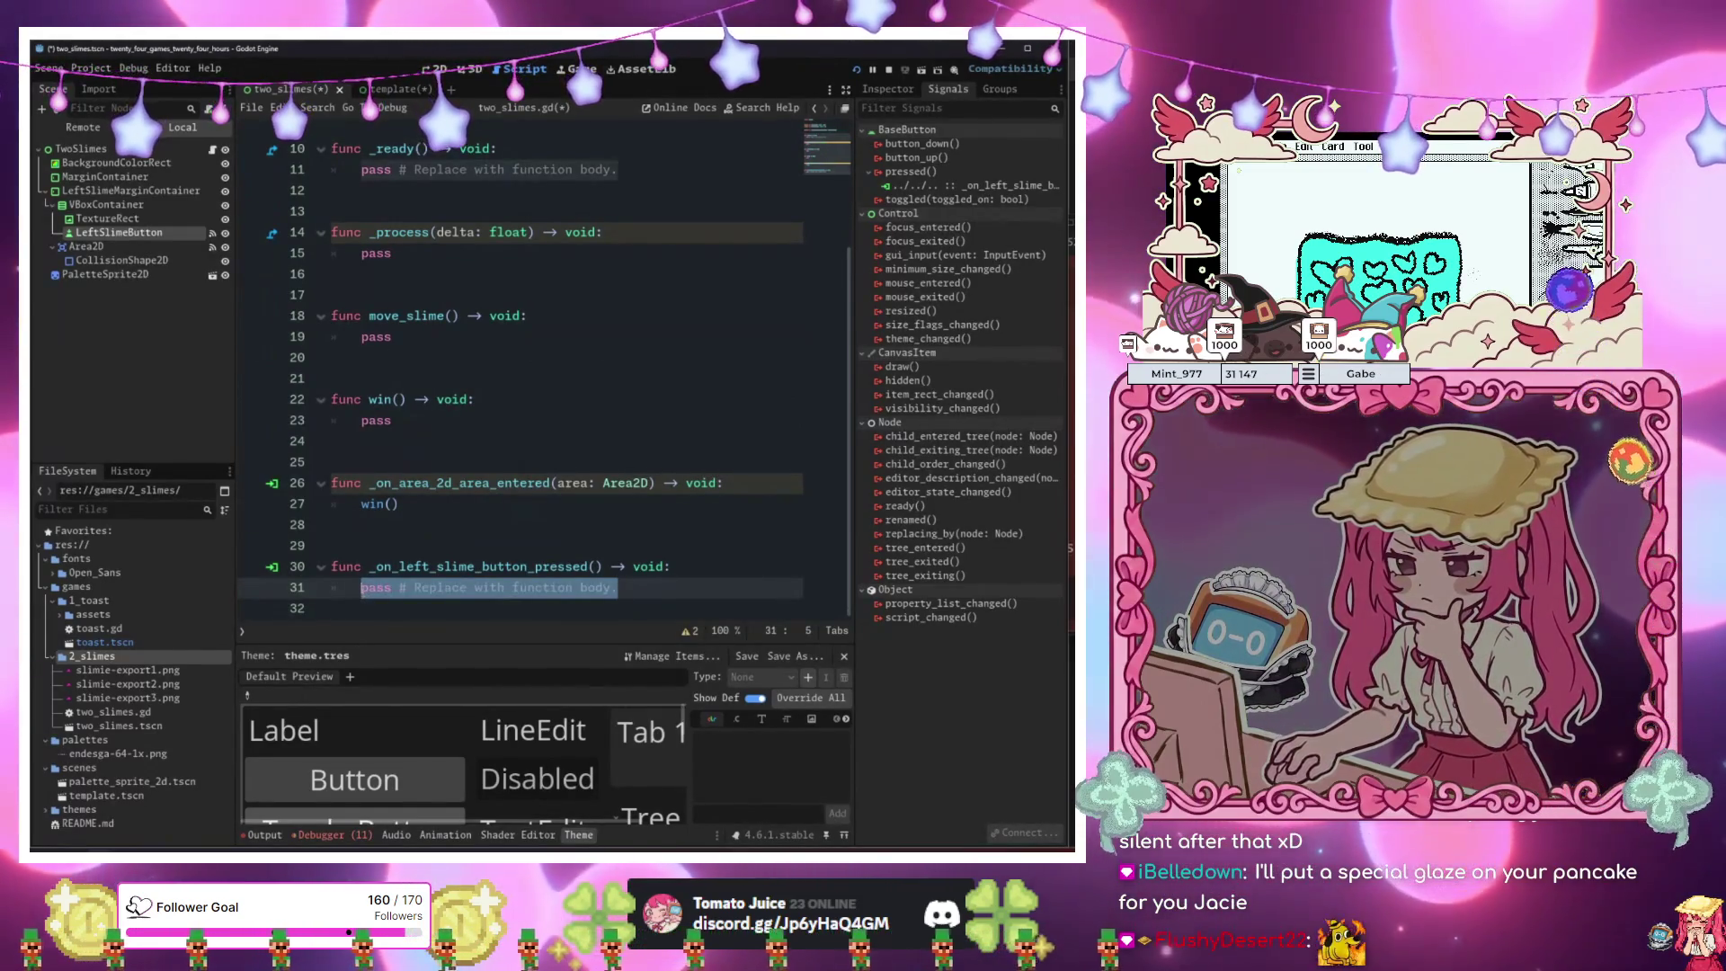
- Have the button handler call the function, renaming it move_left_slime
text(move)
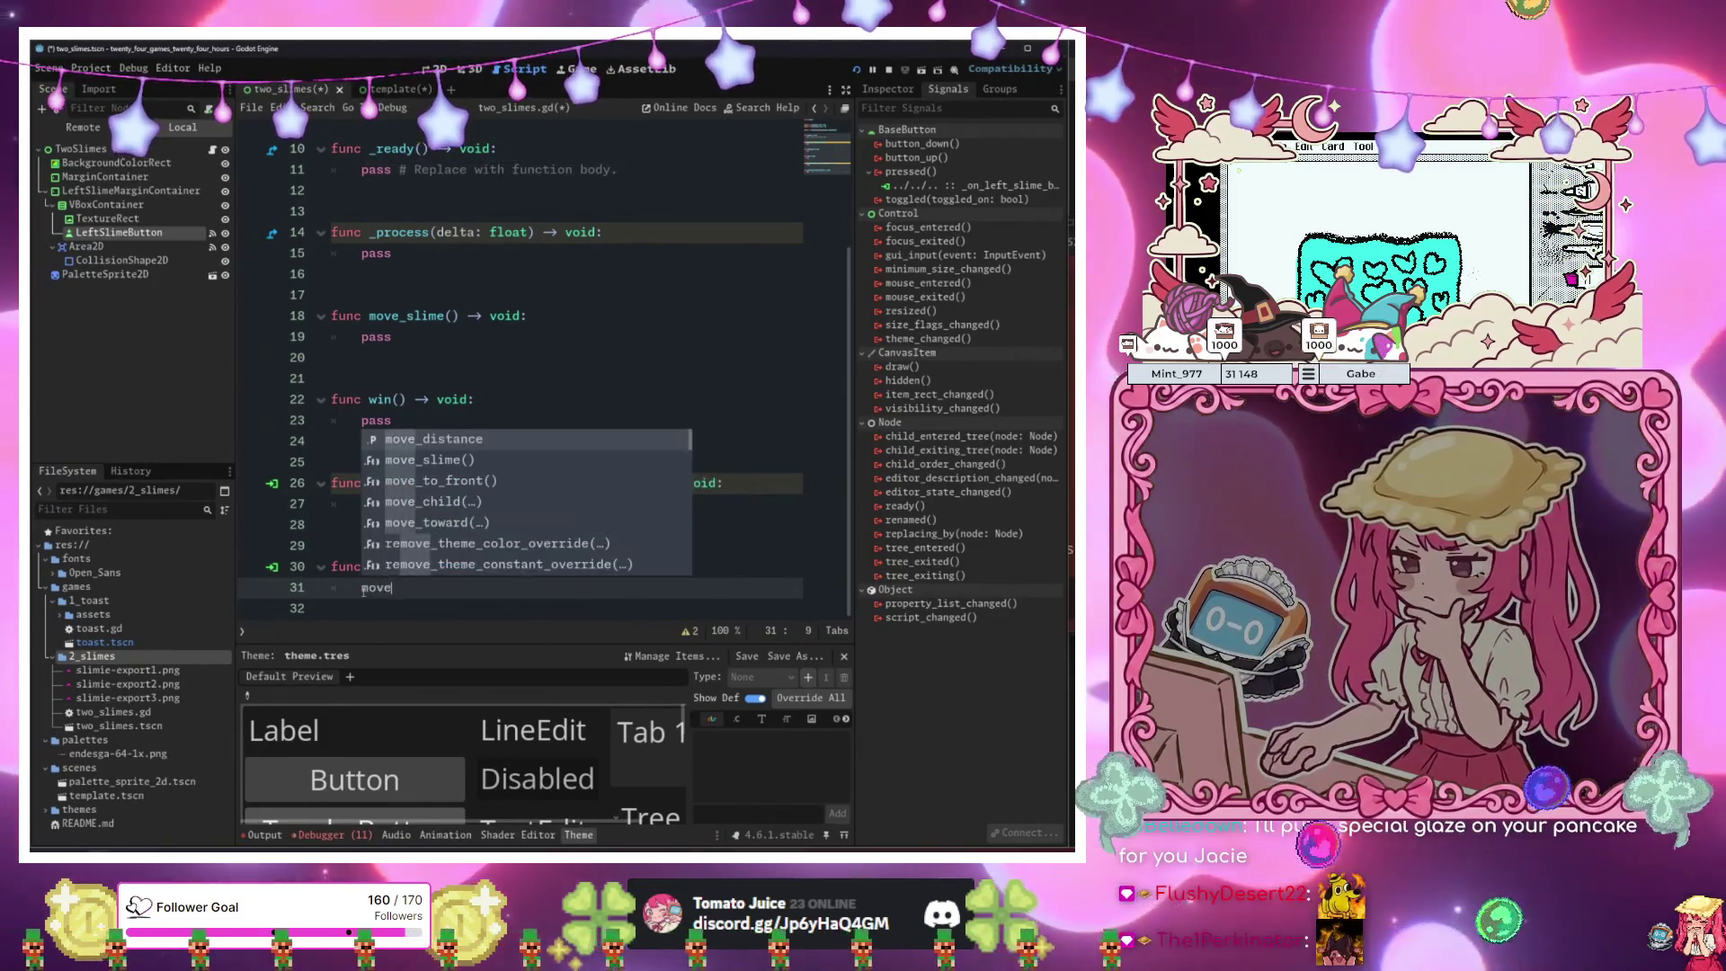
key(Return)
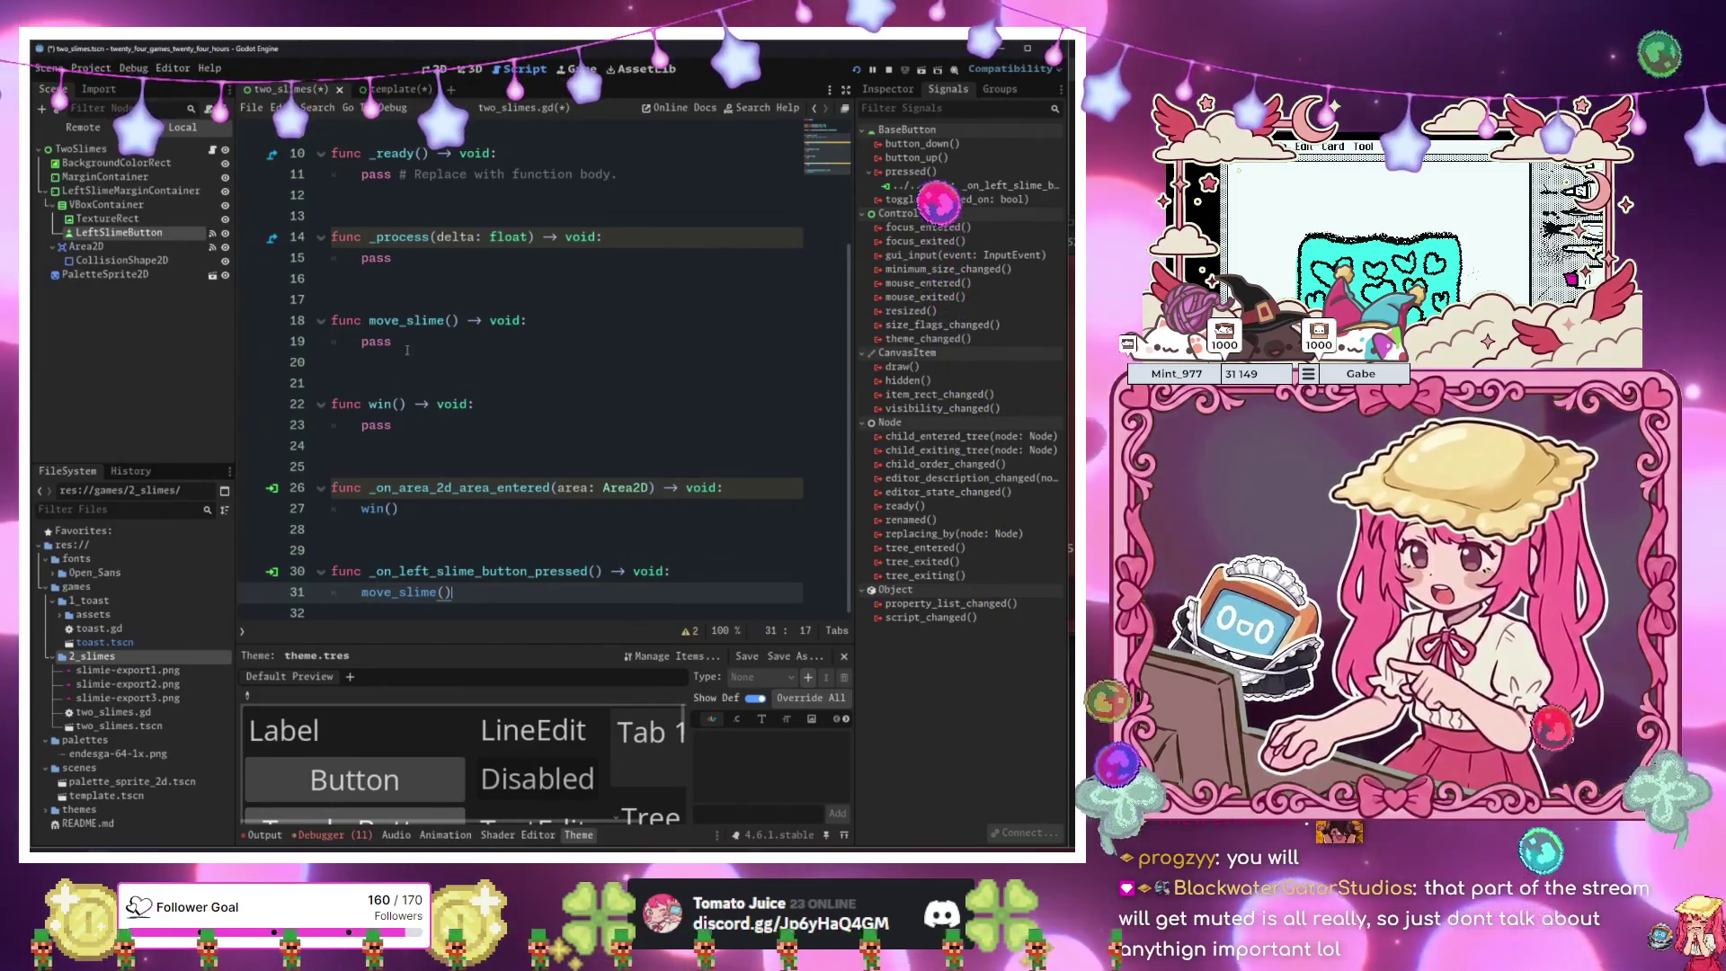
click(408, 321)
click(400, 591)
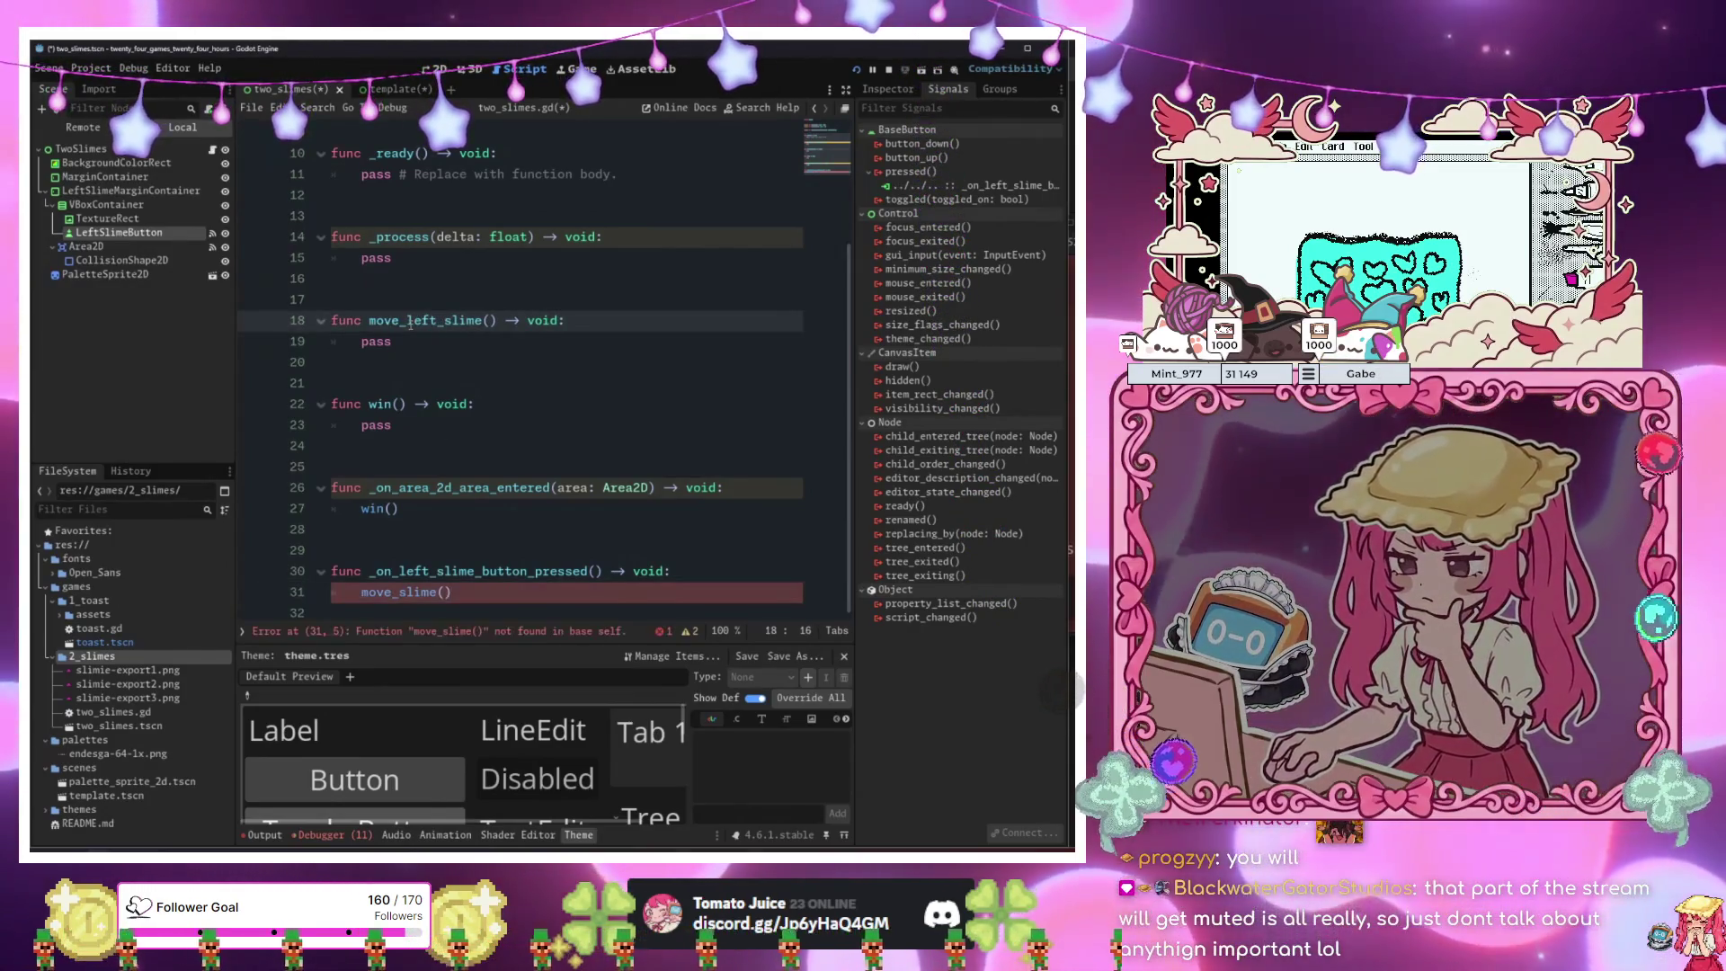
text(left_)
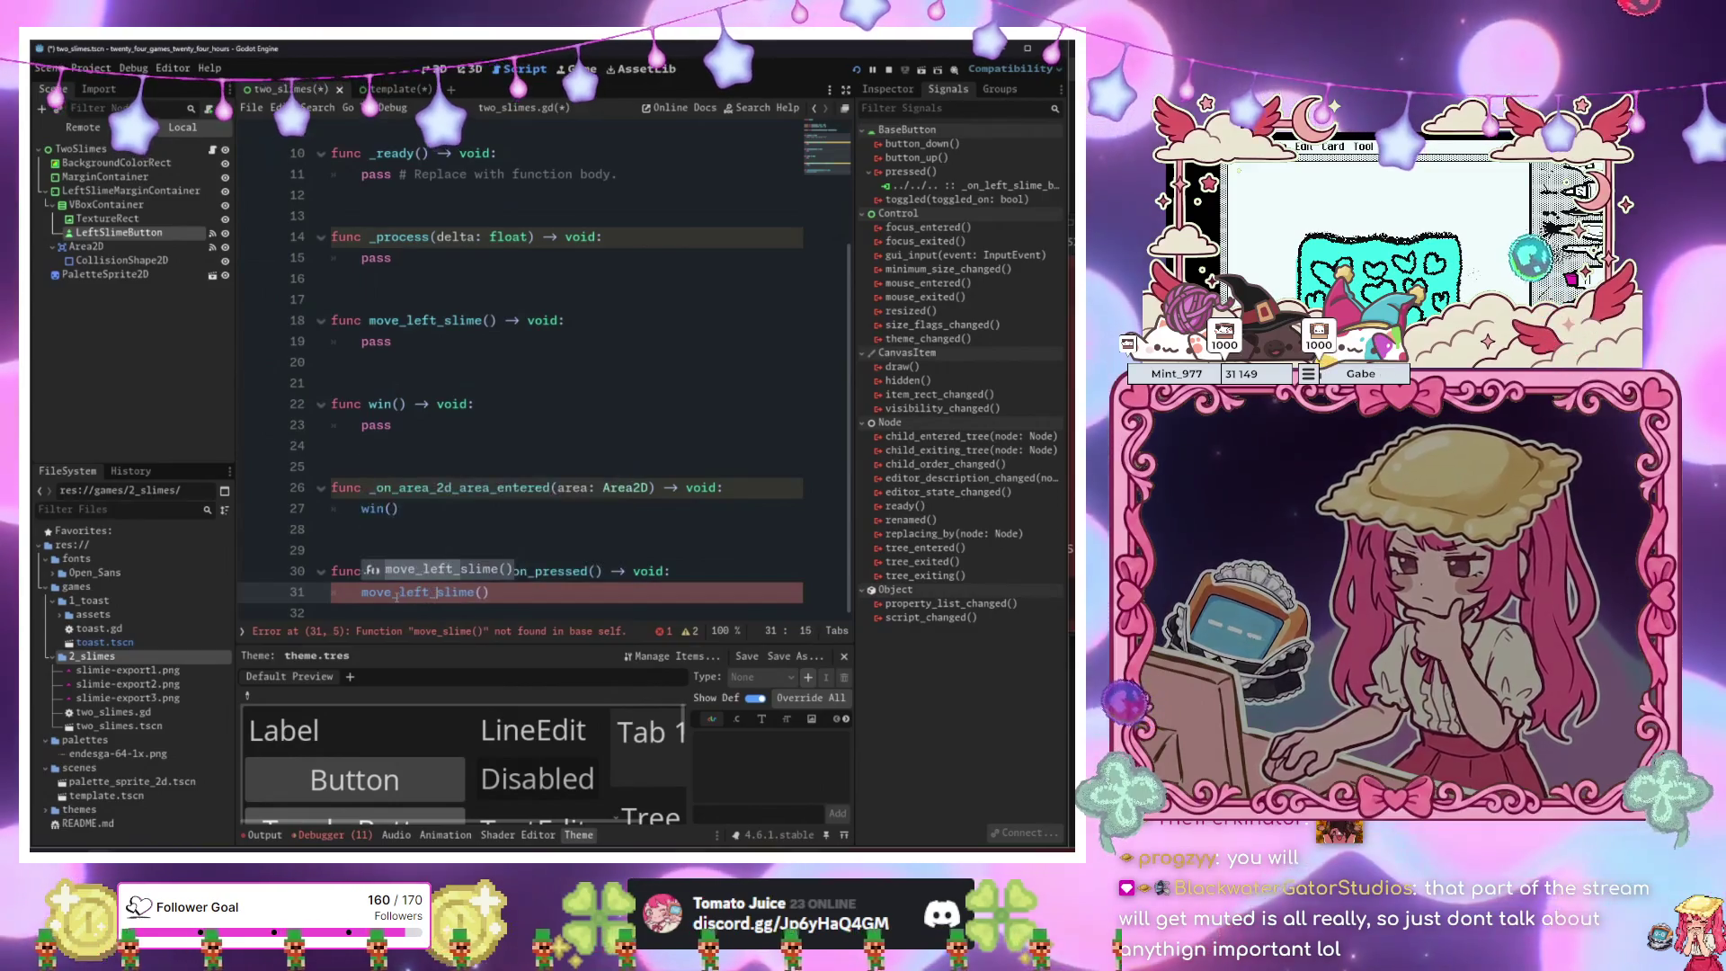
- Replace move_left_slime's pass body, starting a var tw line
click(446, 343)
key(BackSpace)
key(BackSpace)
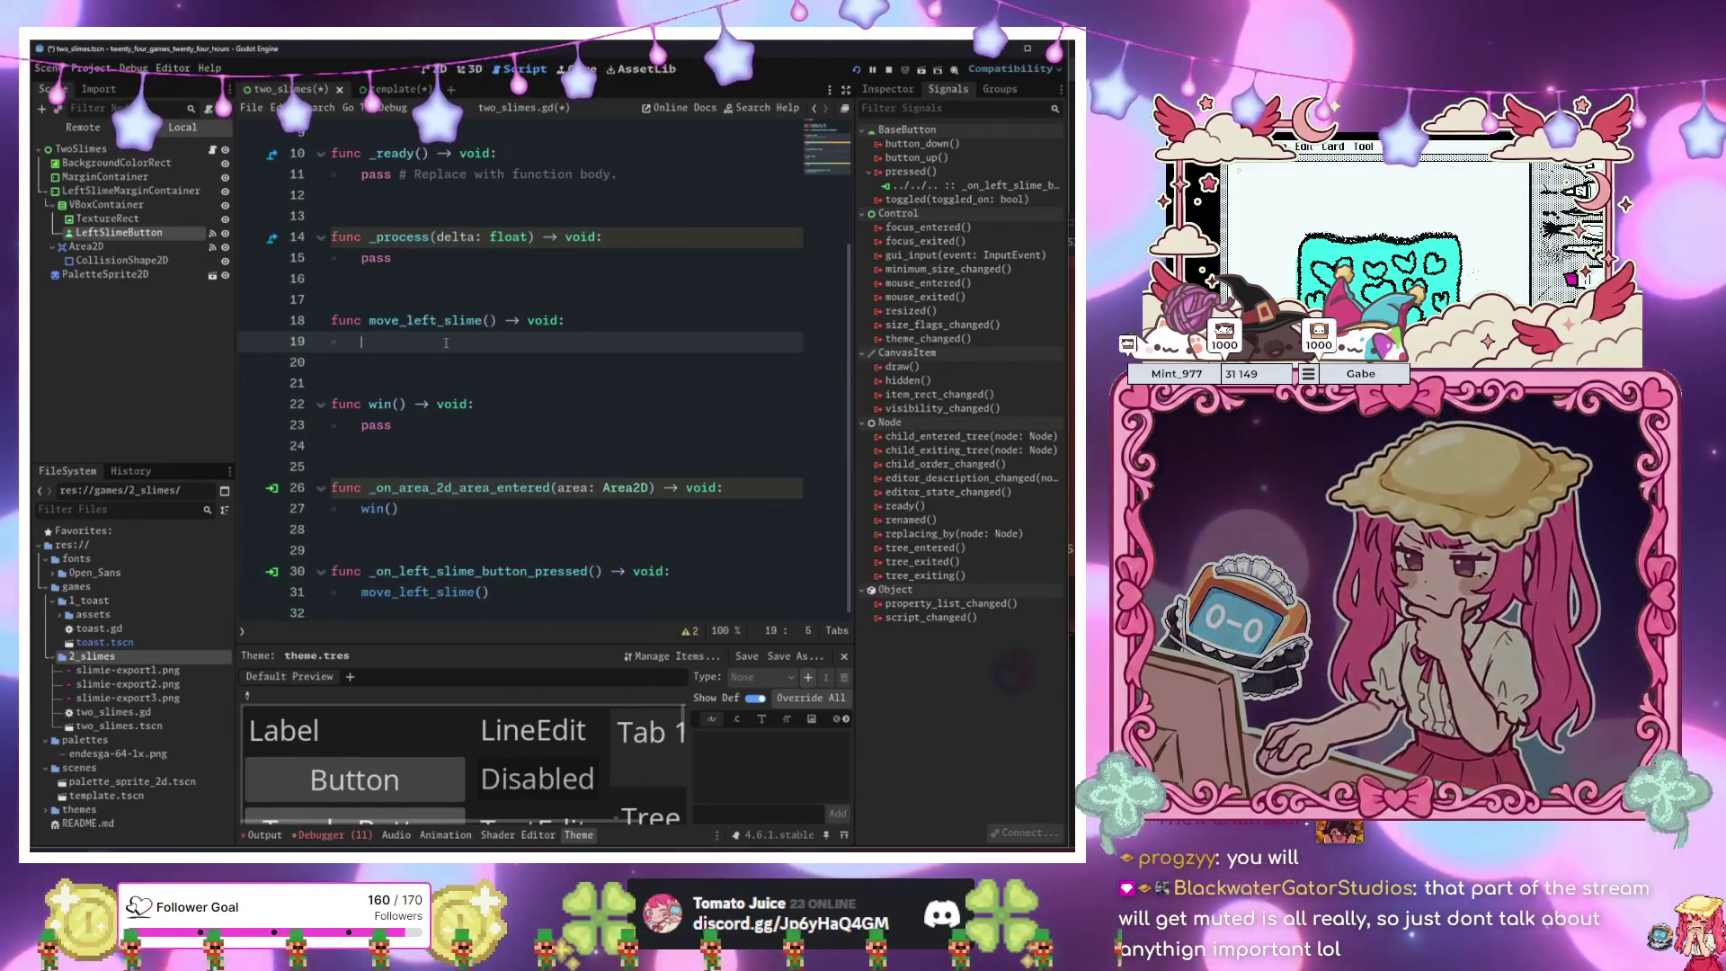
text(var tw)
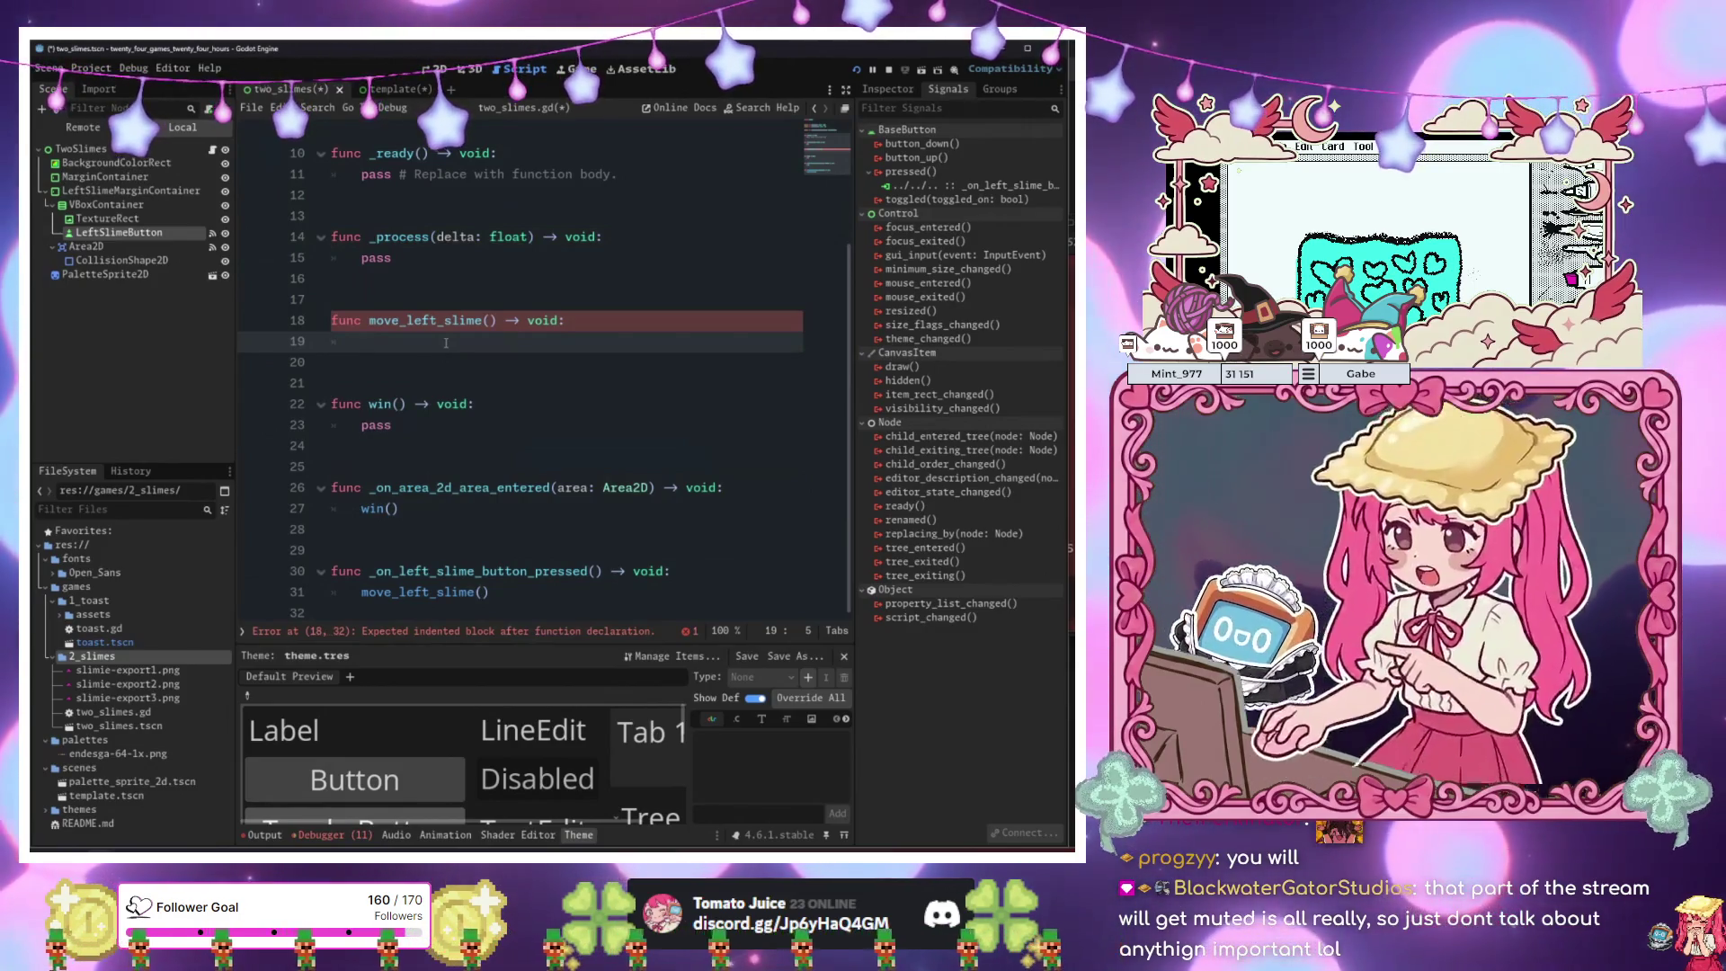
- Write left_slime_margin_container.position.x += move_distance in move_left_slime
text(left)
key(Return)
text(.)
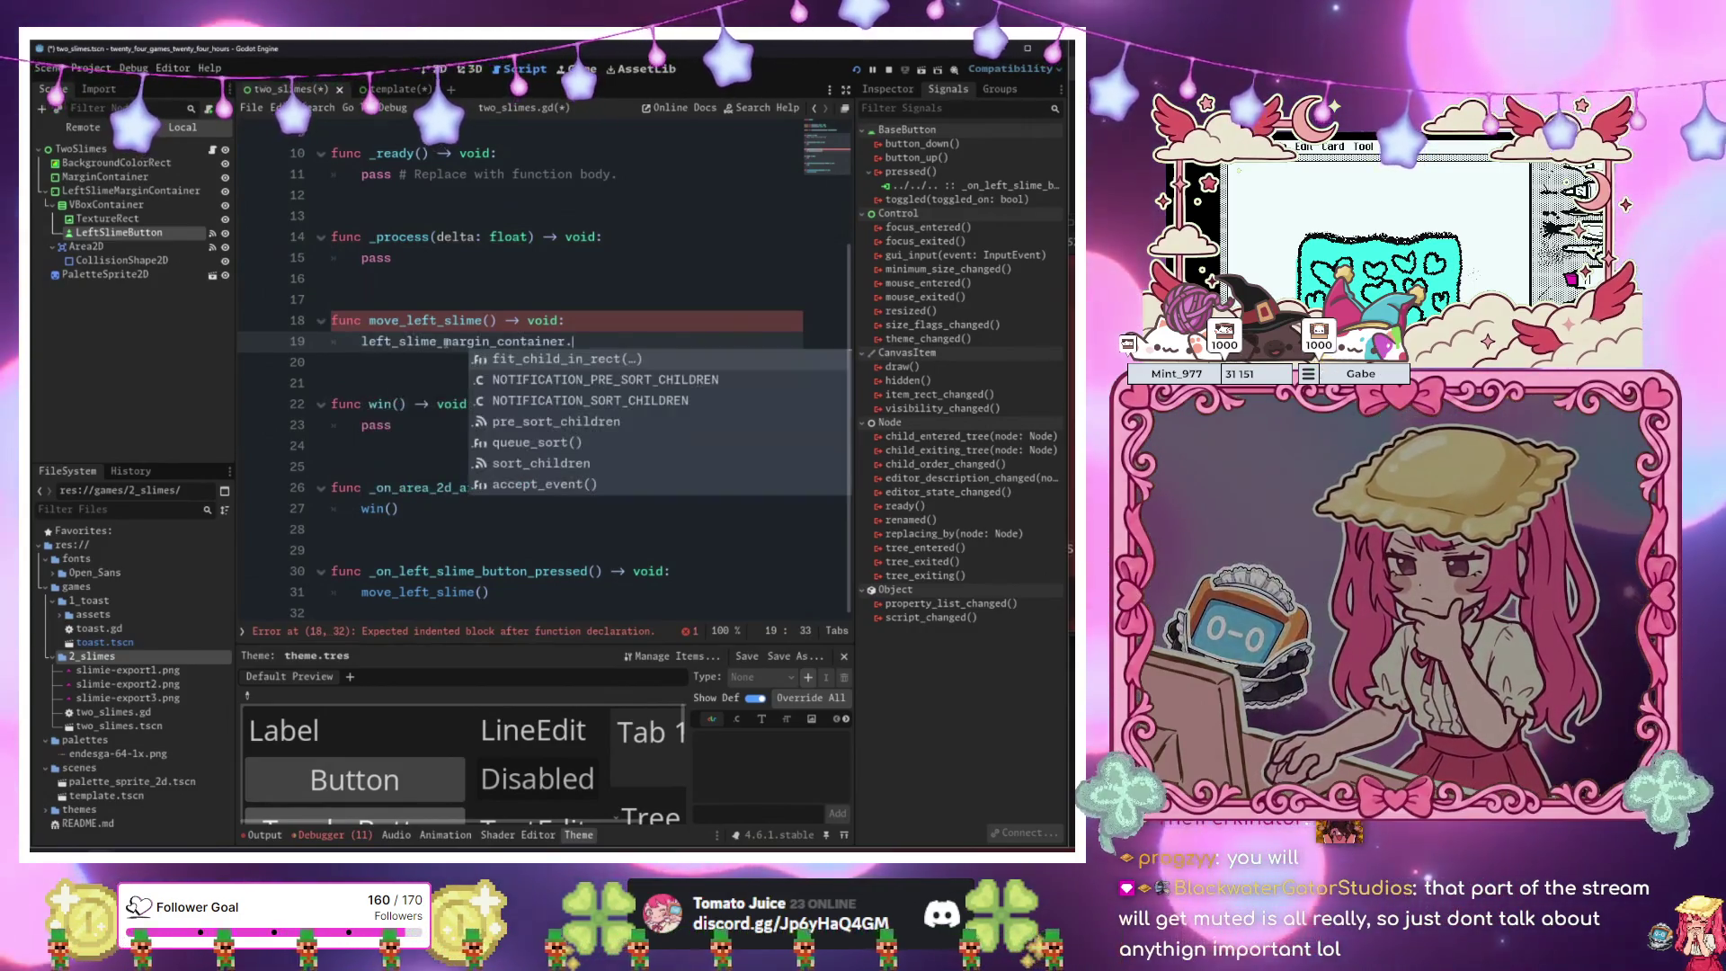
text(position.x =)
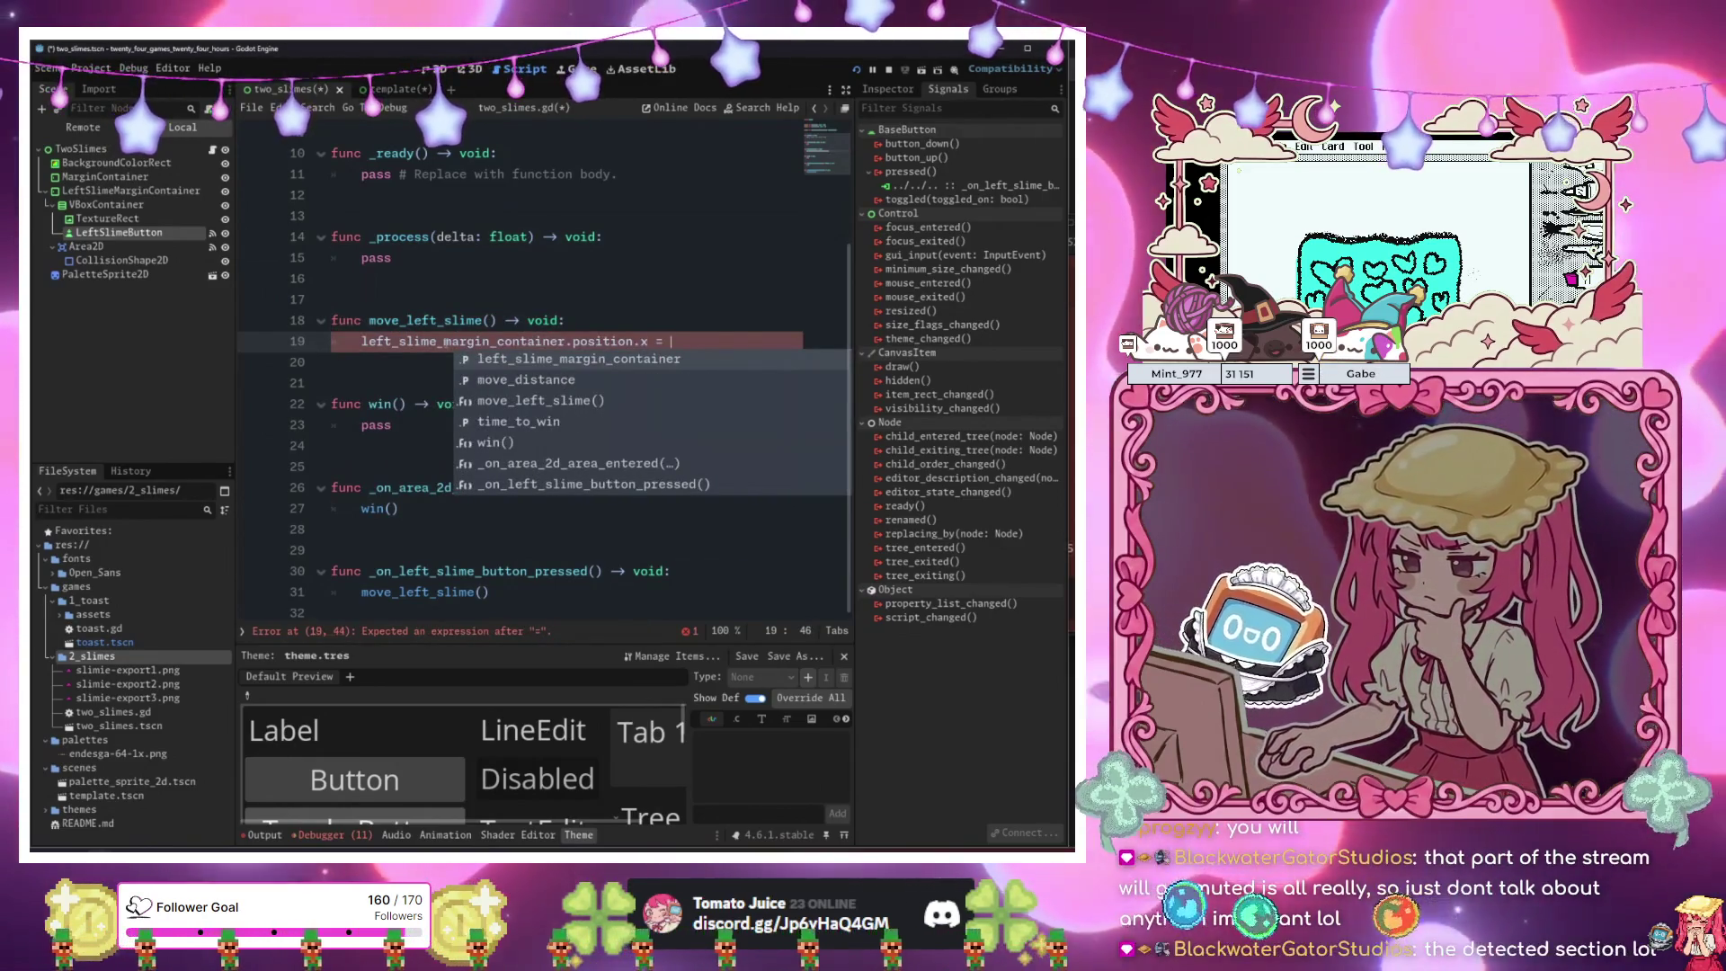
key(Up)
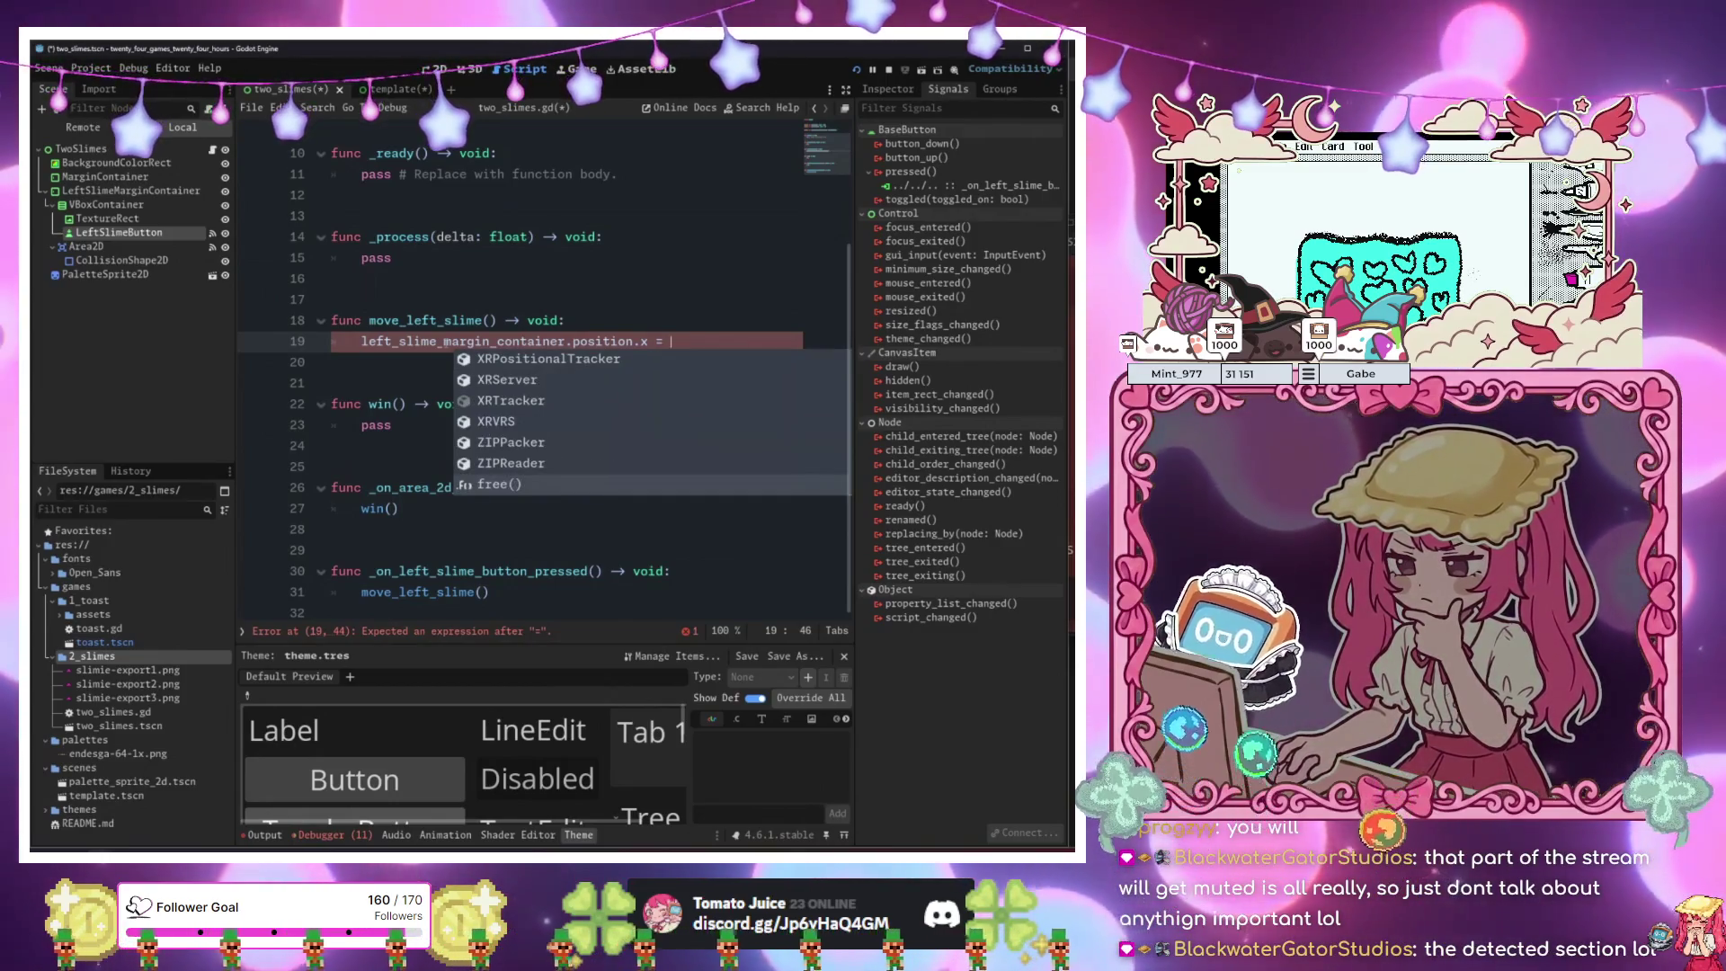
key(BackSpace)
key(BackSpace)
text(+= mo)
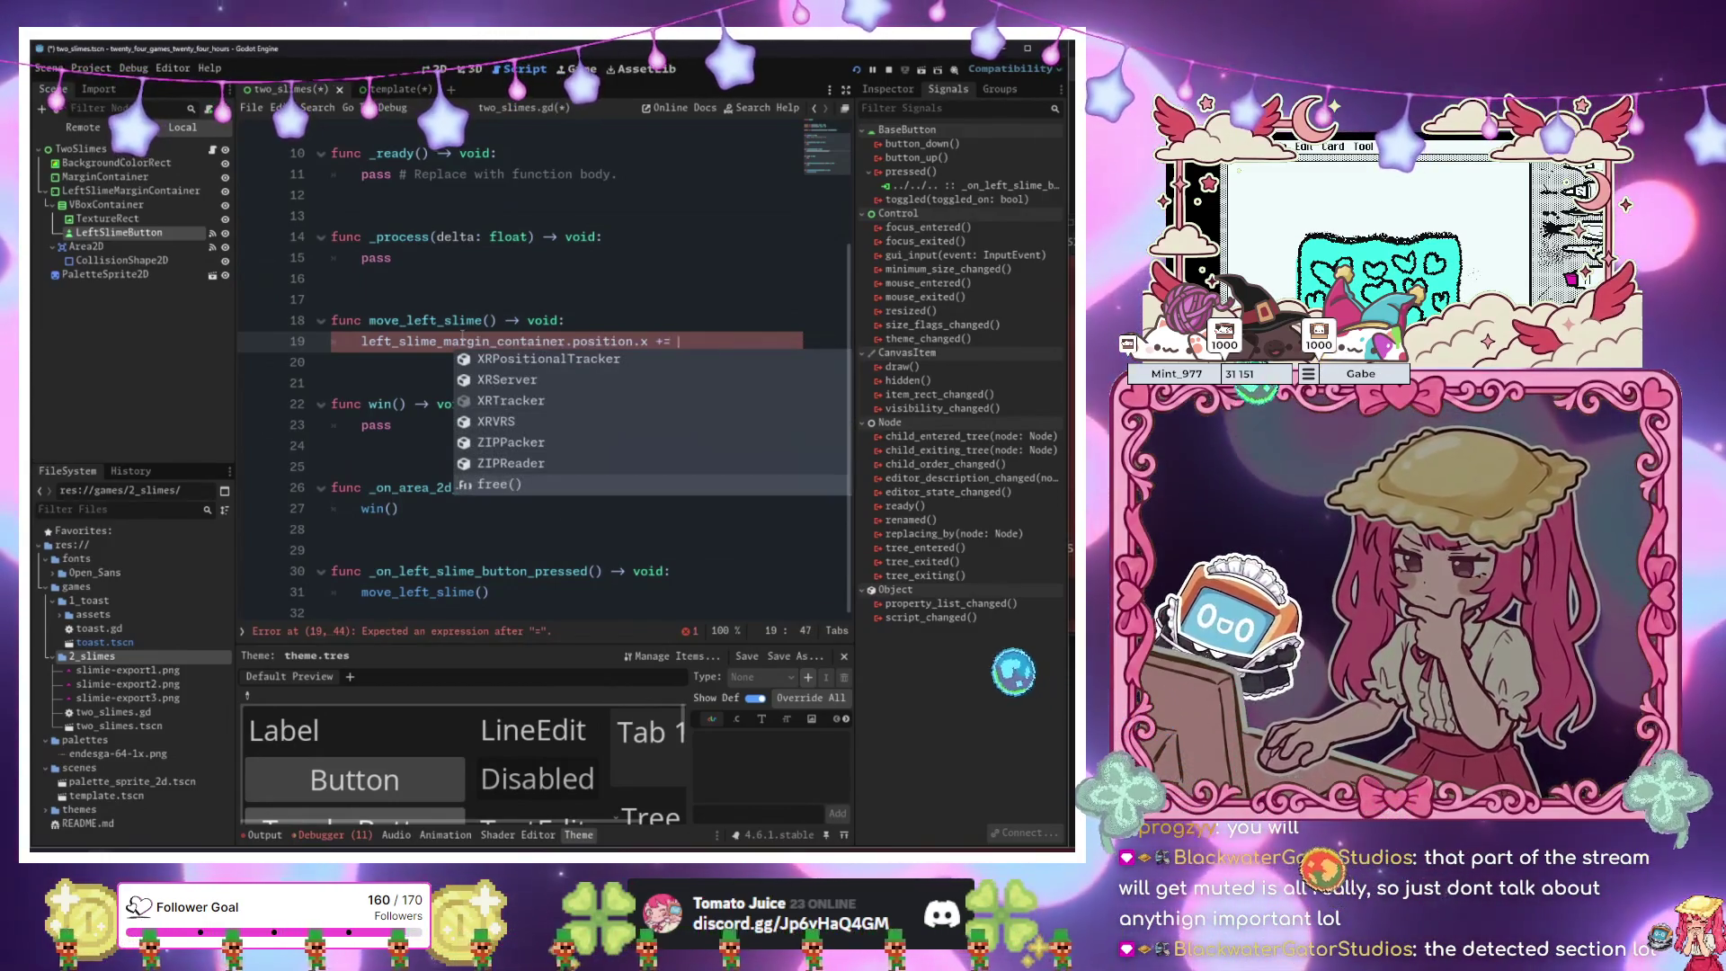
key(Return)
key(Up)
key(Up)
key(Up)
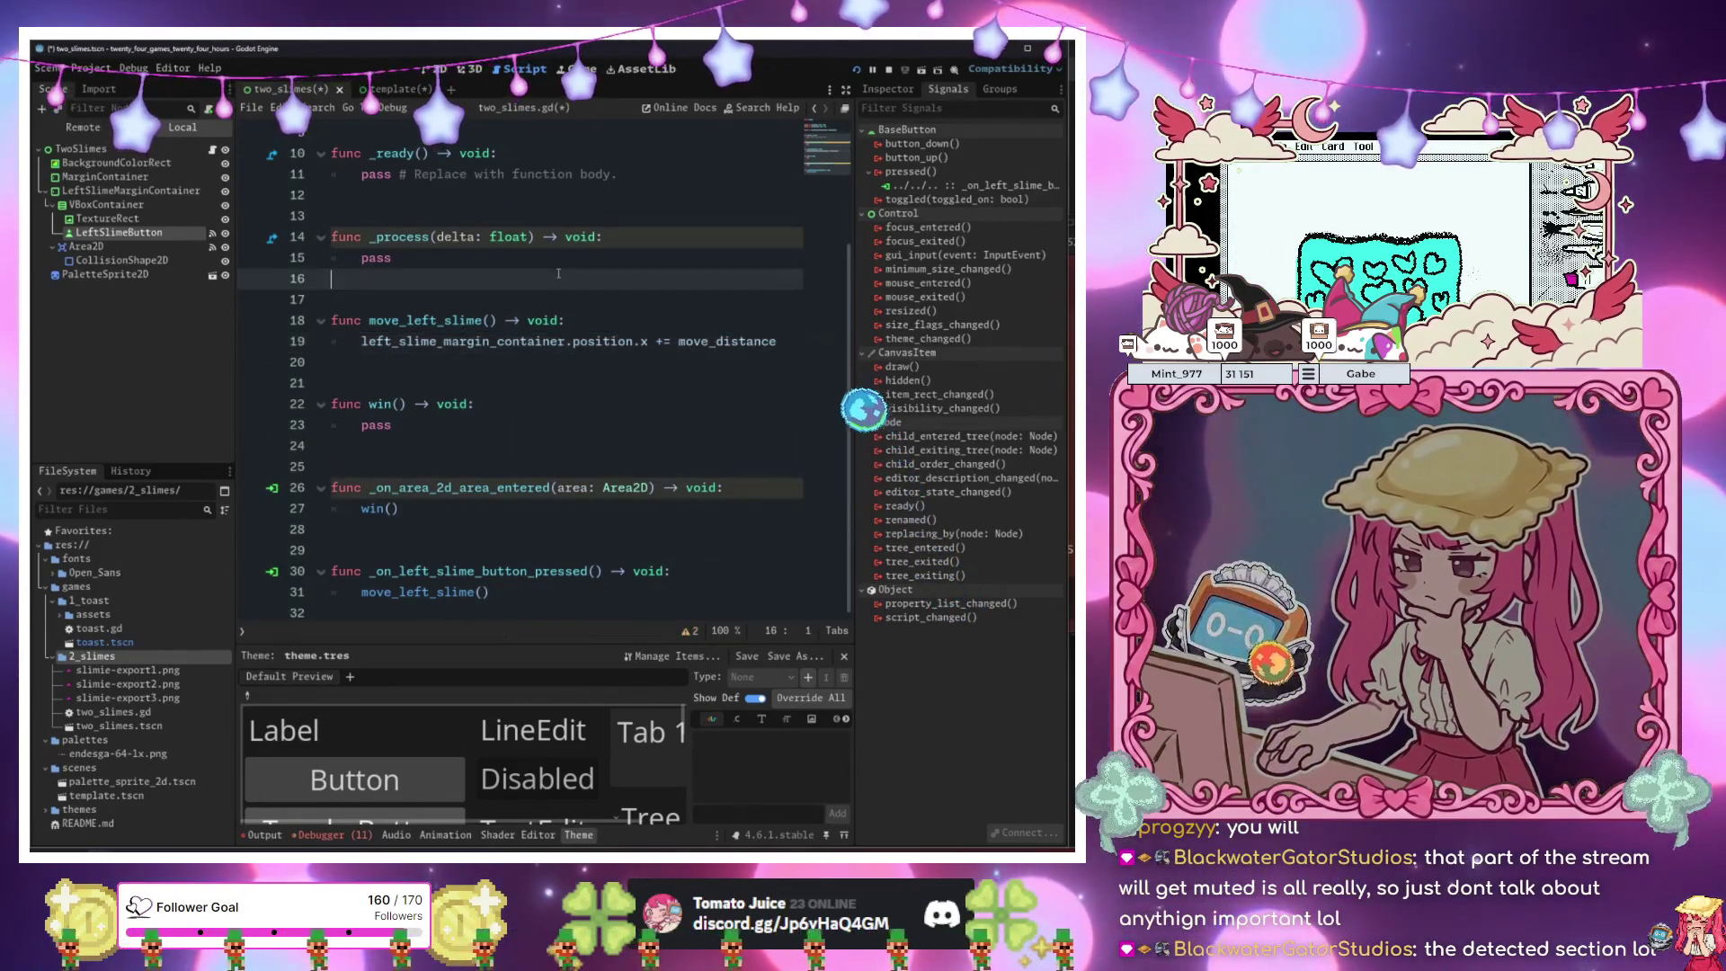
scroll(561, 419, up, 3)
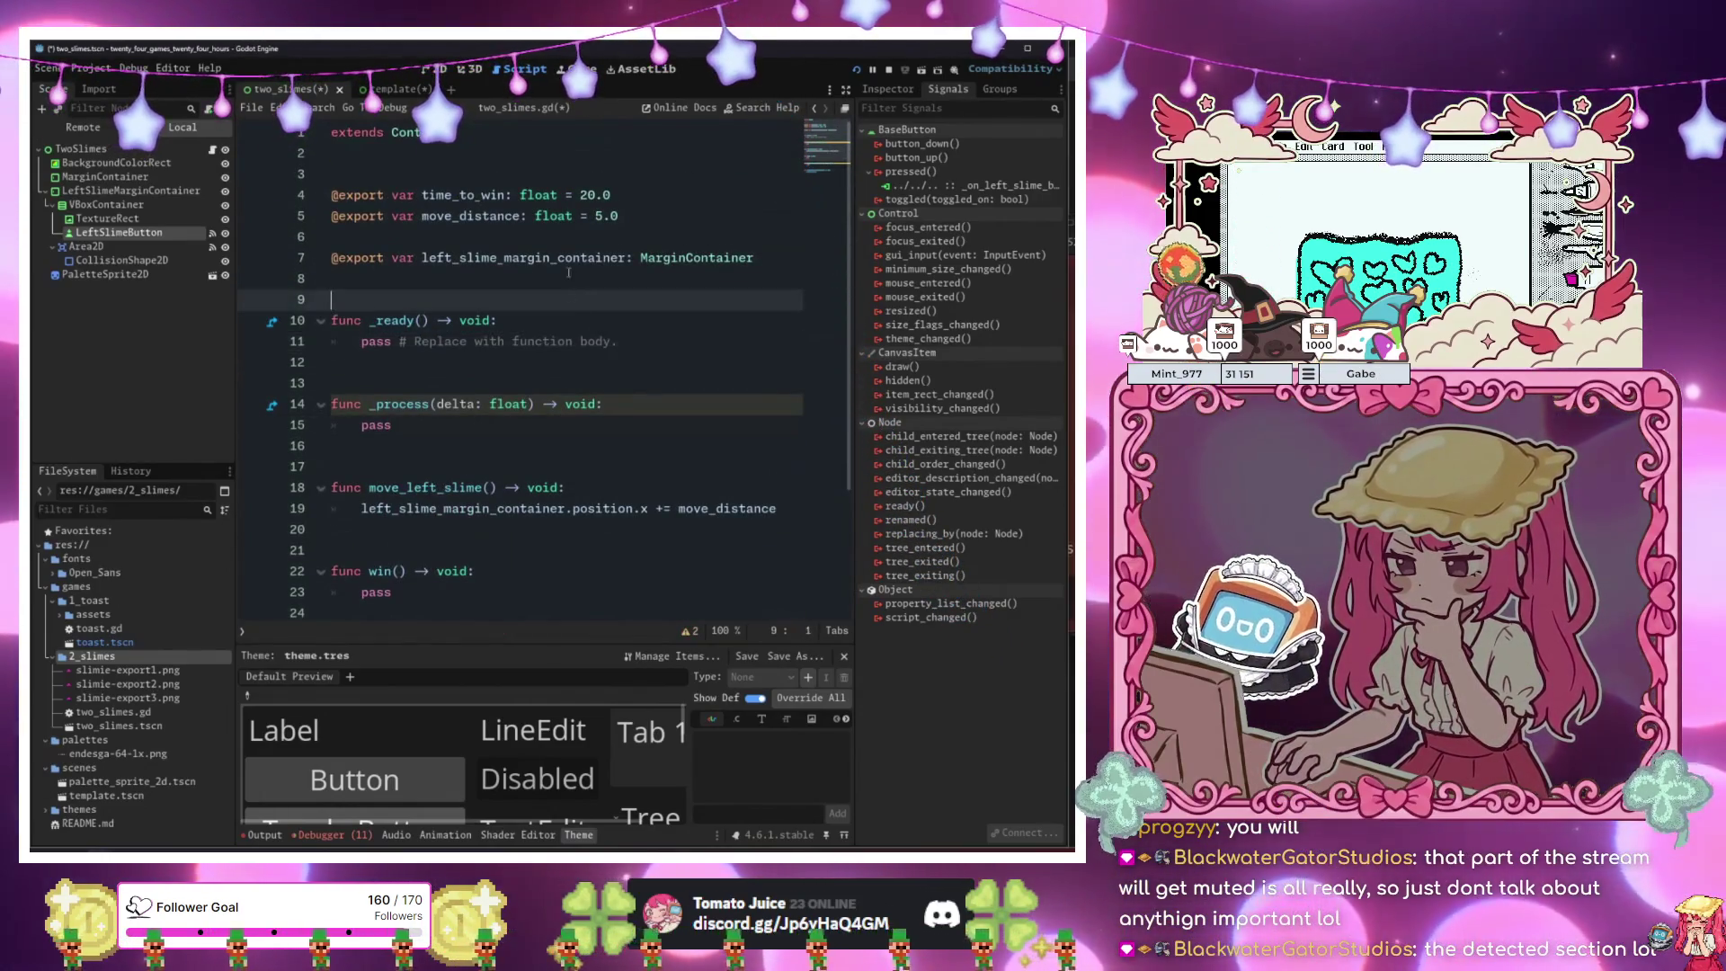
- Make room for new declarations below the exported variables
click(570, 261)
click(570, 273)
click(564, 237)
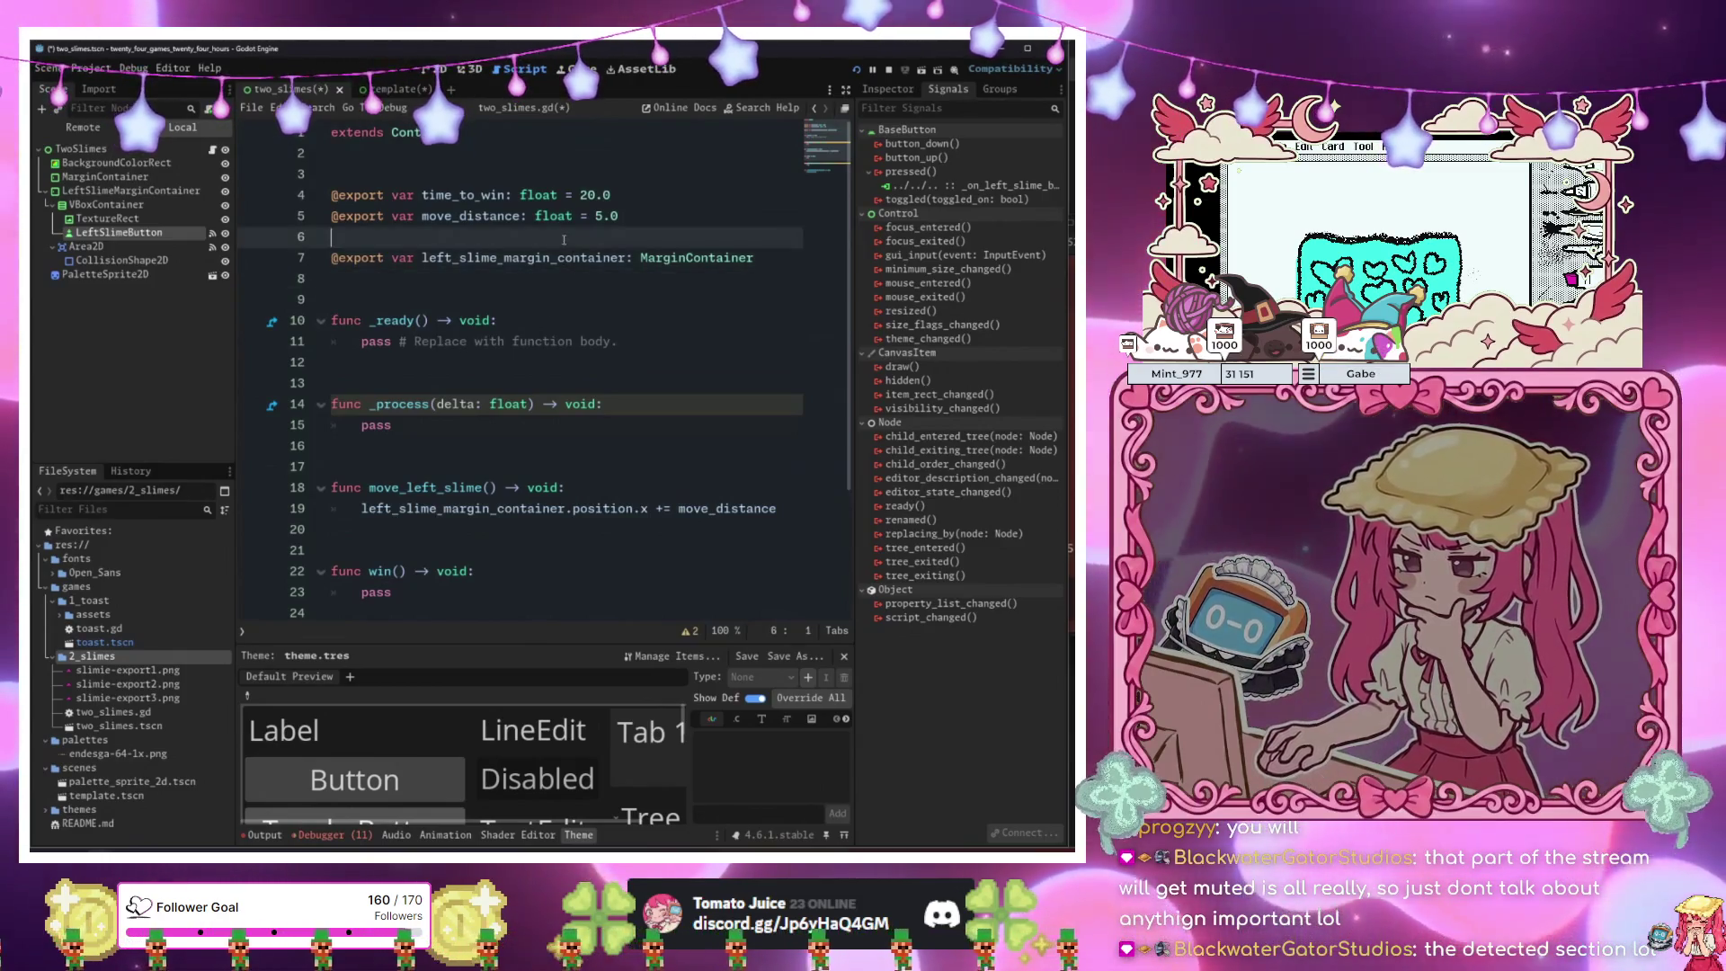
key(Return)
key(BackSpace)
key(Down)
key(Down)
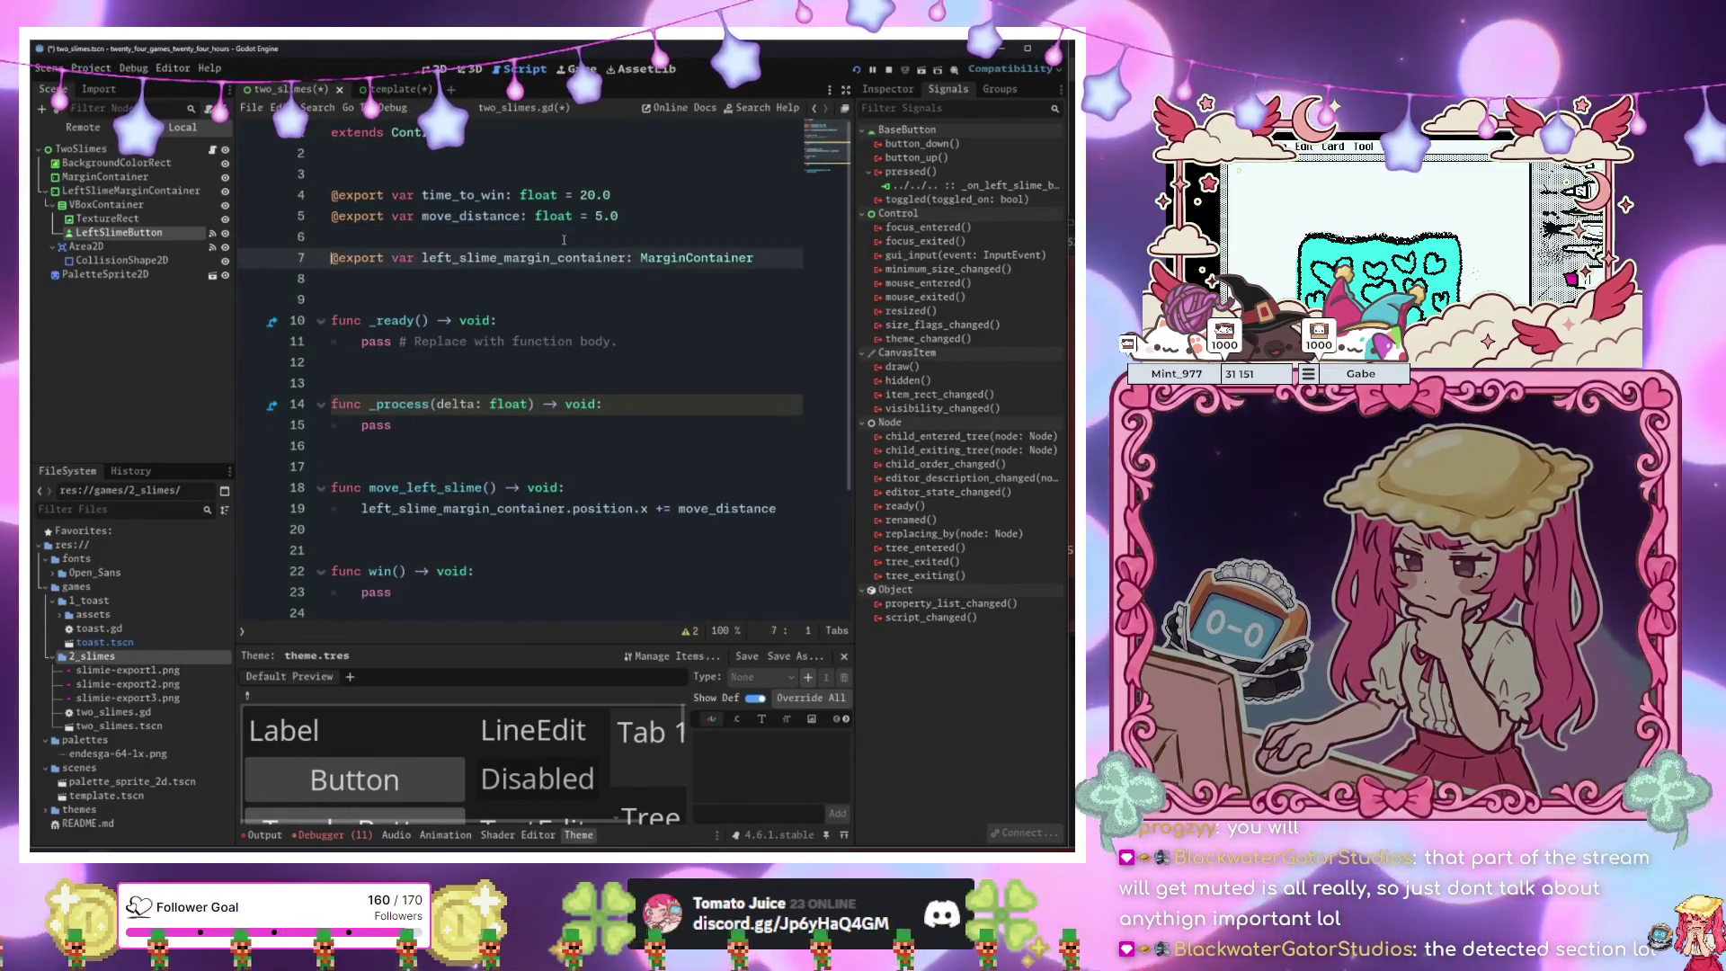
key(Return)
key(Return)
key(Up)
key(Return)
- Declare original_left_slime_position: Vector2 and duplicate it for the right slime
text(var original )
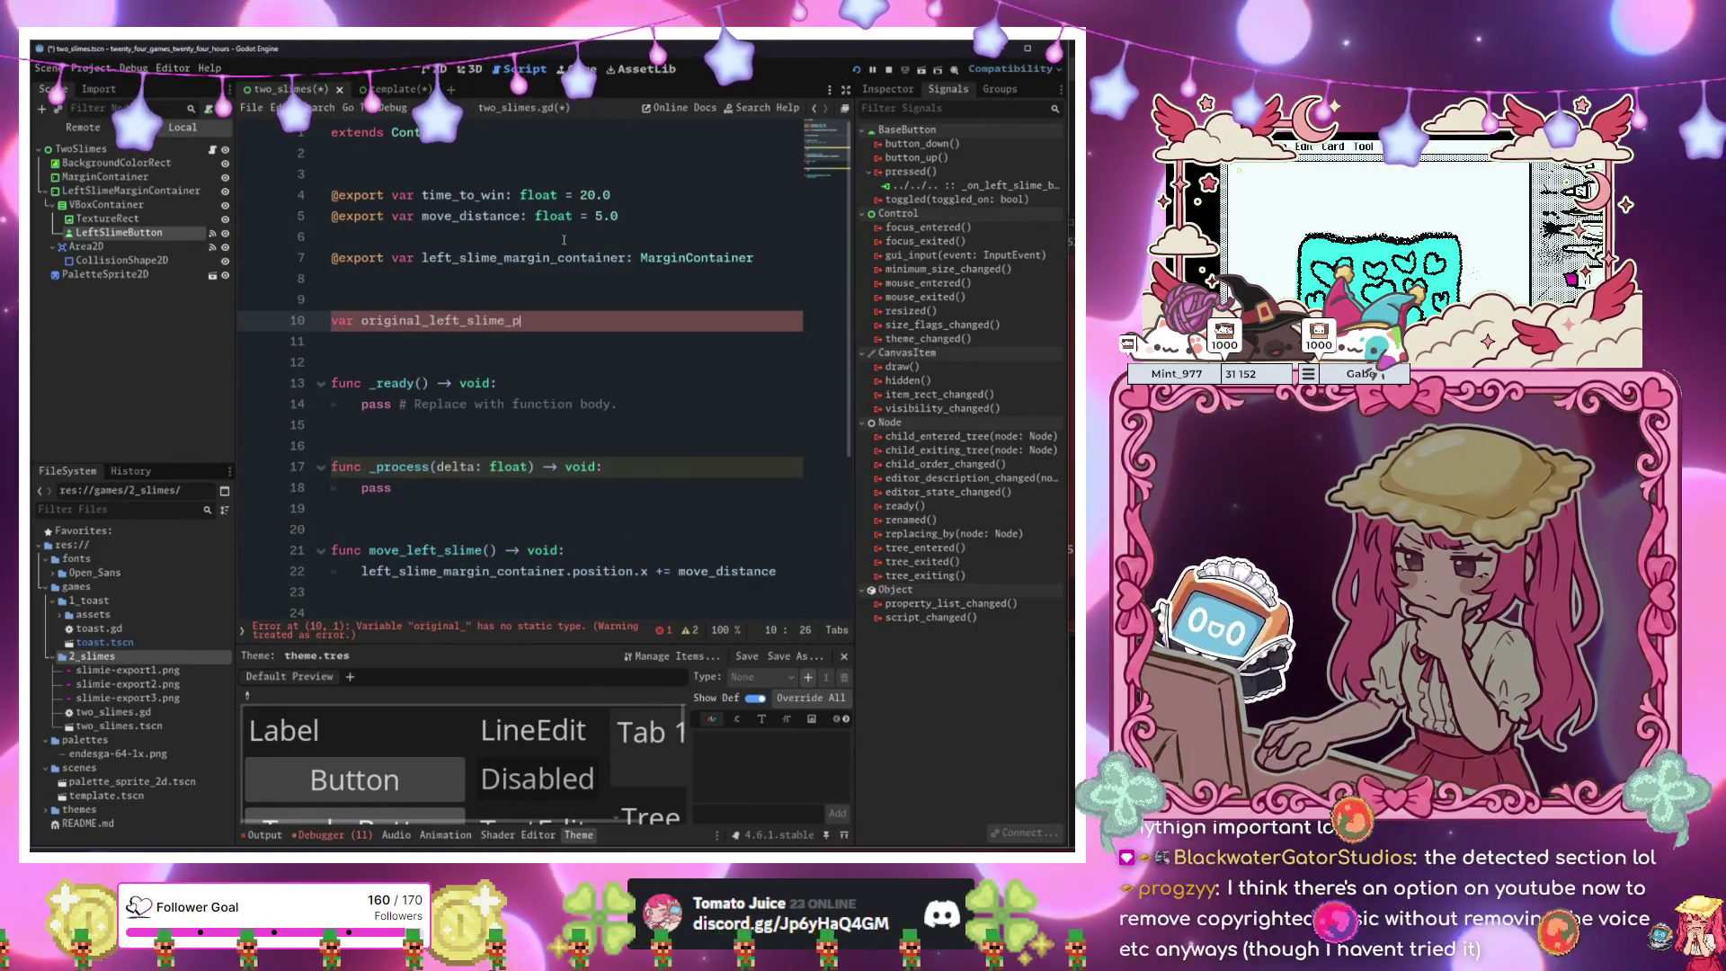
text(Vector2)
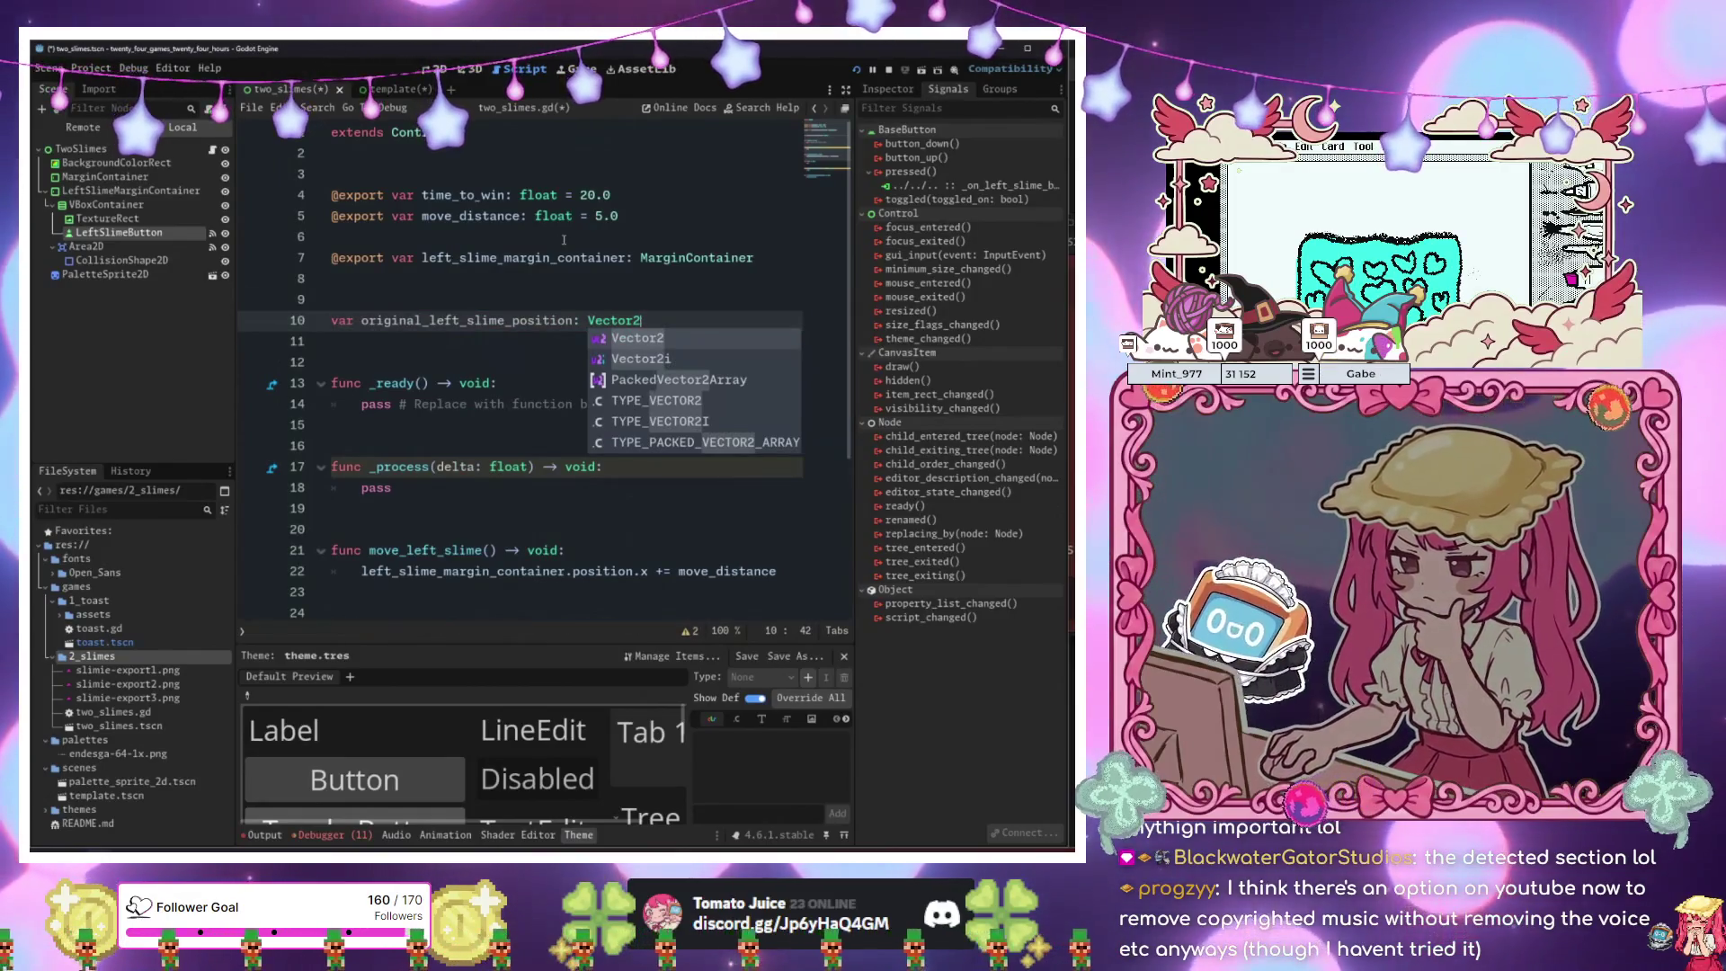
key(ctrl+shift+d)
key(Left)
key(Left)
key(Left)
key(Left)
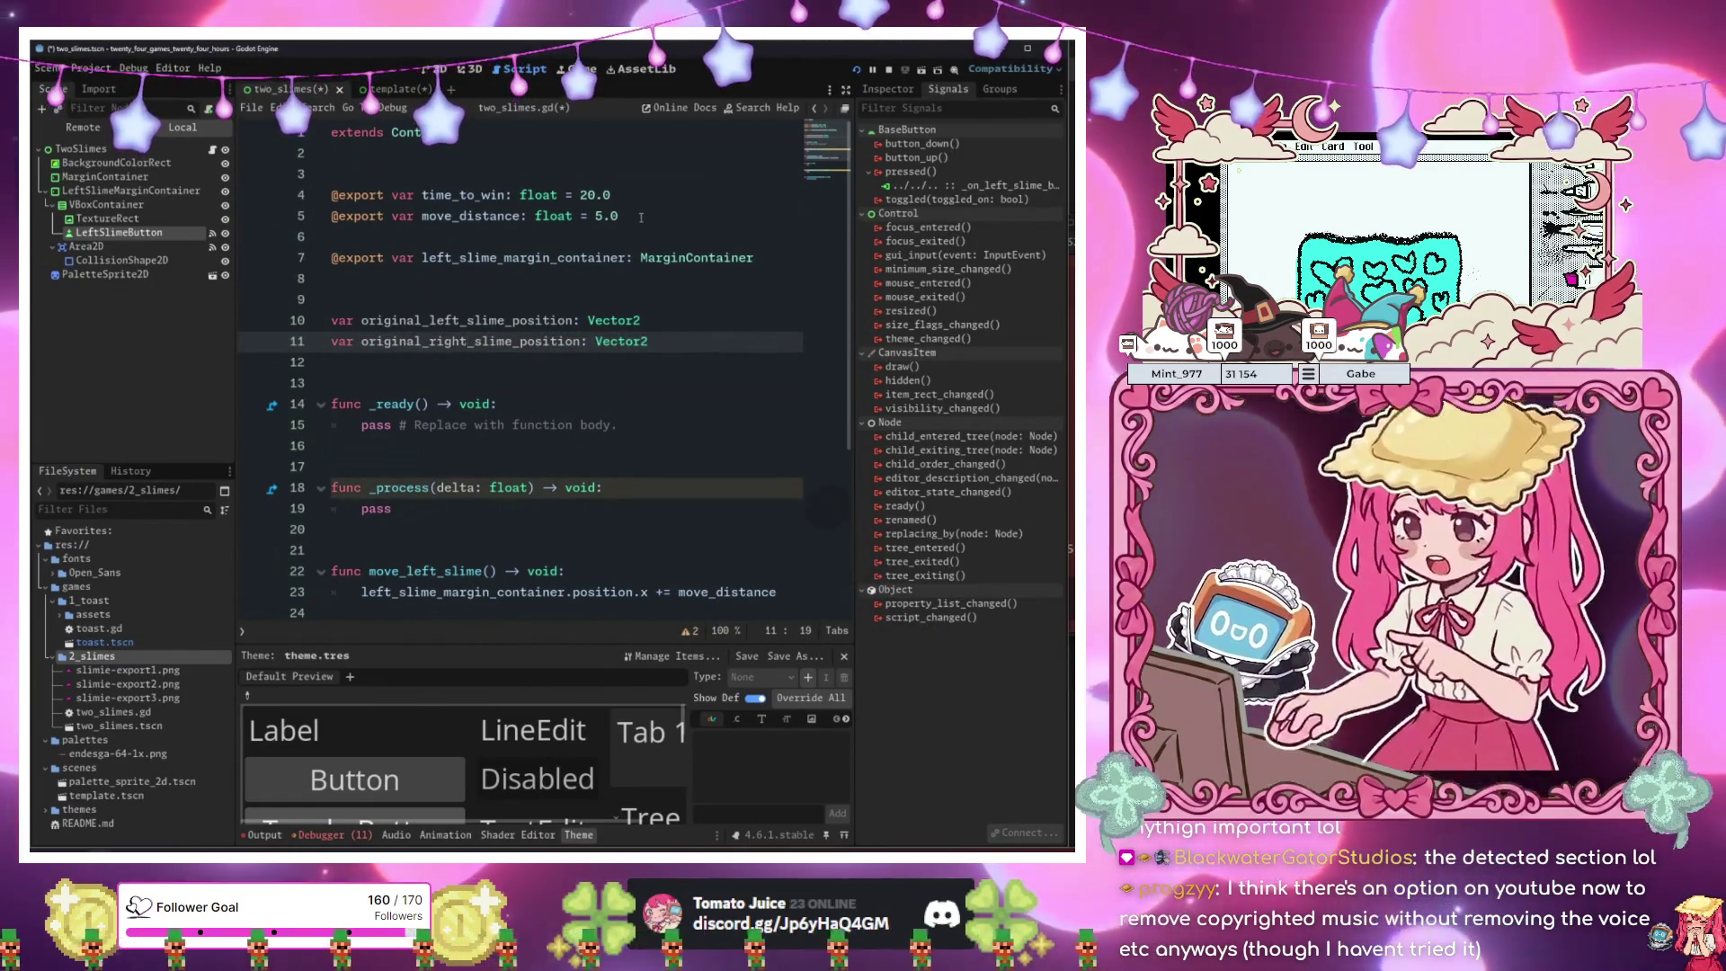
click(572, 425)
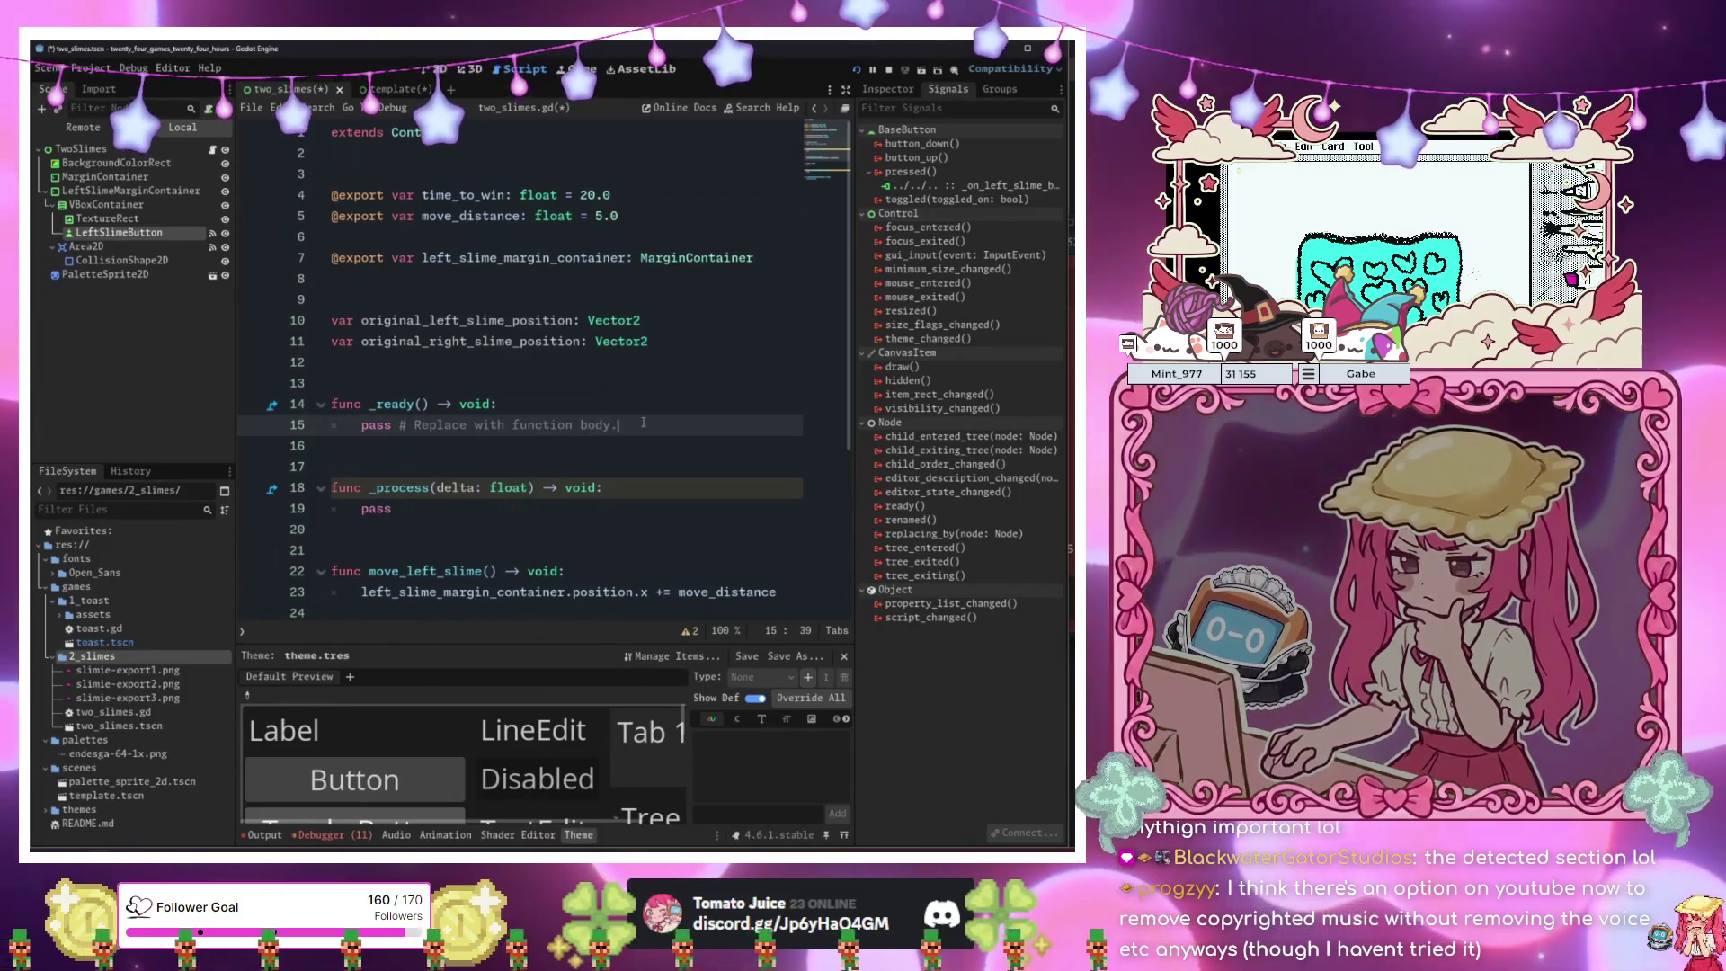
click(502, 504)
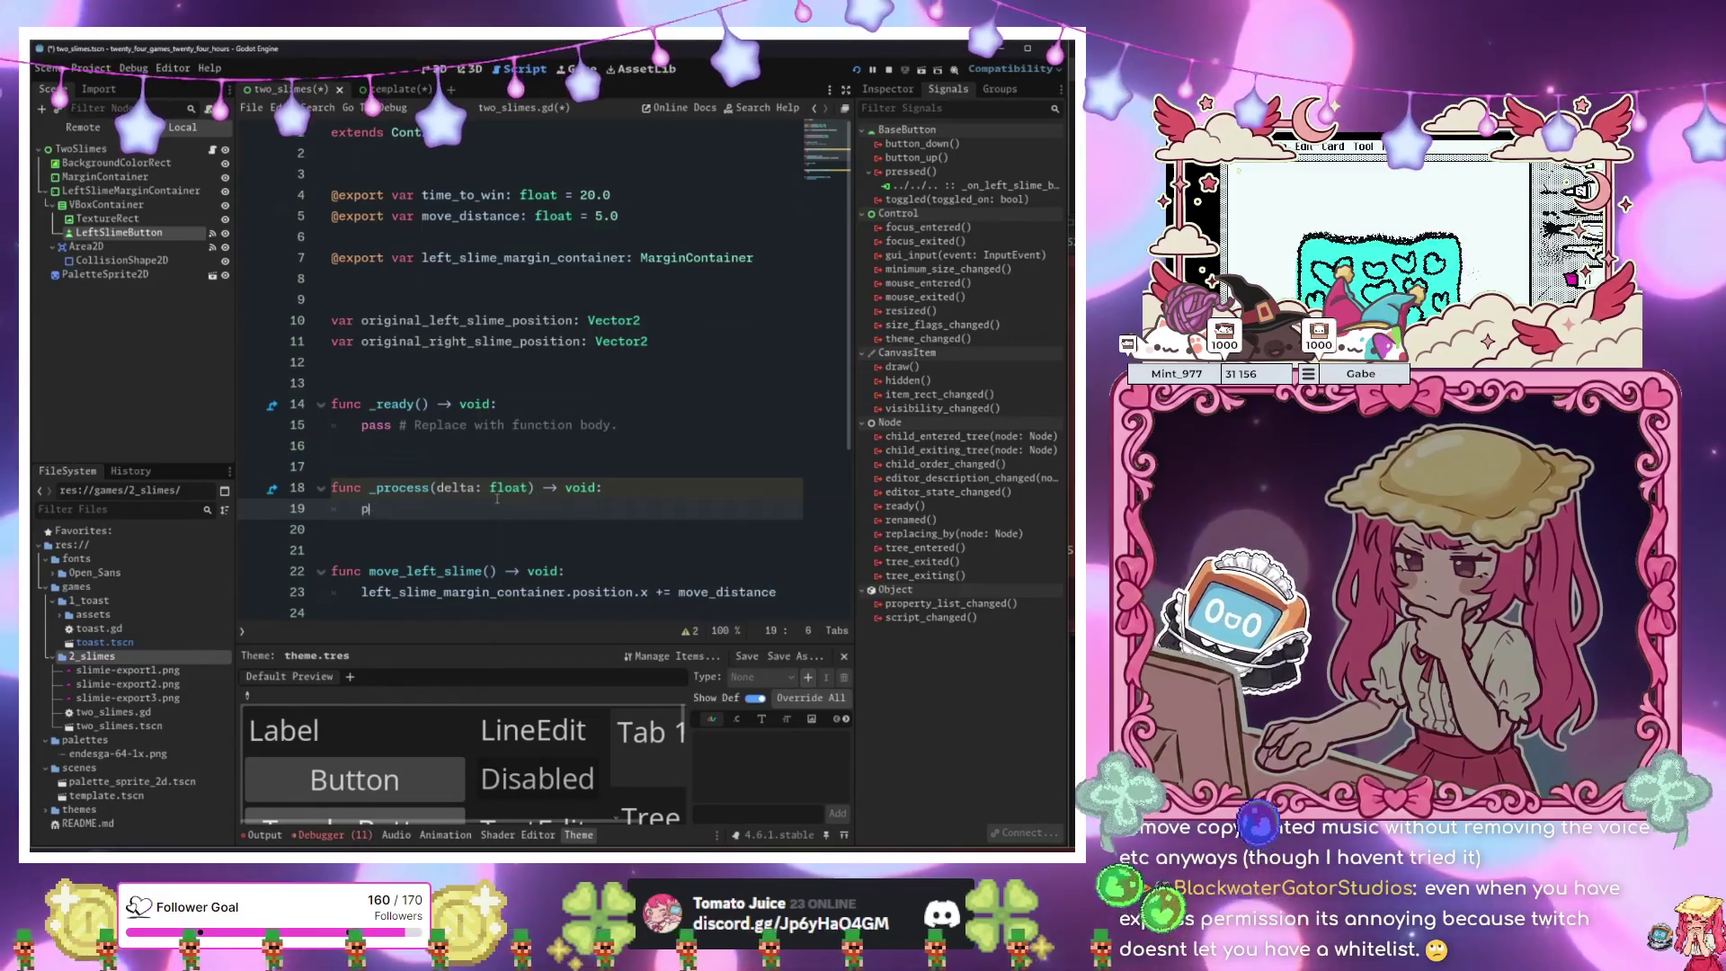
click(521, 383)
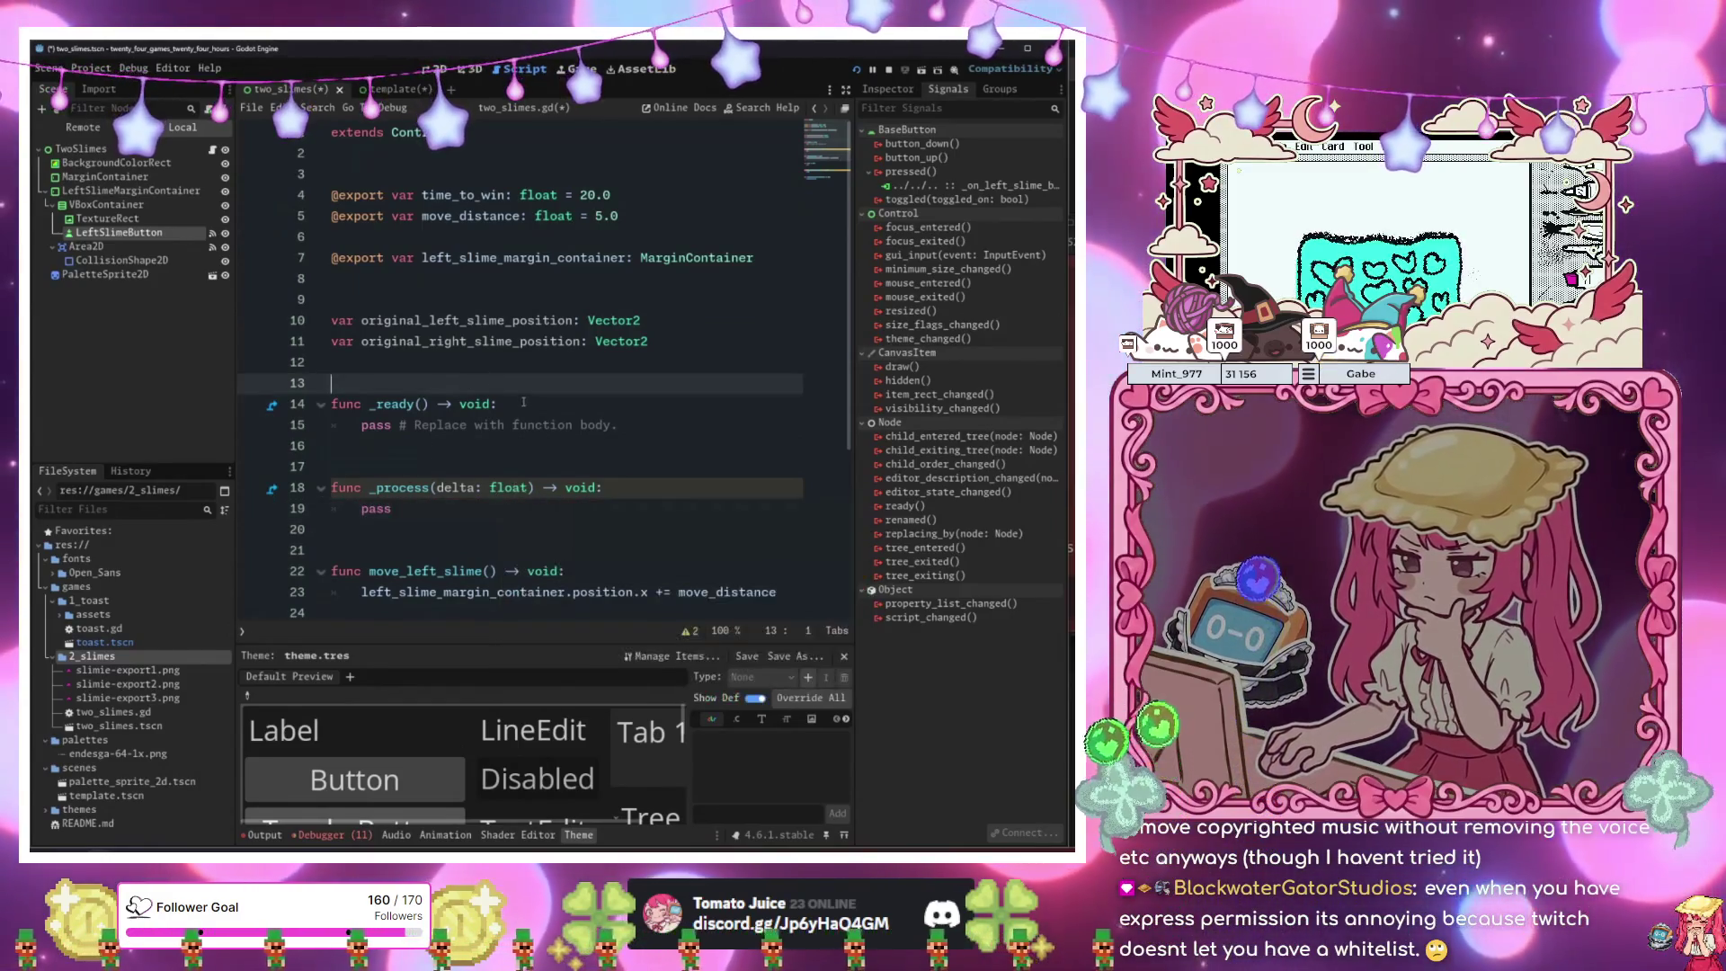
- In _ready, set original_left_slime_position = left_slime_margin_container.position
scroll(521, 404, down, 2)
scroll(521, 426, down, 2)
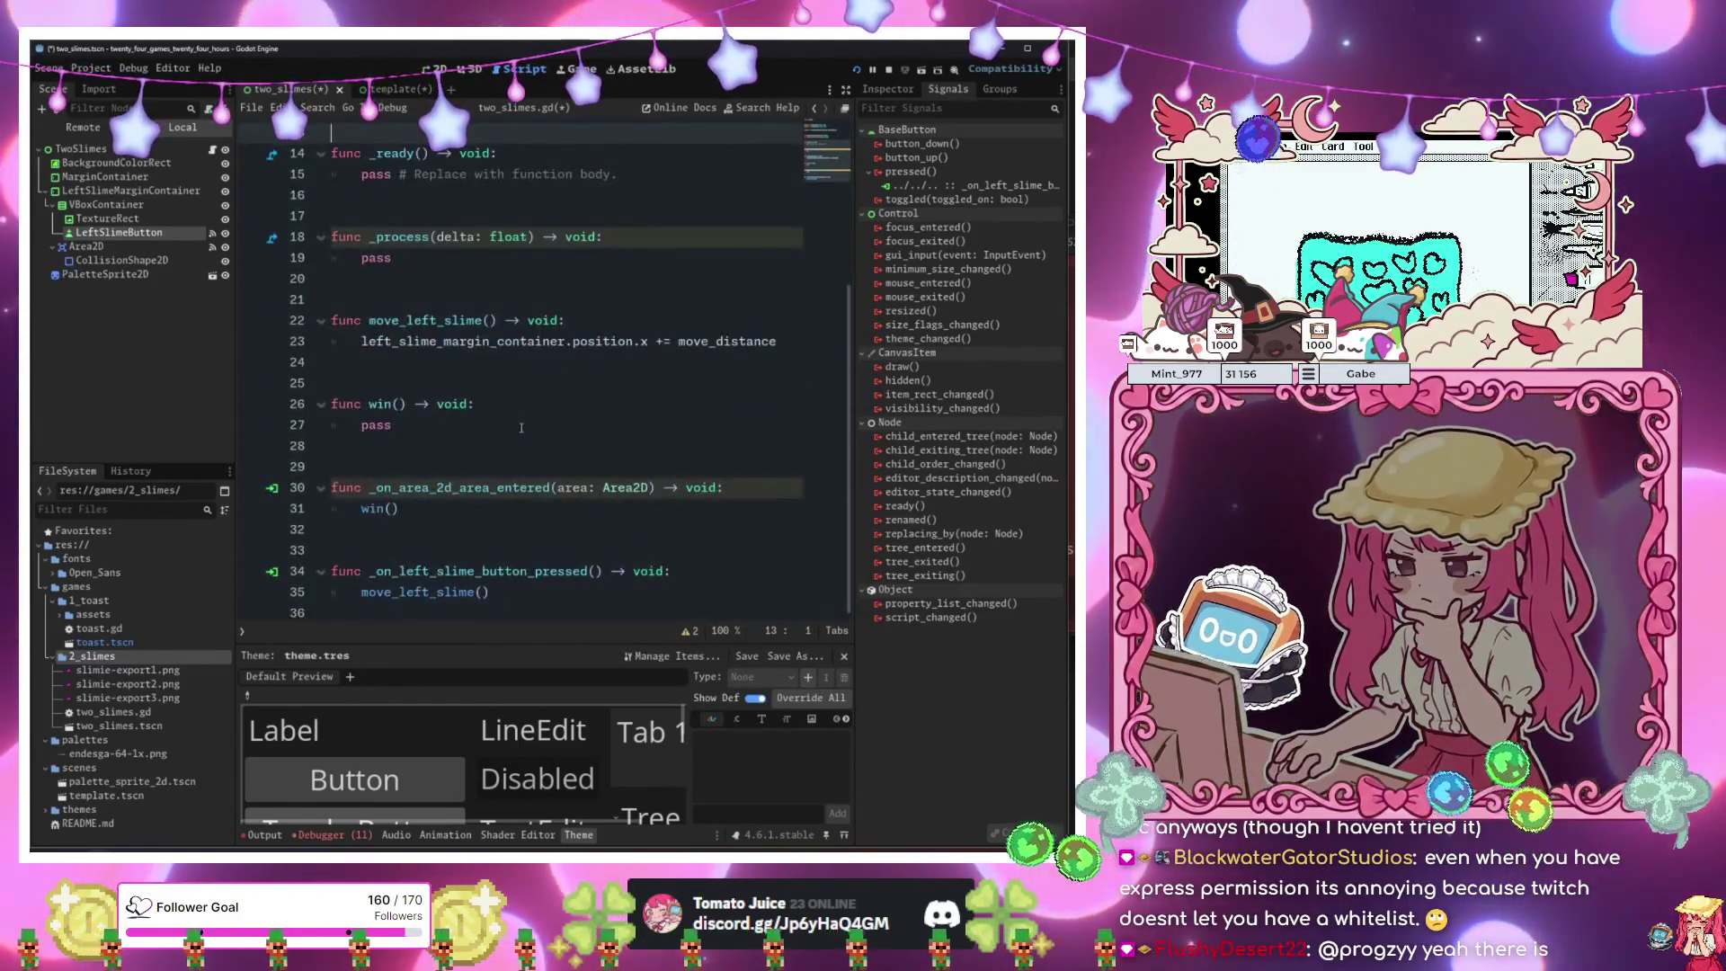
scroll(503, 450, up, 3)
click(497, 463)
key(Up)
key(Up)
key(Up)
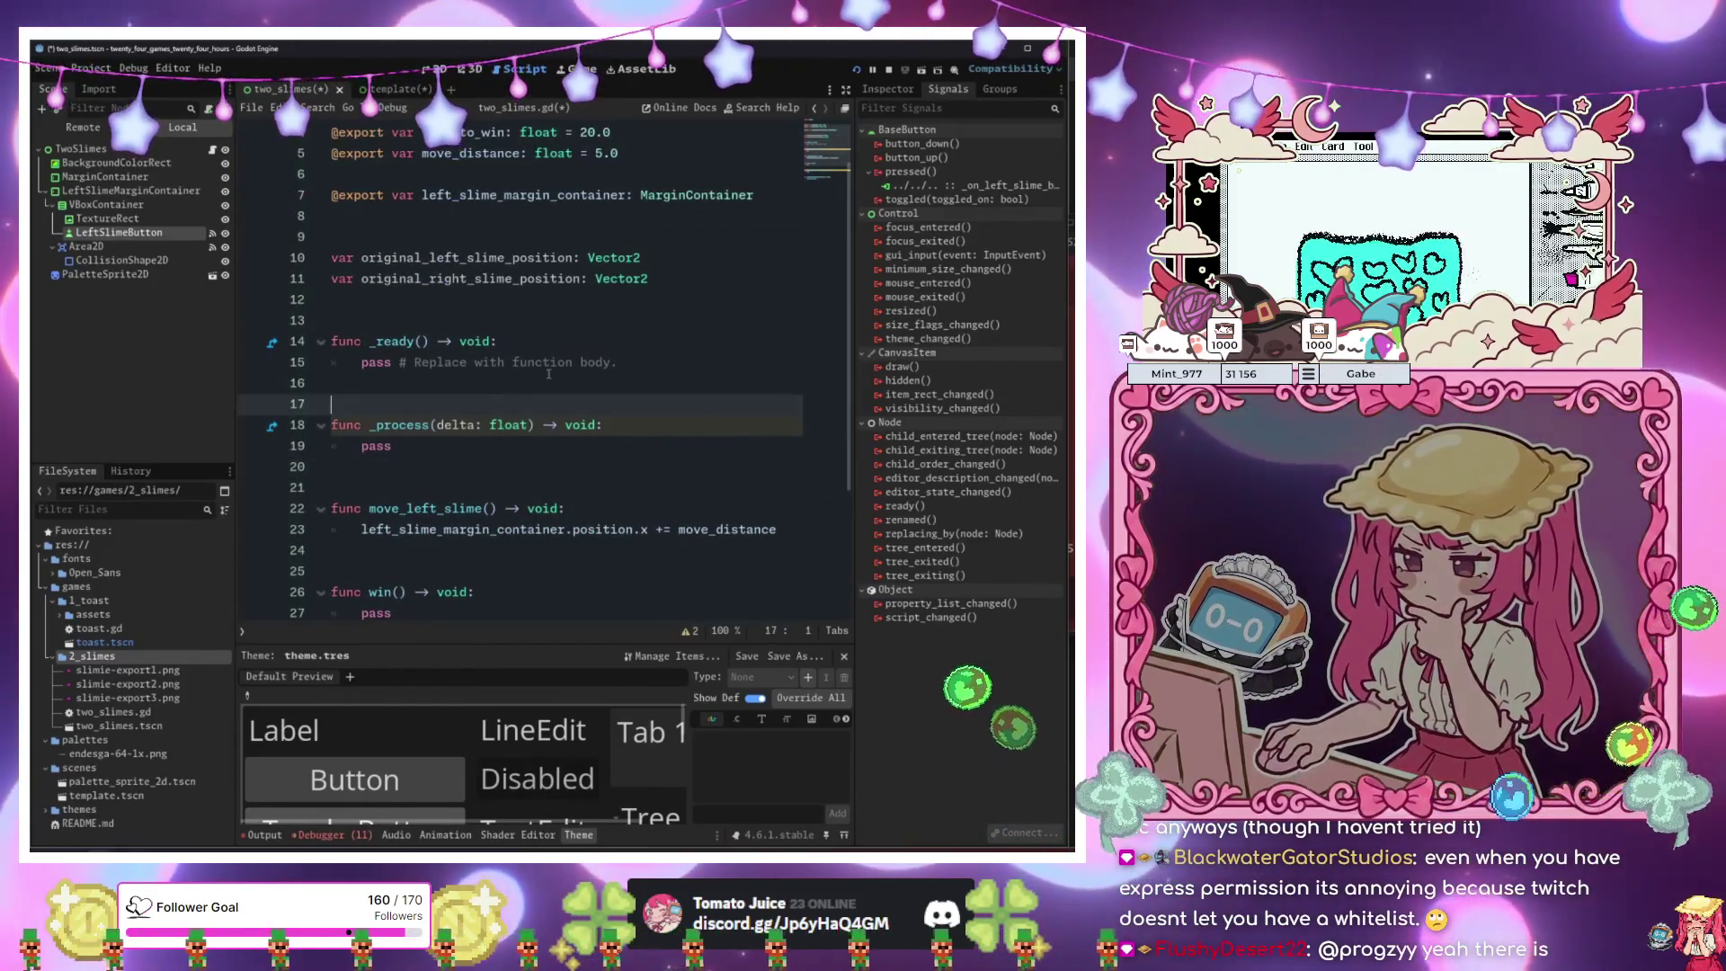
key(End)
key(shift+Home)
text(ori)
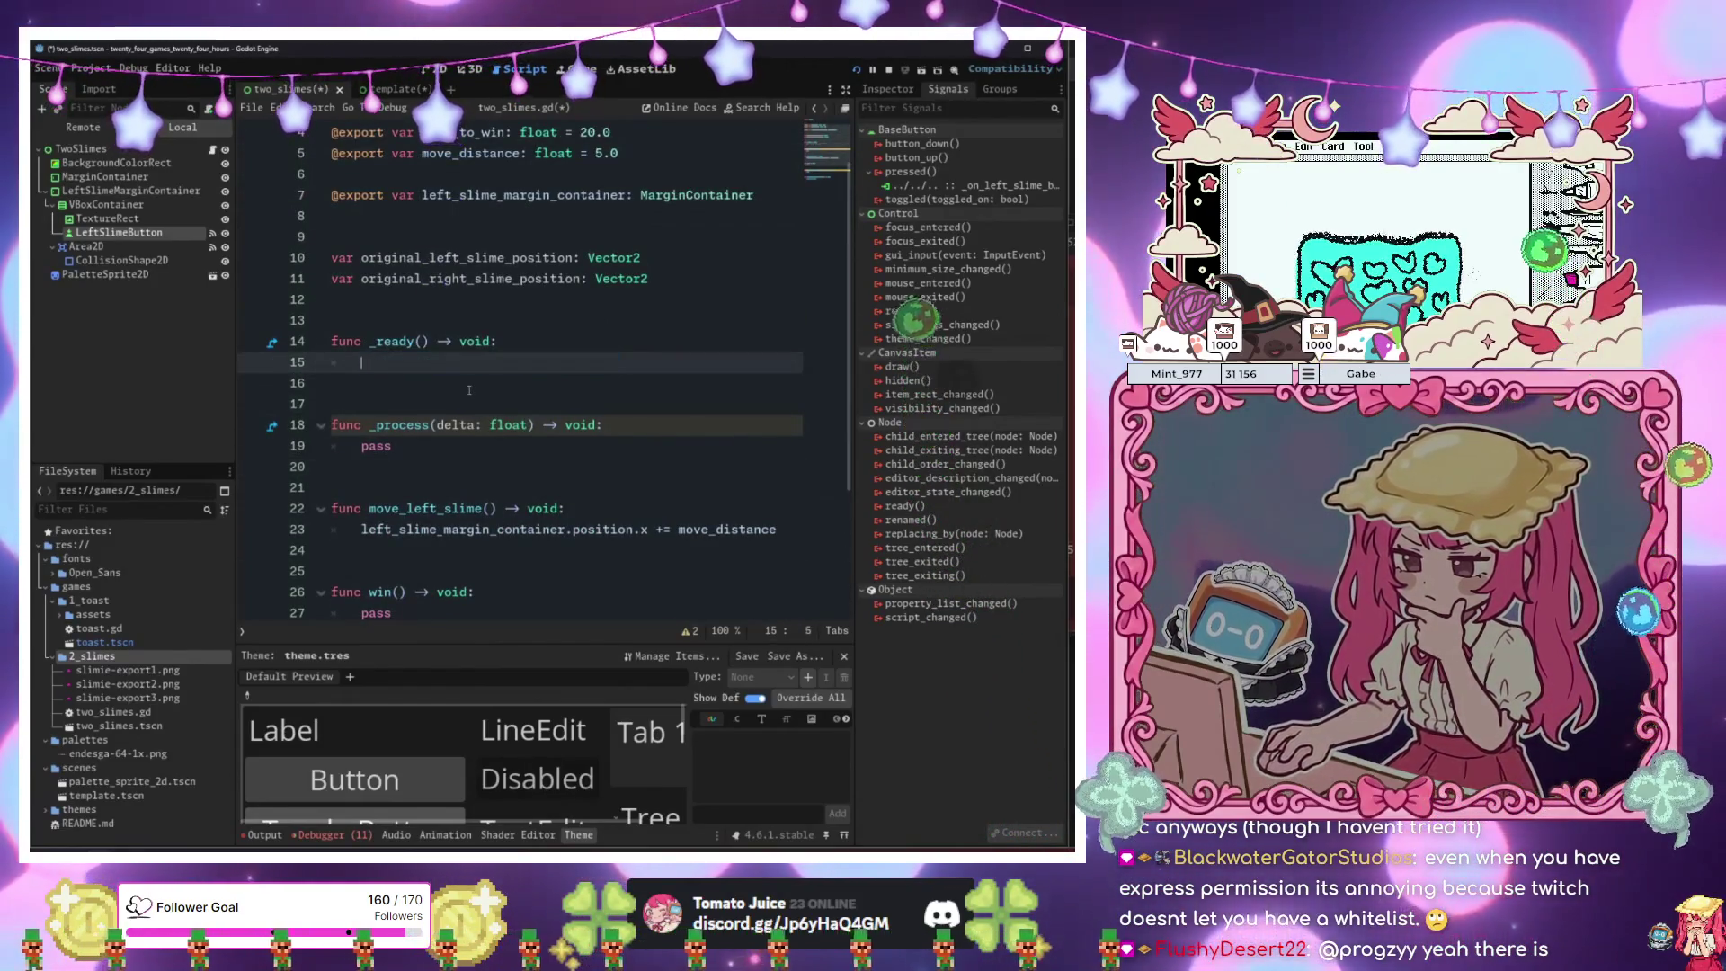
key(Return)
text(= )
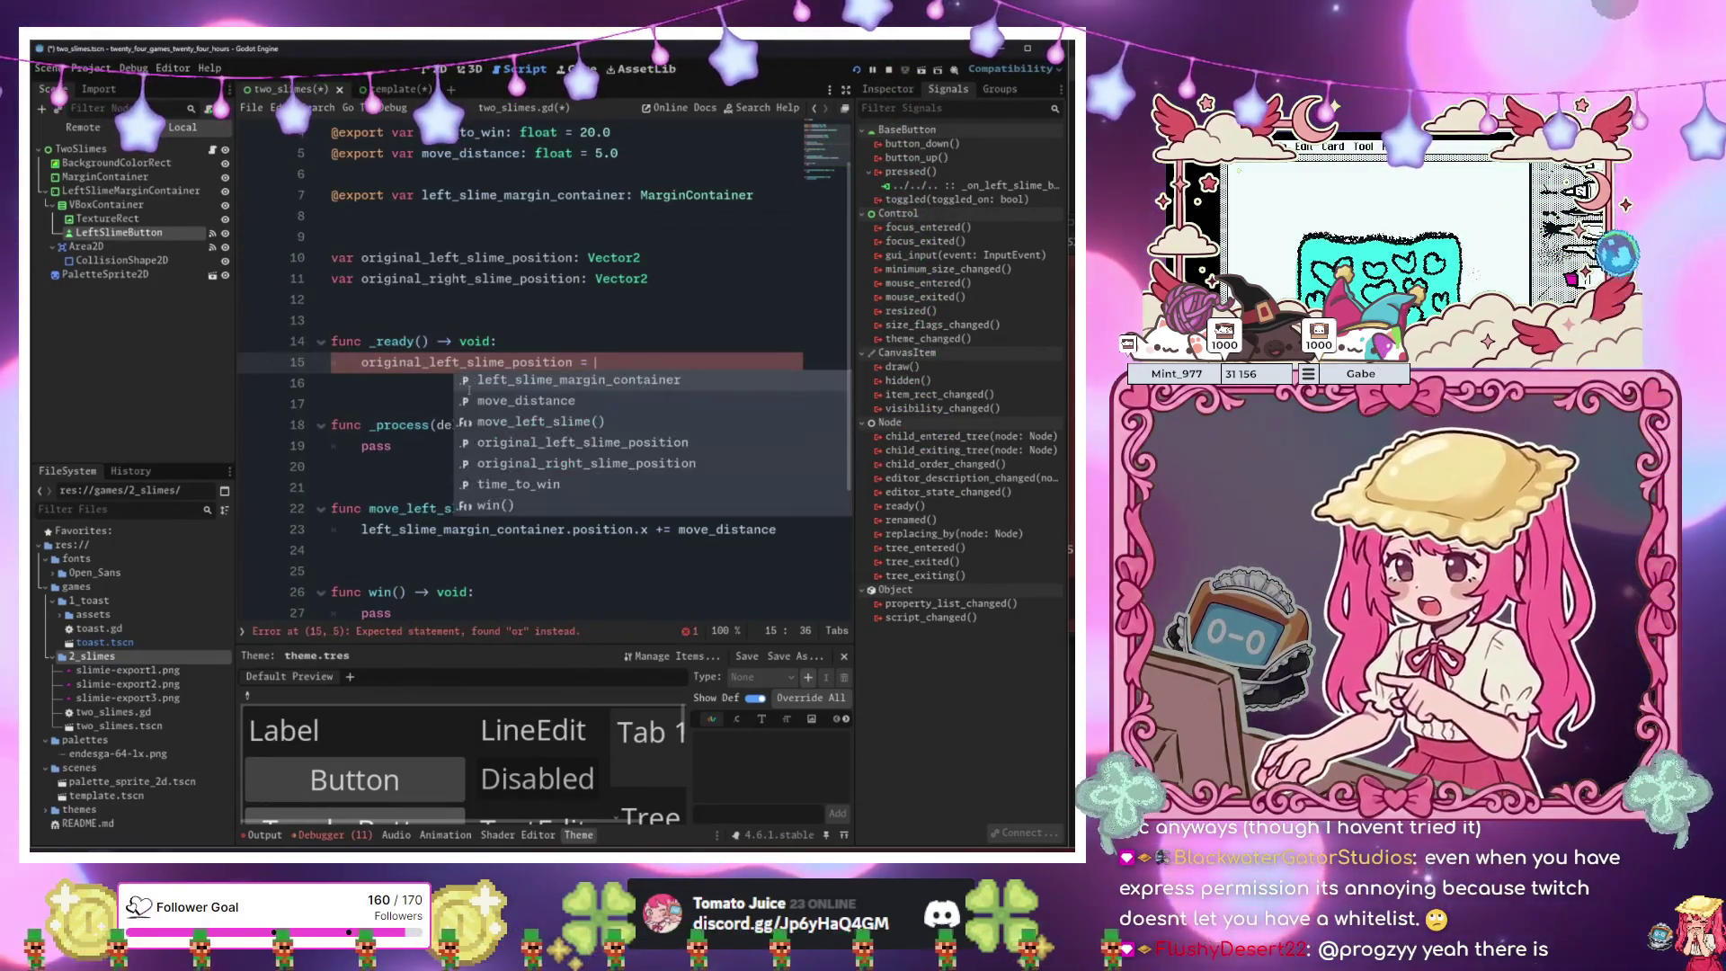
text(le)
key(Return)
text(.pos)
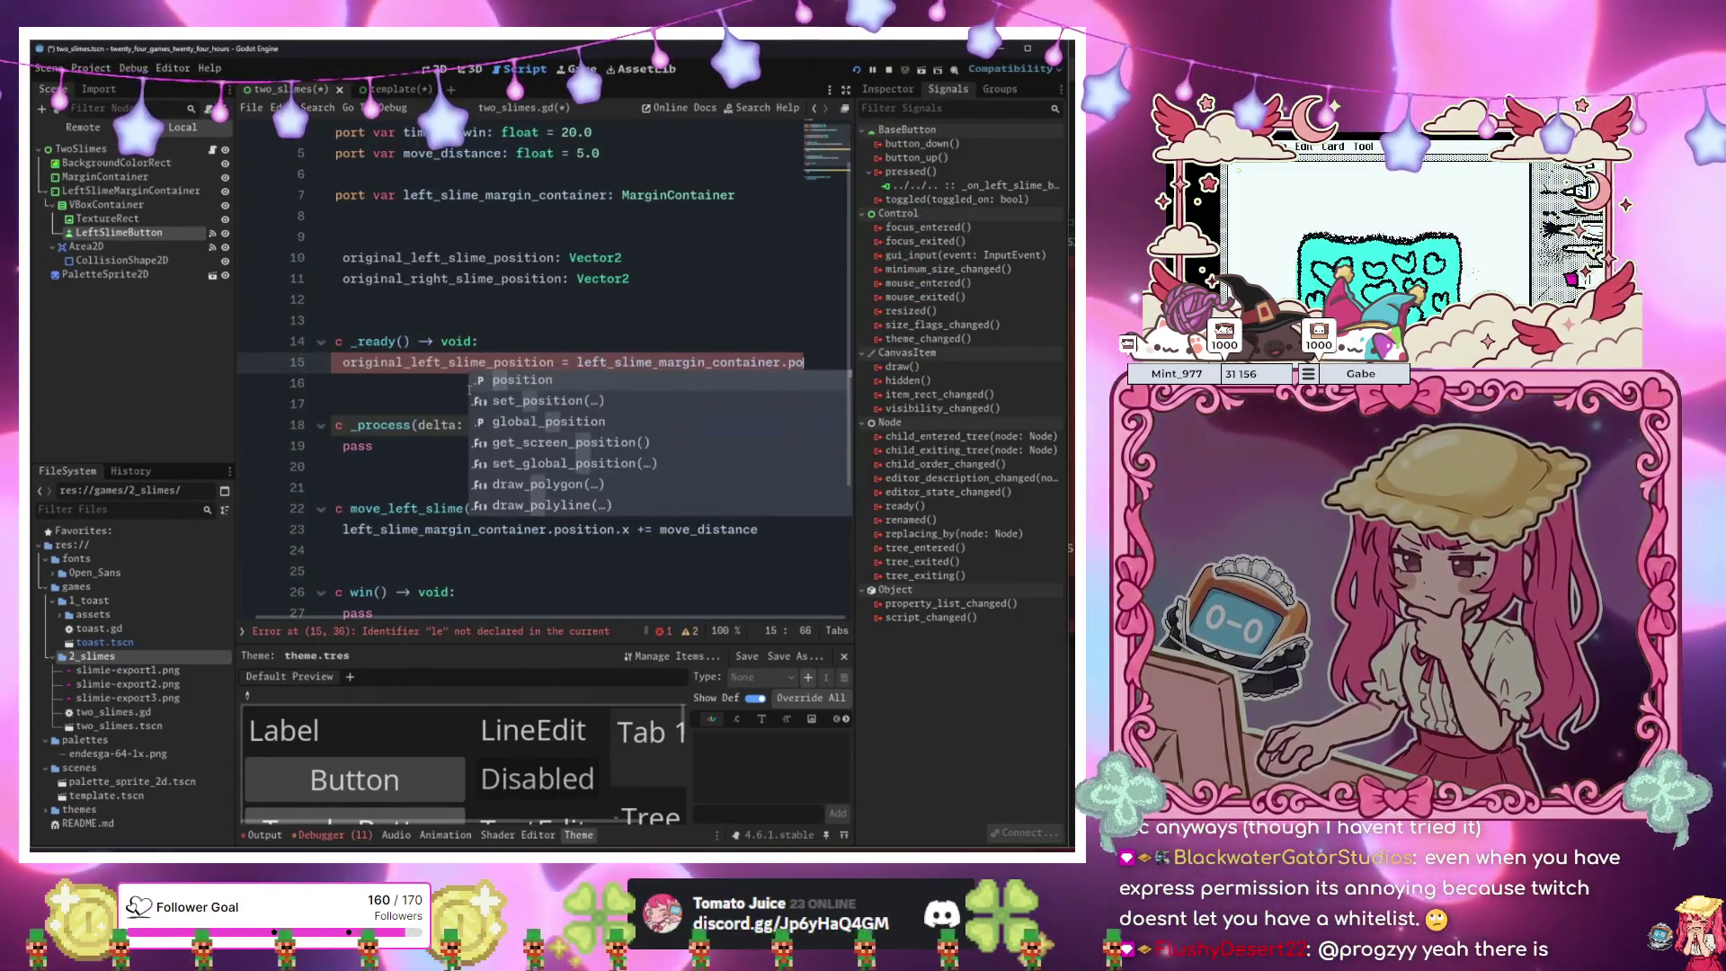
key(Return)
- Add a start() -> void stub with pass below move_left_slime, removing the extra blank line
click(468, 389)
scroll(503, 395, down, 3)
click(511, 412)
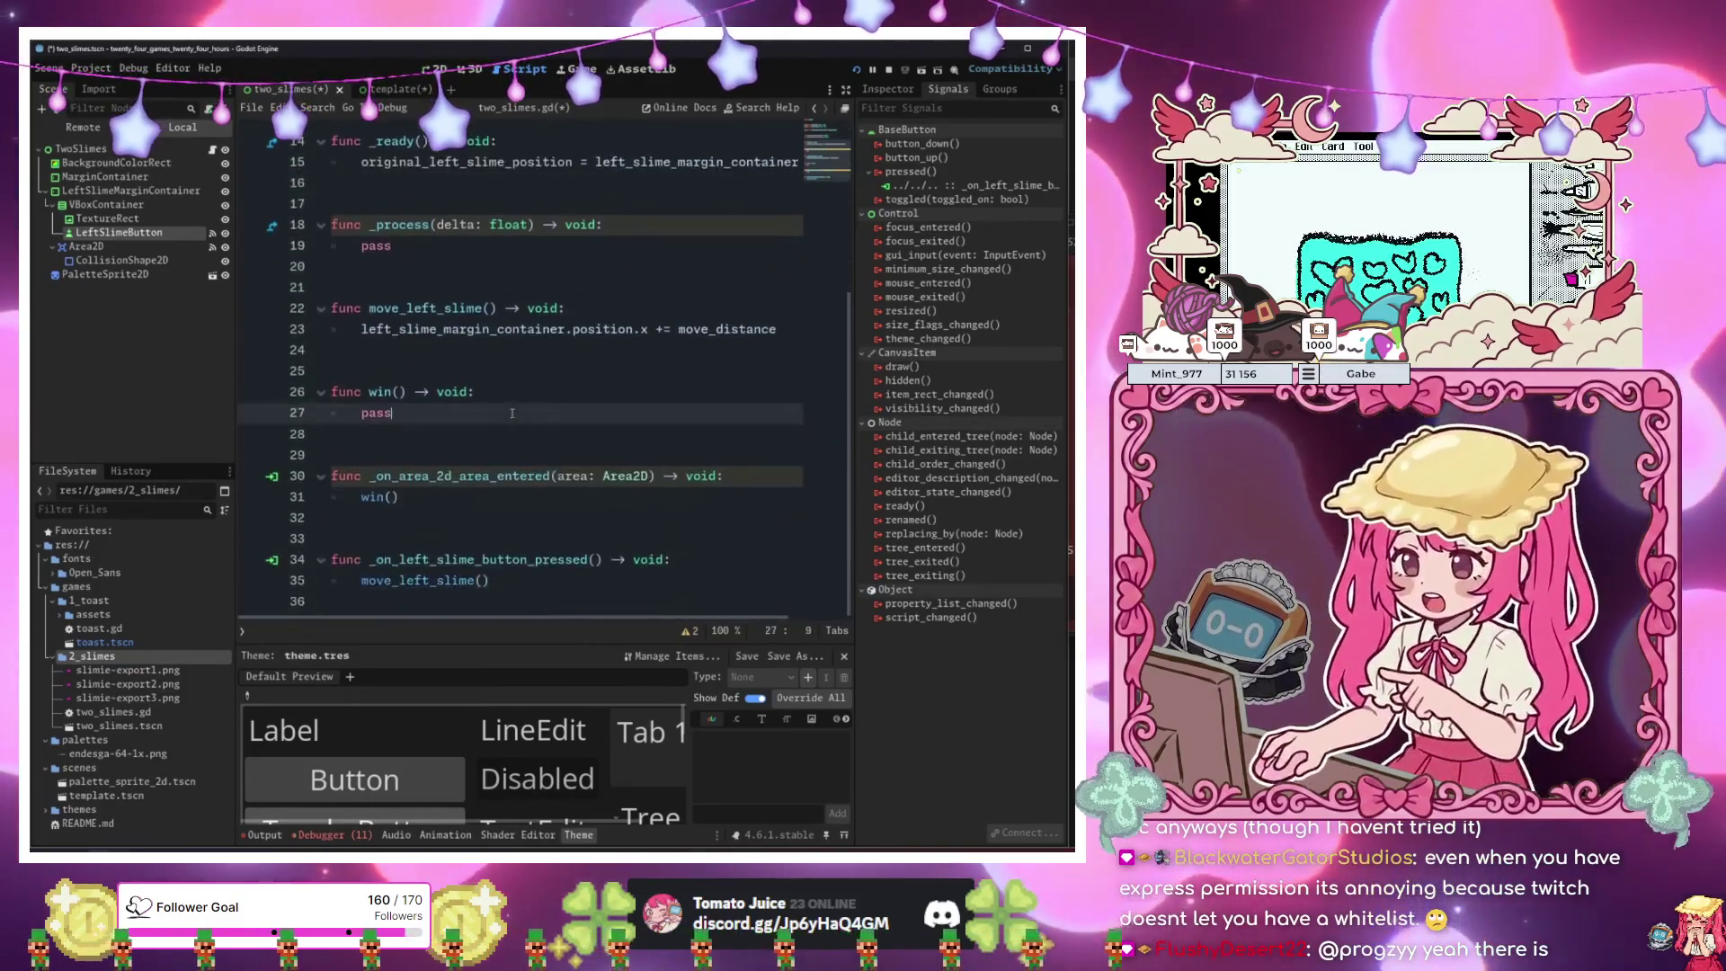
click(487, 435)
click(452, 371)
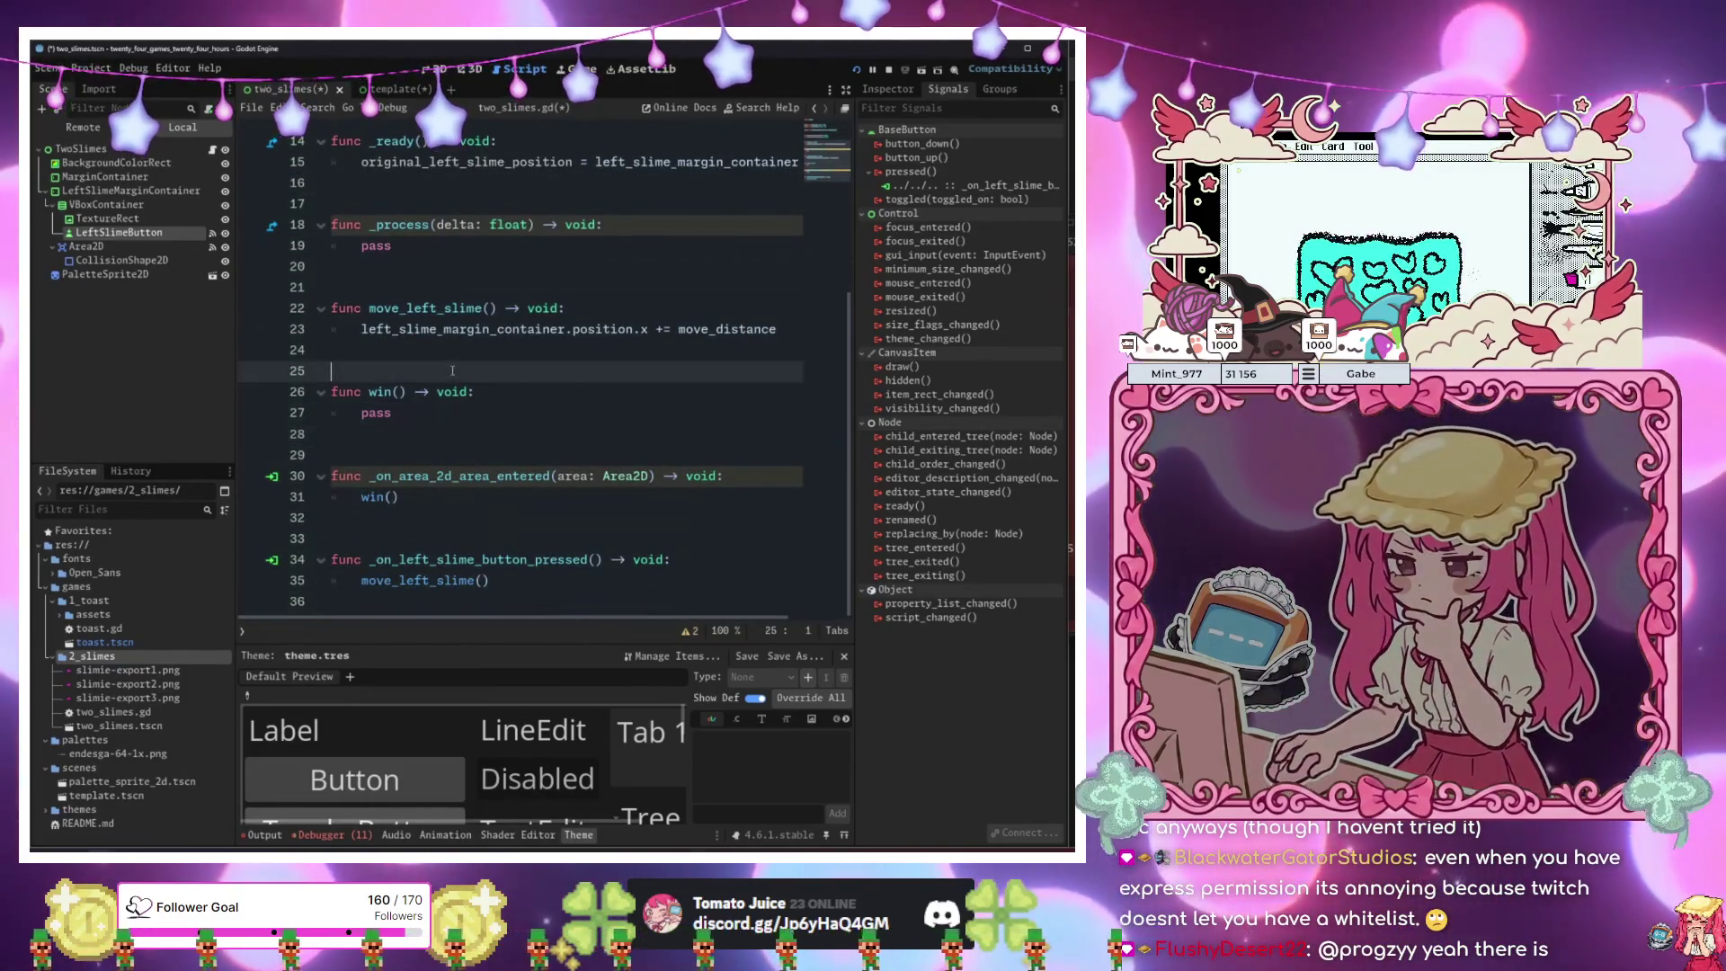
key(Return)
key(Return)
key(Return)
key(Up)
key(Up)
key(Up)
text(func s)
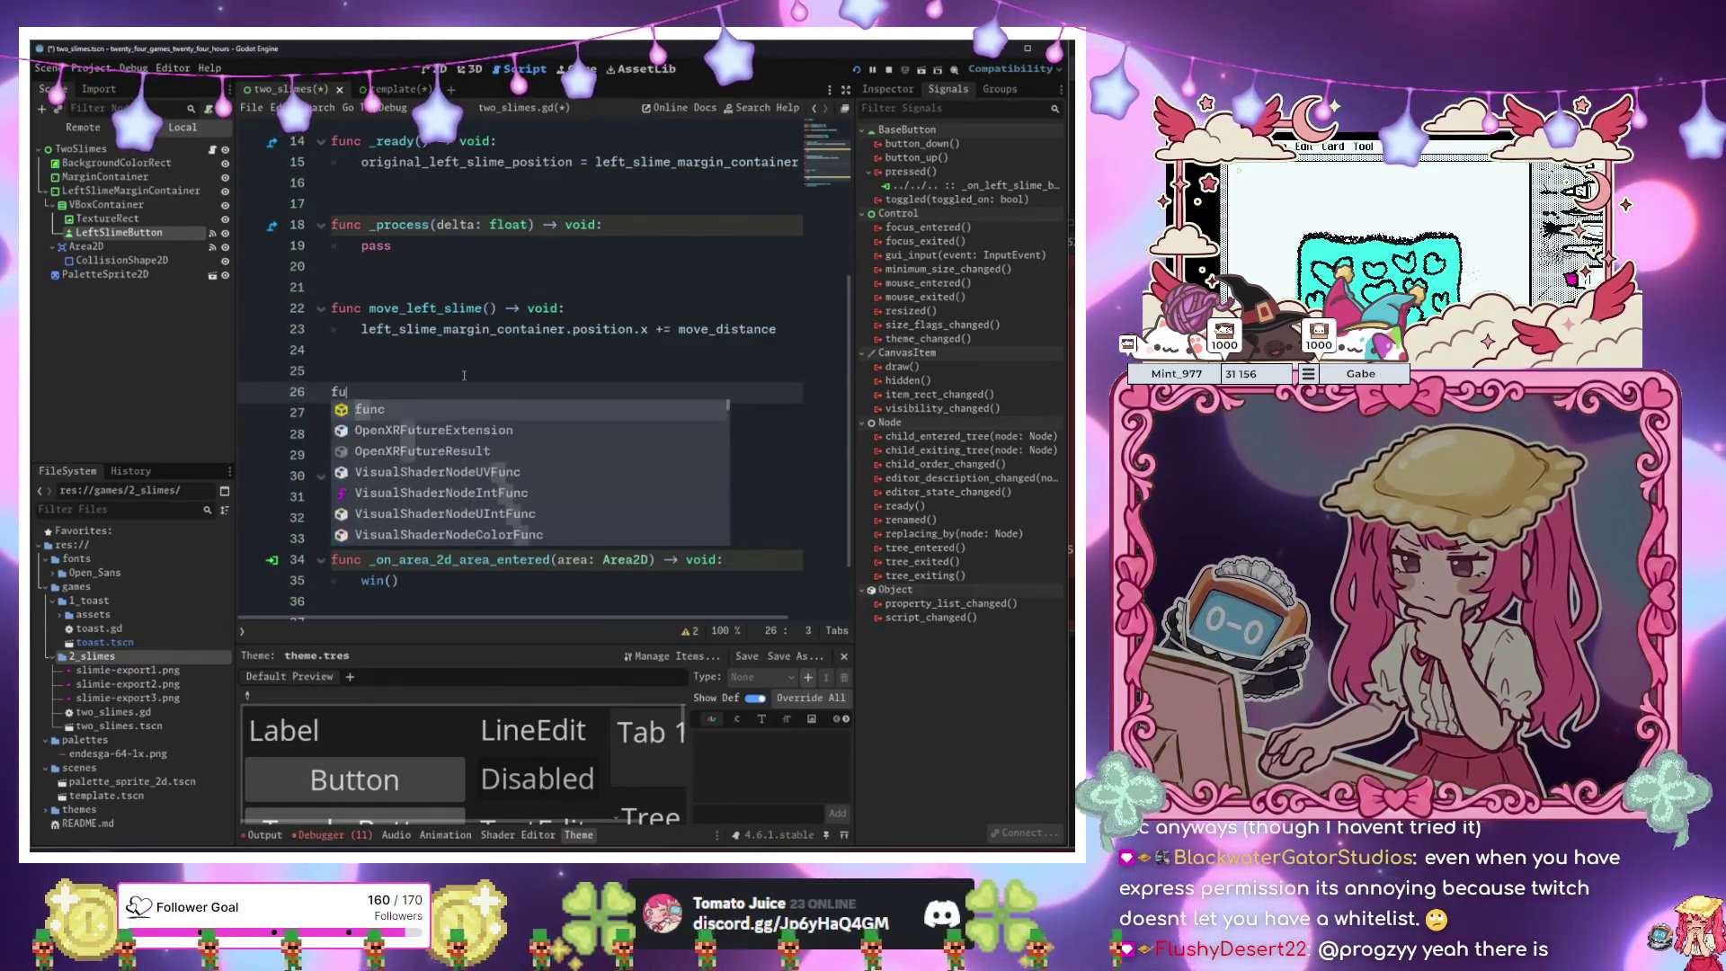
text(tart() -> void:)
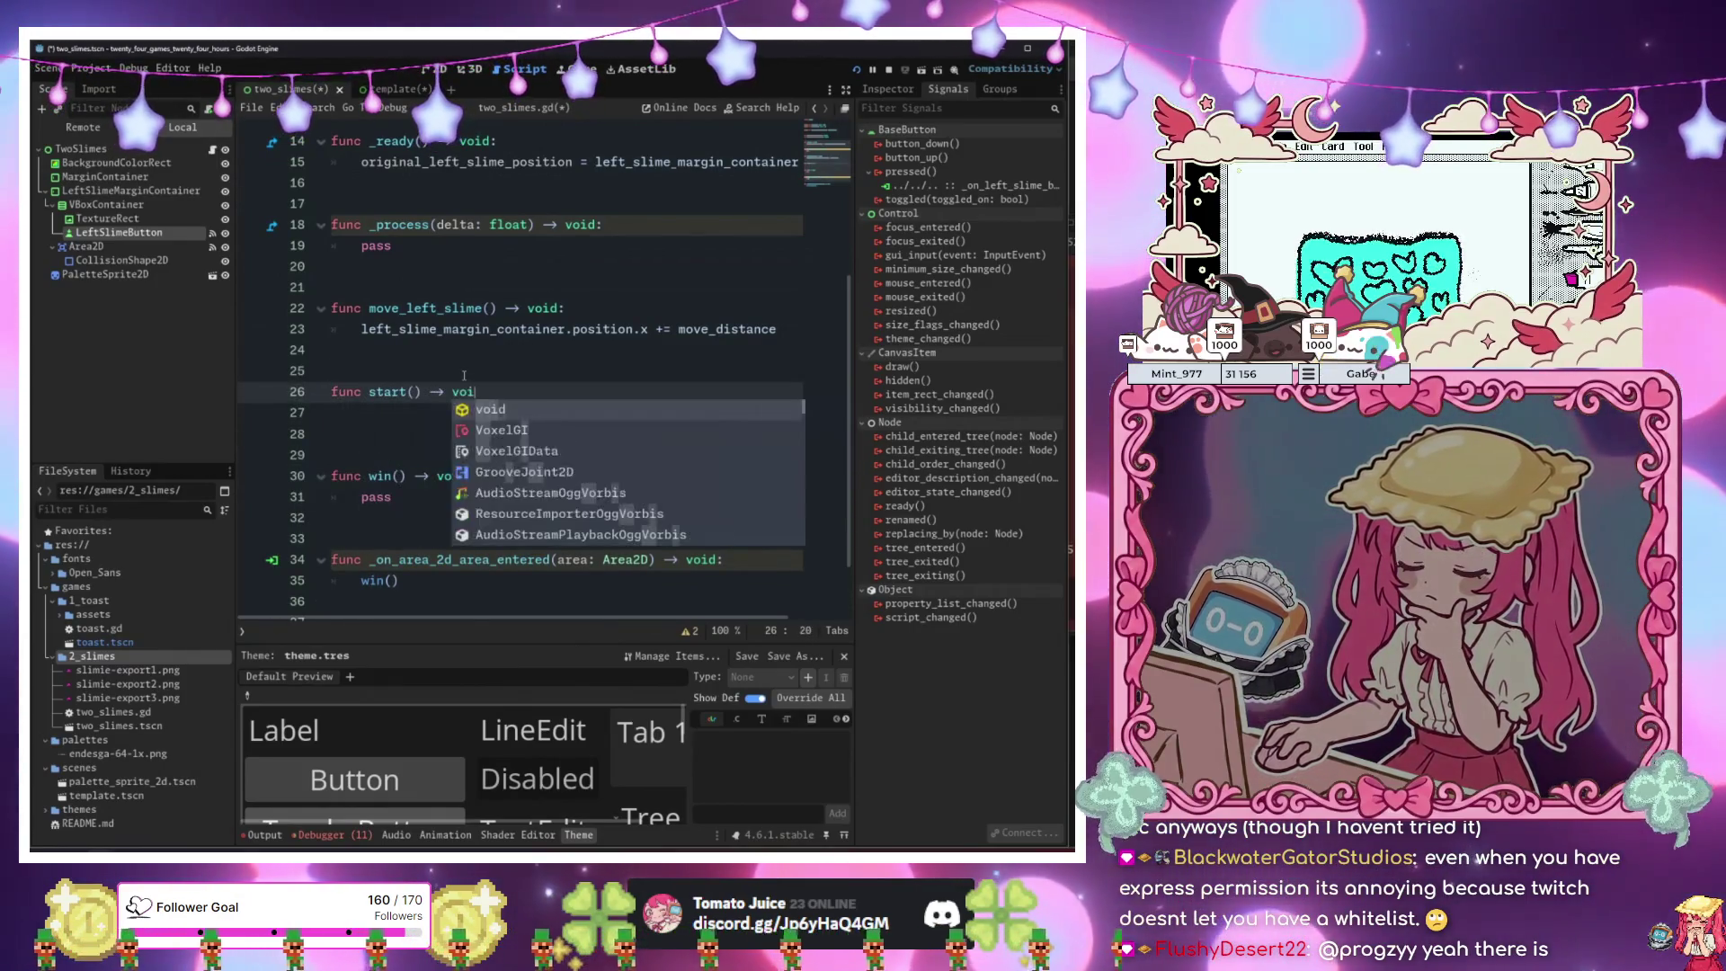
key(Return)
text(pass)
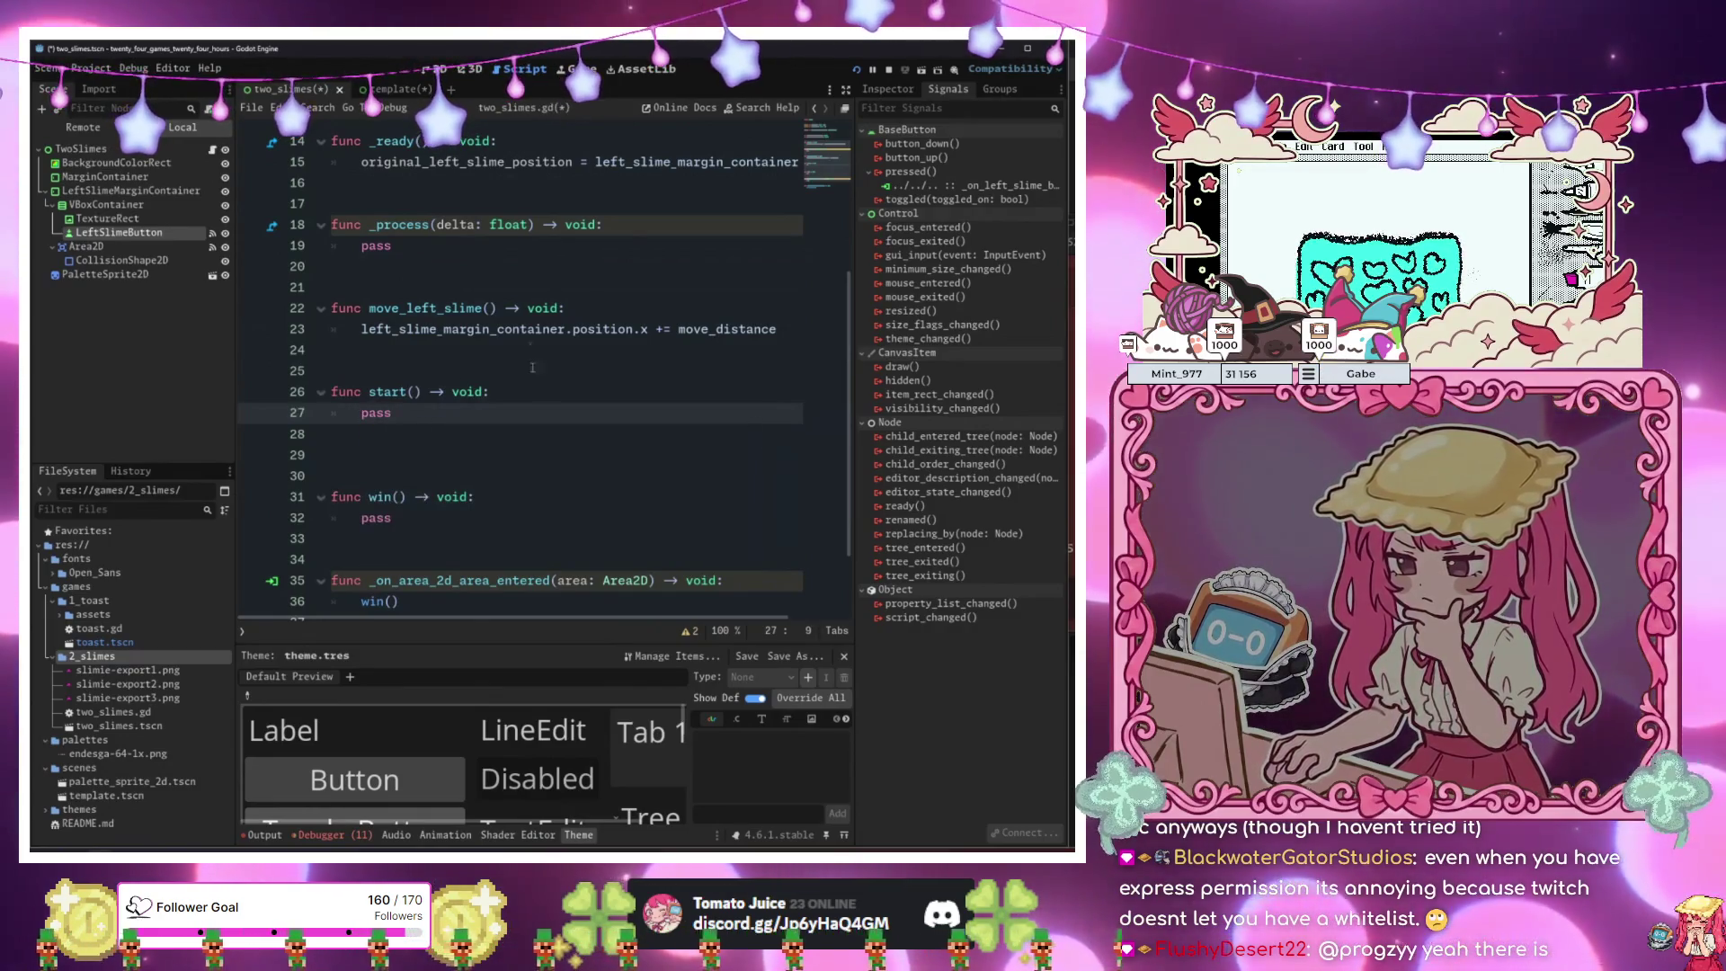
key(Delete)
- Return to blank line 13 under the position variables
scroll(521, 386, down, 2)
scroll(513, 412, up, 1)
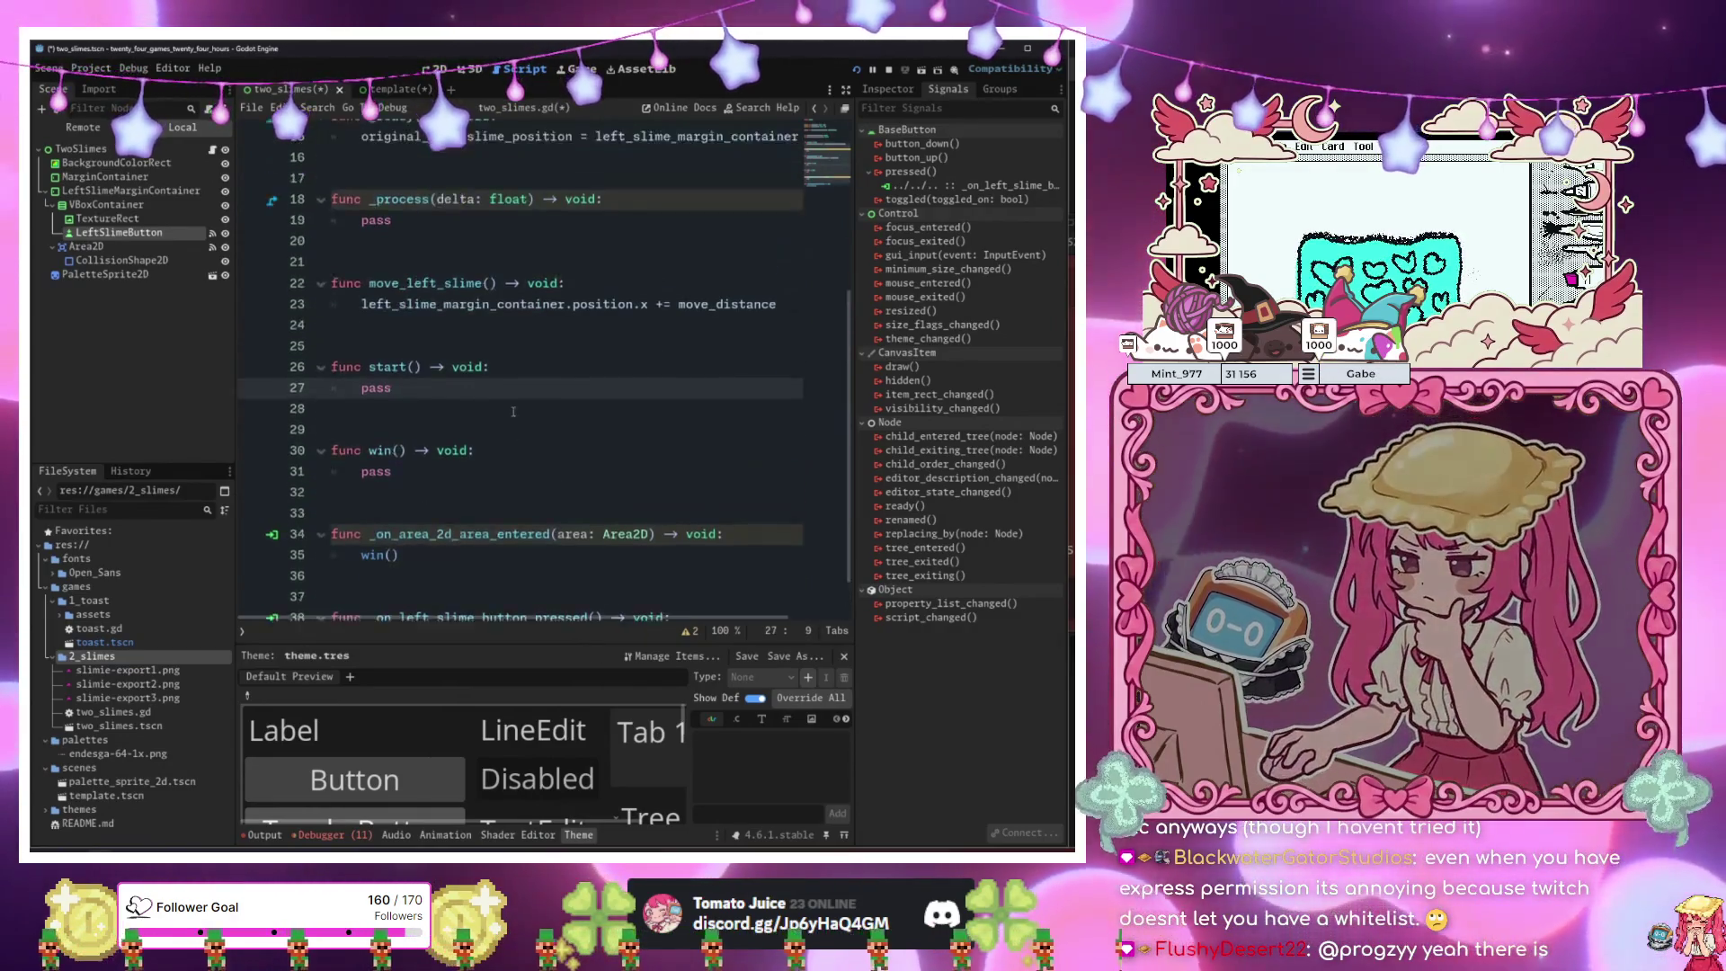
scroll(513, 411, up, 5)
click(489, 363)
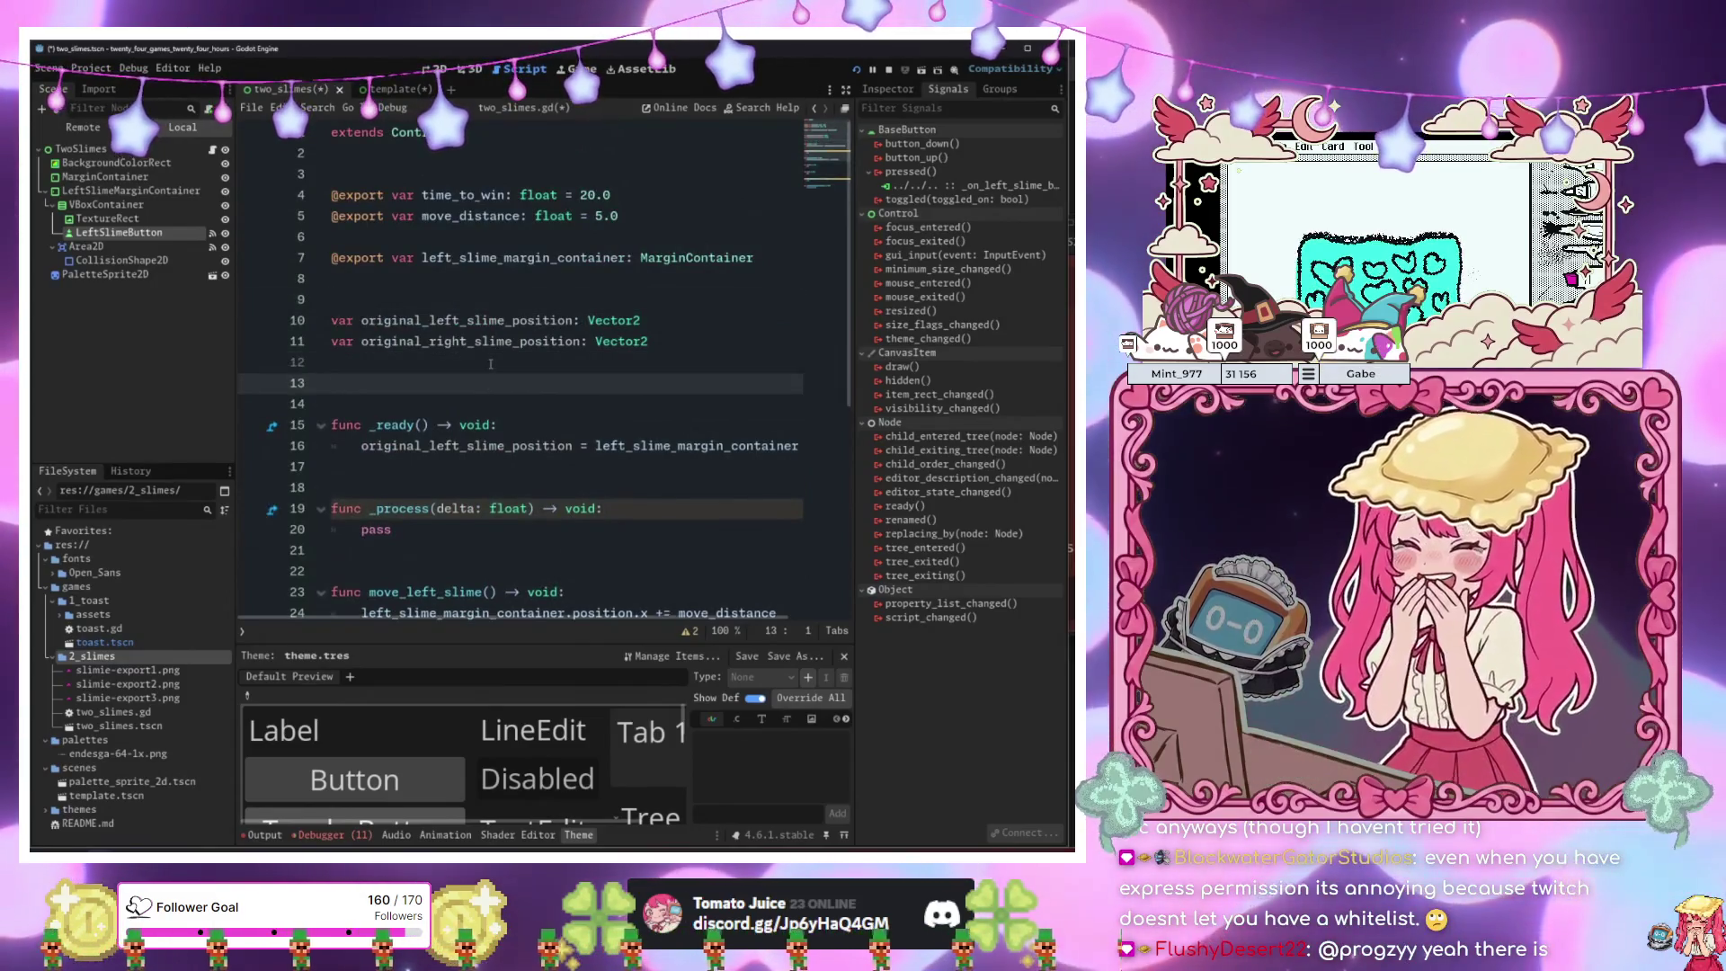
- Add var game_started: bool = false on line 13 below the position variables
key(Return)
key(Return)
key(Up)
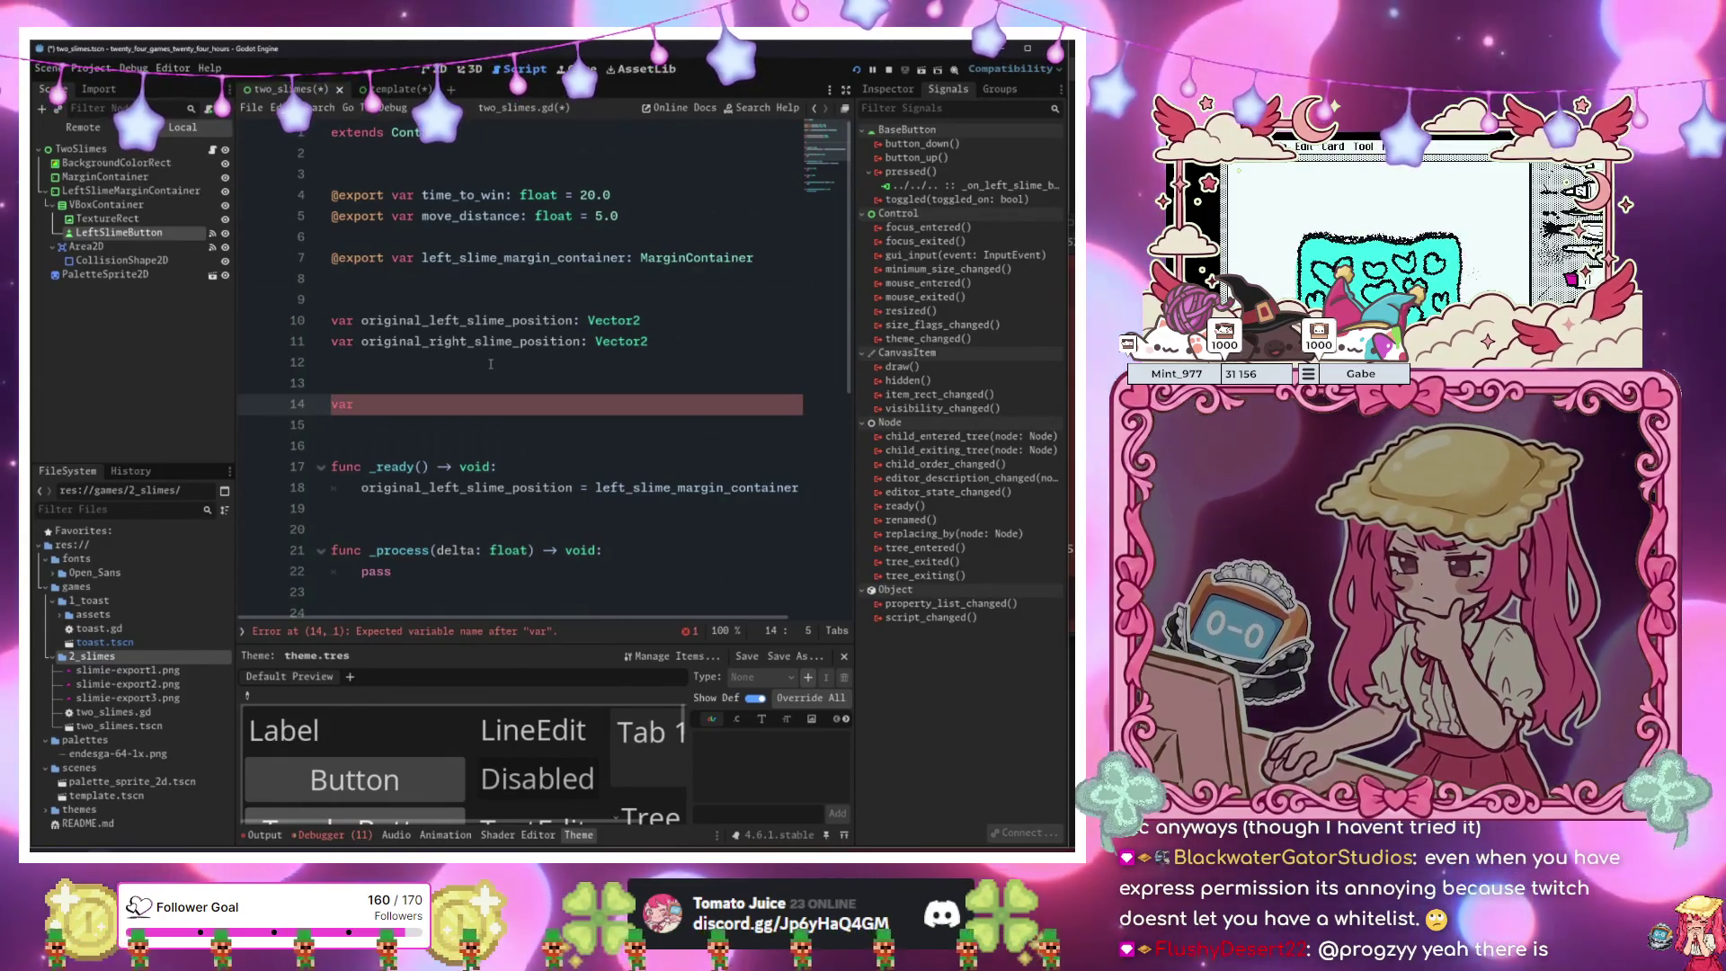
text(game_sta)
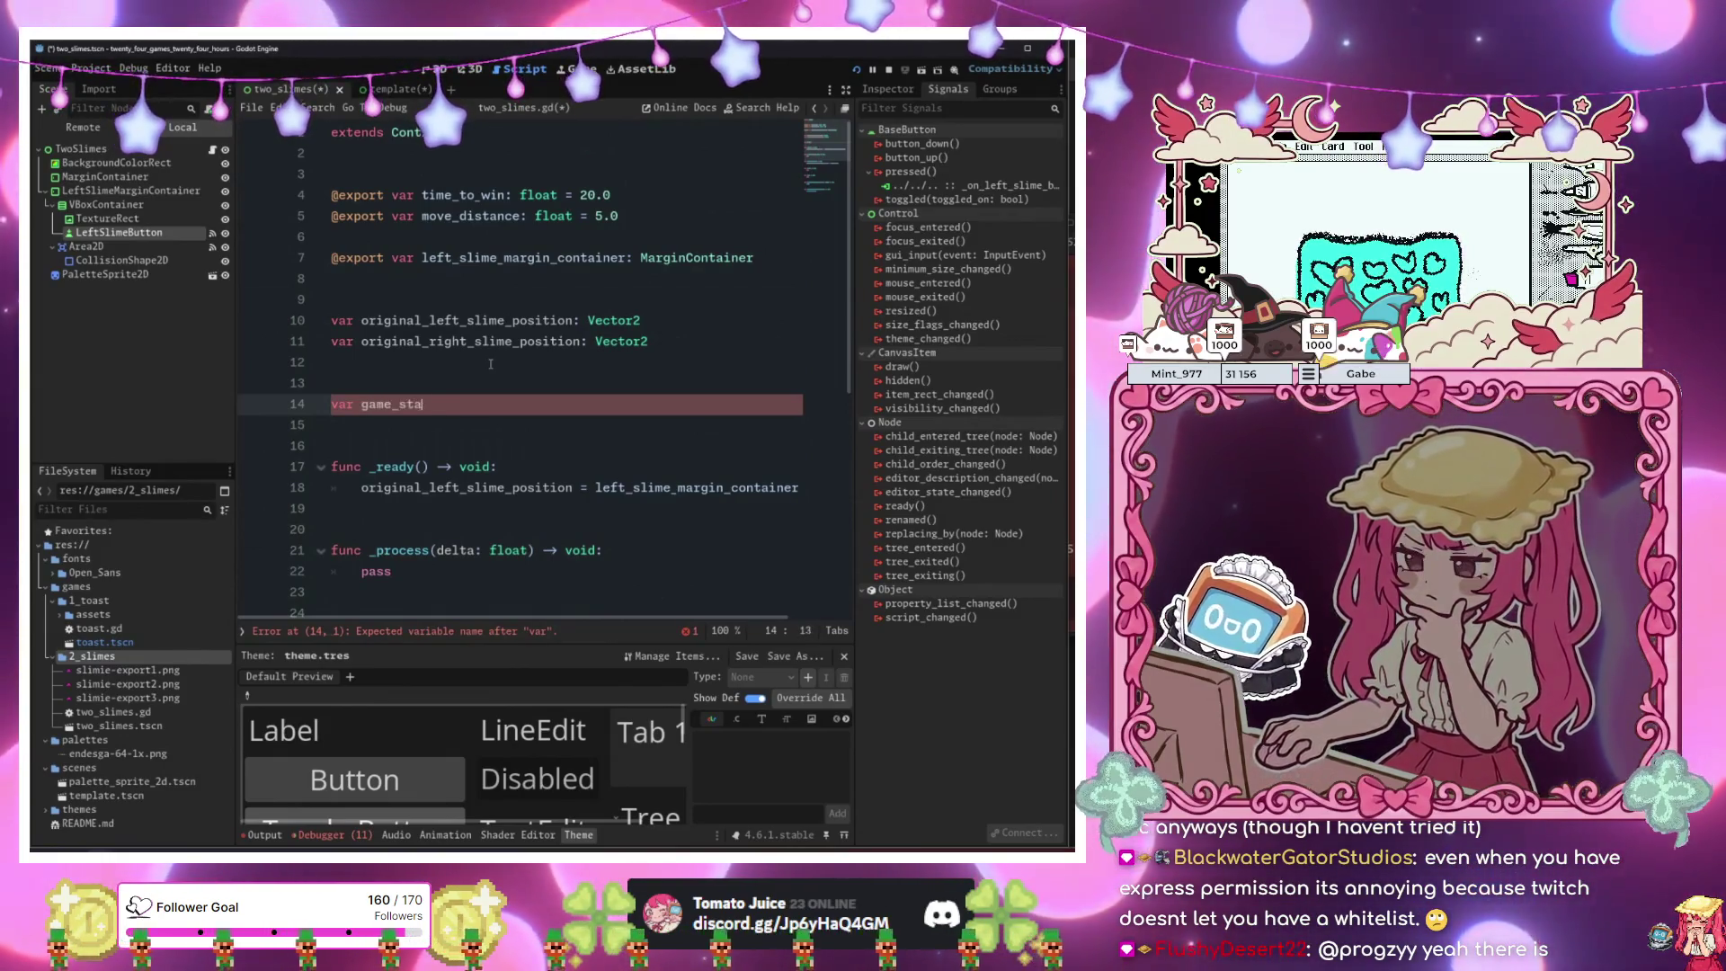
text(rted: bool = false)
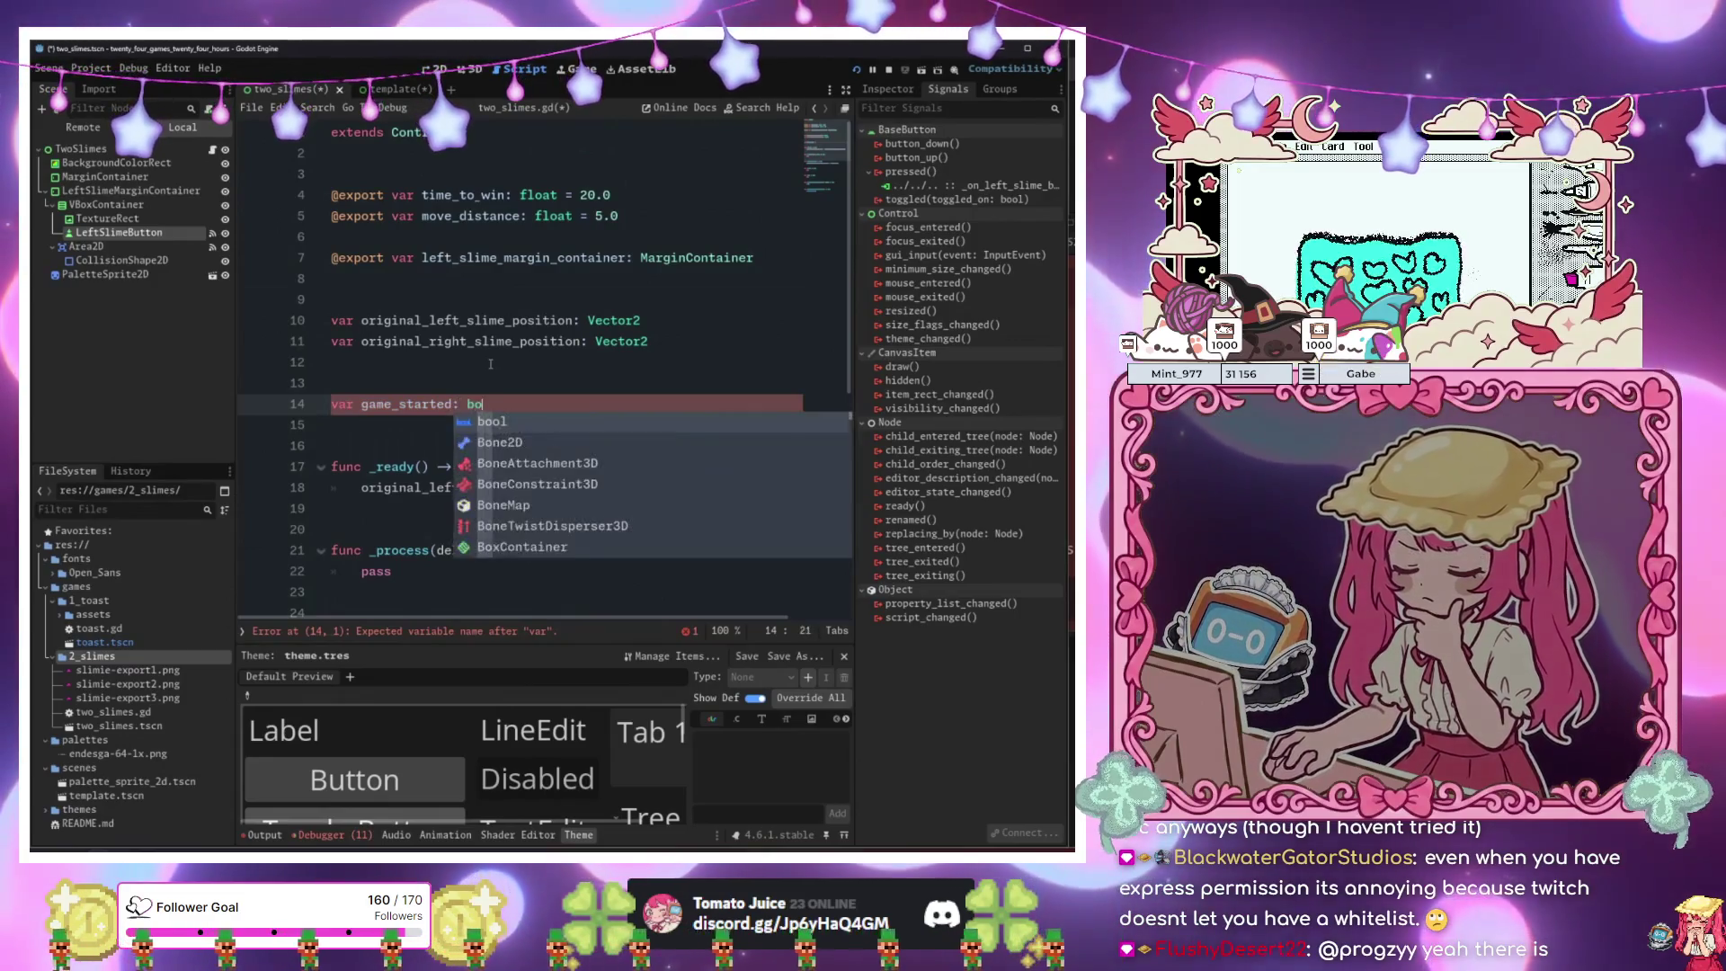
scroll(490, 363, down, 7)
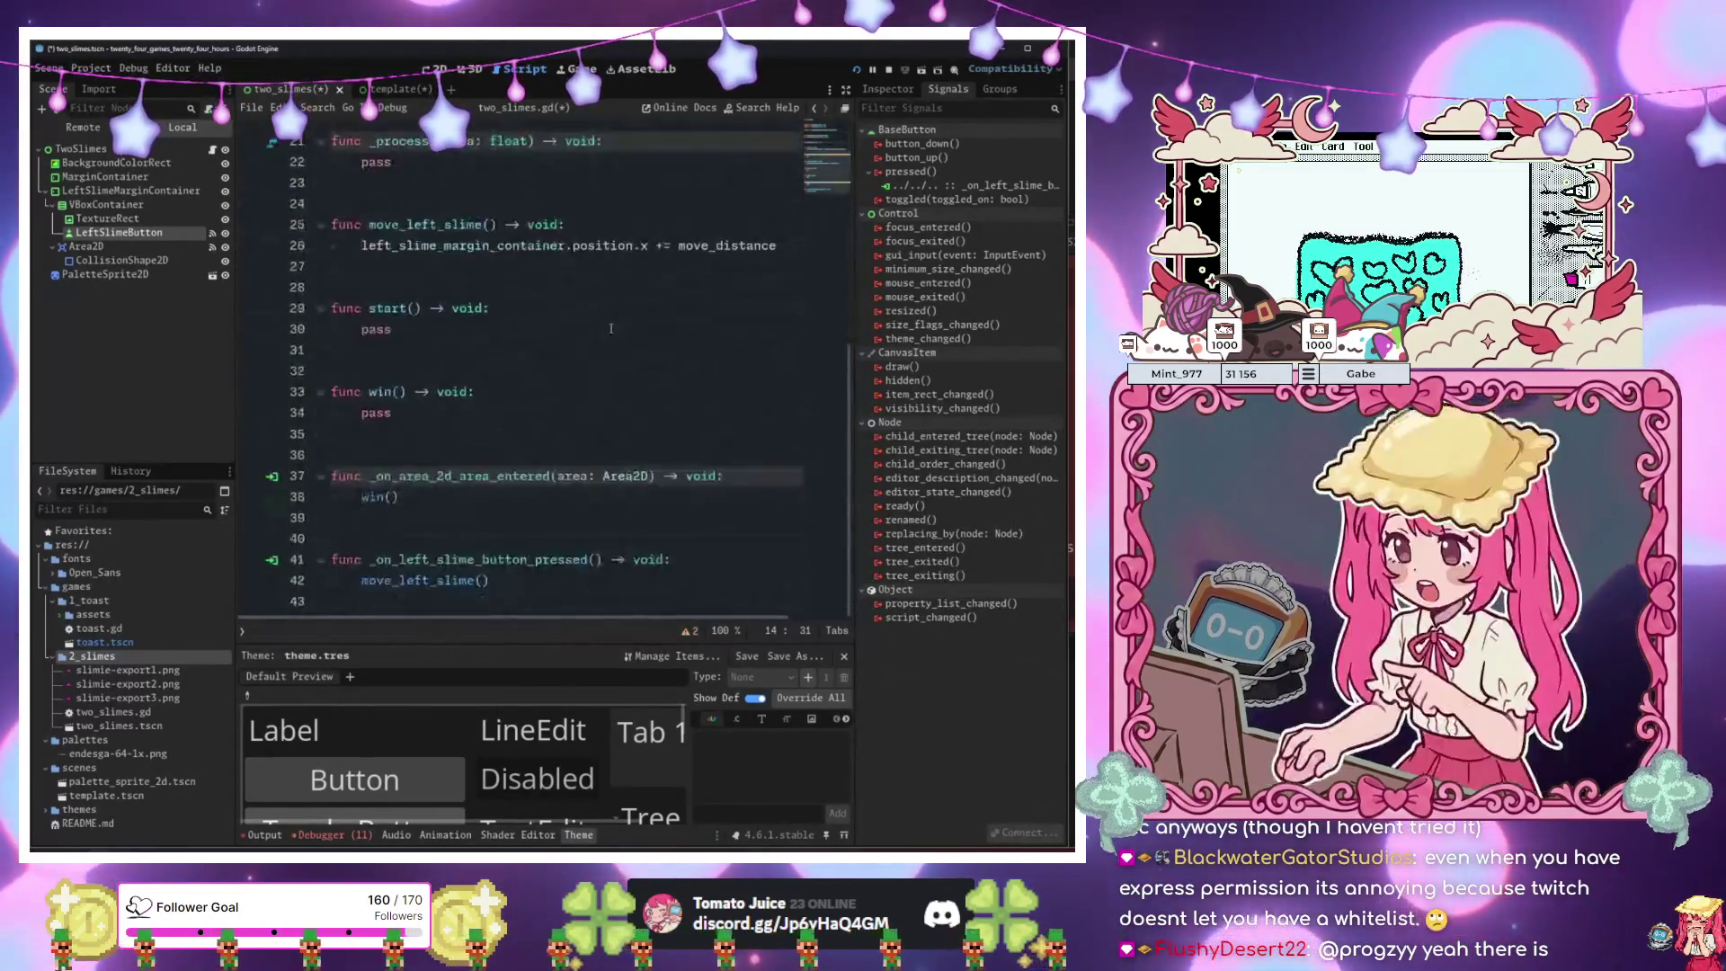
click(596, 585)
click(675, 561)
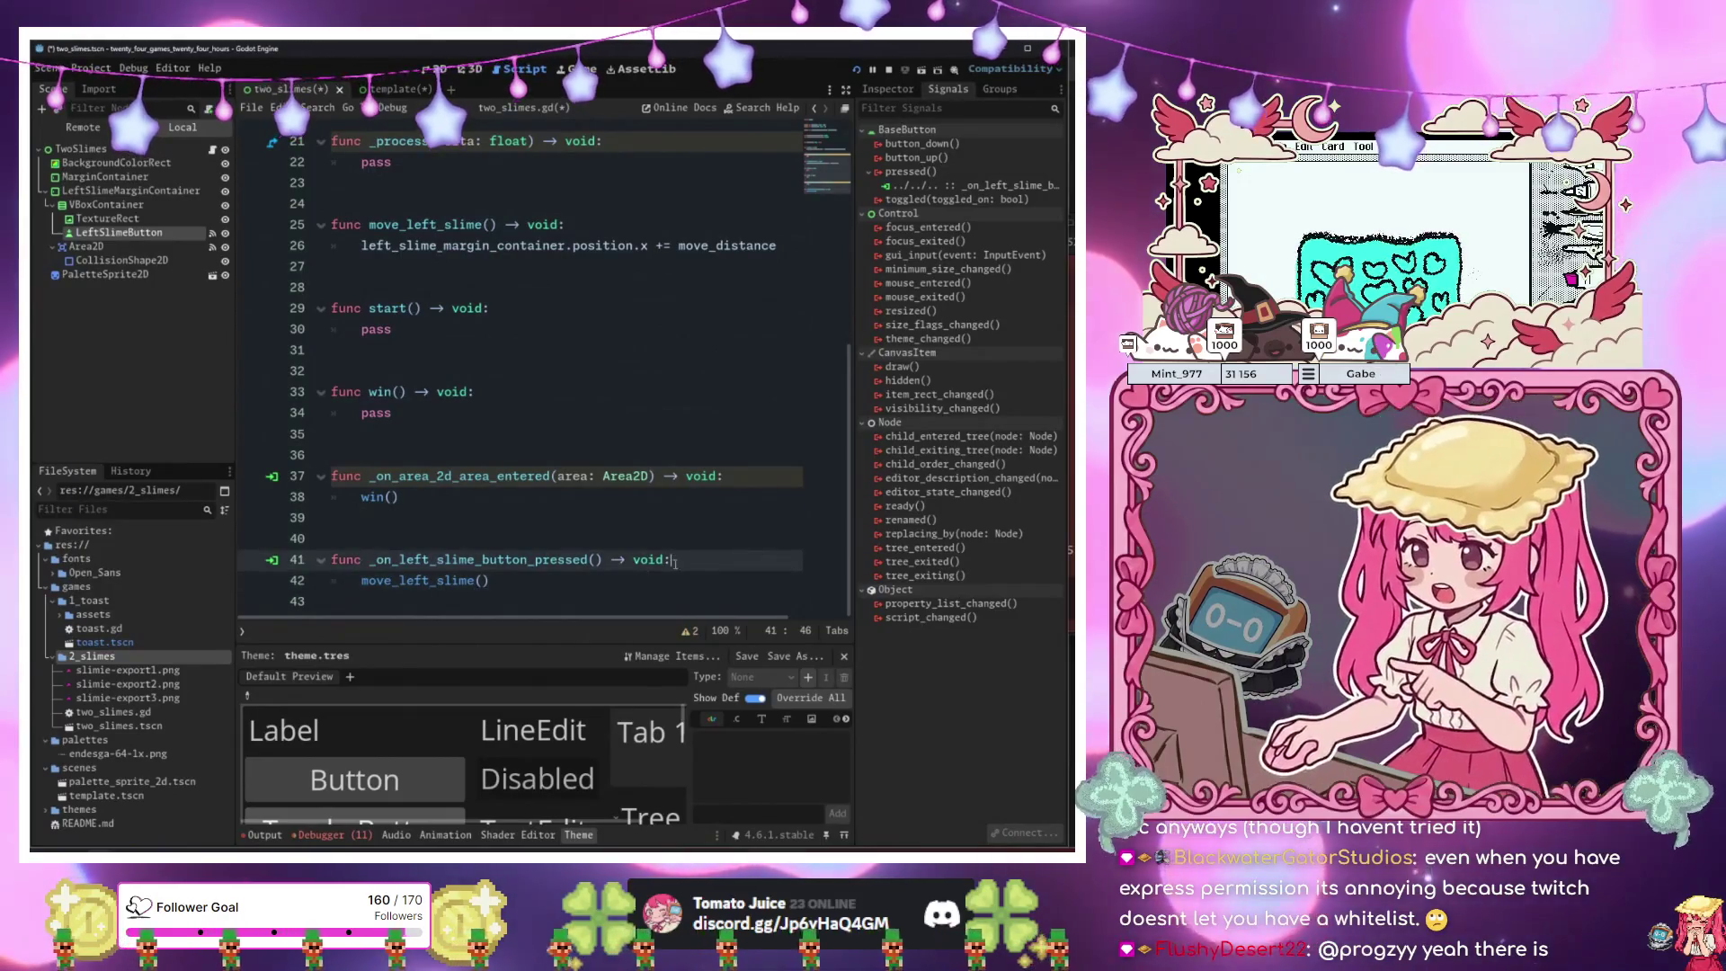
- Begin an 'if not' line at the top of _on_left_slime_button_pressed
key(Return)
text(if not)
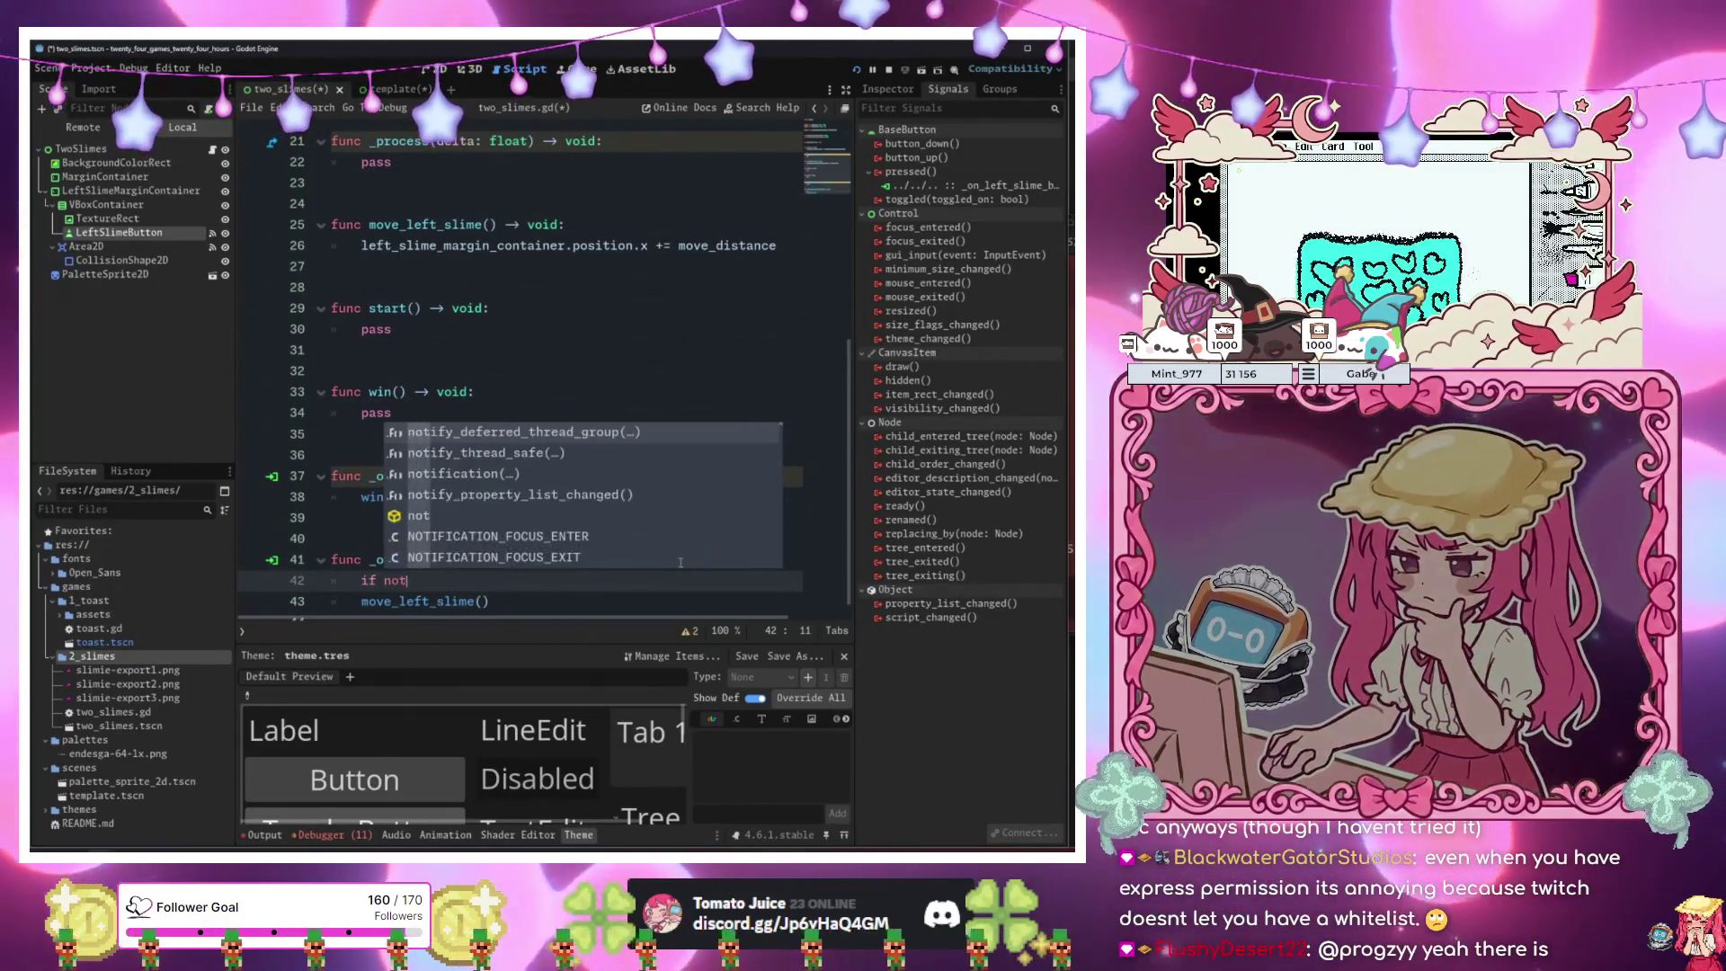
key(BackSpace)
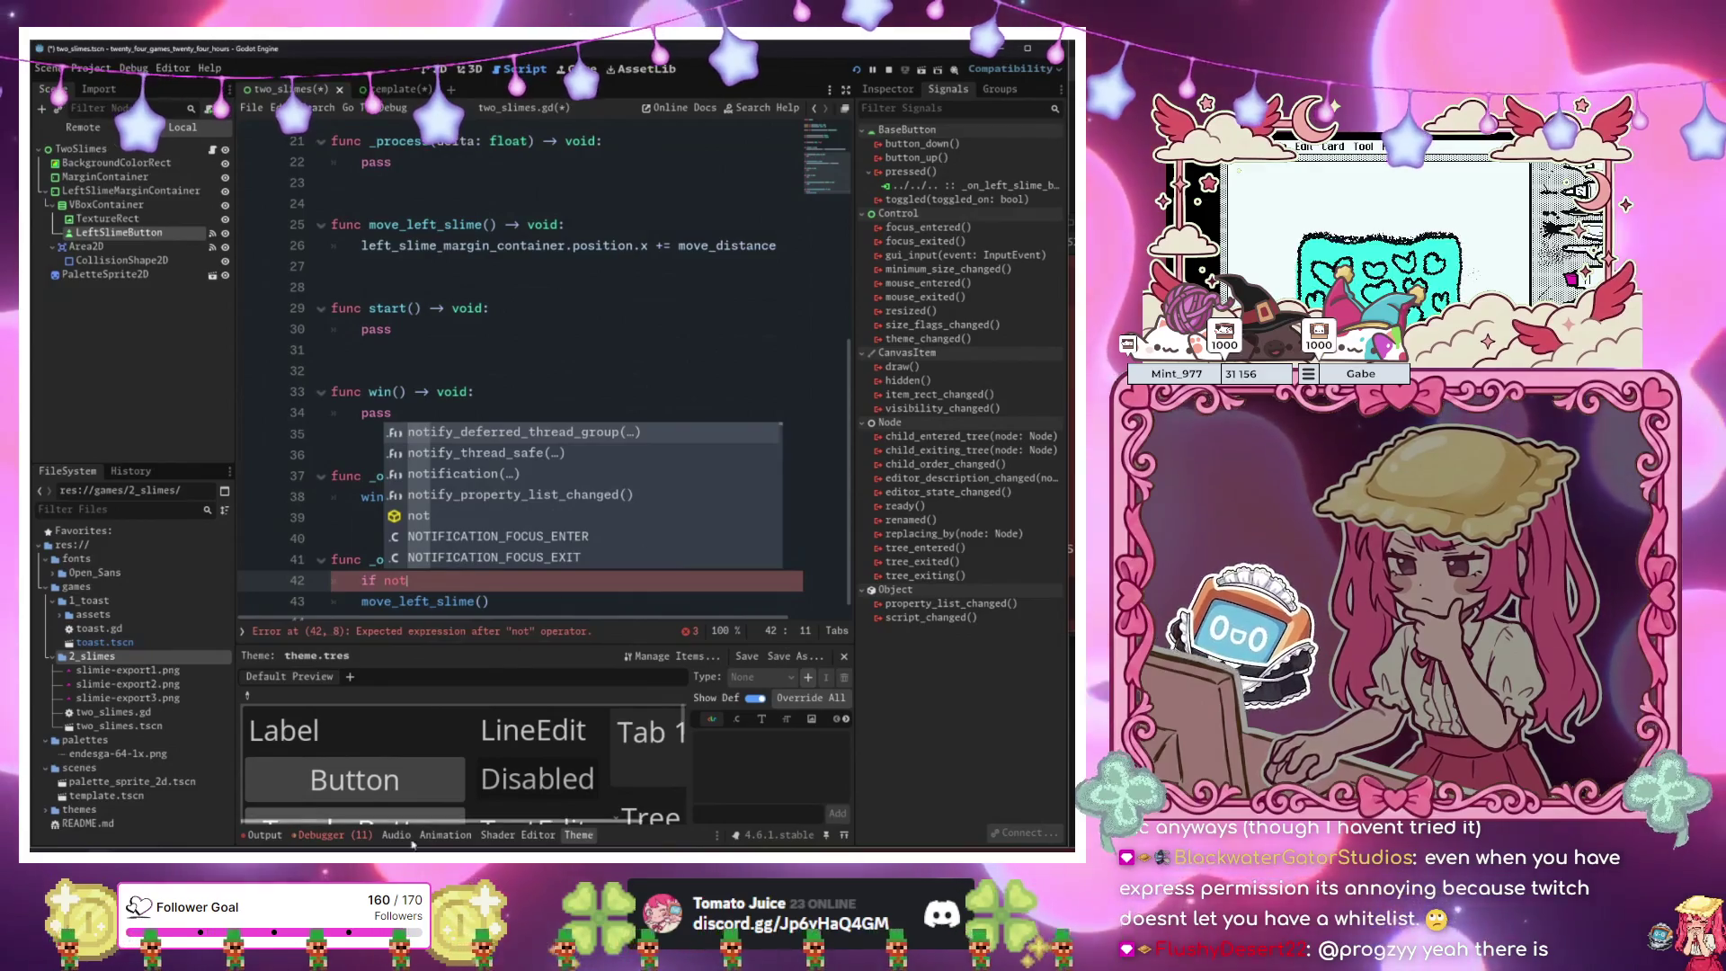
- Show the Debugger's Errors tab to review the script warnings
click(359, 837)
click(350, 689)
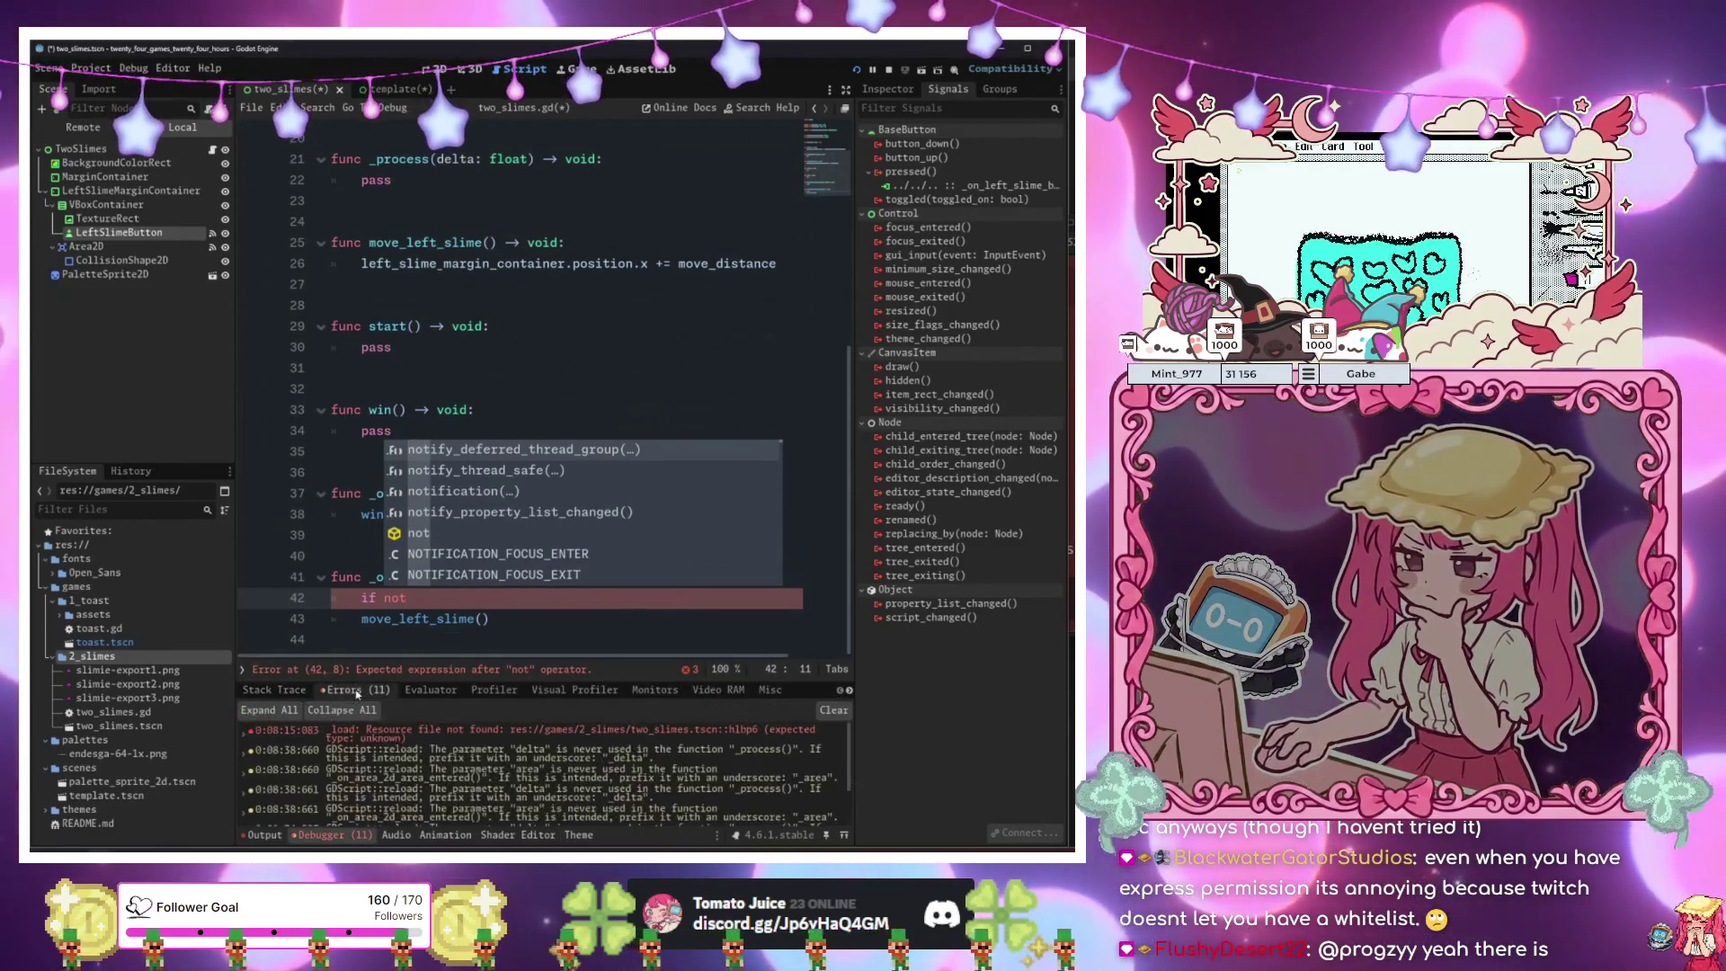
scroll(465, 778, down, 5)
scroll(465, 779, down, 1)
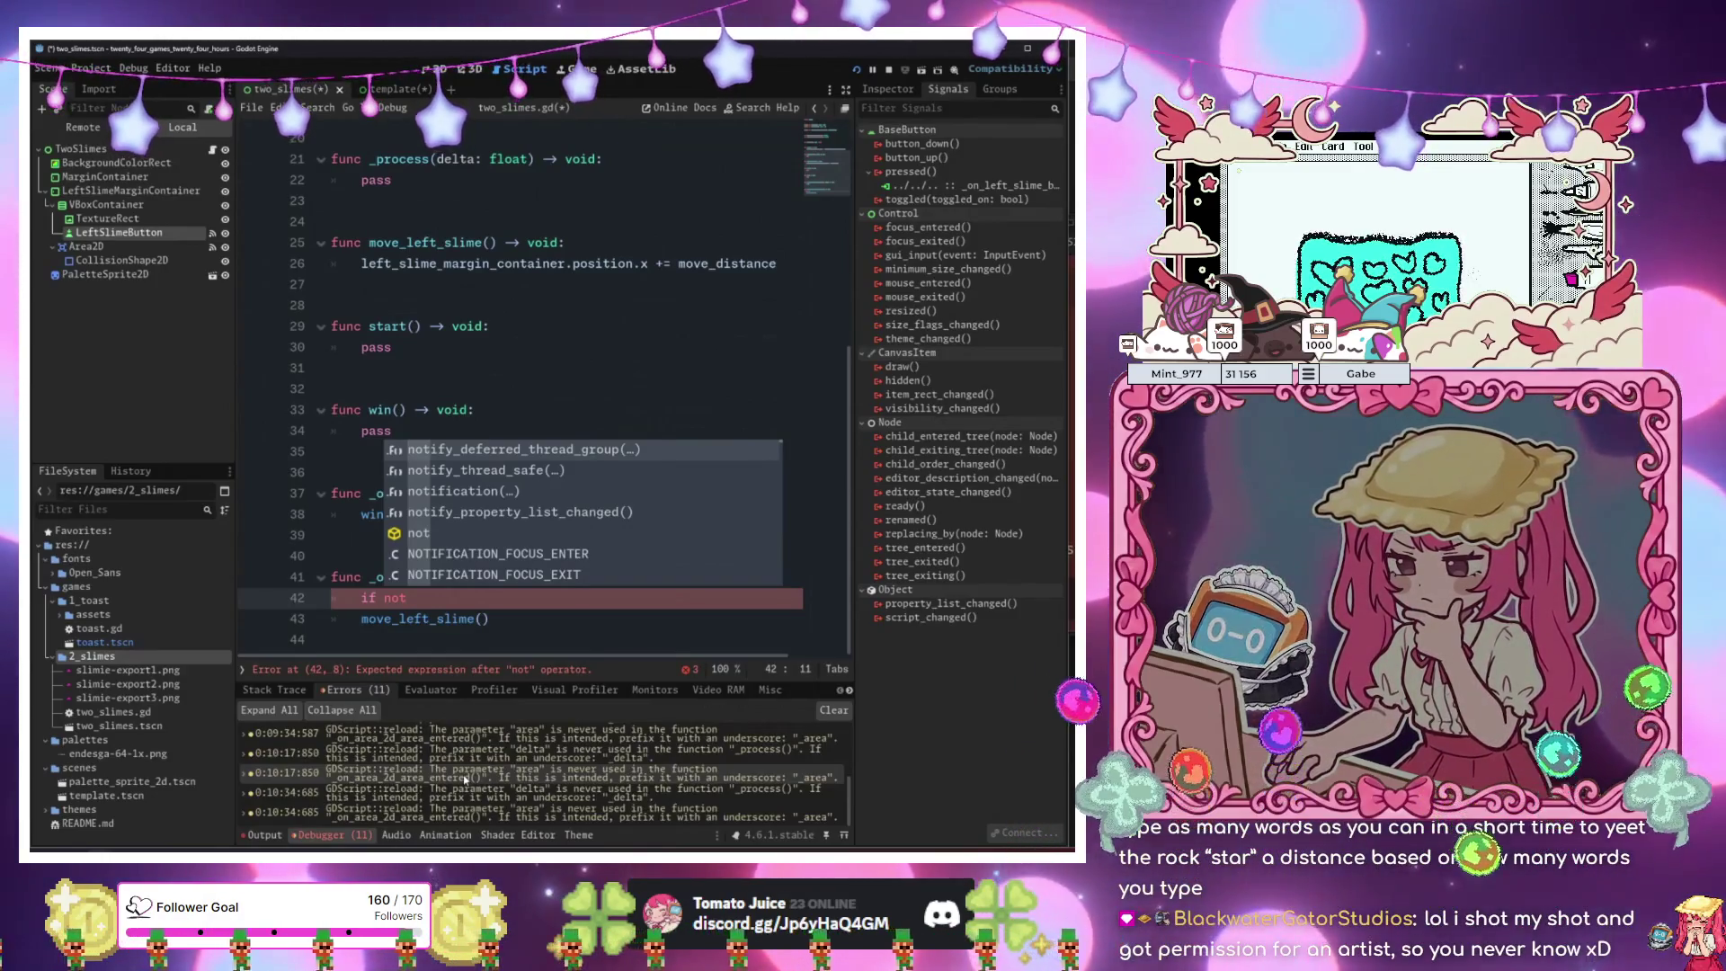
scroll(509, 503, up, 3)
click(510, 505)
scroll(509, 485, up, 3)
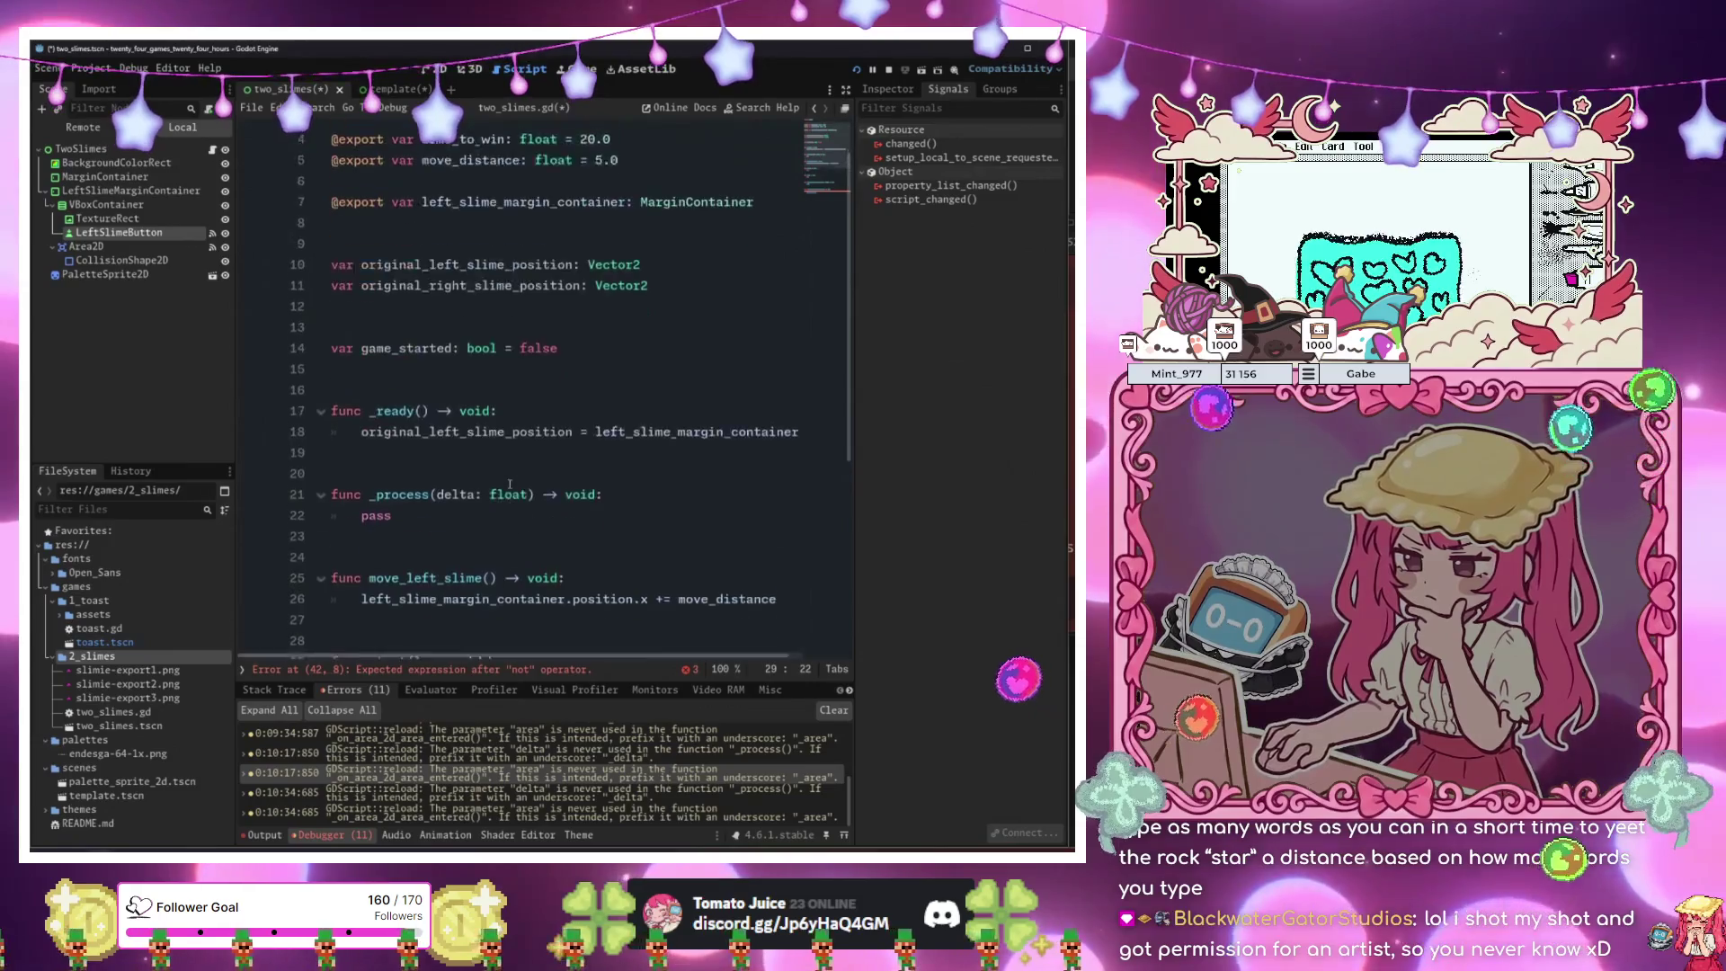
scroll(509, 485, down, 5)
- Locate the unused area and delta parameters flagged by the warnings
click(521, 519)
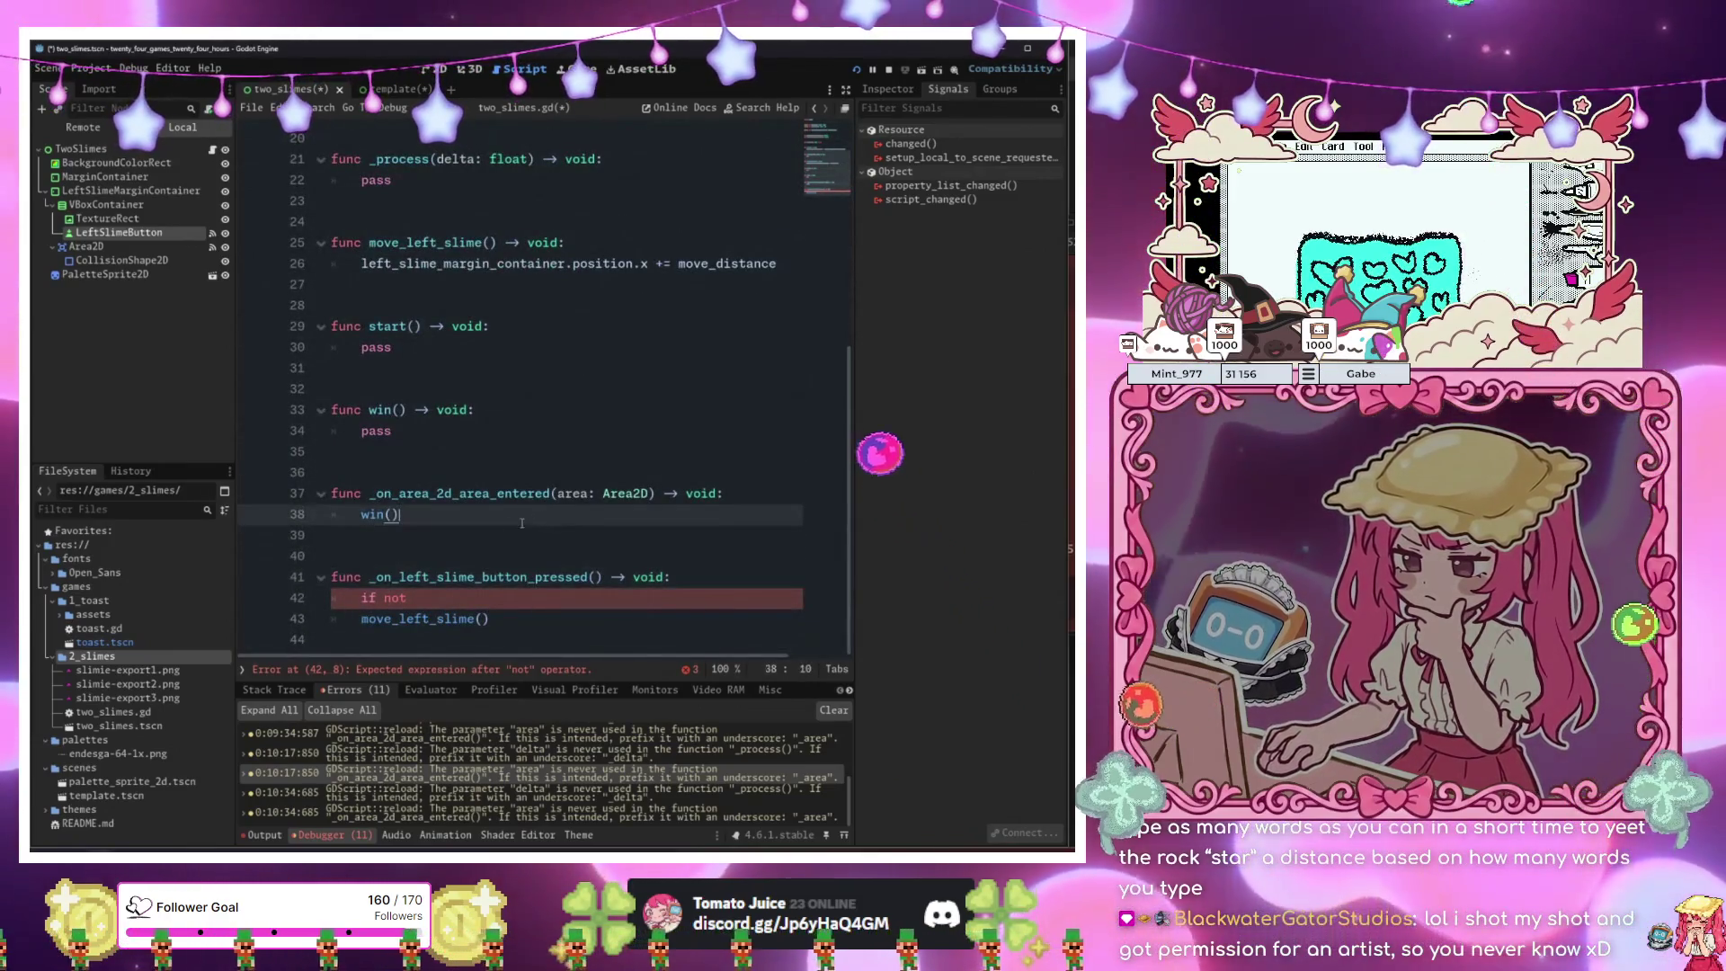
key(Home)
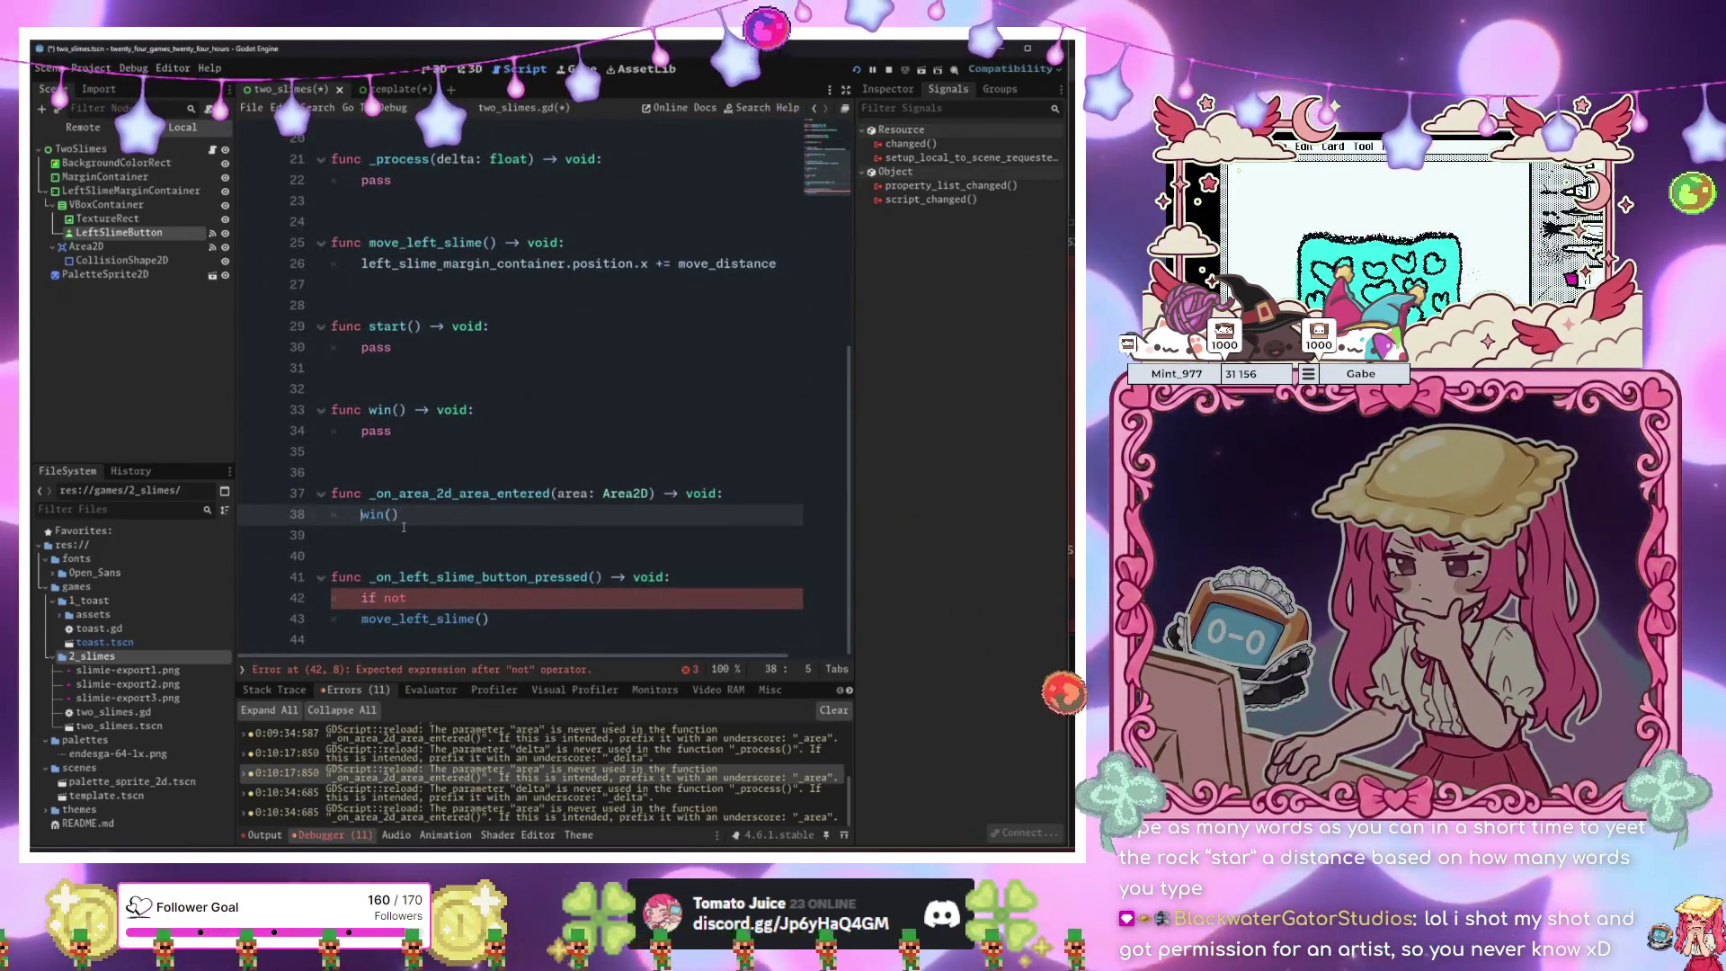
click(559, 494)
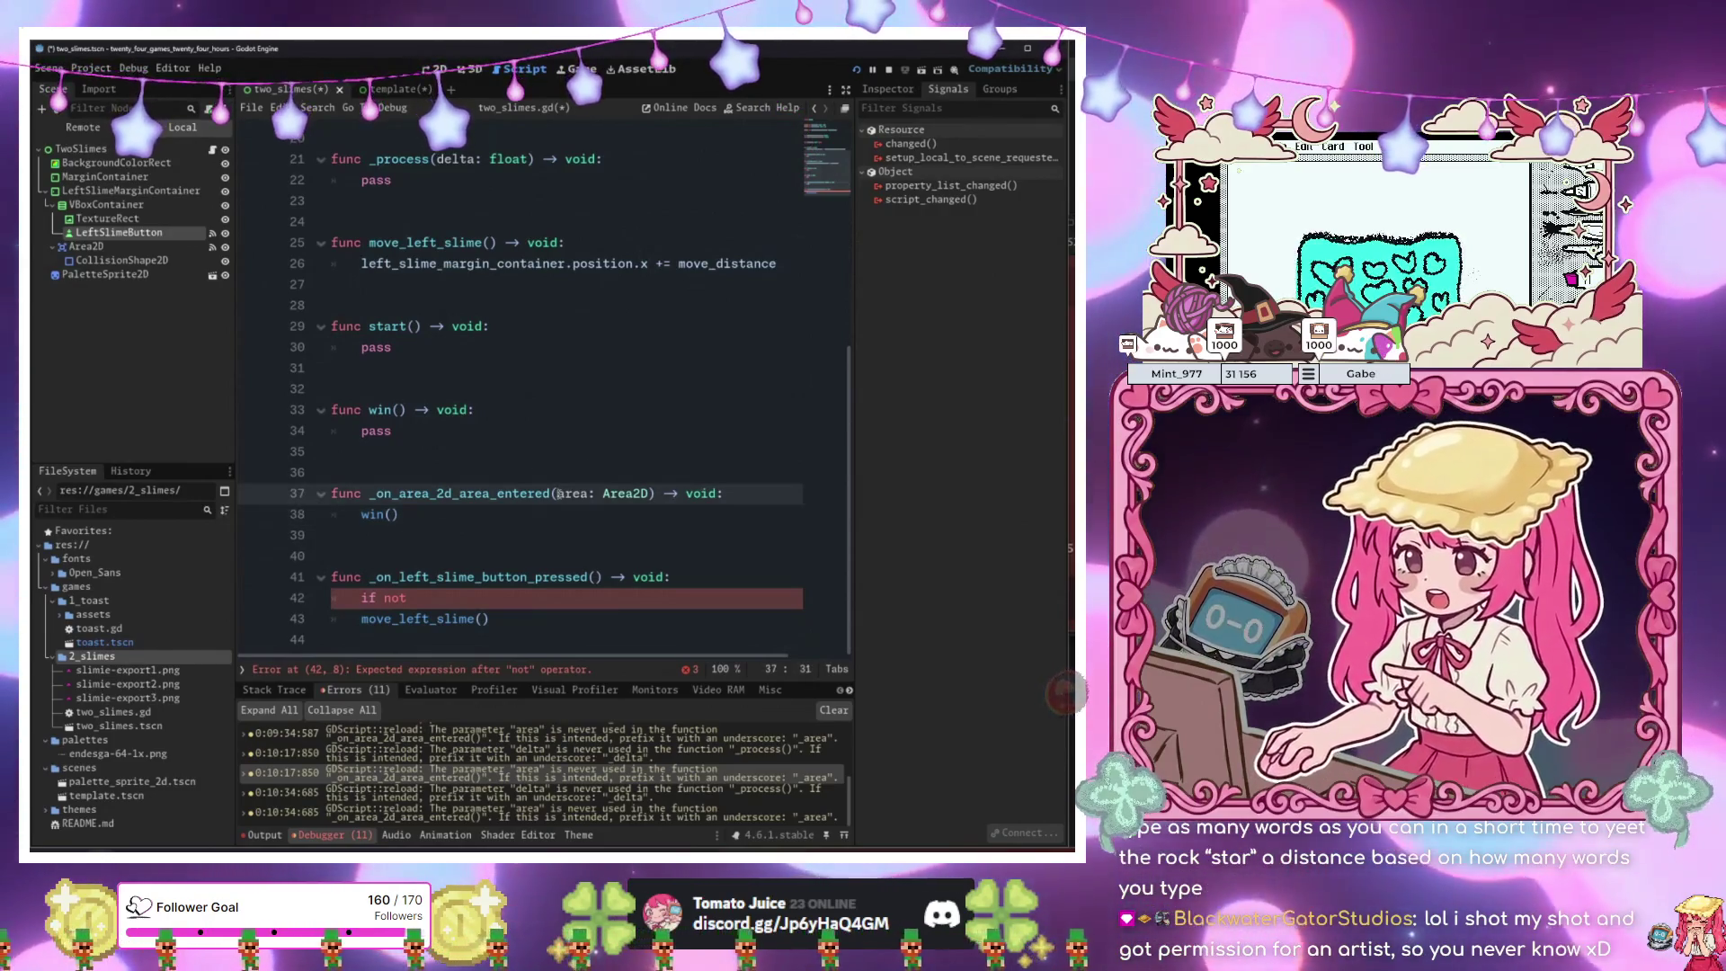
scroll(532, 311, up, 4)
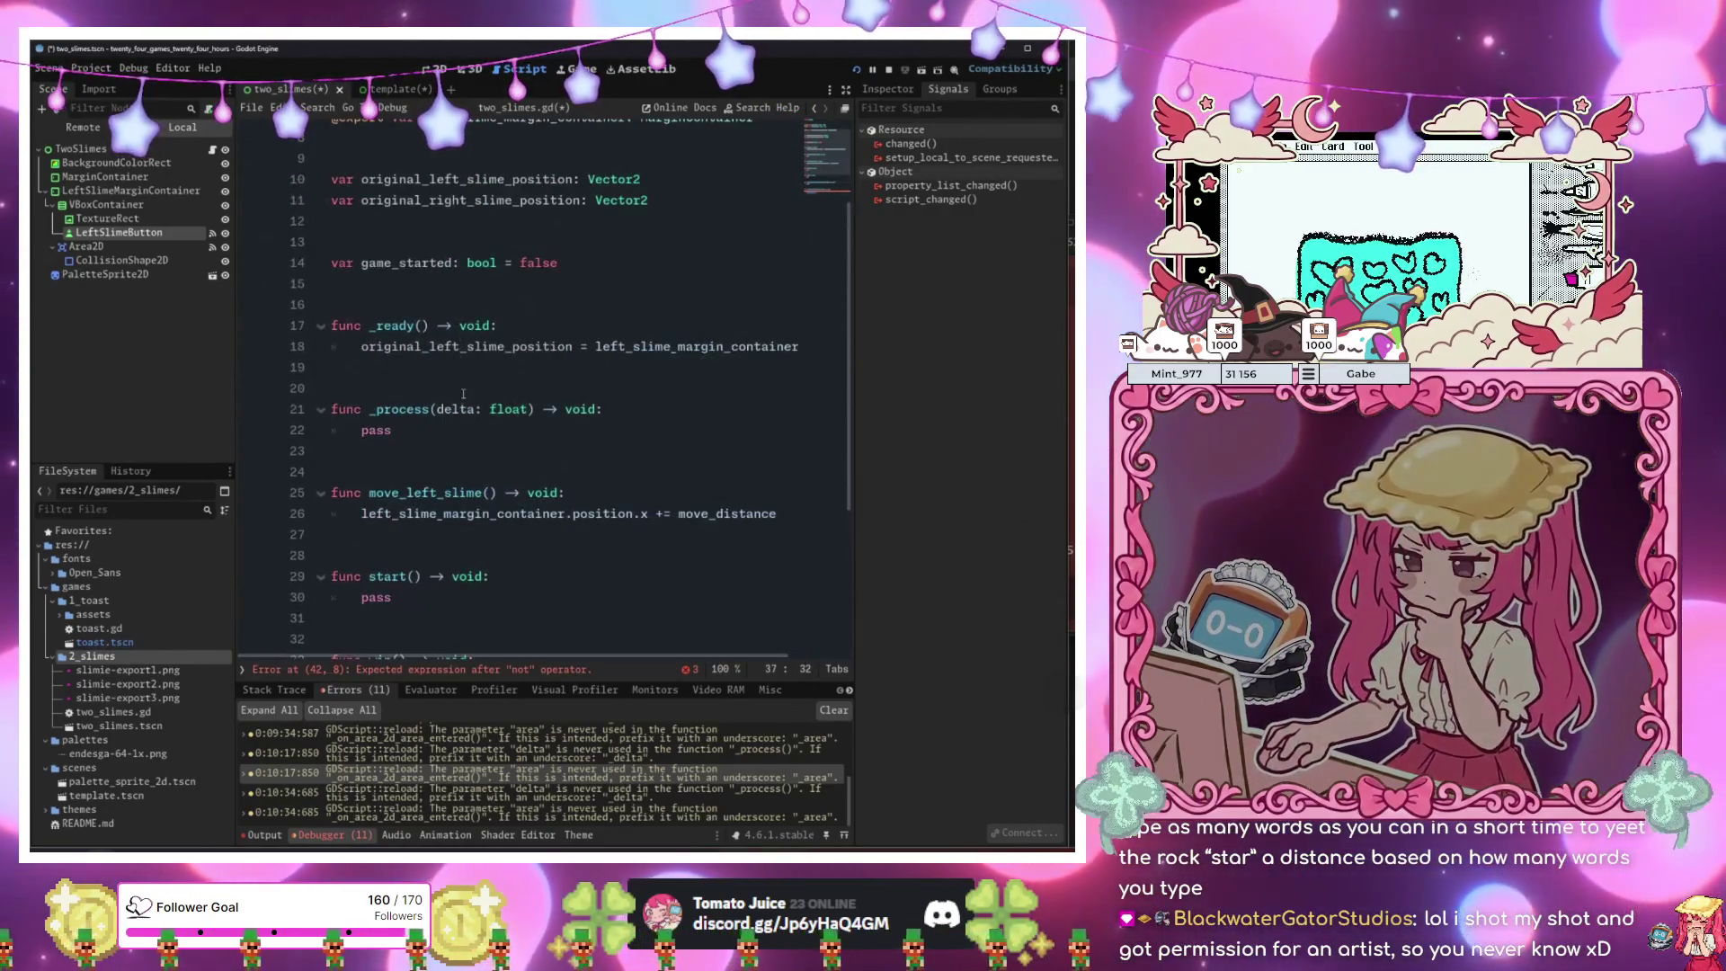
click(439, 409)
- Prefix the unused delta parameter with an underscore, making it _delta
text(_)
click(447, 472)
scroll(447, 472, down, 4)
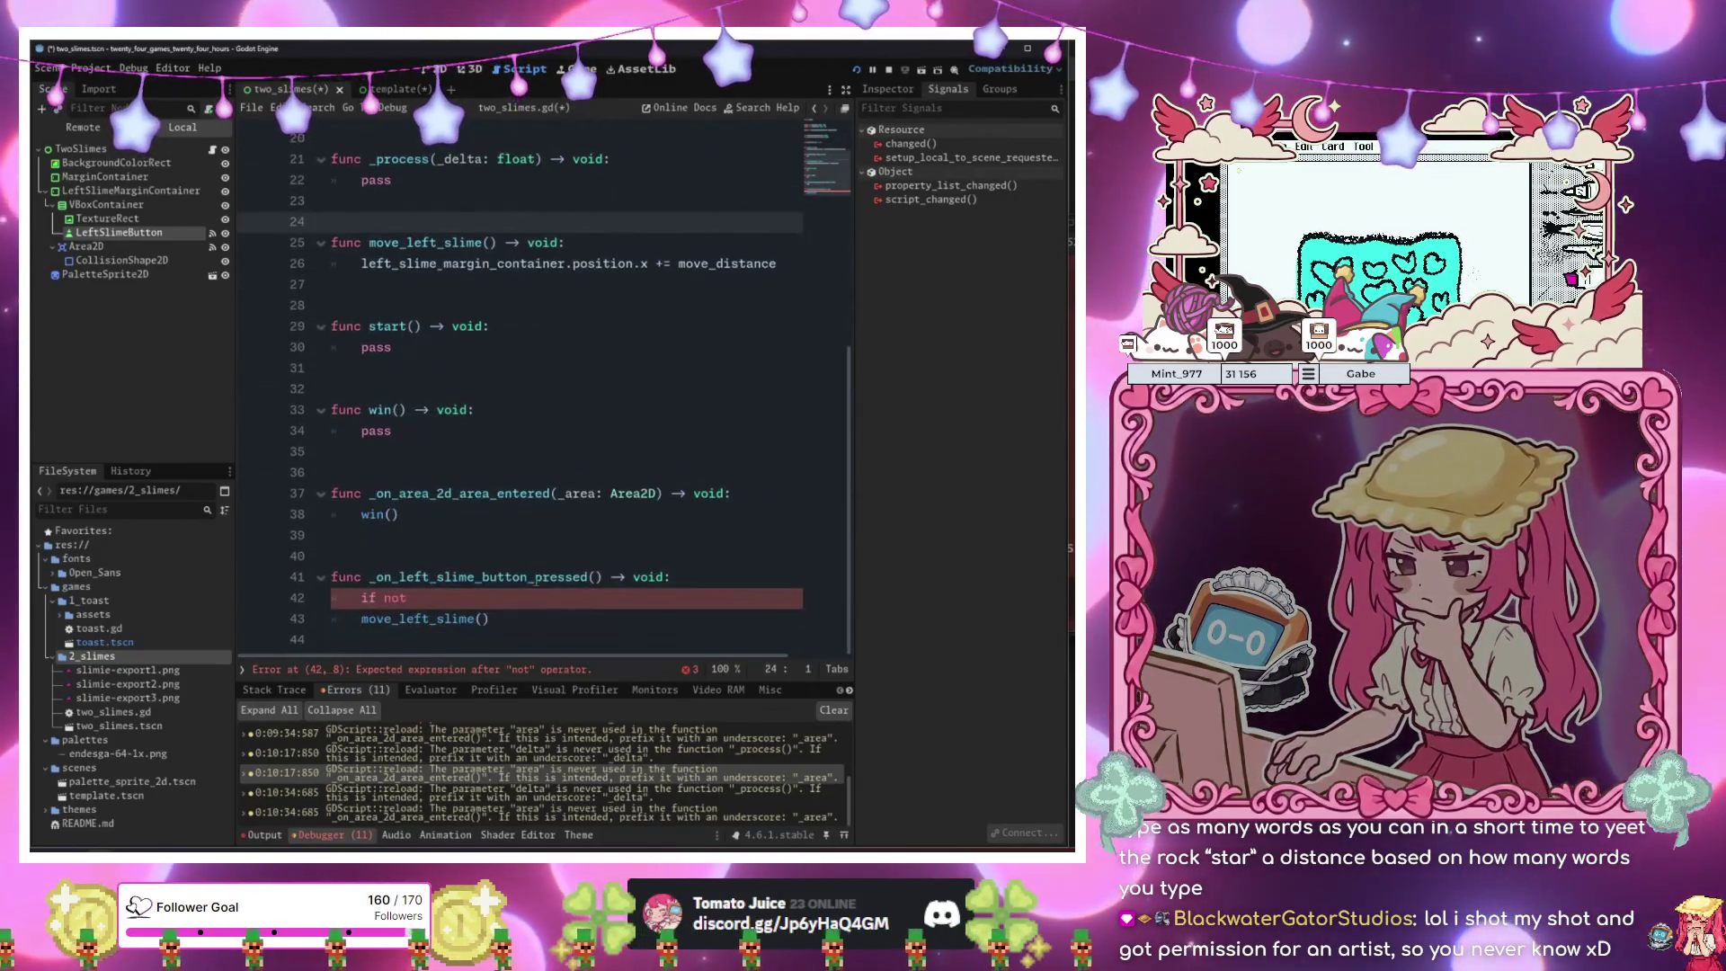
- Continue the button handler's 'if not' condition with game_started
click(517, 597)
scroll(495, 591, up, 5)
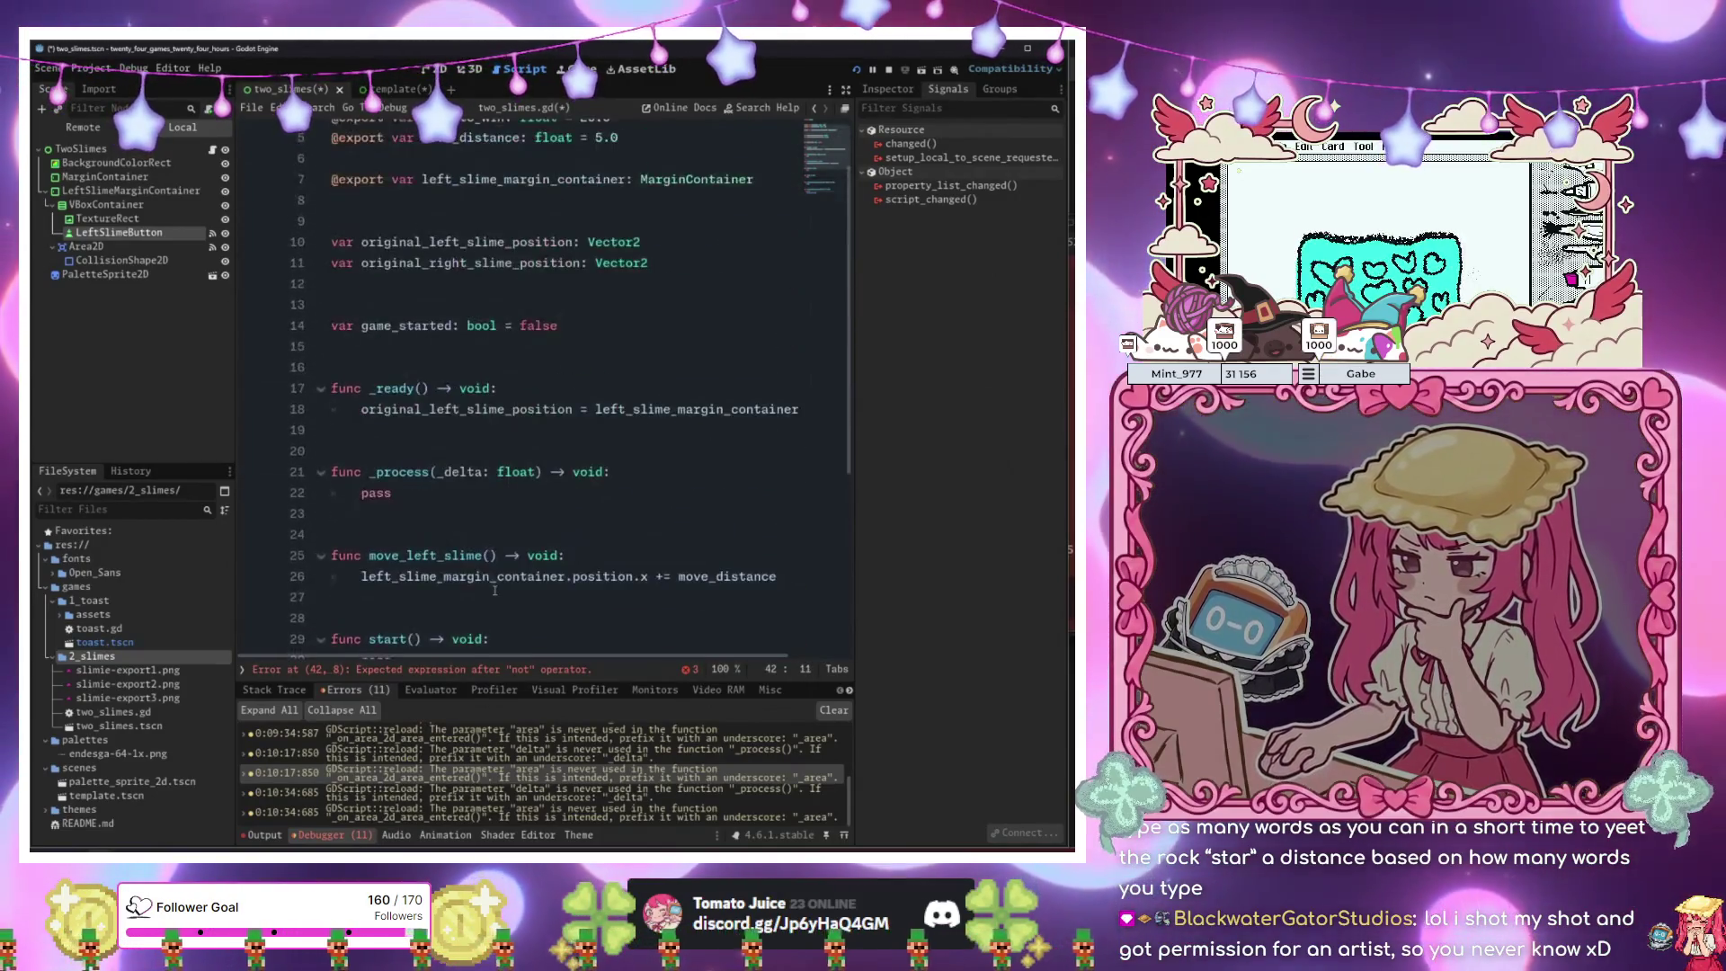
scroll(494, 591, up, 2)
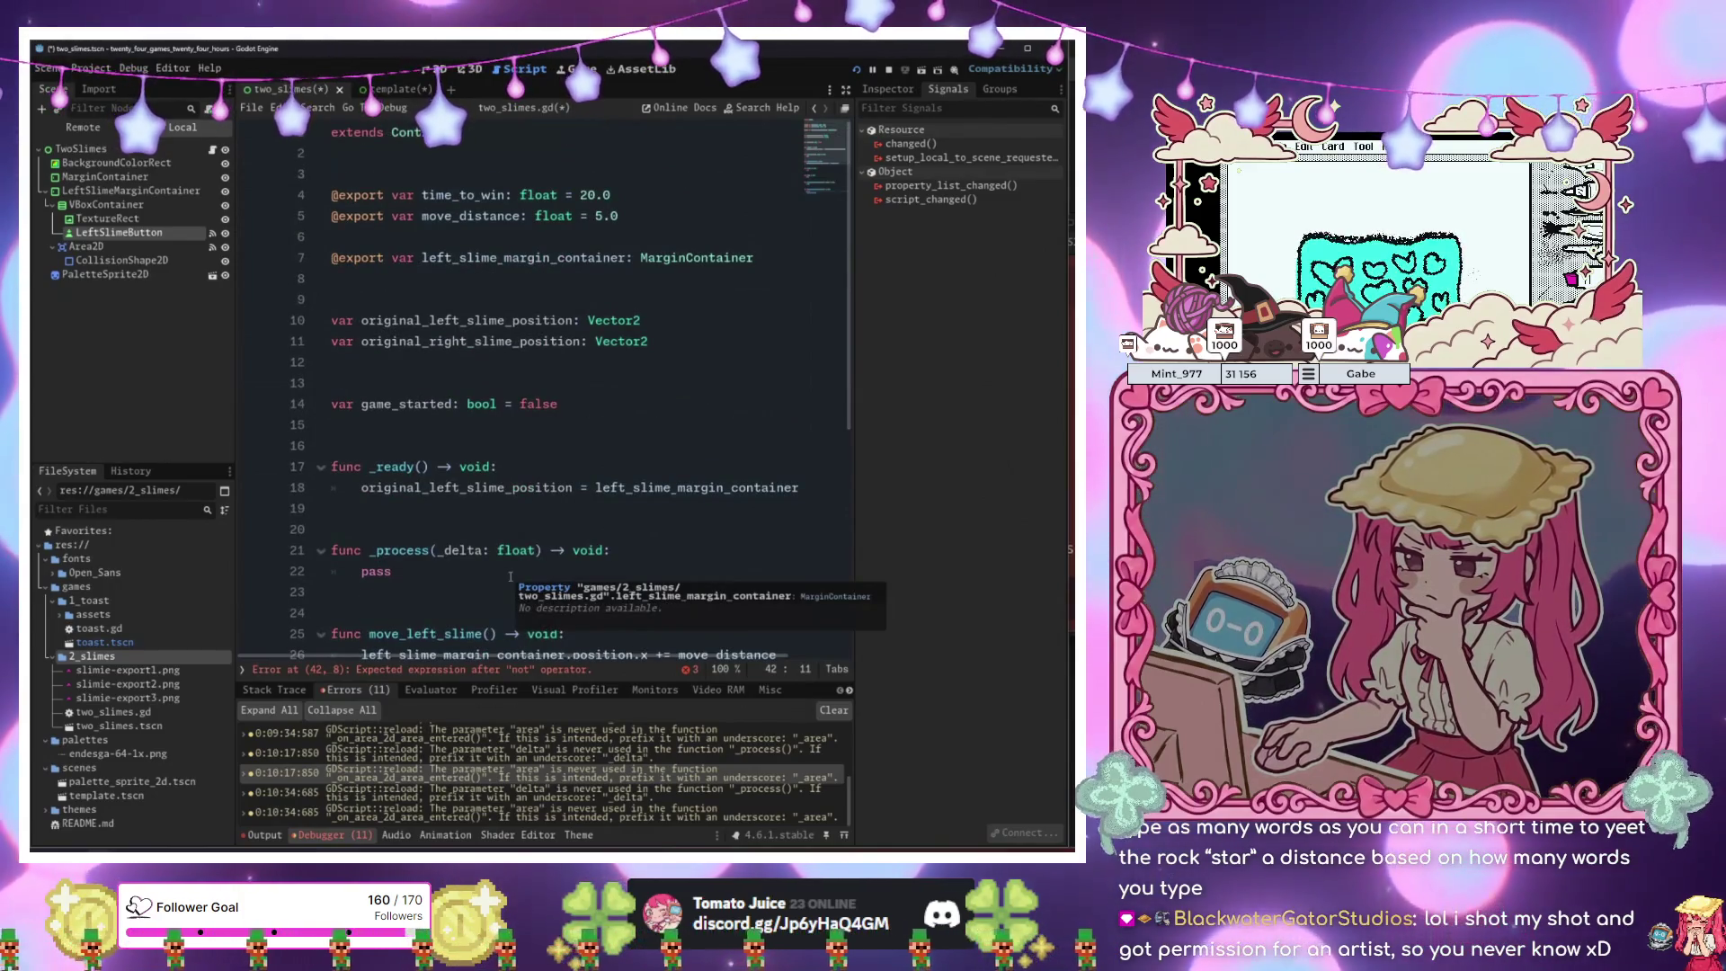
scroll(509, 576, down, 6)
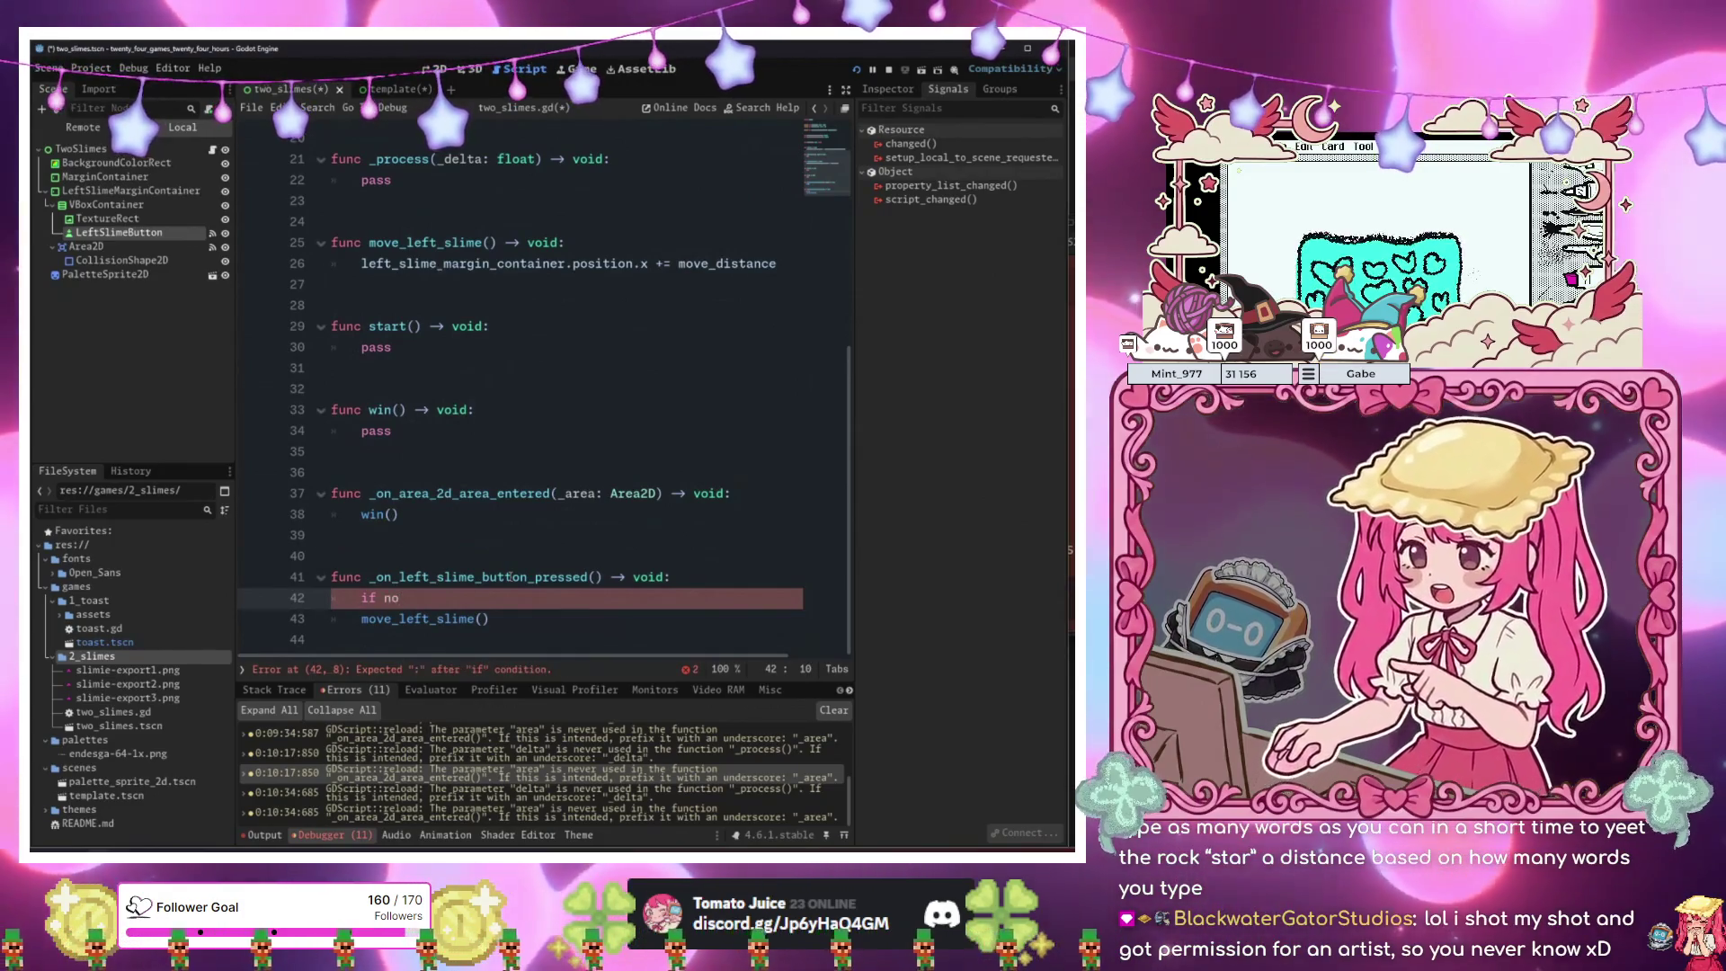
text(t game st)
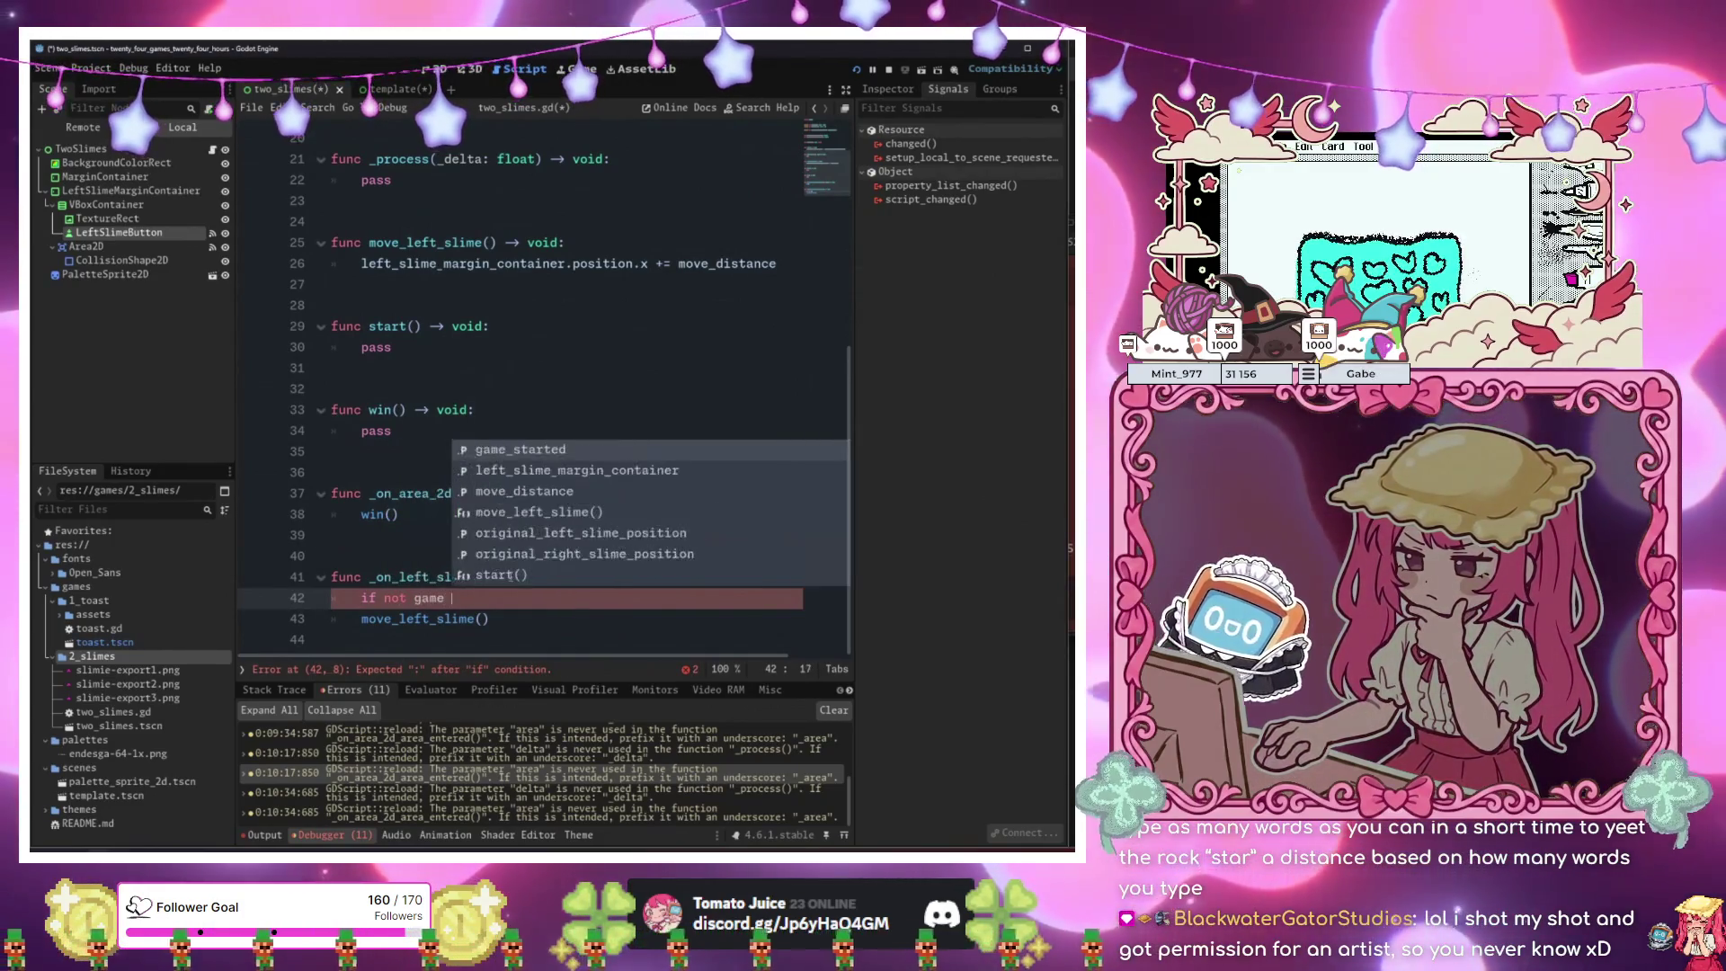
text(arted:)
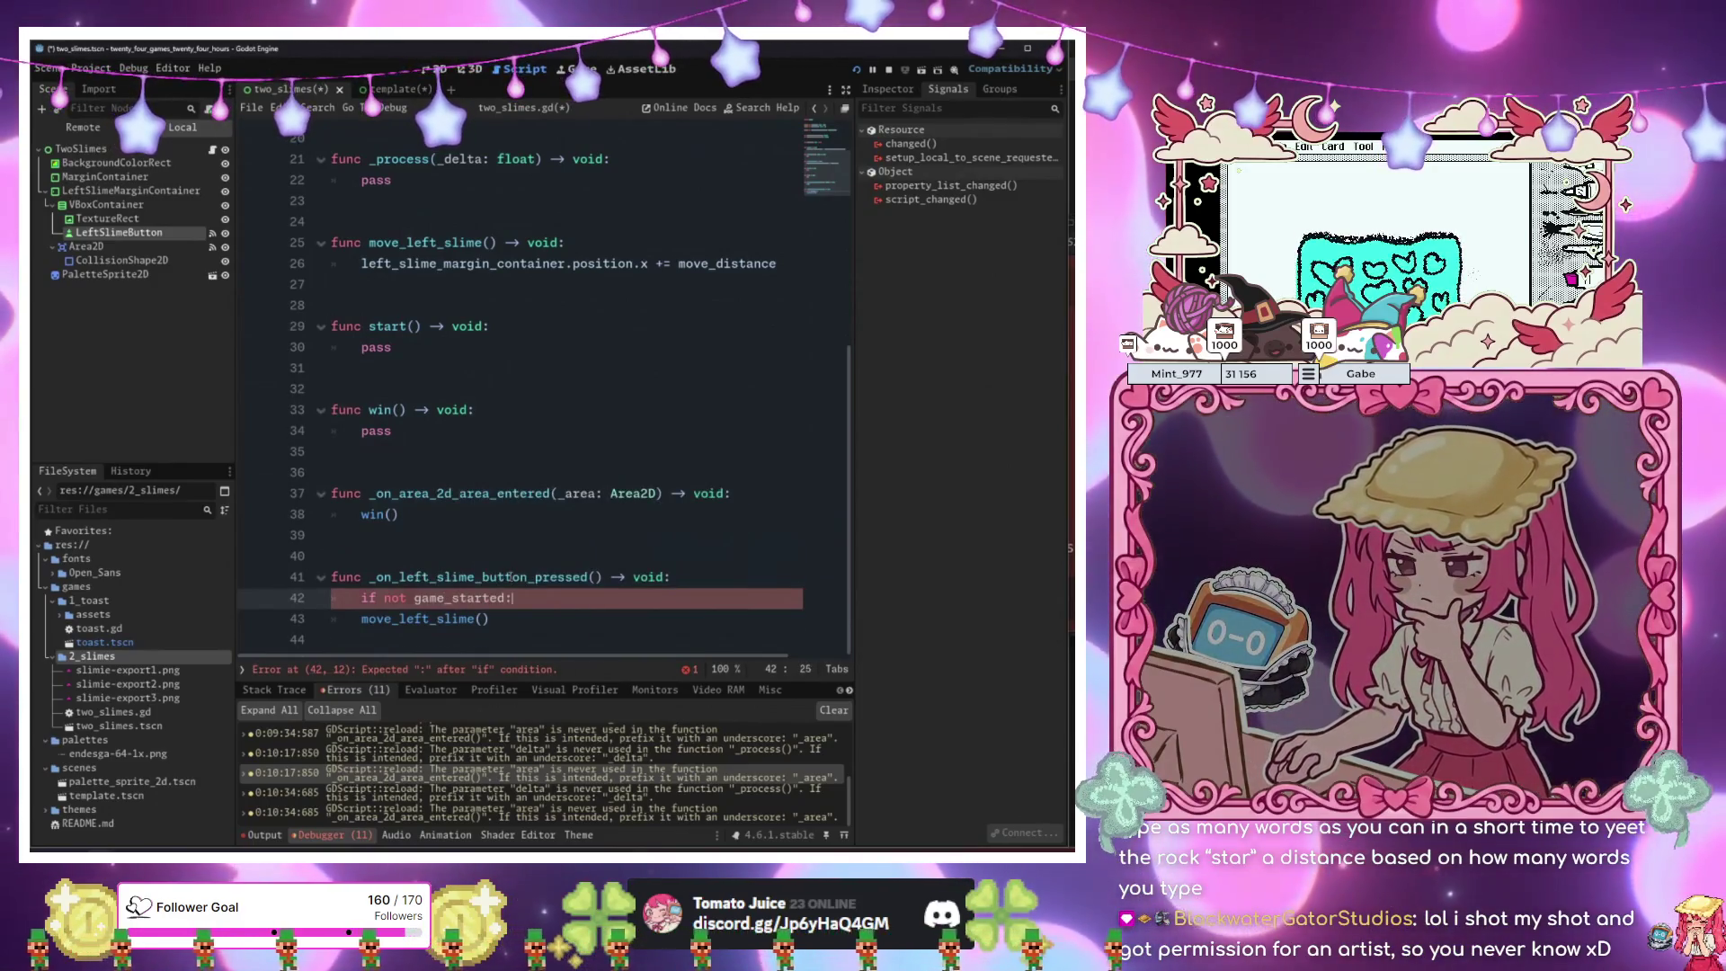
- In _on_left_slime_button_pressed, call start() and set game_started = true before moving the slime
key(Return)
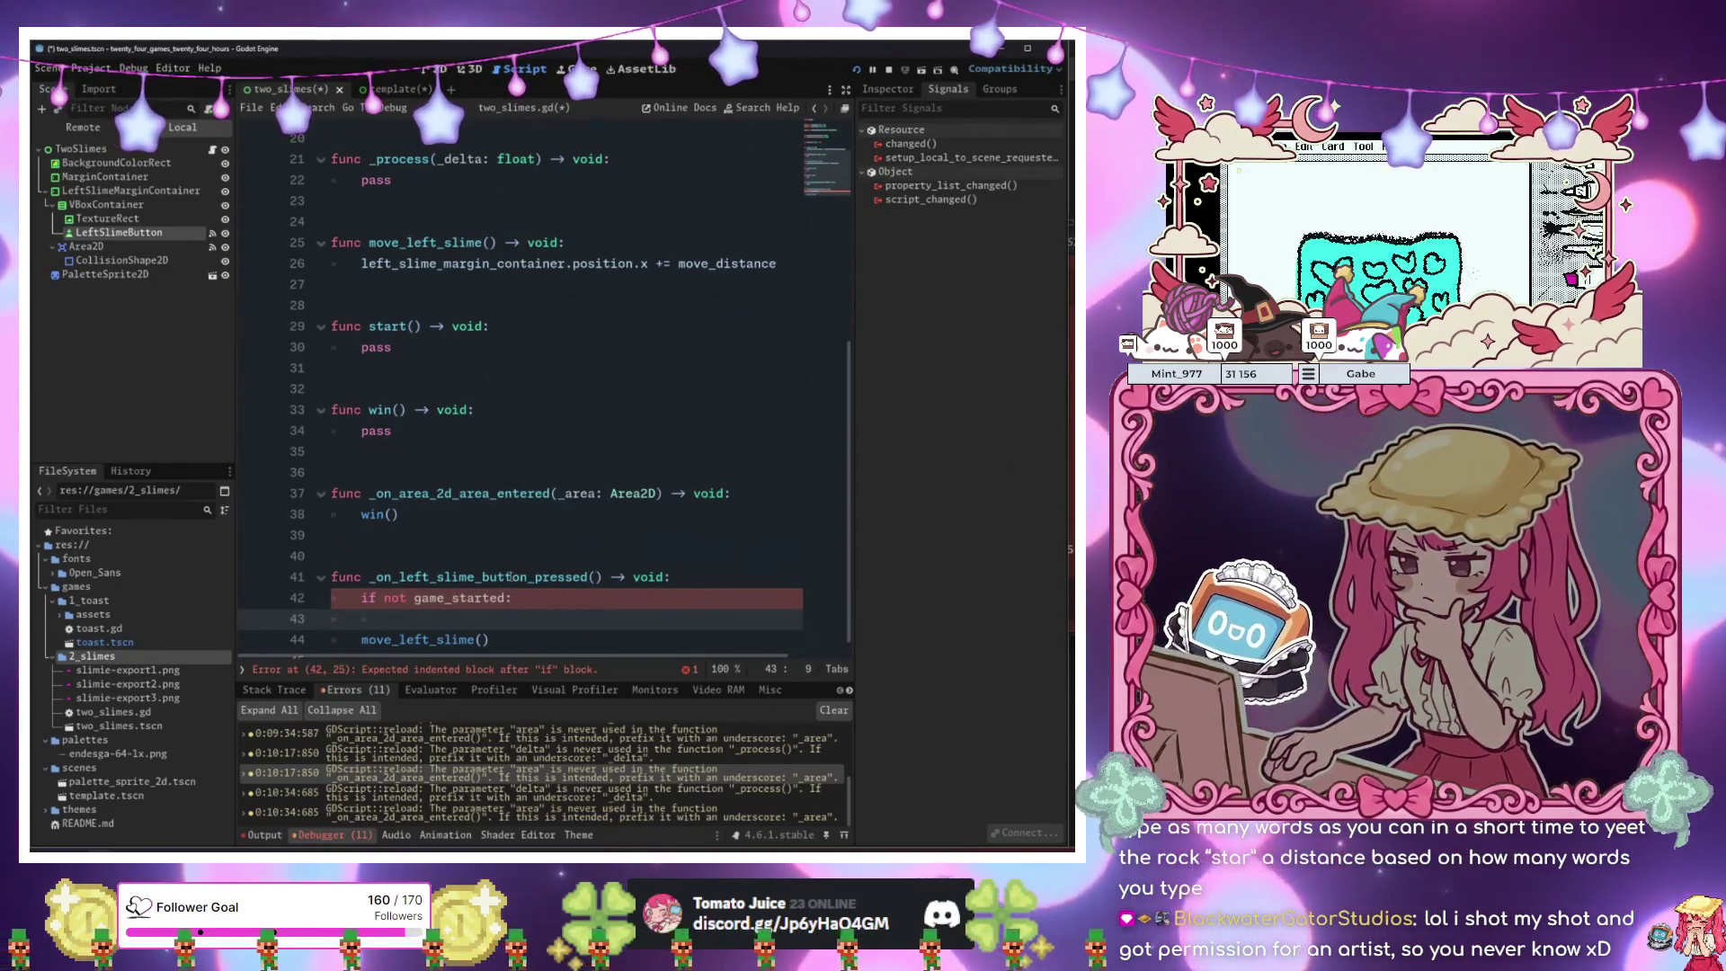
text(game_started = true)
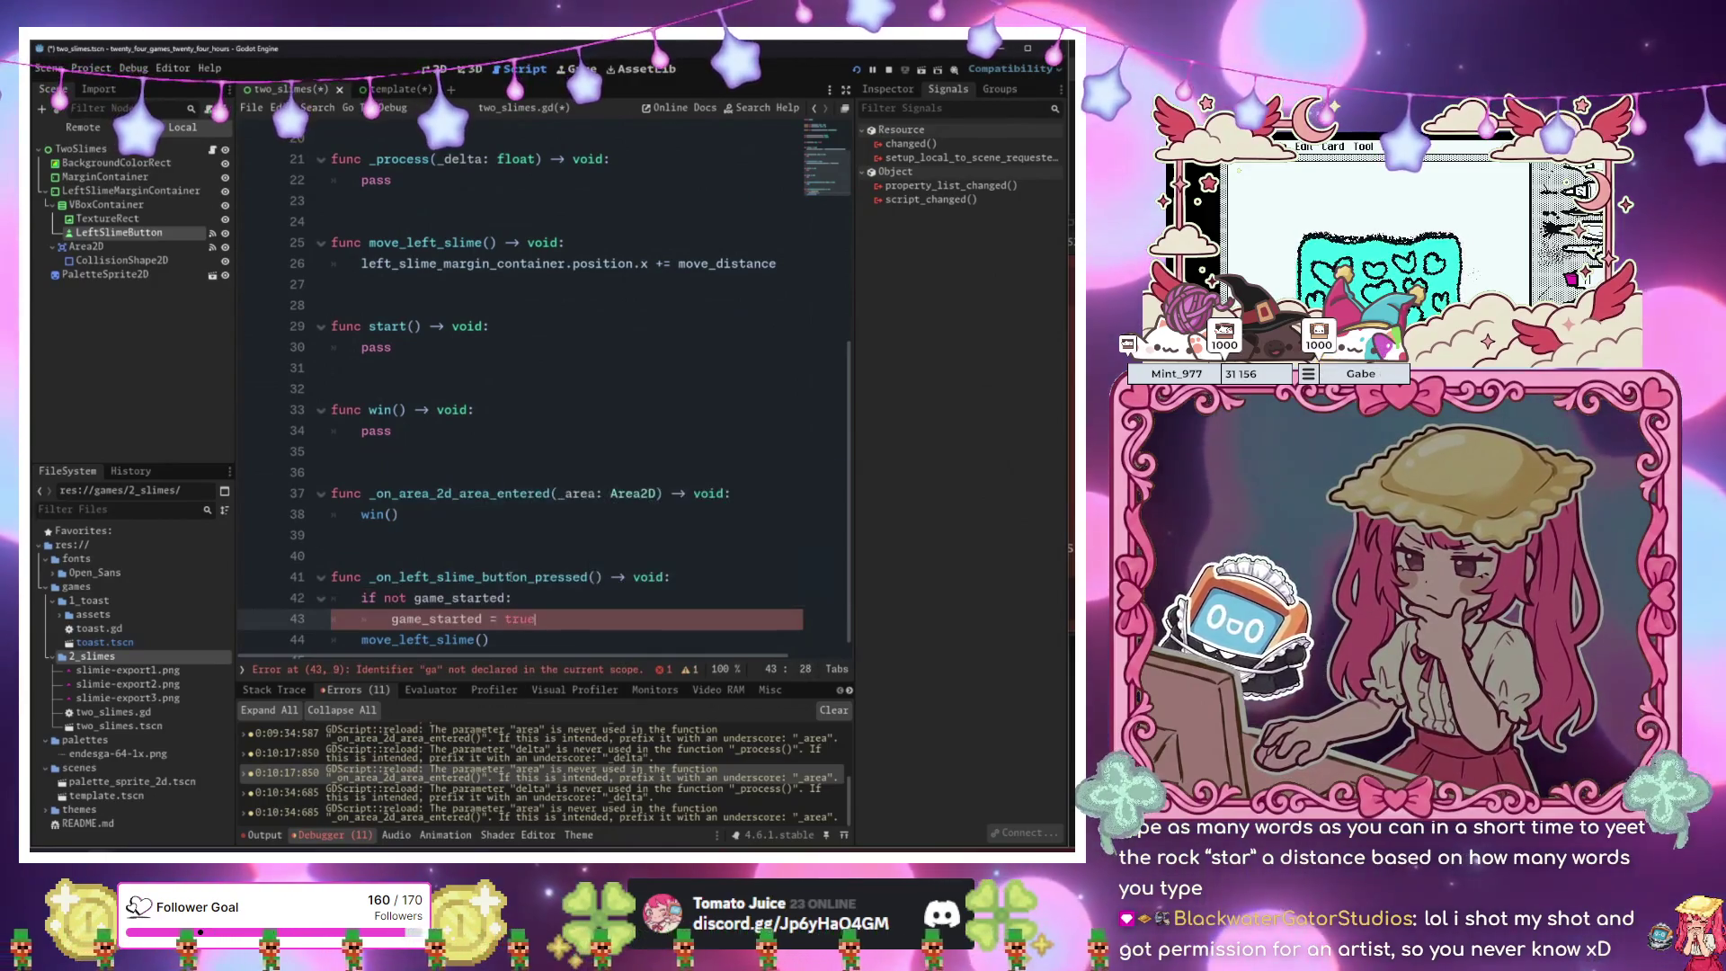
key(ctrl+shift+Return)
scroll(510, 576, down, 1)
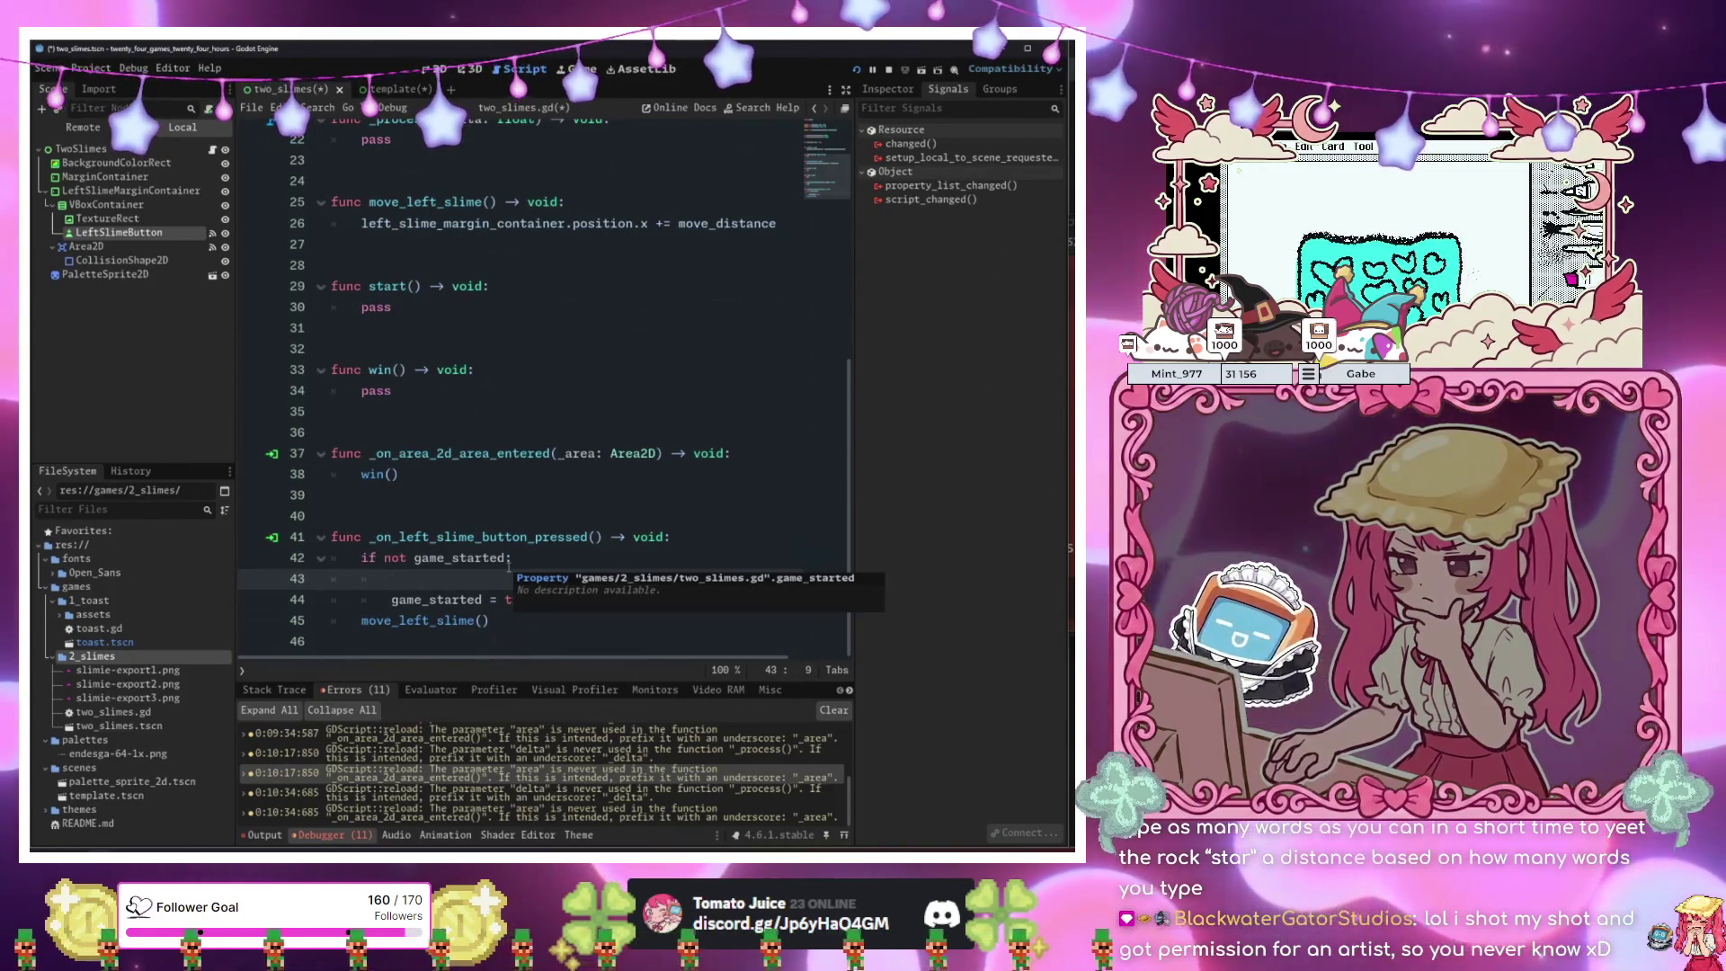
text(start_timer()
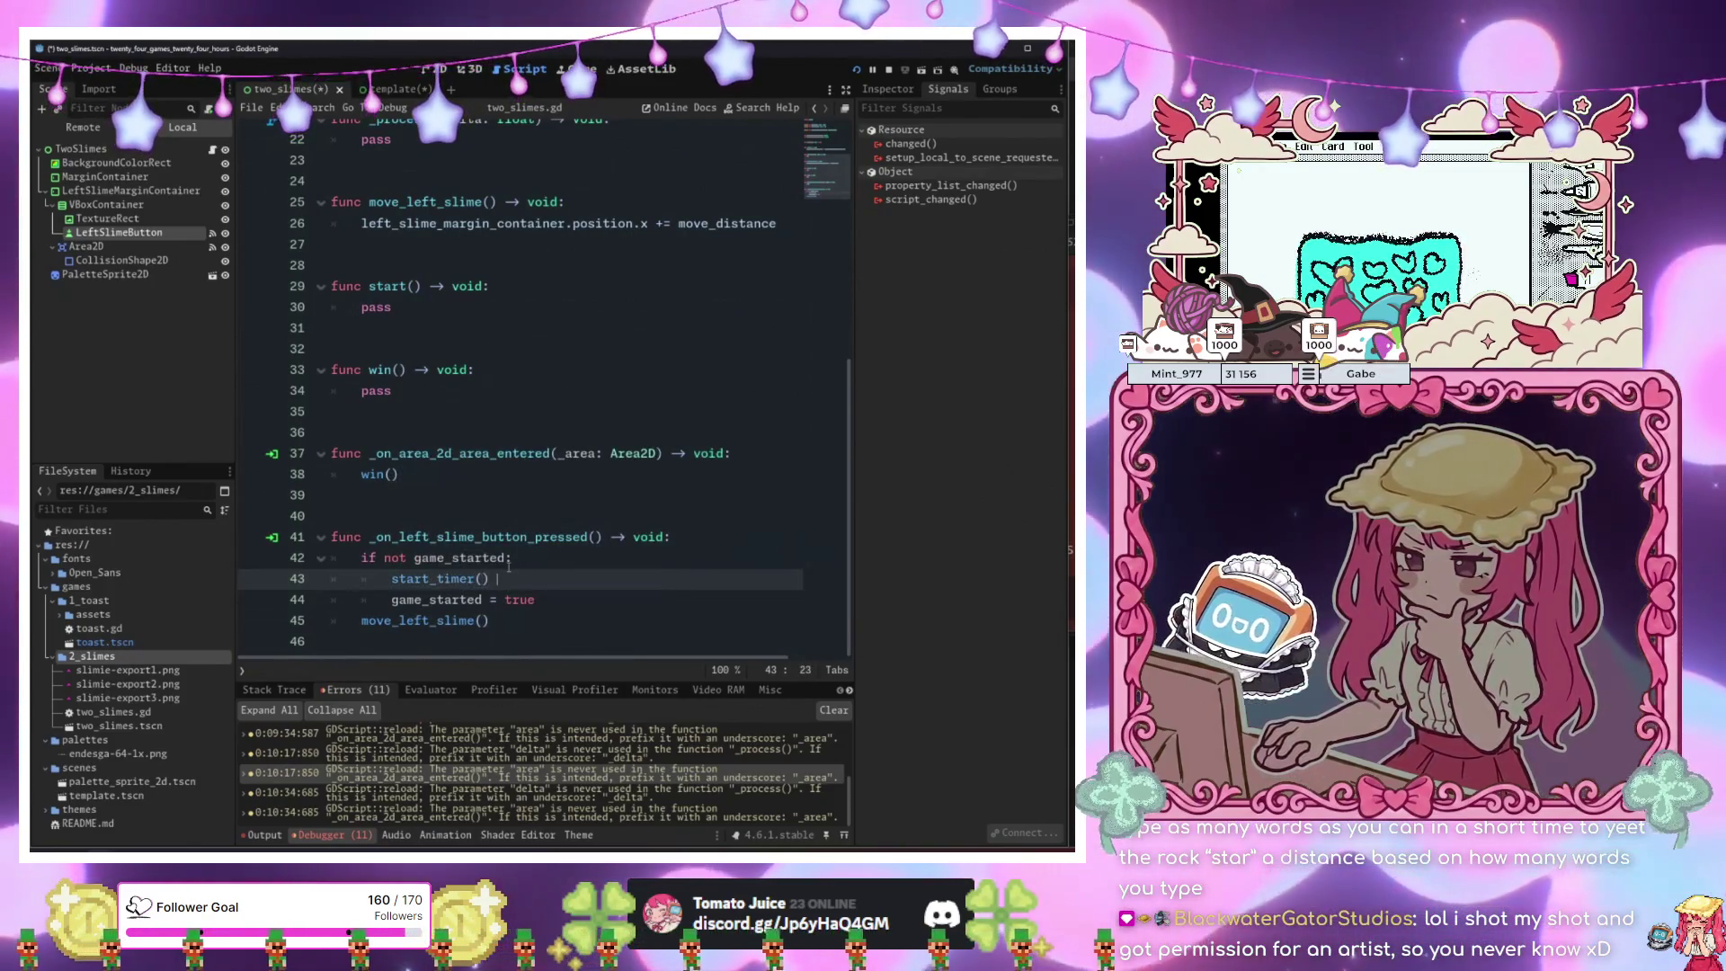
click(308, 350)
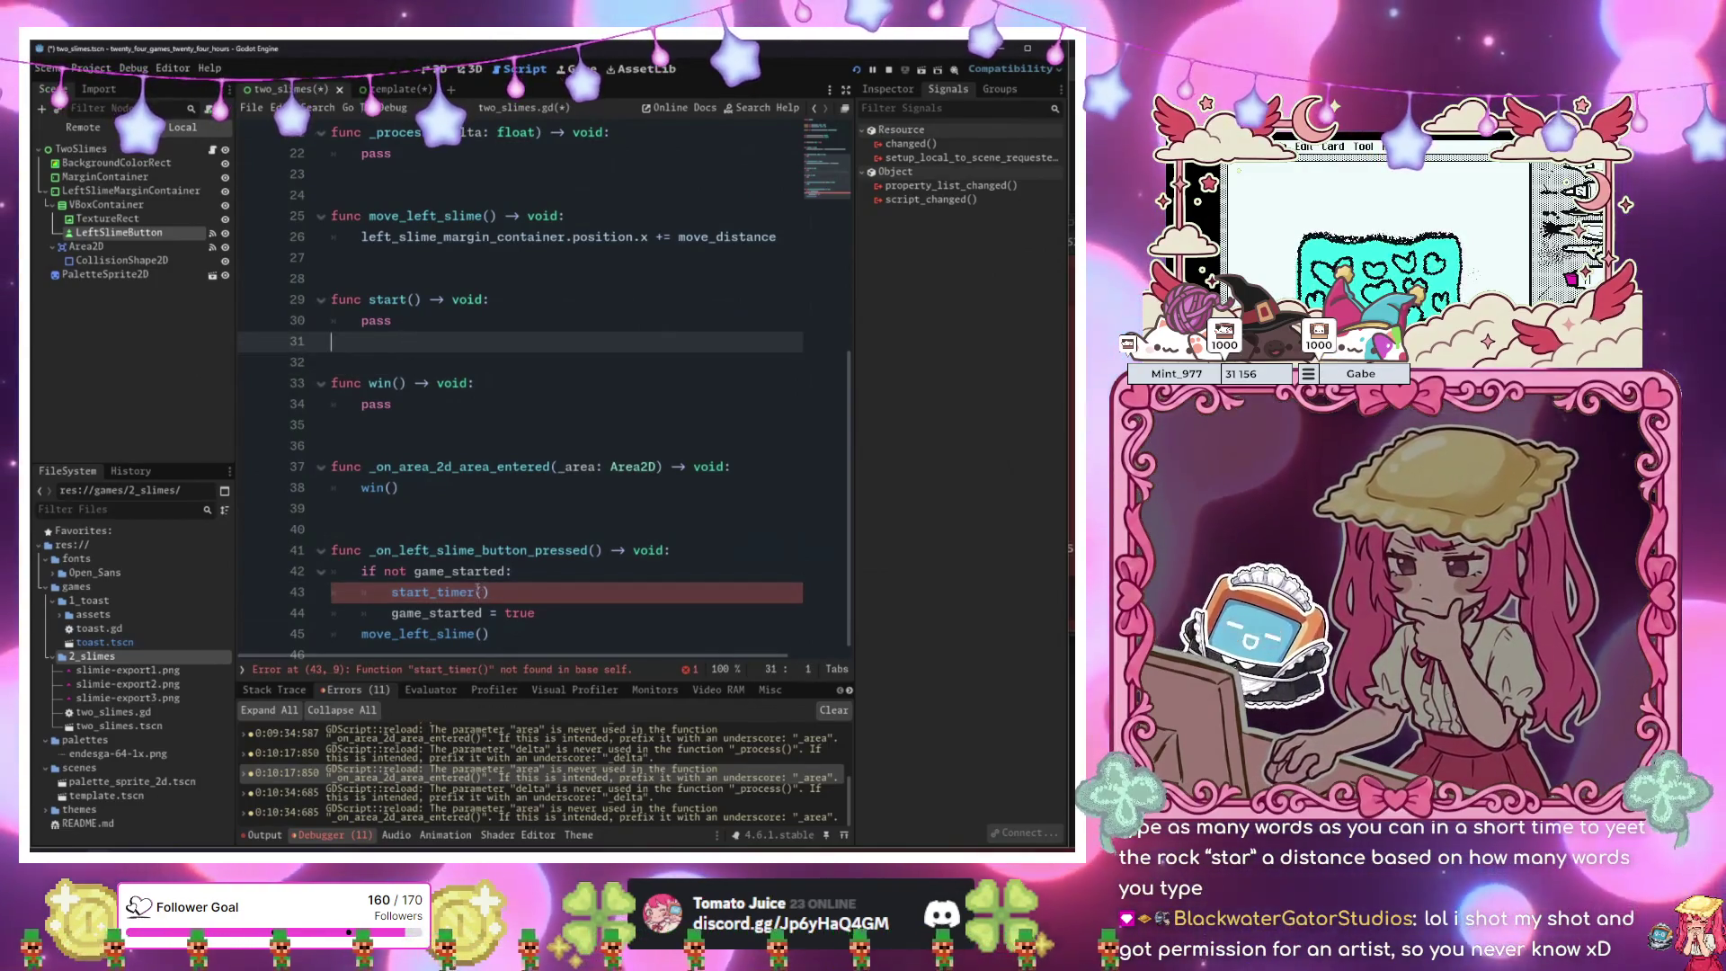
double_click(459, 591)
click(309, 362)
- Add a Timer node as a child of the TwoSlimes root
click(80, 149)
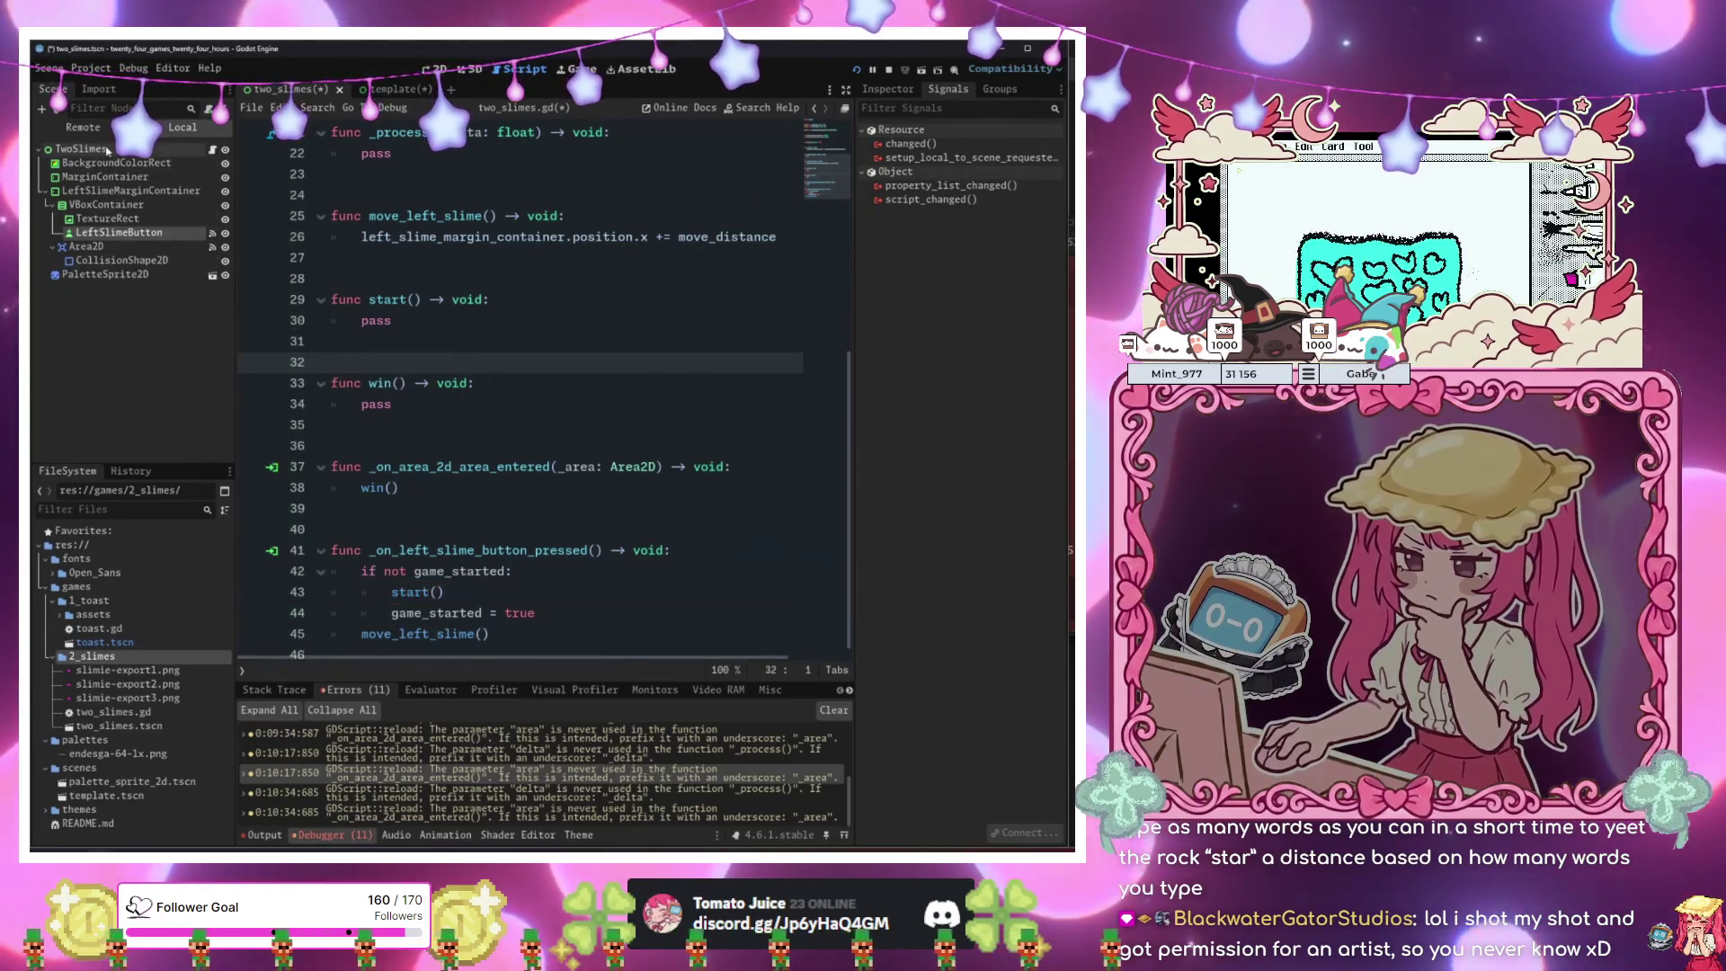
key(ctrl+a)
text(node)
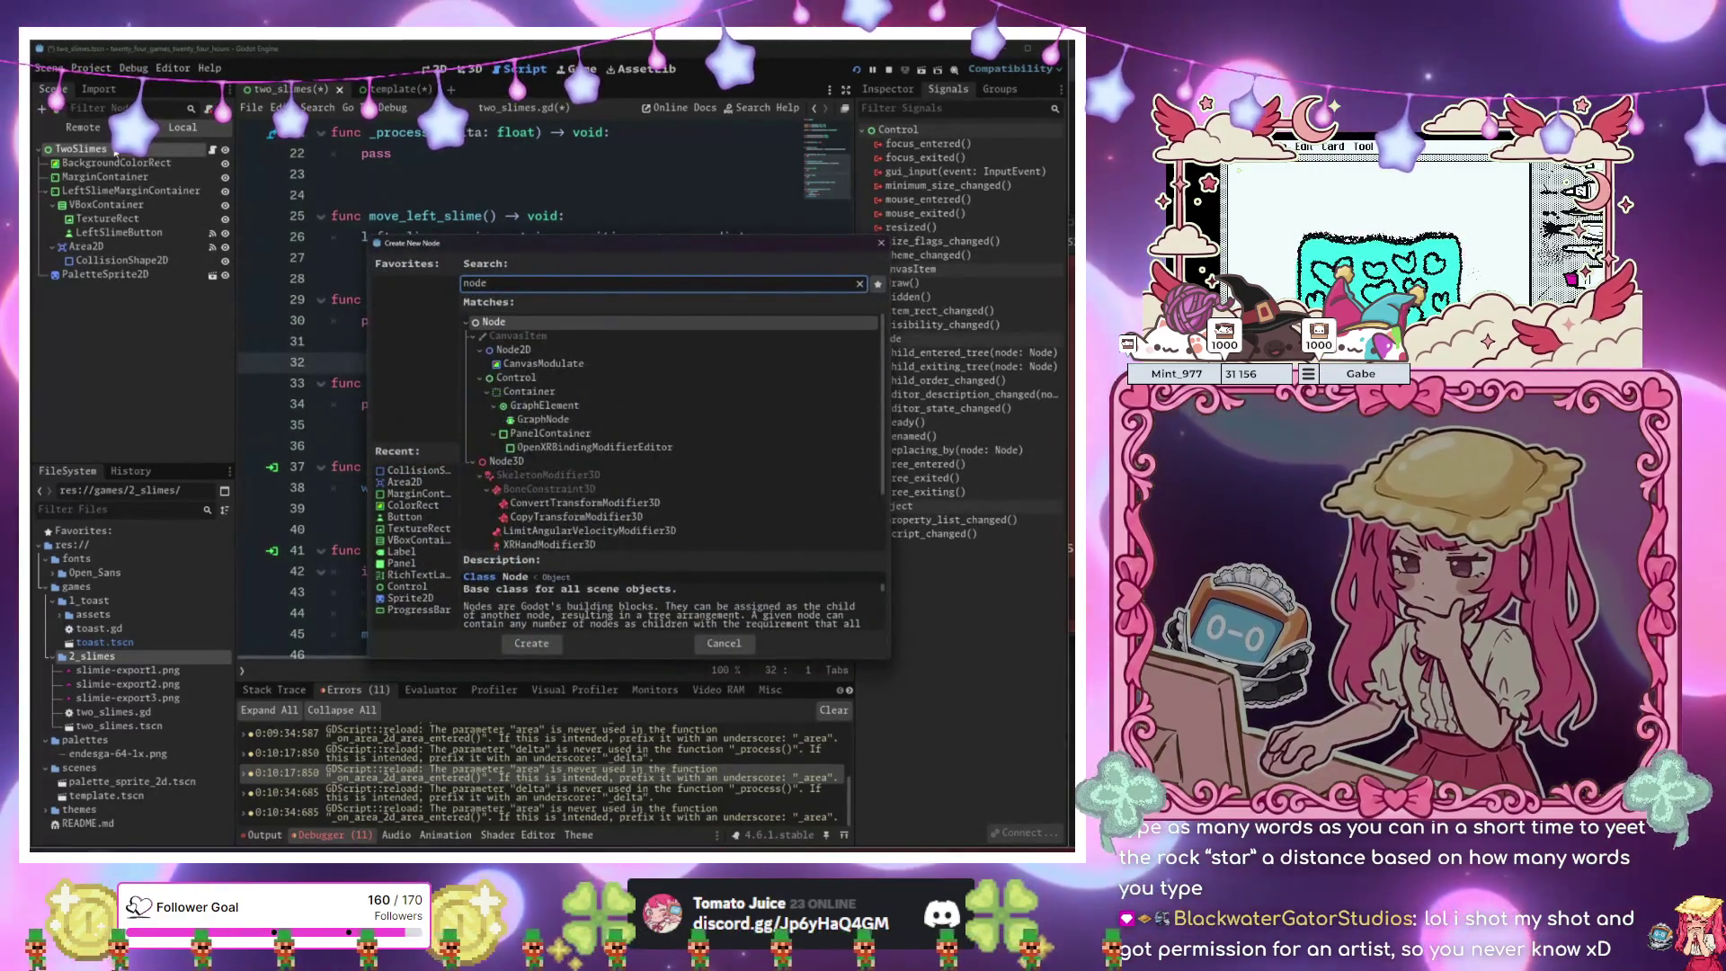
key(ctrl+a)
text(timer)
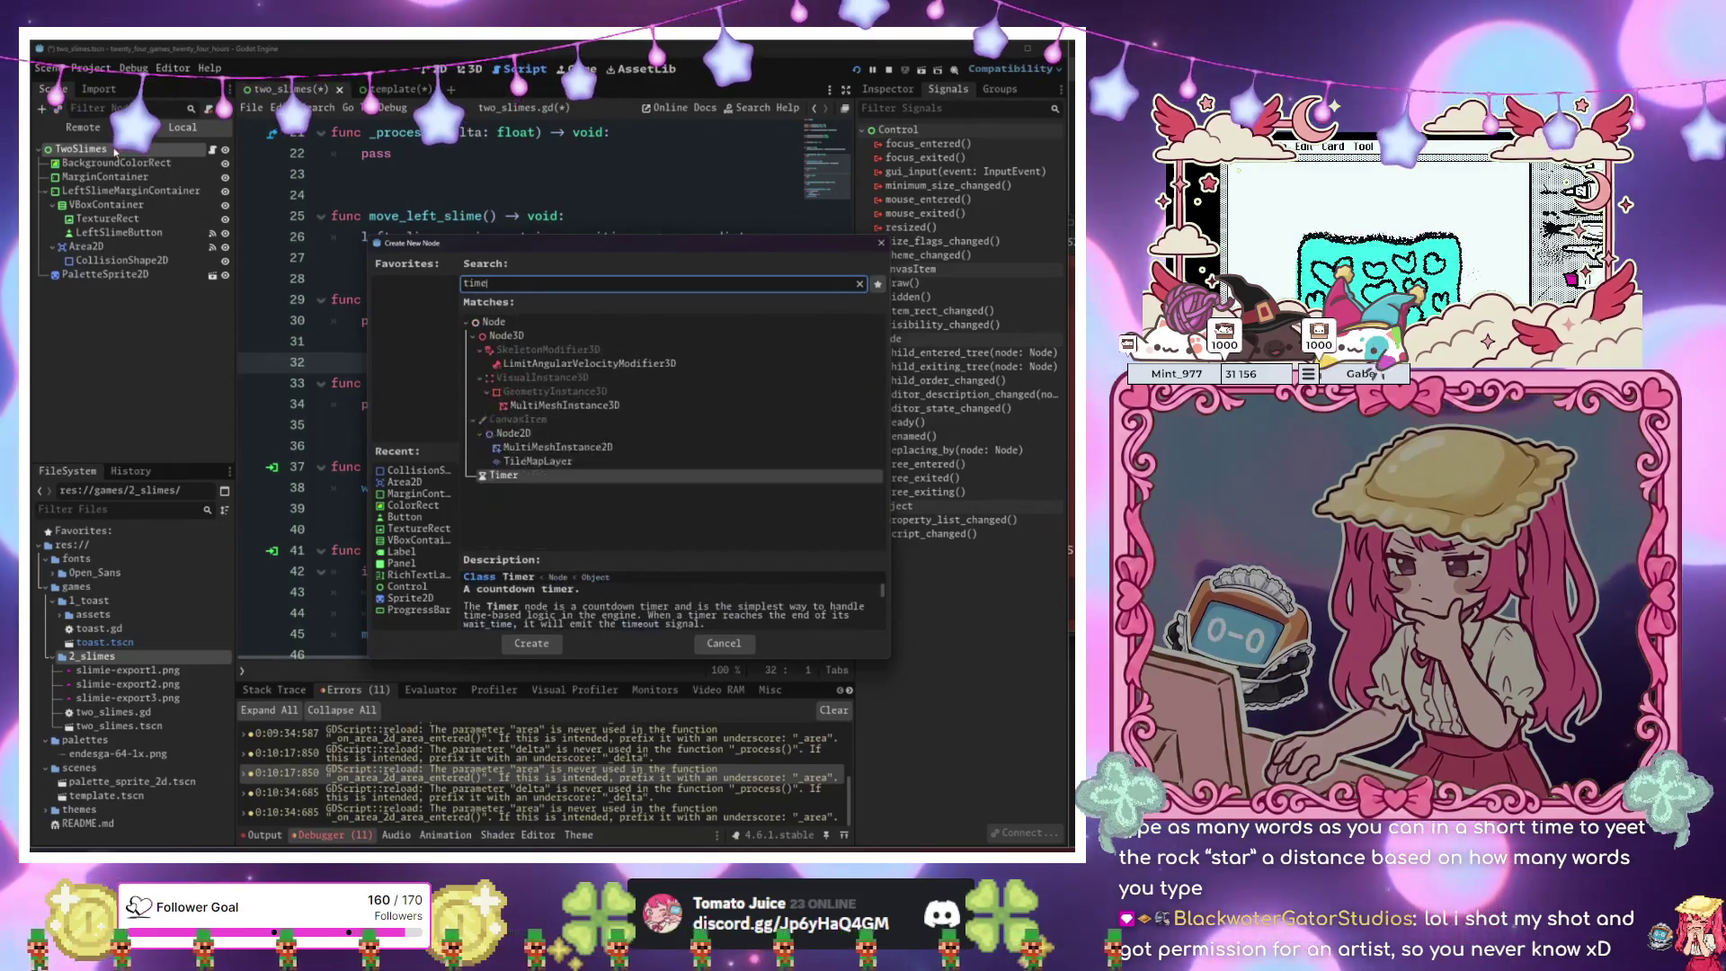
key(Return)
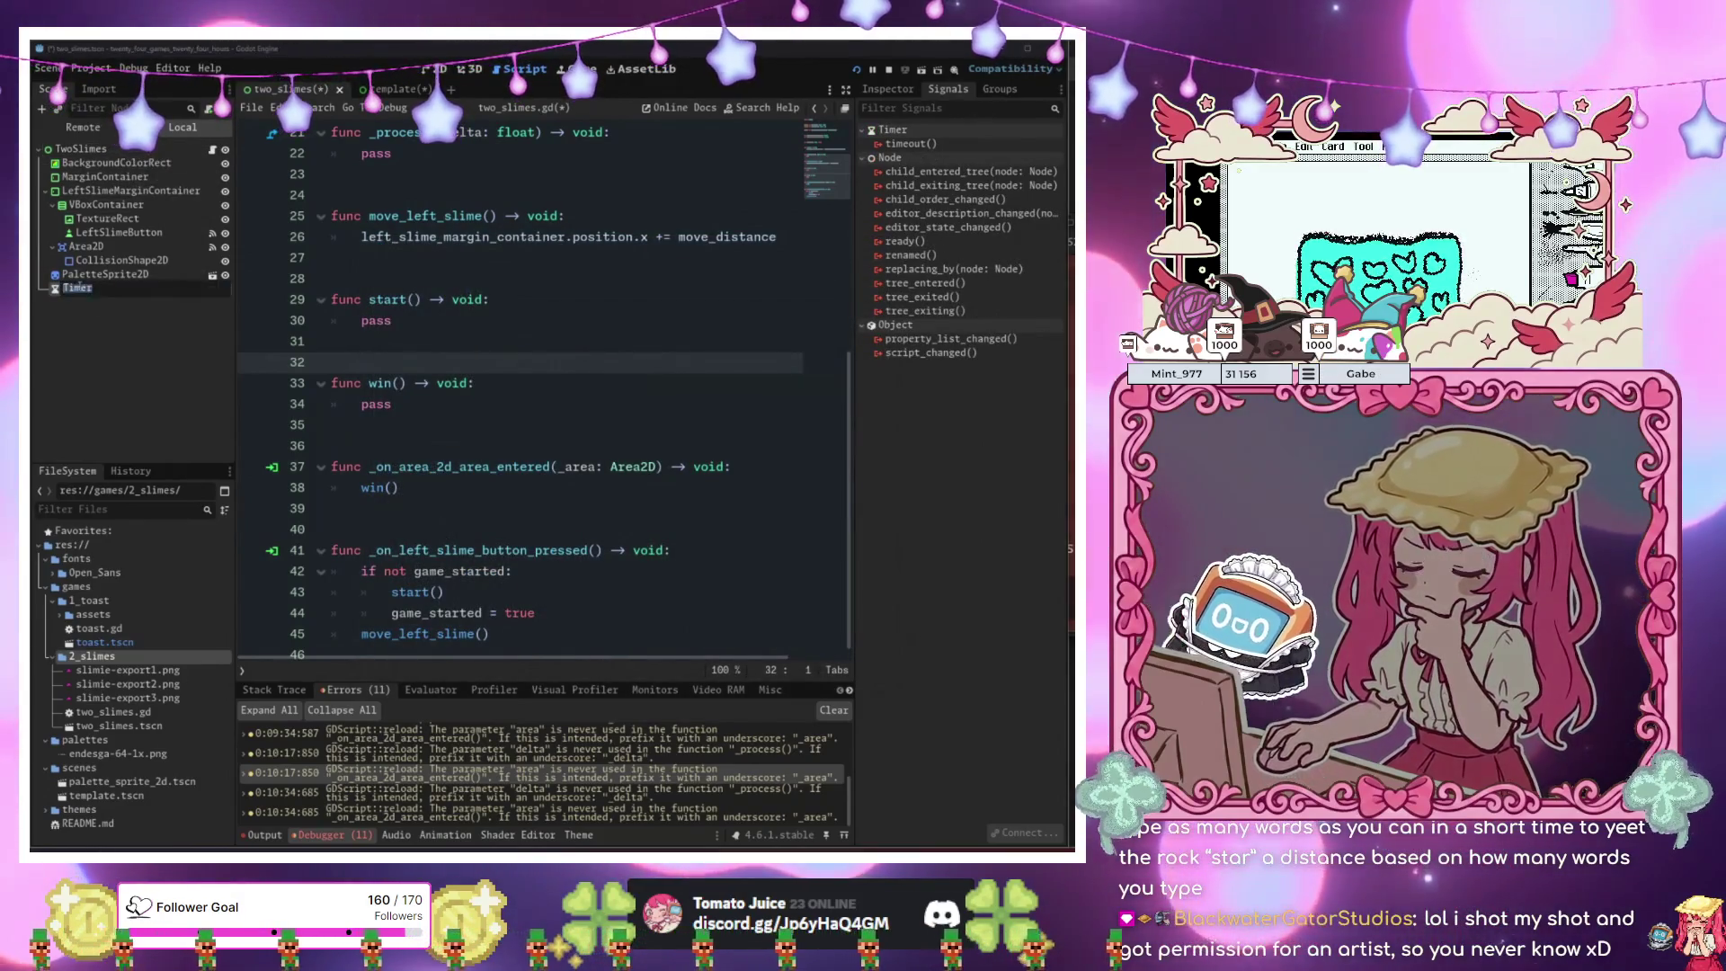
scroll(489, 298, up, 7)
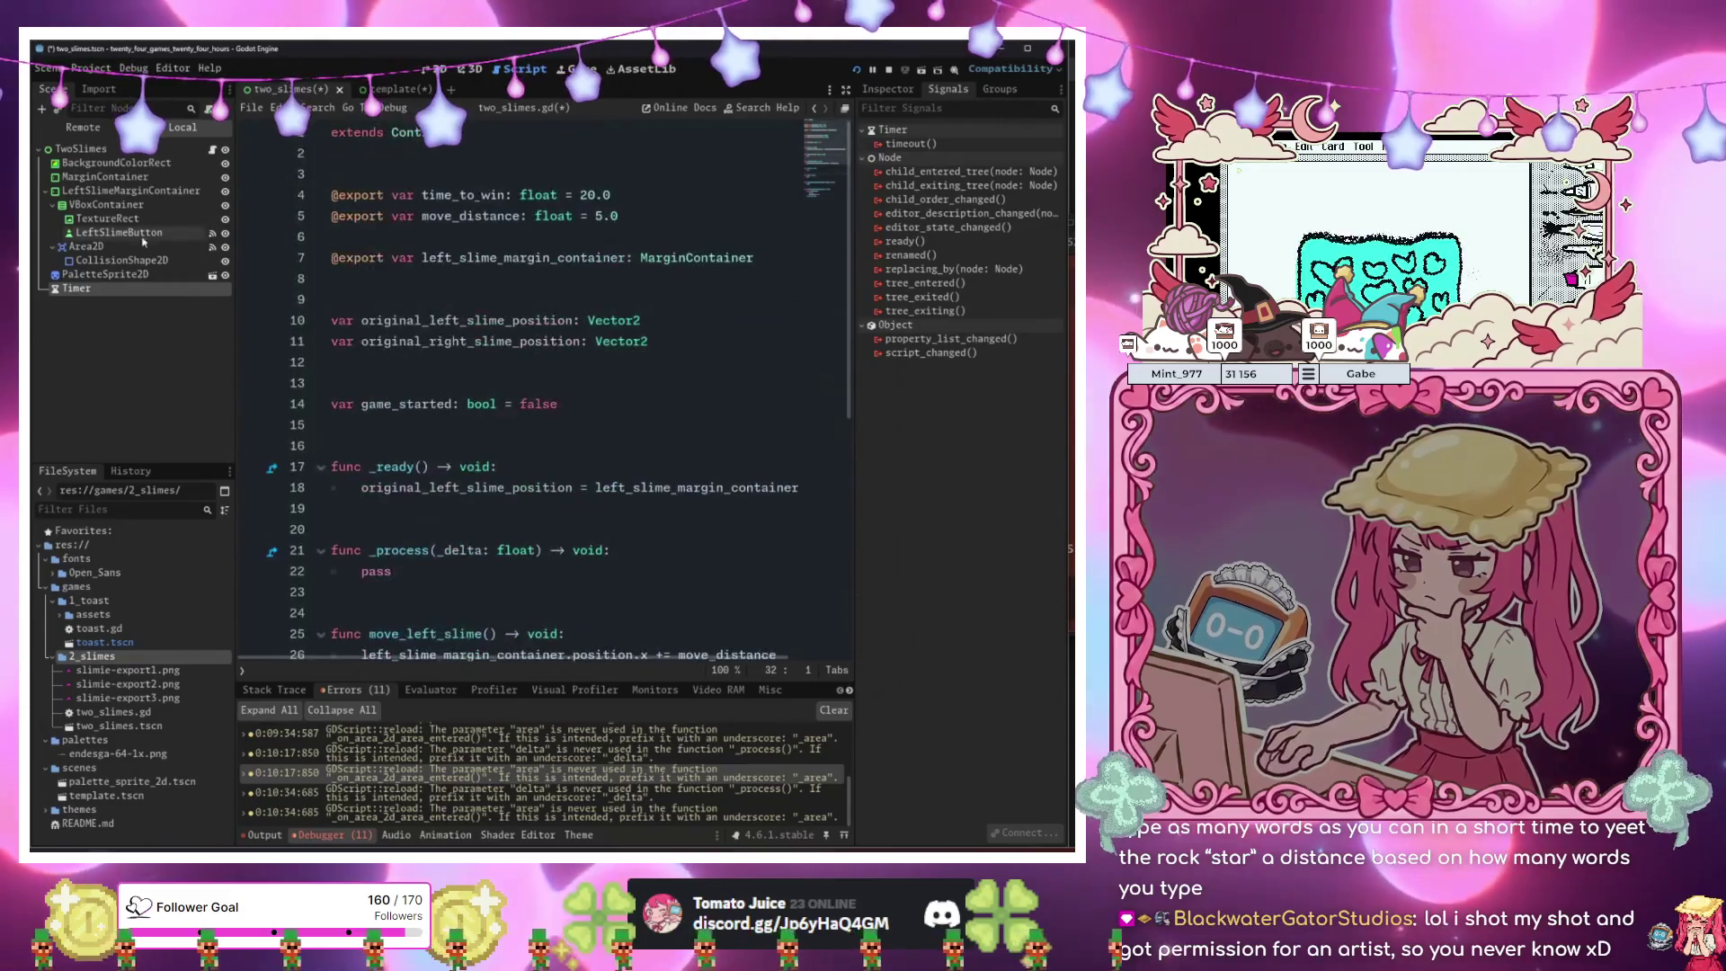
click(753, 258)
key(Return)
text(@export var timer: Timer)
- Delete the extra blank line after the win() function
scroll(480, 404, down, 7)
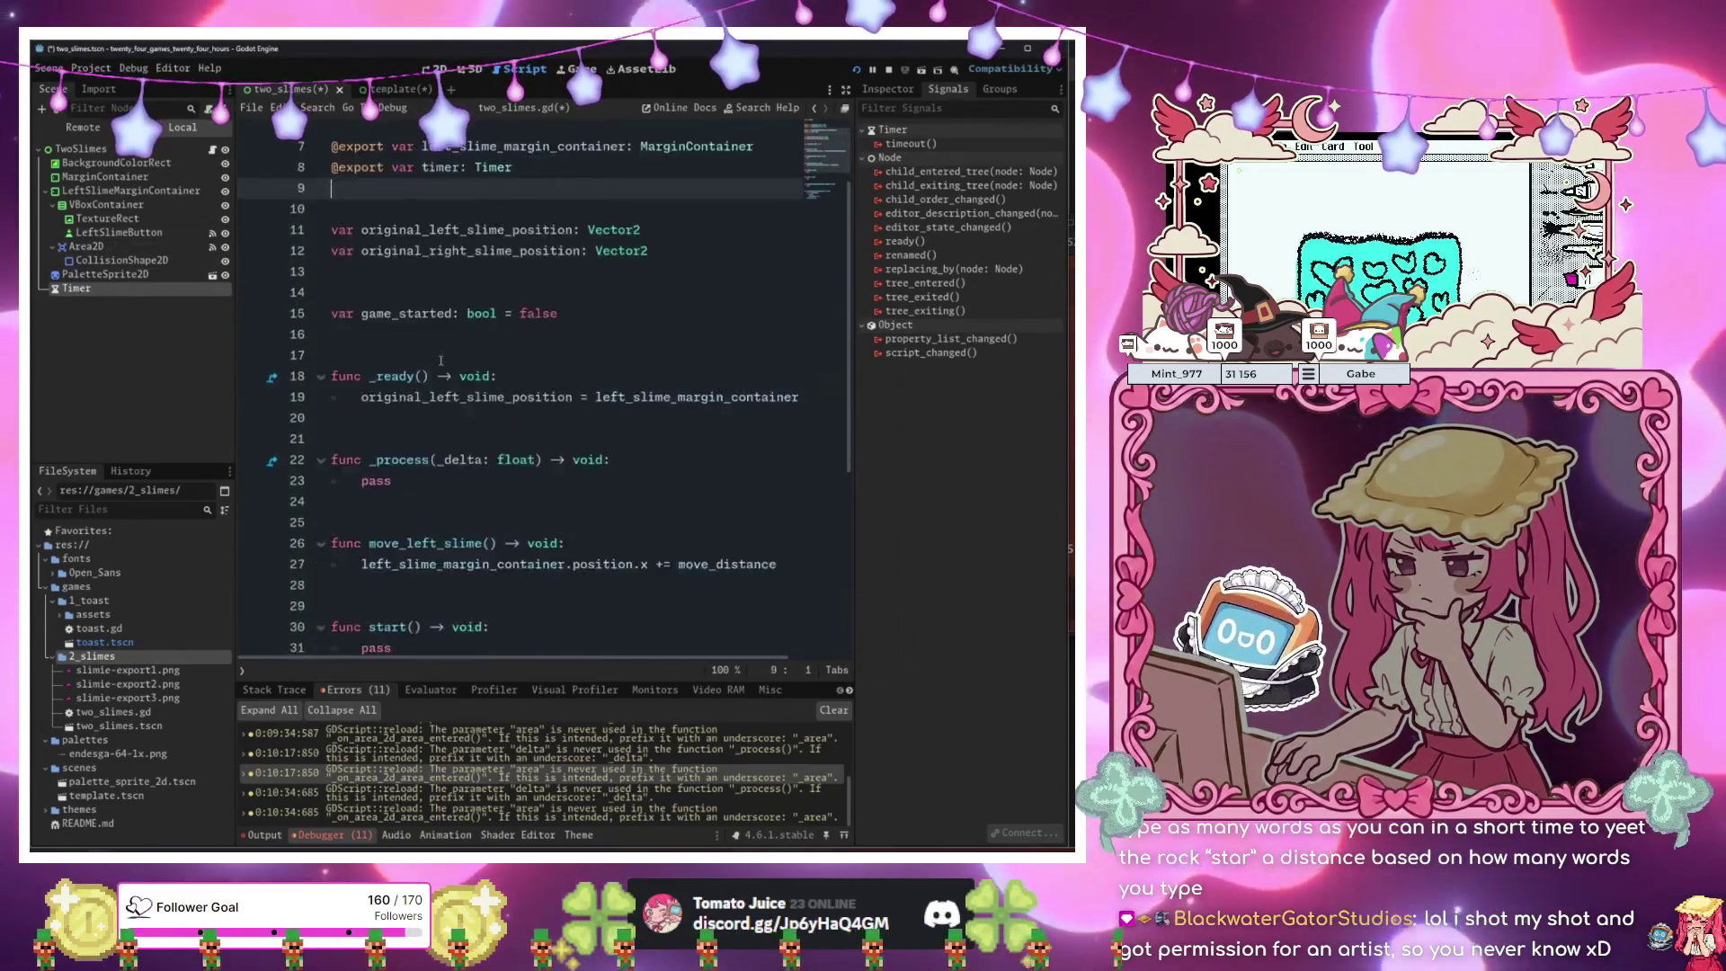
click(333, 424)
click(493, 491)
scroll(494, 490, down, 1)
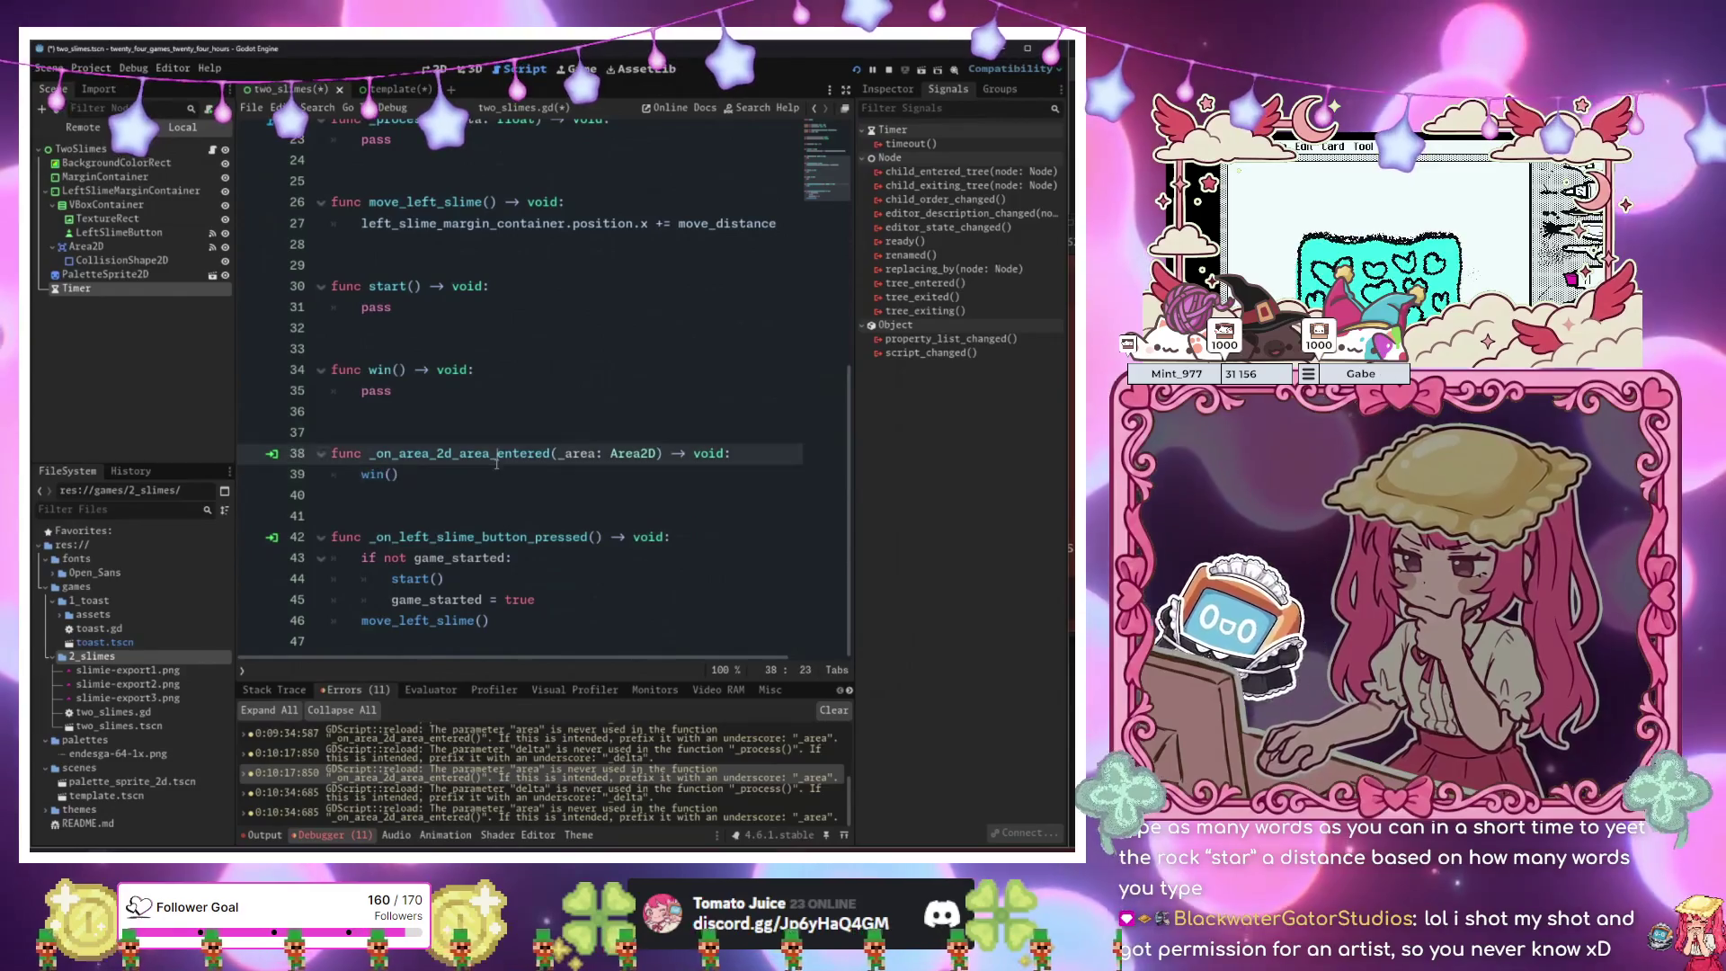
click(493, 491)
key(BackSpace)
scroll(494, 491, up, 7)
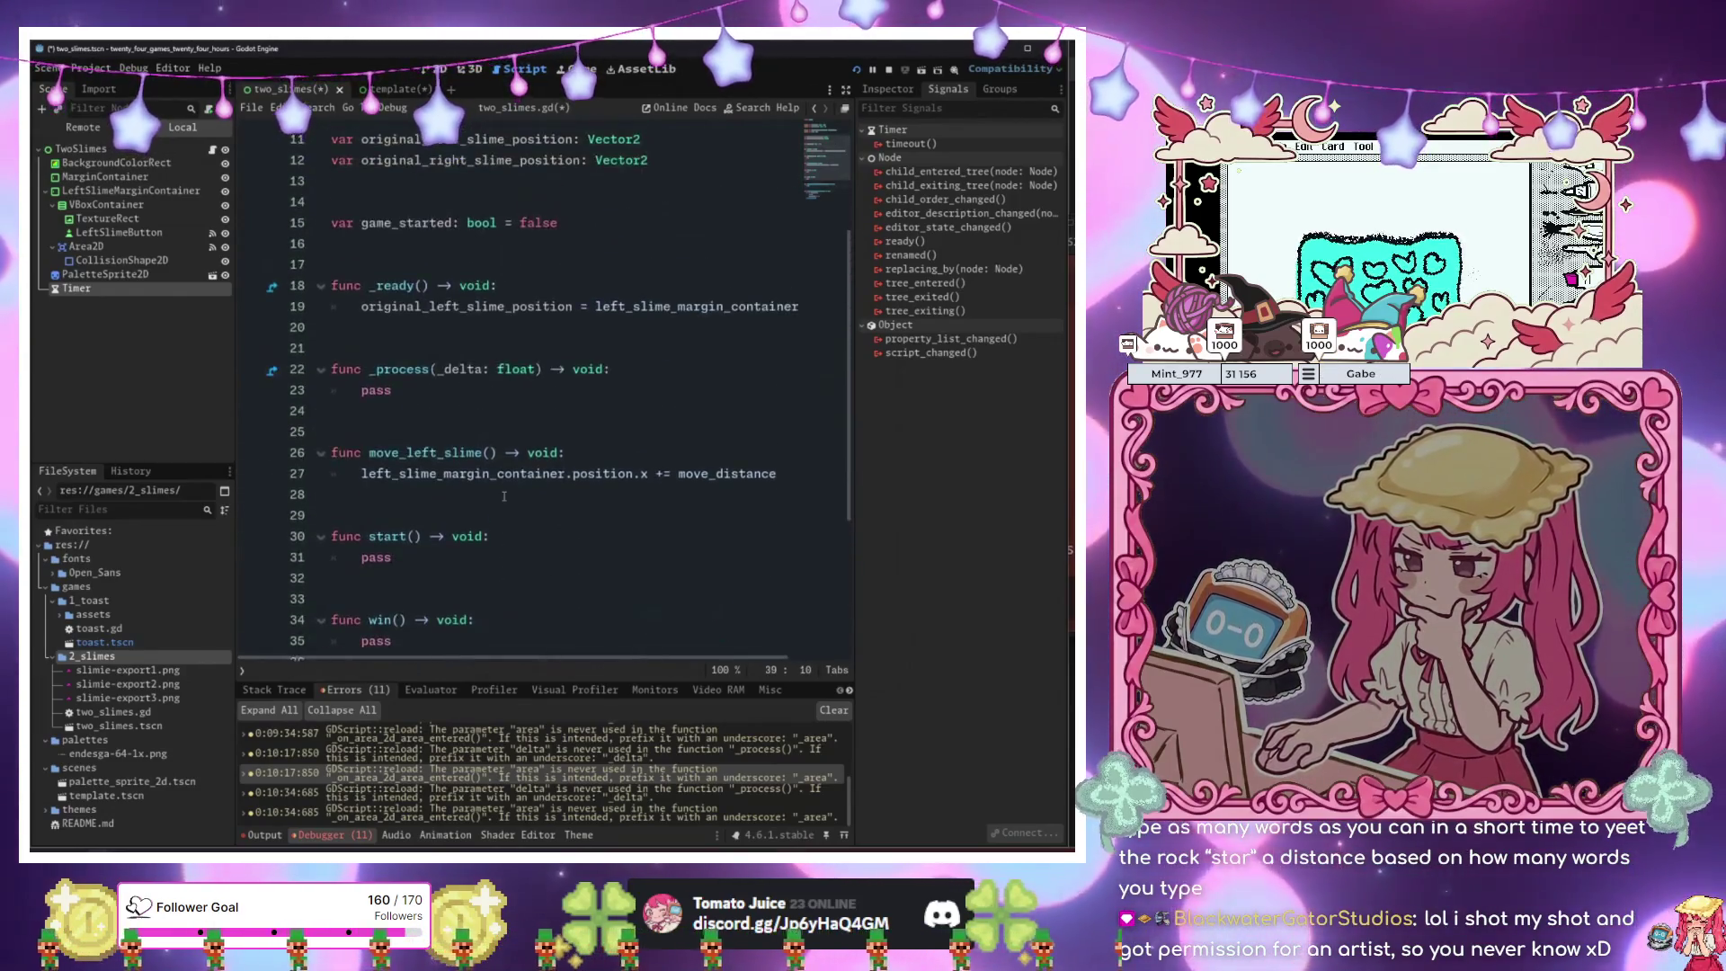
scroll(504, 497, down, 7)
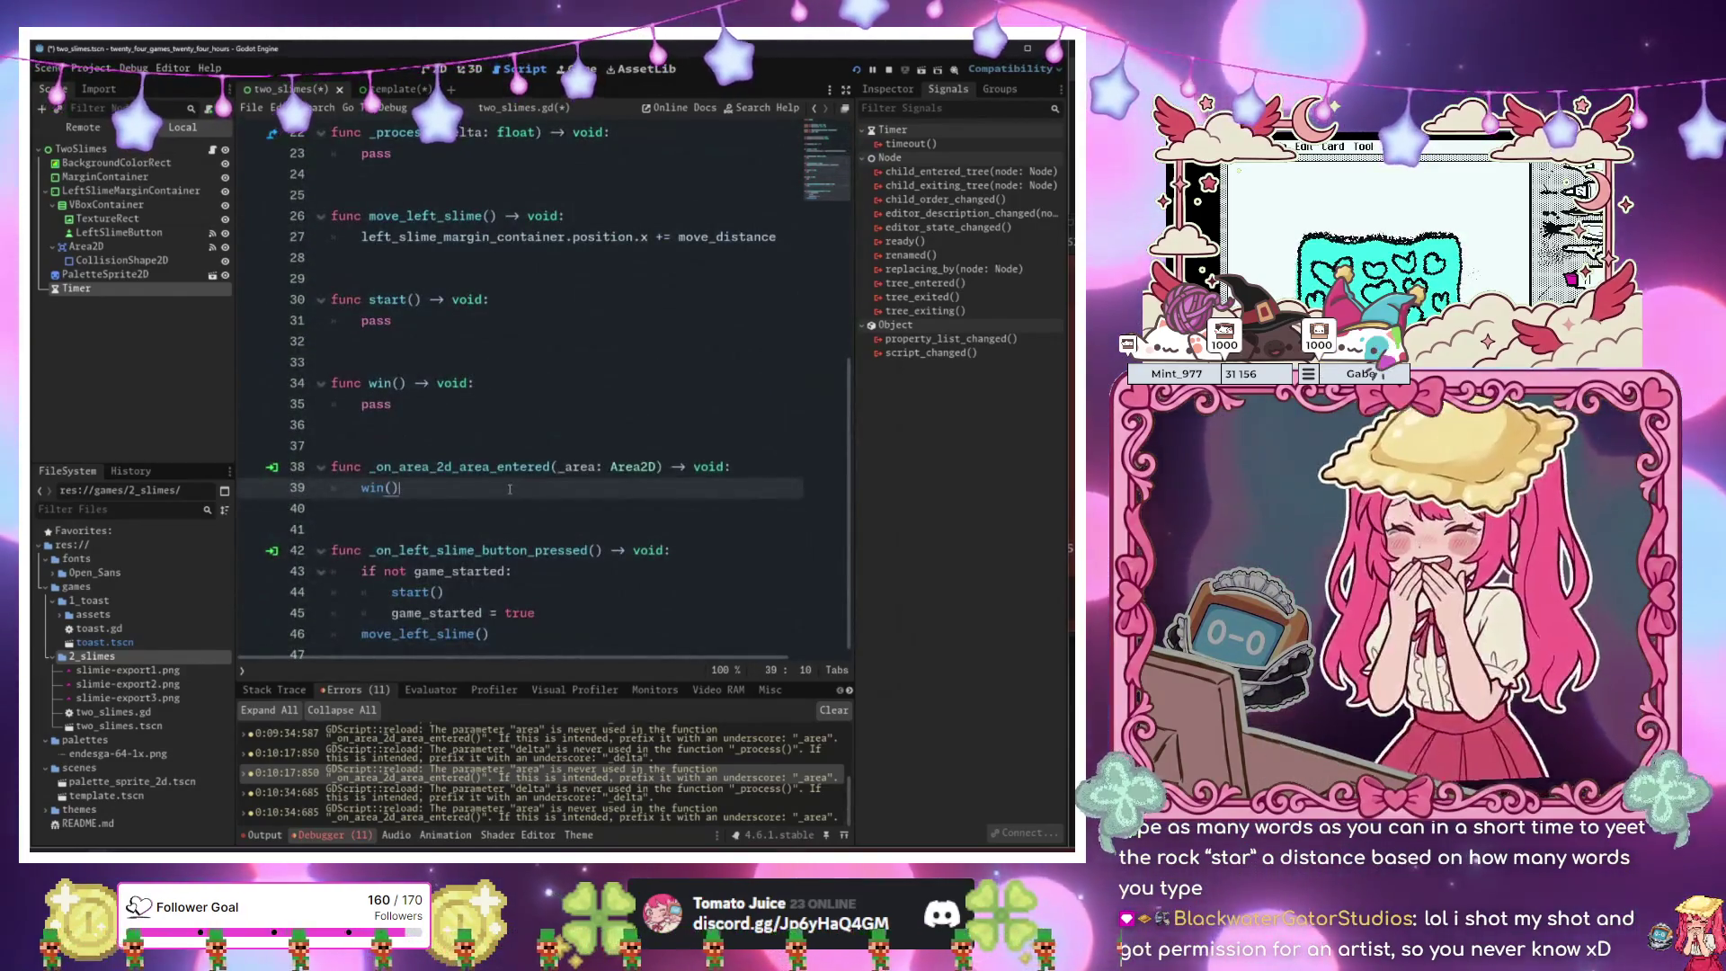
scroll(509, 489, up, 3)
- Replace pass in start() with timer.start(time_to_win) using autocomplete
click(443, 506)
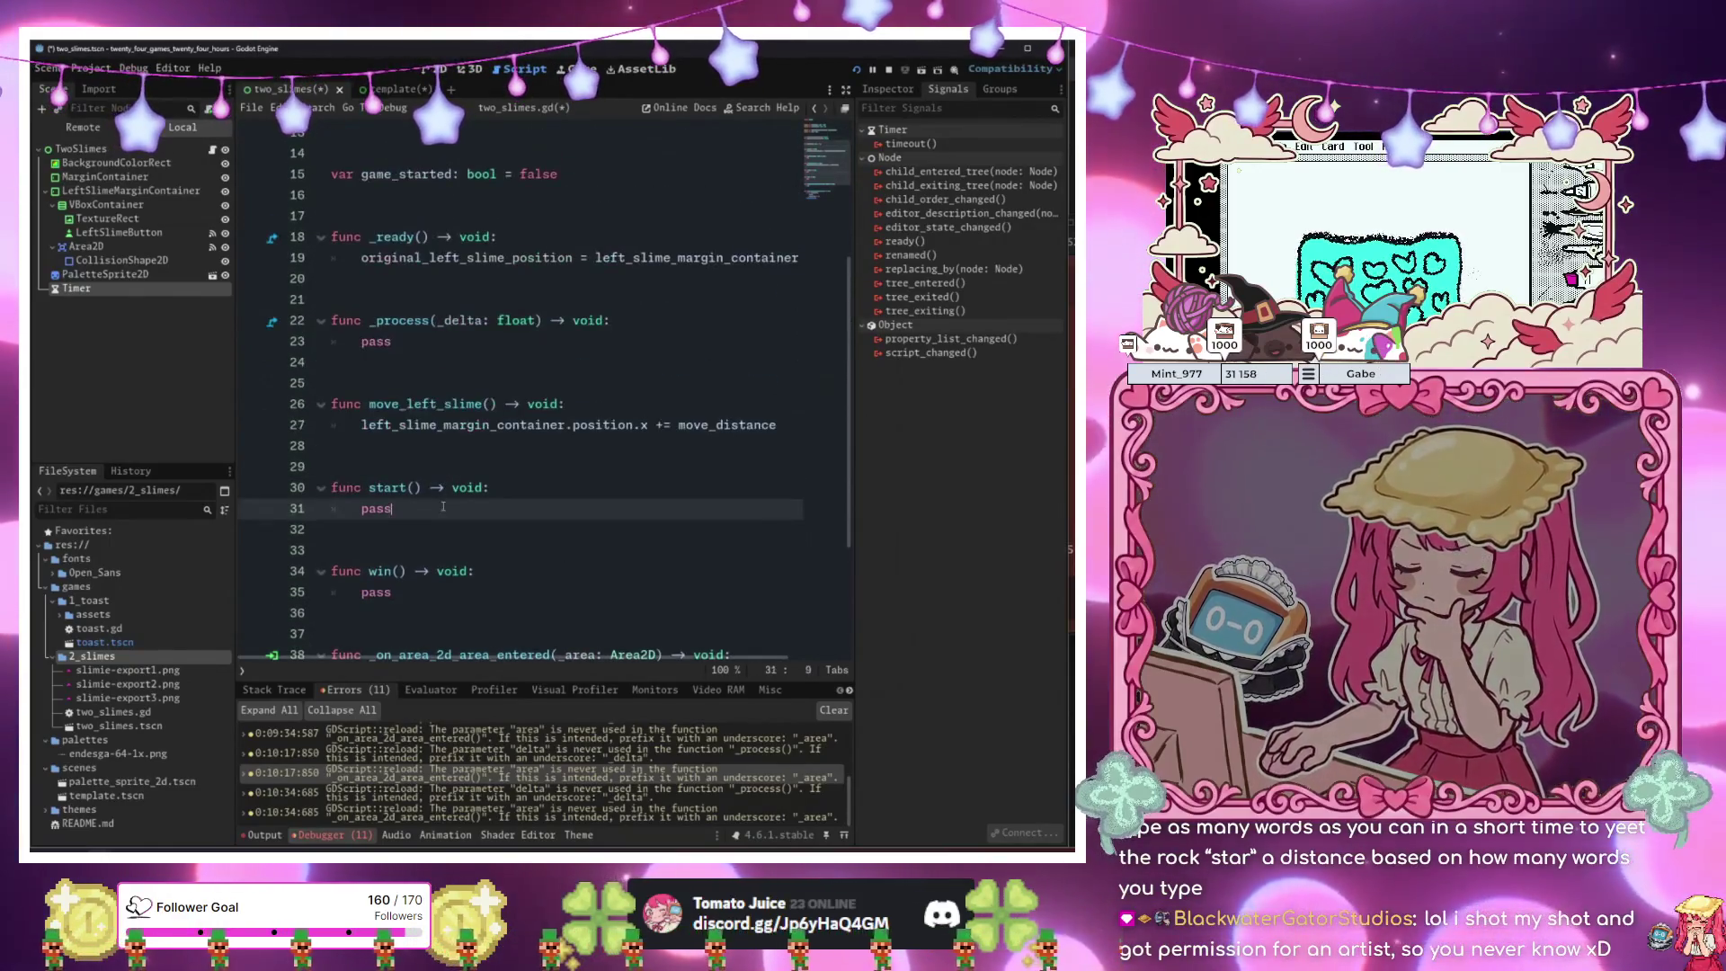
scroll(406, 379, up, 3)
scroll(430, 510, down, 3)
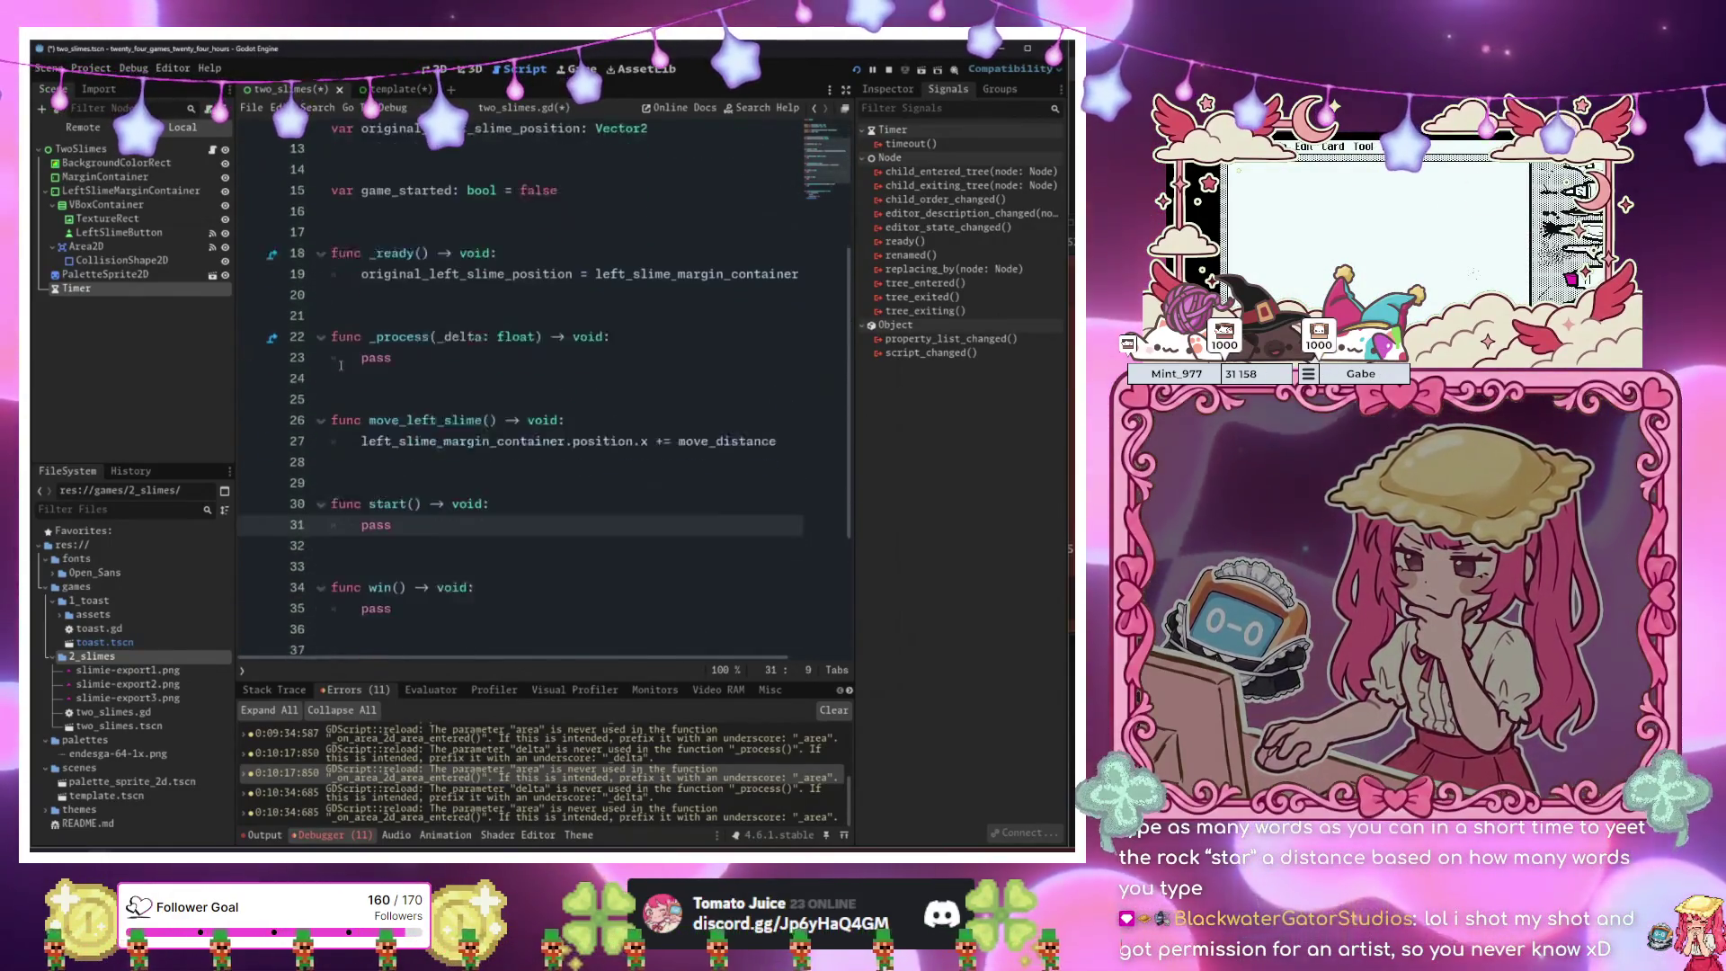
key(BackSpace)
key(BackSpace)
text(timer.start()
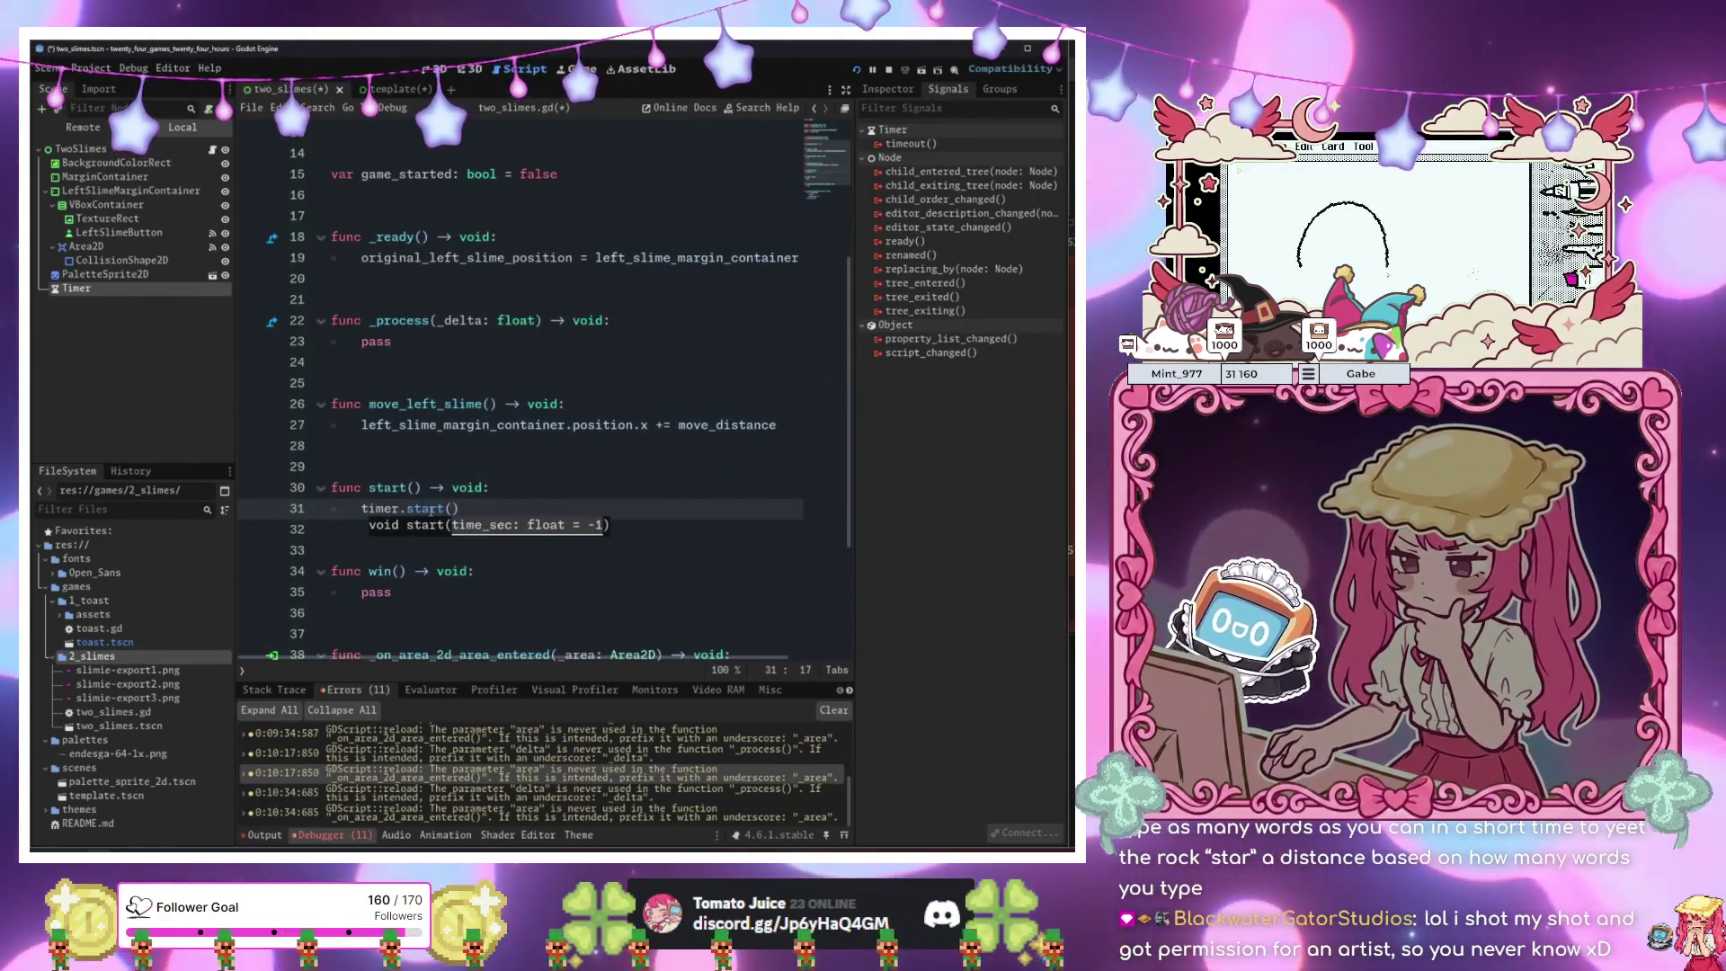
text(tim)
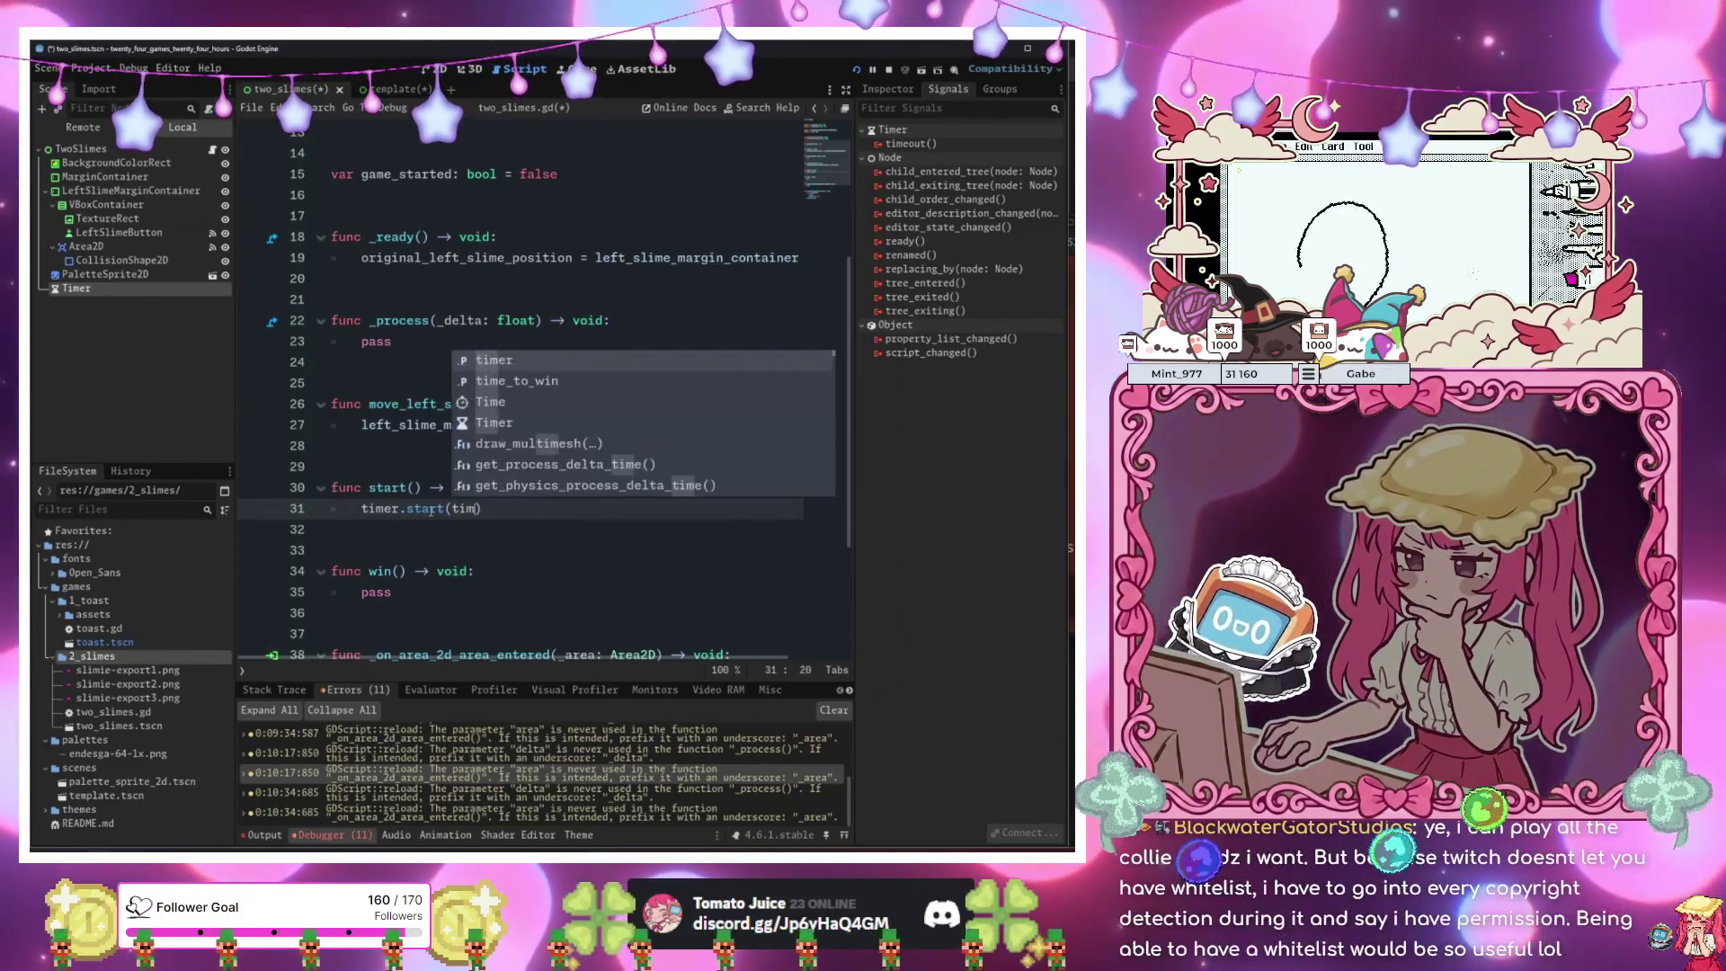
key(Down)
key(Return)
key(Down)
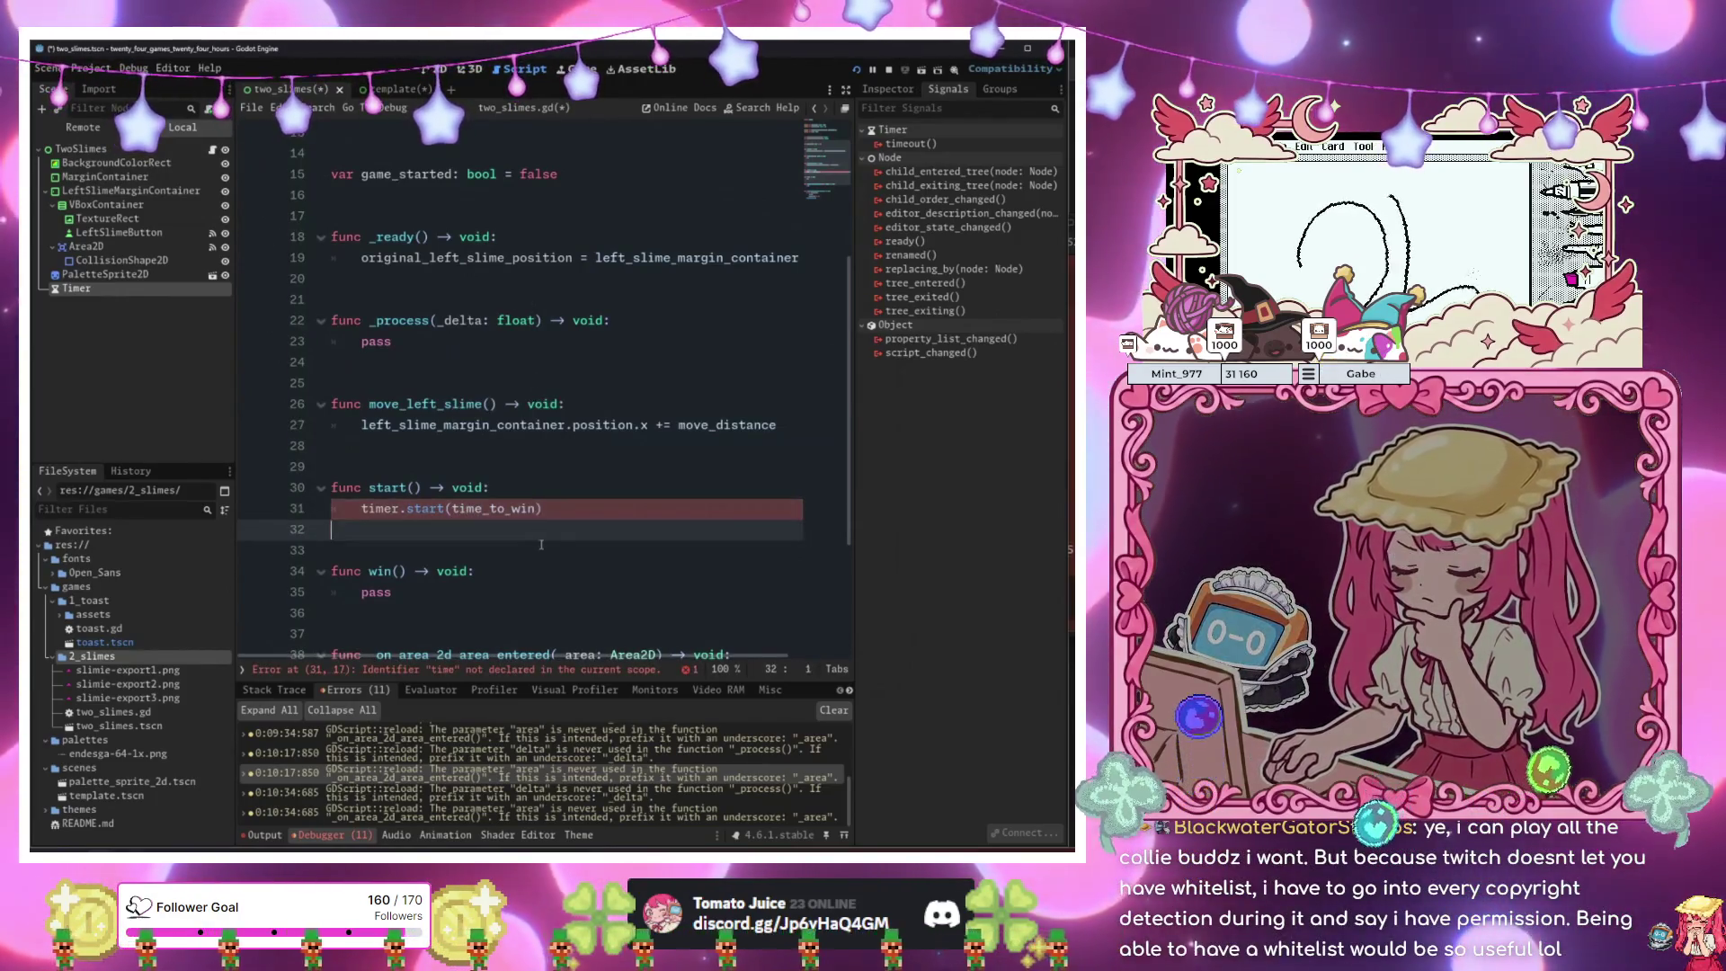
- Switch back to the 2D scene editor with the TwoSlimes root node selected
scroll(524, 435, down, 3)
scroll(503, 378, up, 3)
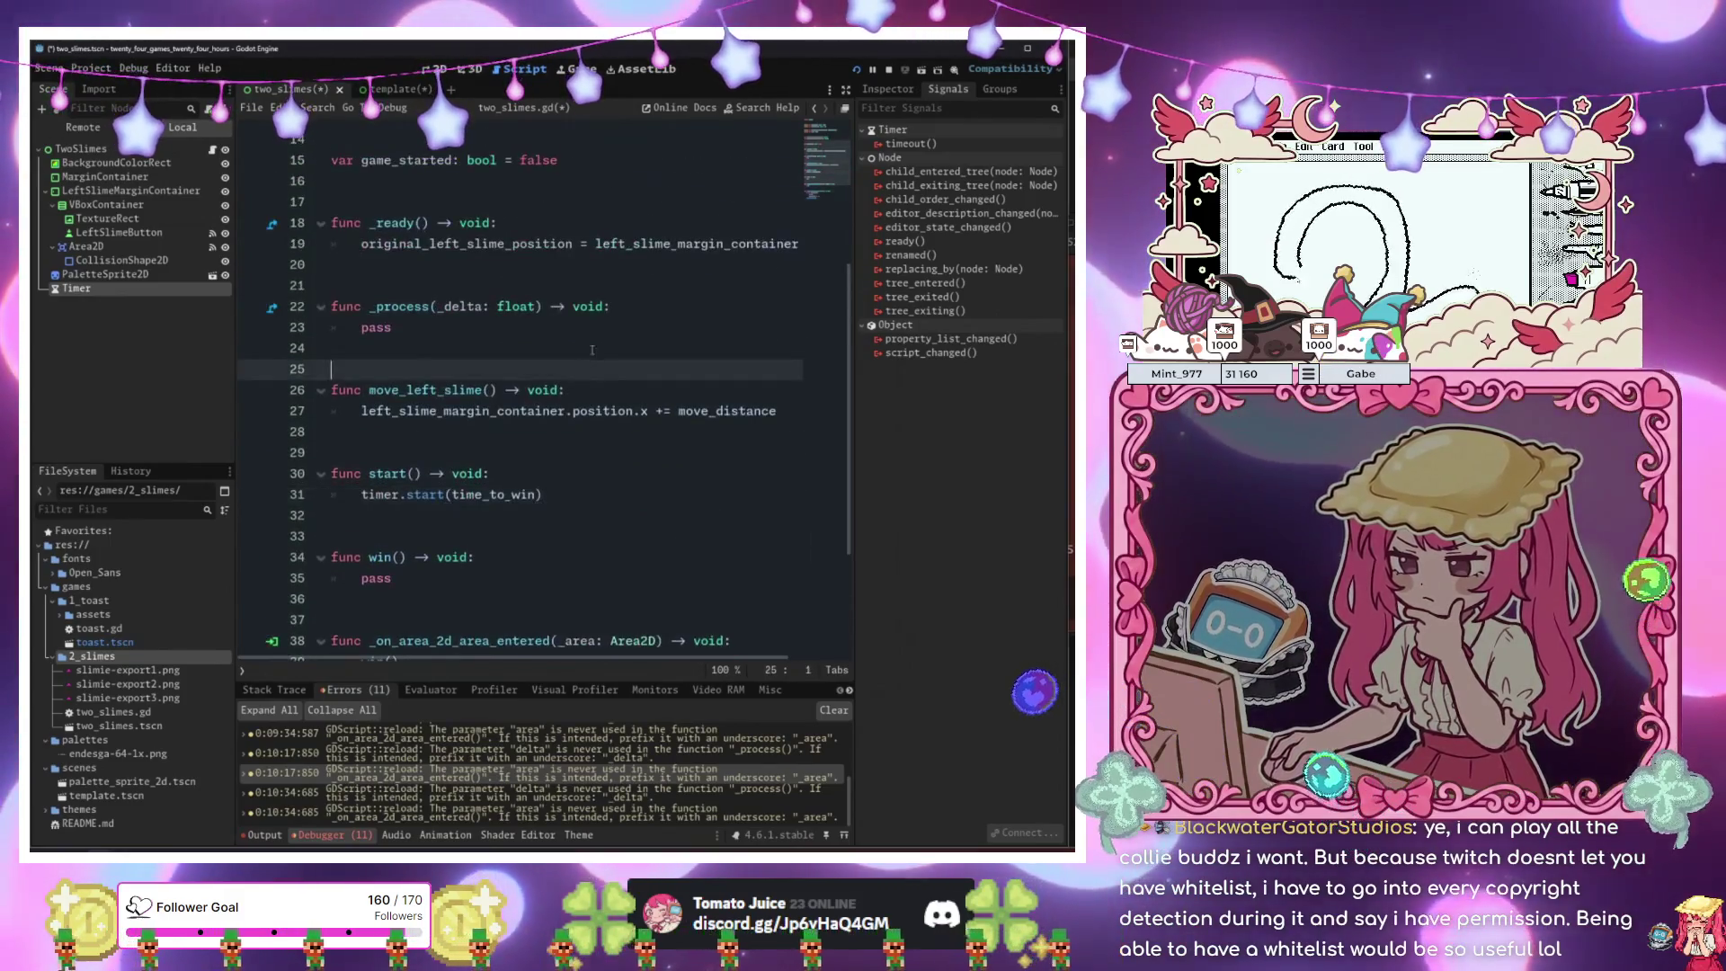
click(485, 348)
click(437, 68)
click(103, 151)
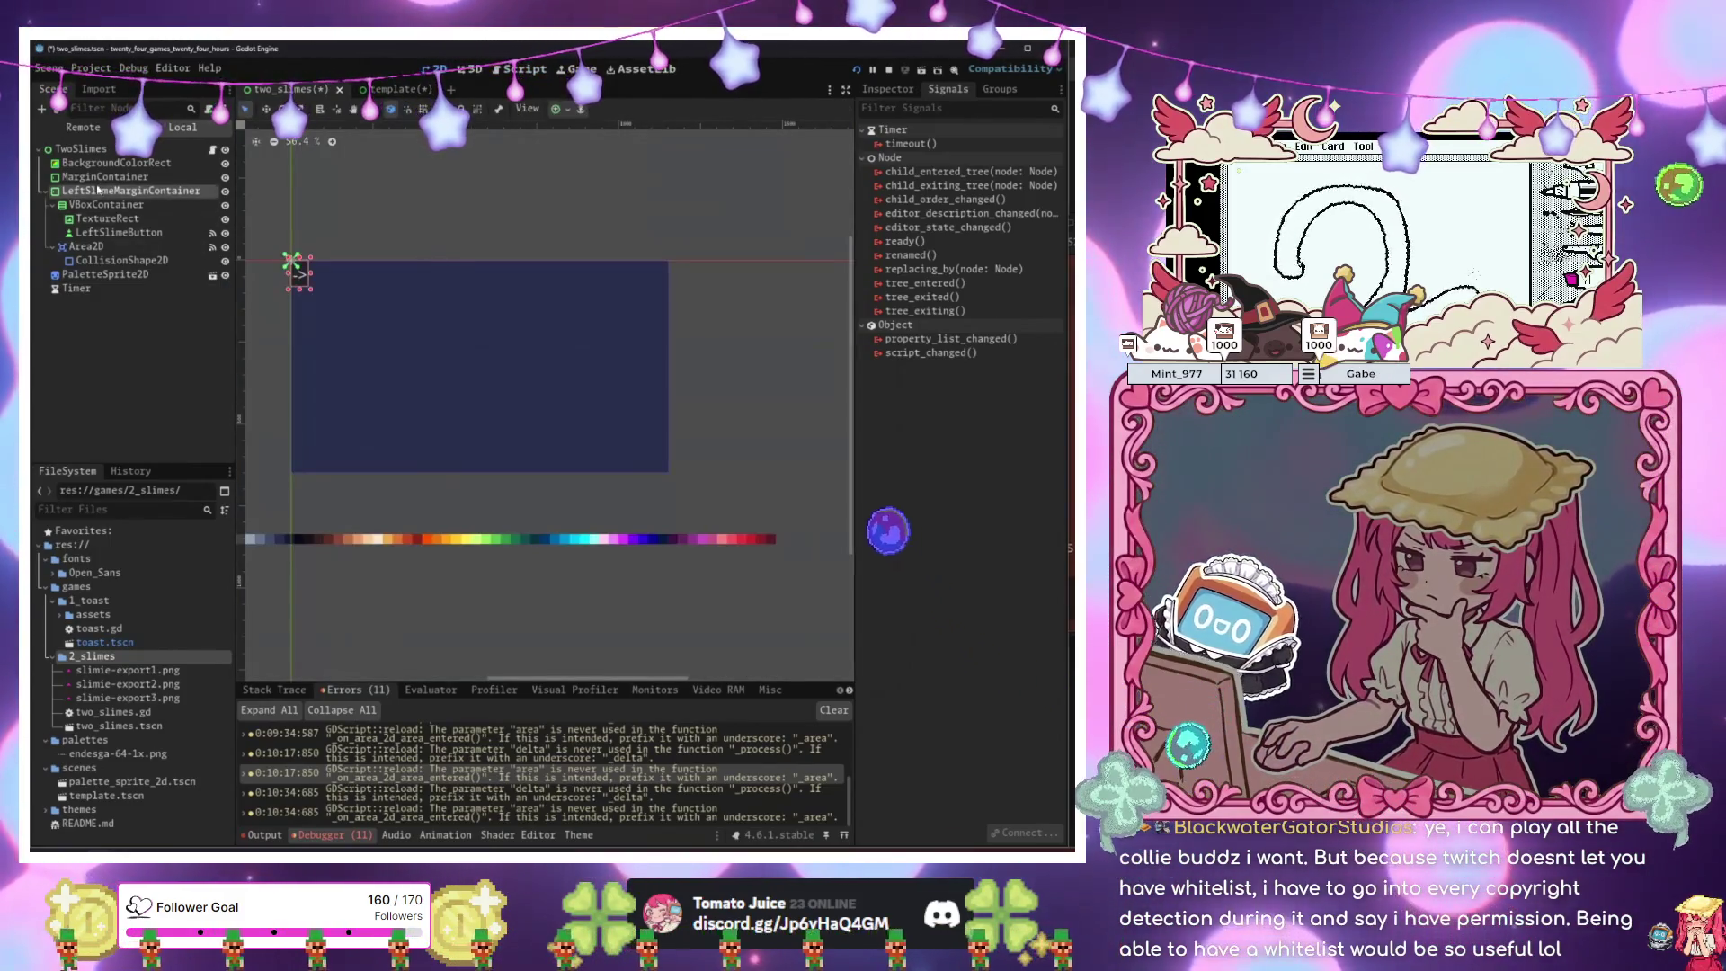
- Add a VBoxContainer under MarginContainer
click(104, 176)
key(ctrl+a)
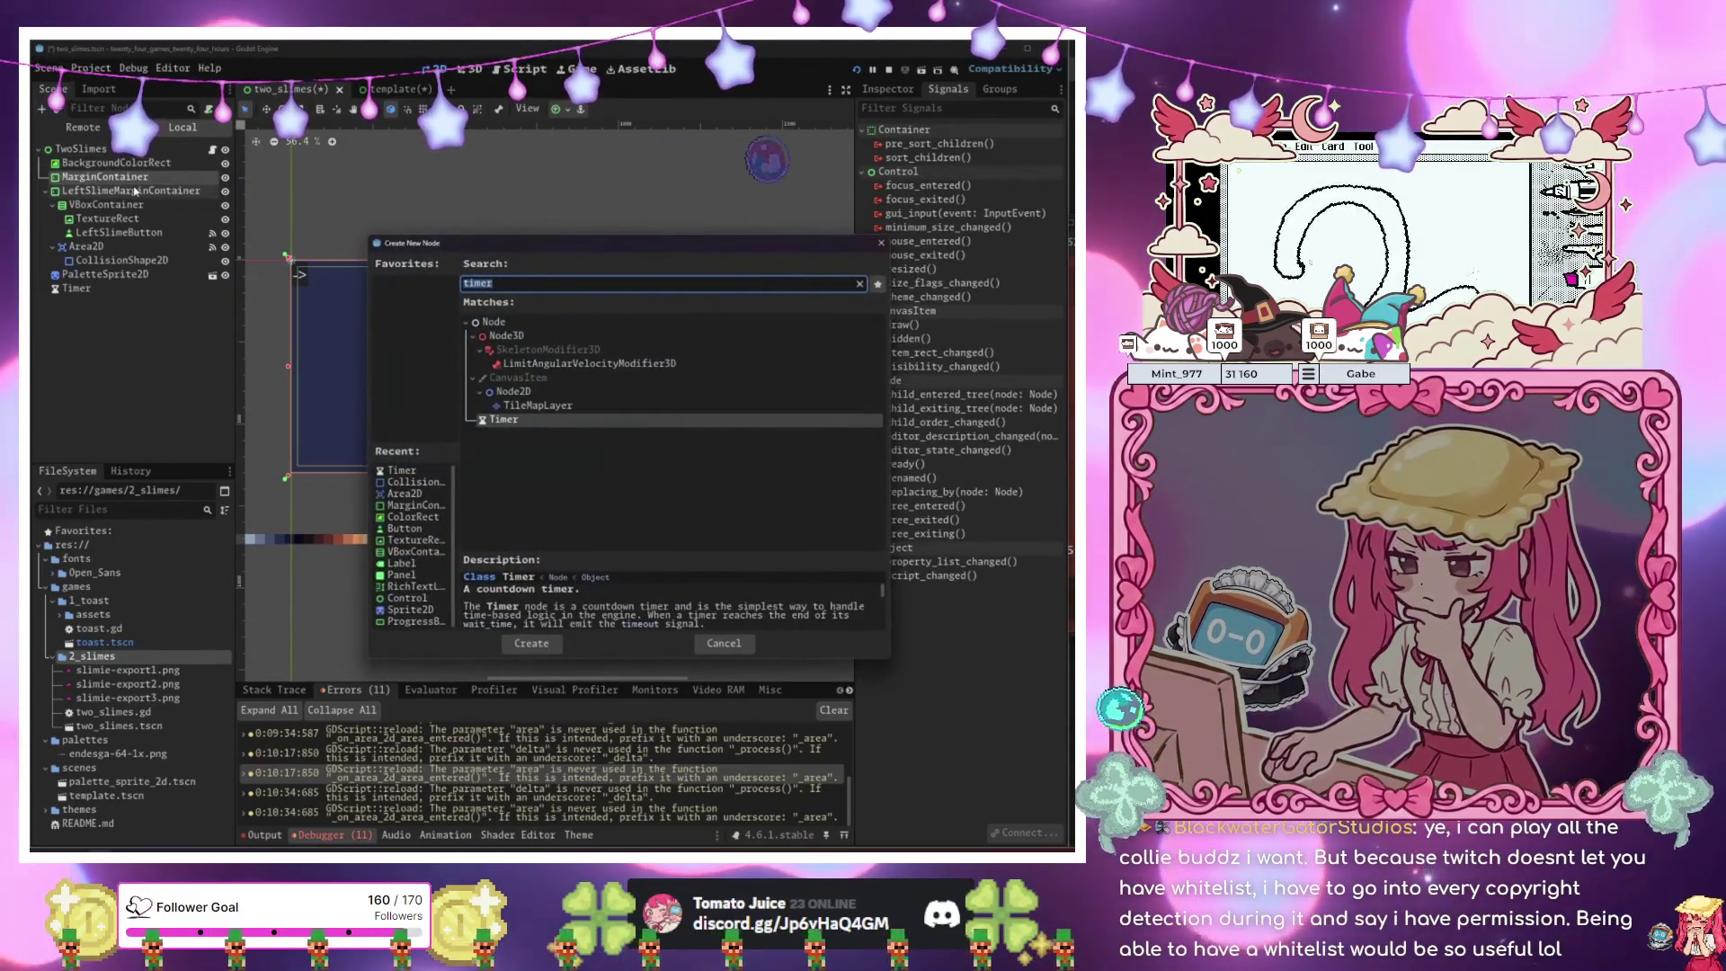
key(Escape)
click(106, 204)
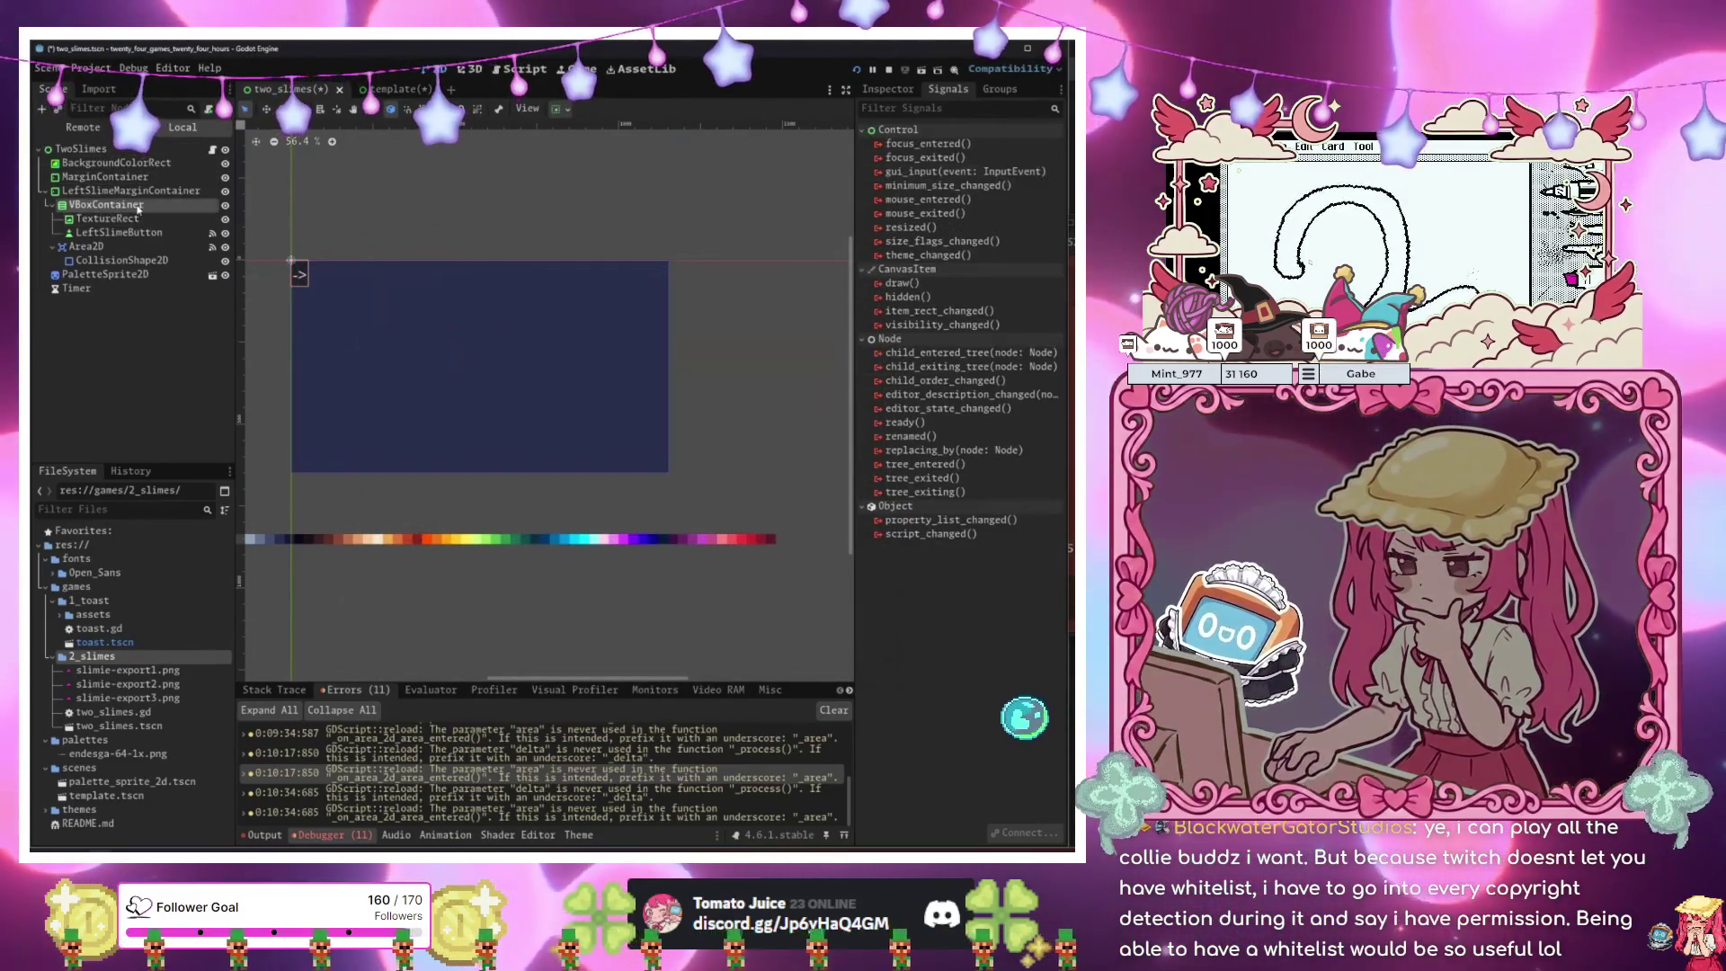
click(106, 177)
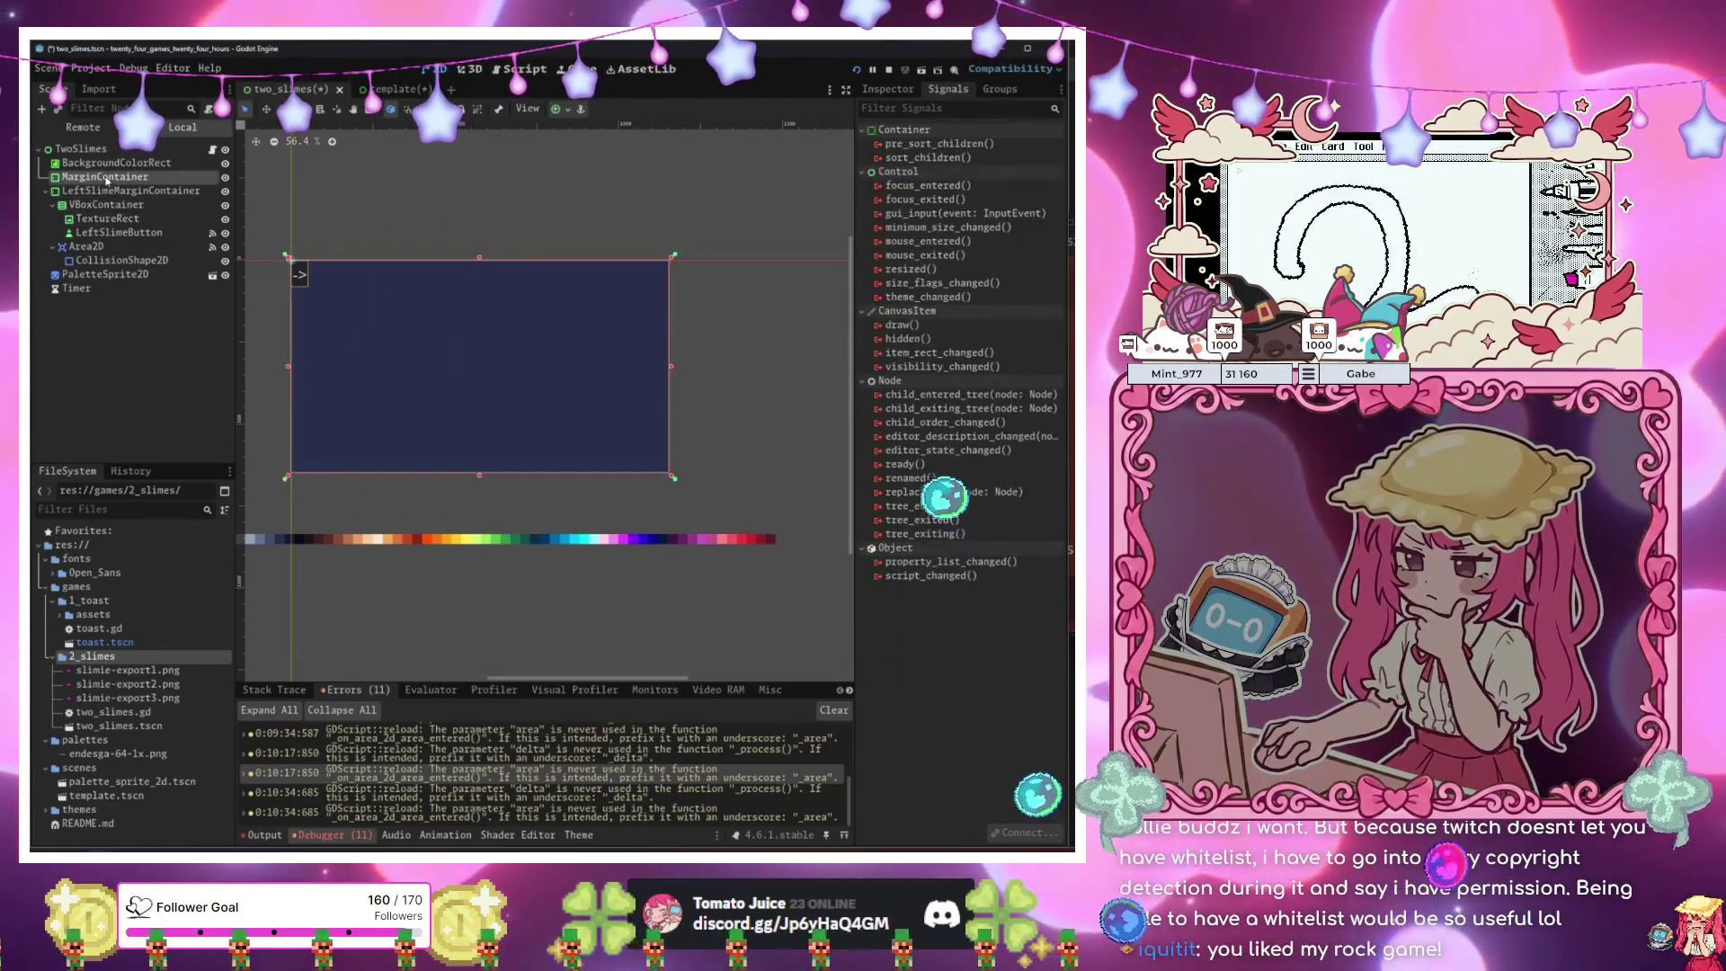
key(ctrl+a)
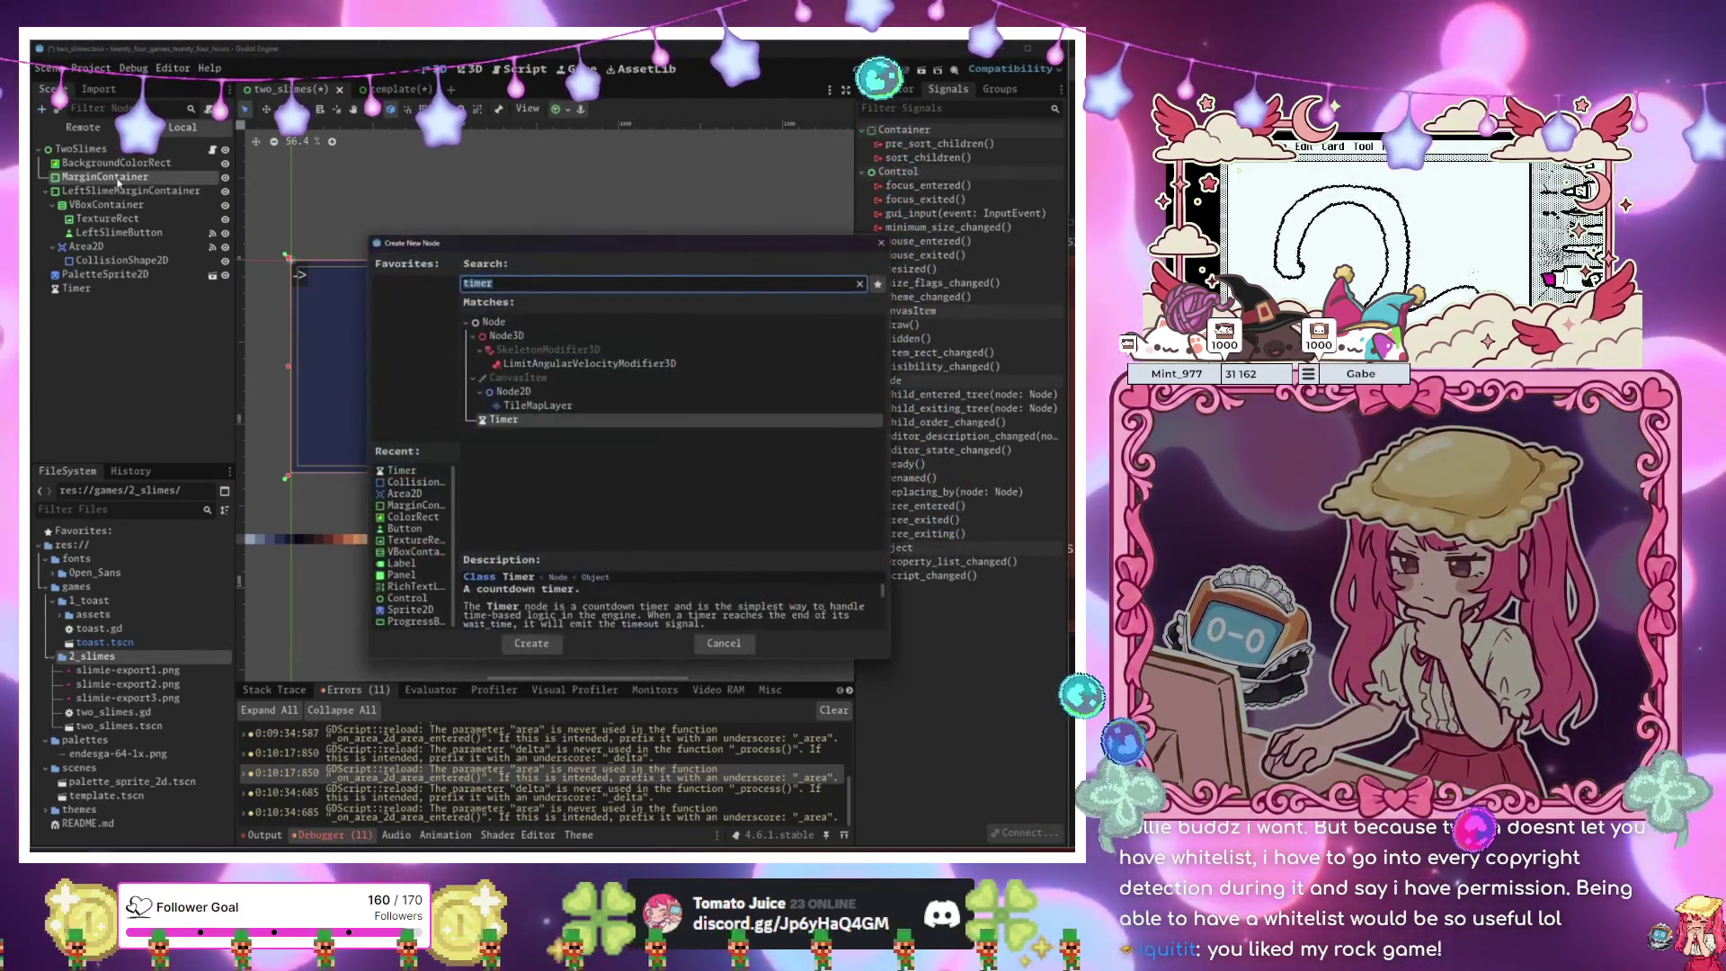
text(m)
key(BackSpace)
text(vbox)
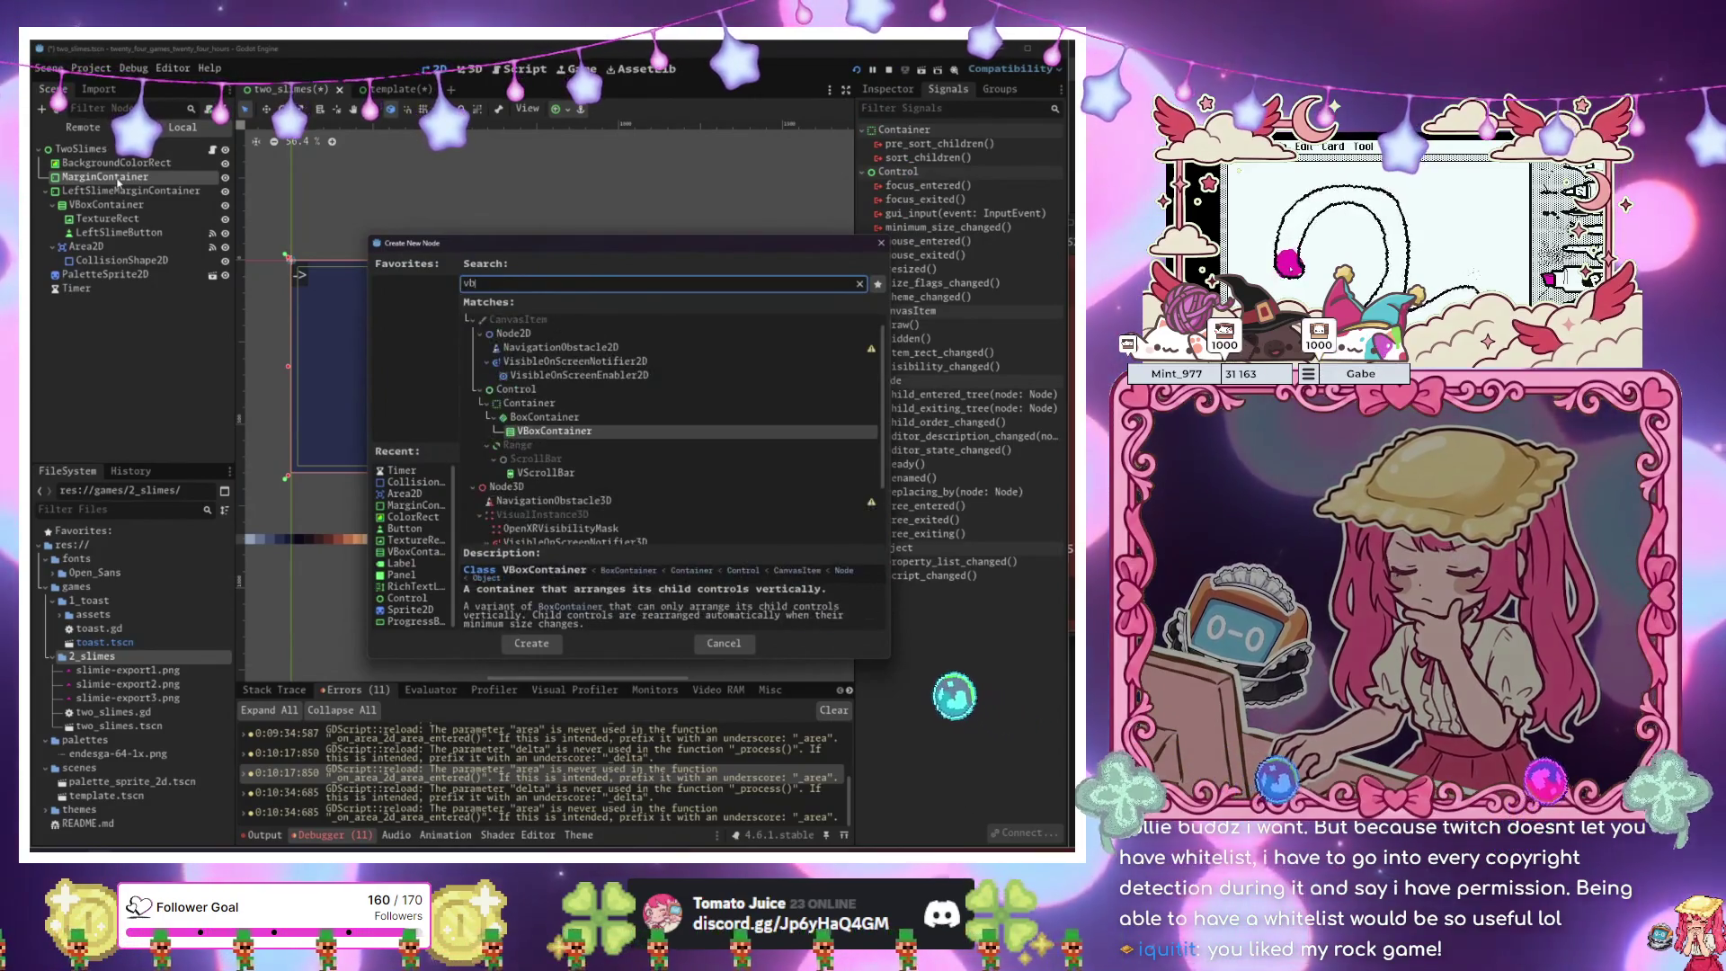
key(Return)
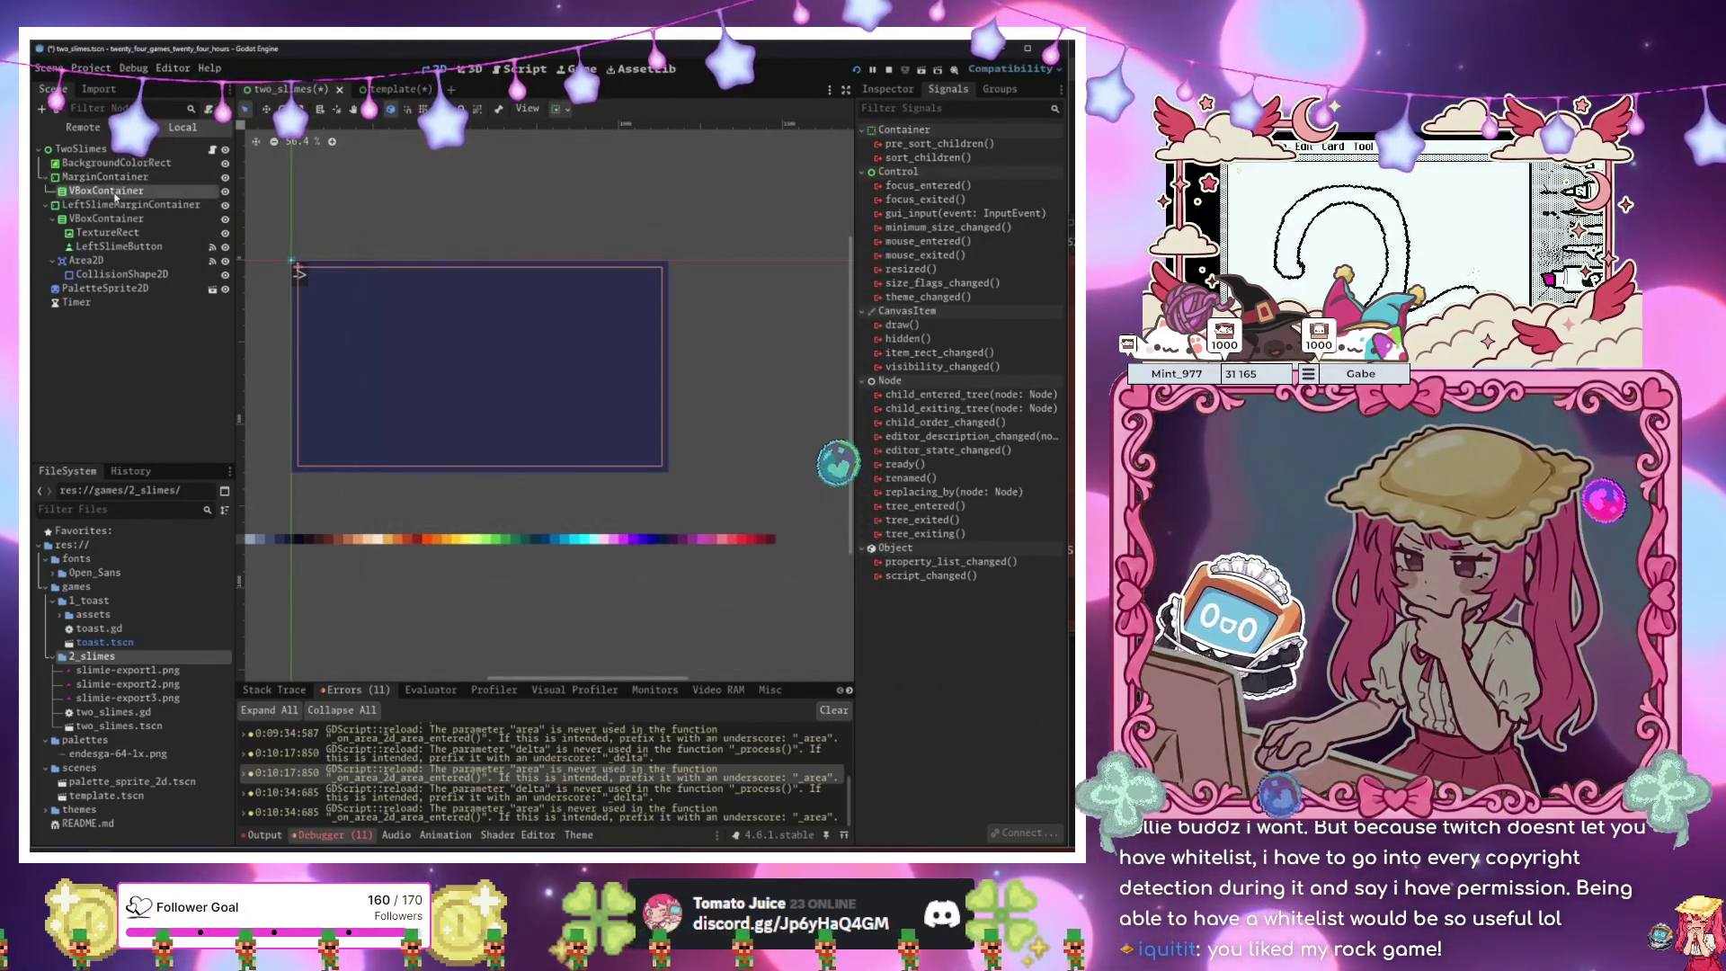
- Add a Label inside the new VBoxContainer, undoing an accidental RichTextLabel
key(ctrl+a)
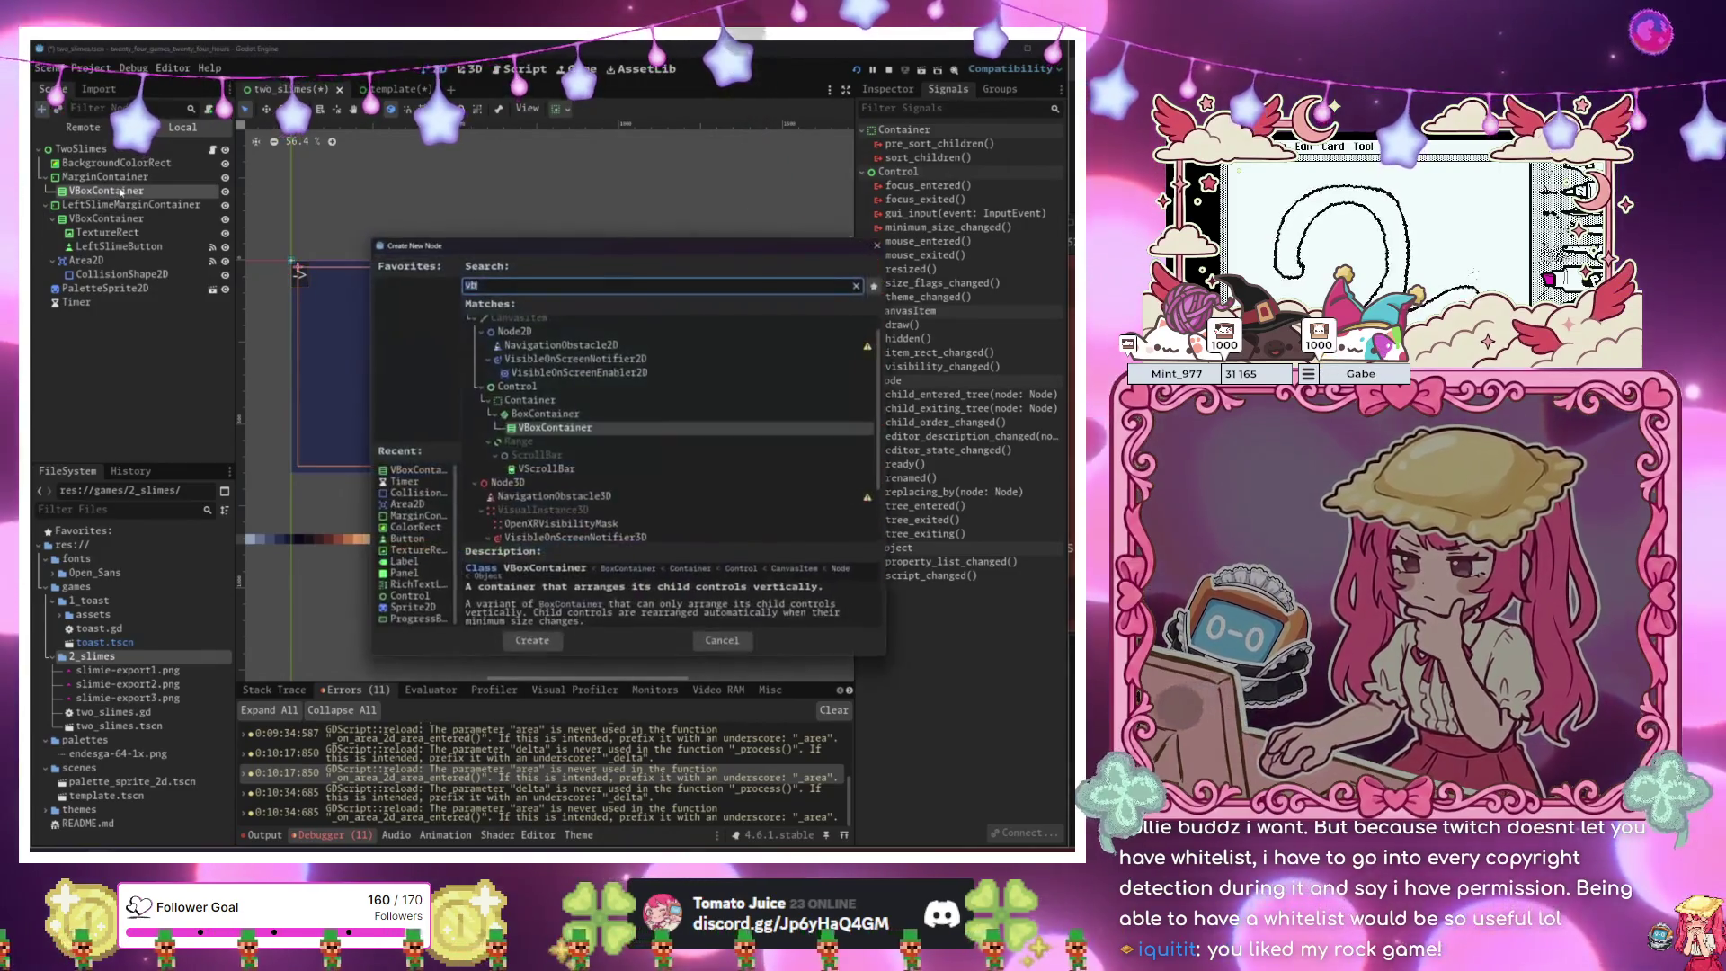
text(richte)
key(Return)
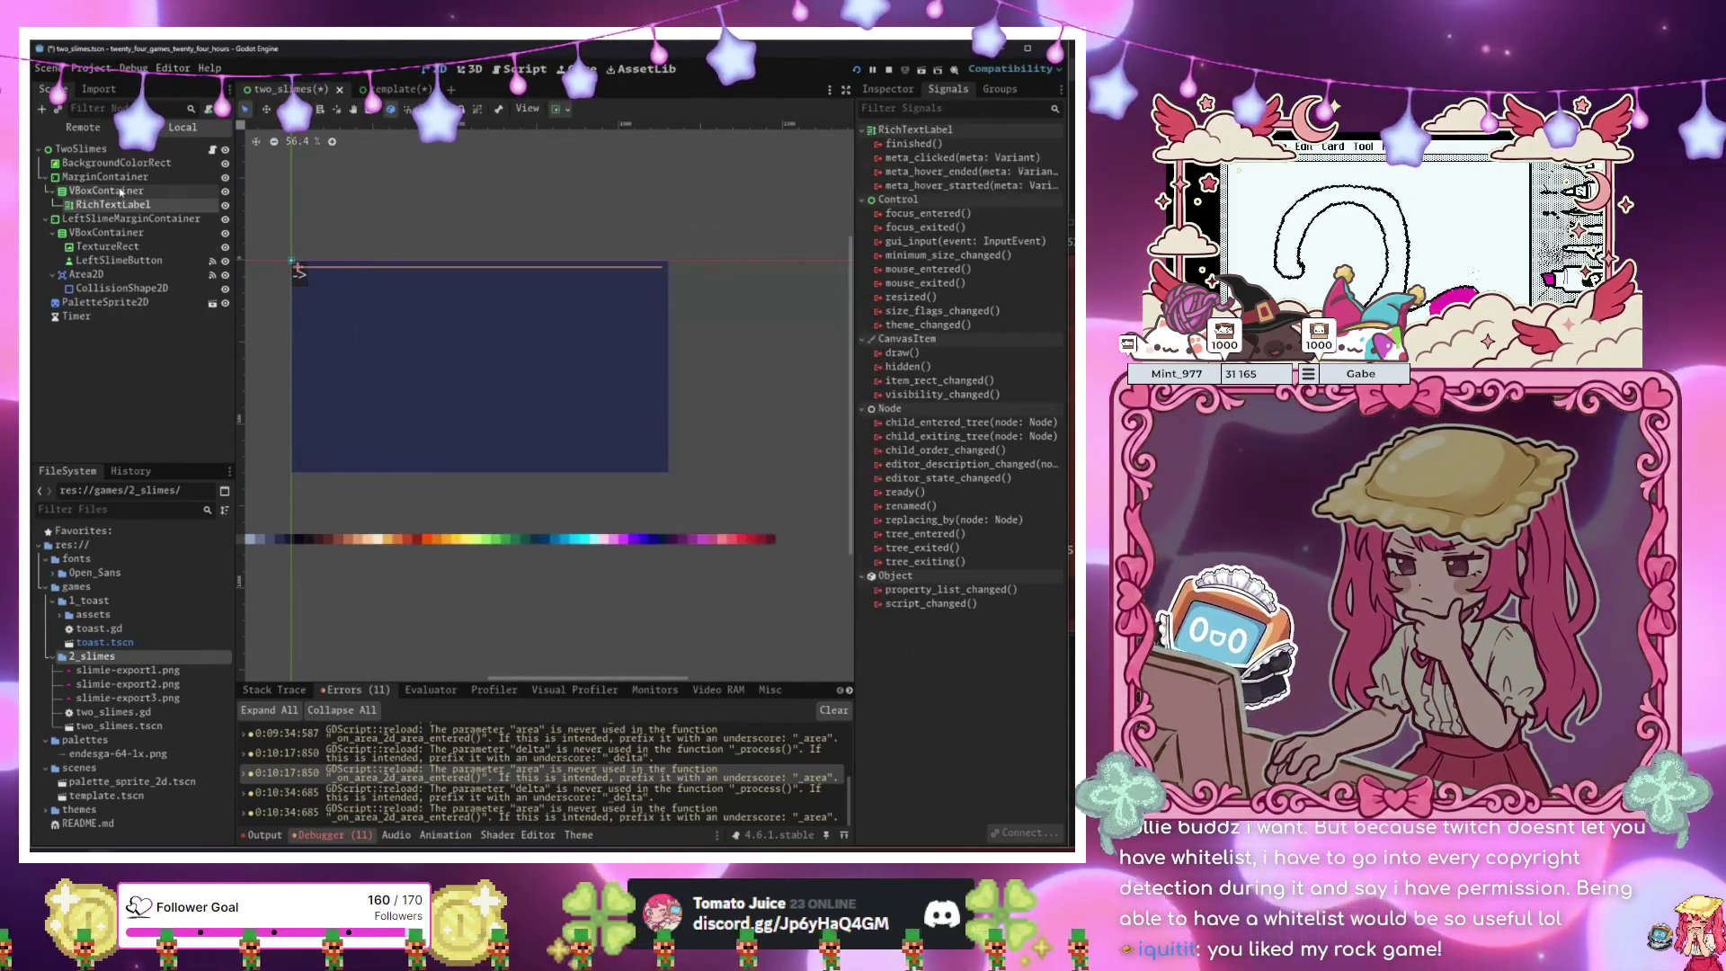
key(ctrl+z)
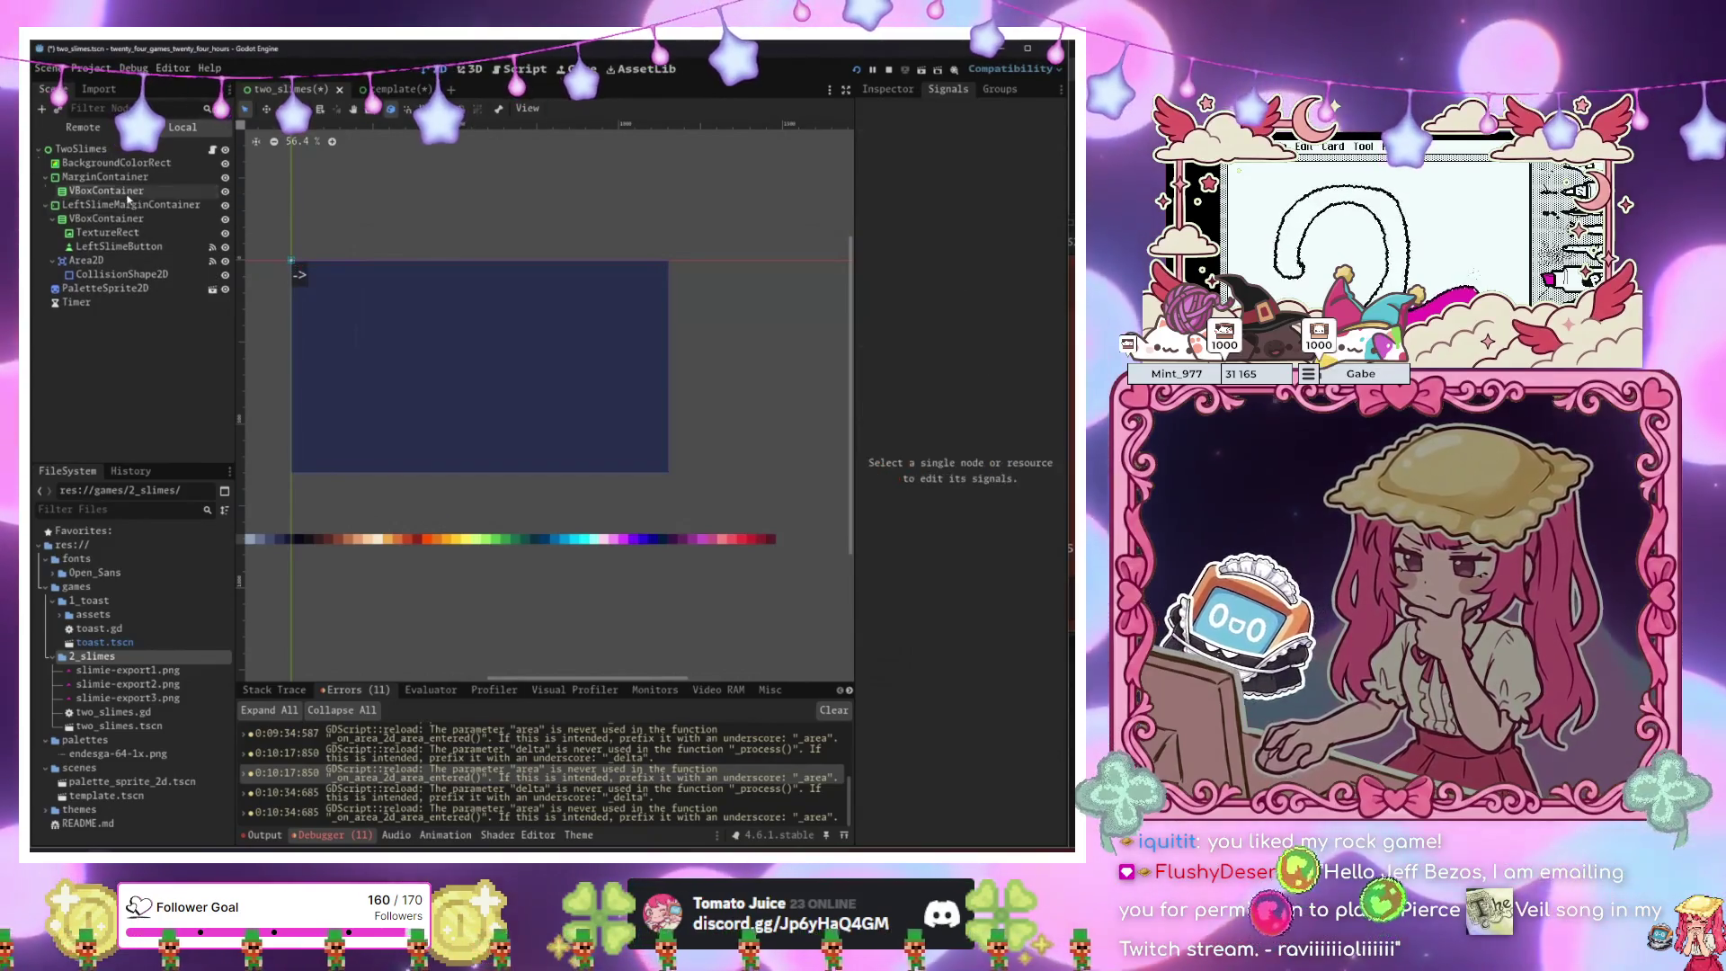
click(133, 193)
key(ctrl+a)
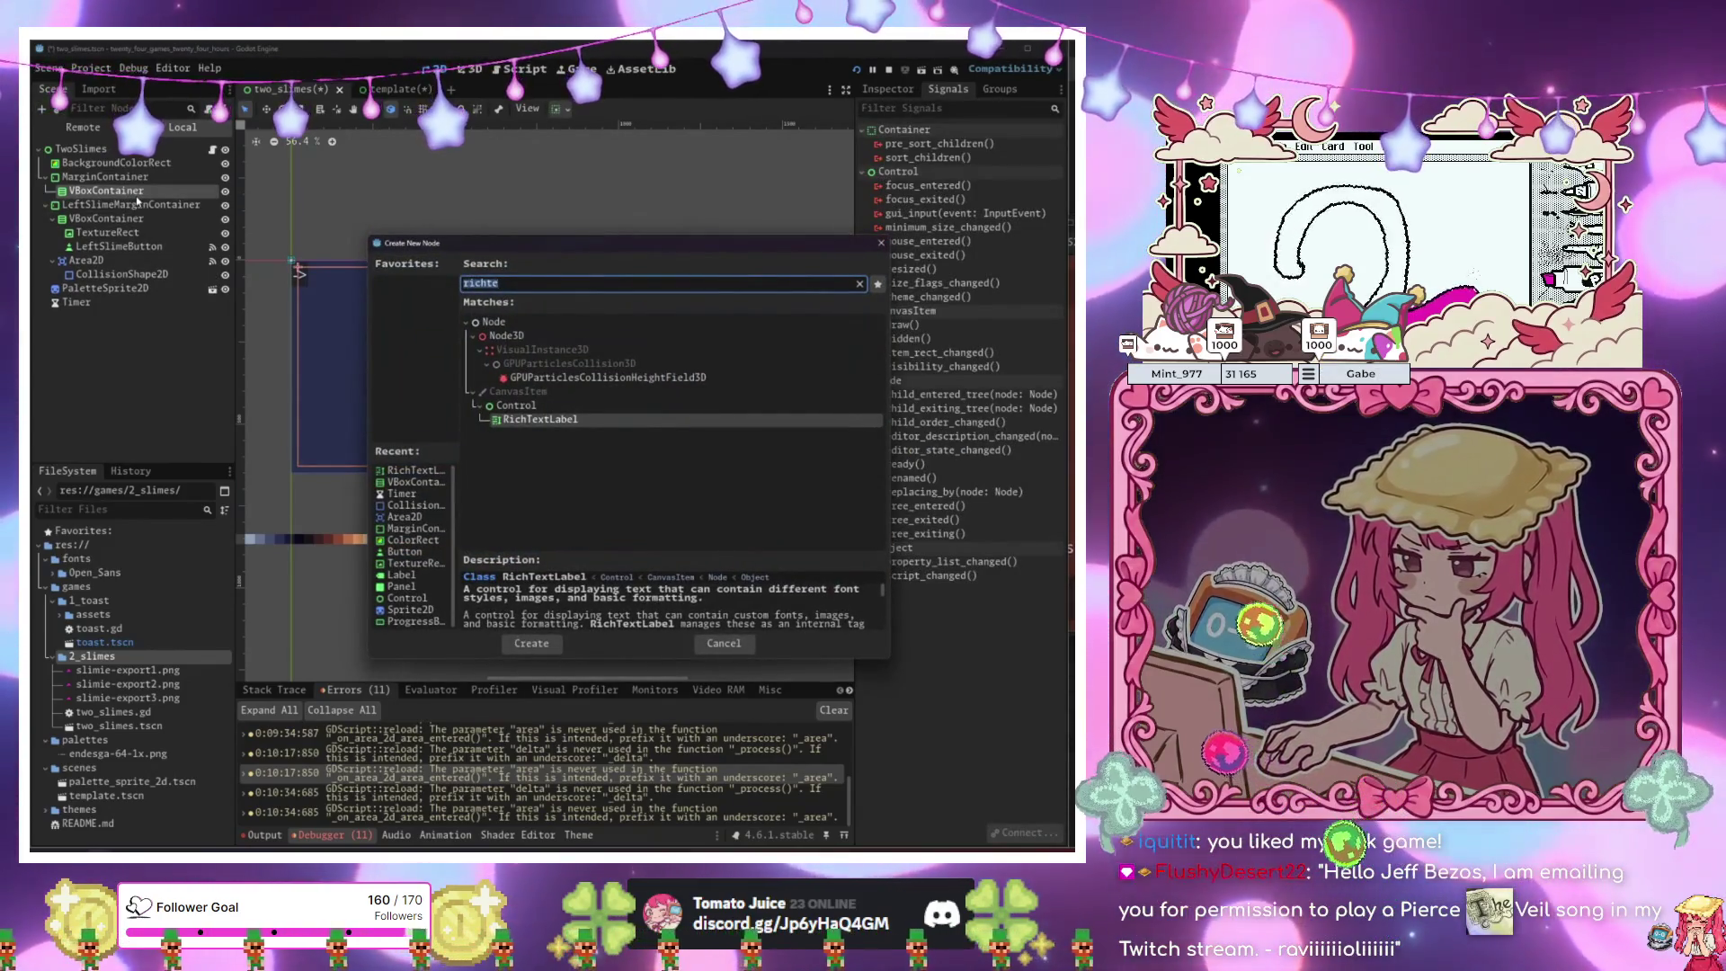
text(labe)
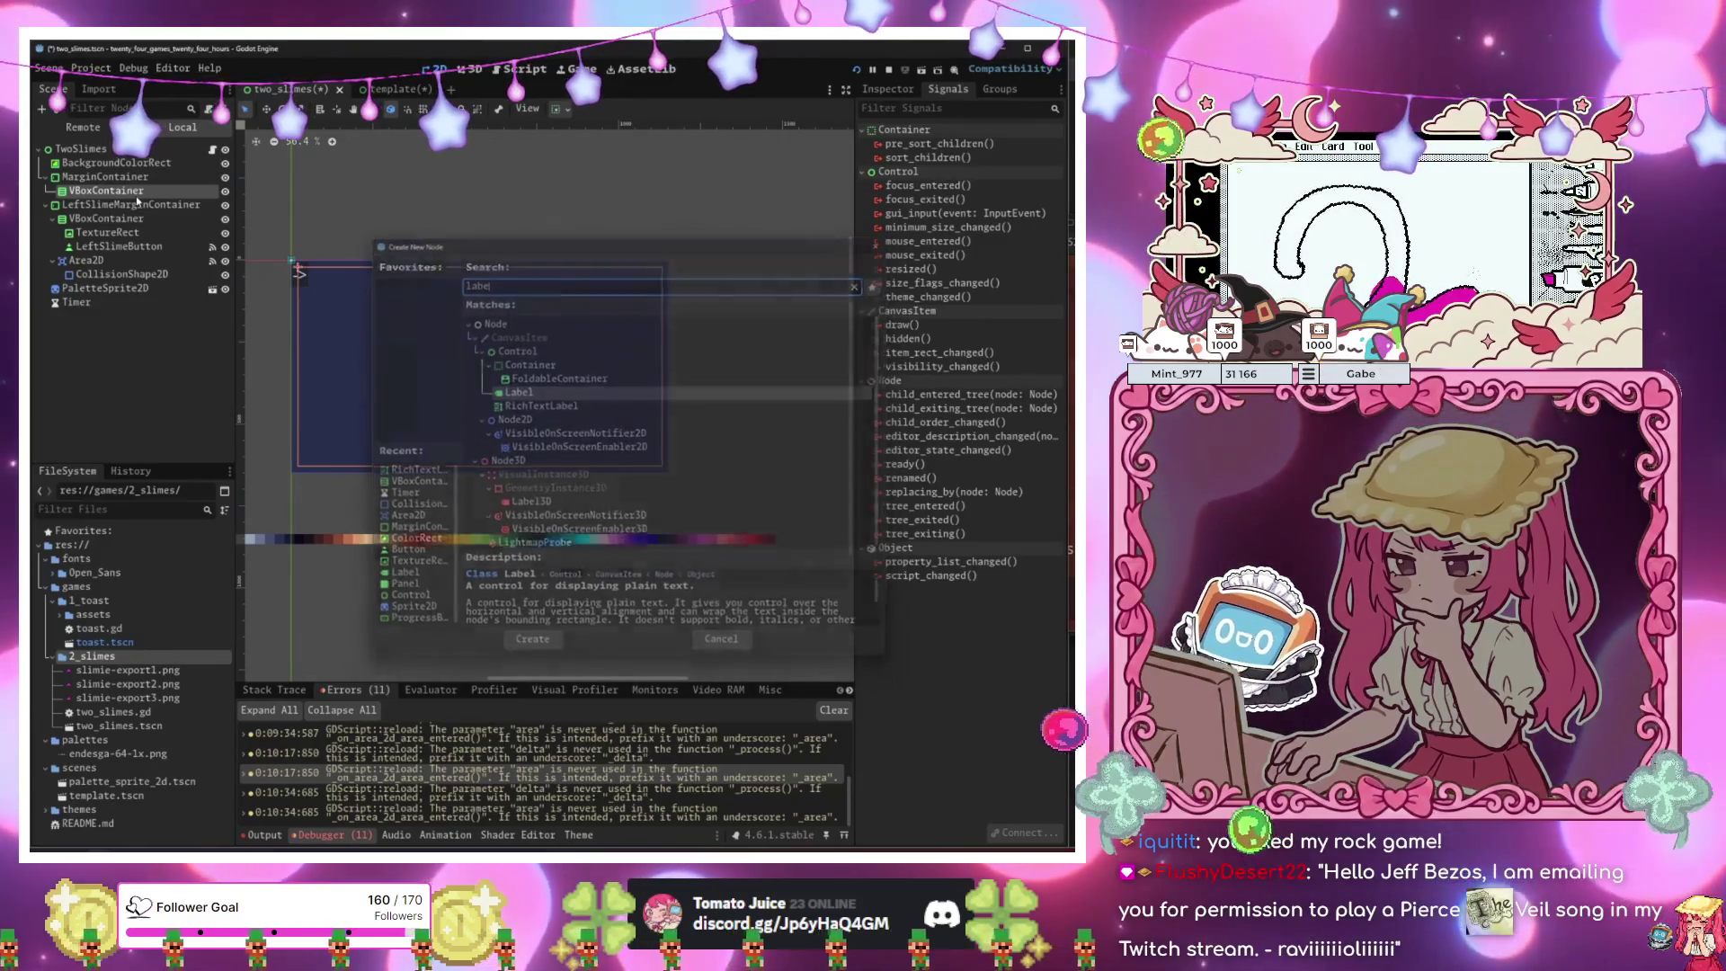
key(Return)
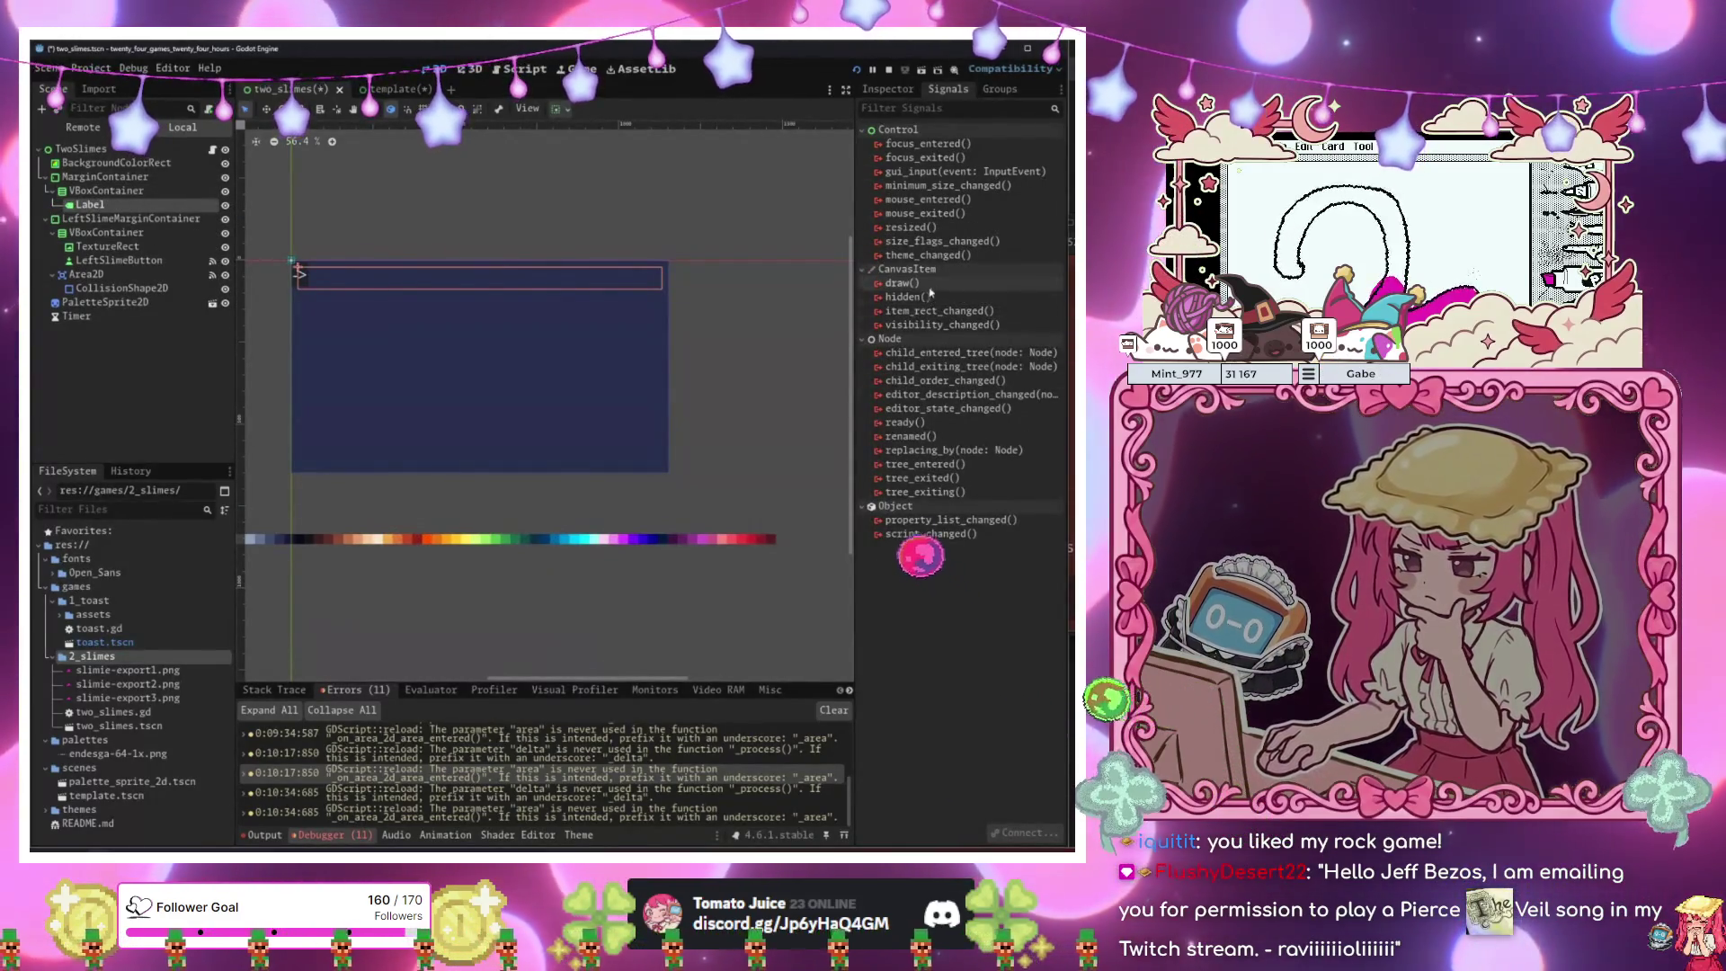
- Show the new Label's properties in the Inspector, then return to two_slimes.gd
click(887, 89)
click(908, 246)
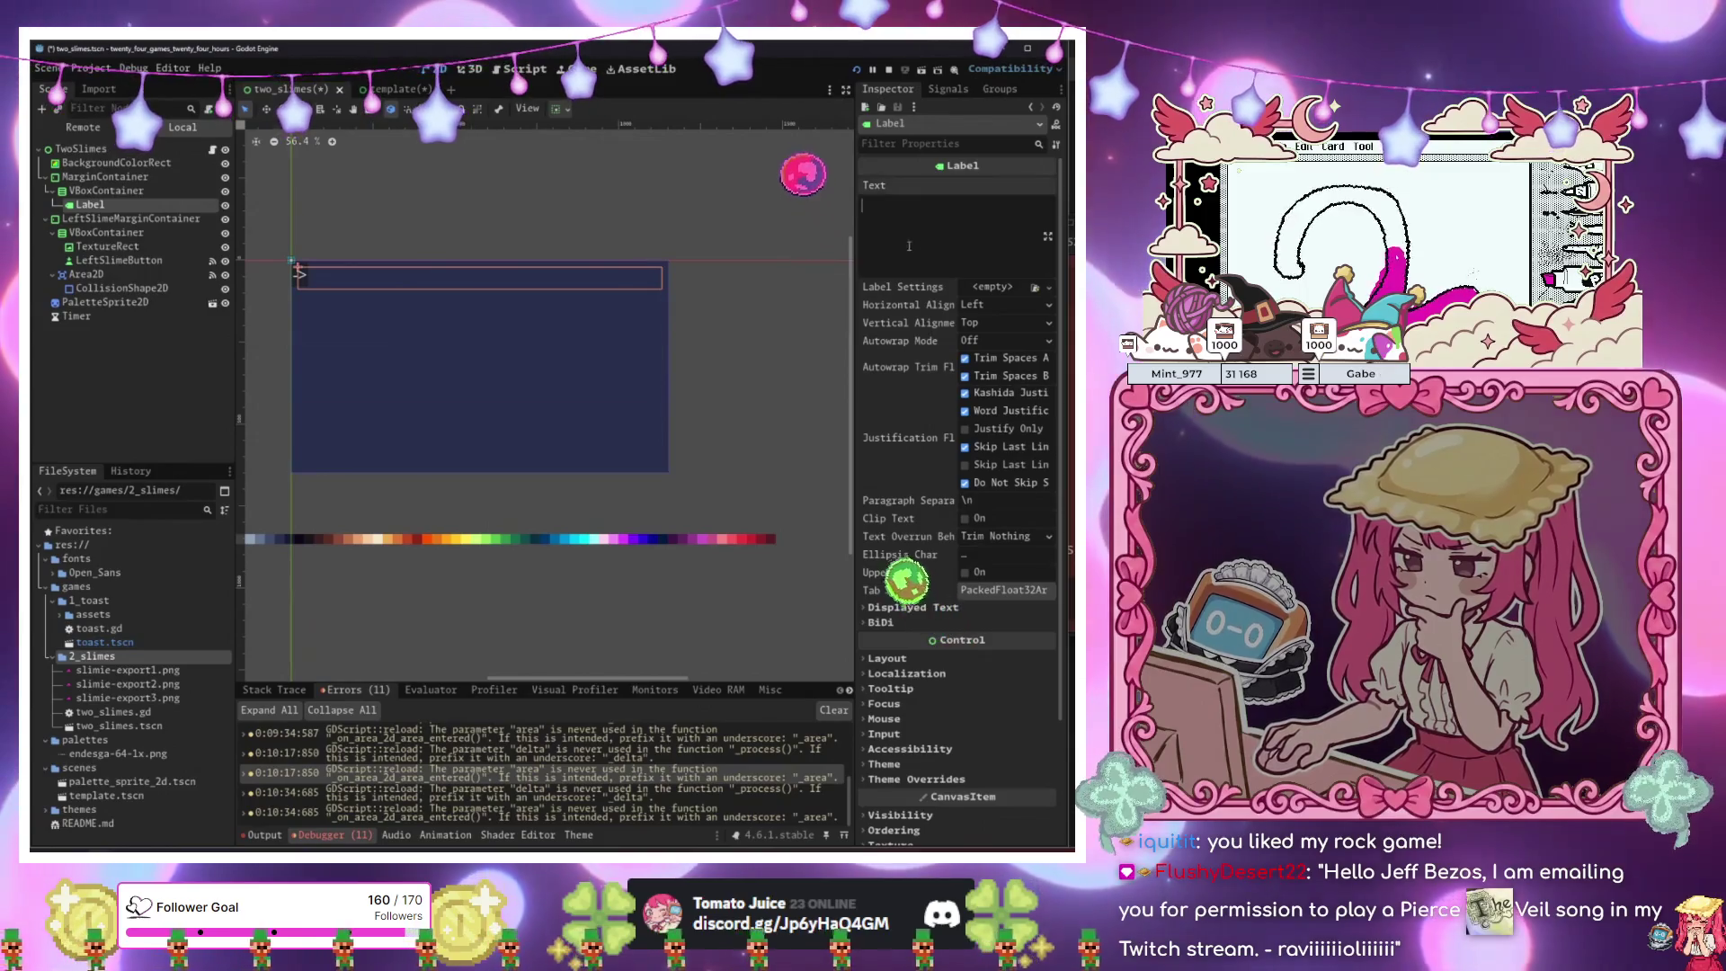
key(ctrl+F3)
click(604, 366)
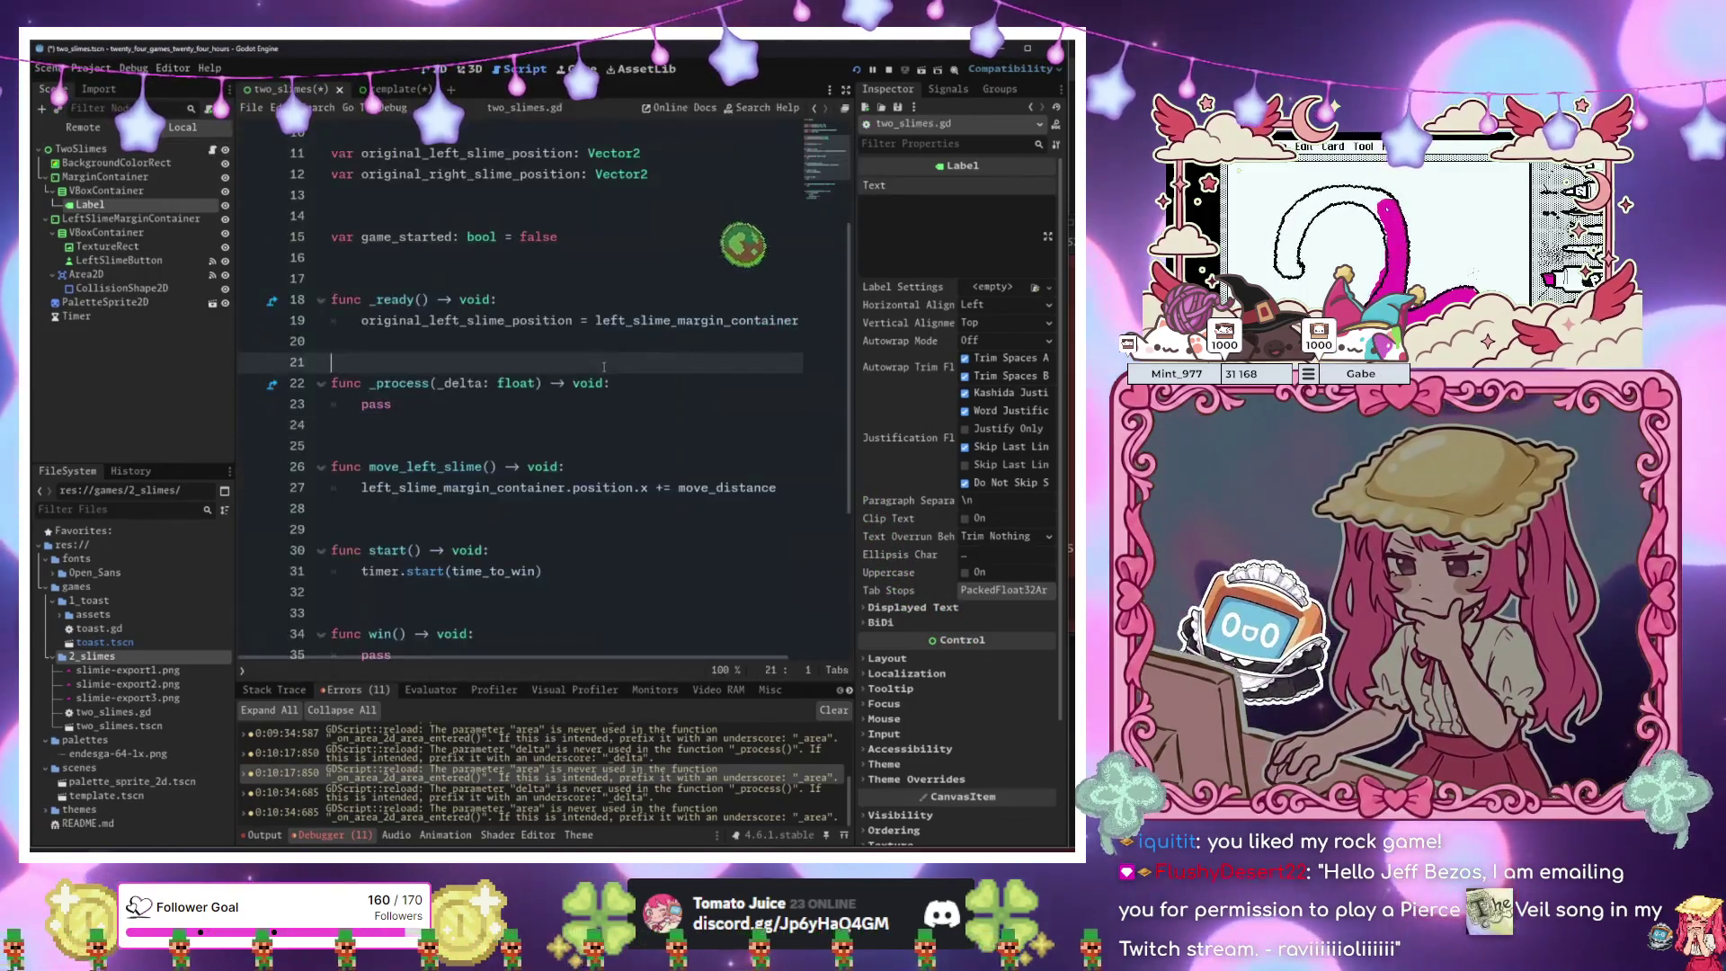
- Drag the TimerLabel node into the script to create a timer_label reference at line 10
click(539, 425)
click(515, 401)
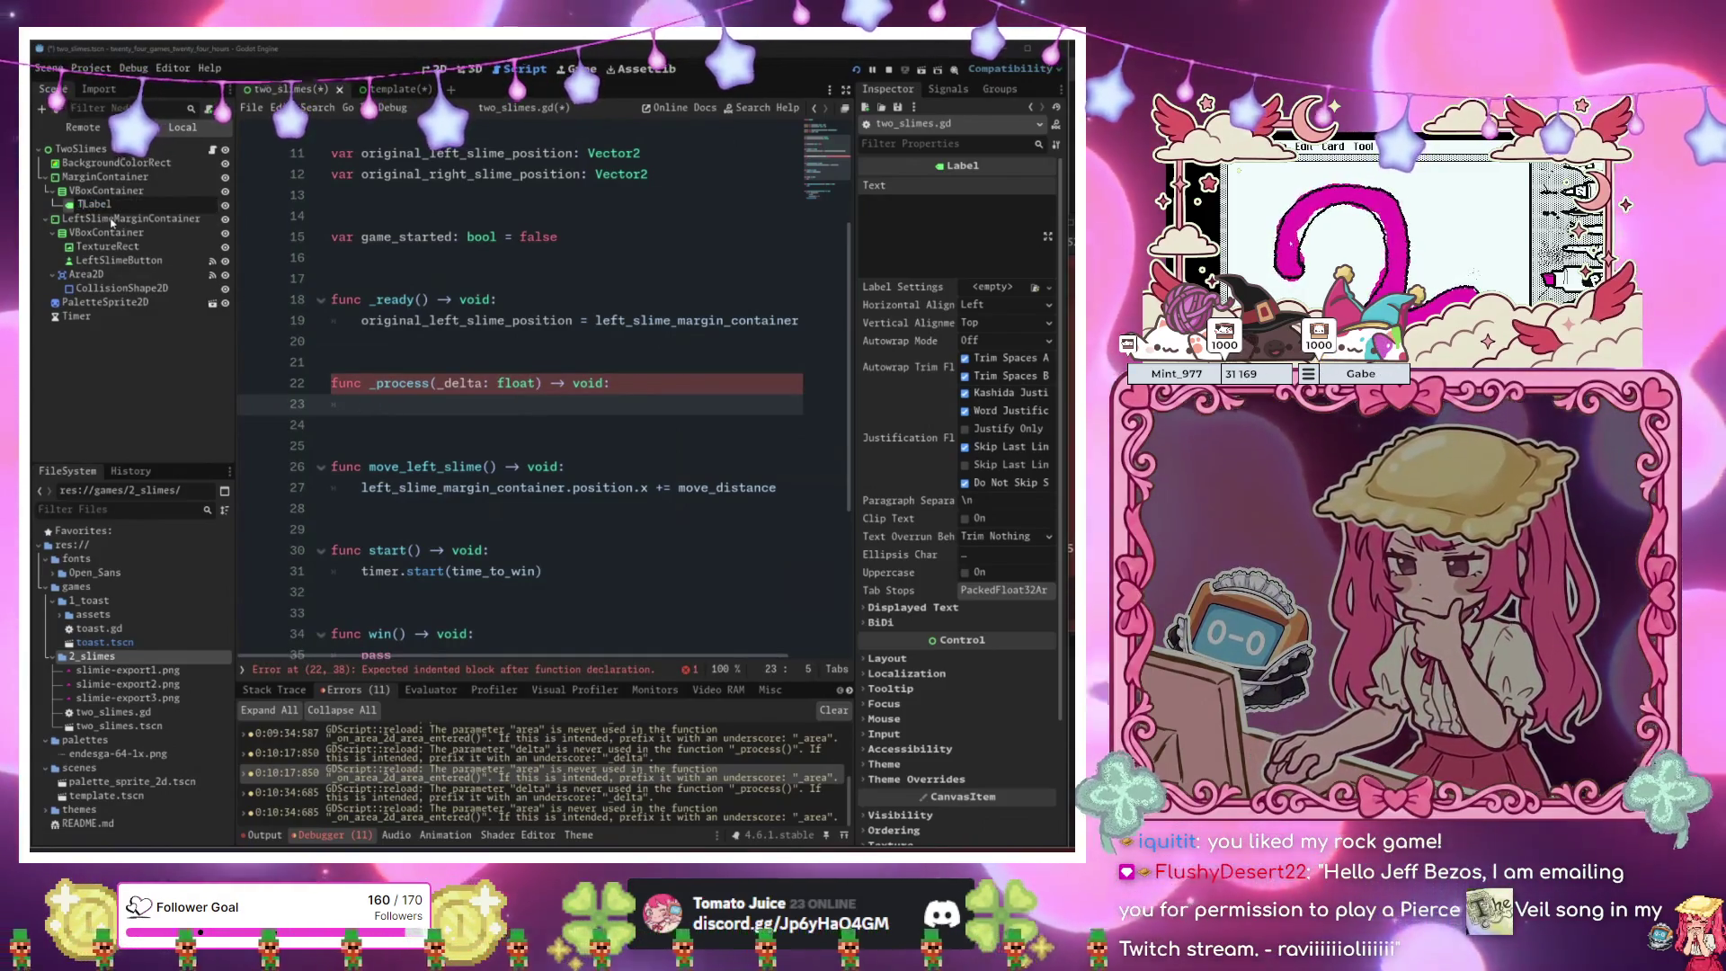
click(106, 205)
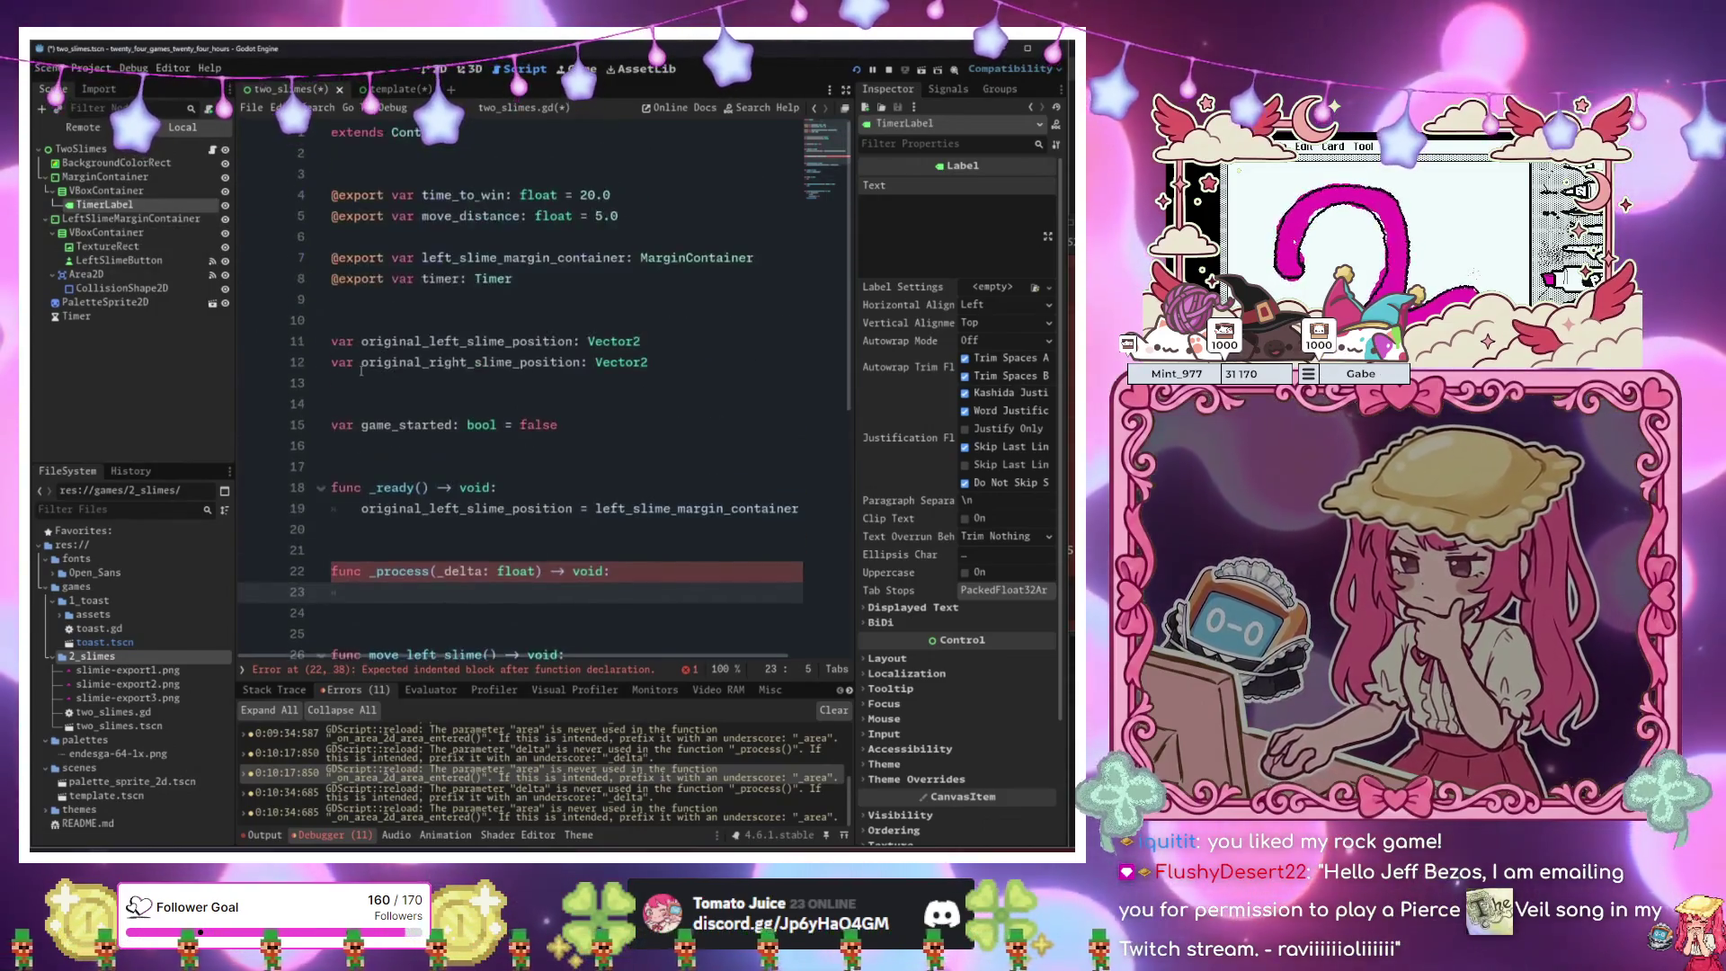
mouse_move(104, 205)
mouse_down()
mouse_move(288, 270)
mouse_move(449, 281)
mouse_move(463, 320)
mouse_move(460, 303)
mouse_up()
- In _process, write timer_label.text = timer.time_left using autocomplete
scroll(544, 351, down, 3)
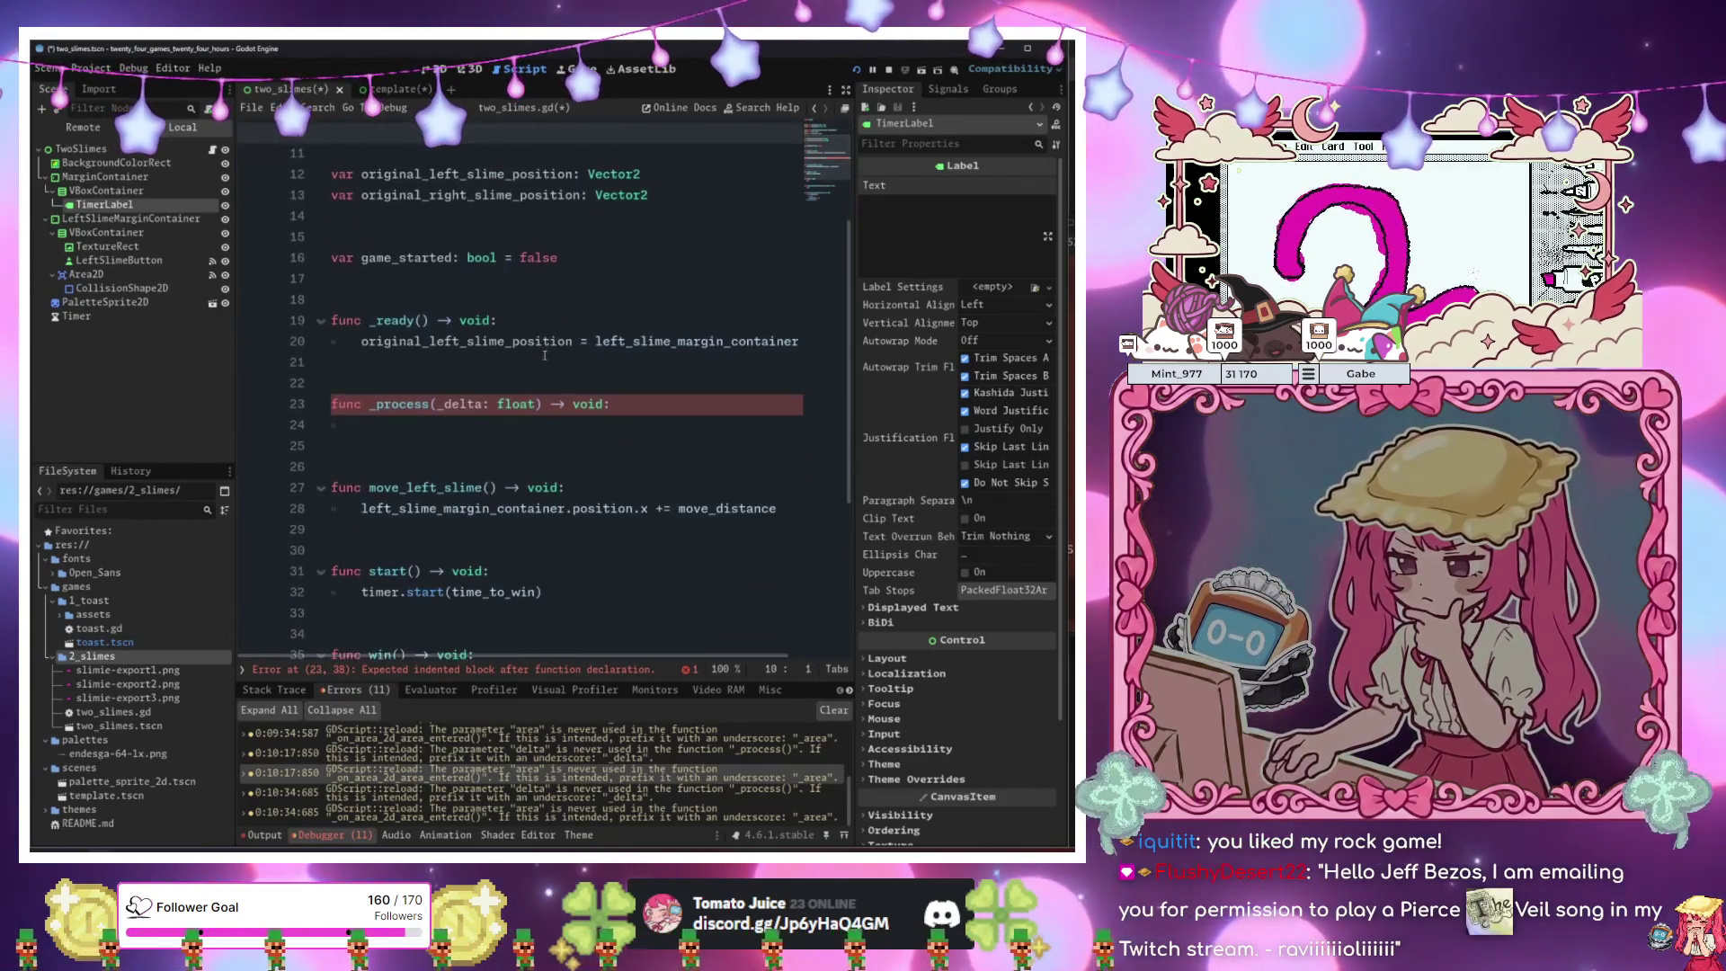
click(551, 426)
text(timer_label.te)
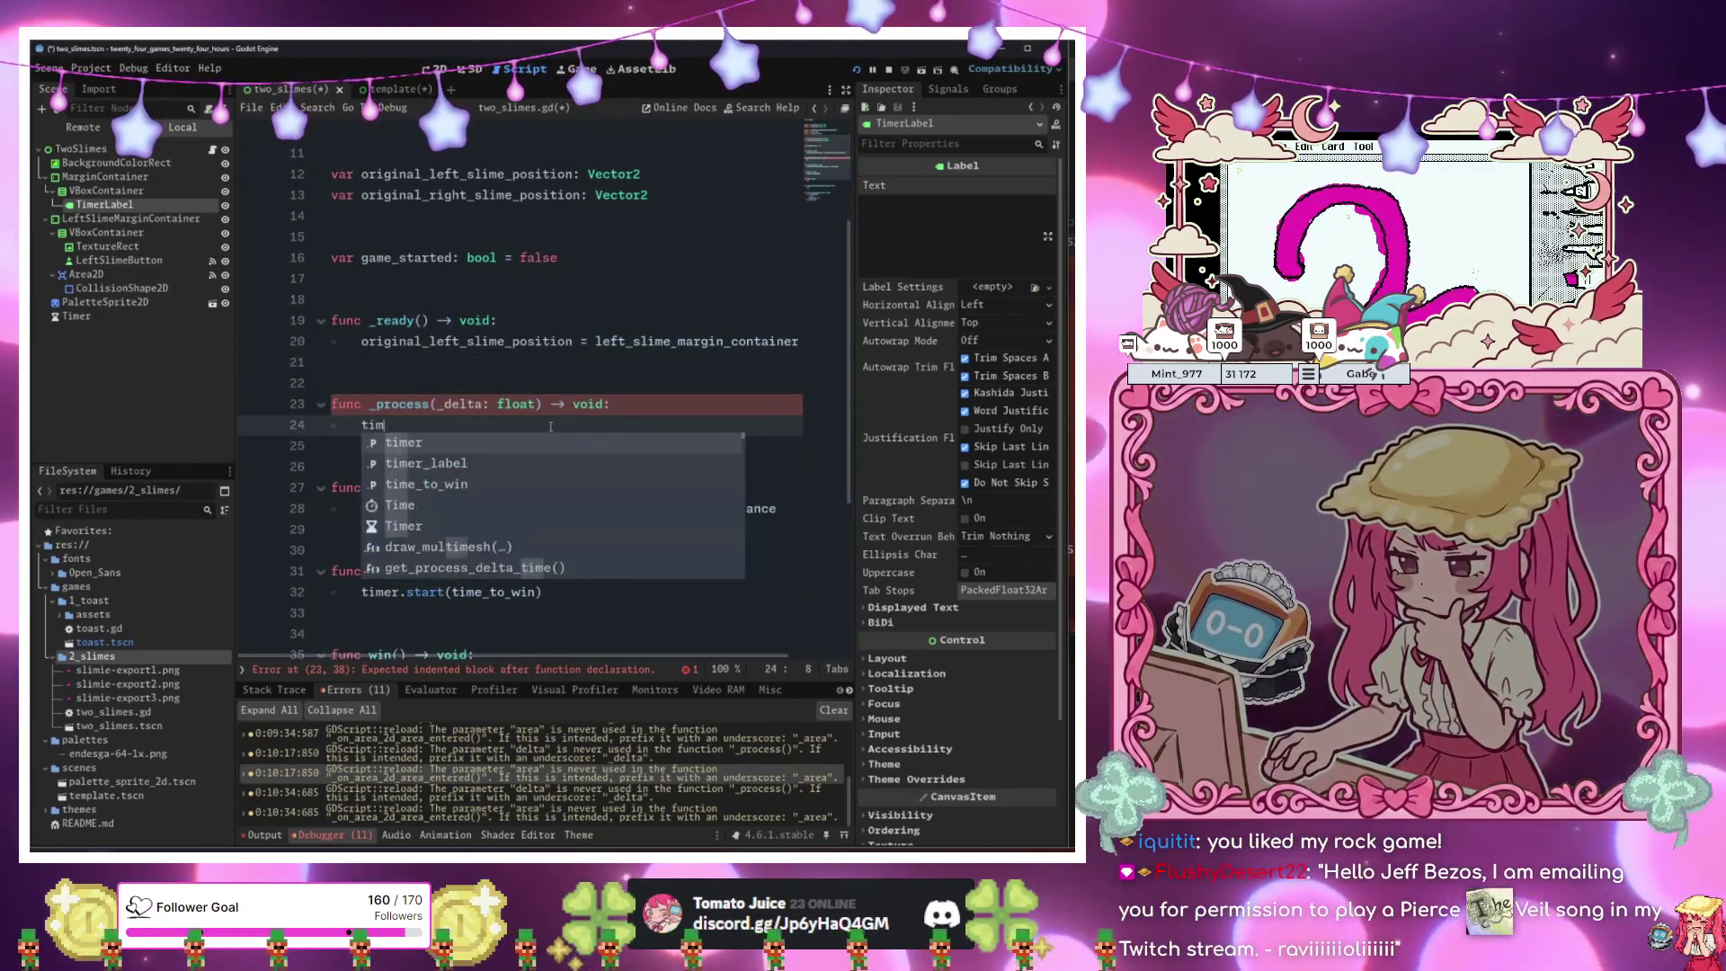
key(Return)
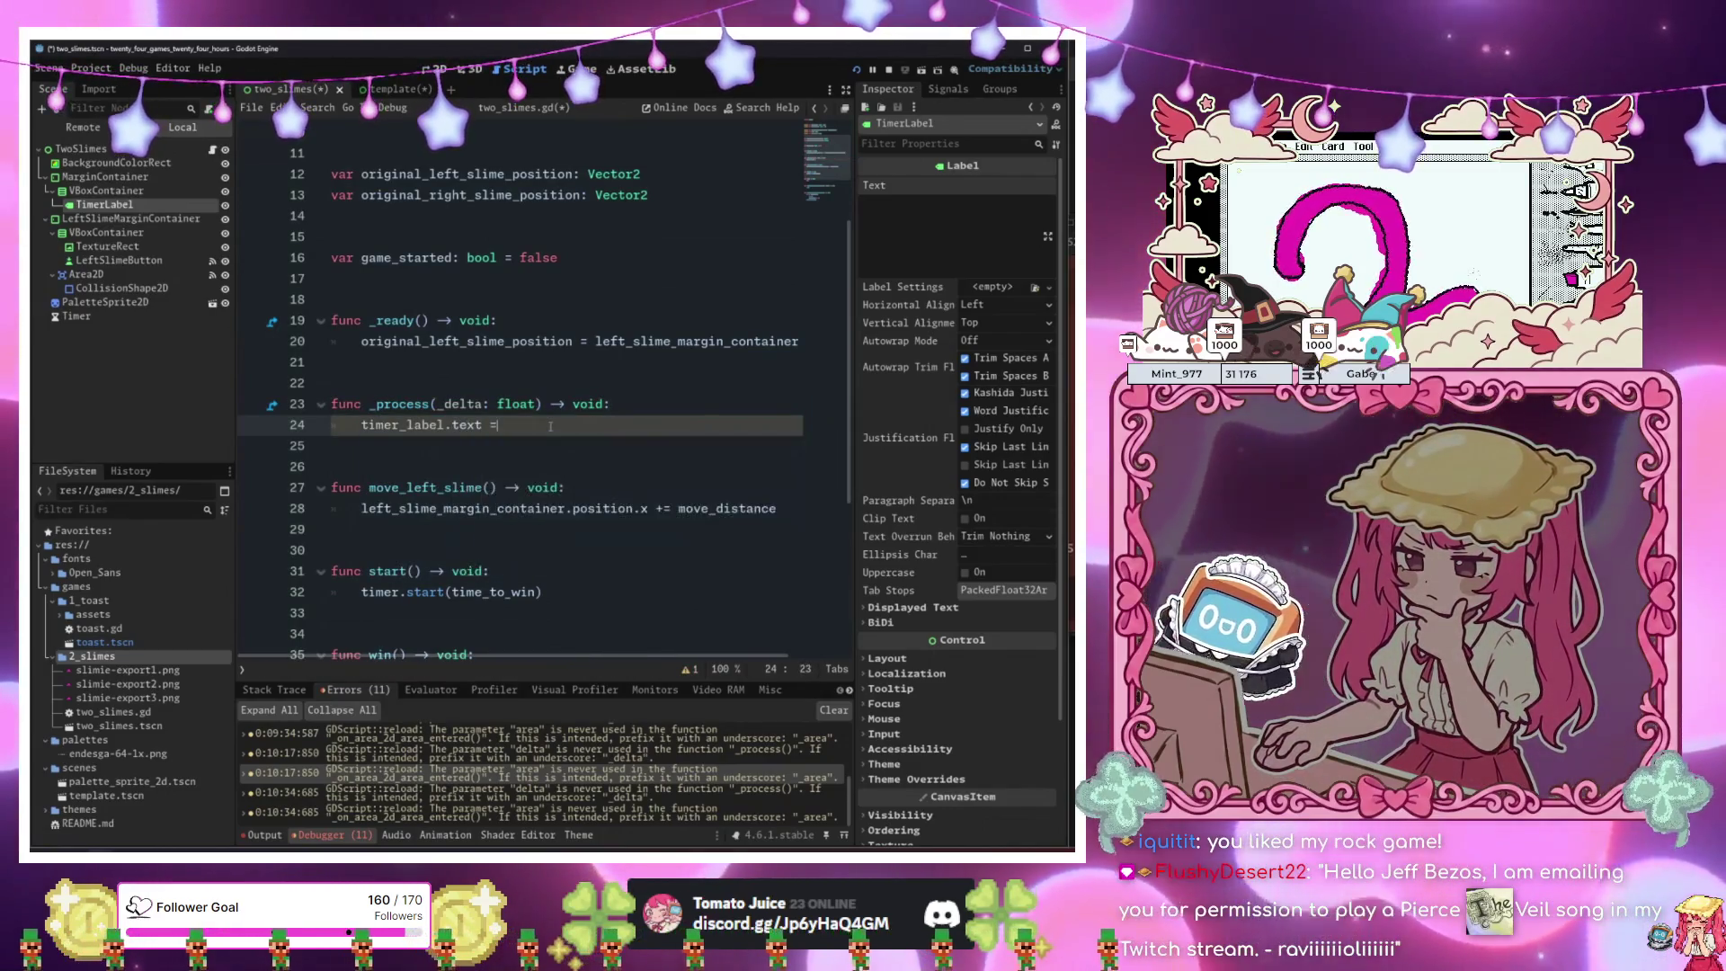
text(= timer.time)
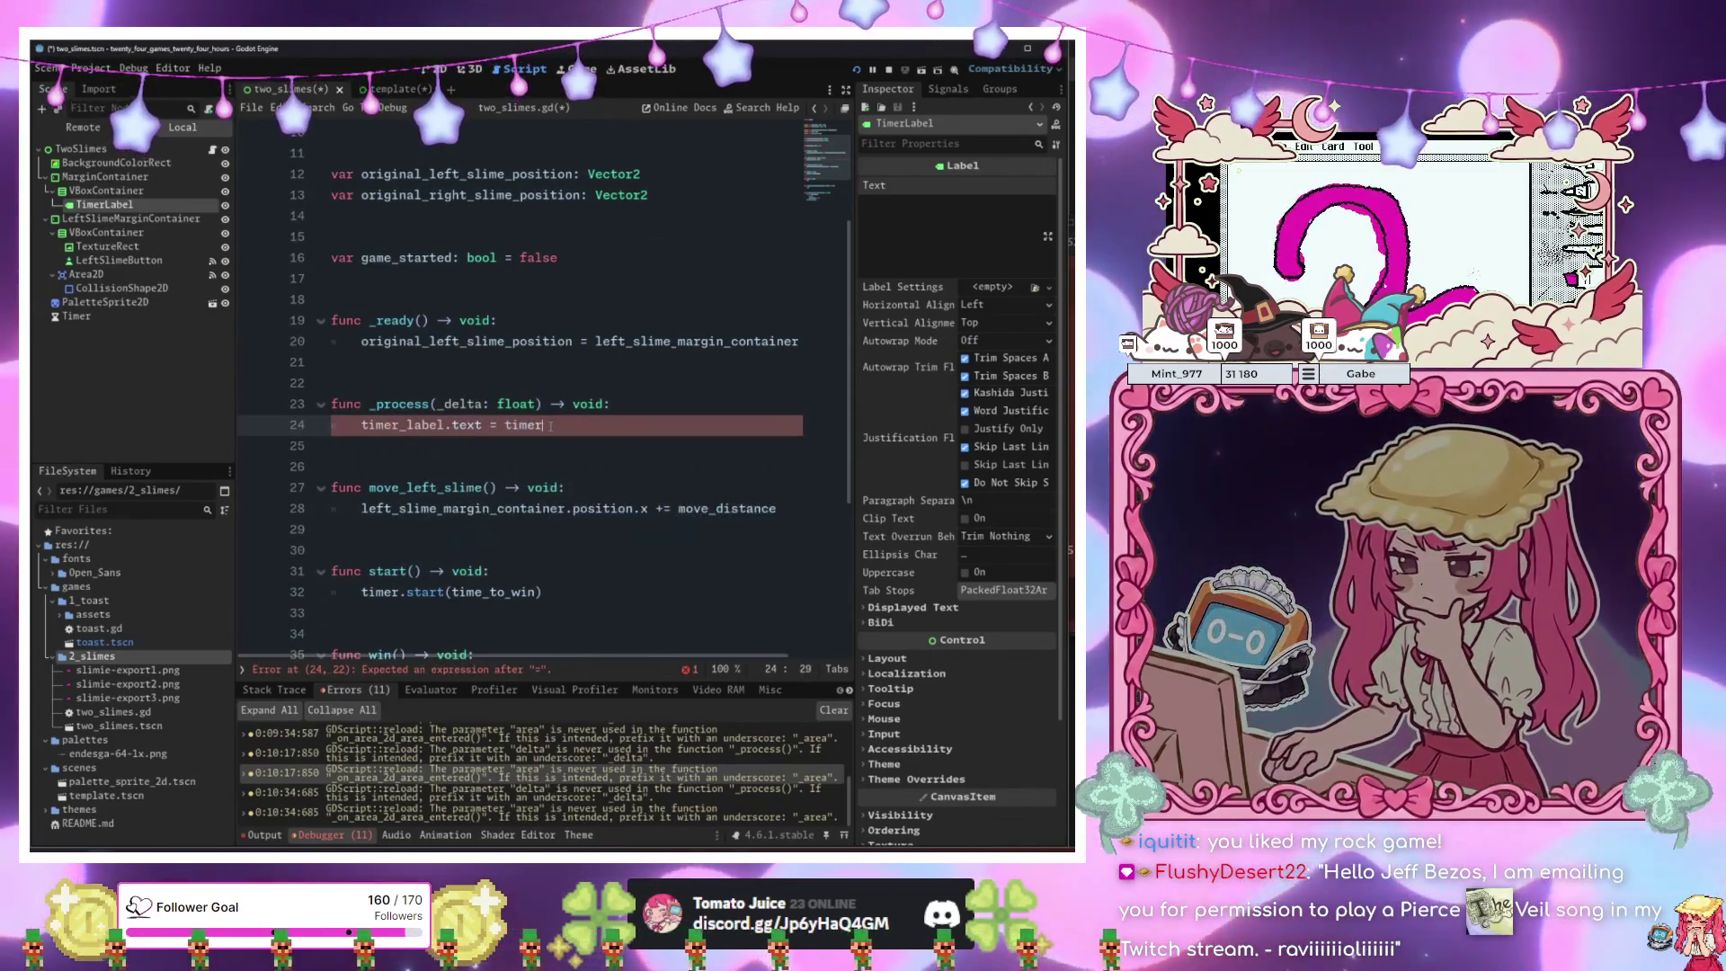
key(Down)
key(Return)
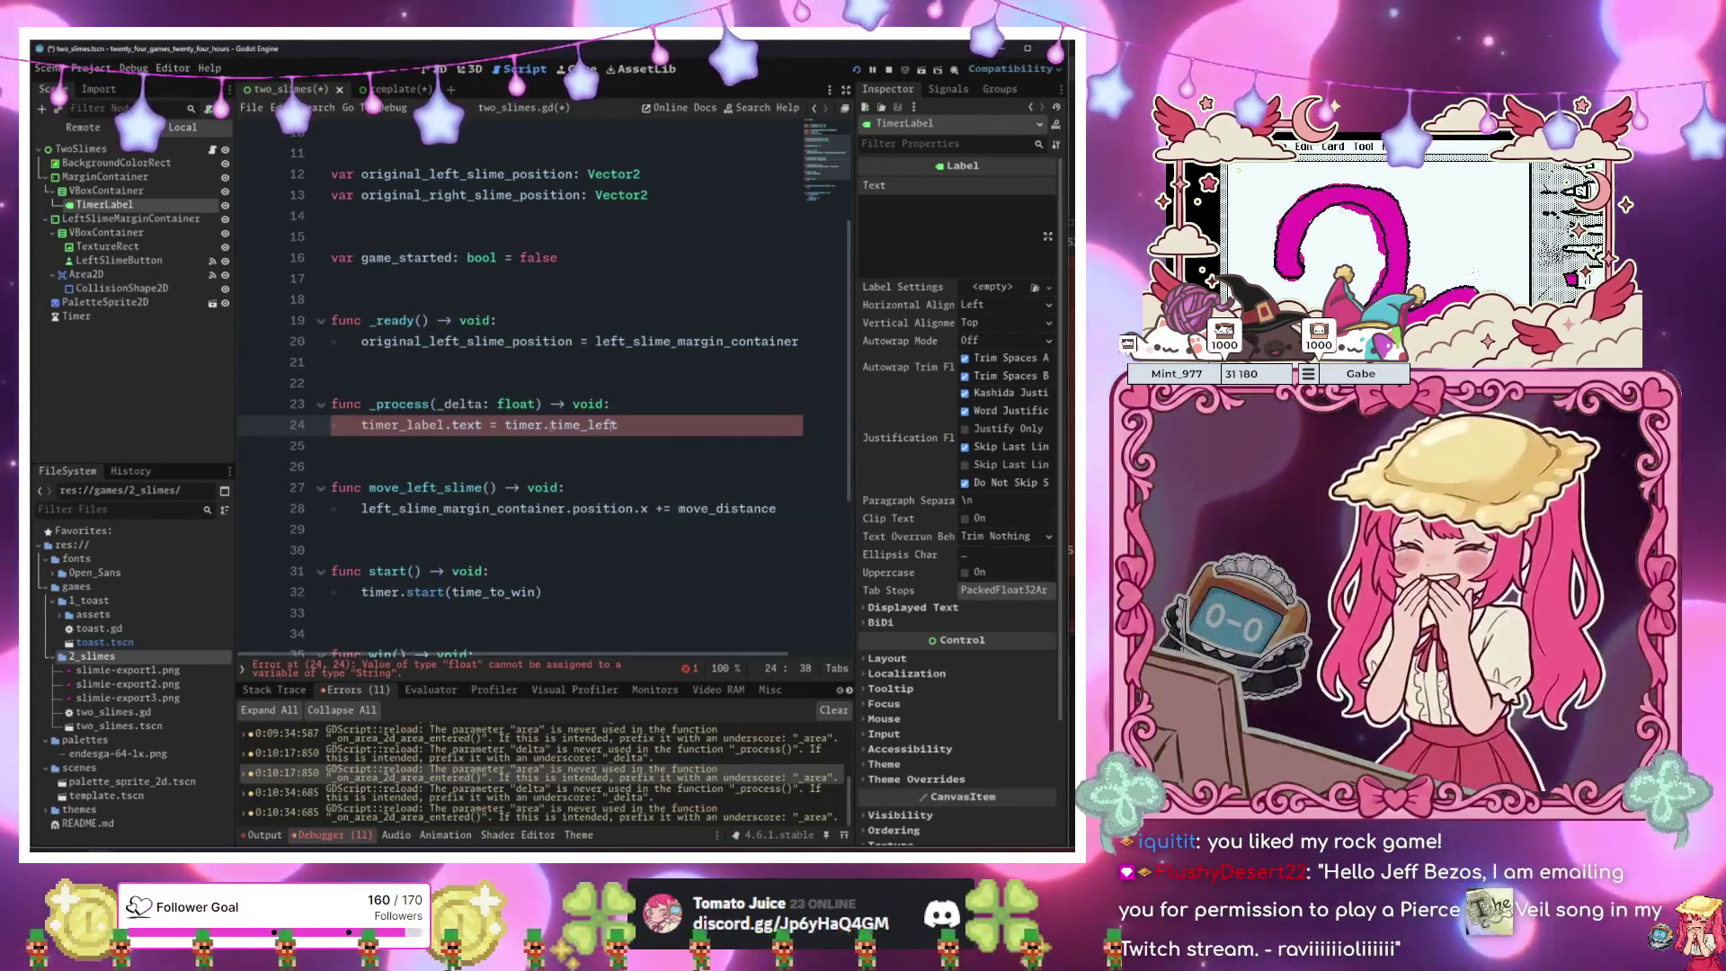
- Wrap timer.time_left in floor() and str(), then run the scene with F6
key(Right)
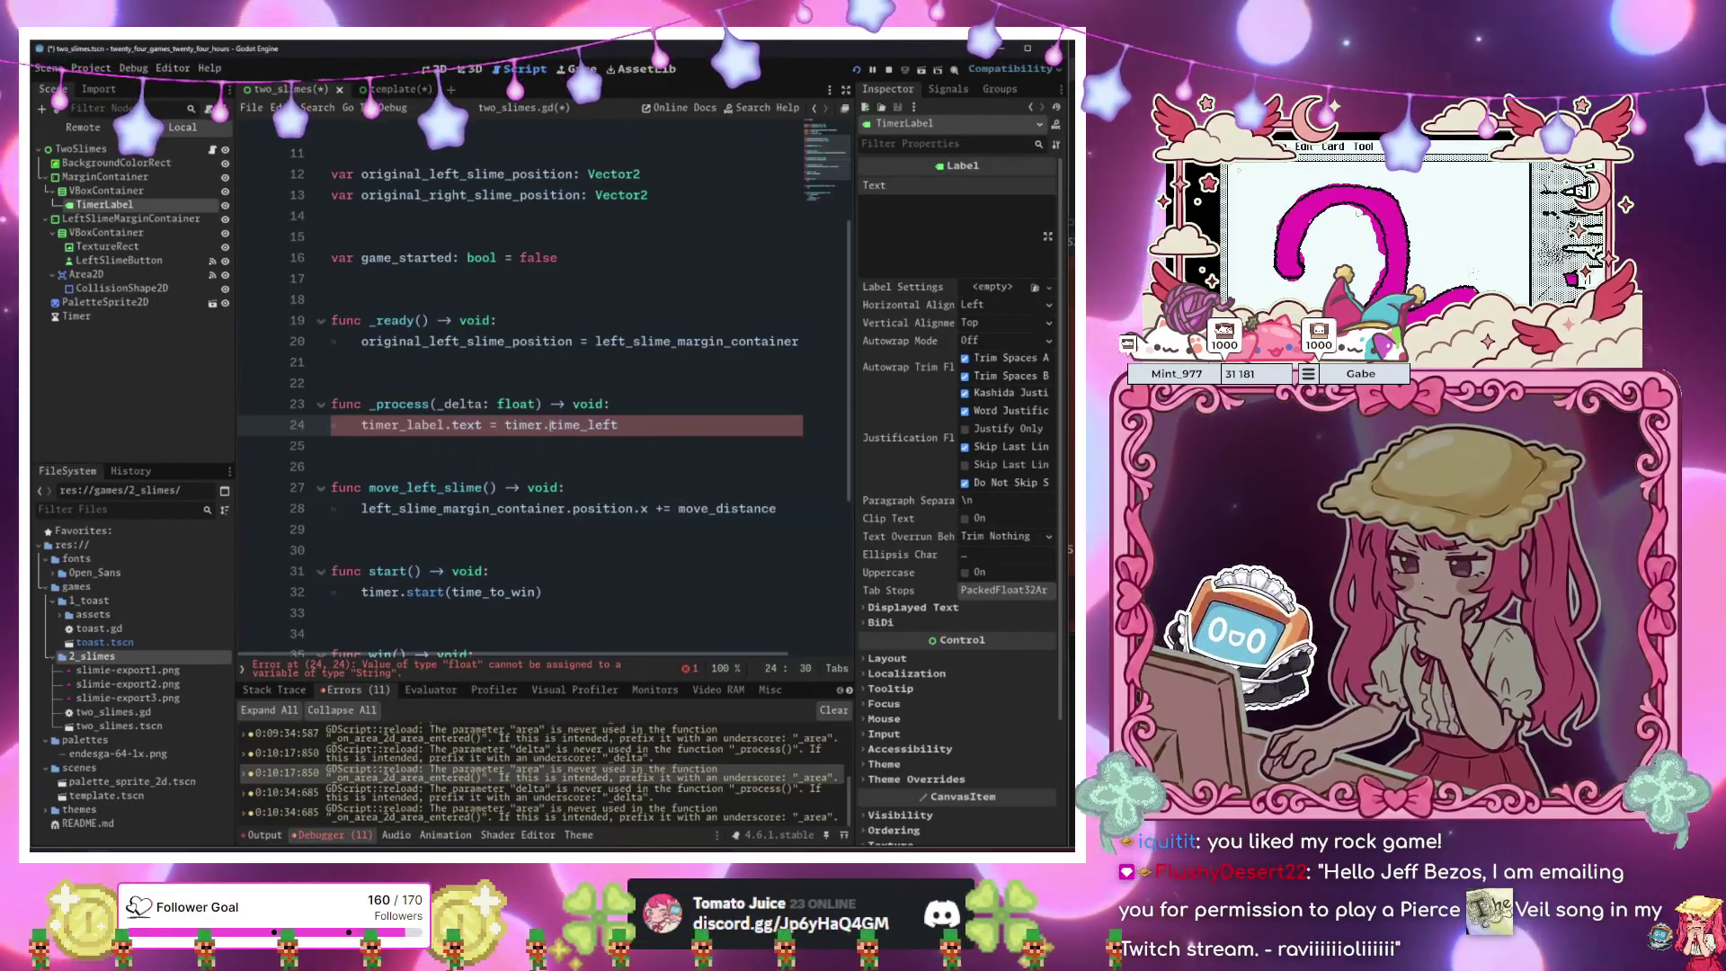
text(floor()
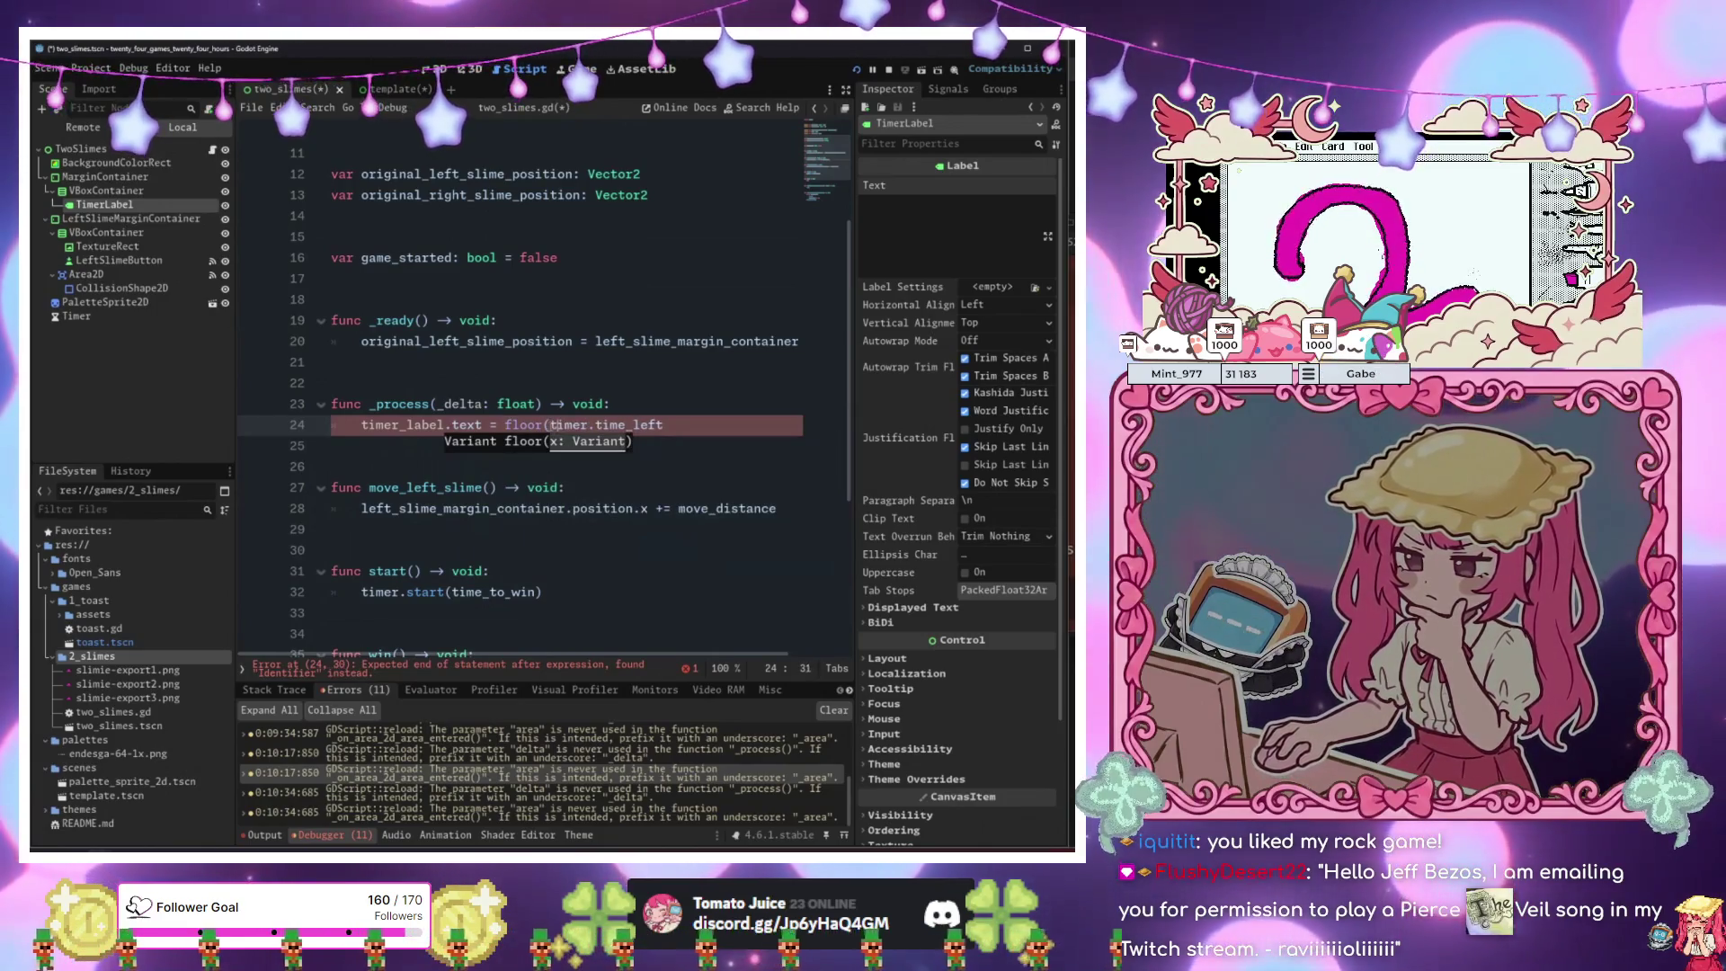
key(Delete)
key(End)
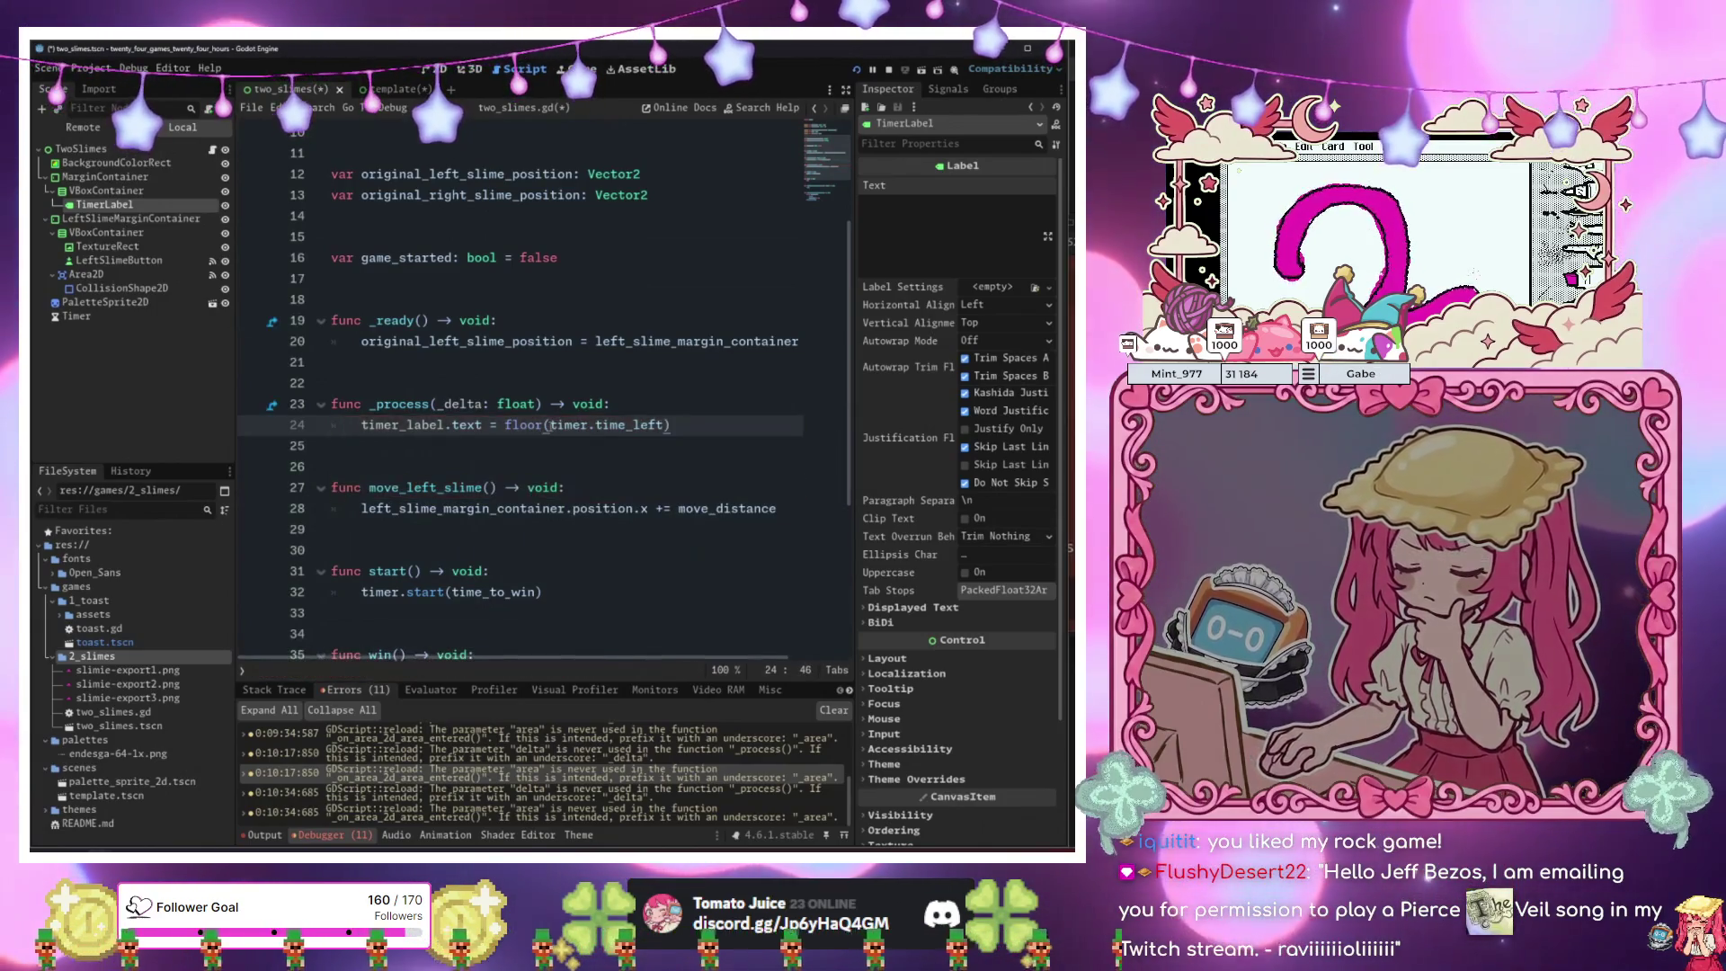
click(503, 424)
text(str()
key(End)
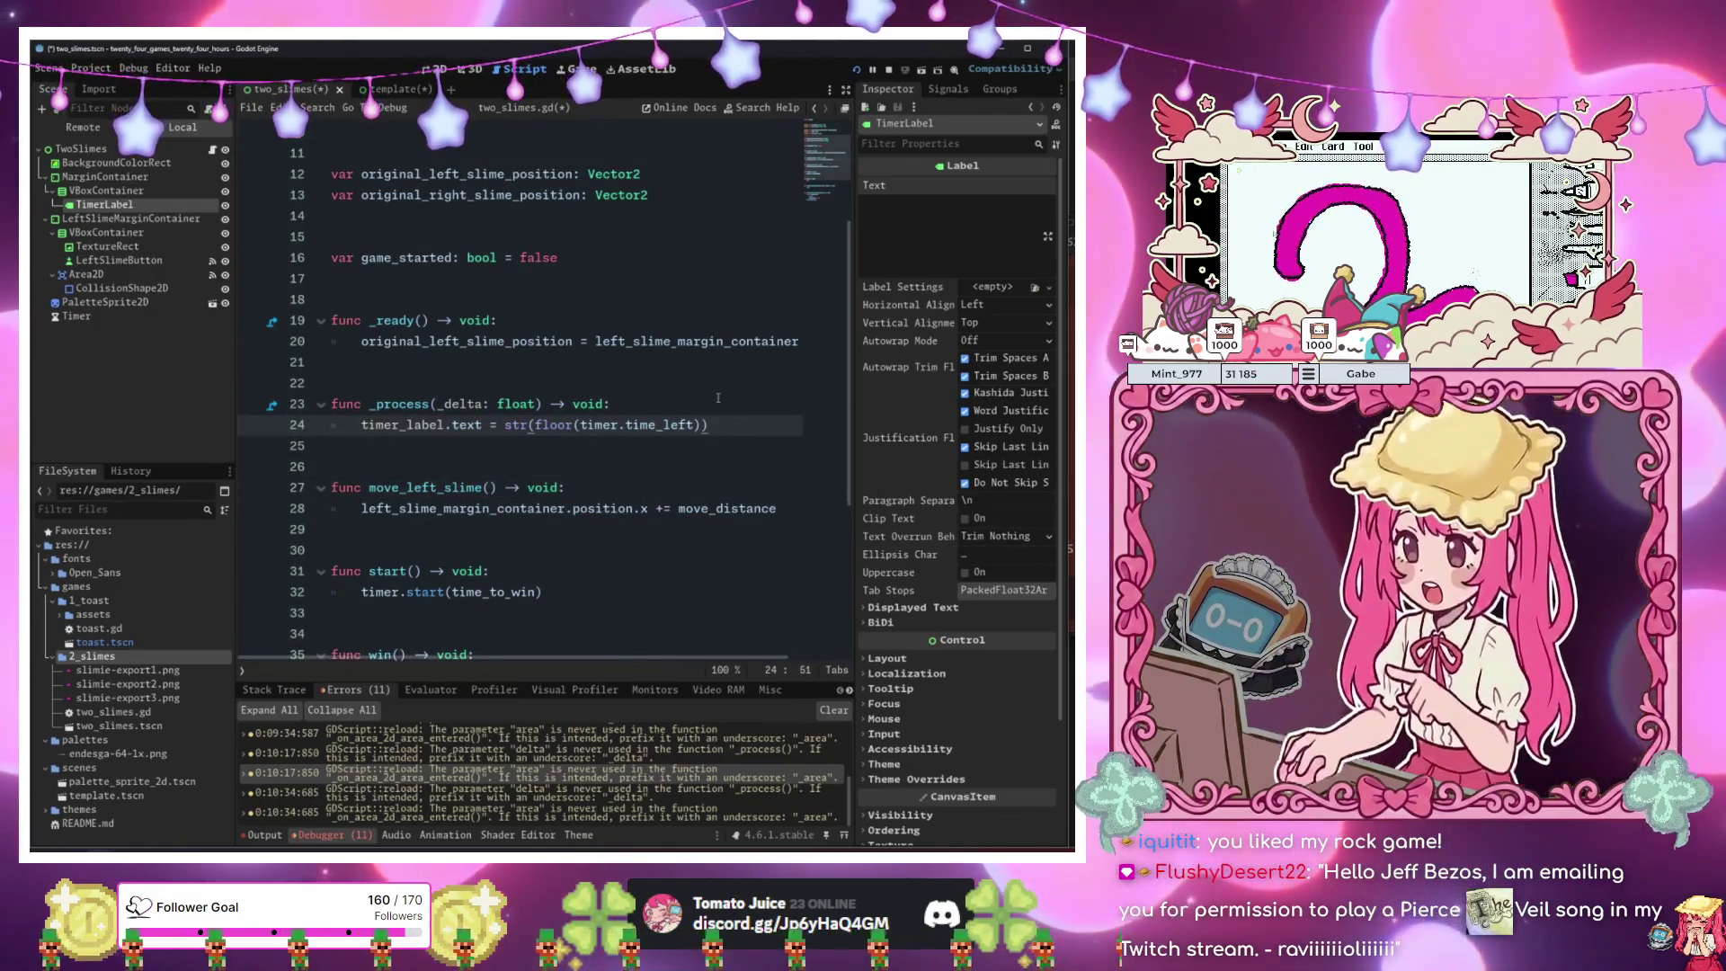
key(F6)
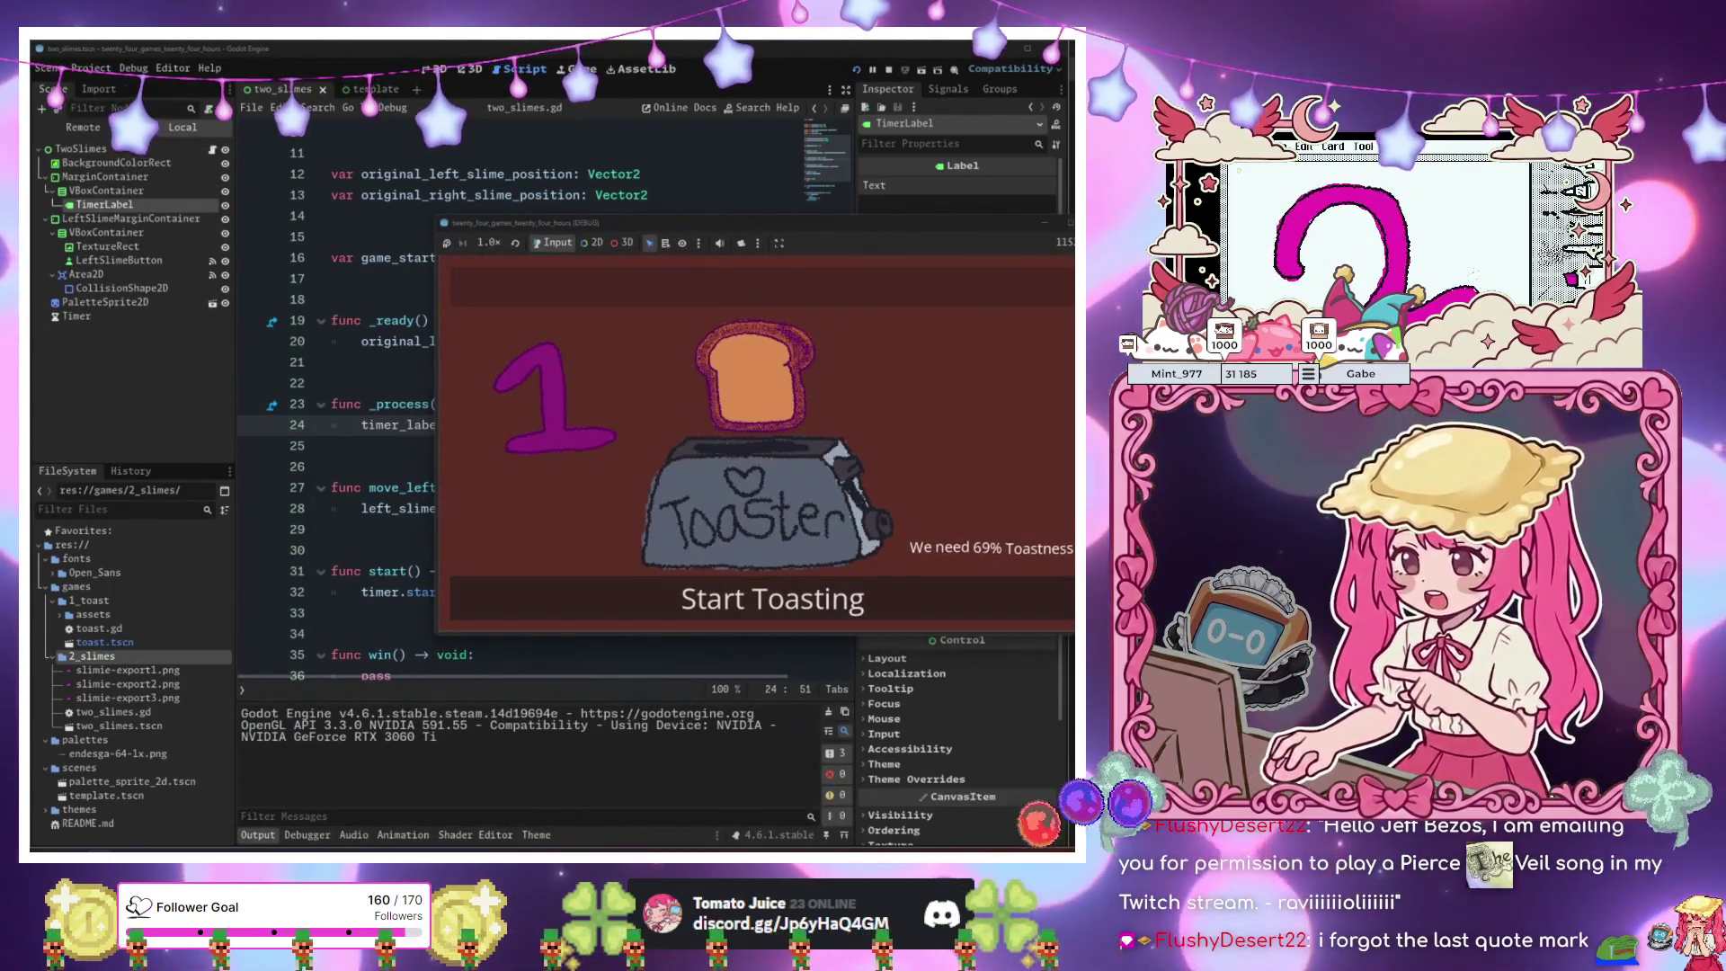
- Stop the game, rerun the two-slimes scene with F6 to watch the countdown, then stop it
key(F8)
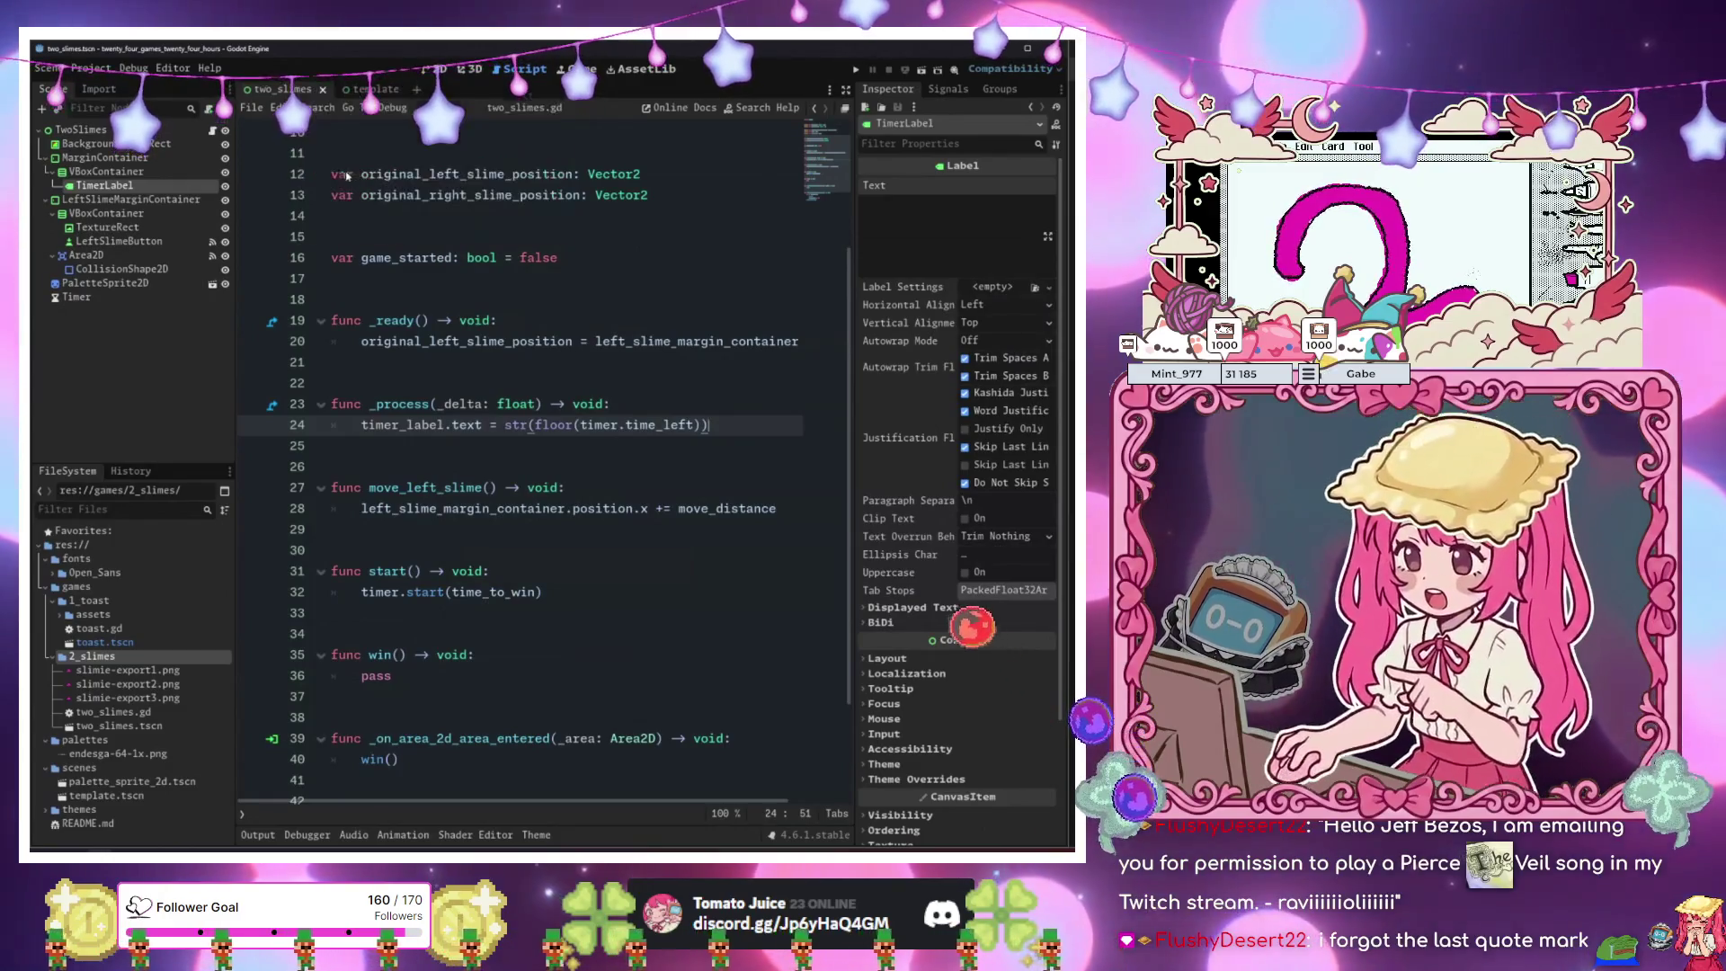
key(F6)
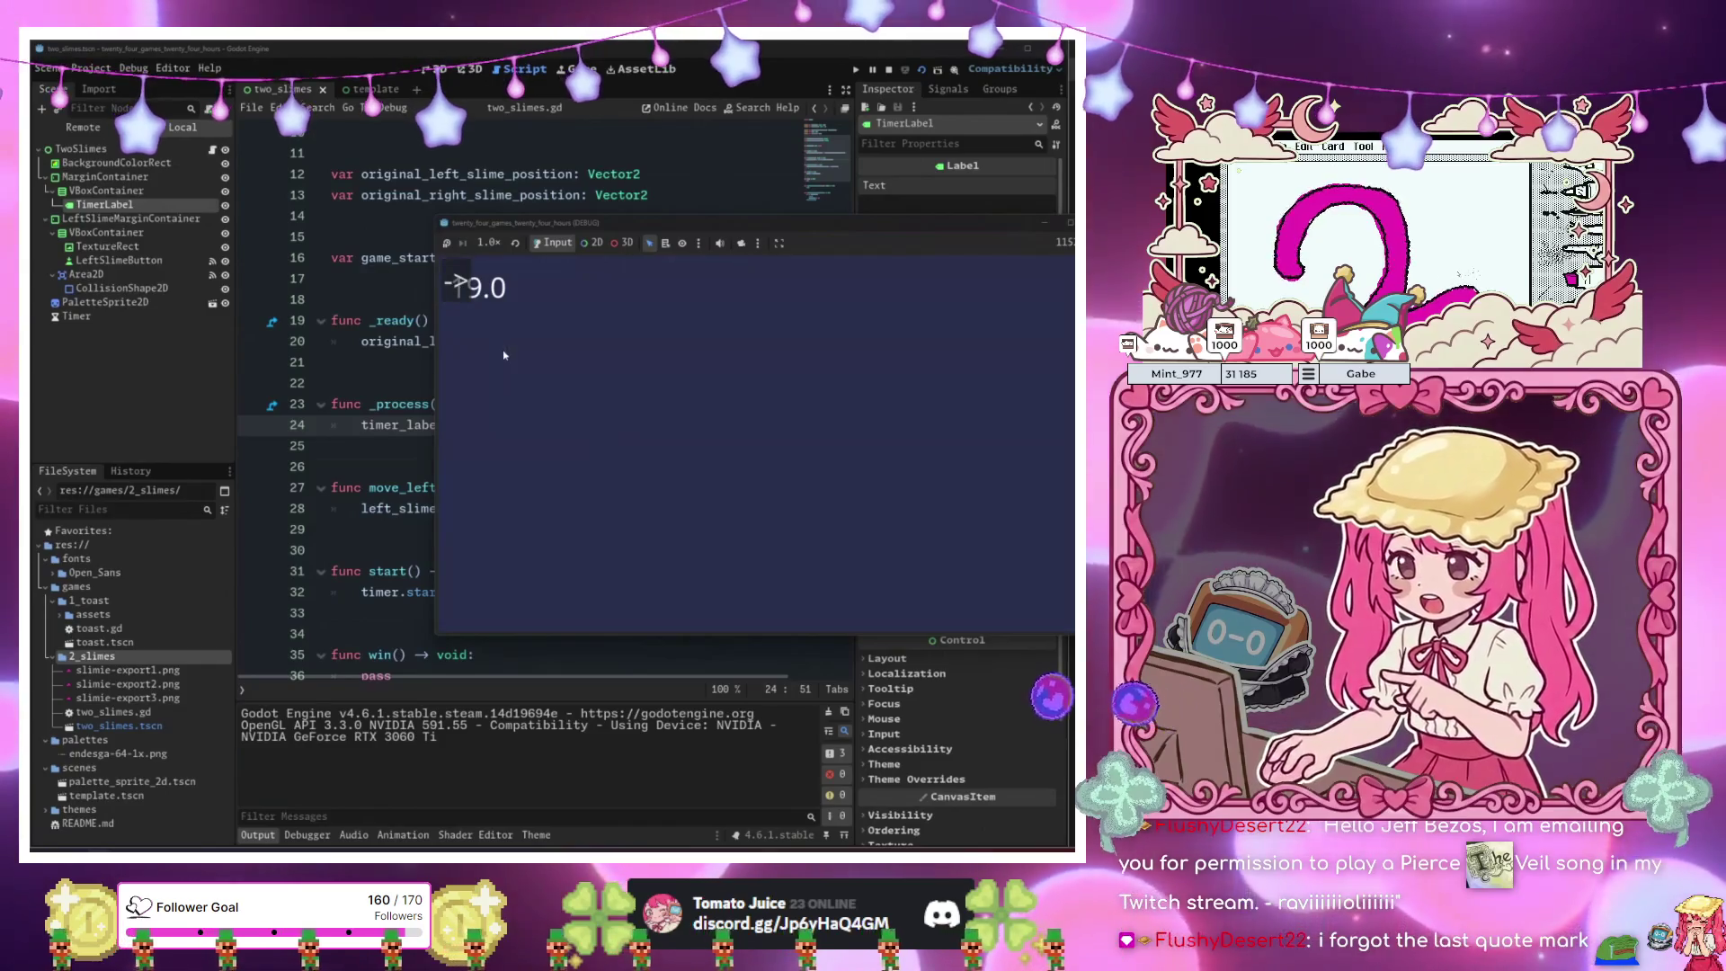
key(F8)
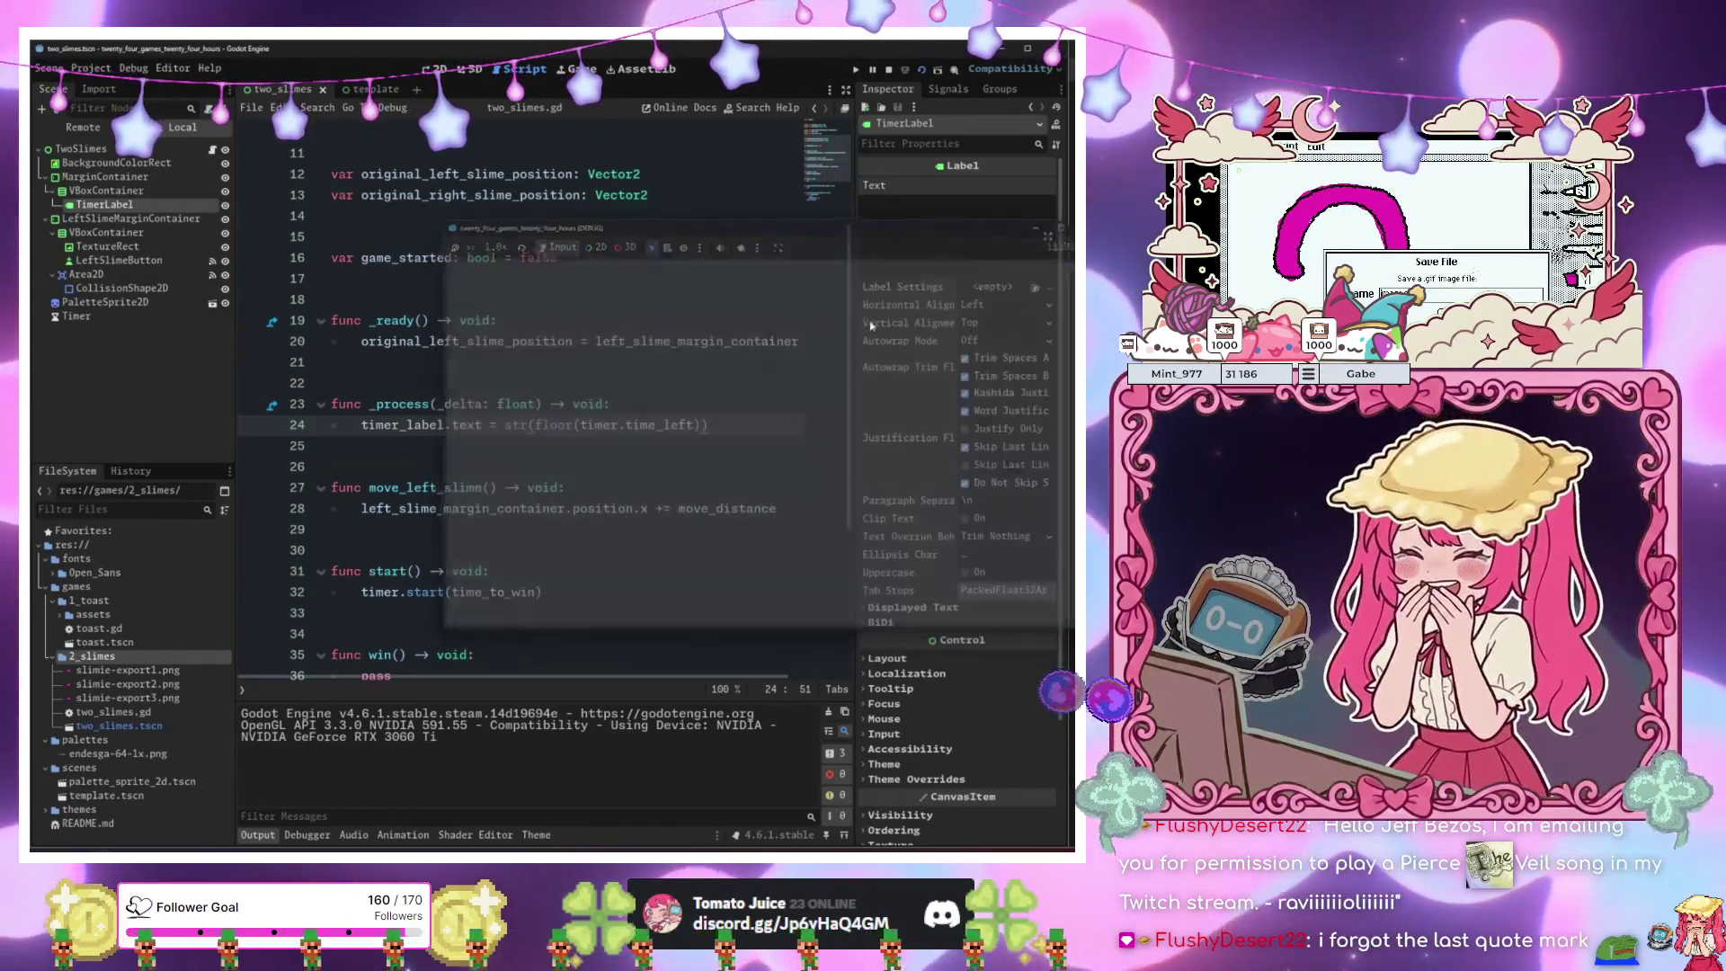
click(332, 383)
scroll(539, 450, up, 3)
- Edit the exported time_to_win value near the top of two_slimes.gd, then switch to GitHub Desktop
click(592, 195)
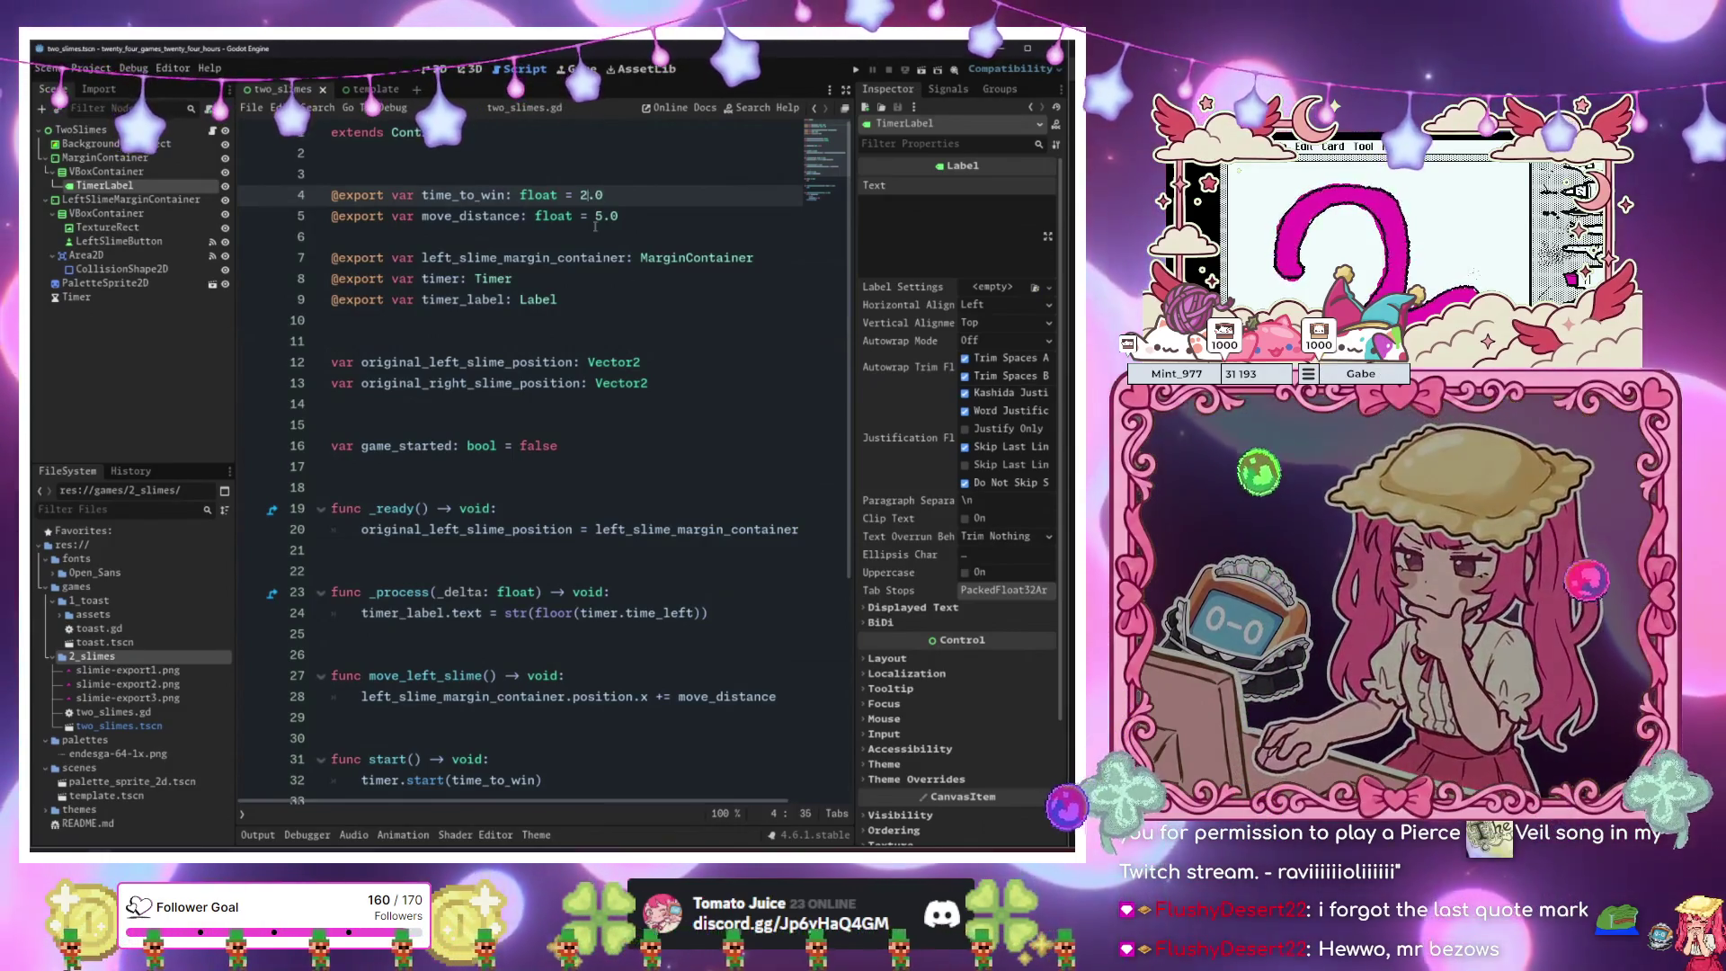
text(10)
scroll(532, 526, down, 5)
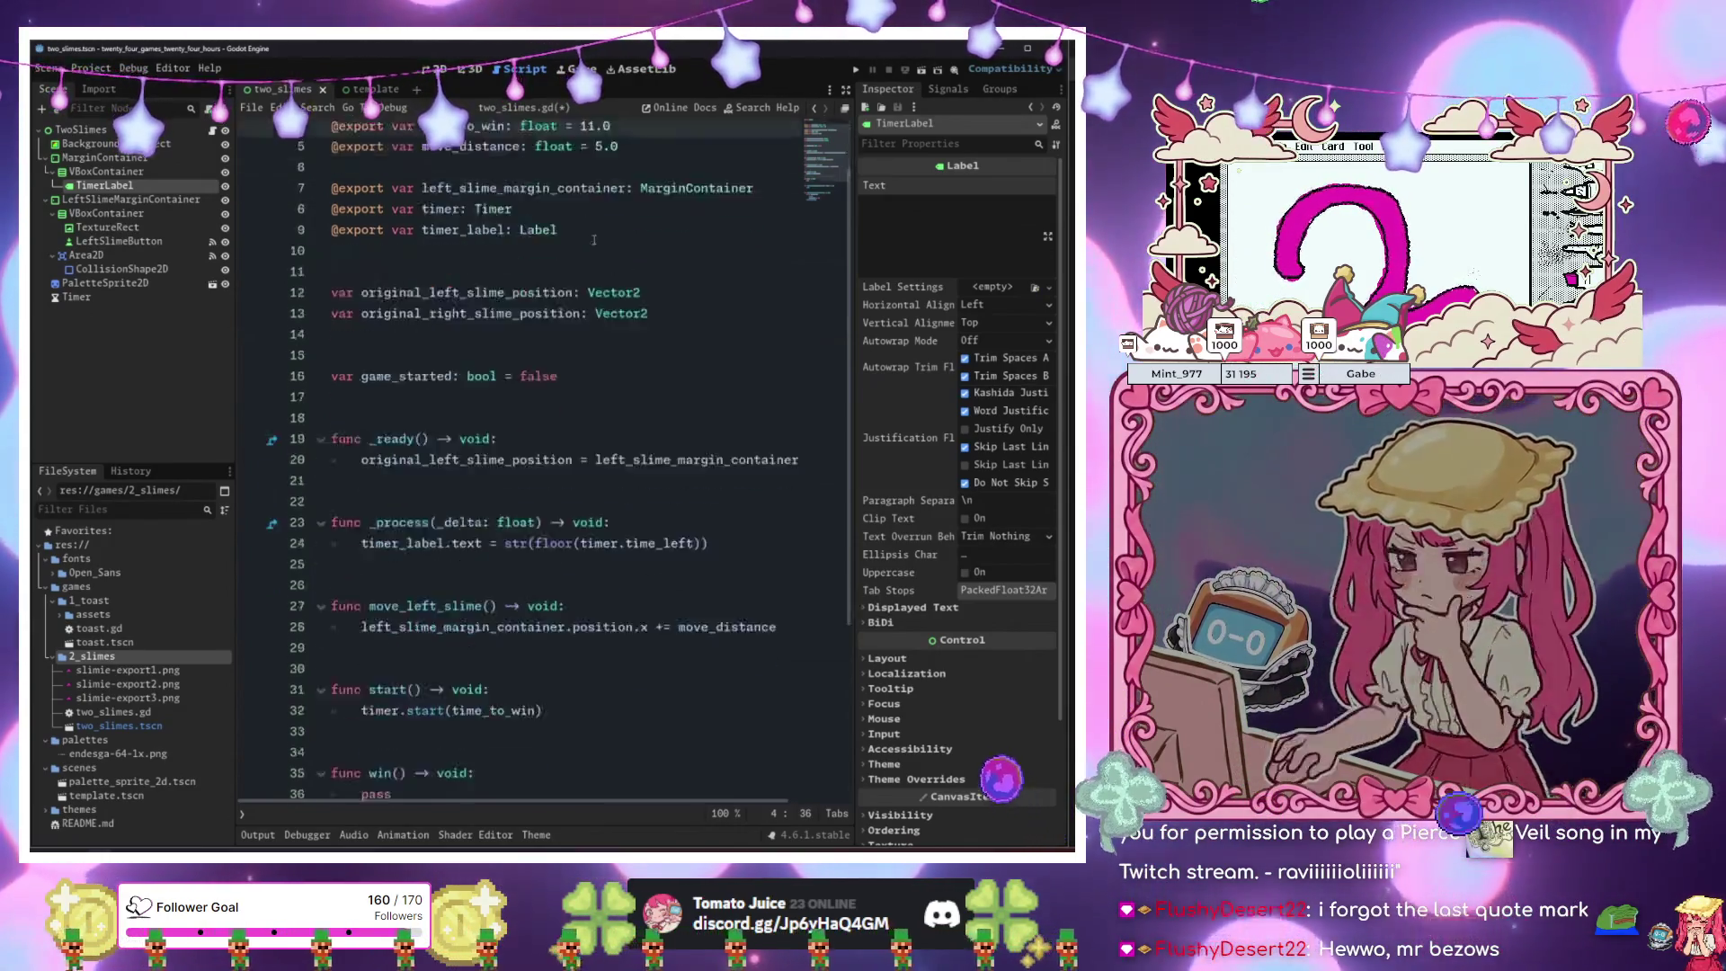
click(529, 760)
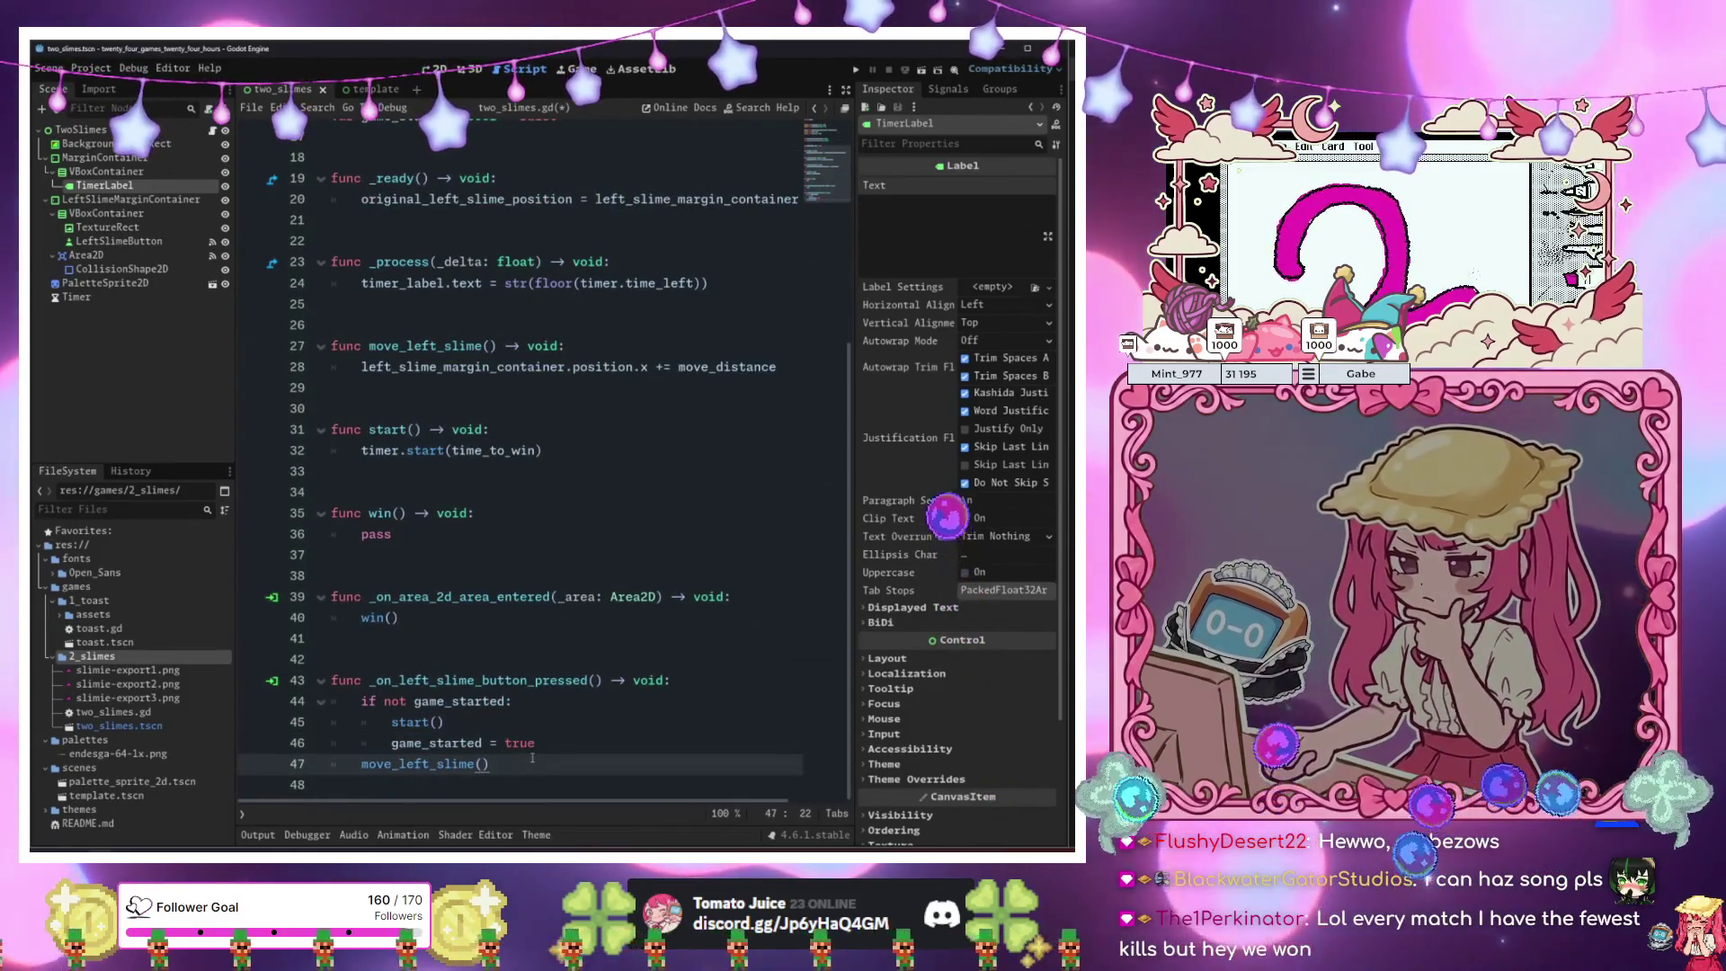
scroll(532, 751, up, 5)
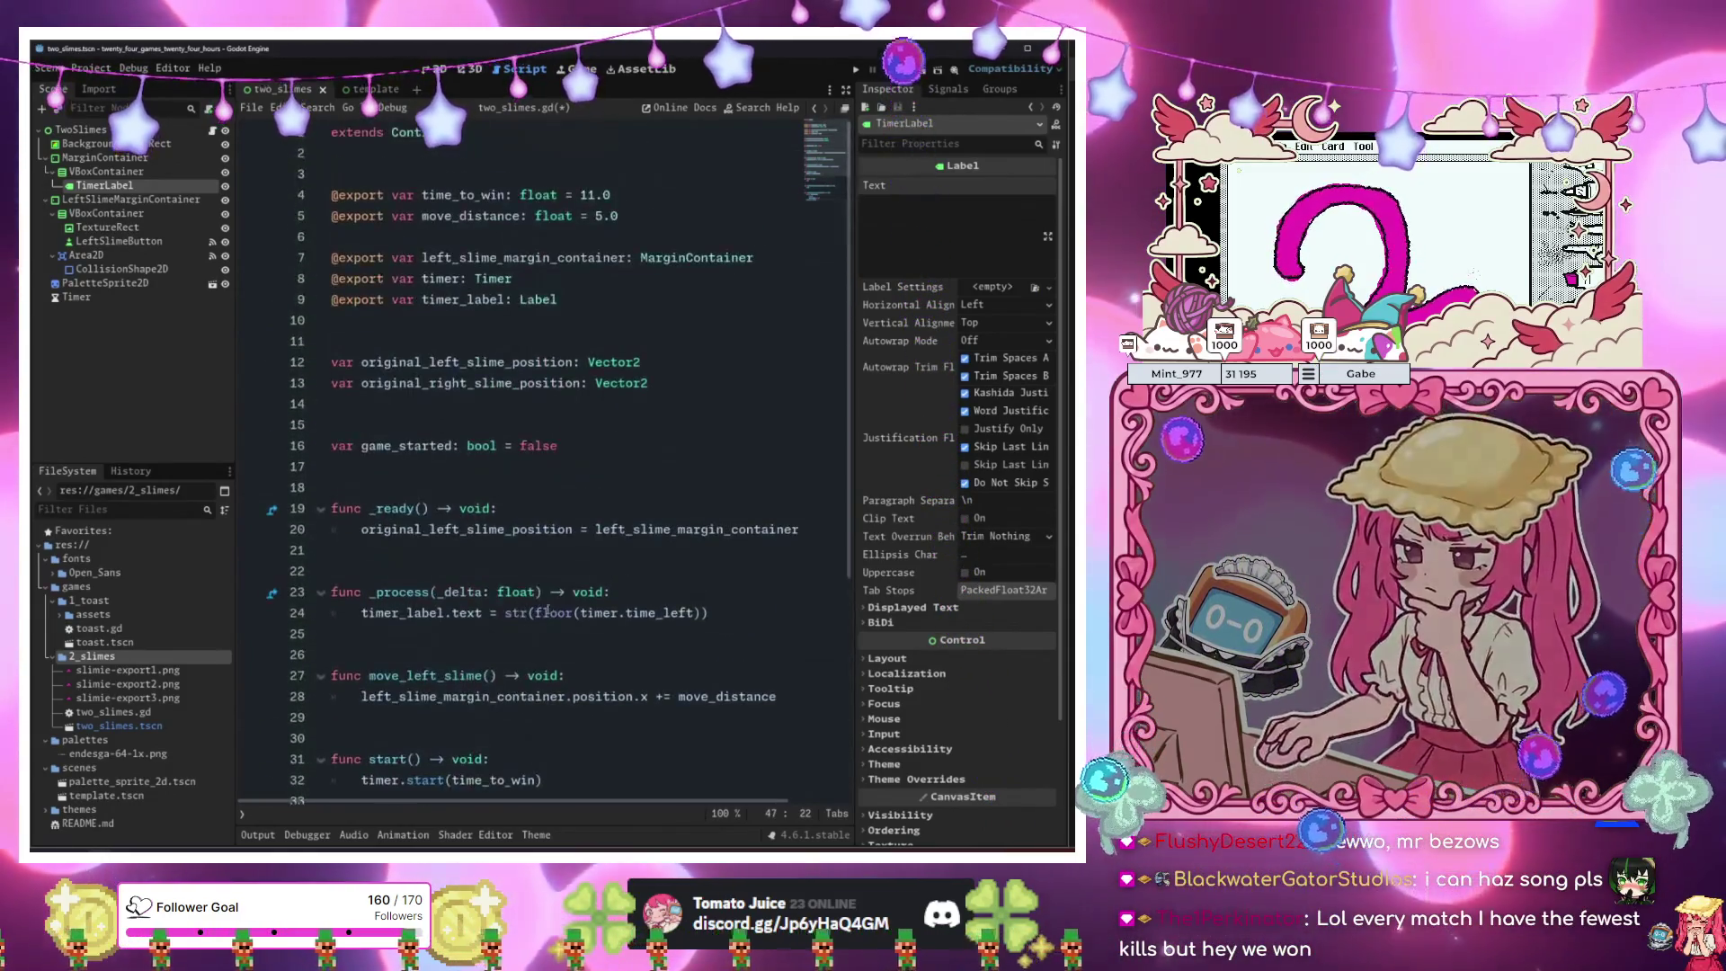
click(585, 195)
key(Down)
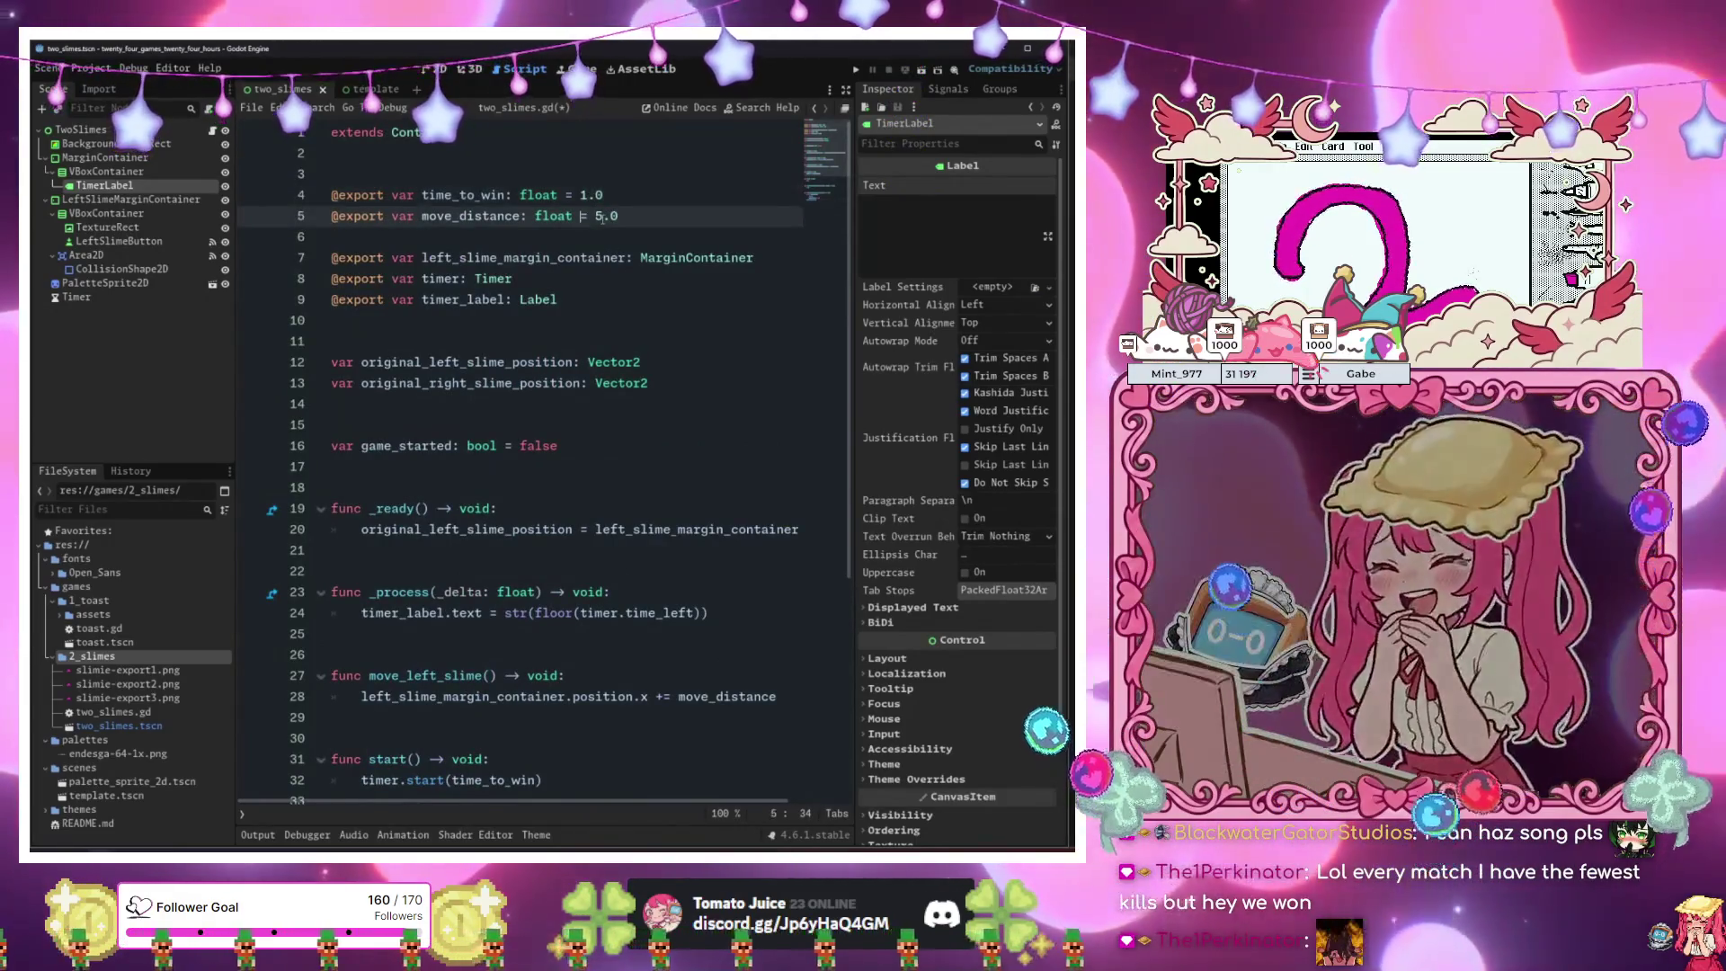
key(Up)
text(2)
scroll(601, 218, down, 6)
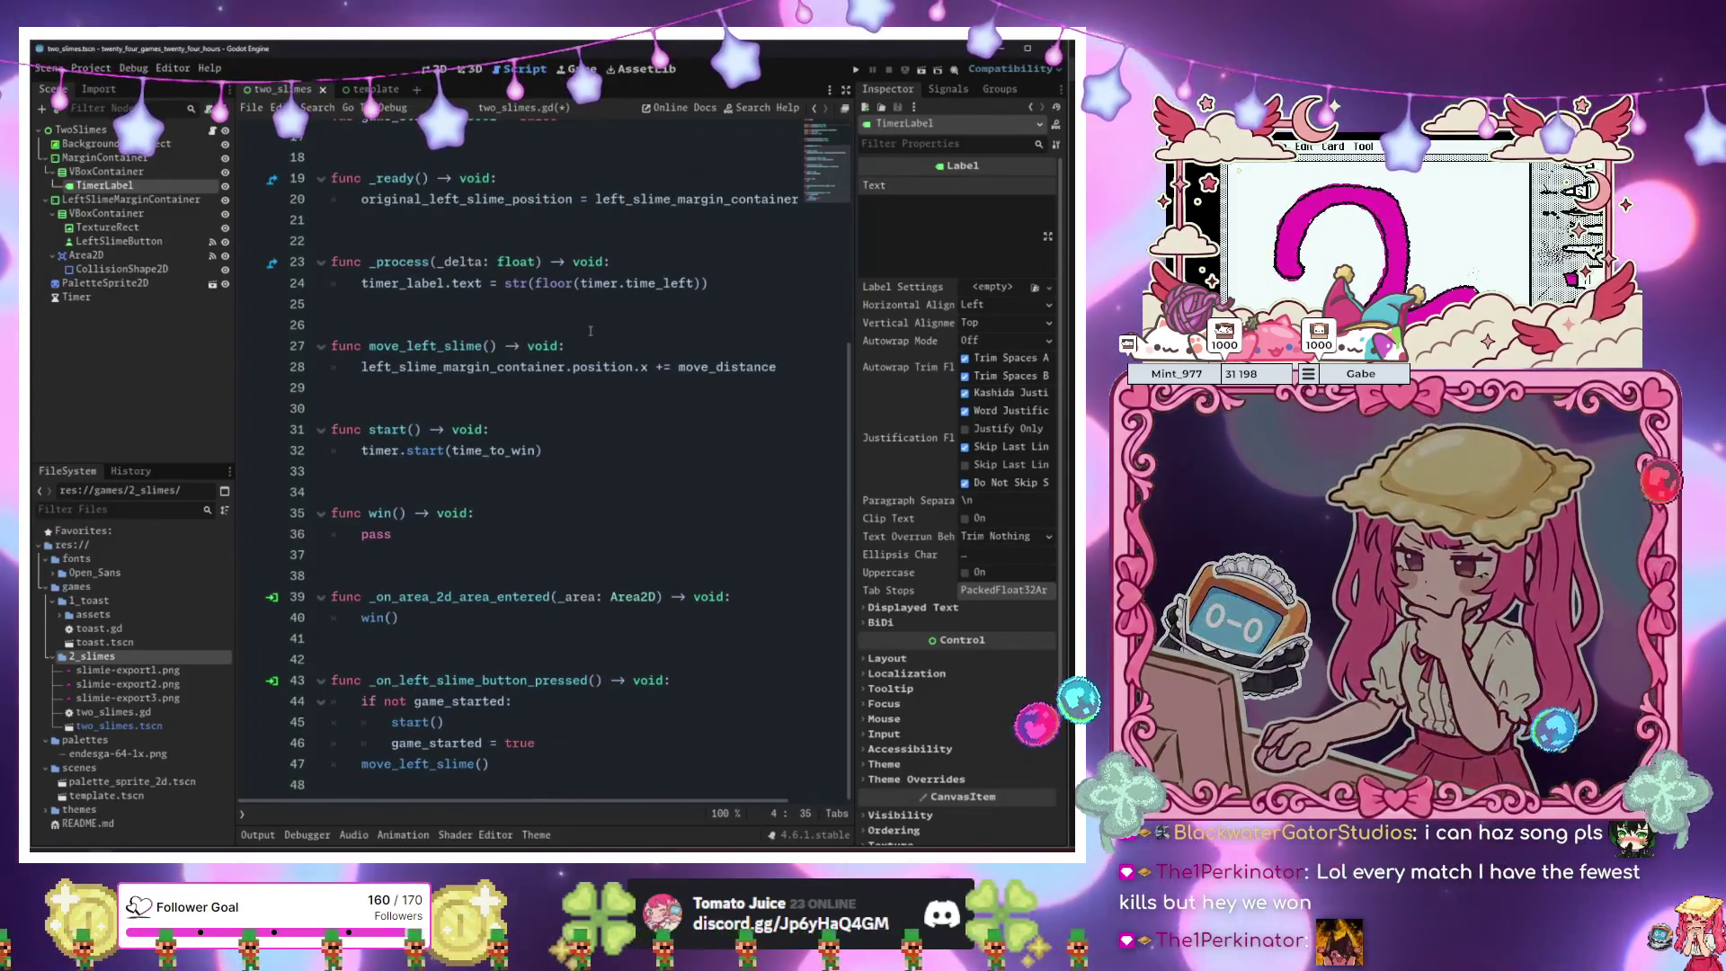
click(515, 666)
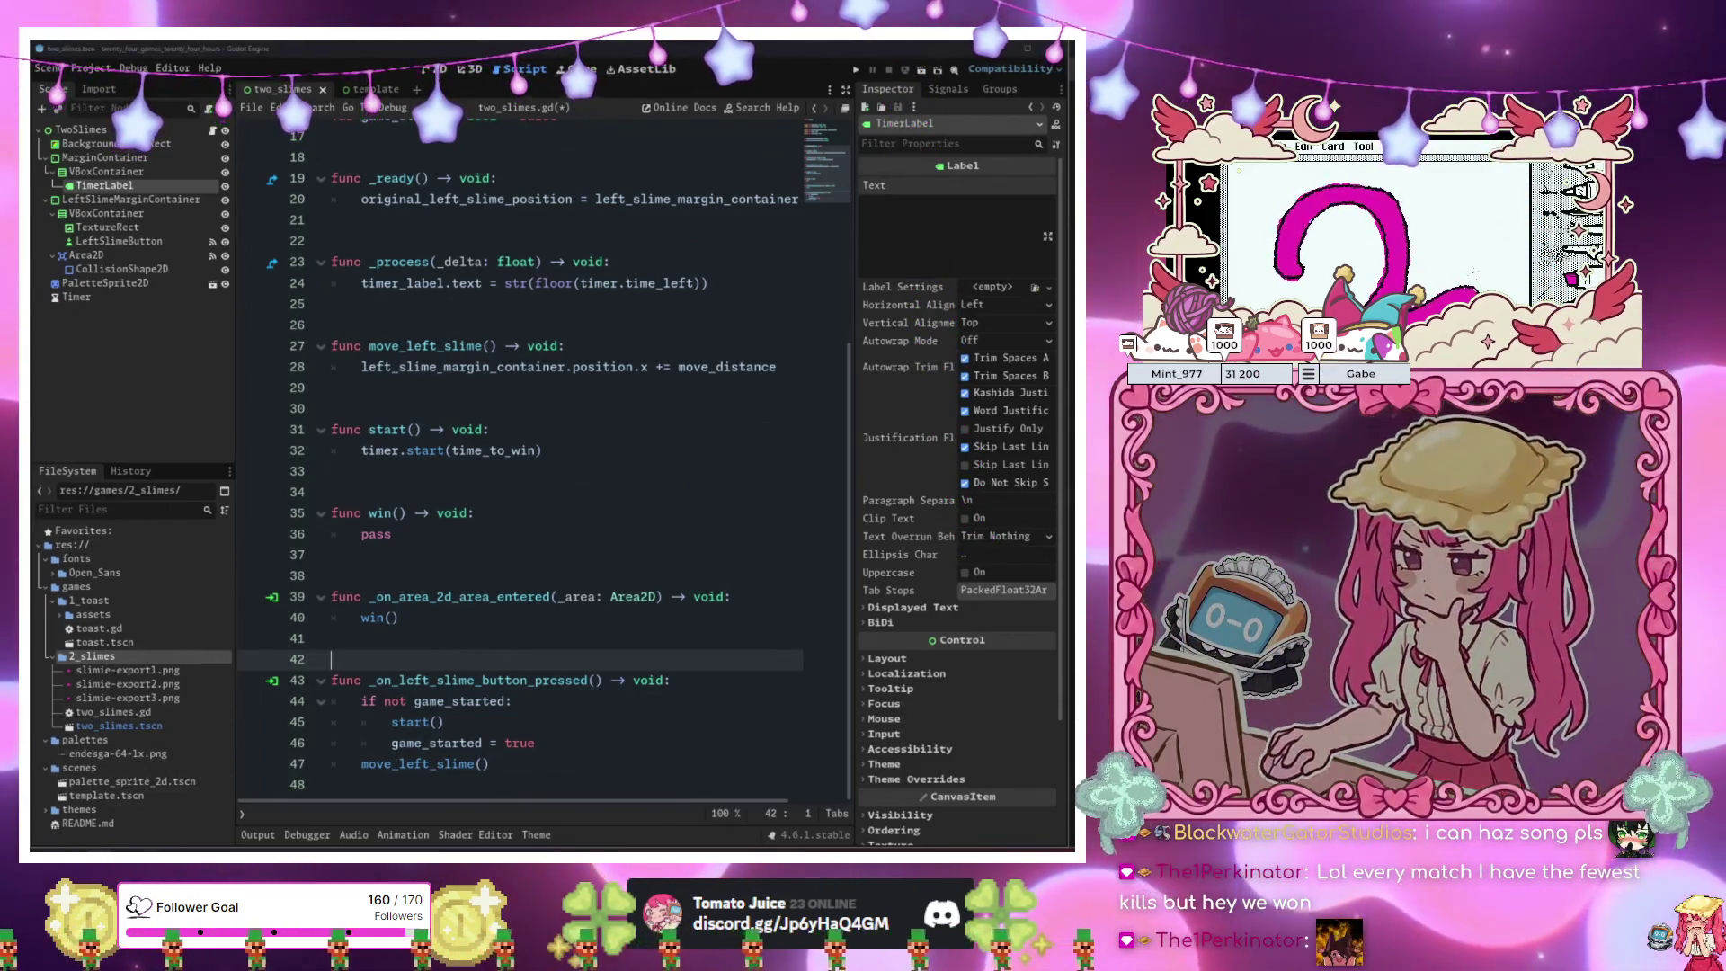
key(alt+Tab)
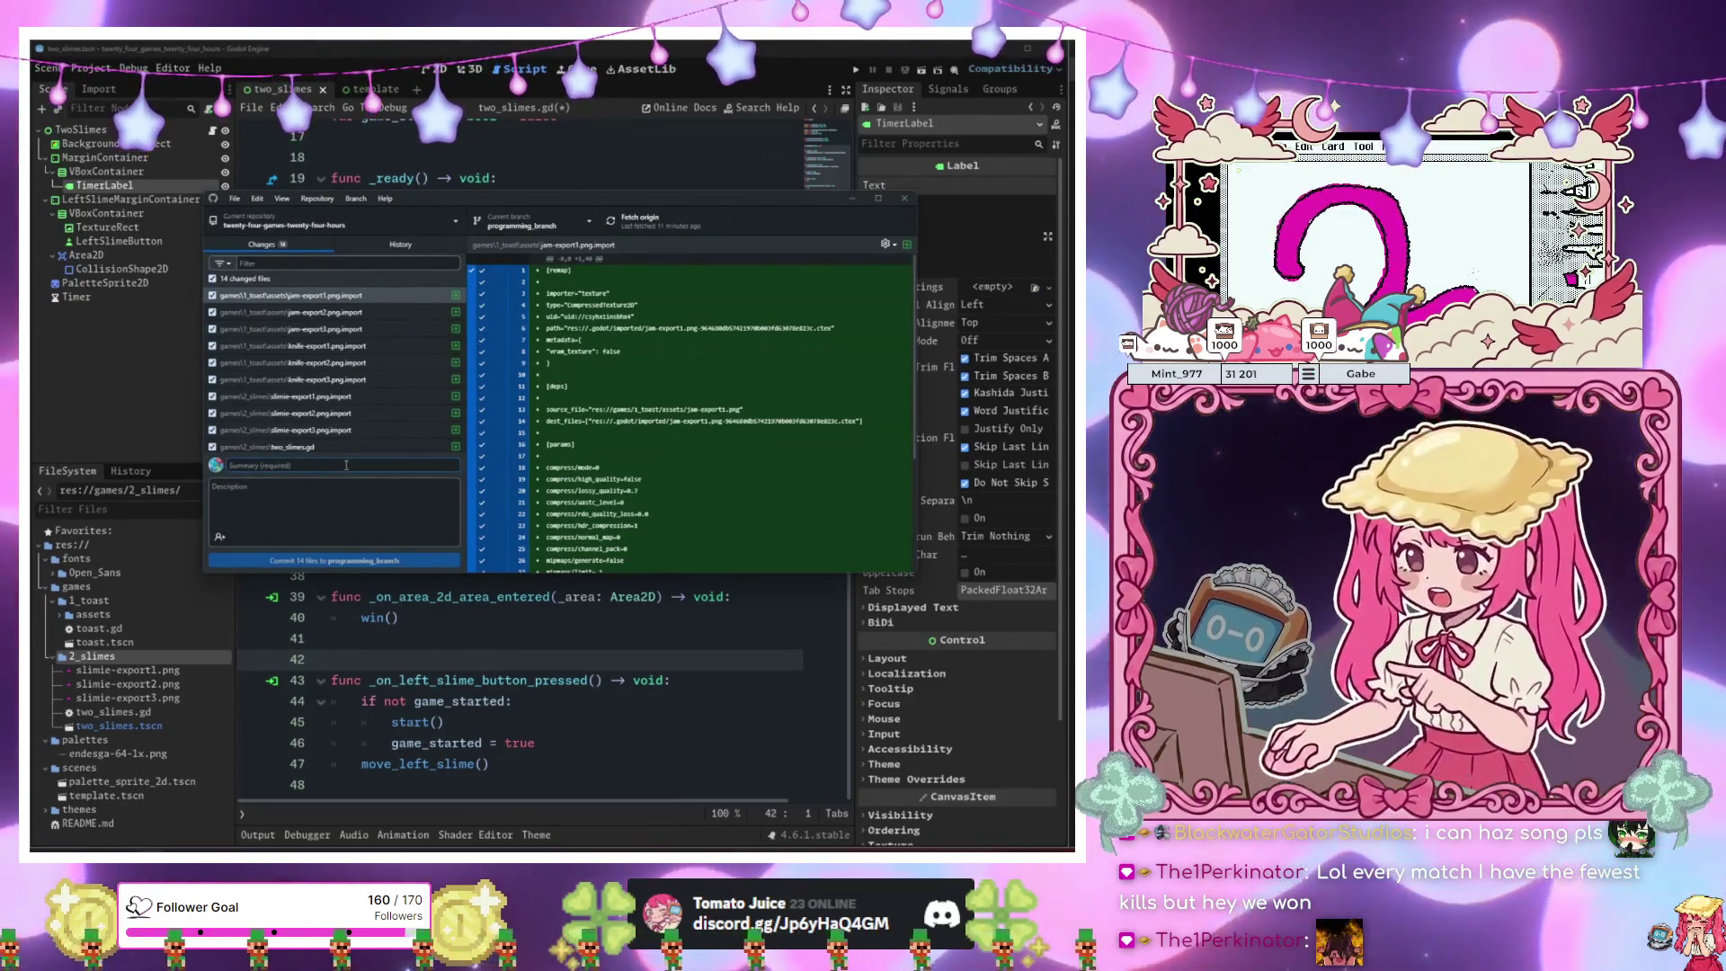
- Commit the changes with summary 'Slime Progress' and push to origin
text(s)
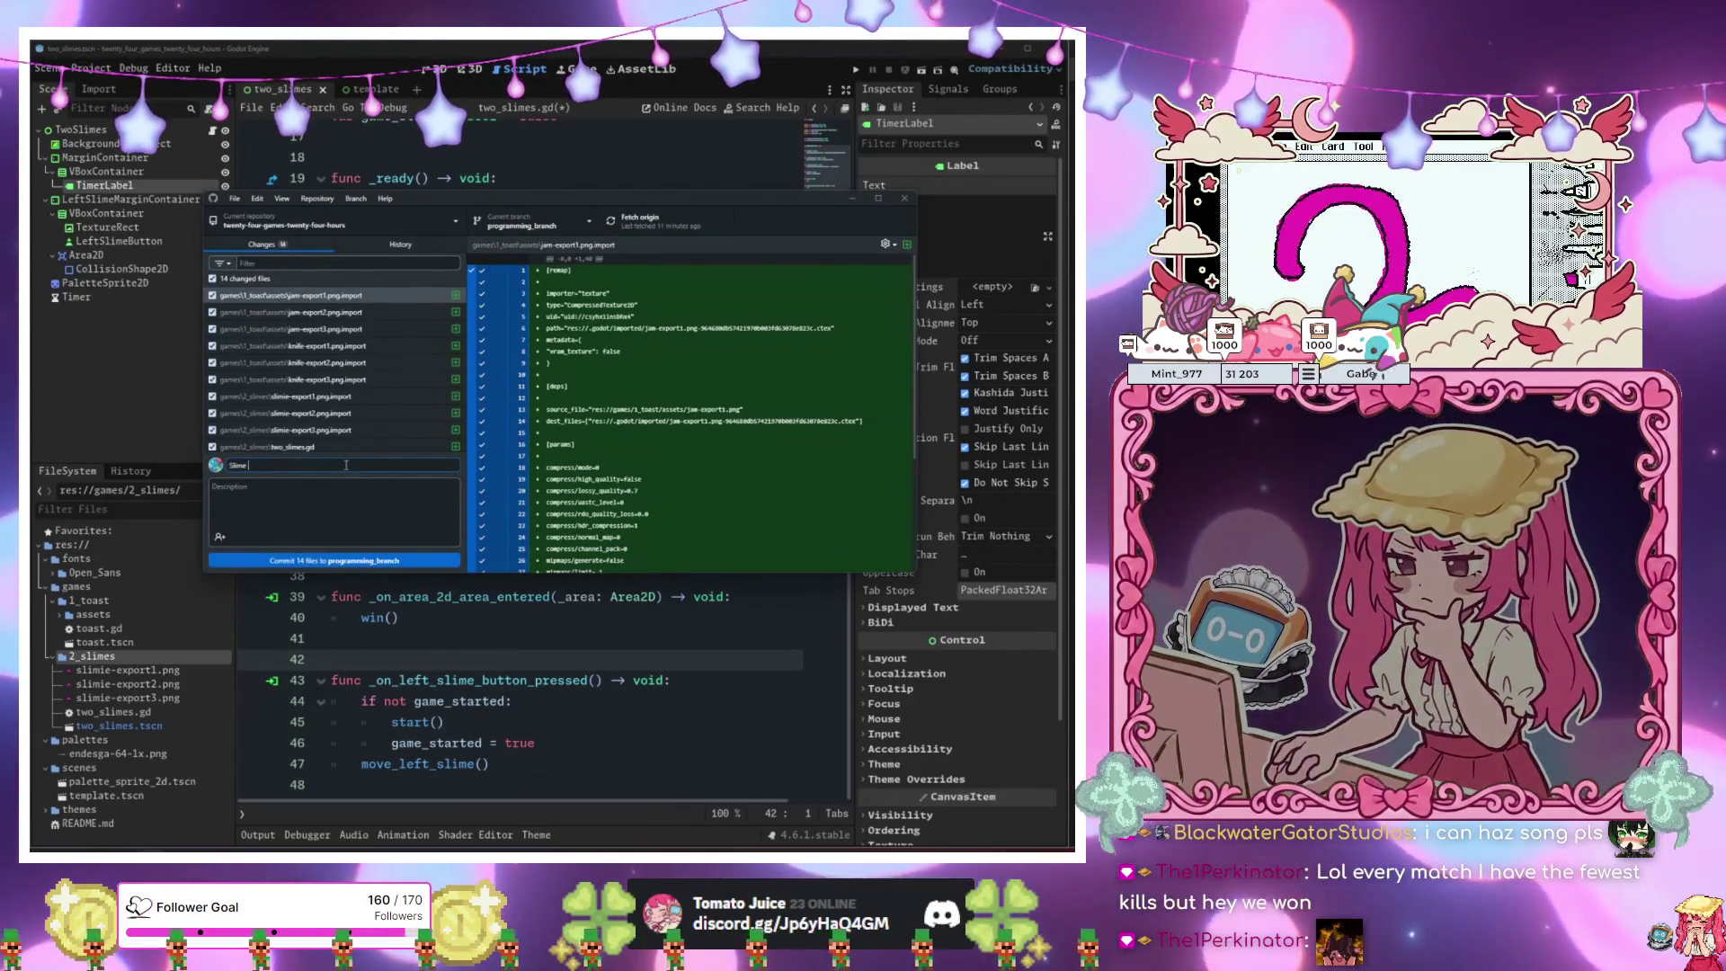
text(gress)
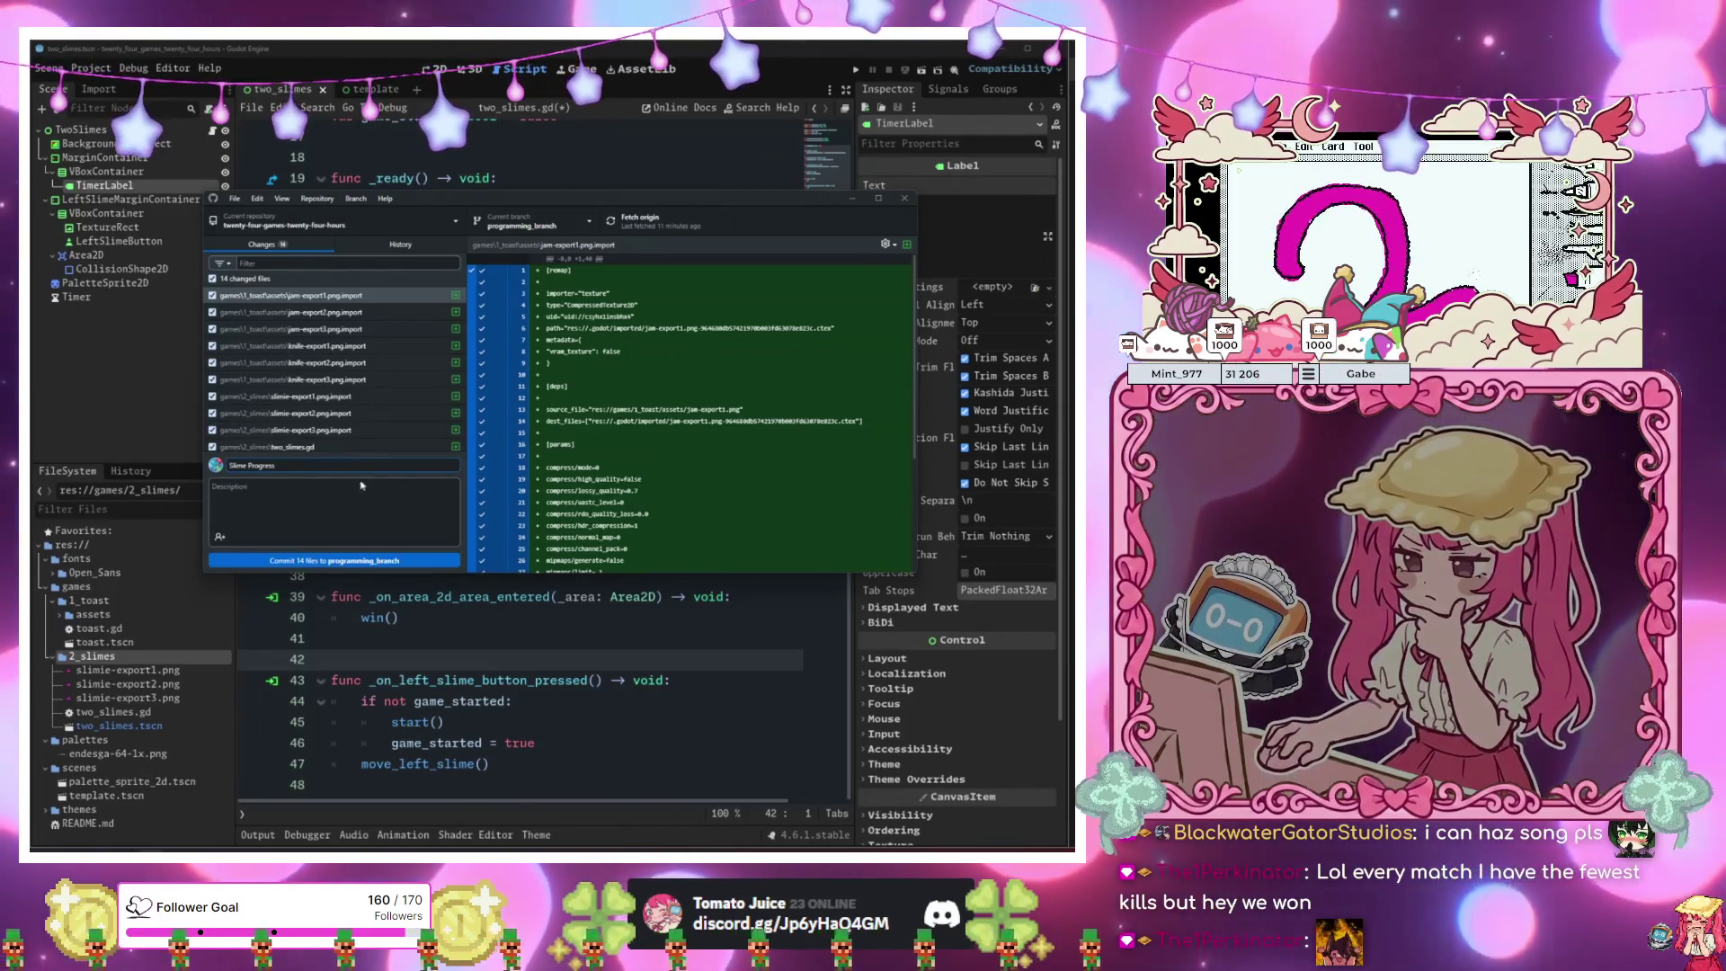
key(ctrl+Return)
key(ctrl+p)
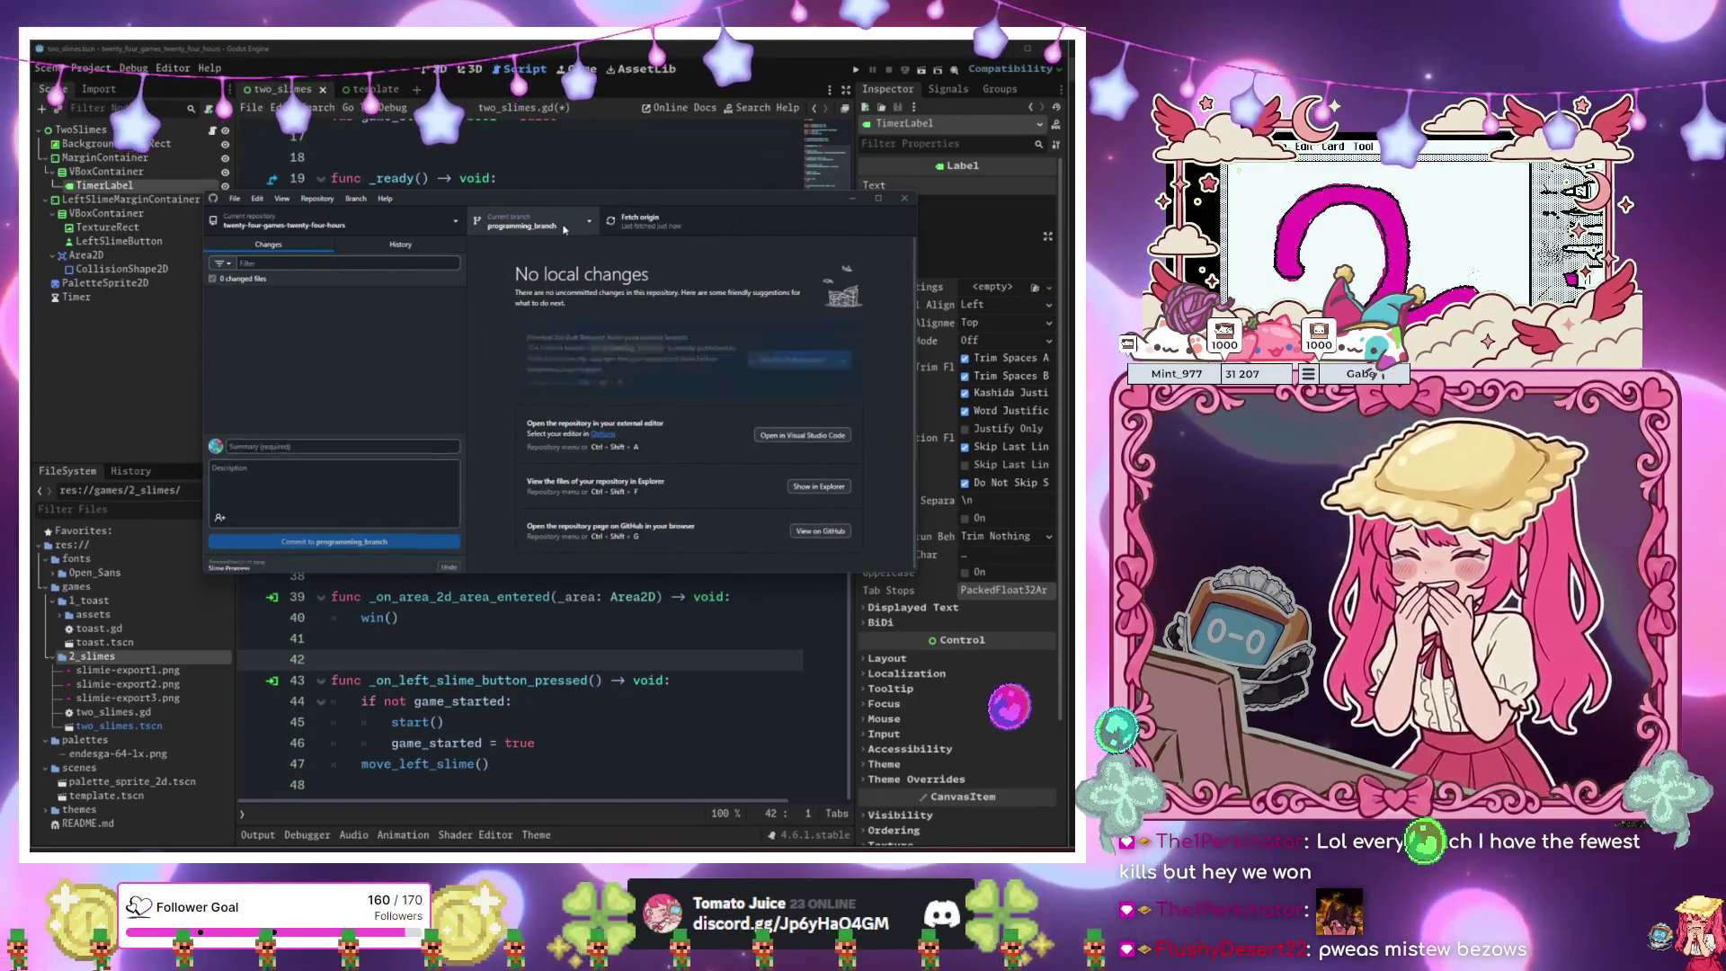
- Merge the teammate's branch into programming_branch with a merge commit
click(563, 227)
click(572, 560)
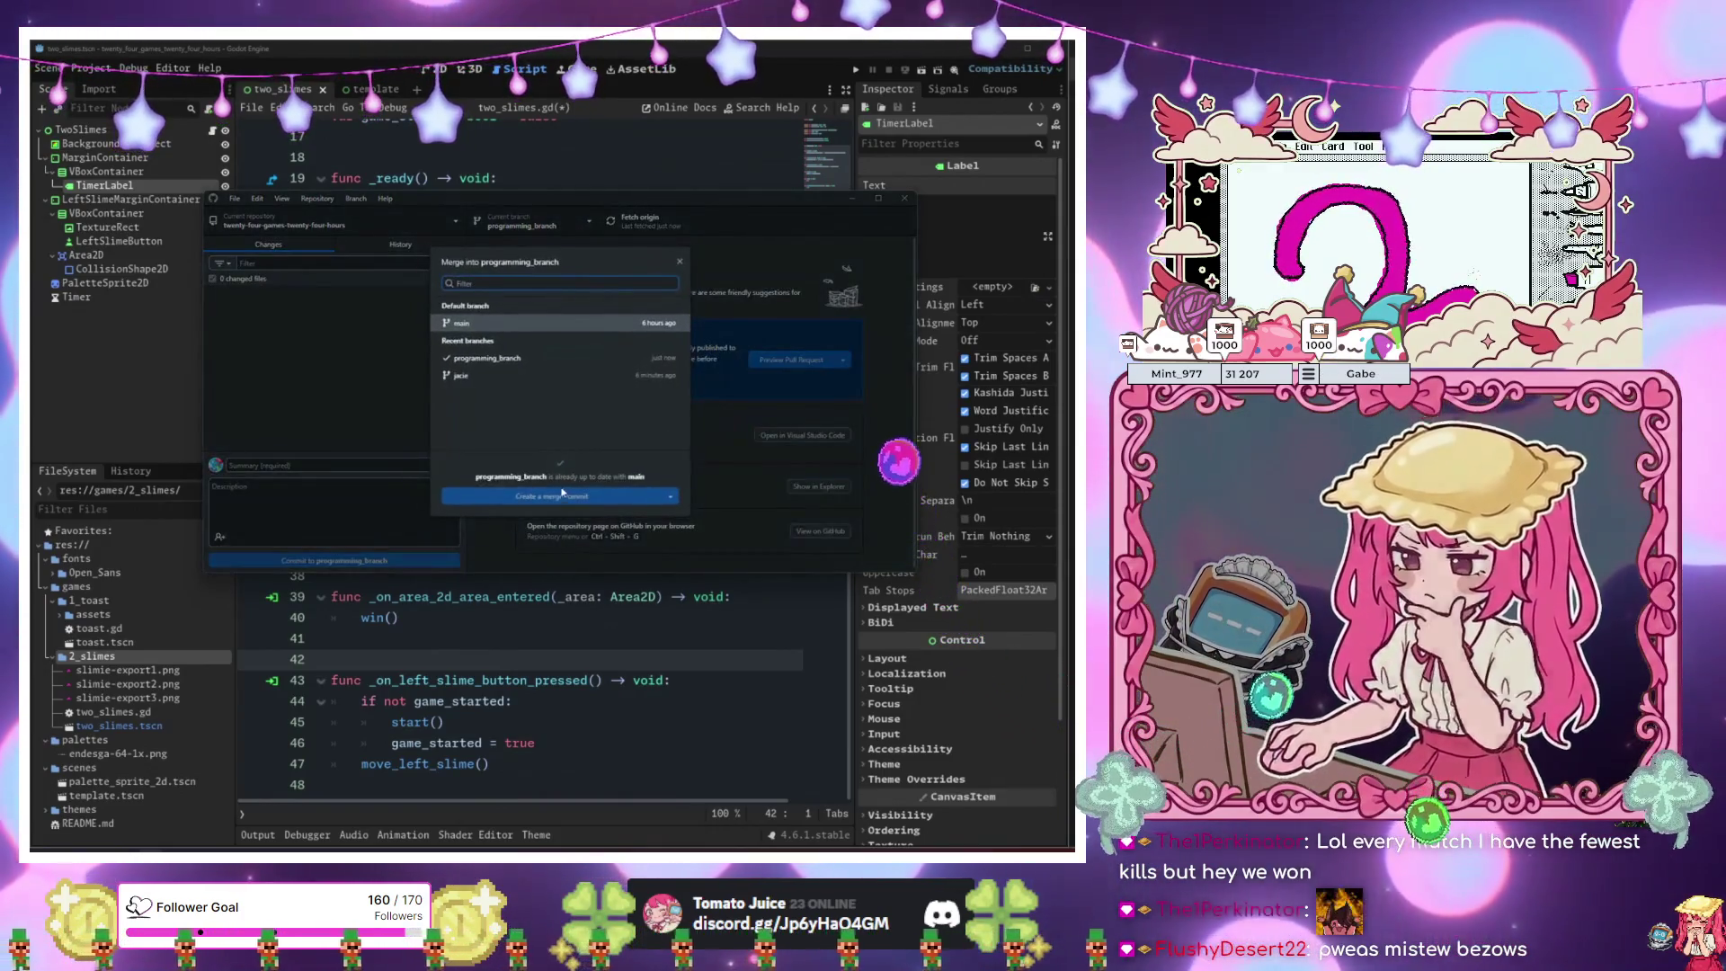
click(503, 376)
click(550, 497)
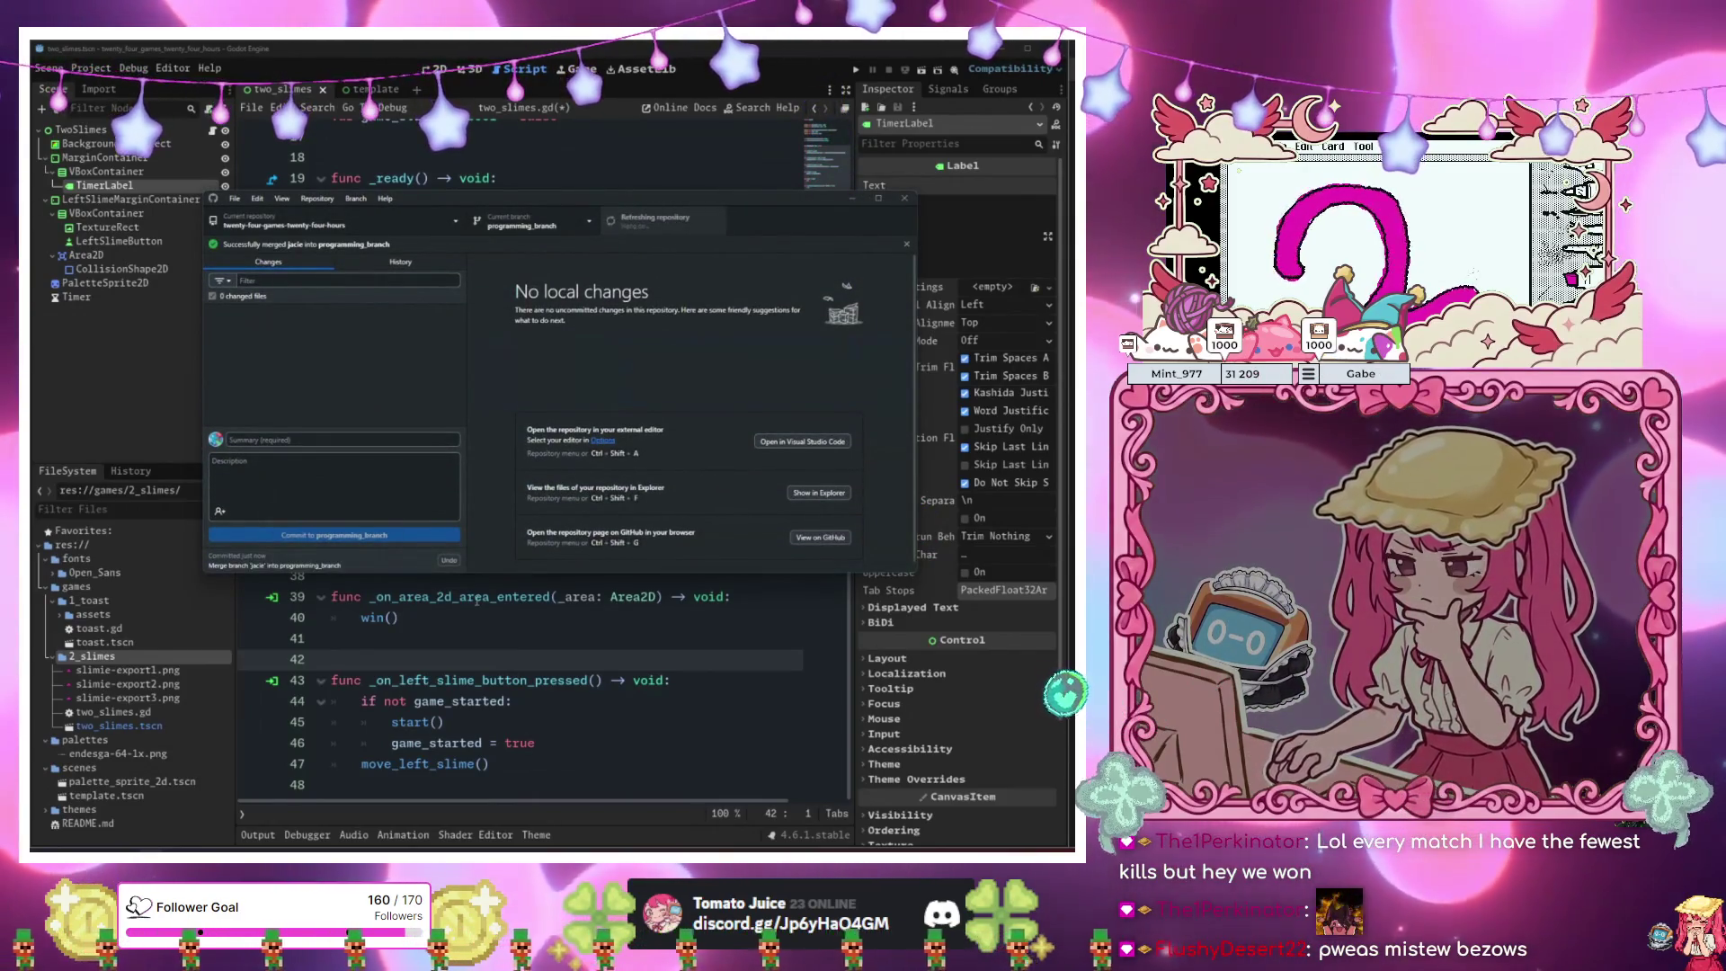
click(476, 600)
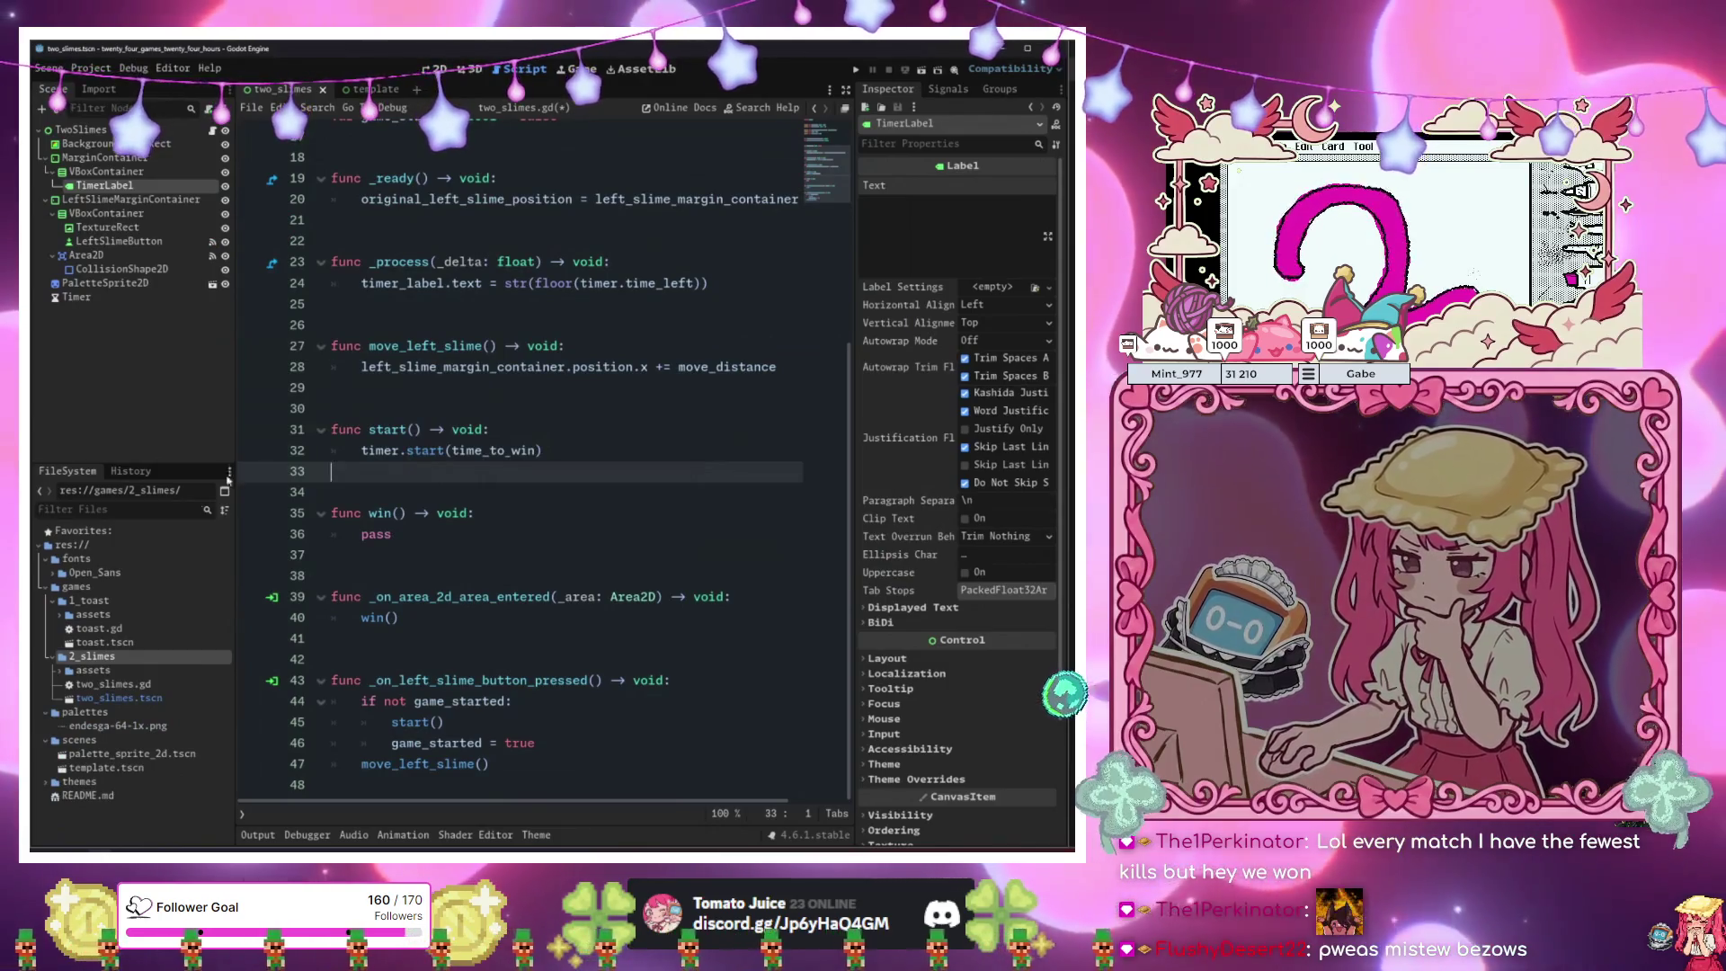
- In the 2D view, select the TextureRect under LeftSlimeMarginContainer and open its texture choices
click(440, 72)
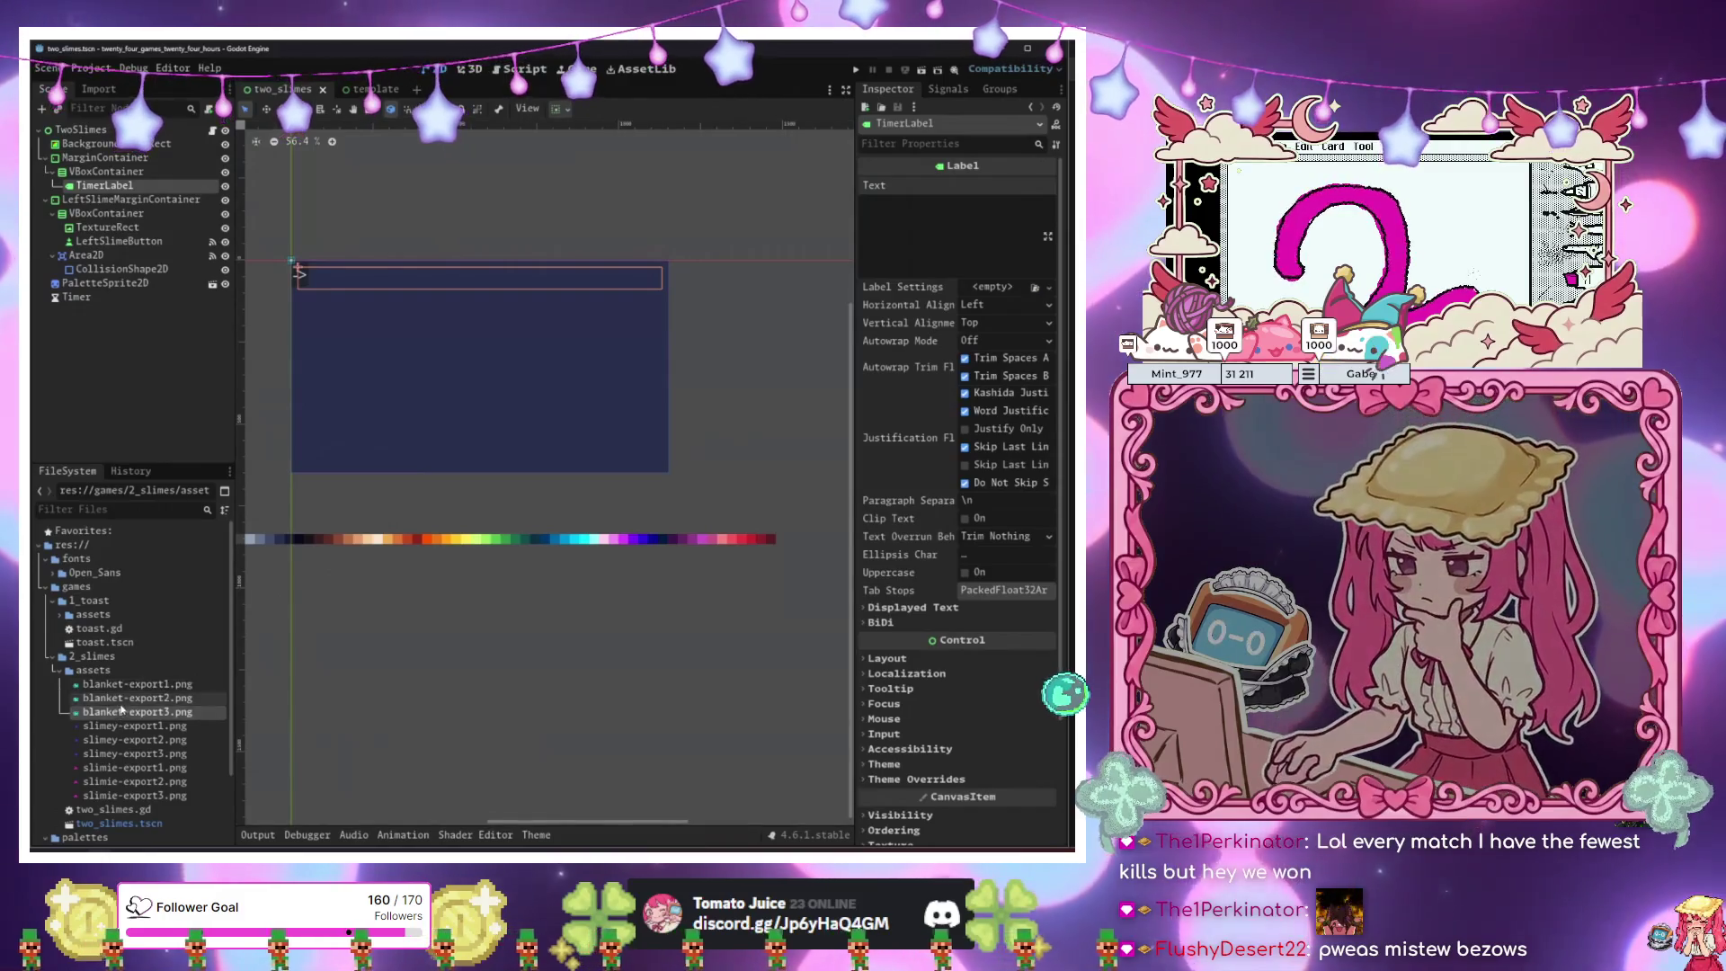
mouse_move(122, 693)
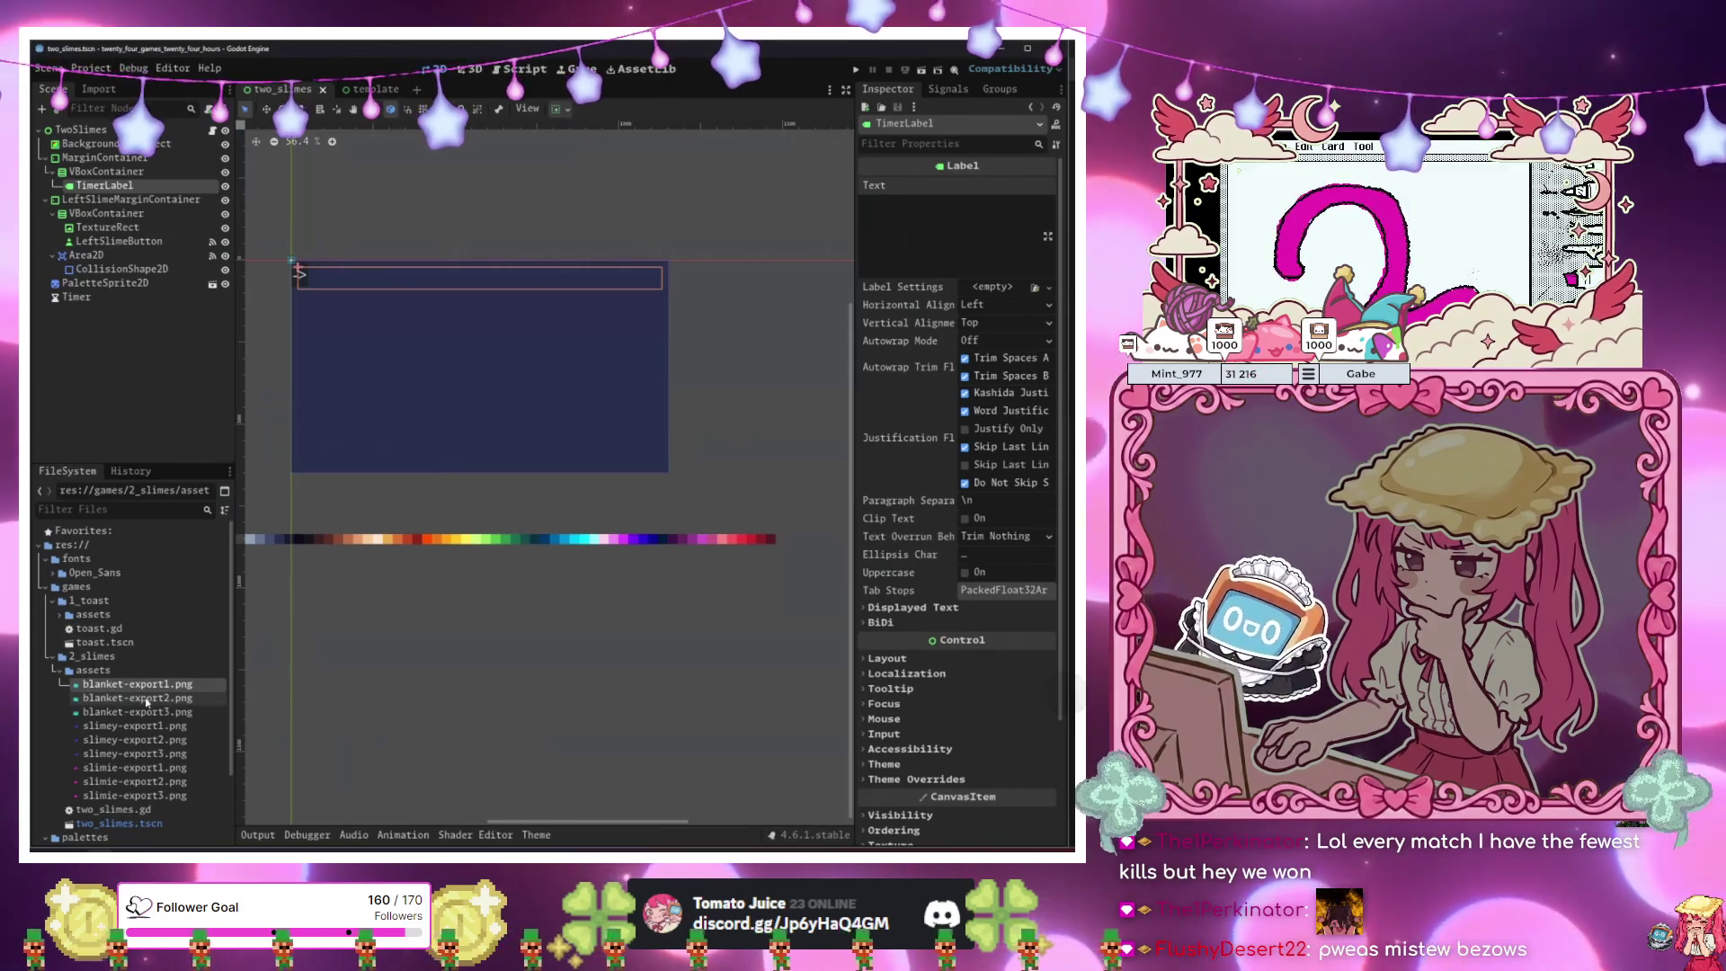
mouse_move(149, 721)
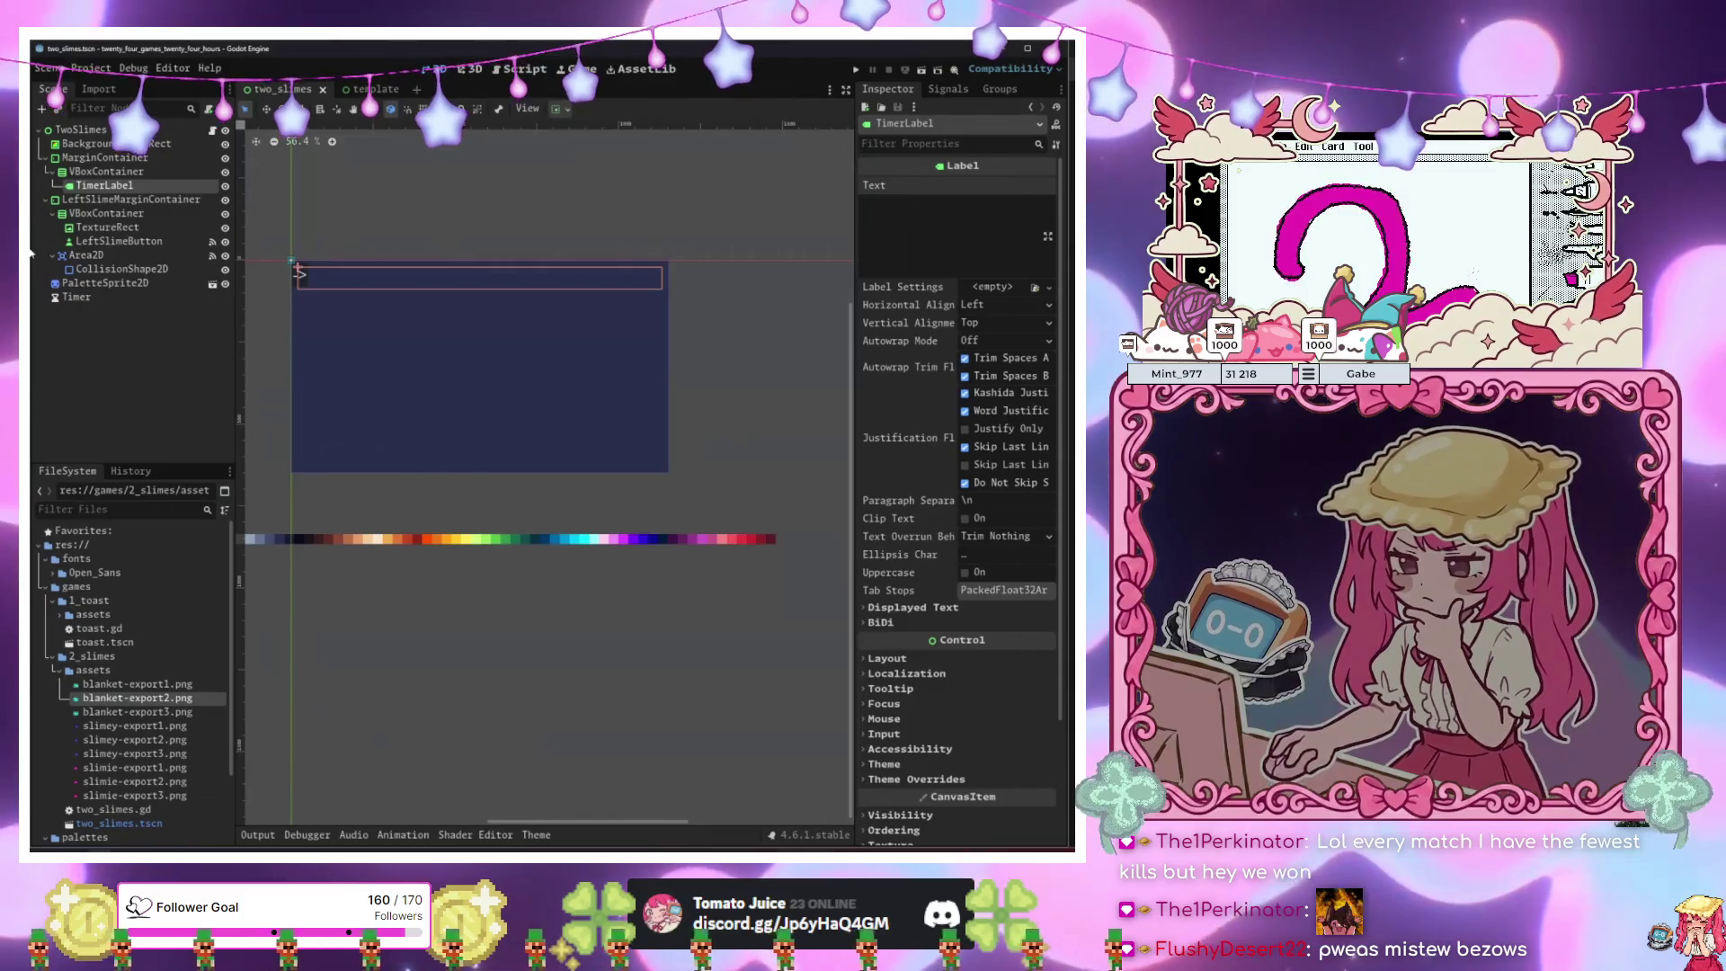
click(148, 200)
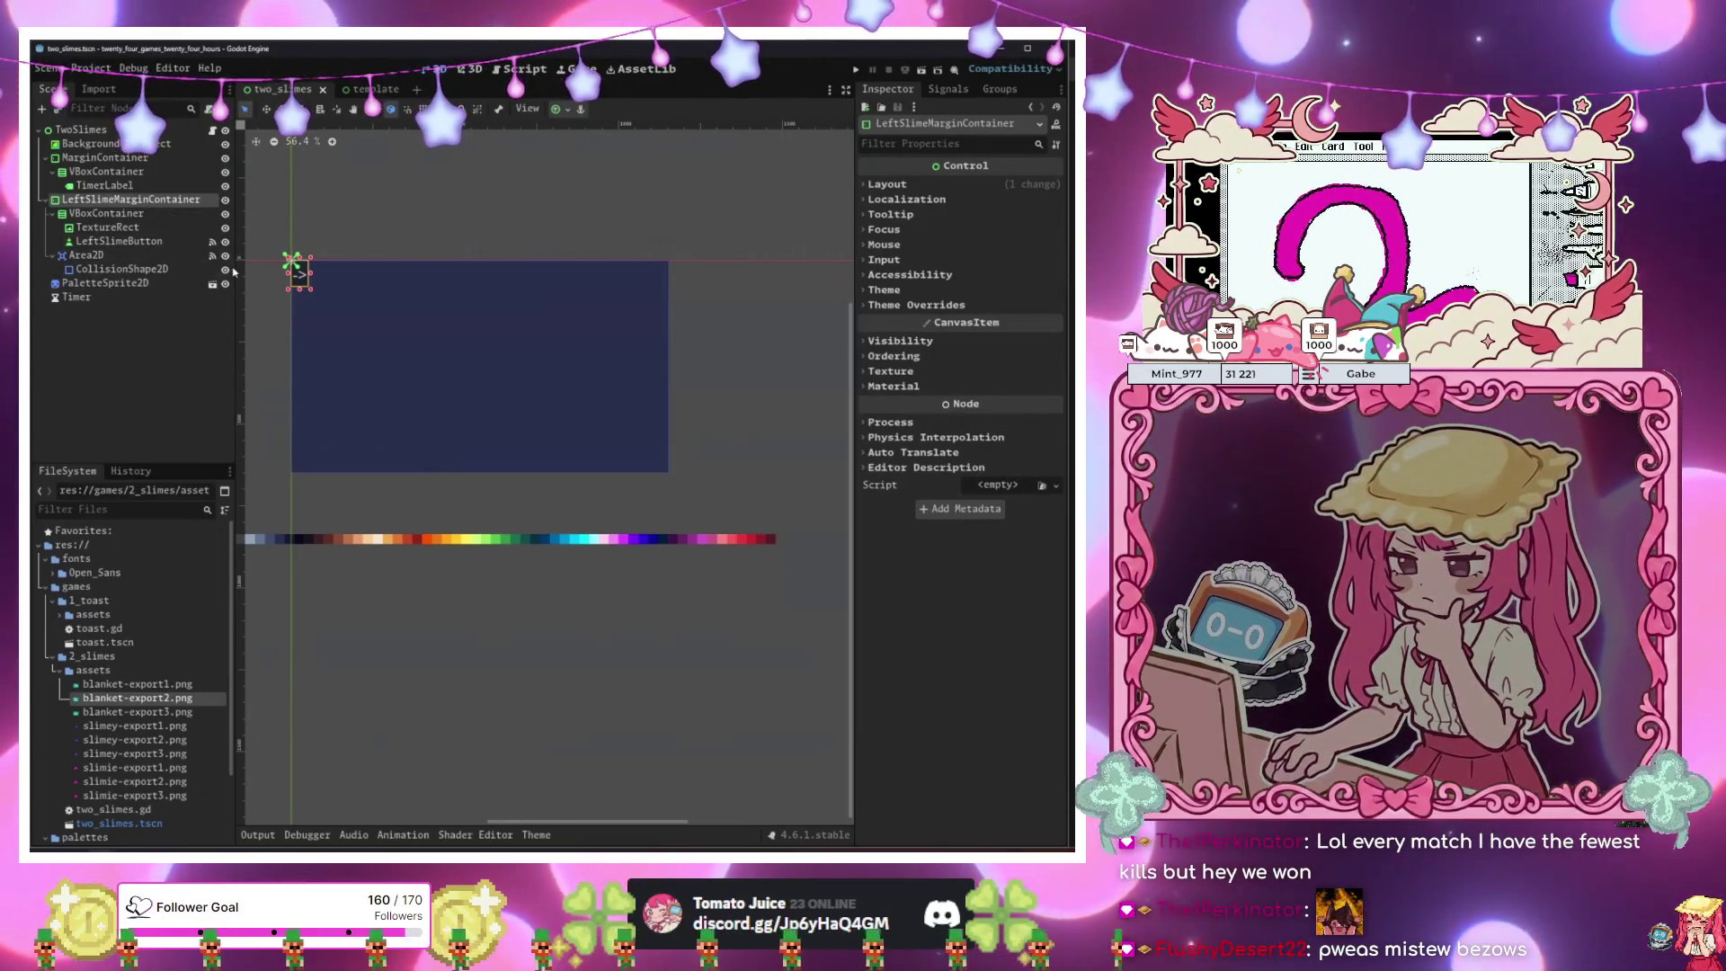
click(115, 228)
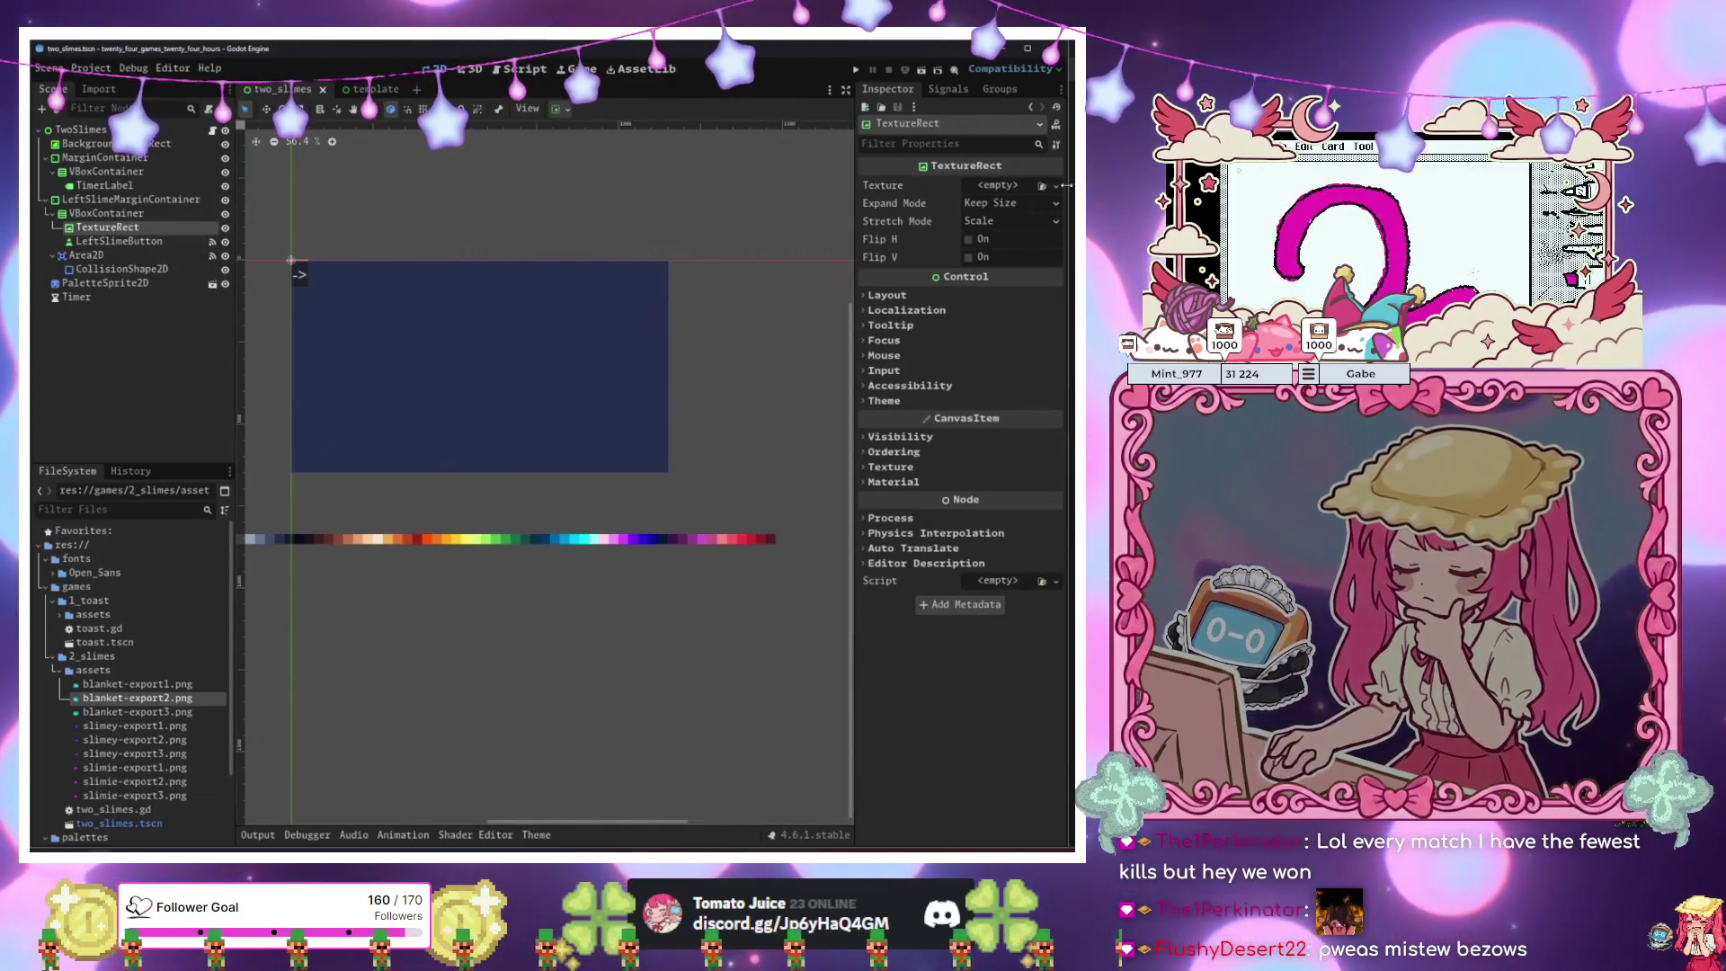
click(997, 185)
- Assign a new AnimatedTexture to the TextureRect and raise its frame count to 3
click(956, 402)
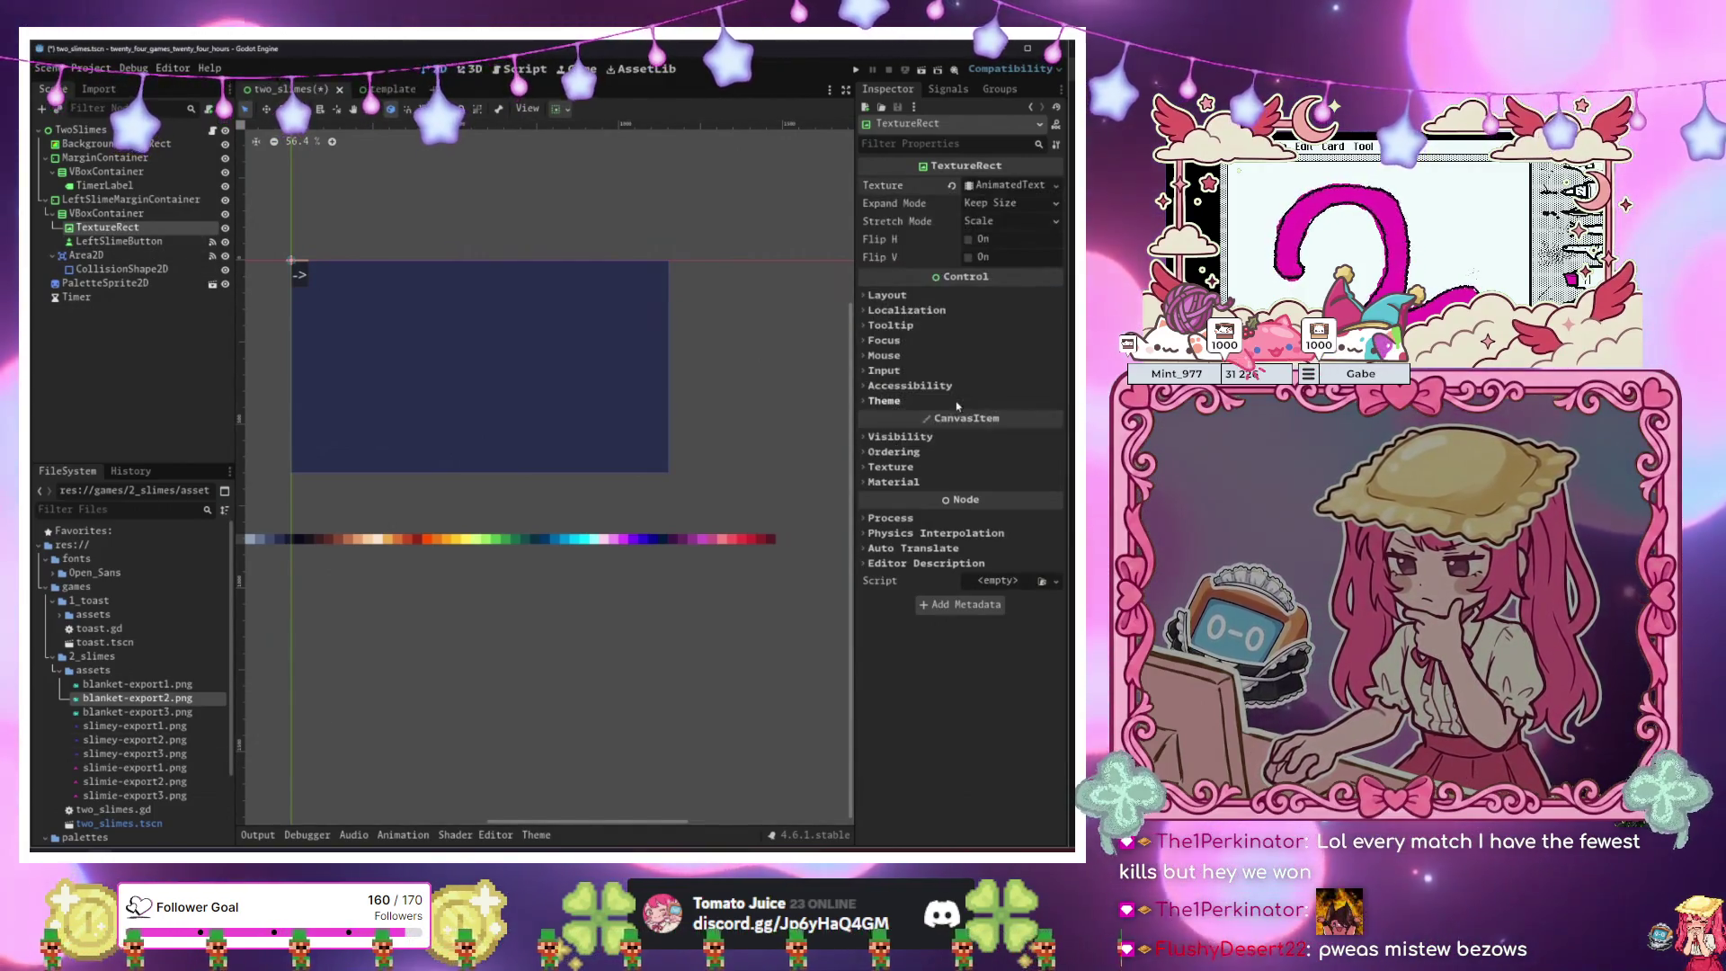
click(1002, 185)
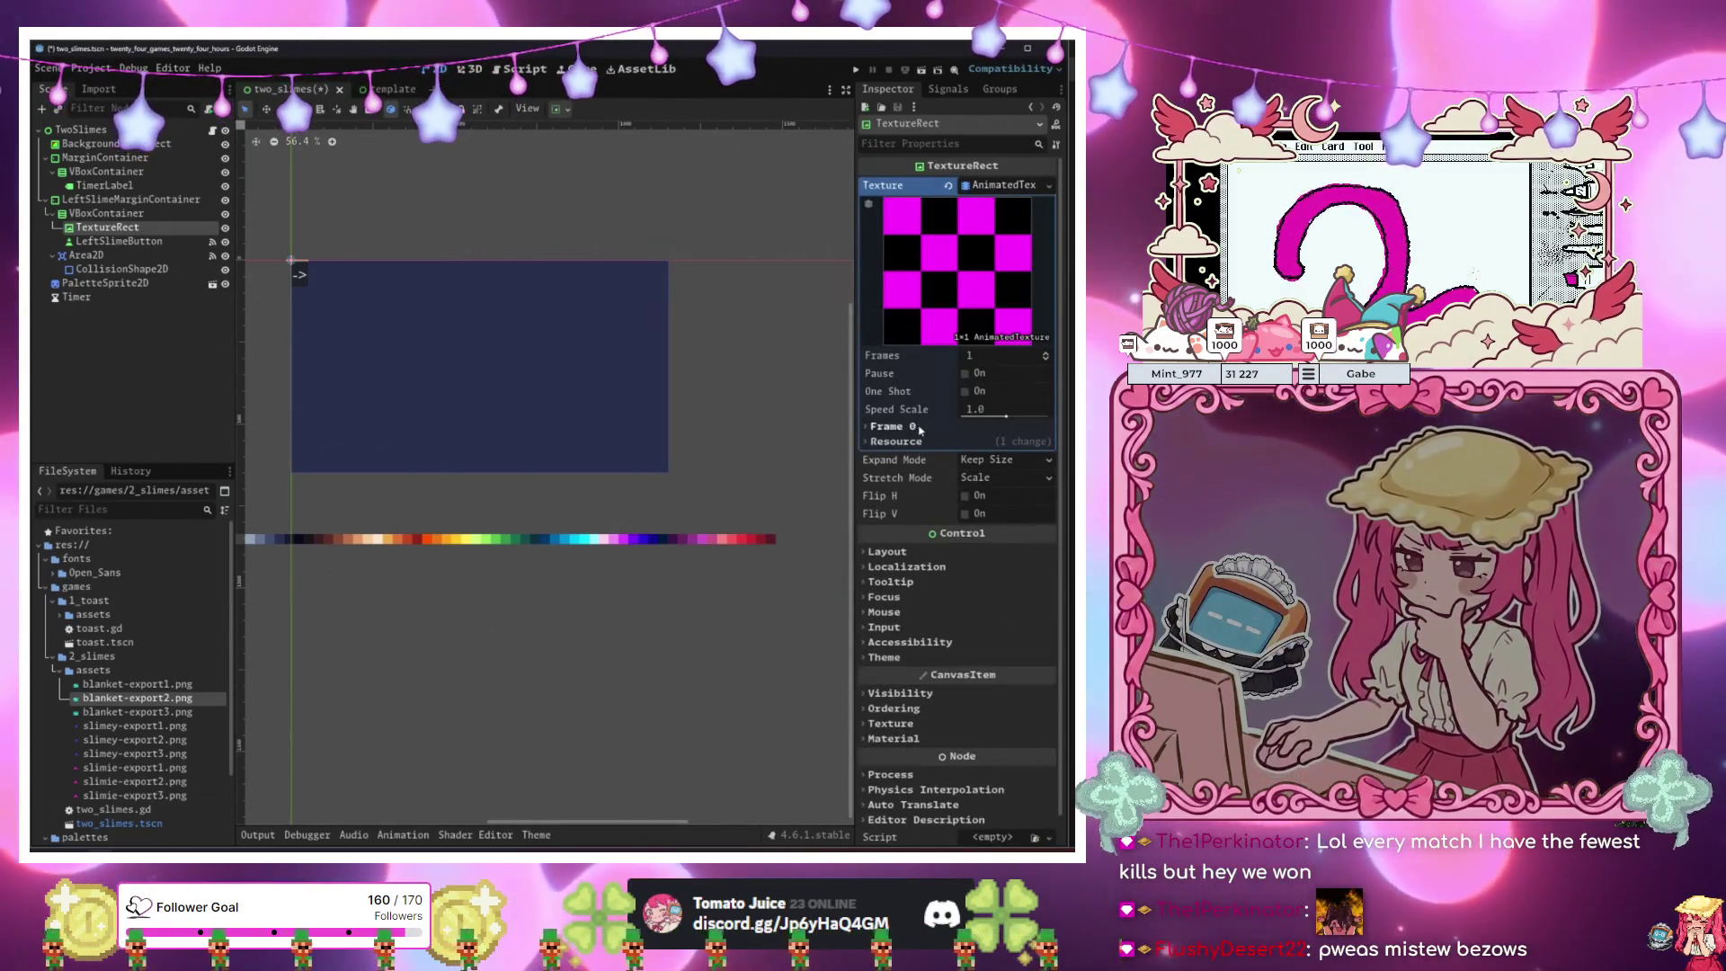
click(917, 427)
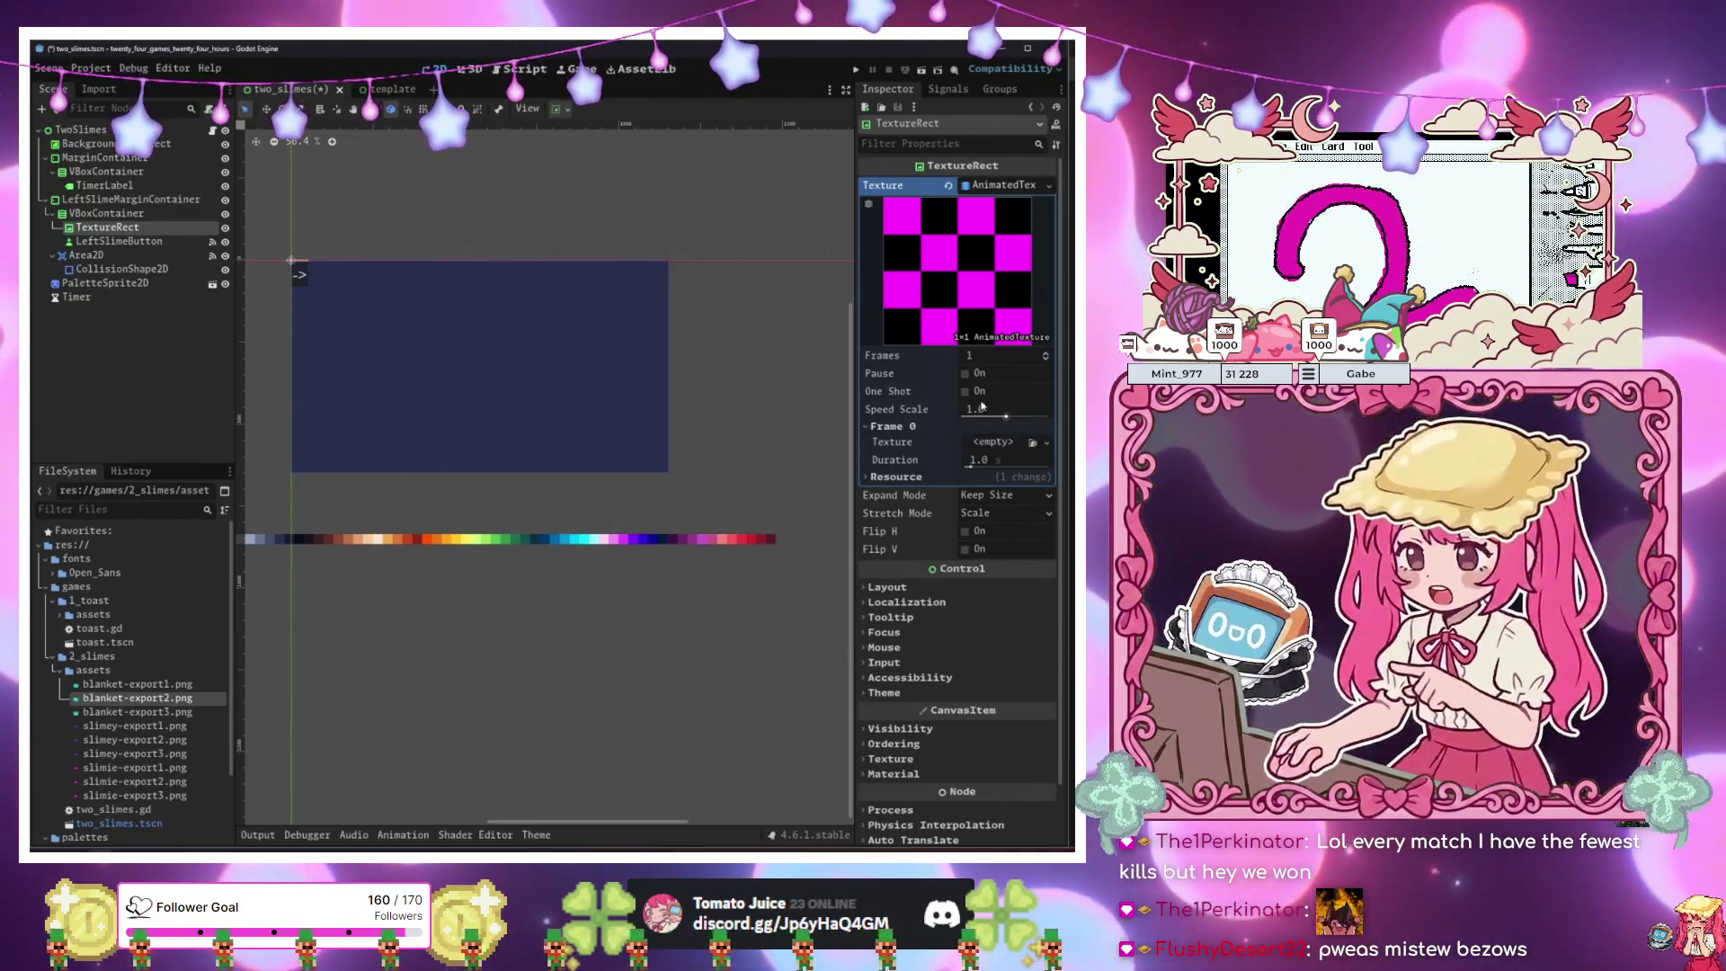
click(1043, 357)
click(910, 477)
click(1043, 356)
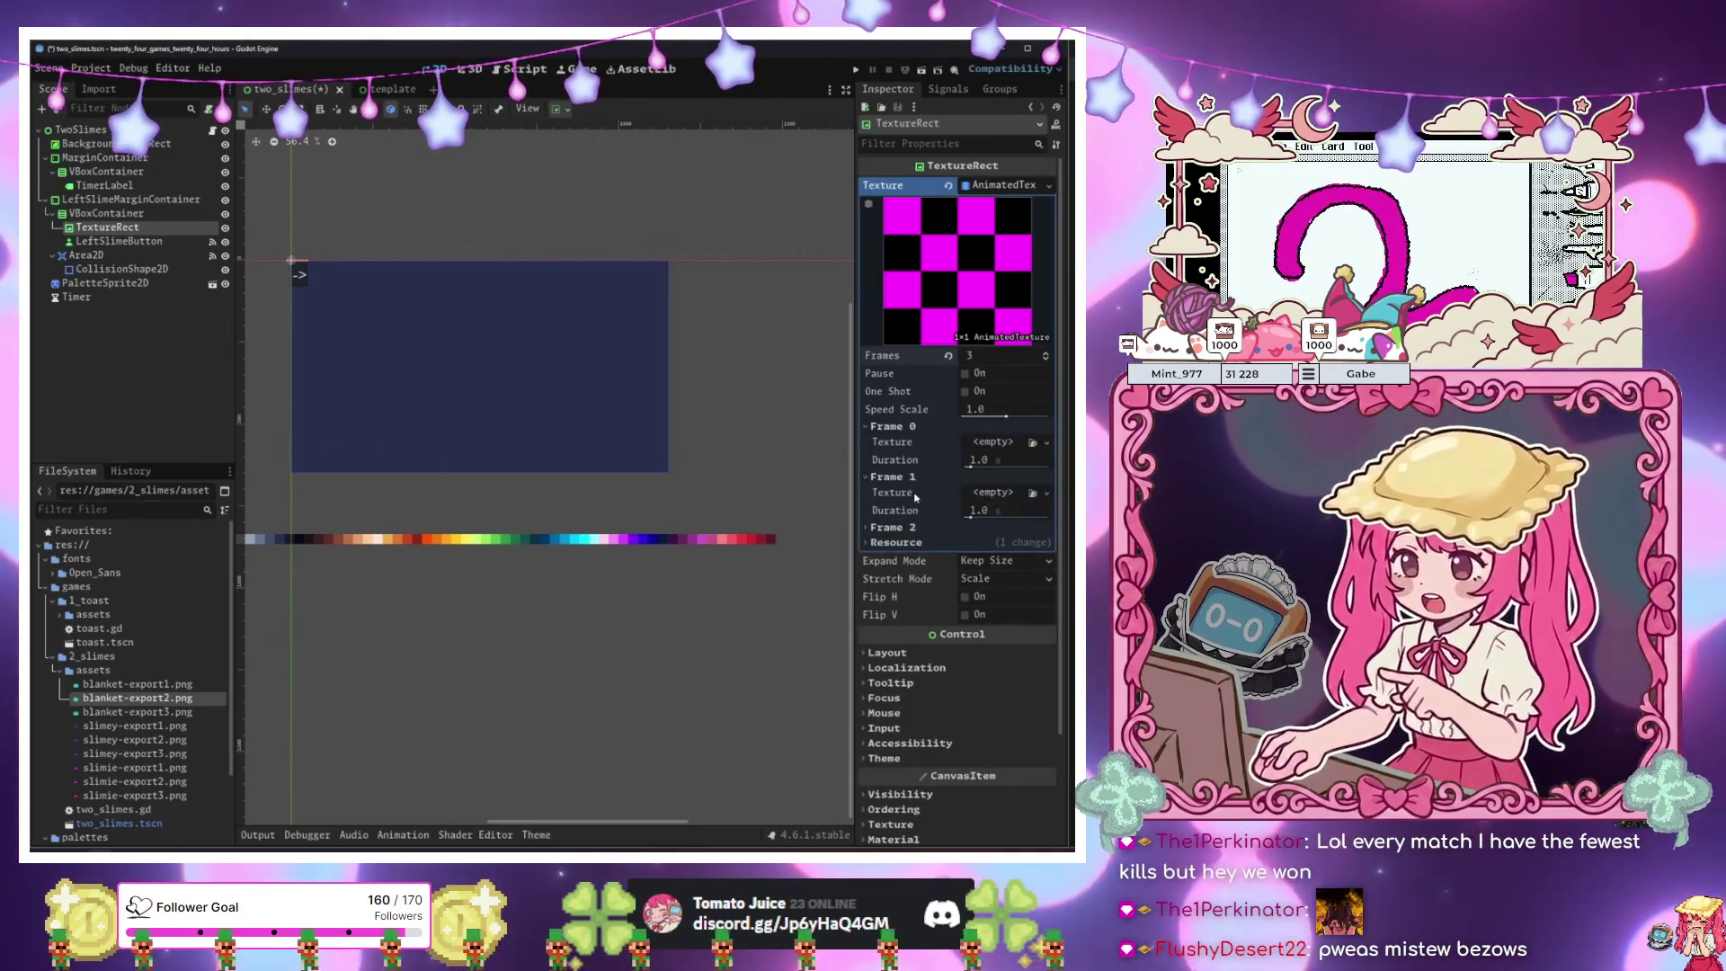
click(911, 527)
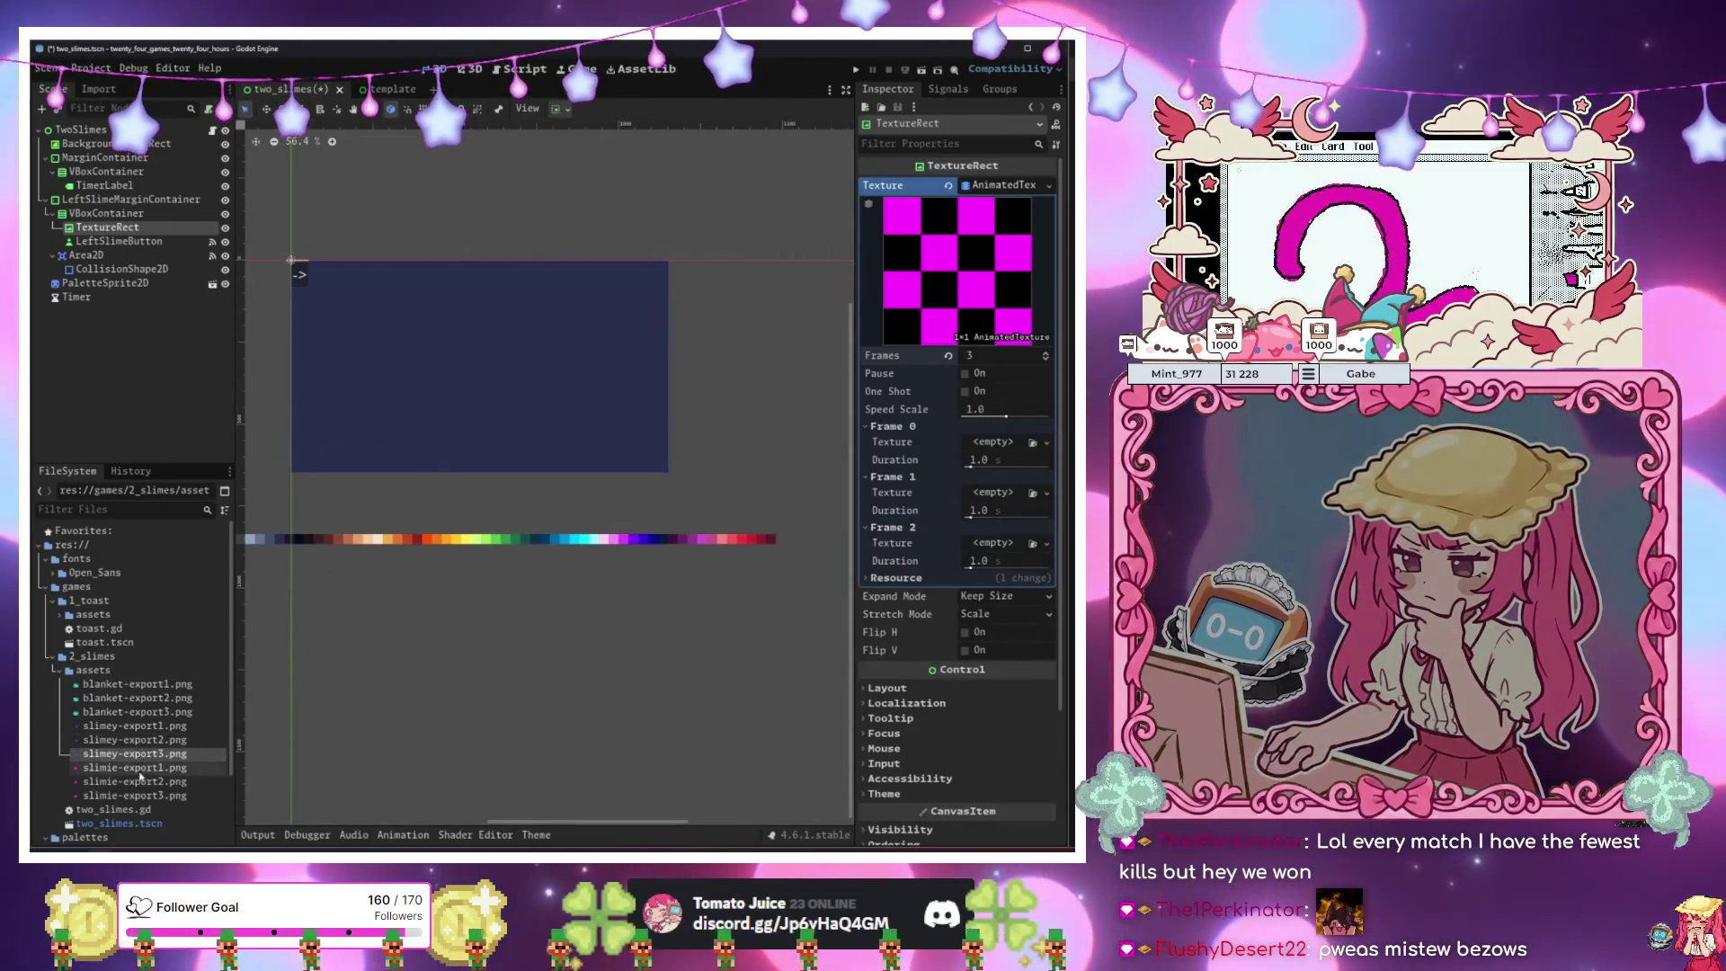
- Drag slimie-export1, 2 and 3.png into Frame 0, 1 and 2's texture slots
click(134, 783)
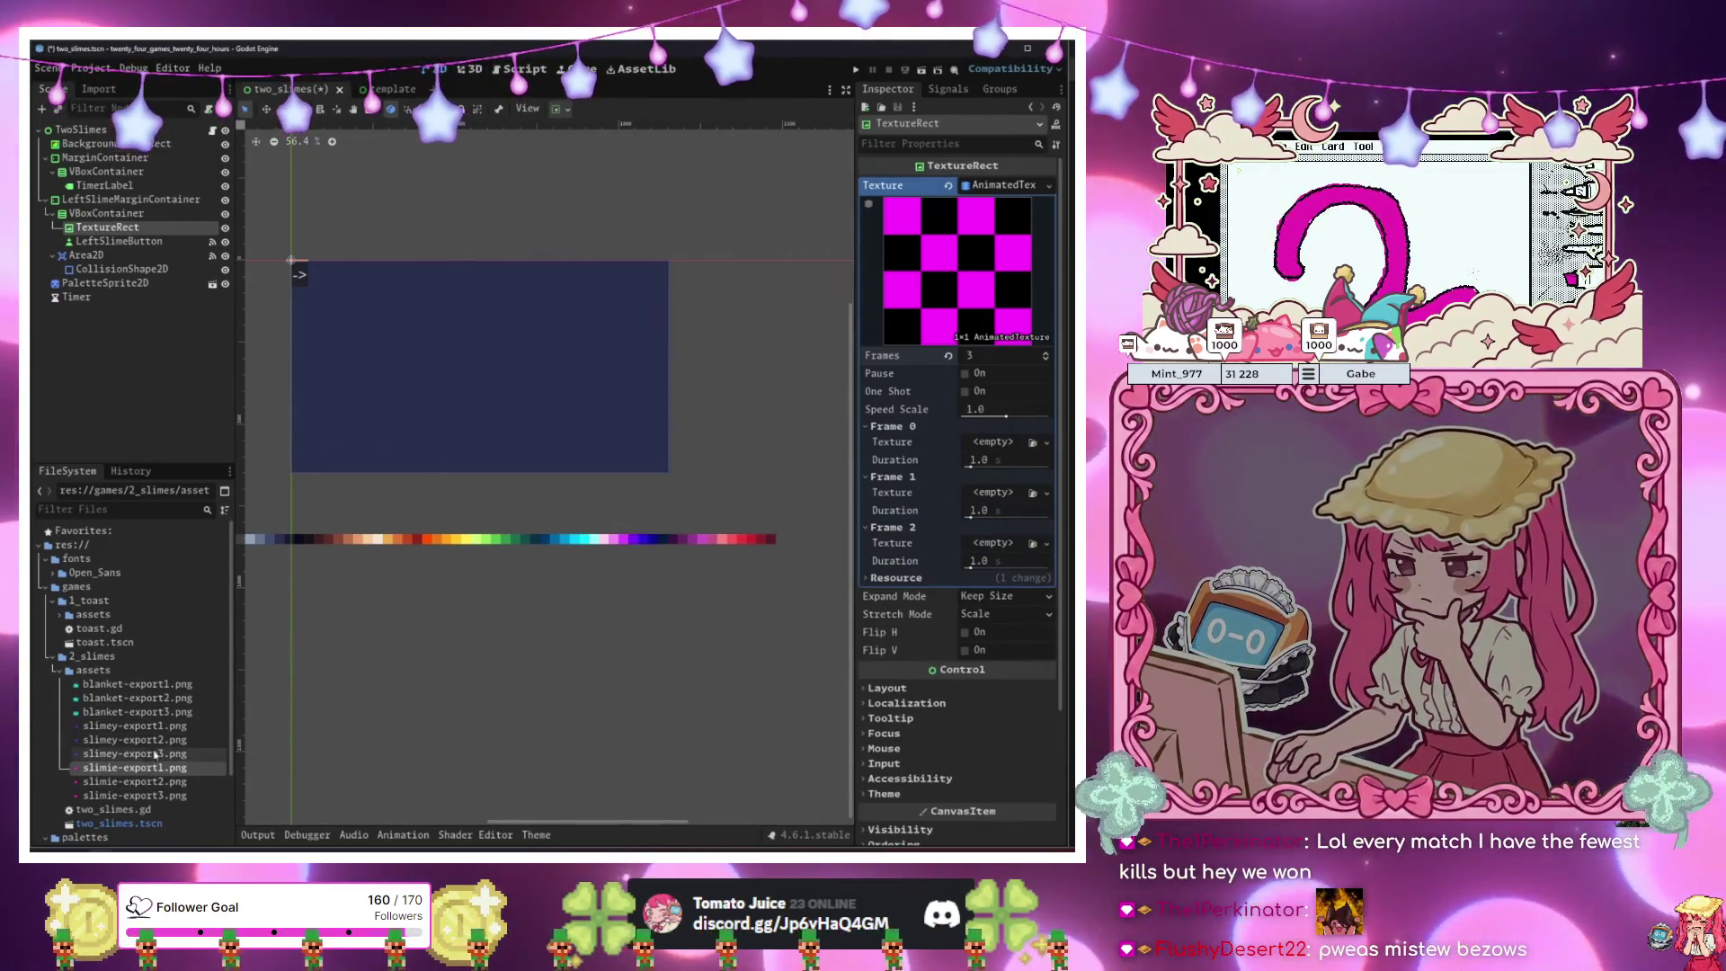
click(134, 728)
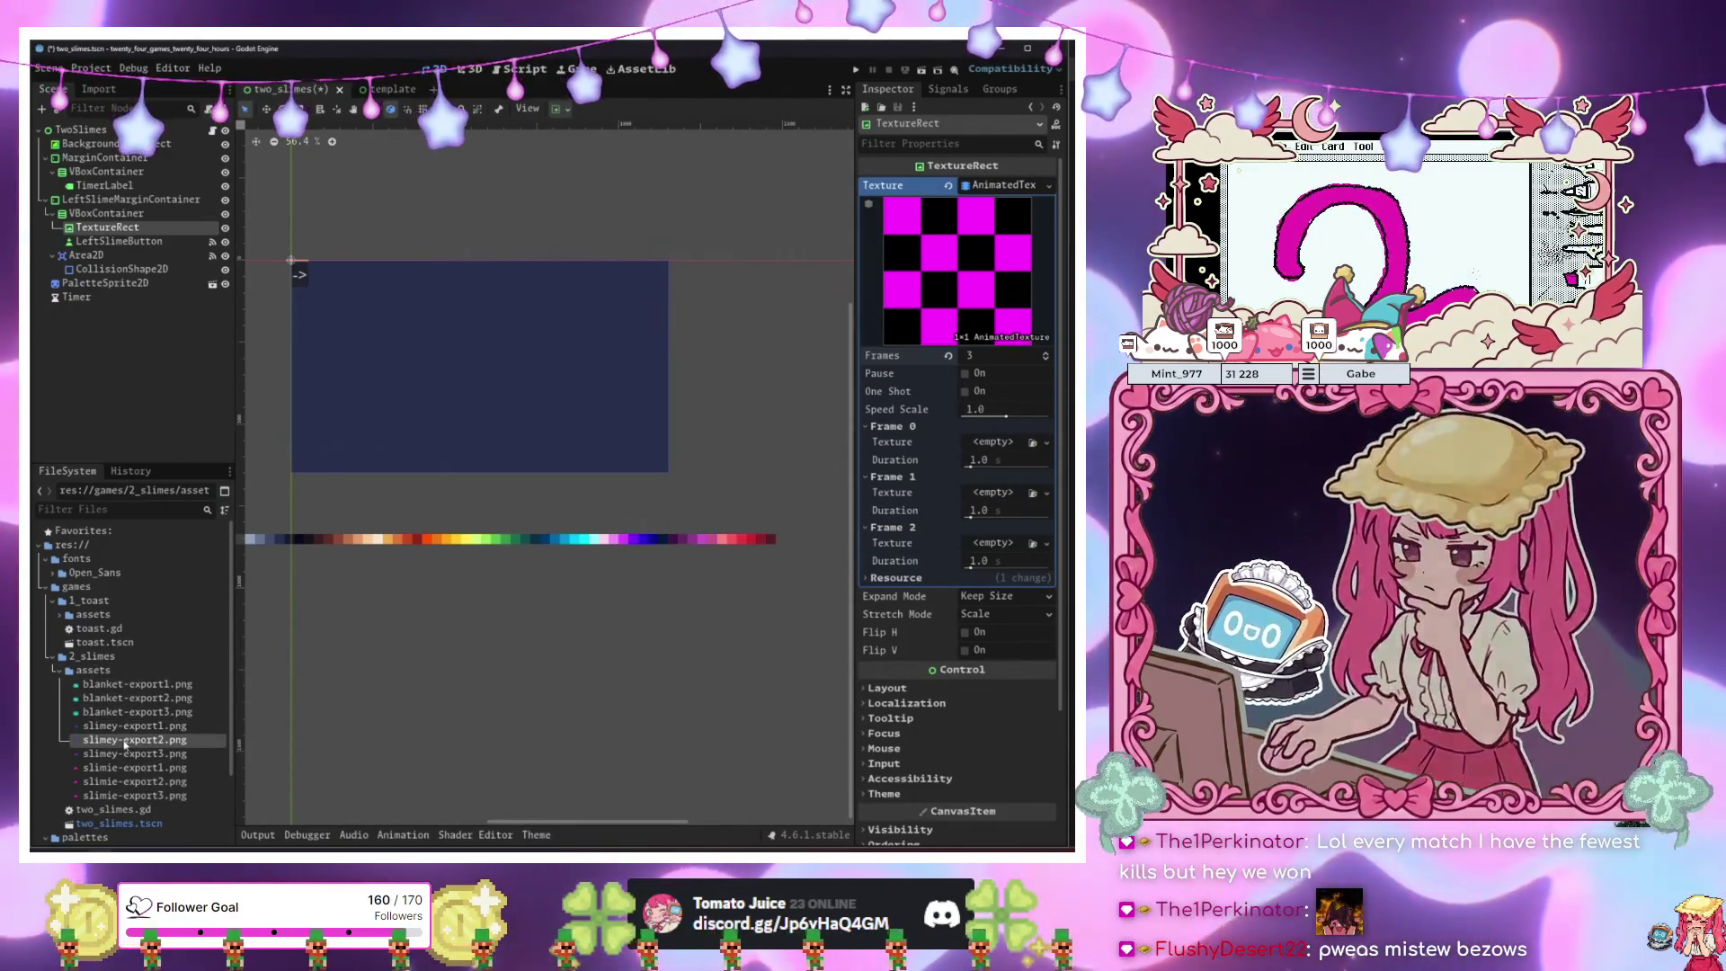
drag(135, 767, 879, 477)
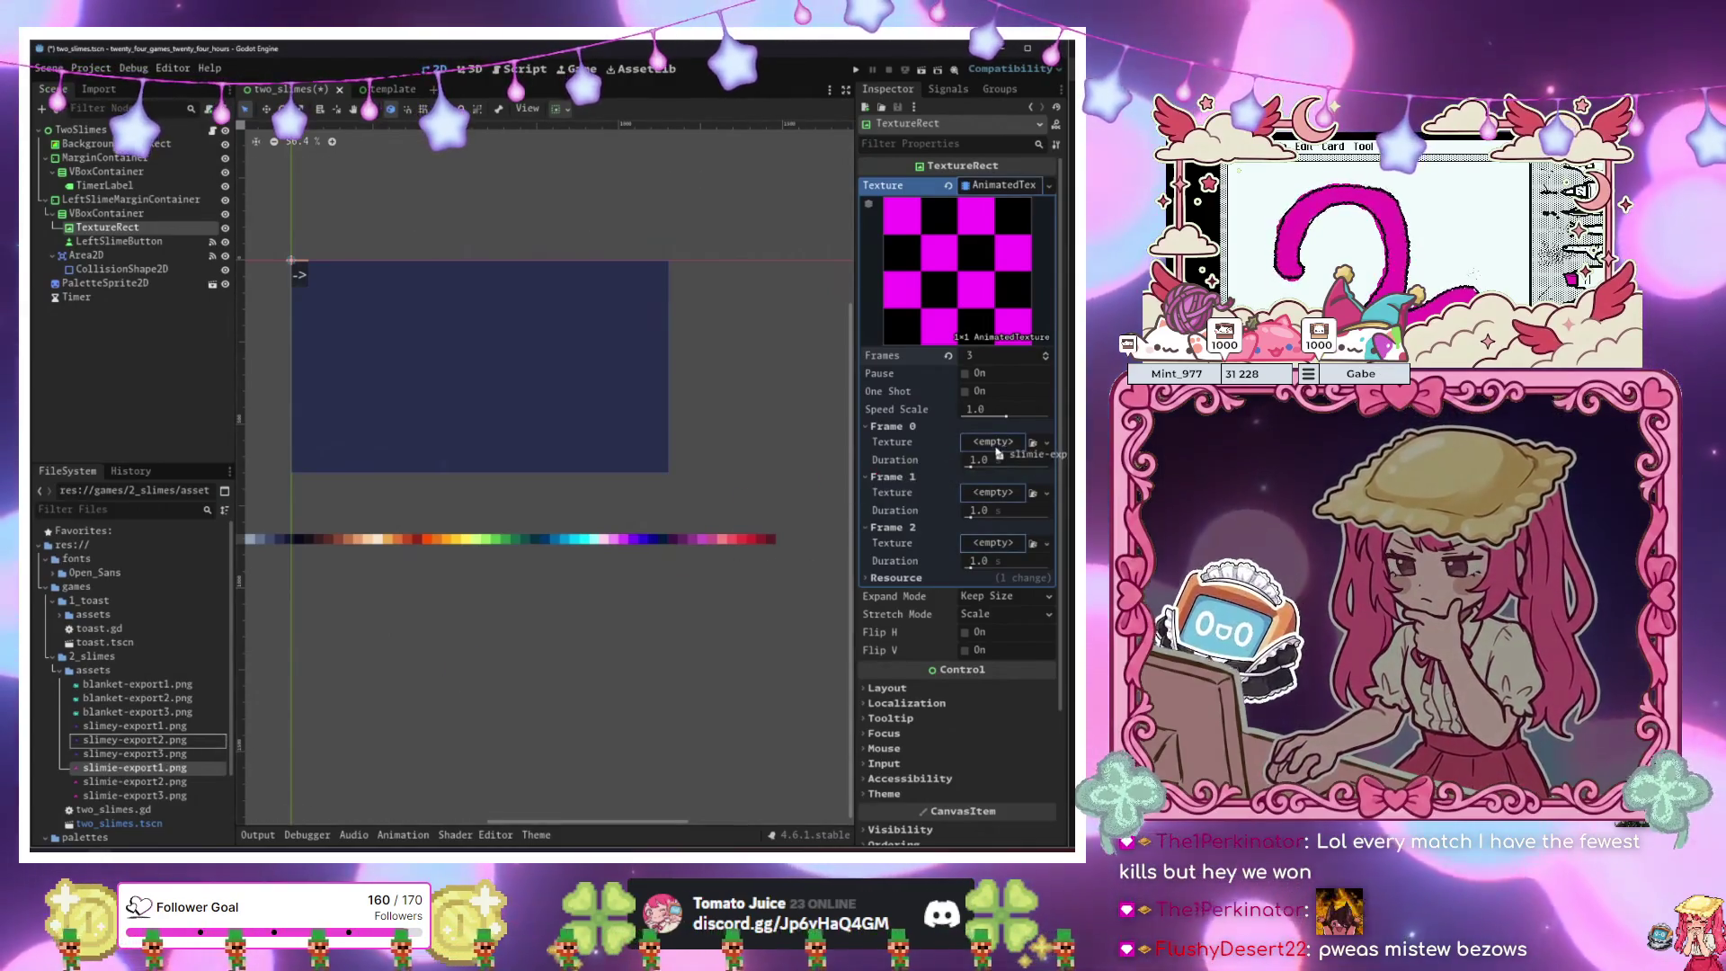
drag(998, 454, 998, 453)
click(132, 784)
mouse_move(132, 784)
mouse_down()
mouse_move(705, 669)
mouse_move(993, 531)
mouse_up()
click(135, 796)
drag(134, 795, 998, 582)
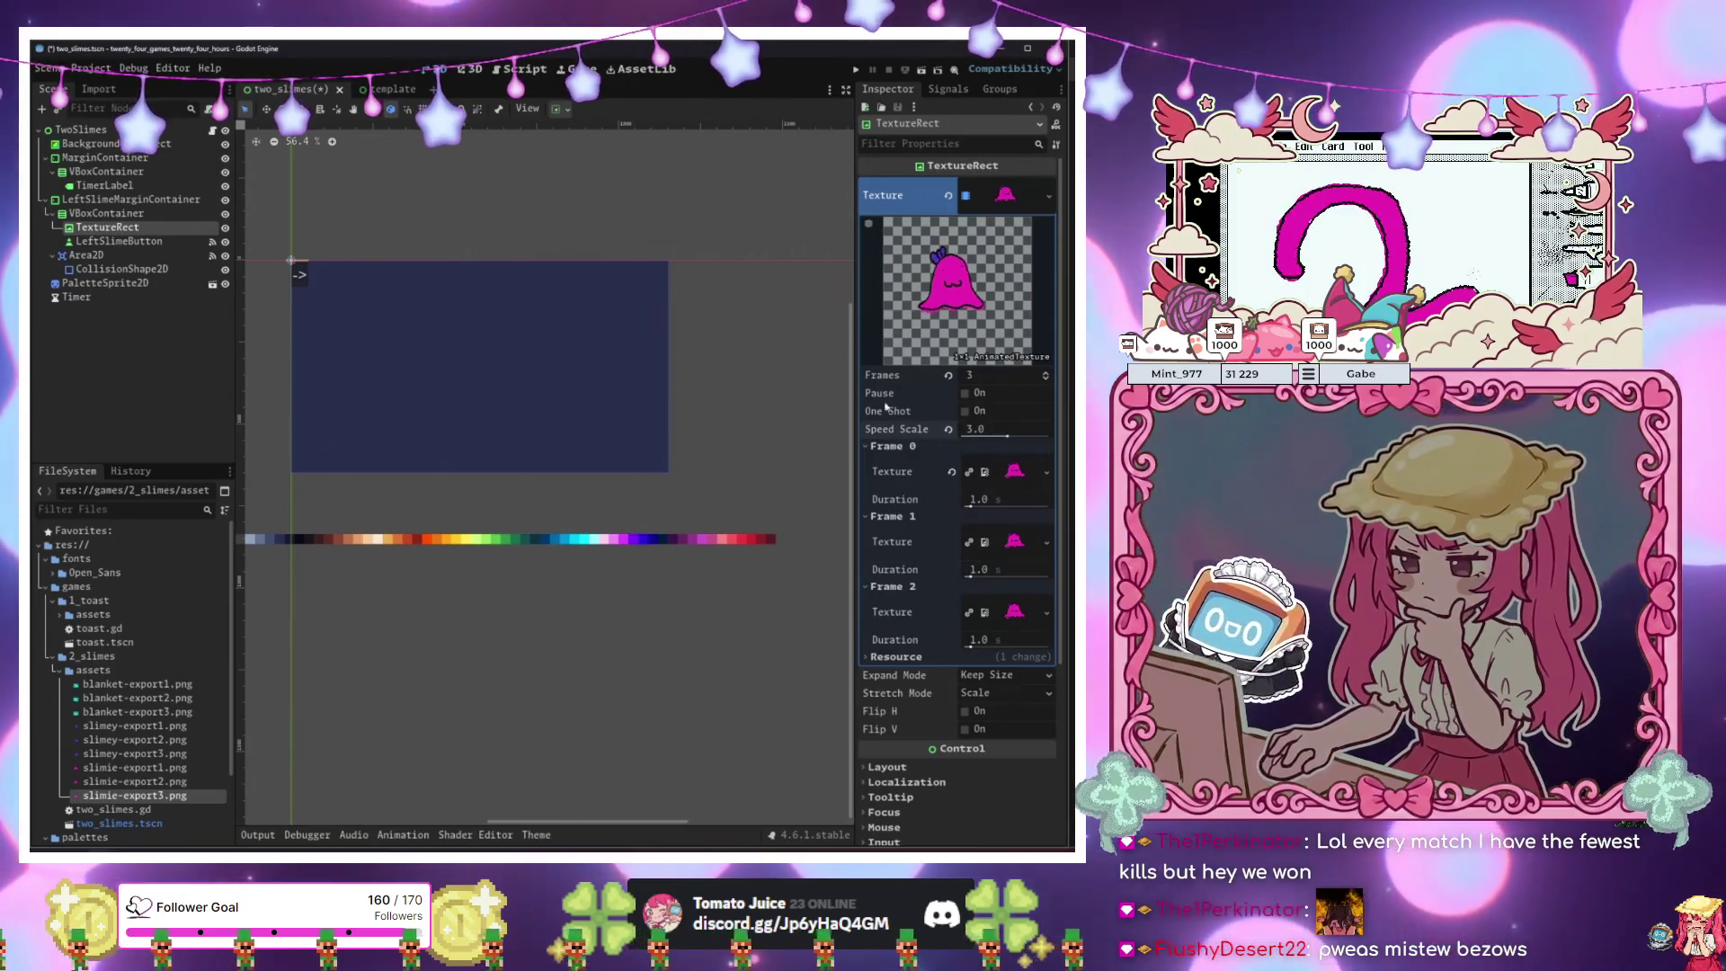
- Set the TextureRect's Stretch Mode to Keep Aspect Centered
scroll(524, 278, up, 3)
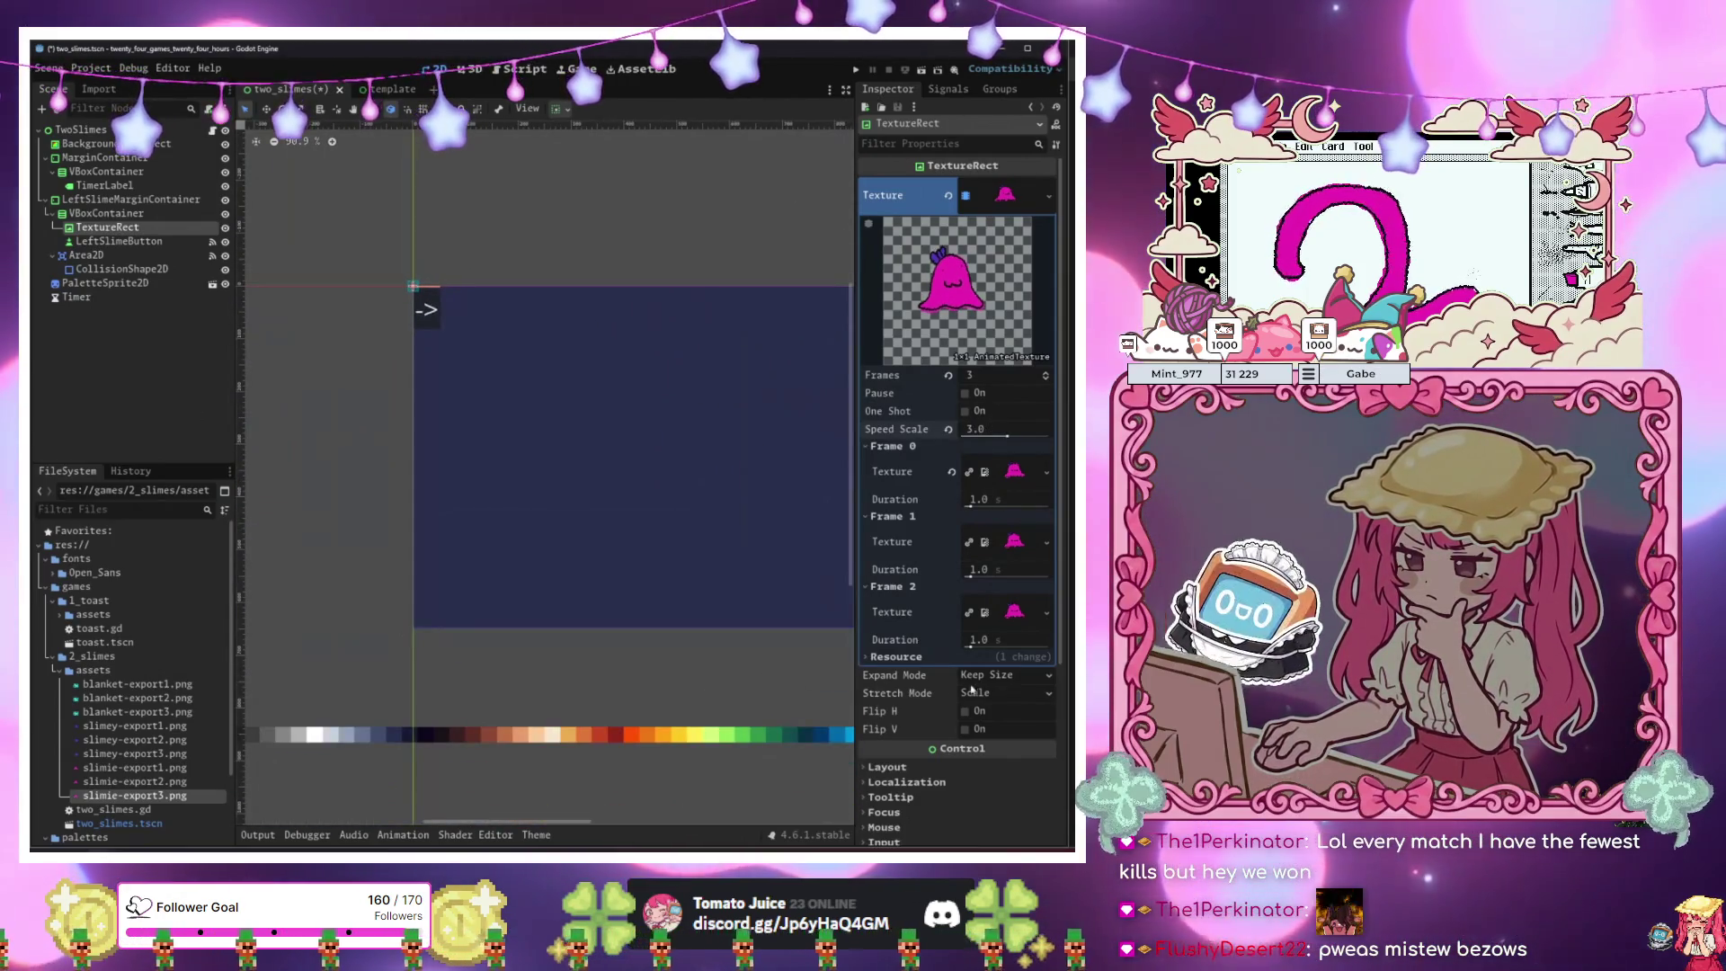
click(971, 690)
click(1039, 774)
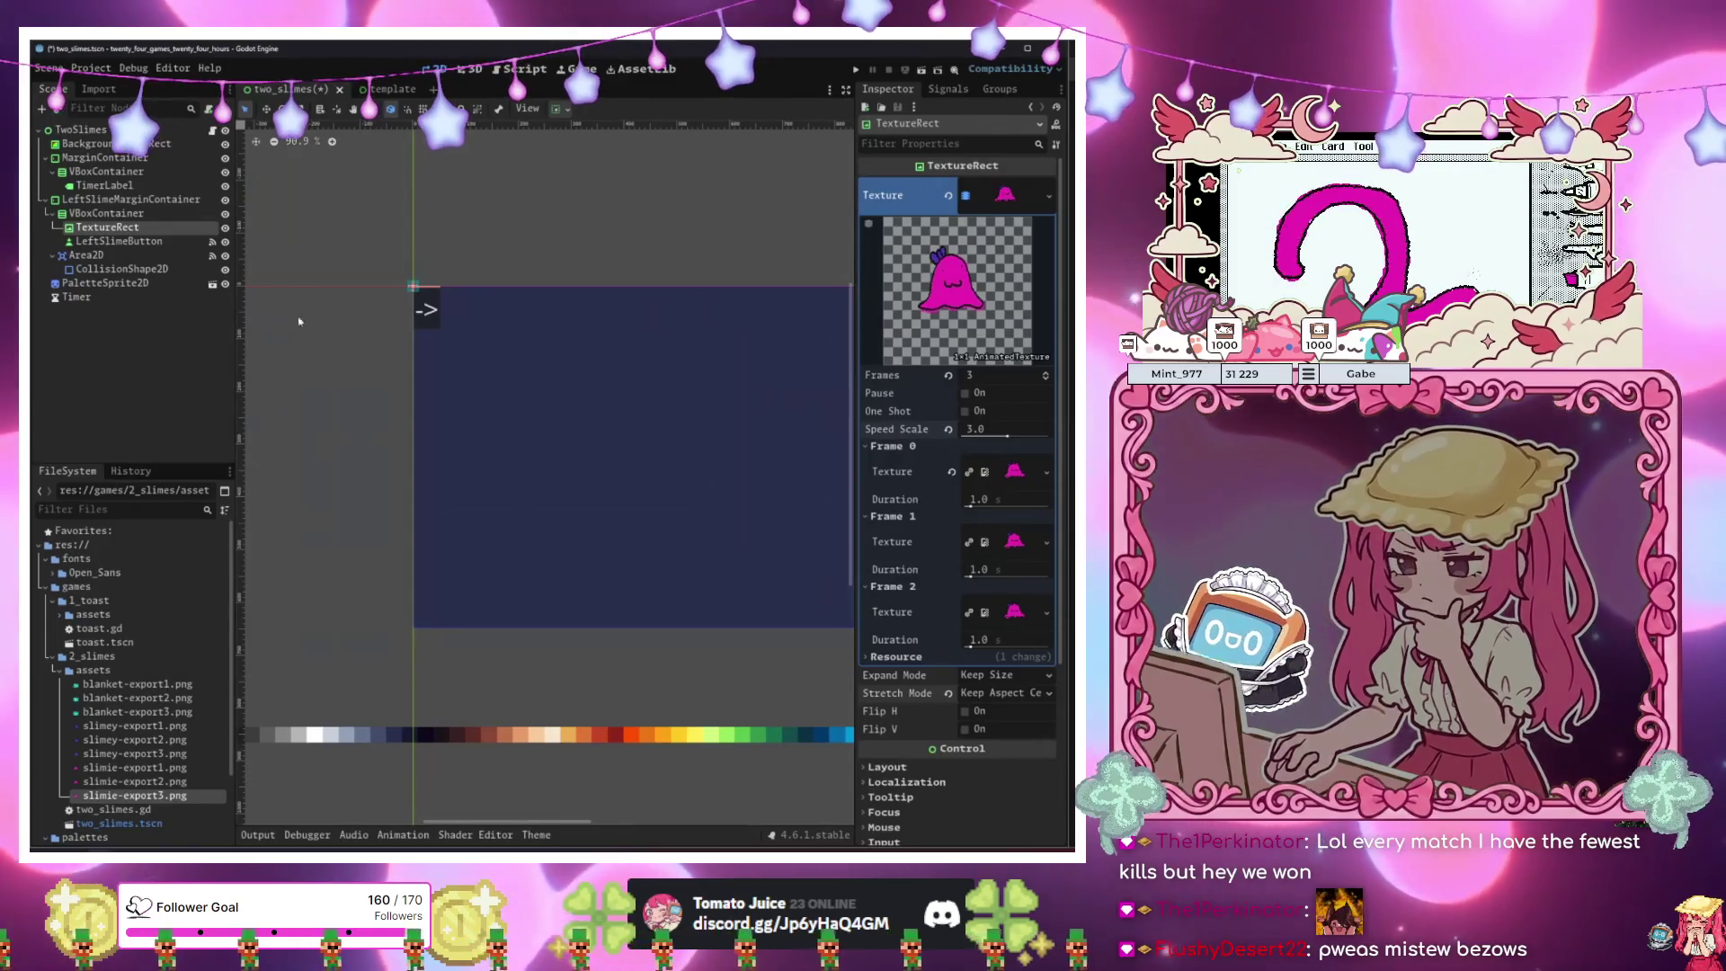
click(116, 242)
click(126, 215)
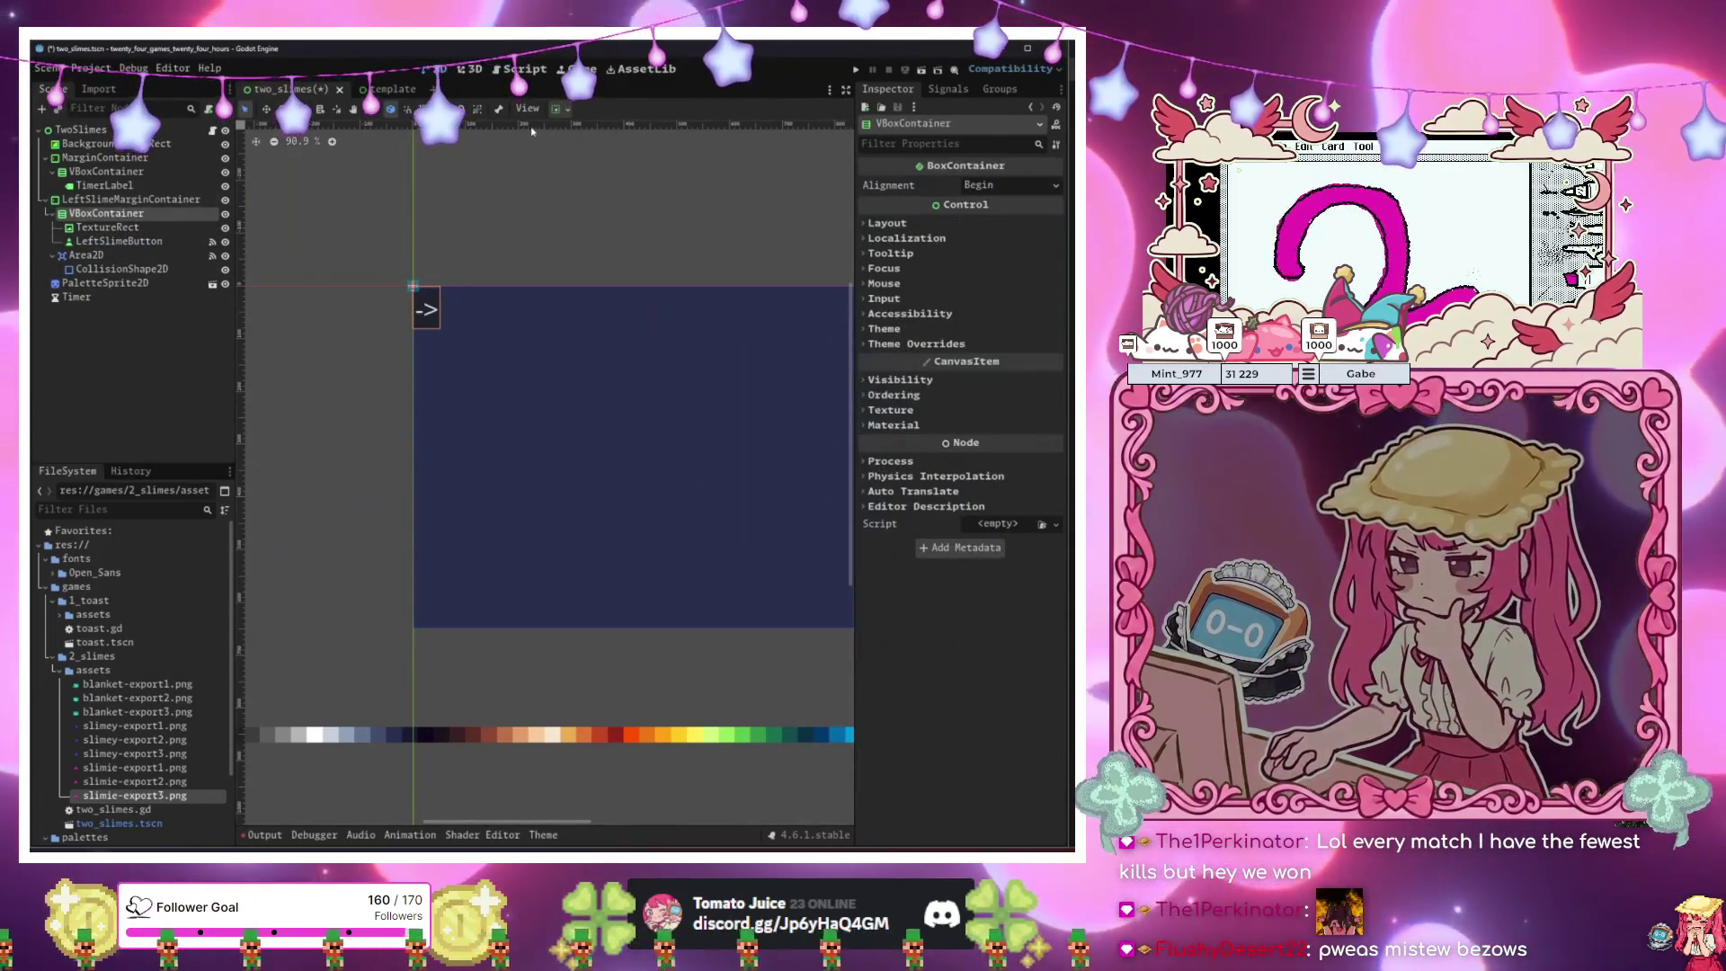
click(559, 109)
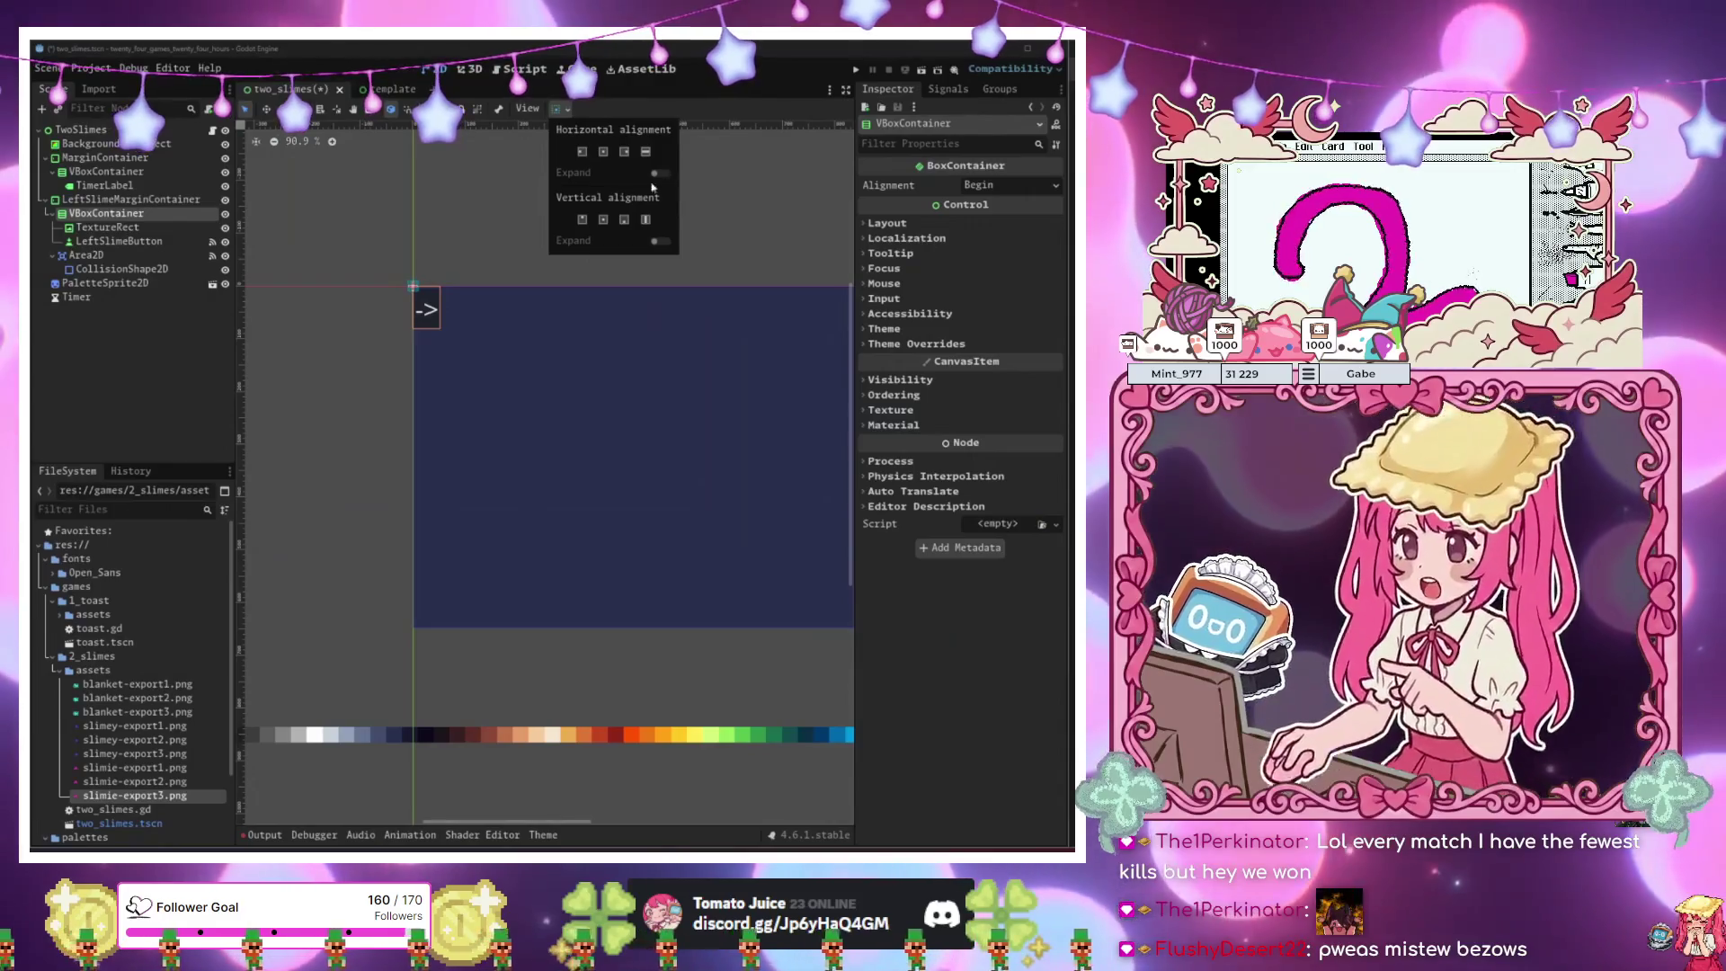
- Drag LeftSlimeMarginContainer's corner larger so the slime texture shows above the button
click(117, 201)
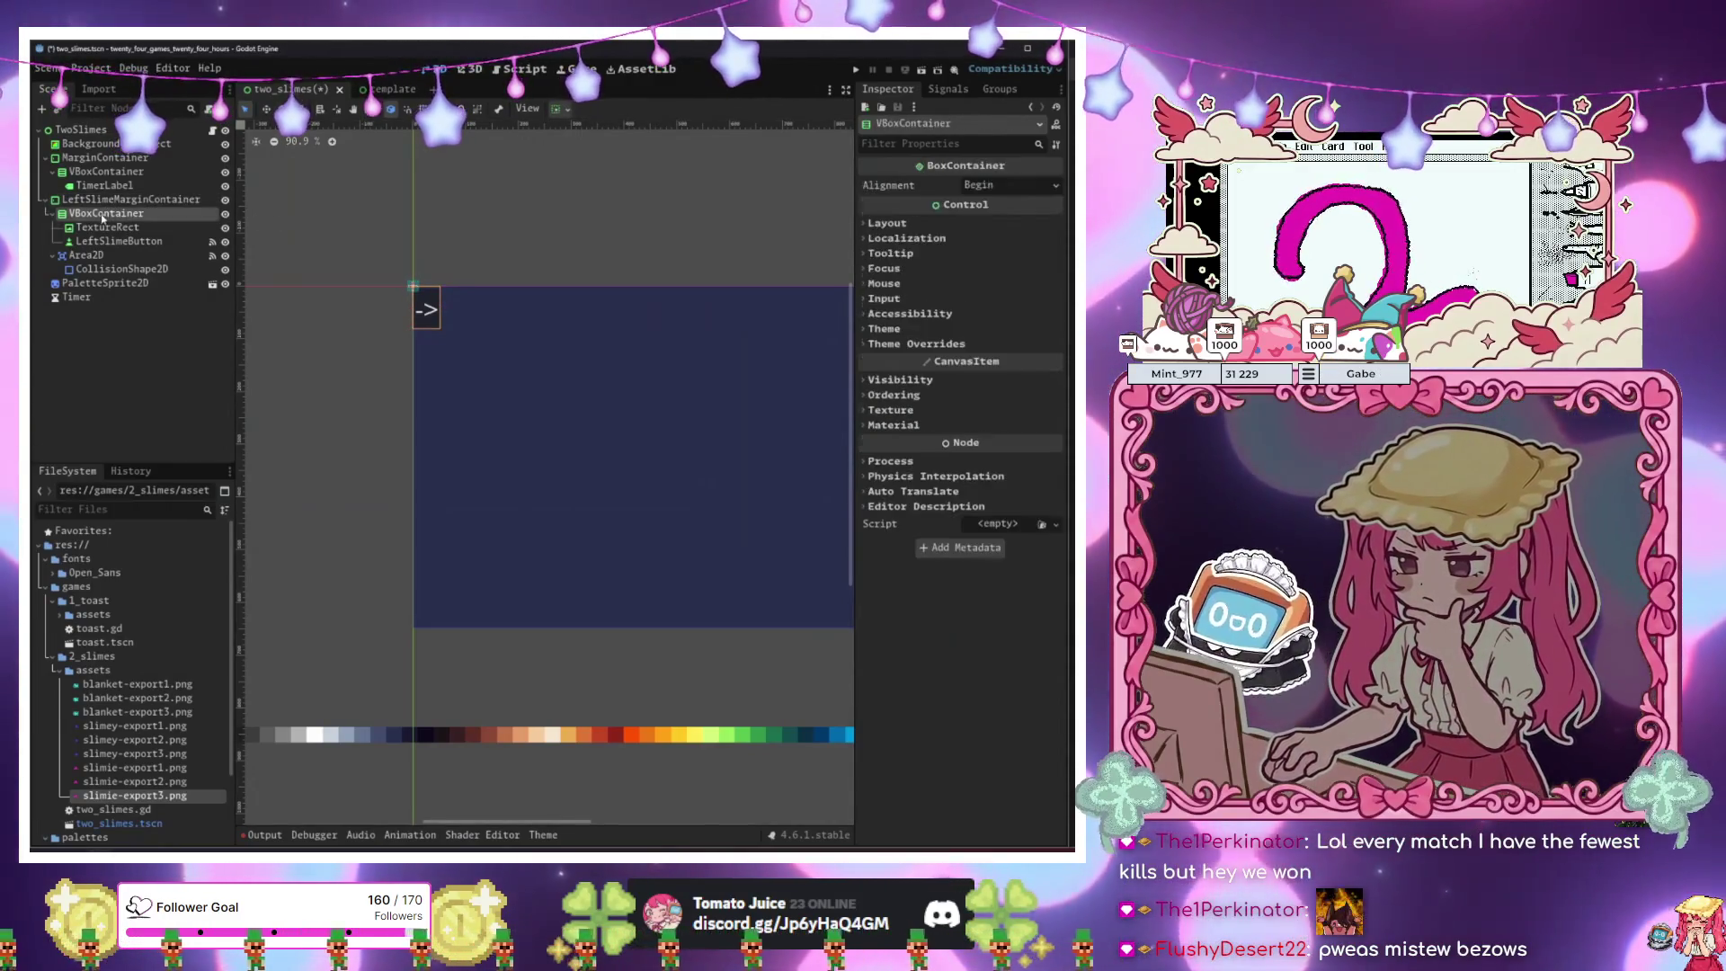
mouse_move(441, 332)
mouse_down()
mouse_move(639, 486)
mouse_move(602, 467)
mouse_up()
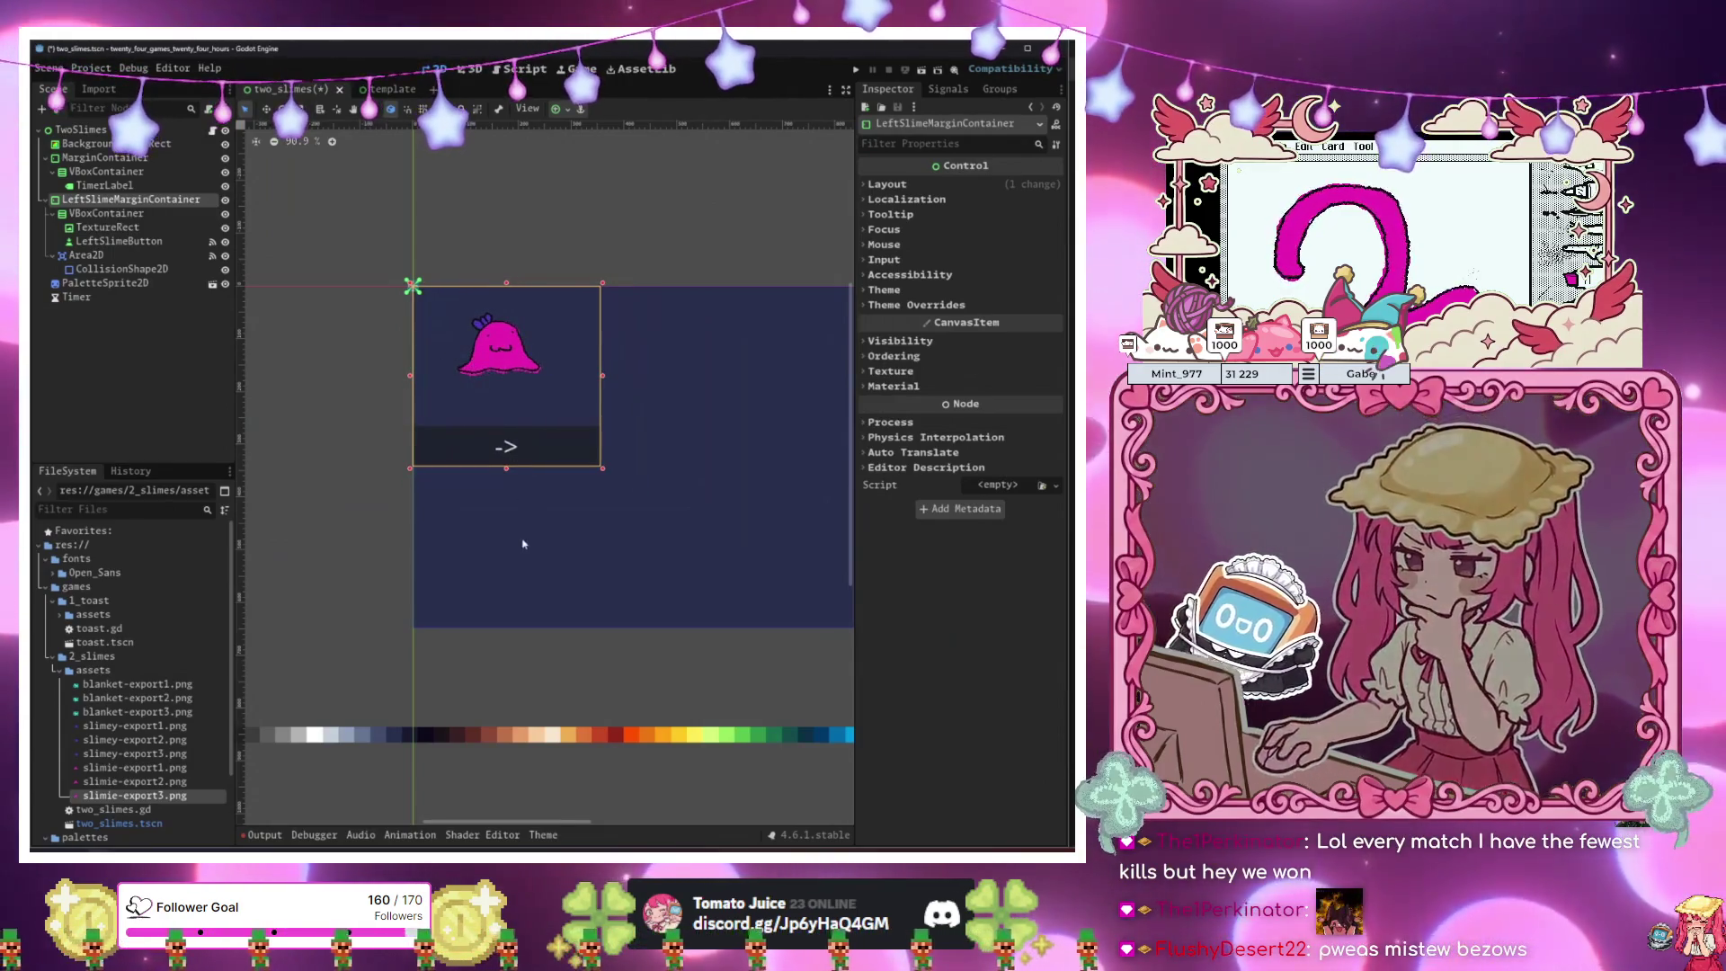
click(500, 346)
scroll(537, 411, down, 3)
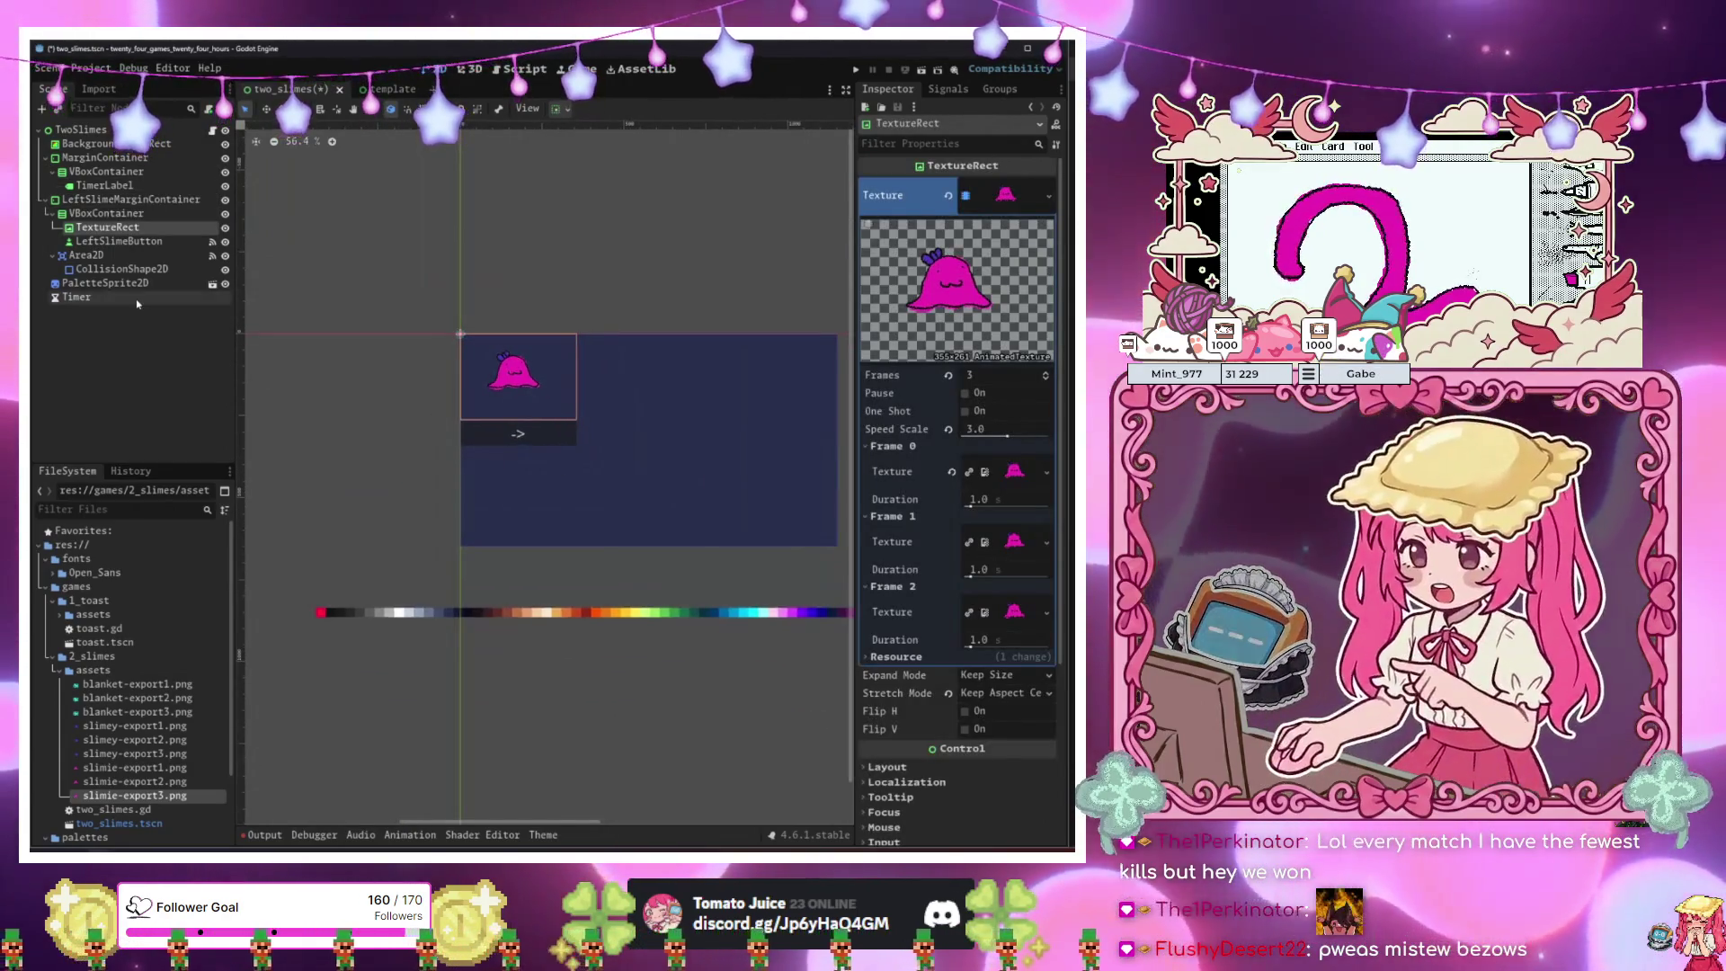
click(86, 255)
scroll(324, 300, up, 4)
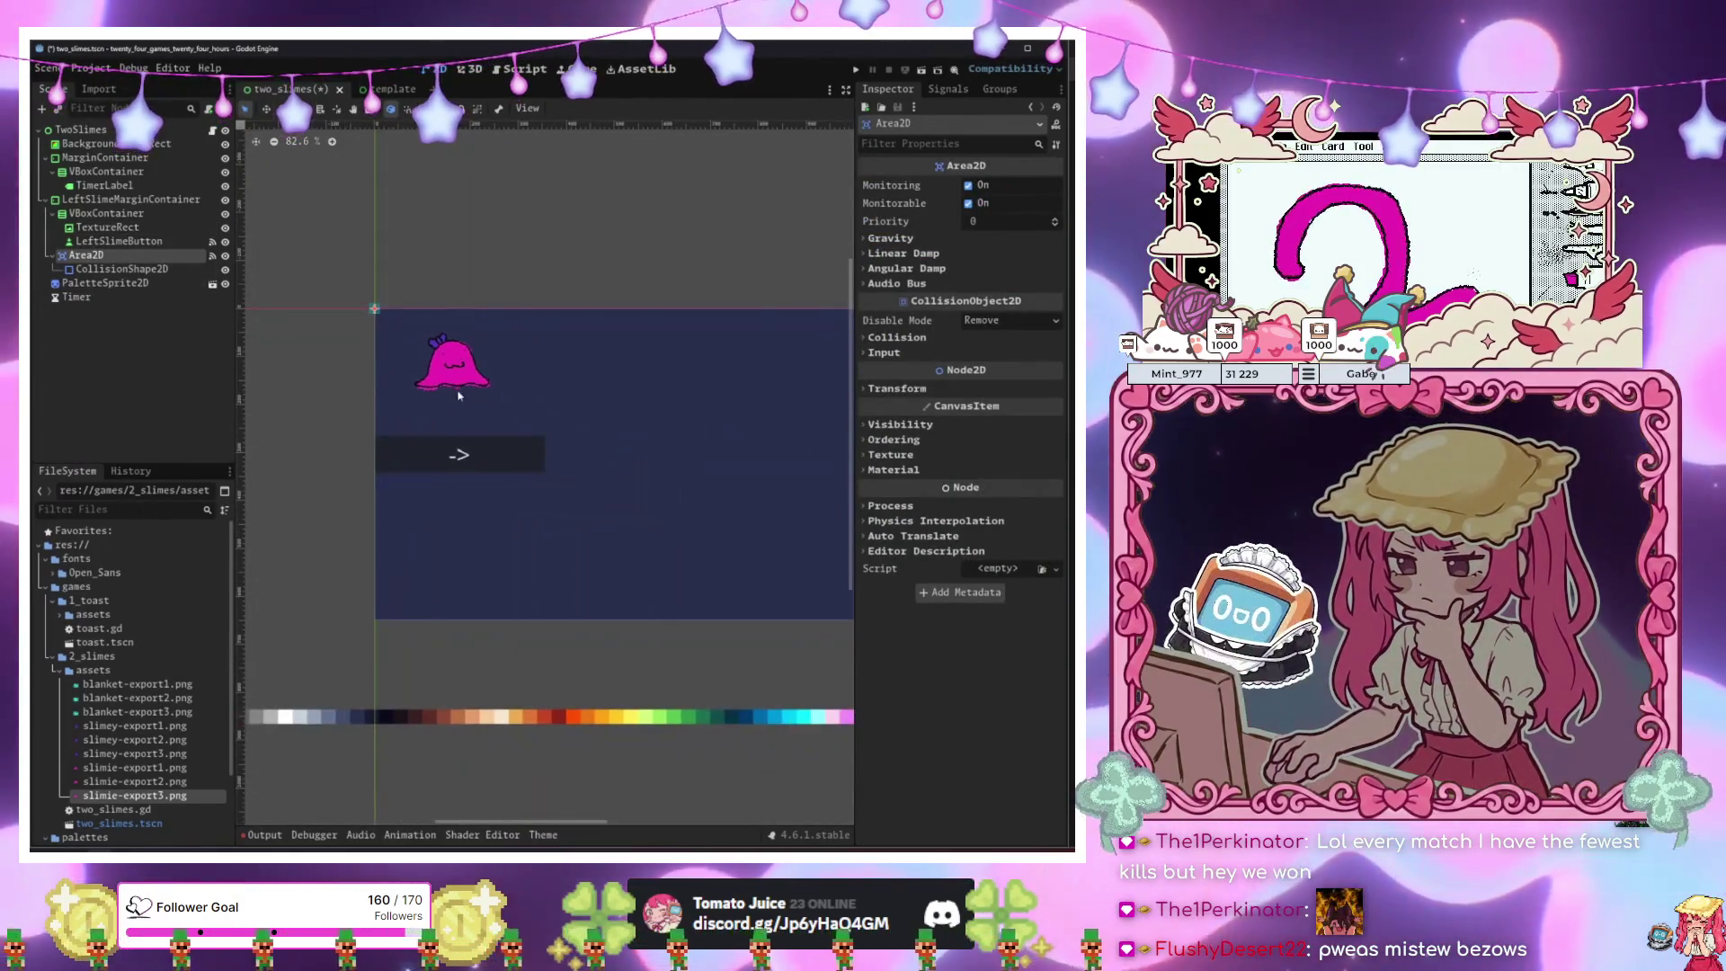
- Move the Area2D onto the left slime and stretch its CollisionShape2D rectangle to cover the sprite
key(w)
drag(458, 394, 502, 426)
scroll(538, 449, up, 6)
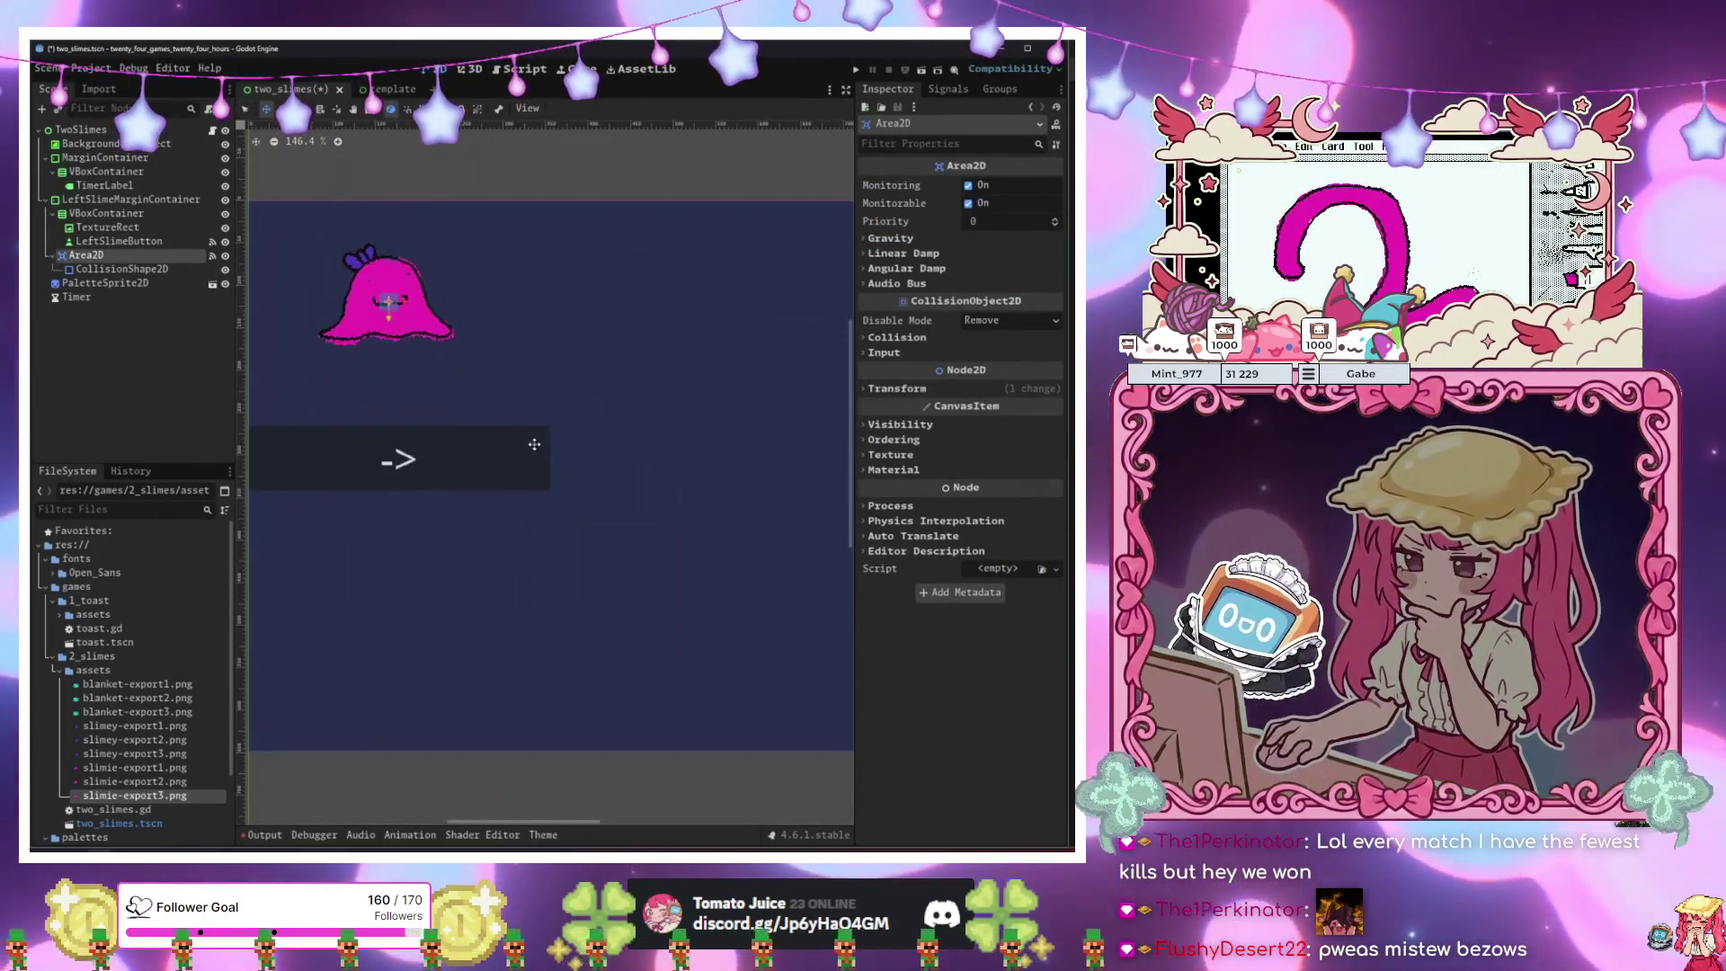
click(394, 297)
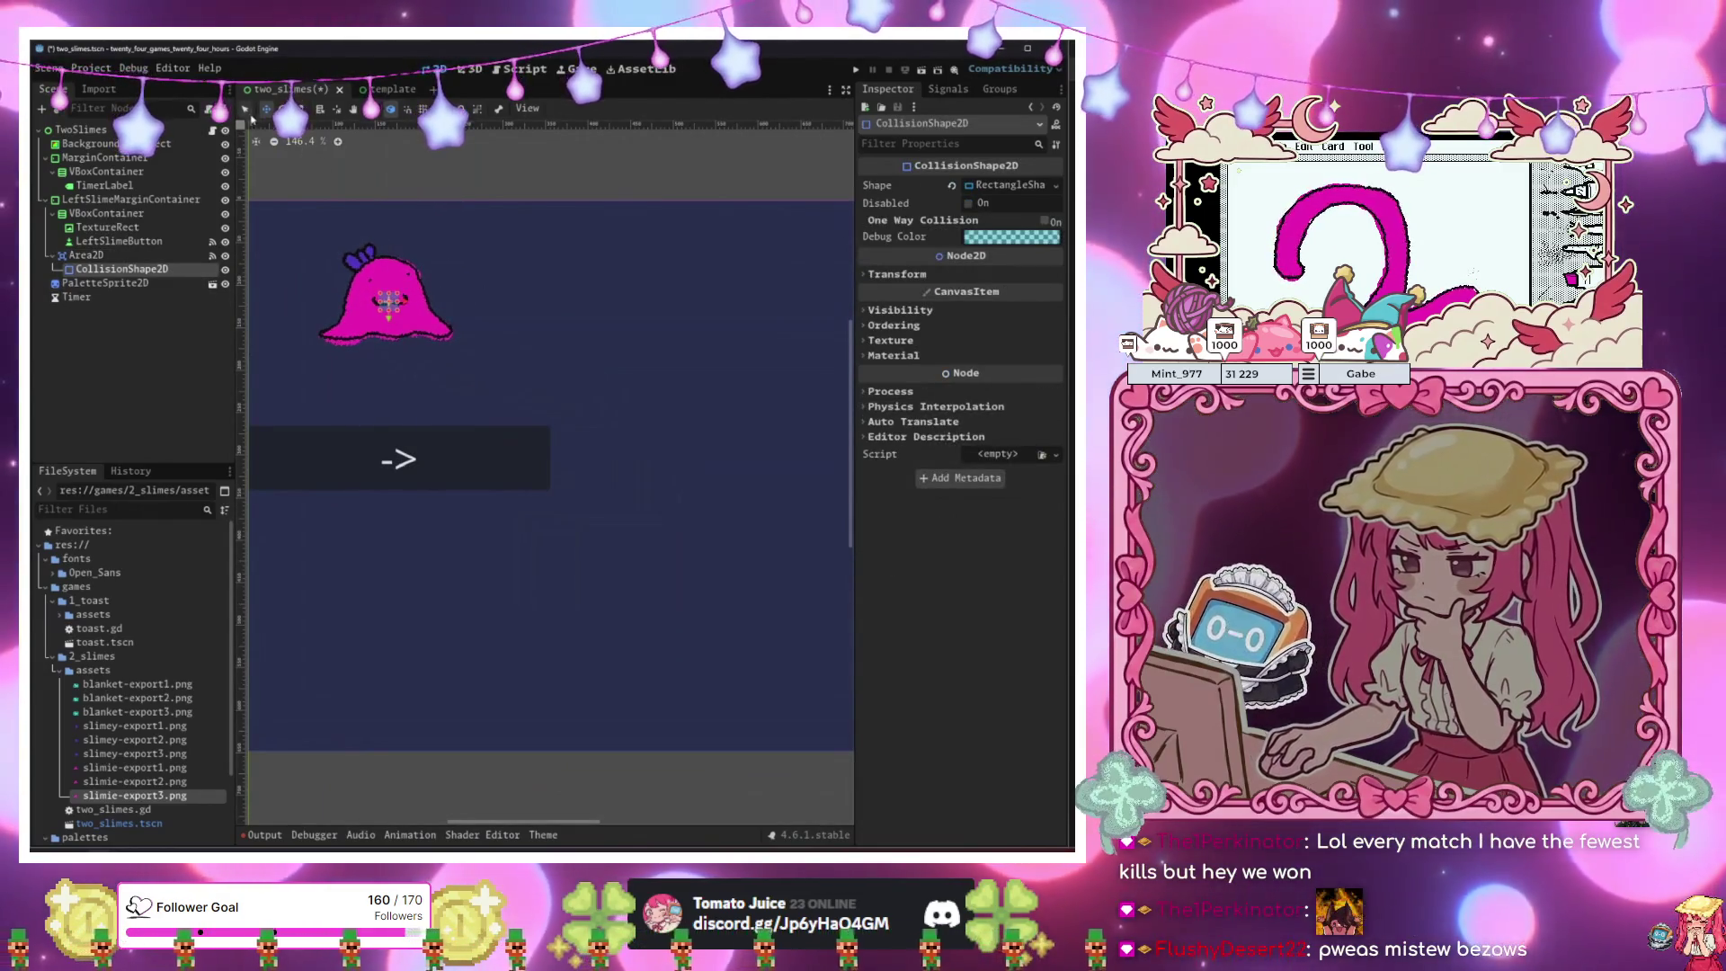
drag(397, 296, 440, 258)
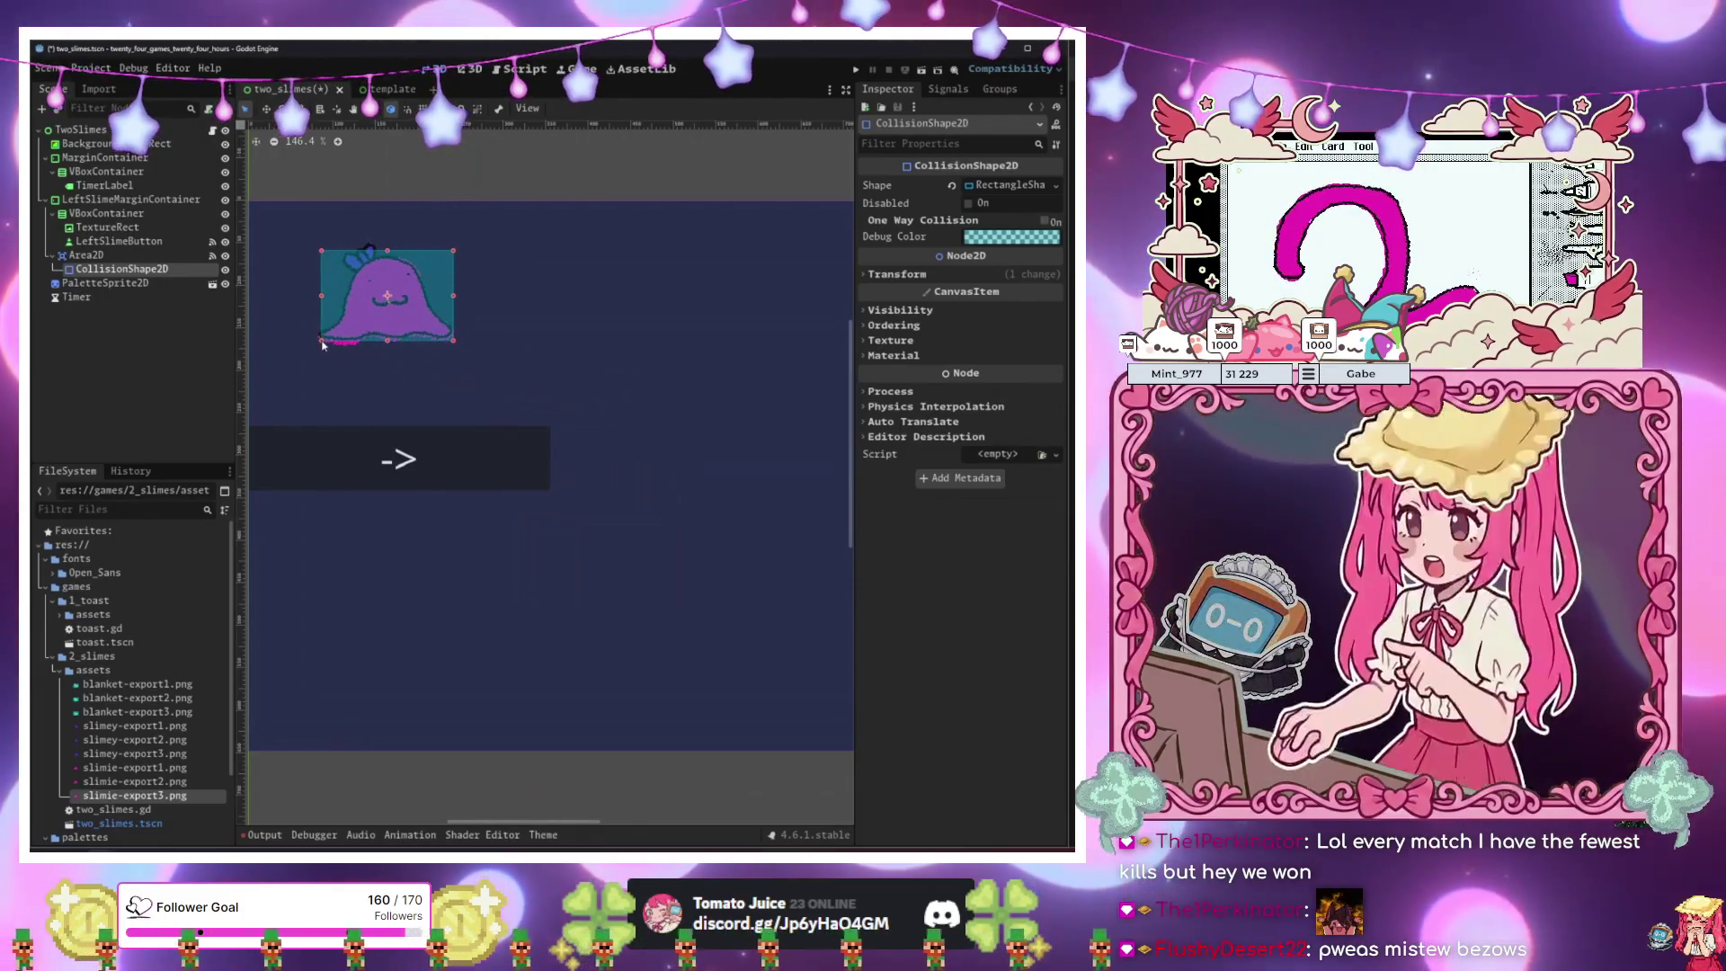
- Move TextureRect and LeftSlimeButton above the VBoxContainer, directly under LeftSlimeMarginContainer
scroll(342, 450, down, 4)
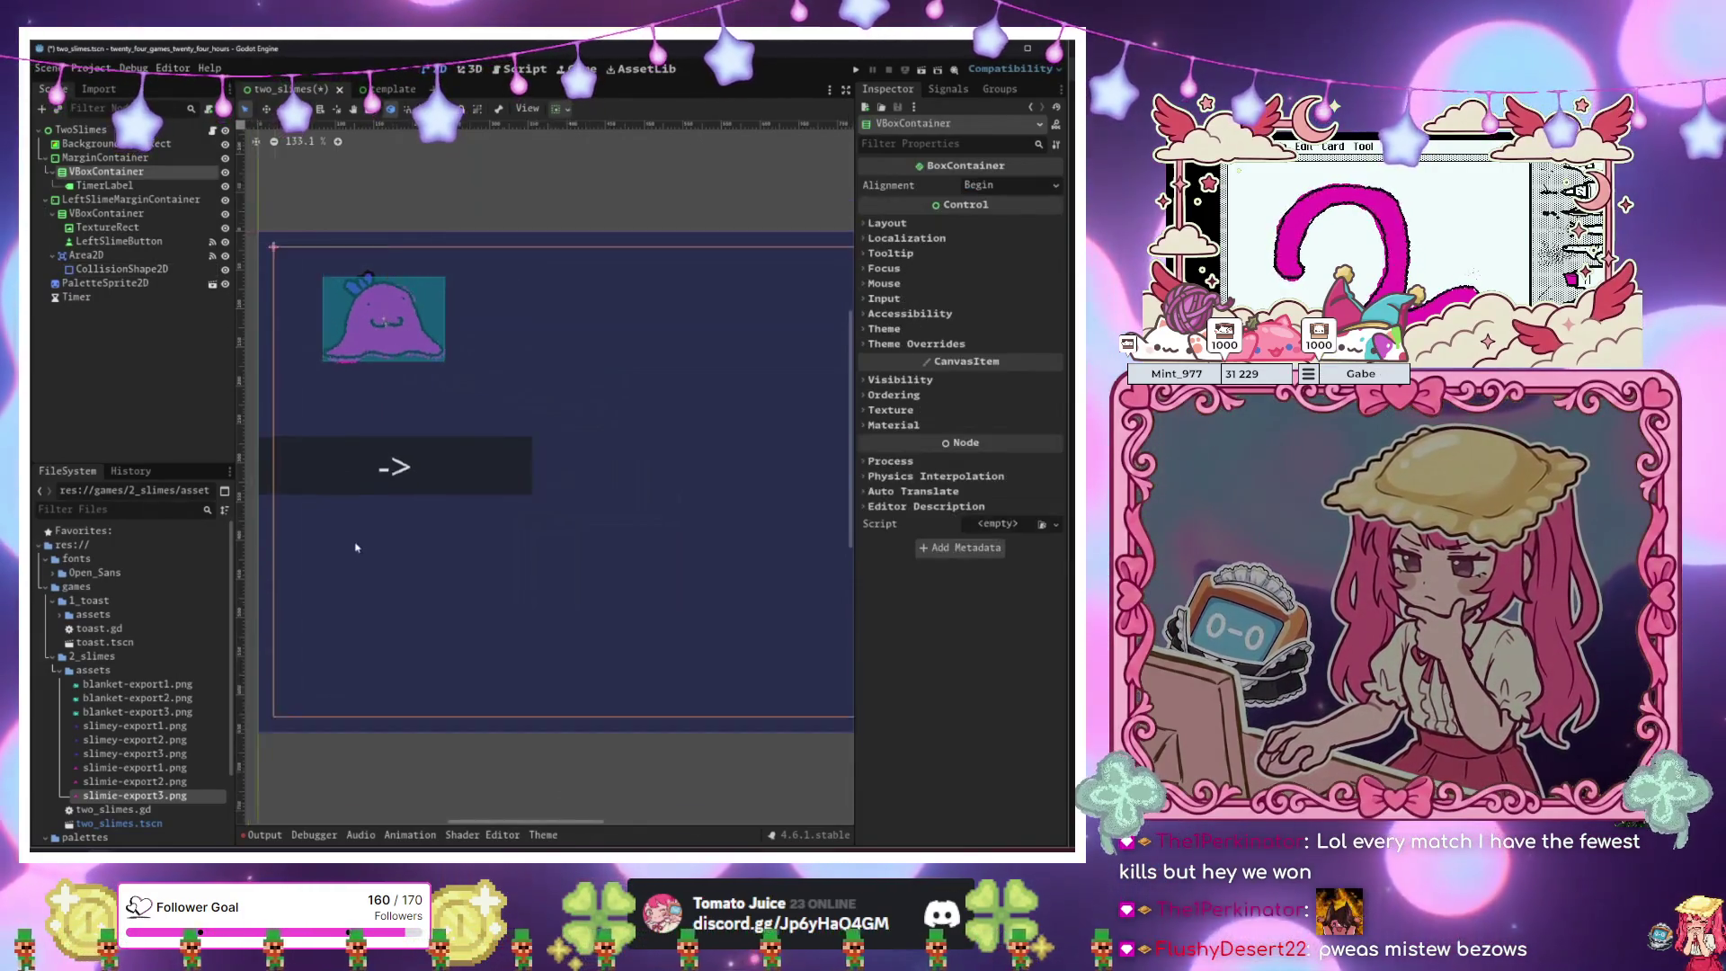
click(369, 486)
click(130, 230)
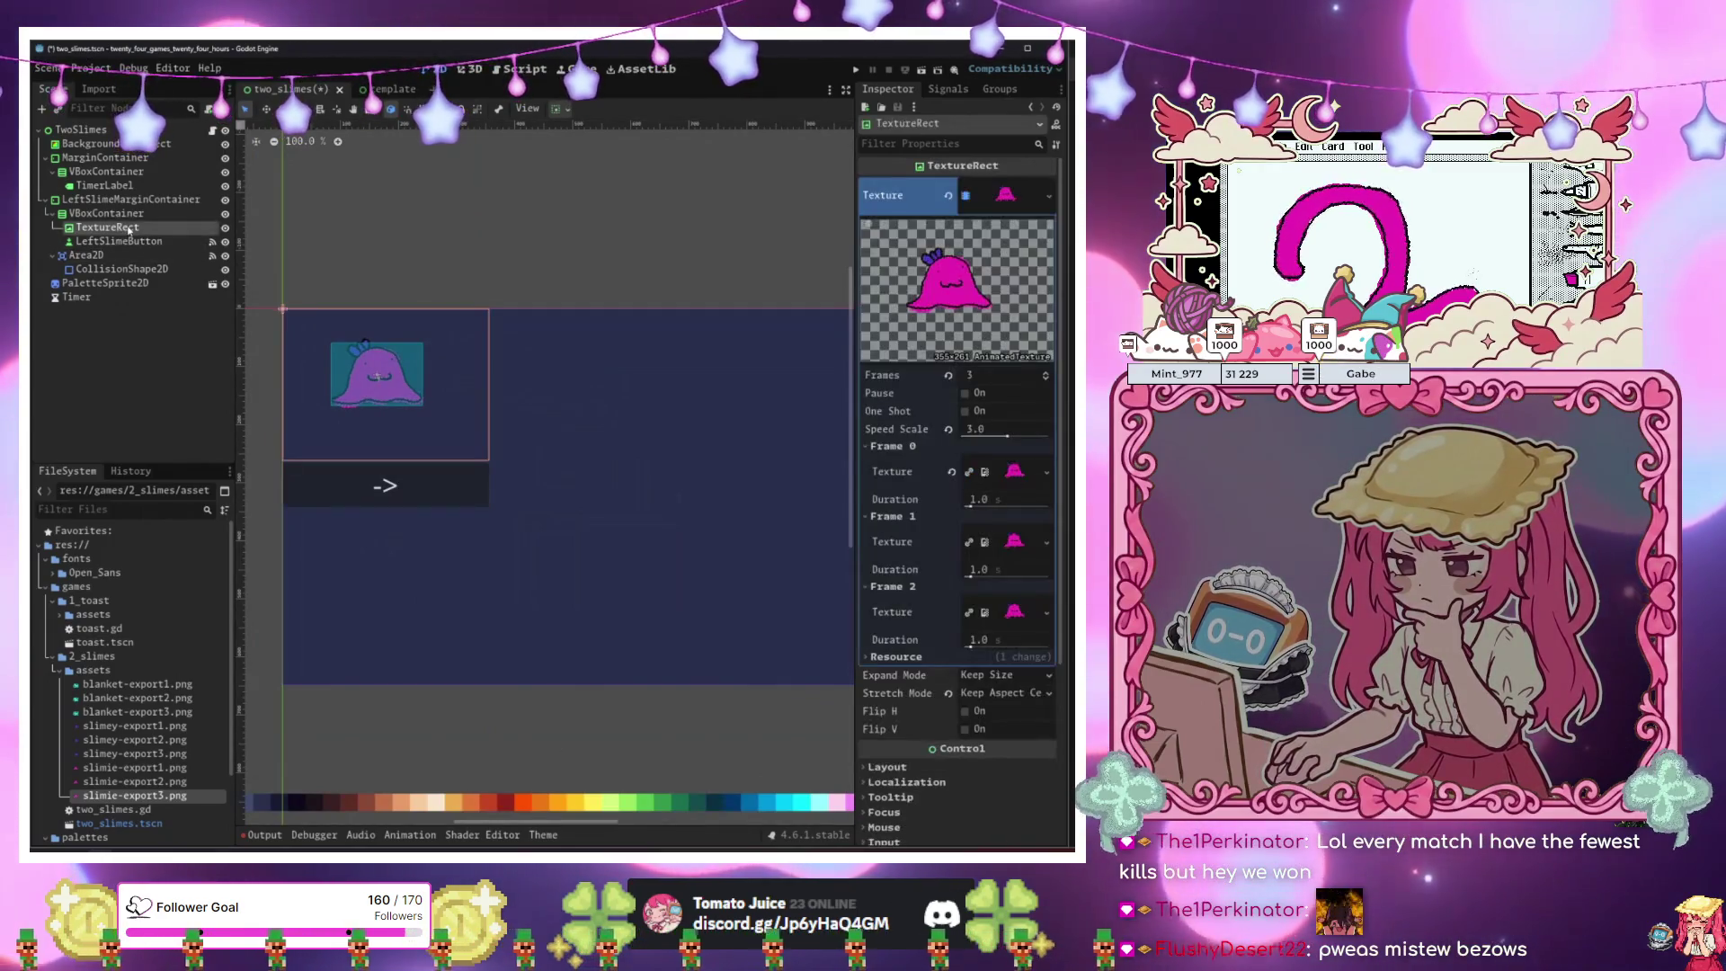
click(112, 243)
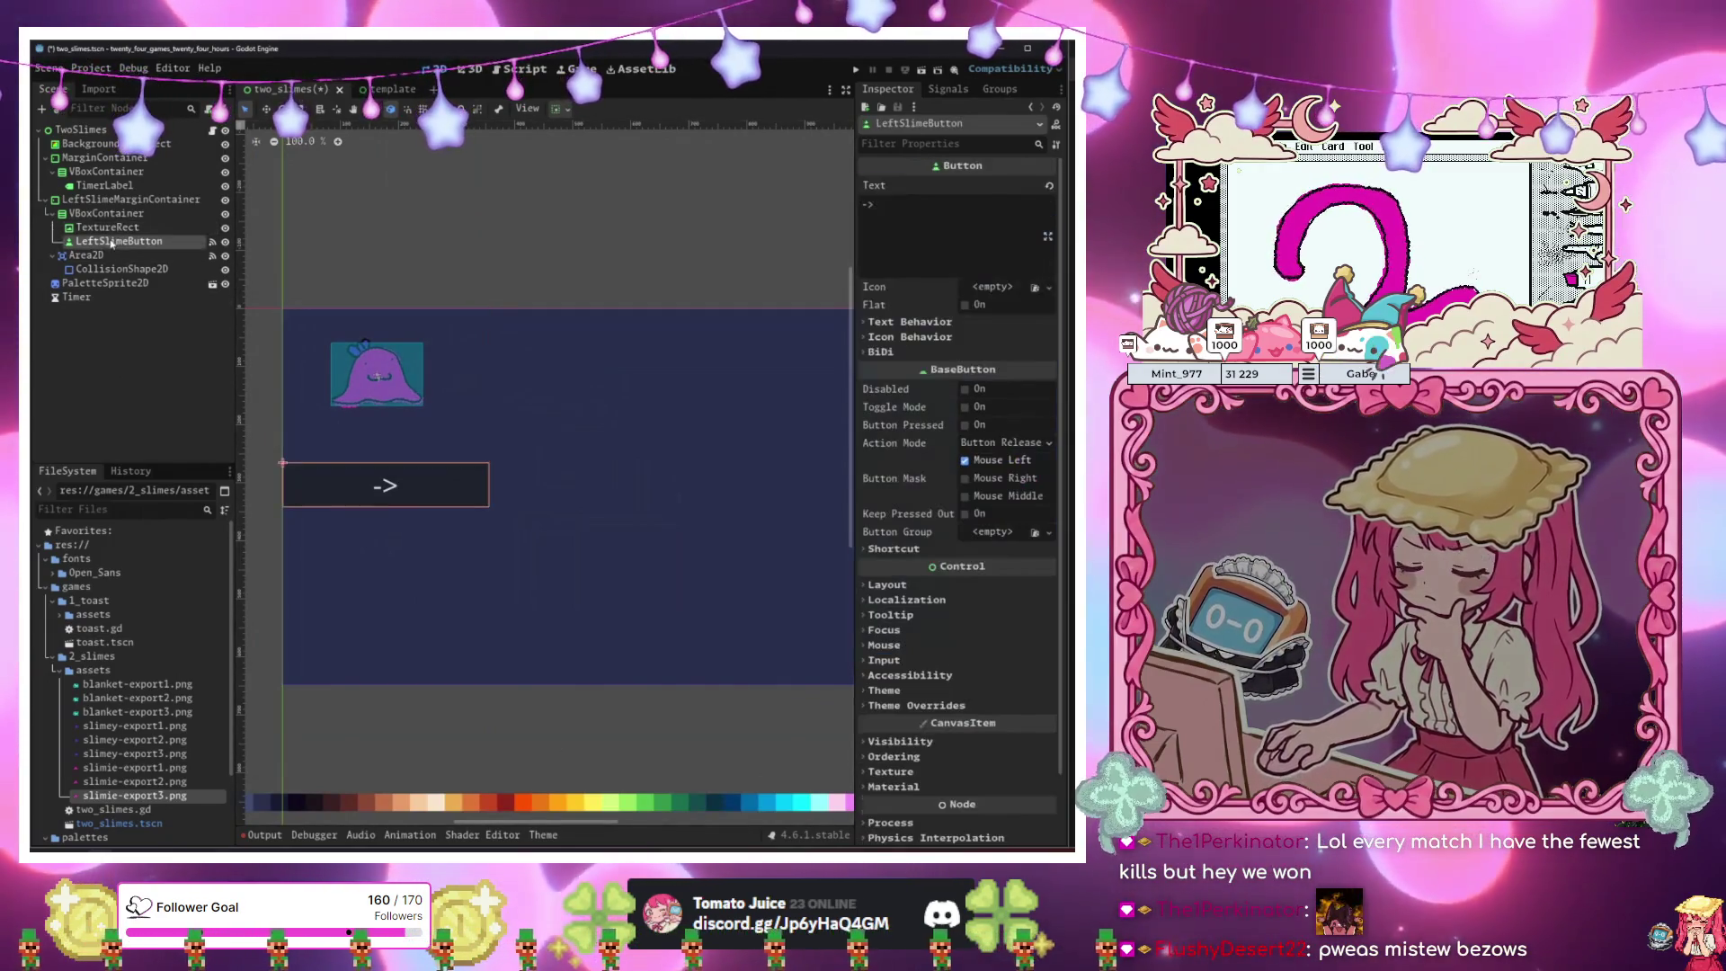
click(109, 229)
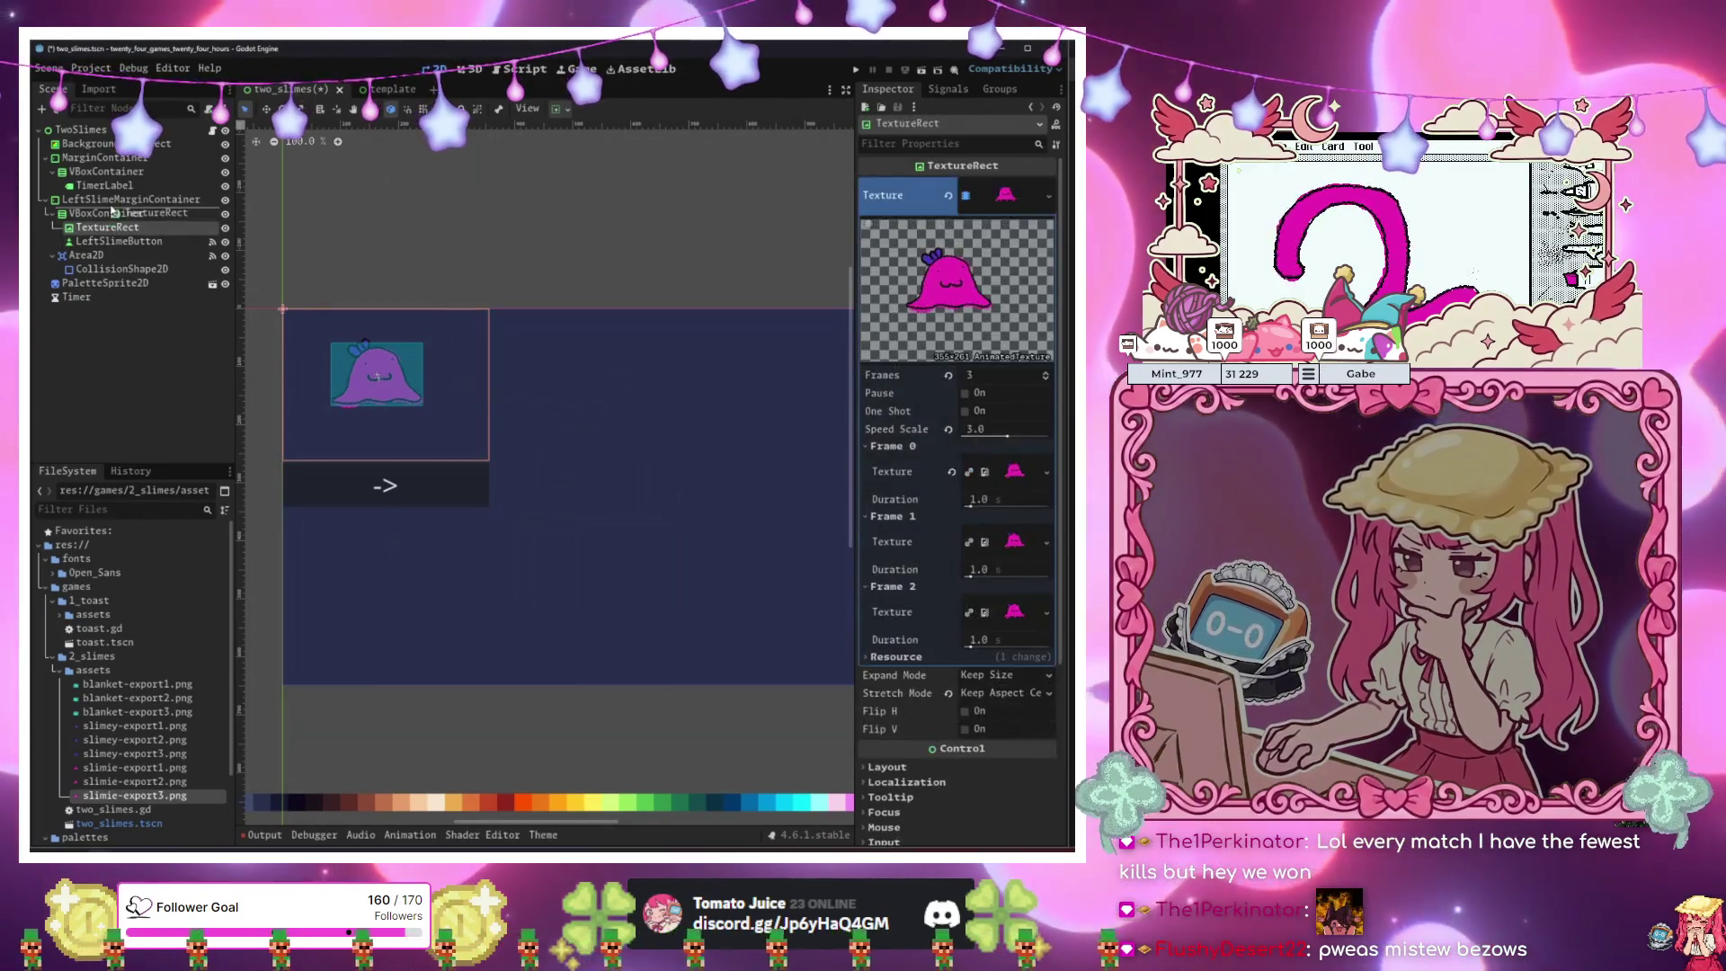
key(ctrl+Up)
drag(100, 245, 104, 231)
click(414, 435)
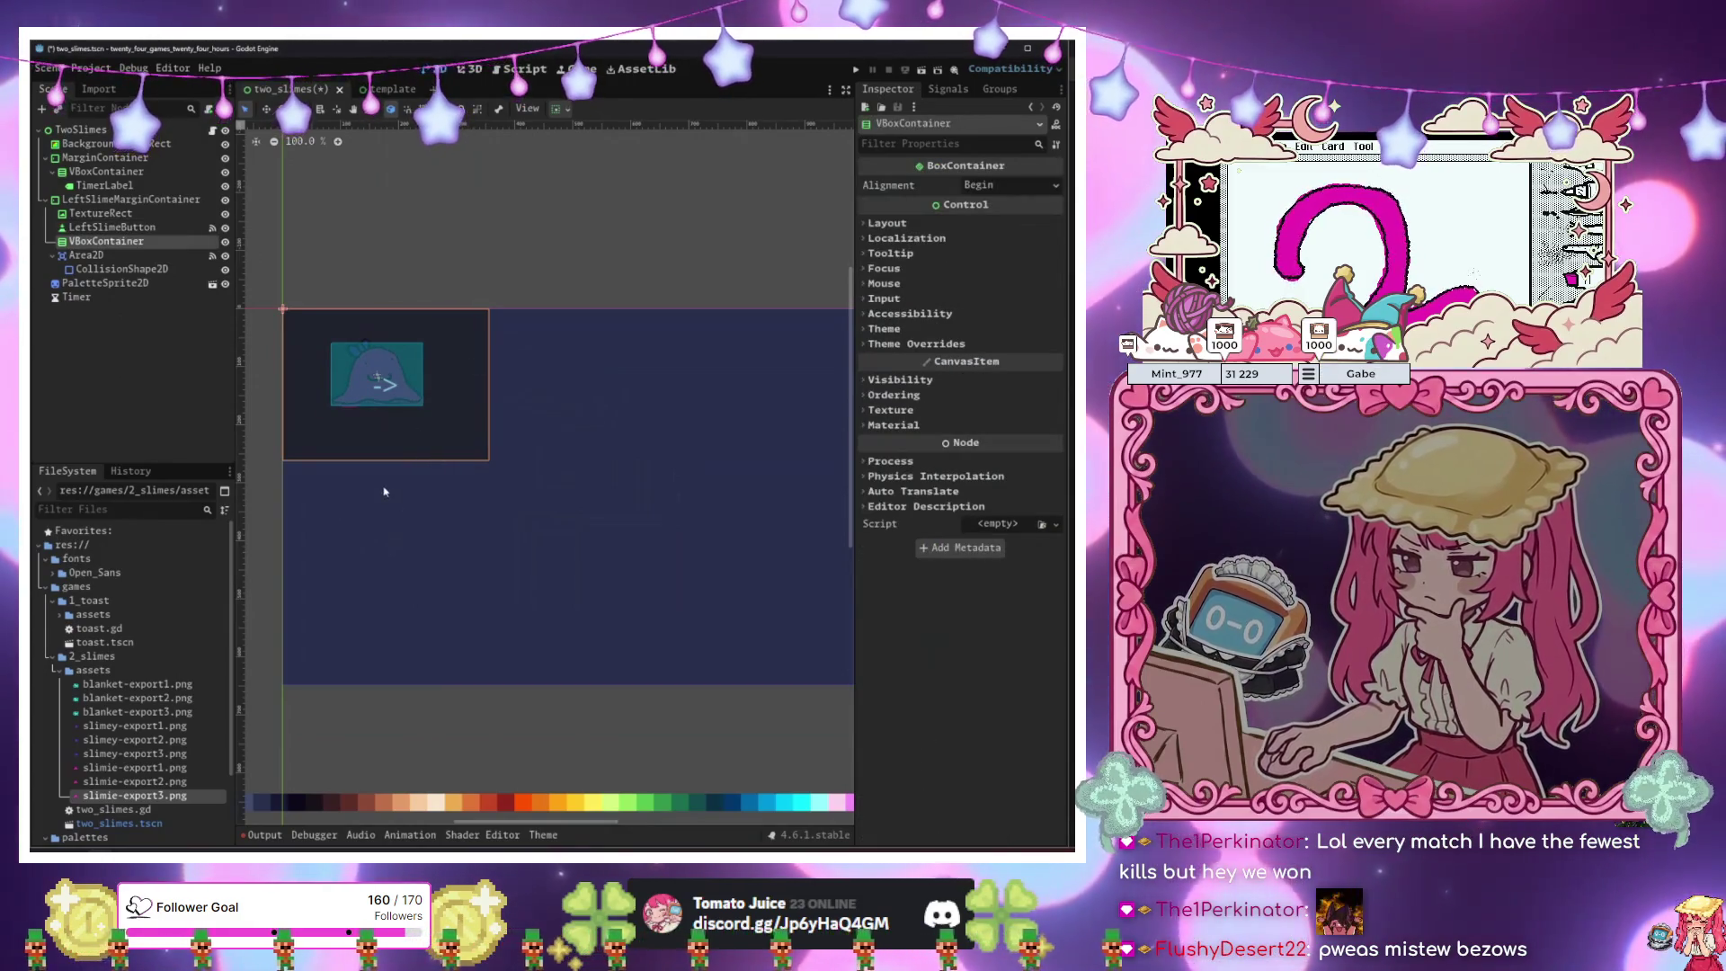
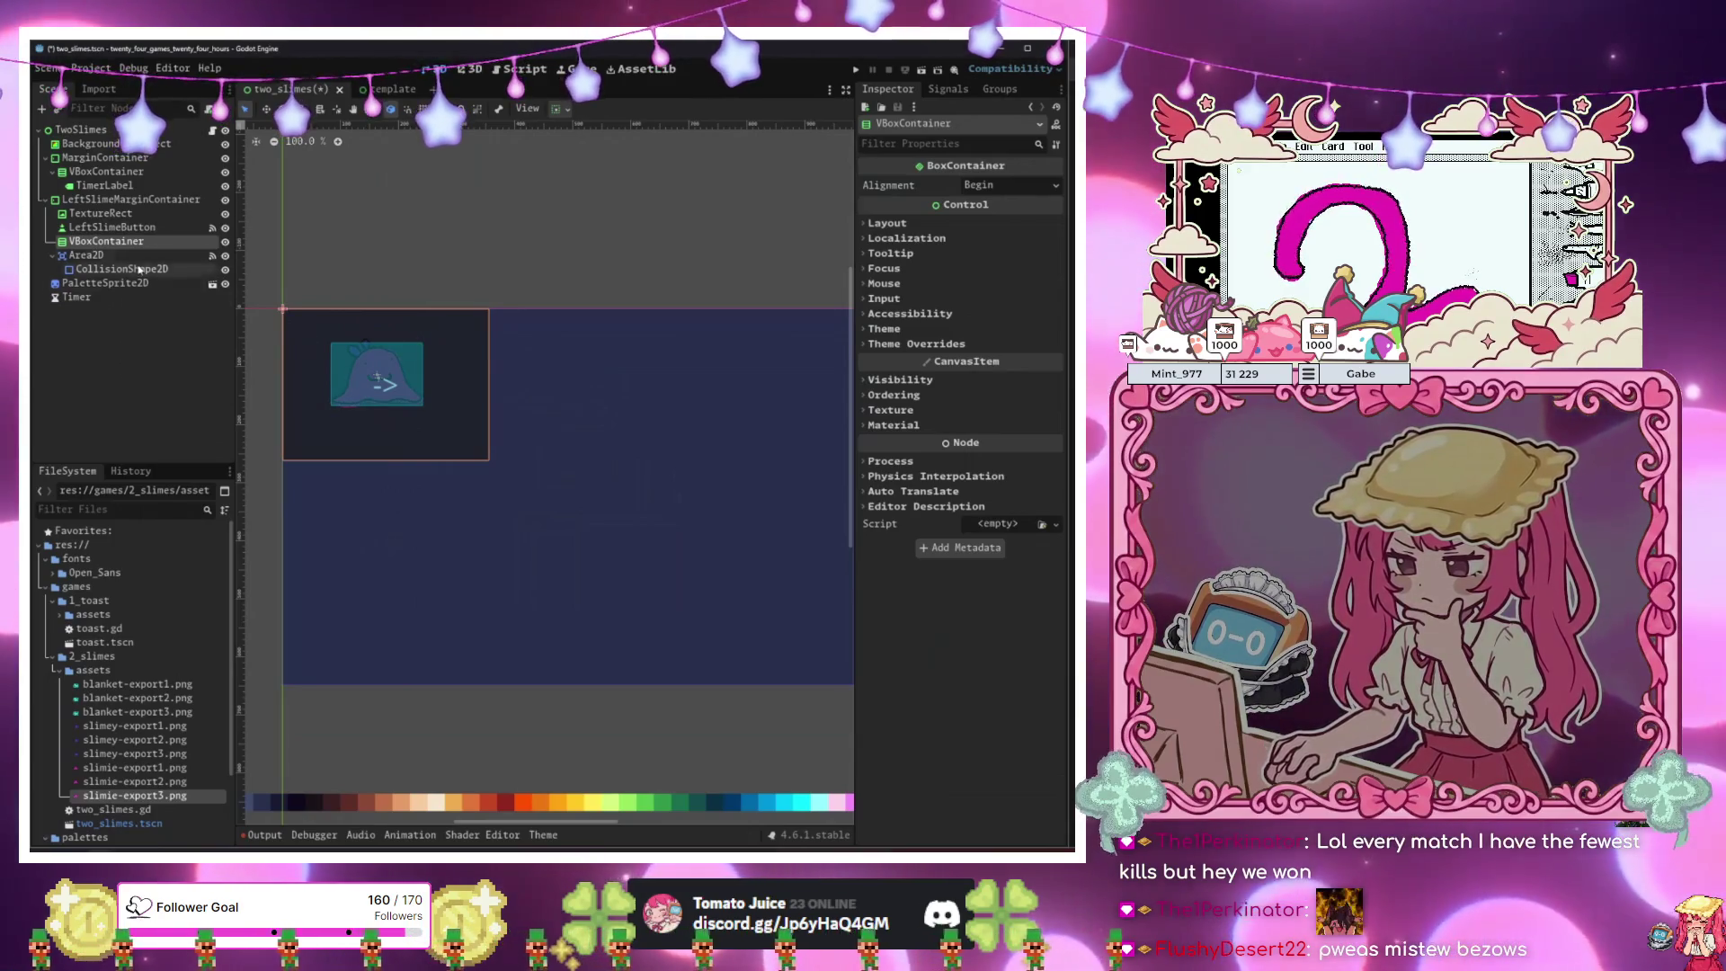
- Step through the left slime's child nodes and settle on LeftSlimeMarginContainer
click(126, 227)
click(131, 242)
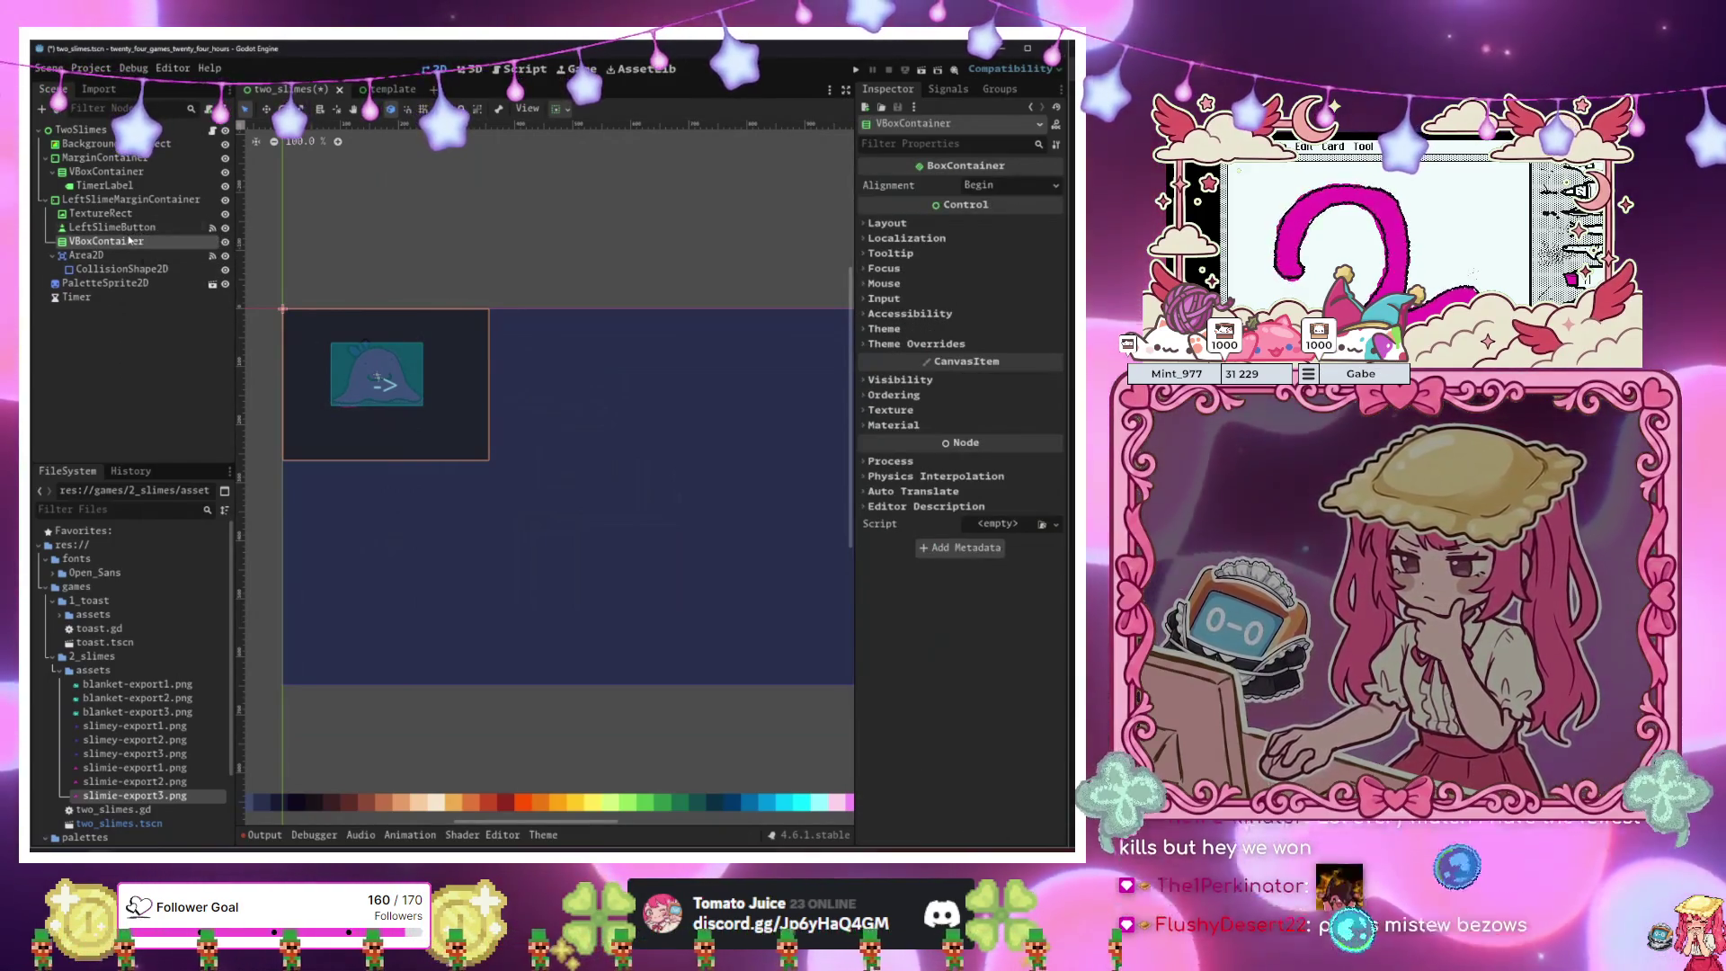
click(111, 228)
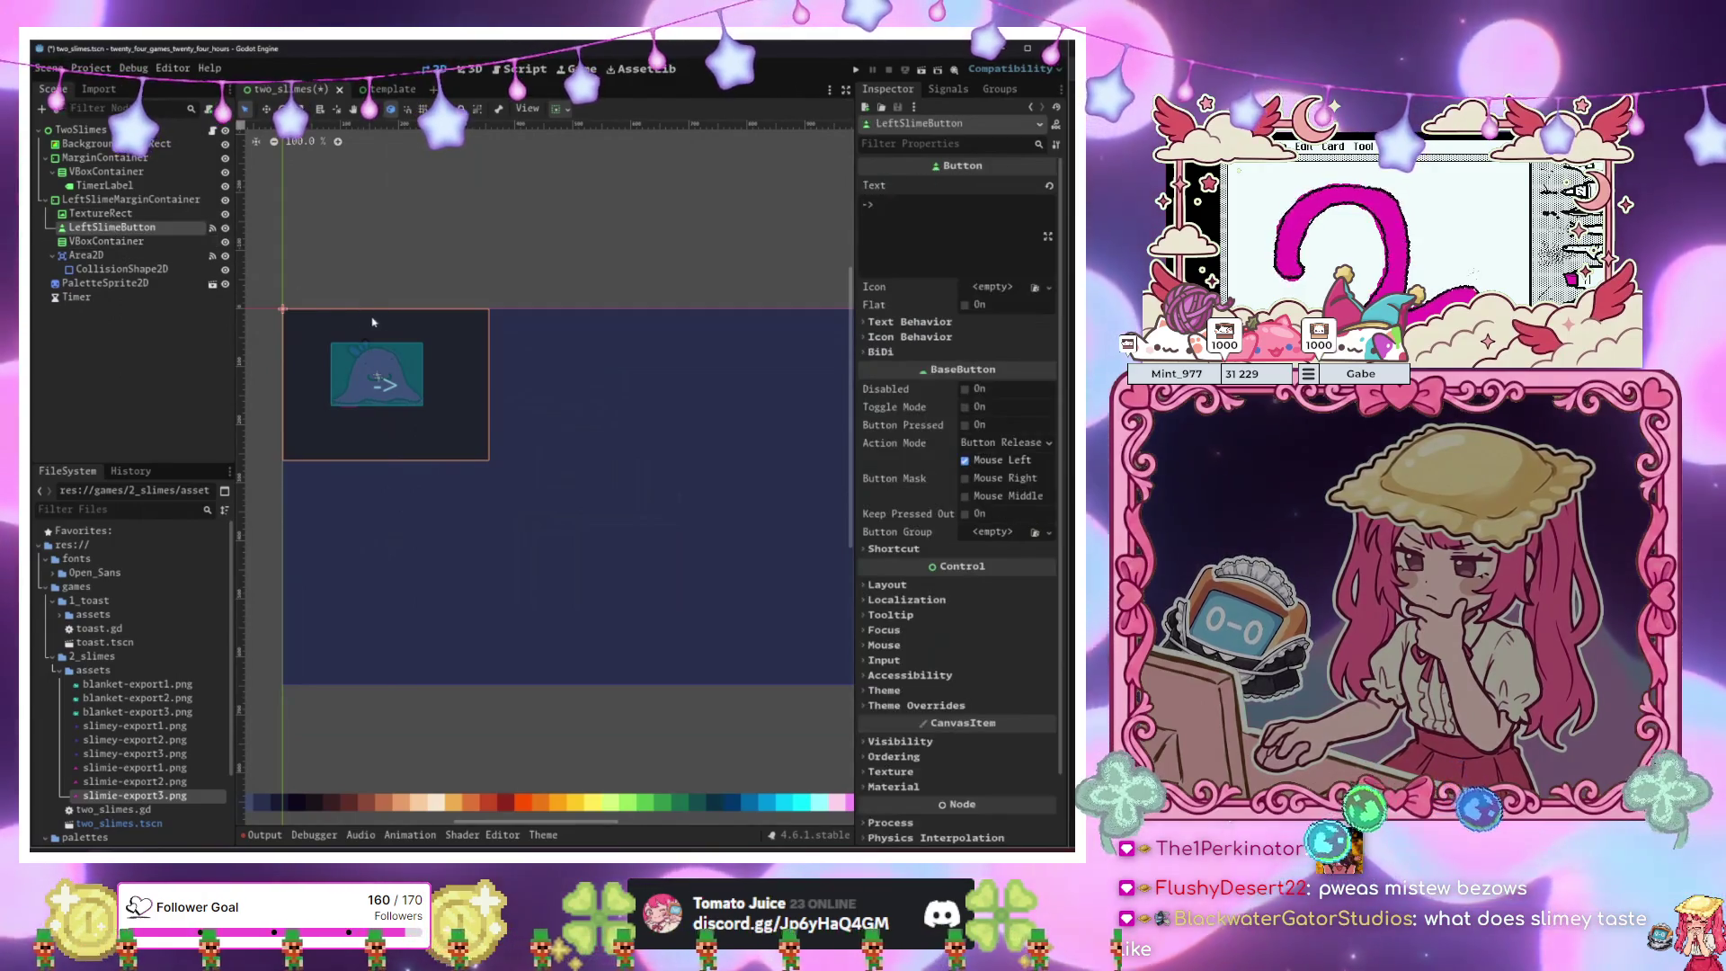
click(101, 200)
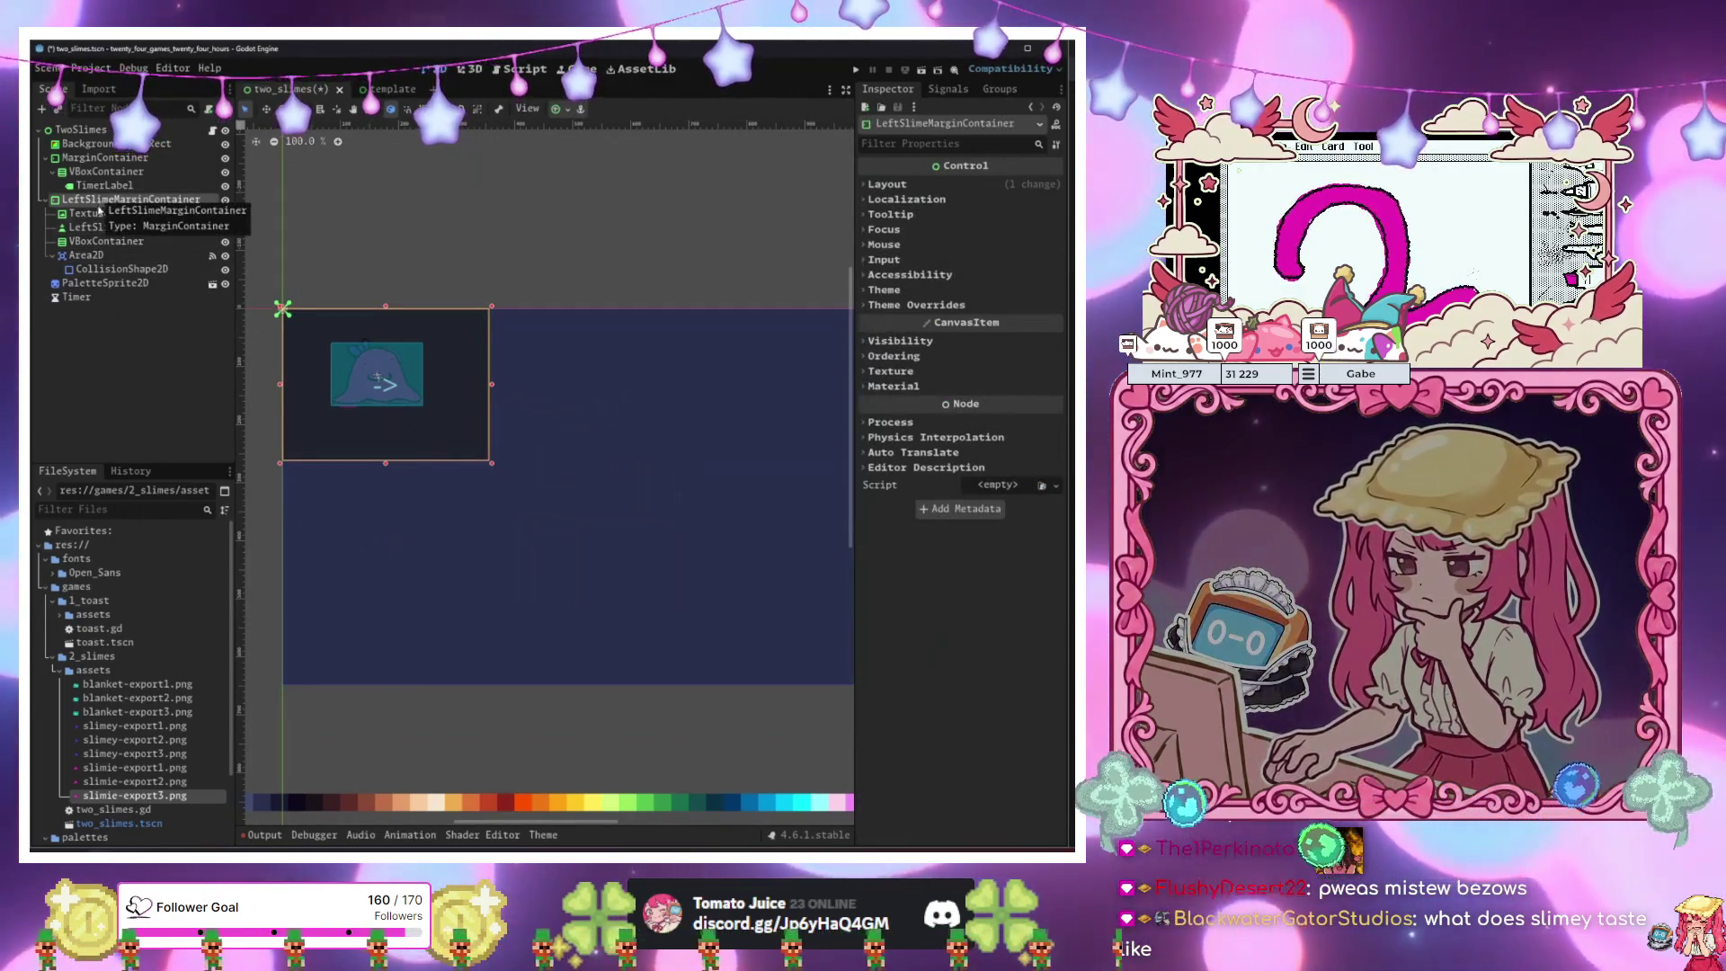
click(98, 213)
key(Down)
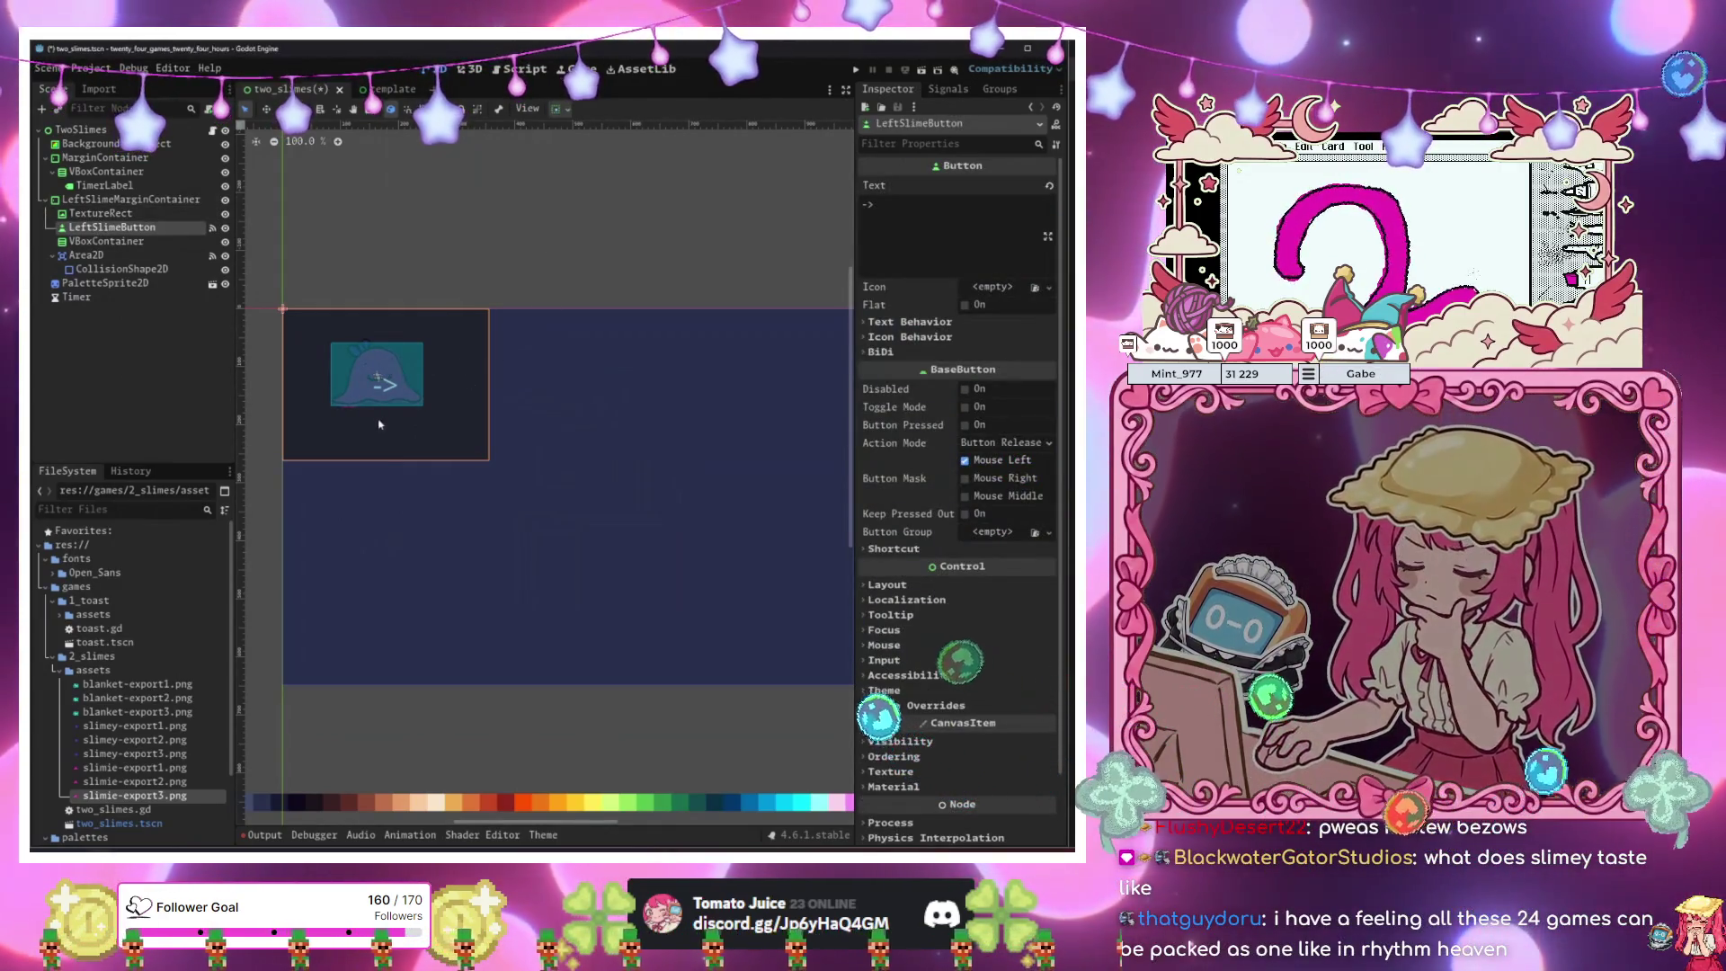
scroll(406, 397, up, 4)
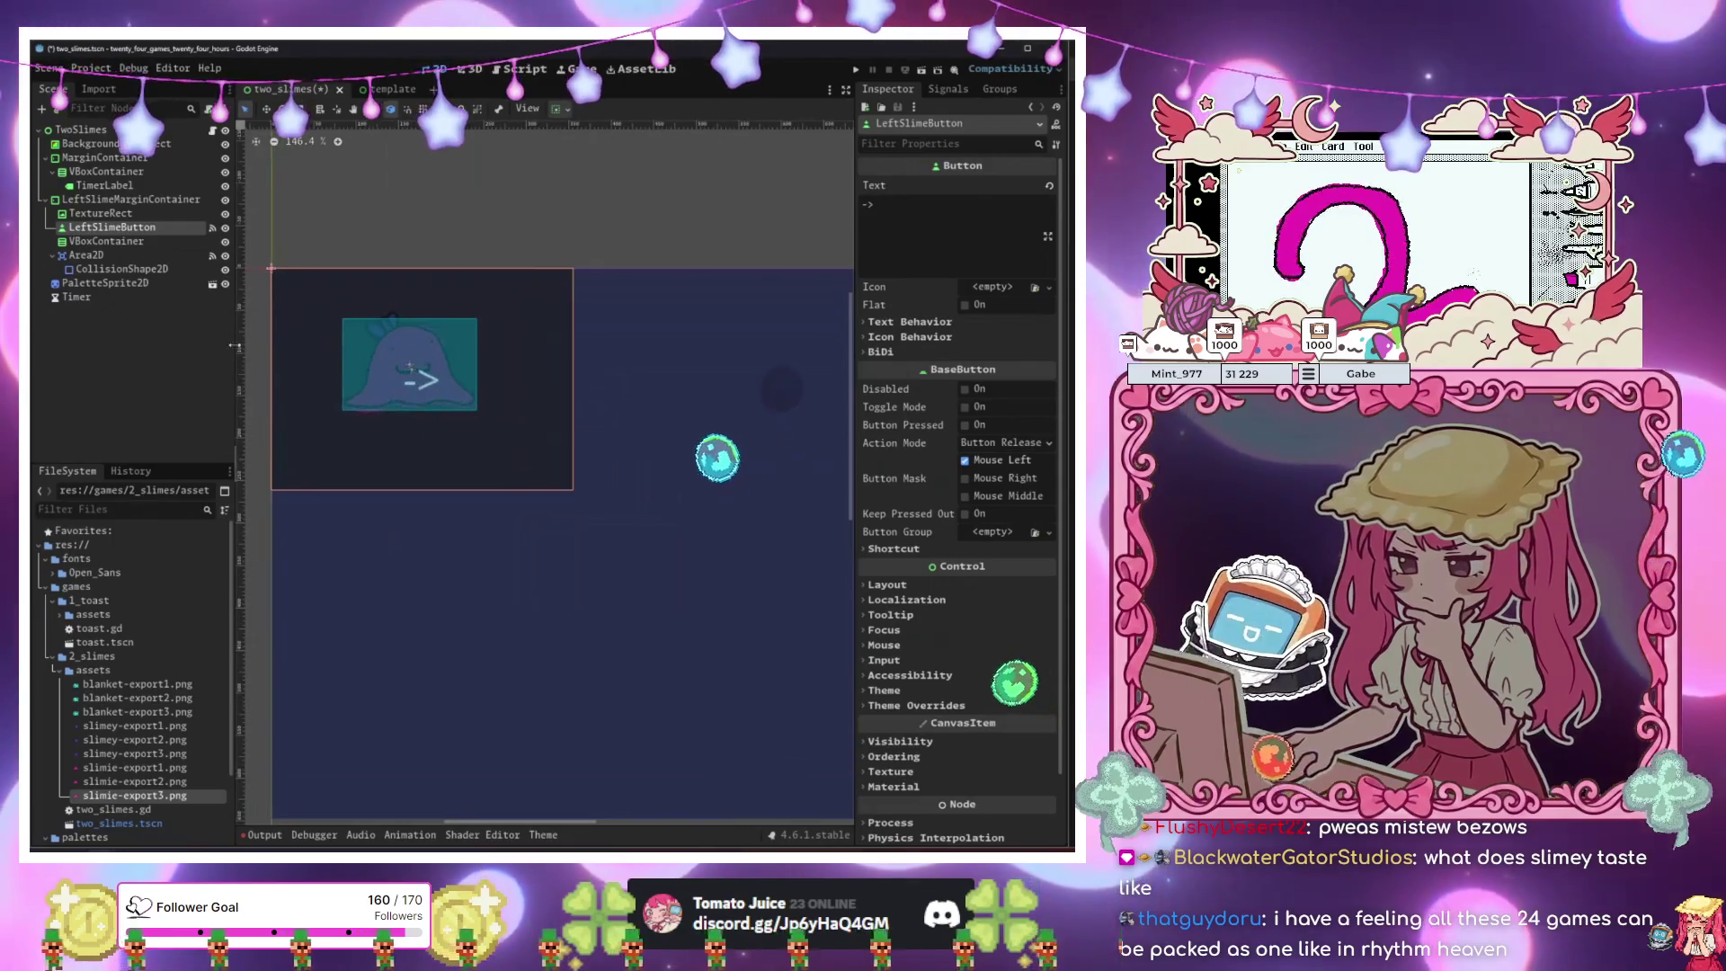
key(Up)
key(Up)
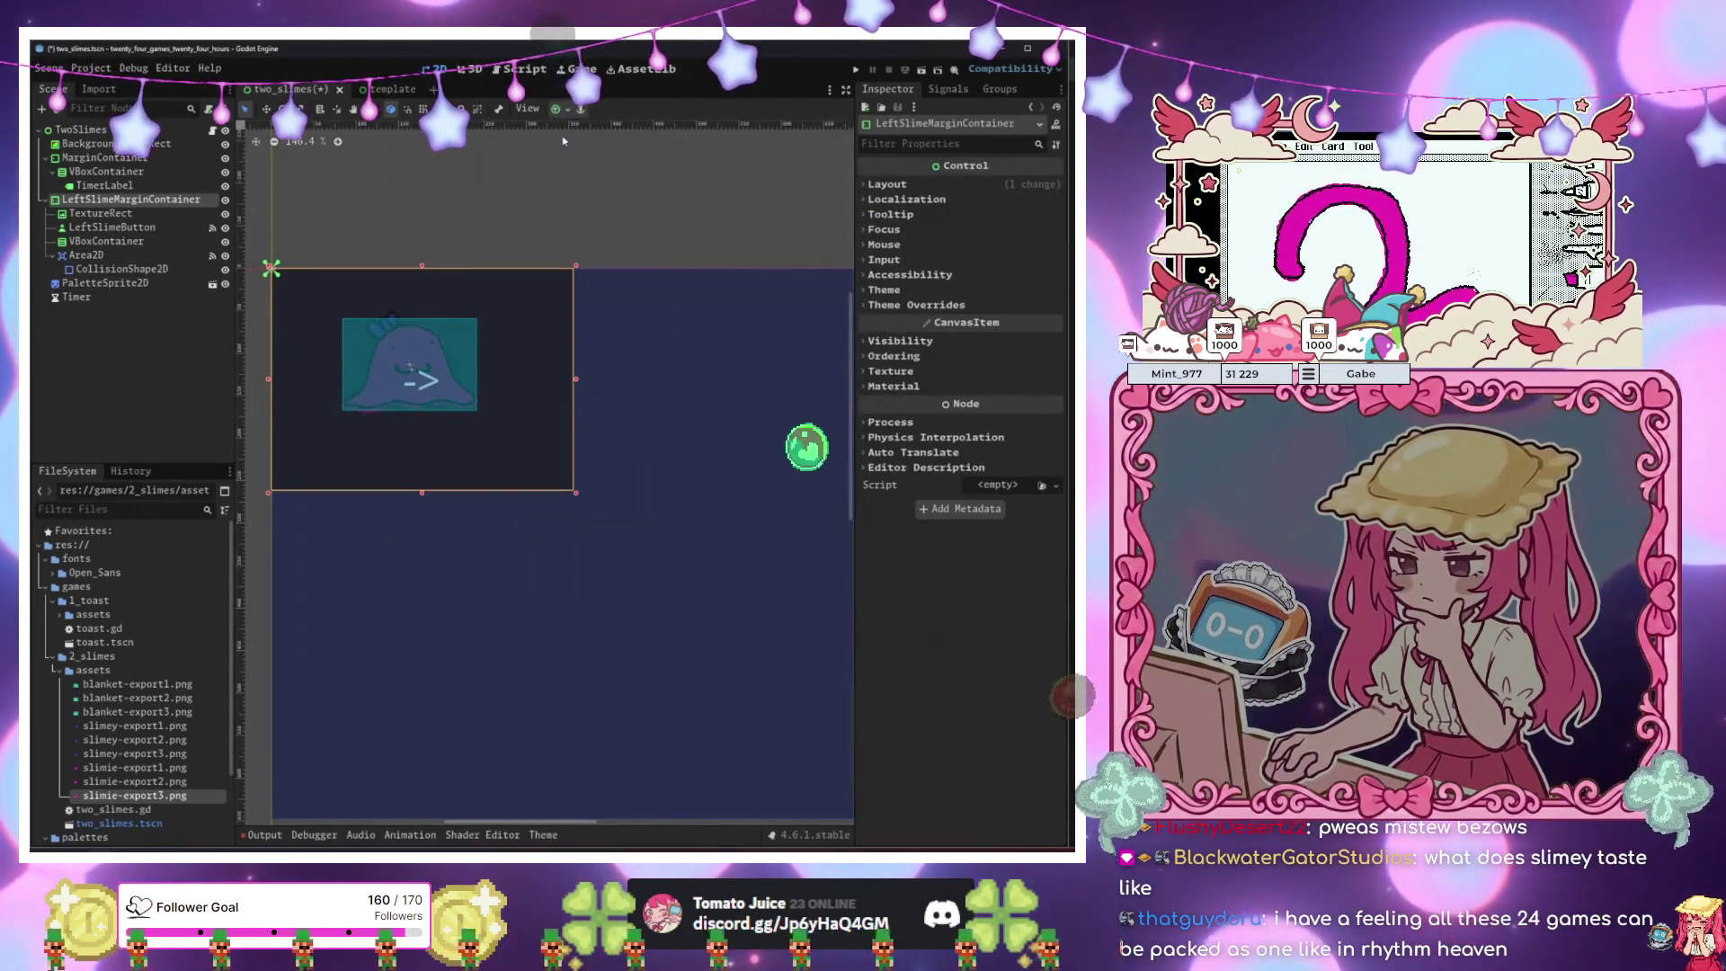
- Apply the Full Rect anchor preset to LeftSlimeMarginContainer, then undo it
click(558, 108)
click(644, 216)
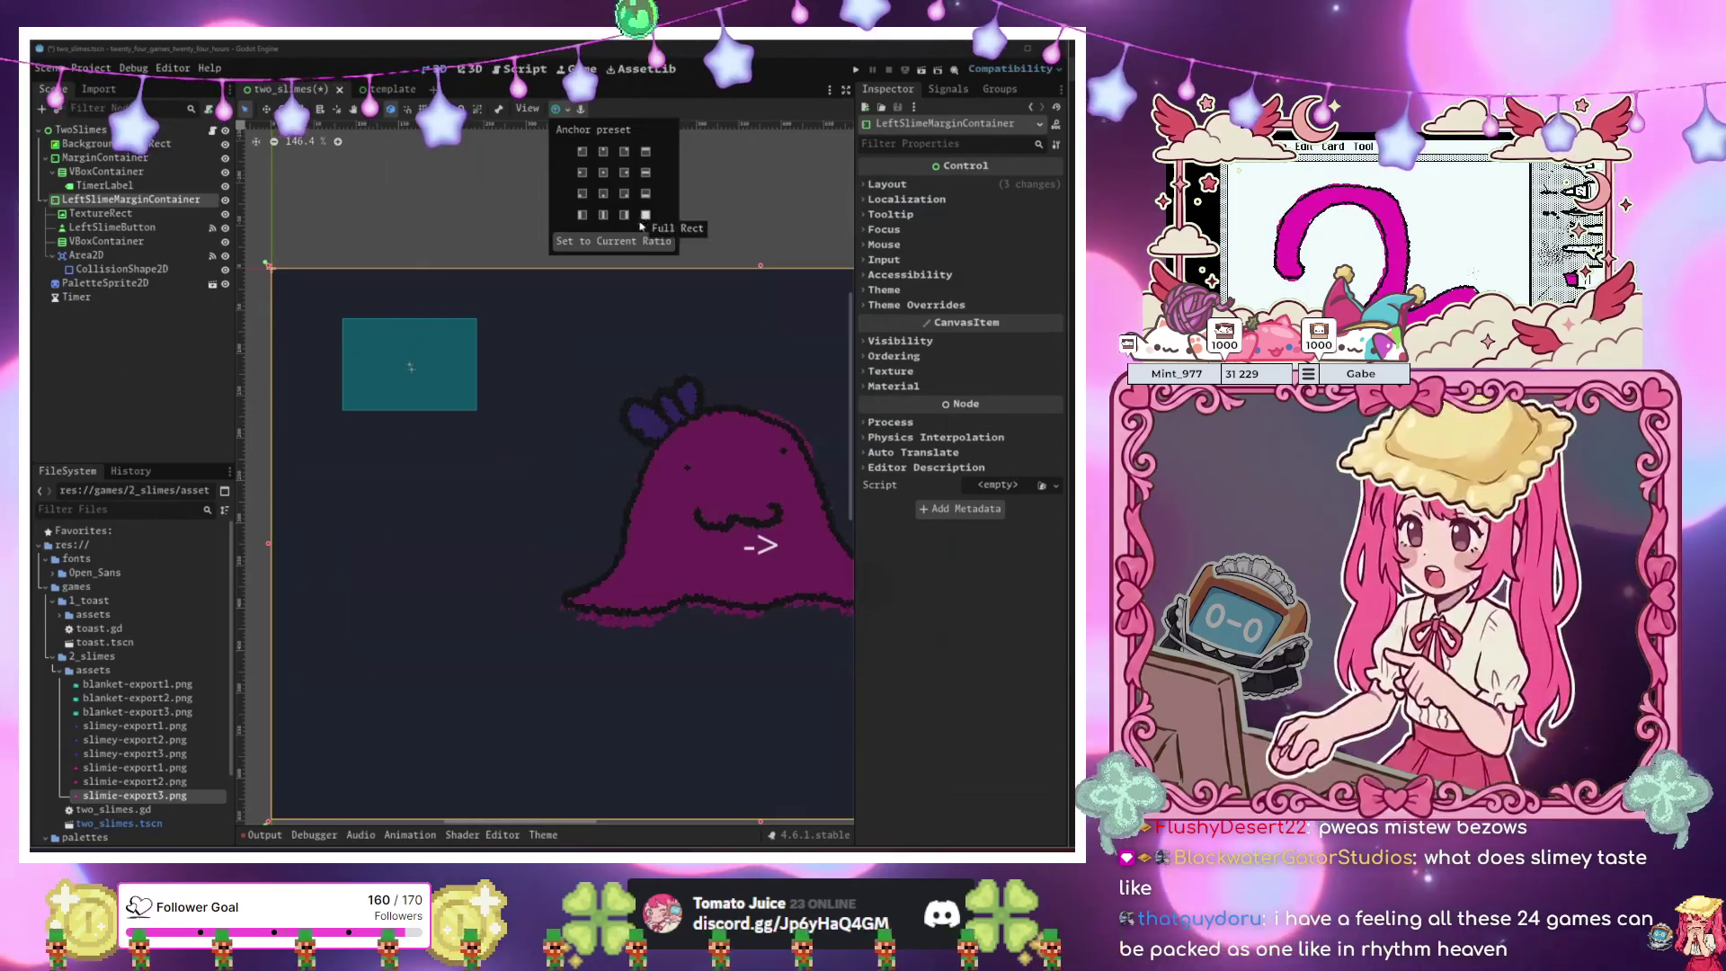
scroll(439, 236, down, 6)
click(467, 231)
key(ctrl+z)
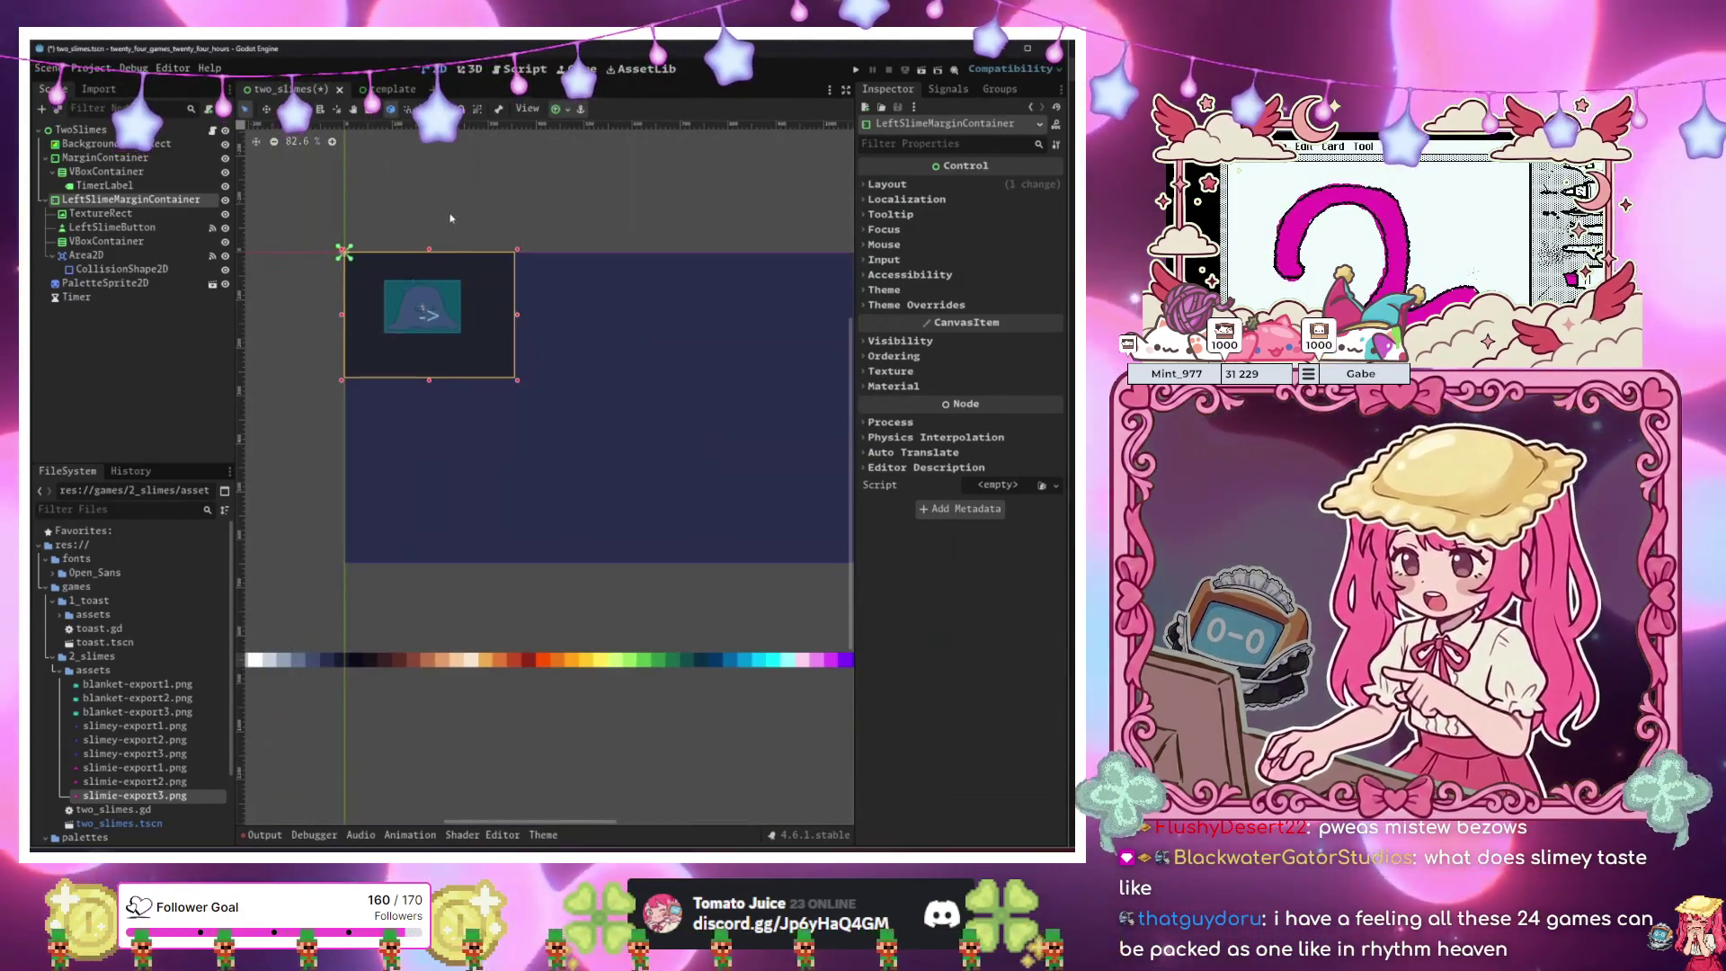
click(569, 111)
- Select the VBoxContainer inside LeftSlimeMarginContainer and delete it
click(113, 228)
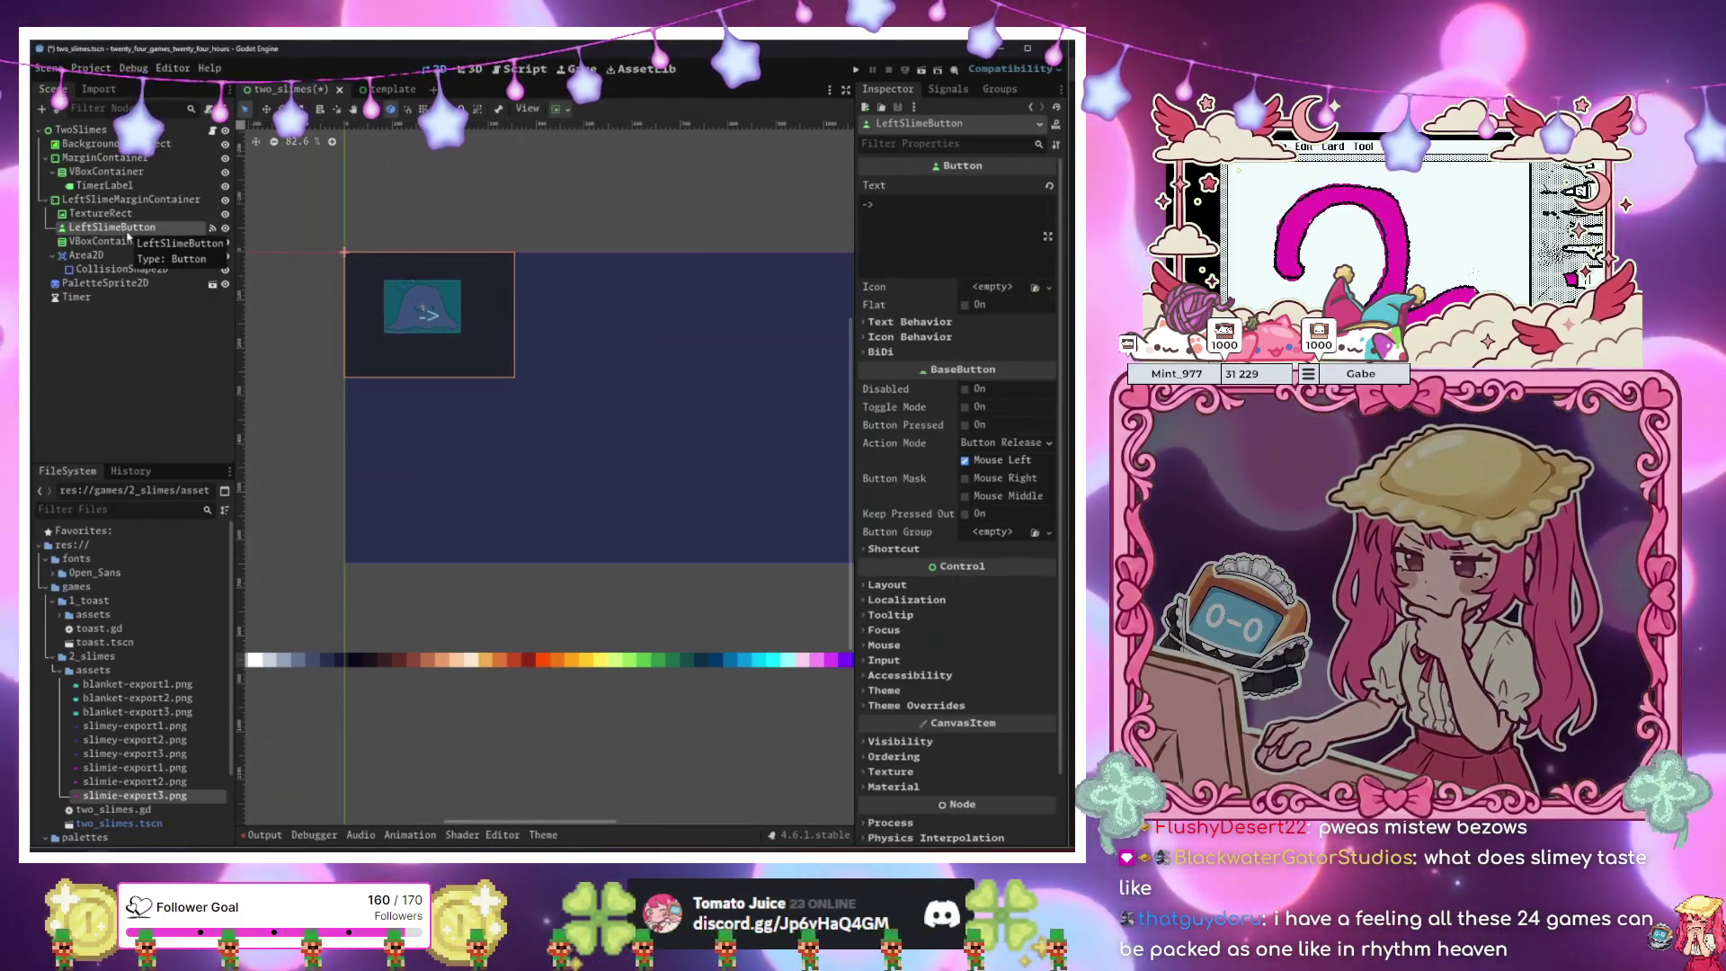
click(100, 213)
scroll(440, 348, up, 6)
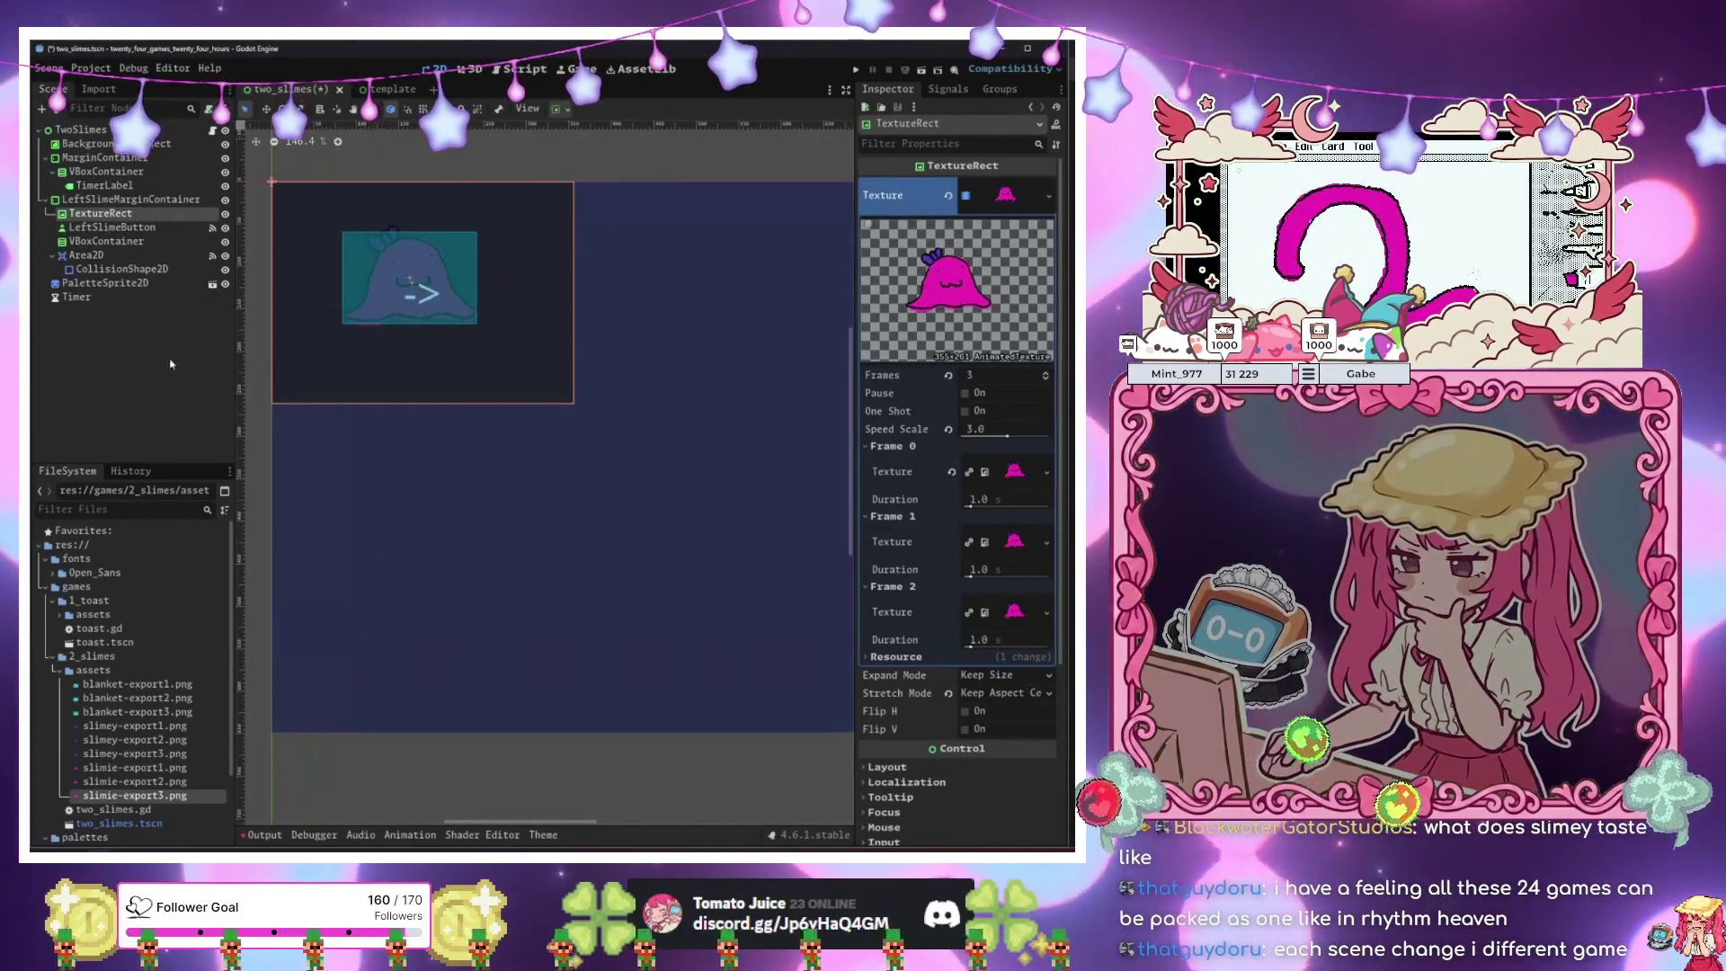
click(113, 227)
click(426, 396)
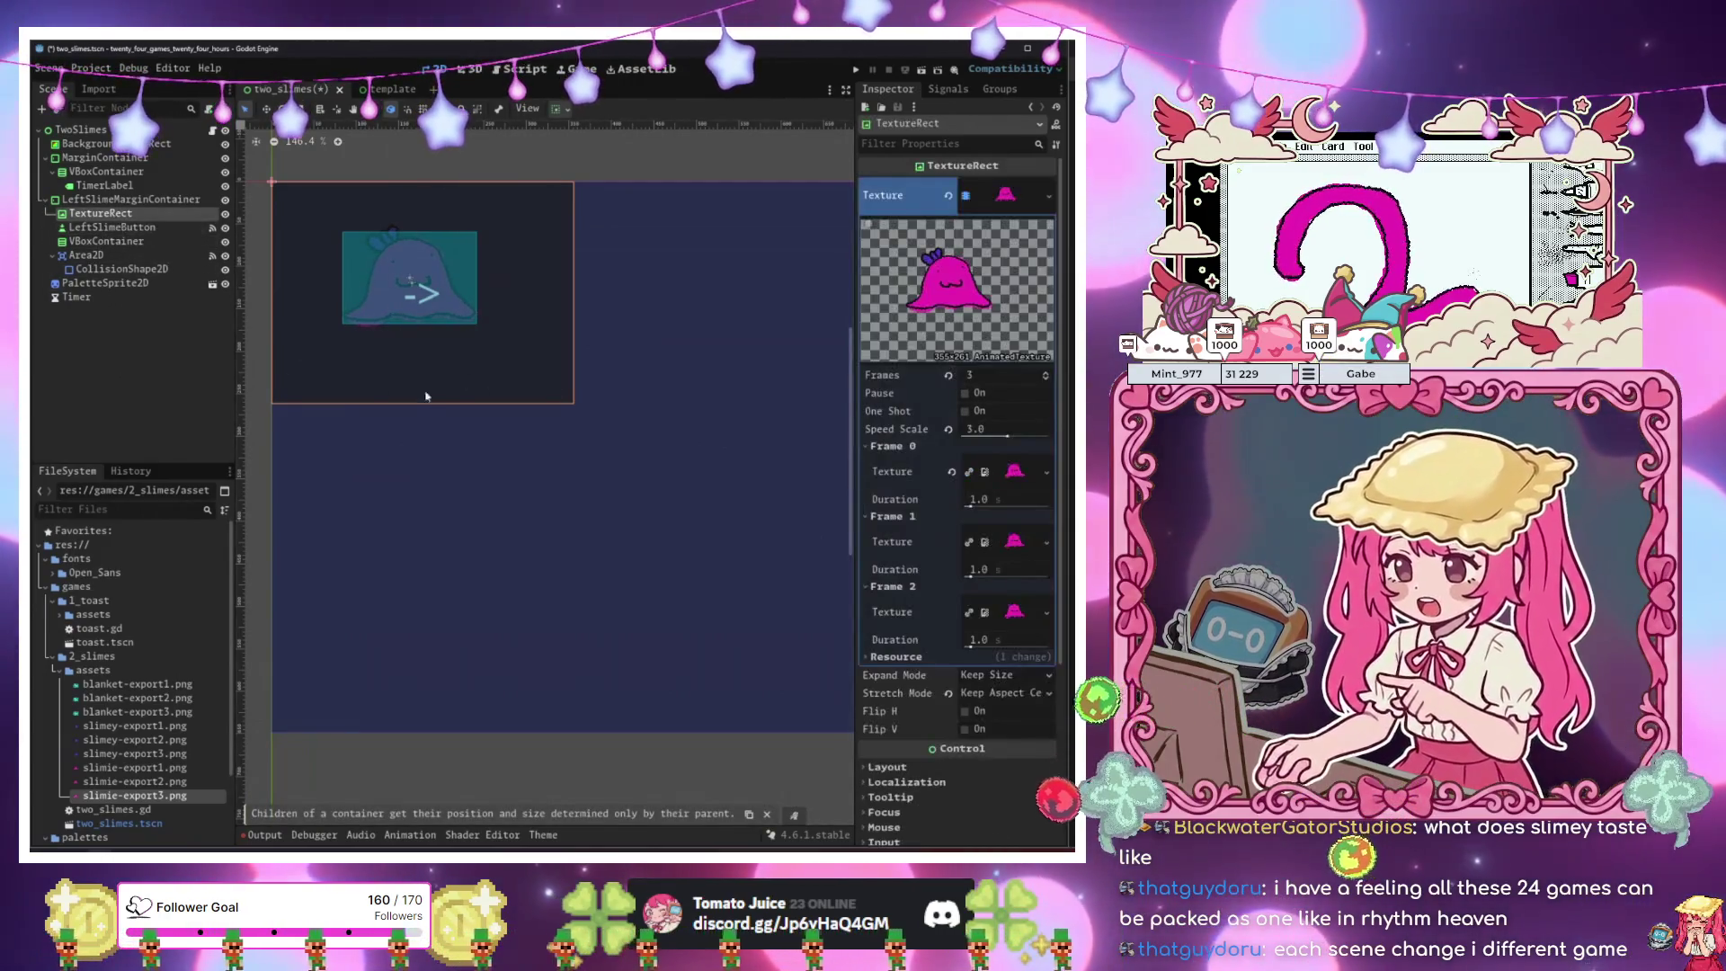
click(426, 397)
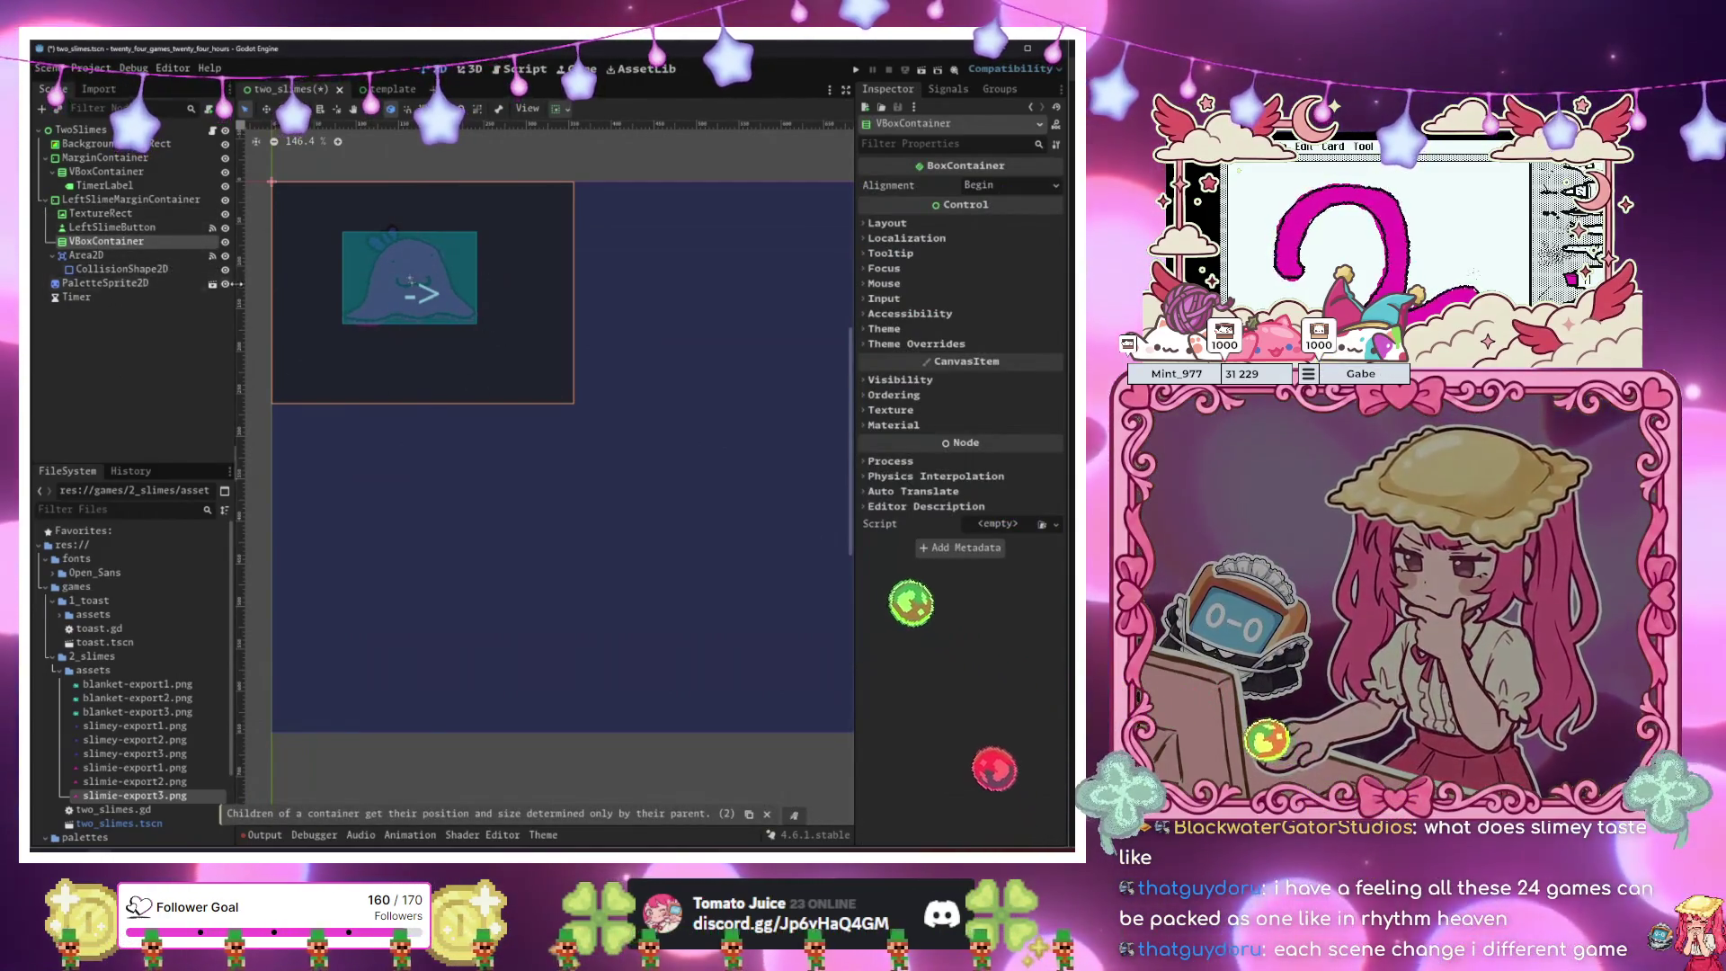
click(110, 228)
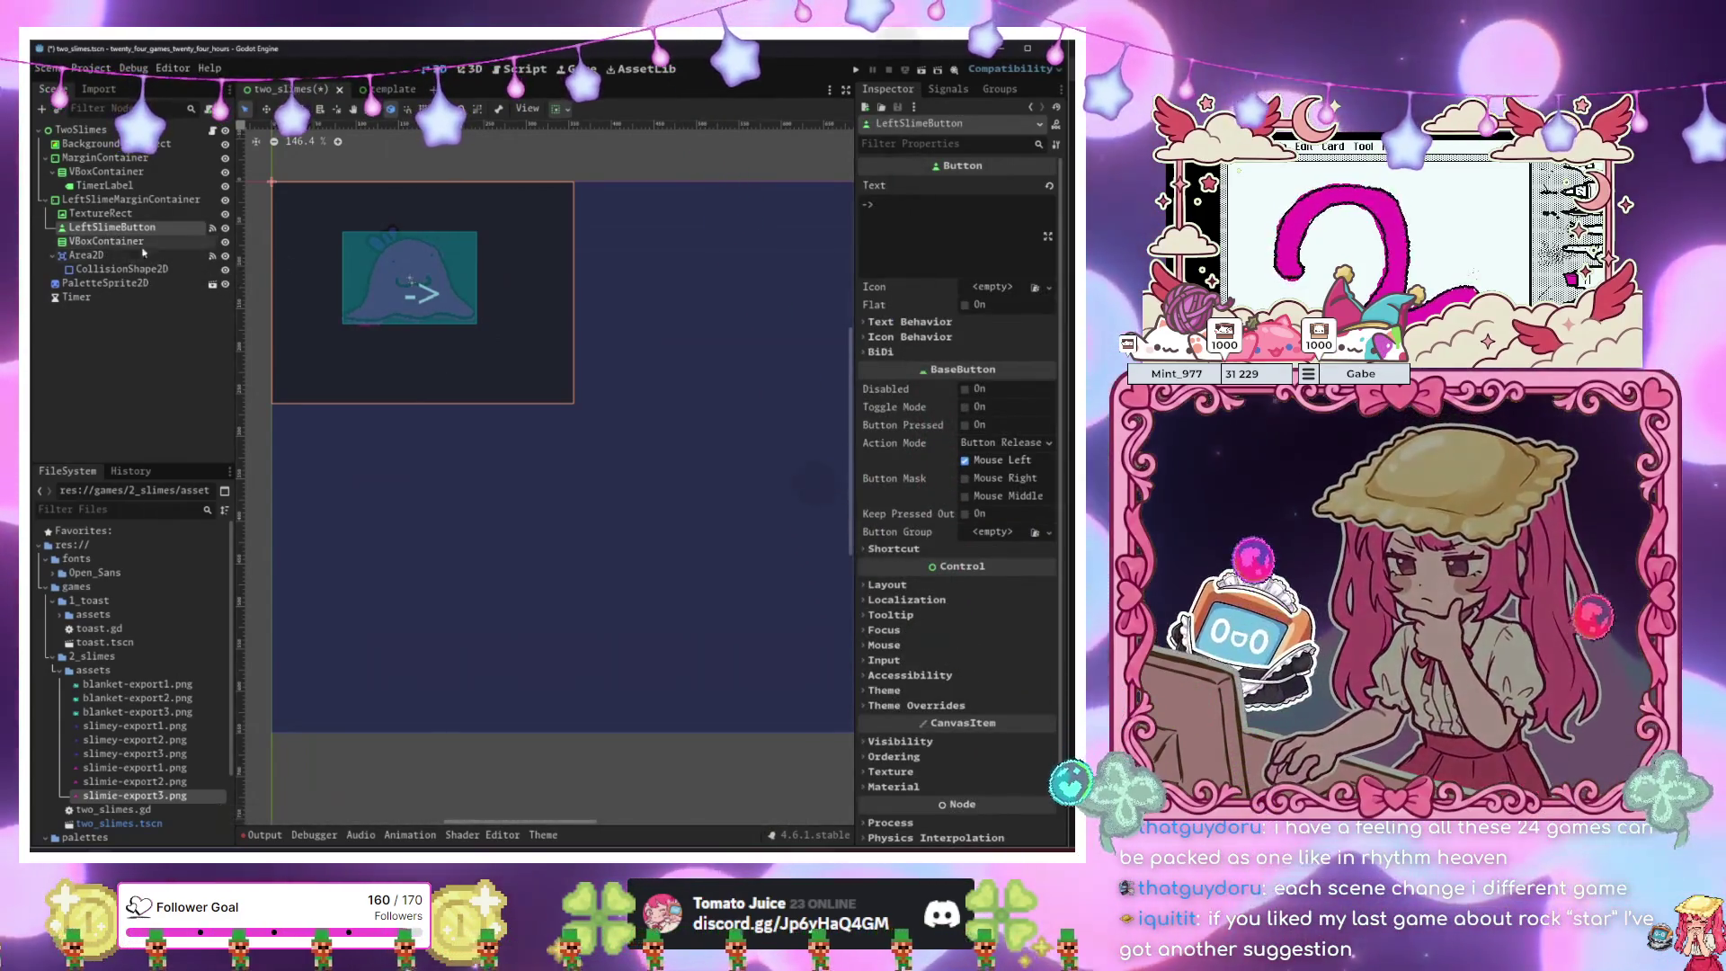
click(173, 241)
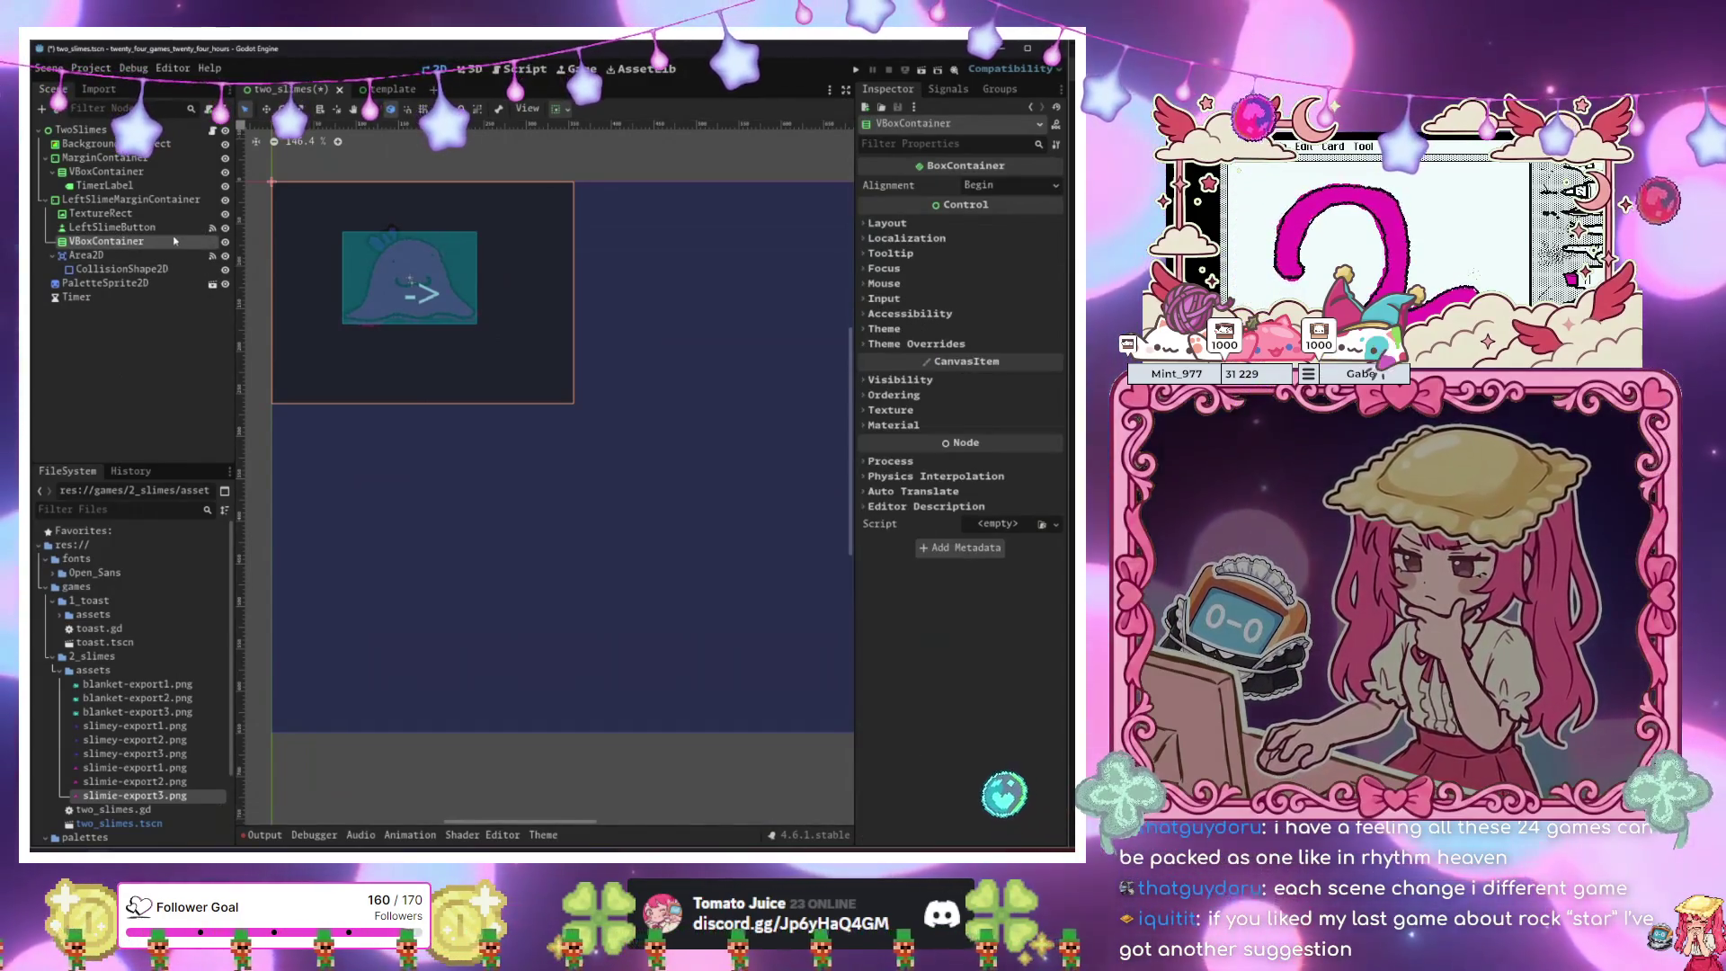
key(Delete)
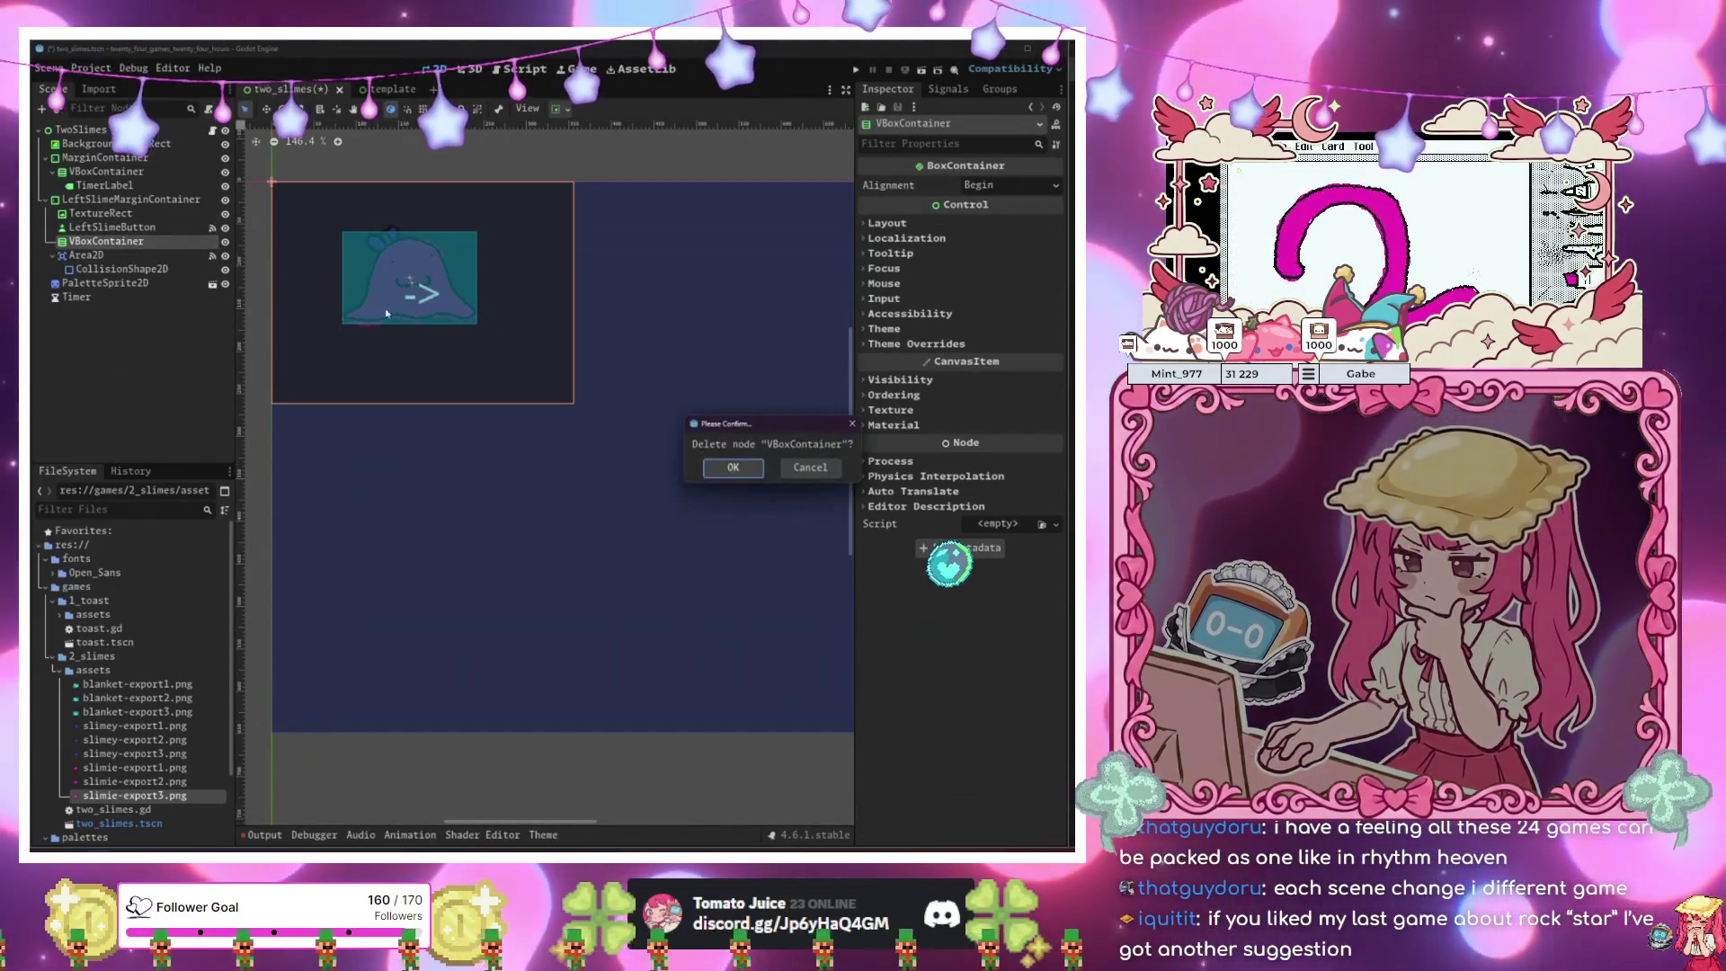
- Confirm deleting VBoxContainer, then undo and redo to restore the node tree
click(726, 465)
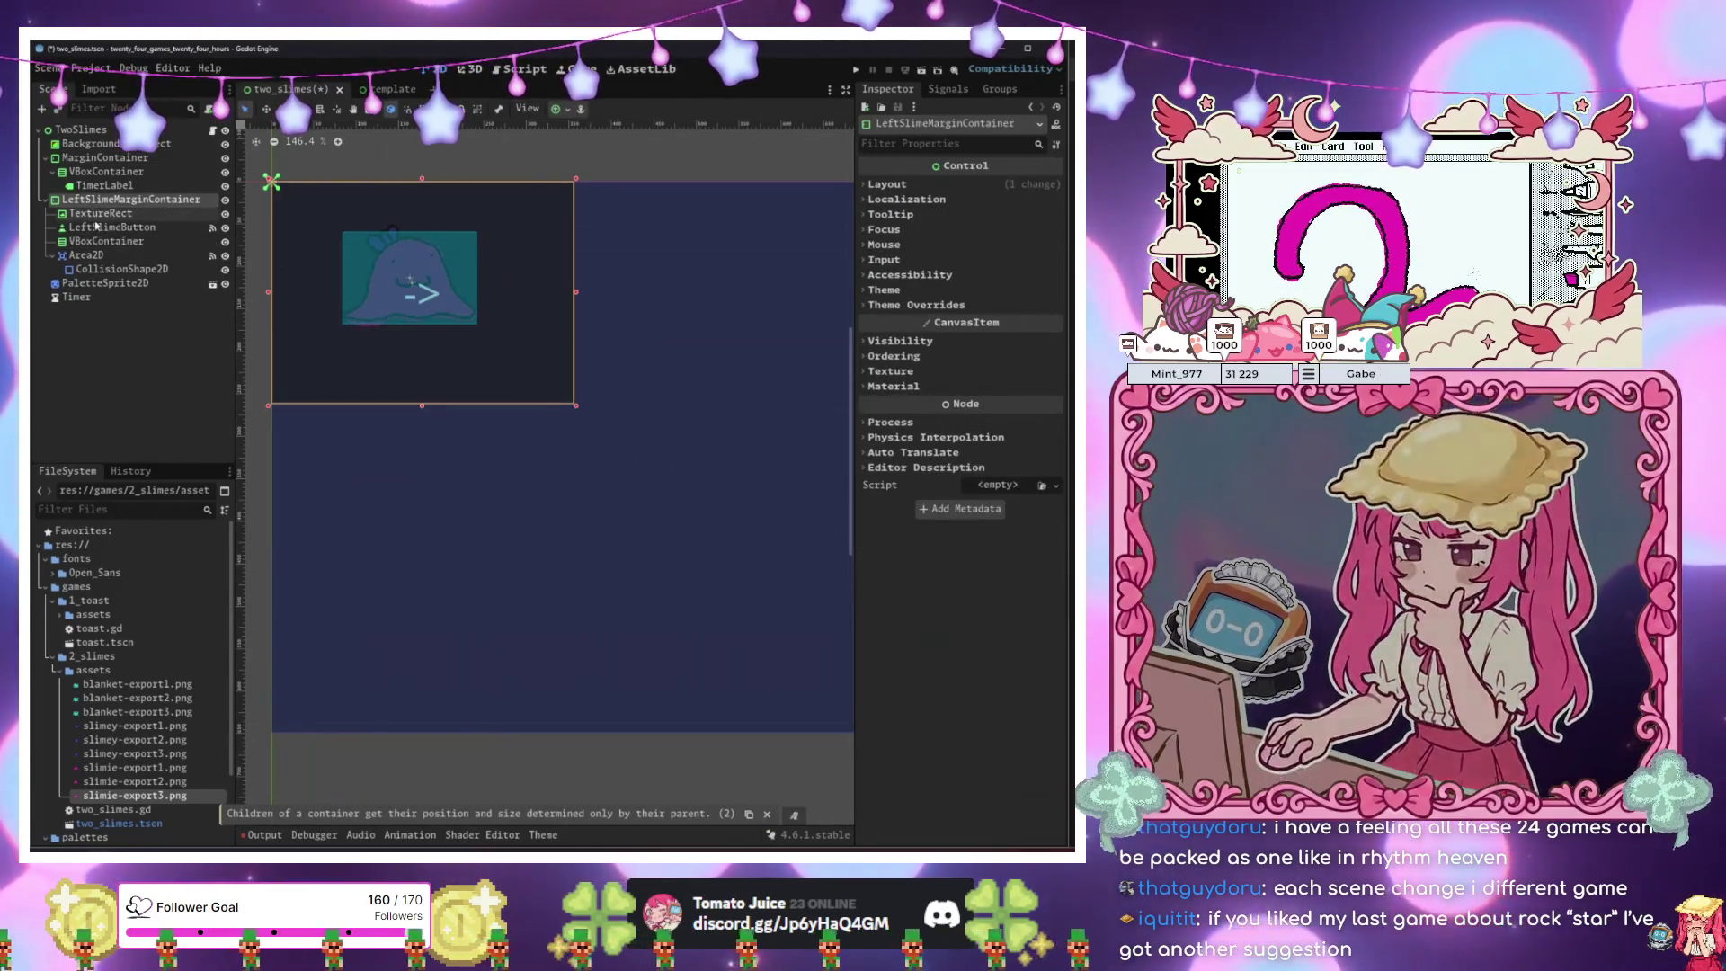
key(ctrl+z)
key(ctrl+z)
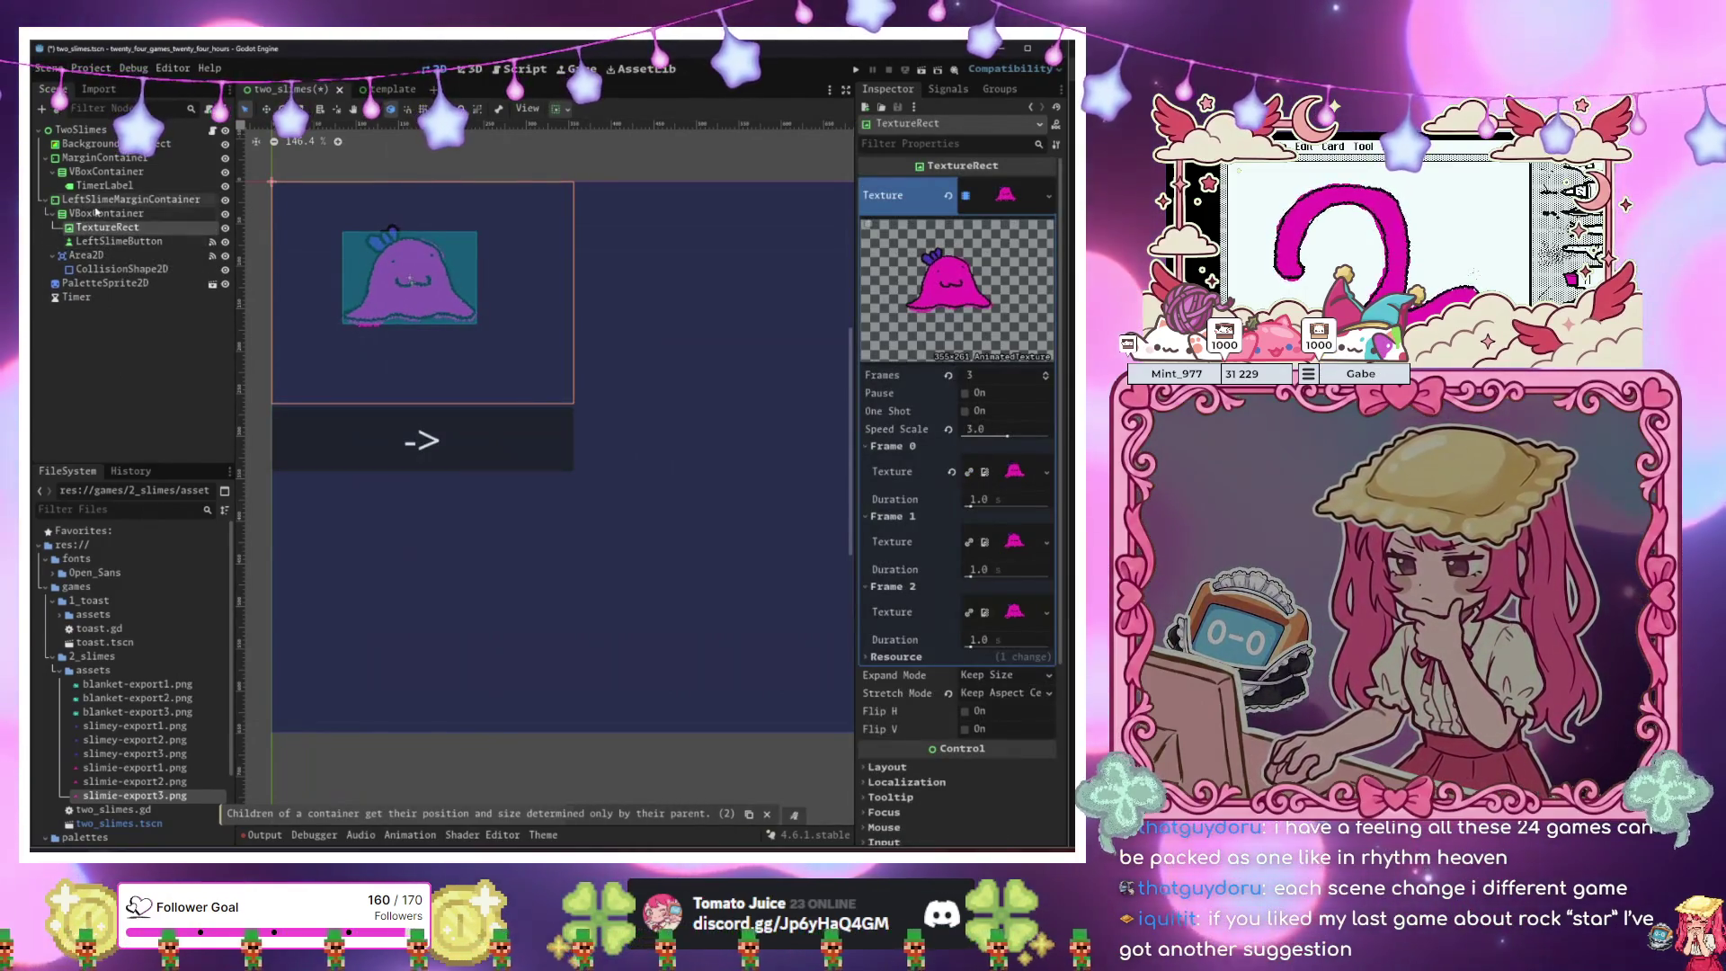
key(ctrl+z)
key(ctrl+z)
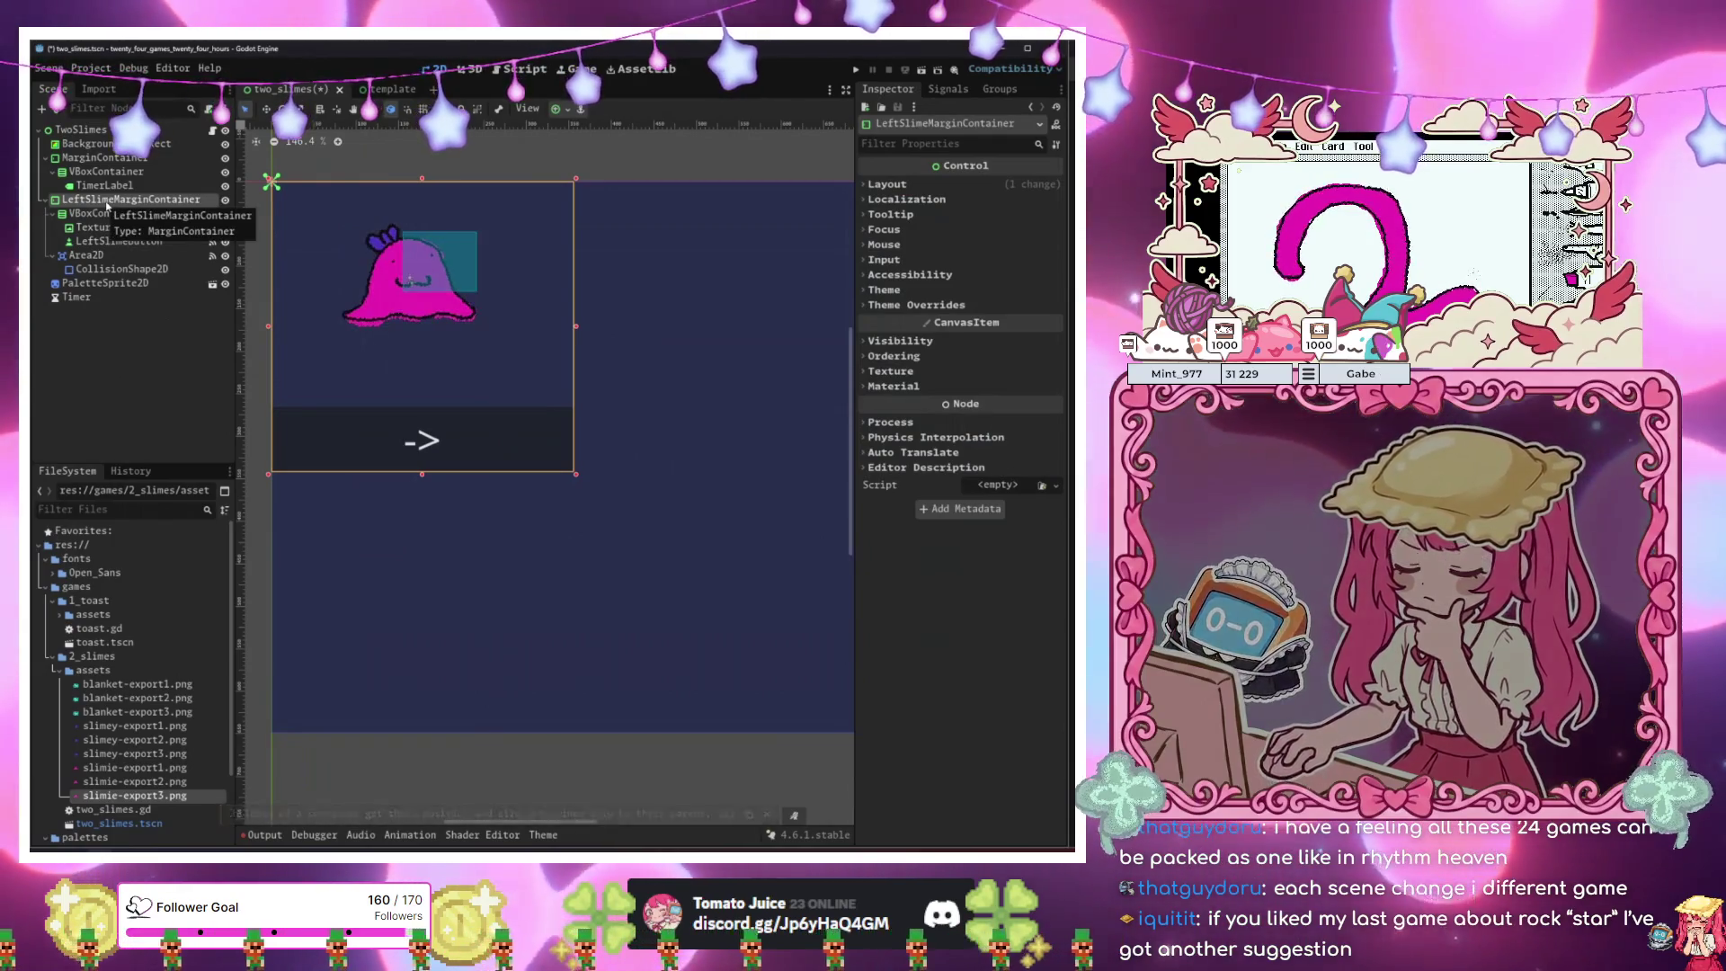
key(ctrl+shift+z)
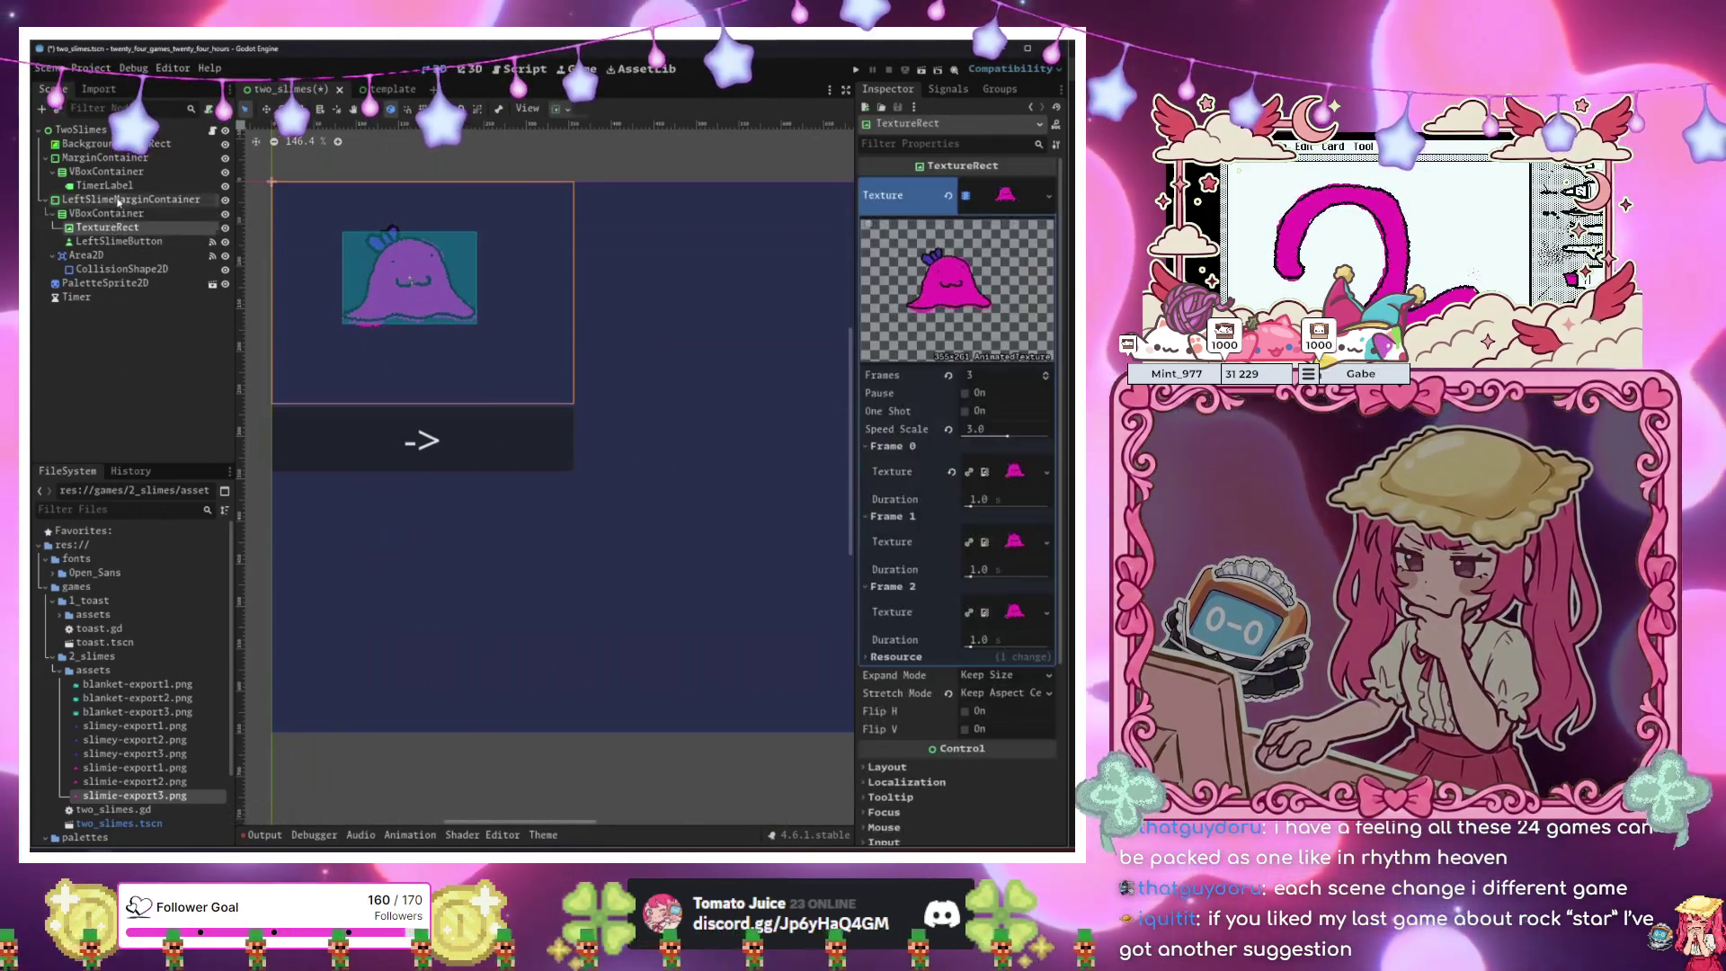
- Add a Control node and move TextureRect and LeftSlimeButton under it
key(ctrl+a)
text(contro)
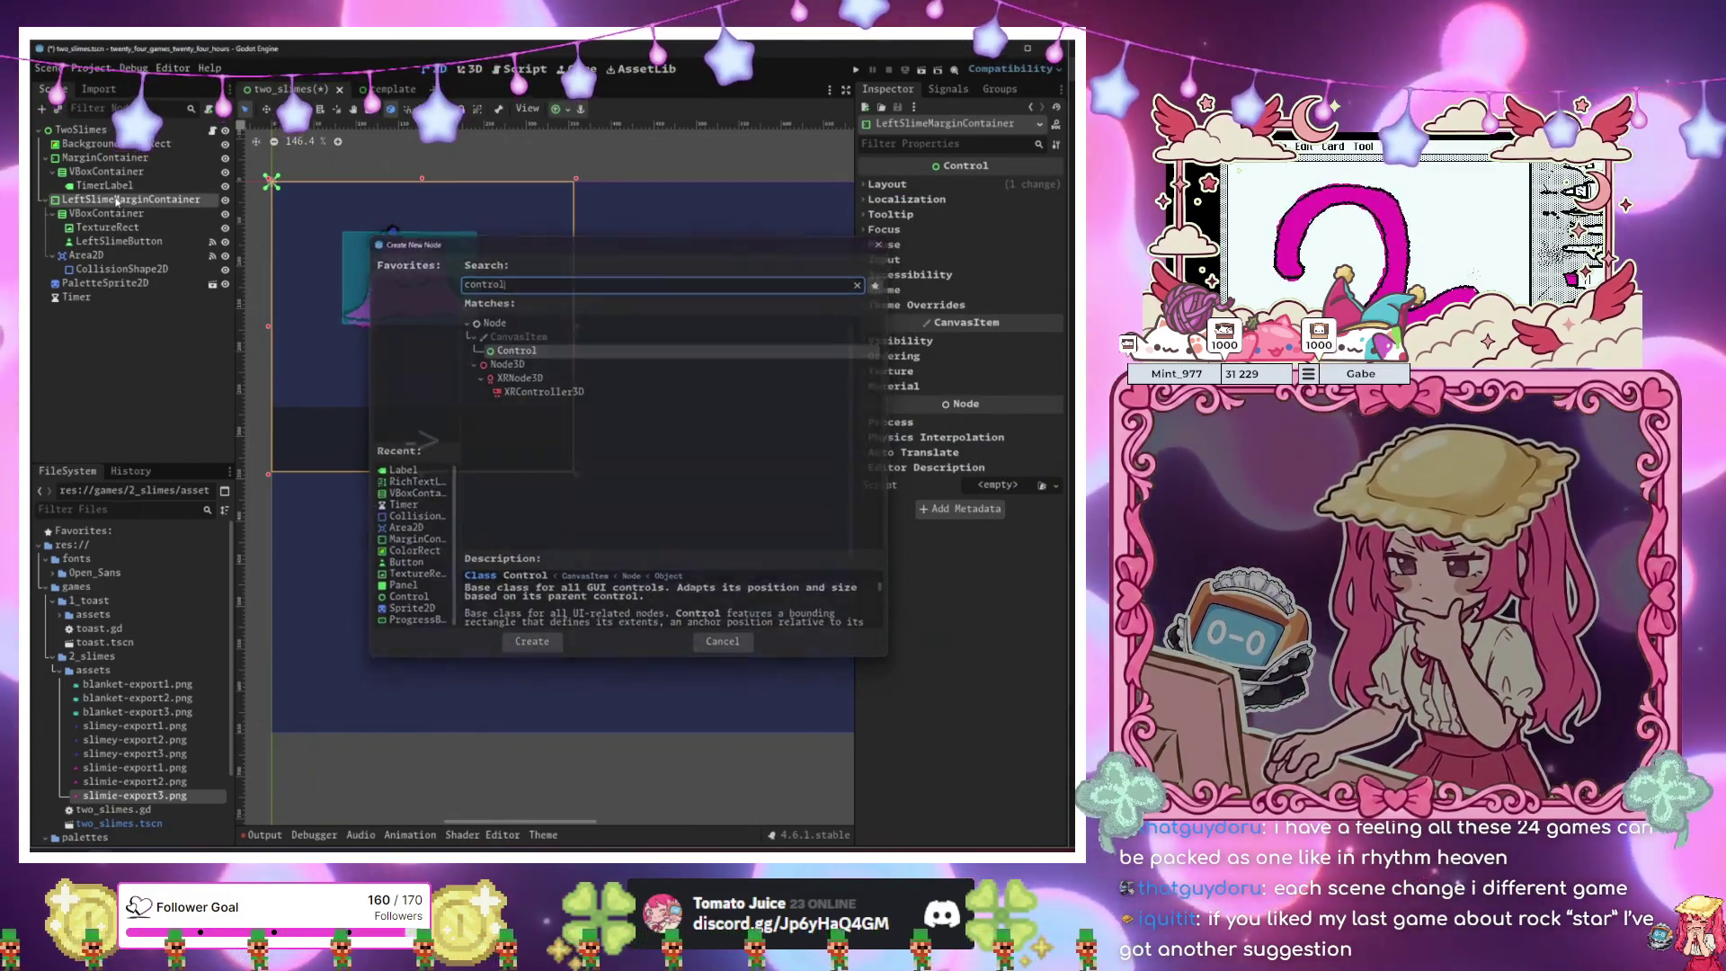
key(Return)
drag(114, 216, 117, 221)
click(104, 241)
shift+click(118, 254)
click(120, 215)
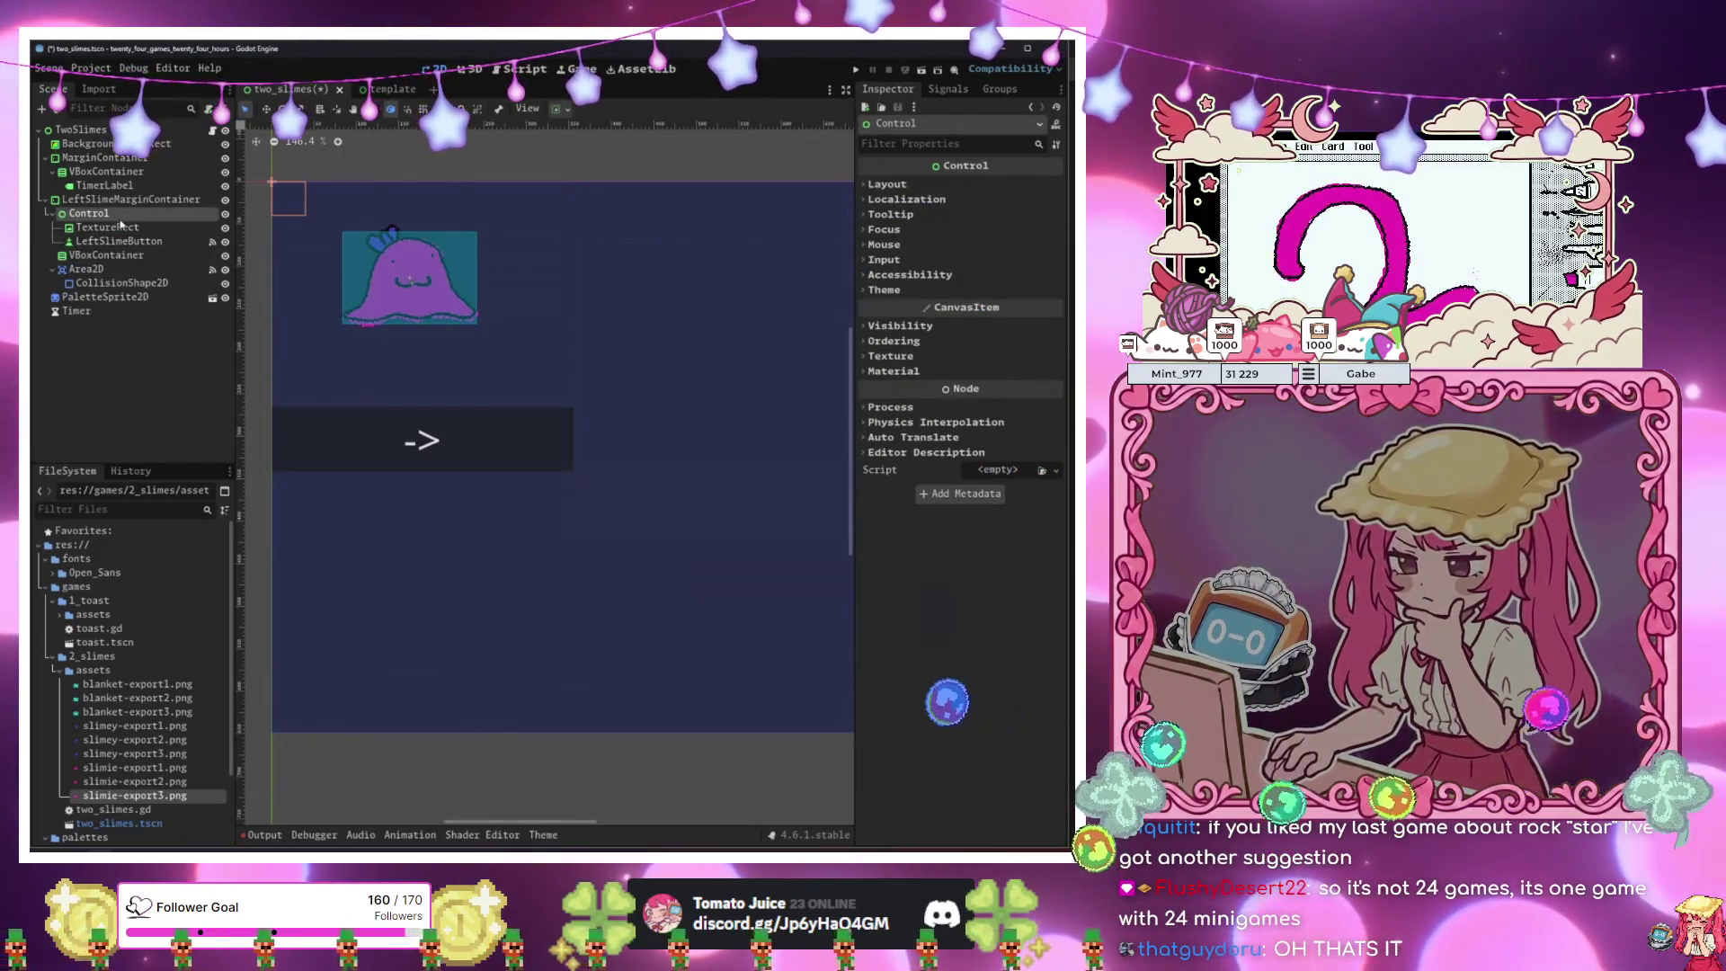
- Move LeftSlimeButton up beneath the slime texture
click(106, 230)
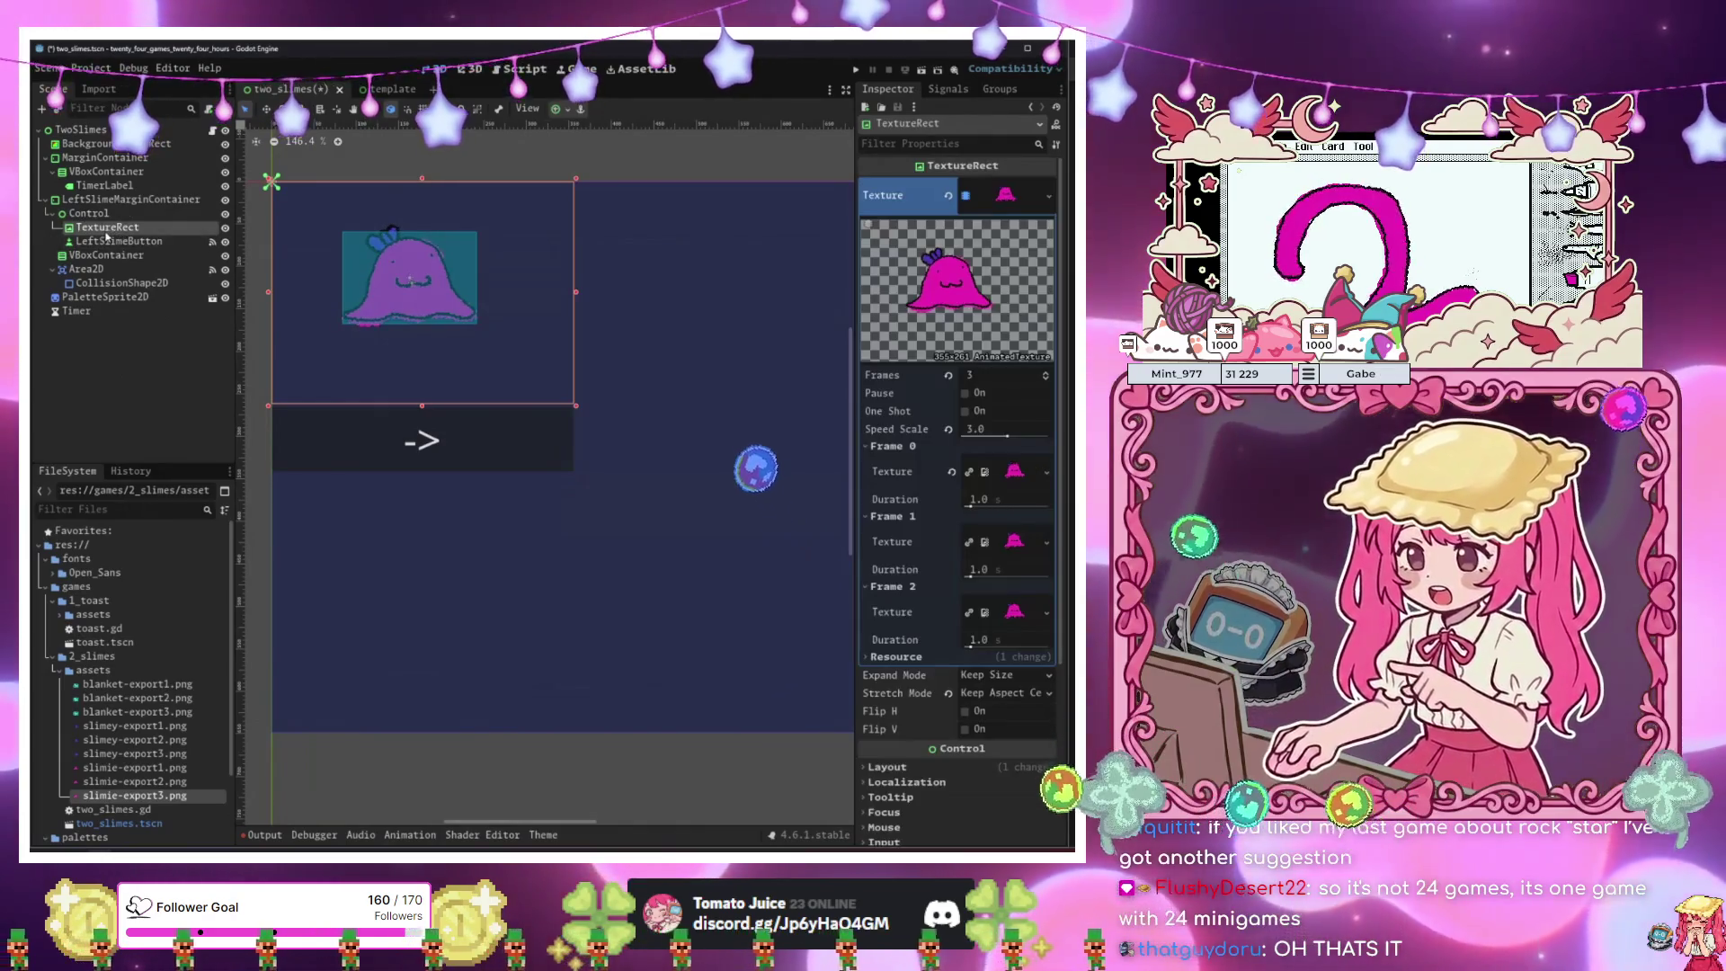
click(421, 439)
drag(420, 439, 421, 376)
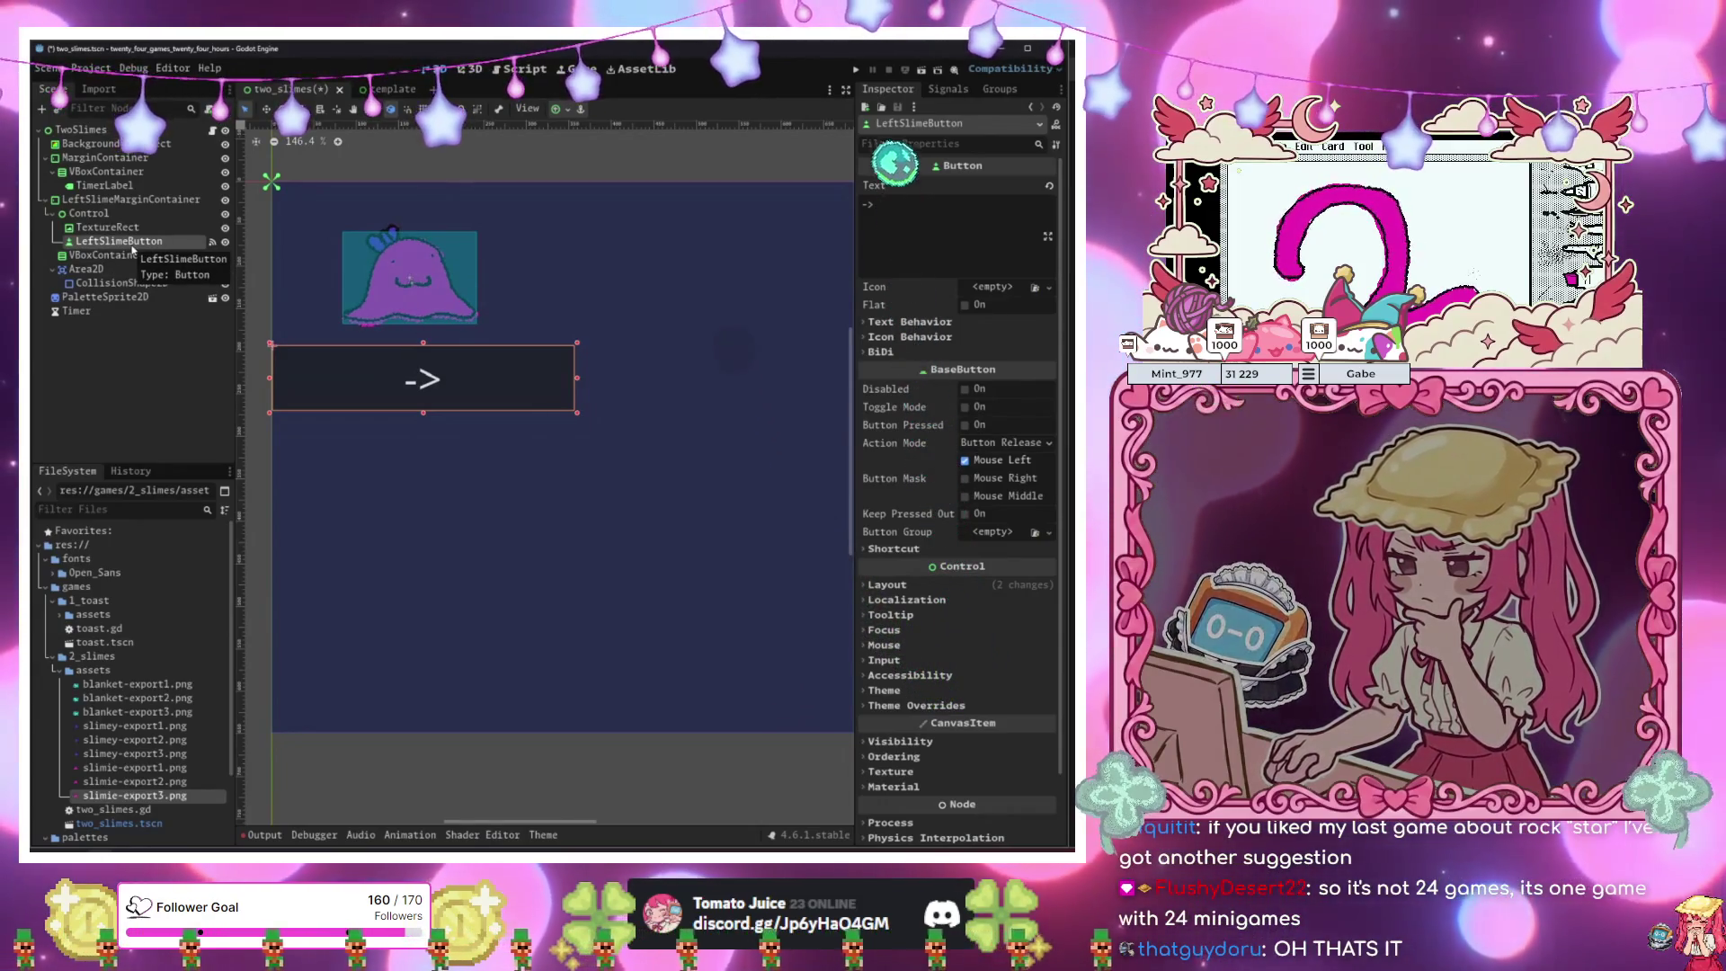
scroll(435, 439, down, 5)
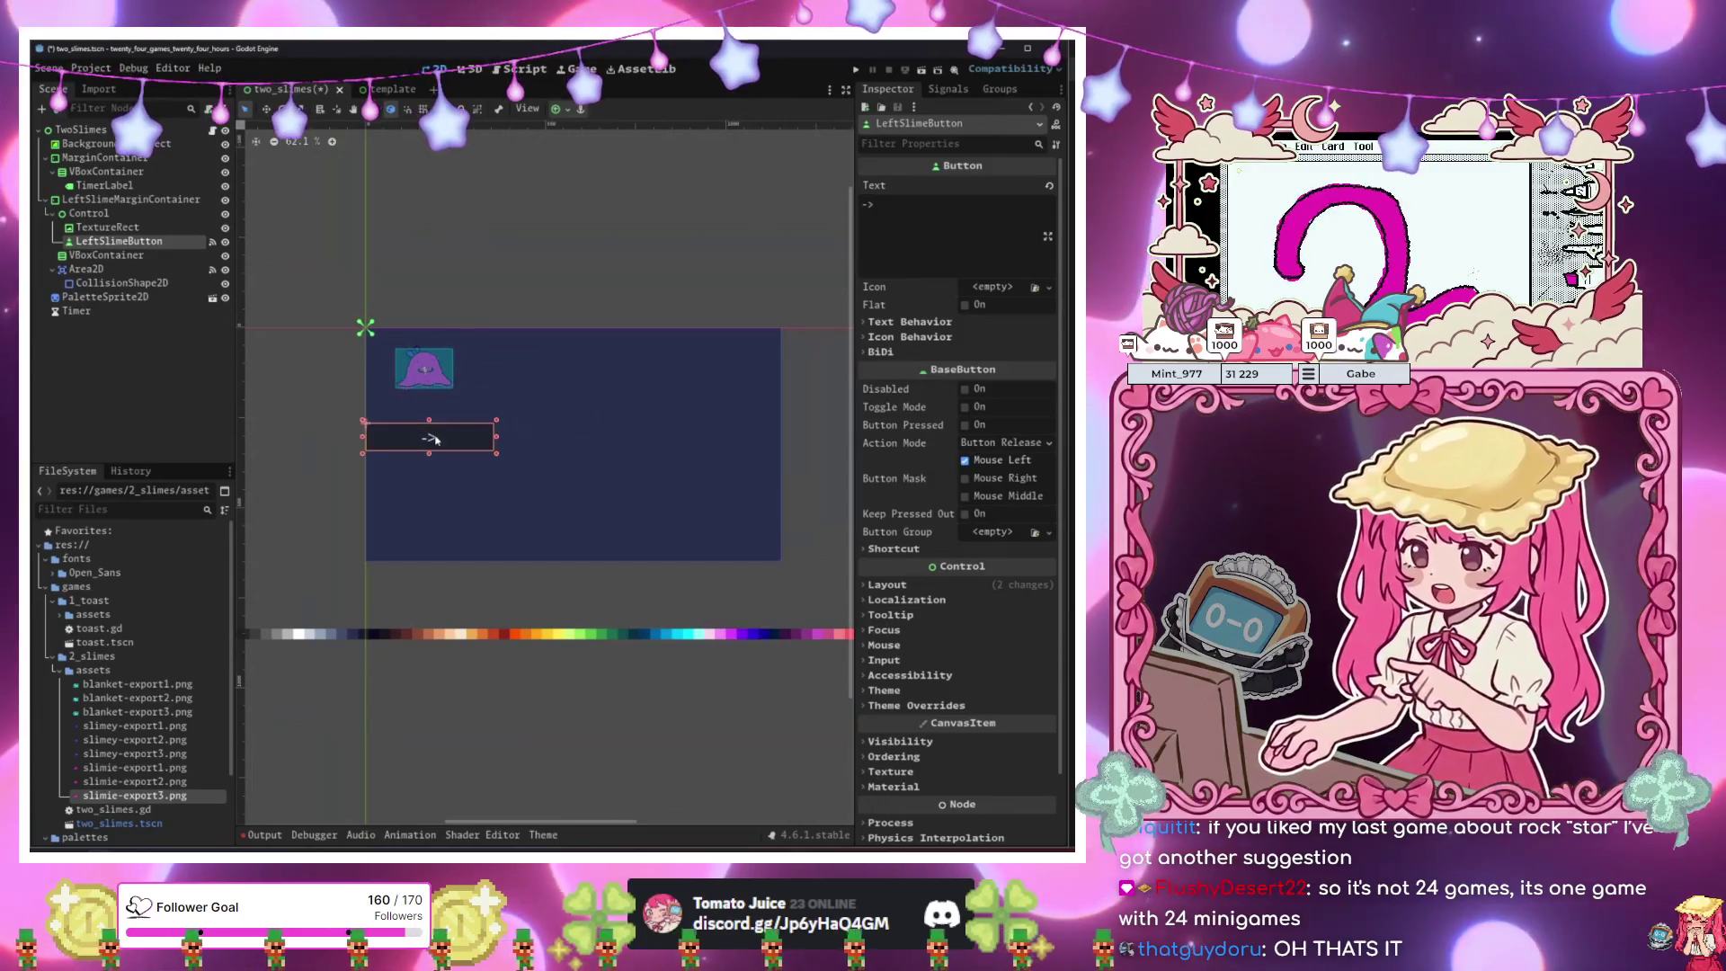
key(ctrl+z)
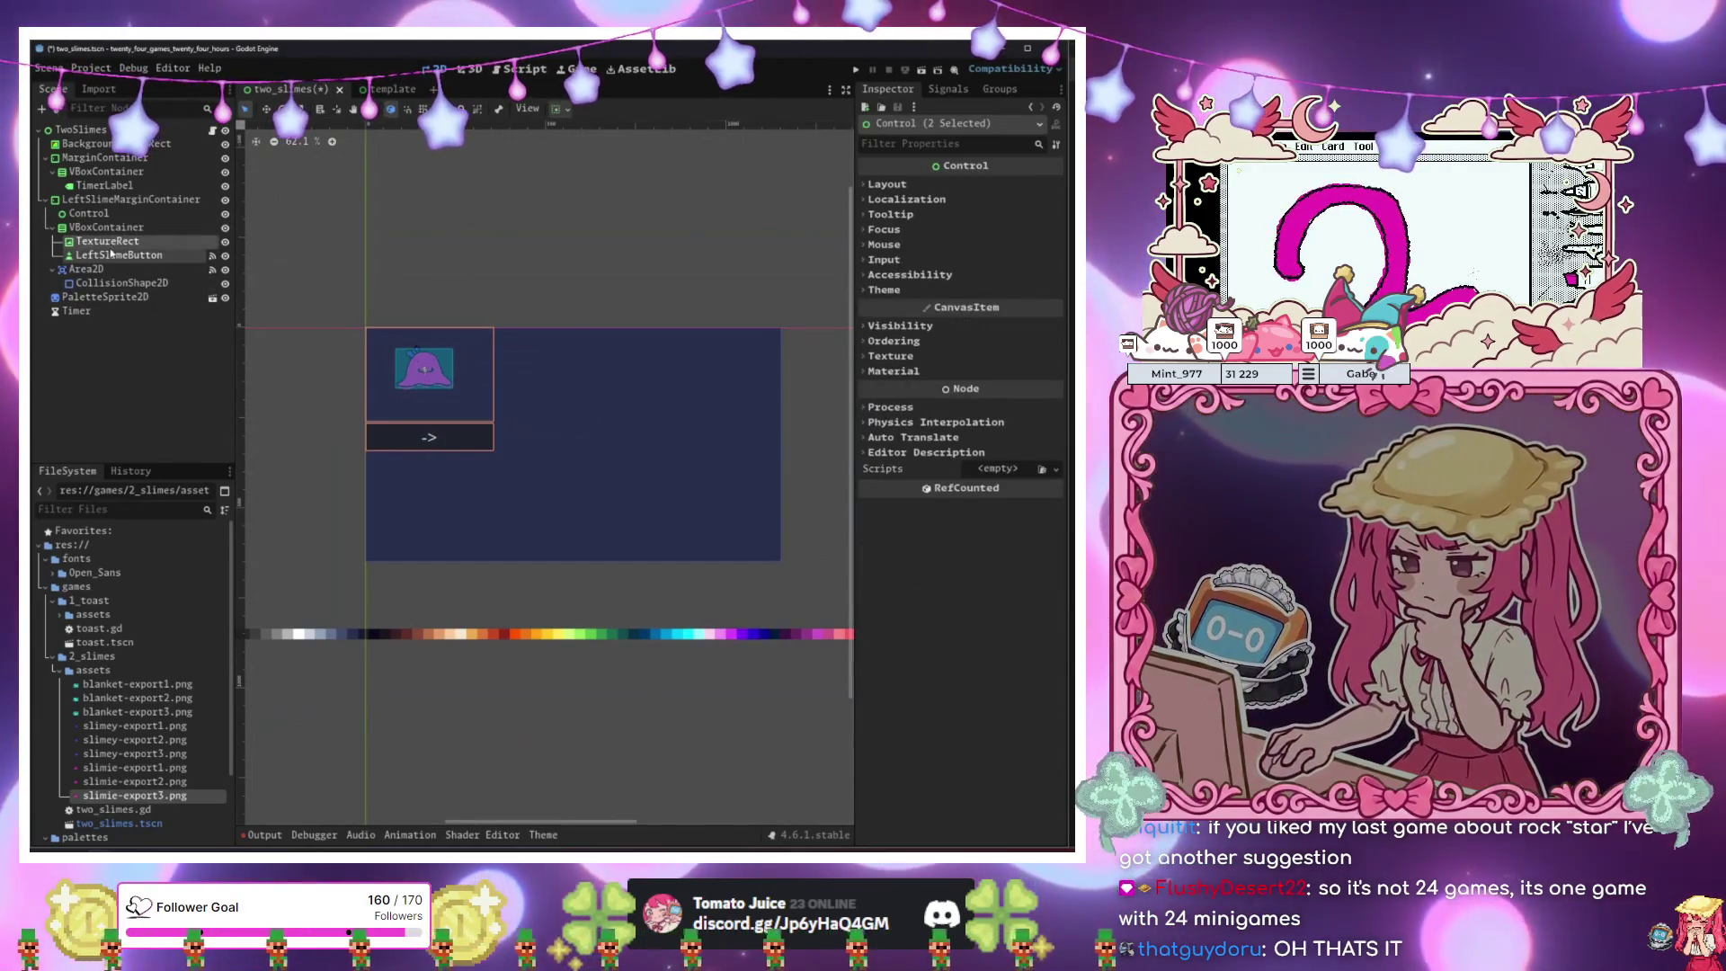
- Delete the now-empty Control node
click(108, 241)
click(126, 229)
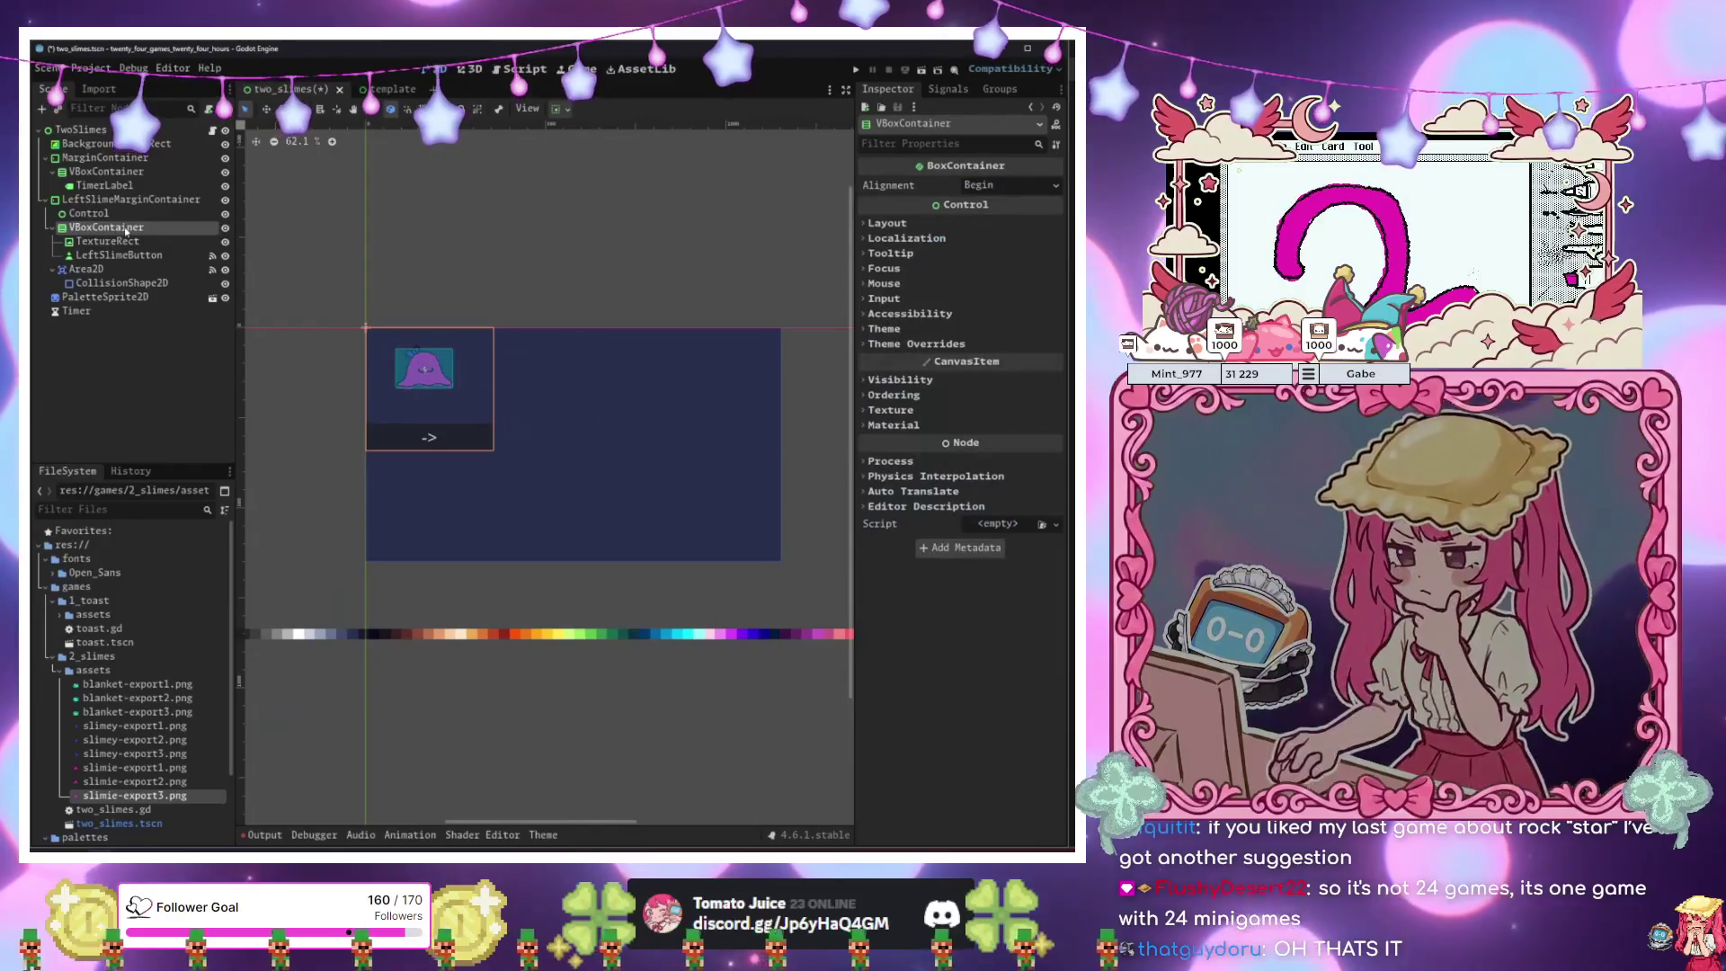
click(118, 216)
key(Delete)
click(739, 468)
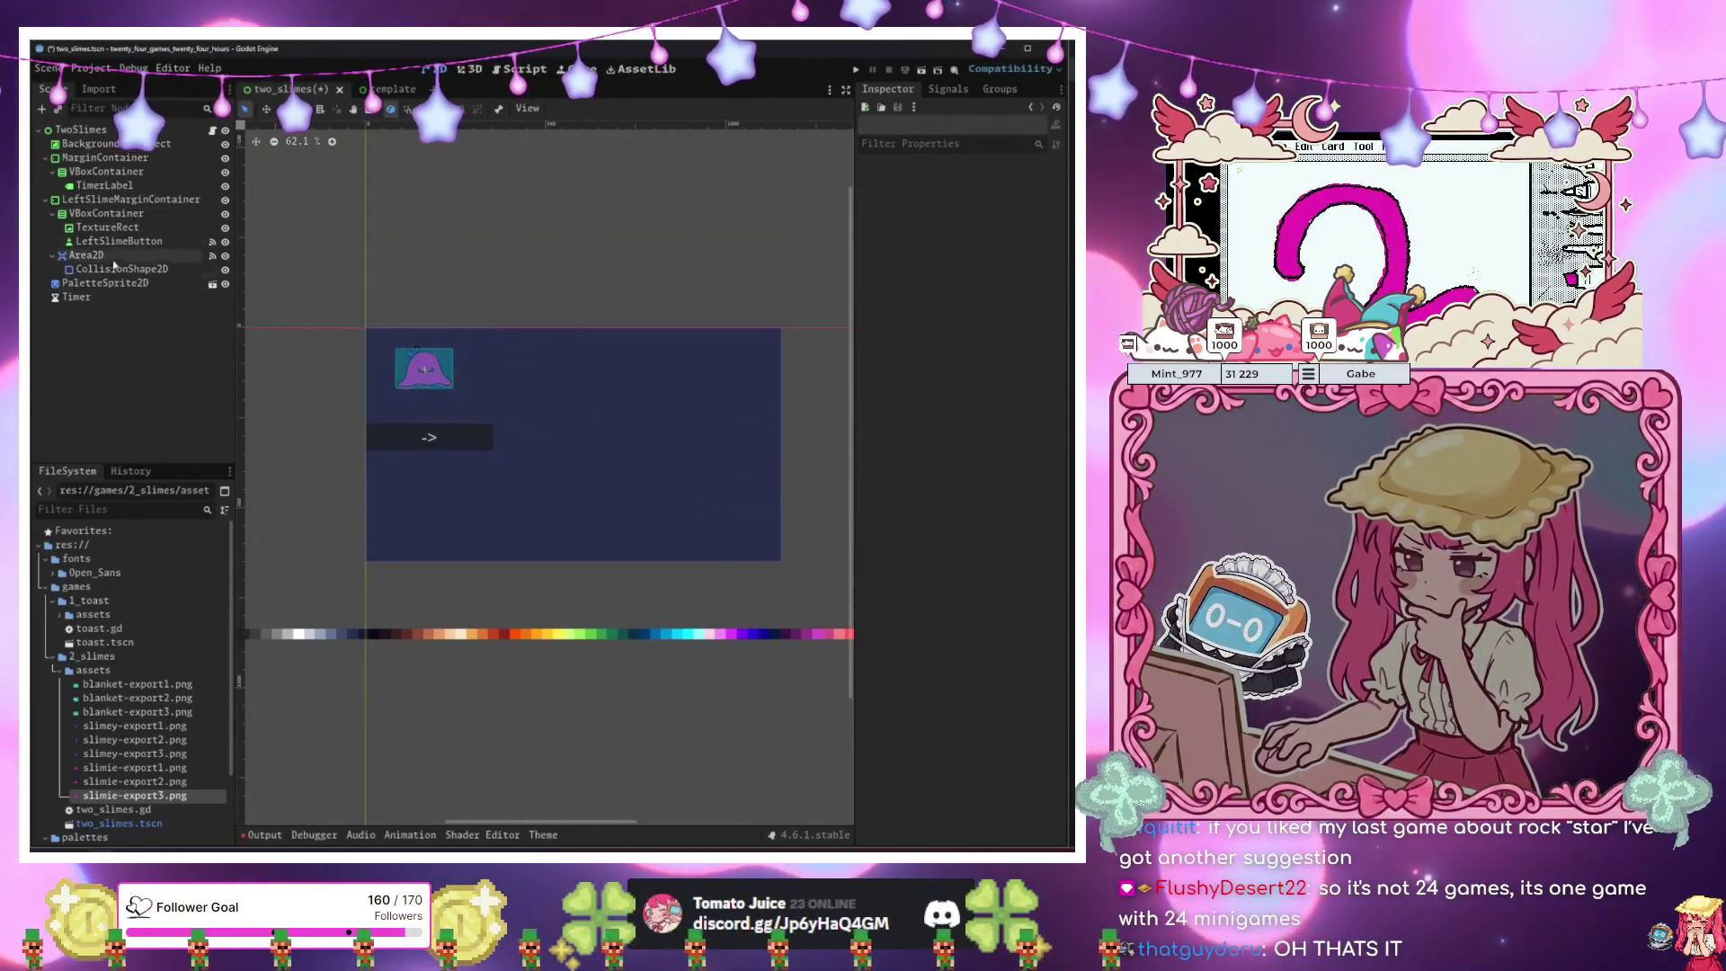
- Review the VBoxContainer's theme override settings, with separation at -76
click(955, 344)
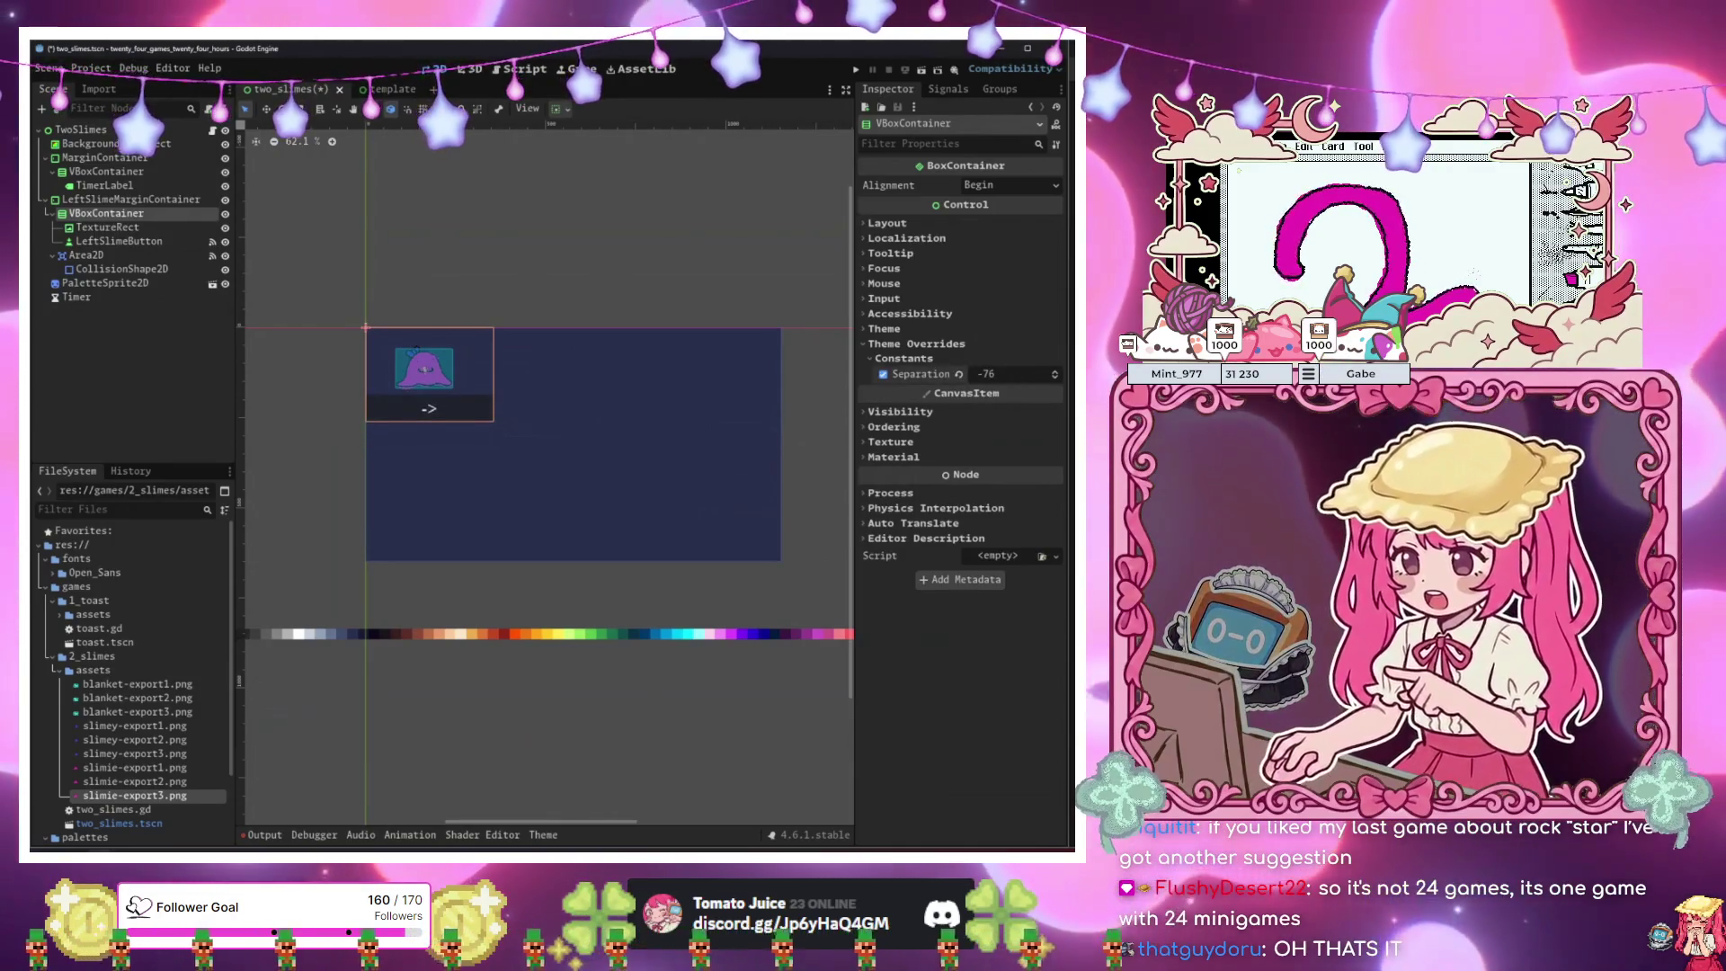
click(111, 240)
scroll(395, 270, up, 8)
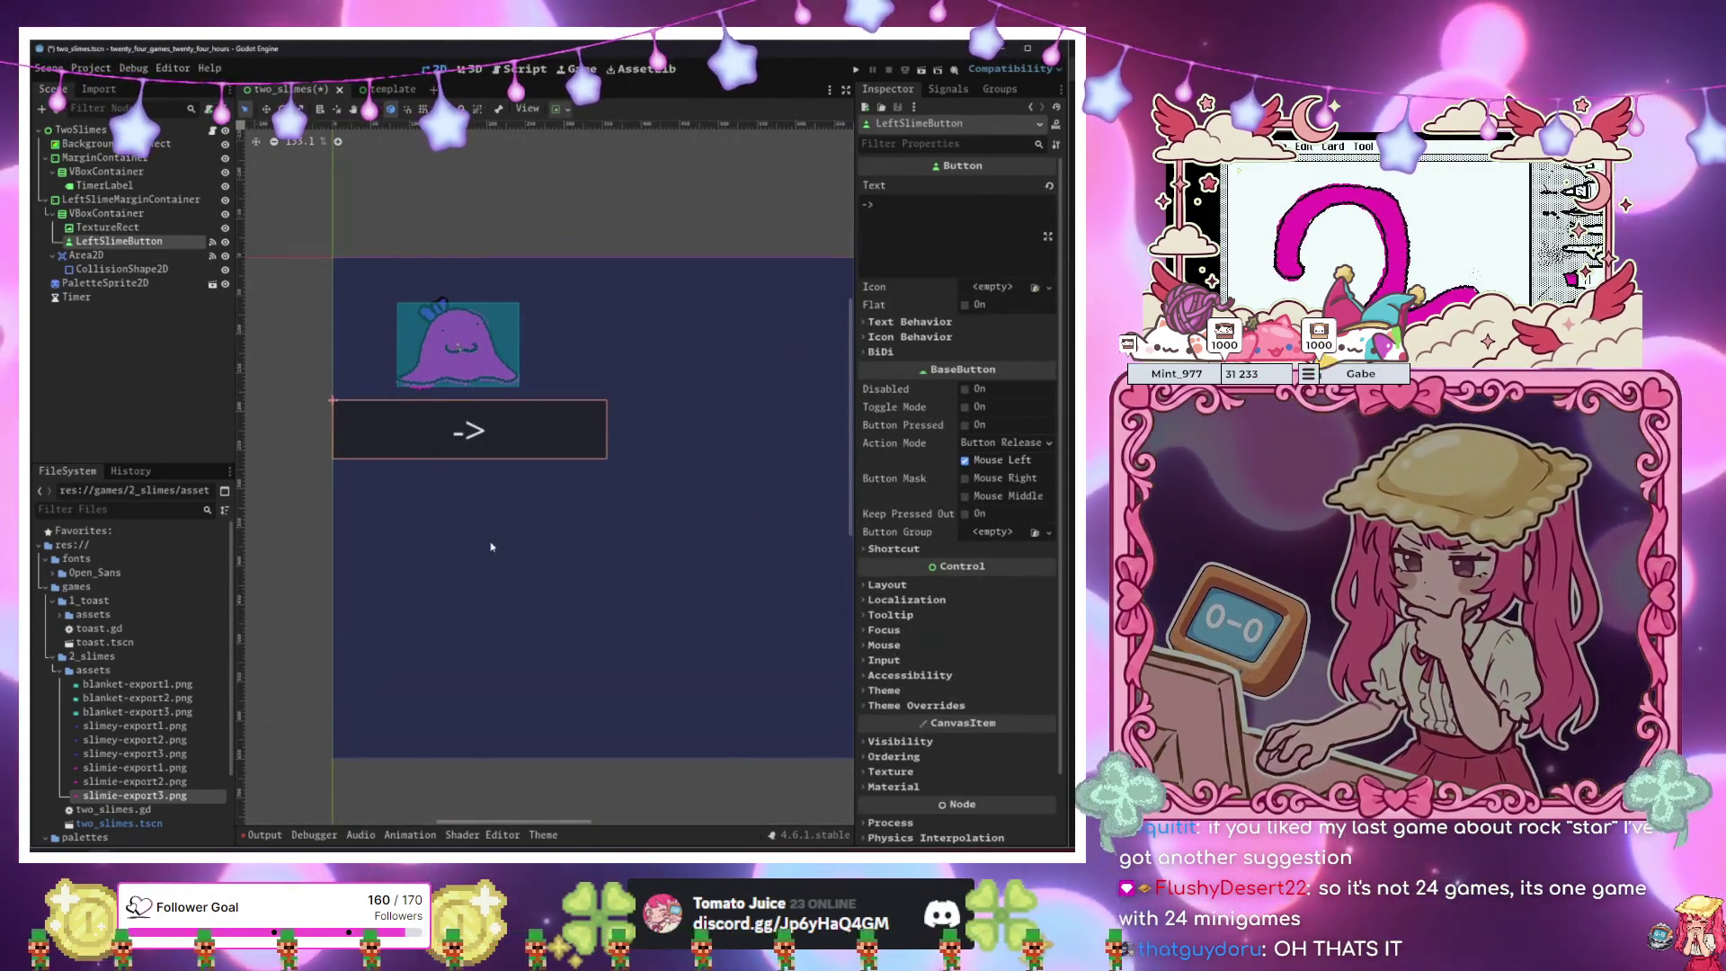
click(490, 546)
scroll(506, 509, down, 6)
- Move LeftSlimeMarginContainer down about 174 px and duplicate it
click(108, 200)
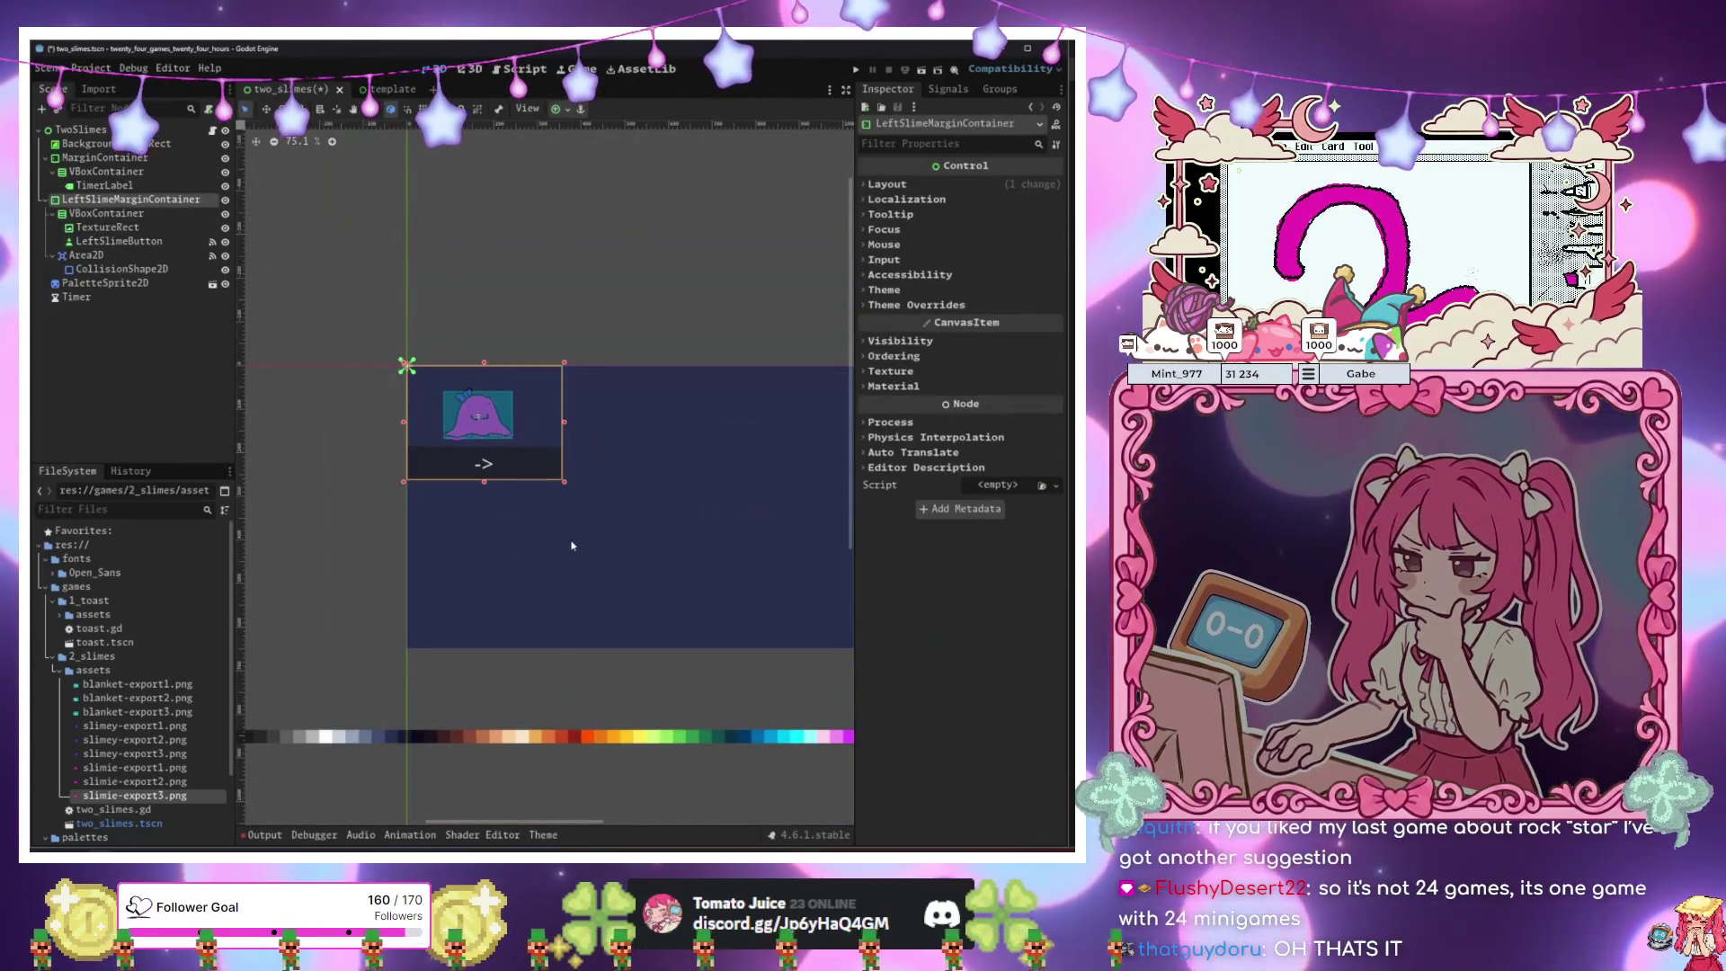
click(578, 594)
click(130, 200)
key(w)
drag(736, 516, 741, 674)
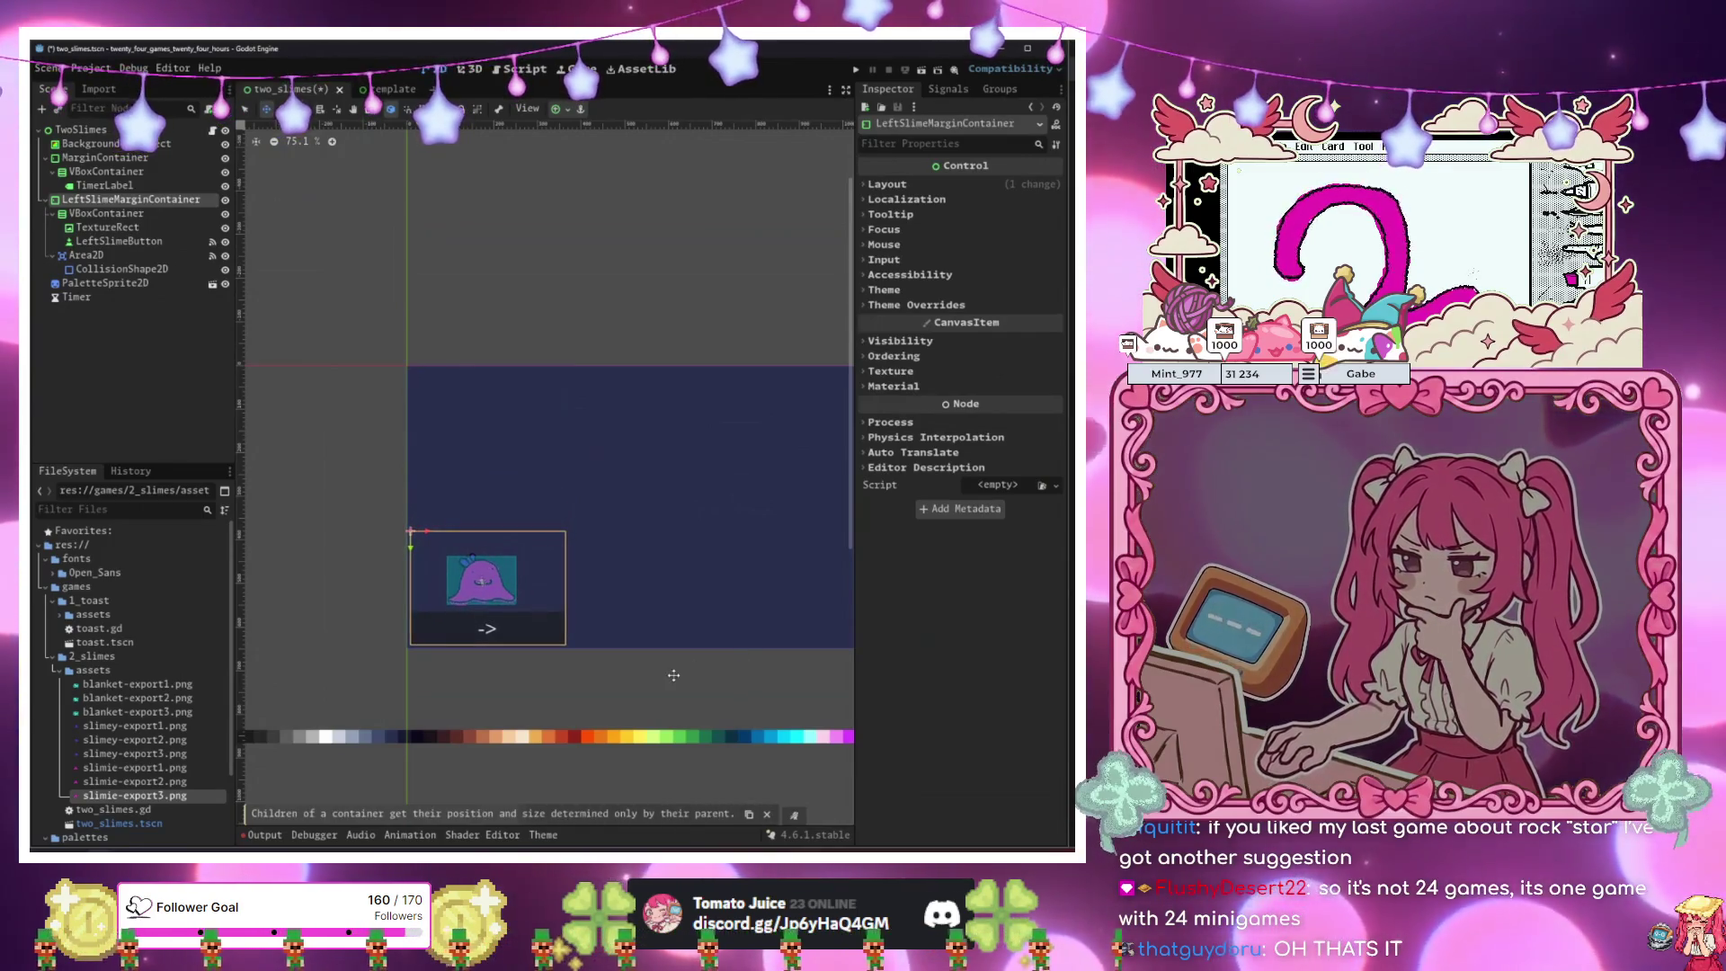
key(ctrl+d)
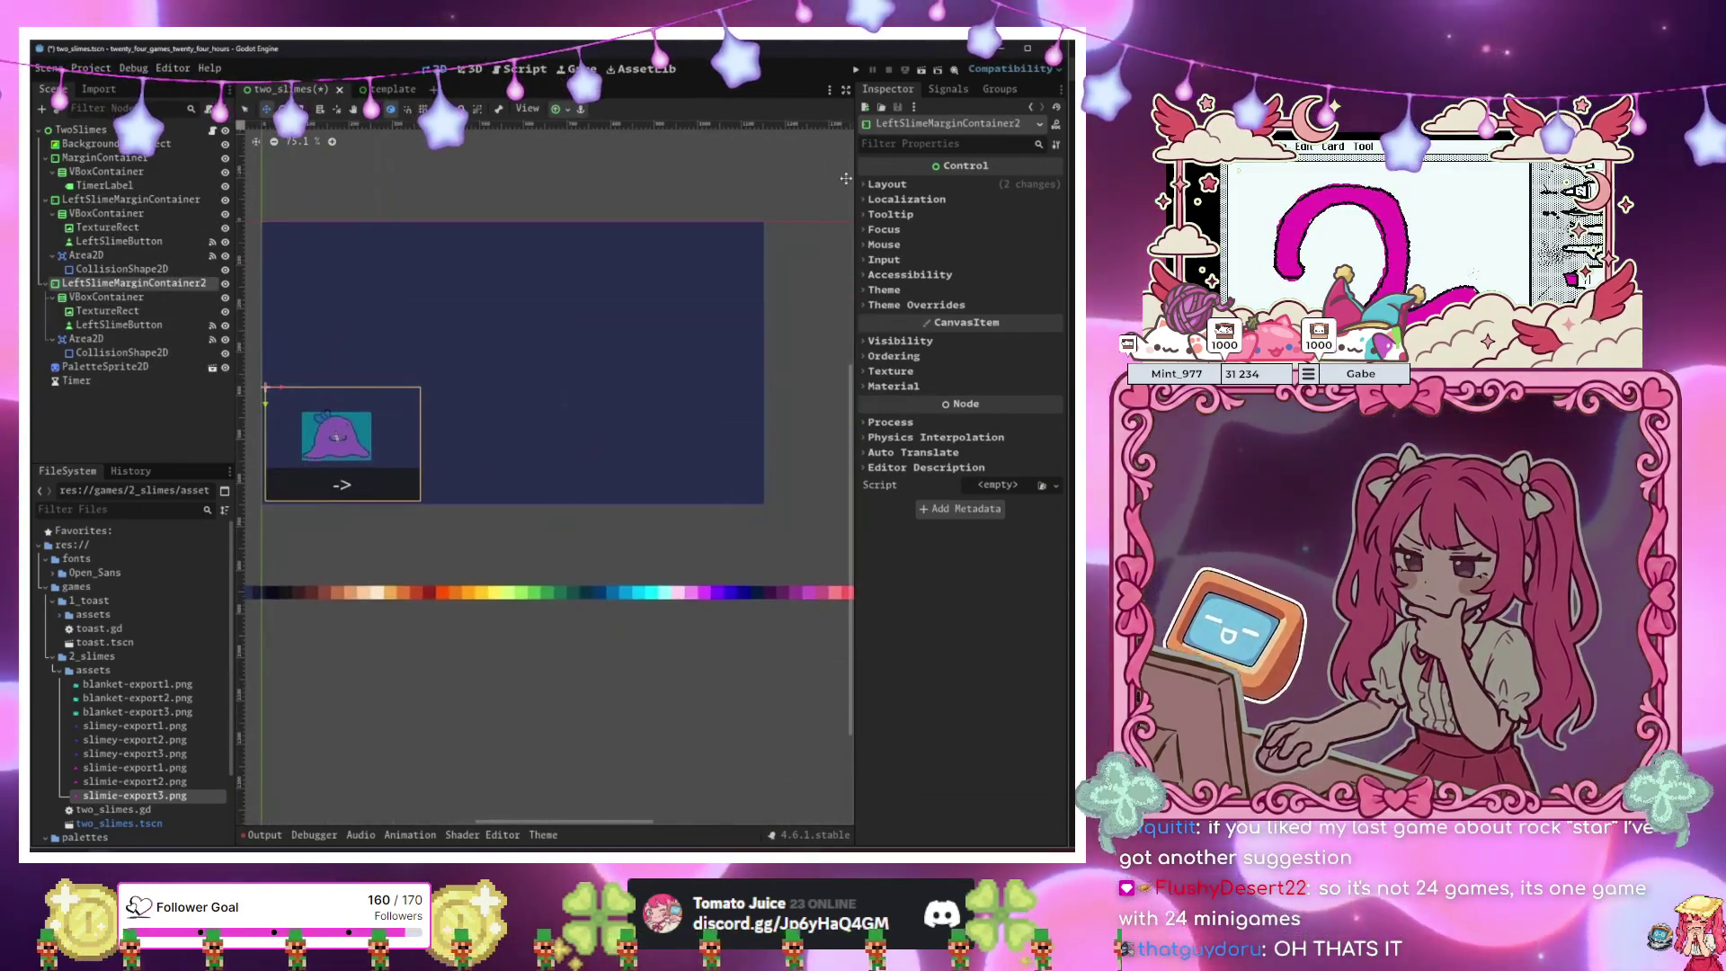
- Place the copy right of the original and give its TextureRect a 3-frame AnimatedTexture
drag(647, 493, 908, 498)
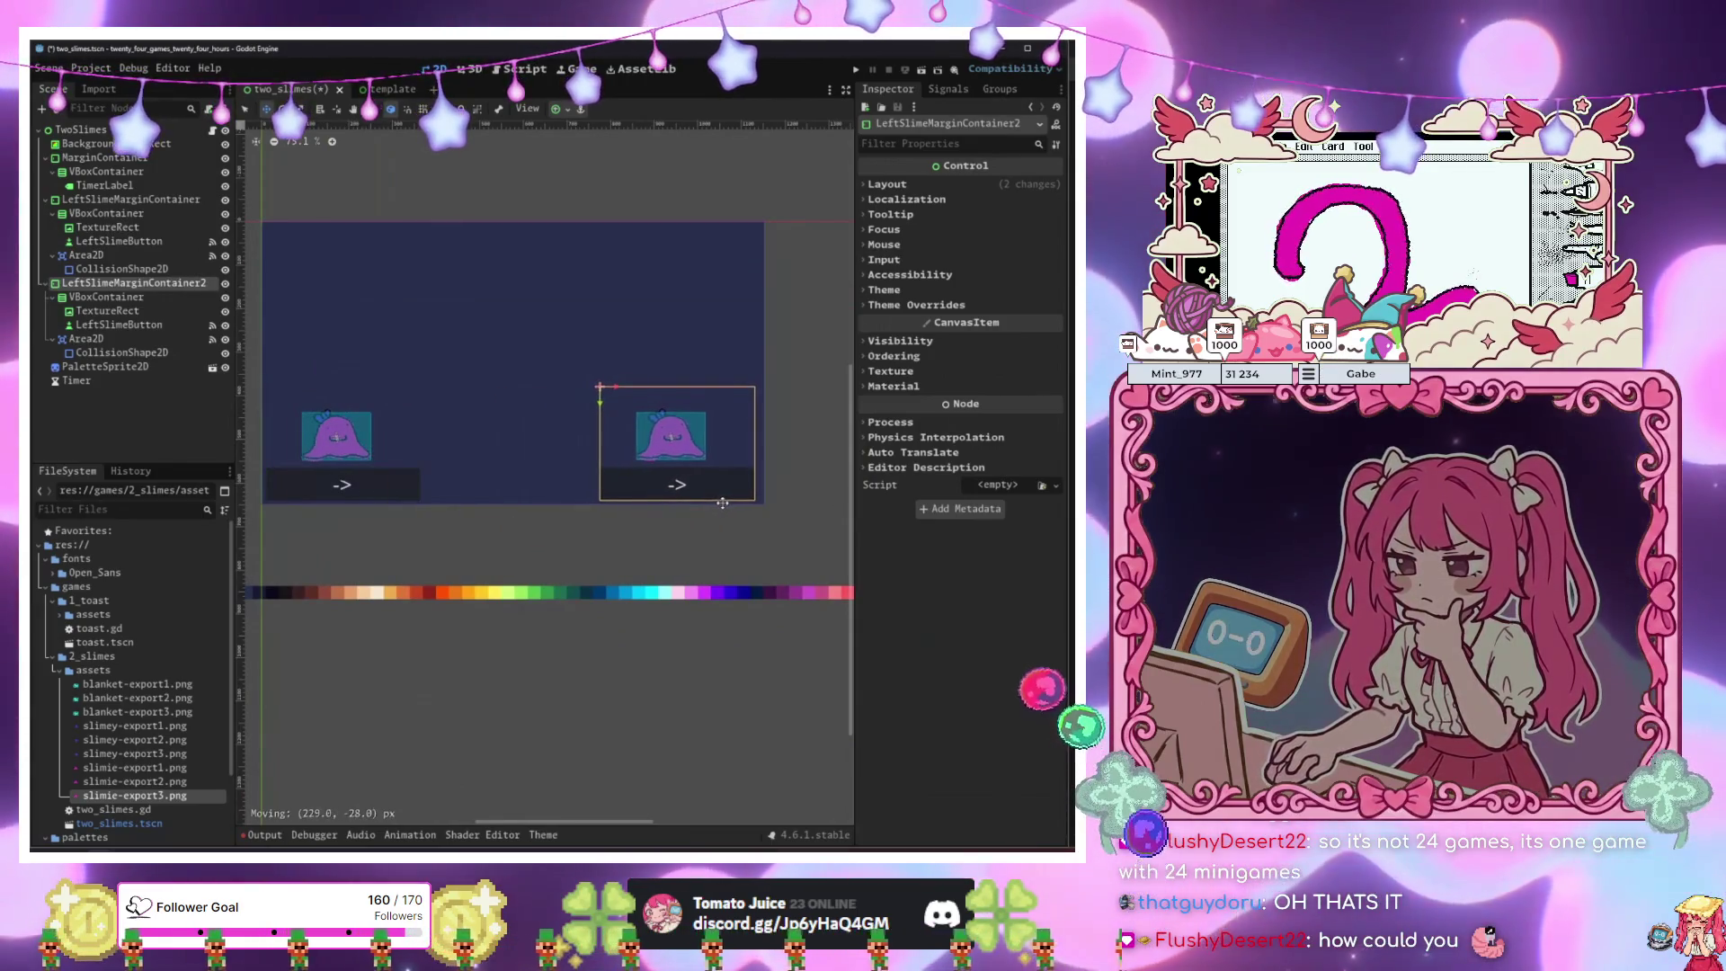
click(144, 312)
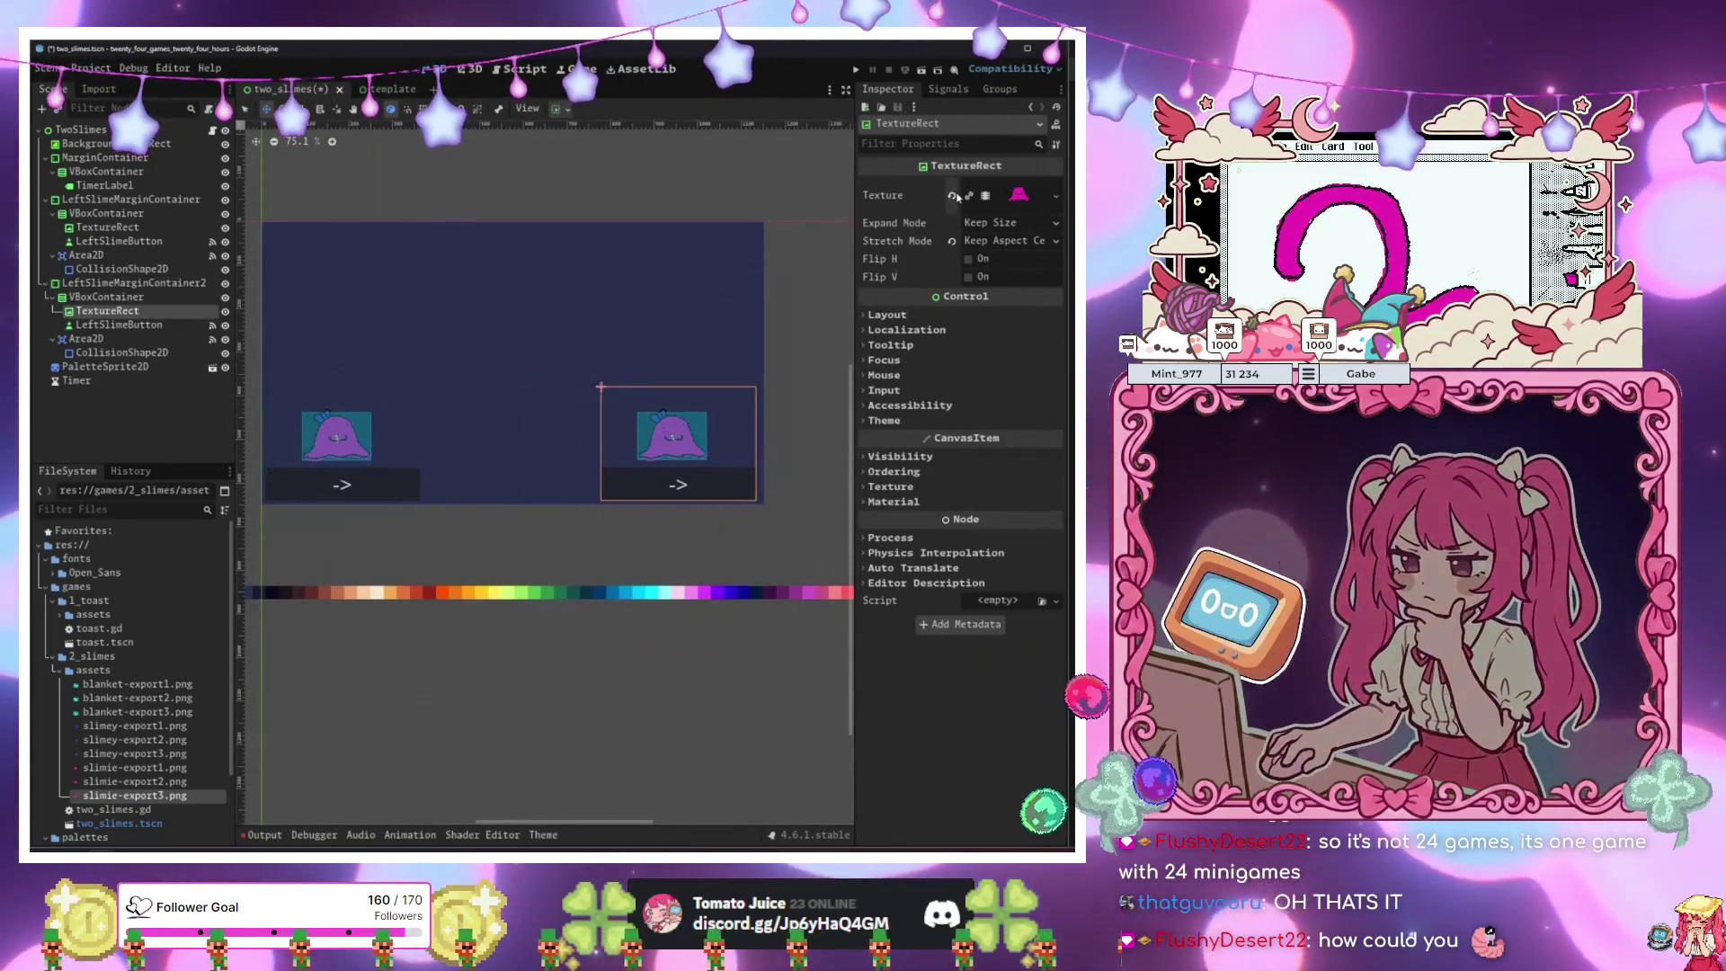
click(951, 195)
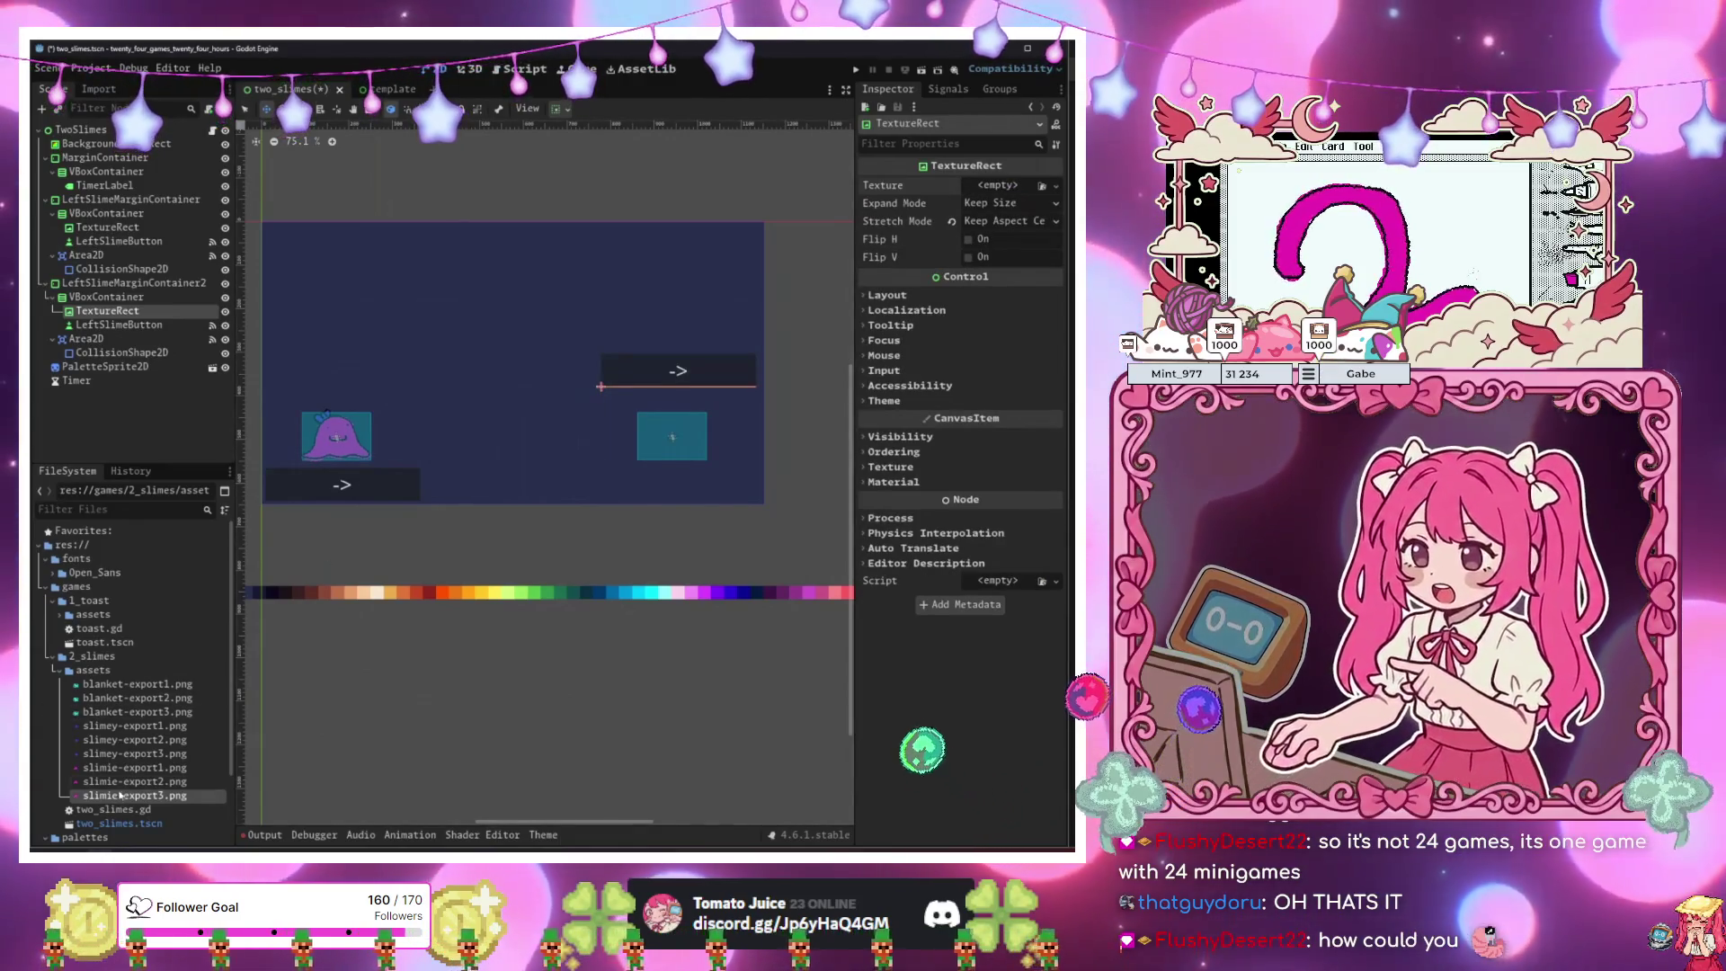
click(1025, 185)
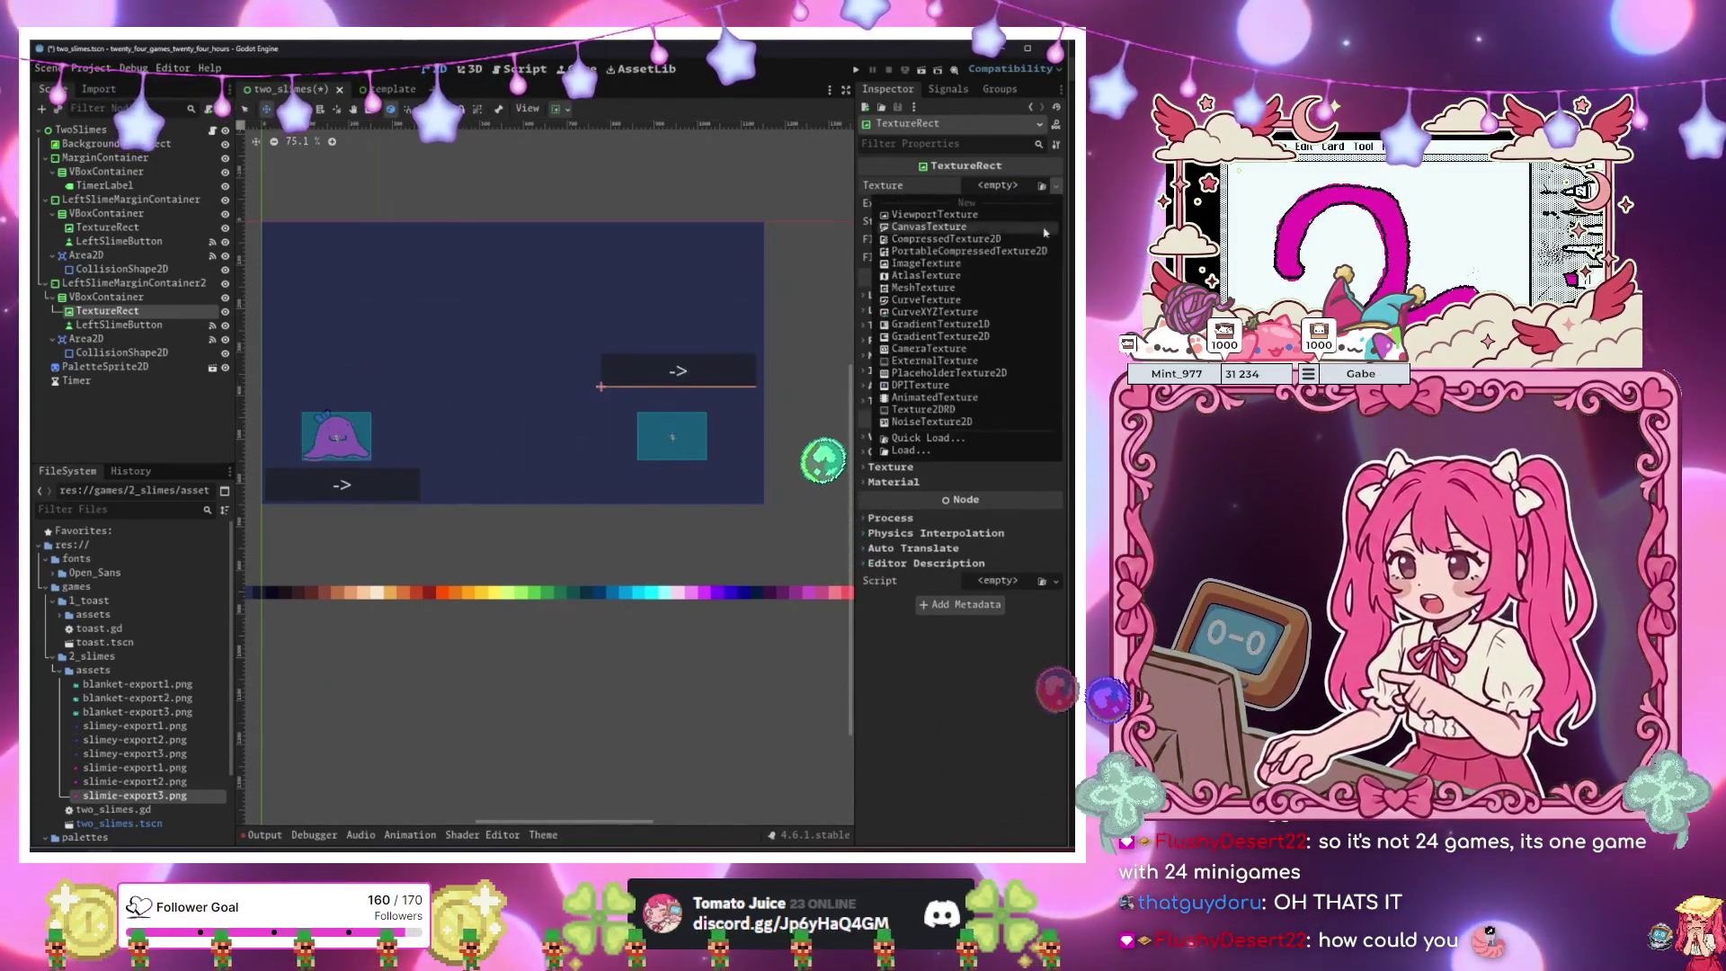
click(931, 404)
click(998, 187)
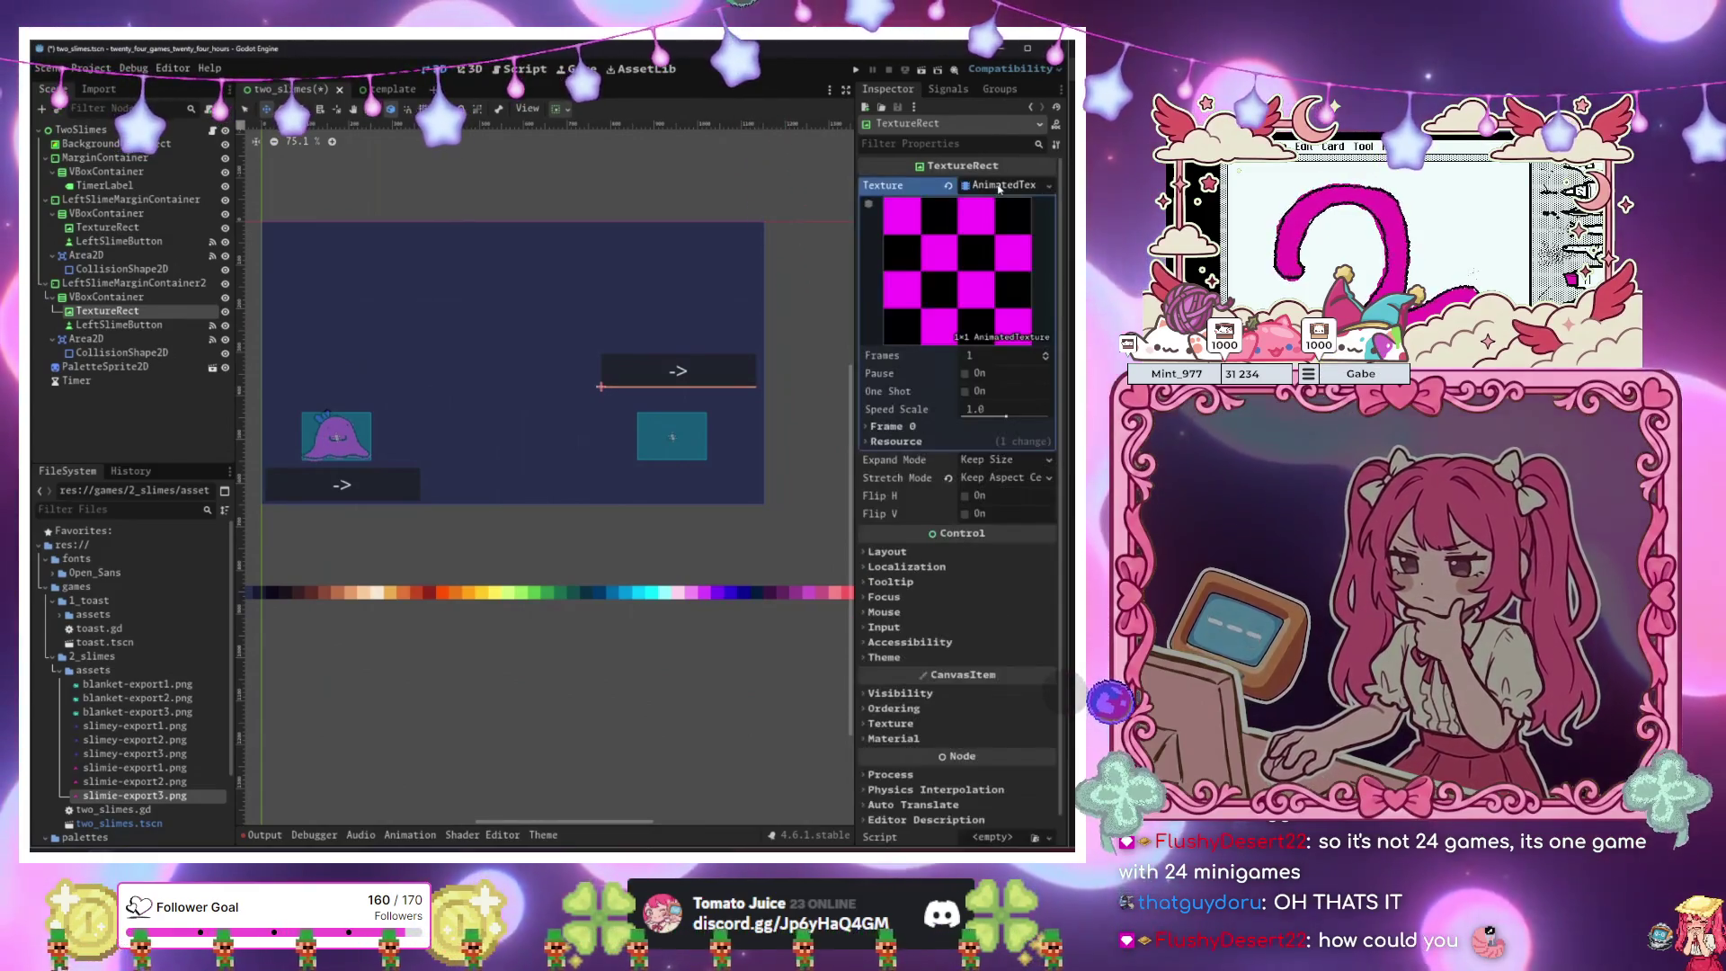
click(934, 427)
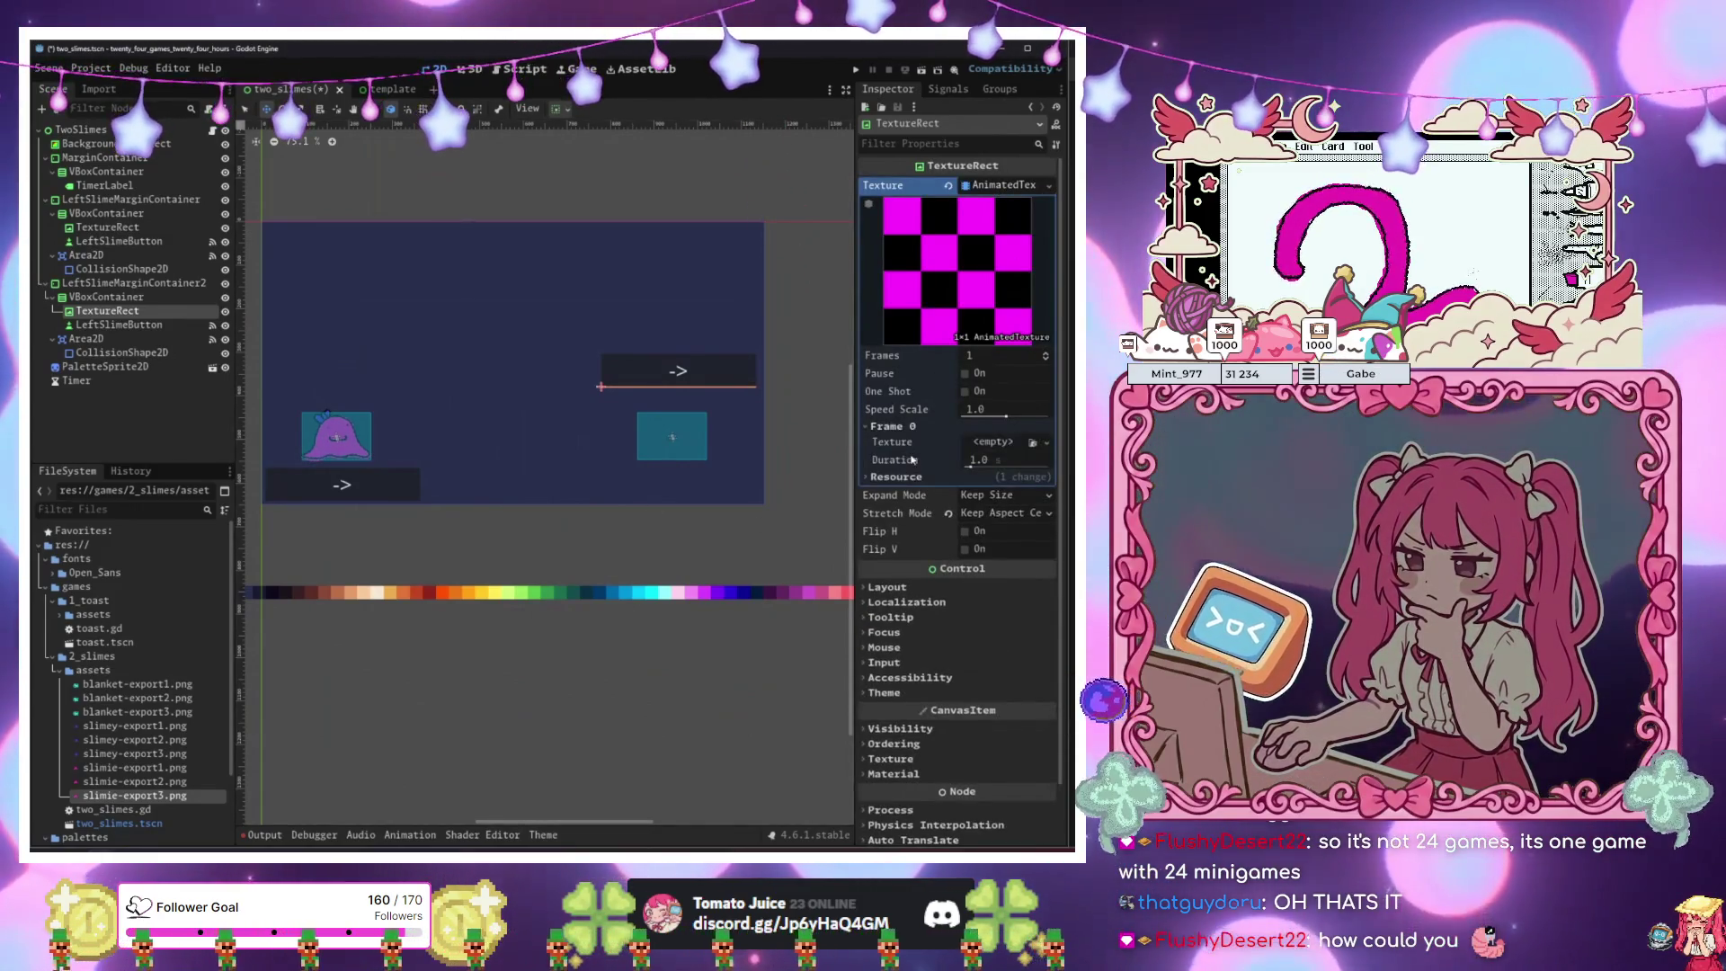
click(1047, 356)
click(1047, 356)
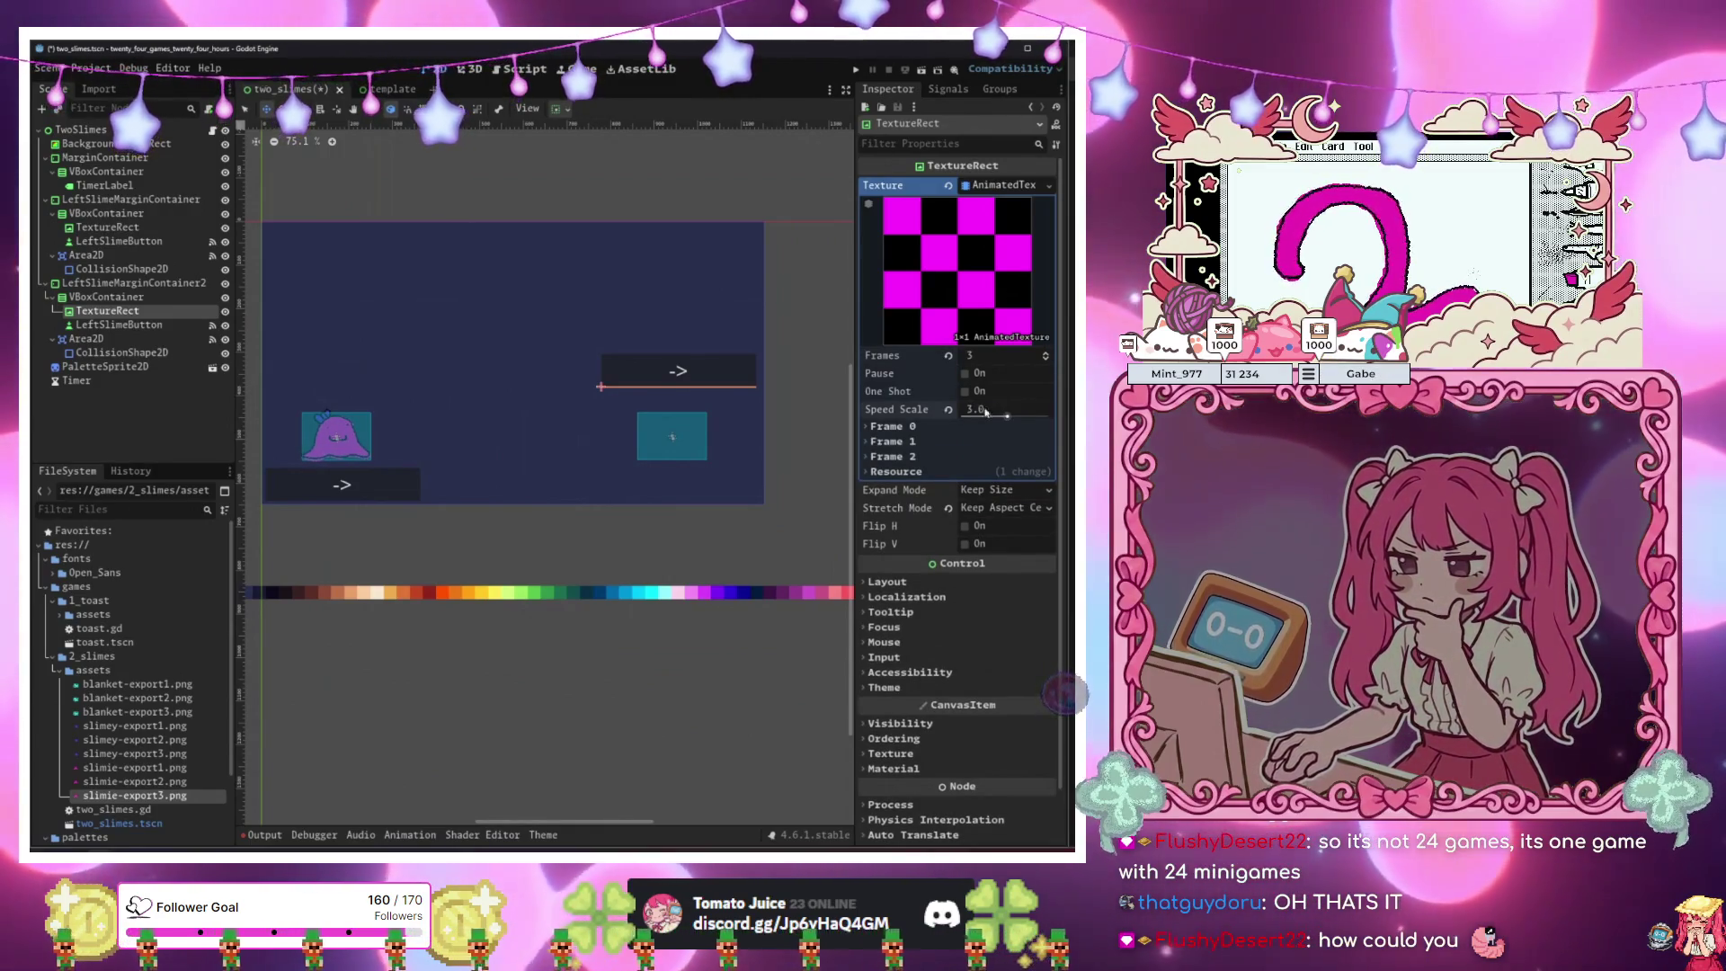
- Assign slimey-export1.png, slimey-export2.png and slimey-export3.png to Frames 0–2
click(147, 772)
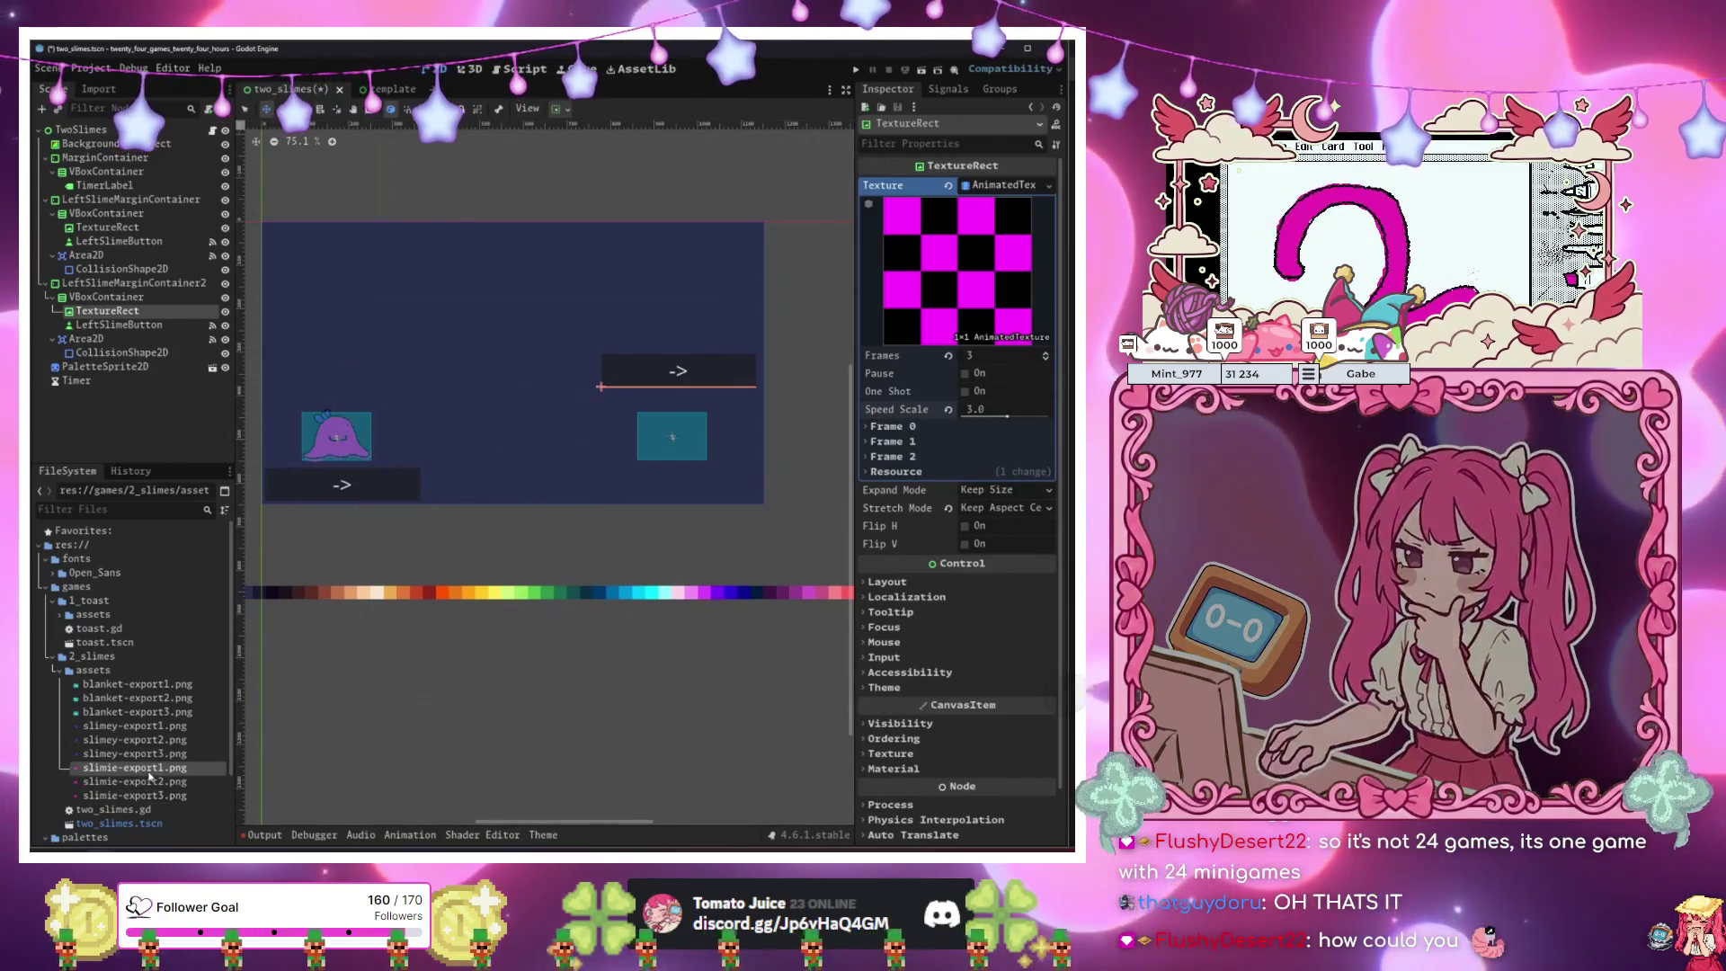
click(134, 726)
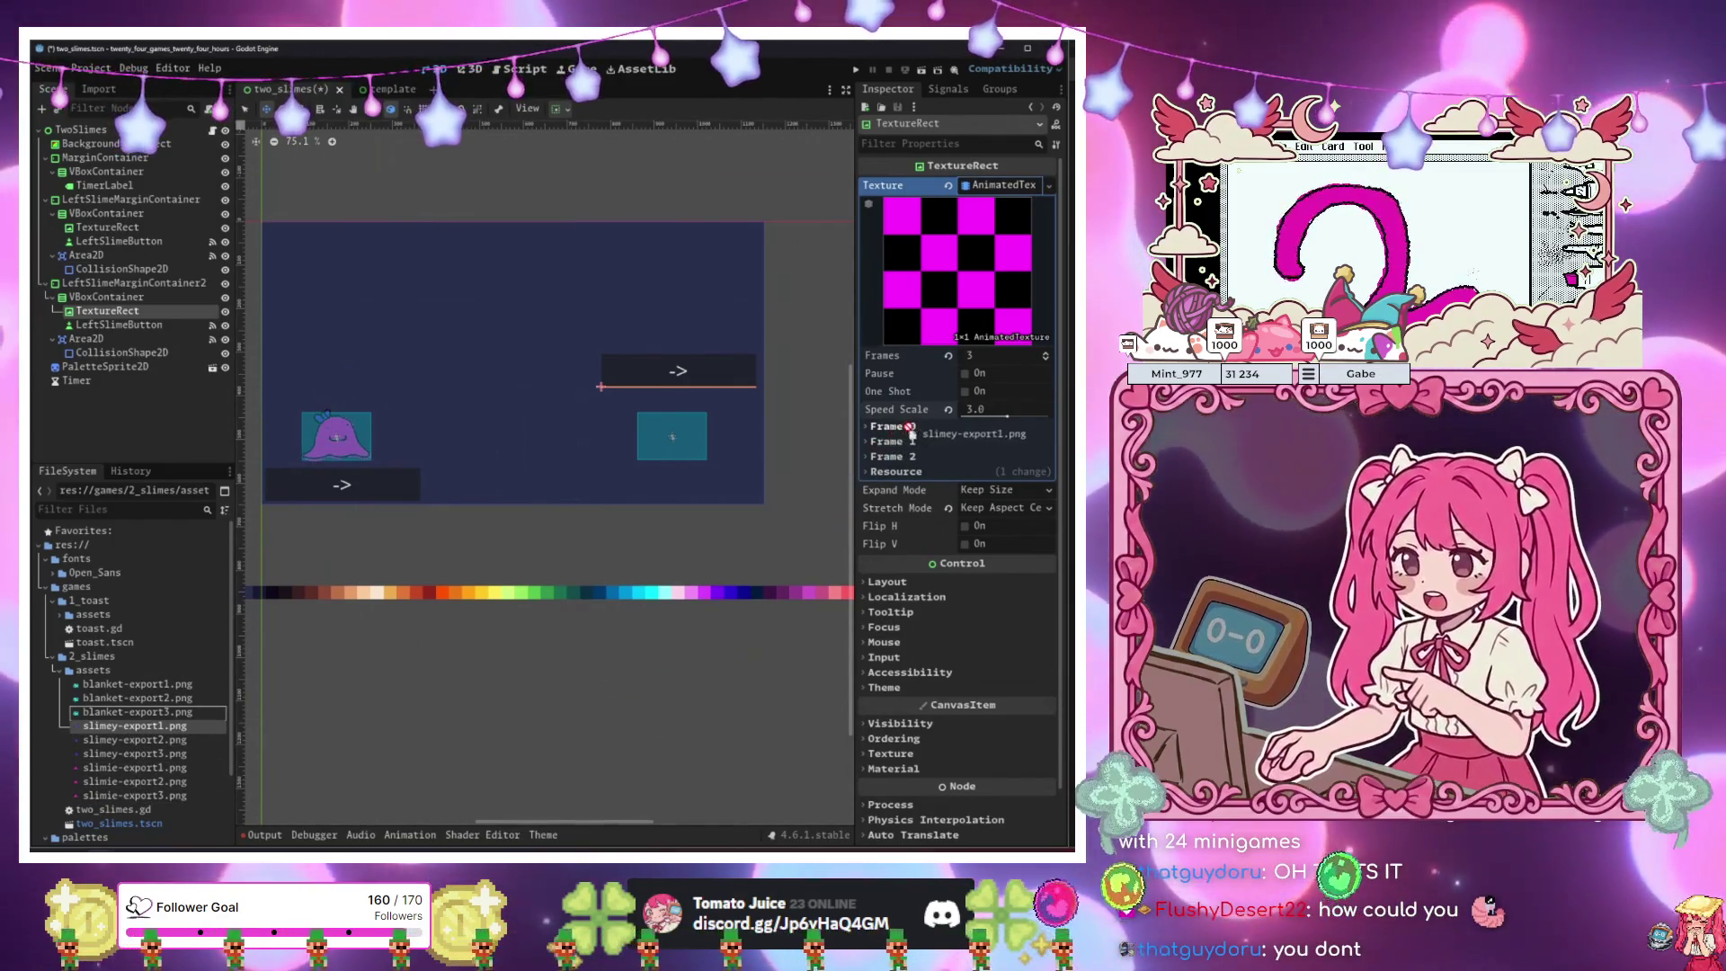
click(911, 427)
click(913, 478)
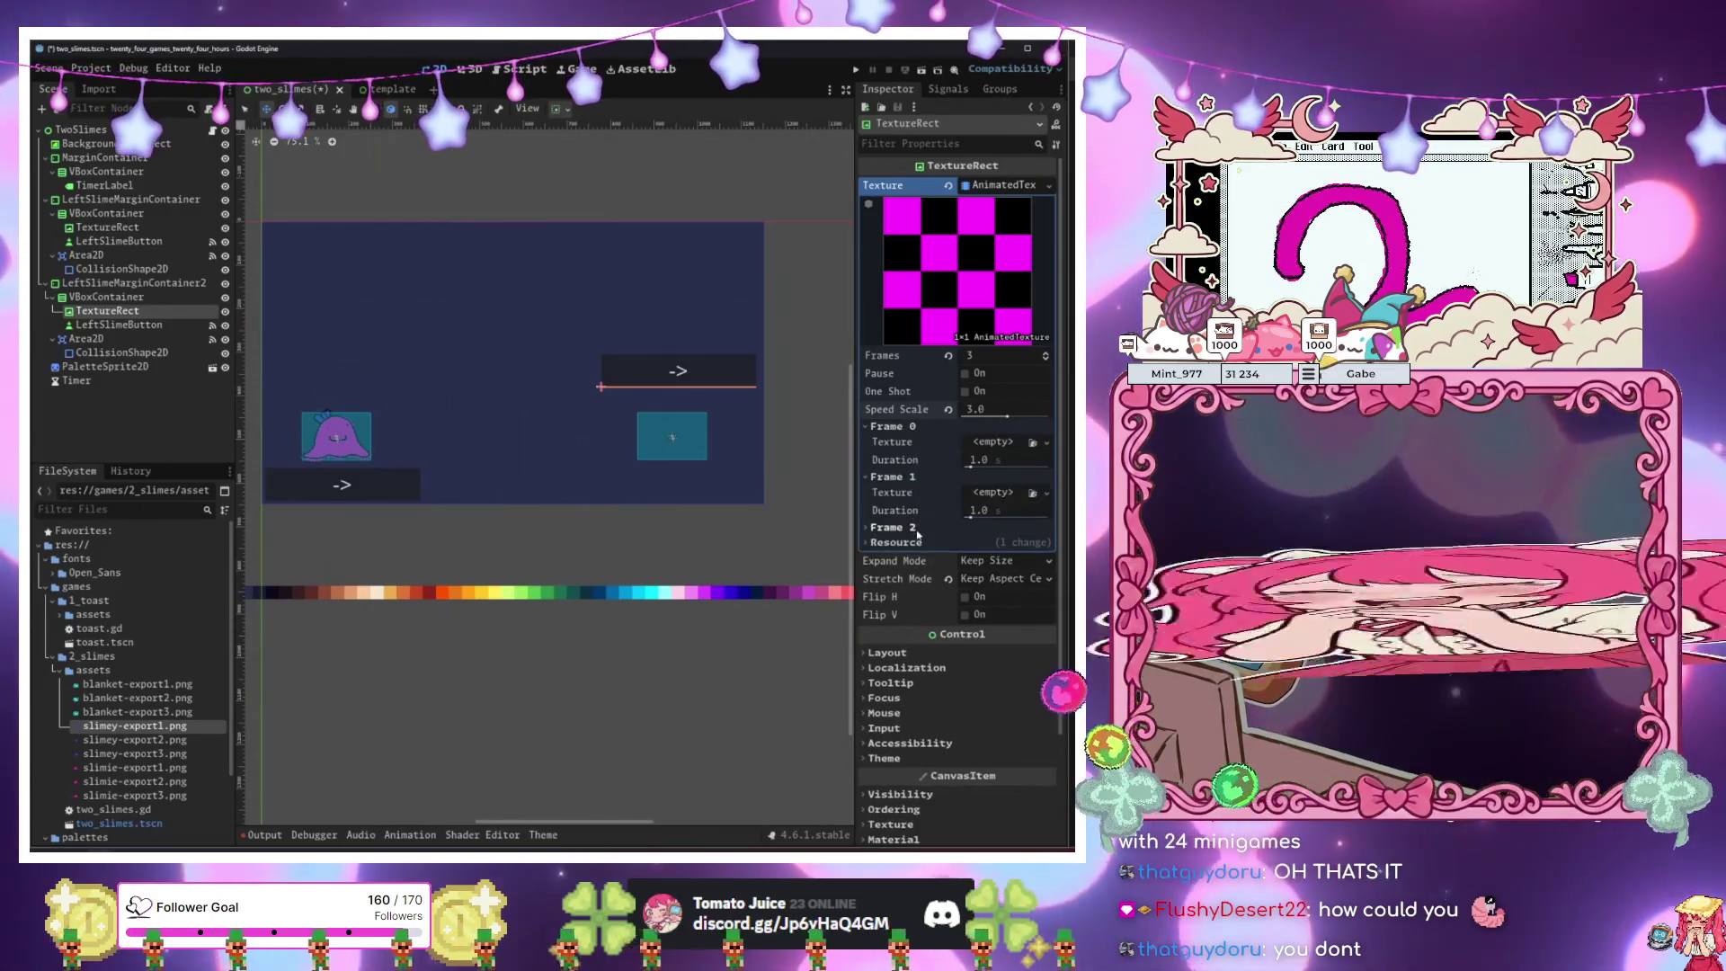
click(893, 527)
mouse_move(134, 725)
mouse_down()
mouse_move(673, 605)
mouse_move(993, 441)
mouse_up()
click(151, 755)
drag(421, 705, 992, 531)
mouse_move(137, 755)
mouse_down()
mouse_move(791, 476)
mouse_move(983, 610)
mouse_up()
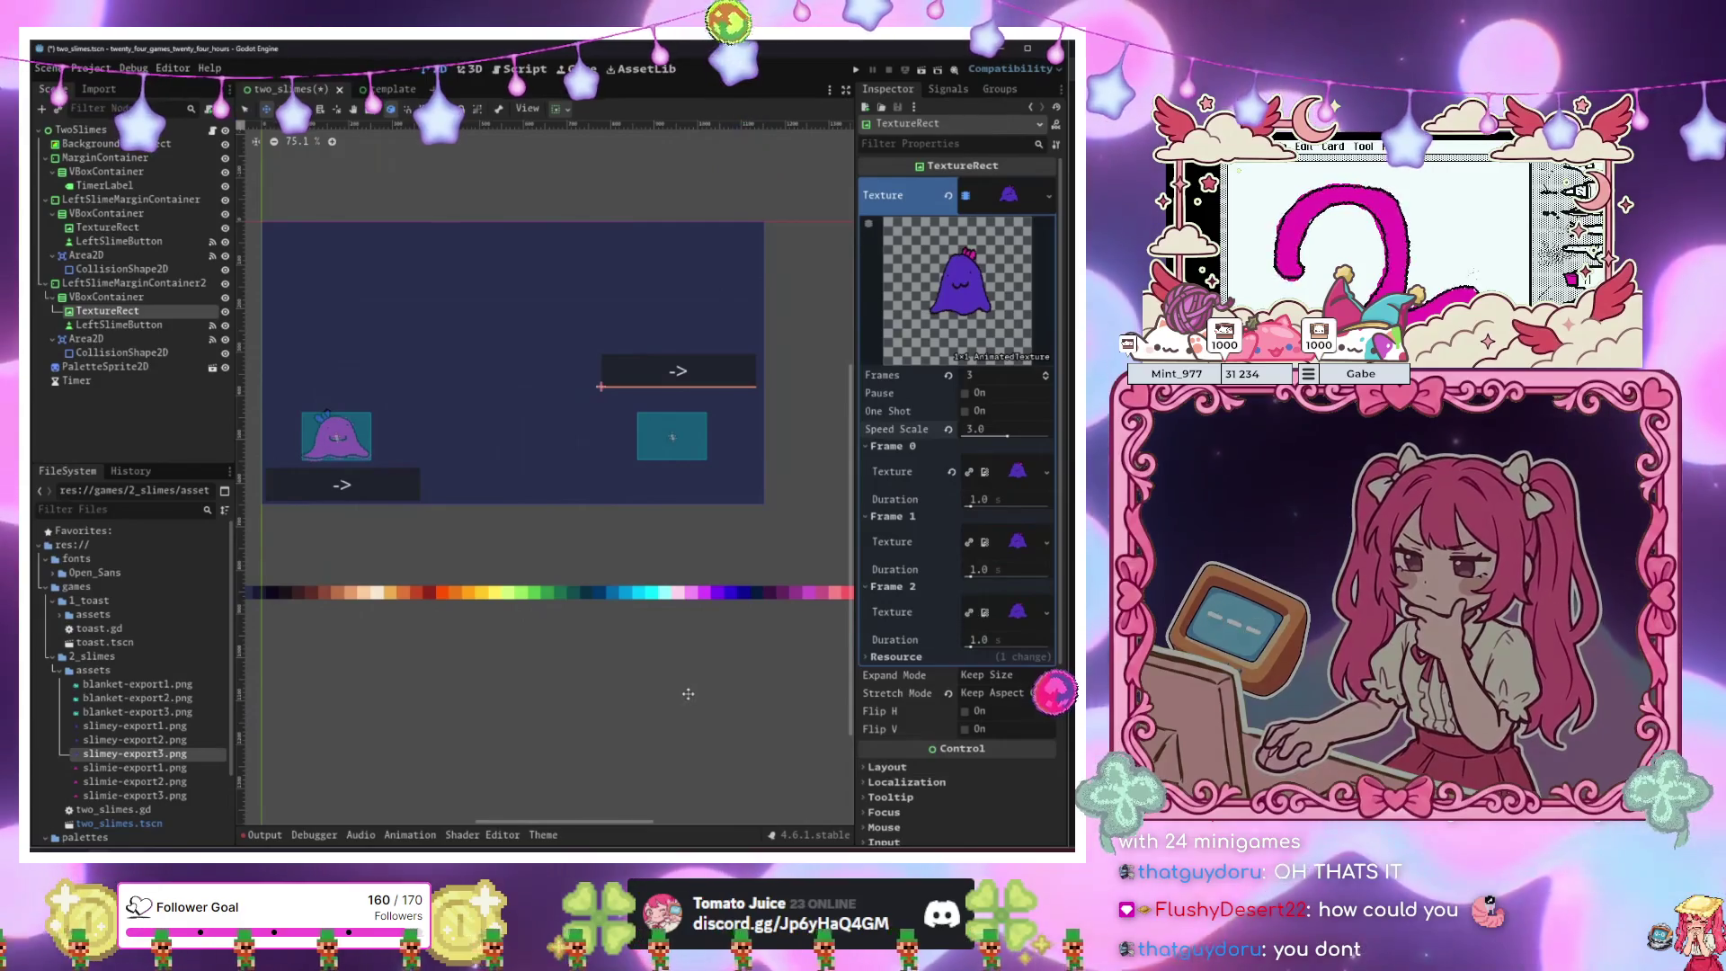
- Select the left slime's collision shape, frame it and show its rectangle size
click(635, 486)
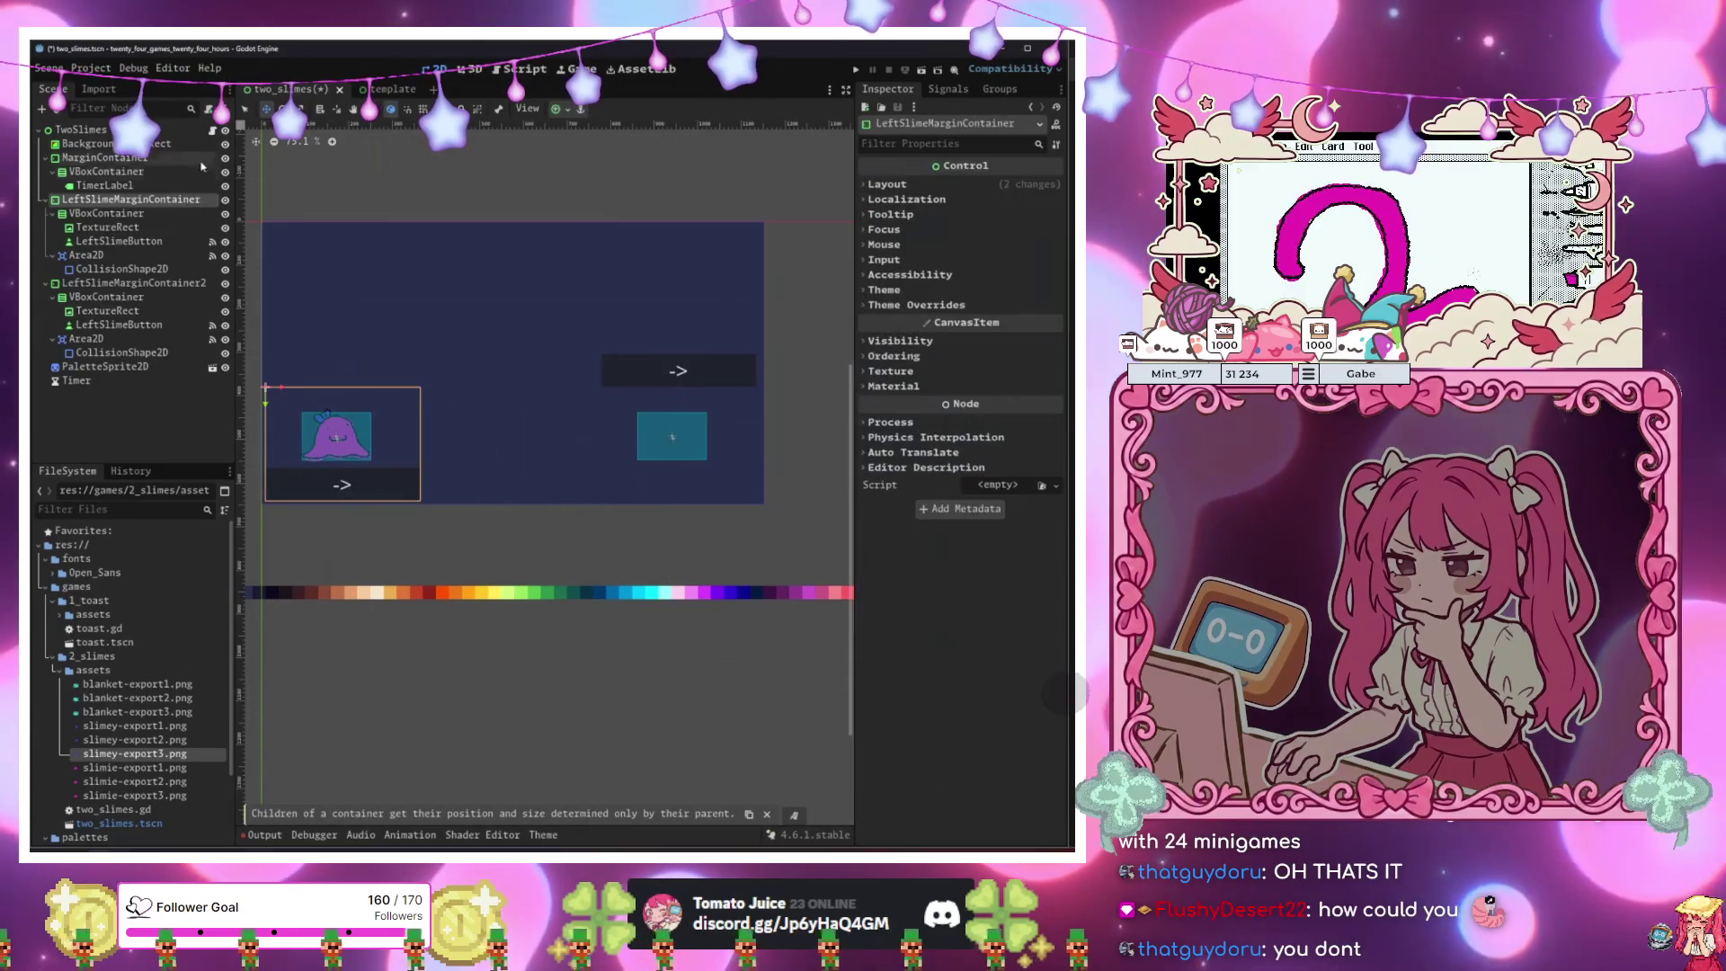
click(213, 130)
click(441, 70)
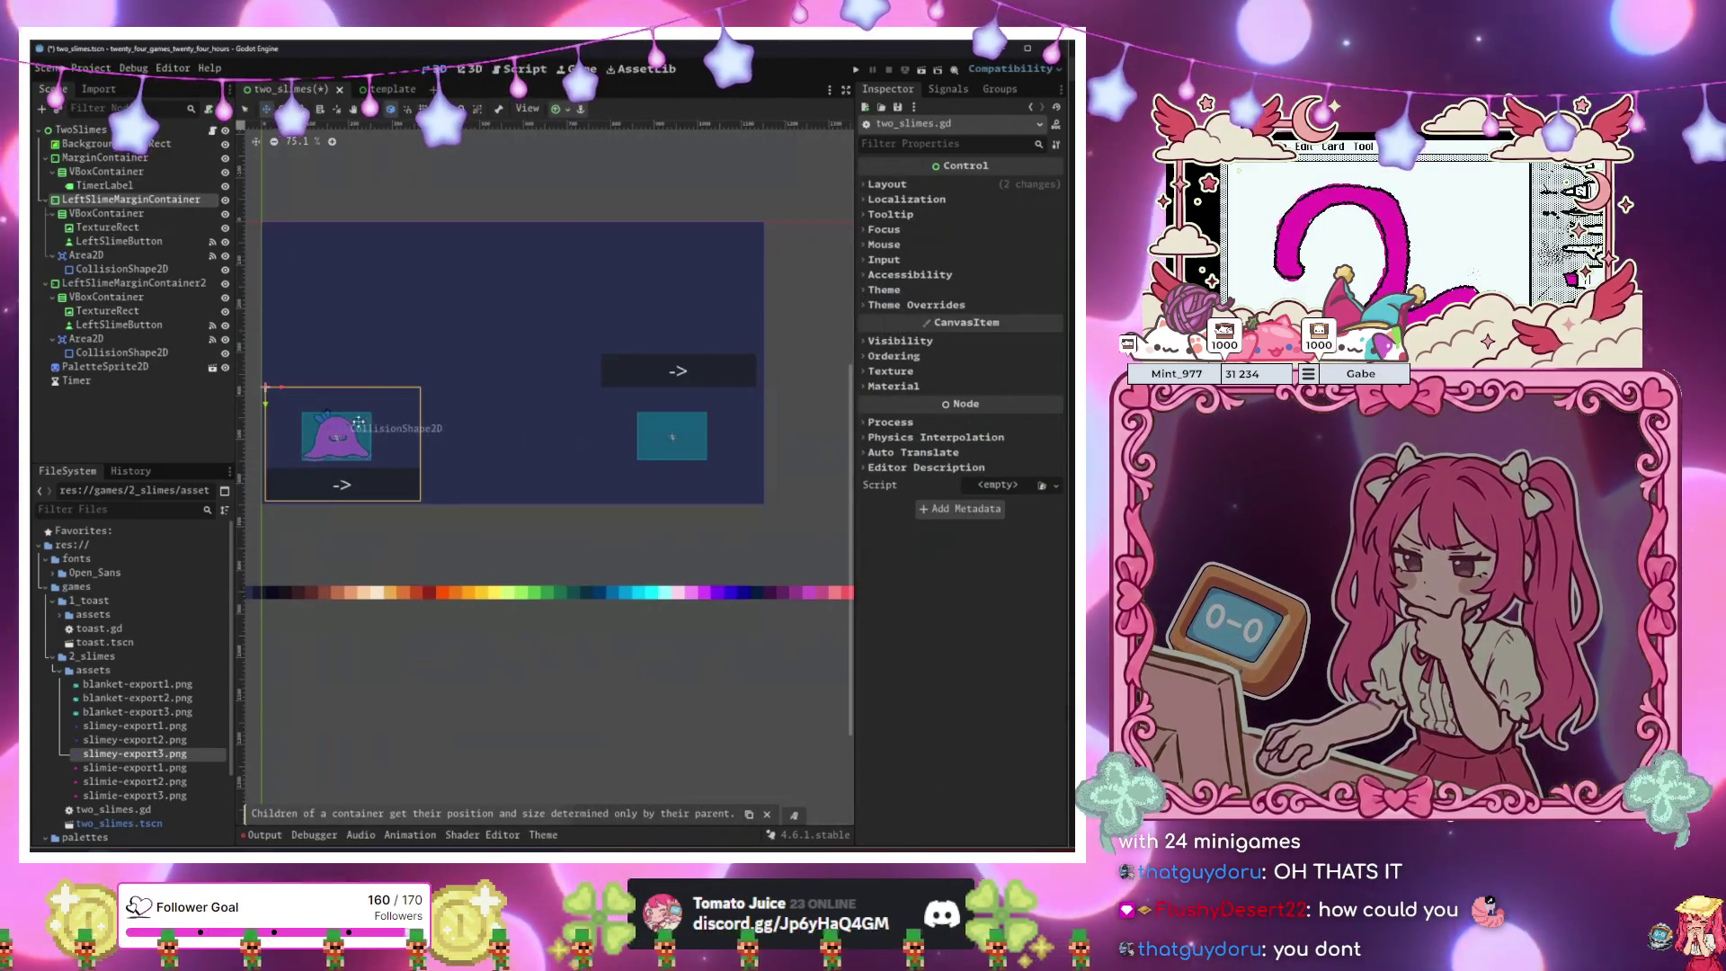
click(122, 268)
key(f)
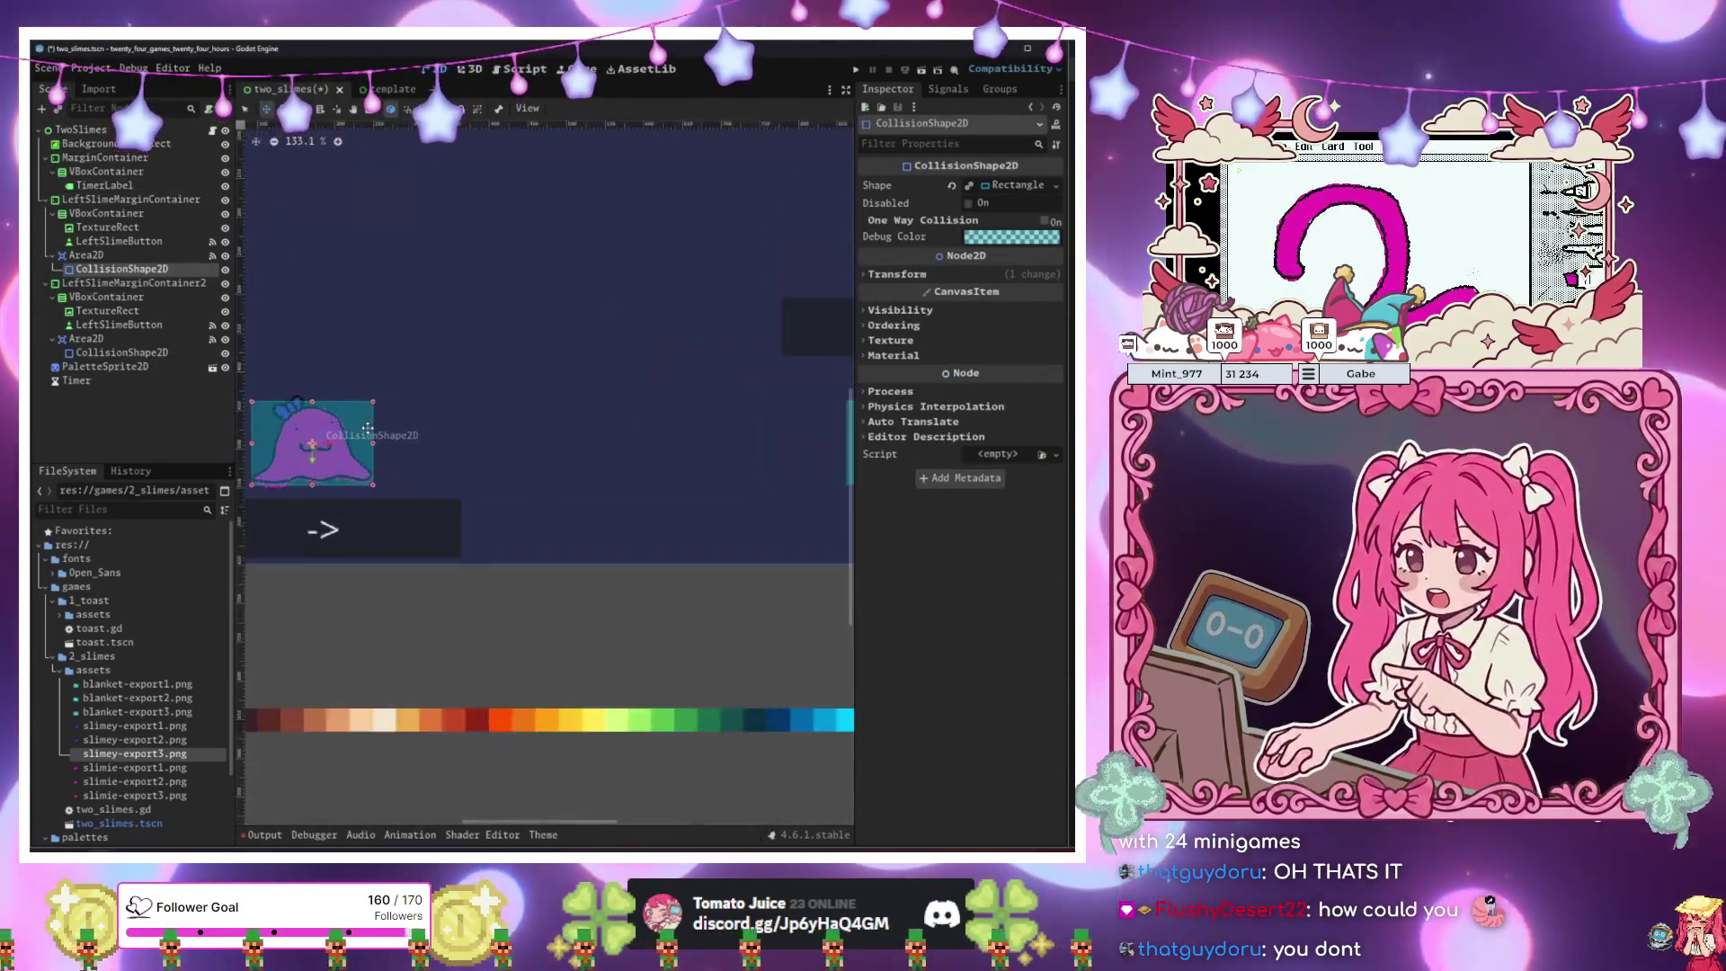
click(1013, 186)
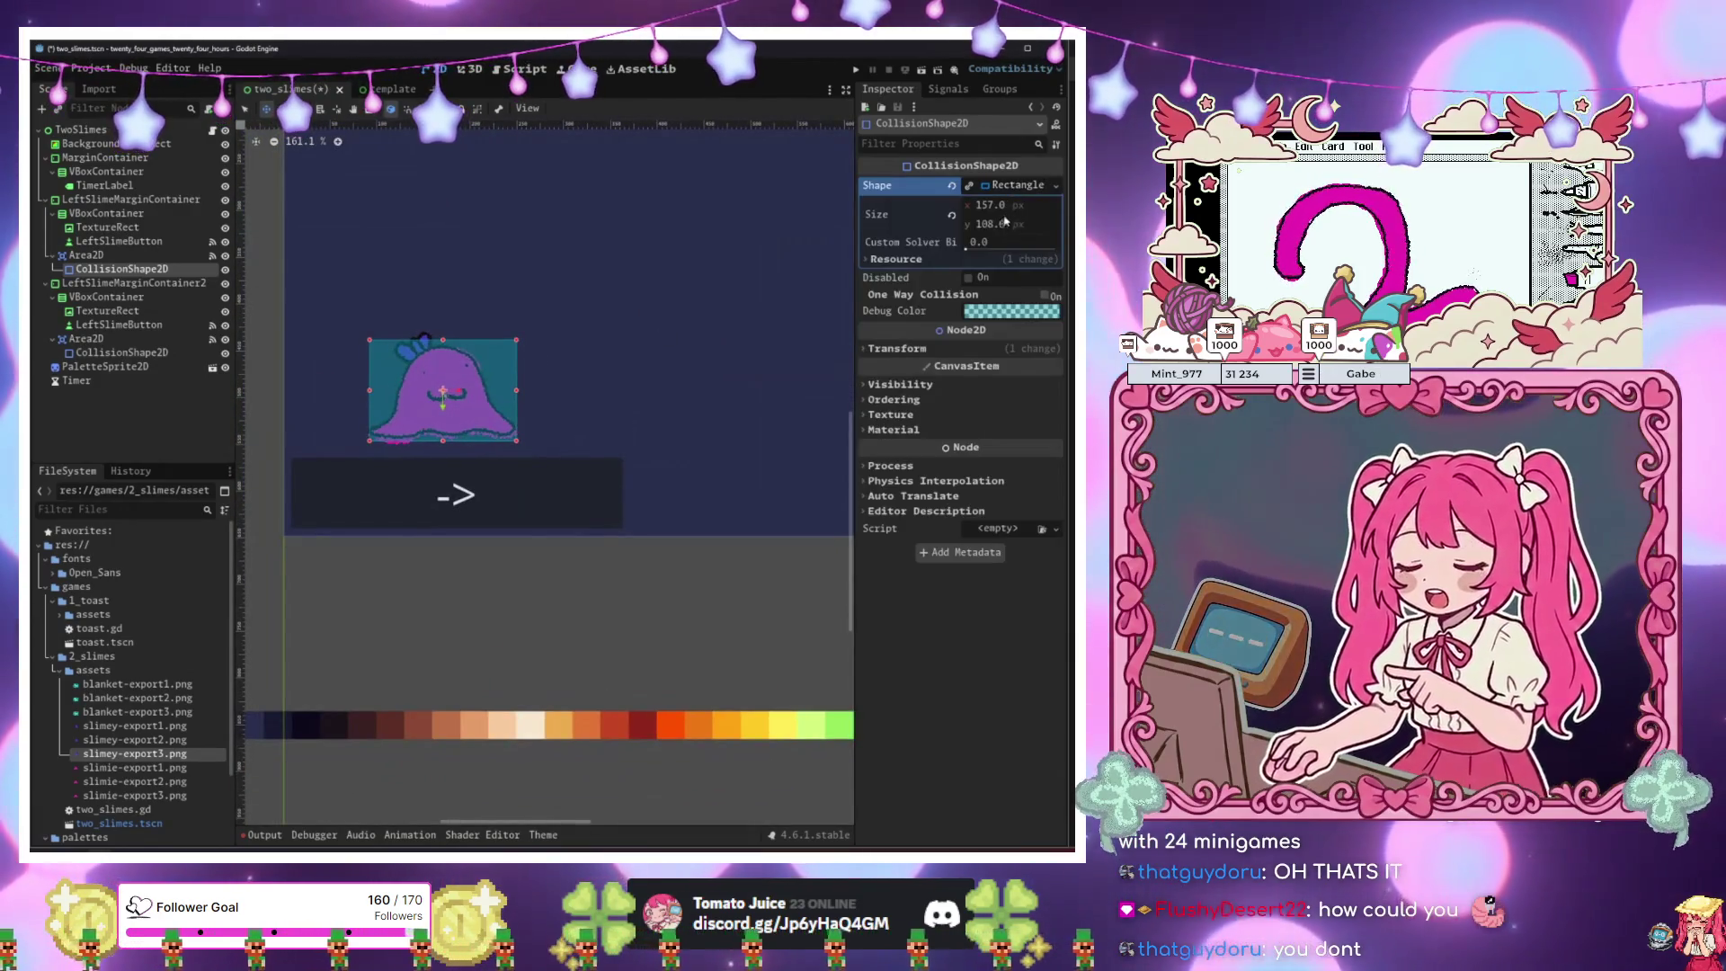
click(991, 205)
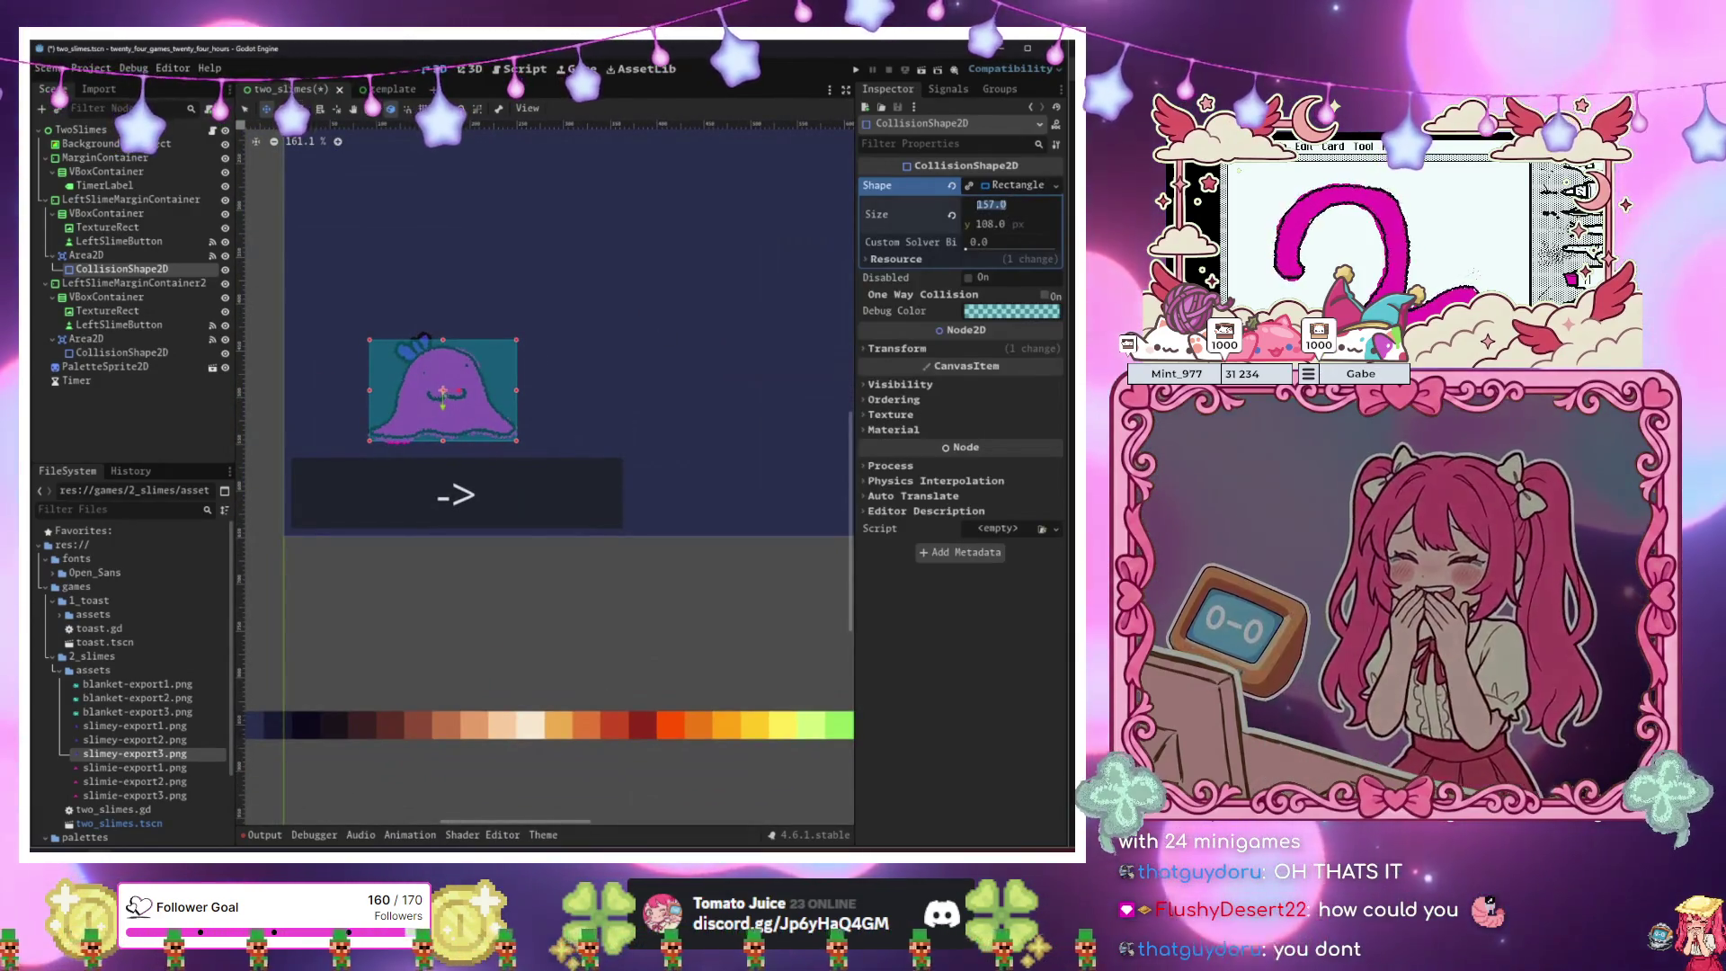
click(1001, 225)
text(40)
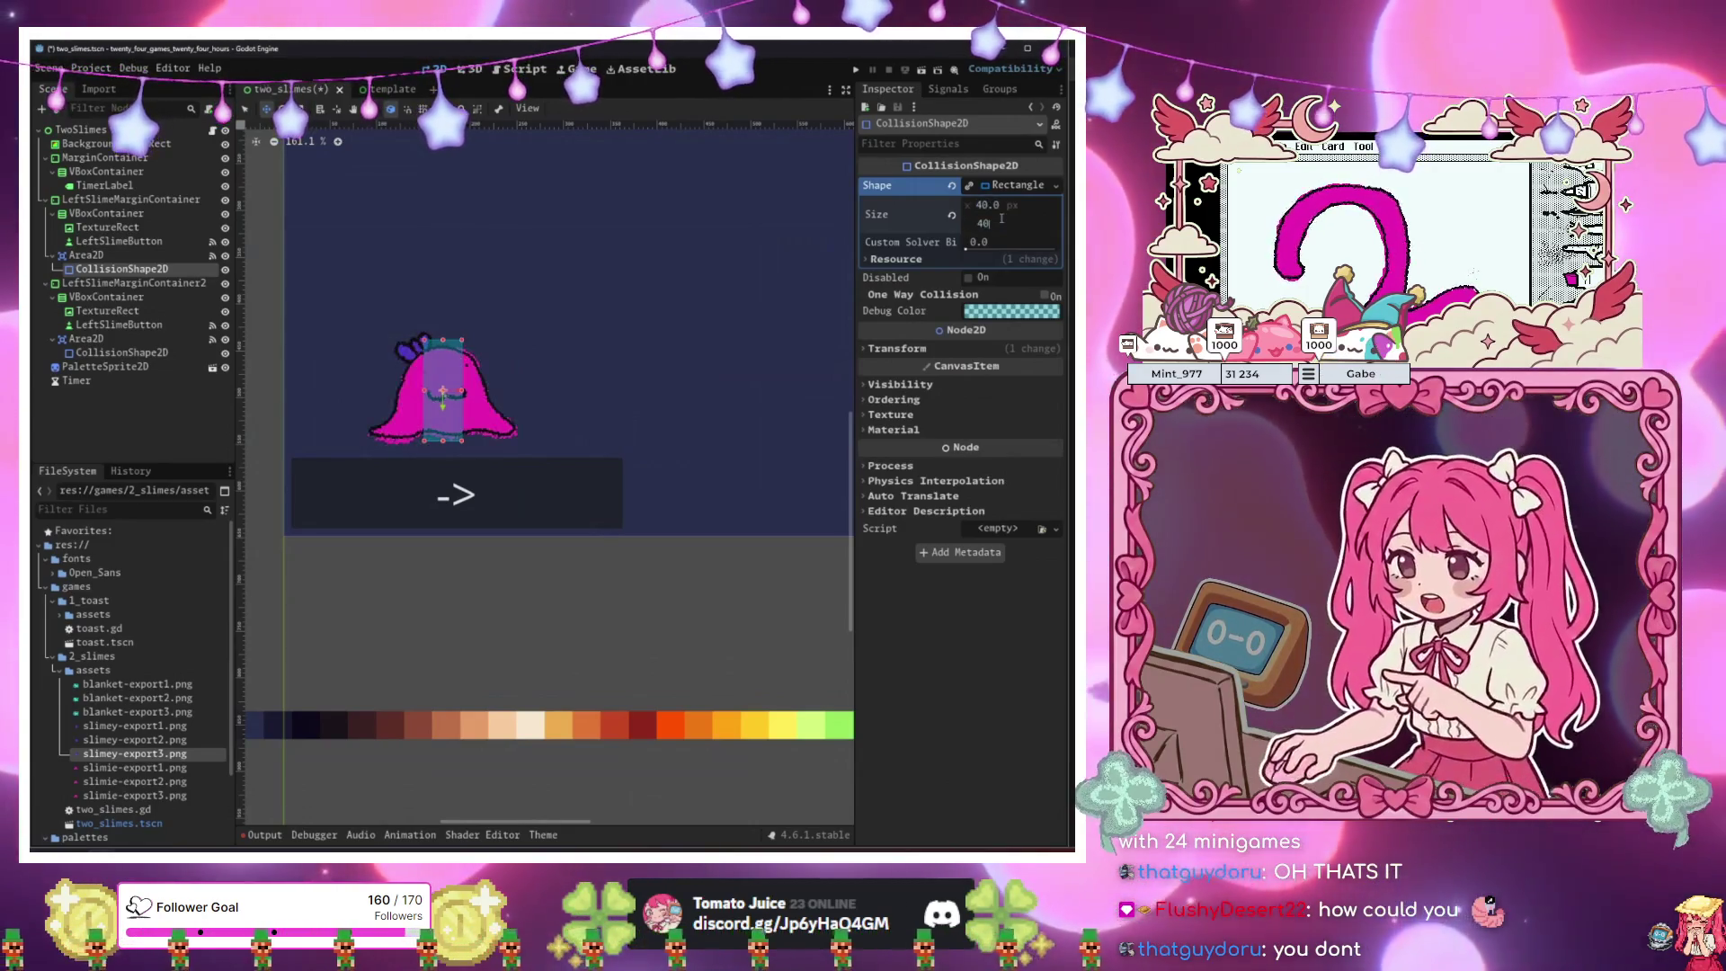
scroll(804, 326, down, 2)
scroll(791, 333, right, 6)
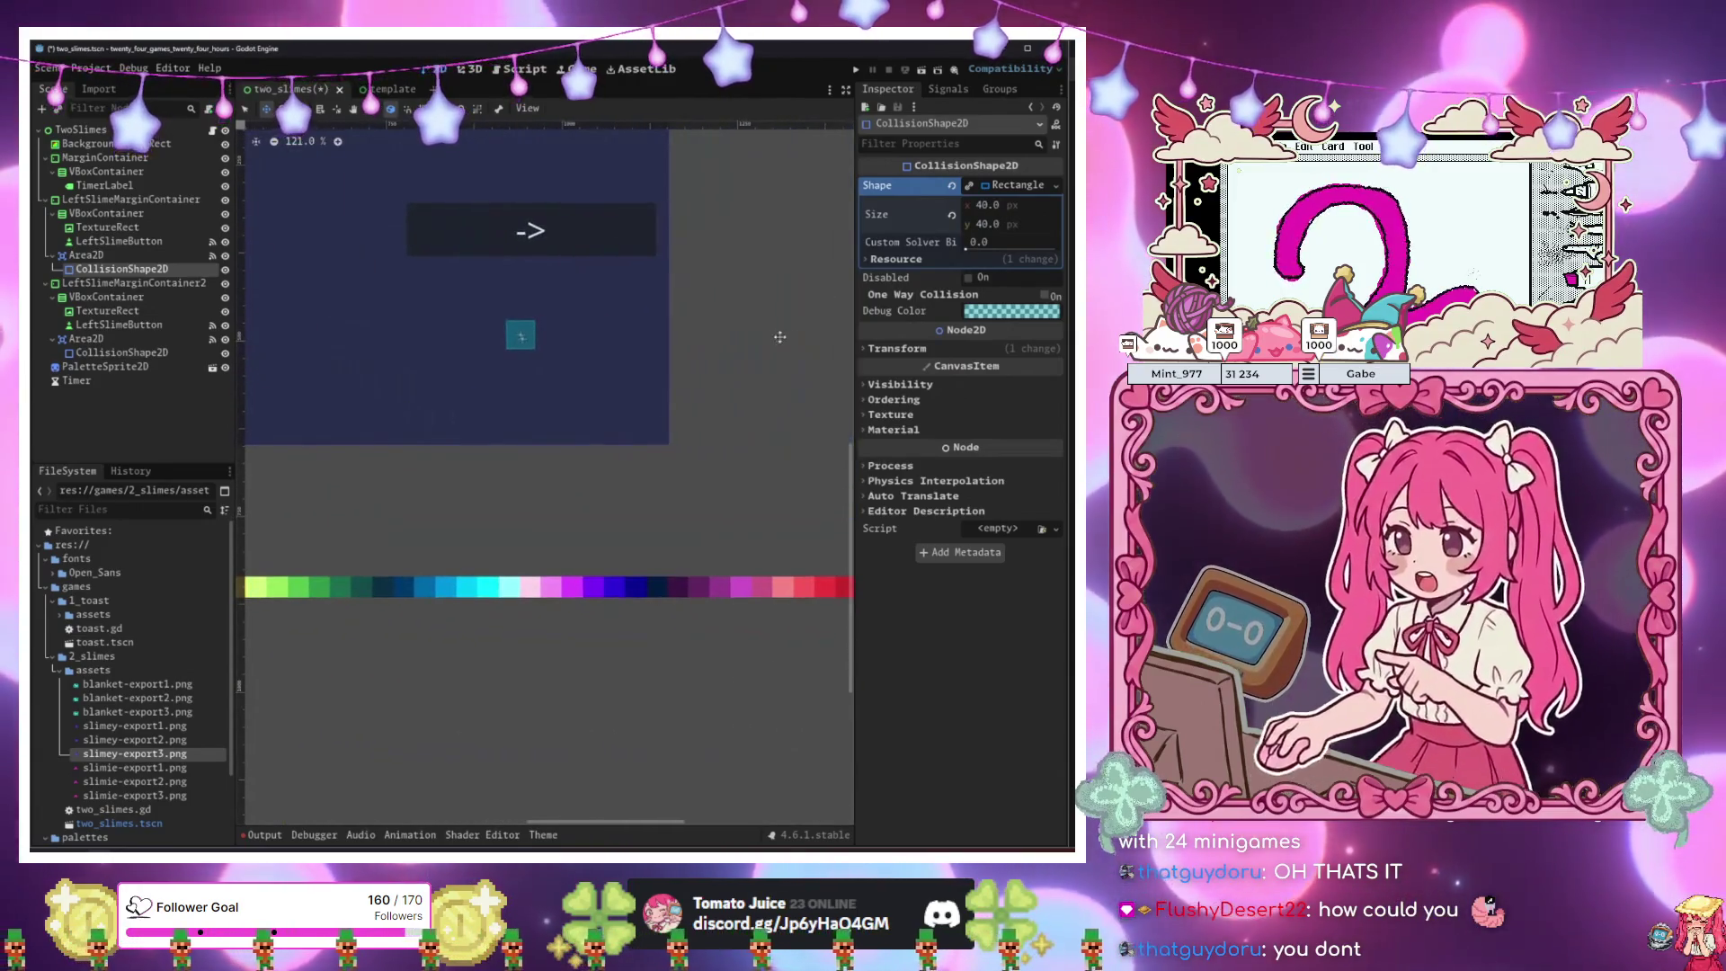
click(144, 353)
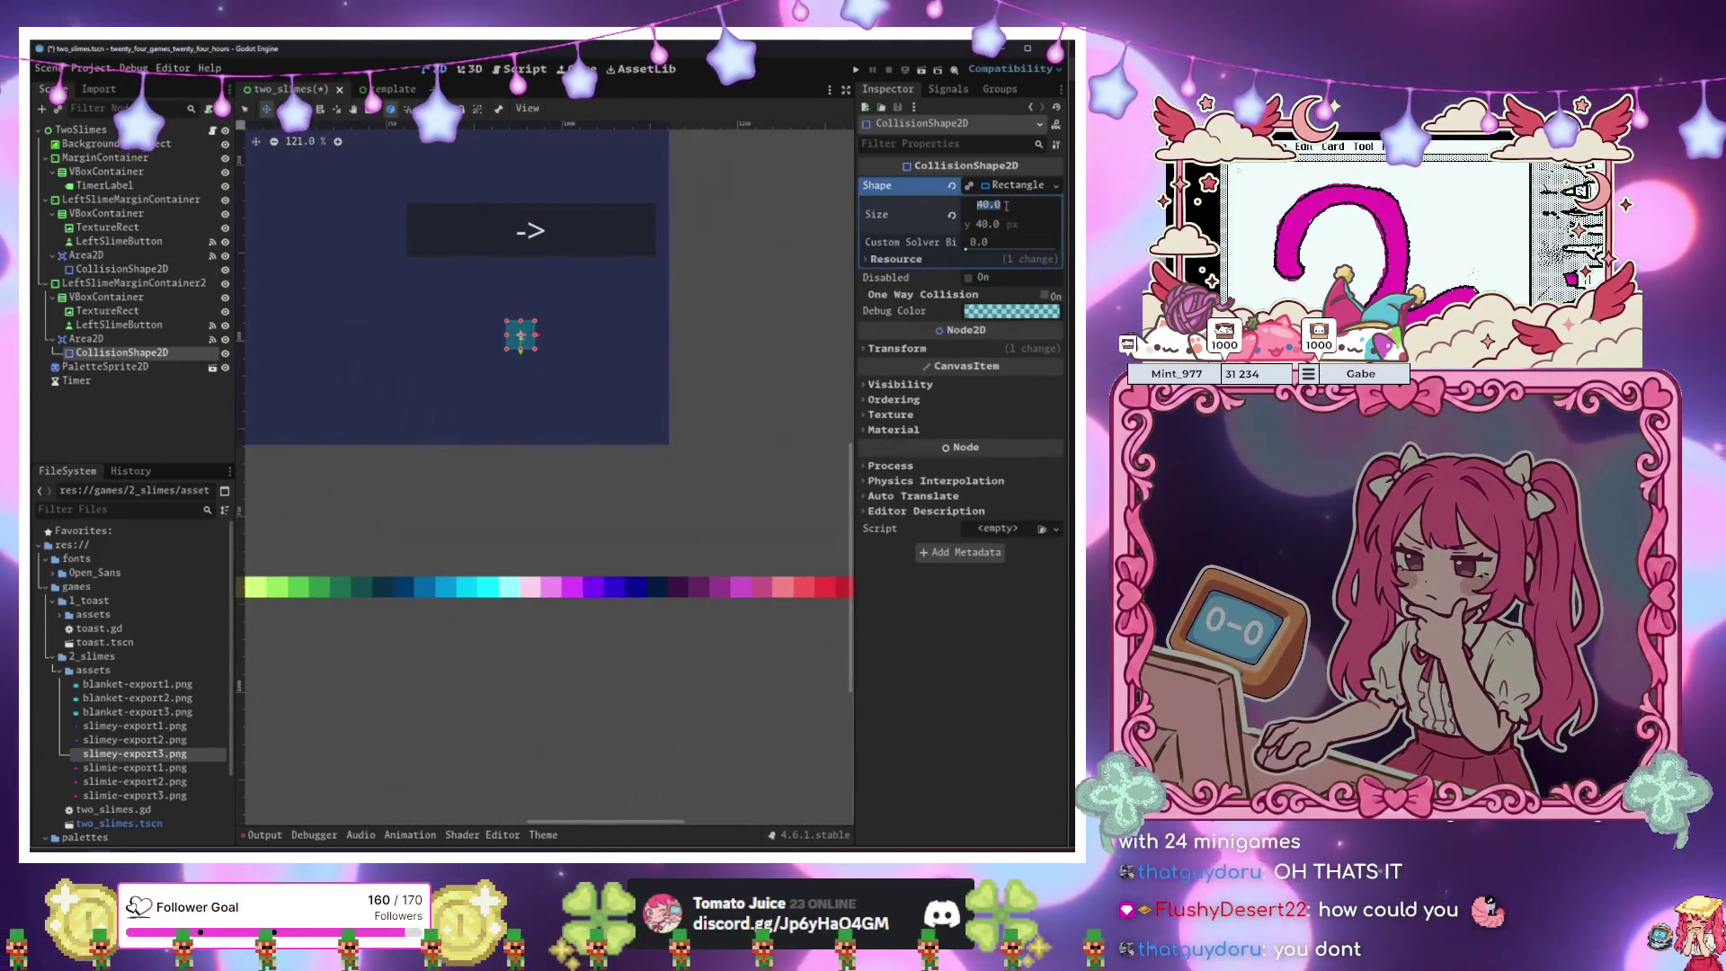
scroll(765, 436, up, 2)
scroll(765, 437, down, 3)
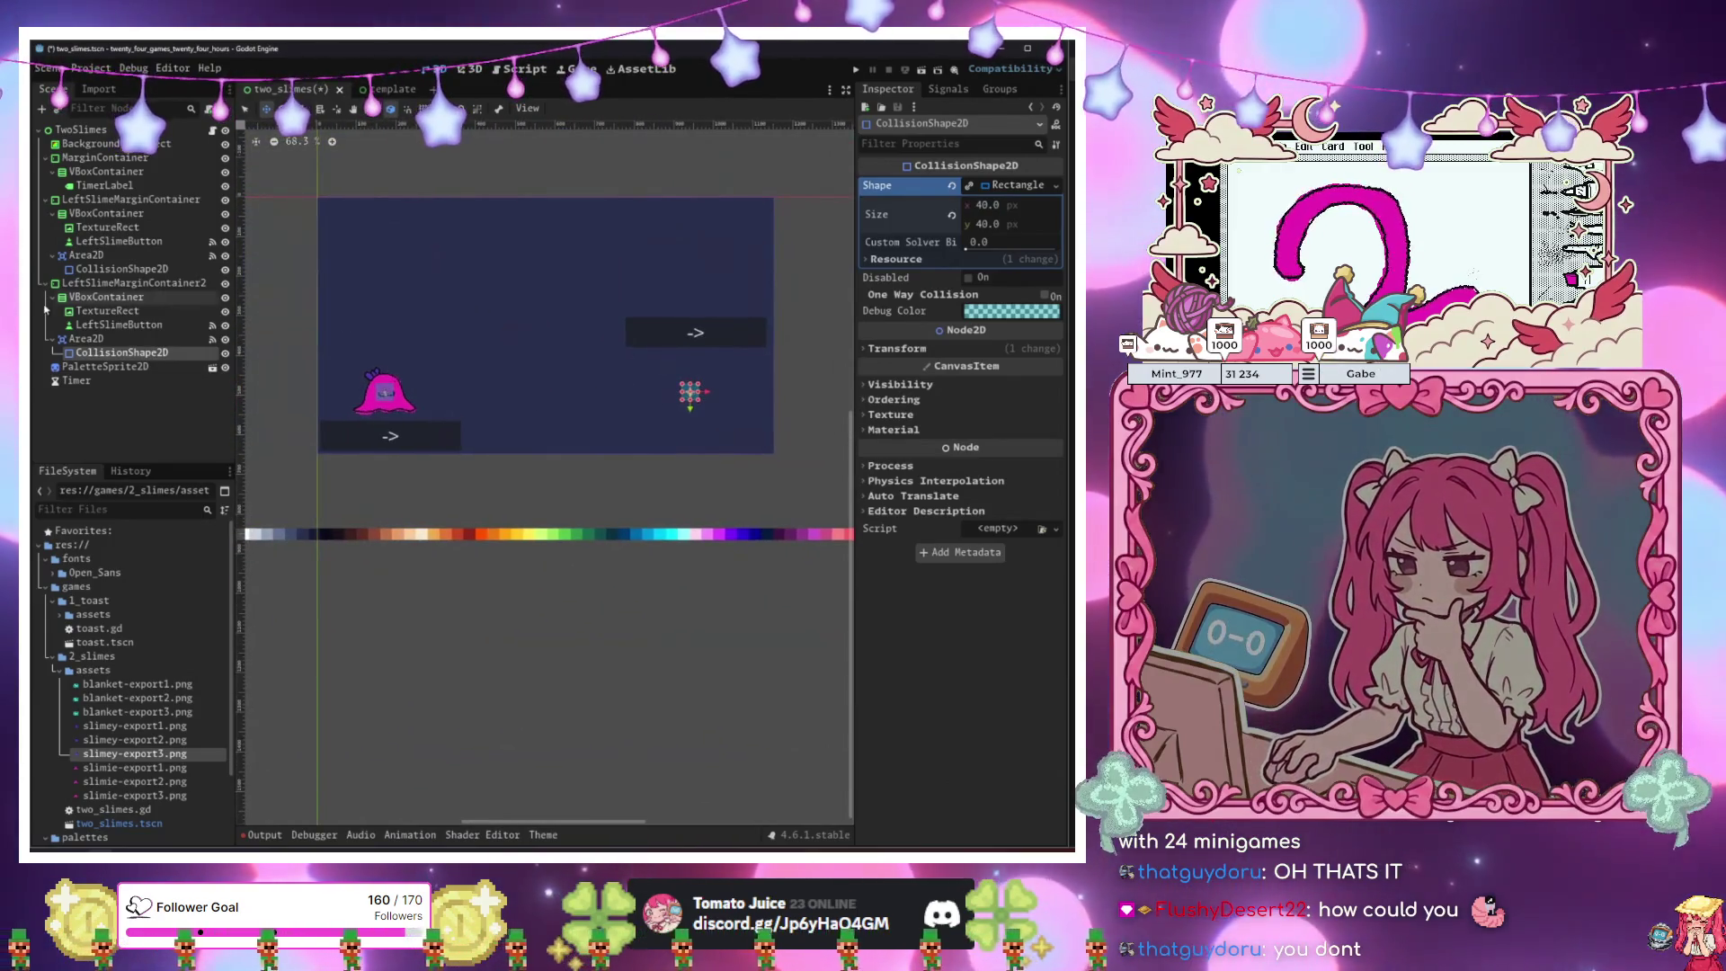
click(115, 325)
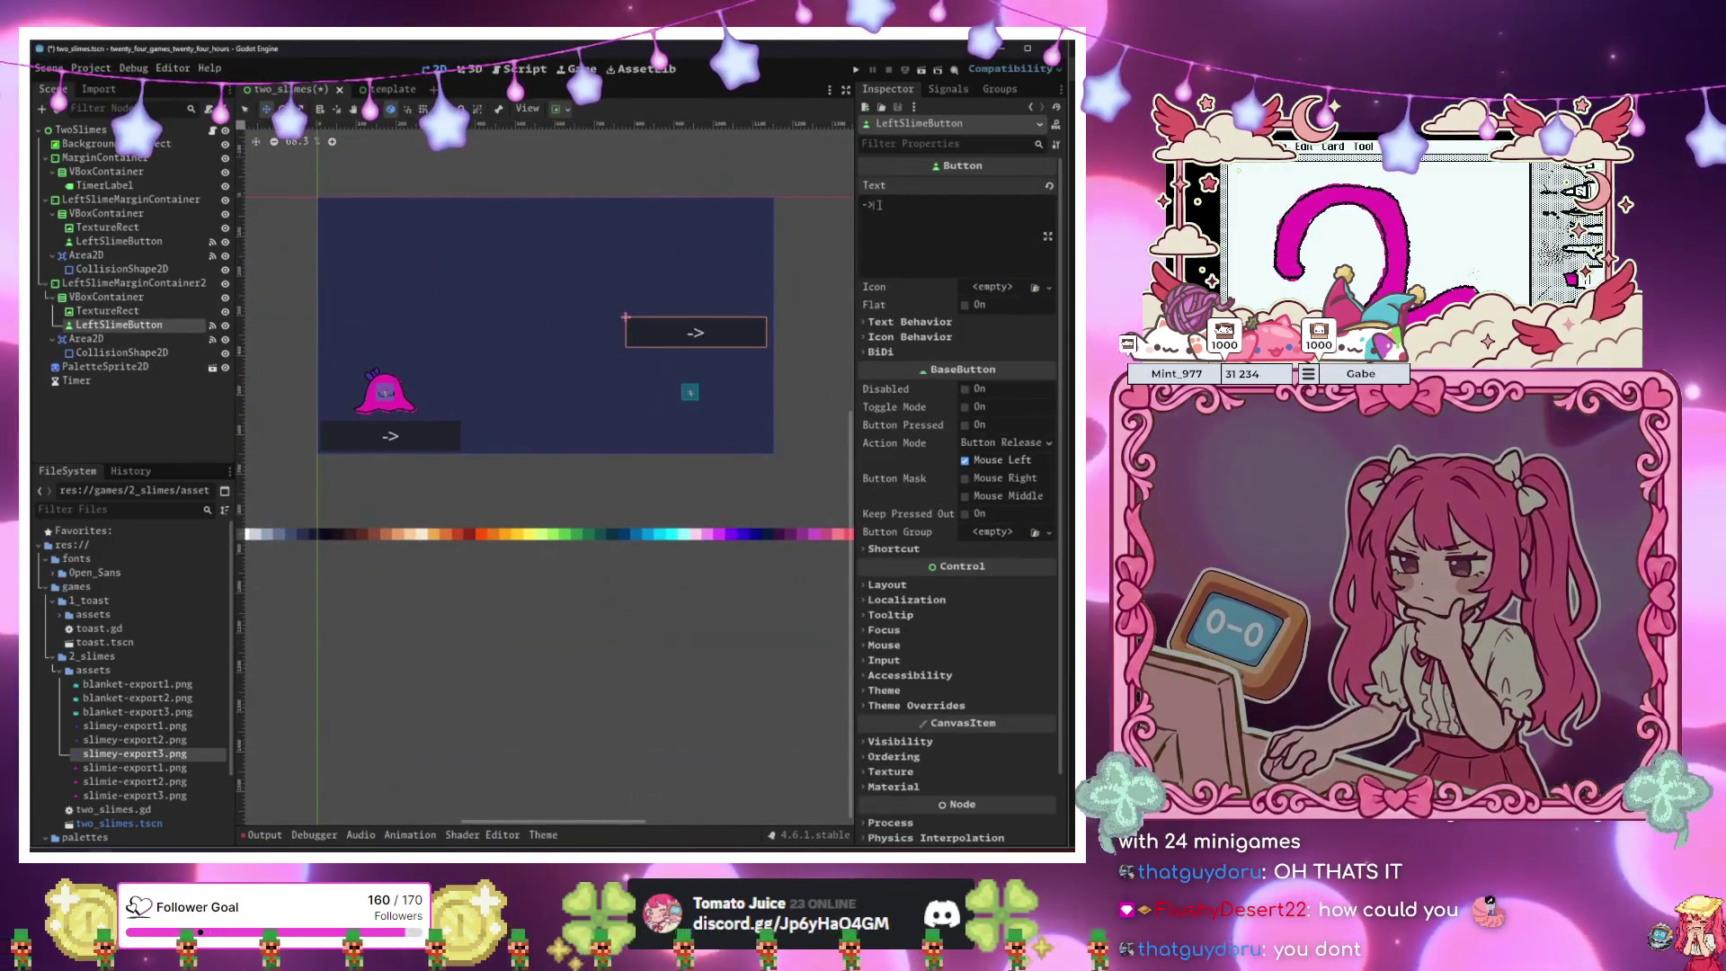
text(<_)
text(-)
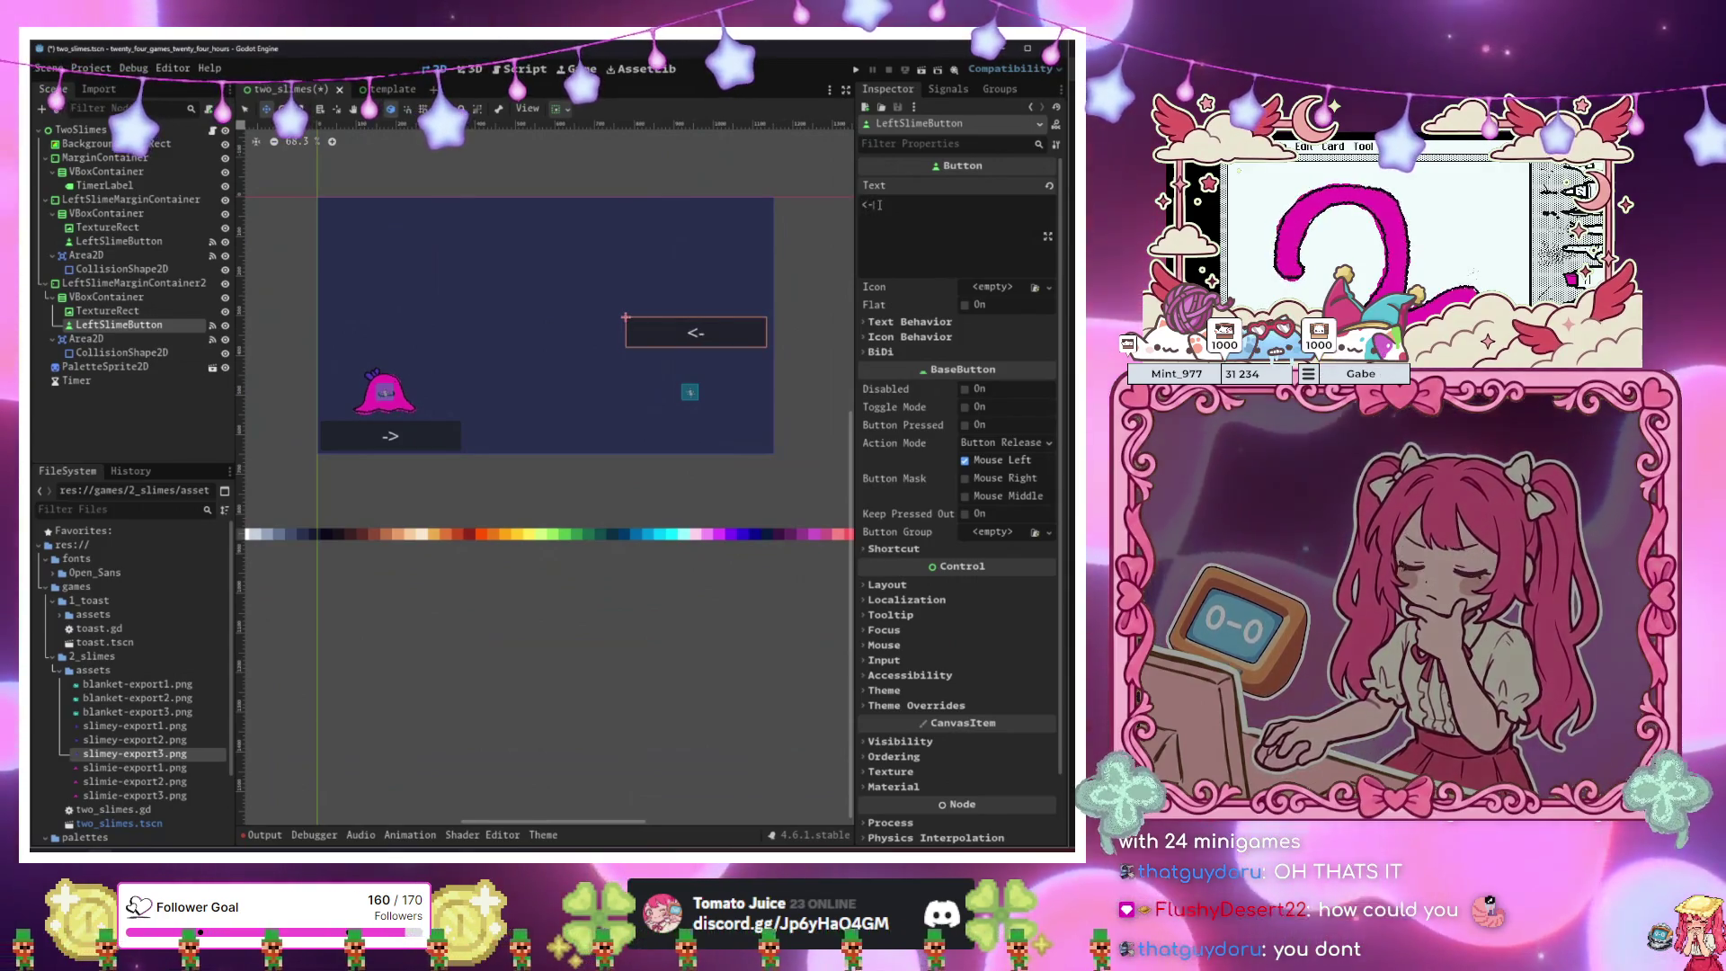
click(205, 311)
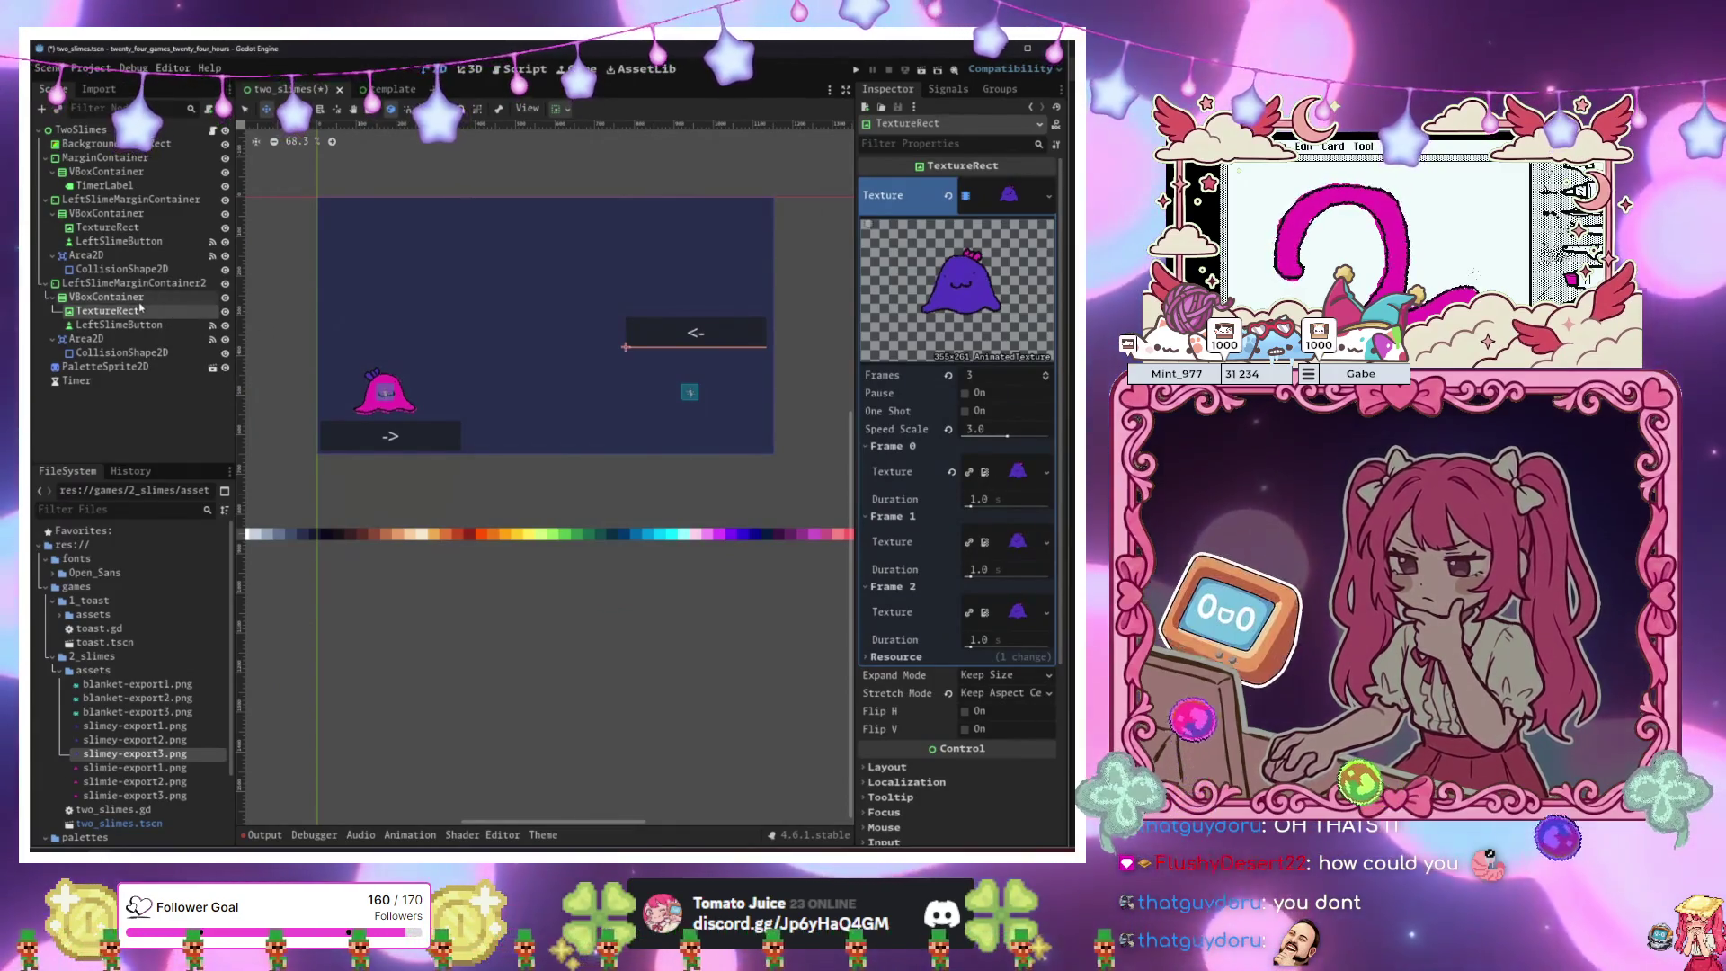
click(106, 298)
click(99, 311)
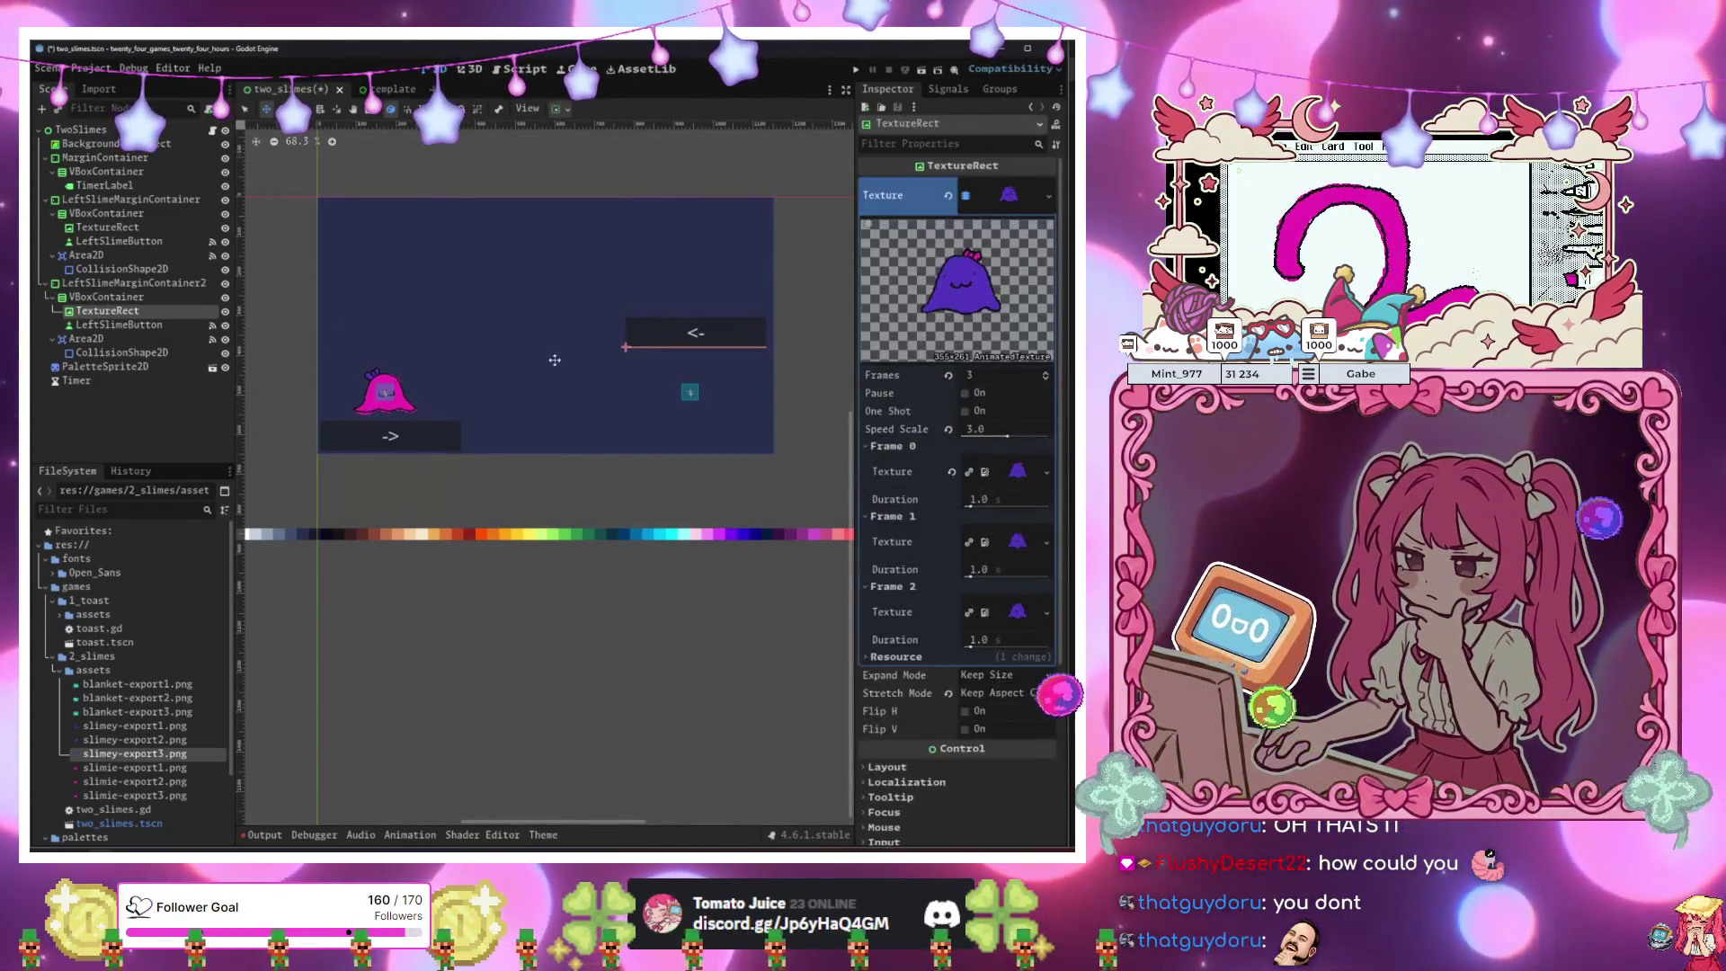
scroll(988, 524, down, 4)
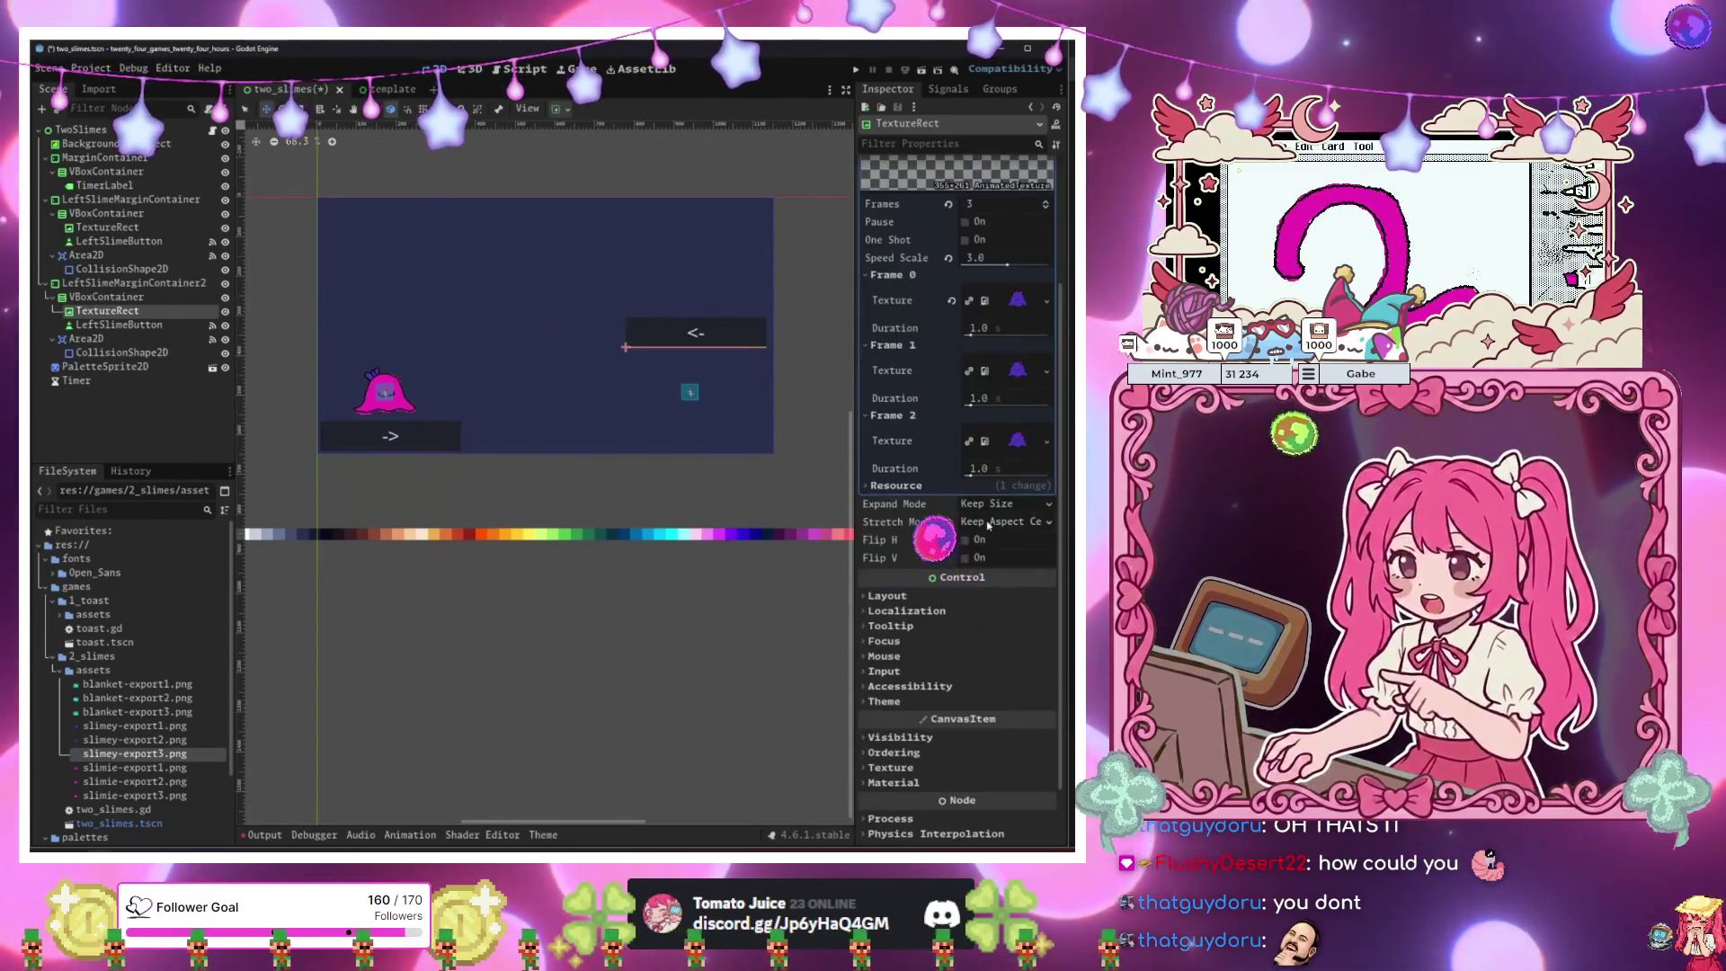
click(709, 423)
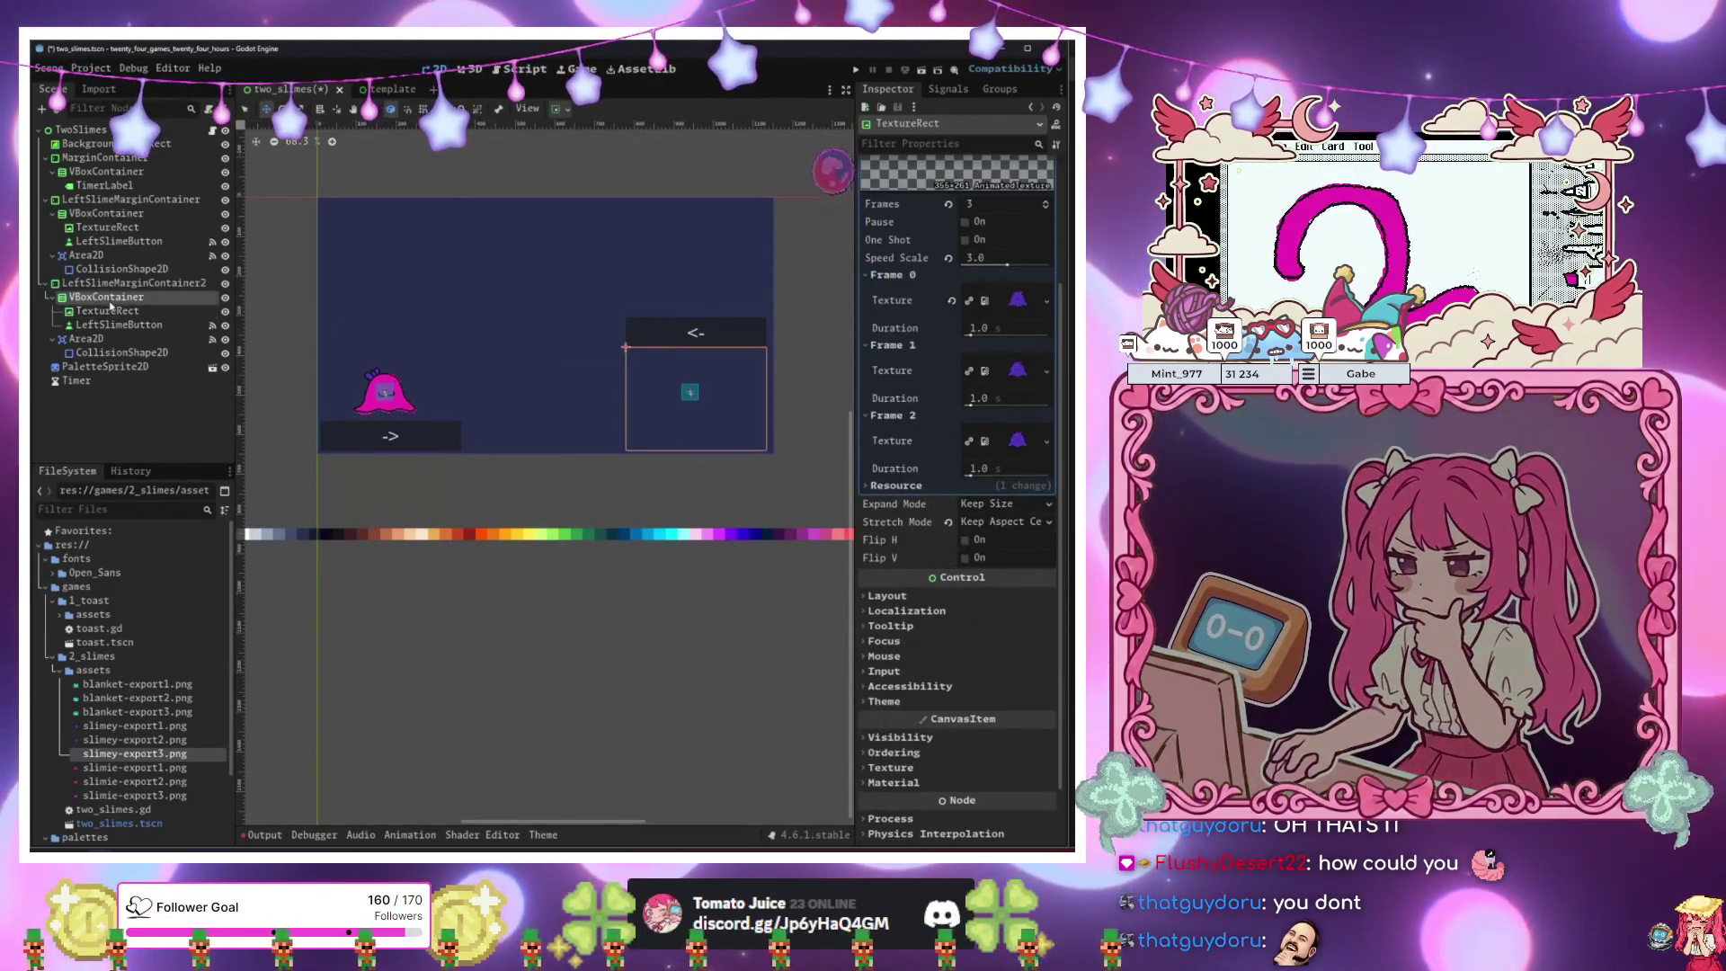
click(693, 417)
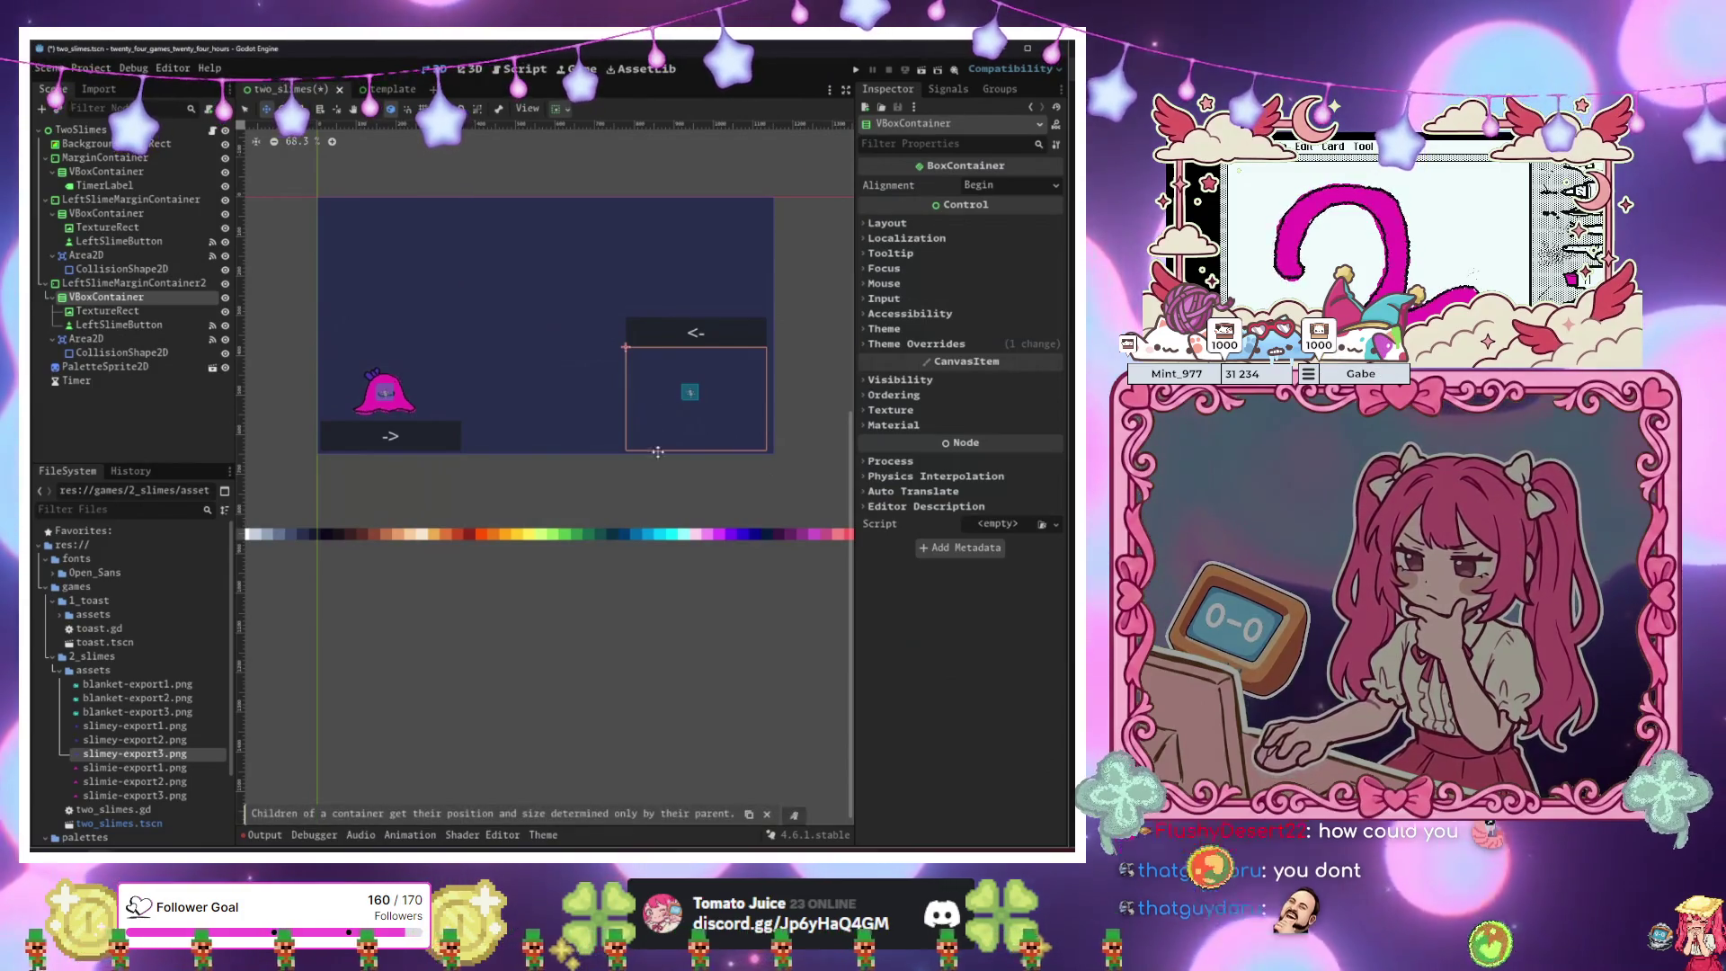
click(101, 313)
scroll(364, 373, up, 2)
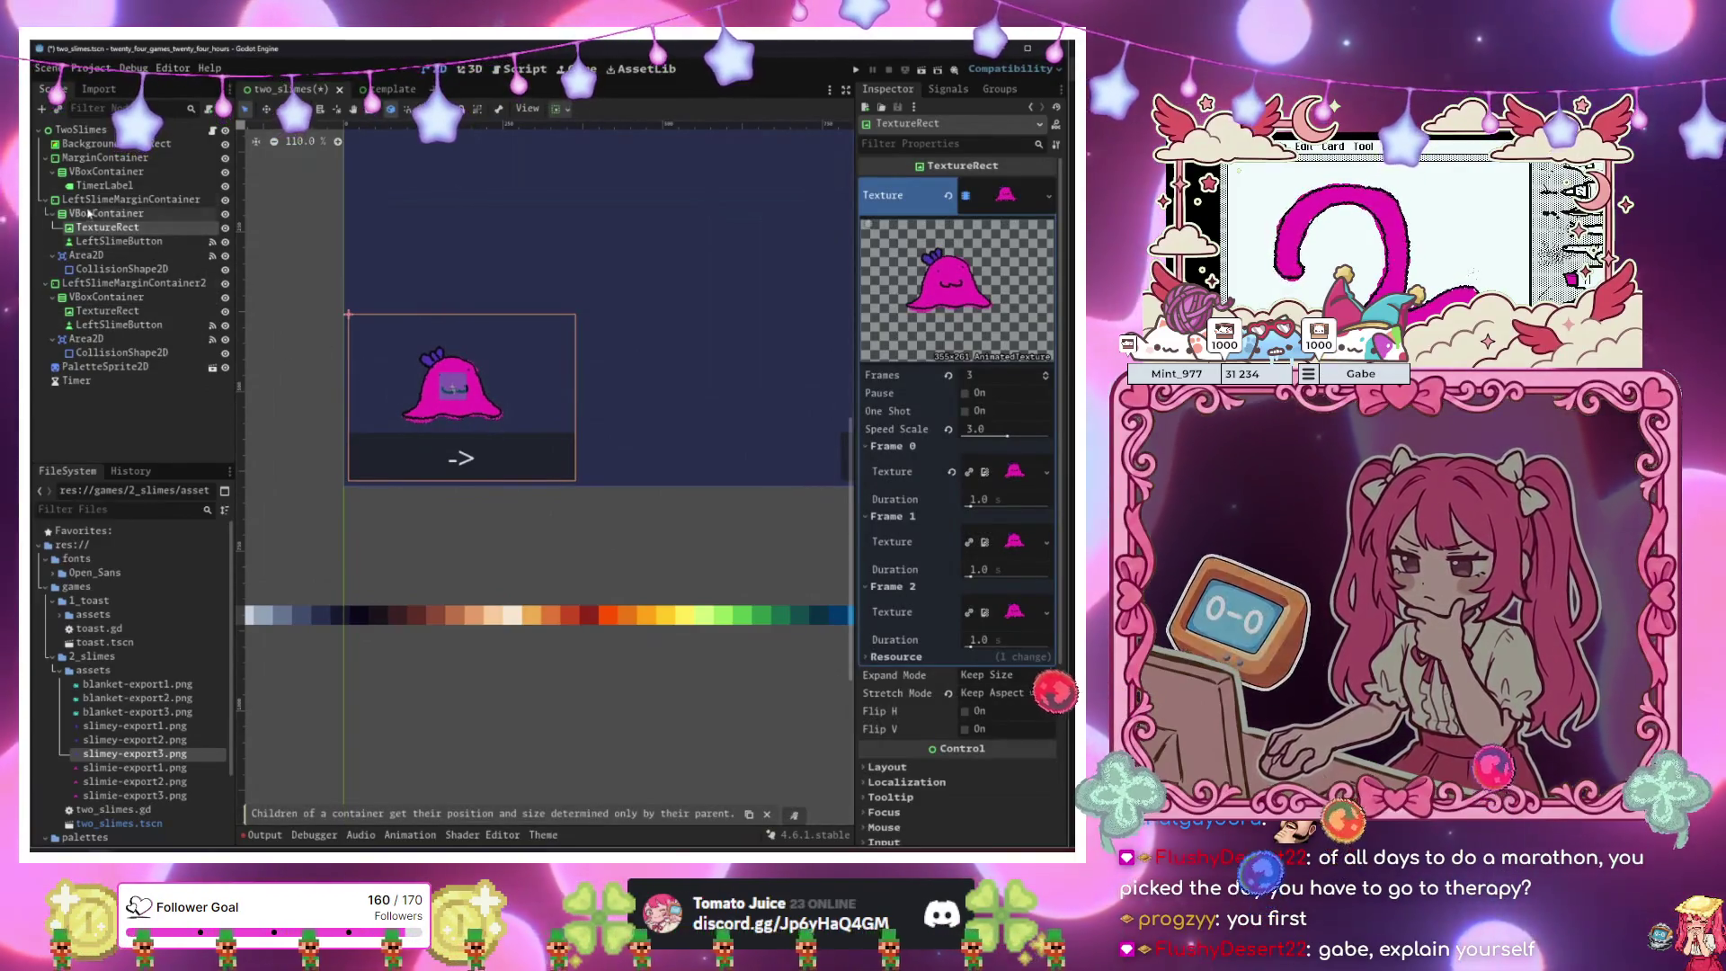
click(361, 386)
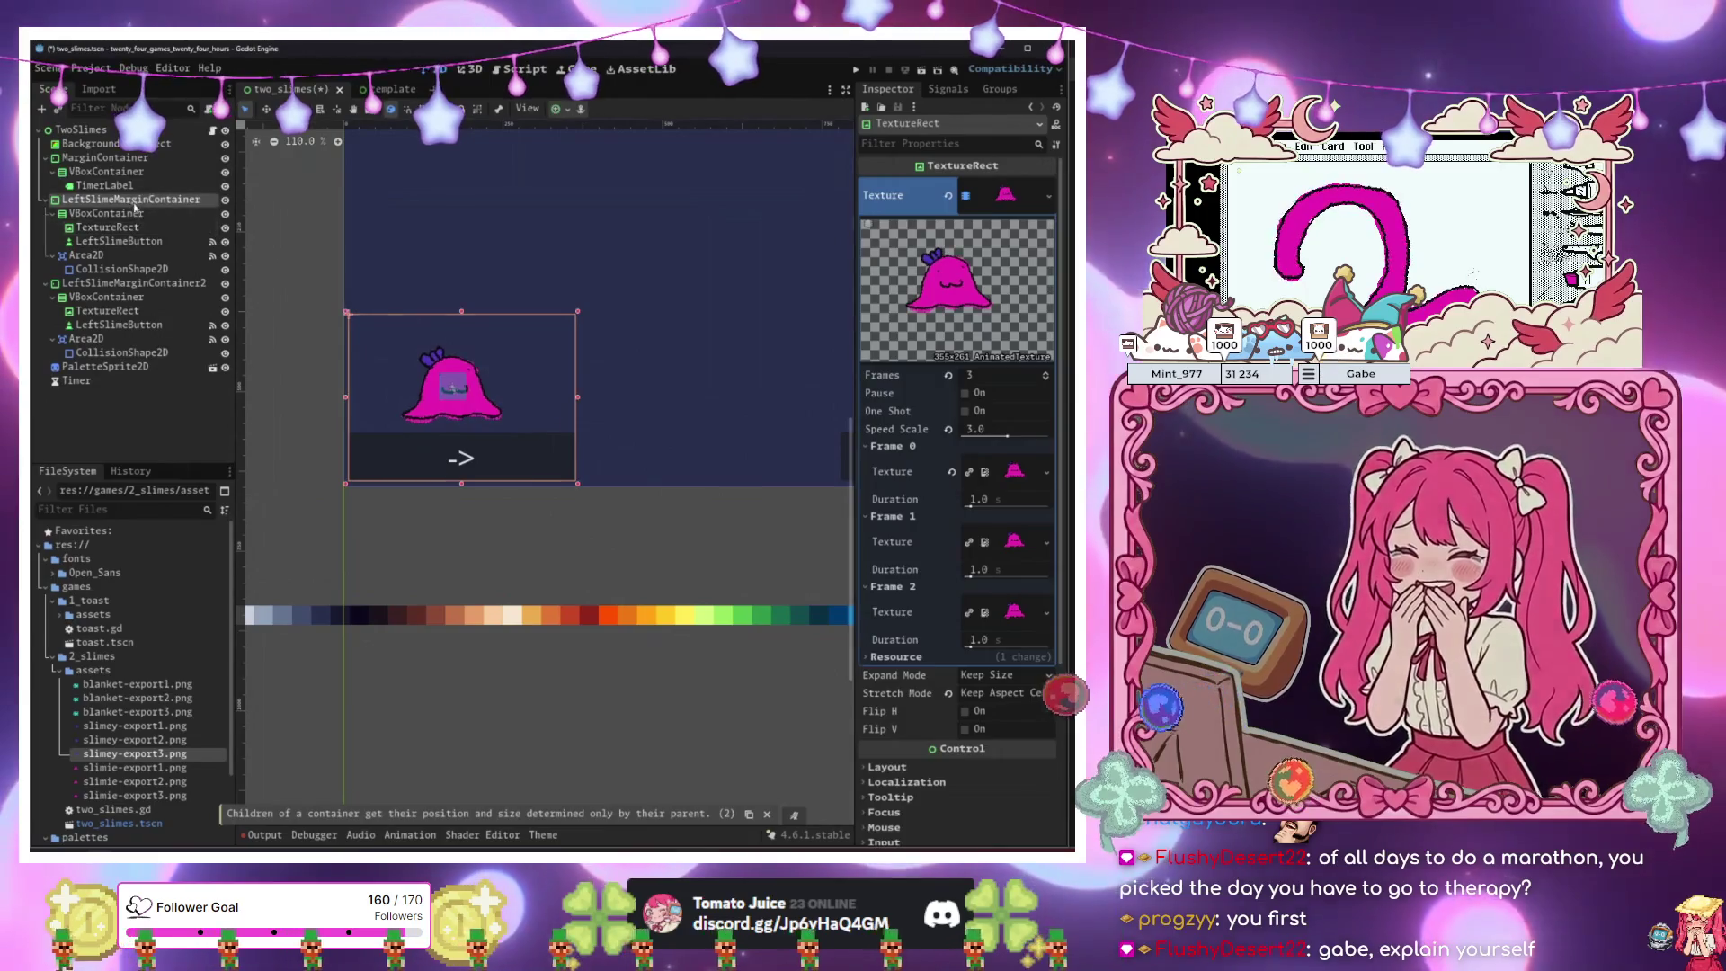
click(134, 202)
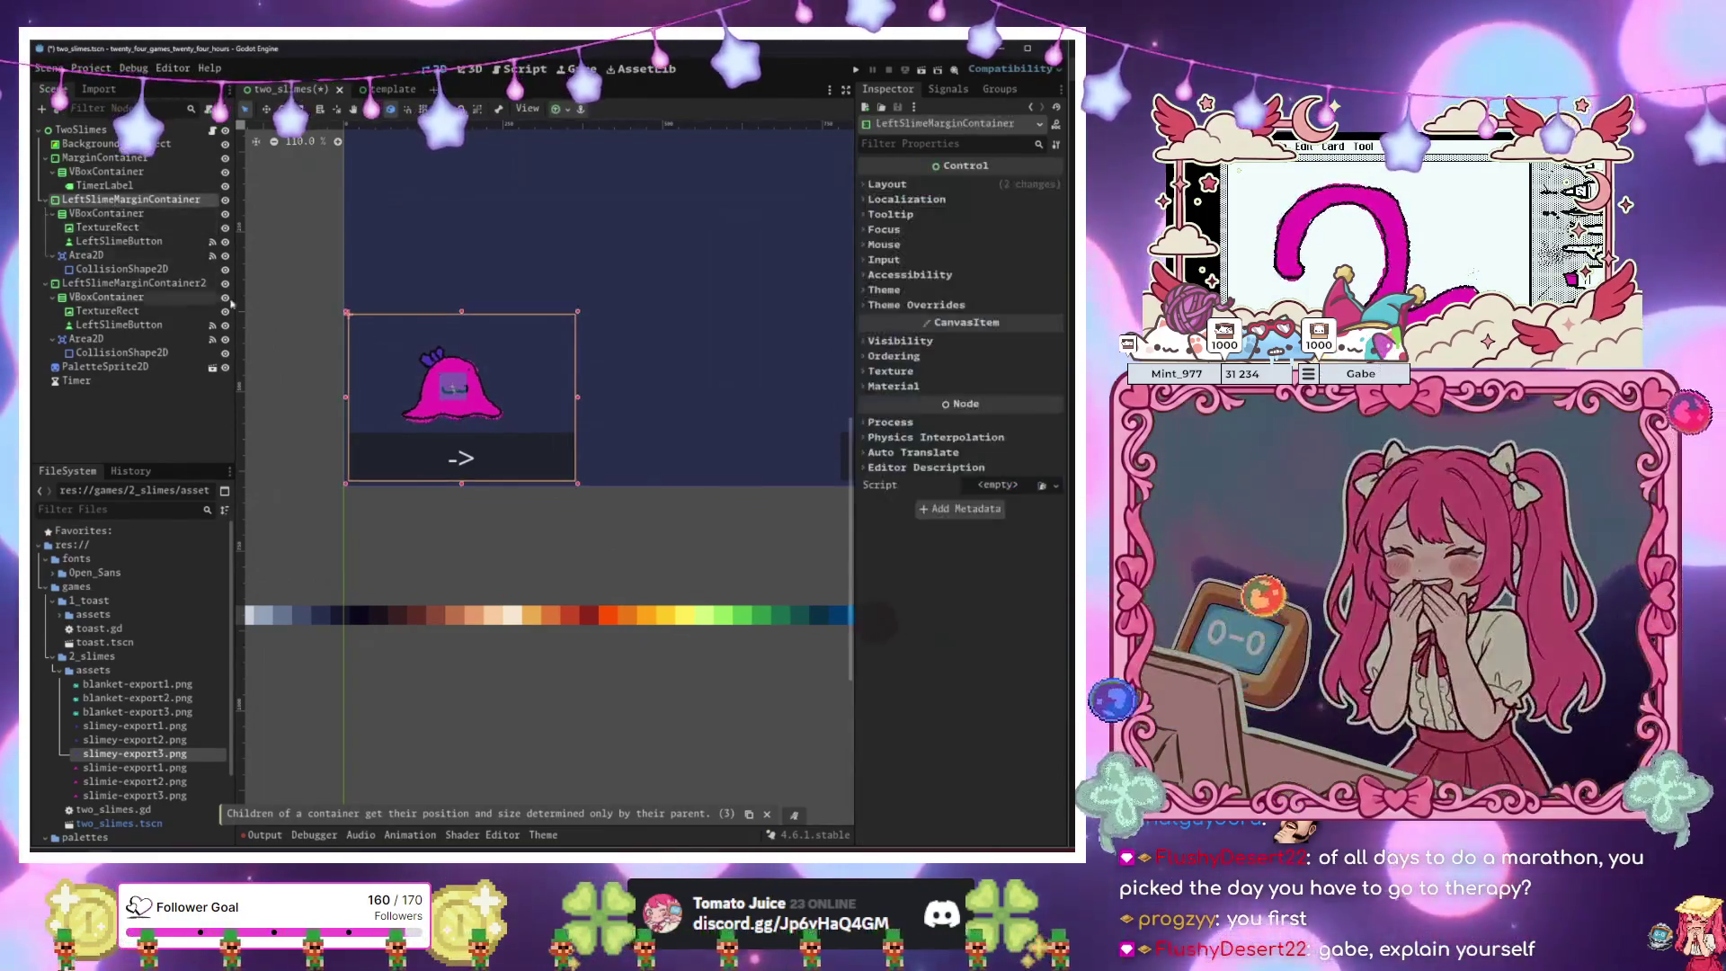
scroll(852, 483, right, 5)
scroll(852, 483, down, 2)
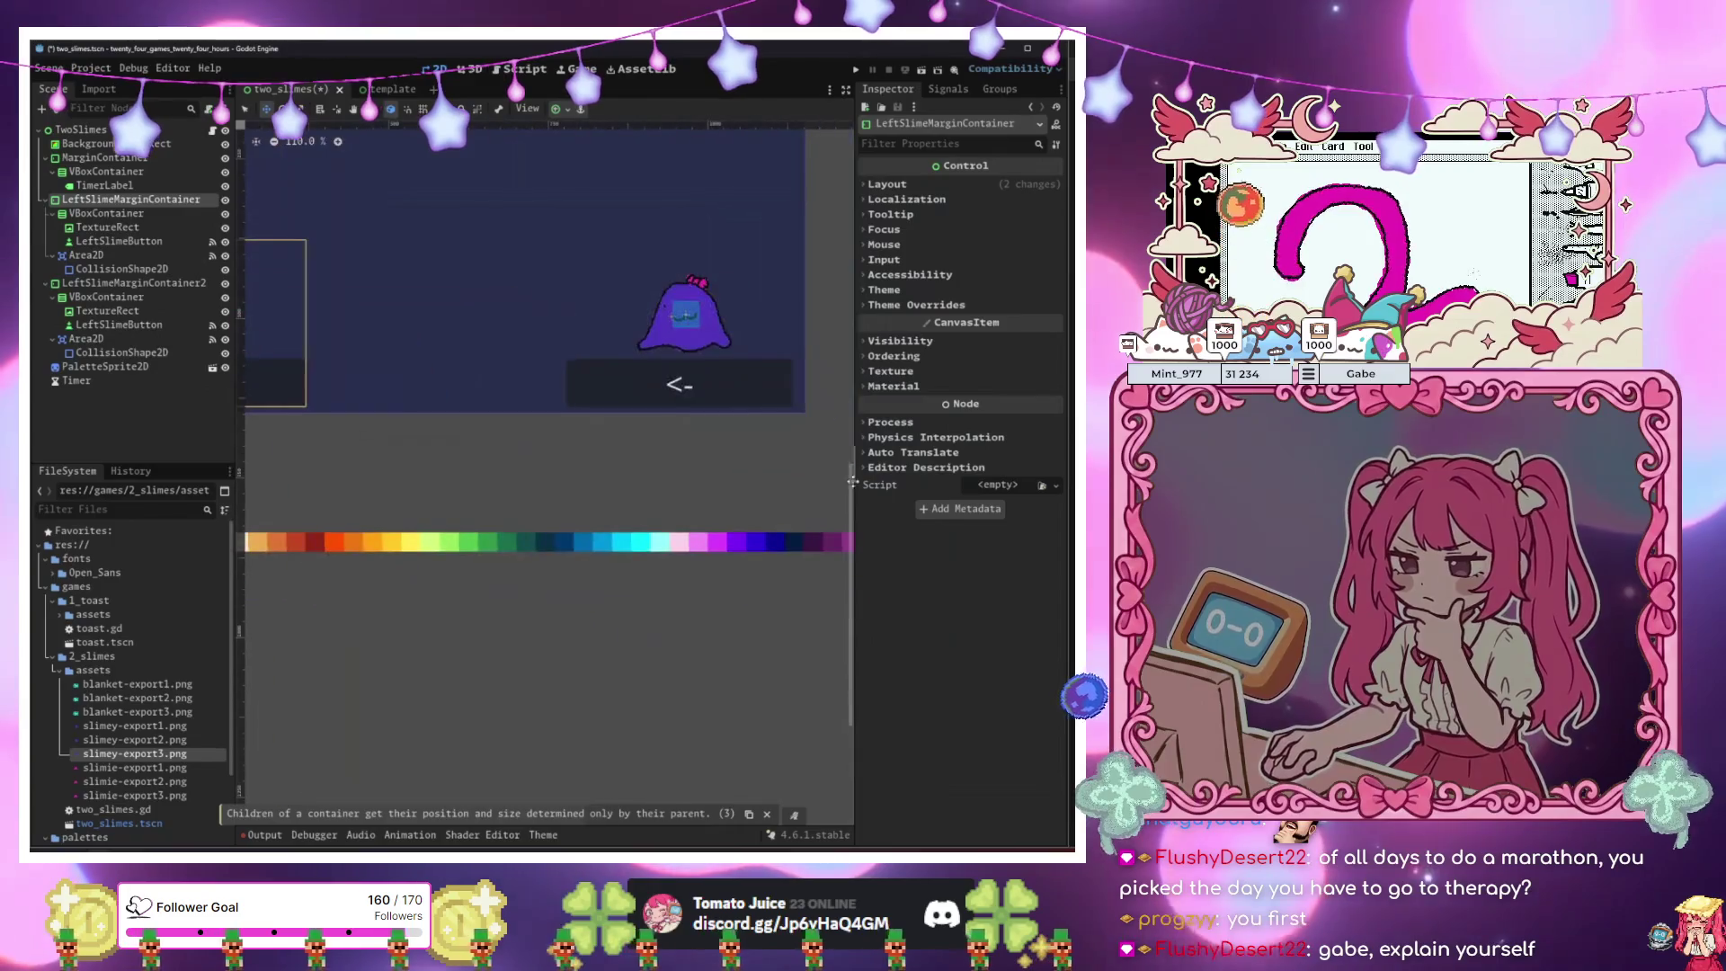
scroll(540, 481, left, 4)
scroll(482, 481, up, 1)
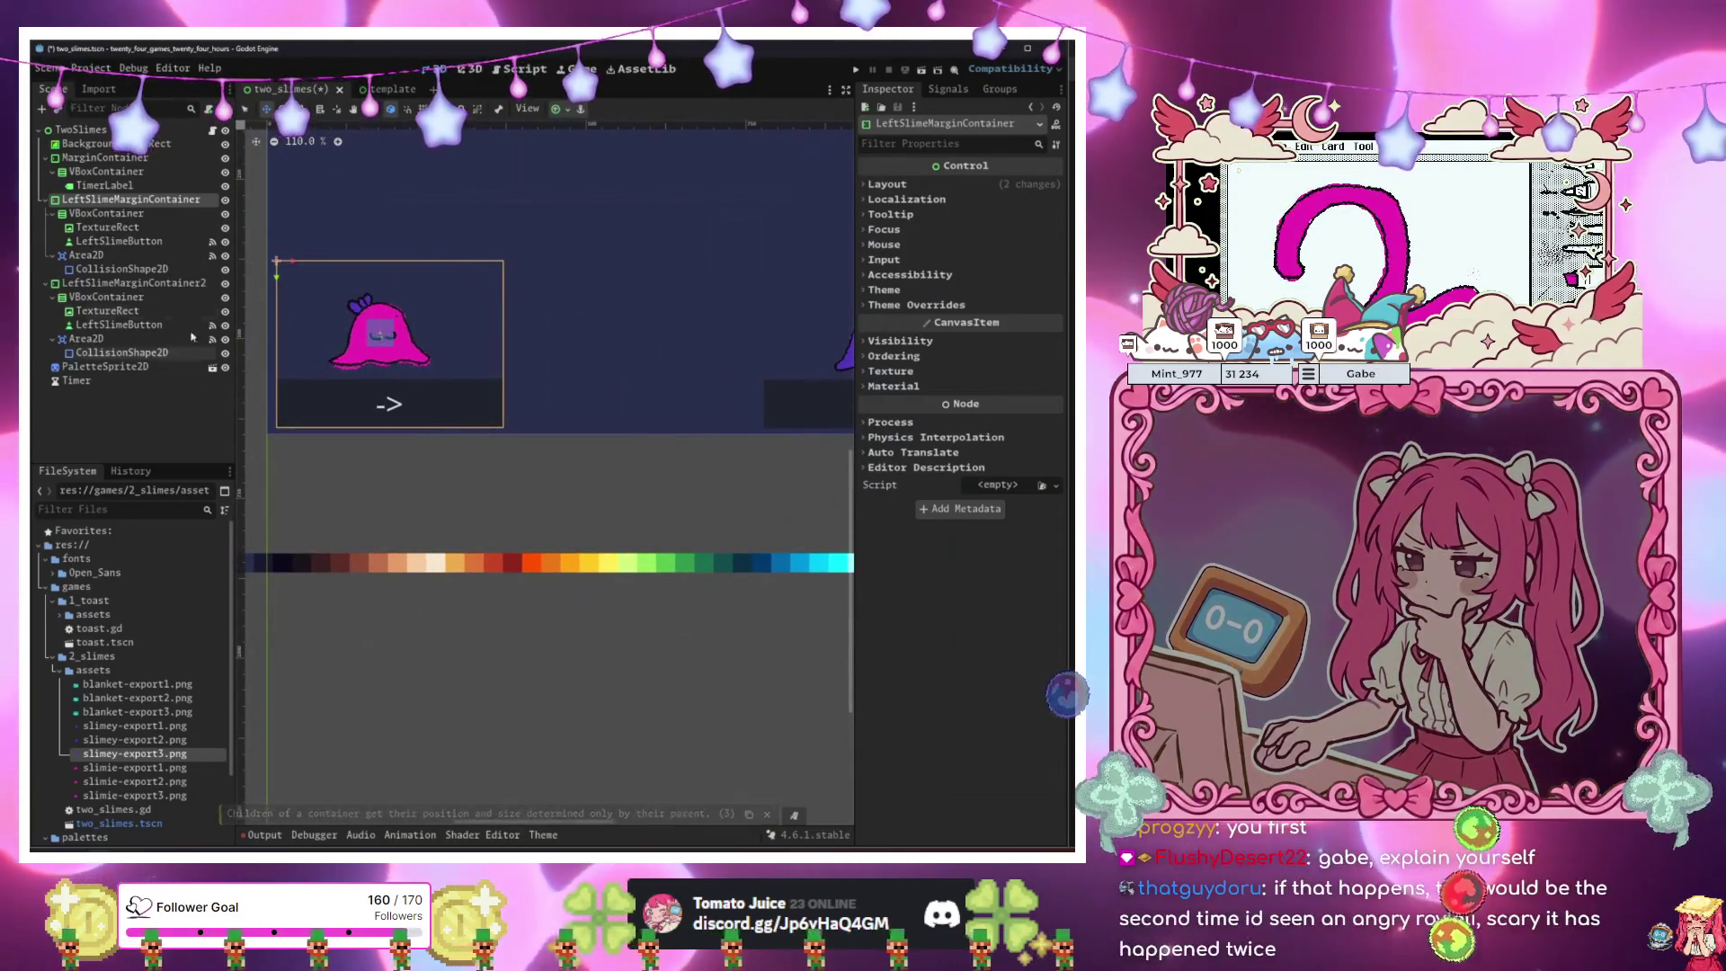
click(104, 186)
scroll(430, 510, down, 4)
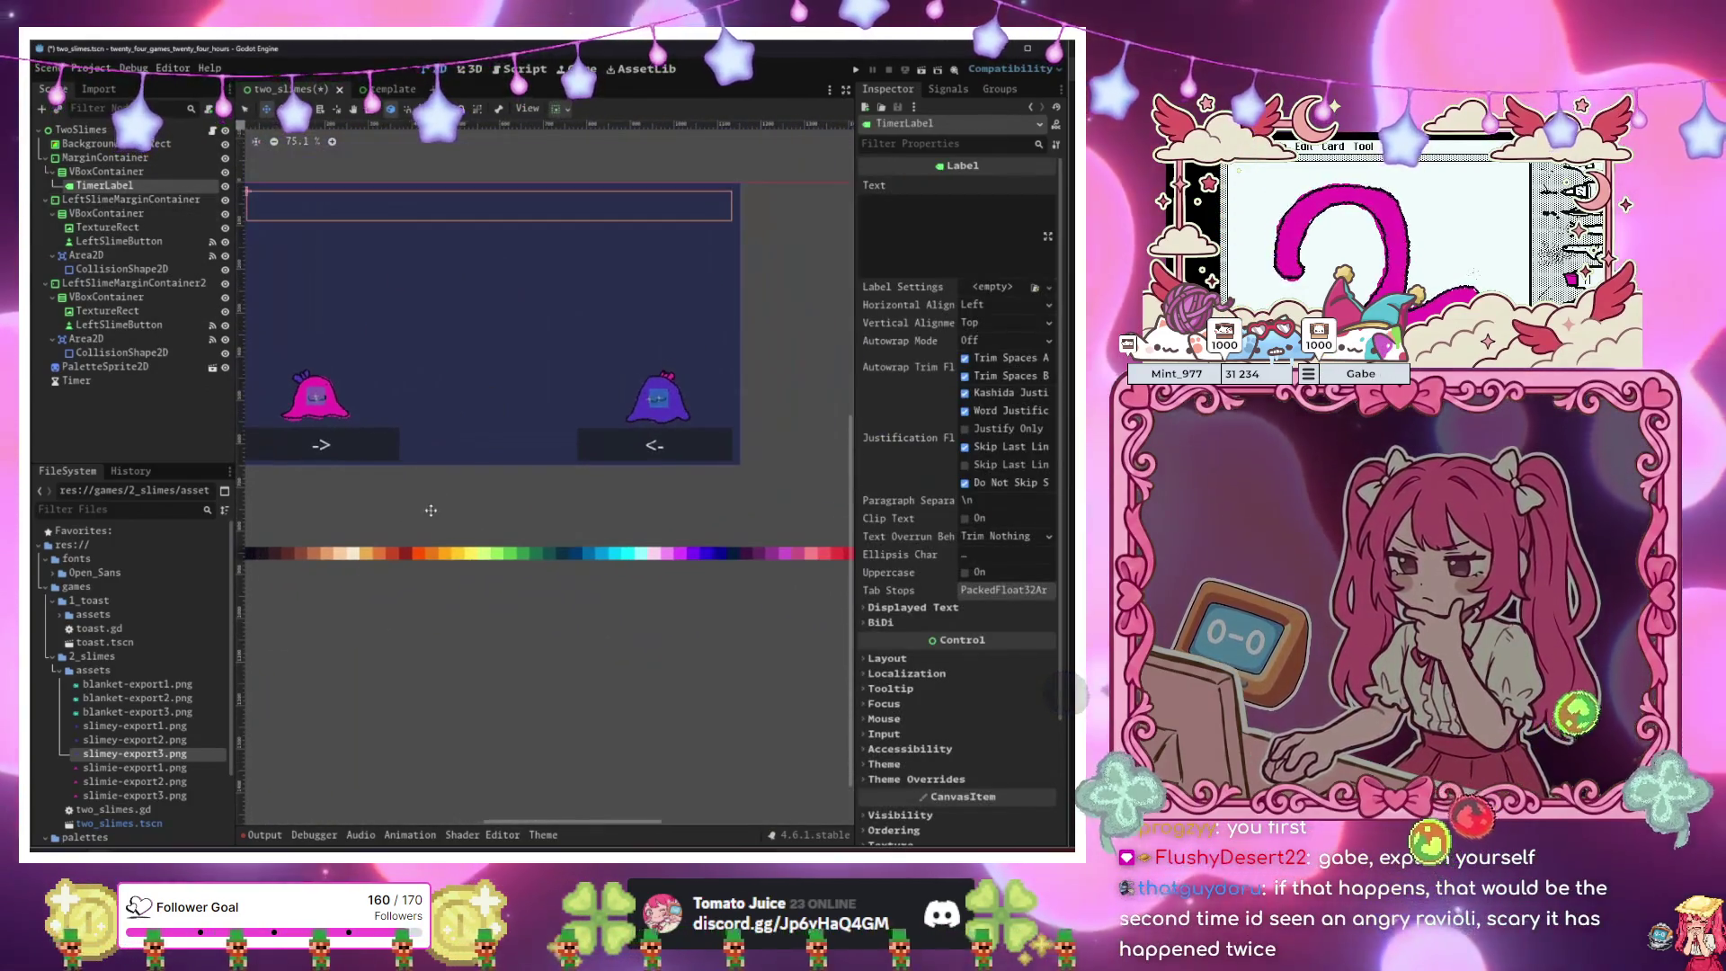
scroll(505, 494, down, 2)
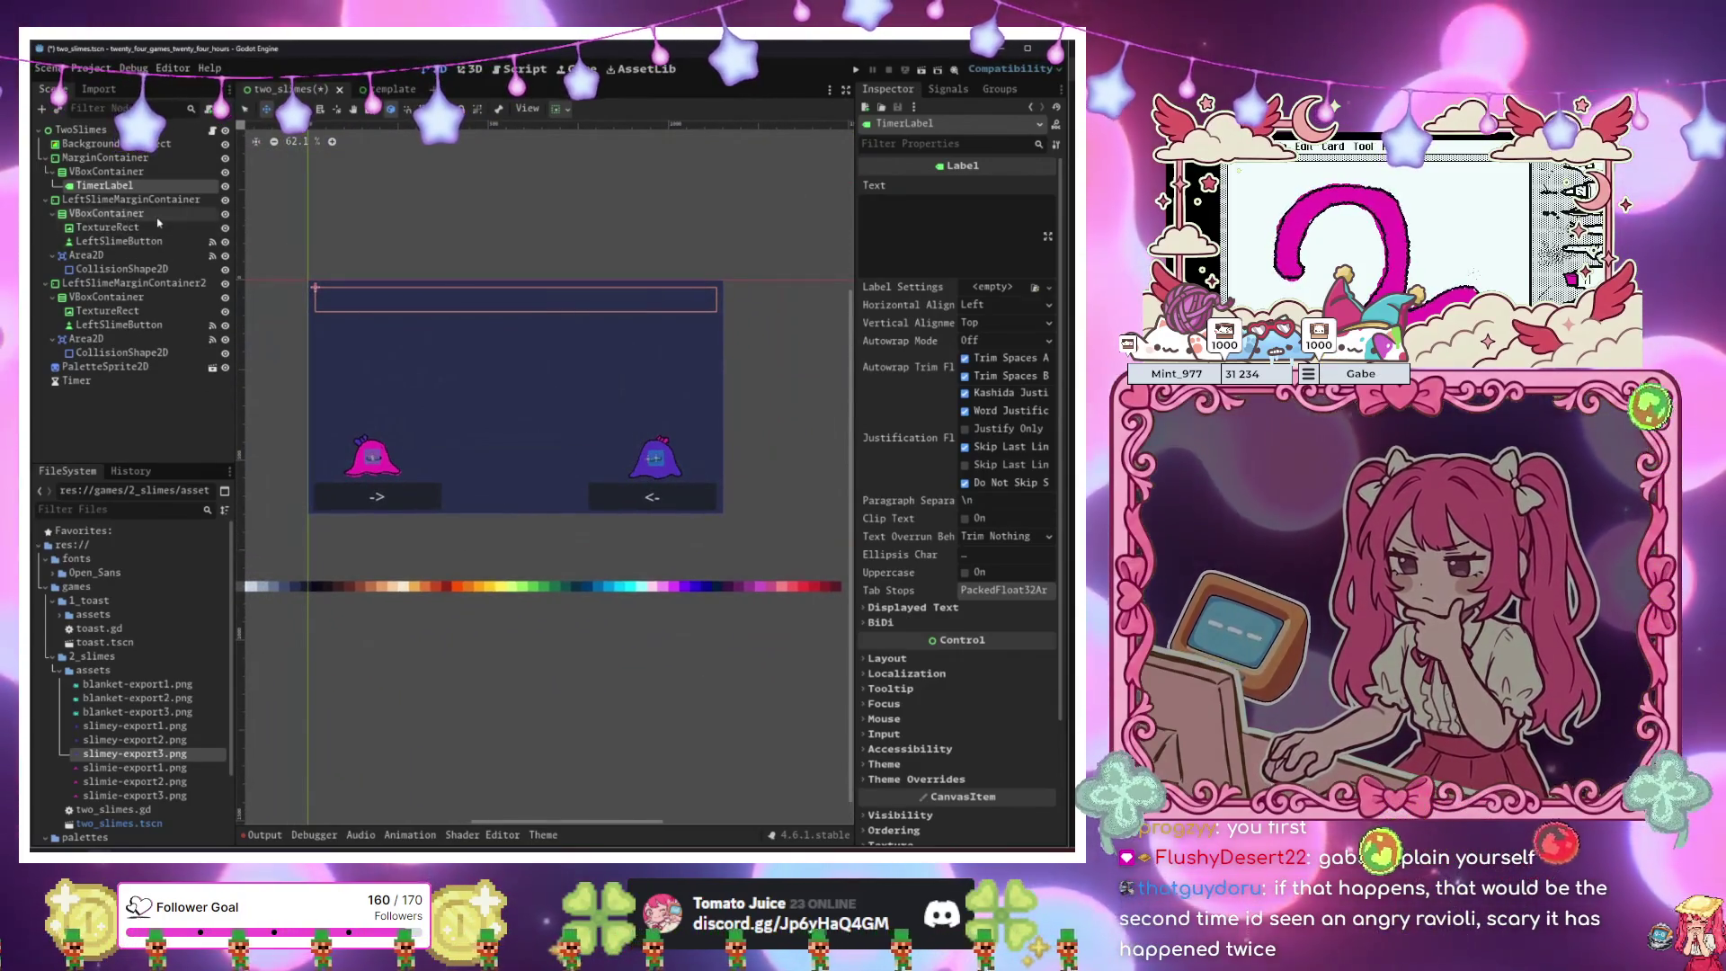
click(159, 217)
- In two_slimes.gd, change the timer label line to str(int(floor(timer.time_left)))
key(ctrl+F3)
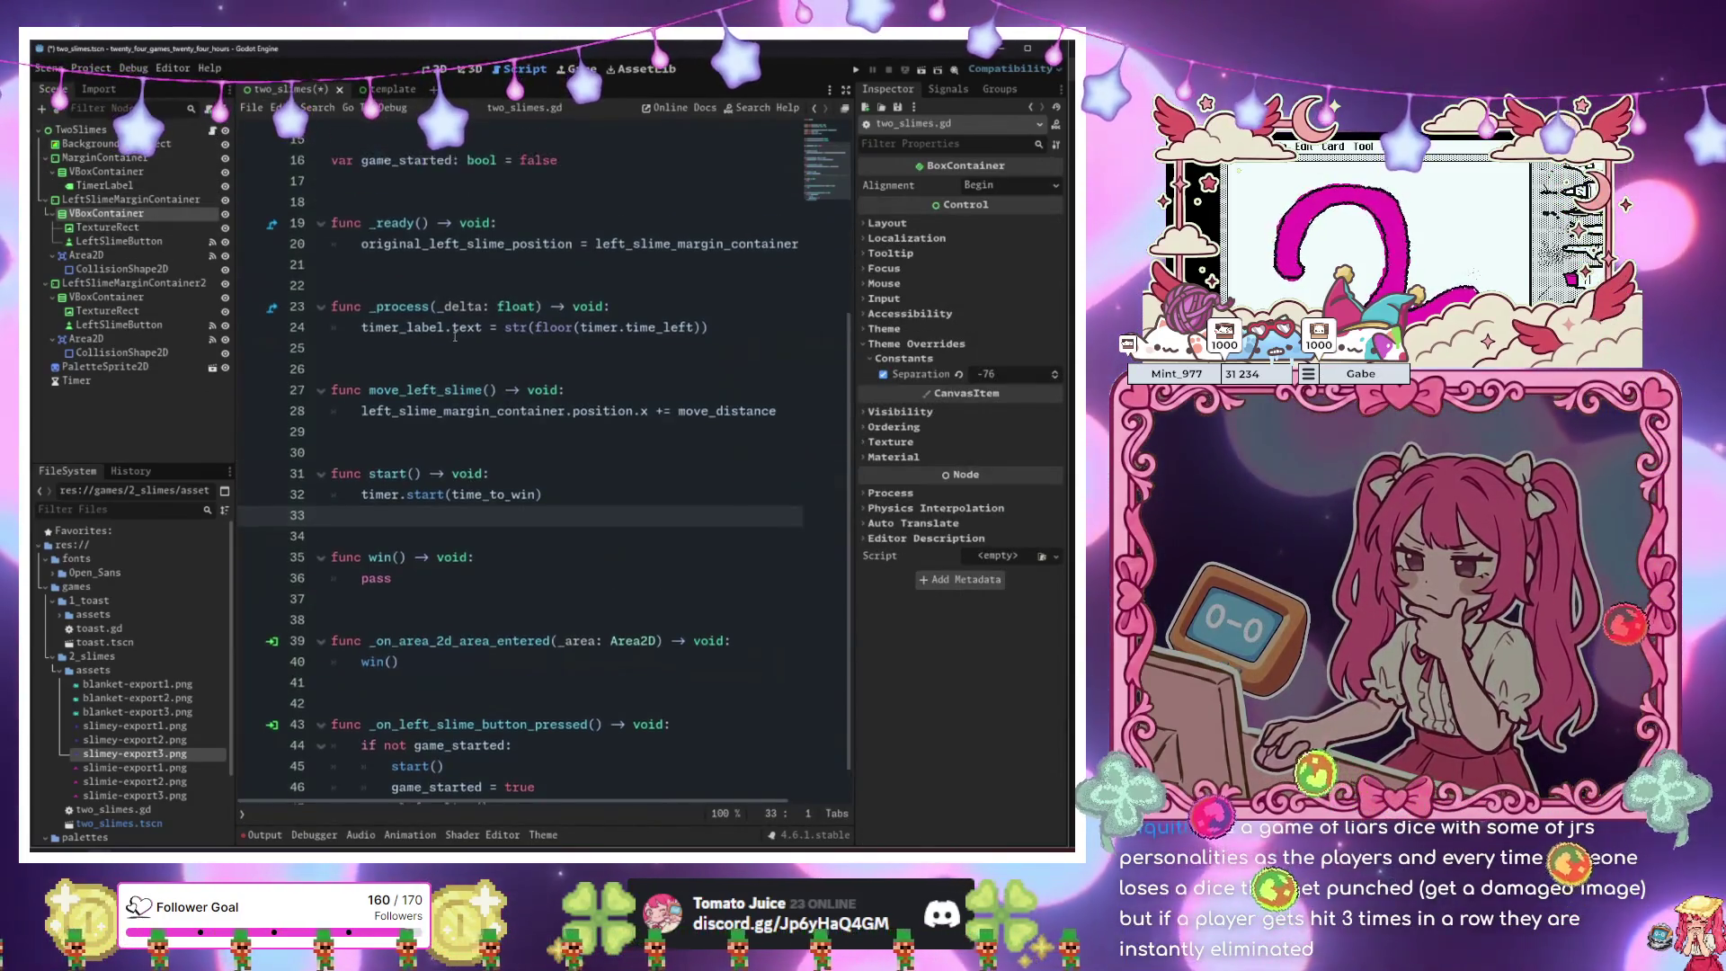
scroll(454, 334, up, 5)
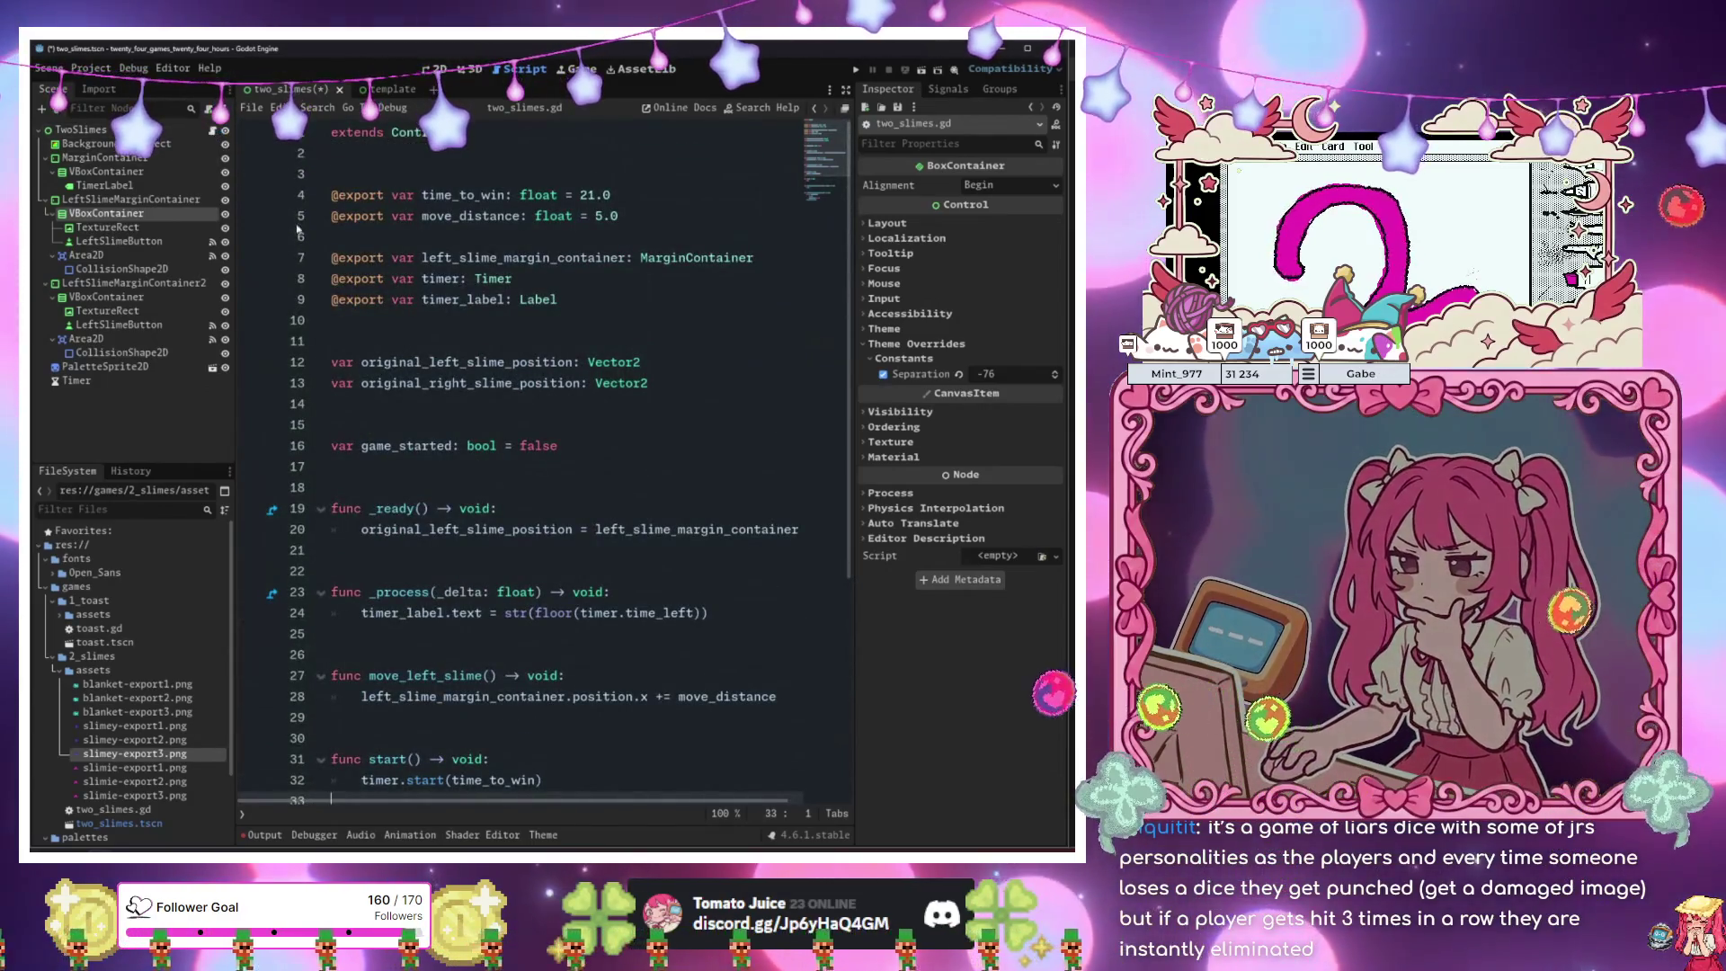
click(431, 69)
scroll(470, 394, down, 2)
scroll(539, 395, up, 2)
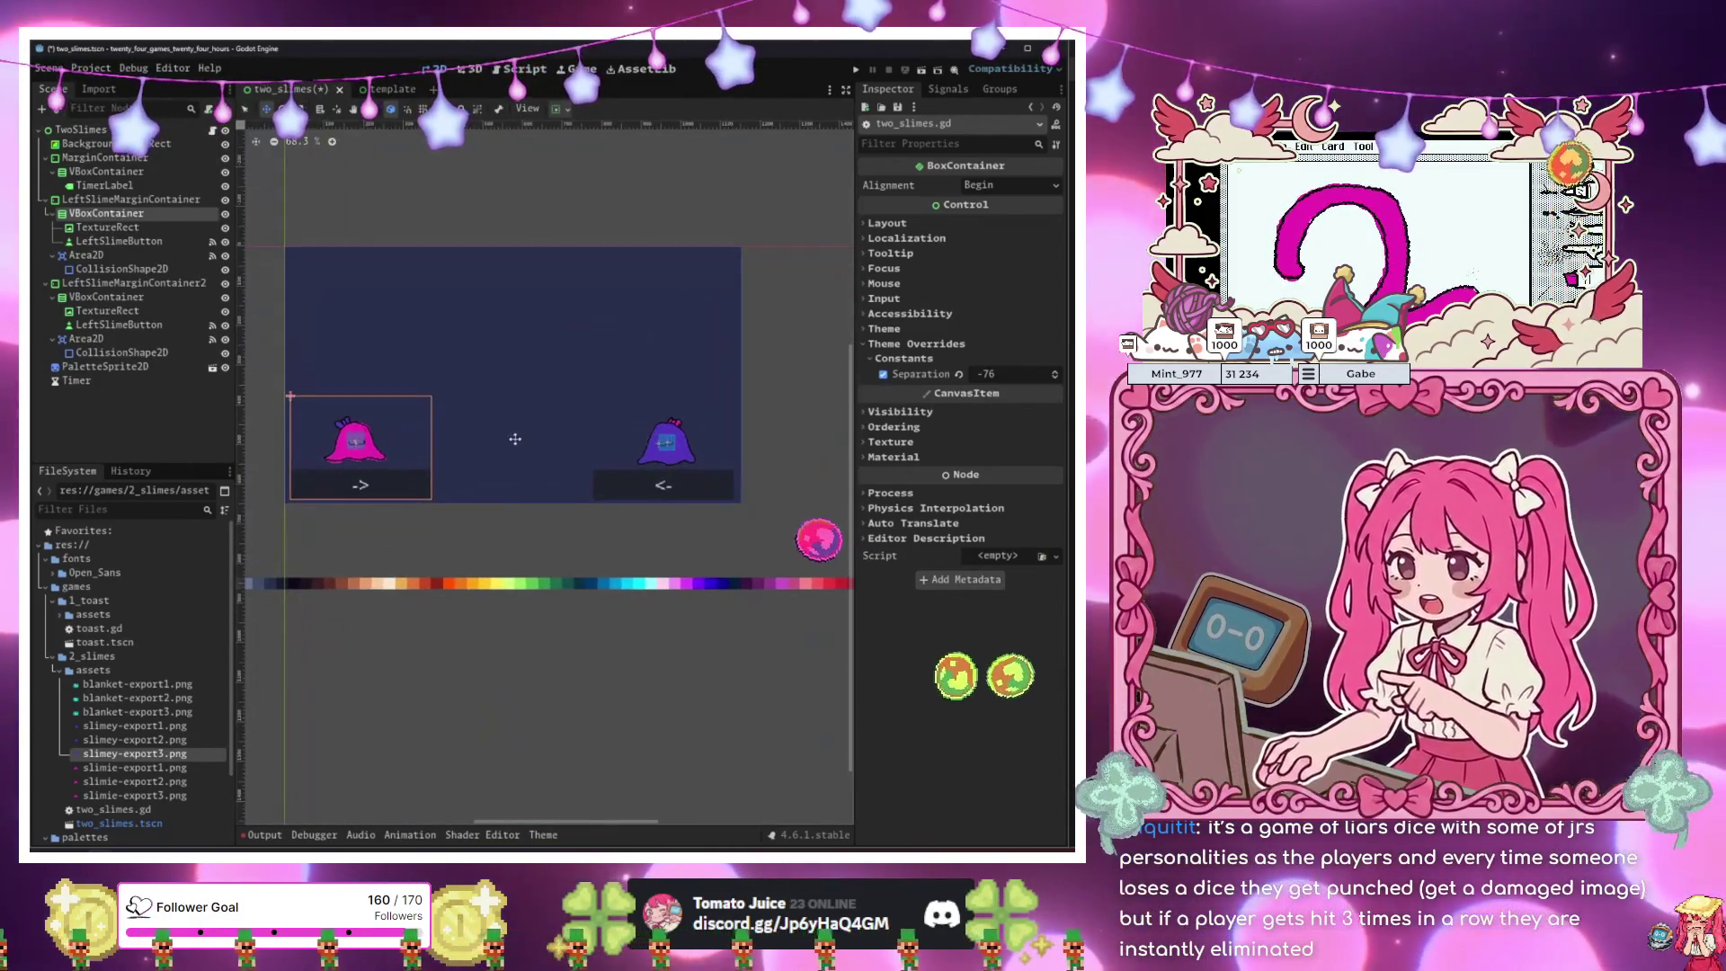
click(523, 69)
scroll(533, 497, down, 2)
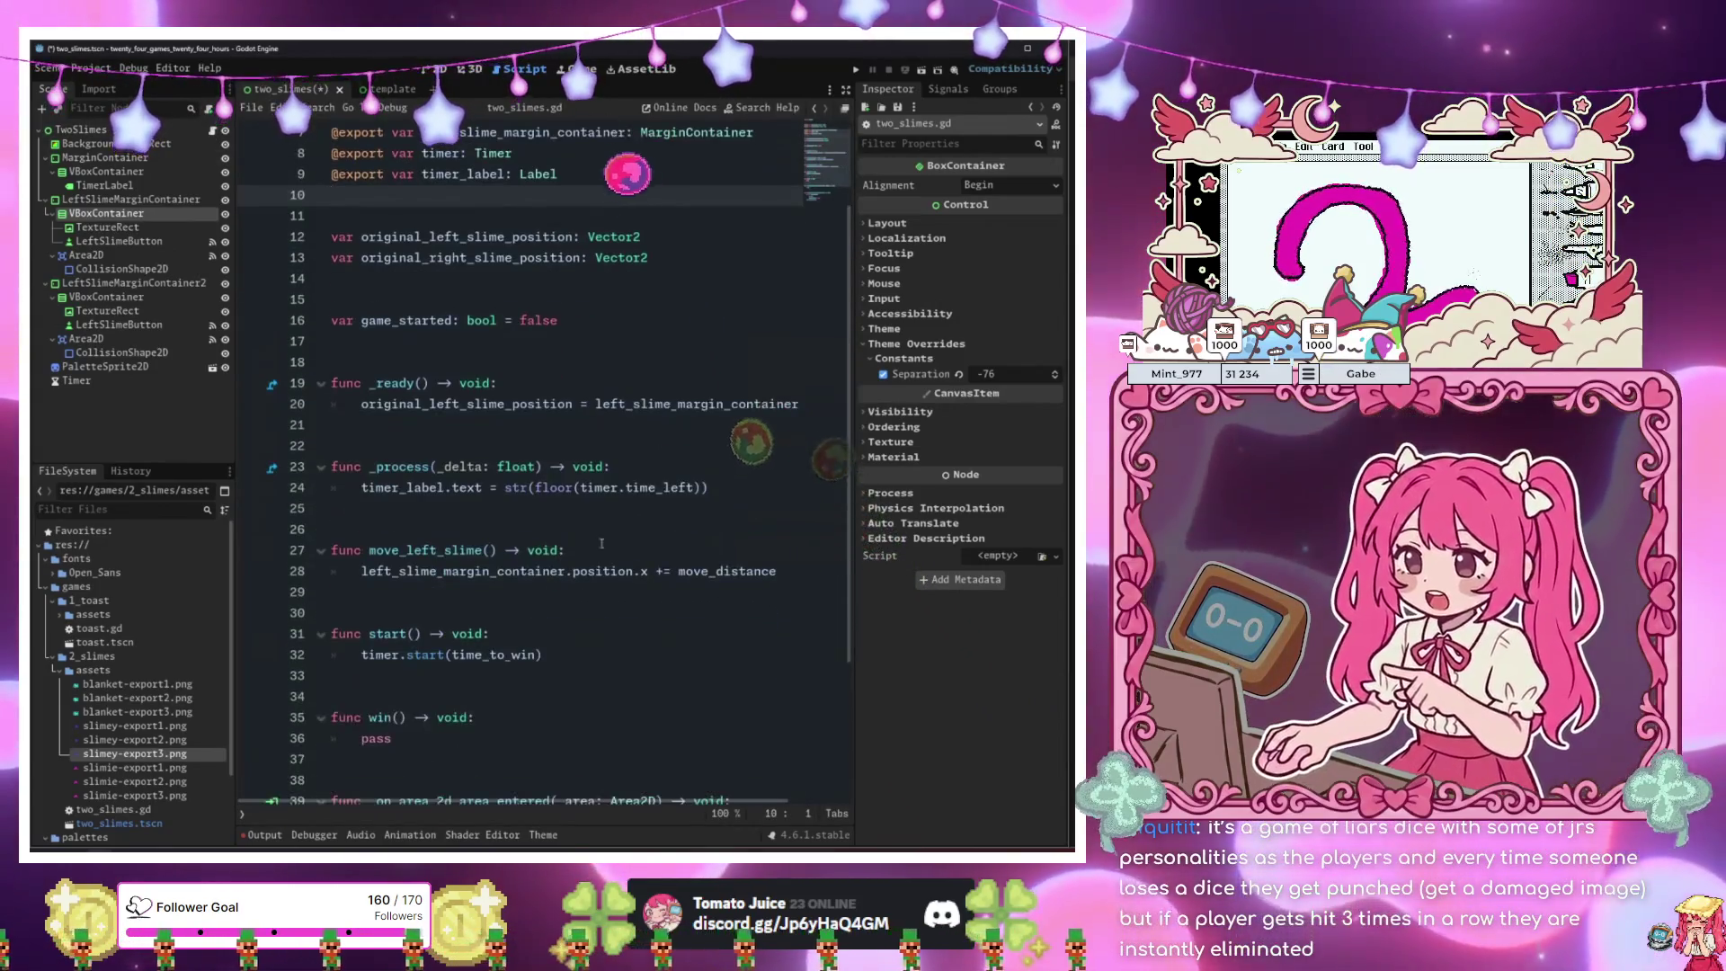
click(529, 488)
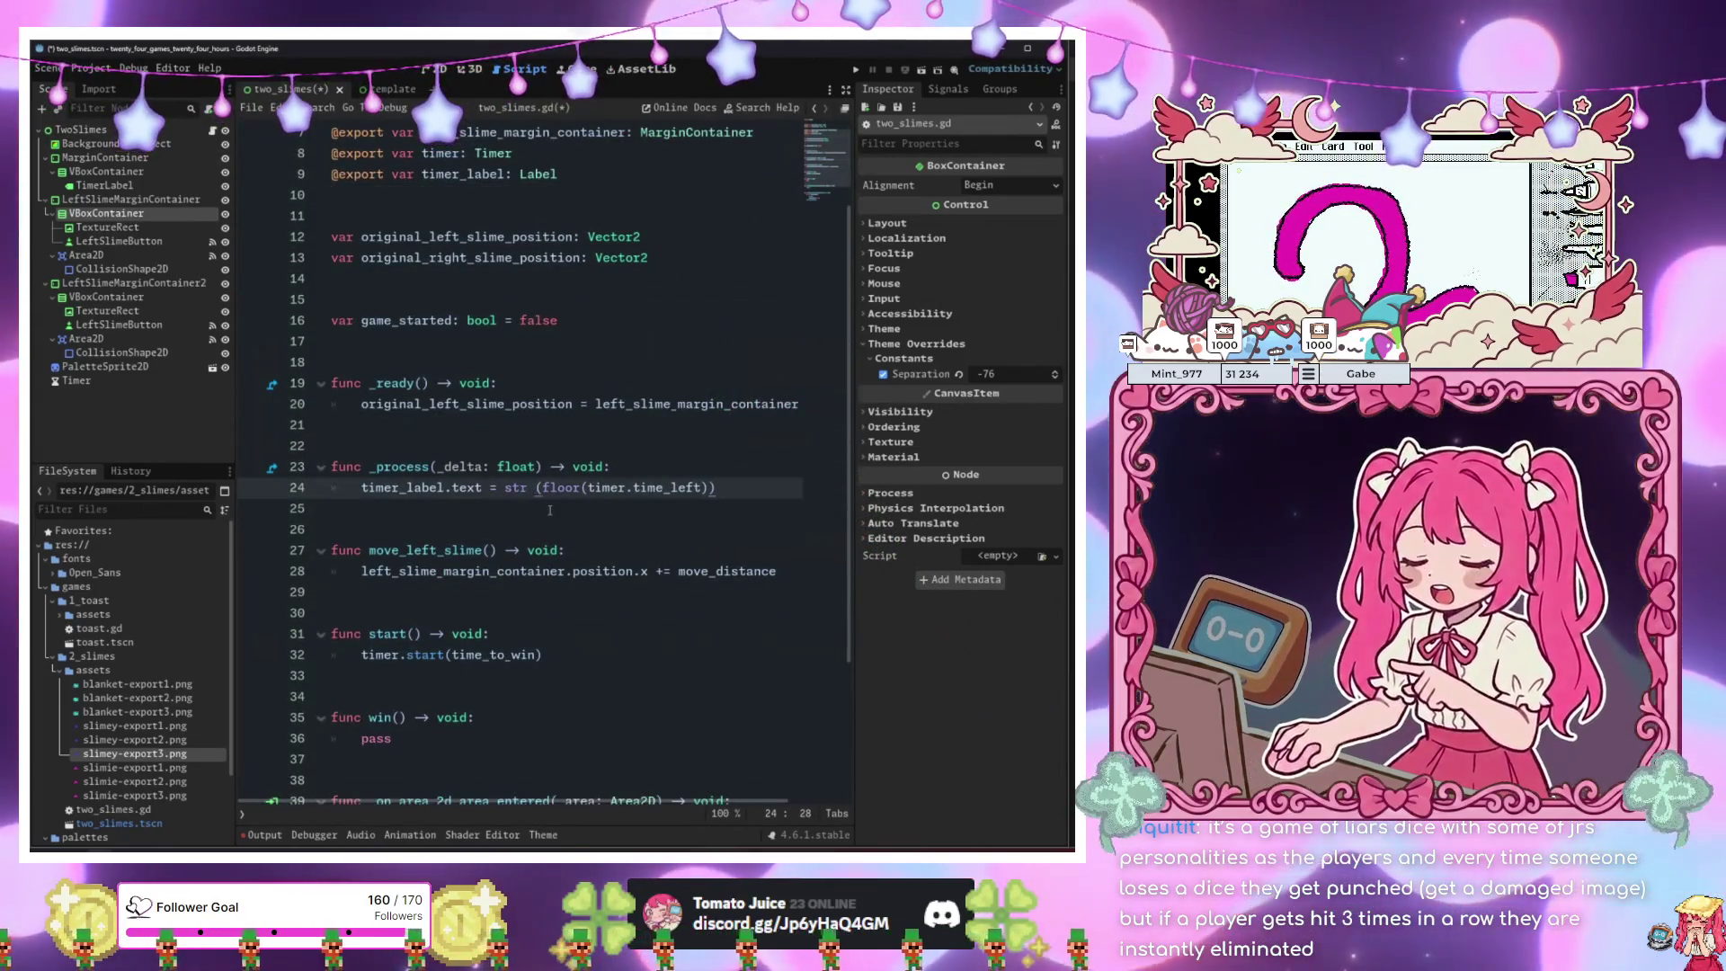
key(BackSpace)
key(Right)
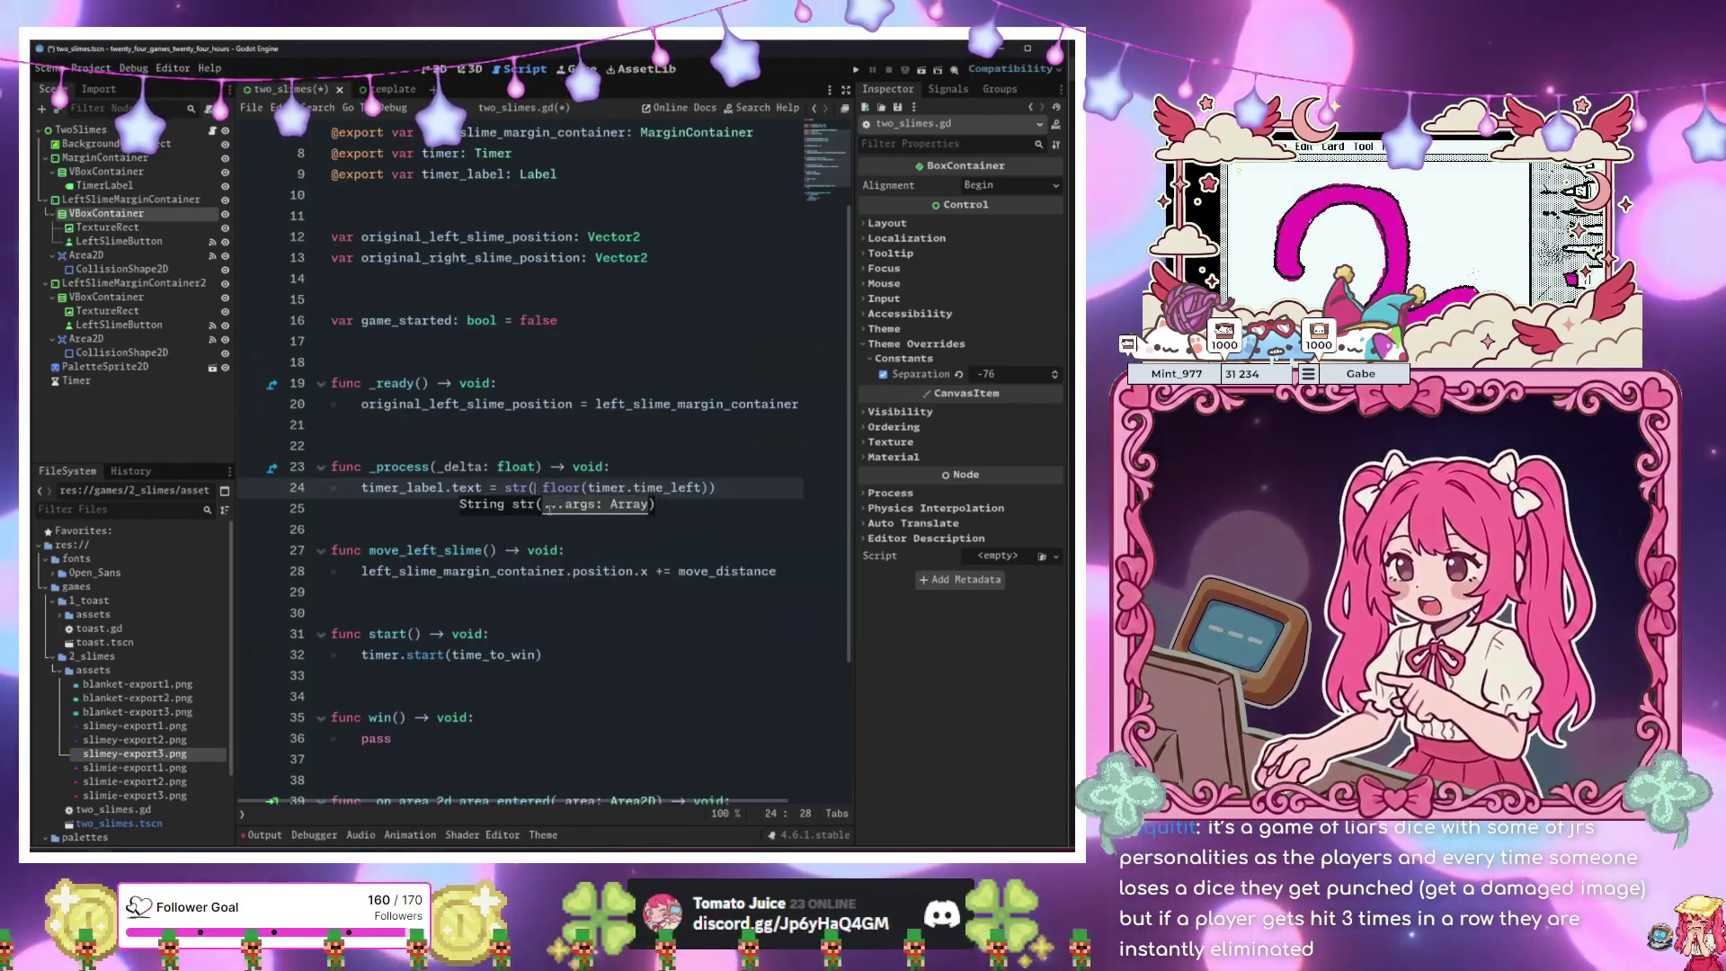
text(int()
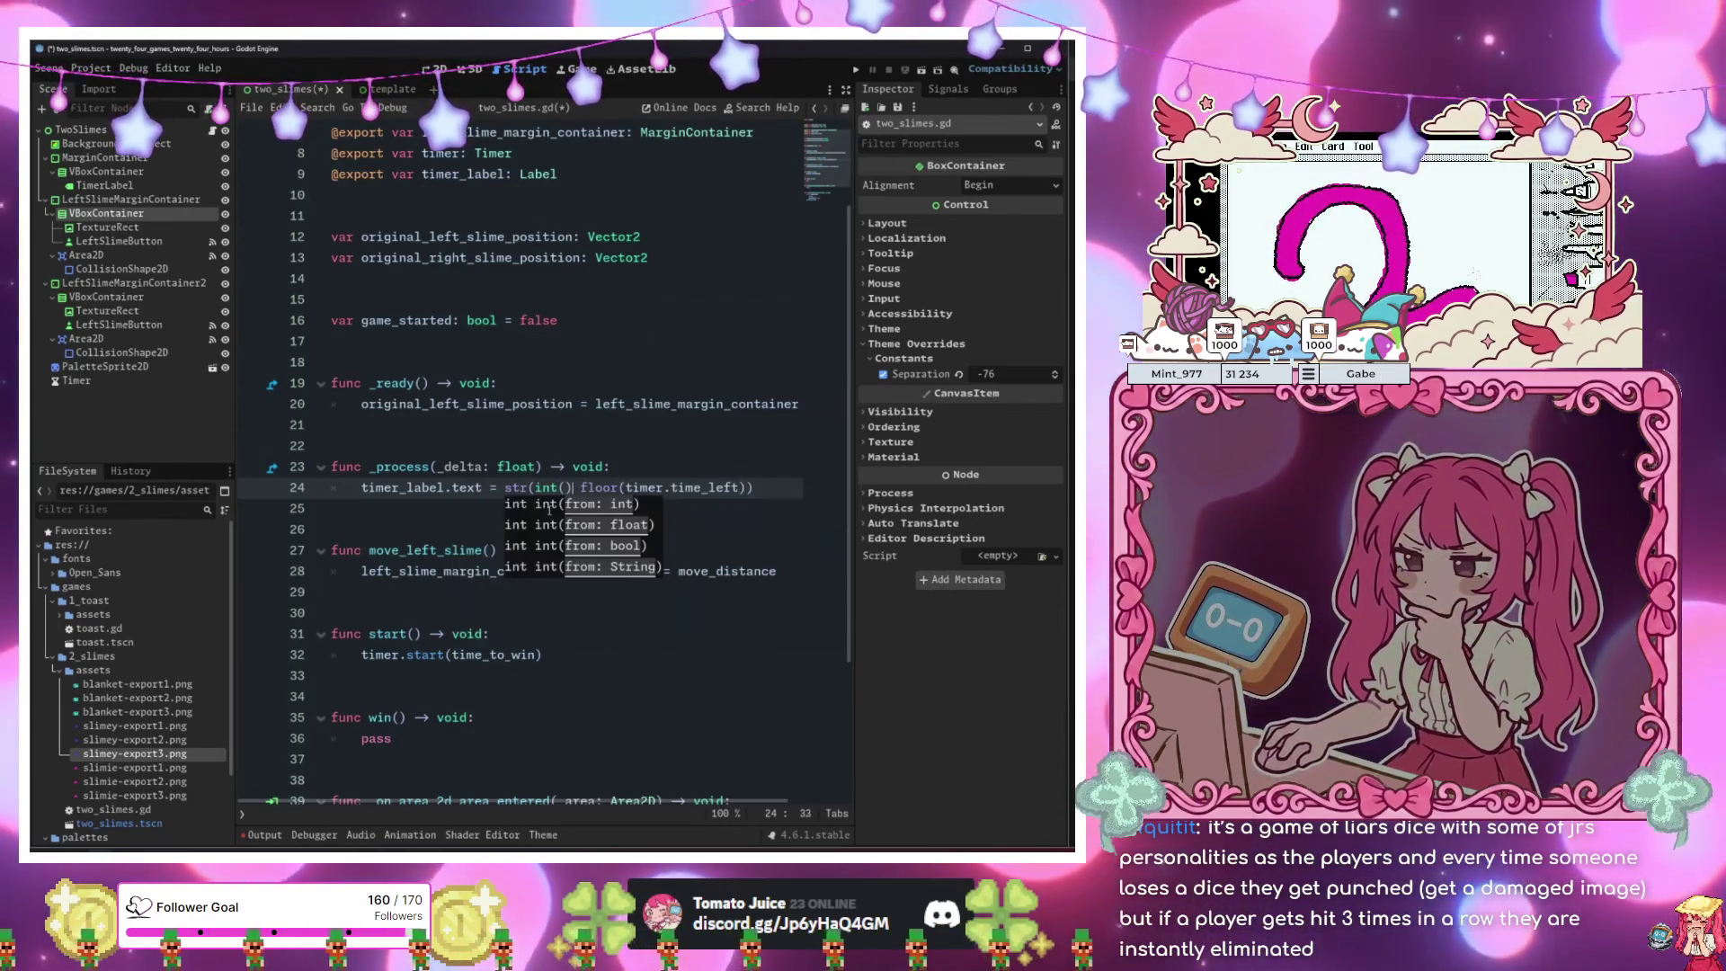
key(Delete)
key(Delete)
key(End)
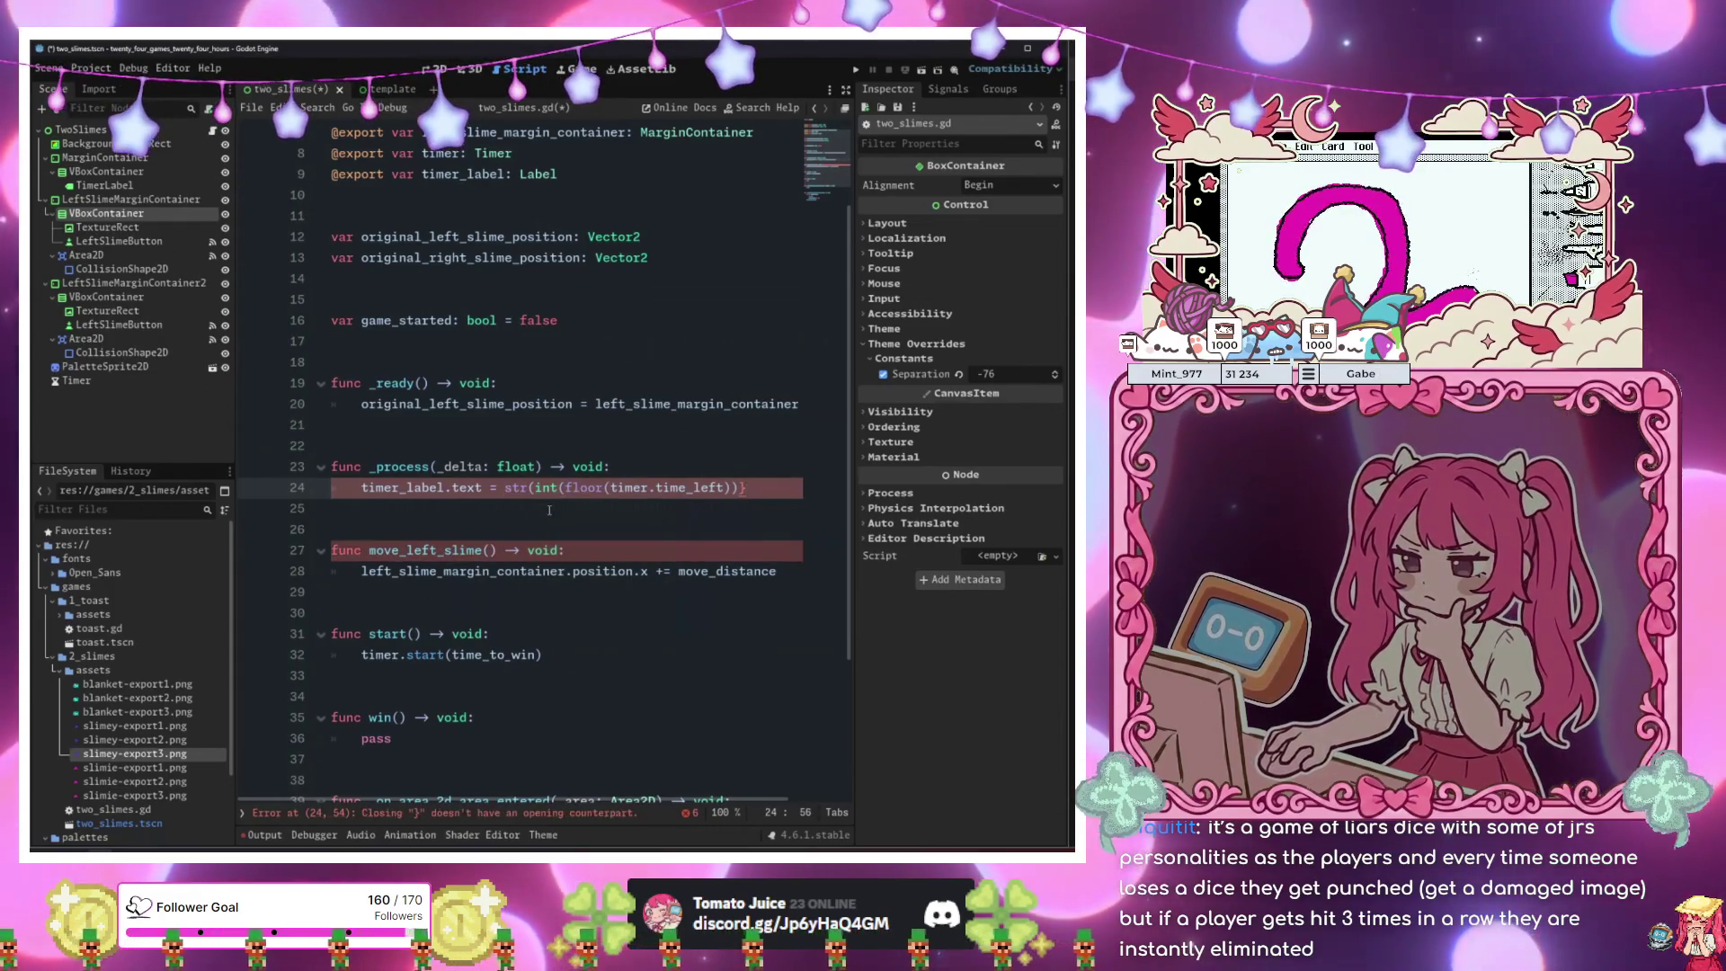
text())
- Replace pass in win() with print("You Win!")
scroll(539, 521, down, 4)
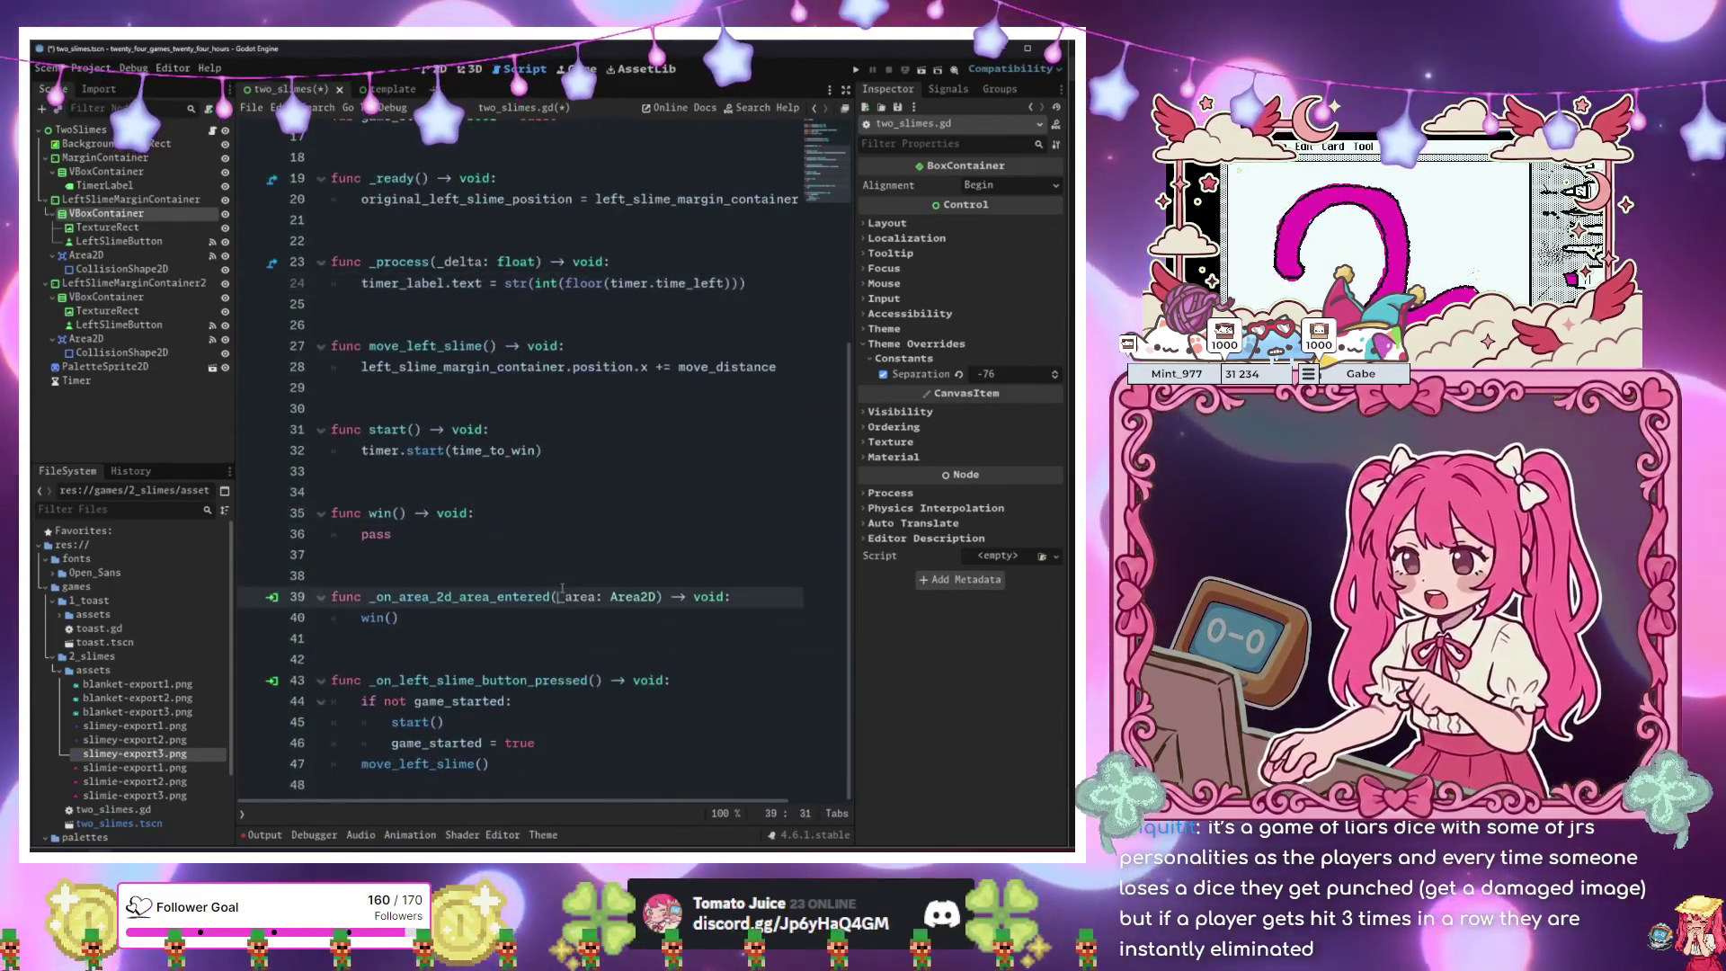
click(514, 517)
click(514, 538)
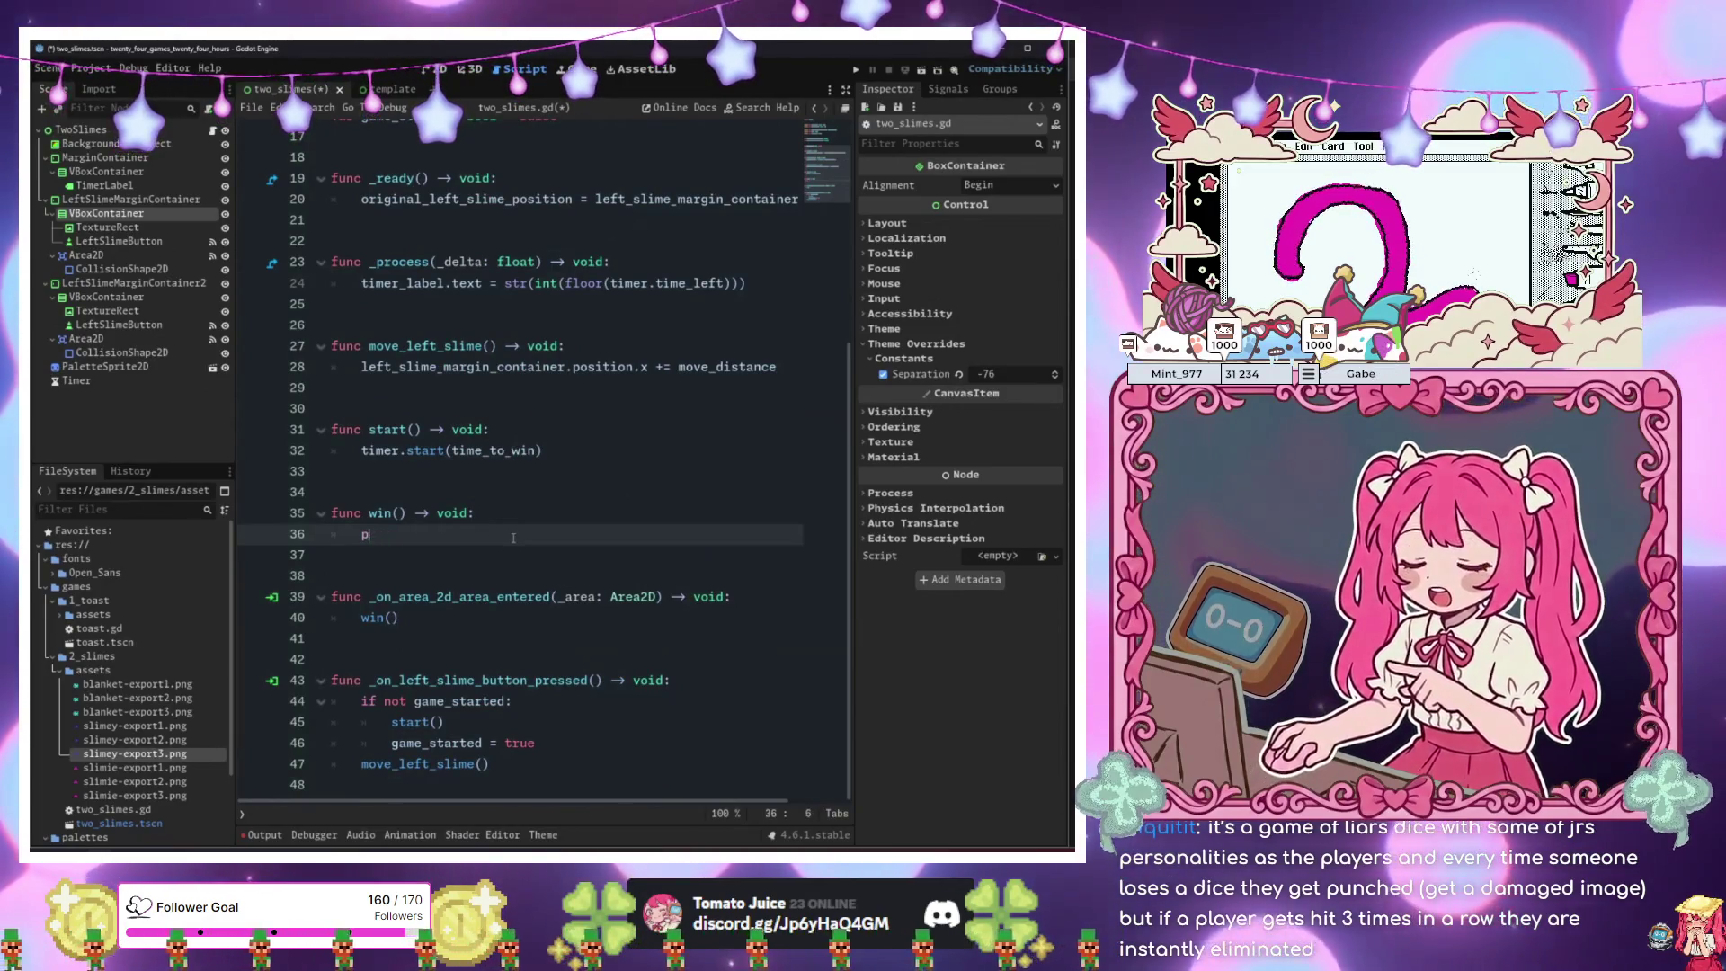
text(rint())
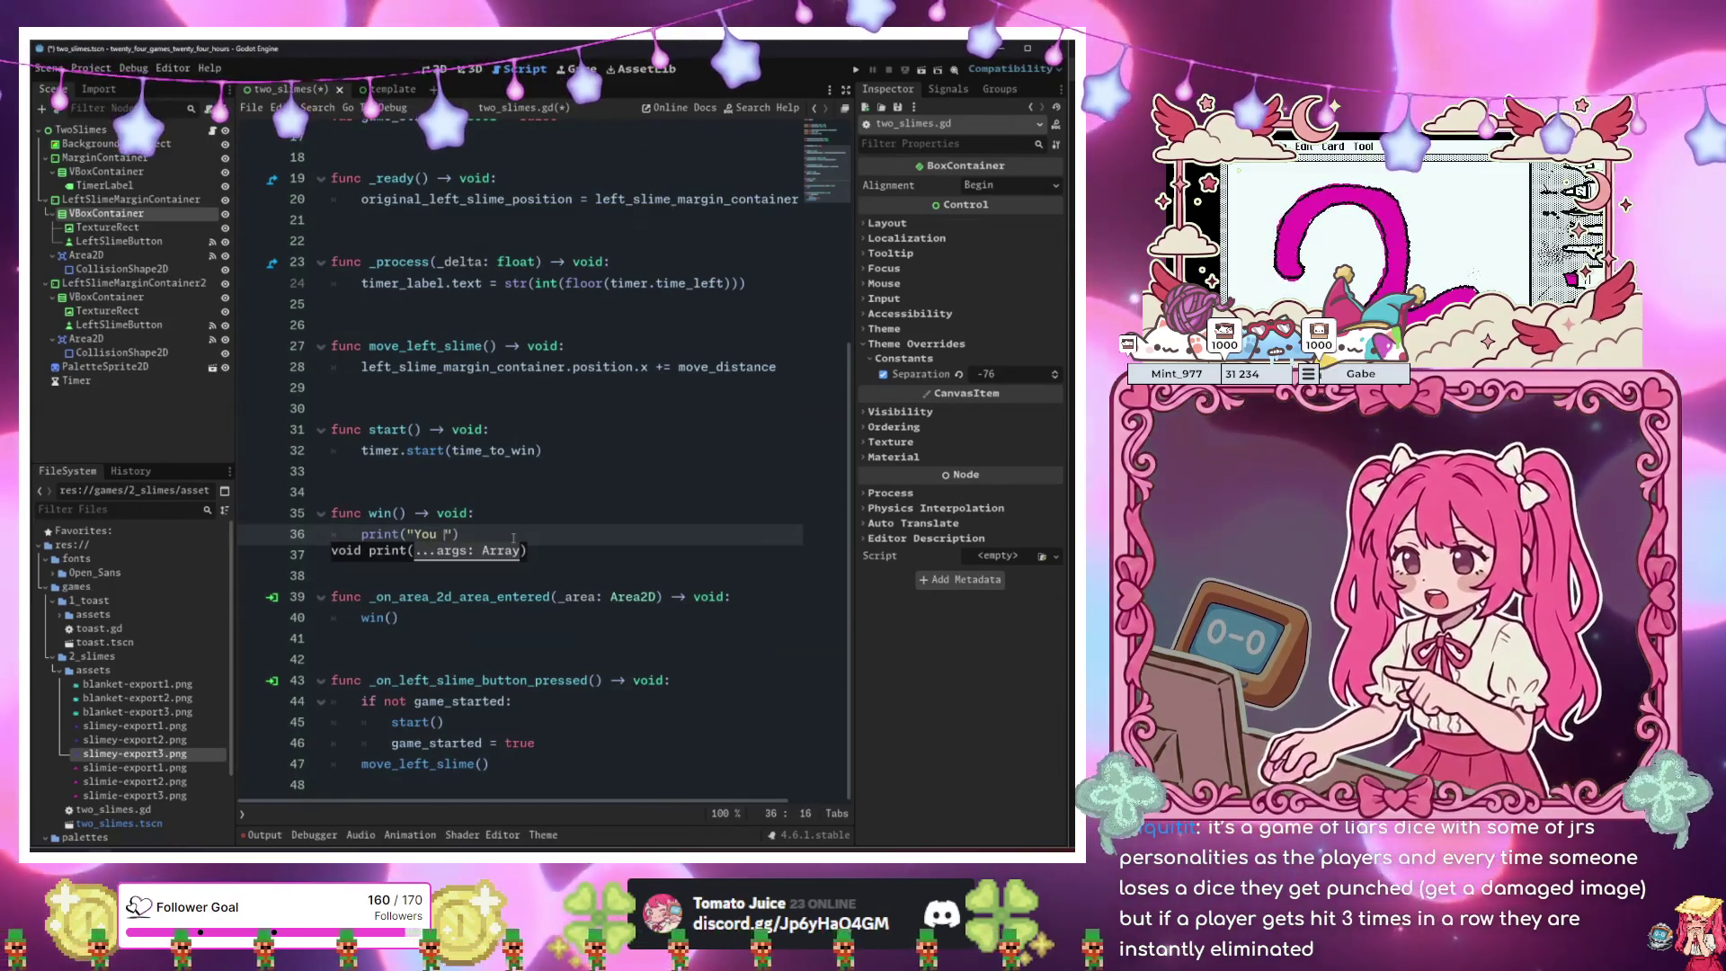
click(635, 694)
- Rename the second slime's button to RightSlimeButton
click(112, 325)
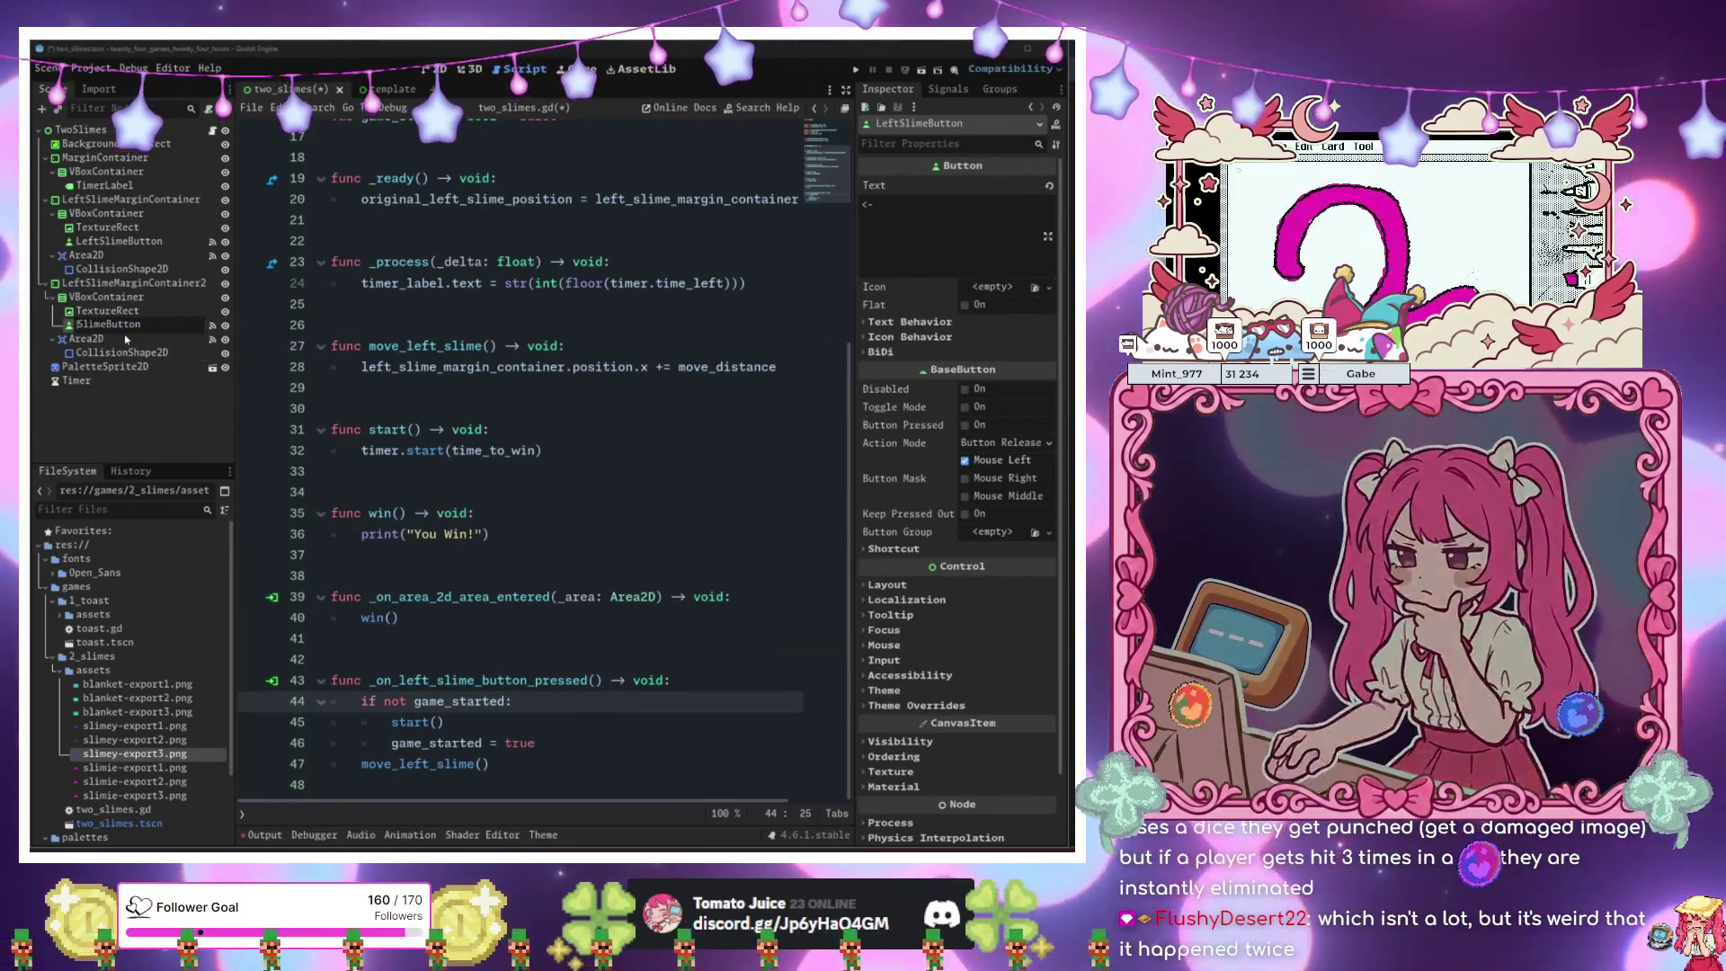
text(ight)
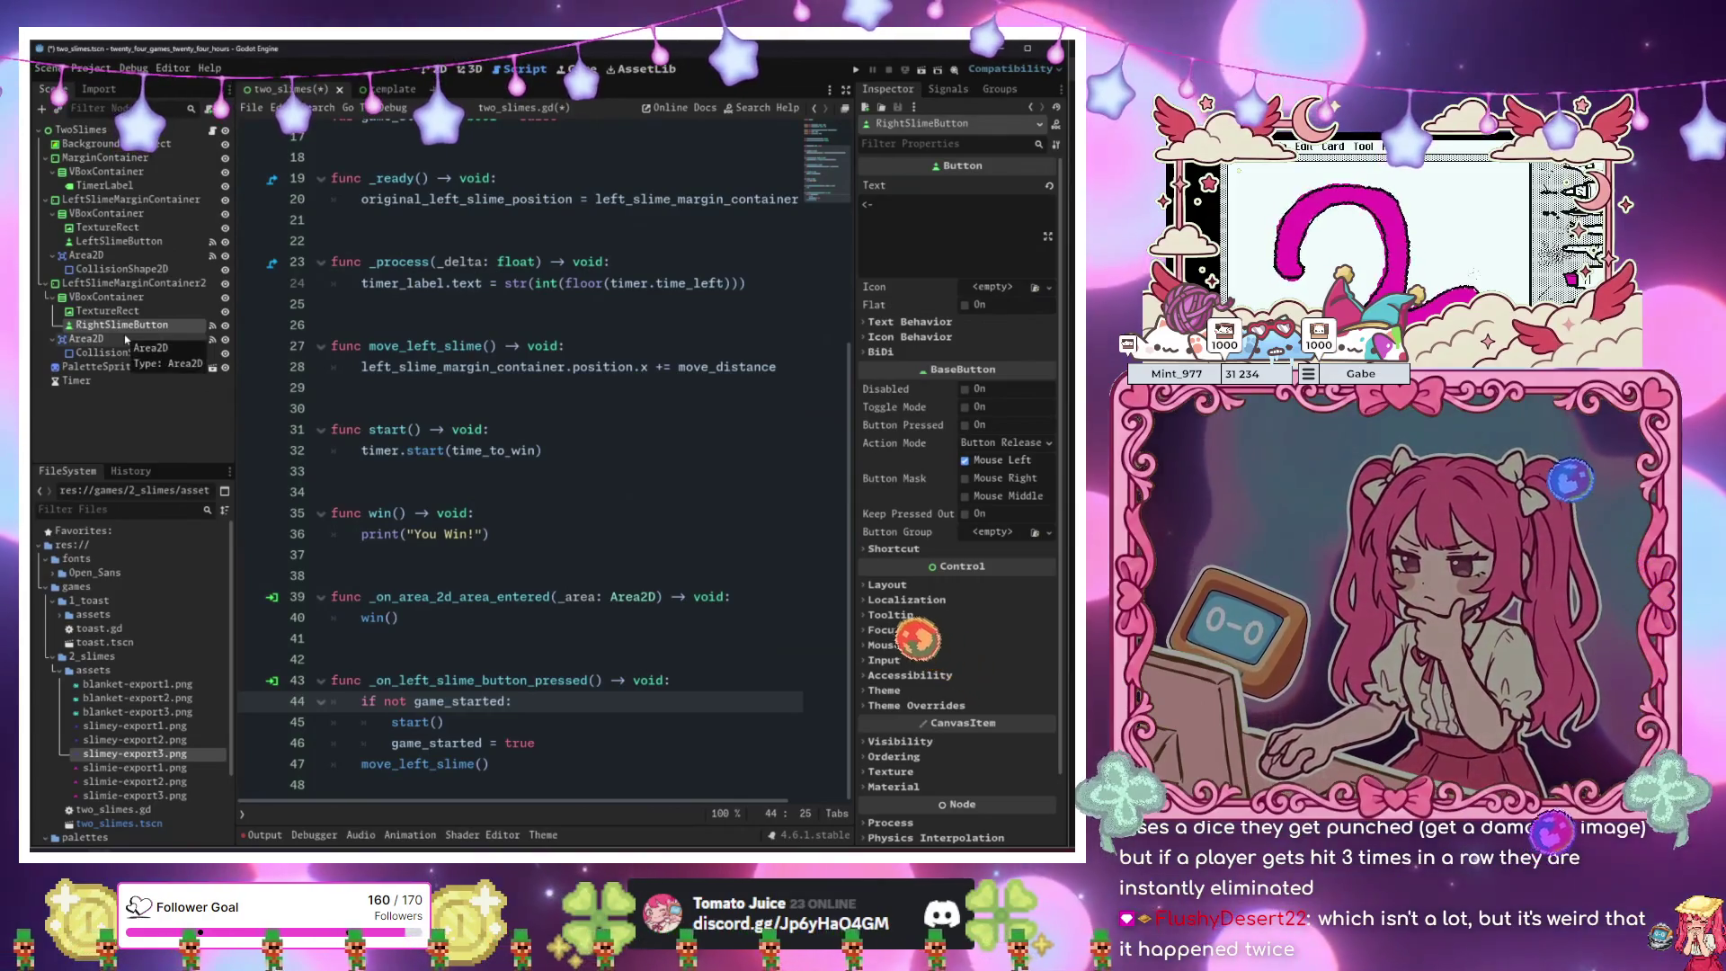
key(Return)
- Connect its pressed signal to a new _on_right_slime_button_pressed function
click(948, 89)
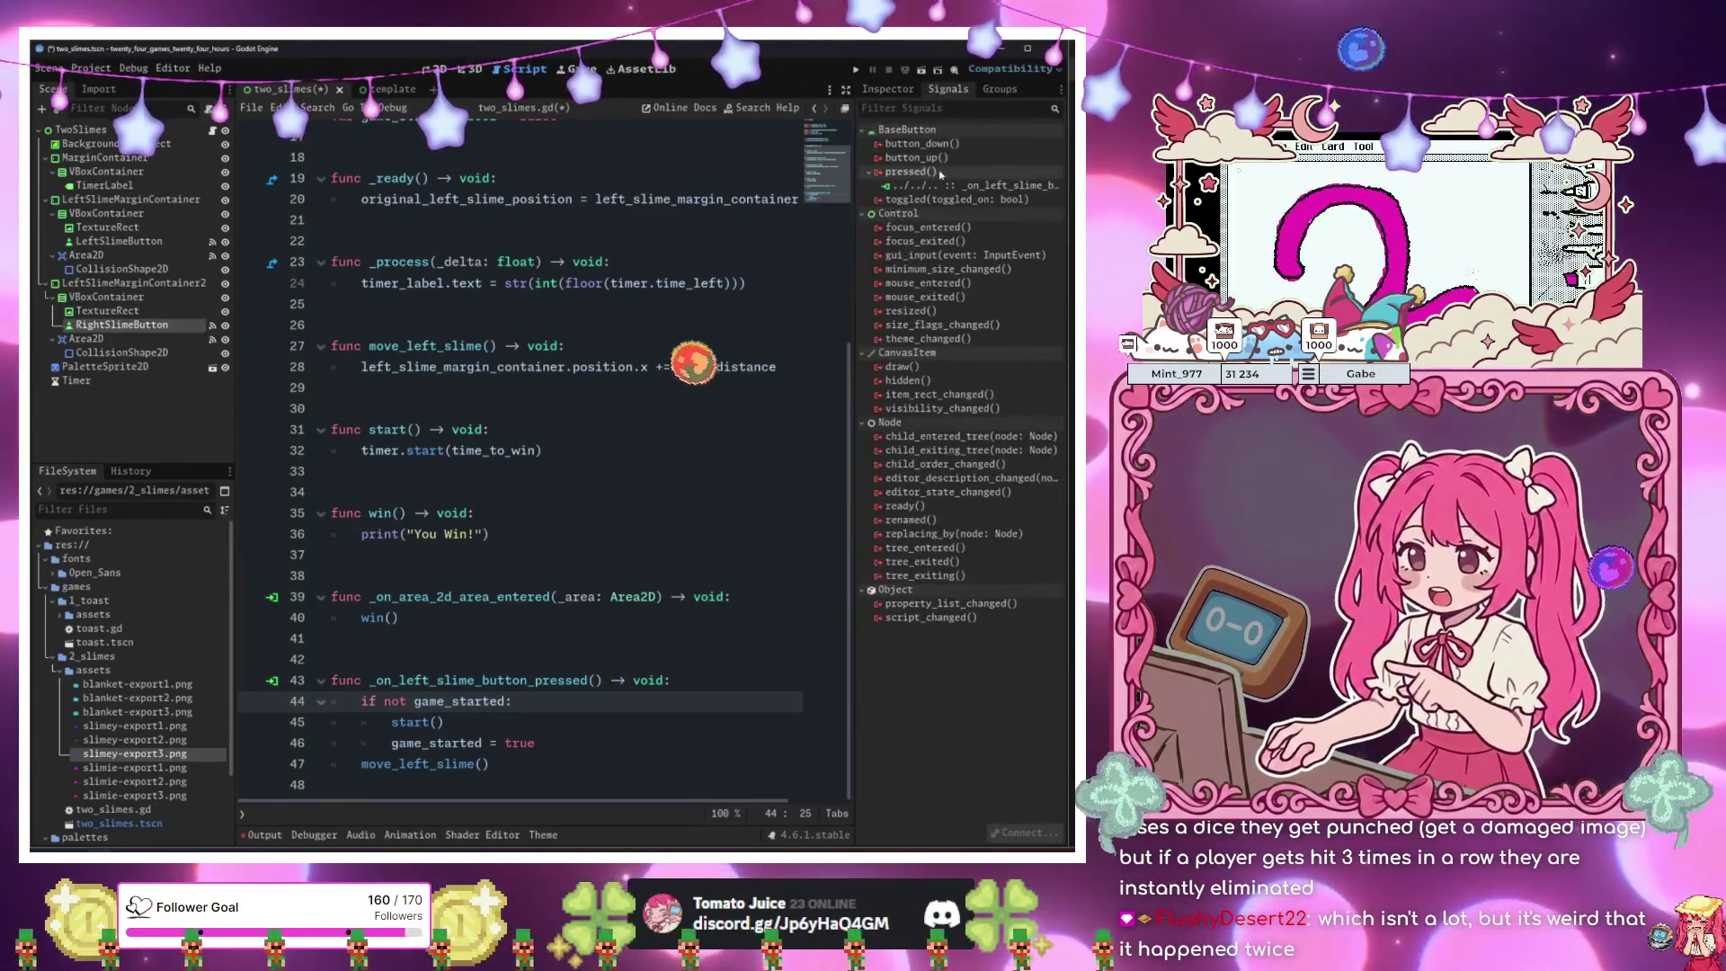
right_click(934, 186)
click(966, 192)
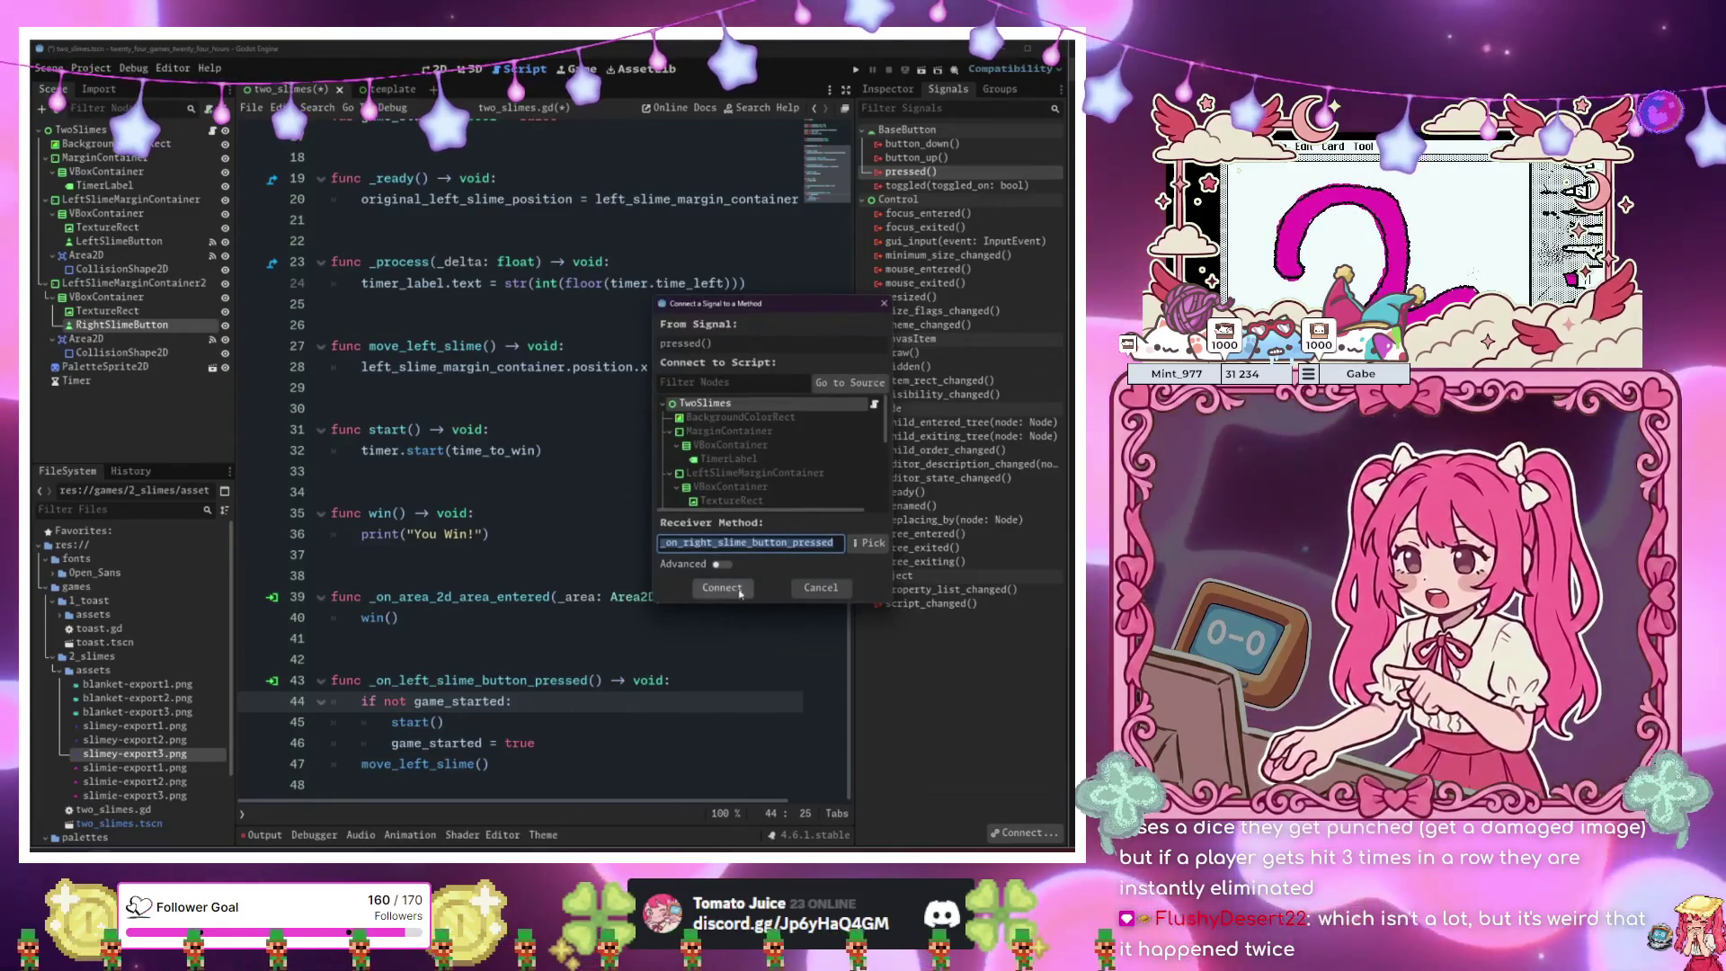
click(709, 593)
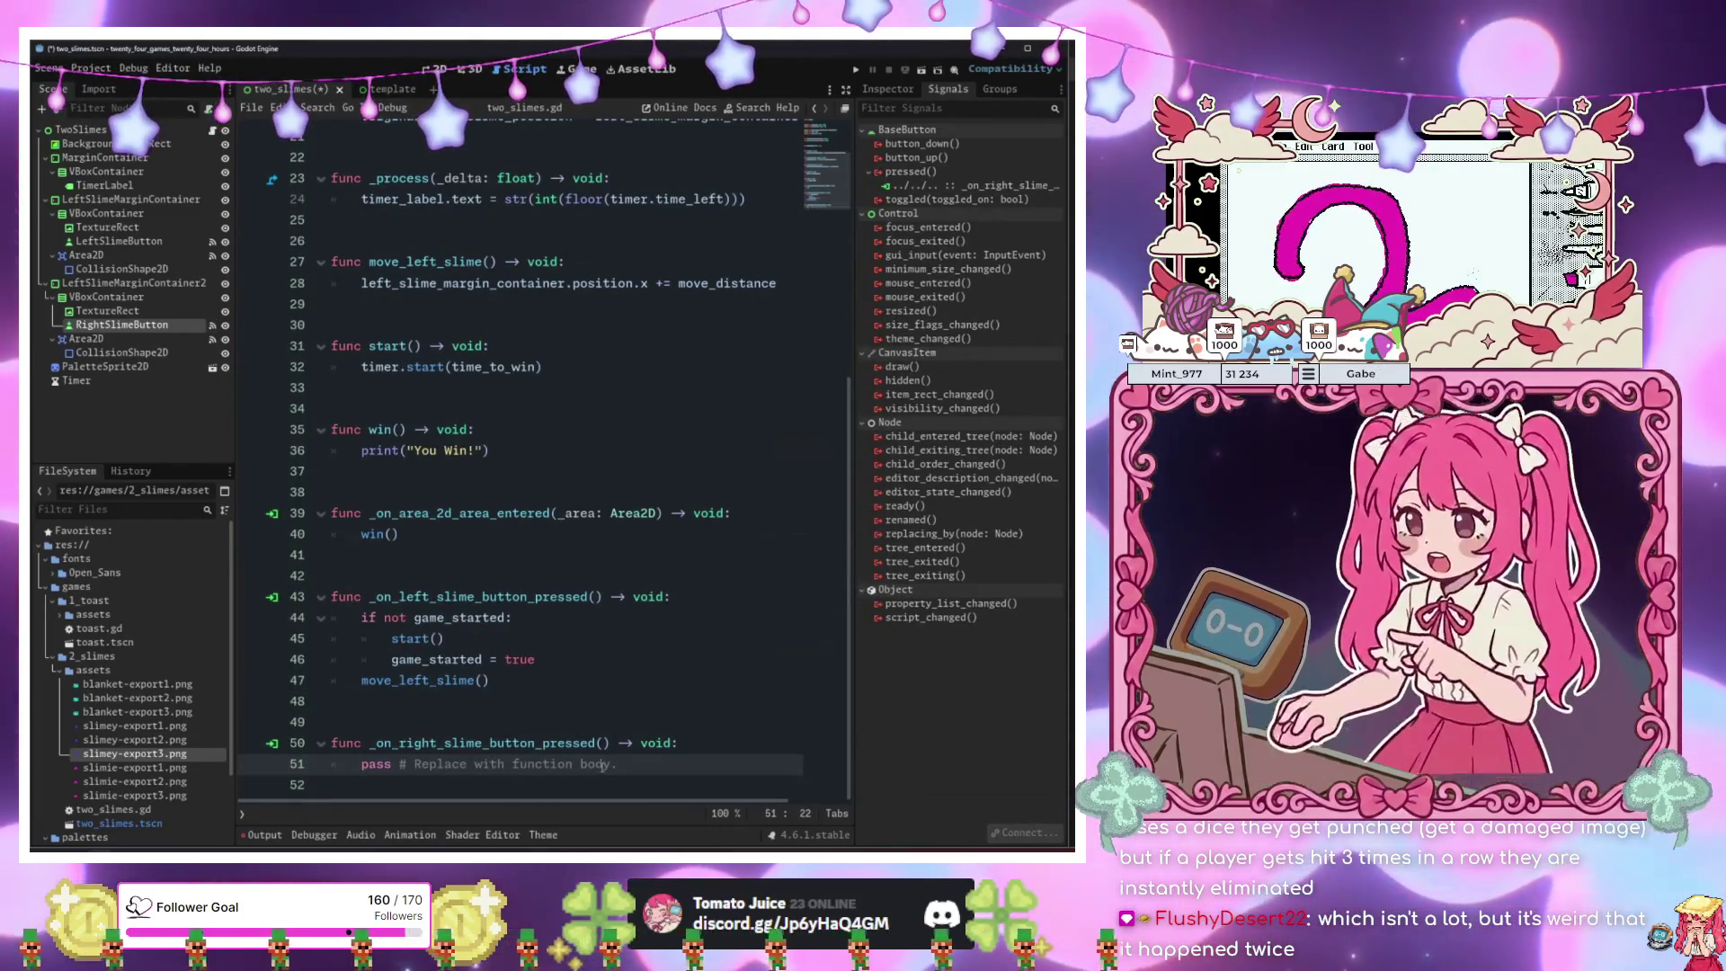
drag(535, 659, 361, 617)
key(ctrl+c)
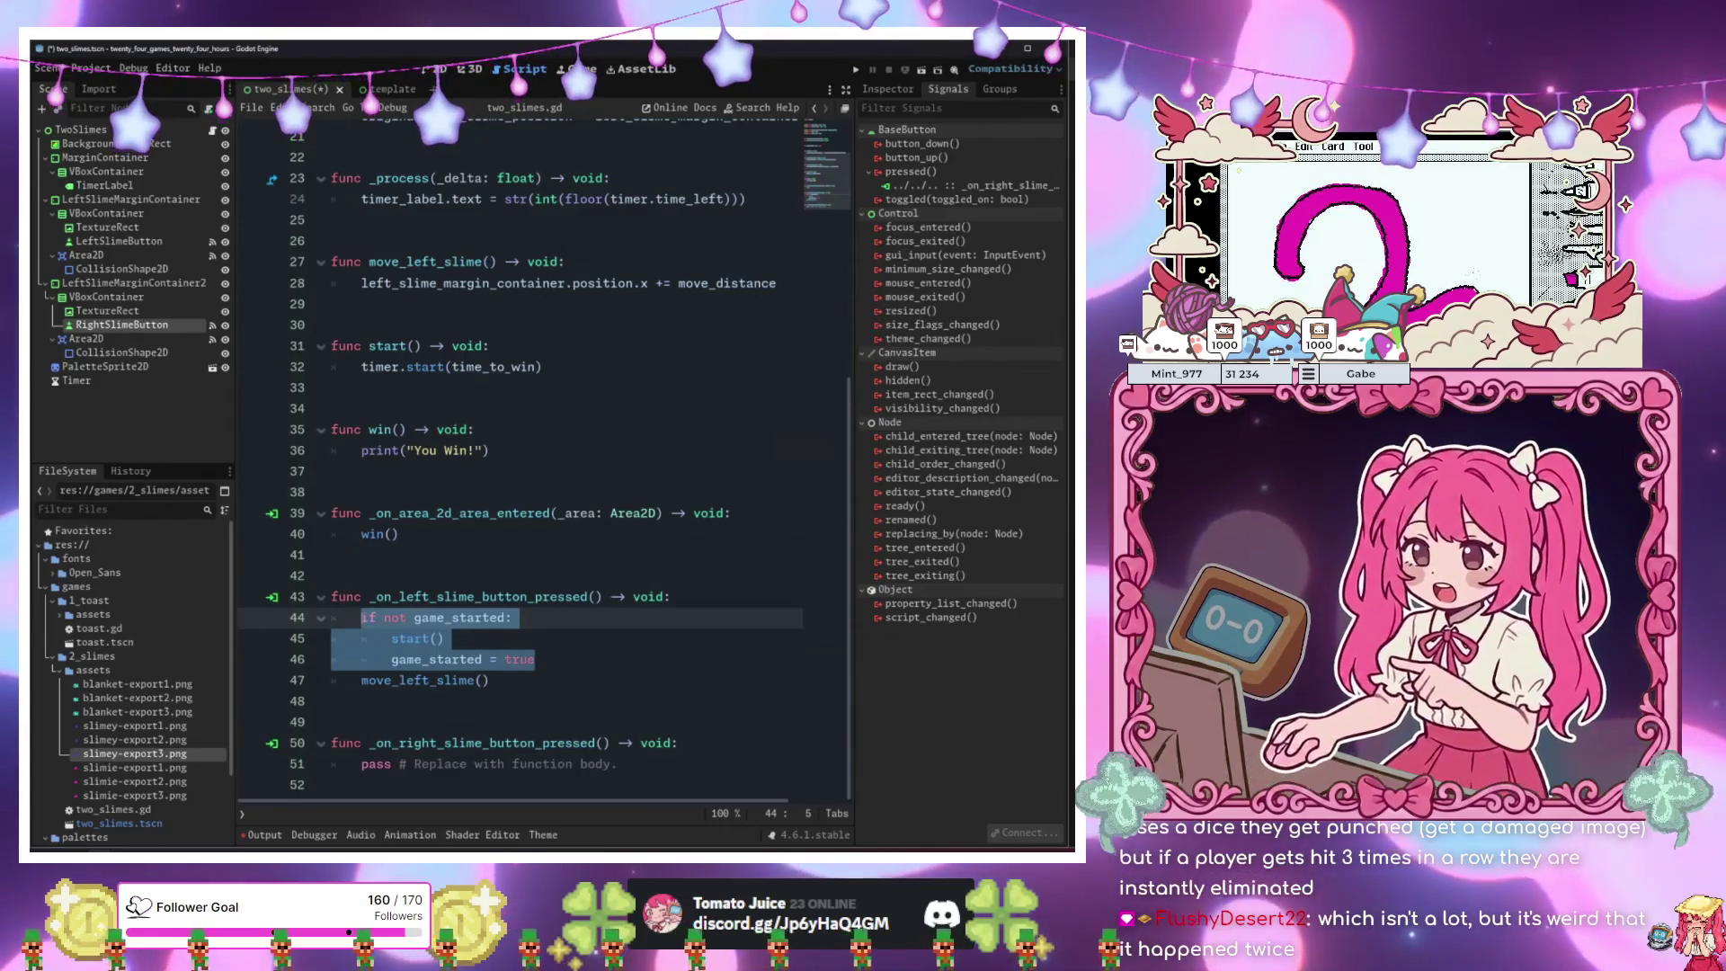
- Paste the start-game check into the right handler and call move_right_slime
click(518, 701)
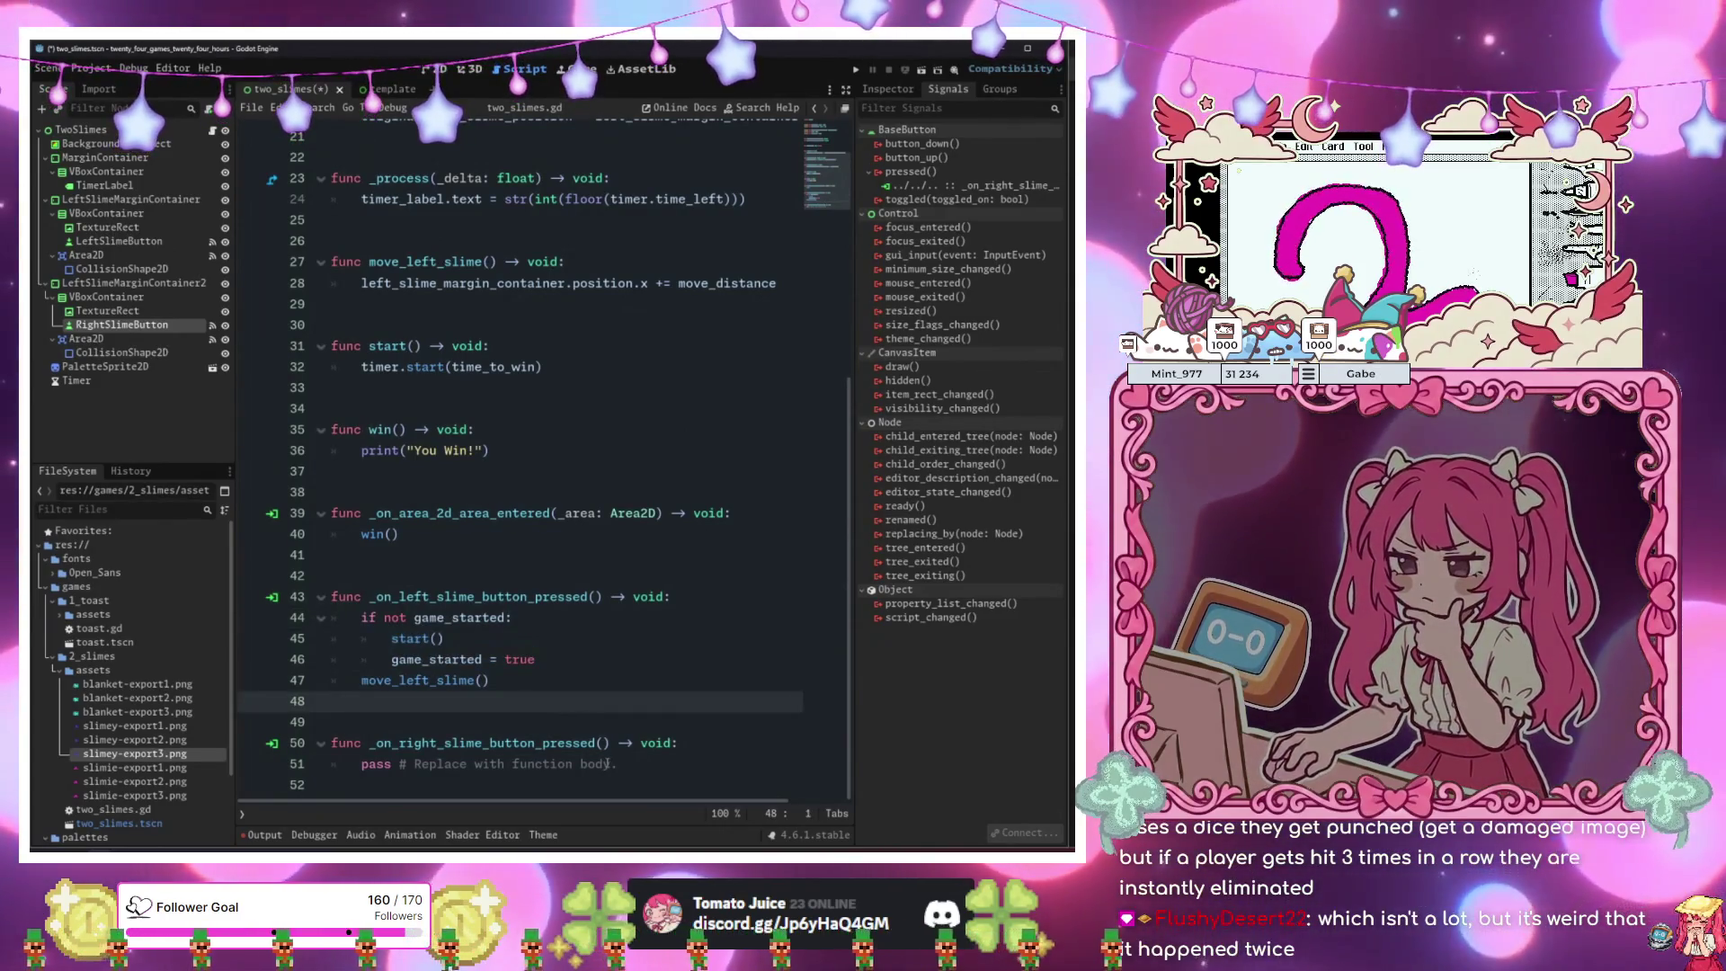
click(609, 764)
key(shift+Home)
key(ctrl+v)
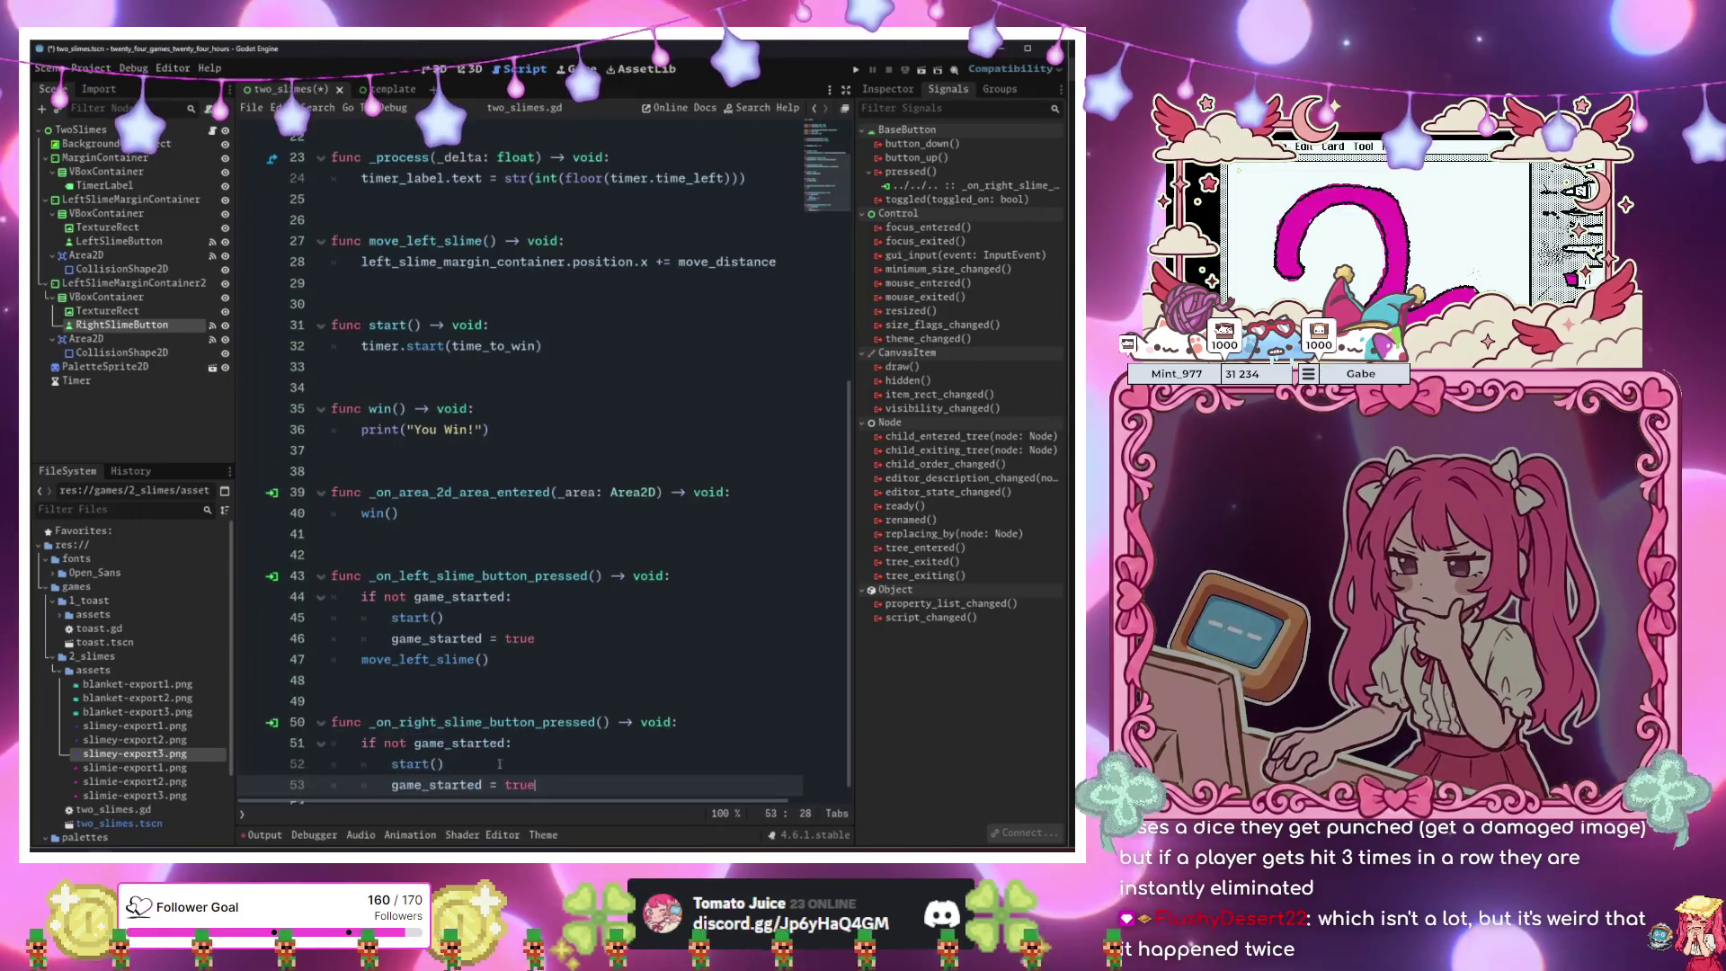
key(Return)
key(BackSpace)
key(Return)
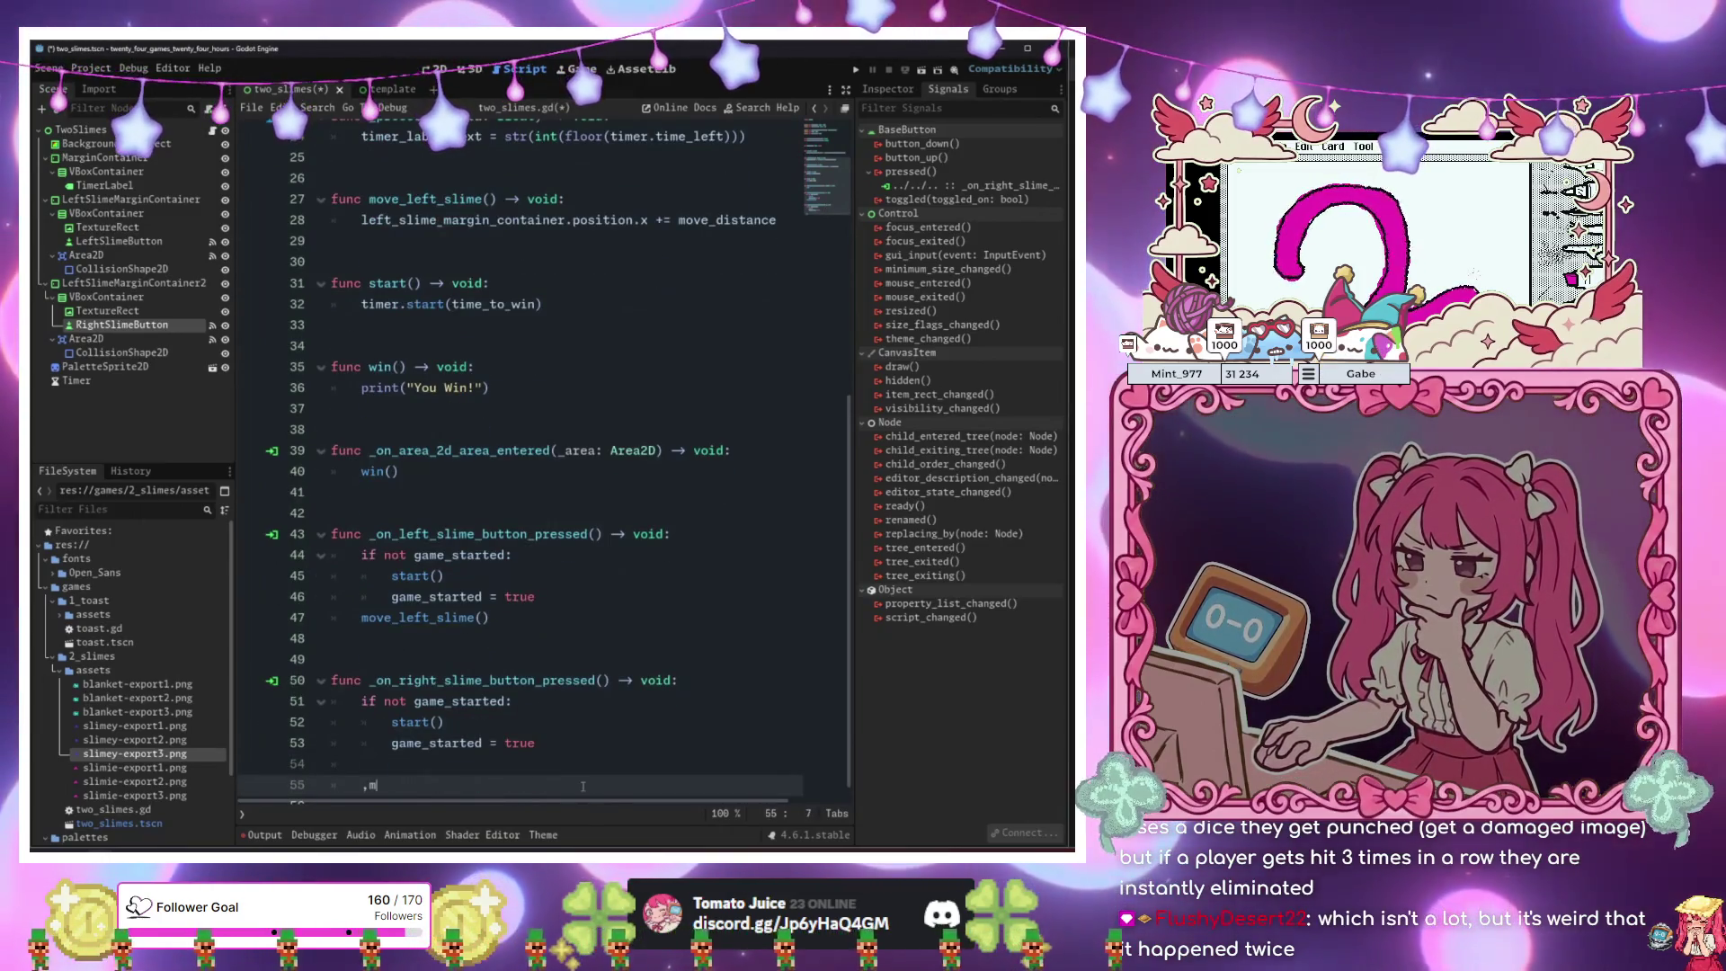
text(ve)
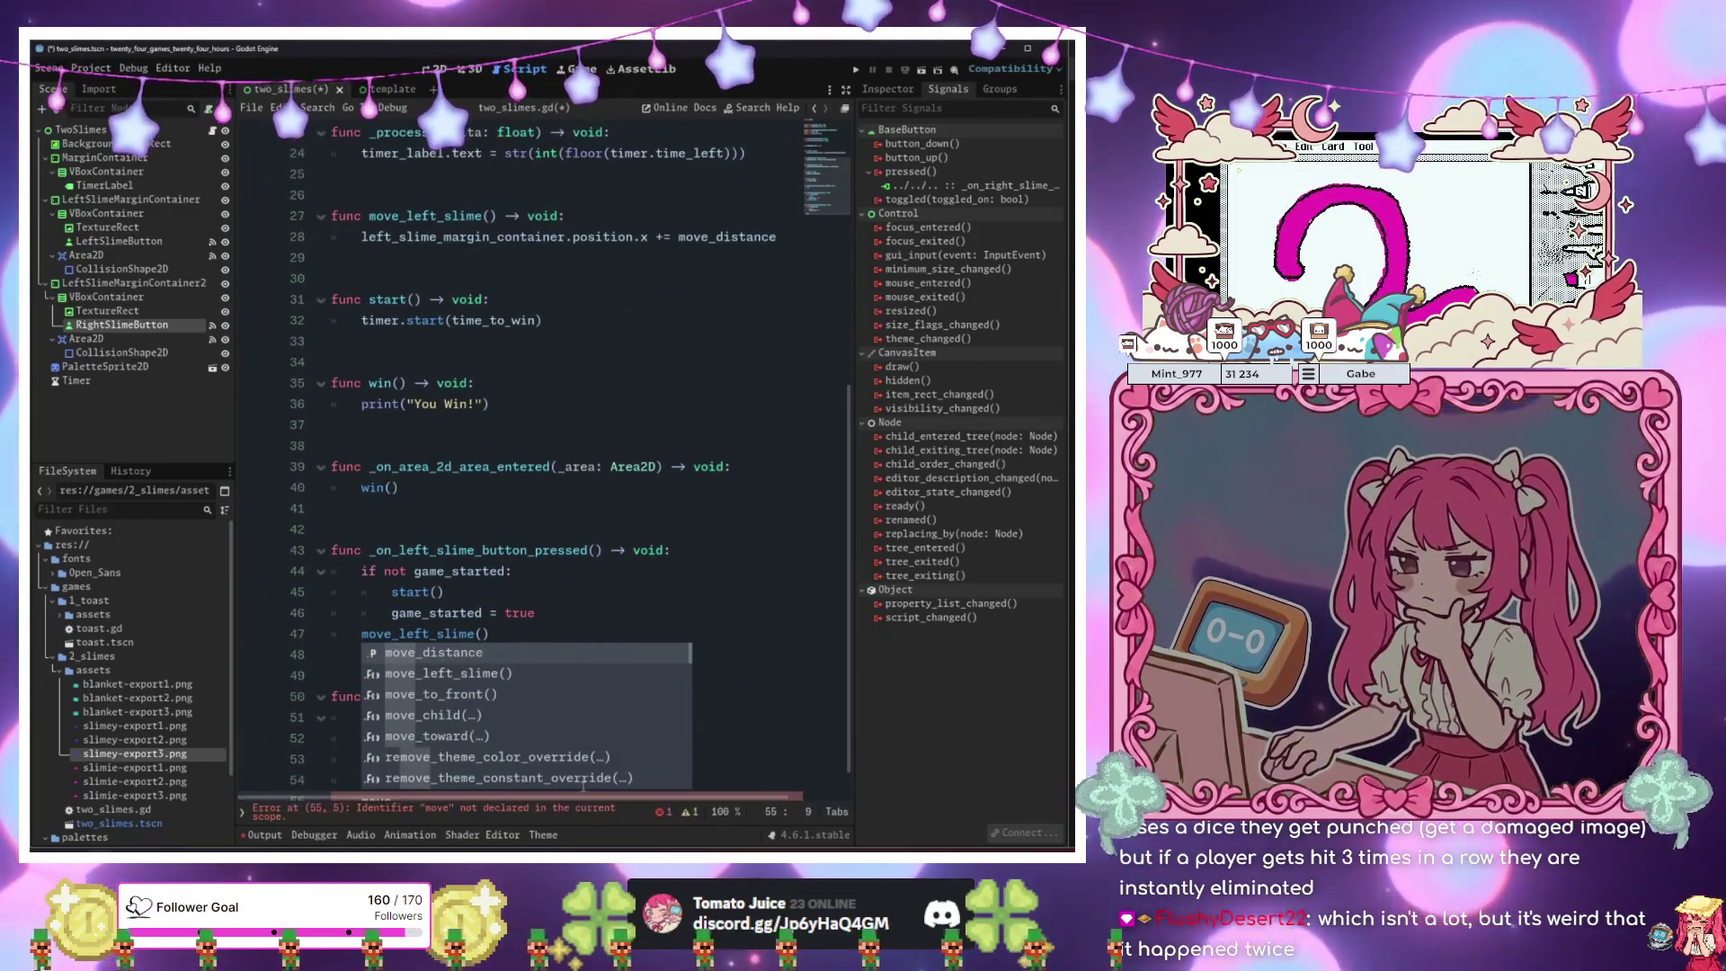
text(_right_slime()
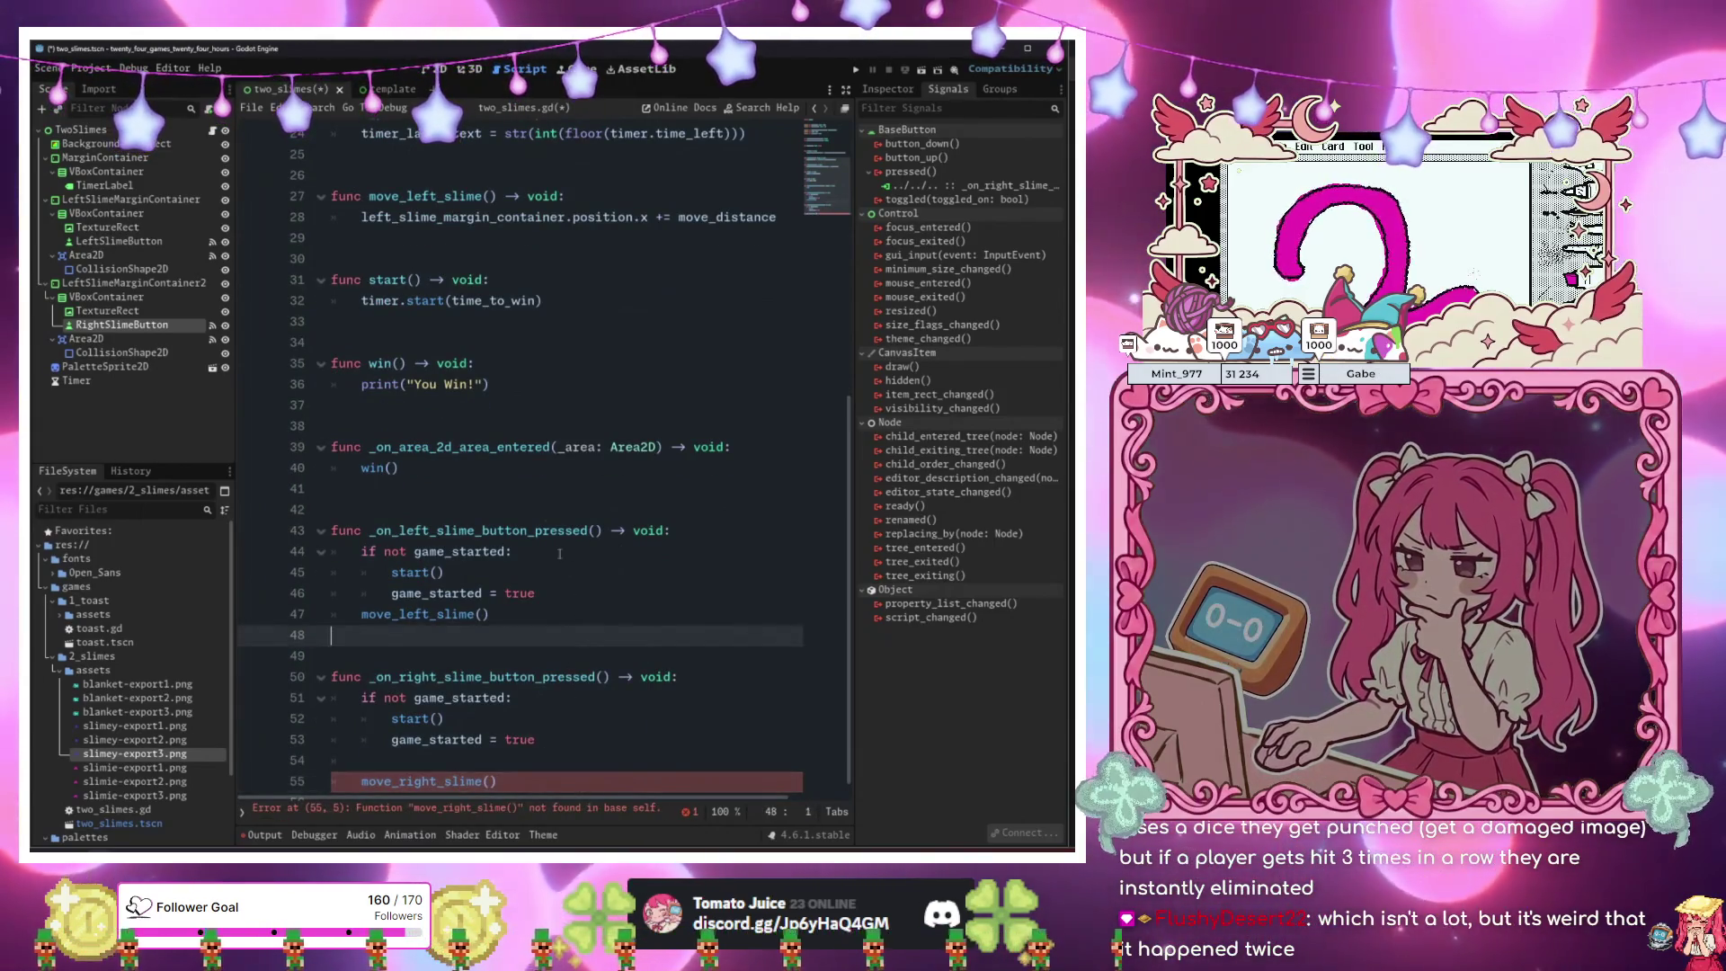
- Declare func move_right_slime() -> void: below move_left_slime
scroll(570, 683, up, 3)
click(570, 432)
key(Return)
key(Return)
key(Up)
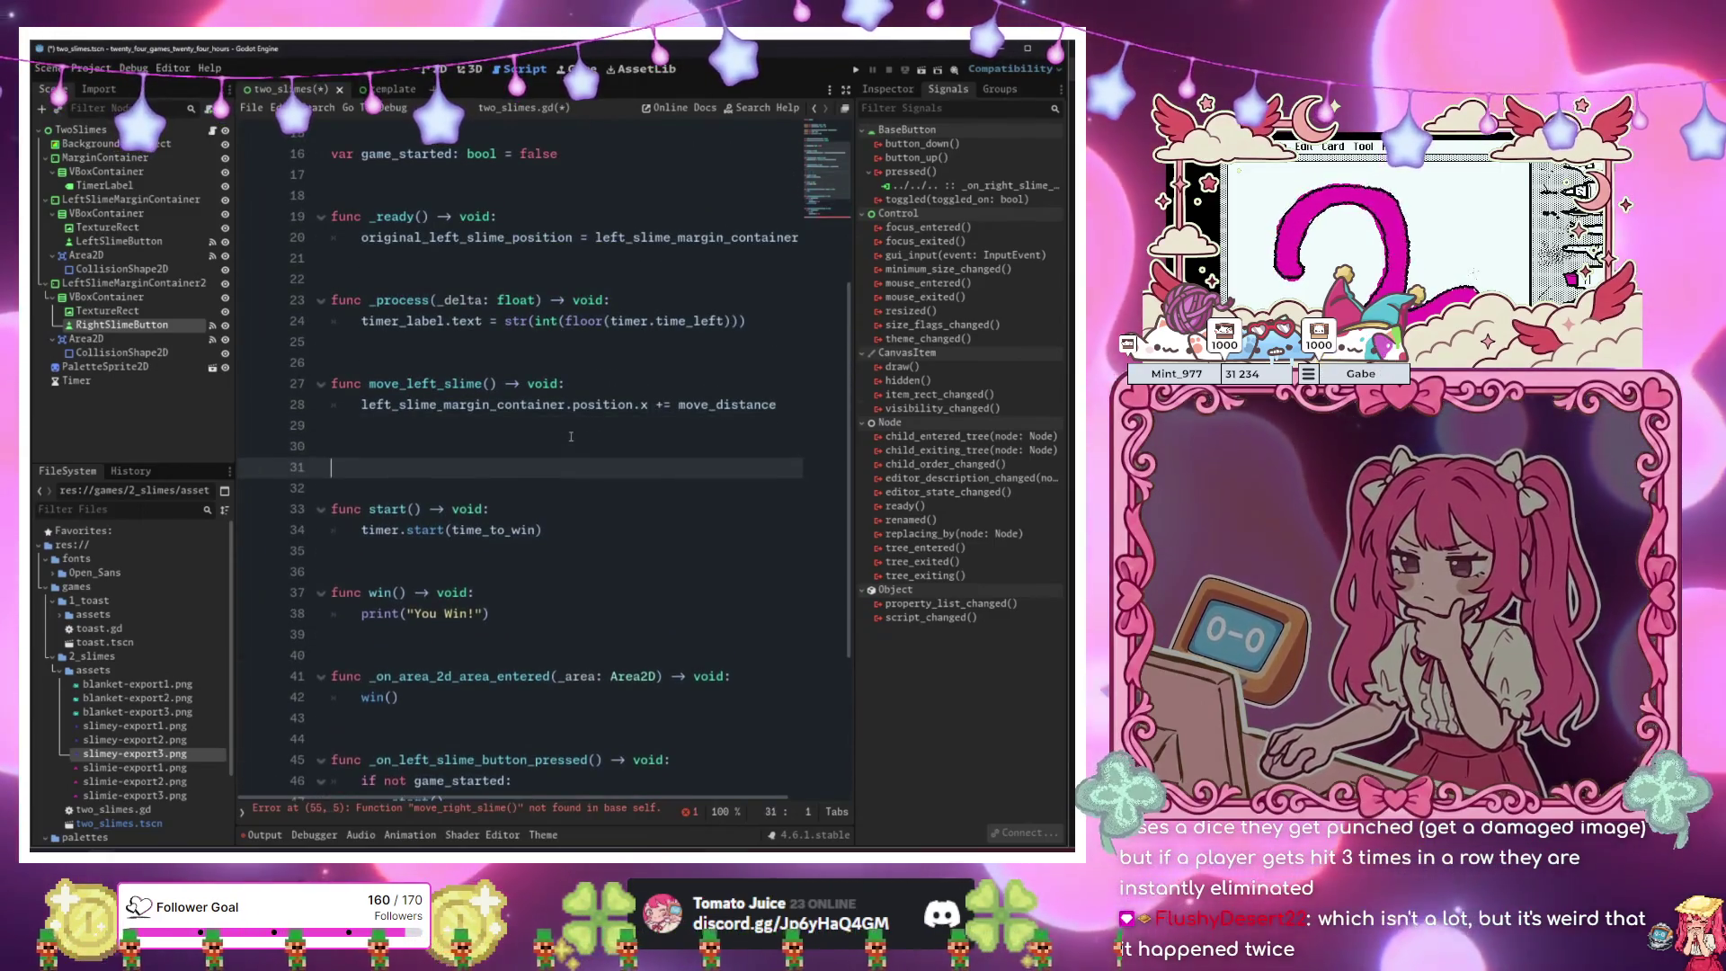
text(func move_right_slime() -)
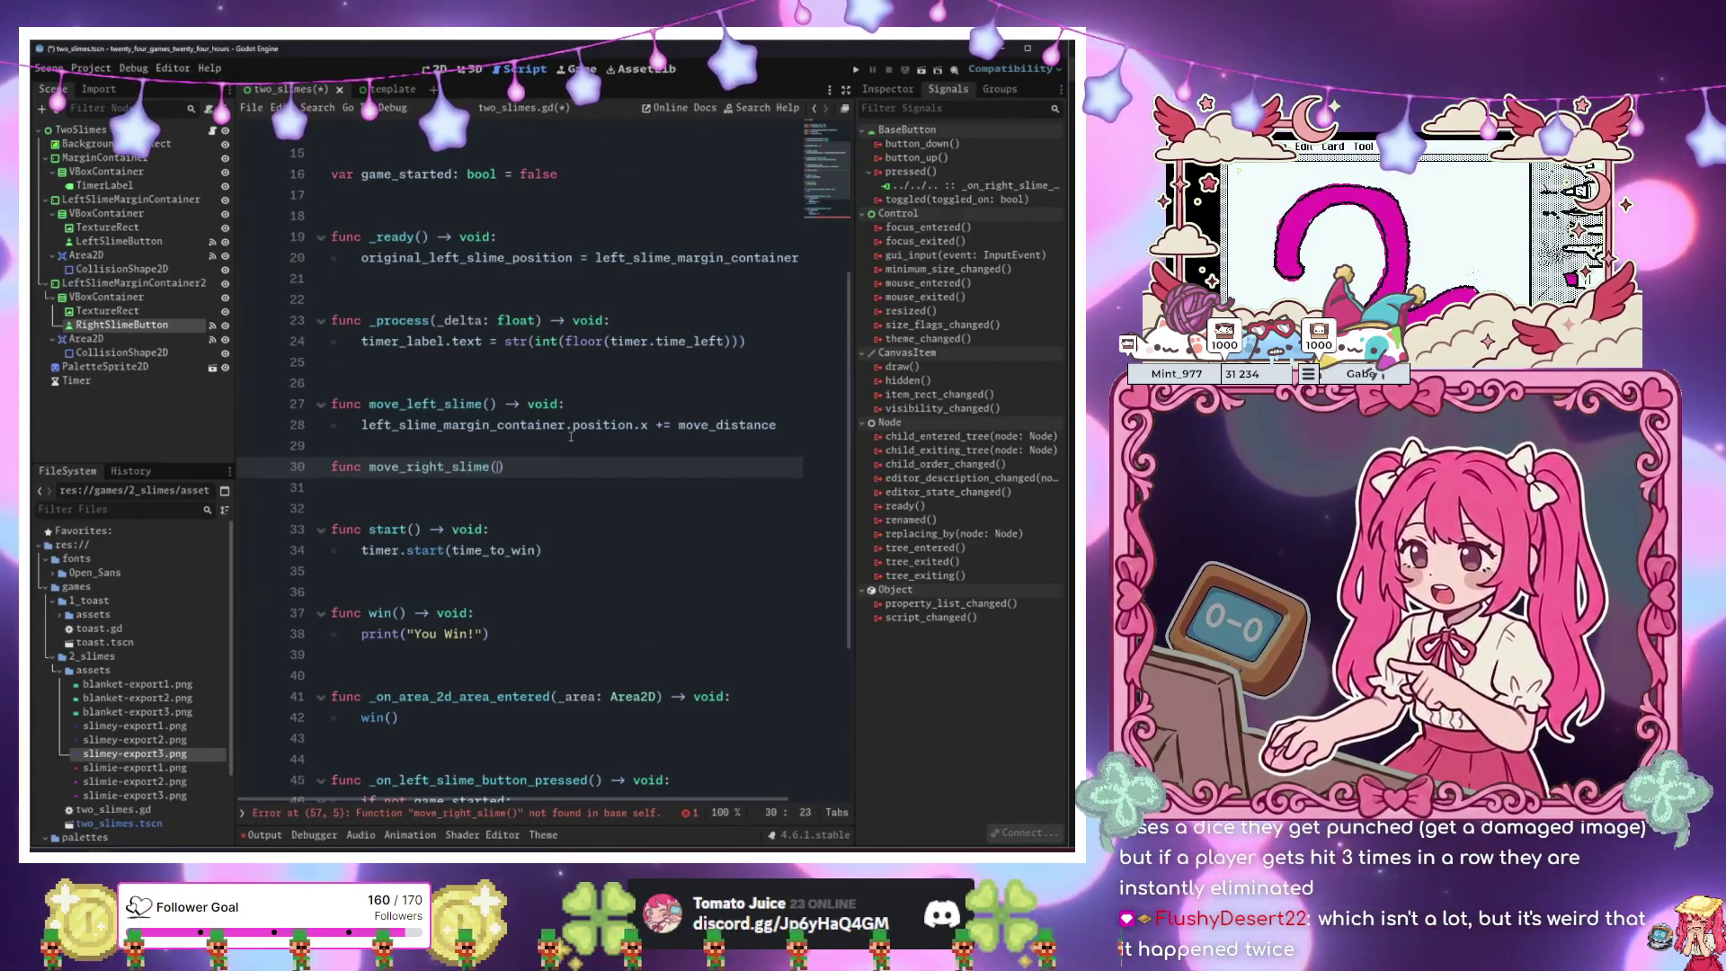
text(> void:)
key(Return)
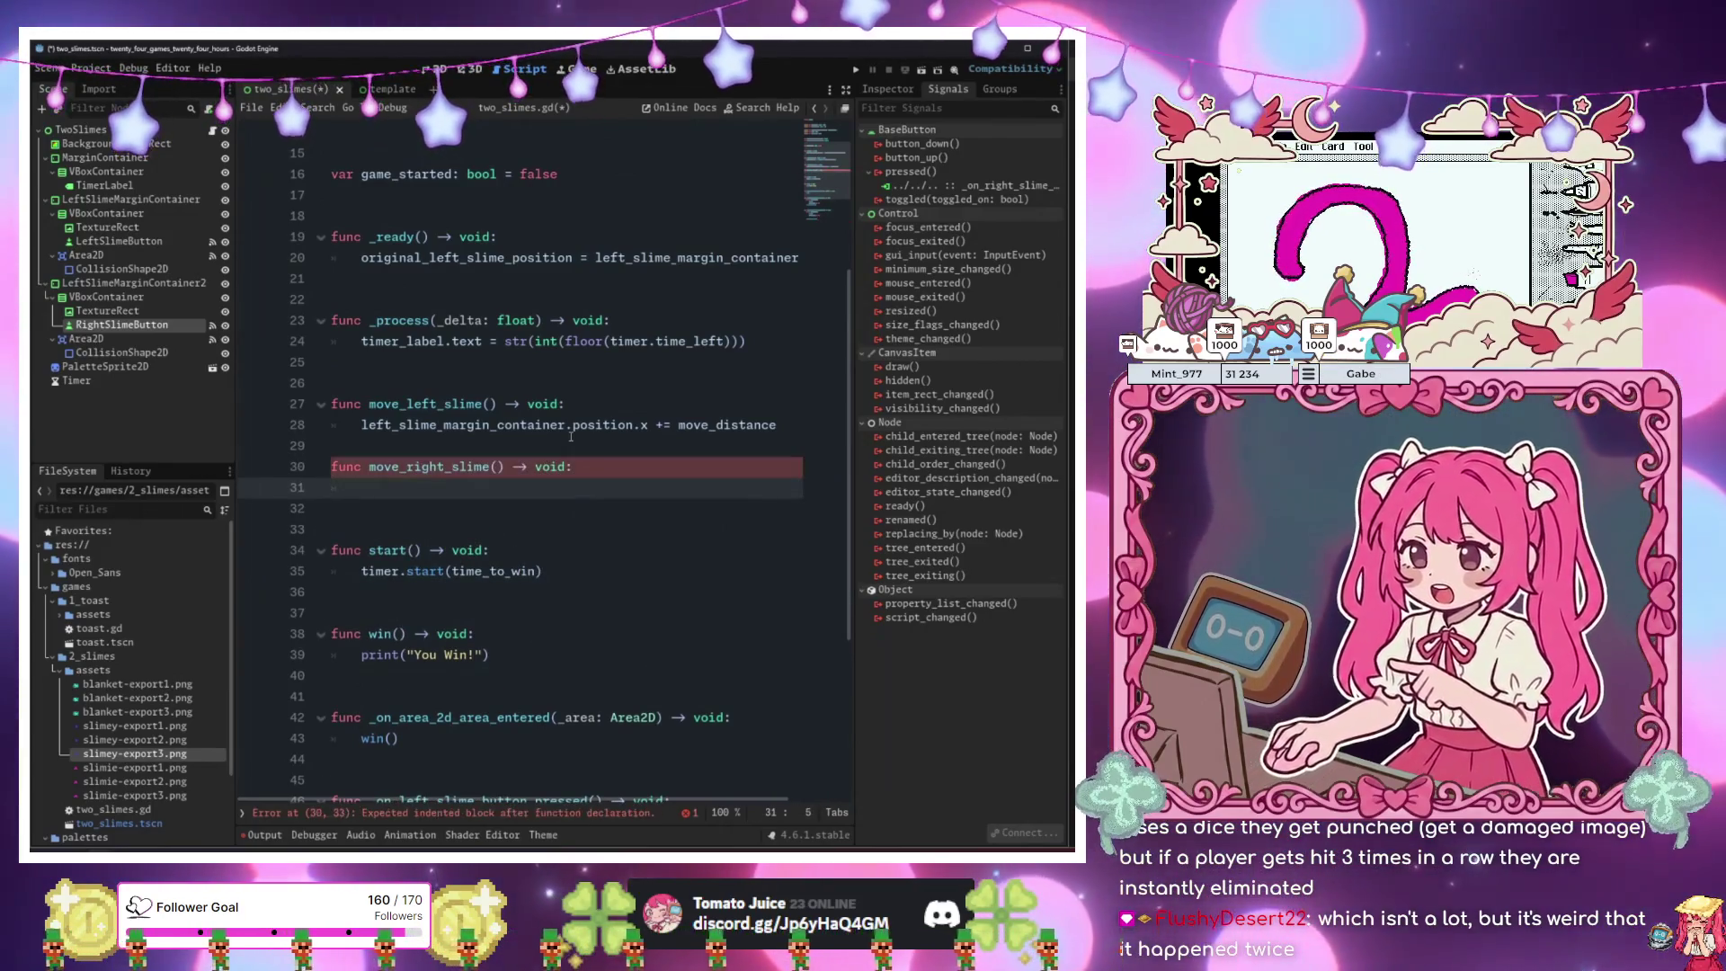
- Rename the copy to RightSlimeMarginContainer and add it as an exported variable
scroll(571, 436, up, 5)
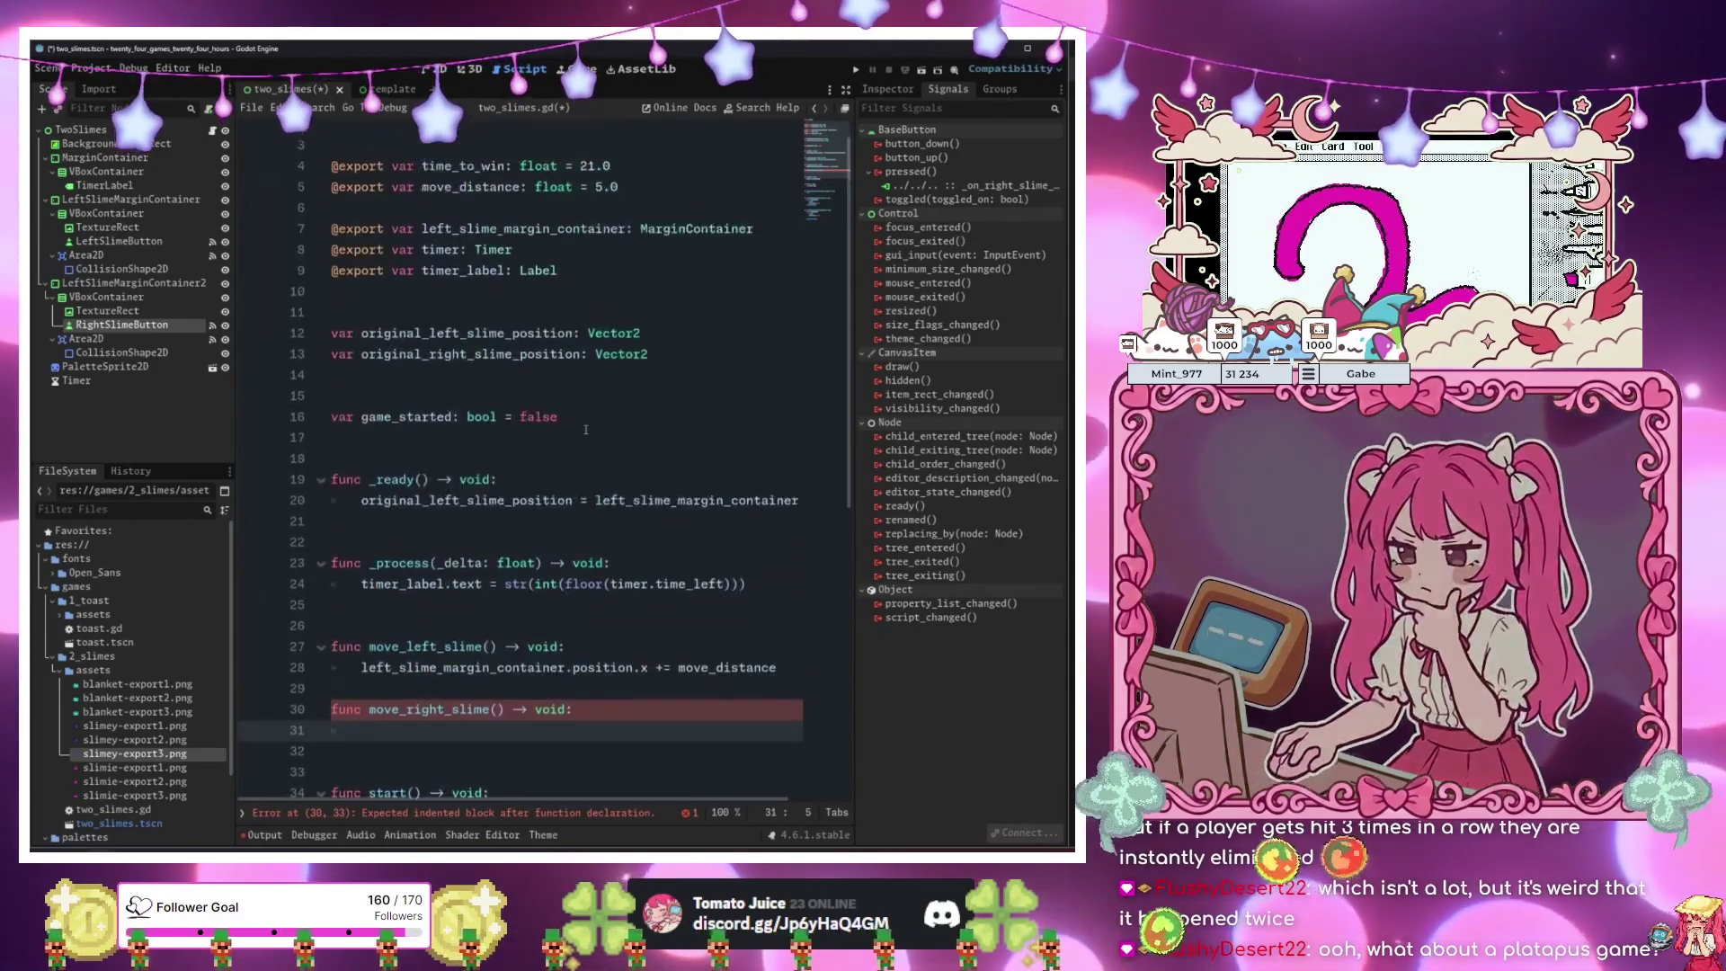
click(168, 297)
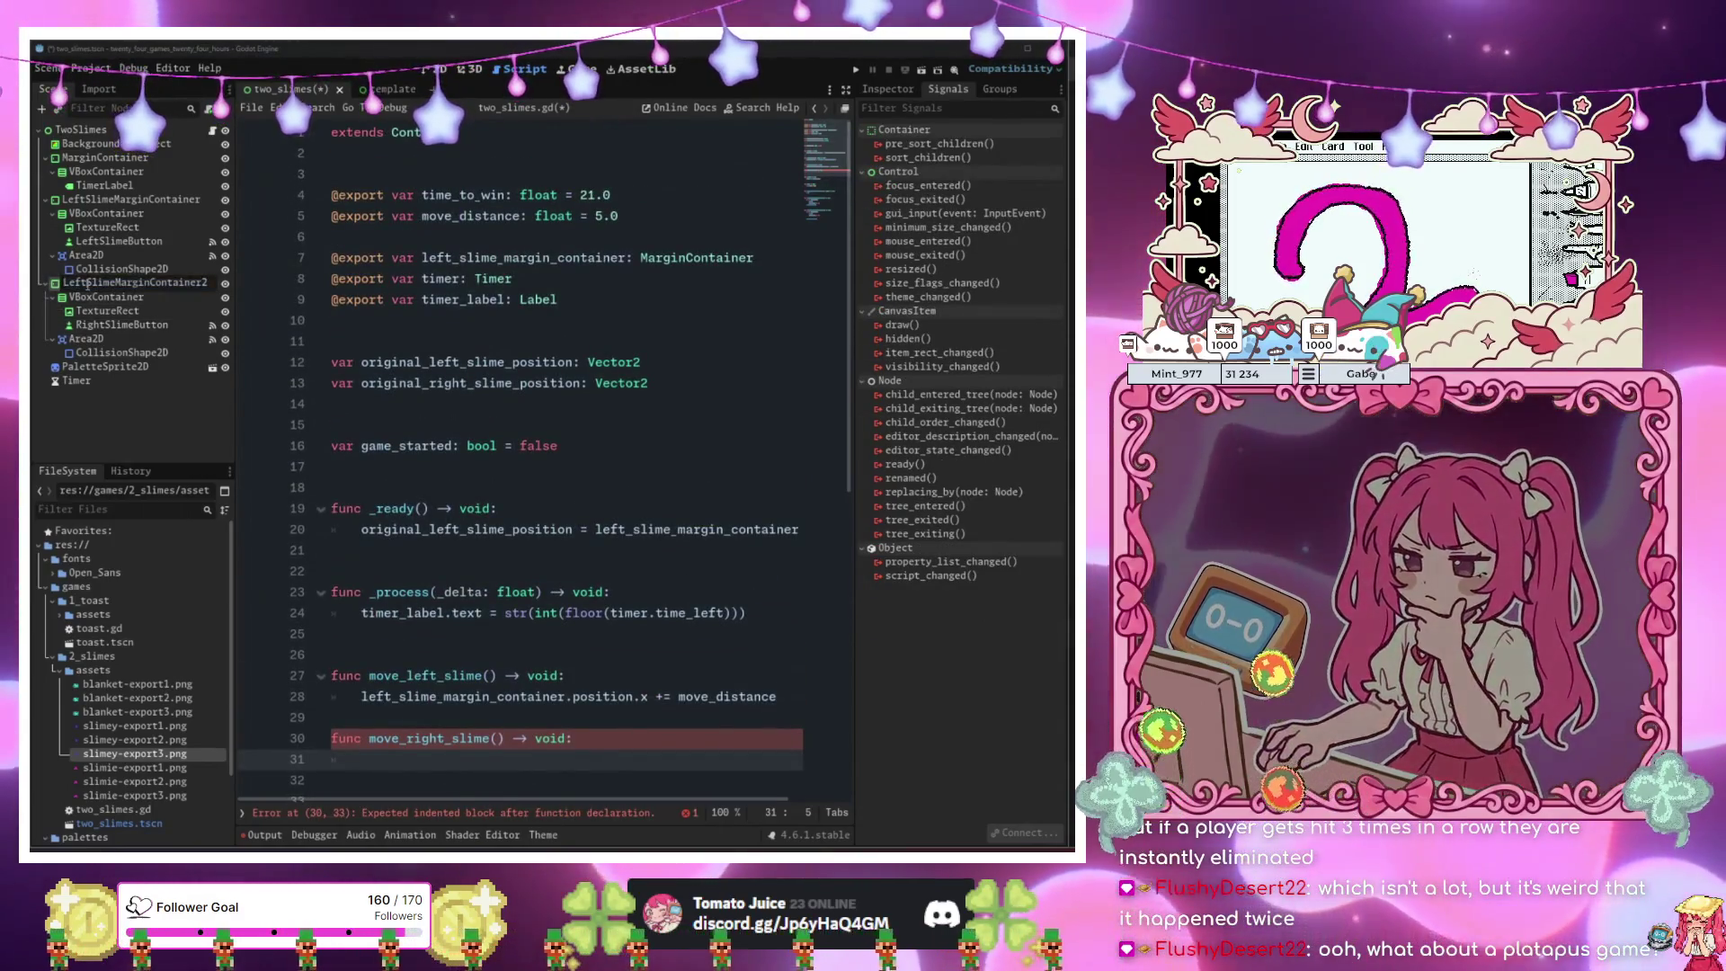
text(Right)
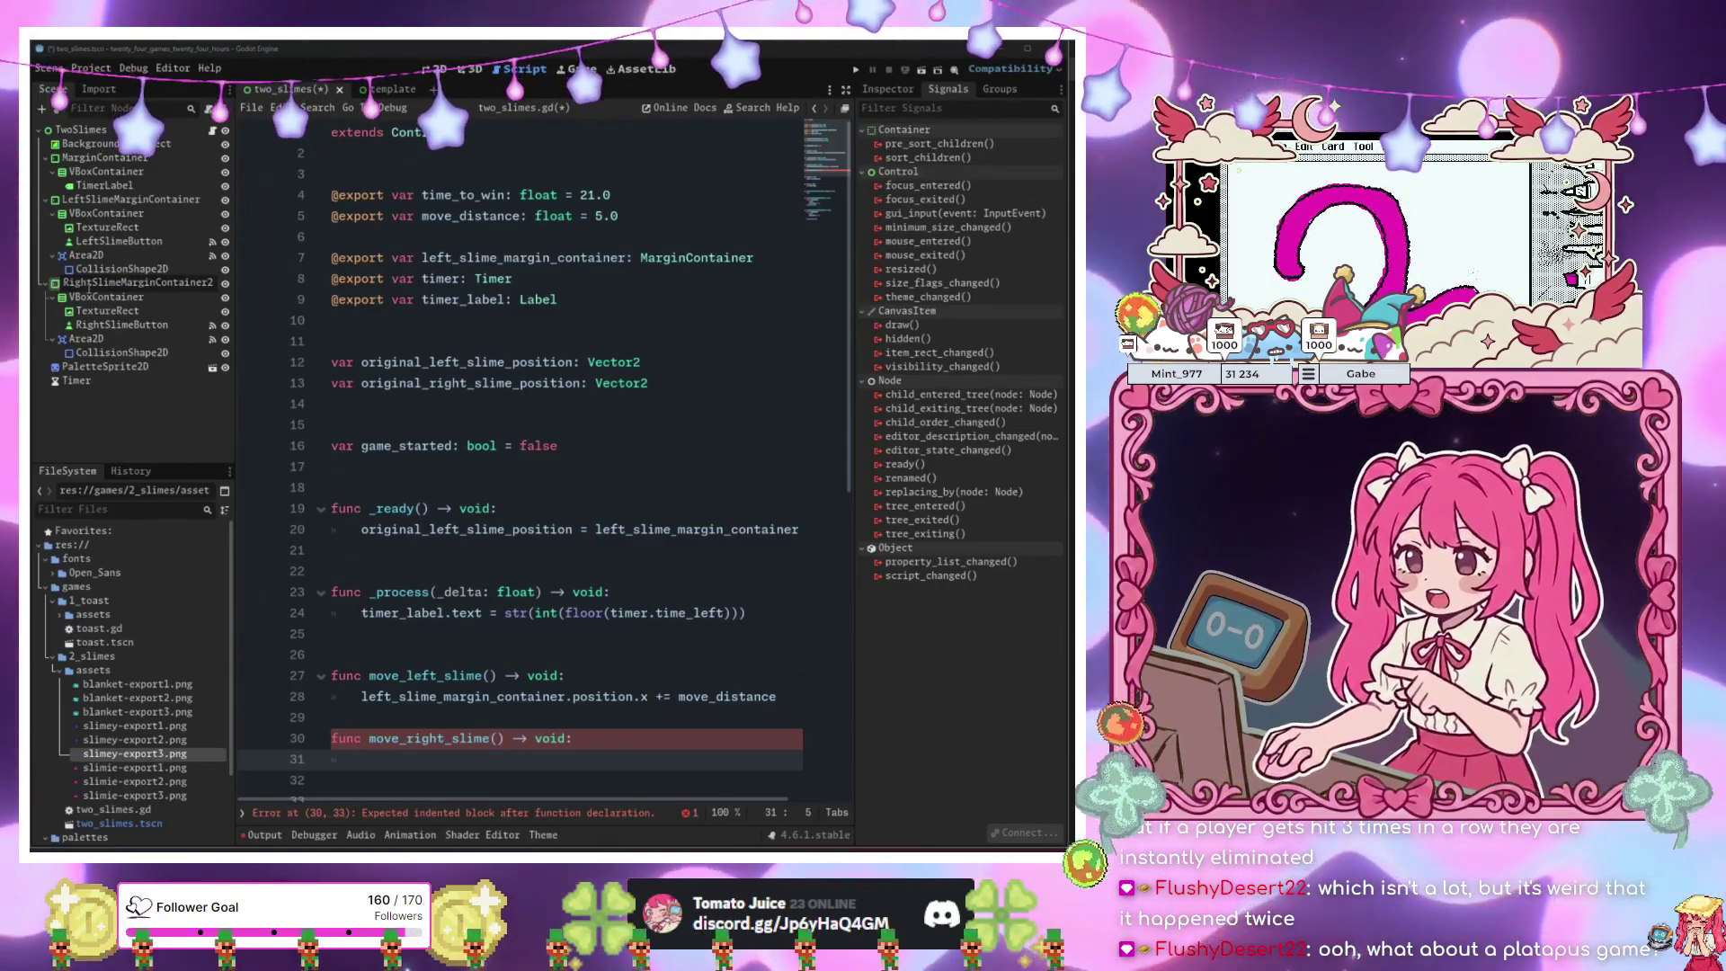
key(BackSpace)
key(Return)
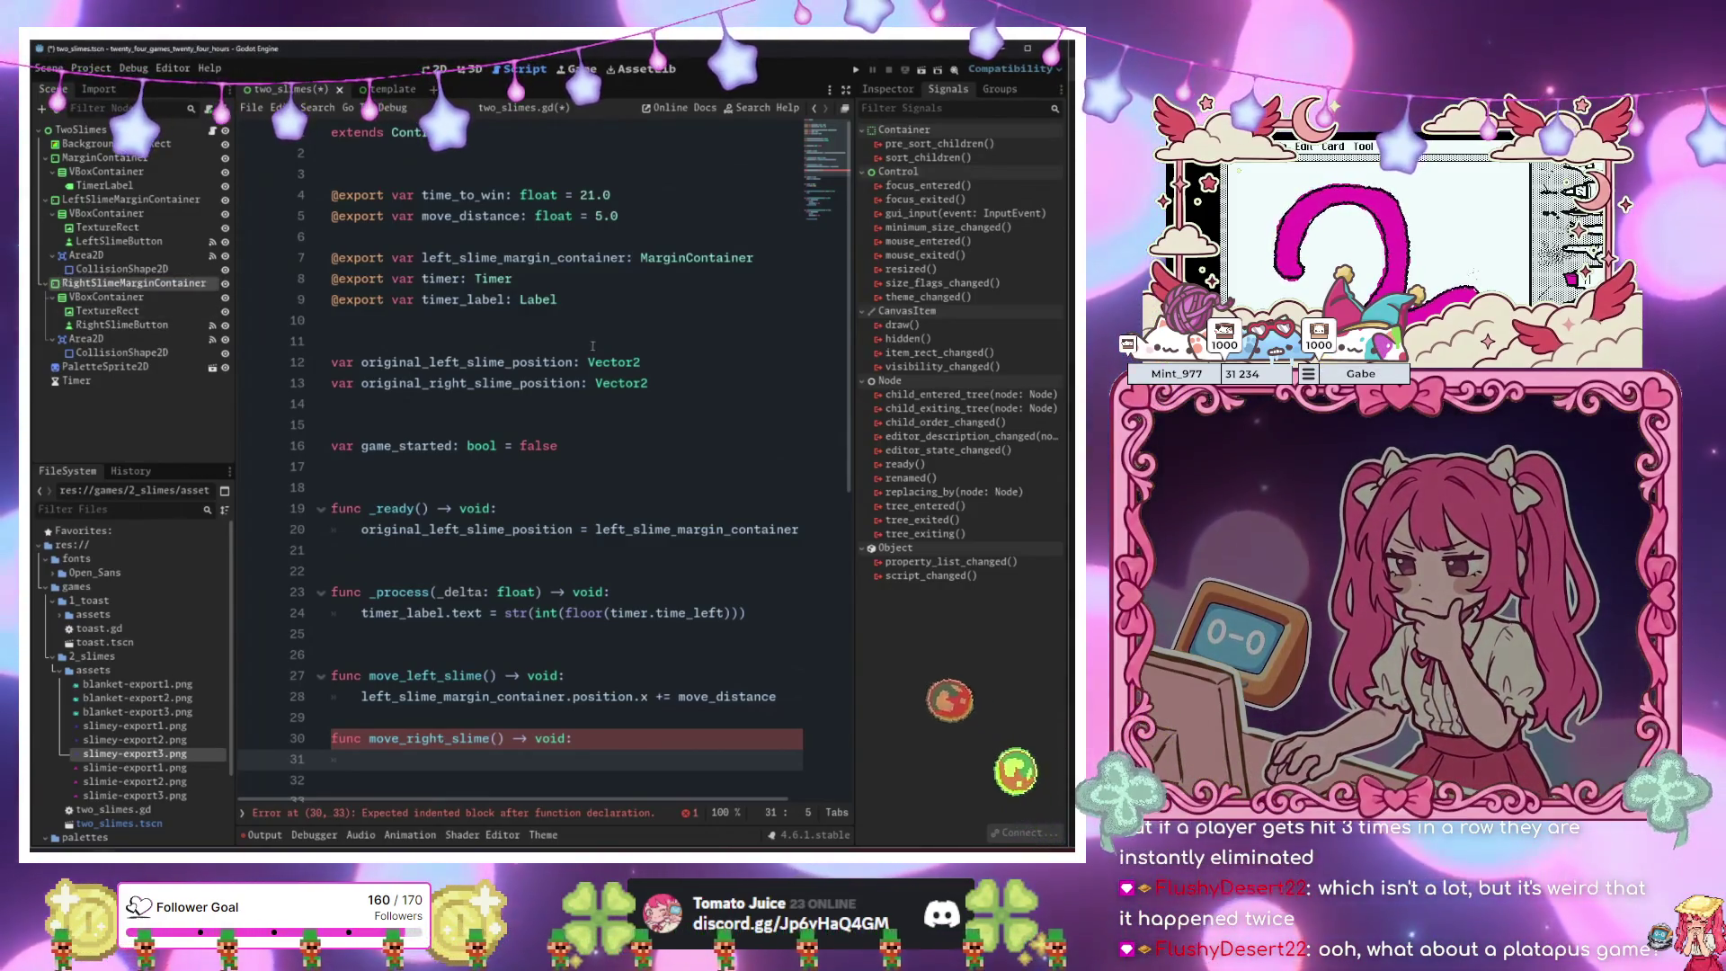
drag(135, 282, 331, 281)
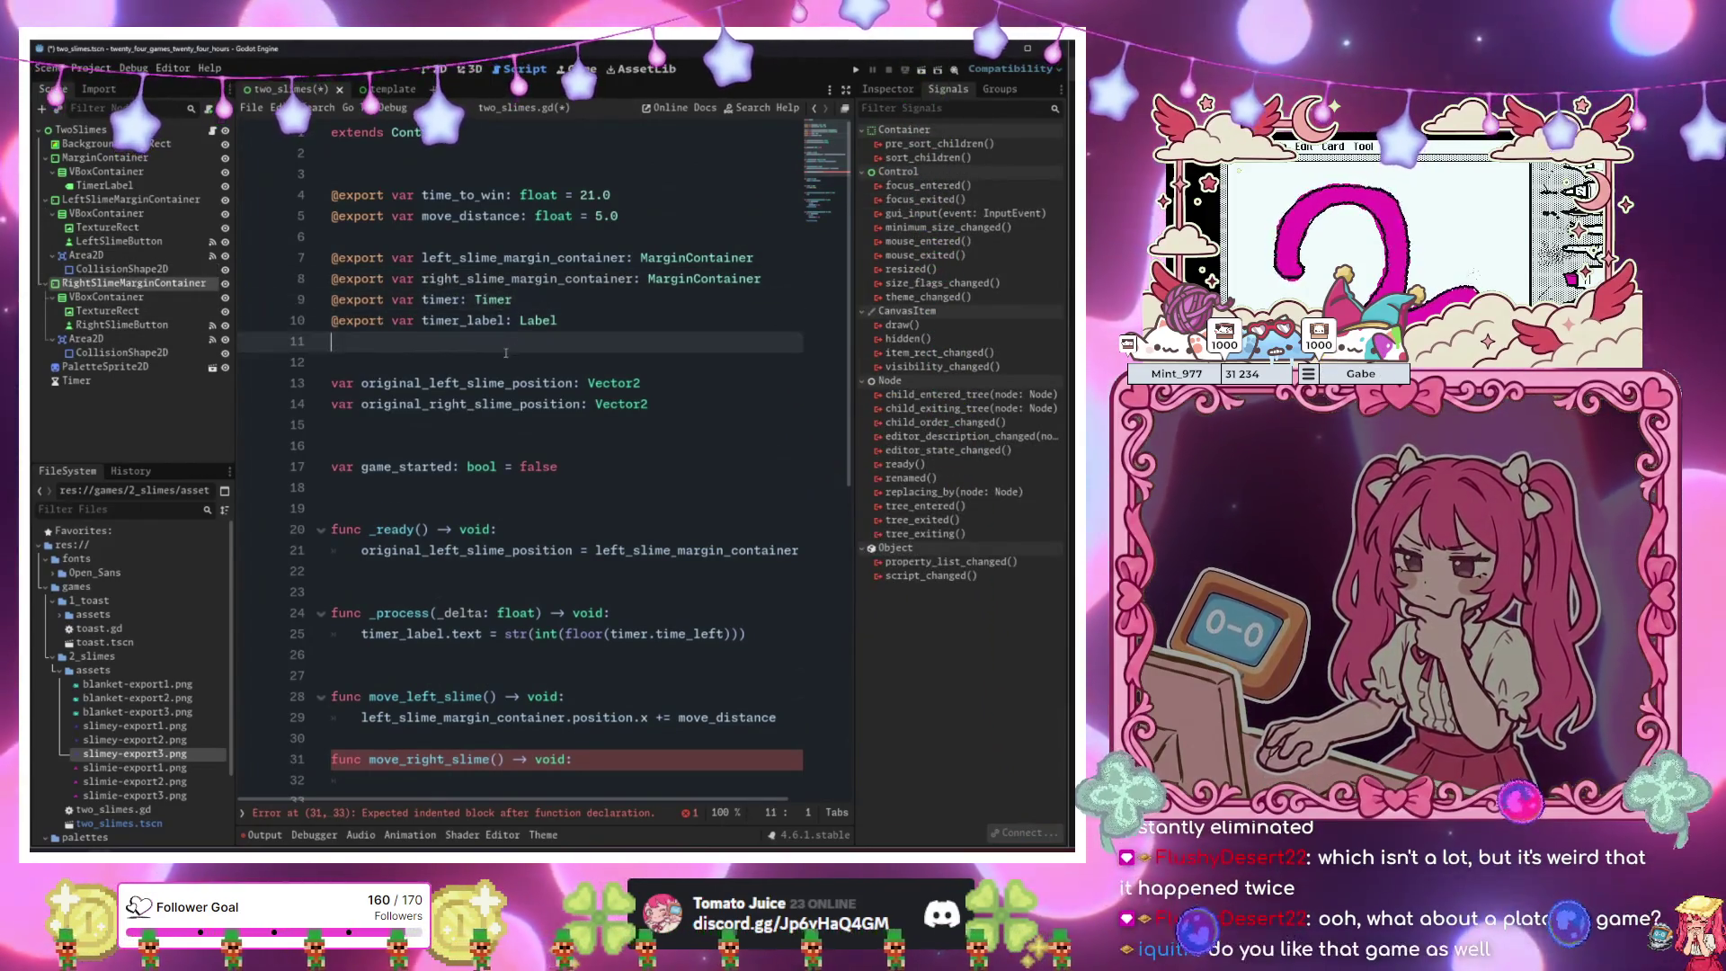
- Copy the left slime movement line into move_right_slime, changing left to right
scroll(435, 238, down, 9)
scroll(432, 223, up, 2)
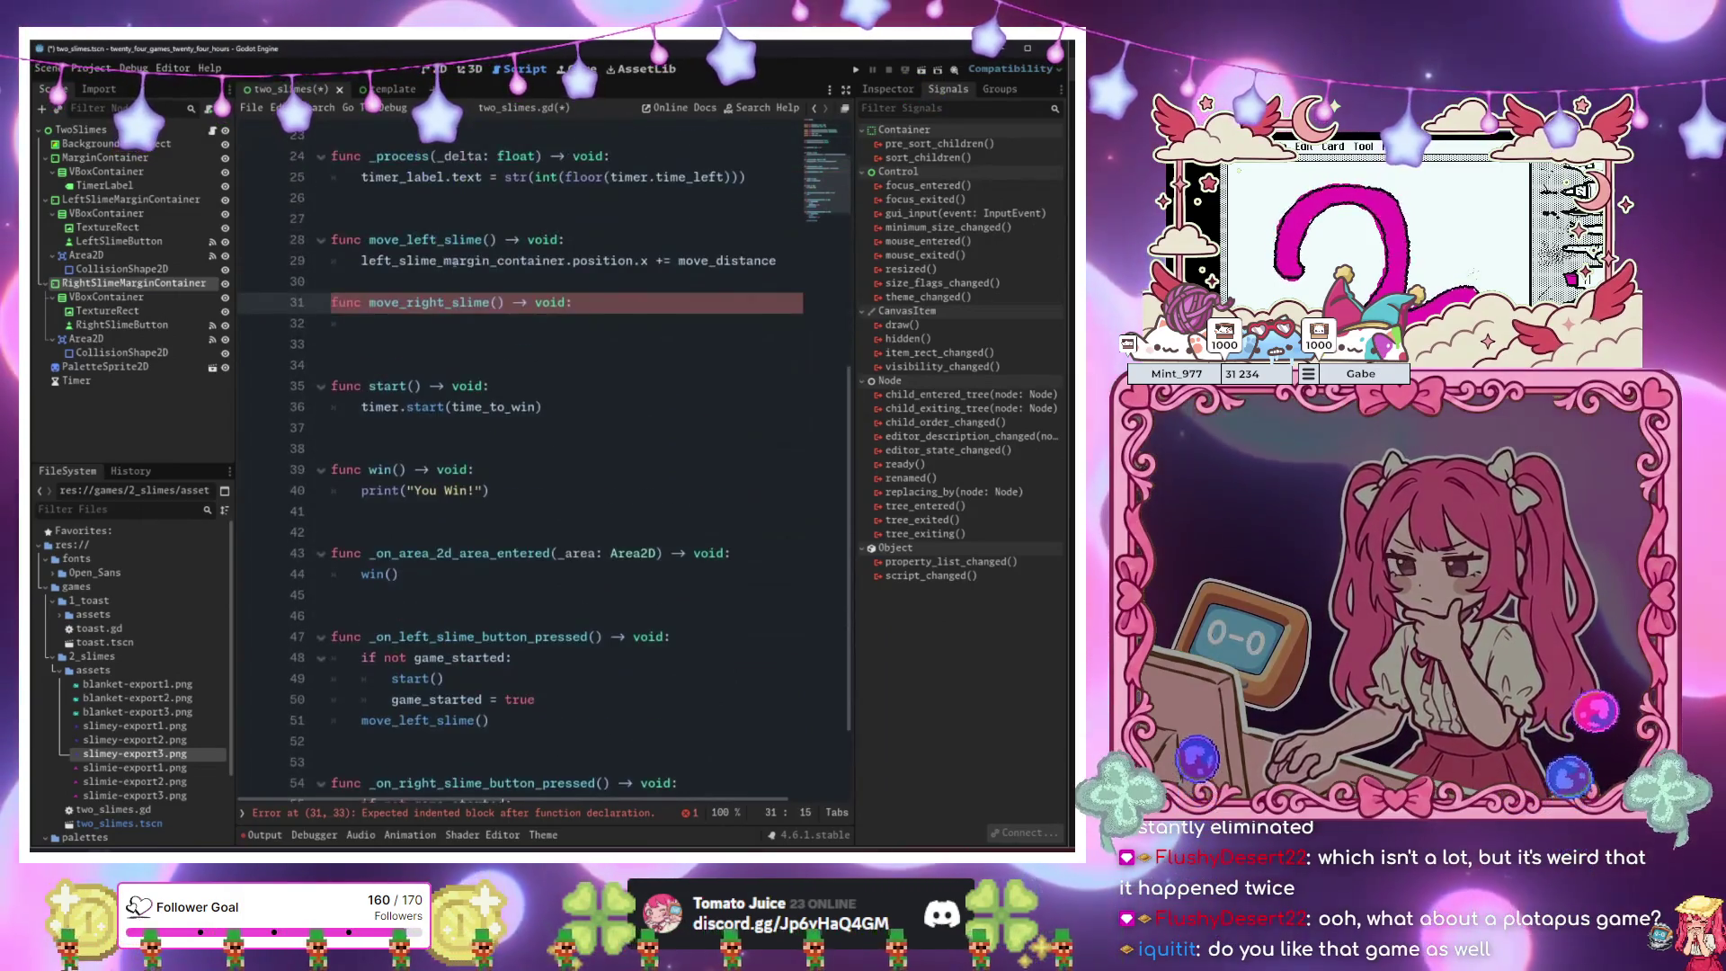
click(449, 259)
key(ctrl+c)
click(466, 323)
key(ctrl+v)
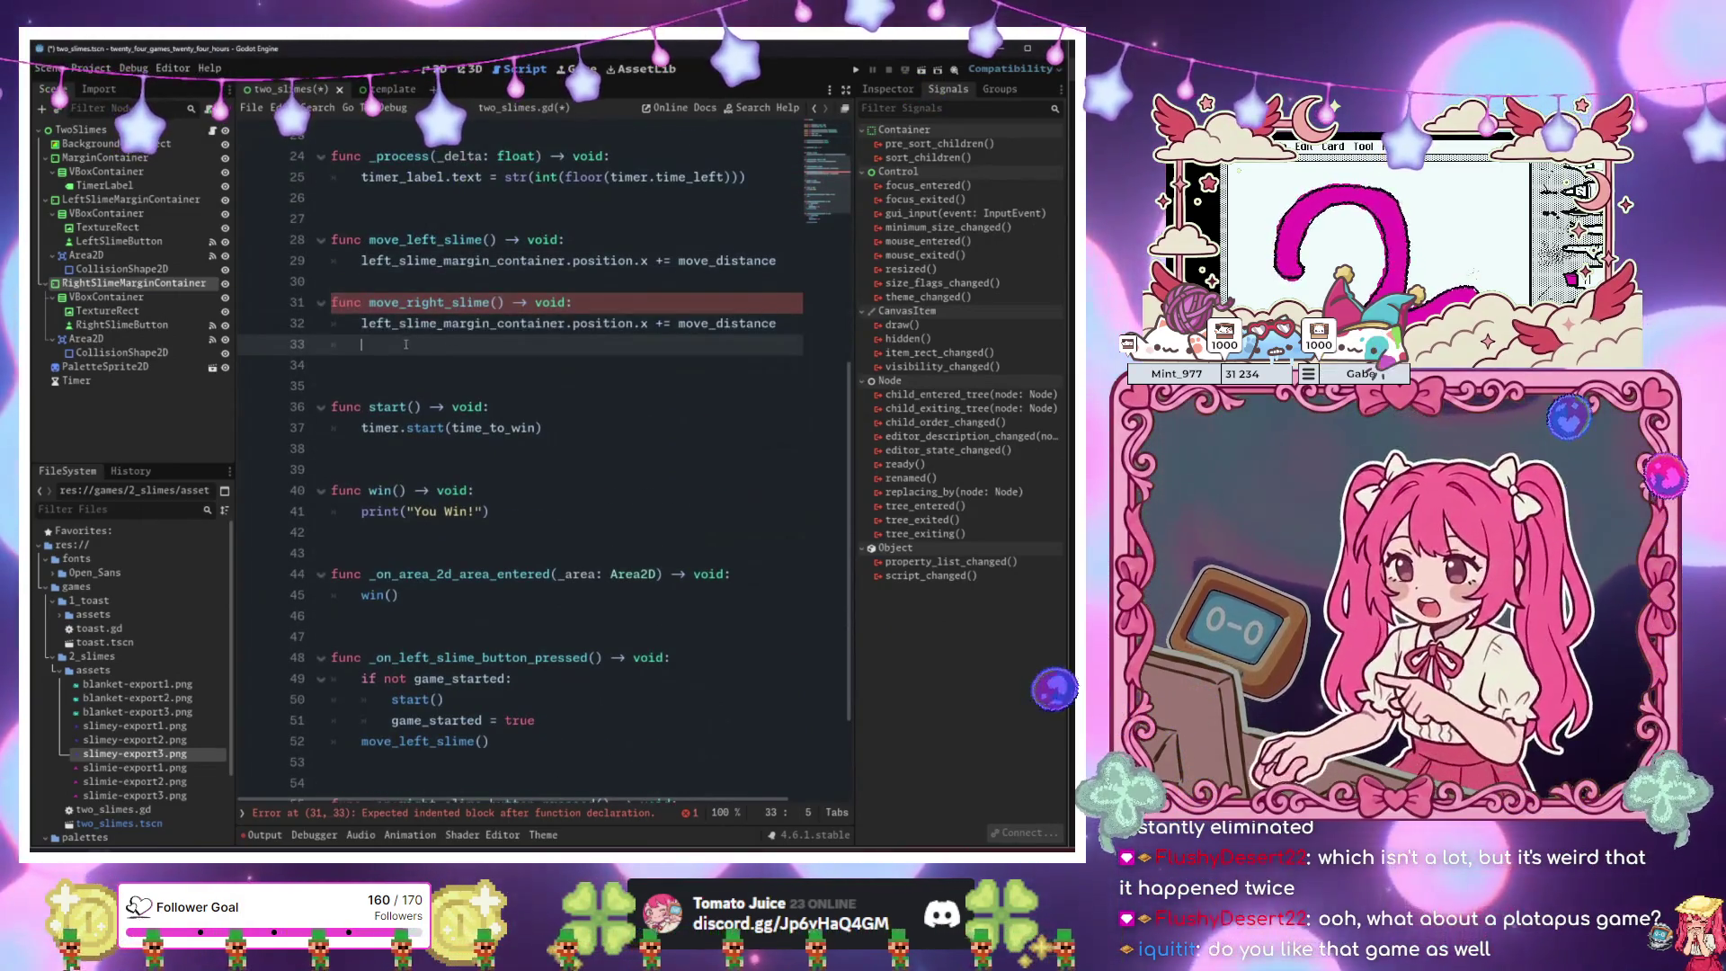
scroll(465, 322, up, 1)
drag(391, 342, 376, 341)
text(right)
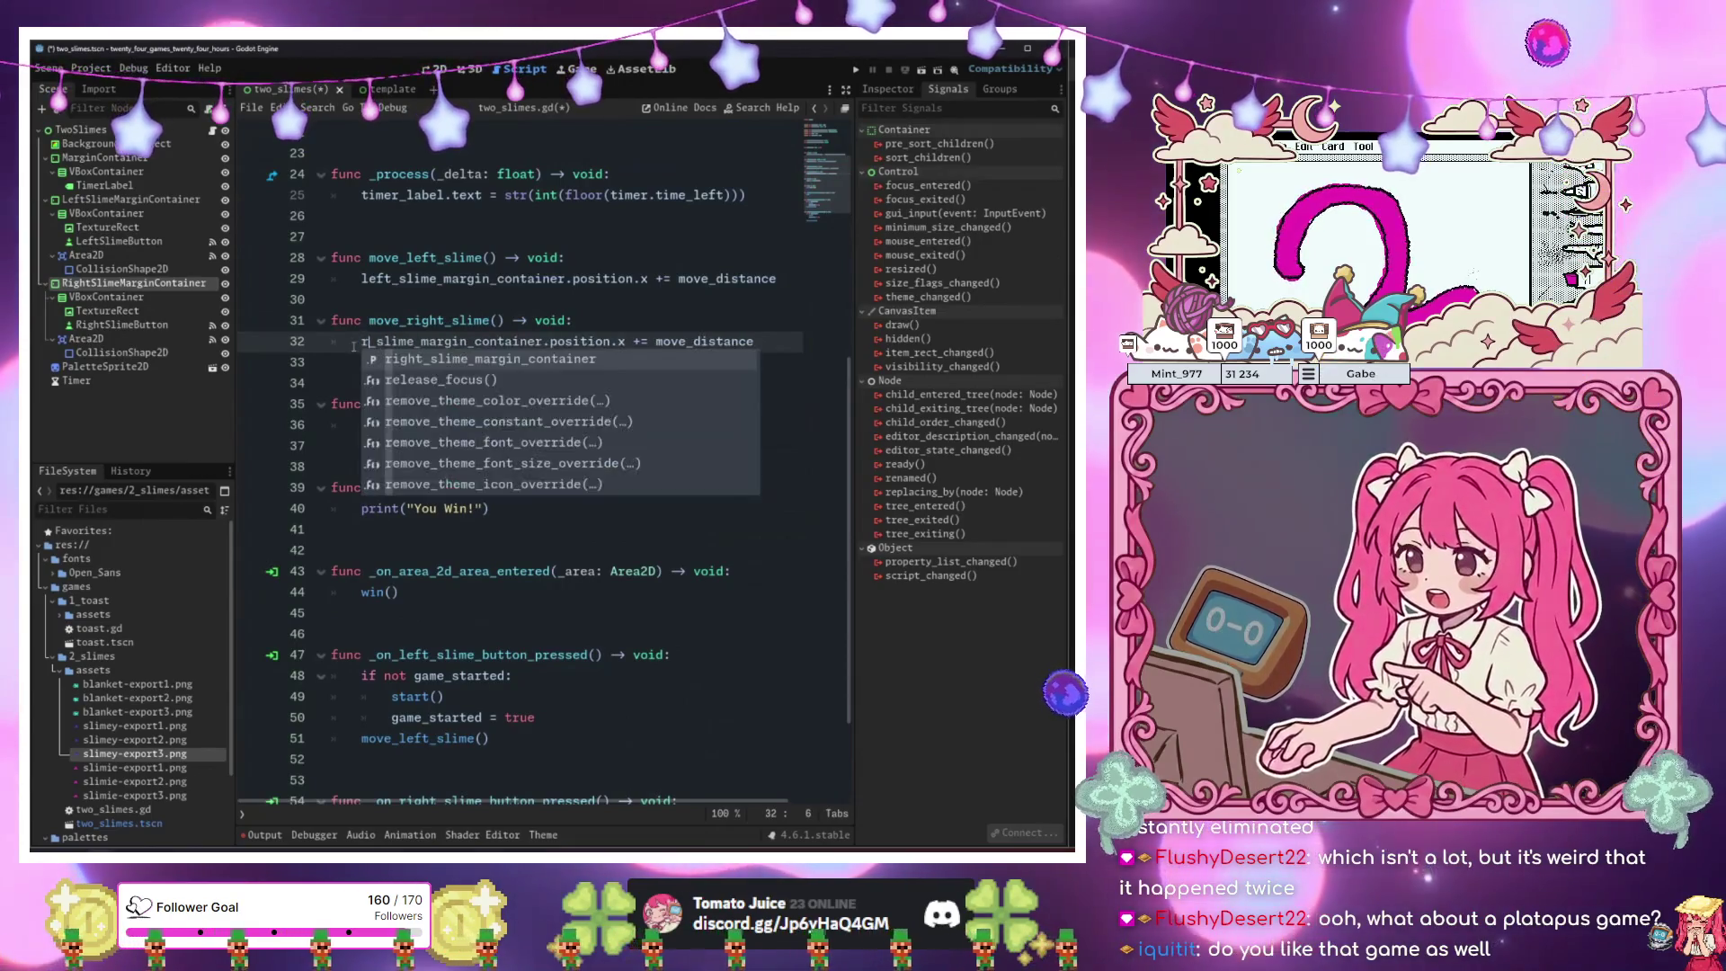
- Add a blank line before move_right_slime, save the script and run the game
click(332, 300)
key(Return)
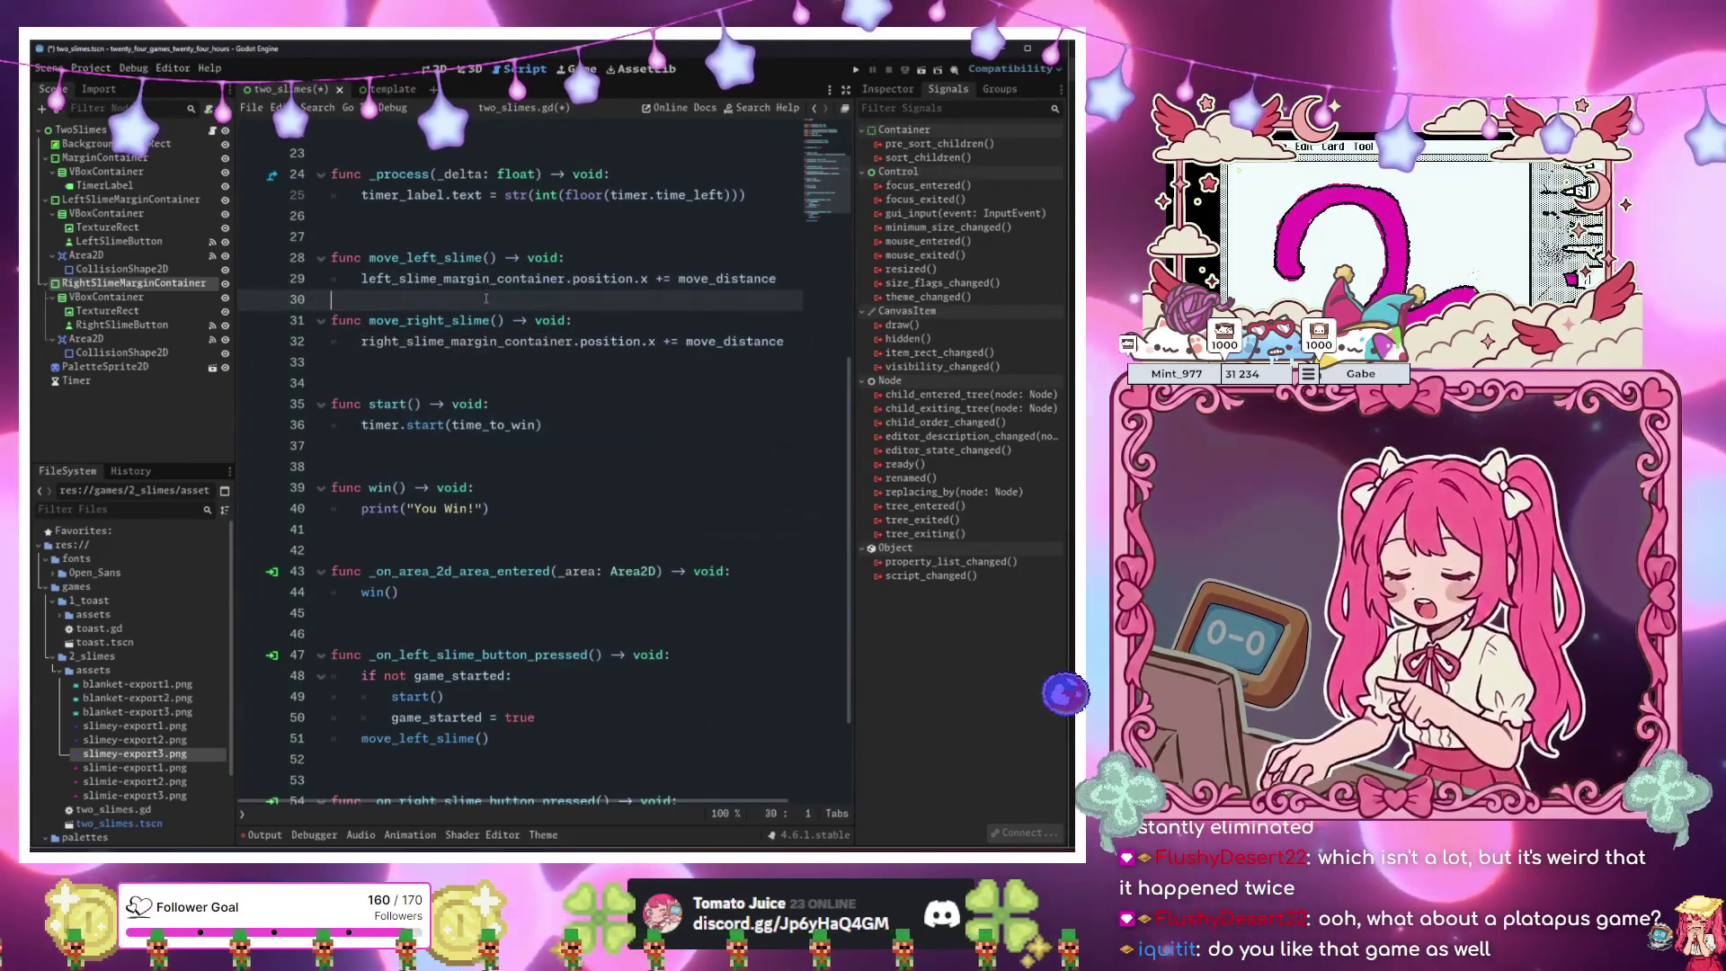
click(554, 407)
key(F6)
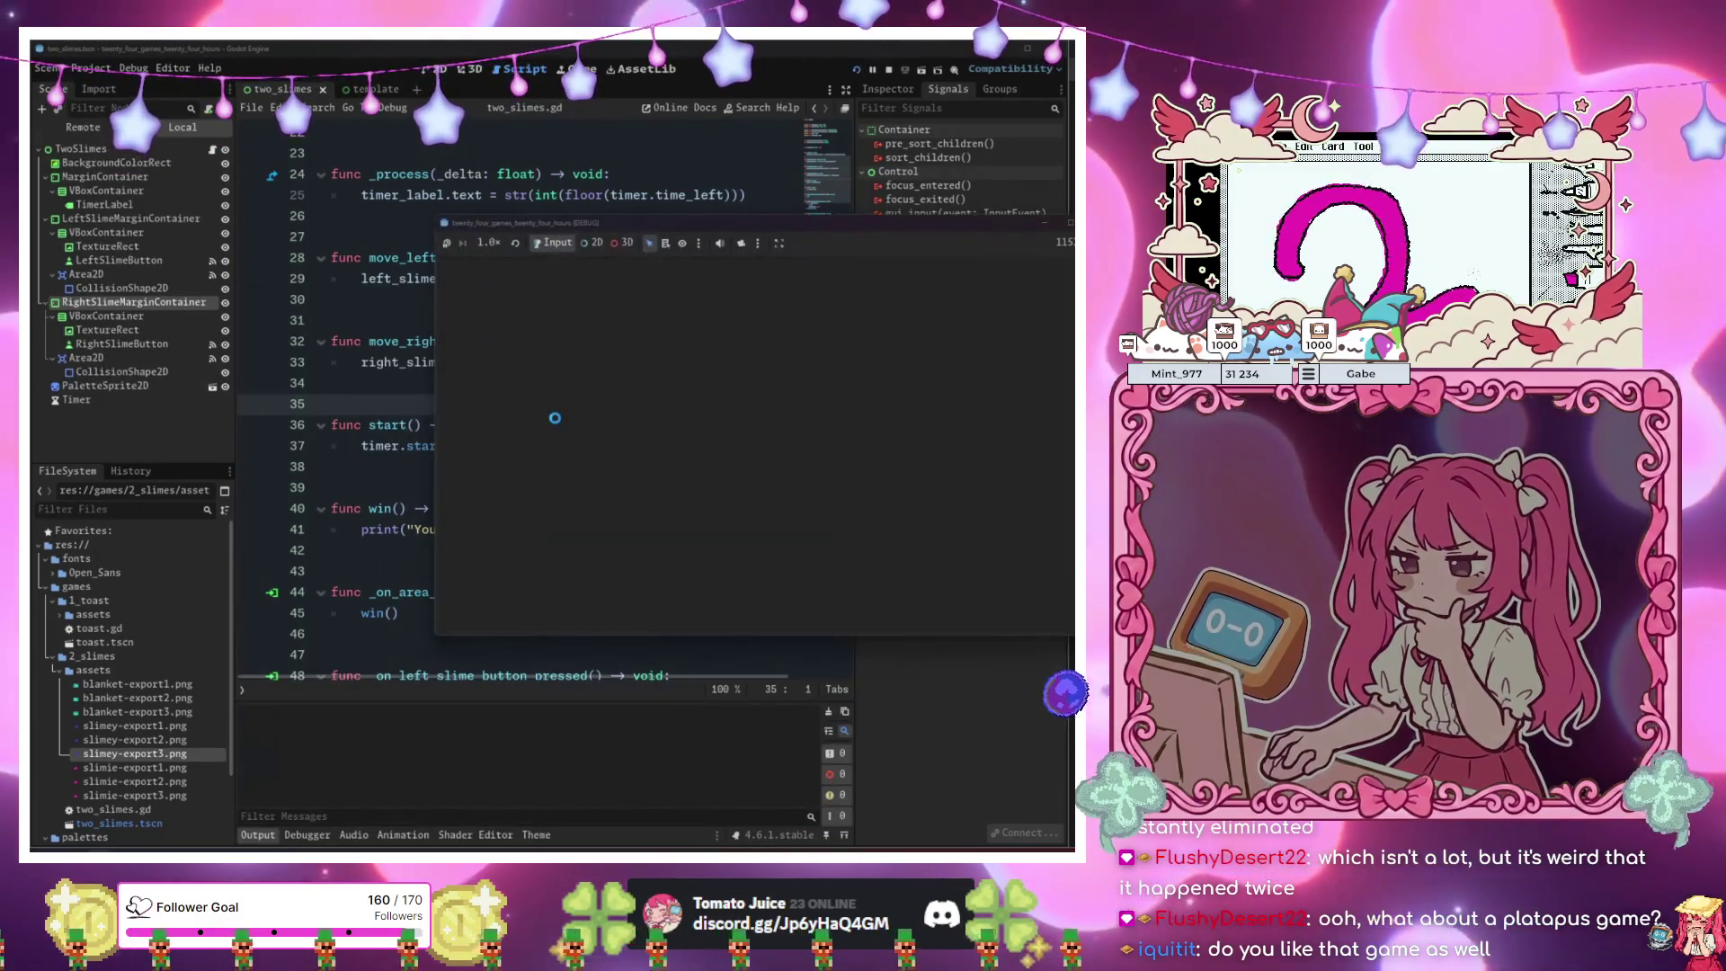
- Stop the test run and change += to -= on line 33 so the right slime moves left
click(576, 606)
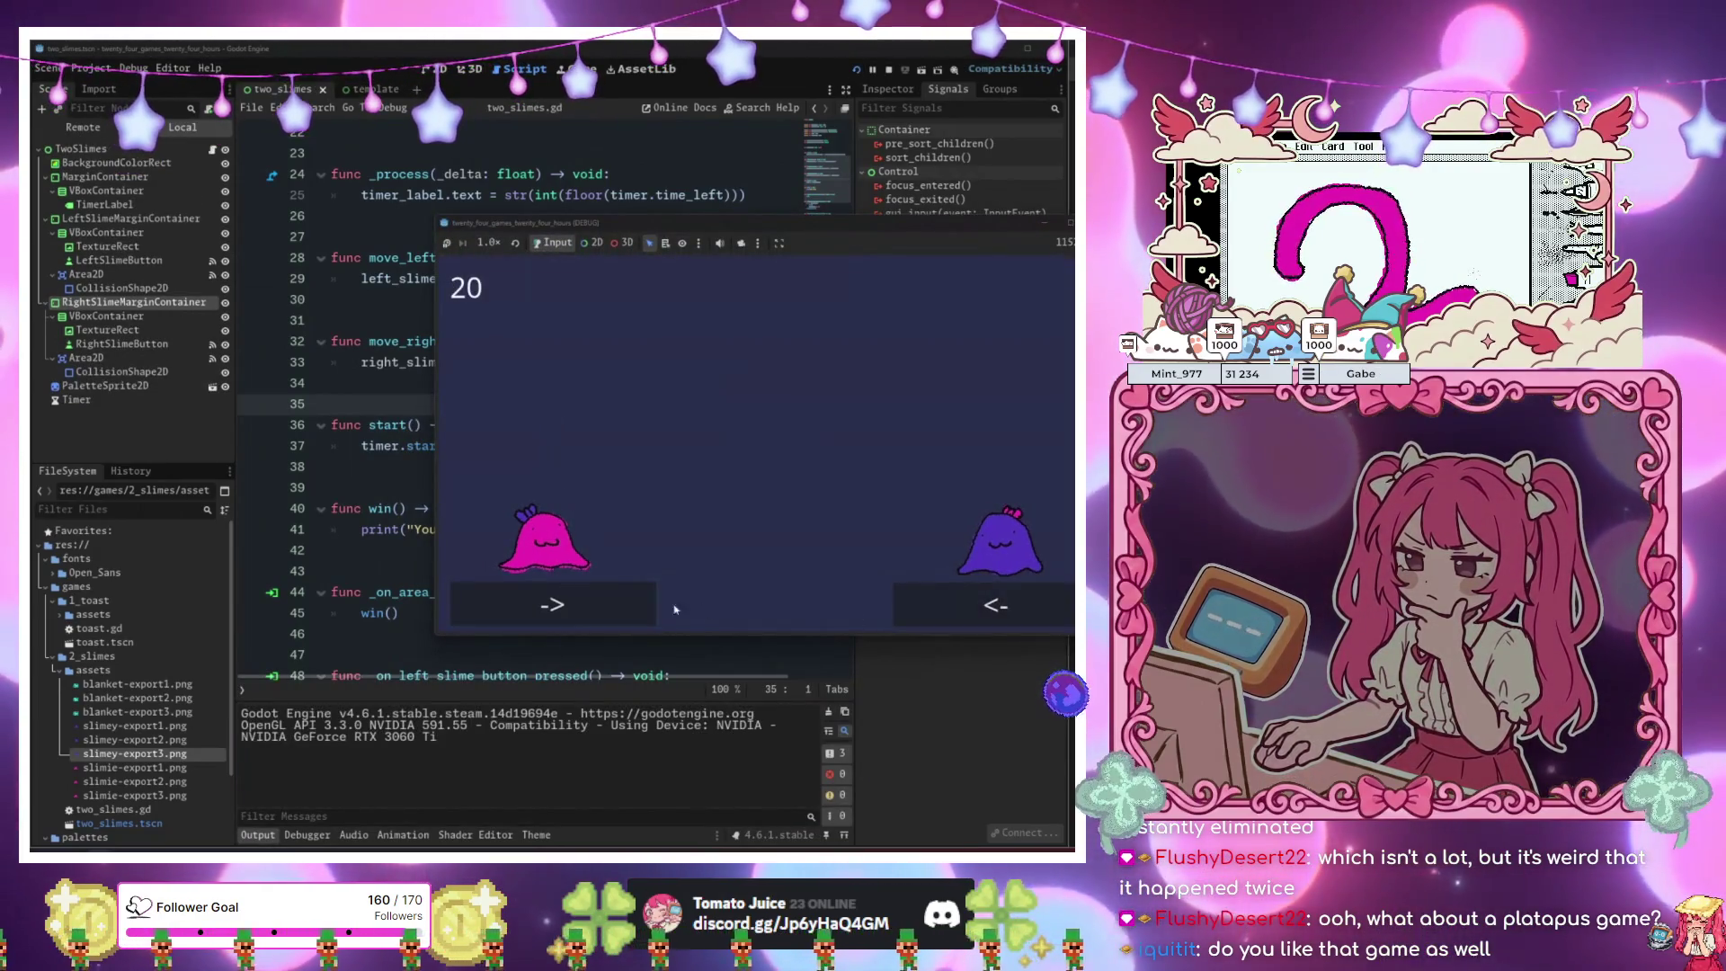
click(994, 605)
key(F8)
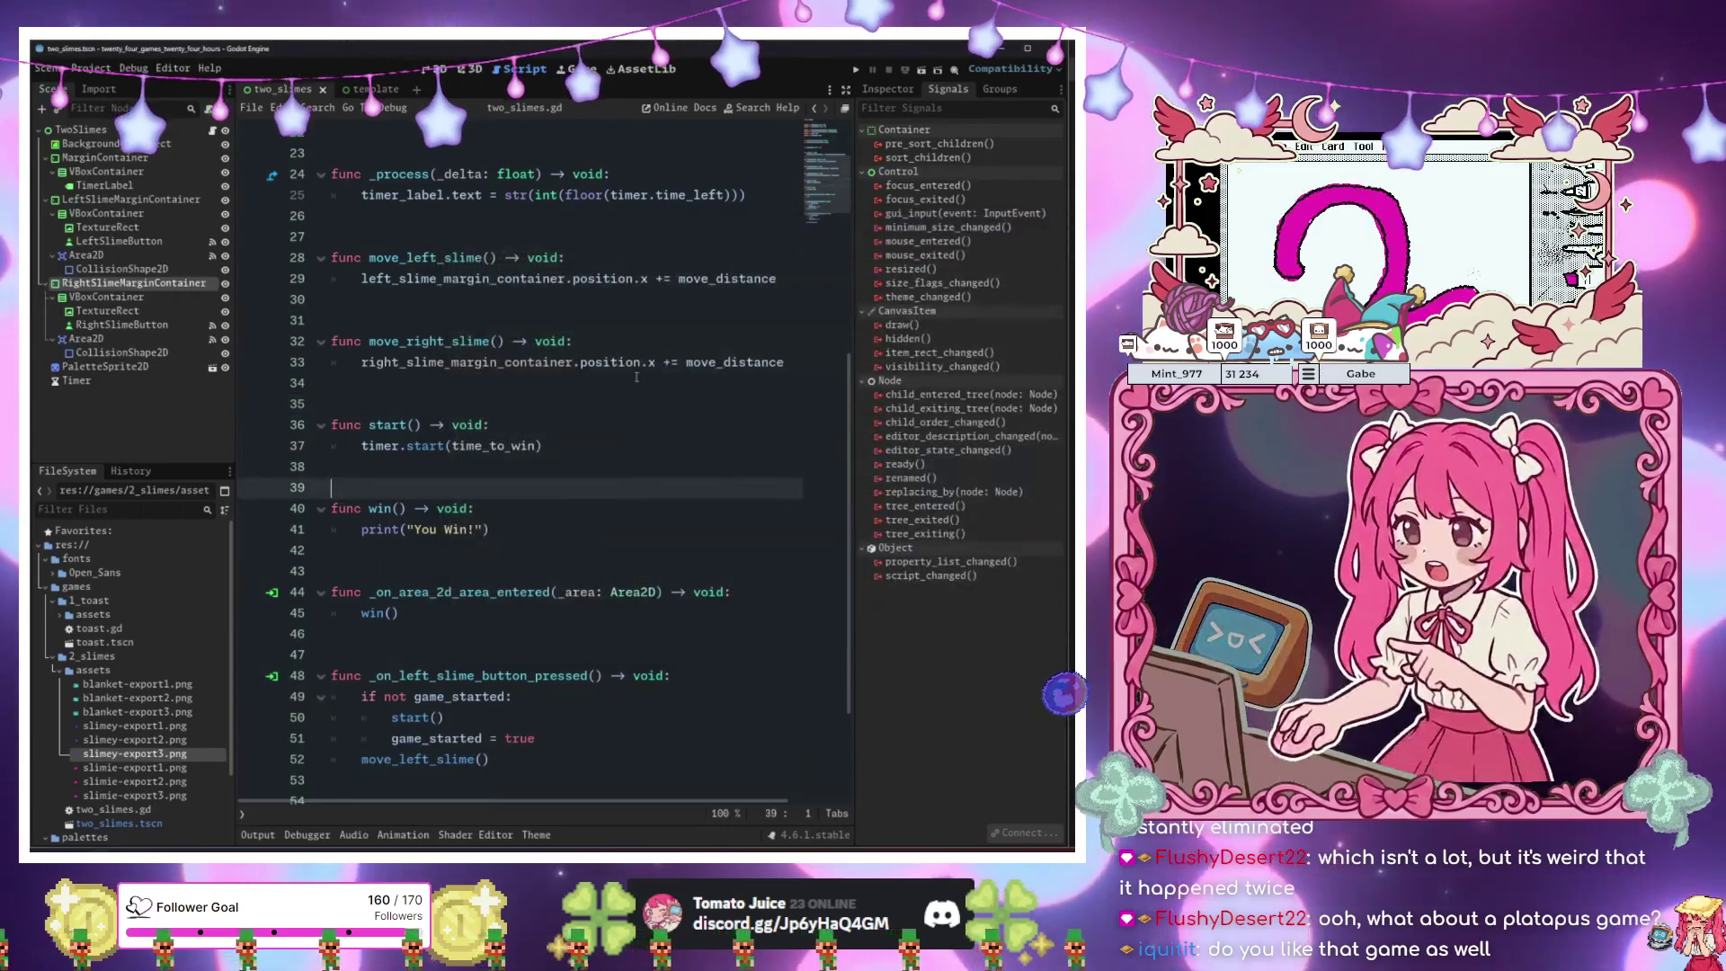
click(670, 362)
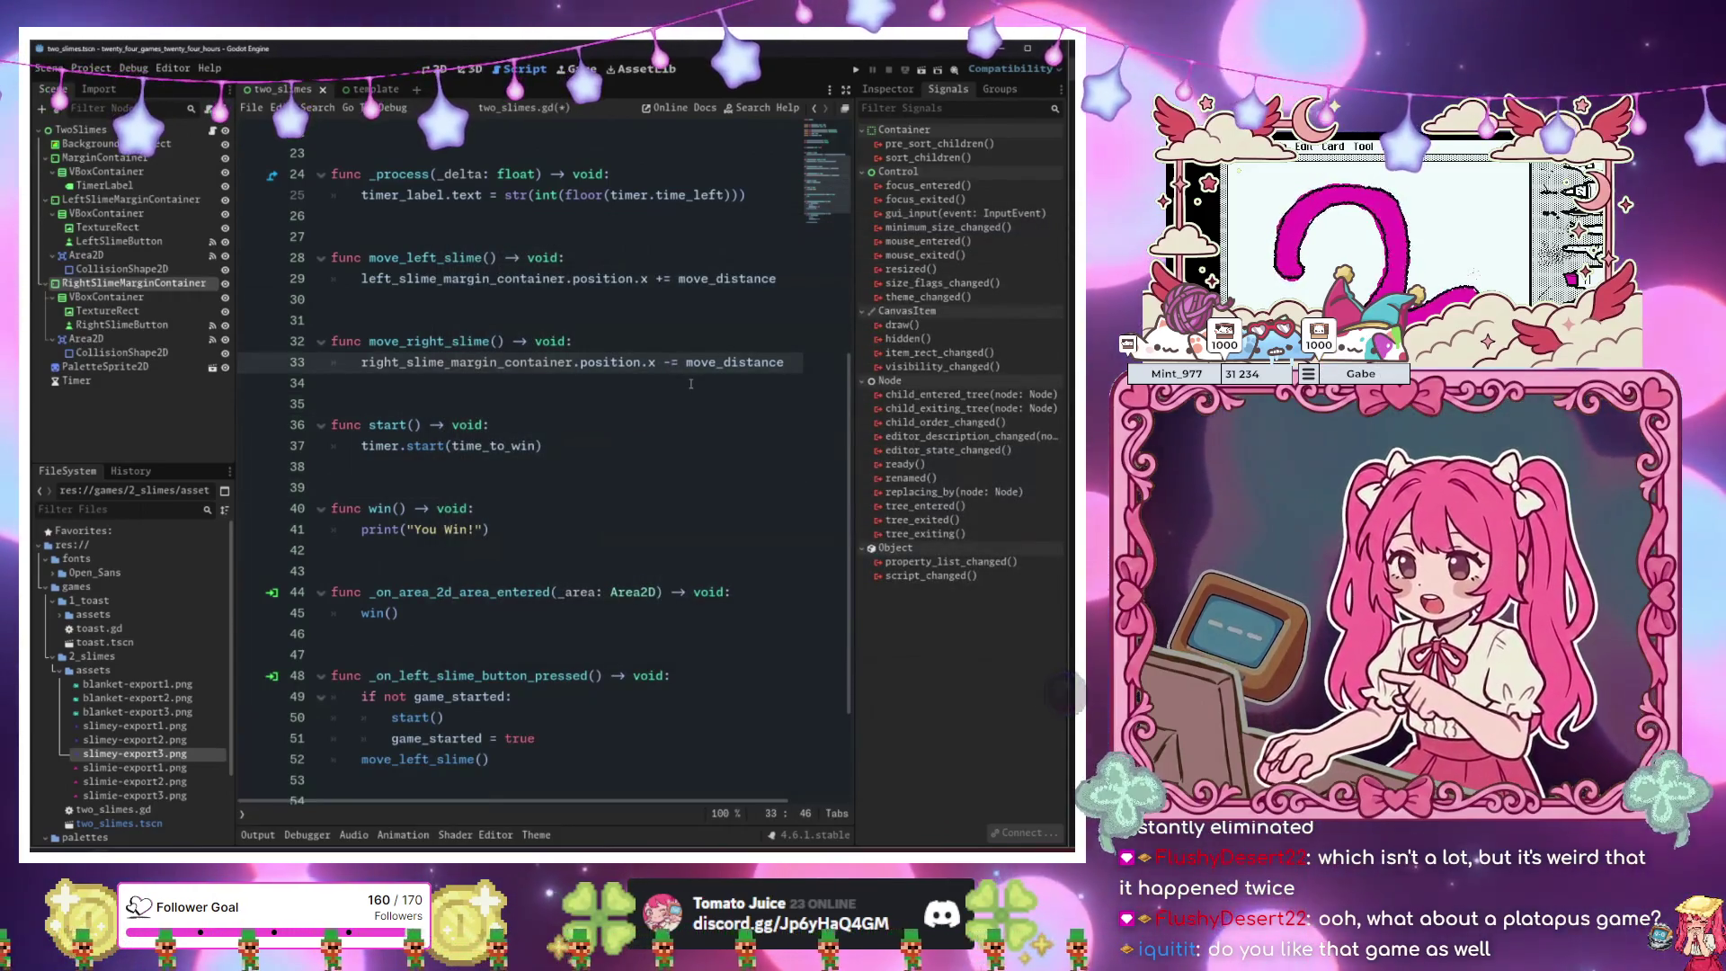
scroll(691, 384, up, 8)
- Save the scene and lock LeftSlimeMarginContainer and RightSlimeMarginContainer with Ctrl+L
click(436, 68)
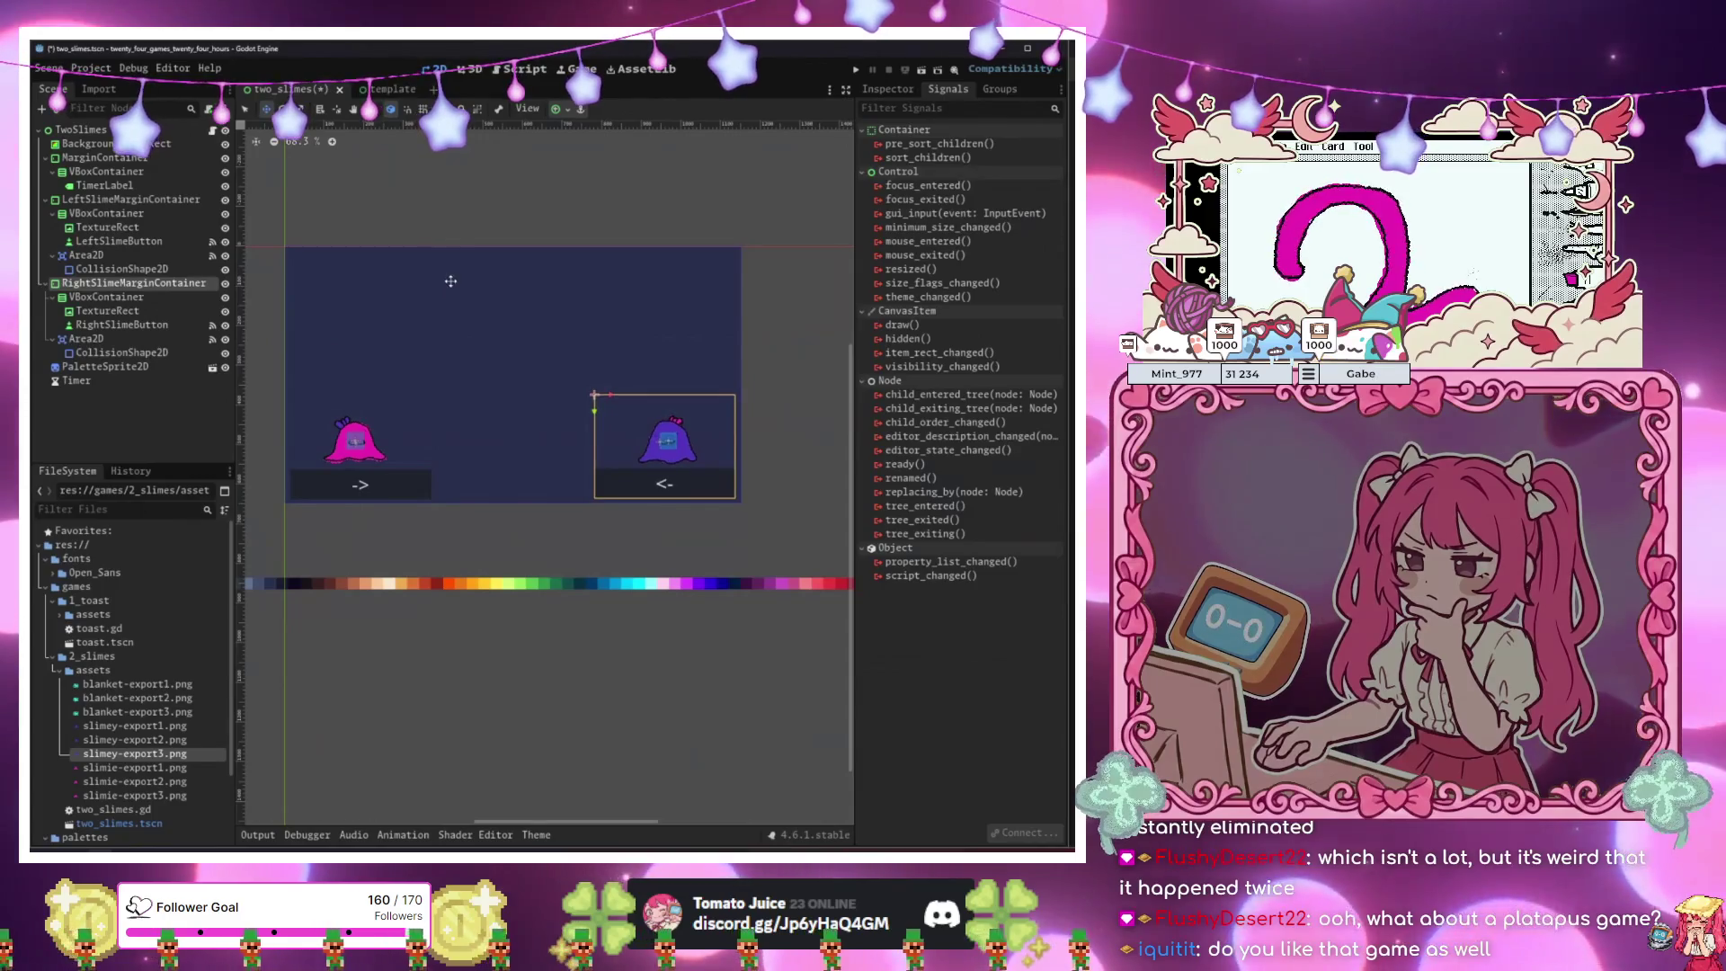
key(ctrl+s)
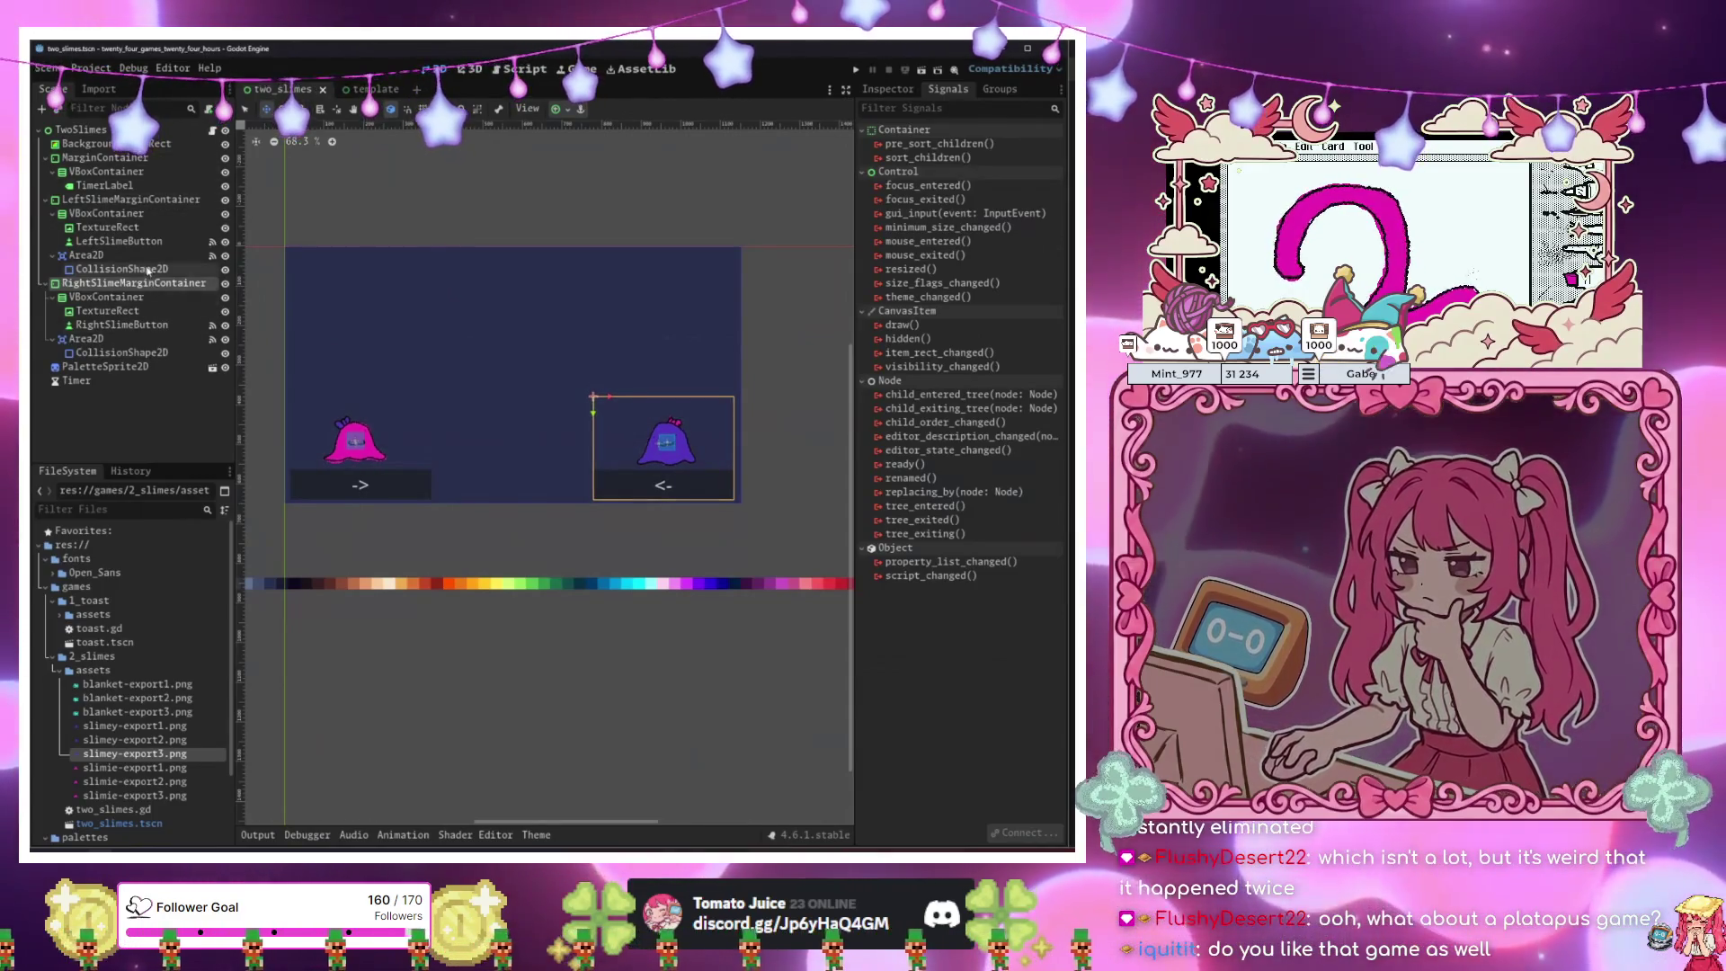
click(121, 269)
click(130, 198)
ctrl+click(133, 282)
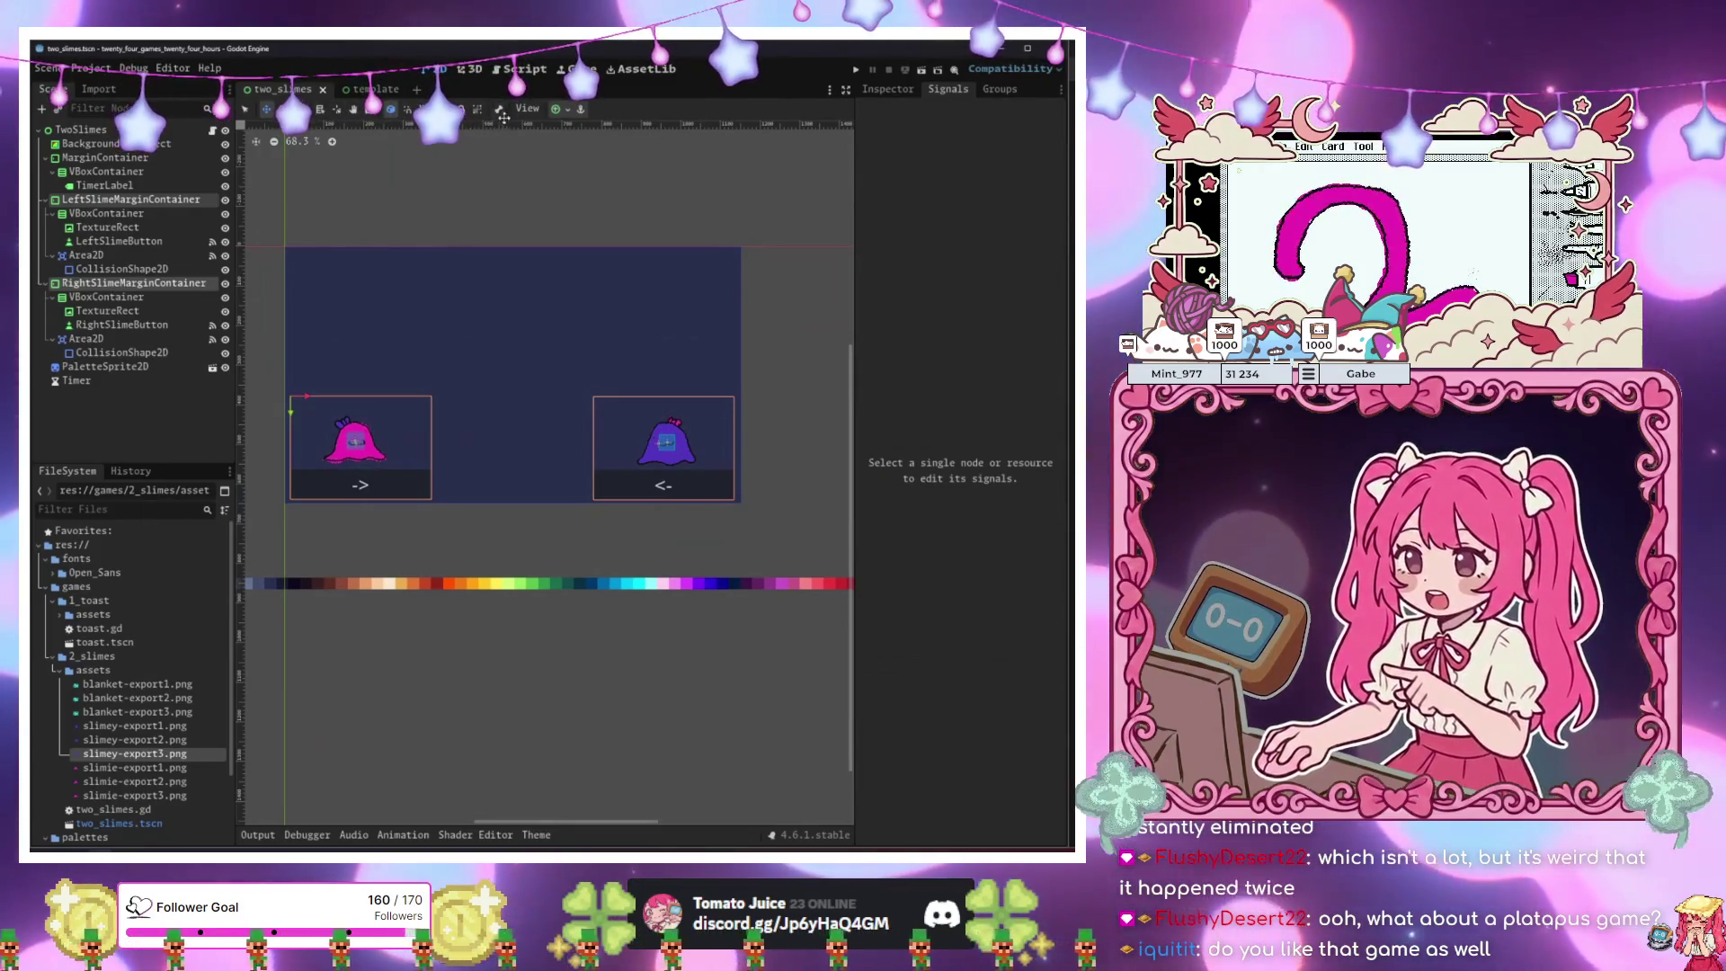
key(ctrl+l)
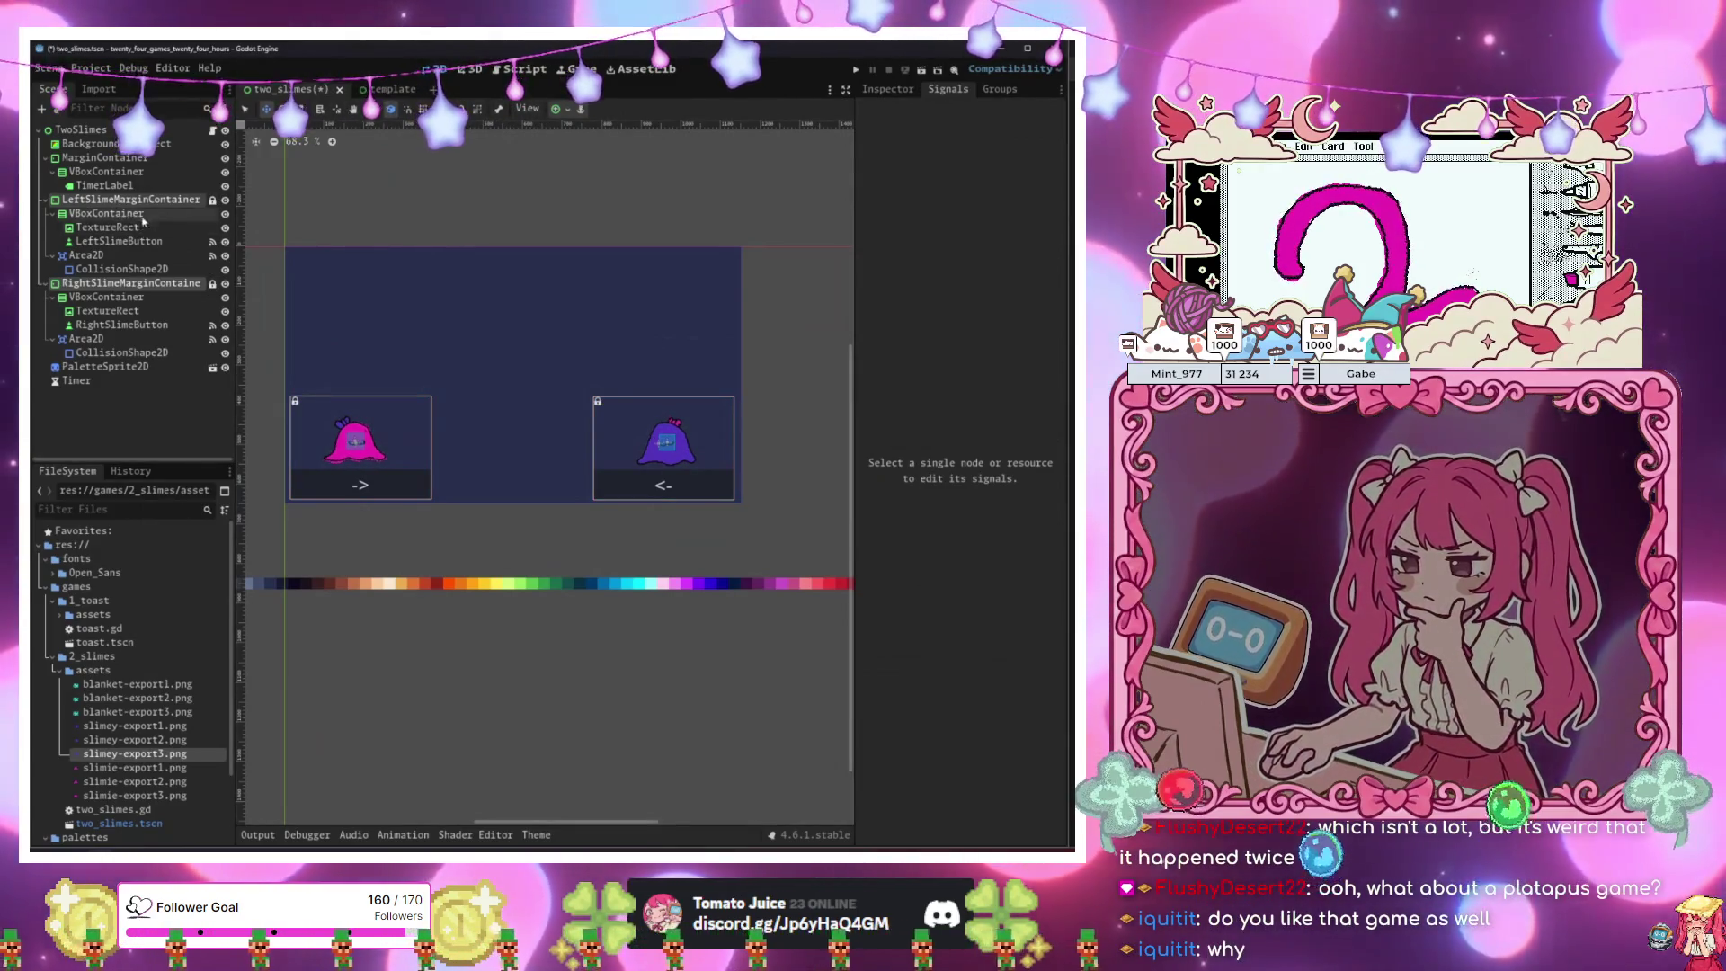
click(142, 216)
click(175, 157)
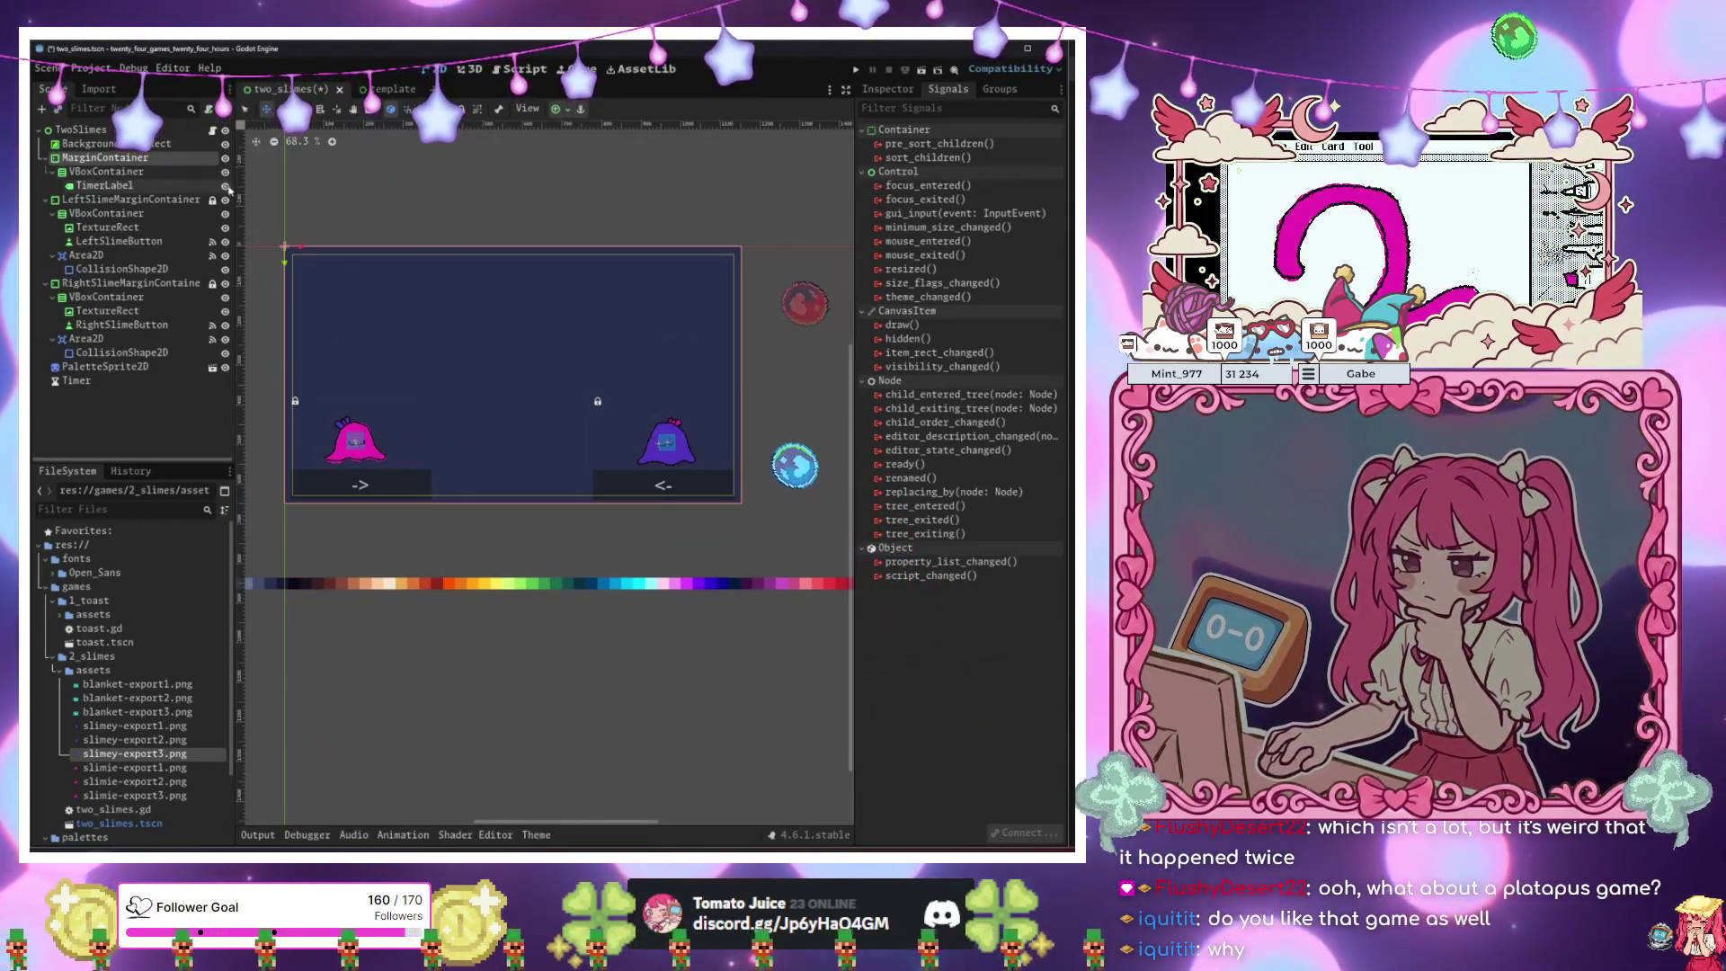
click(212, 130)
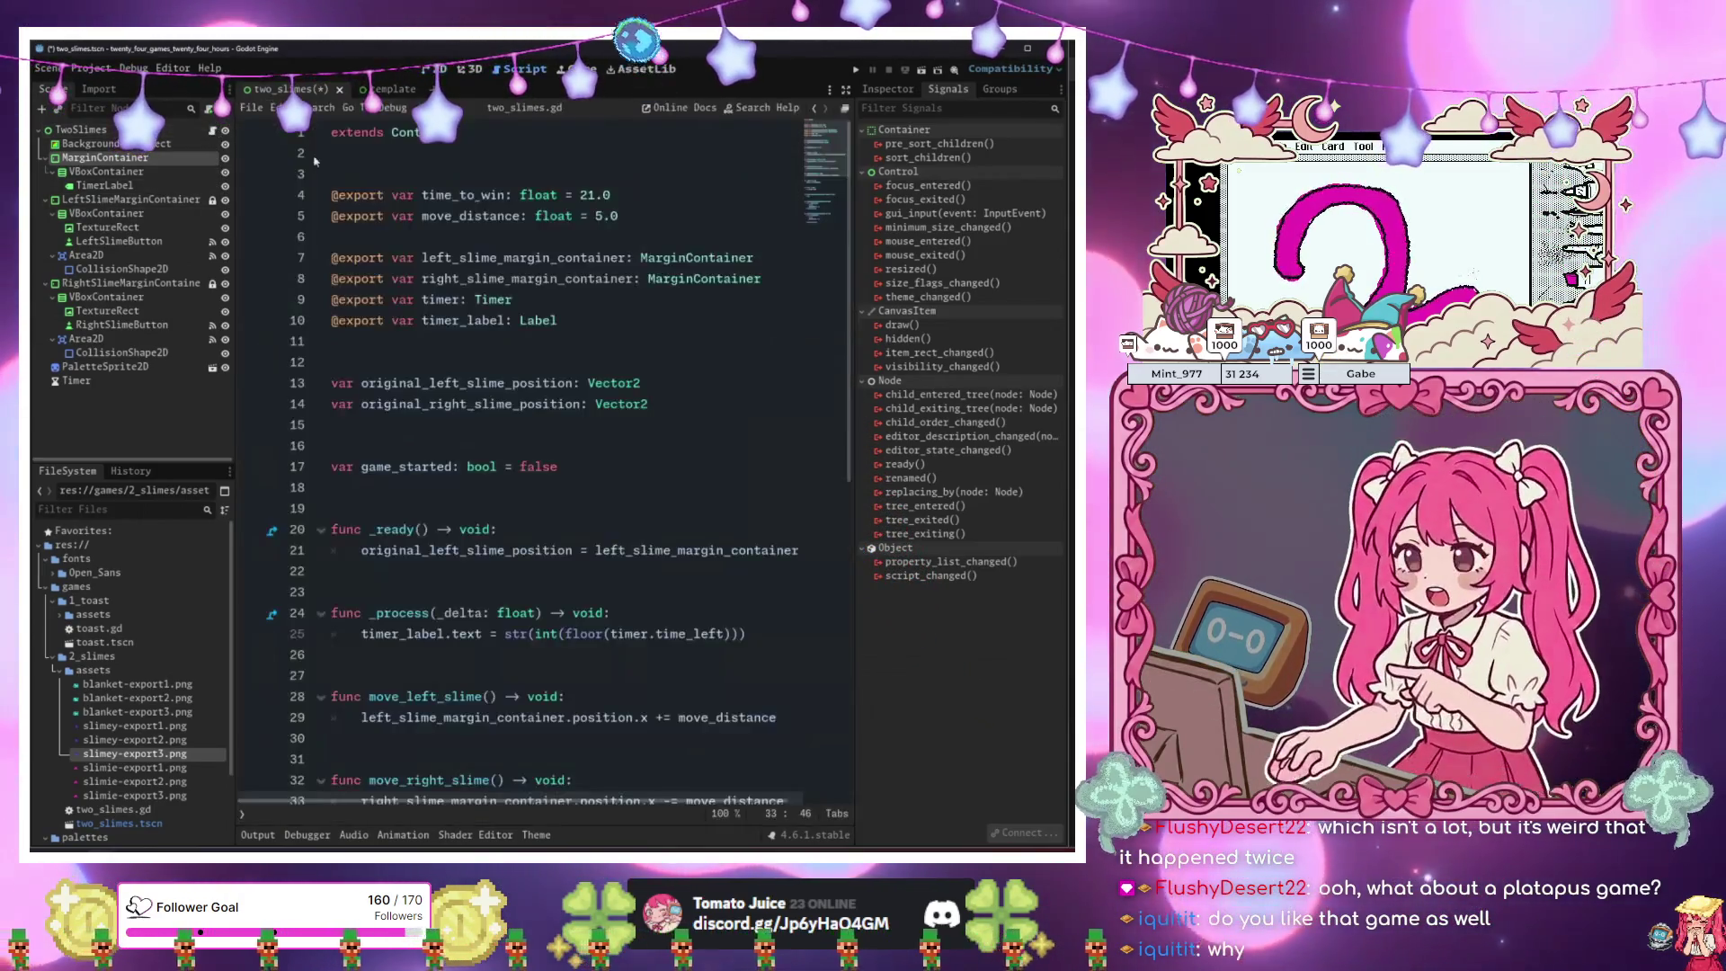
- Set move_distance to 15.0, centre TimerLabel's horizontal alignment, and run the game
click(602, 216)
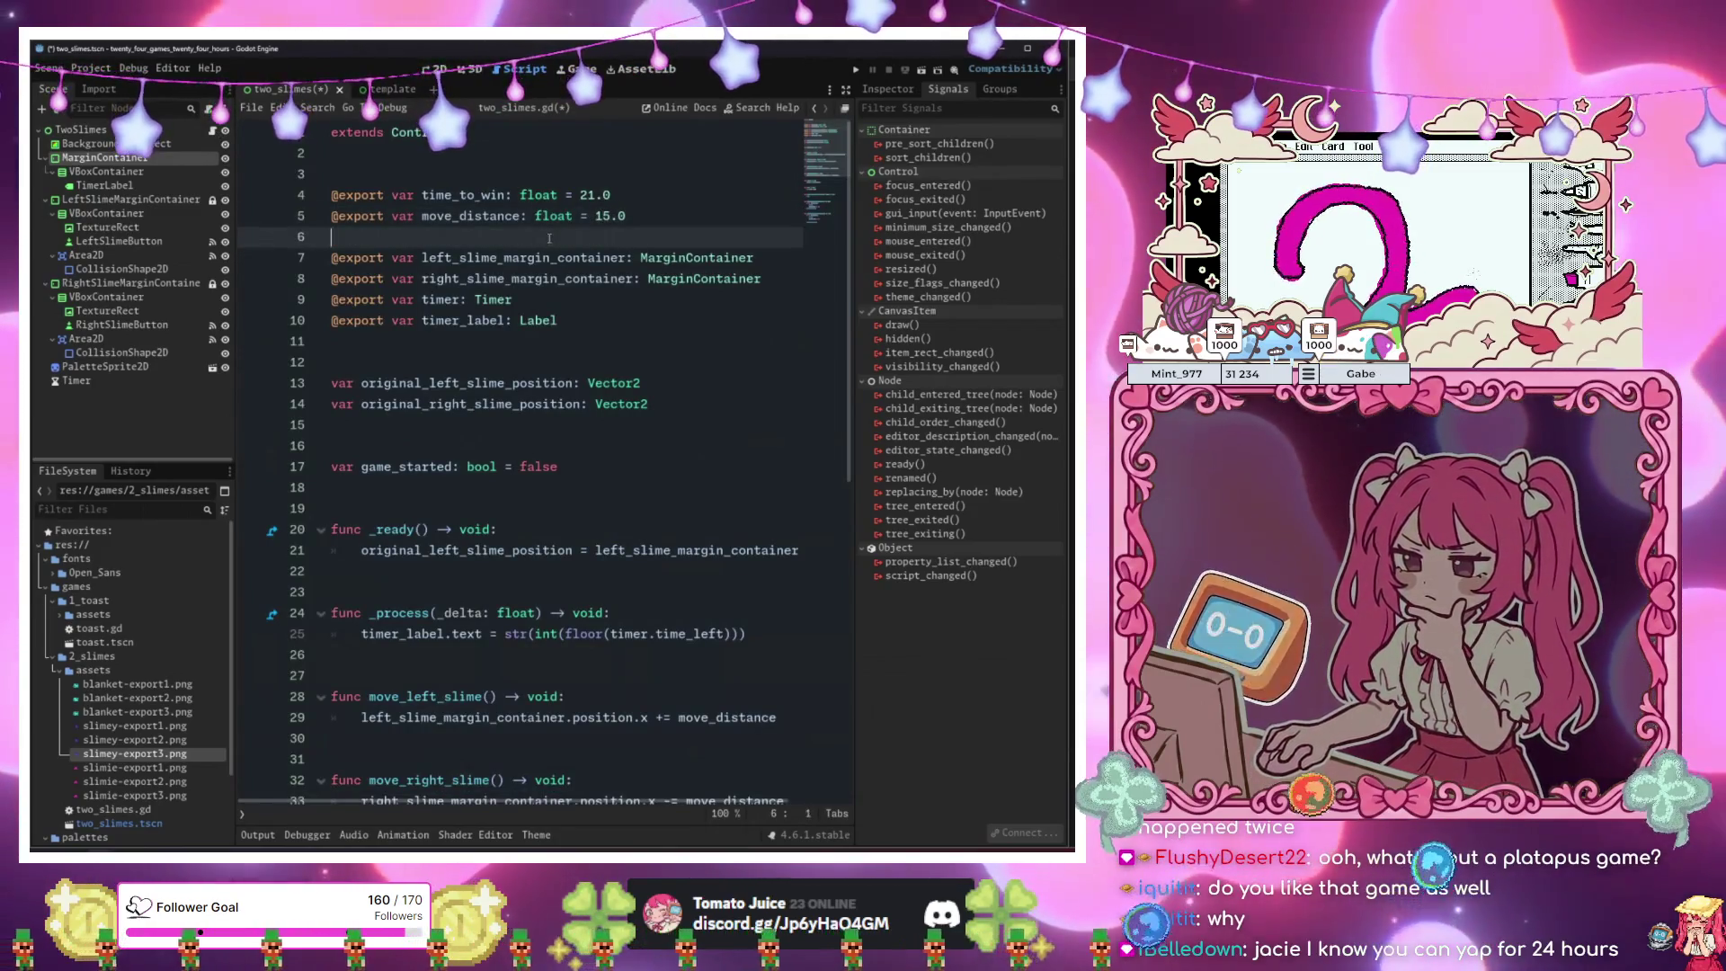
click(489, 195)
click(149, 186)
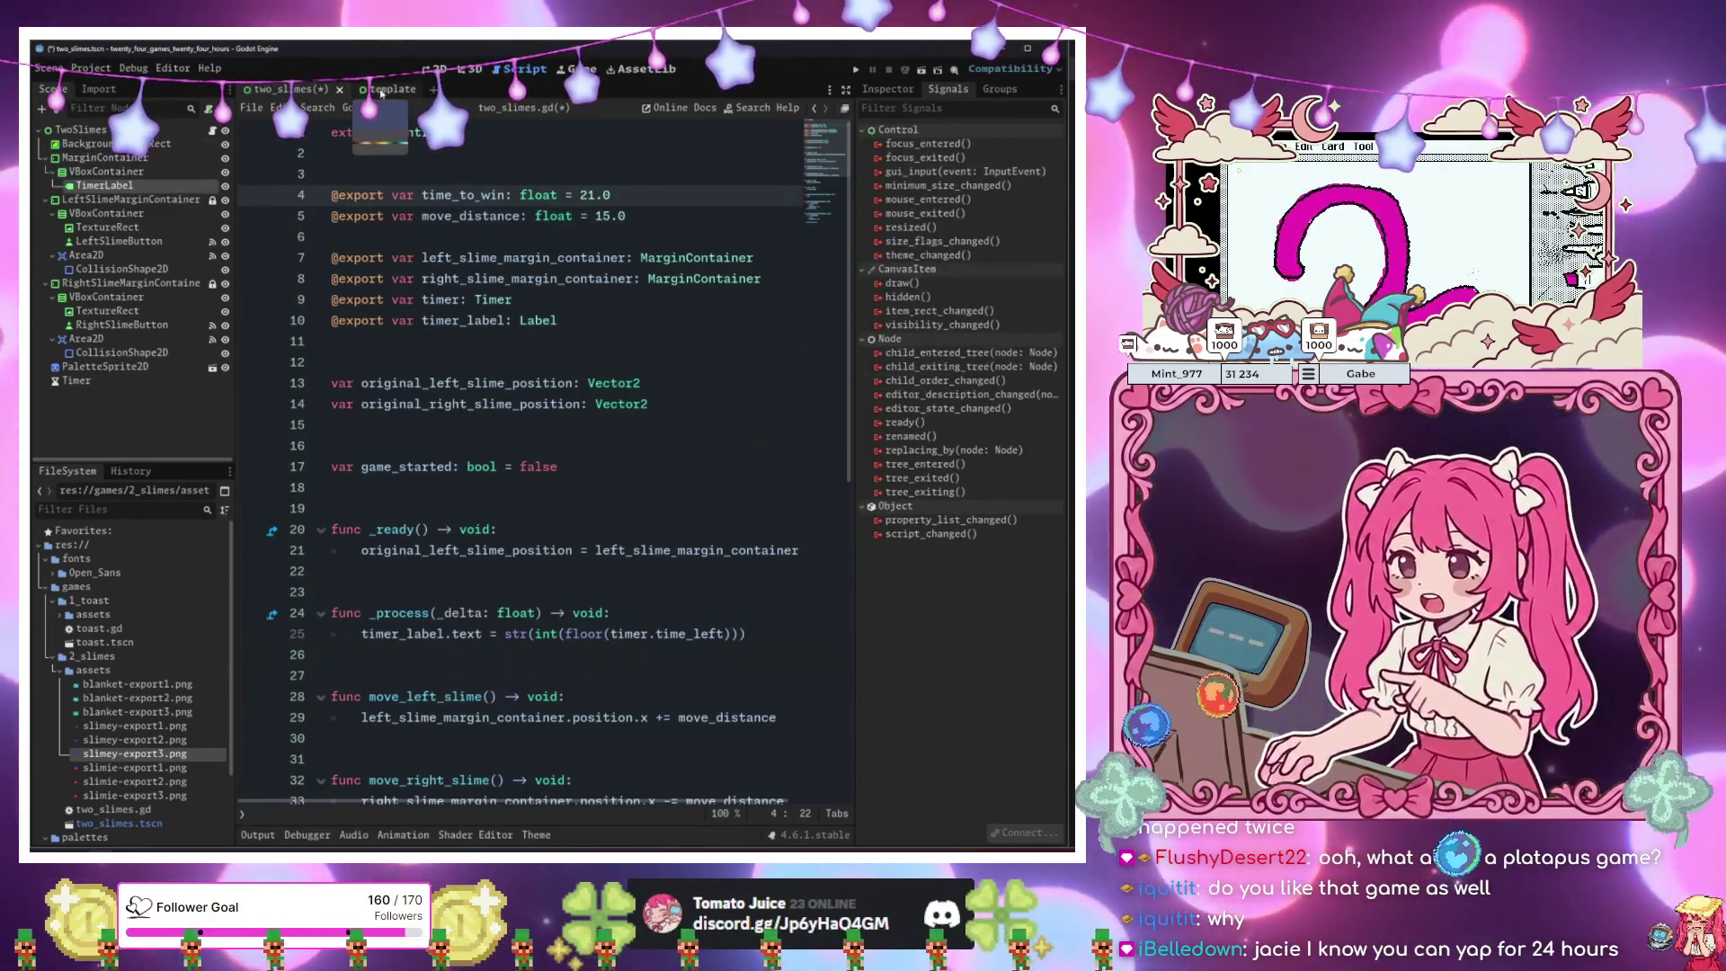
click(433, 70)
click(887, 89)
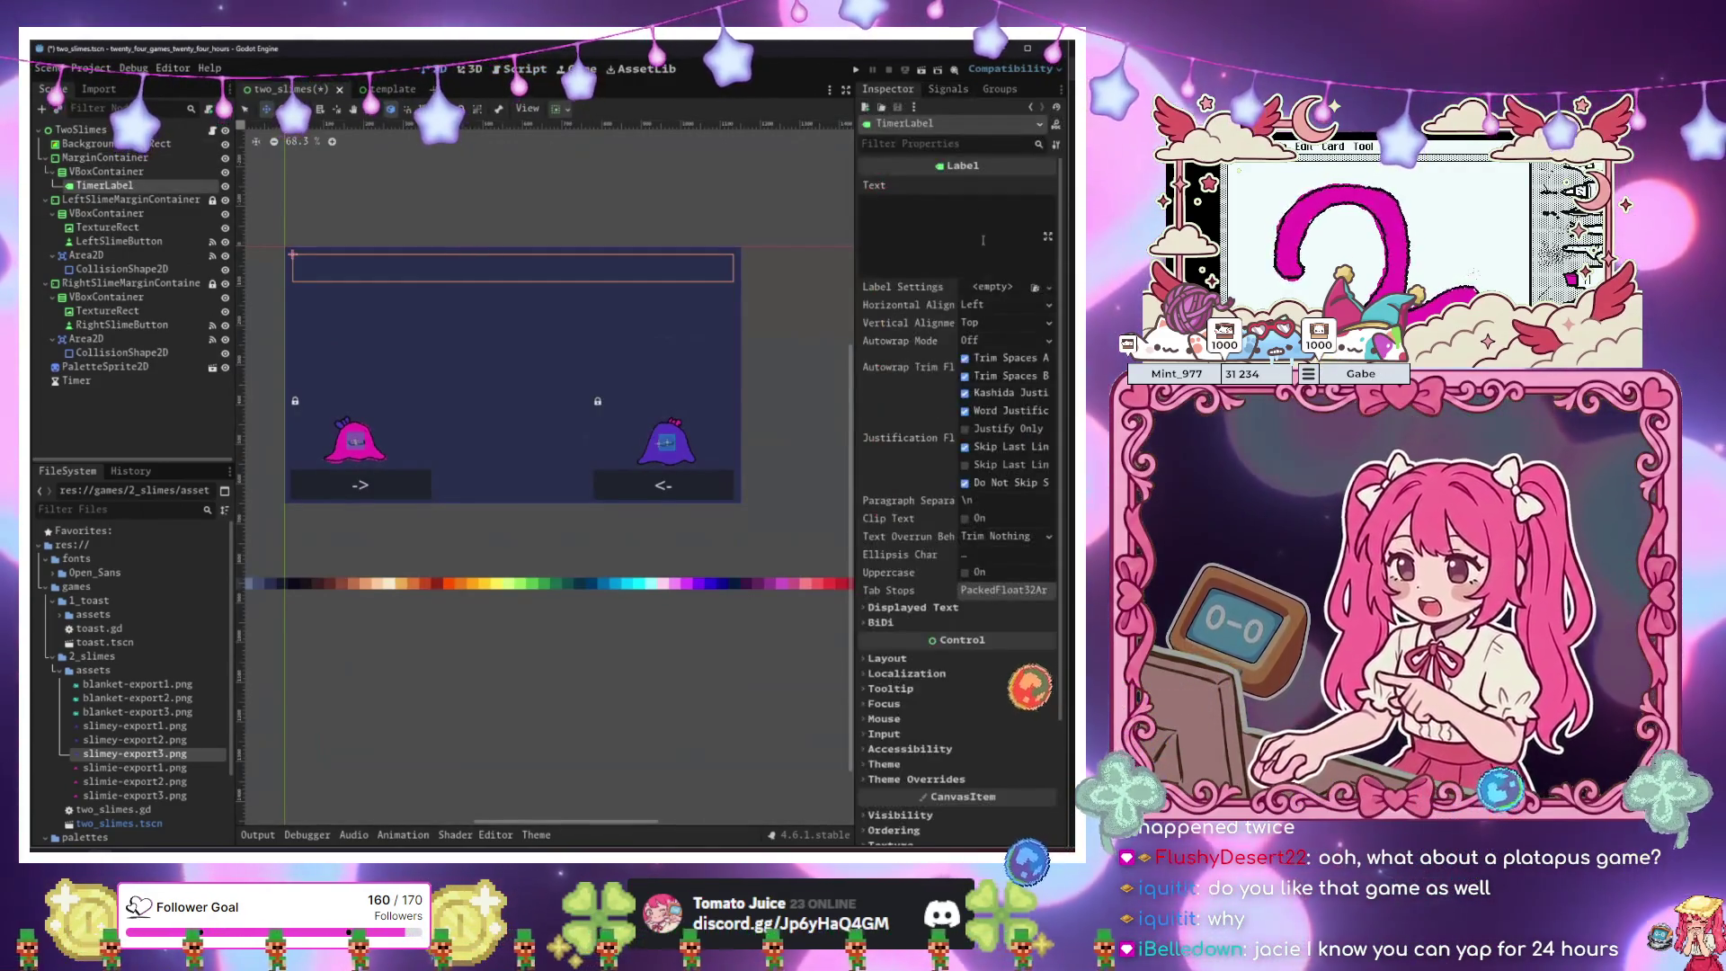
click(1002, 305)
click(1001, 335)
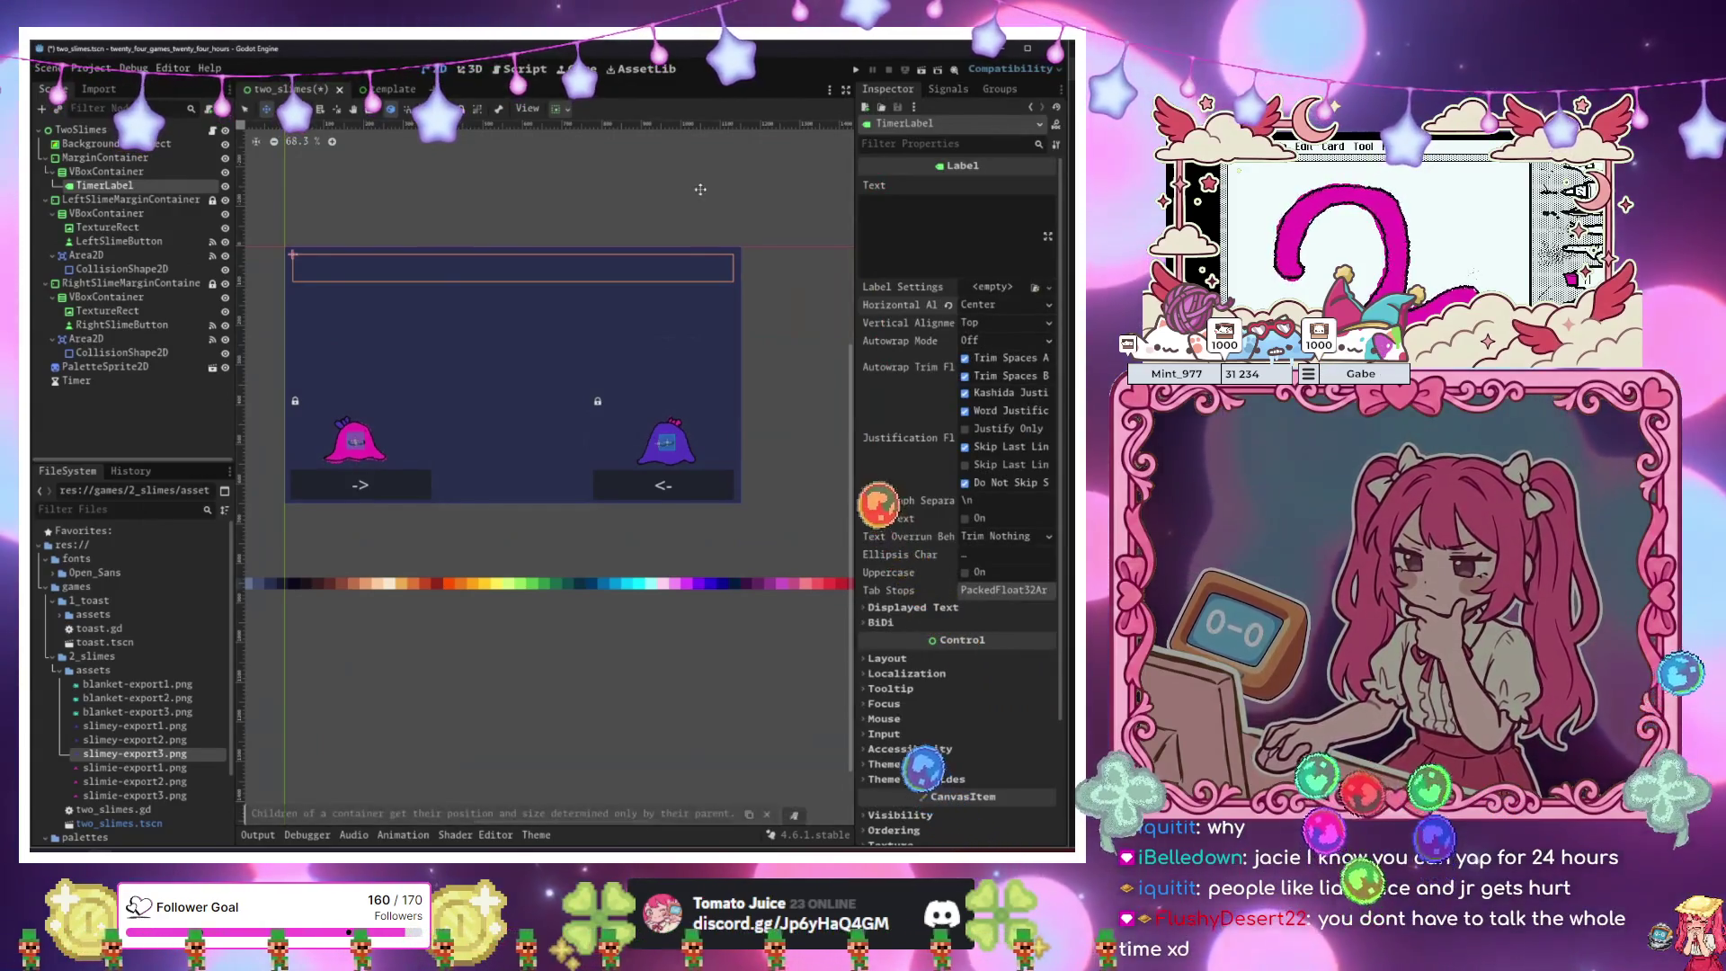
key(F6)
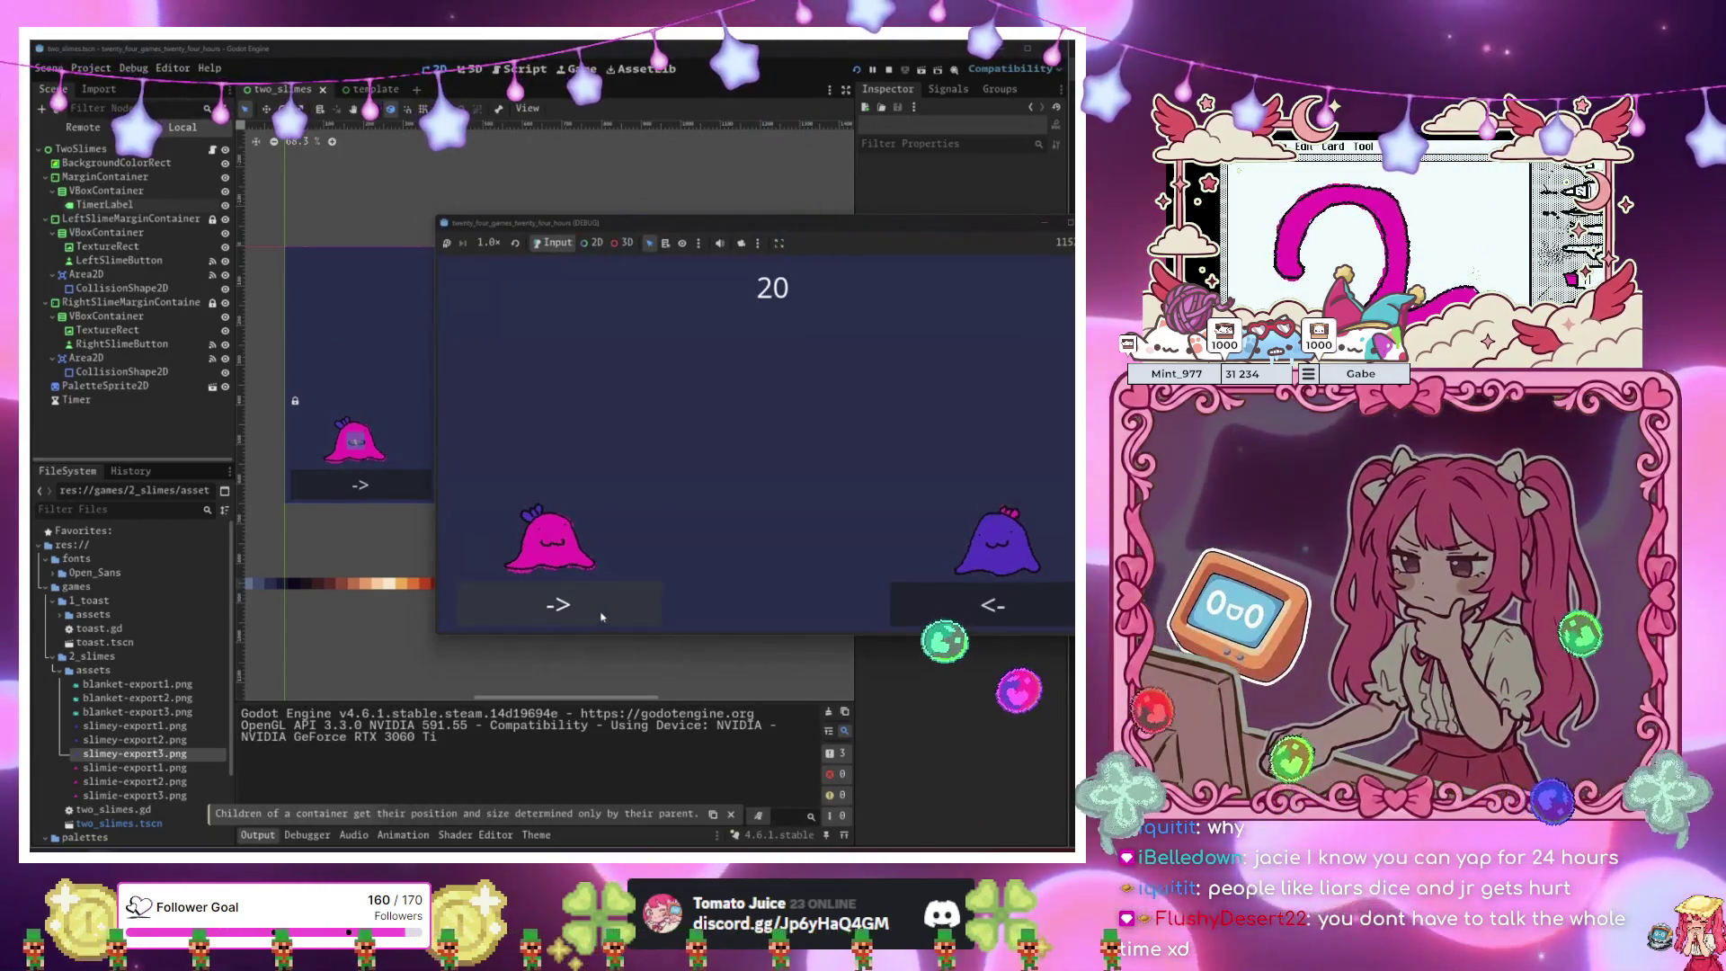
- Push both slimes together with the arrow buttons until they meet, then stop the test run
click(917, 611)
click(655, 605)
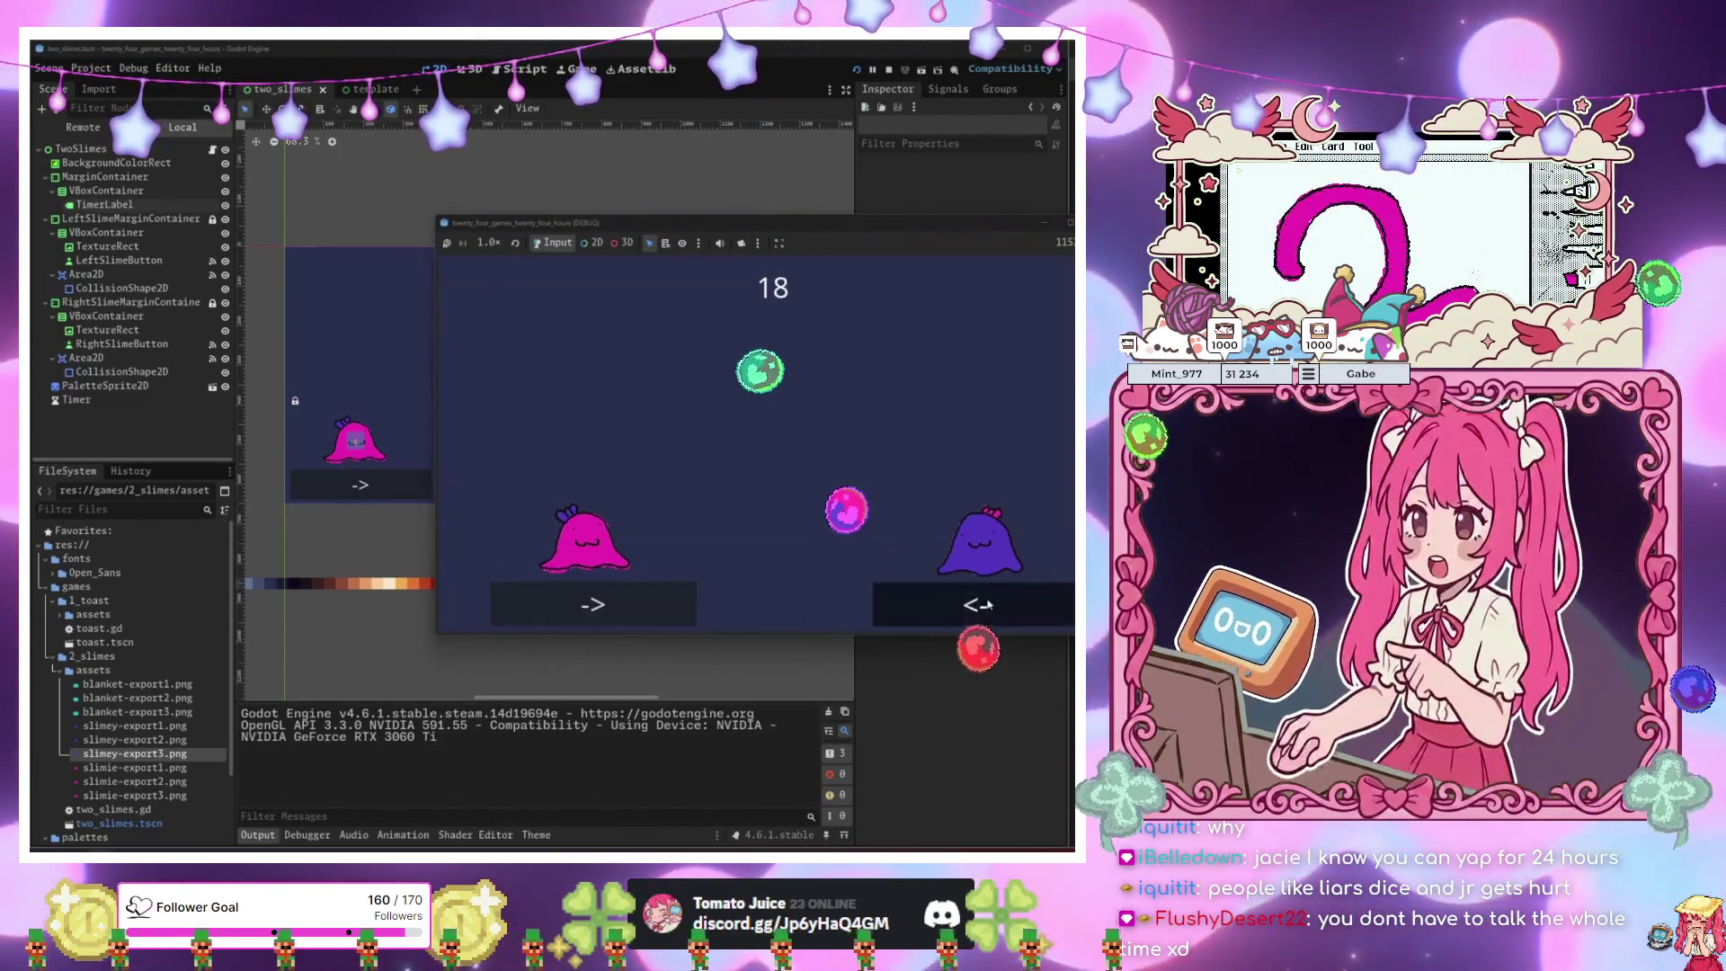
click(926, 604)
click(576, 611)
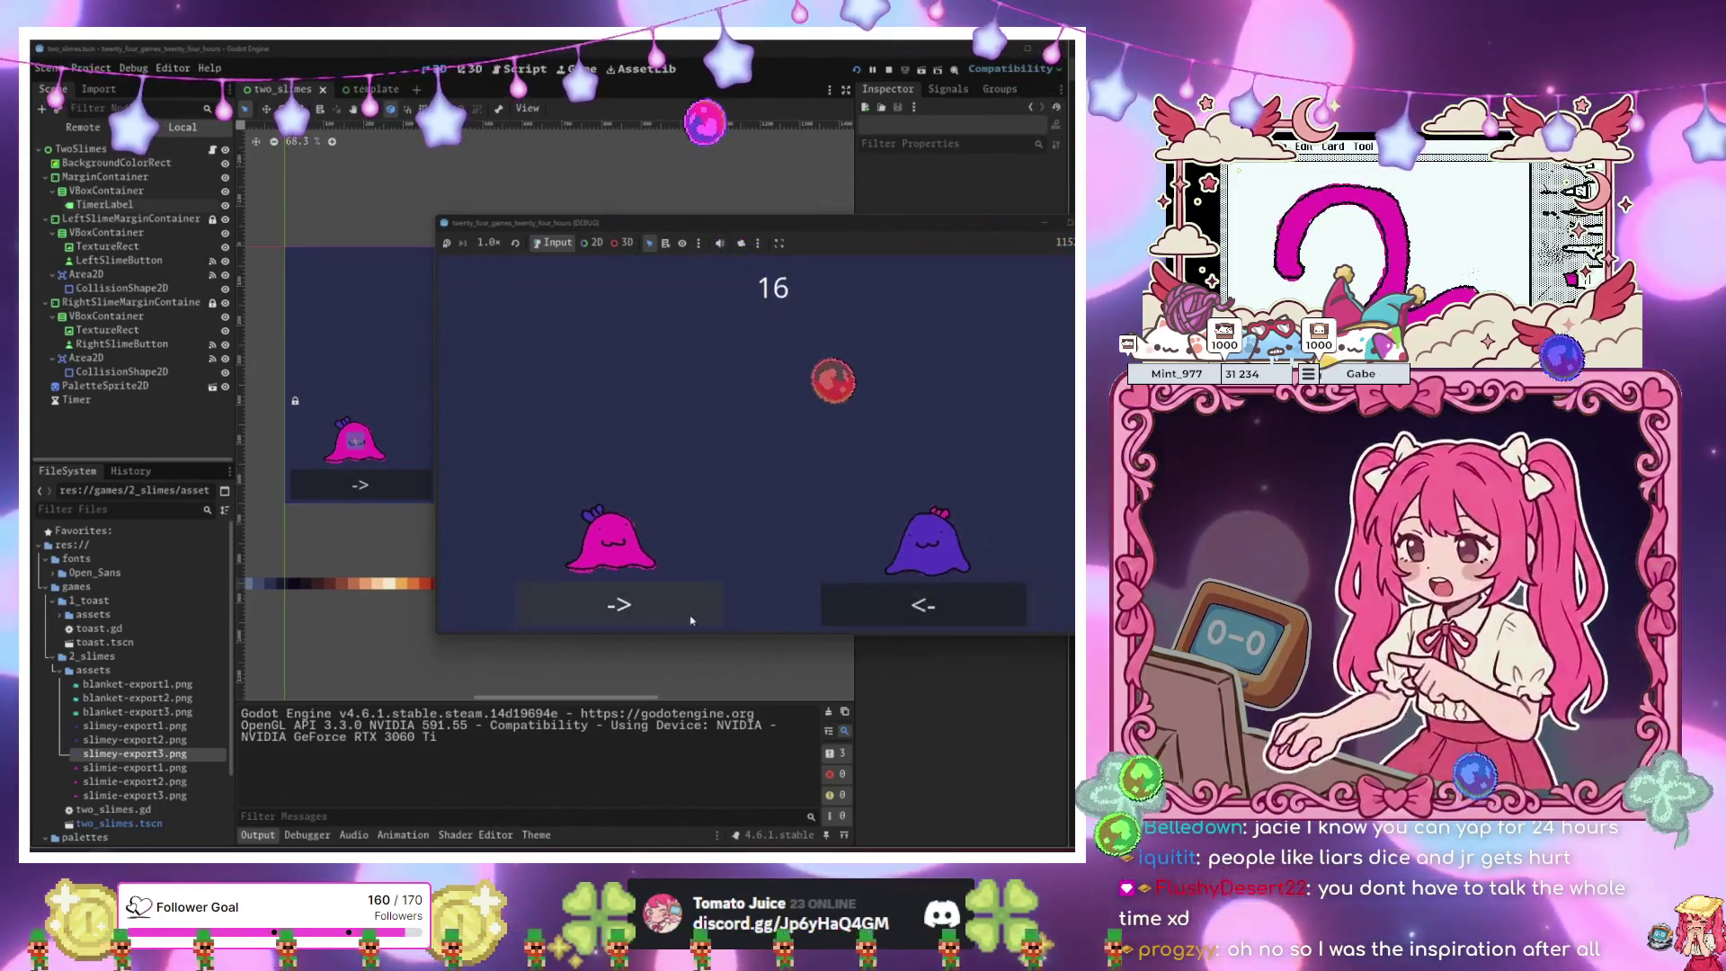
click(593, 606)
click(818, 605)
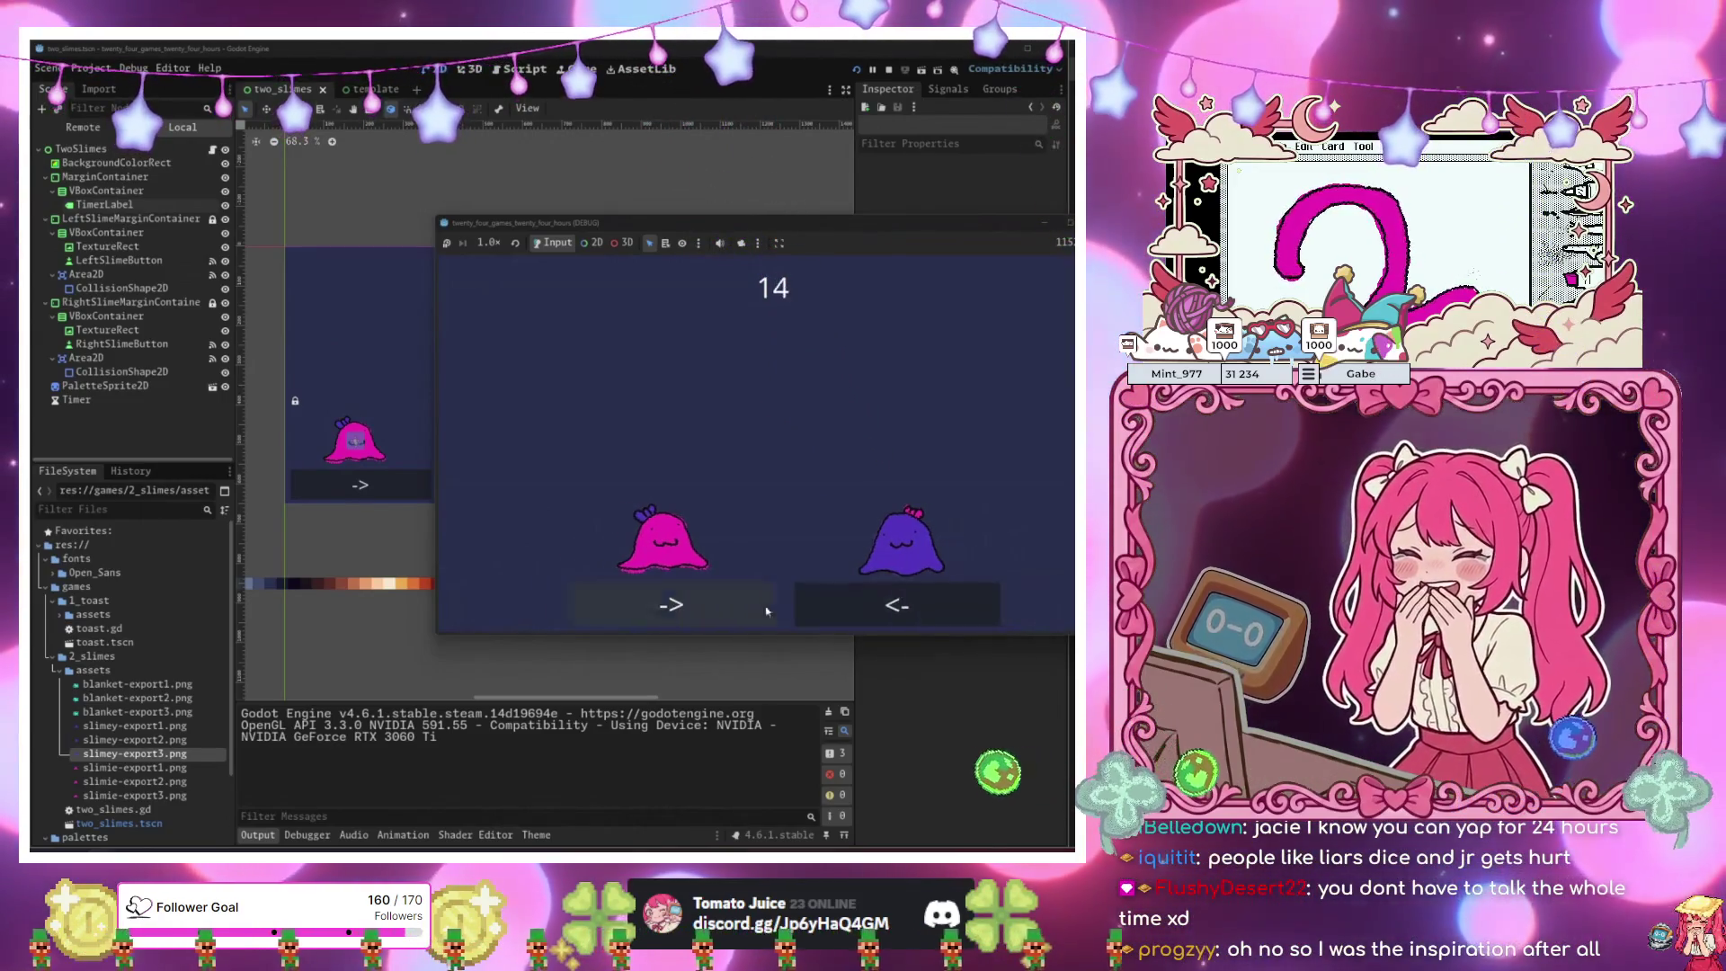
click(715, 607)
click(715, 606)
click(813, 607)
click(639, 605)
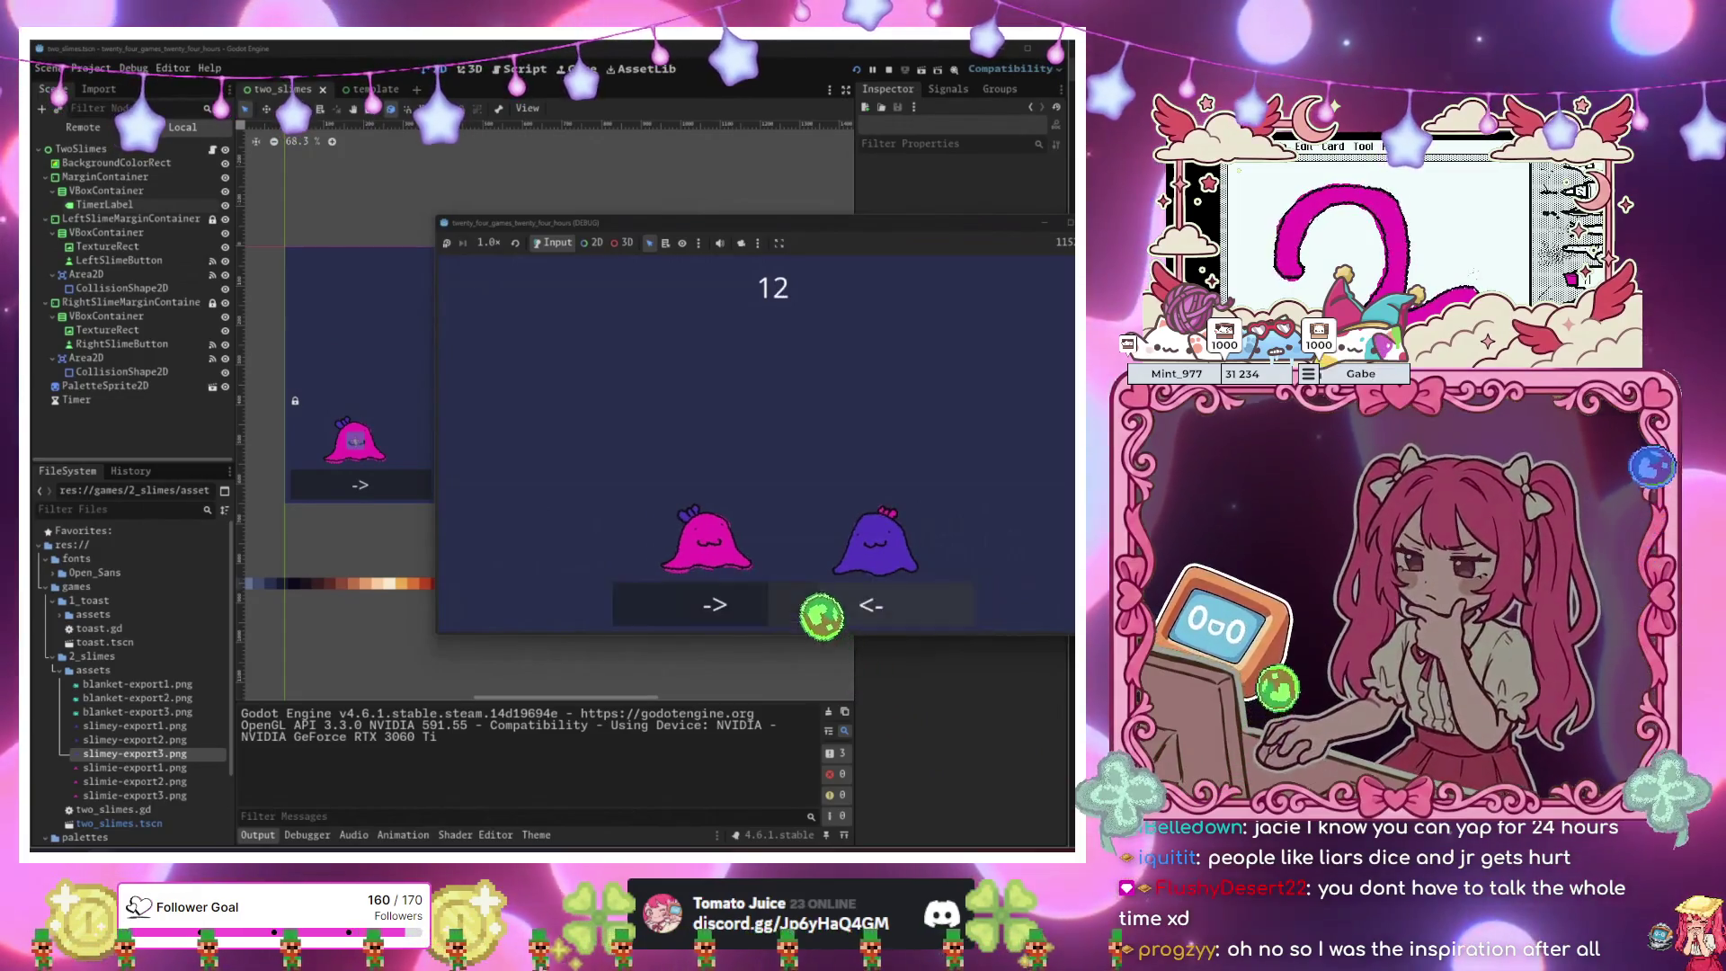
click(811, 611)
click(812, 611)
click(757, 604)
click(814, 607)
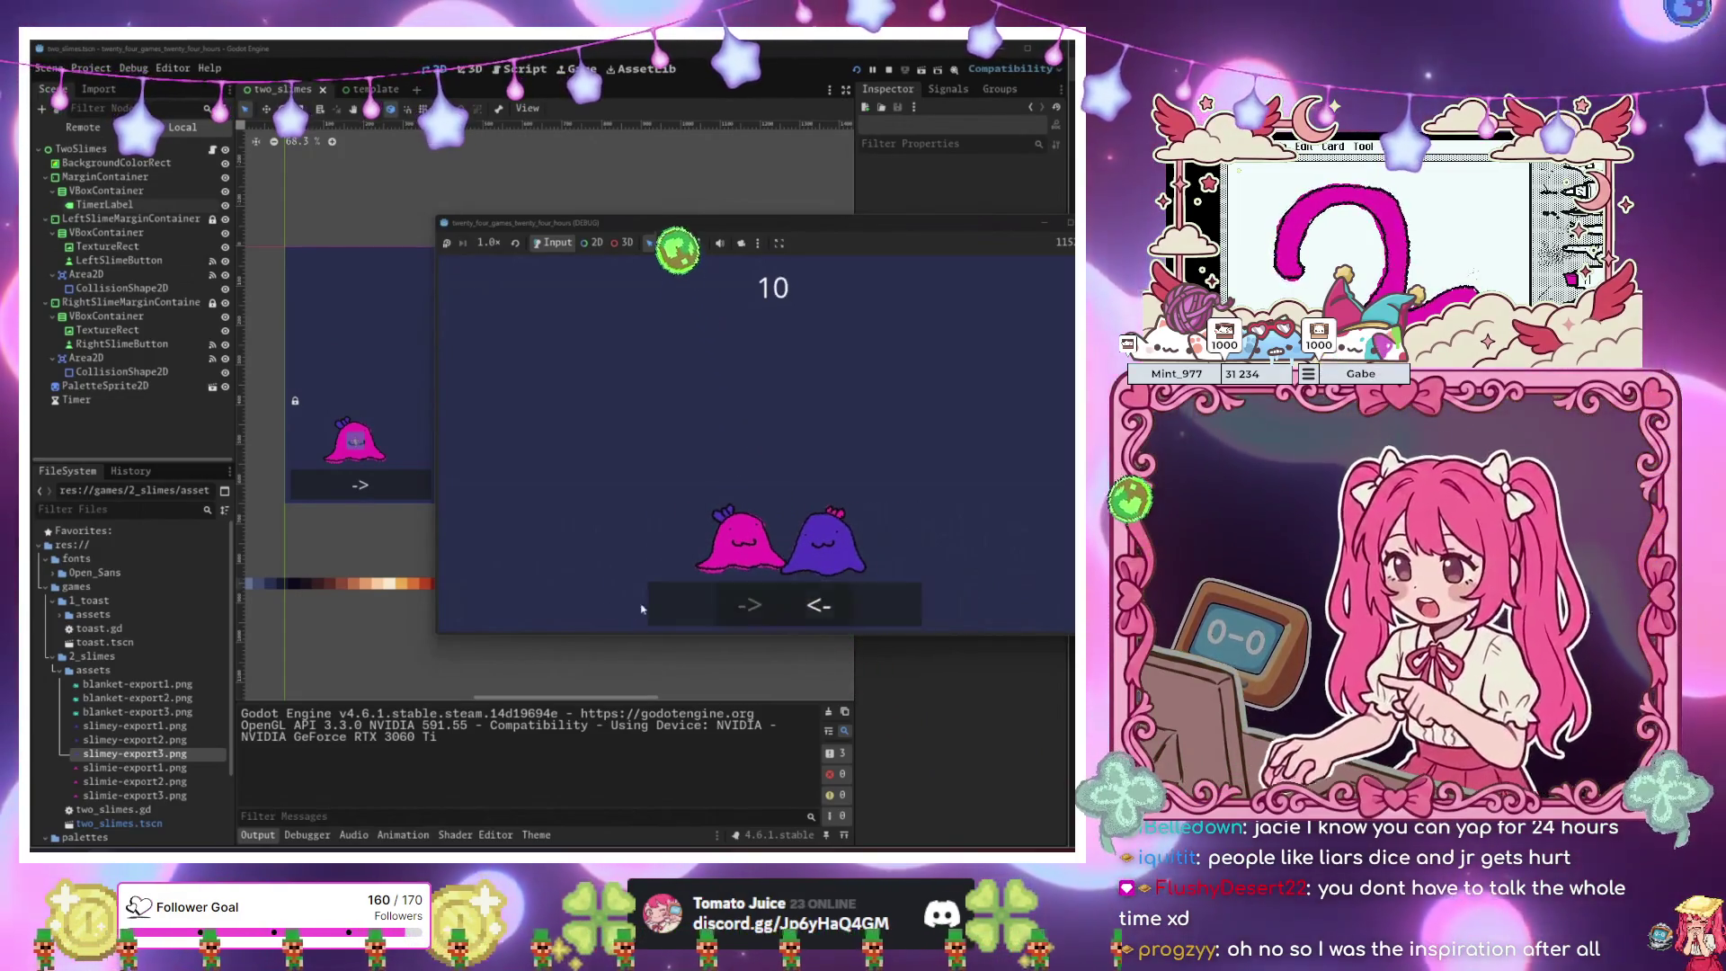
click(814, 607)
click(764, 605)
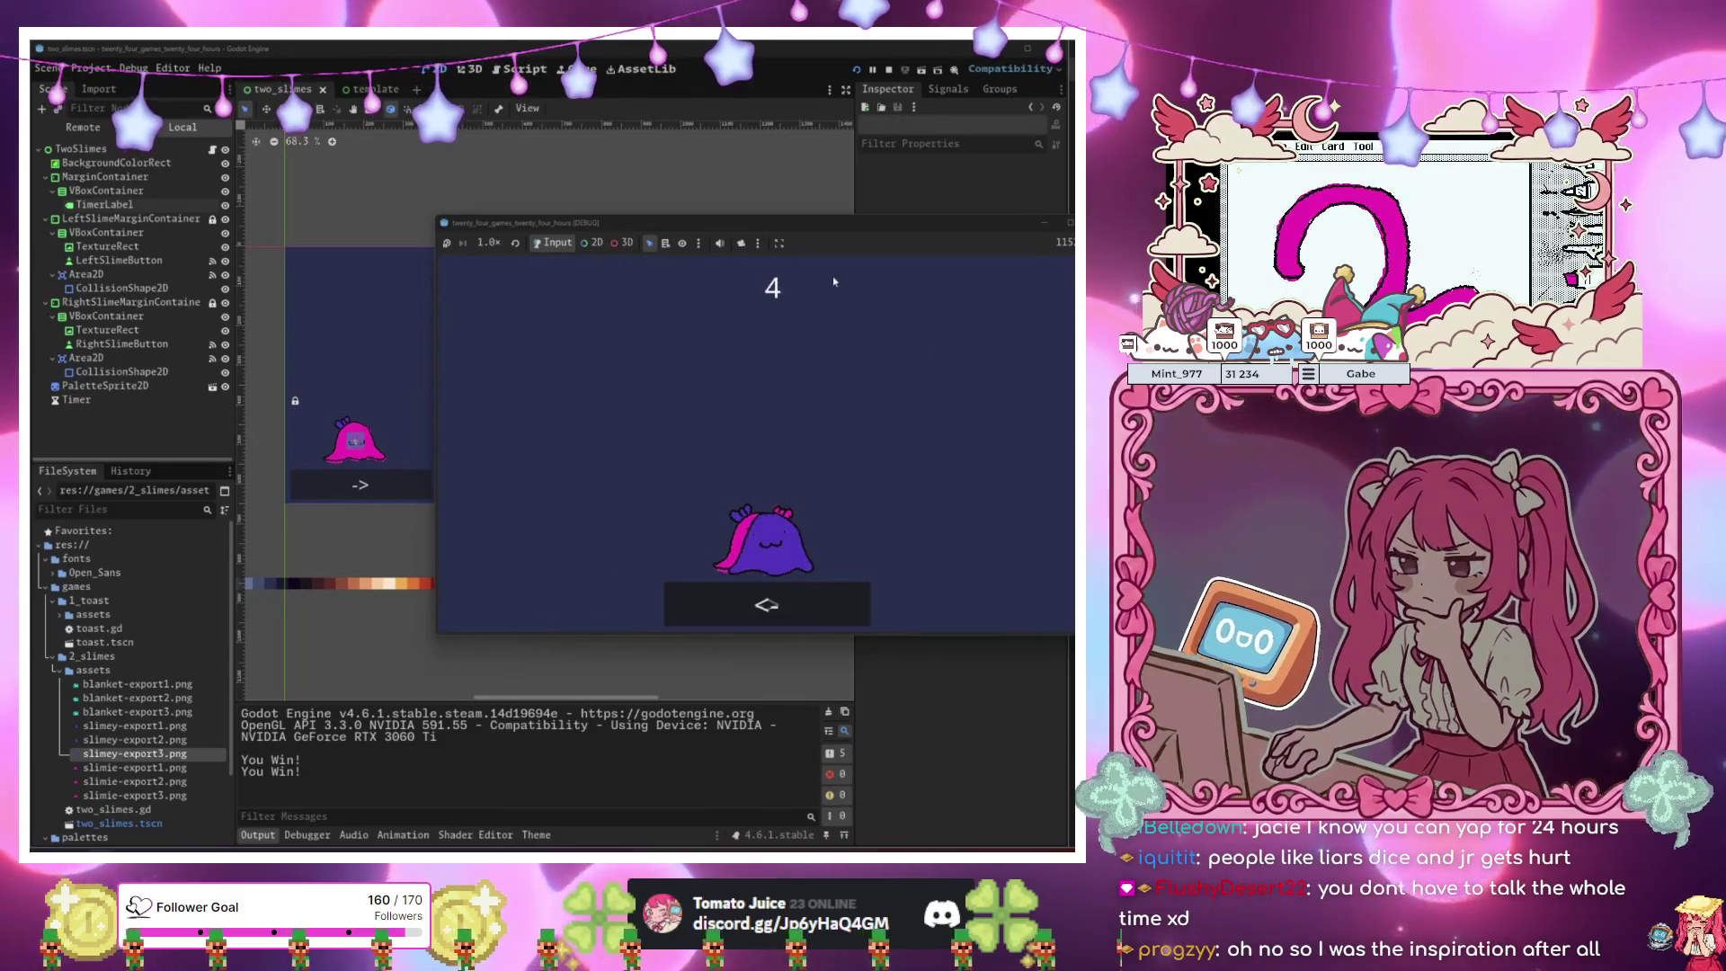
key(F8)
click(492, 323)
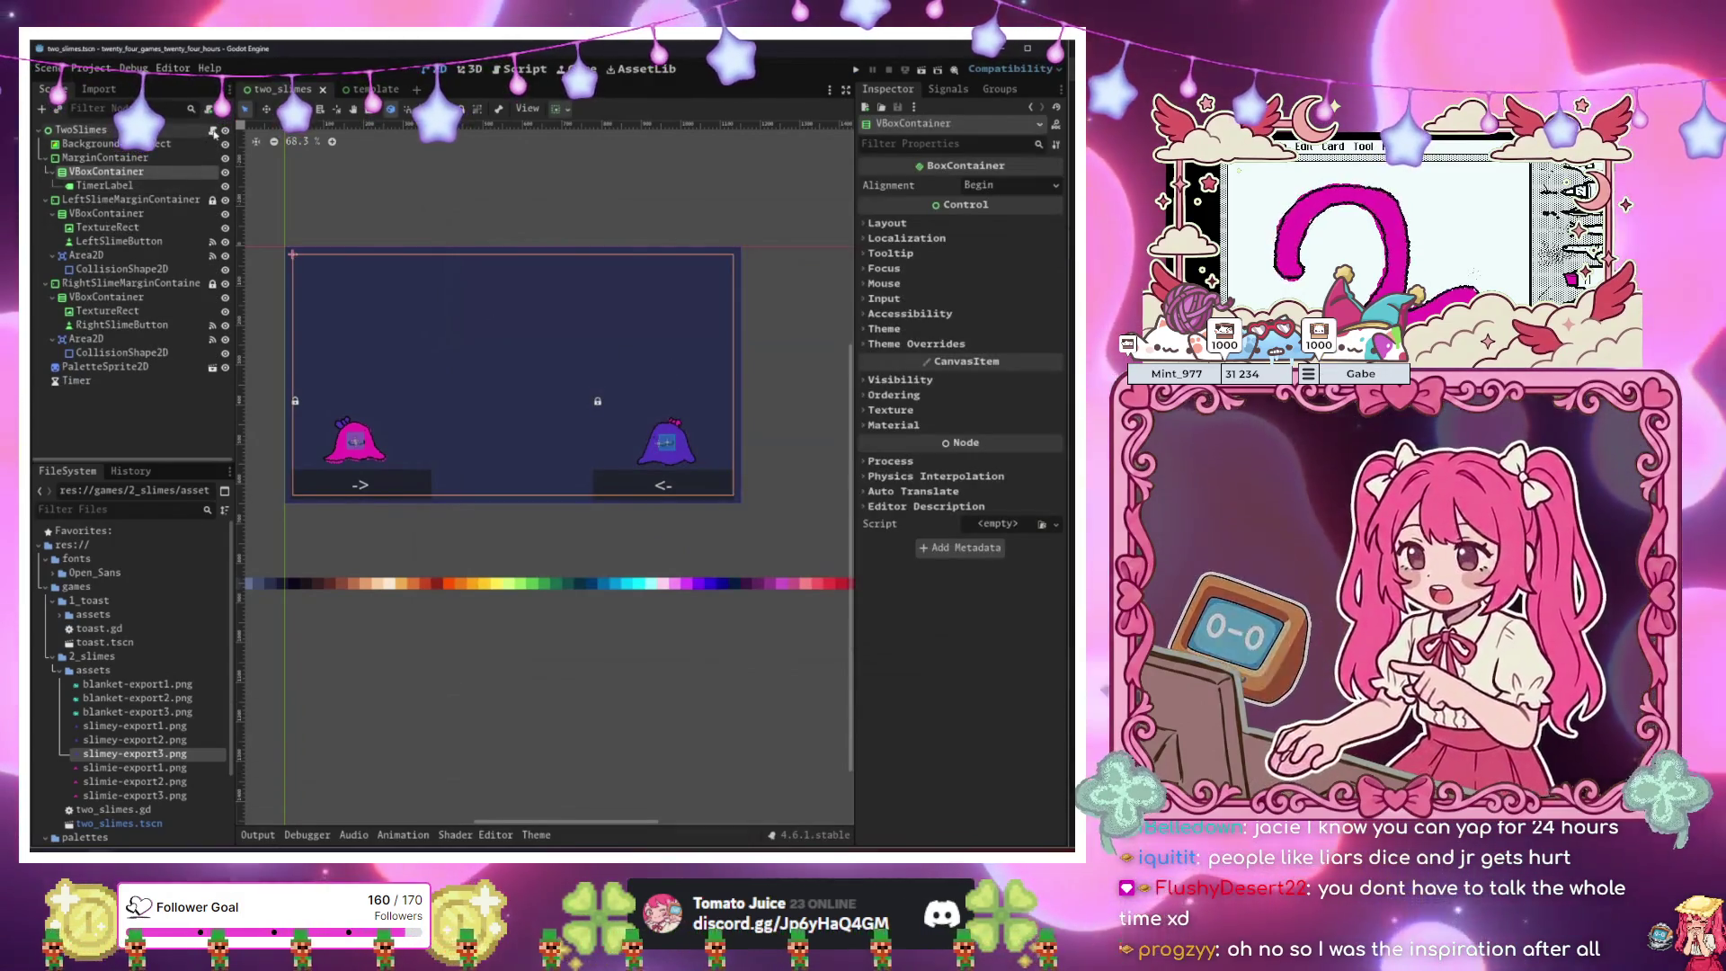
- Open two_slimes.gd and try starting a function at the script's end, then remove the stray text
click(213, 133)
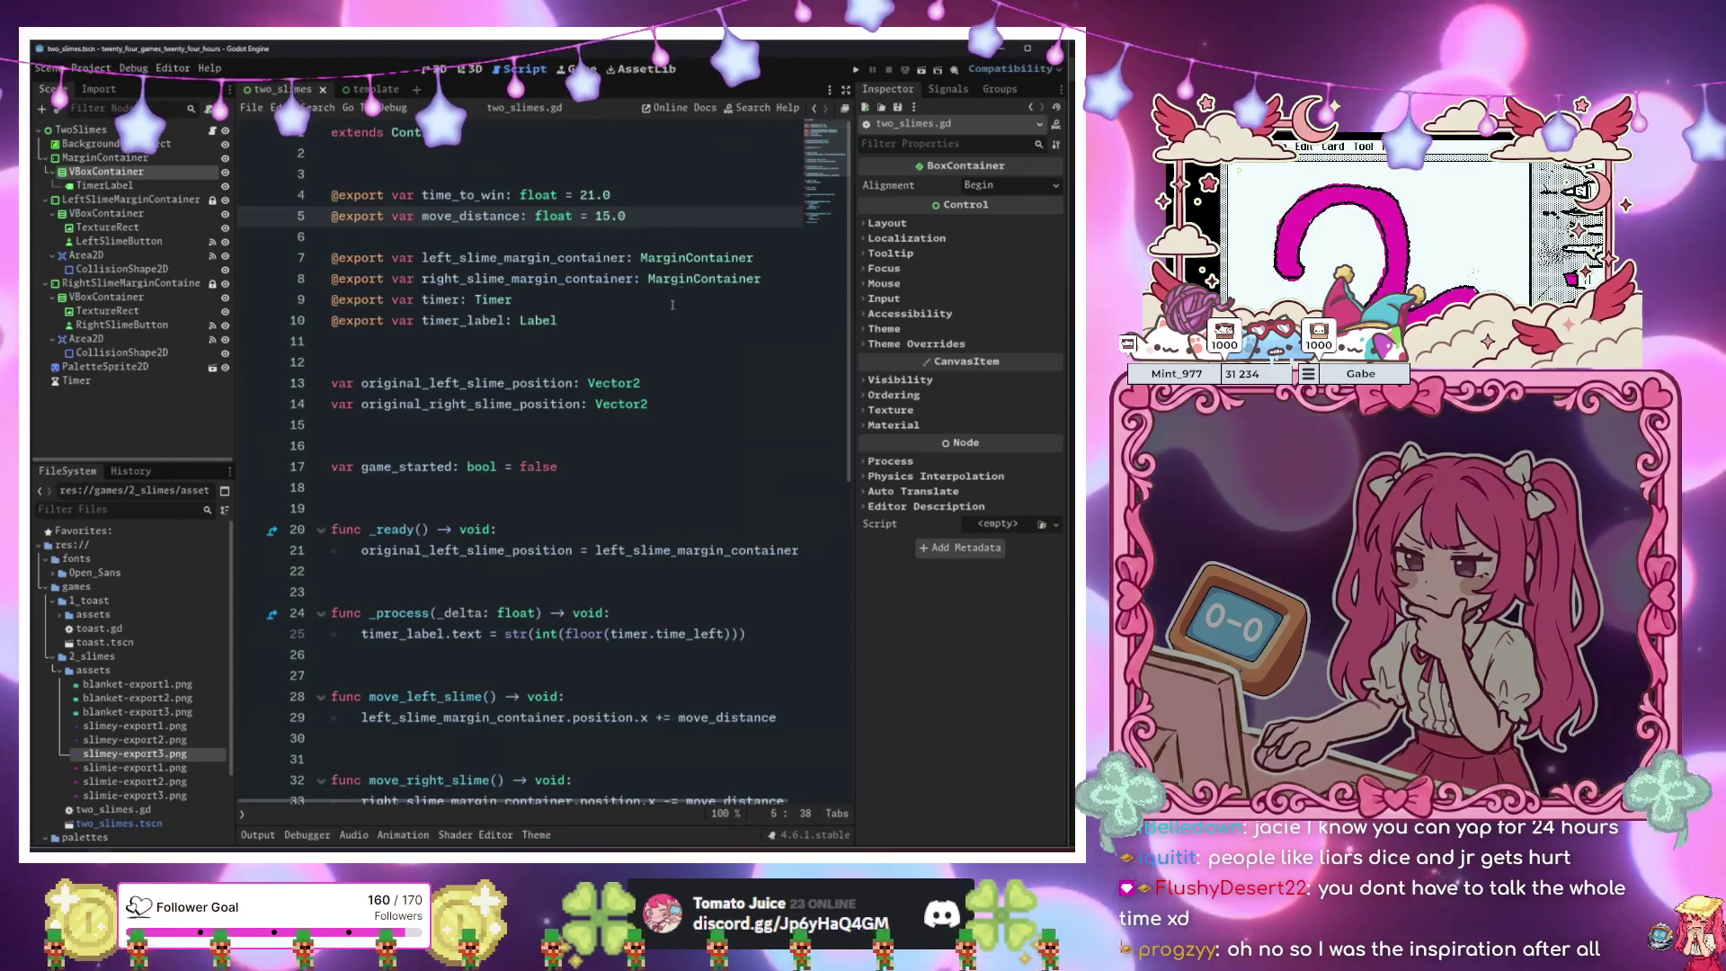
scroll(672, 305, down, 10)
click(578, 589)
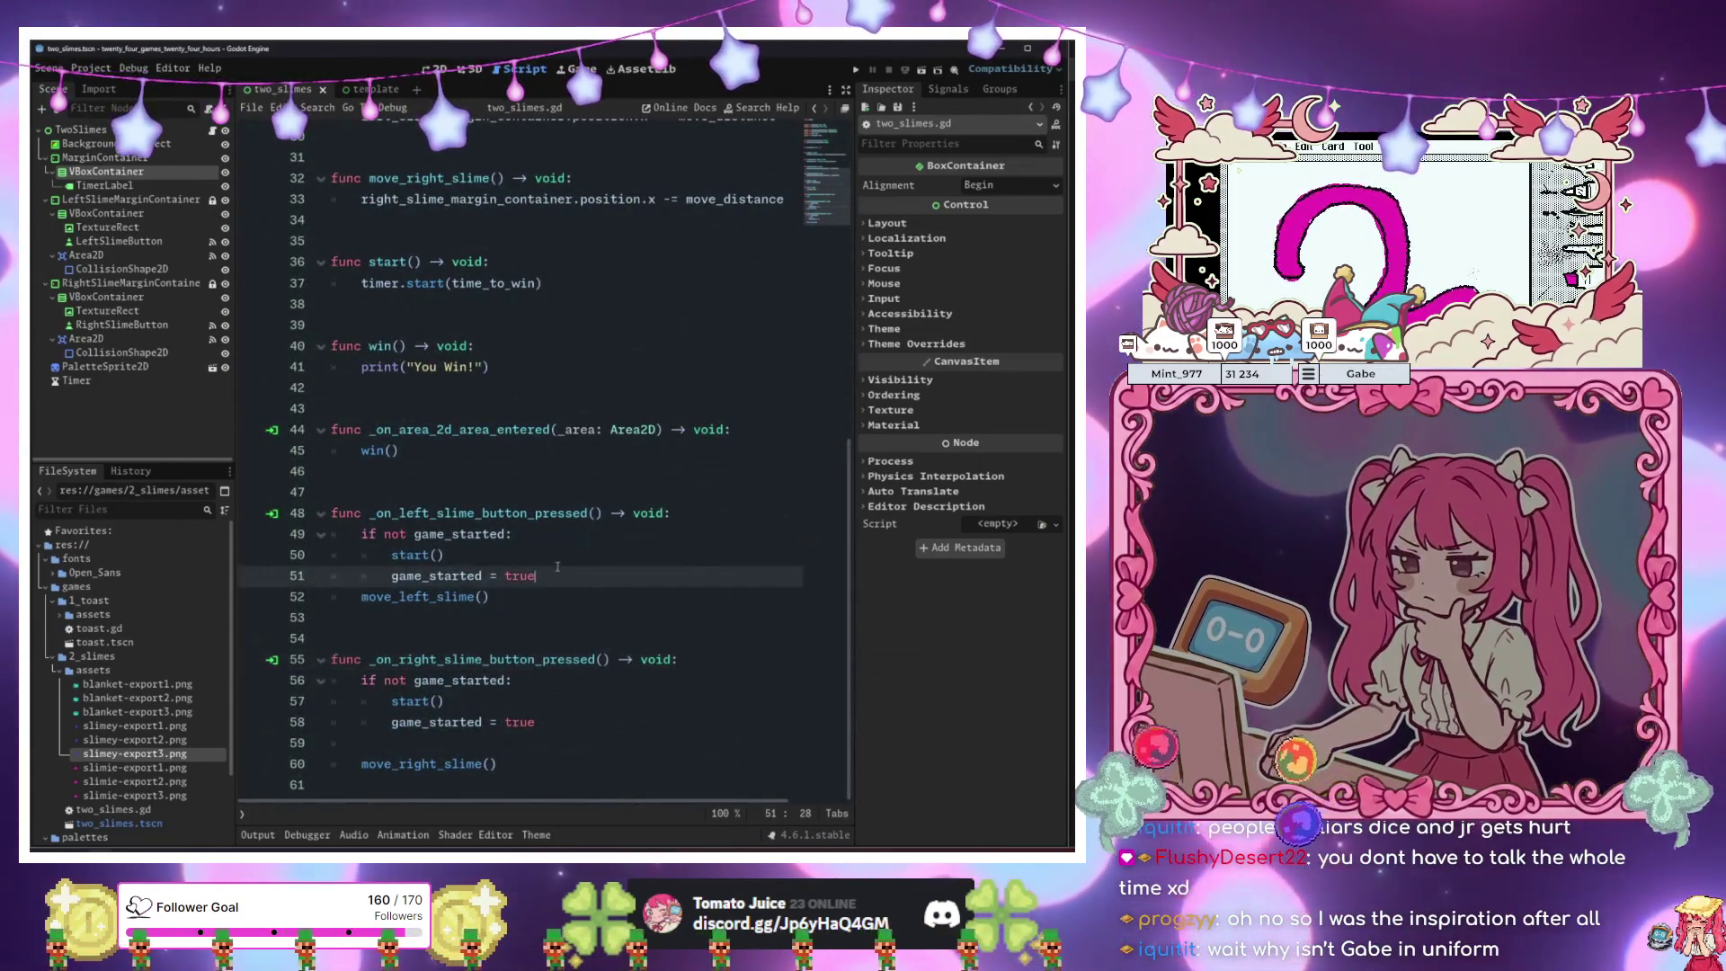
click(525, 457)
click(506, 619)
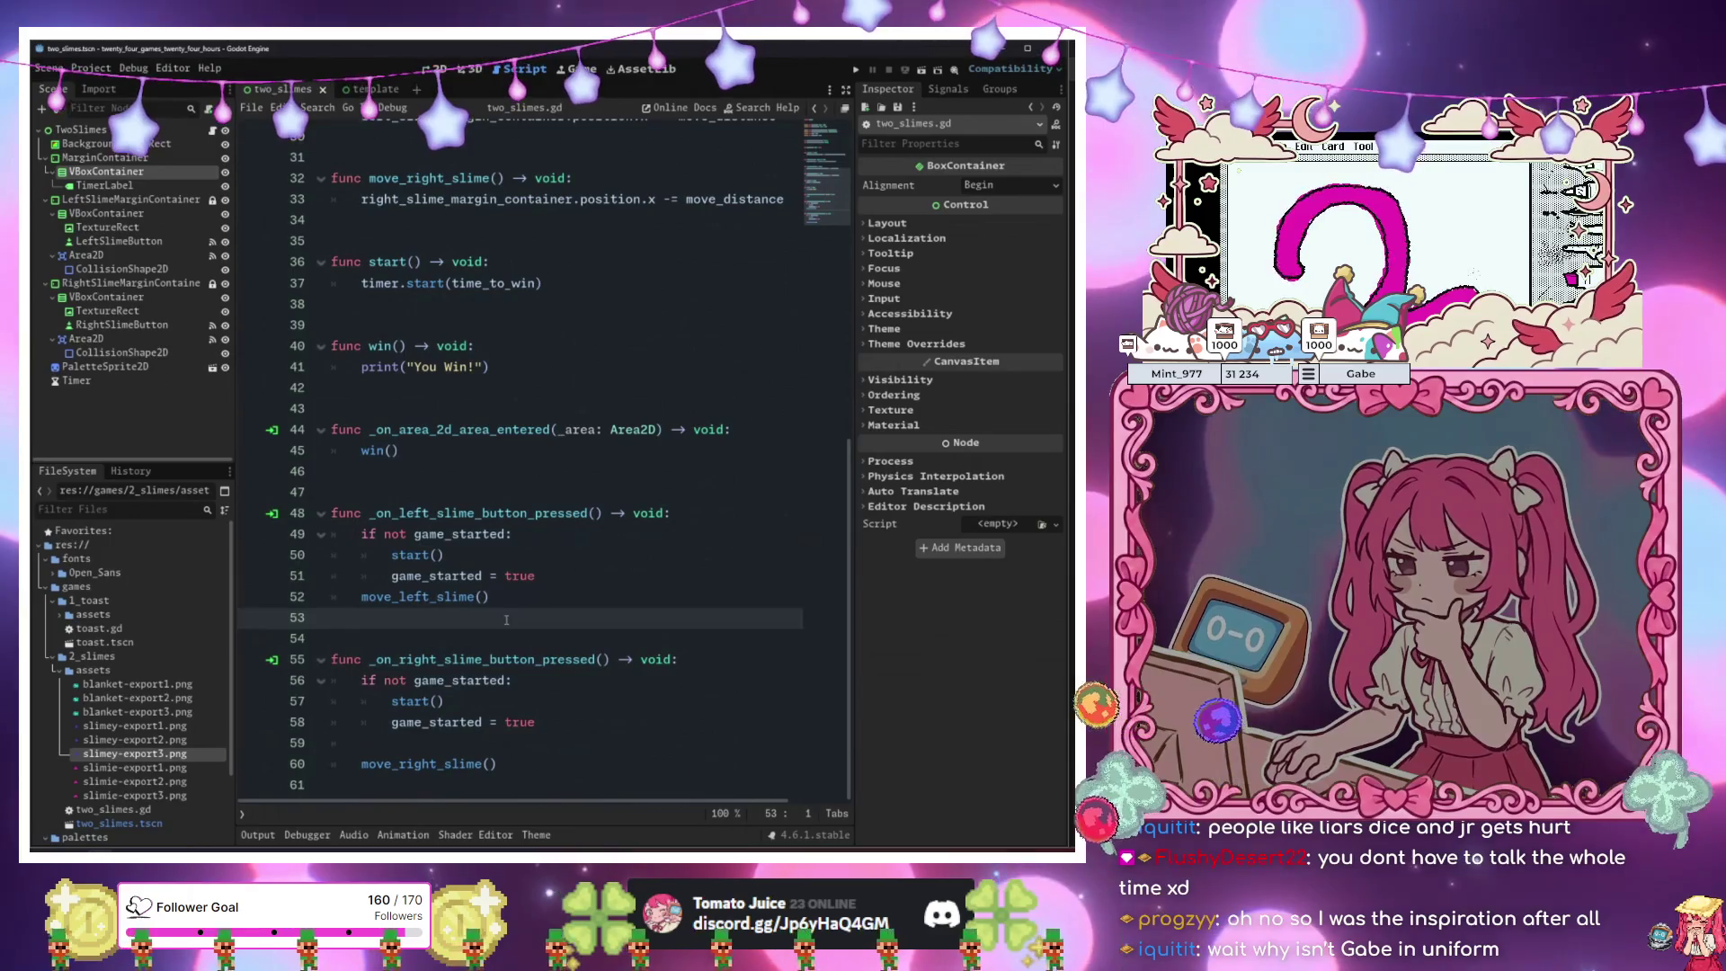
click(544, 607)
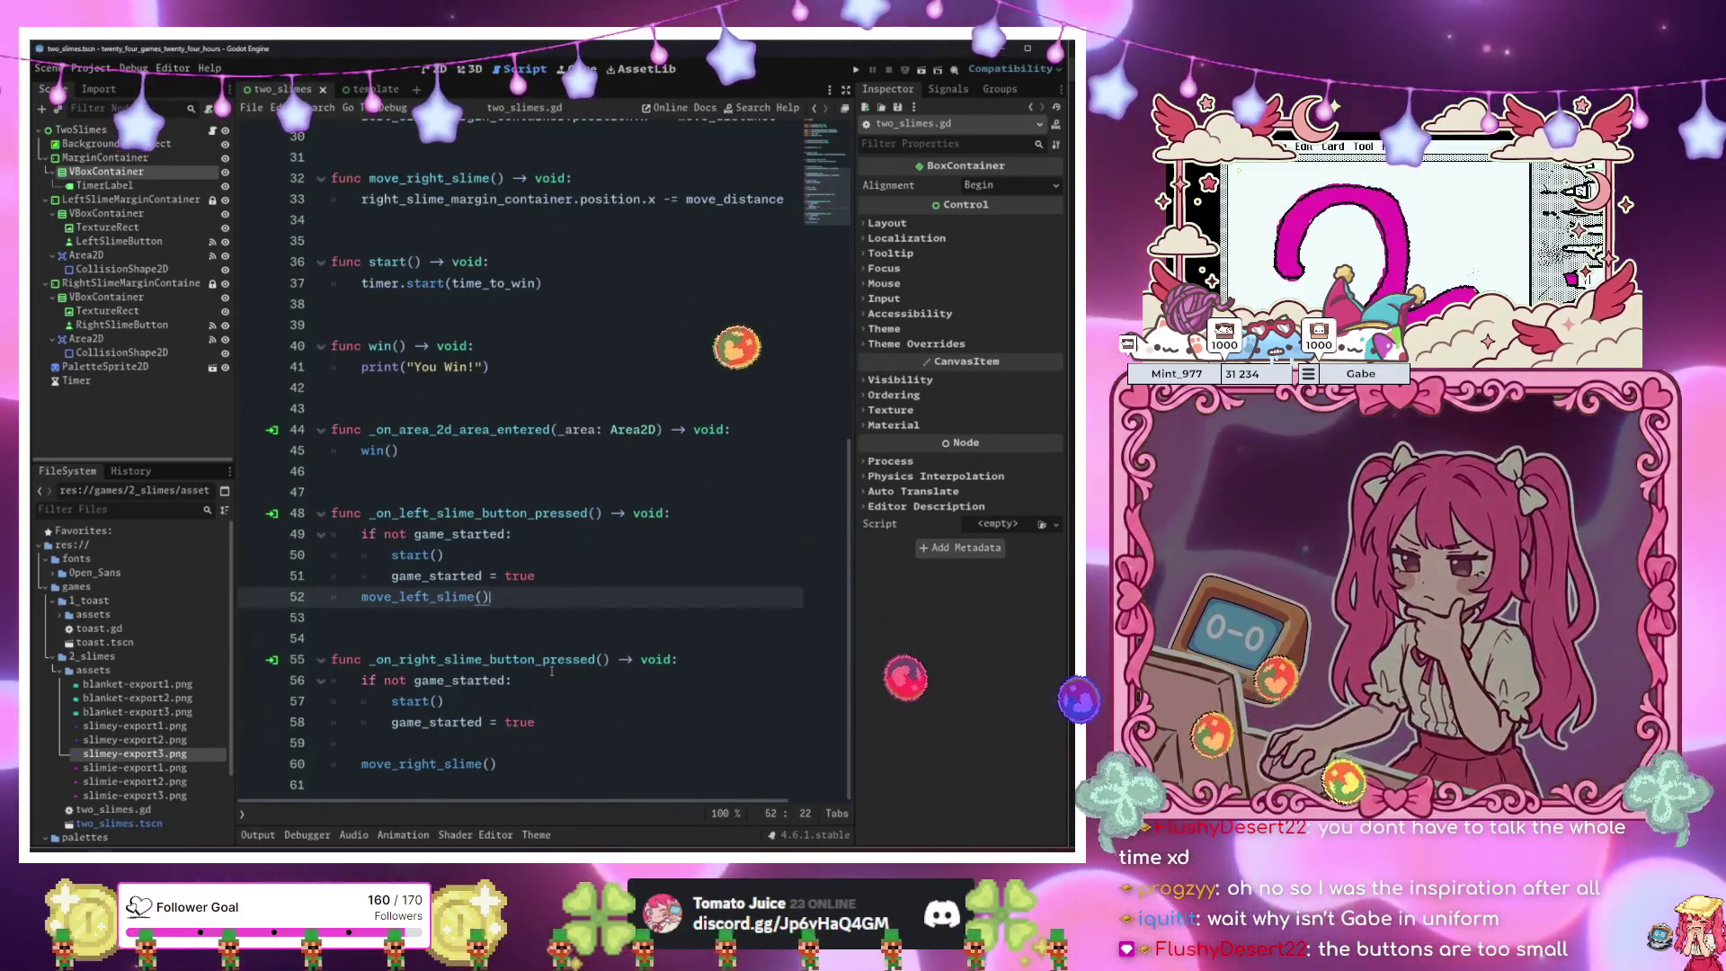
click(589, 763)
key(Return)
key(Return)
key(Return)
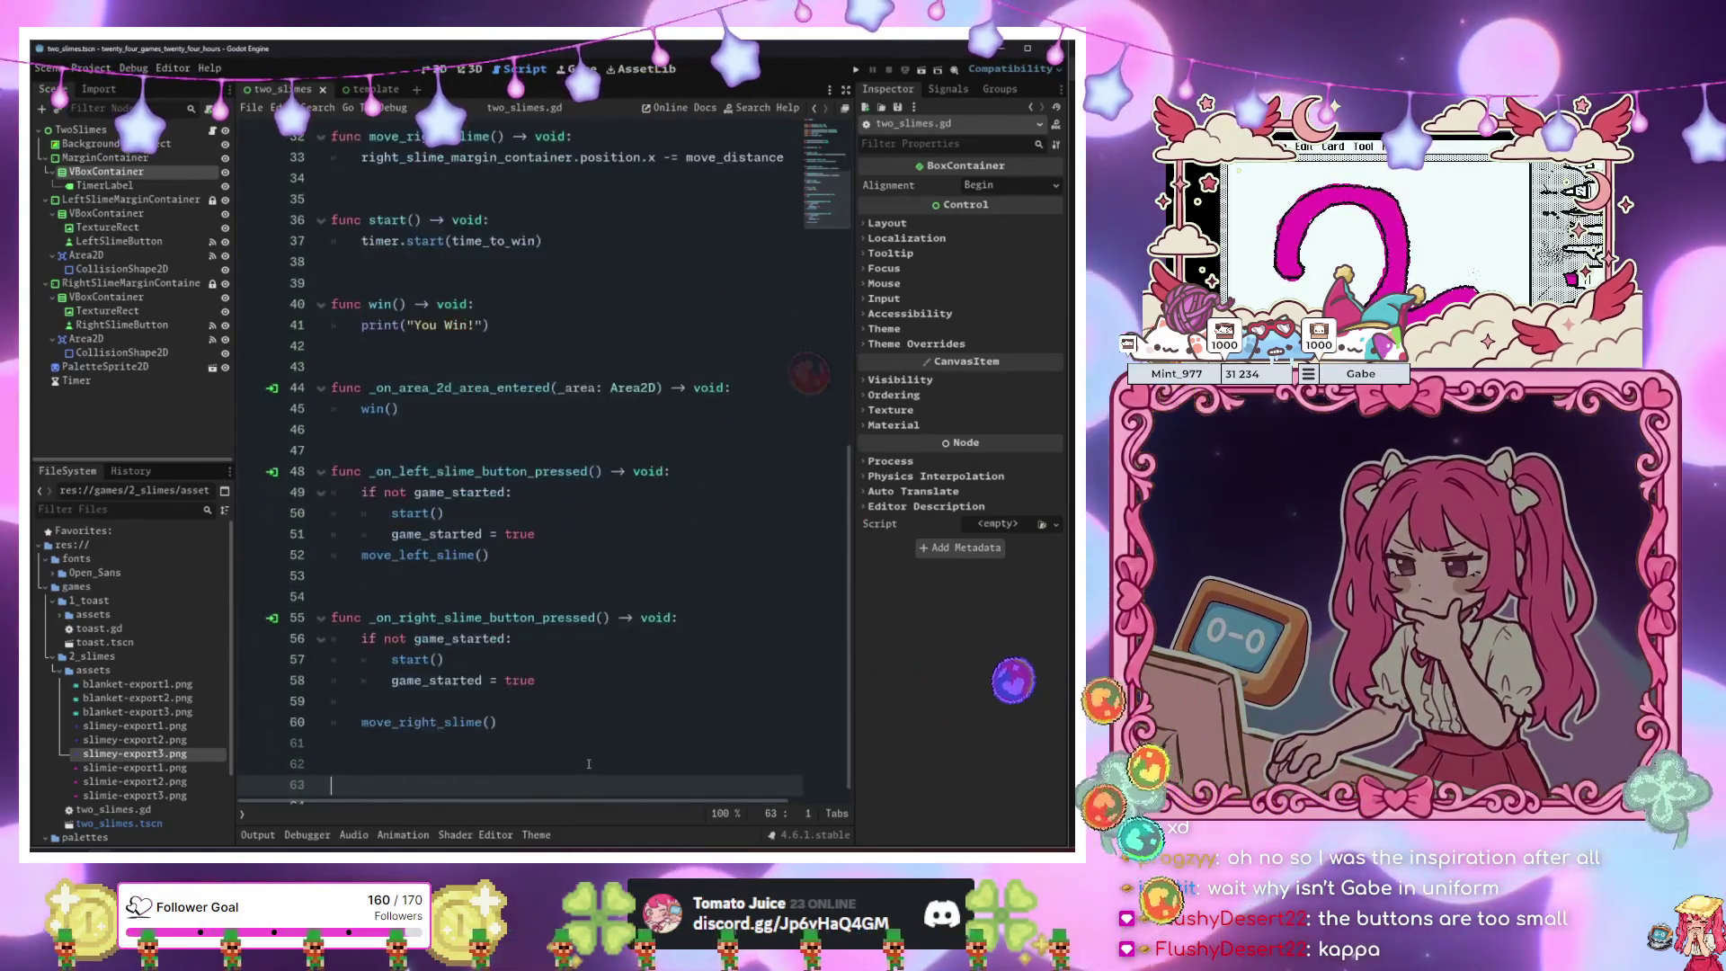
text(func)
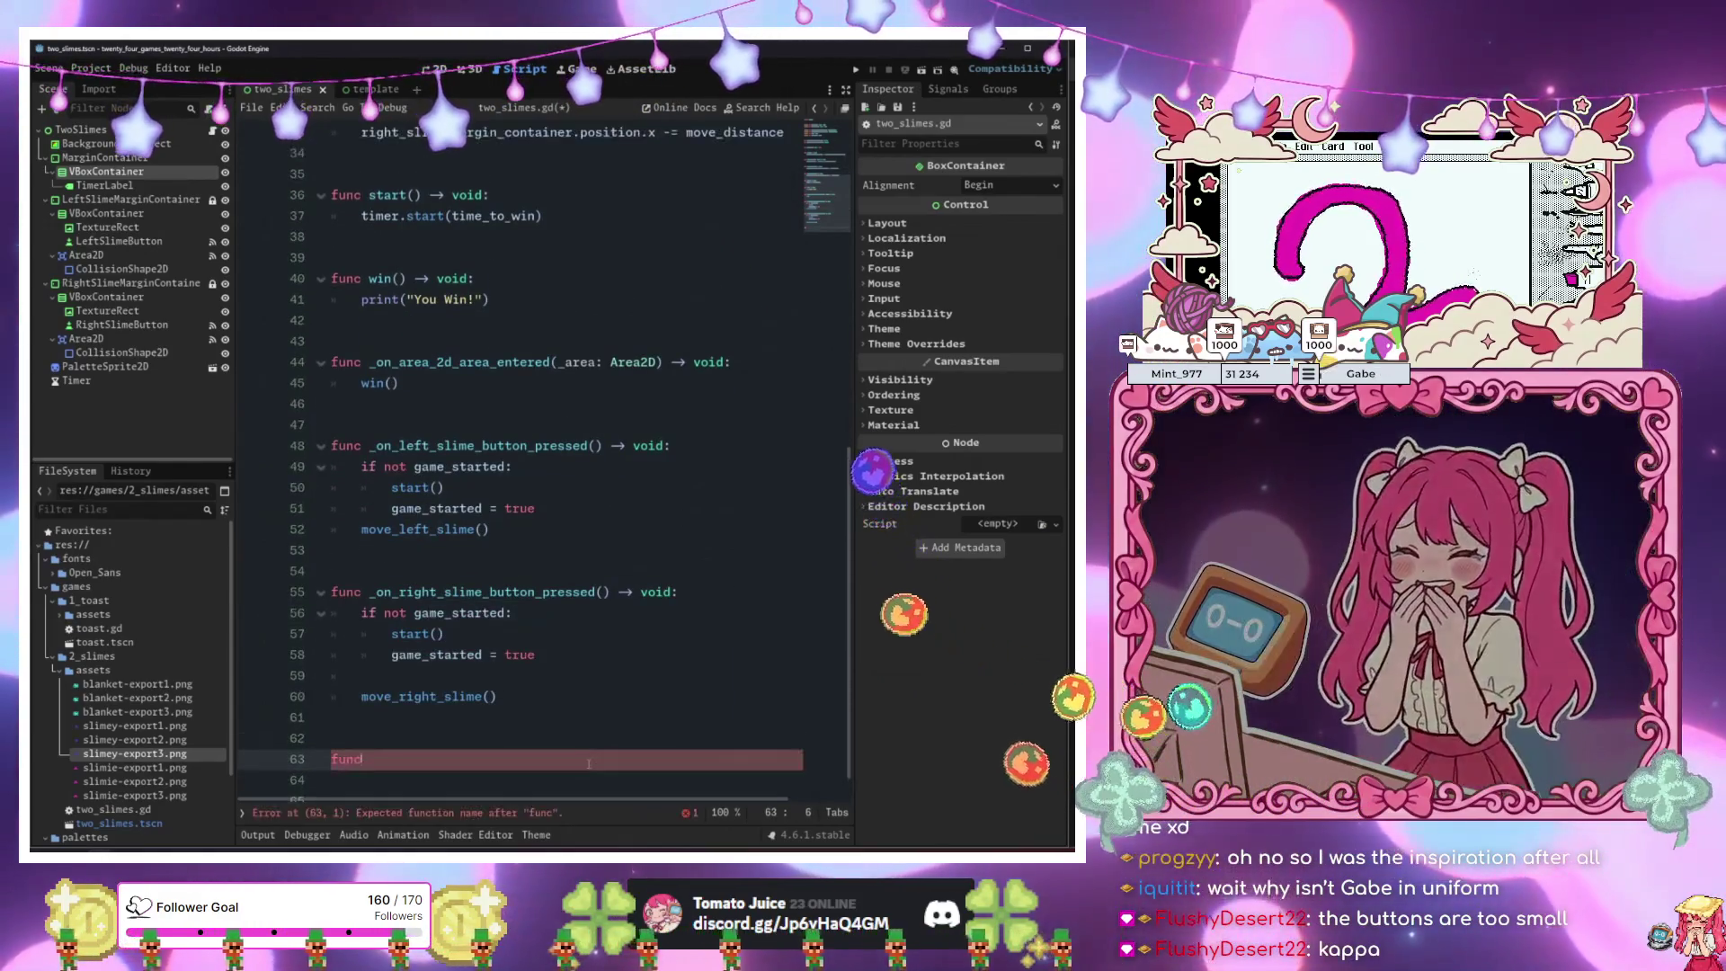
key(BackSpace)
key(BackSpace)
key(BackSpace)
- Insert blank lines right after the win() function for the new function
scroll(589, 701, up, 4)
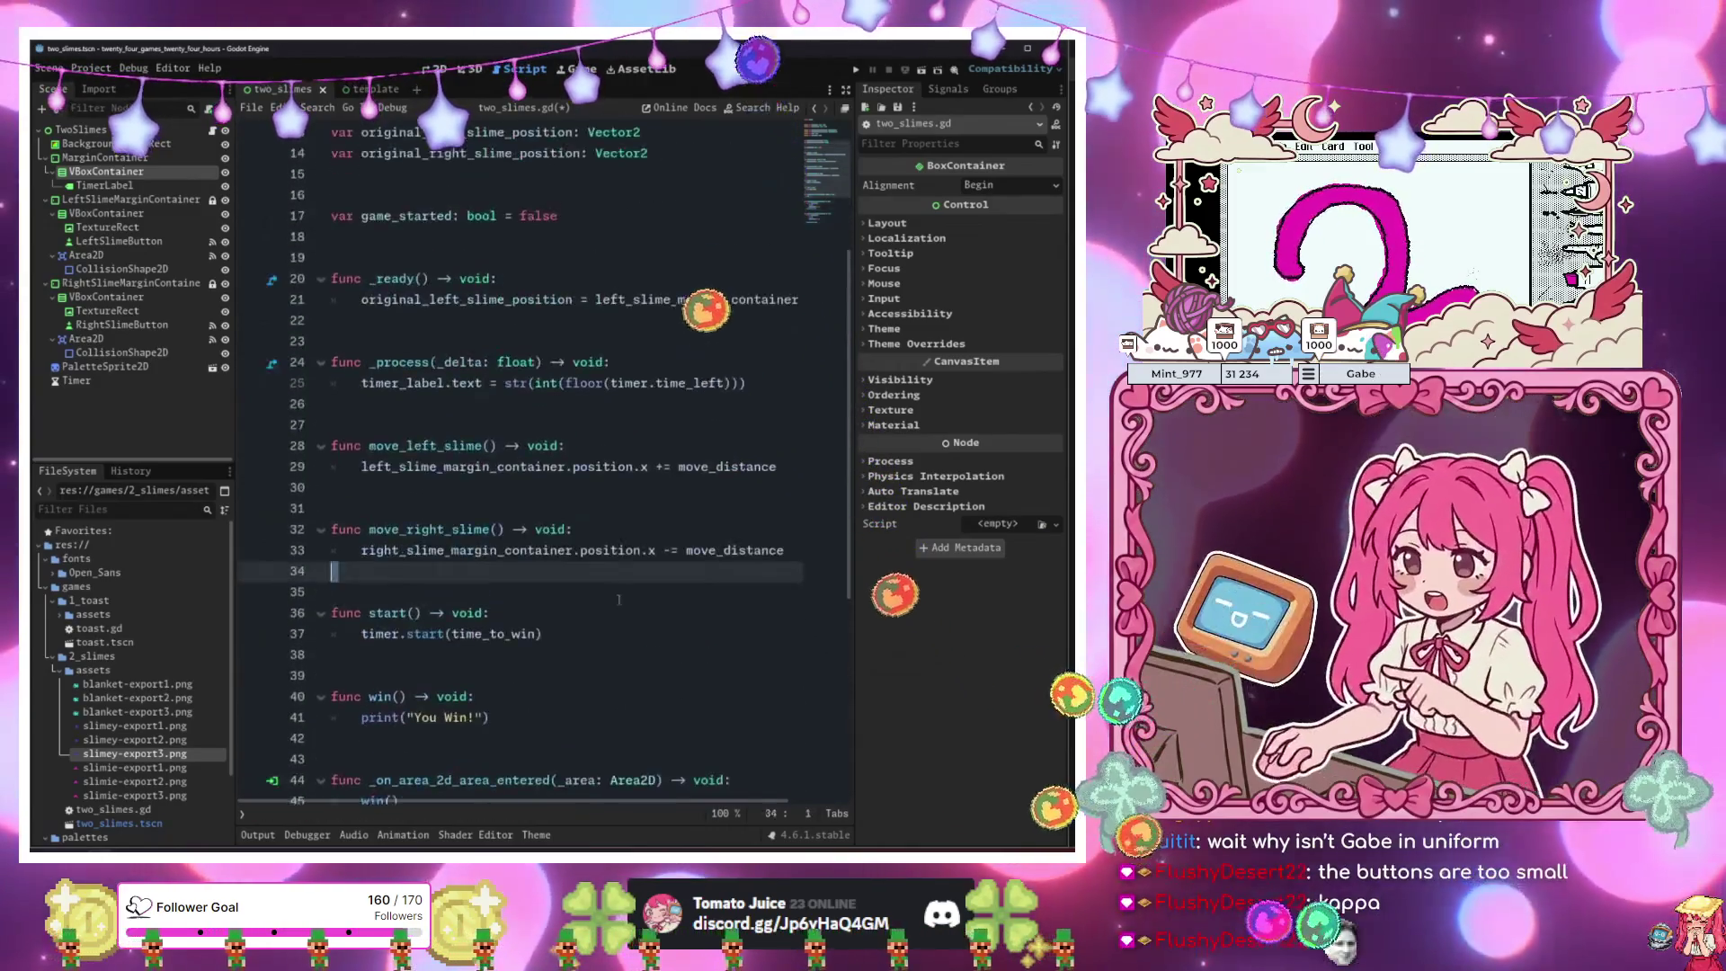
click(589, 647)
click(513, 566)
key(Return)
key(Return)
key(Return)
key(Up)
key(Up)
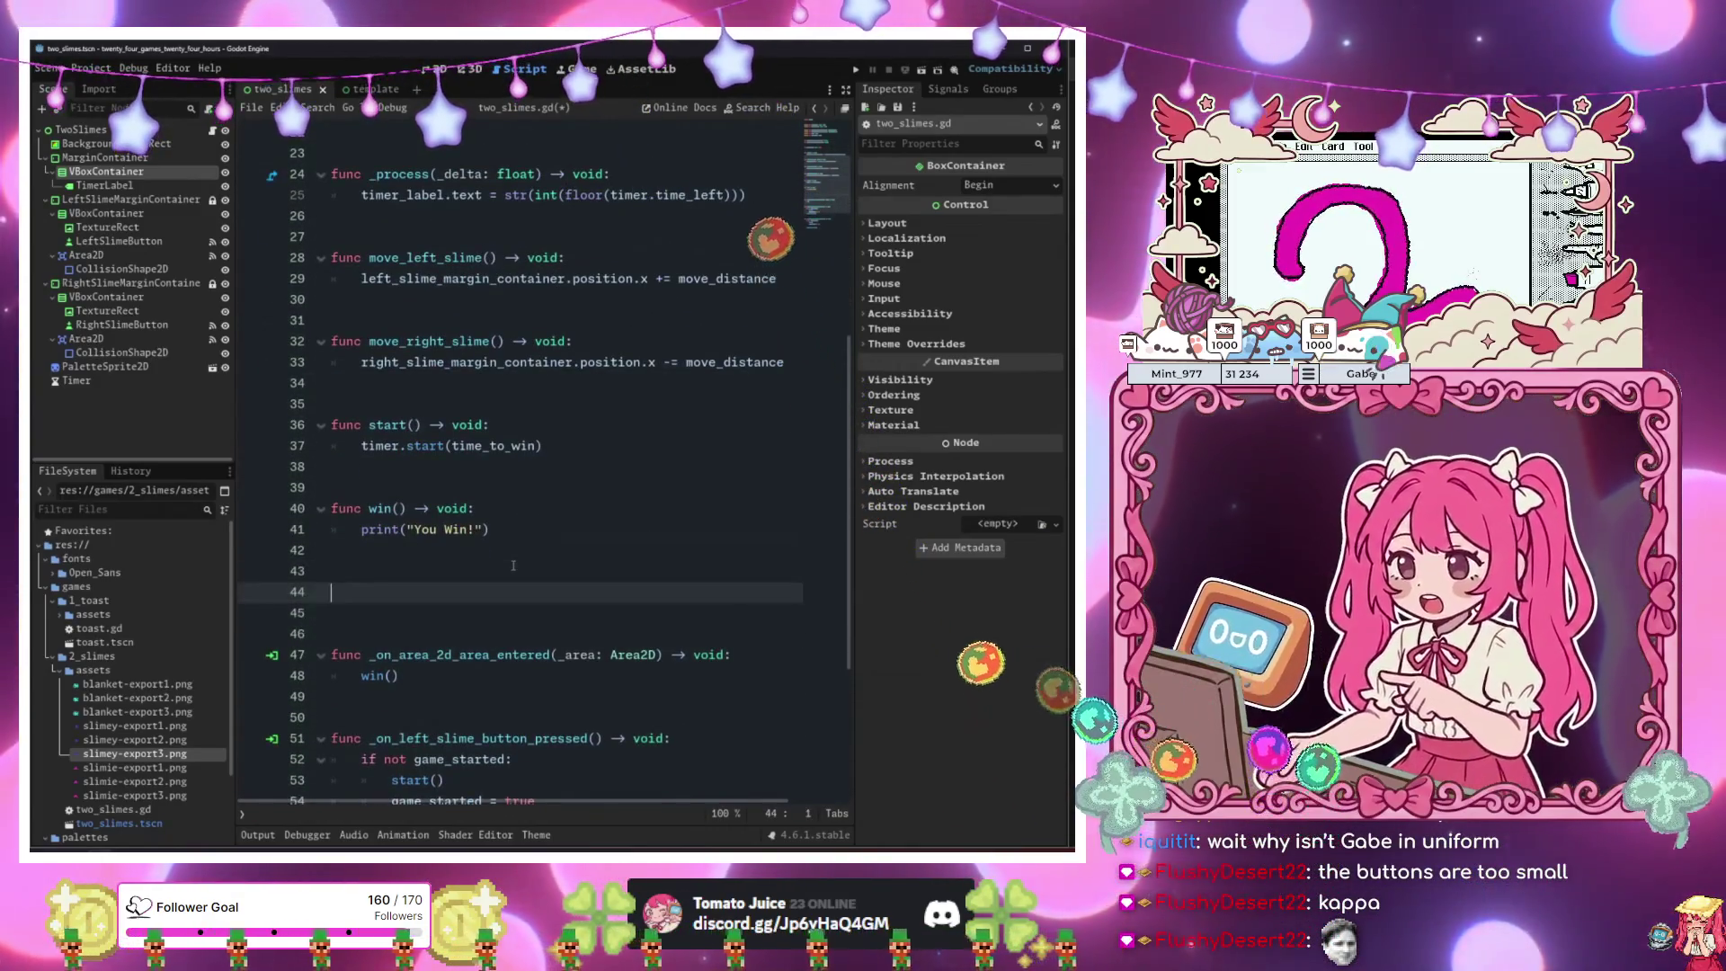
- Write the function header func show_random_button() -> void:
text(func randomize())
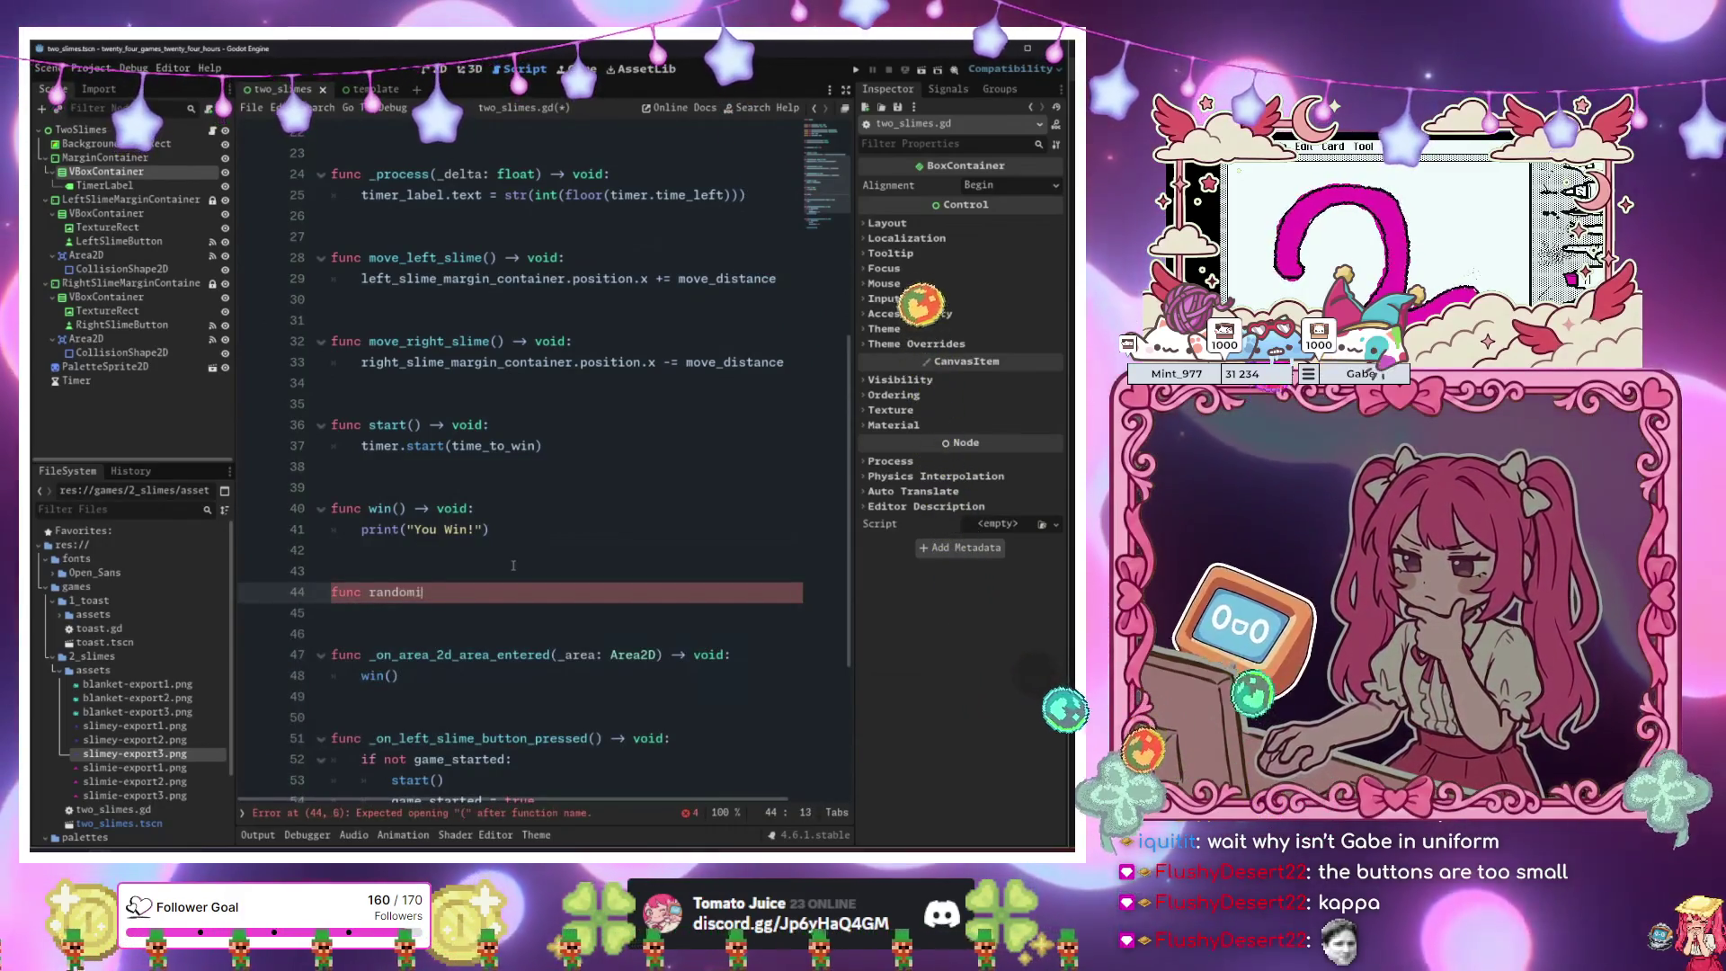
key(BackSpace)
key(BackSpace)
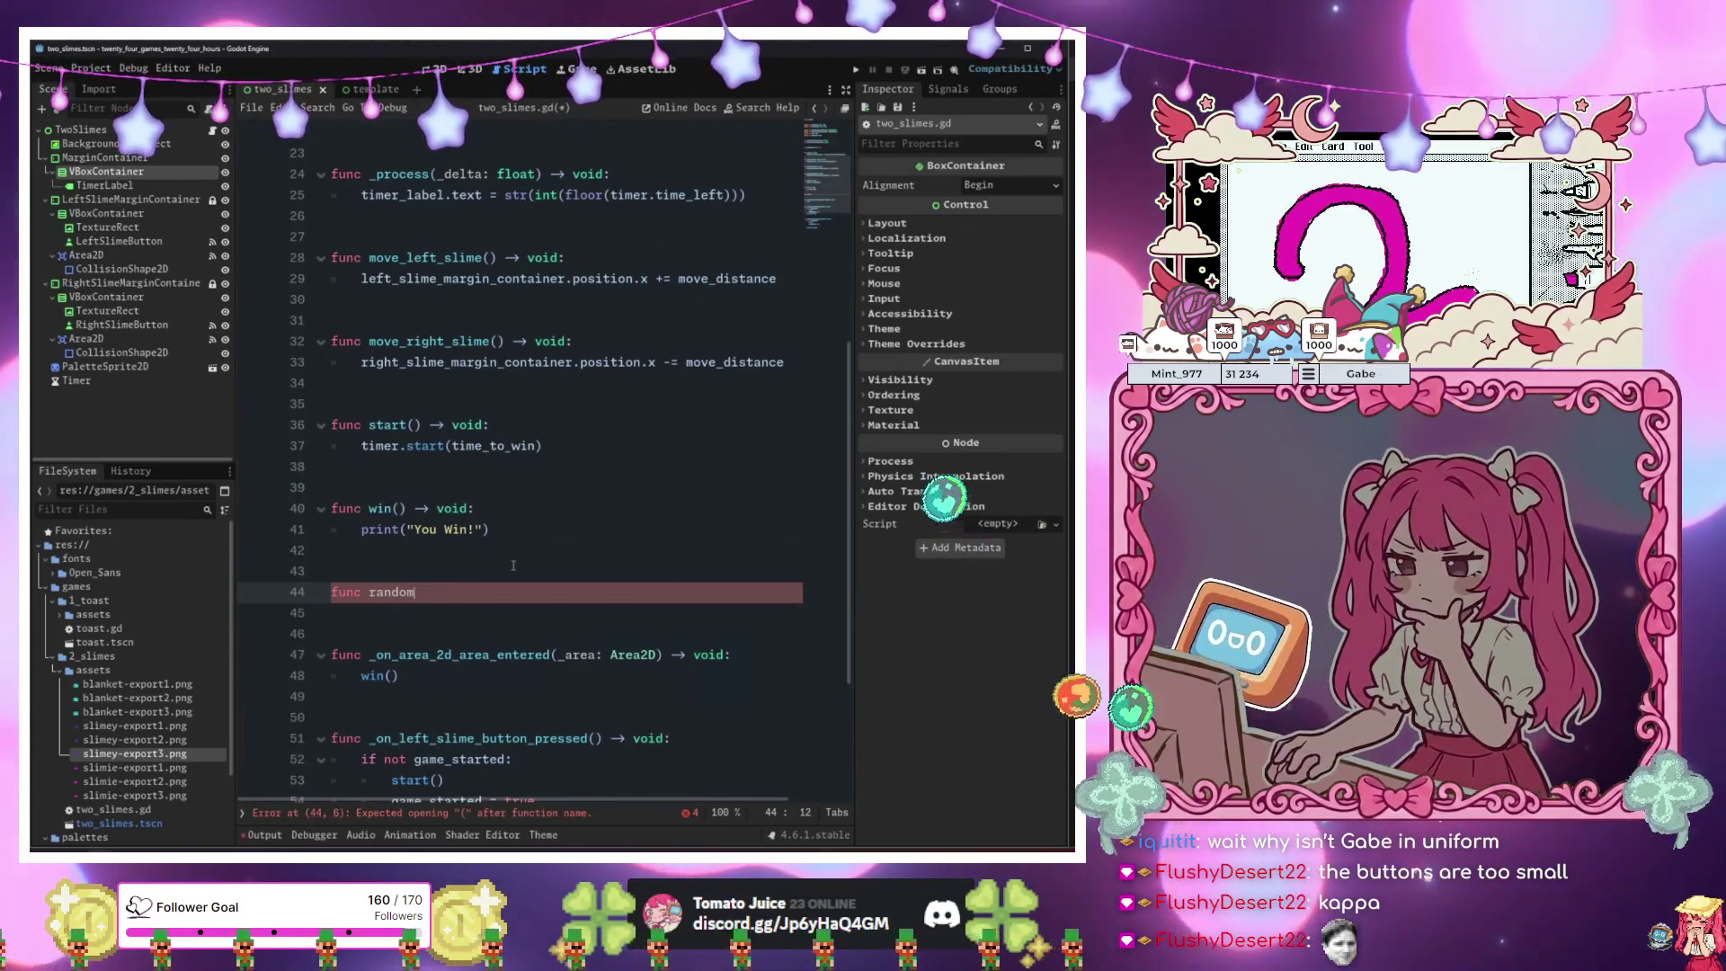
text(show_)
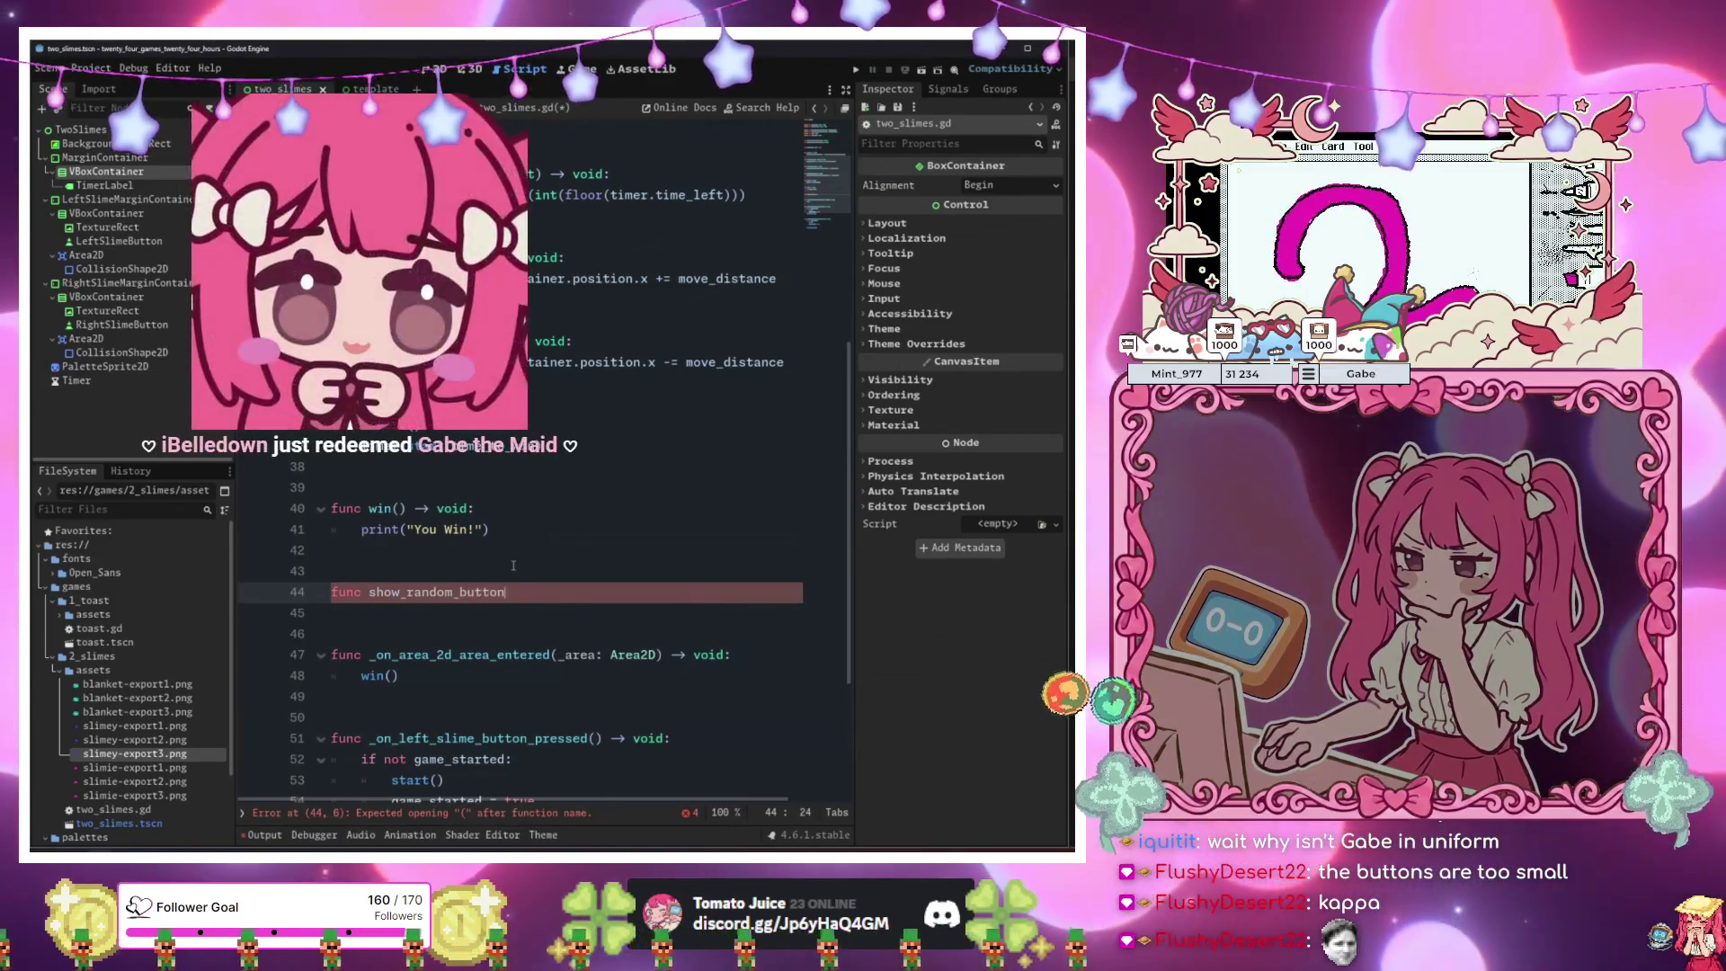
text(-> void:)
key(Return)
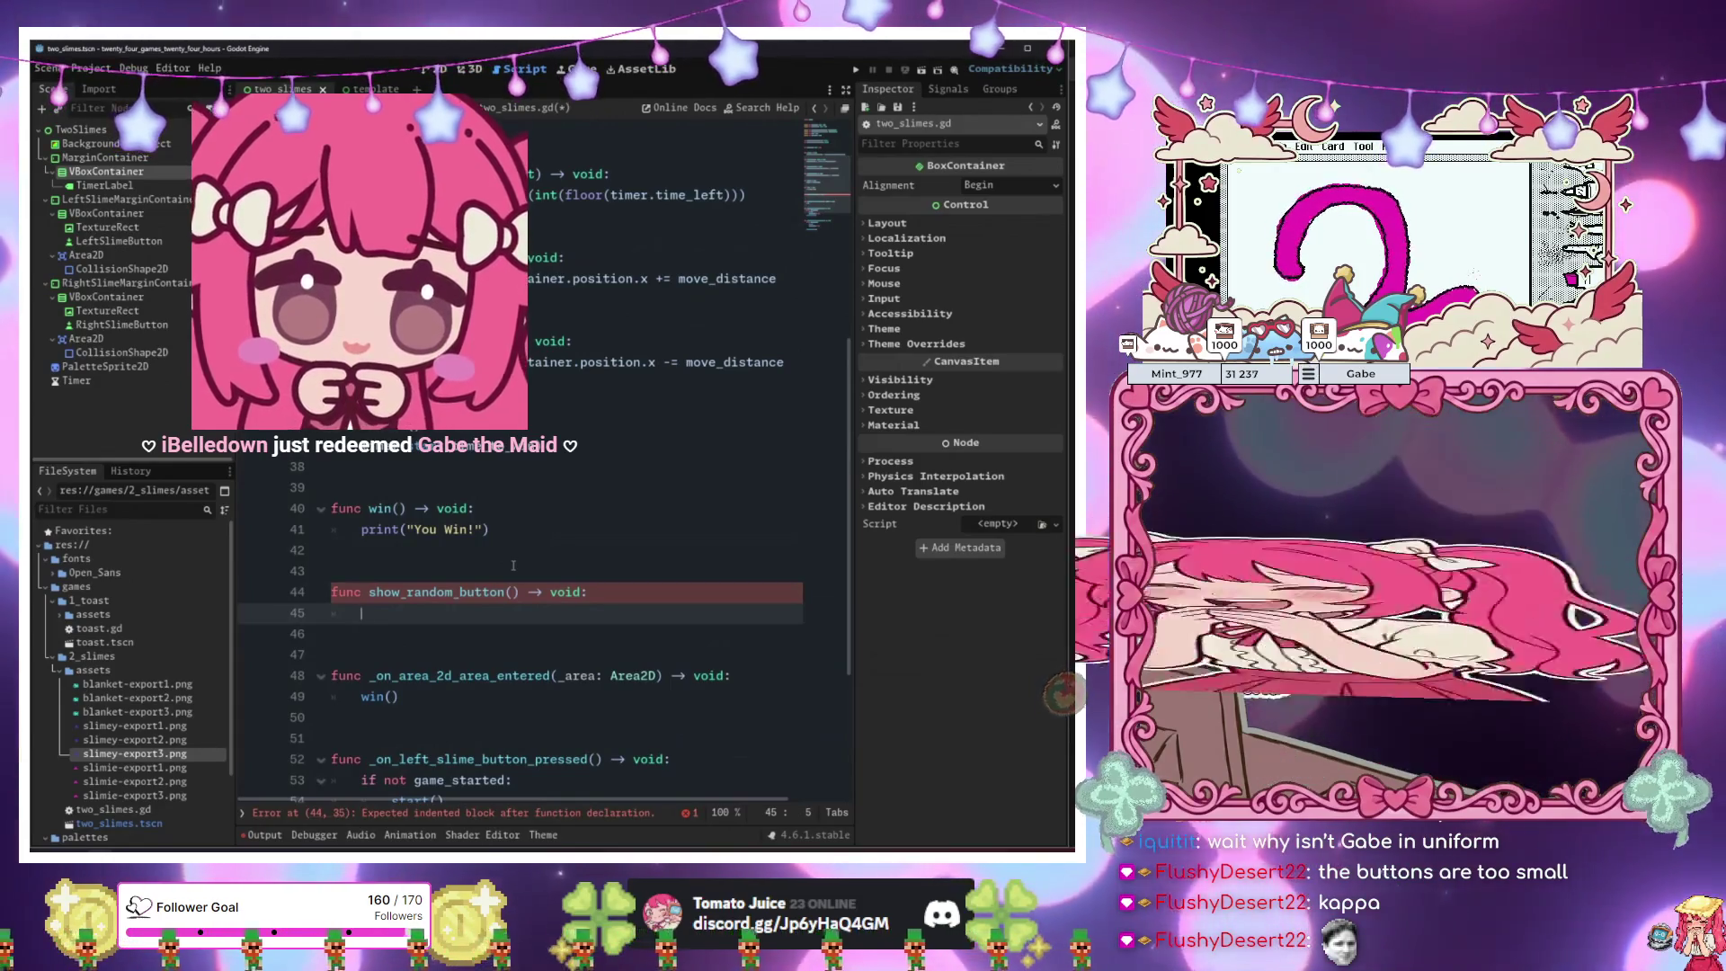
- Declare var coin_flip: int = randf_range(0, 1) in the function body
text(if)
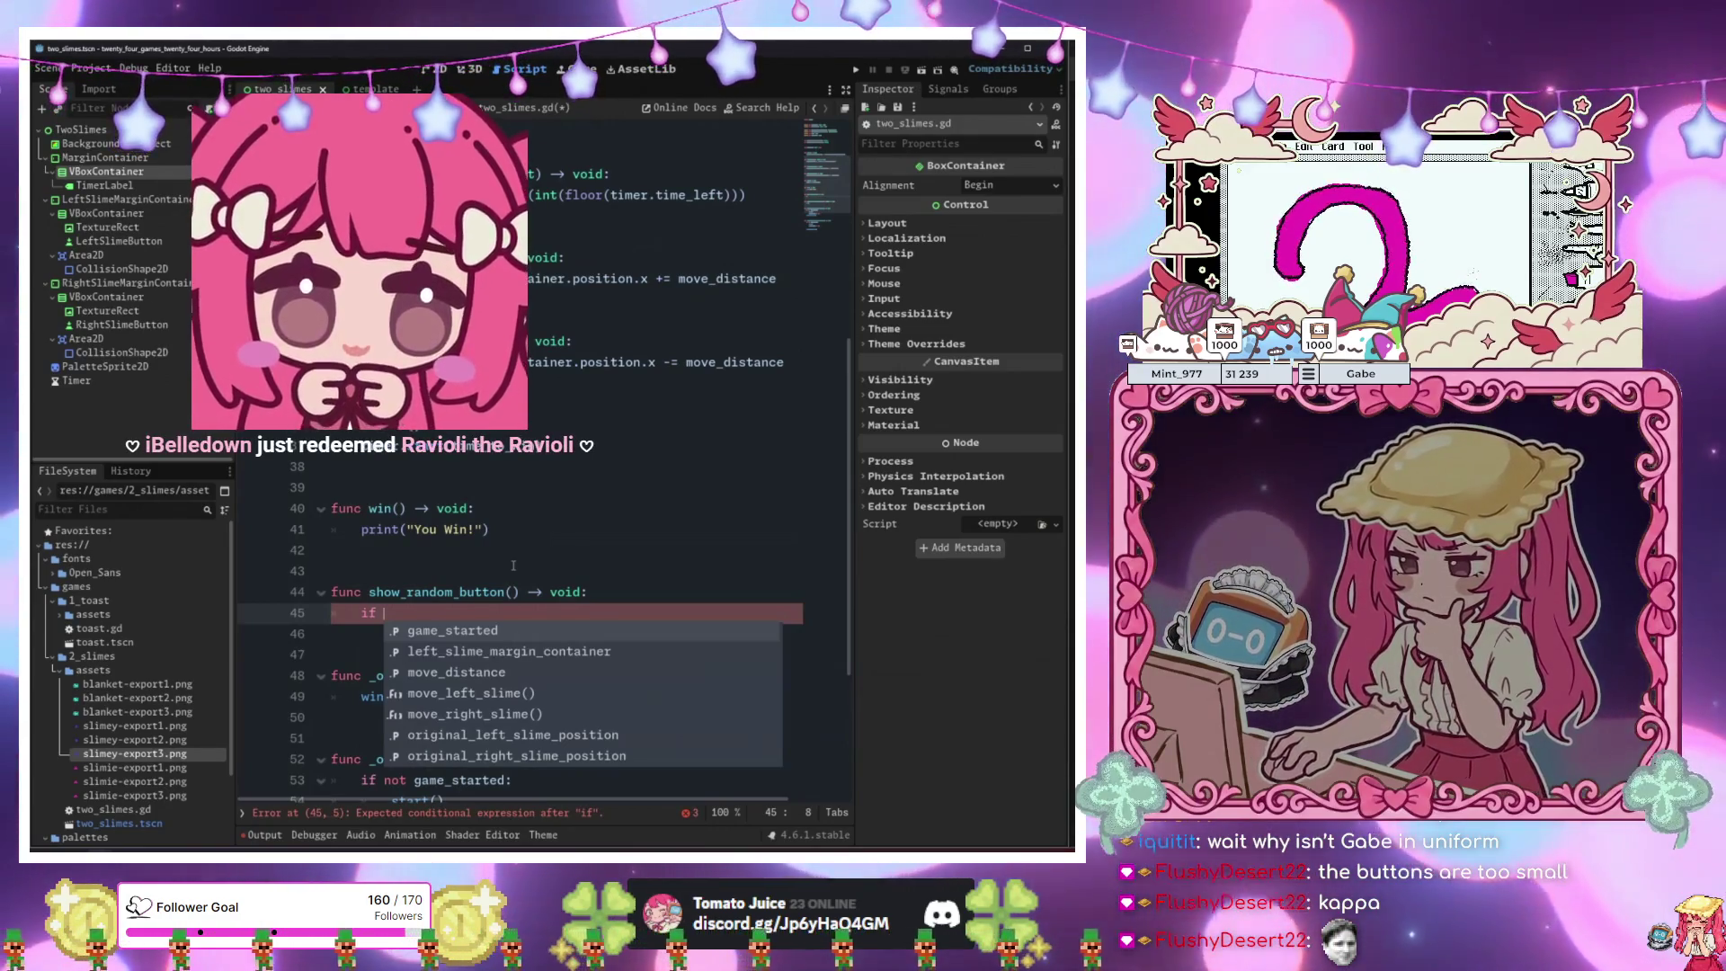
key(BackSpace)
key(BackSpace)
key(BackSpace)
text(va)
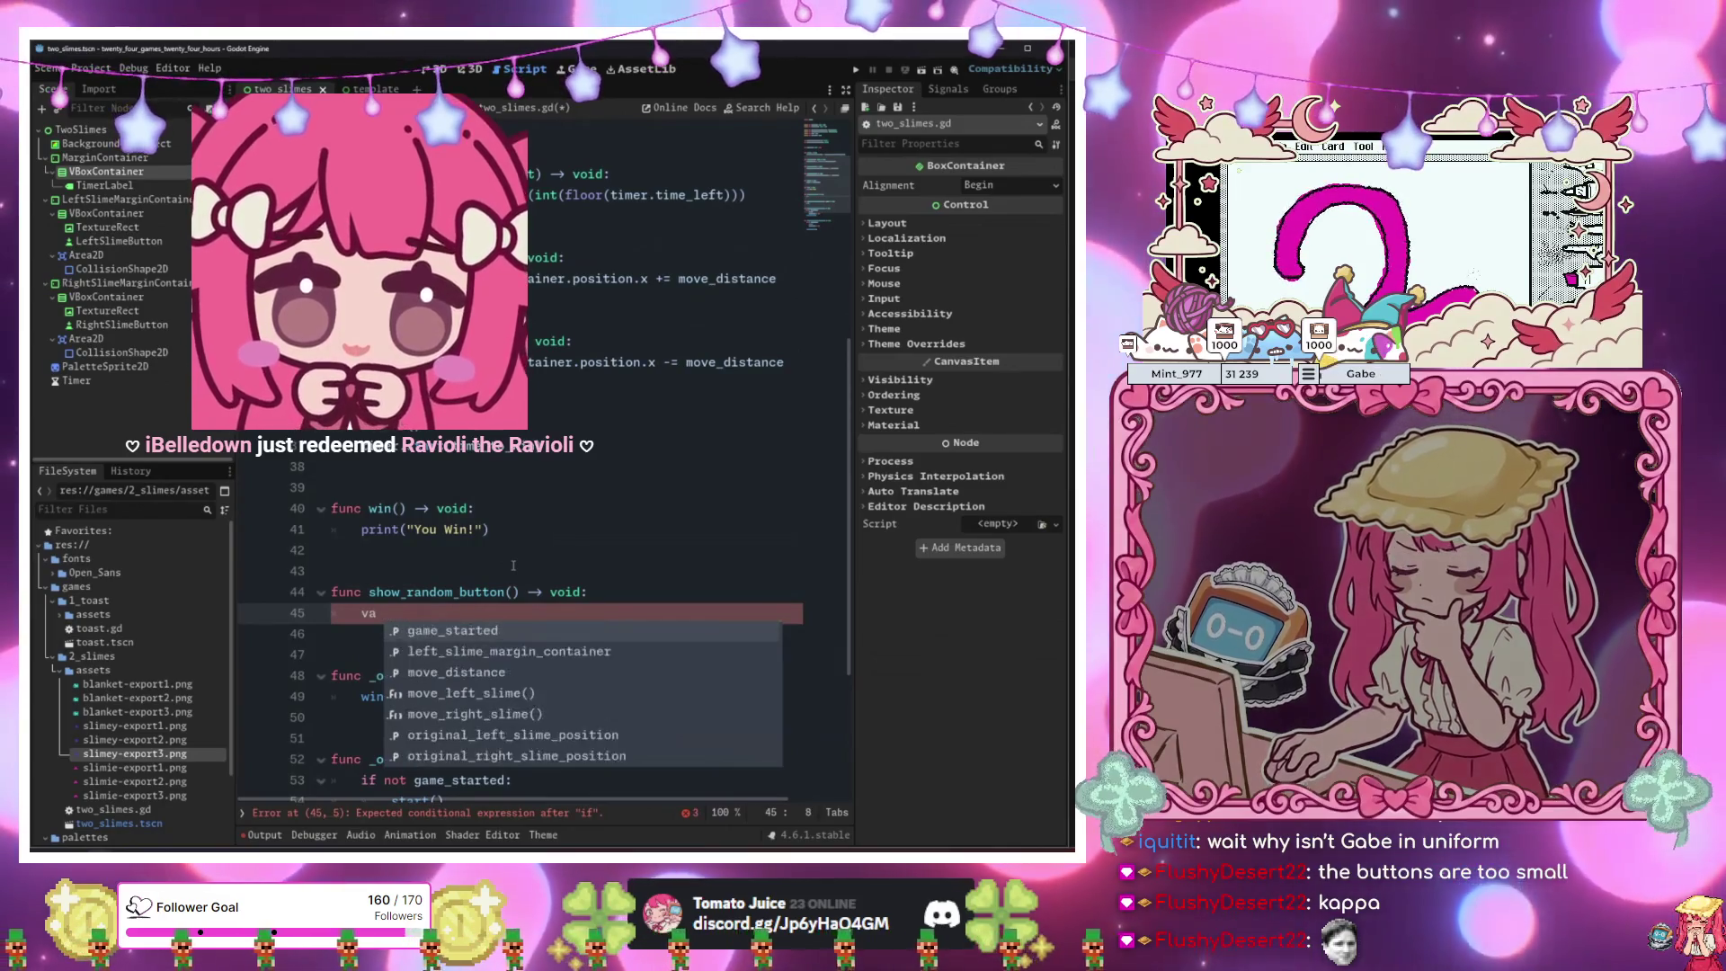
text(r coin_flip:)
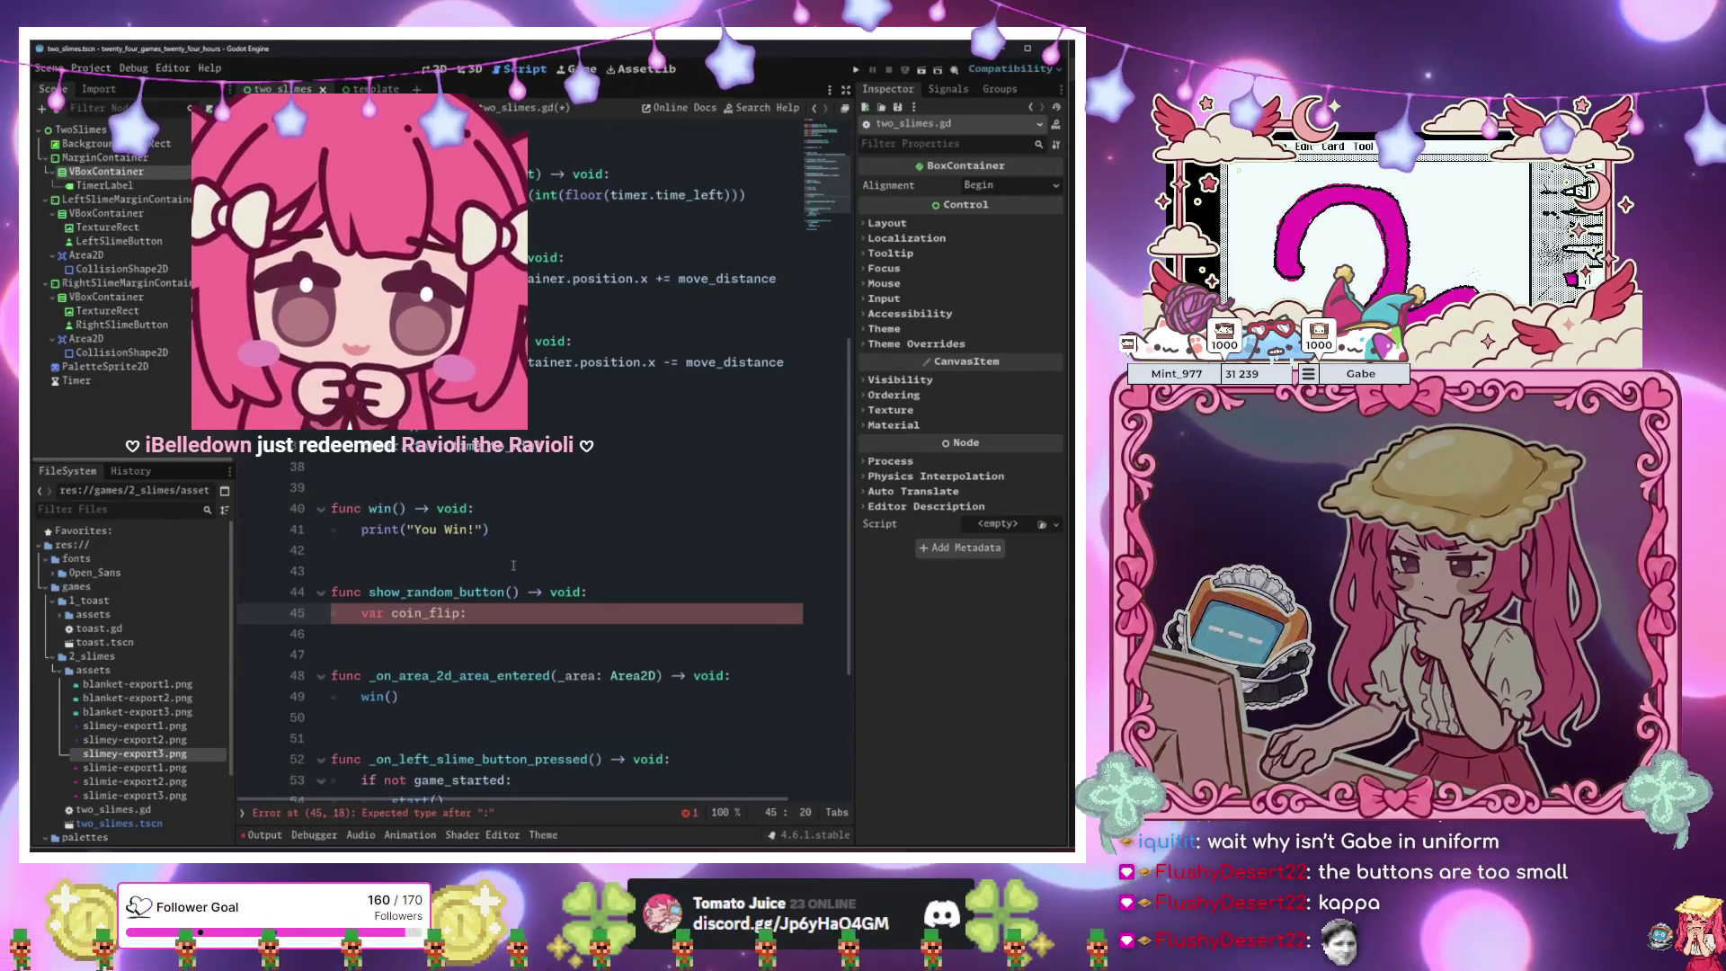
text( int)
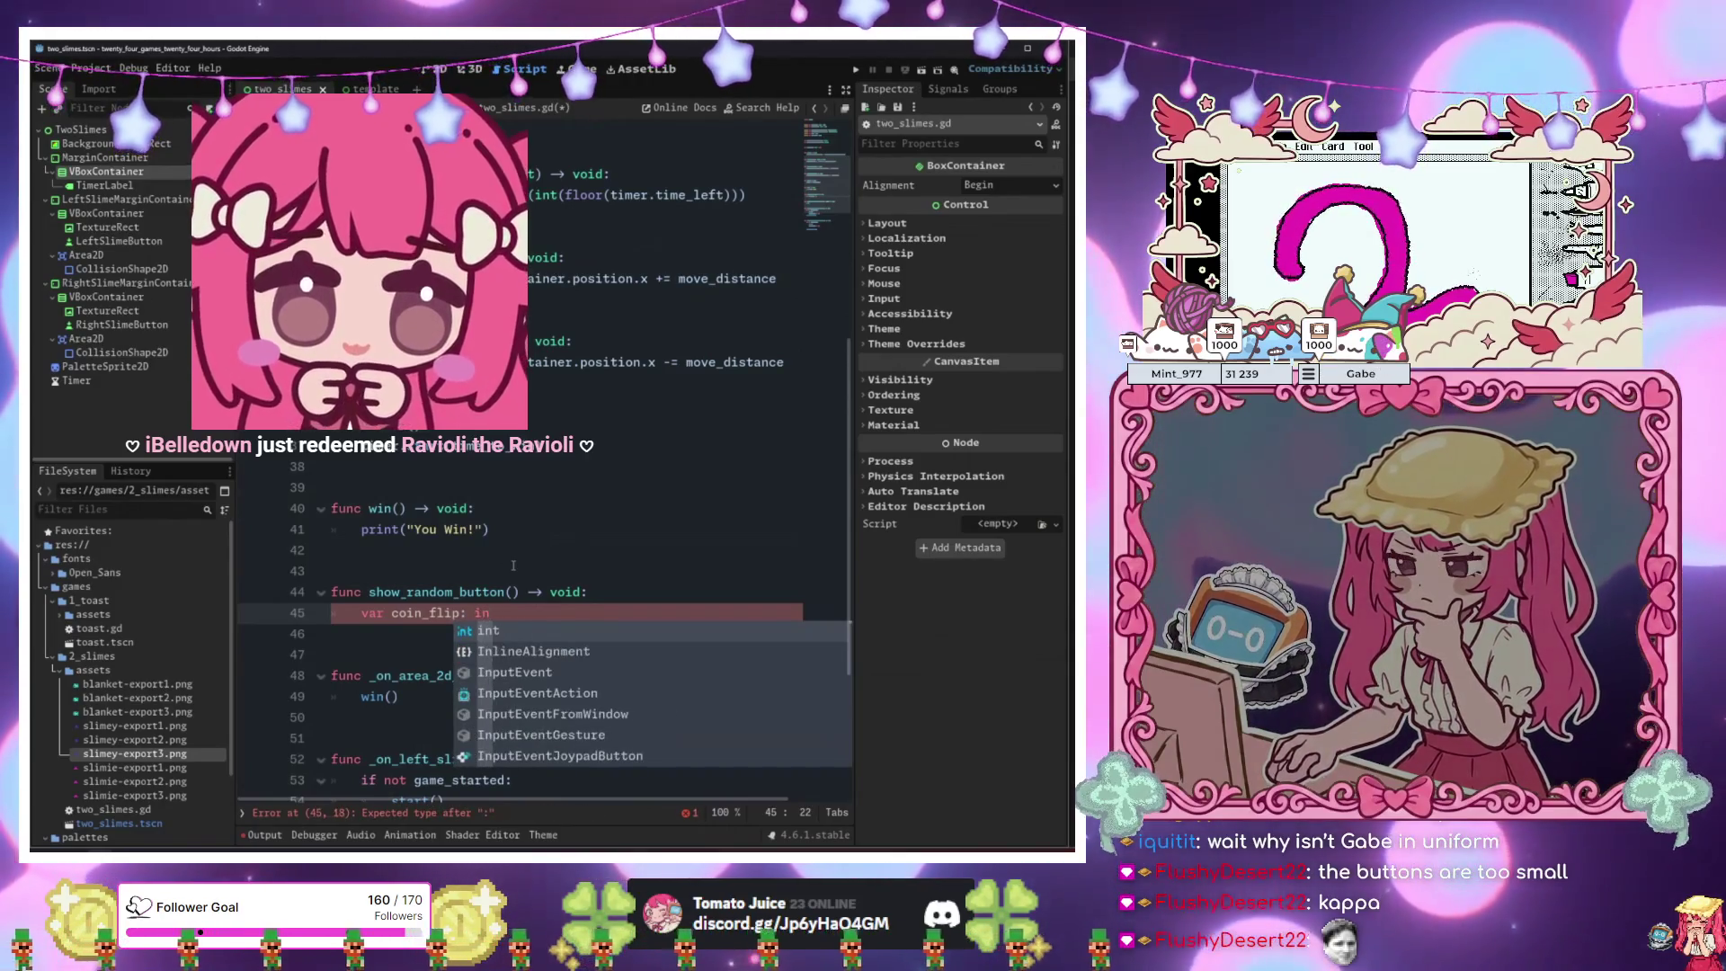
text( = ran)
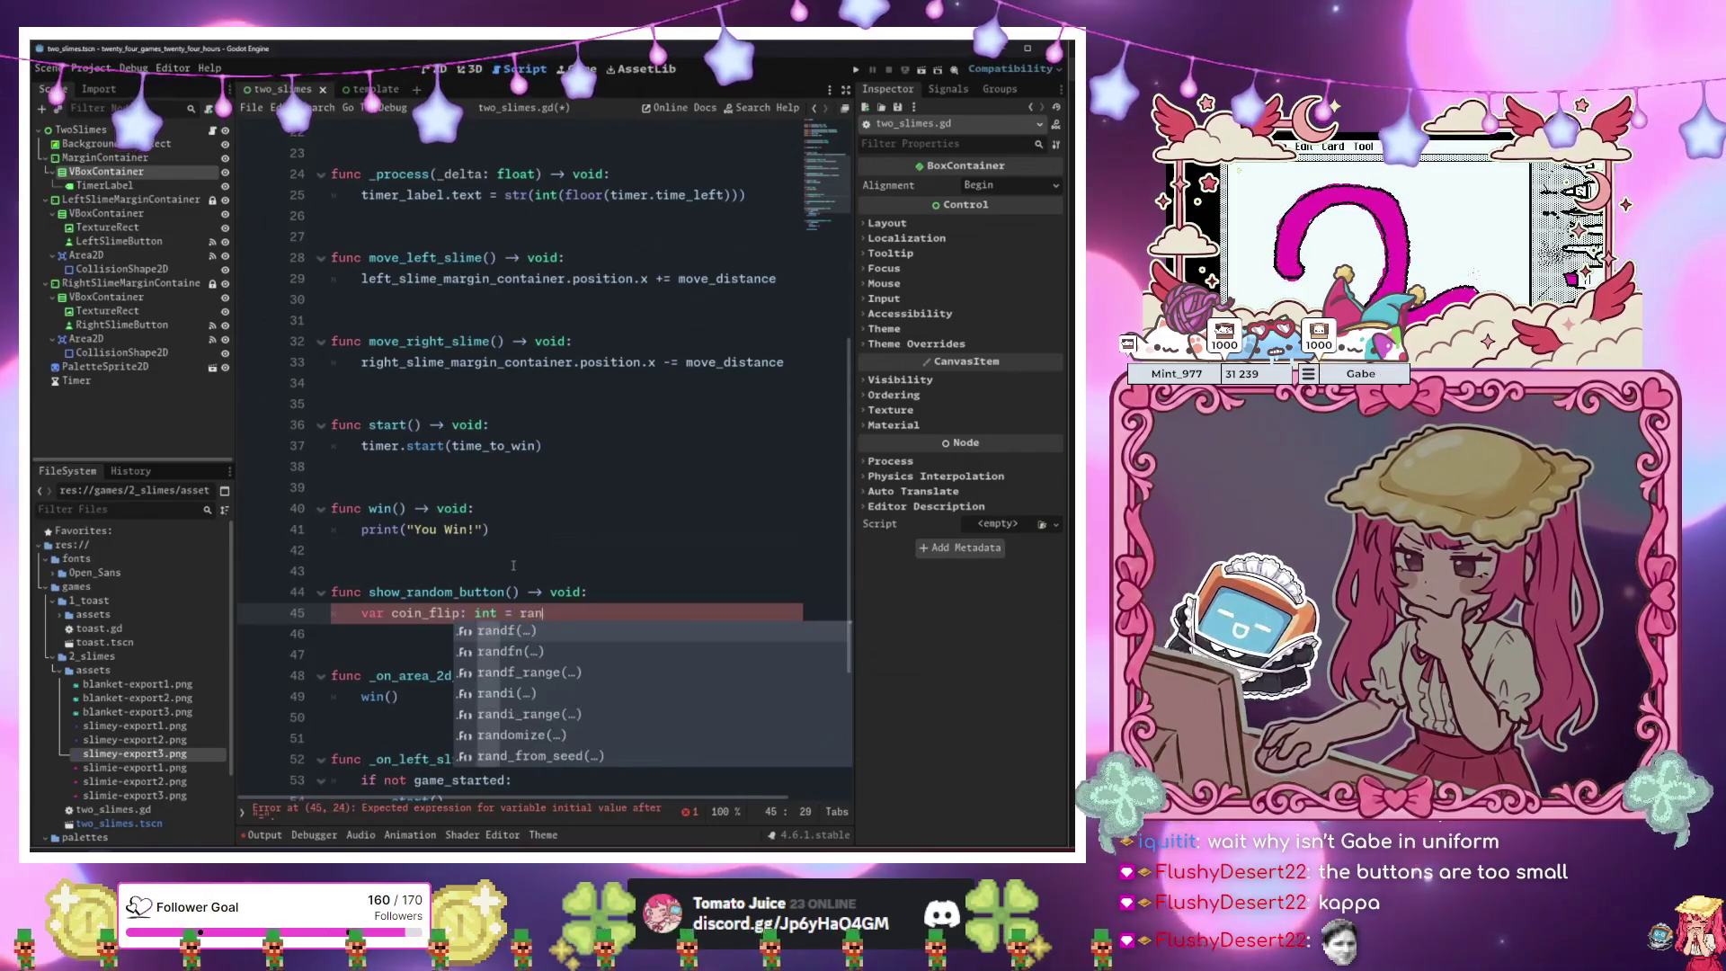
key(Return)
text(0)
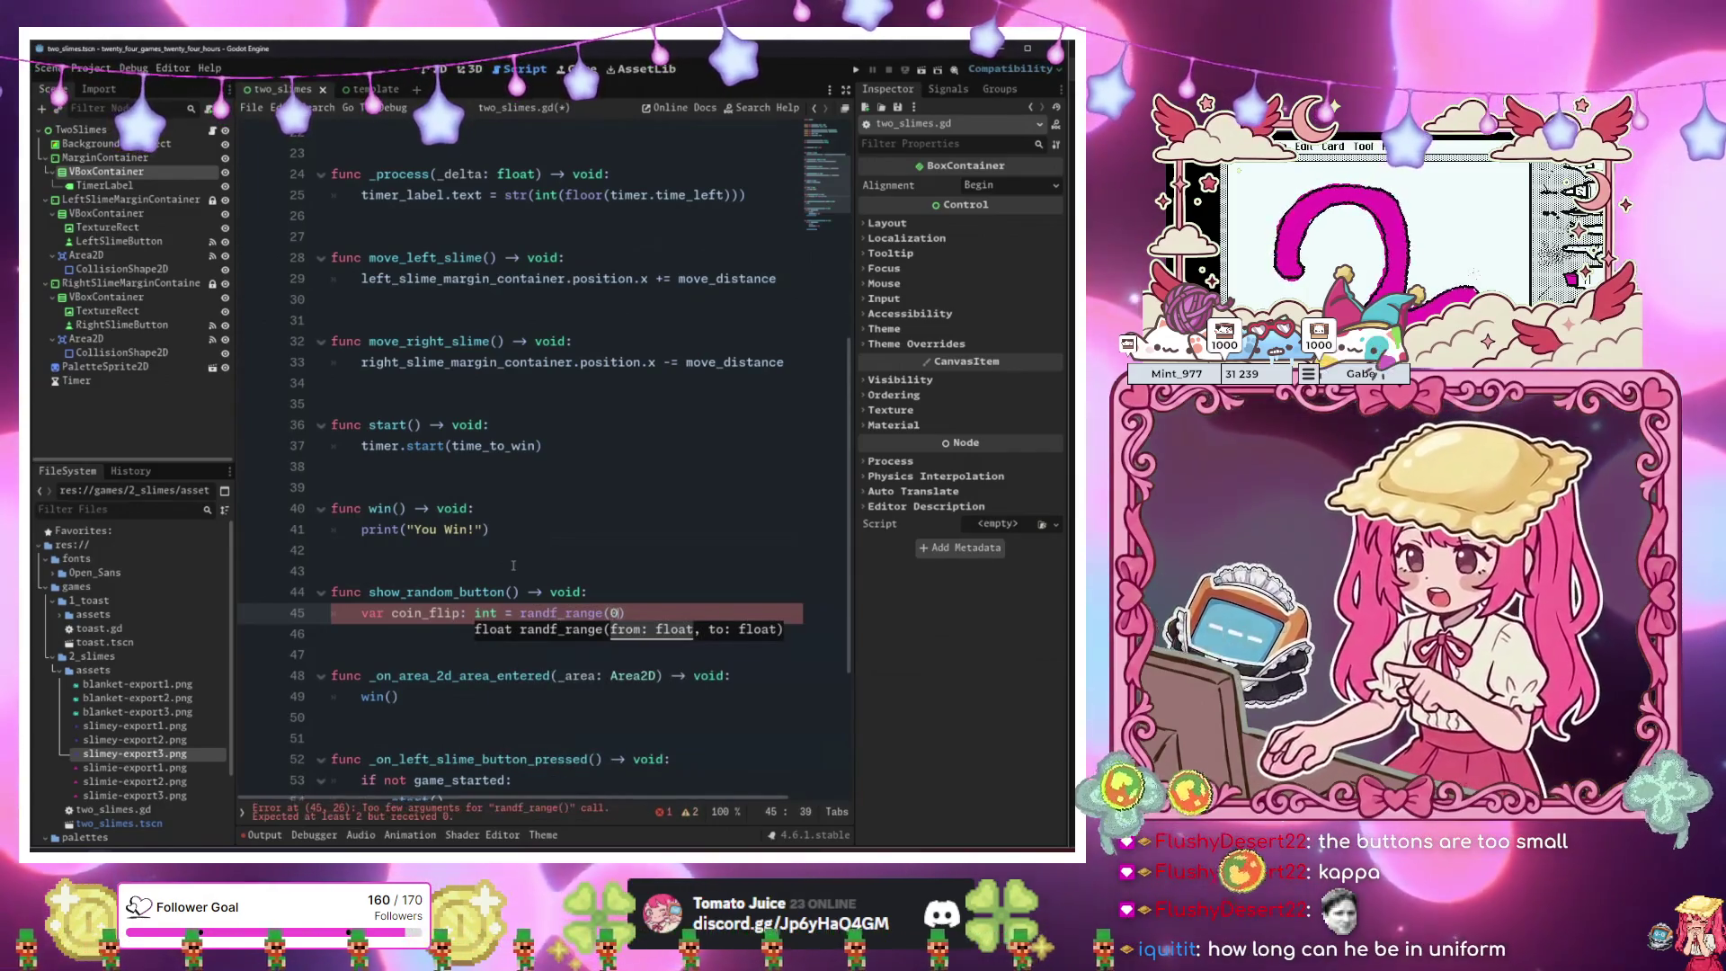
key(Return)
key(Return)
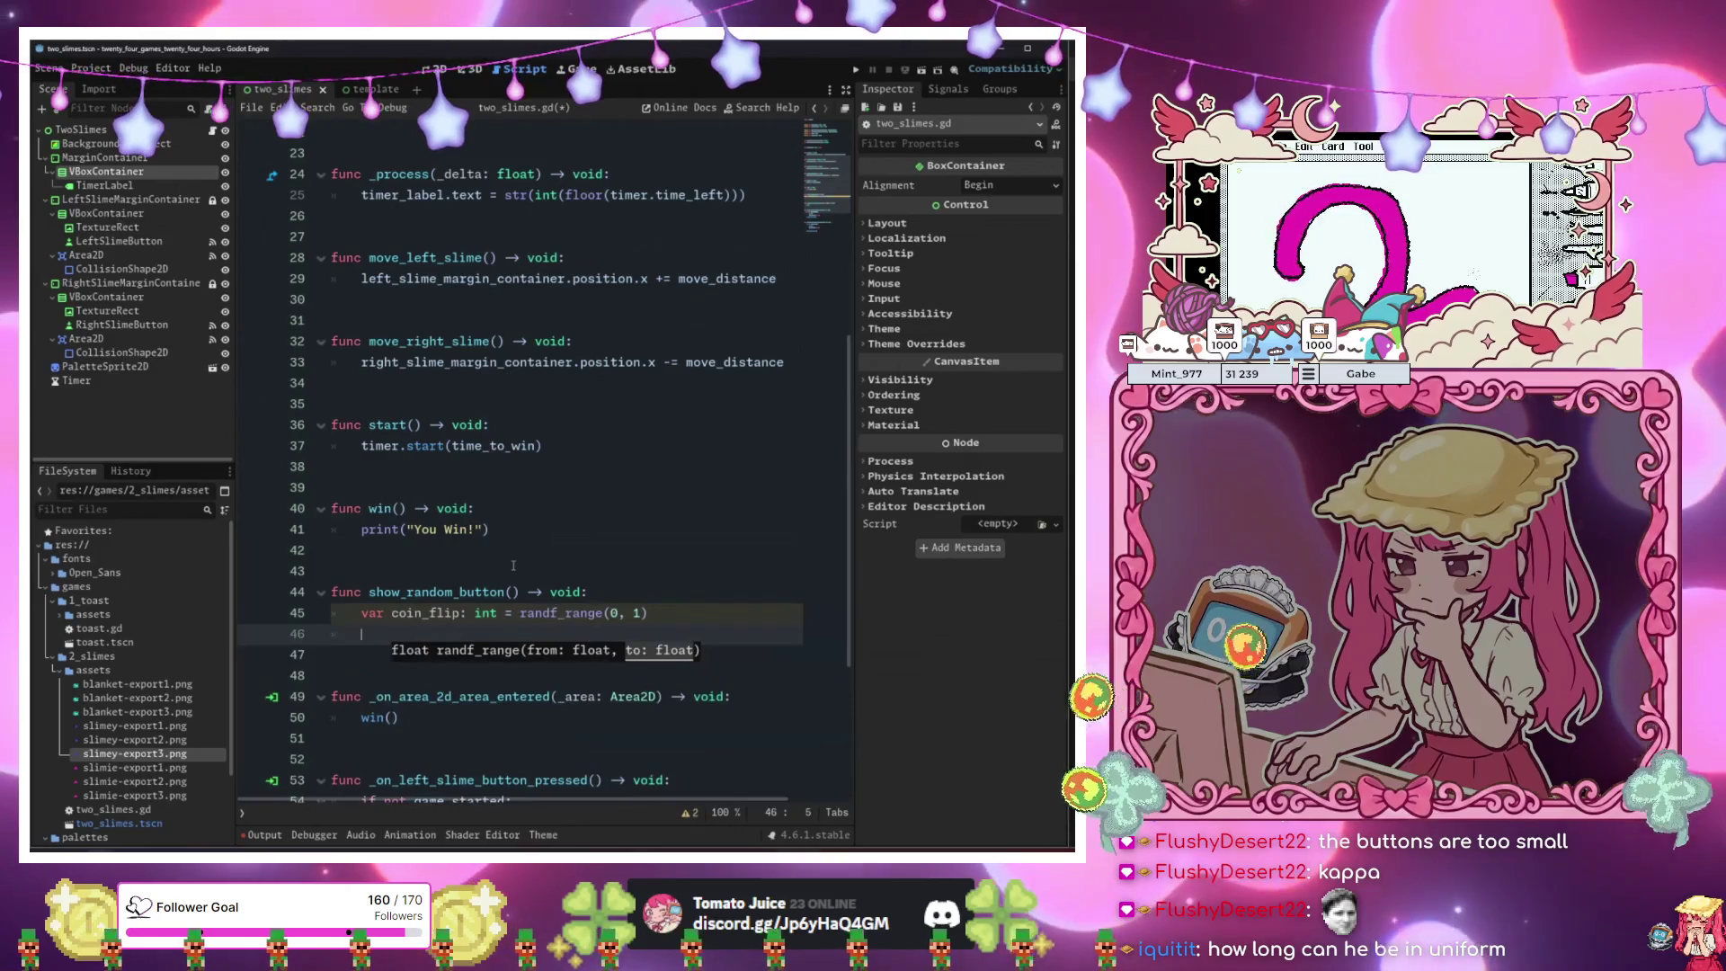
- Add the check if coin_flip == 0: and open its indented body
text(if c)
key(Return)
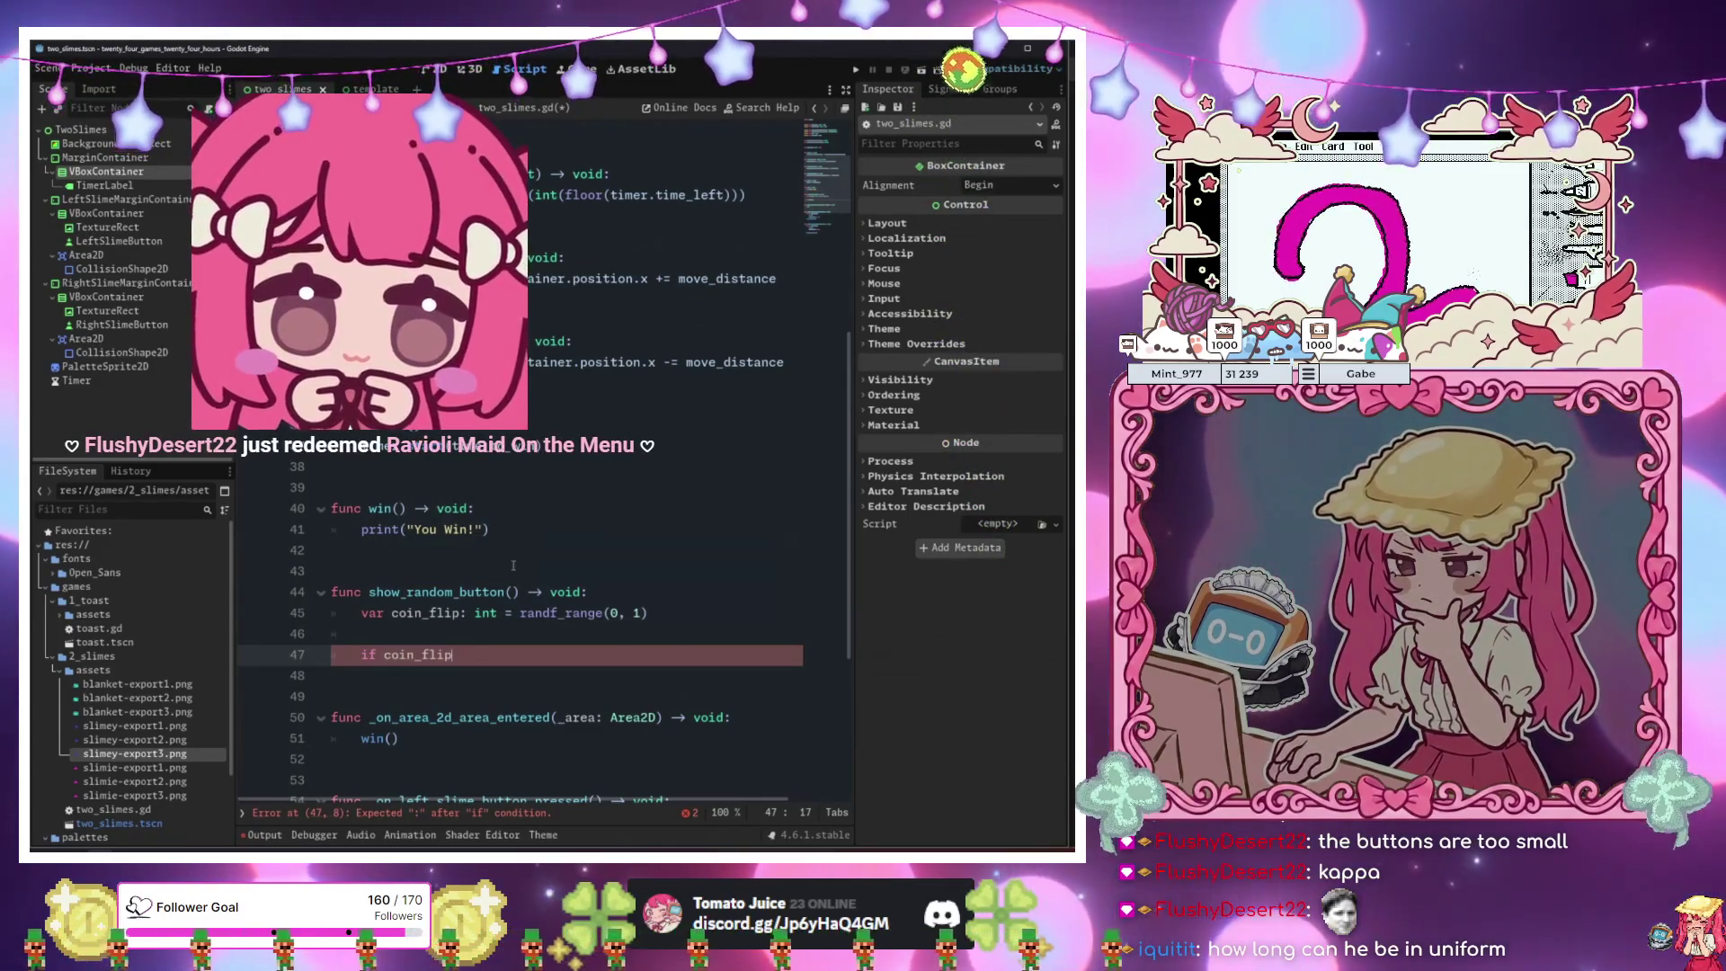
text(== 01)
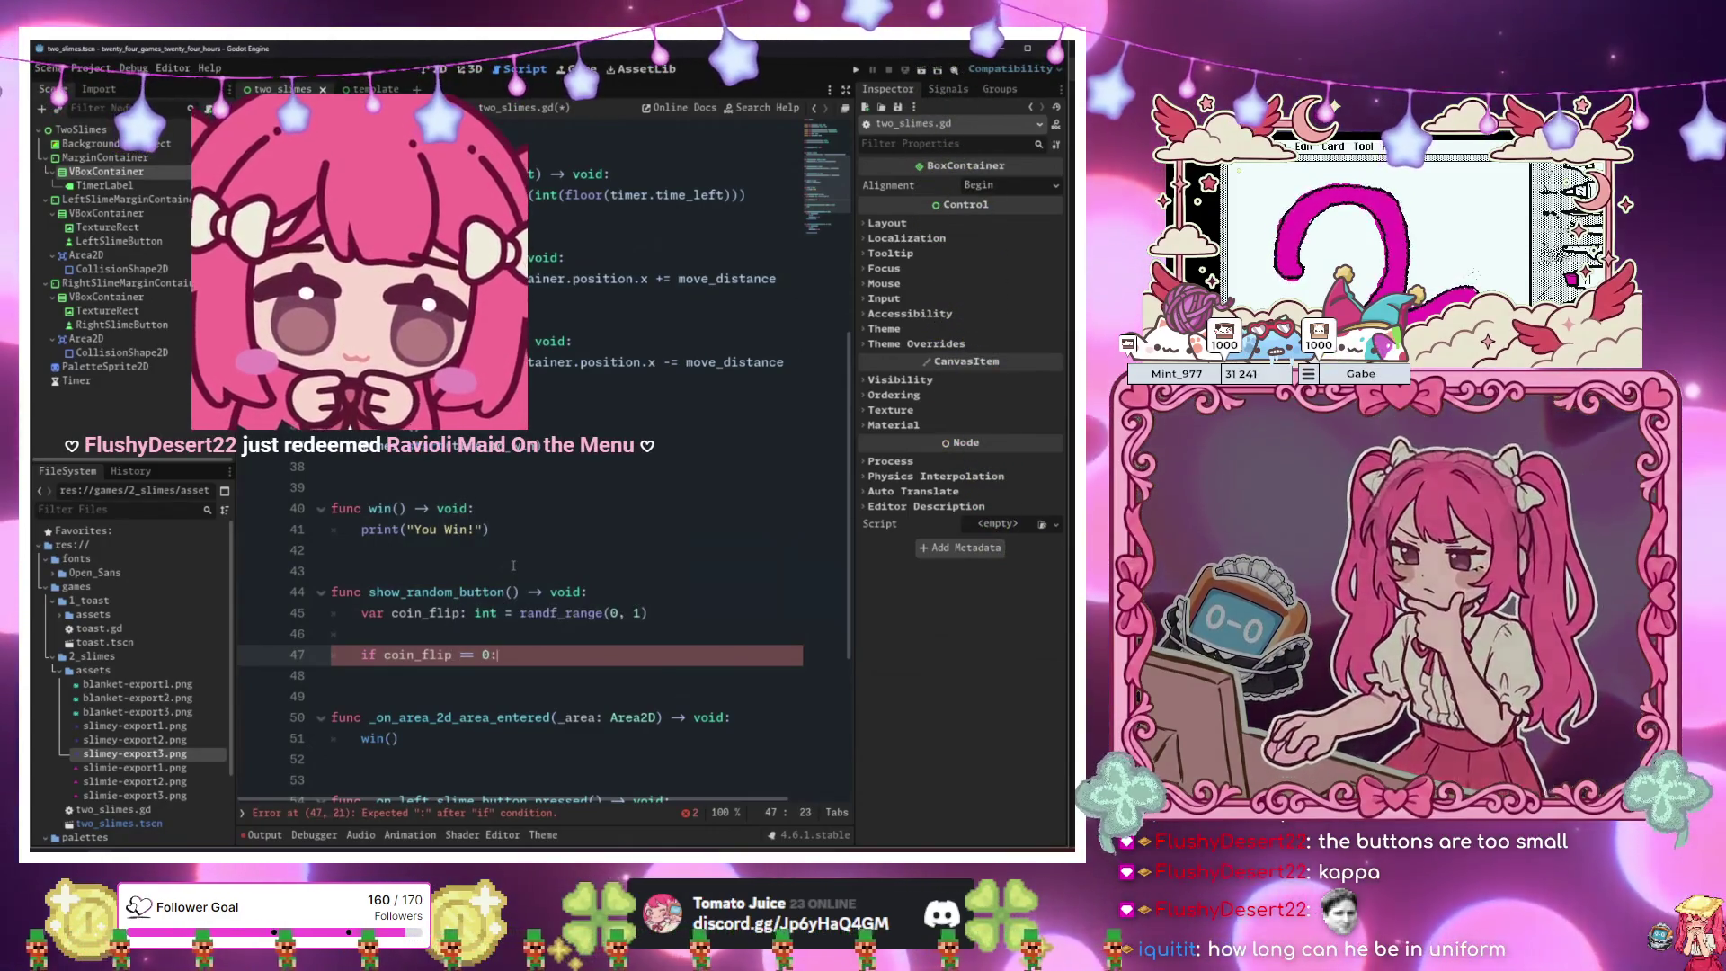
key(BackSpace)
text(:)
key(Return)
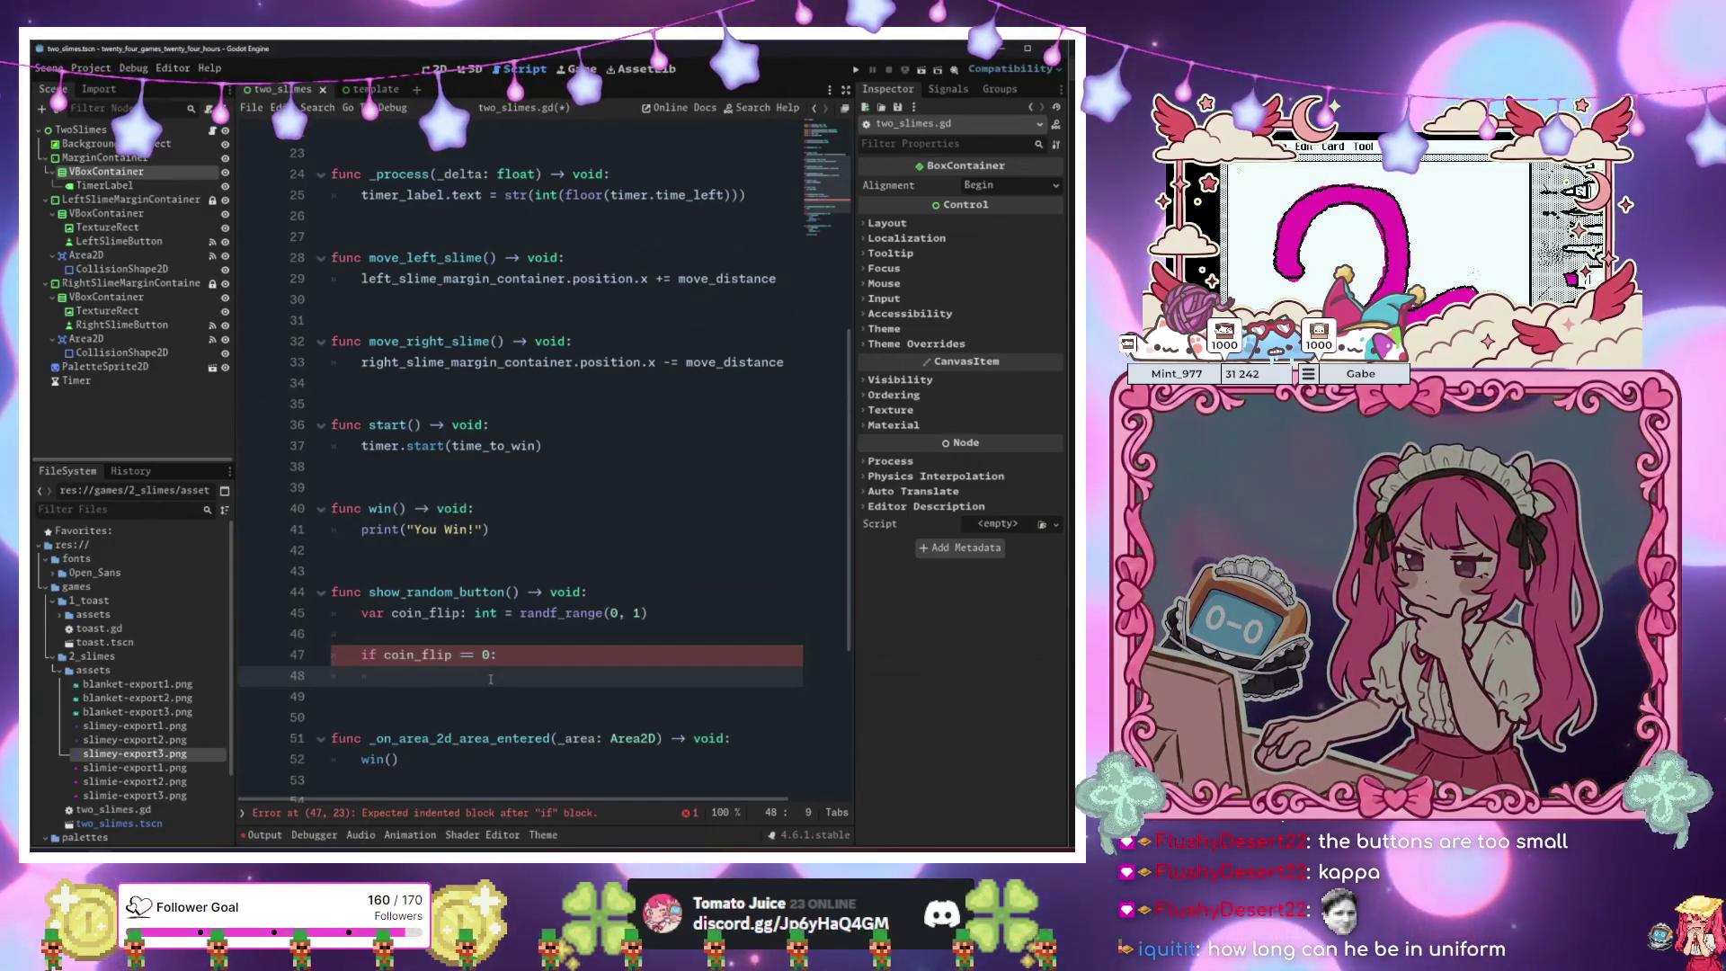
text(p)
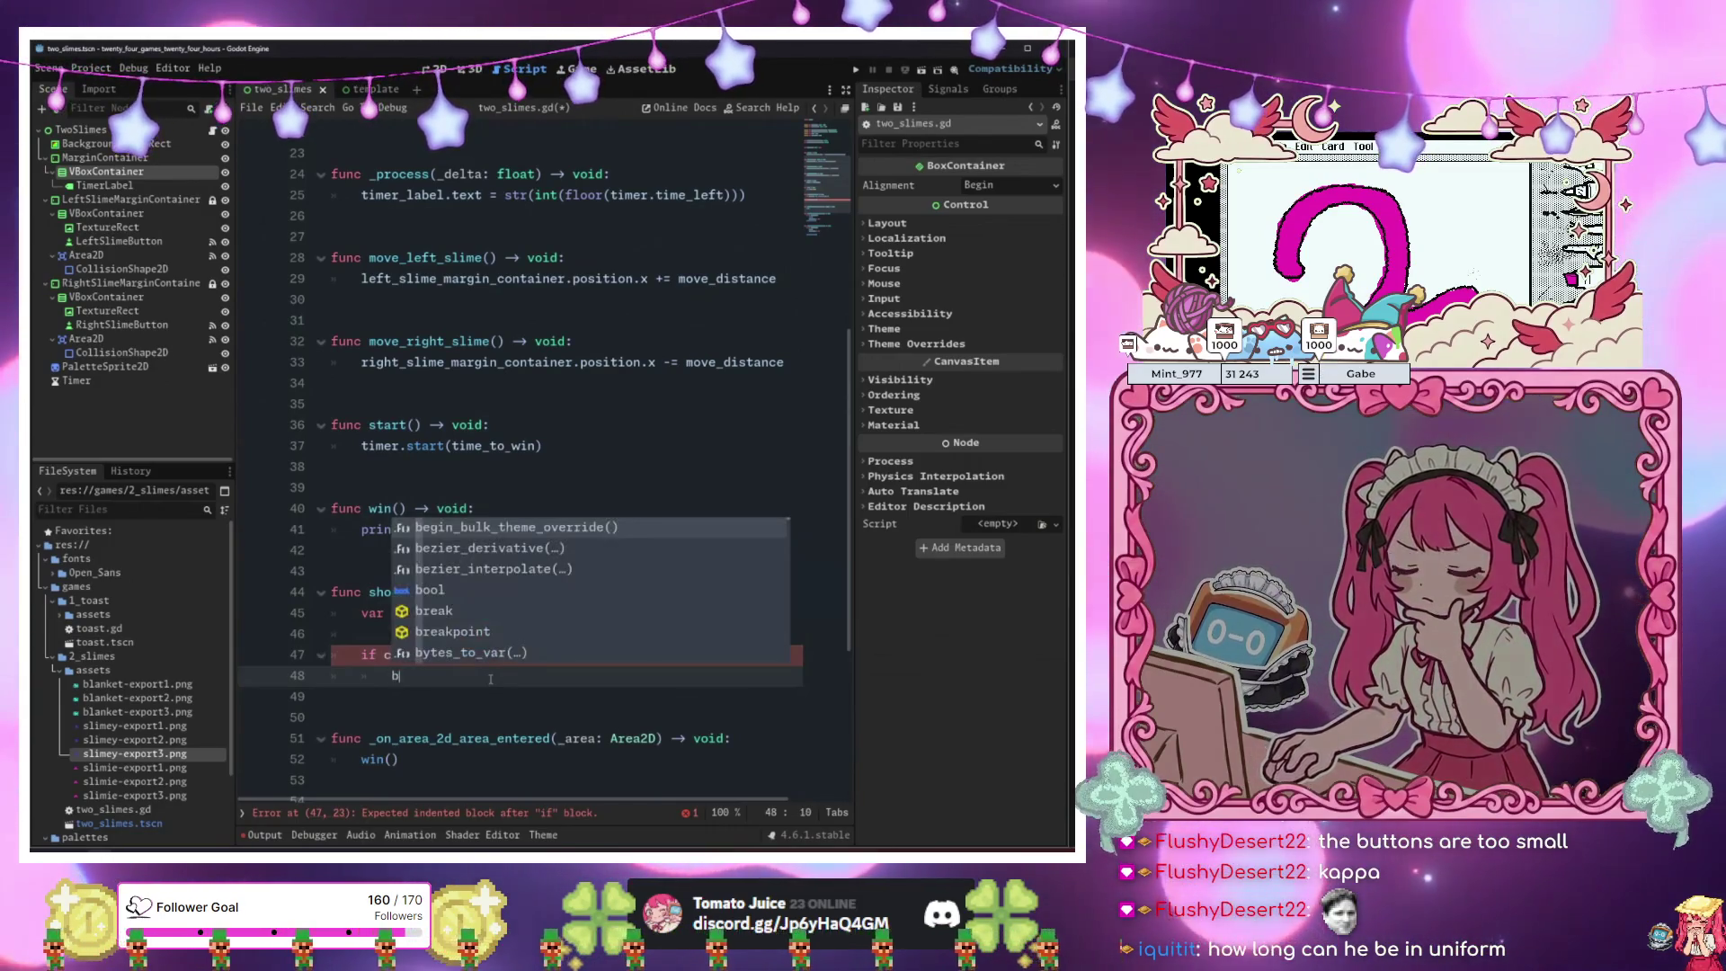
key(BackSpace)
text(p)
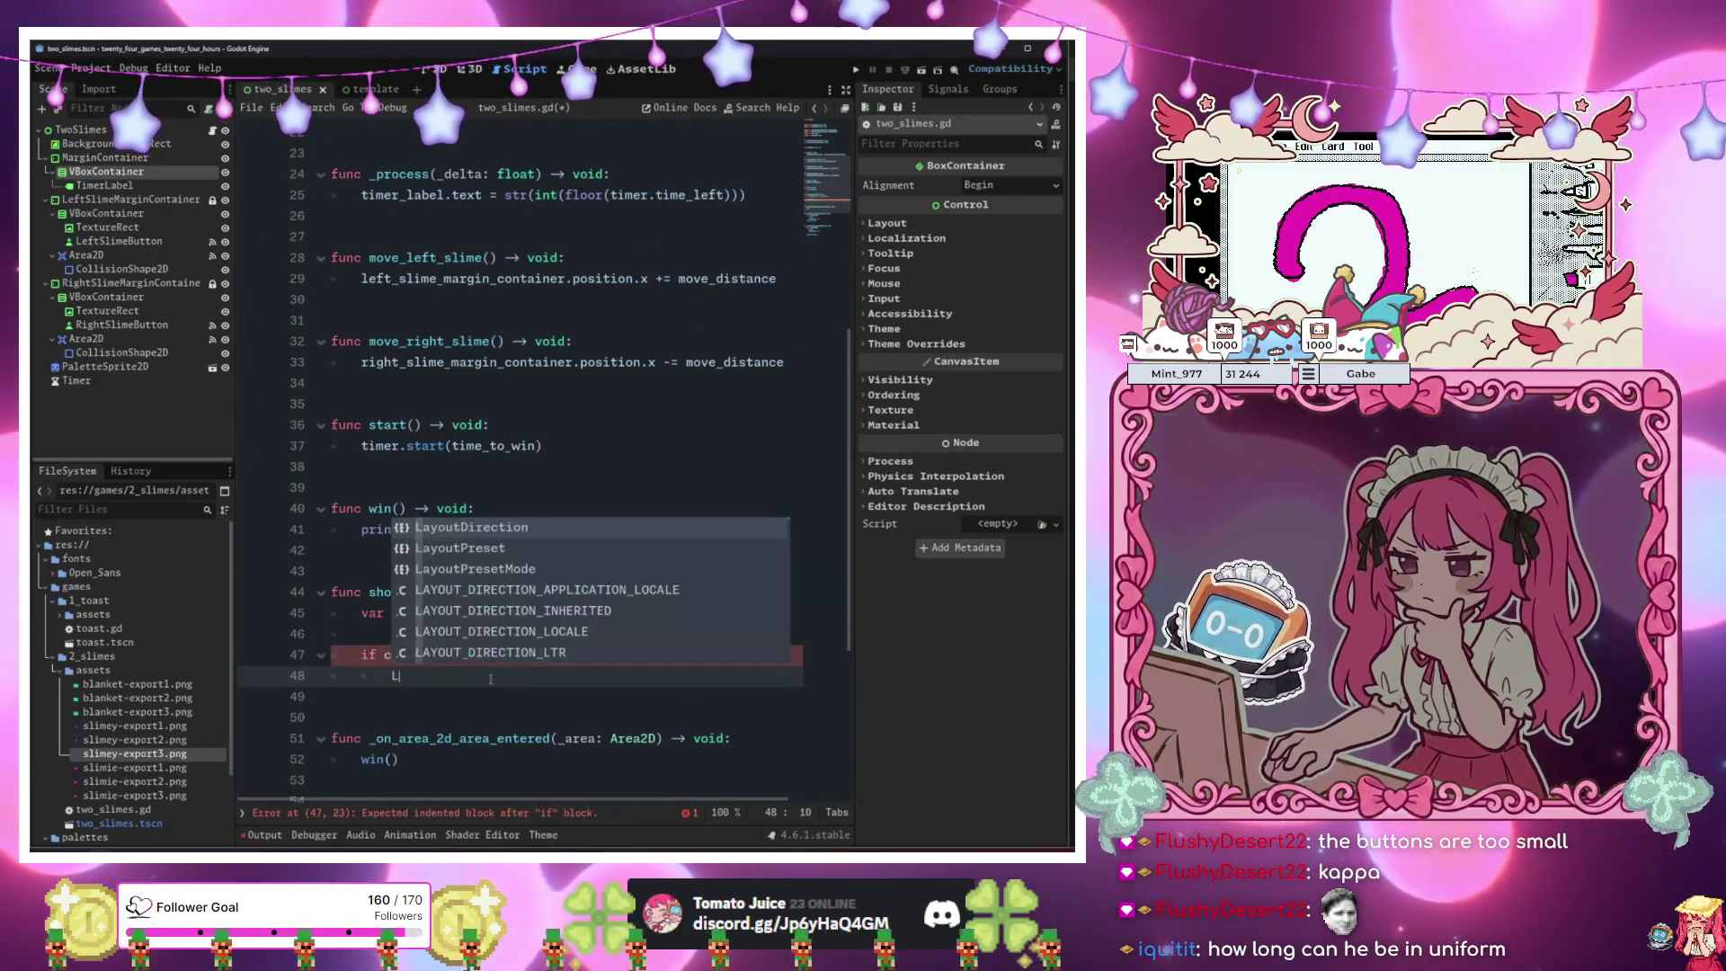
key(BackSpace)
scroll(532, 479, up, 7)
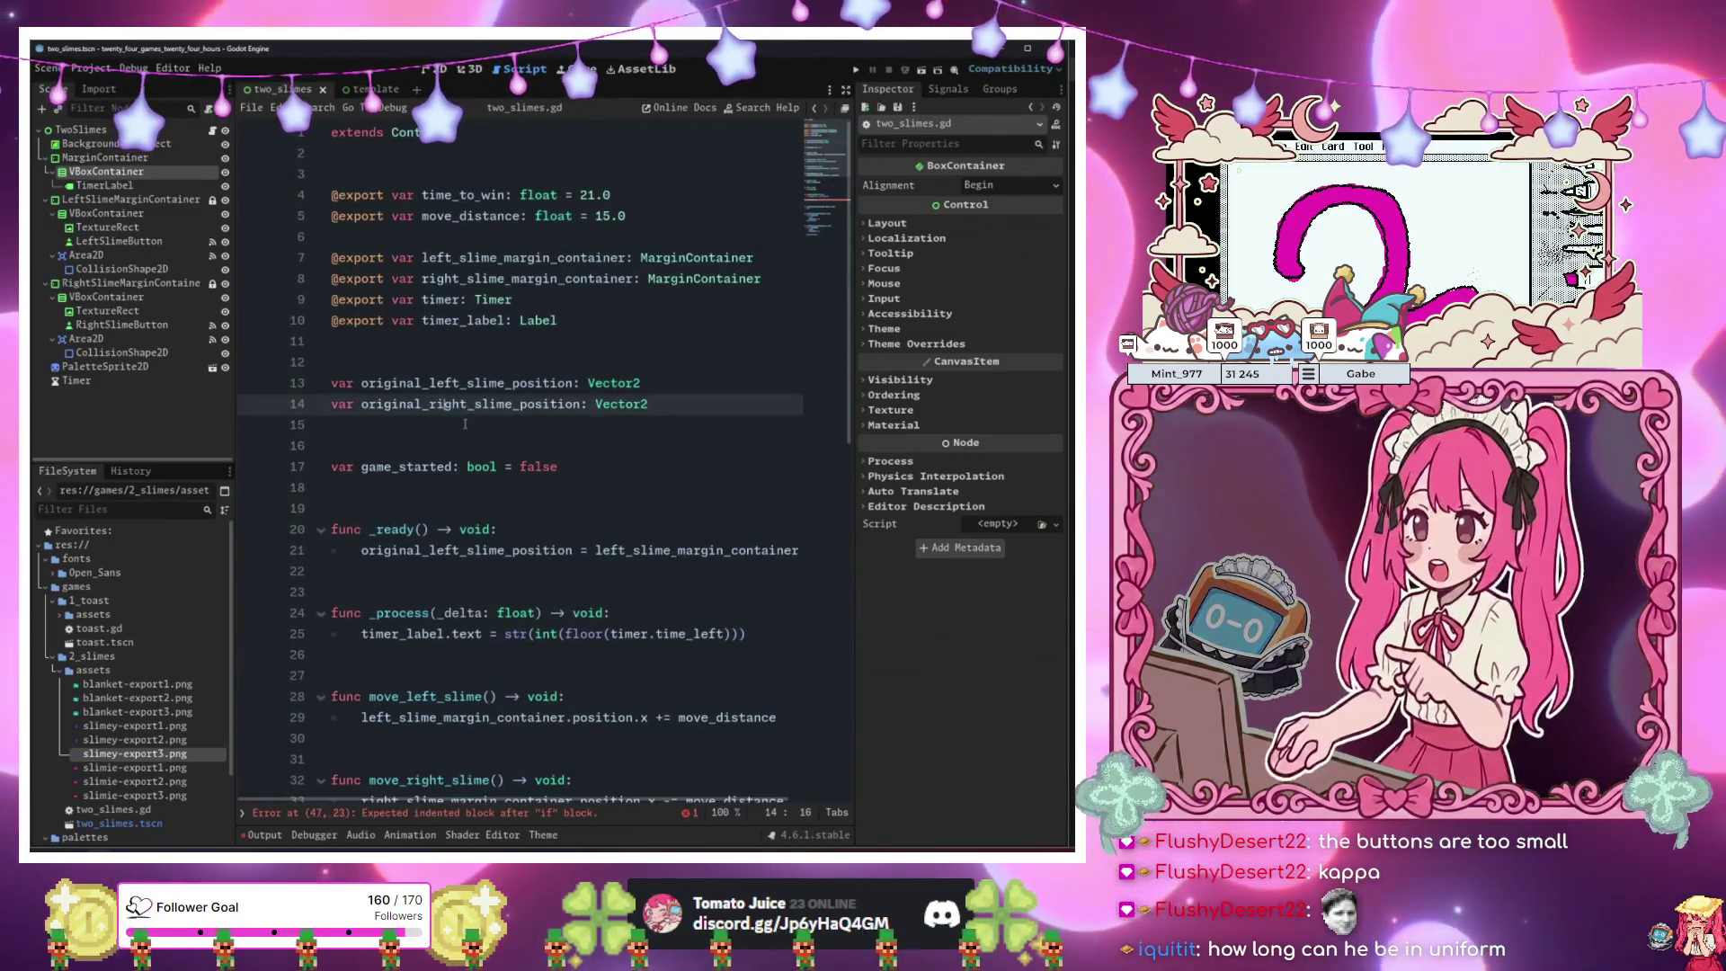
- Under the if, add left_slime_button.show() and right_slime_button.hide()
click(618, 328)
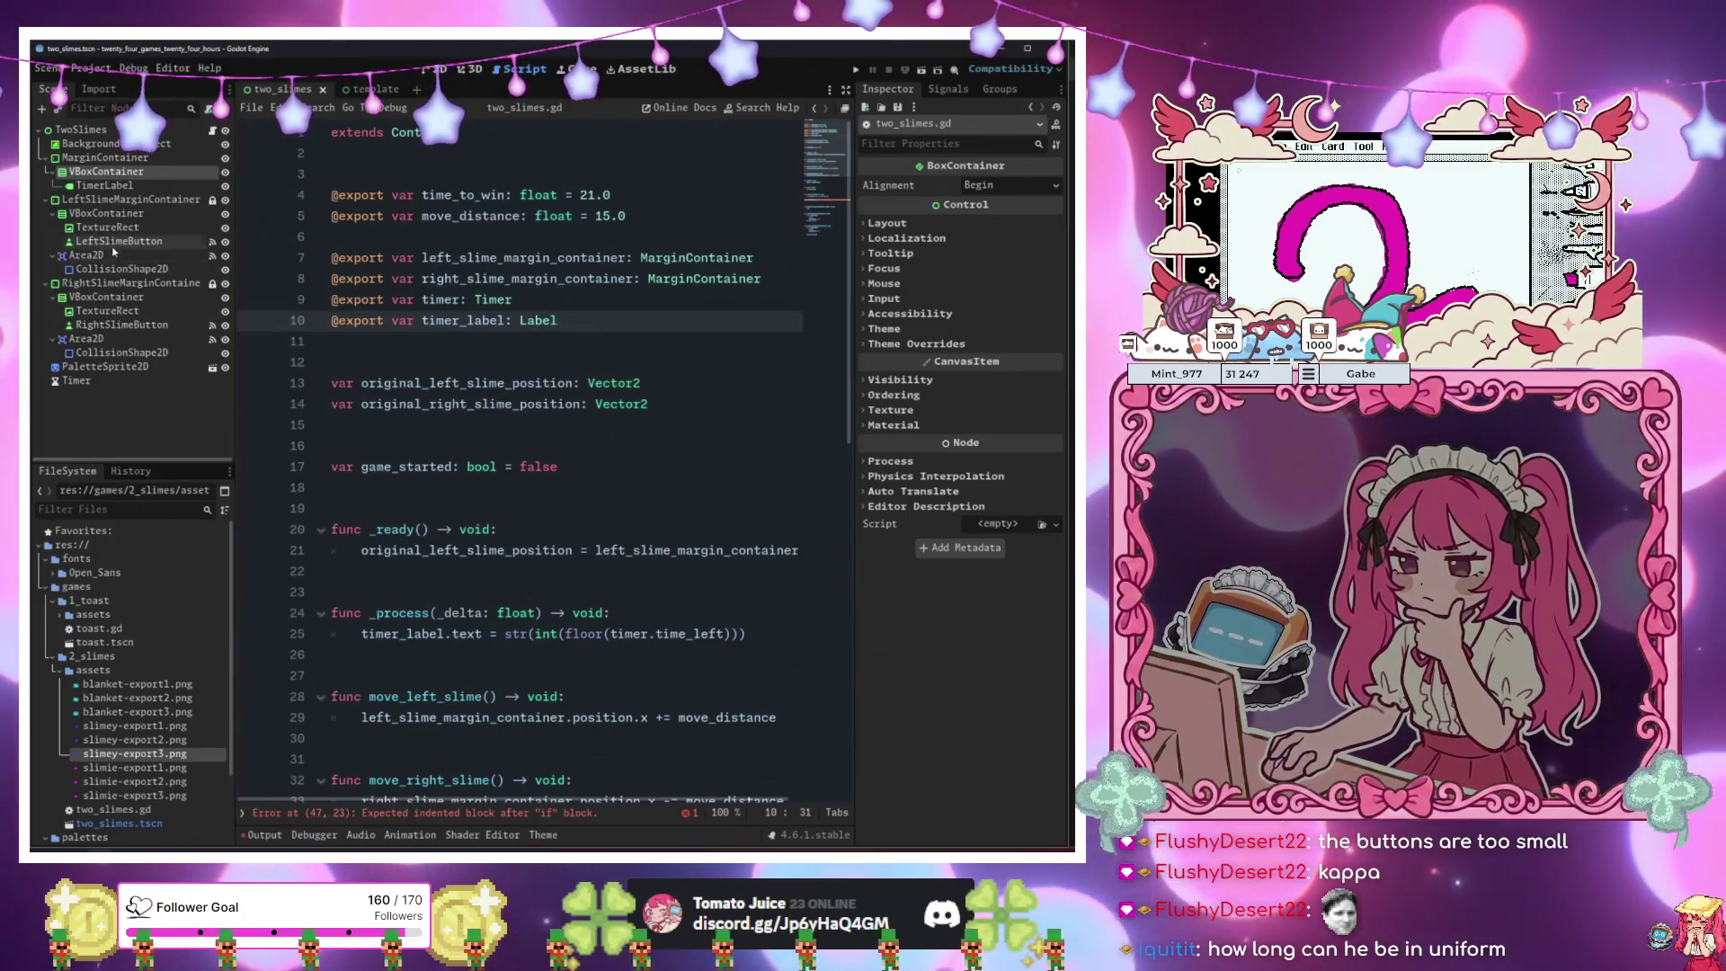
click(116, 241)
drag(105, 326, 557, 341)
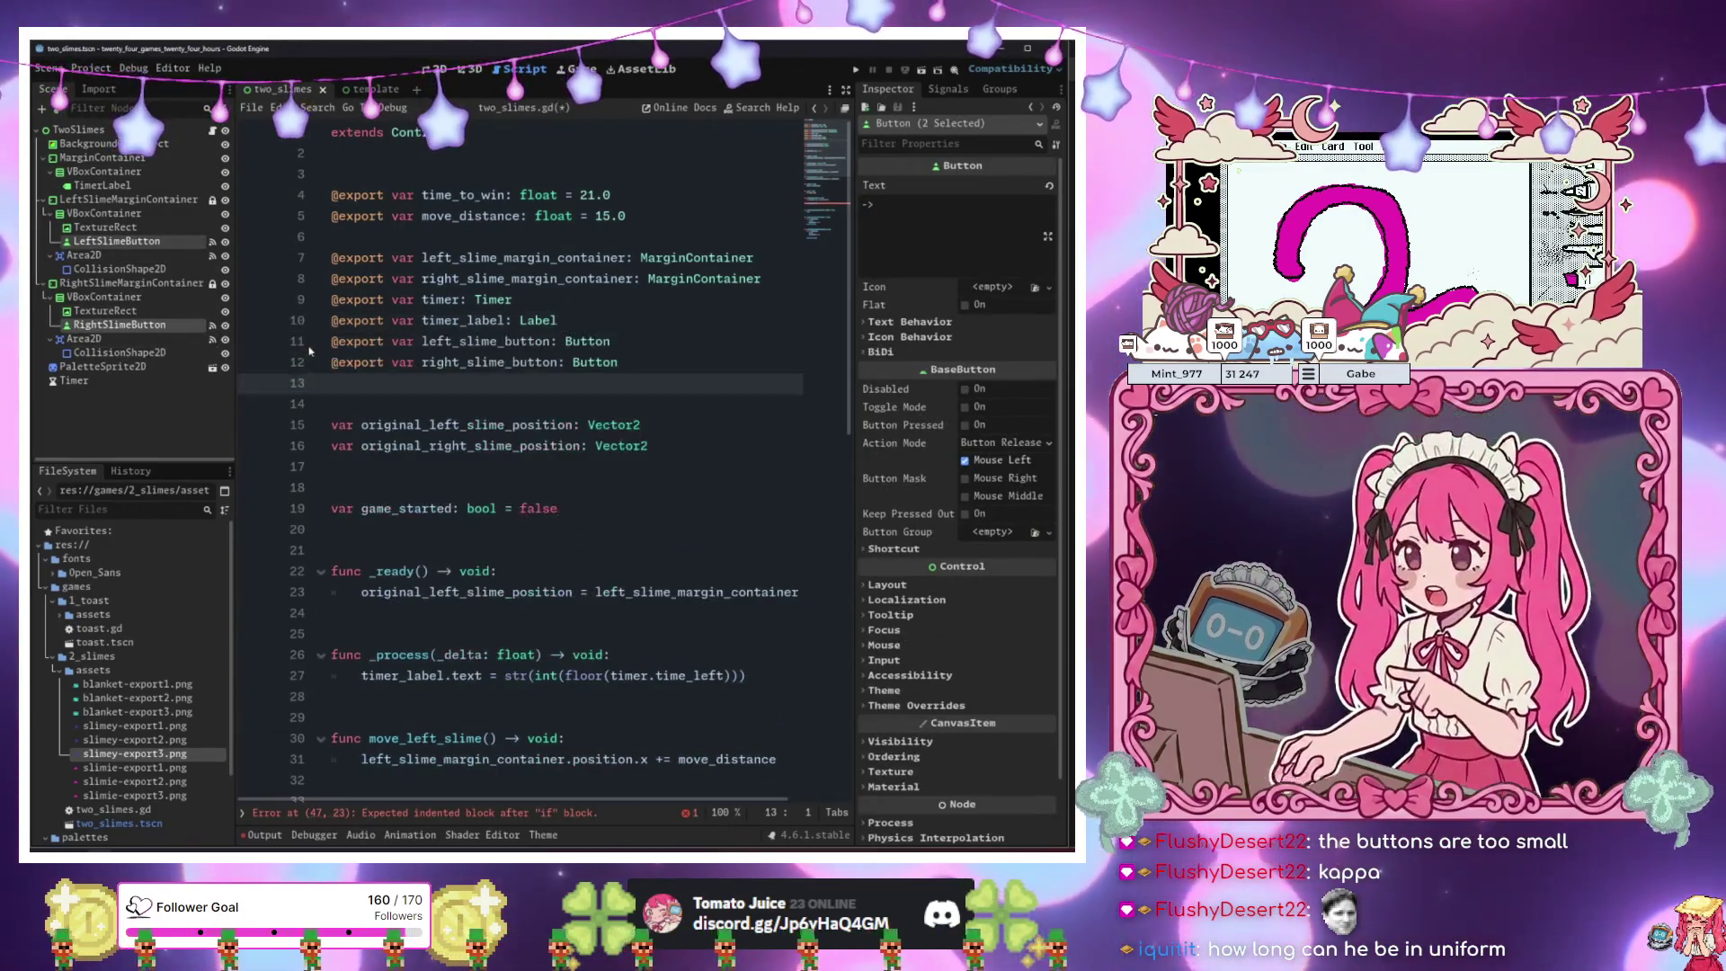
scroll(466, 477, down, 6)
scroll(466, 477, down, 6)
click(477, 364)
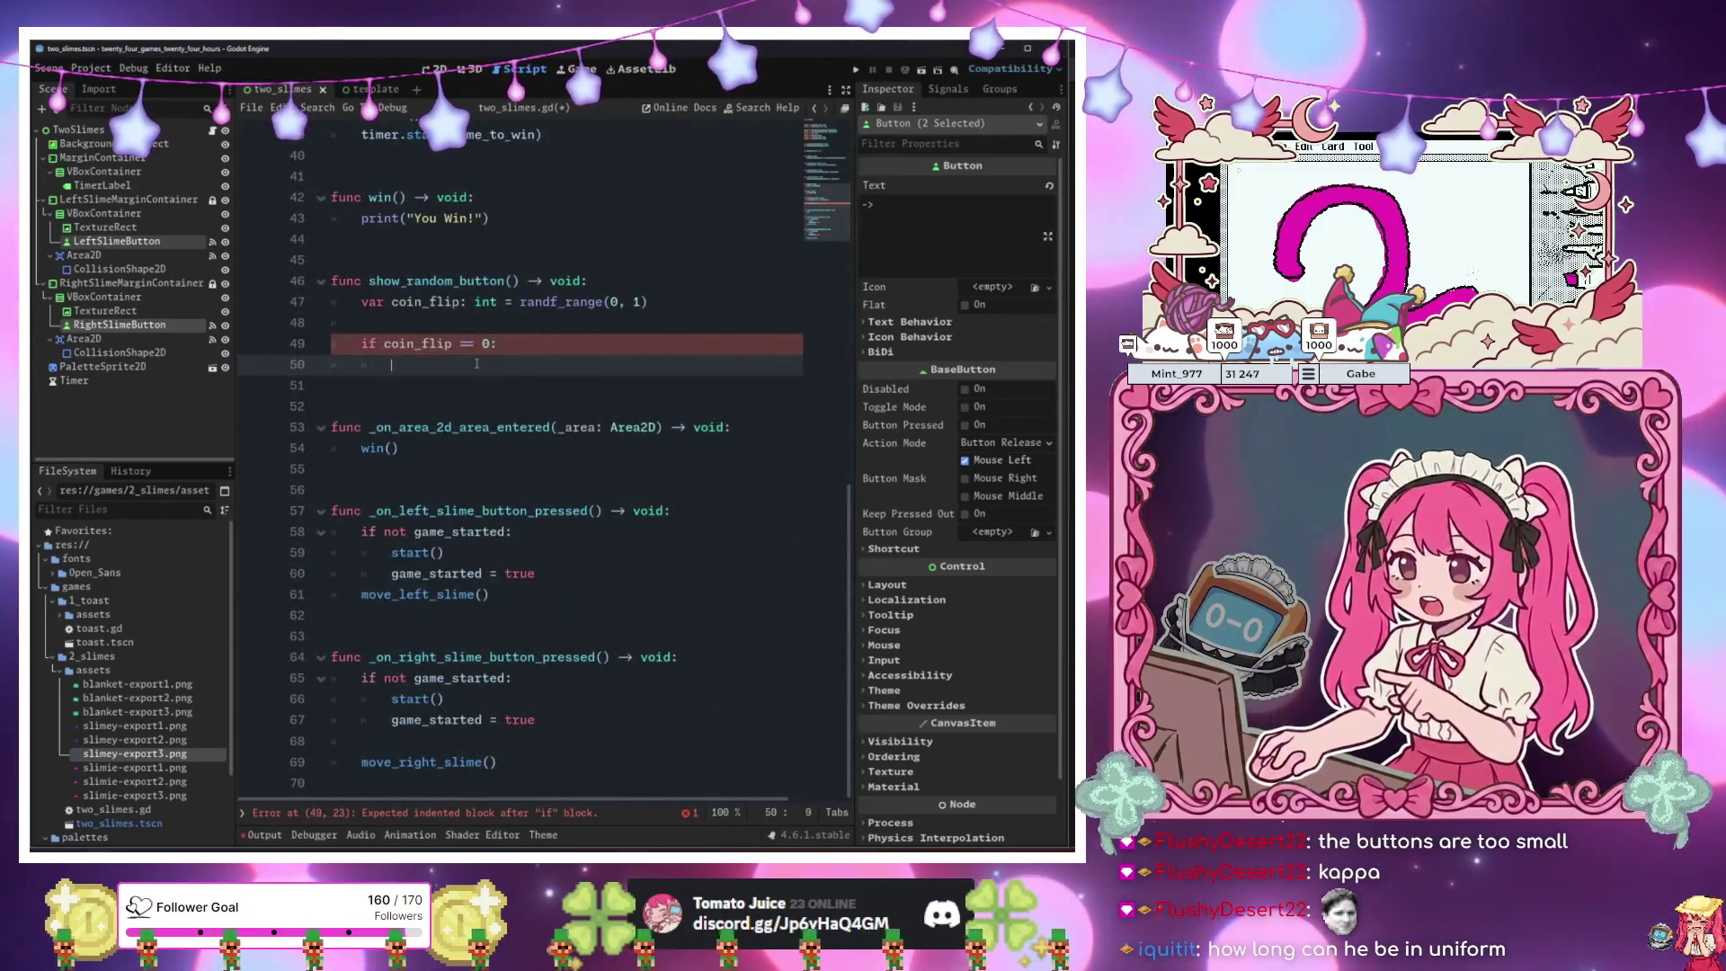
text(left_slime_button.sh)
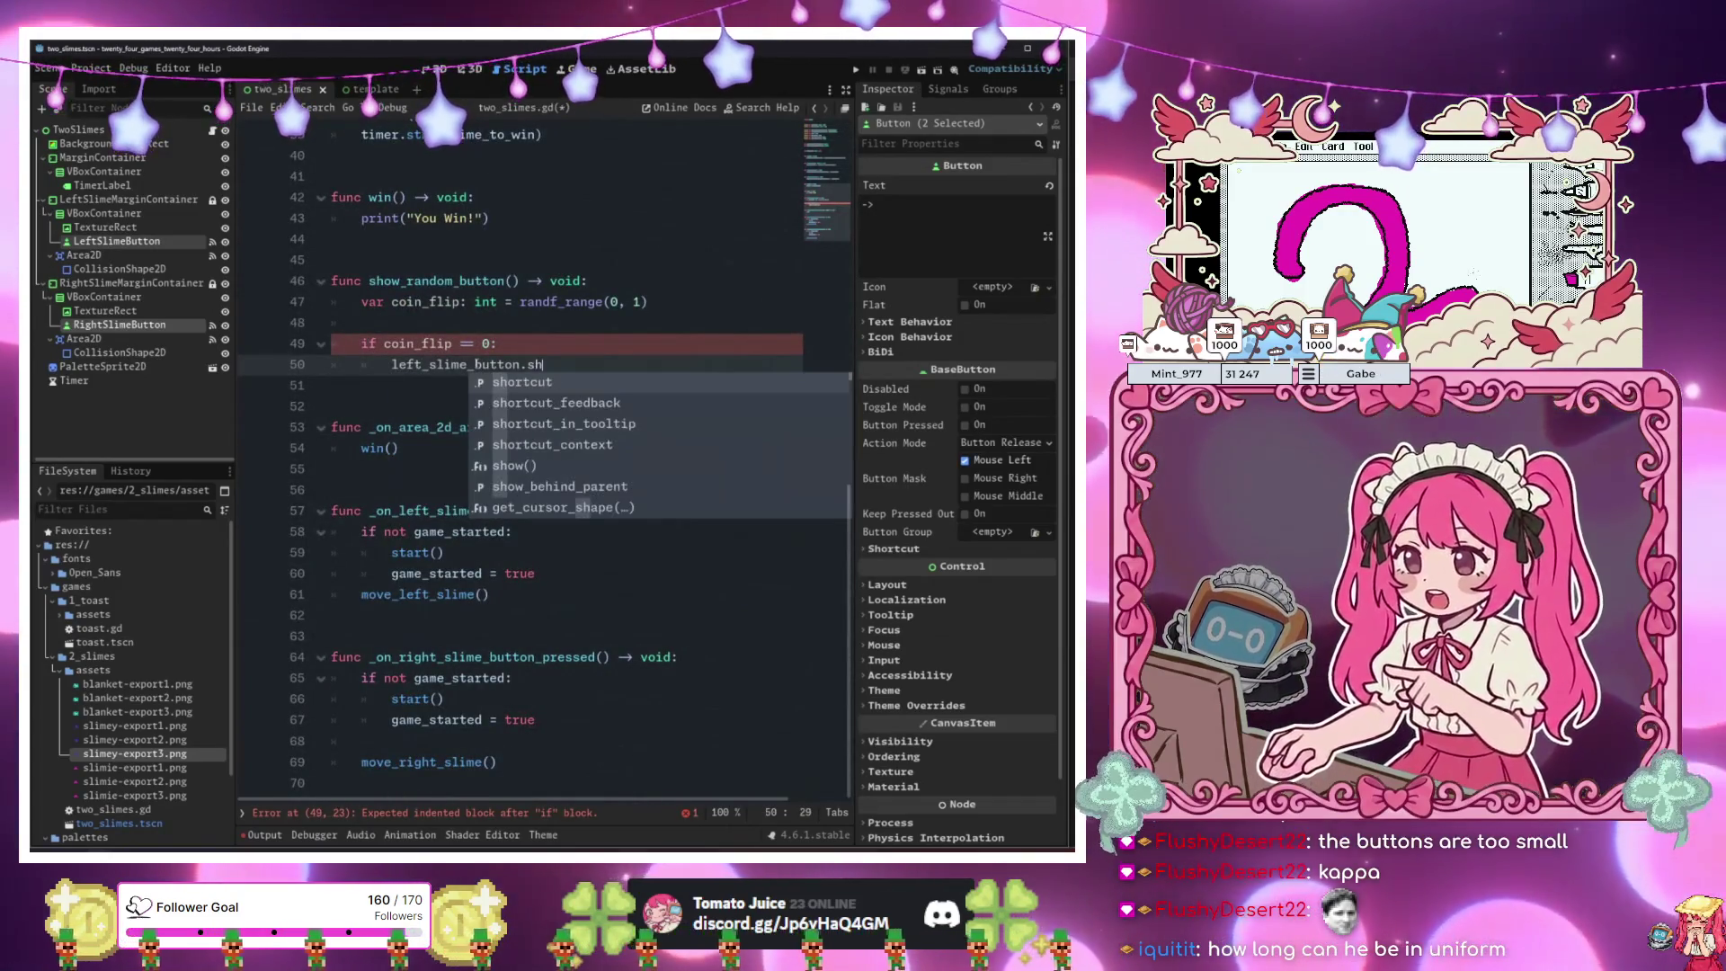
key(Down)
key(Down)
key(Down)
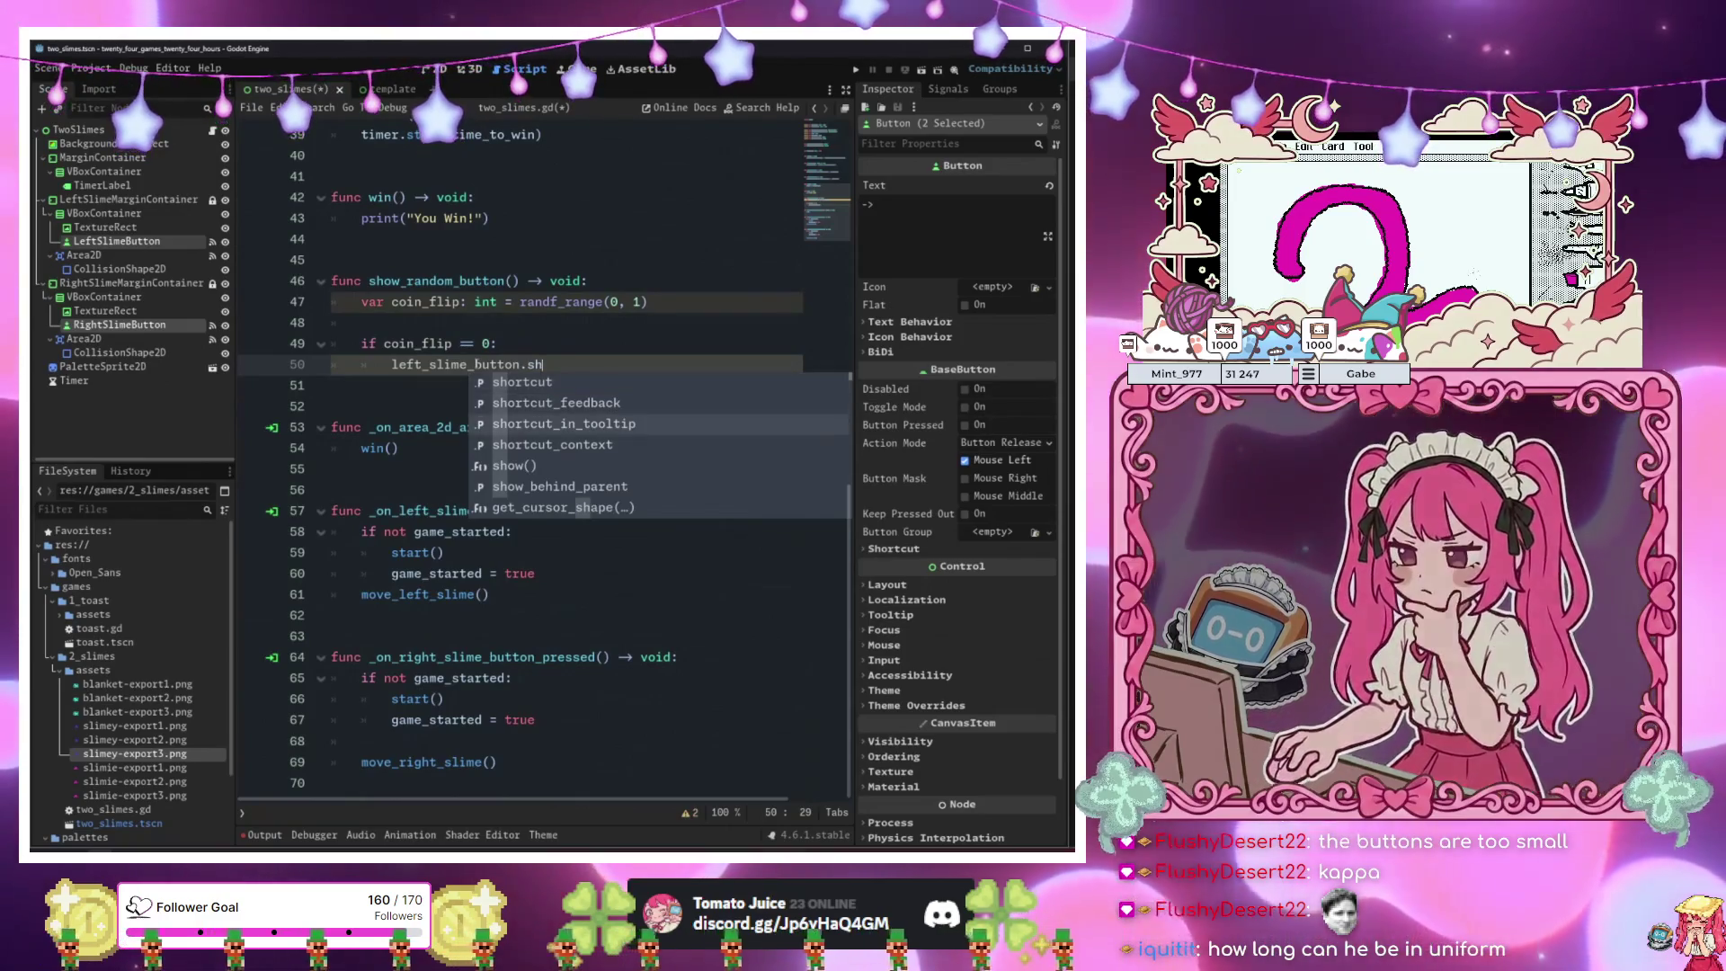
key(Return)
key(Return)
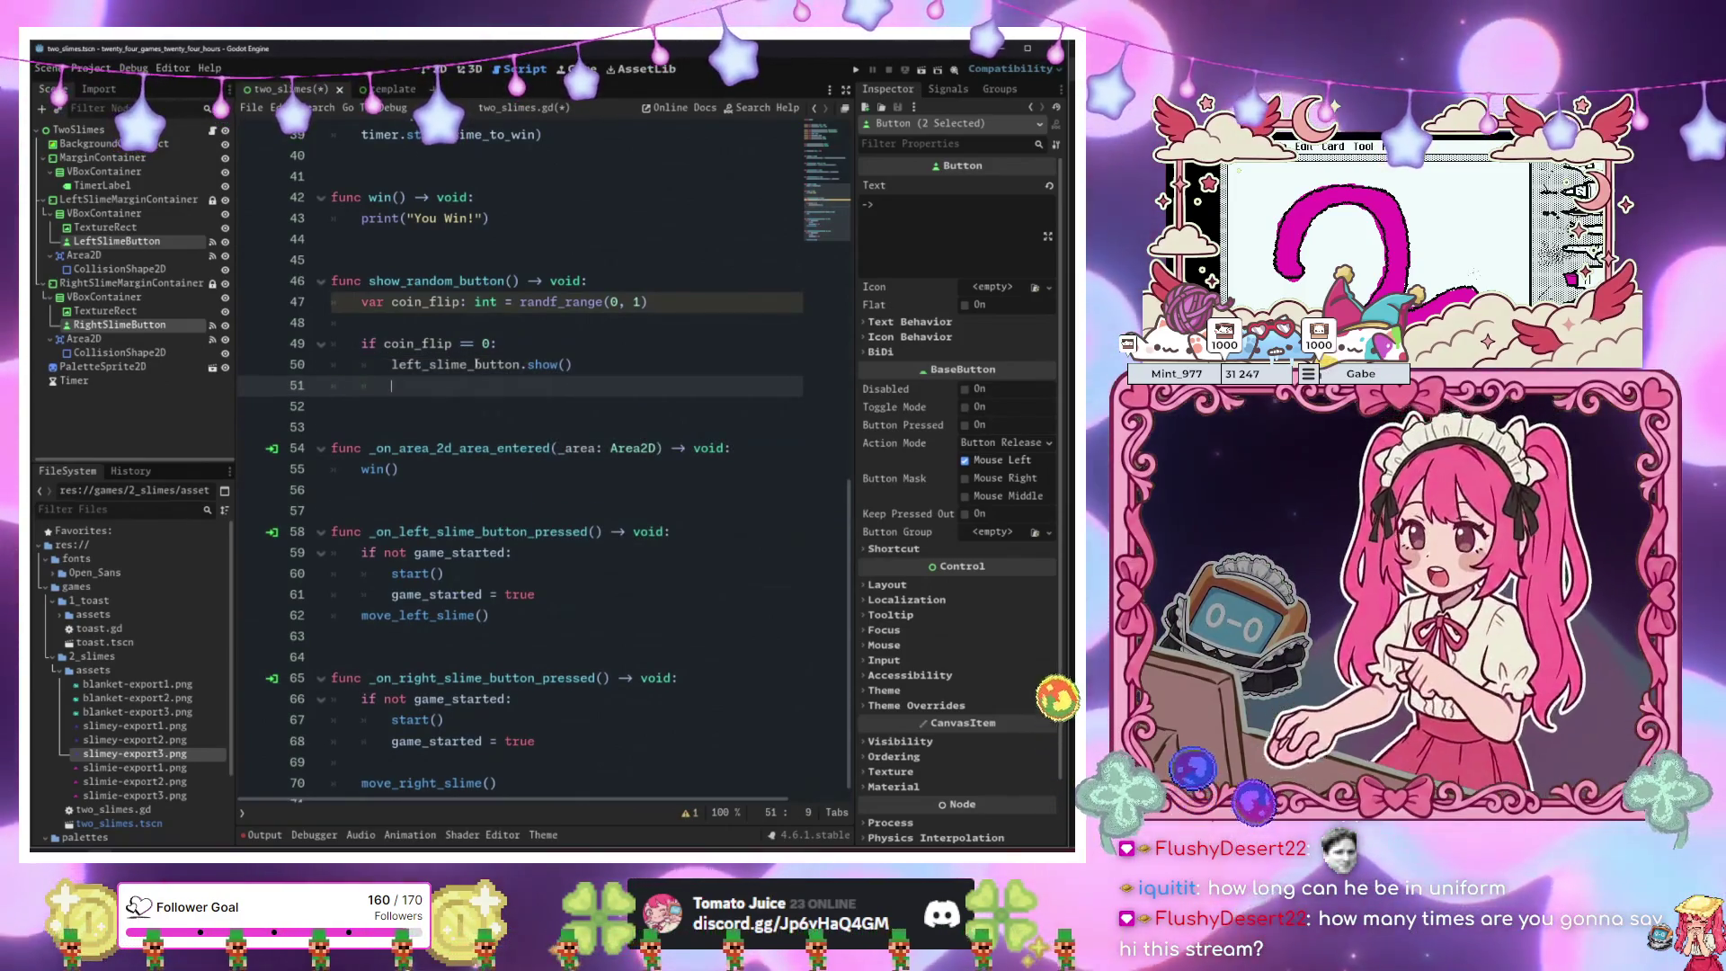
text(right_slime_button.)
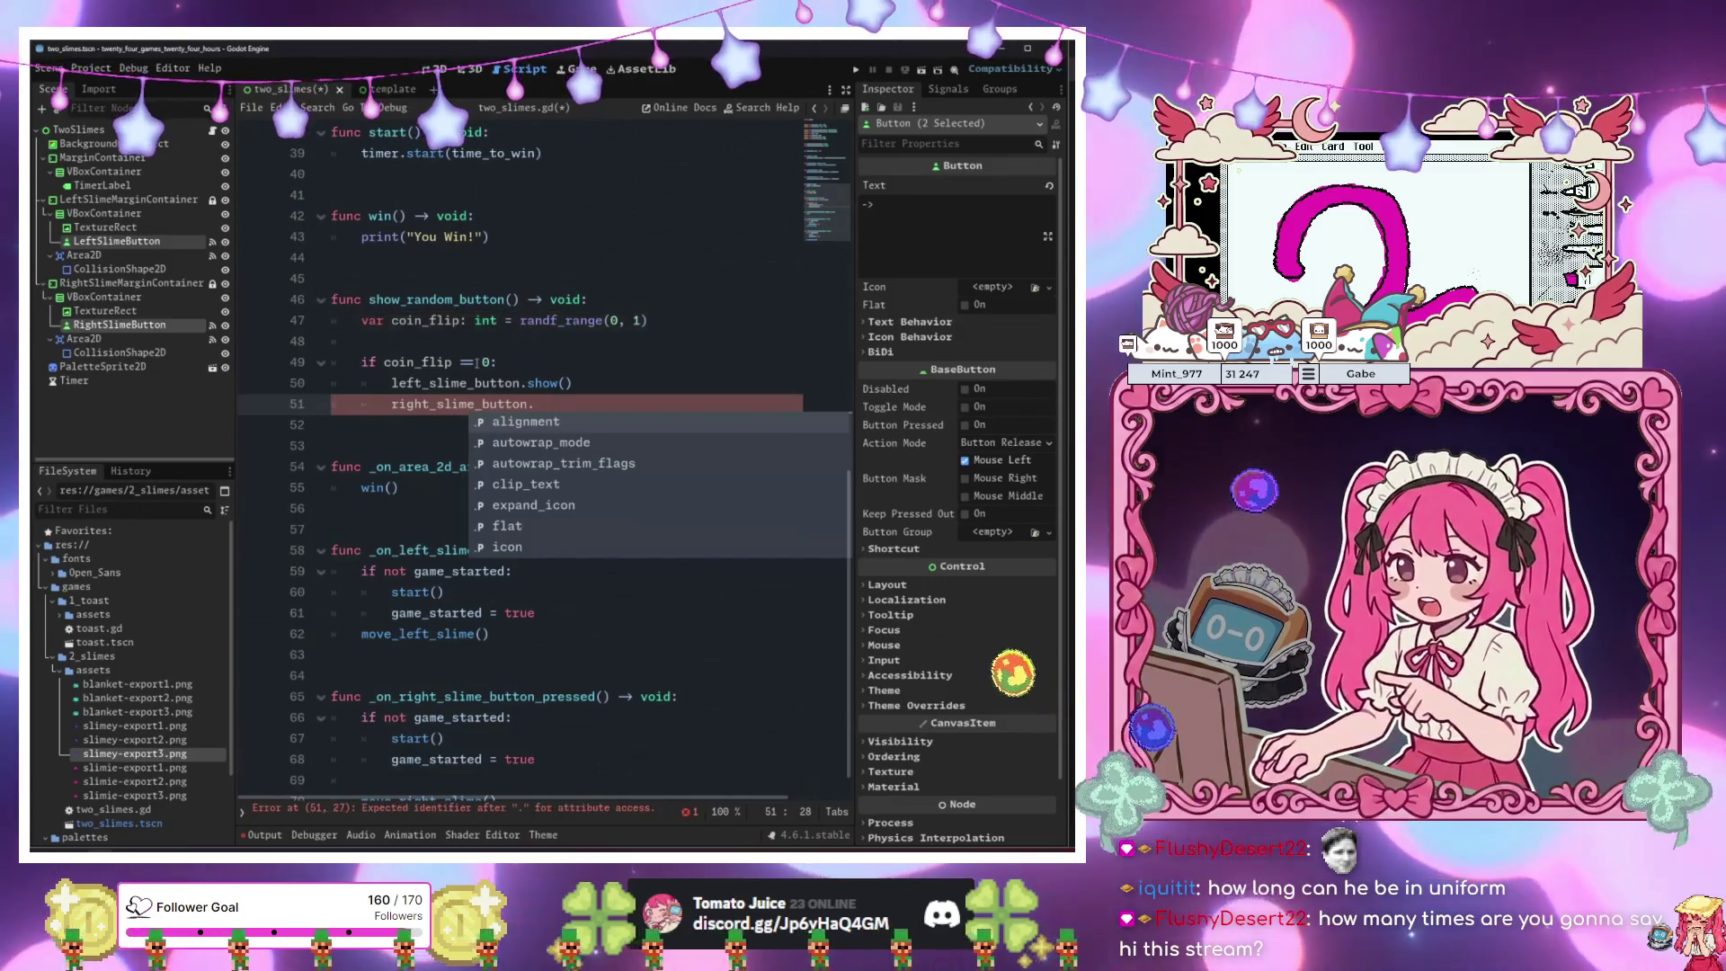
text(h)
key(Down)
key(Down)
key(Return)
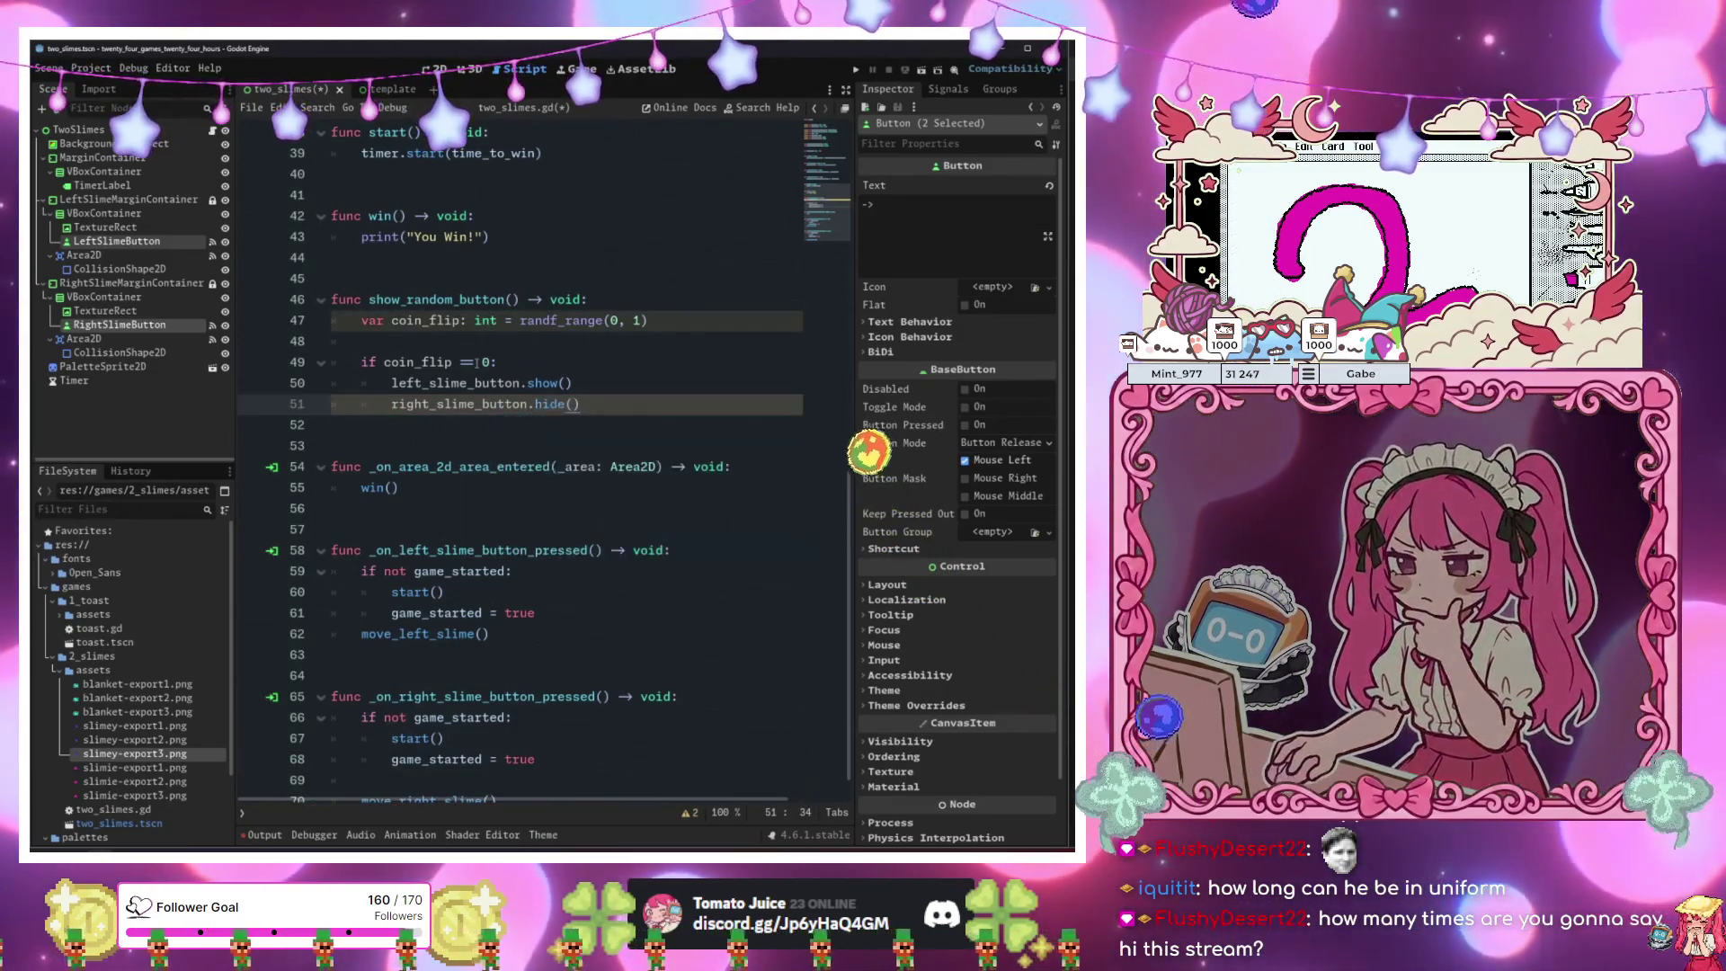
key(Return)
- Add an else: branch with left_slime_button.hide() and right_slime_button.show(), then run the game
key(BackSpace)
text(else:)
key(Return)
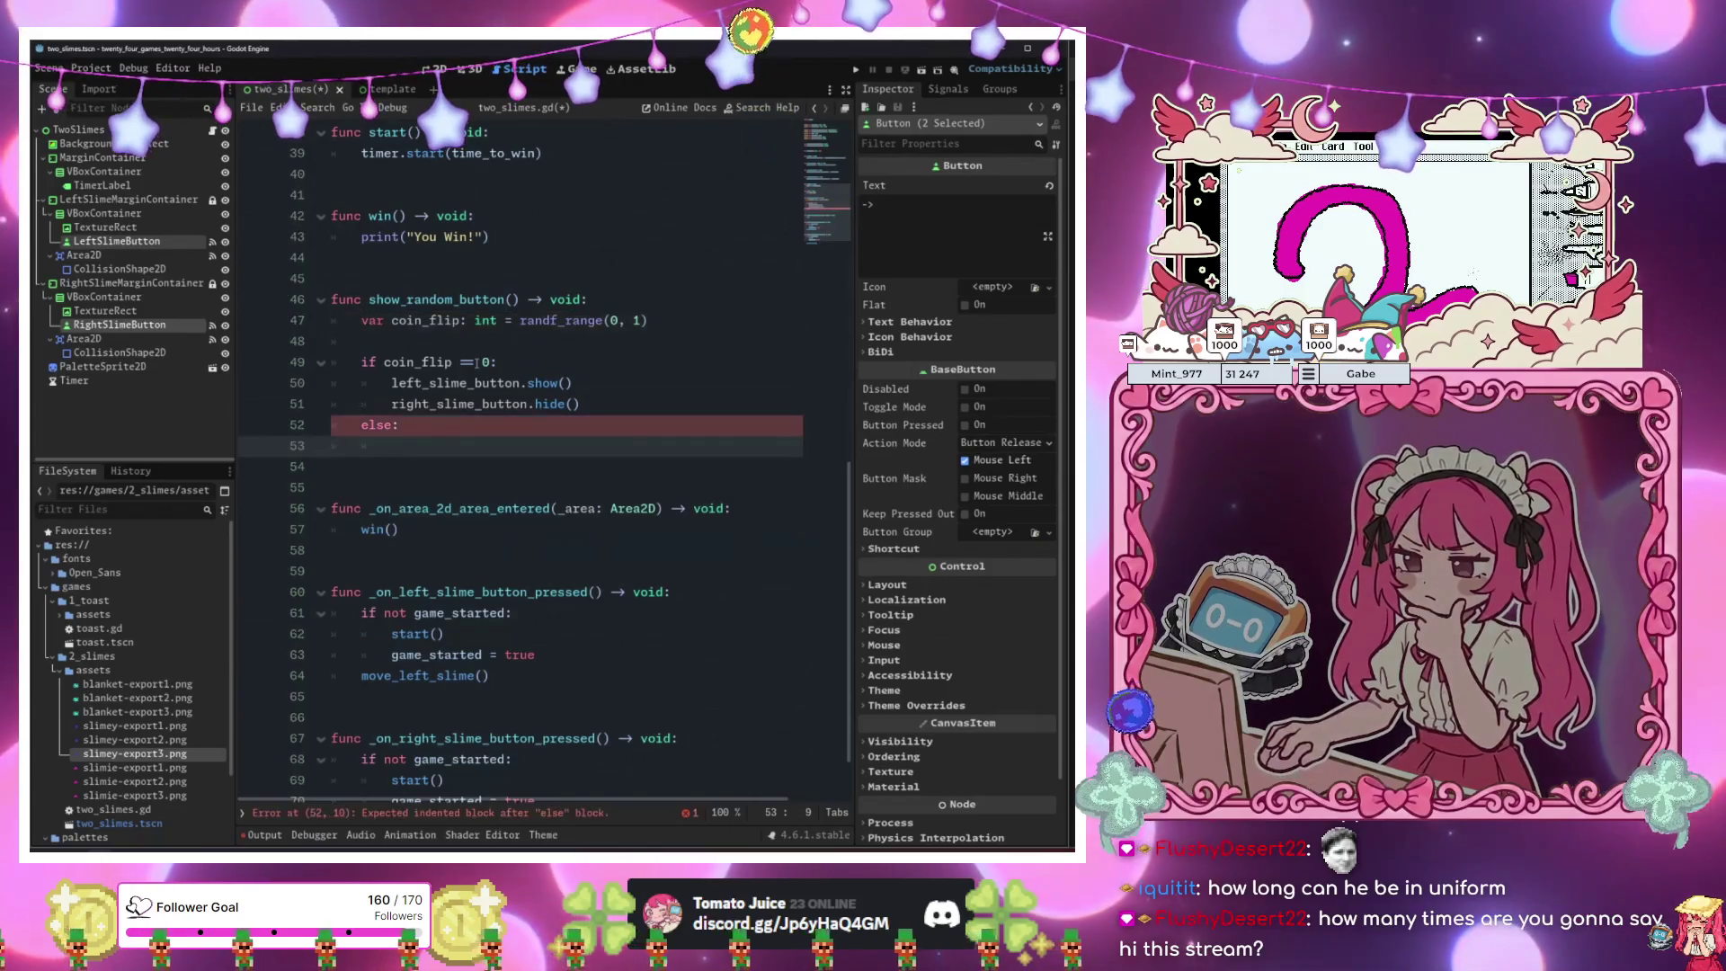
text(left_slime_button.hi)
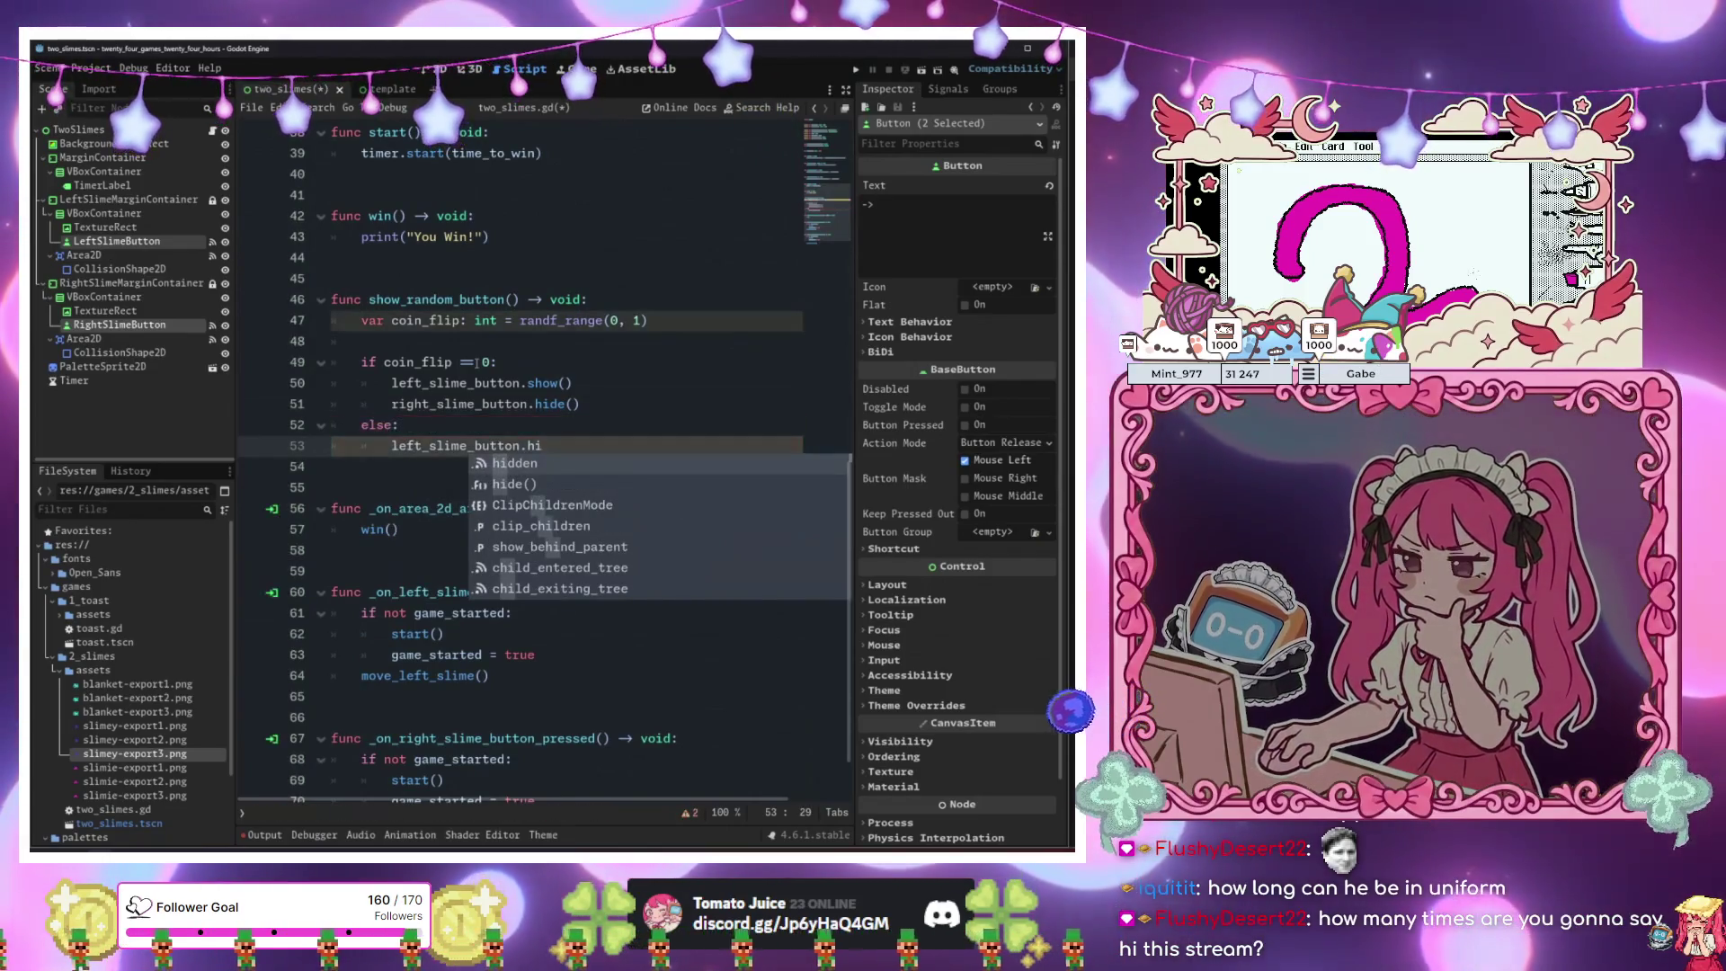
key(Down)
key(Return)
key(Return)
text(righ)
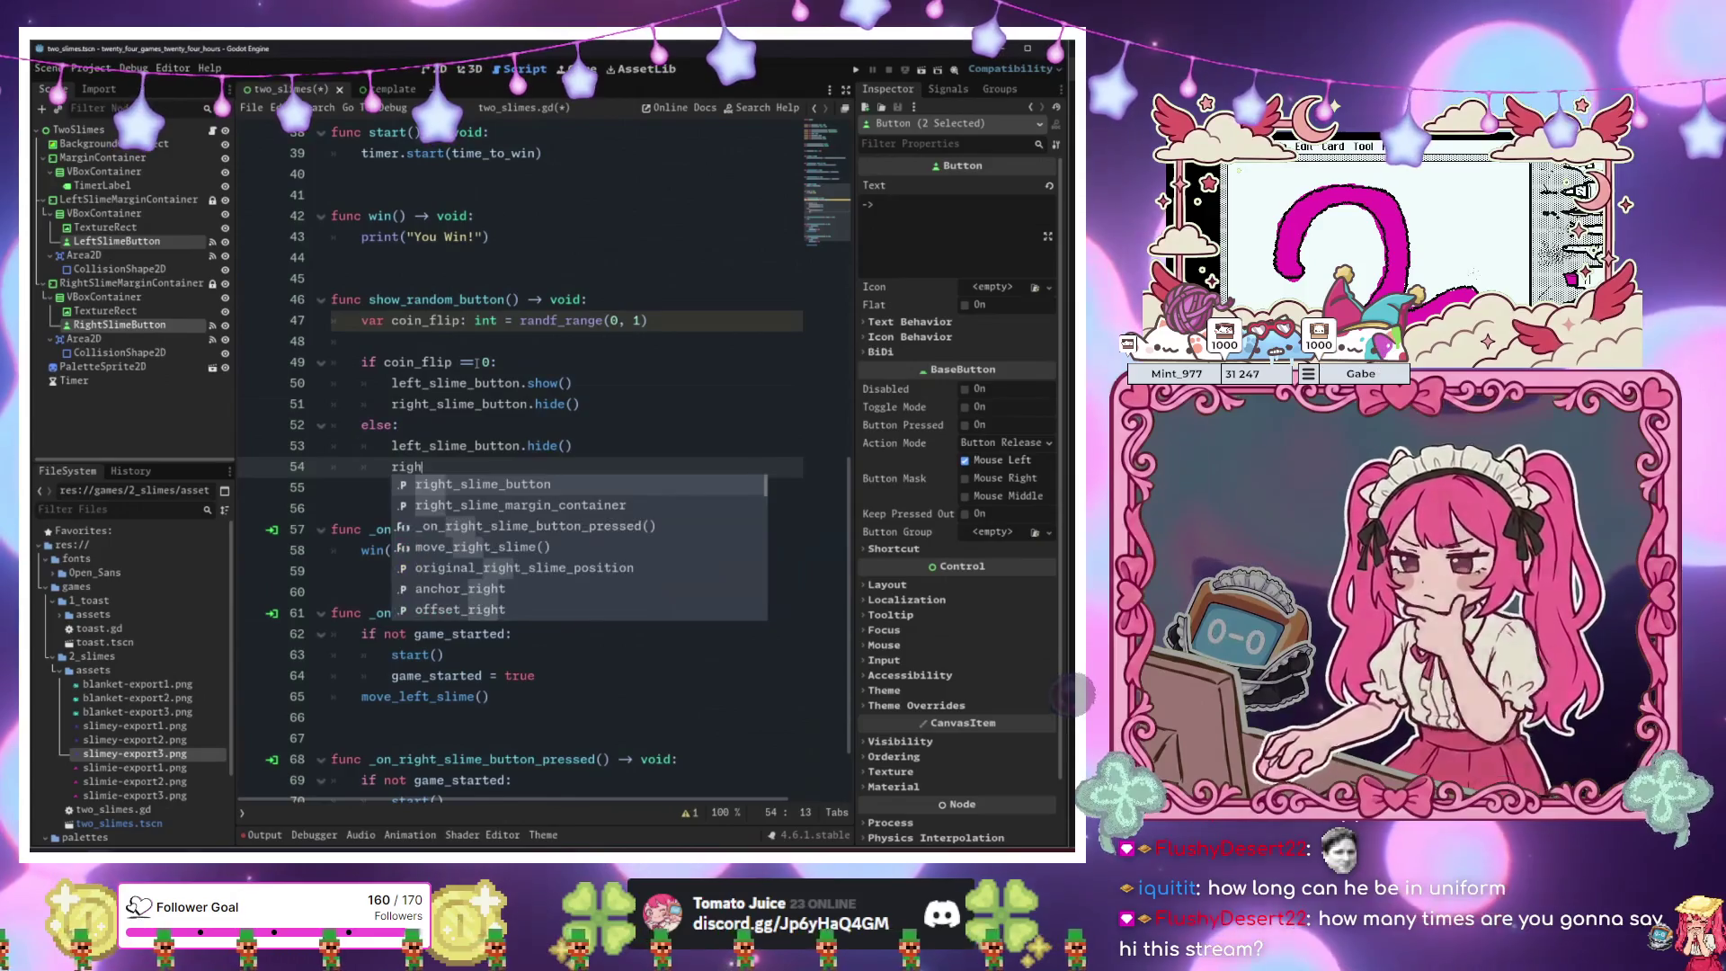
key(Return)
text(.sh)
key(Return)
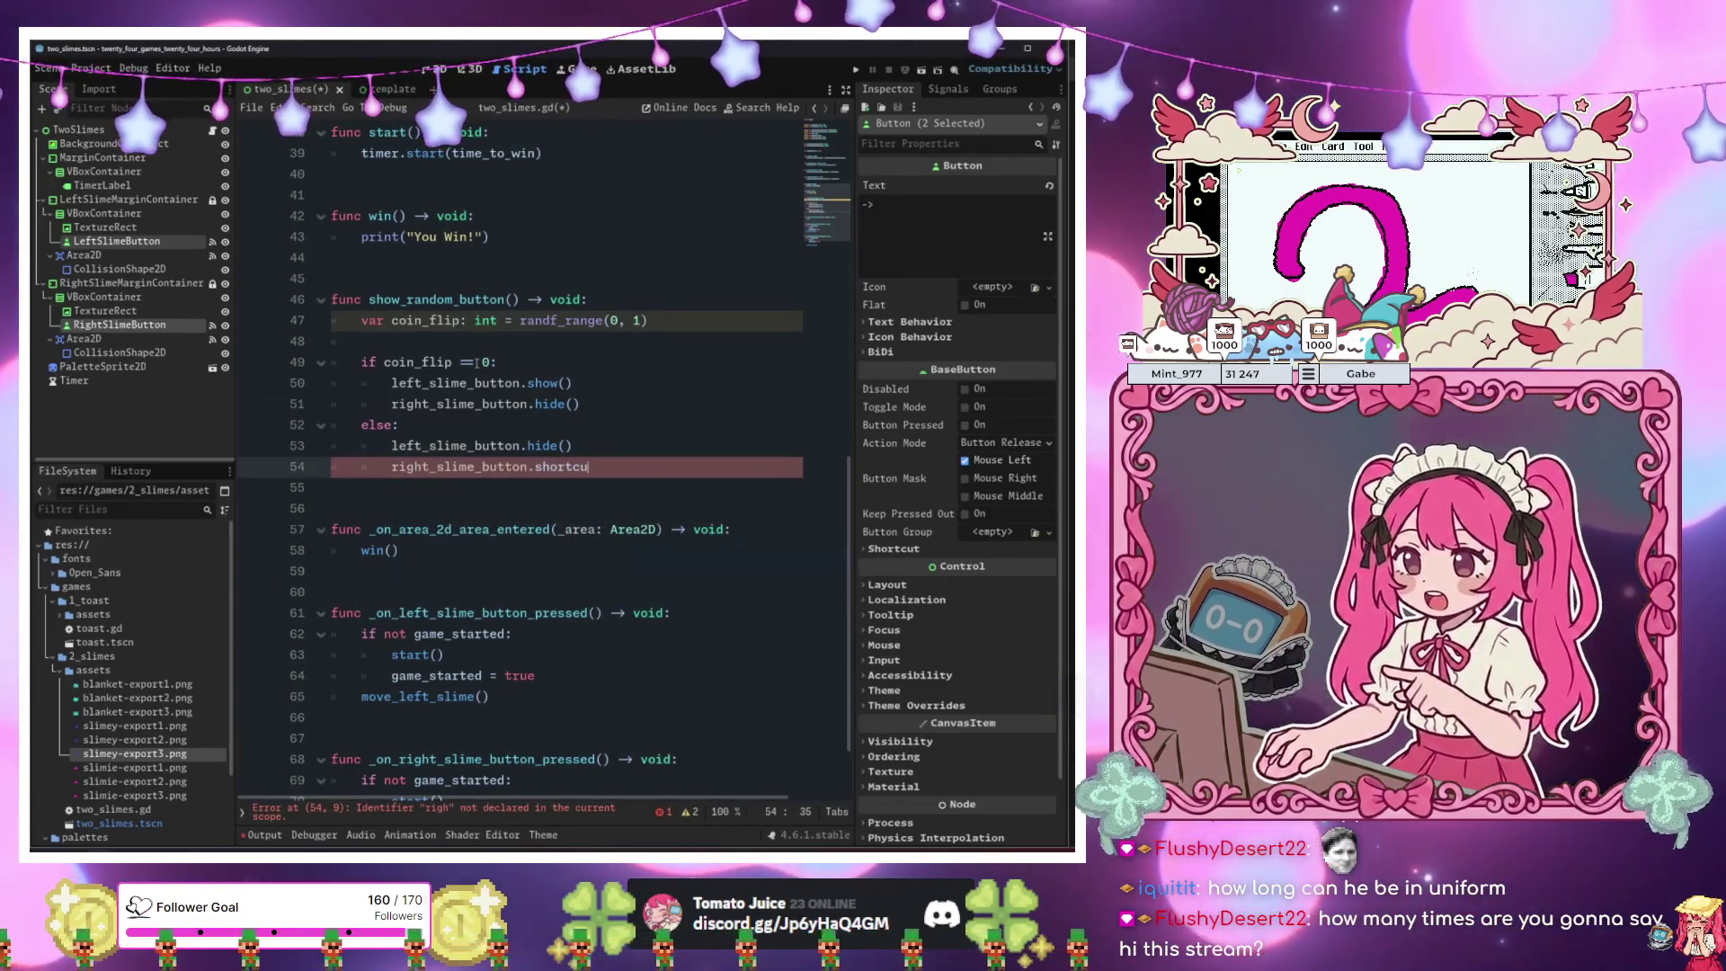
key(BackSpace)
key(BackSpace)
key(BackSpace)
text(w)
key(Return)
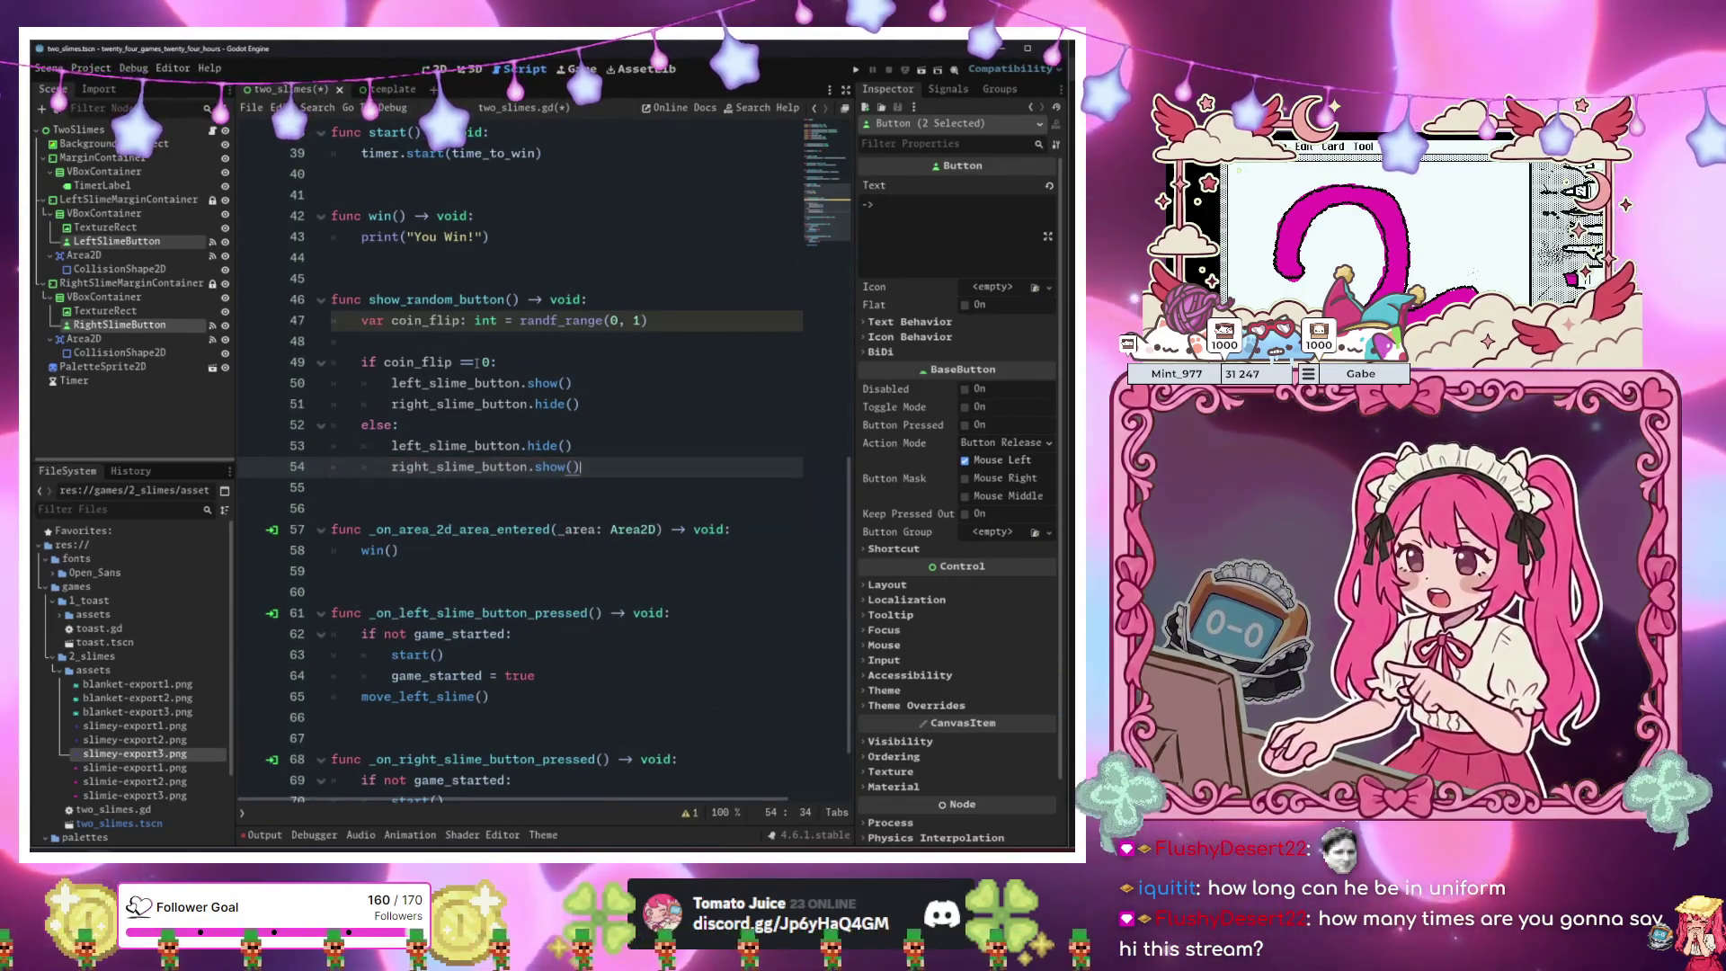
click(476, 363)
key(F6)
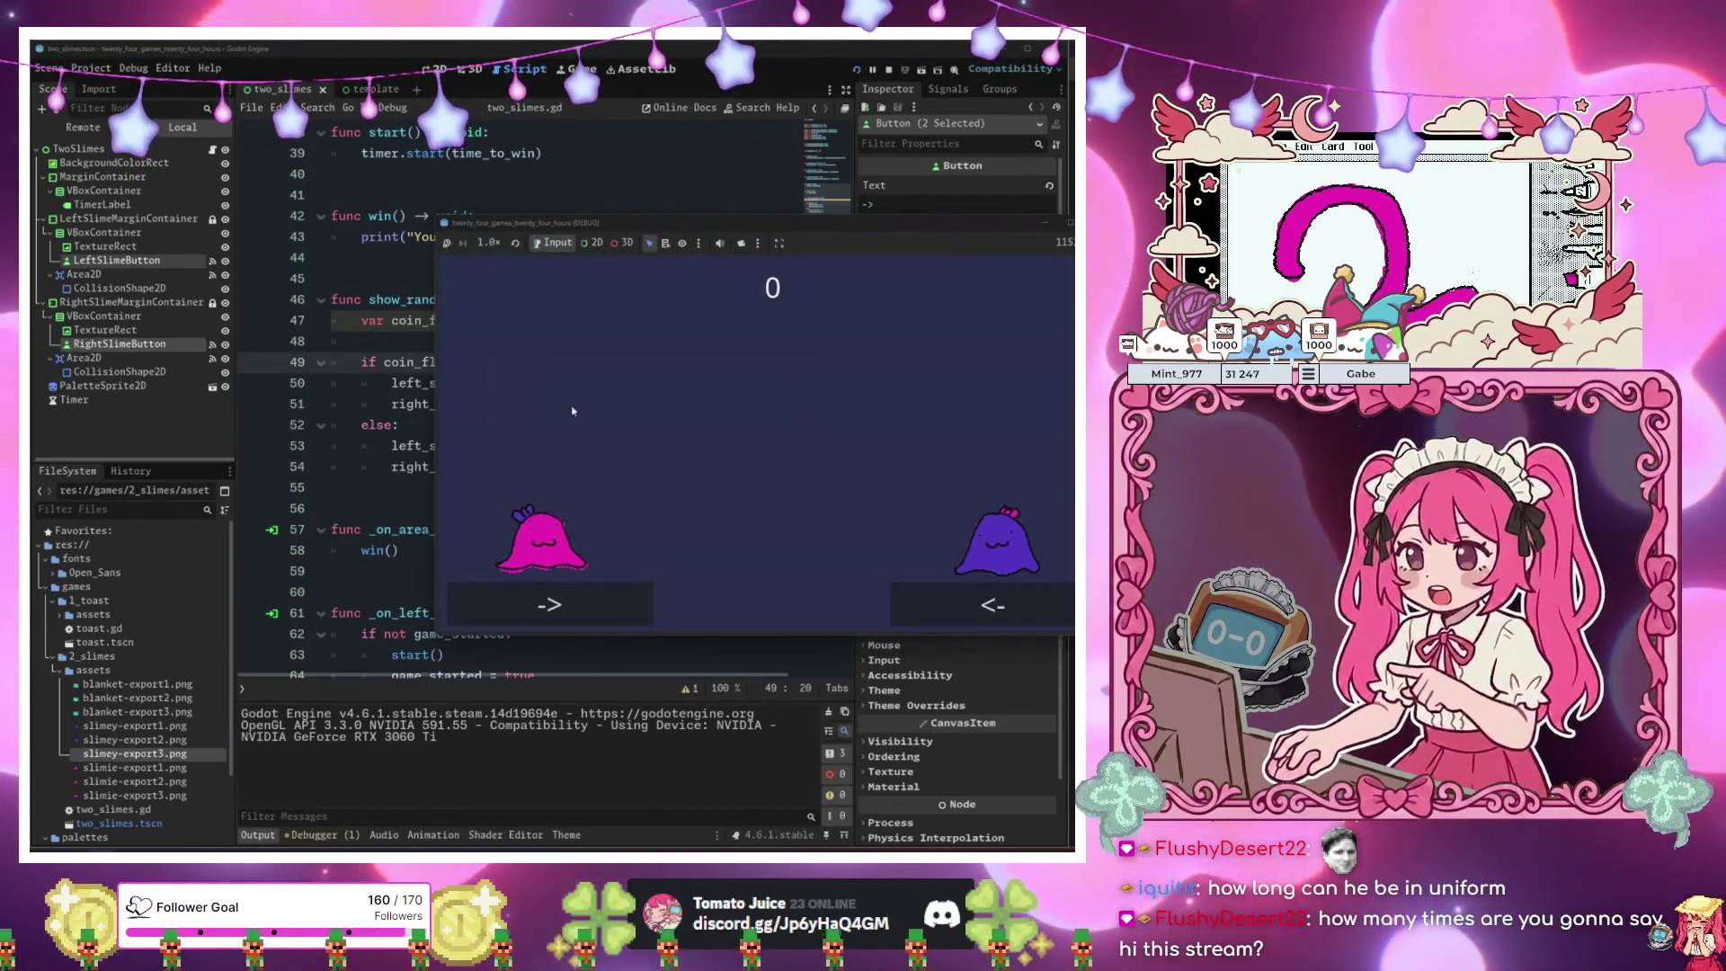
- Rewrite the move_right_slime() call and open a new line after move_left_slime()
click(593, 607)
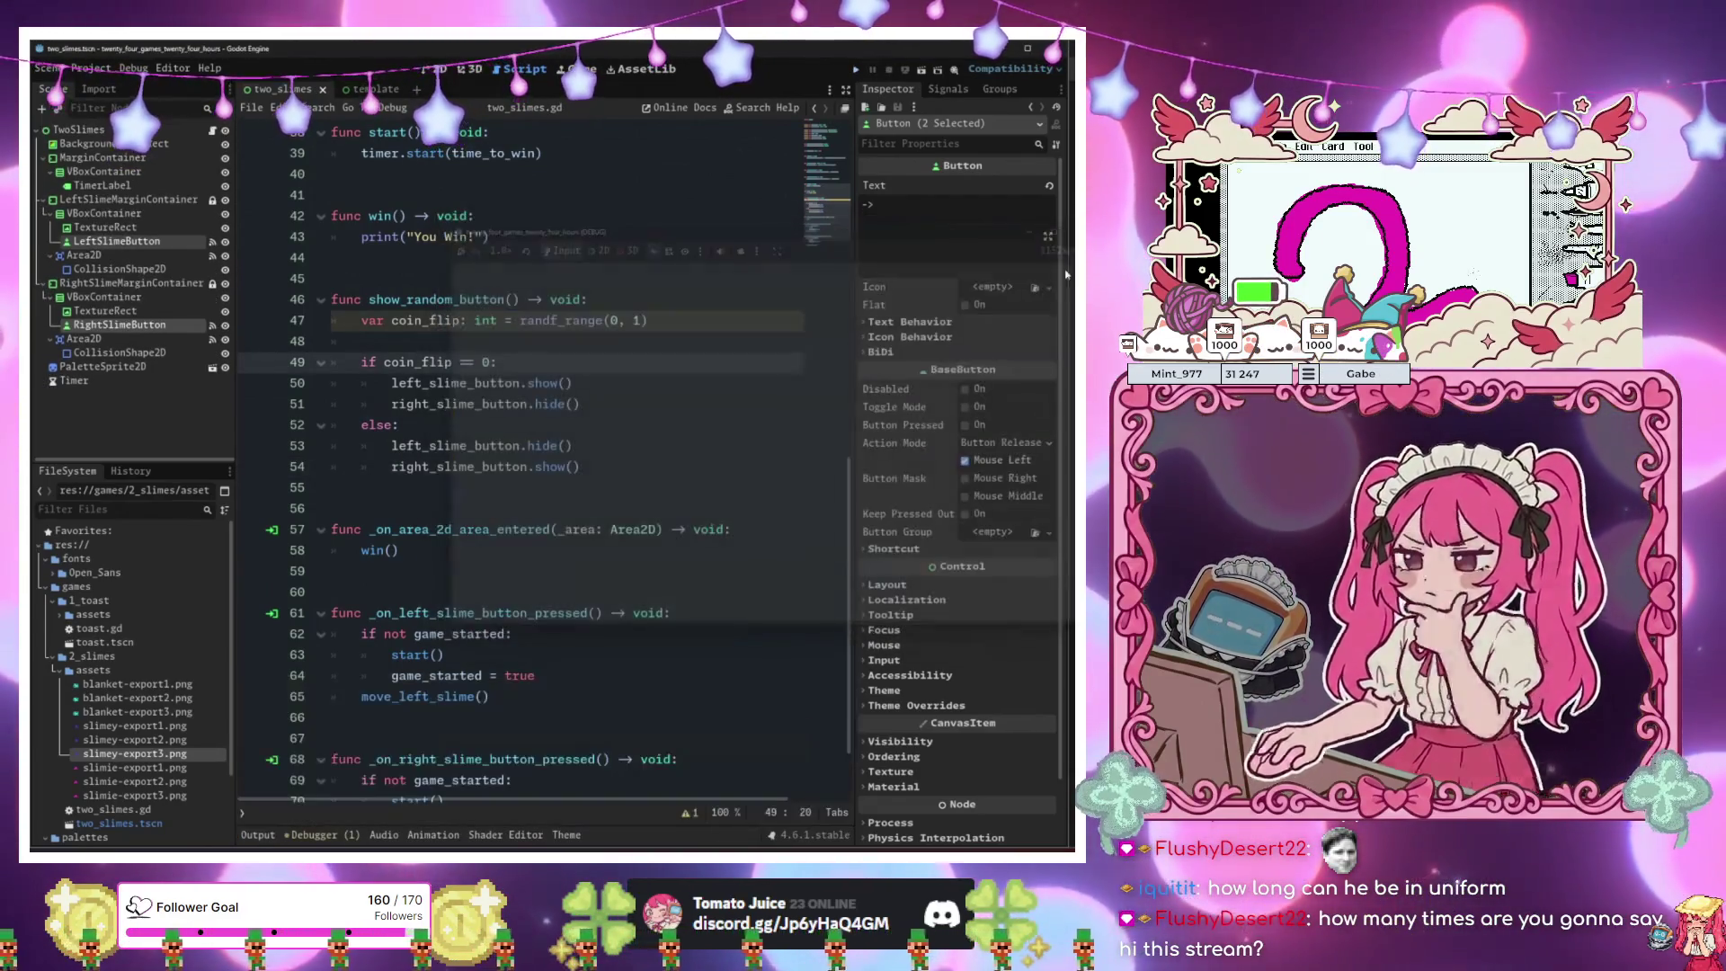
scroll(562, 539, down, 2)
click(562, 718)
key(Return)
key(Return)
key(BackSpace)
text(move_right_slime())
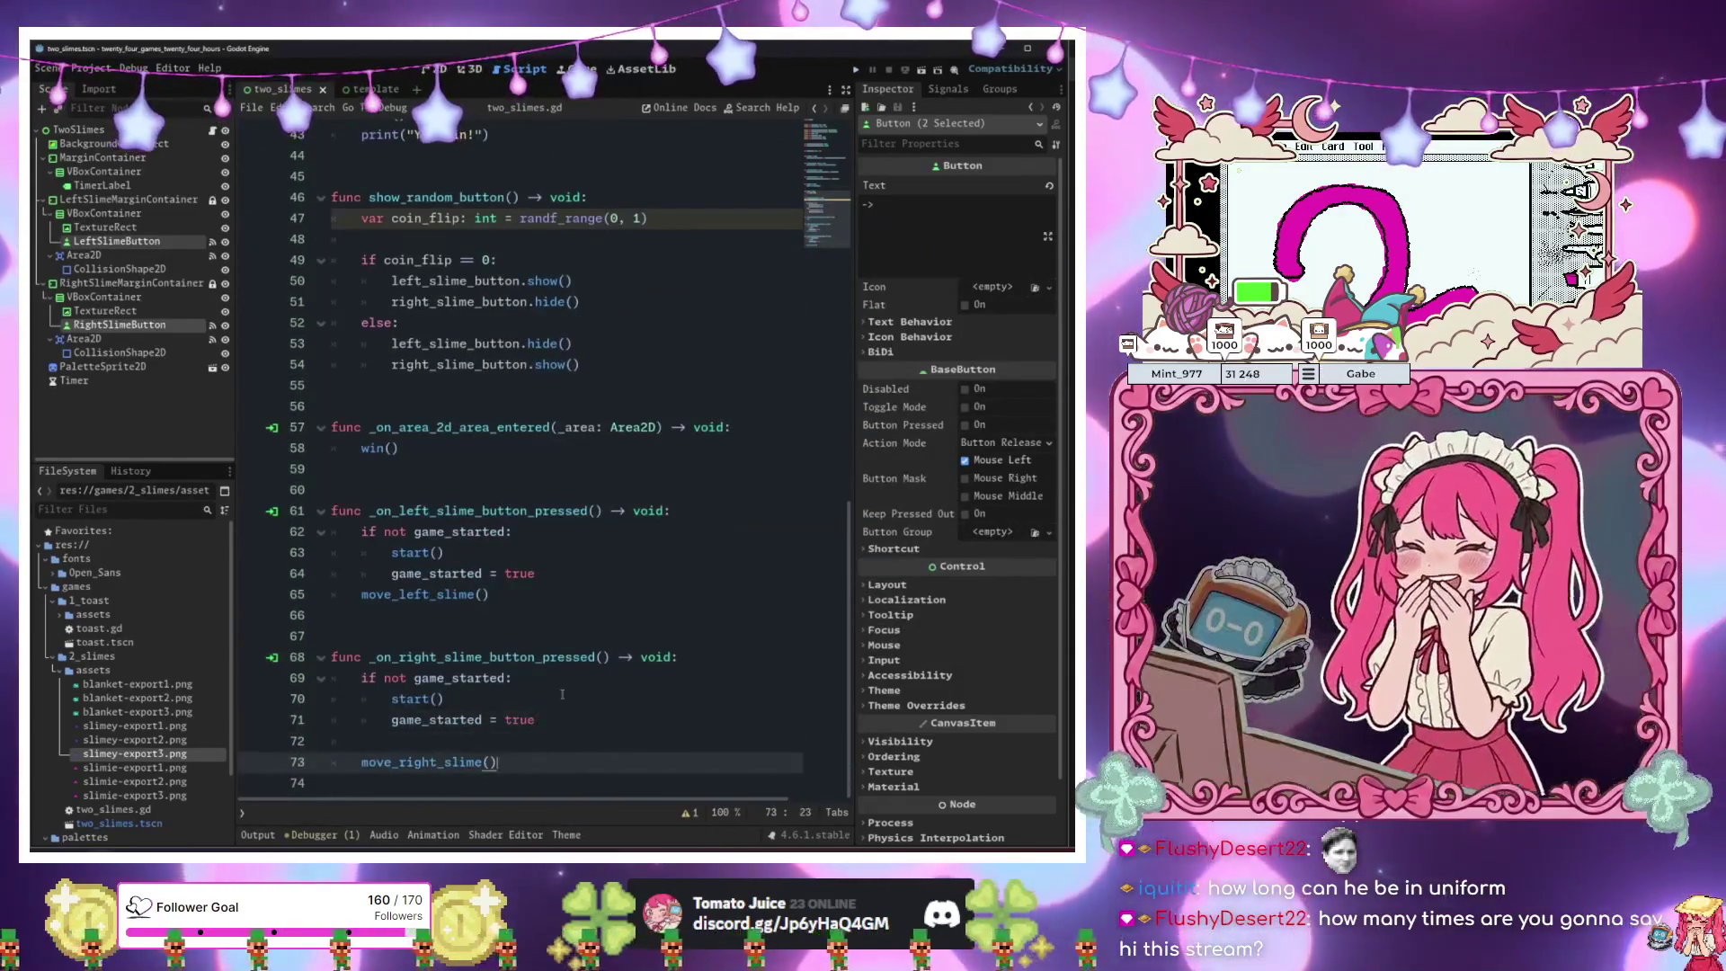
click(588, 595)
key(Return)
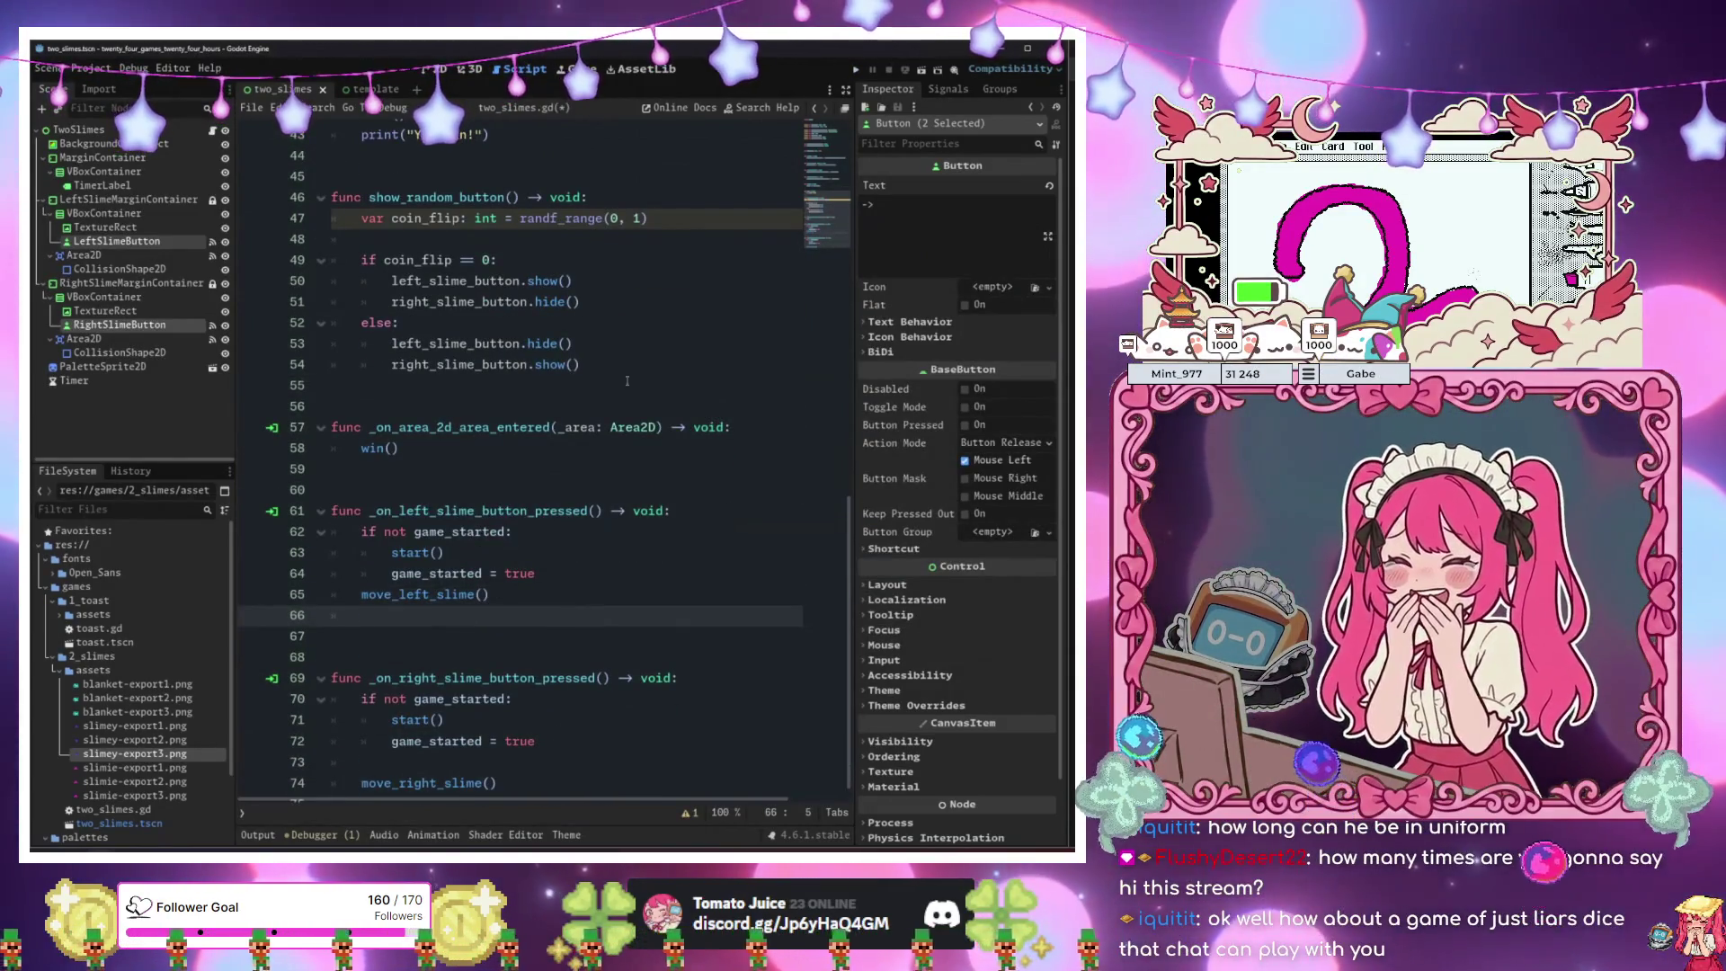
- Copy the show_random_button name and paste its call after move_left_slime()
click(430, 198)
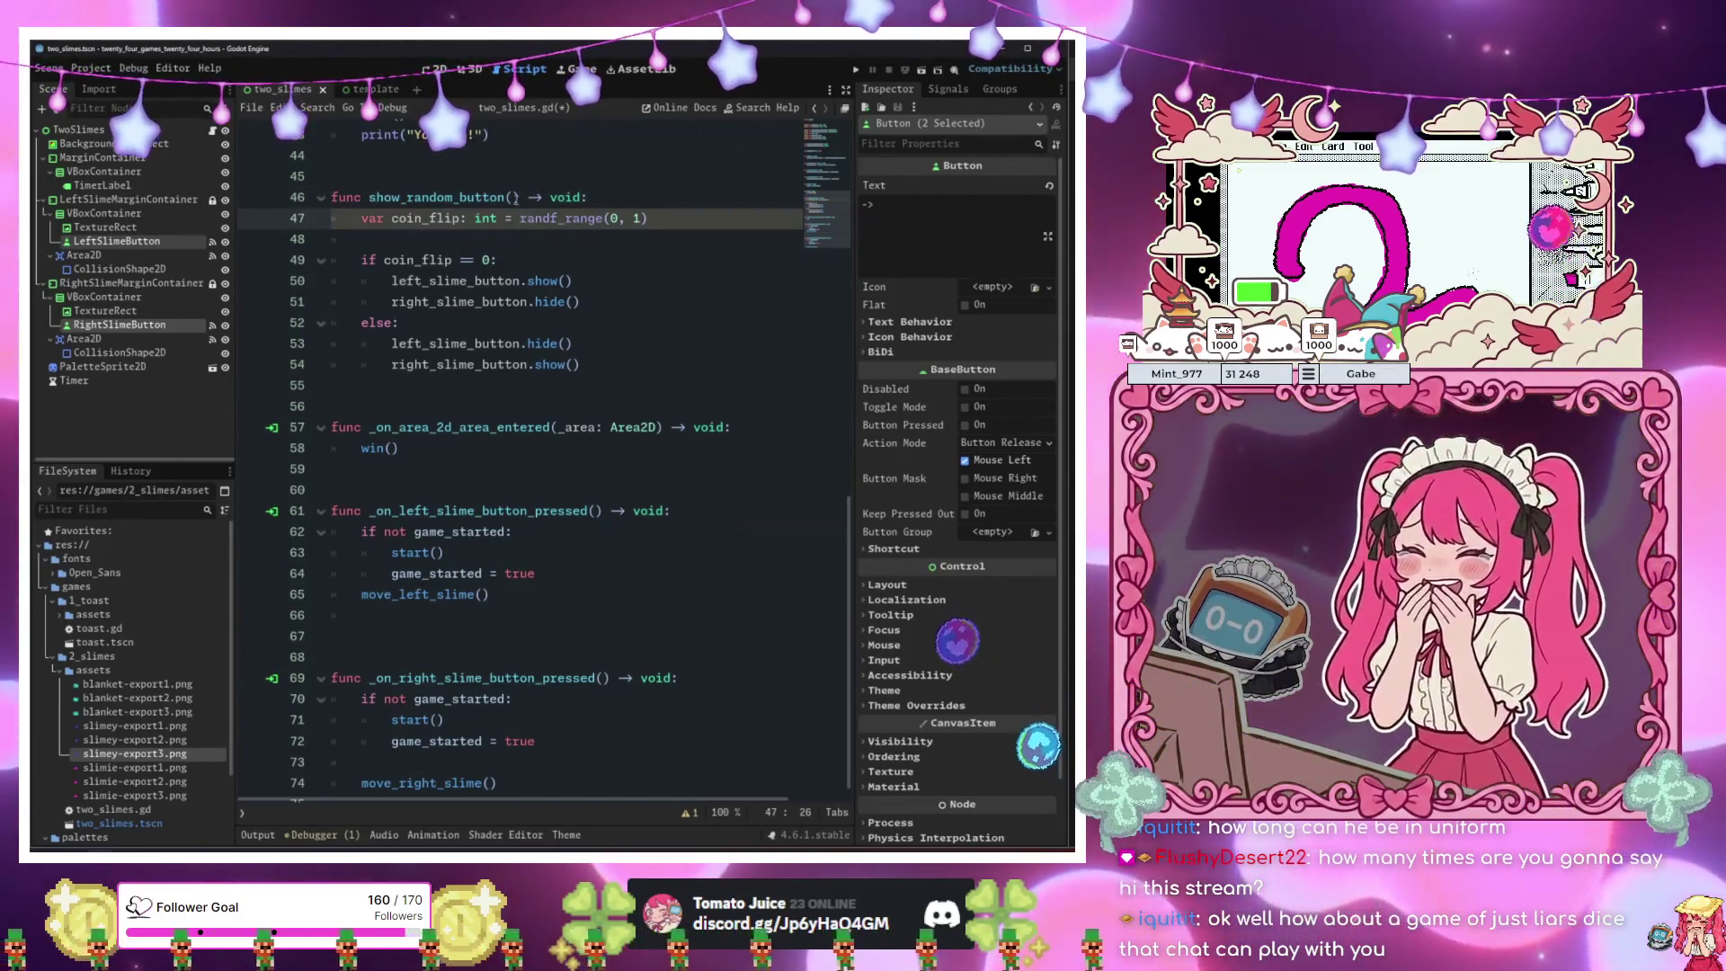
drag(518, 198, 374, 198)
click(504, 635)
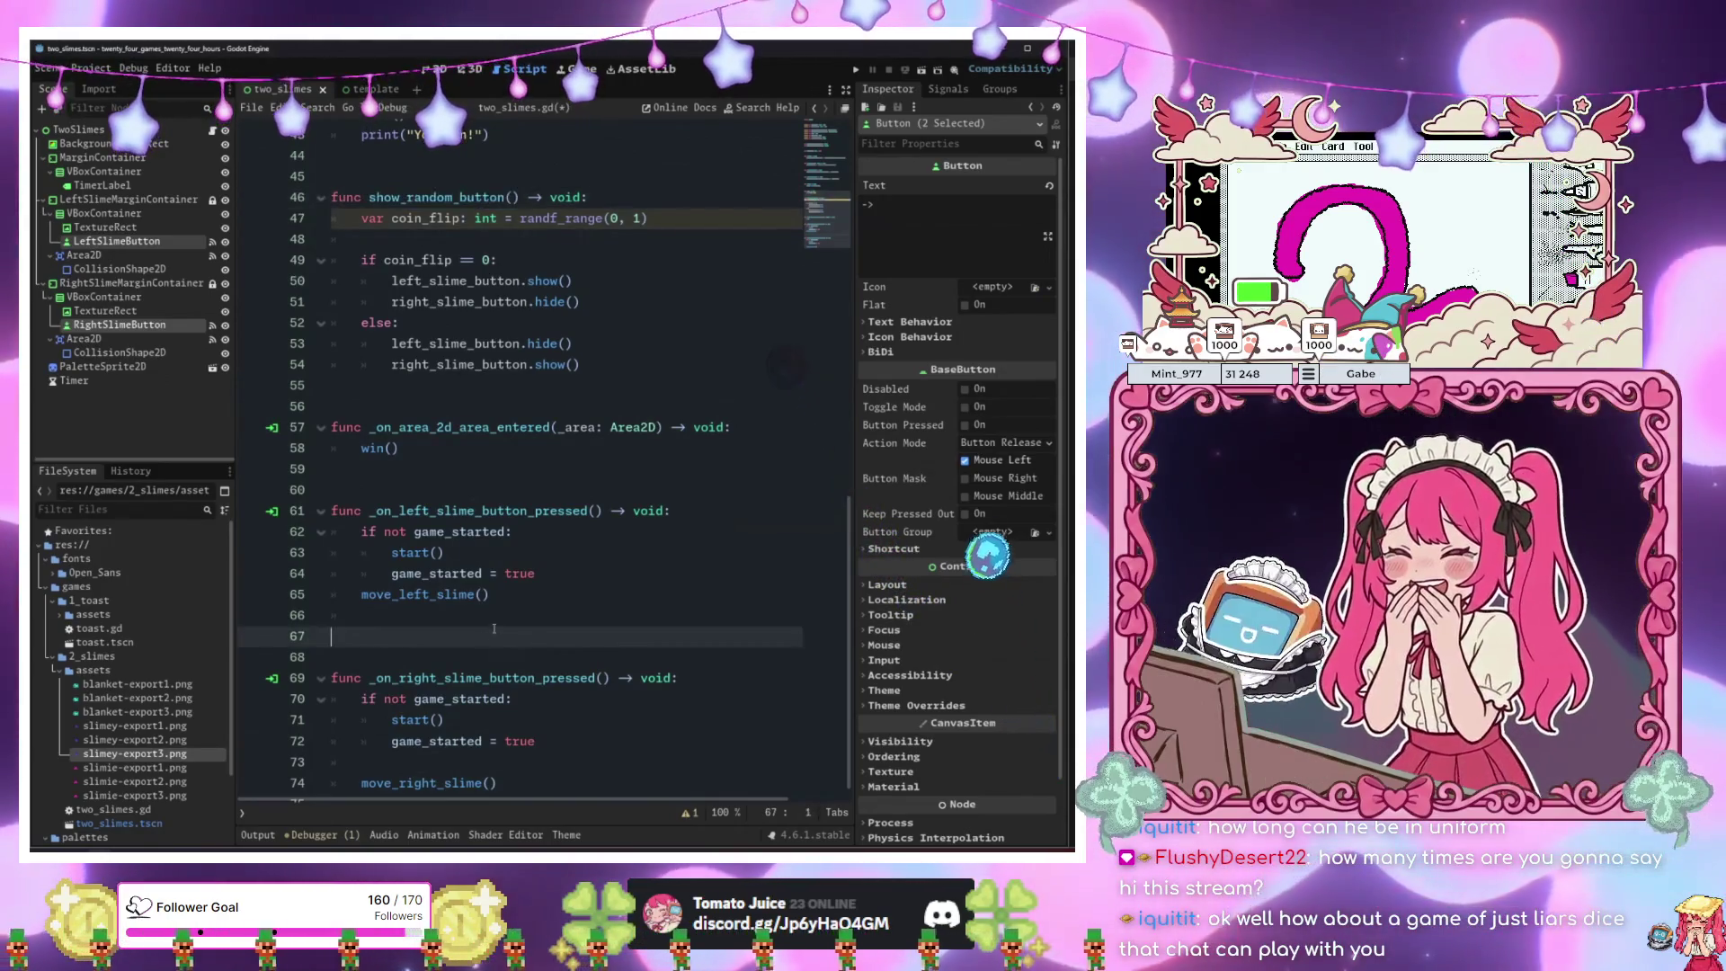
click(530, 597)
key(Return)
text(show_random_button())
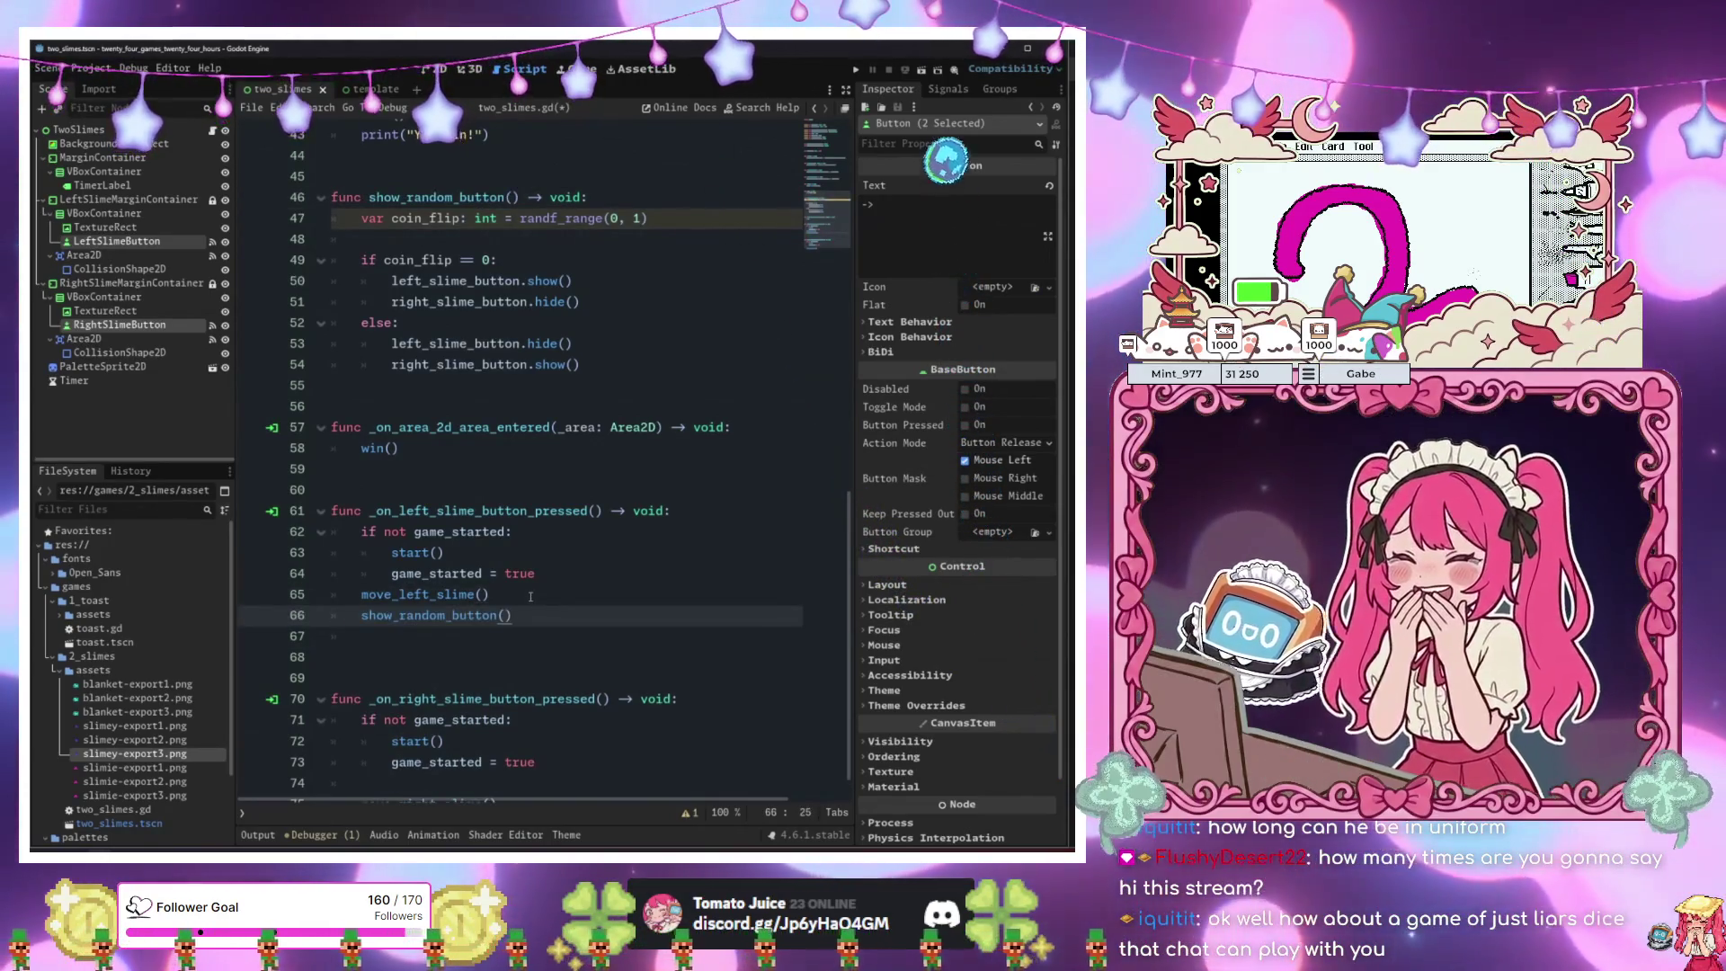
- Paste show_random_button() after move_right_slime() and run the game with F5
scroll(530, 597, down, 1)
click(587, 761)
key(Return)
text(show_random_button())
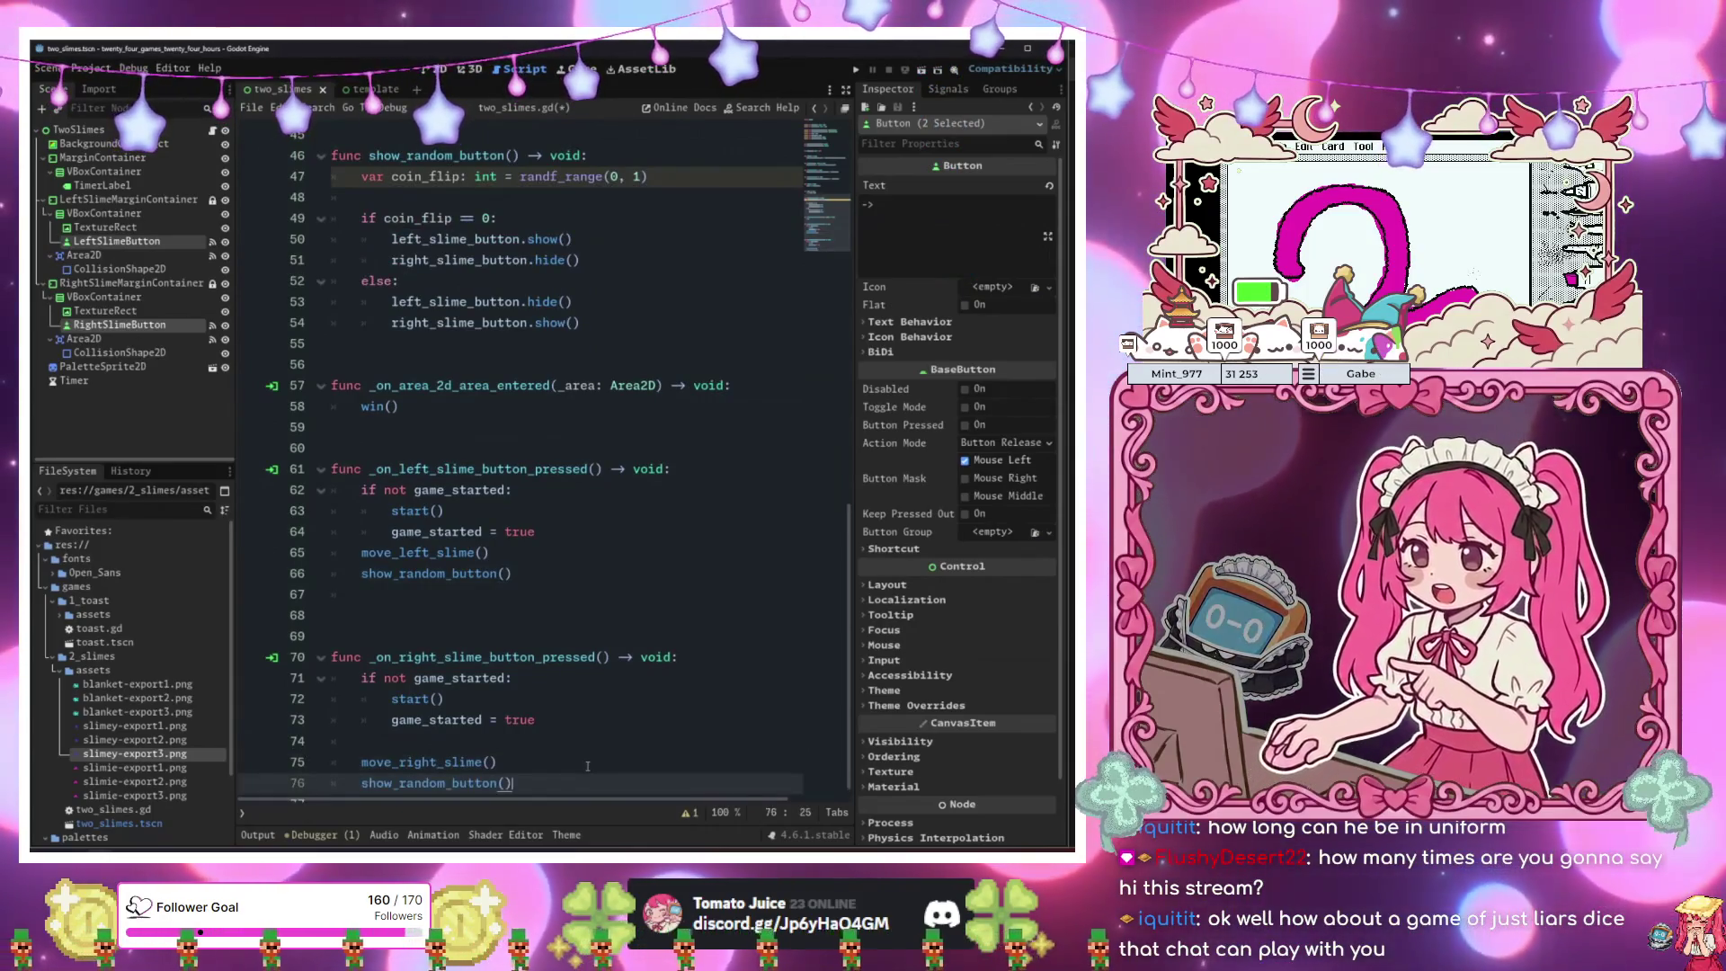
key(ctrl+z)
key(ctrl+z)
key(ctrl+z)
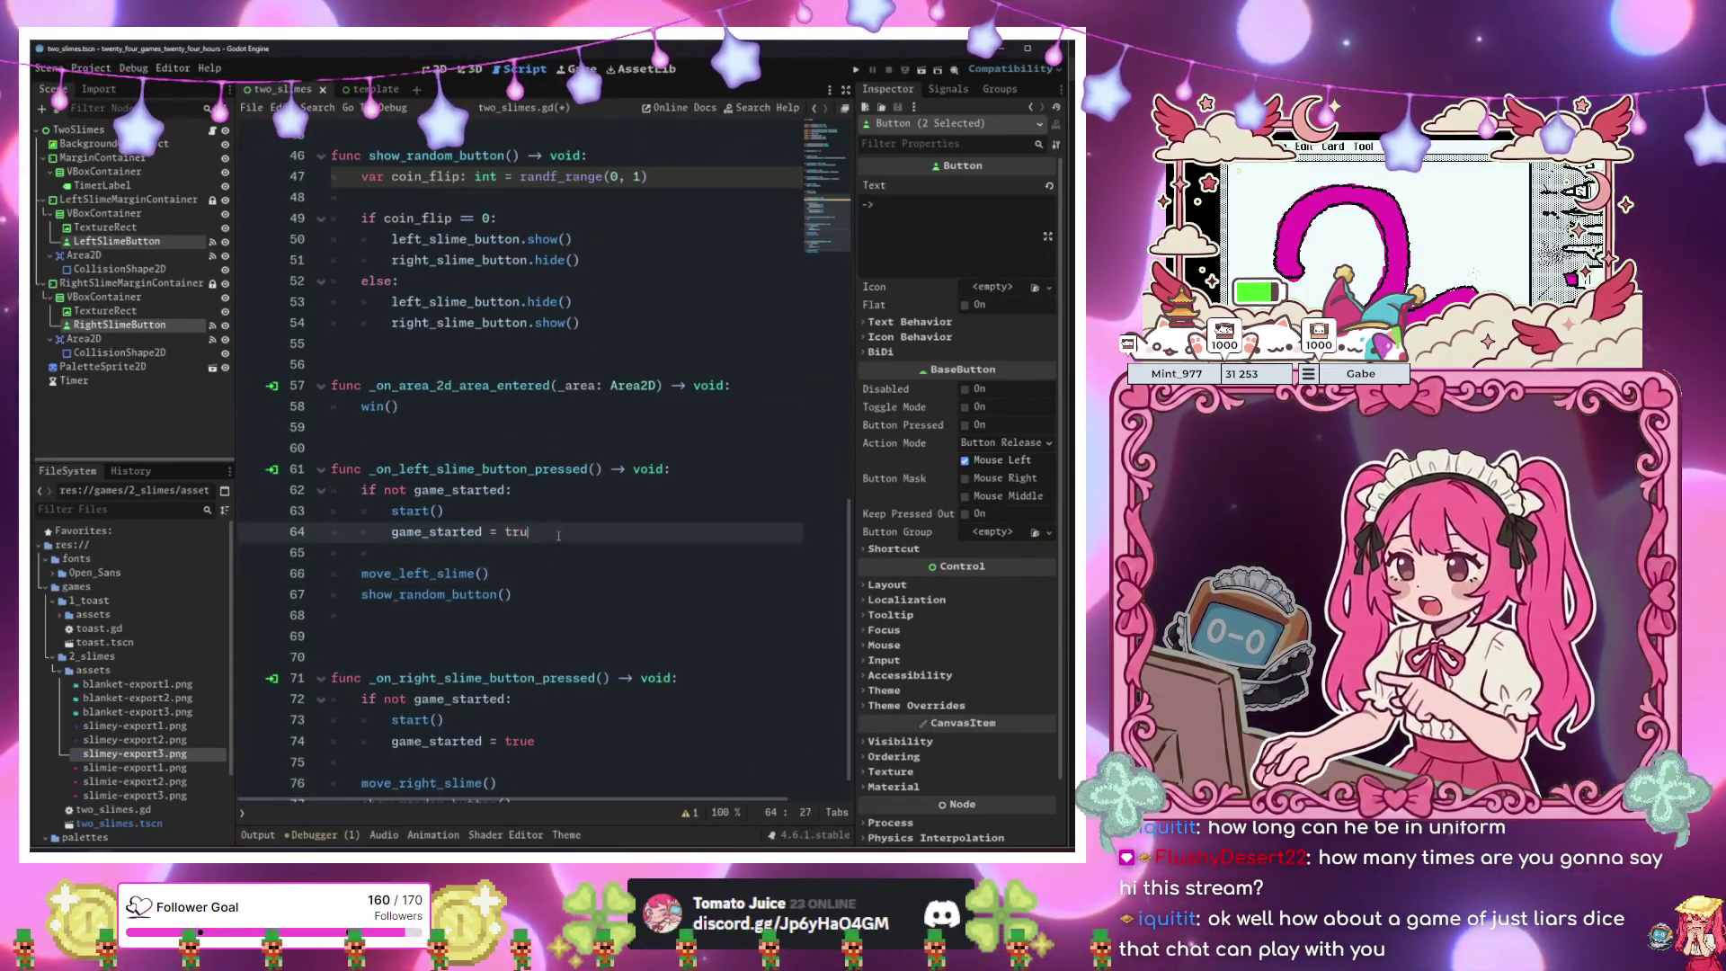
key(ctrl+y)
key(ctrl+y)
key(ctrl+y)
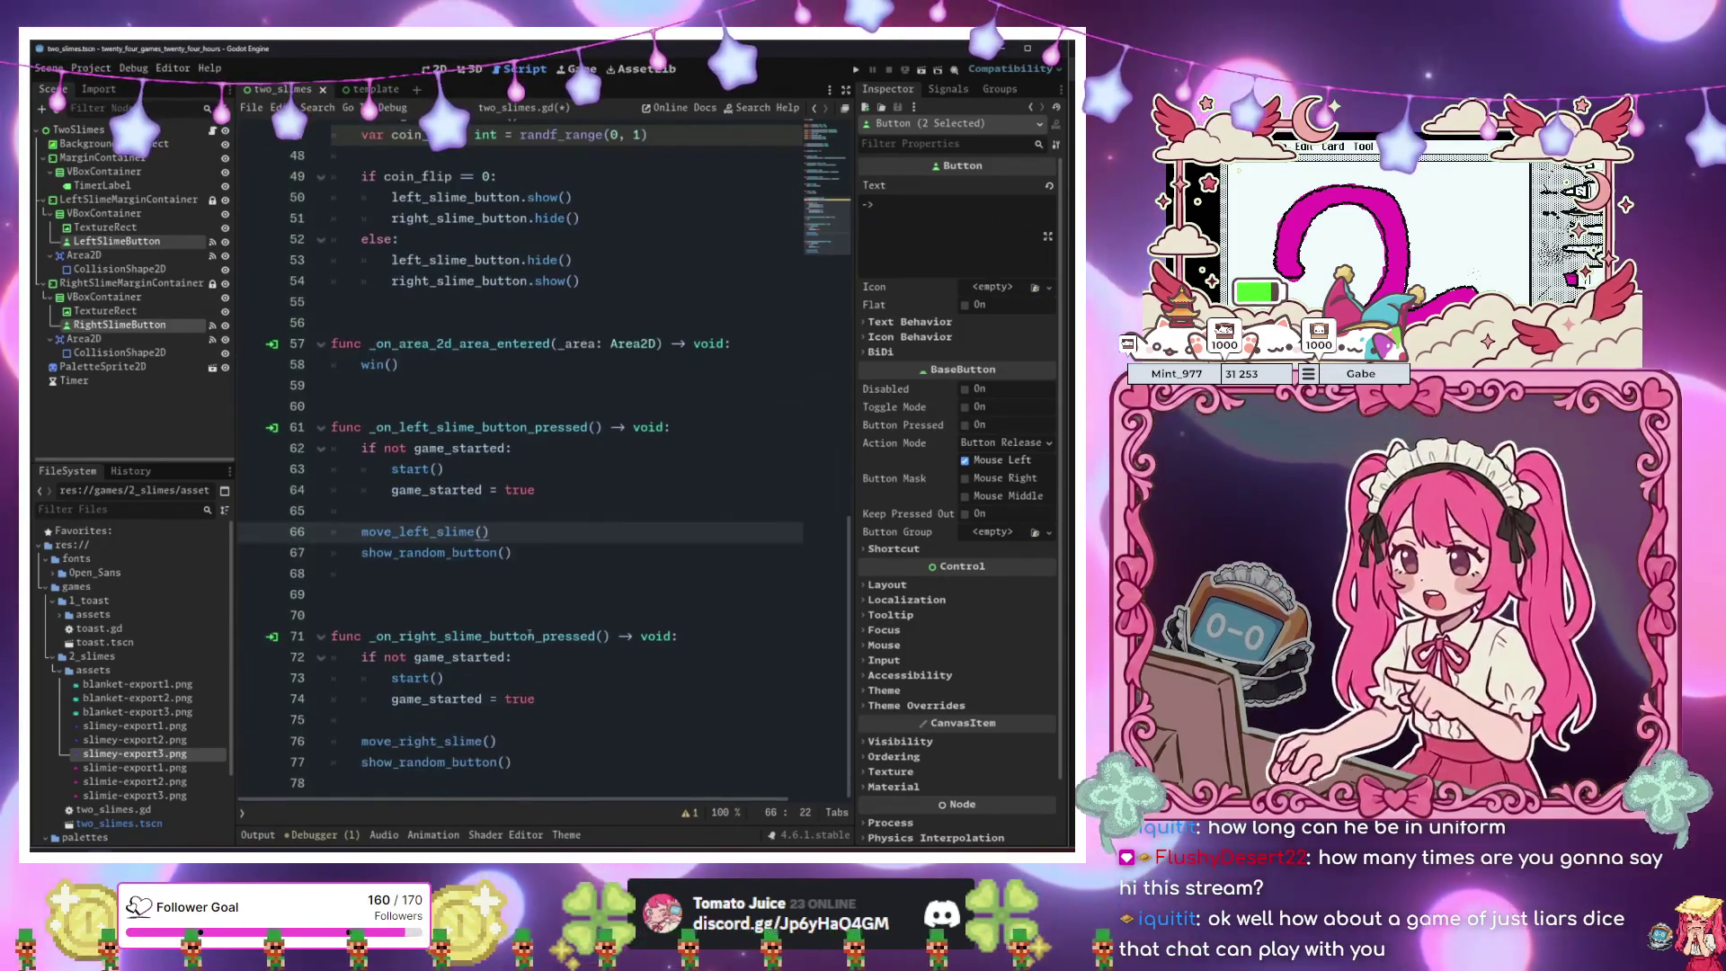
key(F5)
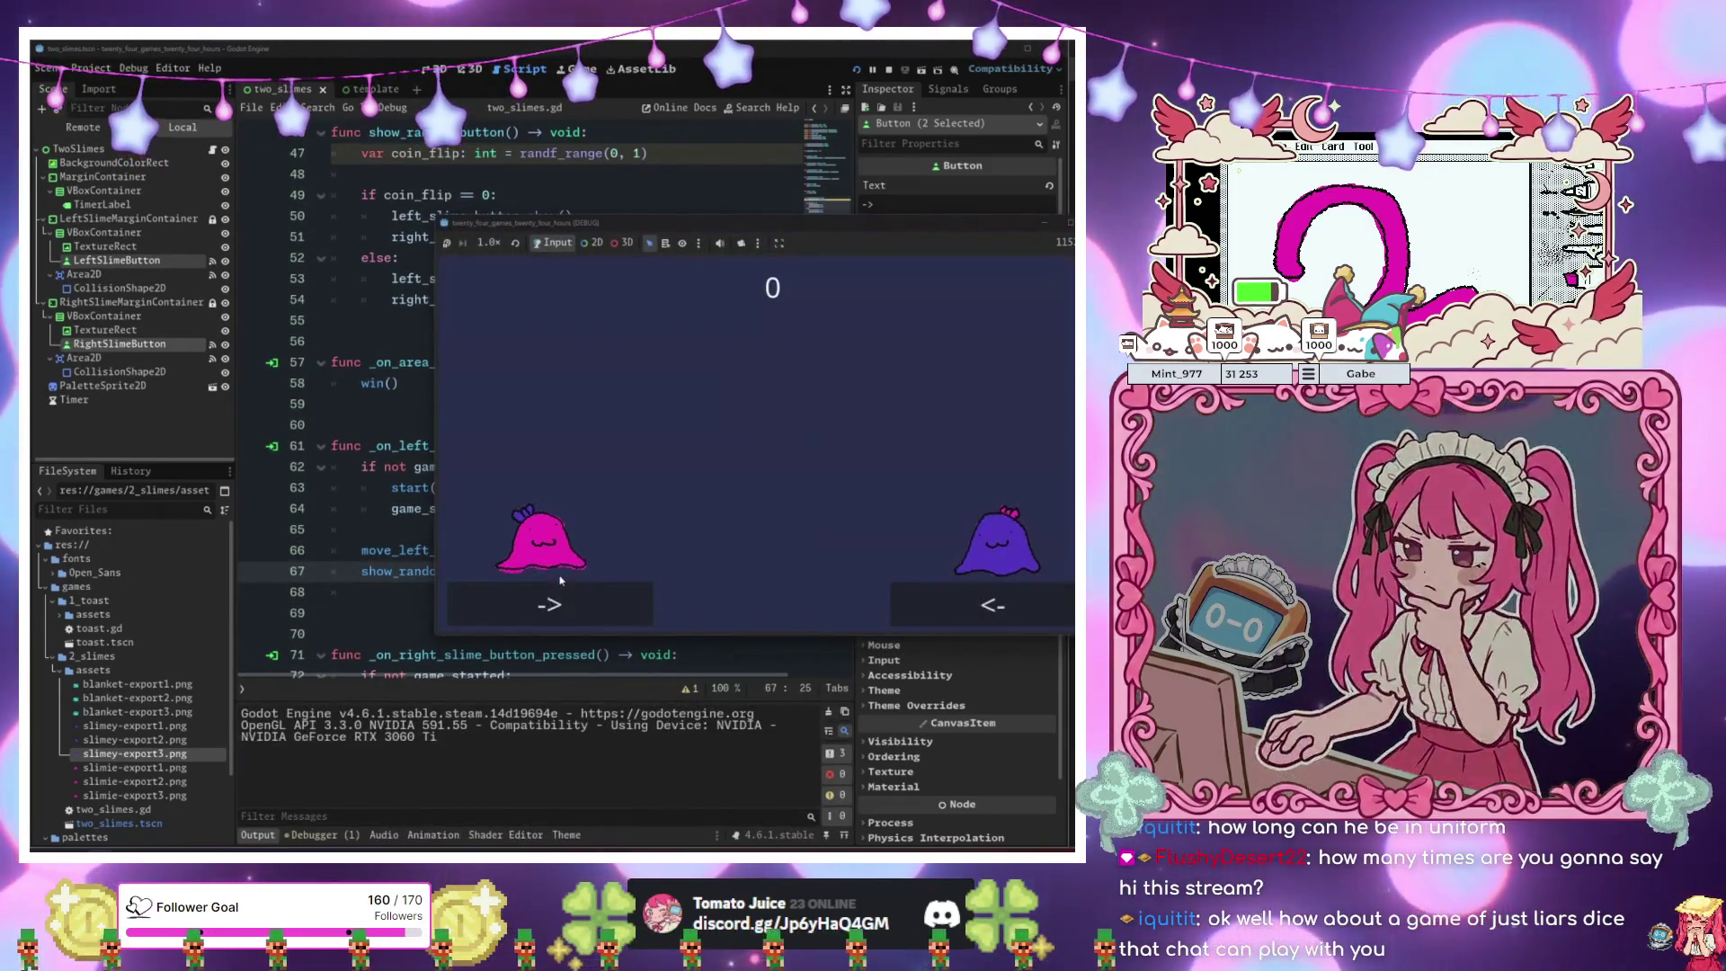
- Step the left slime rightward toward the right slime several times in the test run
click(597, 607)
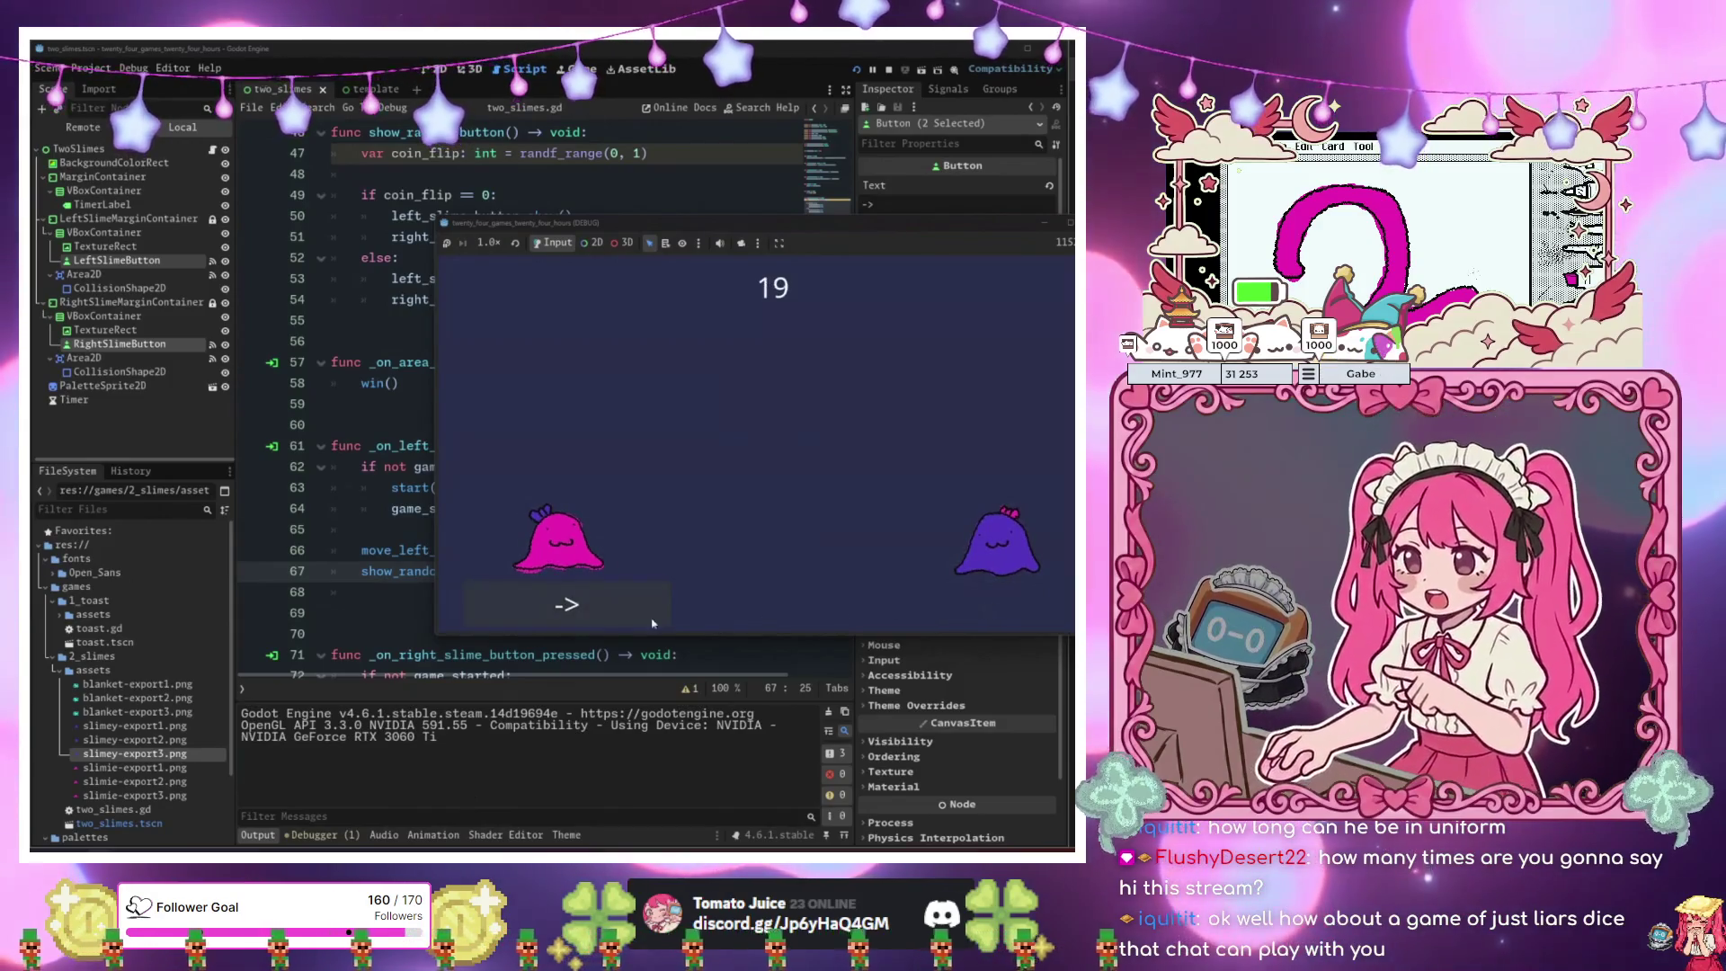
click(604, 611)
click(634, 608)
click(669, 606)
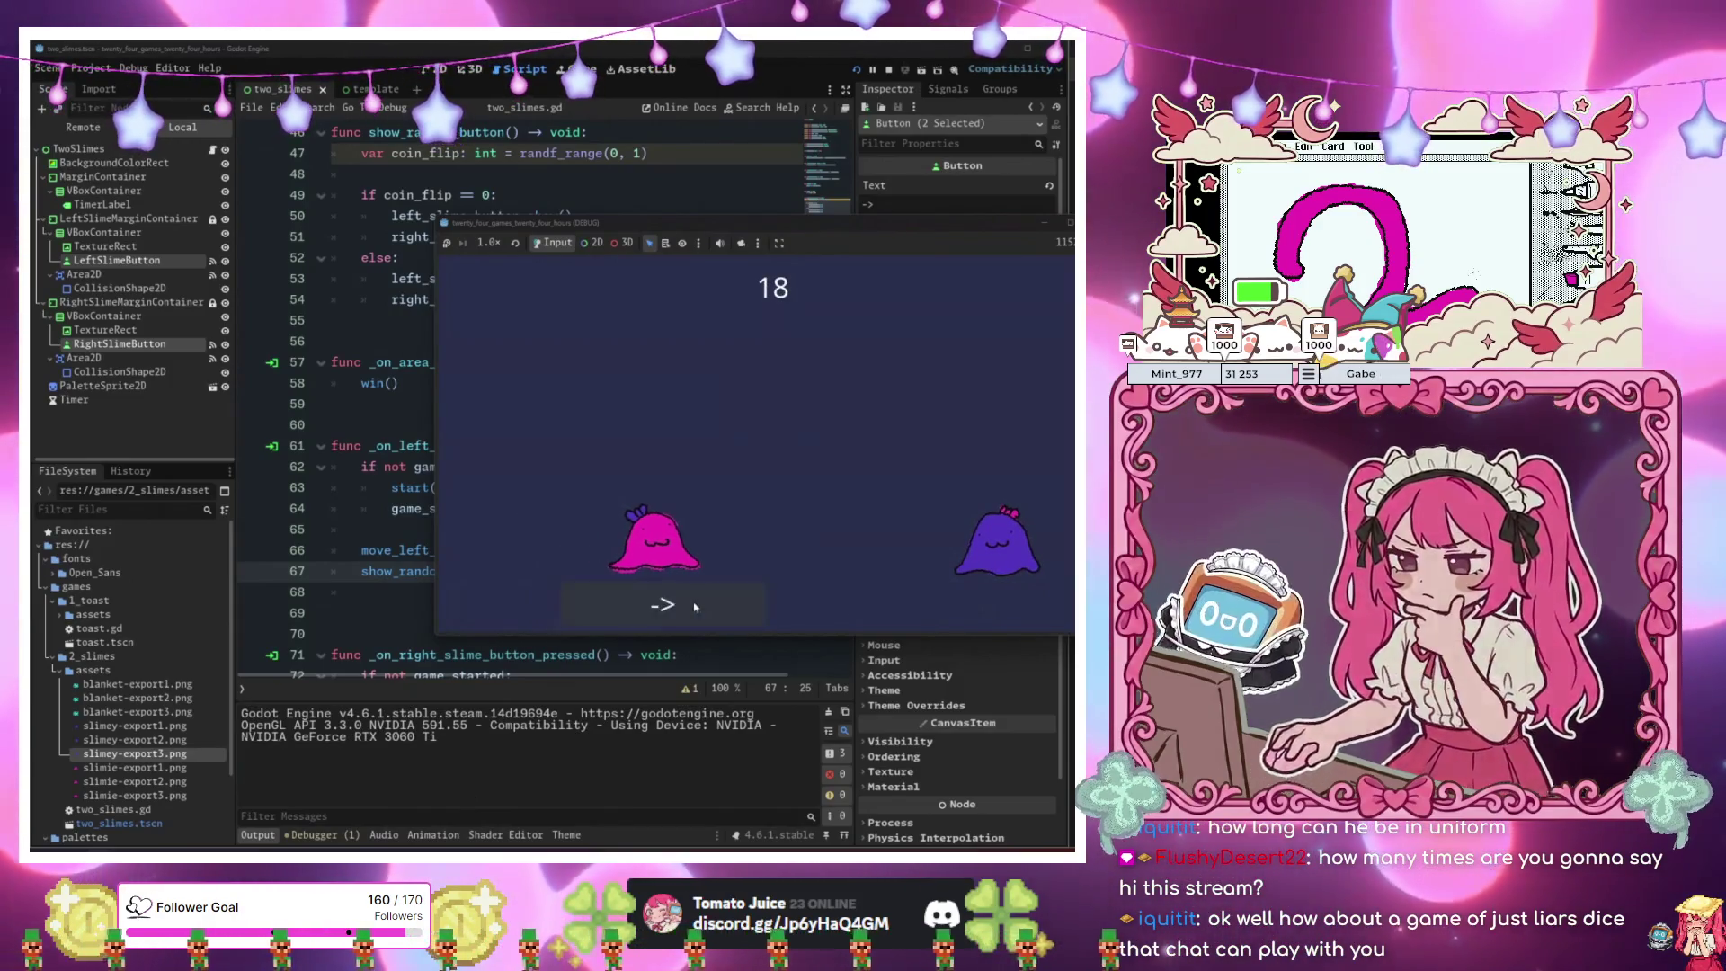
click(728, 608)
click(733, 607)
click(767, 600)
- Stop the game, change randf_range to randi_range in the script, and run again
key(F8)
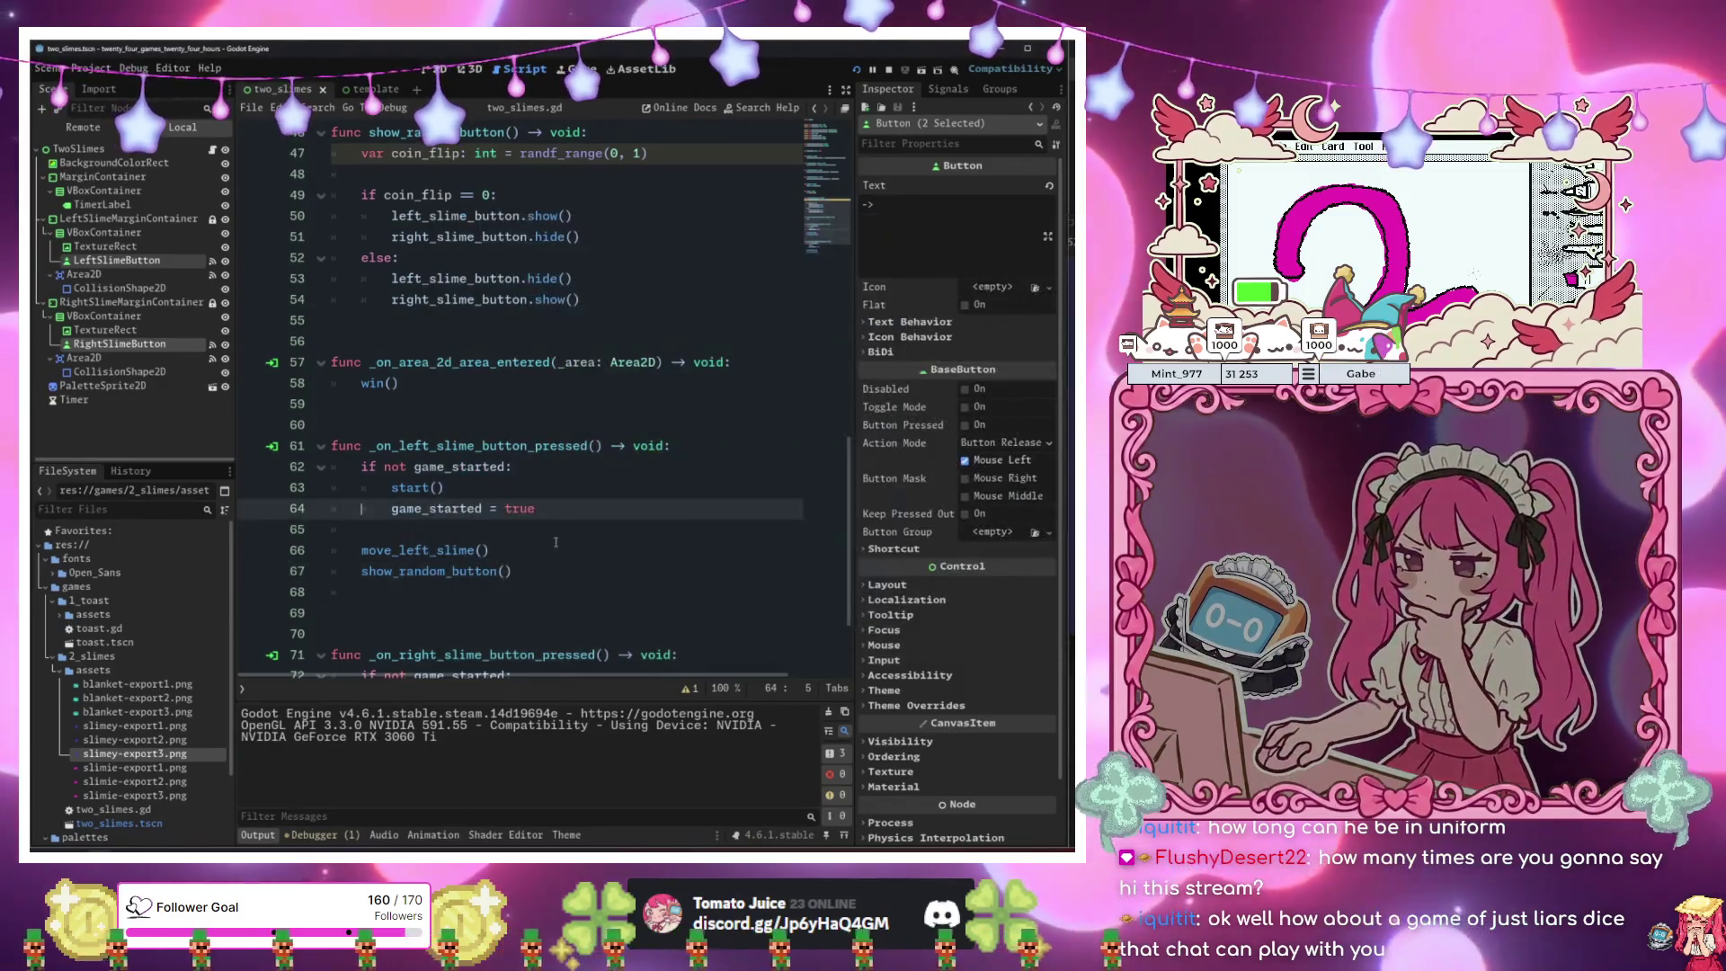
click(558, 521)
scroll(521, 458, up, 1)
click(481, 380)
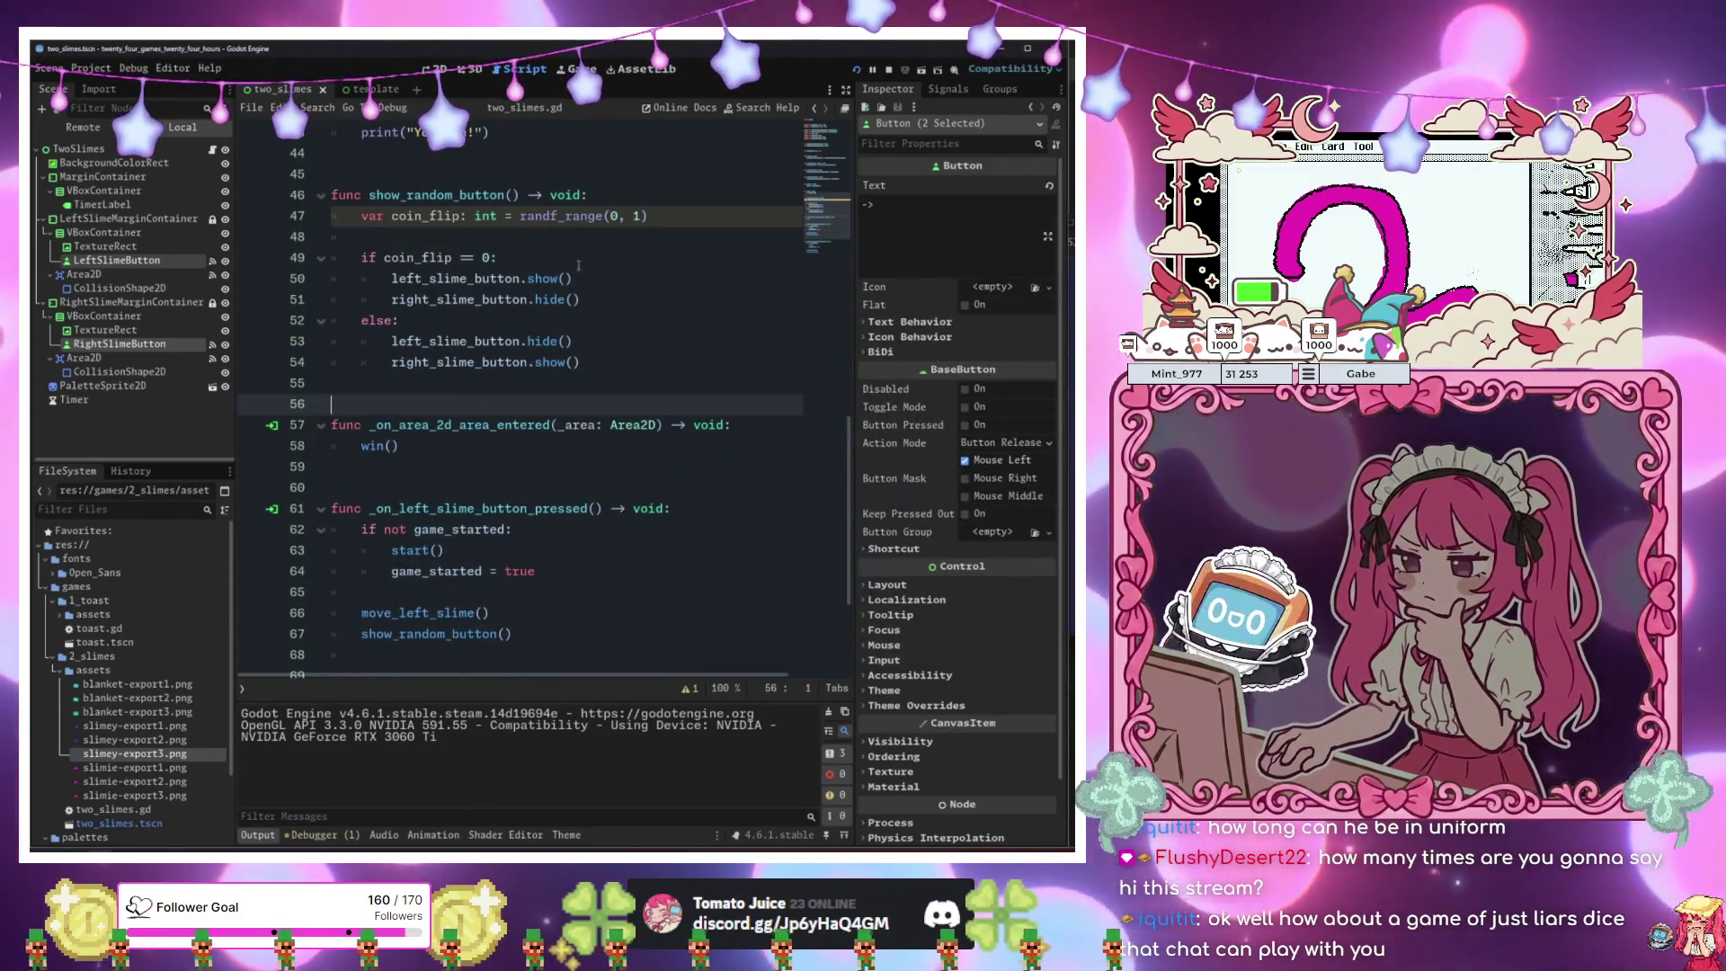
scroll(649, 216, up, 3)
click(557, 403)
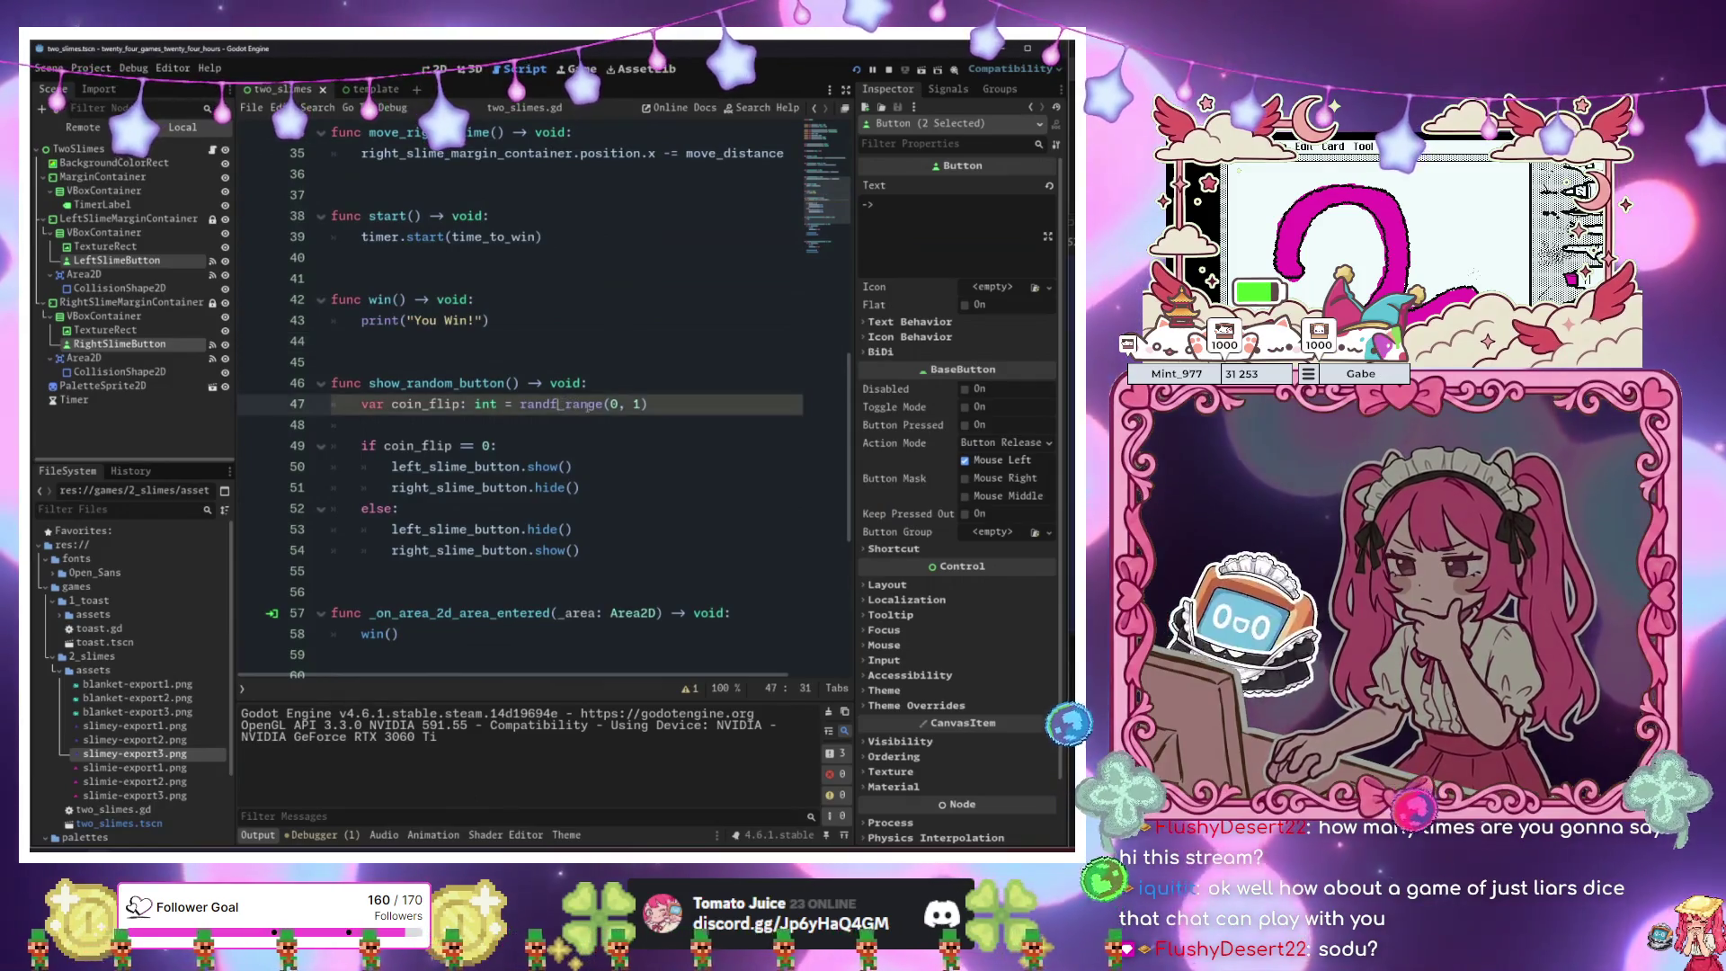
text(i)
key(F6)
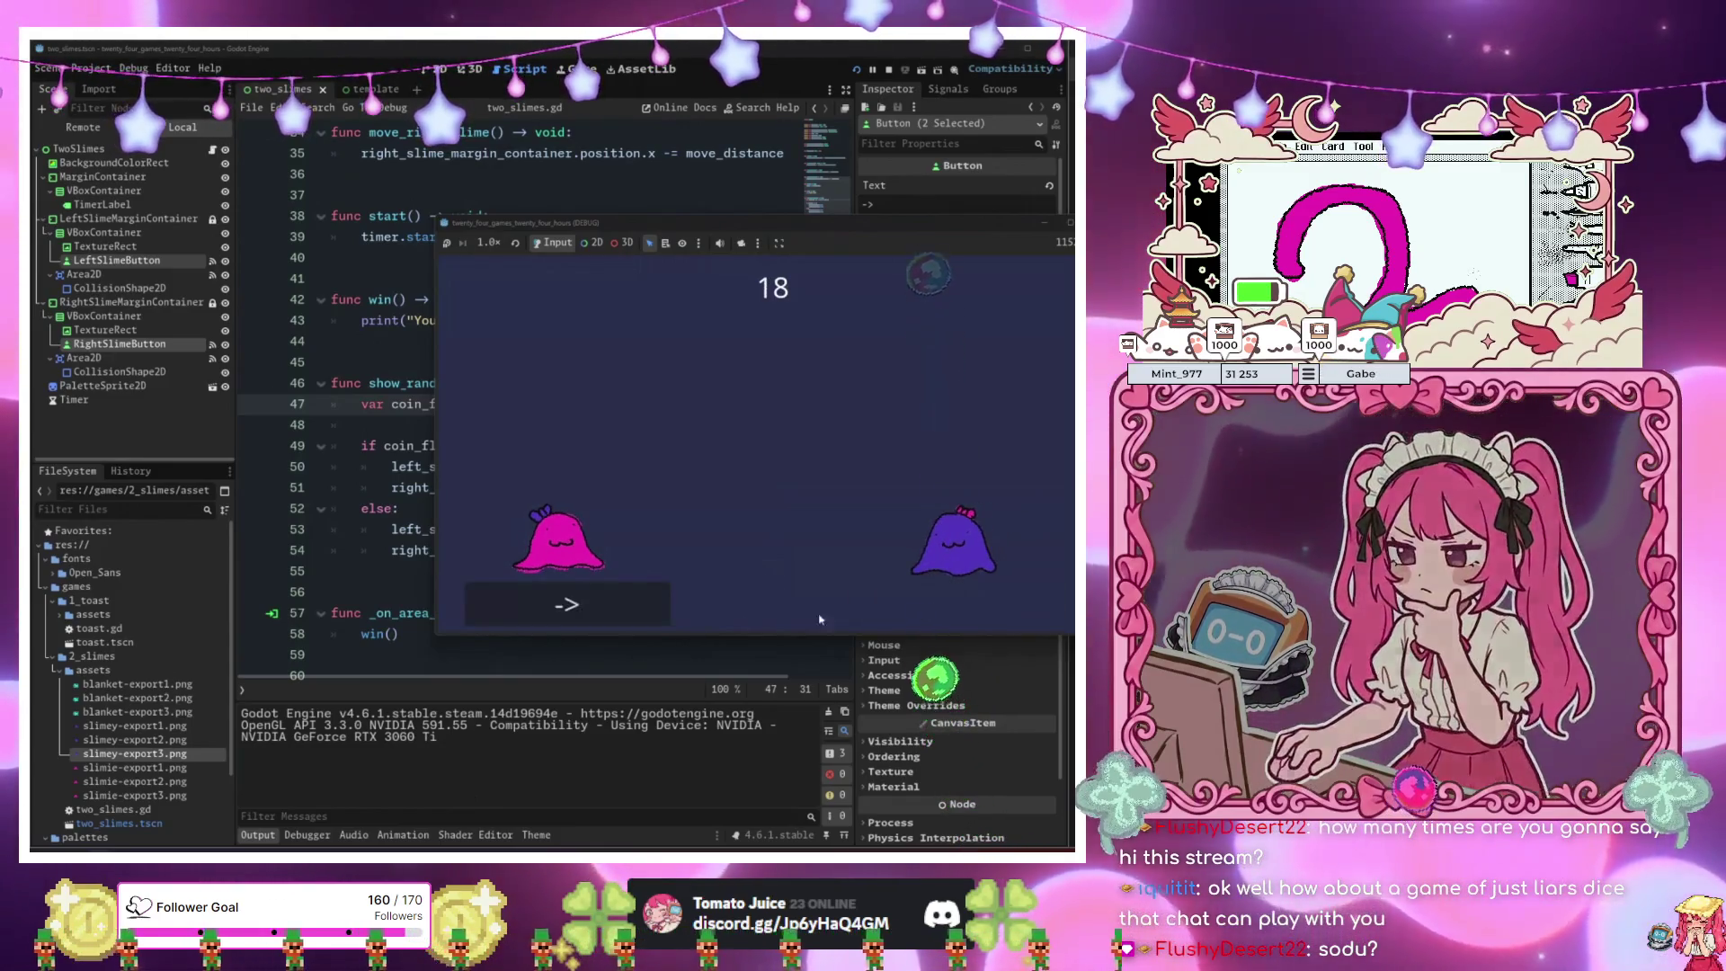
- Step whichever slime's arrow is showing, alternating between the left and right slimes
click(576, 604)
click(952, 604)
click(598, 604)
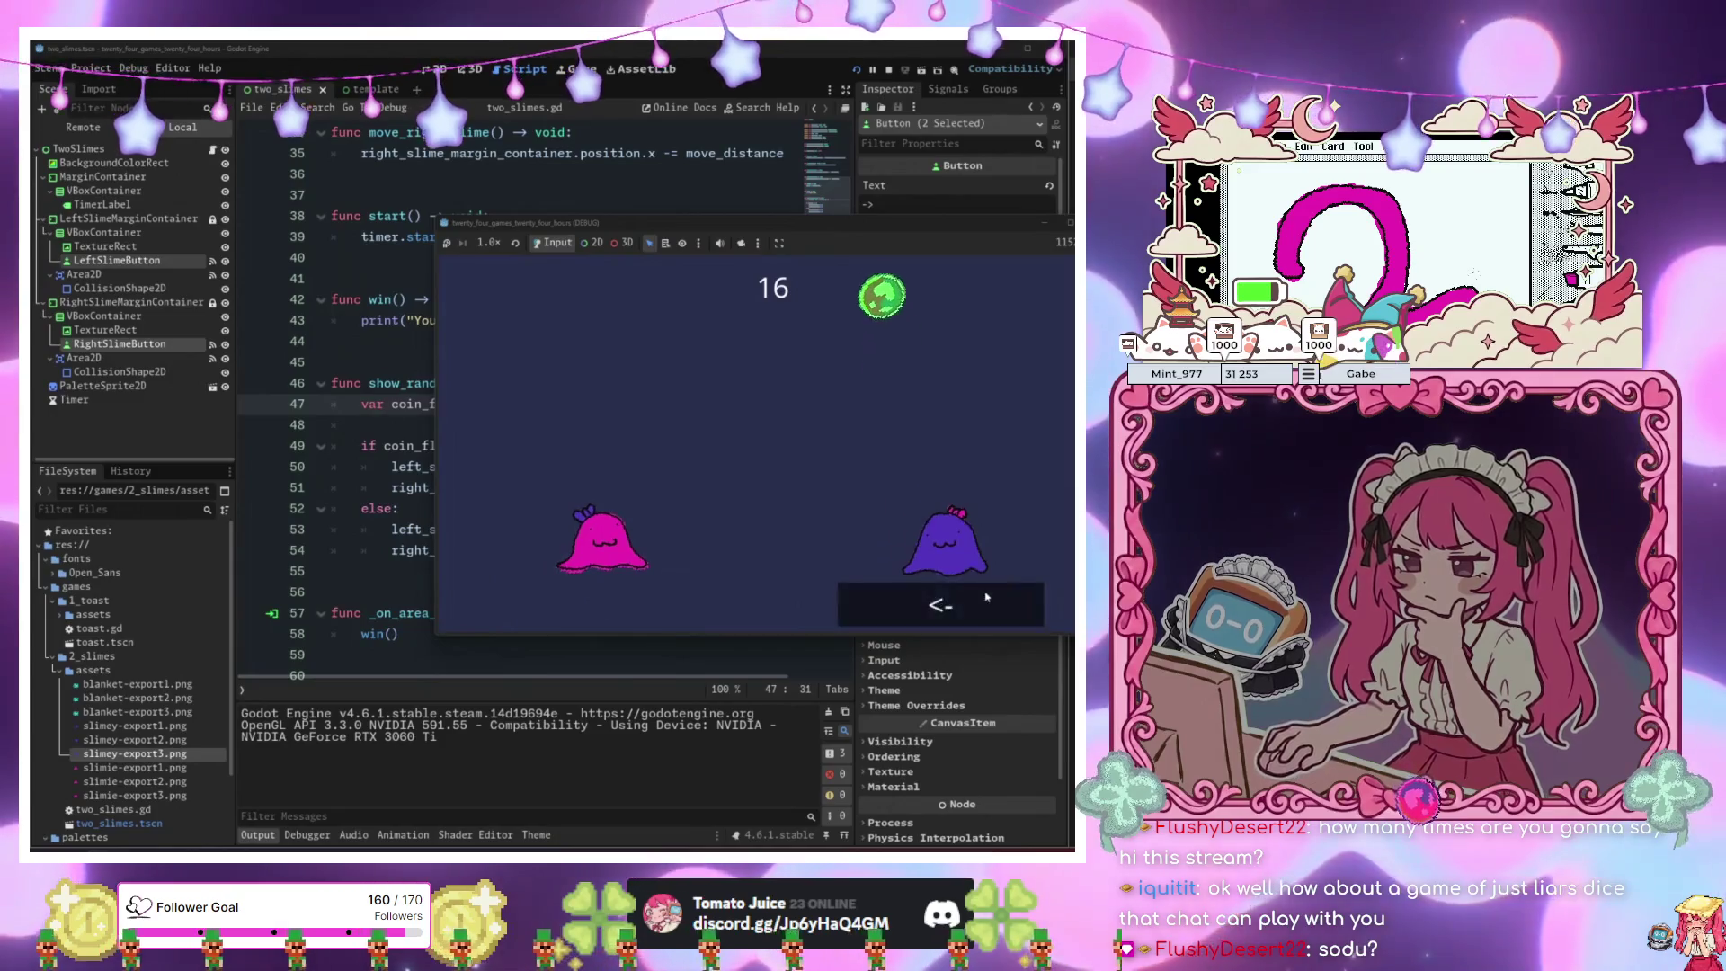
click(970, 600)
click(644, 608)
click(782, 608)
click(908, 605)
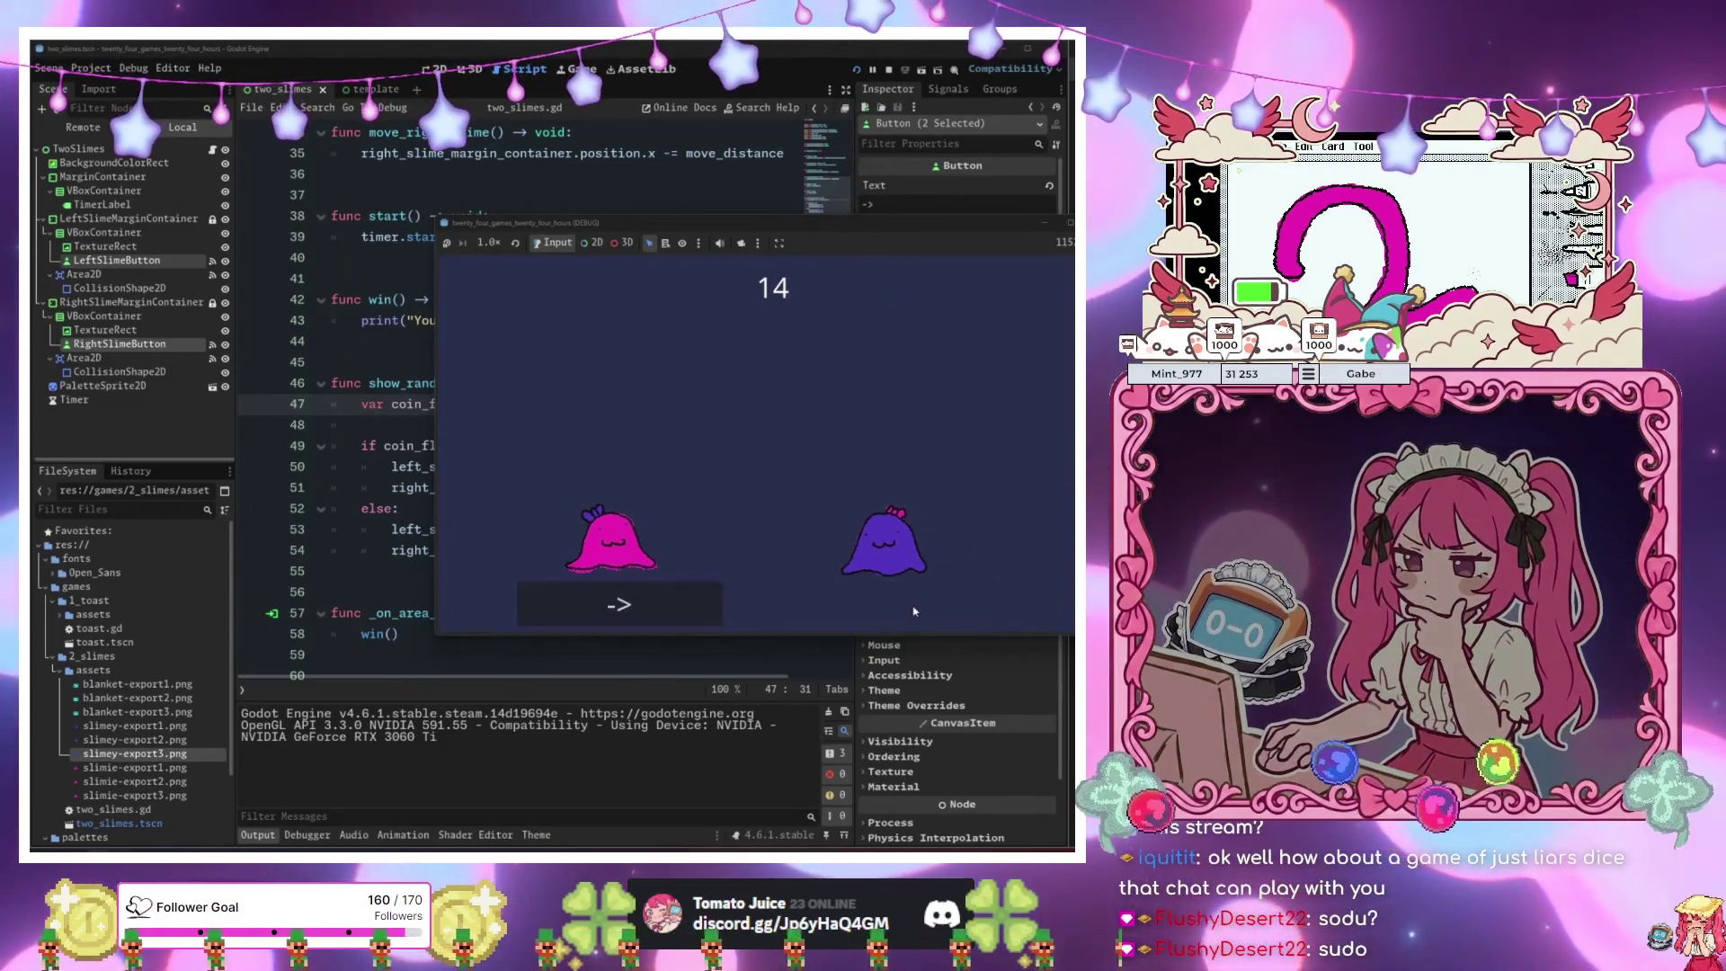
click(679, 617)
click(809, 606)
- Keep stepping the slimes toward each other until they overlap and 'You Win!' prints
click(647, 606)
click(791, 605)
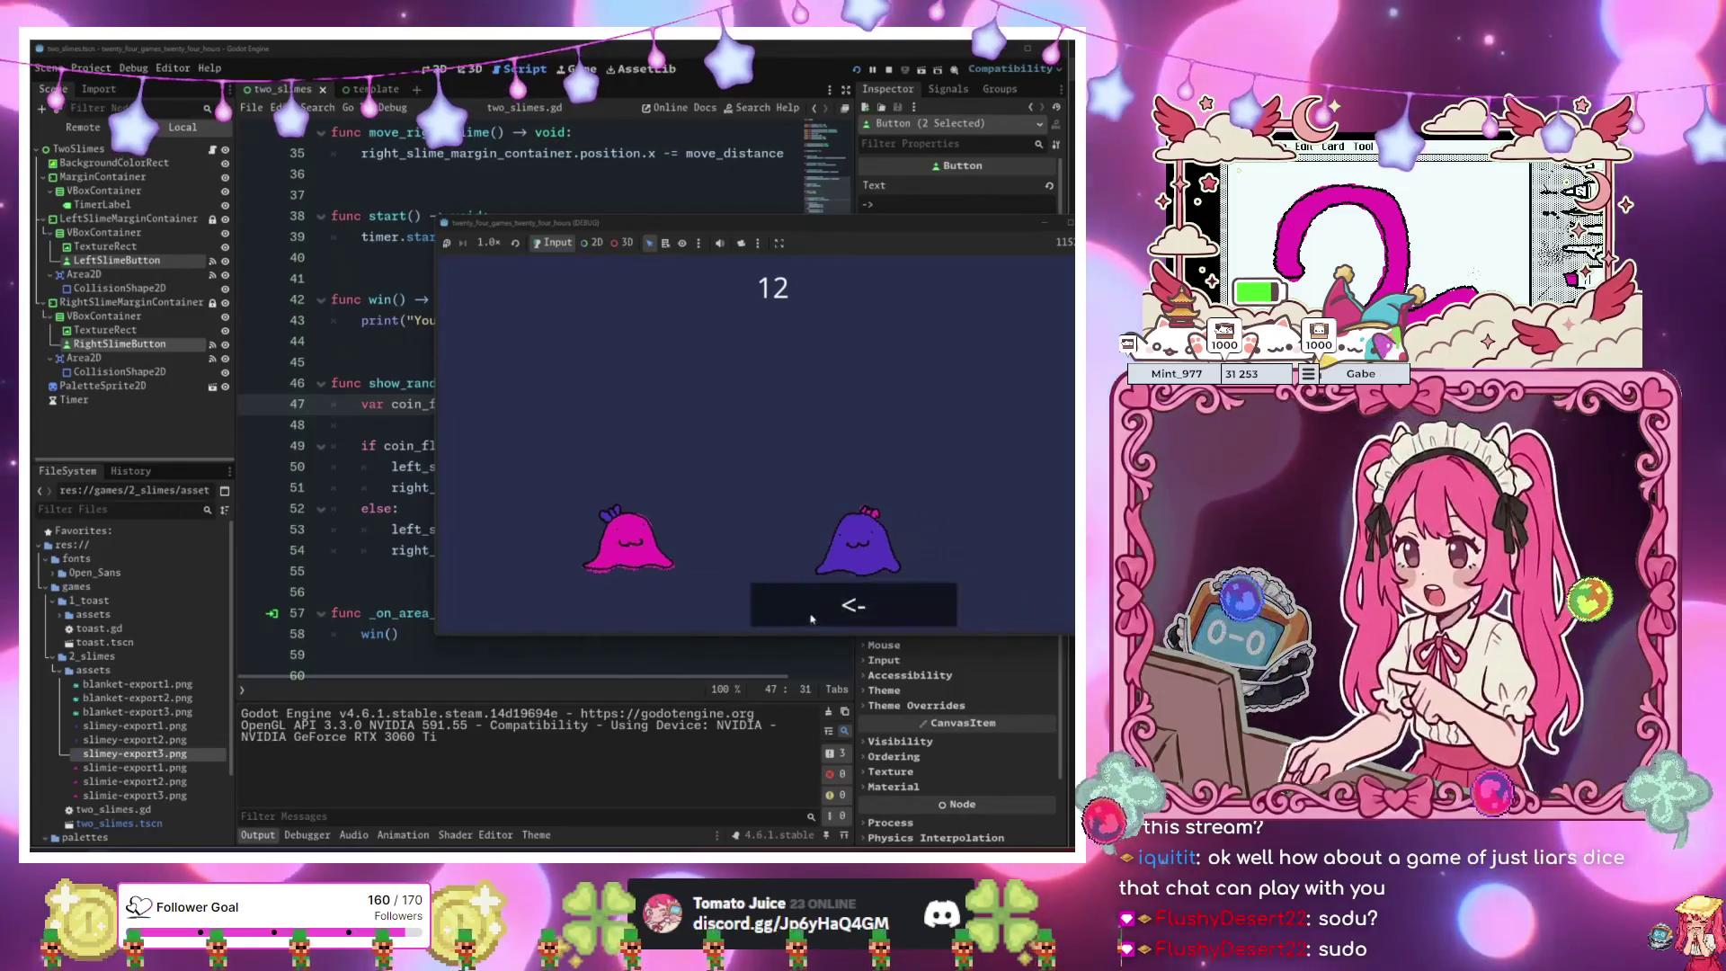
click(773, 606)
click(670, 617)
click(754, 615)
click(701, 614)
click(746, 615)
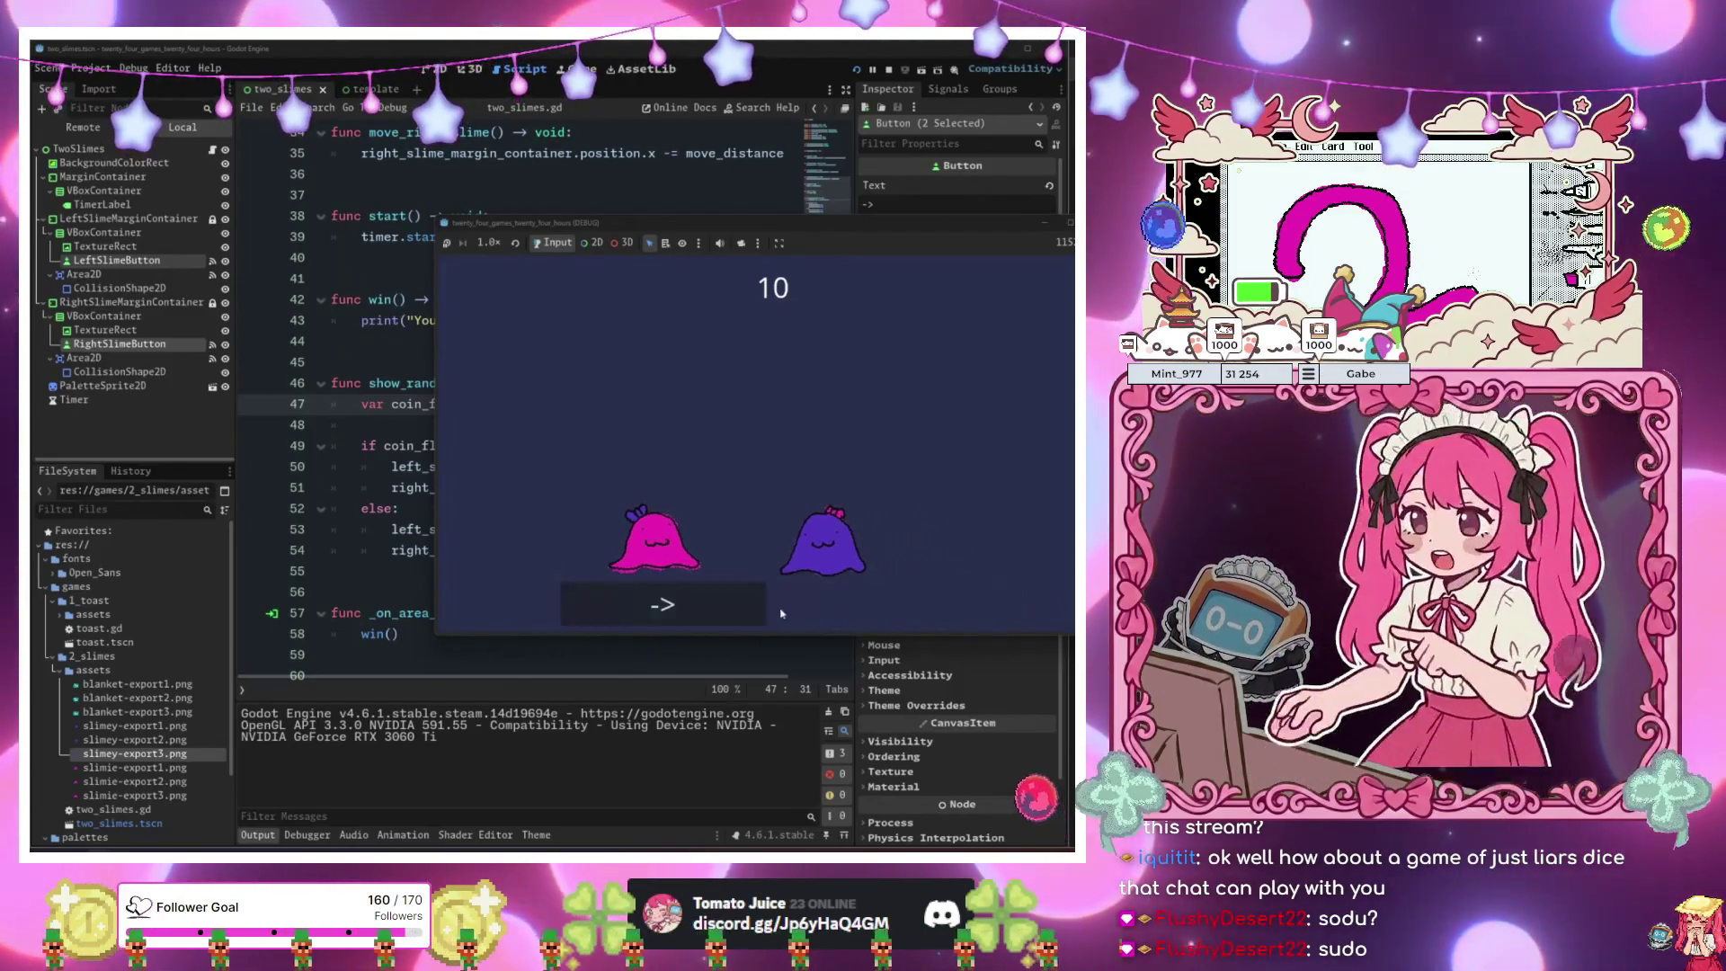
click(719, 617)
click(760, 618)
click(751, 616)
click(737, 615)
click(719, 612)
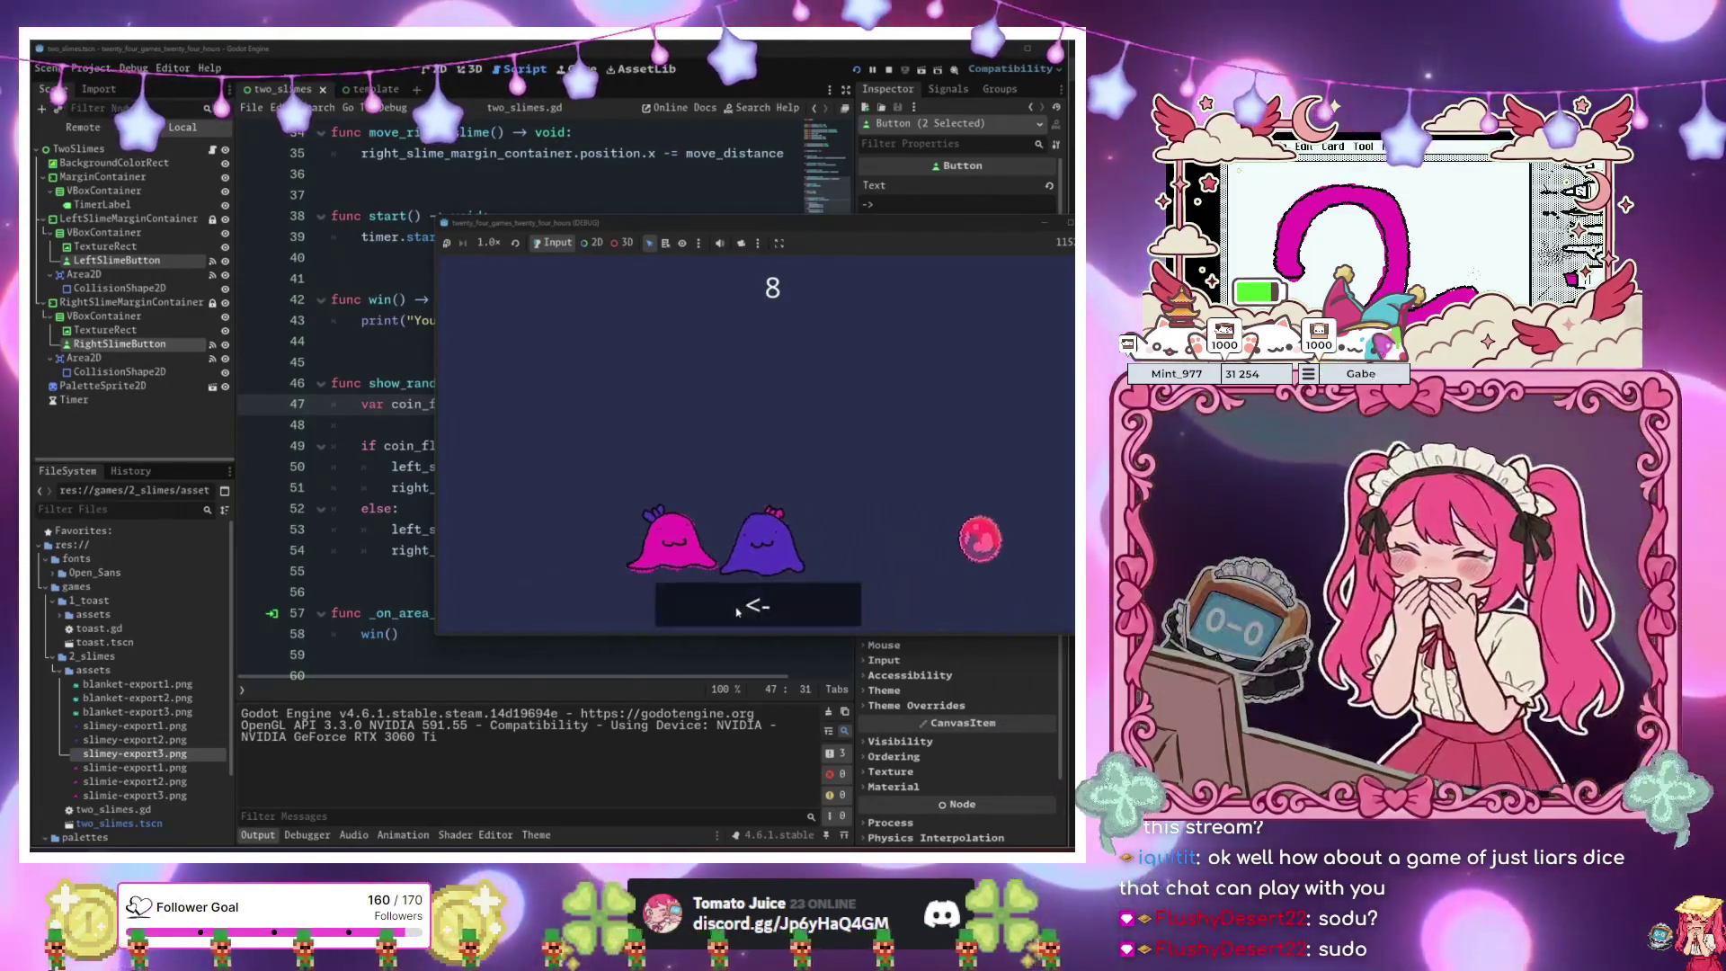
click(700, 609)
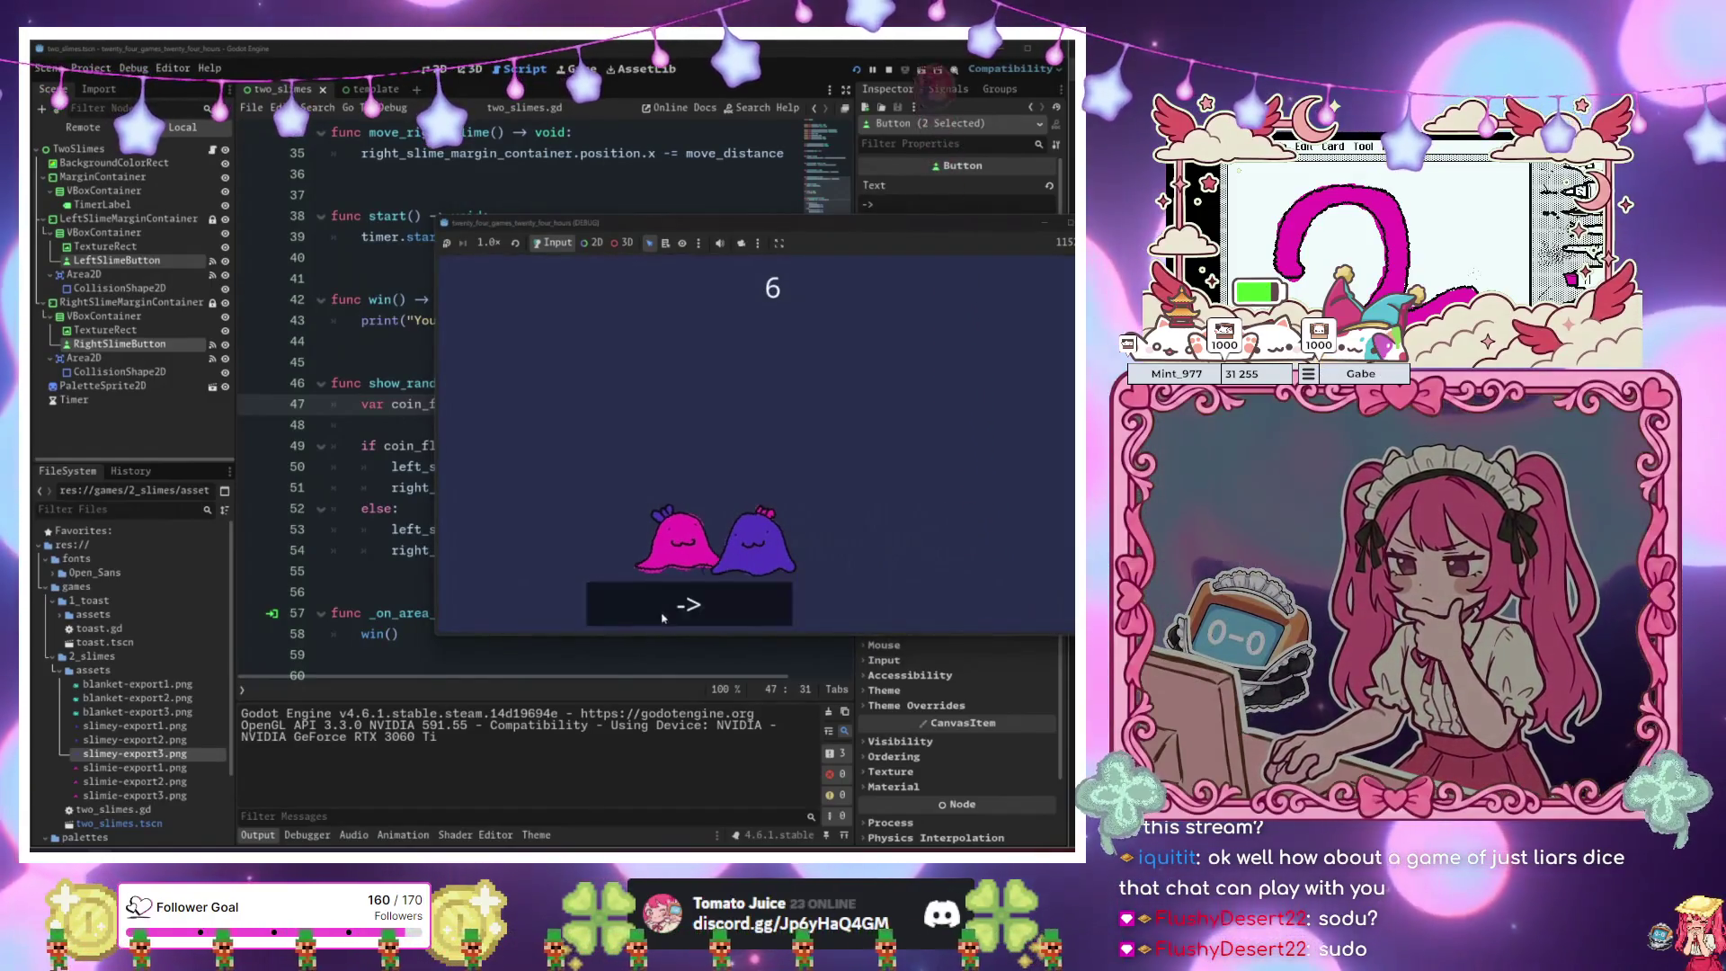
click(674, 608)
click(640, 611)
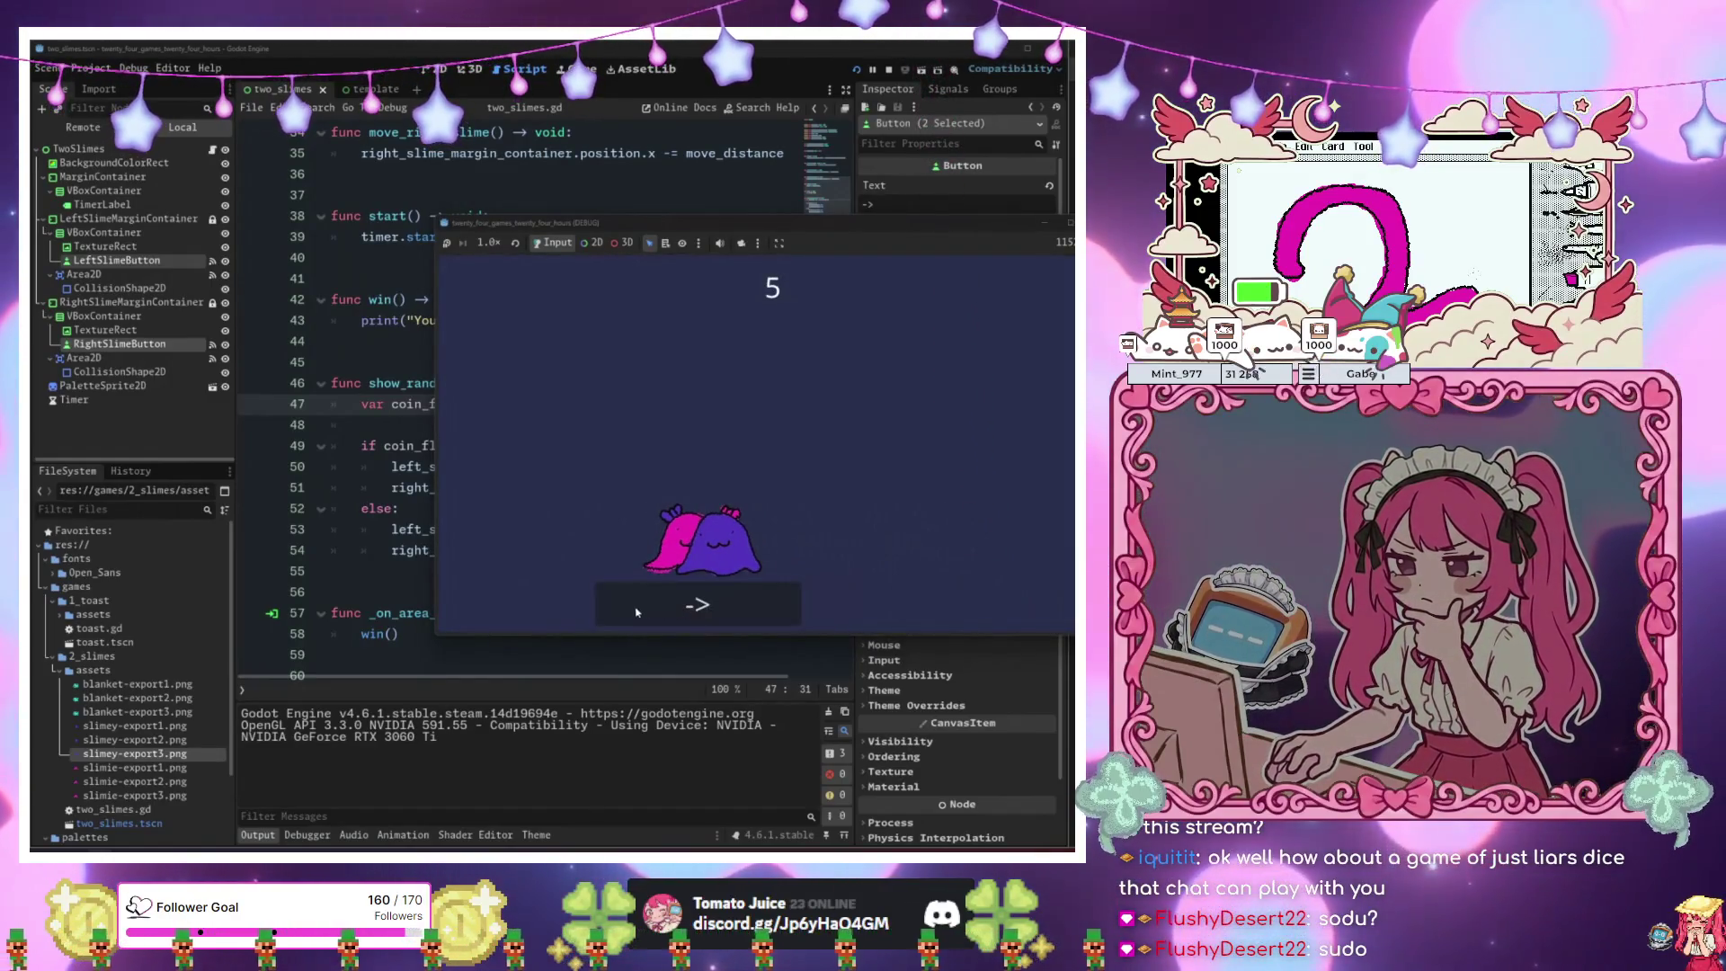
click(683, 604)
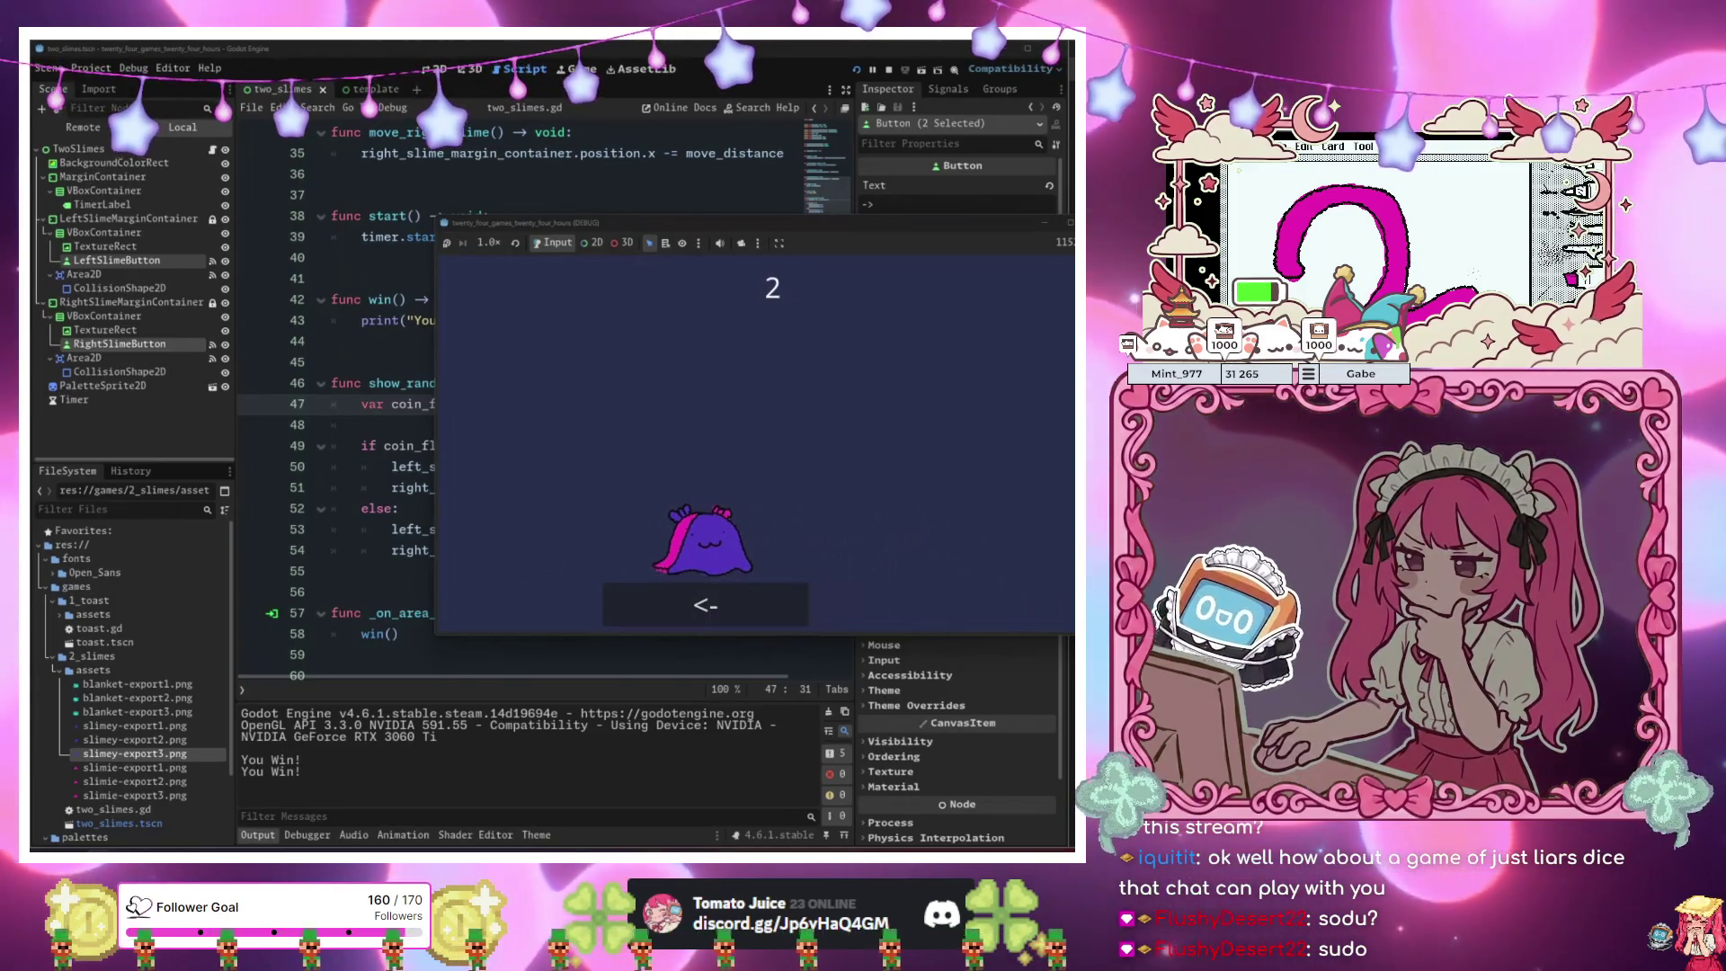
click(683, 604)
- In the 2D view, set the arrow buttons' horizontal container sizing to Center
key(ctrl+F1)
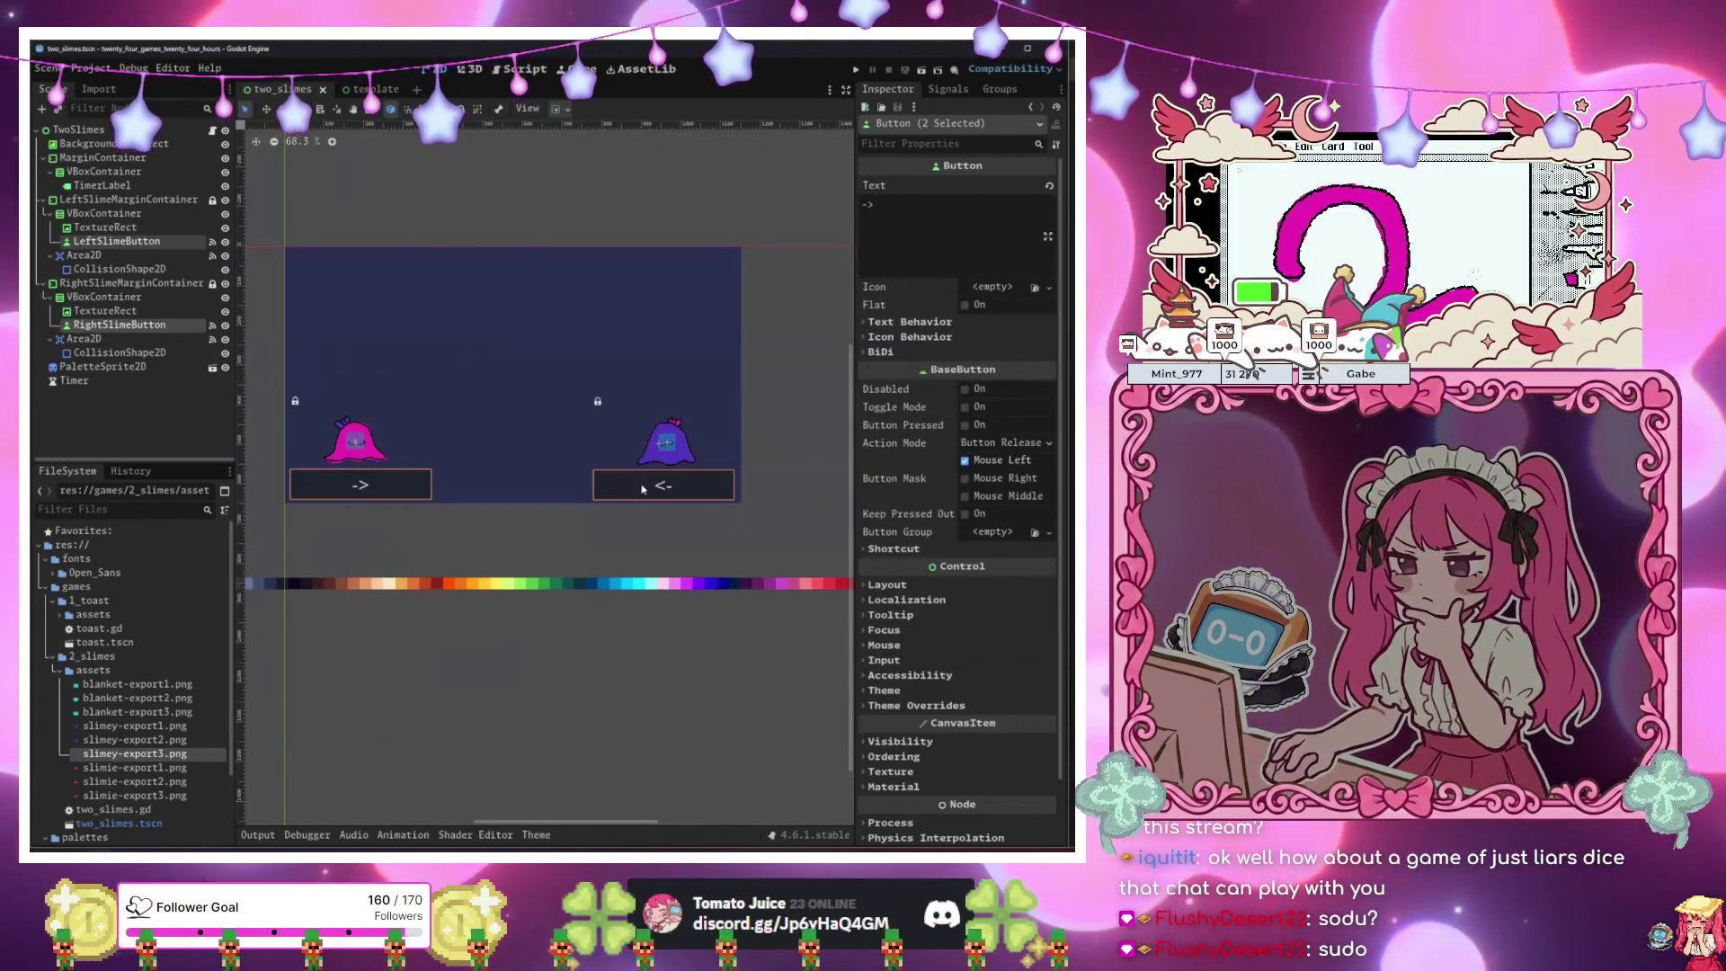
click(105, 310)
click(117, 241)
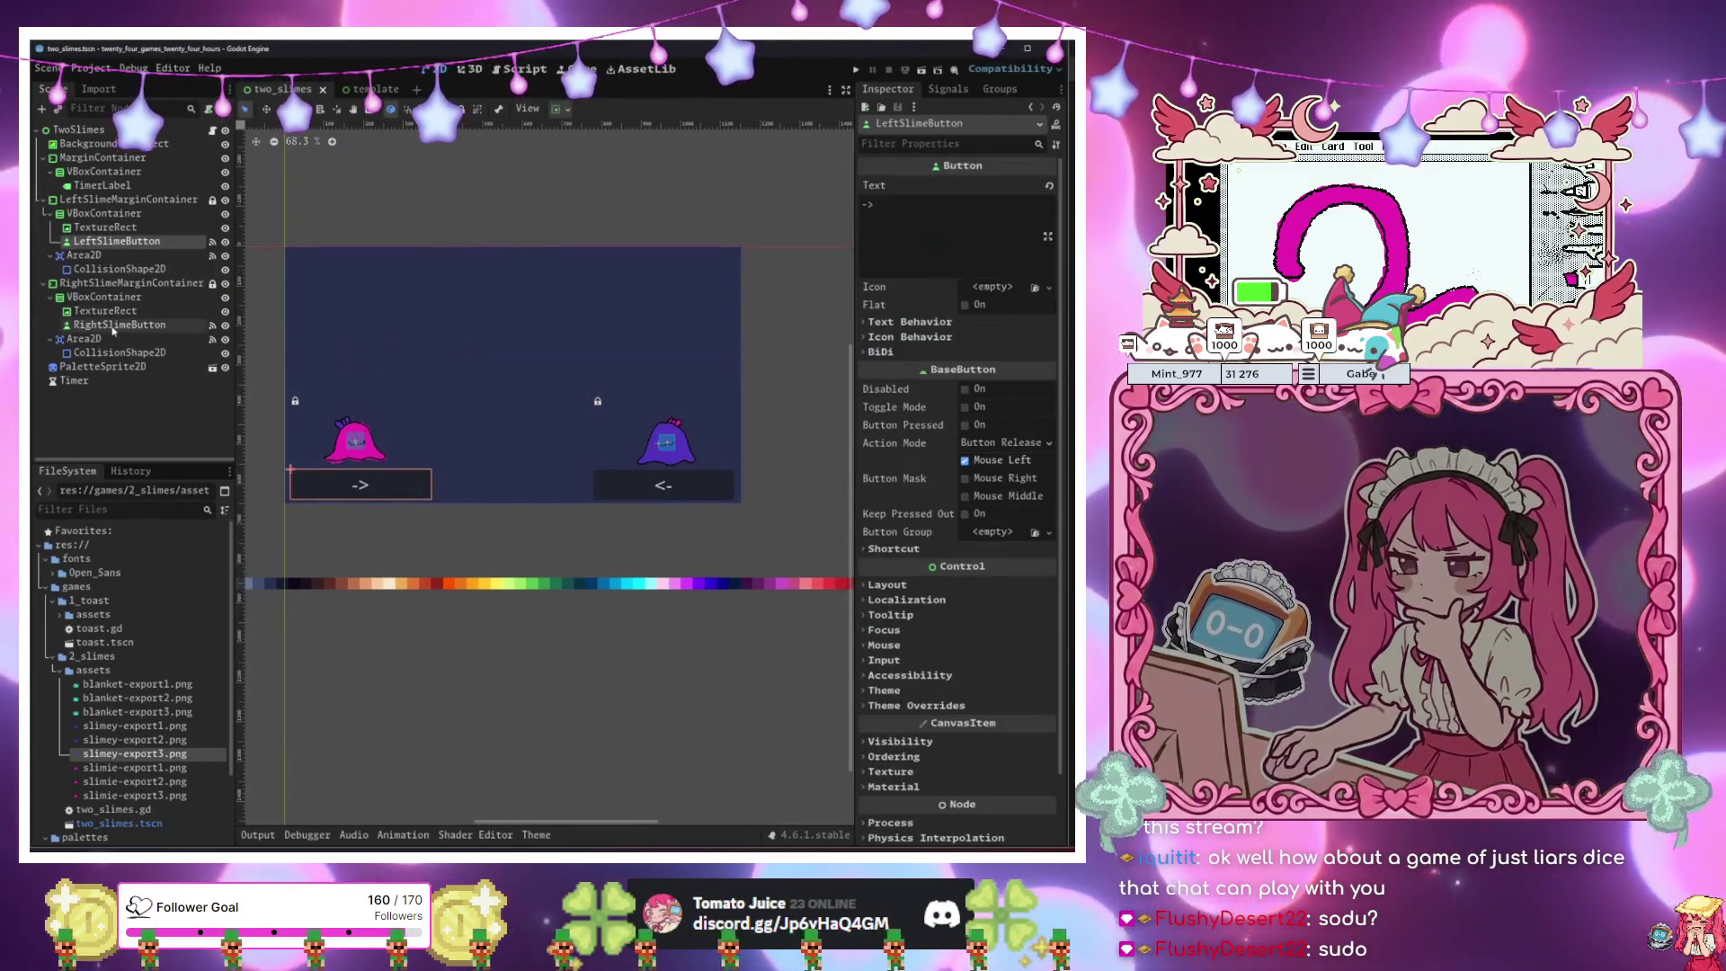
click(561, 111)
click(605, 152)
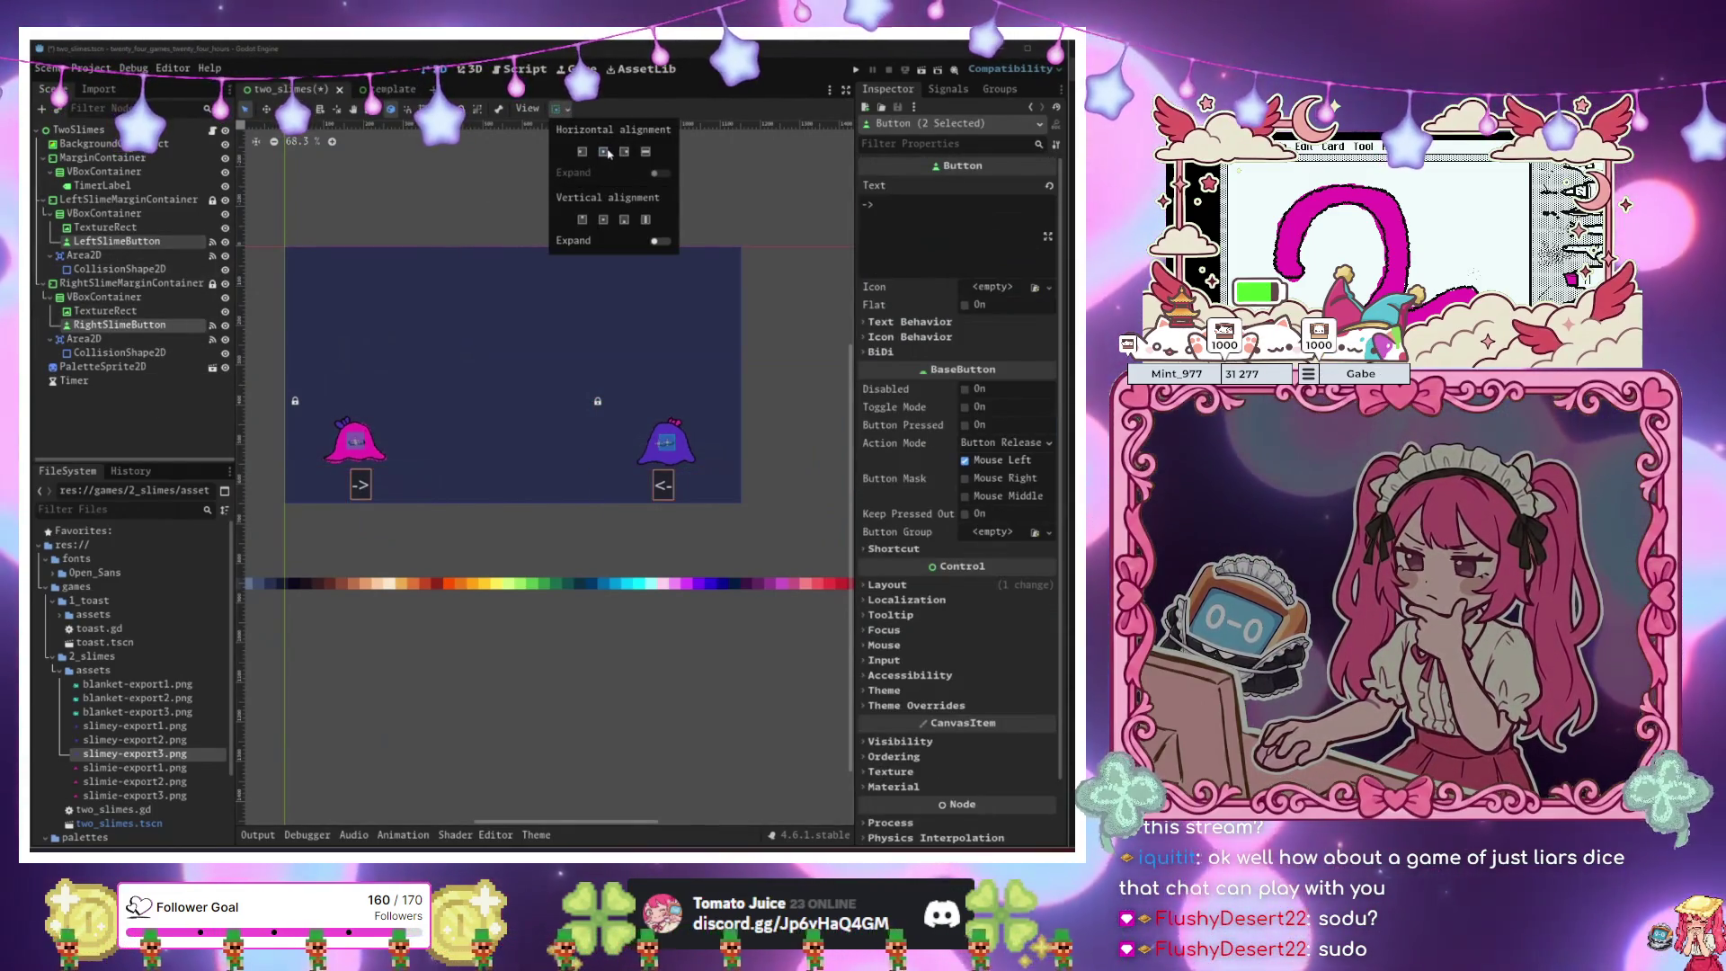
click(654, 537)
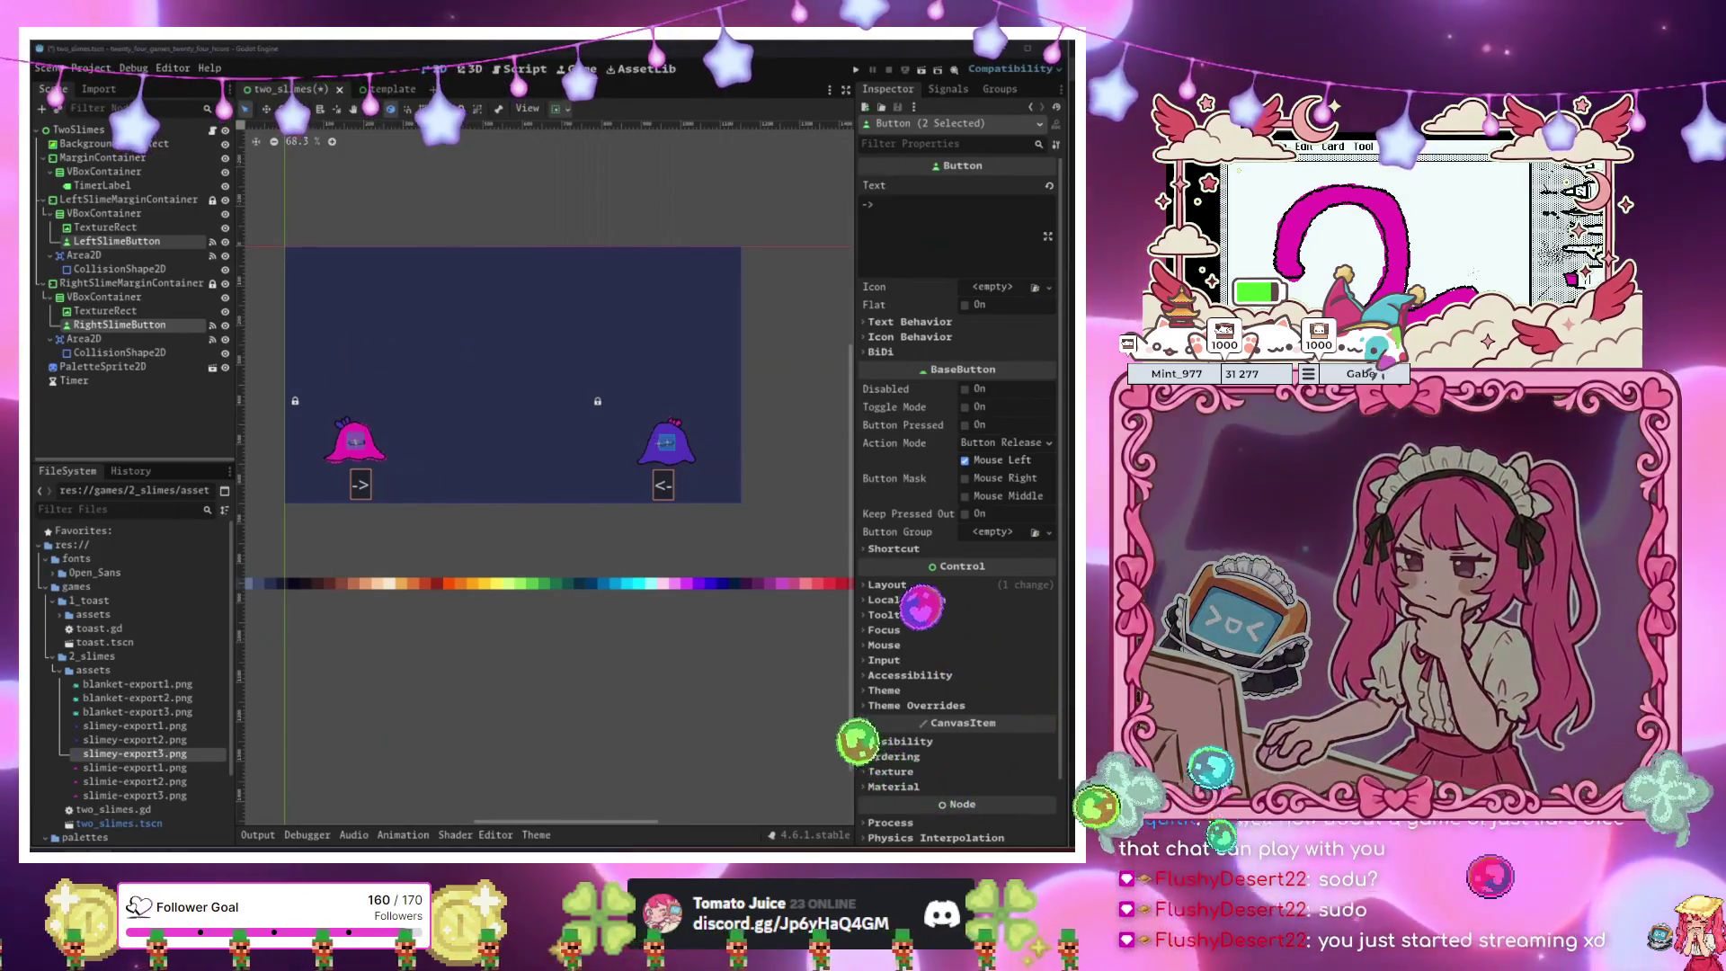
- Clear the selection, pan toward the left slime, and reselect its arrow button
mouse_move(162, 849)
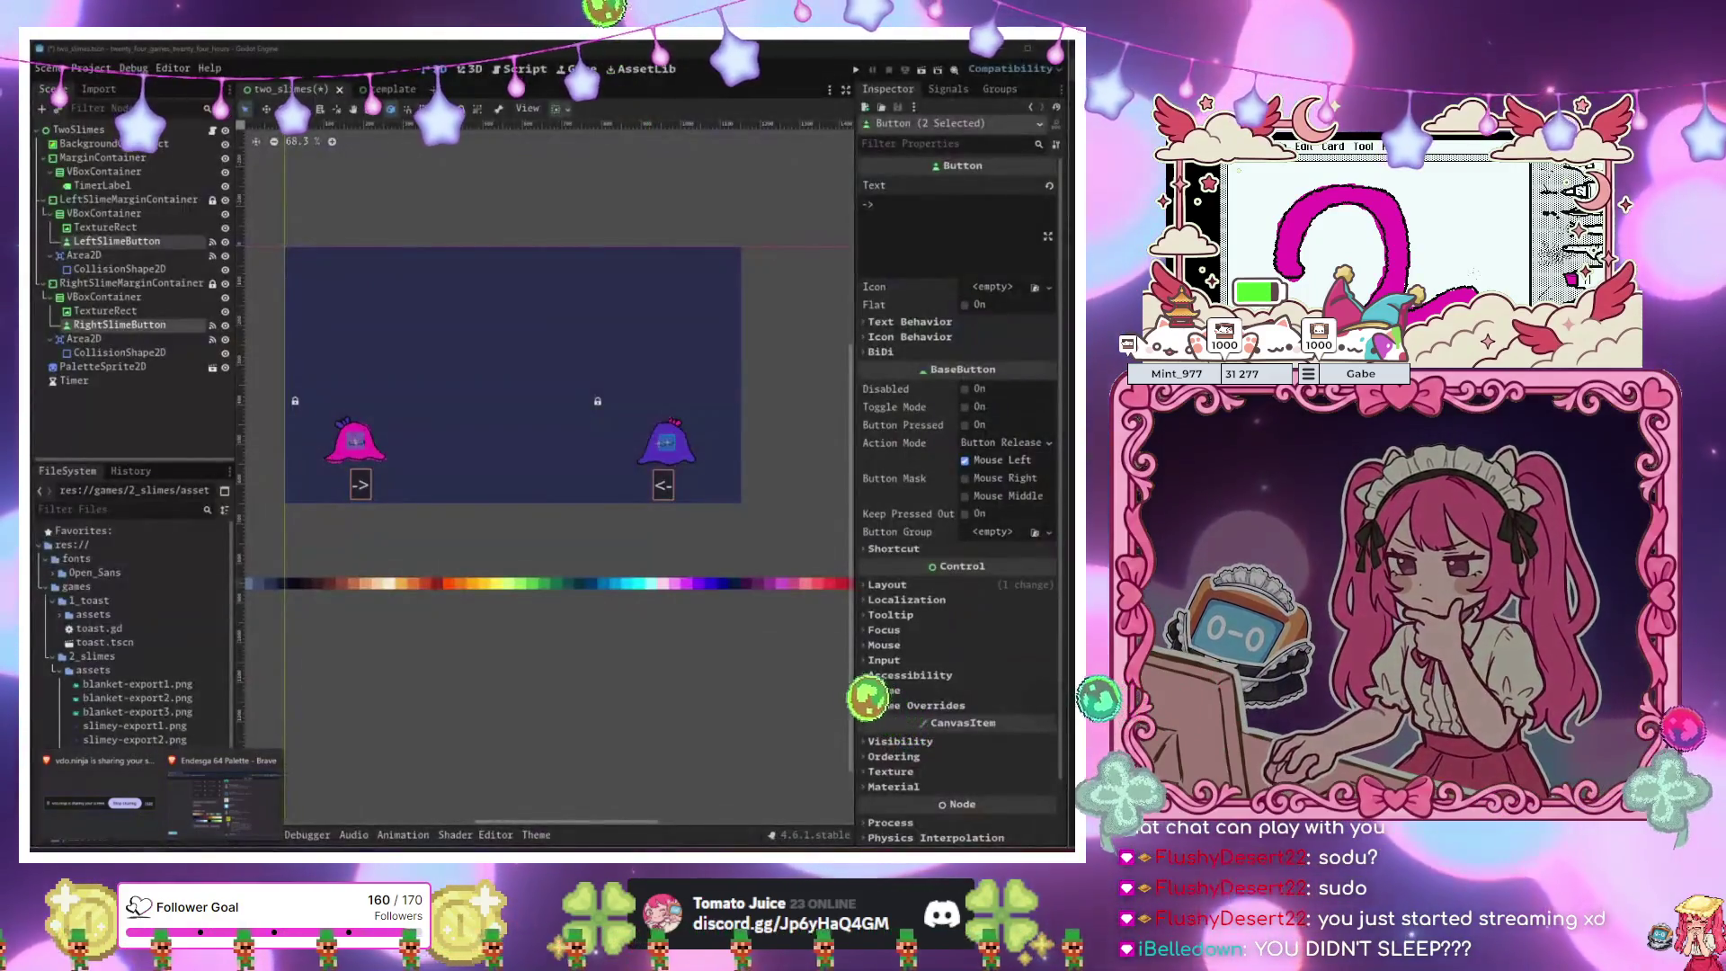
click(504, 704)
click(359, 485)
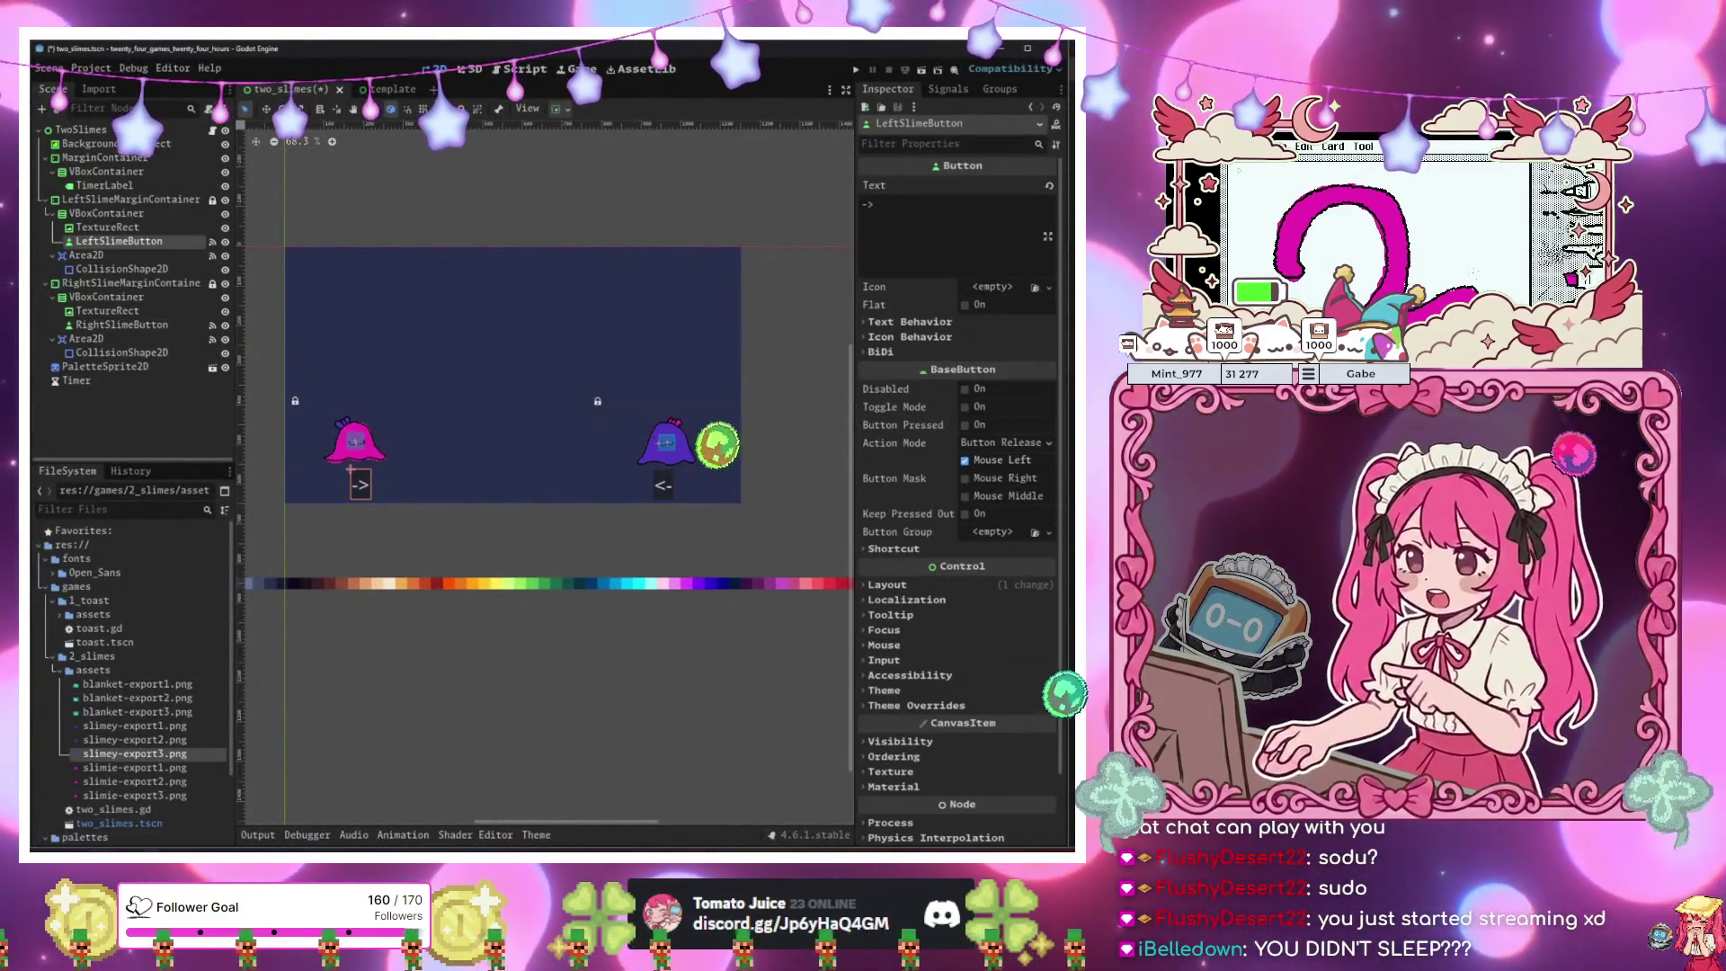
click(533, 539)
scroll(533, 539, up, 5)
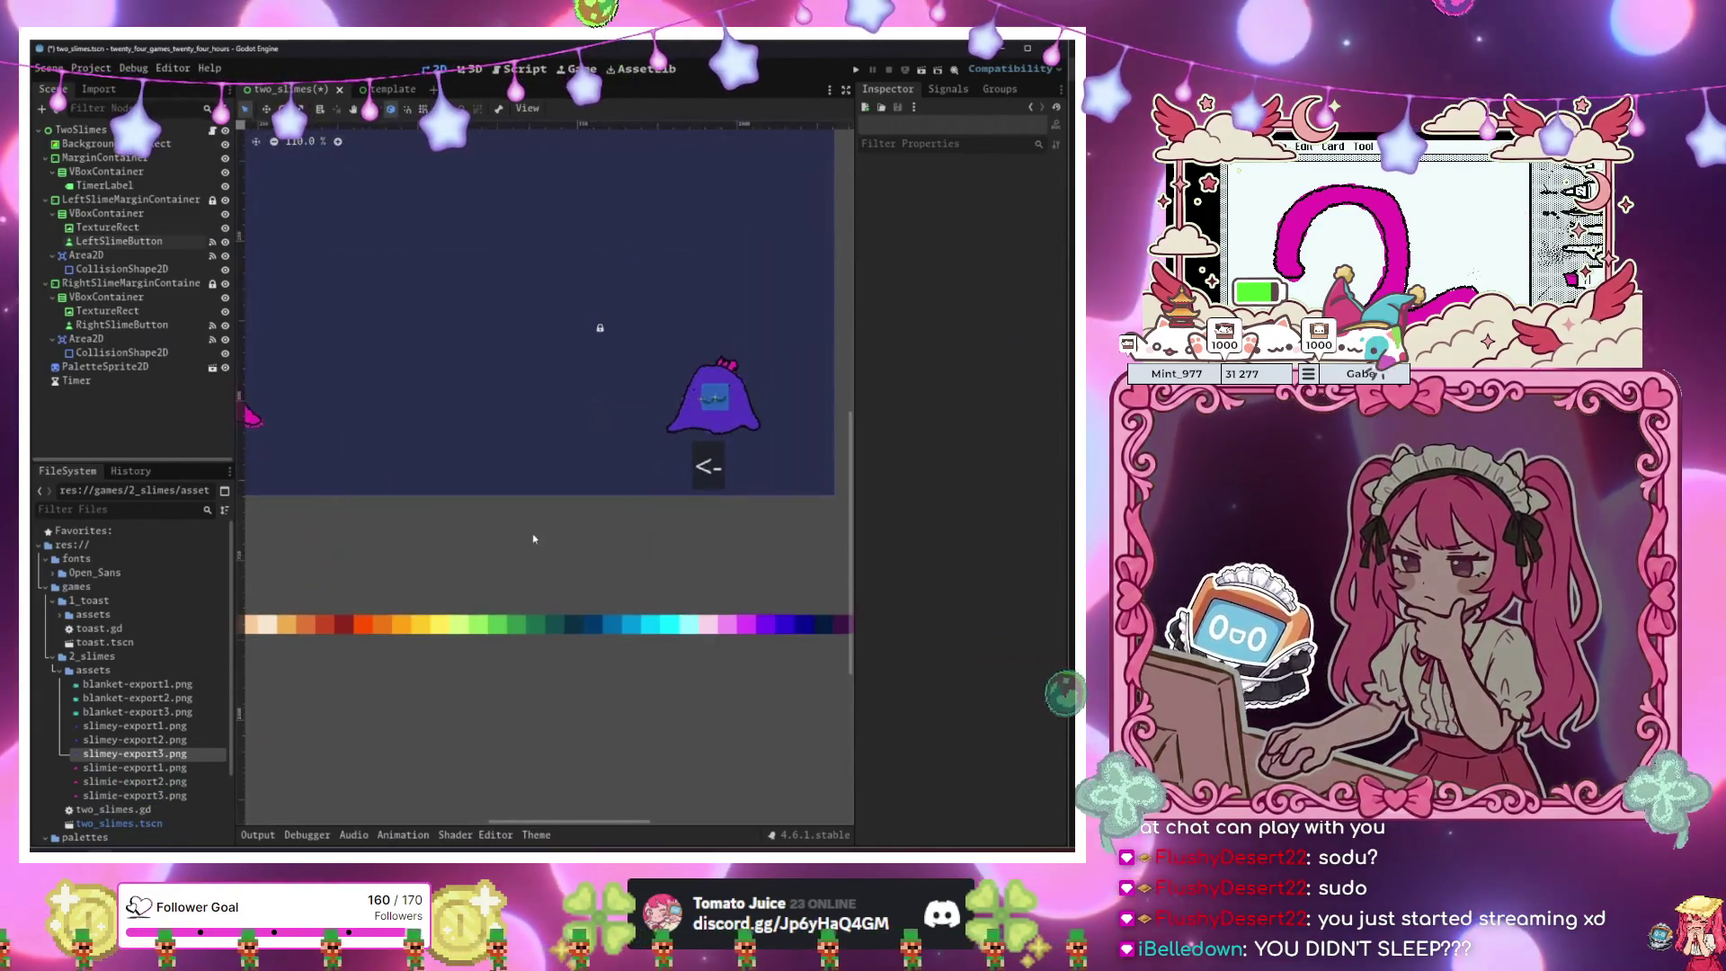
drag(533, 538, 660, 560)
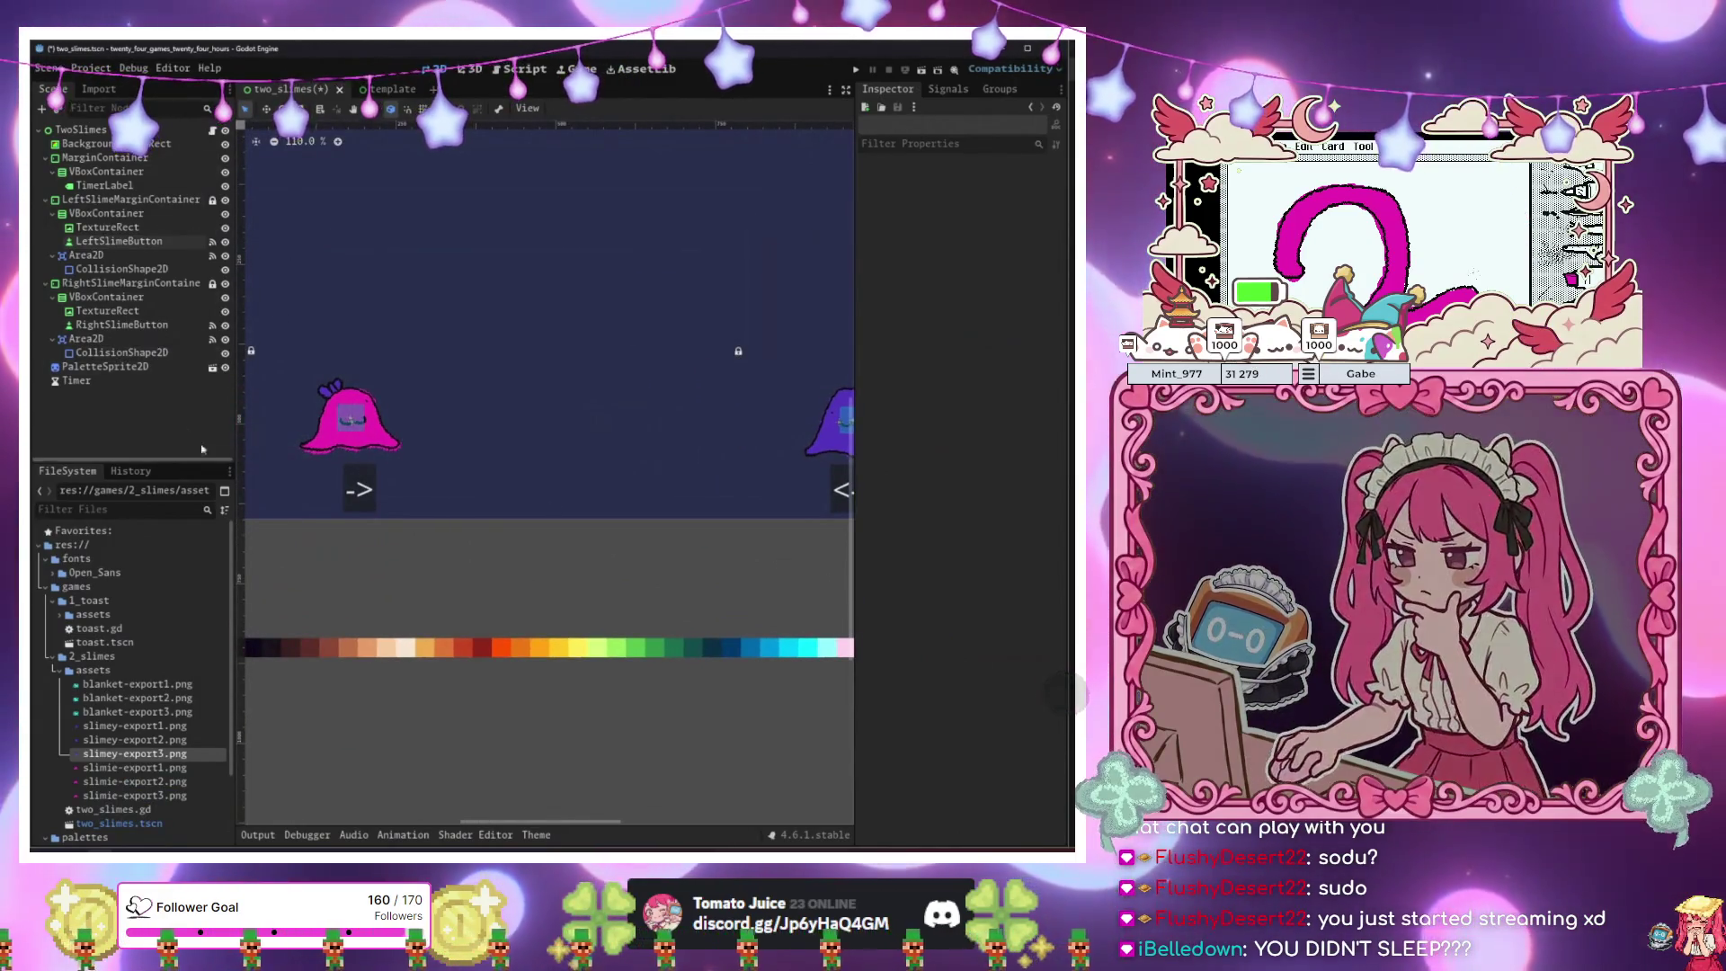
scroll(384, 580, down, 3)
click(117, 241)
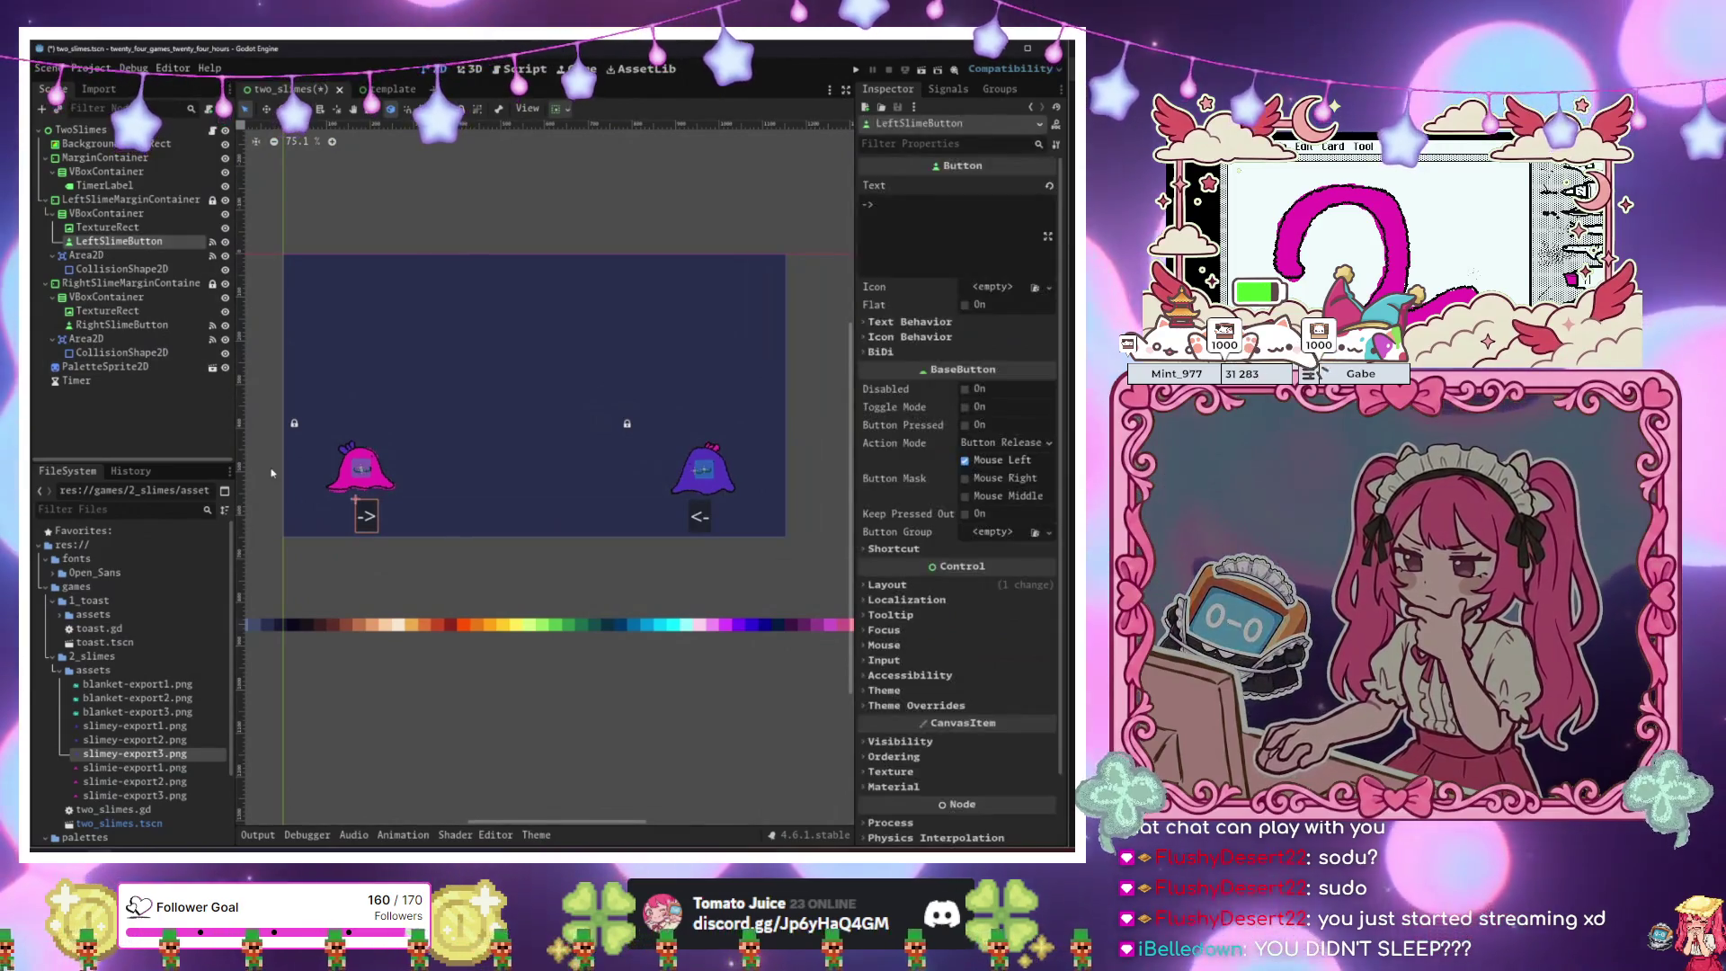
- Open two_slimes.gd at the right slime button's pressed handler
click(213, 132)
scroll(552, 585, down, 4)
click(552, 636)
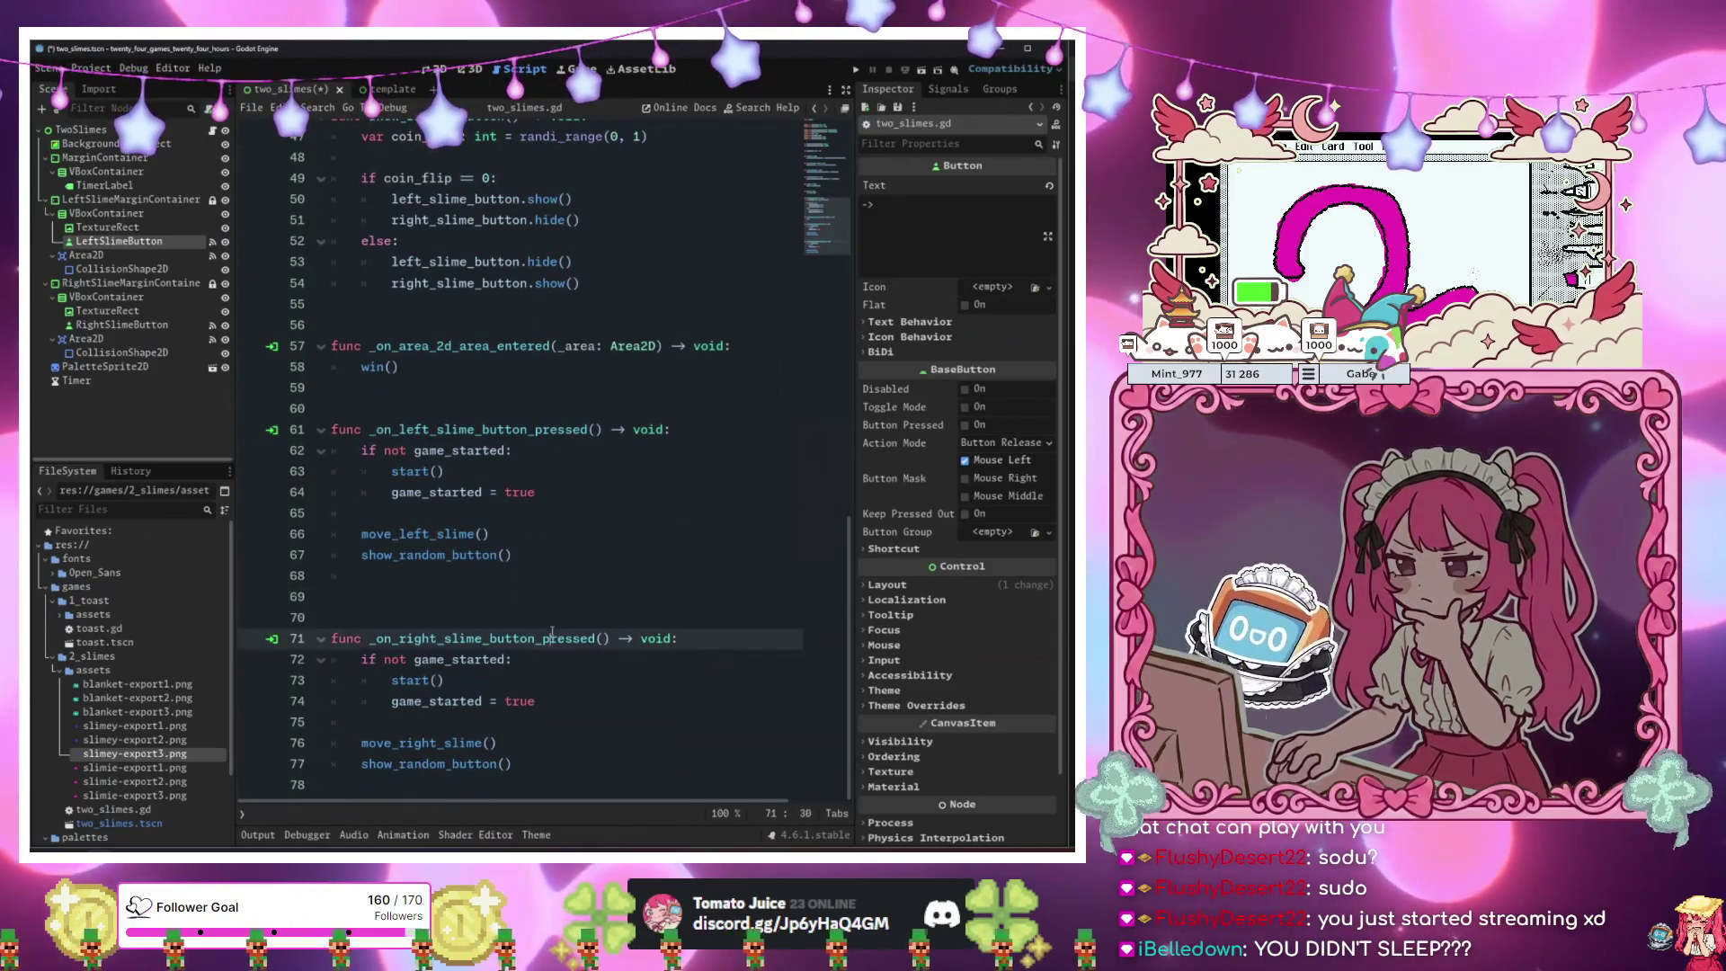
- Scroll through two_slimes.gd to review the exported left and right slime button variables
key(Down)
key(Down)
scroll(602, 645, up, 7)
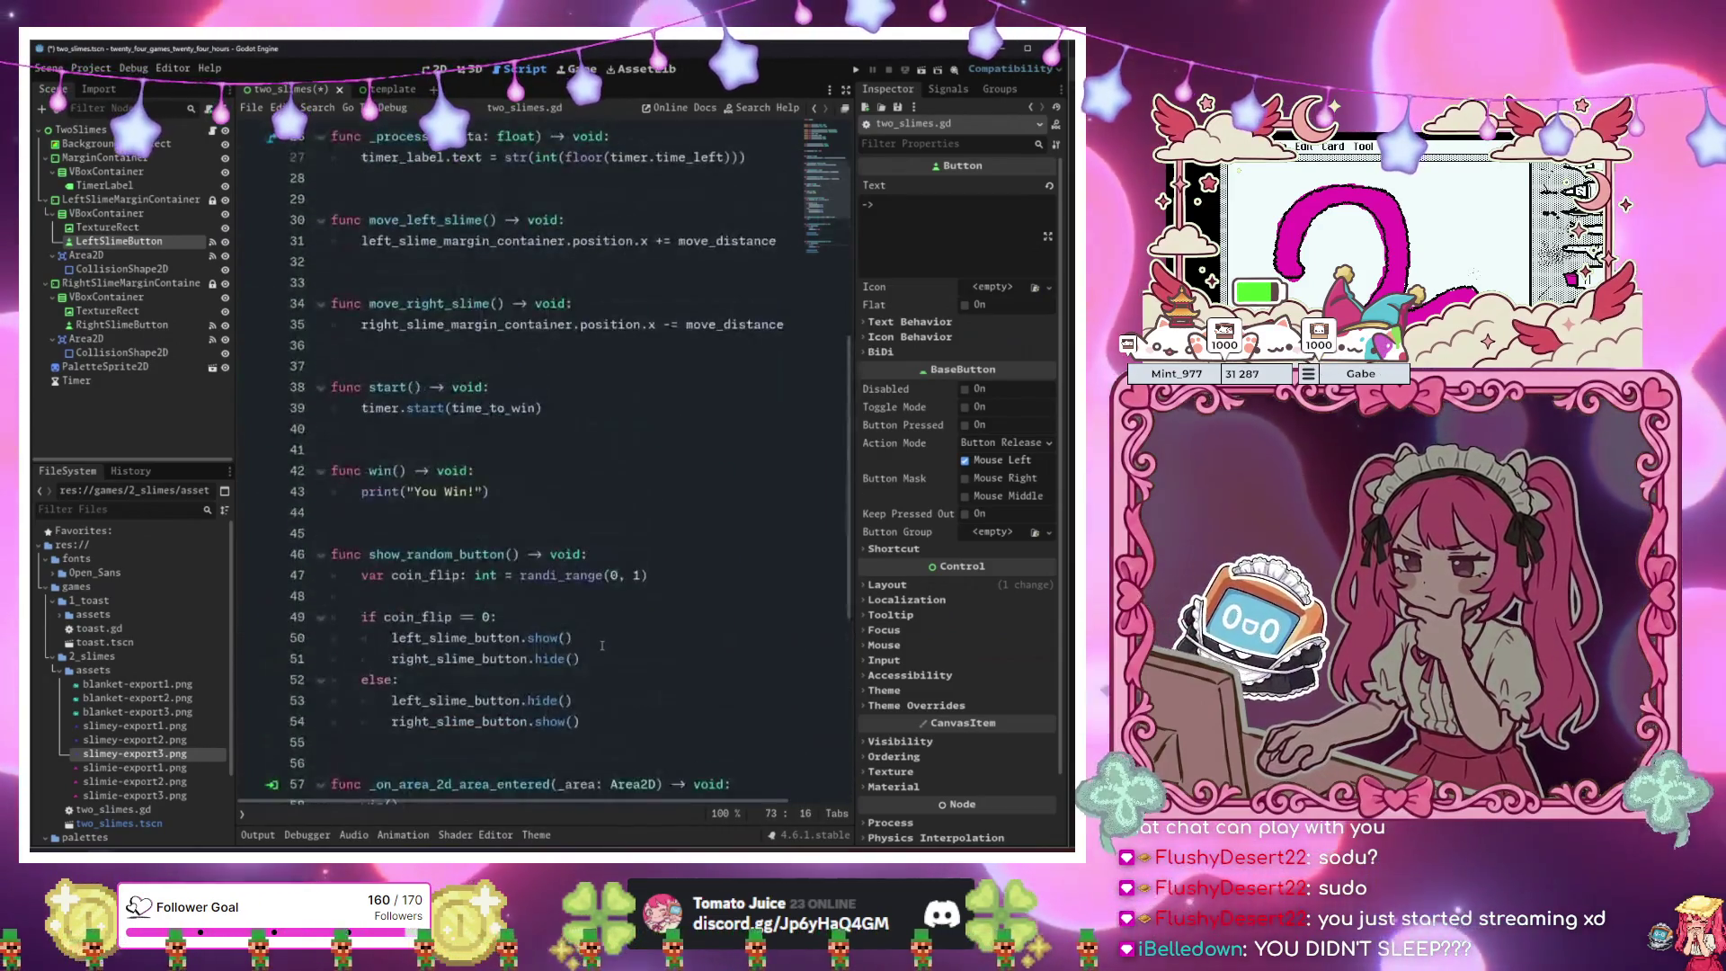
scroll(602, 644, up, 8)
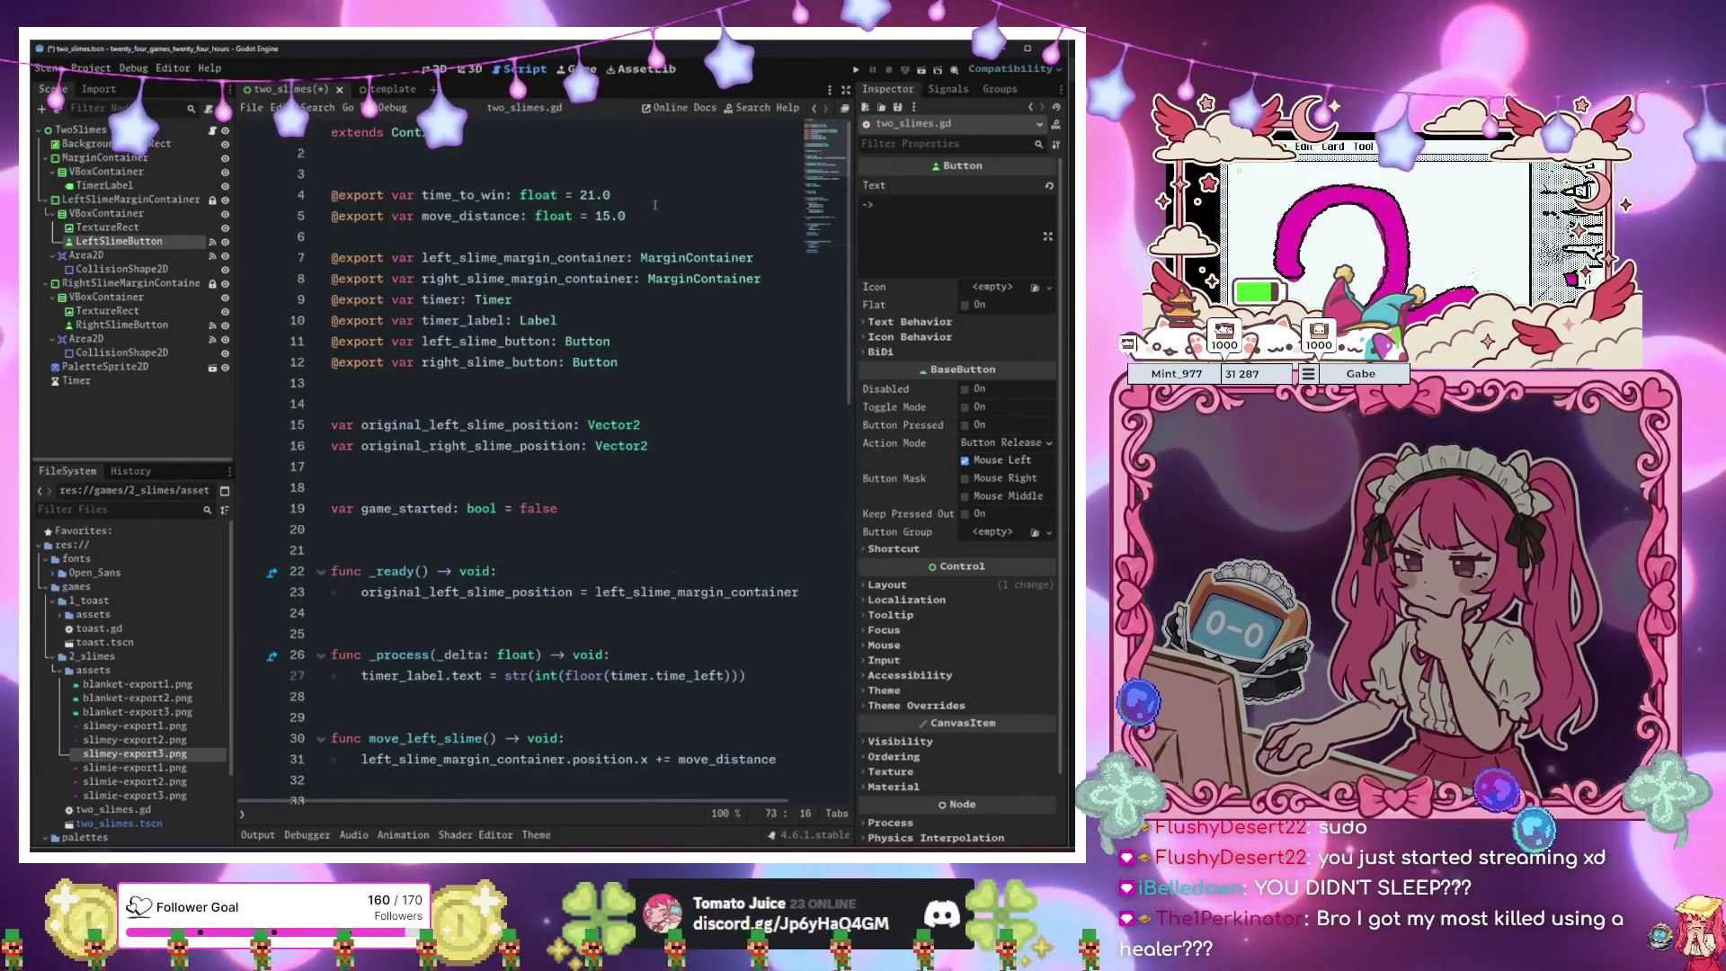
click(656, 216)
click(619, 320)
click(608, 340)
scroll(609, 332, down, 1)
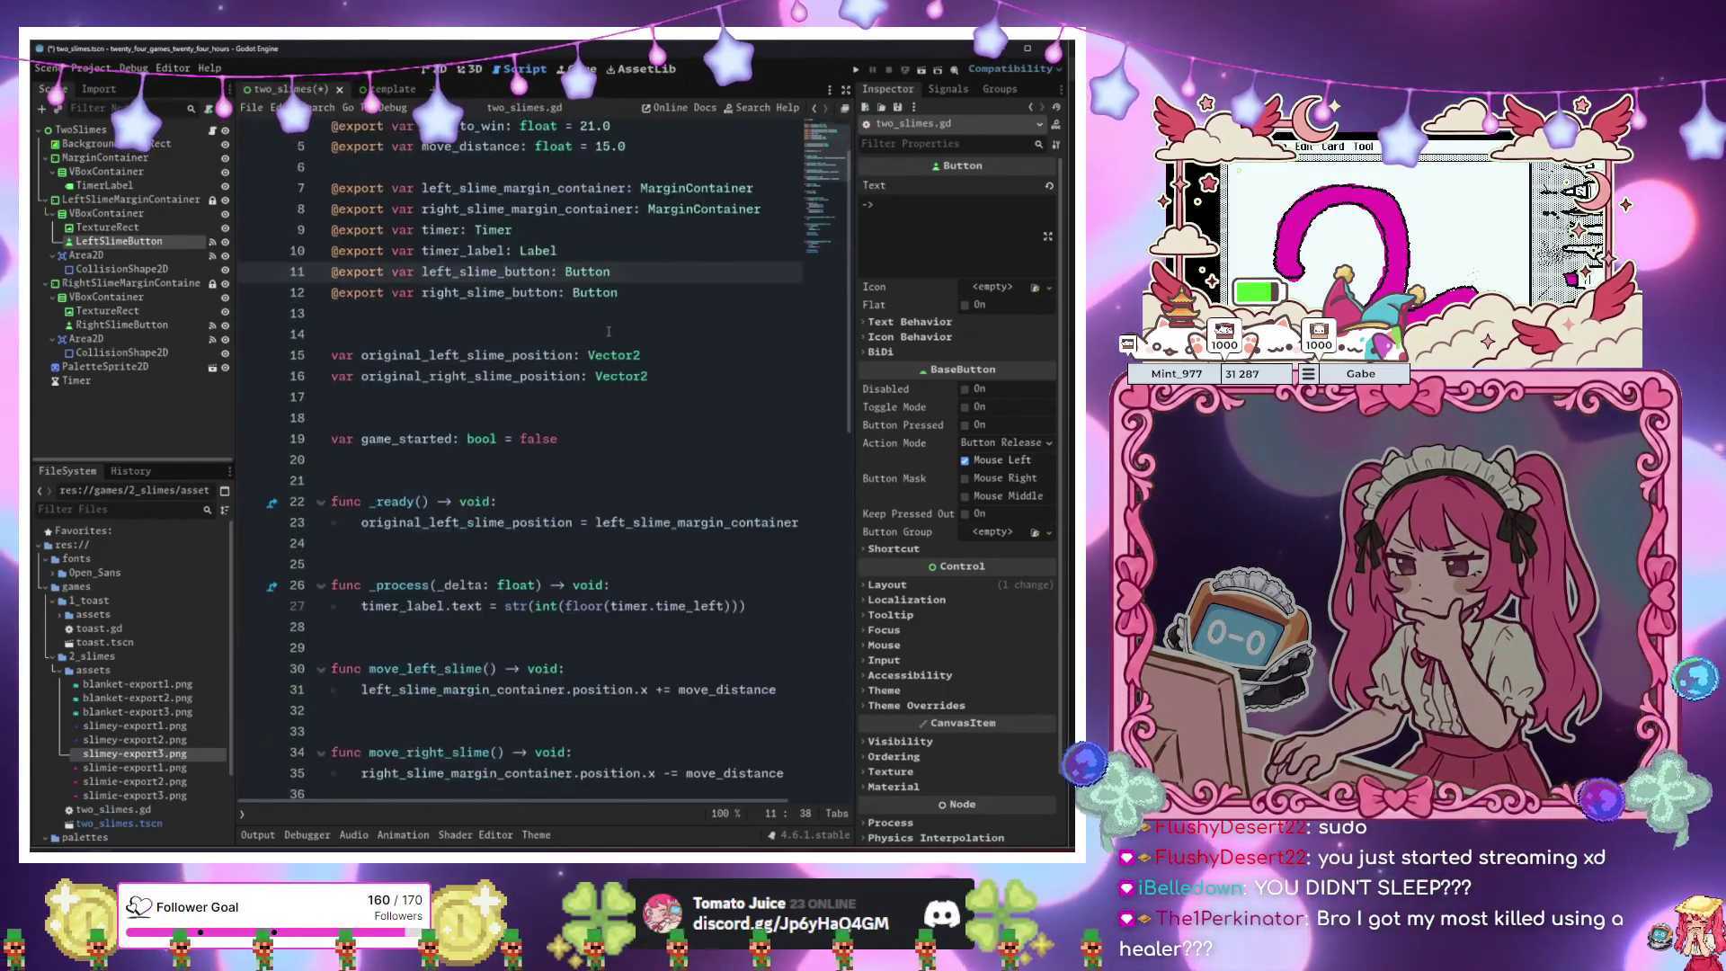
scroll(608, 331, down, 11)
- Select LeftSlimeMarginContainer and return to the 2D view of the slimes
click(108, 310)
click(119, 241)
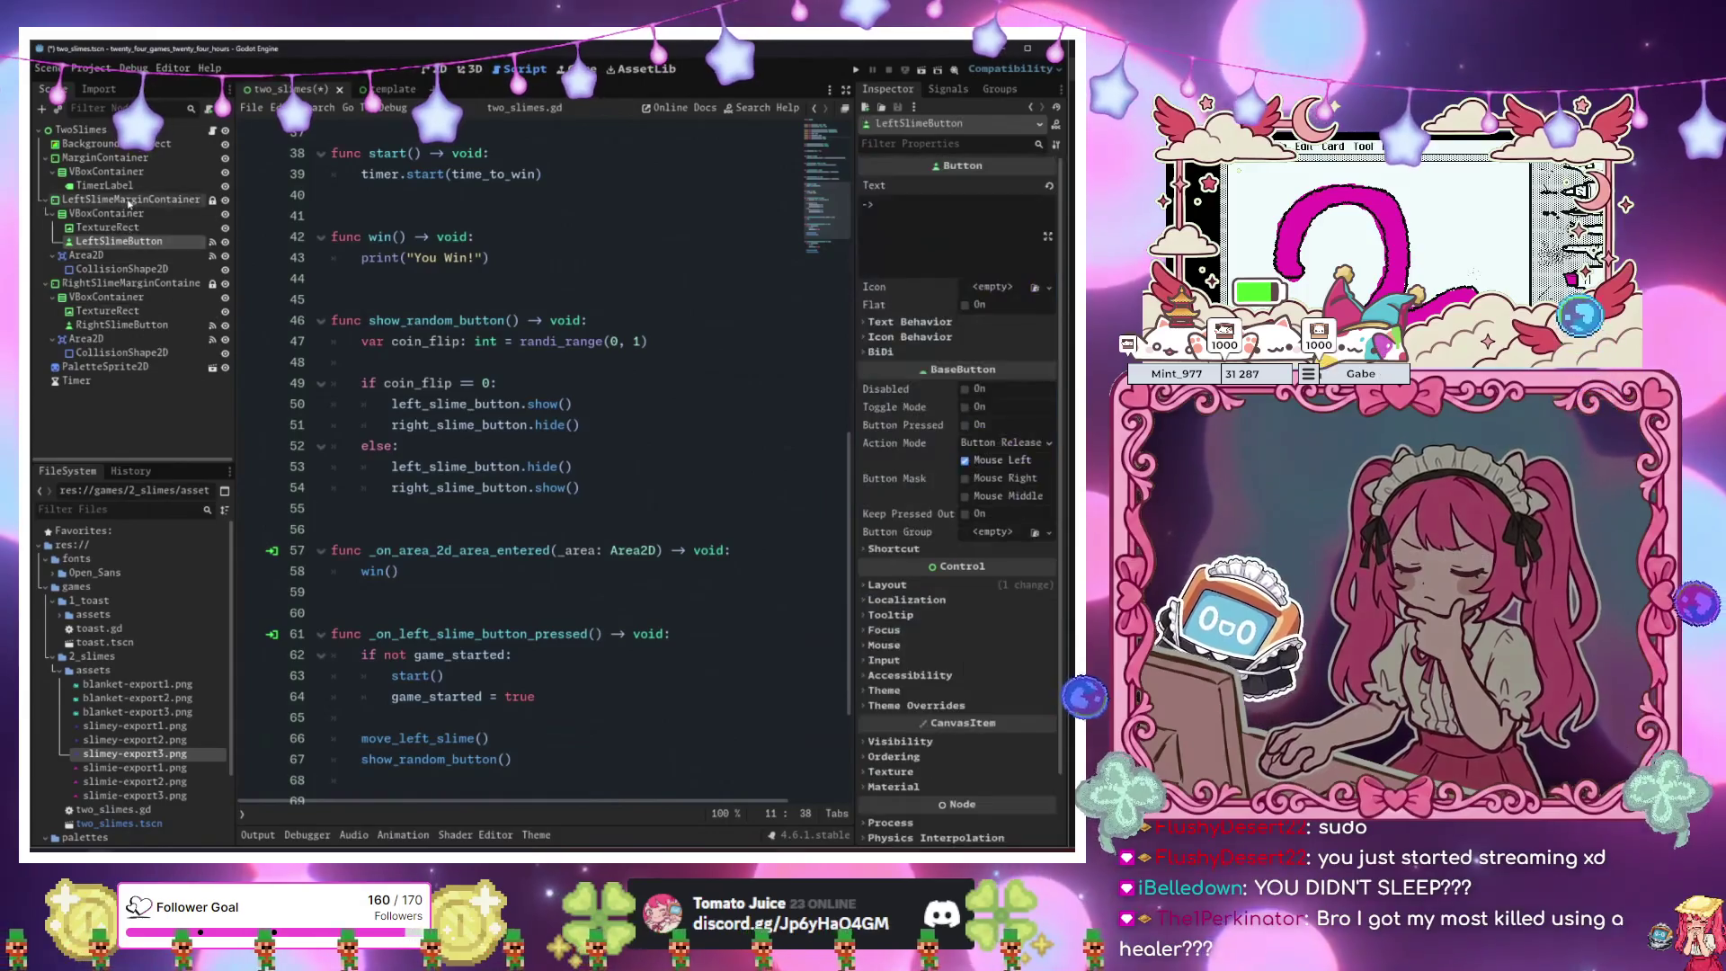
click(129, 199)
click(437, 69)
click(108, 227)
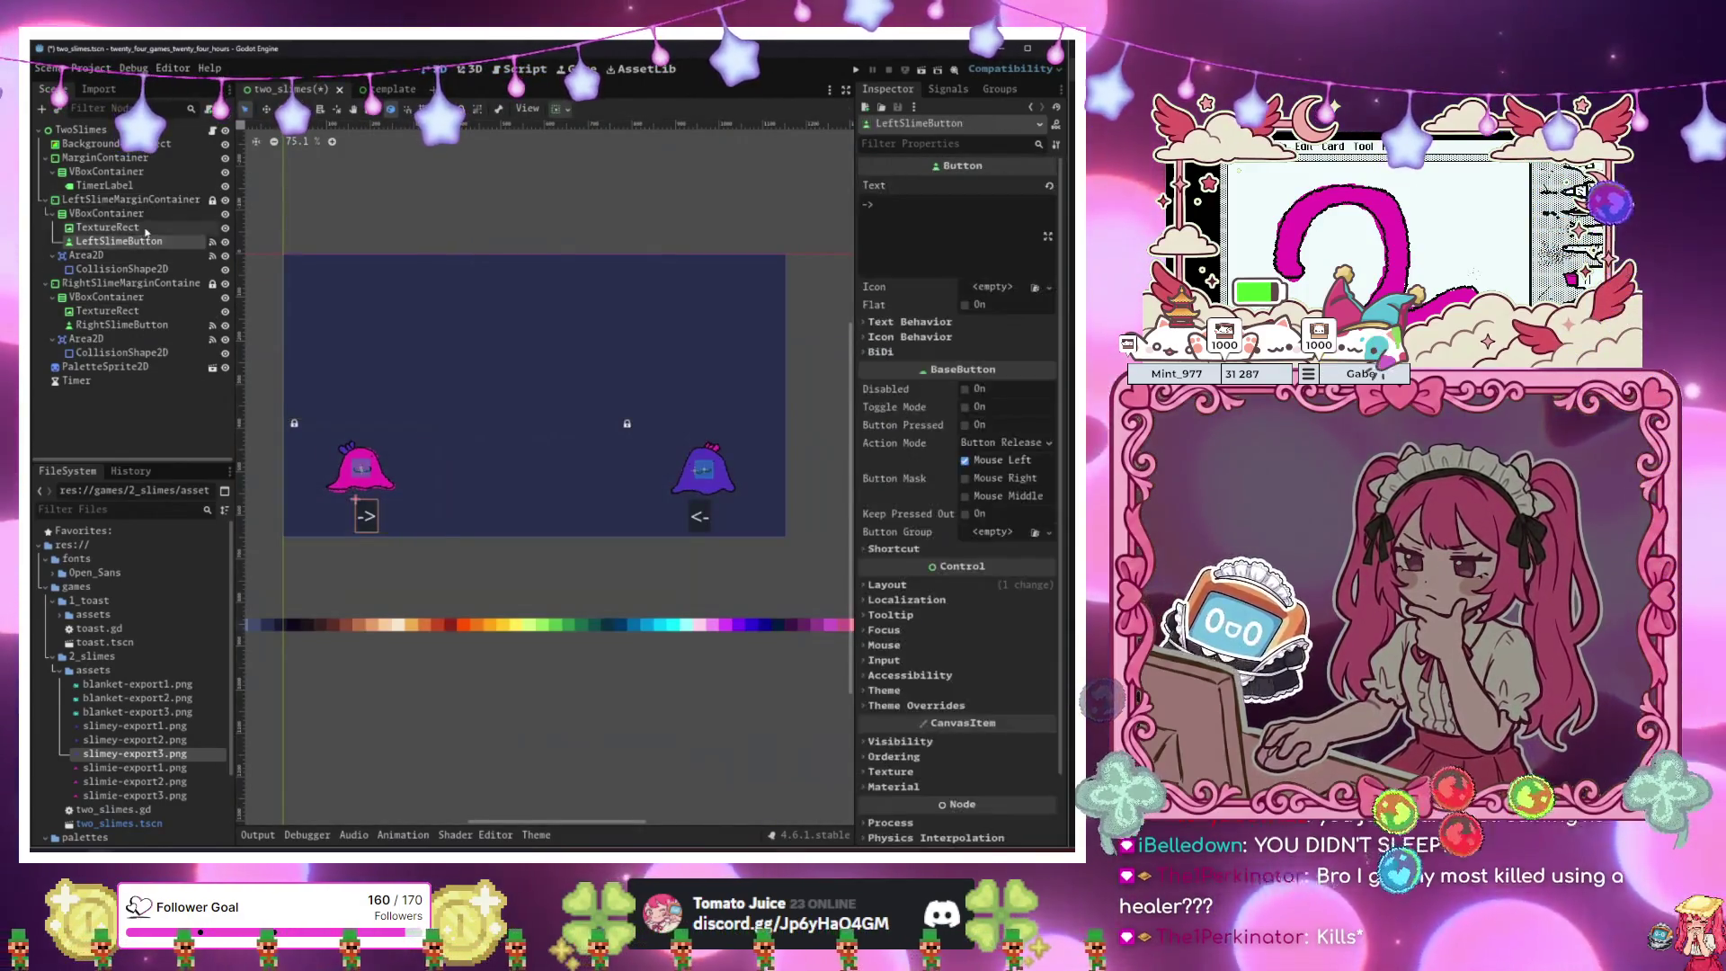
- Add a TextureRect under the left slime's margin container and give it an AnimatedTexture
click(147, 200)
key(ctrl+a)
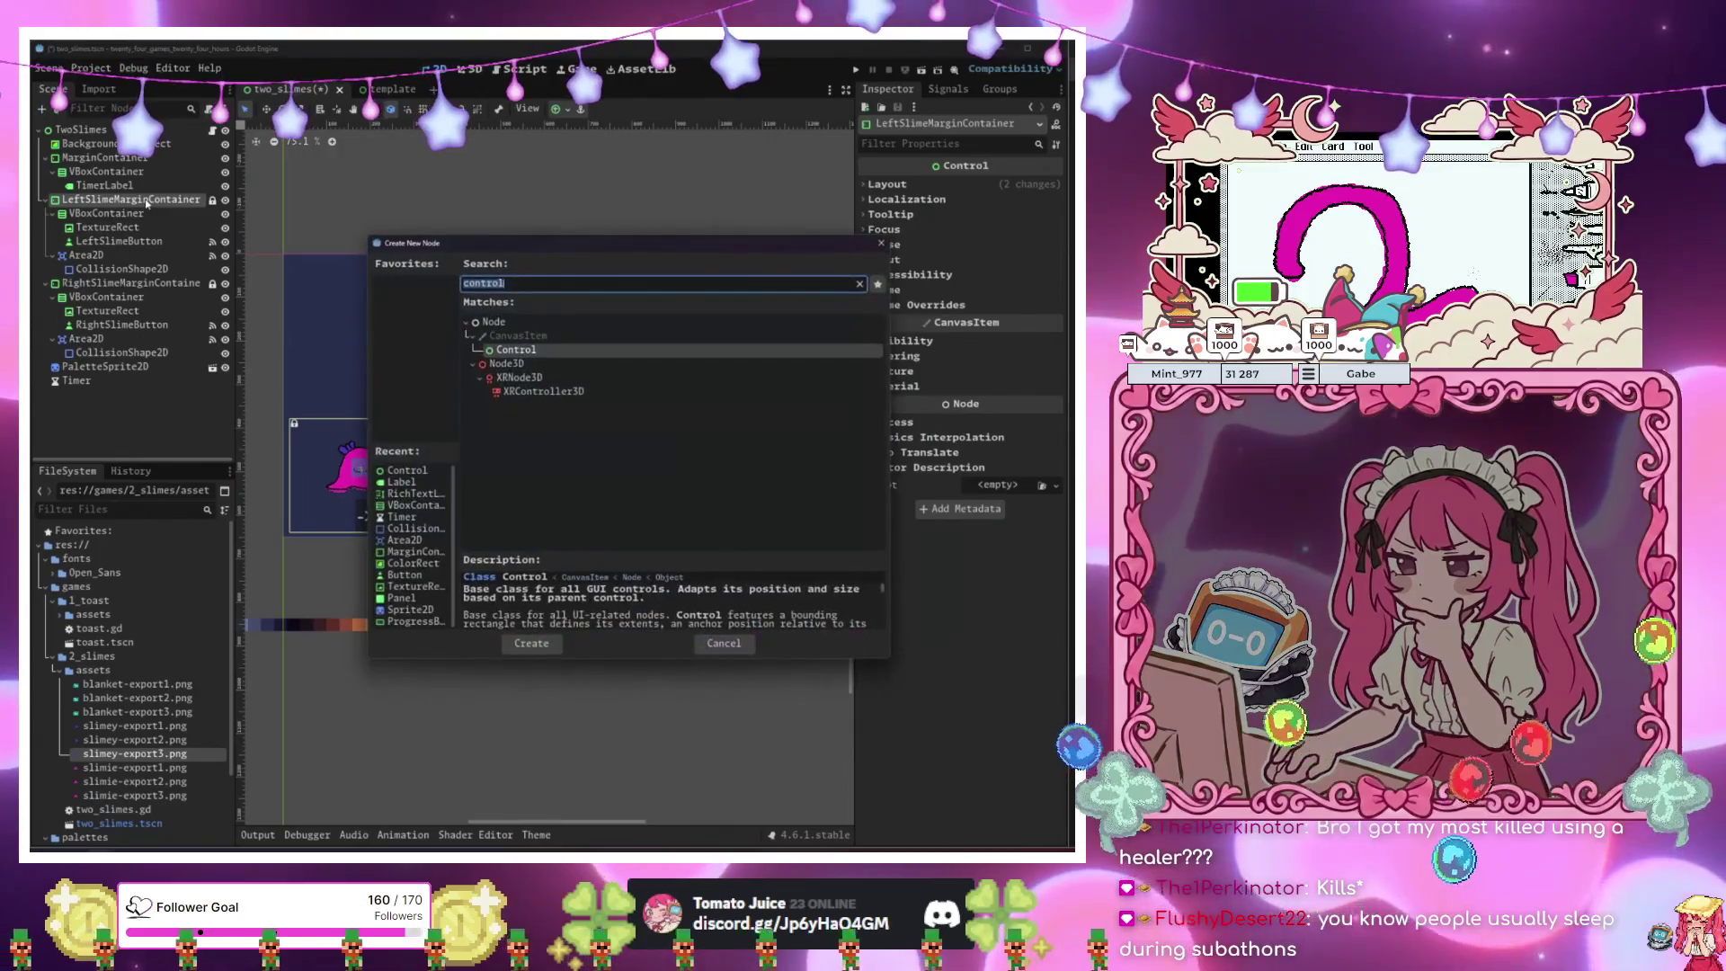
text(textu)
key(Return)
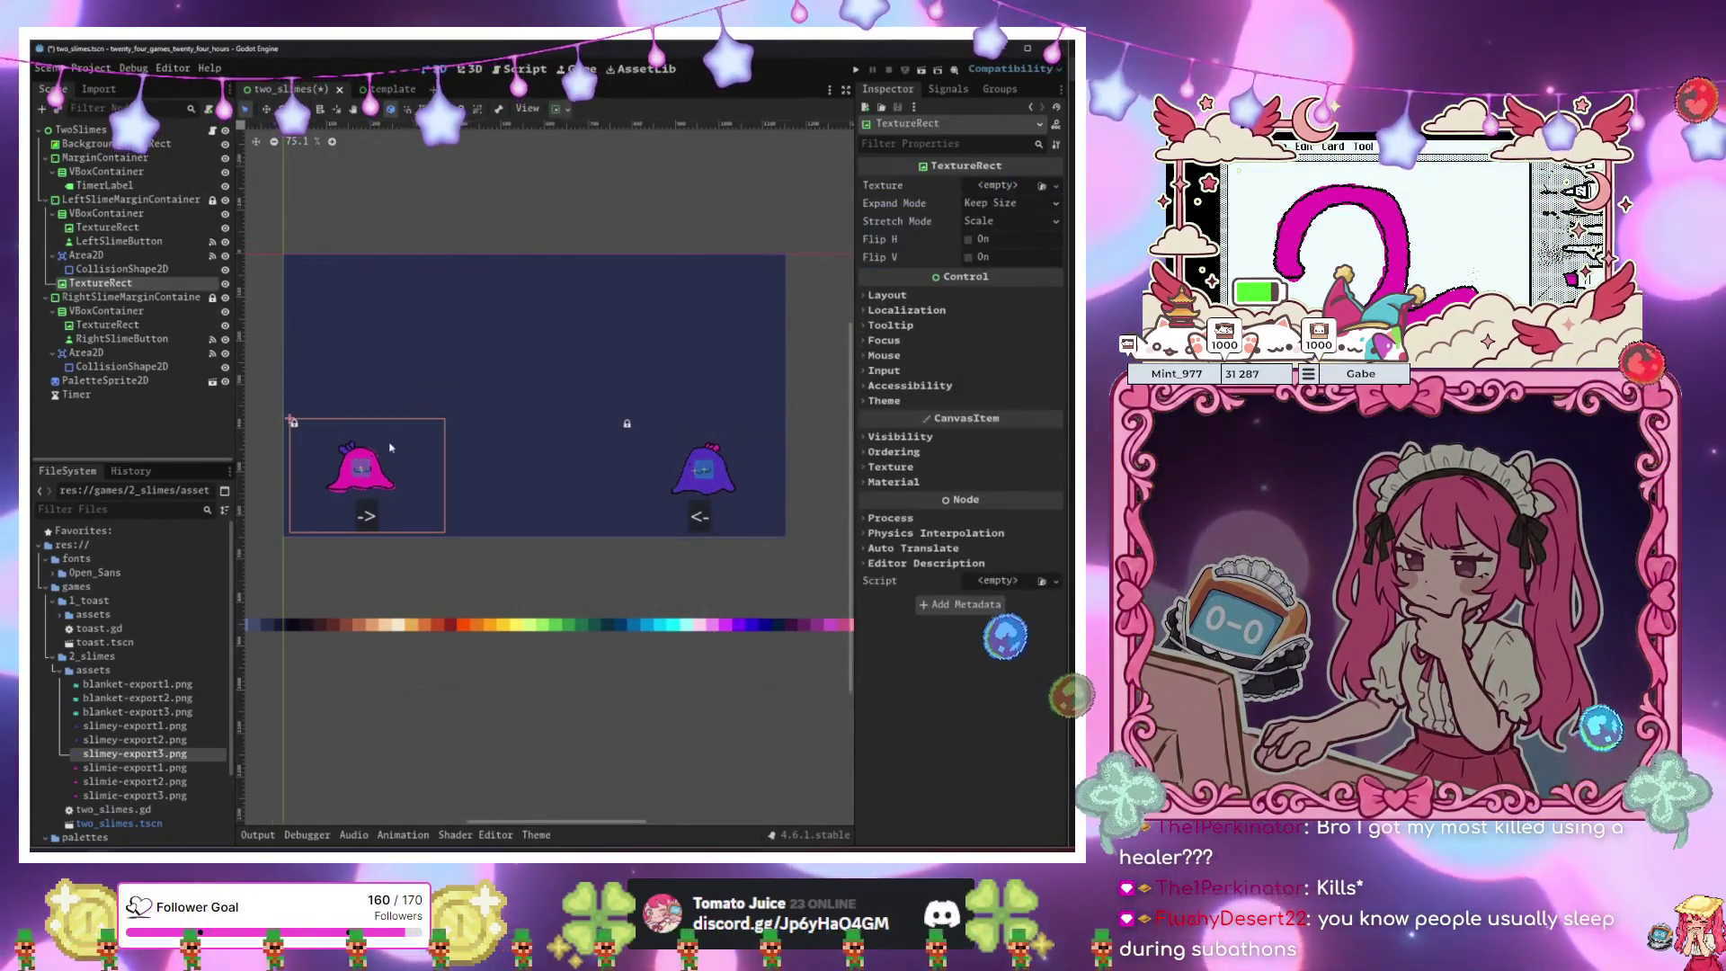
scroll(307, 412, up, 3)
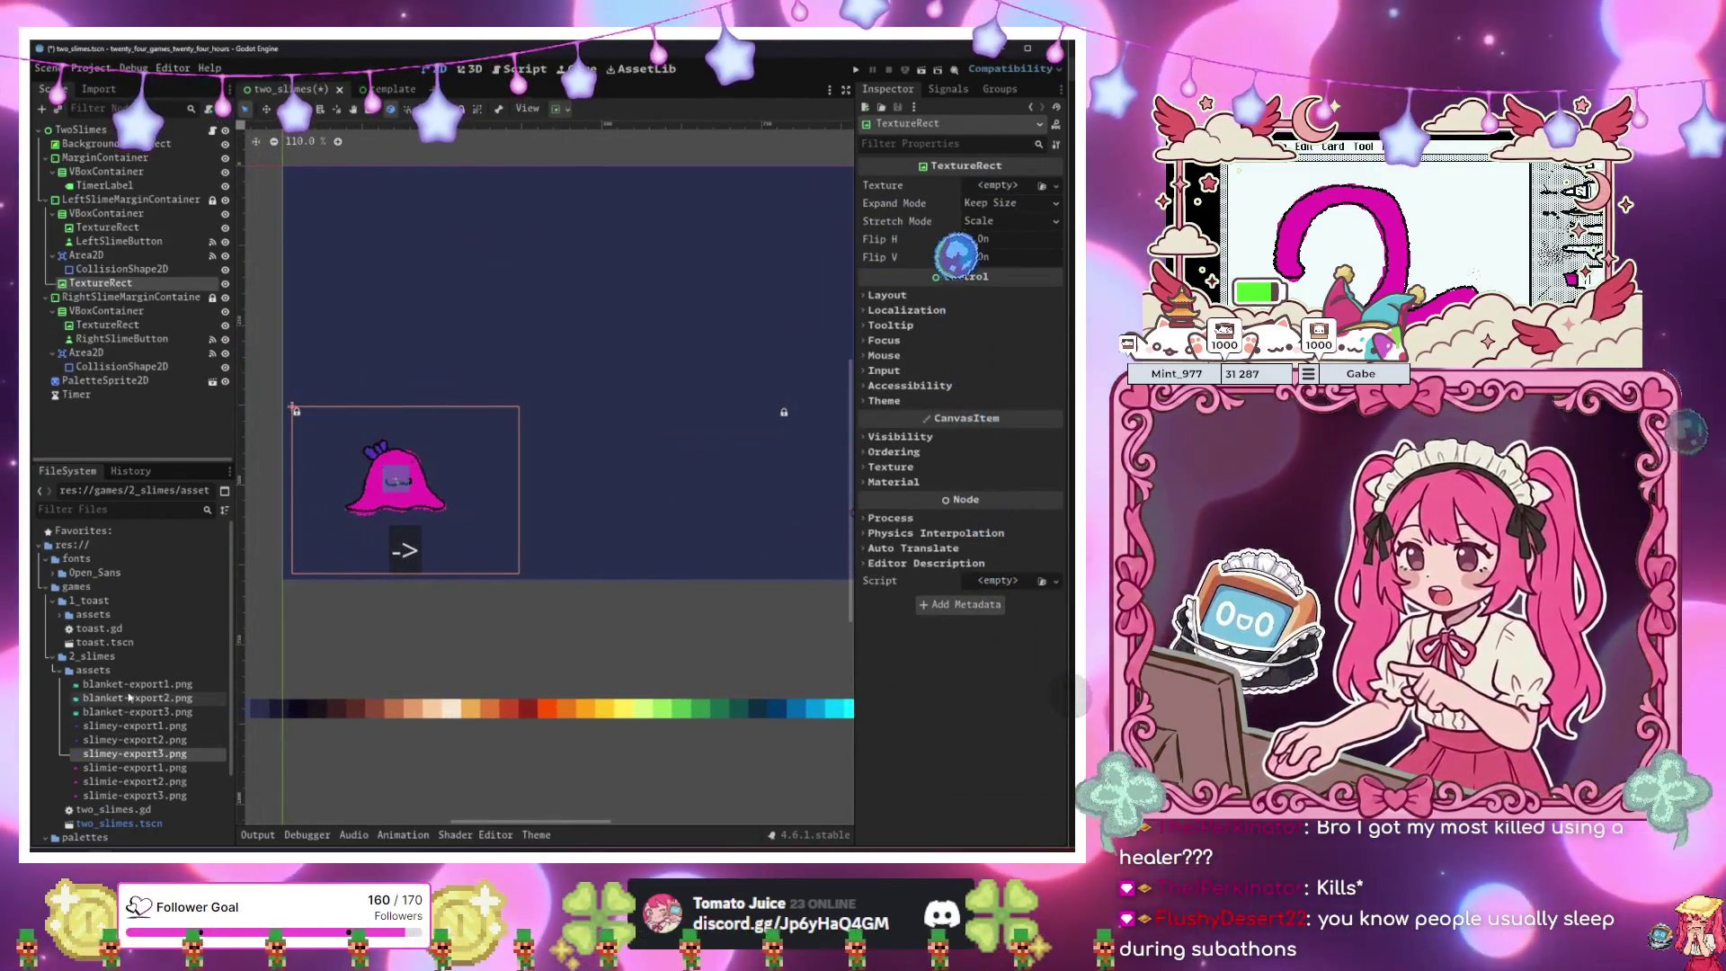
click(1055, 185)
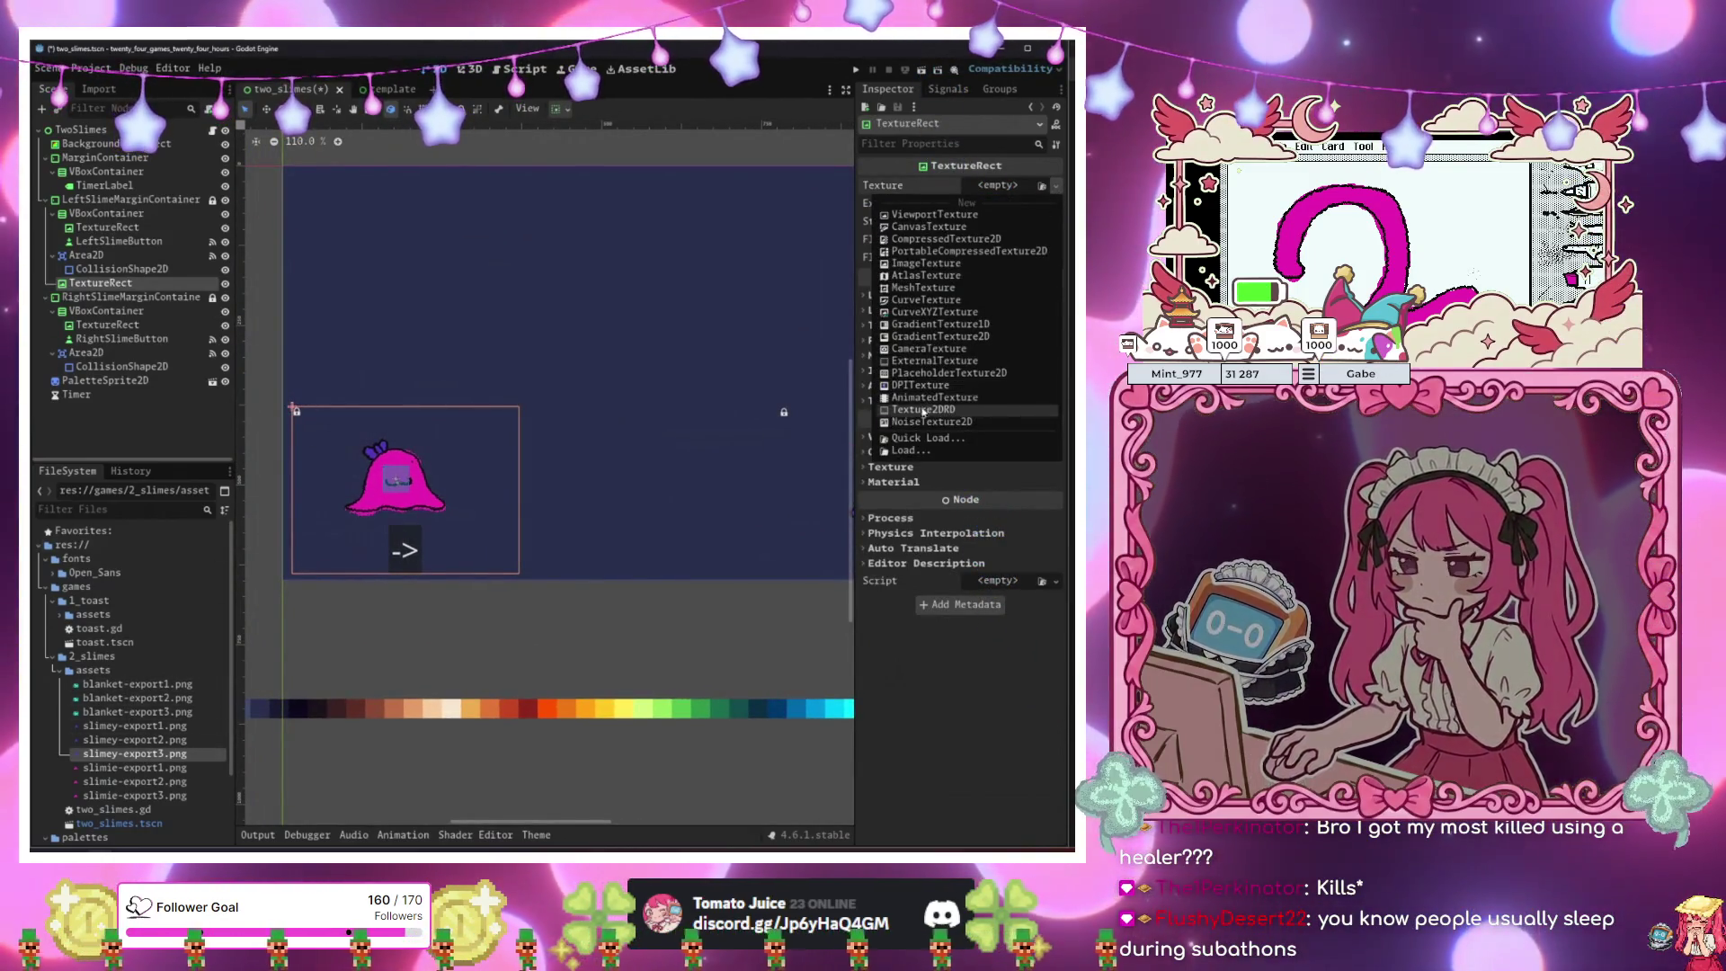
click(921, 397)
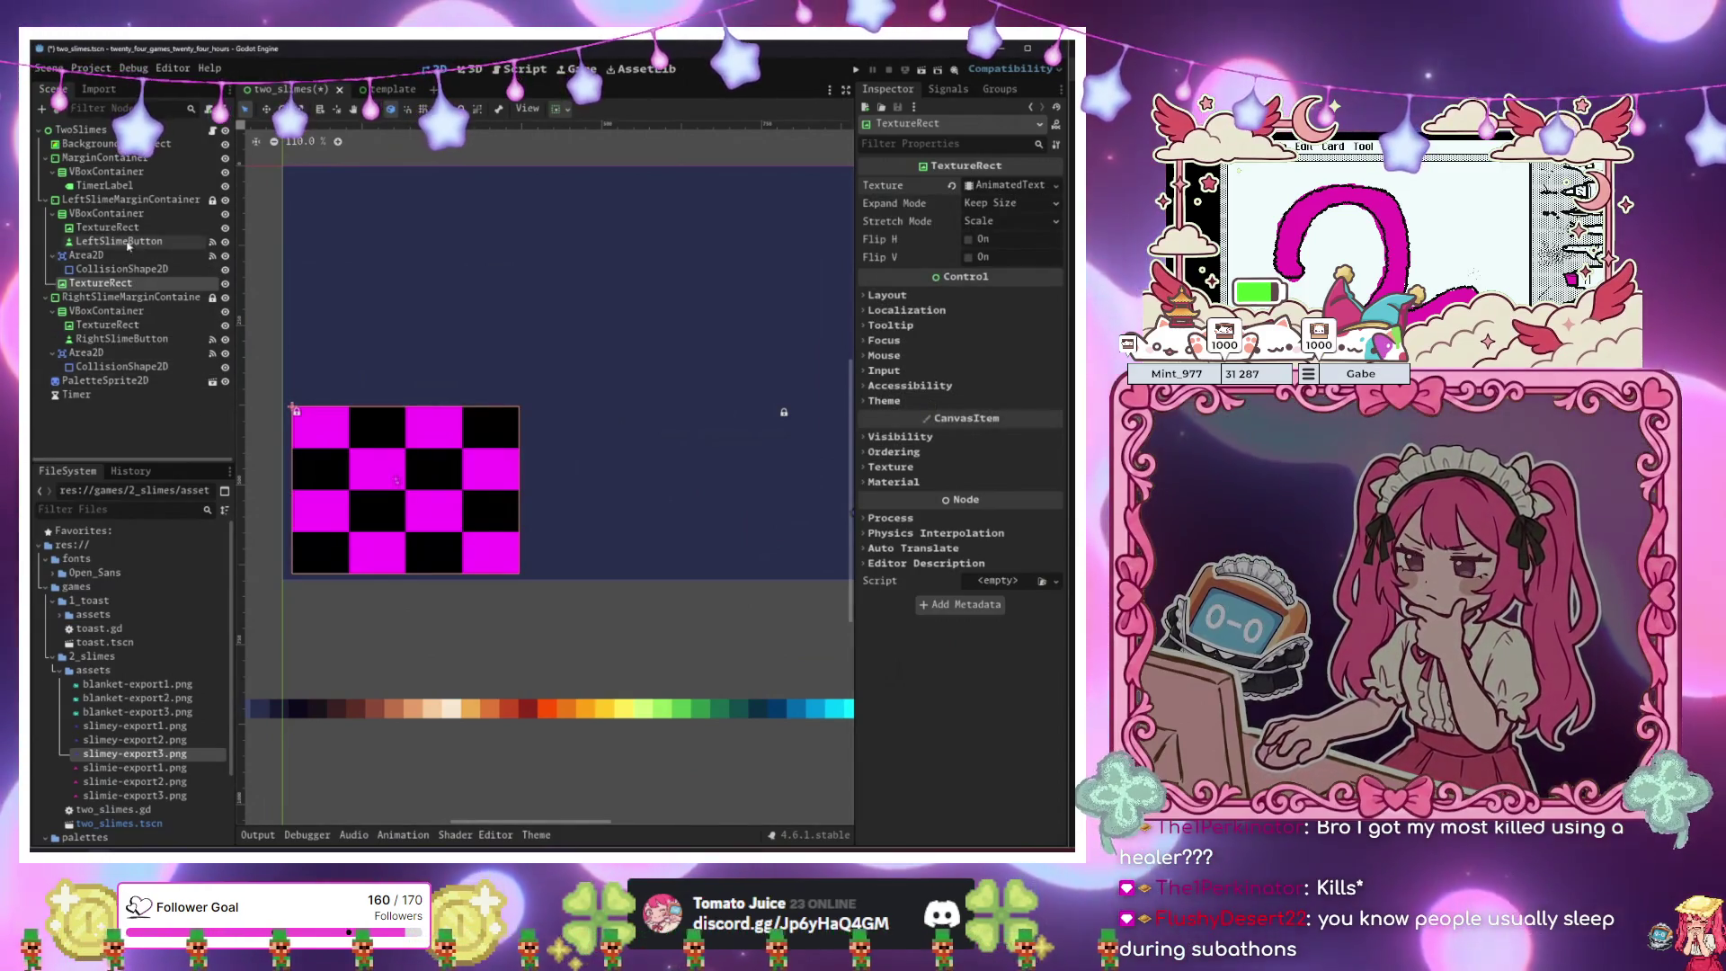
- Set the AnimatedTexture to 3 frames, loading blanket-export1.png and blanket-export3.png into Frames 0 and 2
click(125, 230)
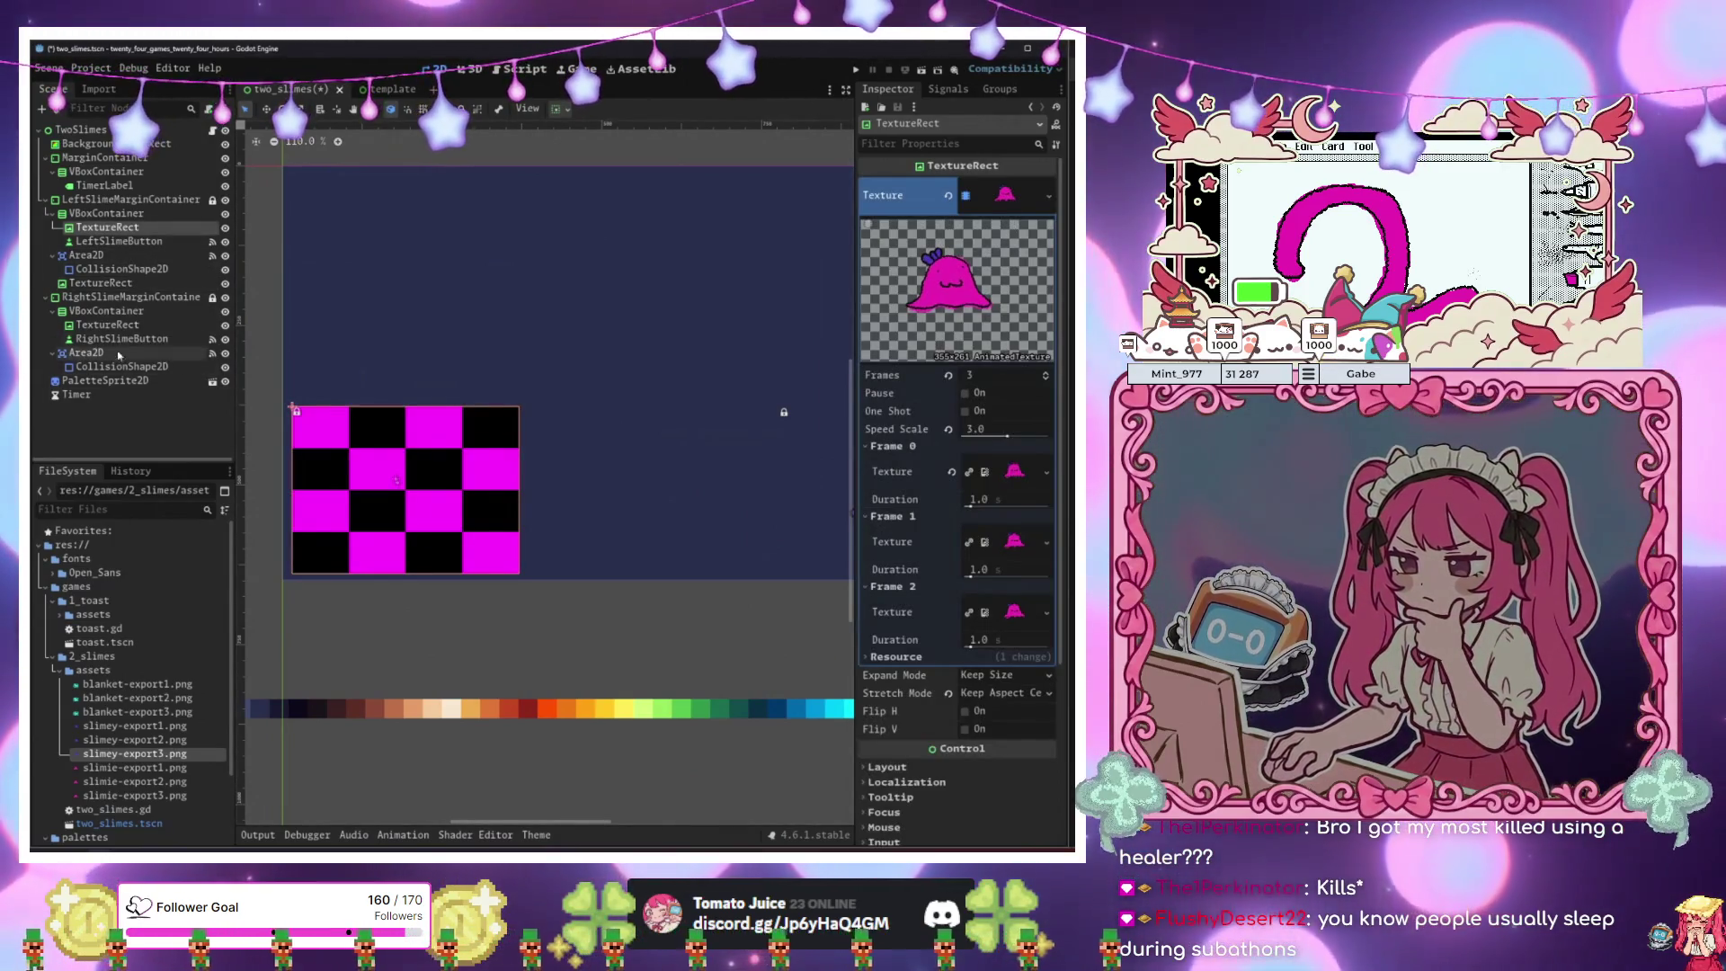
click(118, 327)
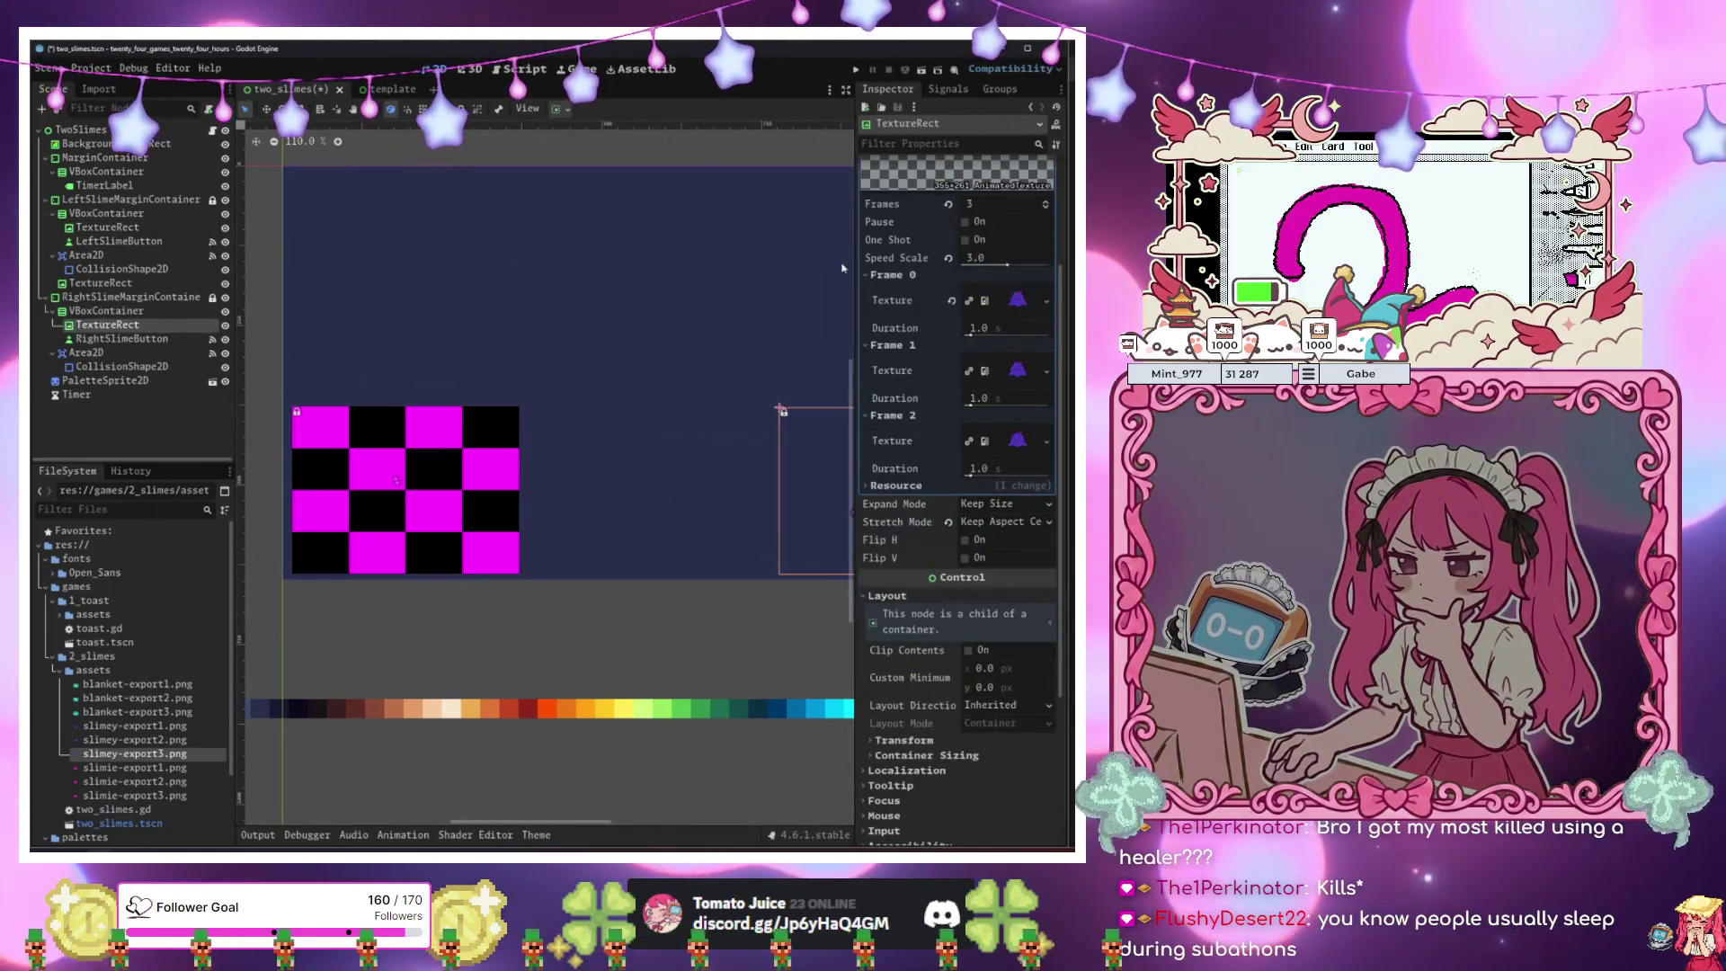
click(398, 483)
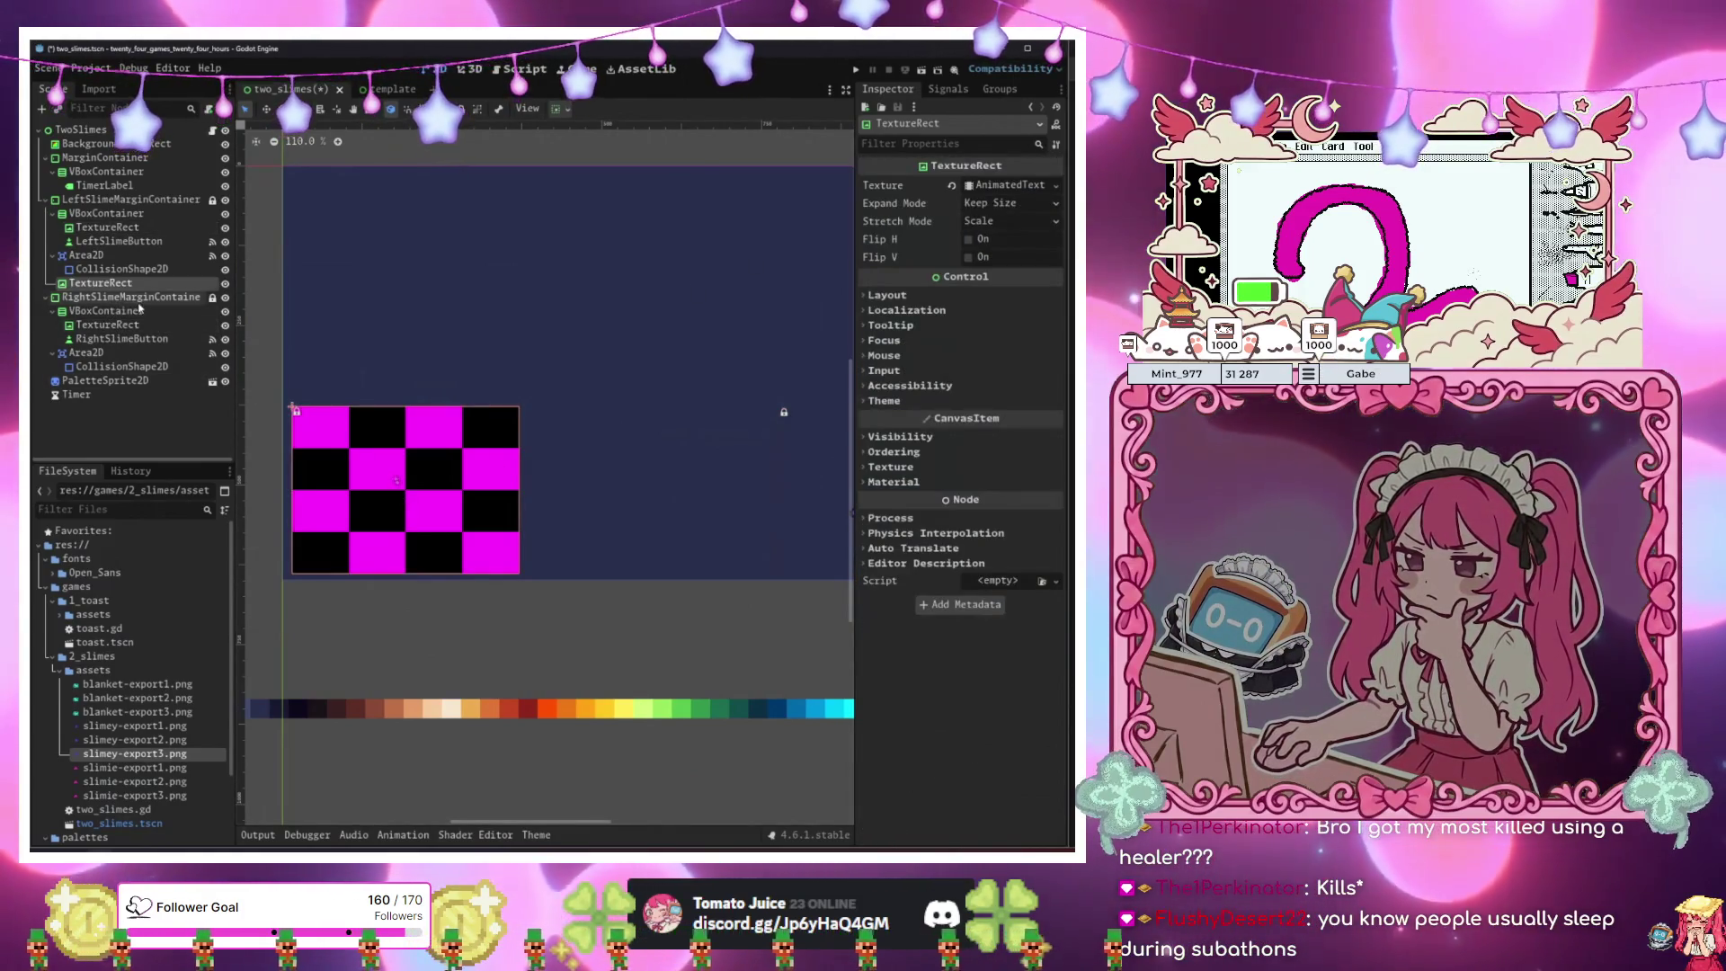
click(998, 187)
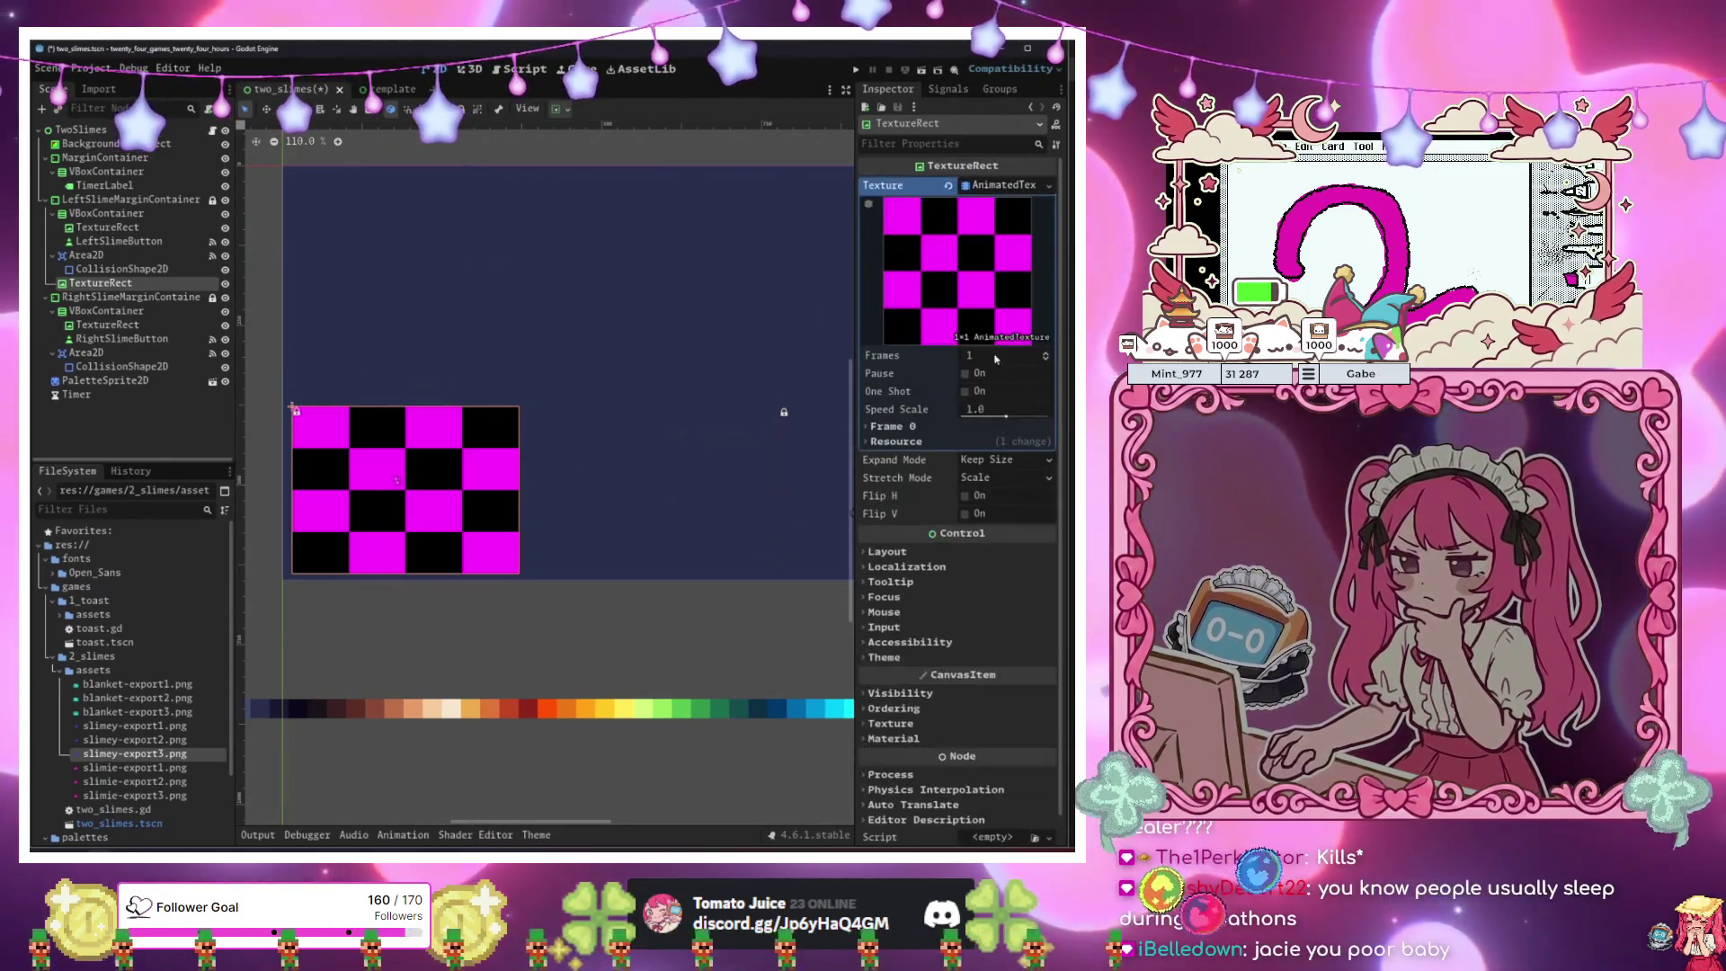
click(1046, 355)
click(1047, 355)
click(948, 426)
click(899, 476)
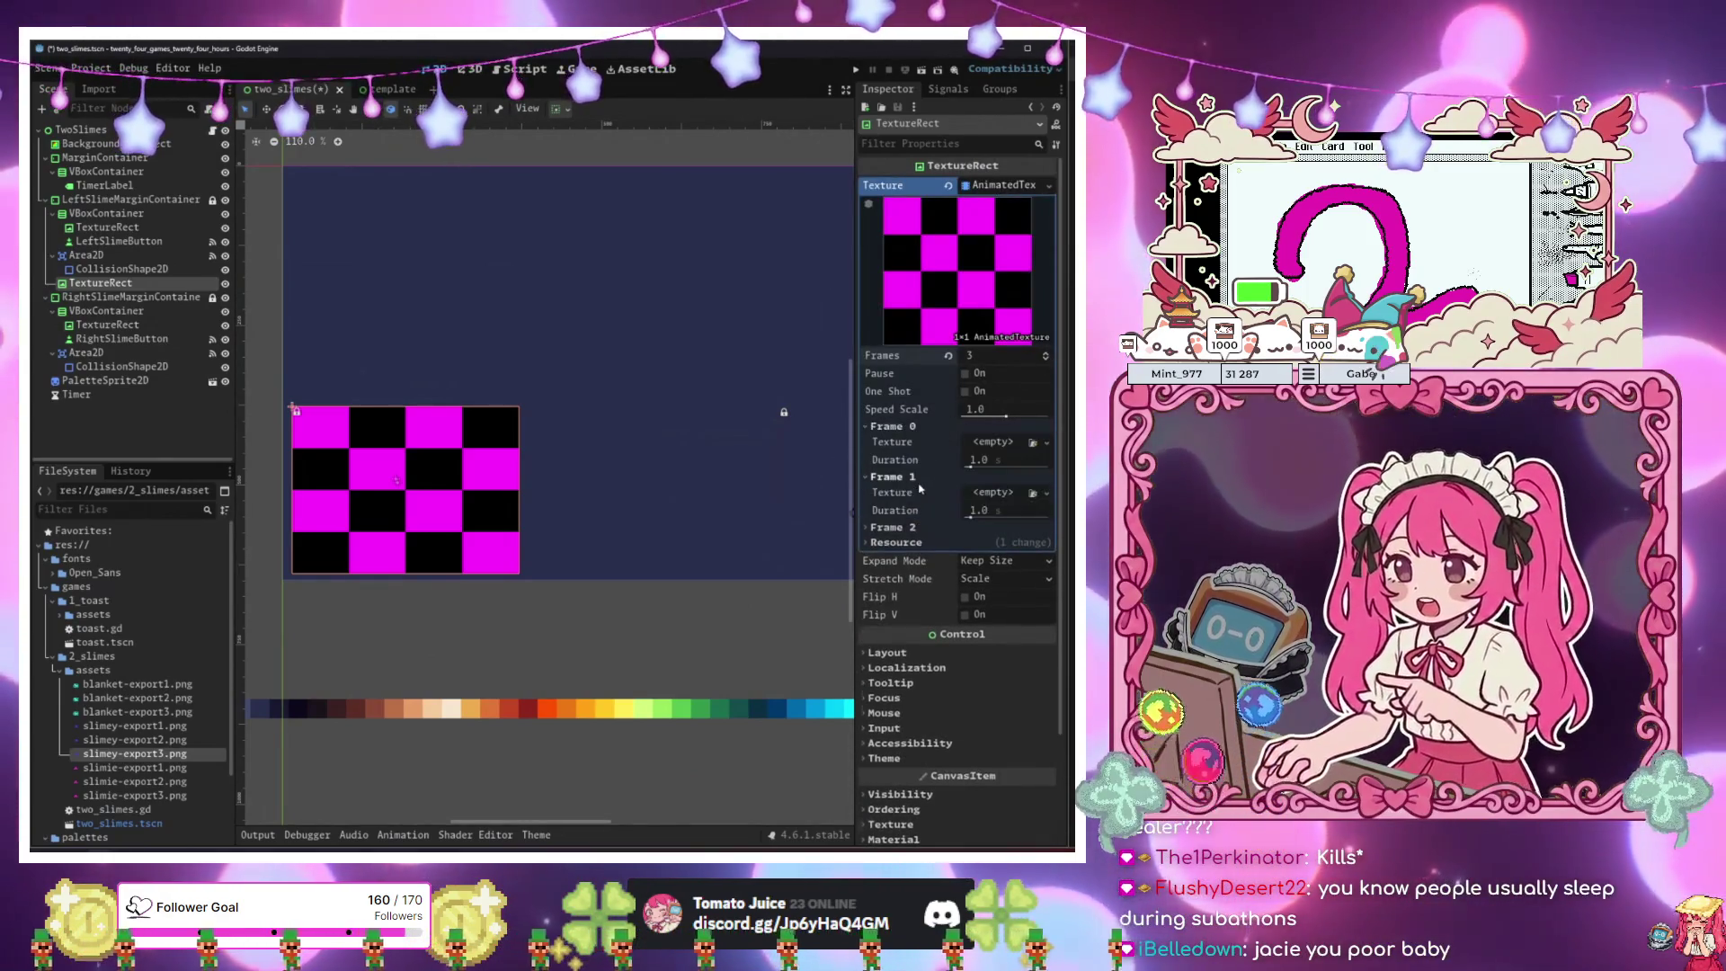
click(899, 527)
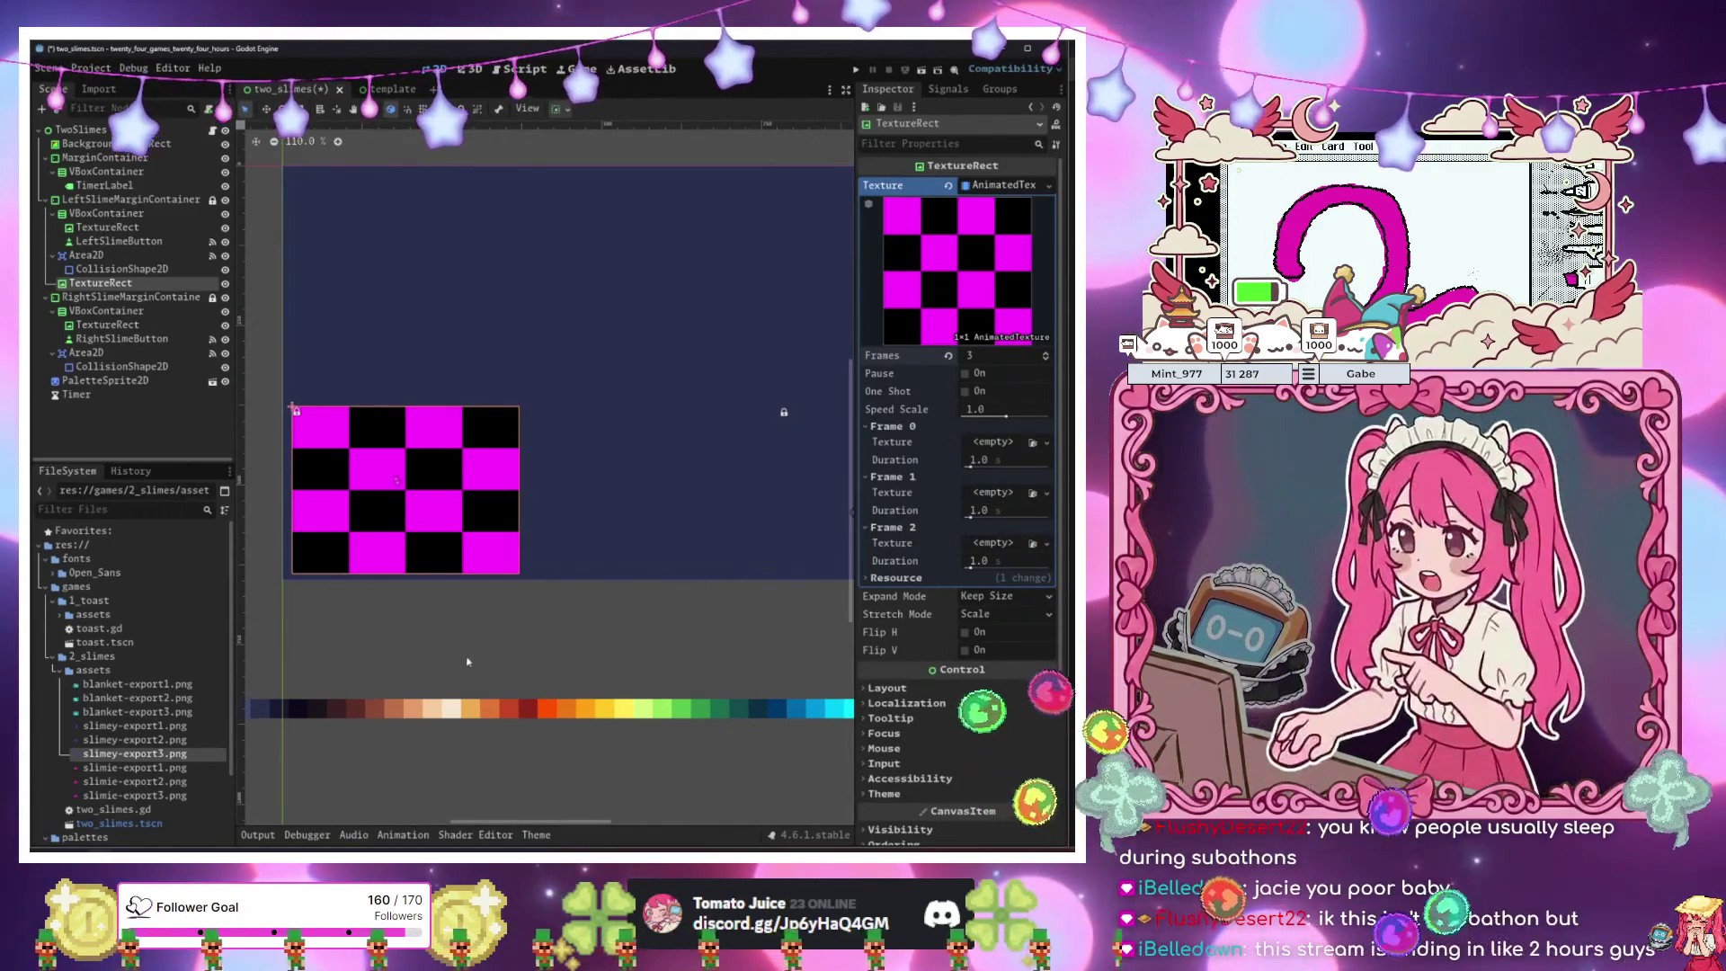
mouse_move(135, 684)
mouse_down()
mouse_move(719, 503)
mouse_move(997, 441)
mouse_move(404, 665)
mouse_move(751, 617)
mouse_move(993, 511)
mouse_up()
mouse_move(135, 711)
mouse_down()
mouse_move(539, 656)
mouse_move(980, 562)
mouse_move(995, 590)
mouse_up()
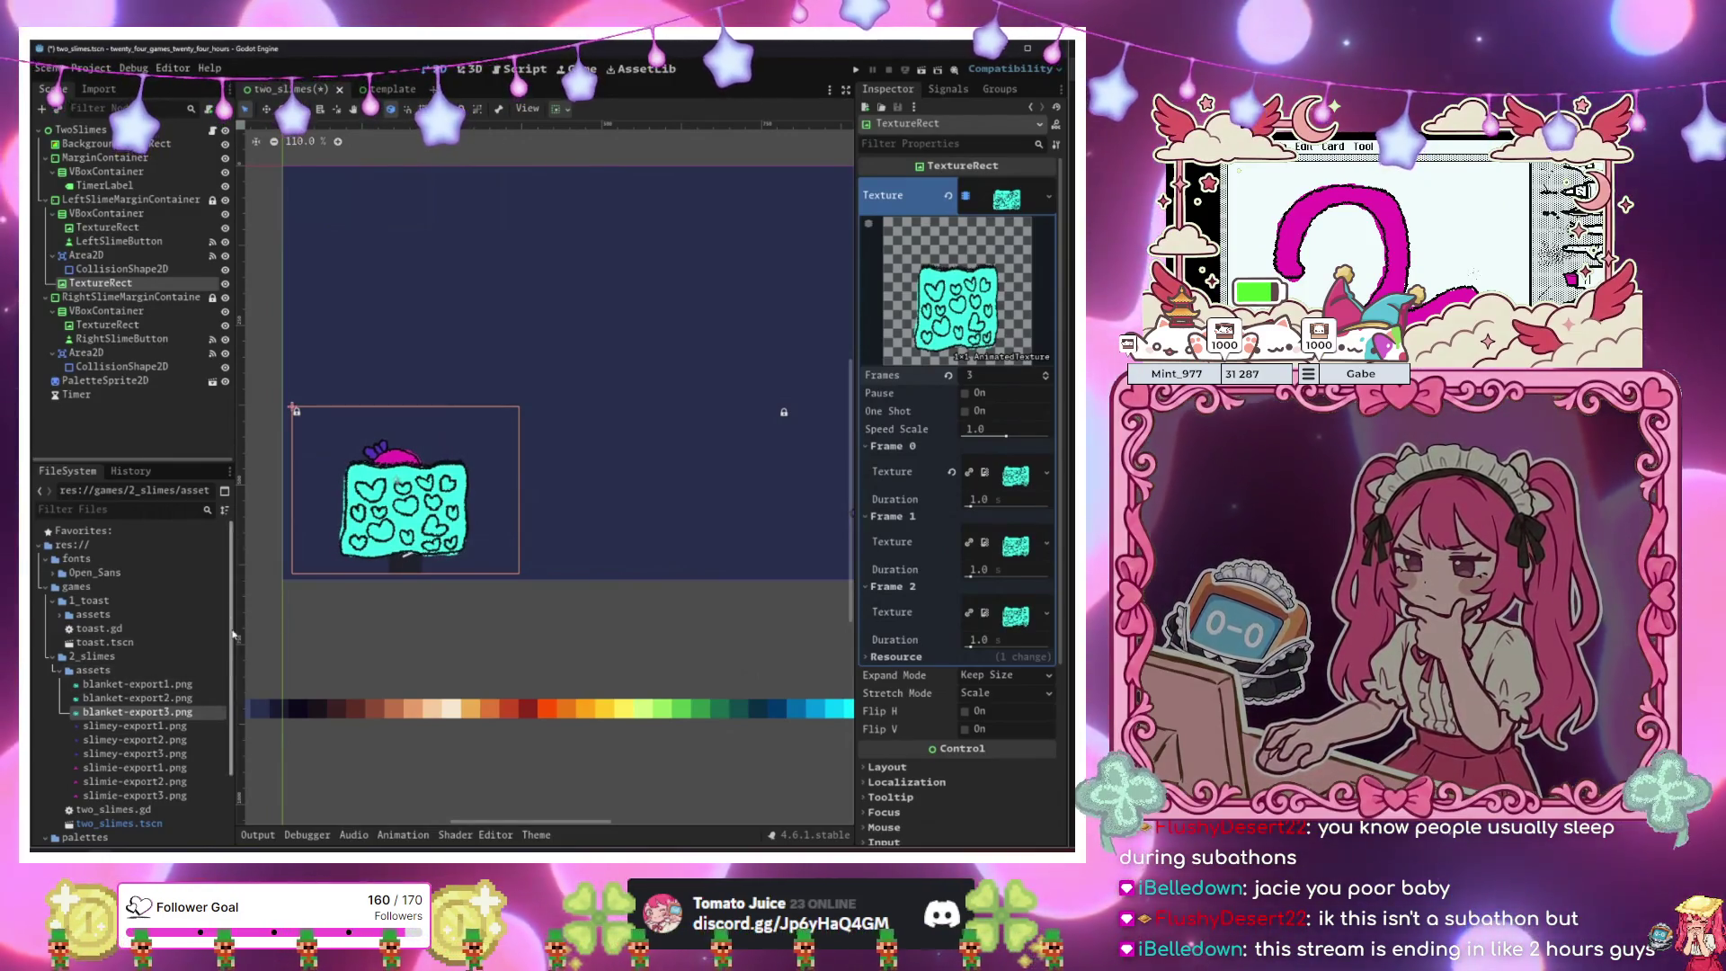
- Try moving the blanket TextureRect in the scene tree toward the left slime's container
click(123, 299)
click(121, 284)
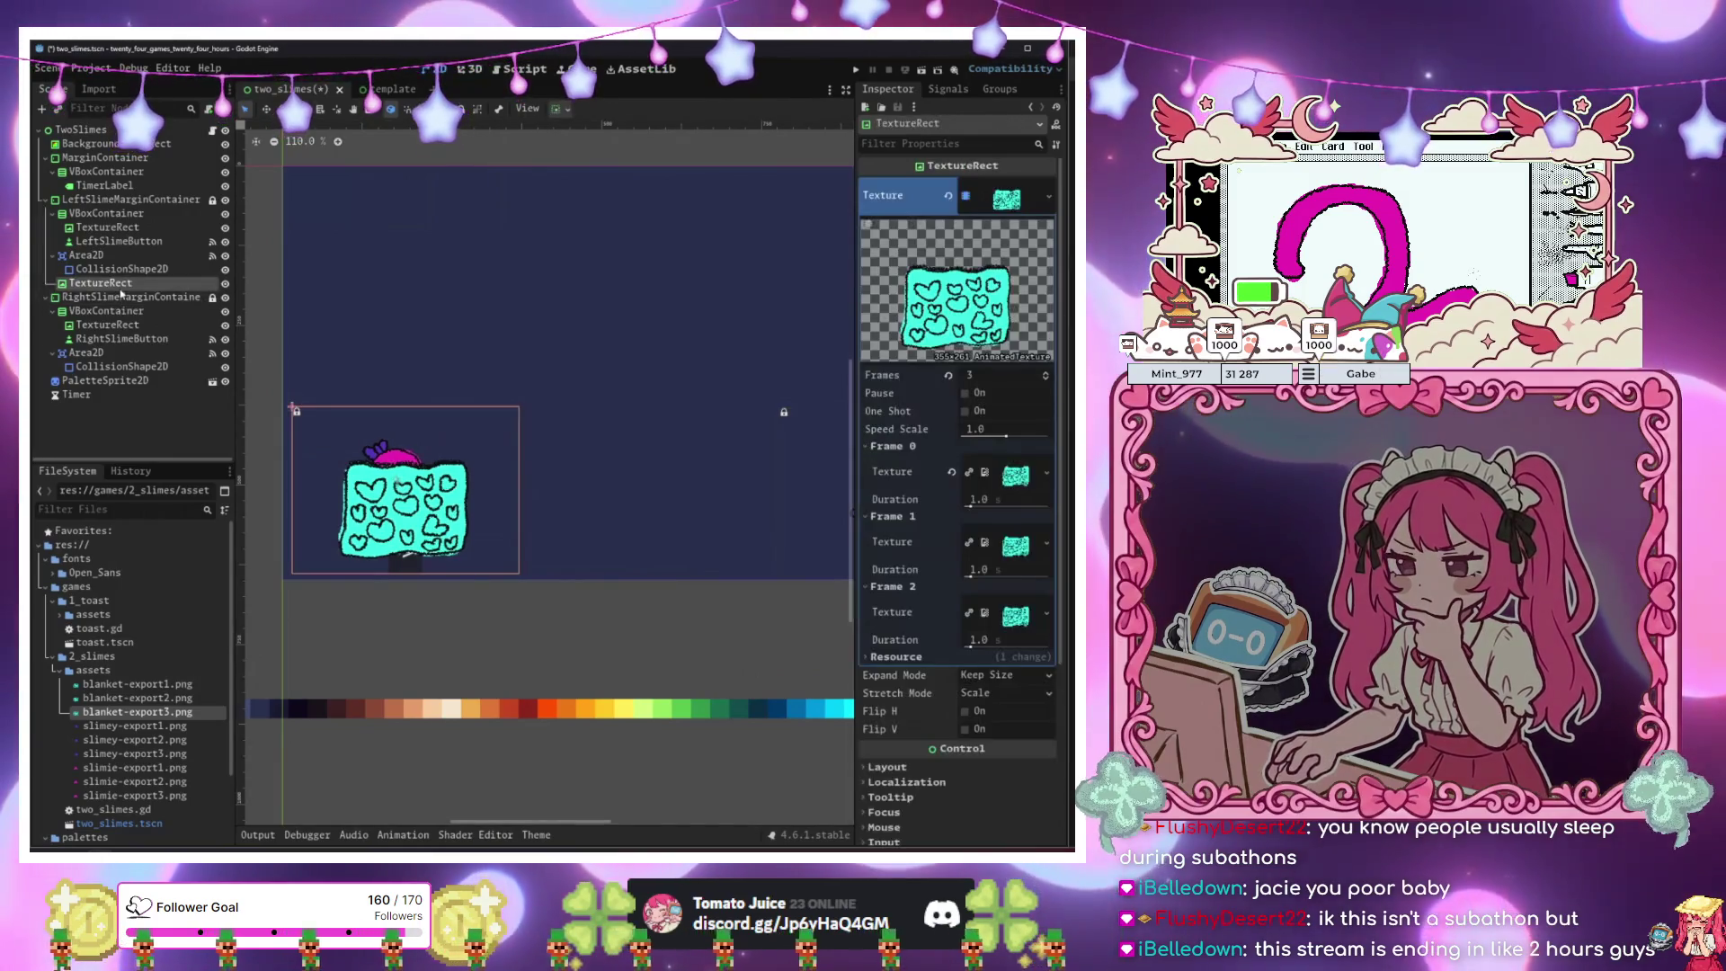
click(117, 269)
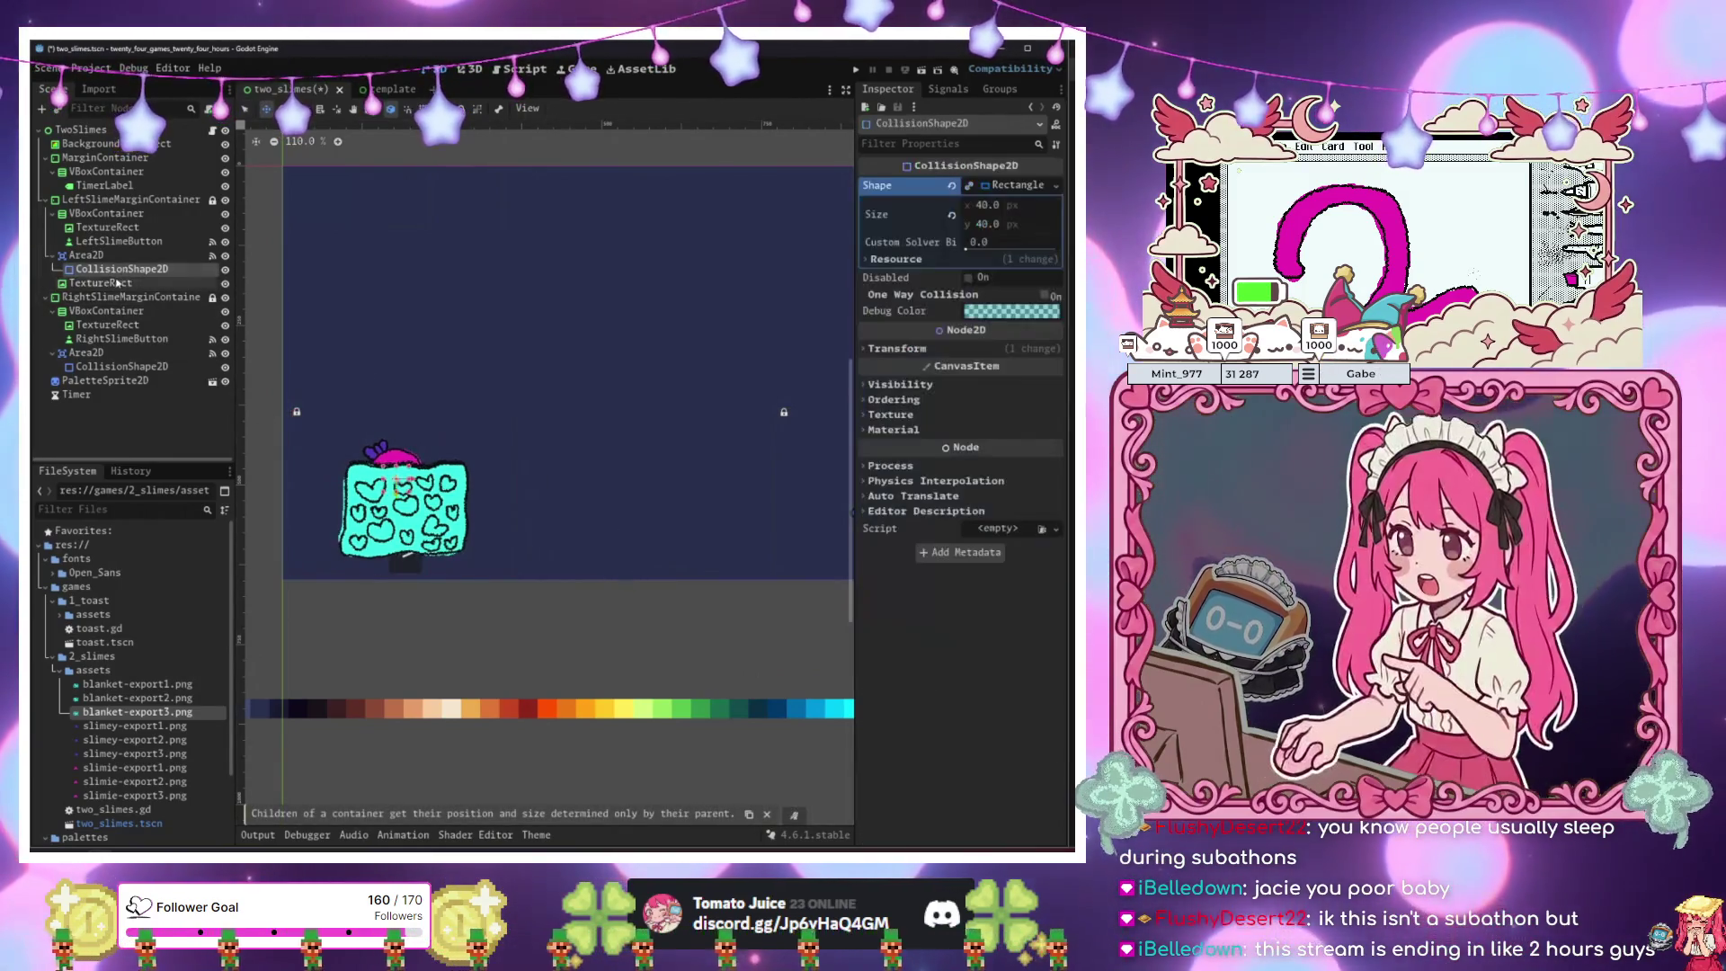
click(116, 282)
click(98, 322)
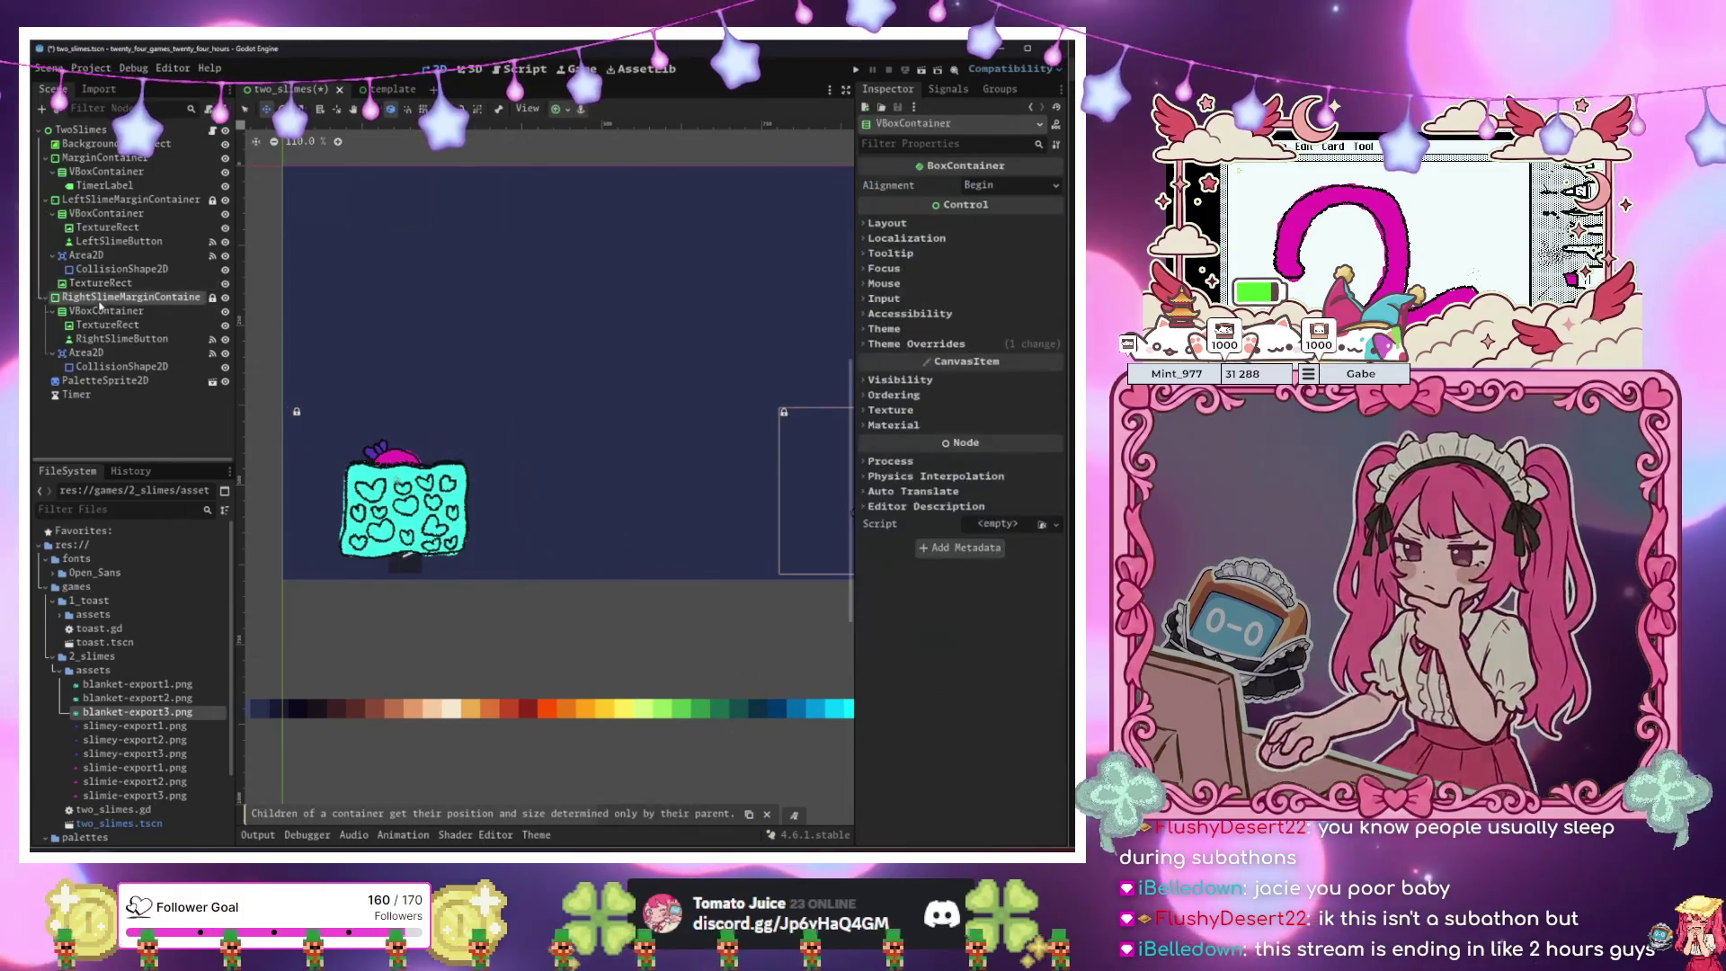
click(106, 284)
drag(103, 289, 96, 201)
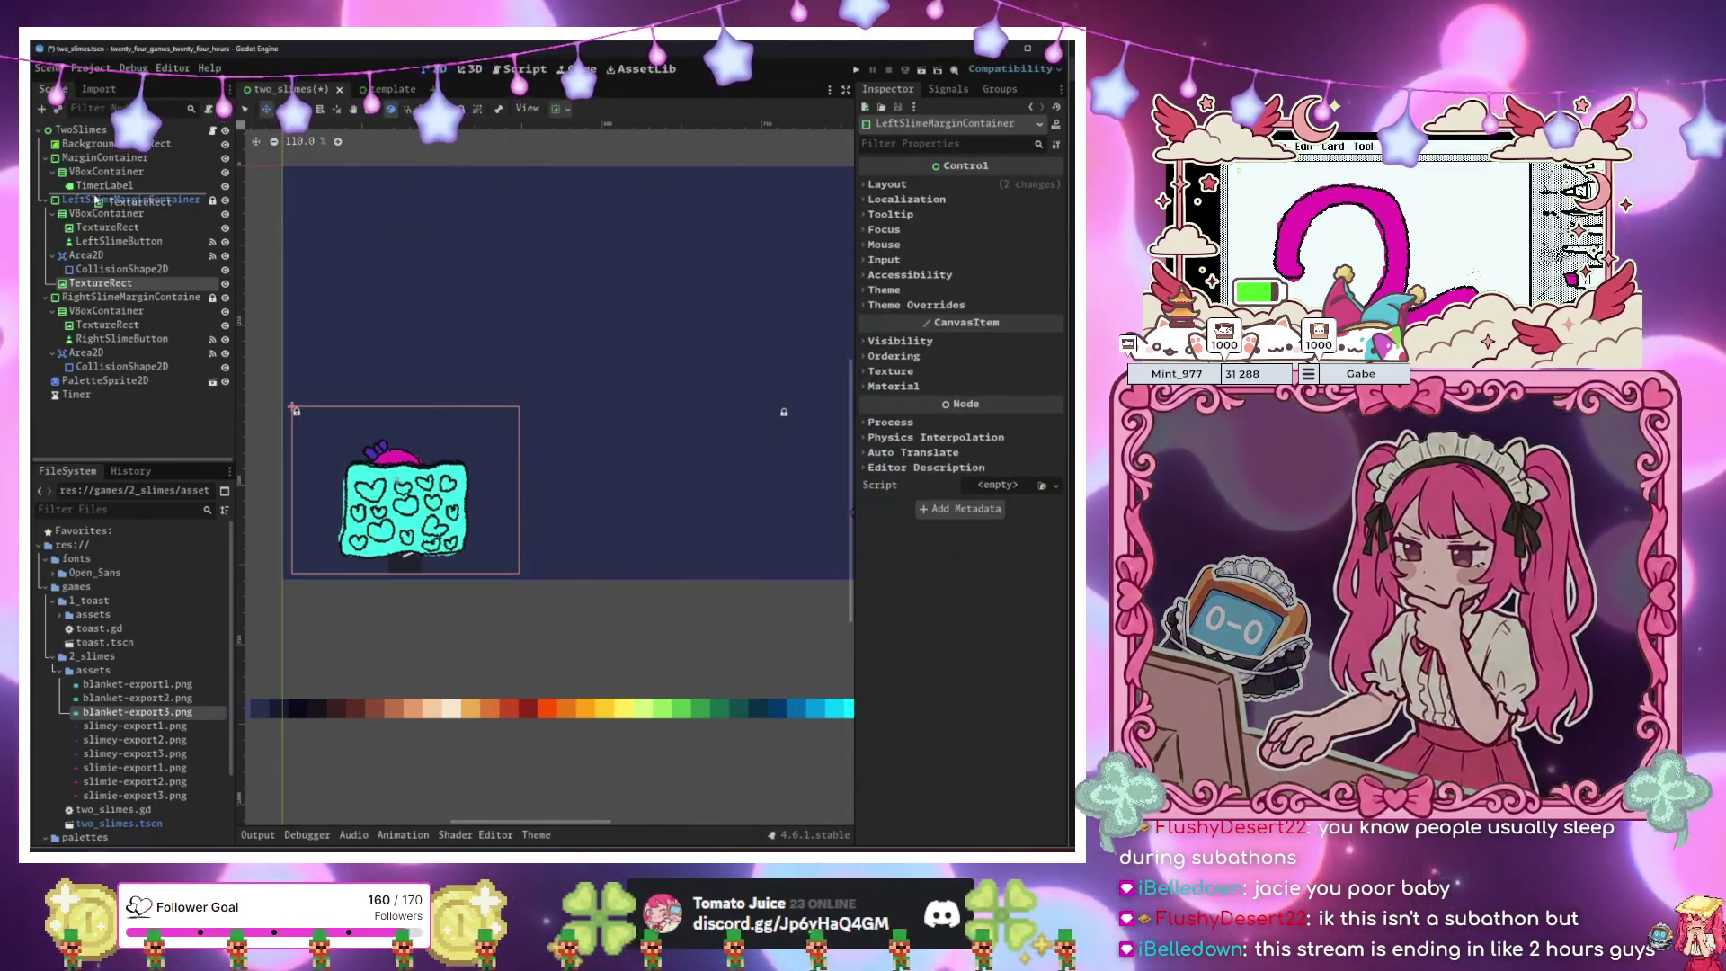
drag(96, 202, 96, 200)
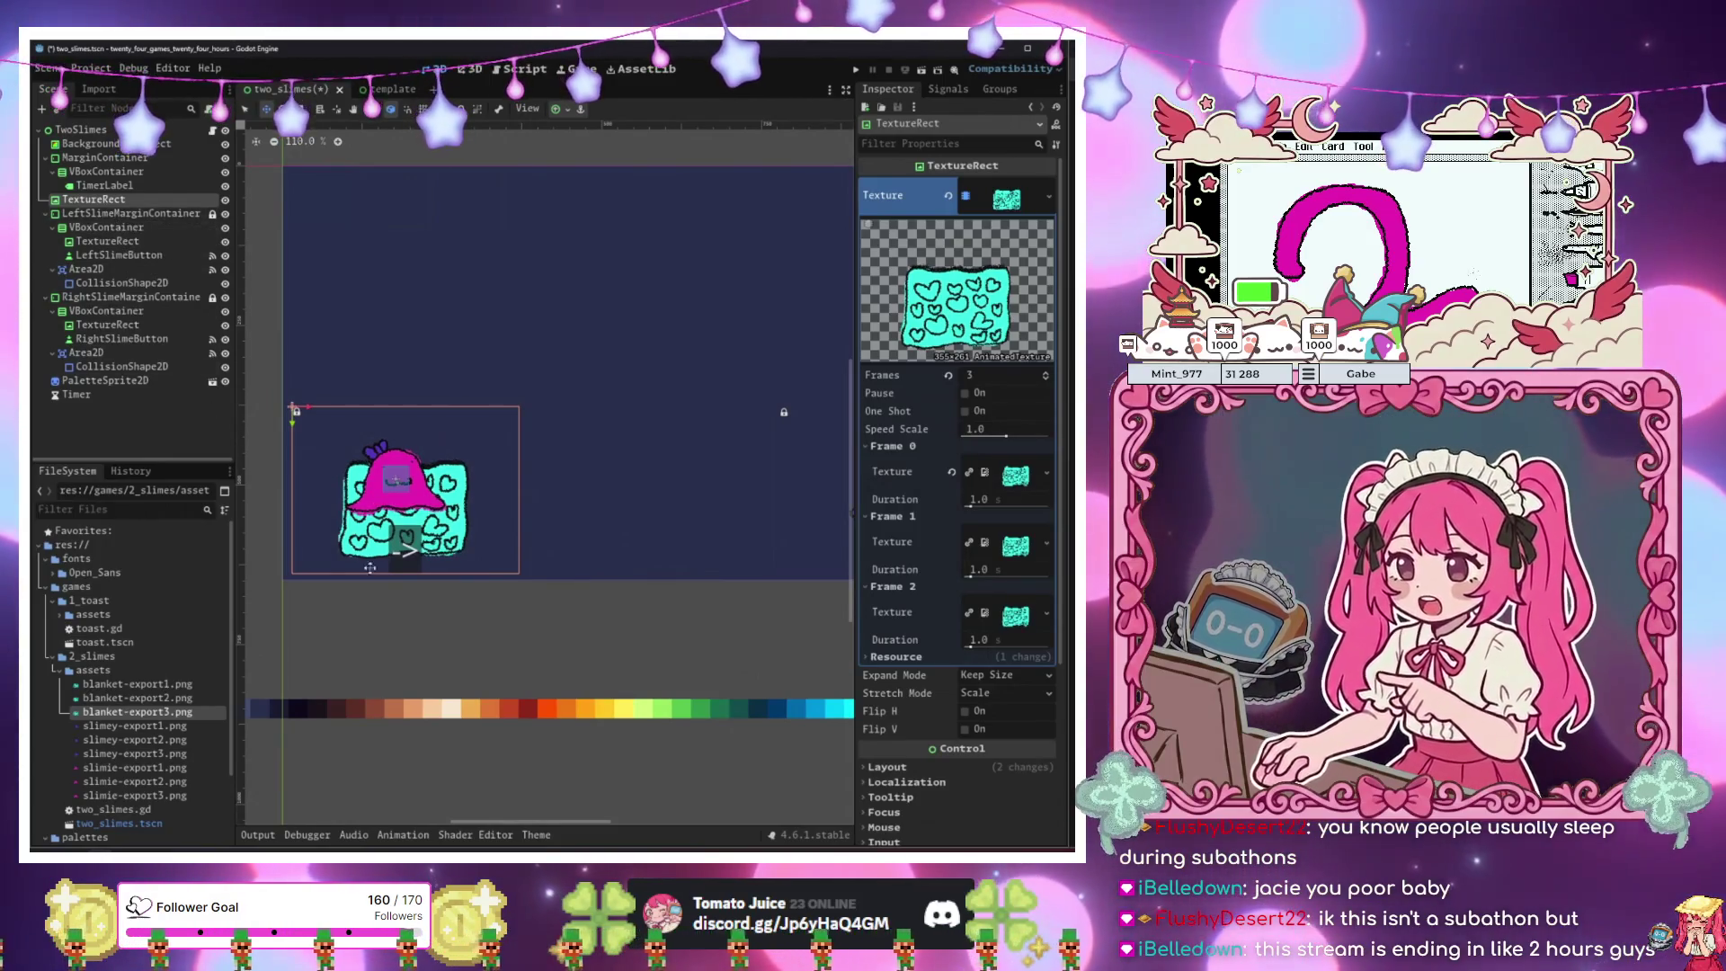
drag(90, 206, 100, 218)
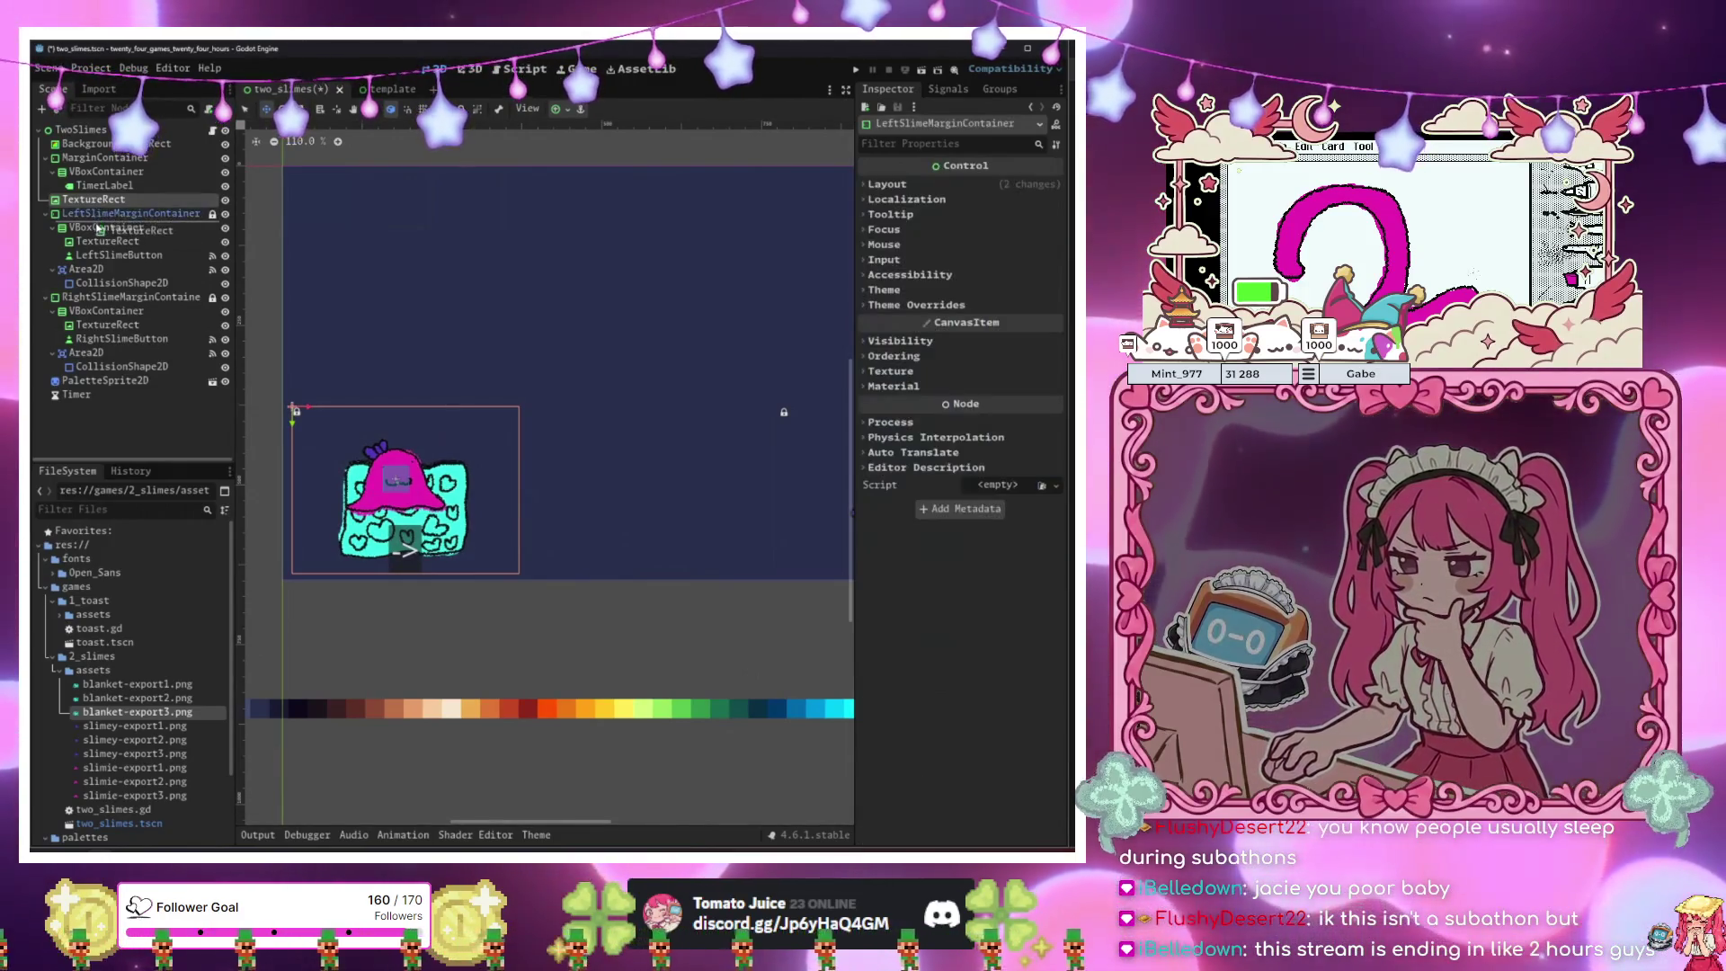
- Add a Control under the left slime container, nest the blanket in it, and place it over the pink slime
click(102, 217)
key(ctrl+a)
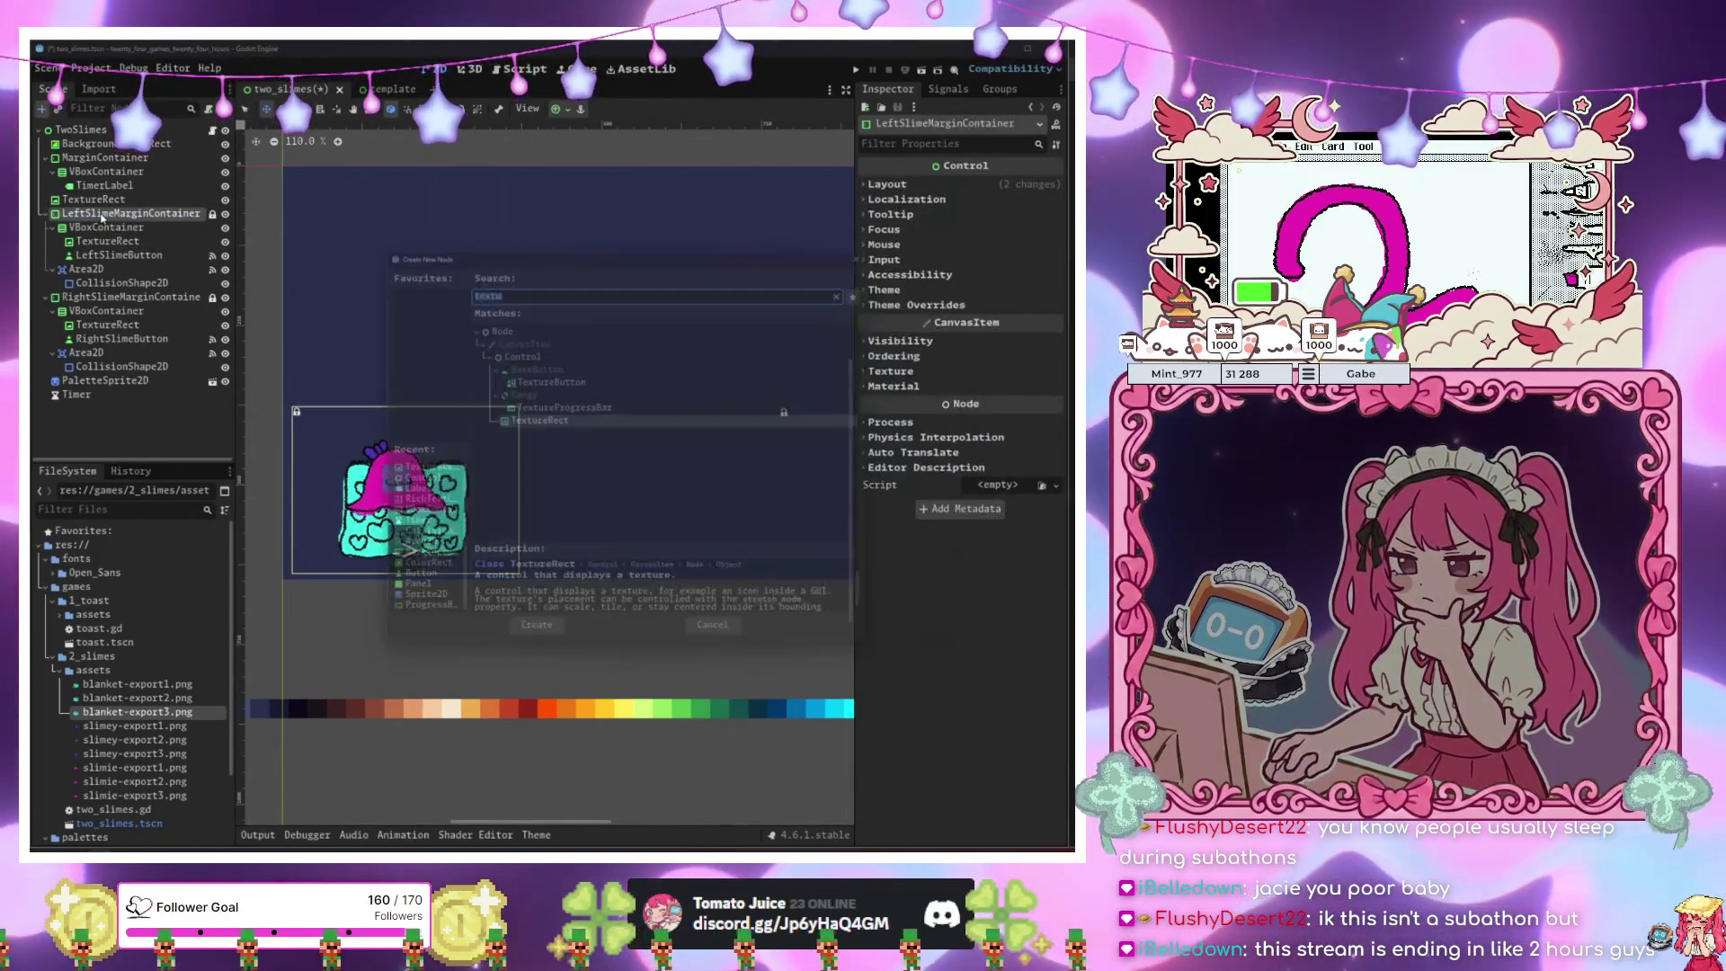
text(control)
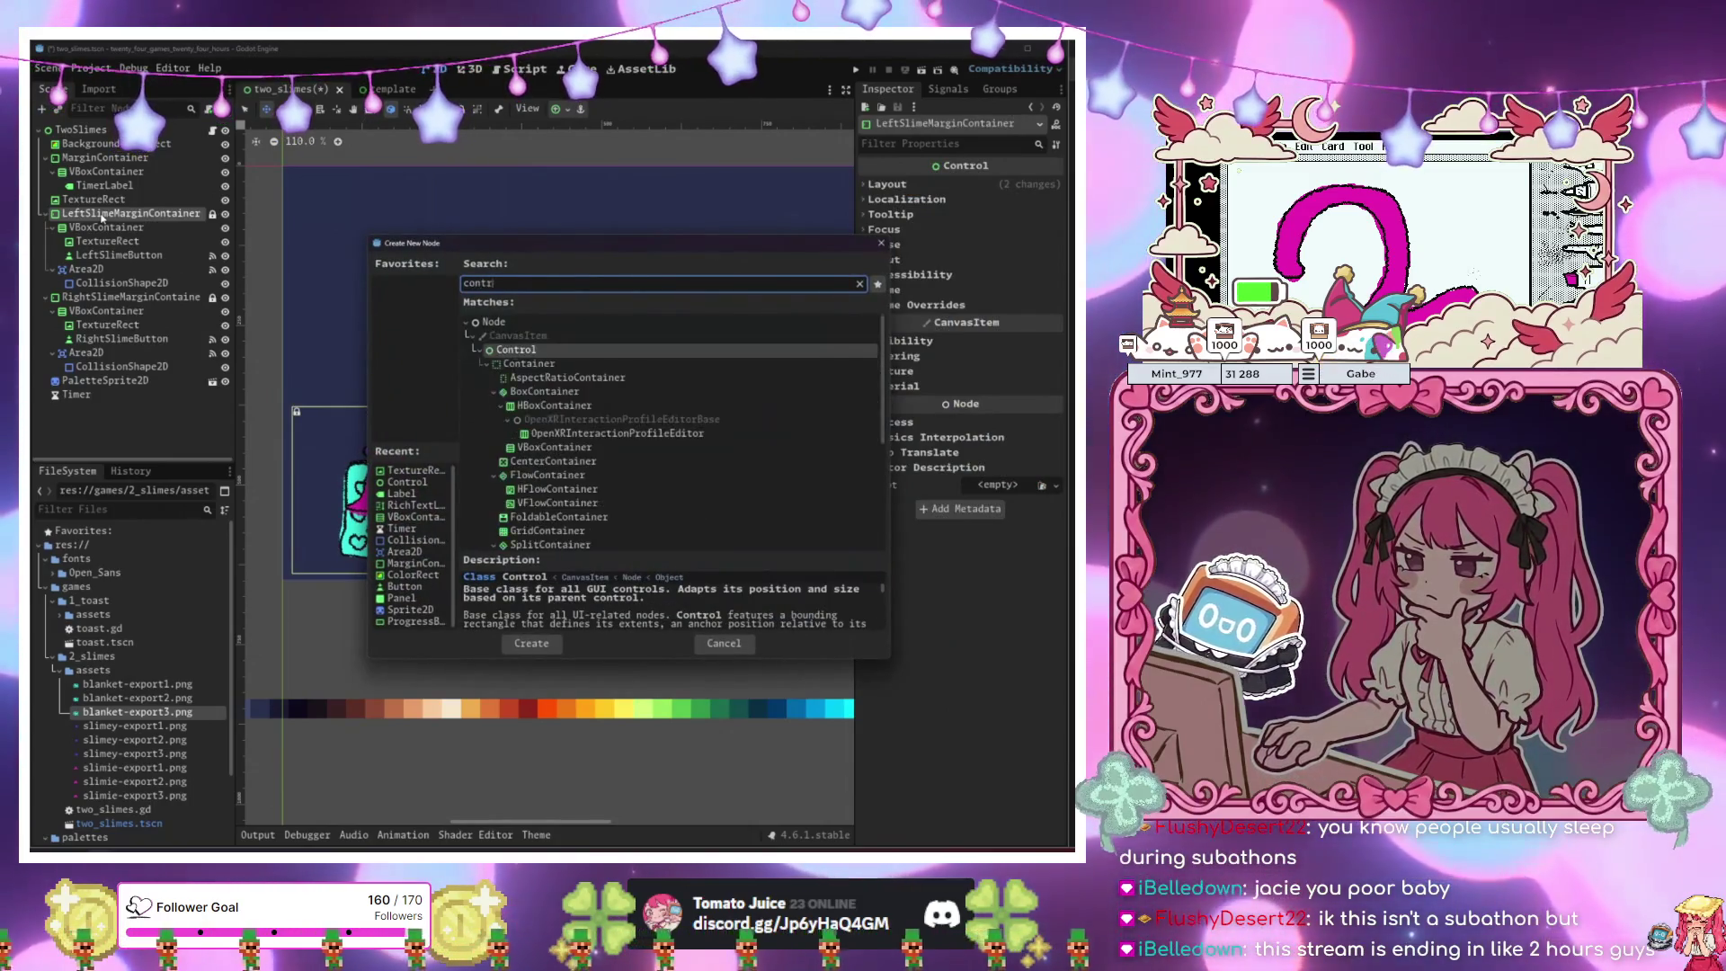
key(Return)
click(95, 200)
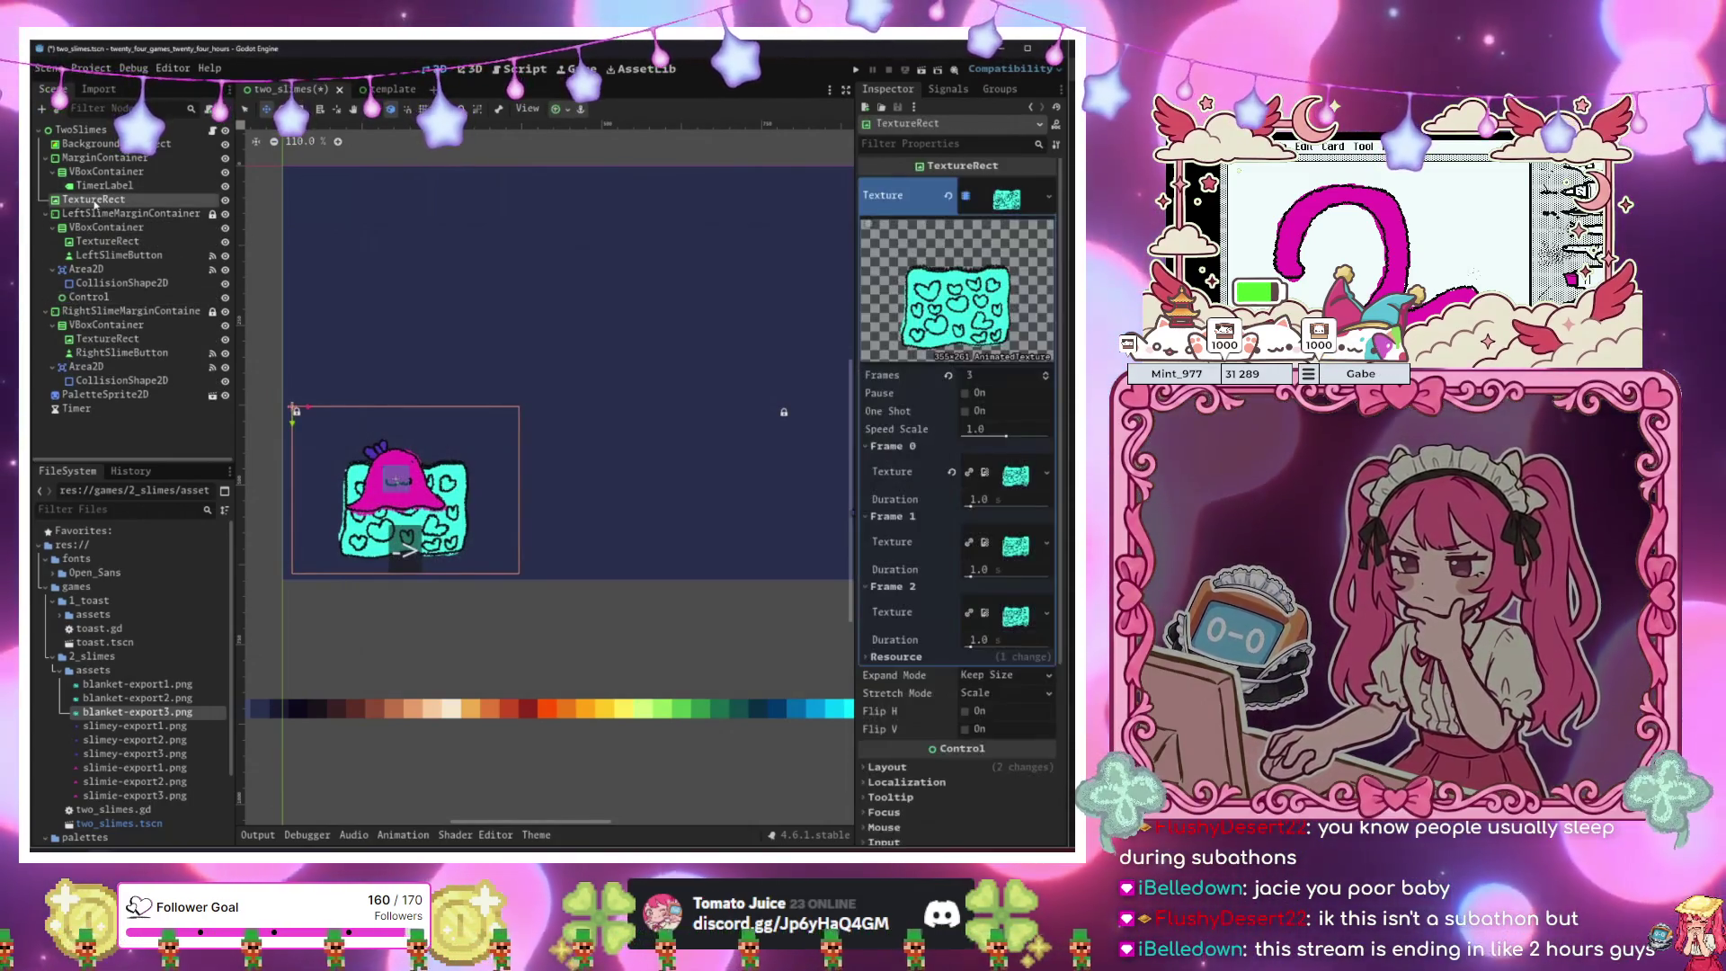
drag(105, 213, 107, 302)
drag(443, 506, 484, 521)
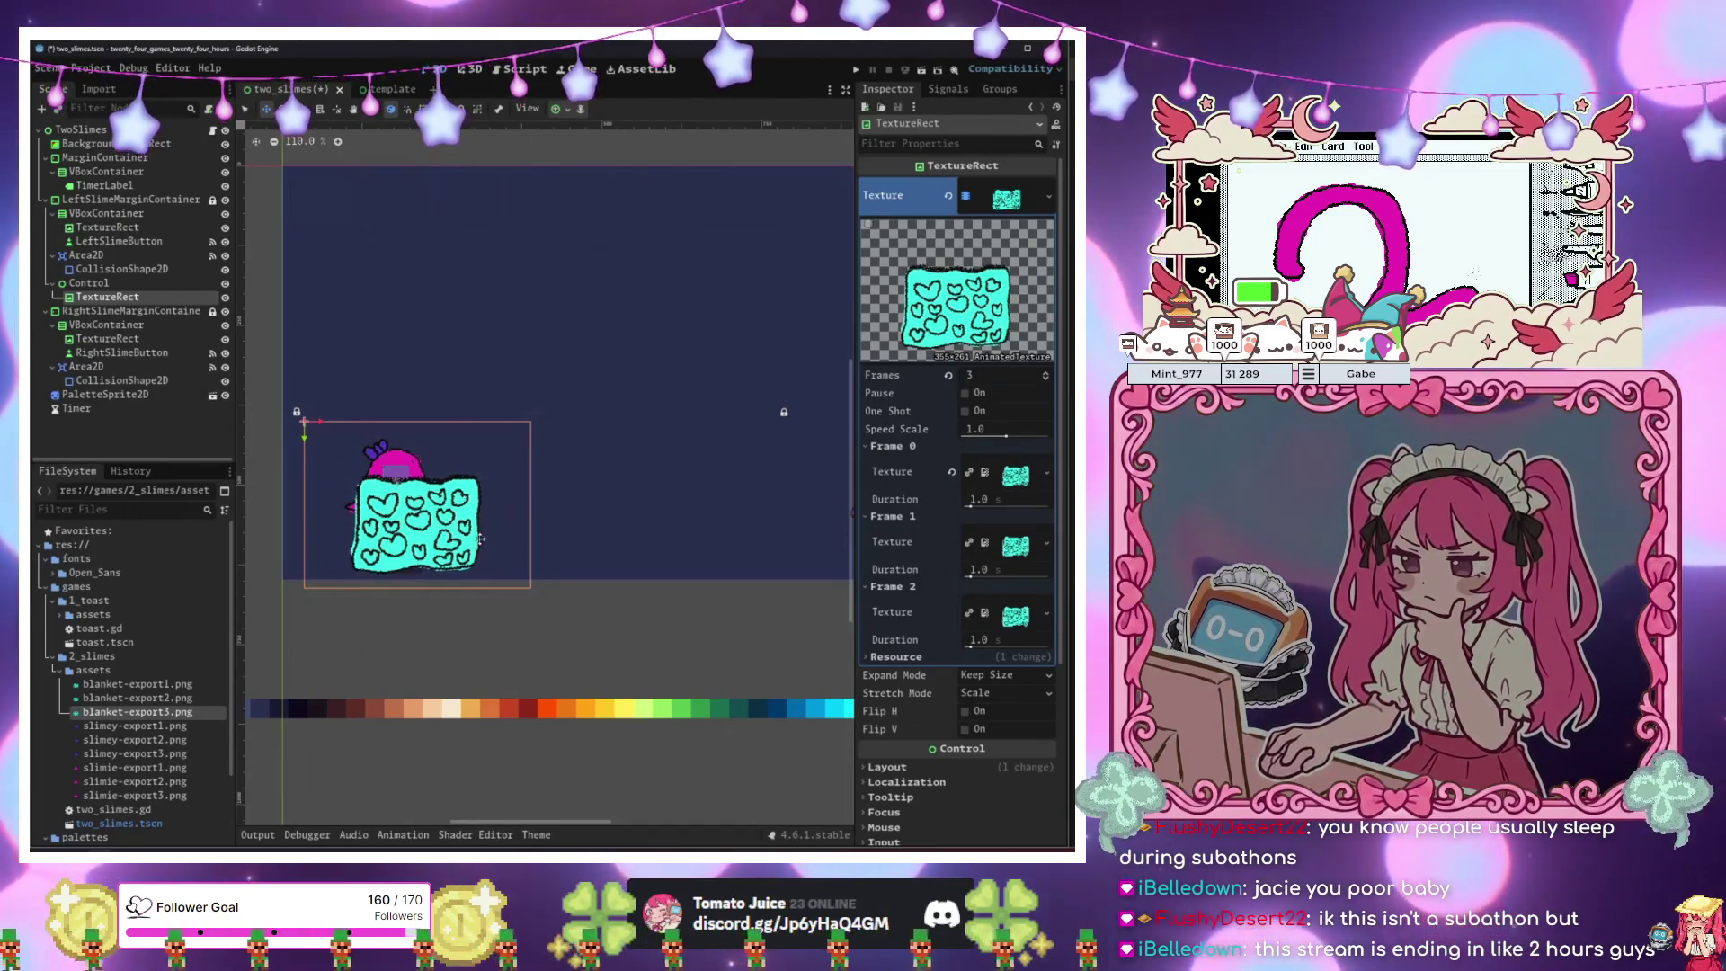
click(213, 130)
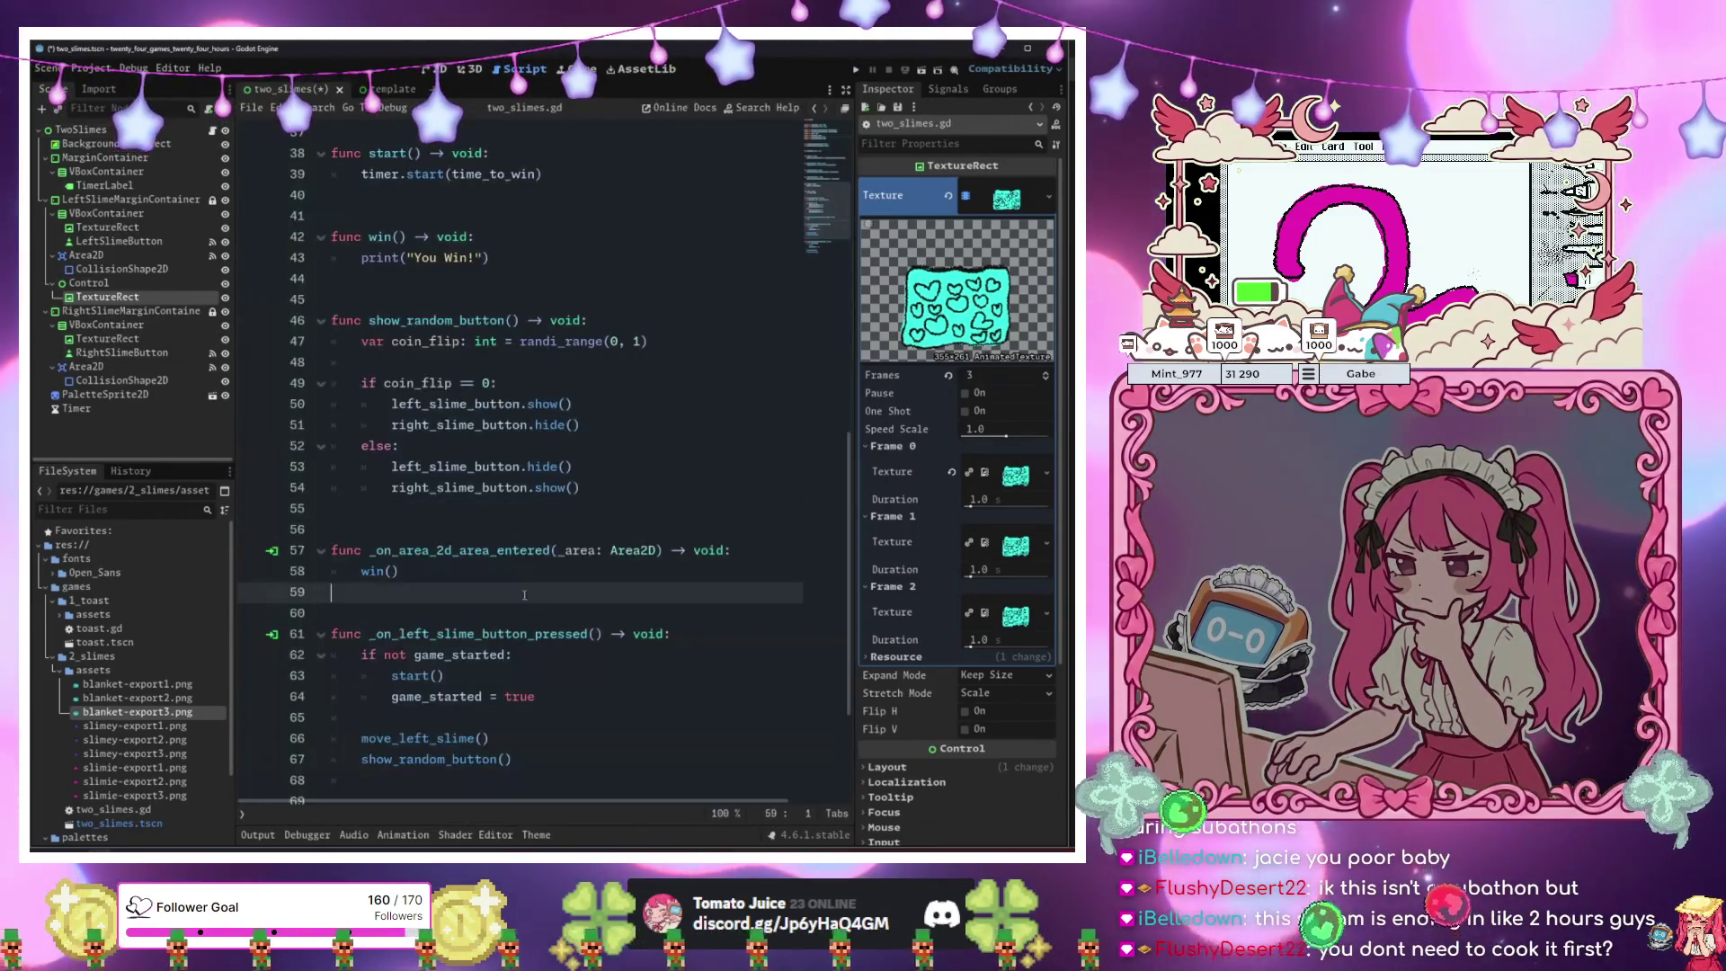
- Add left_slime_button.hide() and right_slime_button.hide() after win() in _on_area_2d_area_entered, then save and run
click(508, 578)
key(Return)
text(left_slime_button.)
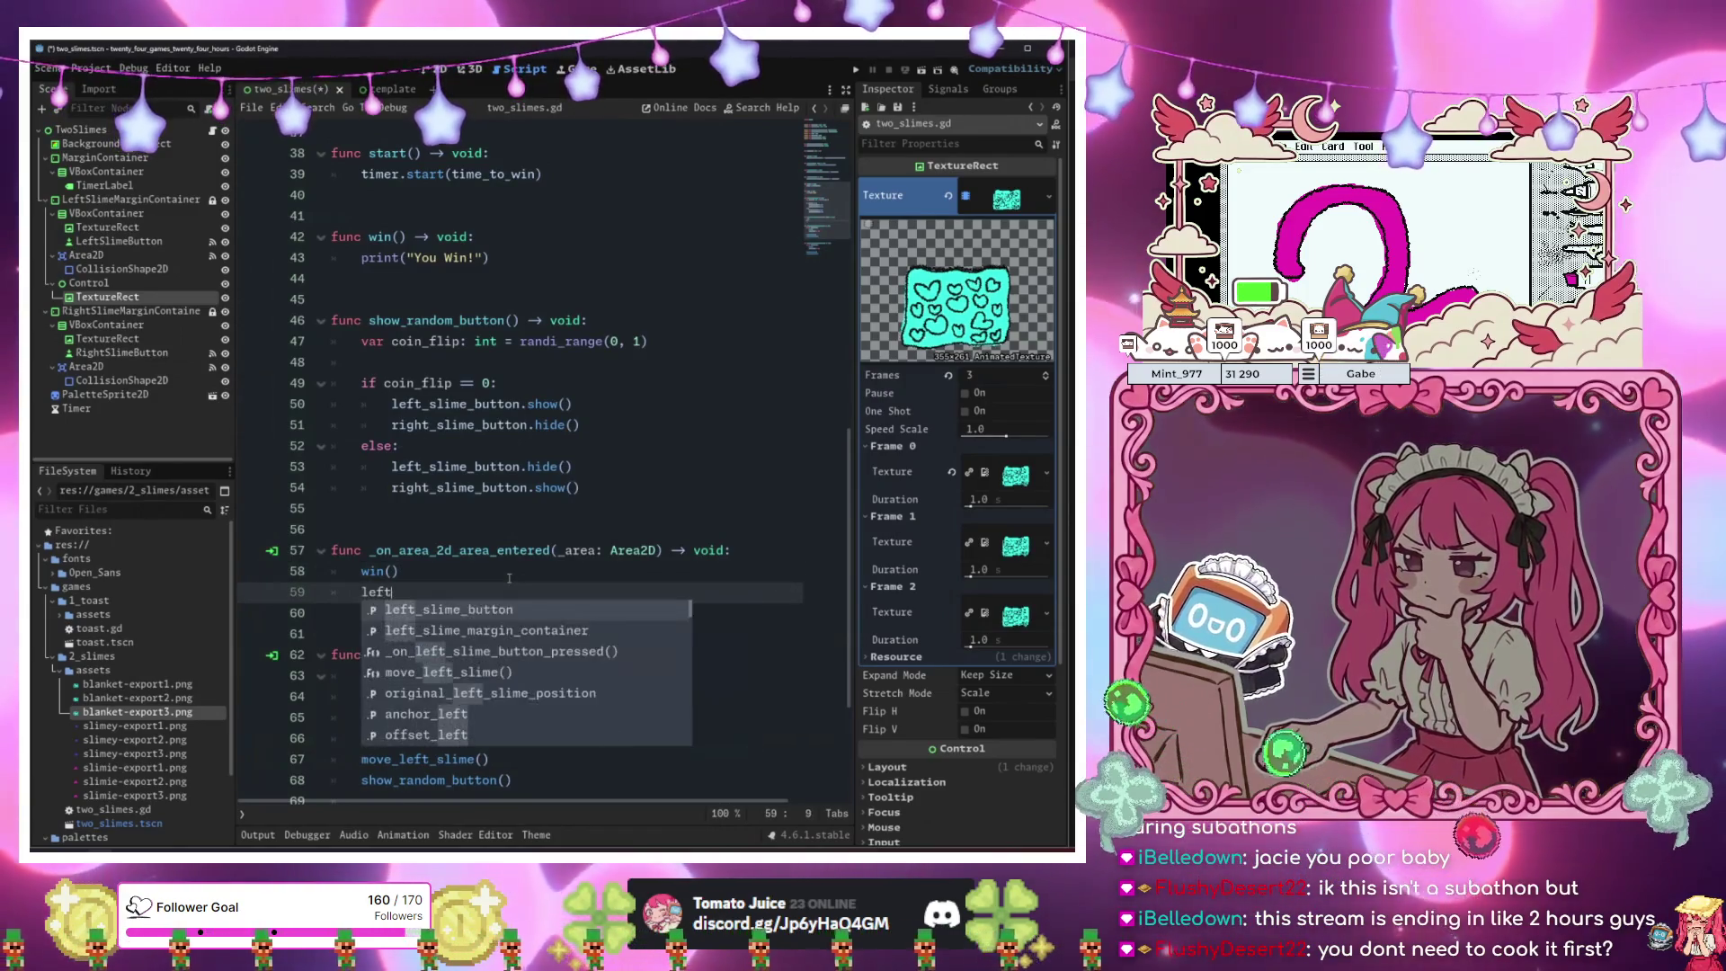
text(hi)
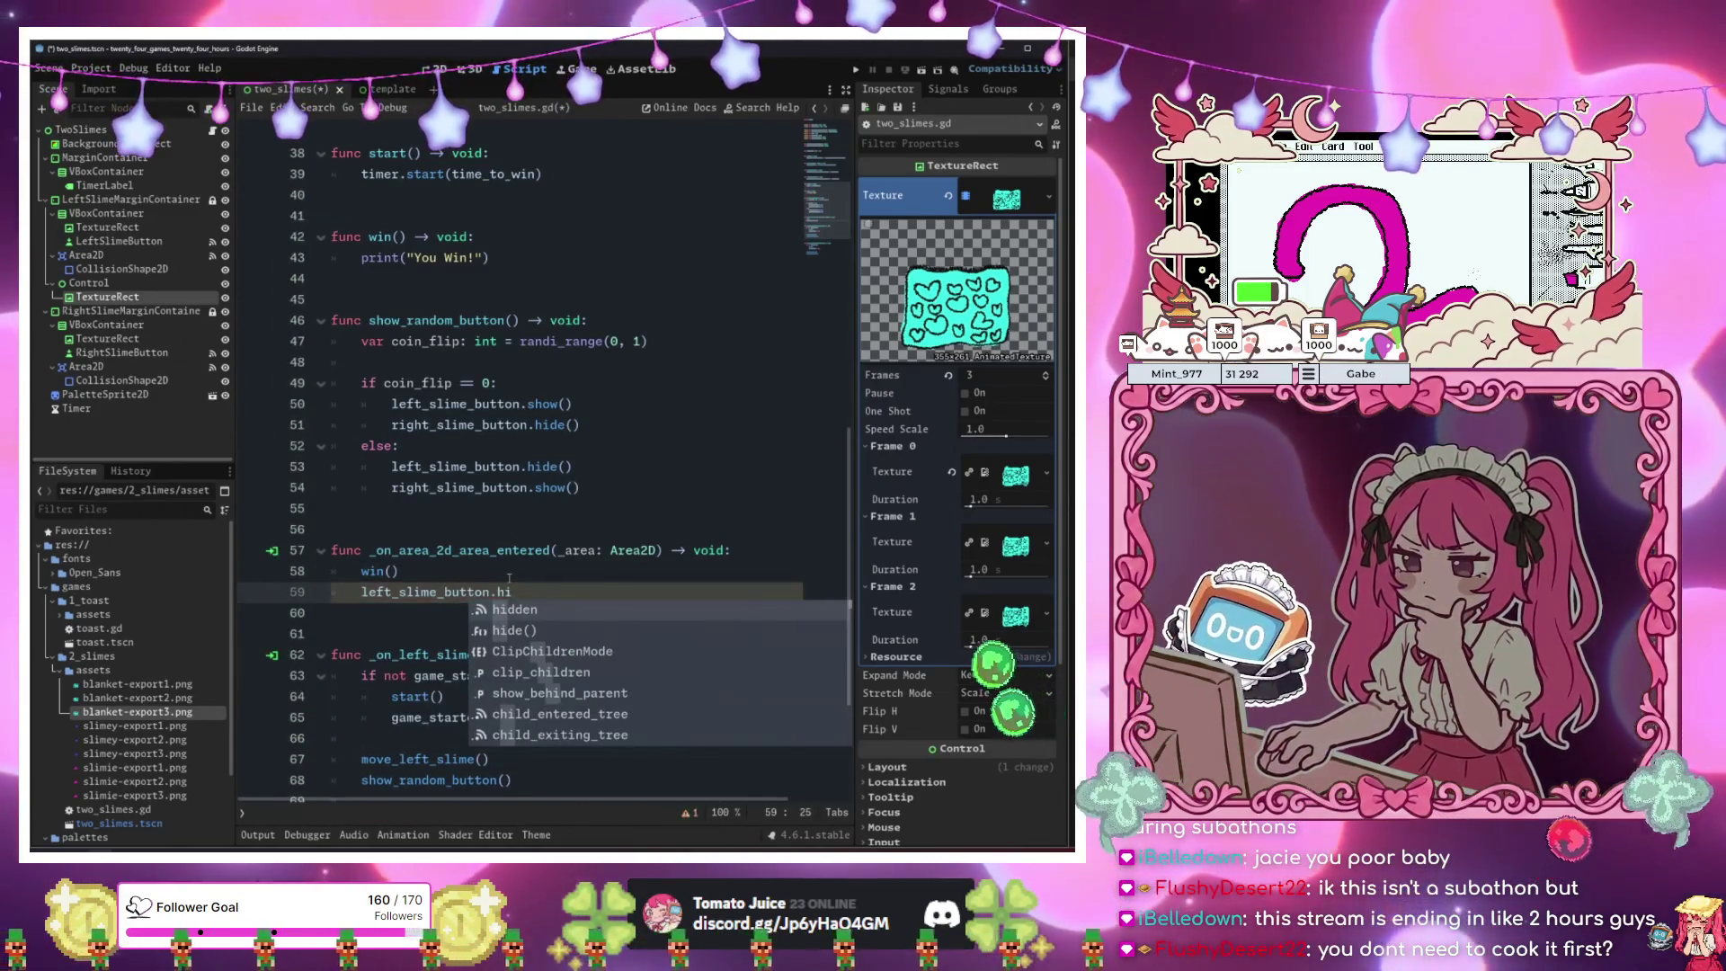
key(Return)
key(Return)
text(right_slime_button)
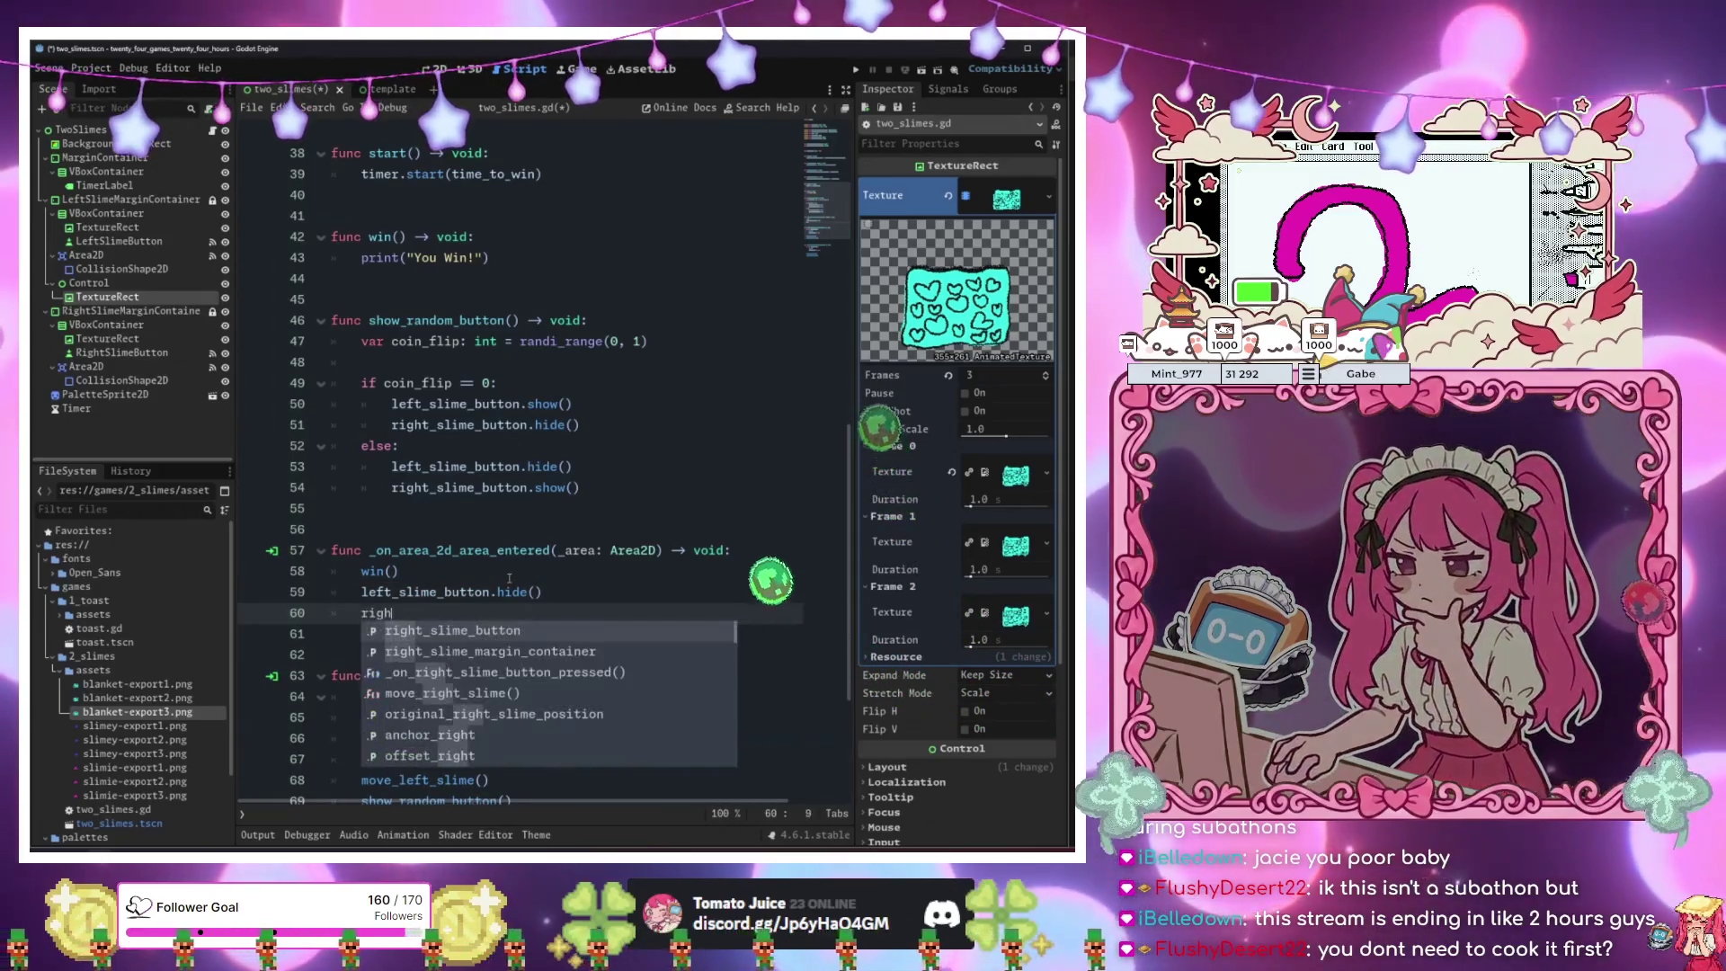
text(.)
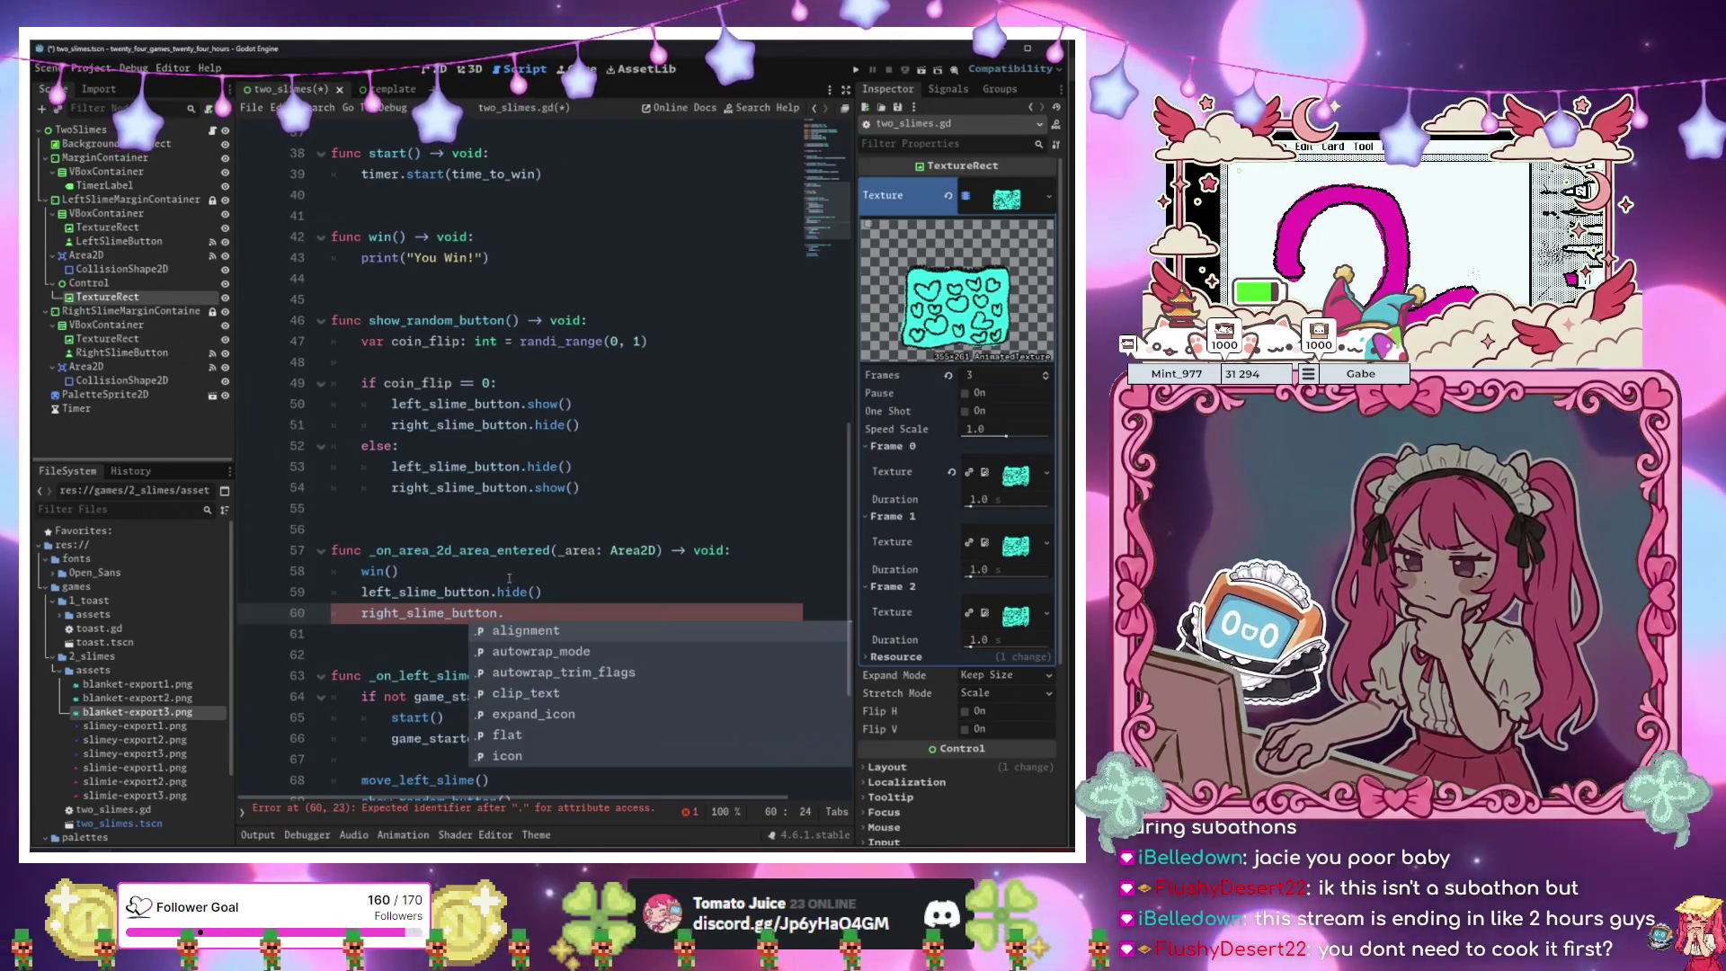
text(hi)
key(Return)
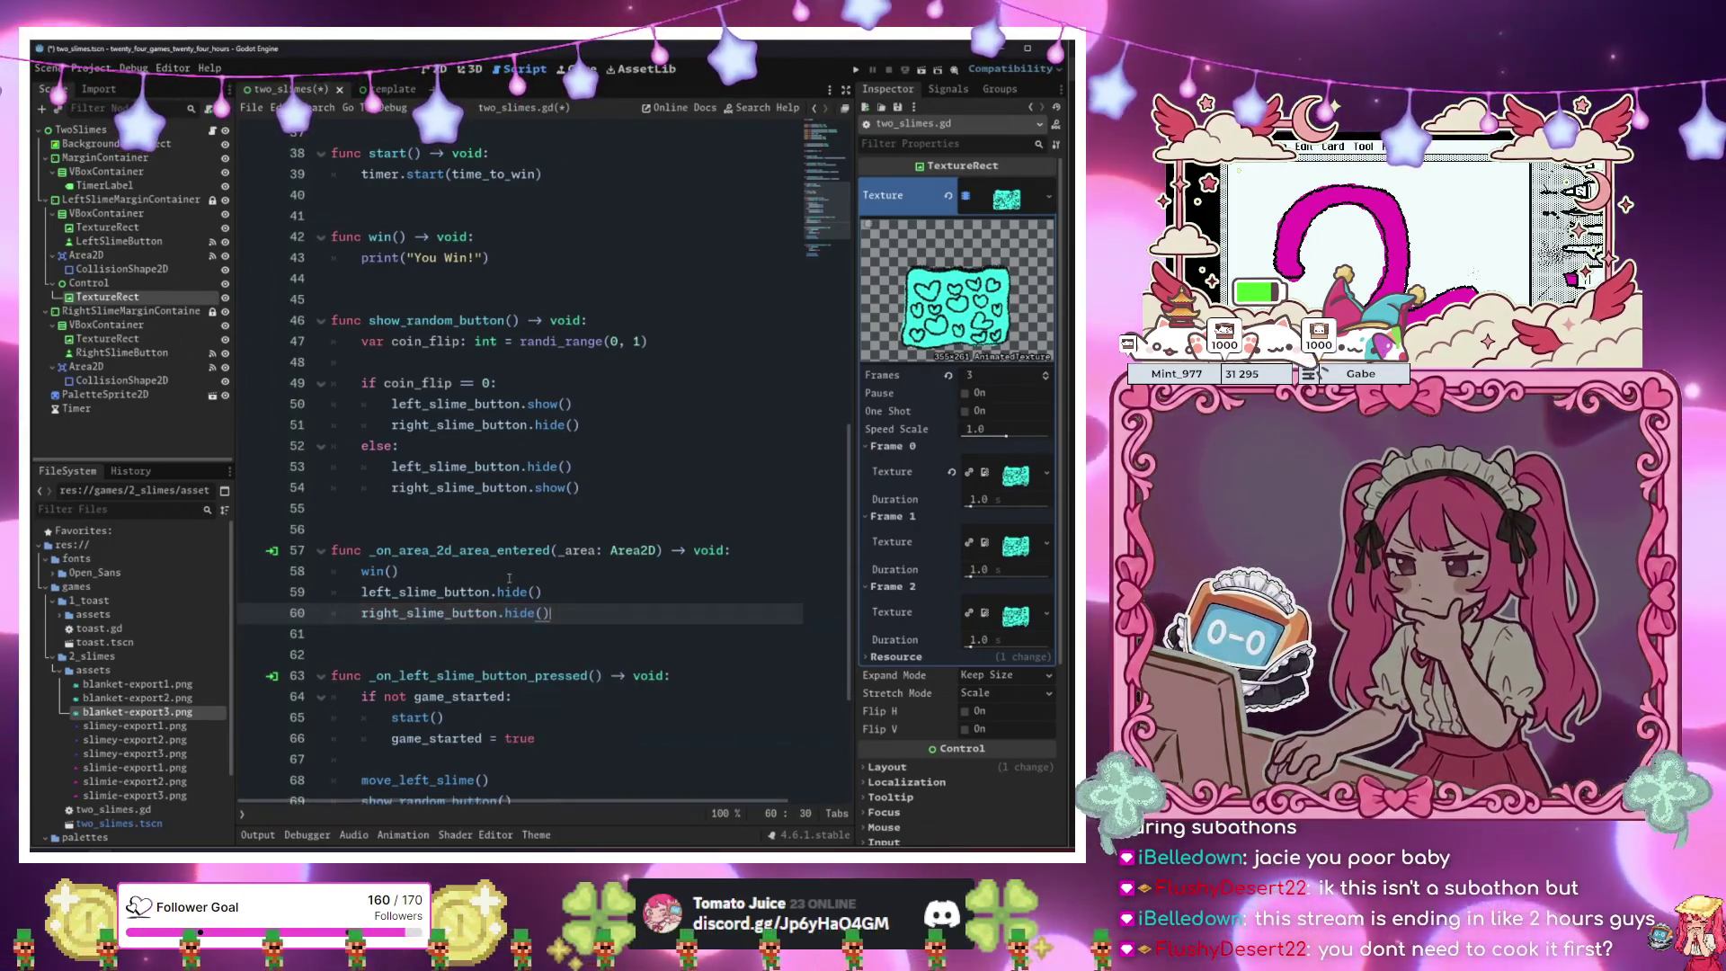
click(117, 559)
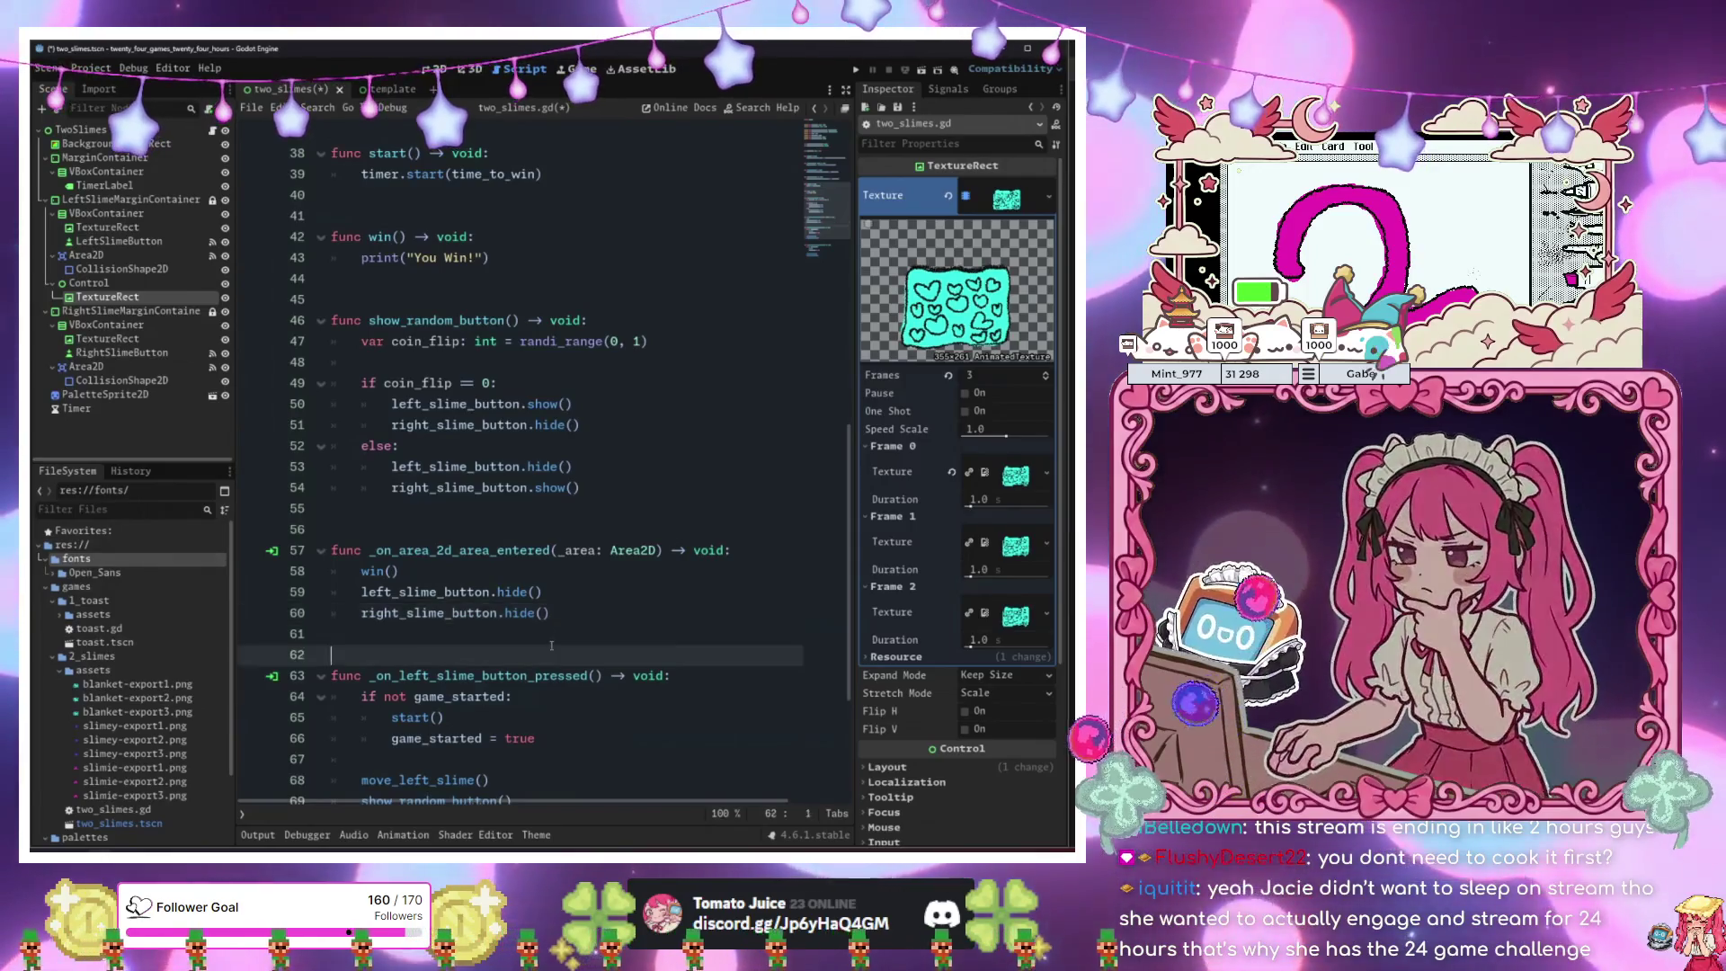
click(531, 591)
key(F6)
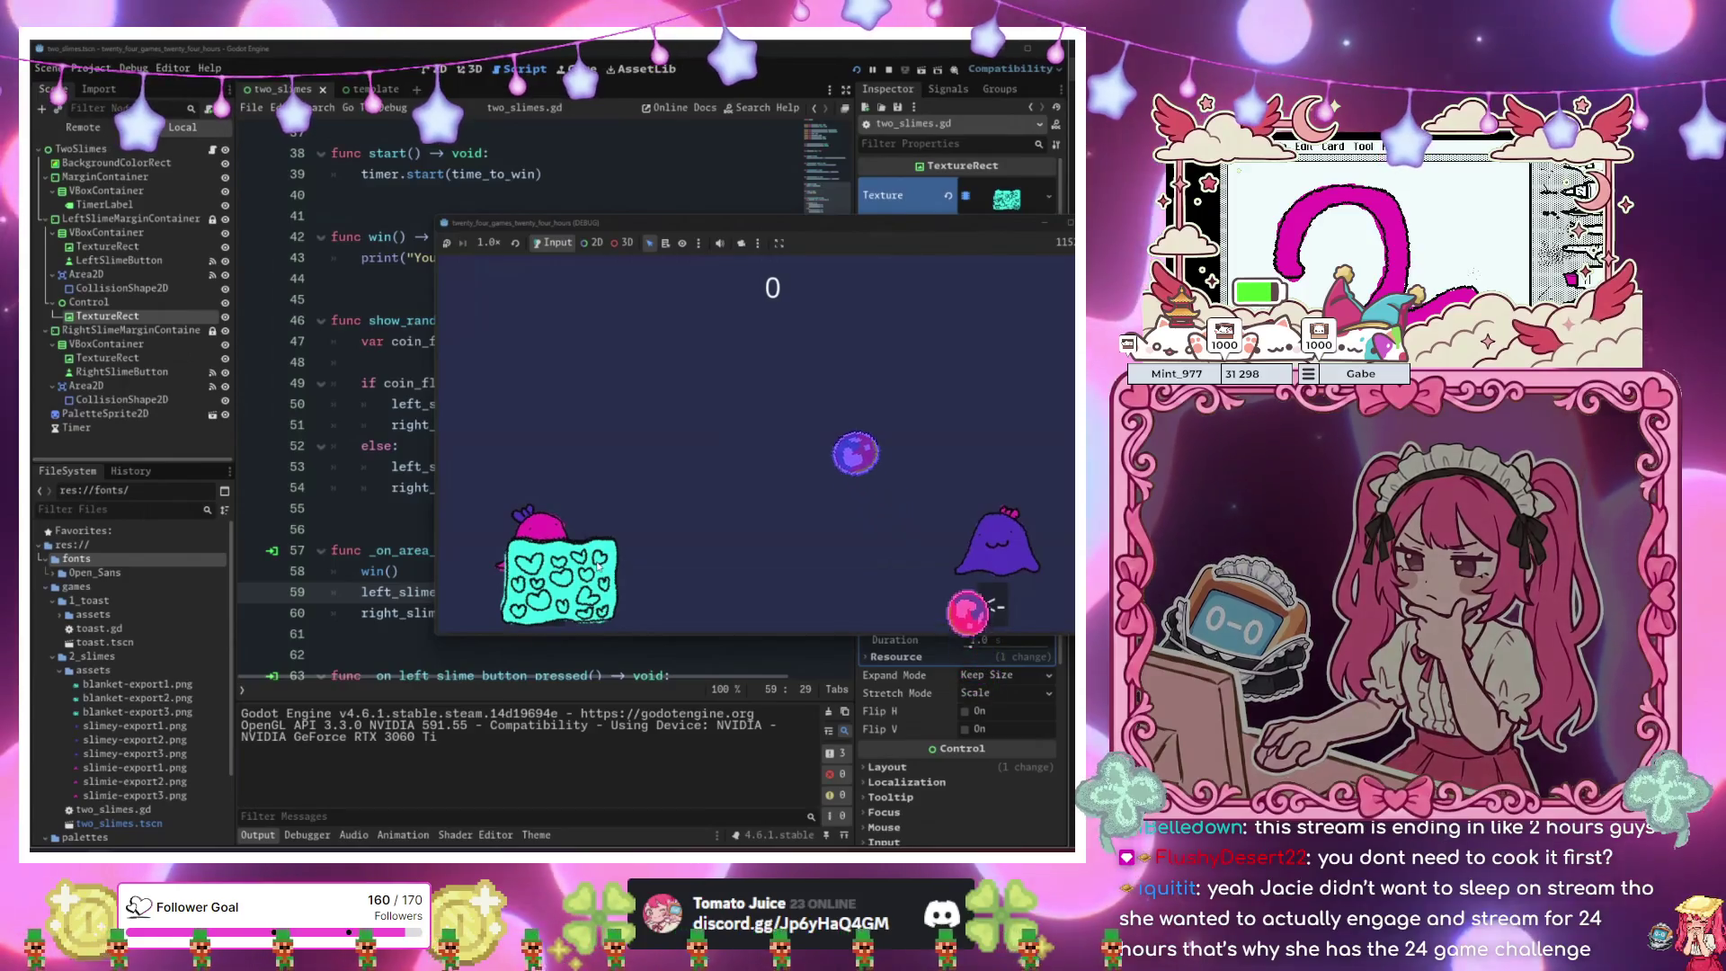
- Close the running game and select the new Control node in the Scene dock
click(1040, 226)
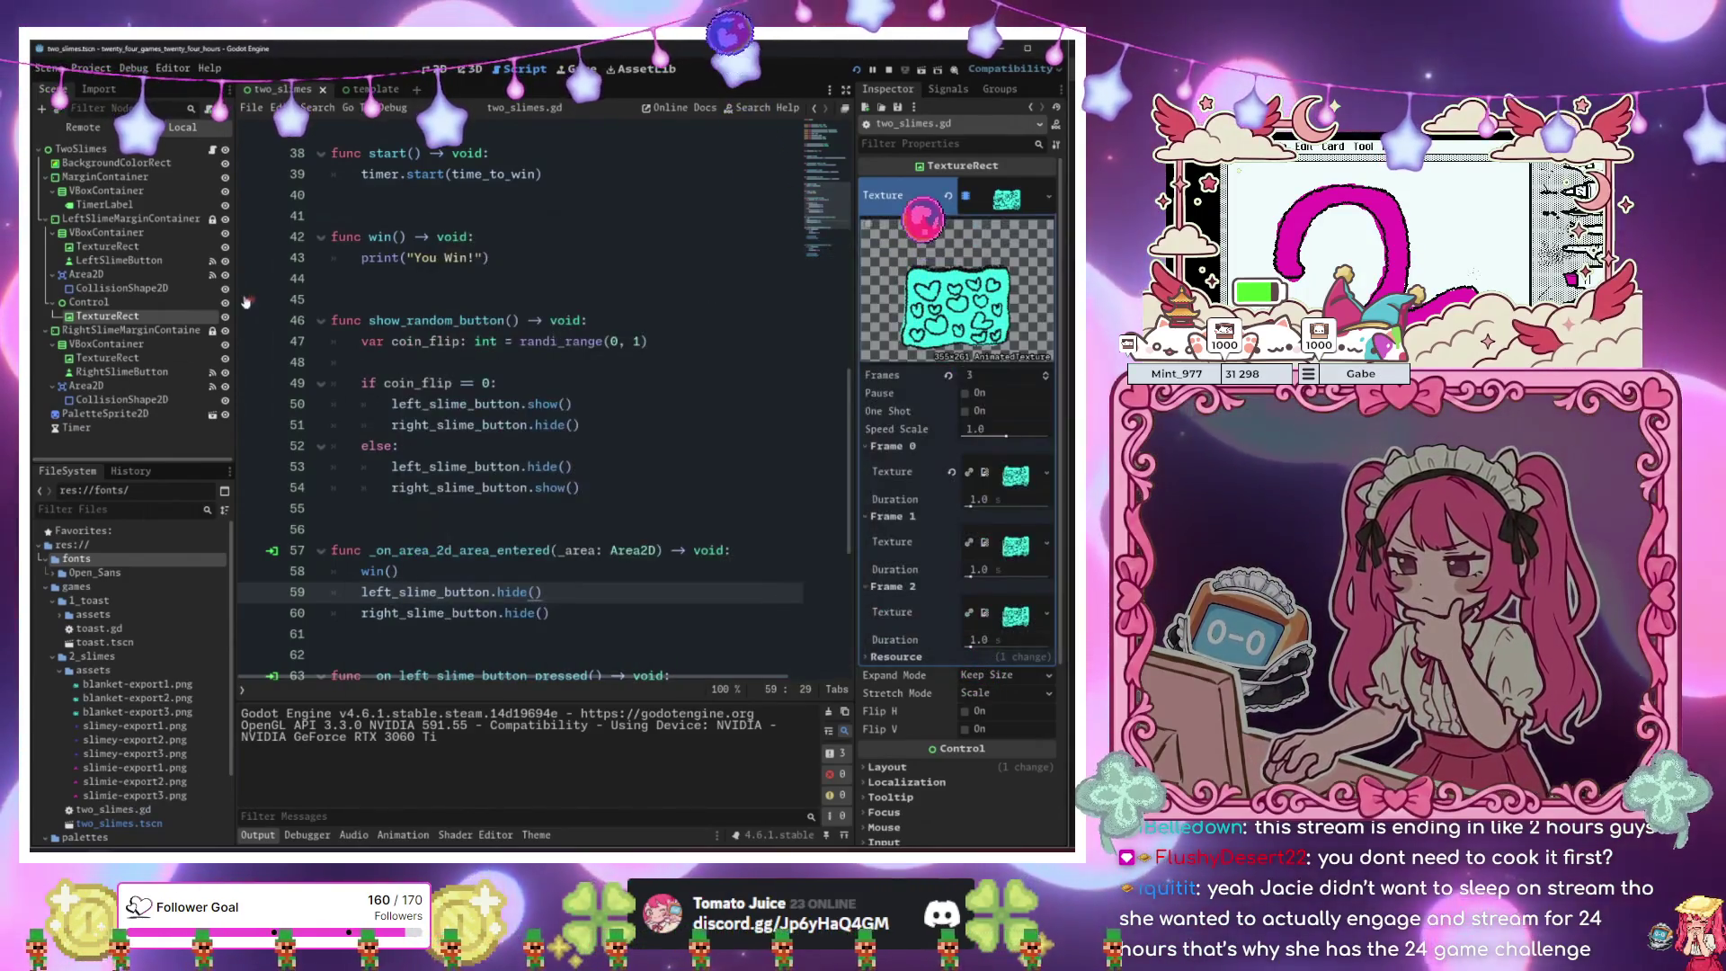
click(175, 306)
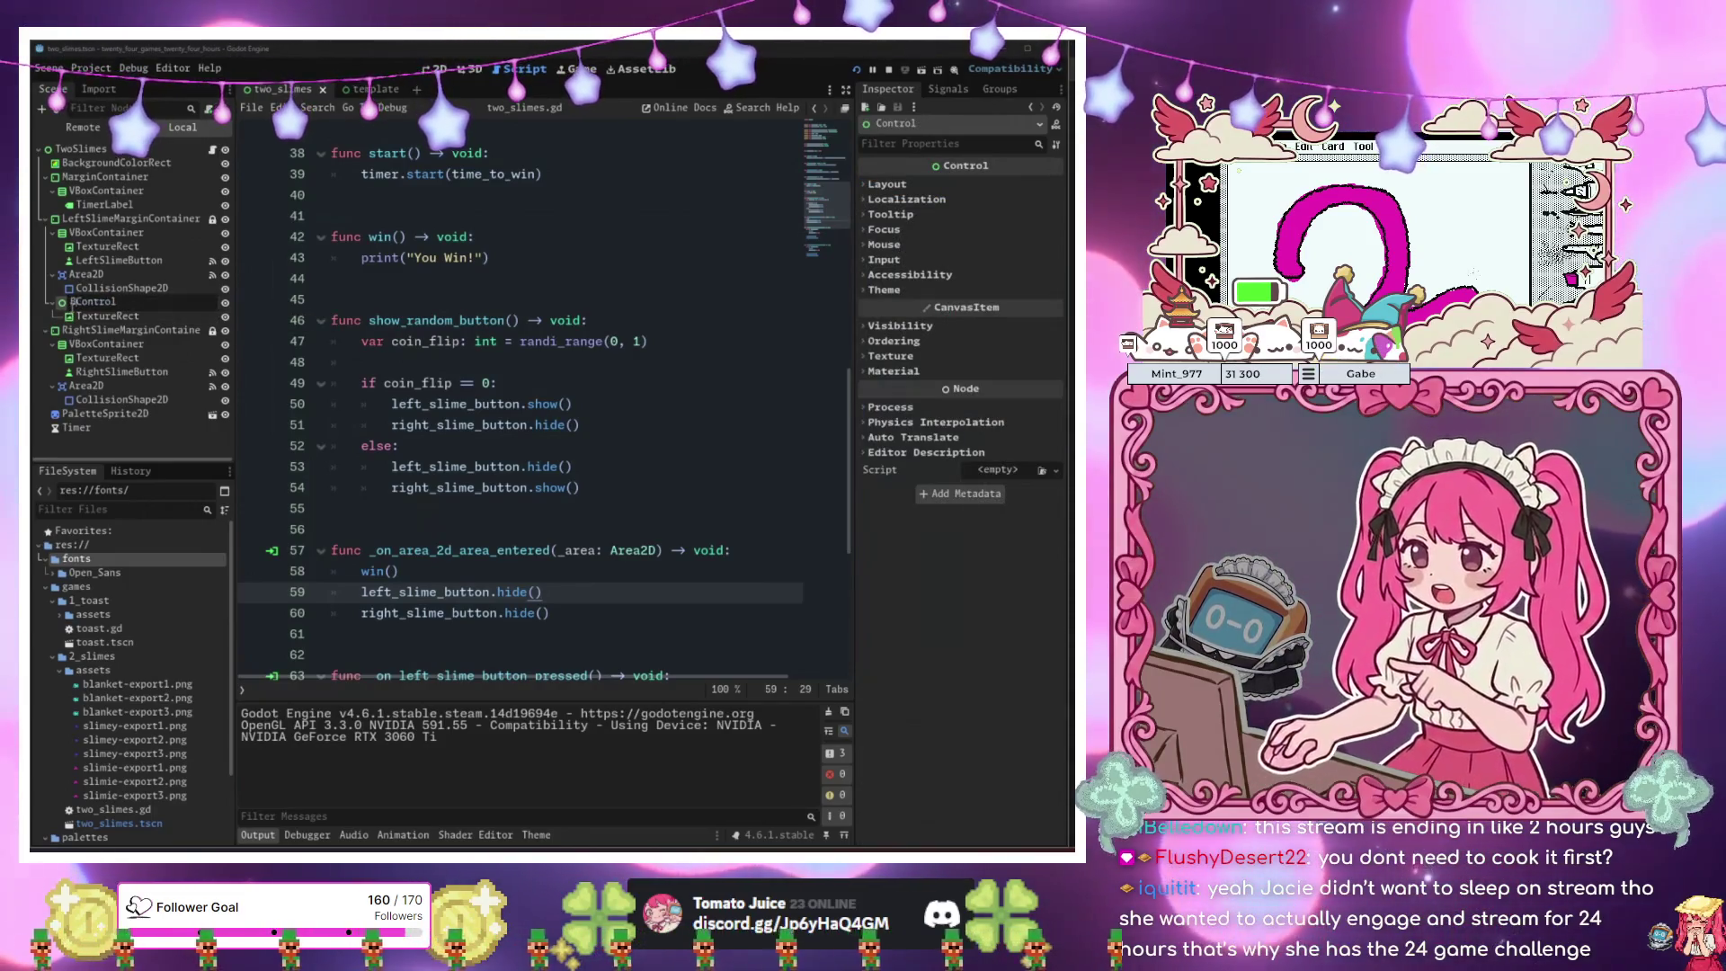
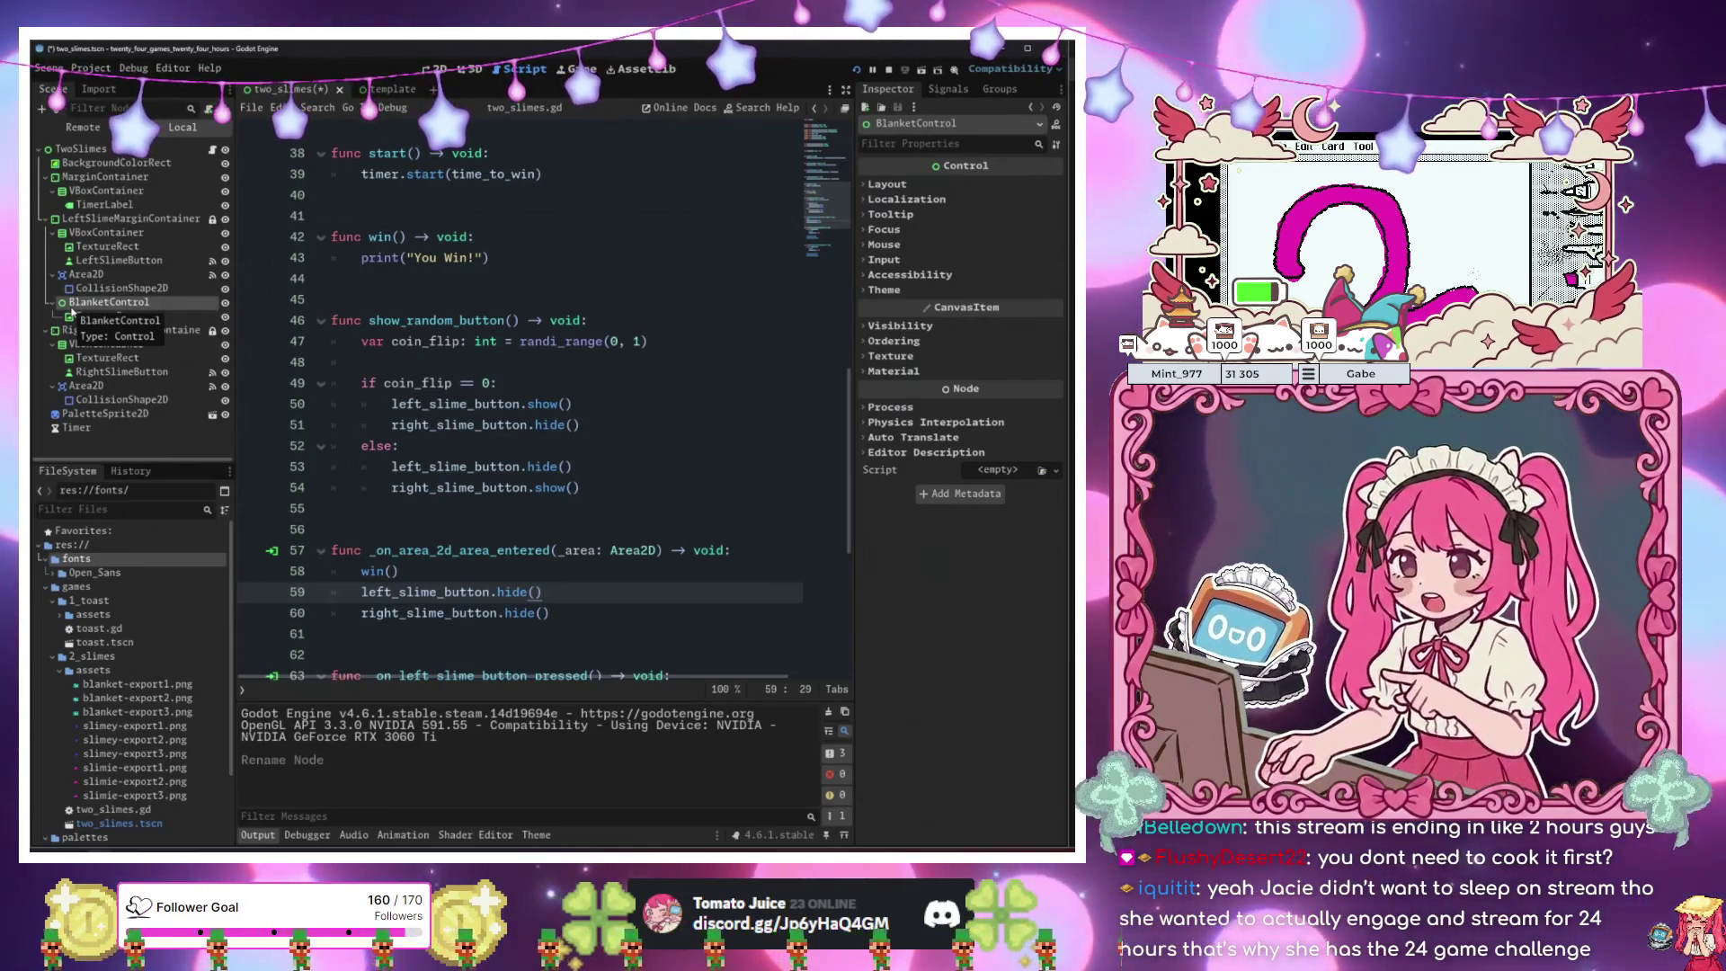
double_click(550, 425)
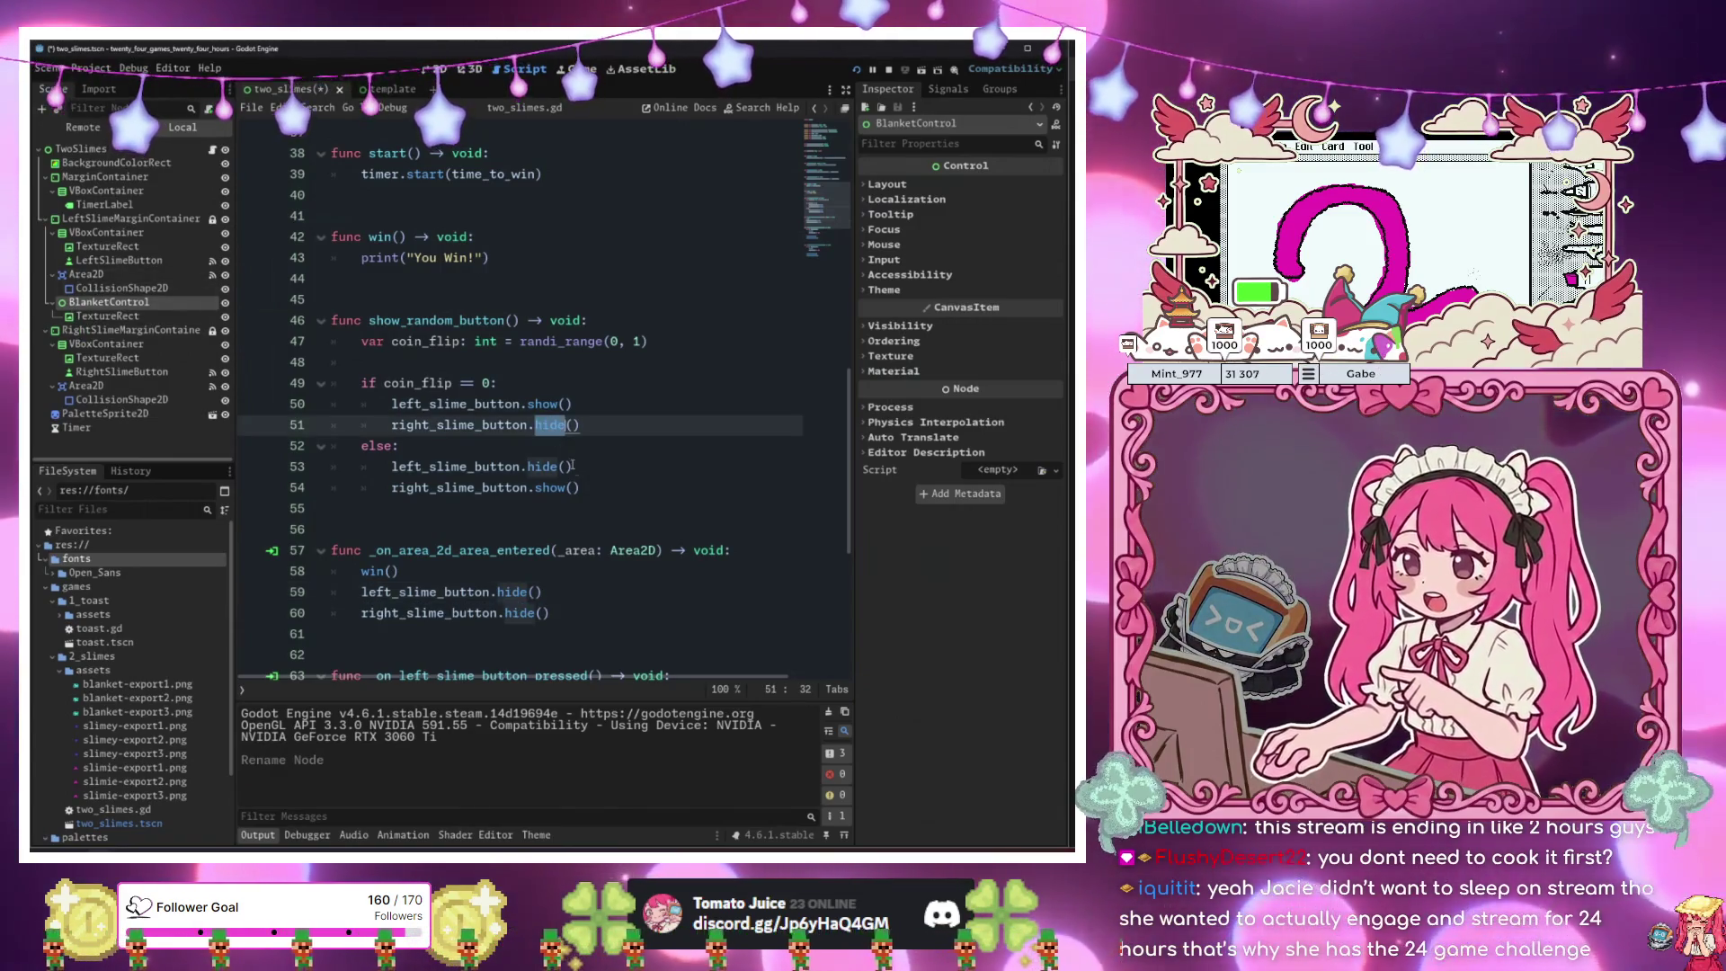
click(572, 466)
key(Up)
key(Up)
key(Up)
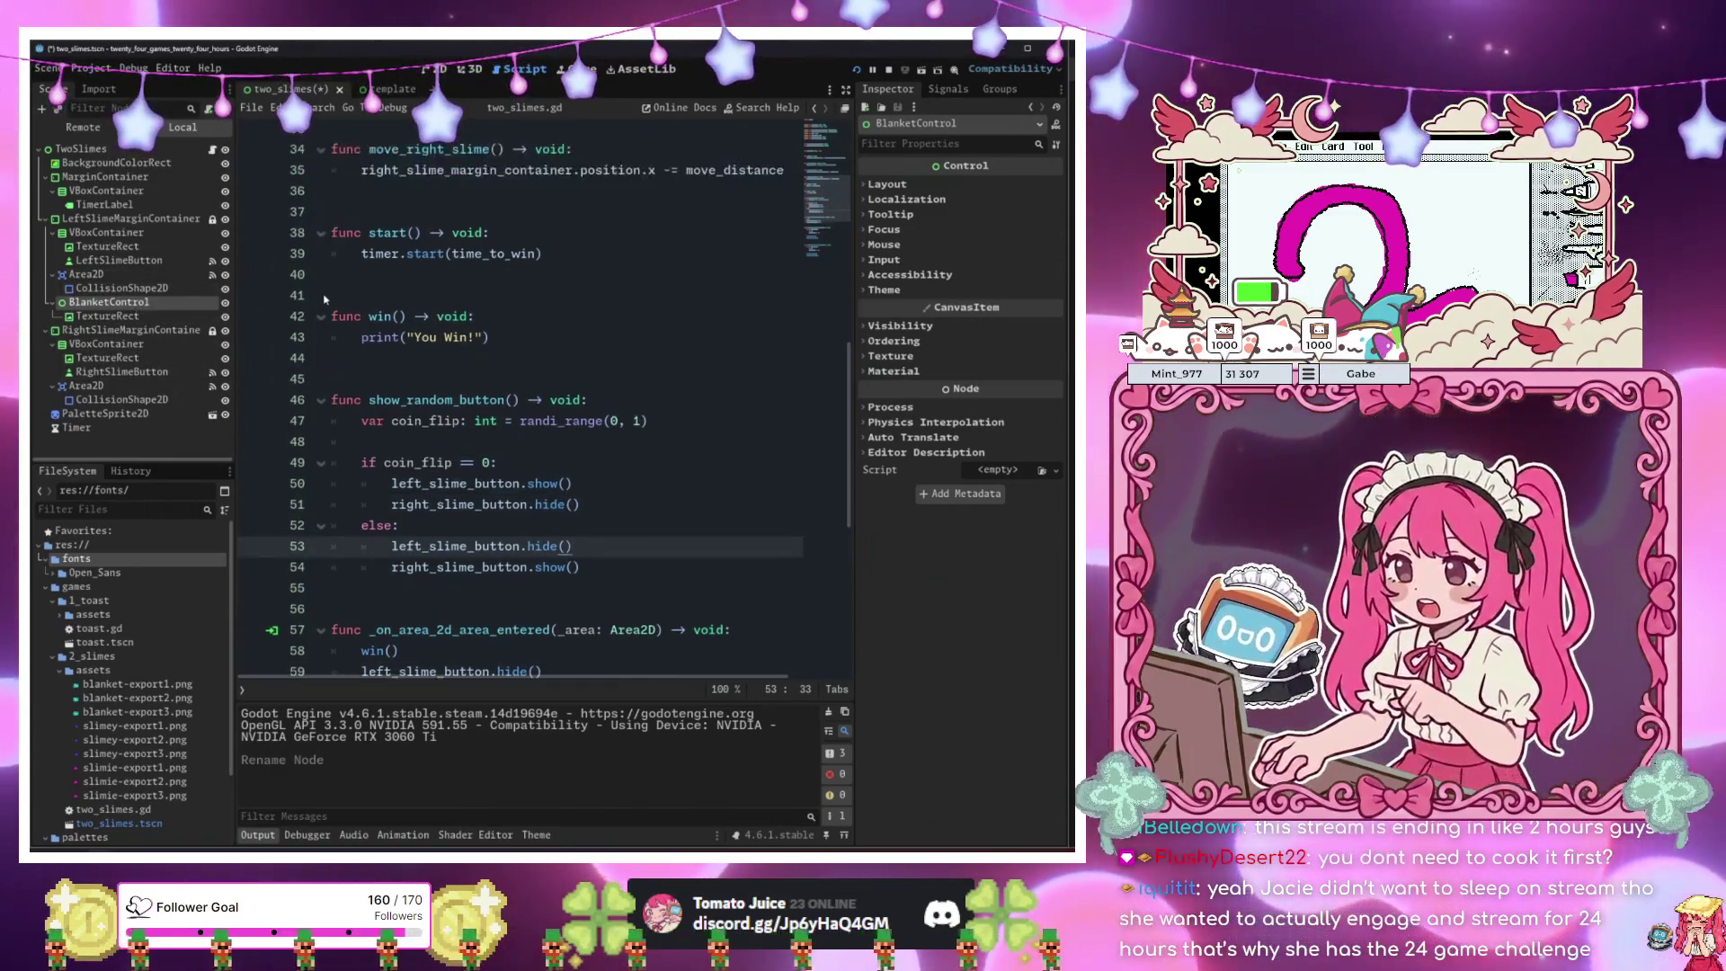
drag(226, 306, 360, 319)
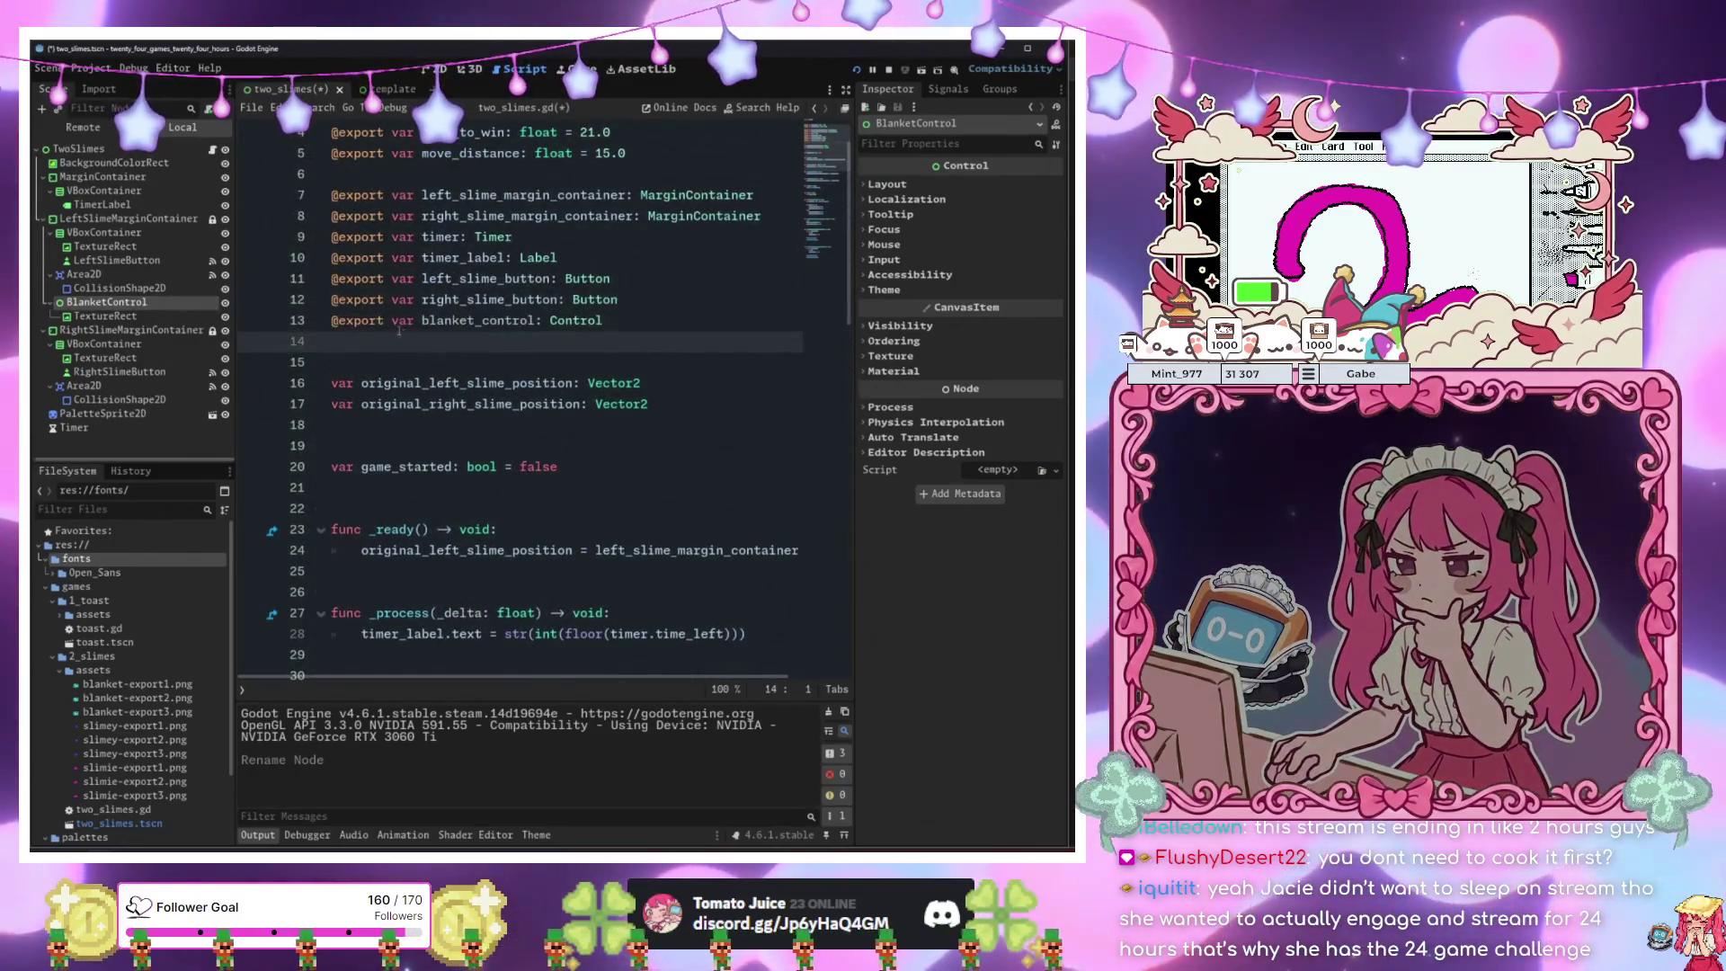
scroll(552, 358, down, 6)
scroll(552, 358, down, 10)
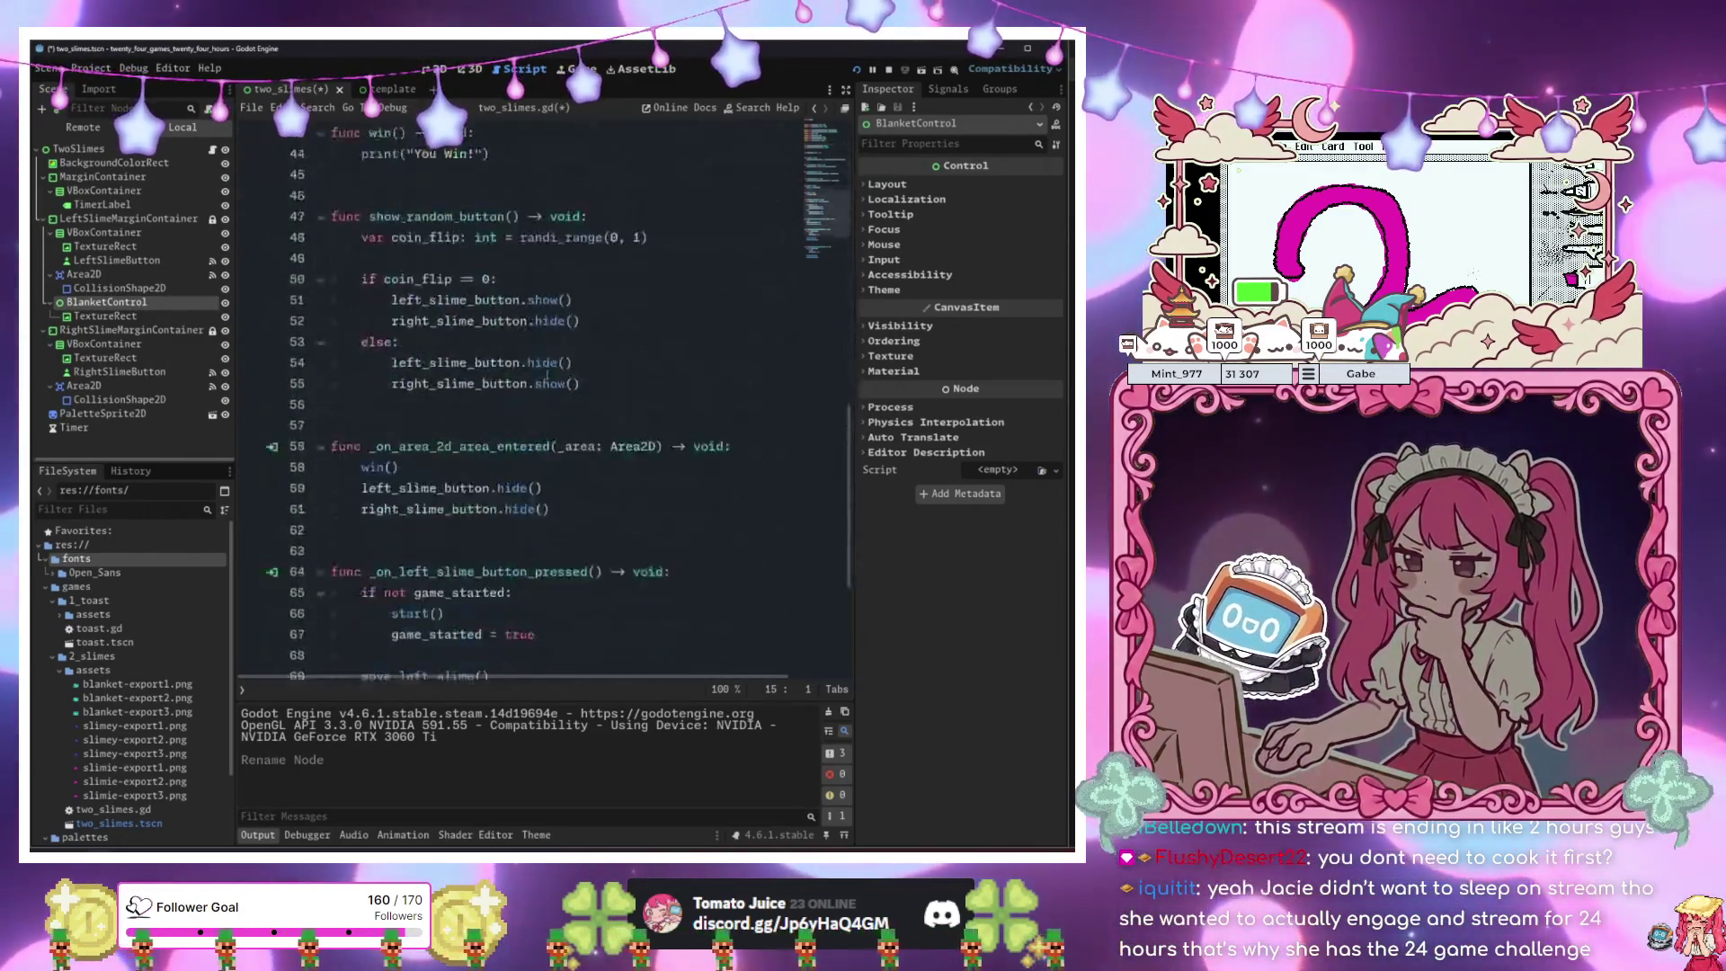
- Delete the stray empty line 71 and save the script
click(539, 451)
key(ctrl+s)
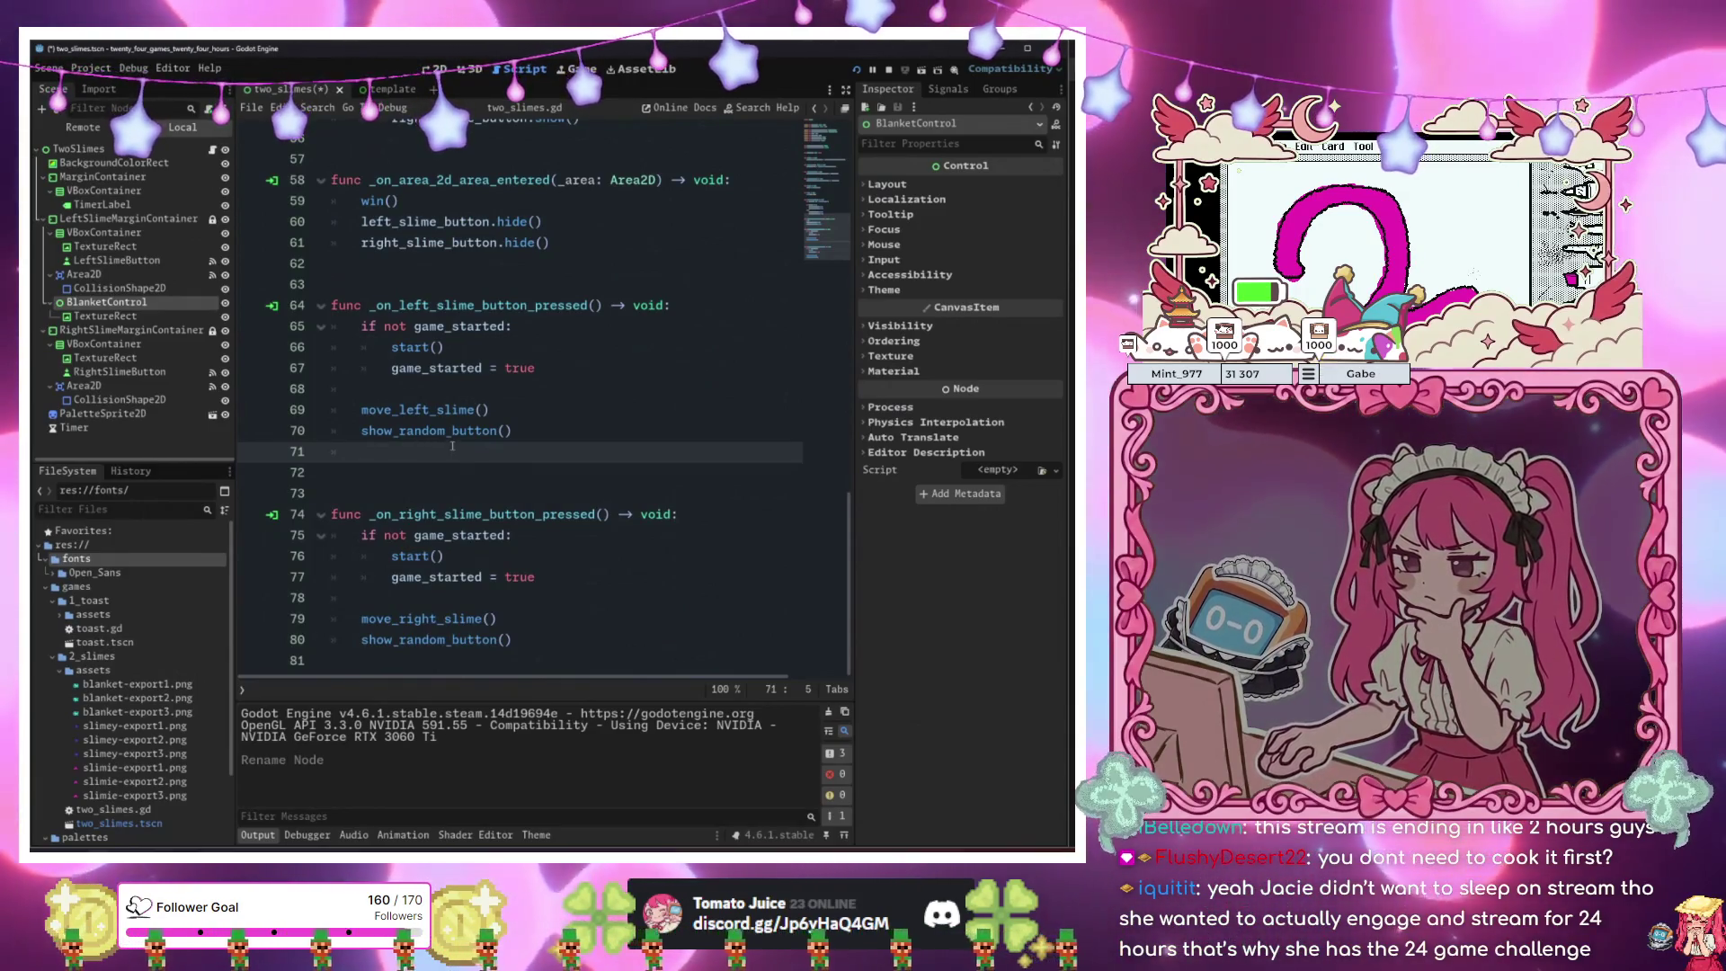
key(BackSpace)
key(BackSpace)
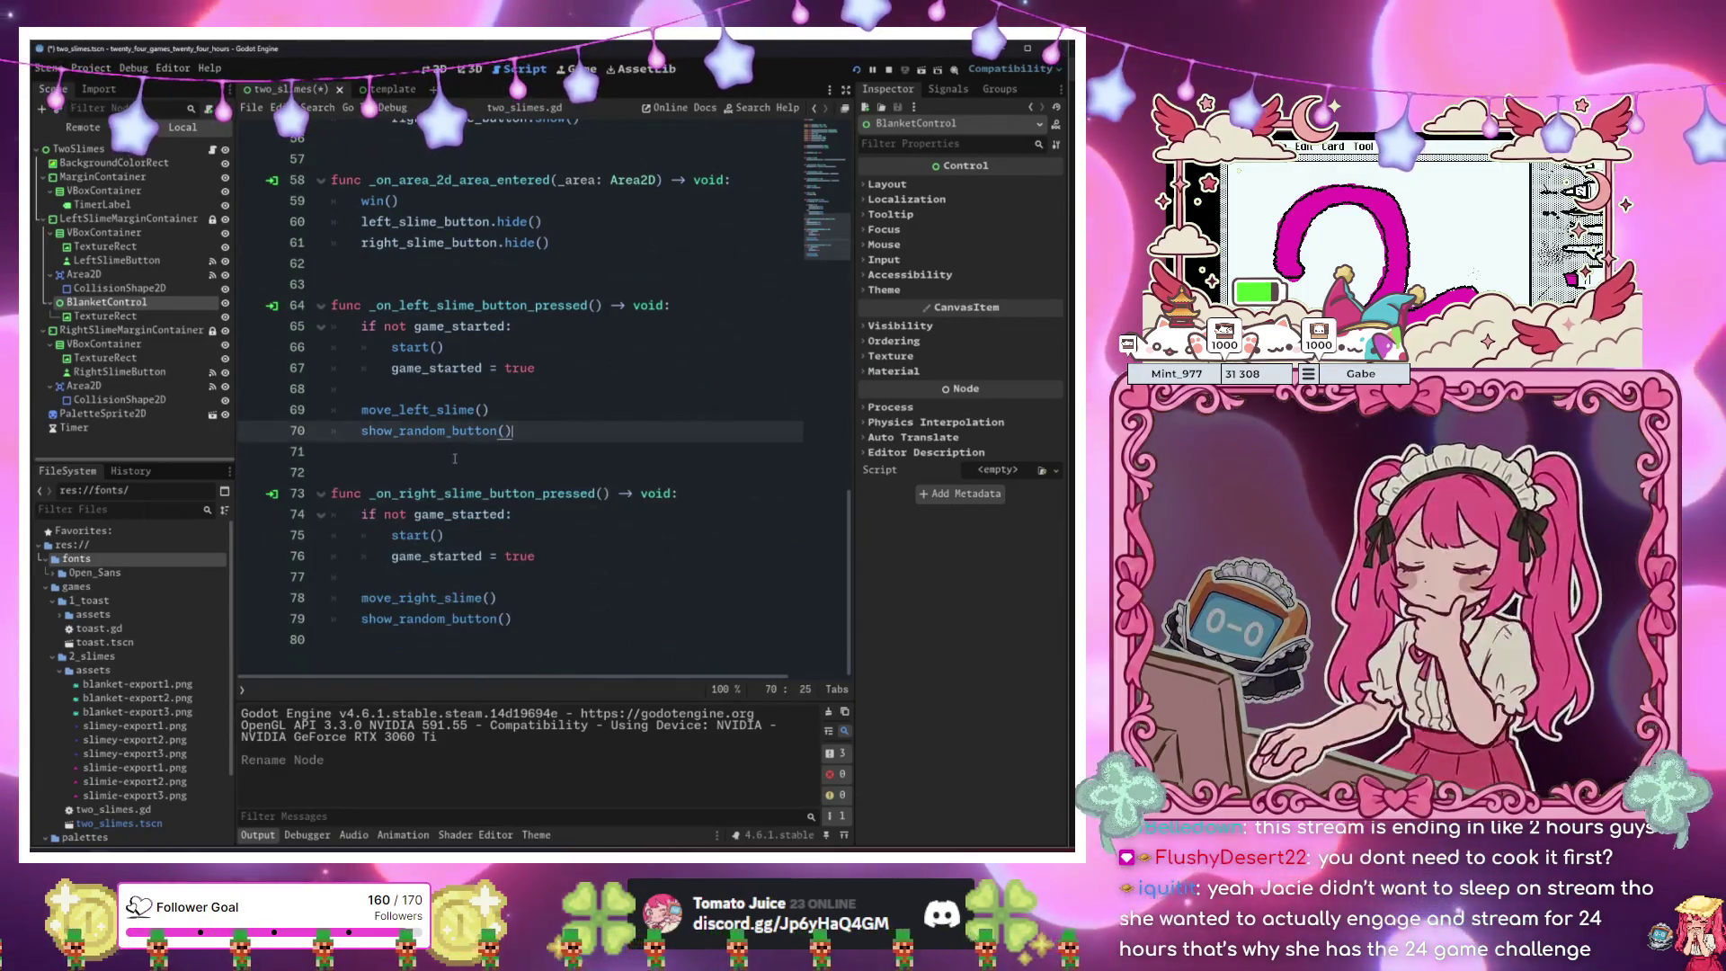
click(455, 458)
scroll(477, 460, up, 3)
scroll(494, 462, down, 2)
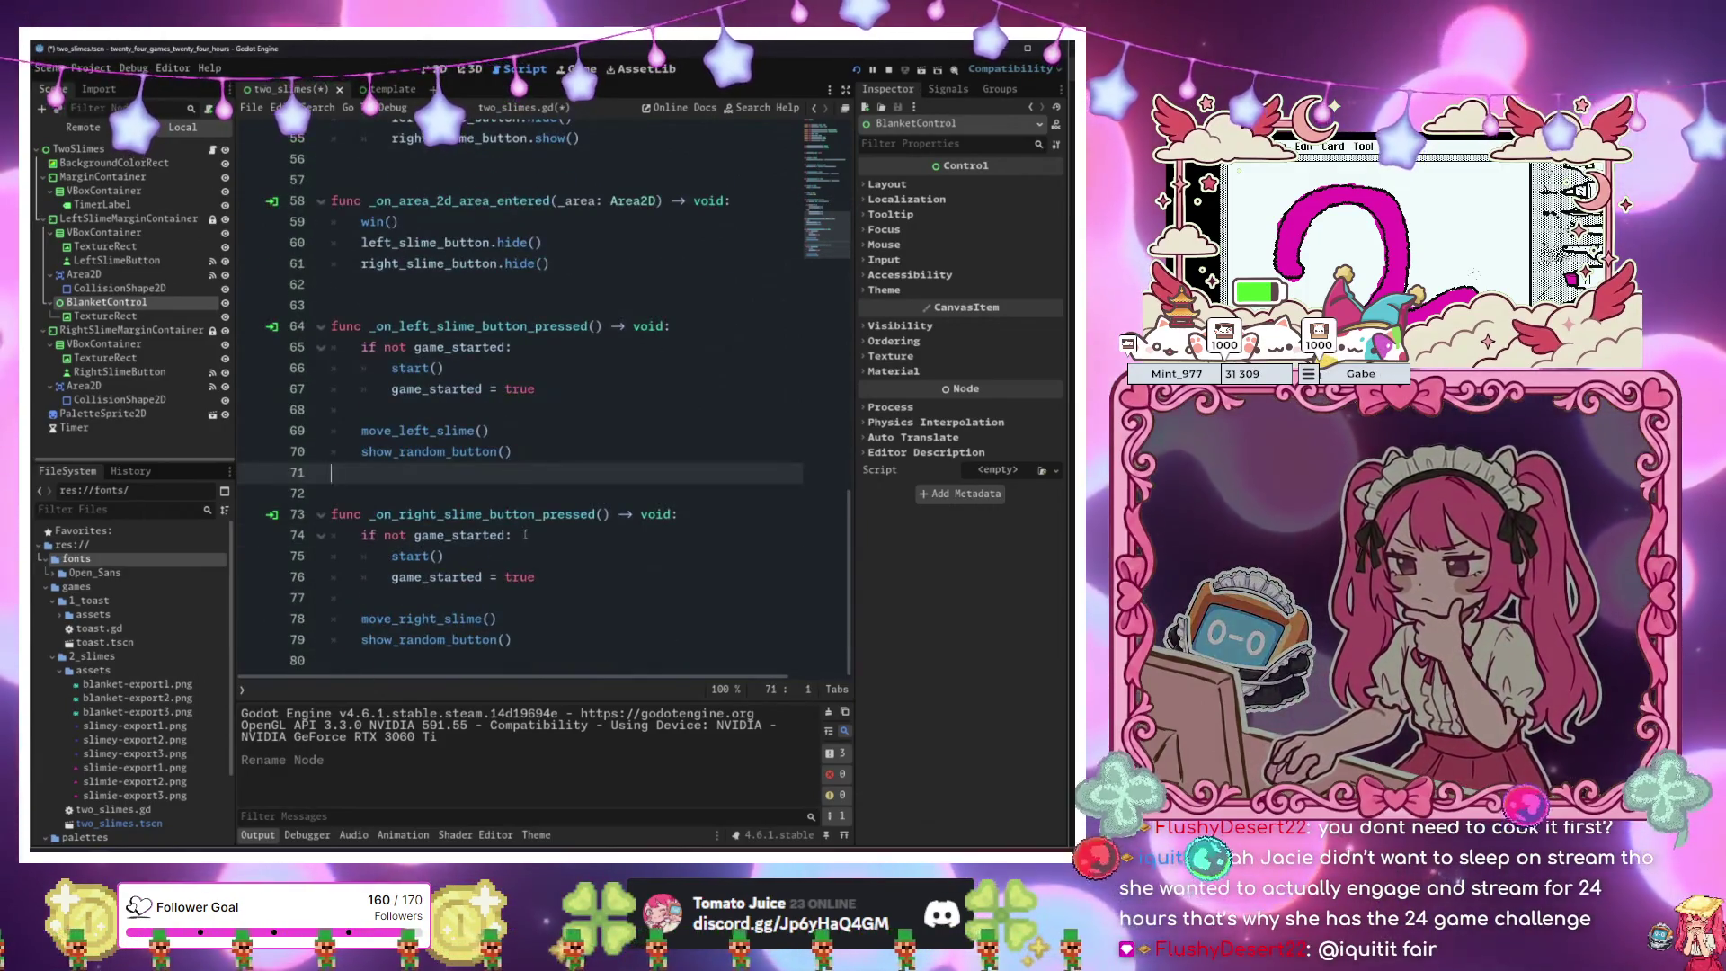
scroll(540, 503, up, 3)
click(628, 459)
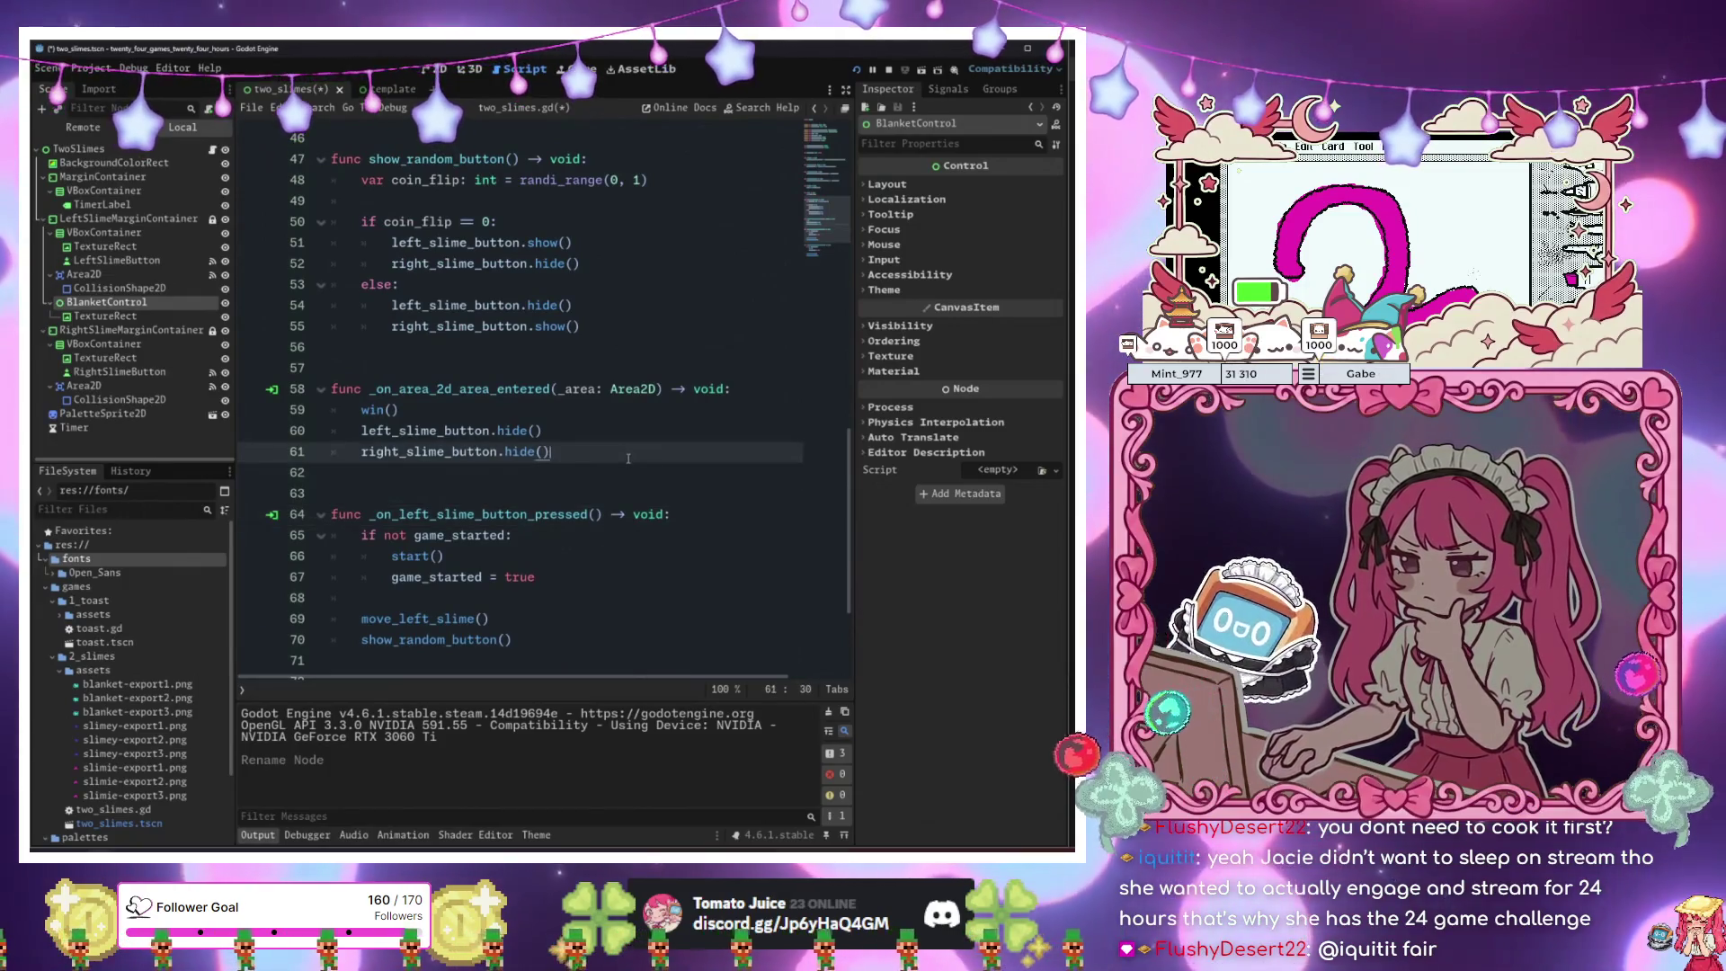
- Add blanket_control.show() on line 62 of _on_area_2d_area_entered and run the scene with F6
key(Return)
text(sho)
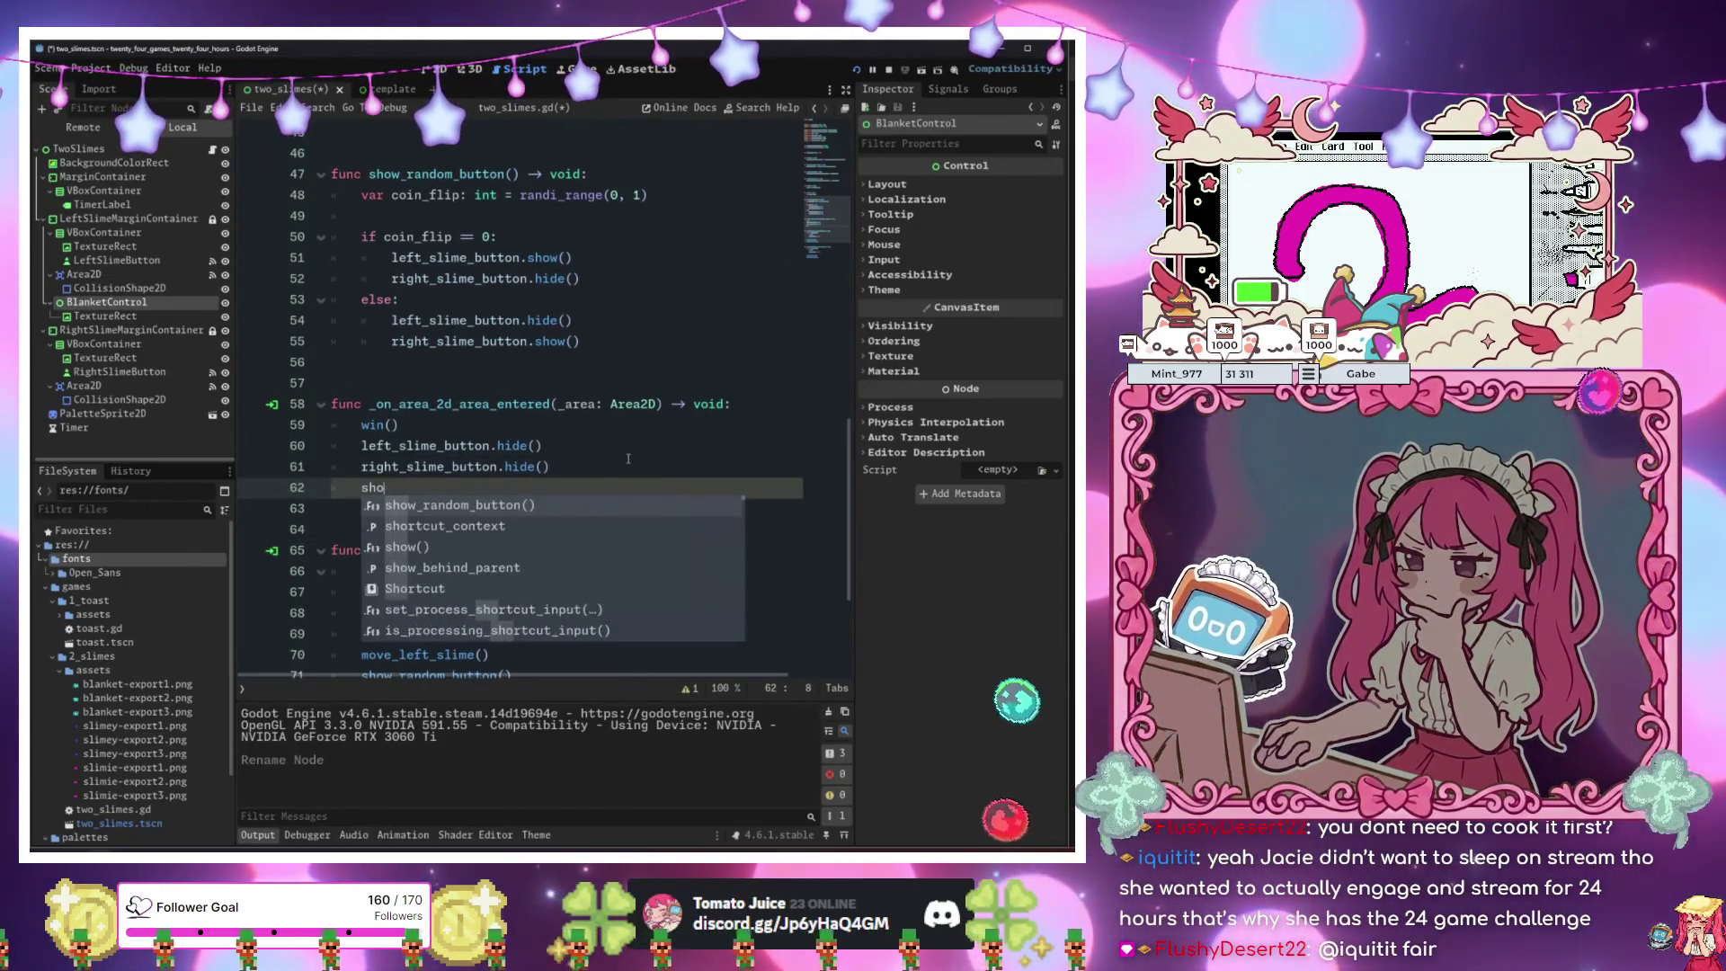
key(BackSpace)
key(BackSpace)
key(BackSpace)
text(blanket_control.sh)
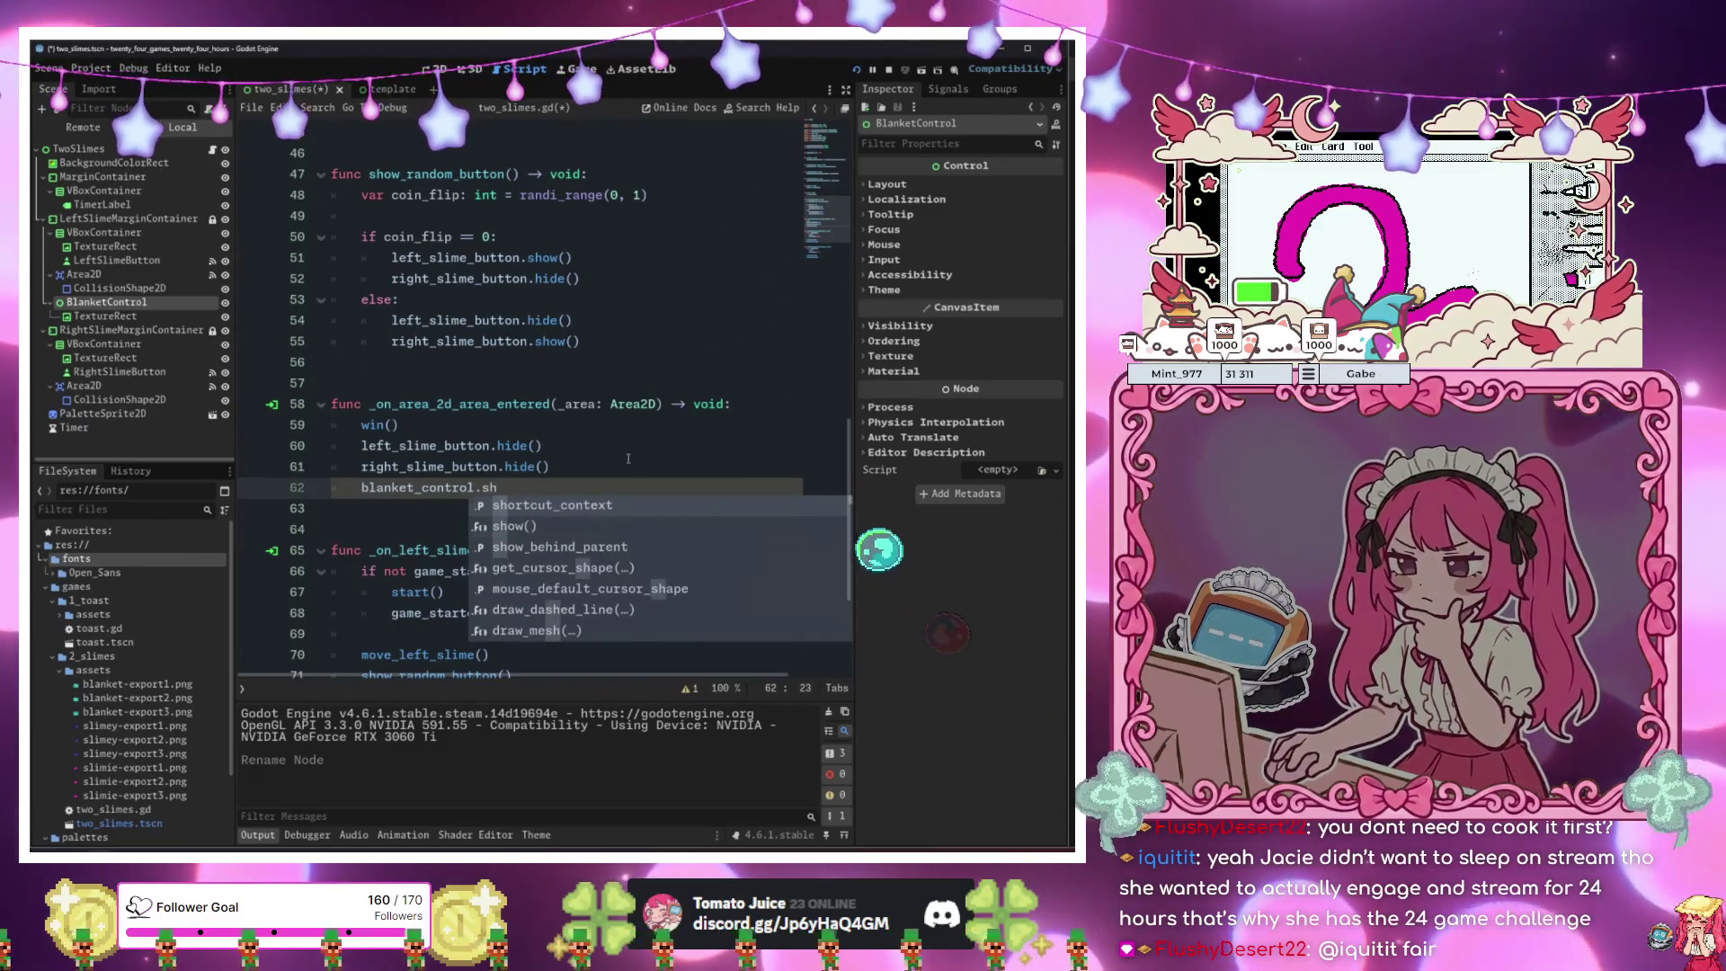
key(Down)
key(Return)
click(623, 464)
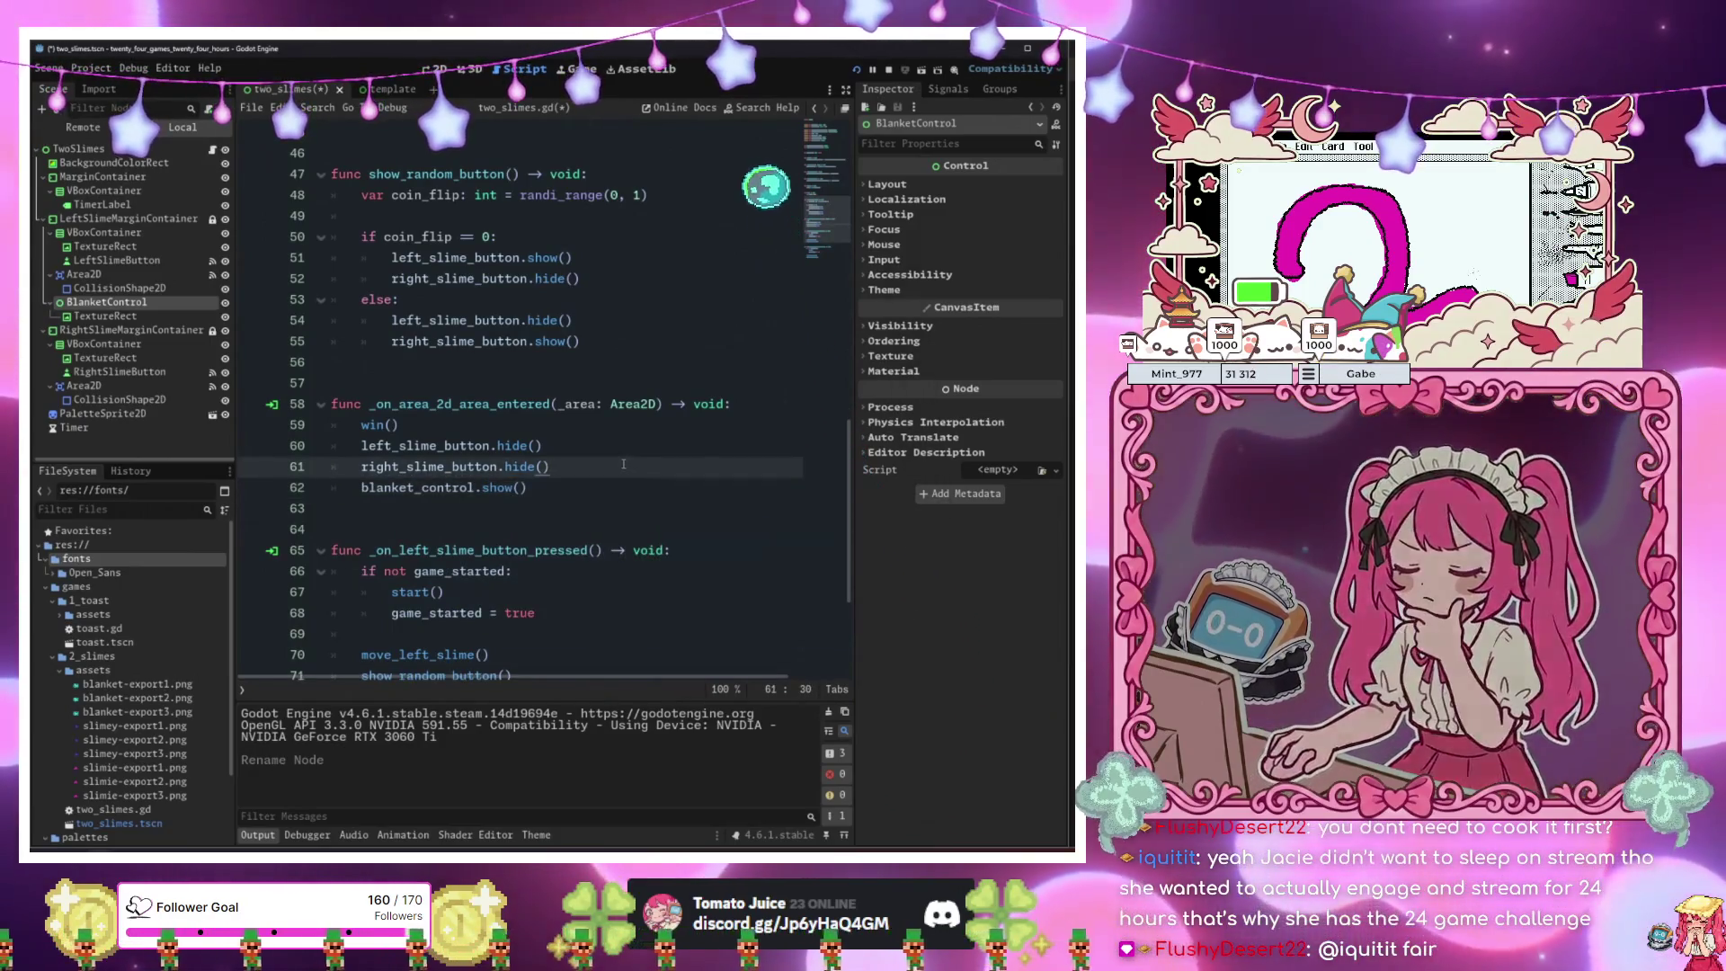
key(F6)
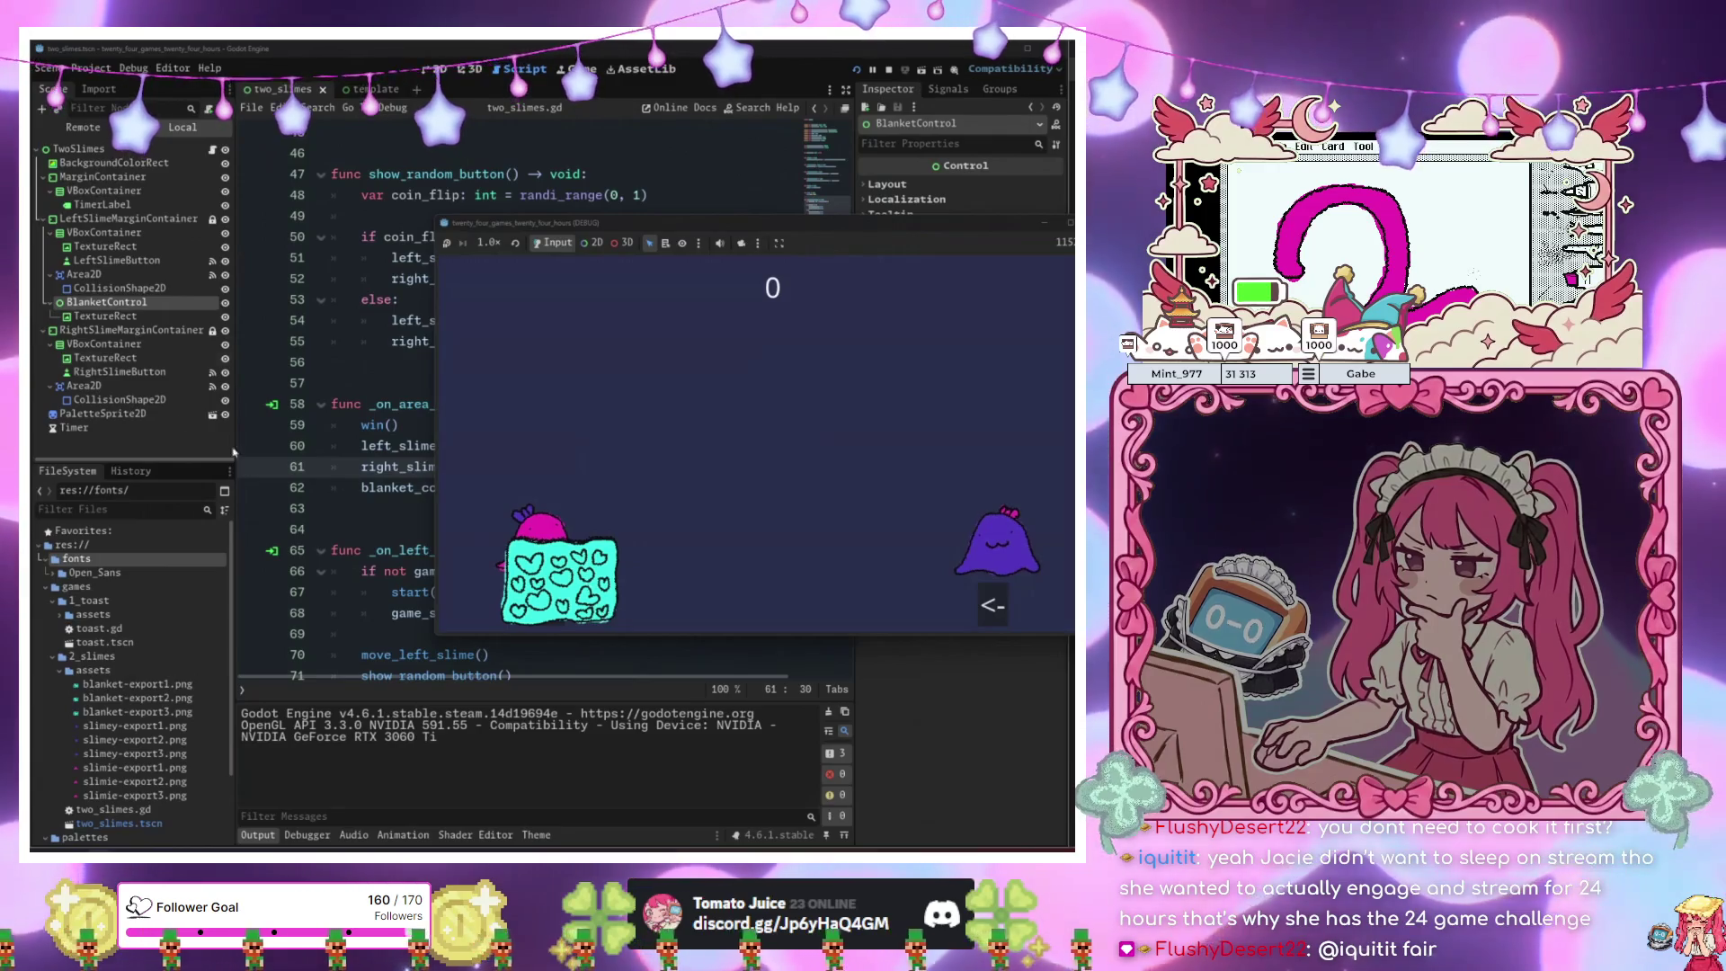
- Hide BlanketControl by default in the Scene dock and rerun the scene
click(225, 303)
click(571, 431)
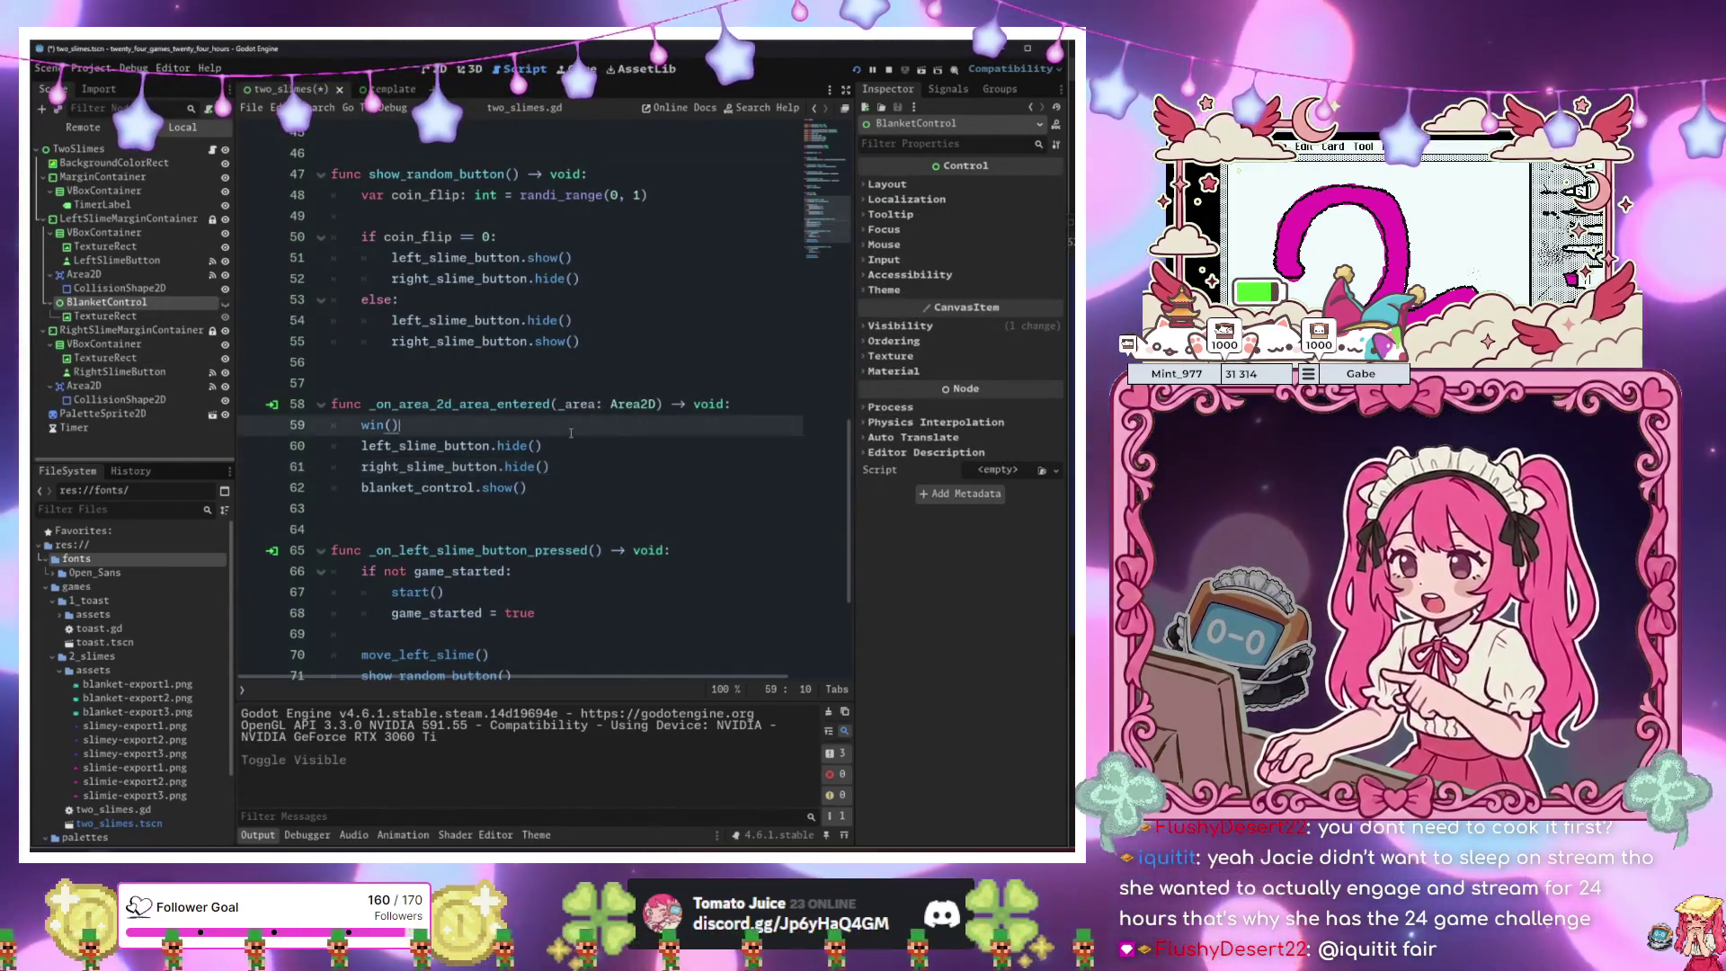
key(F6)
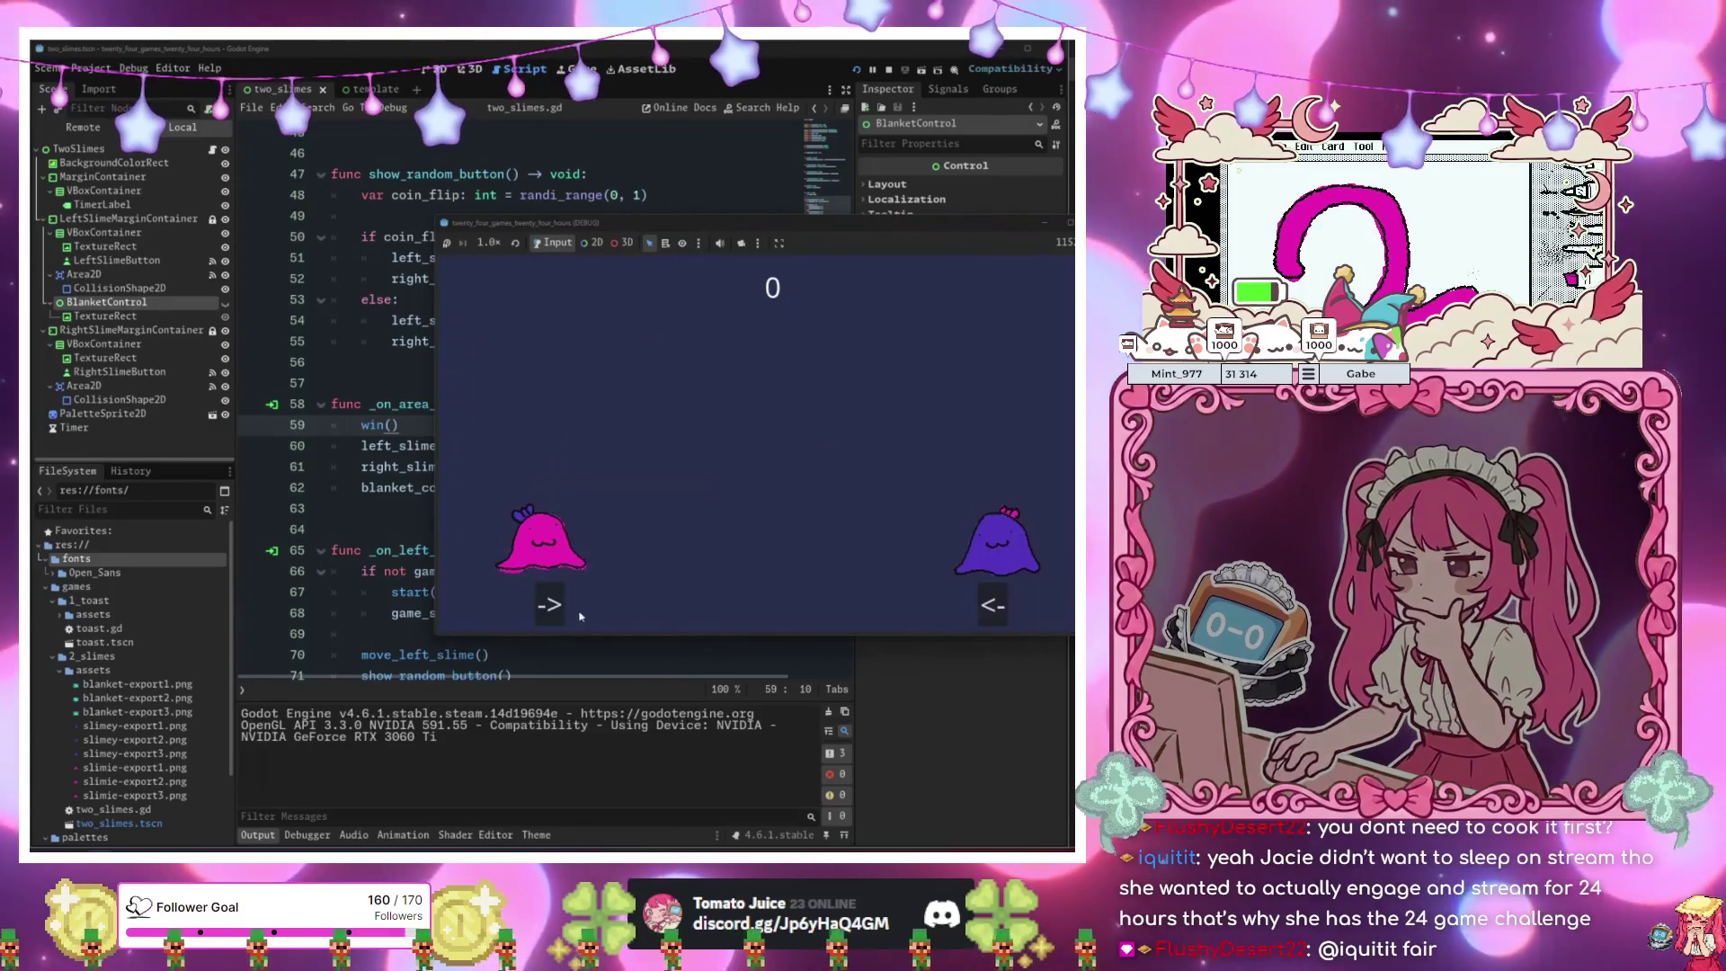
- Step the pink and purple slimes toward each other with their arrow buttons
click(569, 609)
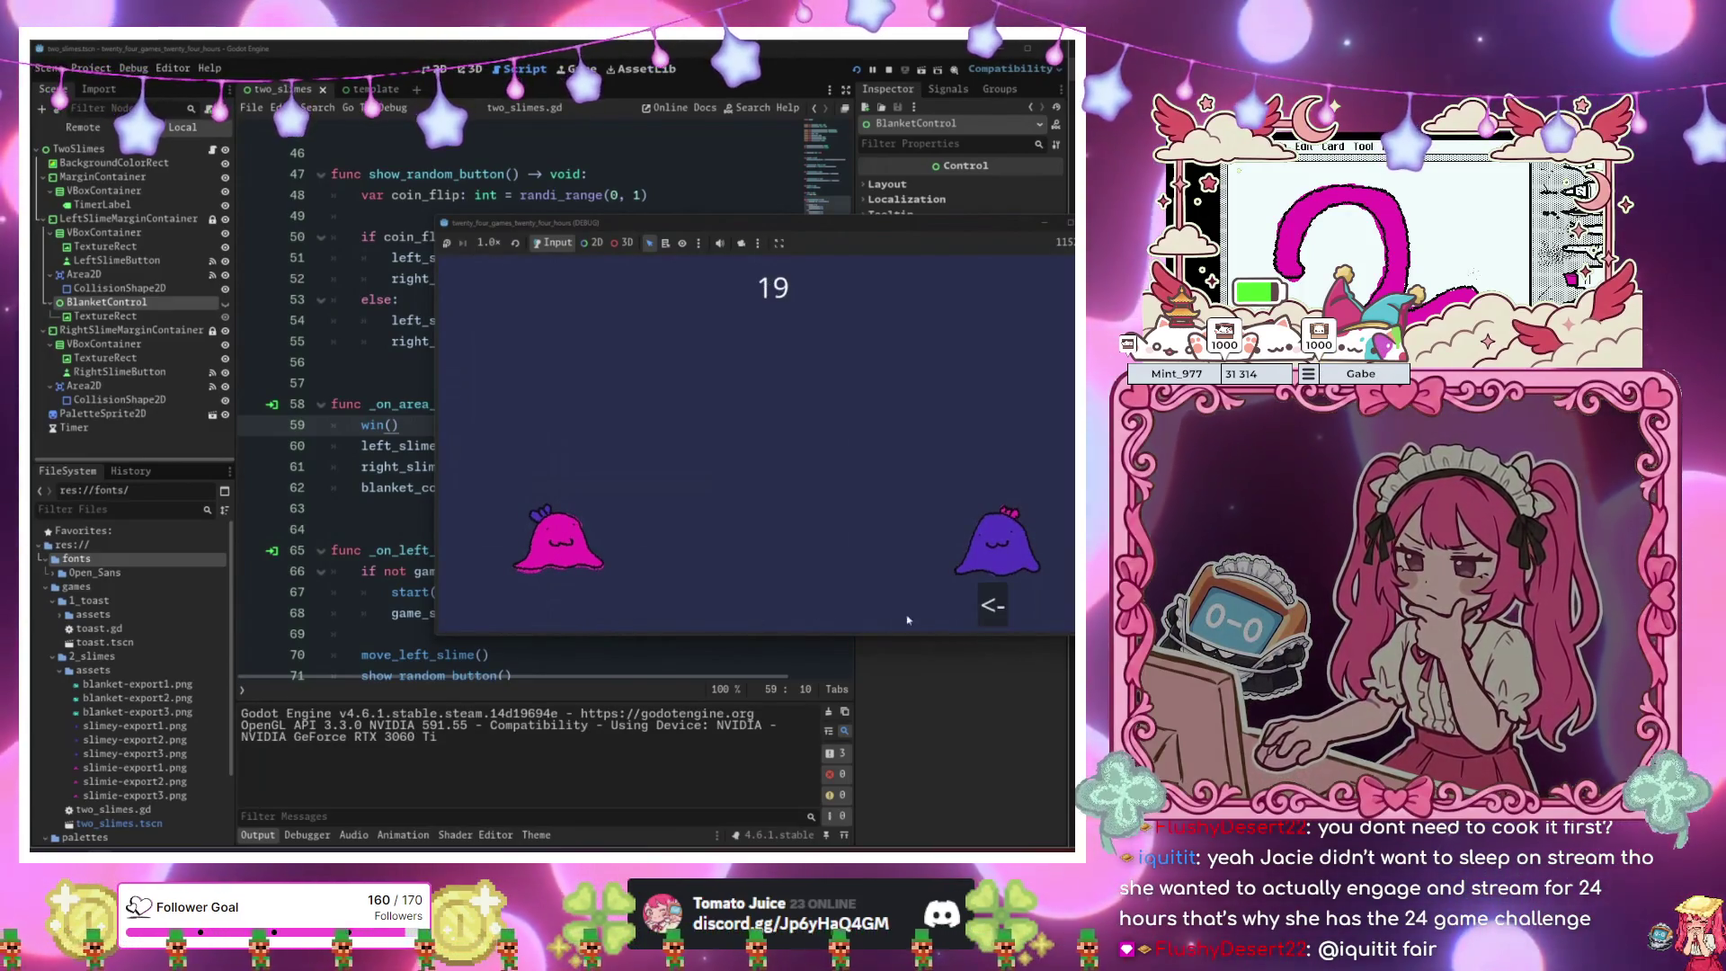
click(984, 603)
click(575, 604)
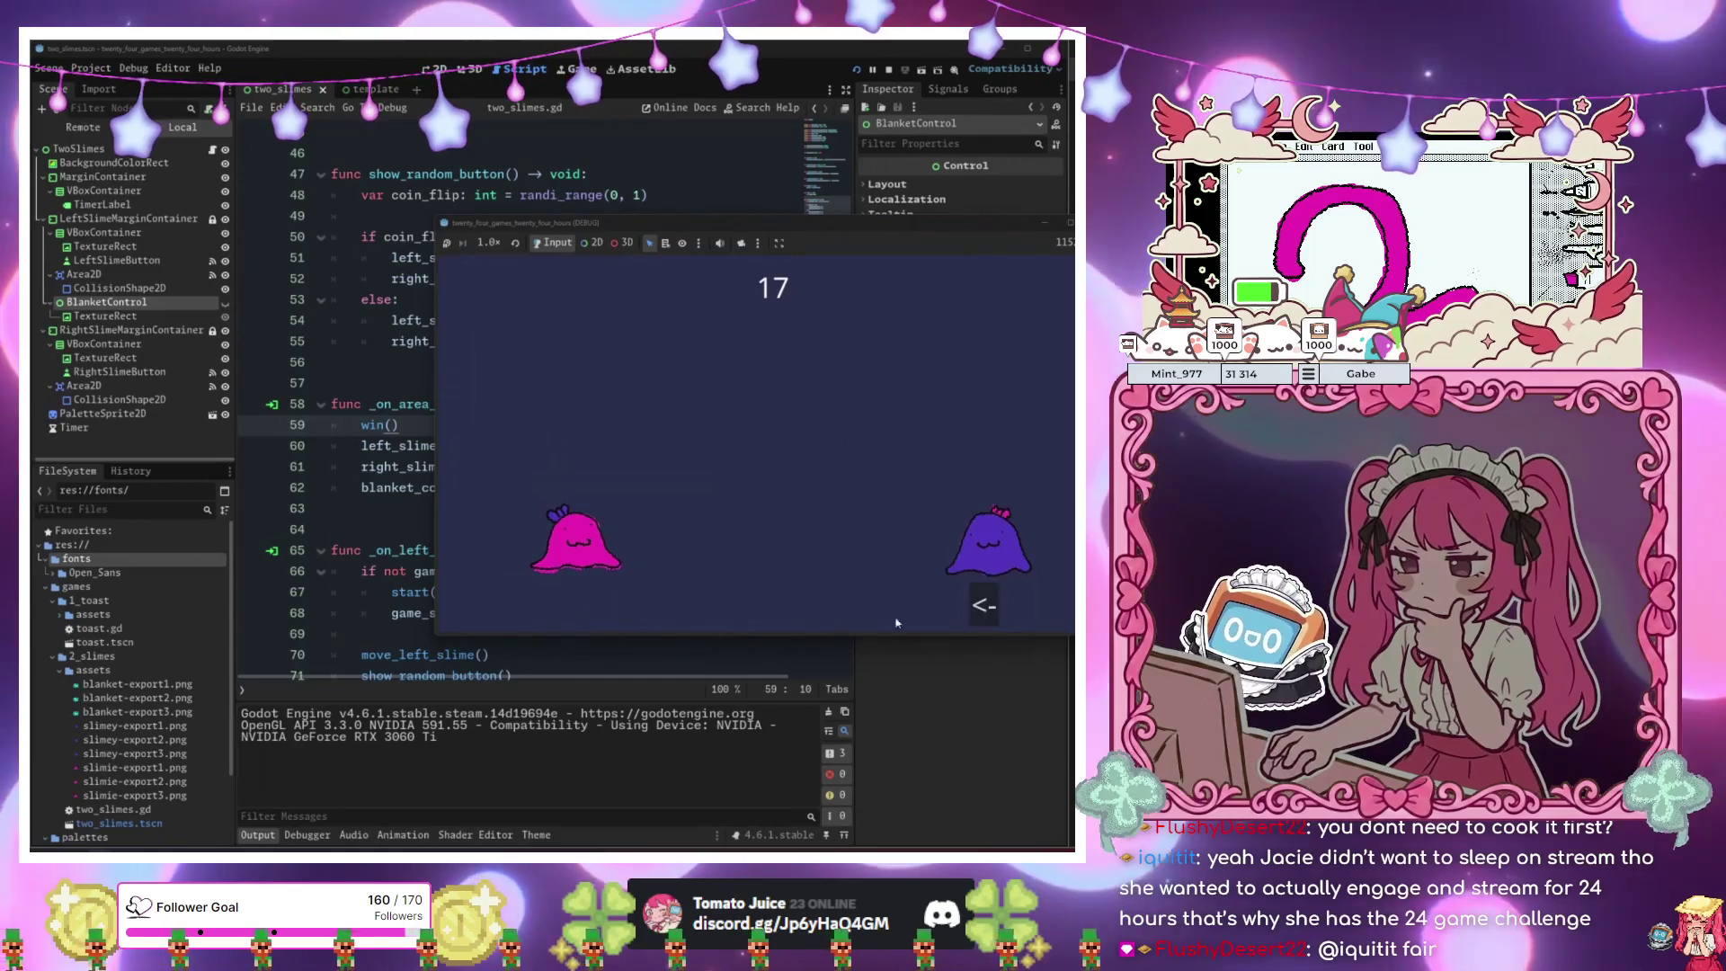
click(983, 600)
click(610, 610)
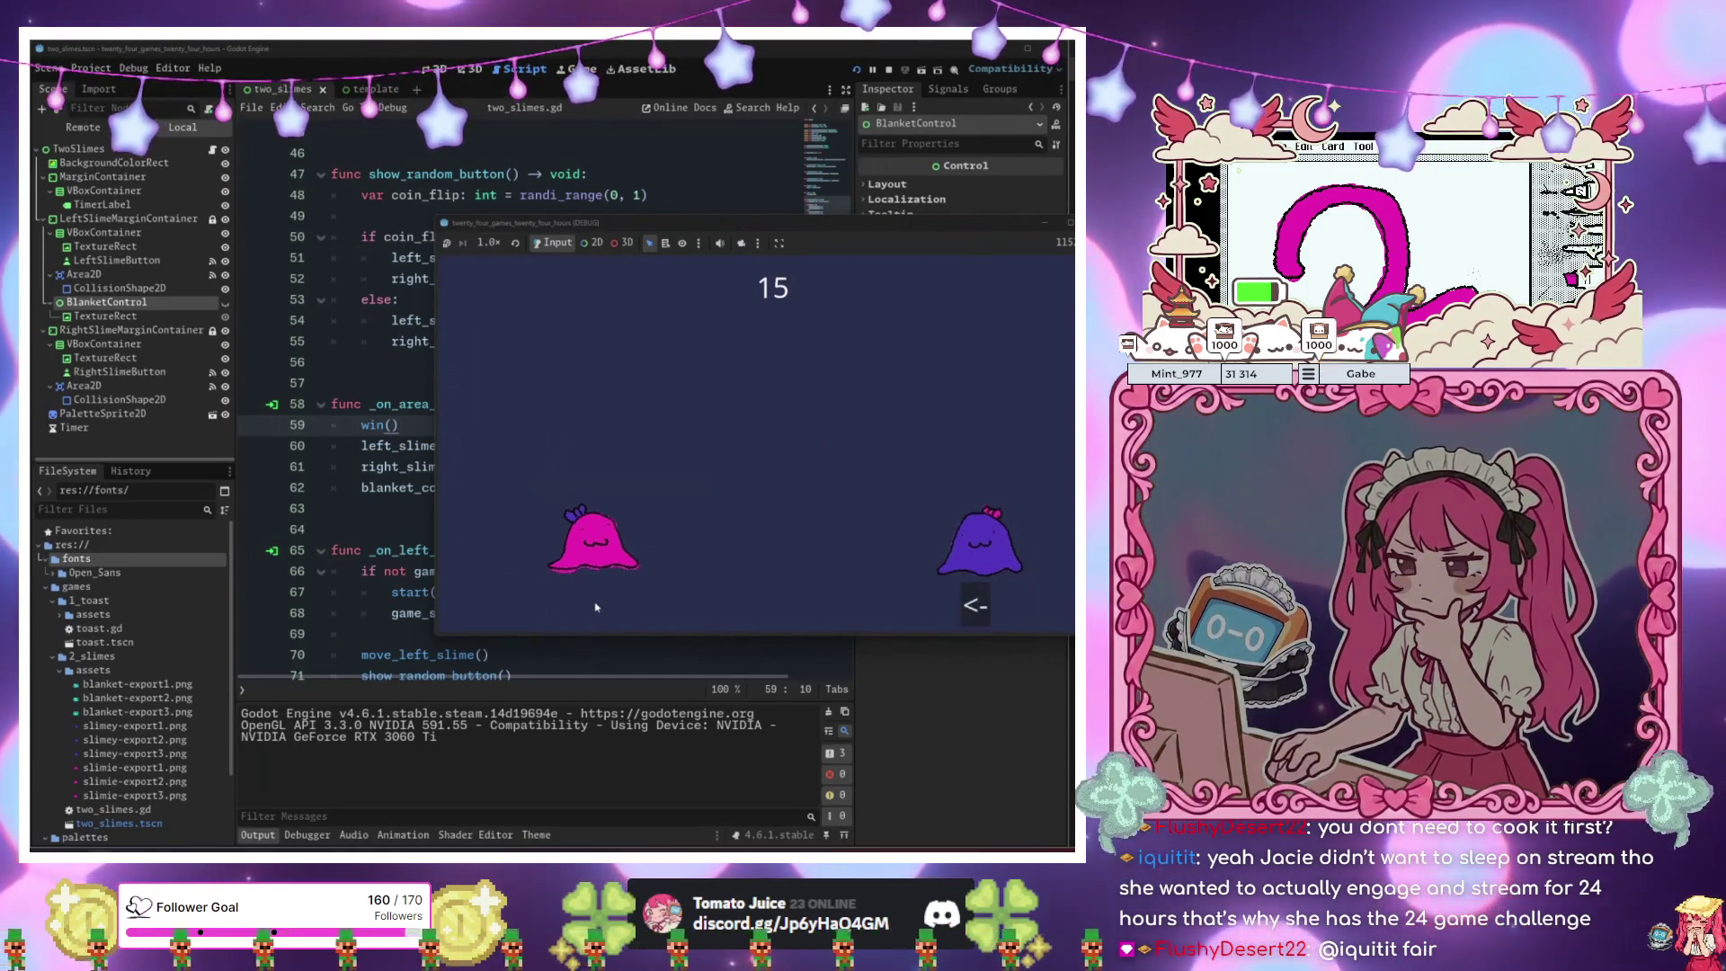
click(975, 603)
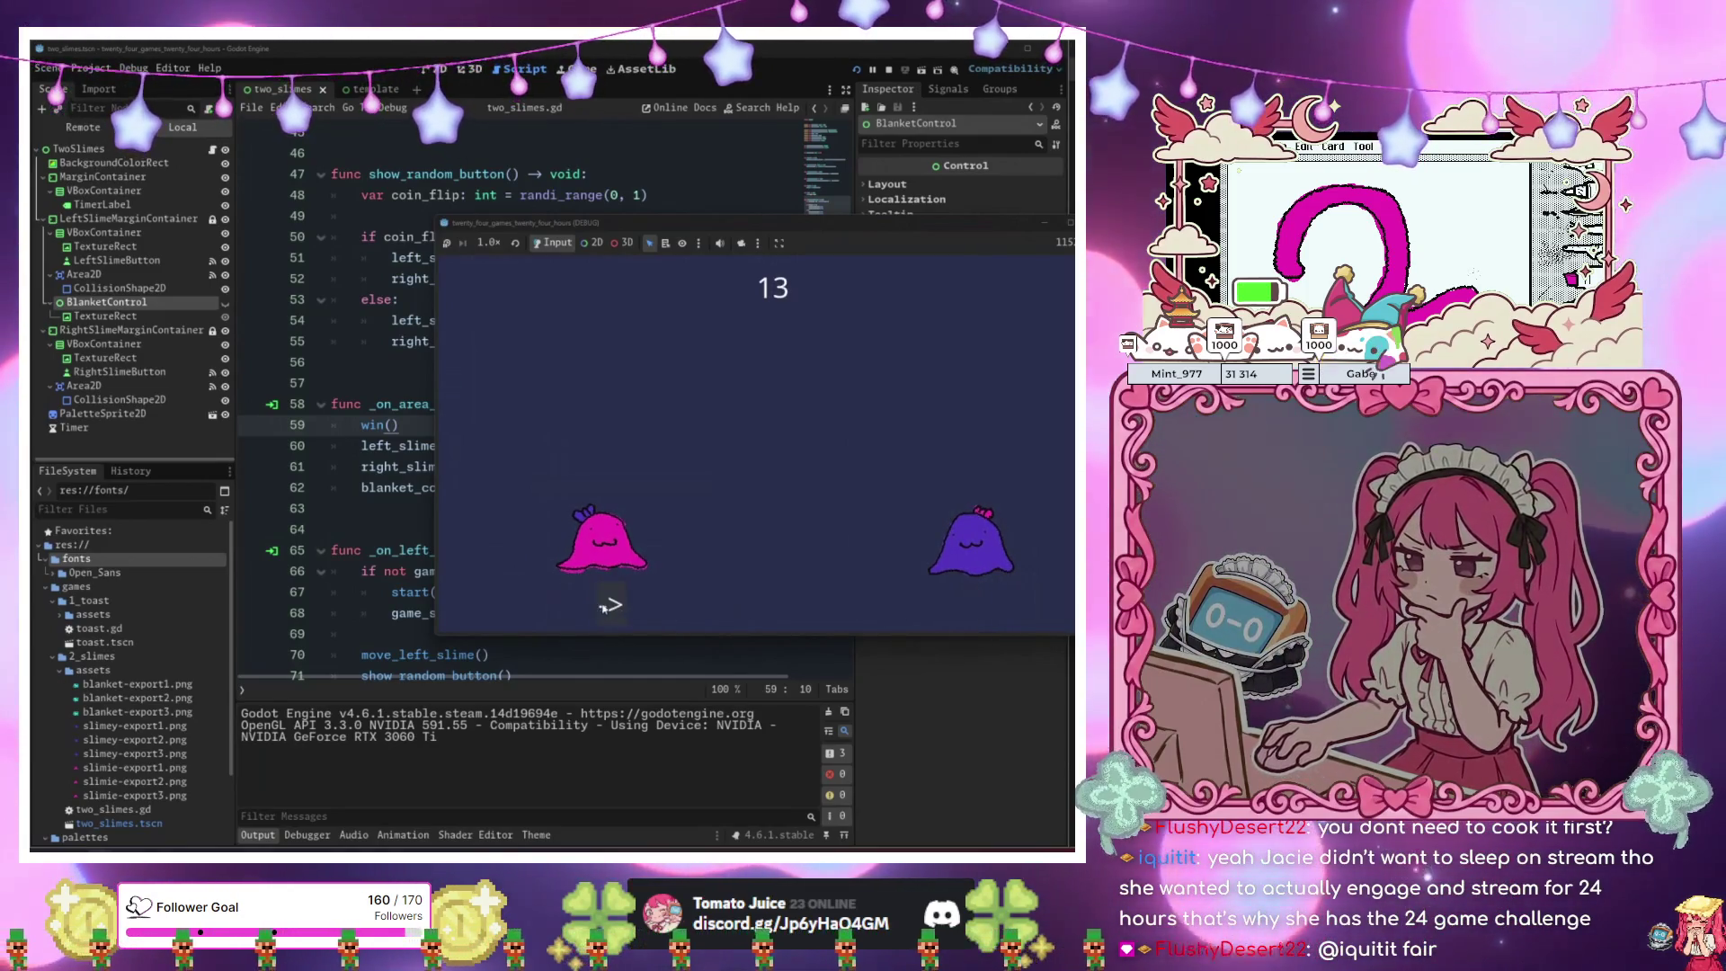
click(960, 611)
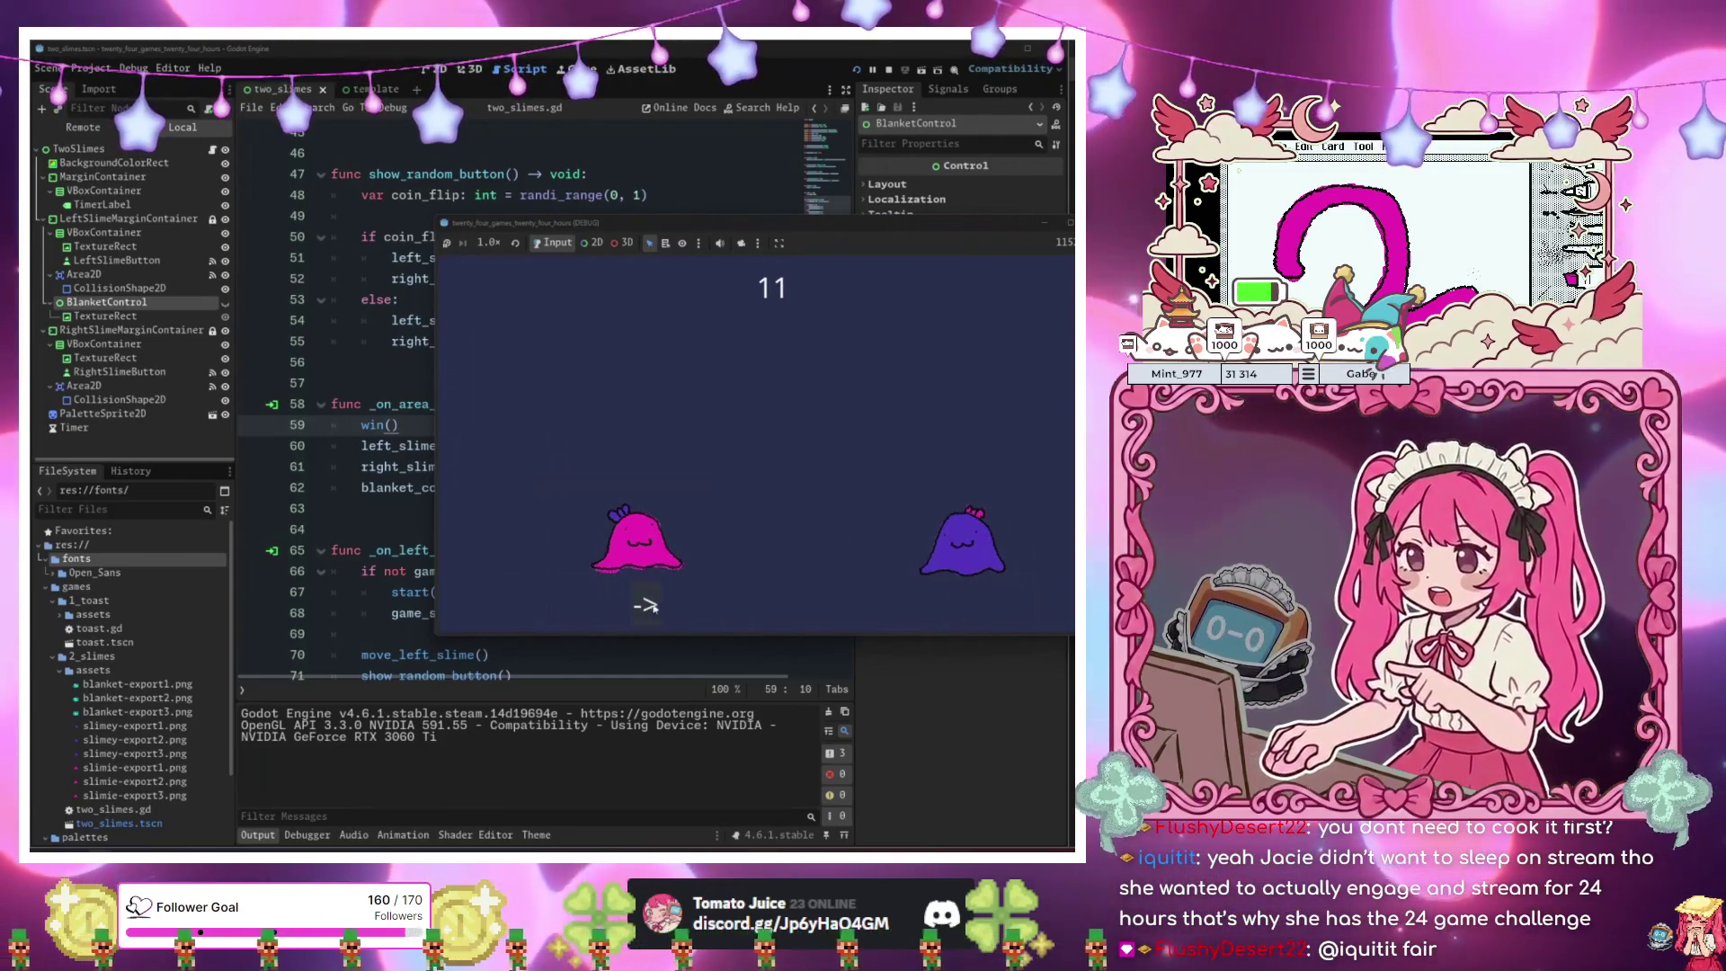
click(649, 605)
click(653, 606)
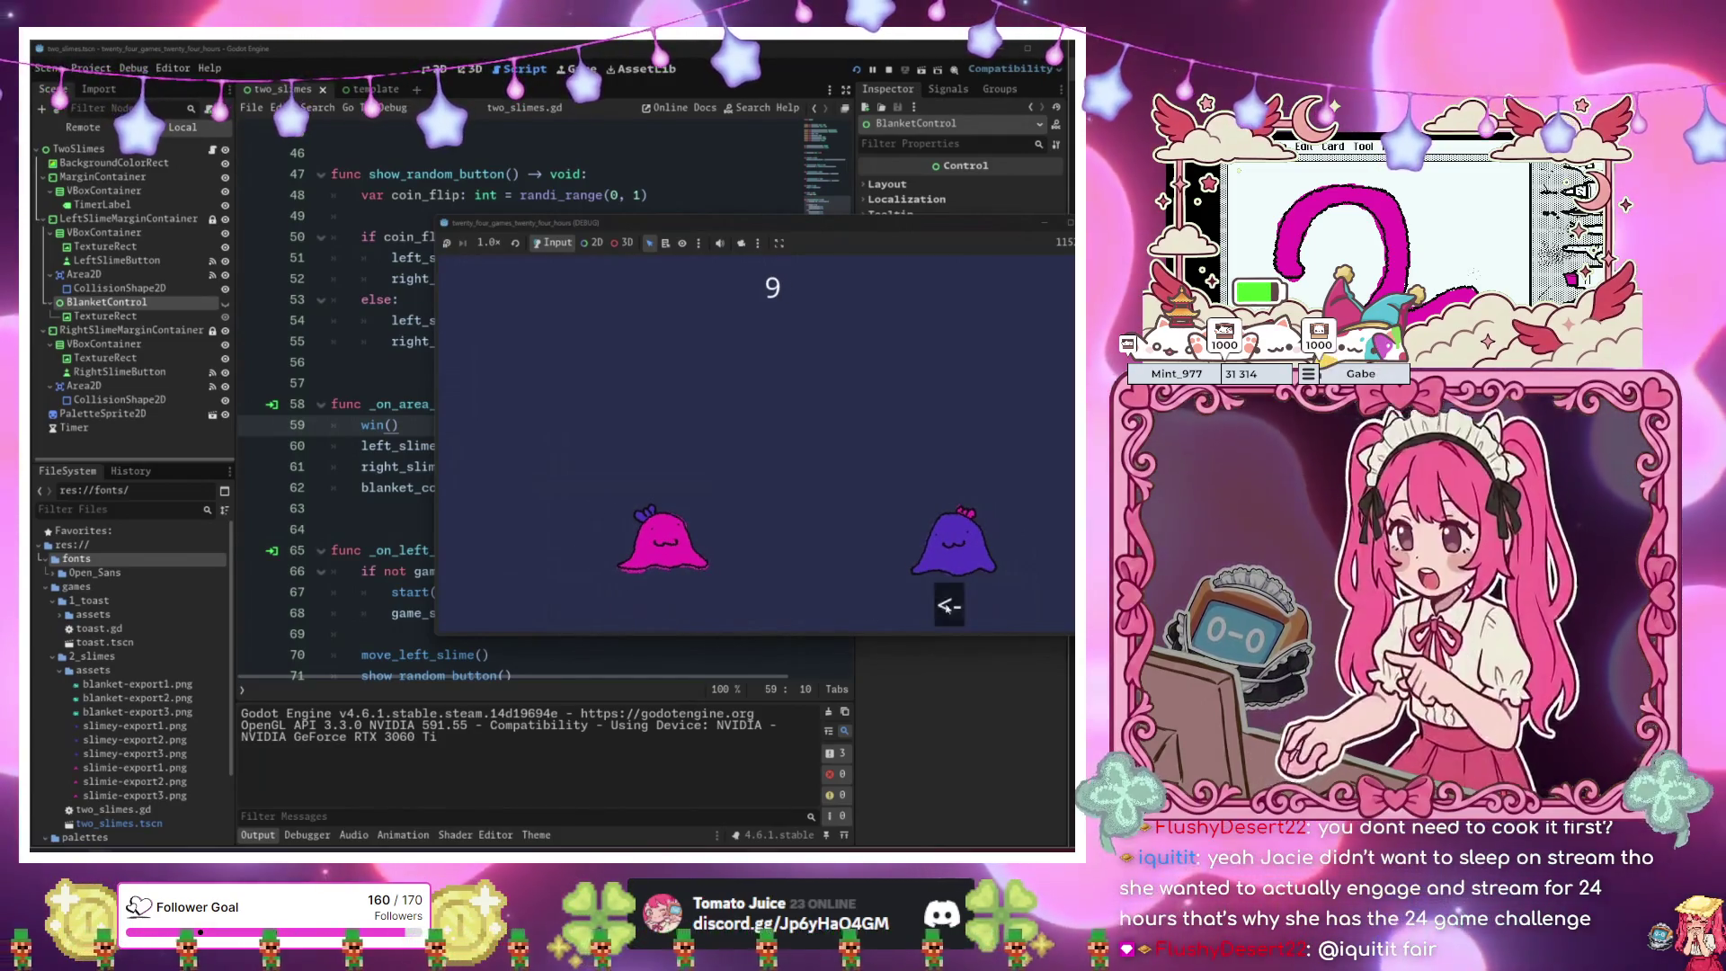
click(671, 606)
click(696, 605)
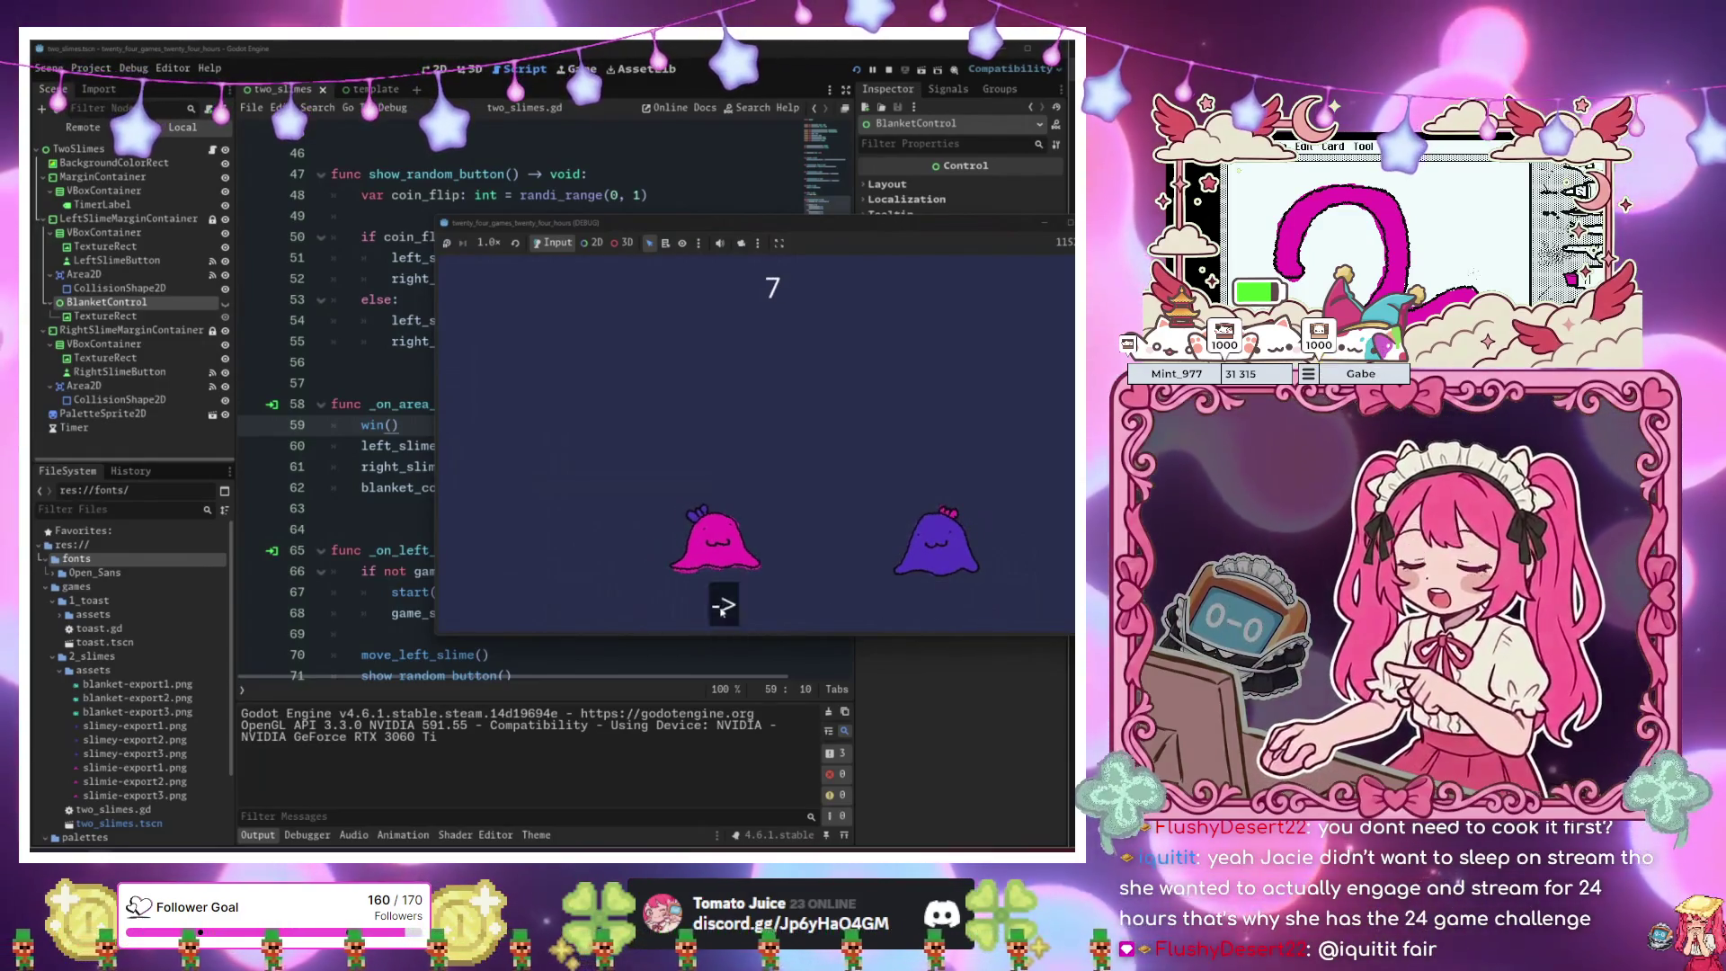
click(717, 606)
- Keep moving the slimes until they collide, then stop the game with F8
click(928, 611)
click(741, 605)
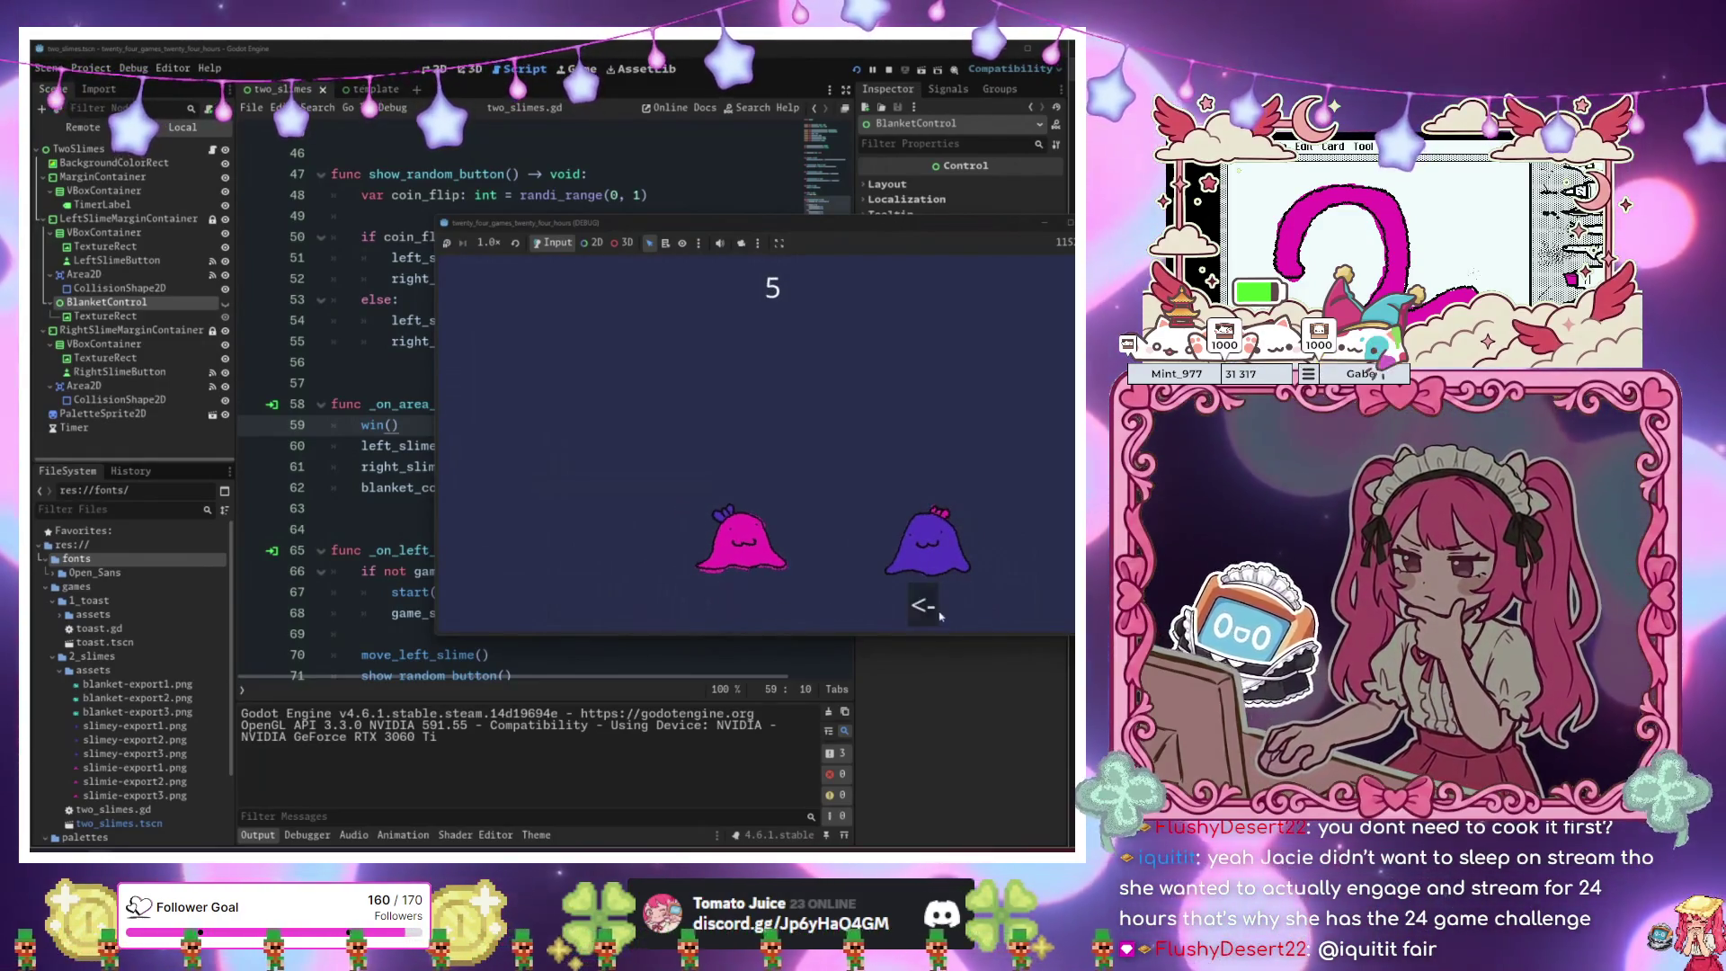
click(765, 605)
click(777, 609)
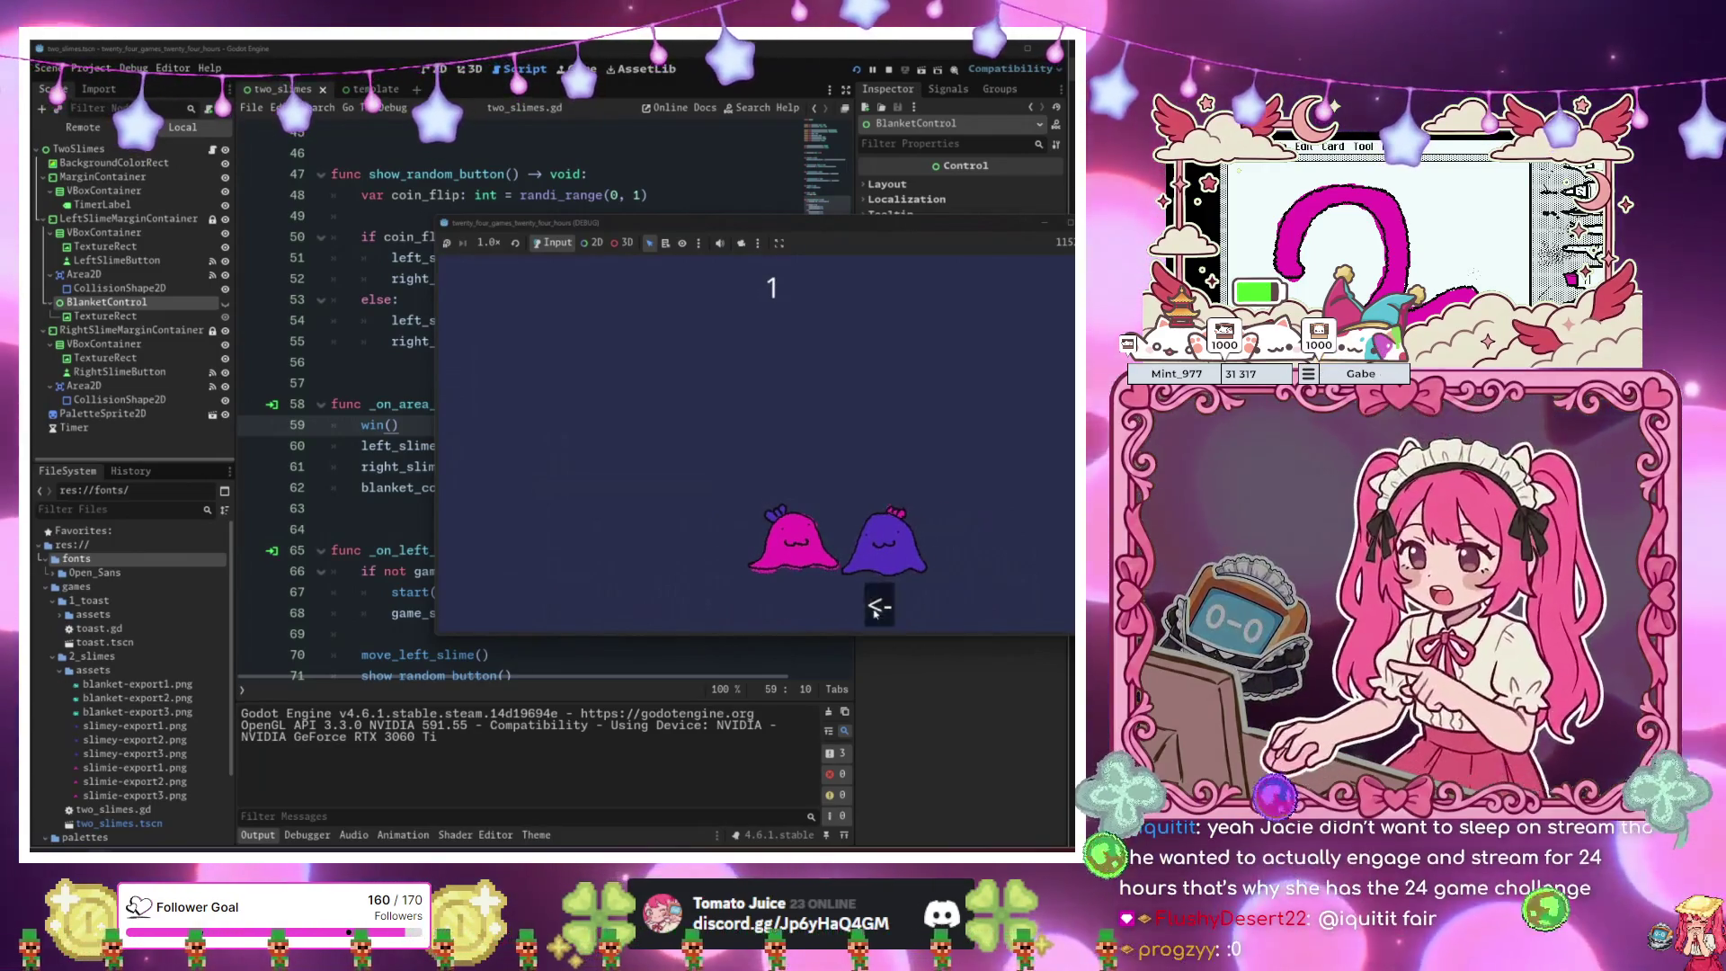
click(886, 611)
click(870, 614)
click(854, 617)
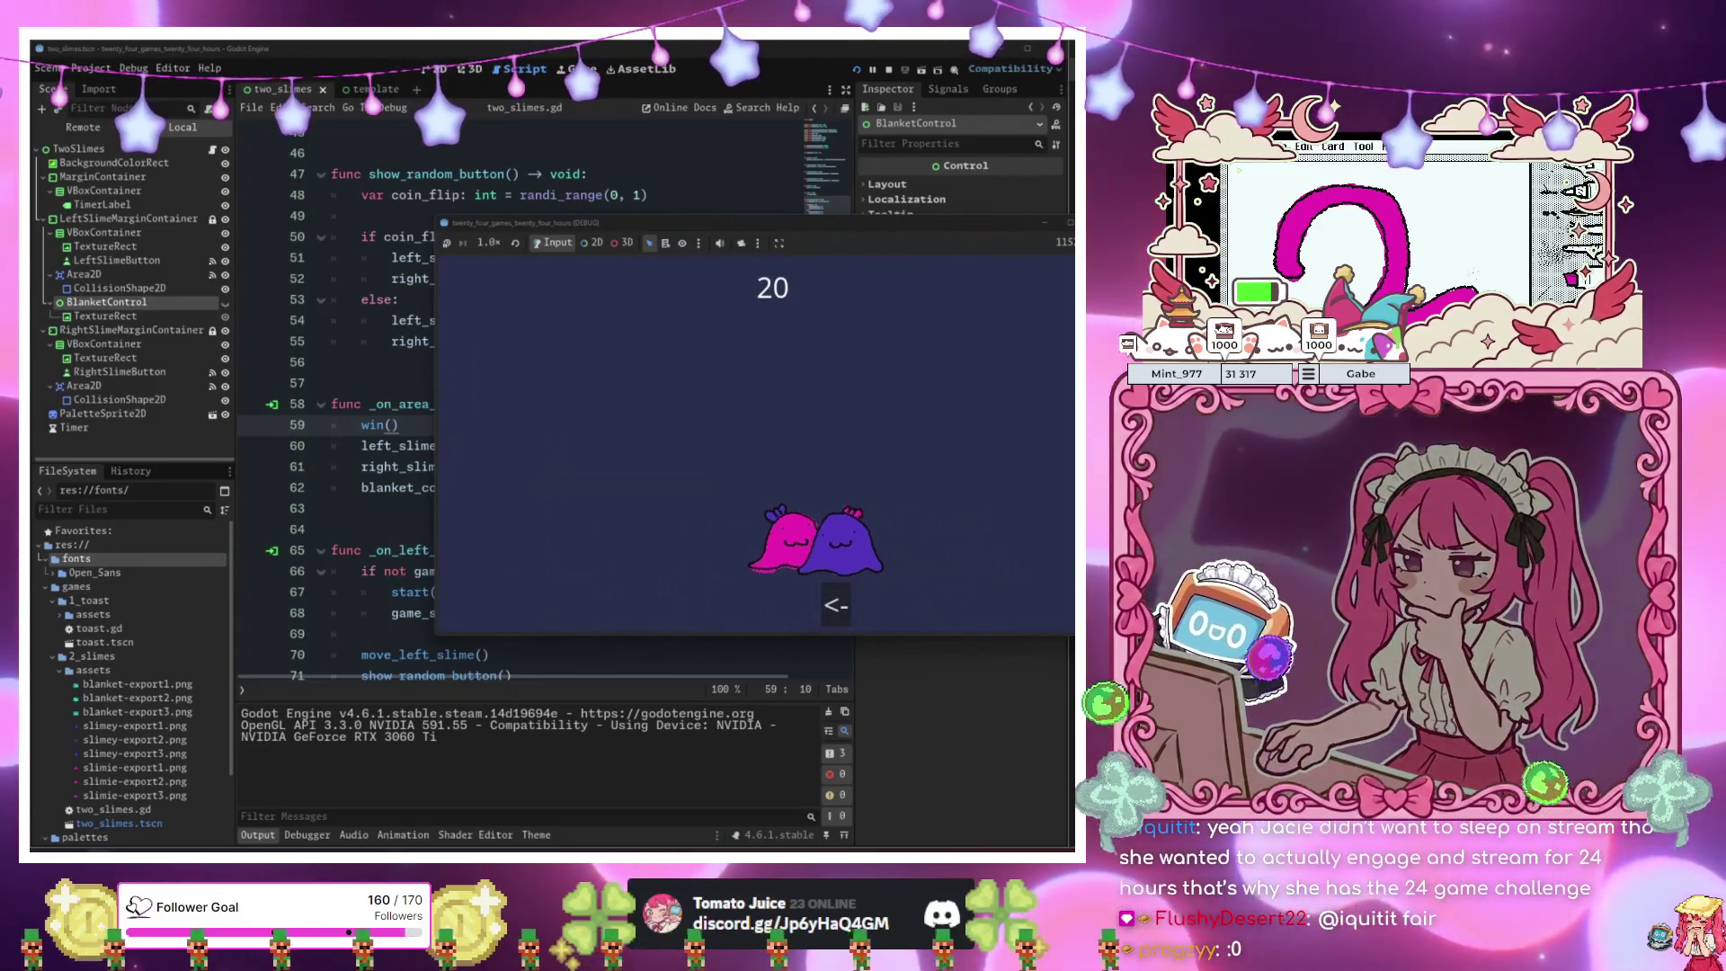
key(F8)
click(542, 346)
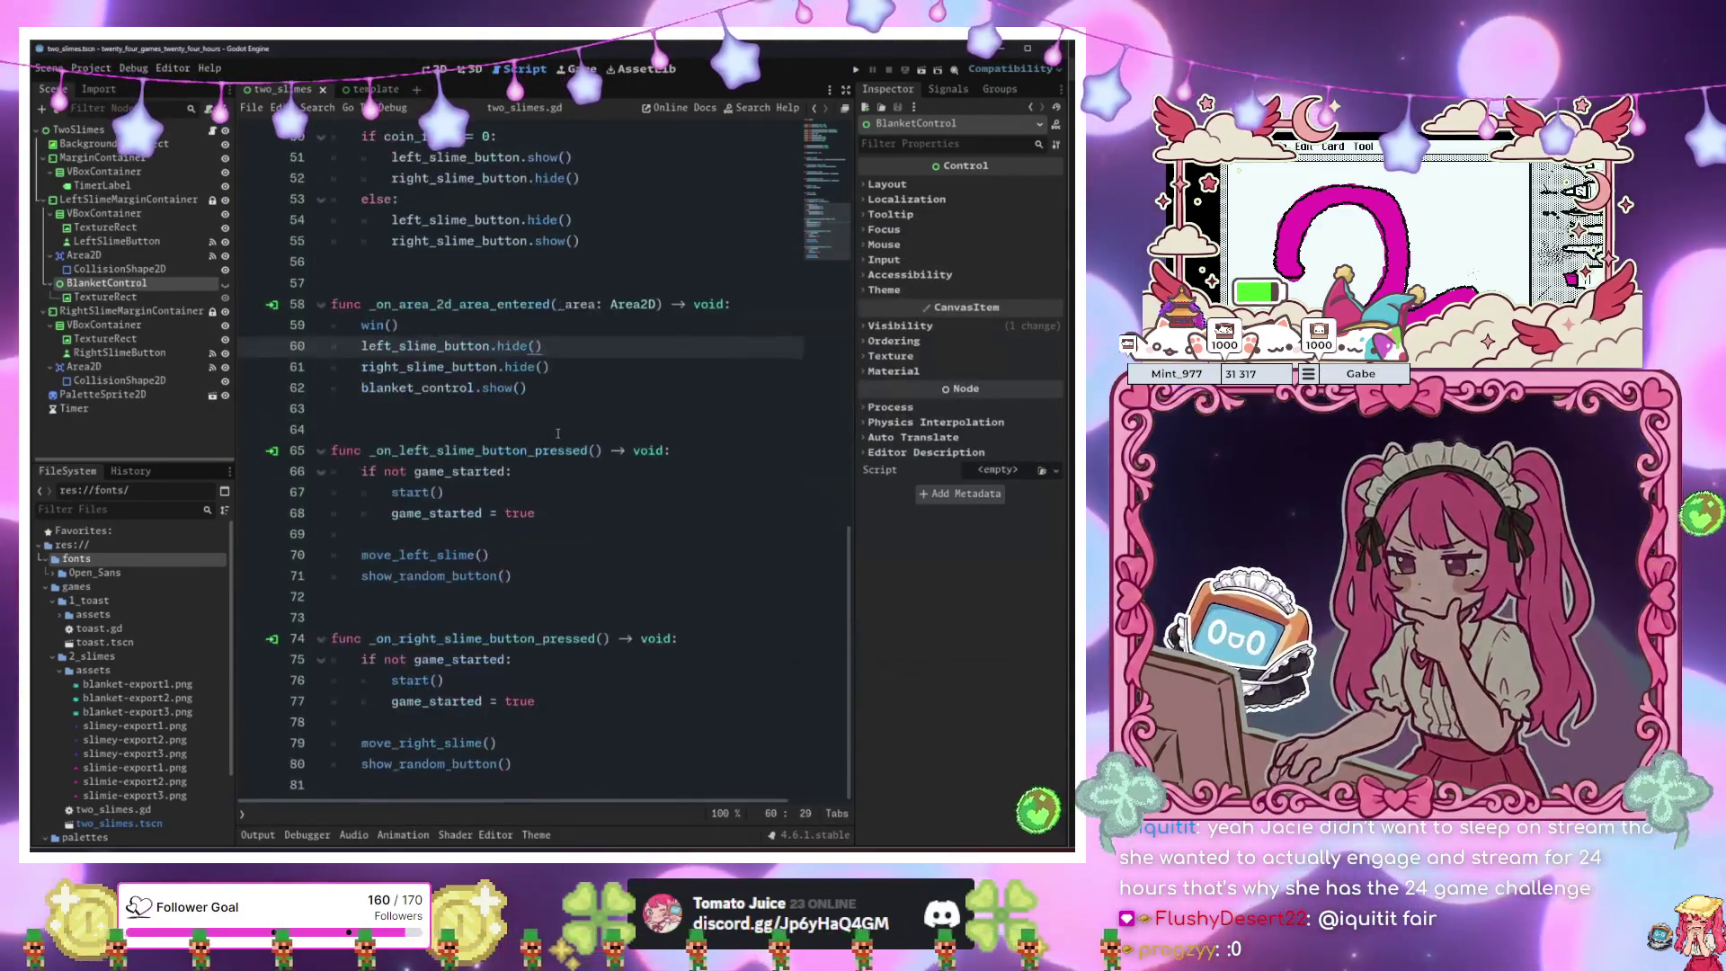
scroll(544, 470, up, 5)
scroll(529, 585, down, 4)
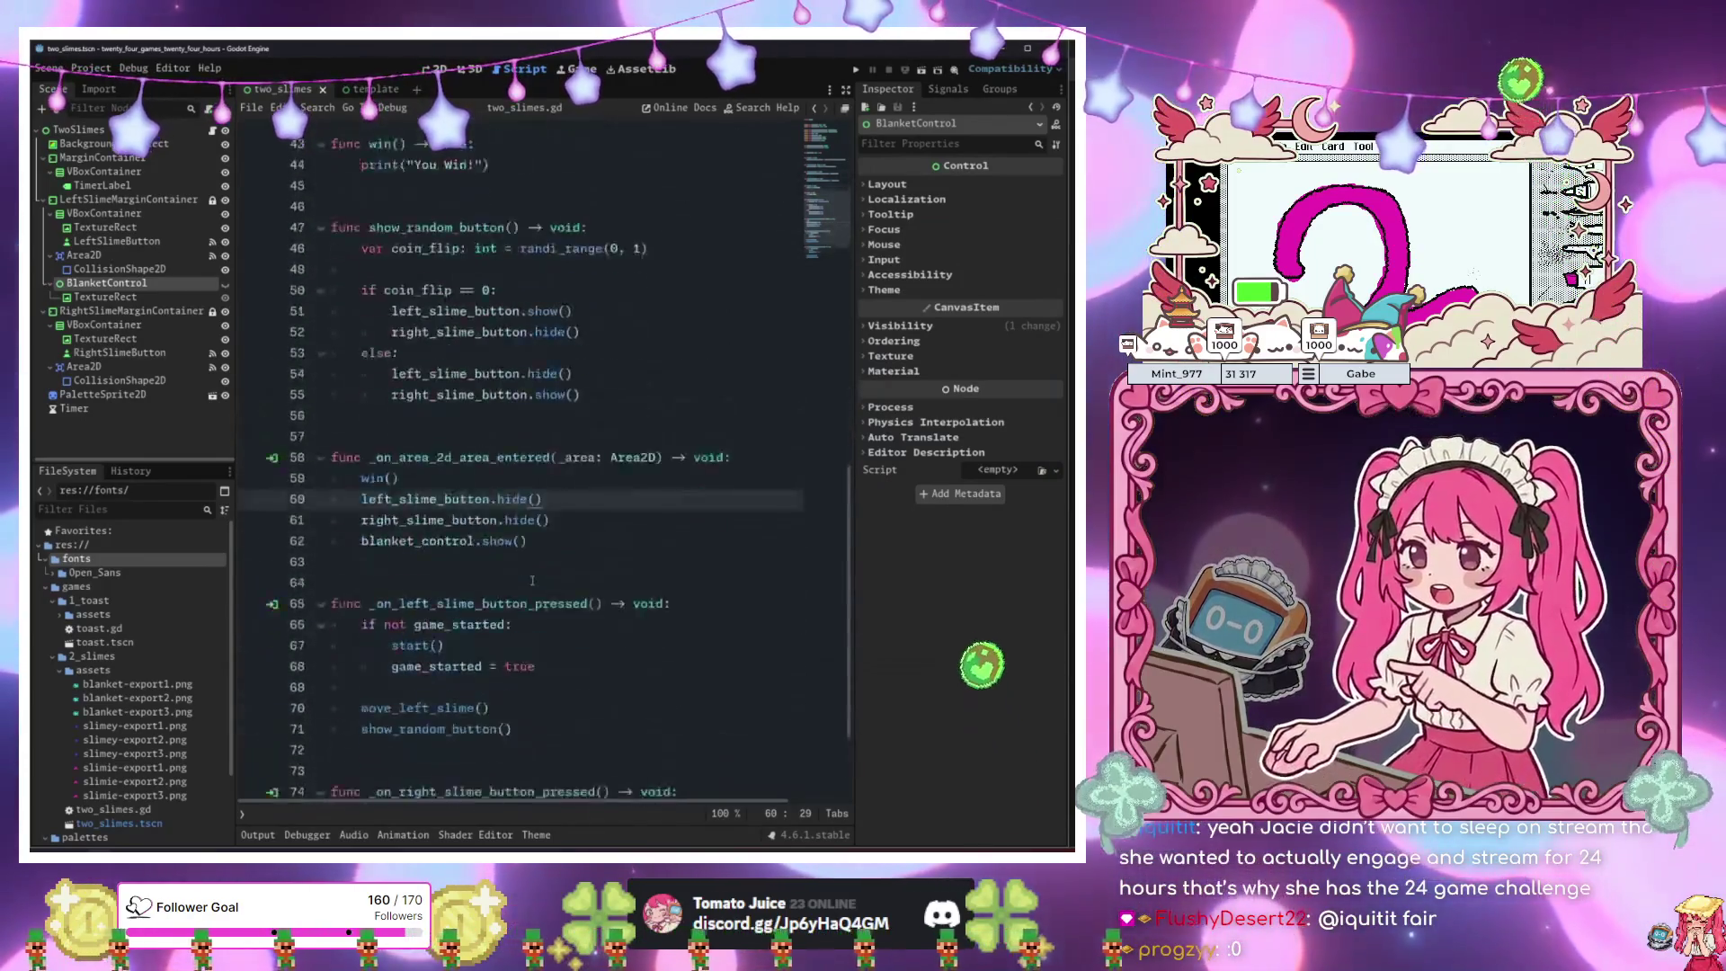
scroll(529, 585, up, 5)
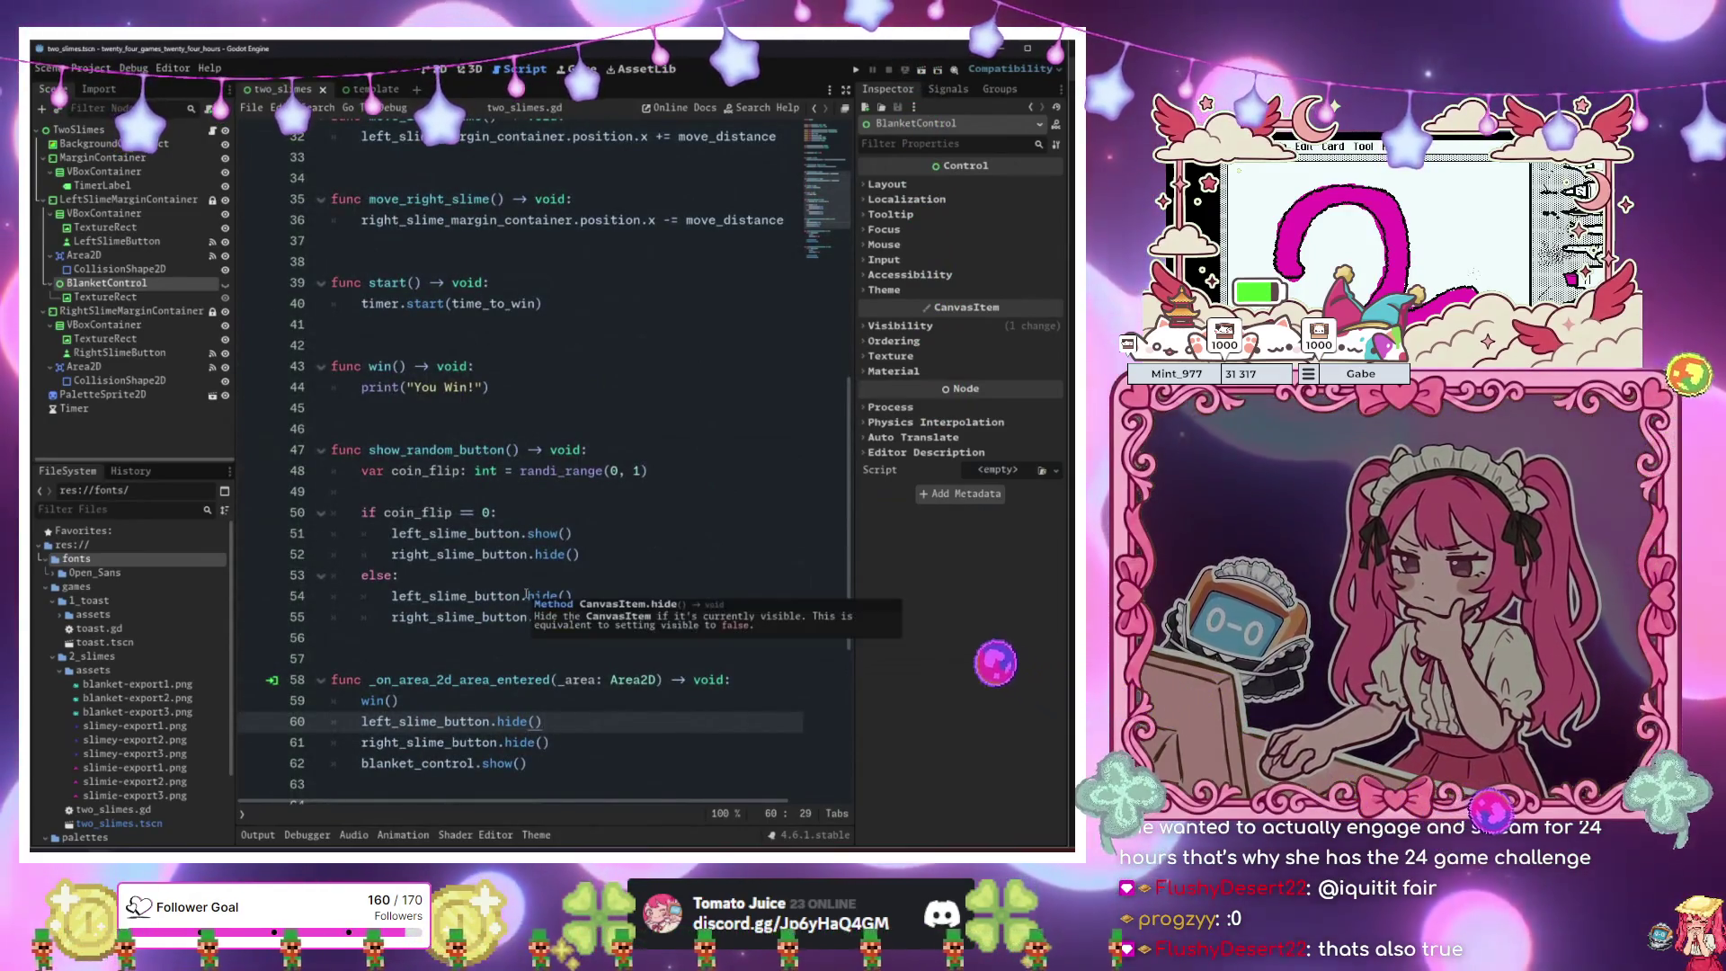
scroll(526, 595, down, 2)
scroll(528, 593, down, 2)
scroll(528, 594, up, 6)
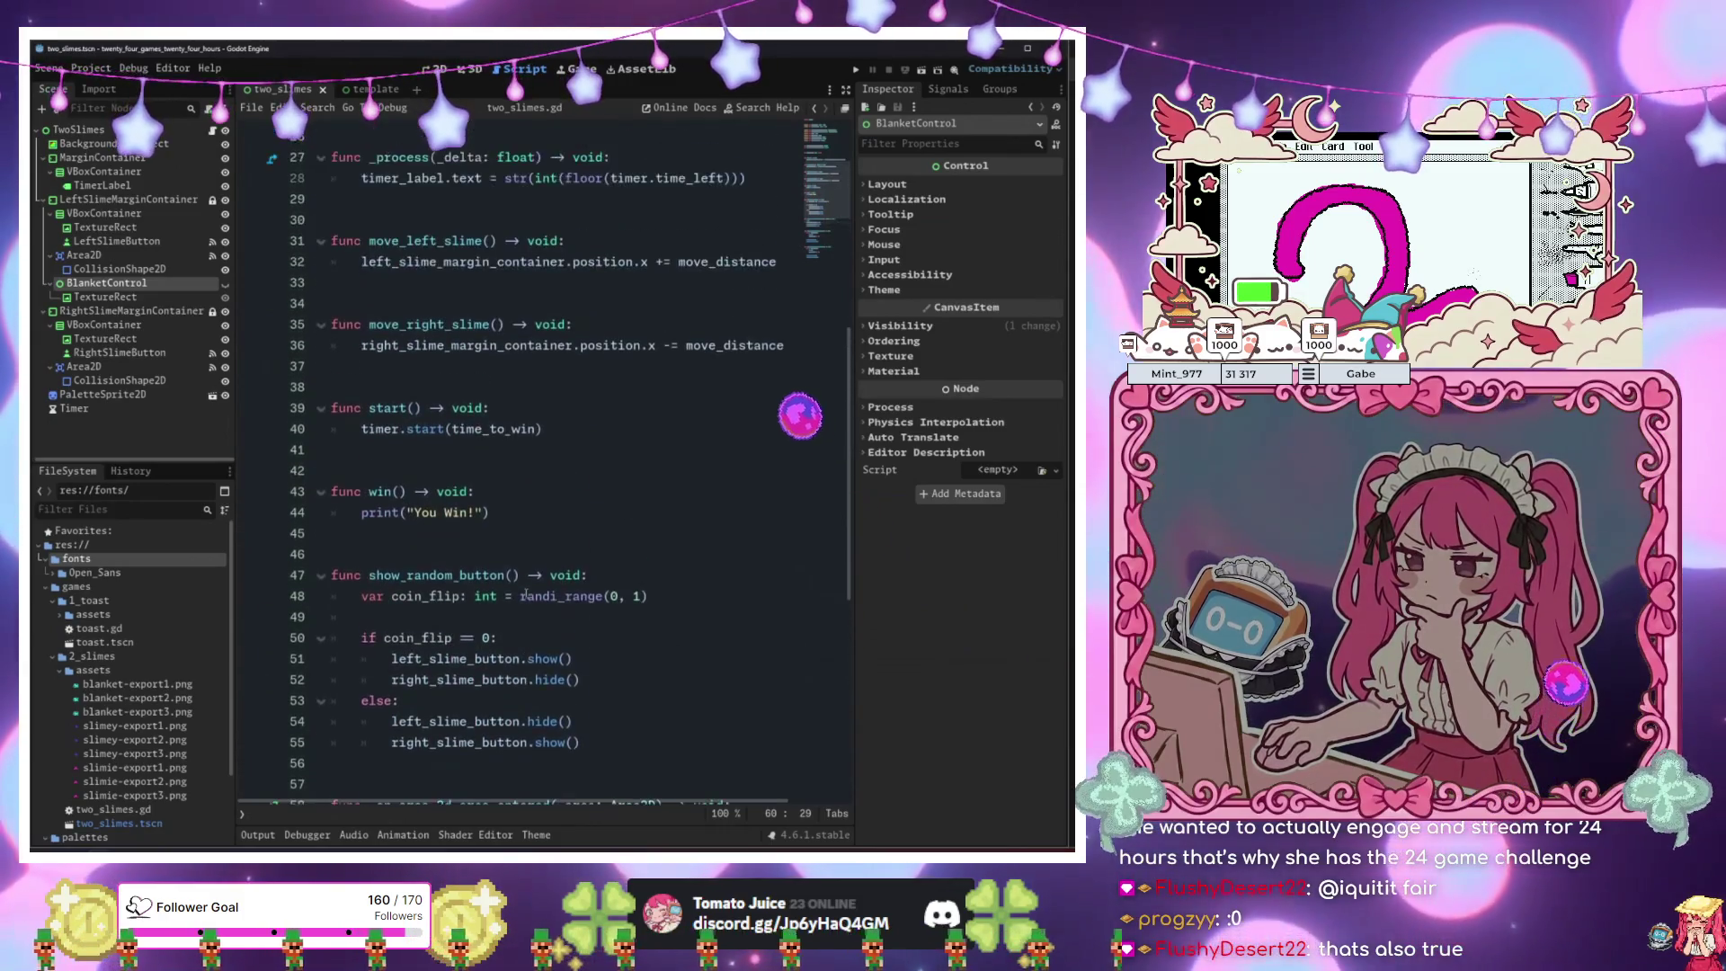
click(490, 429)
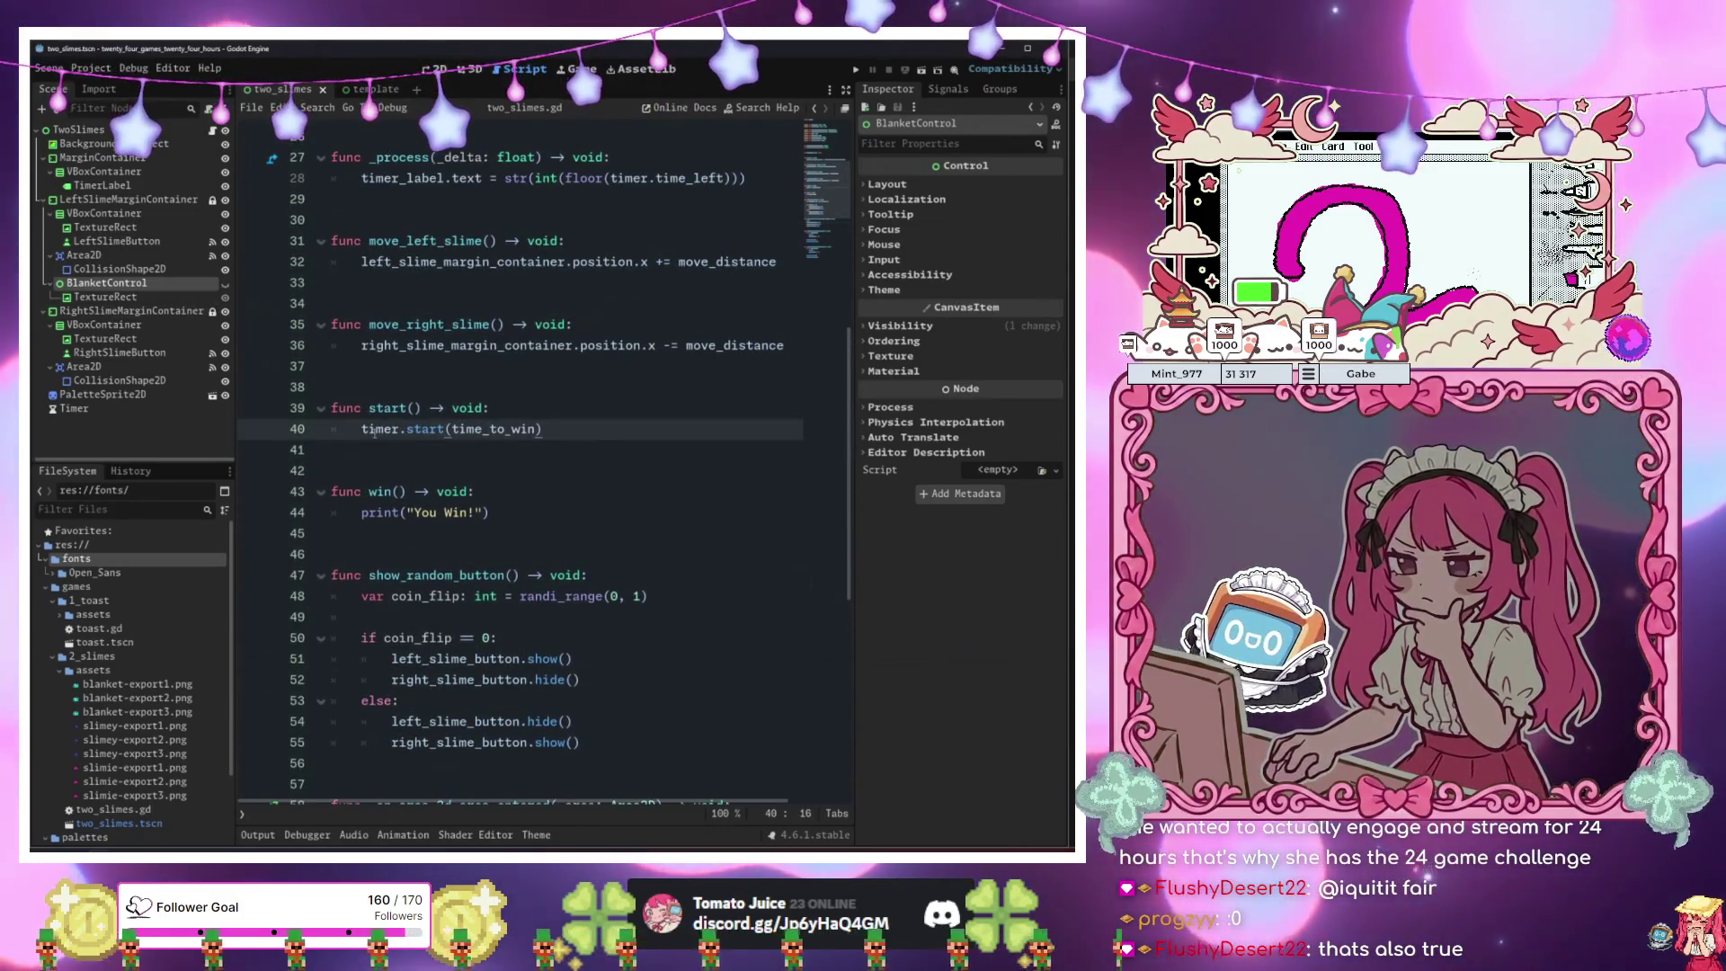
click(74, 408)
click(948, 89)
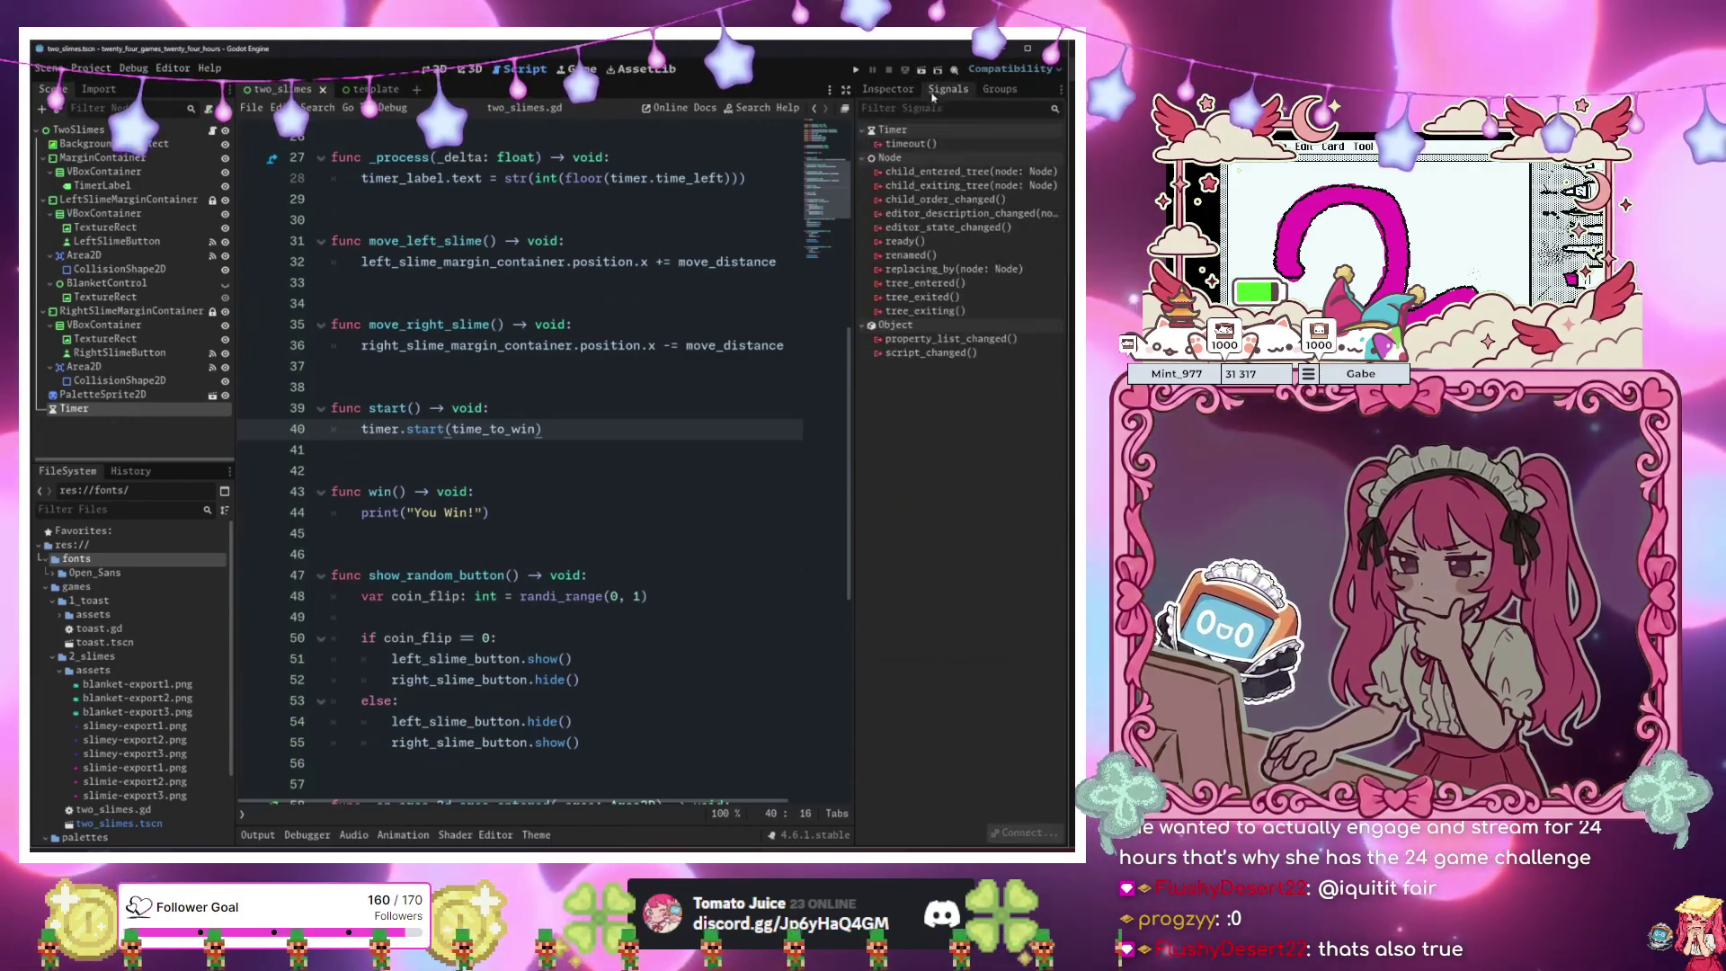
- Connect the Timer's timeout signal and replace the handler's pass with lose()
double_click(930, 144)
click(732, 603)
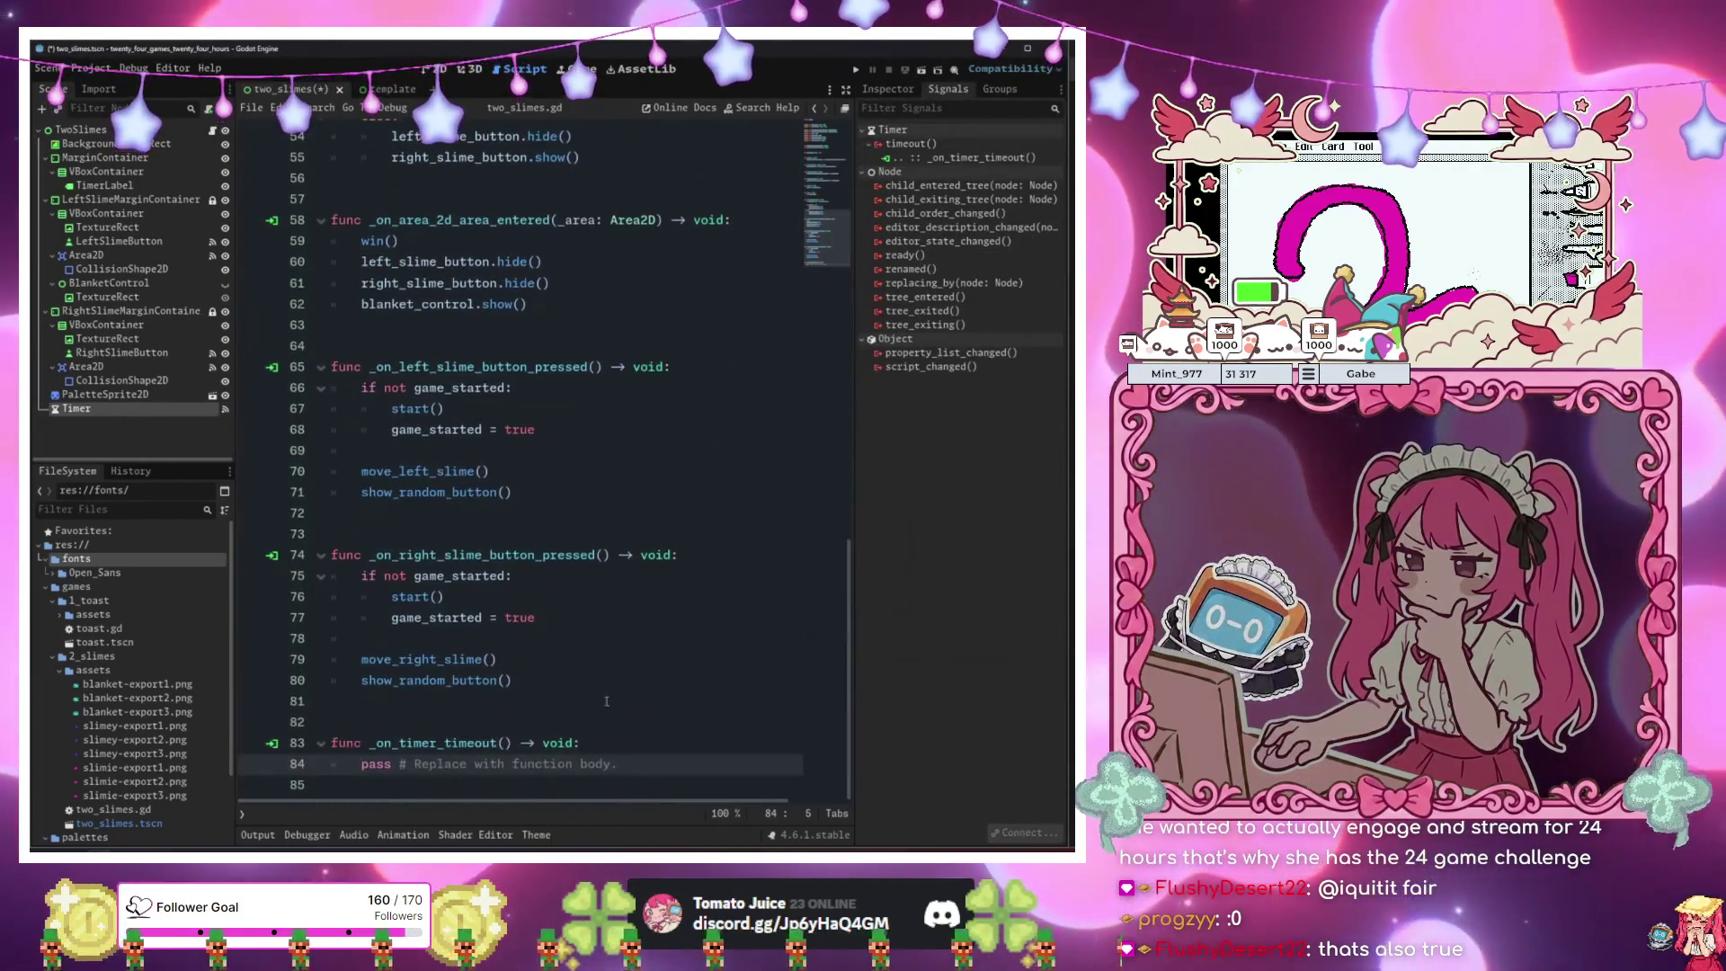
drag(626, 766, 369, 764)
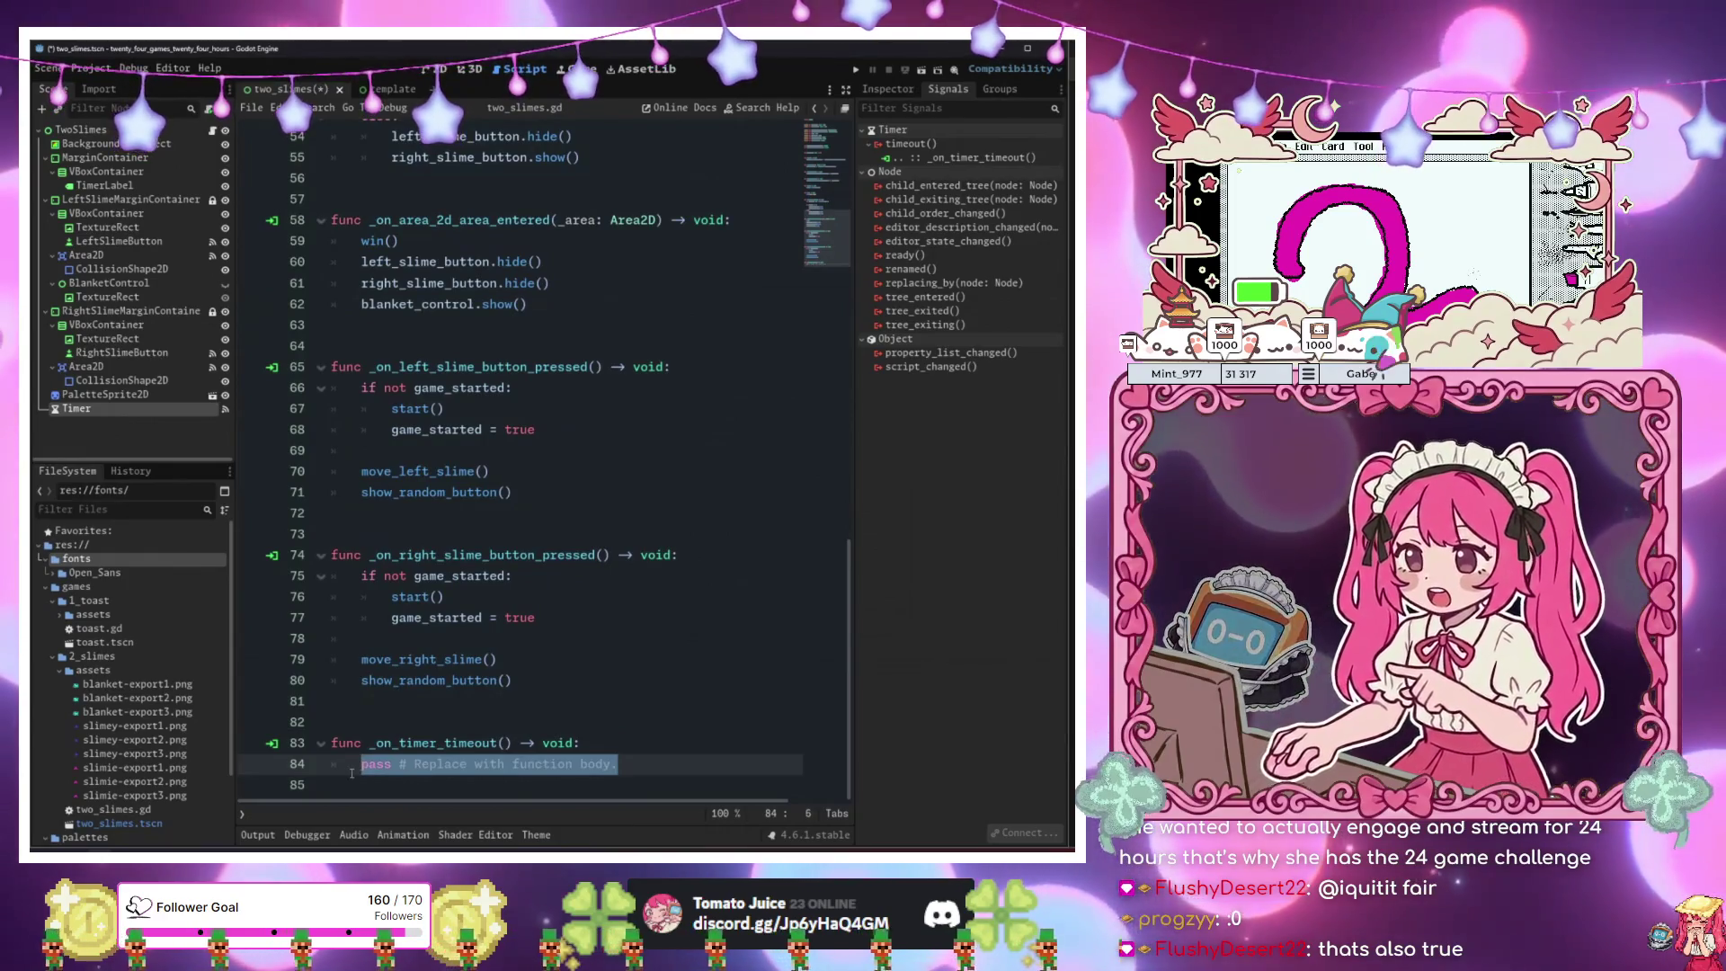
text(lose())
key(Return)
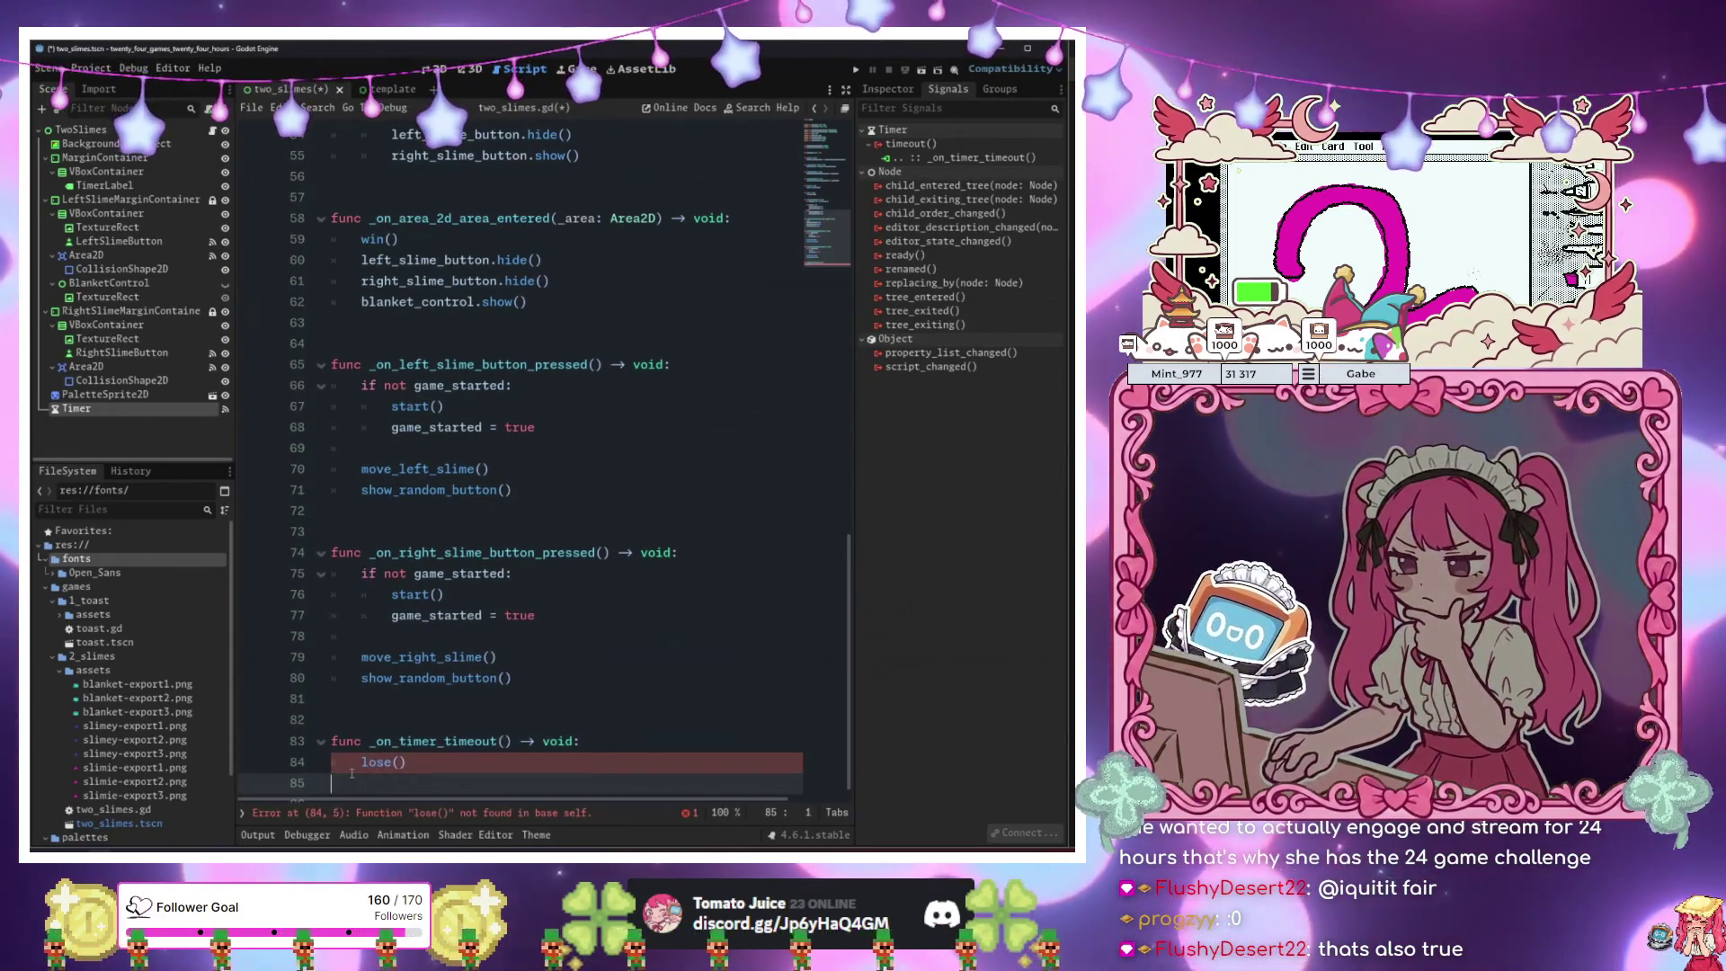
- Insert a new 'func lost() -> void:' header below win()
click(580, 657)
scroll(581, 611, up, 2)
scroll(582, 602, up, 5)
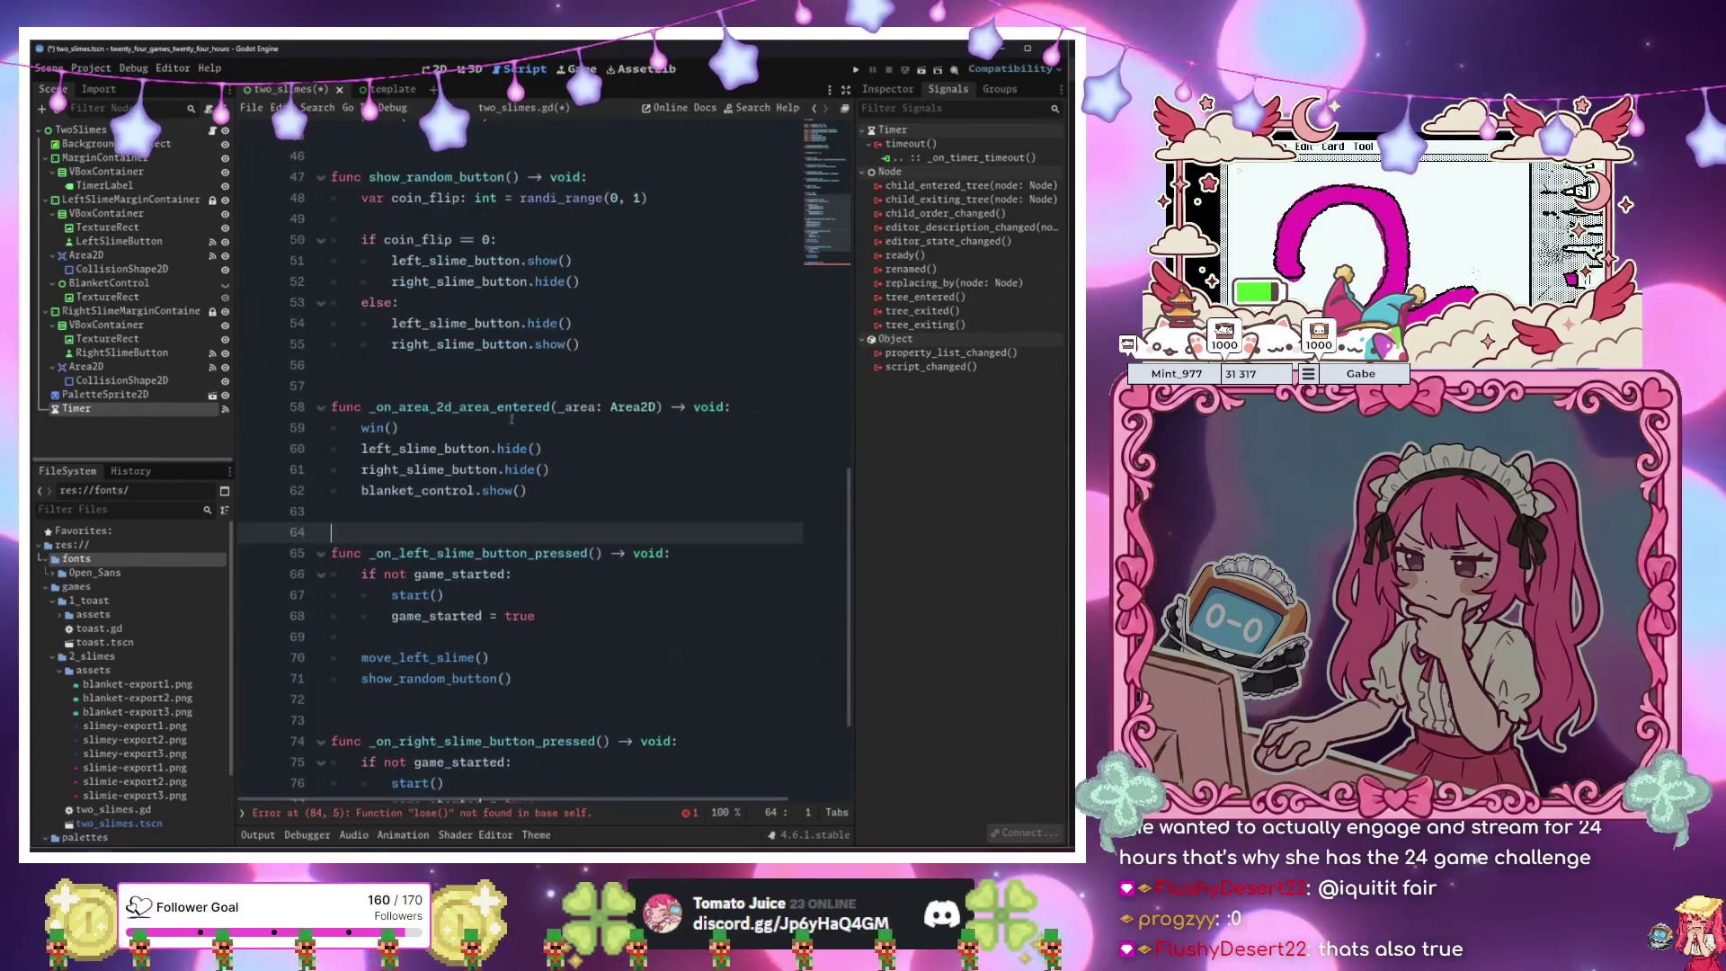
click(502, 327)
key(Return)
key(Return)
key(Return)
key(Up)
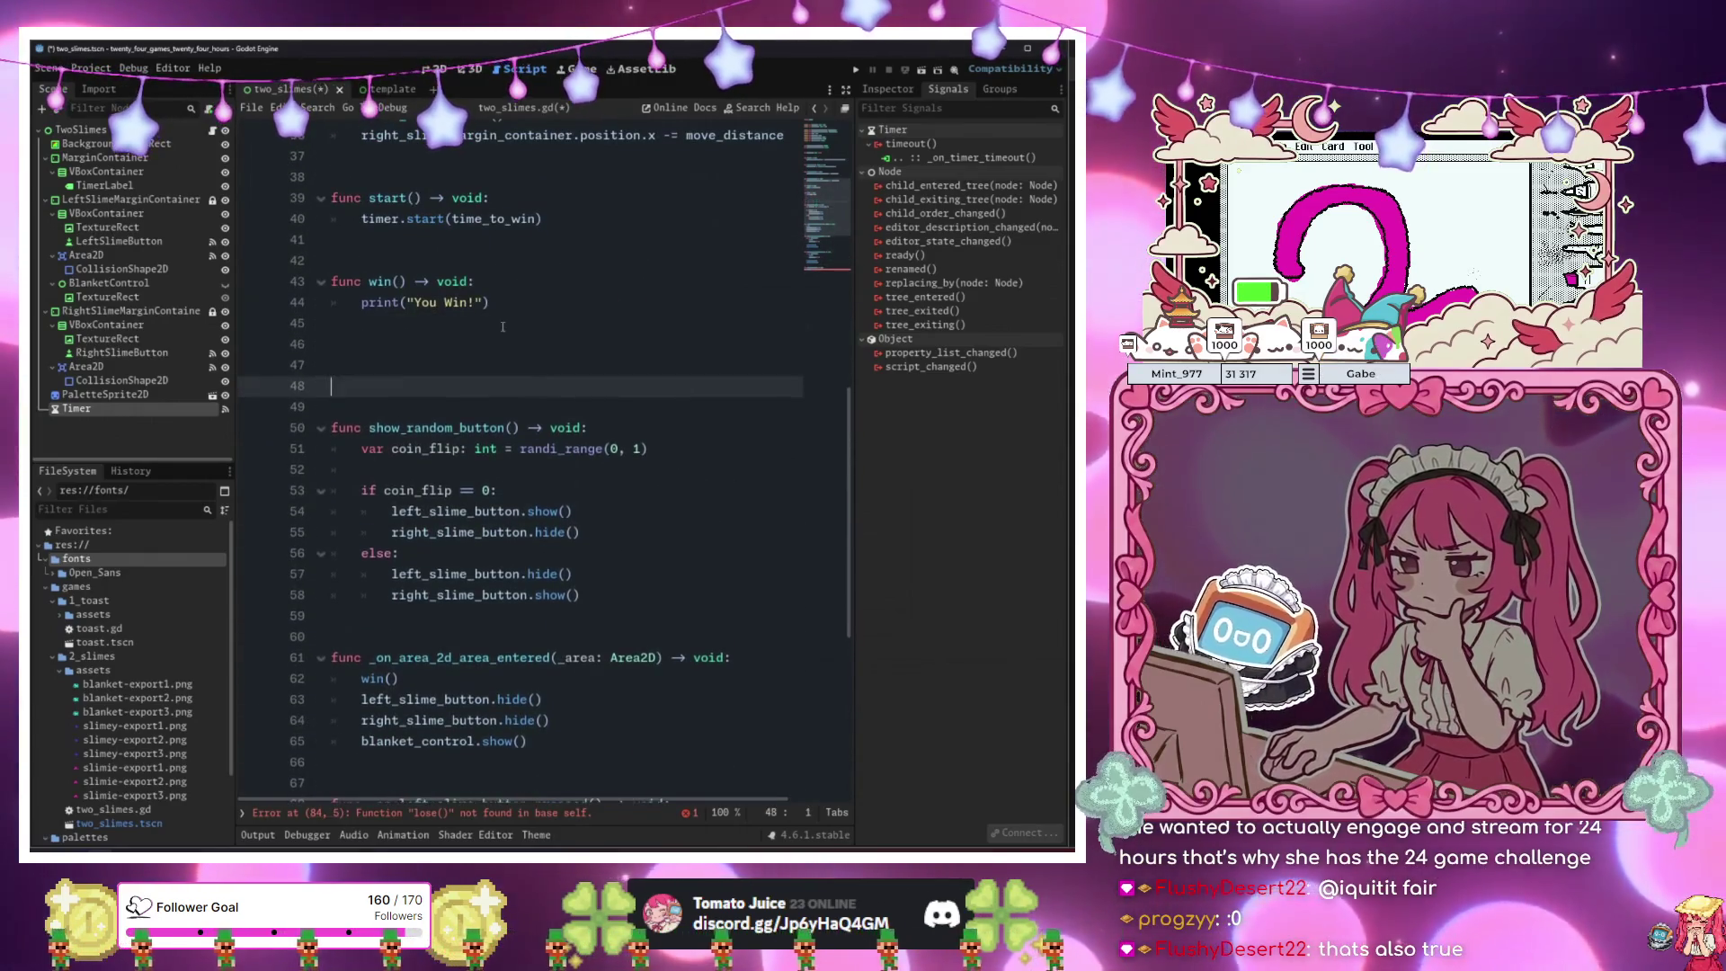
text(func o)
key(BackSpace)
text(lost() -> vo)
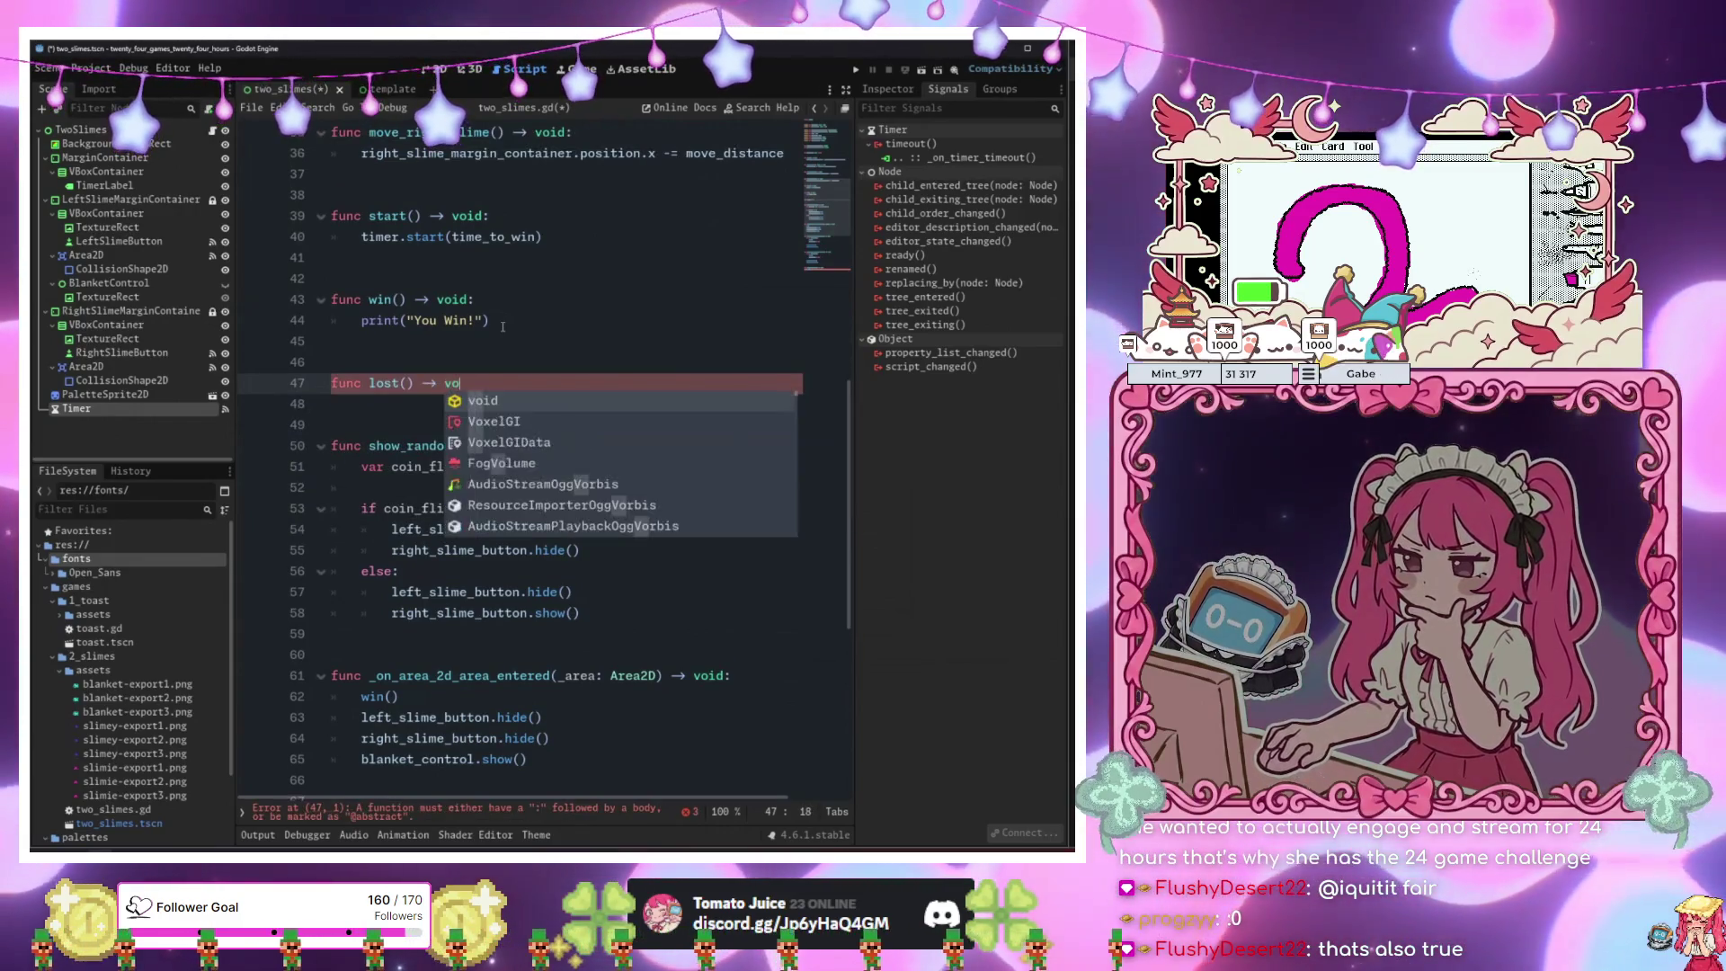
key(Return)
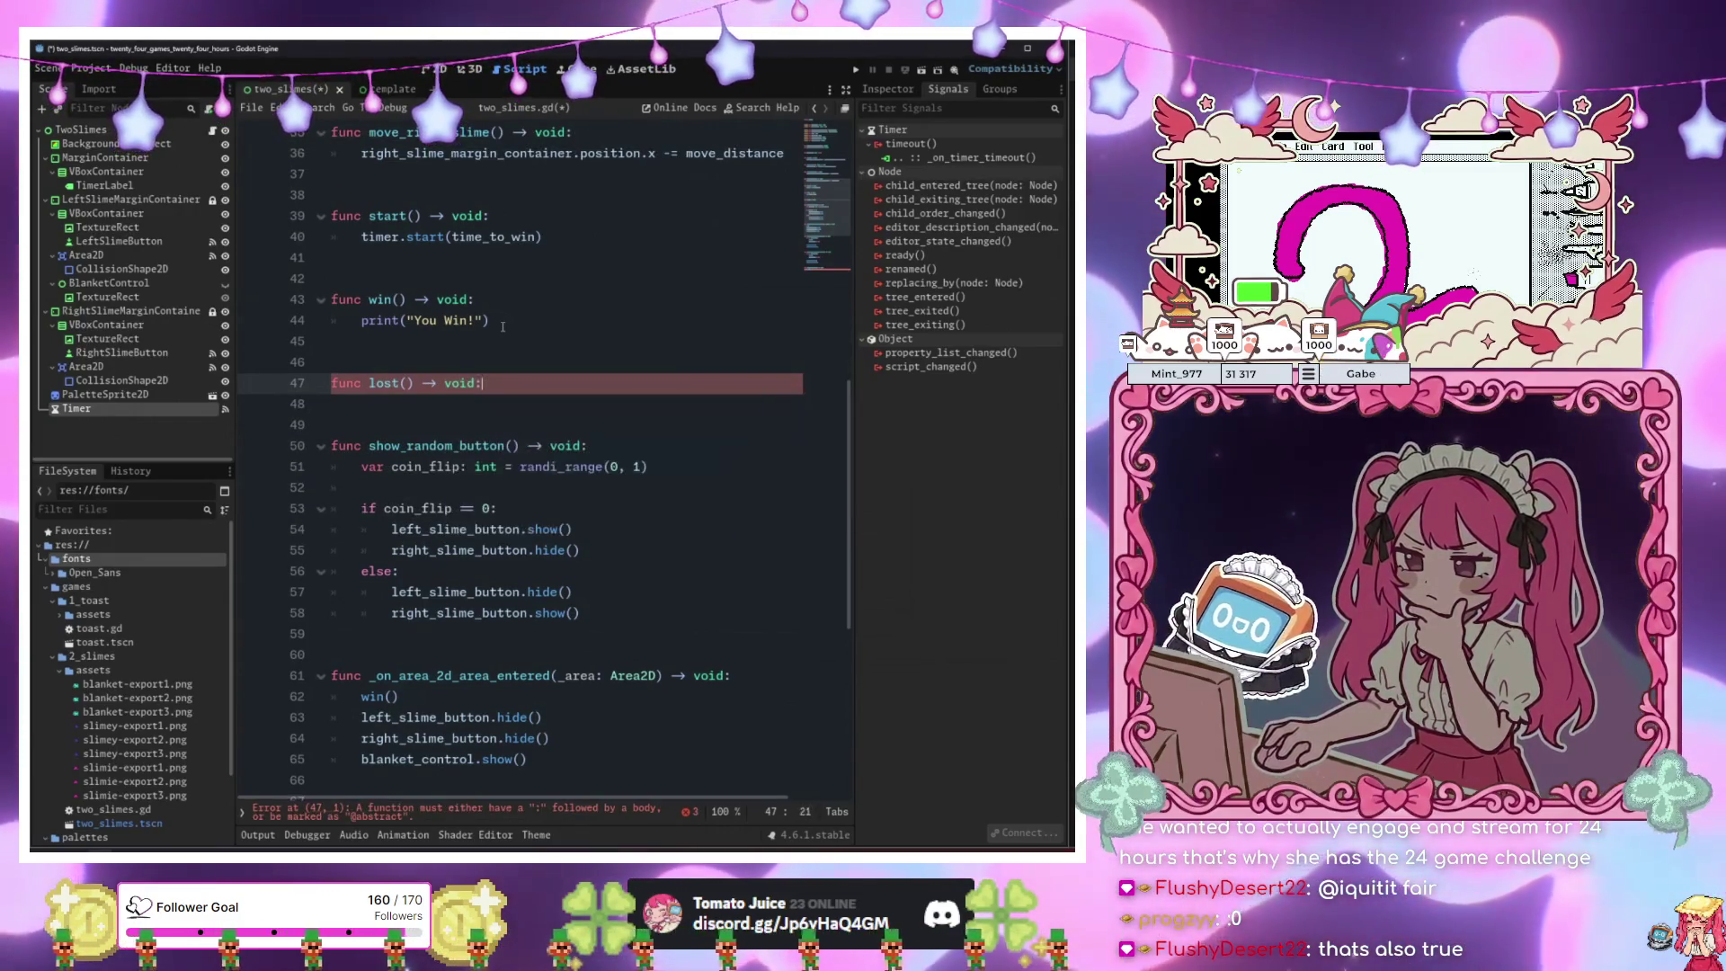
text(:)
key(Return)
- Try start() and reset in lost()'s body, clear it, and return to the 2D scene
text(re)
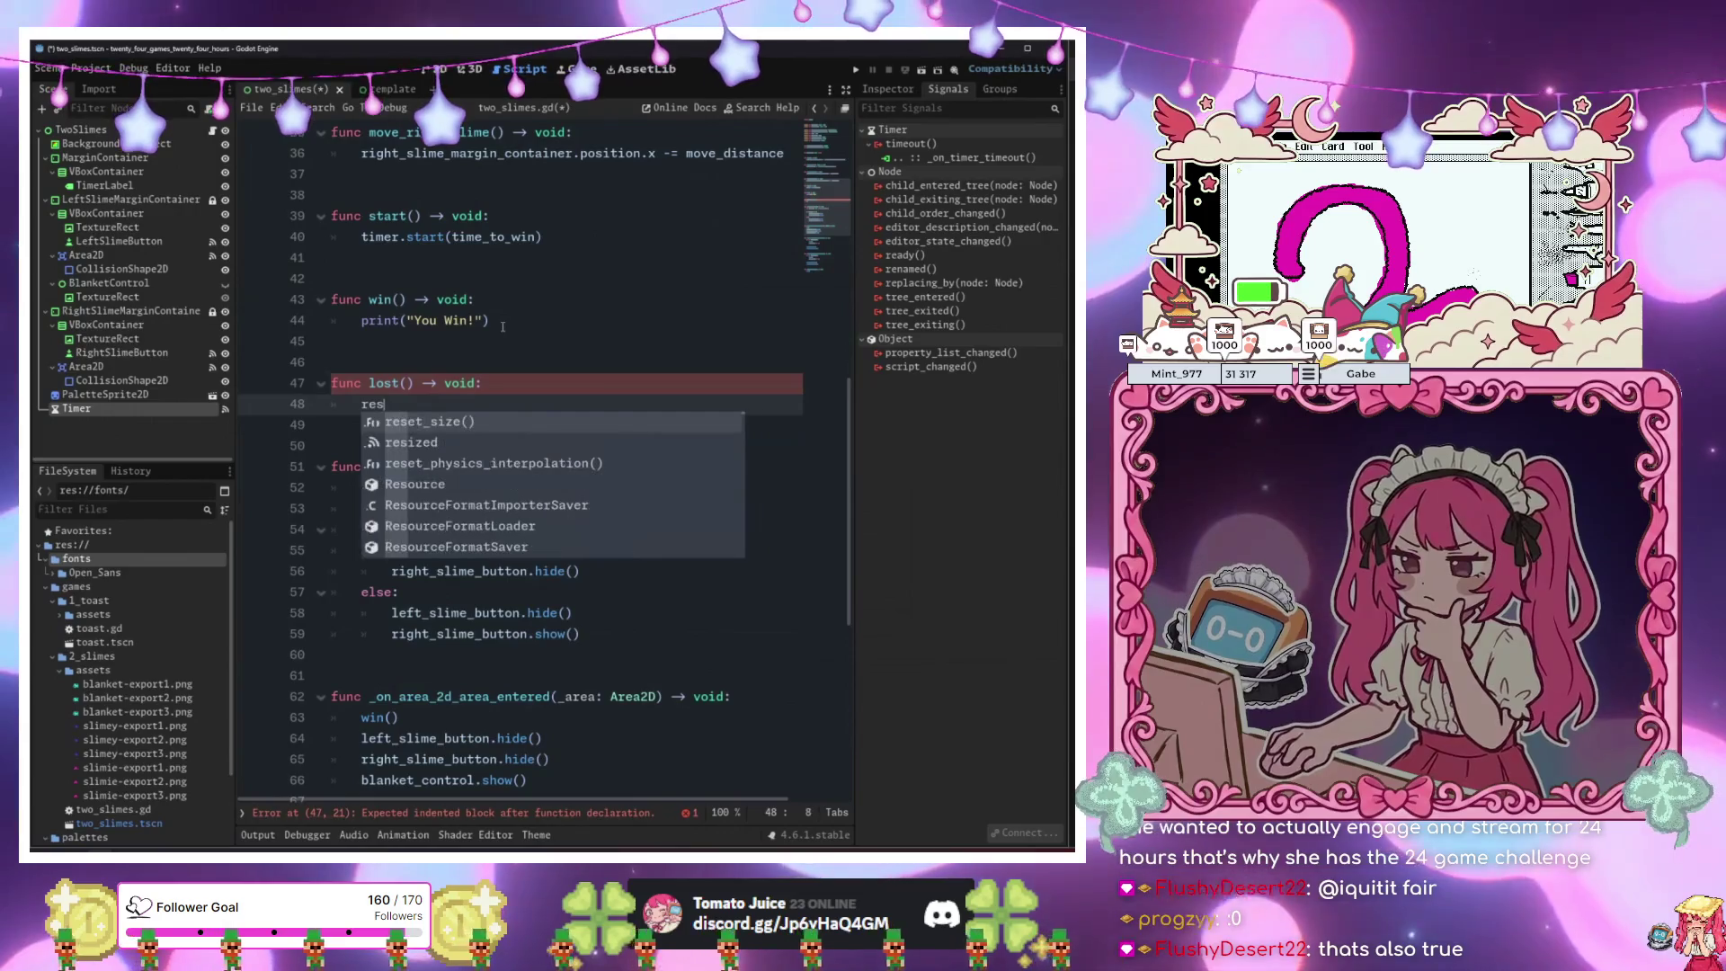
key(BackSpace)
text(start)
key(Return)
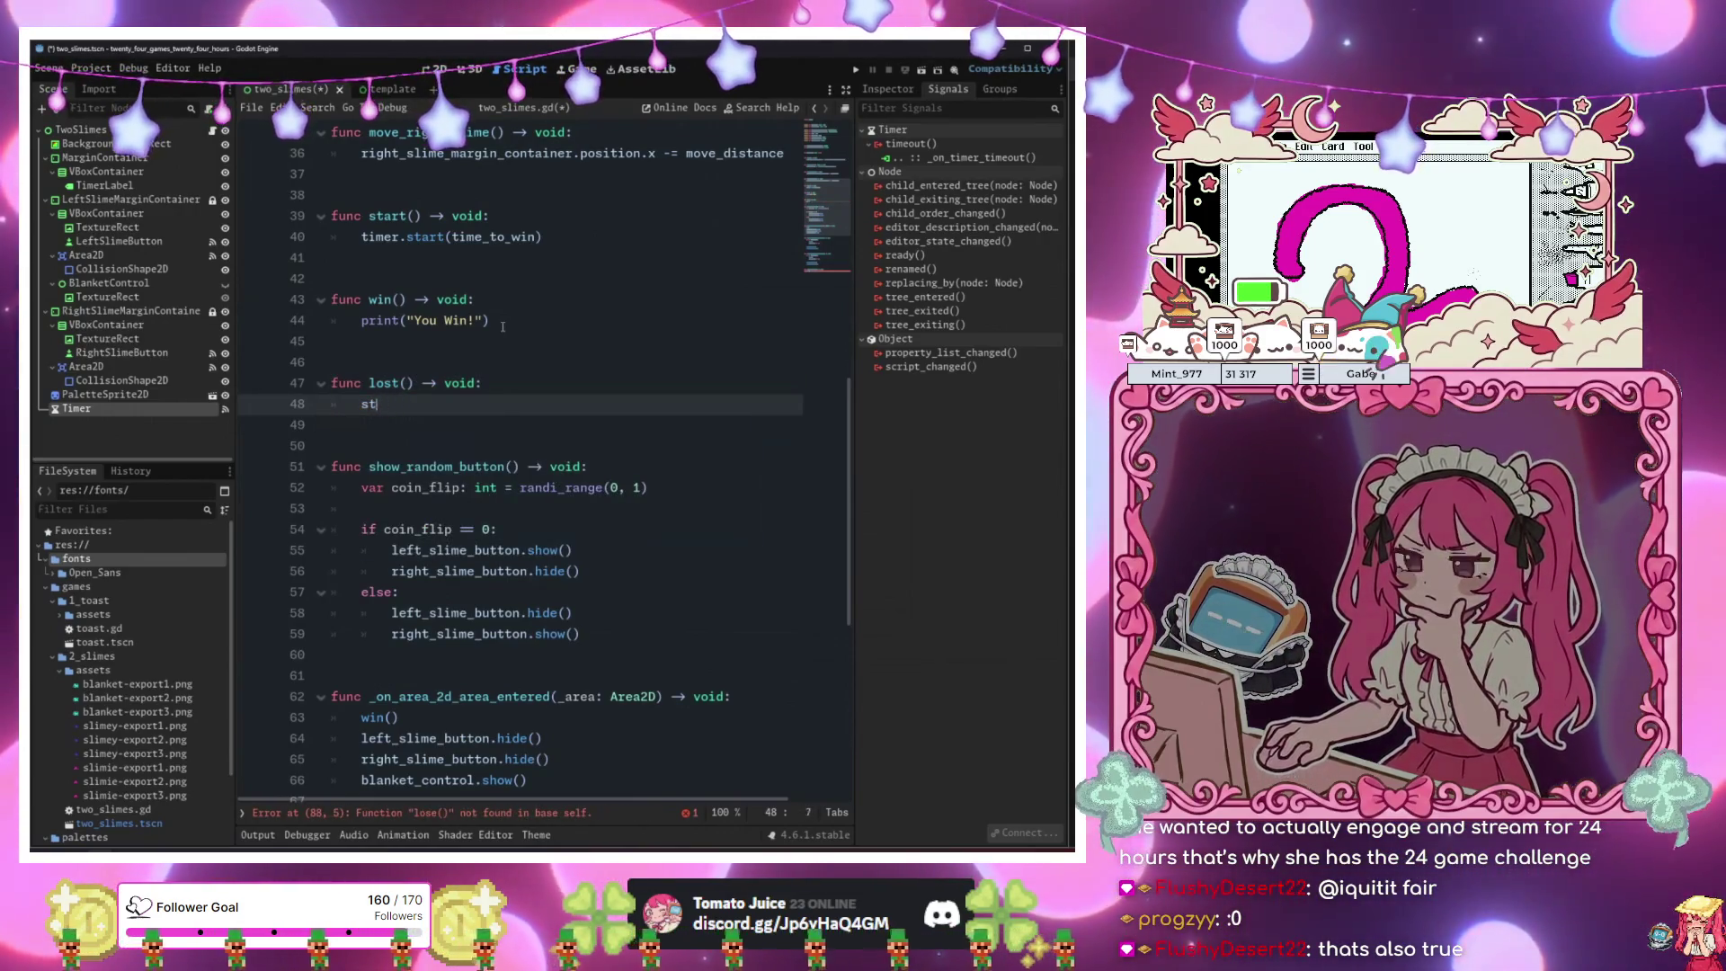
text(reser)
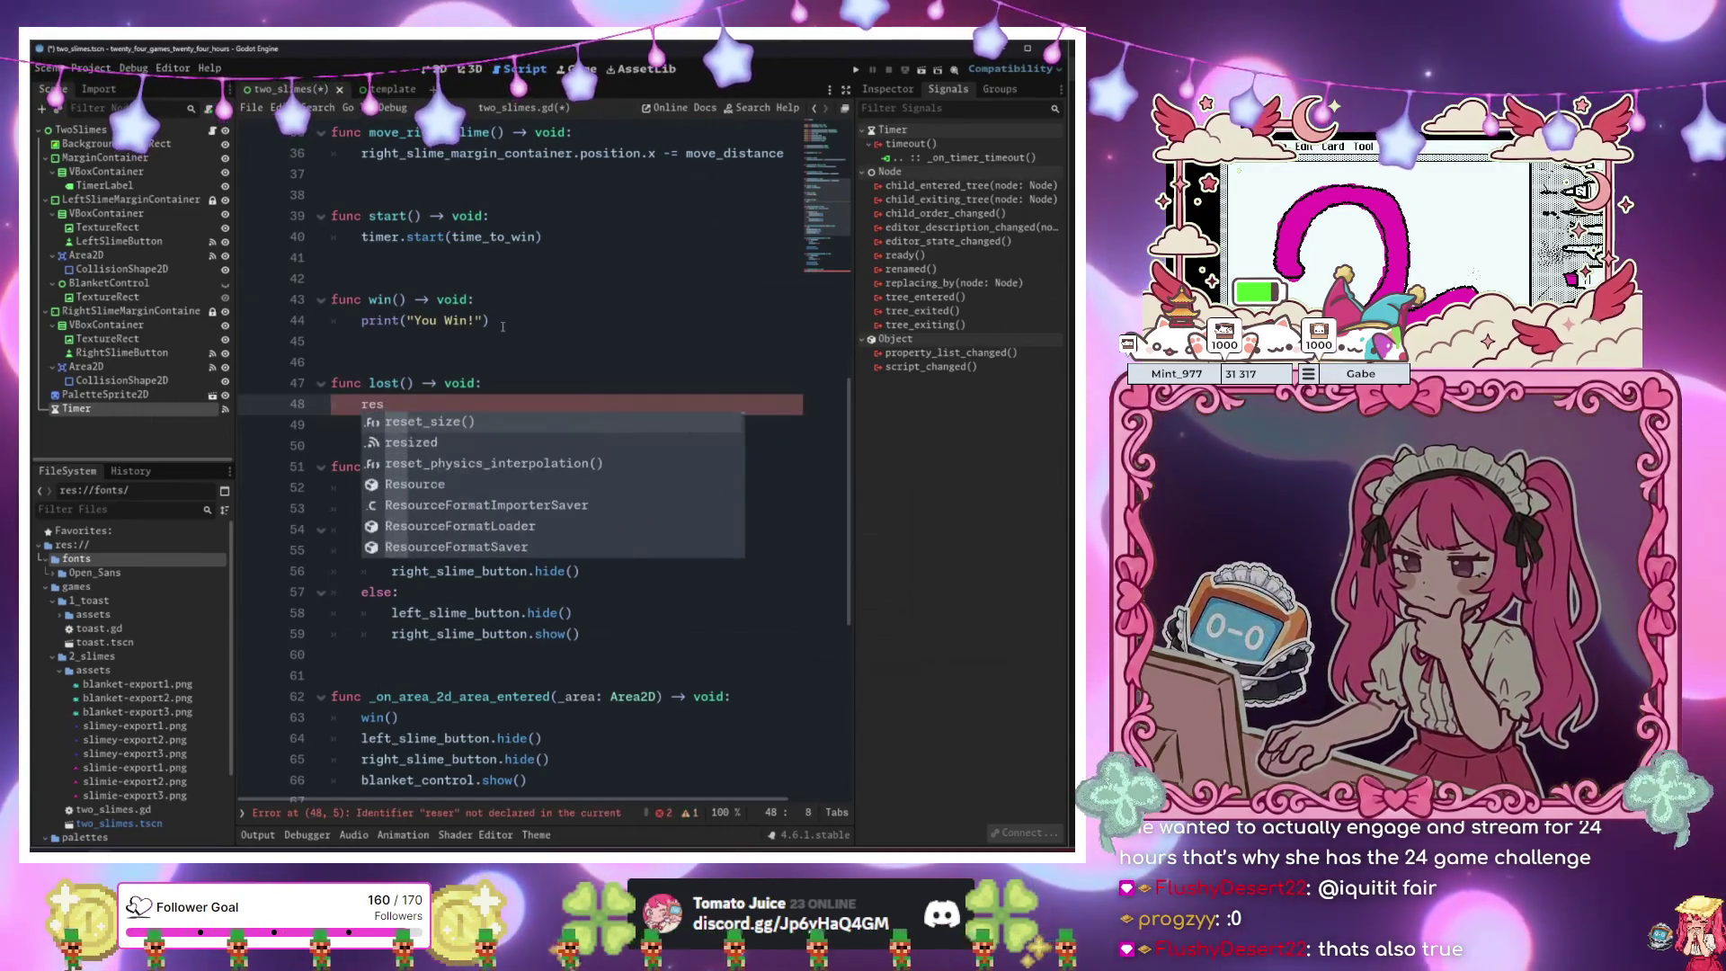
key(BackSpace)
key(BackSpace)
key(BackSpace)
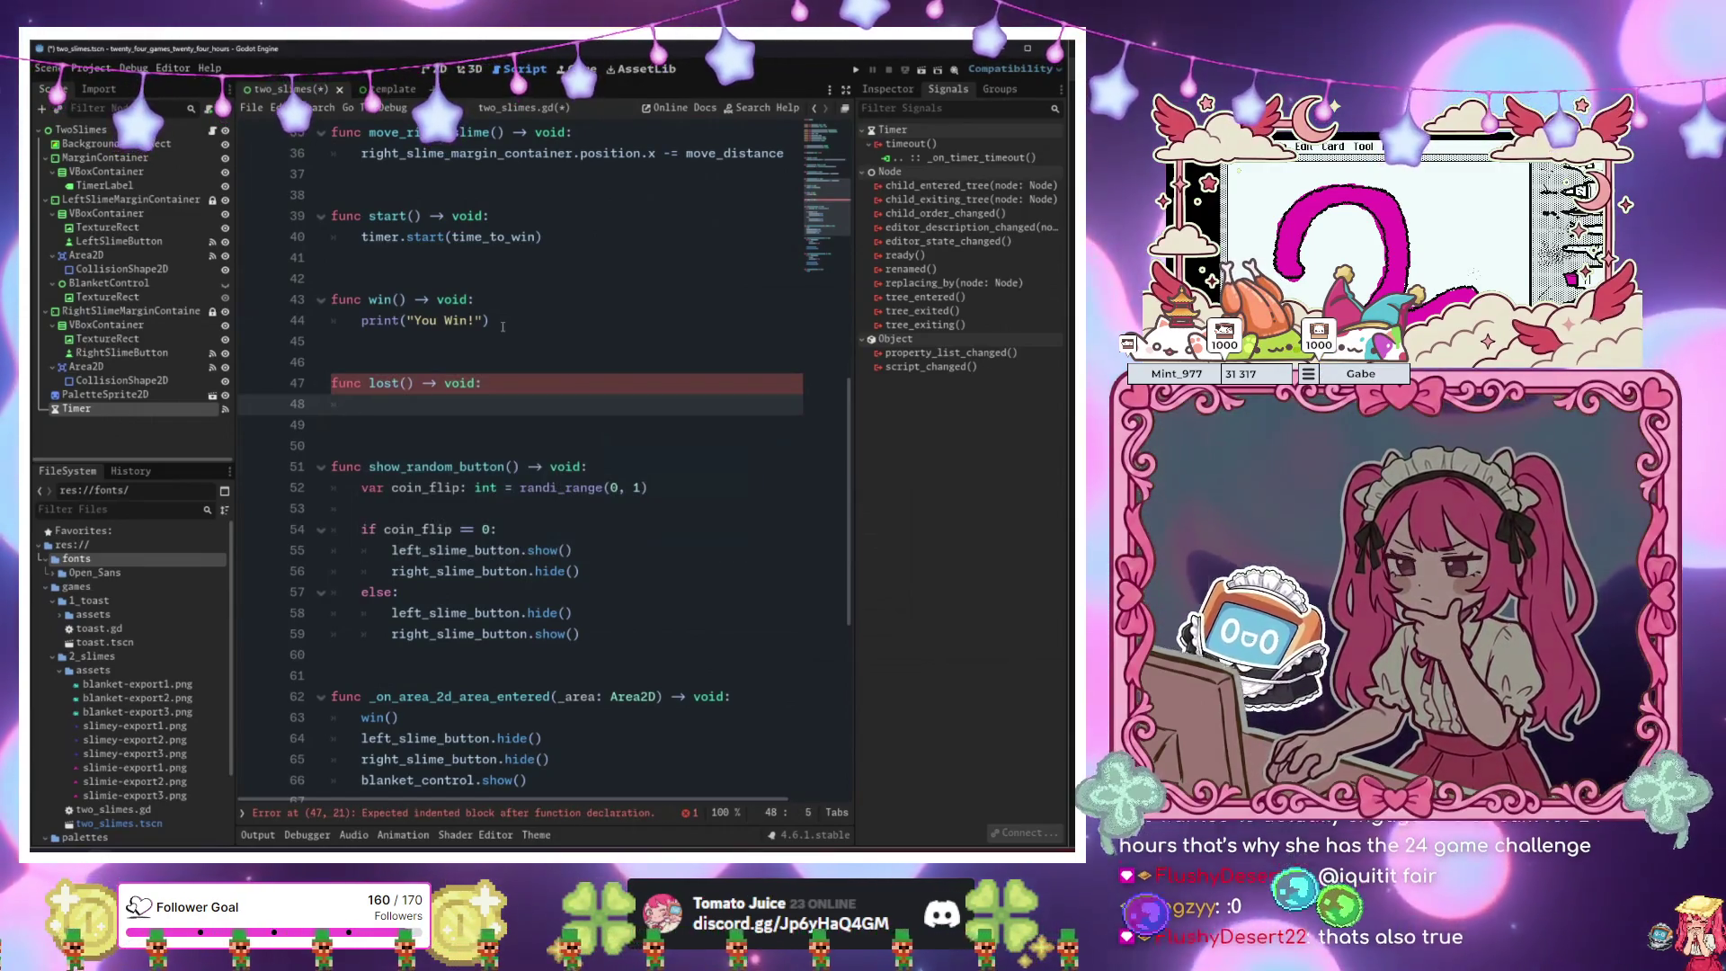
click(436, 69)
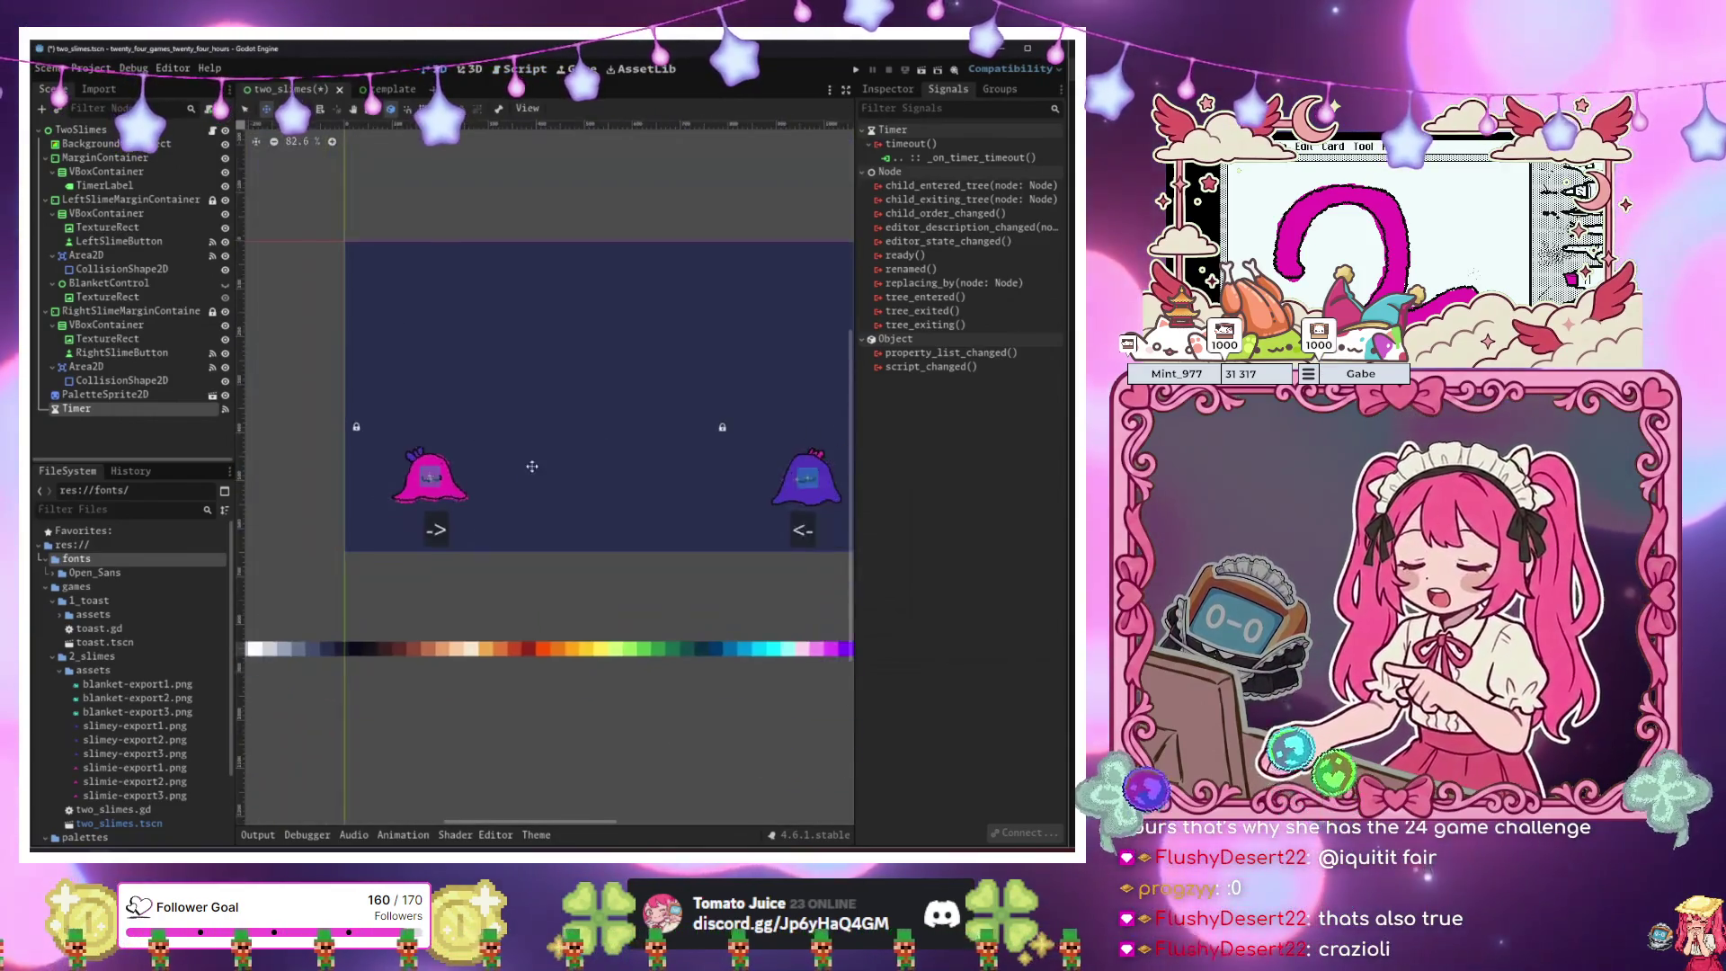
- Add a Button child under the TwoSlimes root and rename it StartButton
click(101, 131)
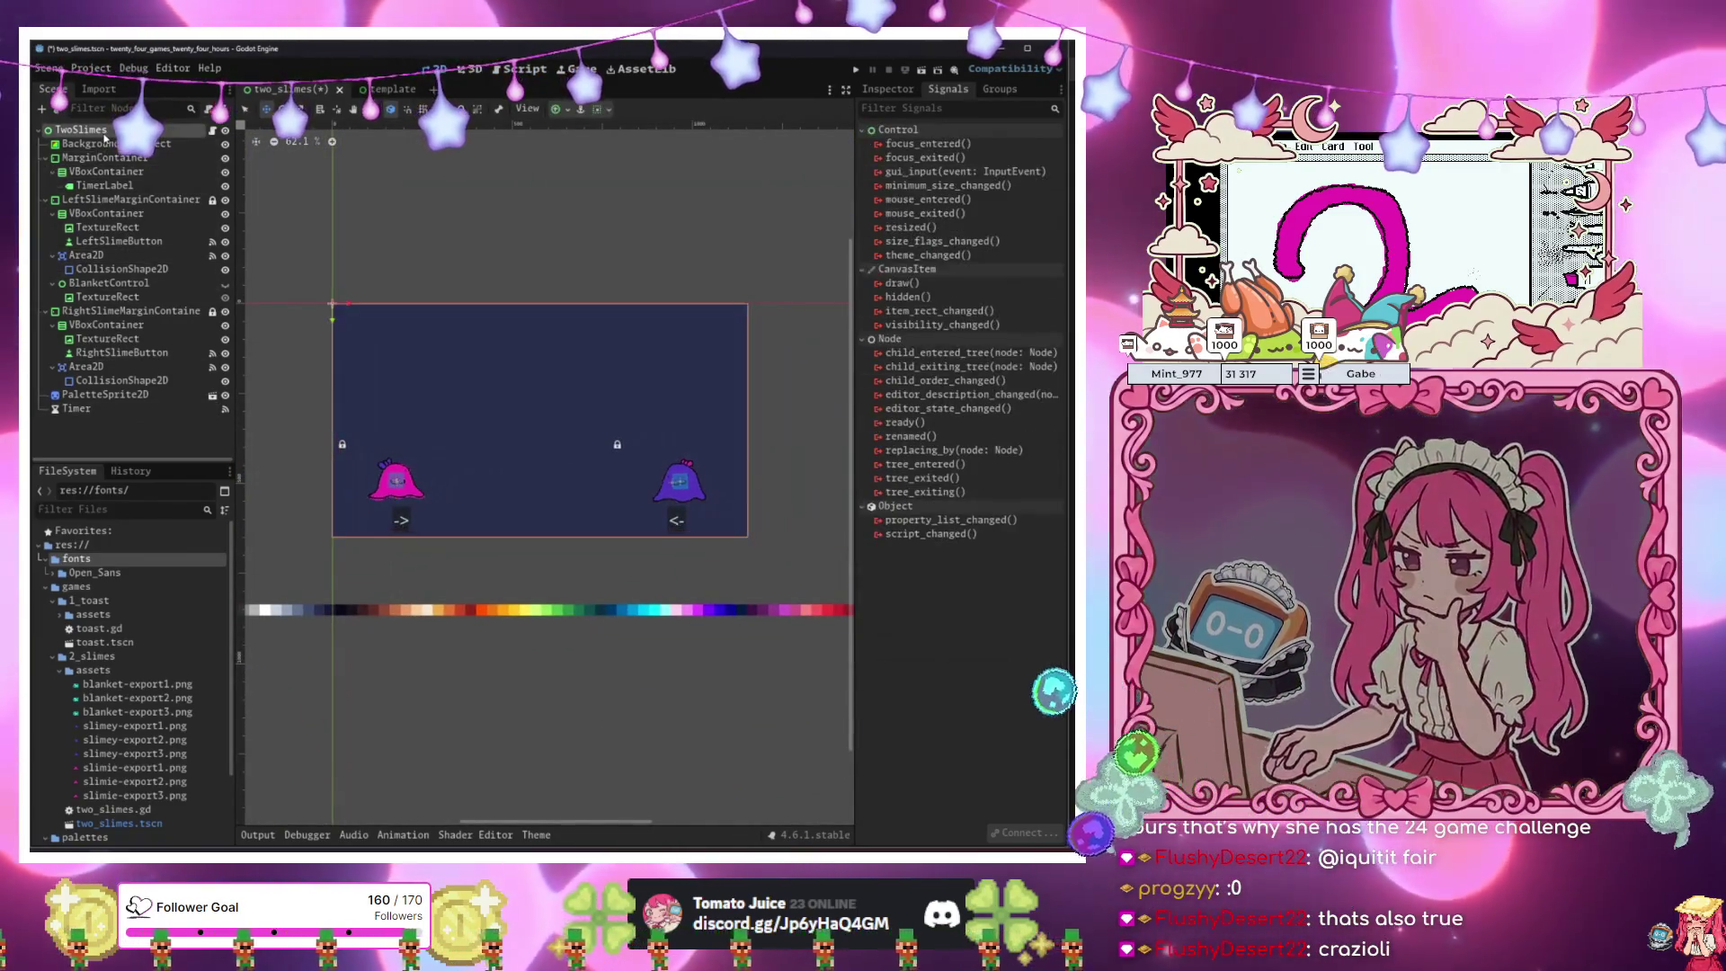
key(ctrl+a)
text(butt)
key(Return)
key(F2)
text(StarButton)
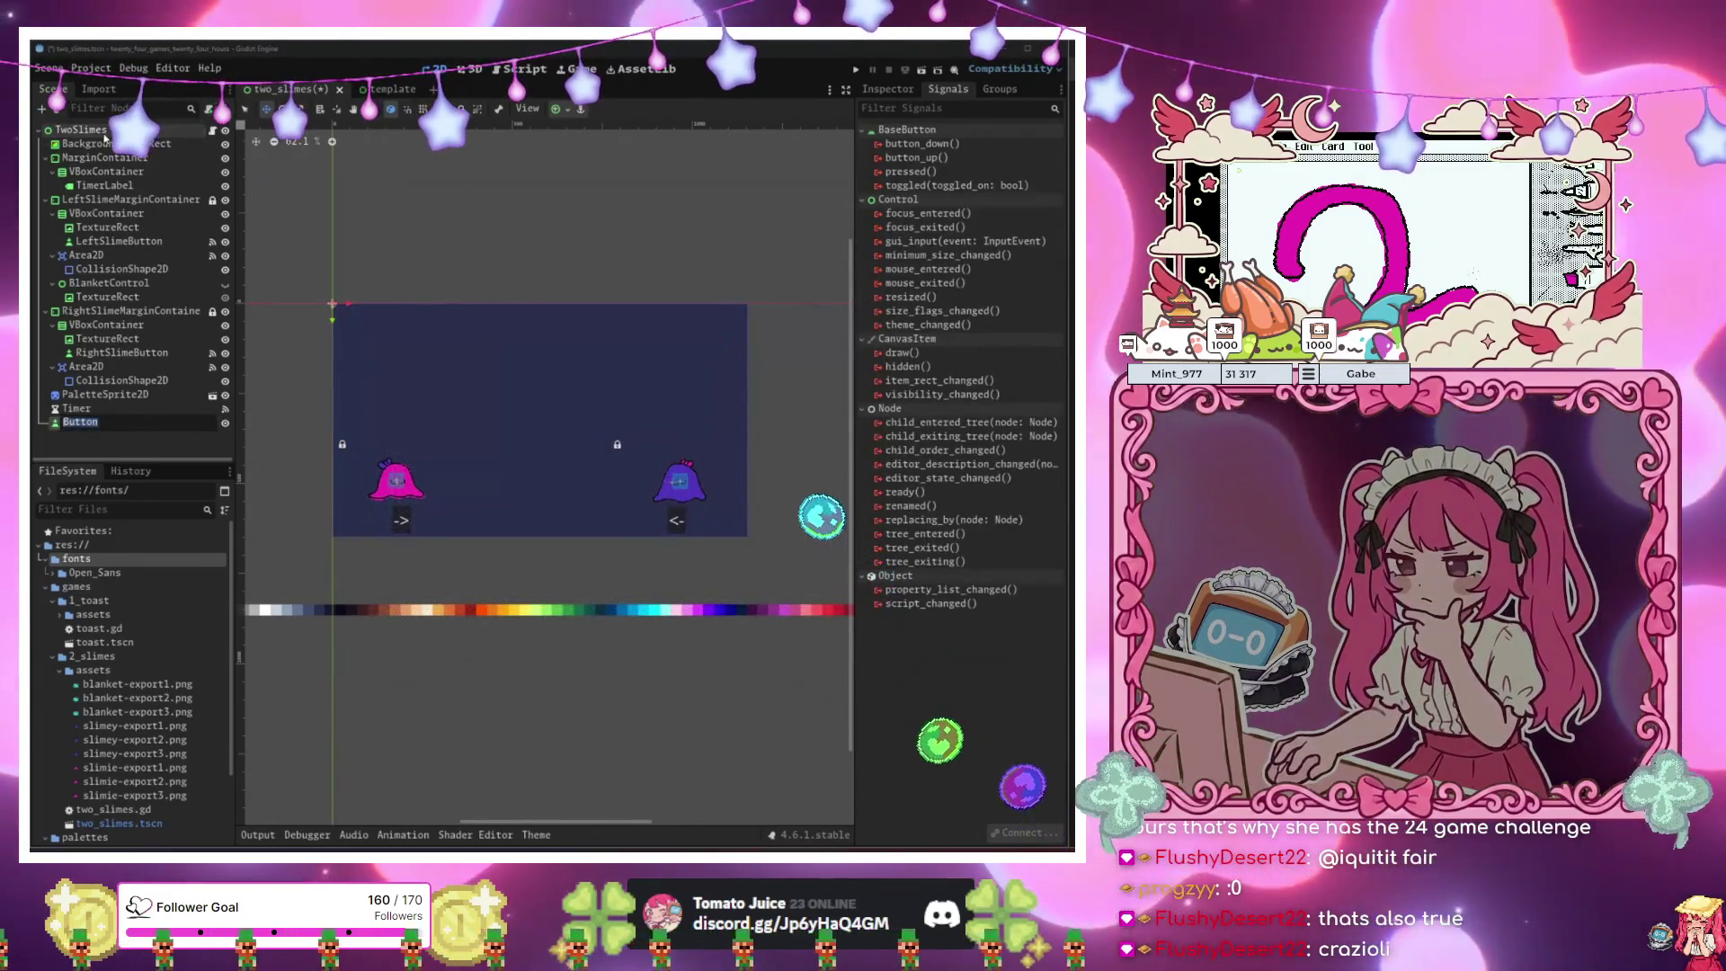
key(Return)
key(Return)
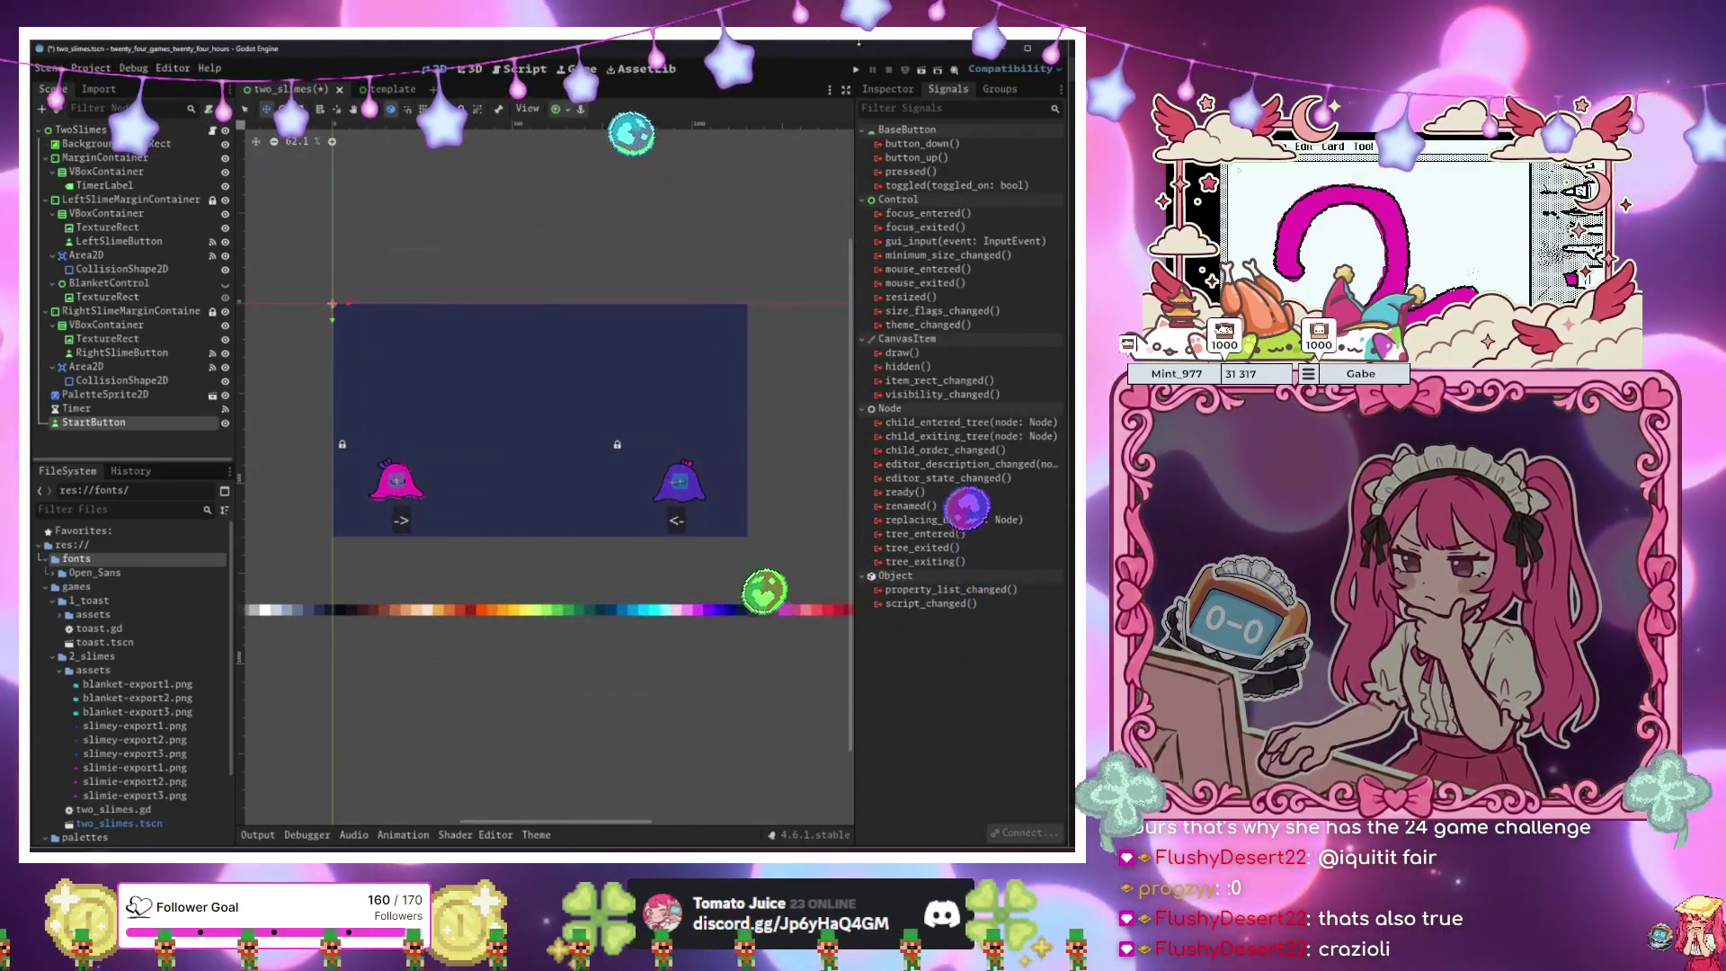
- Label the button 'Start' and centre it with the Center anchor preset
click(887, 89)
click(926, 231)
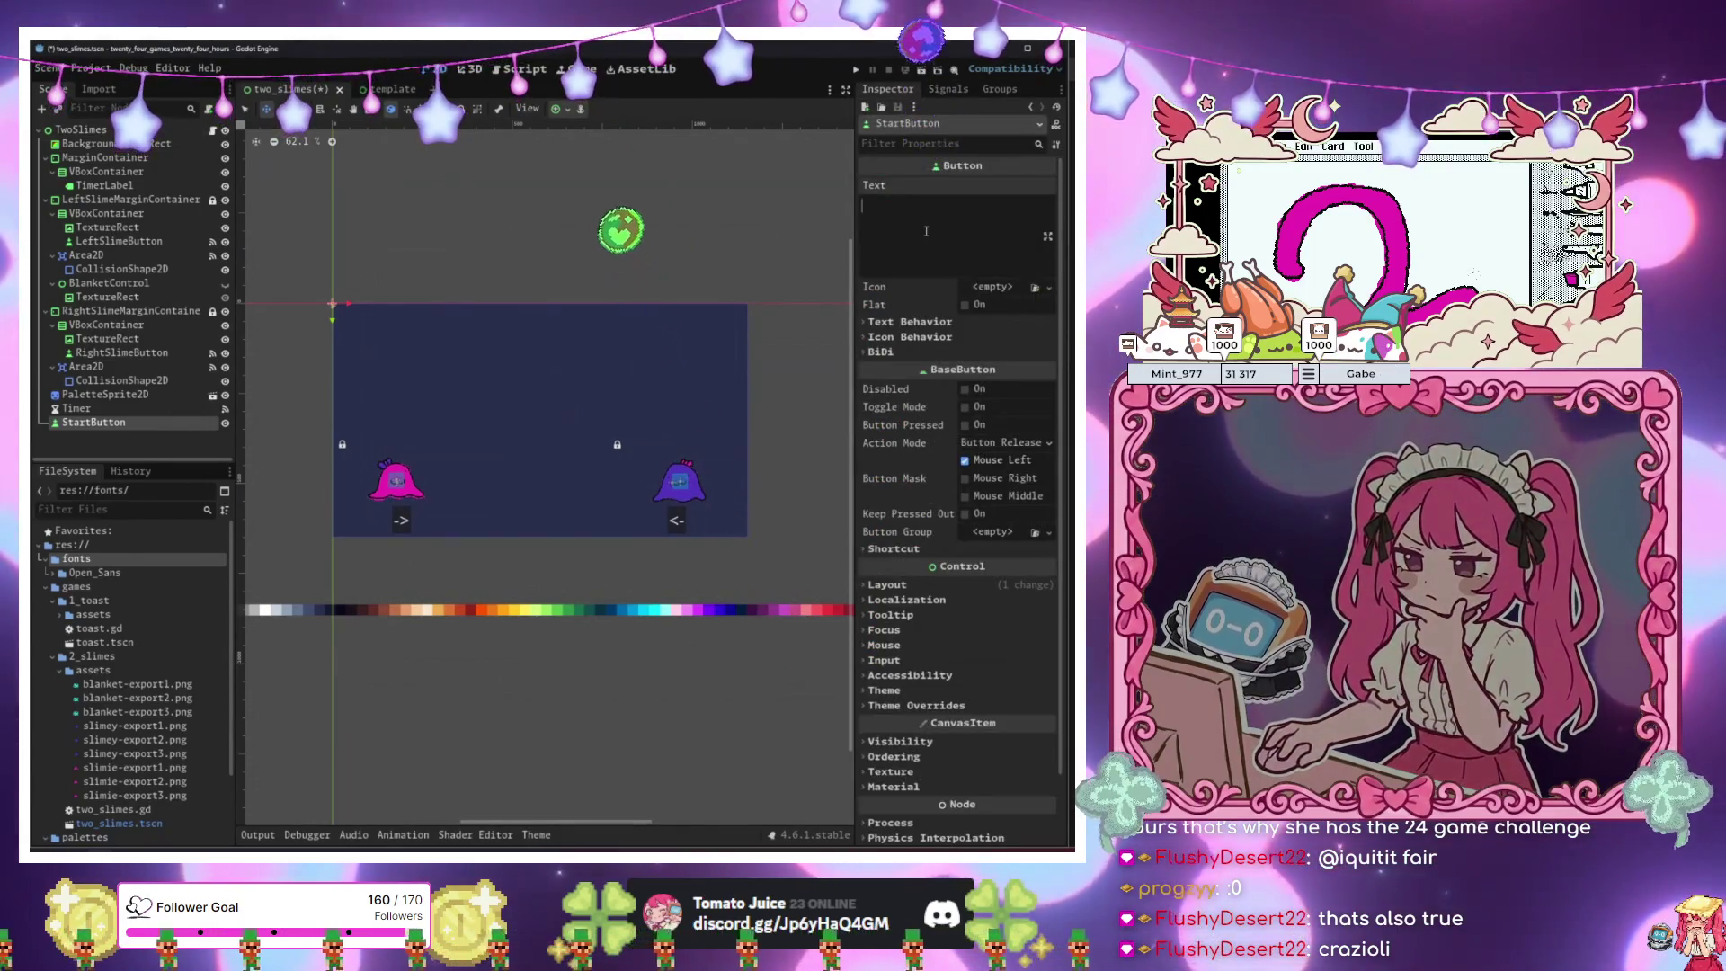
text(Start)
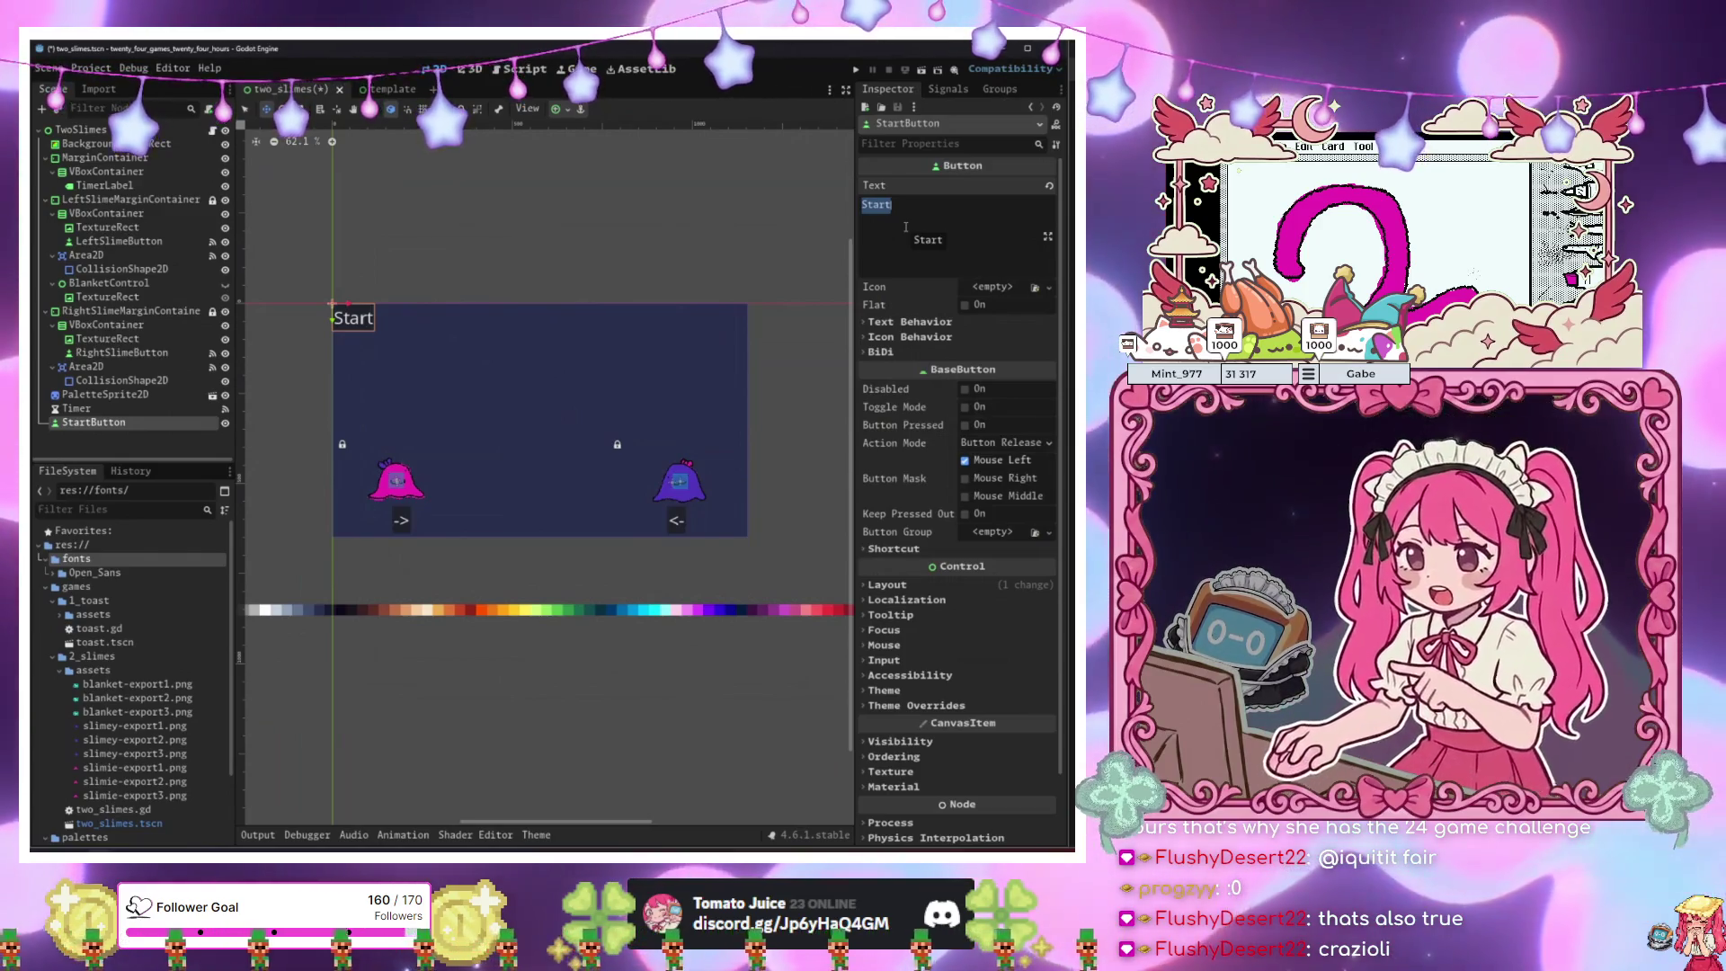
click(558, 109)
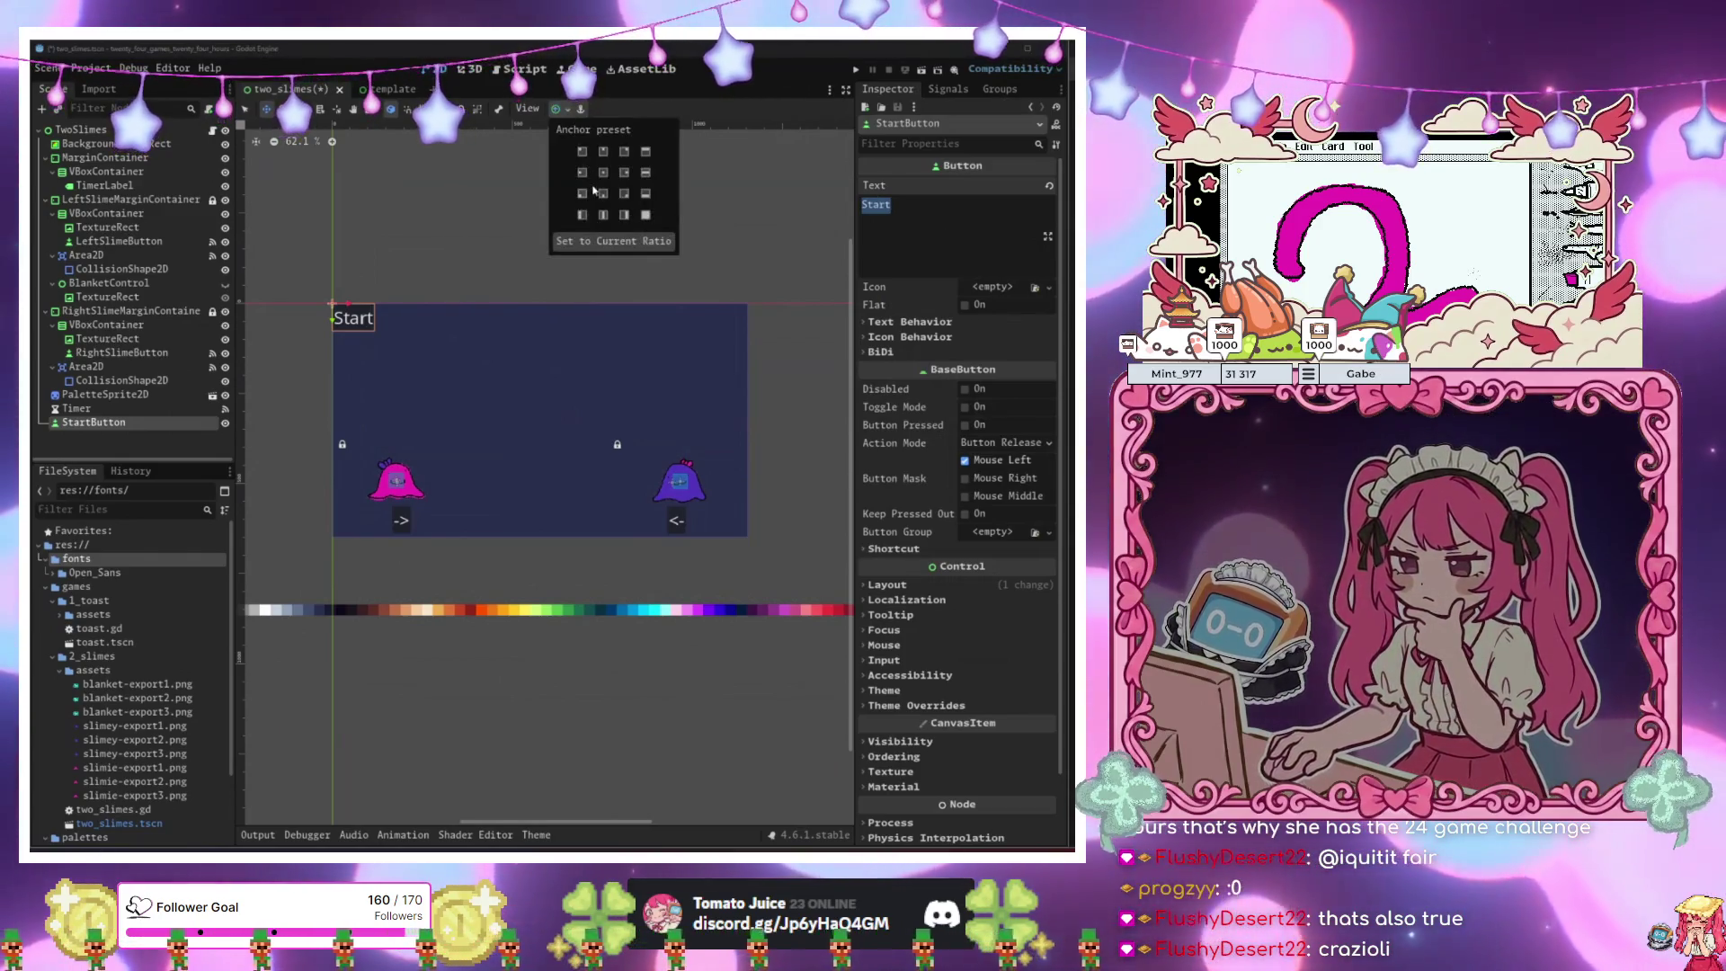
click(603, 171)
click(926, 586)
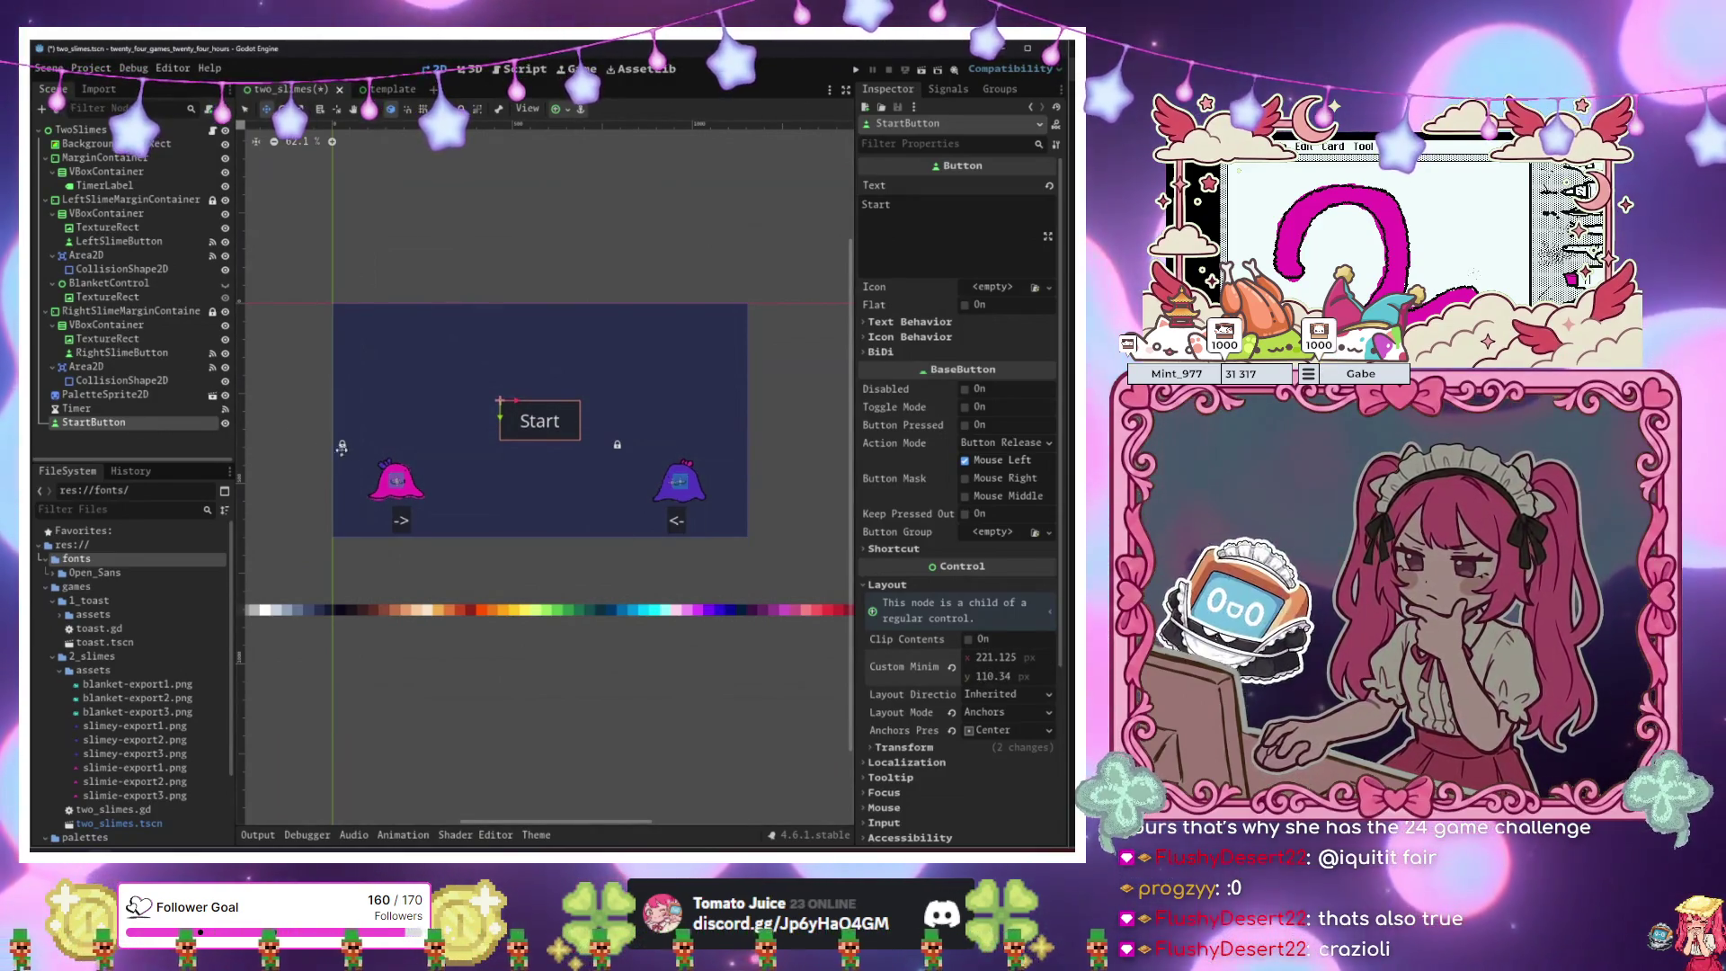
click(121, 380)
click(524, 68)
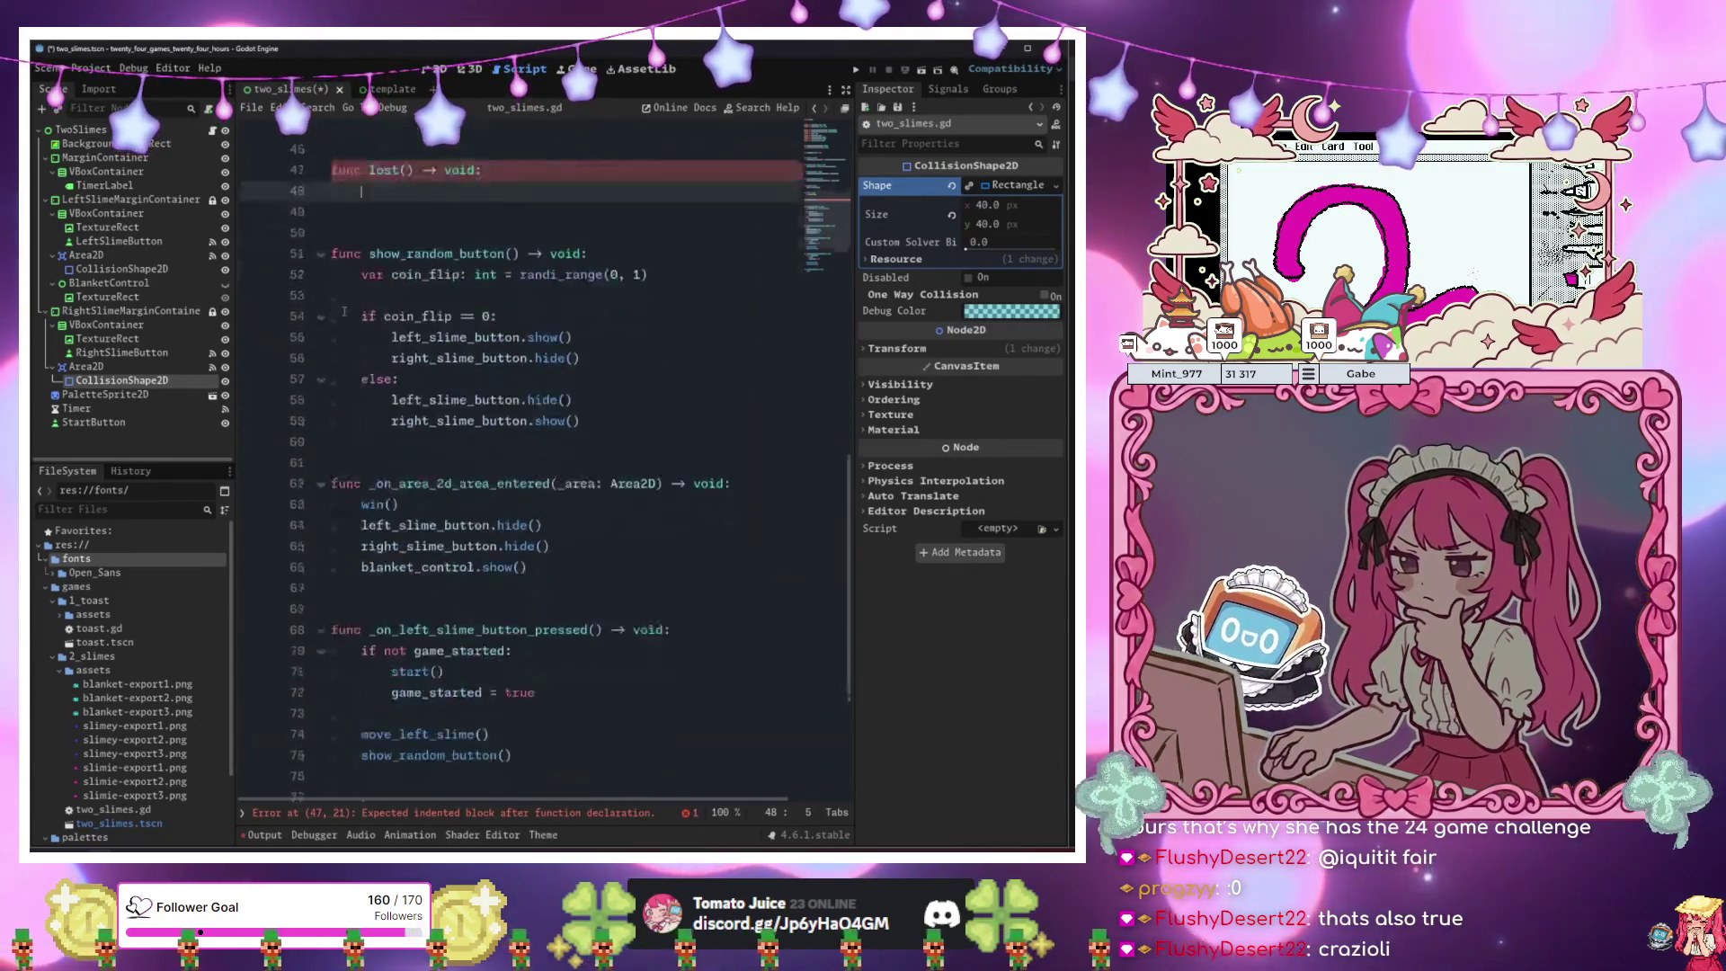
- Give the new function a pass placeholder body on line 48
scroll(440, 403, up, 3)
text(pass)
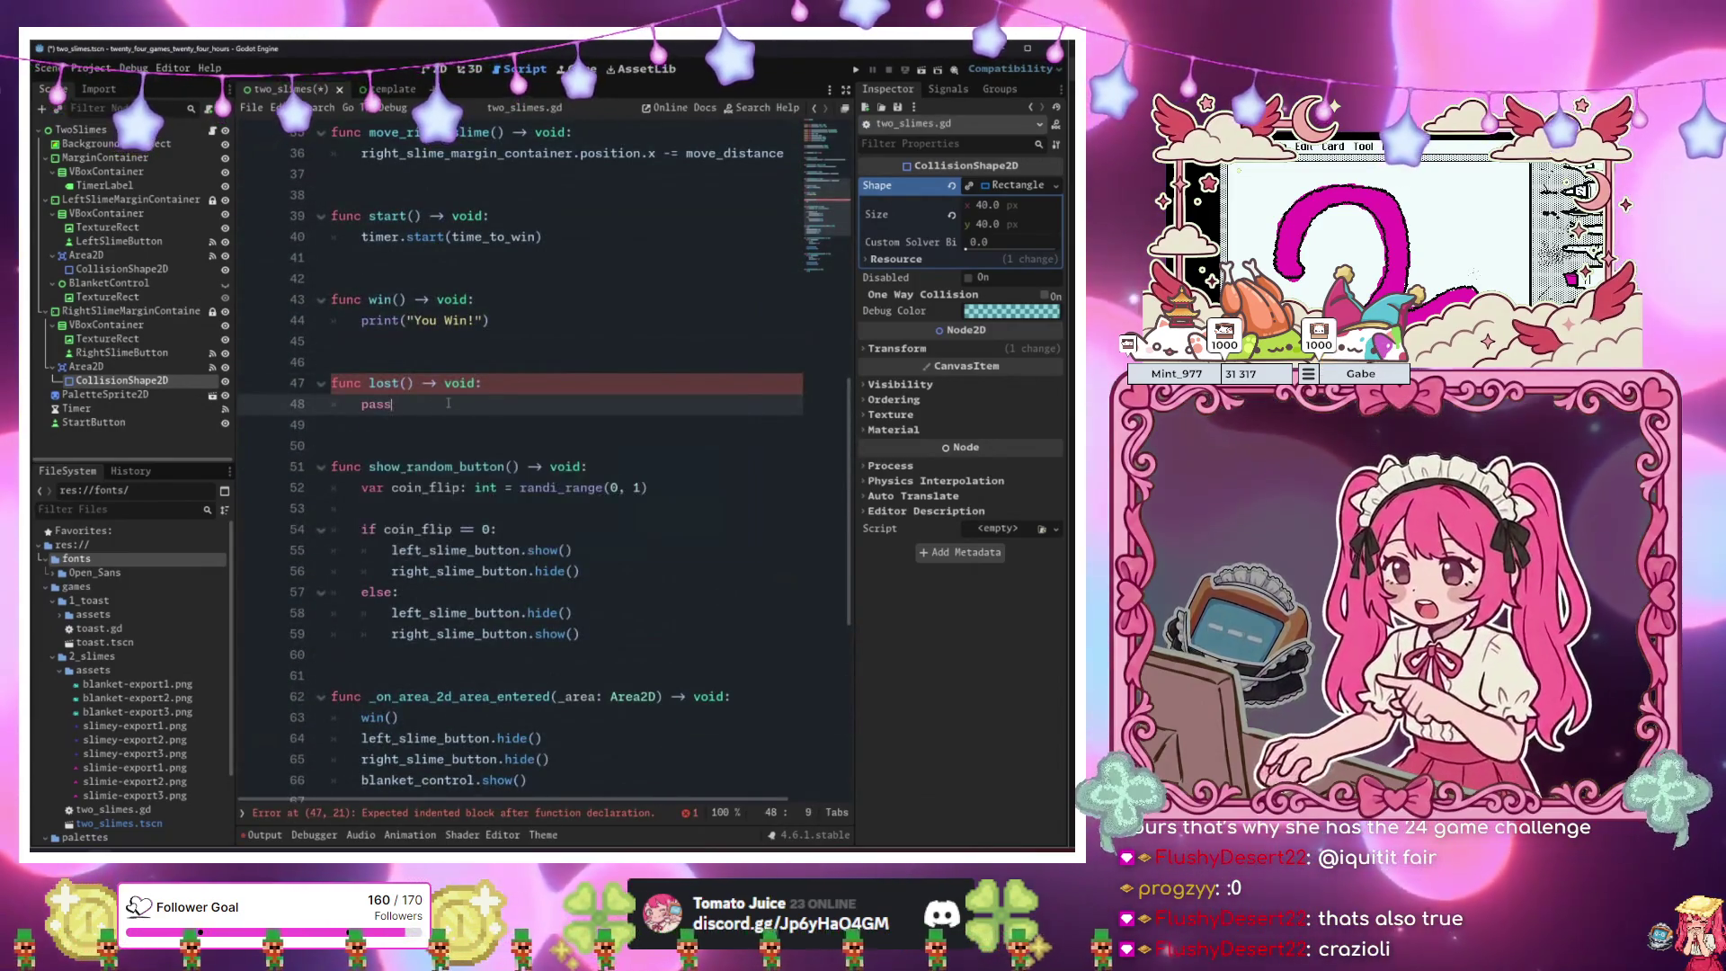
key(BackSpace)
text(star)
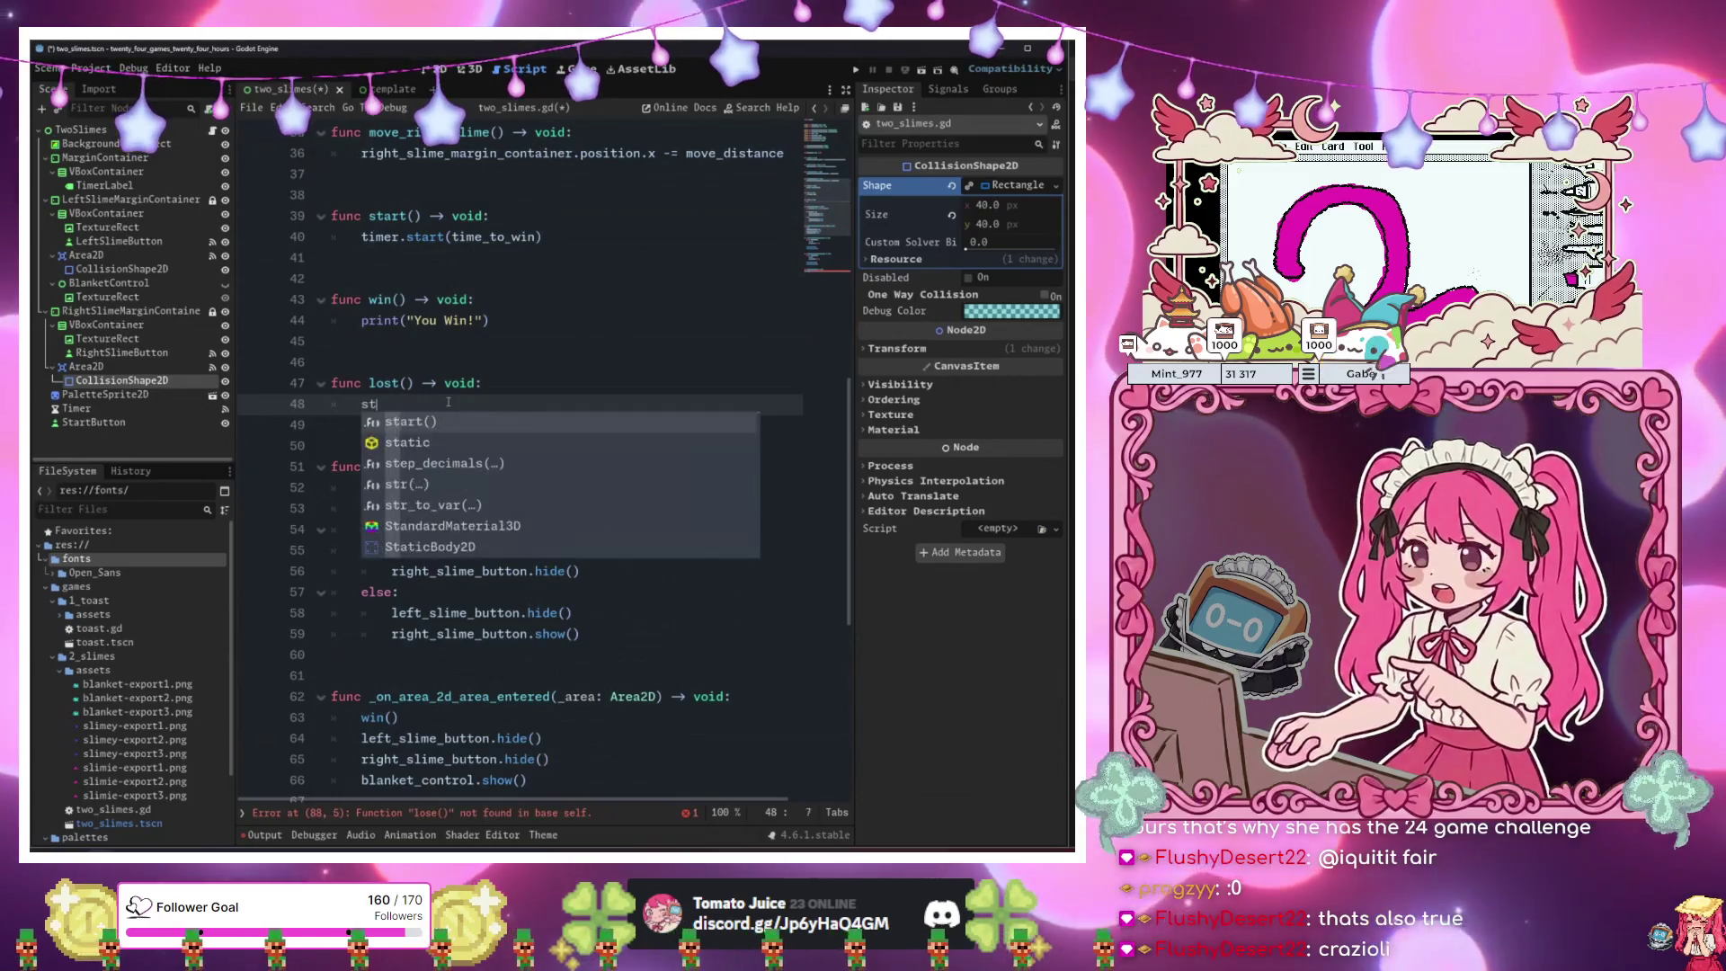
key(BackSpace)
key(BackSpace)
key(BackSpace)
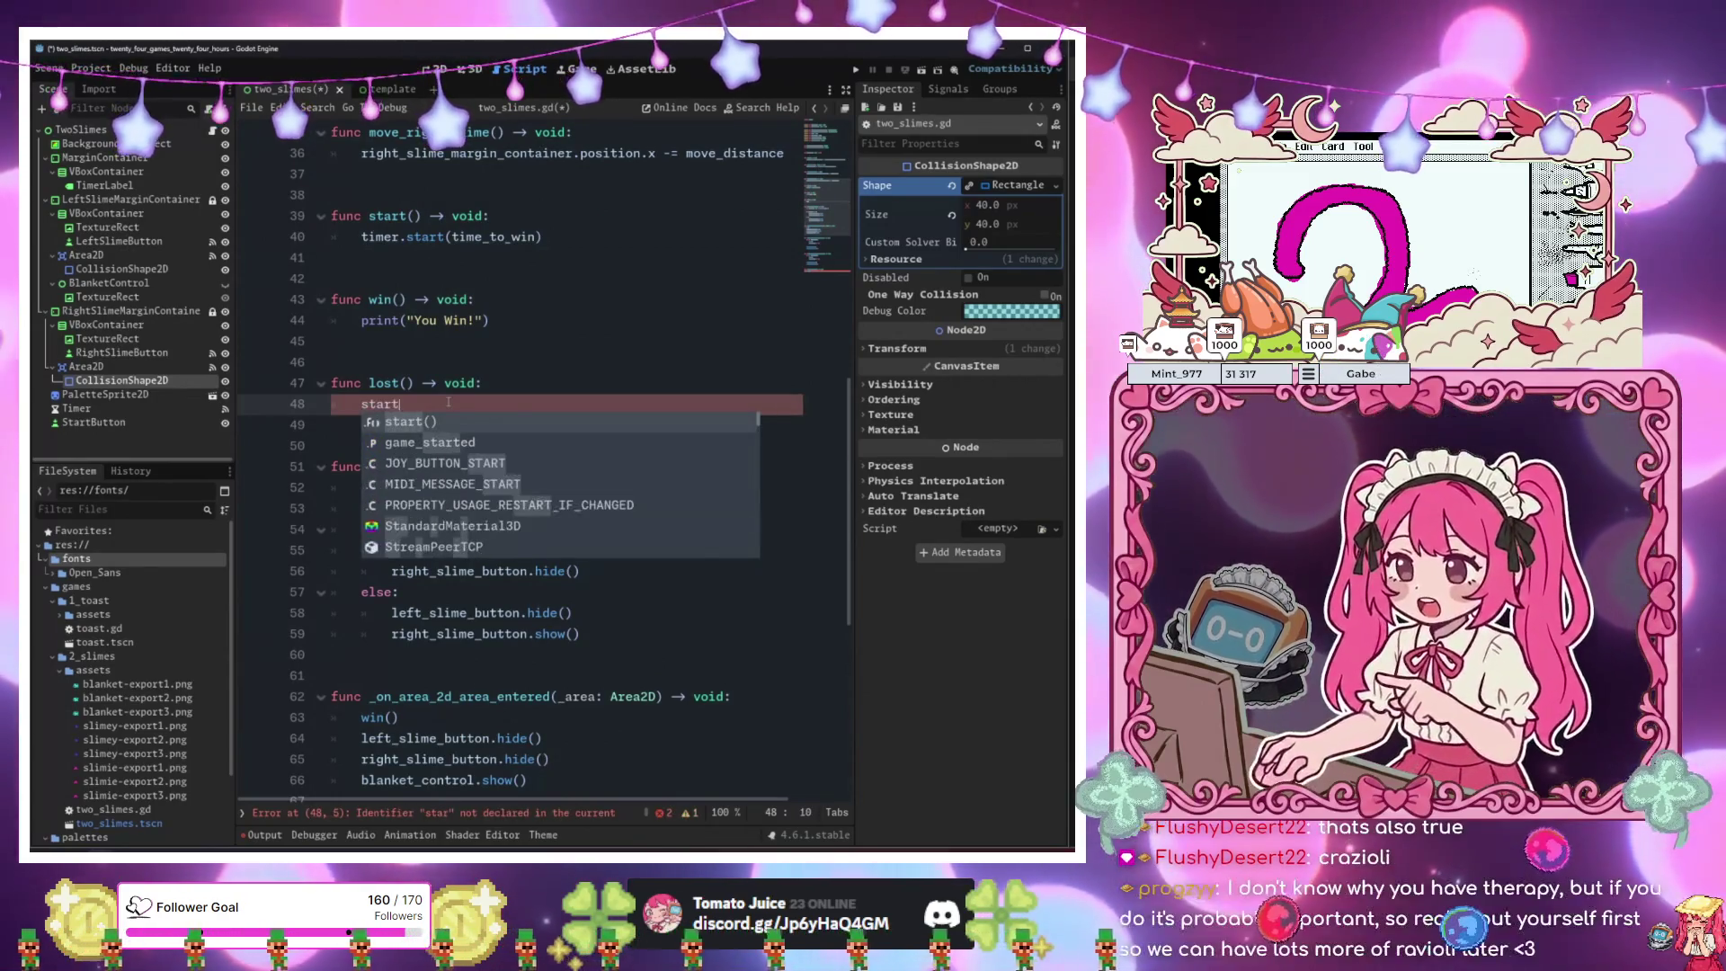
text(pas)
key(Return)
- Export a start_button reference and make the function call start_button.show()
scroll(448, 401, up, 12)
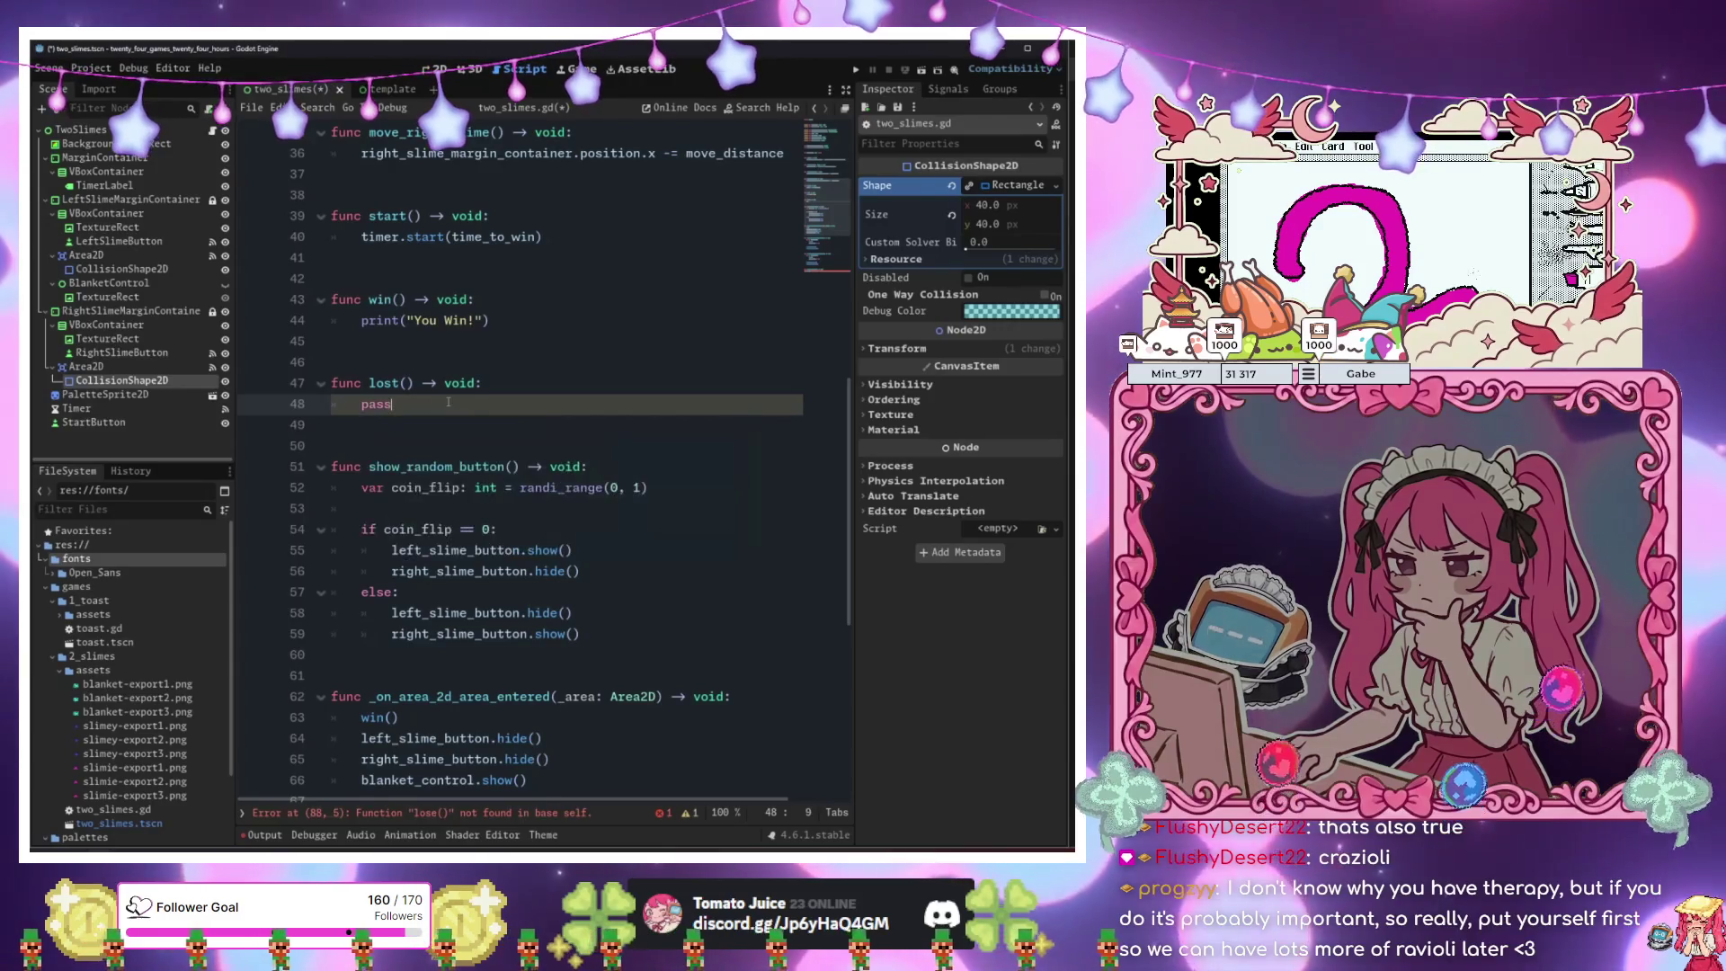
click(409, 404)
mouse_move(90, 422)
mouse_down()
mouse_move(440, 422)
mouse_move(461, 406)
mouse_up()
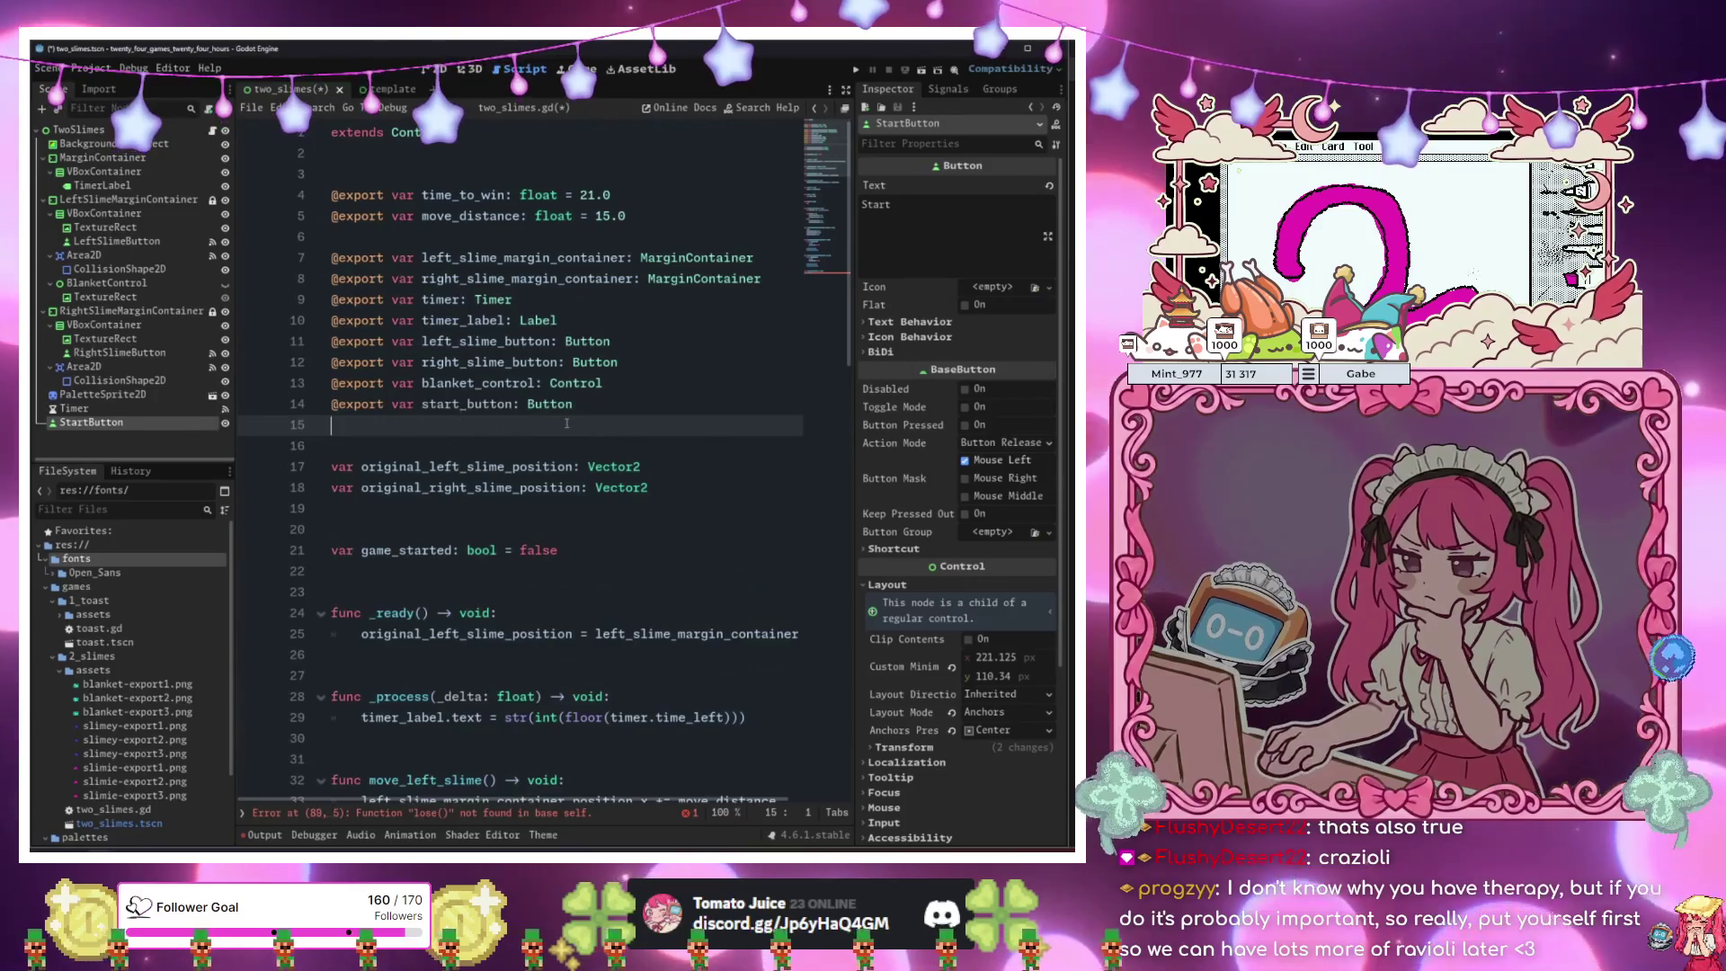
scroll(539, 414, down, 12)
click(493, 390)
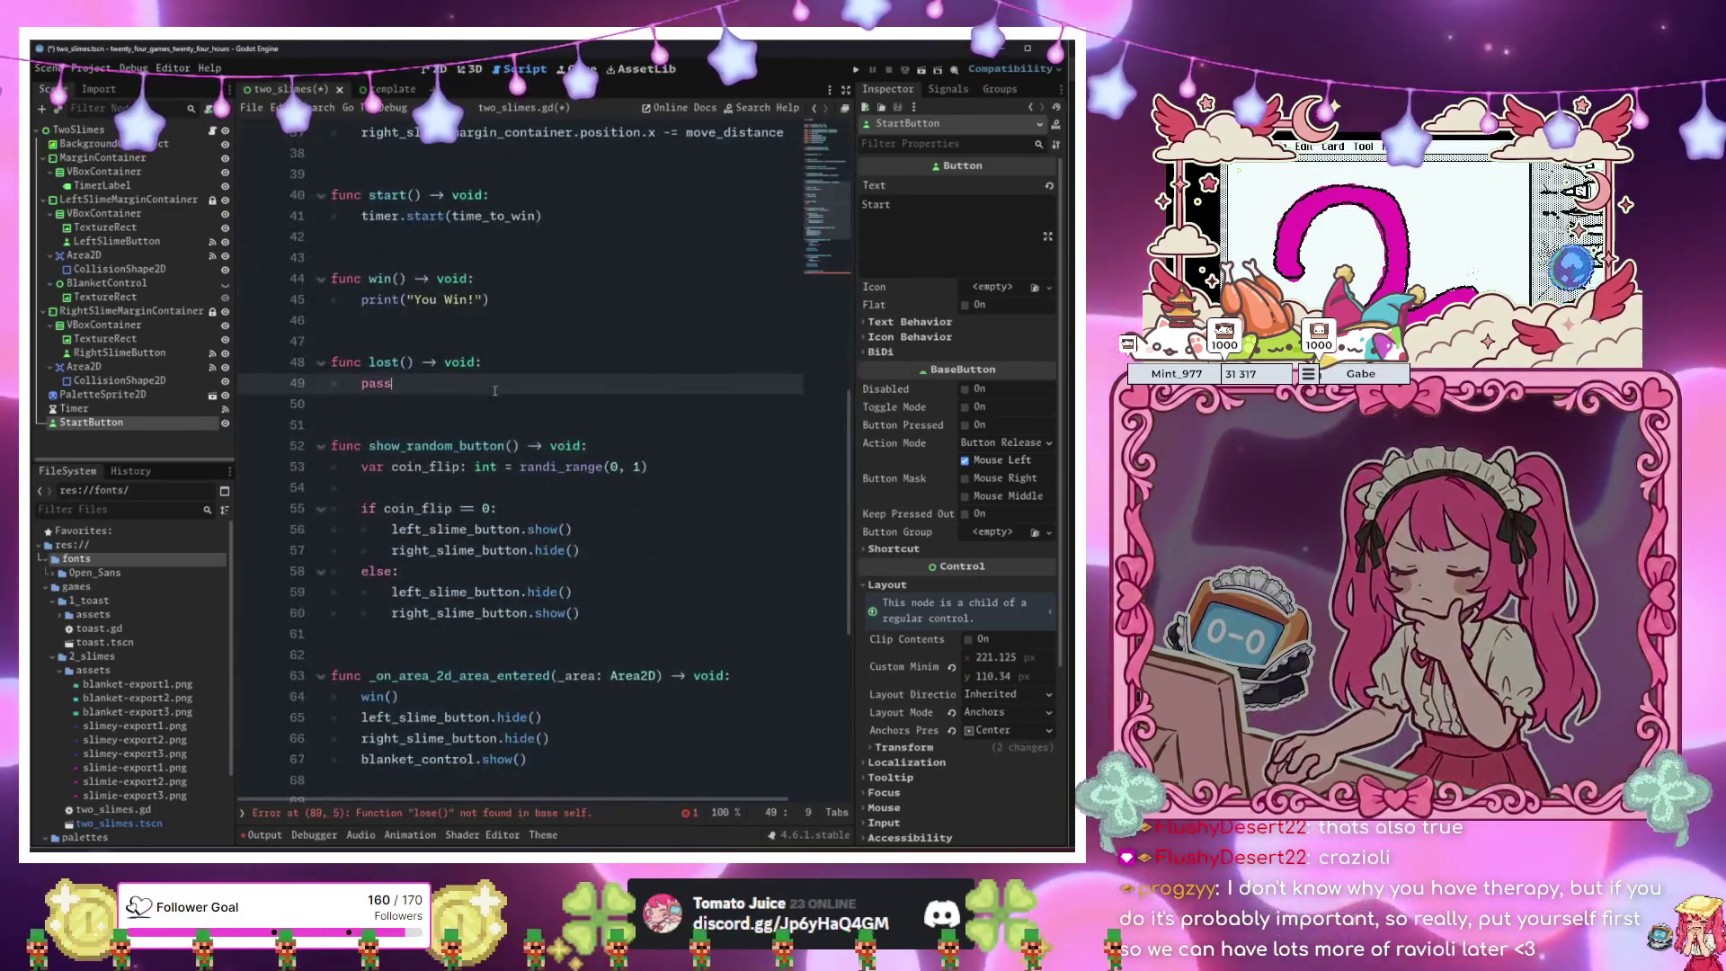
key(BackSpace)
key(BackSpace)
key(BackSpace)
key(BackSpace)
text(sta)
key(Return)
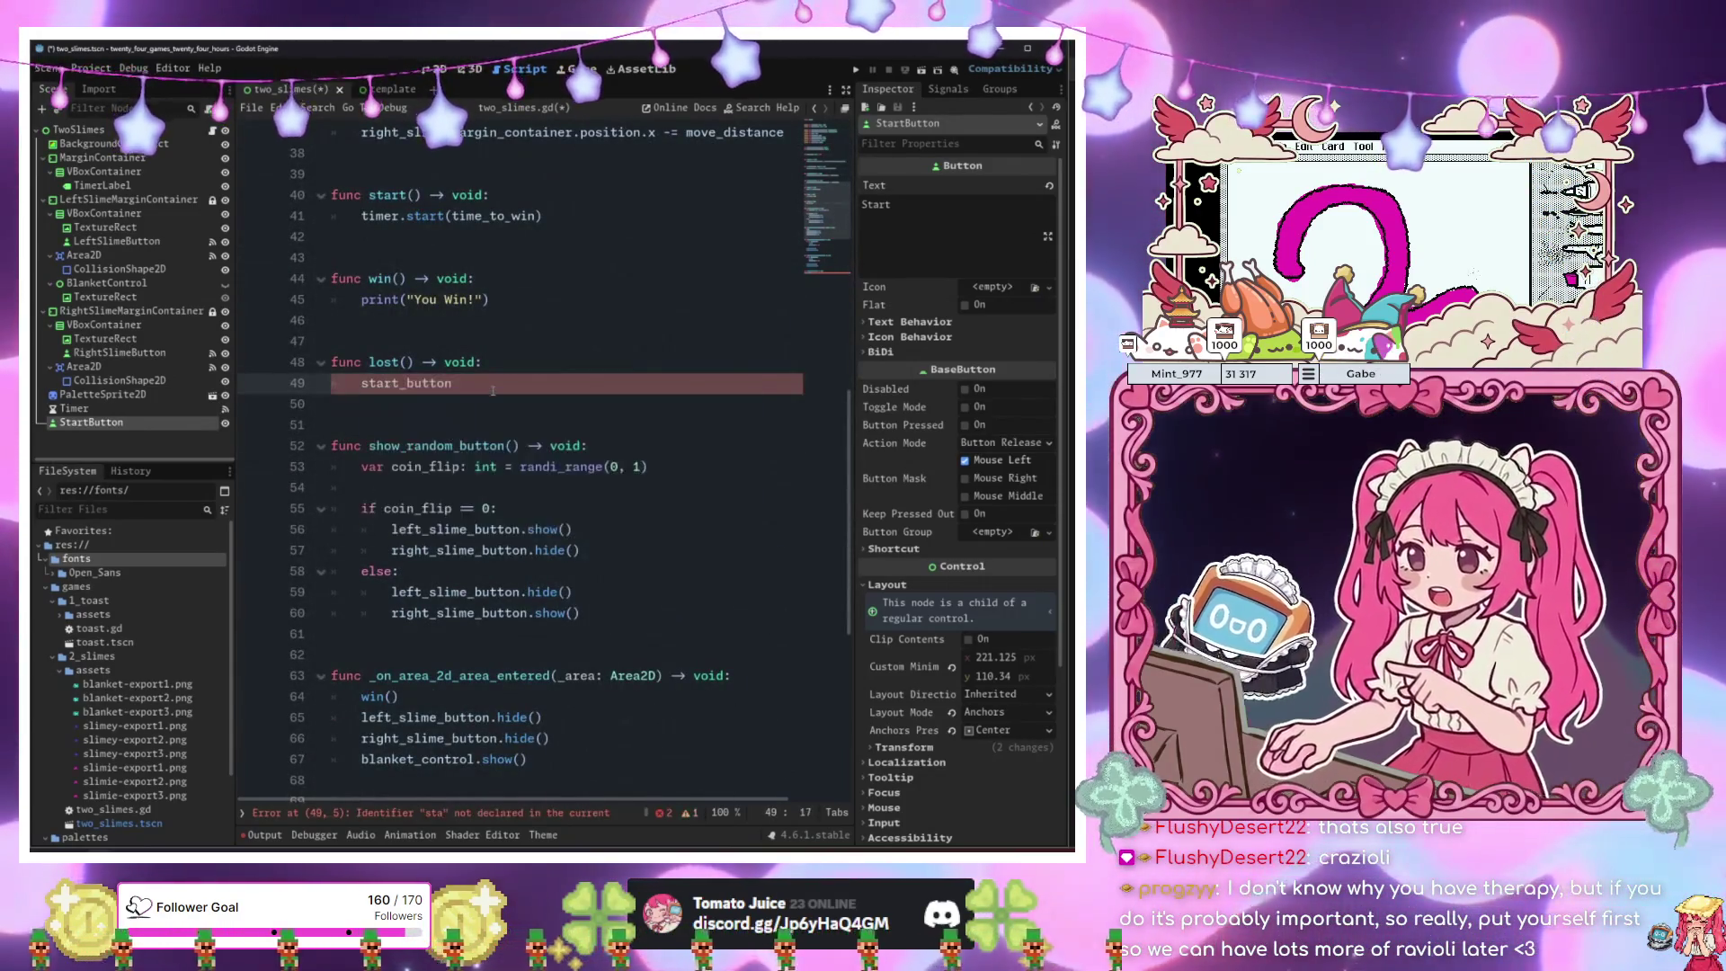
text(.sh)
key(Down)
key(Down)
key(Down)
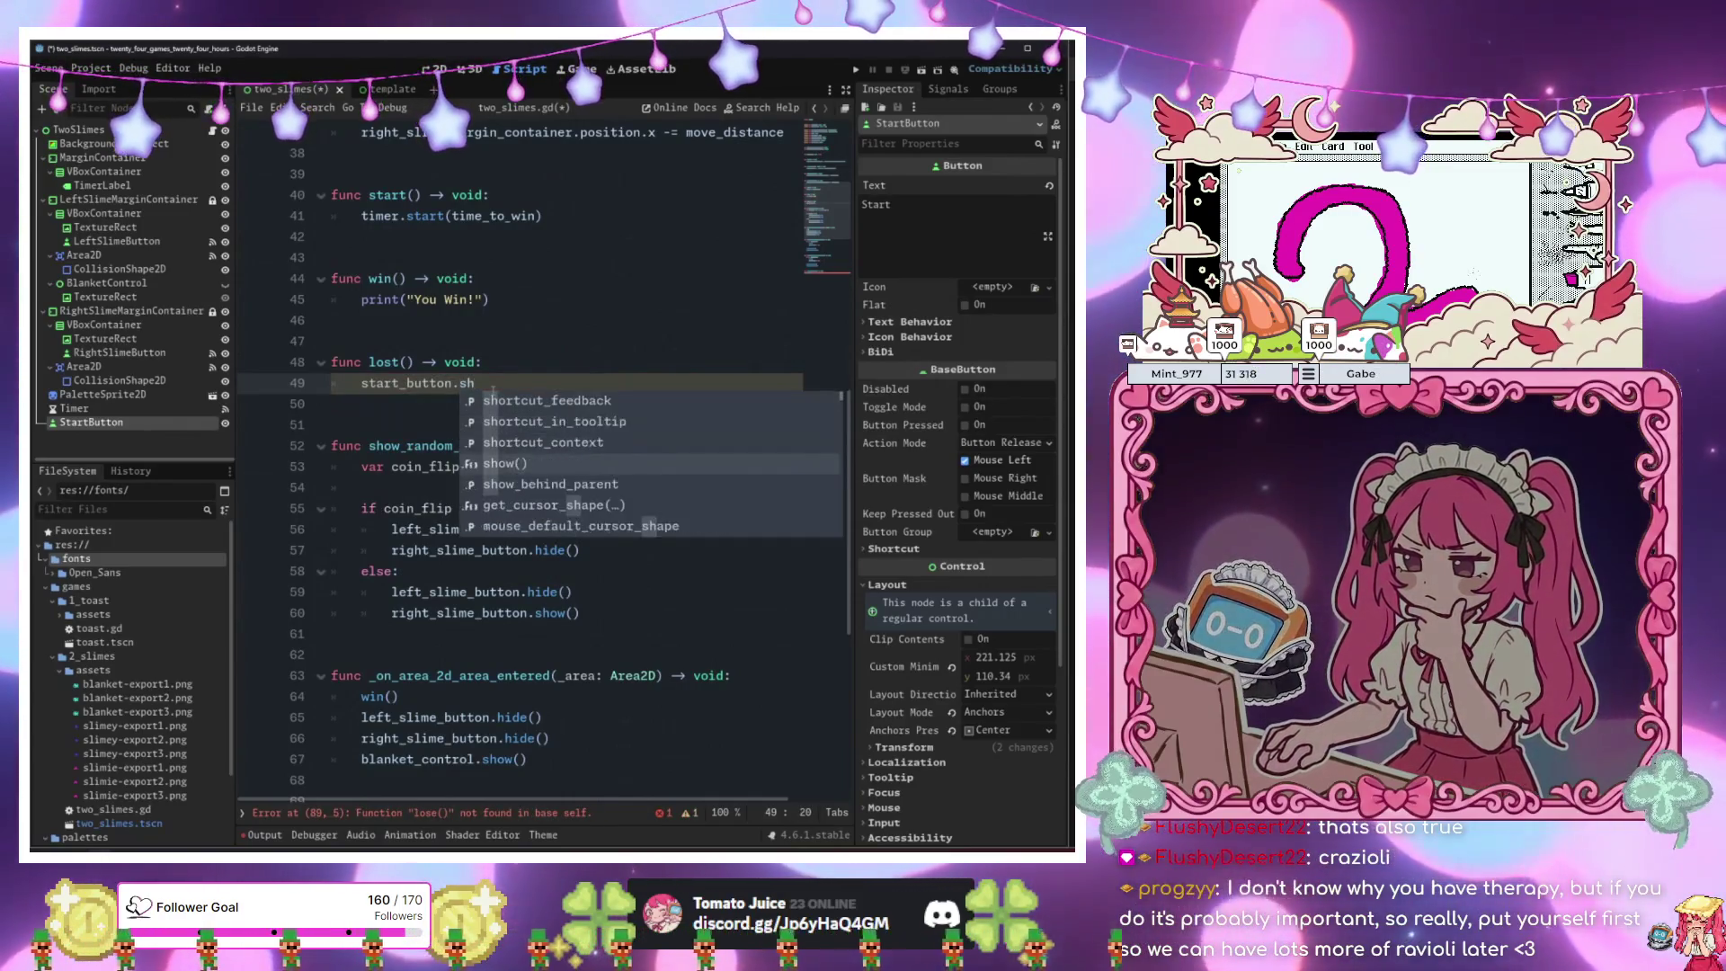
key(Return)
- Make the timer timeout handler and the function name both use lose()
key(Down)
key(Down)
key(Down)
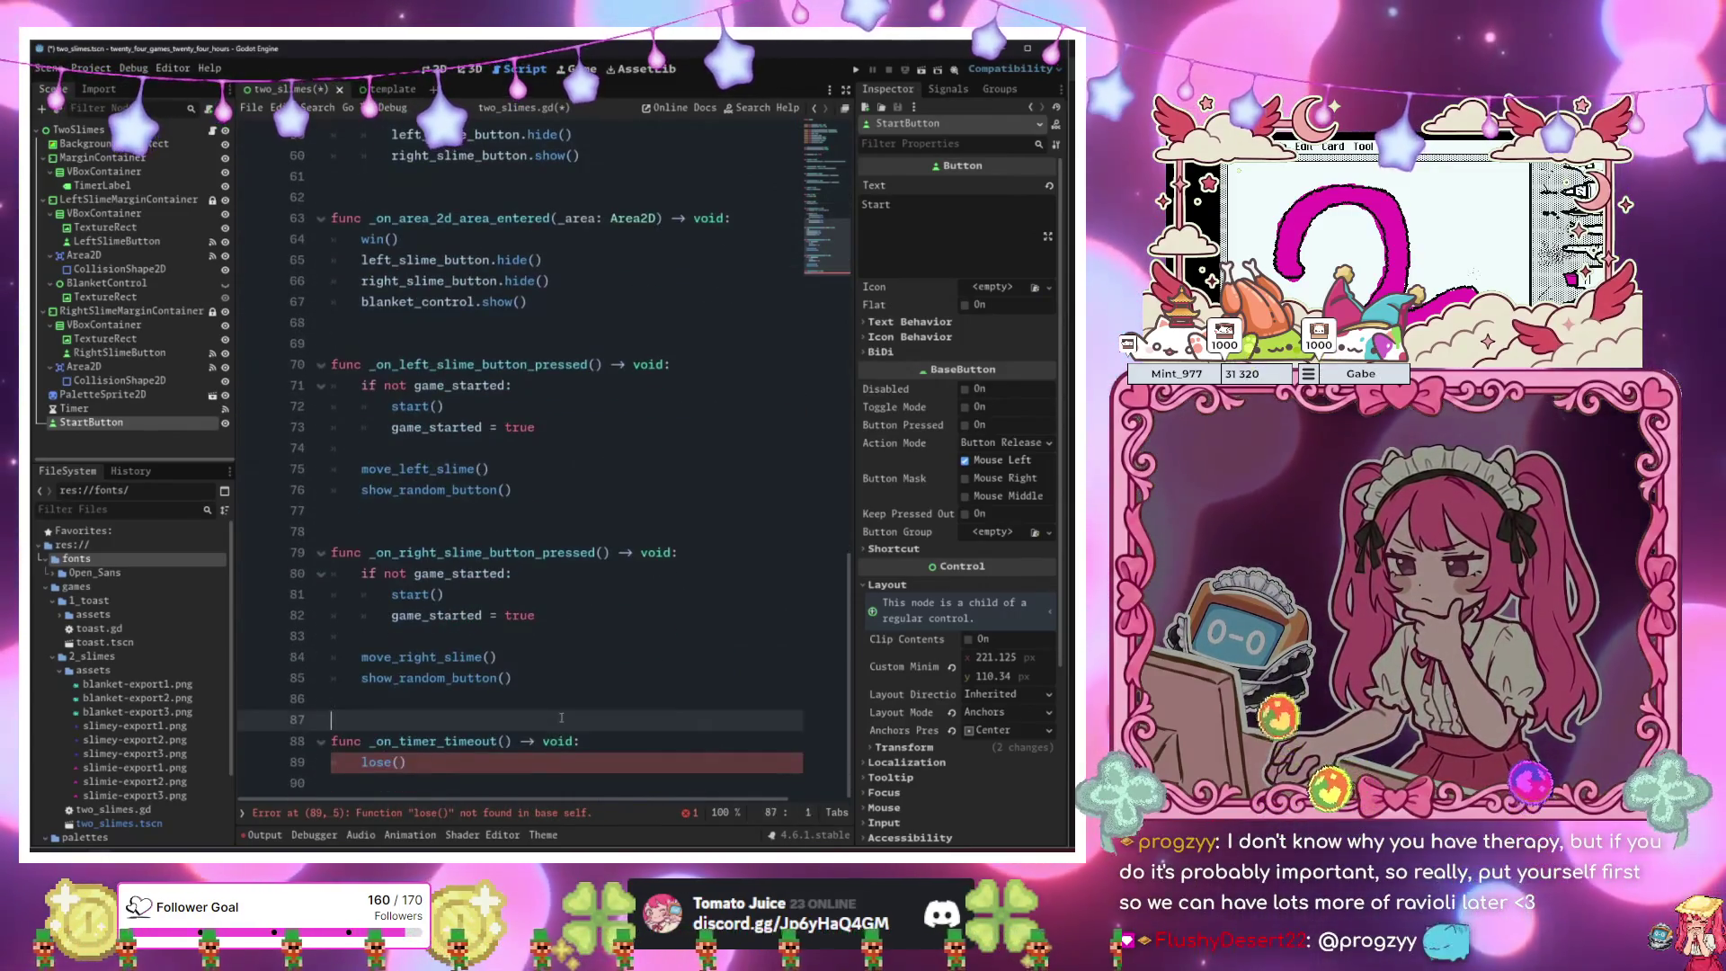
key(Left)
key(Left)
key(BackSpace)
text(t)
click(465, 761)
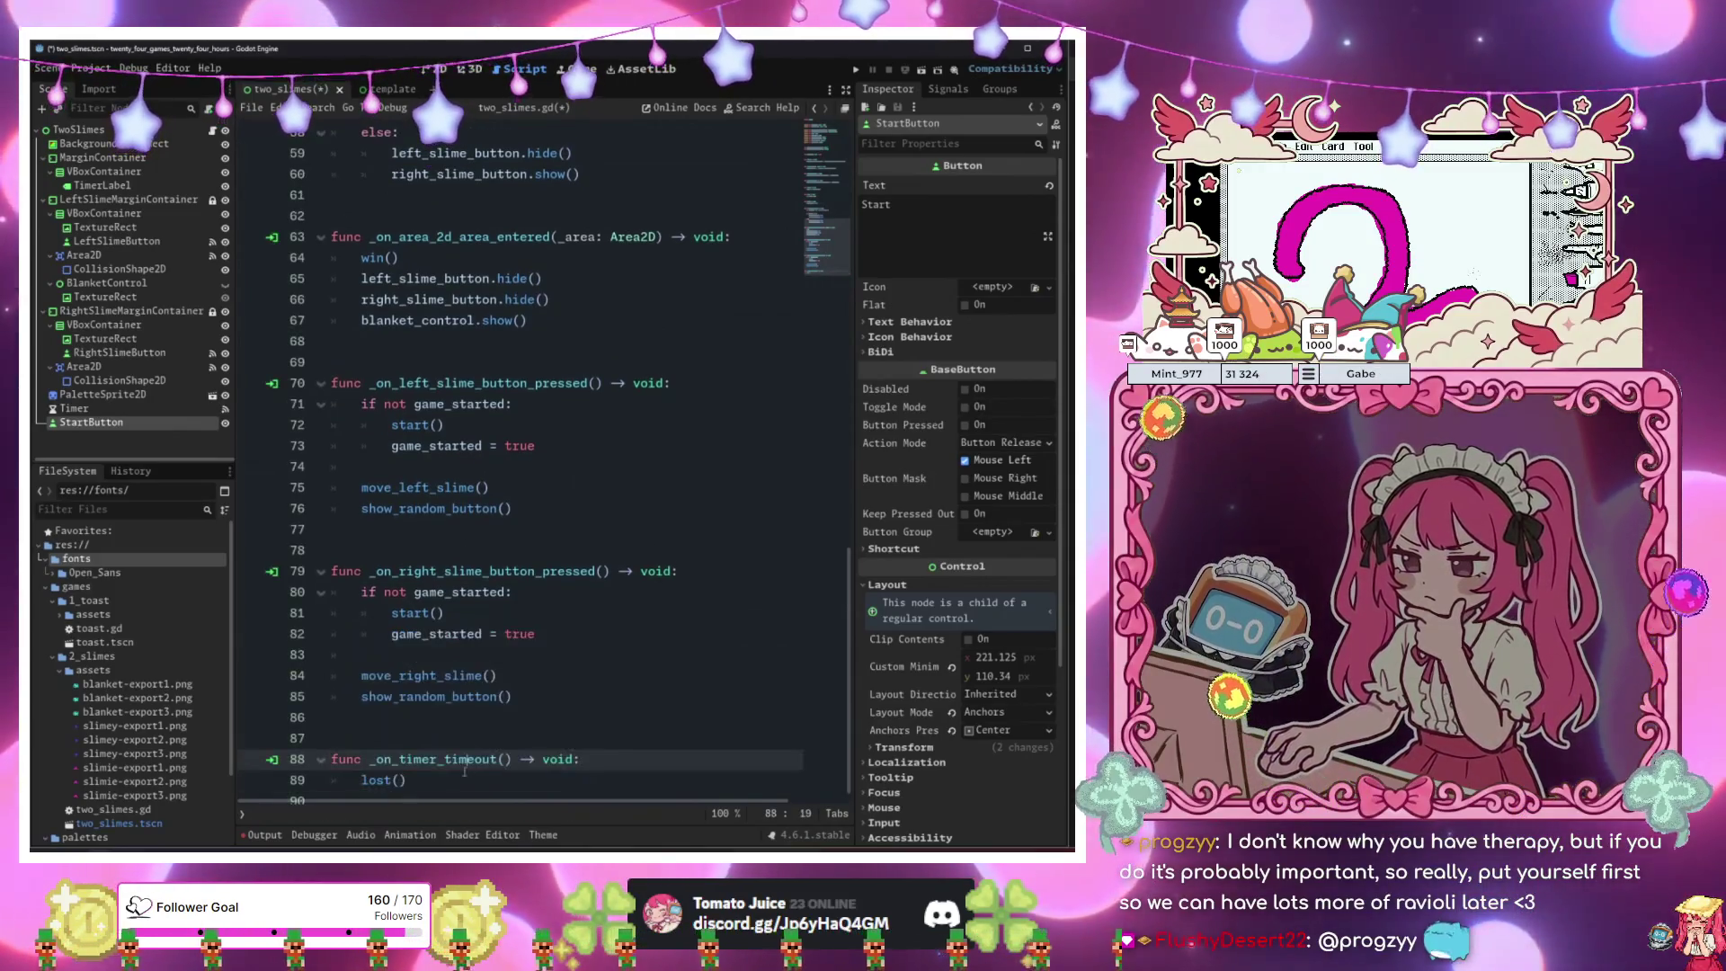
click(419, 784)
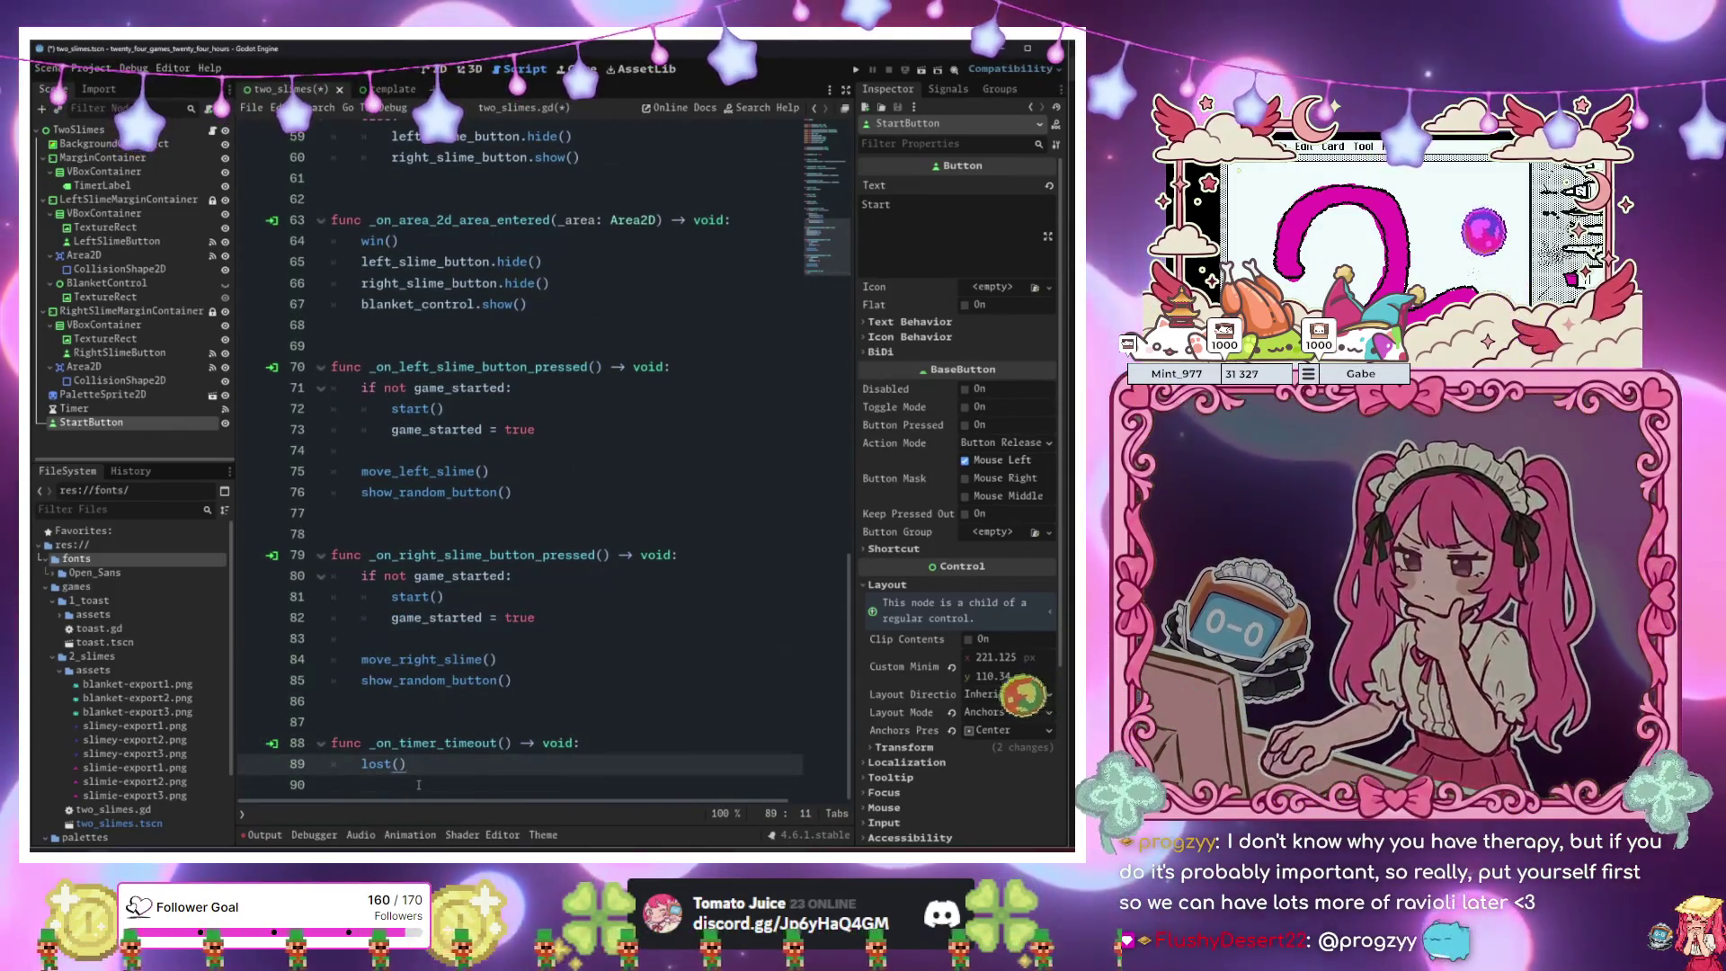
scroll(406, 762, up, 5)
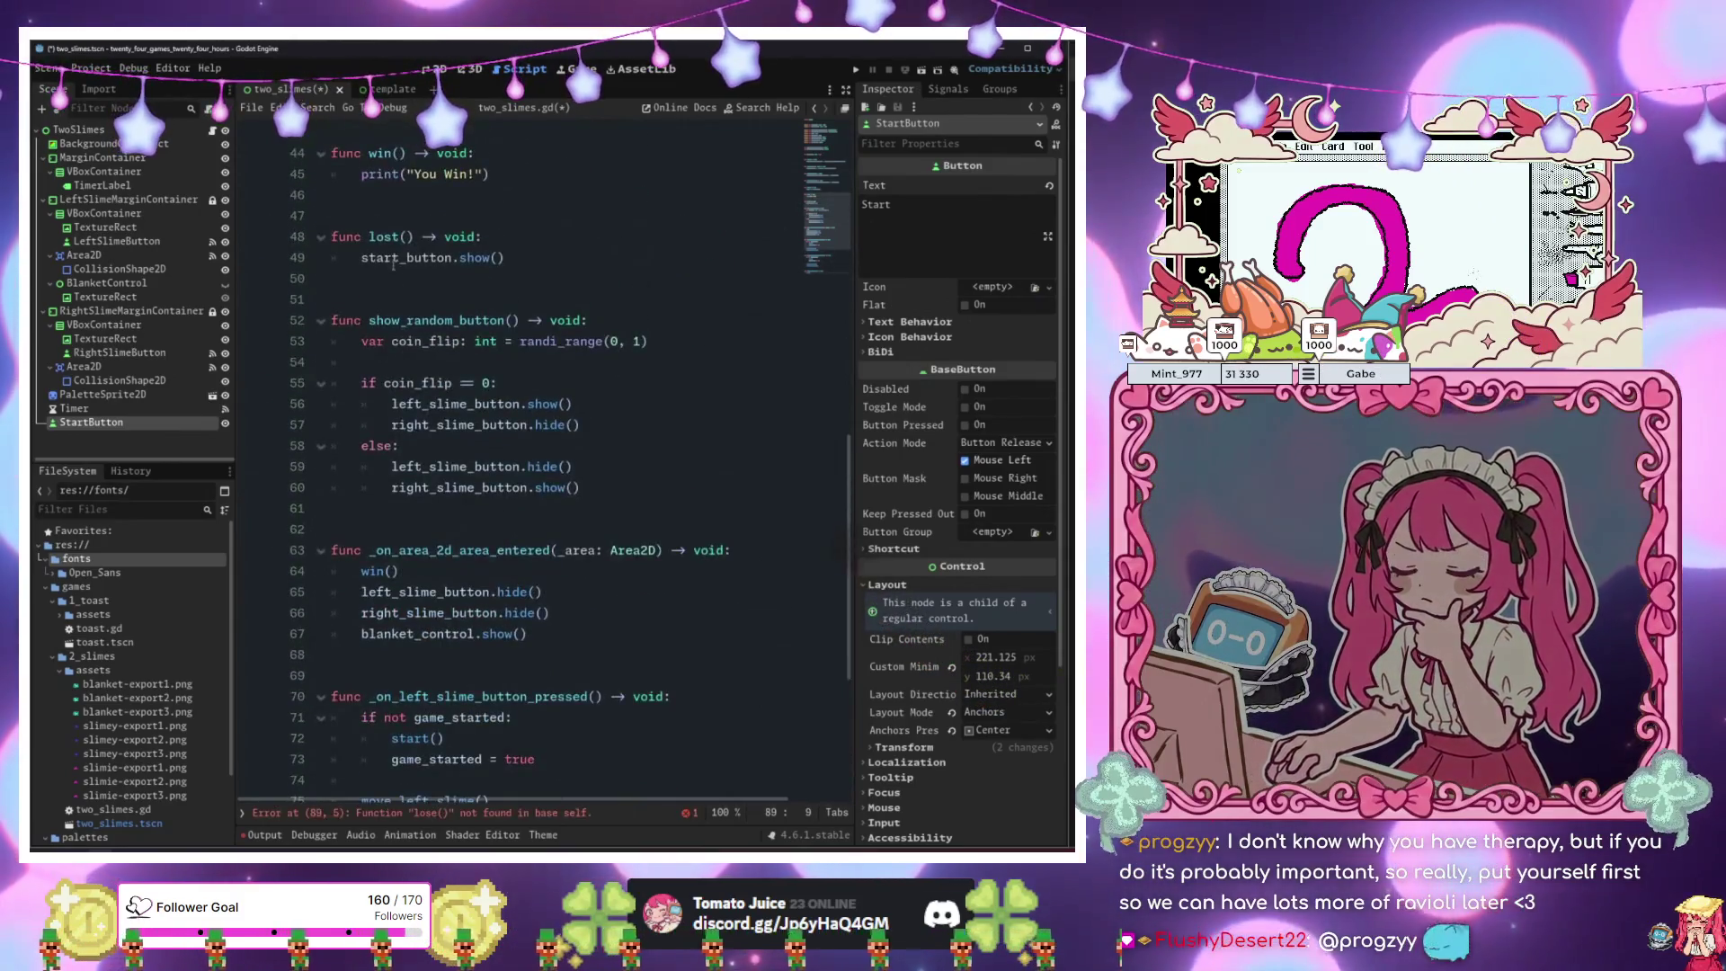
click(423, 237)
click(447, 384)
scroll(454, 409, down, 4)
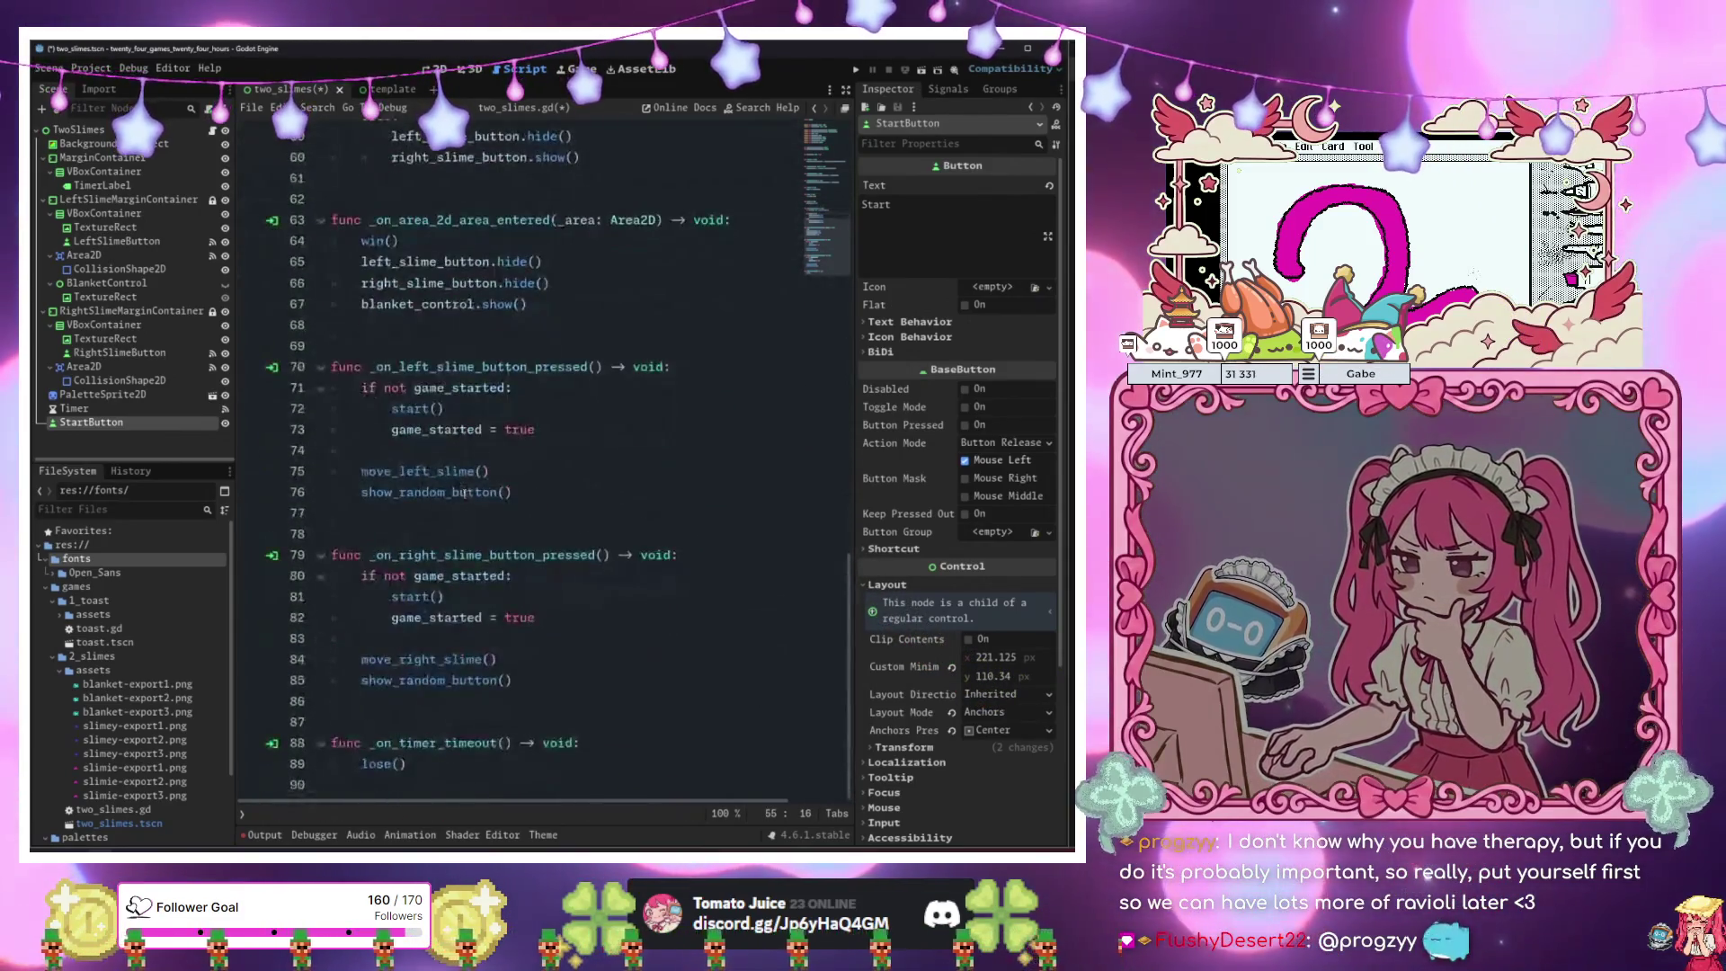
scroll(528, 360, up, 8)
- Add left_slime_button.hide() under start_button.show() in lose()
click(556, 493)
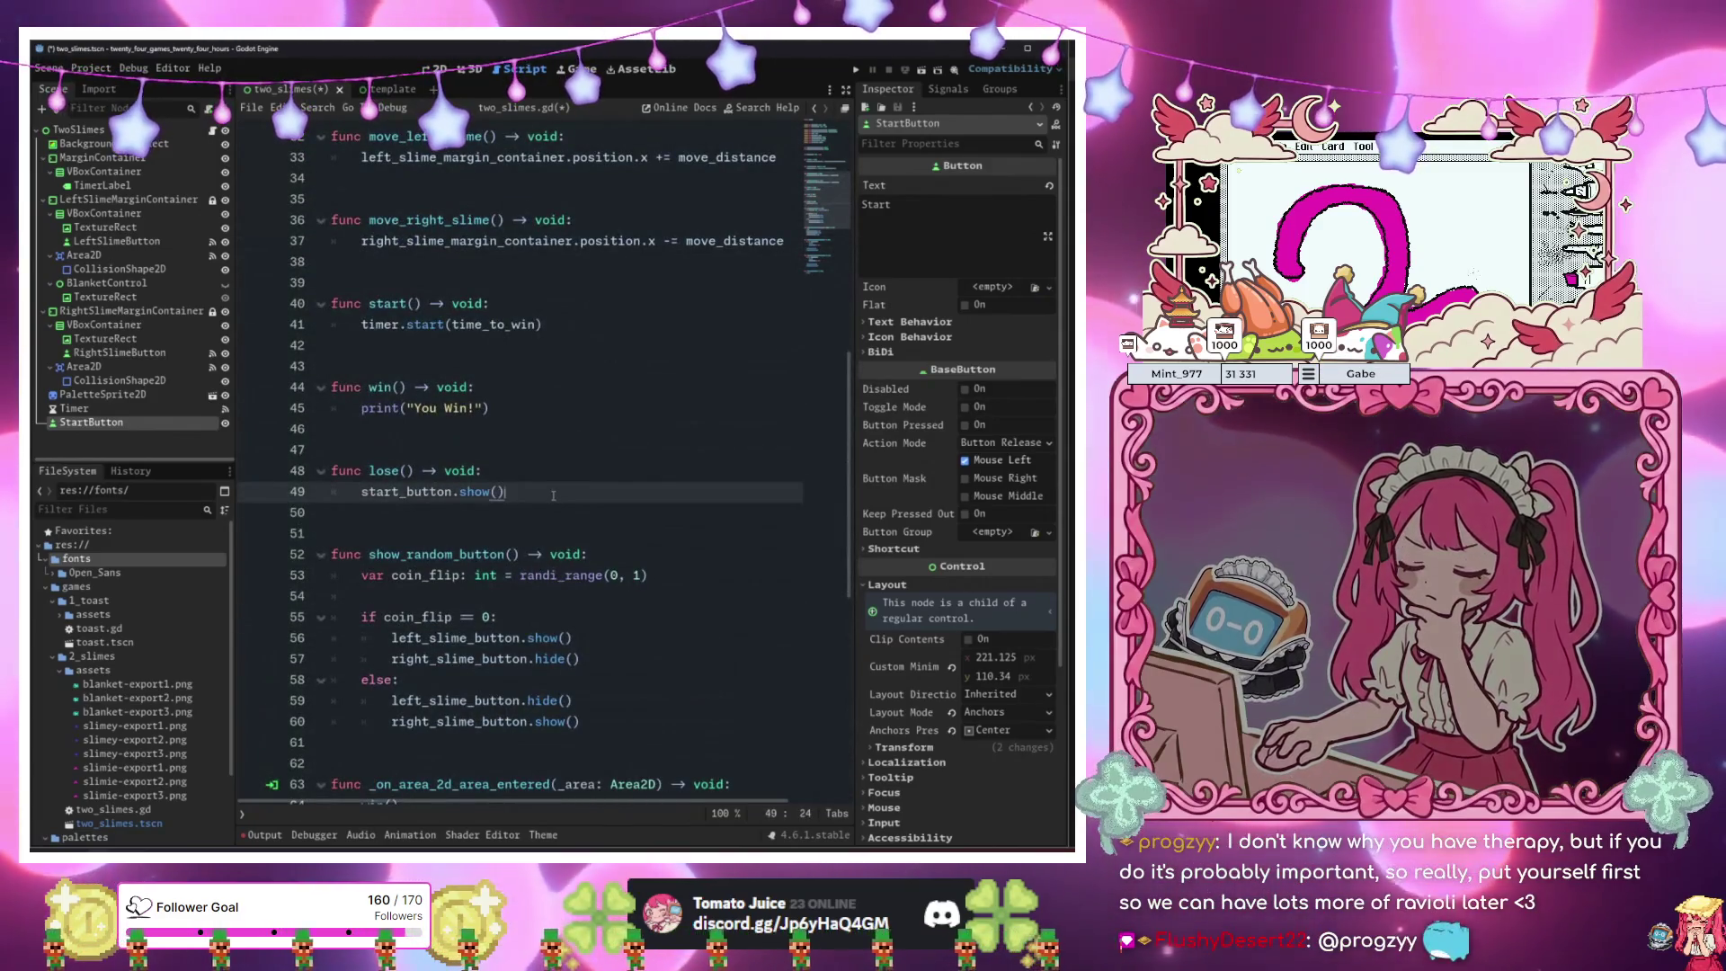
key(Return)
text(hid)
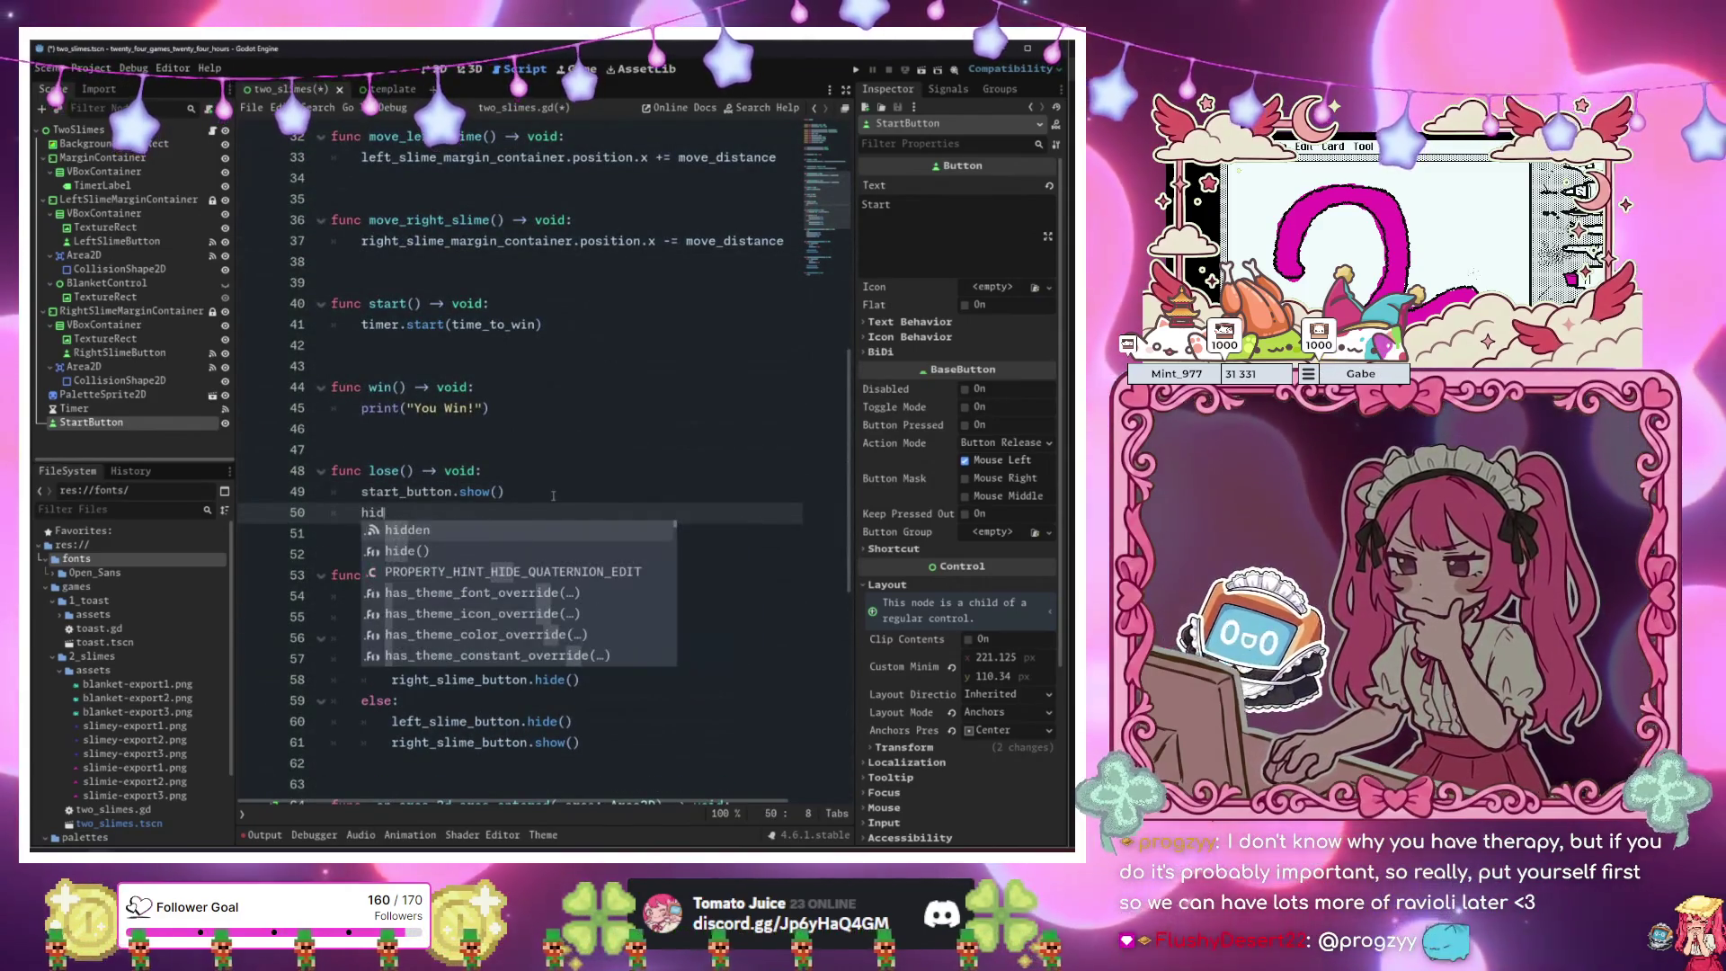
key(Return)
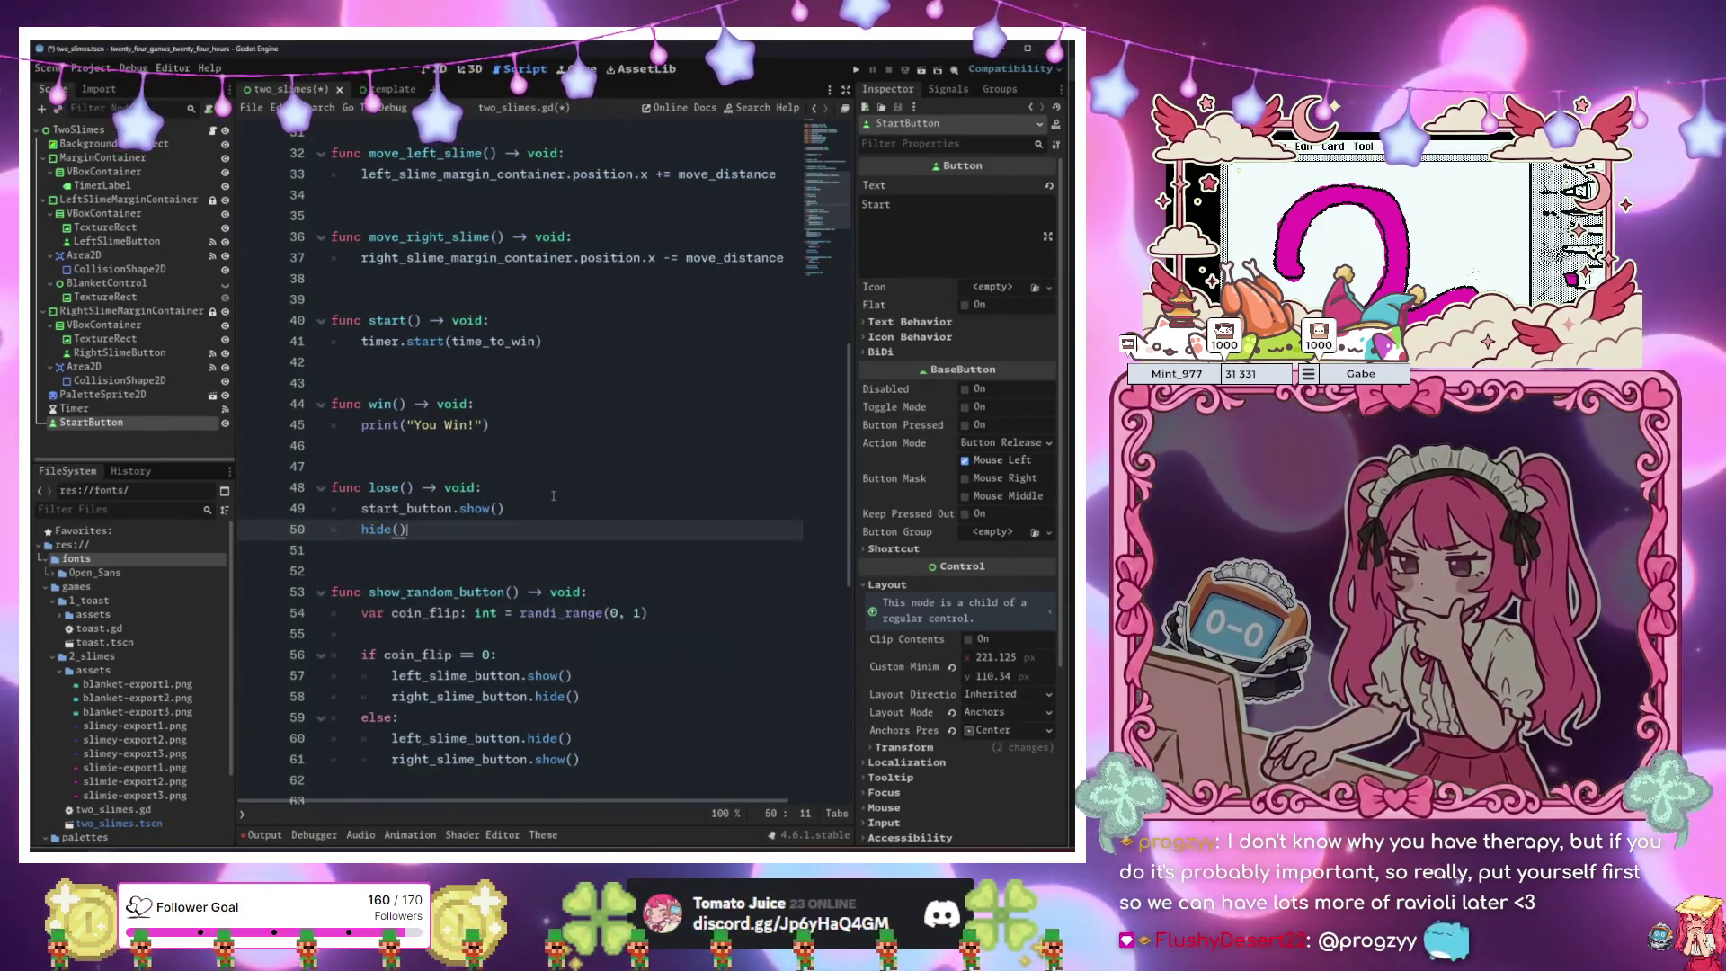
key(BackSpace)
key(BackSpace)
key(BackSpace)
text(le)
key(Return)
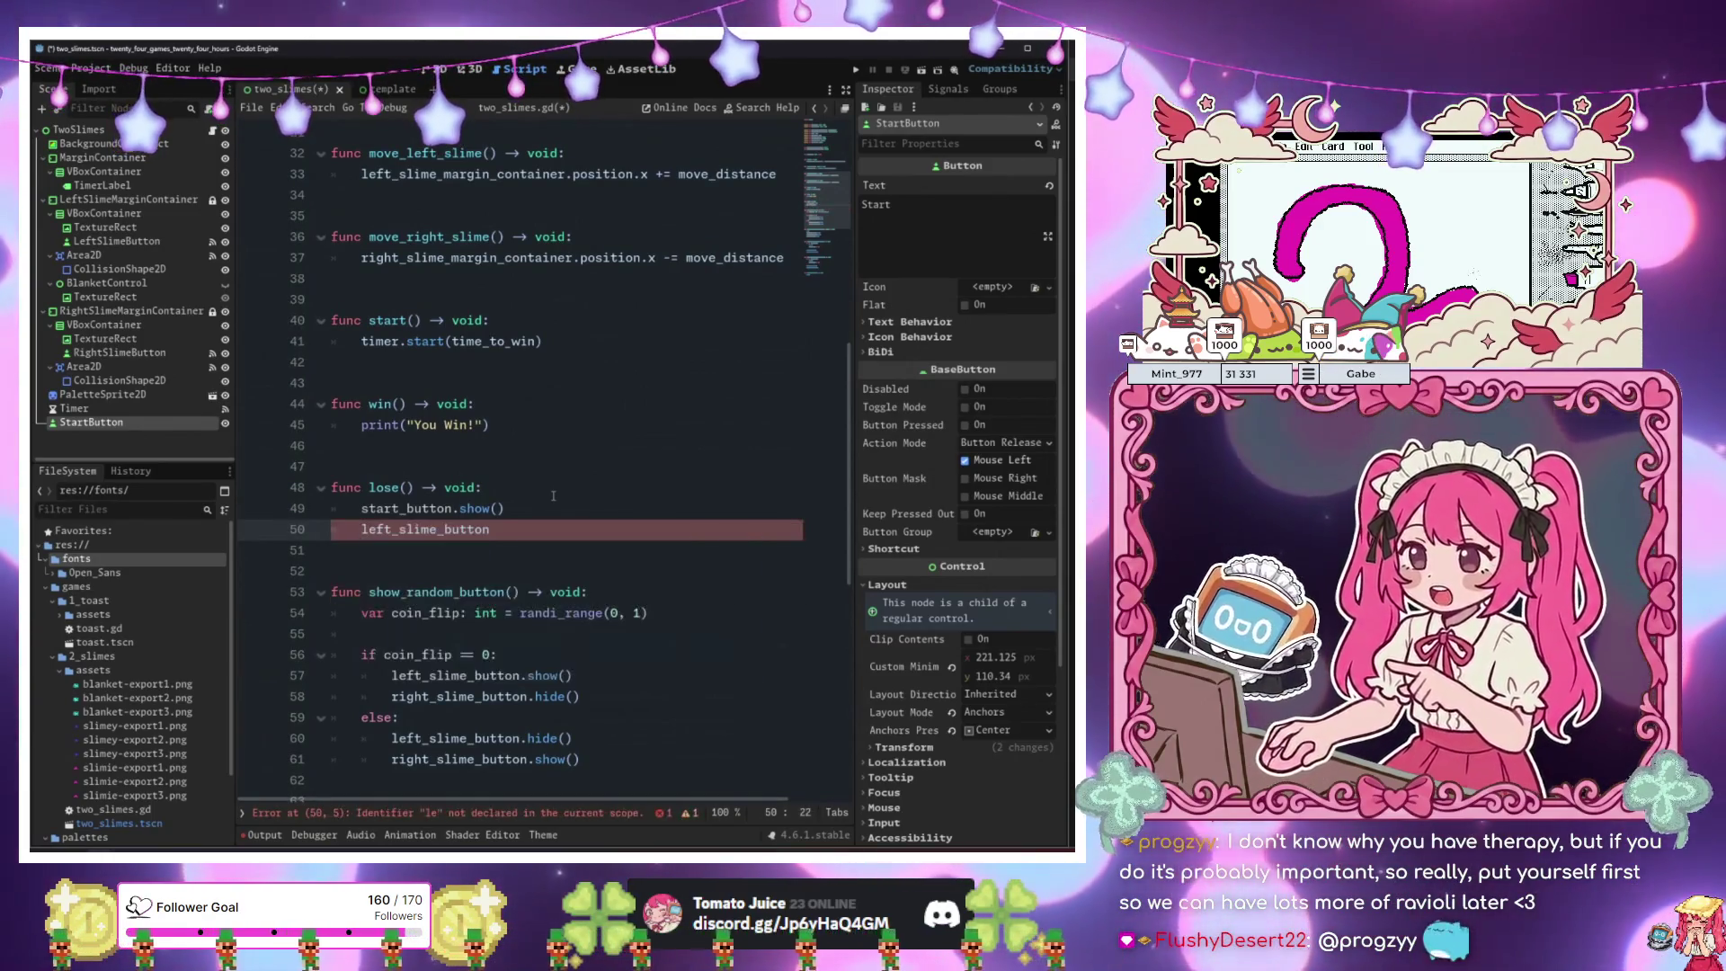
text(.hid)
key(Return)
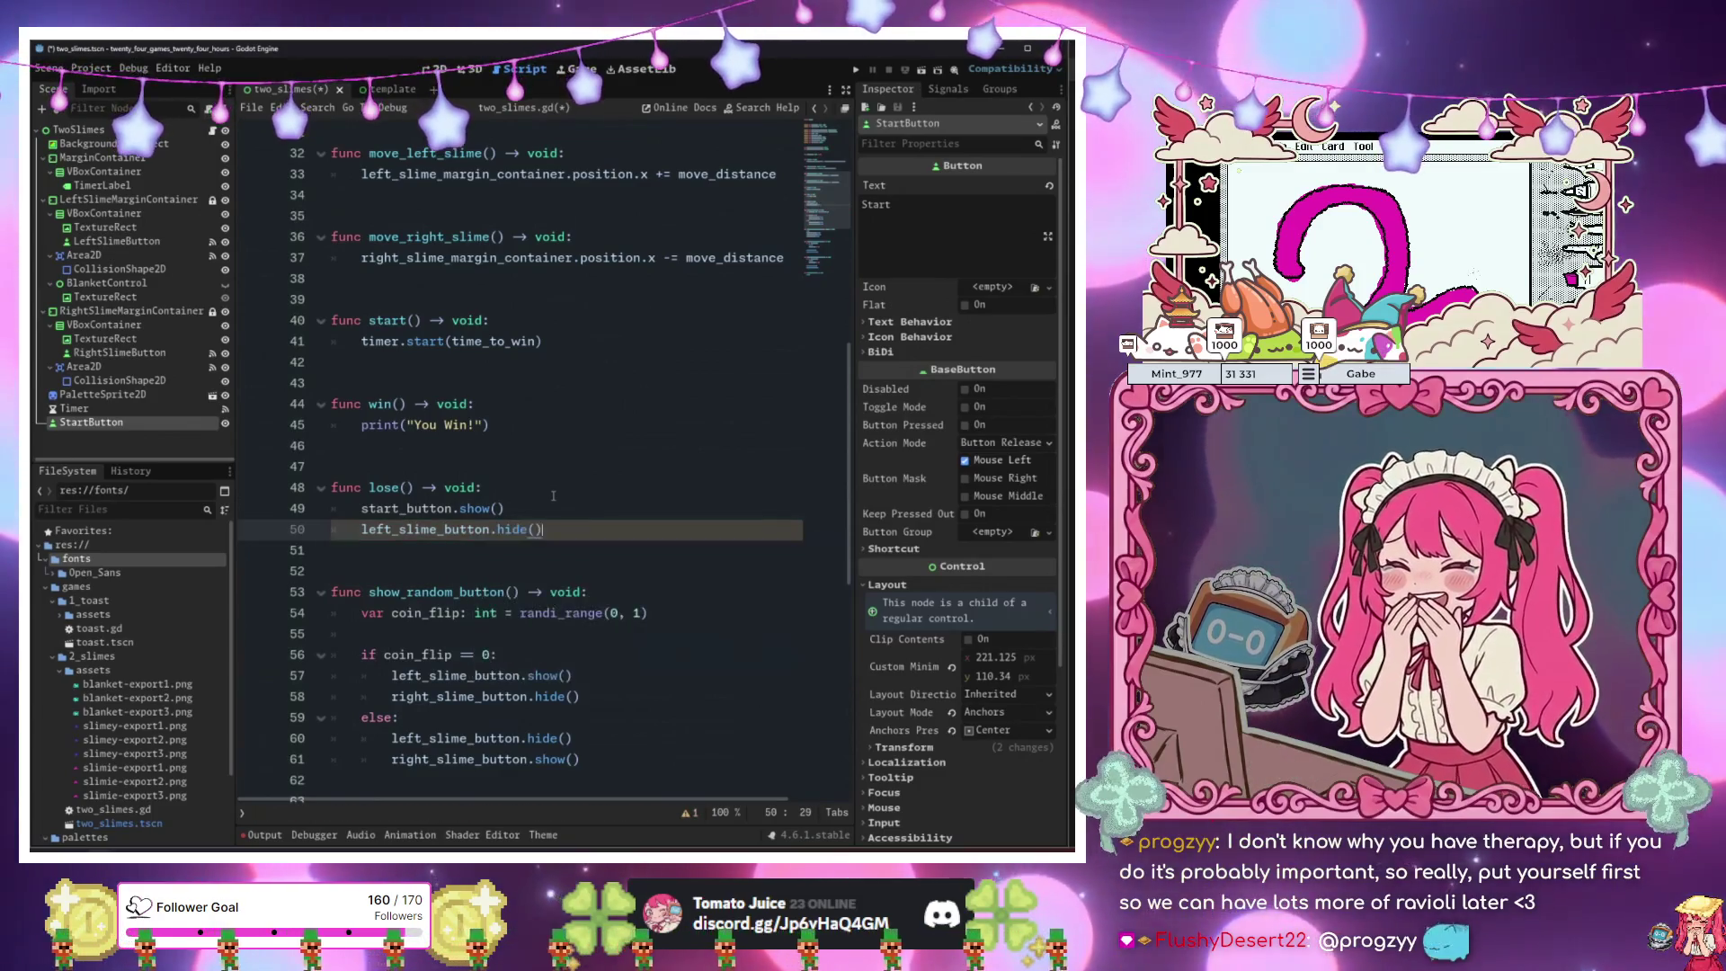
- Add right_slime_button.hide() on the next line of lose()
key(Return)
text(rig)
key(Return)
text(.hid)
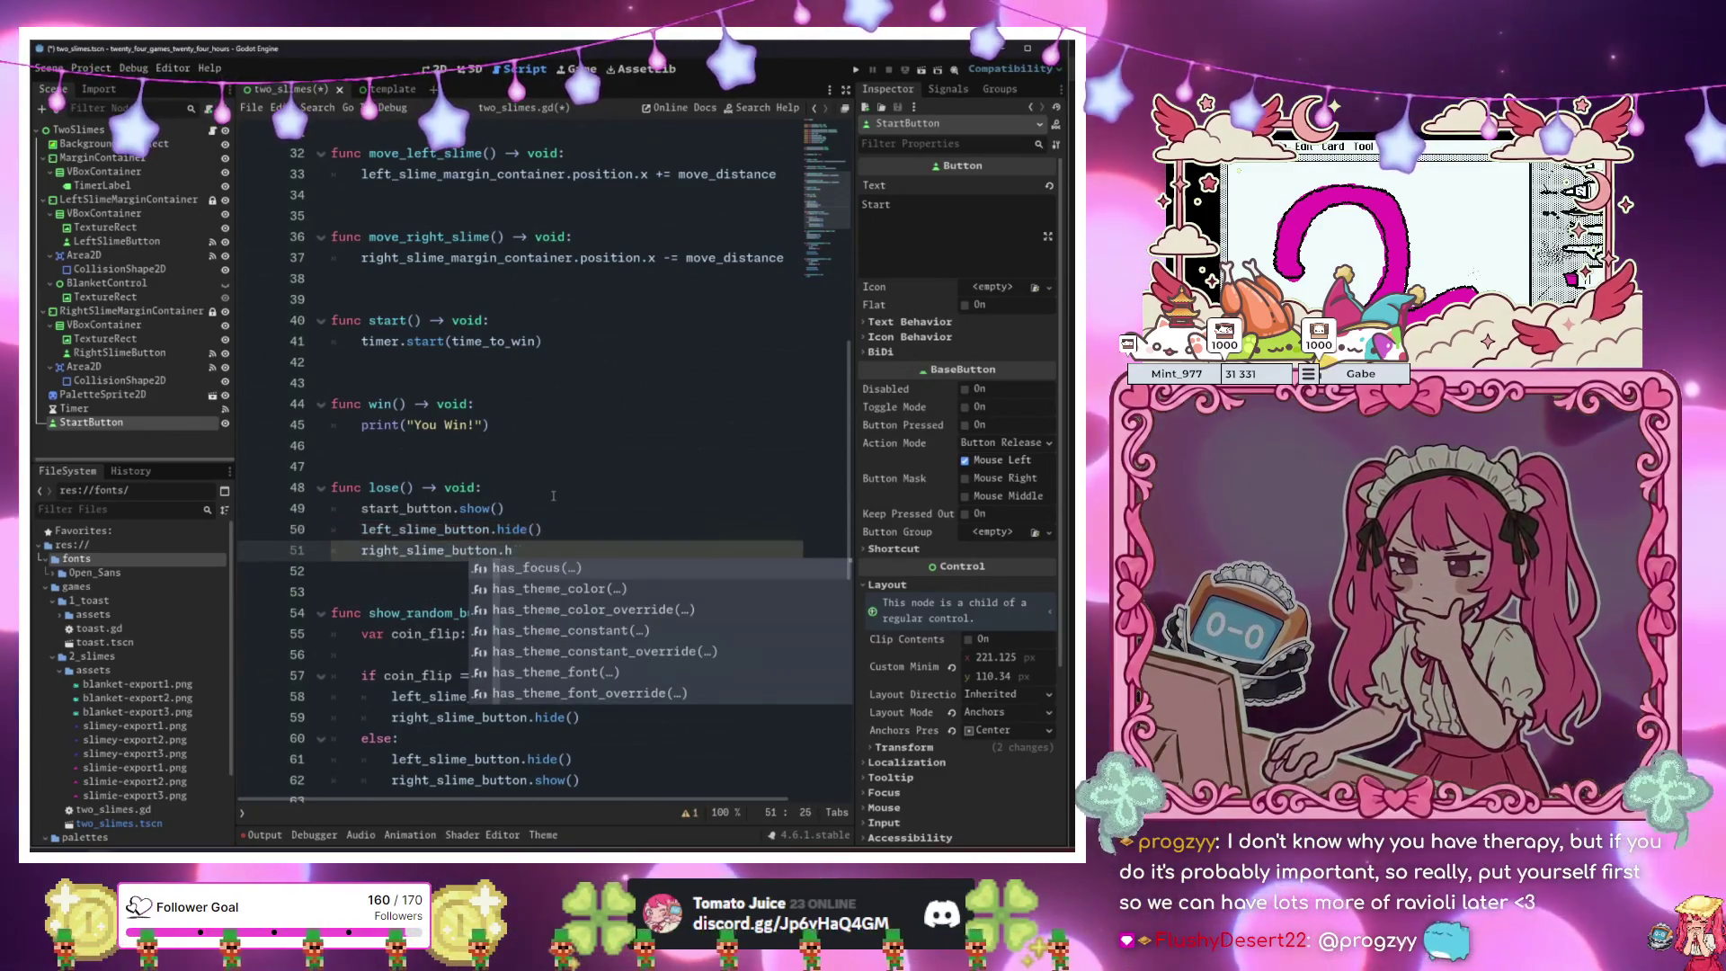
key(Return)
key(BackSpace)
key(BackSpace)
key(Return)
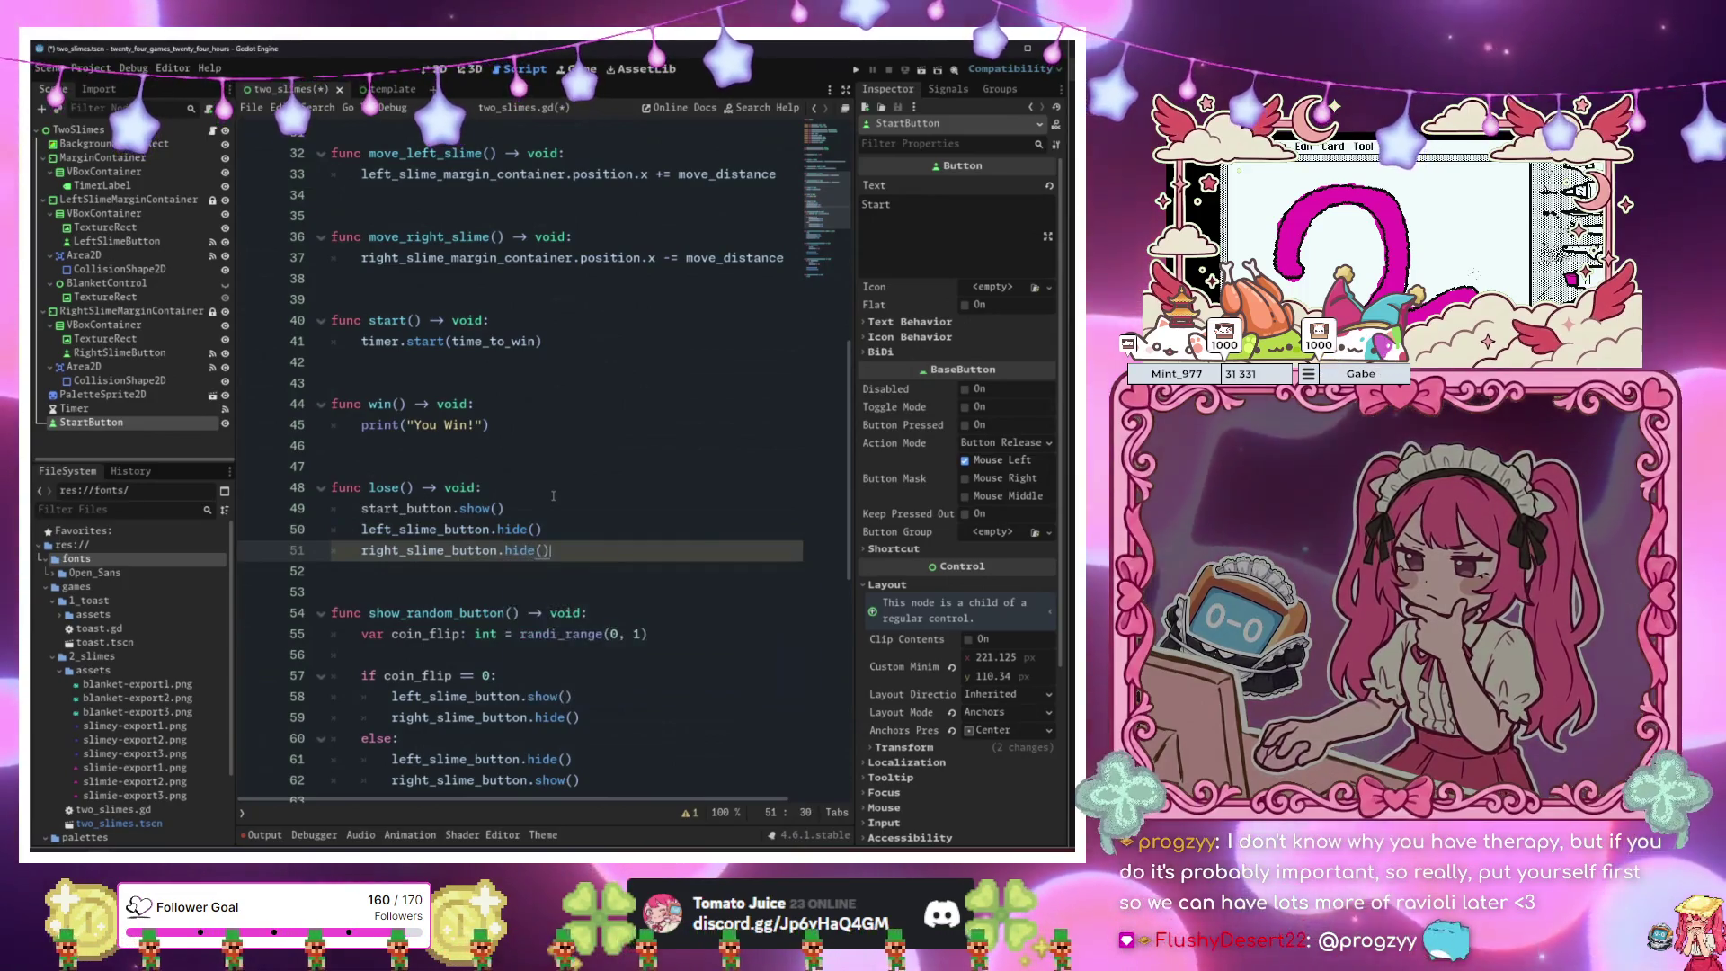
scroll(556, 464, down, 3)
scroll(557, 464, down, 7)
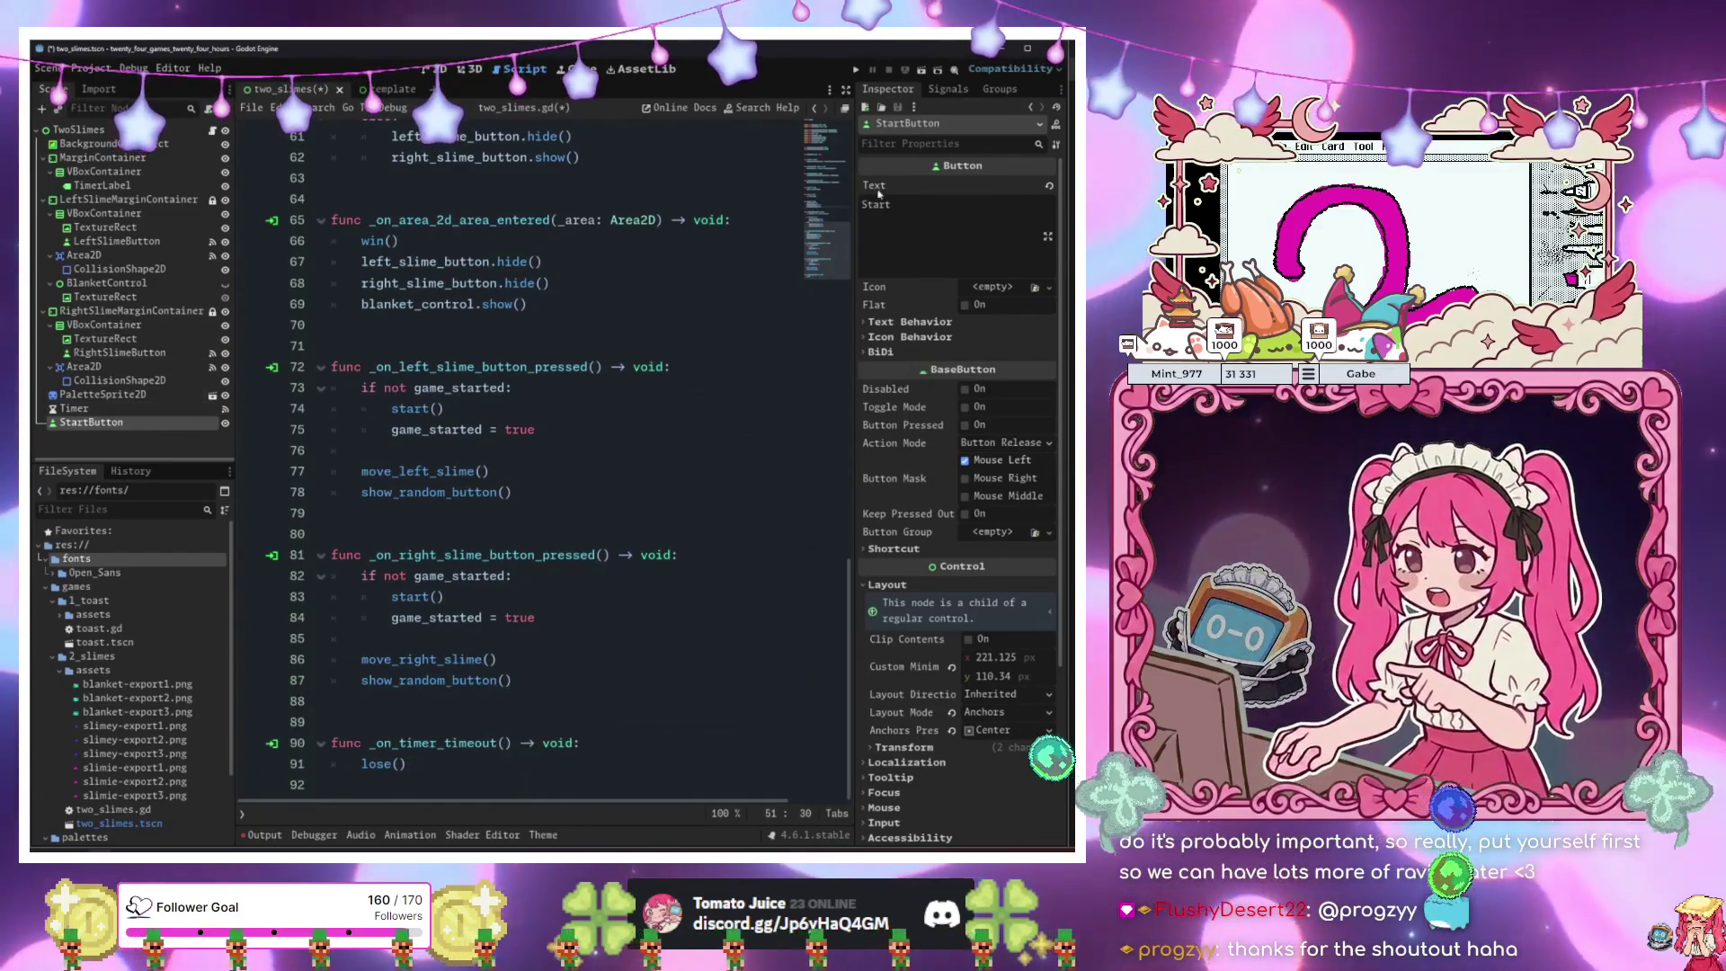
- Connect StartButton's pressed() signal to a new _on_start_button_pressed handler that calls start(), and save the script
click(948, 89)
double_click(909, 170)
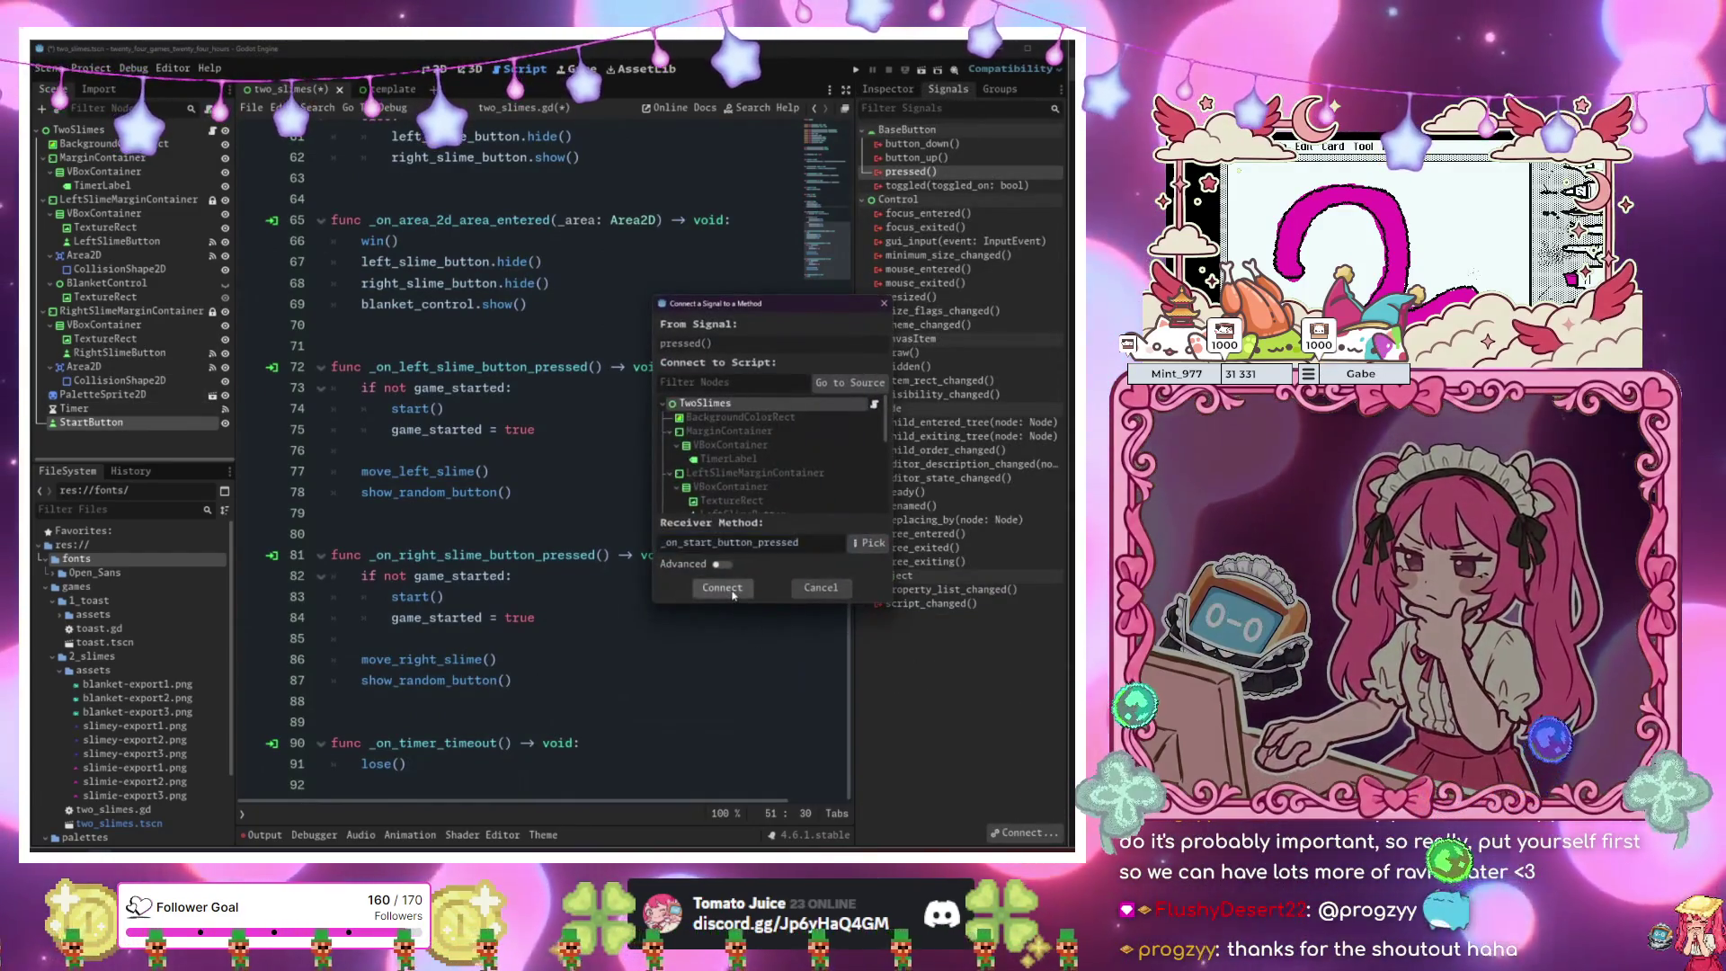
click(727, 588)
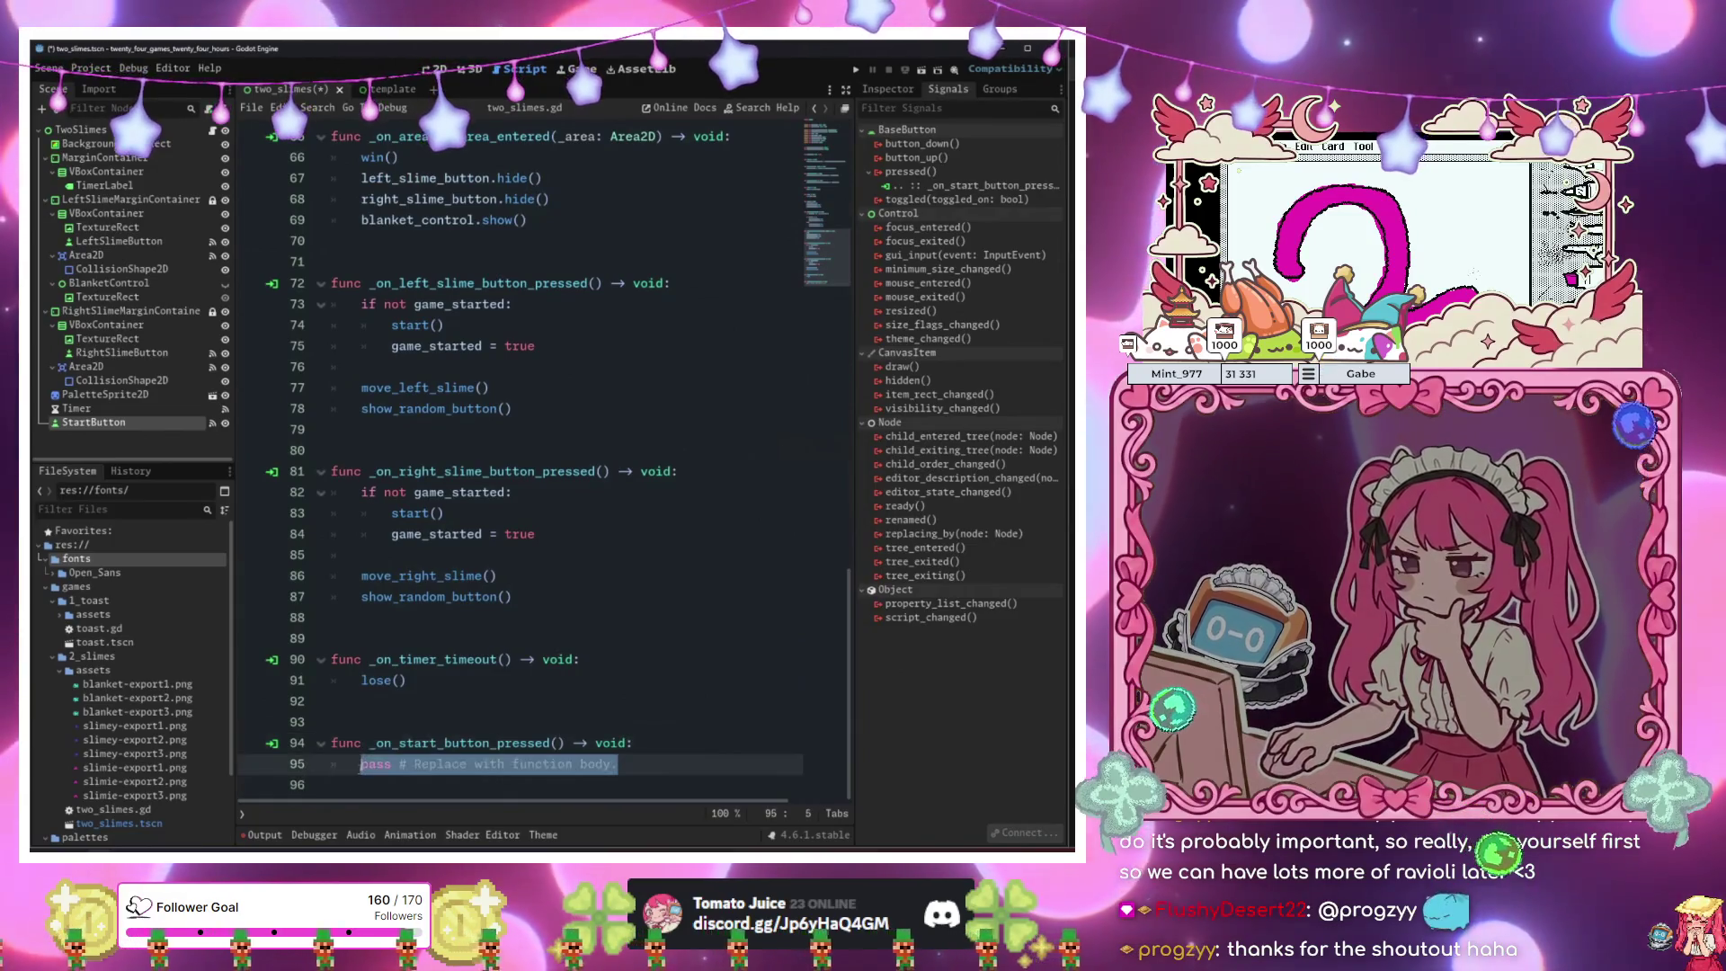
text(start)
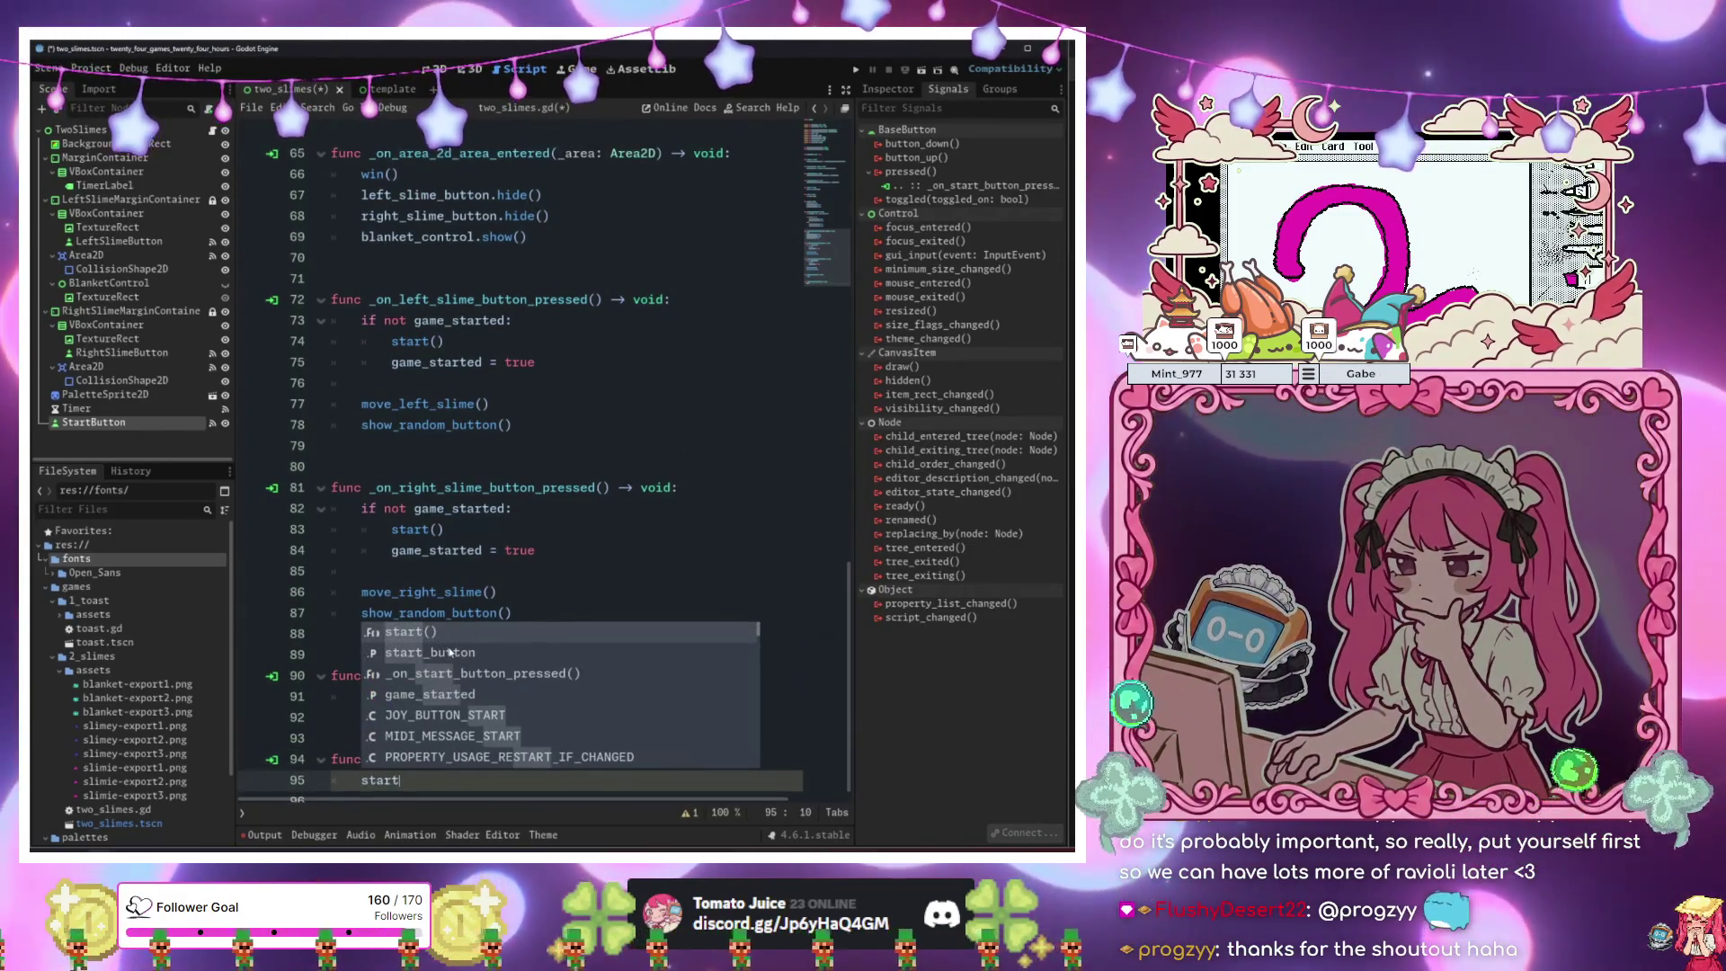
key(Return)
scroll(464, 632, up, 3)
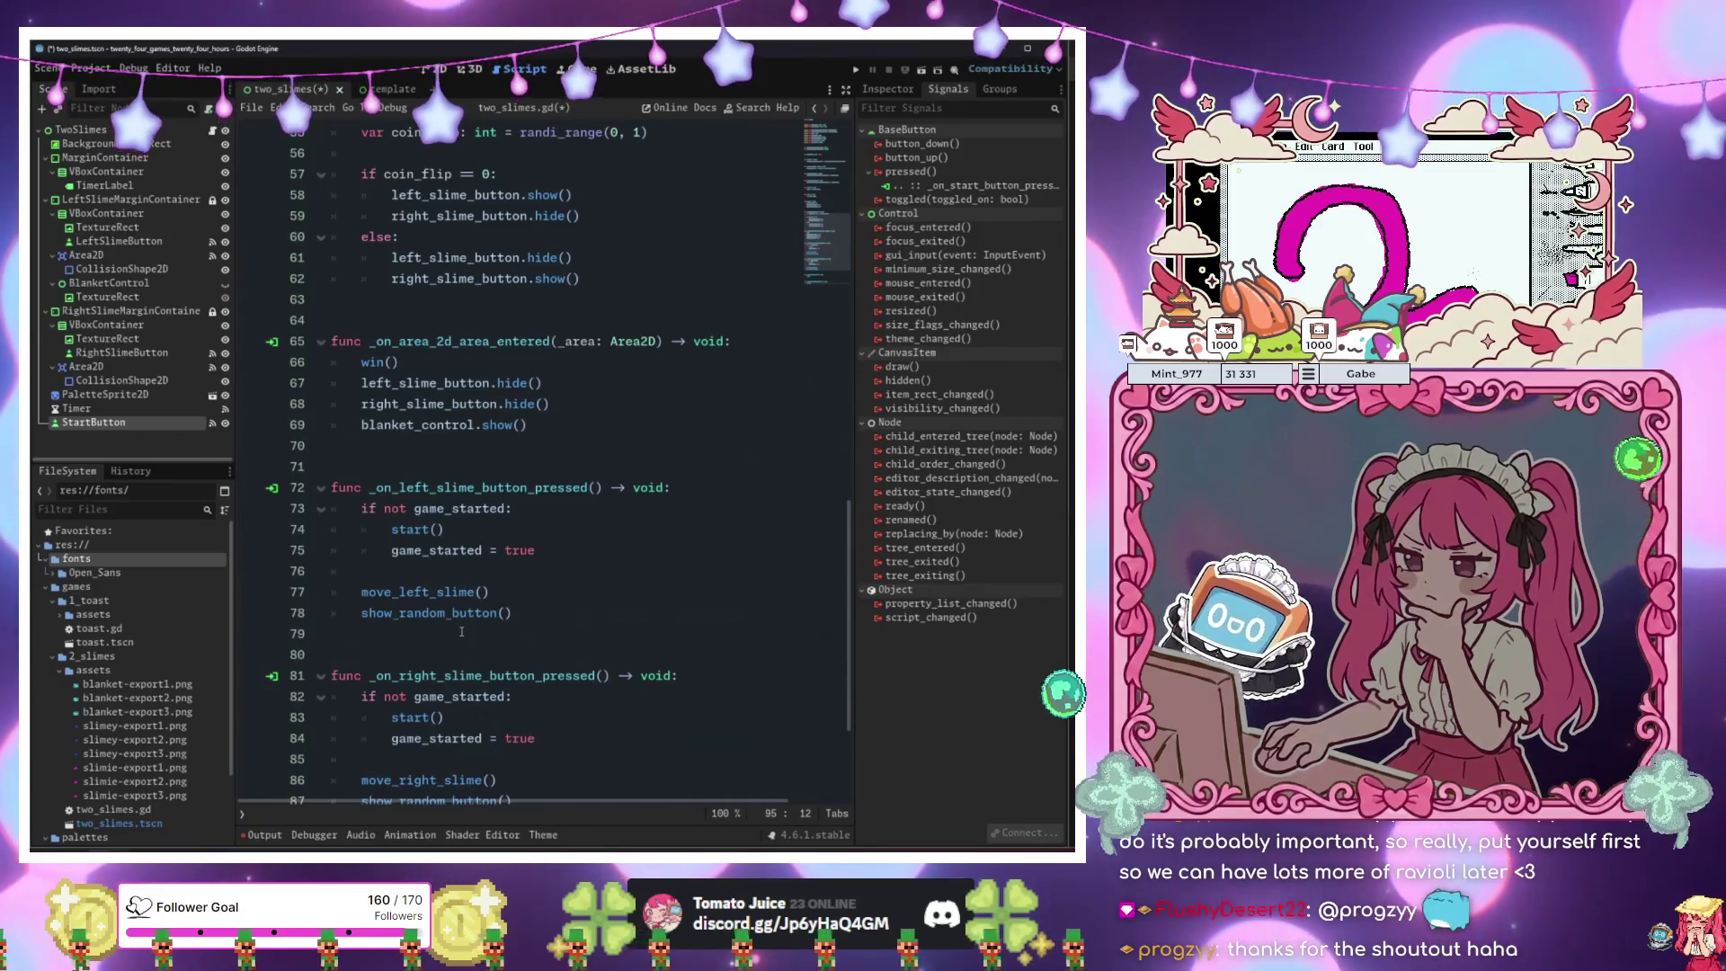
scroll(461, 632, up, 4)
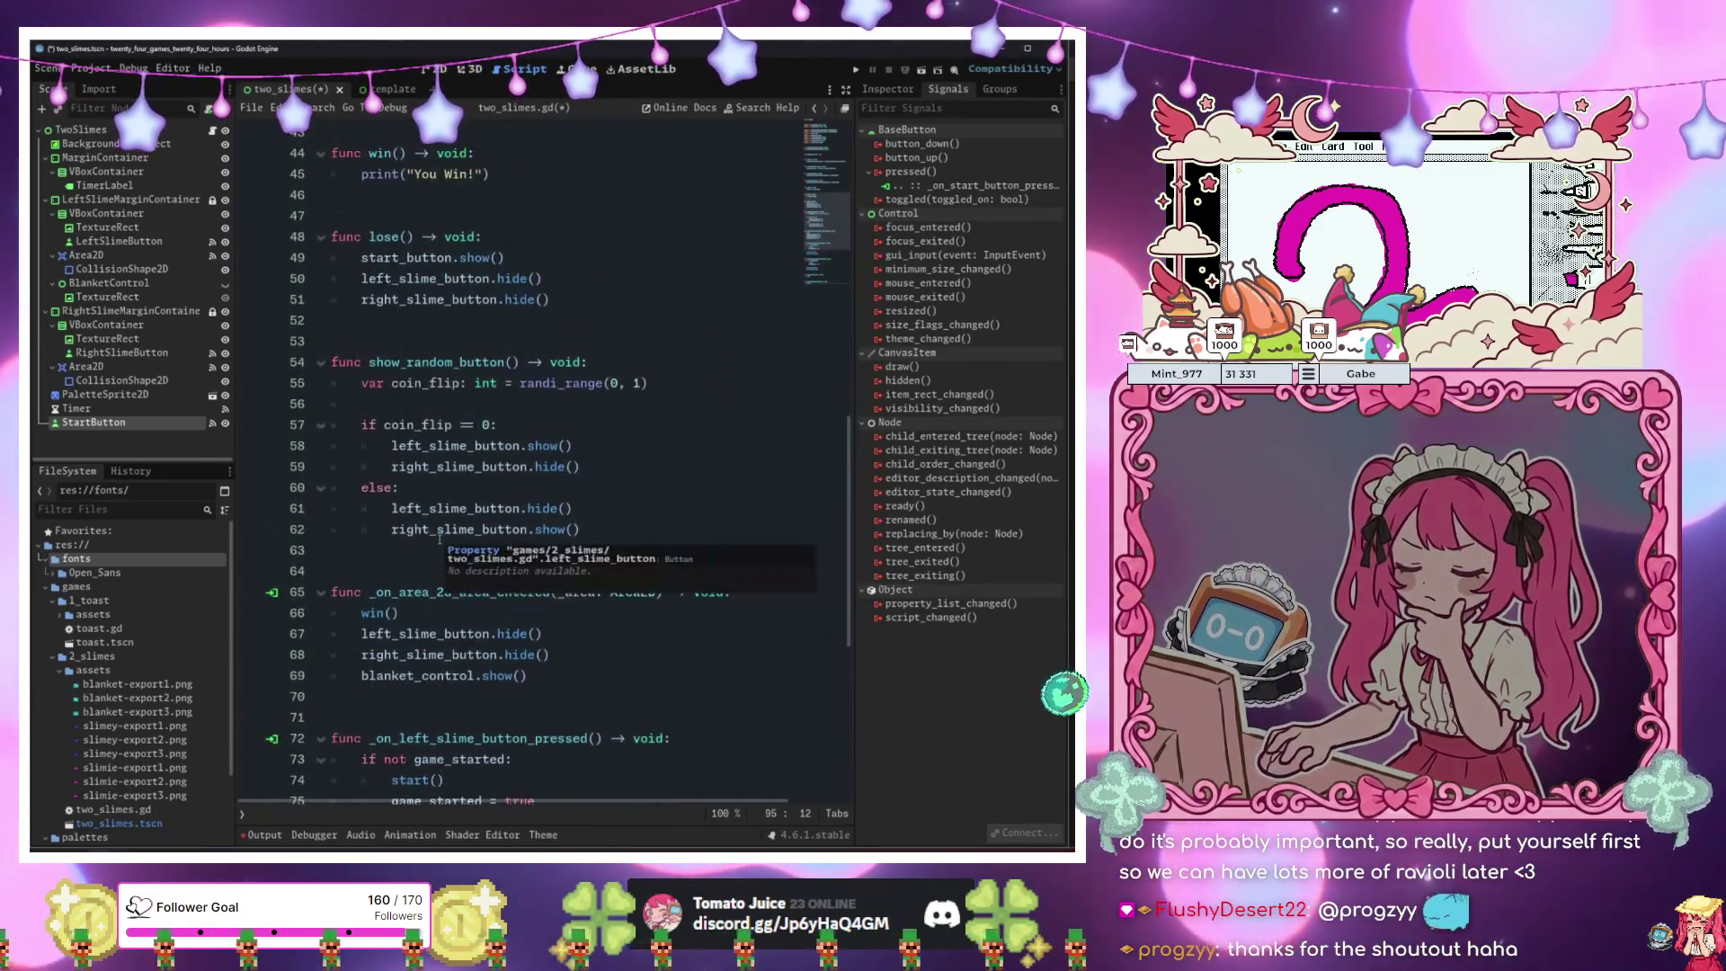
scroll(449, 539, down, 4)
scroll(477, 494, up, 7)
click(507, 444)
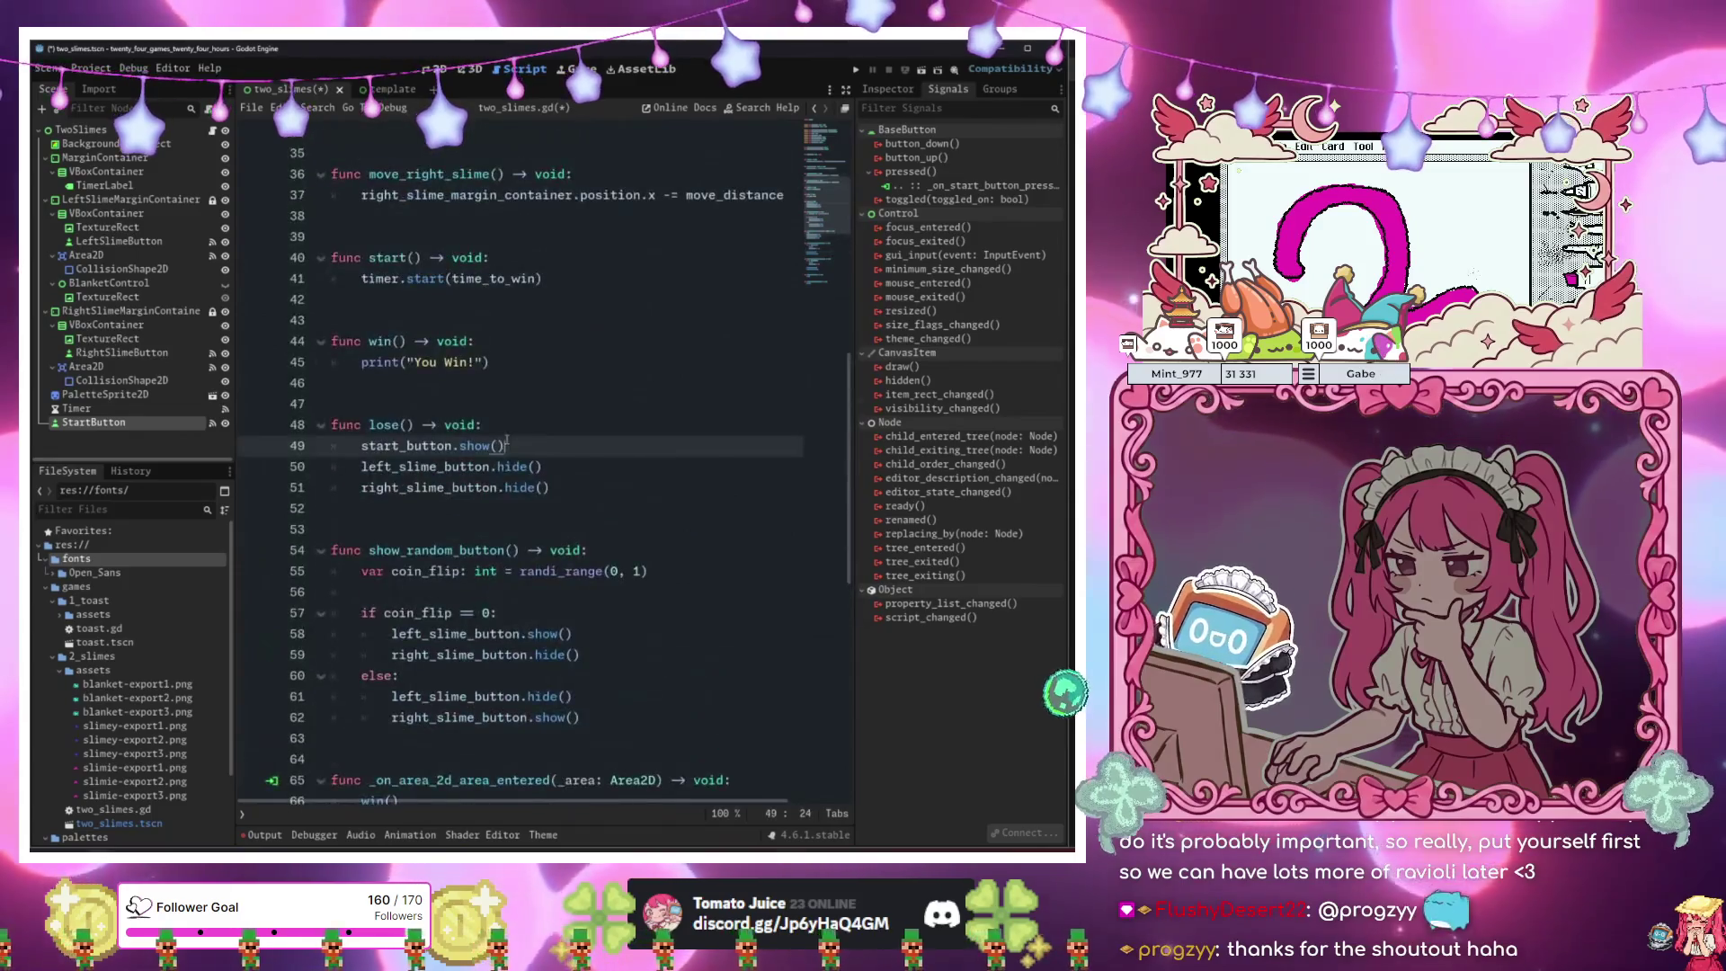
click(498, 512)
scroll(503, 486, down, 2)
scroll(512, 449, up, 1)
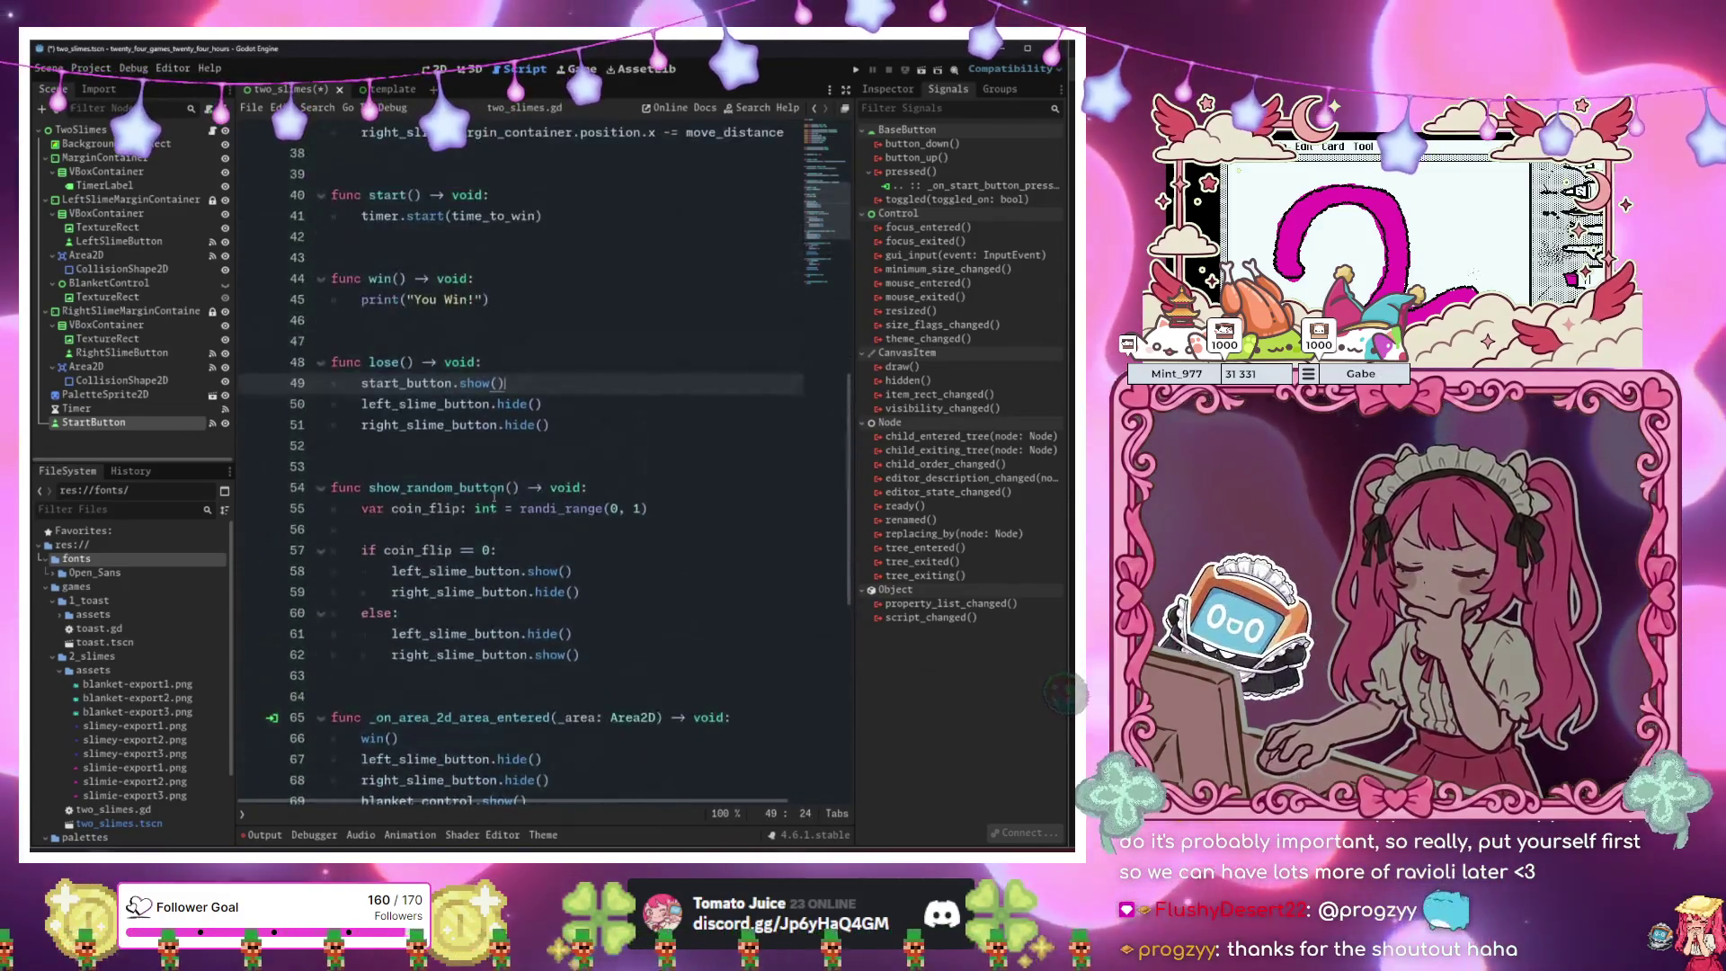
key(ctrl+s)
- Add show_random_button() after the timer start line in start(), and save
scroll(519, 417, up, 2)
click(592, 343)
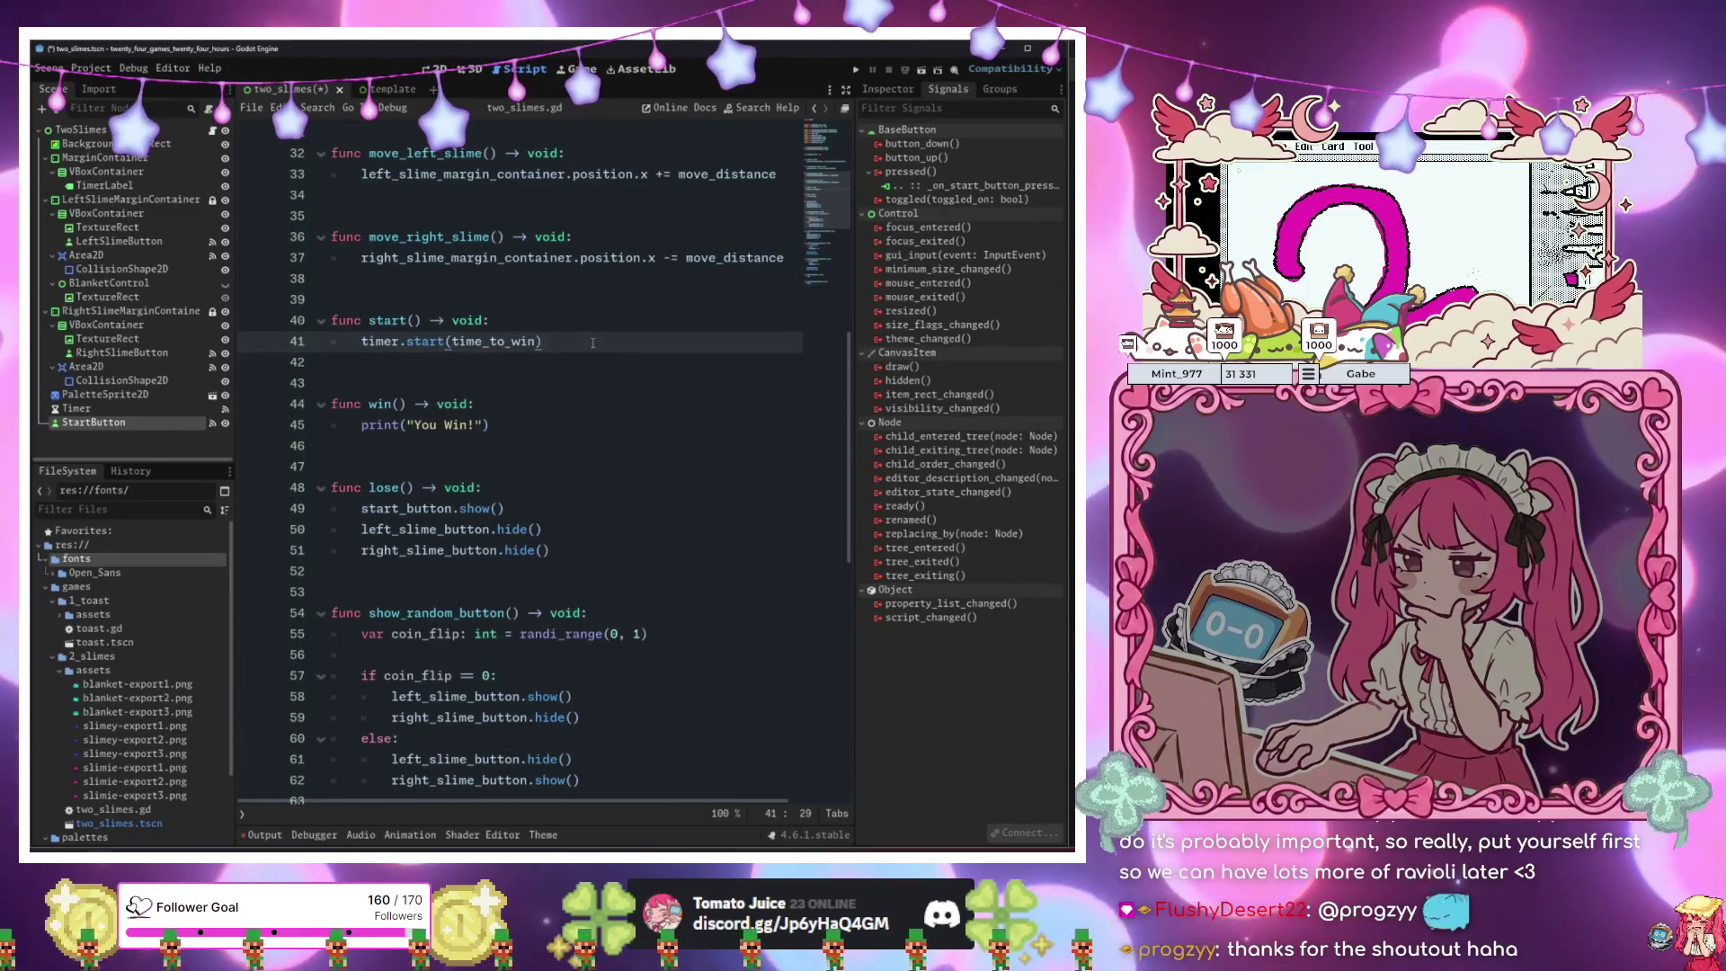
key(Return)
text(show)
key(Return)
key(ctrl+s)
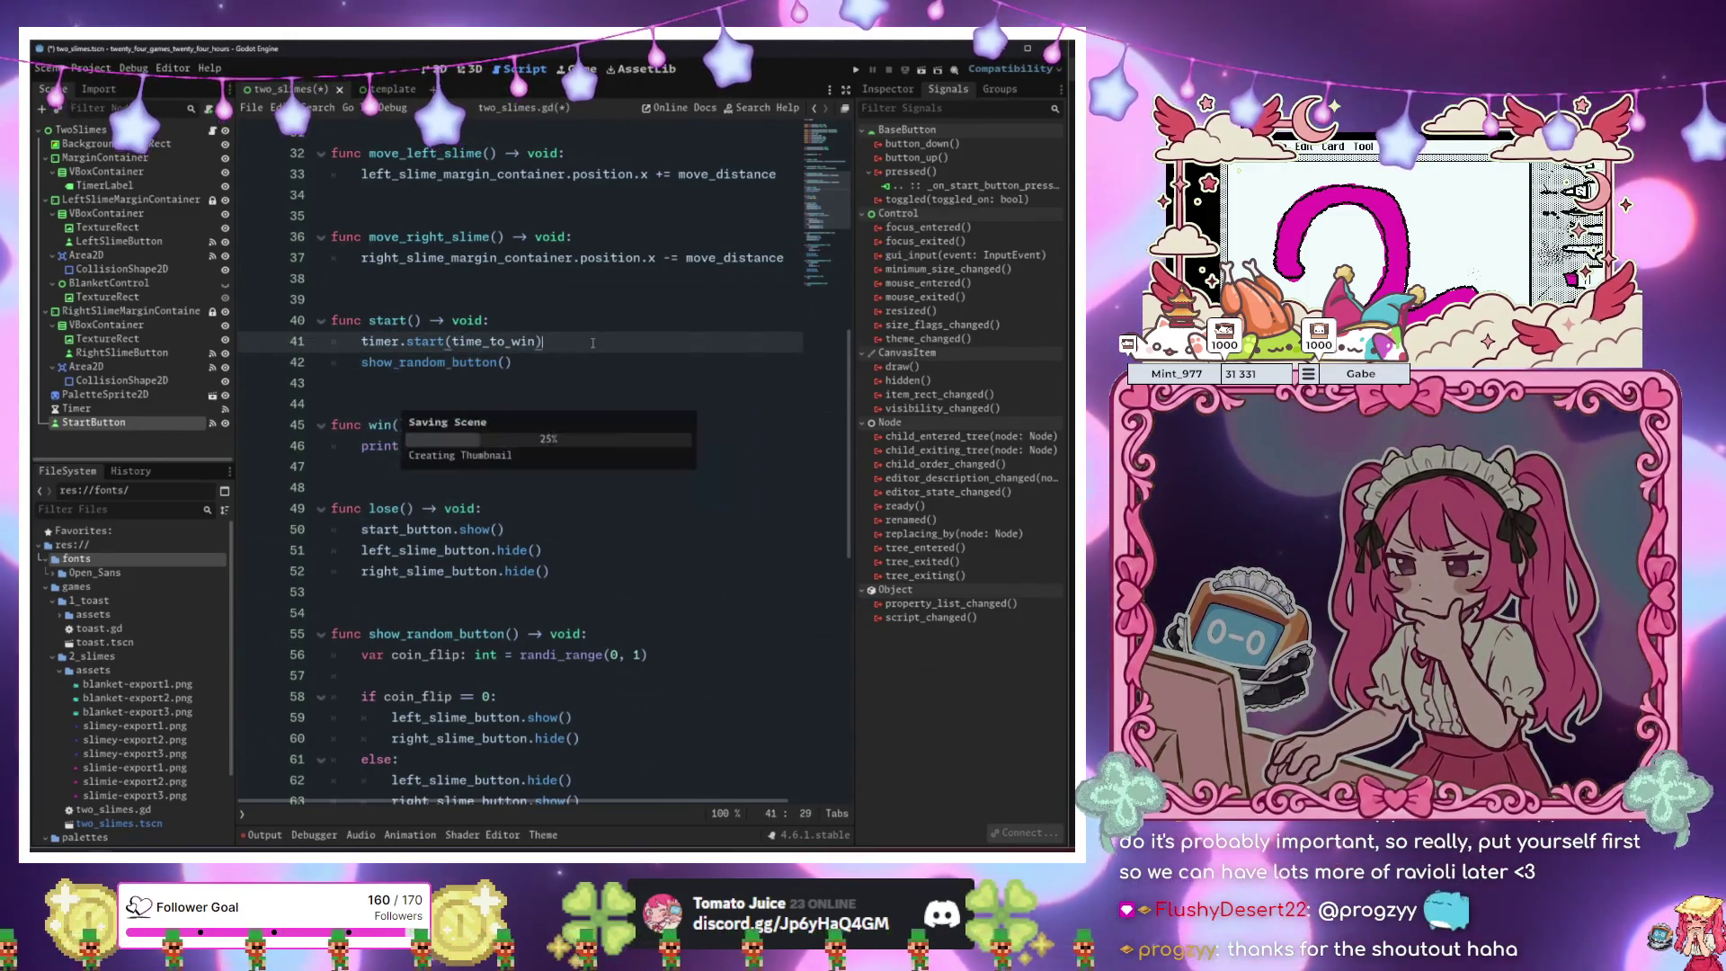
- Run the game twice to check the Start button, then stop it
key(F5)
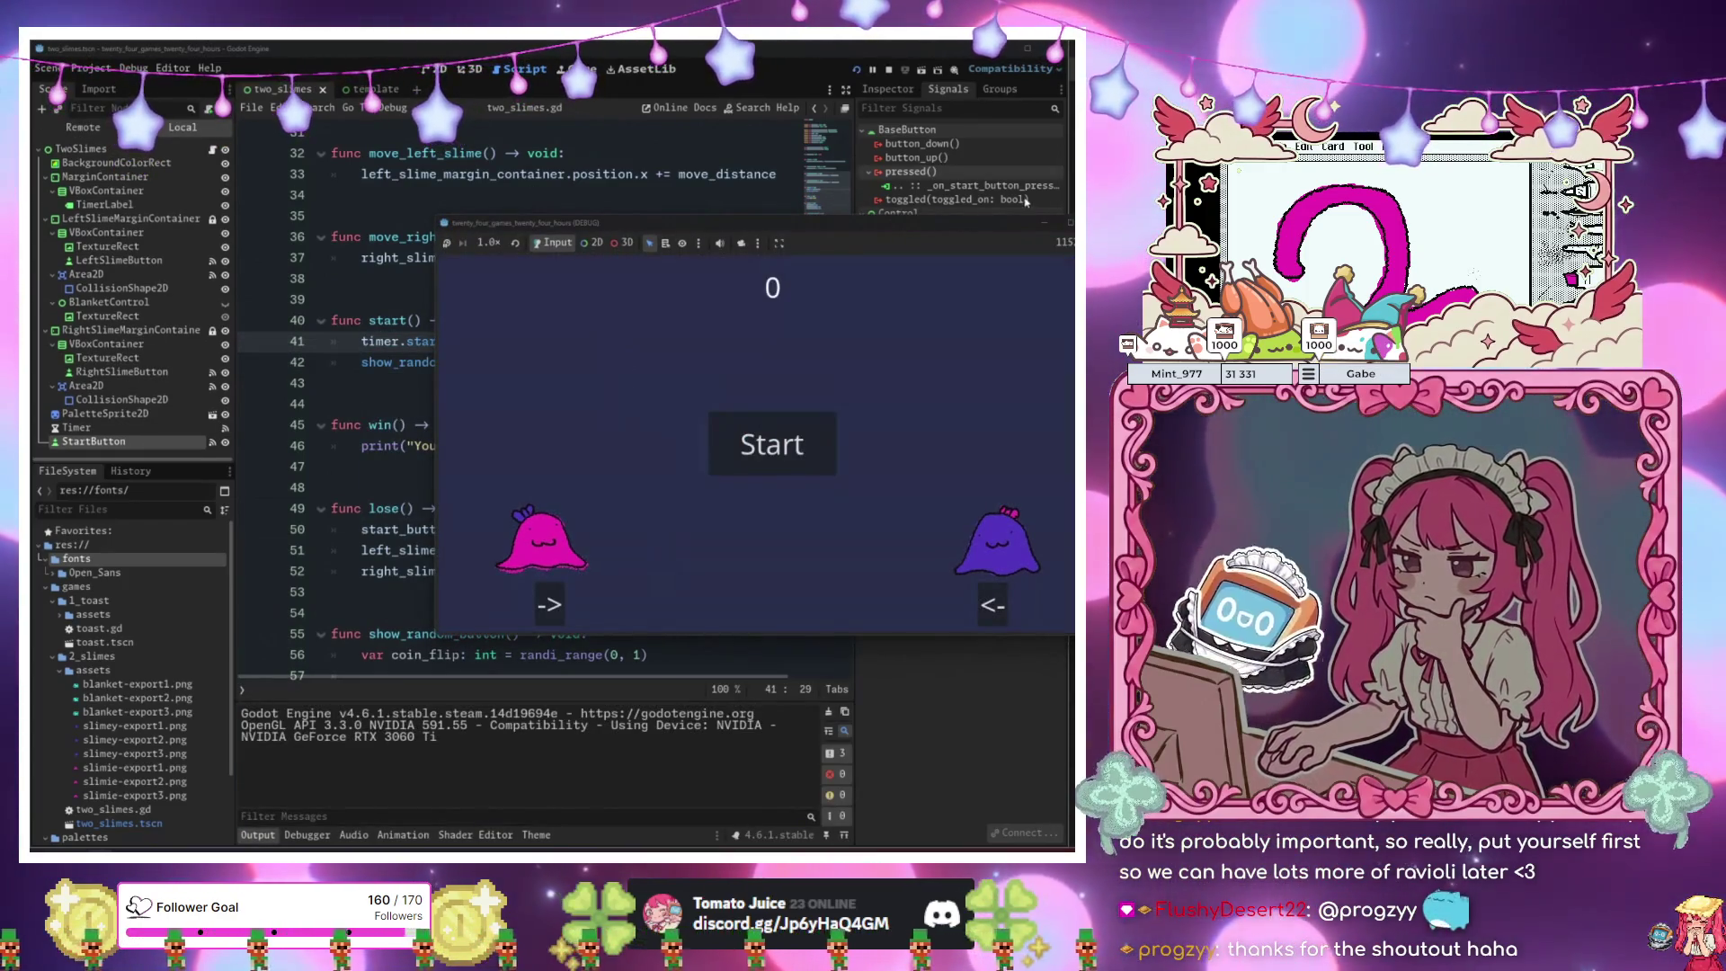
click(224, 234)
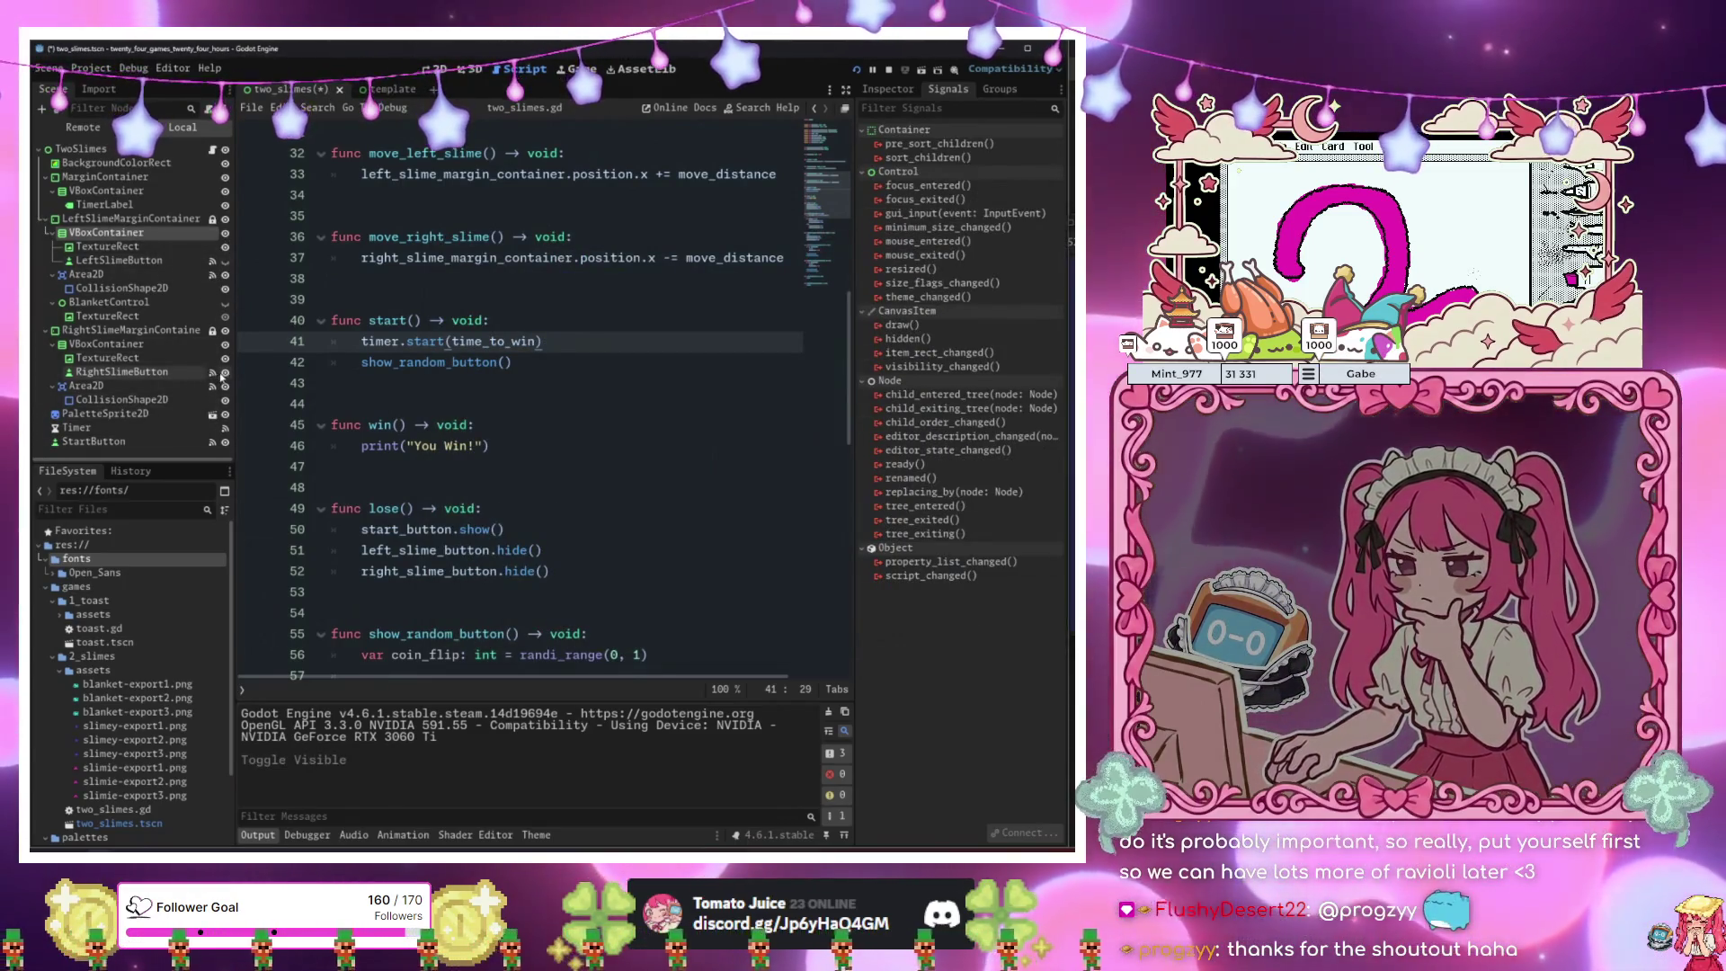
click(456, 391)
key(F5)
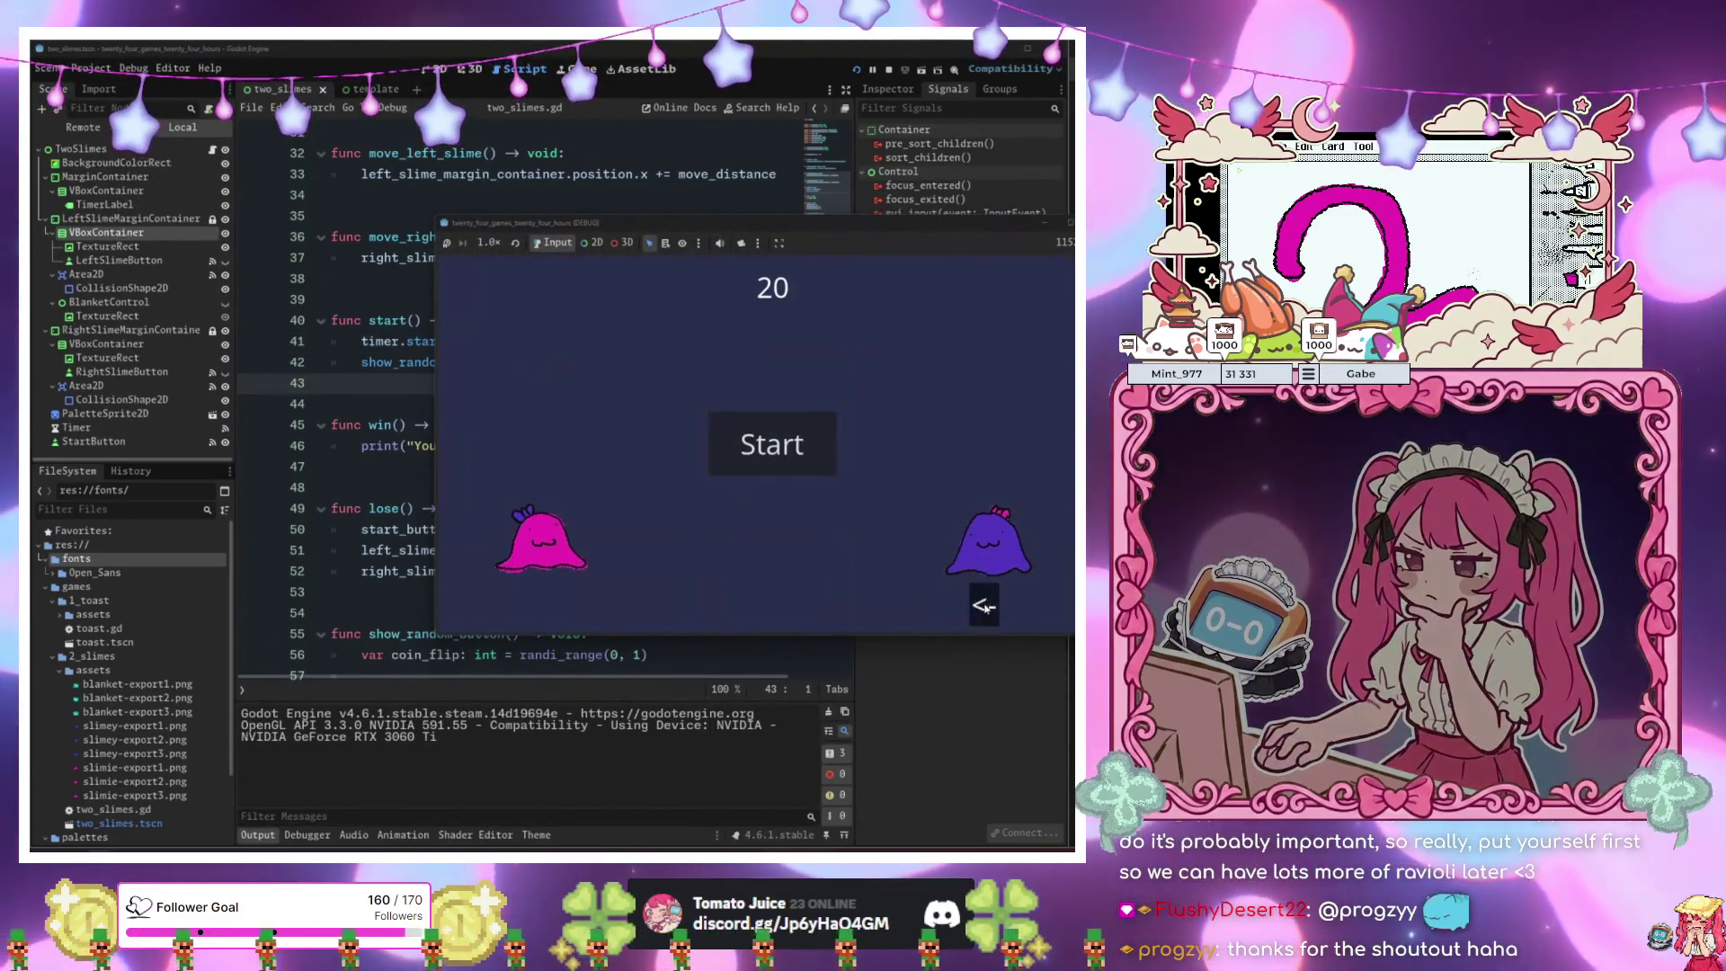
key(F8)
- Add start_button.hide() to start() below show_random_button()
click(579, 348)
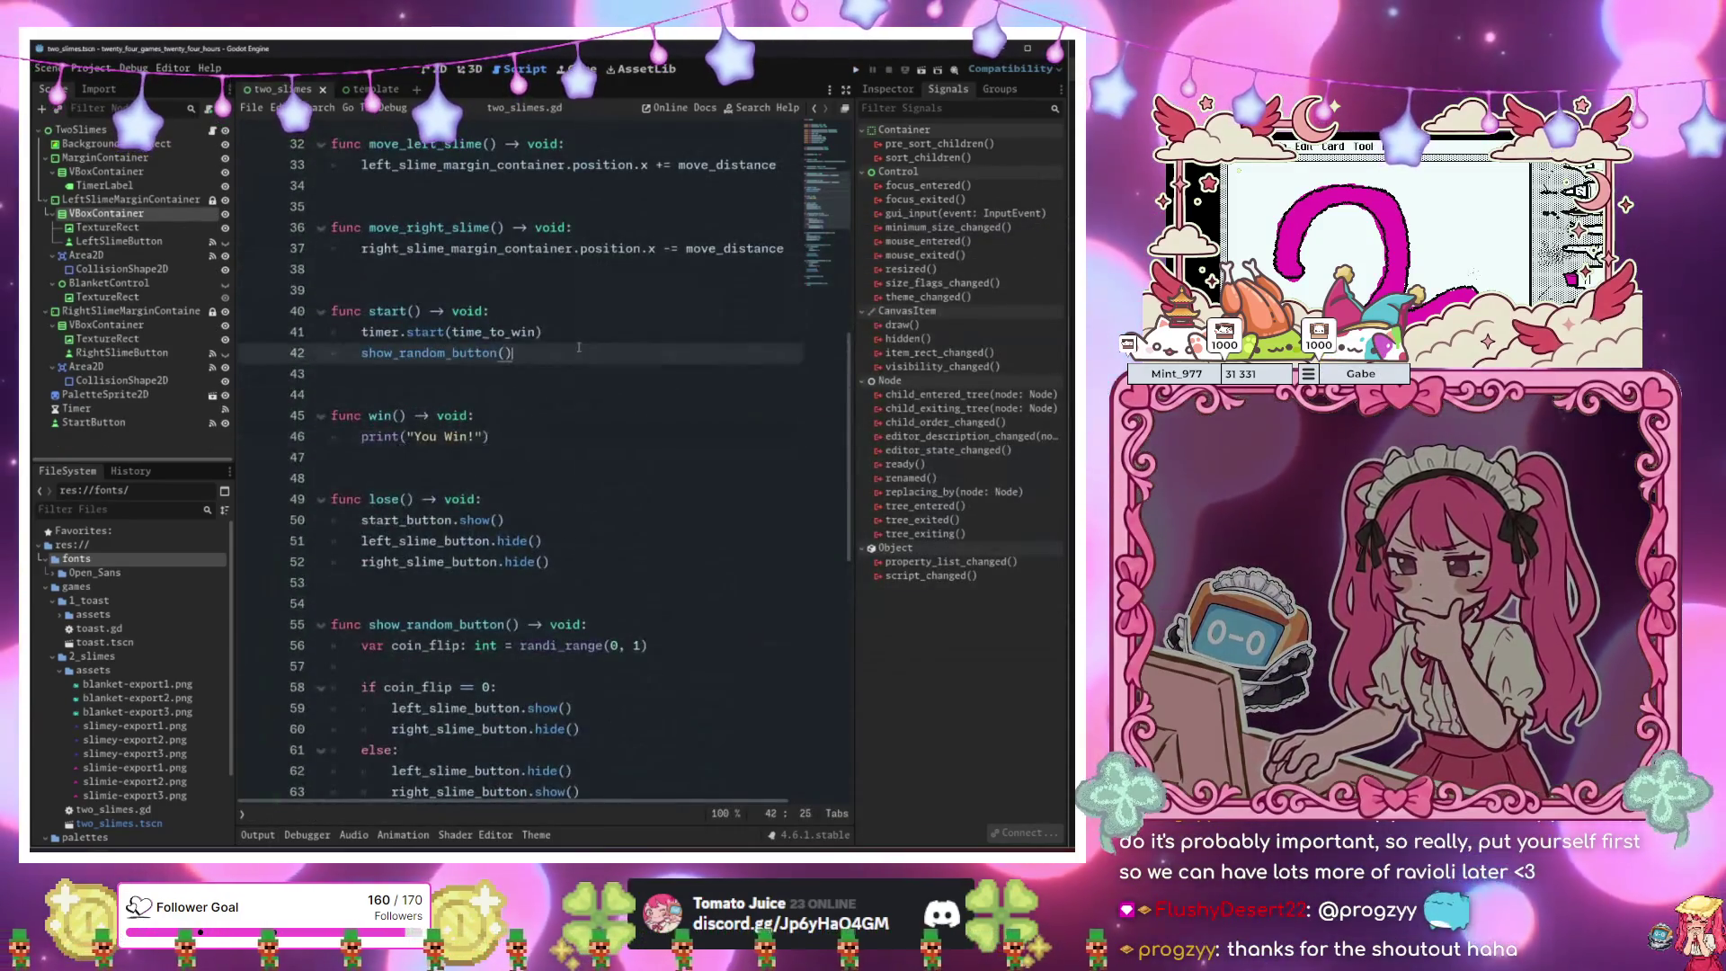
key(Return)
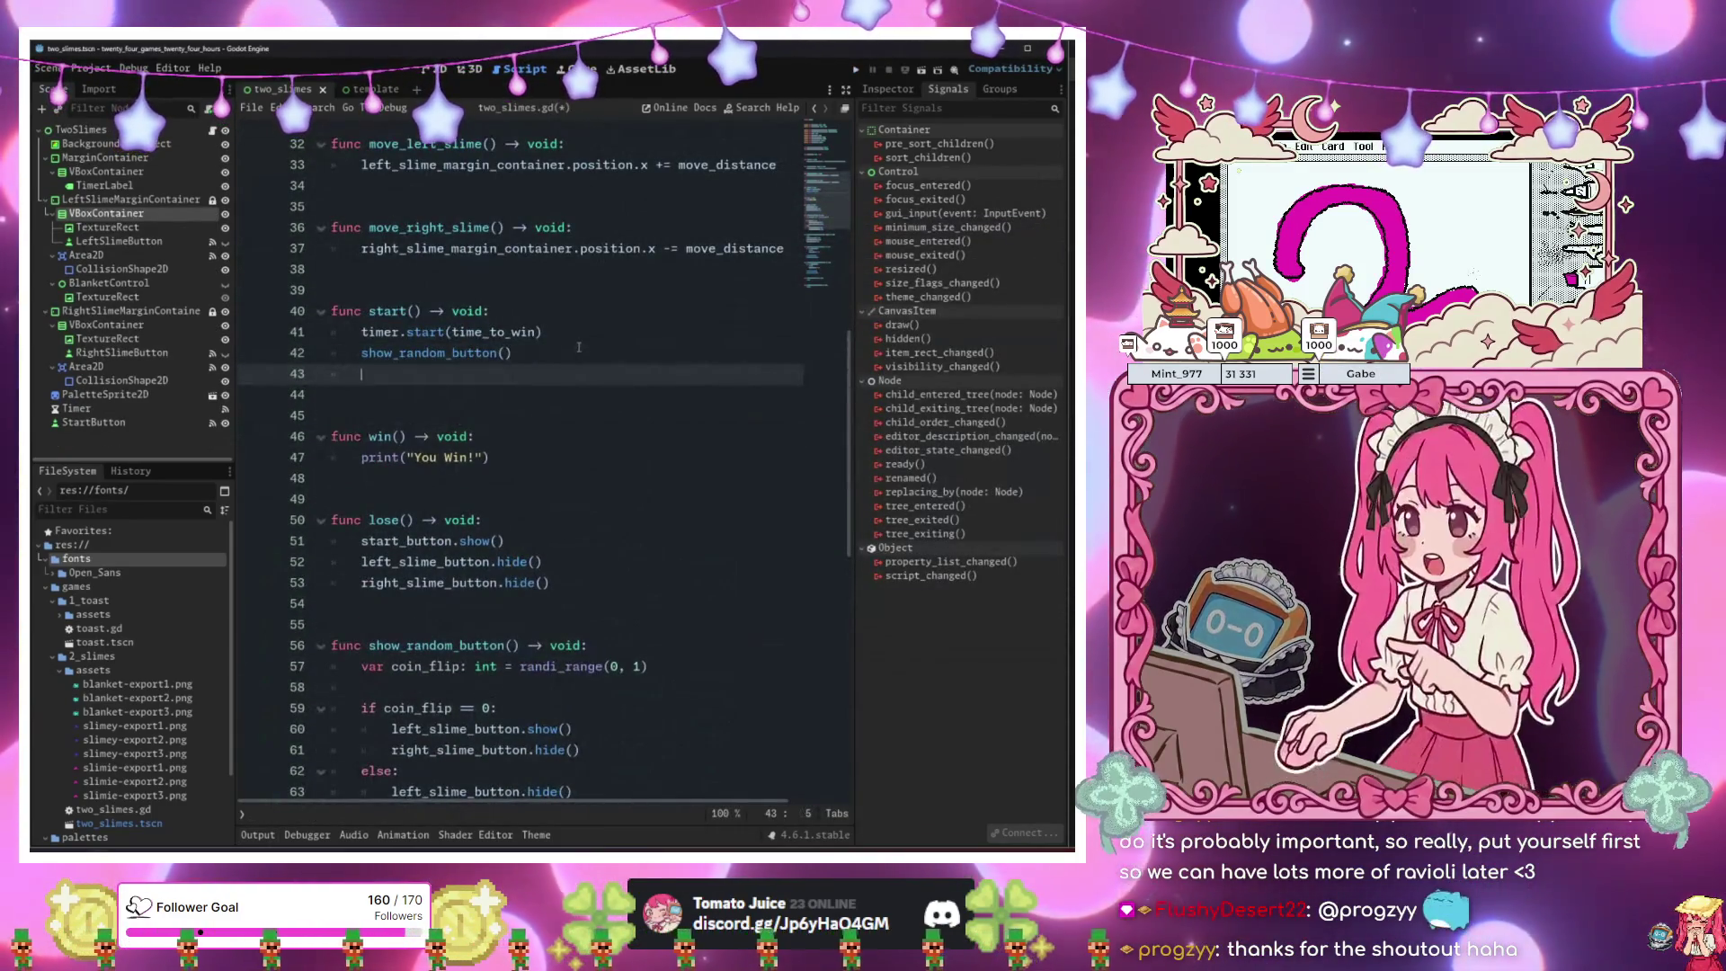
text(start_button.hi)
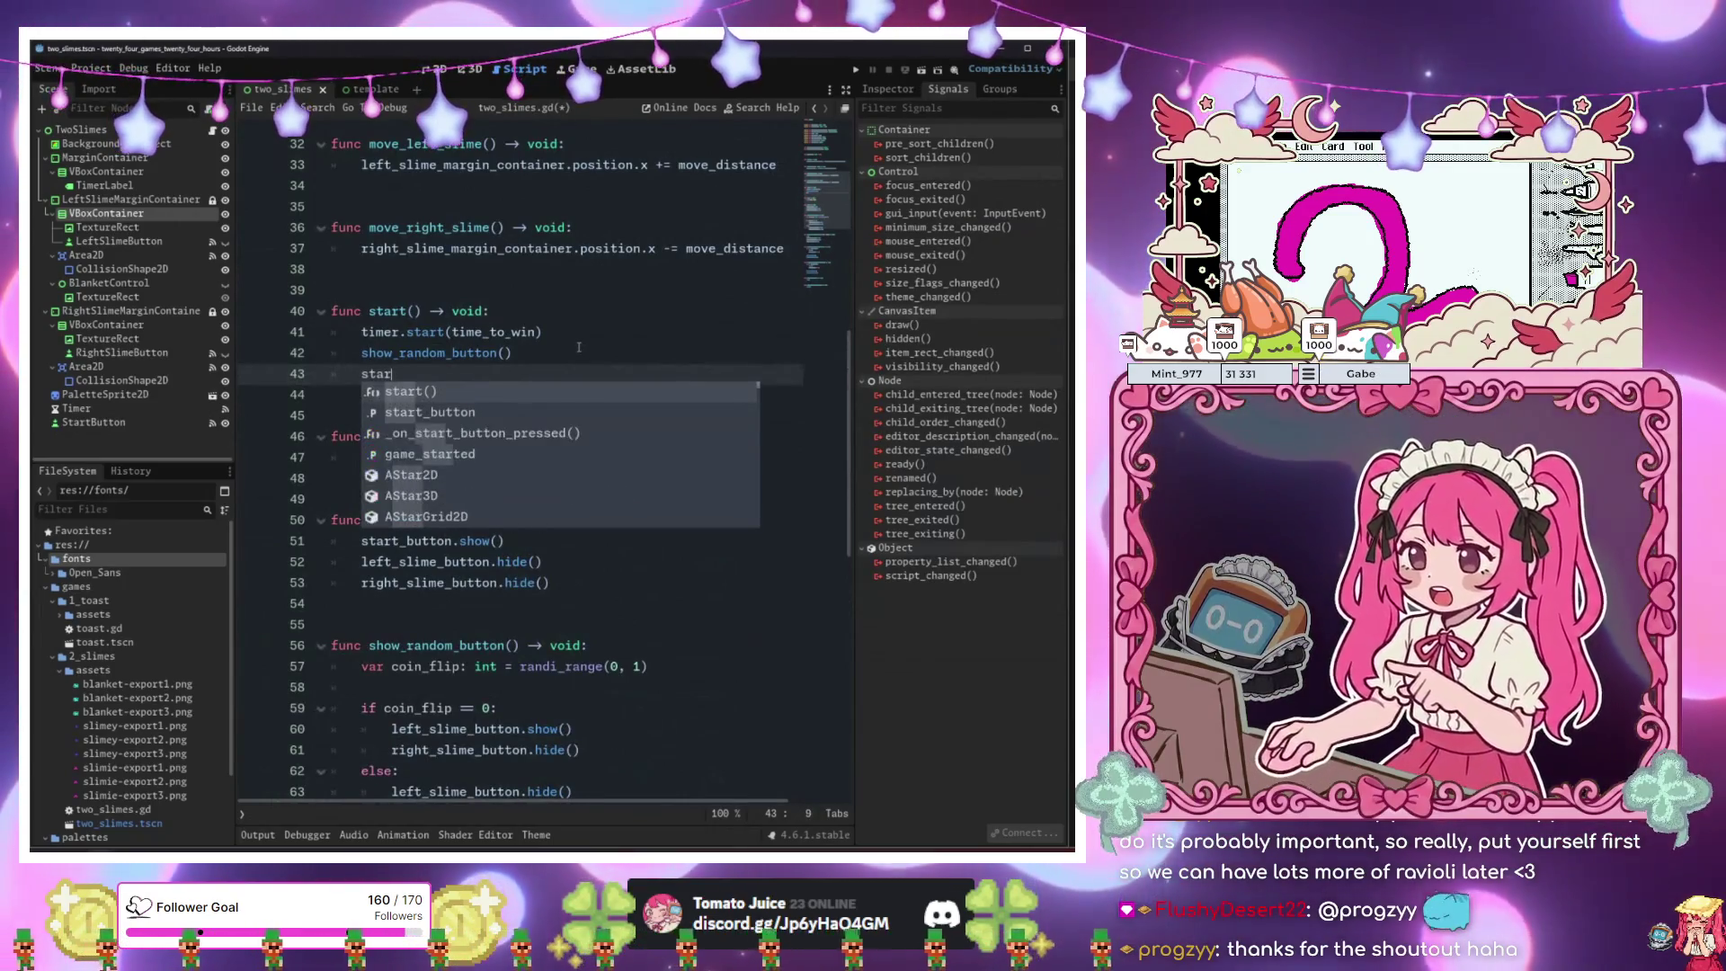
key(Return)
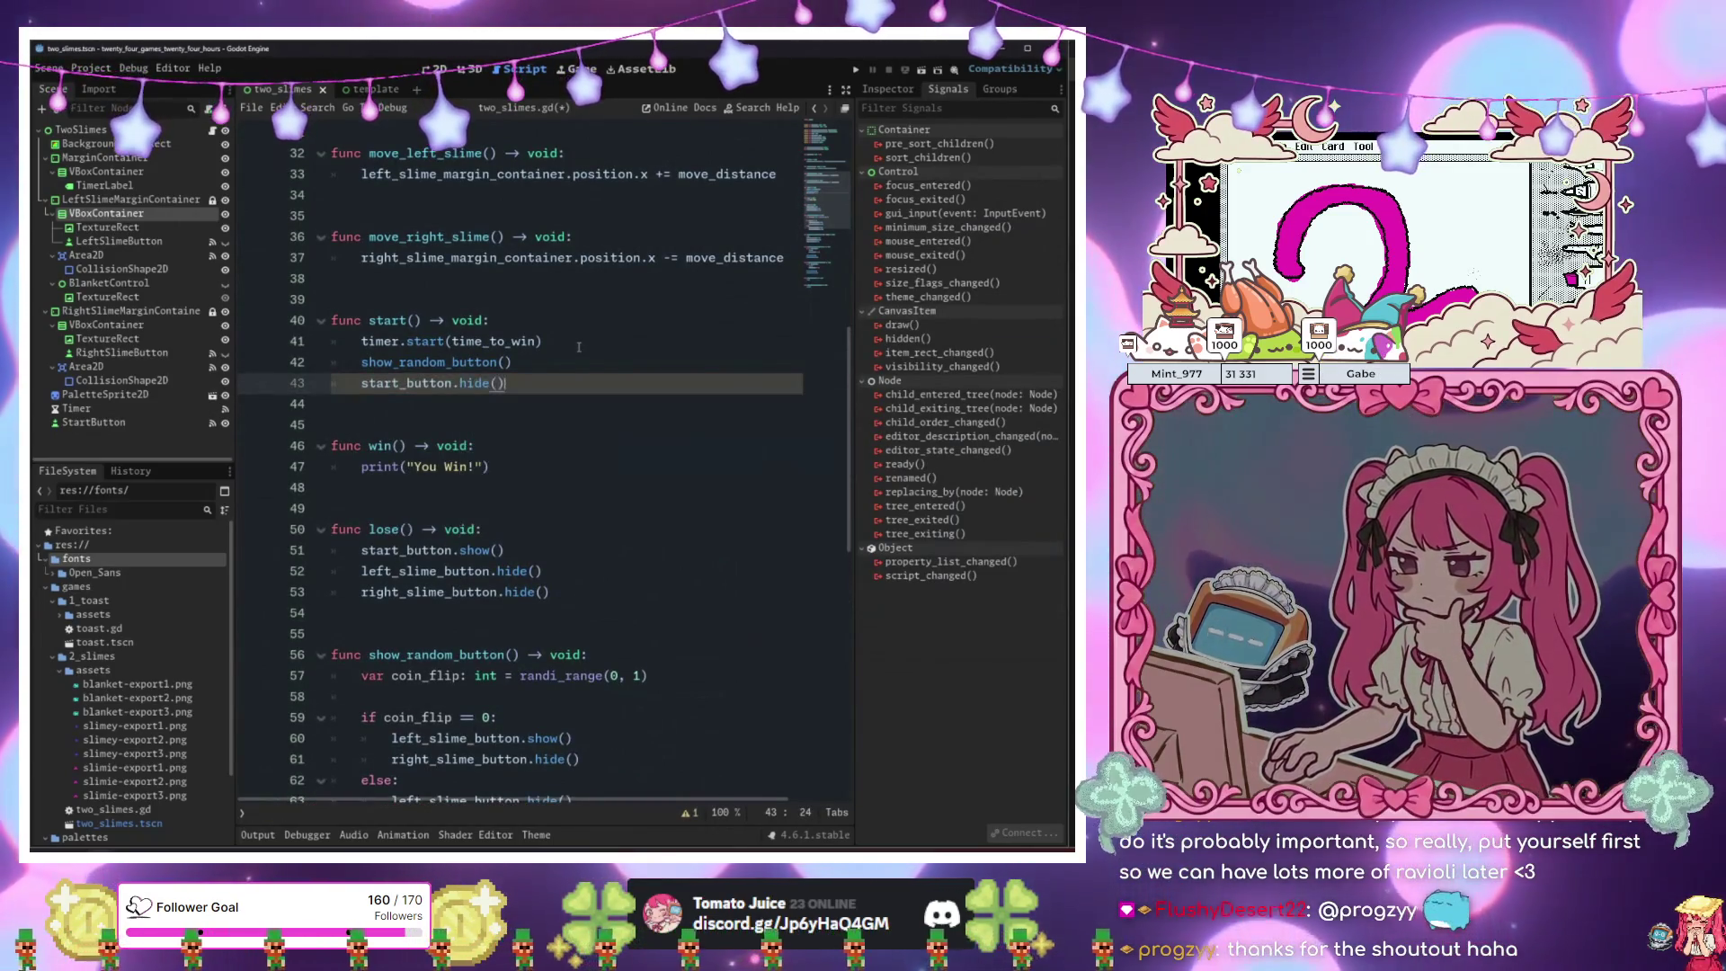
click(584, 346)
- Run the scene, press Start, and step both slimes toward each other with the arrow buttons
key(F6)
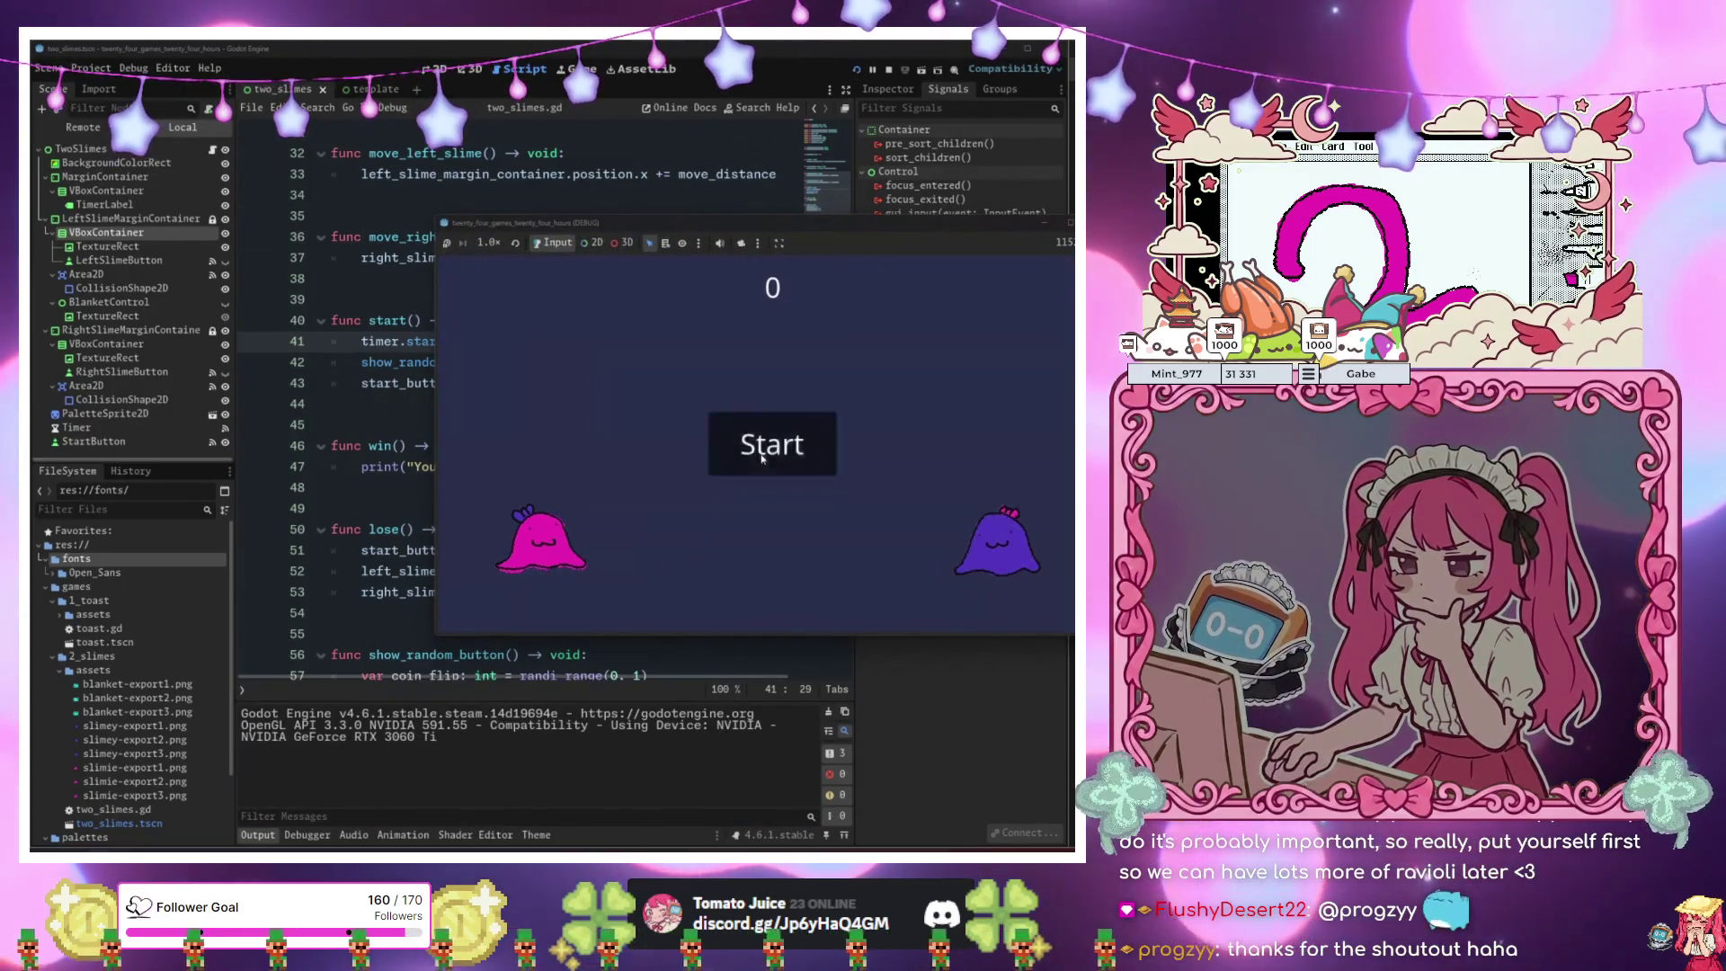
click(772, 442)
click(978, 606)
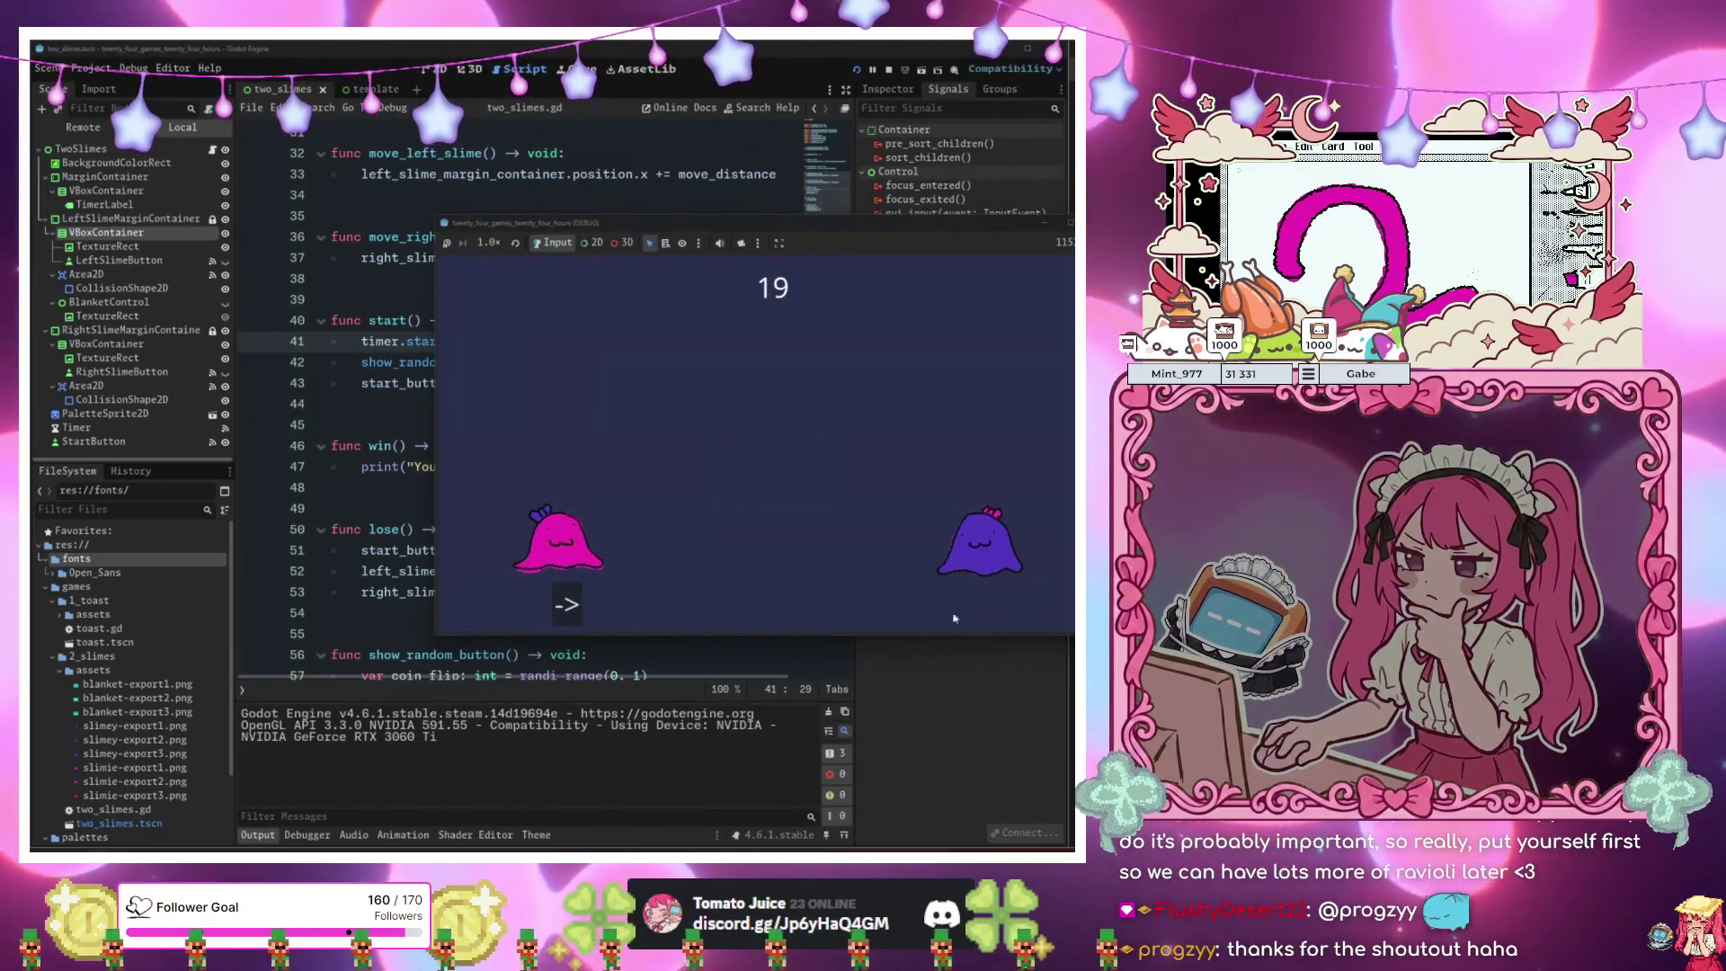
click(565, 606)
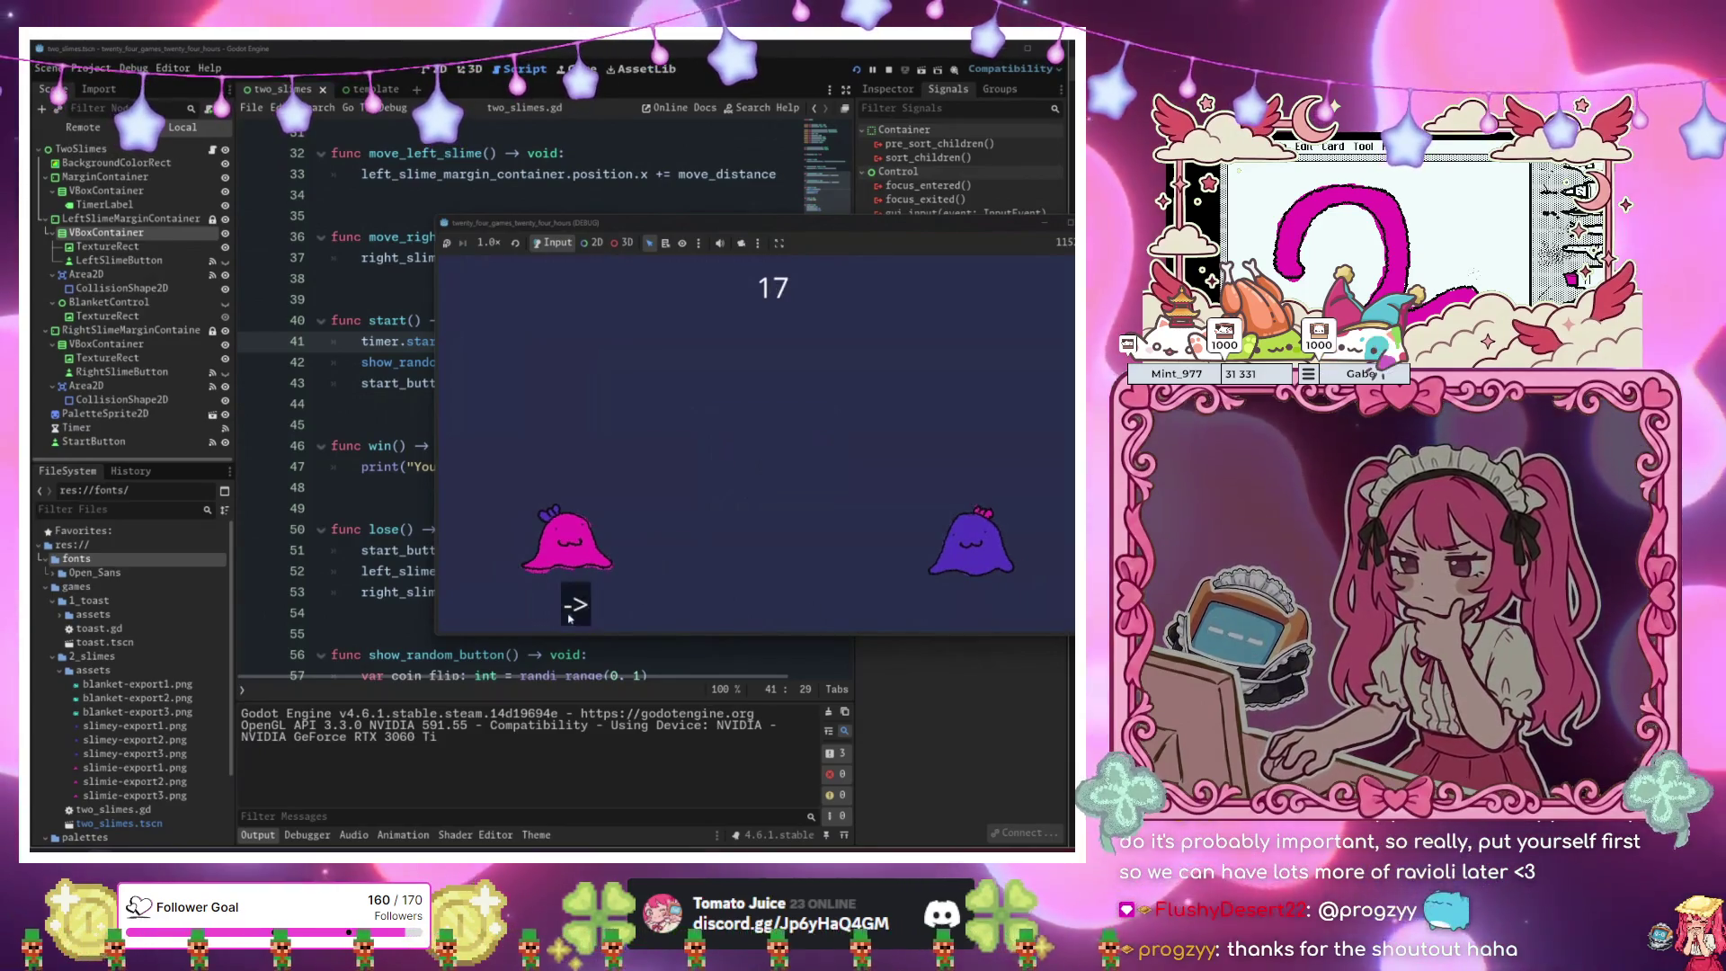
click(569, 616)
click(958, 611)
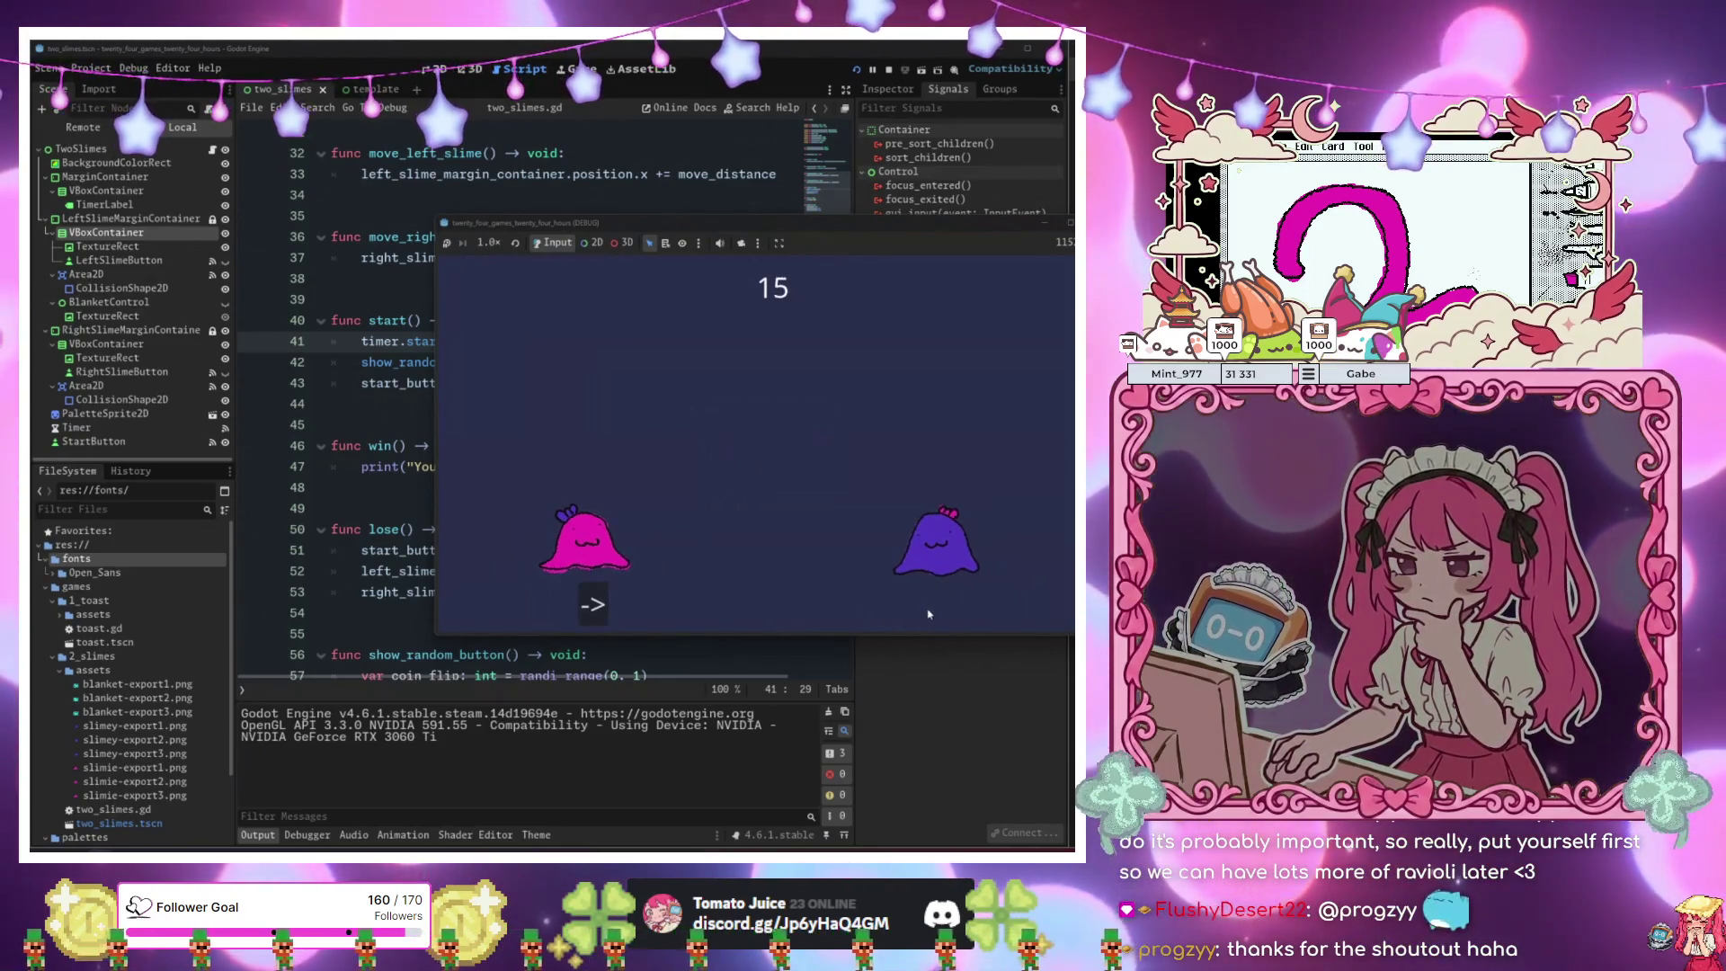
click(614, 611)
click(926, 607)
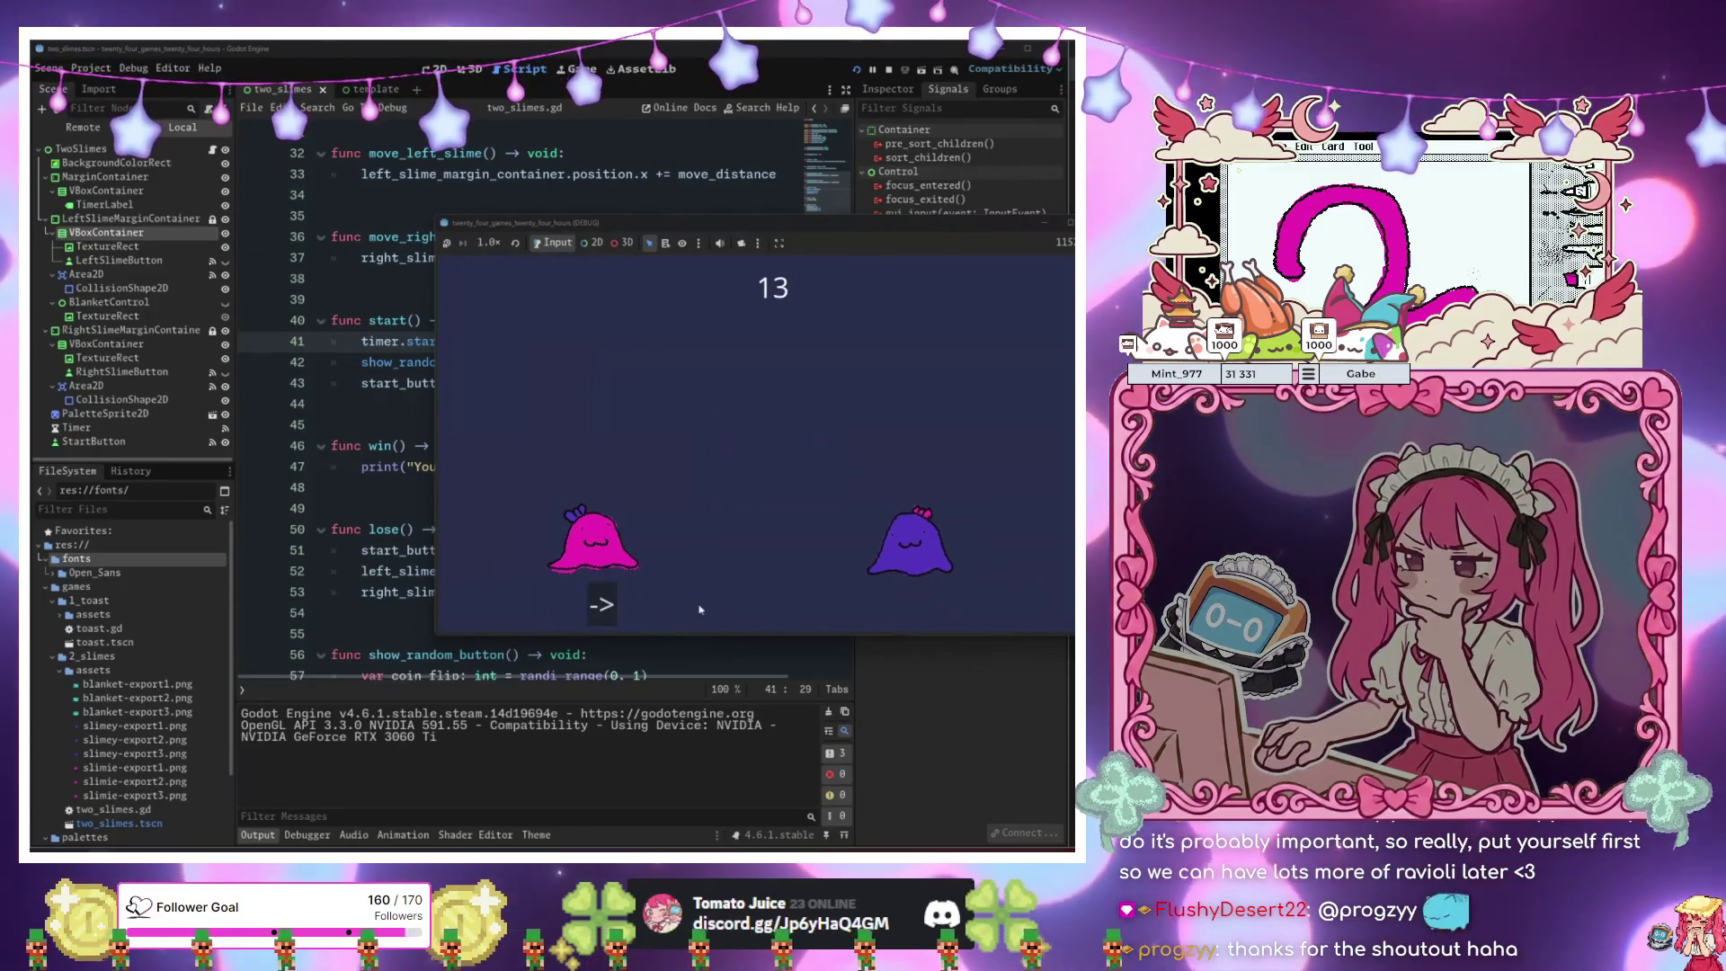
click(881, 605)
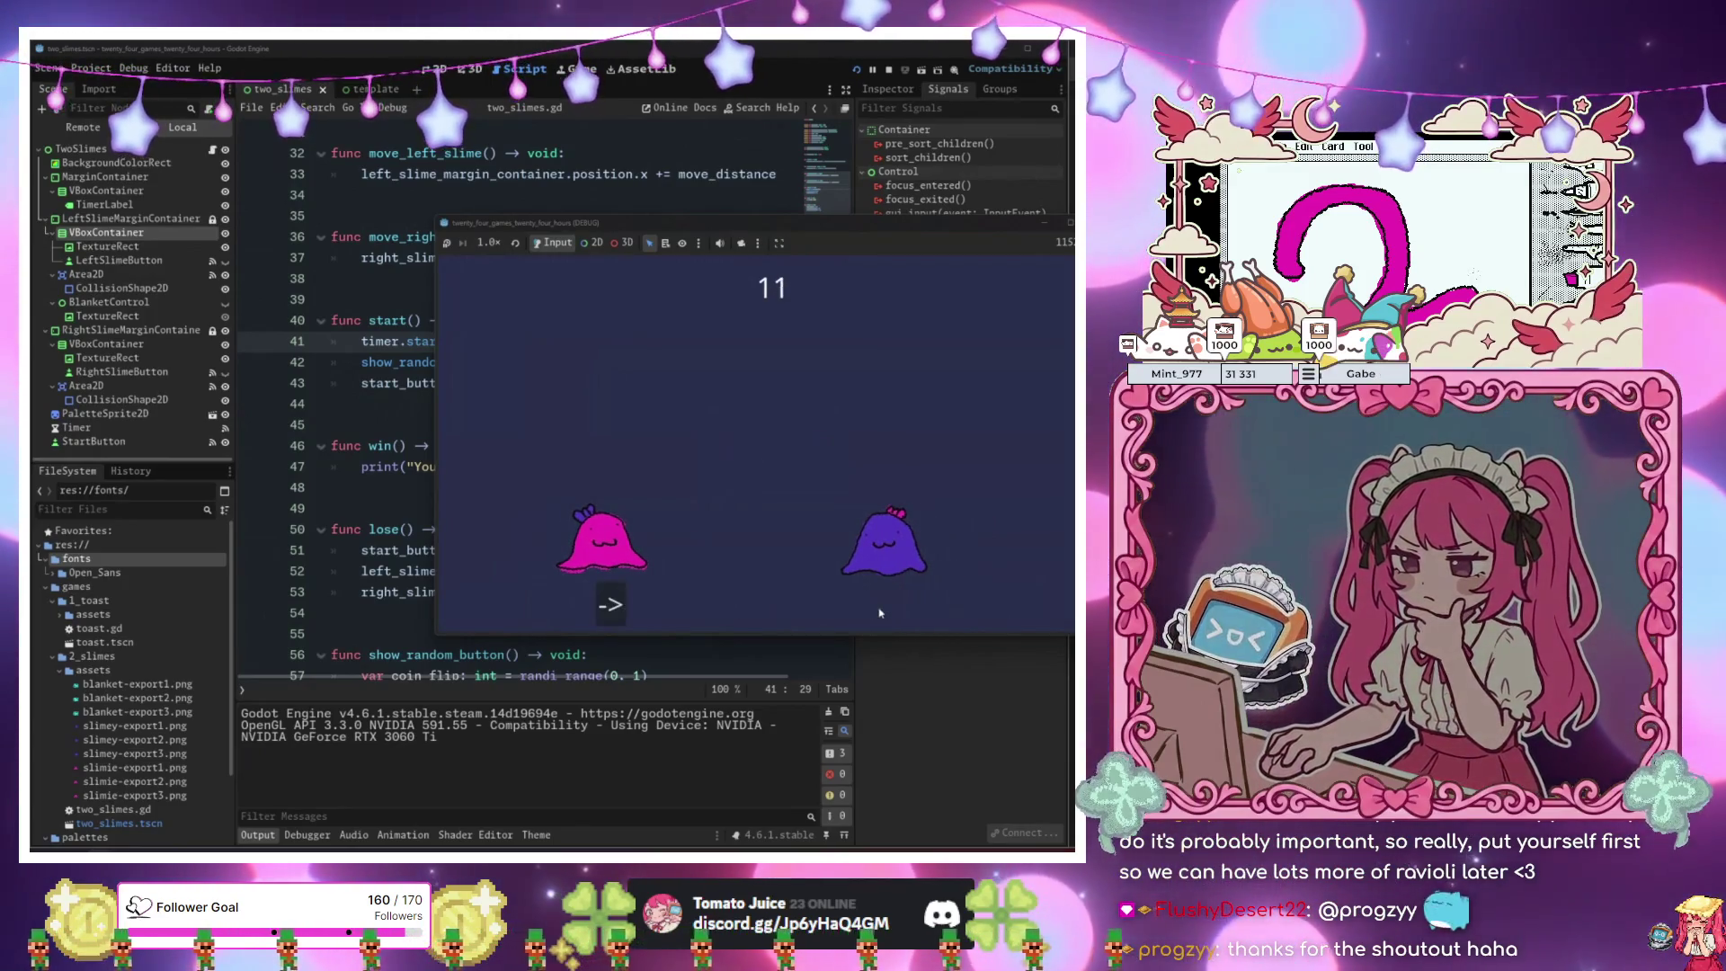
click(620, 606)
- Keep stepping the slimes together until the countdown ends, then stop and close the game
click(897, 605)
click(619, 609)
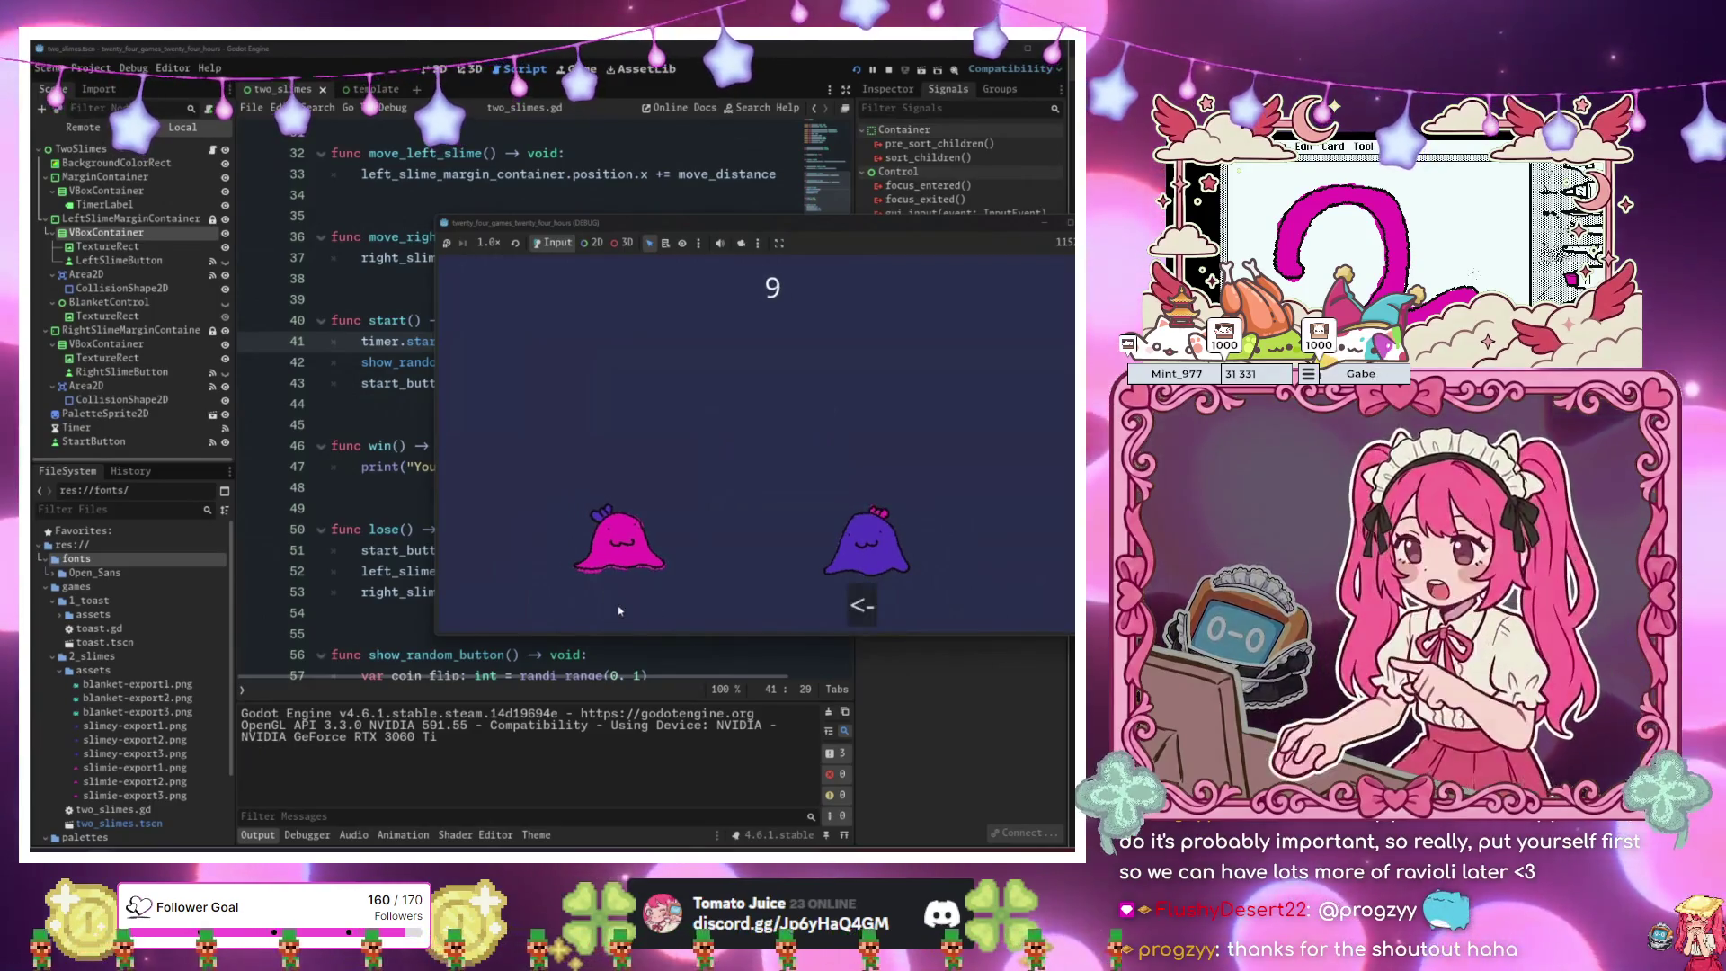
click(875, 600)
click(638, 607)
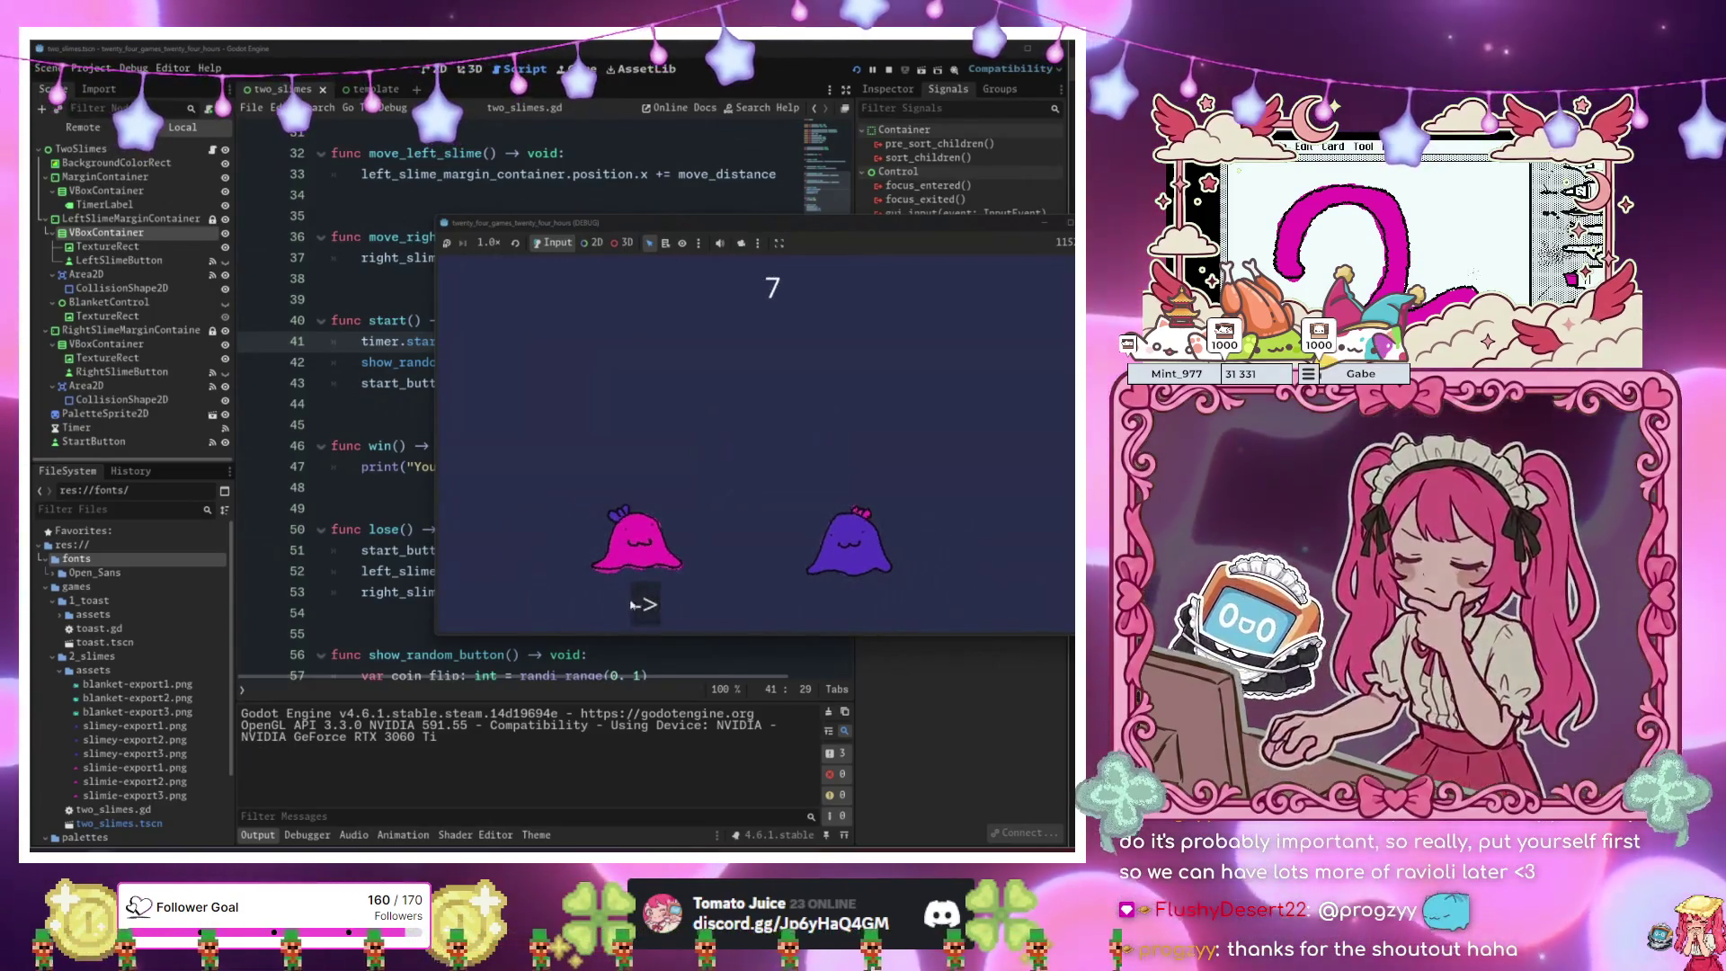
click(816, 609)
click(657, 606)
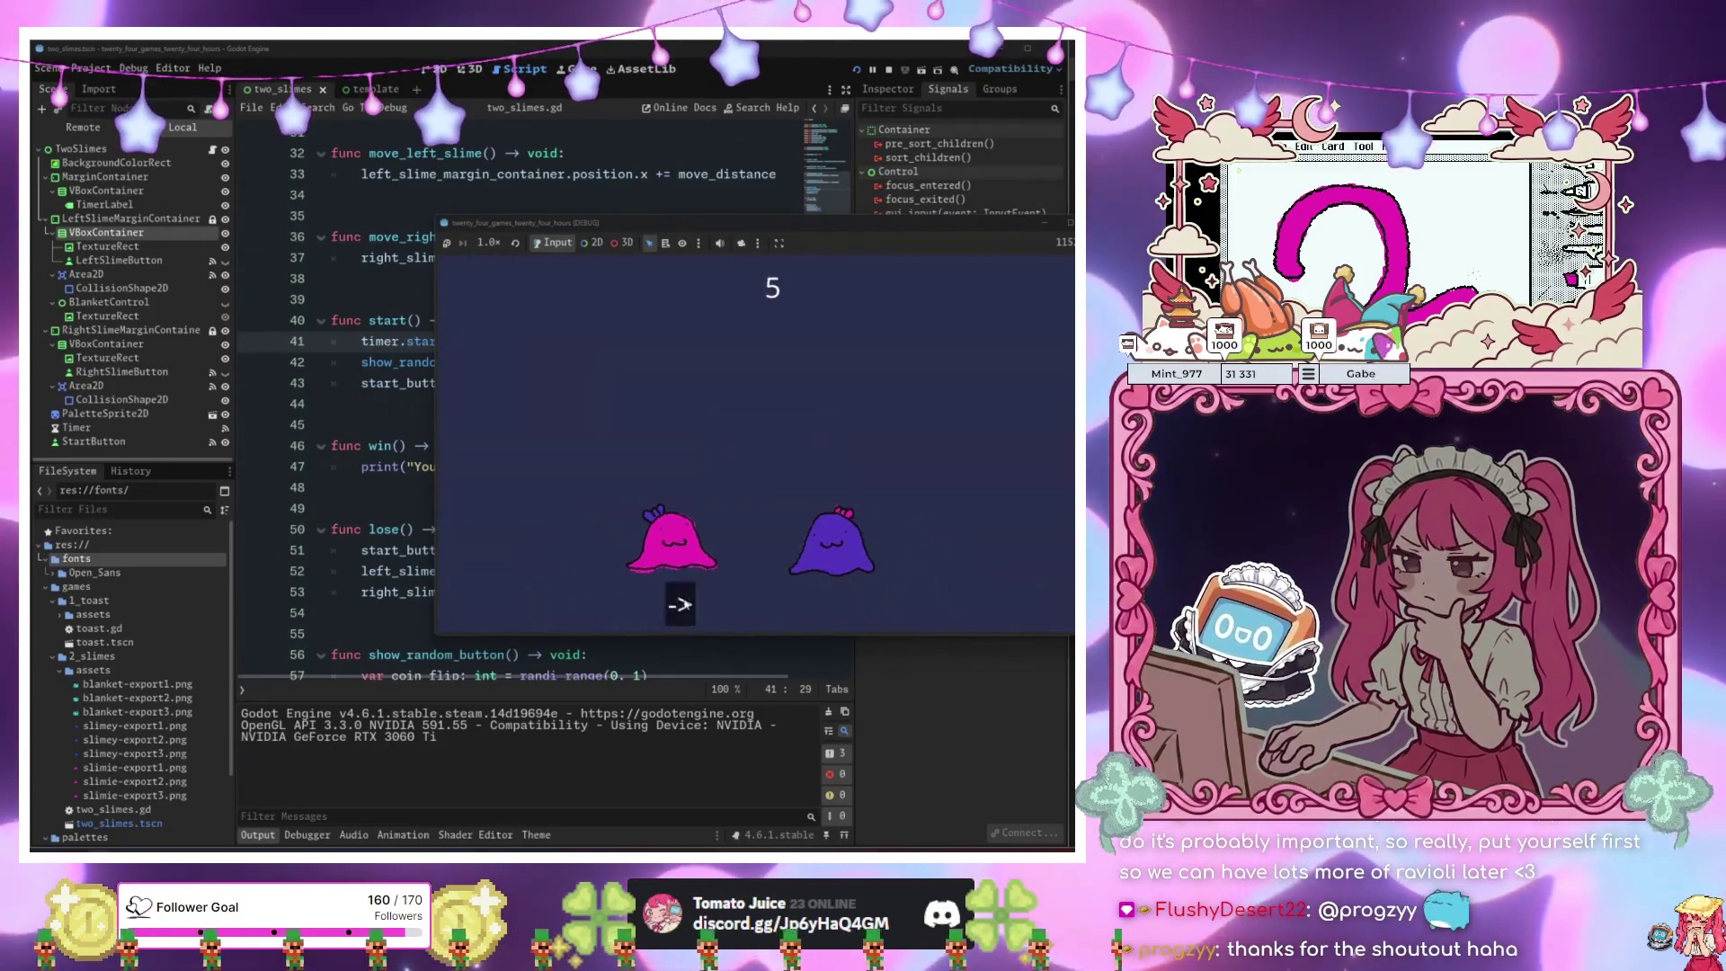
click(815, 602)
click(687, 604)
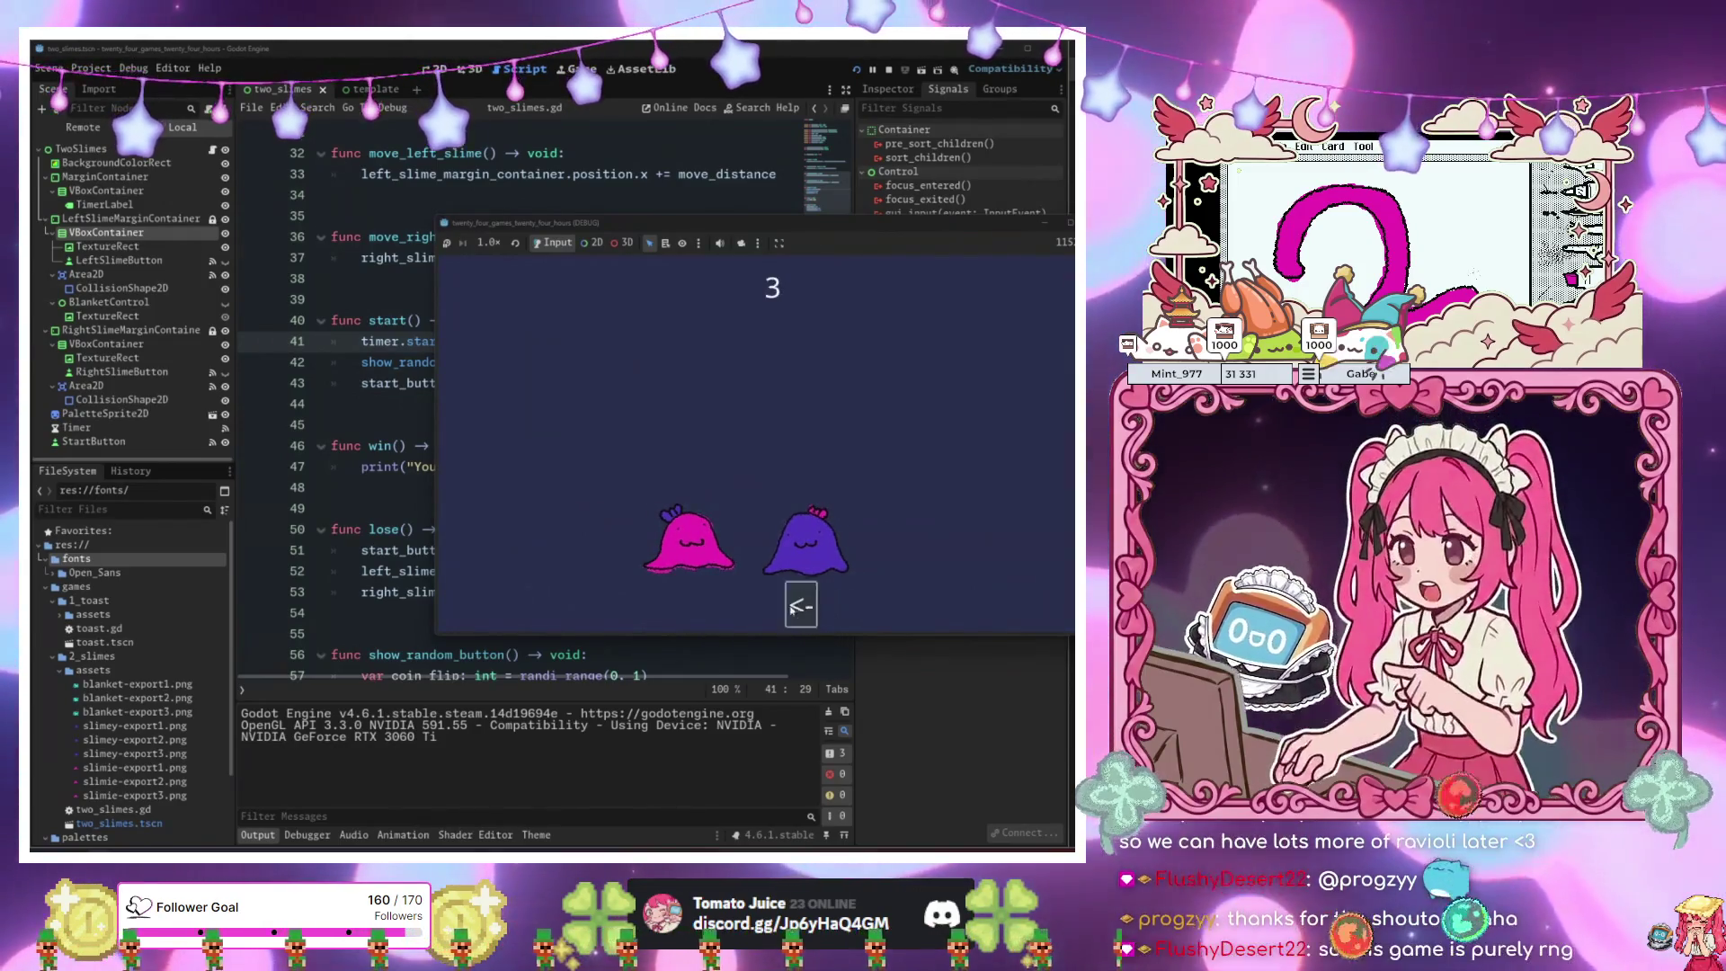
click(807, 604)
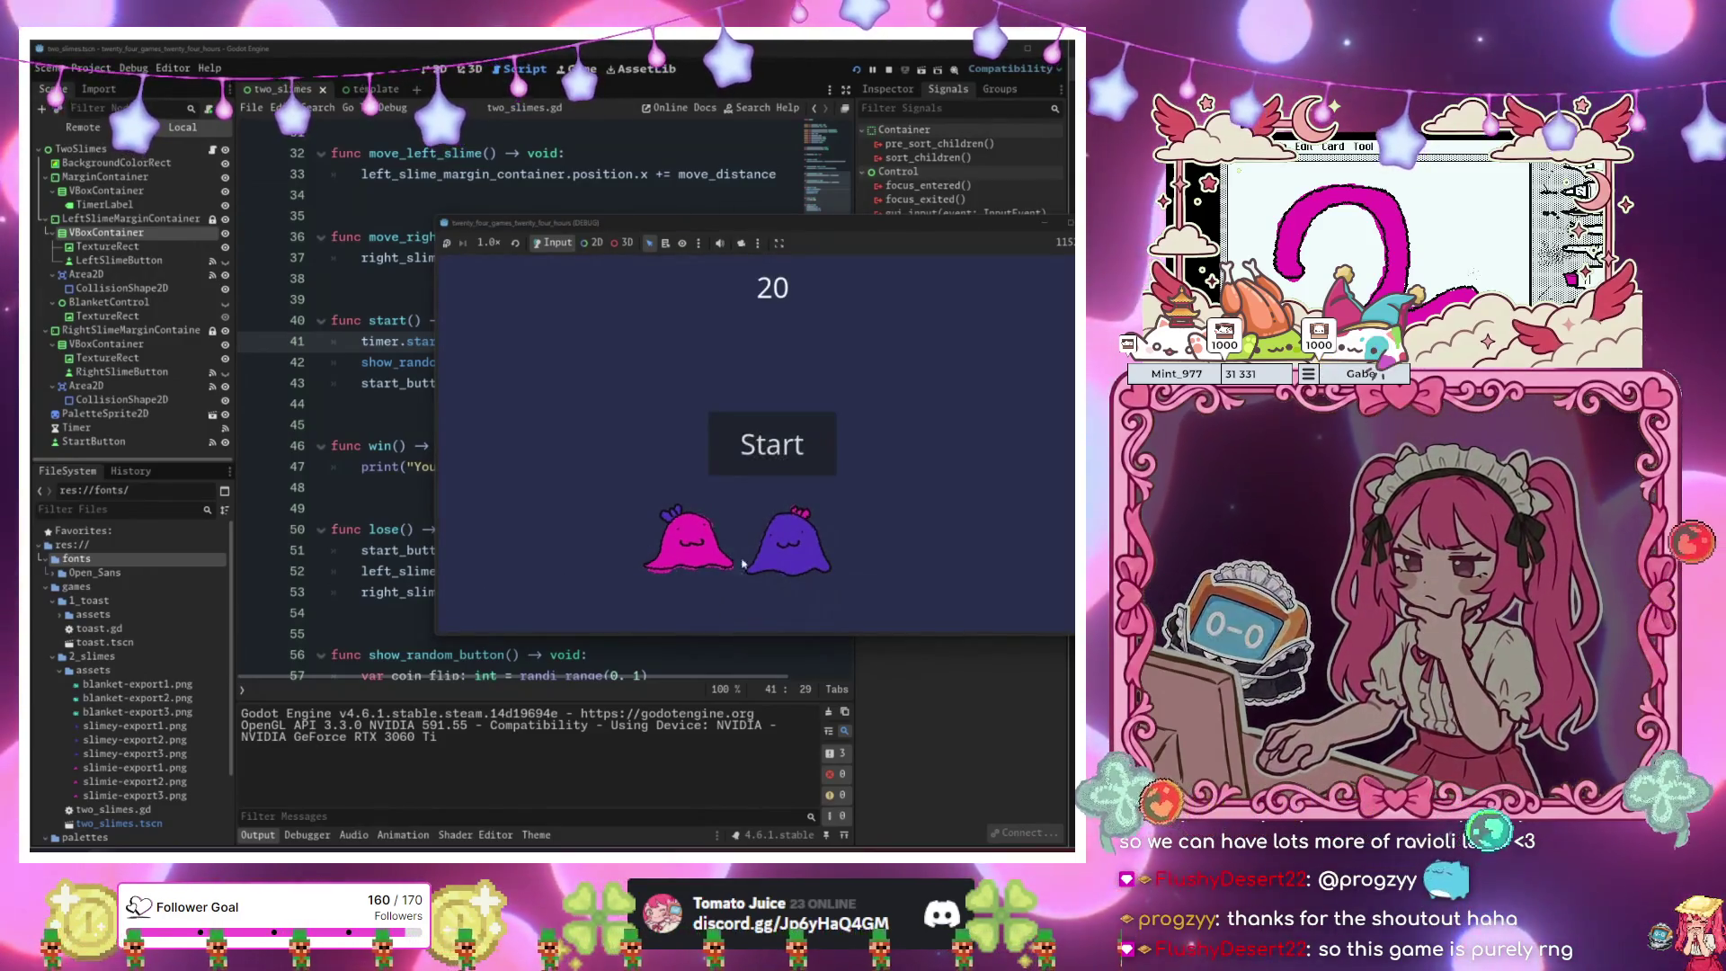
key(F8)
click(469, 258)
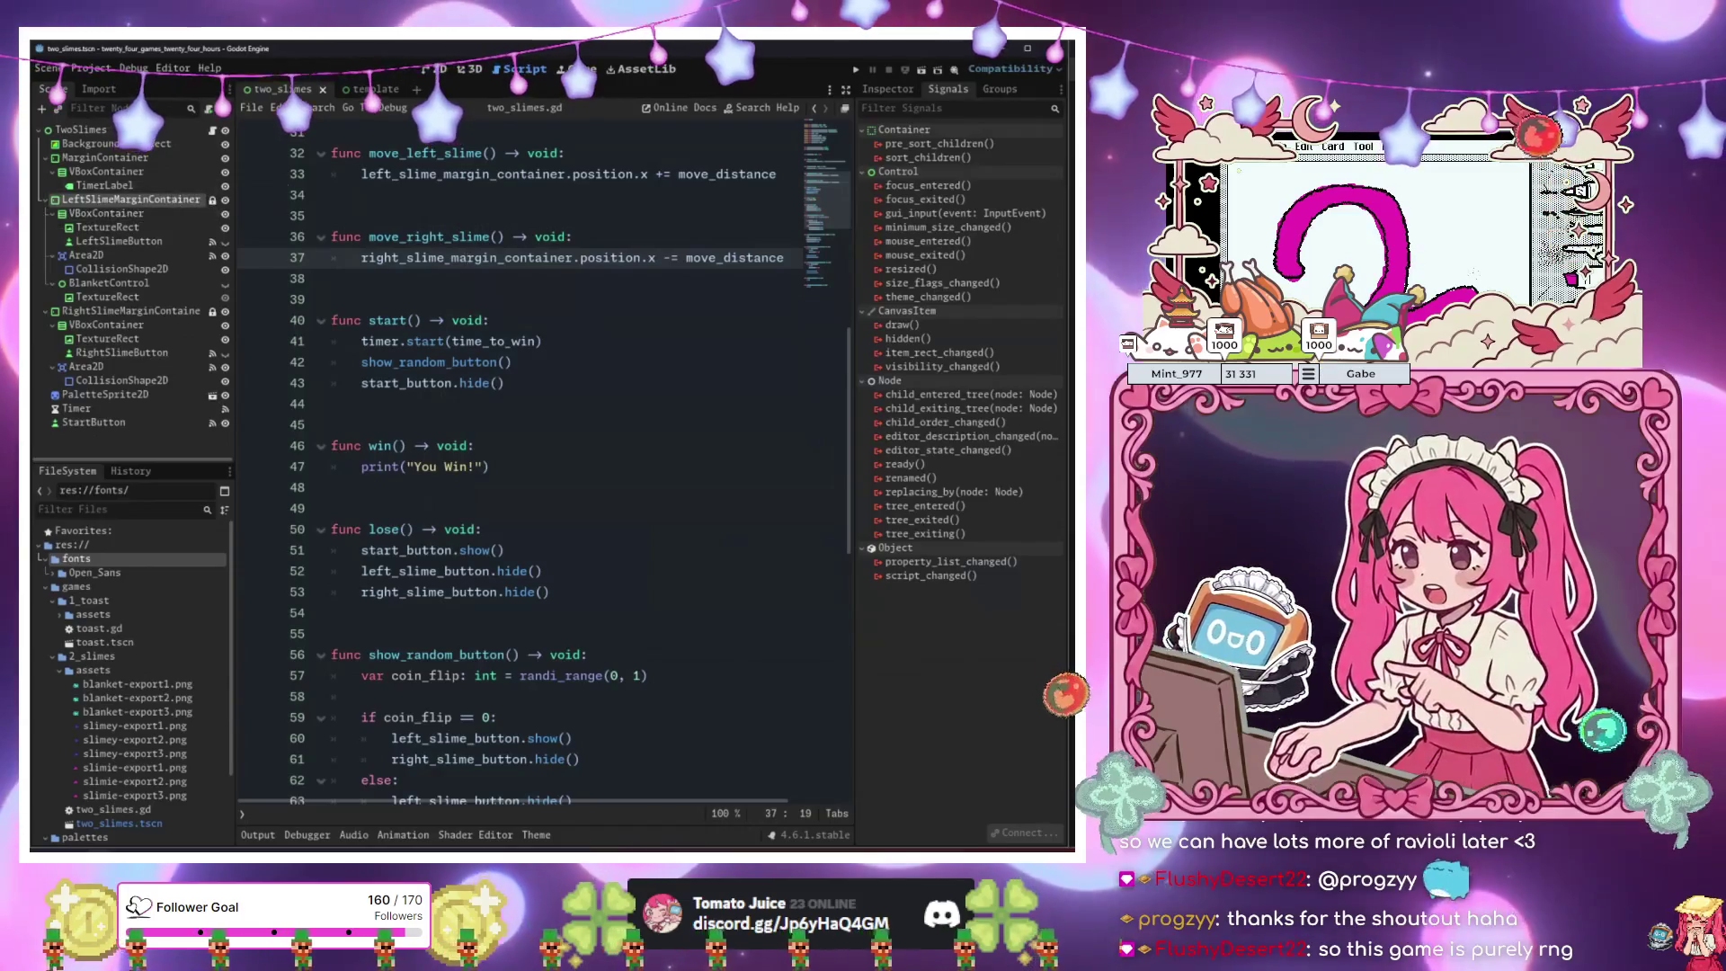
- In the 2D view, select the left slime and blanket nodes and expand their Mouse settings
click(434, 69)
ctrl+click(108, 230)
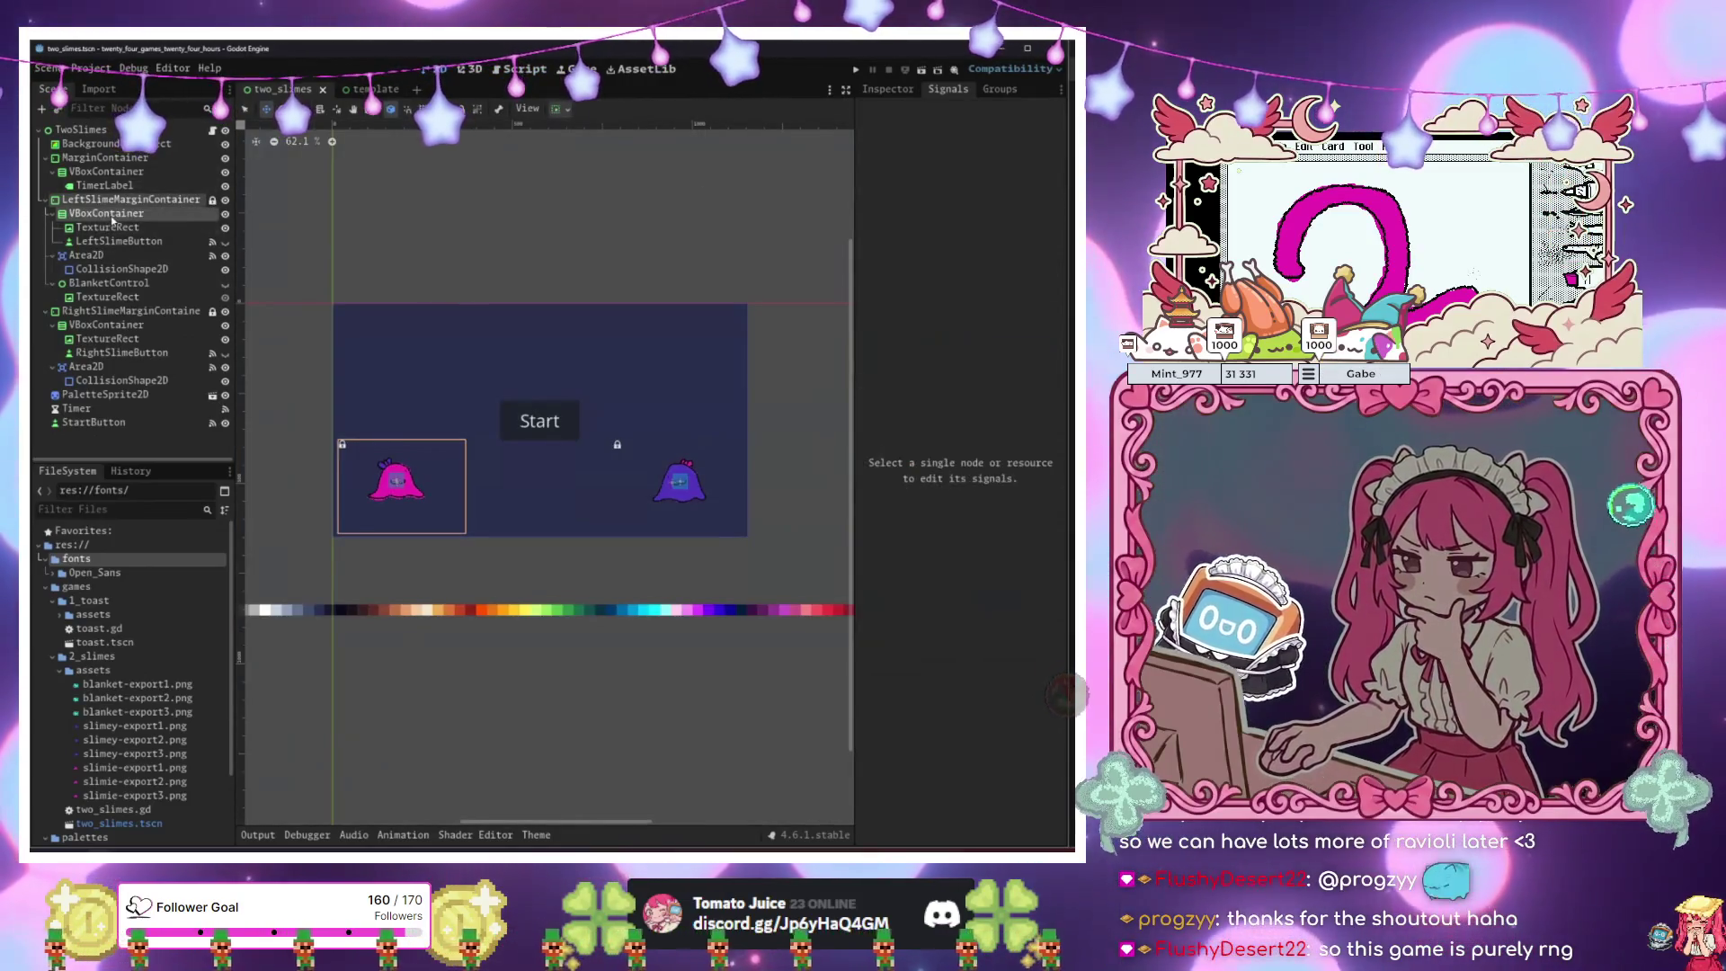
click(887, 89)
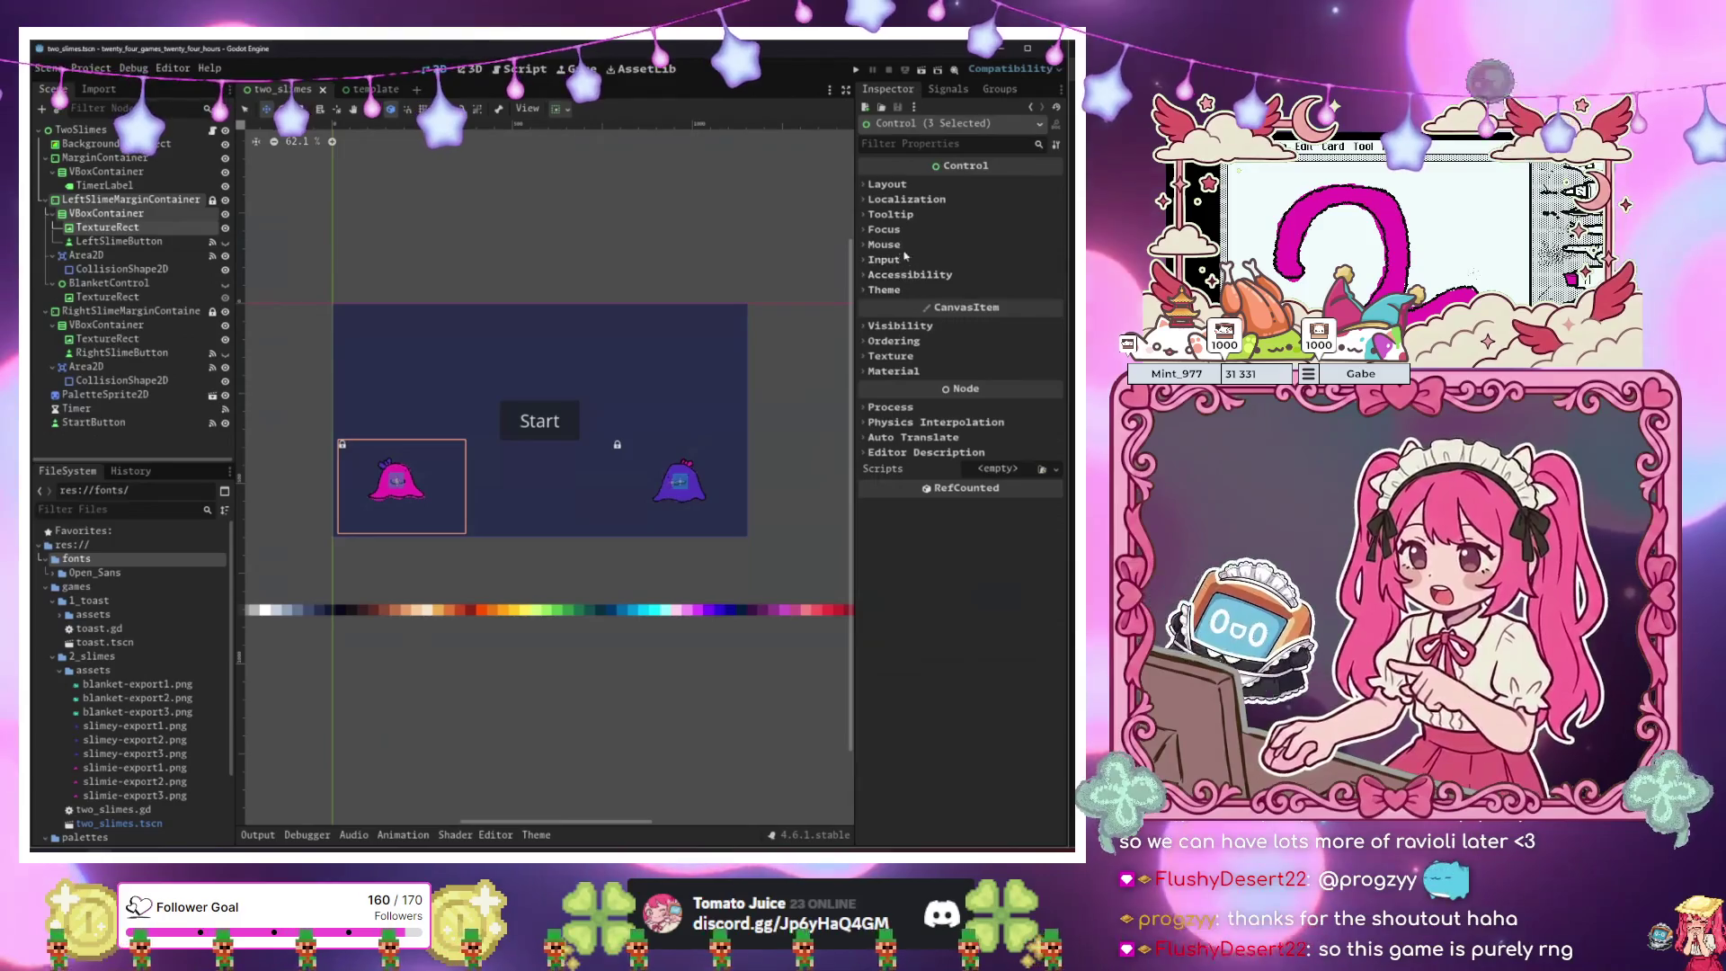
click(899, 244)
click(1008, 260)
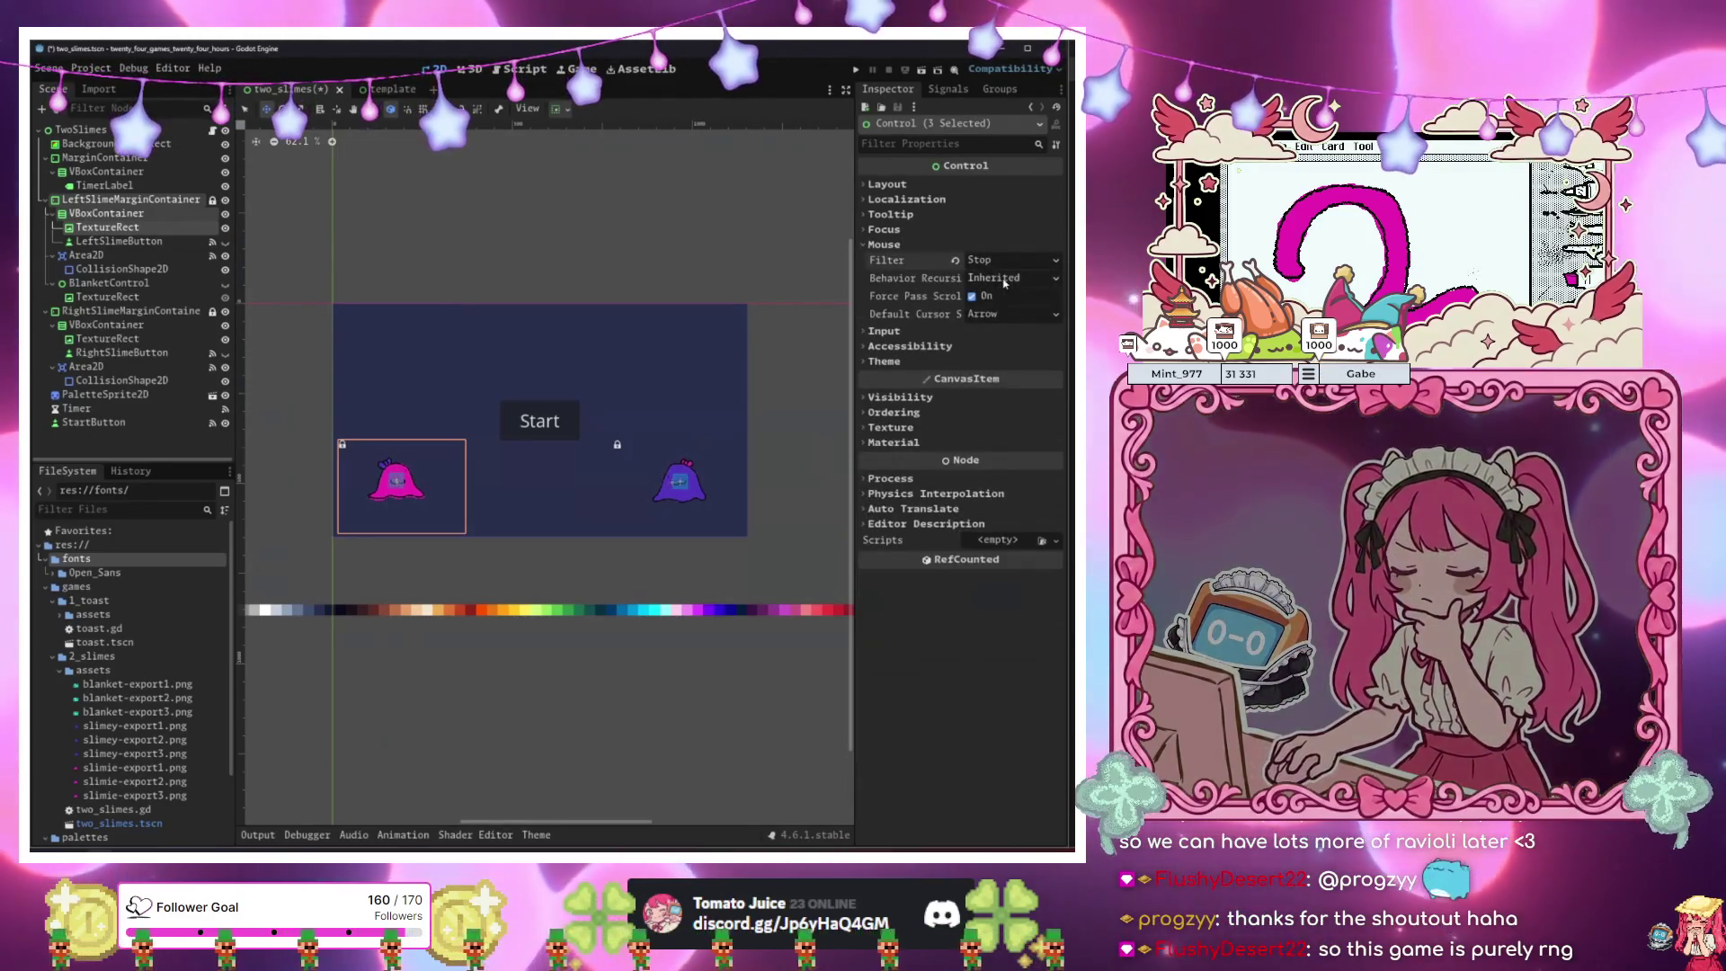
click(108, 296)
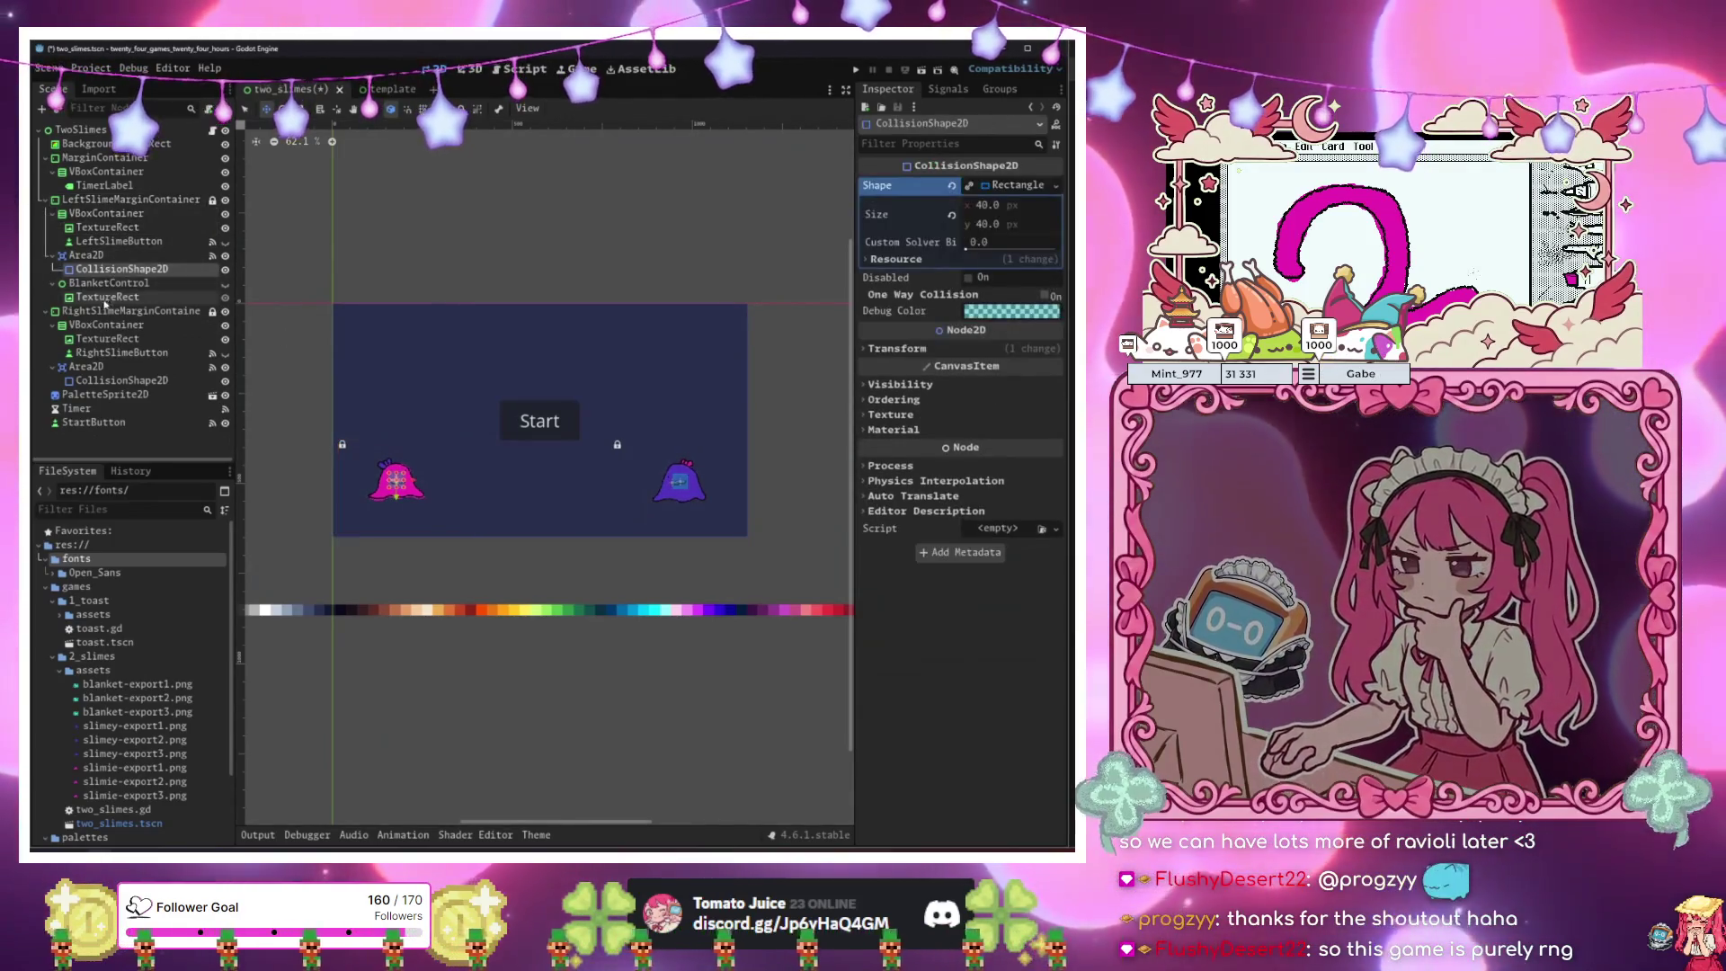
click(107, 282)
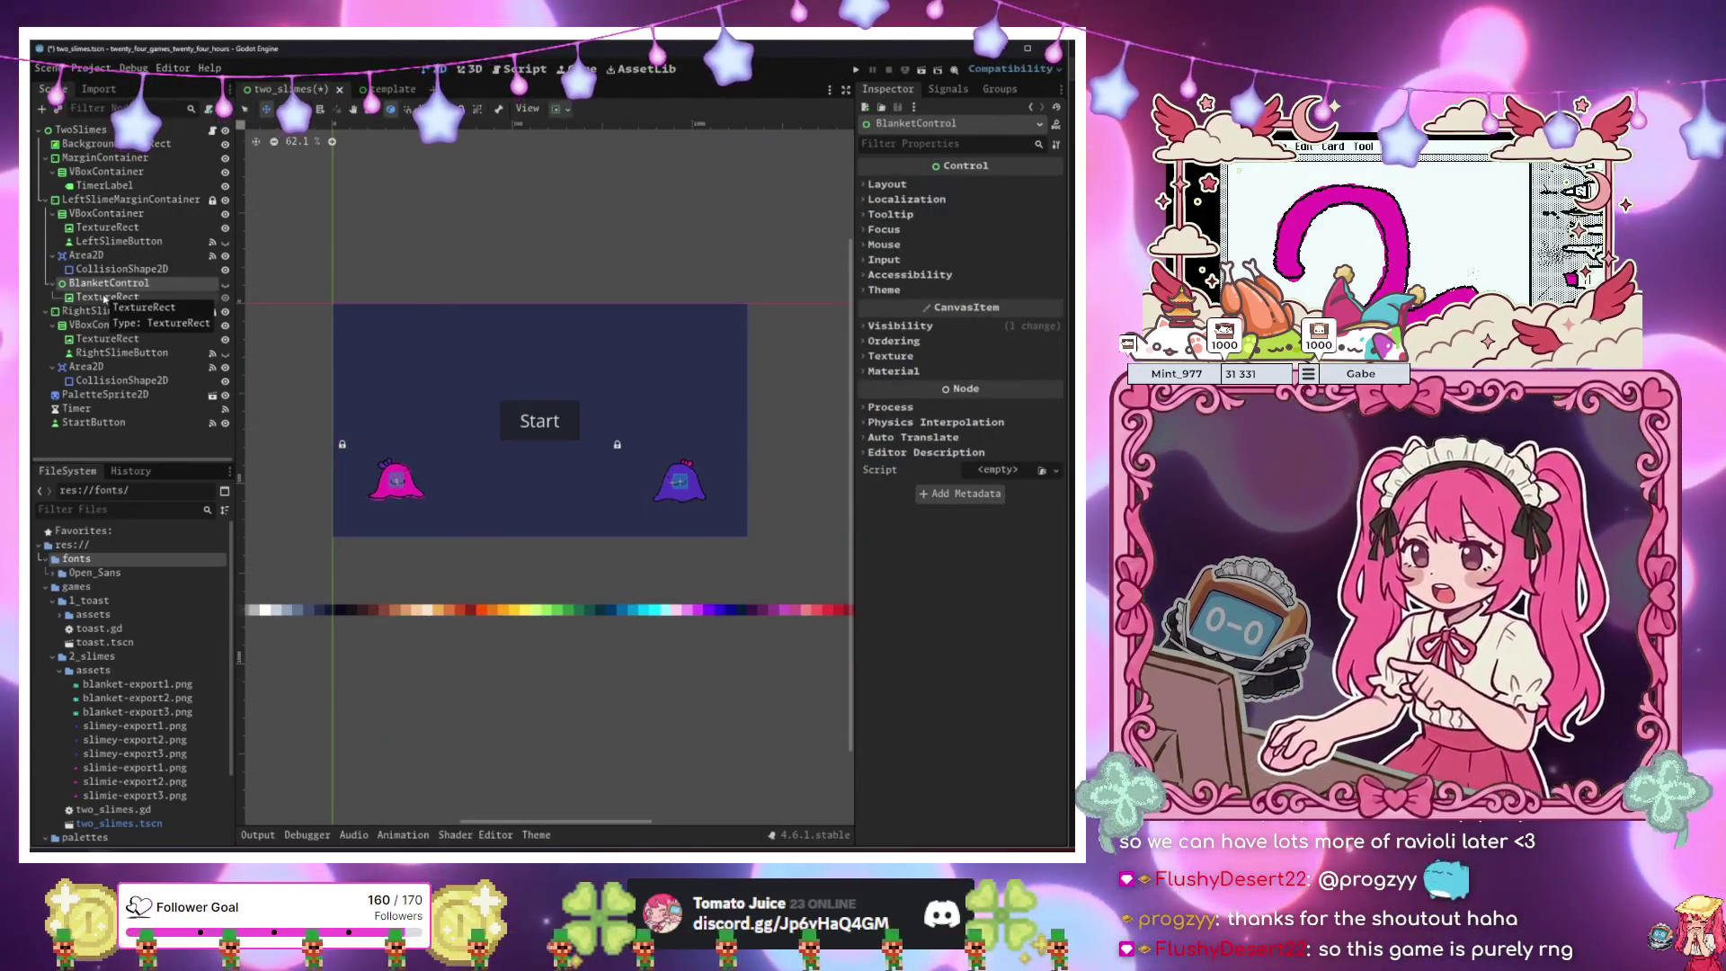
ctrl+click(104, 296)
click(884, 244)
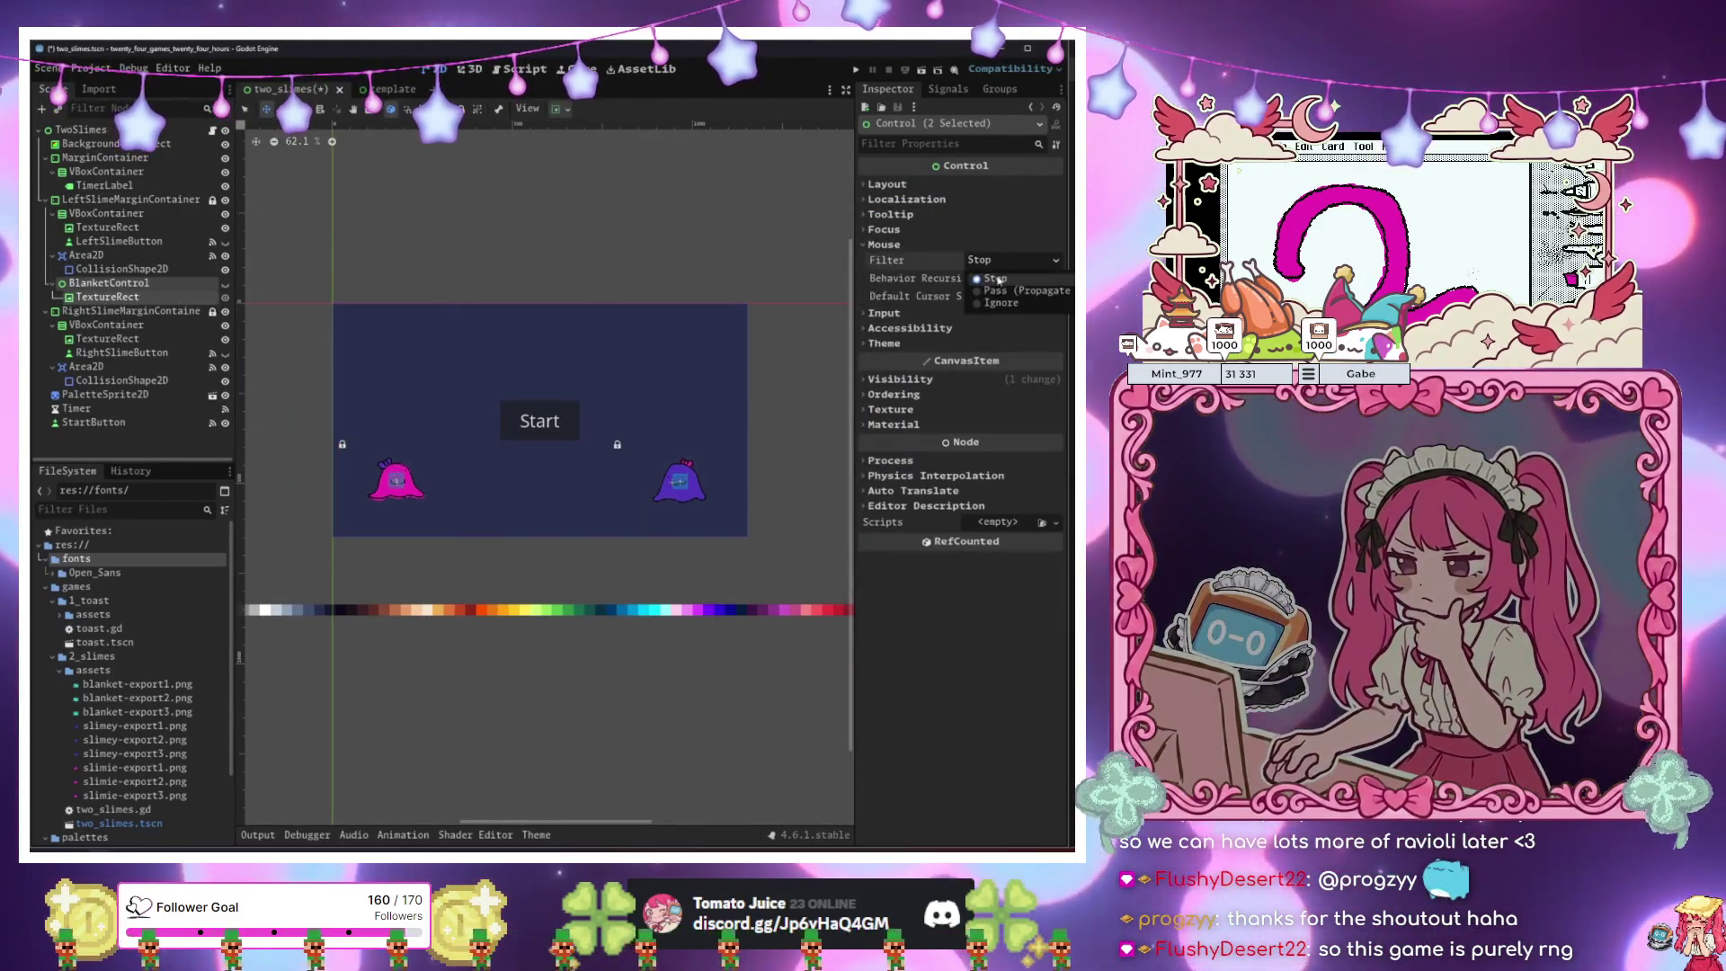
- Set Mouse Filter to Ignore on the right slime's container, box and texture, then run the game
click(123, 313)
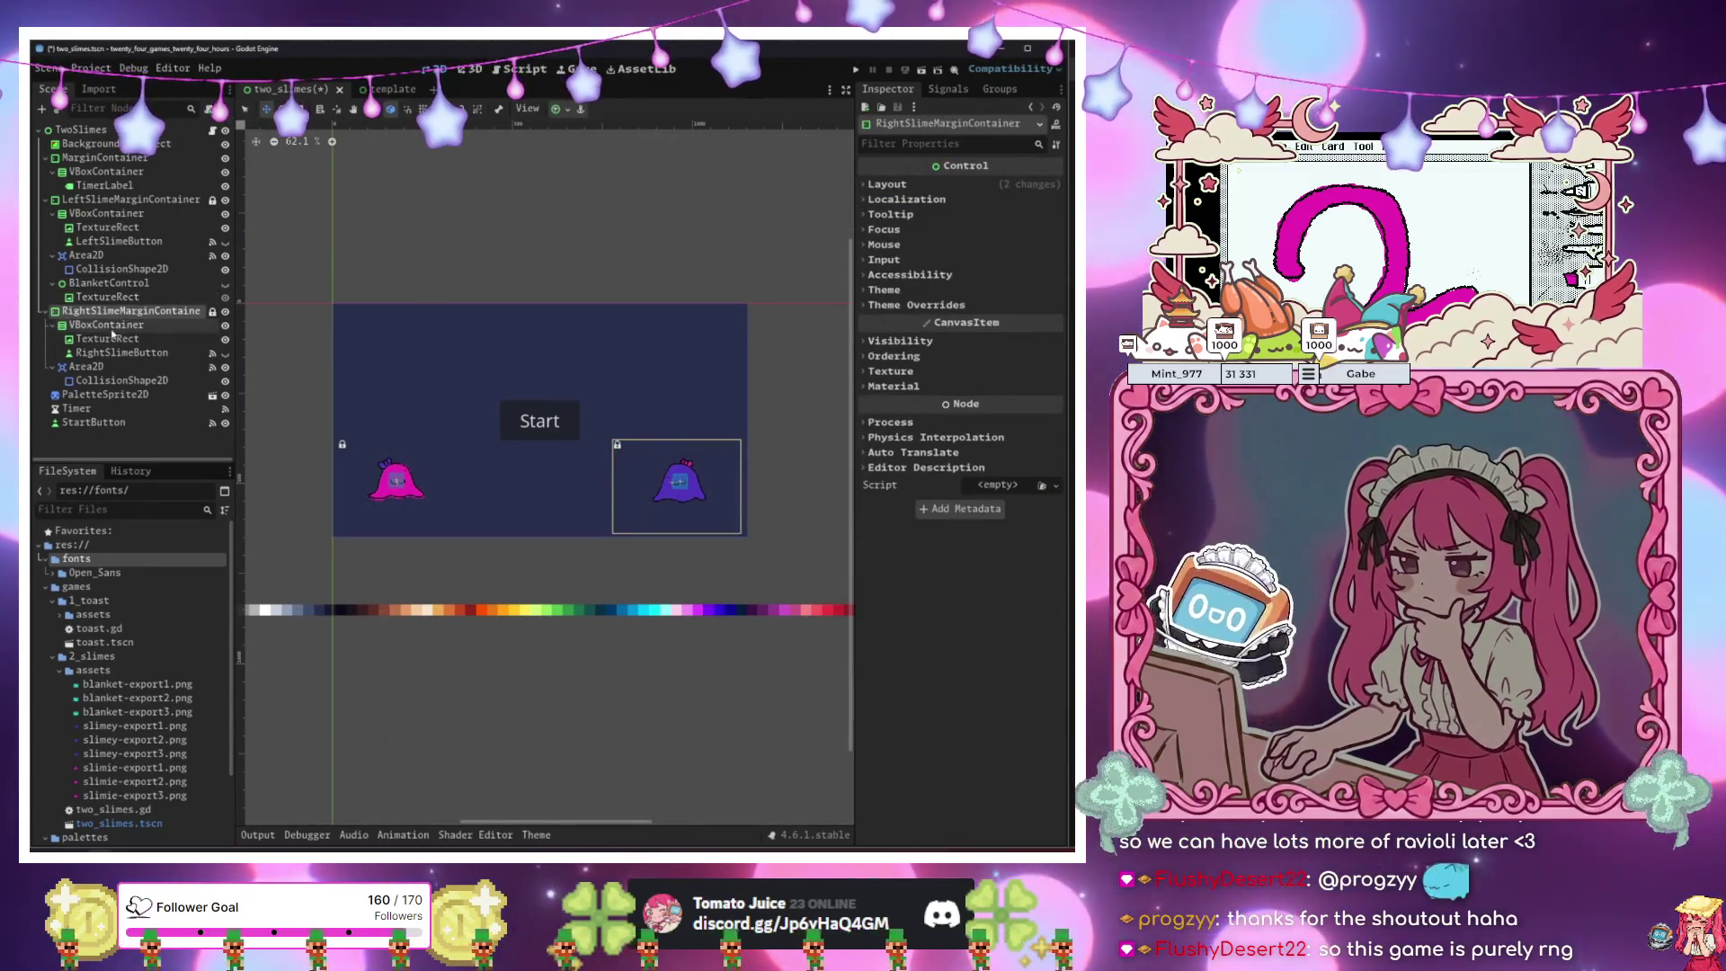
shift+click(110, 339)
click(883, 245)
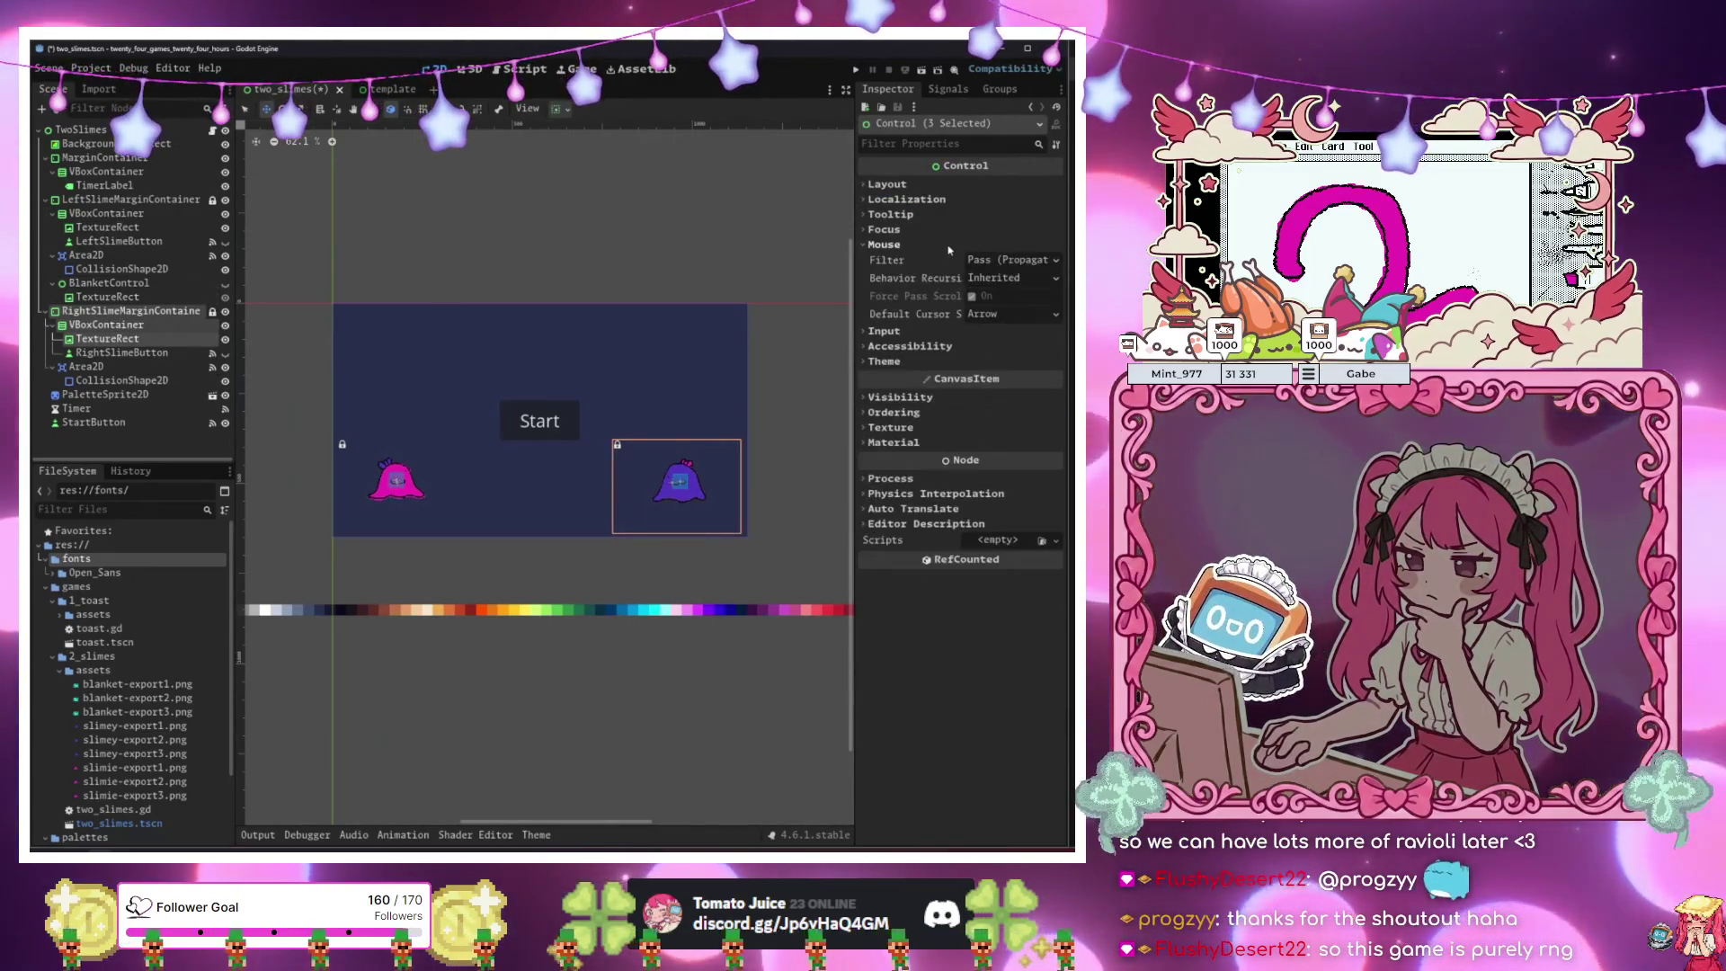
click(1001, 304)
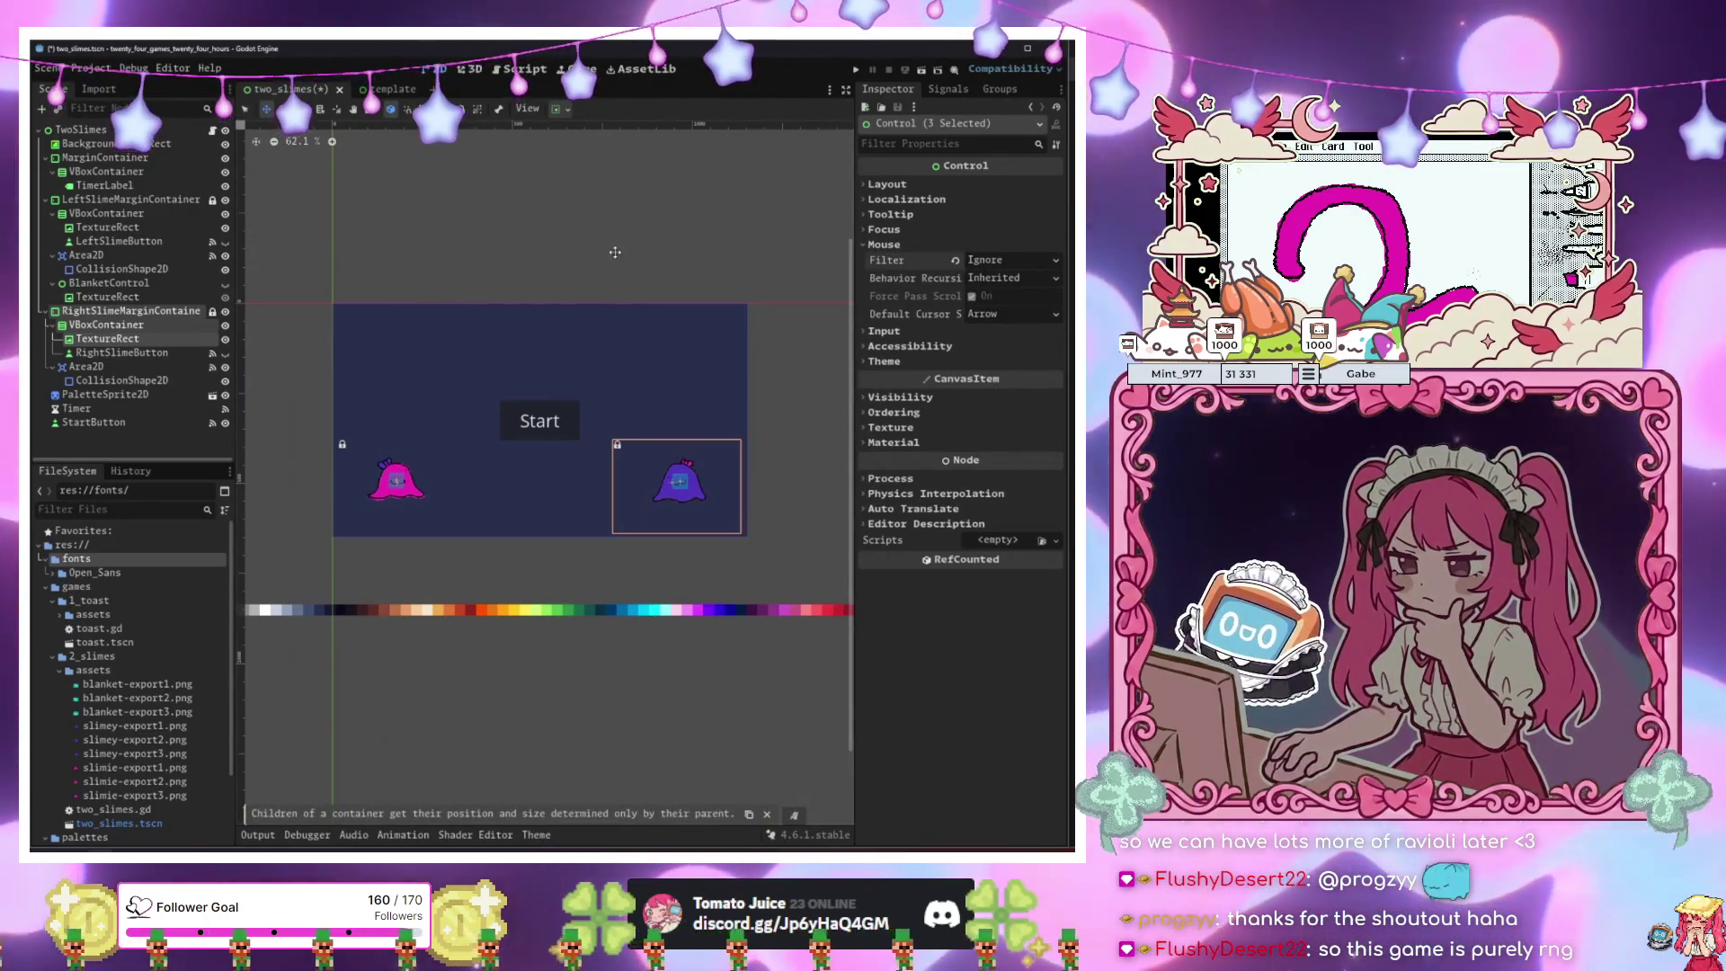
key(F5)
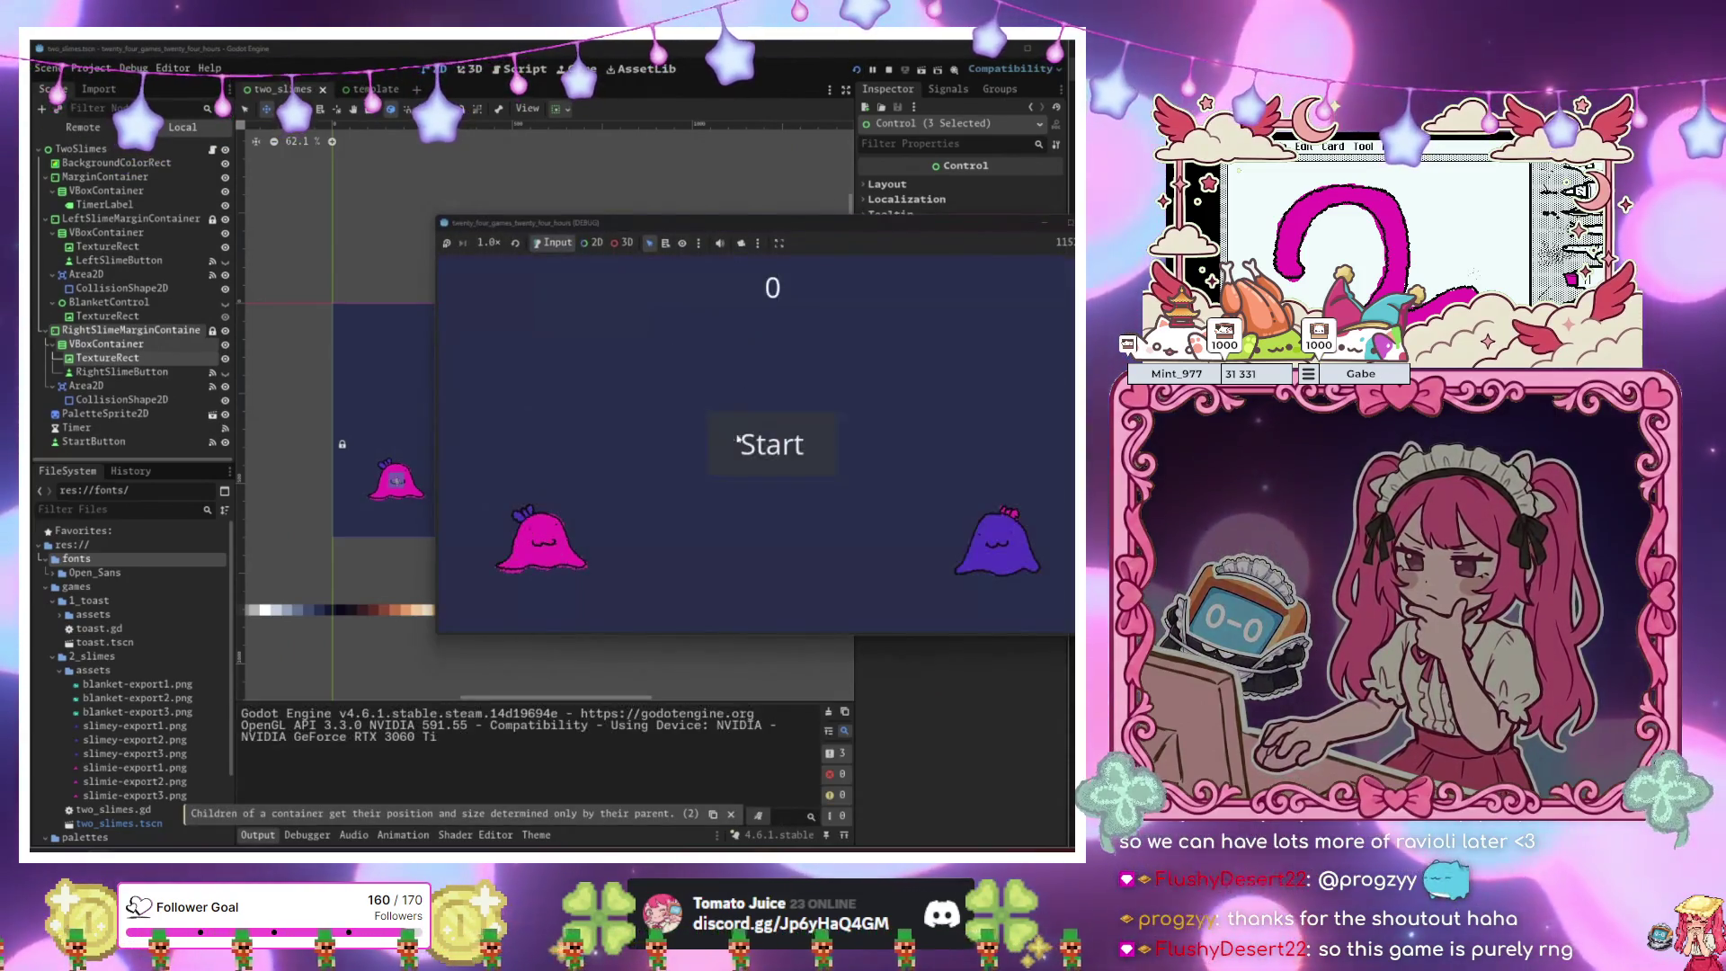
- Stop the game, change the timer in two_slimes.gd to 31 seconds, and run again
key(F8)
click(213, 150)
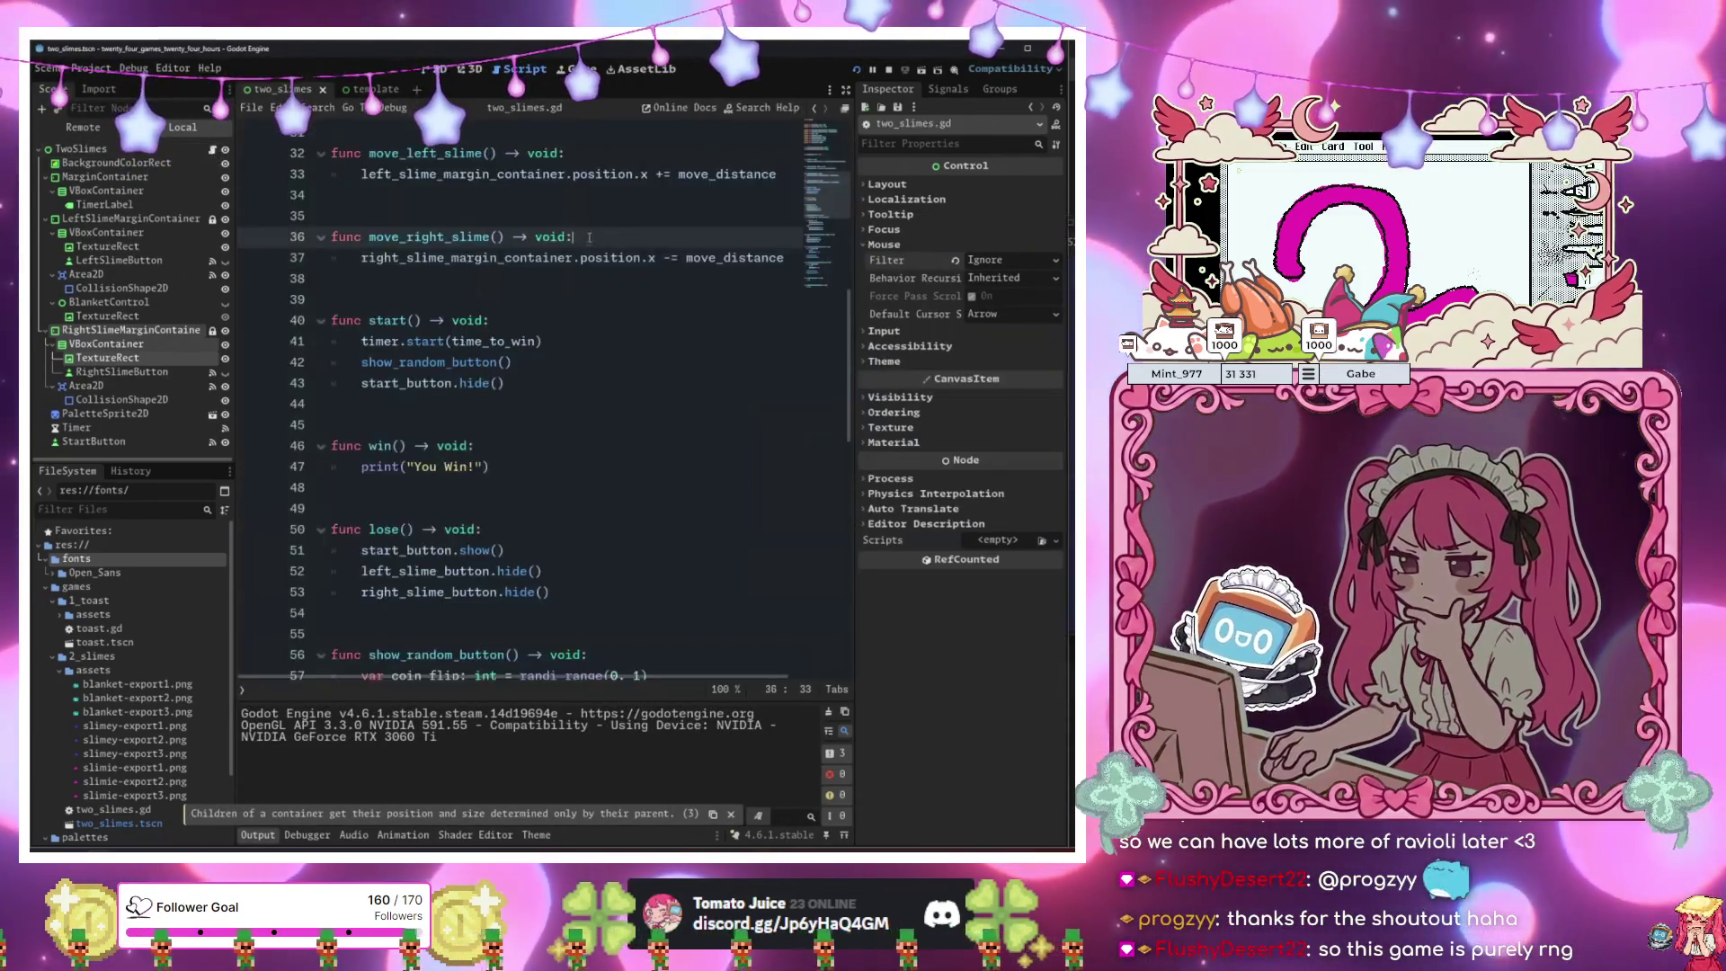
scroll(598, 200, up, 10)
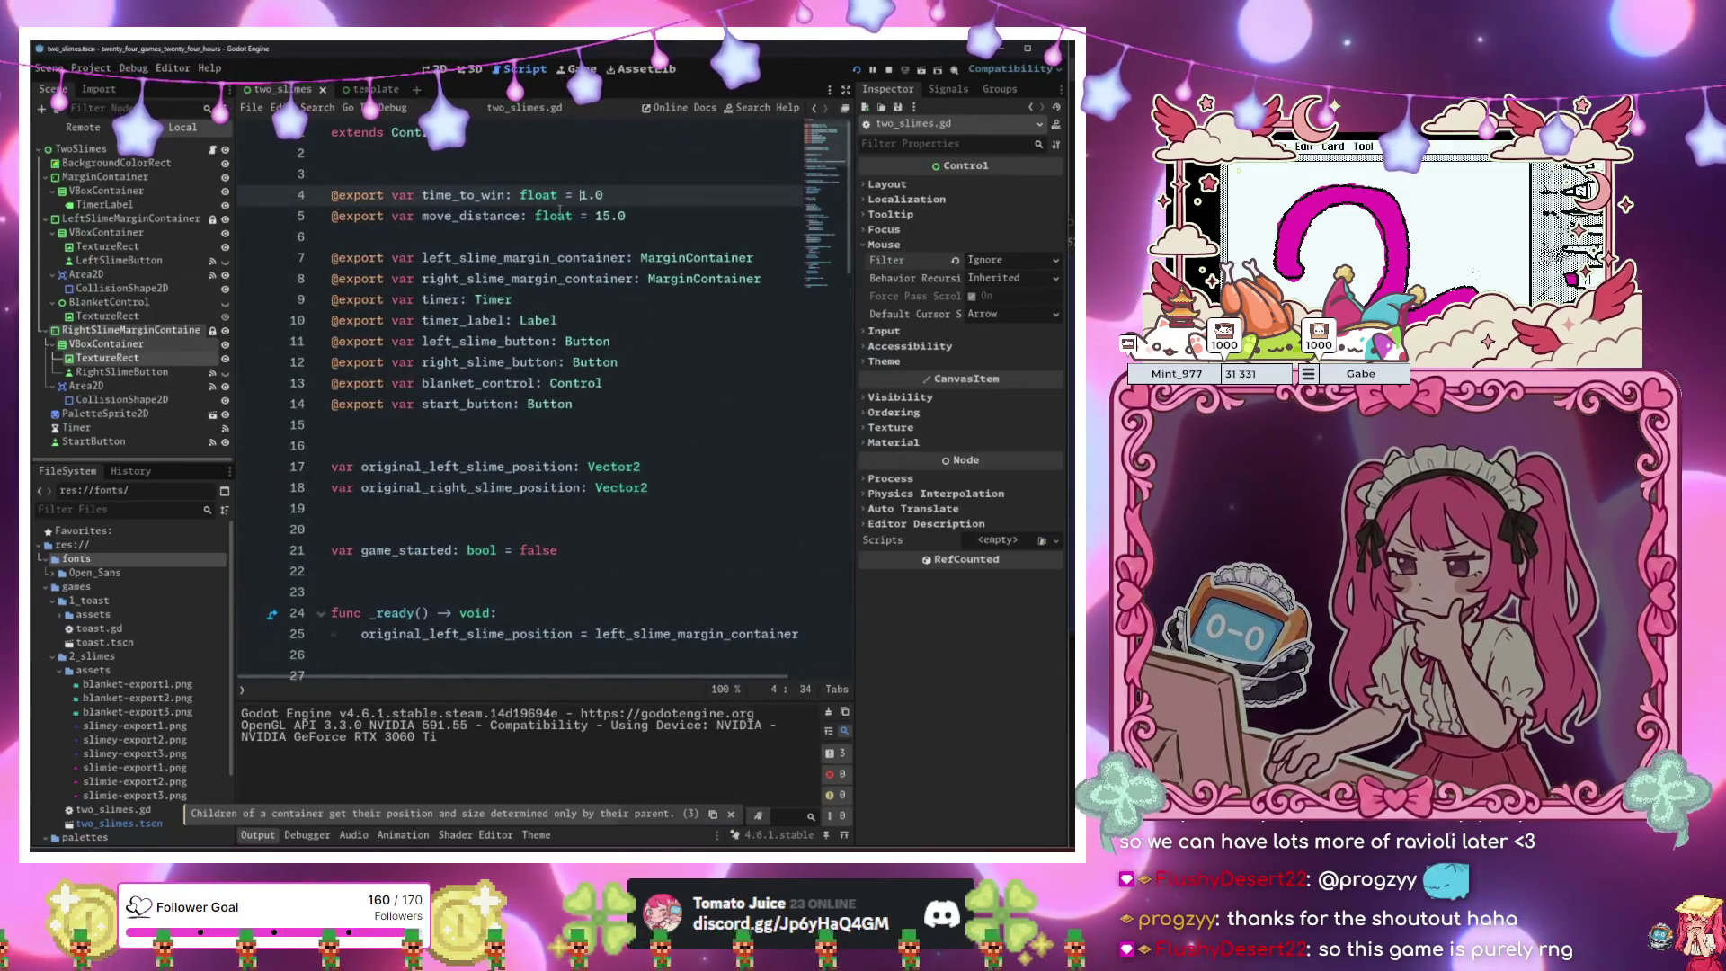
text(3)
click(559, 213)
key(F5)
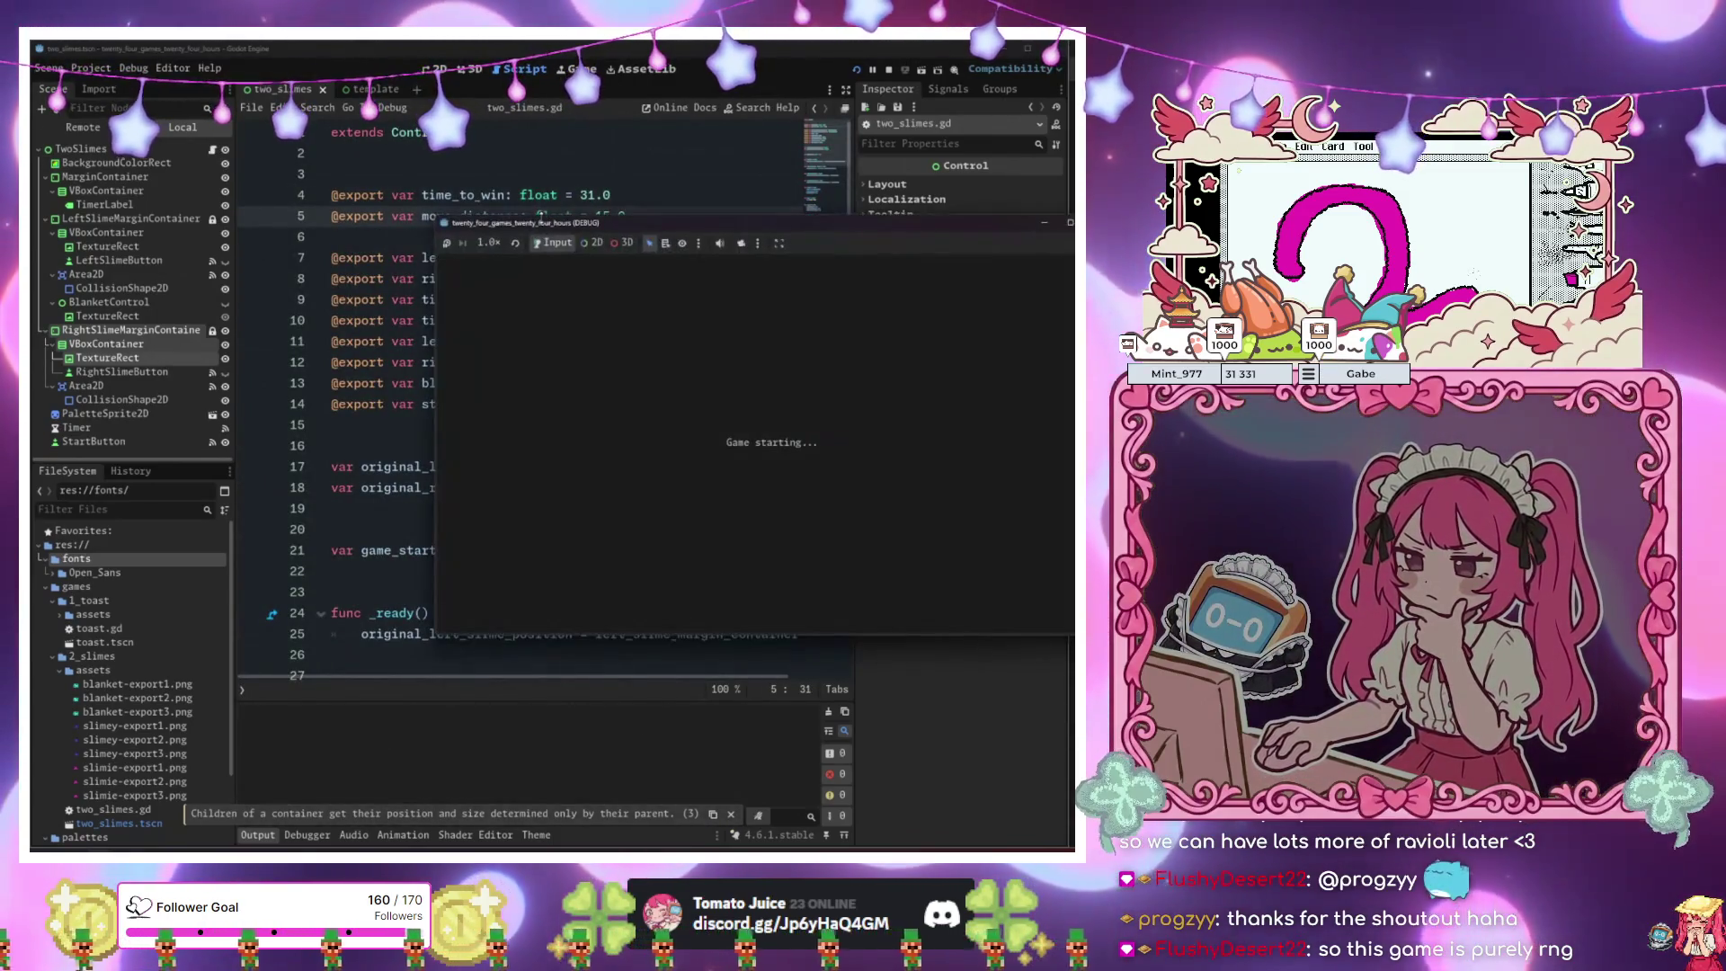
- Start a round and step both slimes toward each other with the arrow buttons
click(832, 440)
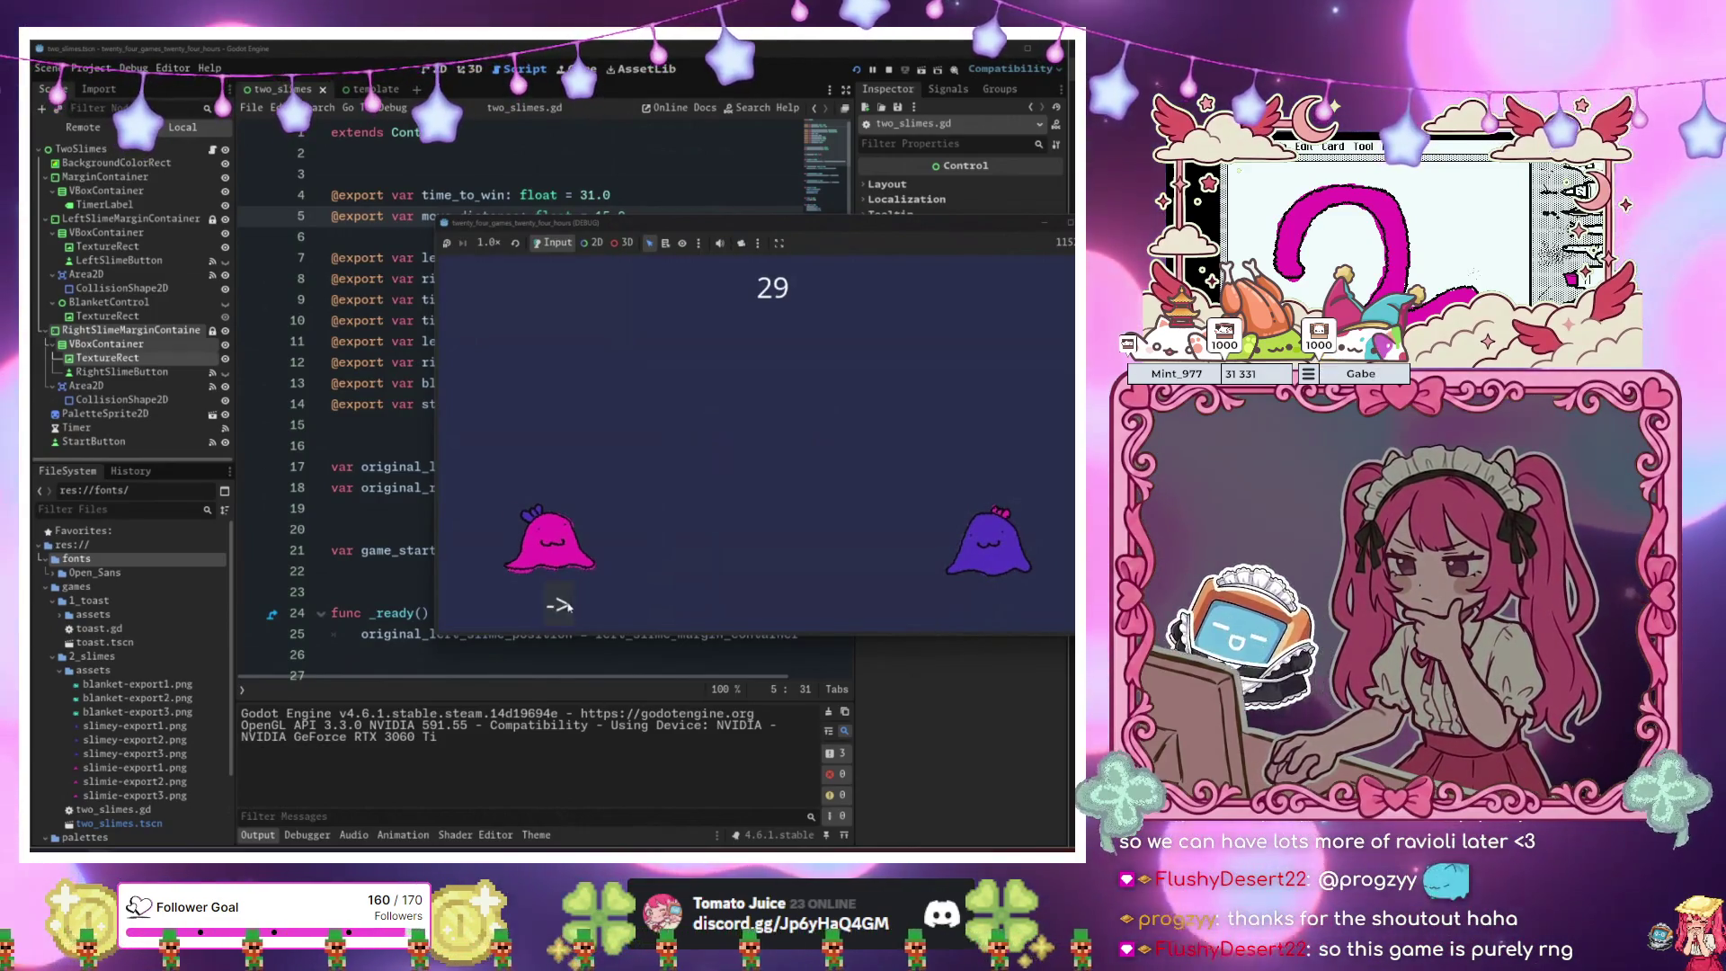
click(980, 606)
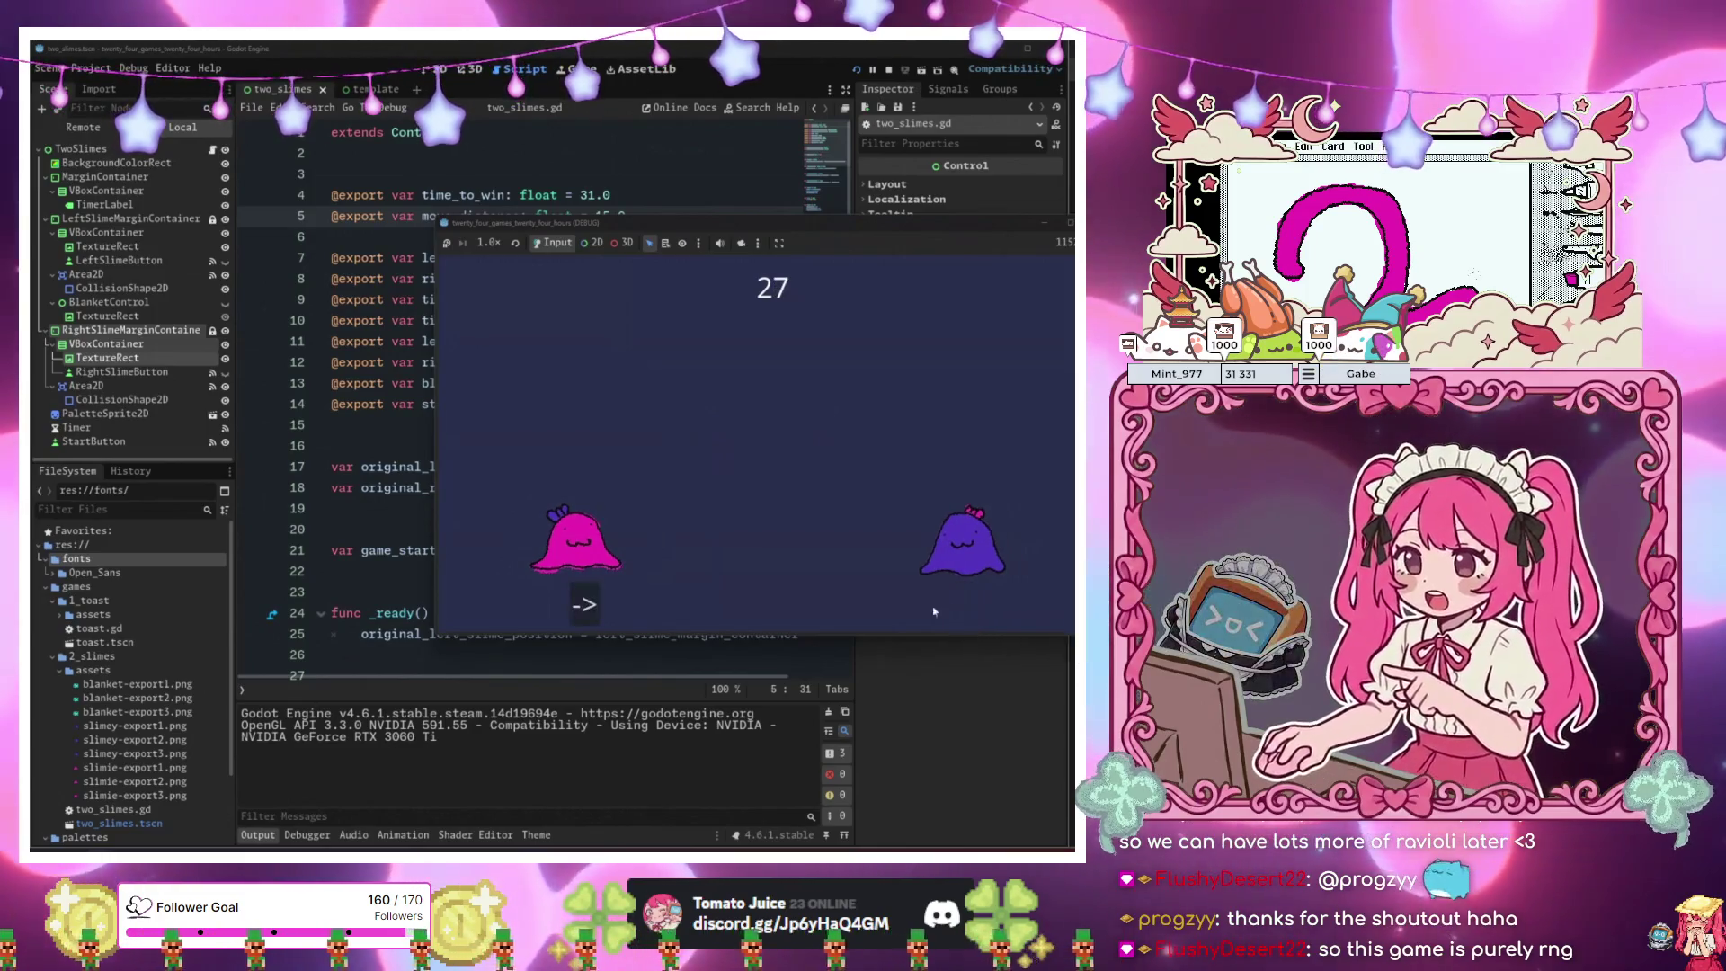
click(589, 606)
click(945, 607)
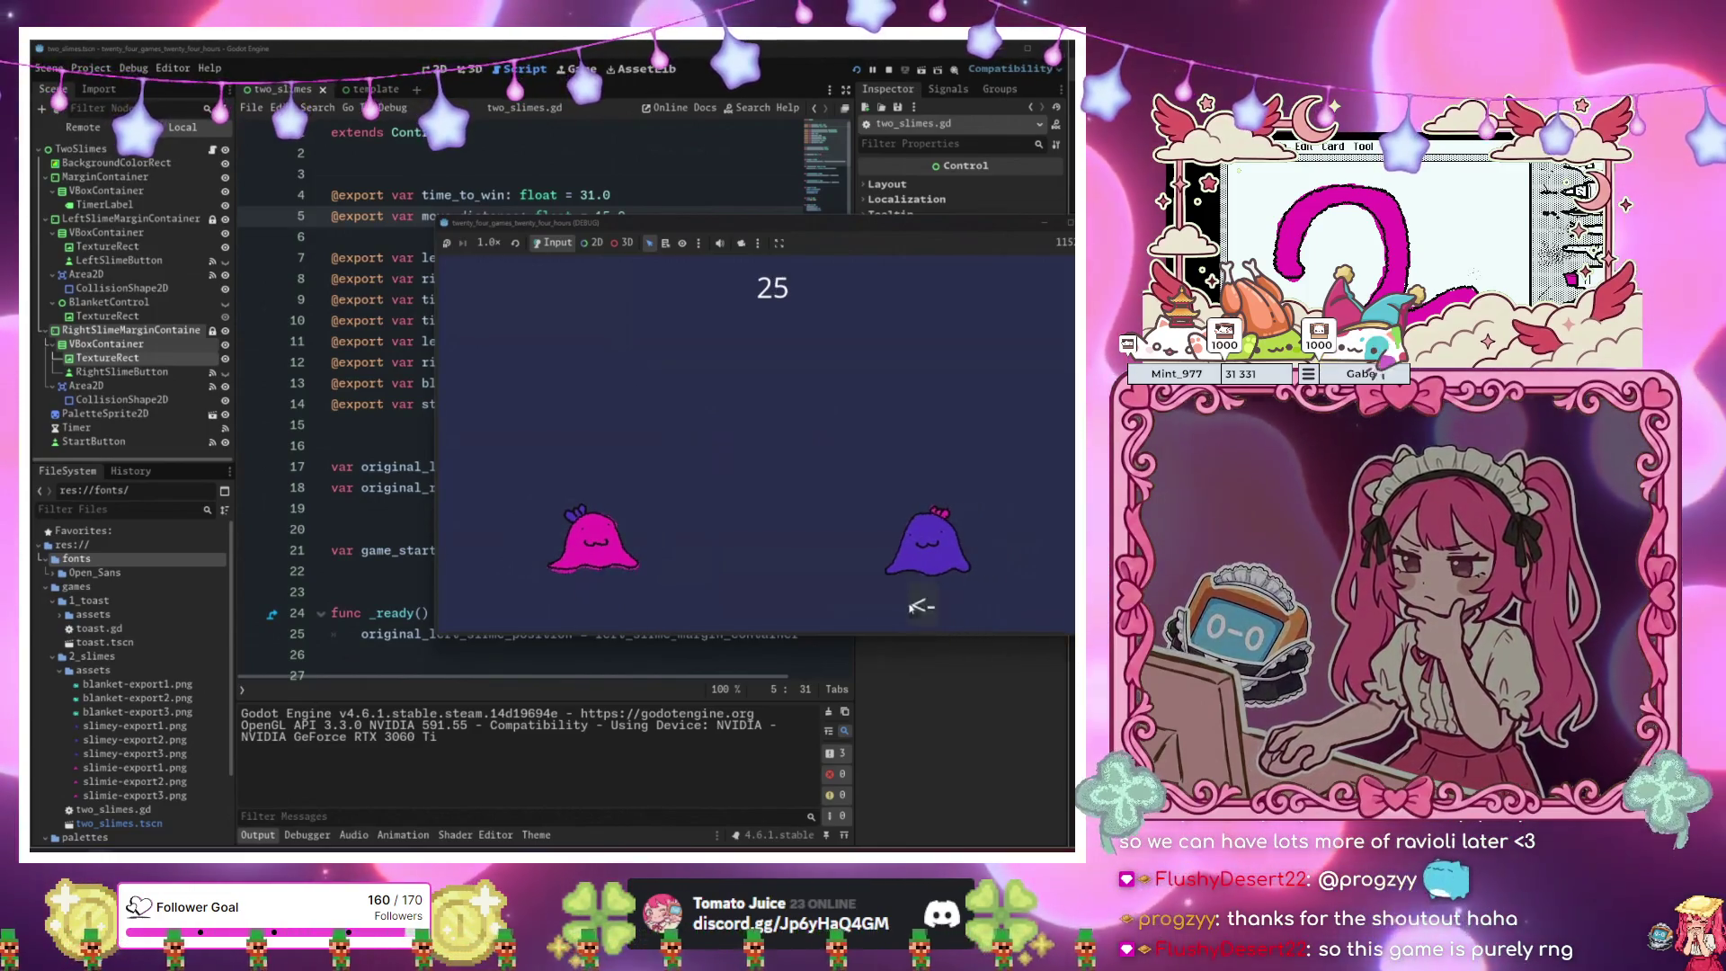
click(607, 614)
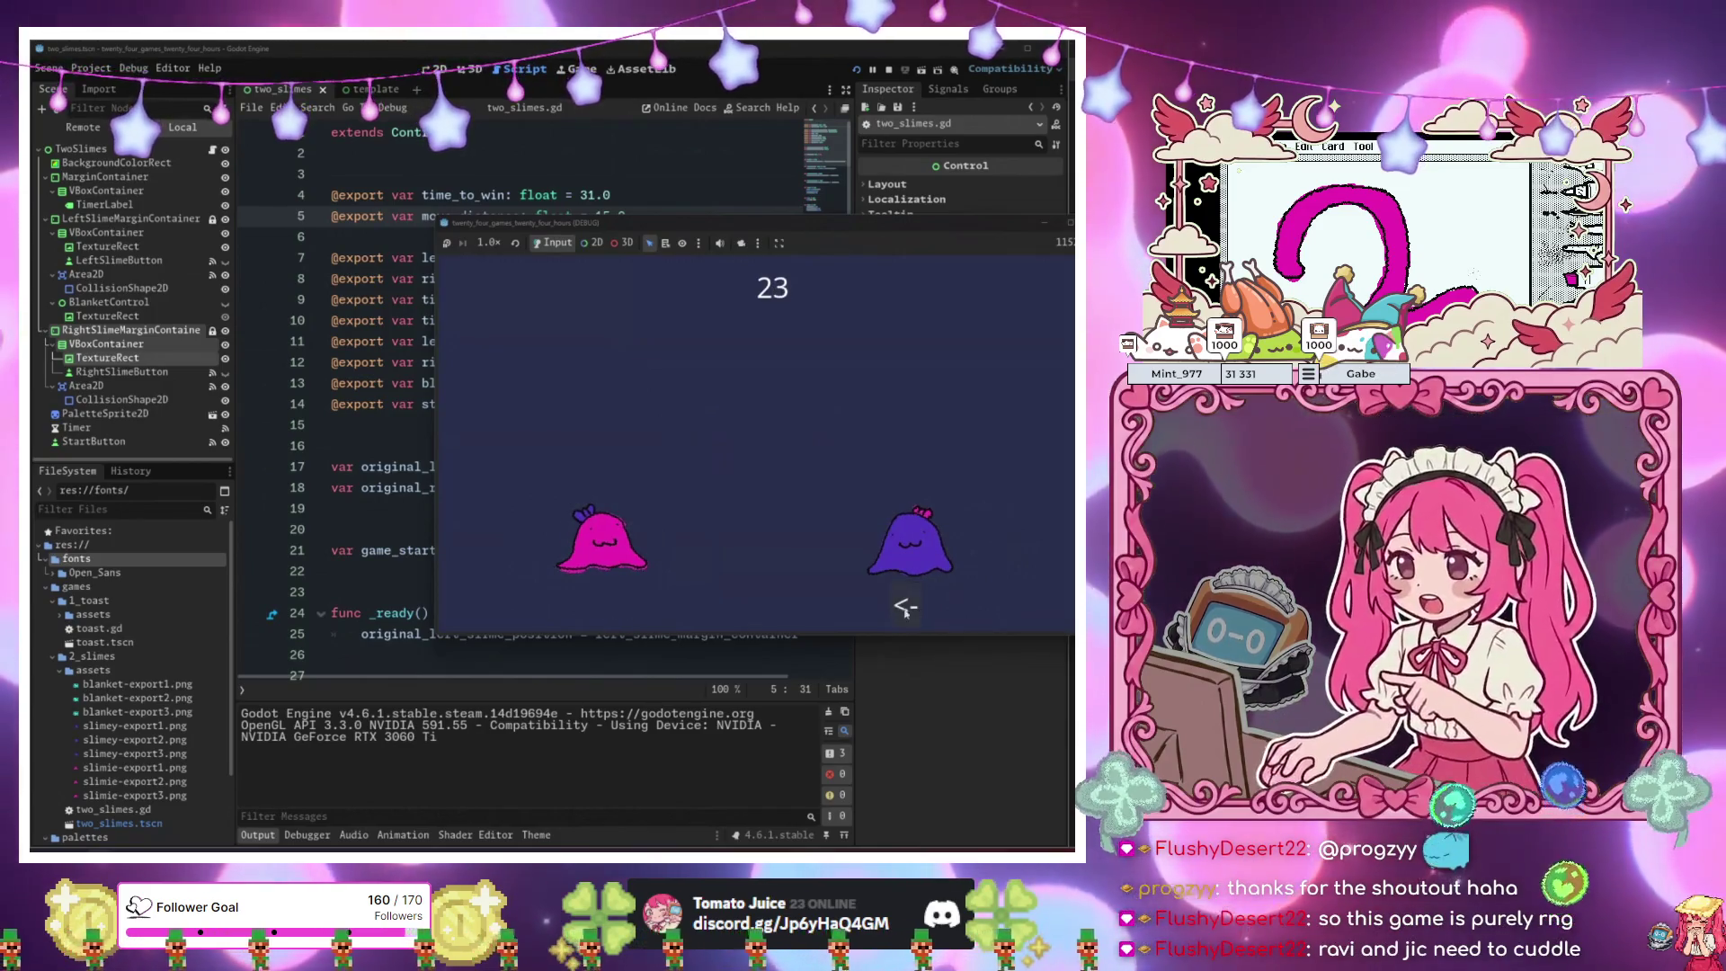
click(905, 608)
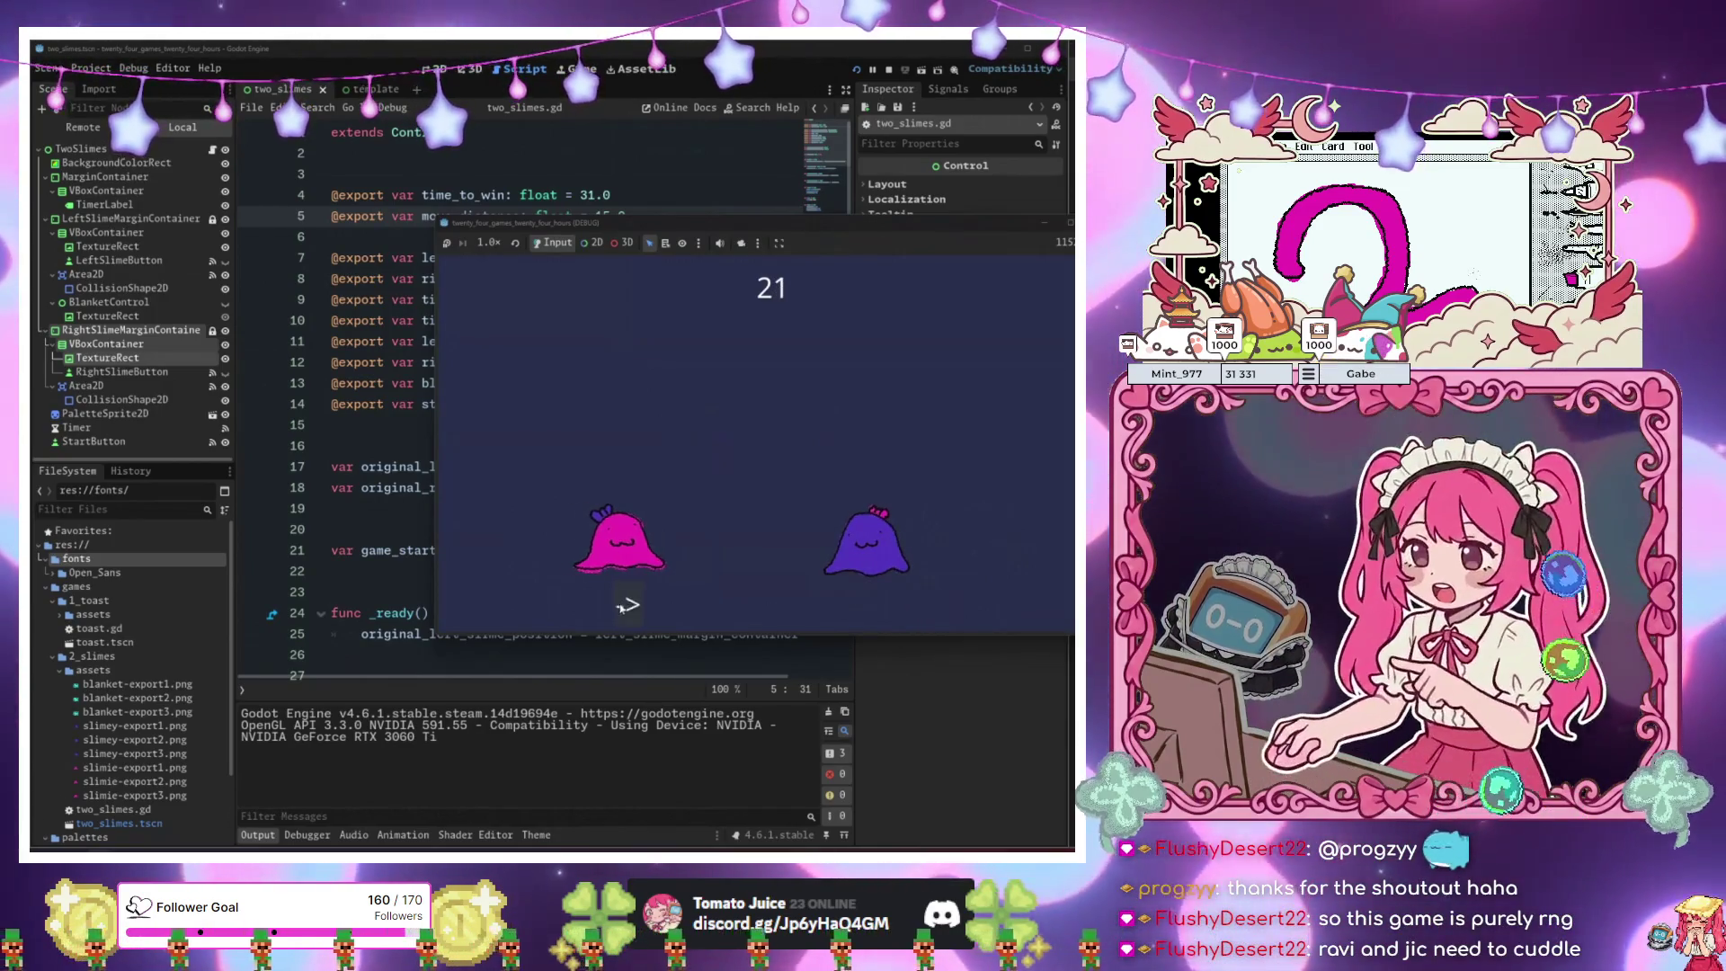
click(635, 606)
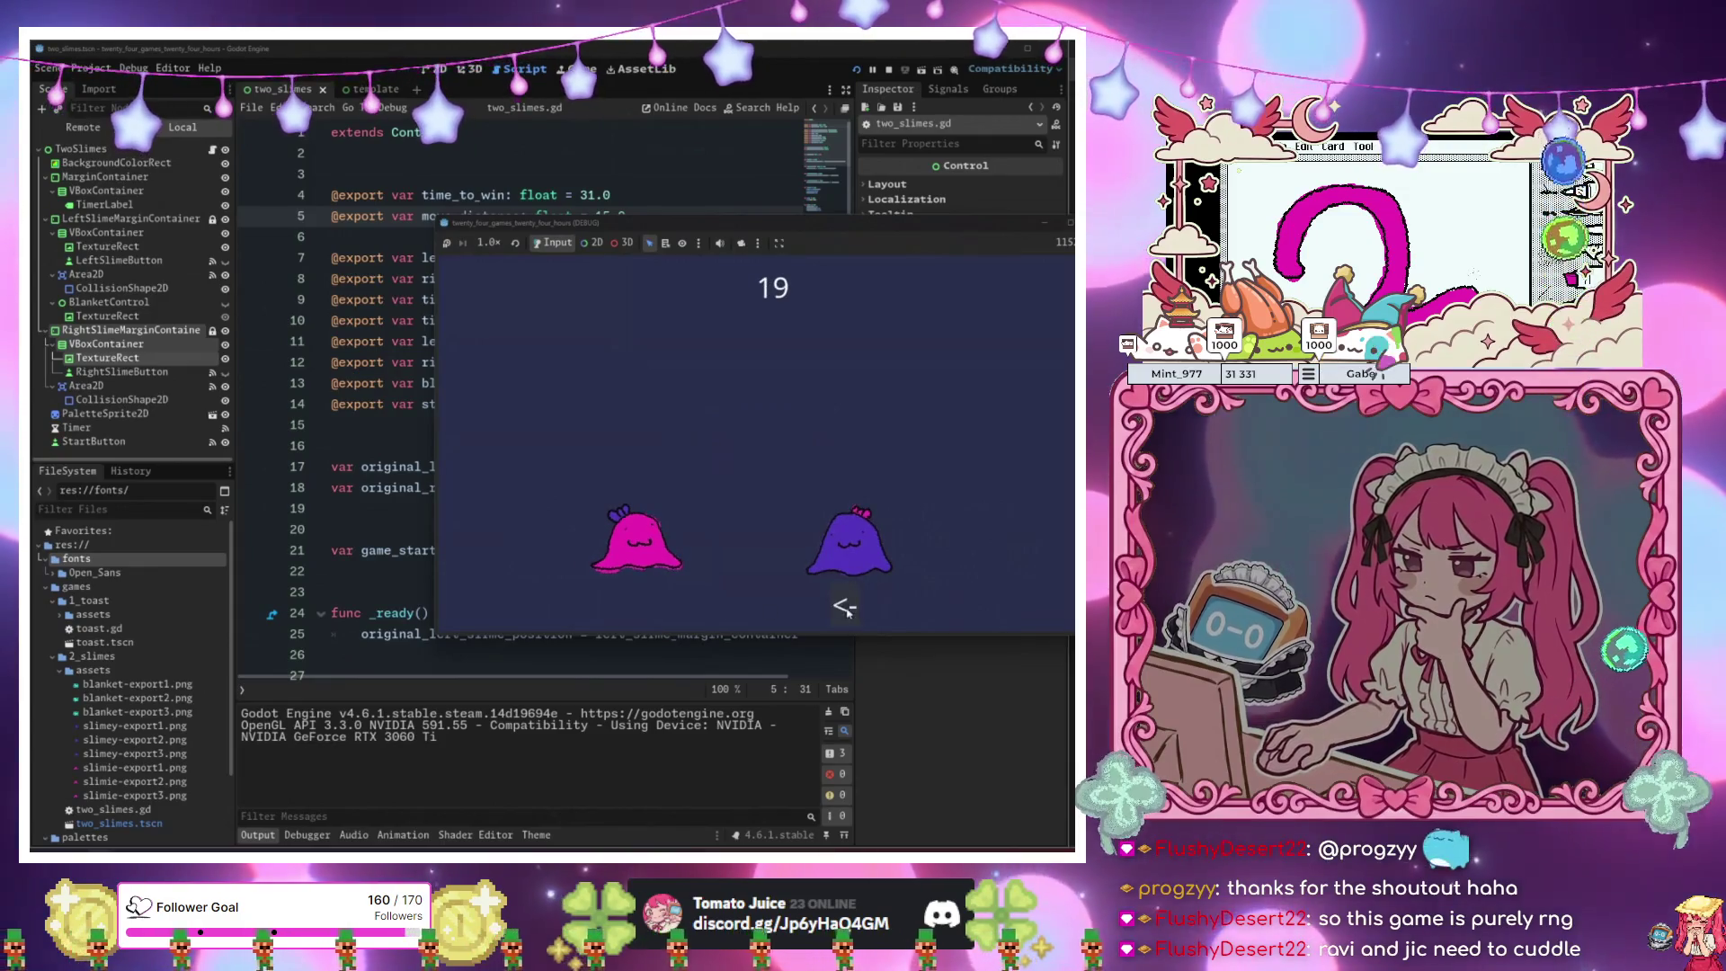
click(820, 603)
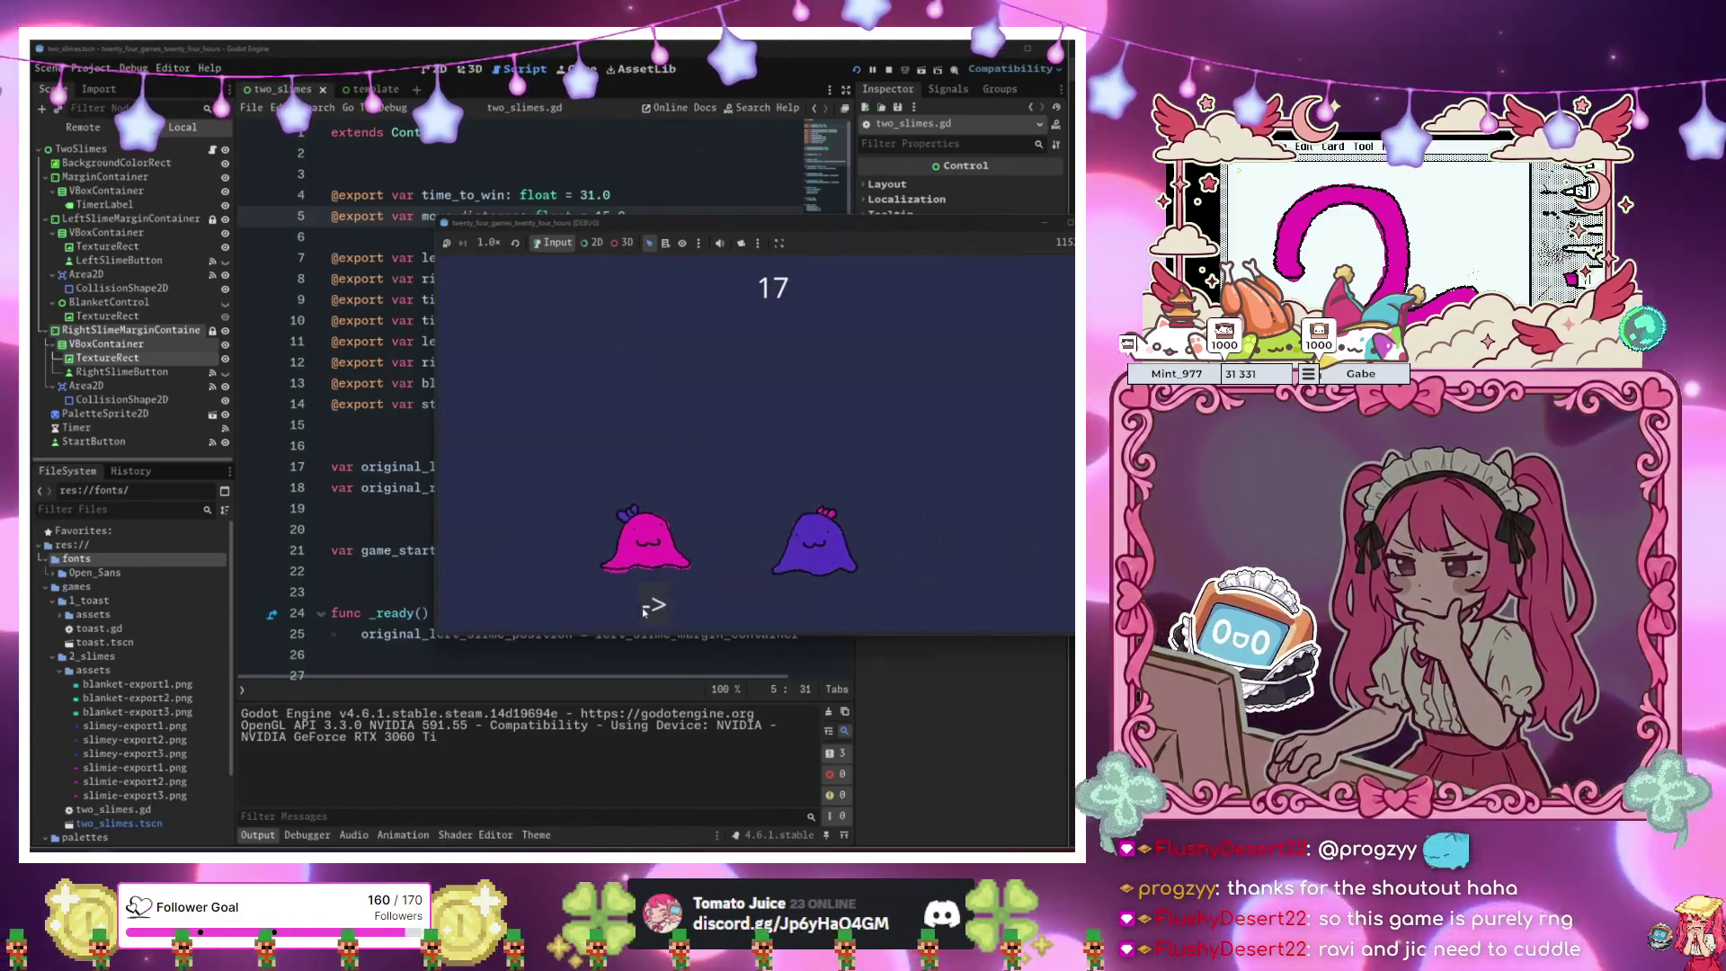
click(661, 605)
- Bring the slimes together under the heart blanket to win, then return to the editor
click(678, 608)
click(691, 613)
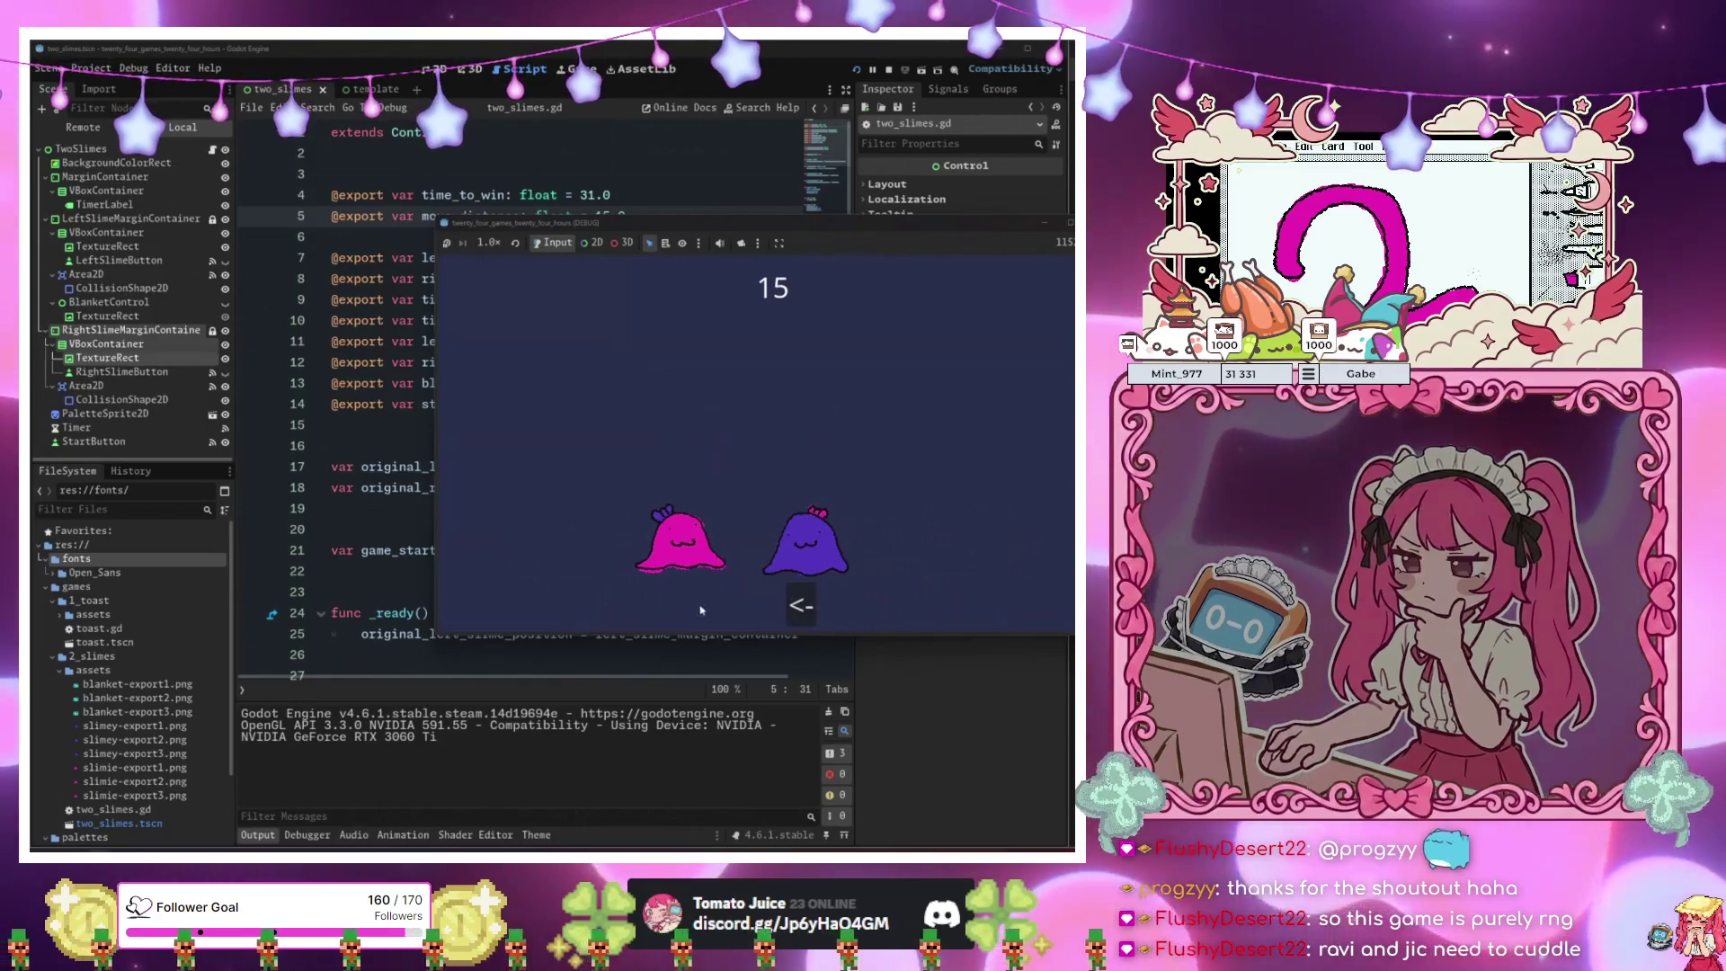
click(792, 605)
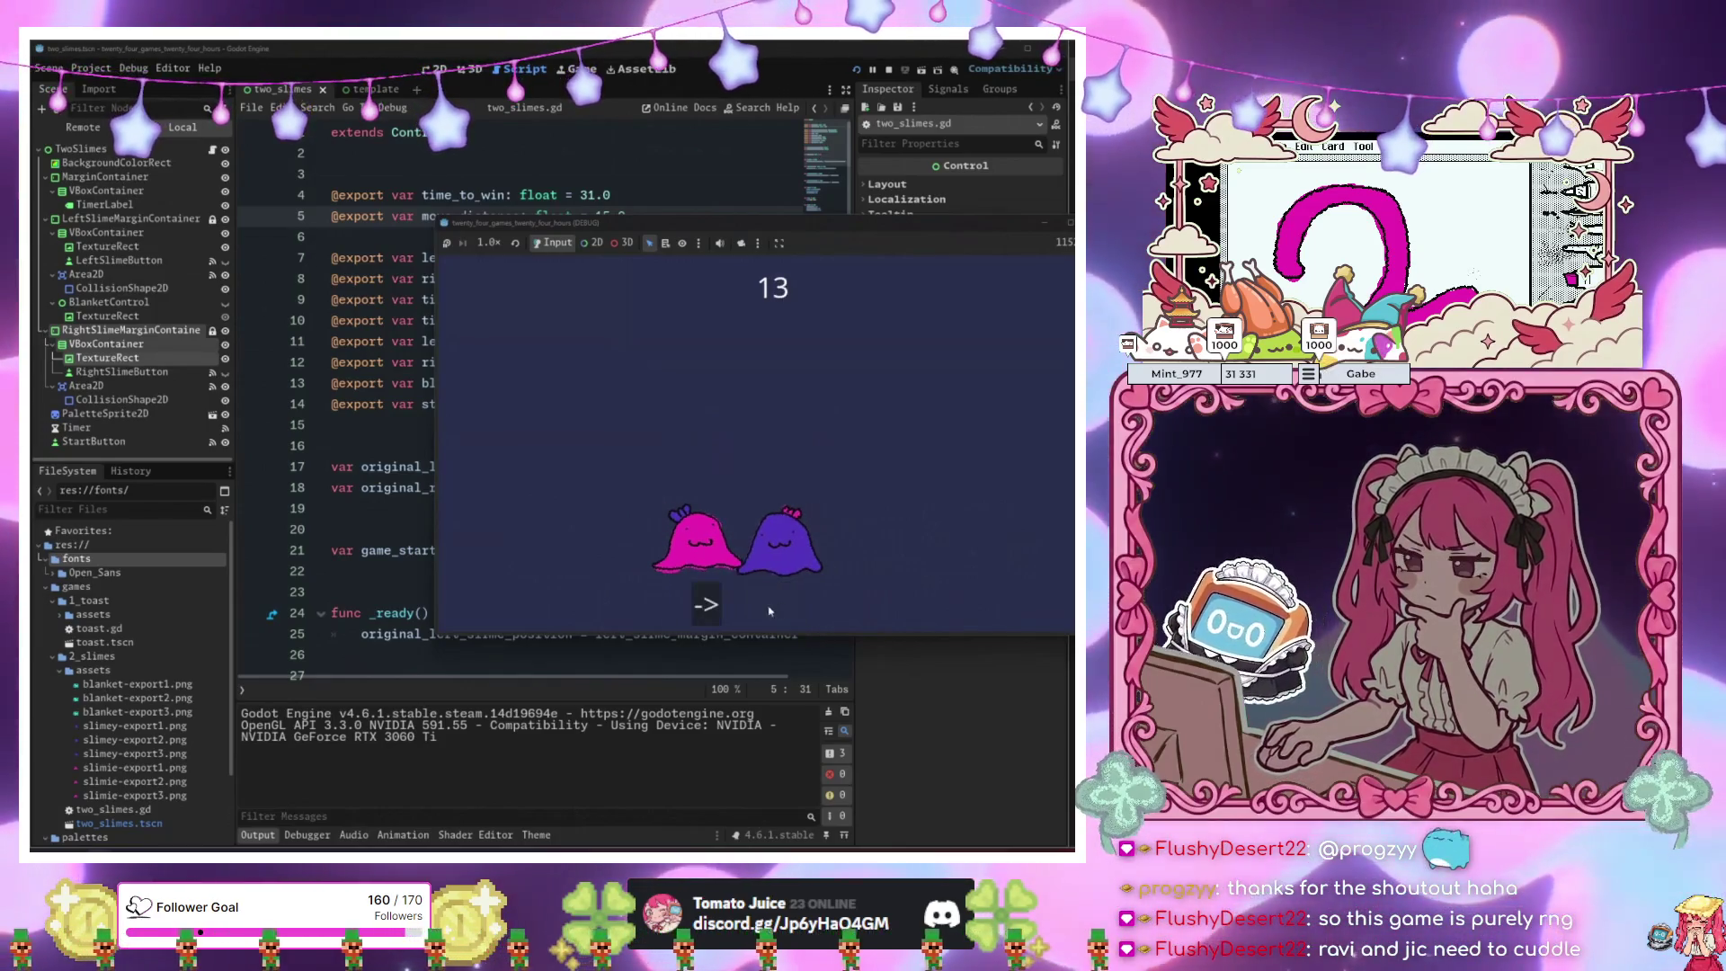
click(706, 605)
click(775, 604)
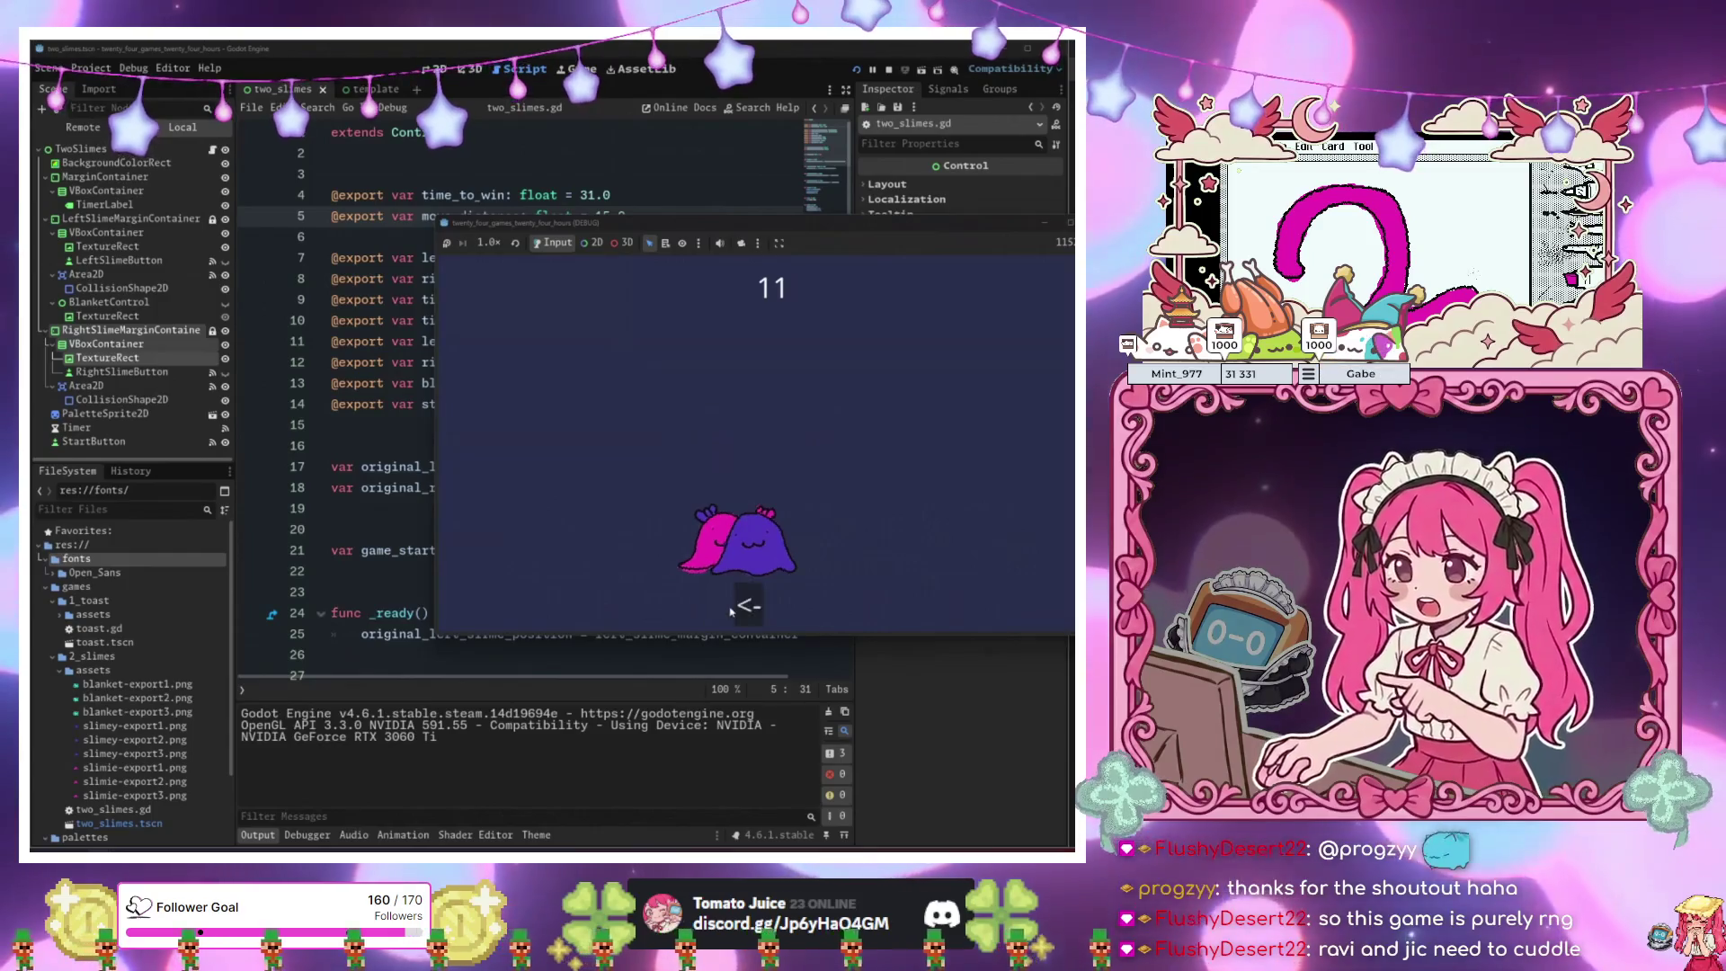
click(731, 609)
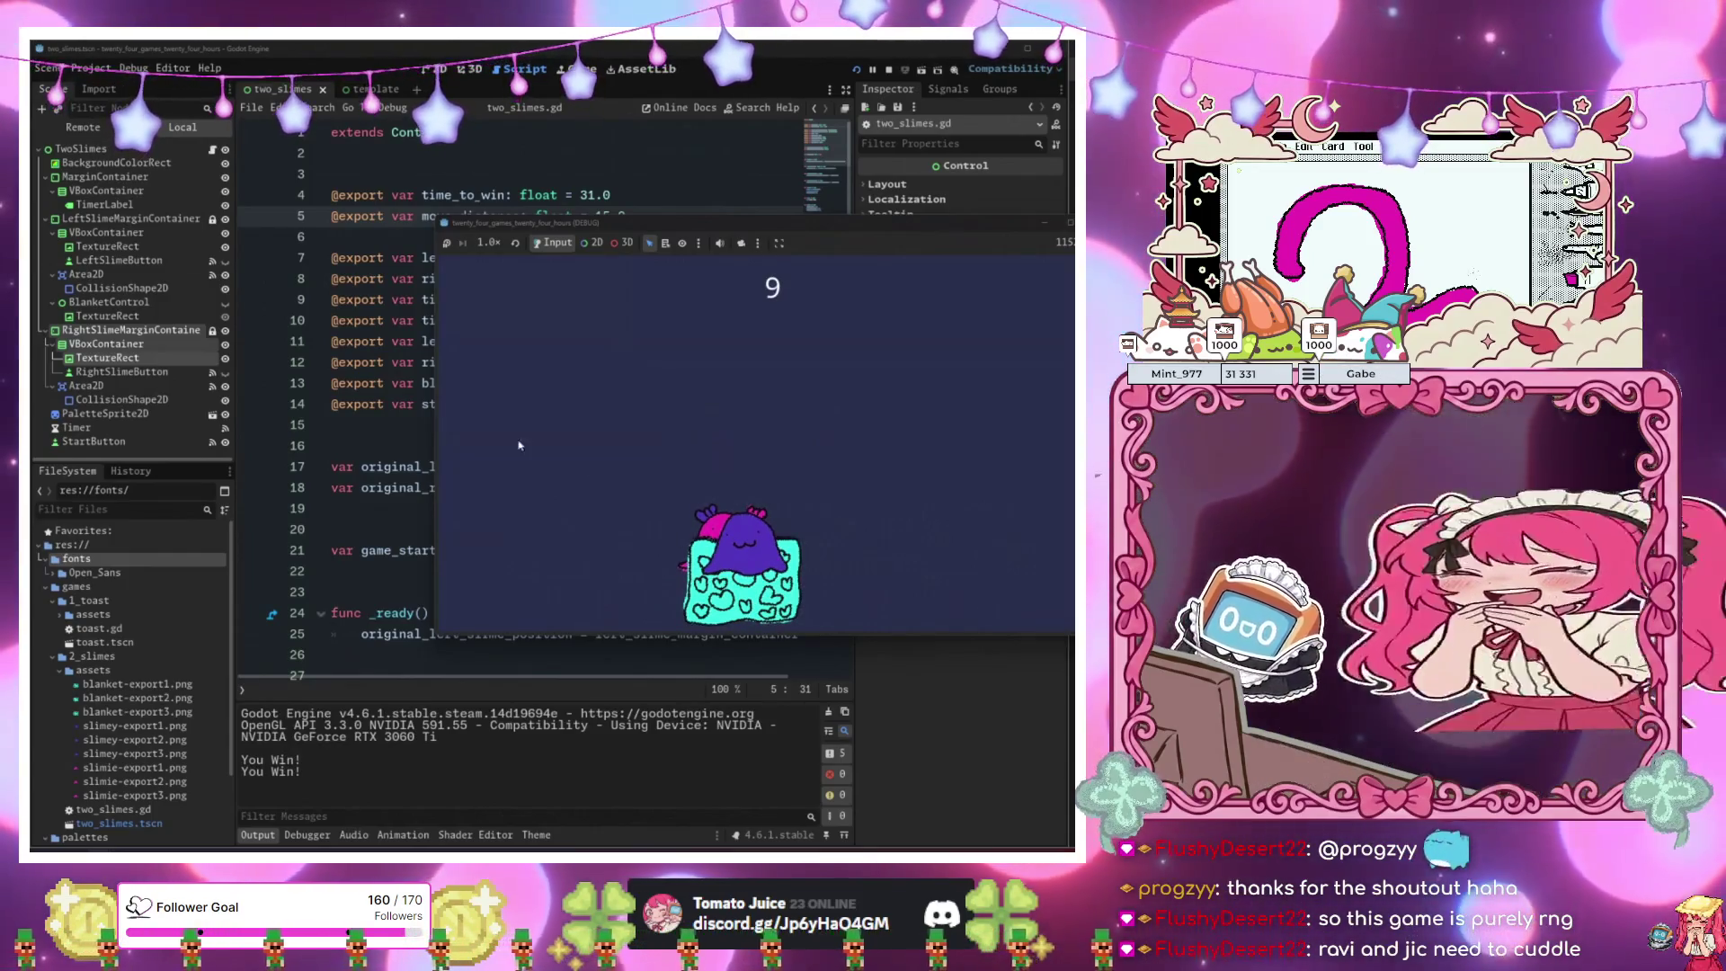
click(101, 373)
click(117, 288)
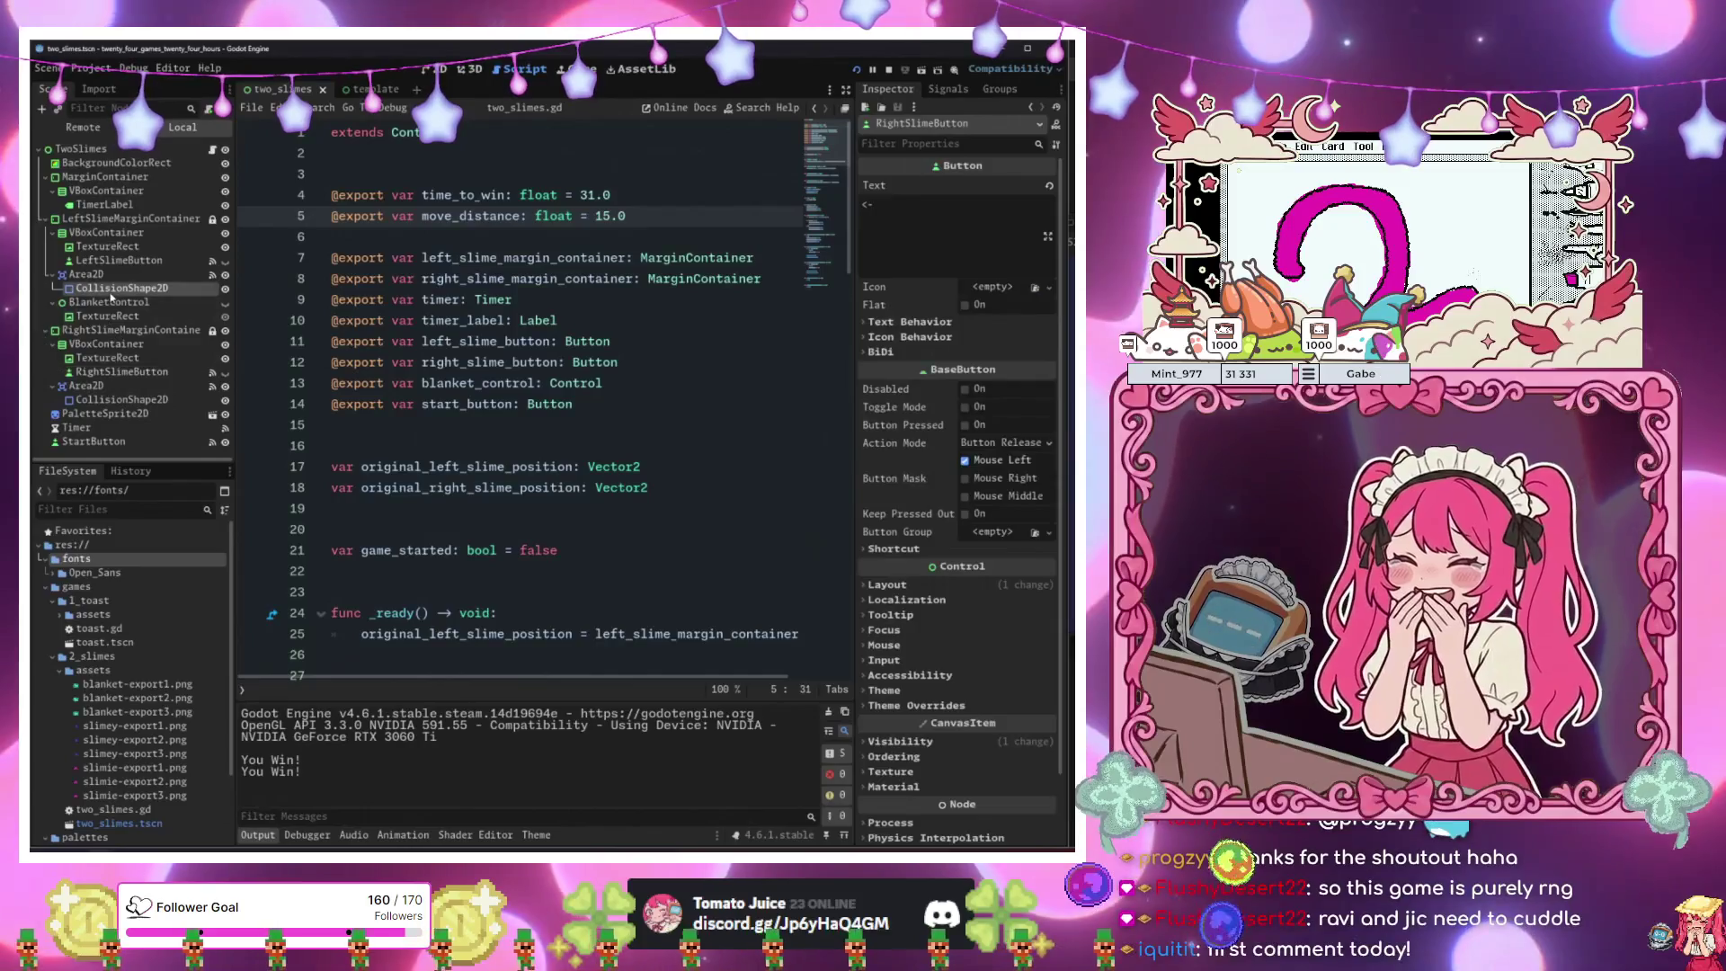
- Move RightSlimeMarginContainer above LeftSlimeMarginContainer in the Scene dock and test the new layering
click(108, 302)
drag(106, 306, 109, 385)
mouse_move(101, 315)
mouse_down()
mouse_move(83, 279)
mouse_move(89, 215)
mouse_up()
click(77, 331)
key(F6)
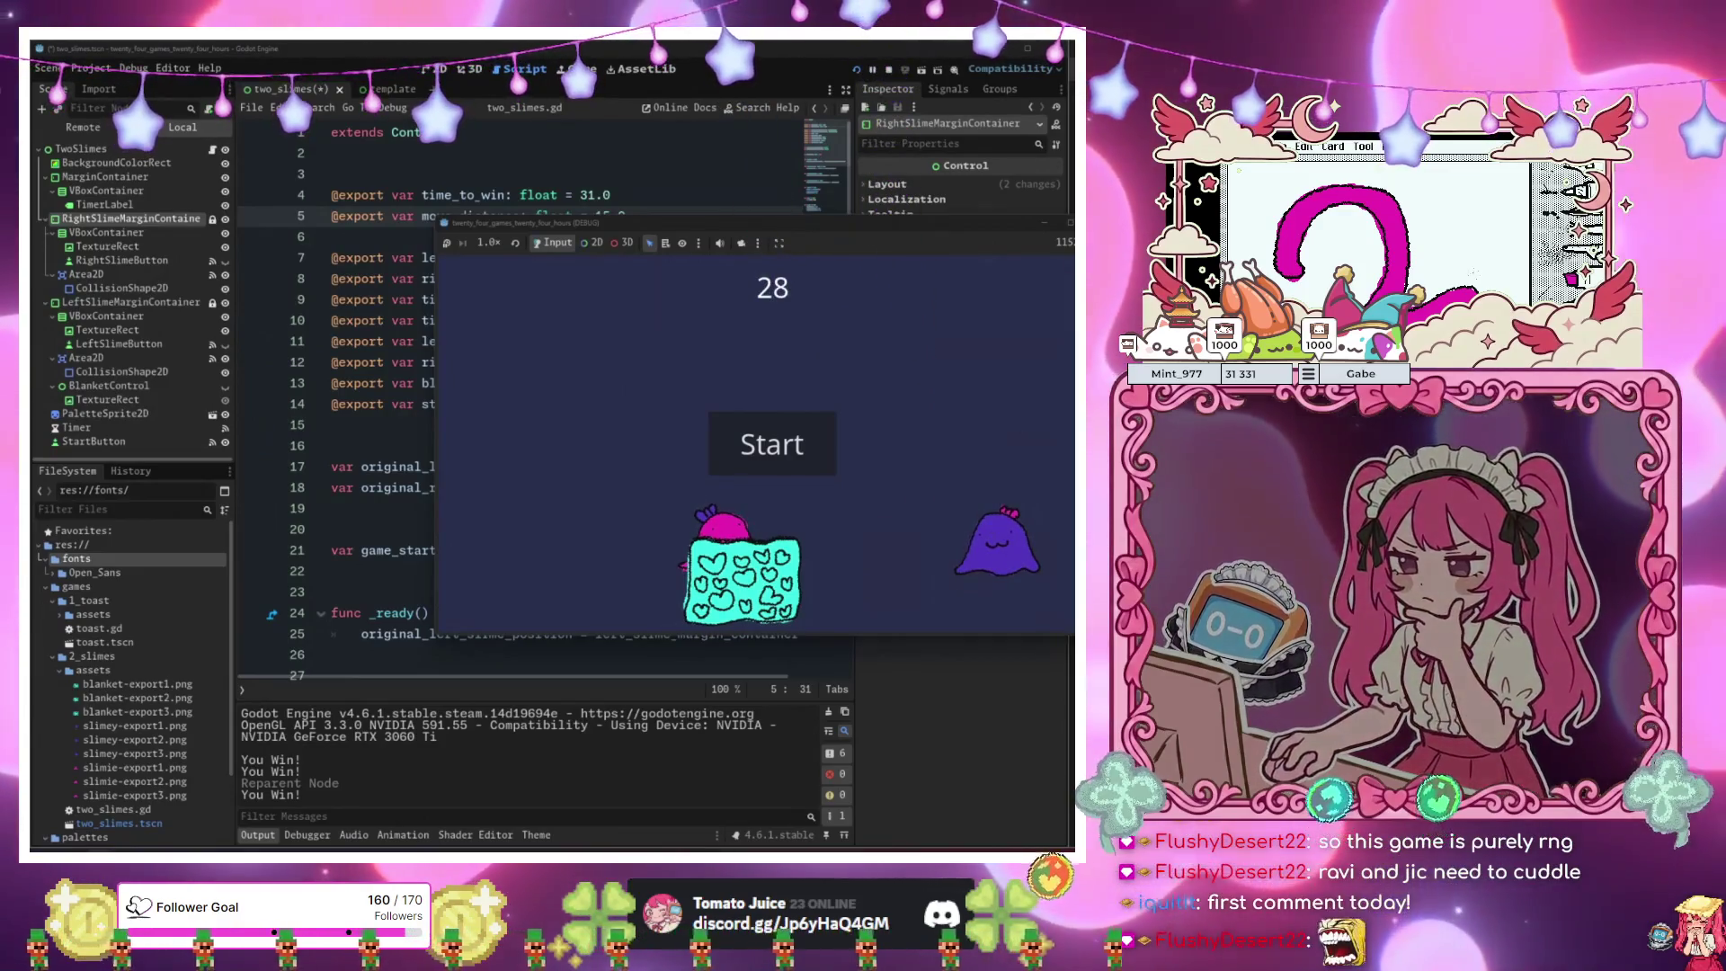
key(F8)
- Place the cursor on the empty line after lose(), then save the scene and run it
scroll(637, 495, down, 20)
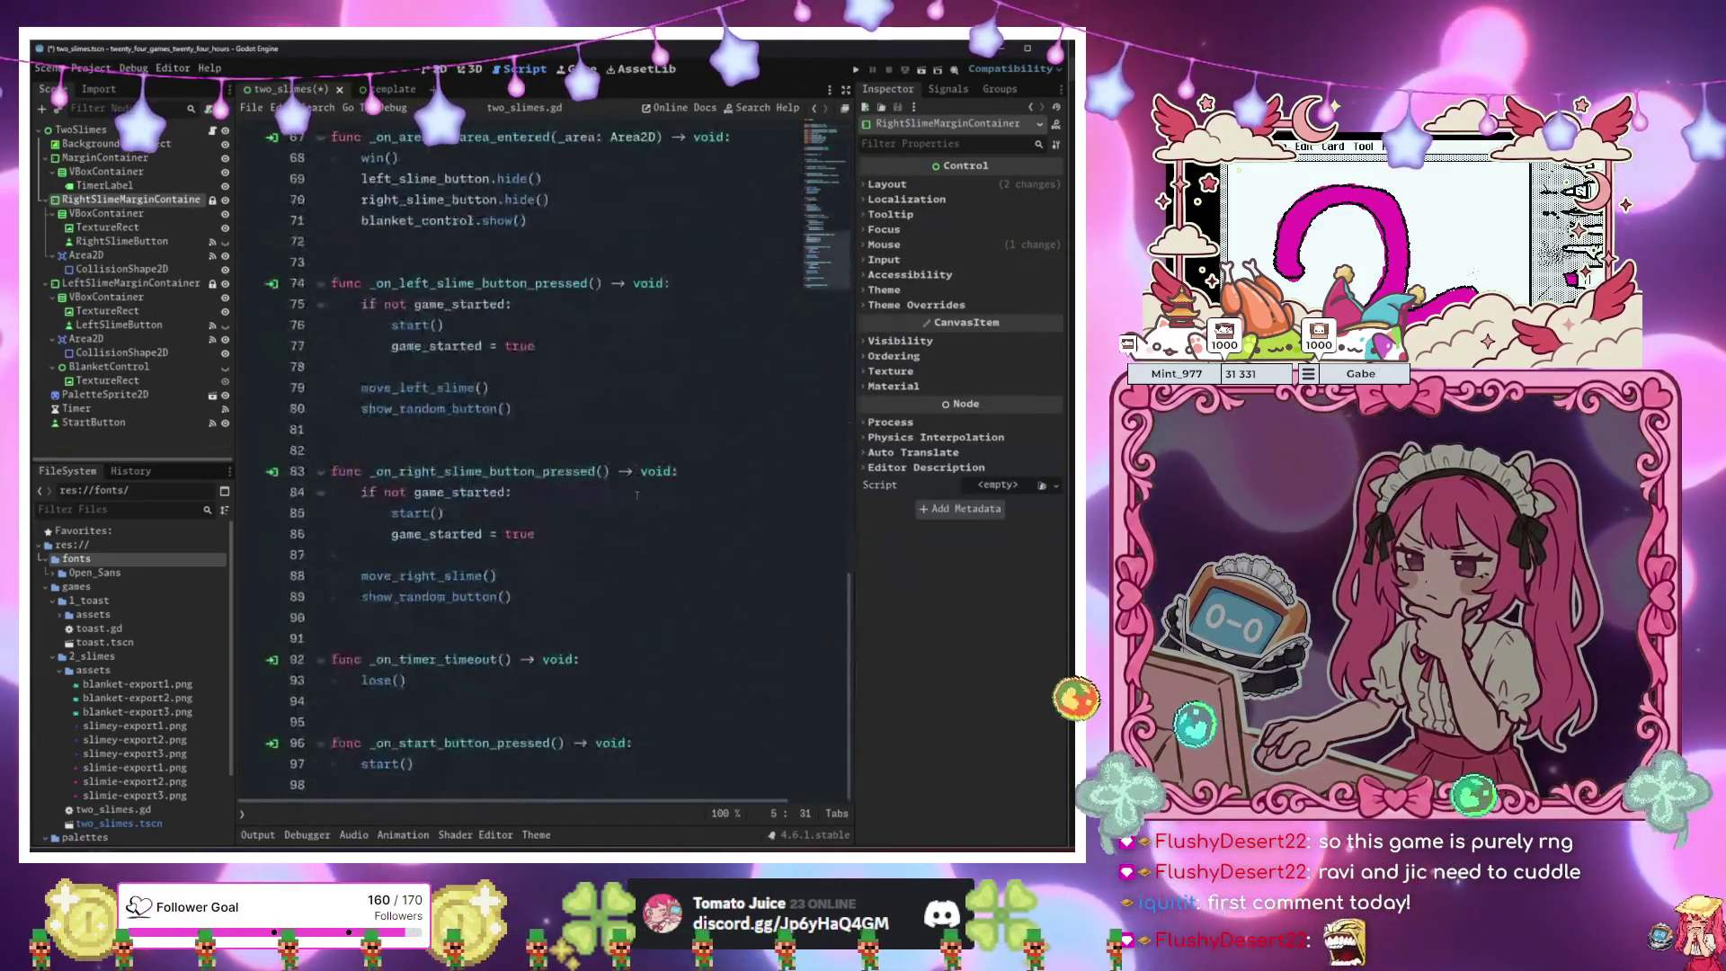
click(490, 722)
click(433, 699)
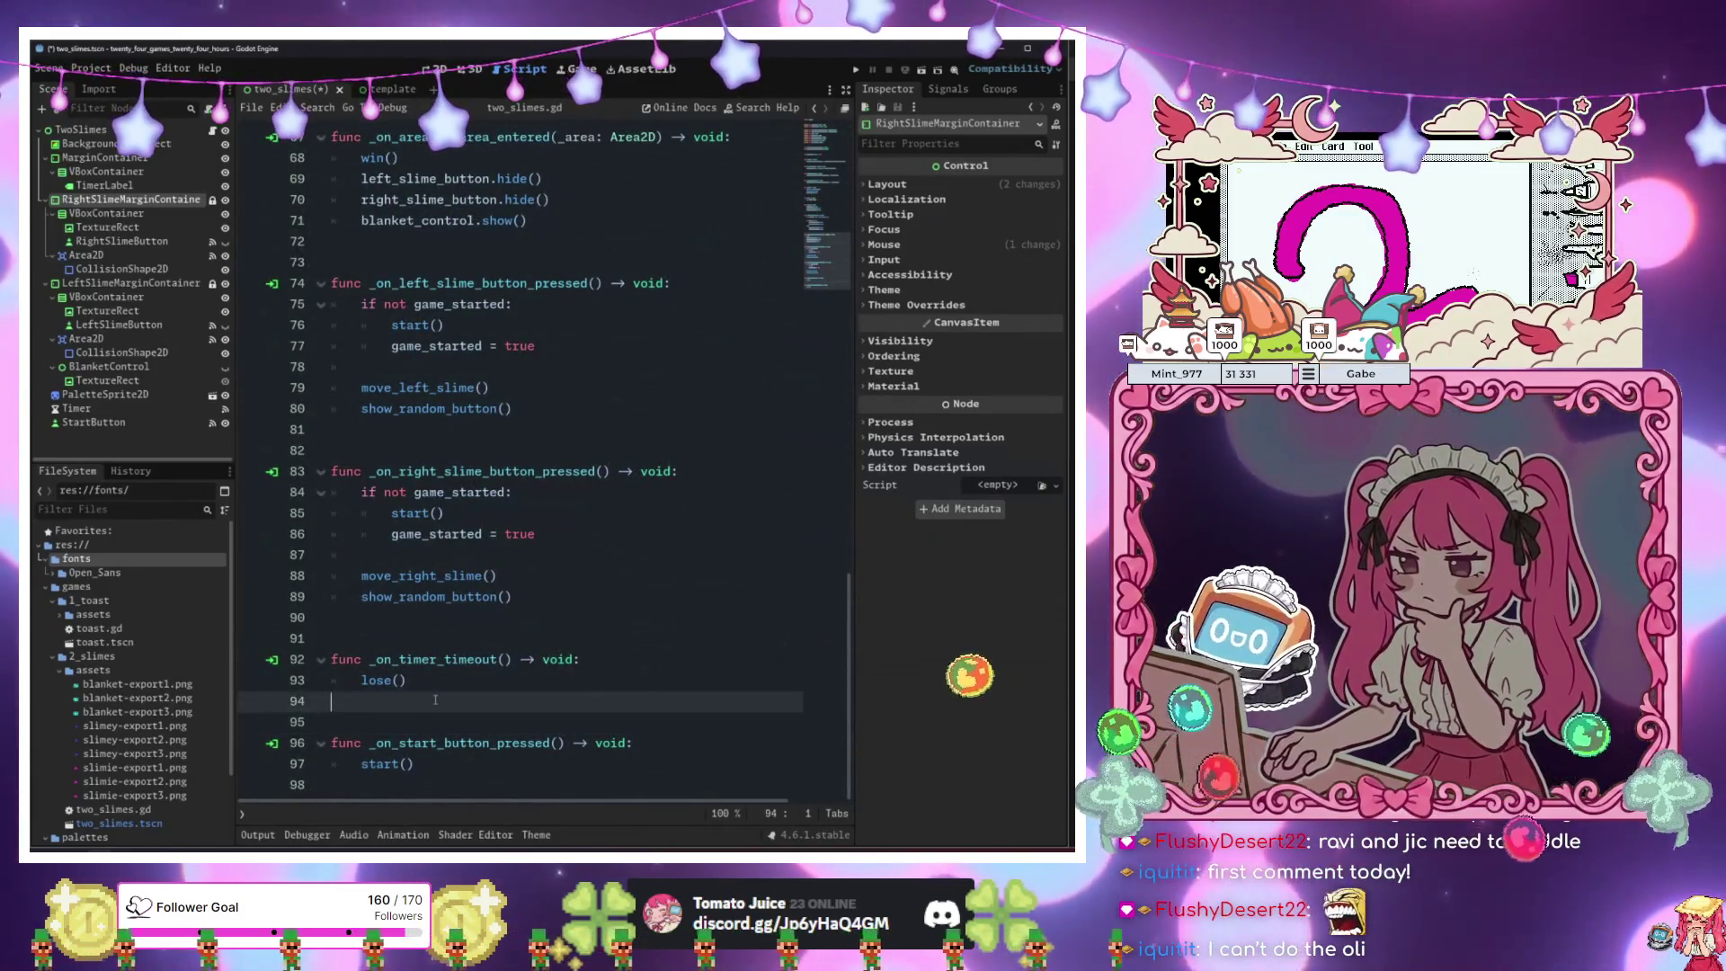
key(F6)
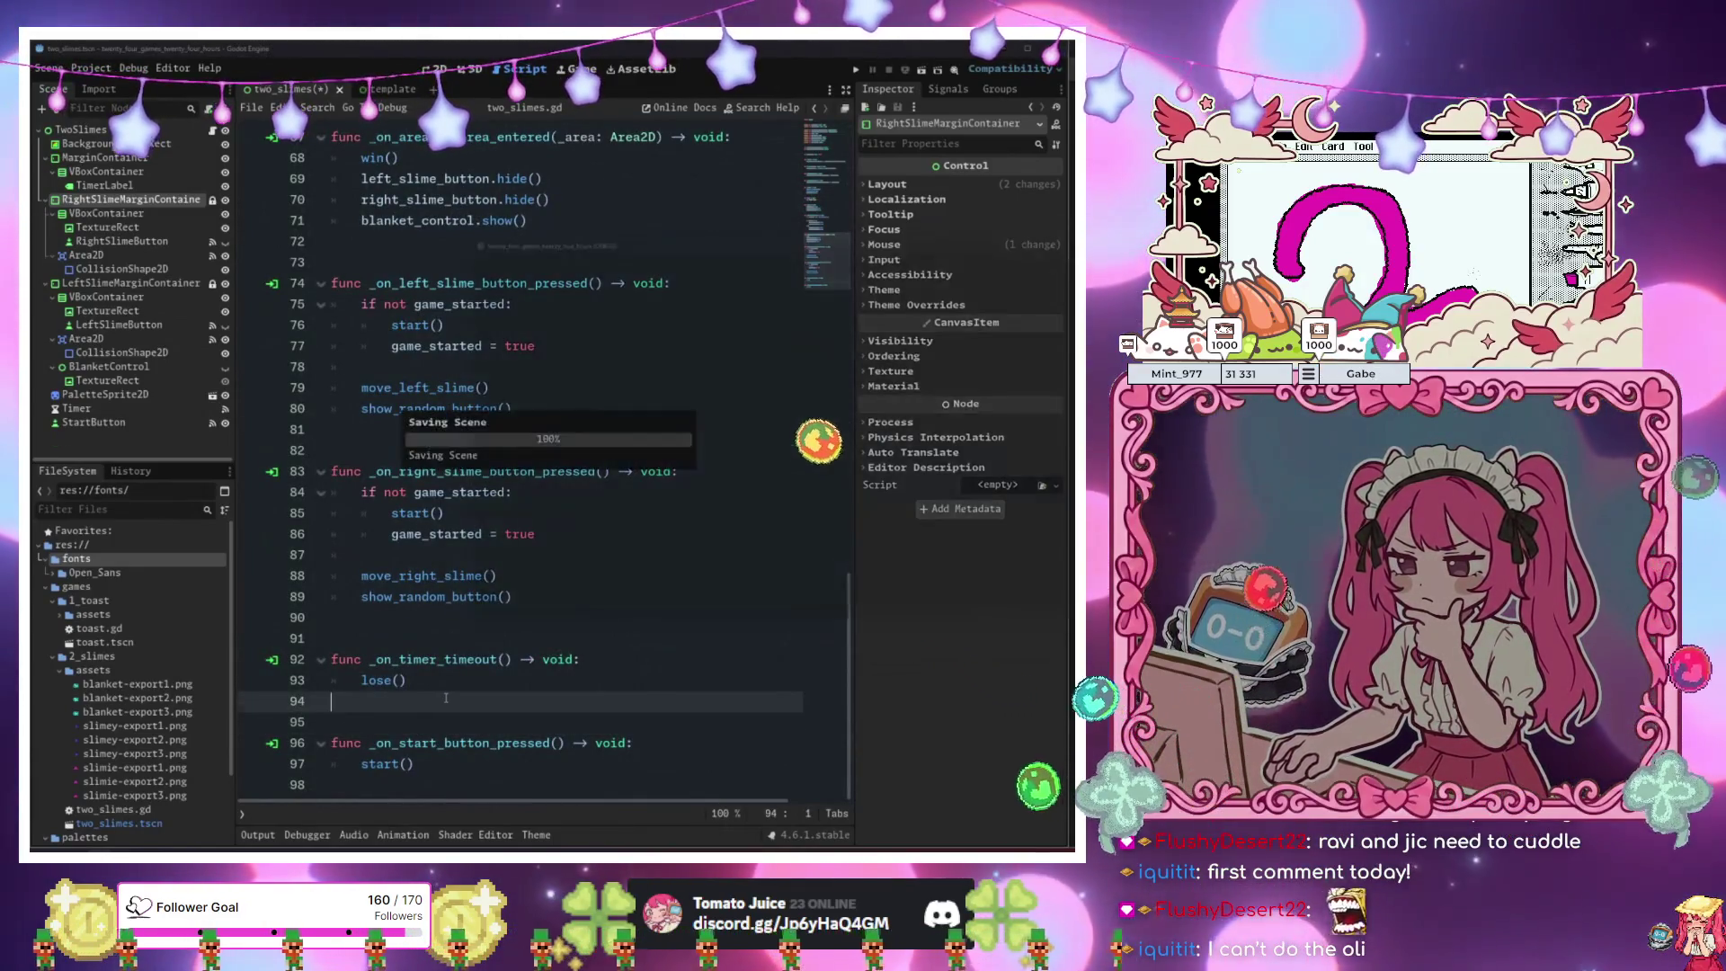
- Press Start and alternately step the left and right slimes toward each other
click(551, 597)
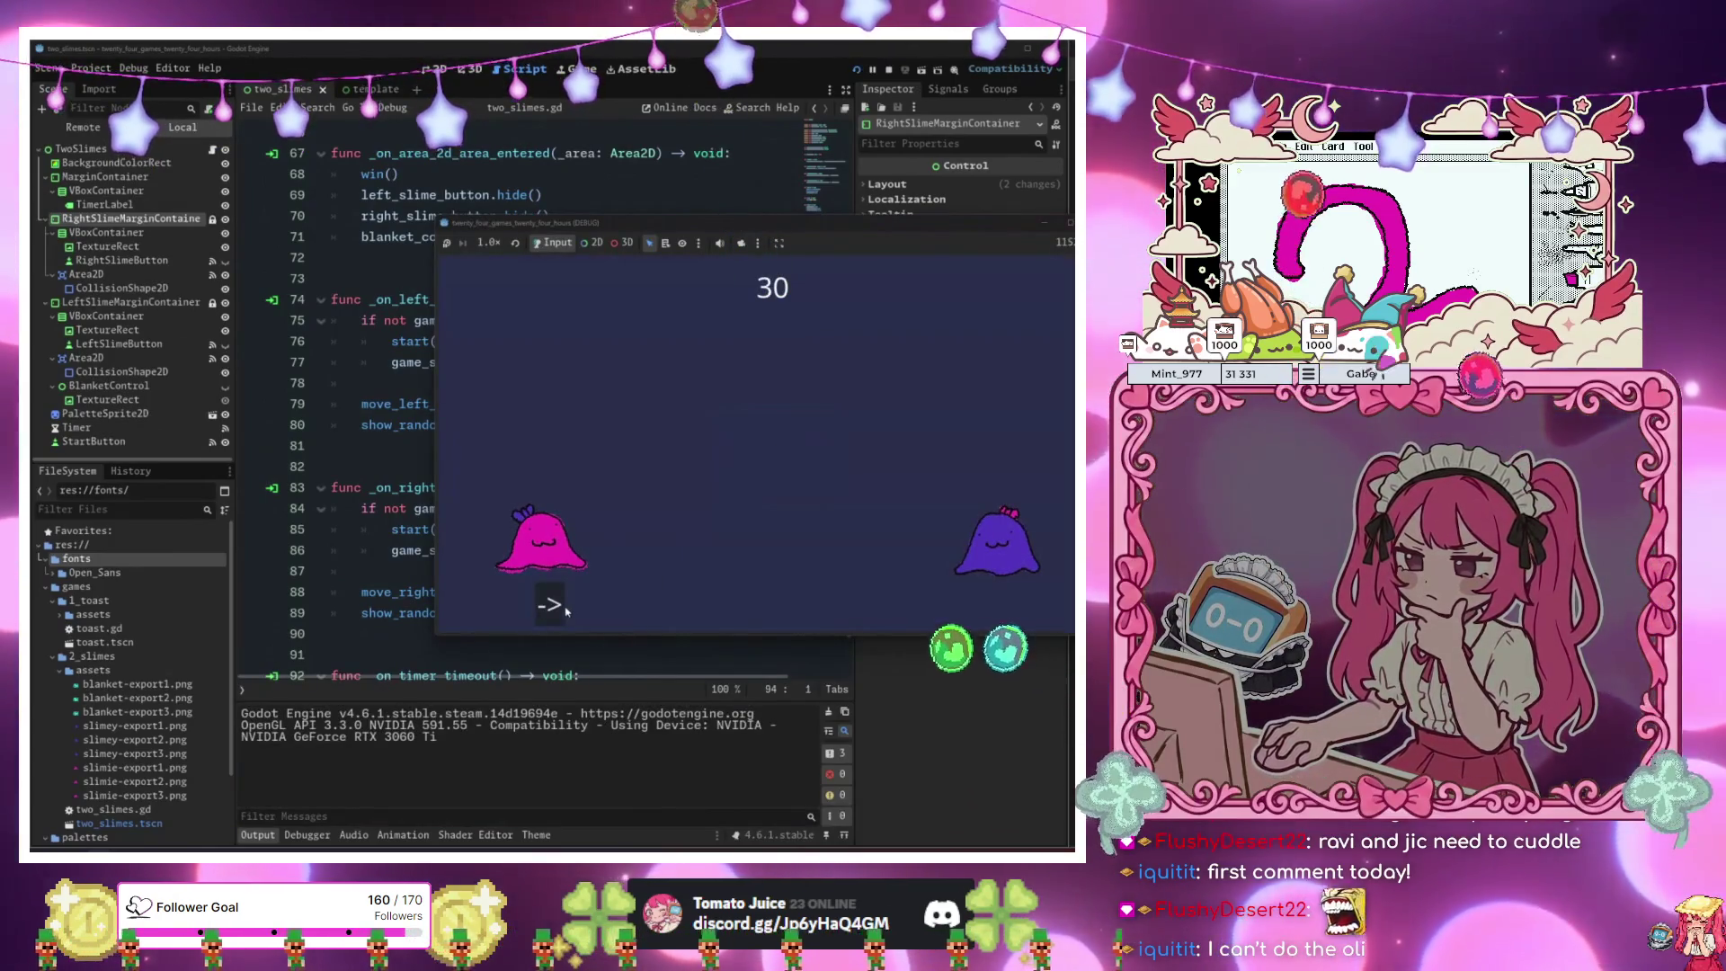
click(990, 596)
click(559, 605)
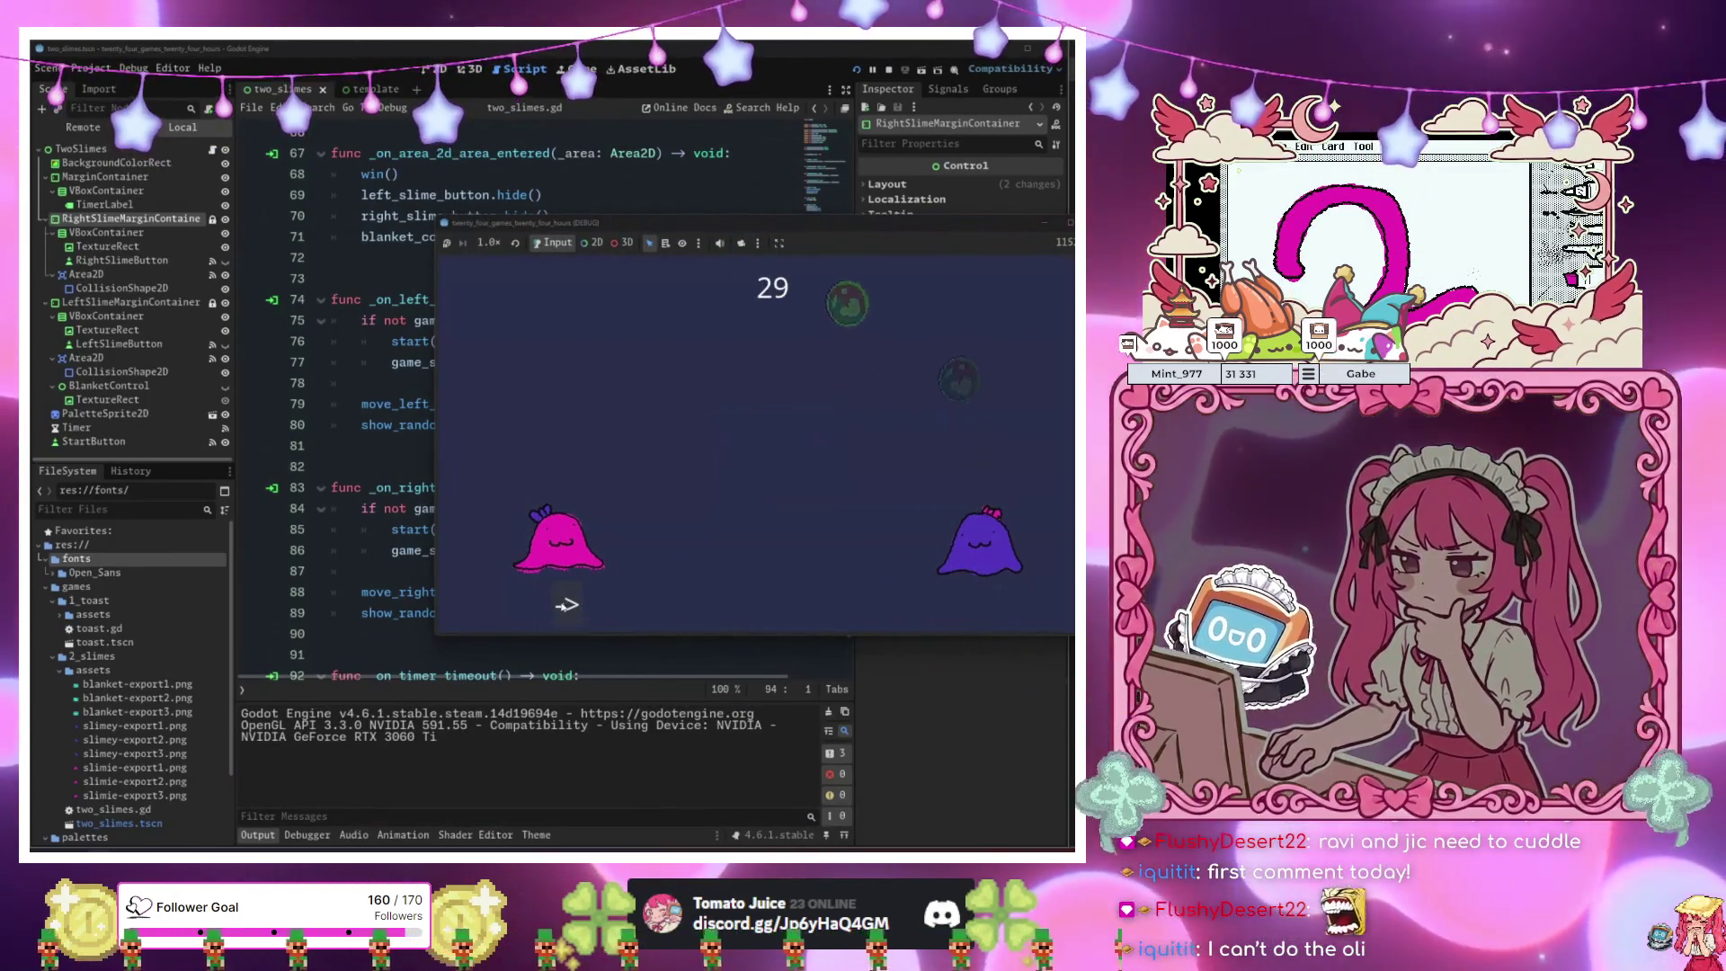
click(570, 604)
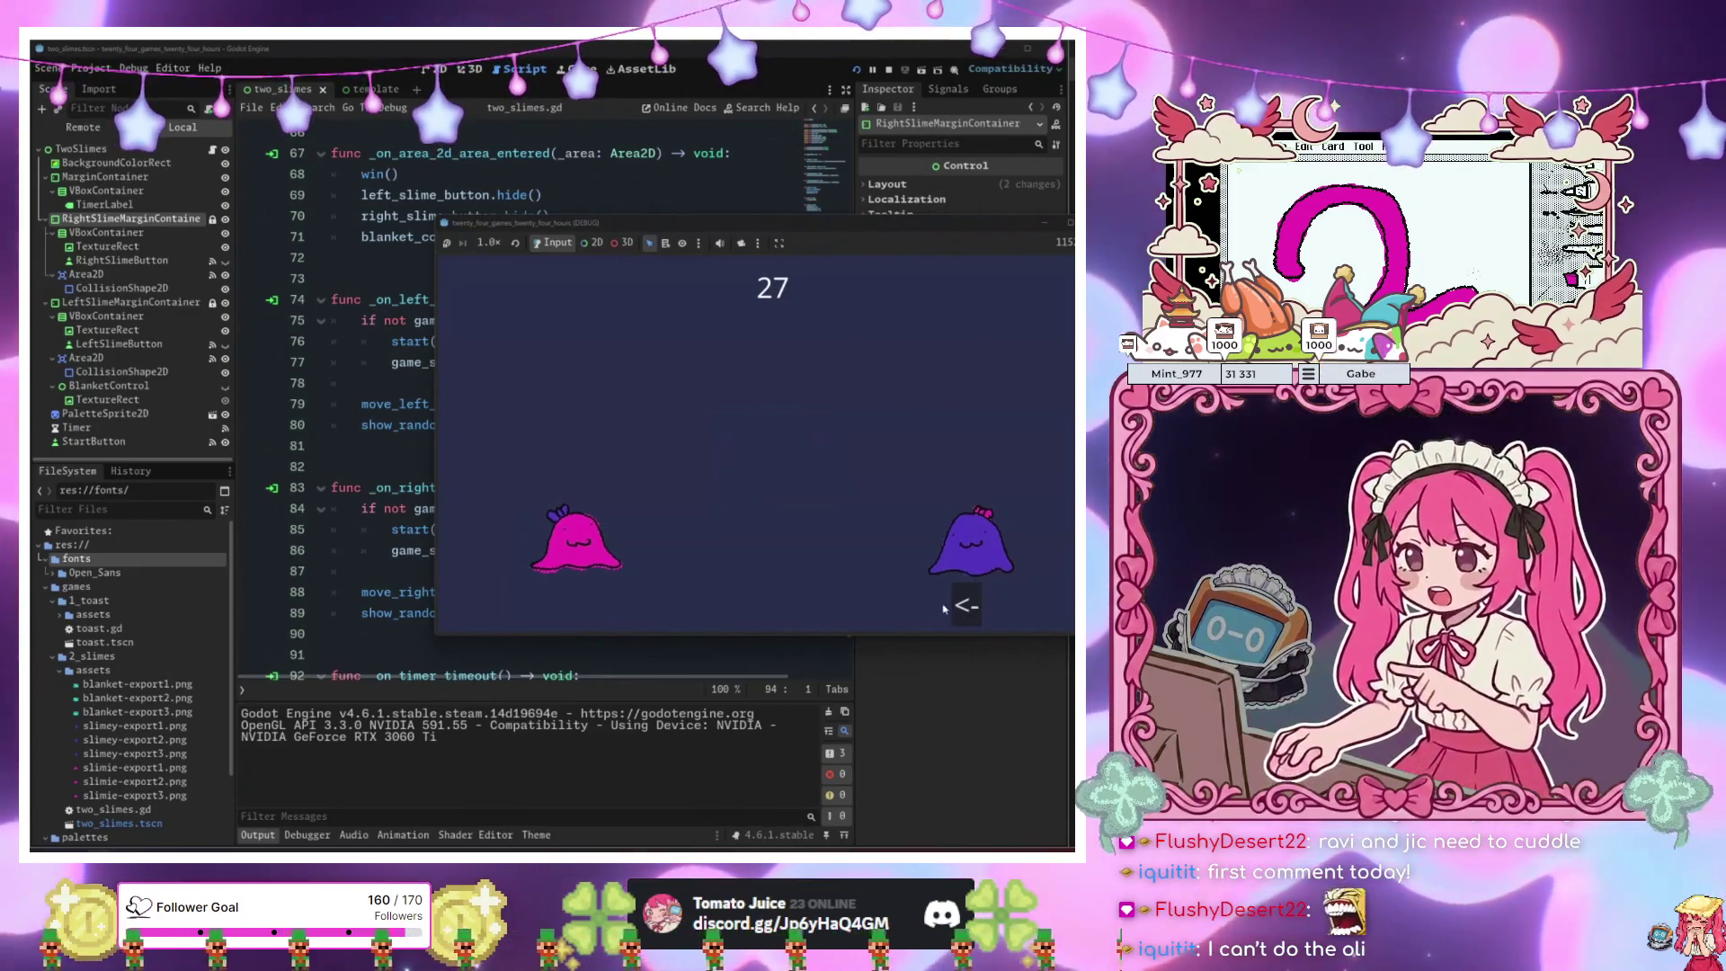
click(967, 604)
click(584, 604)
click(951, 605)
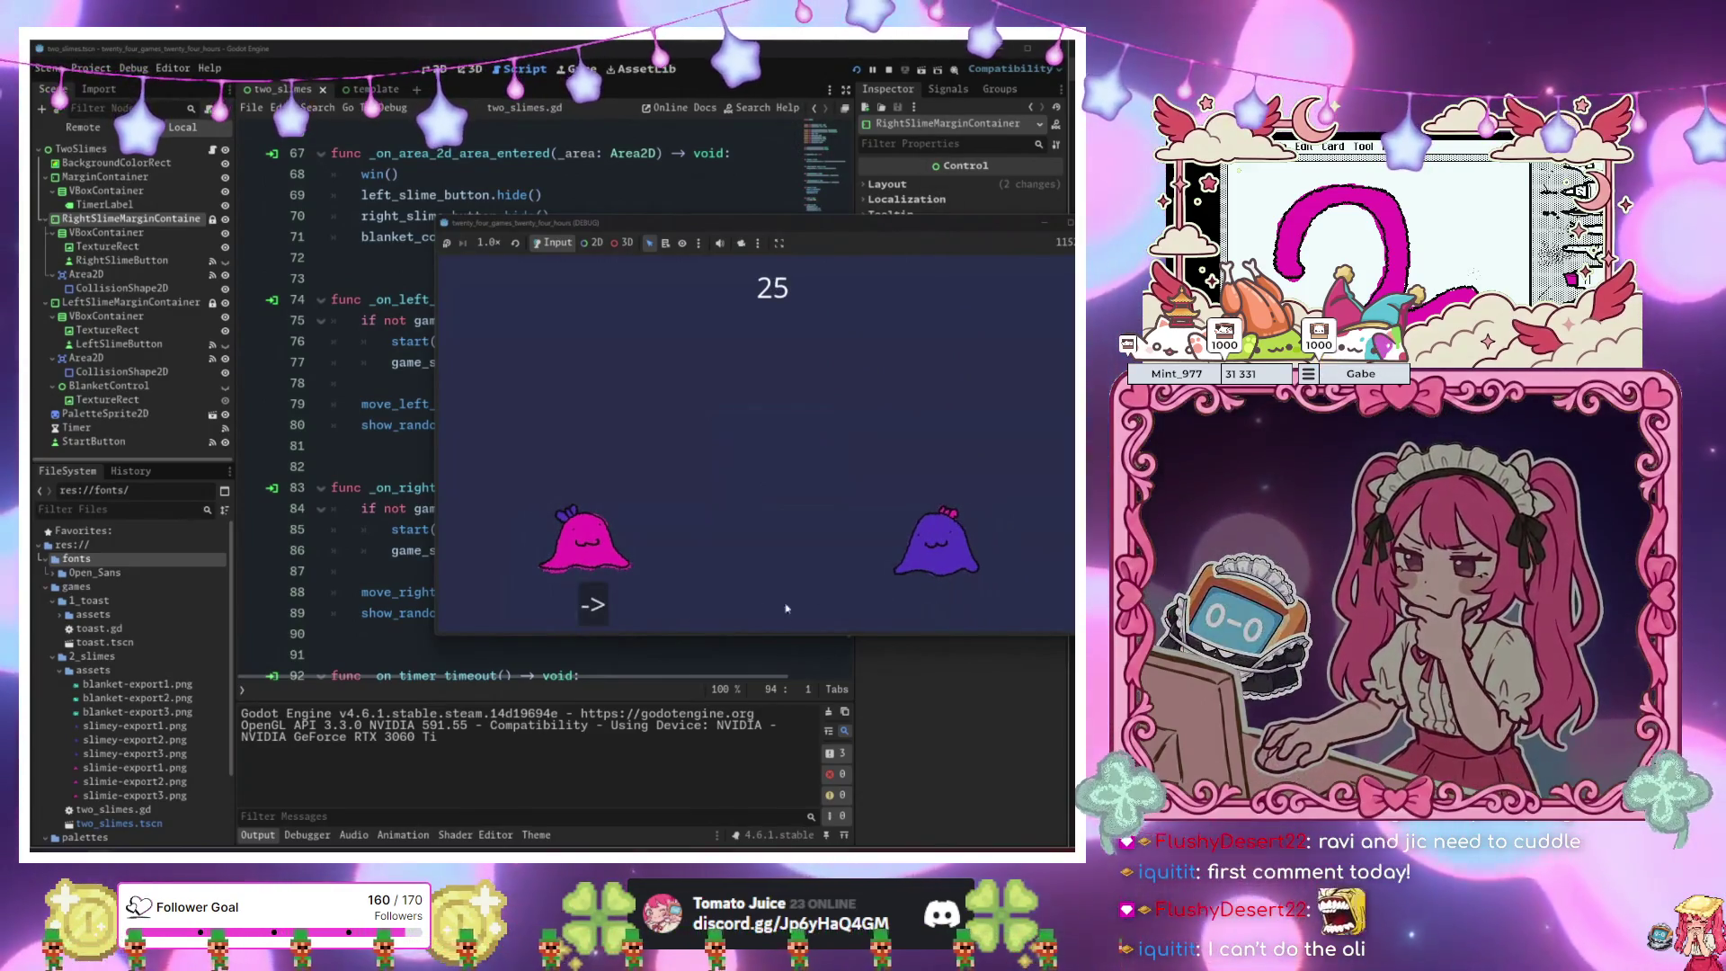
click(915, 604)
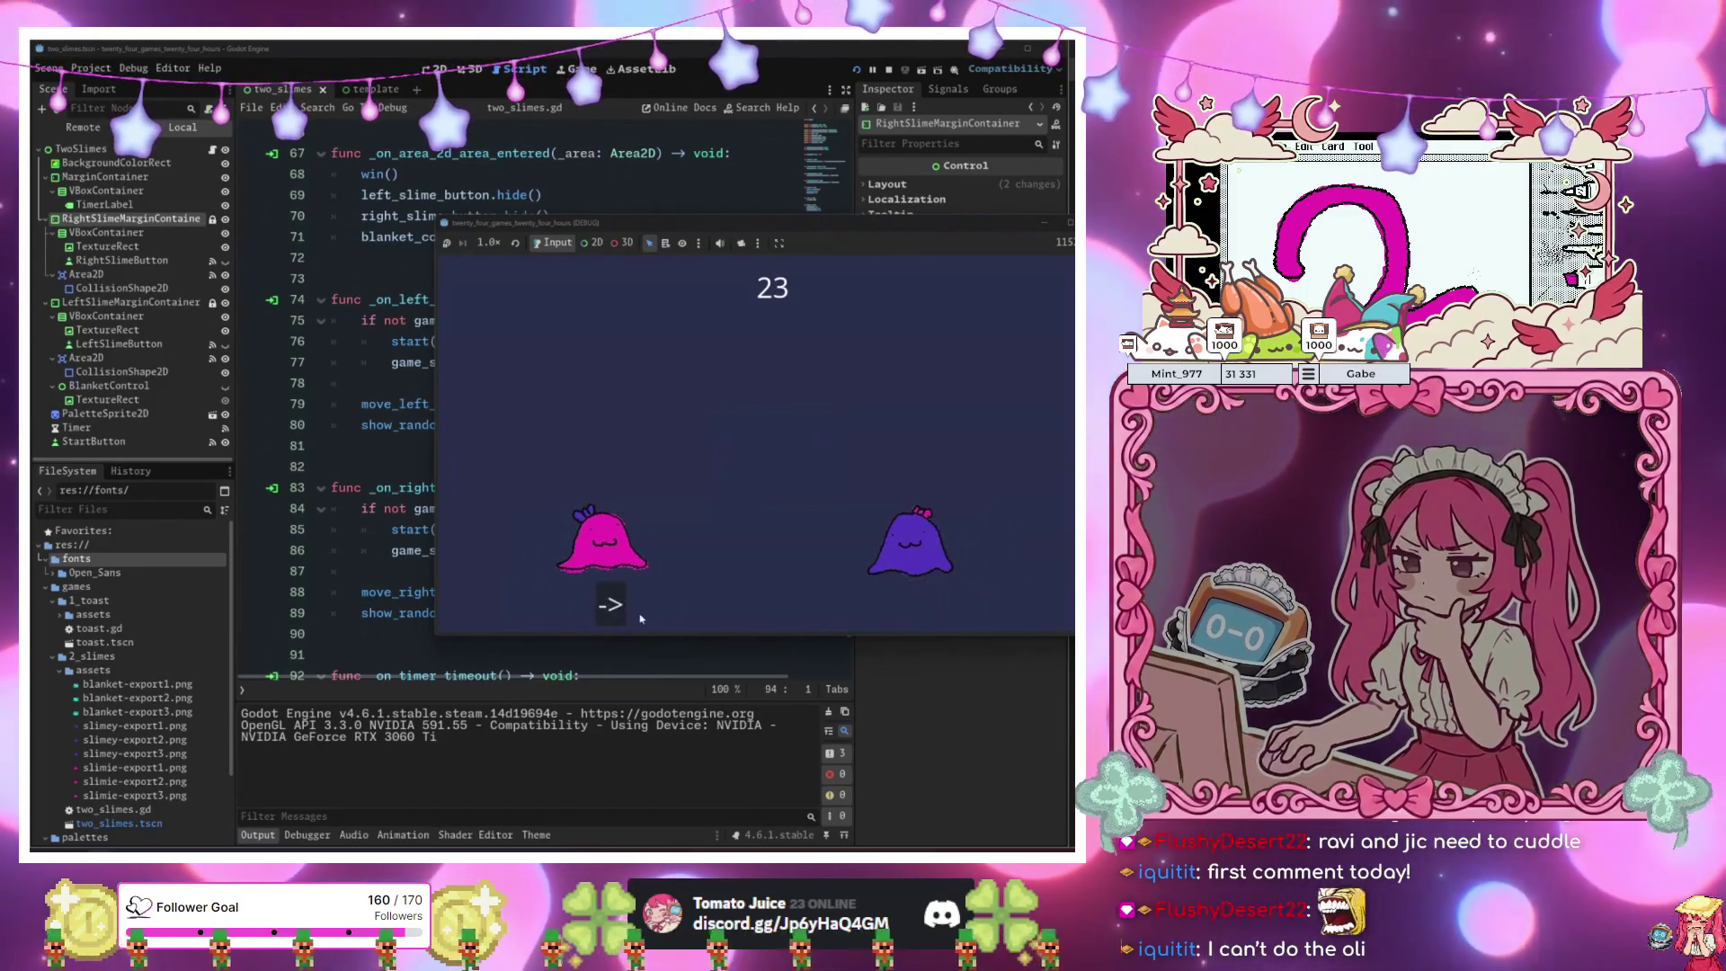
click(609, 606)
click(891, 609)
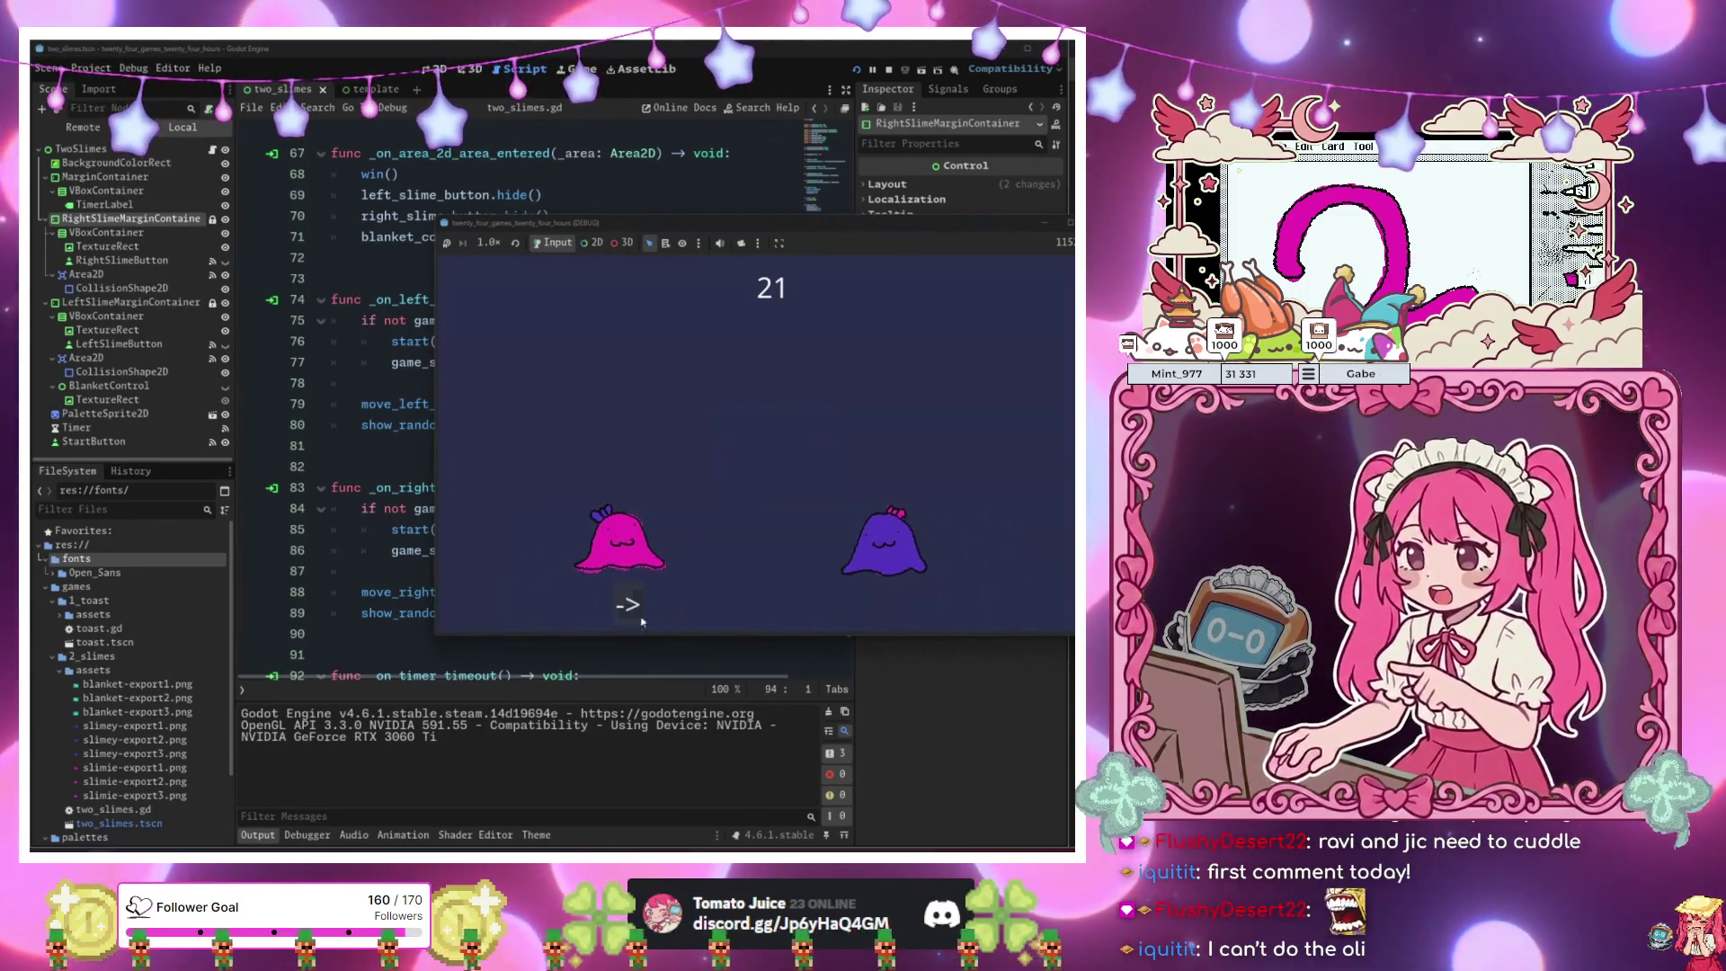
- Keep stepping until the slimes meet and win, then move the game window up and right
click(632, 608)
click(860, 611)
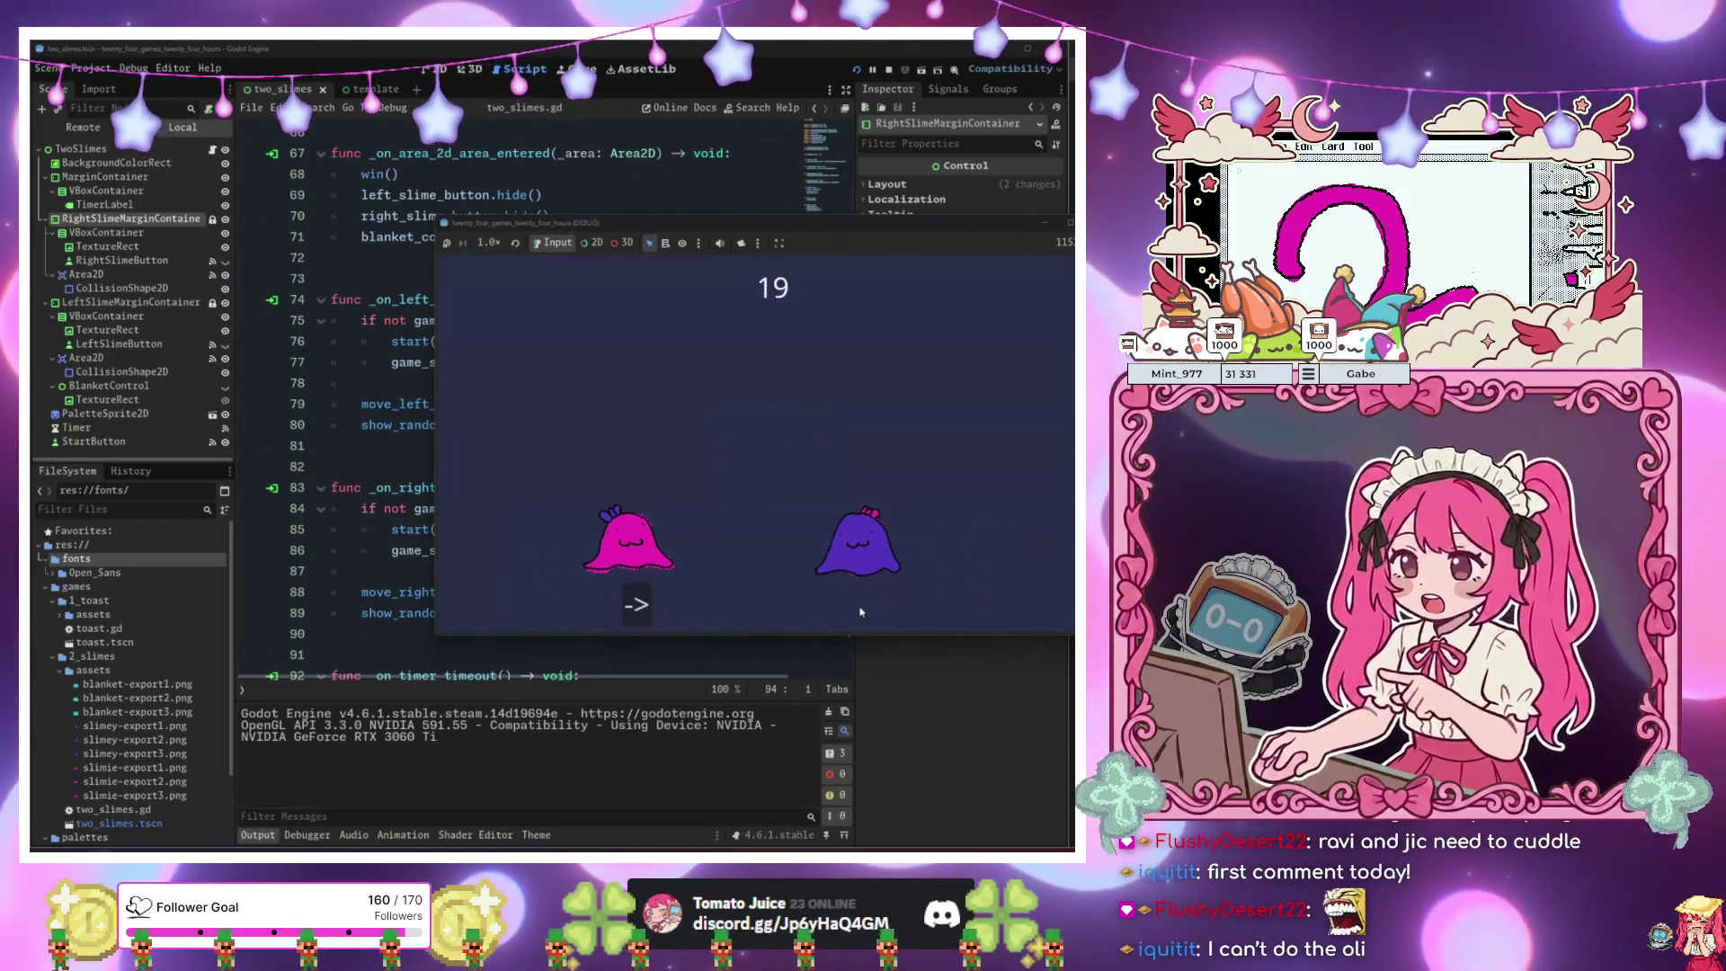
click(650, 611)
click(855, 605)
click(647, 603)
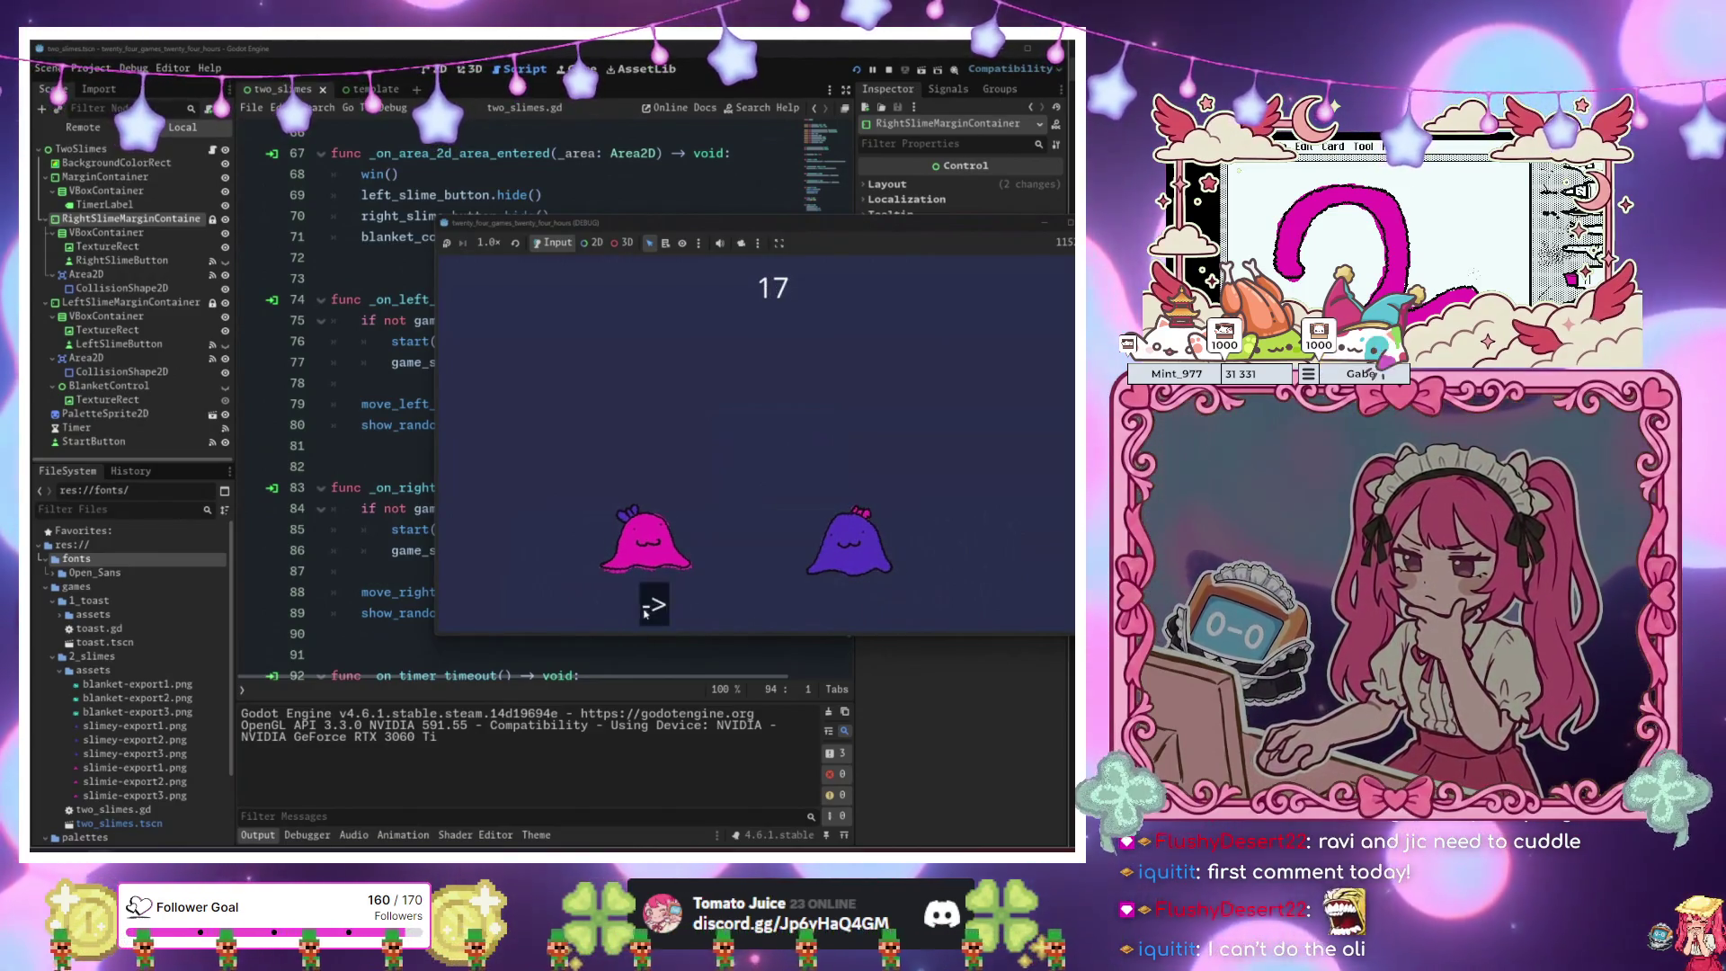
click(843, 605)
click(669, 605)
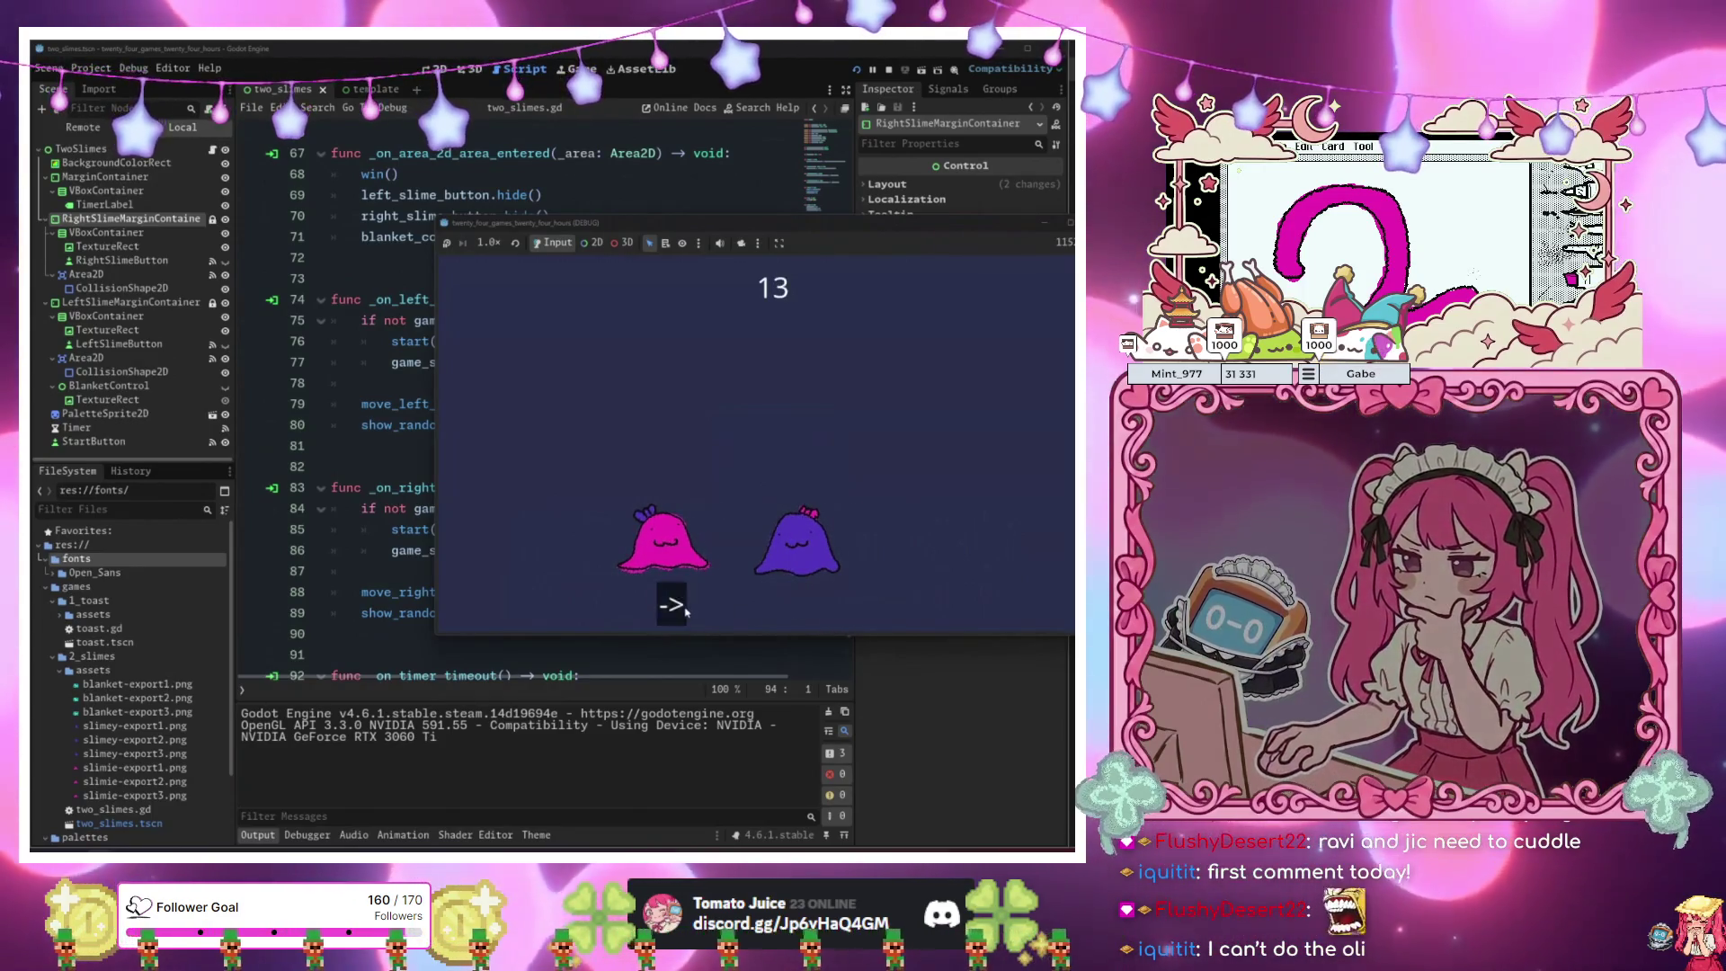
click(686, 611)
click(789, 604)
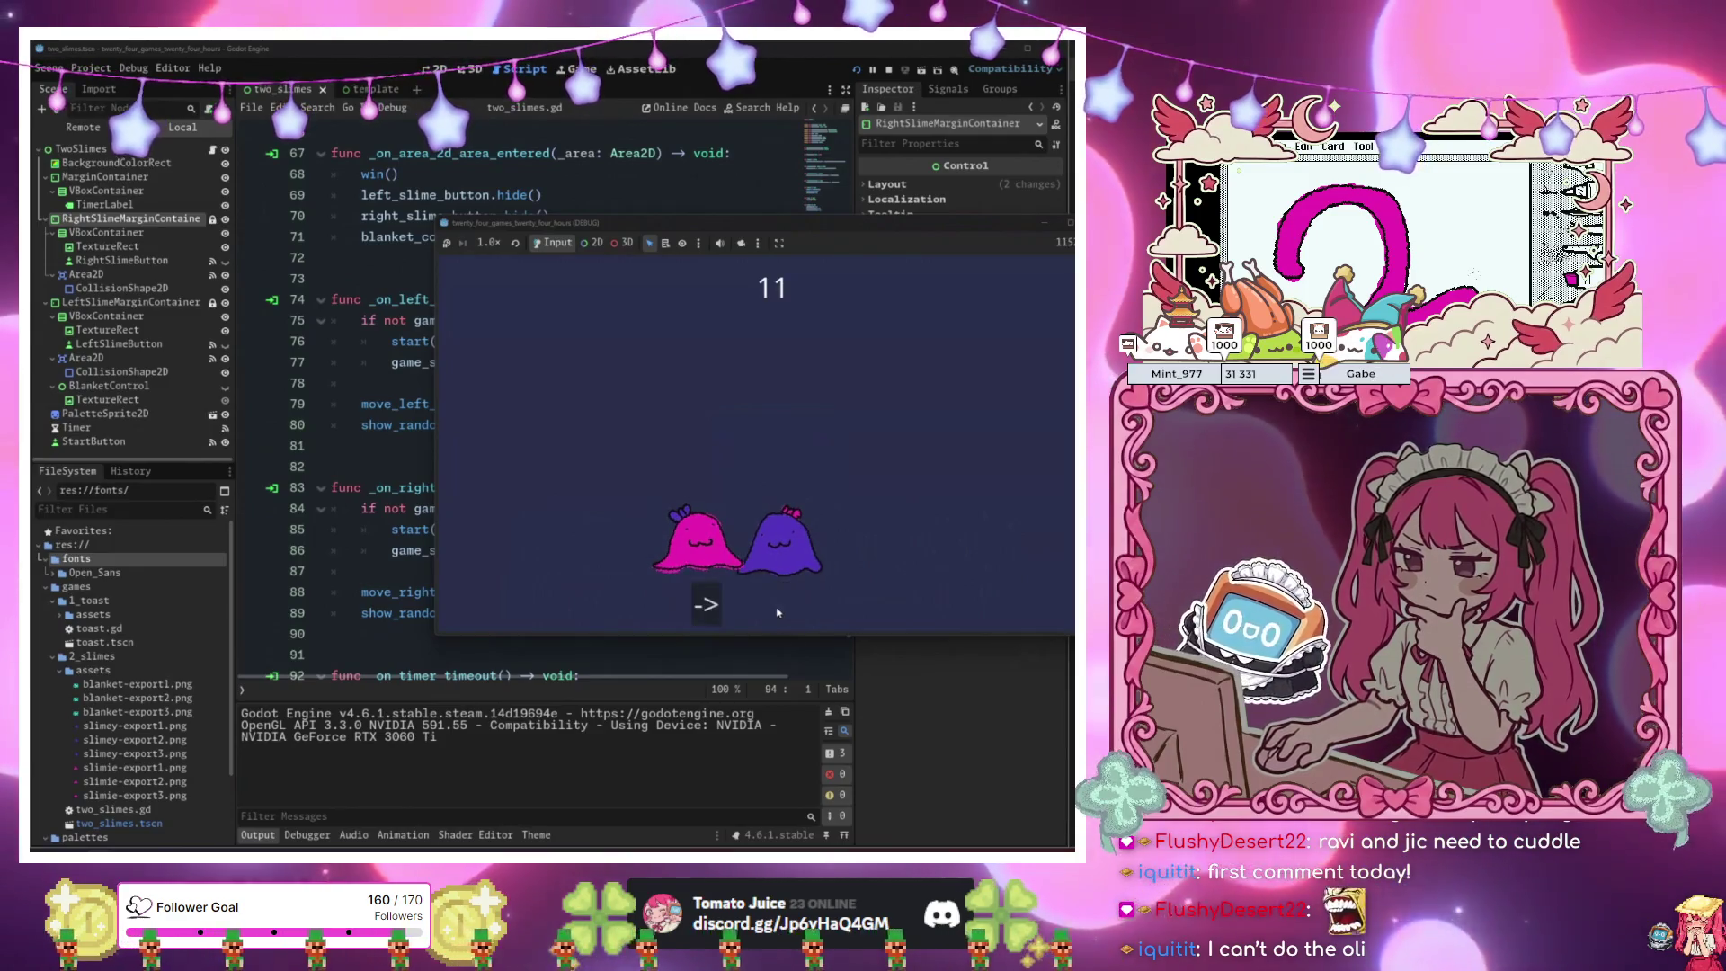
click(752, 610)
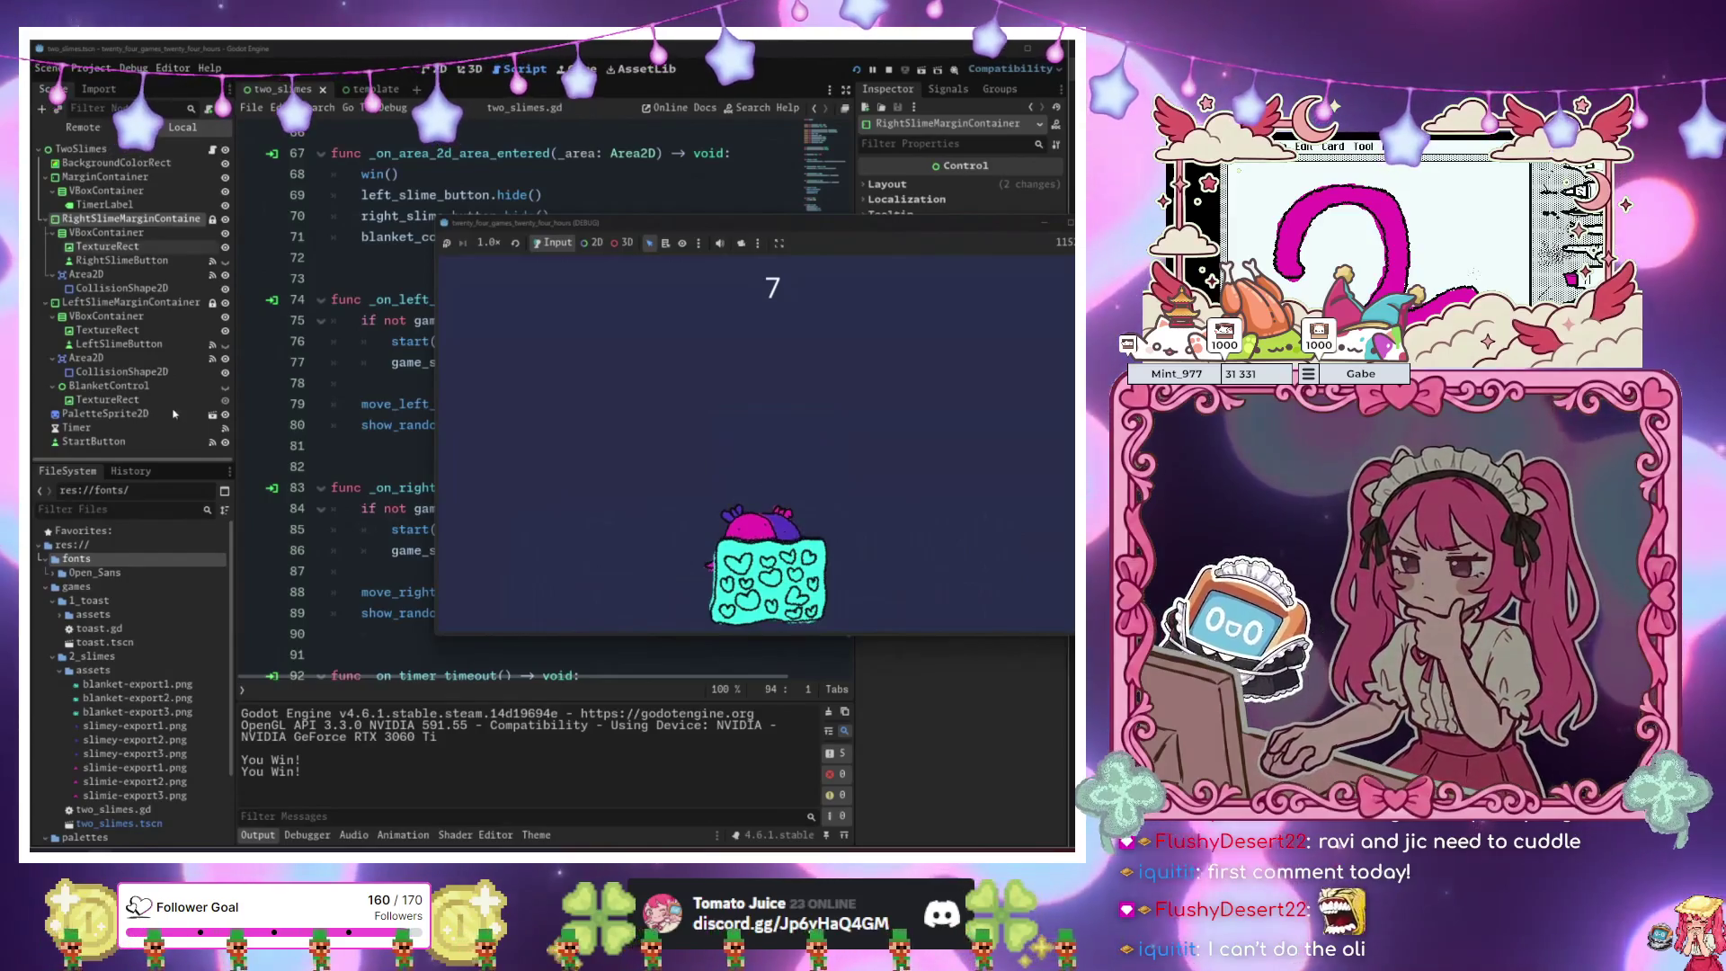
drag(755, 223, 810, 176)
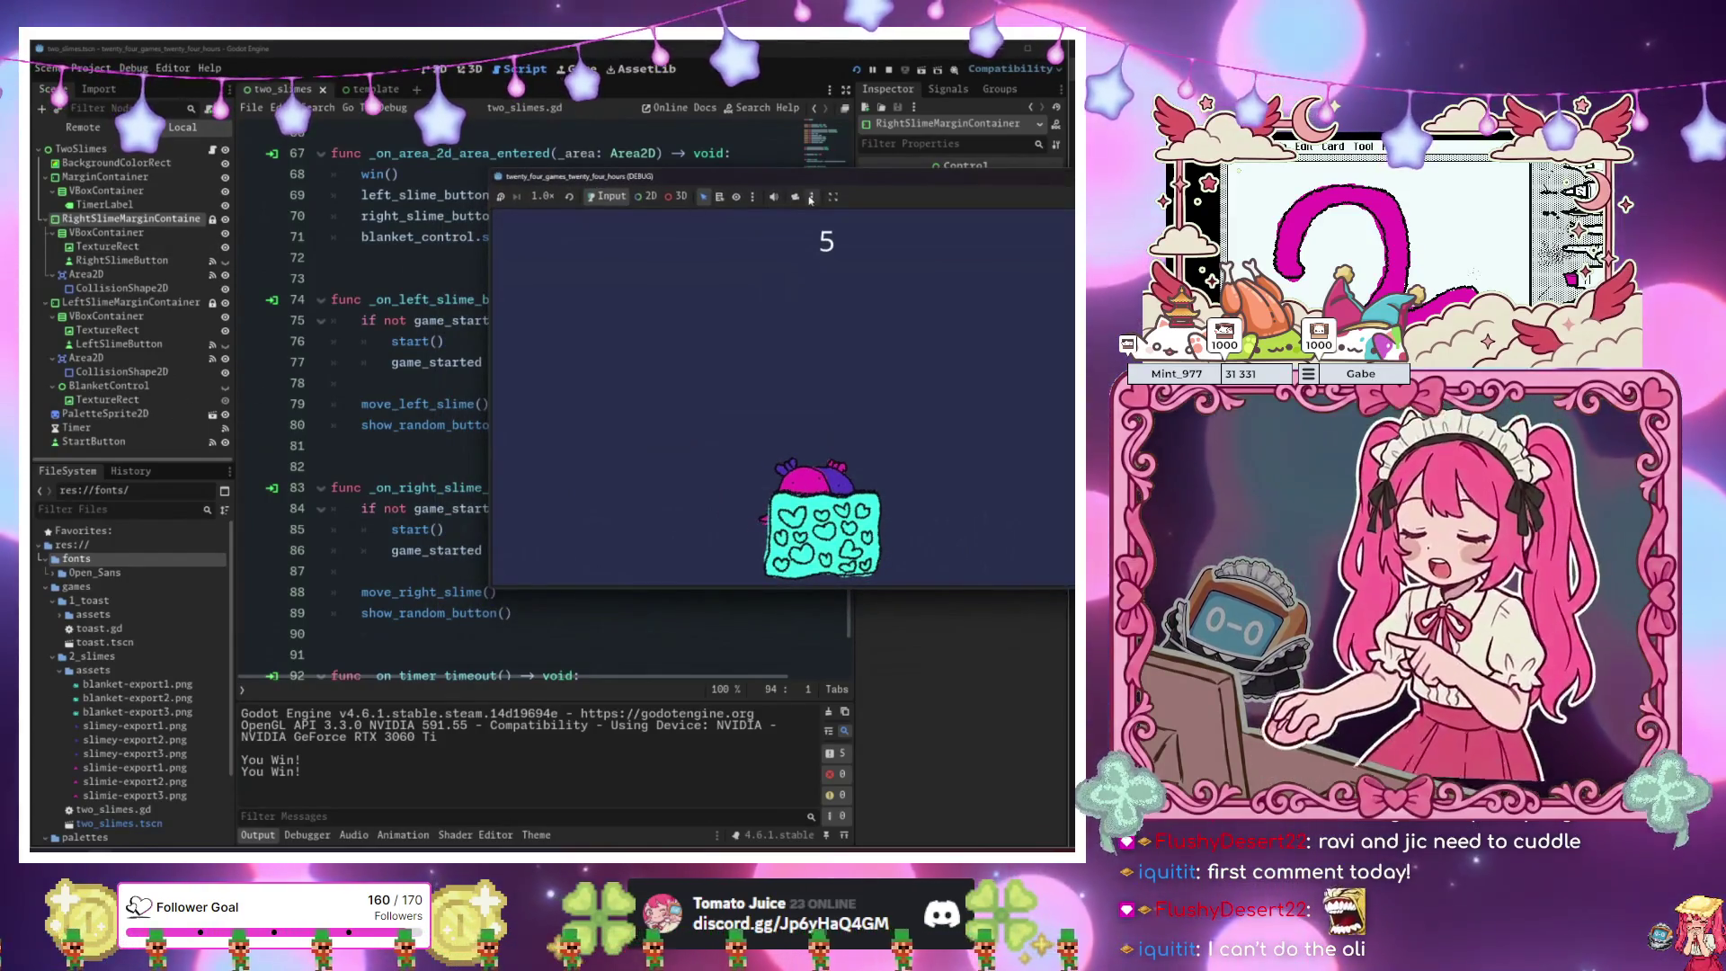
- Select BlanketControl and make it visible in the 2D scene with its eye icon
click(107, 399)
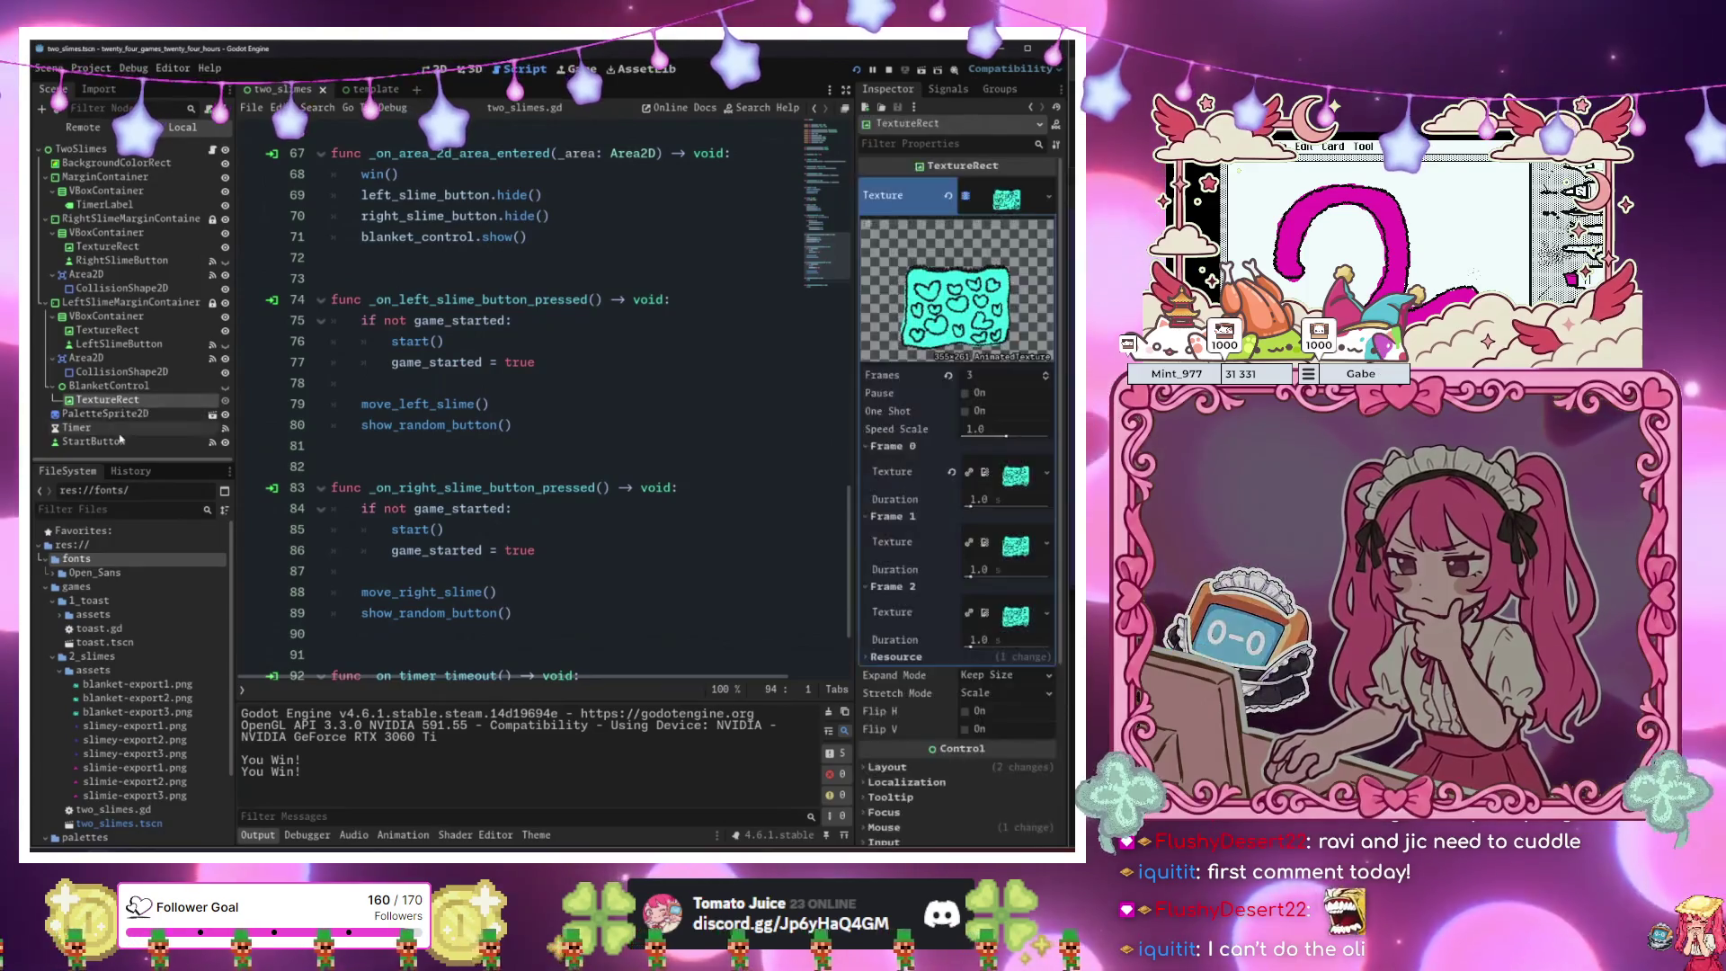
click(109, 385)
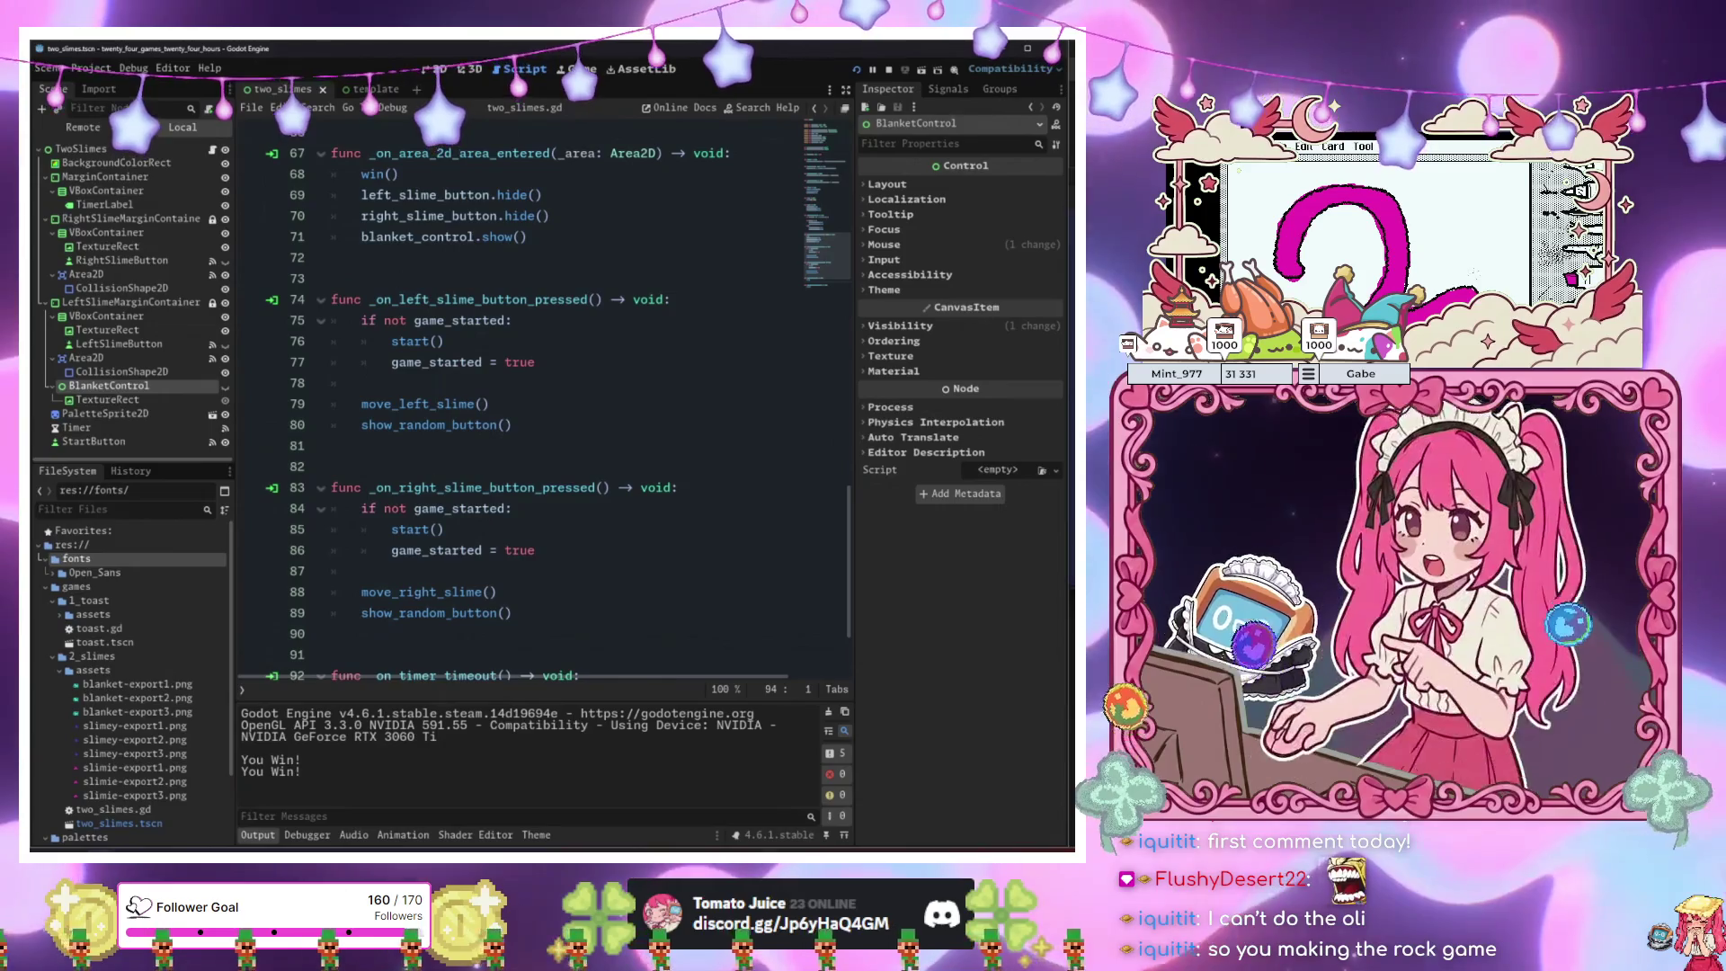
key(ctrl+F1)
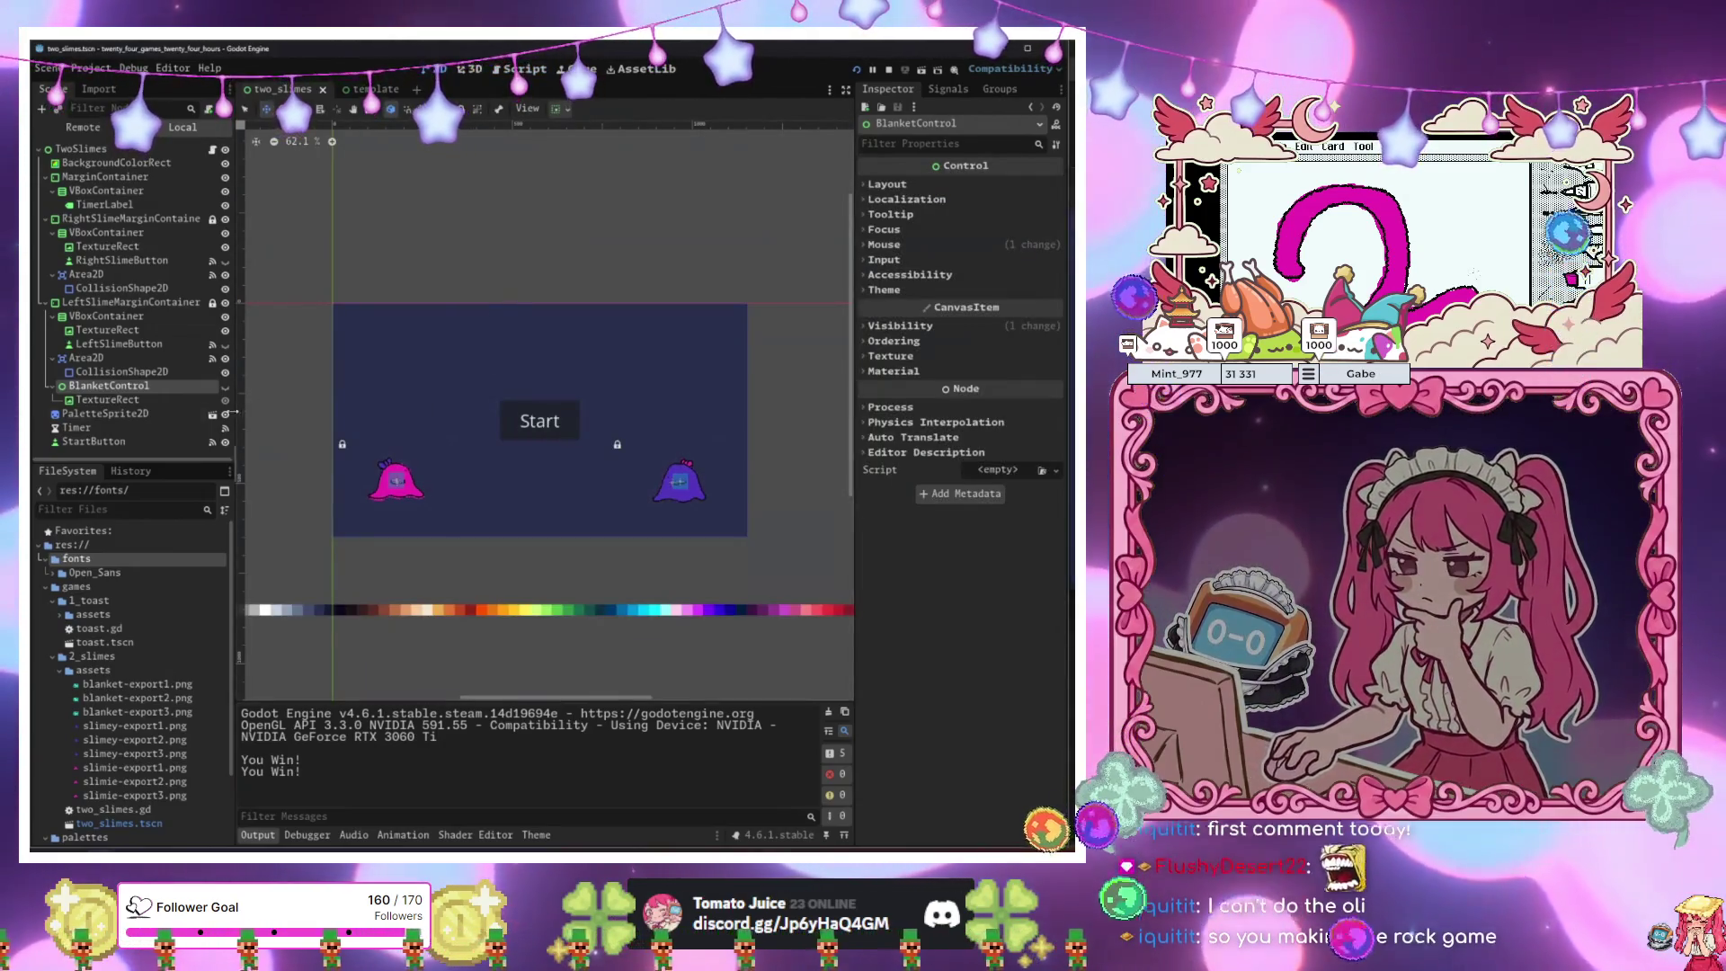
click(224, 386)
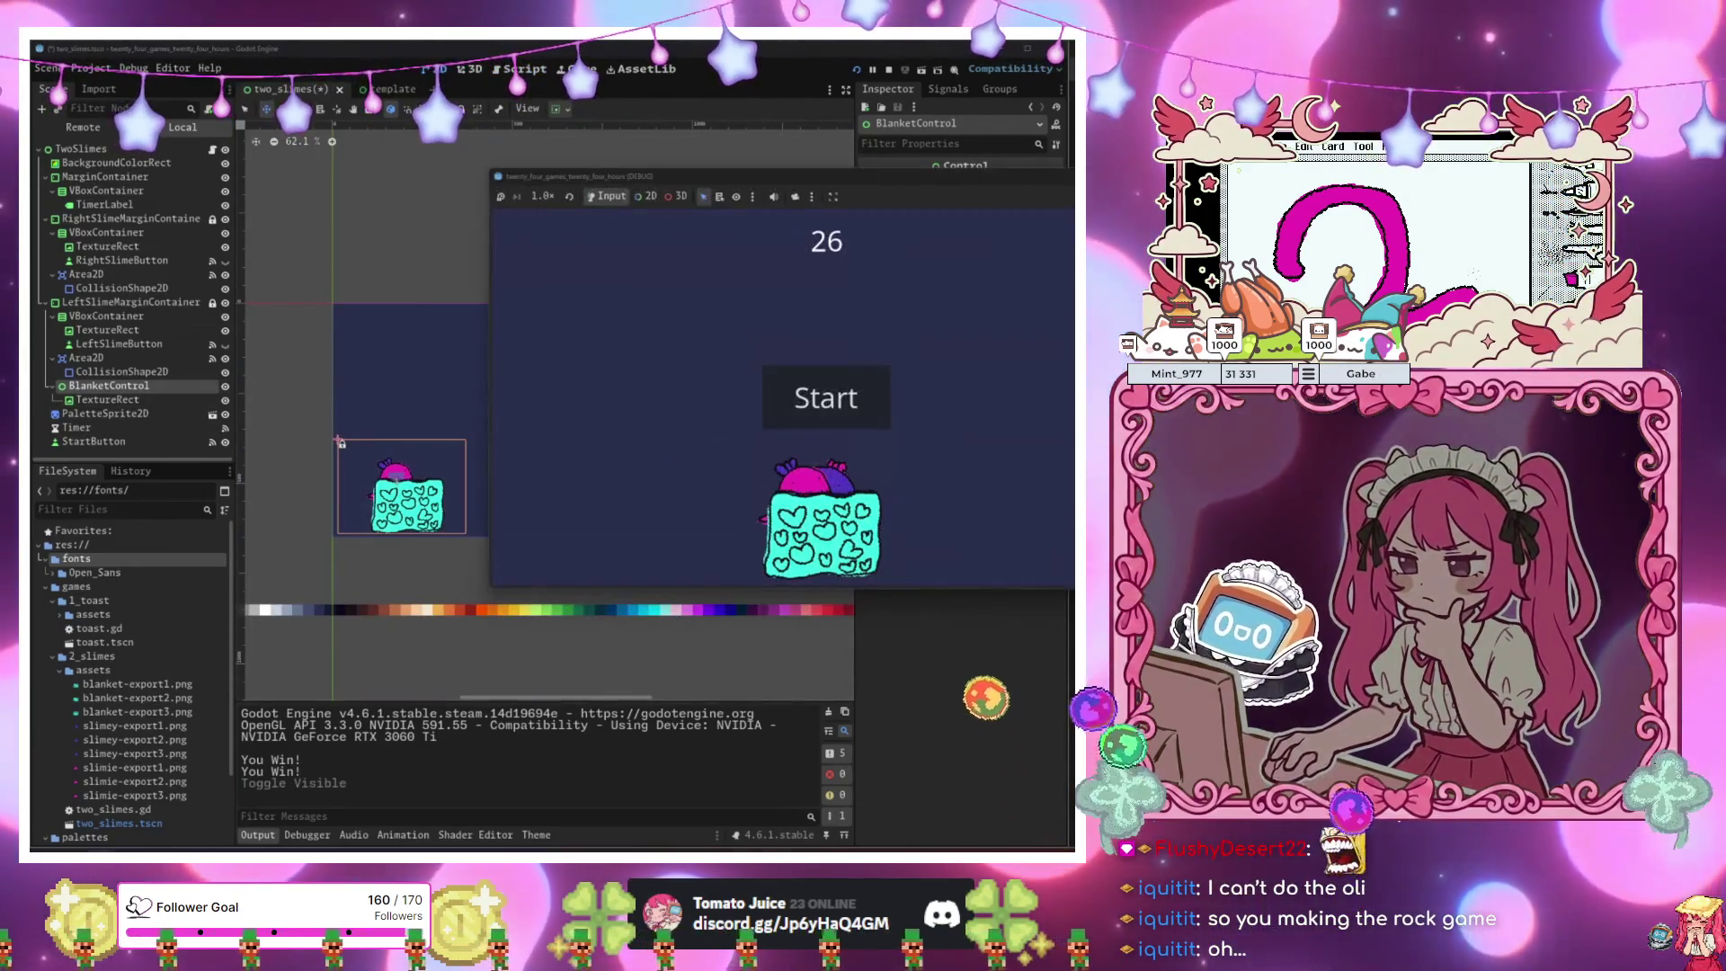
- Select the blanket's TextureRect and nudge it slightly to the left
click(406, 468)
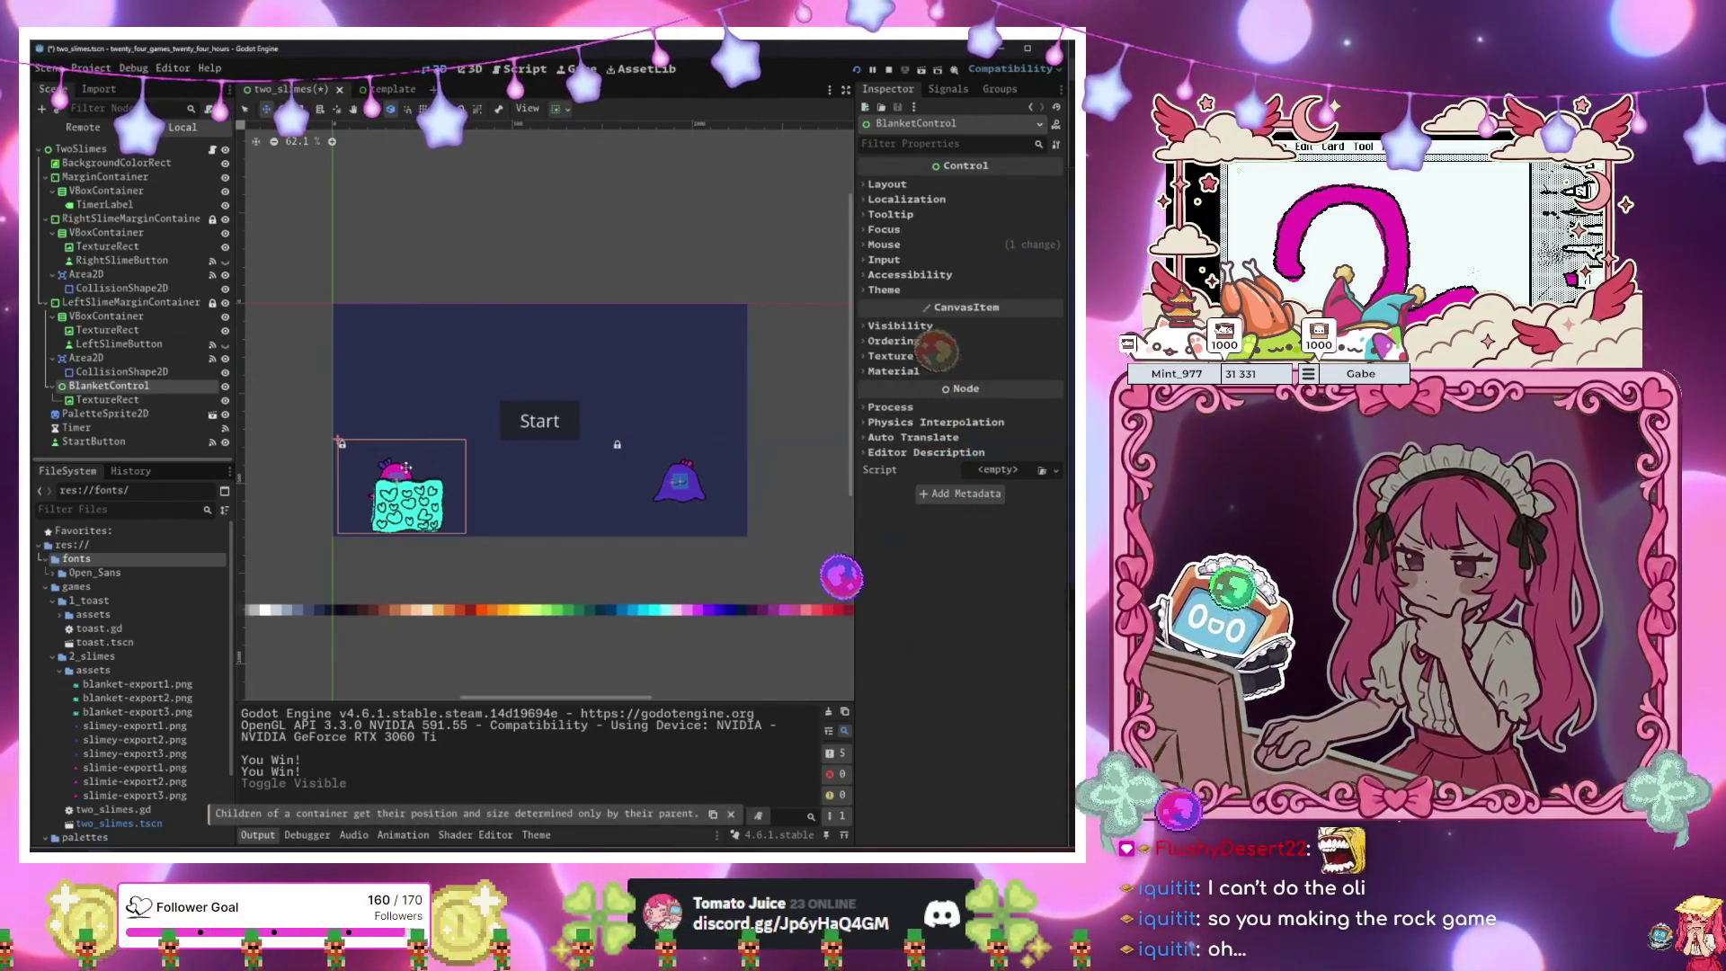
click(108, 399)
click(122, 387)
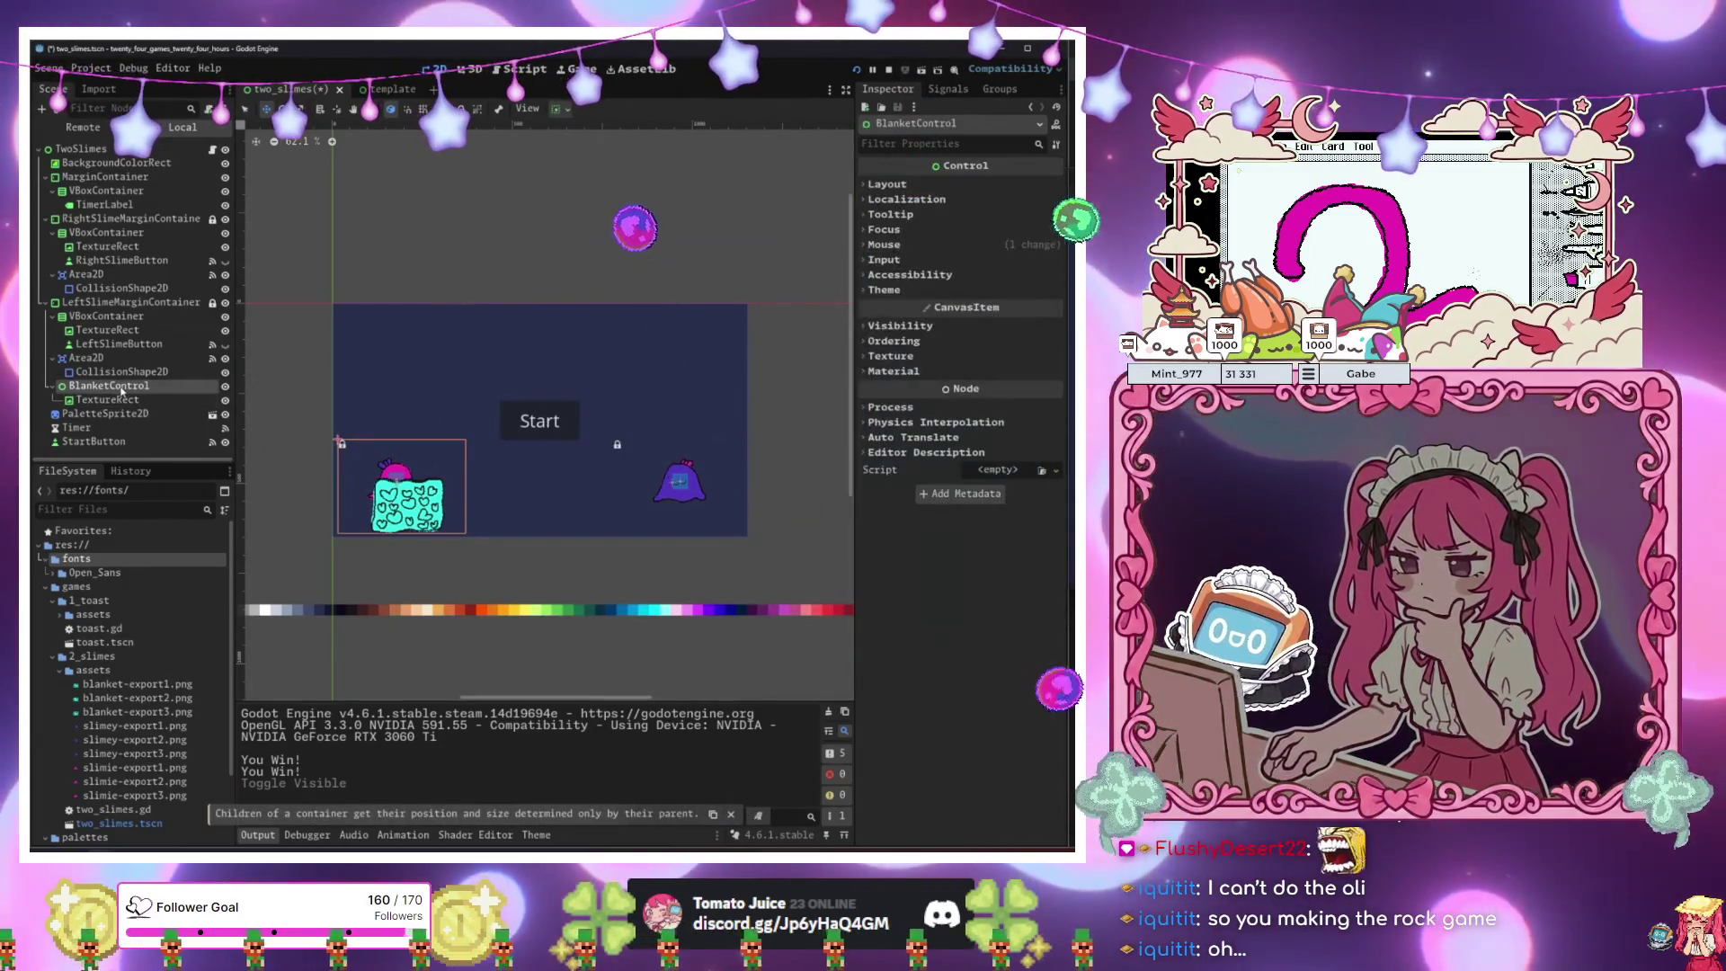
click(108, 399)
drag(415, 472, 409, 471)
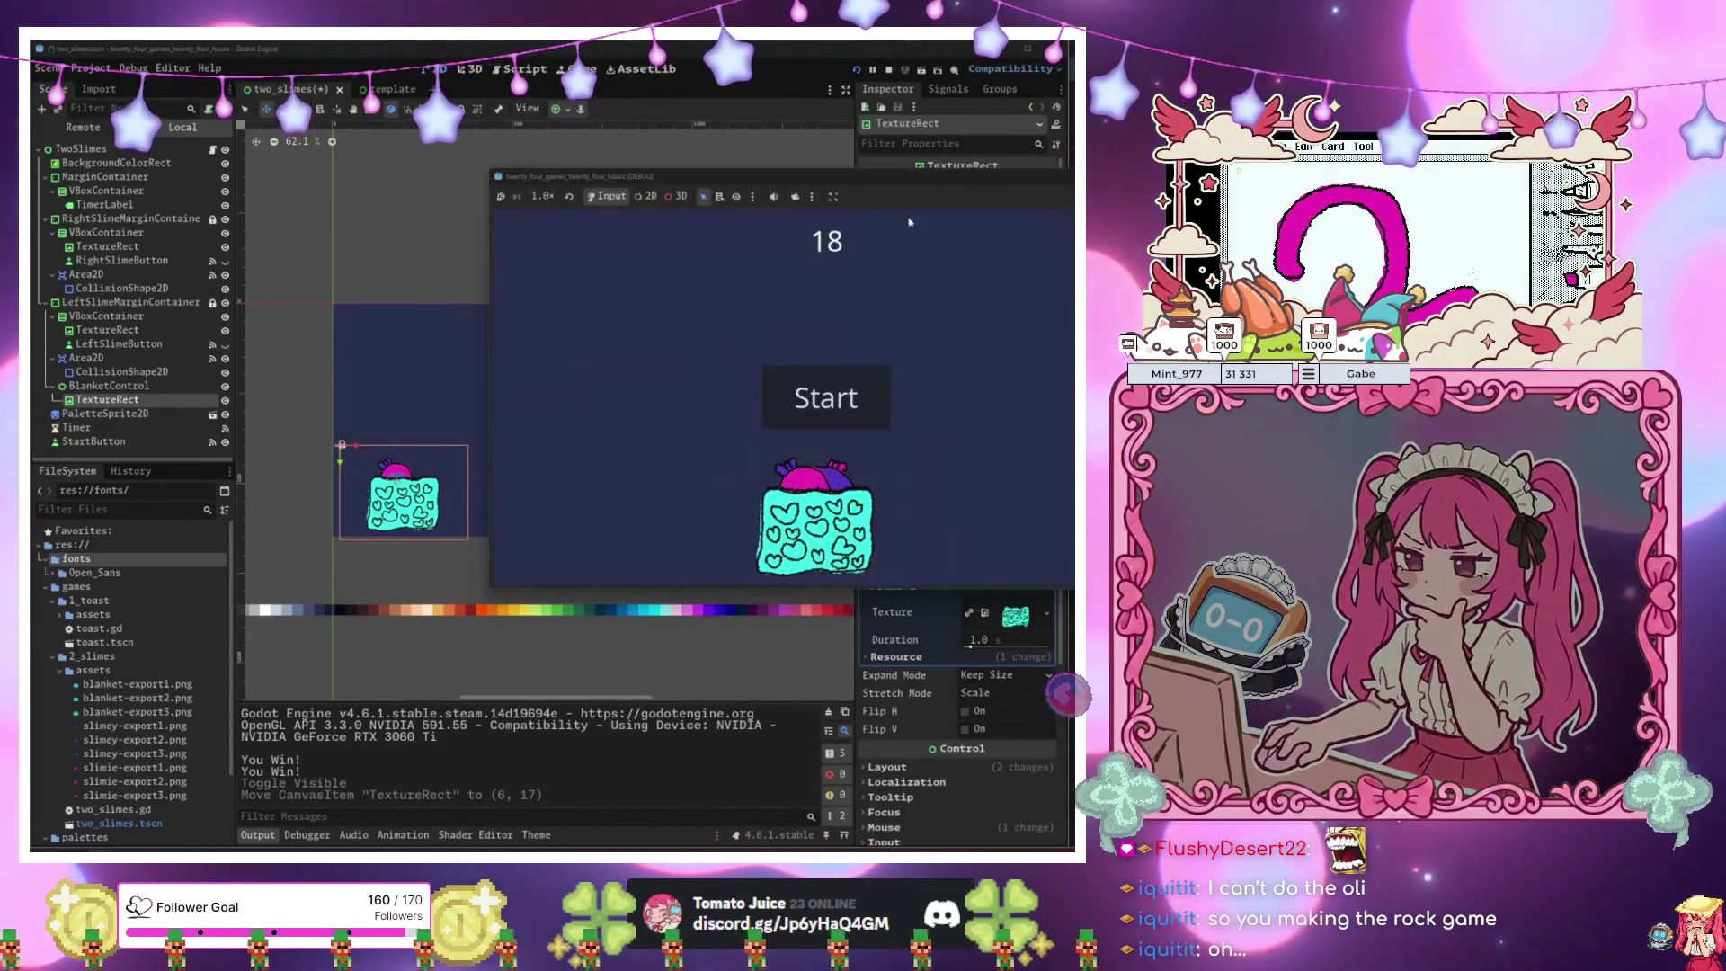
- Check the game view's camera and embedding options, stop the game, and open the Game workspace
click(811, 197)
click(746, 205)
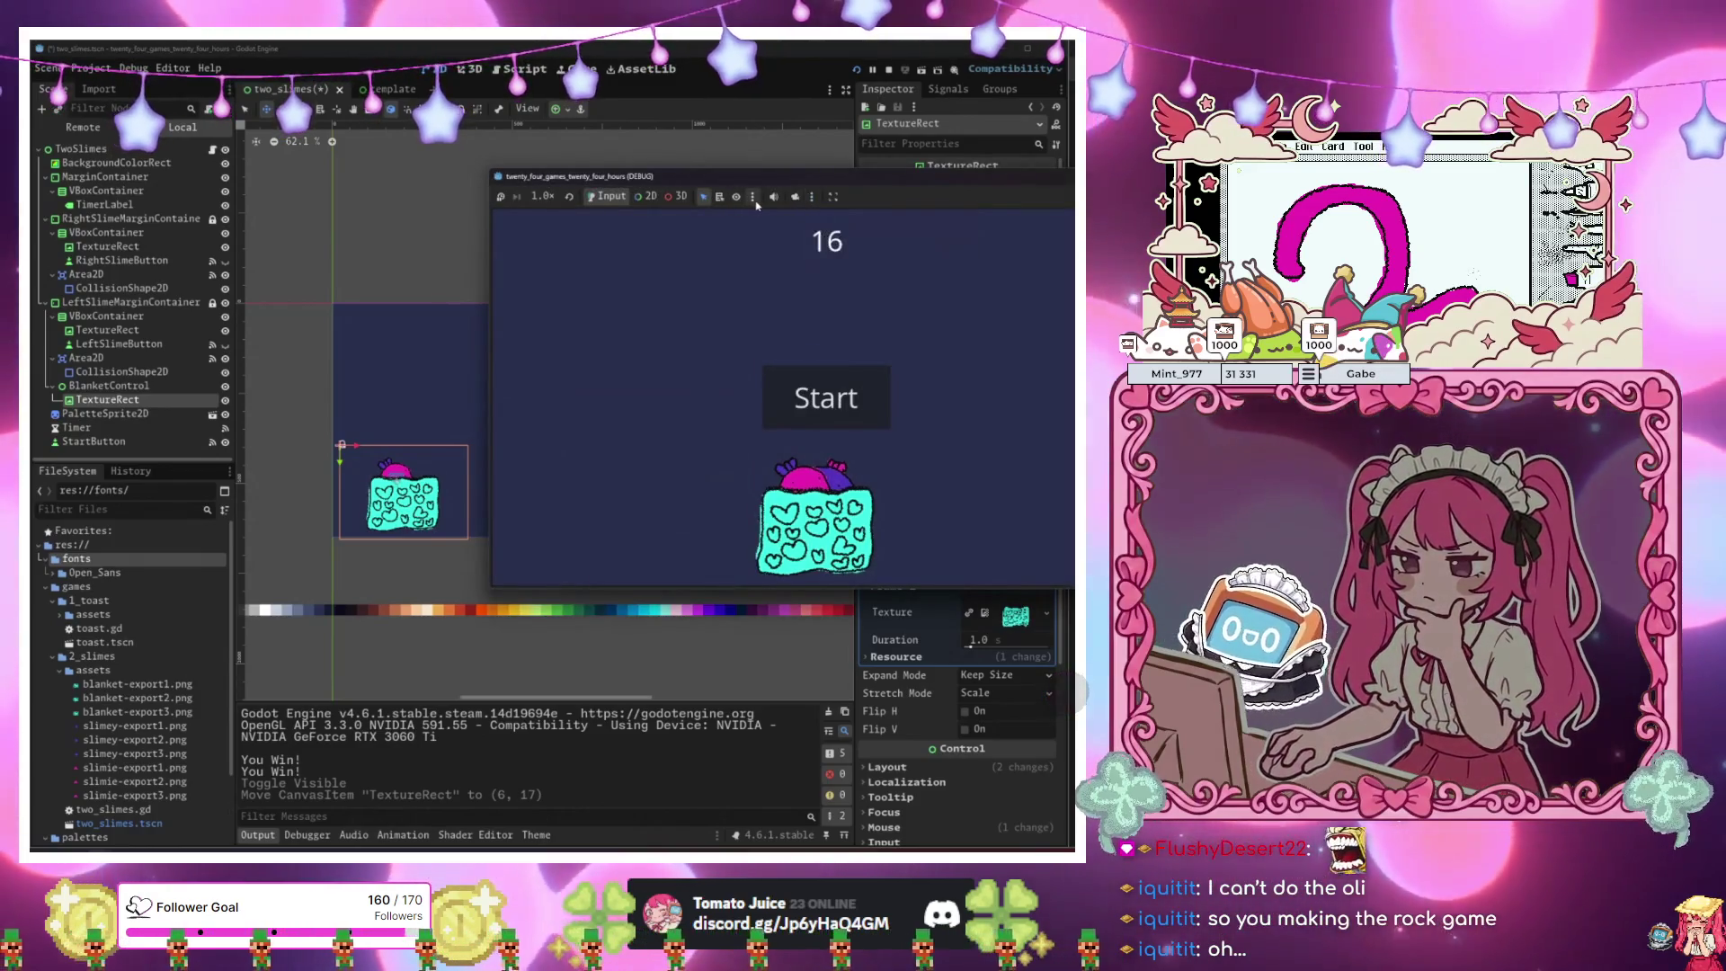
click(752, 196)
click(728, 203)
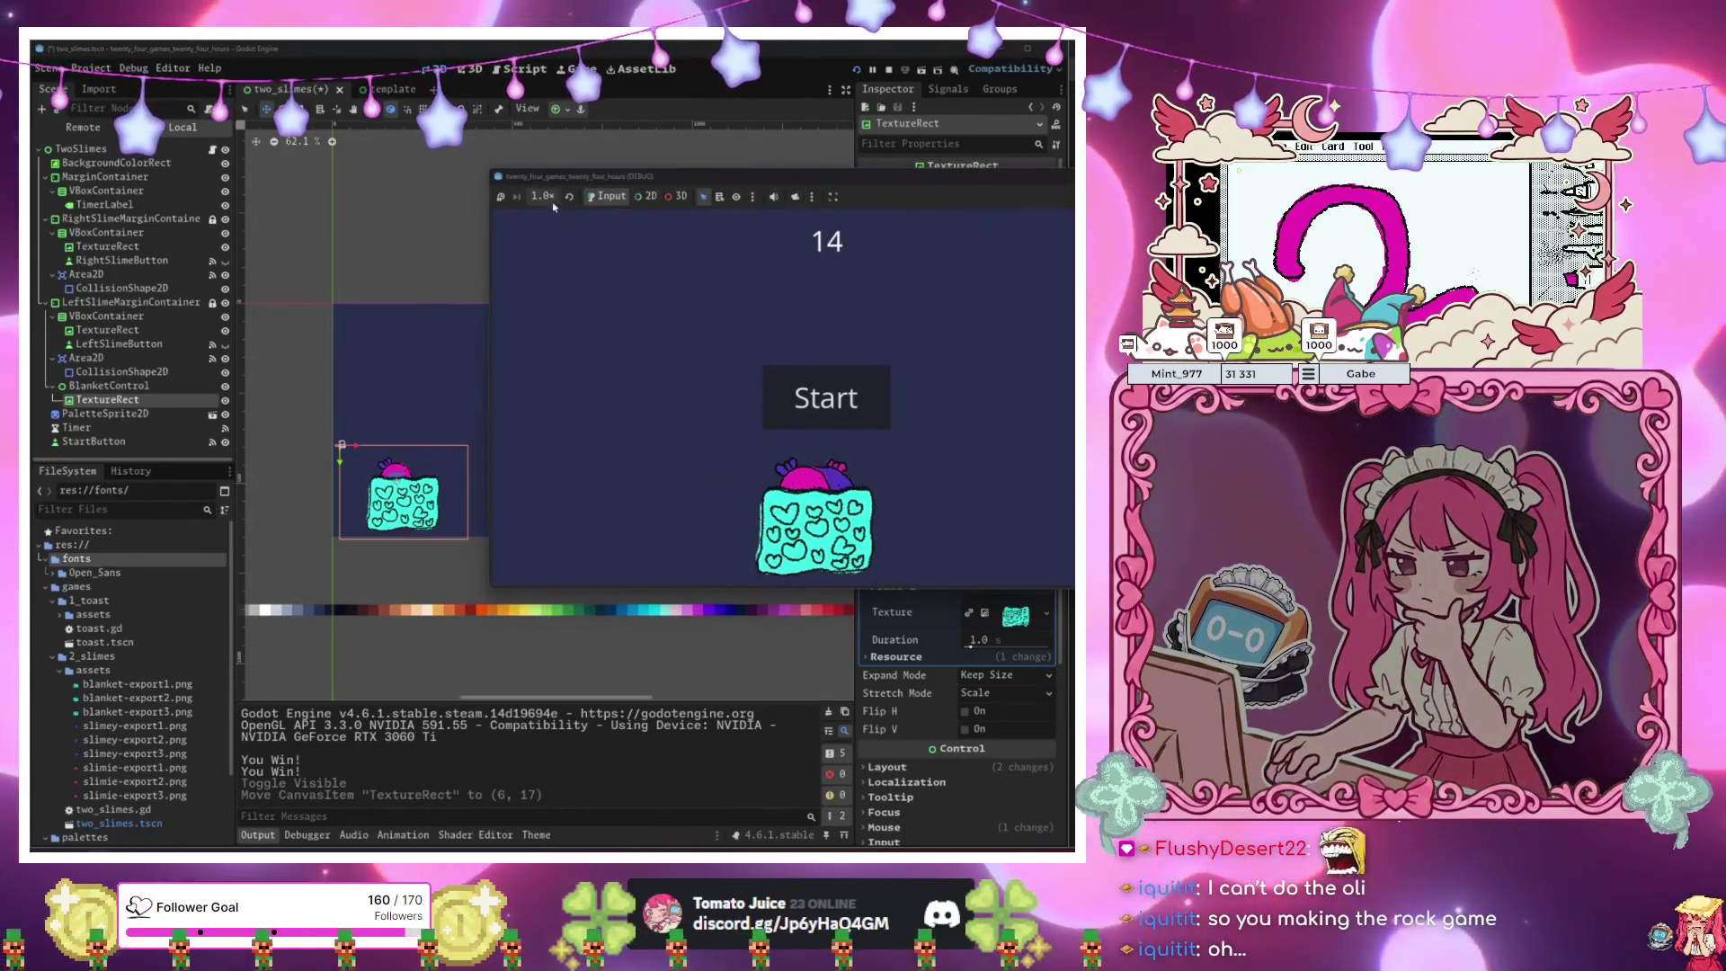
click(831, 198)
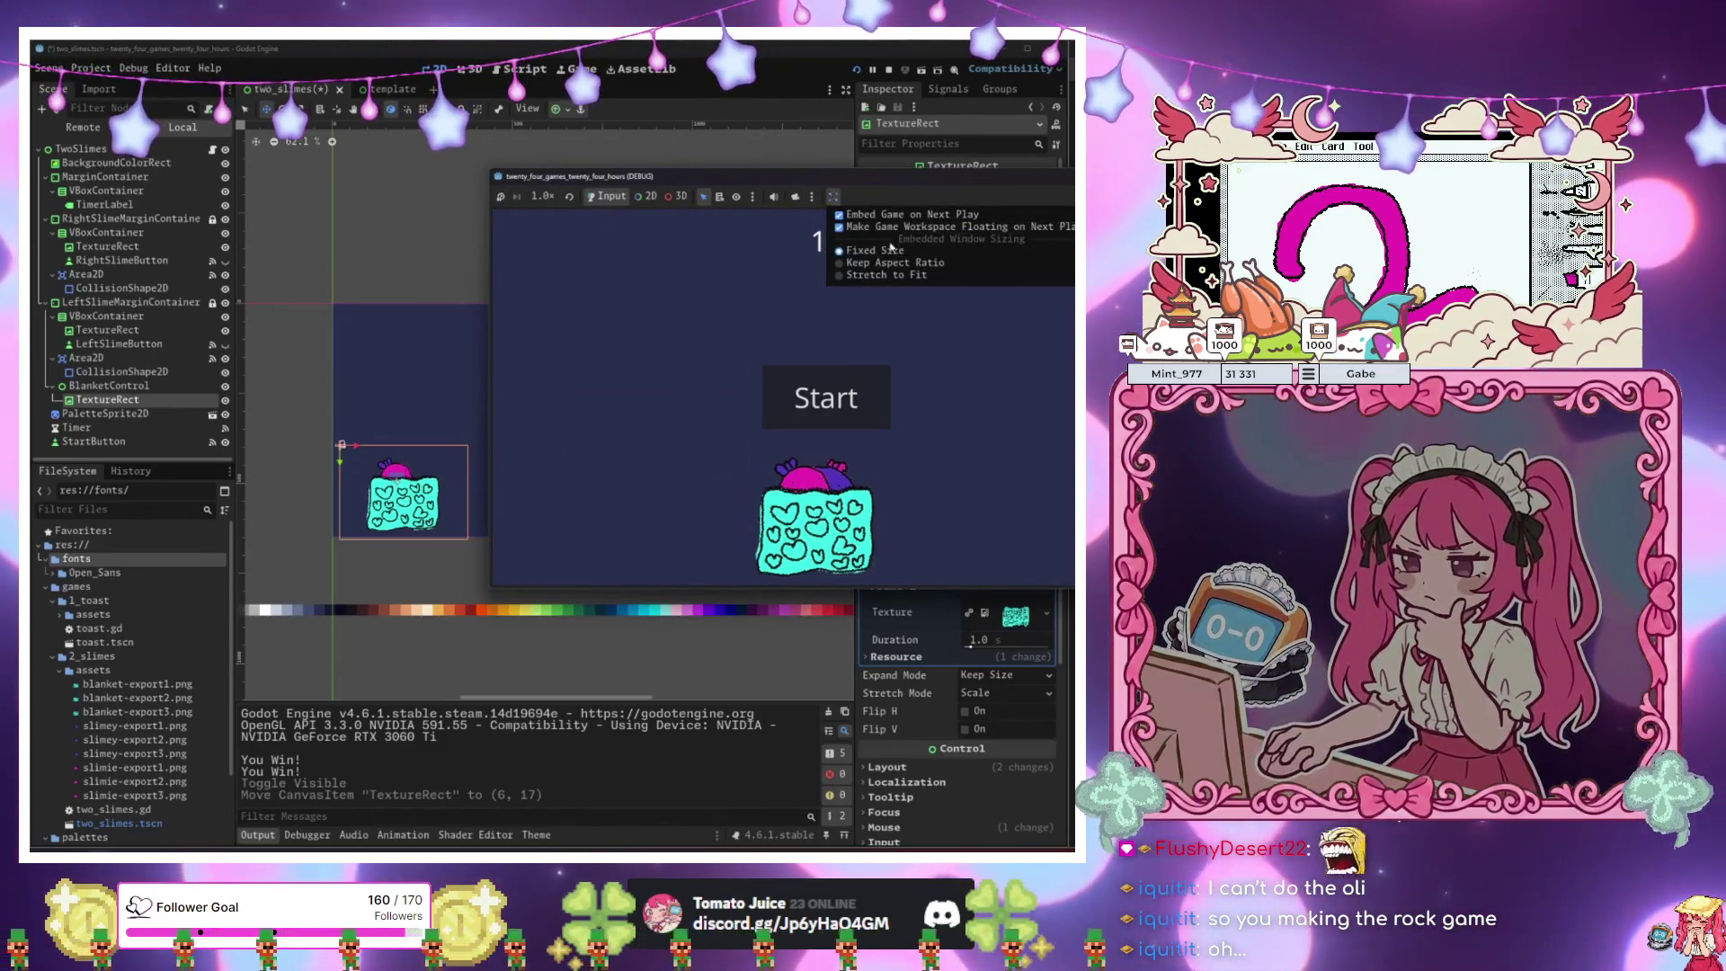
click(894, 275)
key(F8)
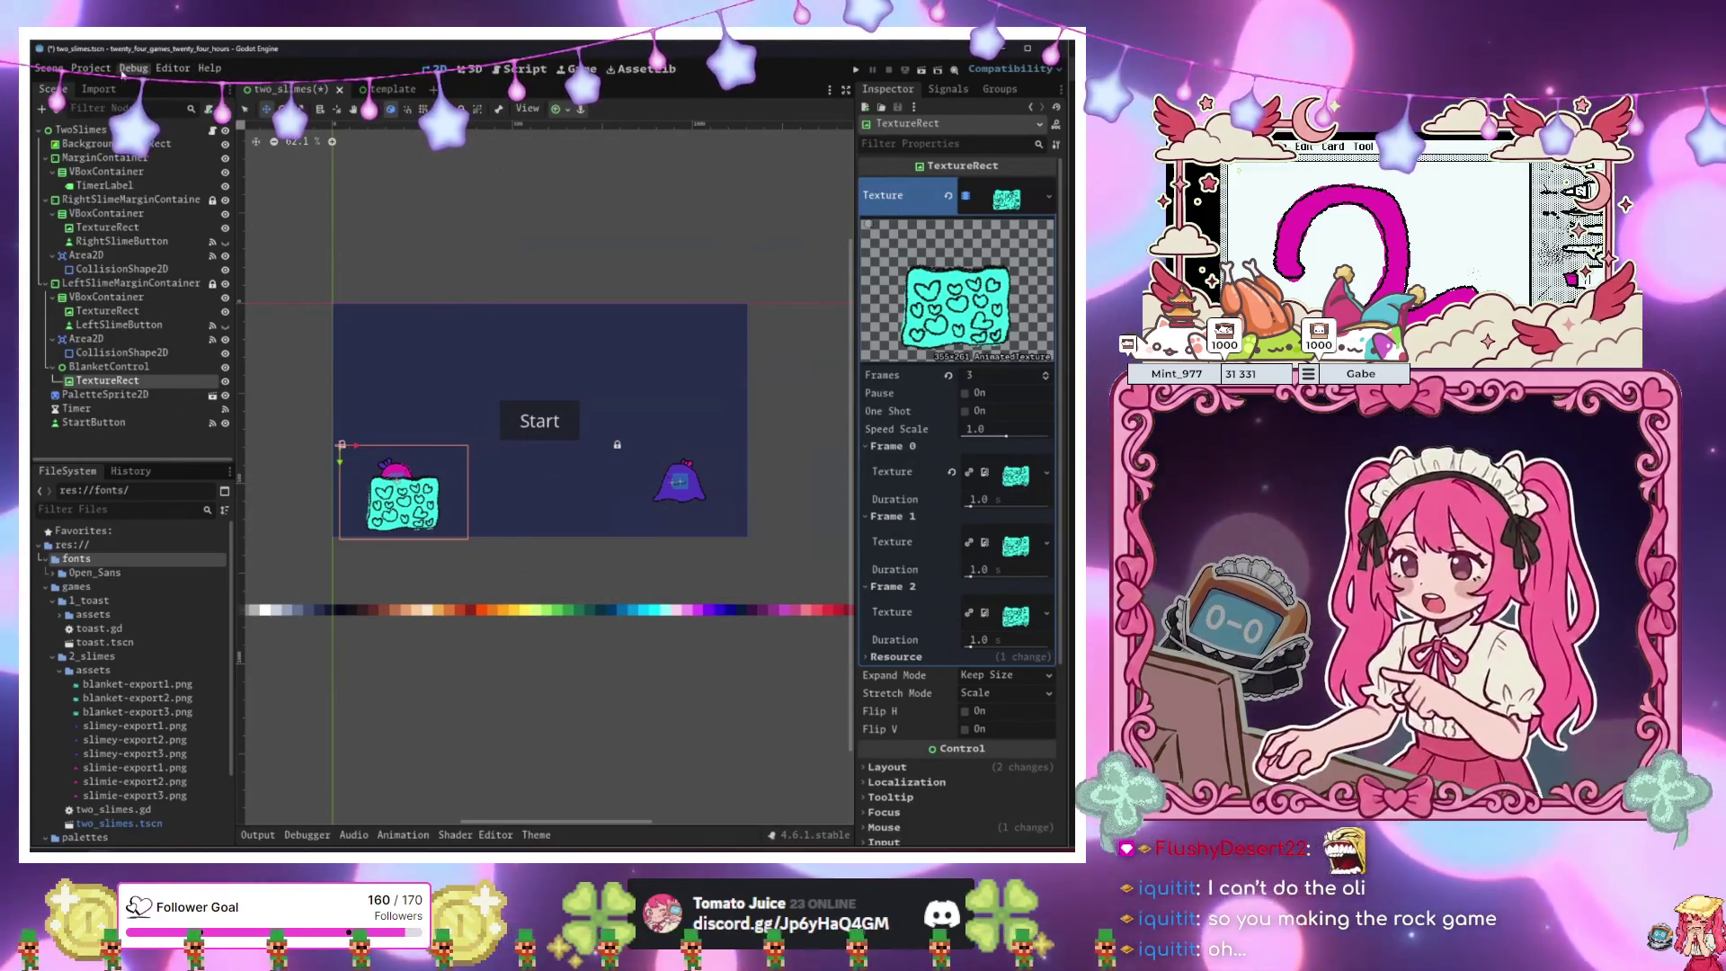
click(578, 69)
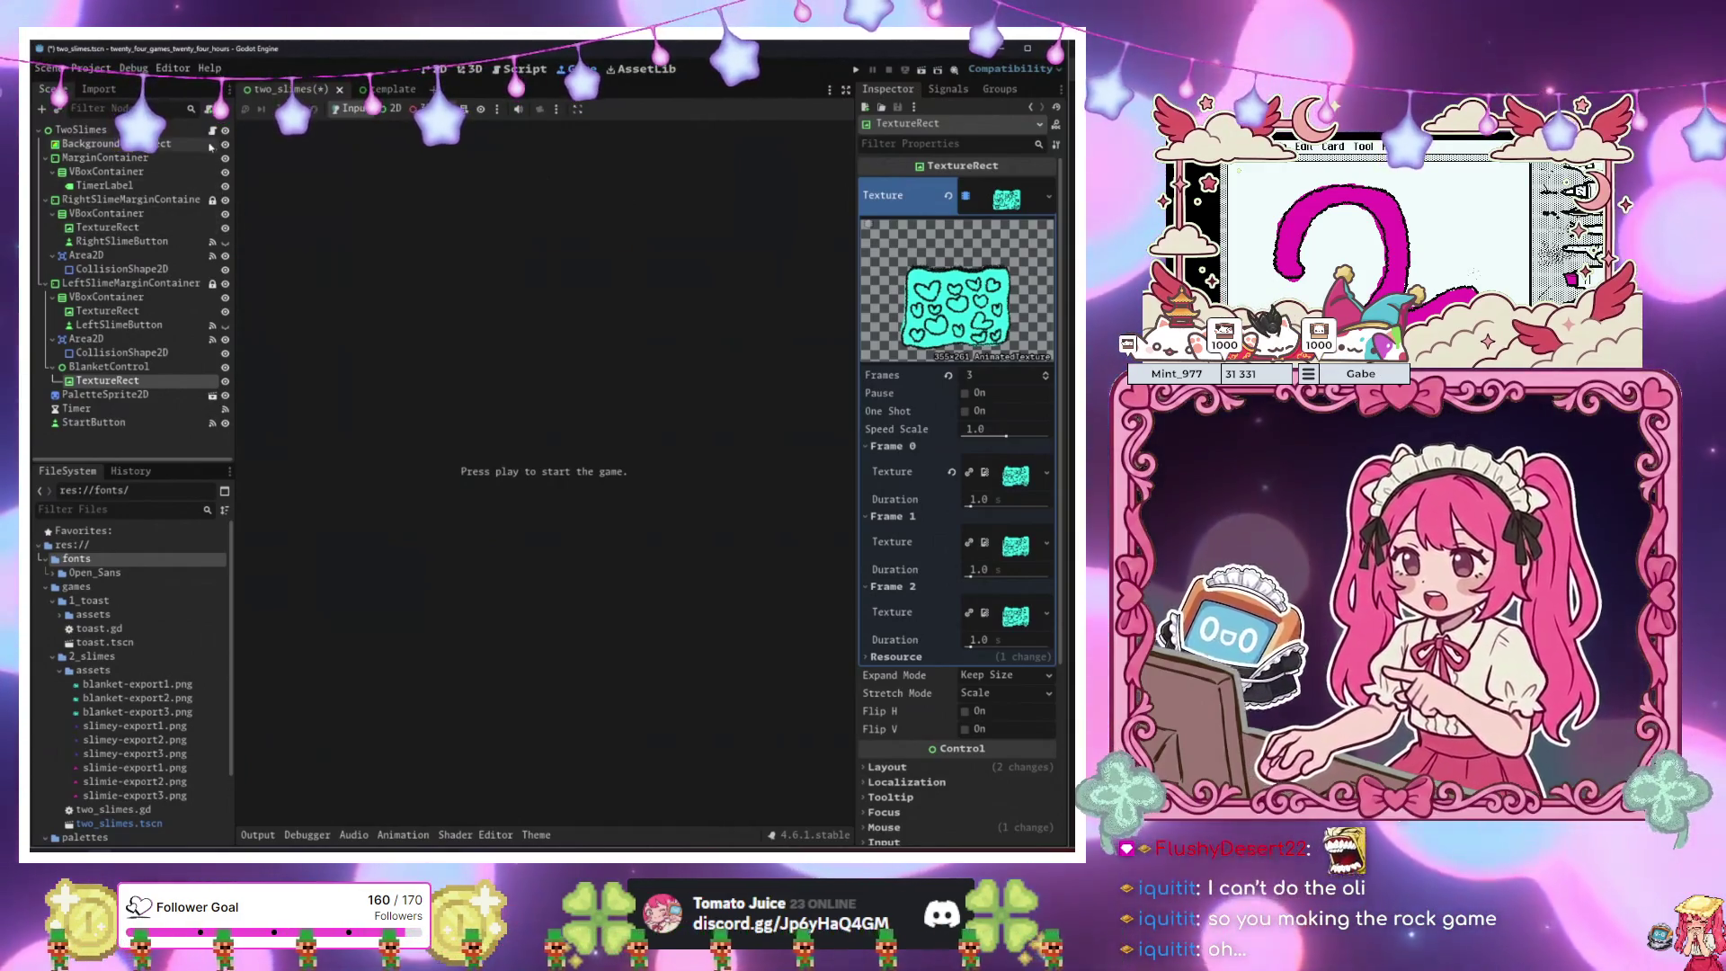
- Open the two_slimes.gd script and scroll through its code
key(ctrl+F3)
click(535, 236)
scroll(539, 270, up, 20)
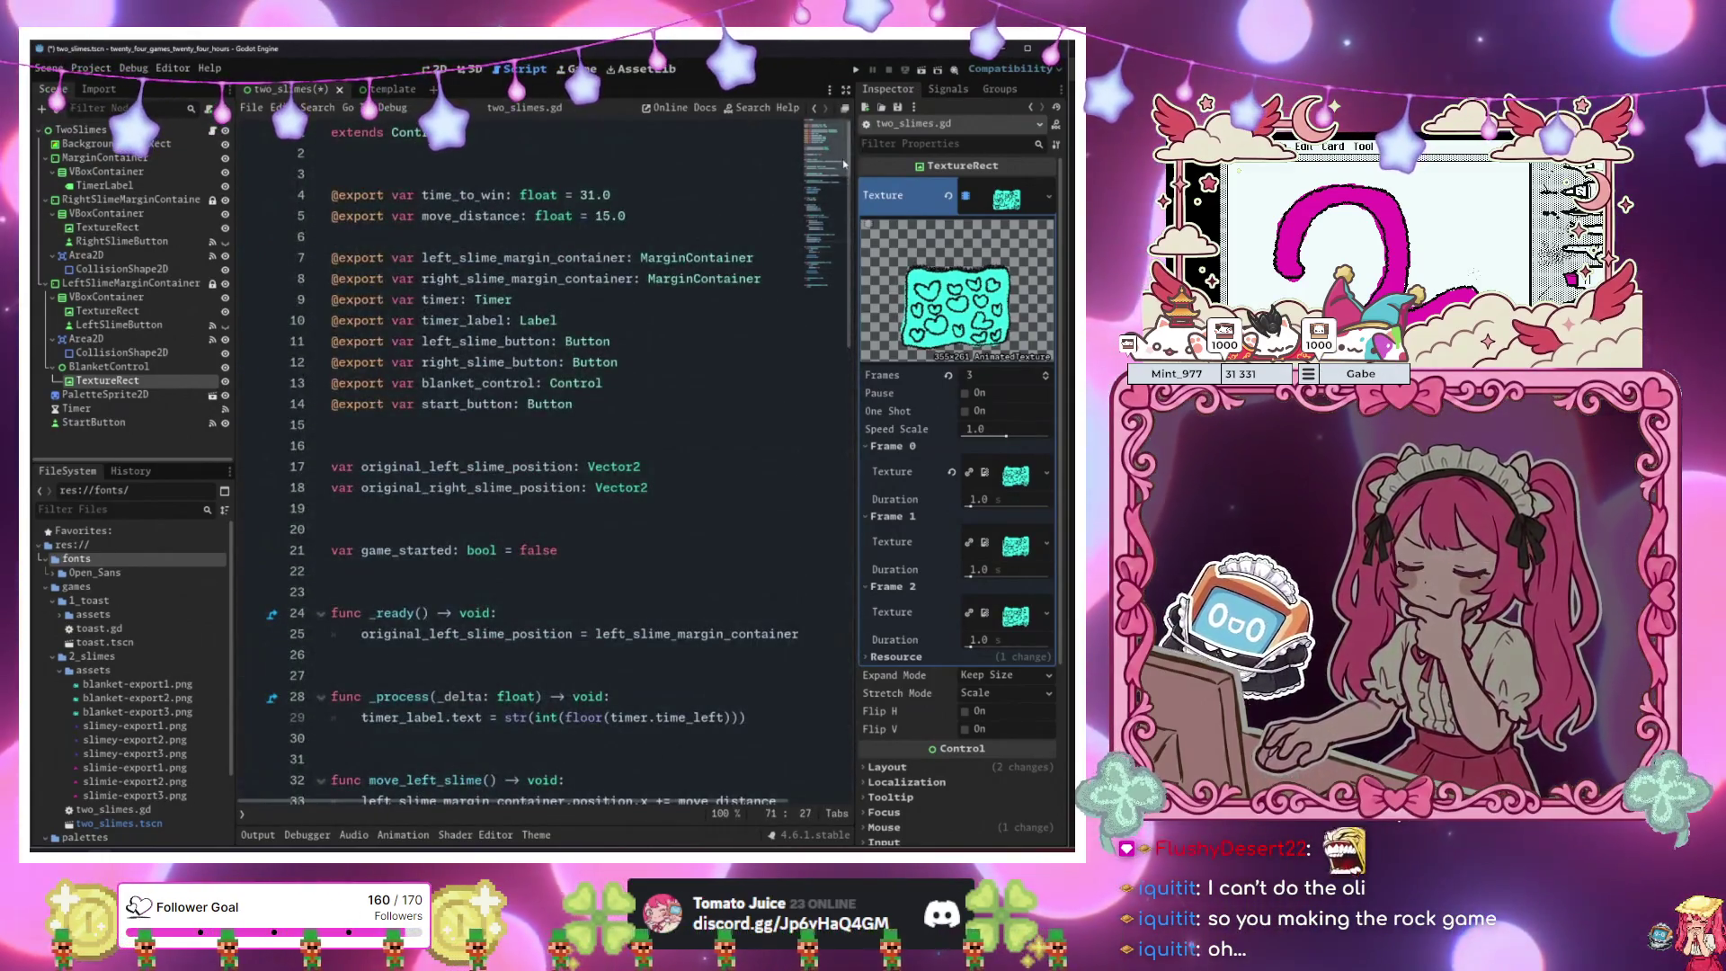
scroll(832, 198, down, 15)
scroll(831, 199, up, 10)
scroll(831, 199, up, 3)
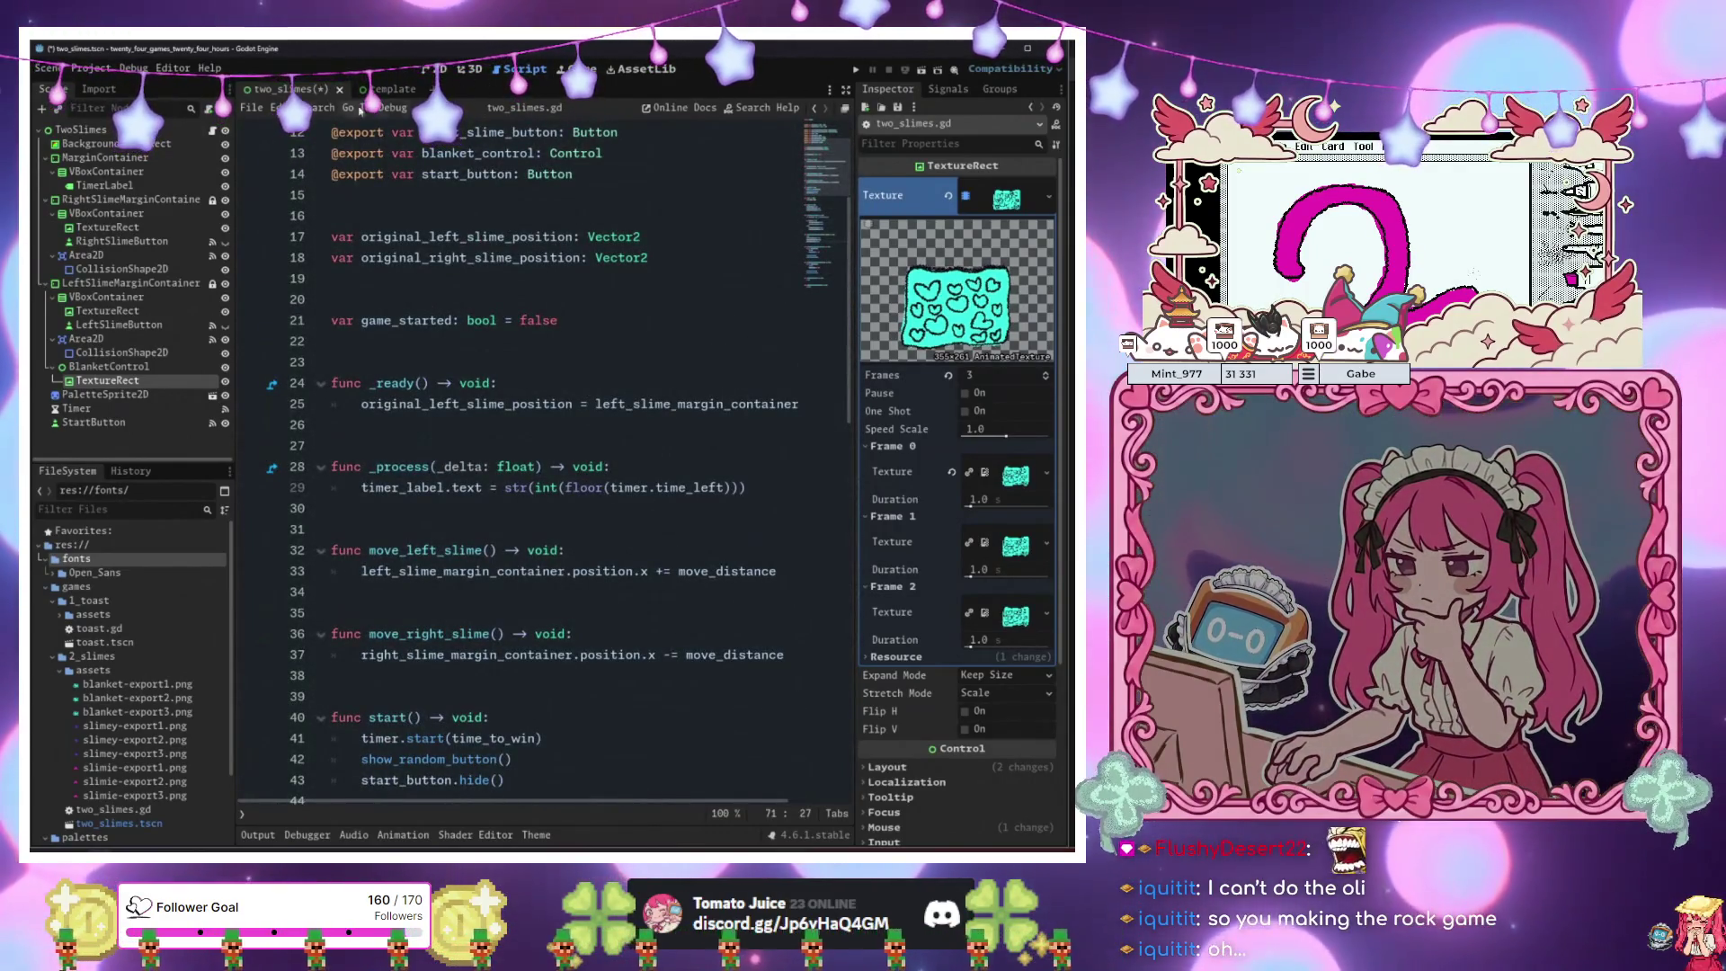
- In the Game workspace, uncheck Embed Game on Next Play
click(579, 68)
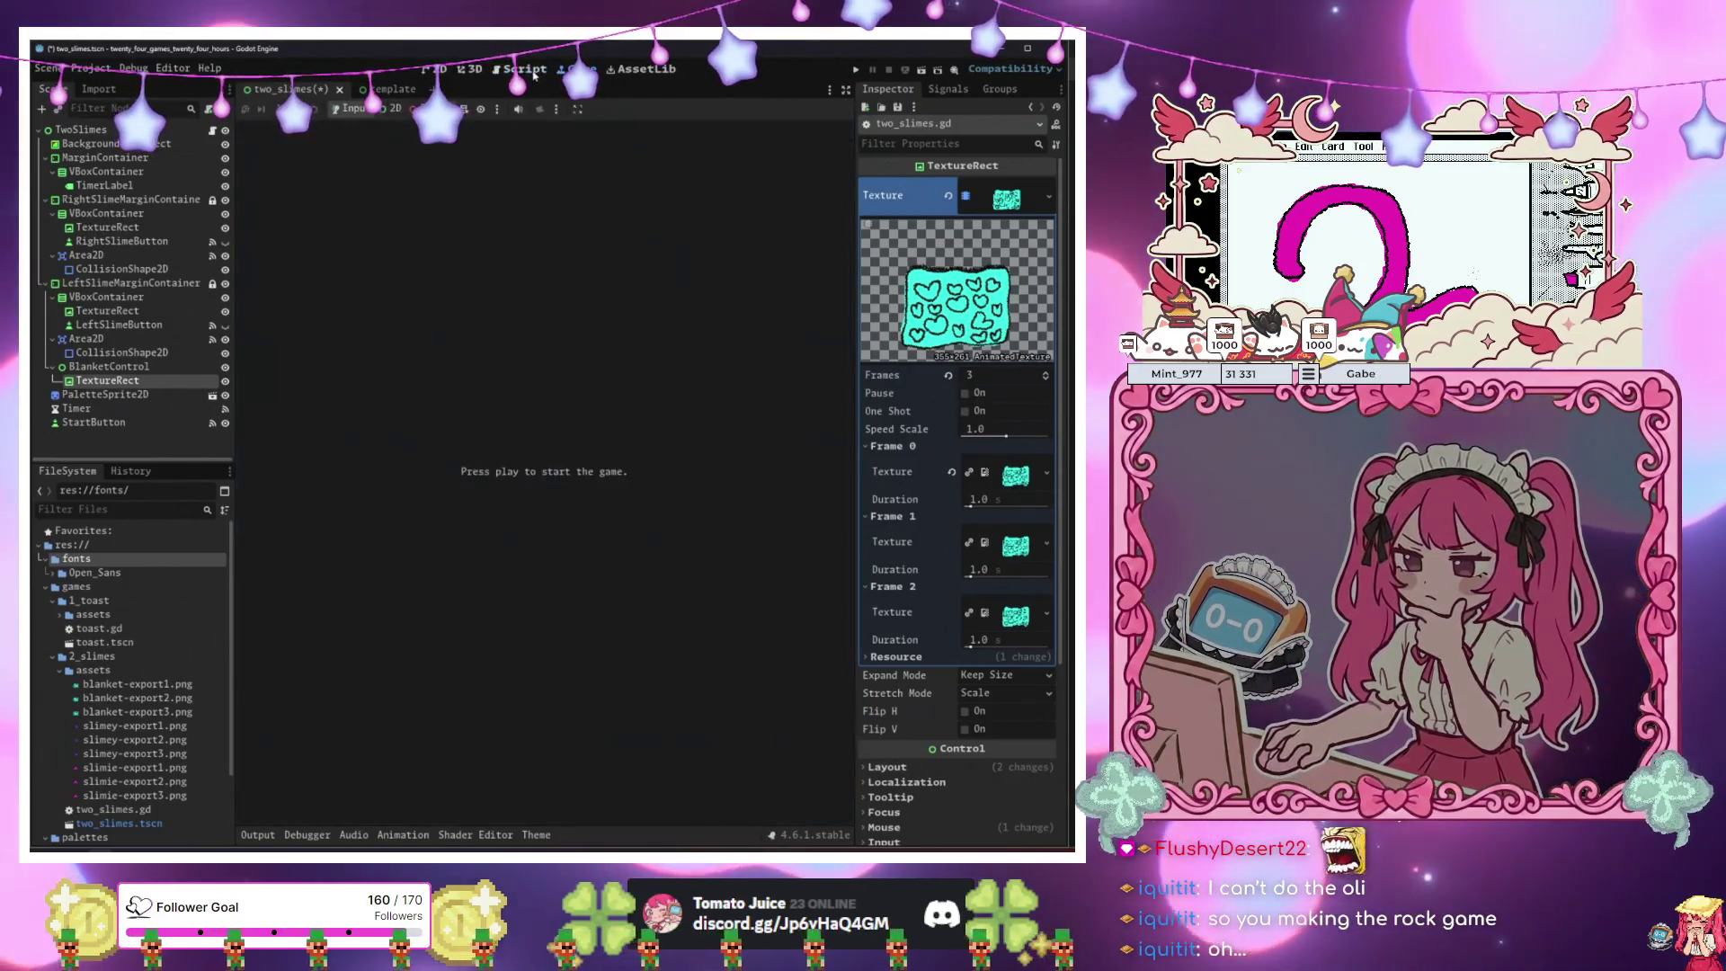
click(524, 69)
click(580, 68)
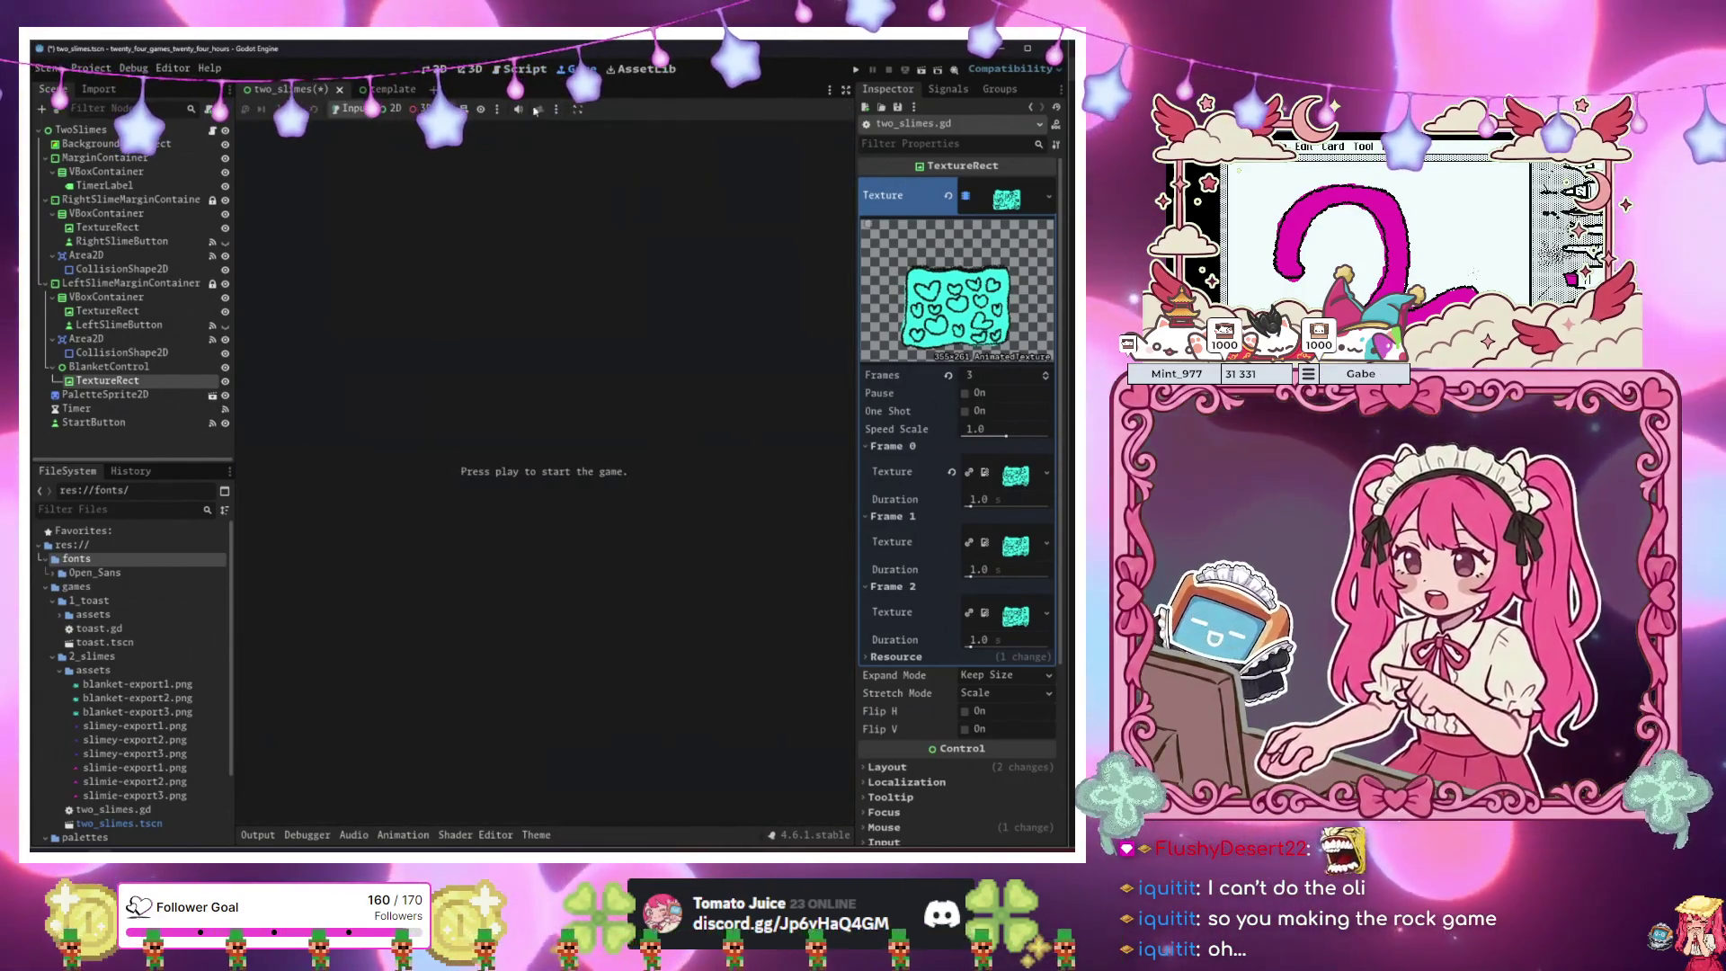
click(576, 110)
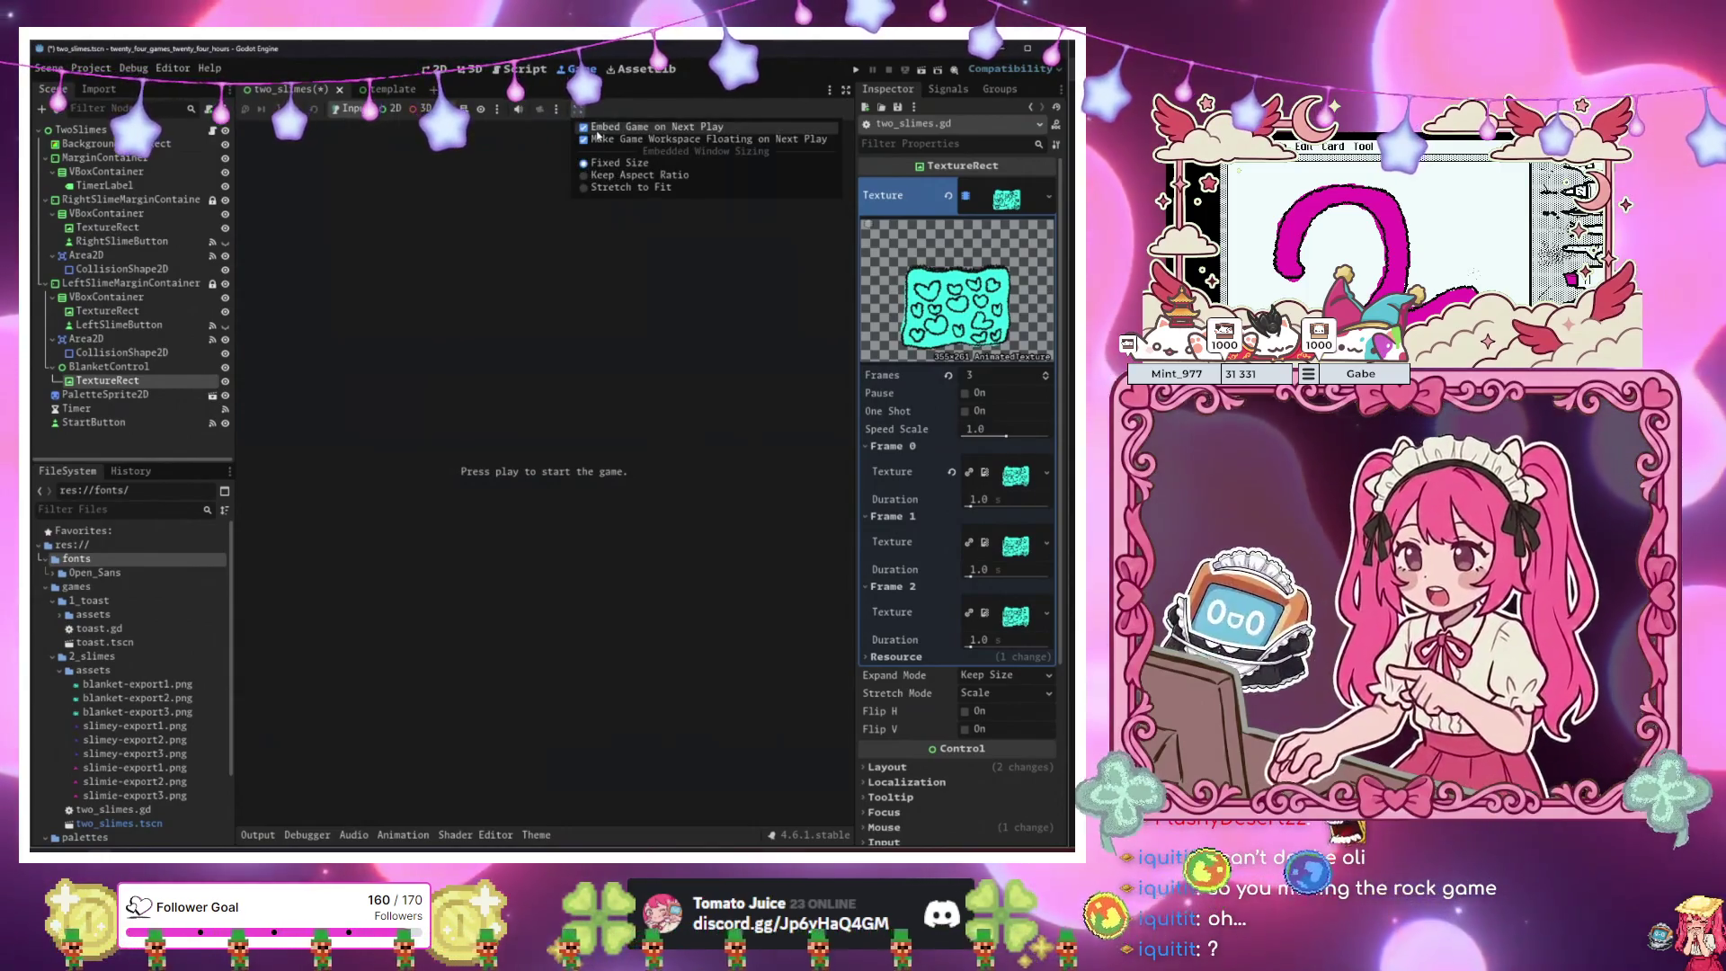
click(591, 128)
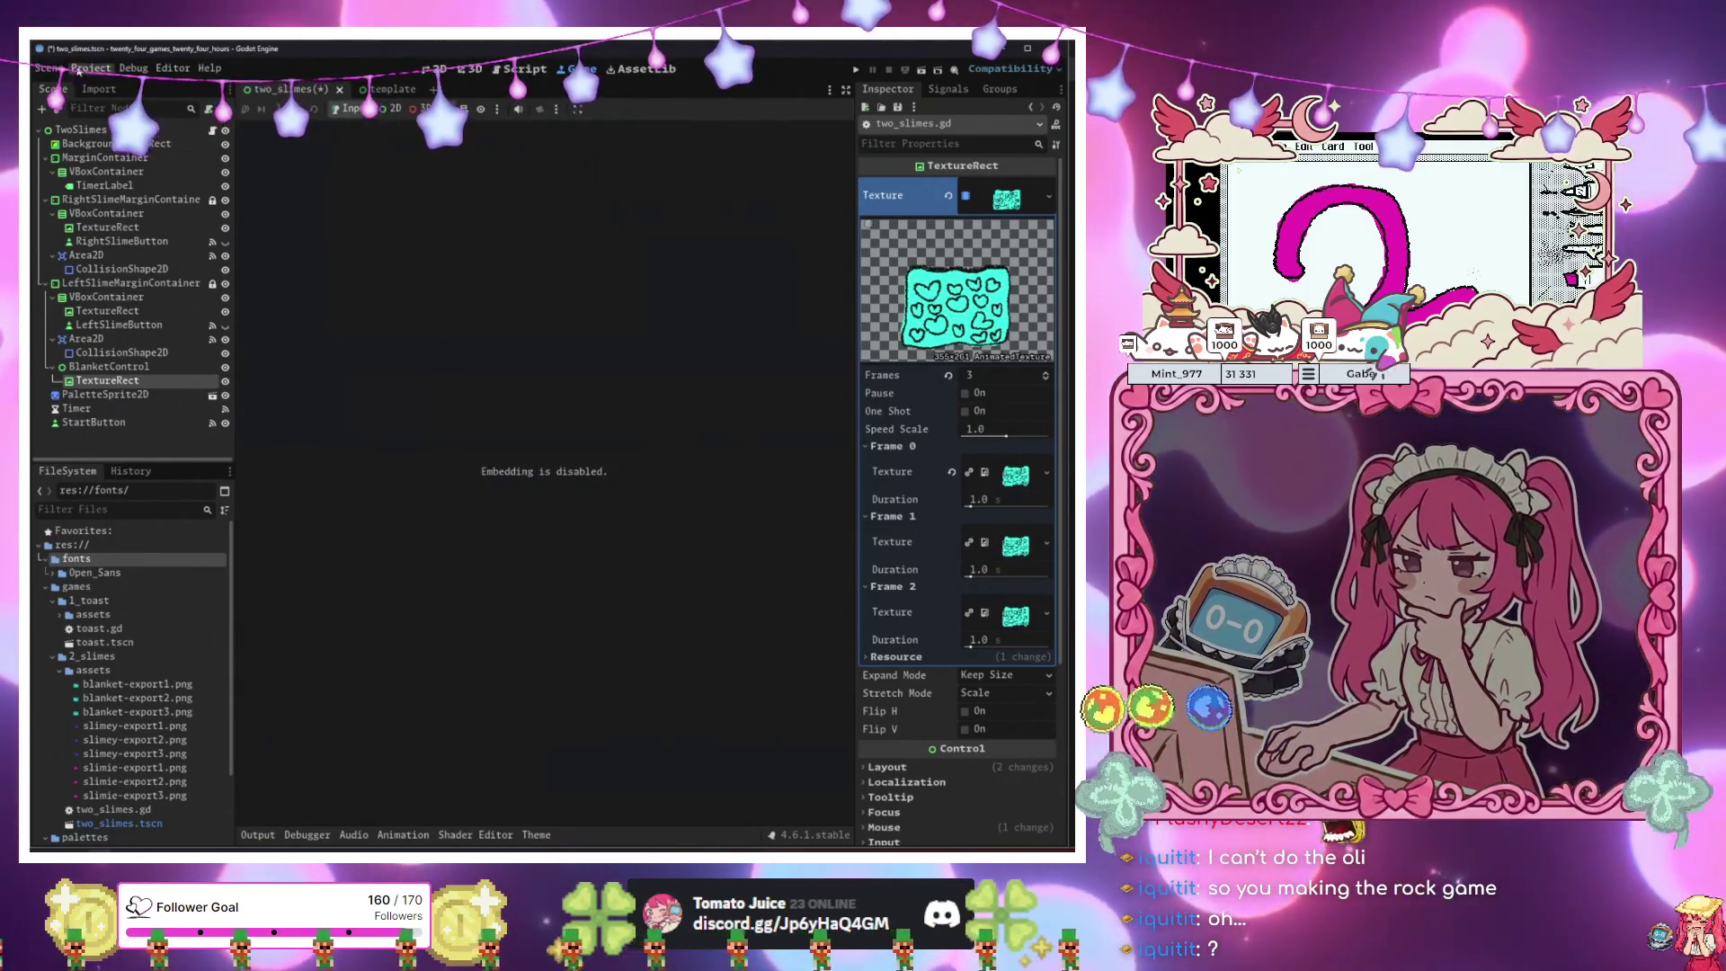
- Review Project Settings > Display > Window, then run the game in a separate window with F6
click(91, 67)
click(126, 89)
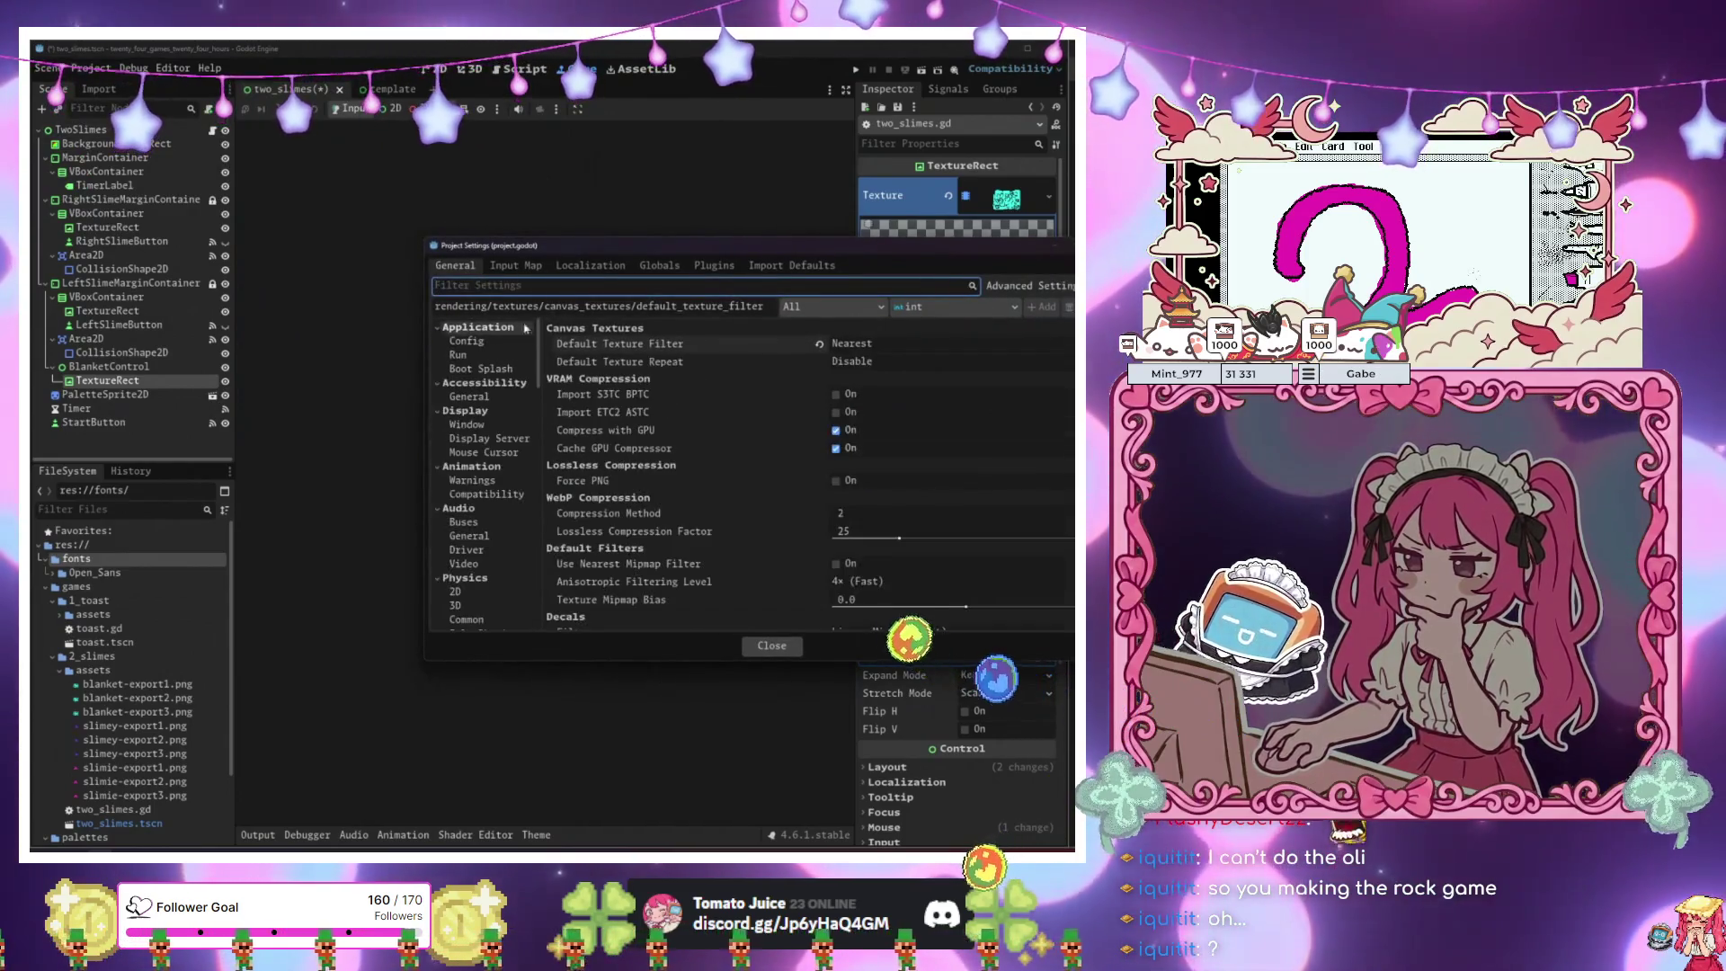
click(467, 424)
scroll(719, 449, down, 3)
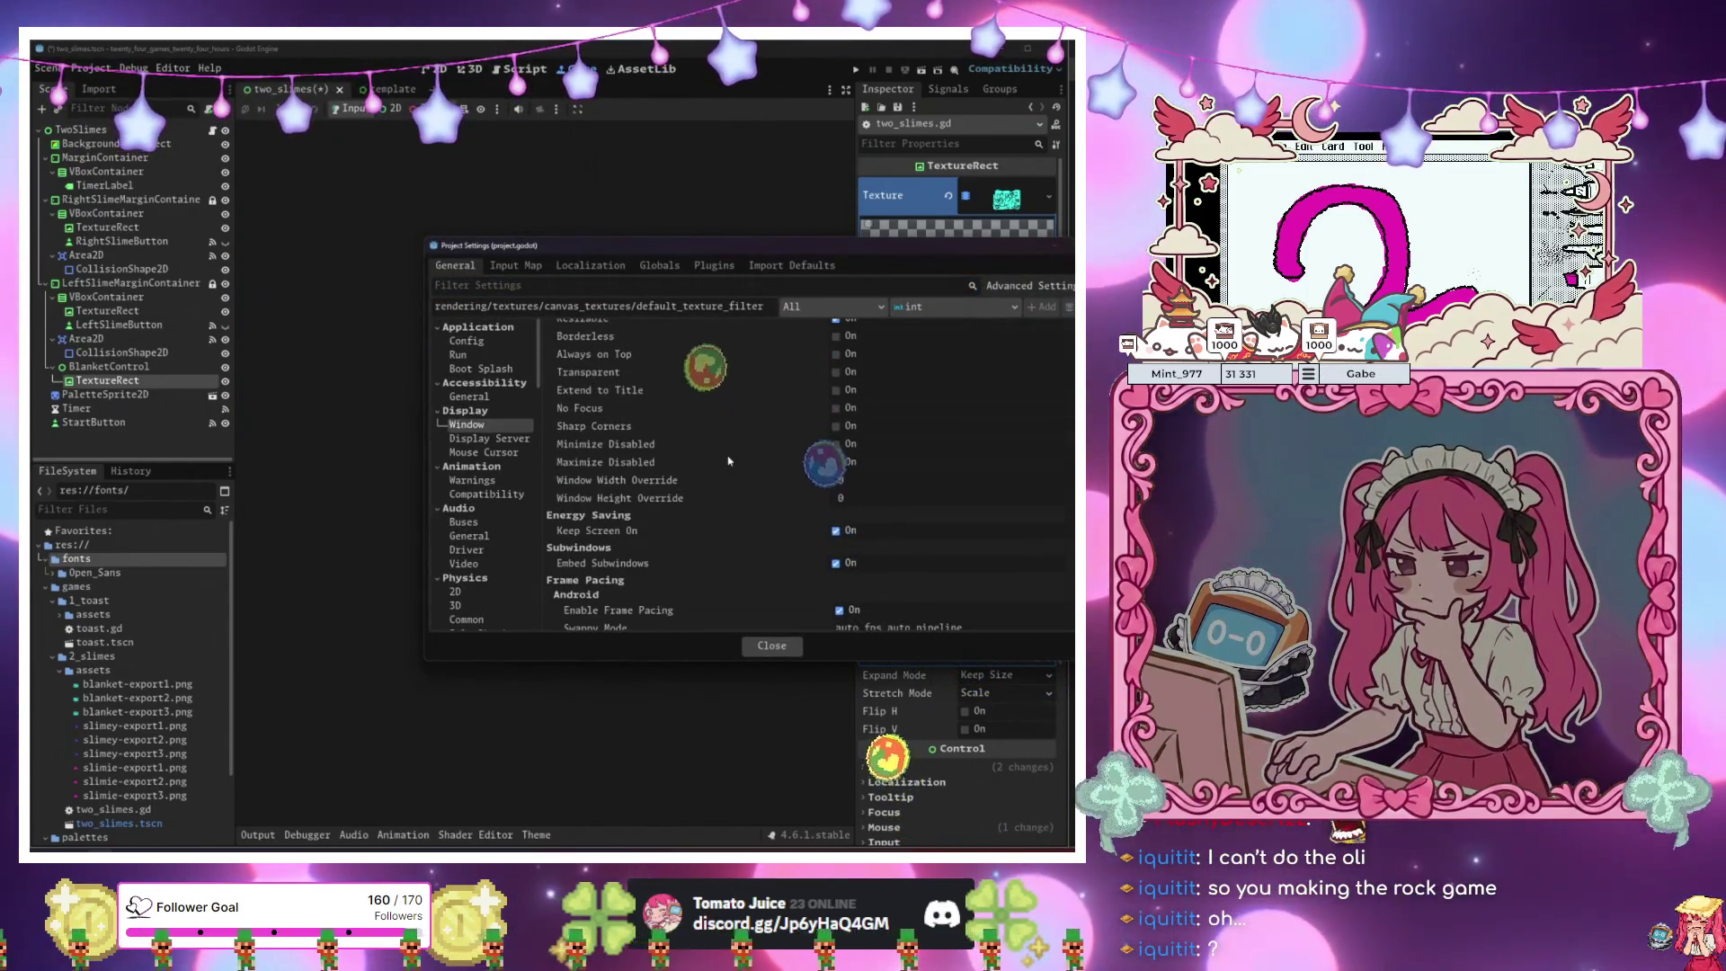
scroll(728, 460, up, 2)
click(701, 432)
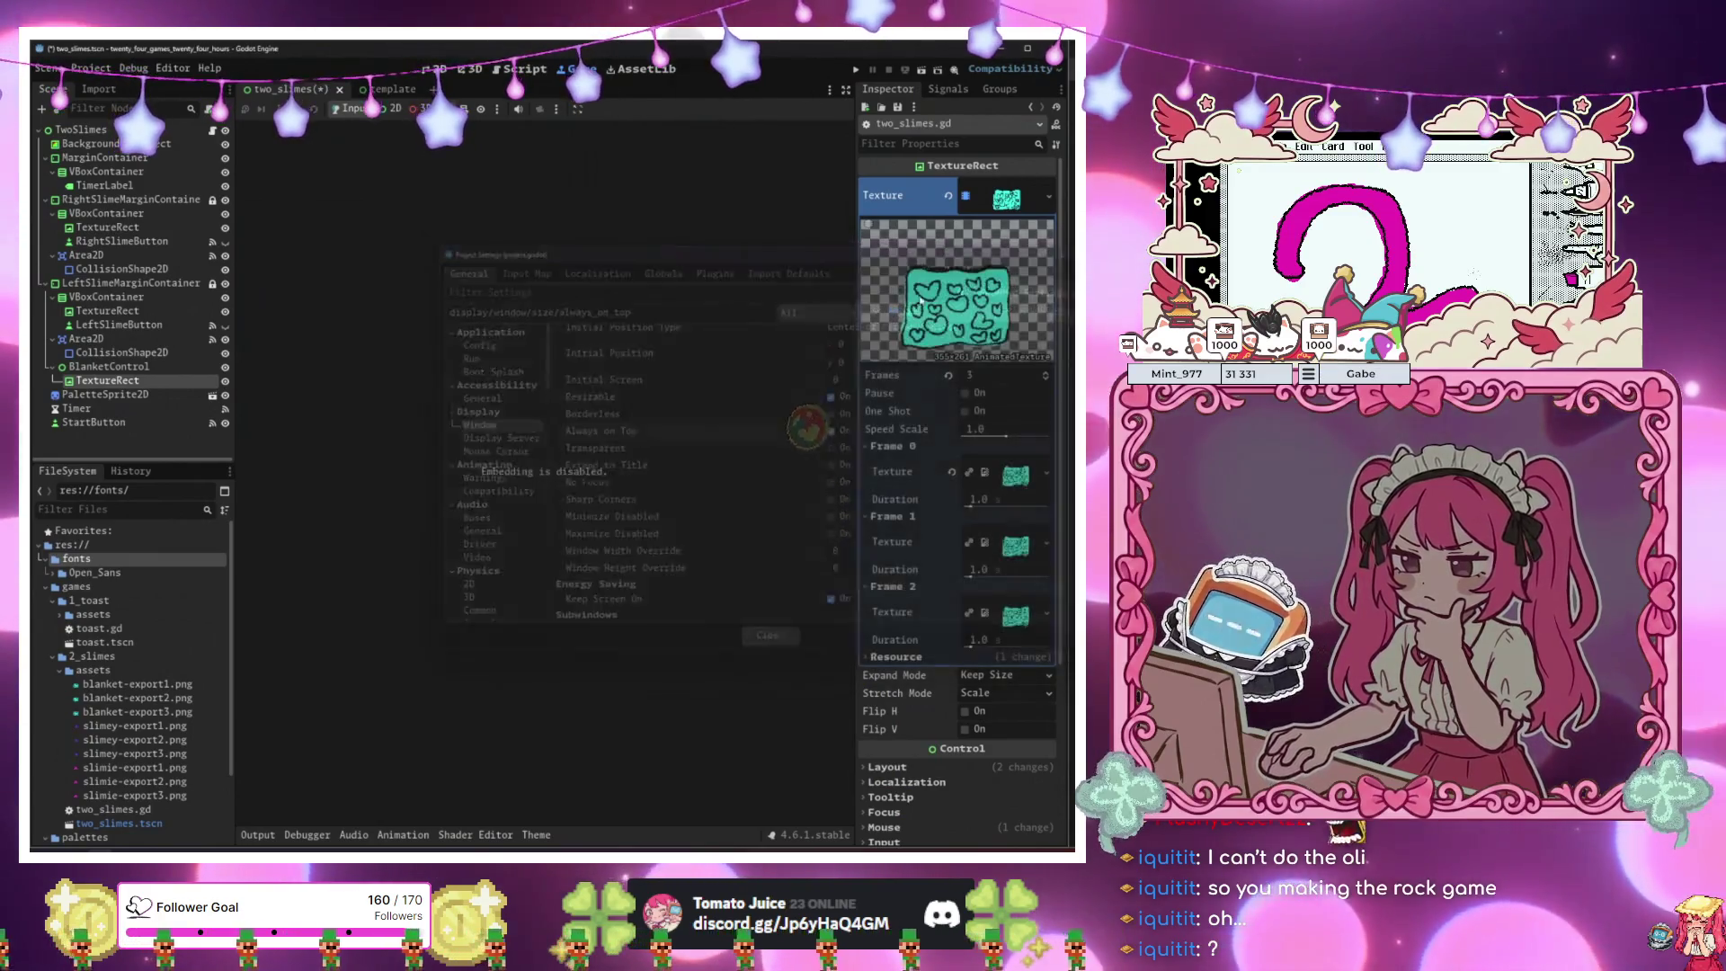
key(F6)
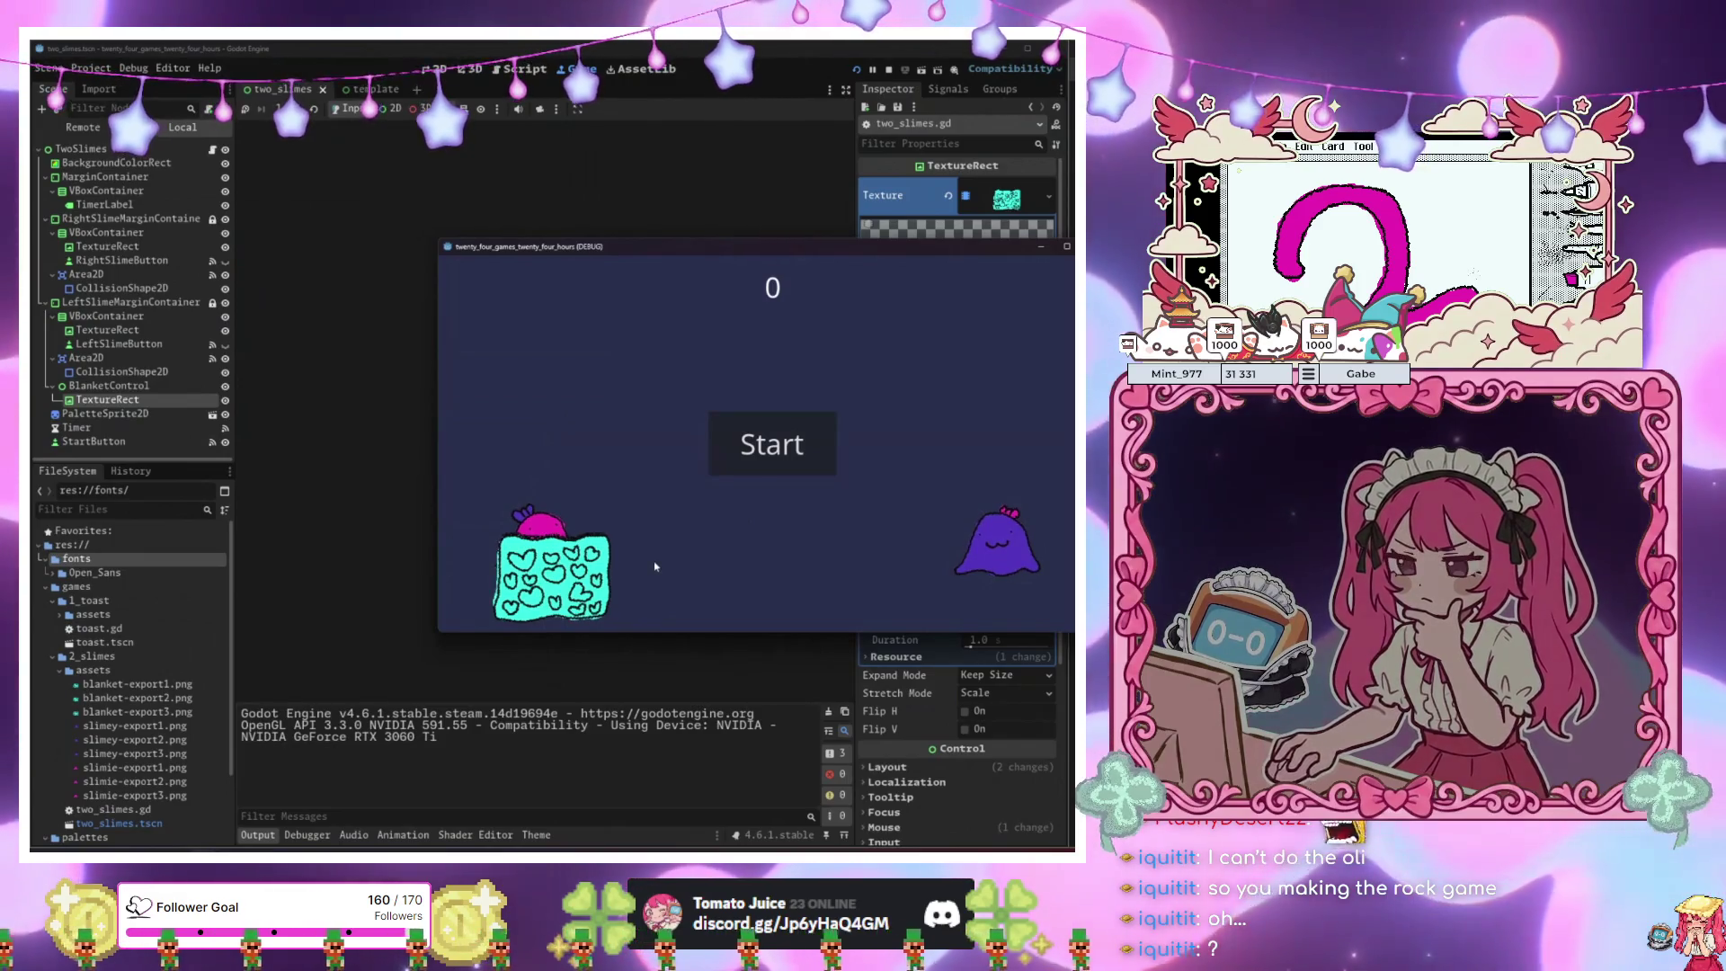
- Hide BlanketControl in the running game and start the minigame
mouse_move(801, 256)
mouse_down()
mouse_move(576, 221)
mouse_move(729, 228)
mouse_up()
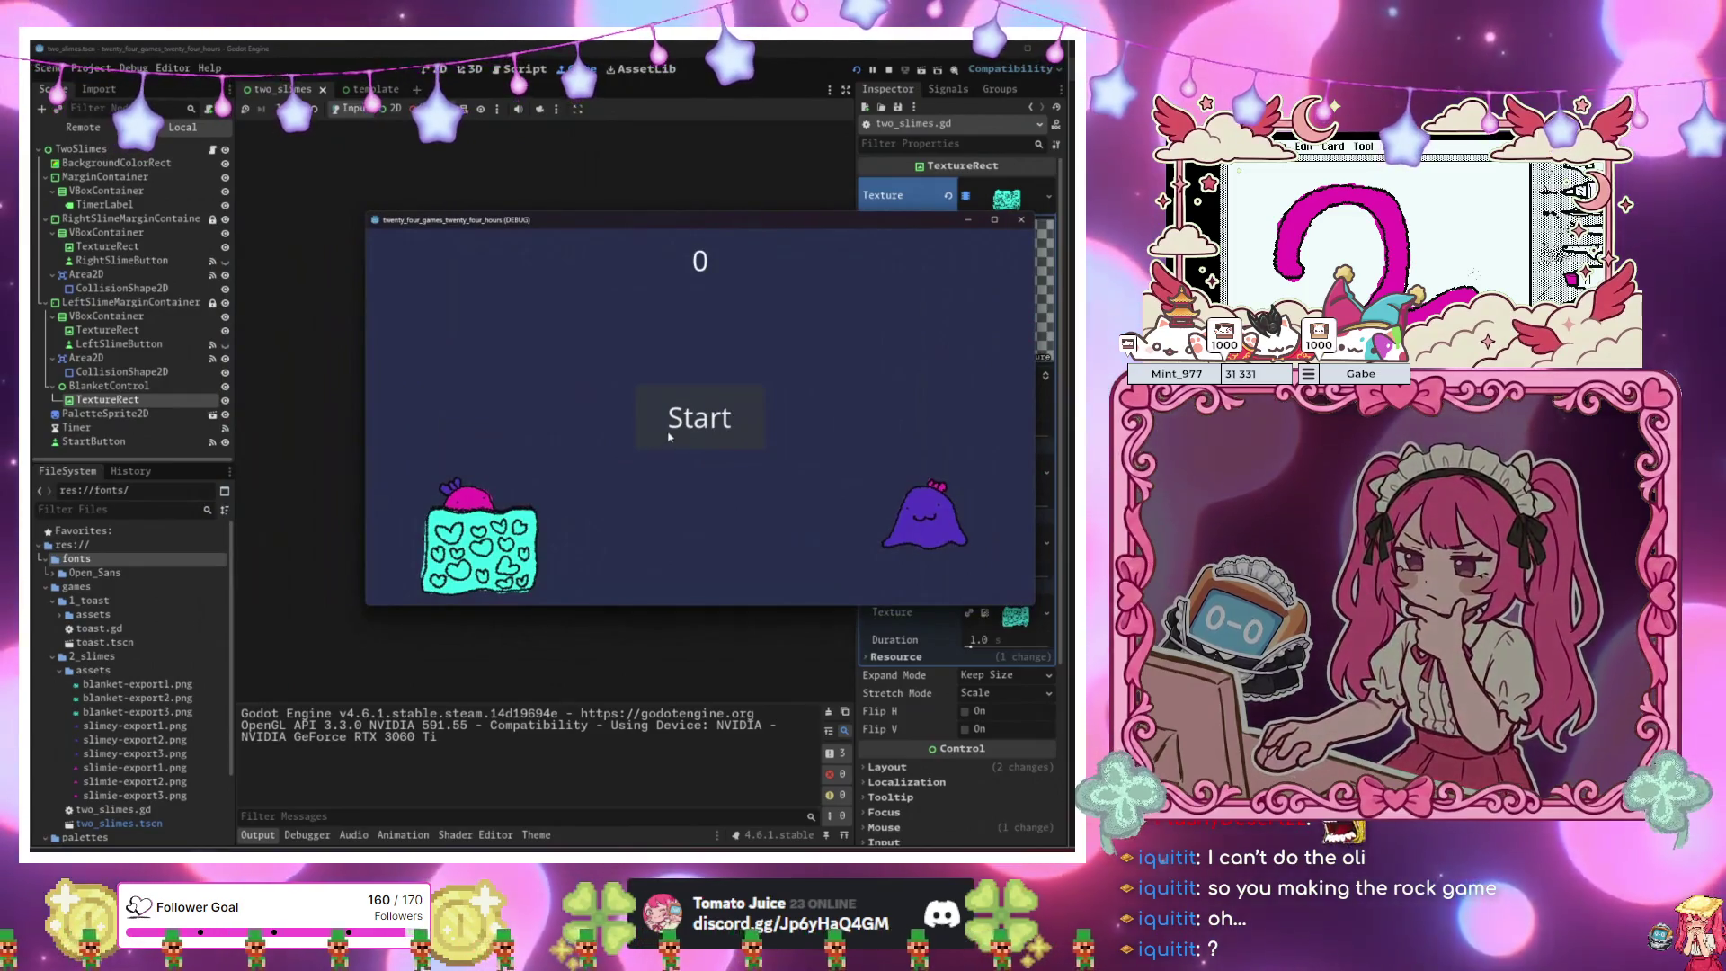
click(226, 385)
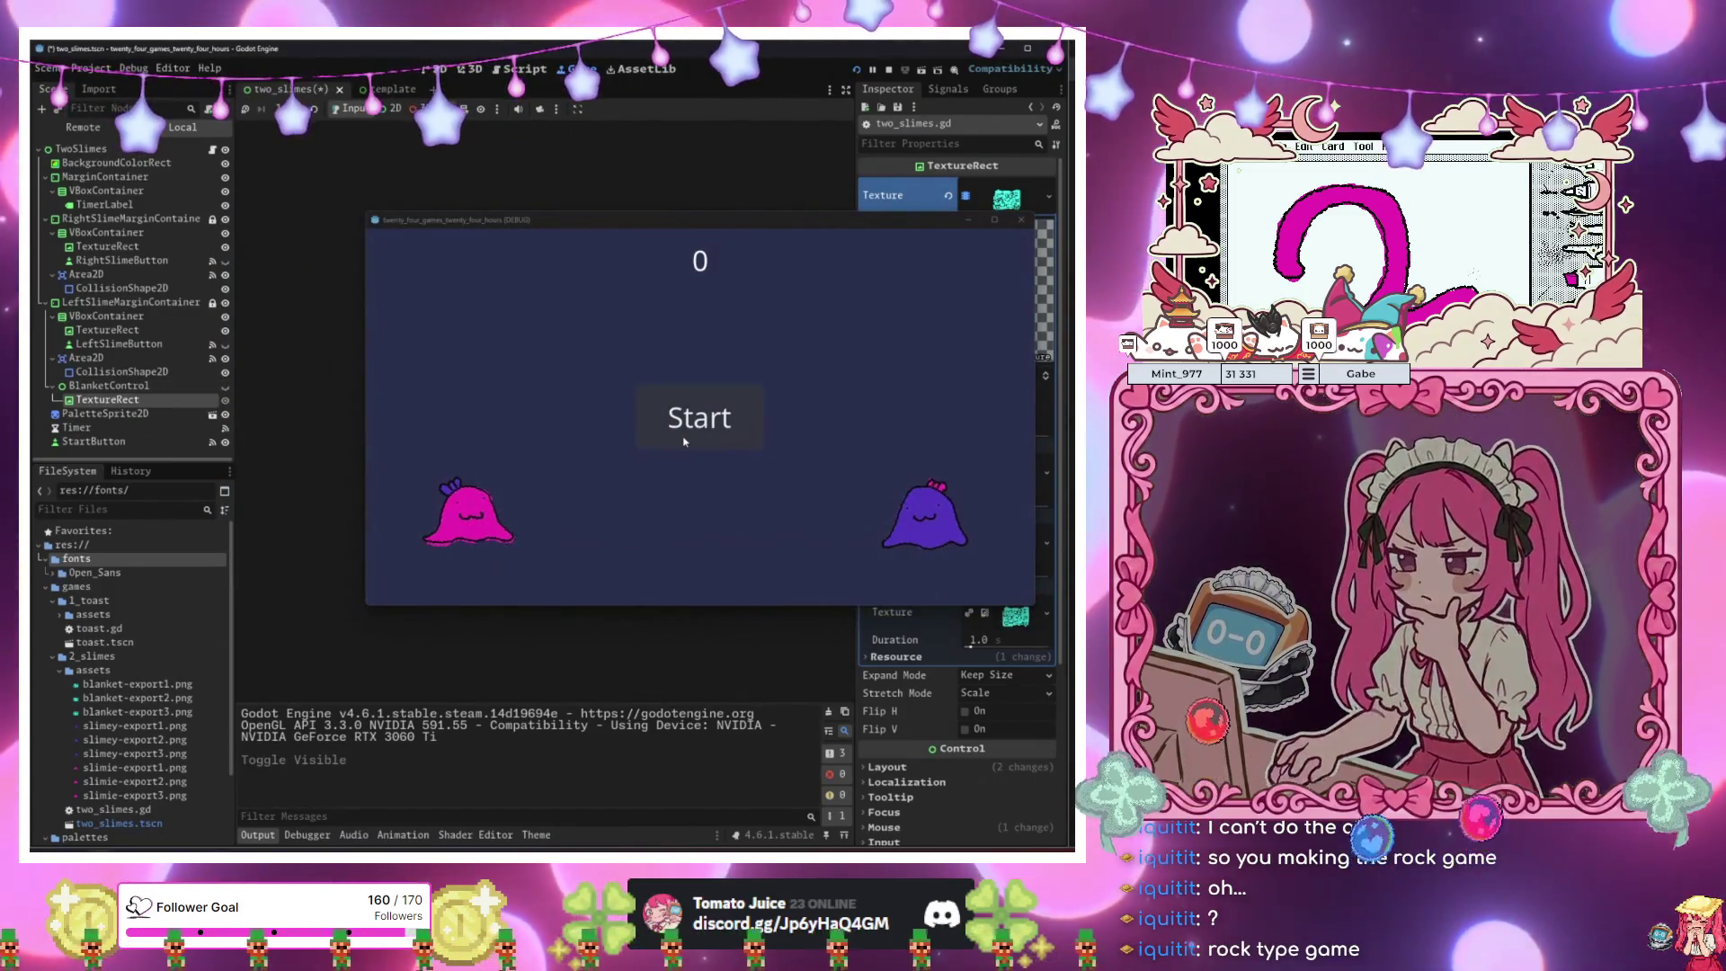
click(688, 438)
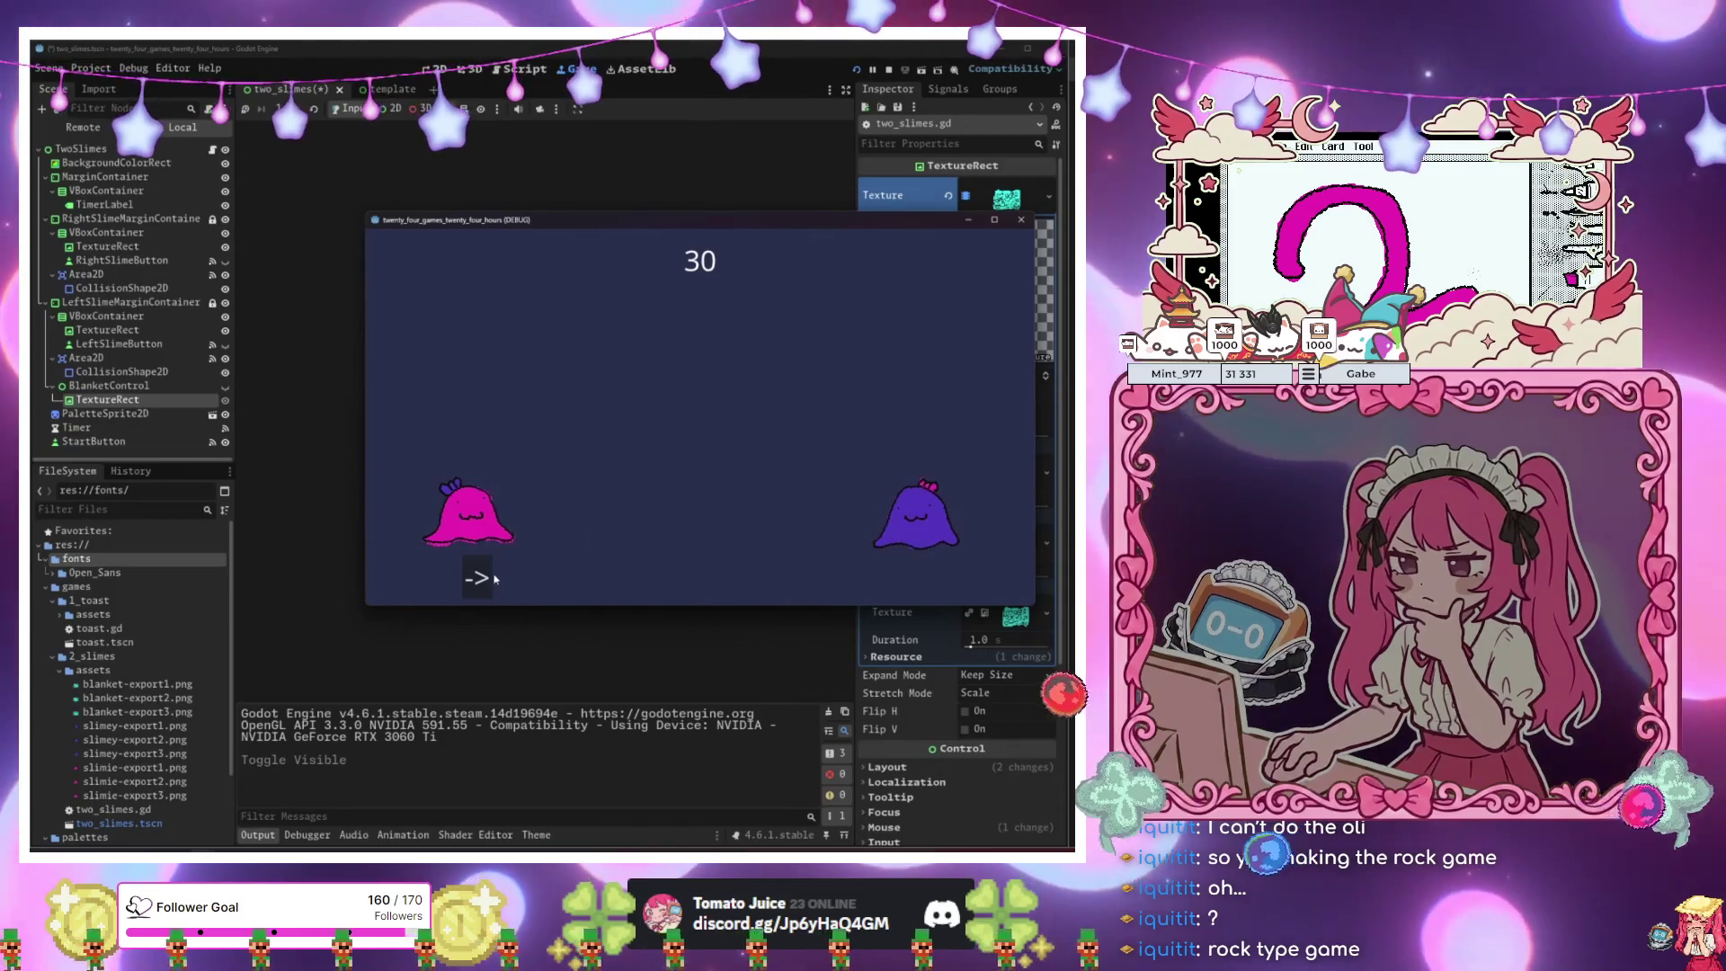
- Step the left and right slimes toward each other until they meet and win
click(493, 579)
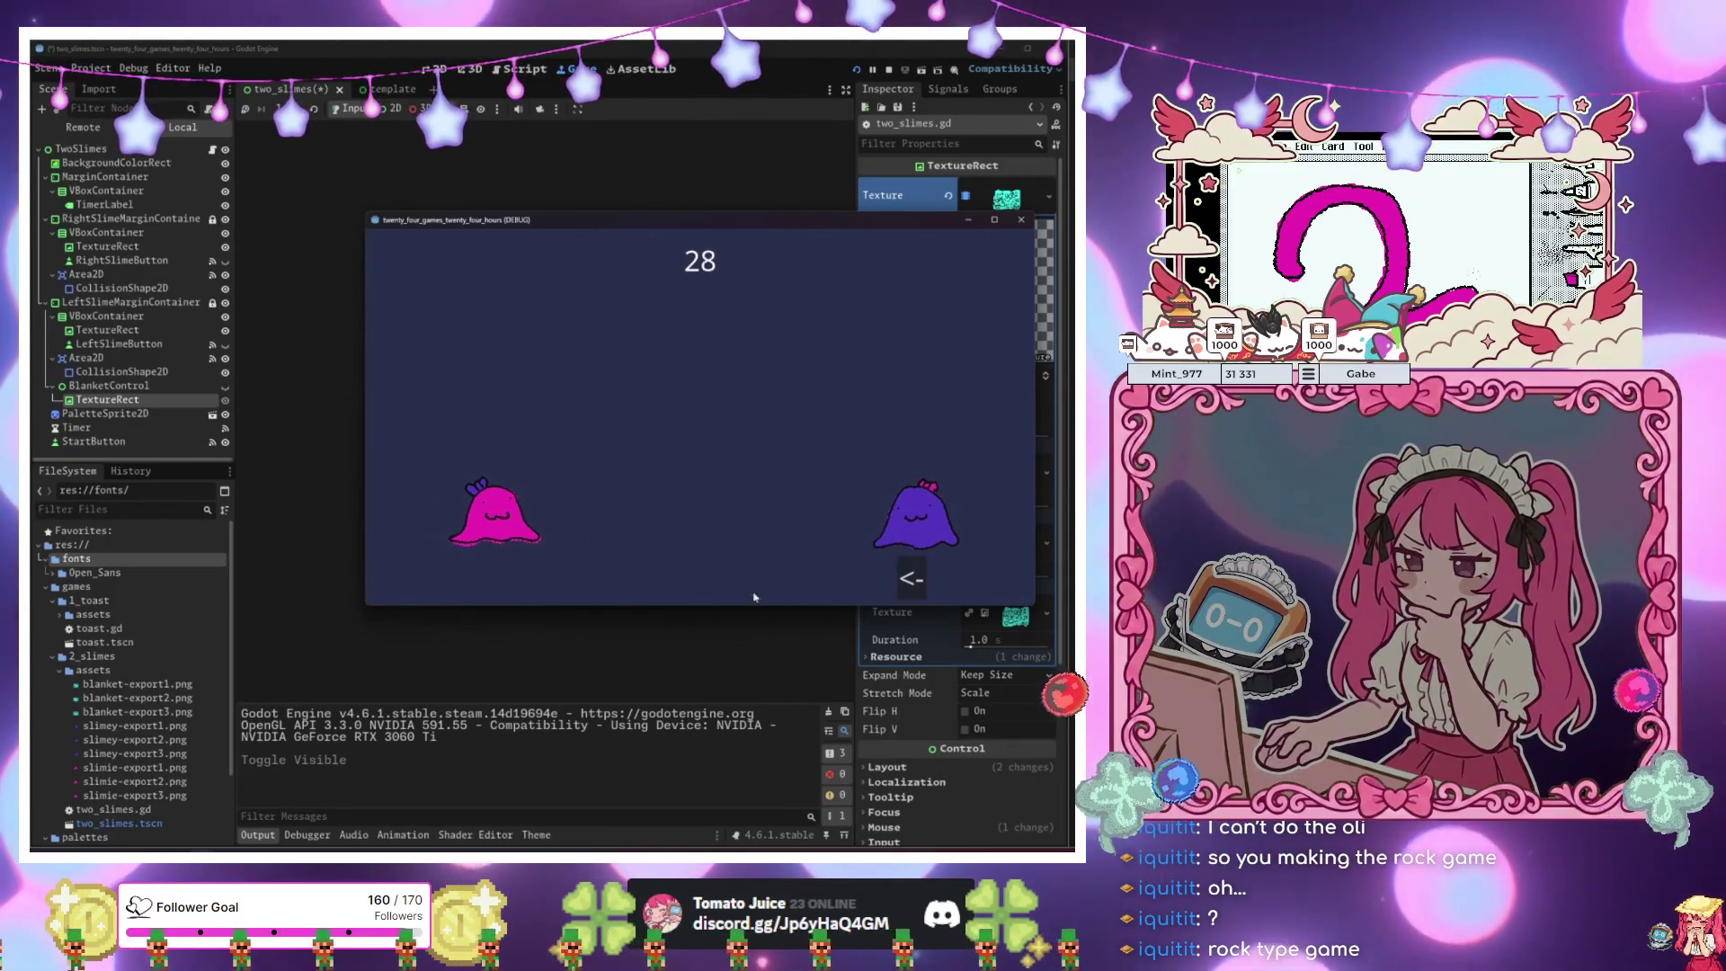
click(902, 583)
click(500, 579)
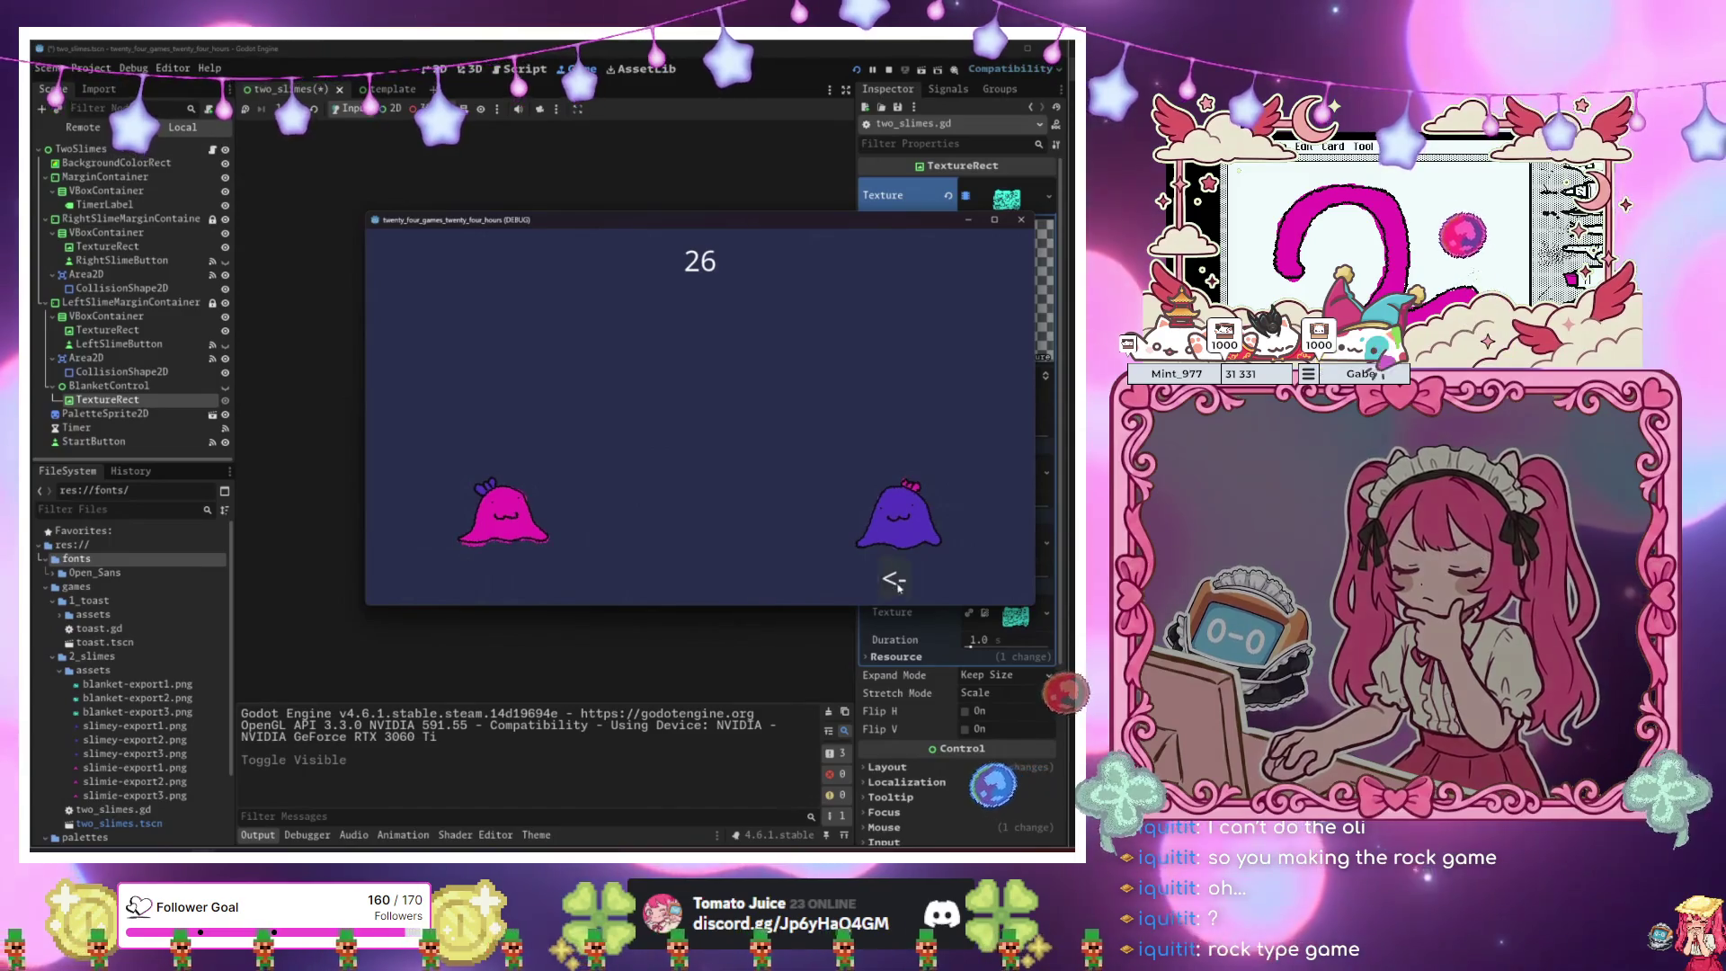
click(899, 586)
click(867, 585)
click(509, 582)
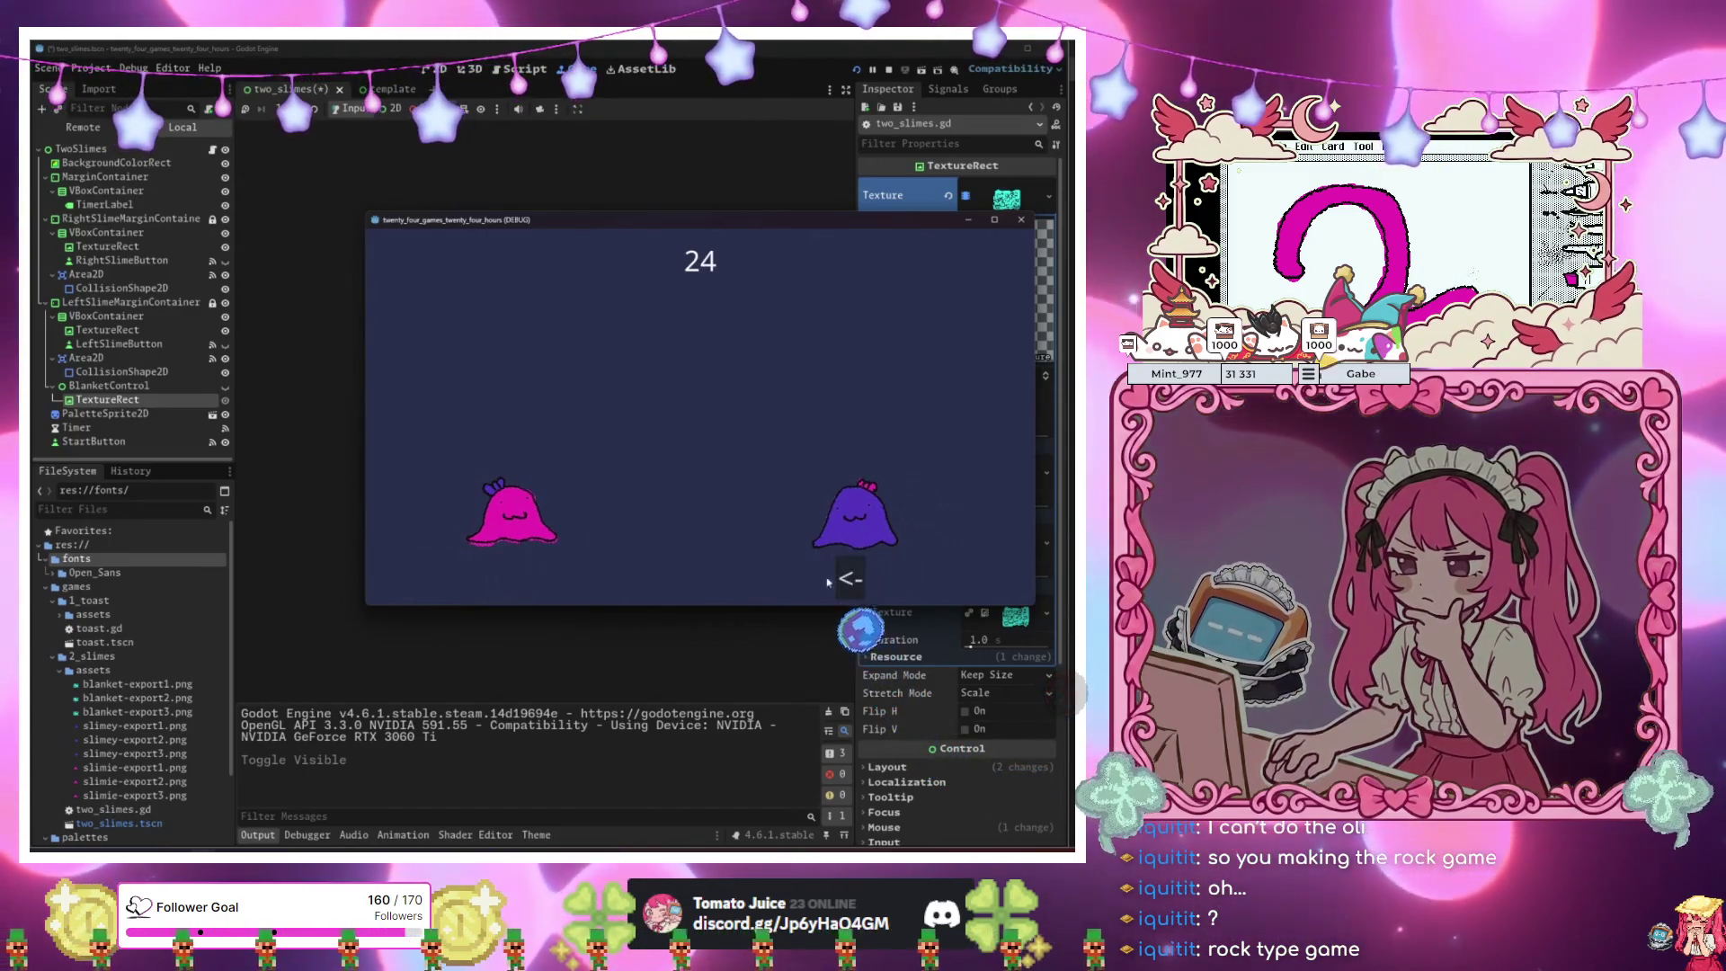
click(849, 579)
click(514, 578)
click(822, 579)
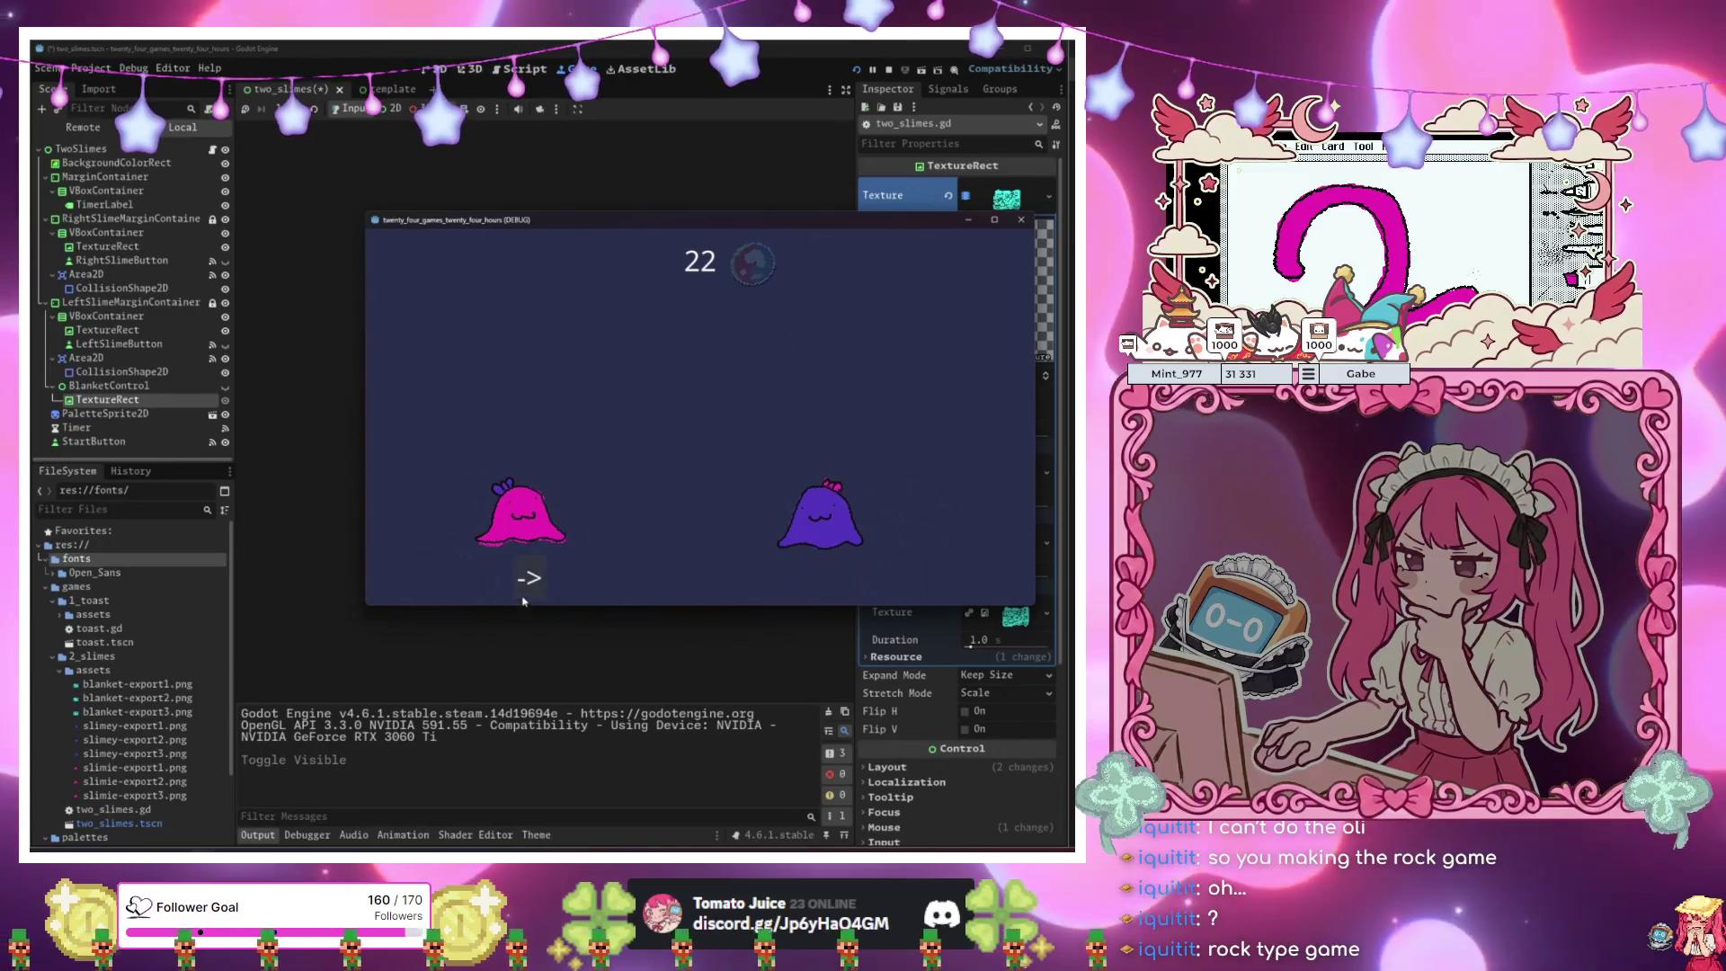
click(525, 584)
click(540, 580)
click(807, 579)
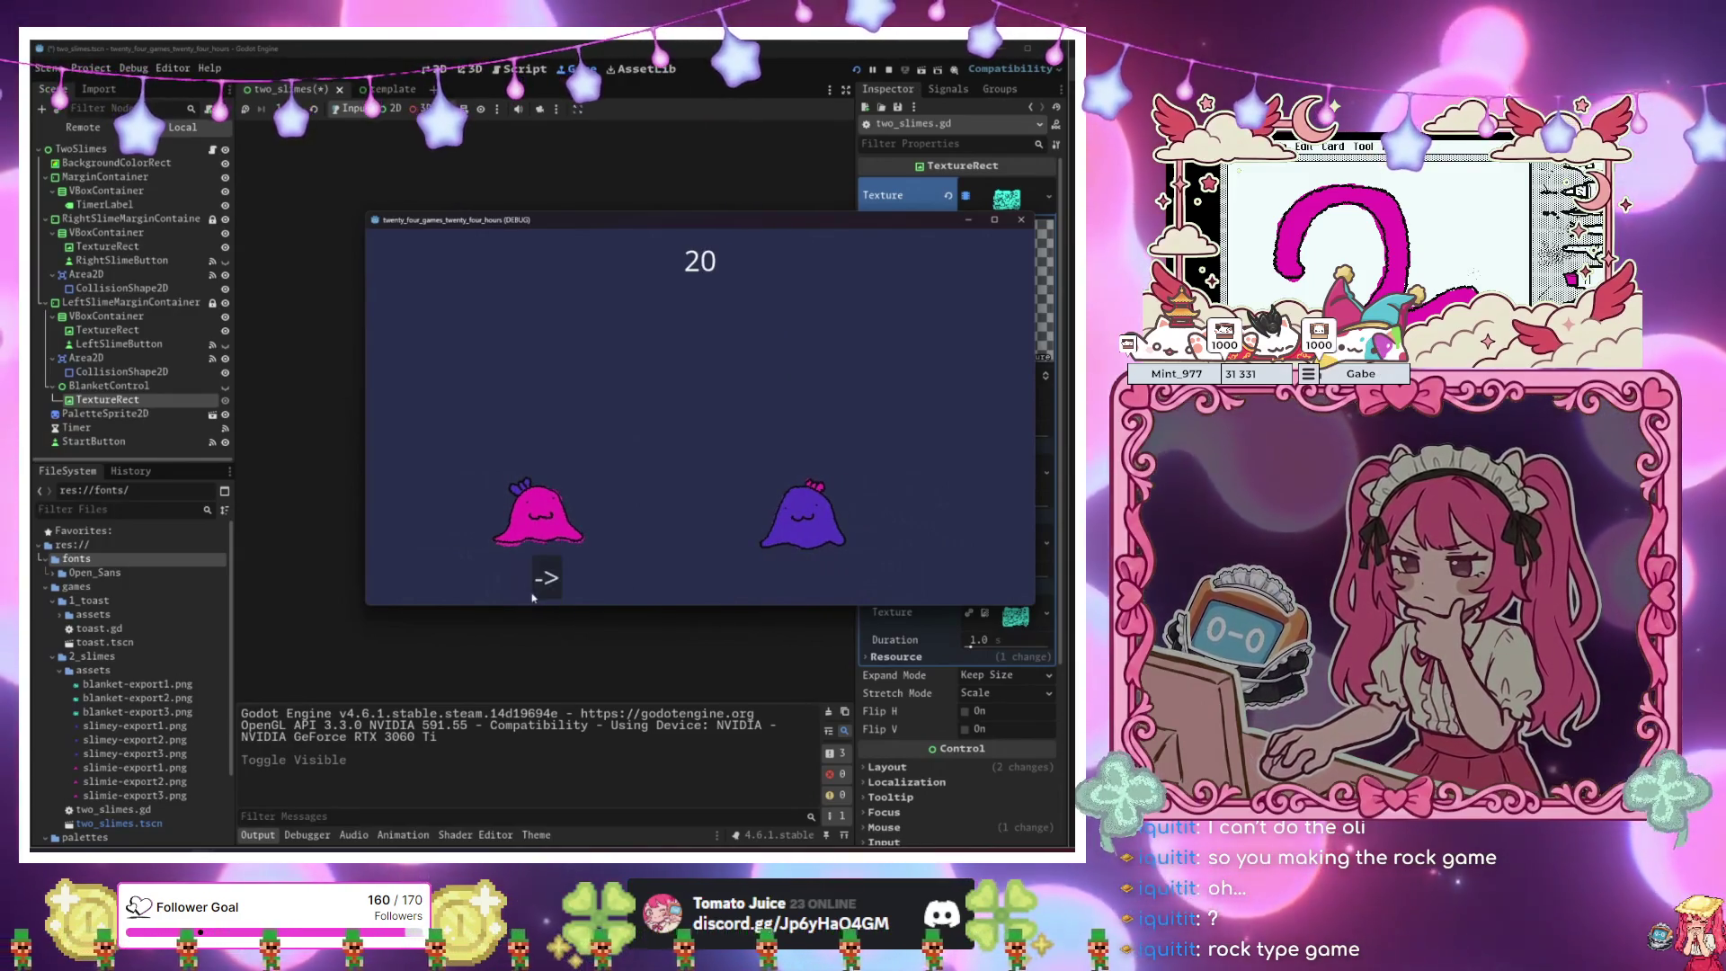
click(563, 578)
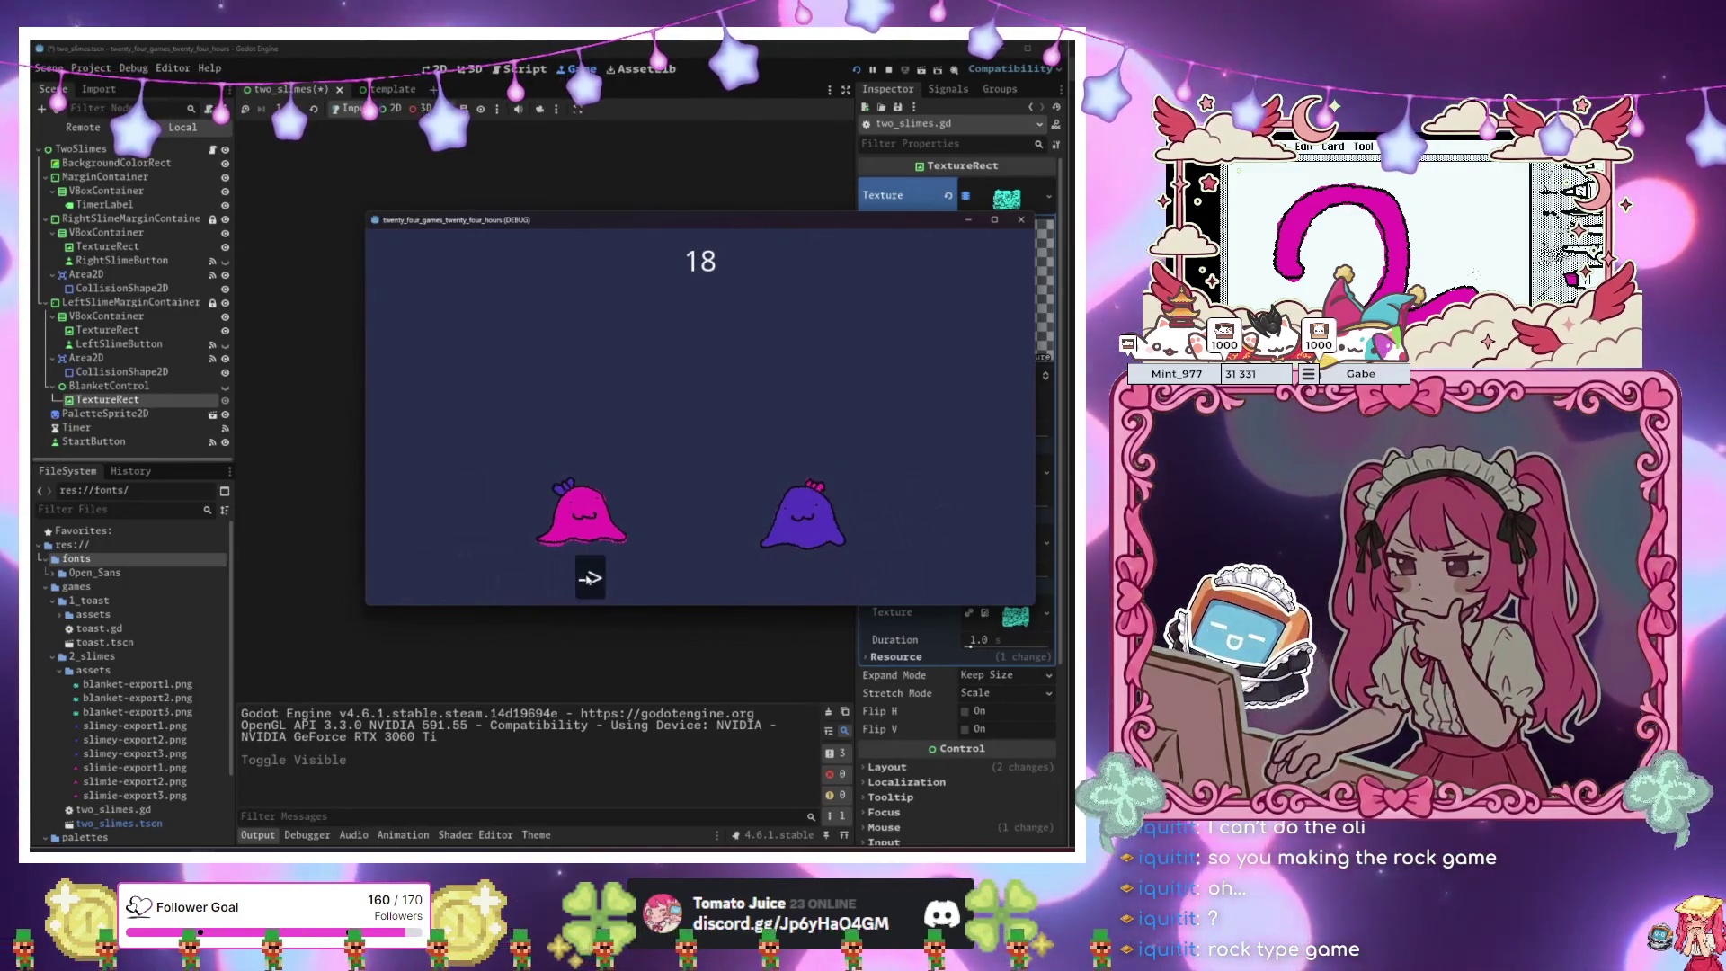
click(590, 578)
click(792, 577)
click(598, 578)
click(781, 582)
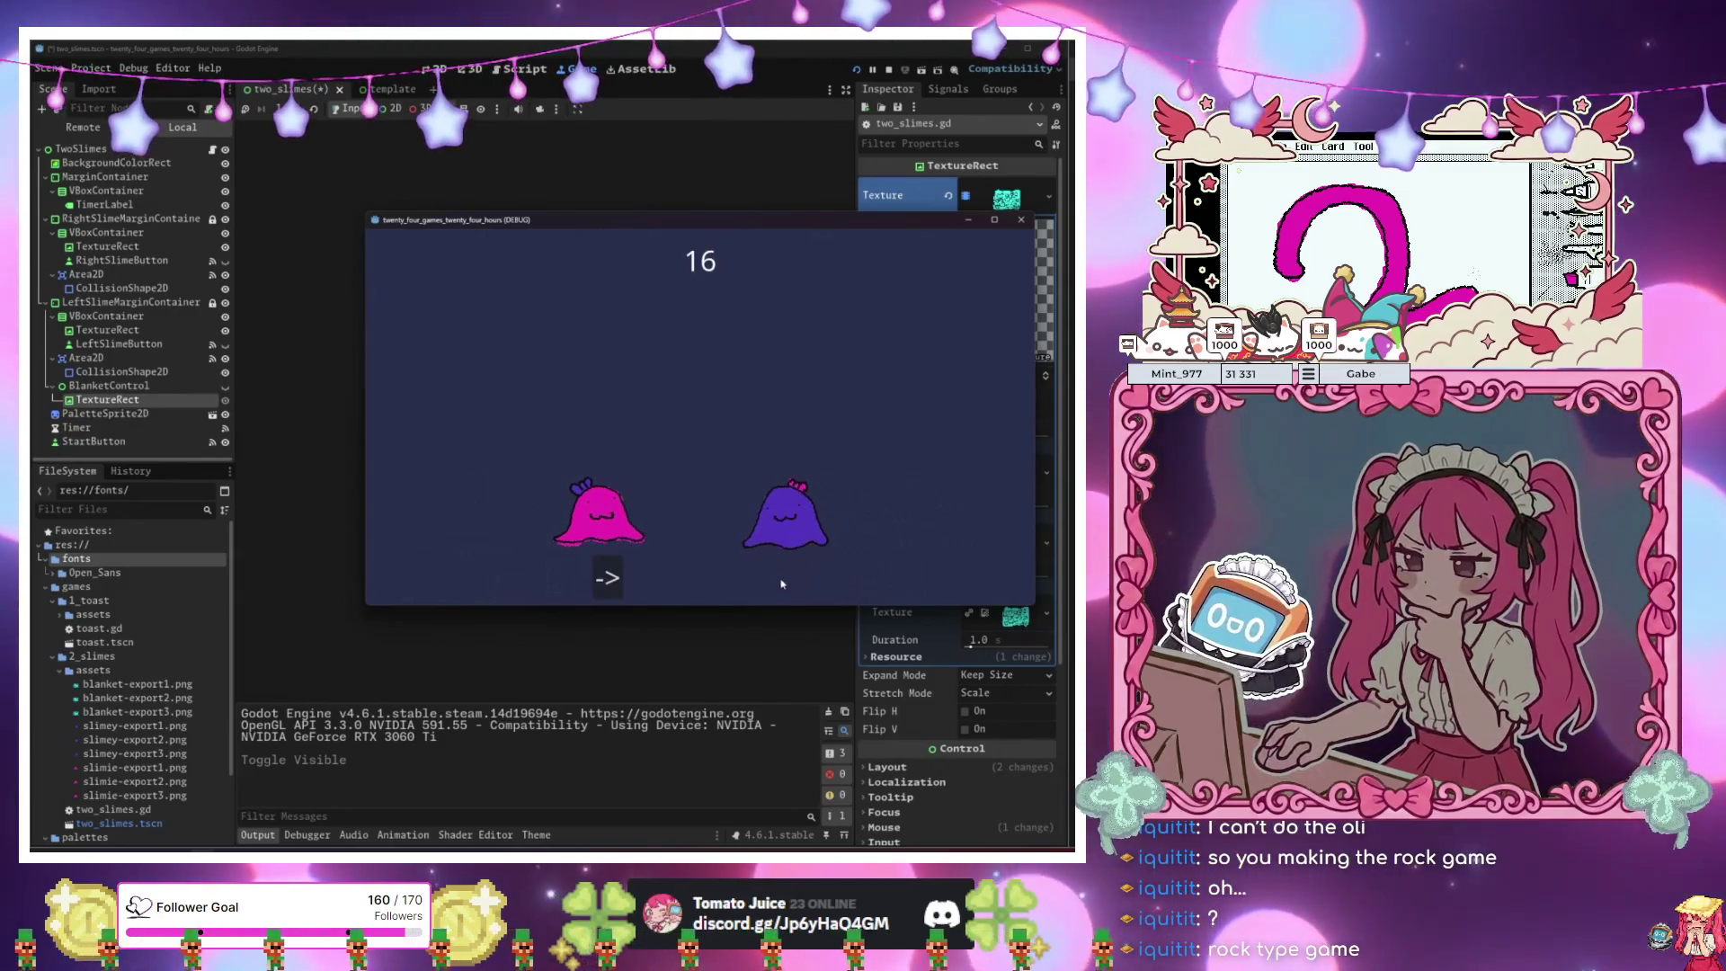
click(607, 578)
click(782, 578)
click(616, 578)
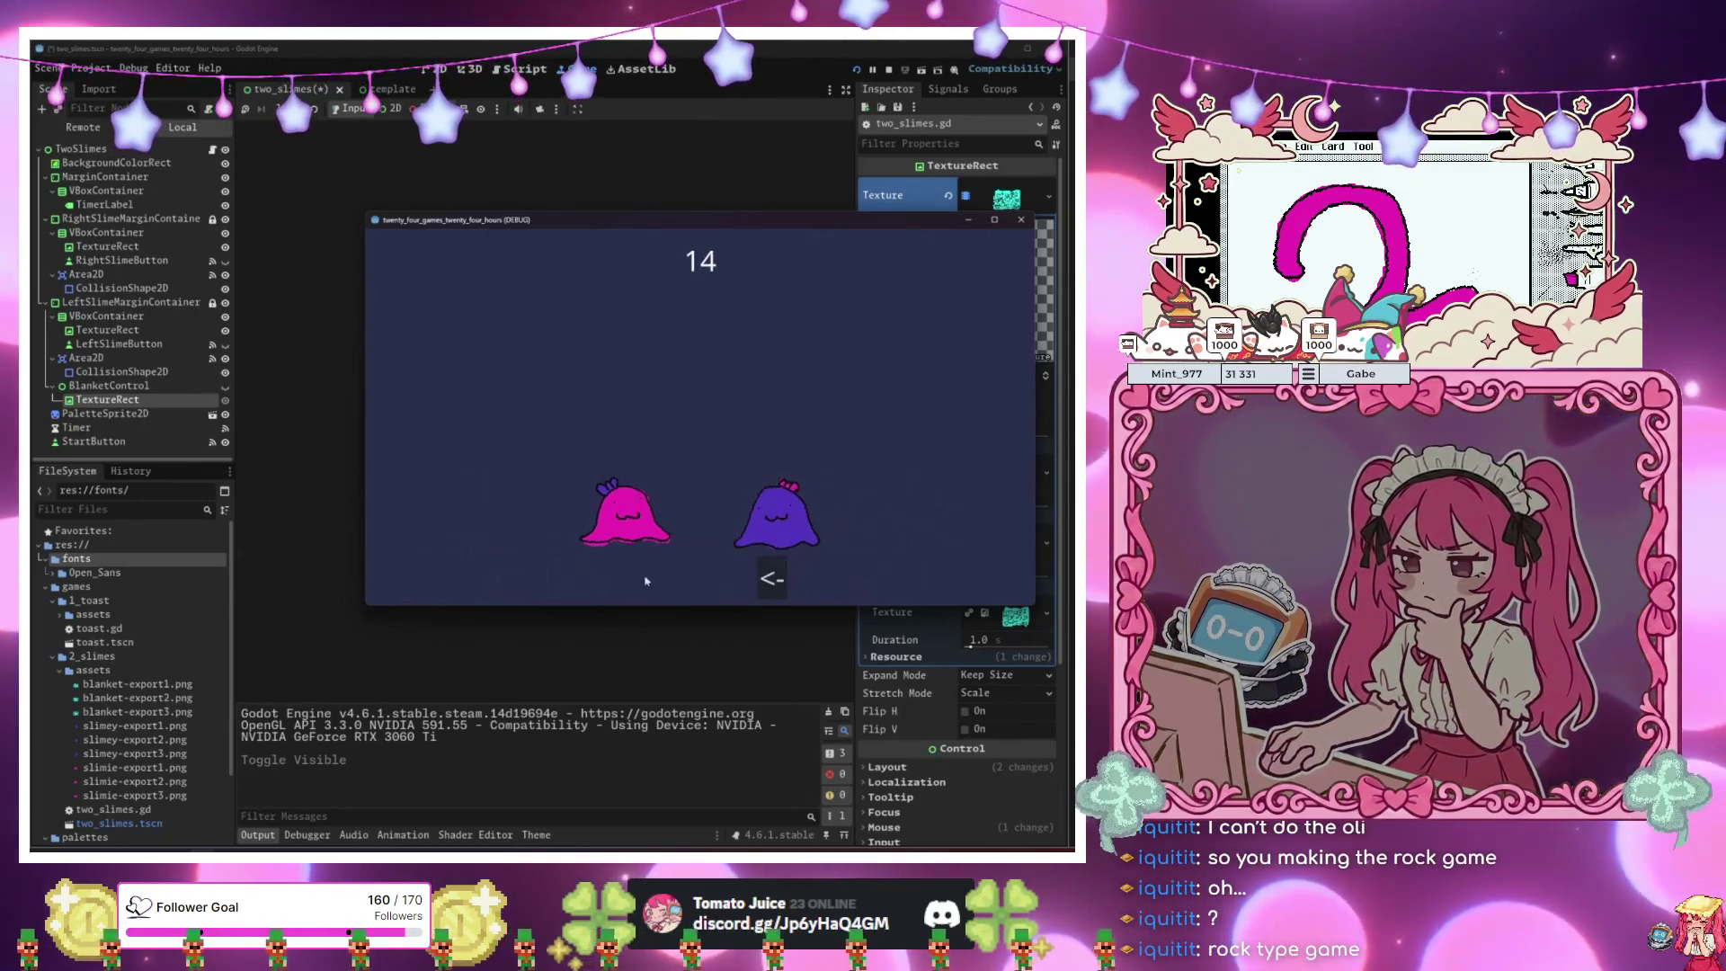
click(771, 580)
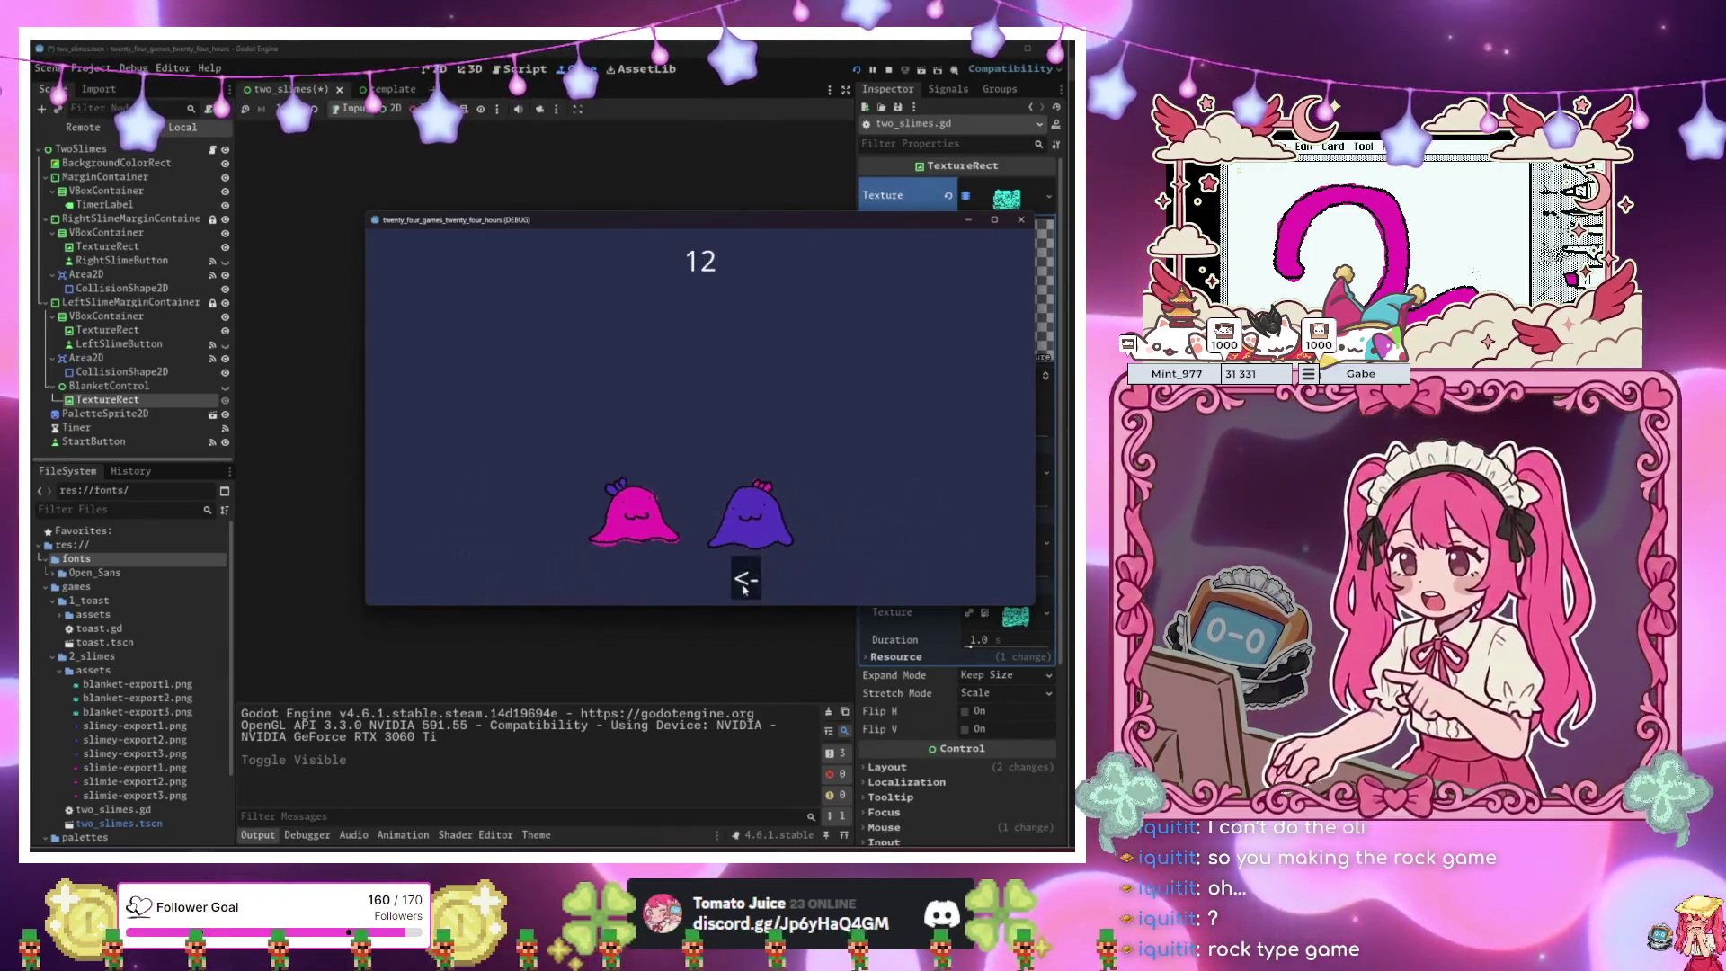
click(712, 580)
click(636, 580)
click(700, 579)
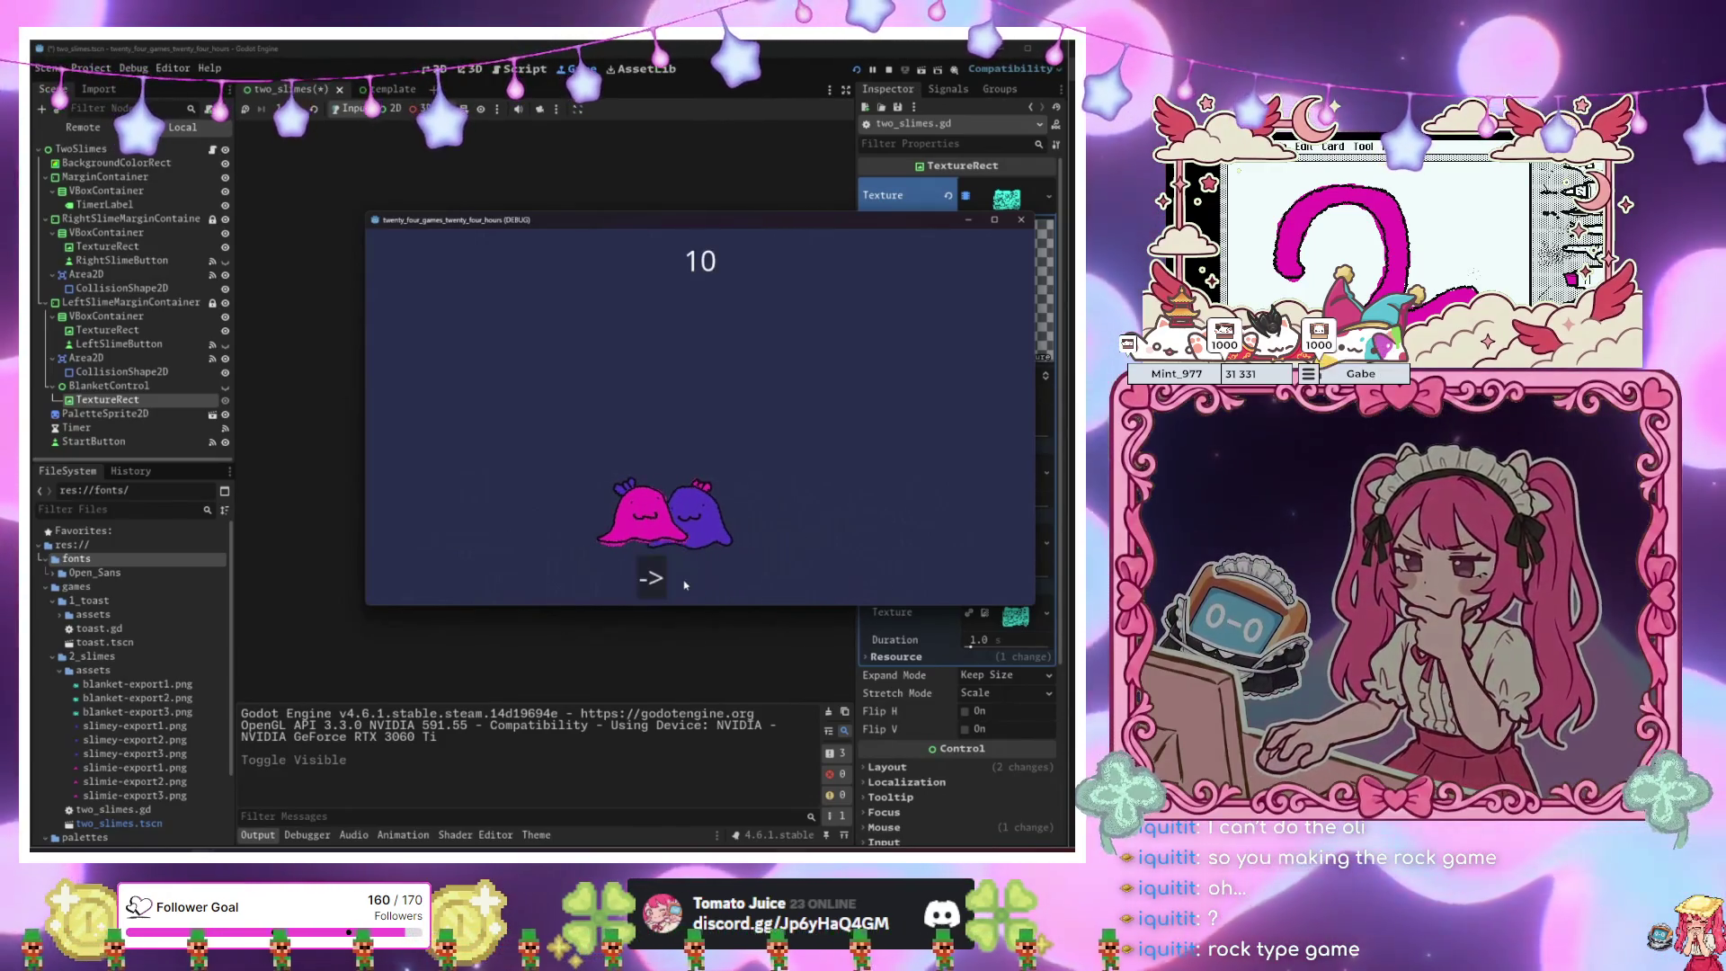
click(655, 580)
click(677, 580)
click(663, 582)
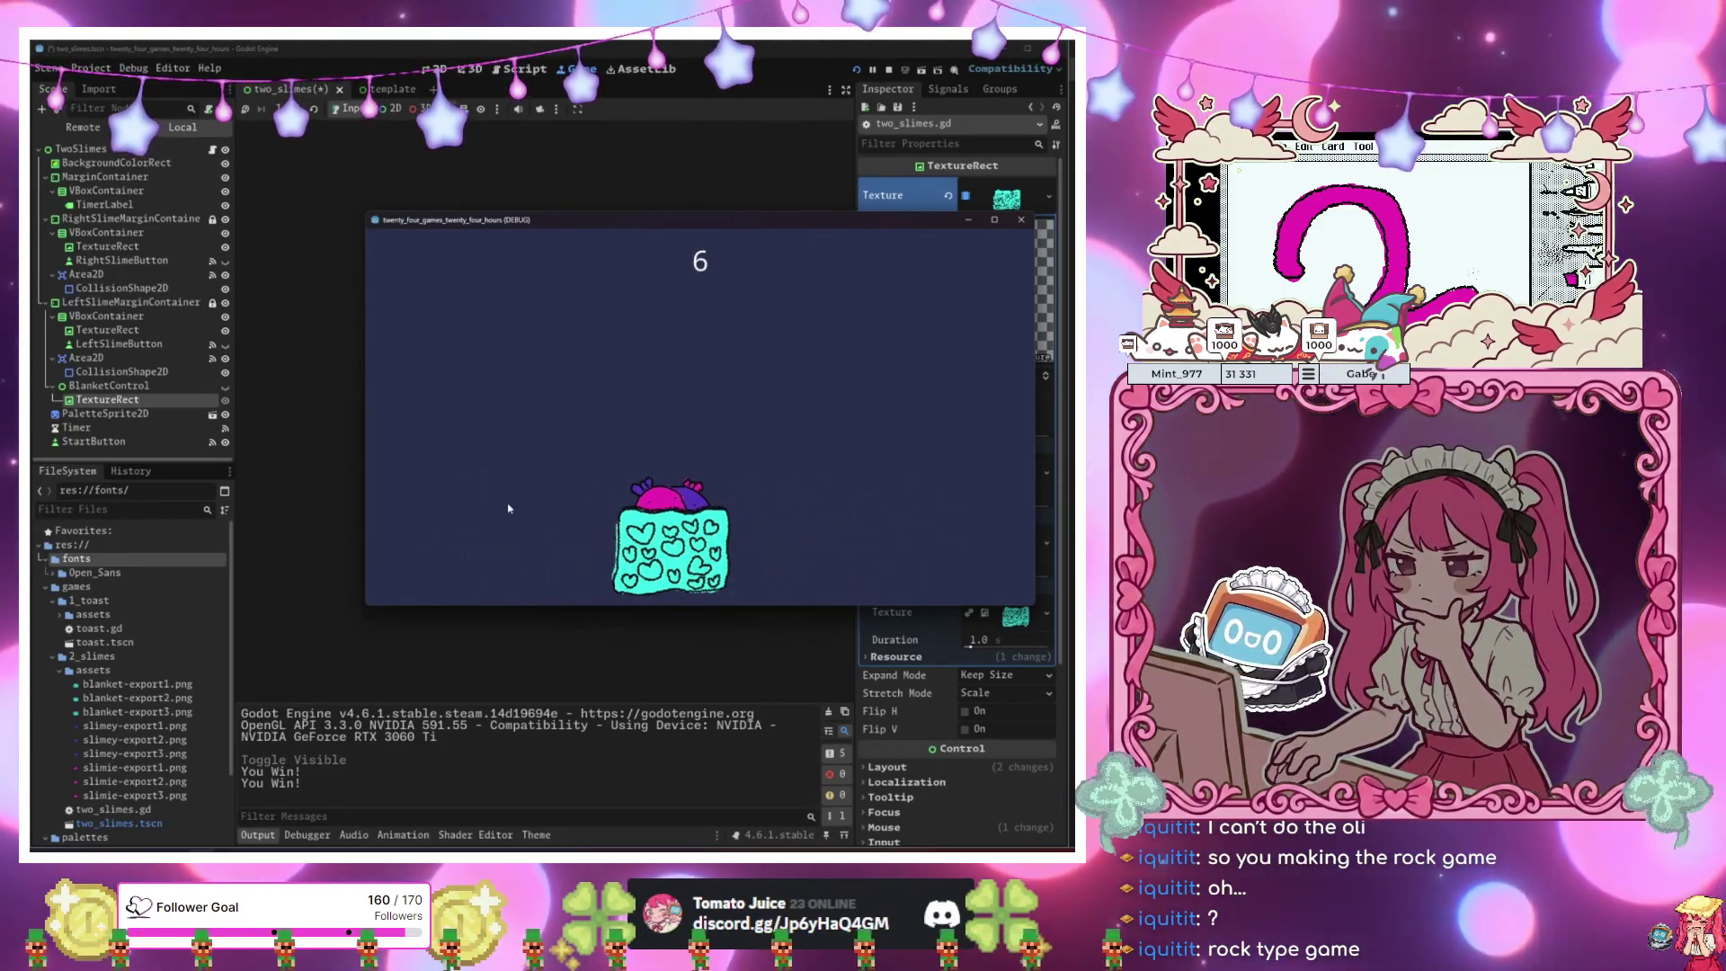
mouse_move(575, 216)
mouse_down()
mouse_move(784, 292)
mouse_move(813, 358)
mouse_up()
- Add a timer.stop() line in win() above timer_label.hide()
click(524, 69)
scroll(473, 539, down, 20)
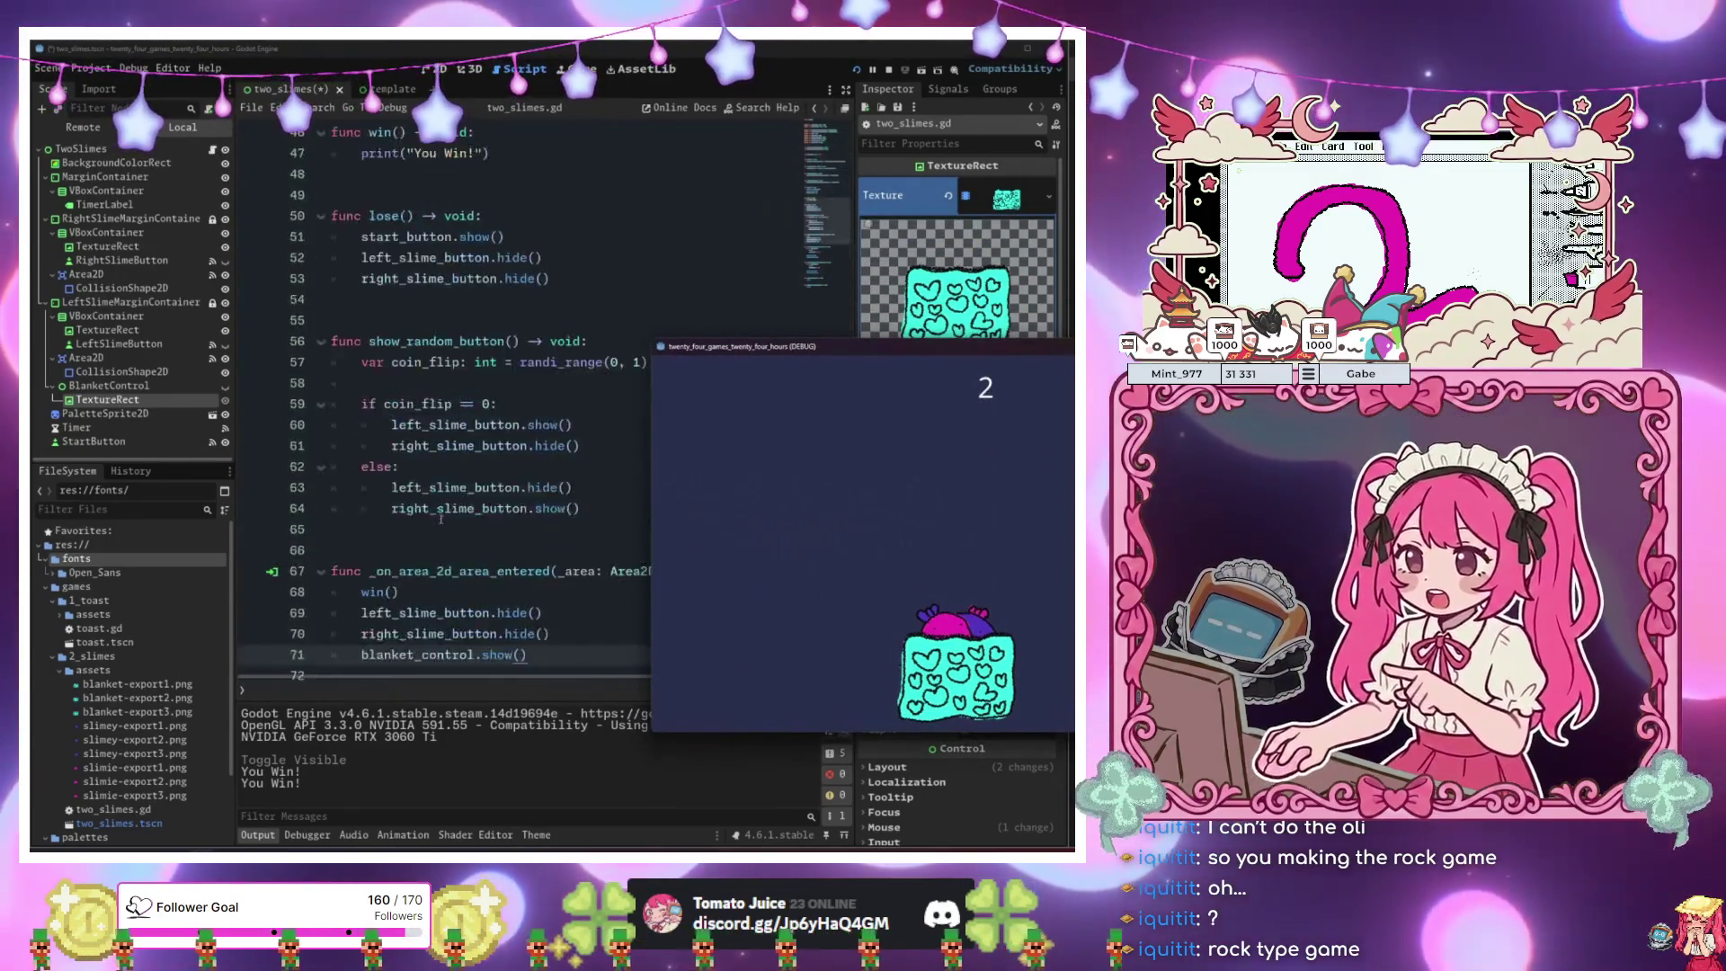
click(472, 641)
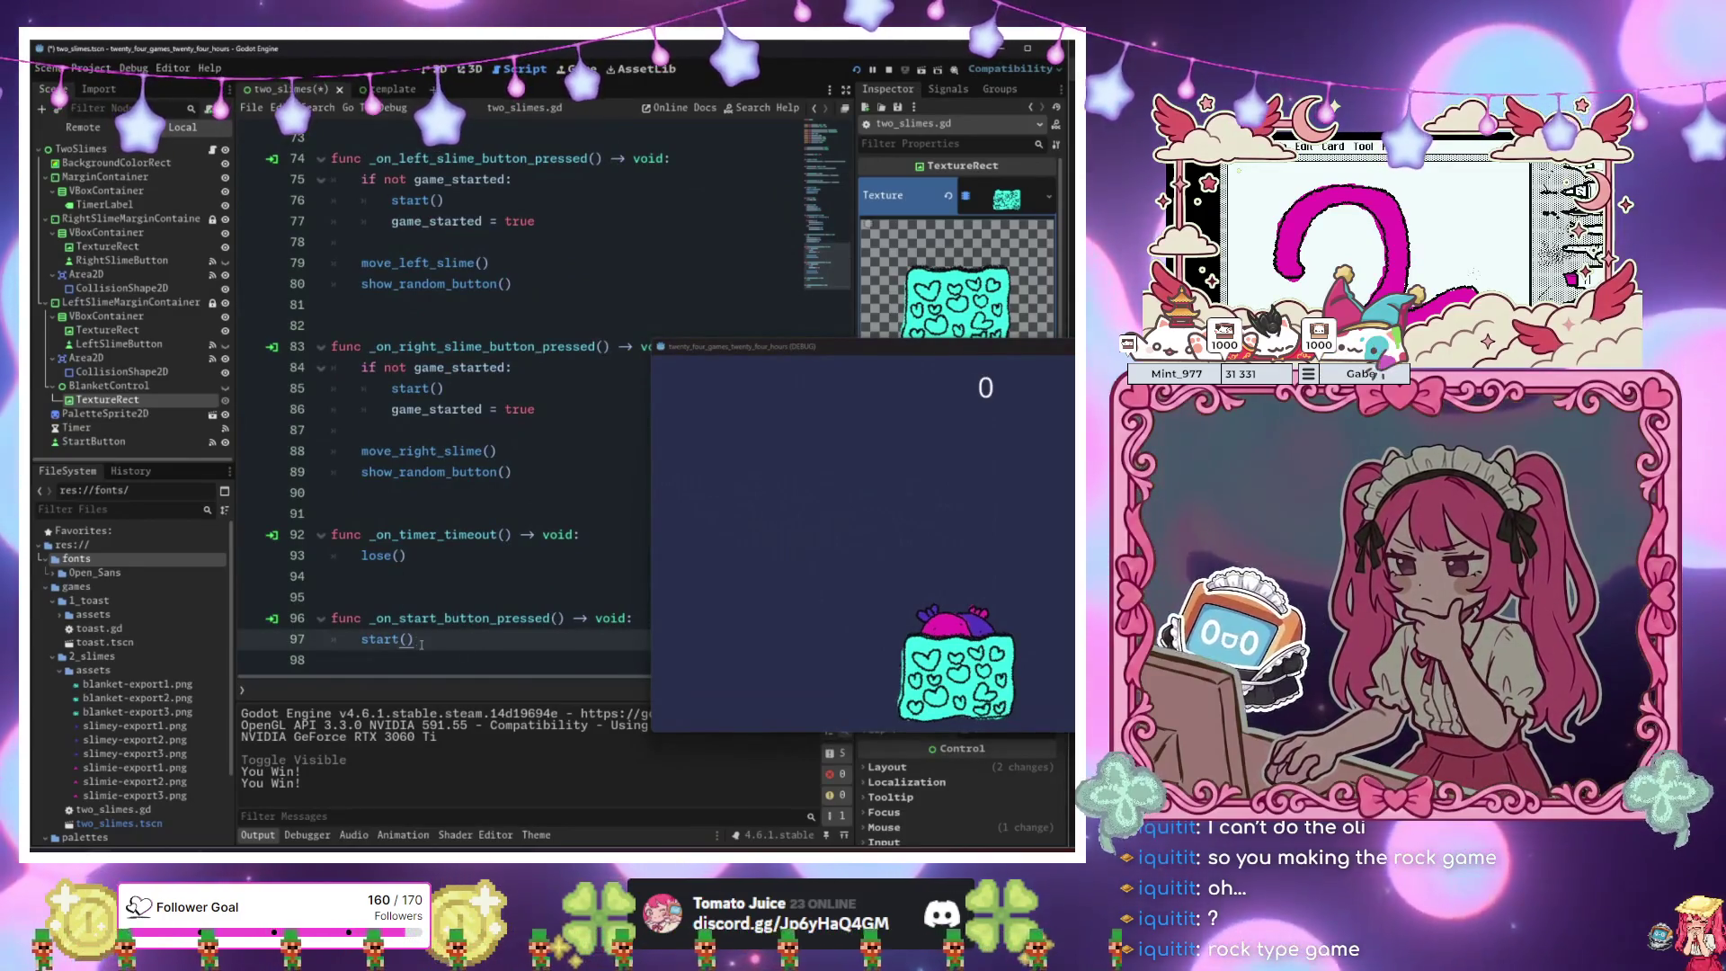
scroll(383, 420, up, 4)
scroll(383, 419, up, 5)
click(510, 425)
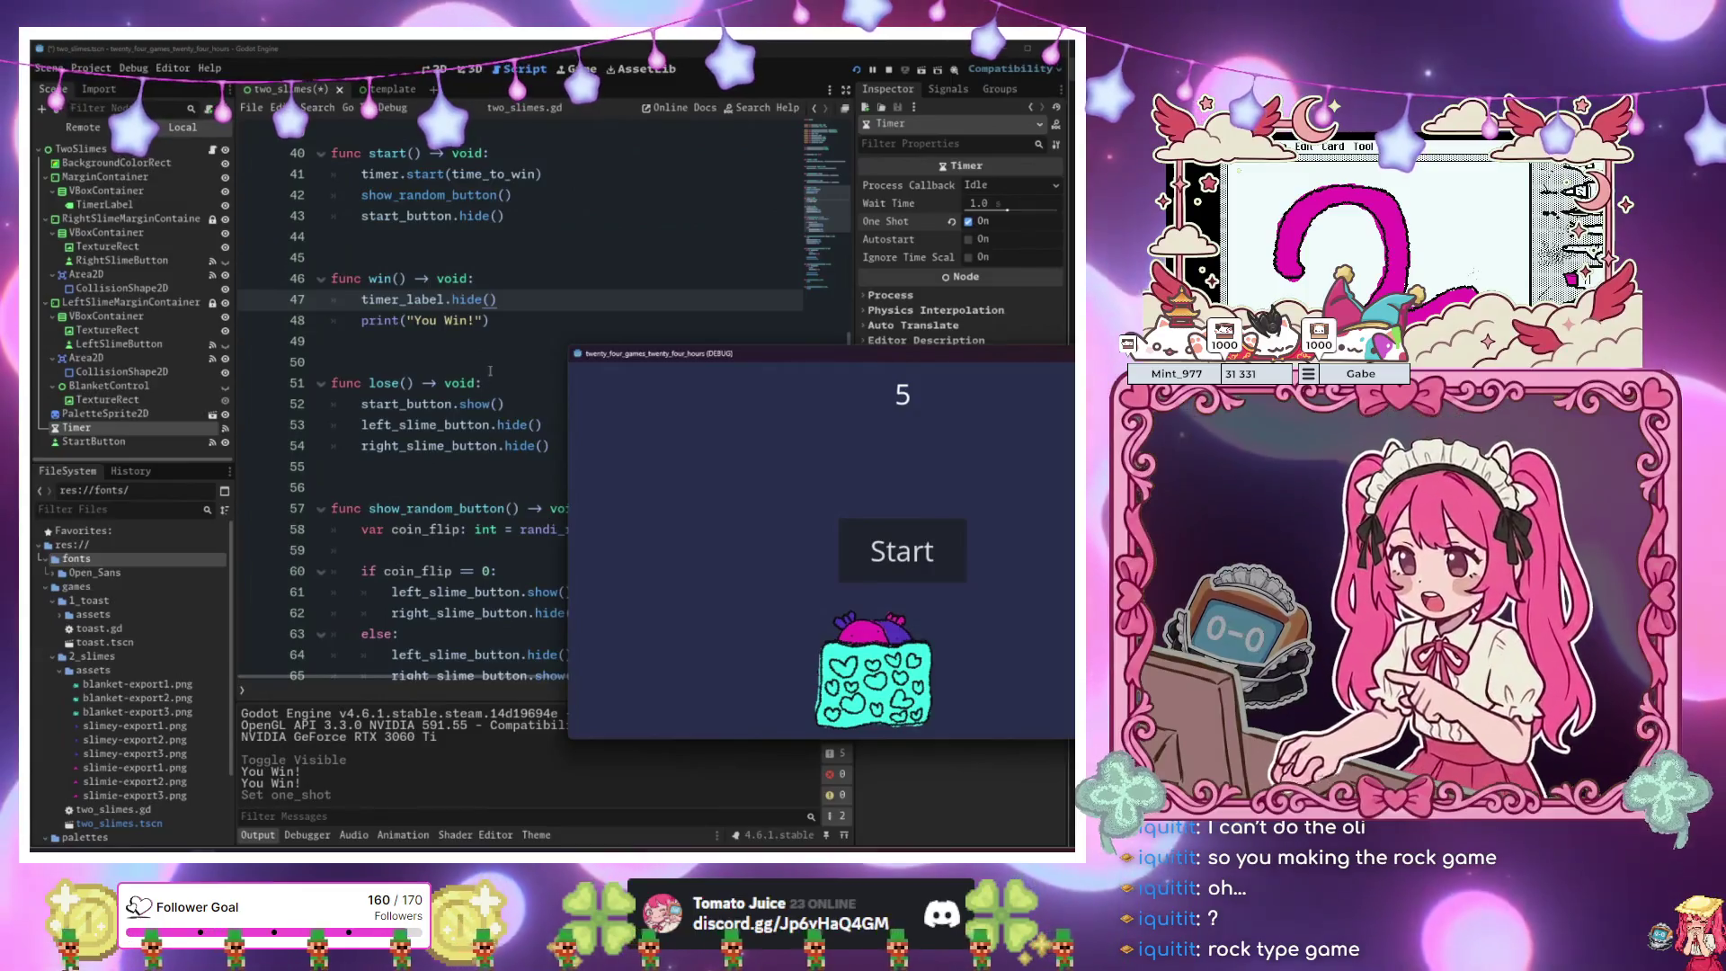
key(ctrl+shift+Return)
text(tim)
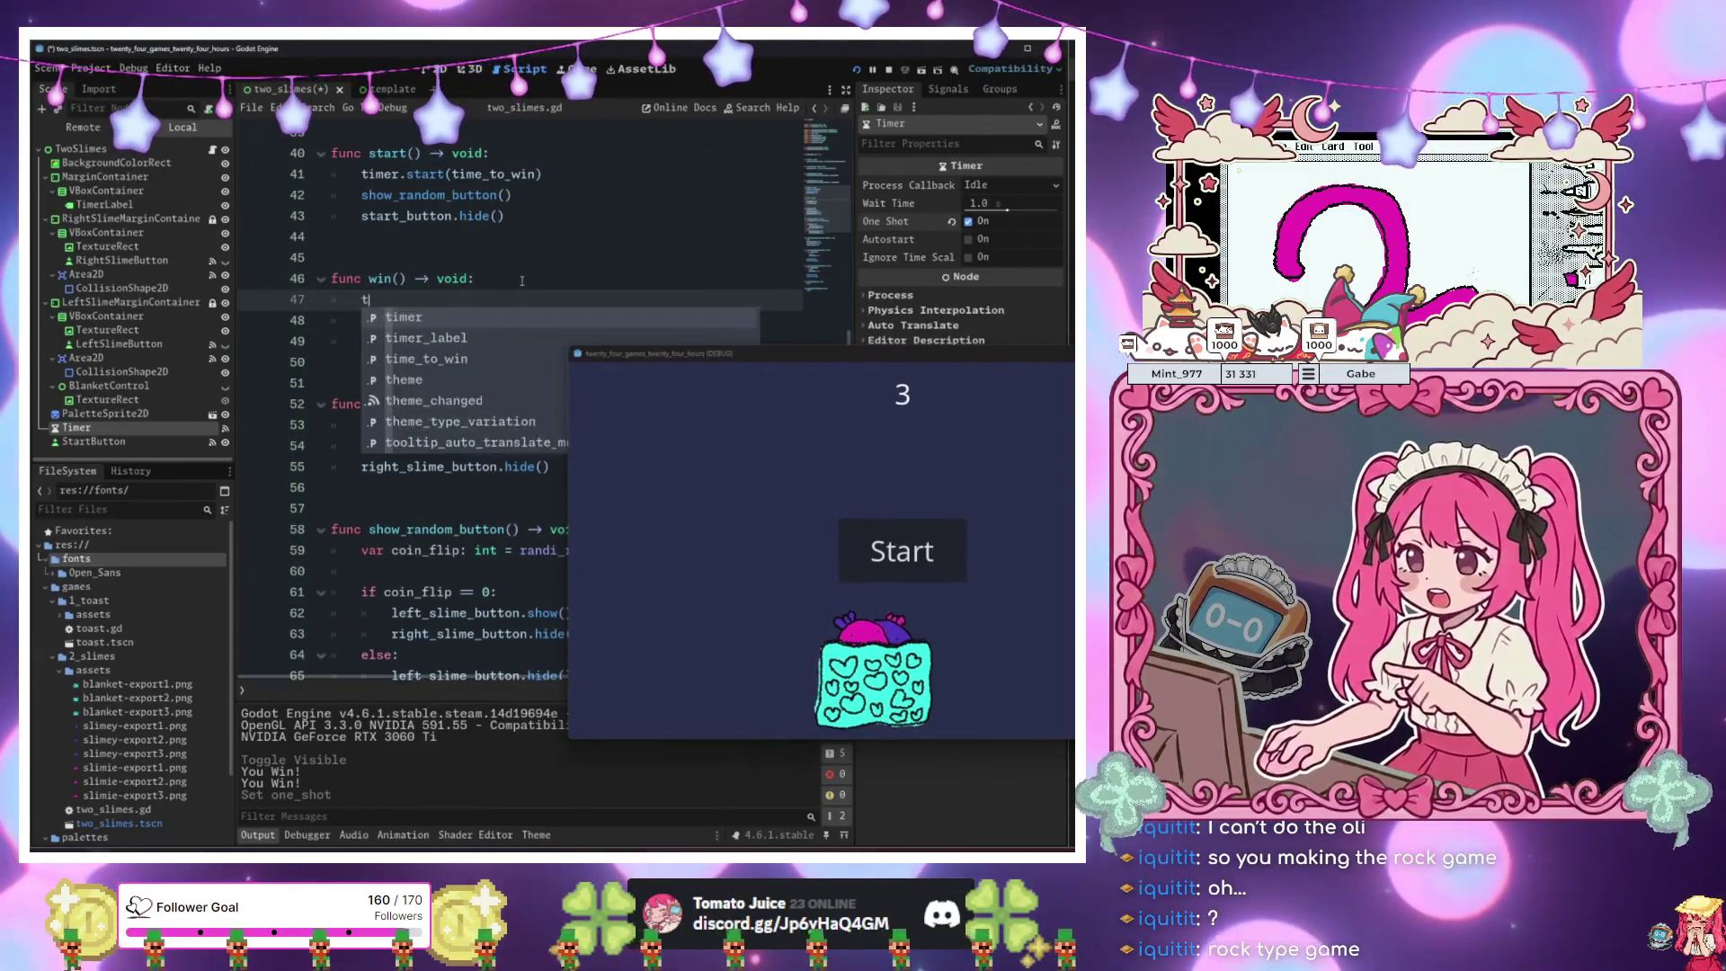
text(er.stop())
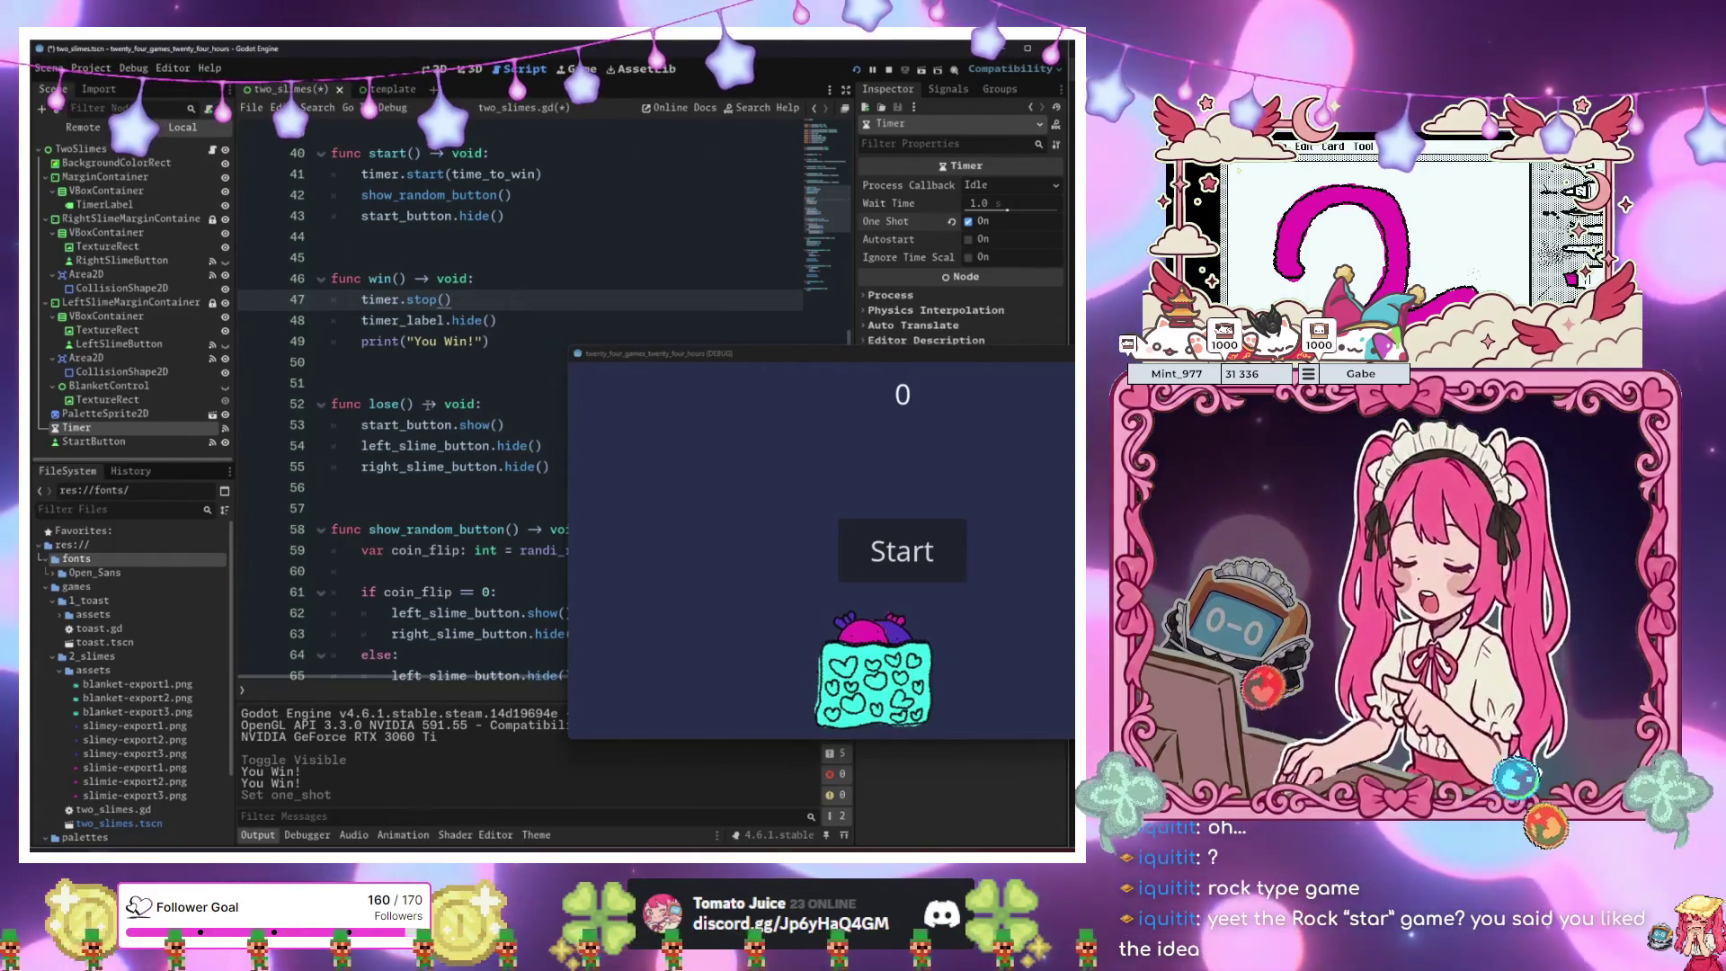
- Stop the running game with F8 and return to the 2D scene view
mouse_move(647, 353)
mouse_down()
mouse_move(299, 308)
mouse_move(284, 284)
mouse_up()
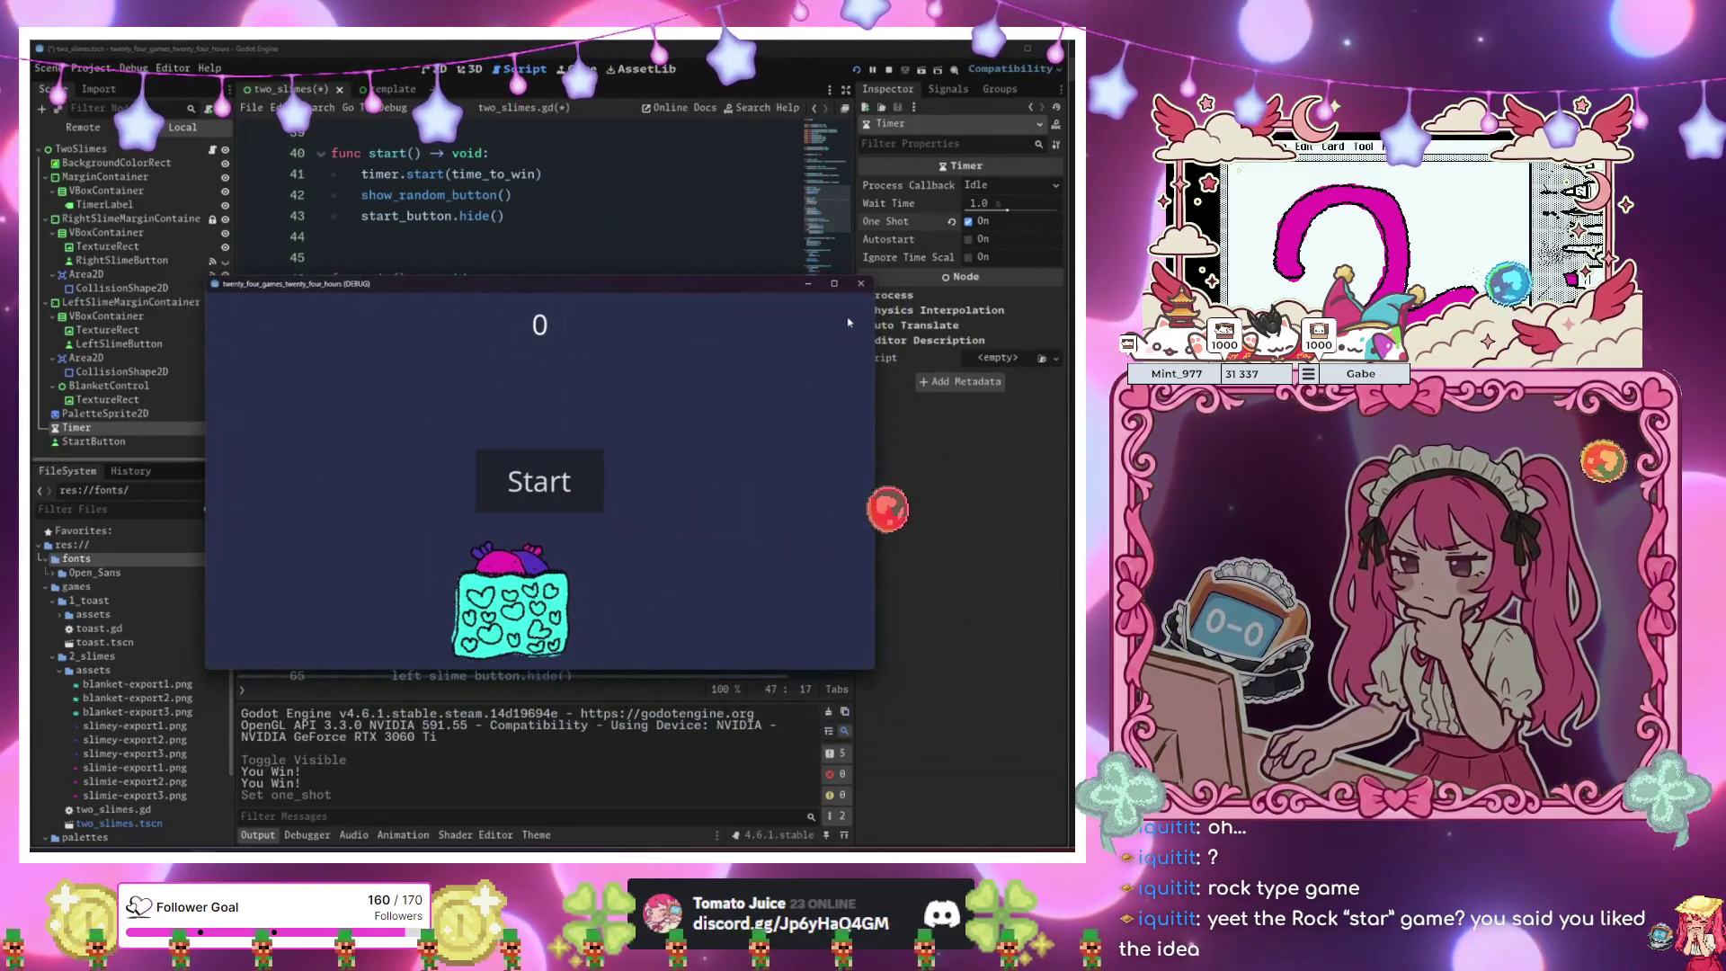
key(F8)
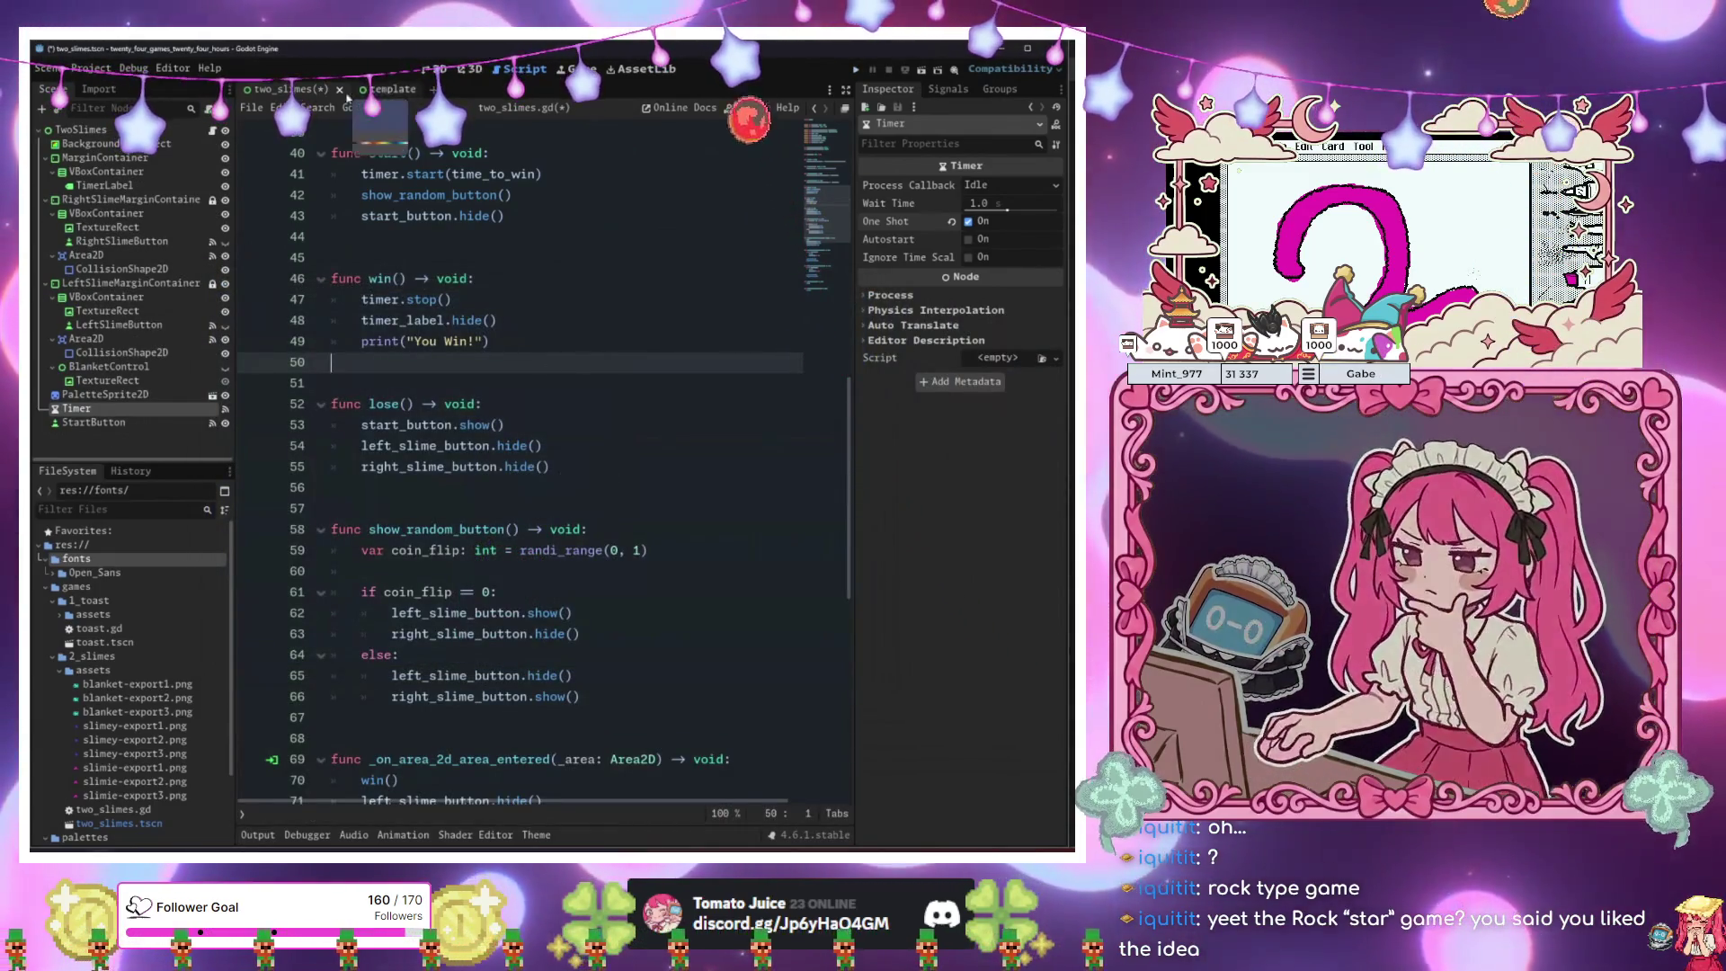
click(510, 275)
click(539, 409)
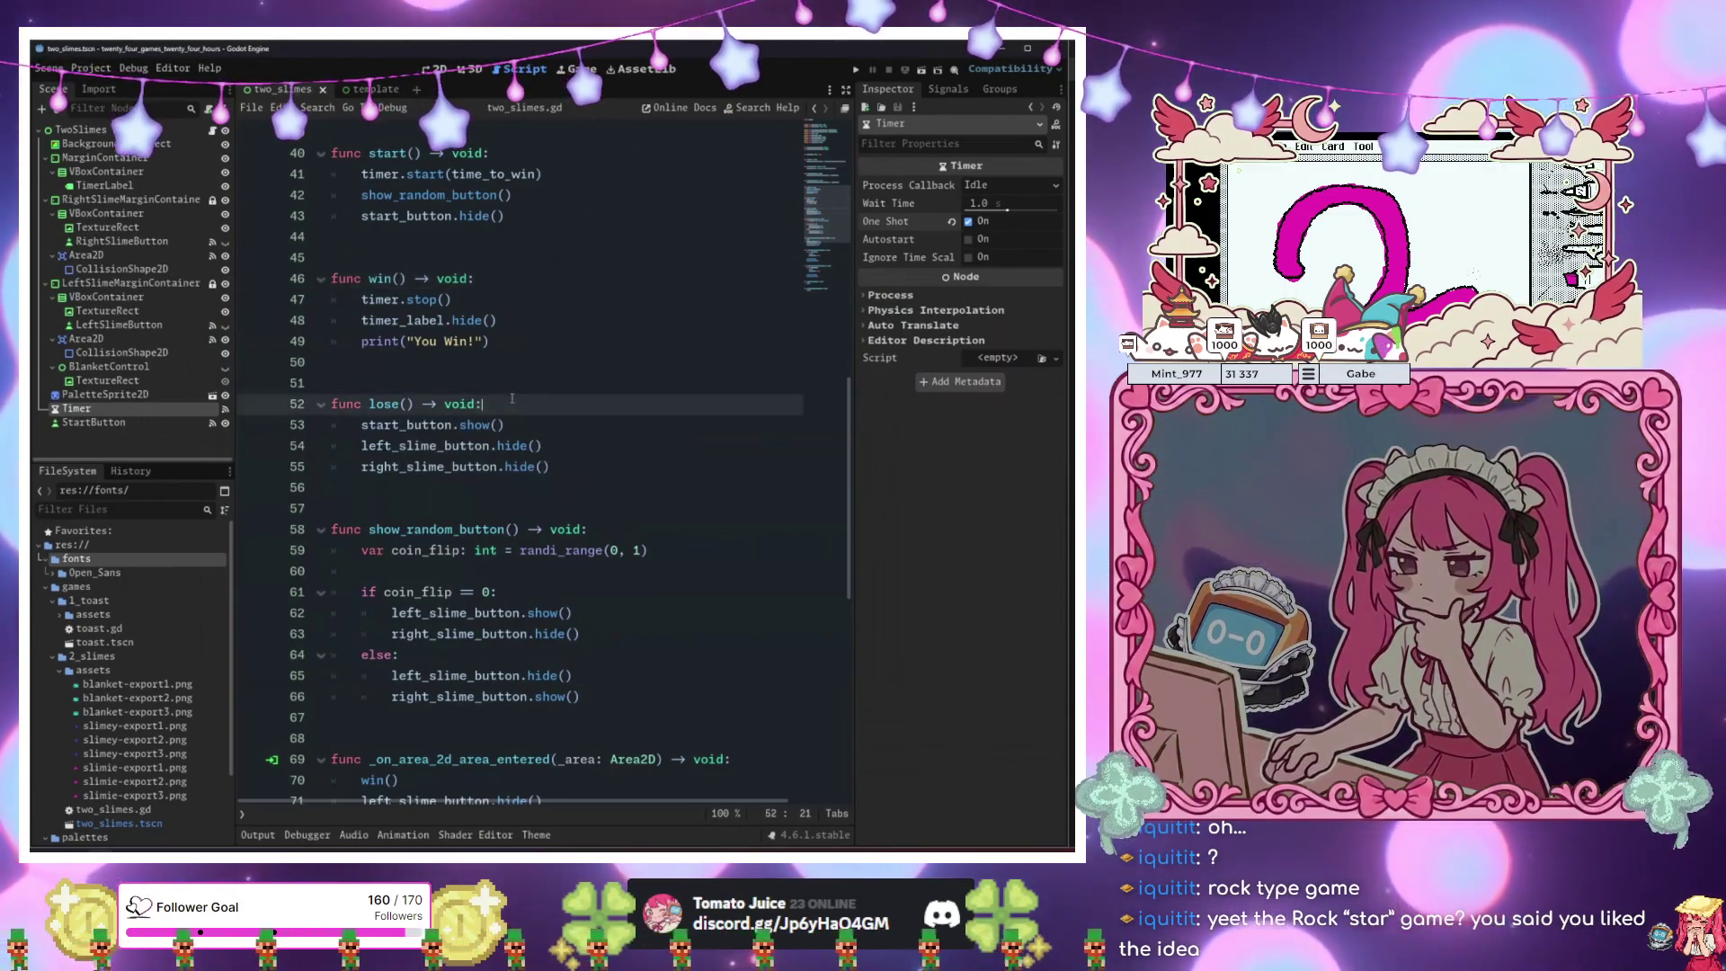
click(506, 341)
click(504, 329)
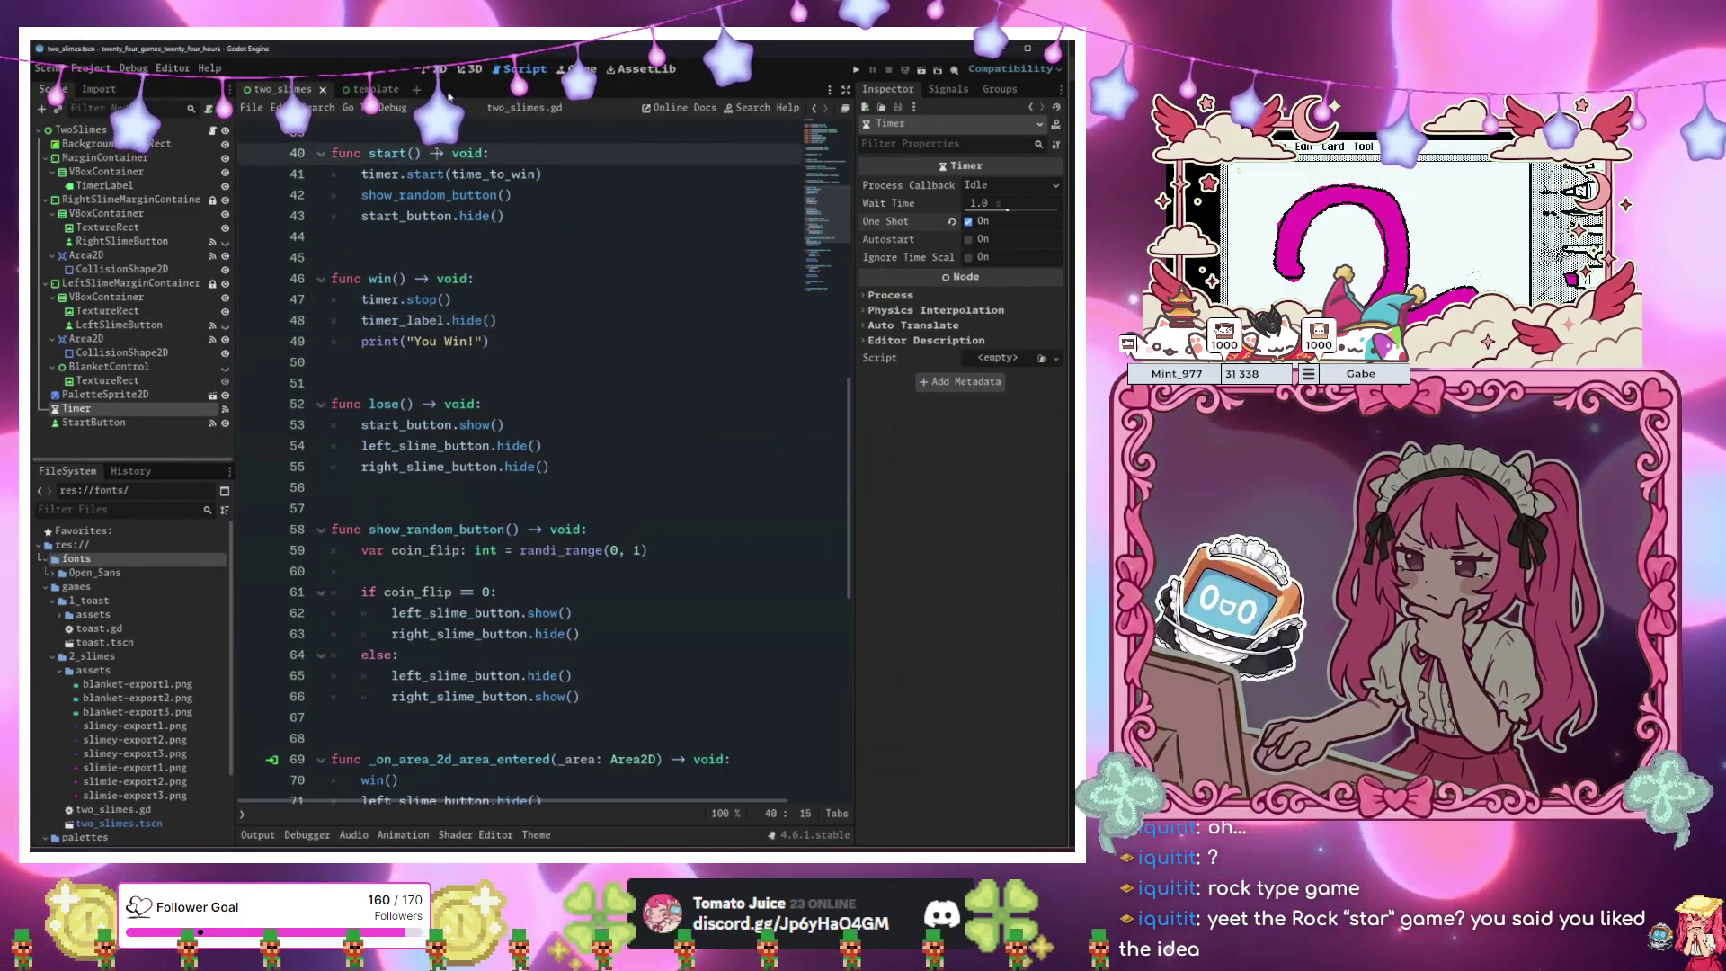
click(434, 68)
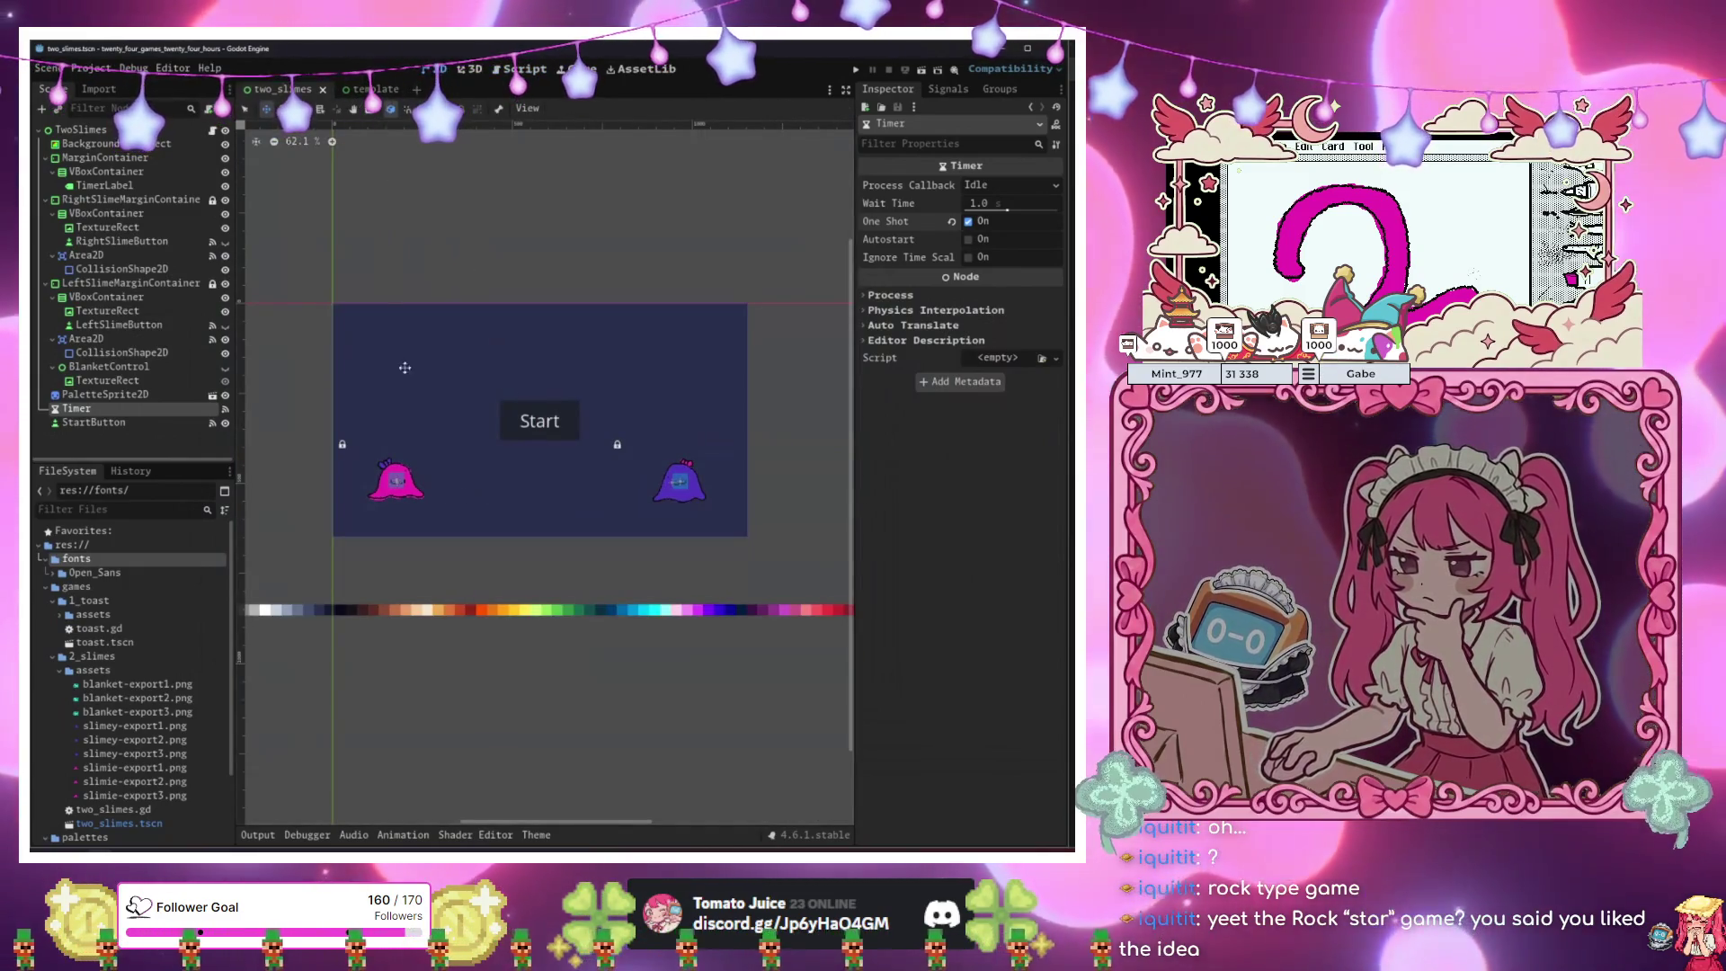
- Make a new scene with a User Interface root renamed ThreePancakes, then reopen two_slimes
click(416, 89)
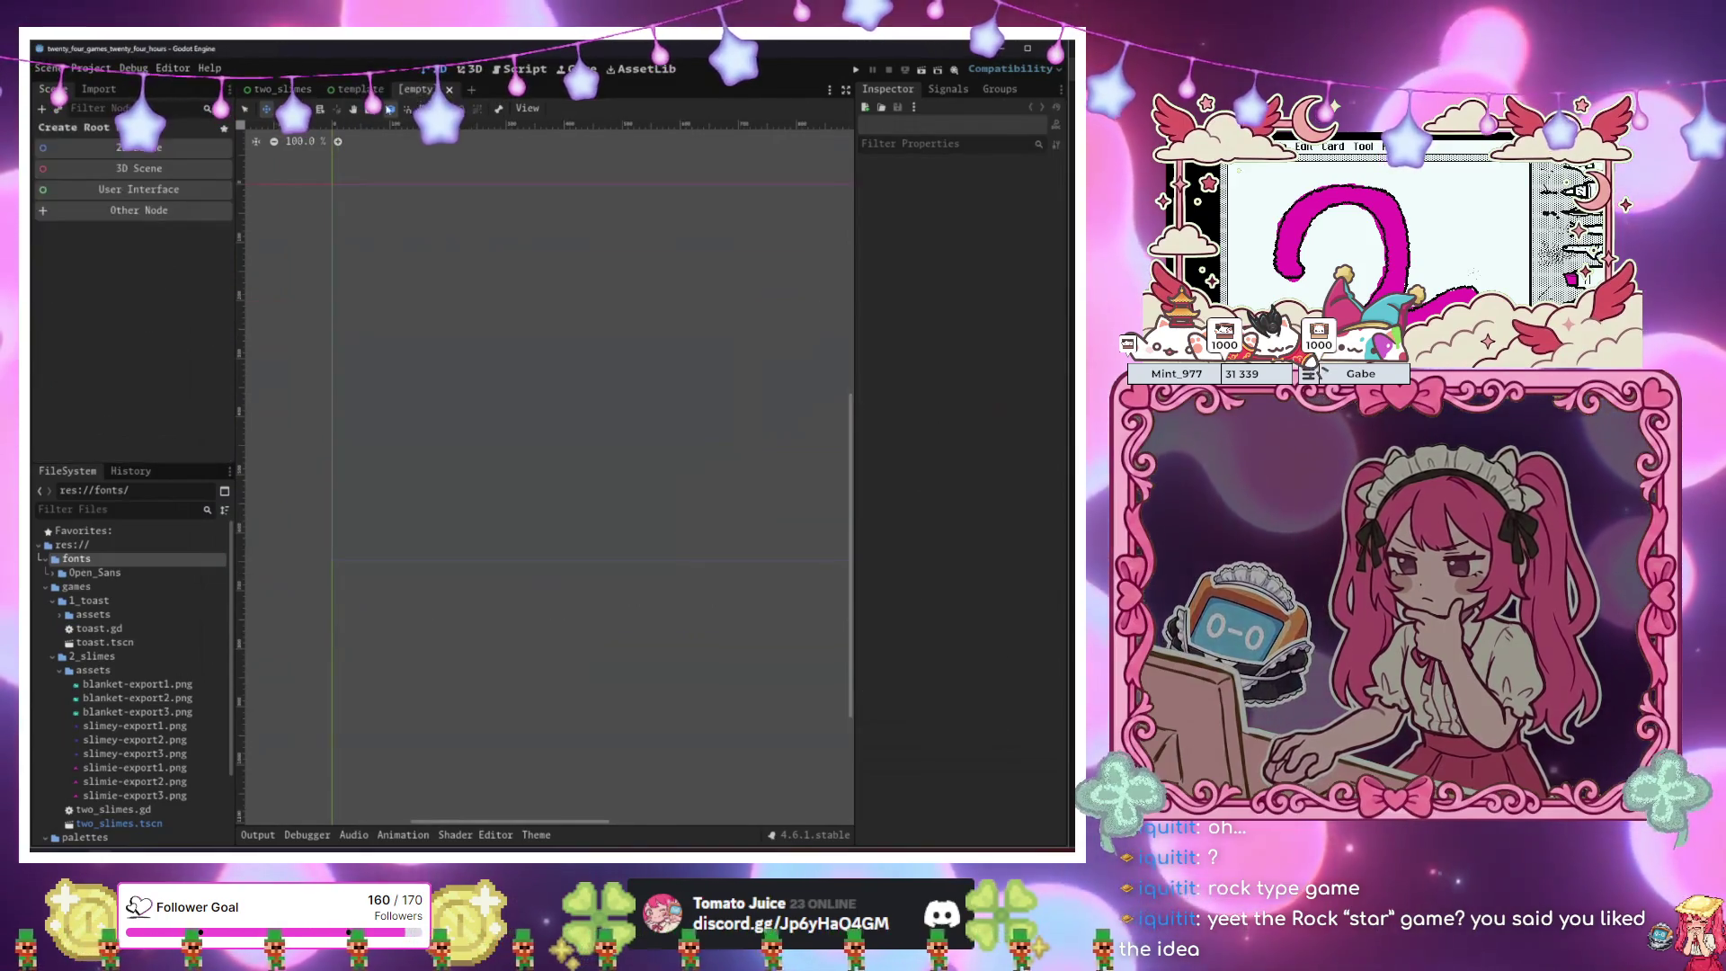
click(128, 192)
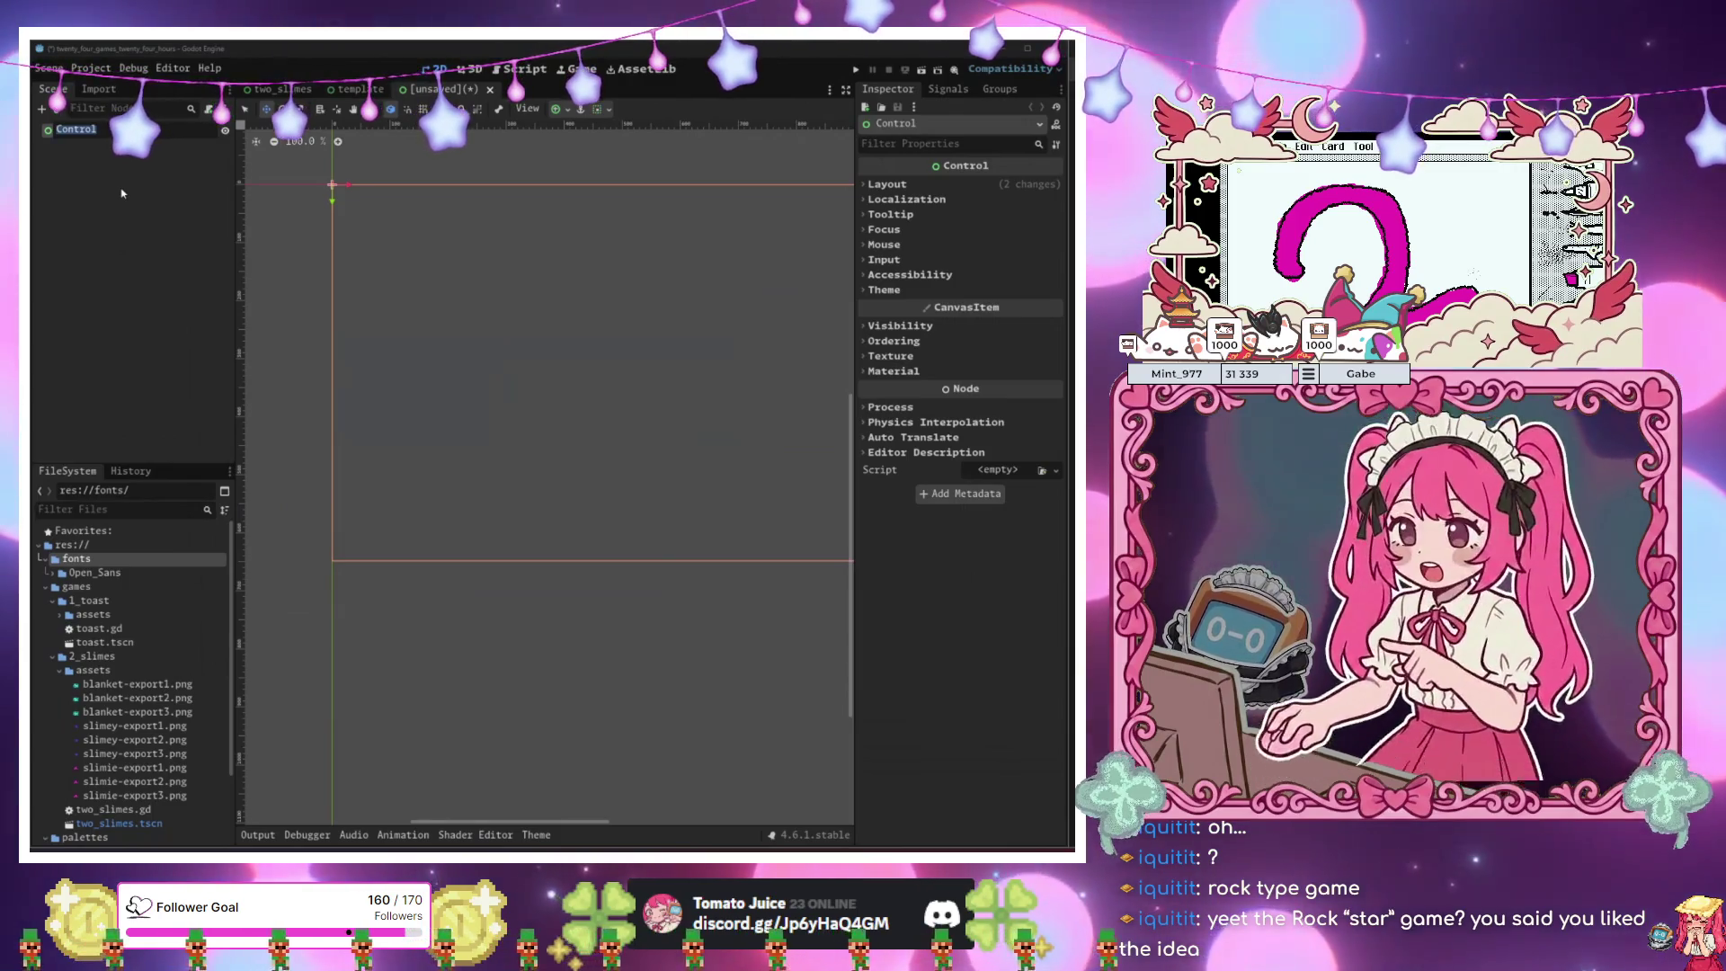
key(BackSpace)
key(BackSpace)
key(BackSpace)
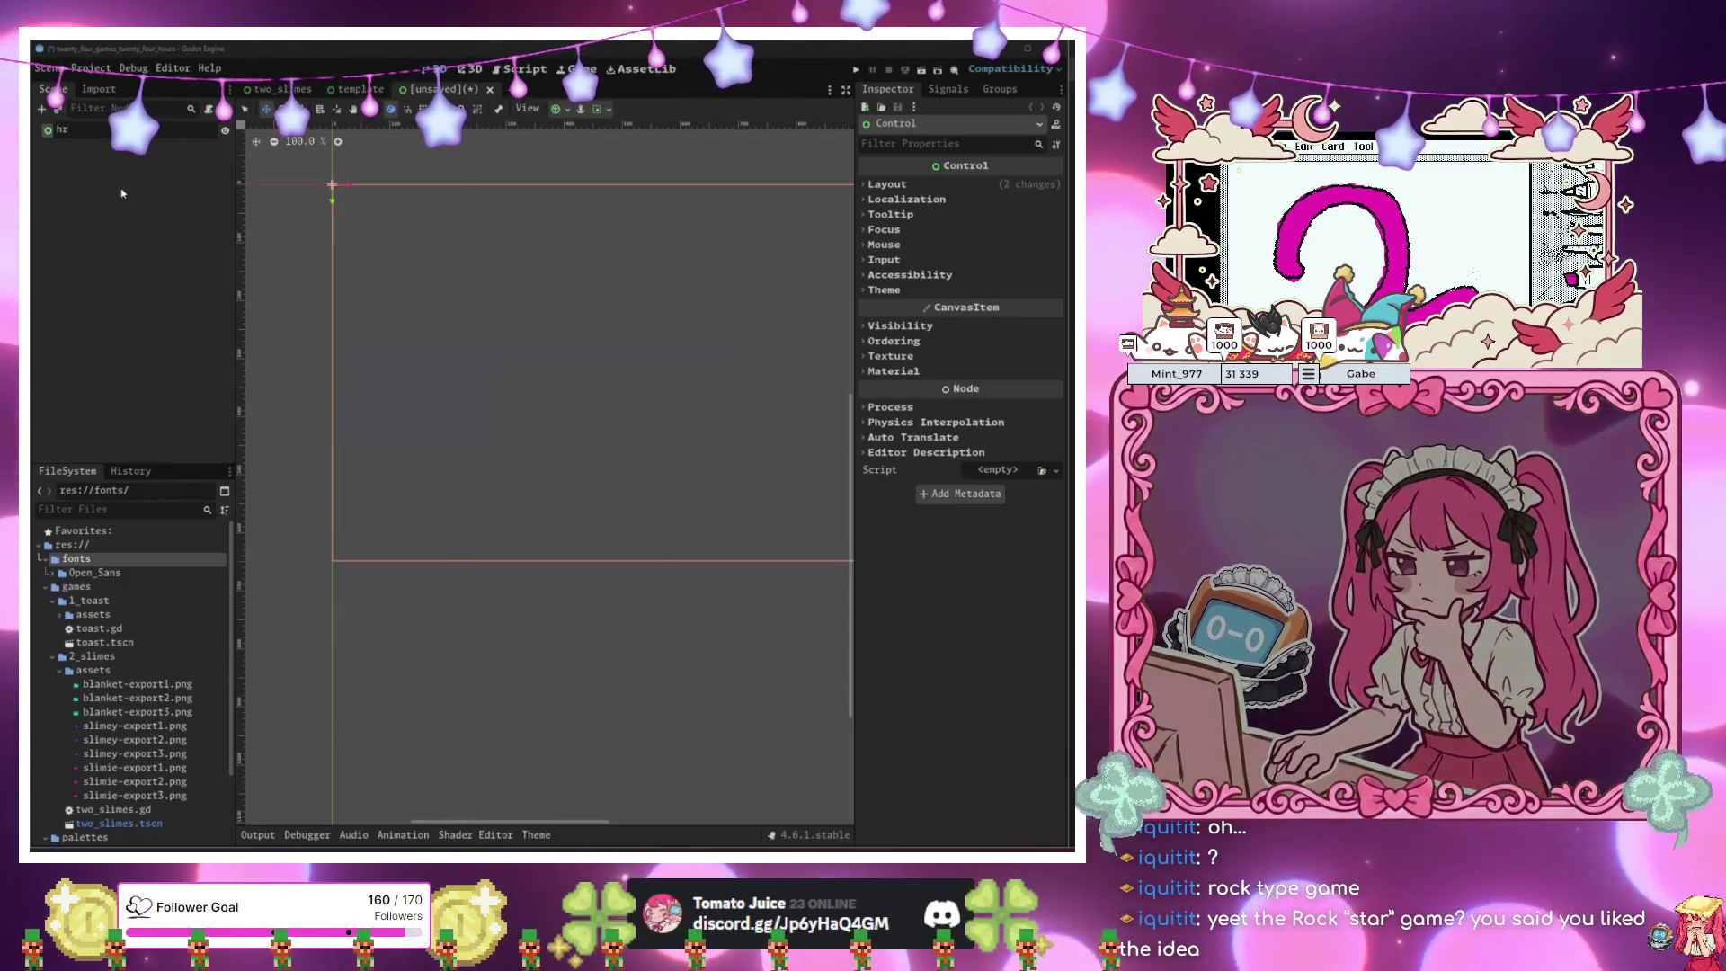
text(ThreePan)
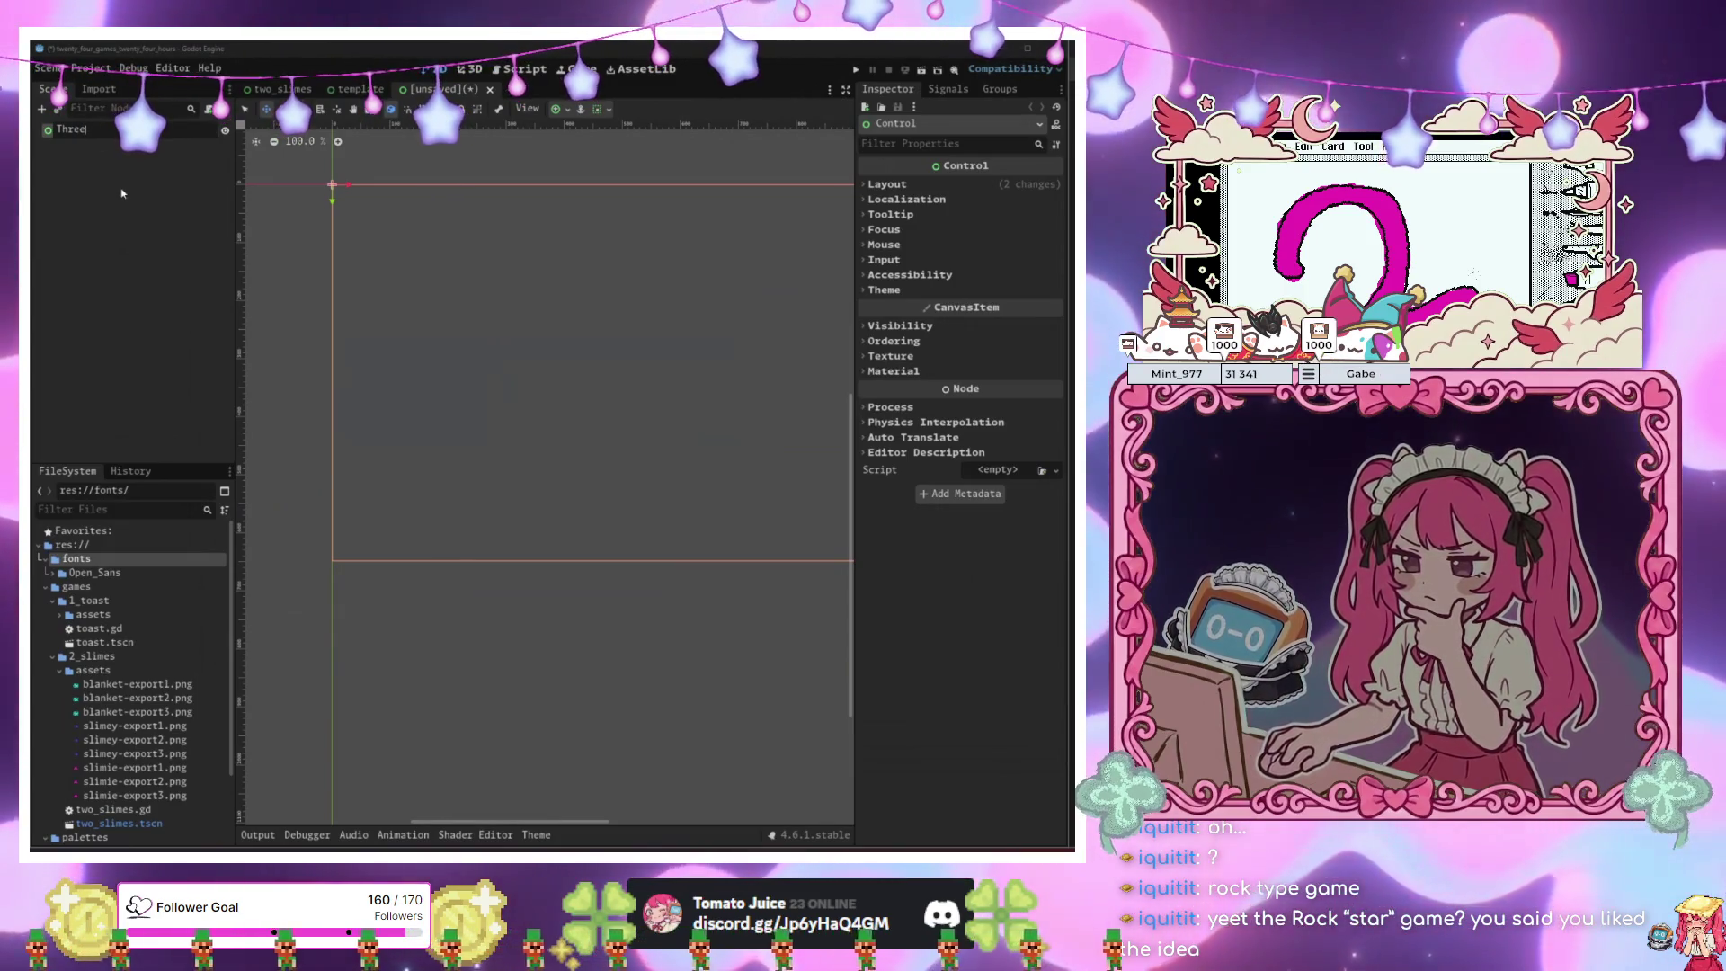
text(cakes)
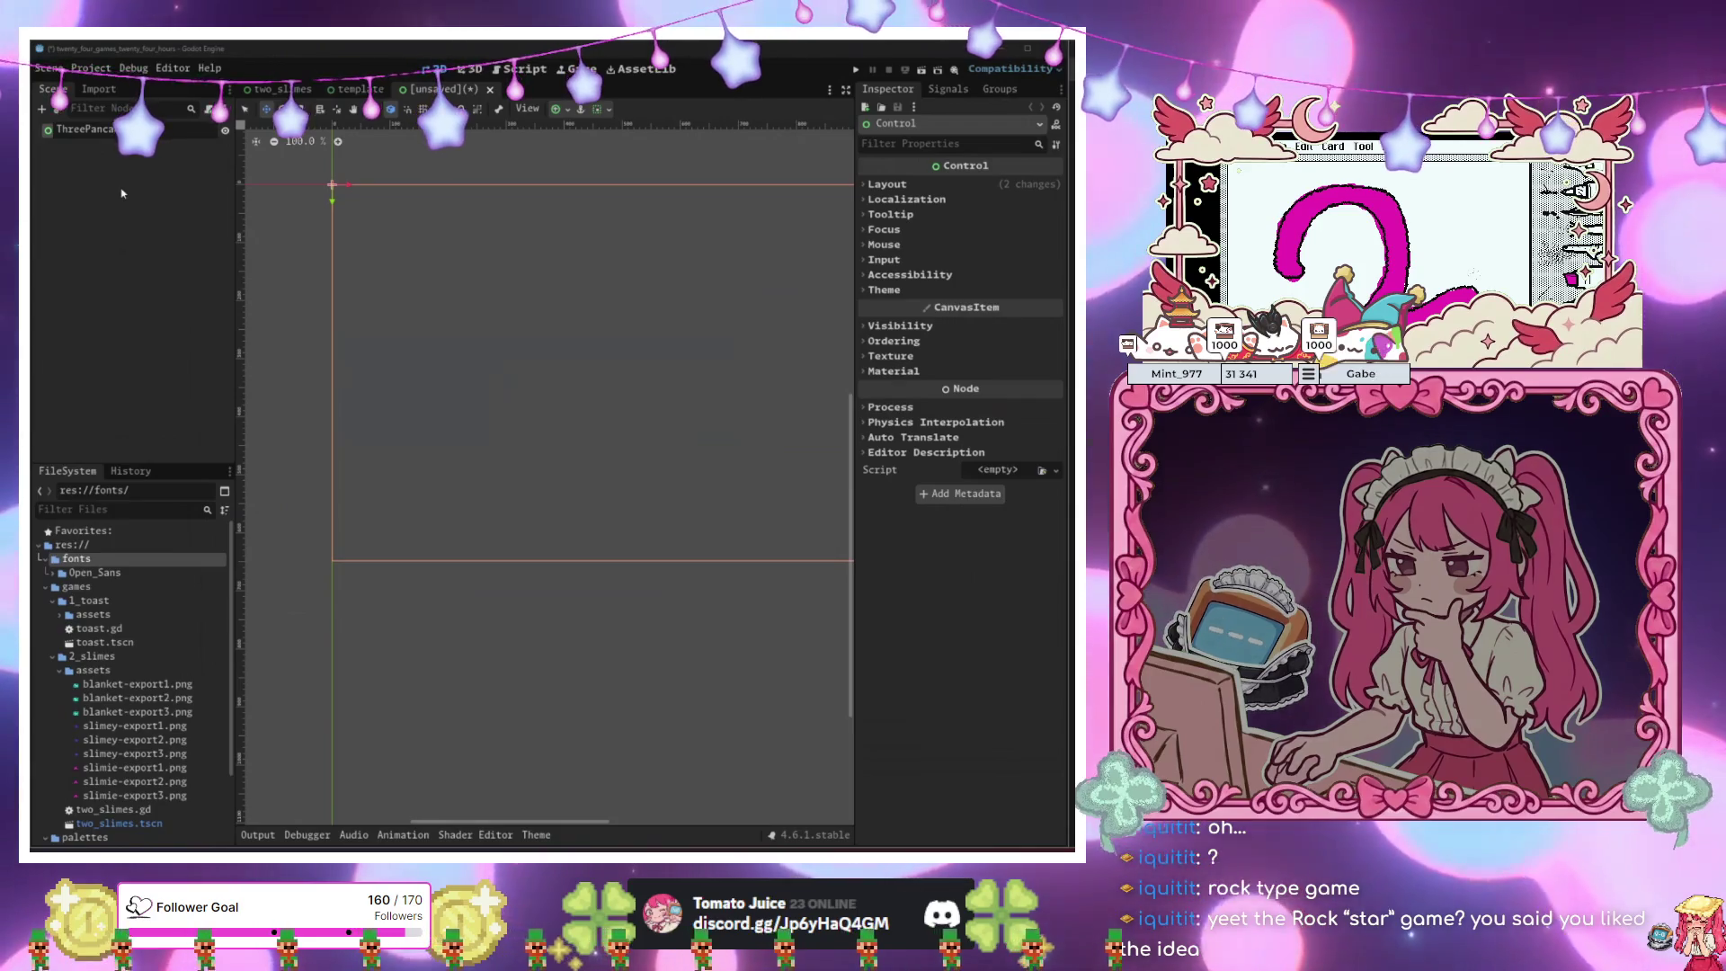
key(Return)
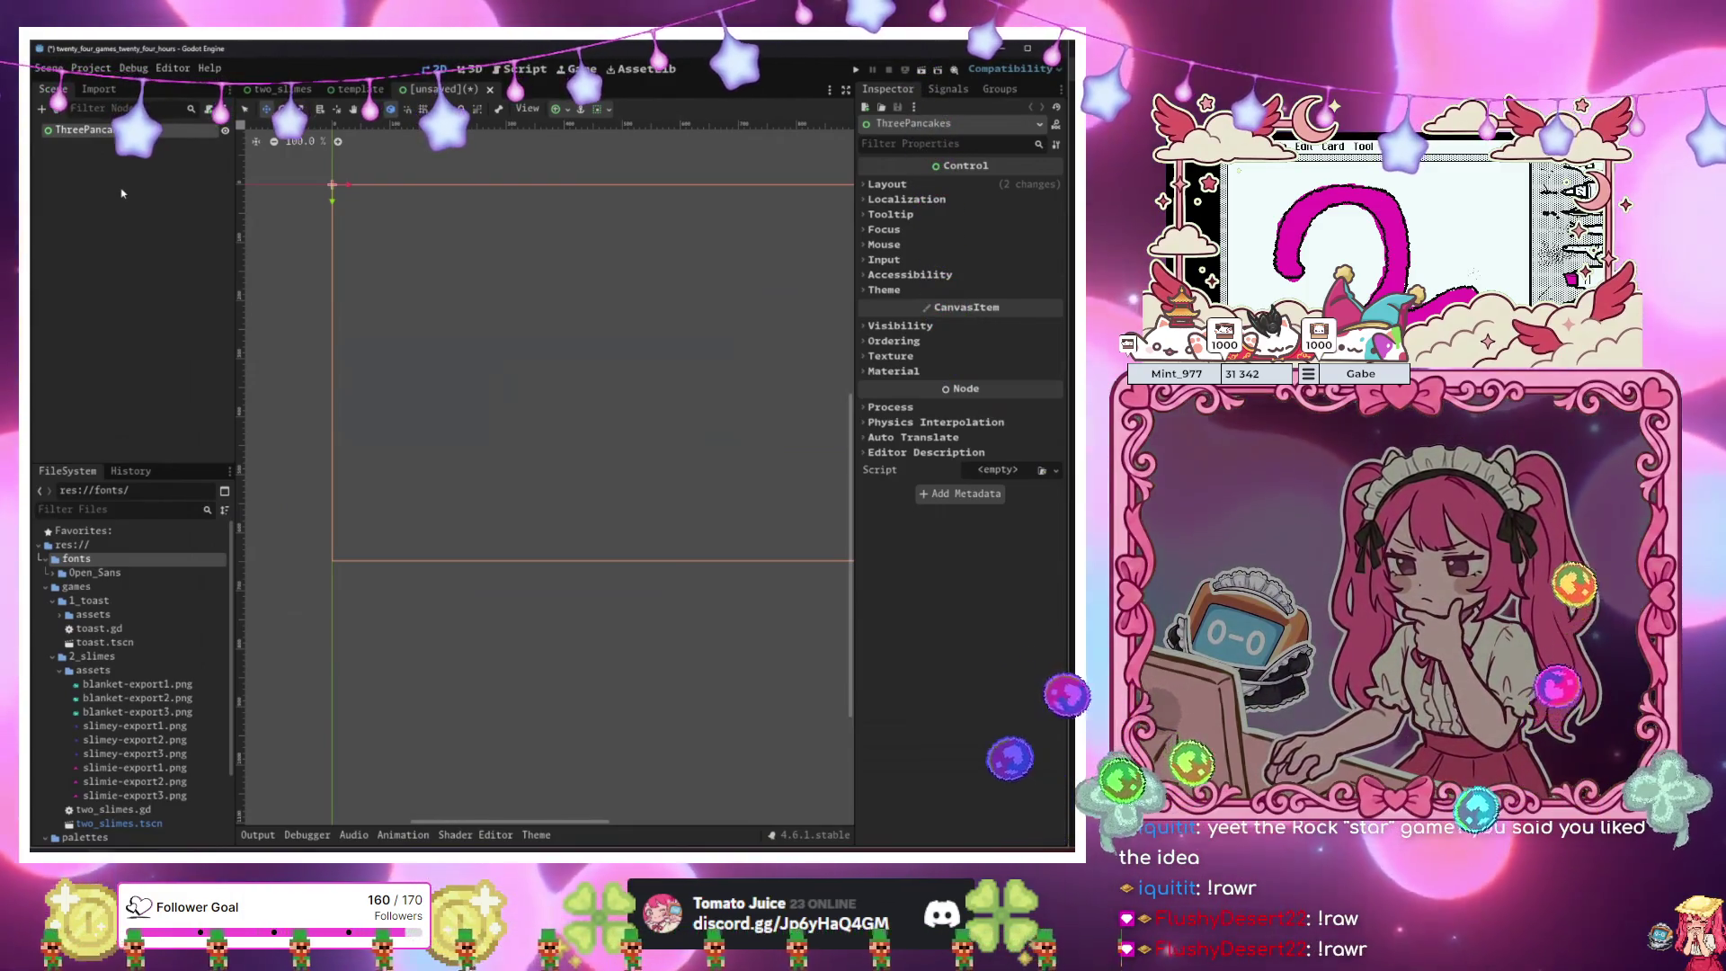
click(279, 89)
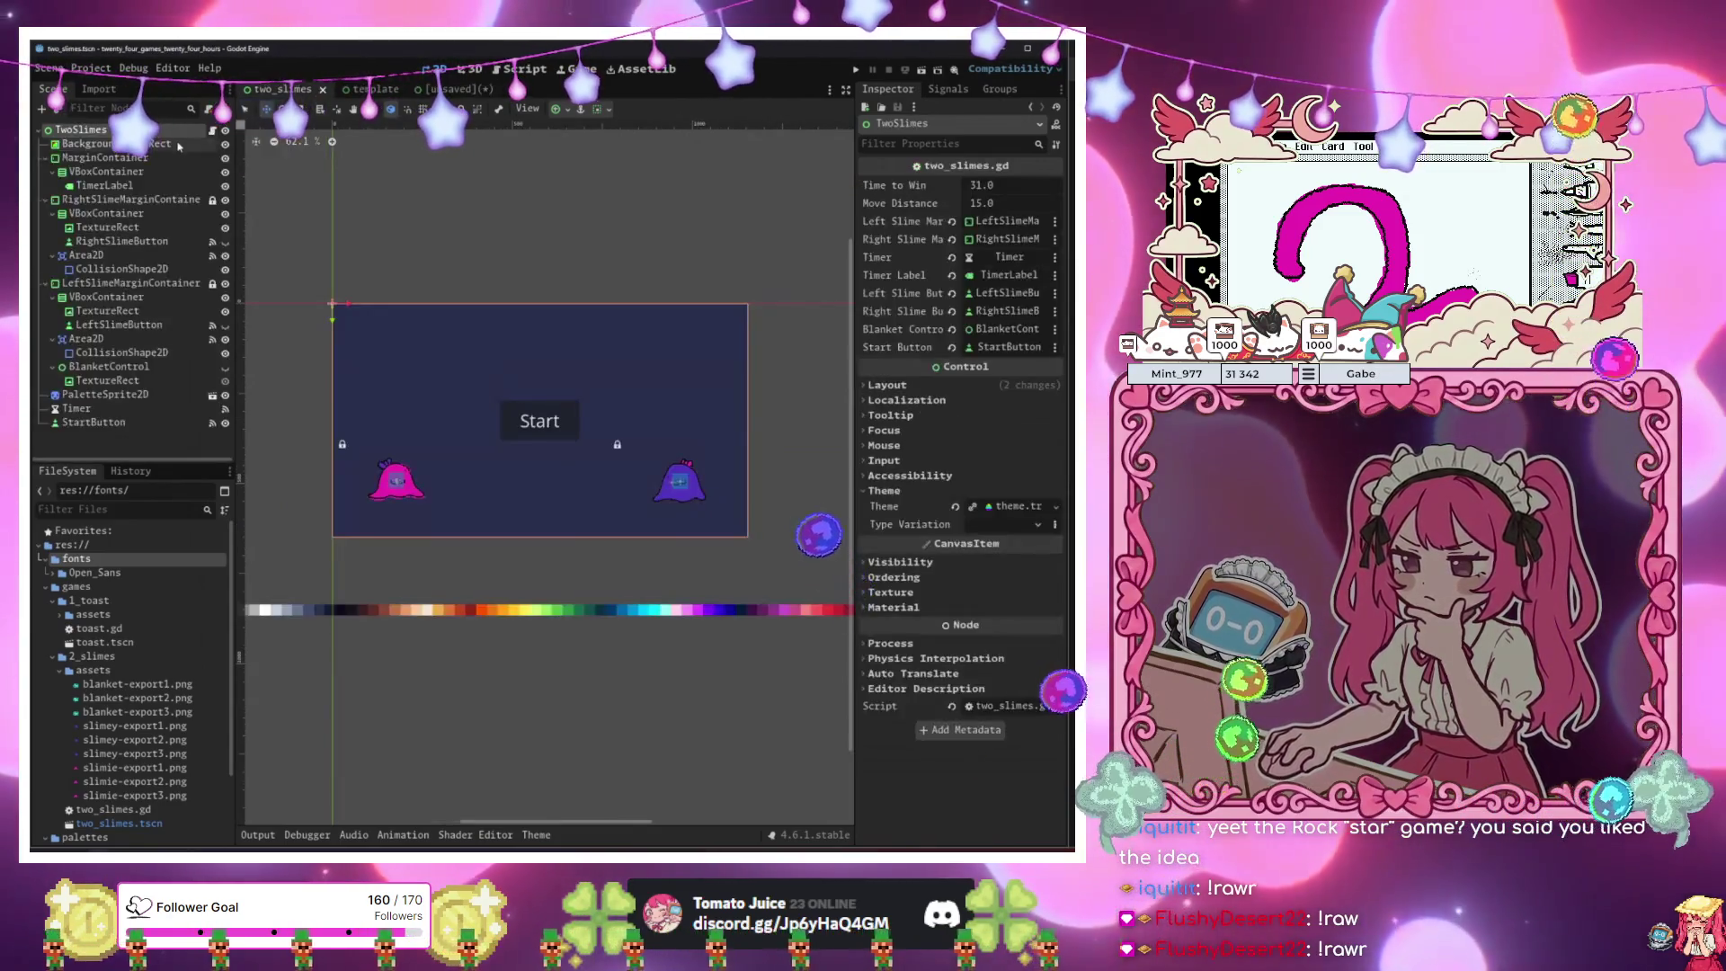
- Create a RichTextLabel from the 'rich' node search and rename it YouWinRichTextLabel
key(ctrl+a)
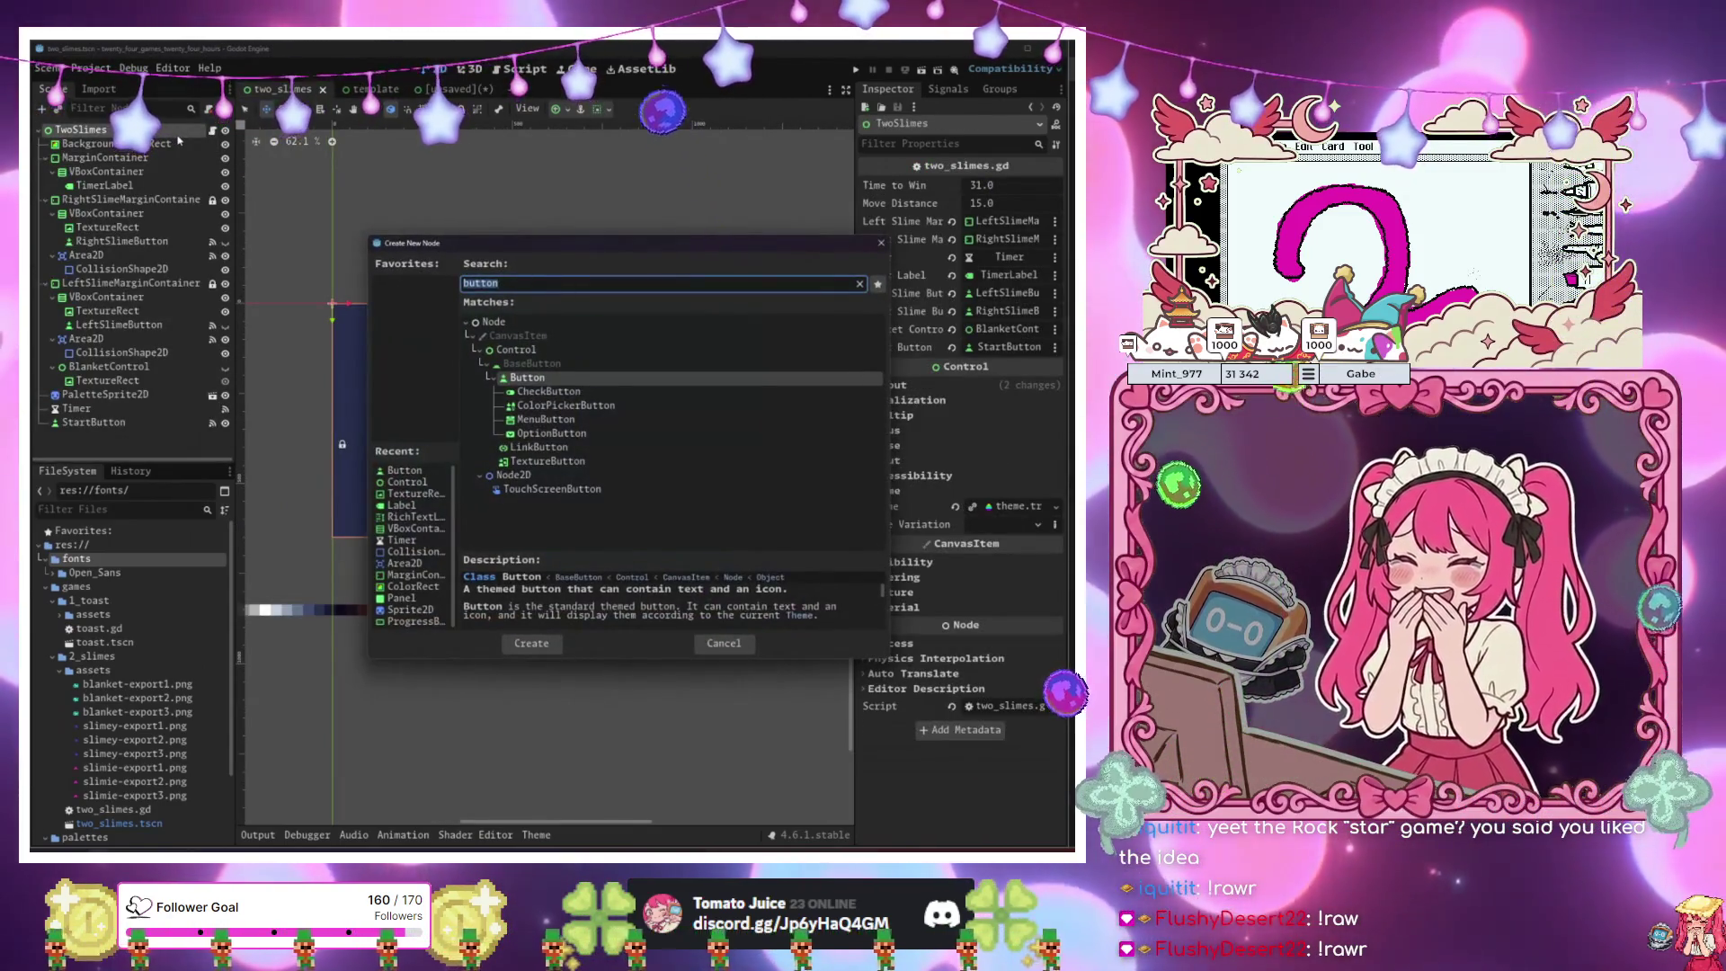
text(rich)
key(Return)
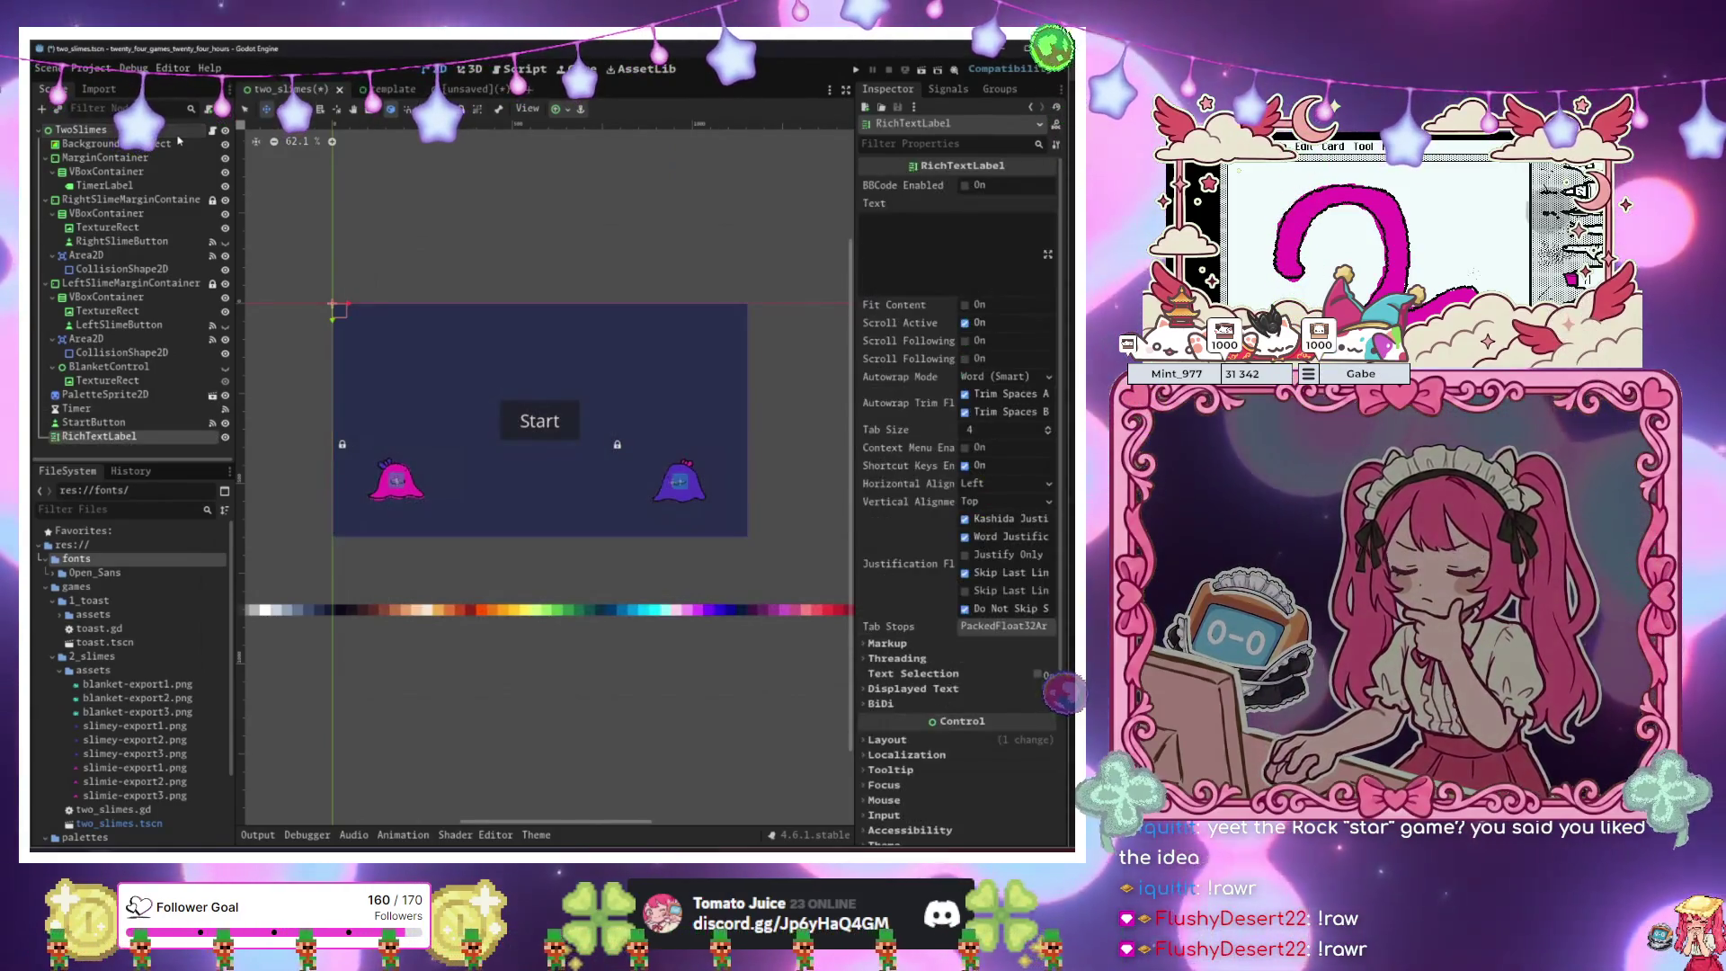
click(382, 321)
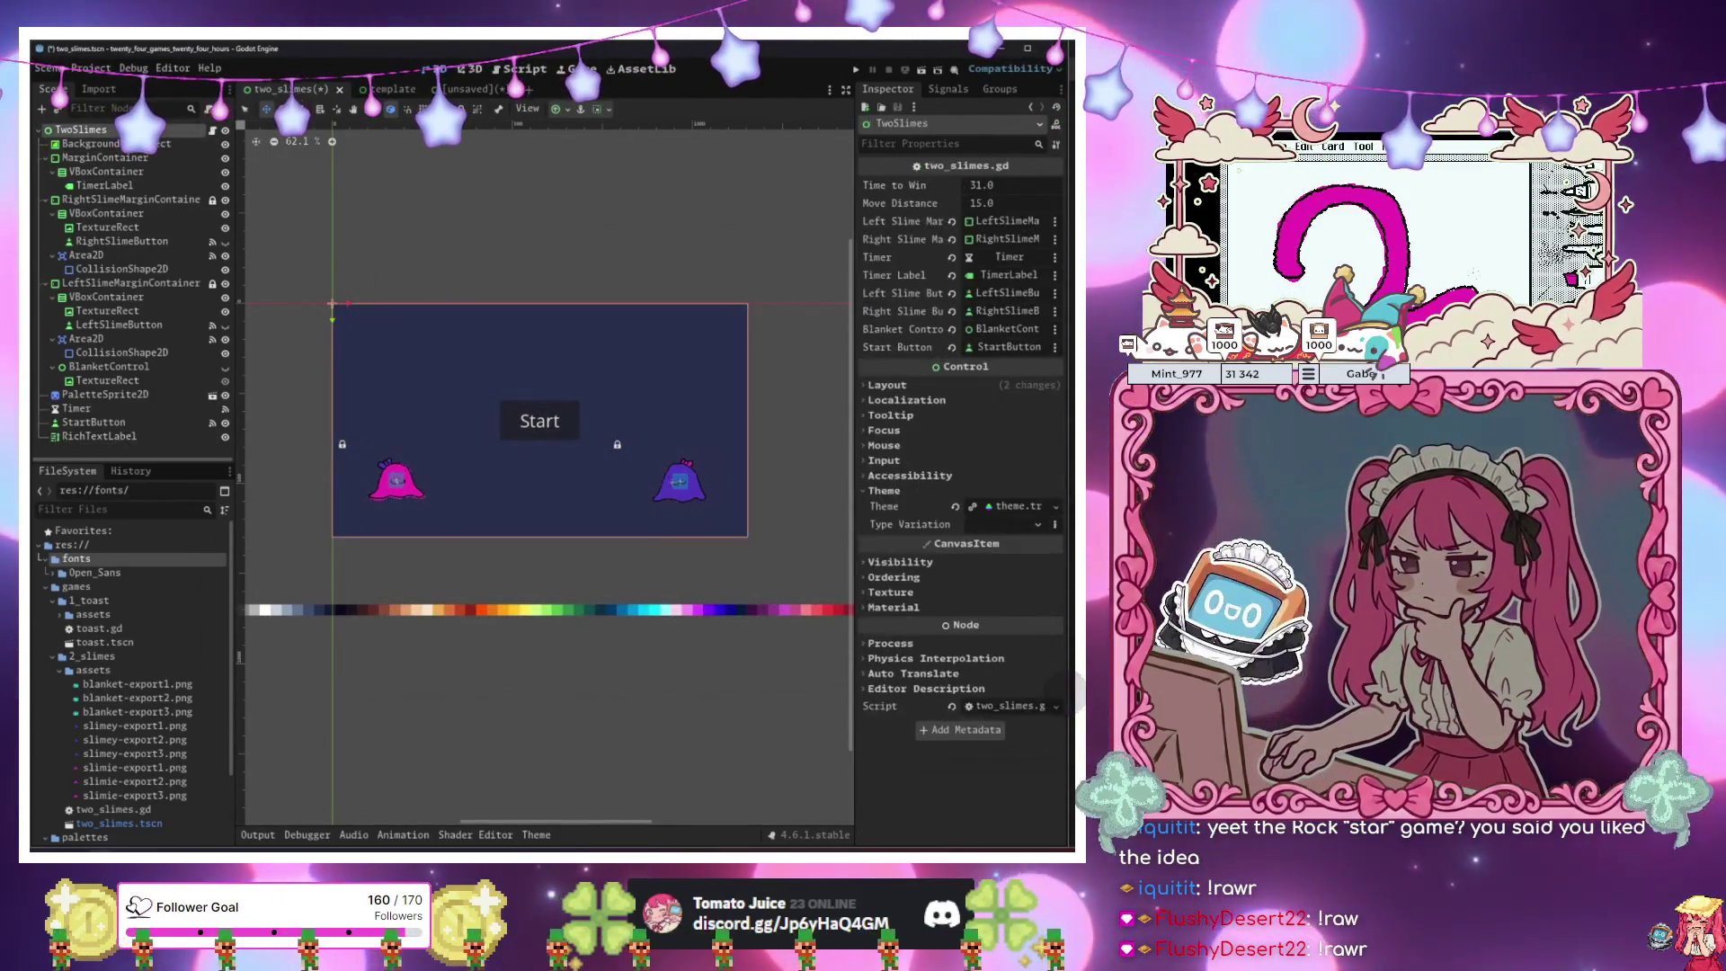
key(ctrl+a)
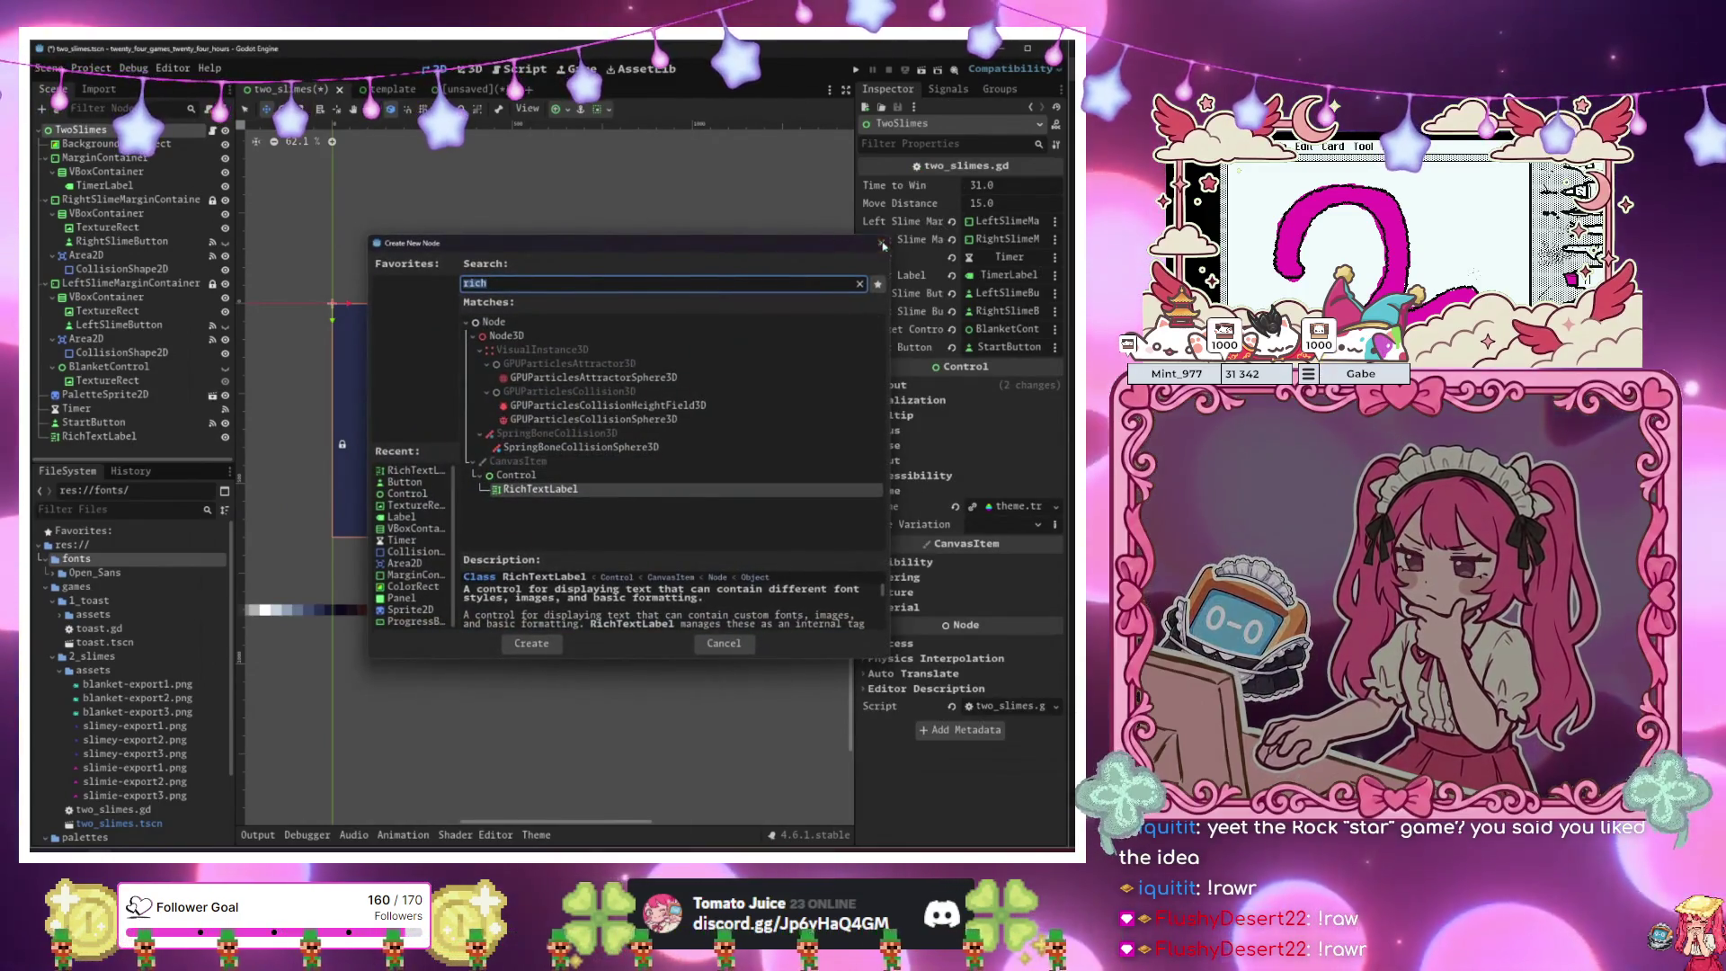
click(880, 244)
click(152, 438)
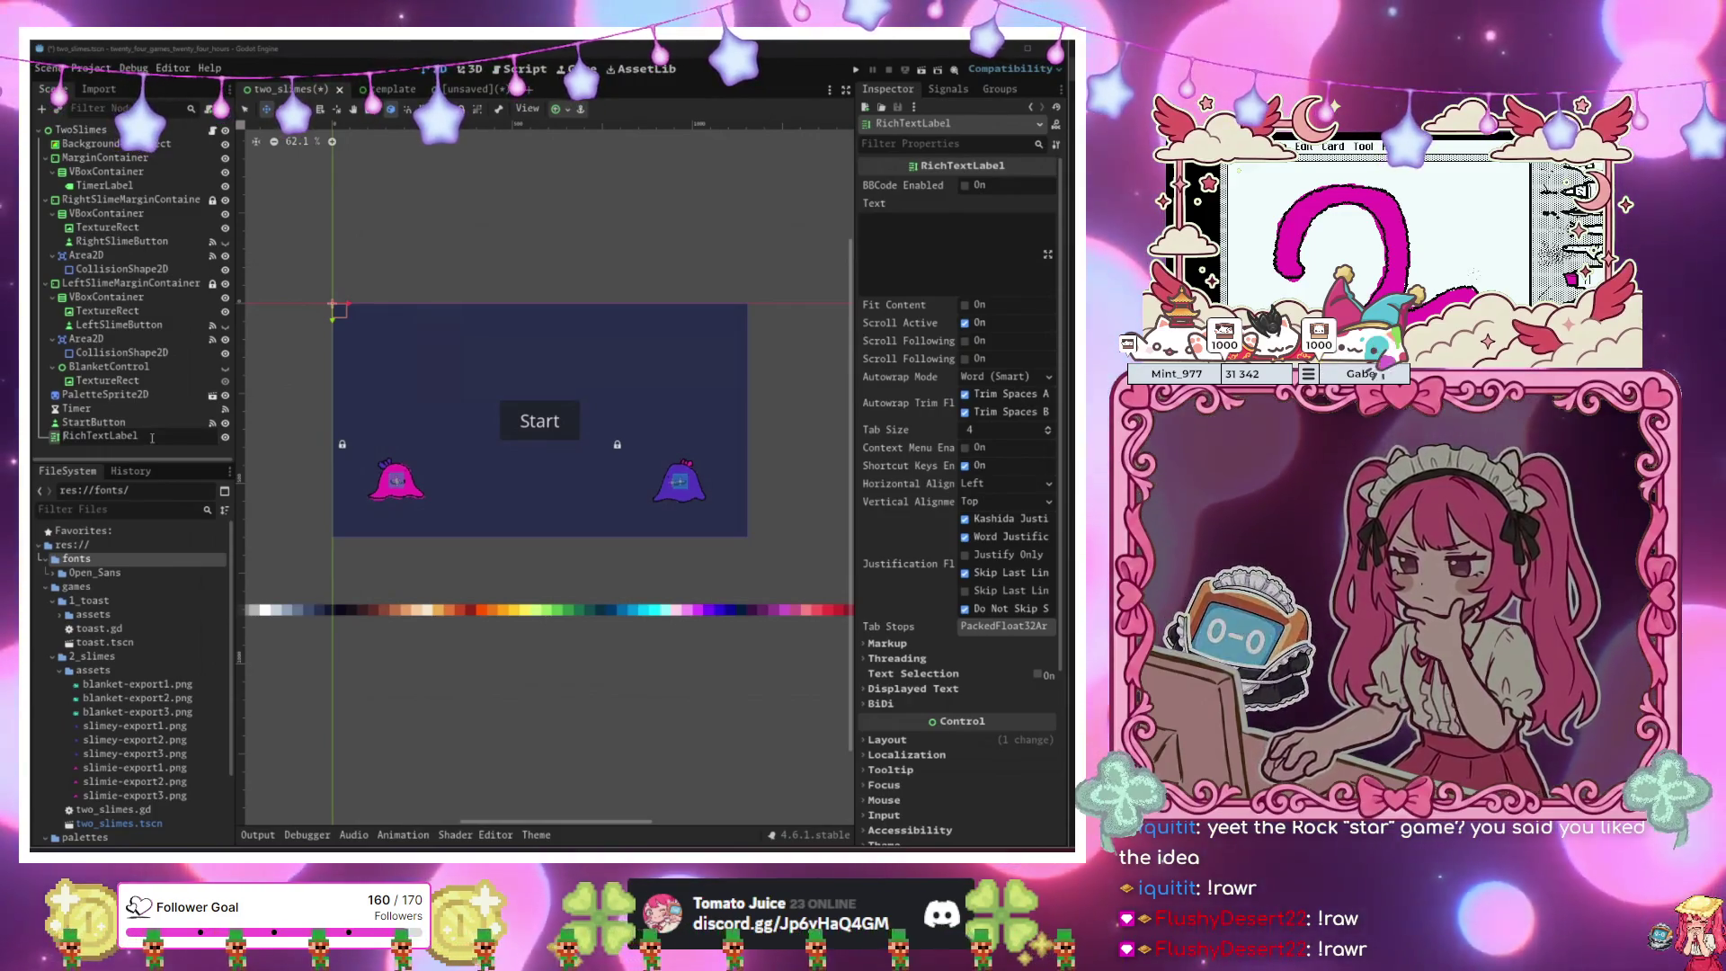
text(Thre)
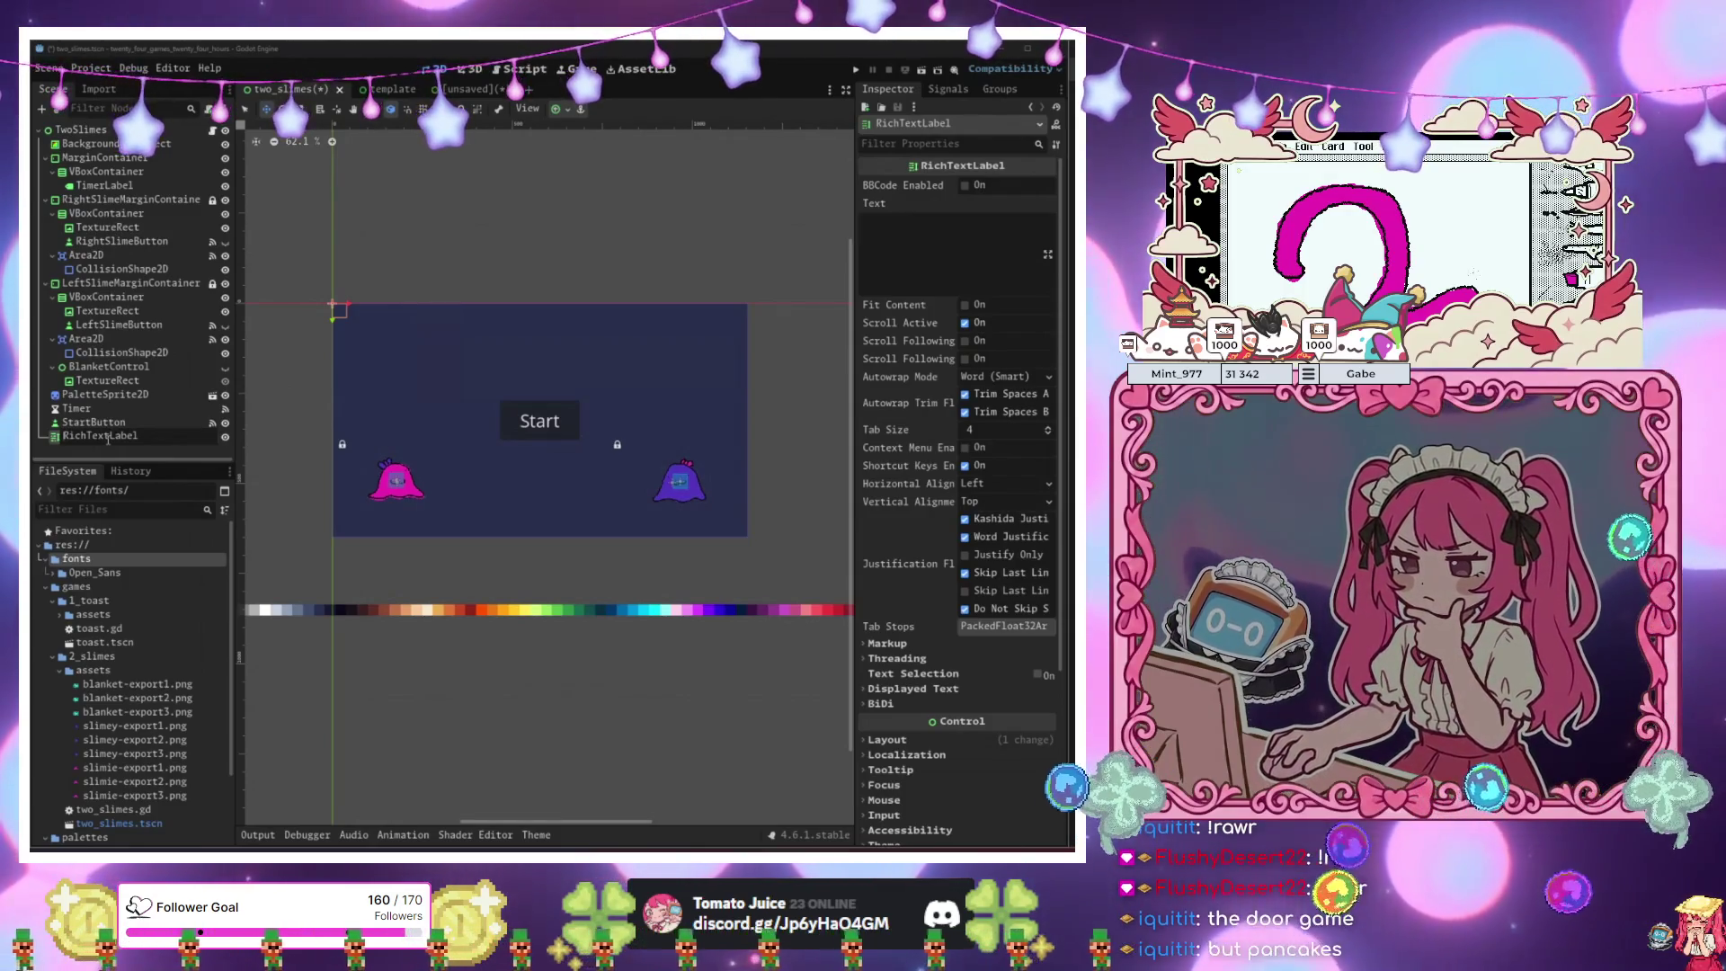
text(YOU)
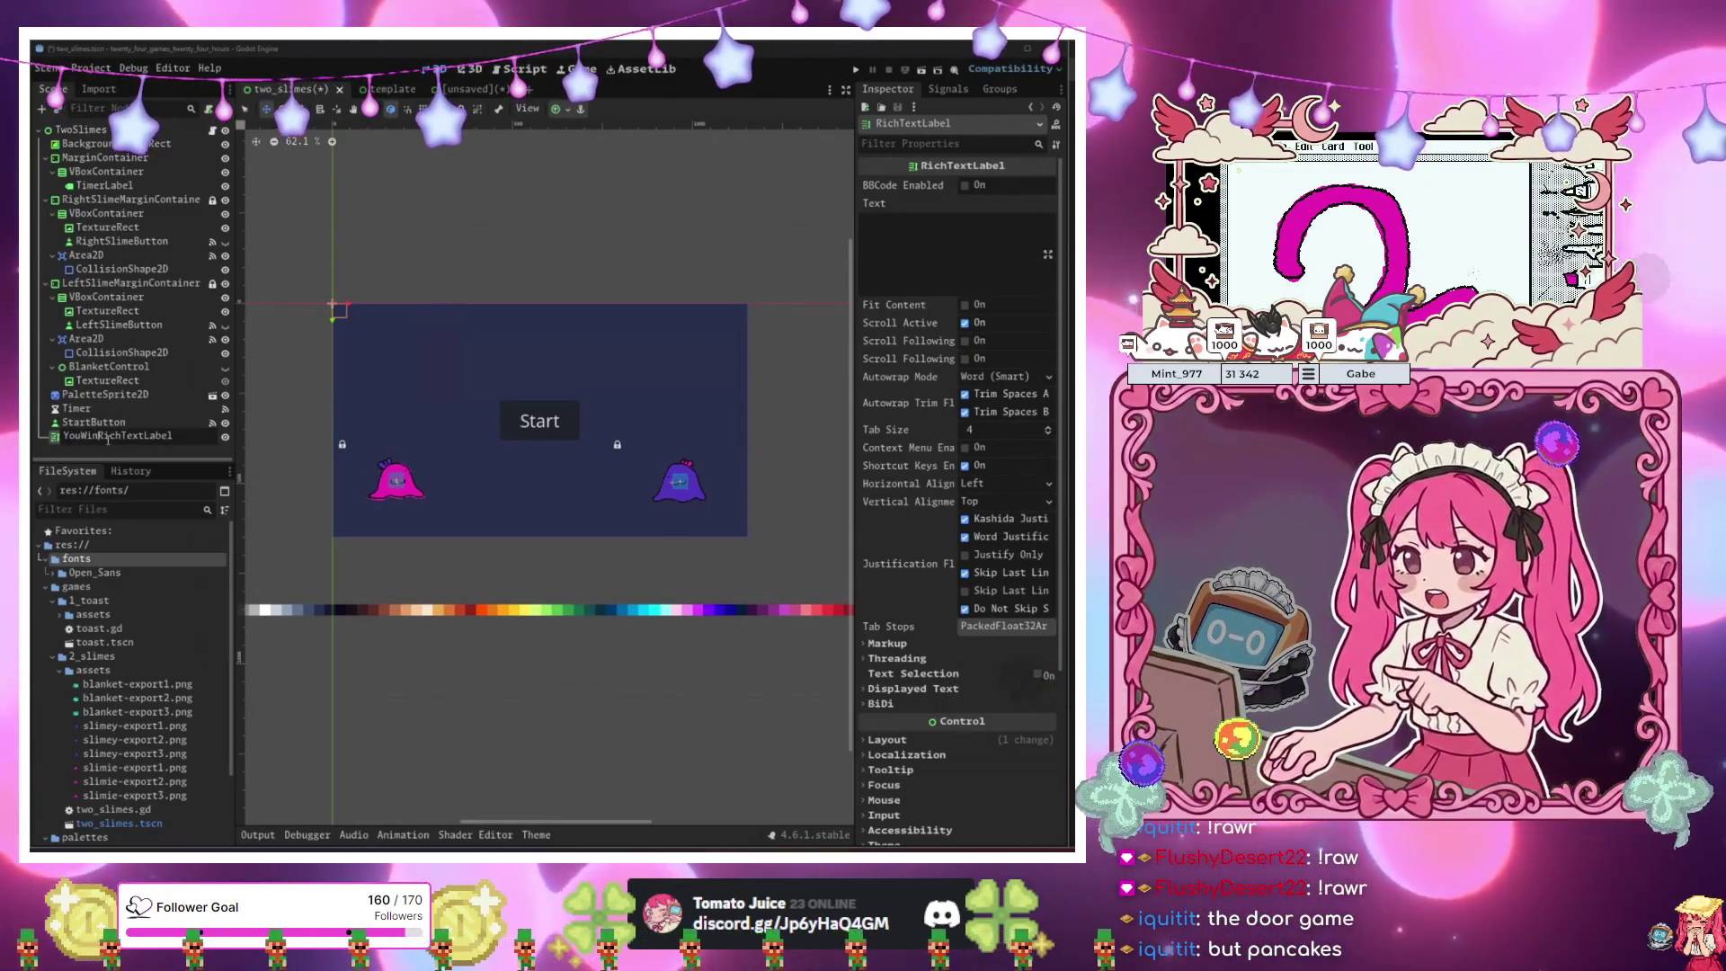
key(Return)
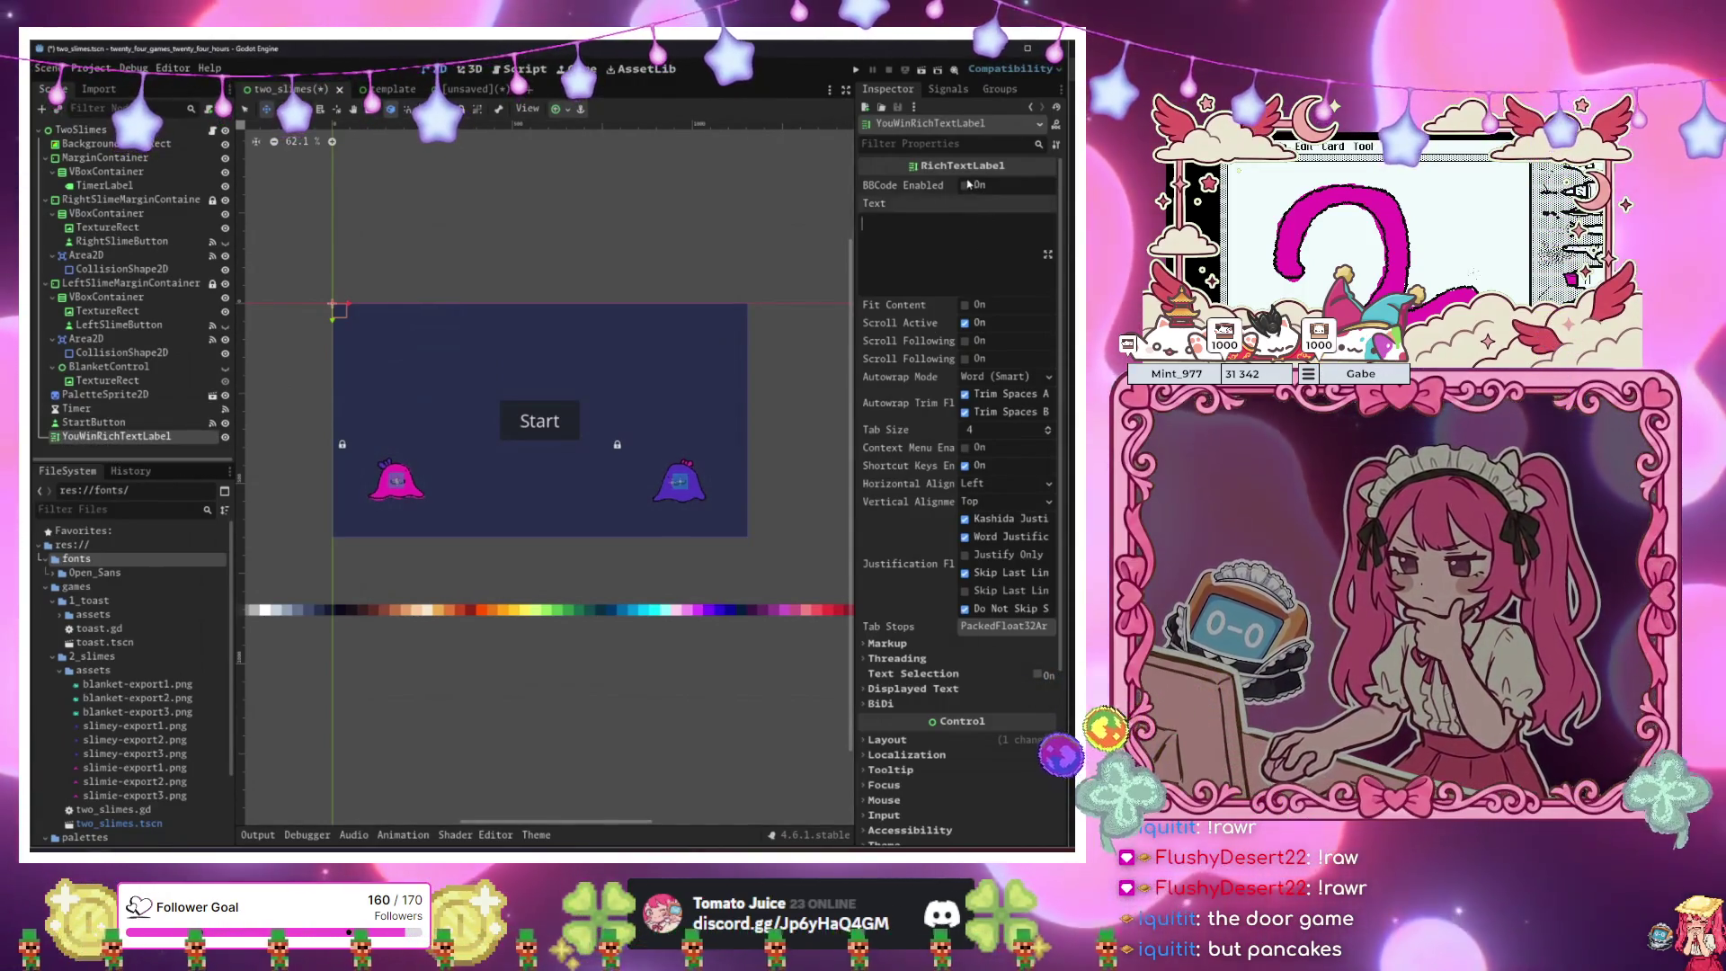
- Enable BBCode on the label and stretch its box above the Start button
click(966, 184)
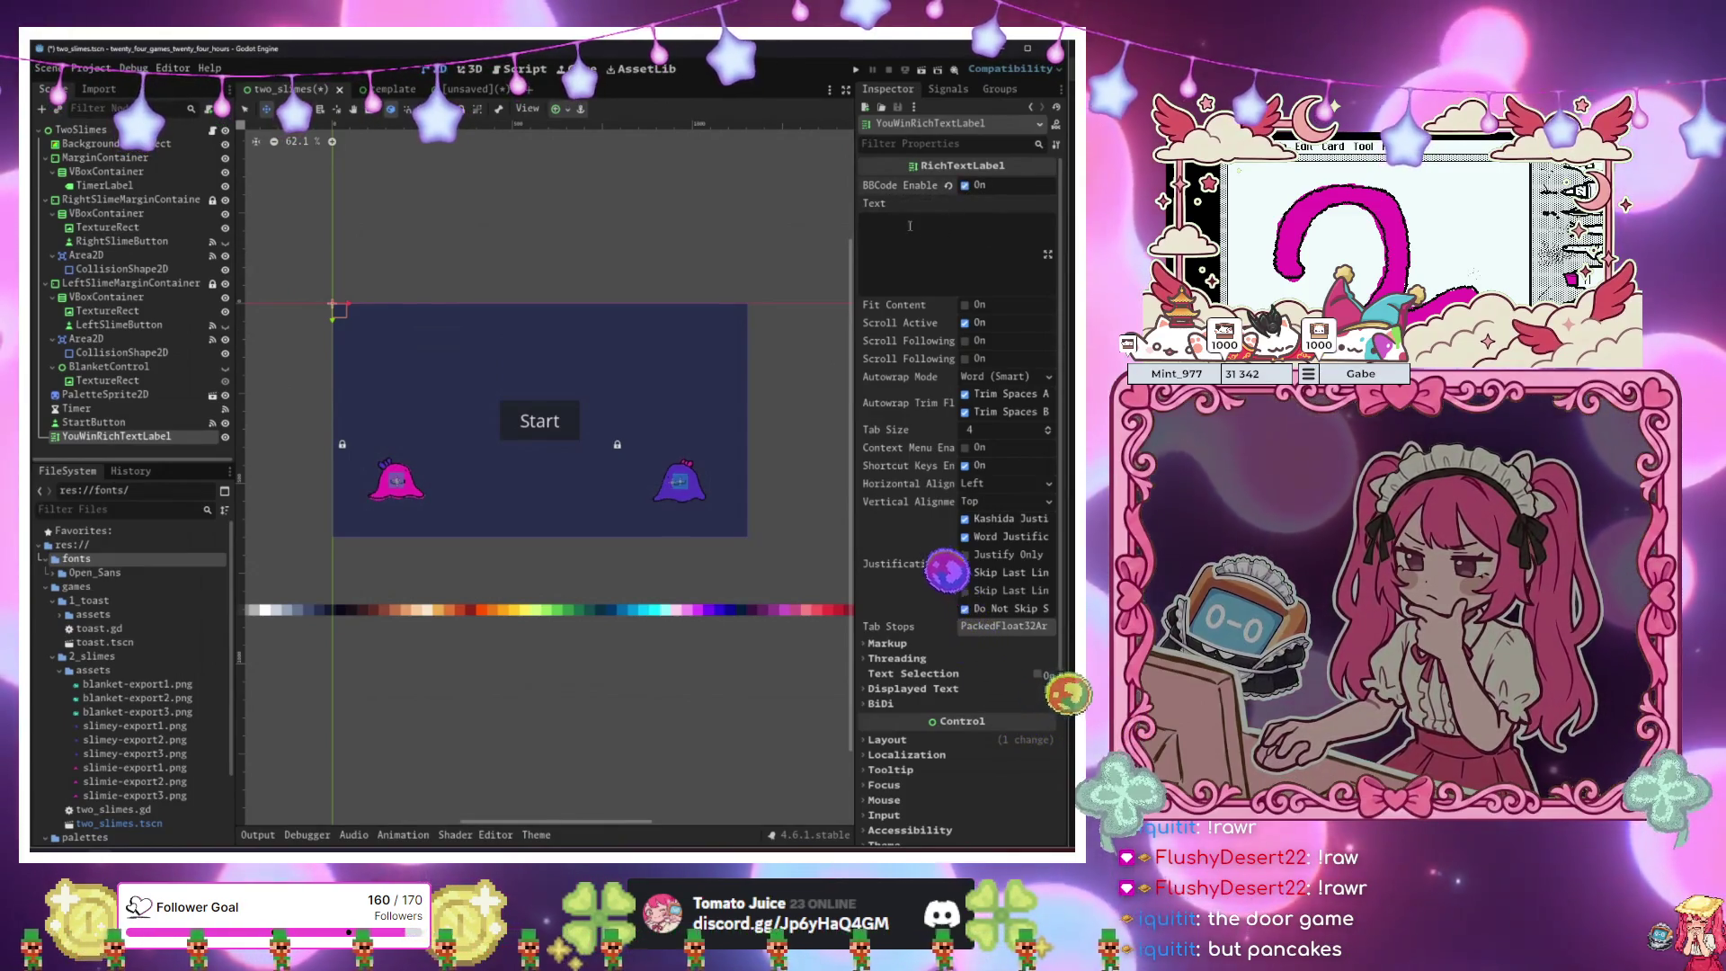
key(q)
mouse_move(351, 323)
mouse_down()
mouse_move(493, 335)
mouse_move(572, 367)
mouse_move(565, 412)
mouse_move(569, 367)
mouse_up()
scroll(559, 386, up, 2)
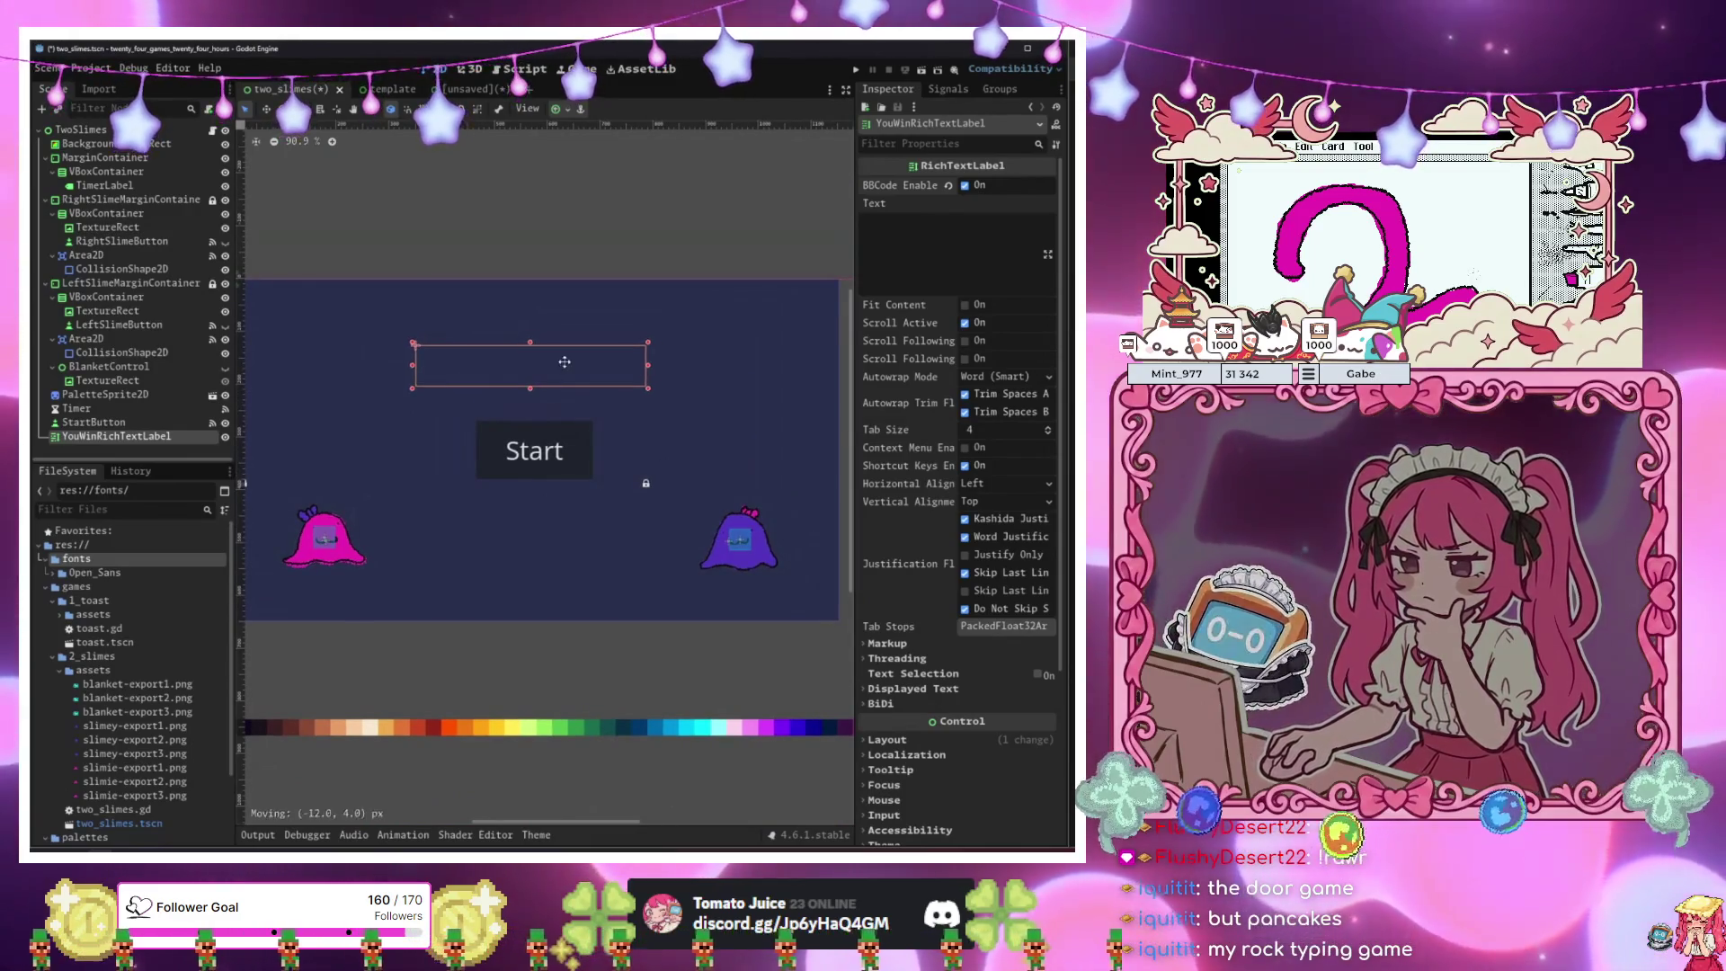
- Set the label's Text to '[wave][rainbow]YOU WIN!!'
click(975, 259)
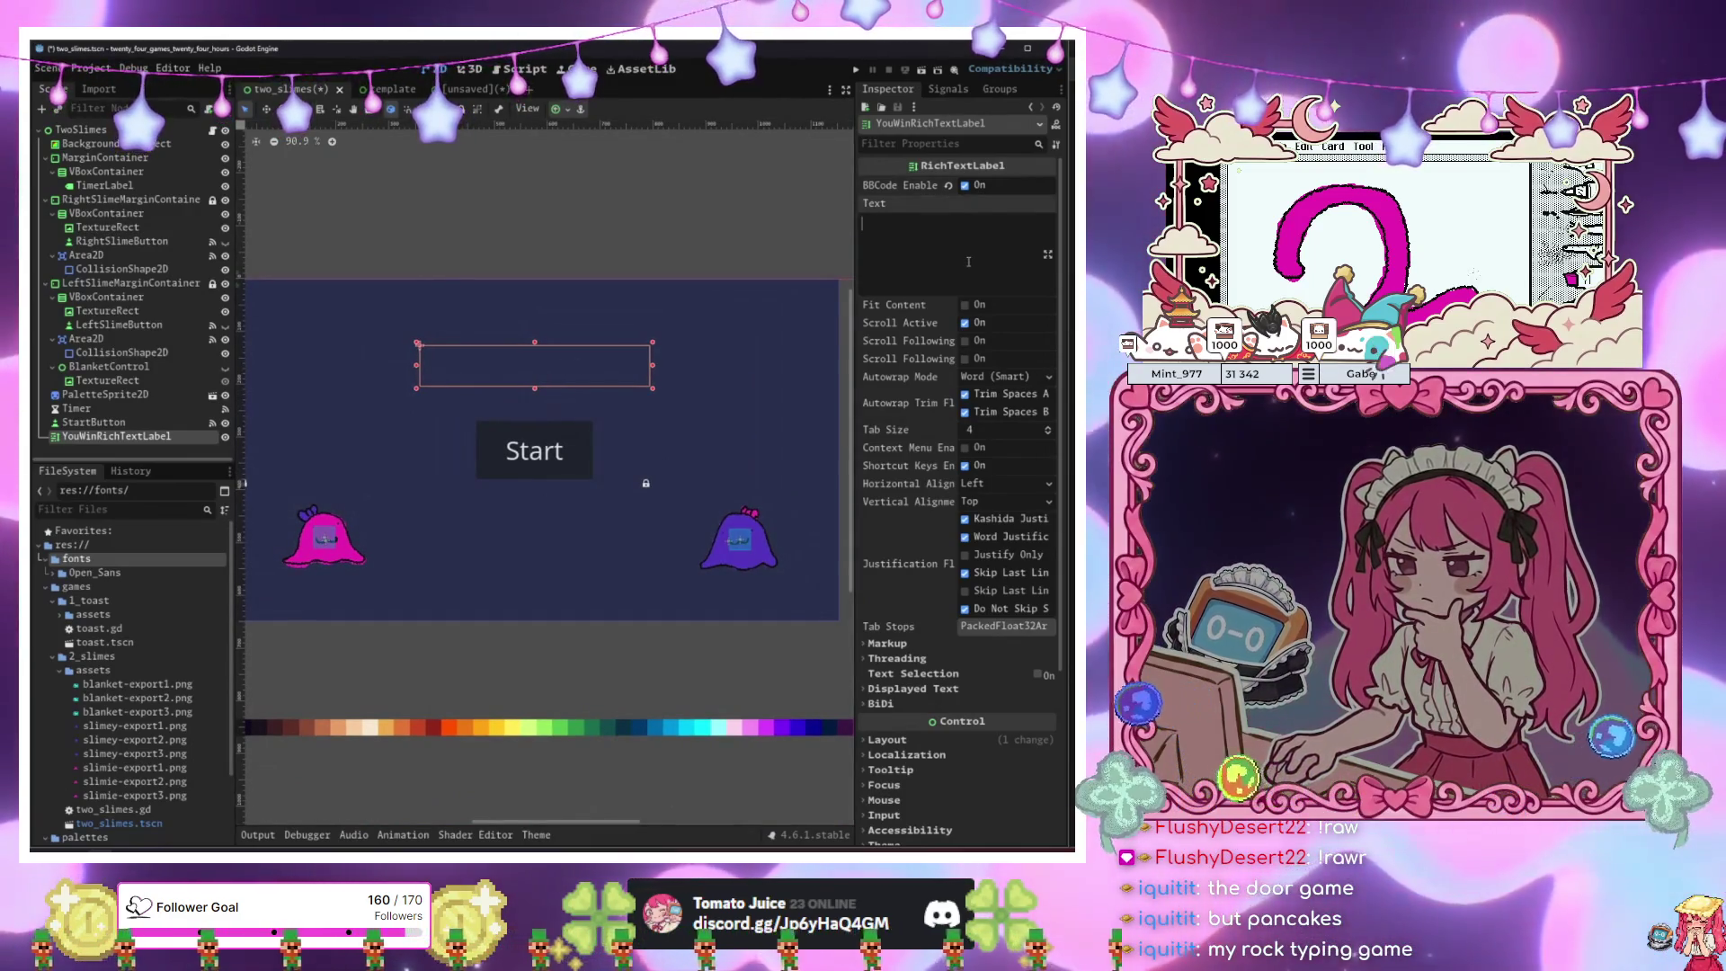
text(YOU)
key(BackSpace)
key(BackSpace)
key(BackSpace)
text([w)
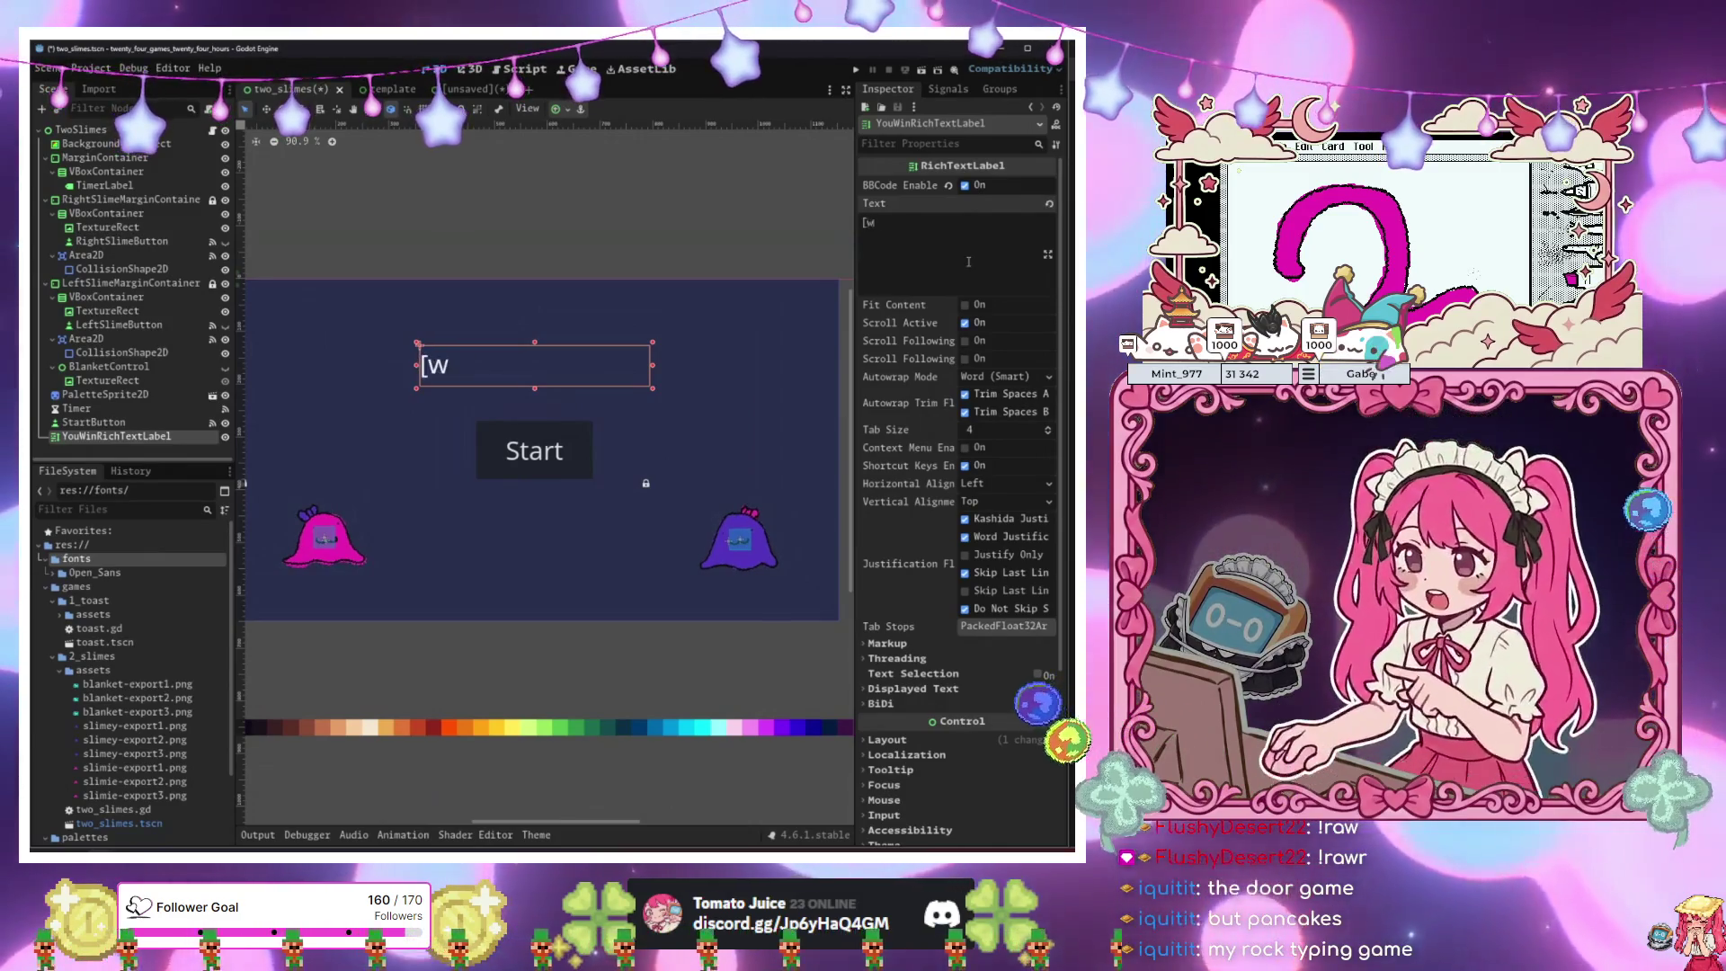
text(ave][rain)
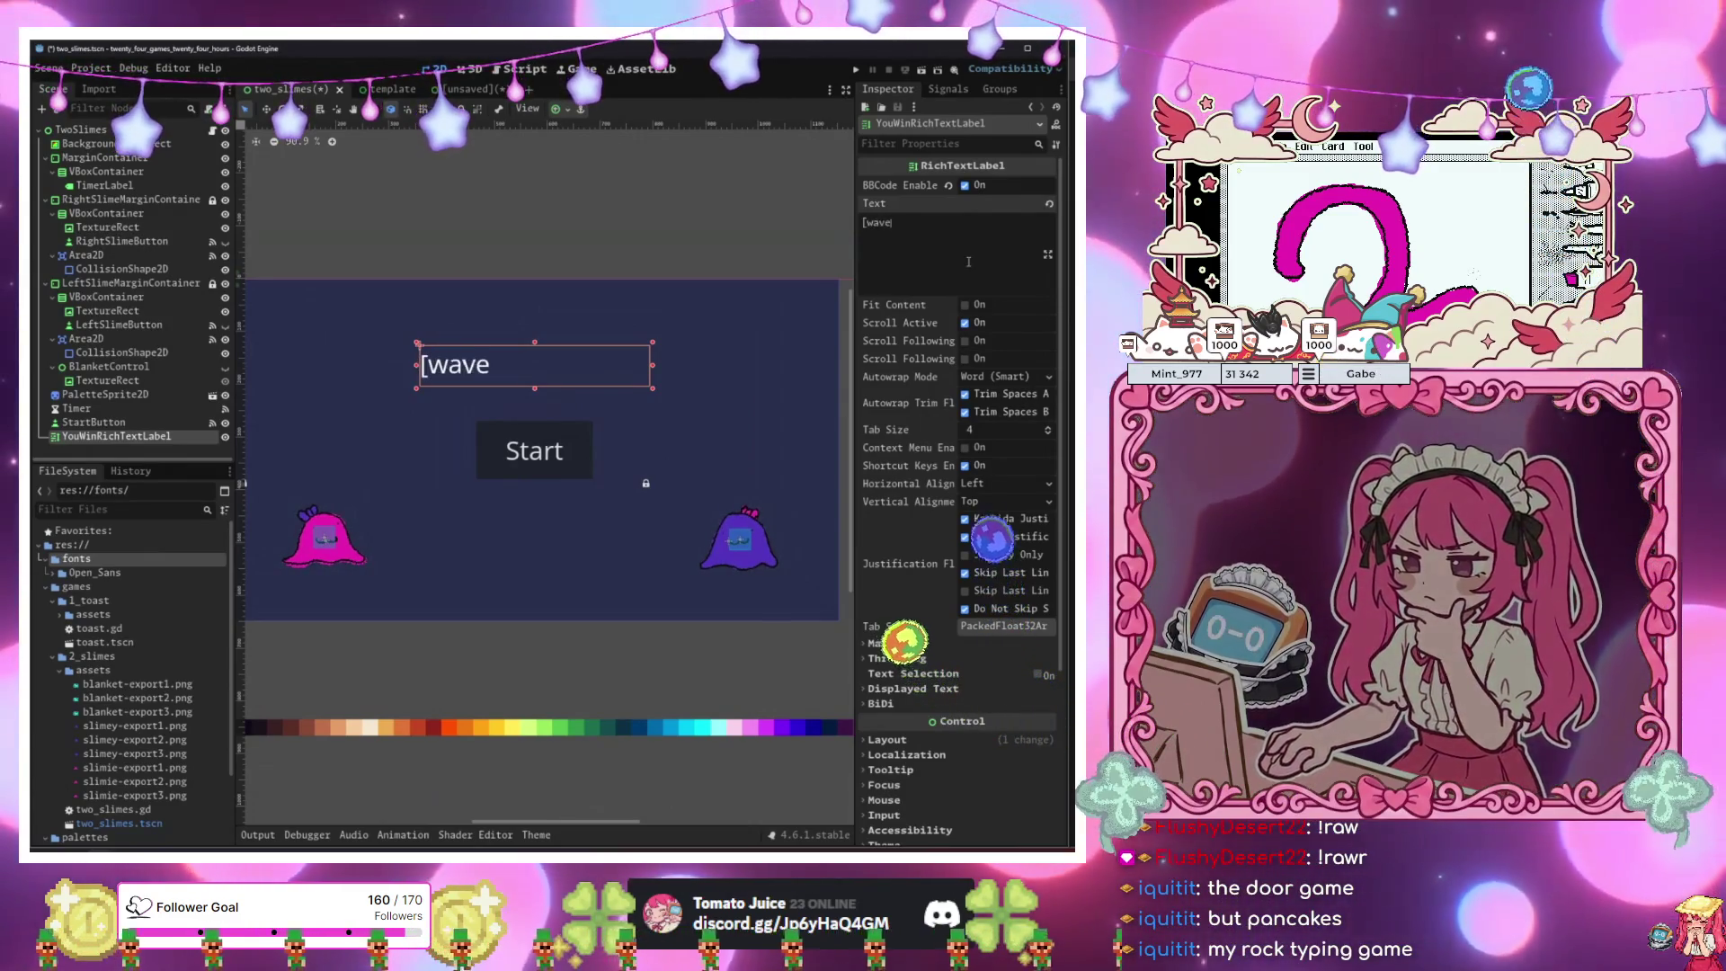
text(bow])
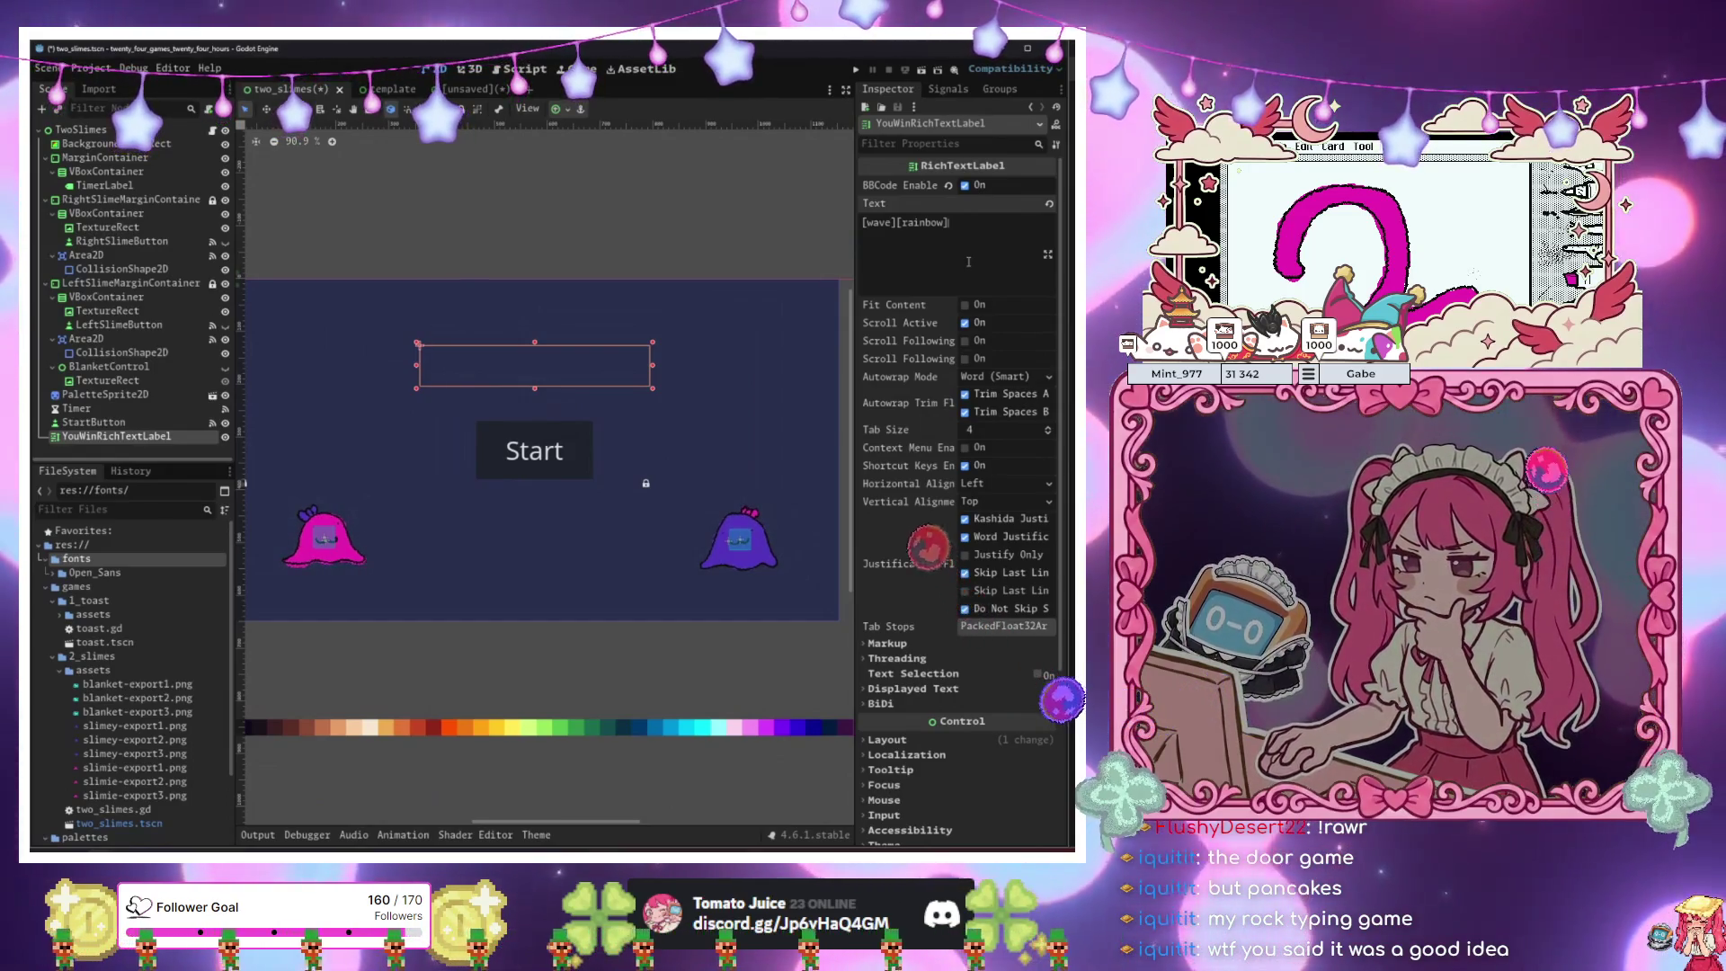
text(YOU )
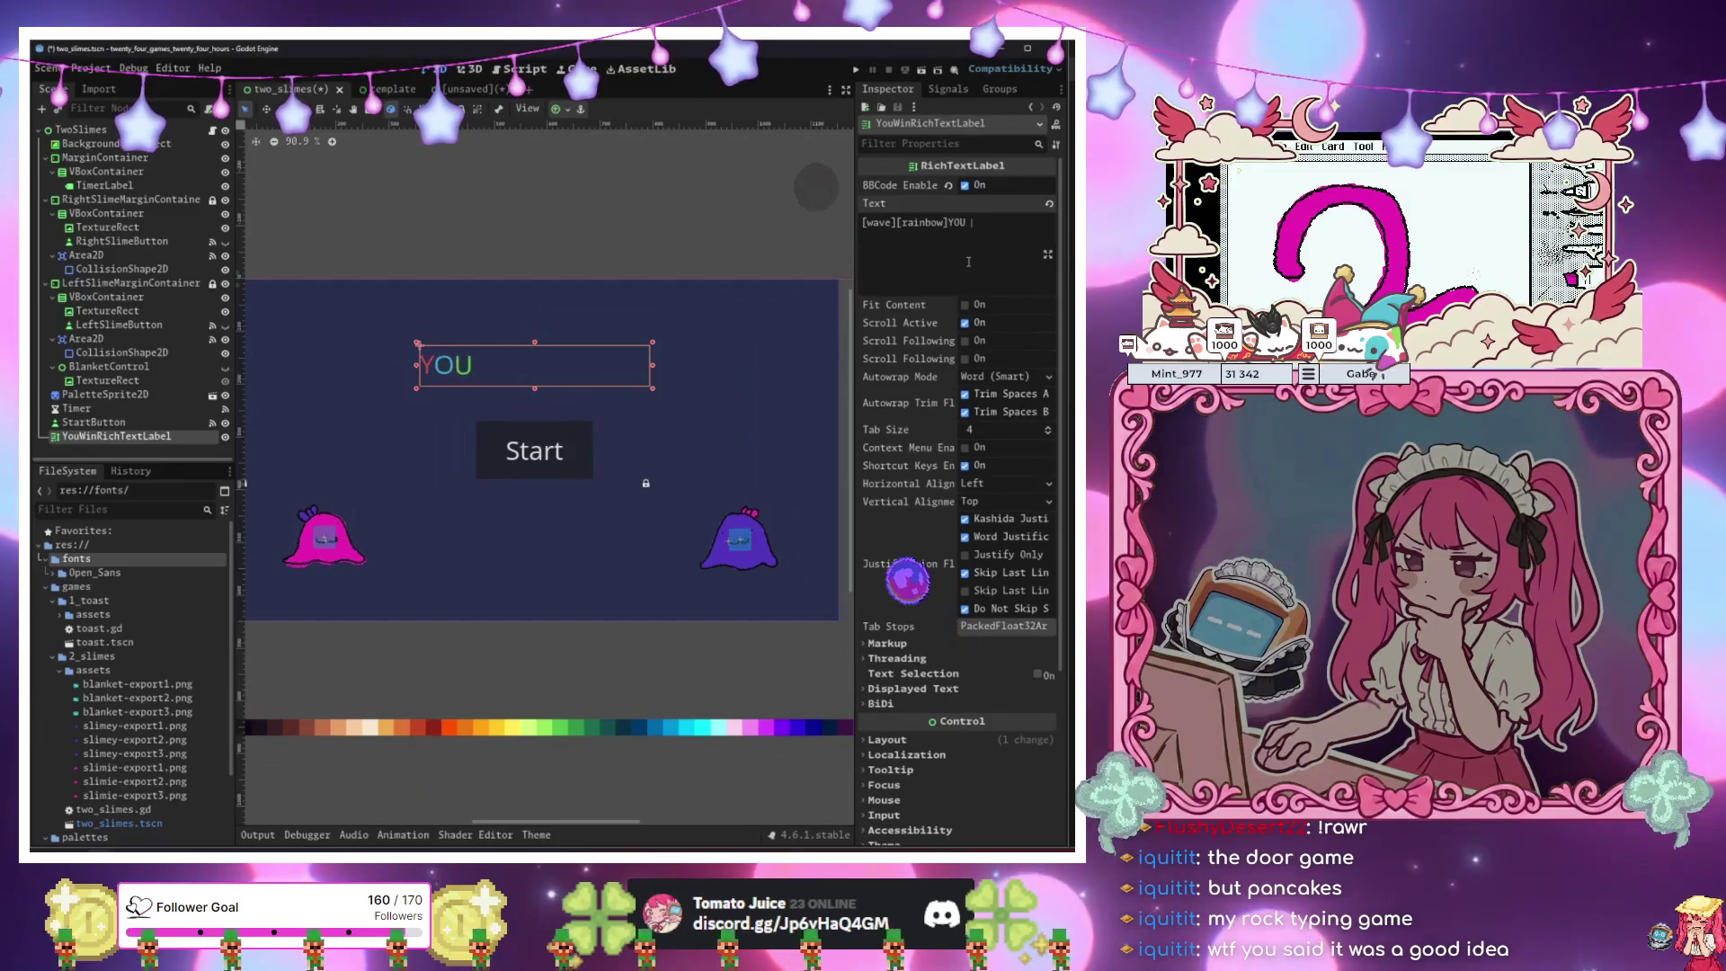
text(Win)
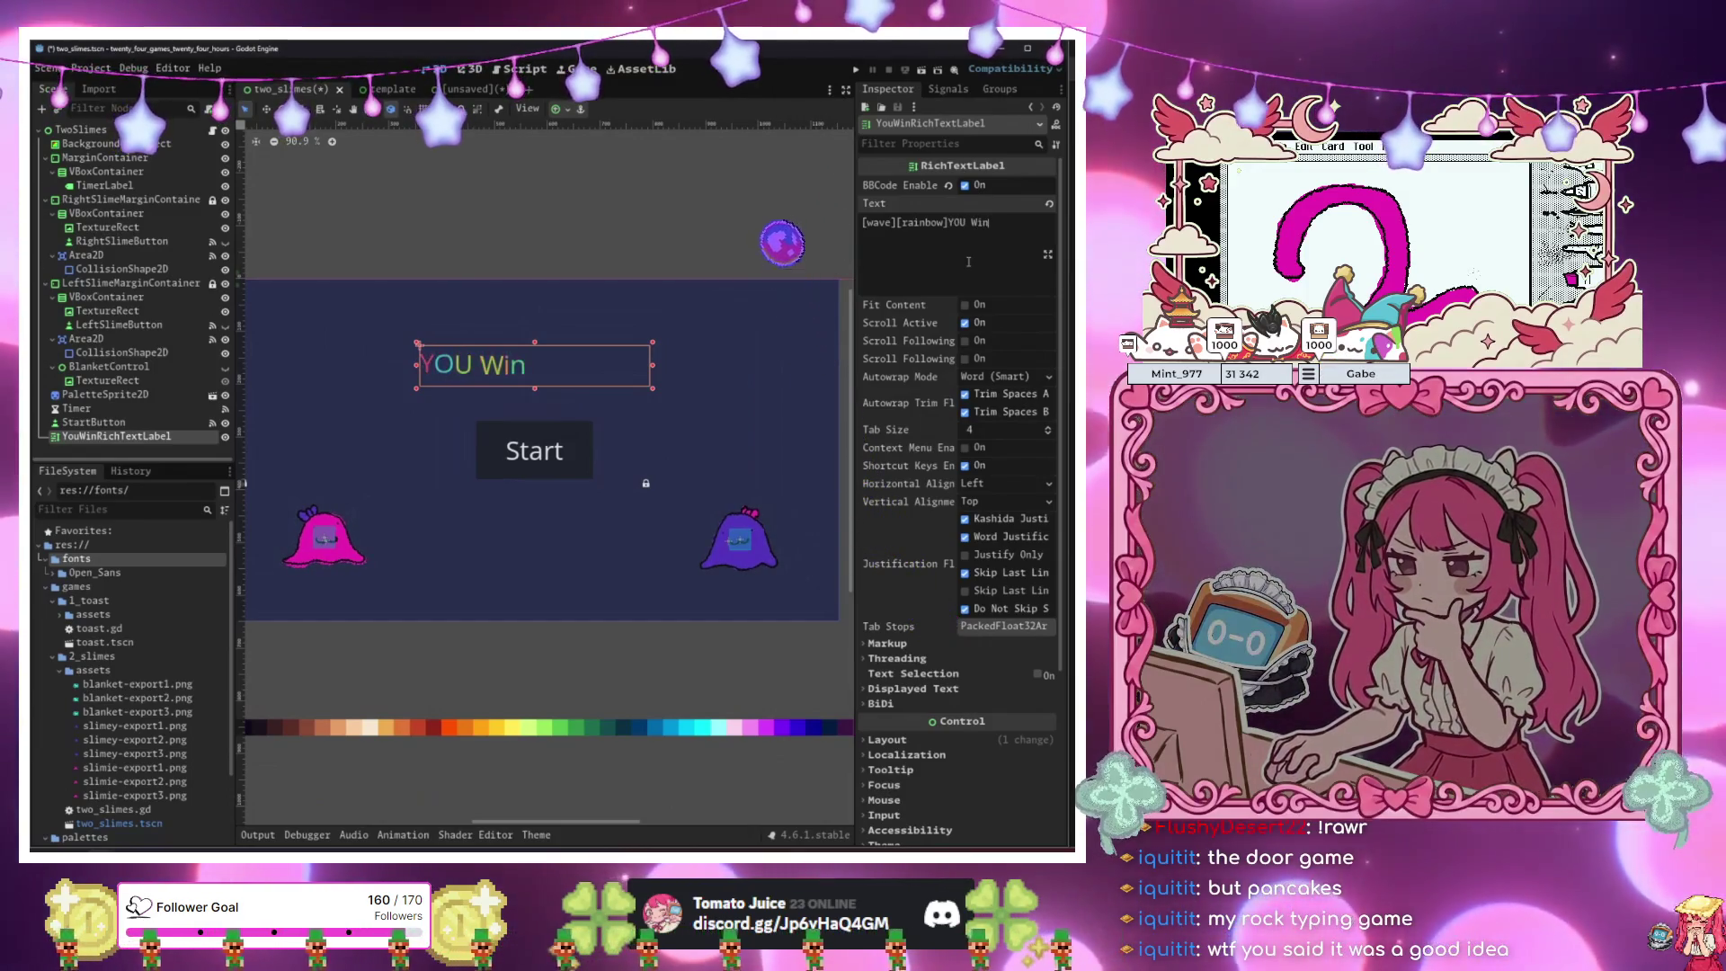
key(BackSpace)
key(BackSpace)
key(BackSpace)
text(!!)
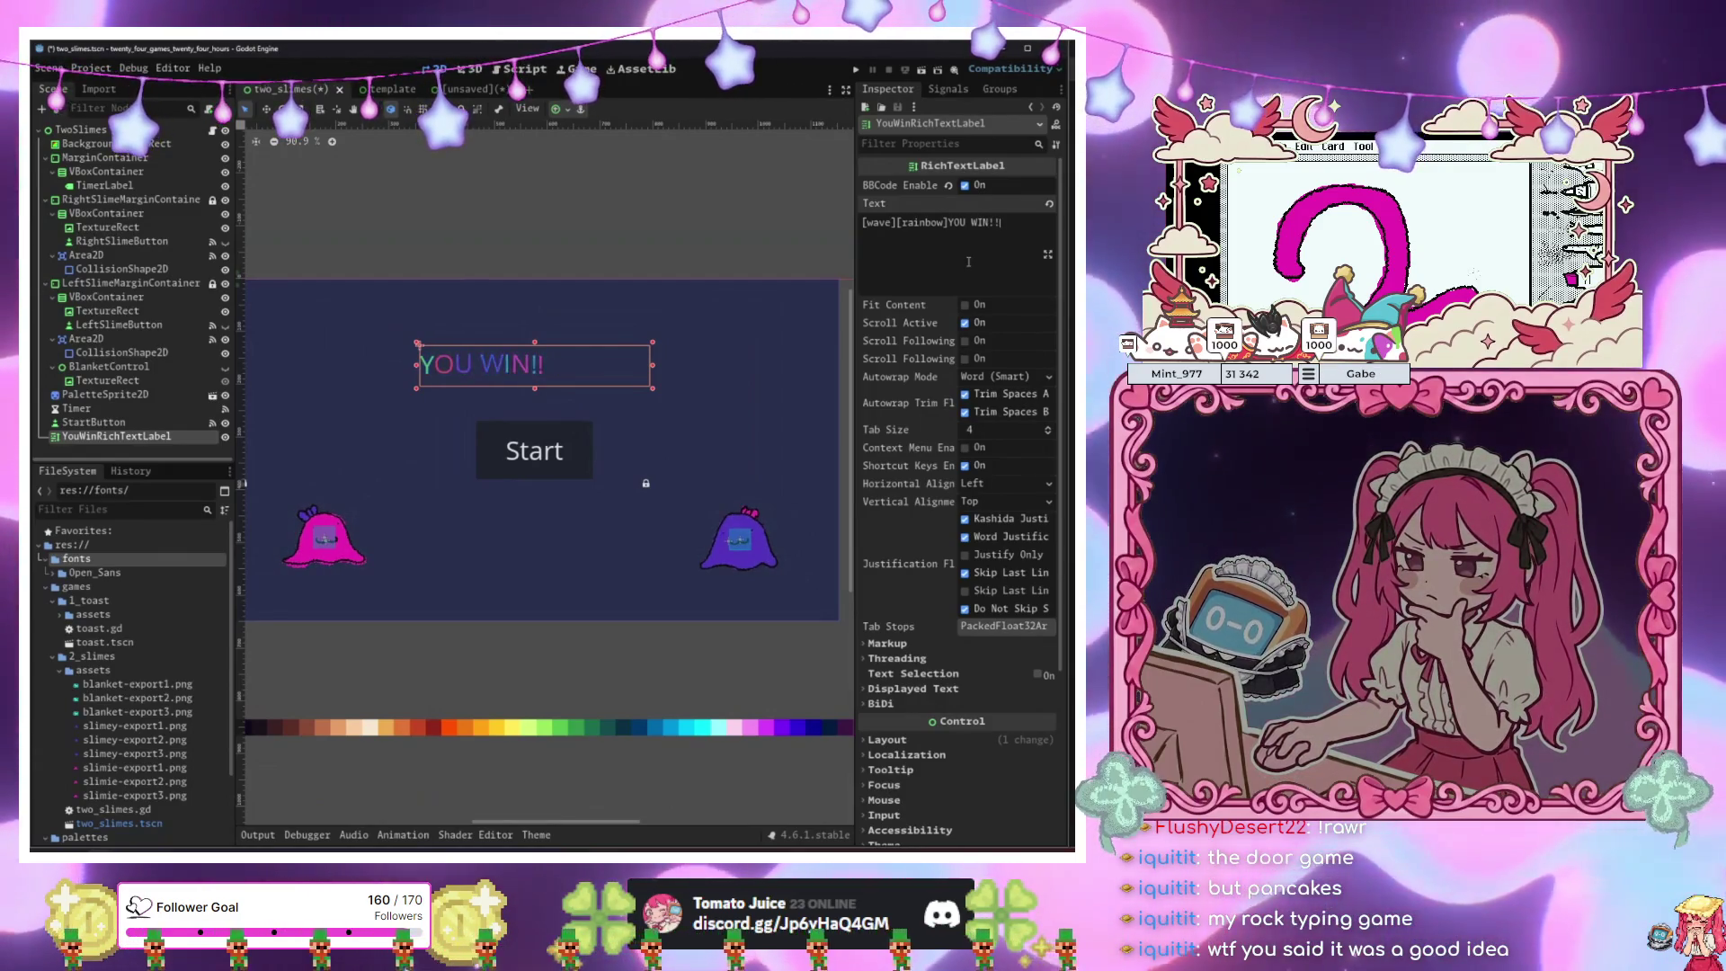
click(989, 484)
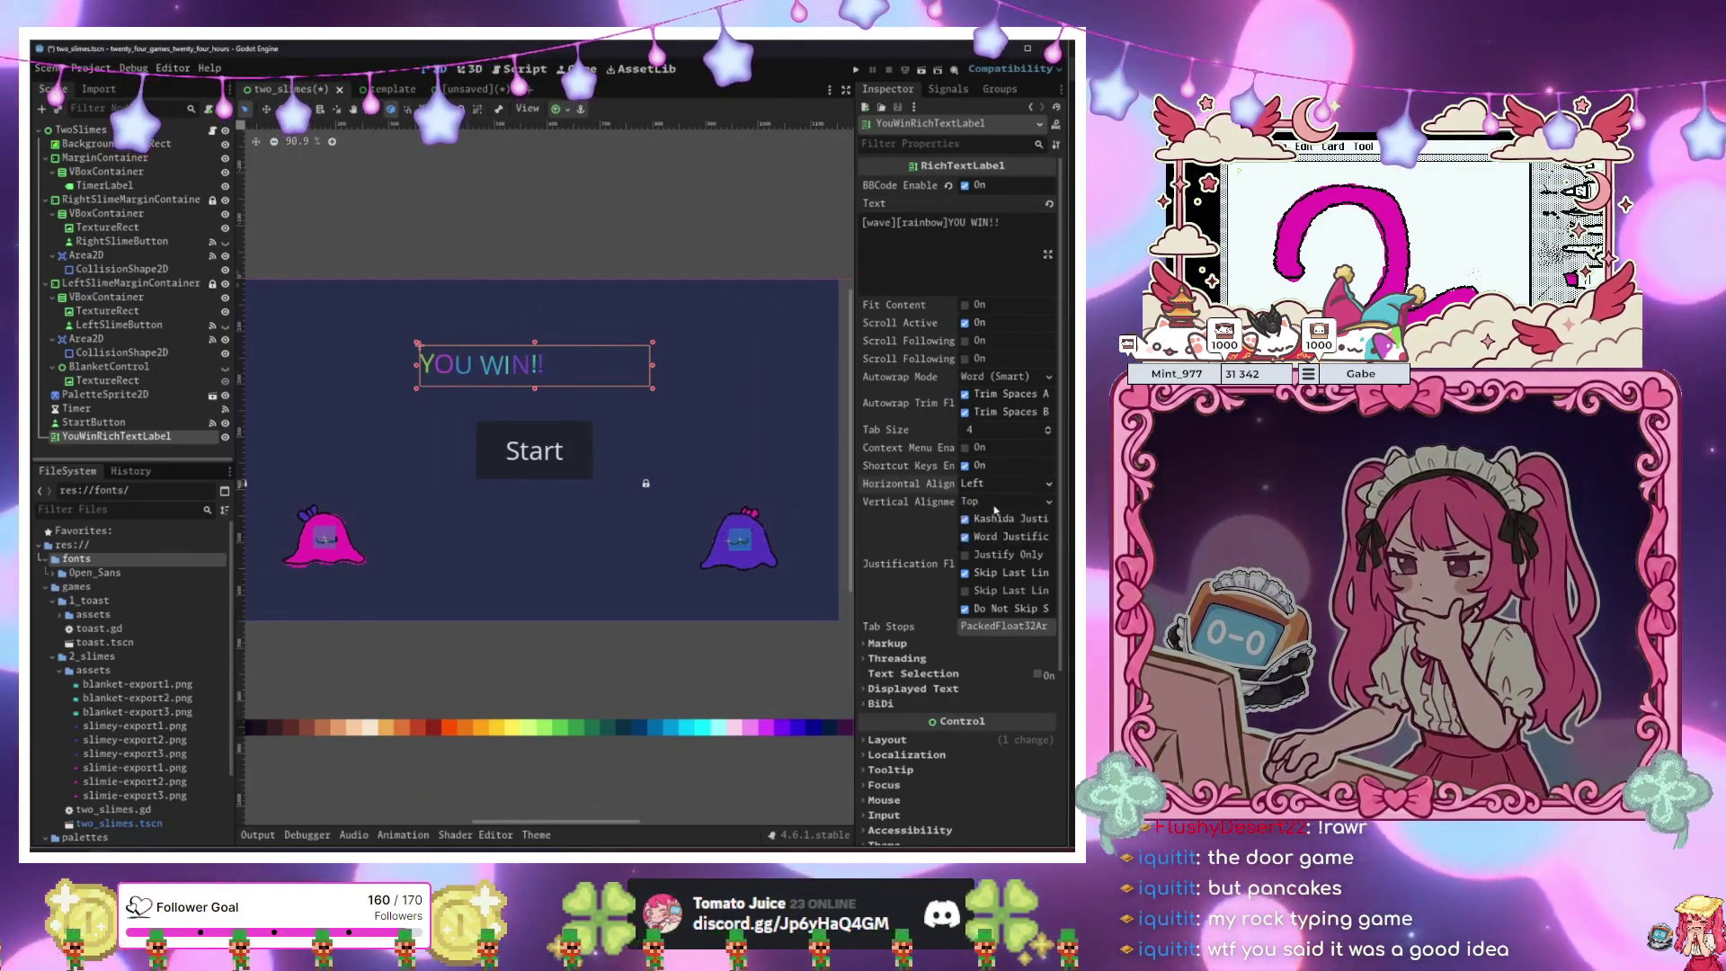
- Center the YOU WIN!! text and shrink its Normal Font Size override
click(993, 514)
click(719, 530)
scroll(474, 438, down, 2)
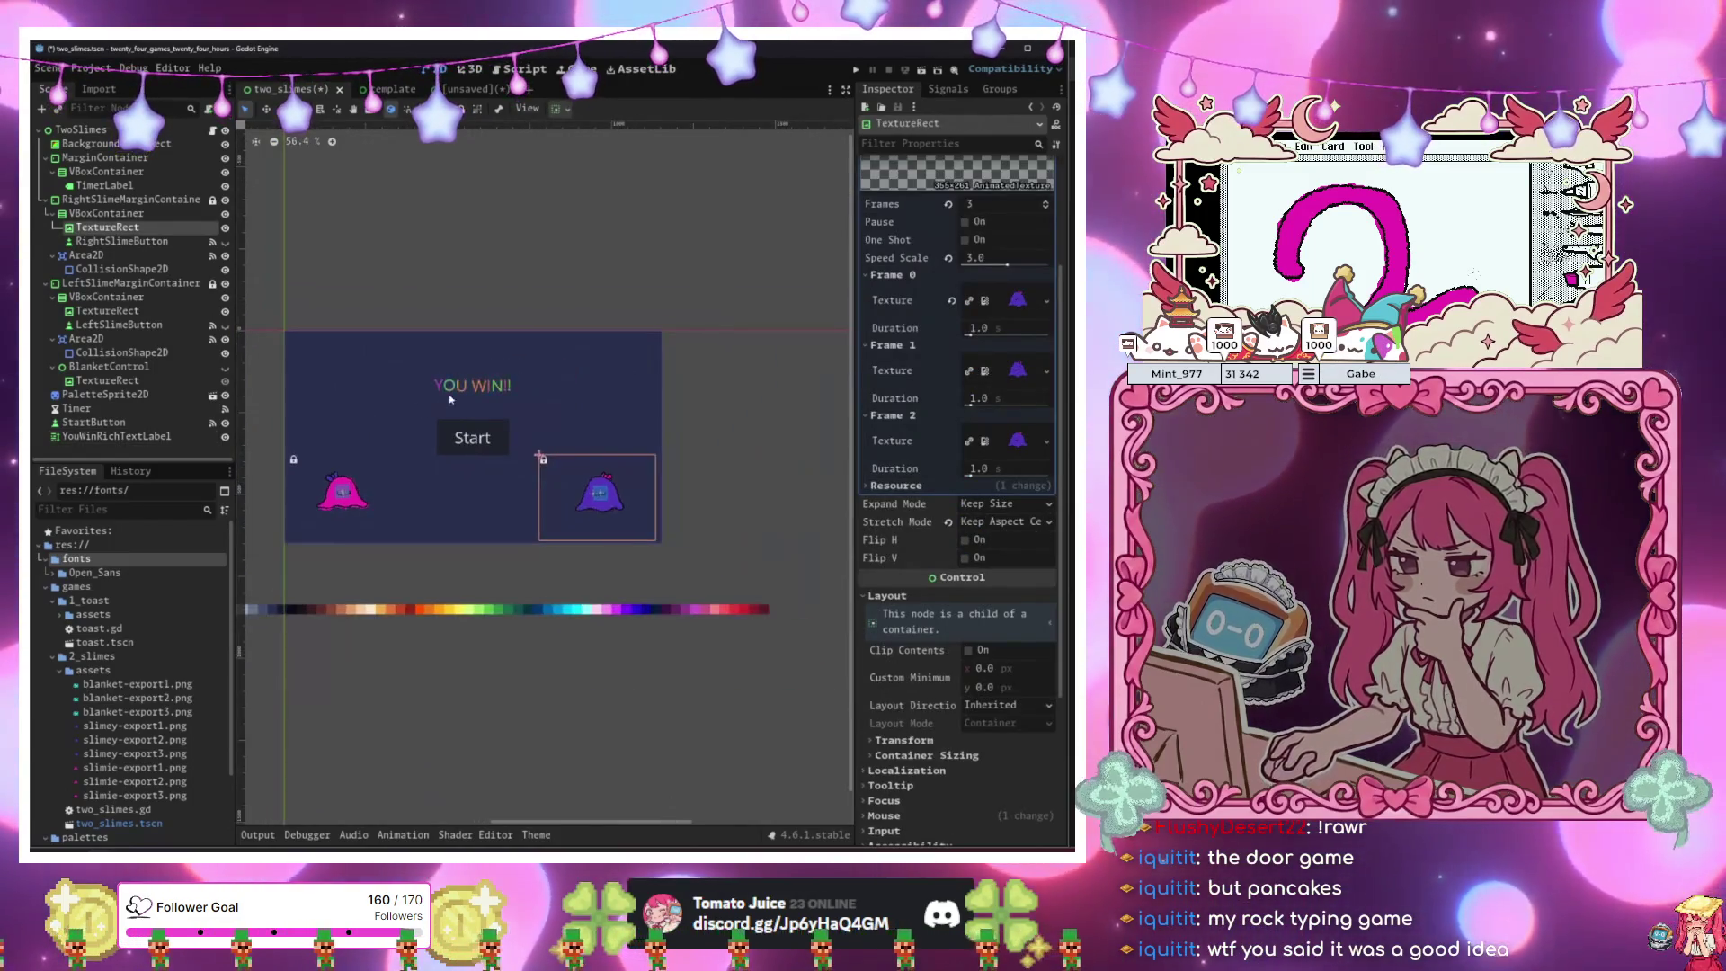
click(520, 392)
scroll(924, 634, down, 5)
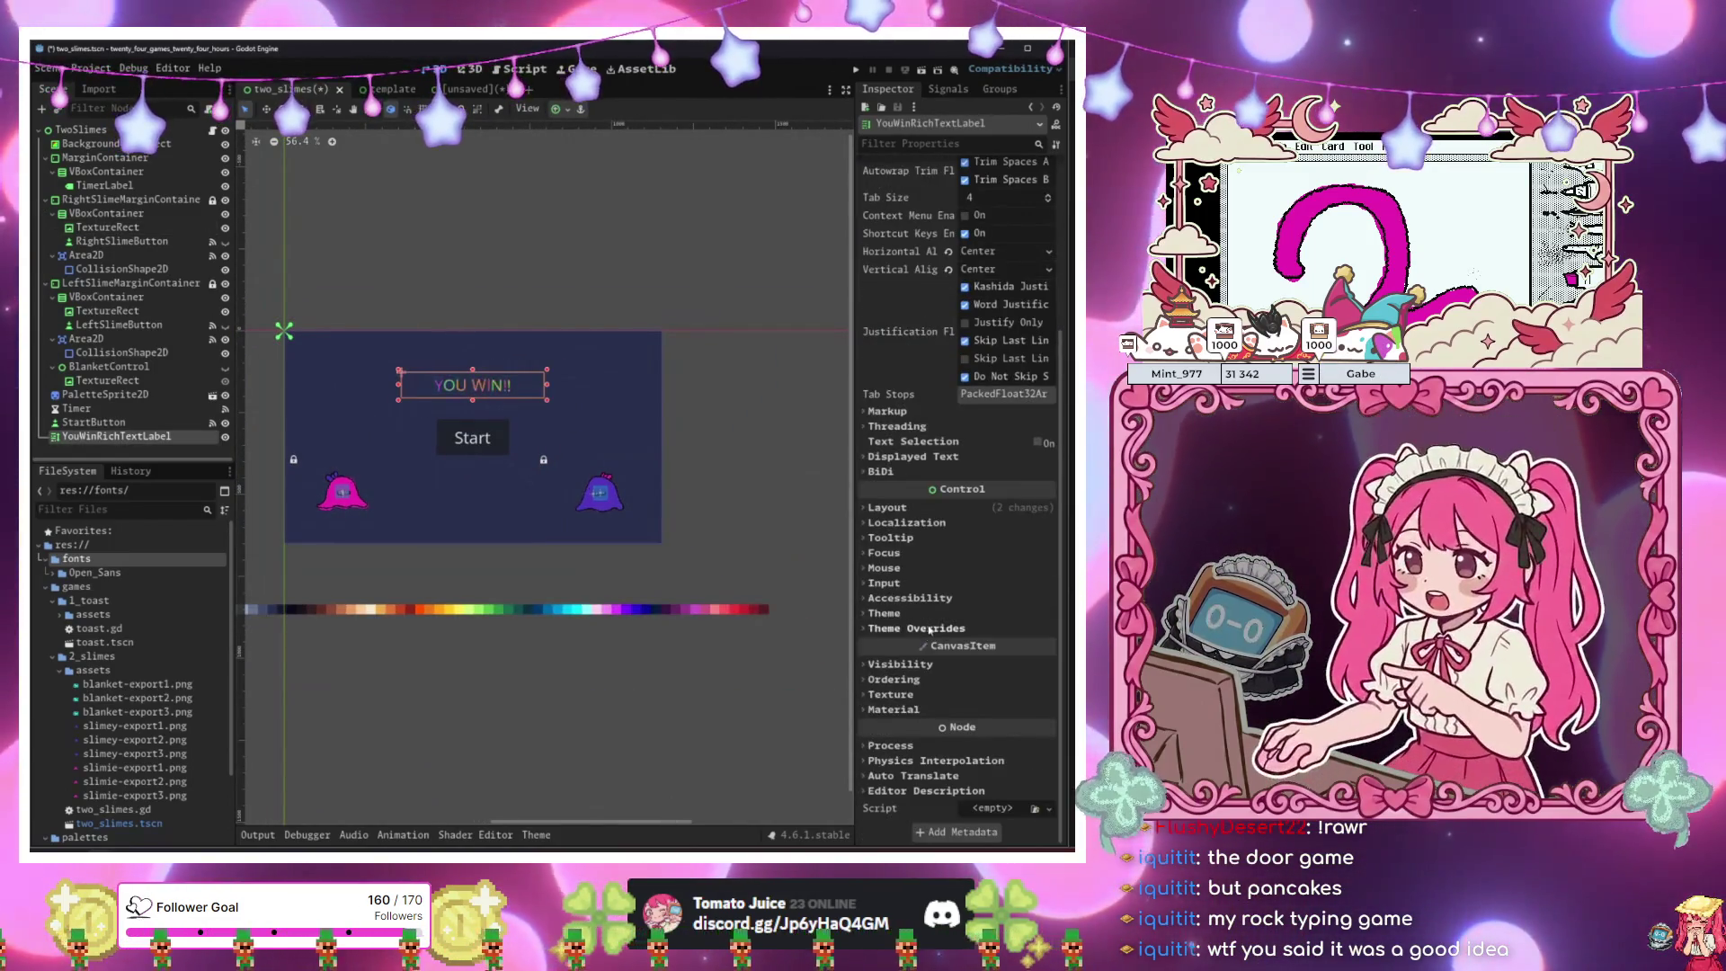
click(930, 628)
click(926, 689)
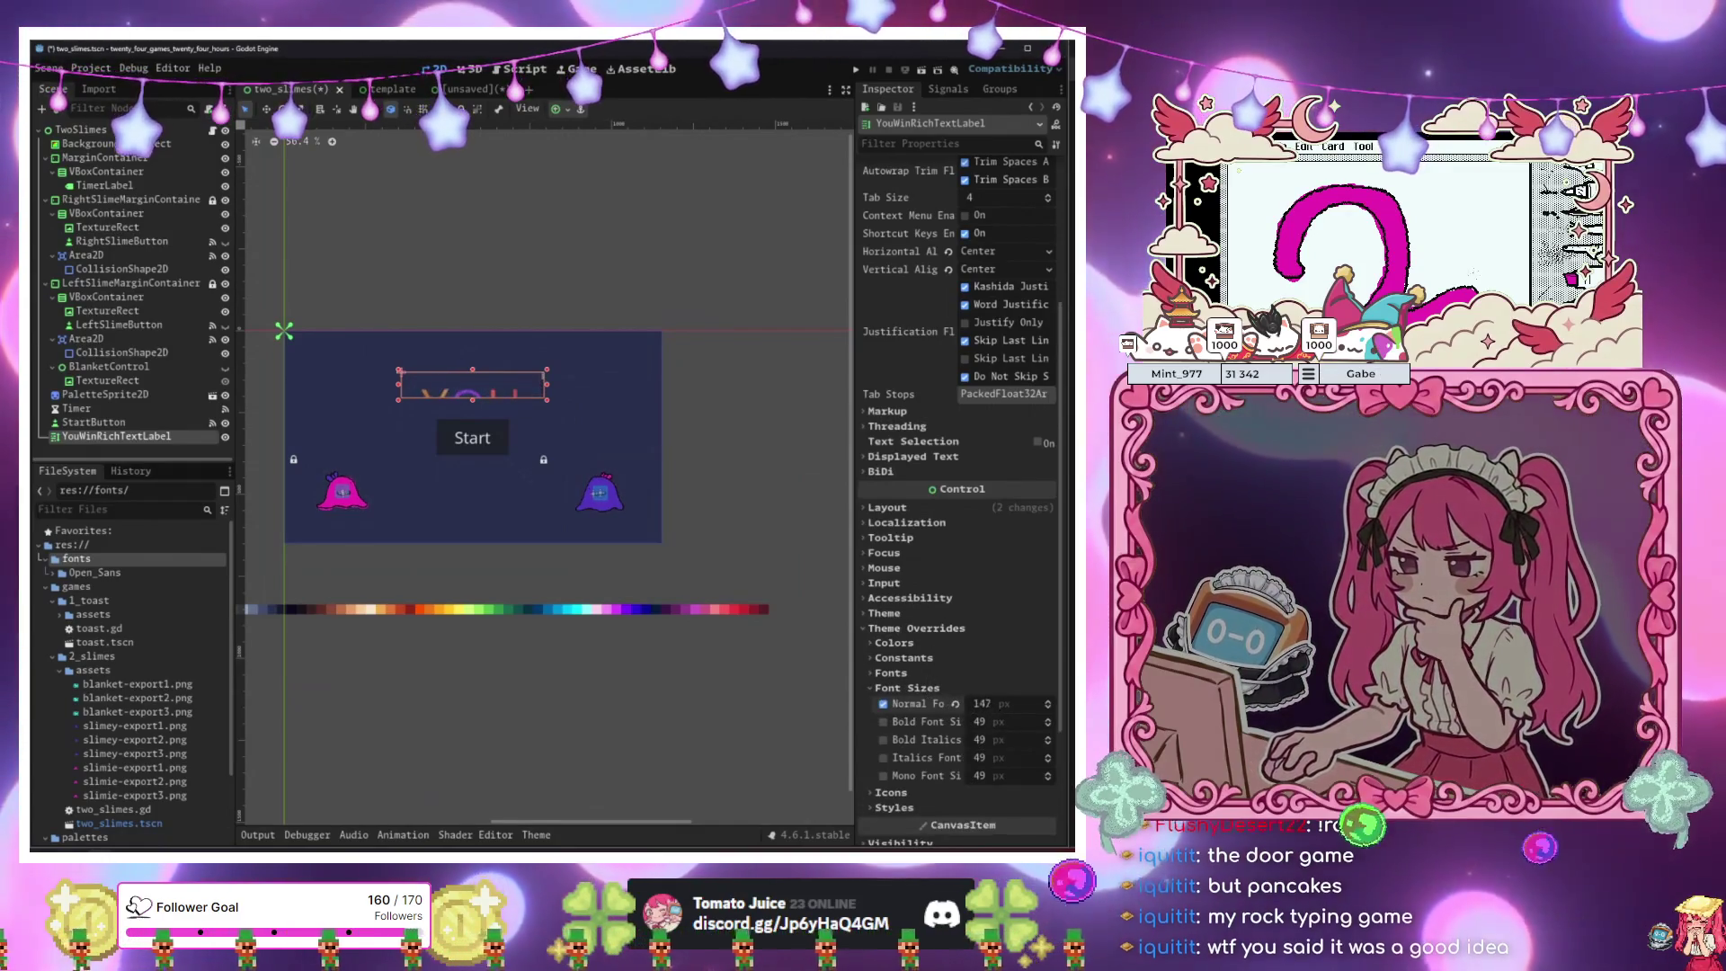
drag(979, 704, 967, 703)
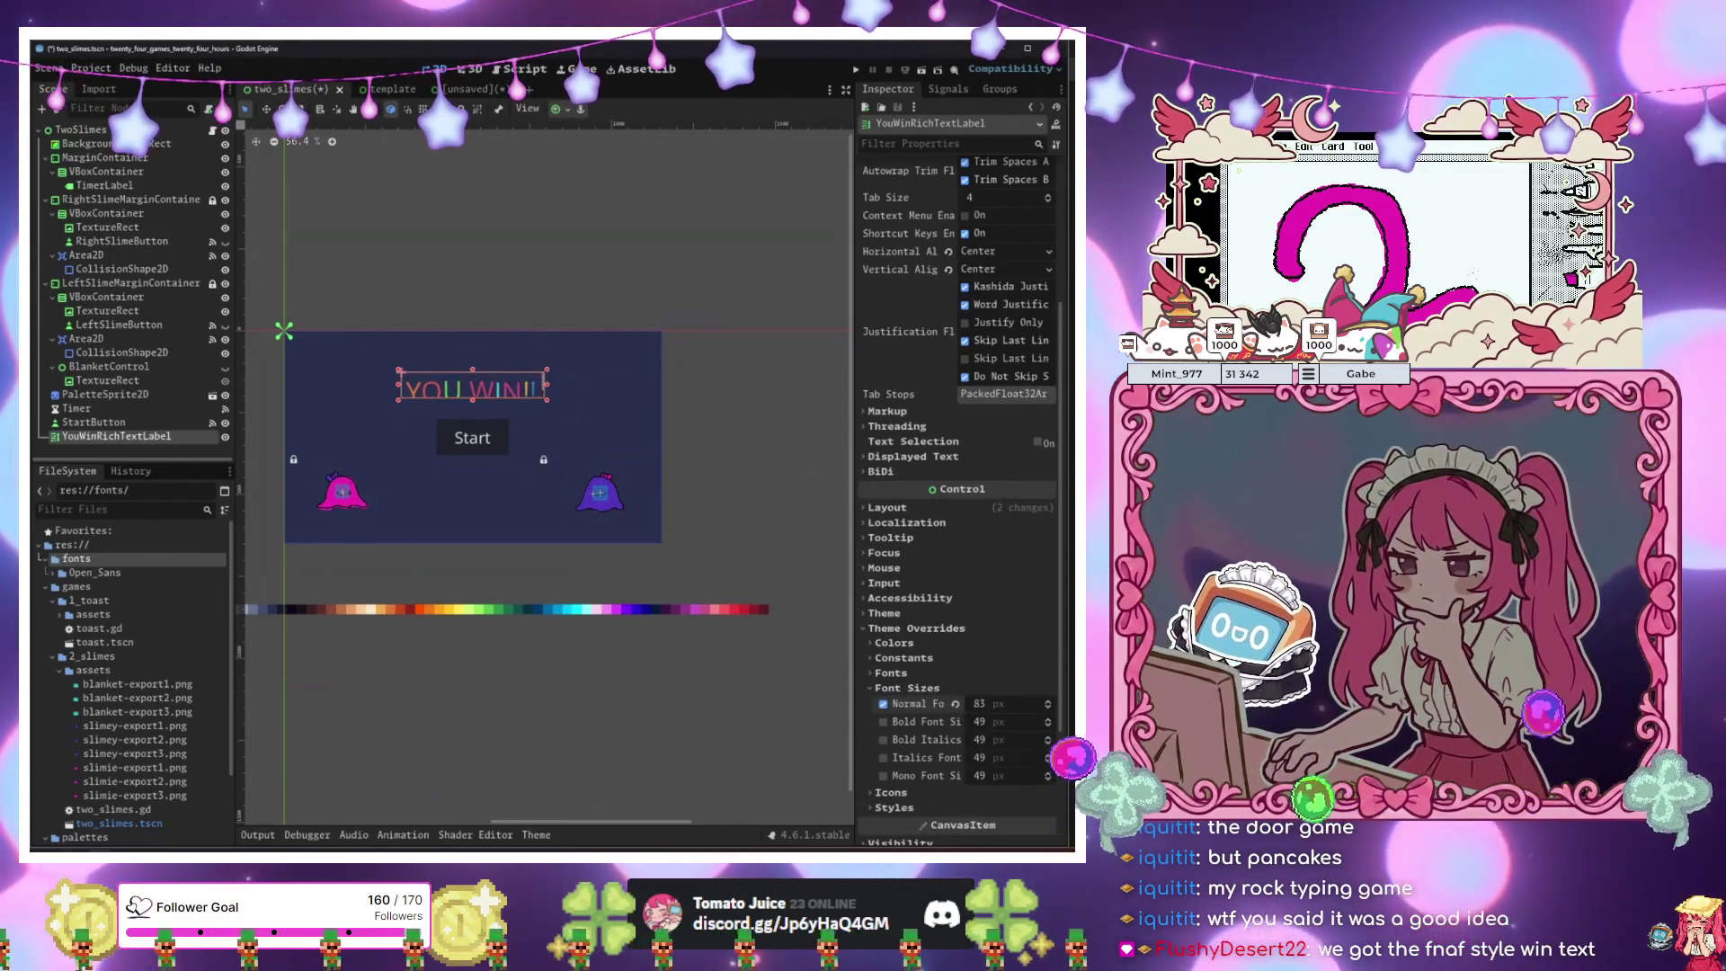
- Apply the Center anchor preset to the YOU WIN!! label
drag(499, 391, 488, 386)
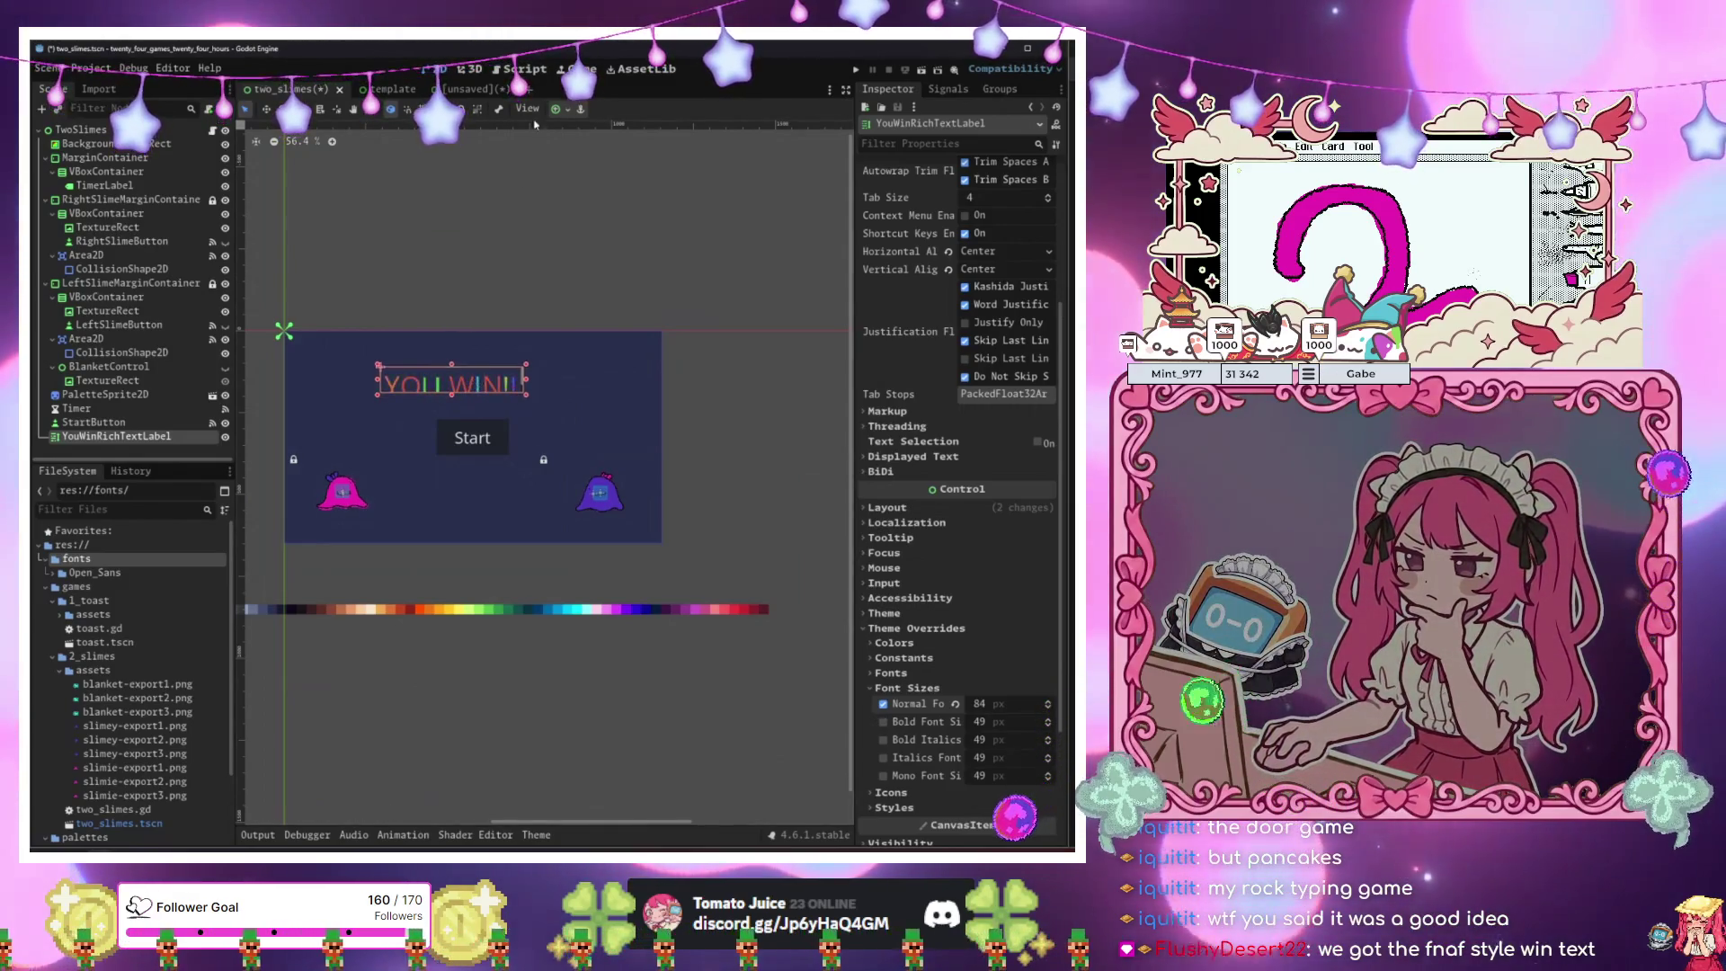
click(558, 109)
click(603, 177)
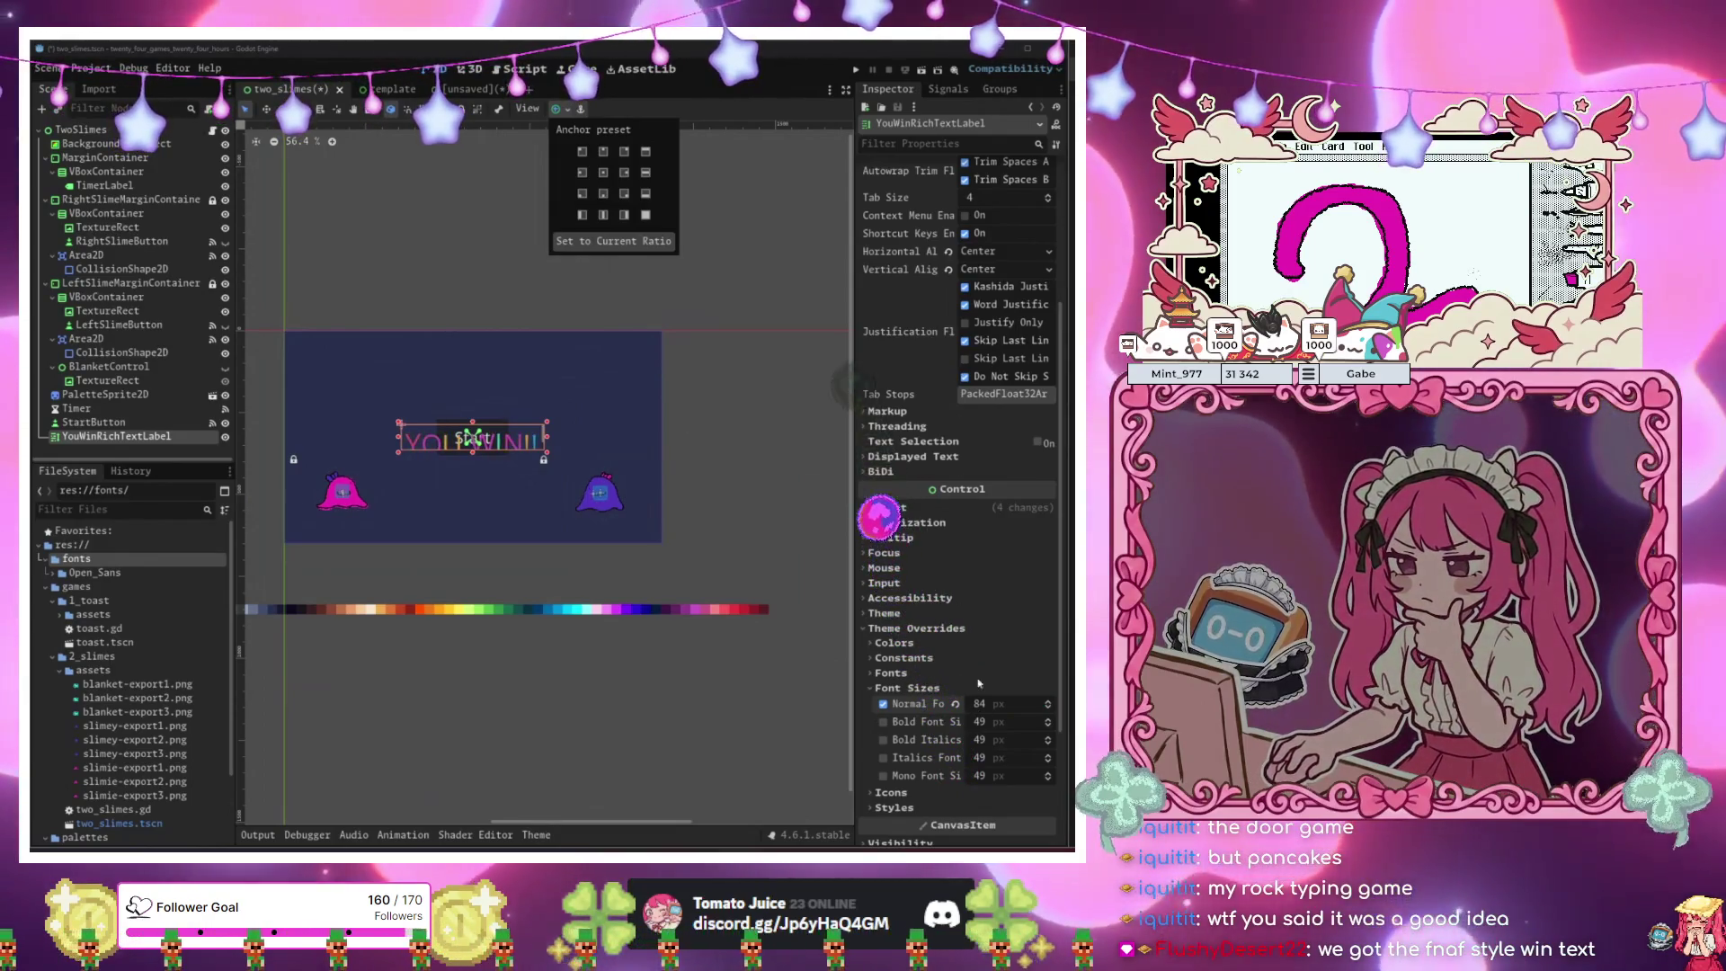
click(993, 705)
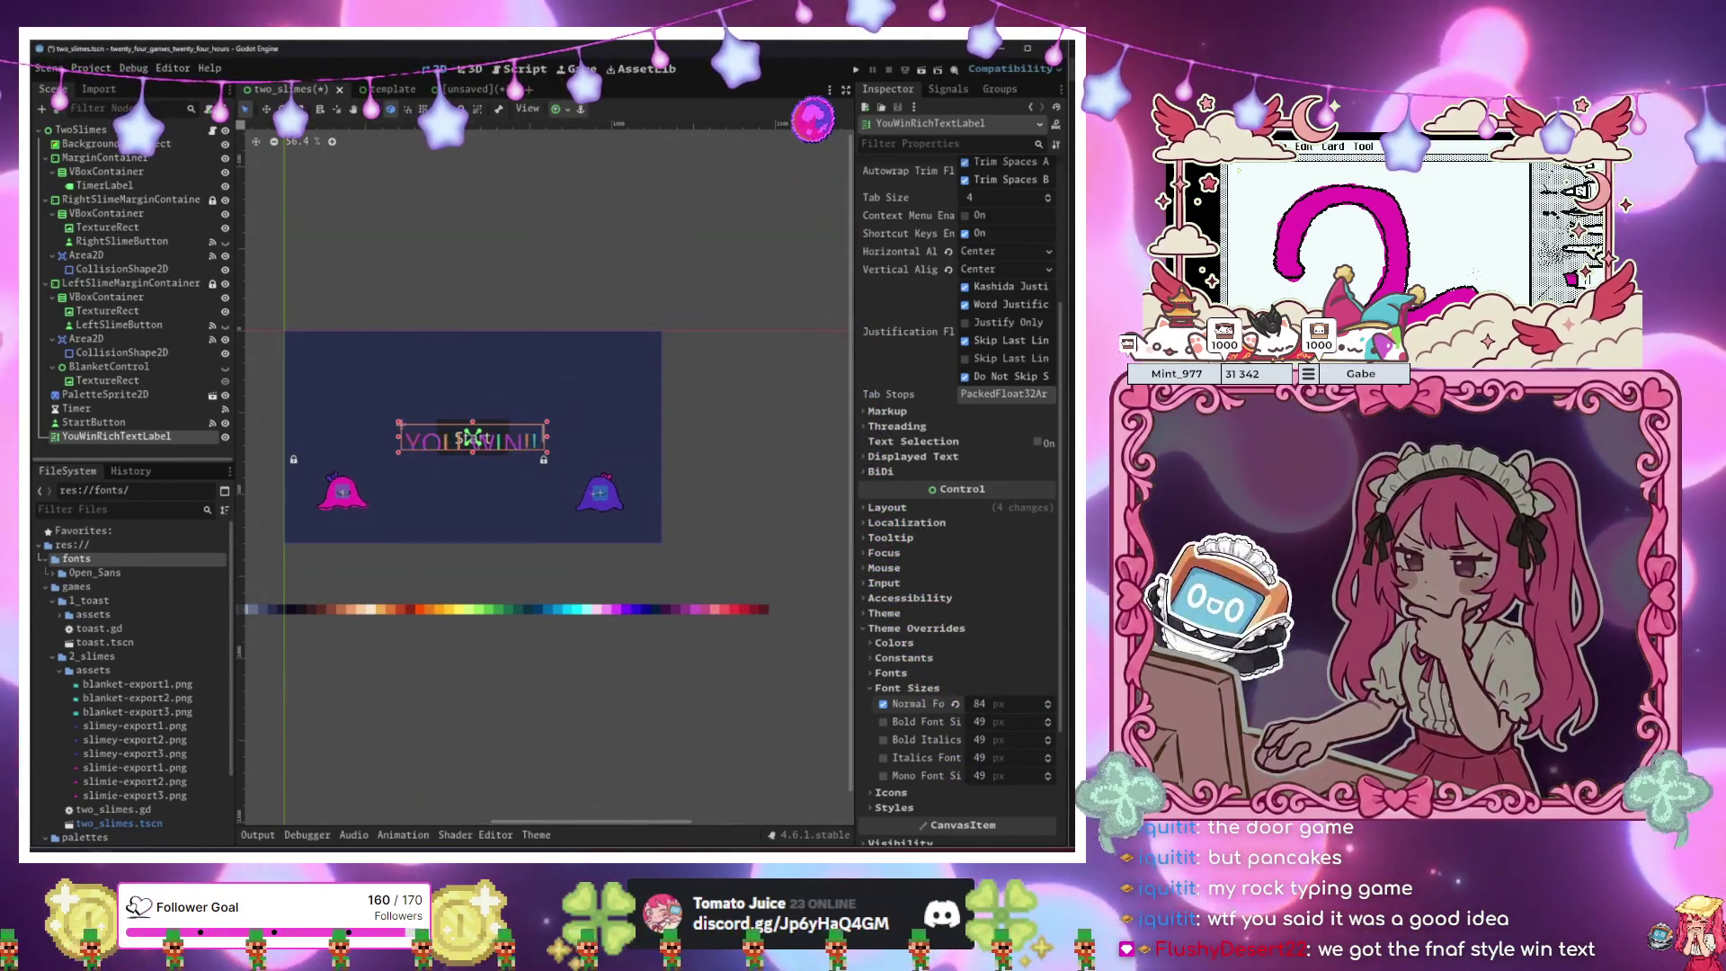
- Raise the label's Custom Minimum Size to about 595×110
scroll(957, 621, up, 5)
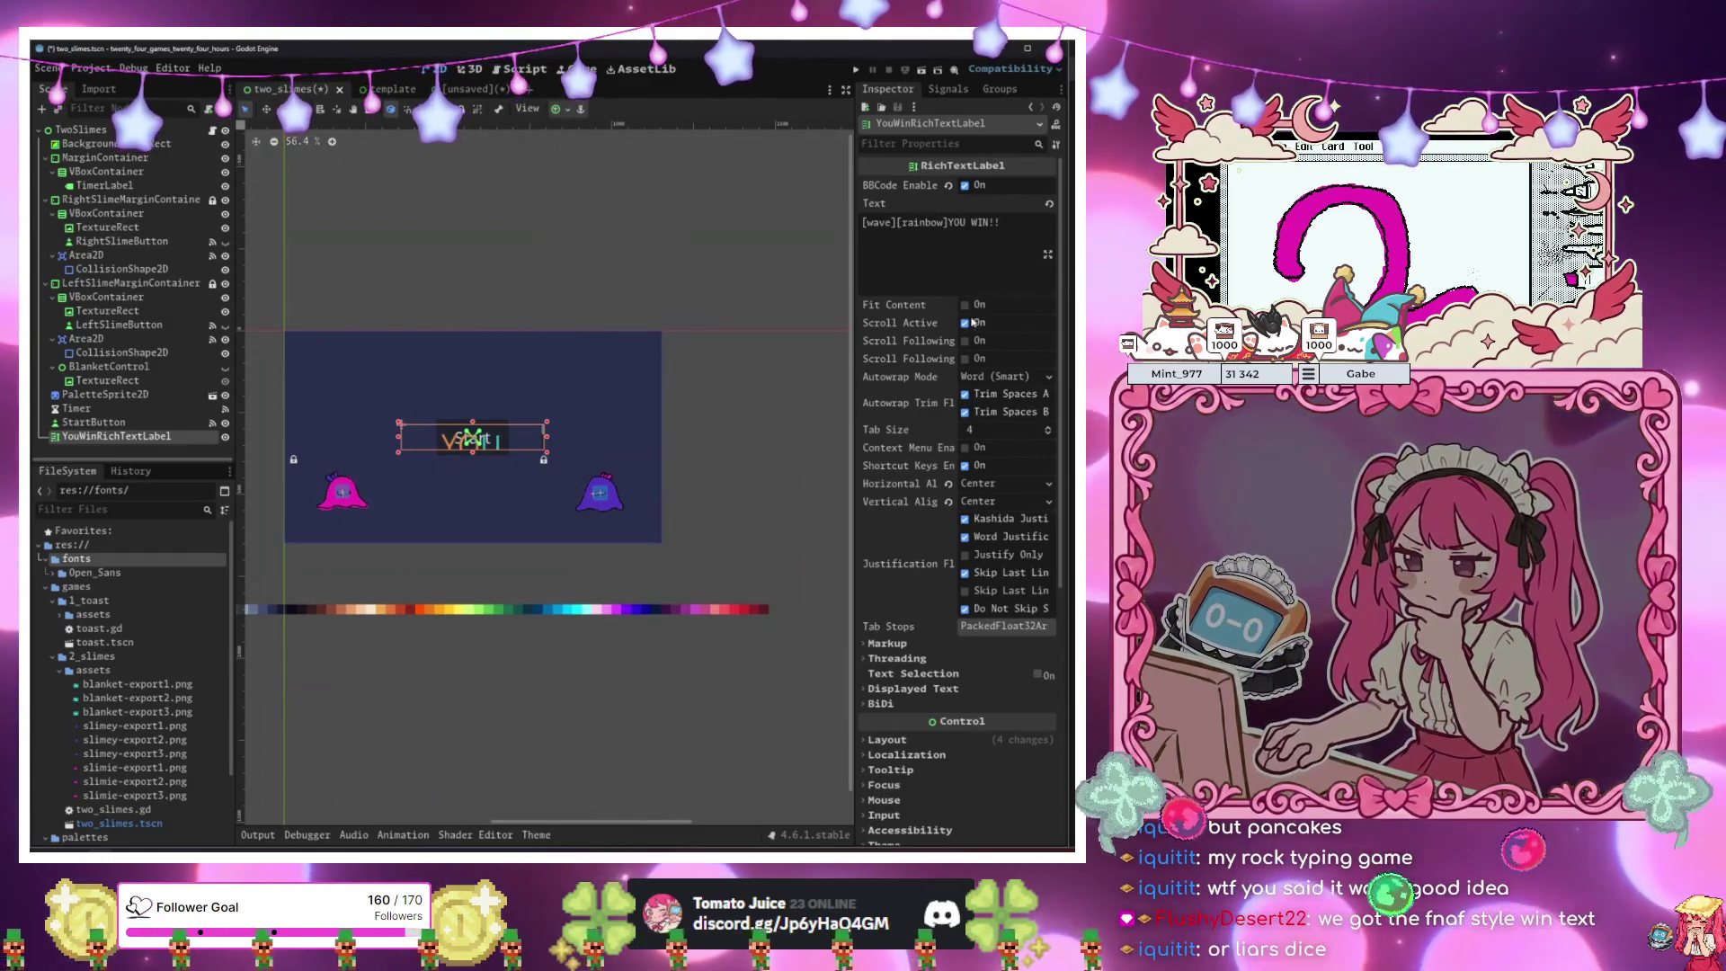
click(909, 742)
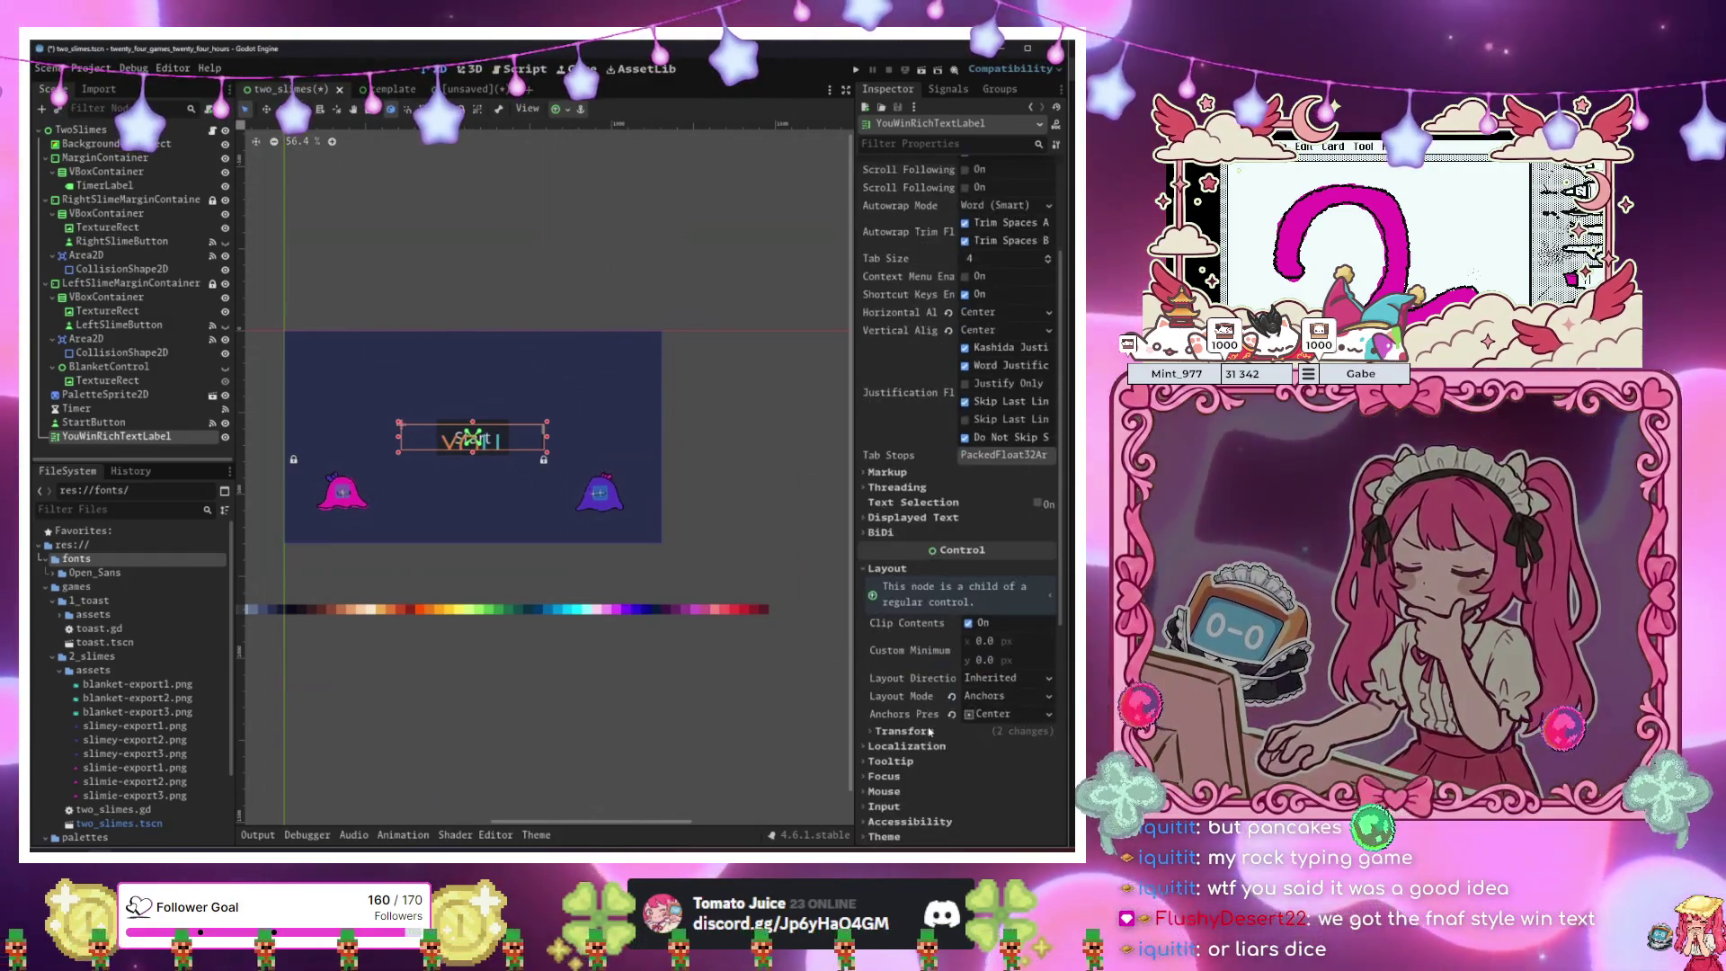
drag(985, 640, 1101, 640)
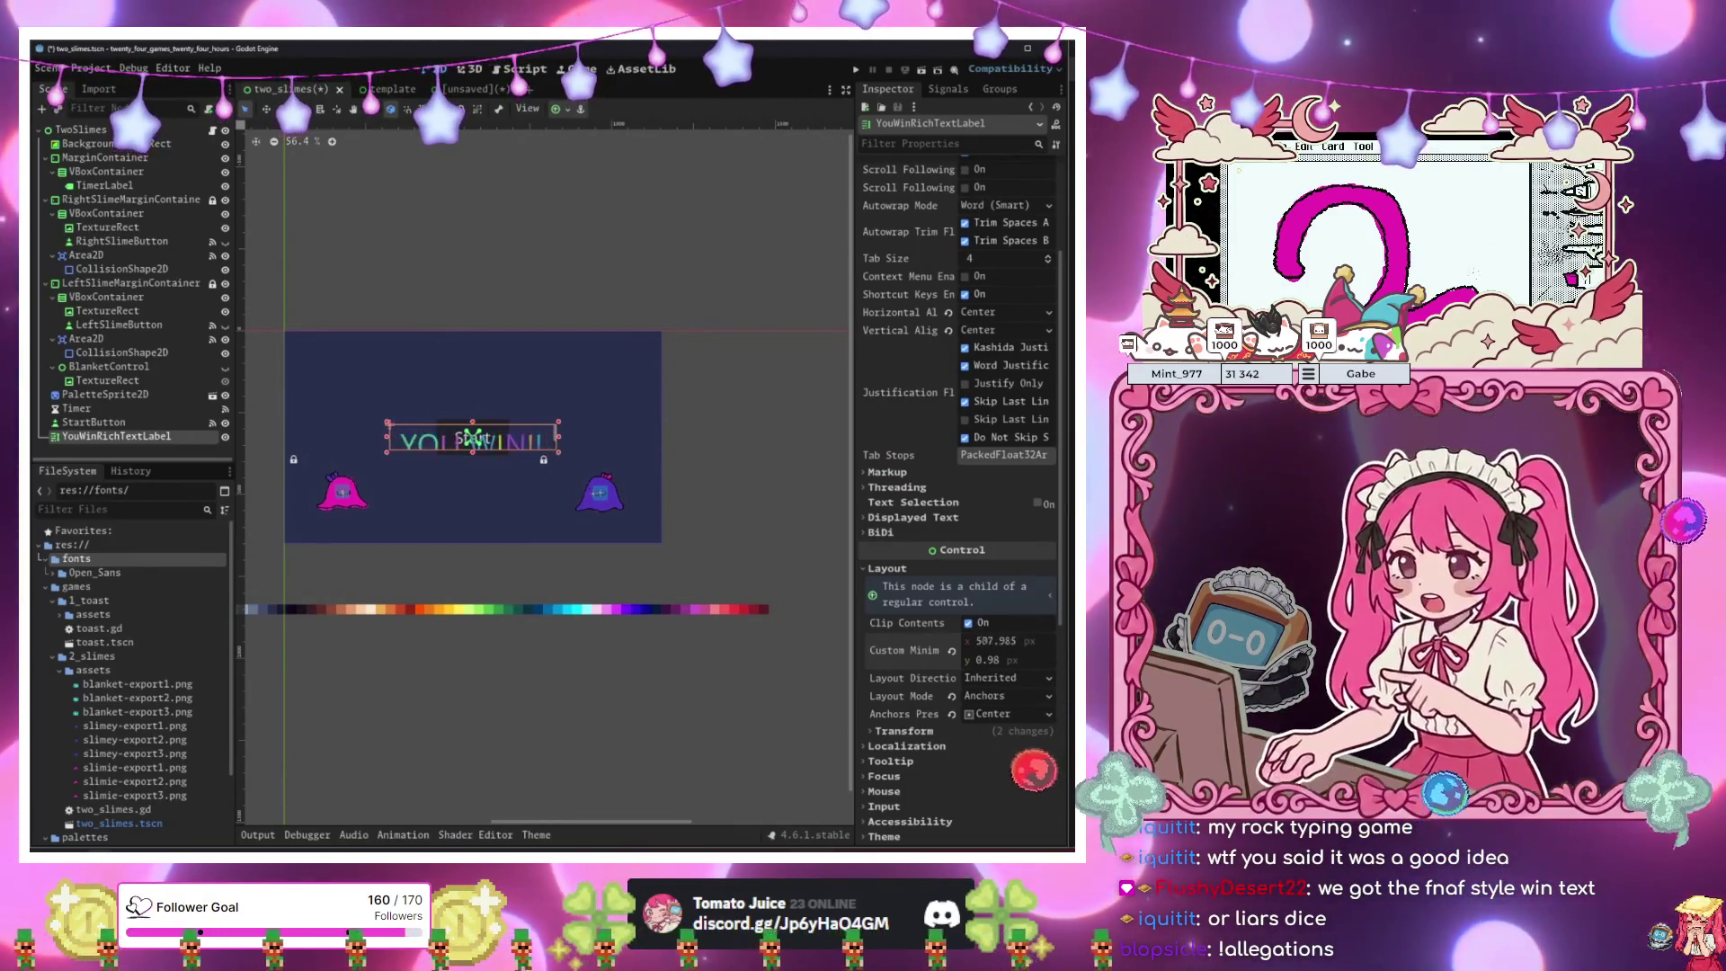
drag(1100, 639, 1155, 640)
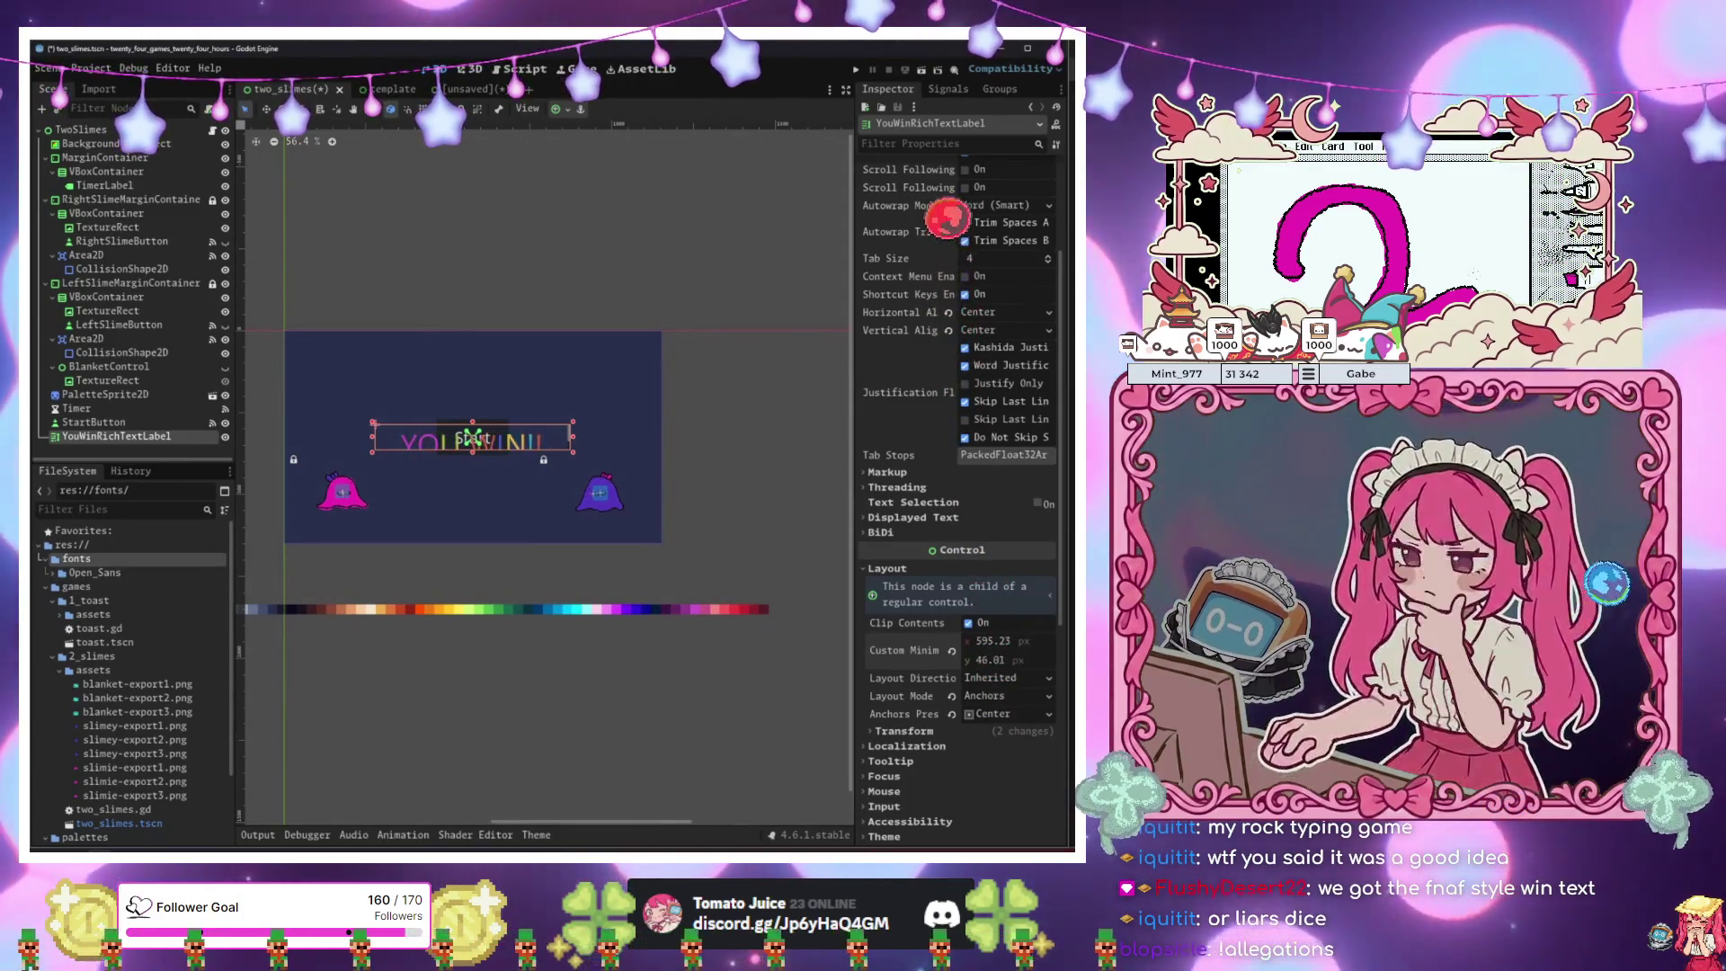
drag(993, 659, 1020, 659)
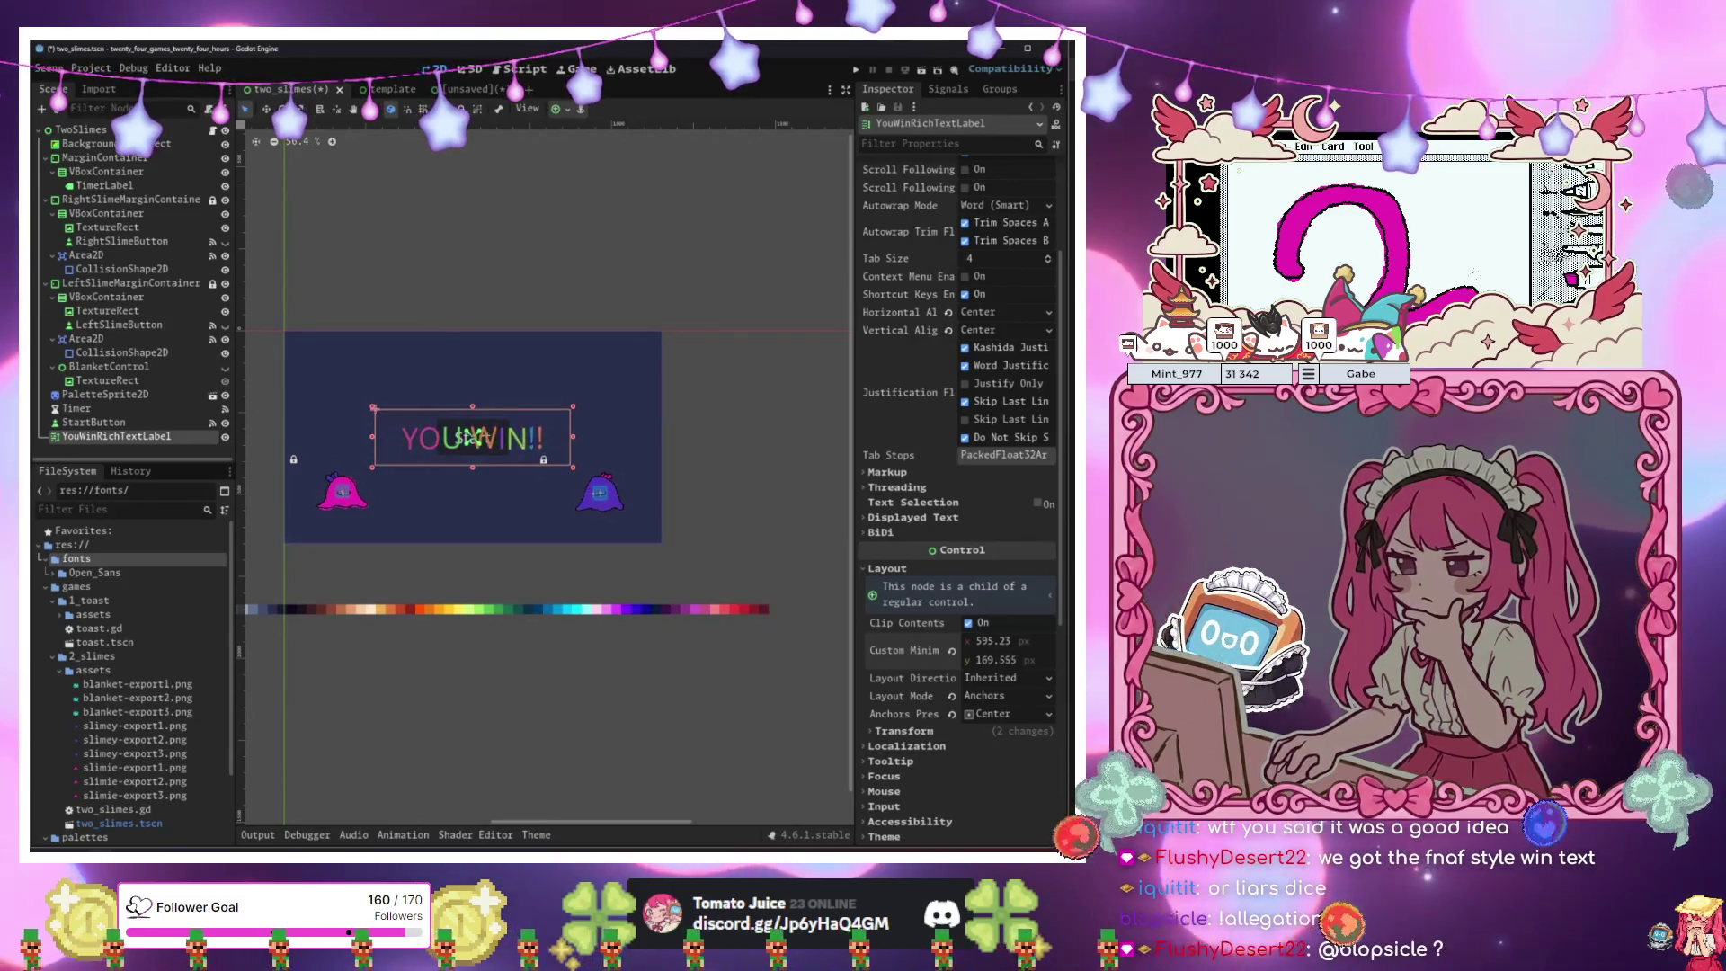
click(105, 394)
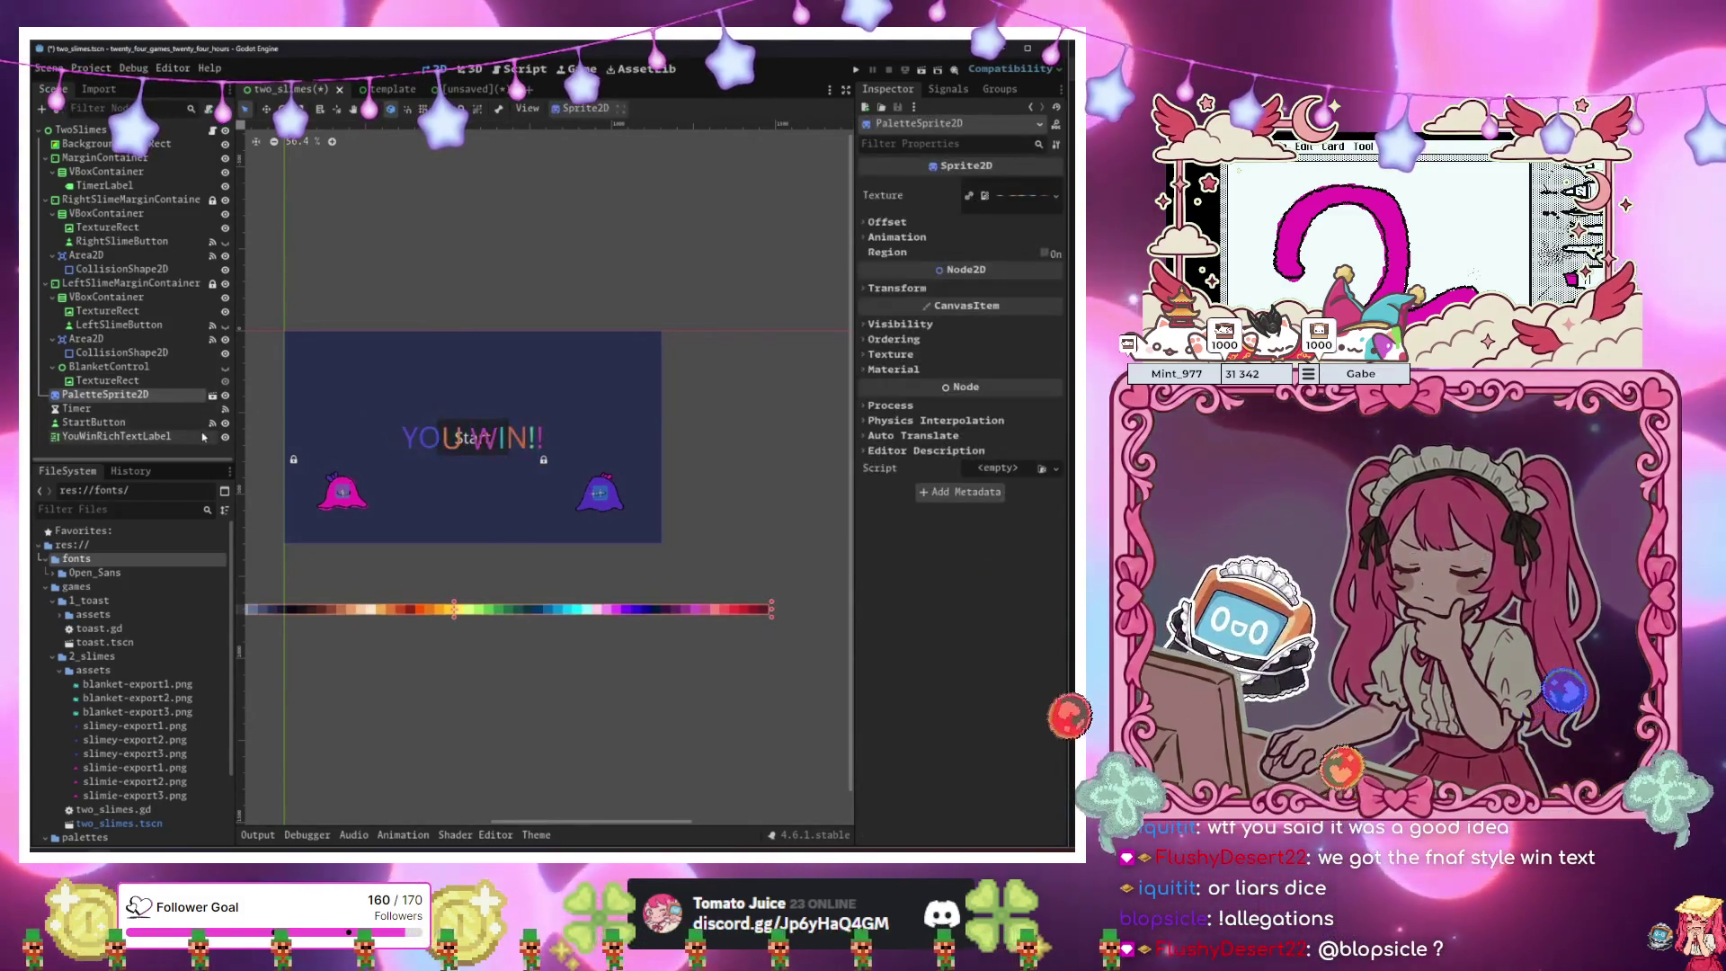
- Hide YouWinRichTextLabel so Start shows, then try and clear the FileSystem filter
click(225, 437)
click(126, 324)
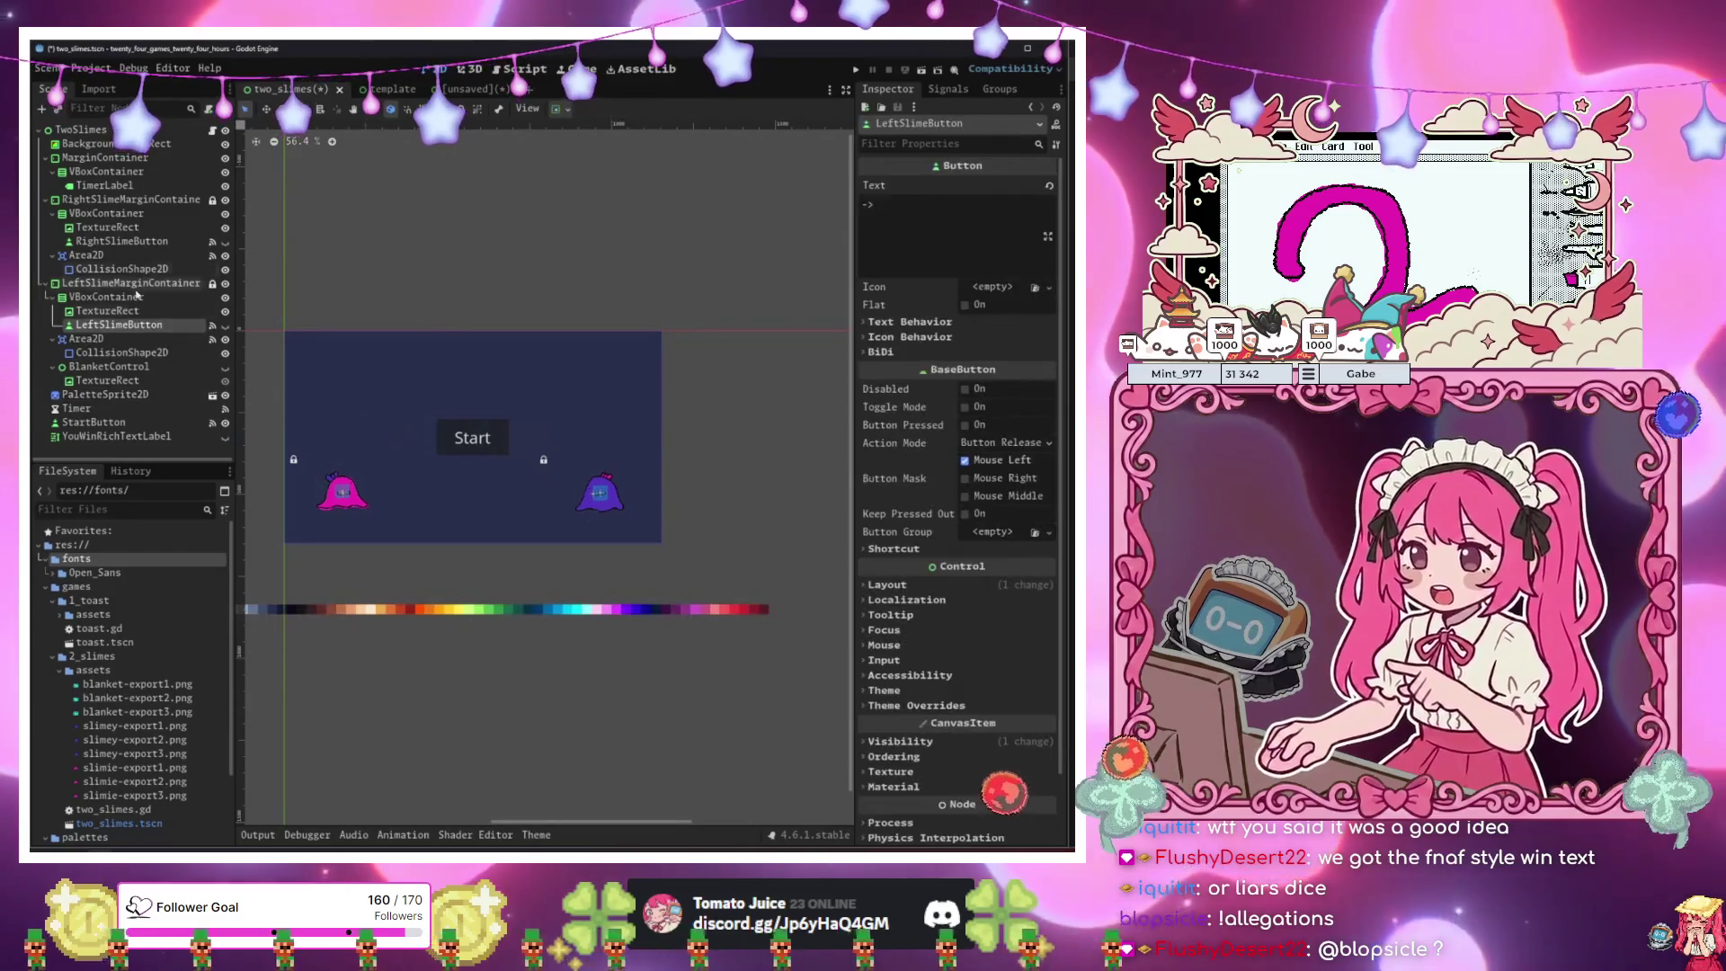
text(texture)
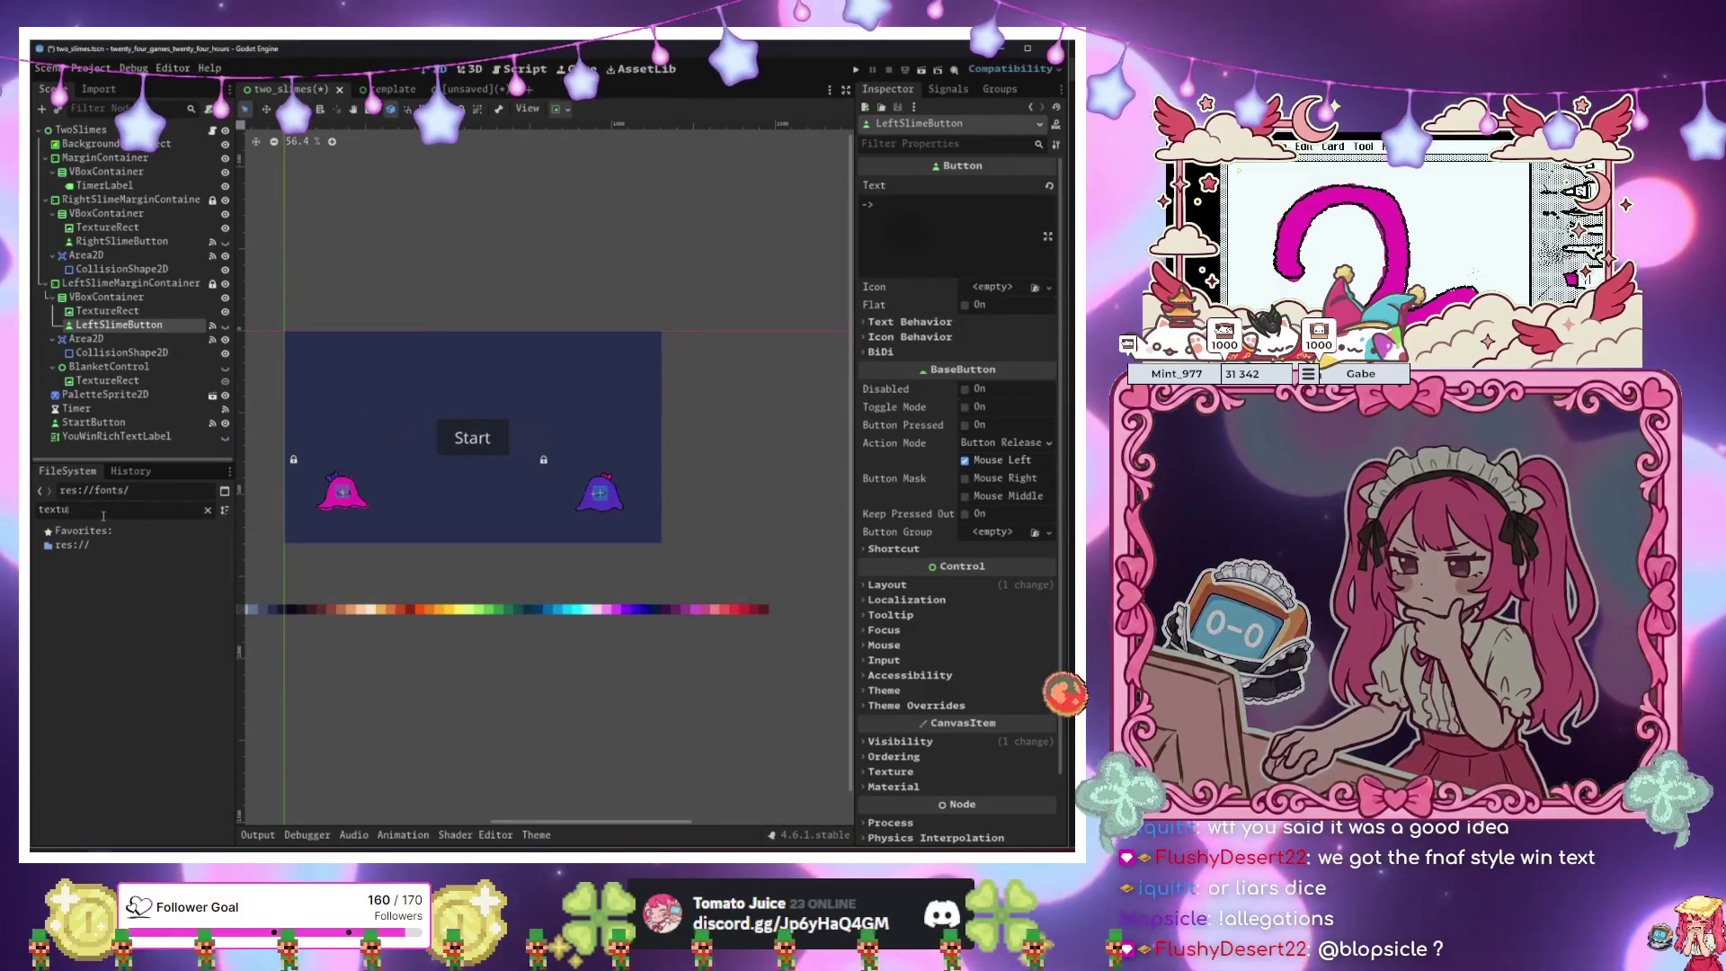
key(BackSpace)
key(BackSpace)
key(BackSpace)
text(wo)
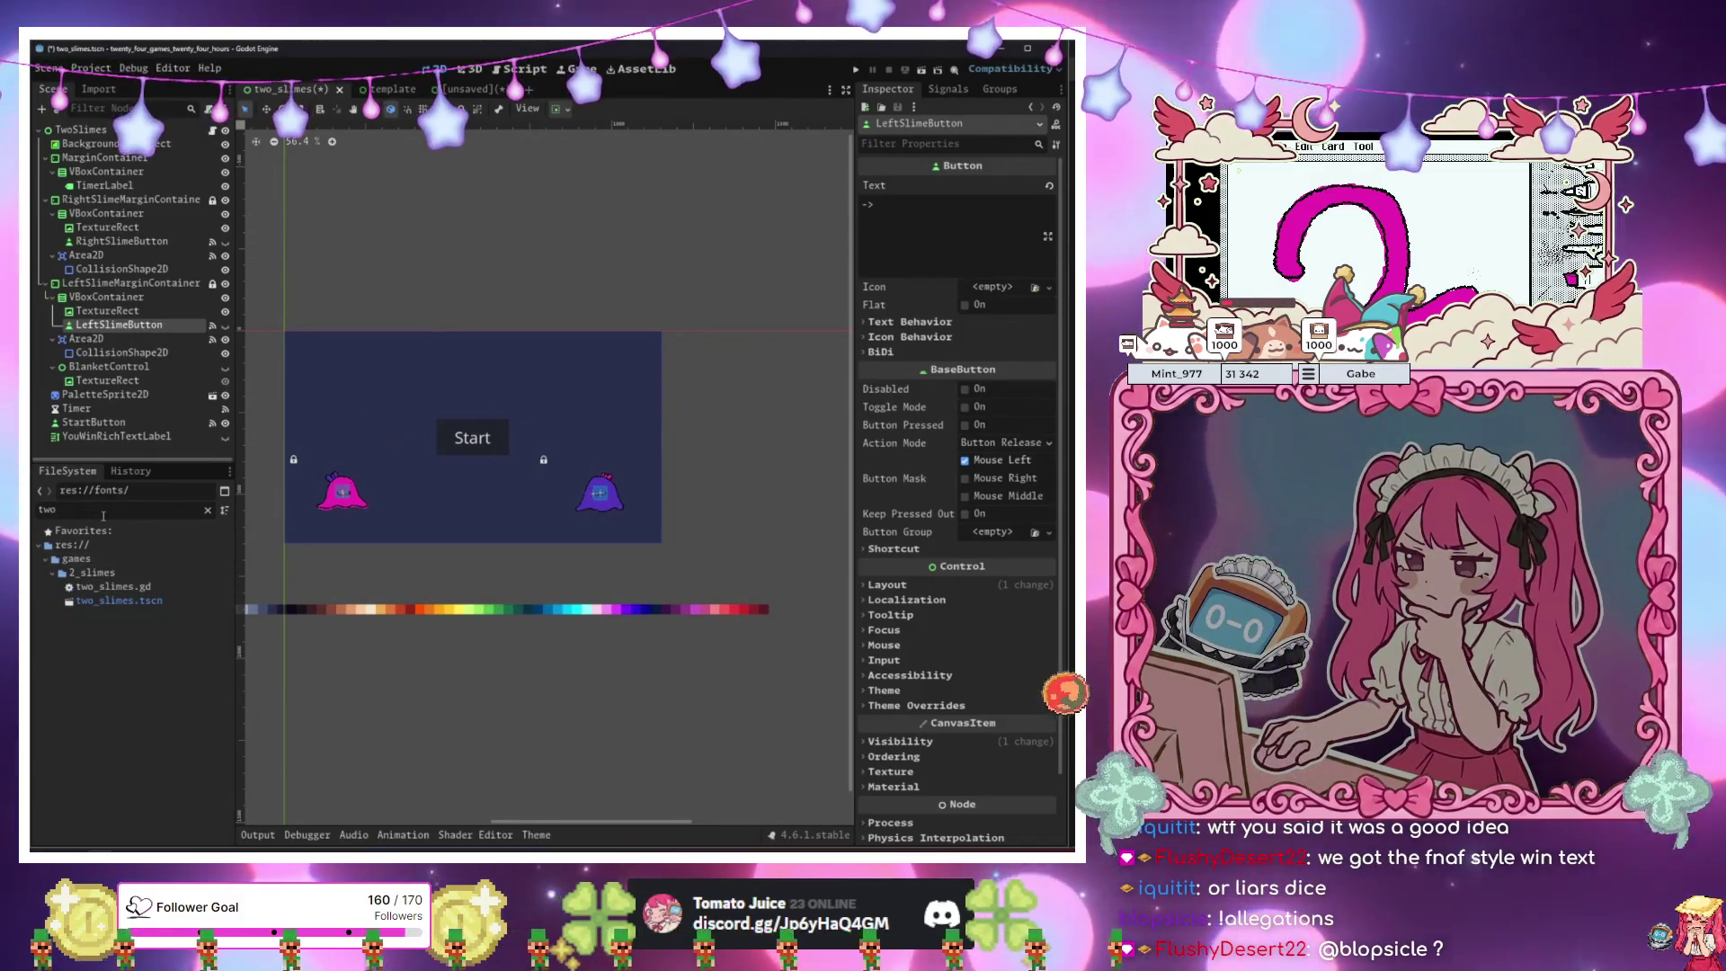
key(BackSpace)
key(BackSpace)
key(BackSpace)
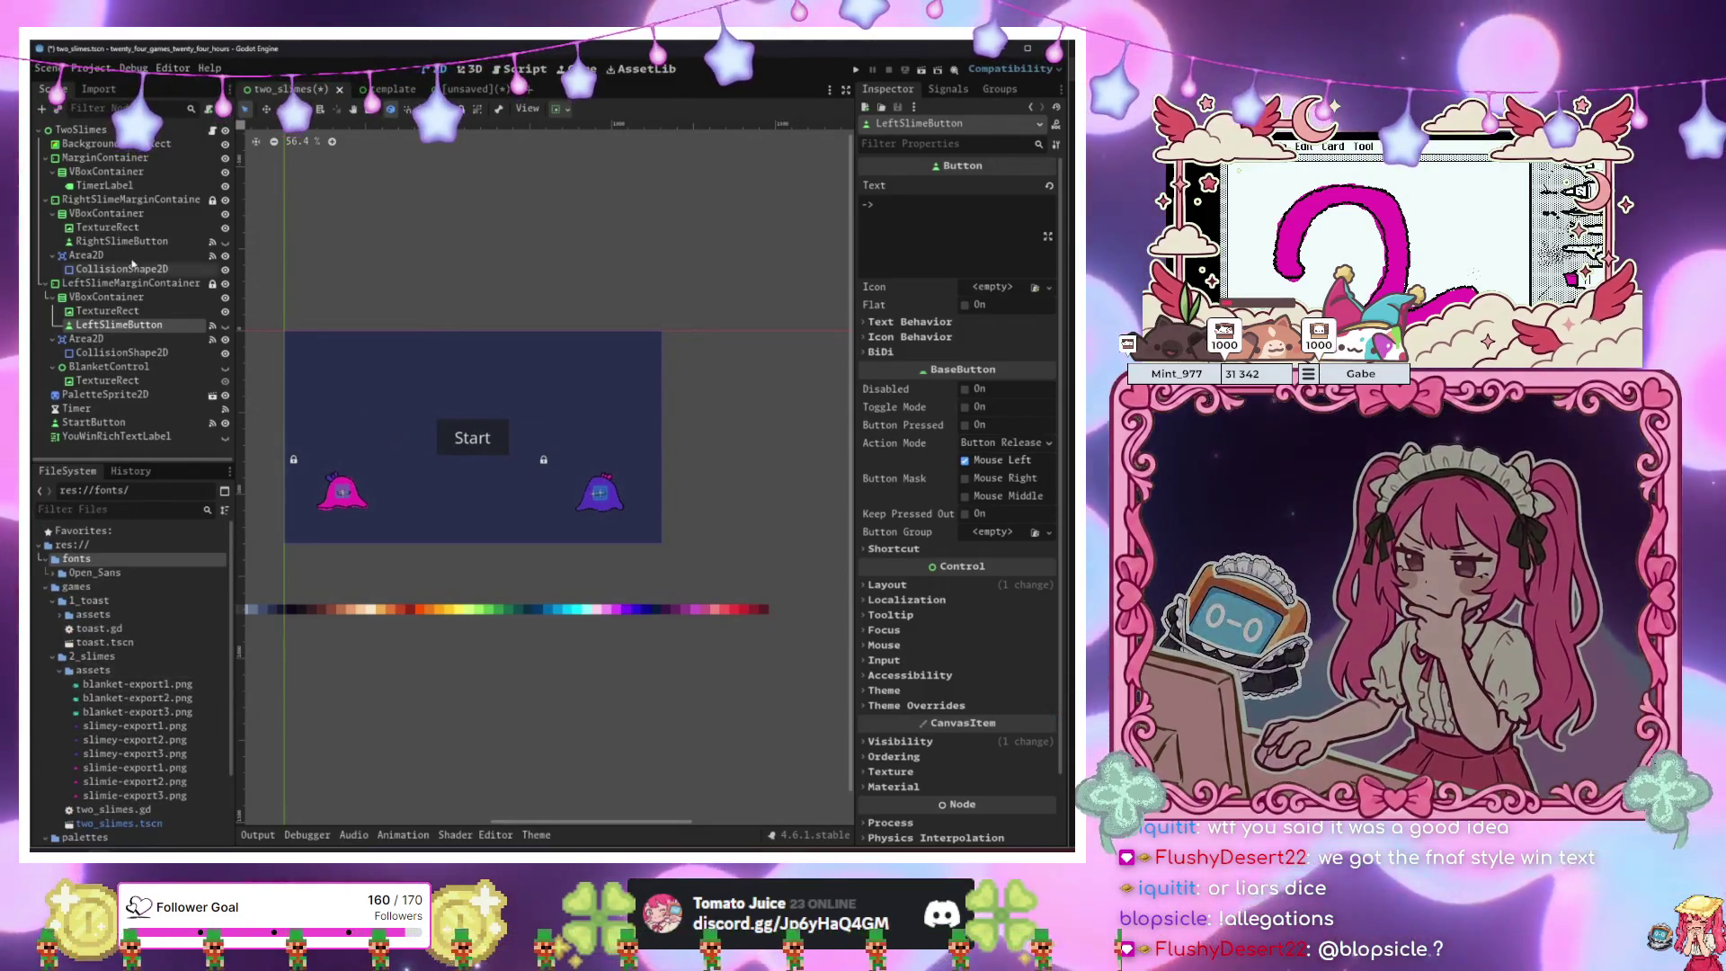
- Select the TwoSlimes root and bring up the child-scene picker
click(106, 213)
click(81, 129)
click(59, 109)
- Close the scene picker and add a TextureRect node via the 'texture' search
text(te)
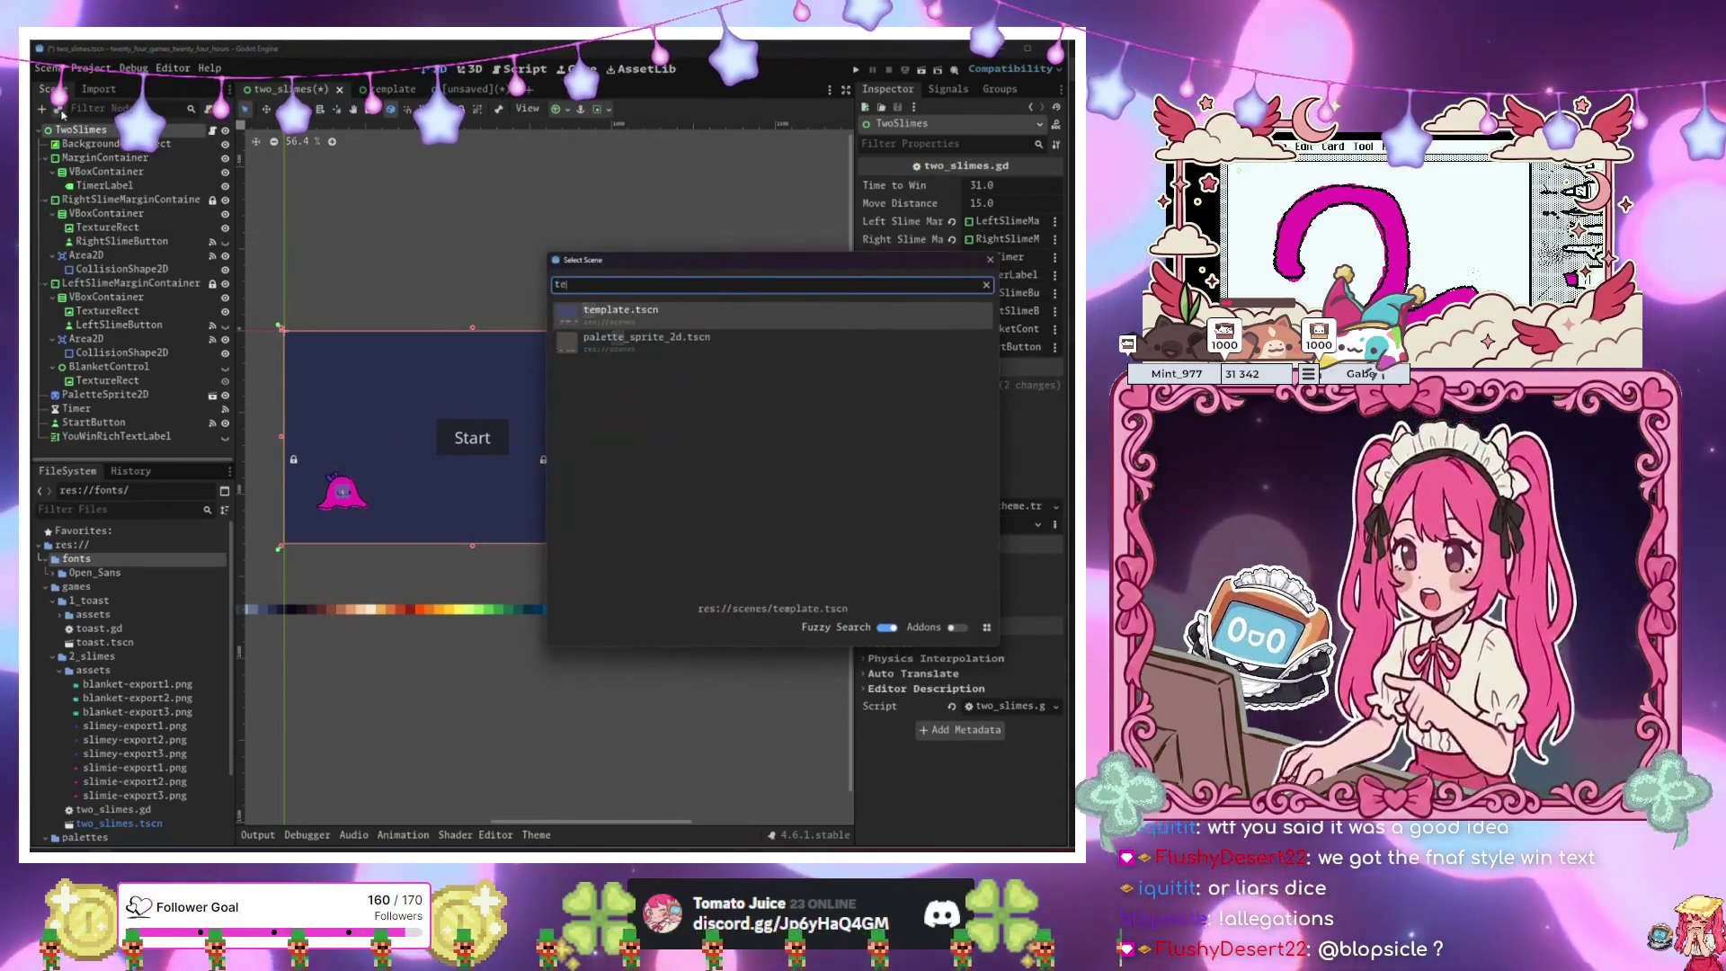
key(Escape)
key(ctrl+a)
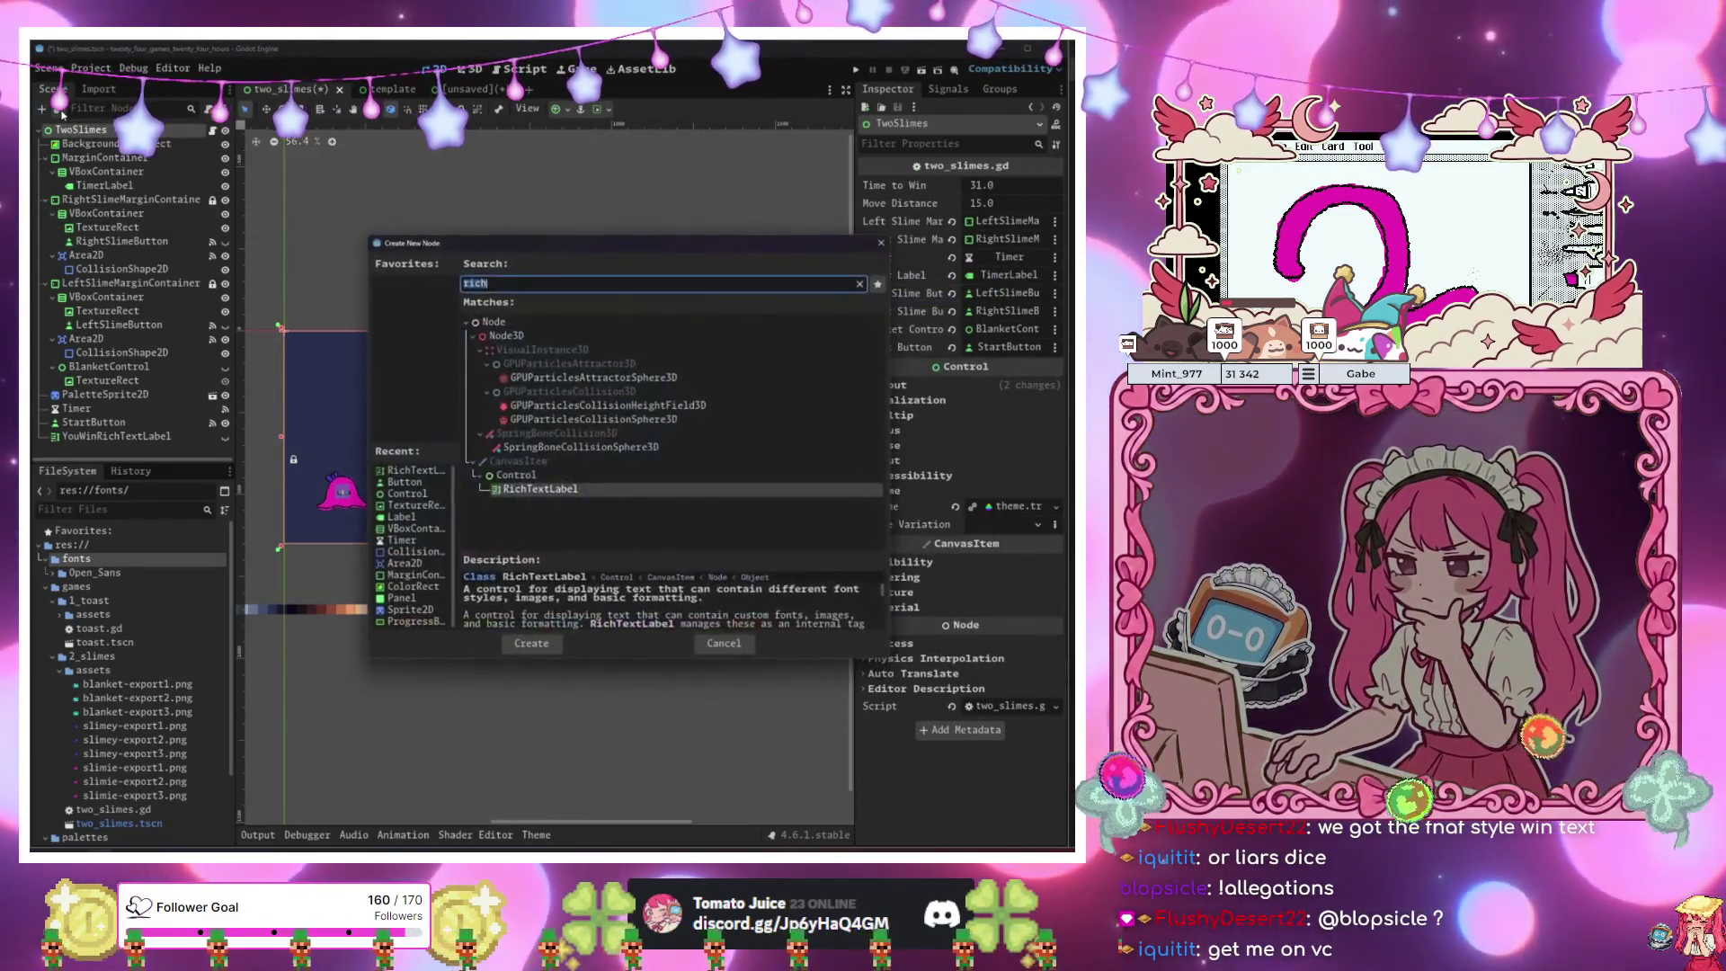
text(texture)
key(Return)
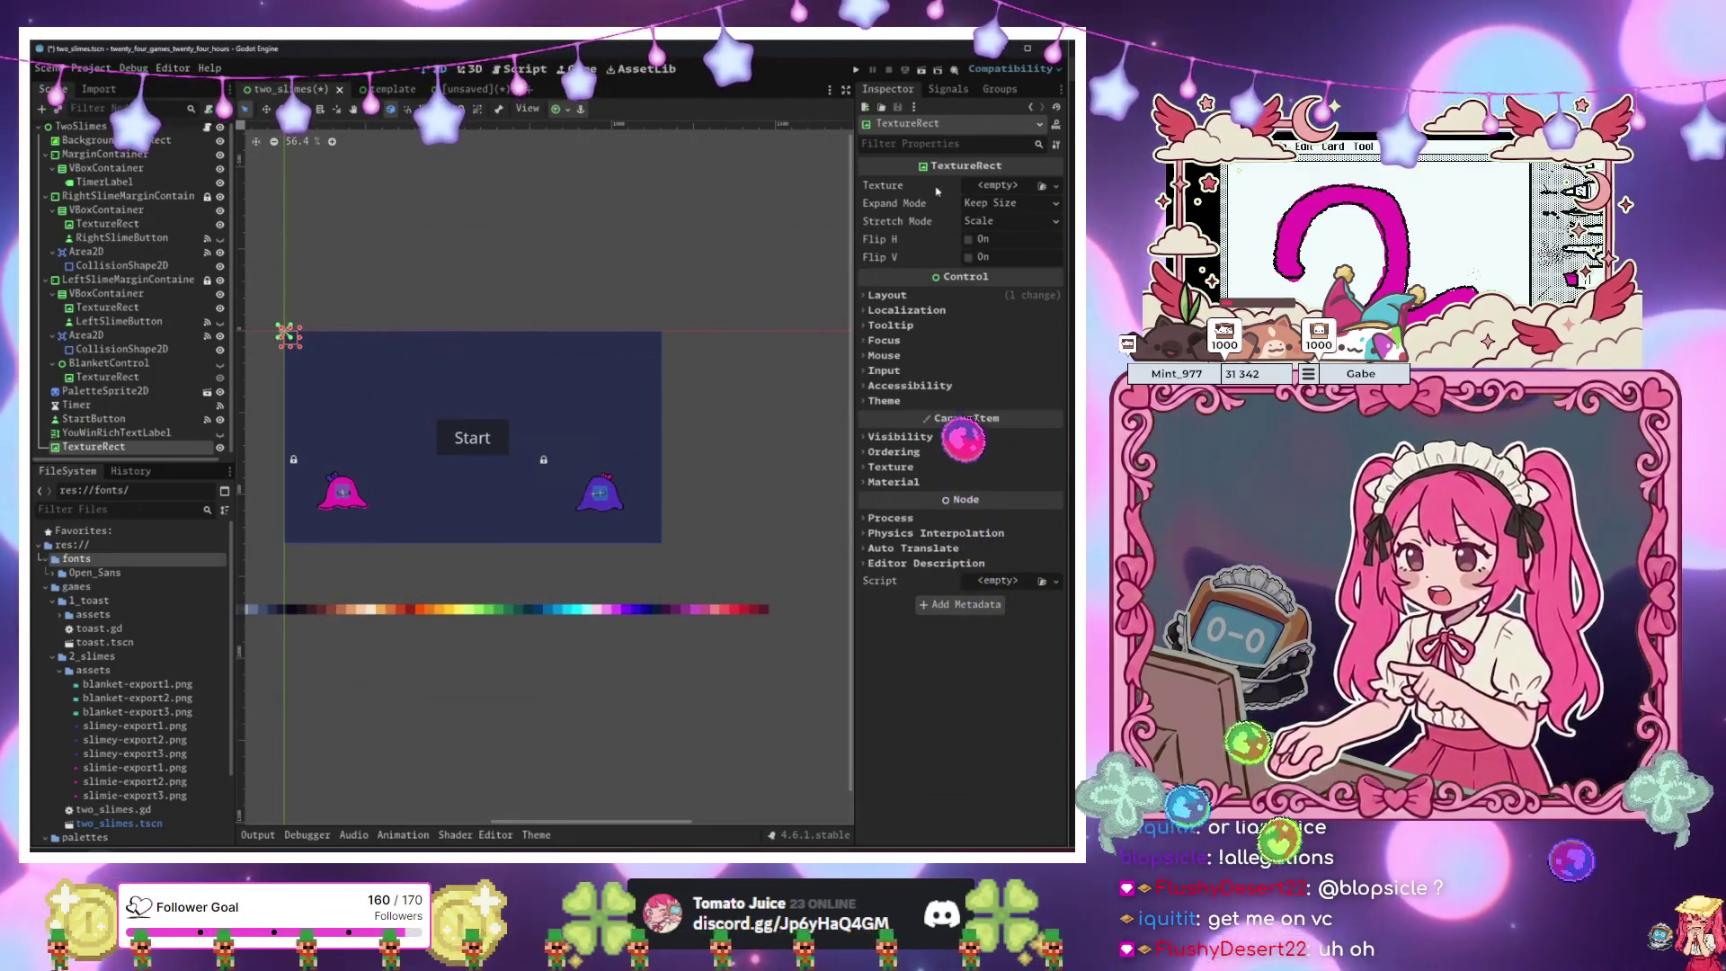
- Give the TextureRect a new AnimatedTexture with 3 frames and expand Frames 0–2
click(998, 185)
click(1004, 220)
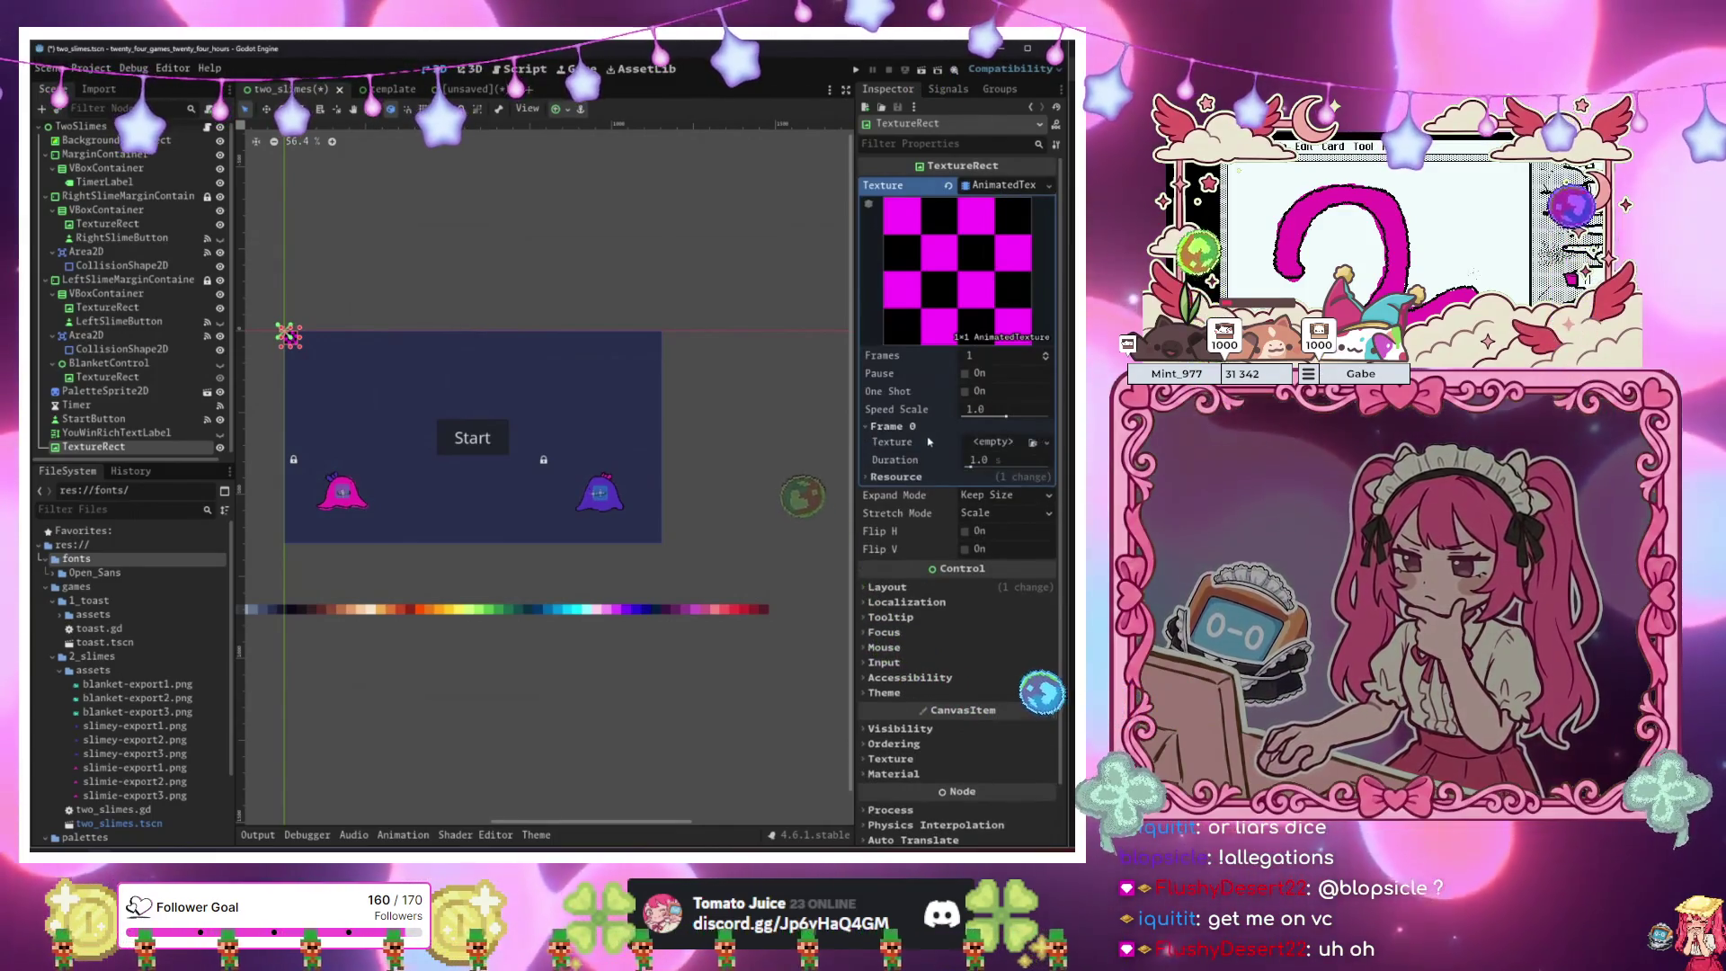
click(966, 428)
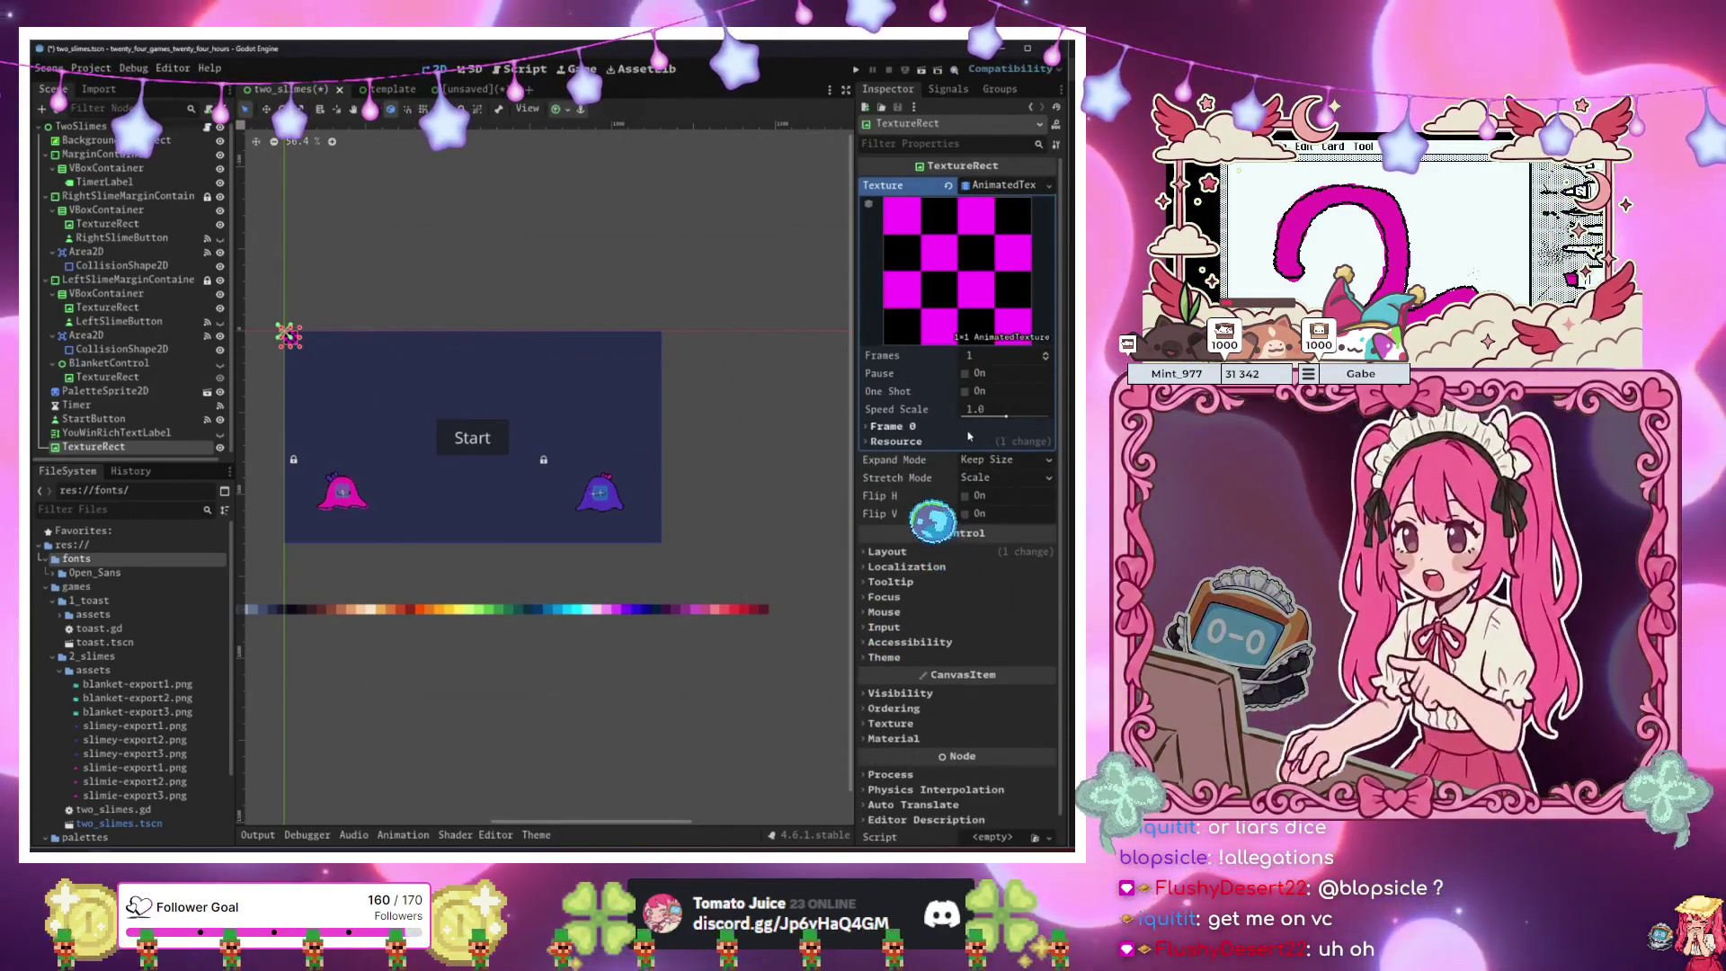
click(967, 430)
click(1020, 426)
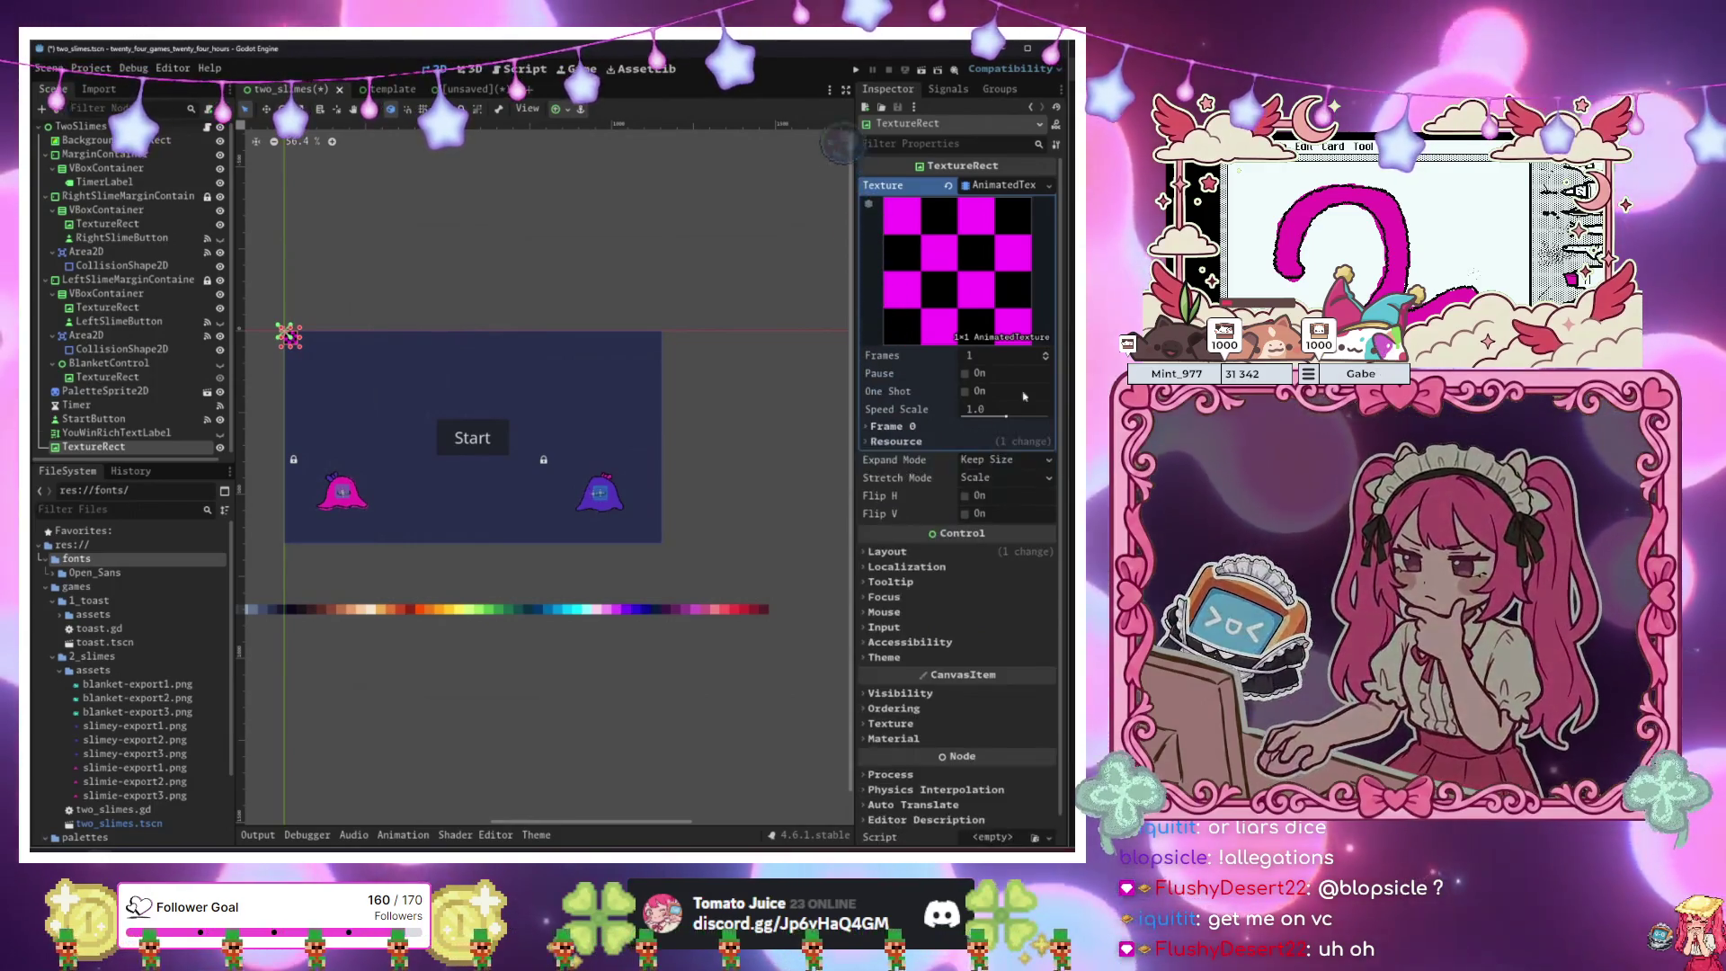
click(1044, 356)
click(1044, 355)
click(889, 426)
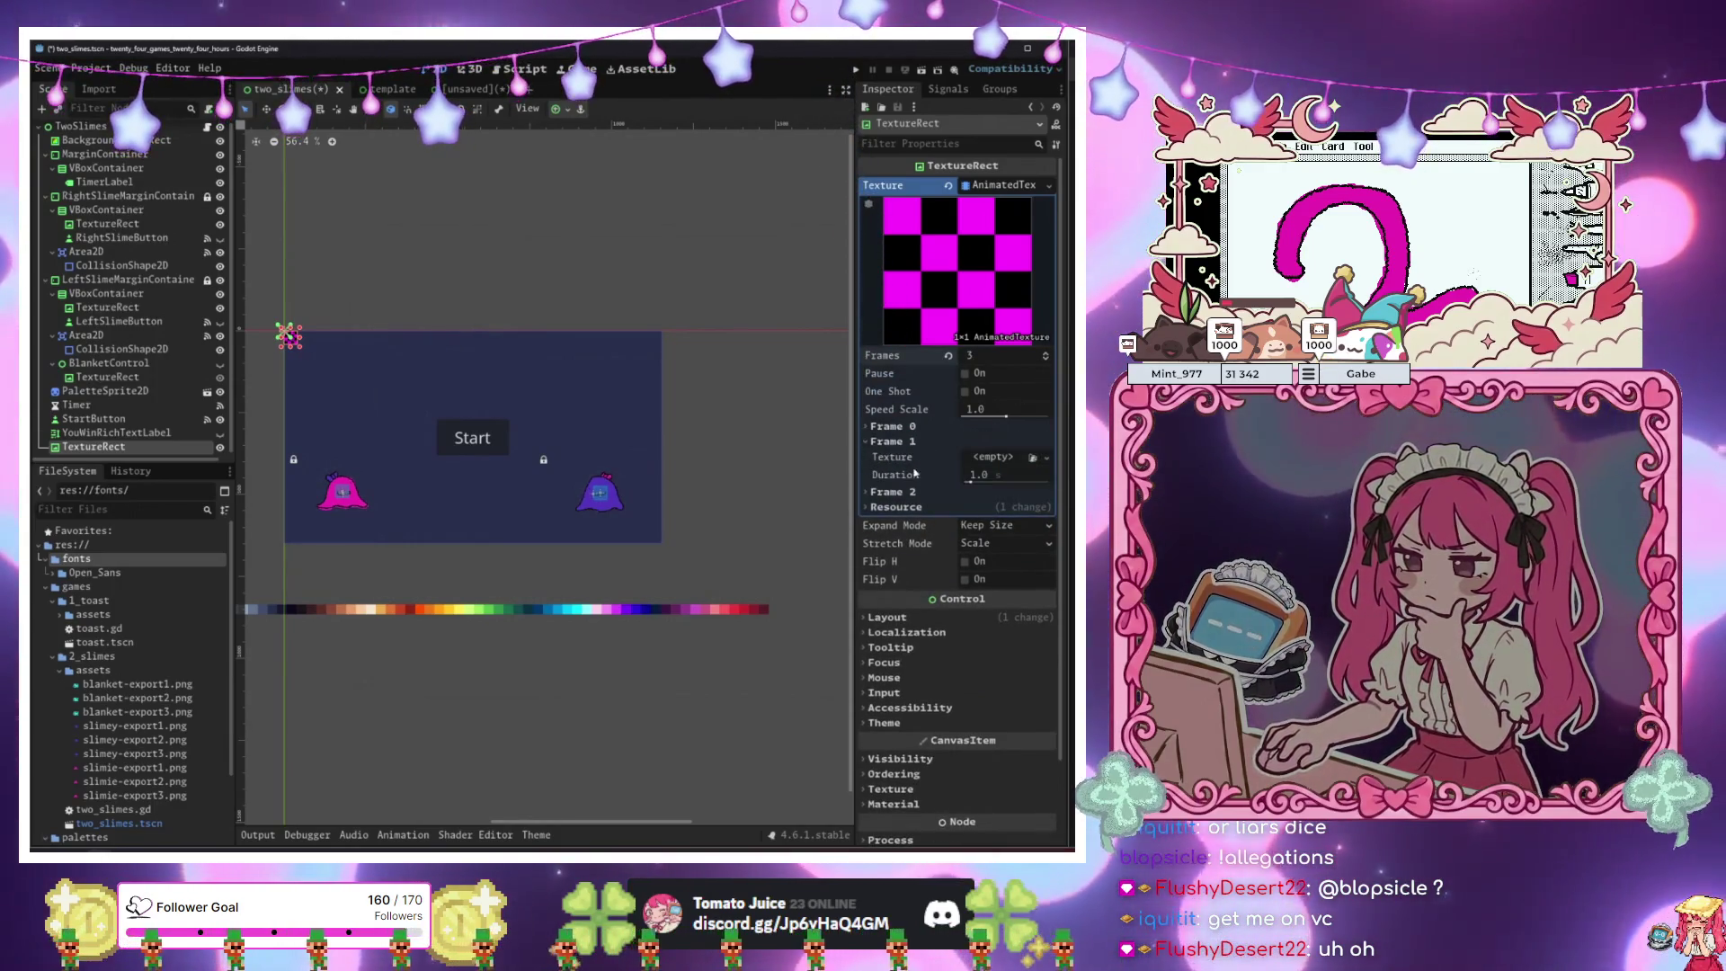
click(889, 476)
click(889, 526)
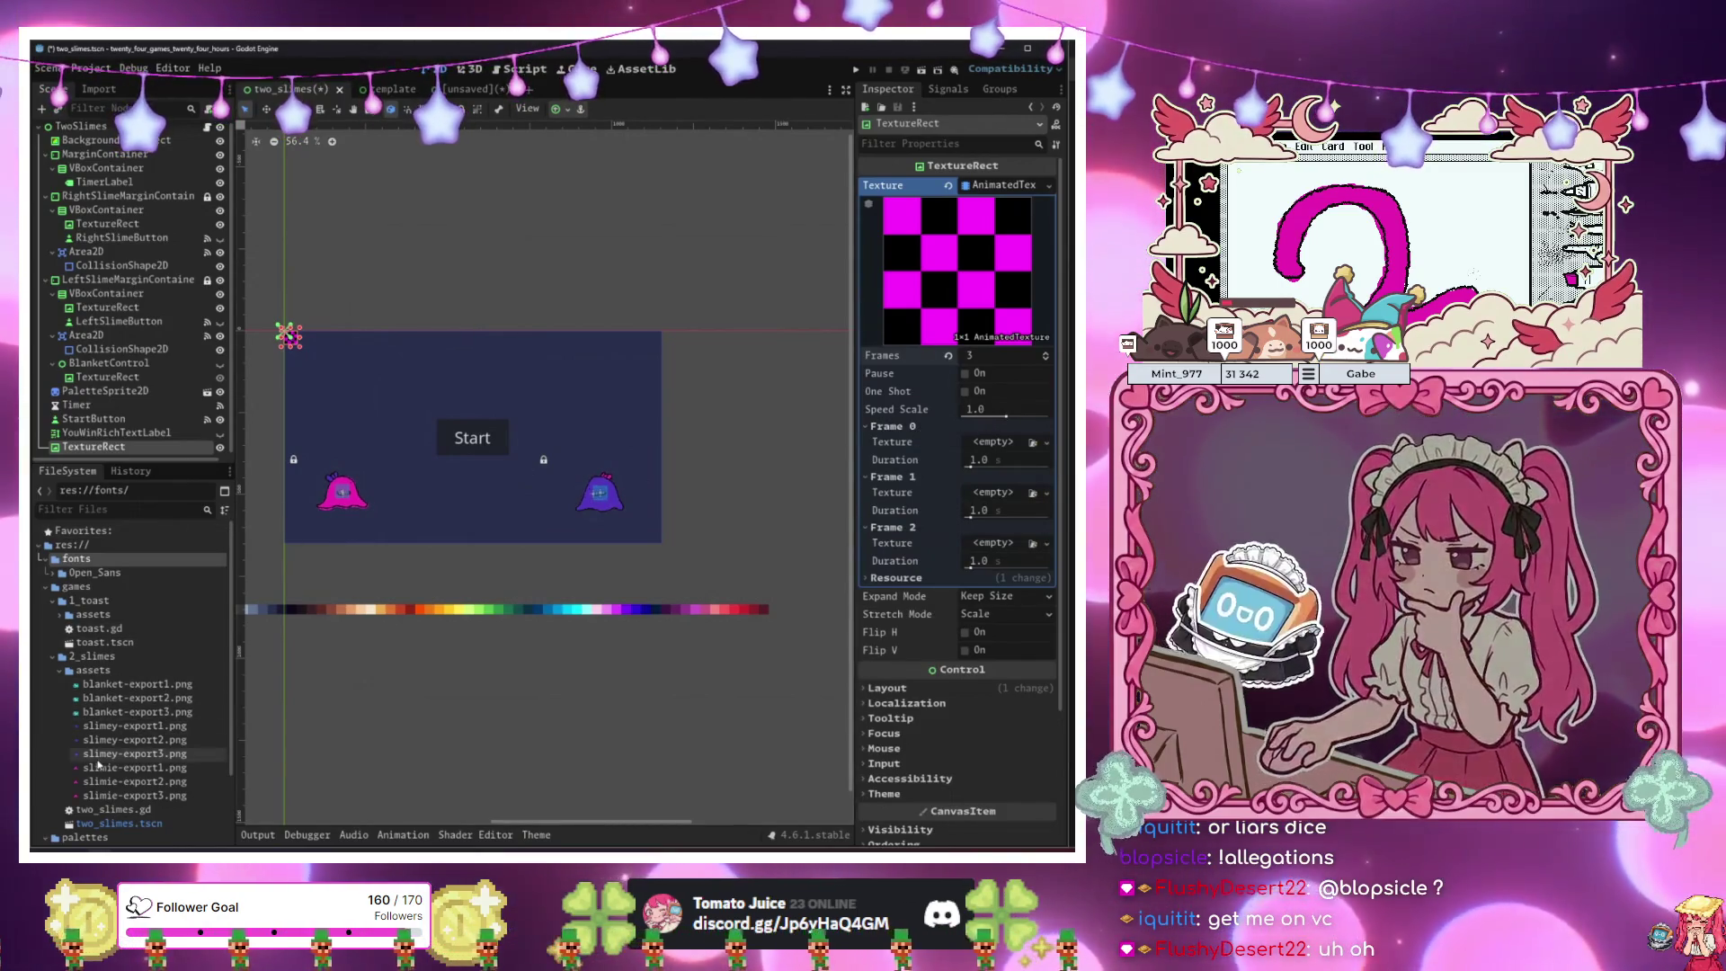
- Locate slimie-export2.png and slimey-export2.png in the assets, then switch to GitHub Desktop
click(134, 781)
scroll(131, 719, down, 2)
click(133, 699)
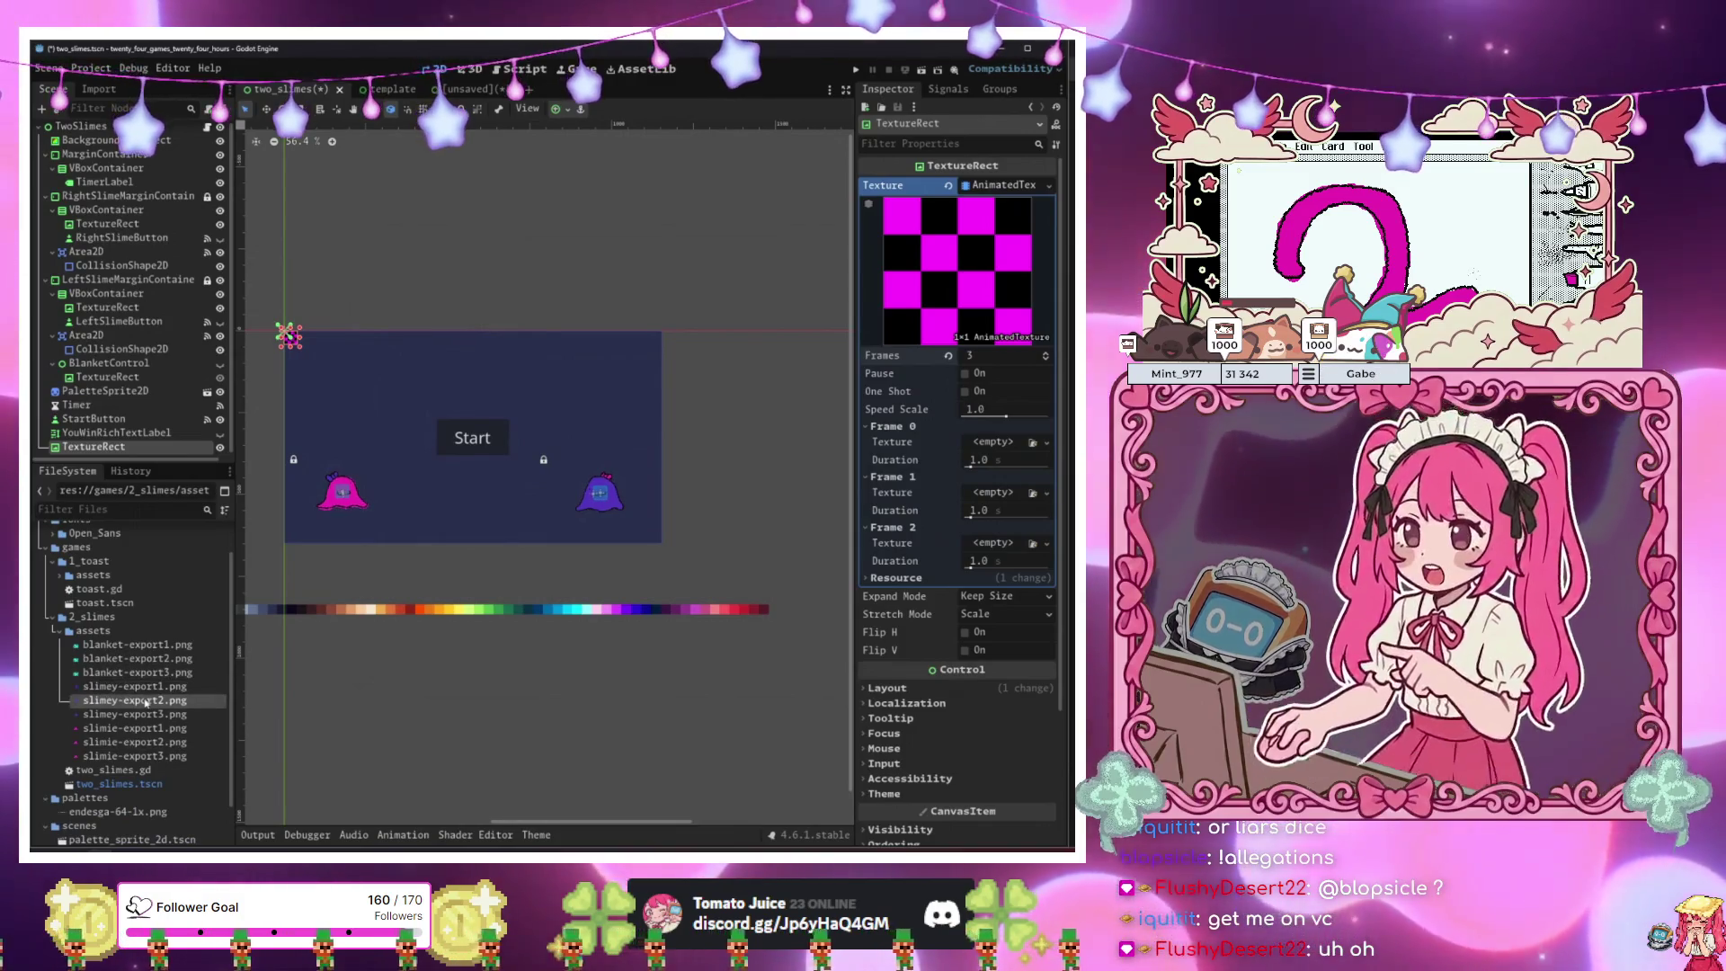
scroll(140, 709, down, 2)
scroll(142, 712, up, 4)
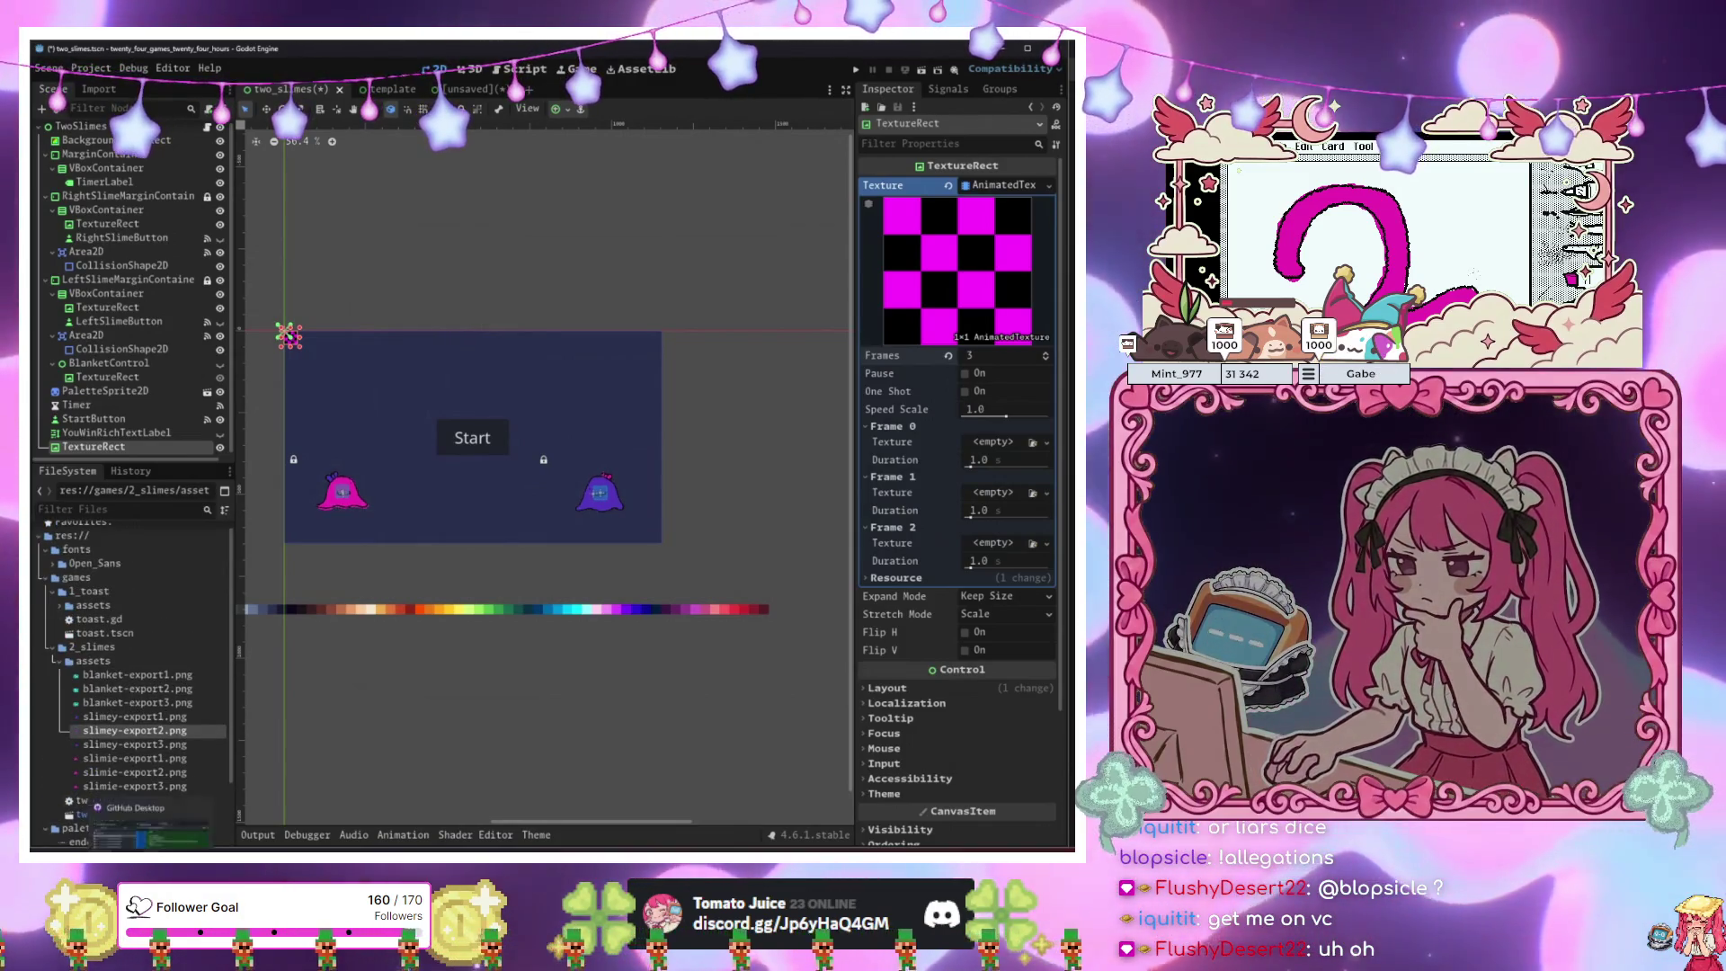
key(alt+Tab)
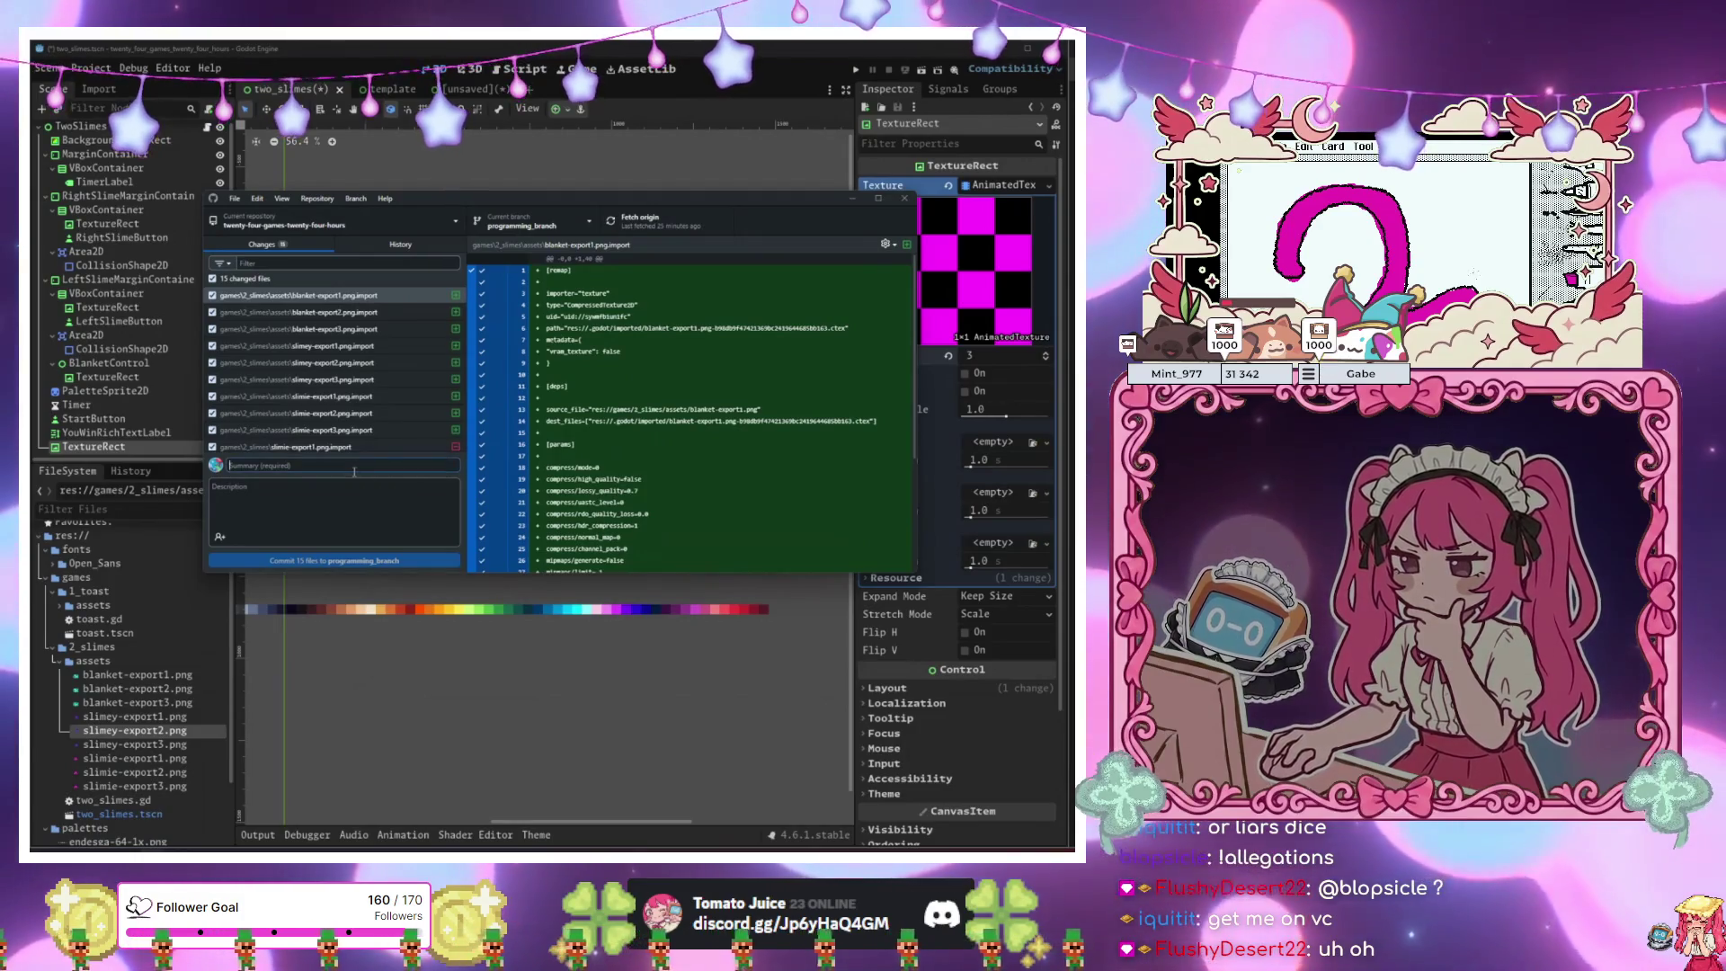
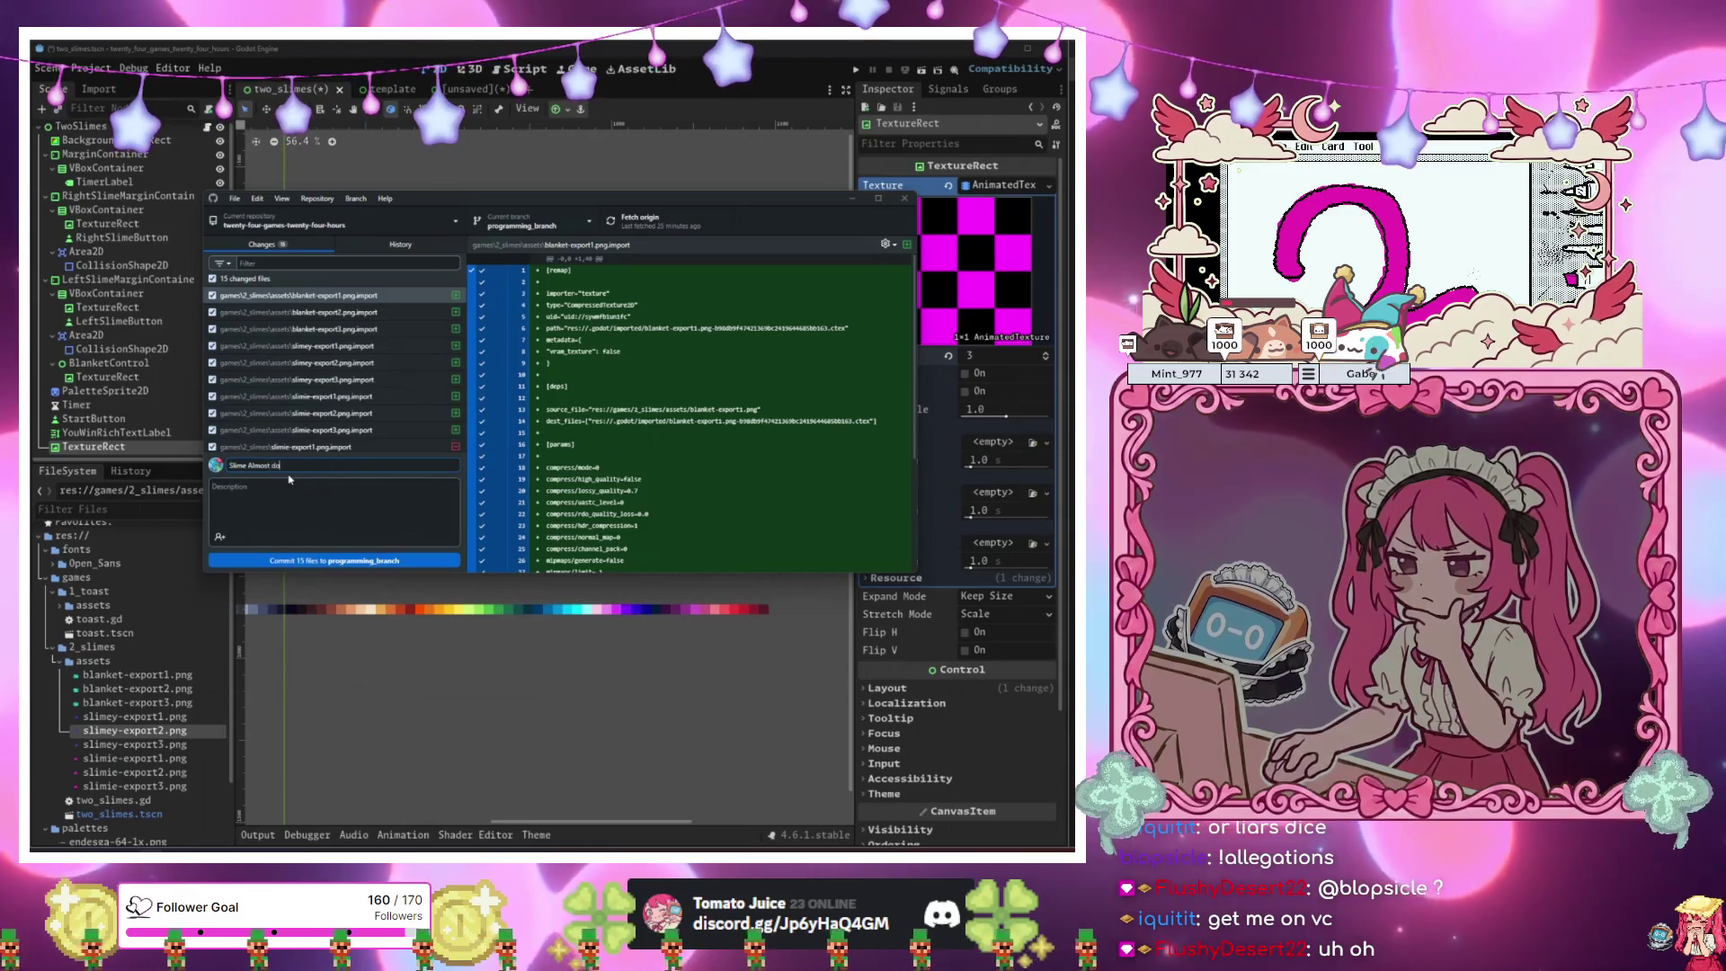
- Commit and push the 15 changed files, then merge the other recent branch into programming_branch
click(335, 559)
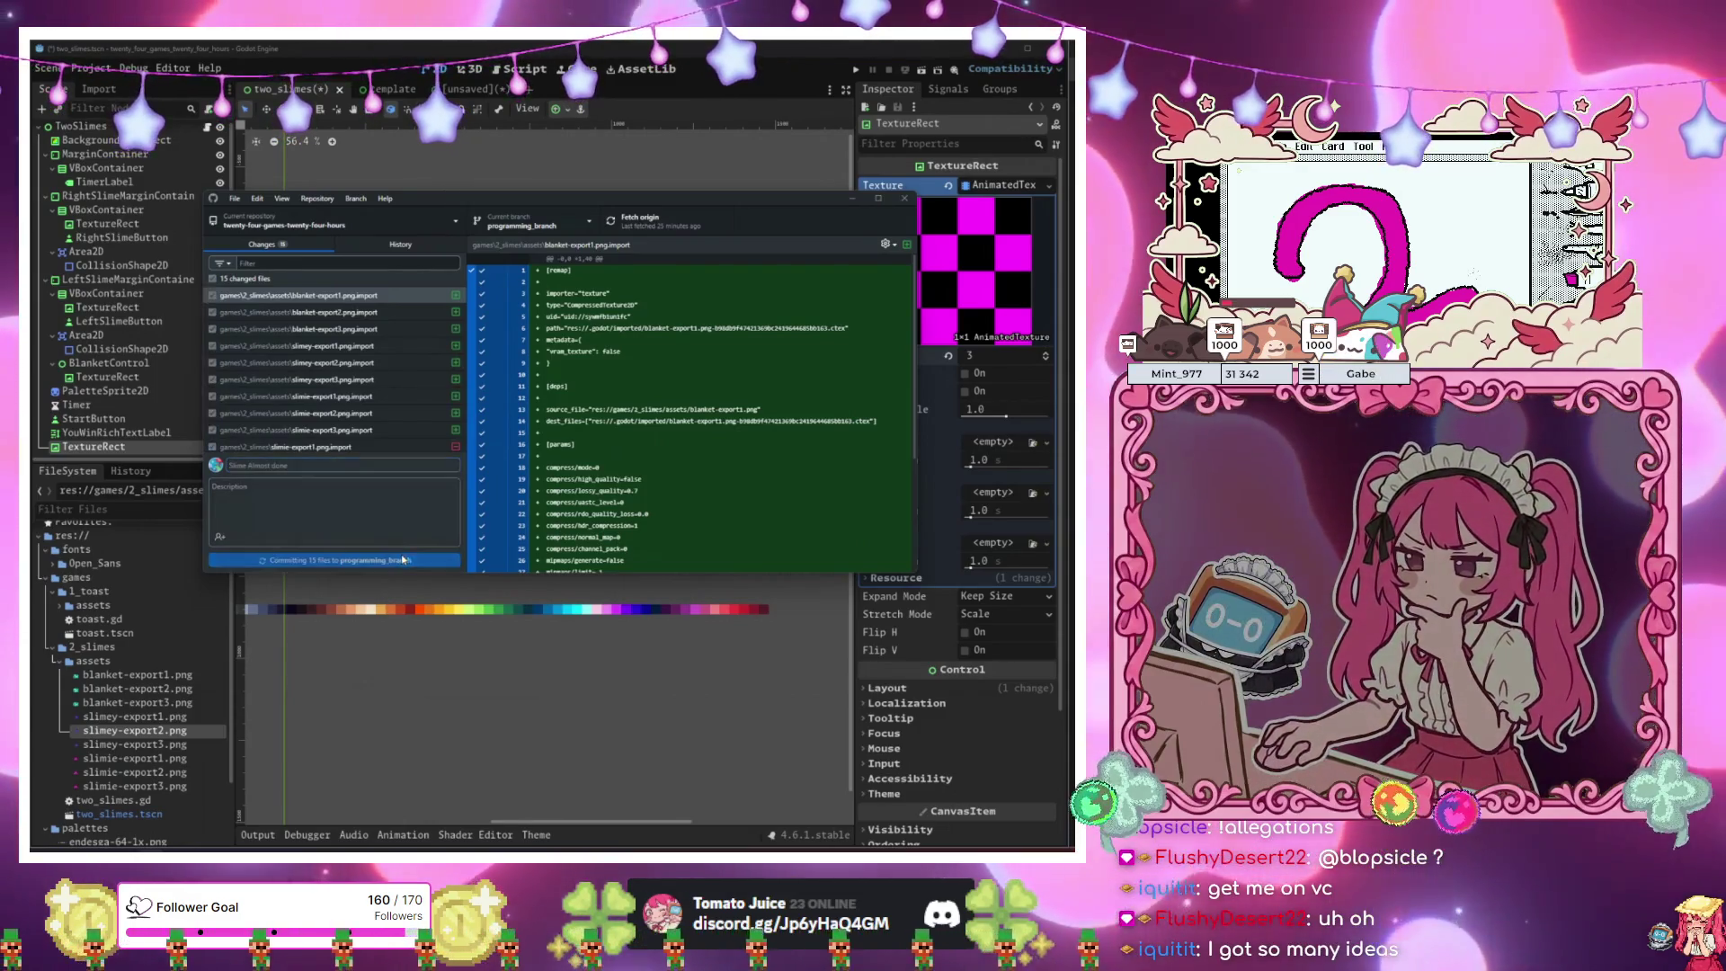
click(647, 221)
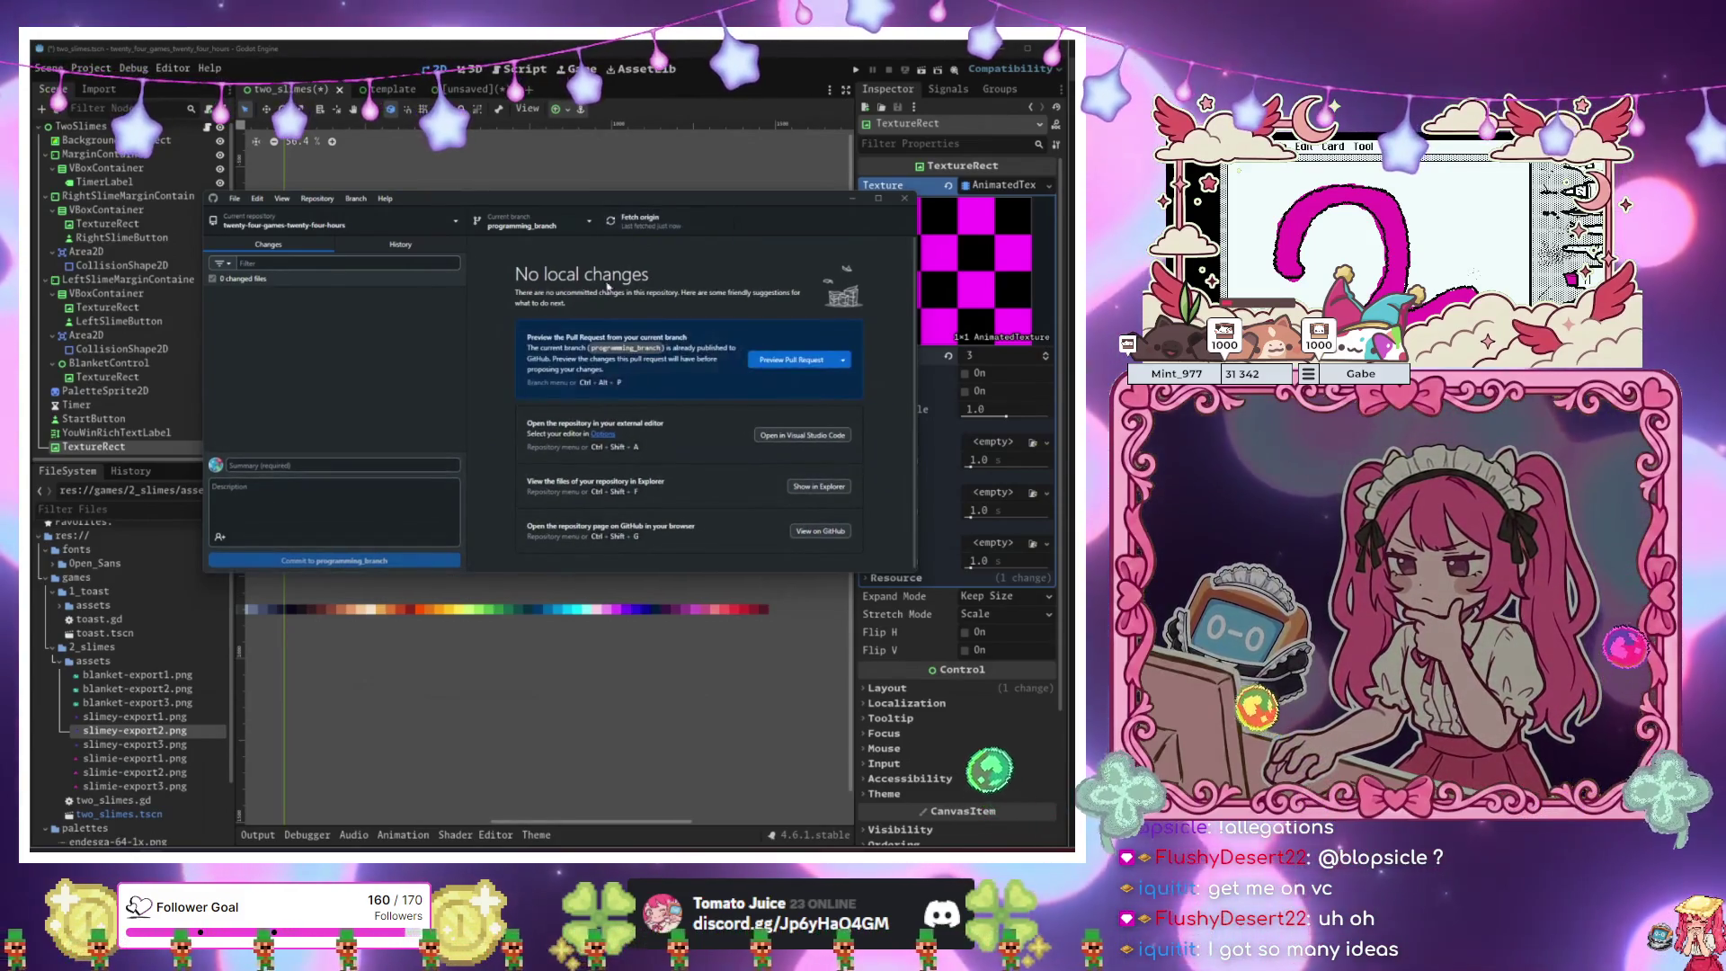
click(525, 221)
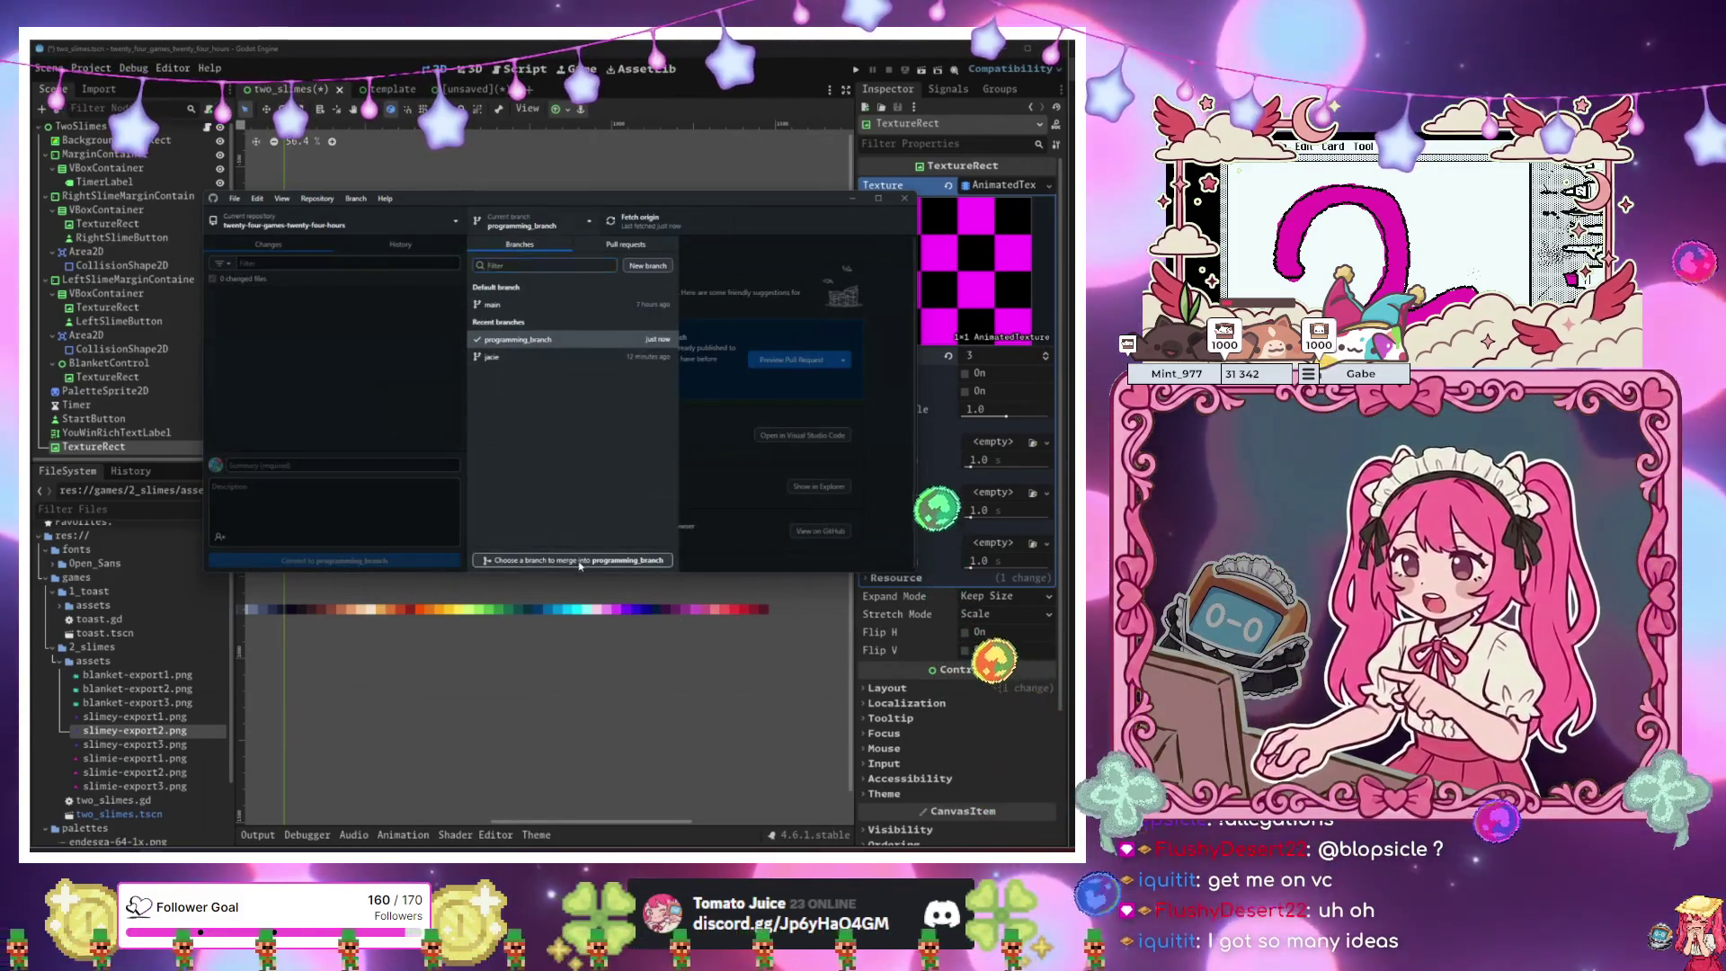
click(573, 560)
click(549, 375)
click(557, 496)
key(alt+Tab)
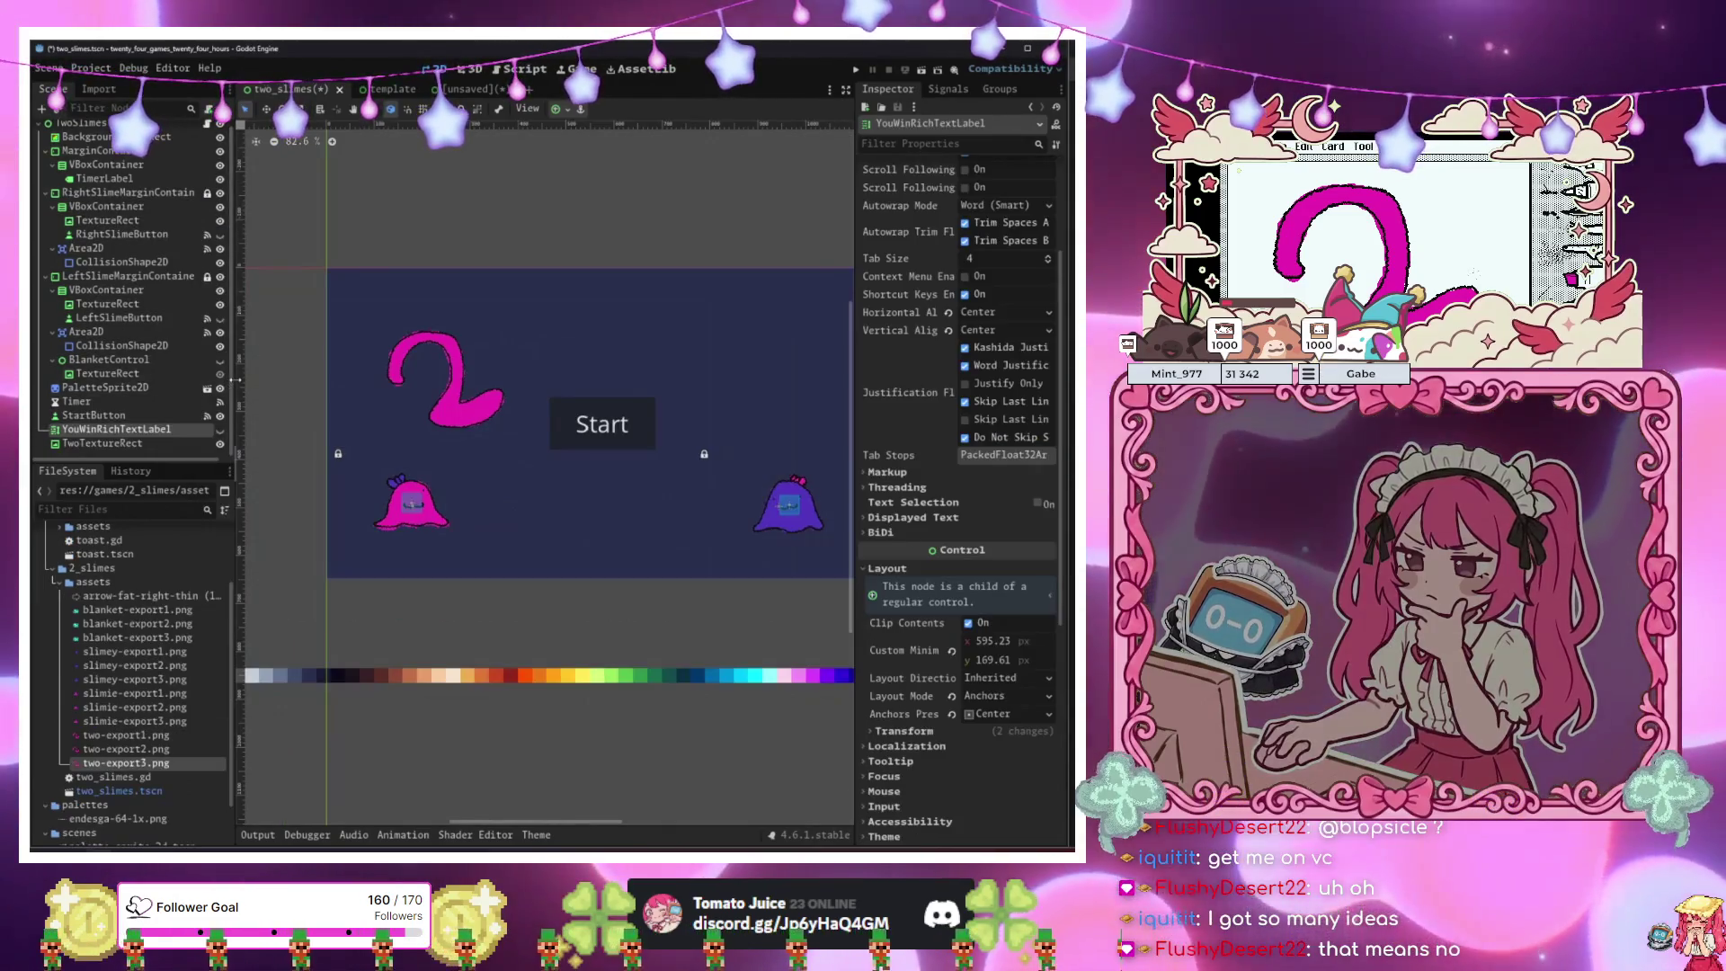
- Duplicate YouWinRichTextLabel and change its text to '[wave]Have them cuddle!!'
key(ctrl+d)
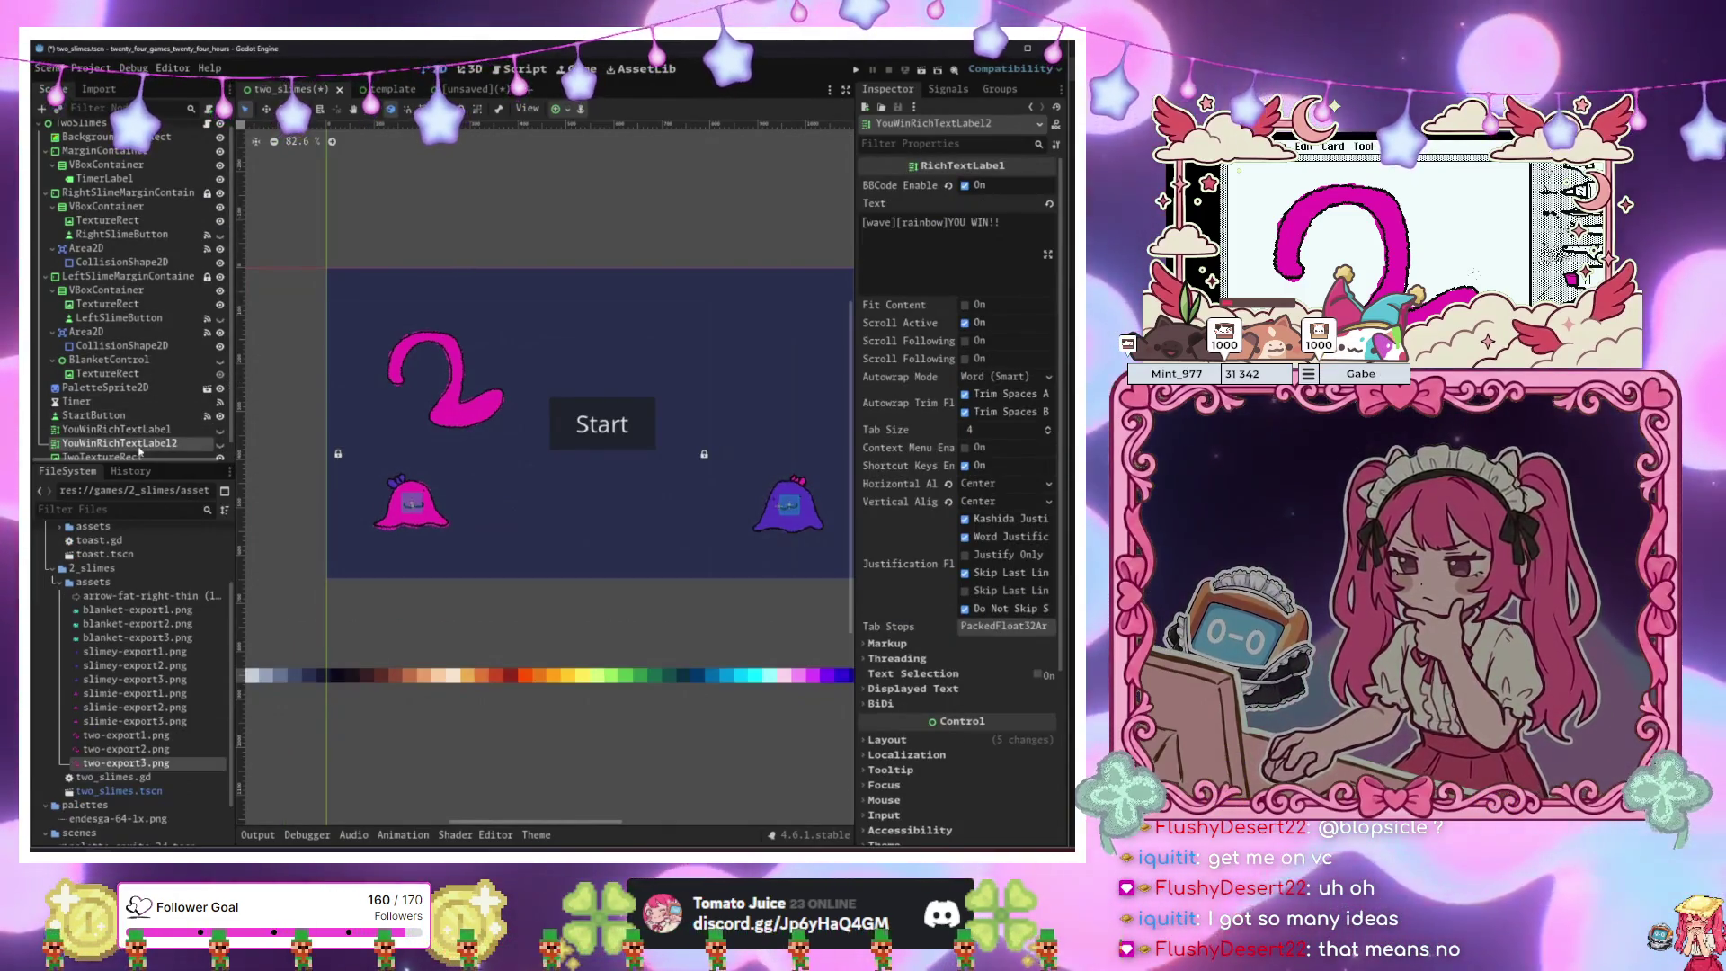
scroll(546, 450, right, 3)
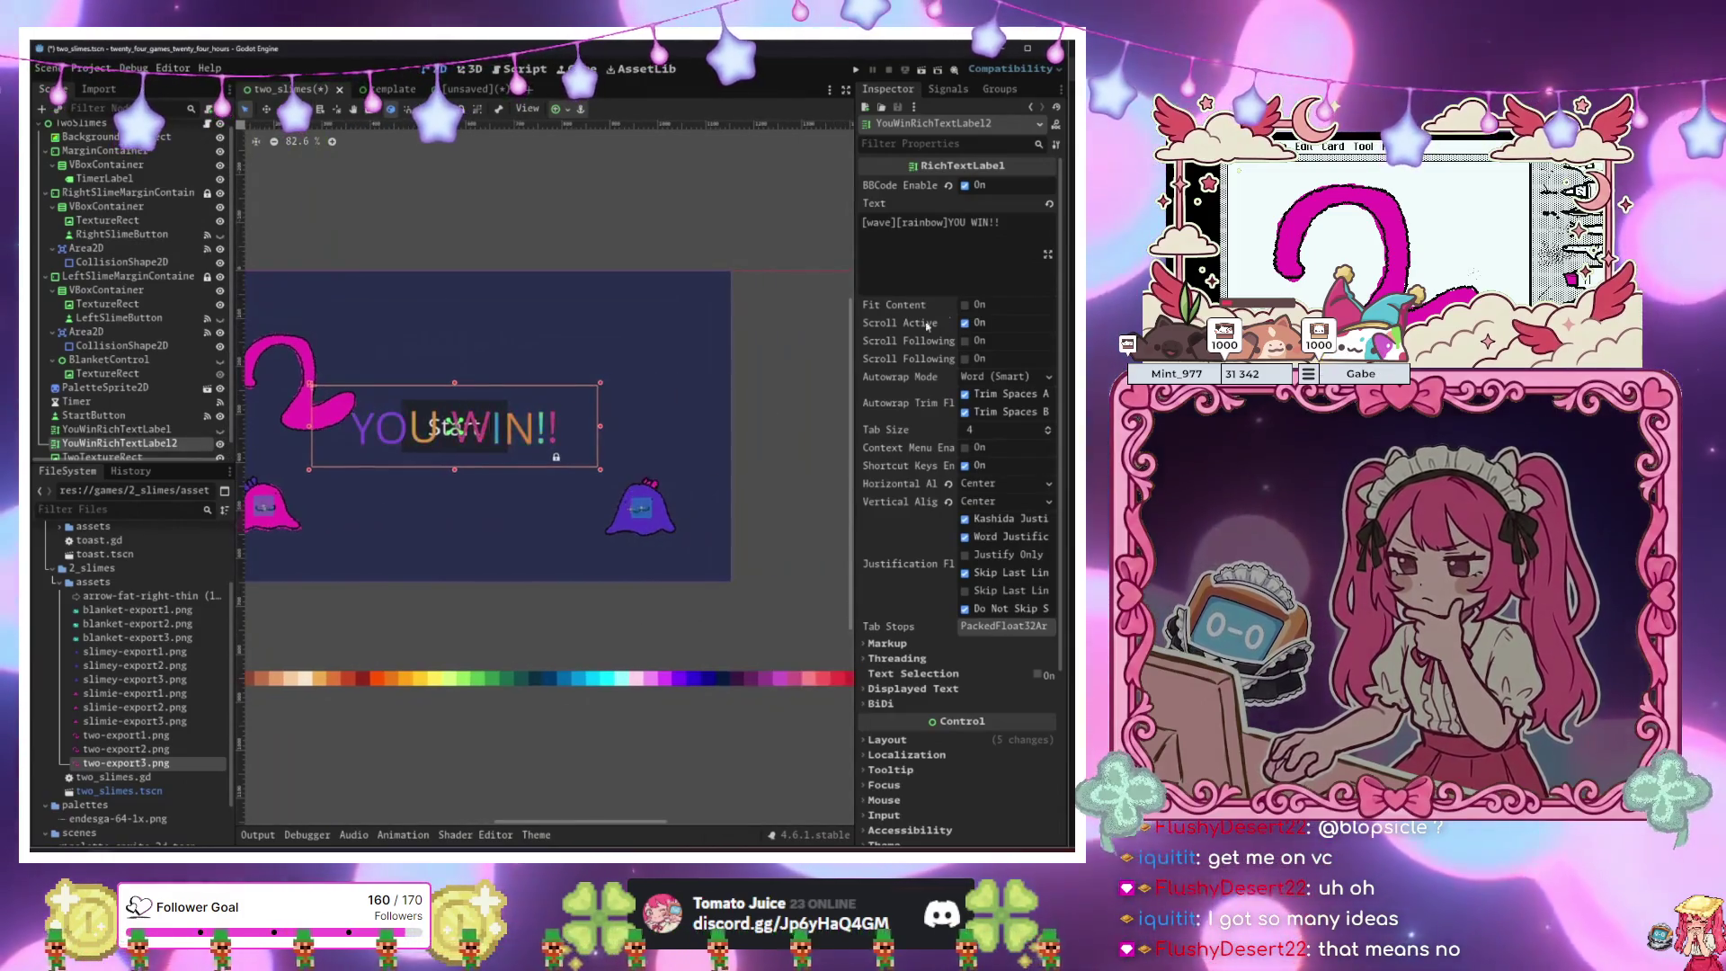
drag(999, 222, 857, 232)
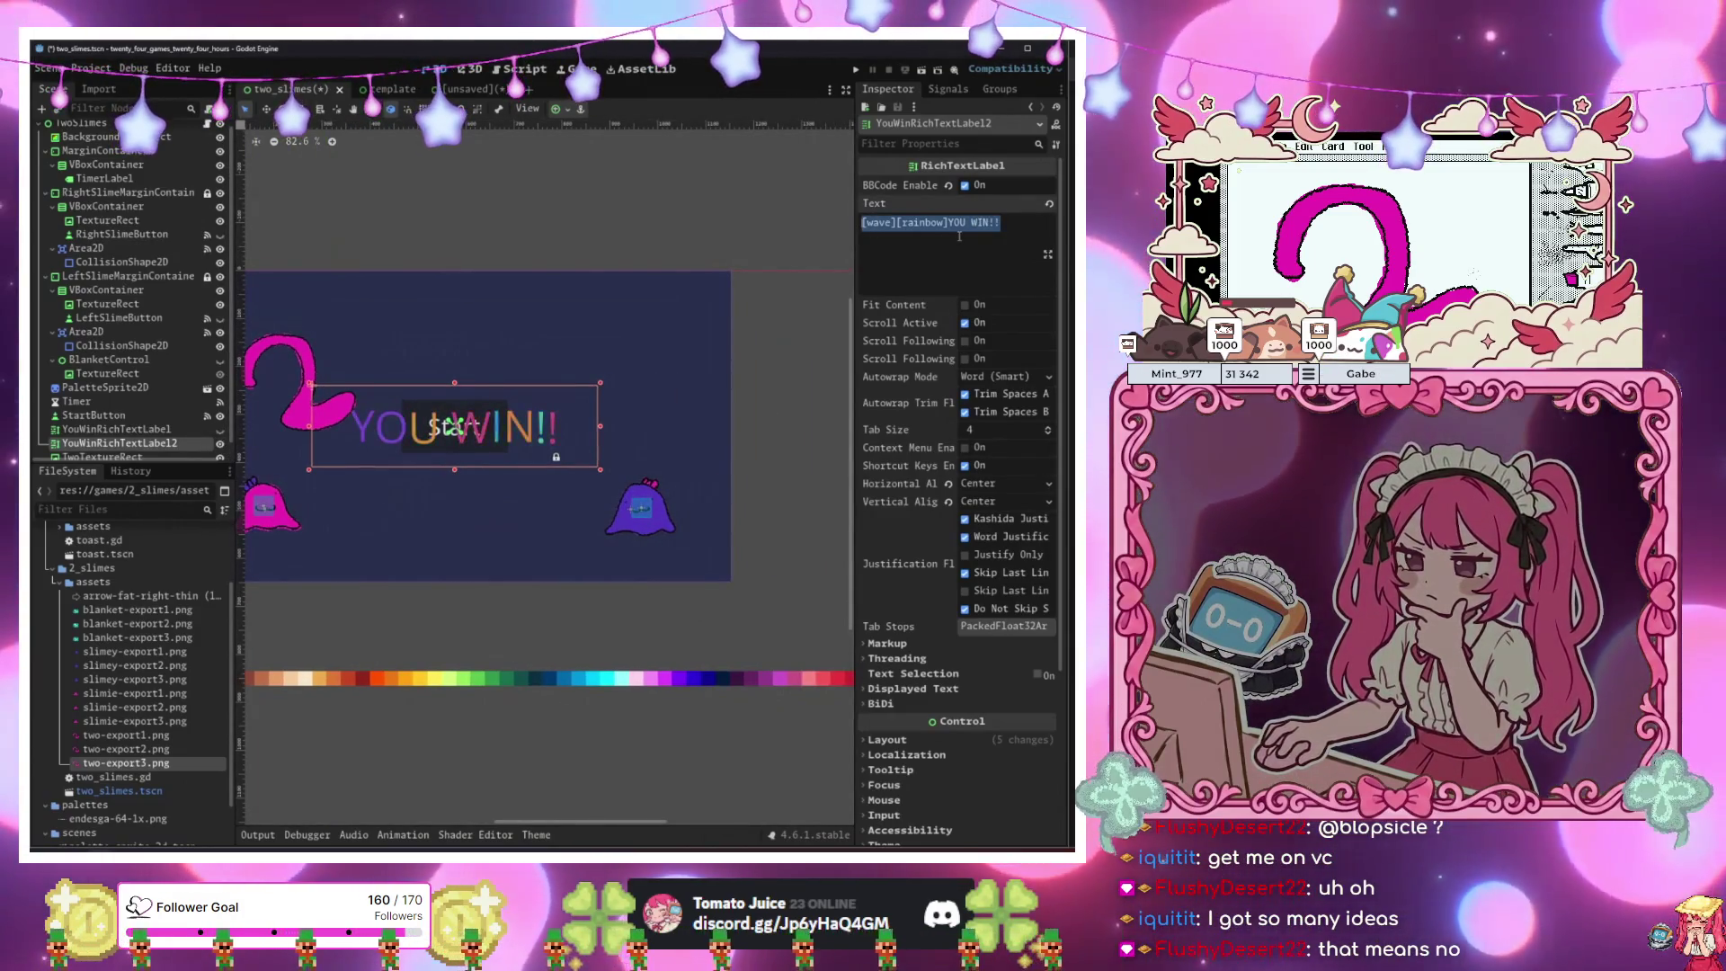
key(BackSpace)
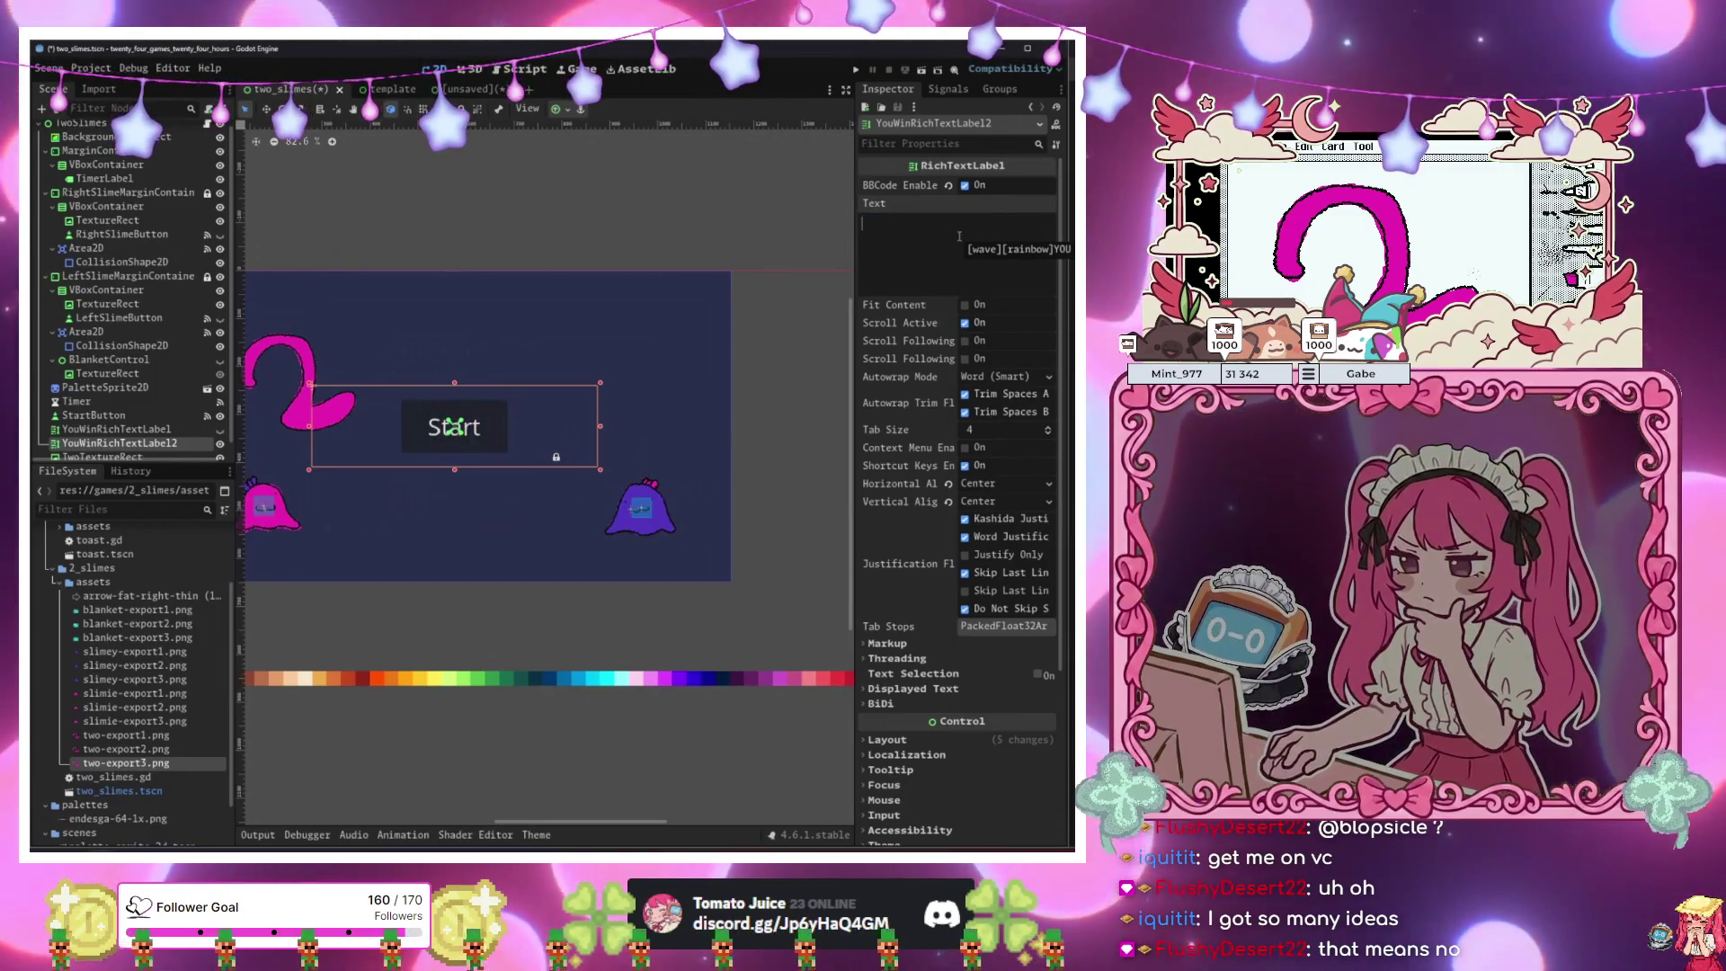
text(ve)
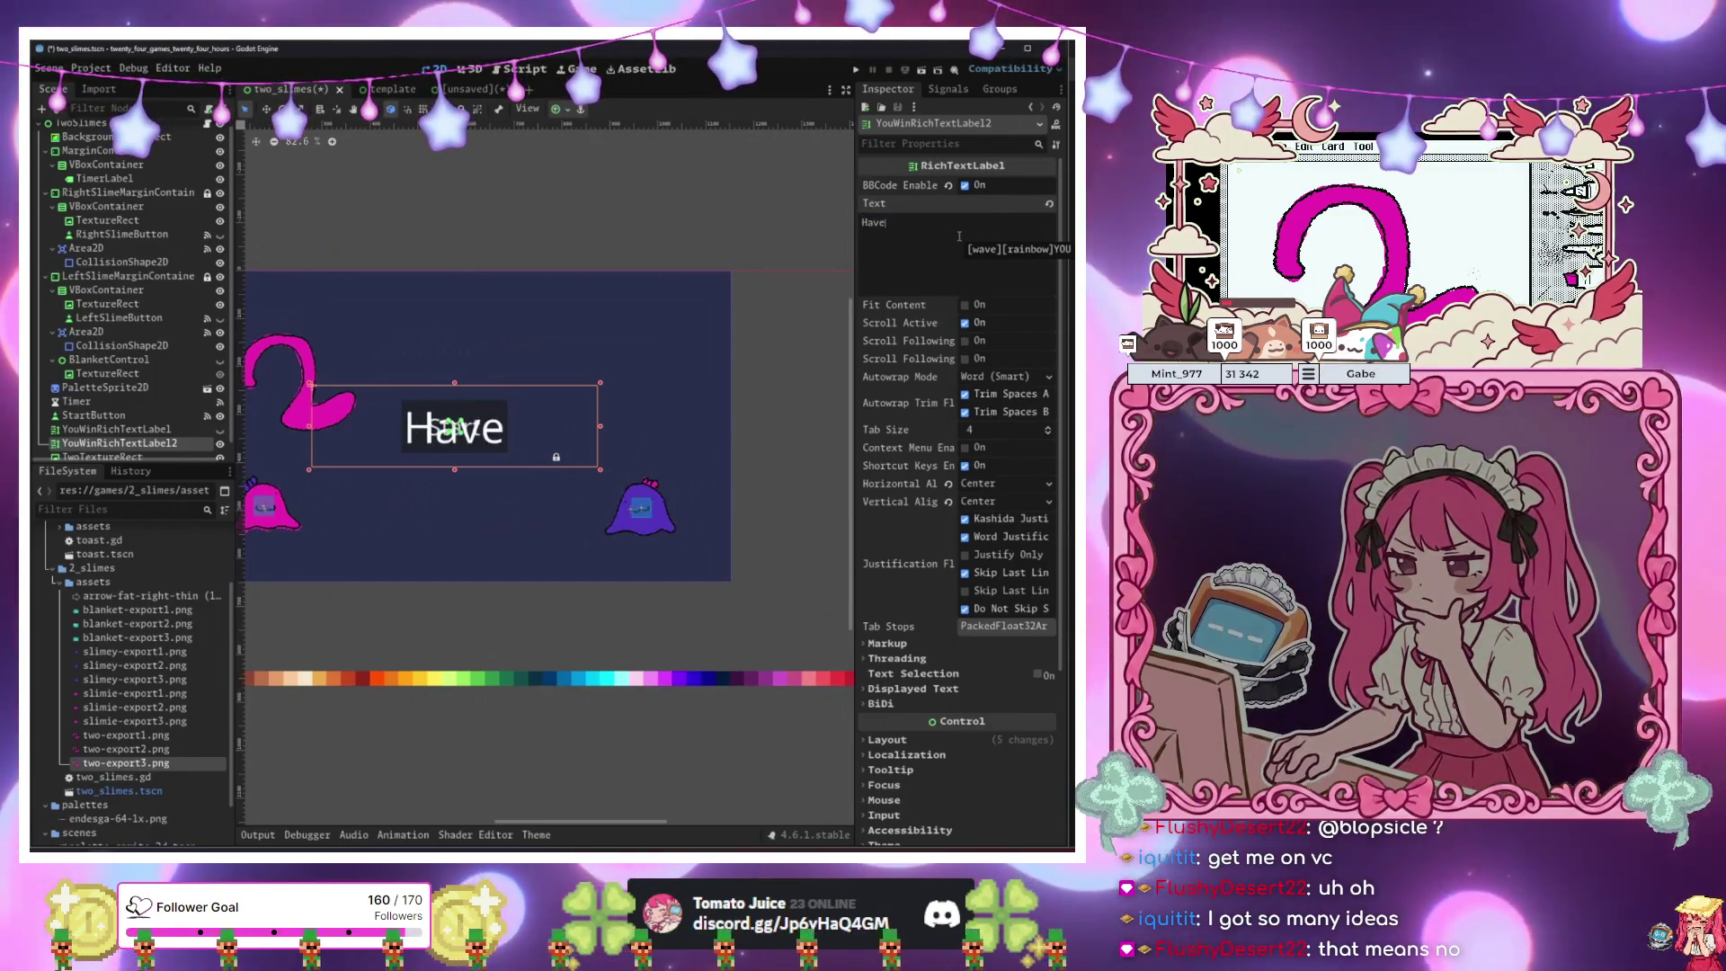
text(wave])
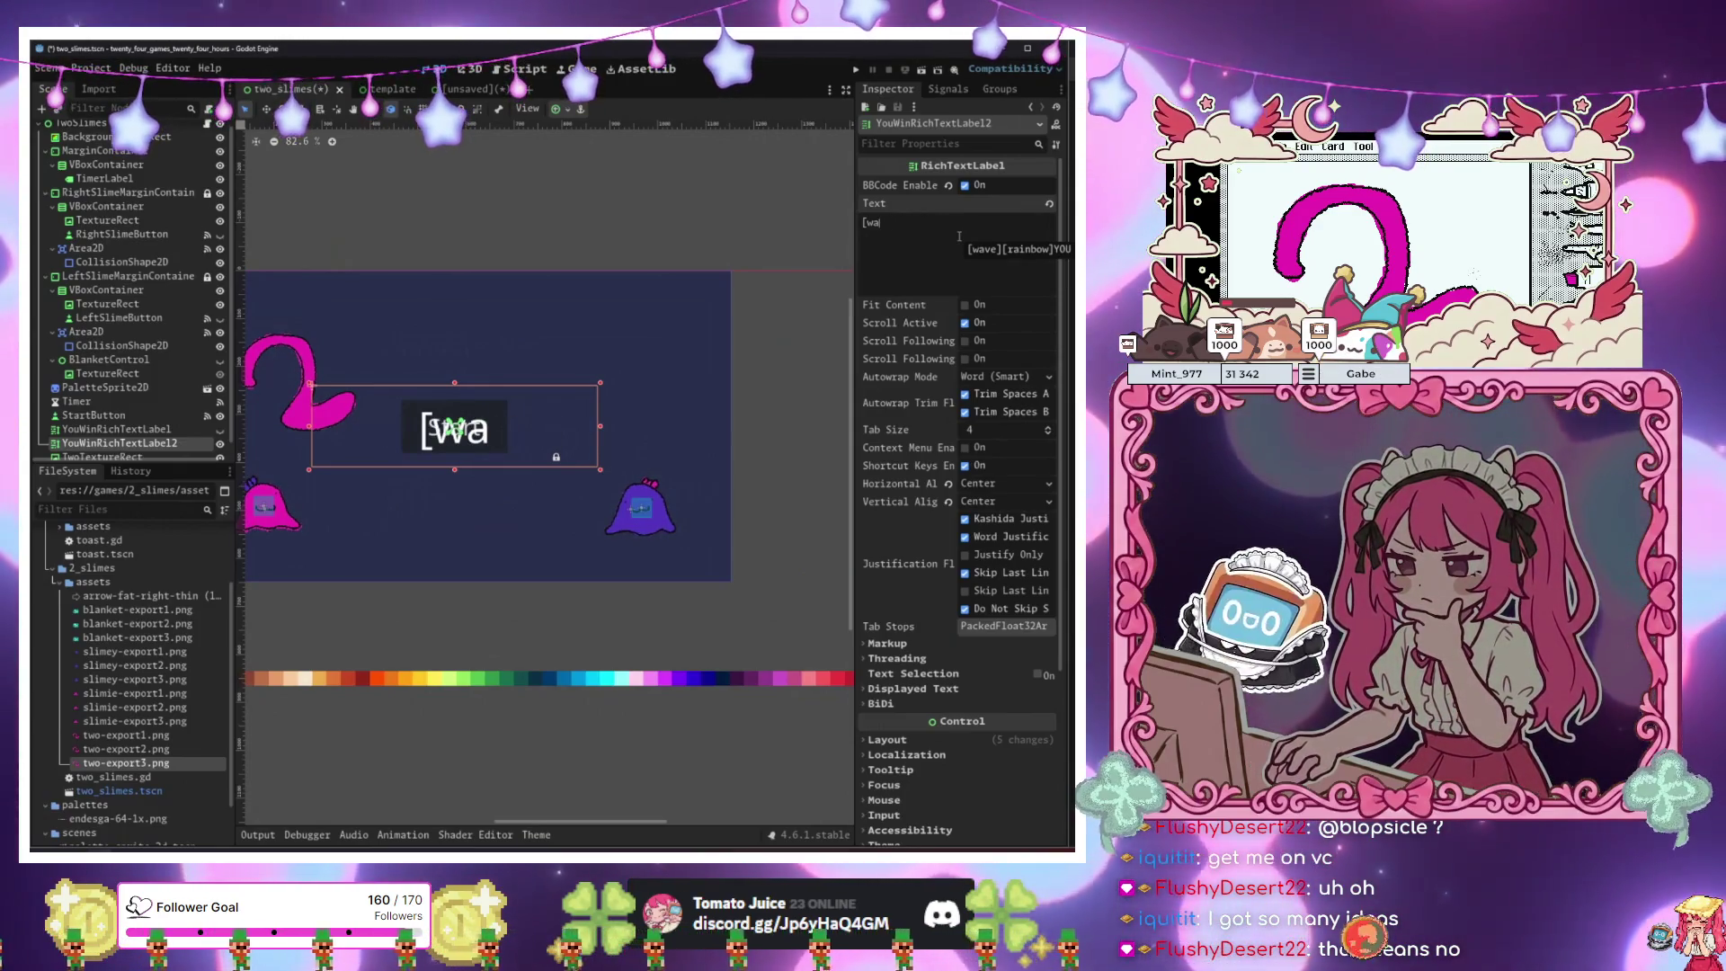
key(BackSpace)
key(BackSpace)
key(BackSpace)
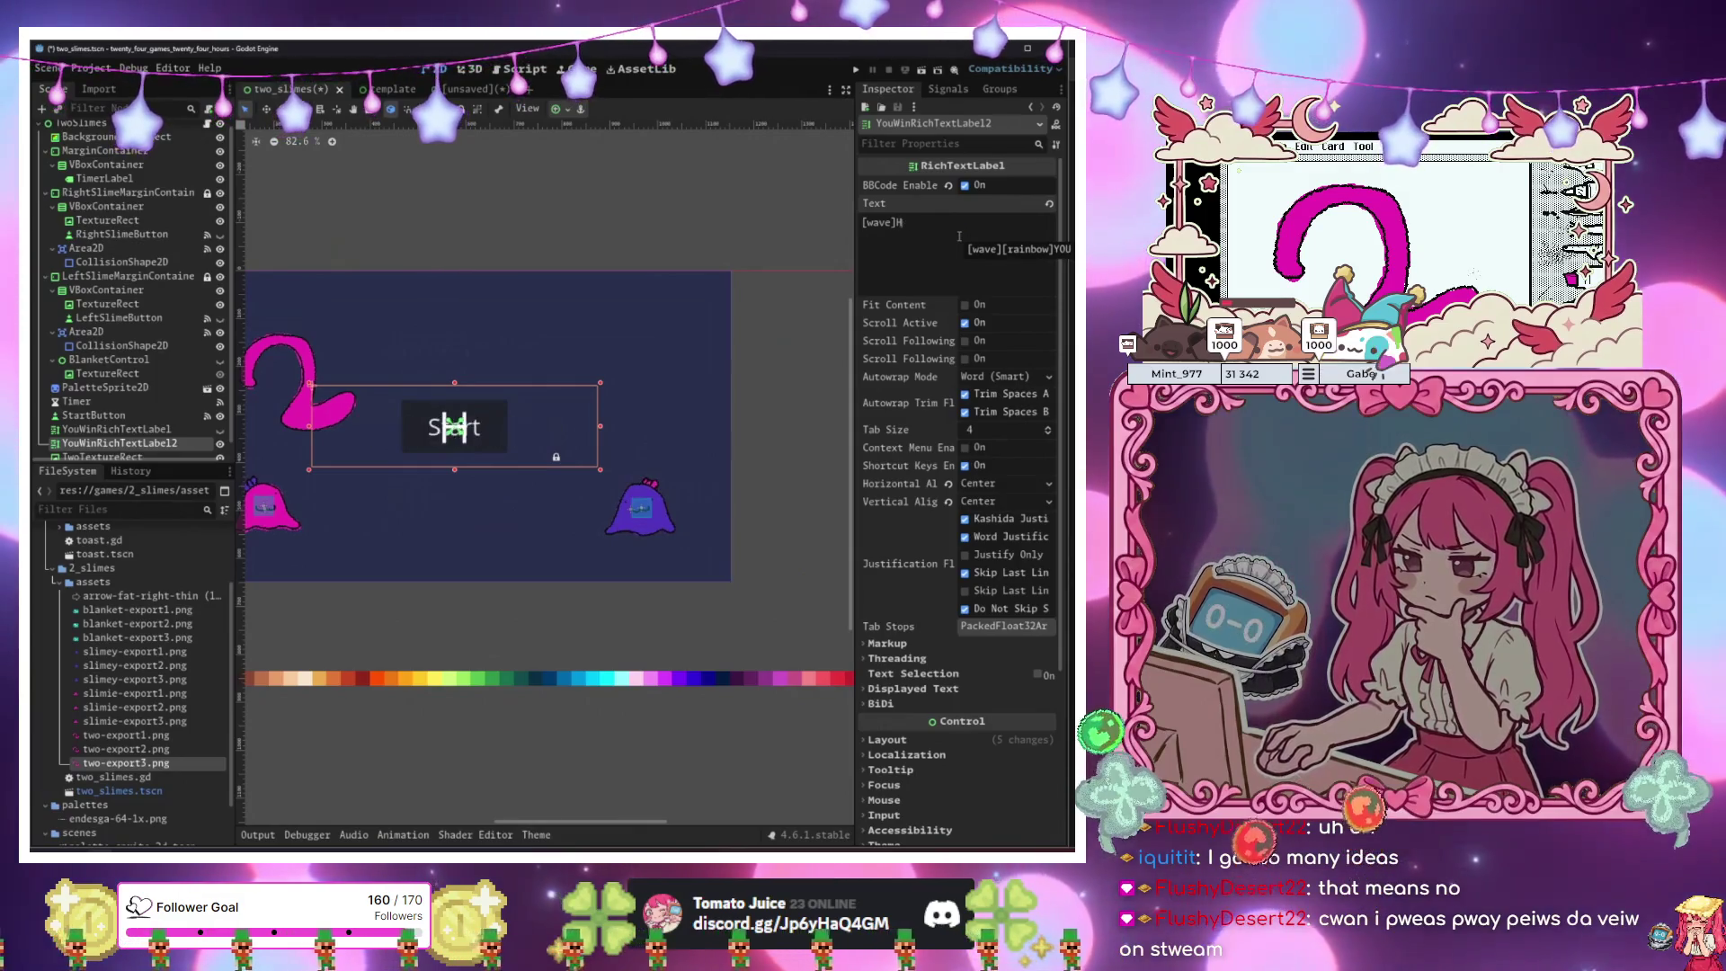
text(em together)
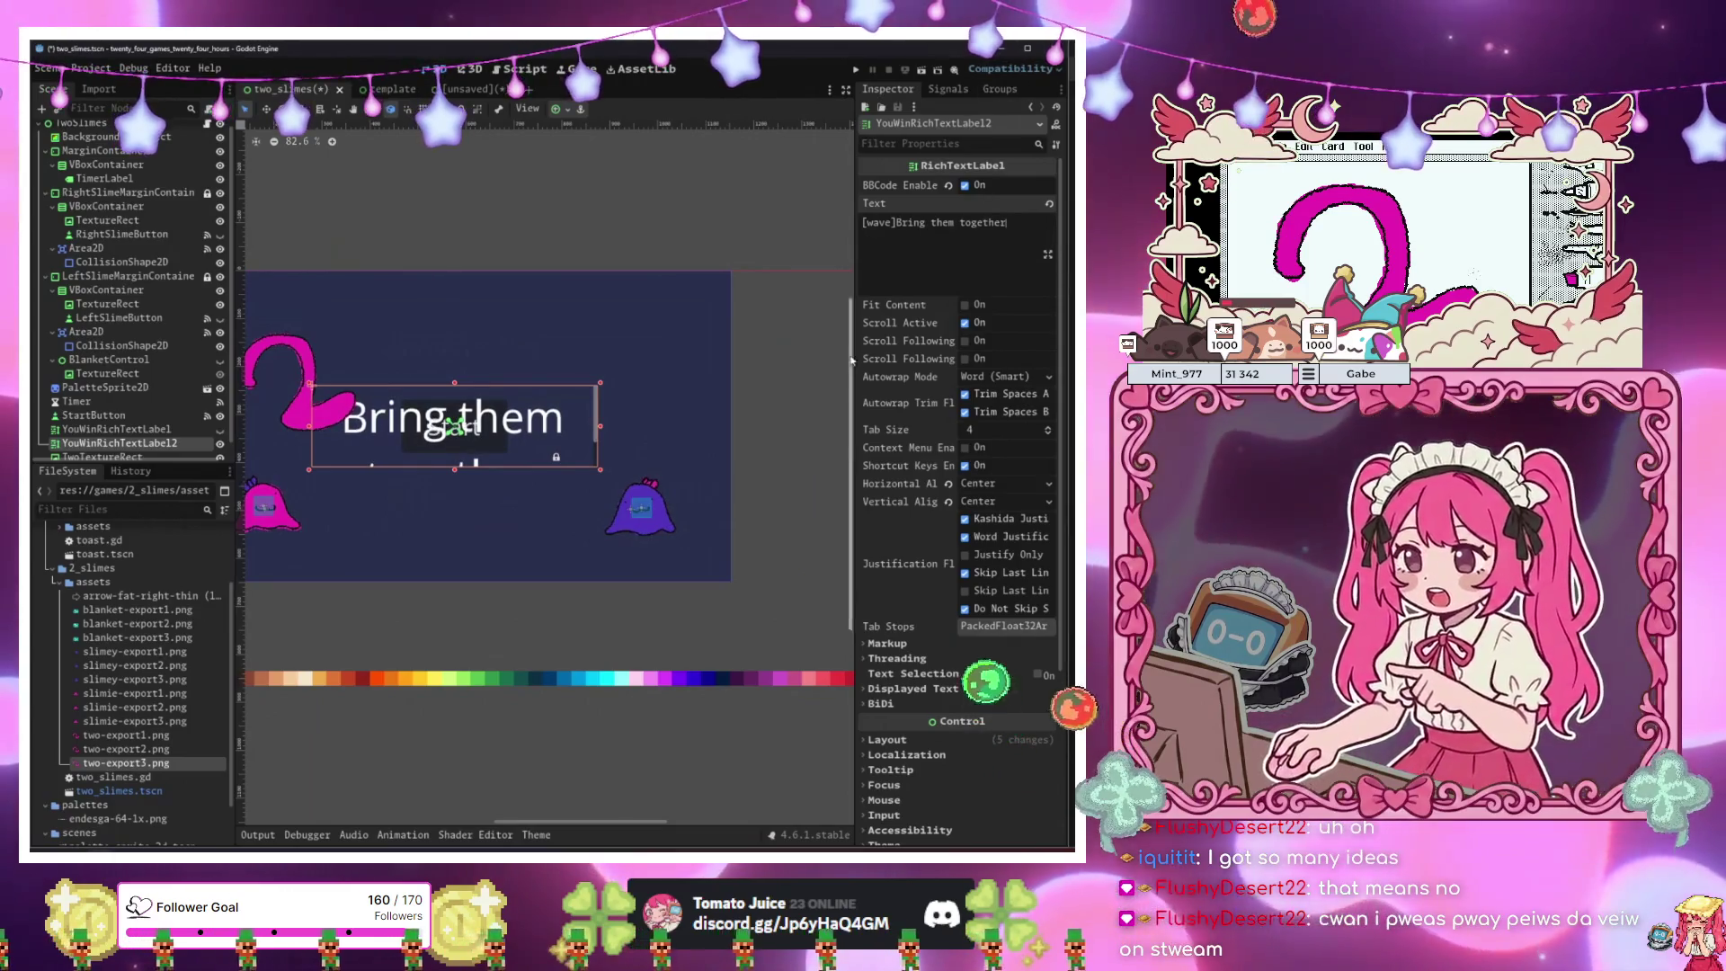
scroll(975, 629, down, 5)
scroll(951, 443, up, 5)
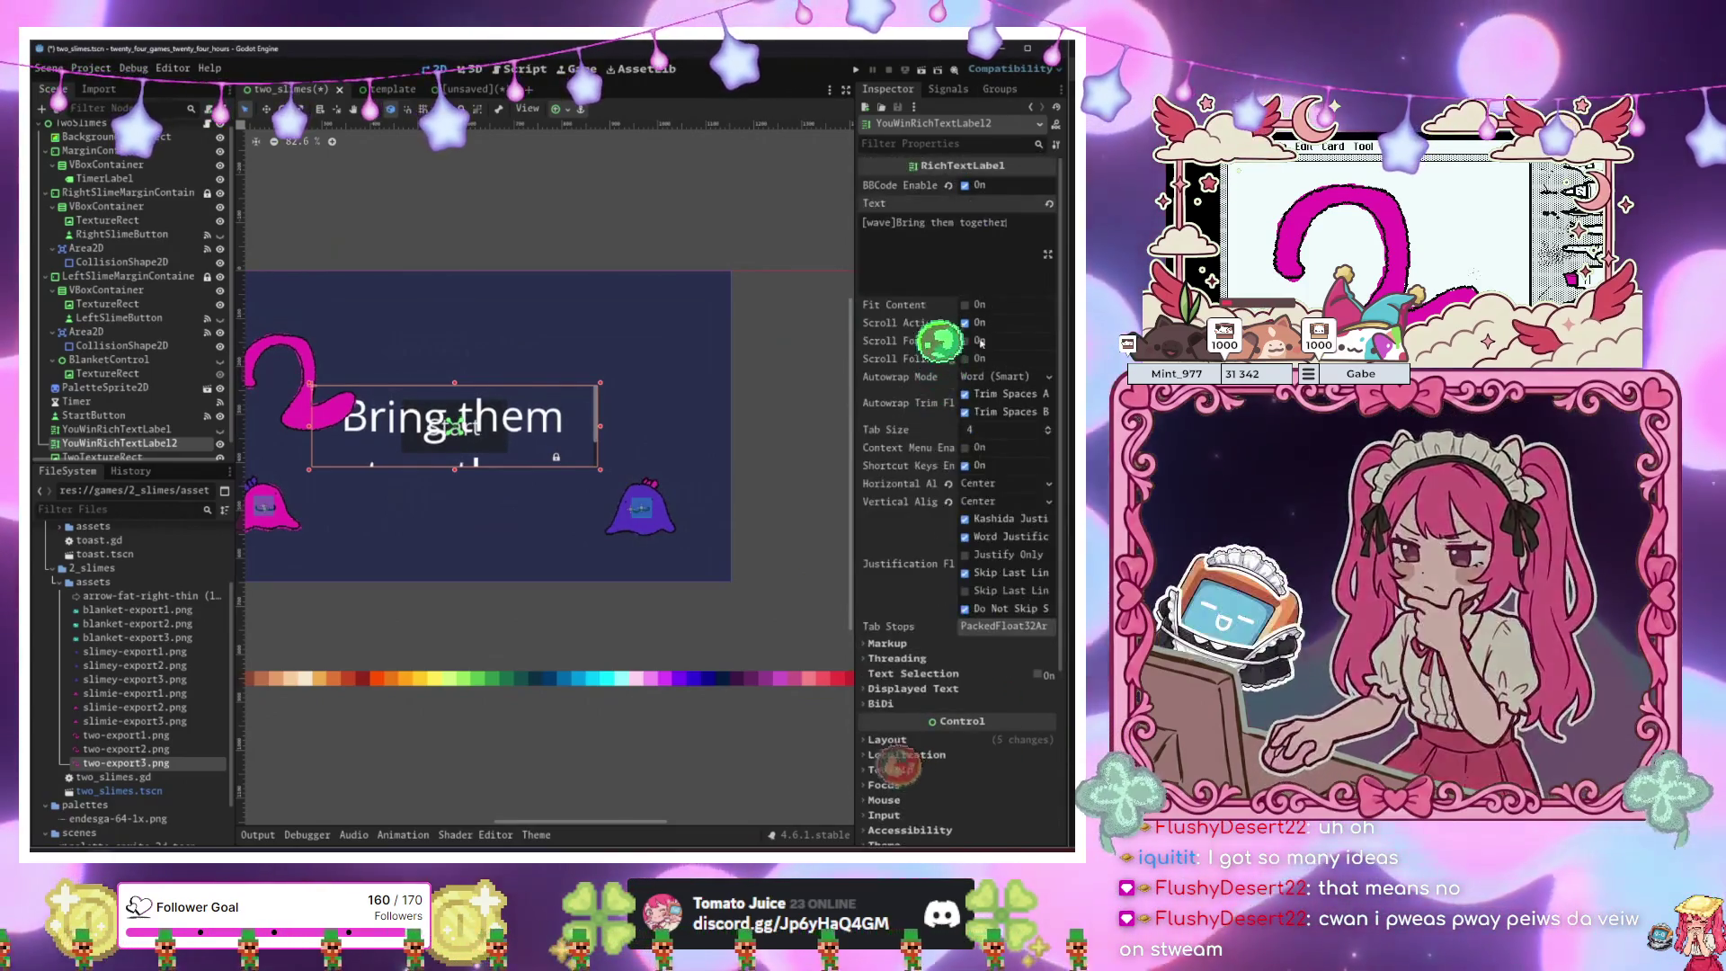
text(Have them)
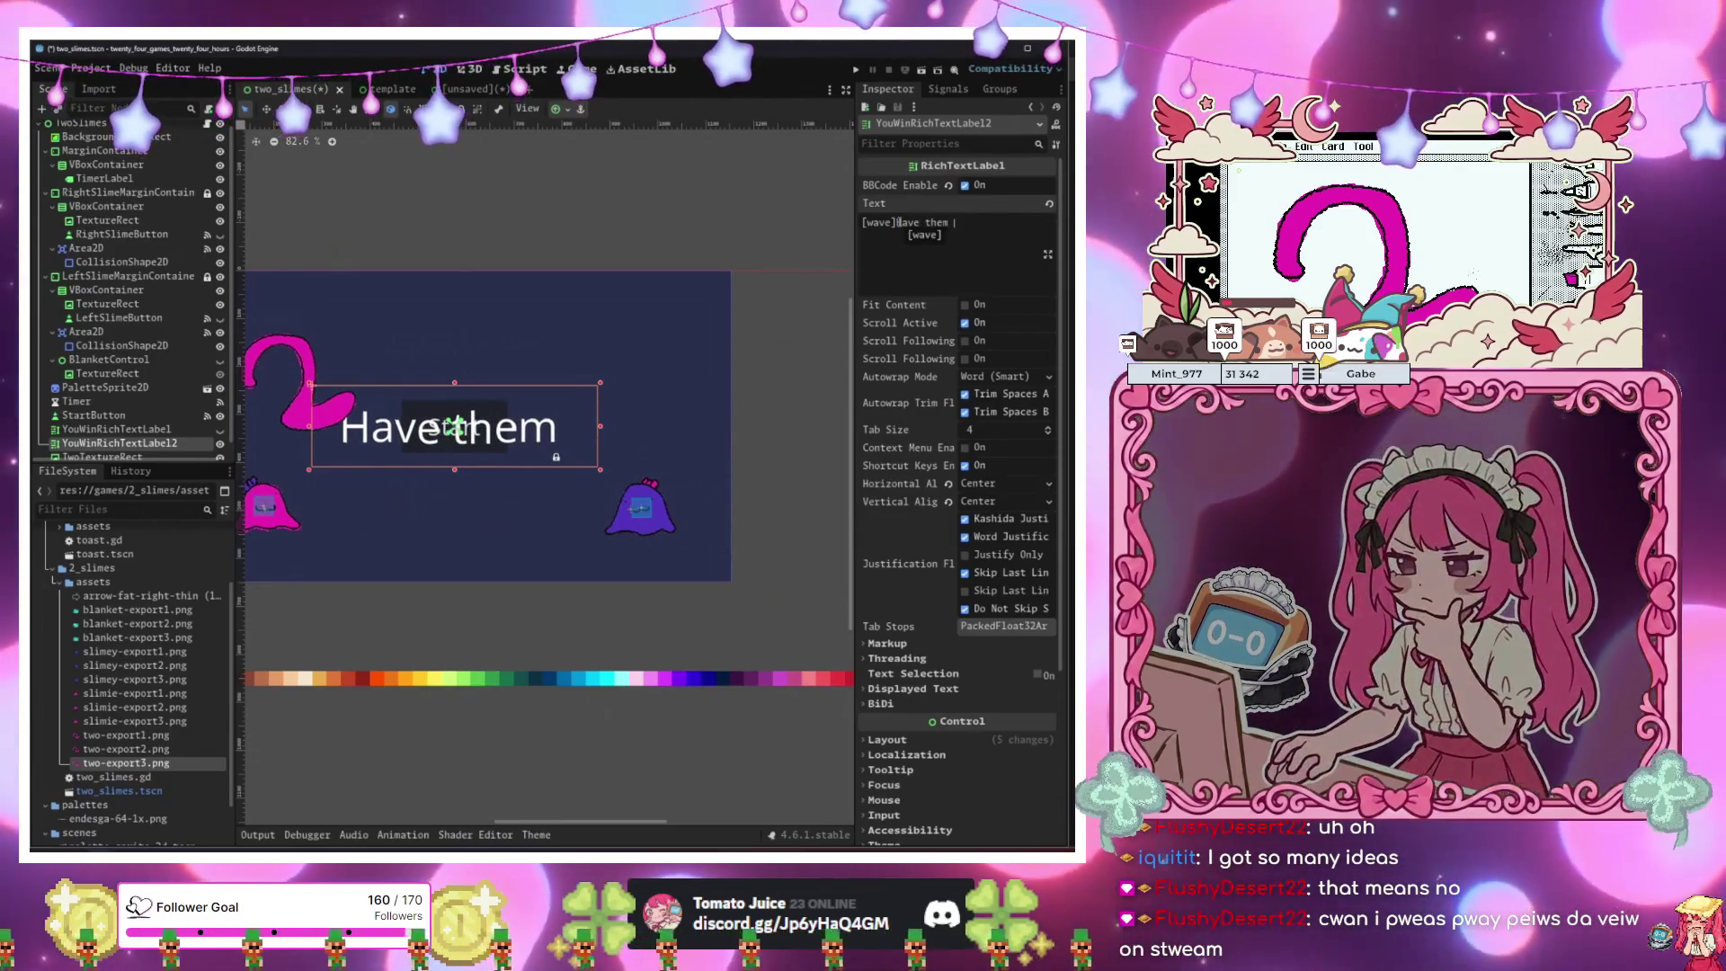
- Revert the new label's Normal Font Size theme override to the default
scroll(913, 598, down, 5)
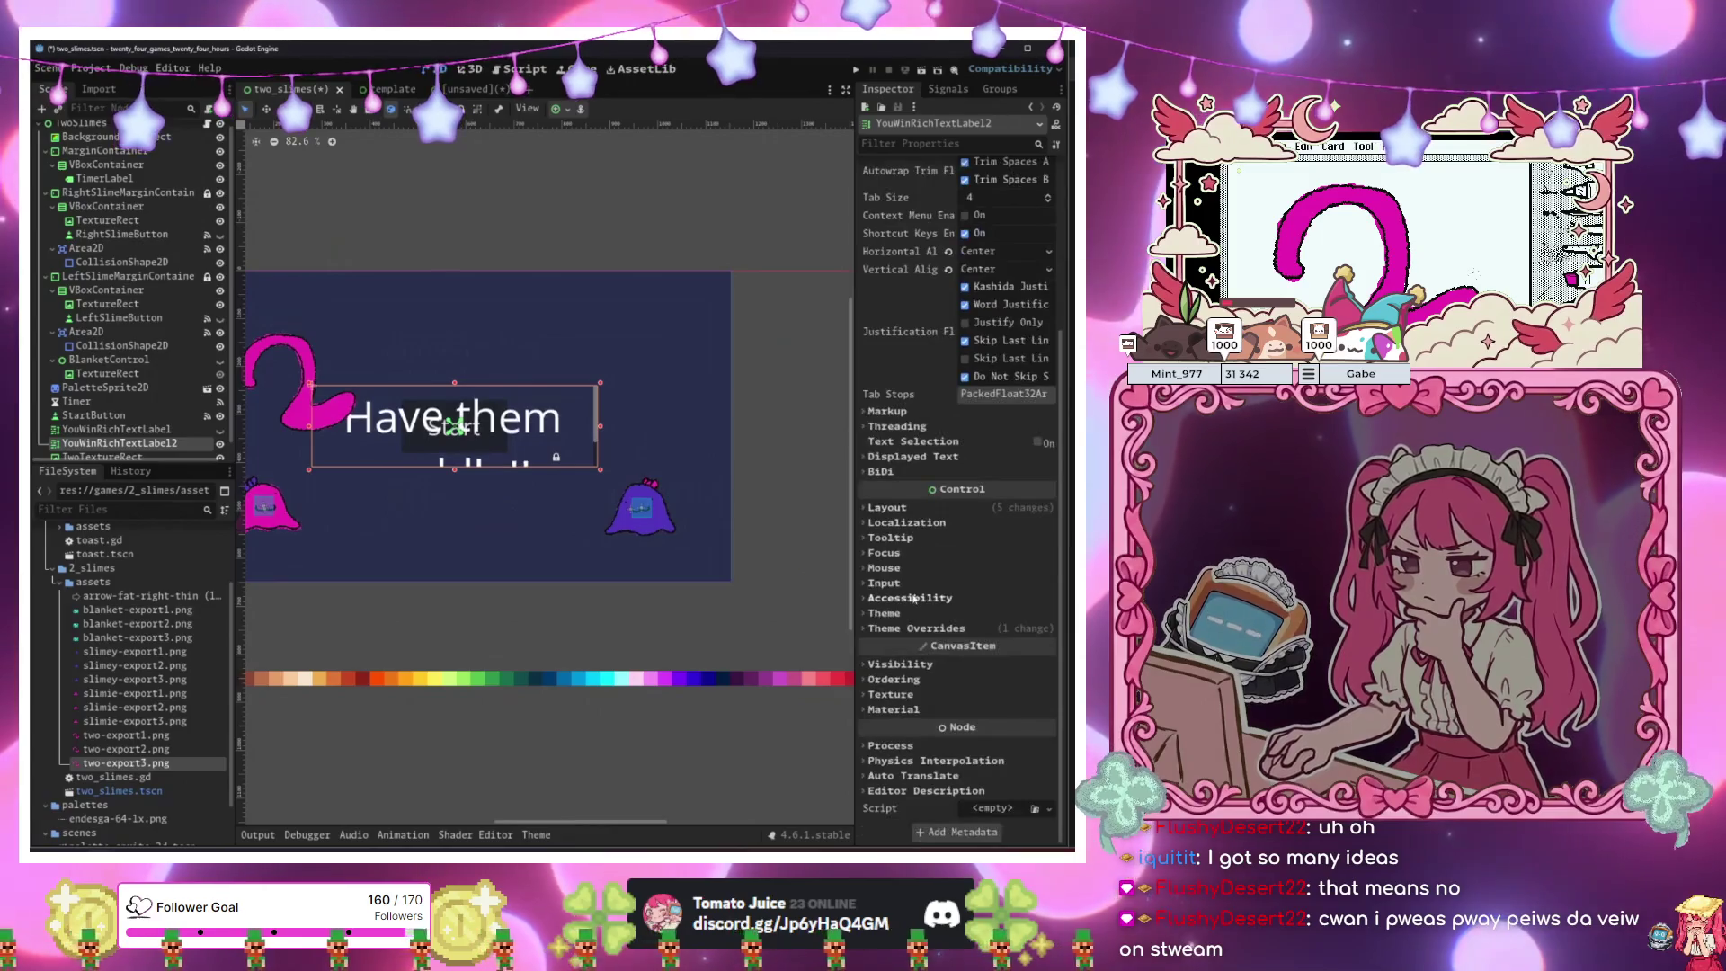
click(928, 628)
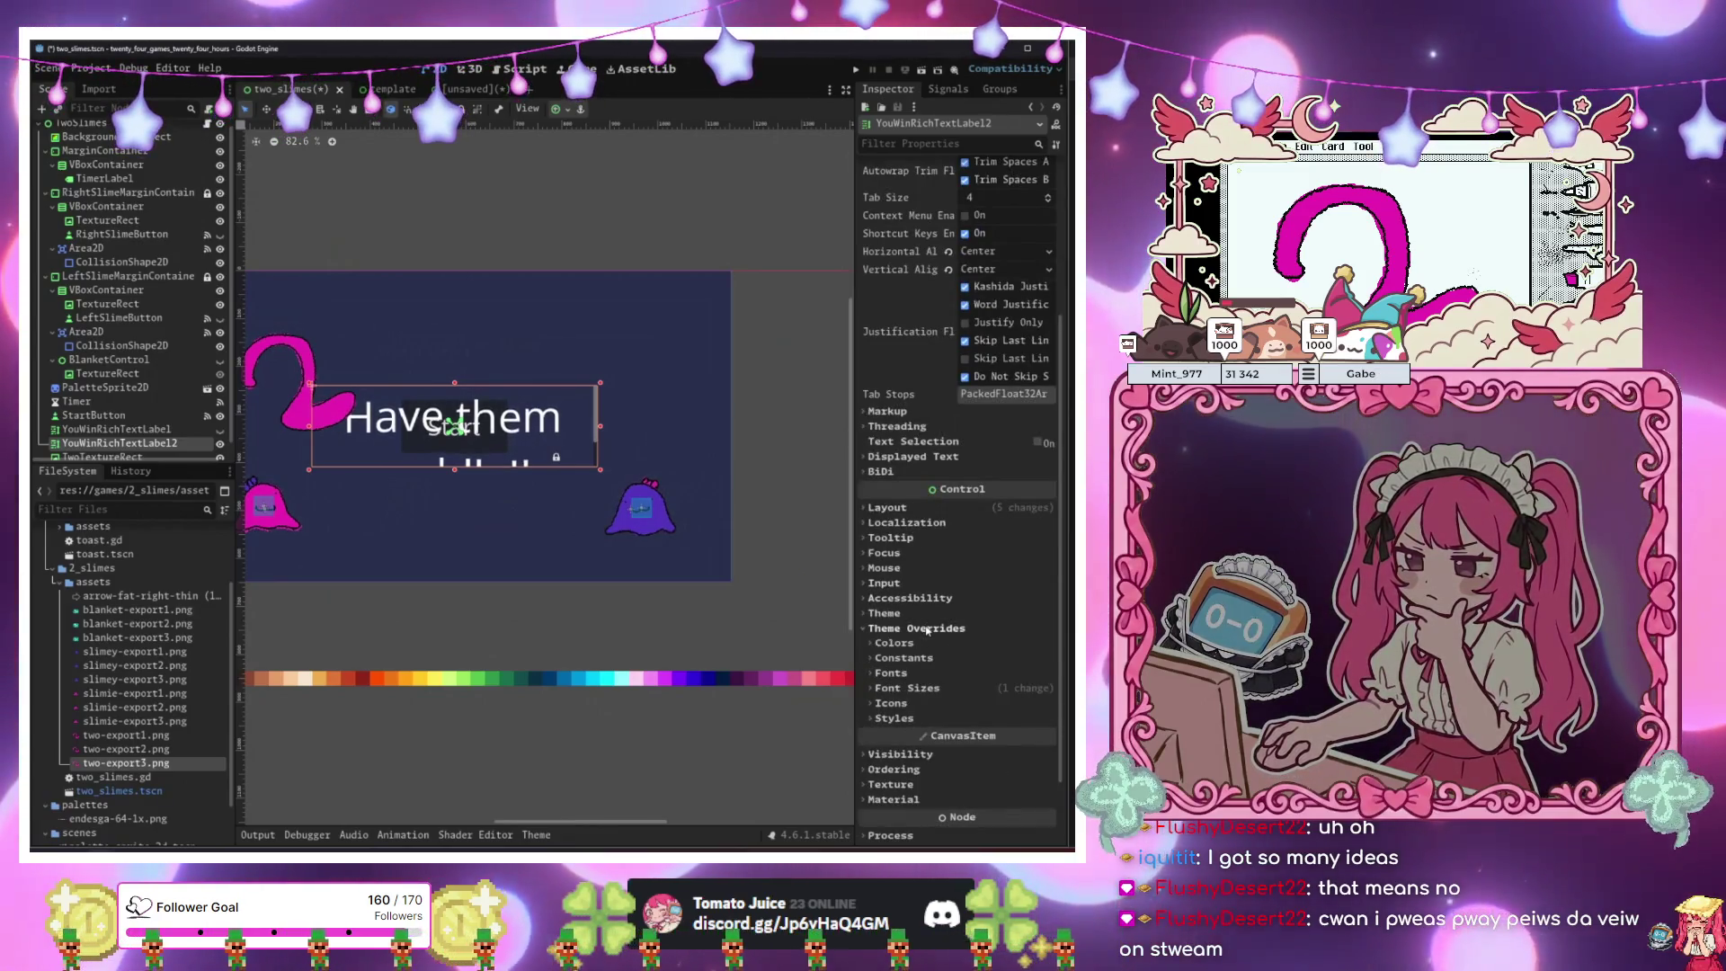
click(899, 689)
click(953, 706)
- Place the 'Have them cuddle!!' label beneath the 2 image and nudge the image up slightly
drag(501, 435, 661, 420)
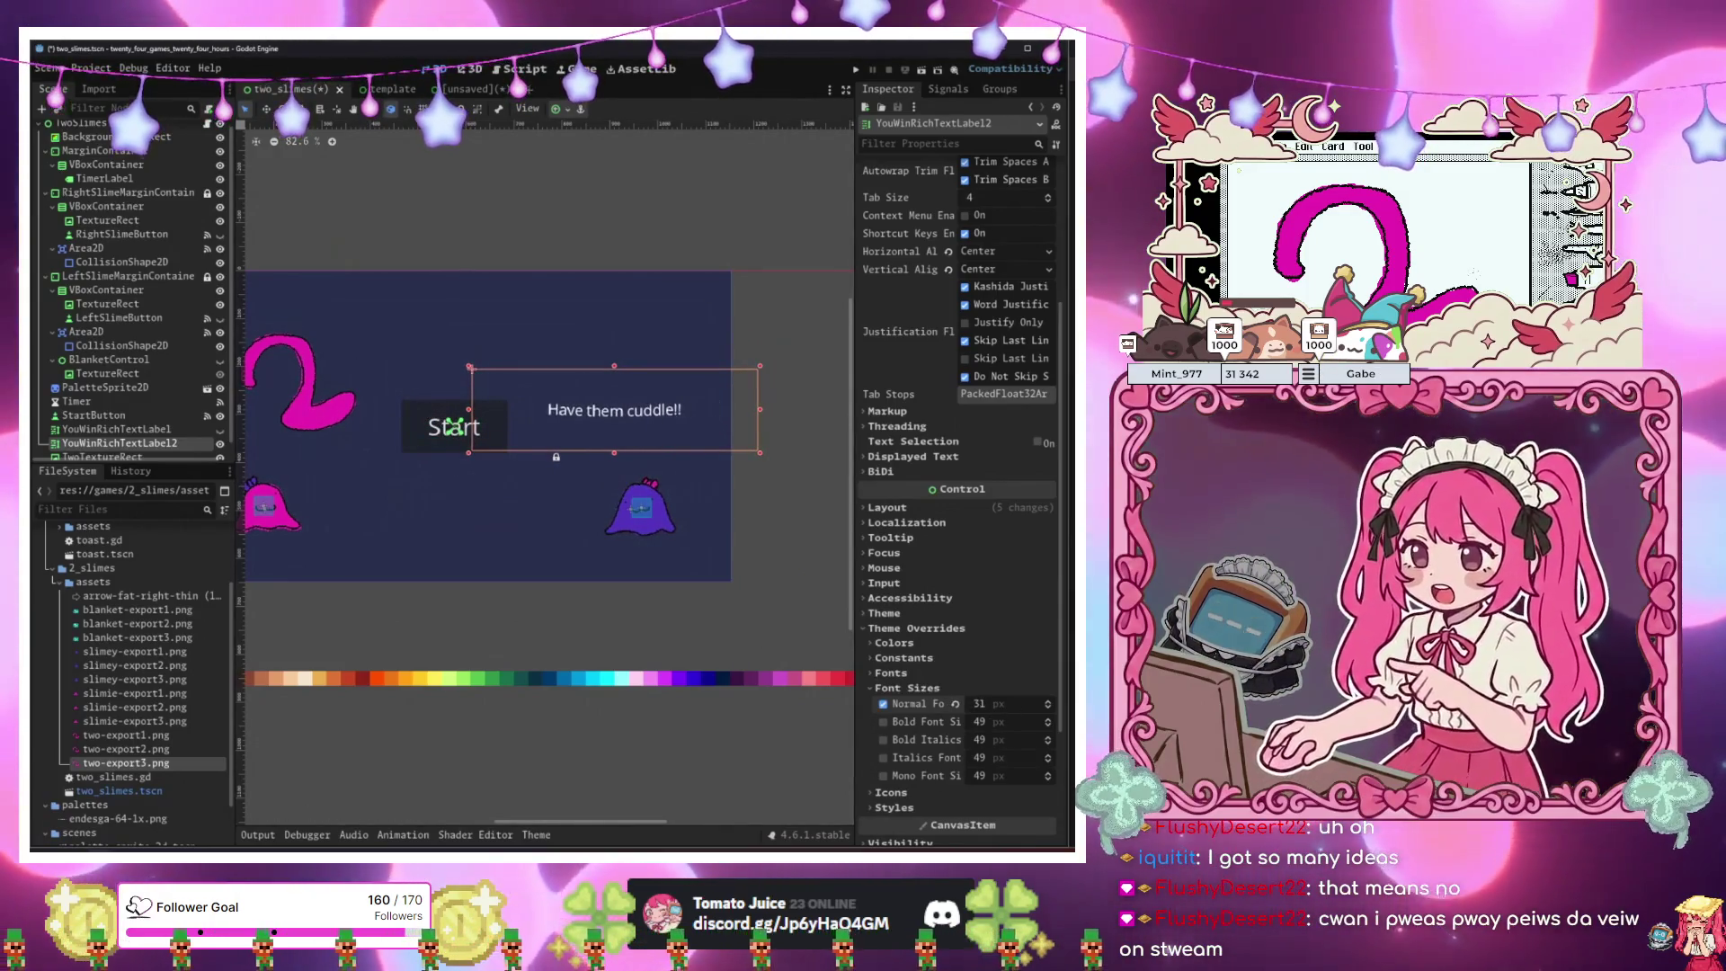
drag(321, 519, 442, 512)
mouse_move(697, 415)
mouse_down()
mouse_move(701, 401)
mouse_move(381, 449)
mouse_up()
drag(405, 379, 407, 362)
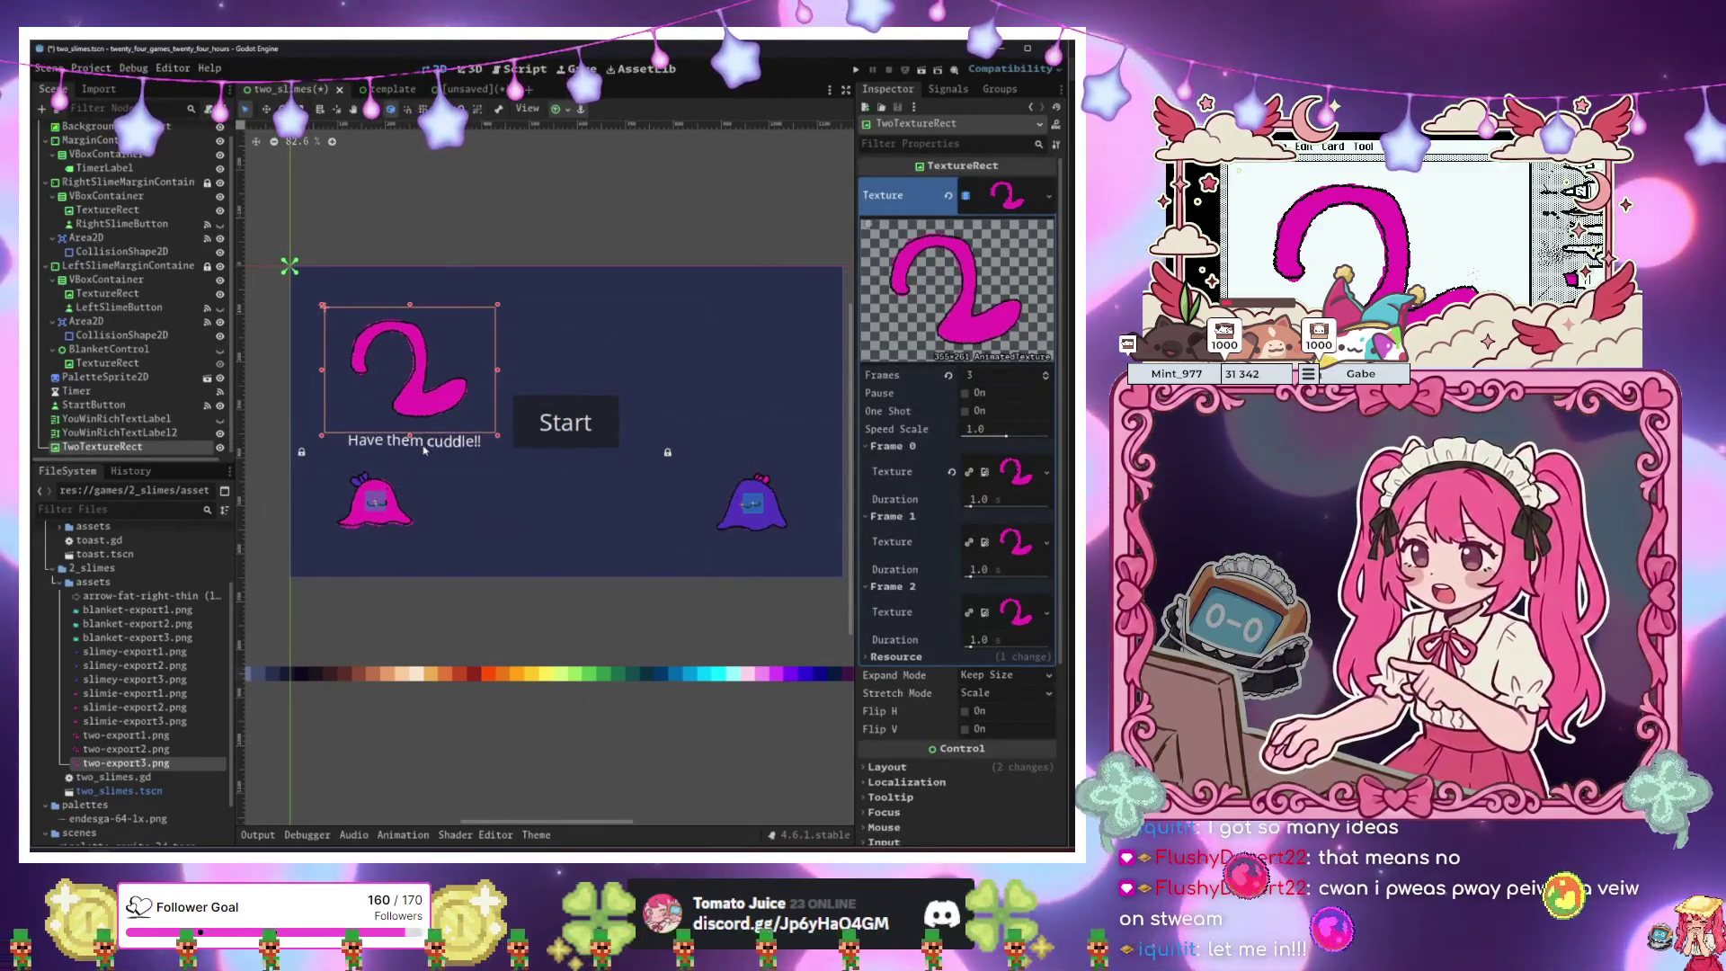
- Move TimerLabel above MarginContainer in the scene tree
click(425, 449)
click(582, 285)
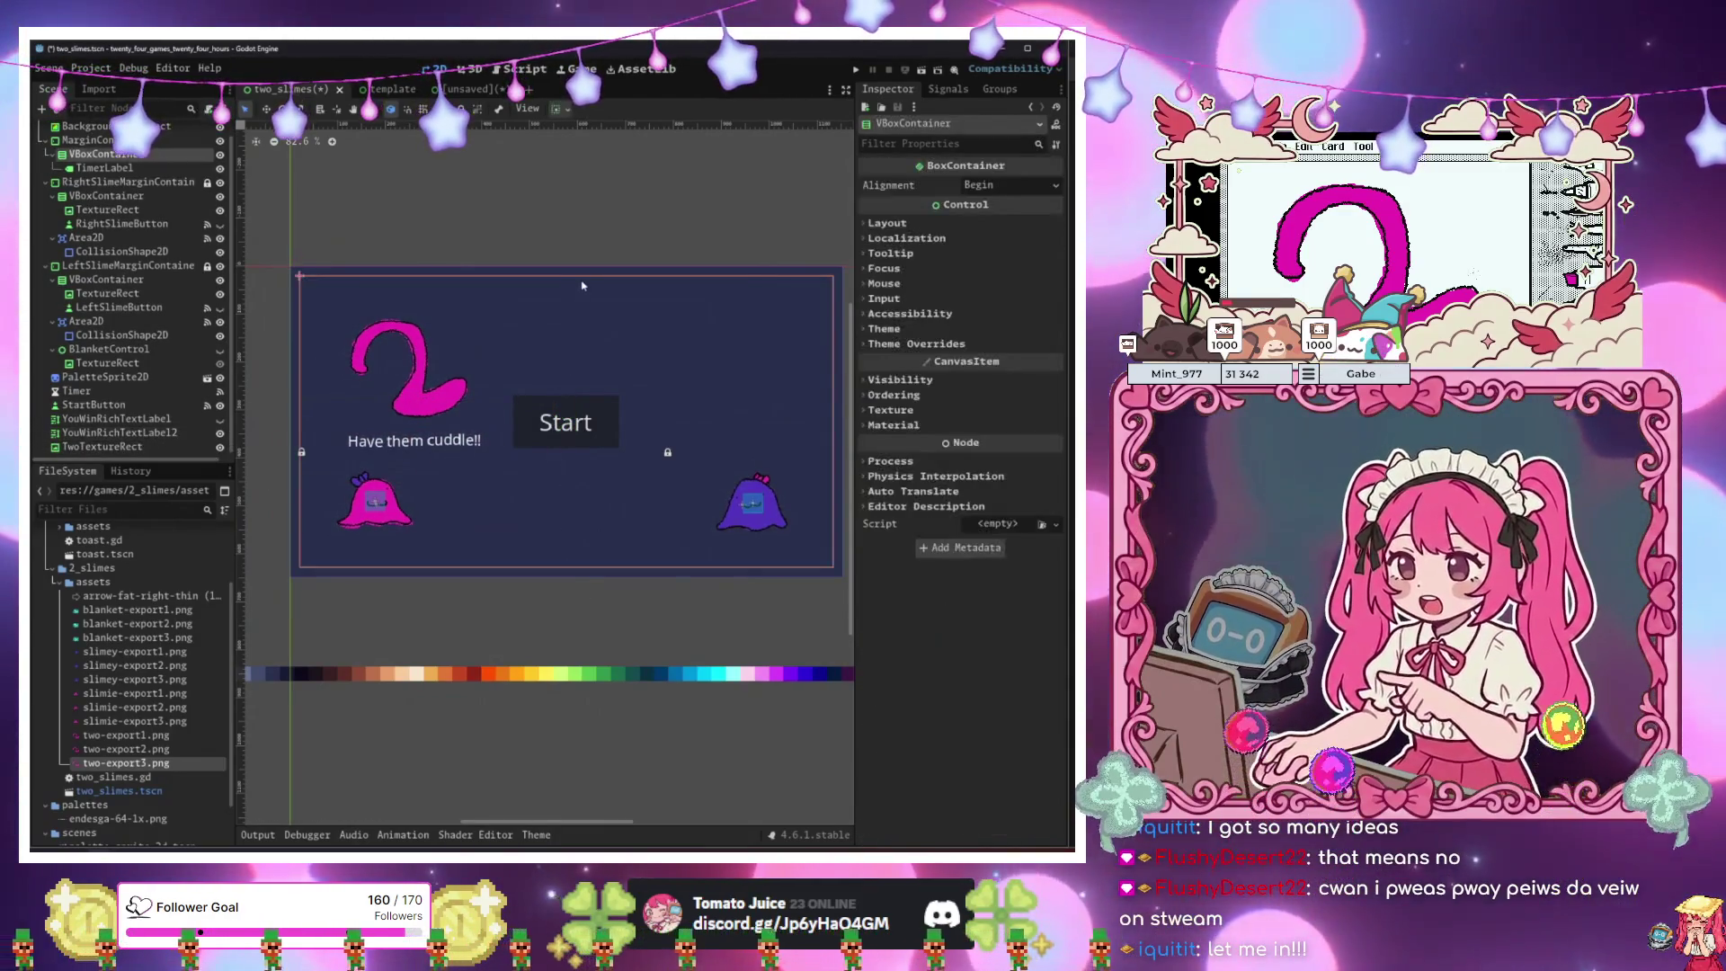
click(582, 286)
scroll(531, 507, down, 2)
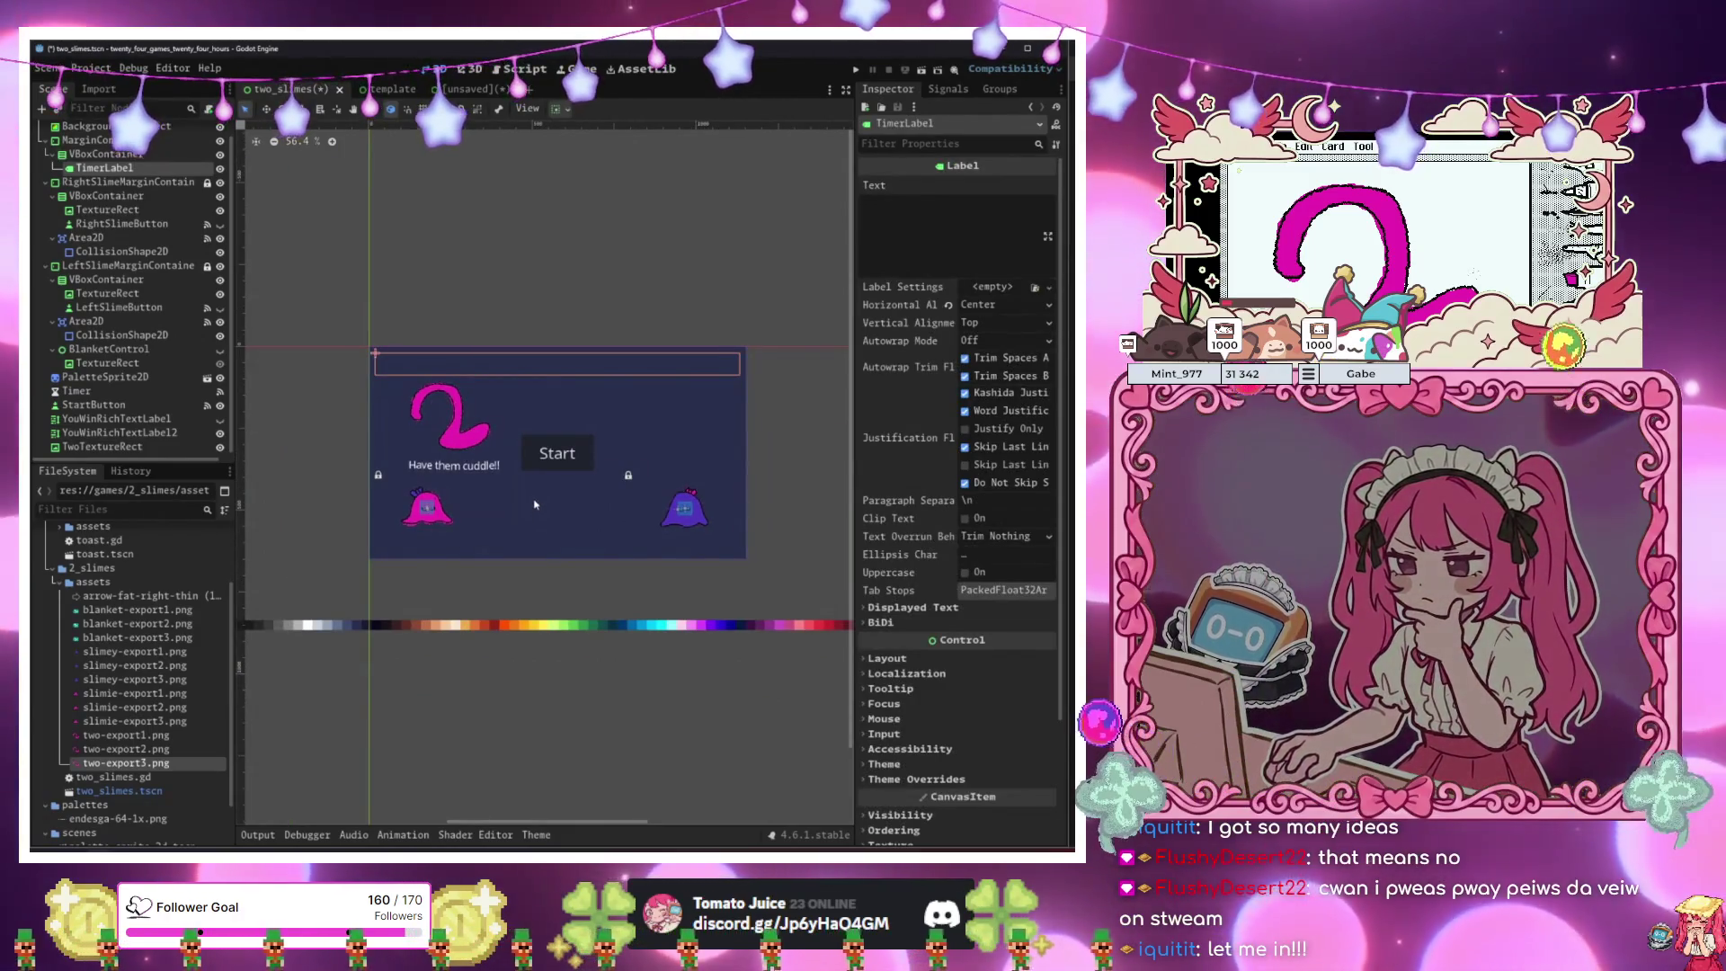
scroll(131, 167, up, 1)
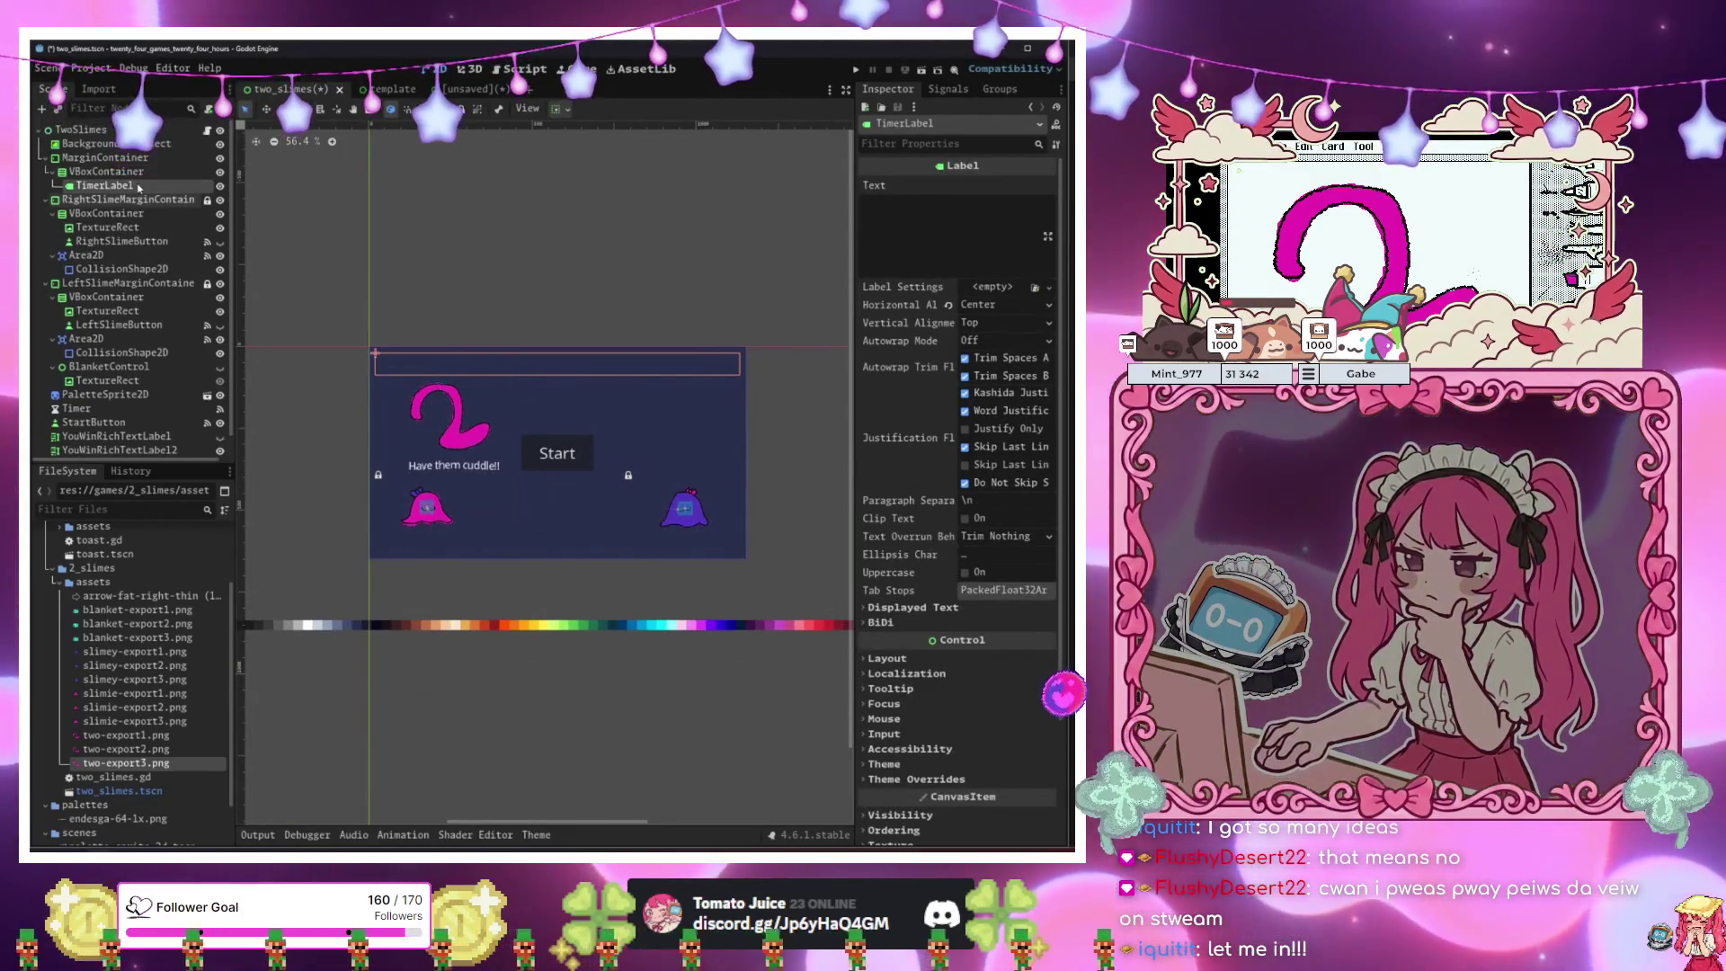
drag(108, 155, 108, 154)
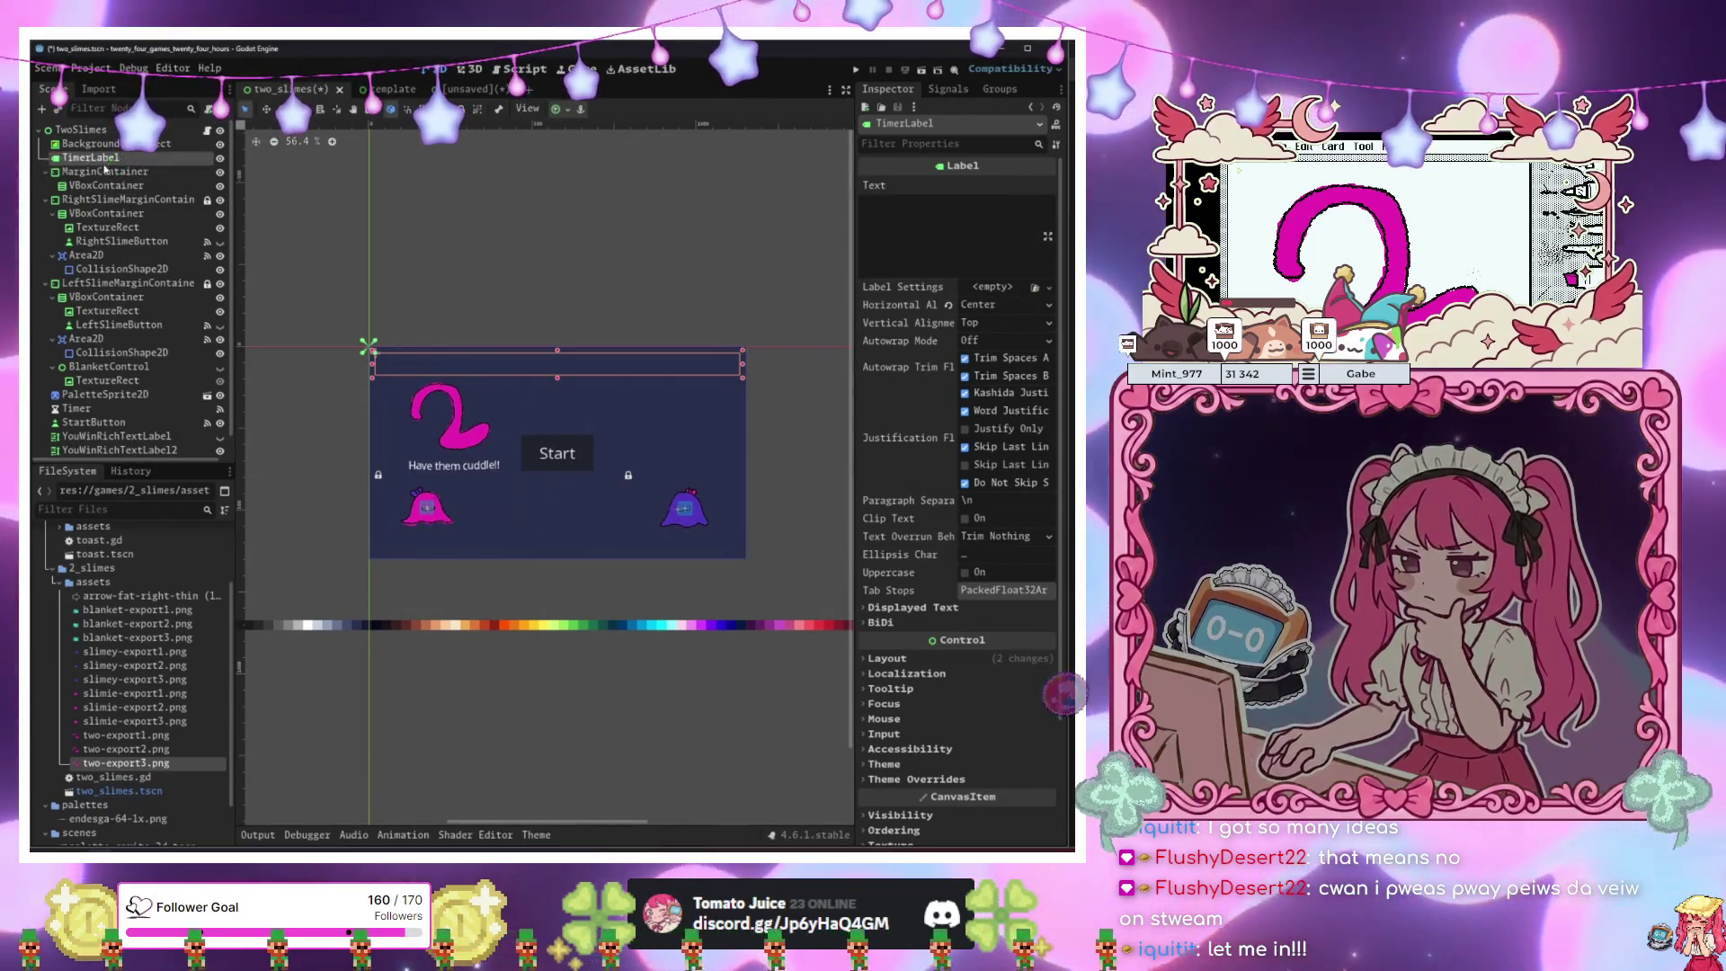
- Reposition the timer label slightly down and to the left on the canvas
click(638, 400)
click(90, 157)
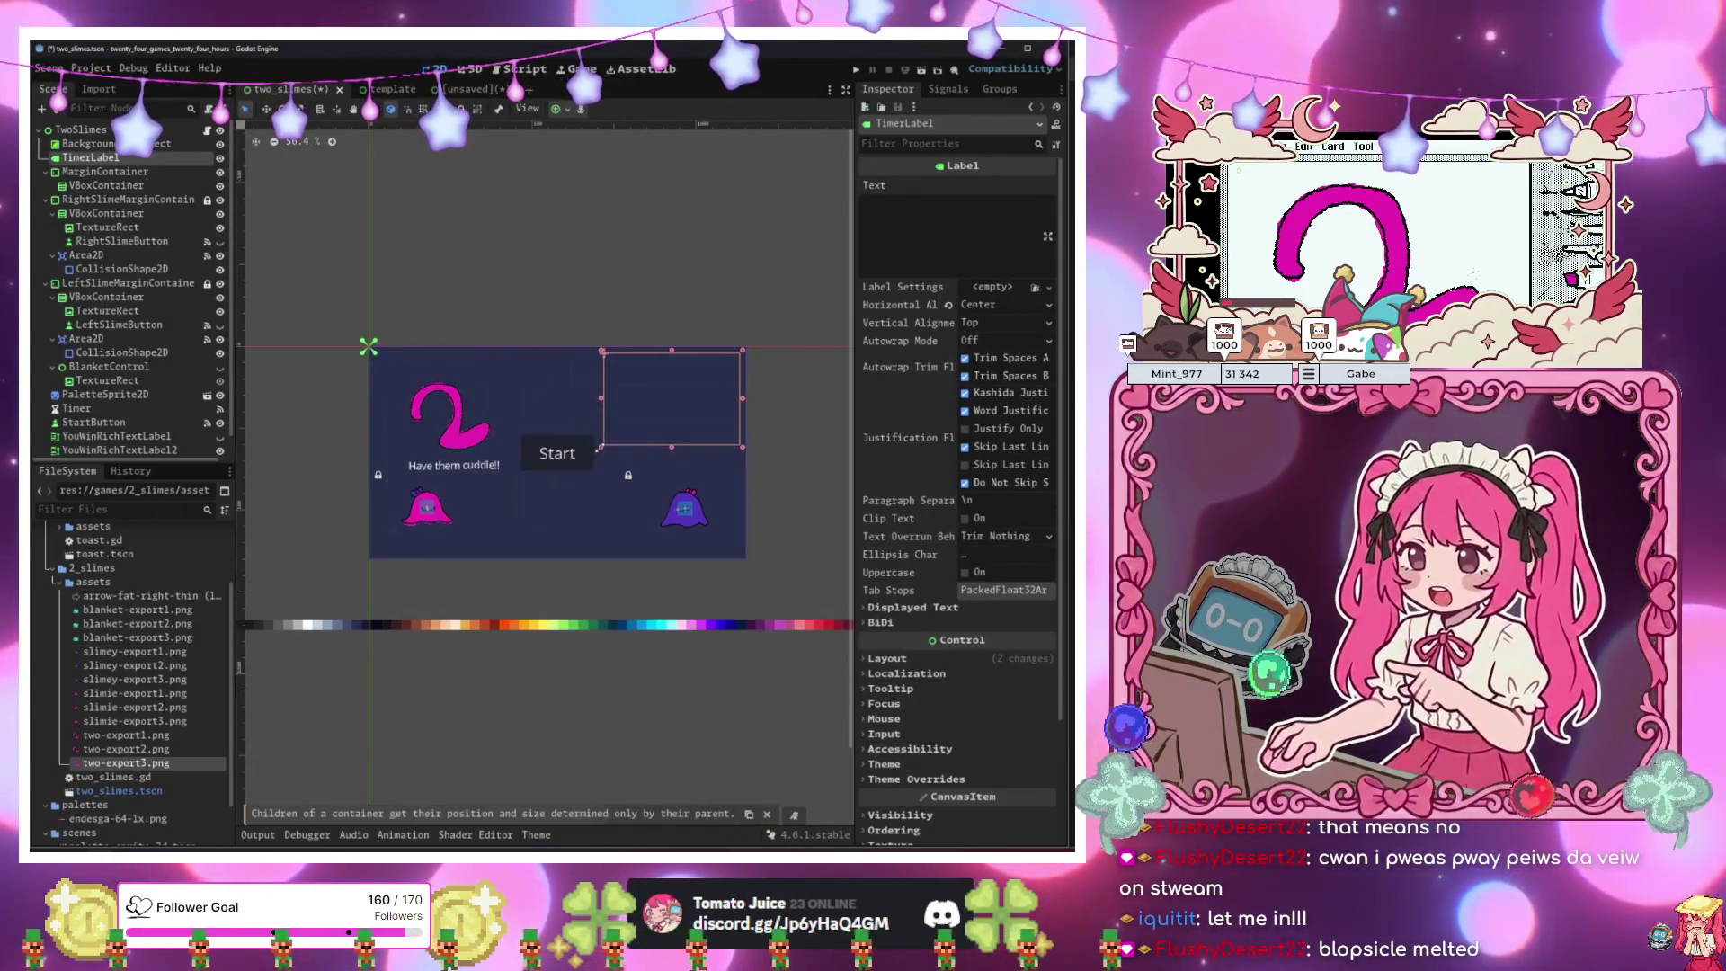
click(529, 417)
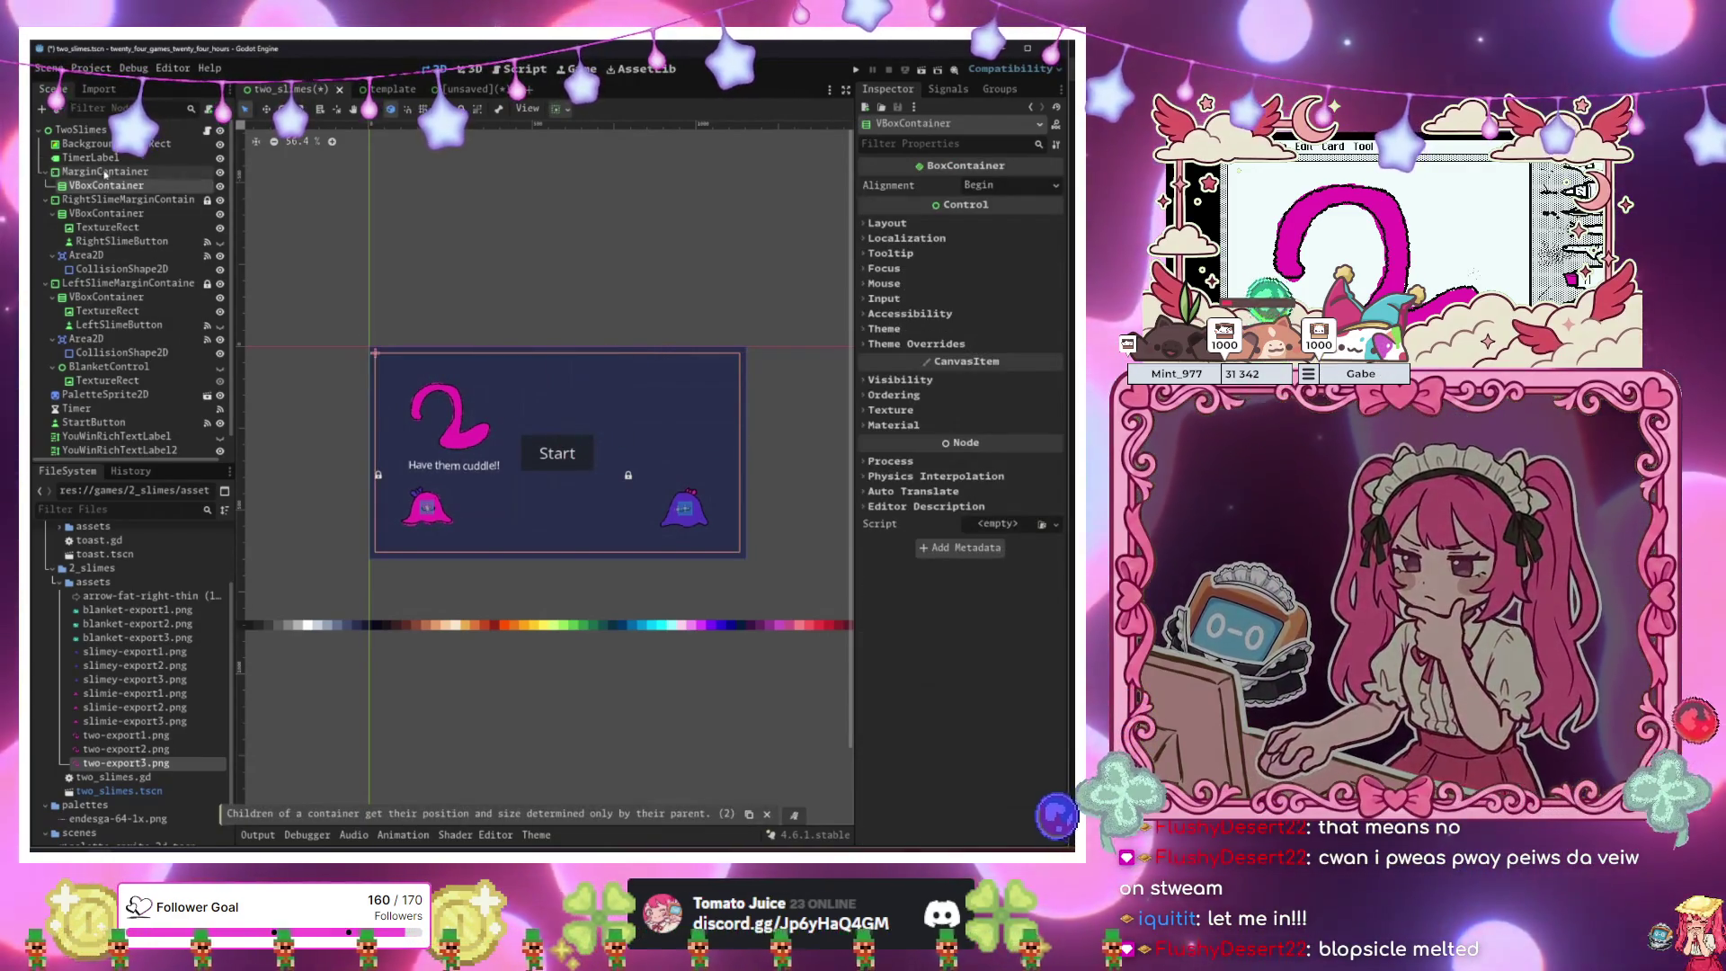
click(126, 158)
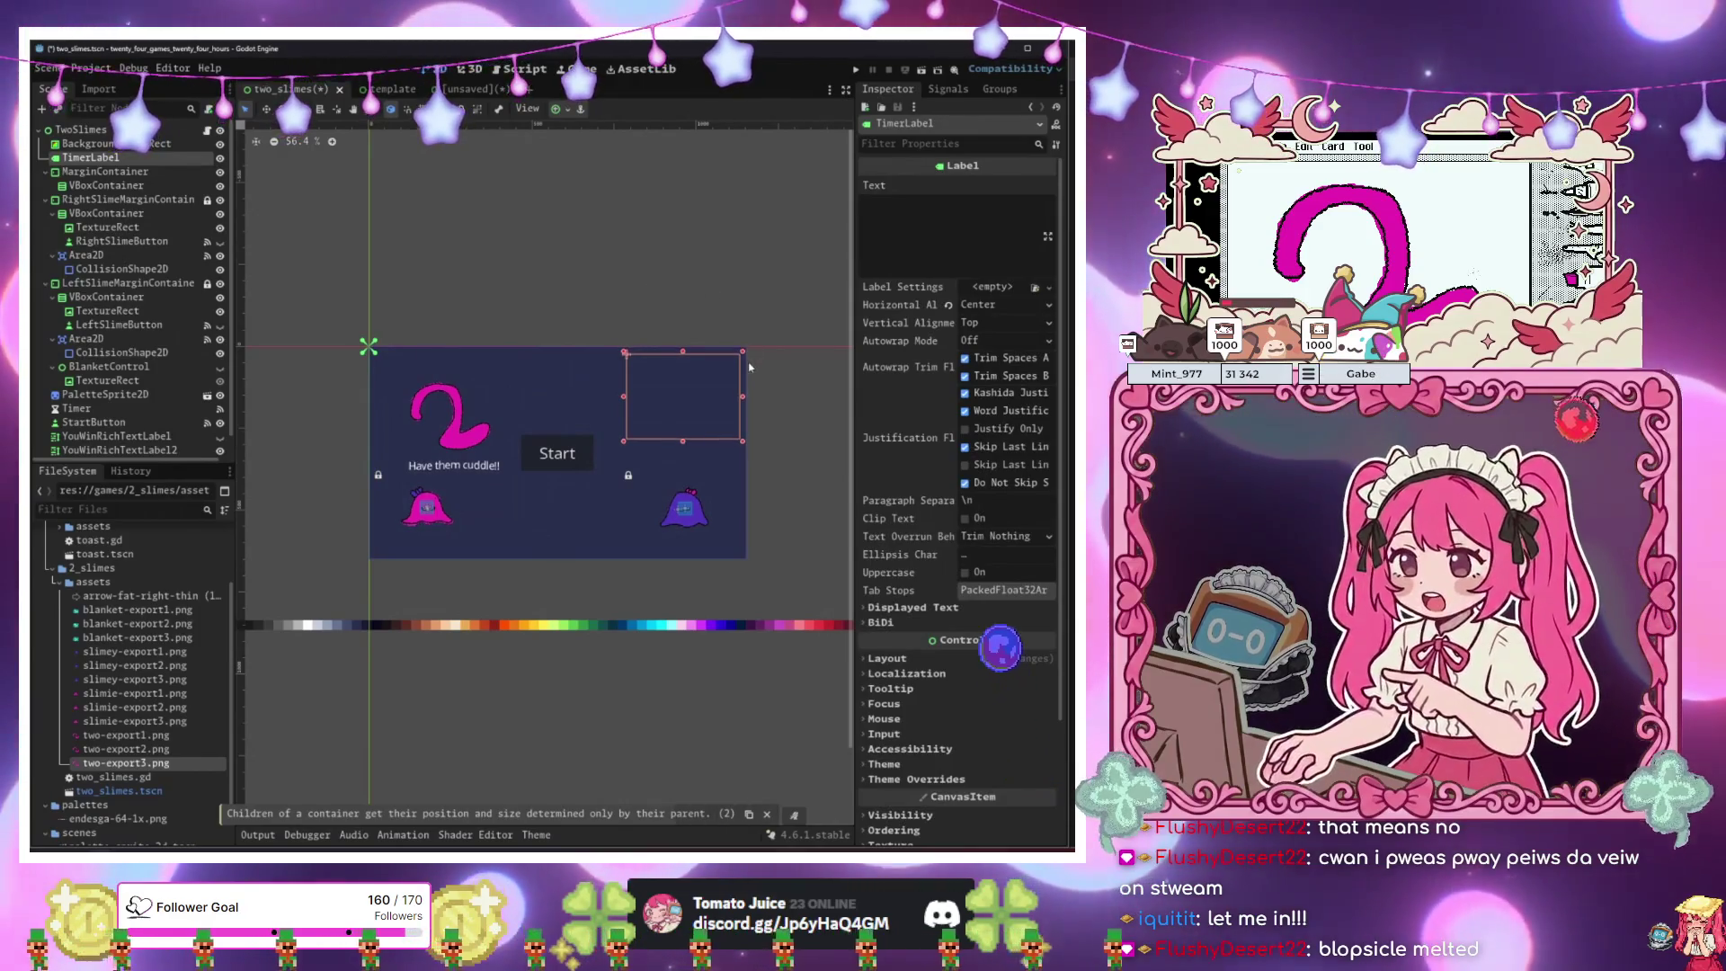
drag(708, 406, 707, 418)
click(663, 376)
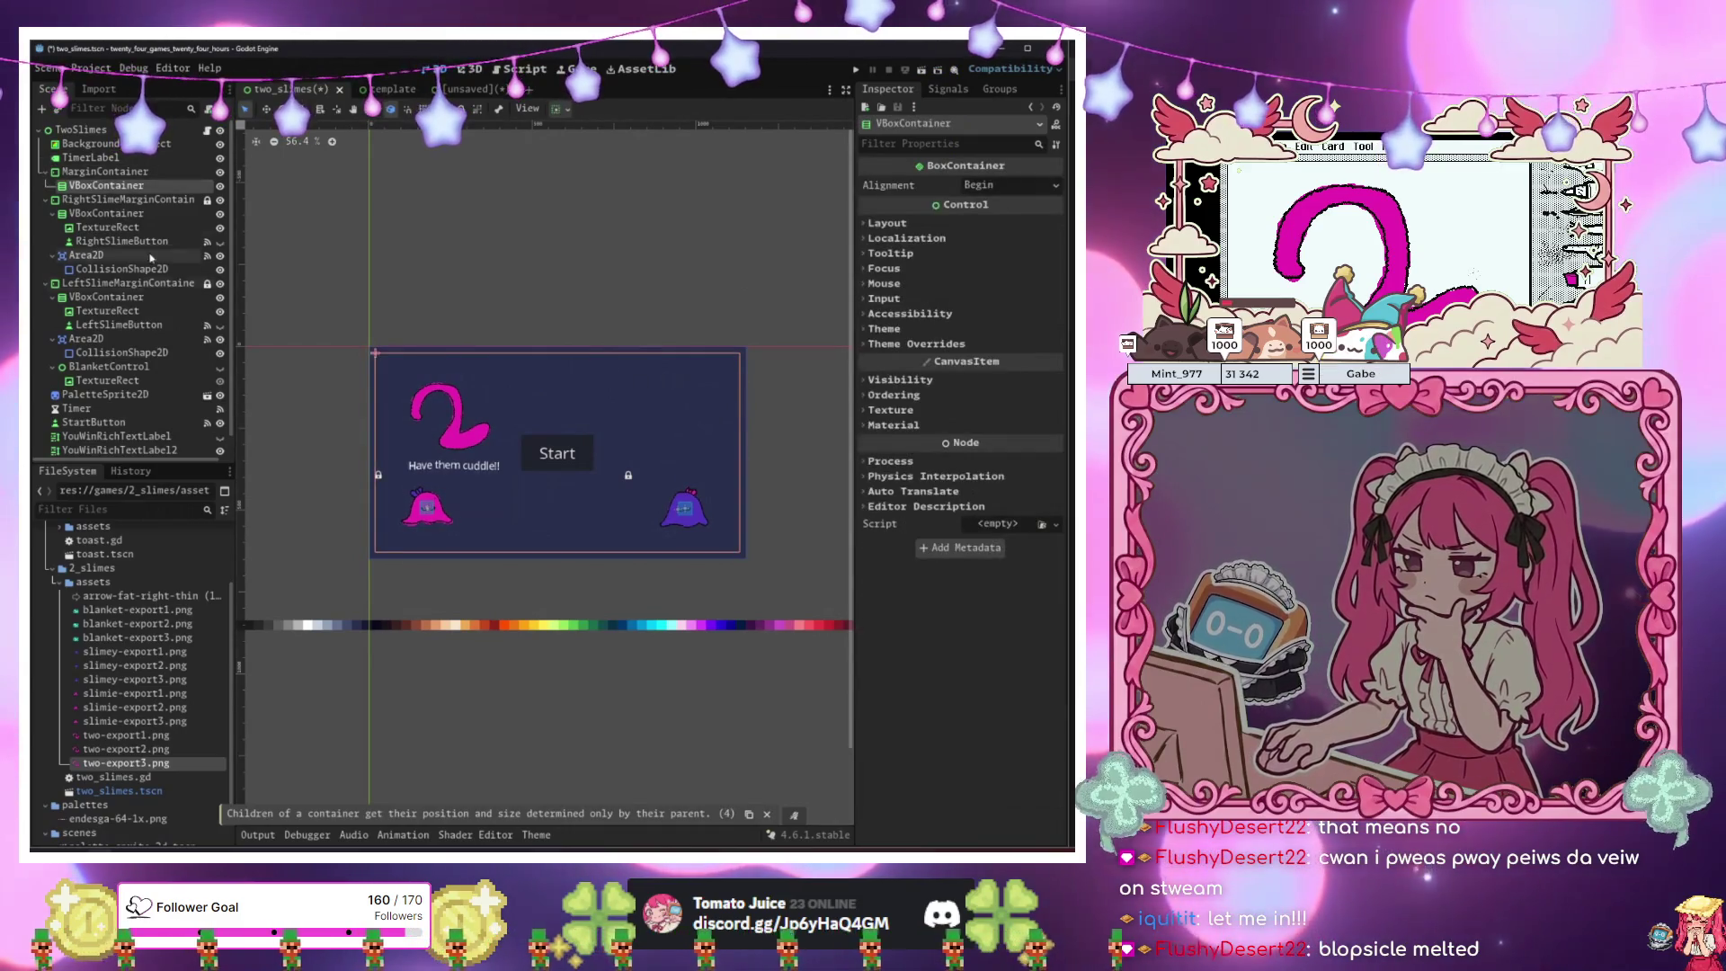
click(90, 157)
click(165, 173)
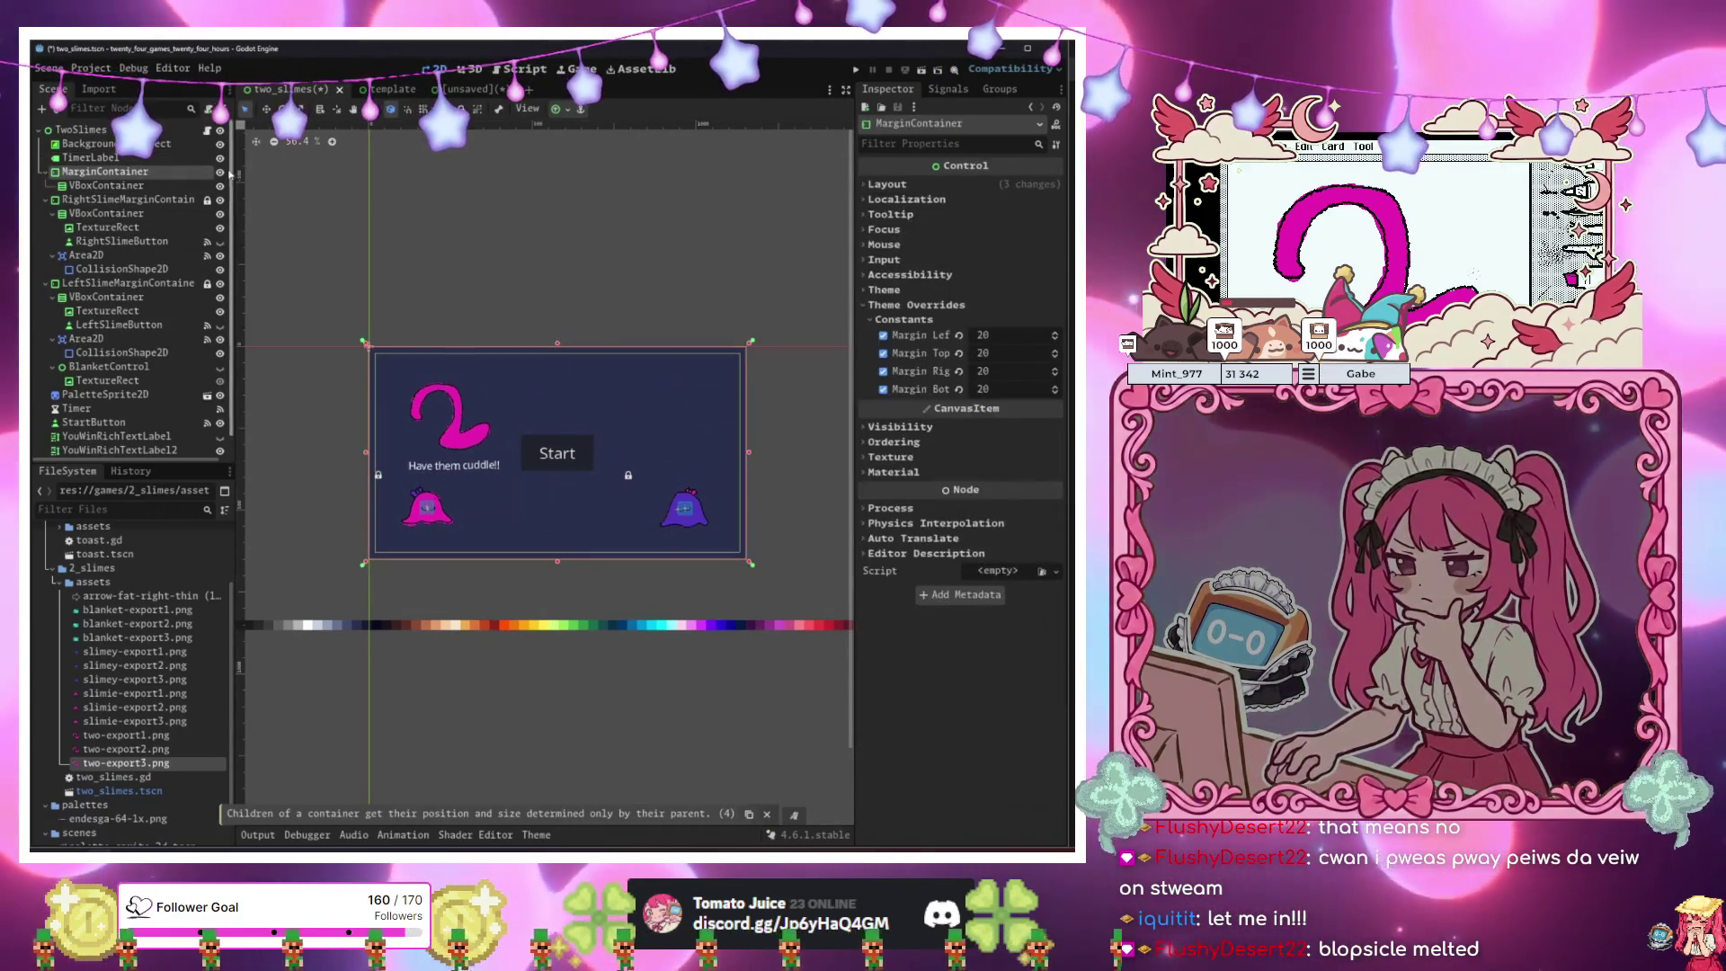
click(90, 158)
drag(695, 407, 671, 421)
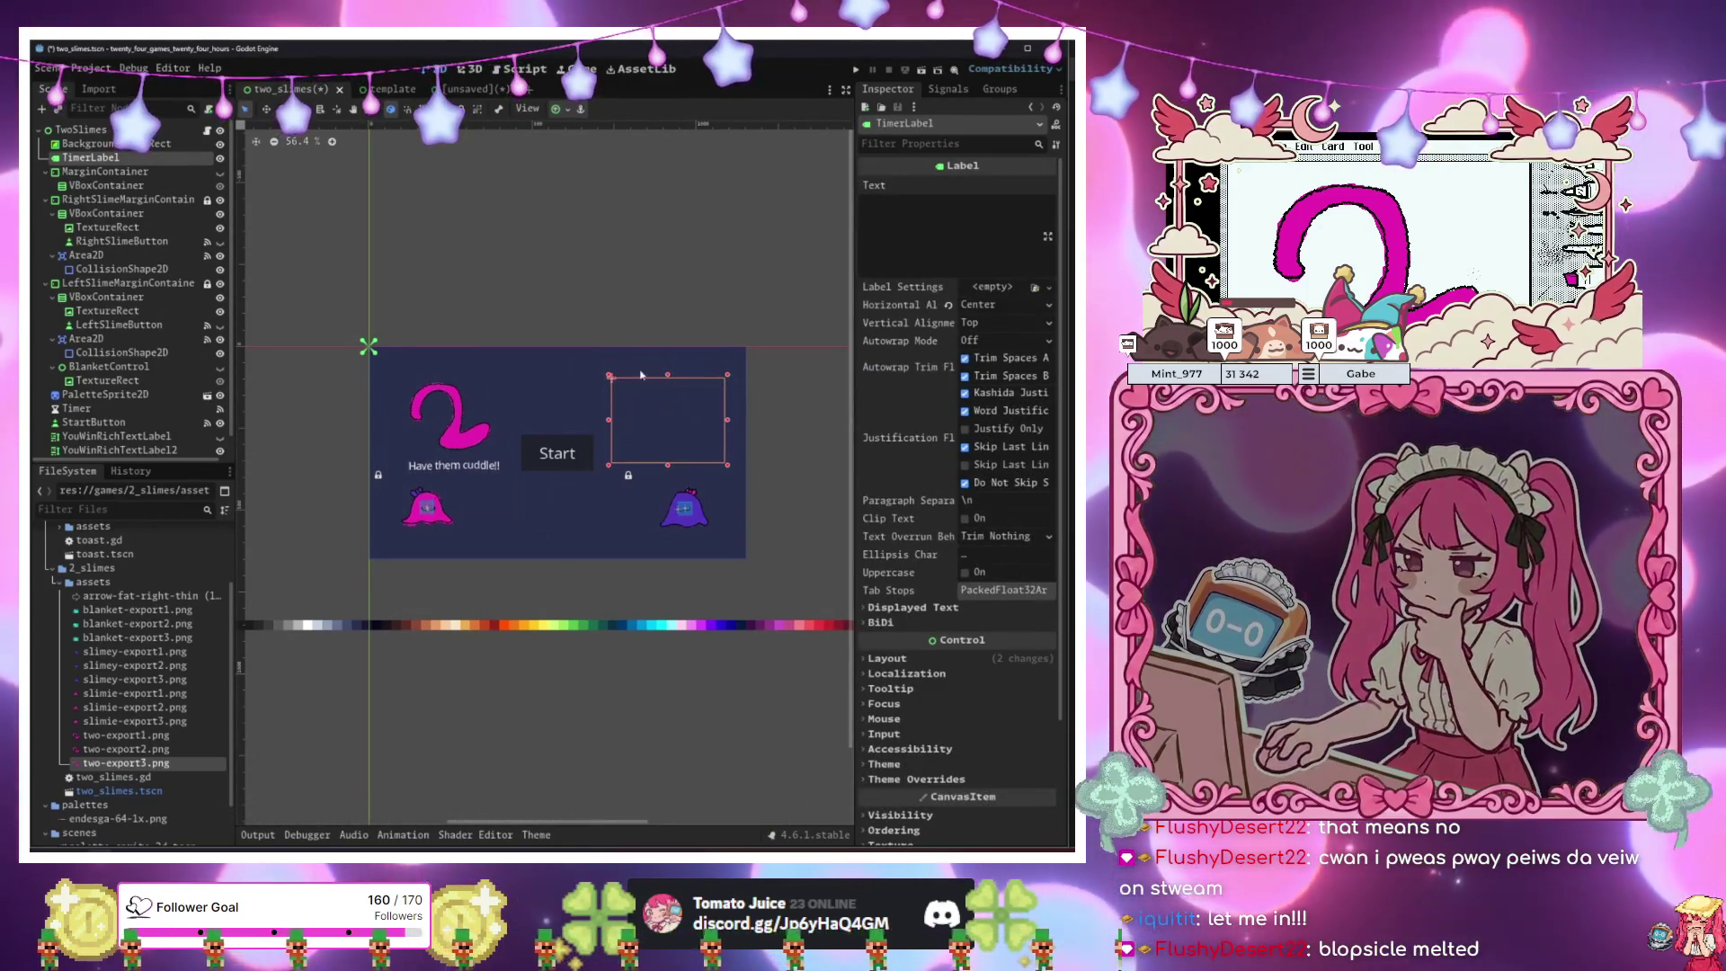
- Move the Start button about 100 px to the left
click(452, 446)
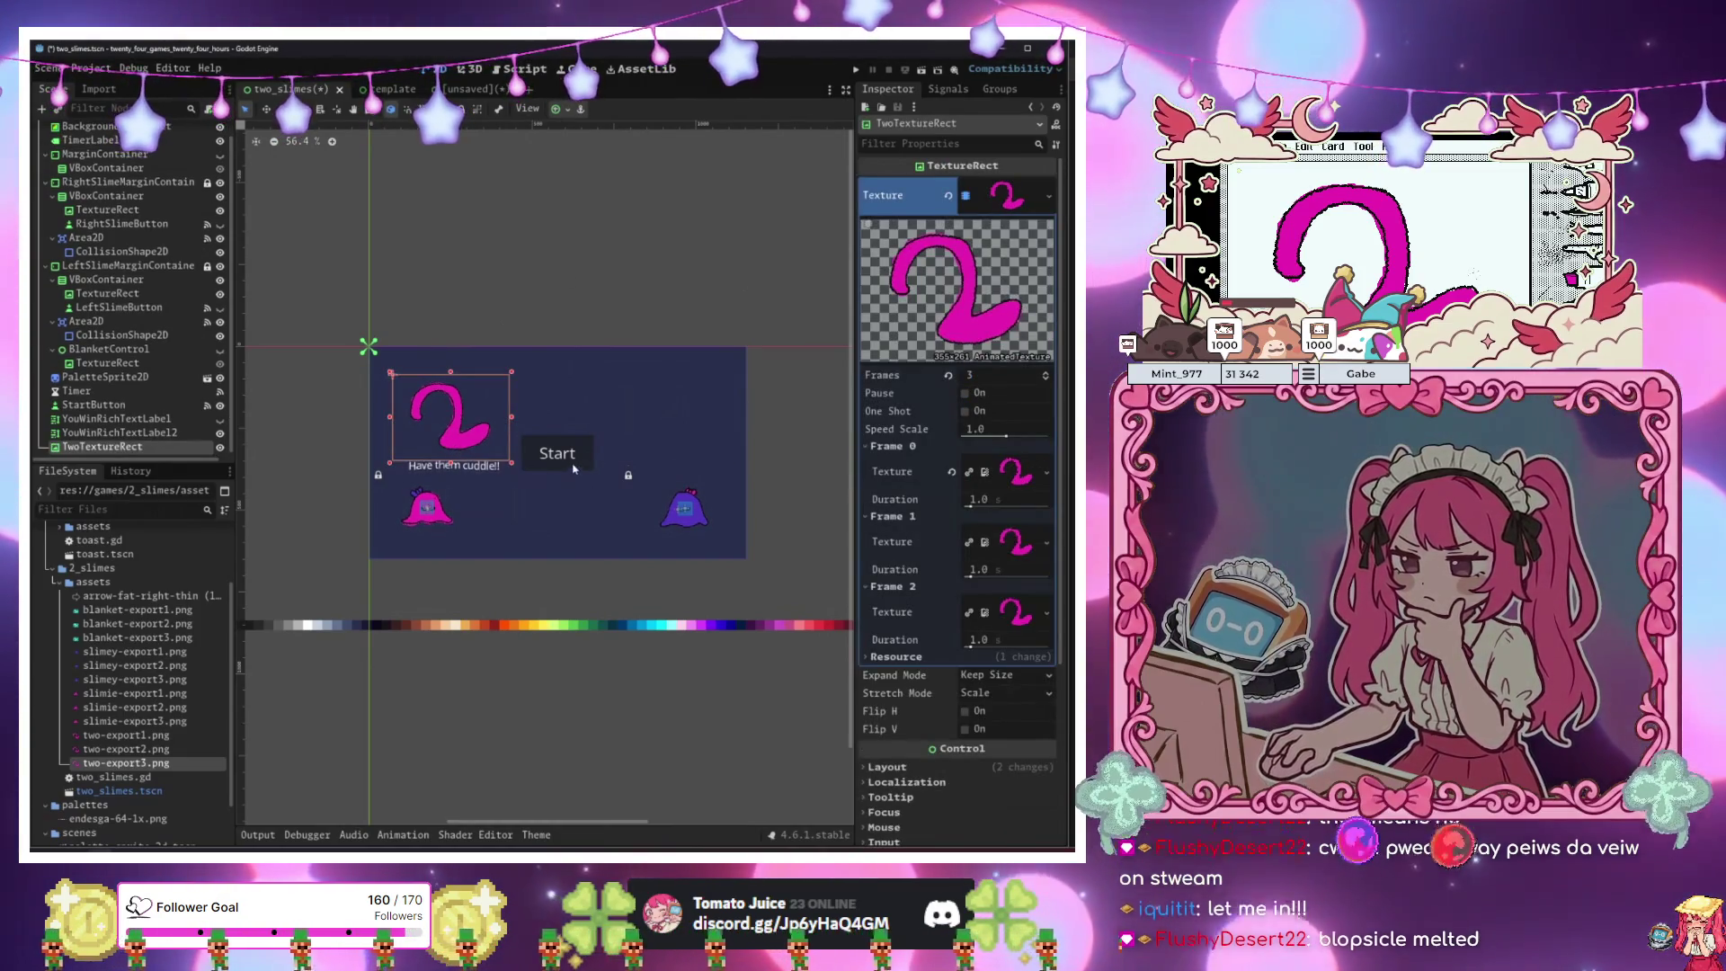
click(572, 465)
mouse_move(665, 456)
mouse_down()
mouse_move(557, 453)
mouse_move(709, 468)
mouse_move(701, 439)
mouse_up()
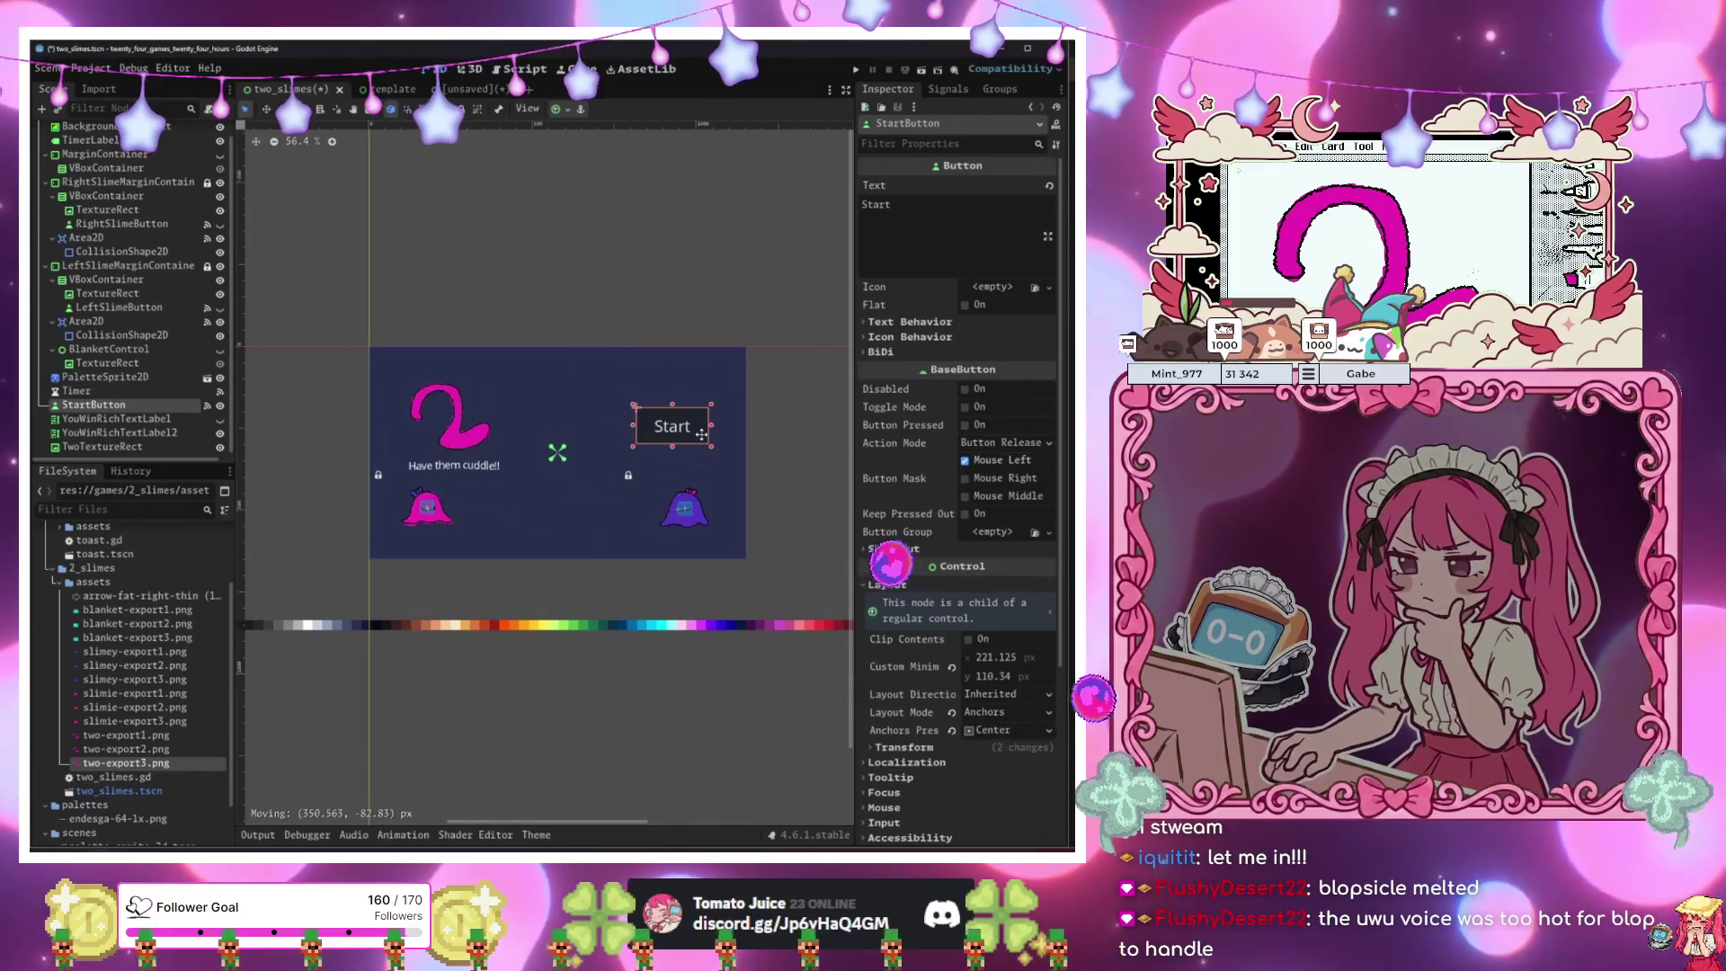
click(466, 431)
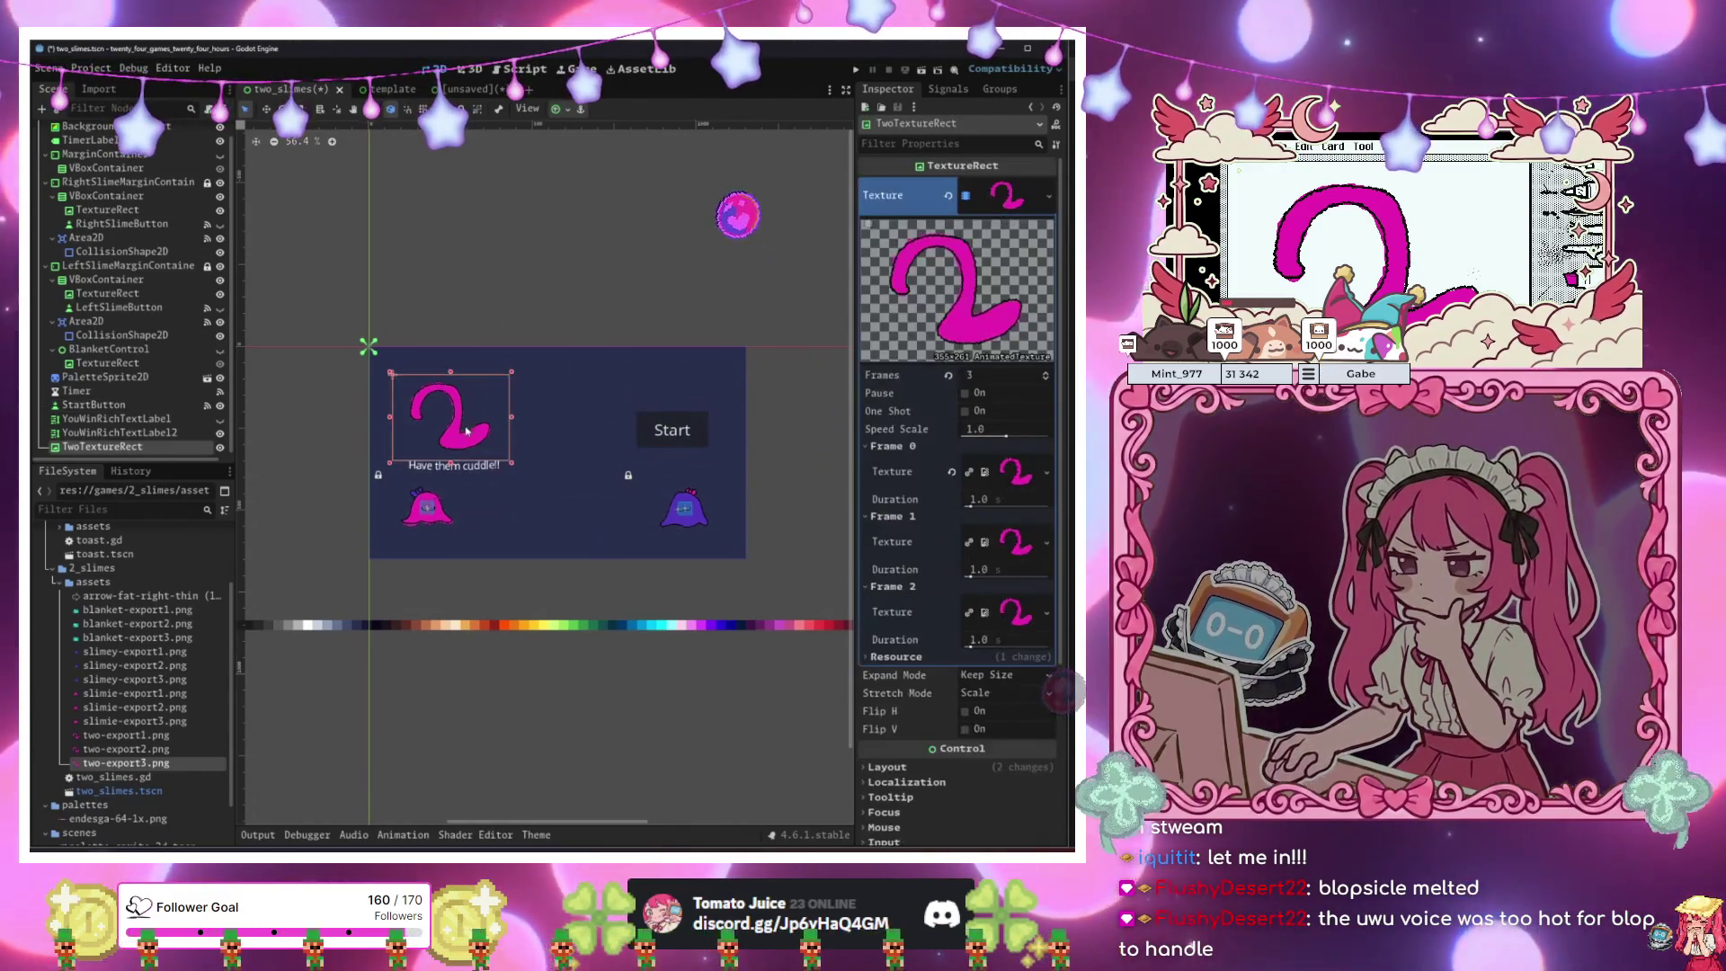
drag(693, 447, 660, 435)
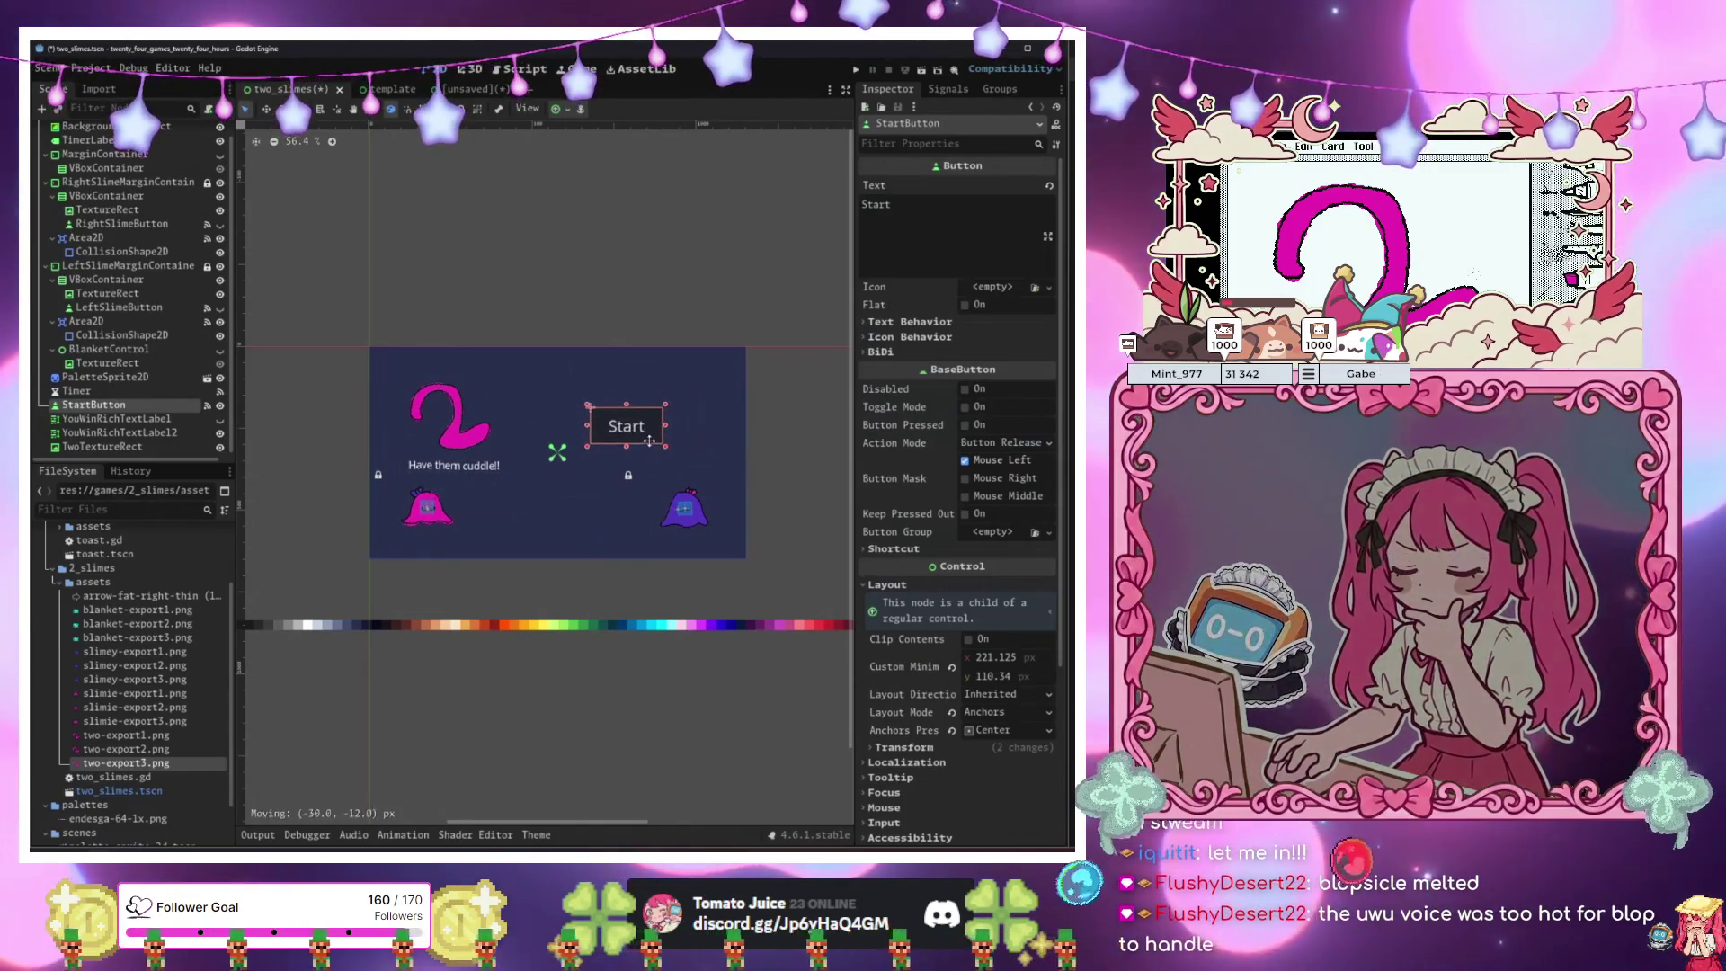
click(162, 419)
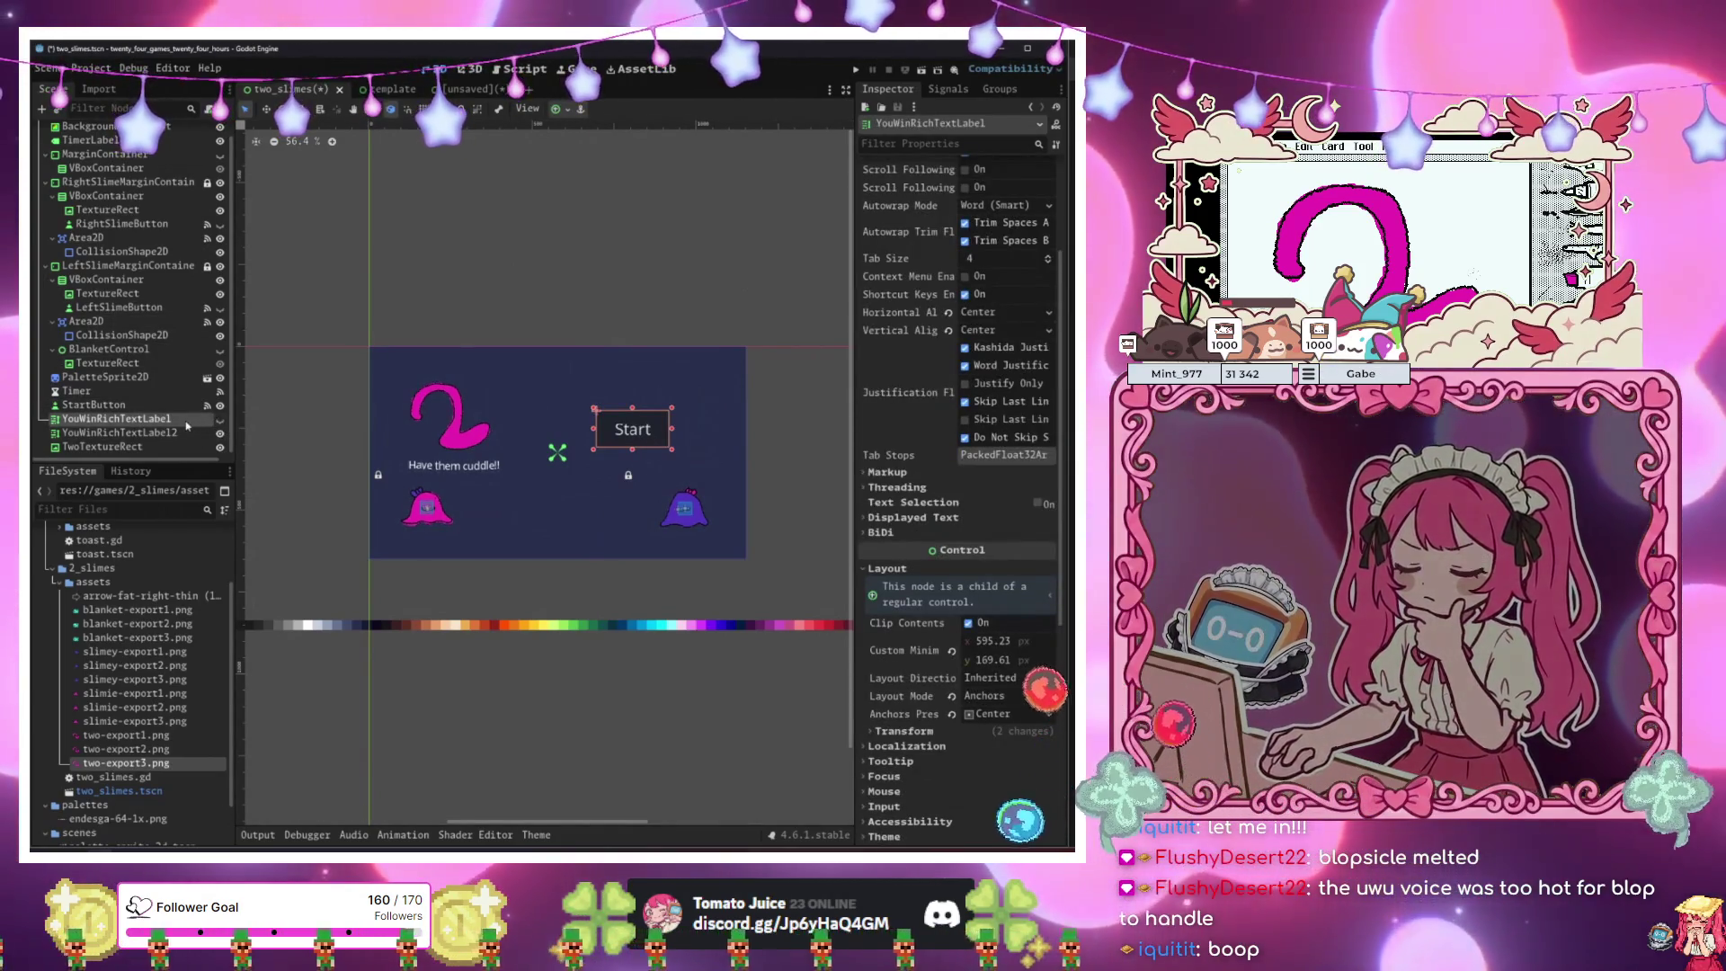
- Show the YOU WIN!! label, move it up and right, then hide it again
click(220, 418)
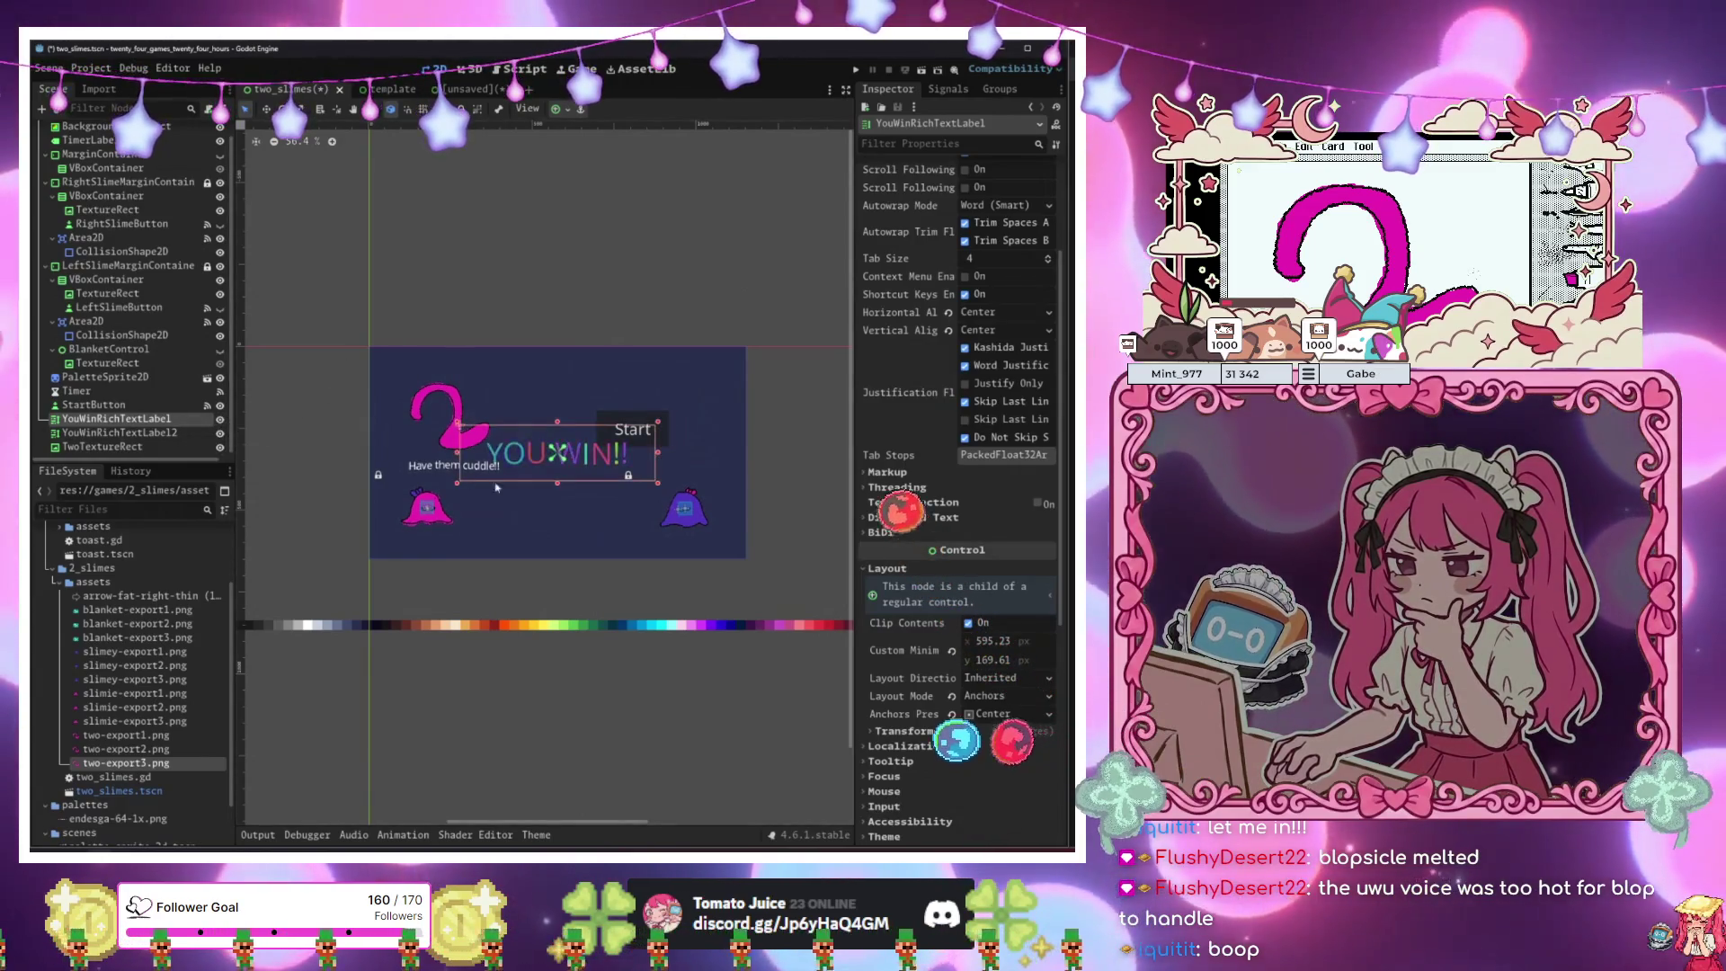
key(w)
drag(495, 487, 576, 465)
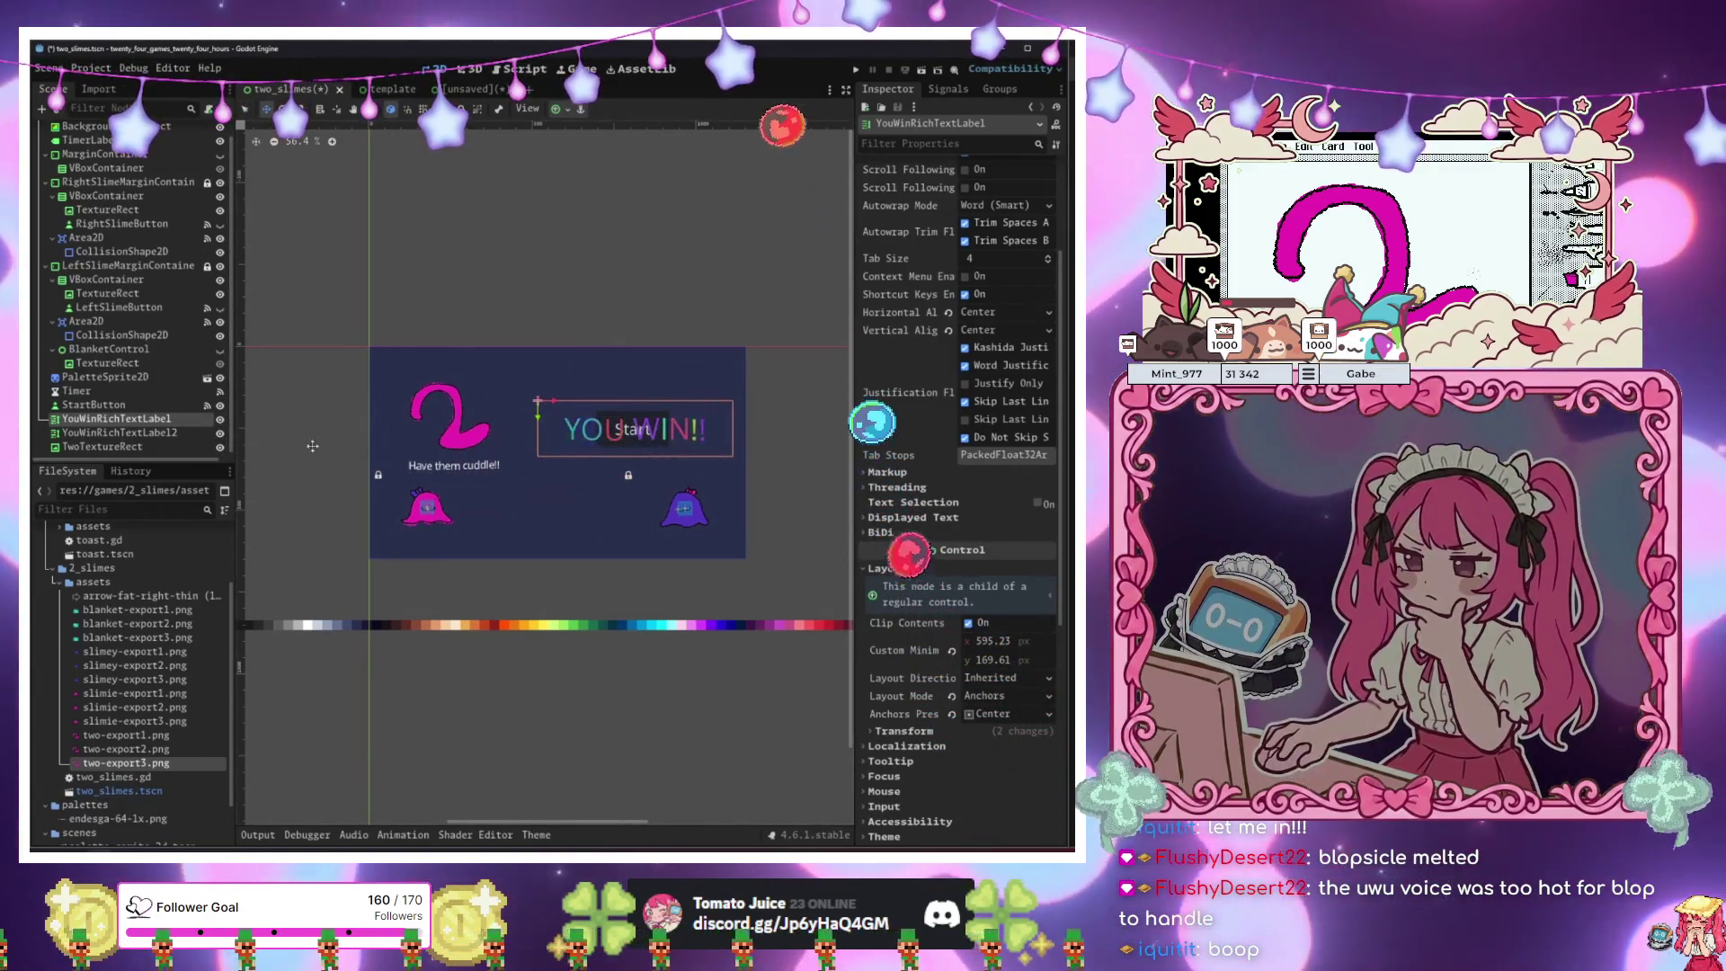
click(219, 419)
- Rename YouWinRichTextLabel2 to CuddleRichTextLabel
click(171, 434)
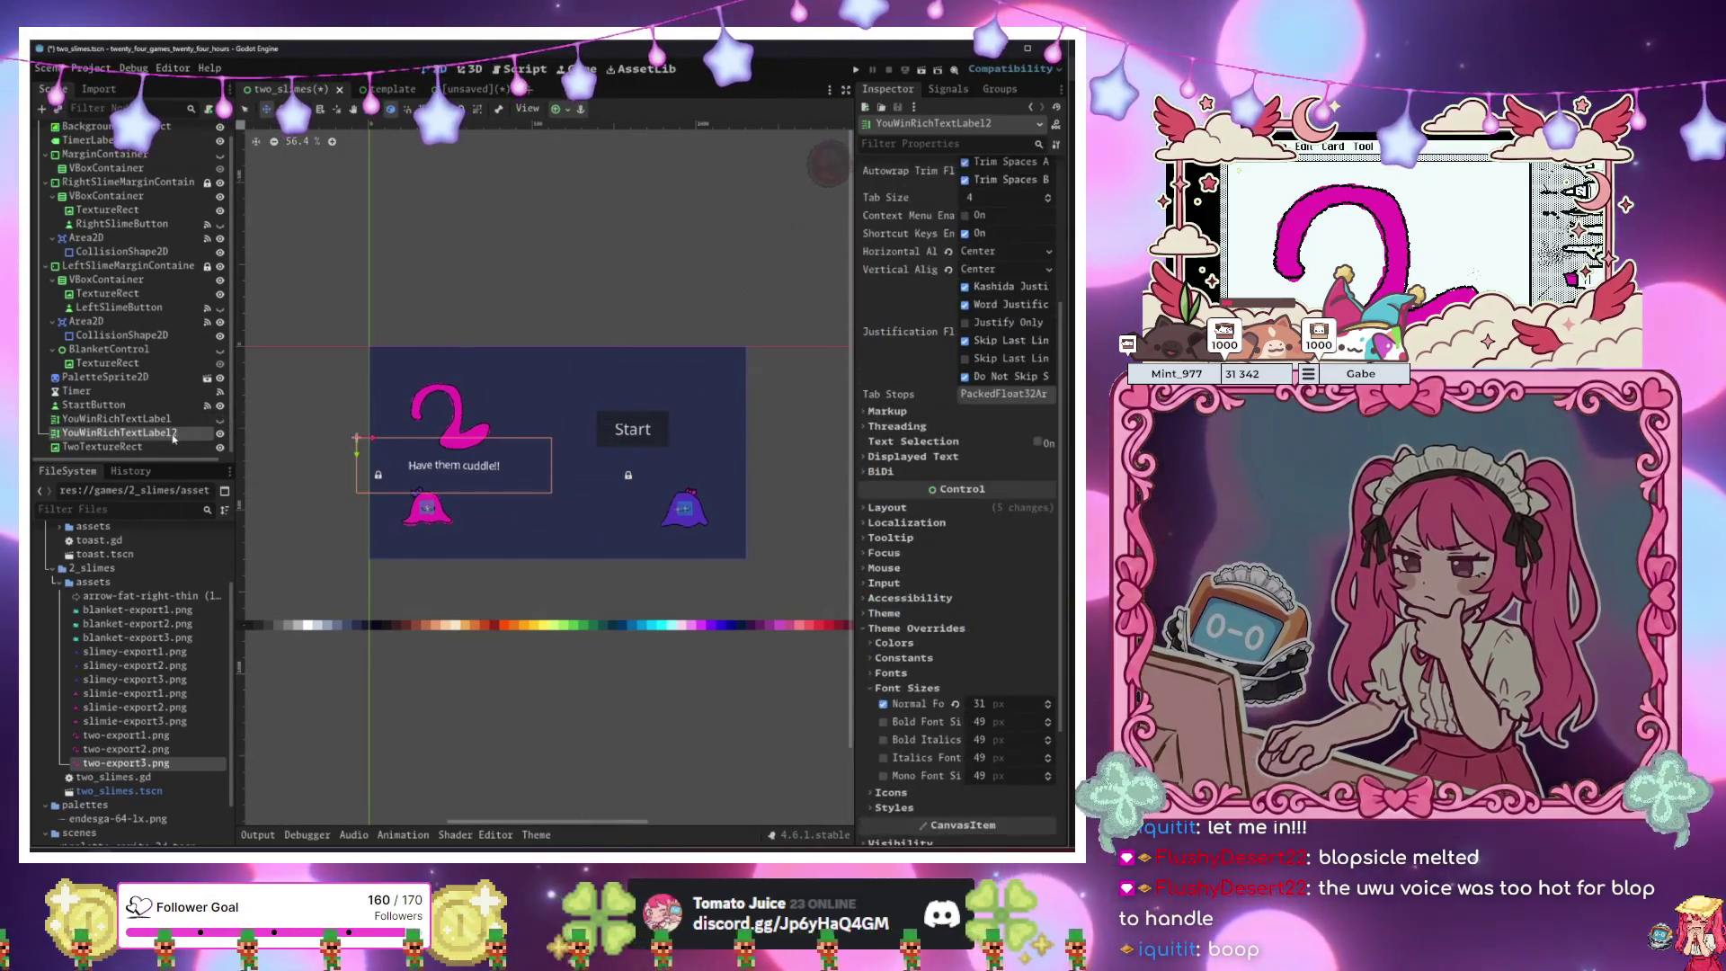
double_click(185, 431)
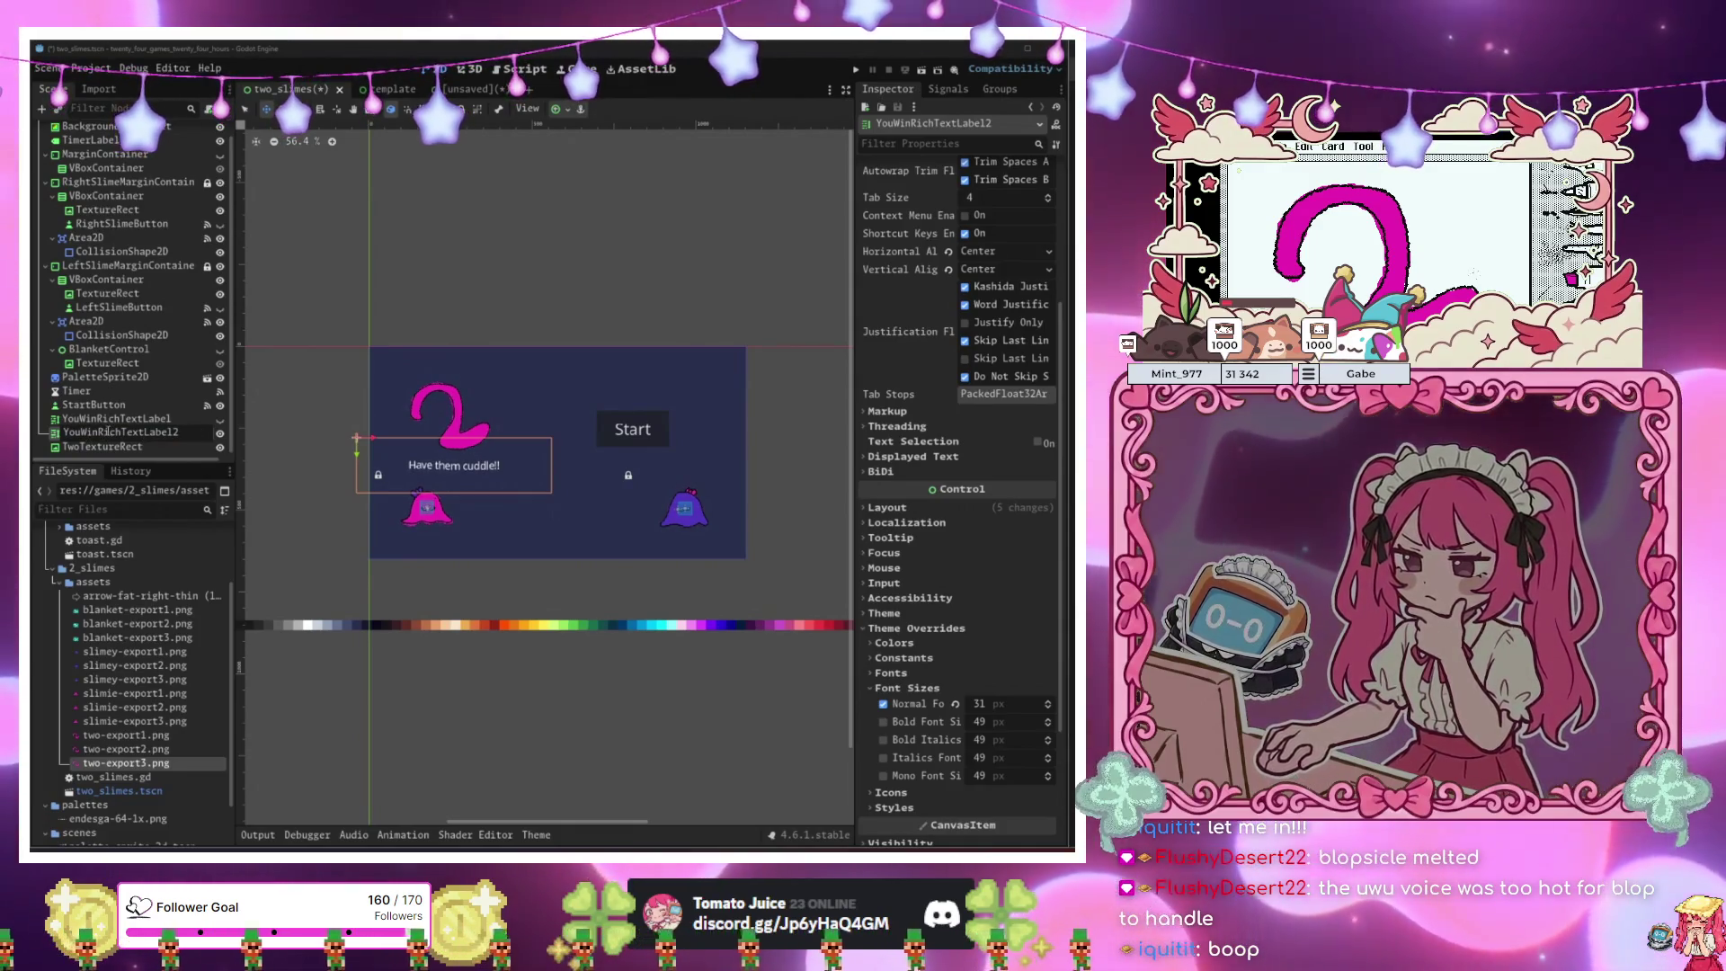
drag(102, 432, 37, 432)
text(Cuddle)
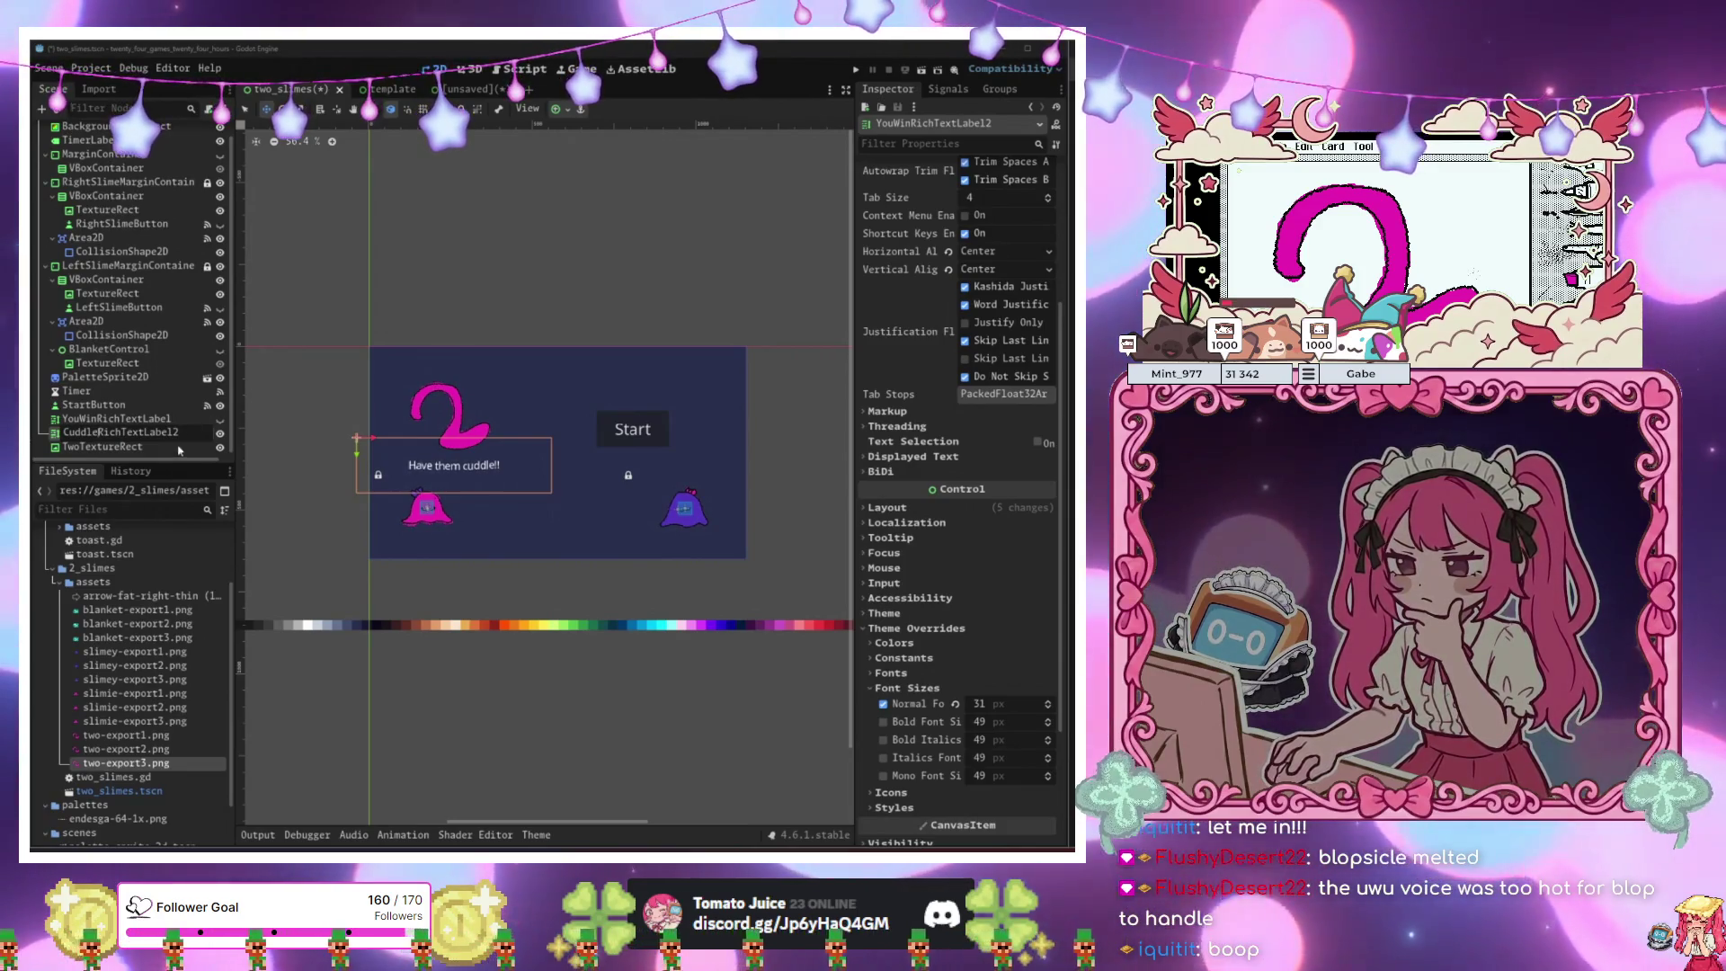
key(Return)
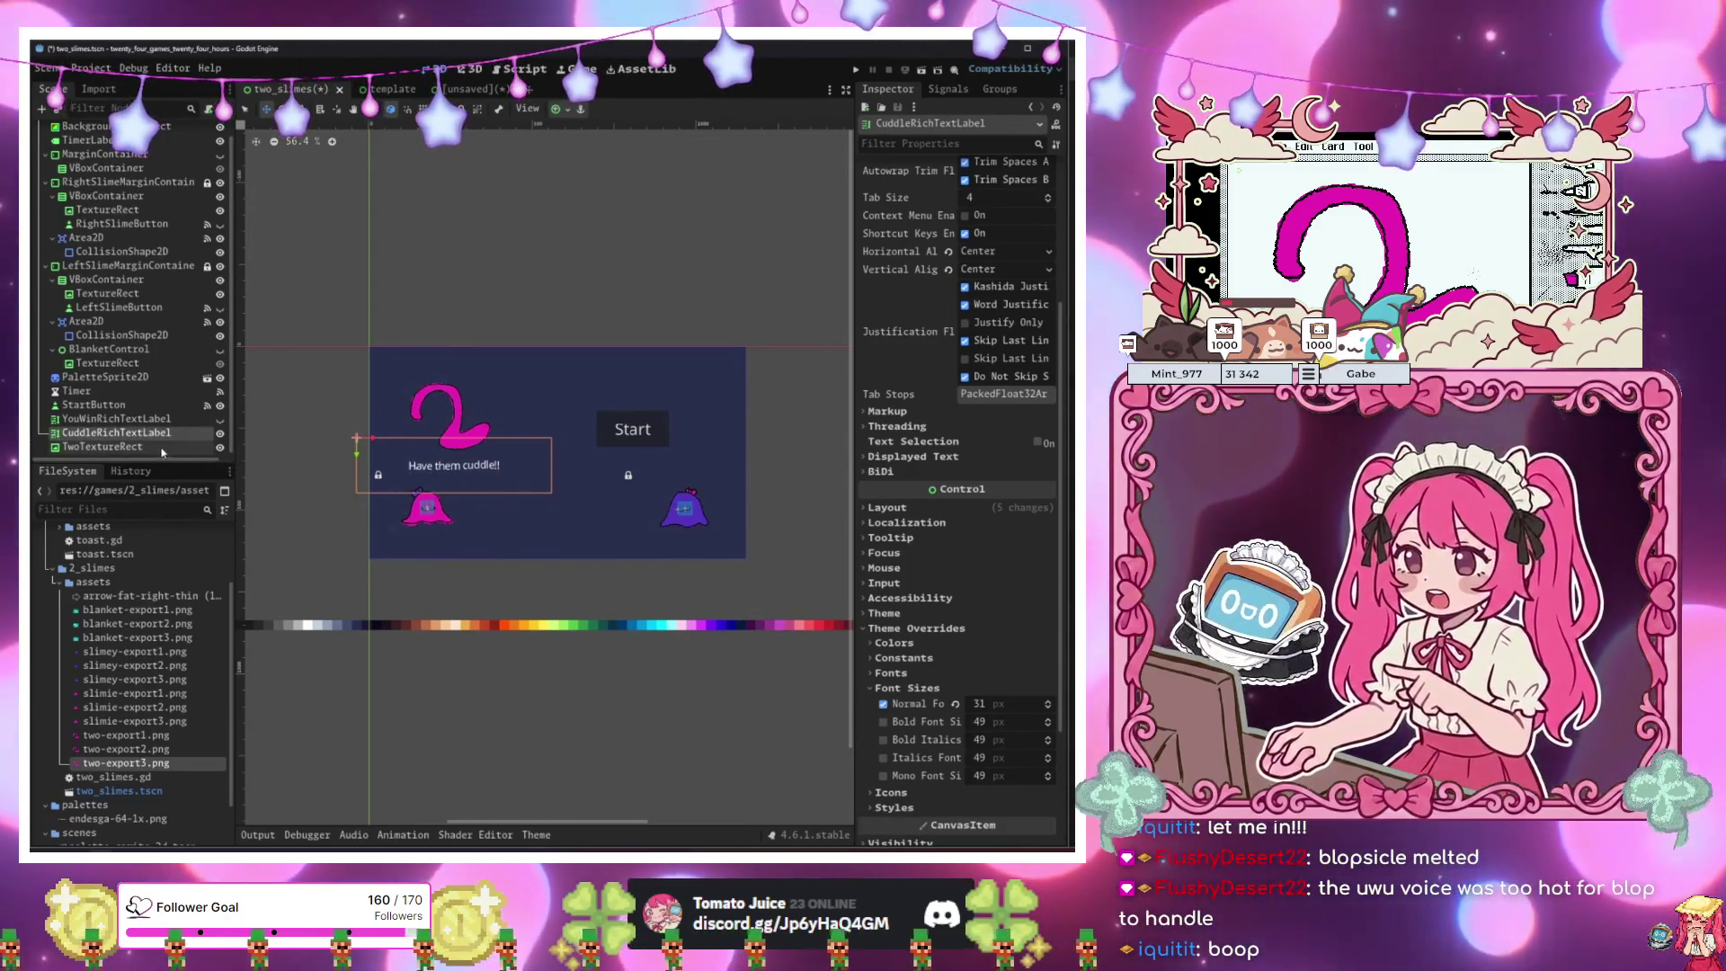
- Review the scene's nodes and Start button, then run the project with F5
click(135, 446)
click(432, 465)
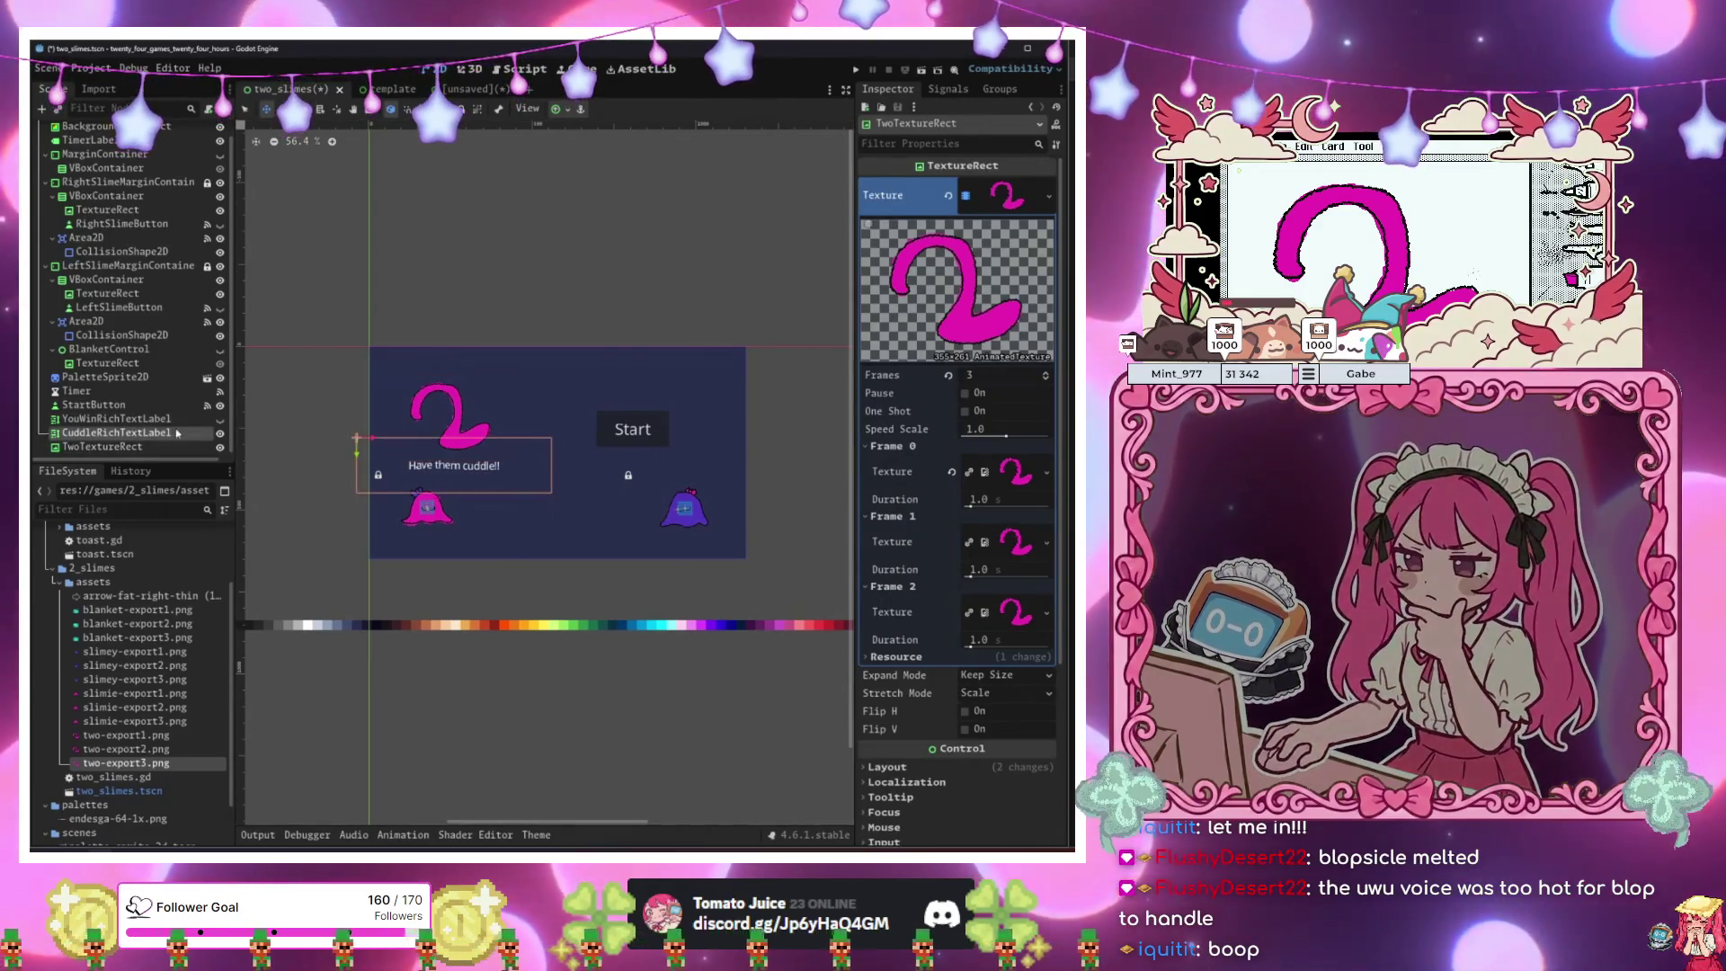
scroll(378, 454, up, 2)
scroll(424, 456, down, 2)
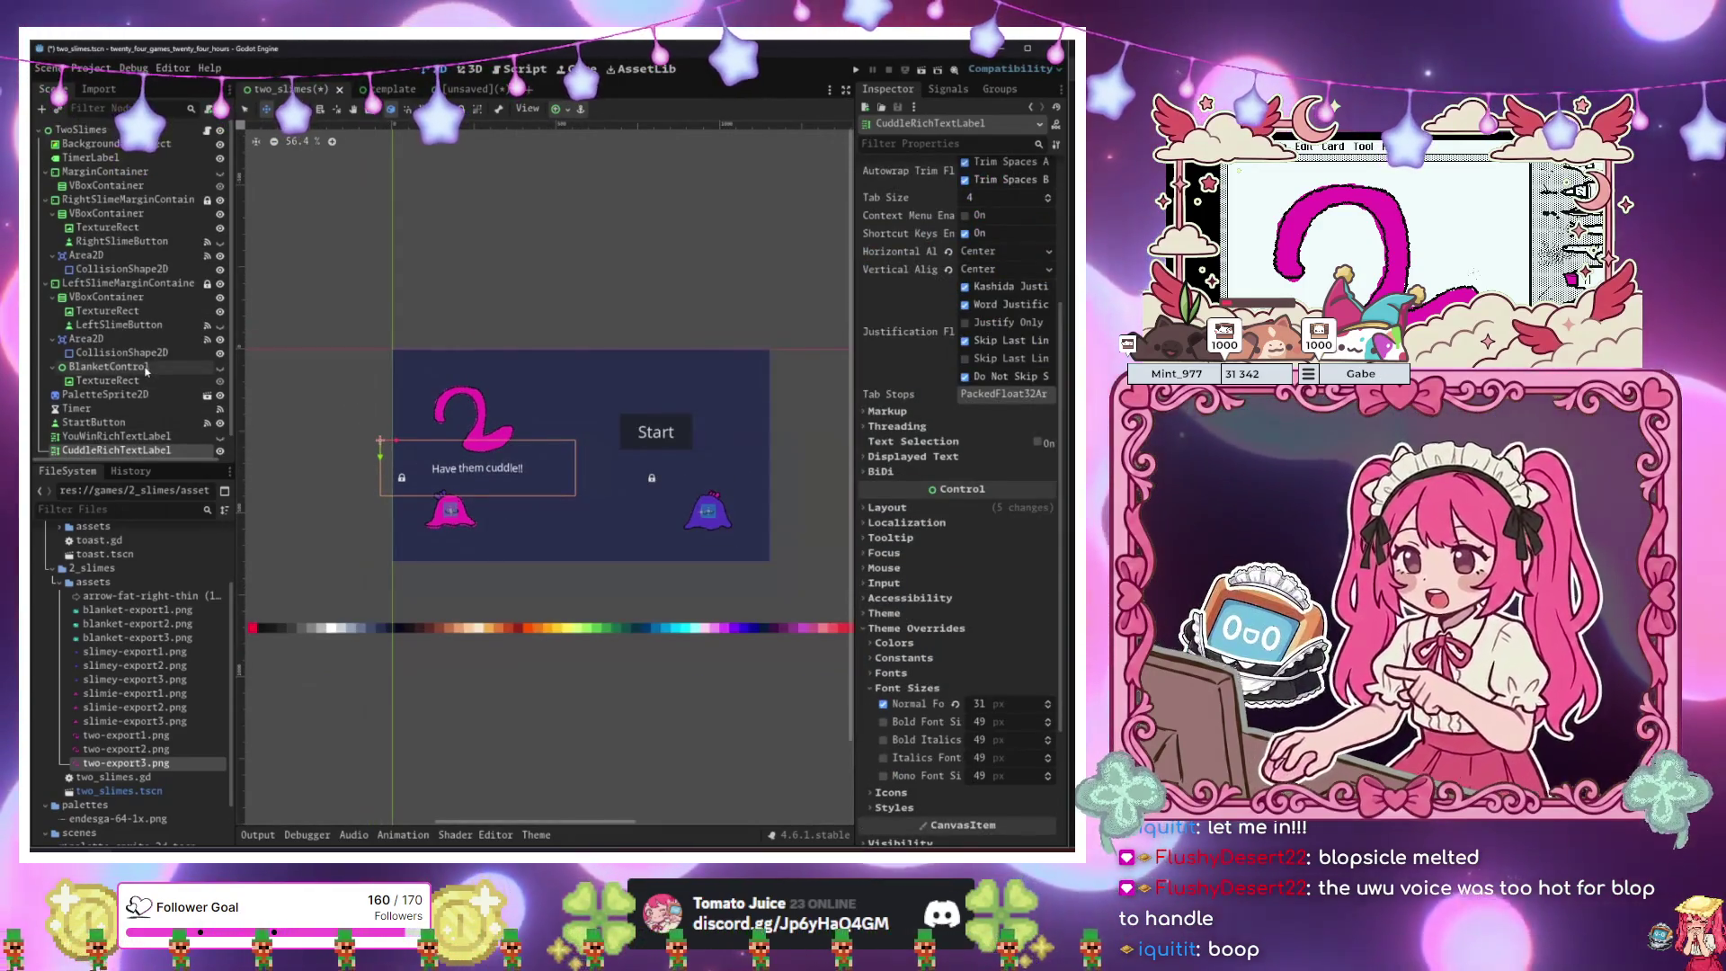
click(126, 359)
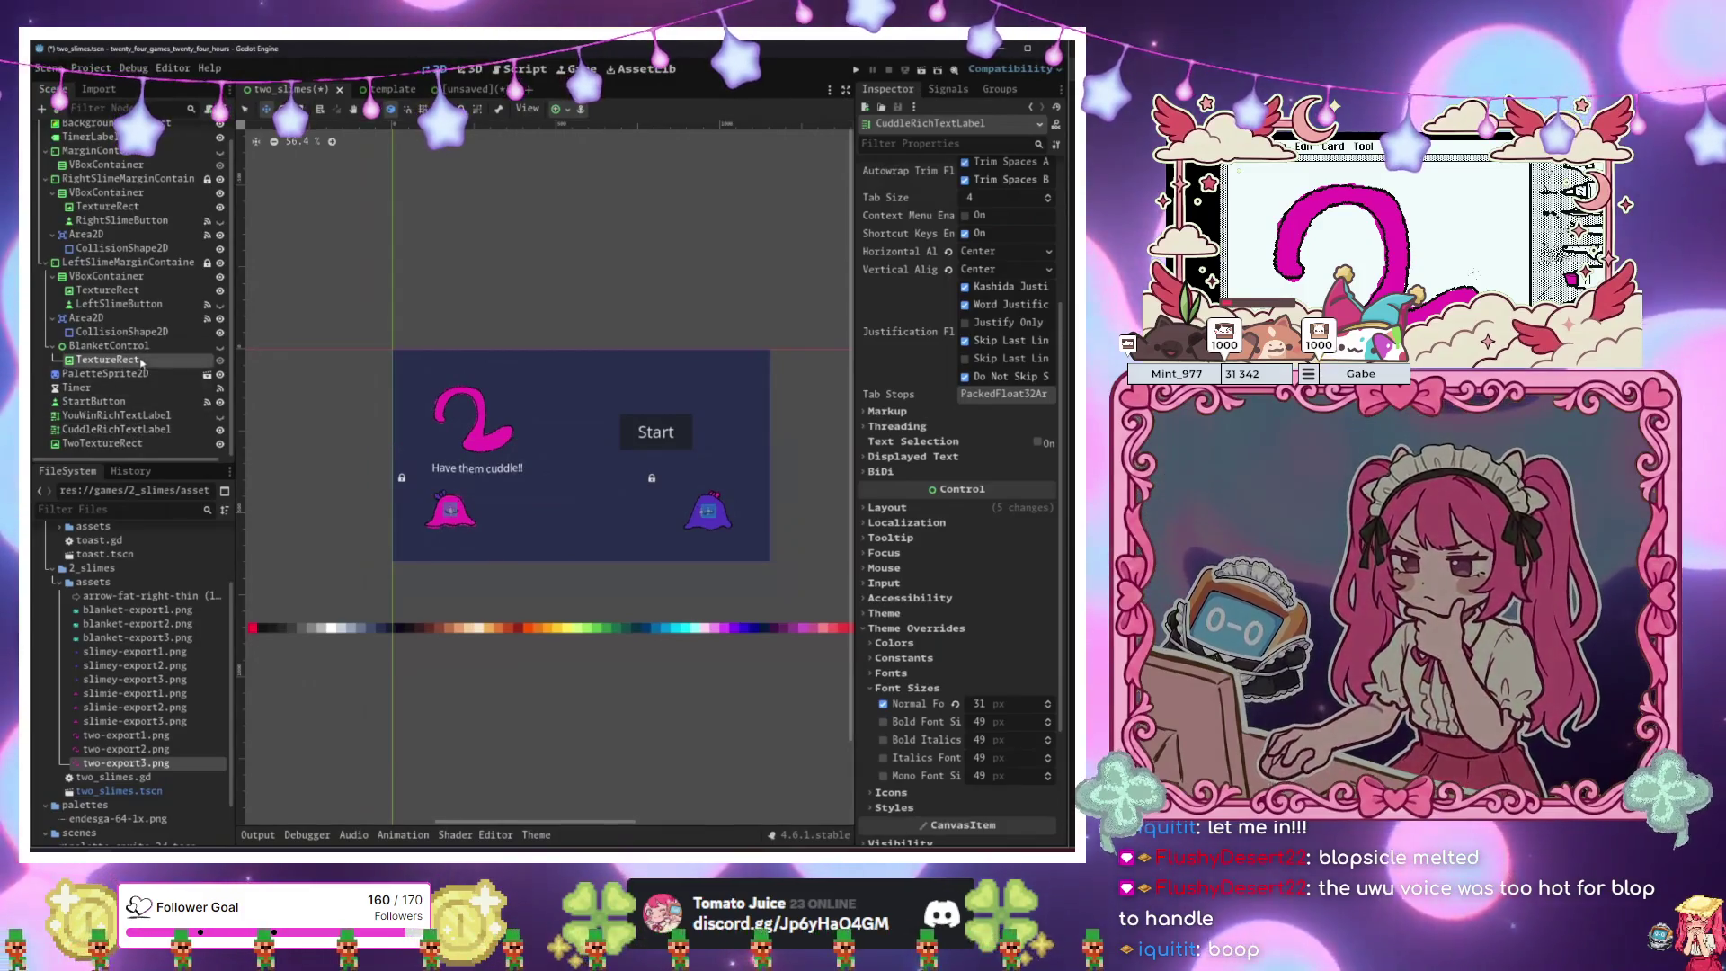
scroll(172, 188, up, 1)
click(134, 130)
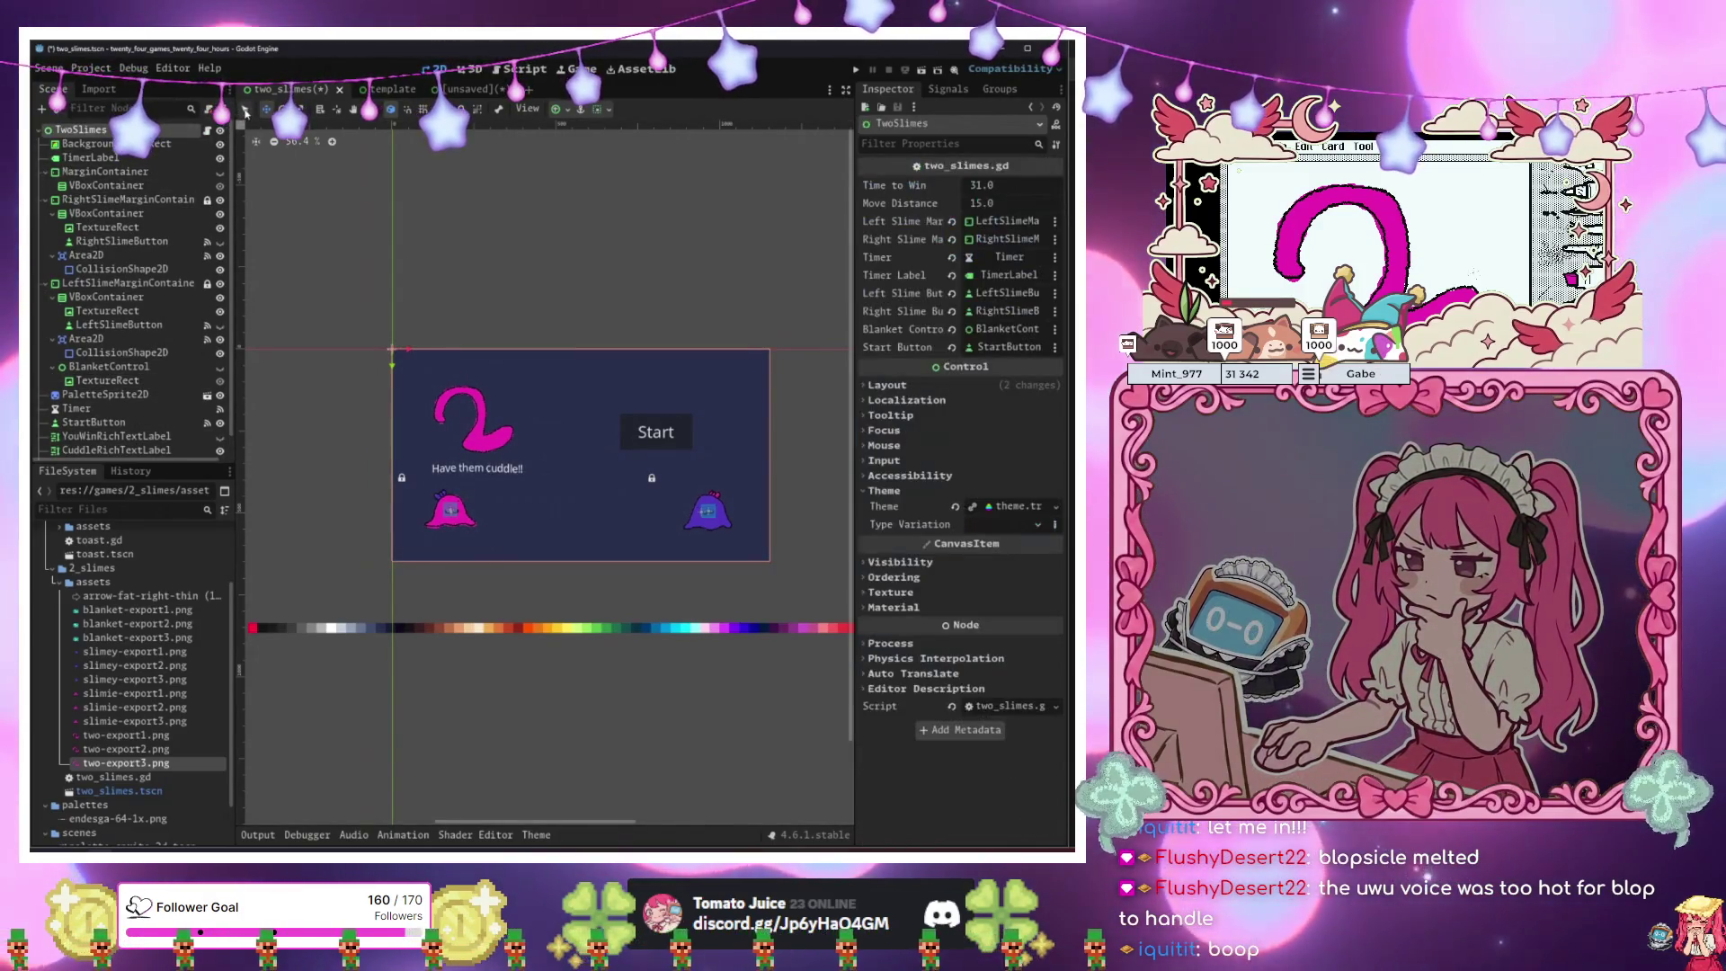
click(689, 435)
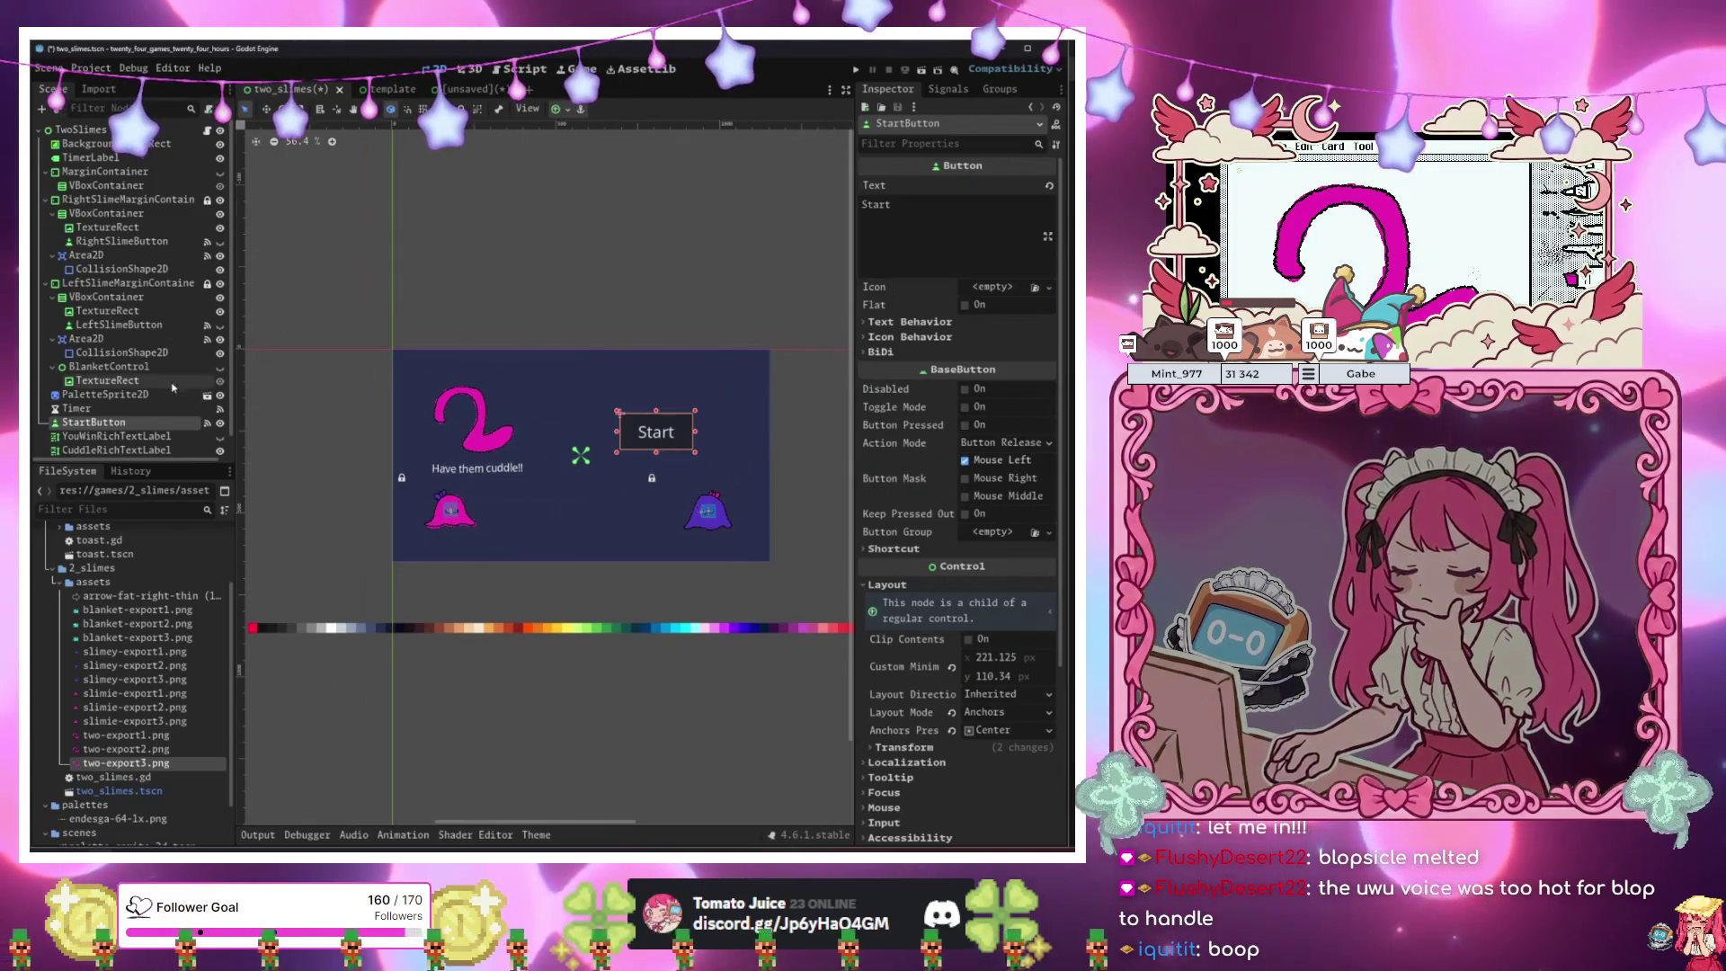
scroll(172, 387, down, 1)
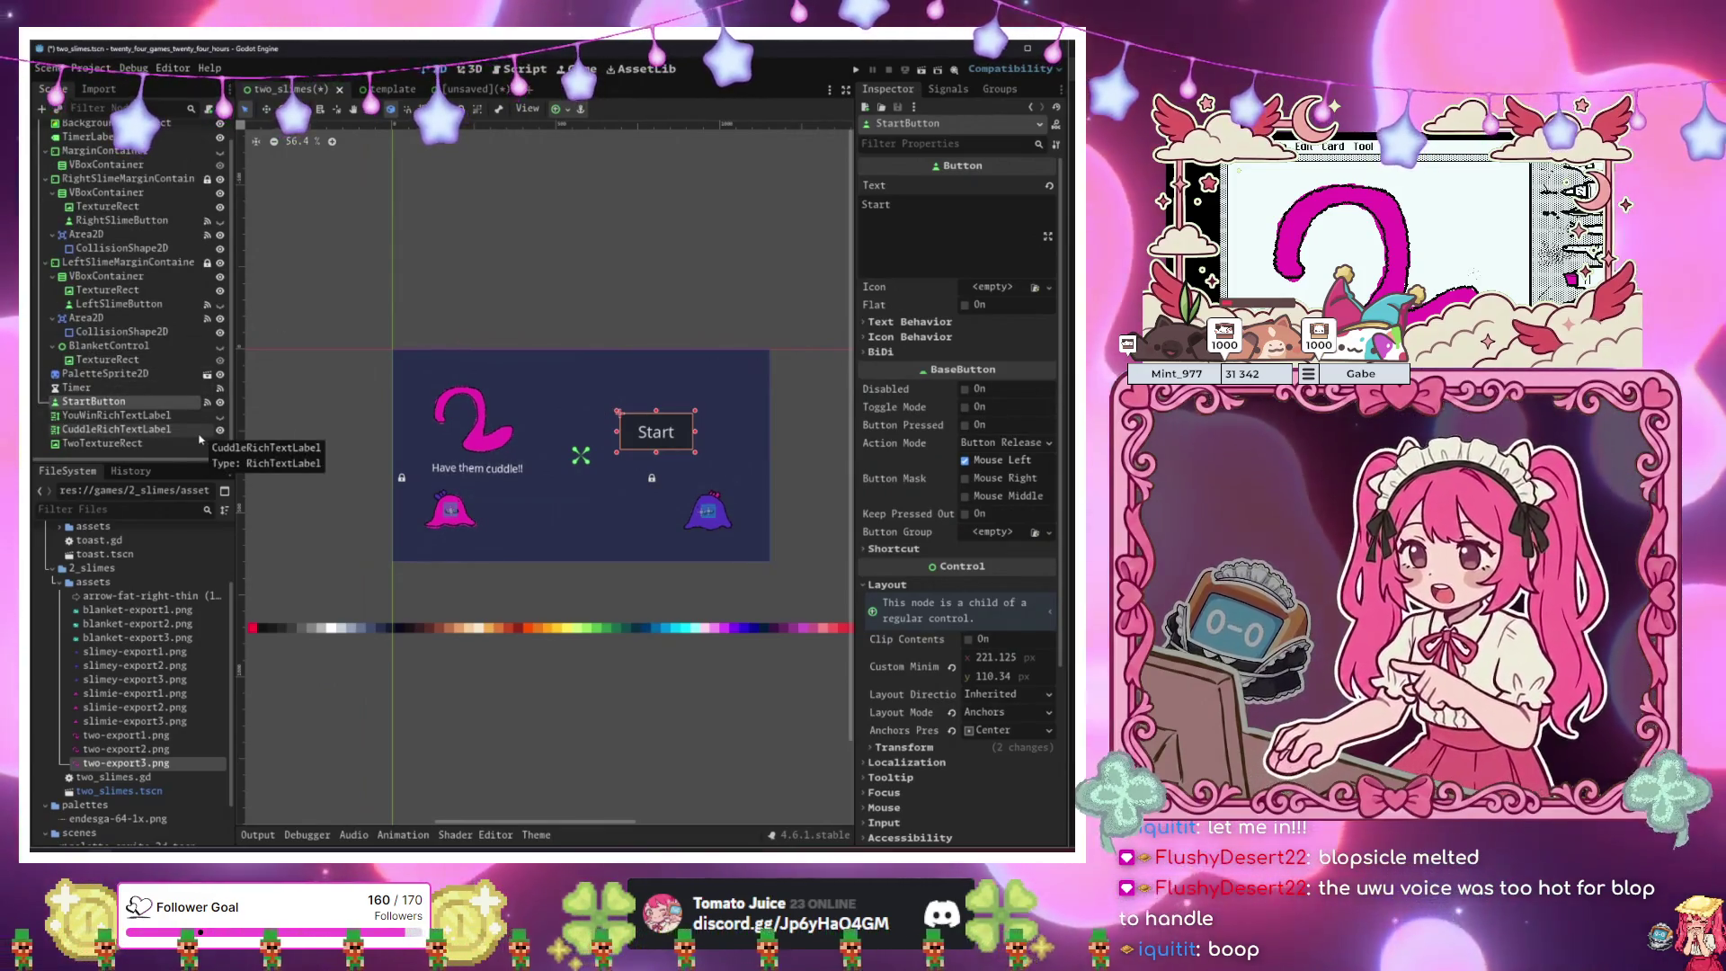
key(F5)
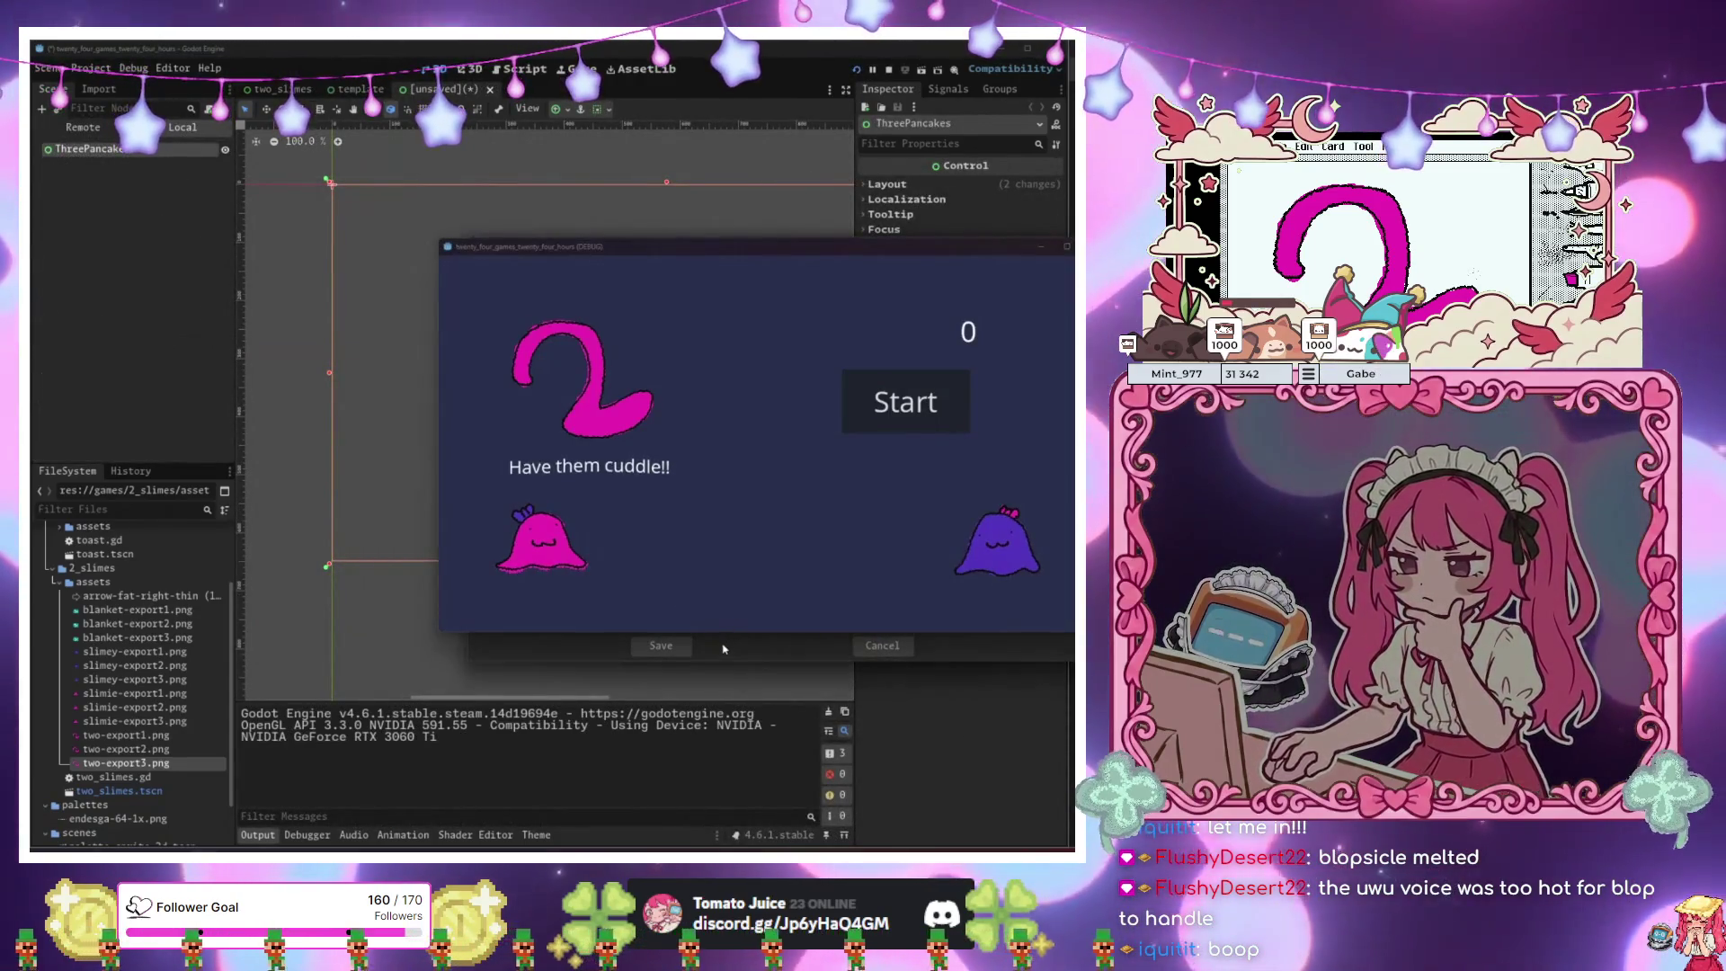
- Save the ThreePancakes scene as three_pancakes.tscn in a new res://games/3_pancakes folder
mouse_move(805, 249)
mouse_down()
mouse_move(544, 592)
mouse_move(166, 315)
mouse_move(160, 264)
mouse_up()
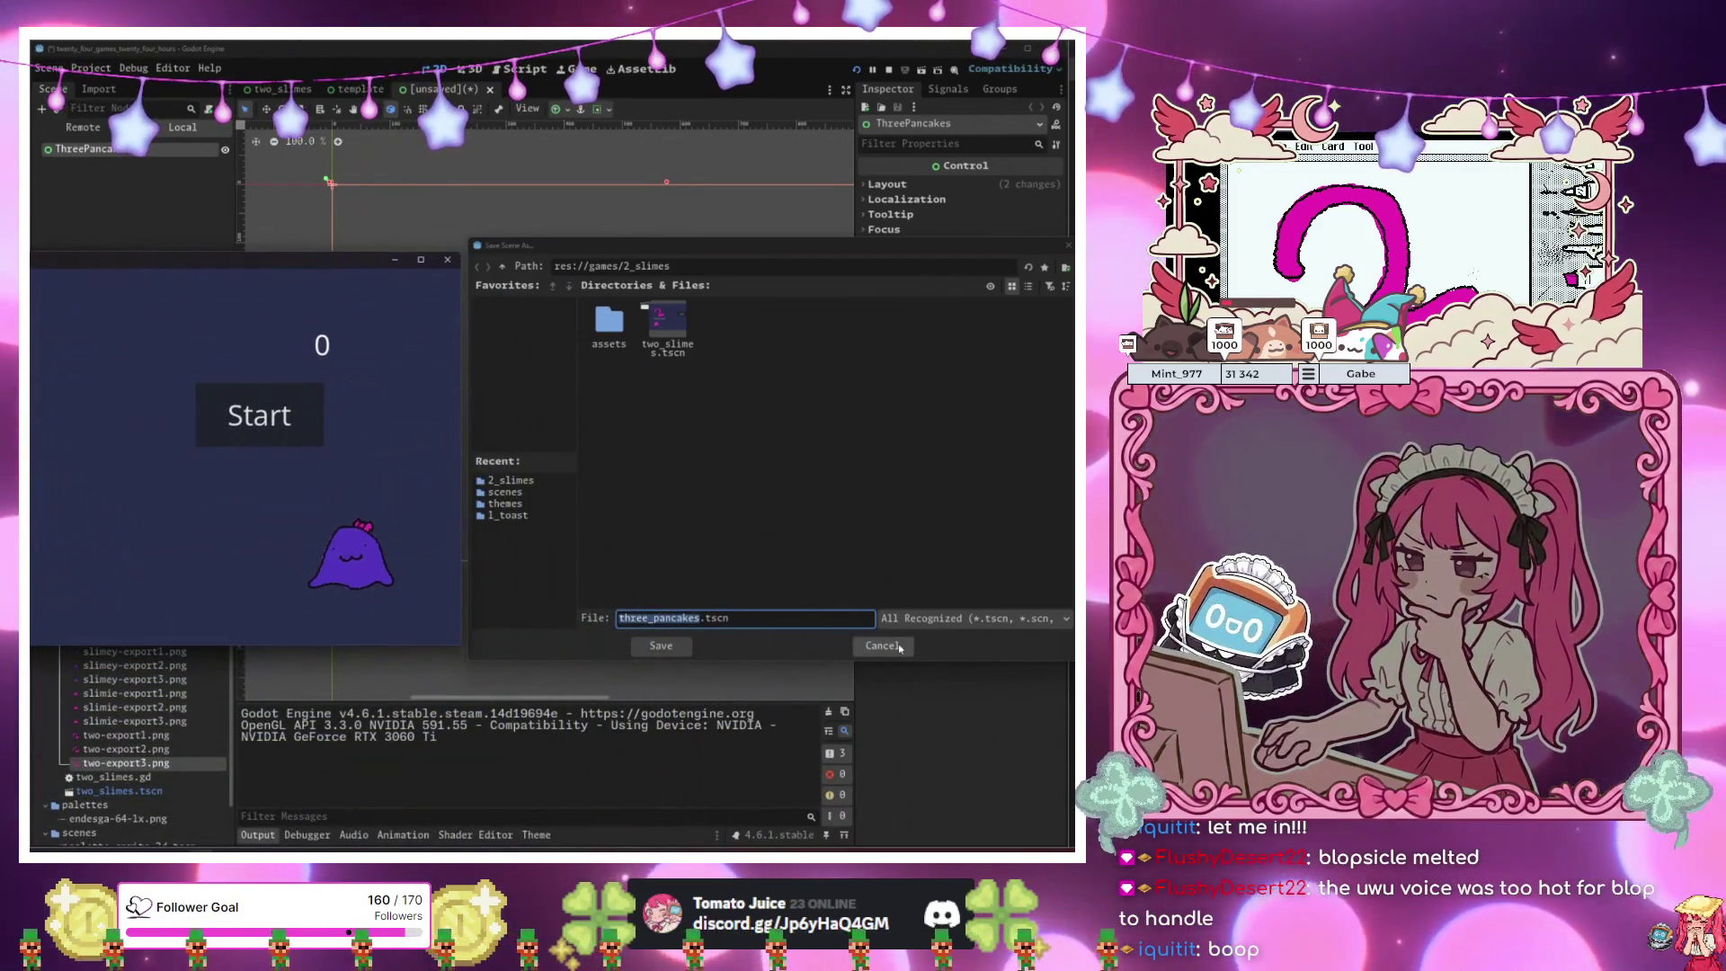
key(alt+Up)
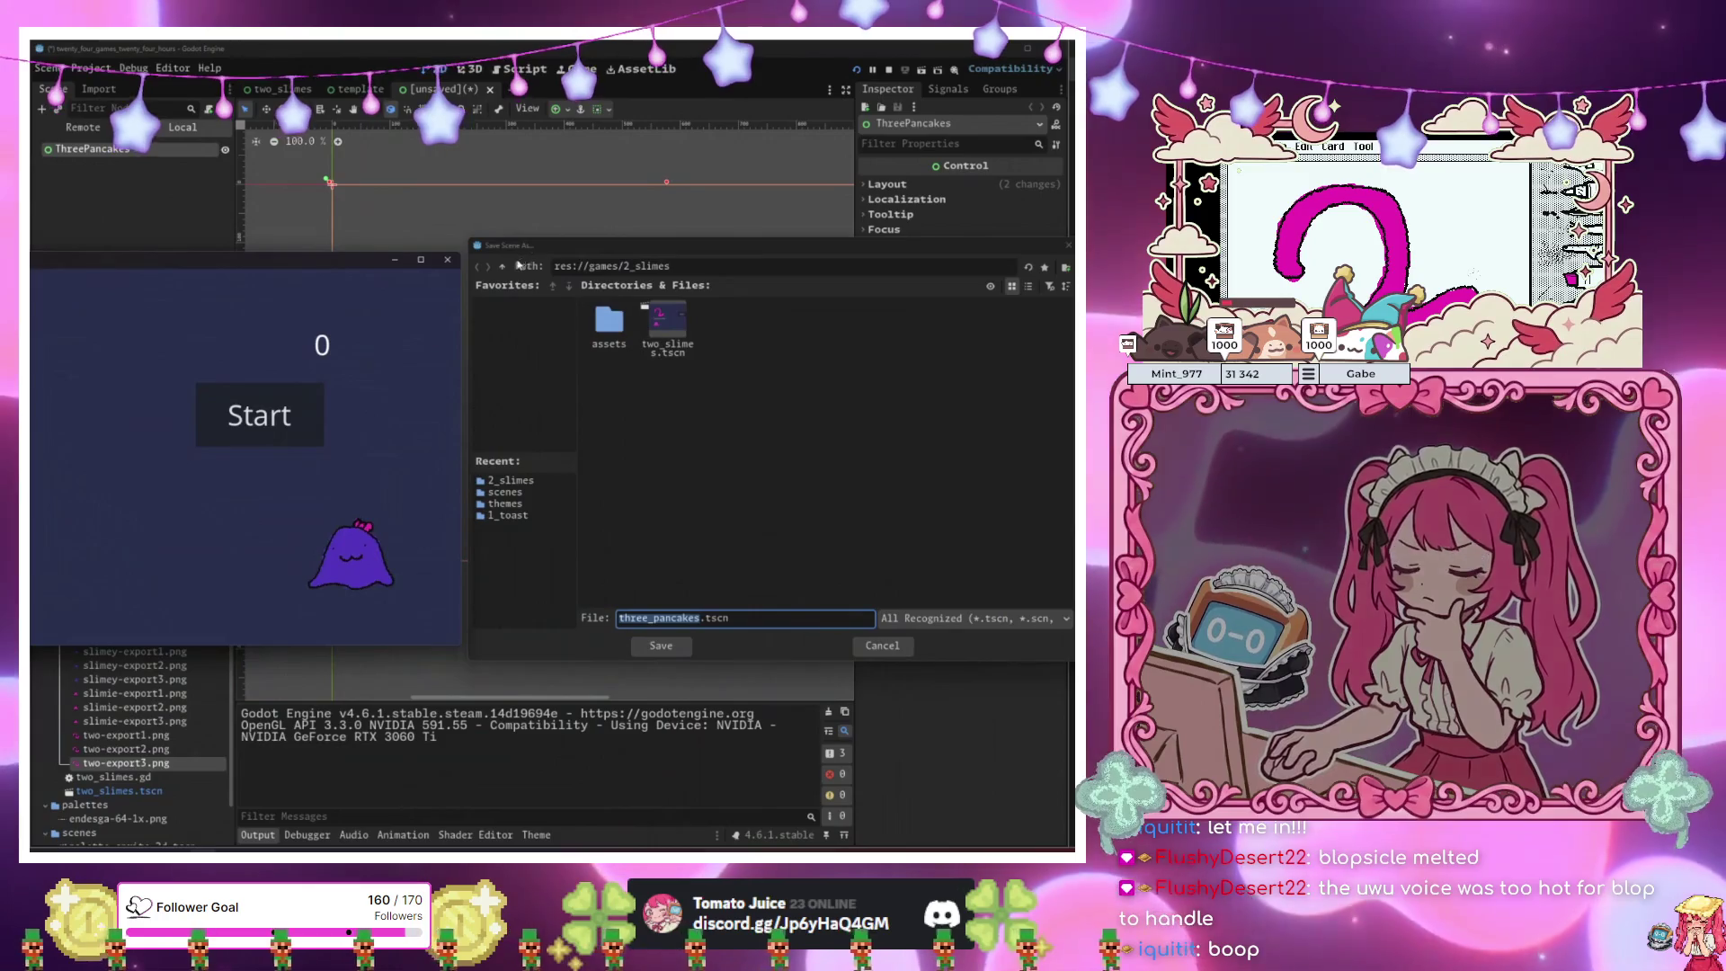
right_click(689, 418)
click(692, 411)
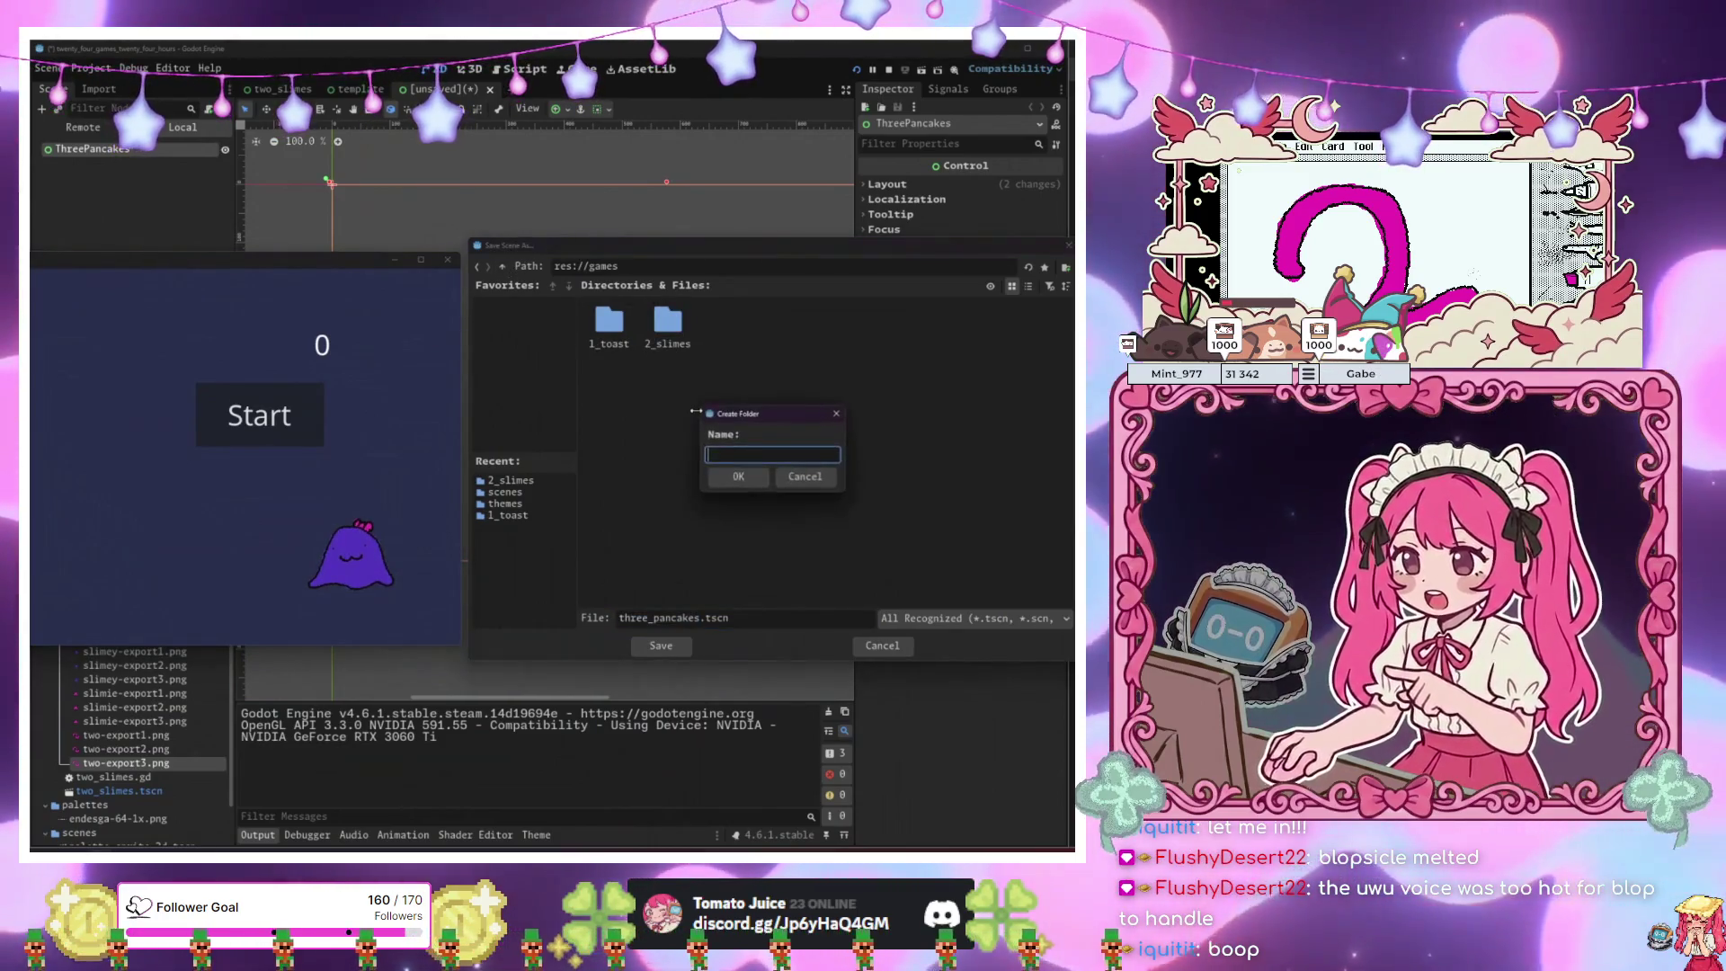
text(3_pa)
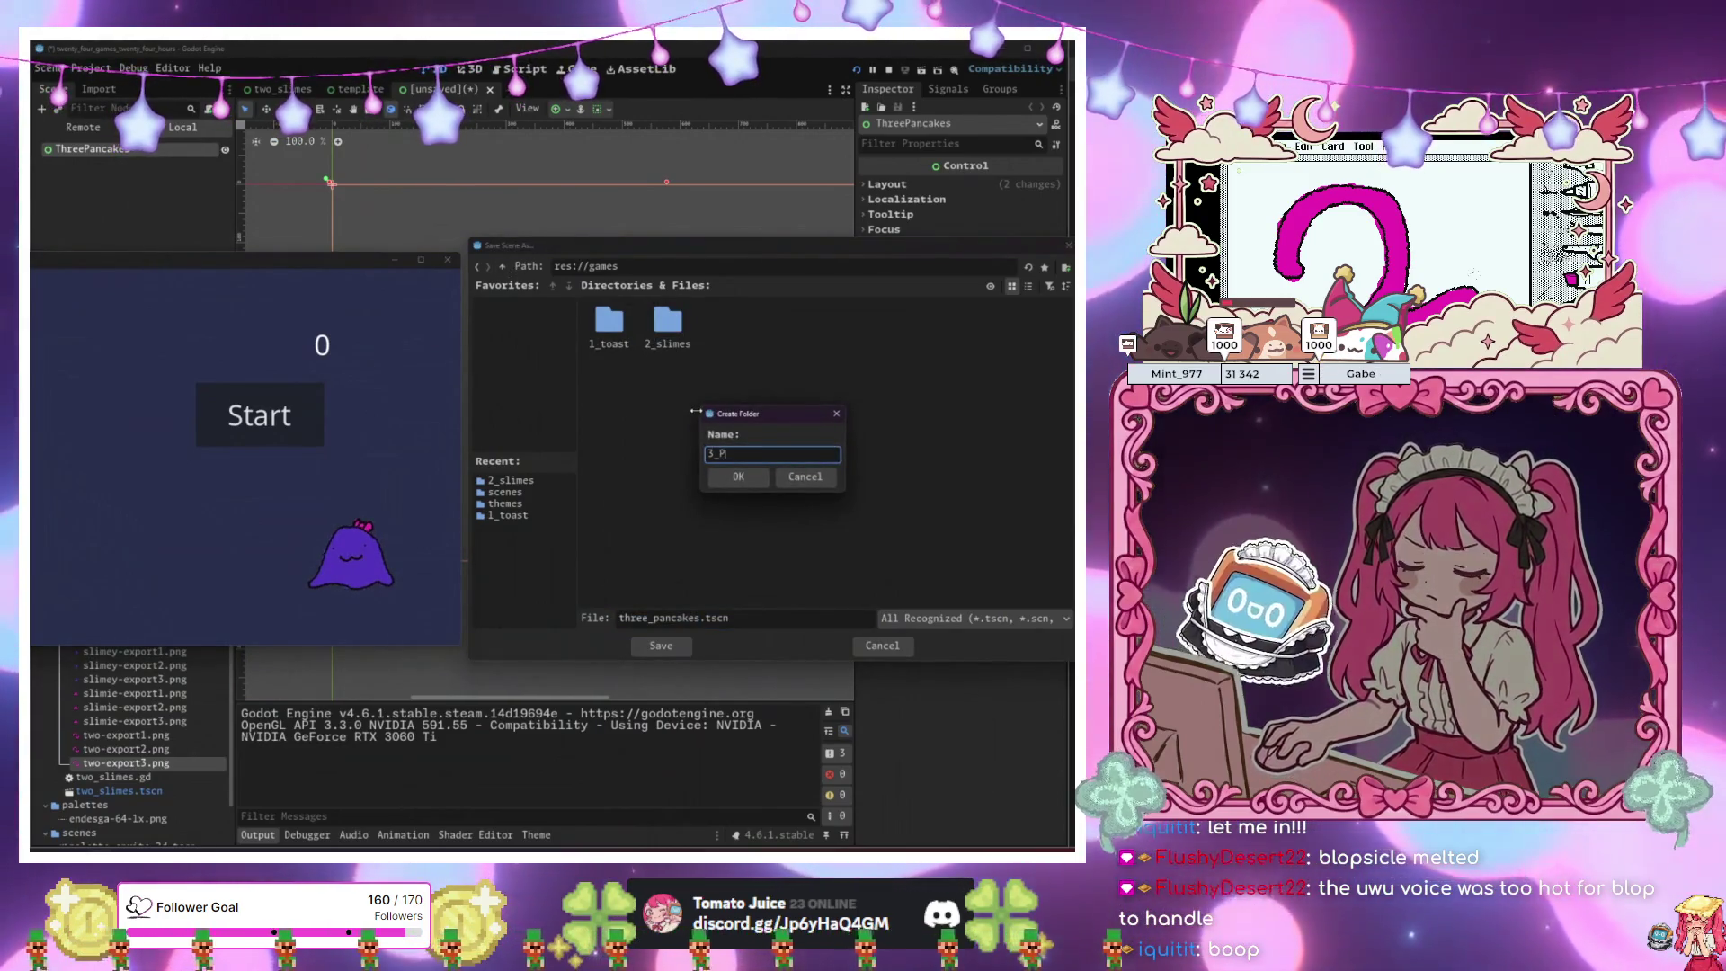
text(ncak)
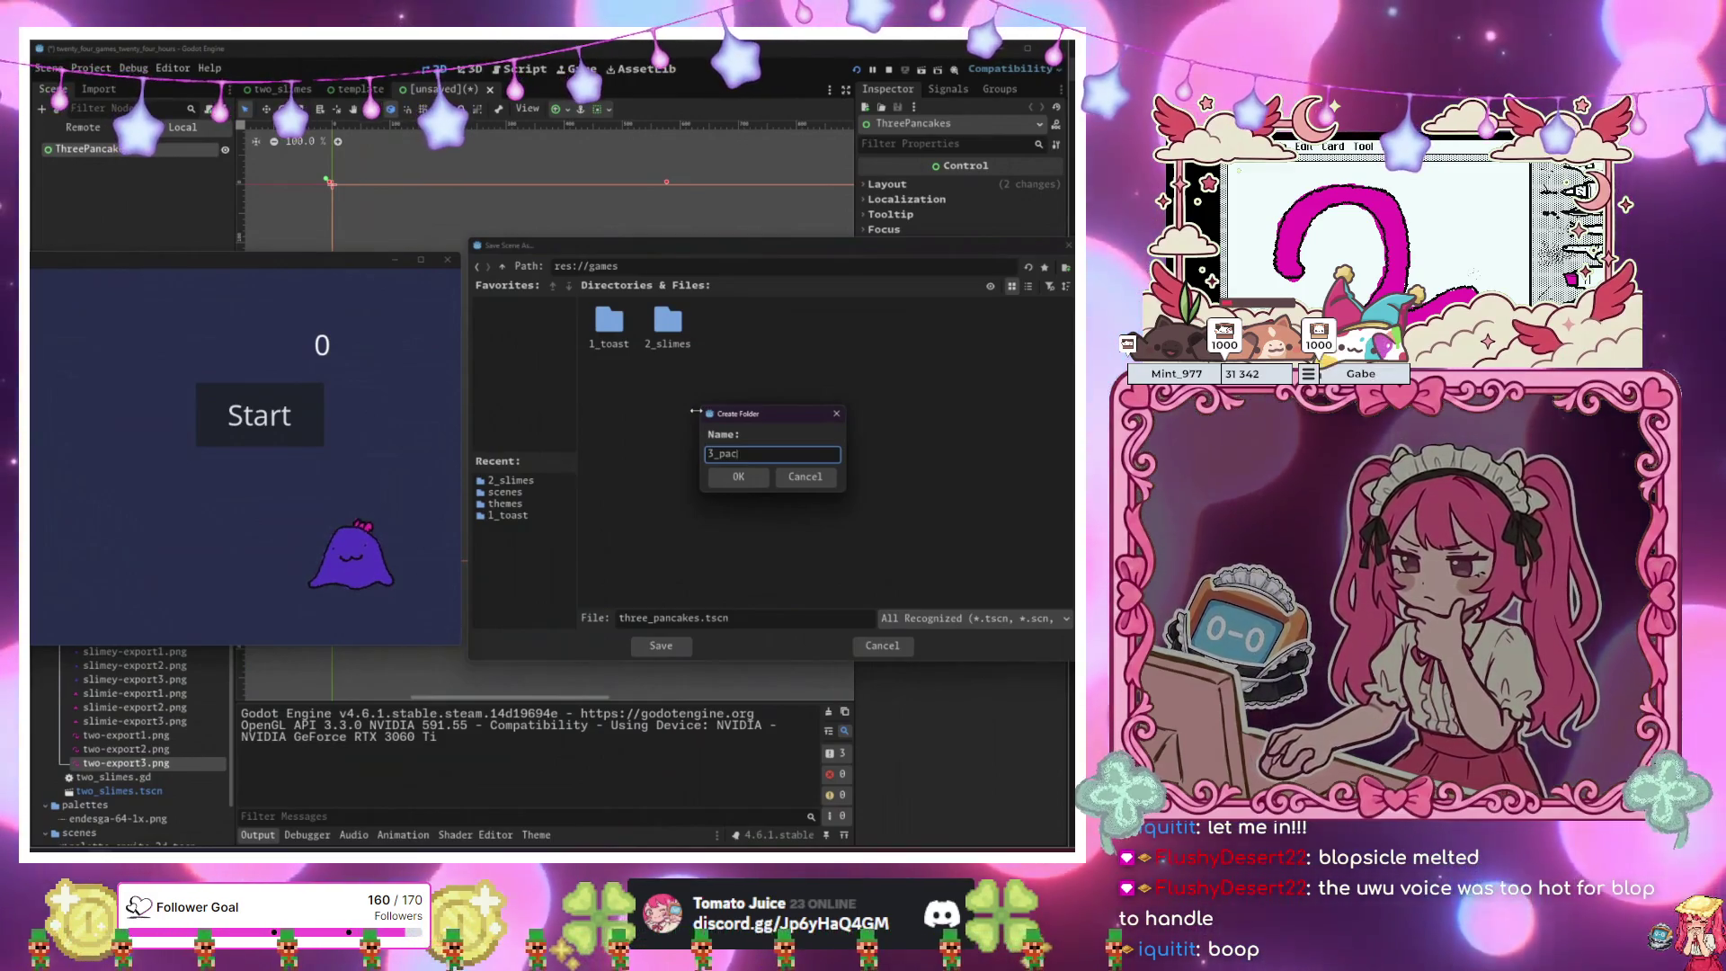
text(es)
key(Return)
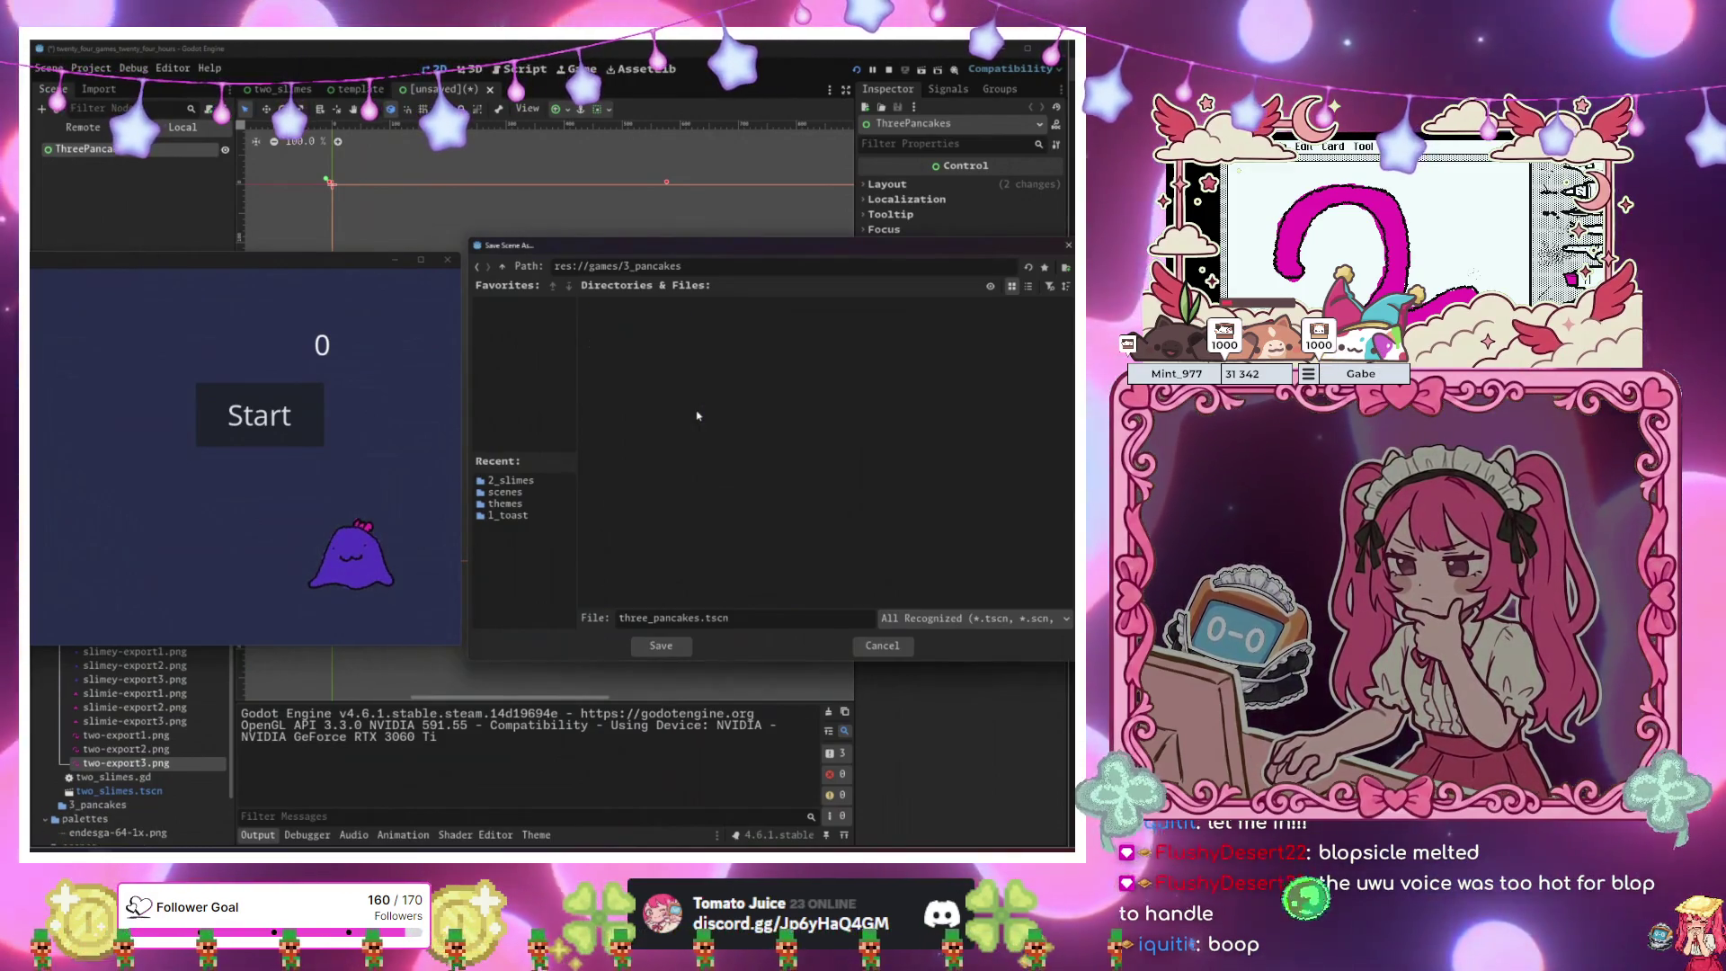
click(669, 647)
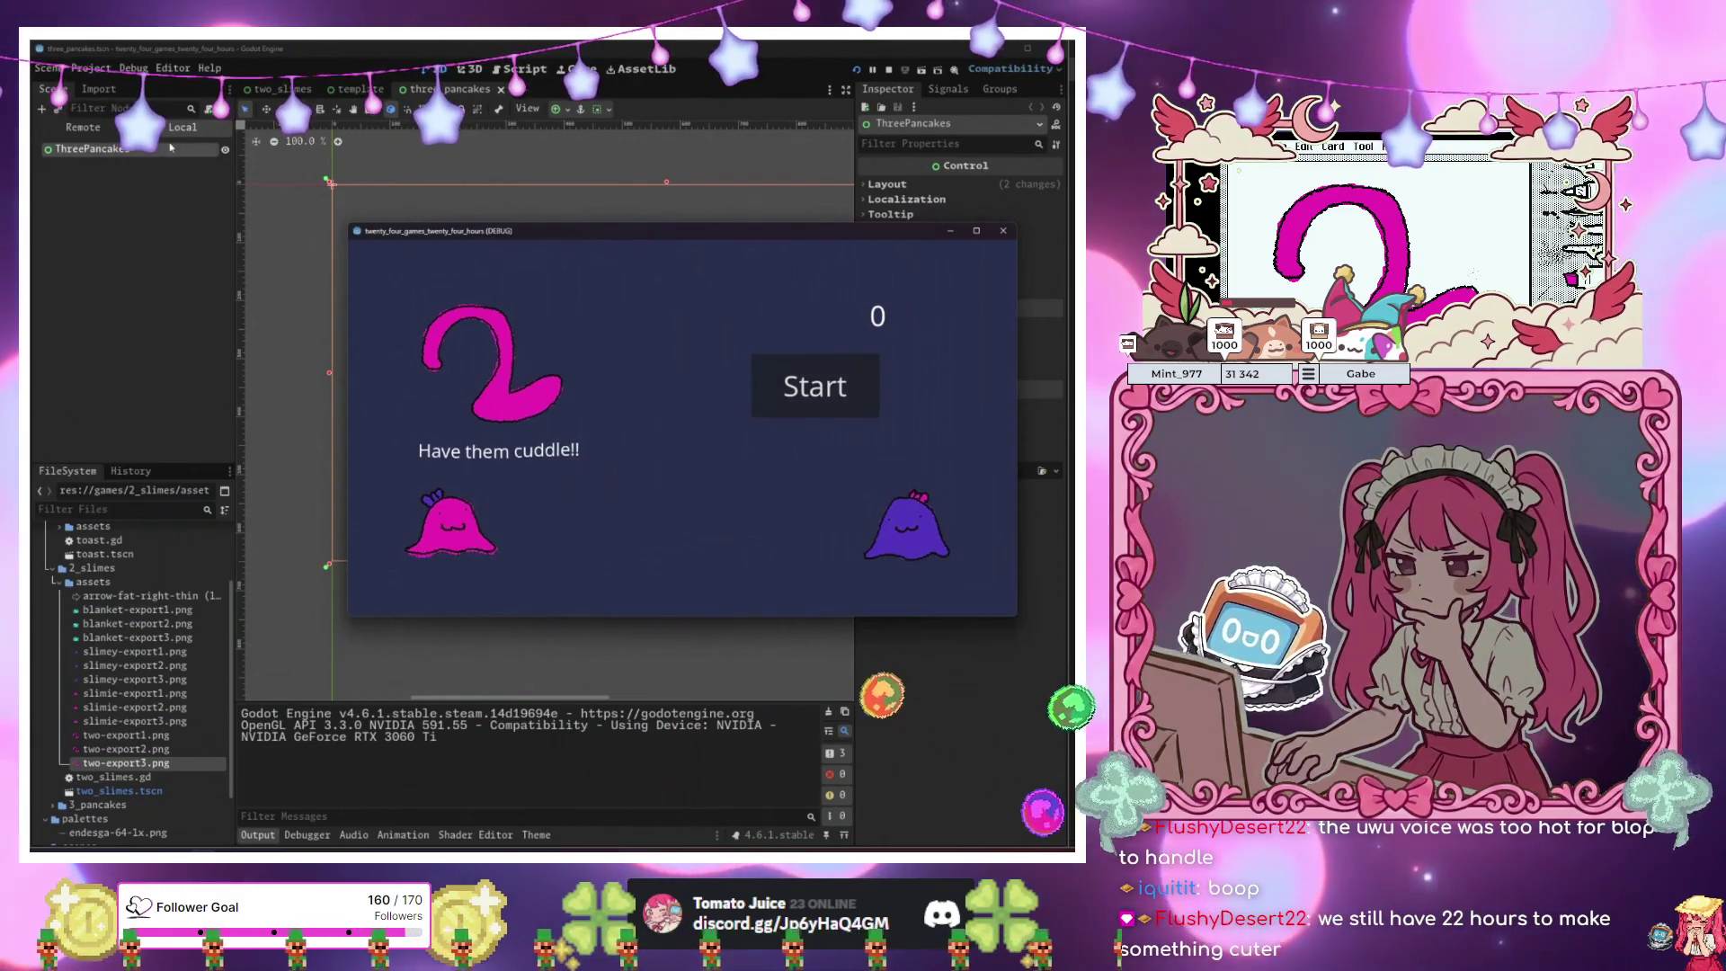
- Back in the two_slimes scene, move the TimerLabel a little to the left
click(280, 89)
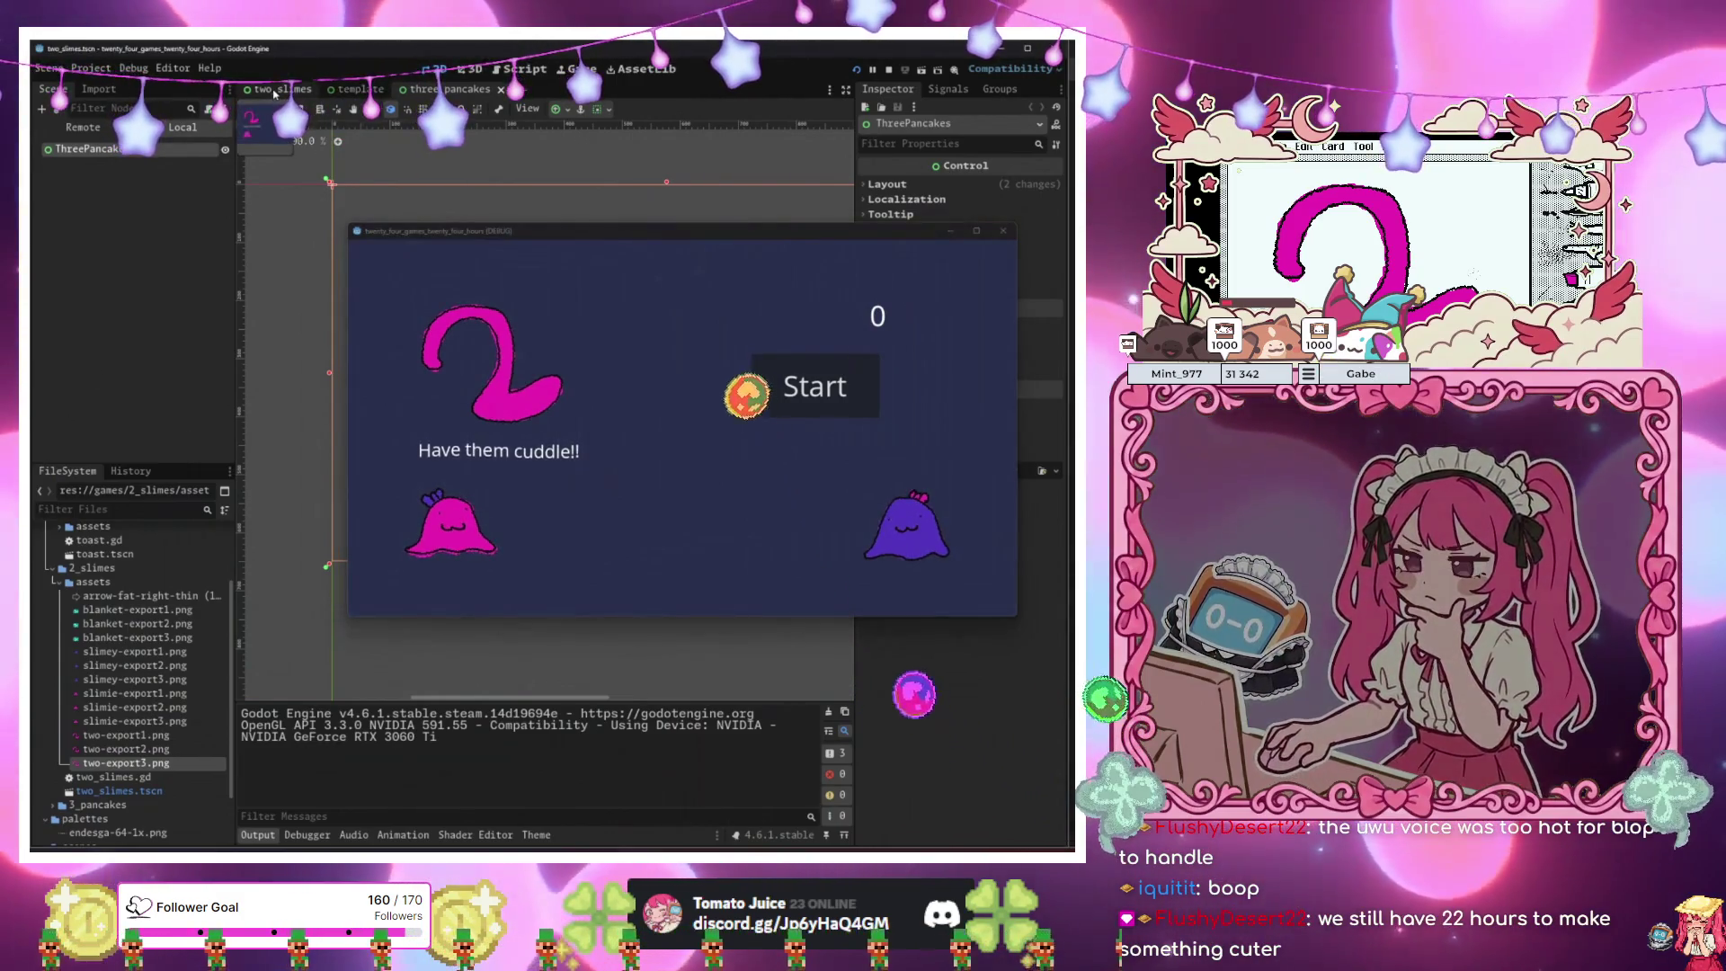
scroll(183, 217, up, 1)
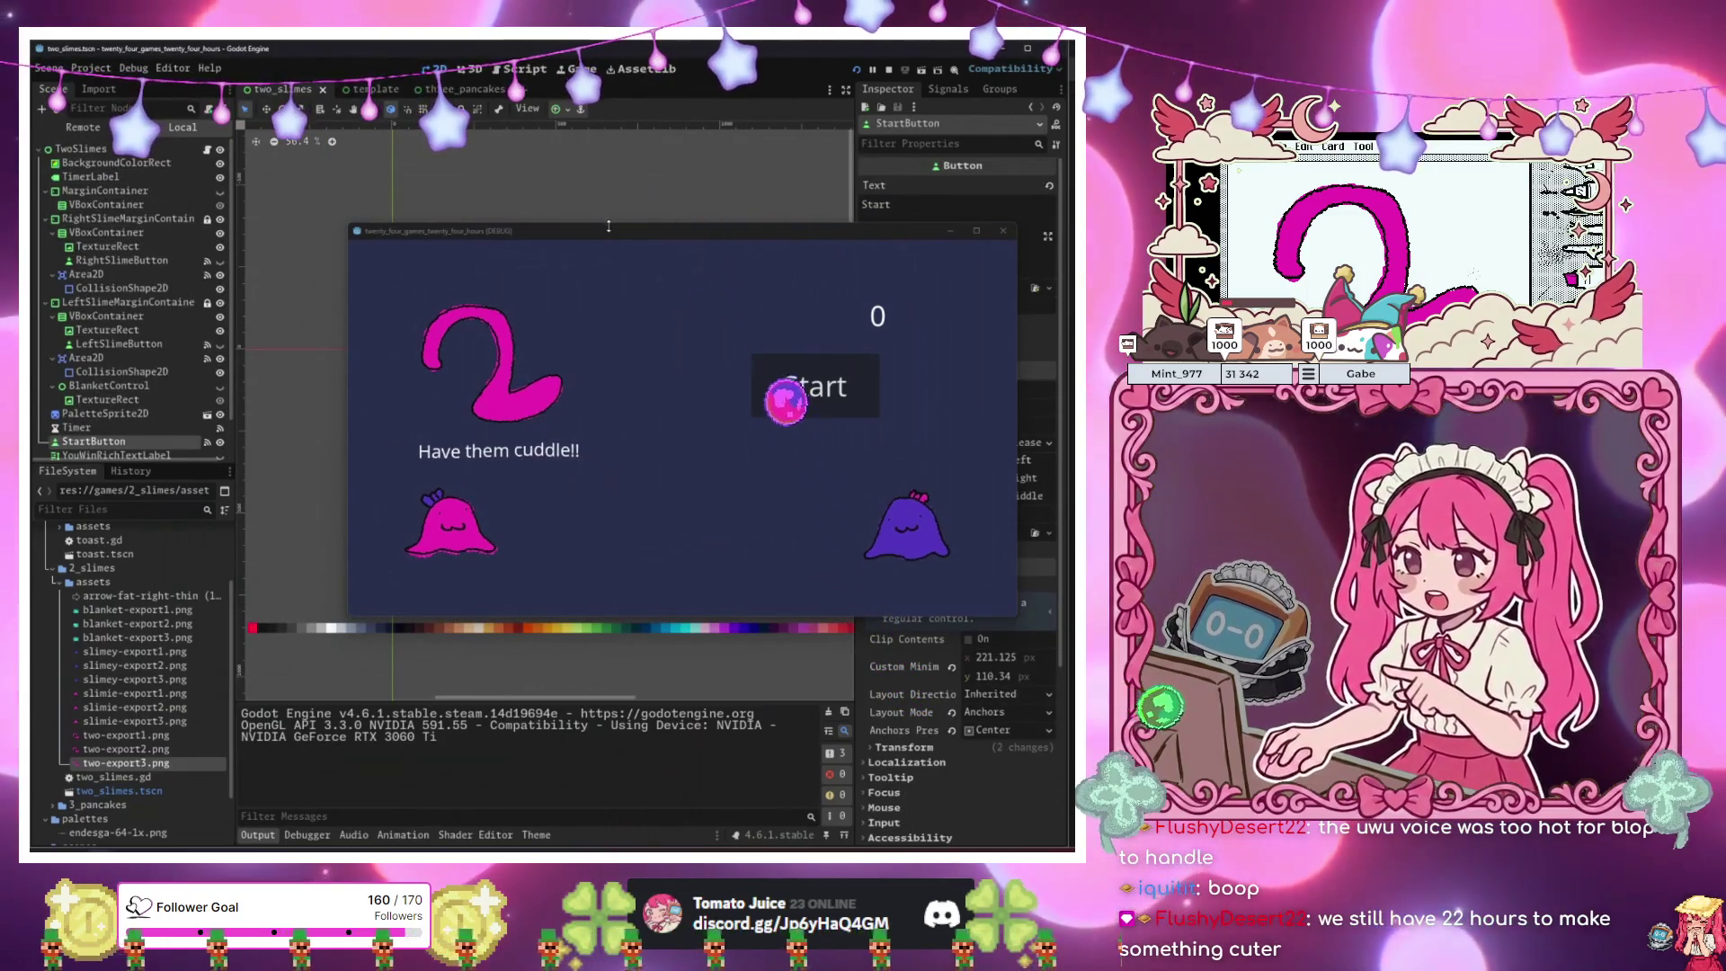
drag(603, 237, 648, 201)
scroll(90, 387, down, 1)
click(90, 386)
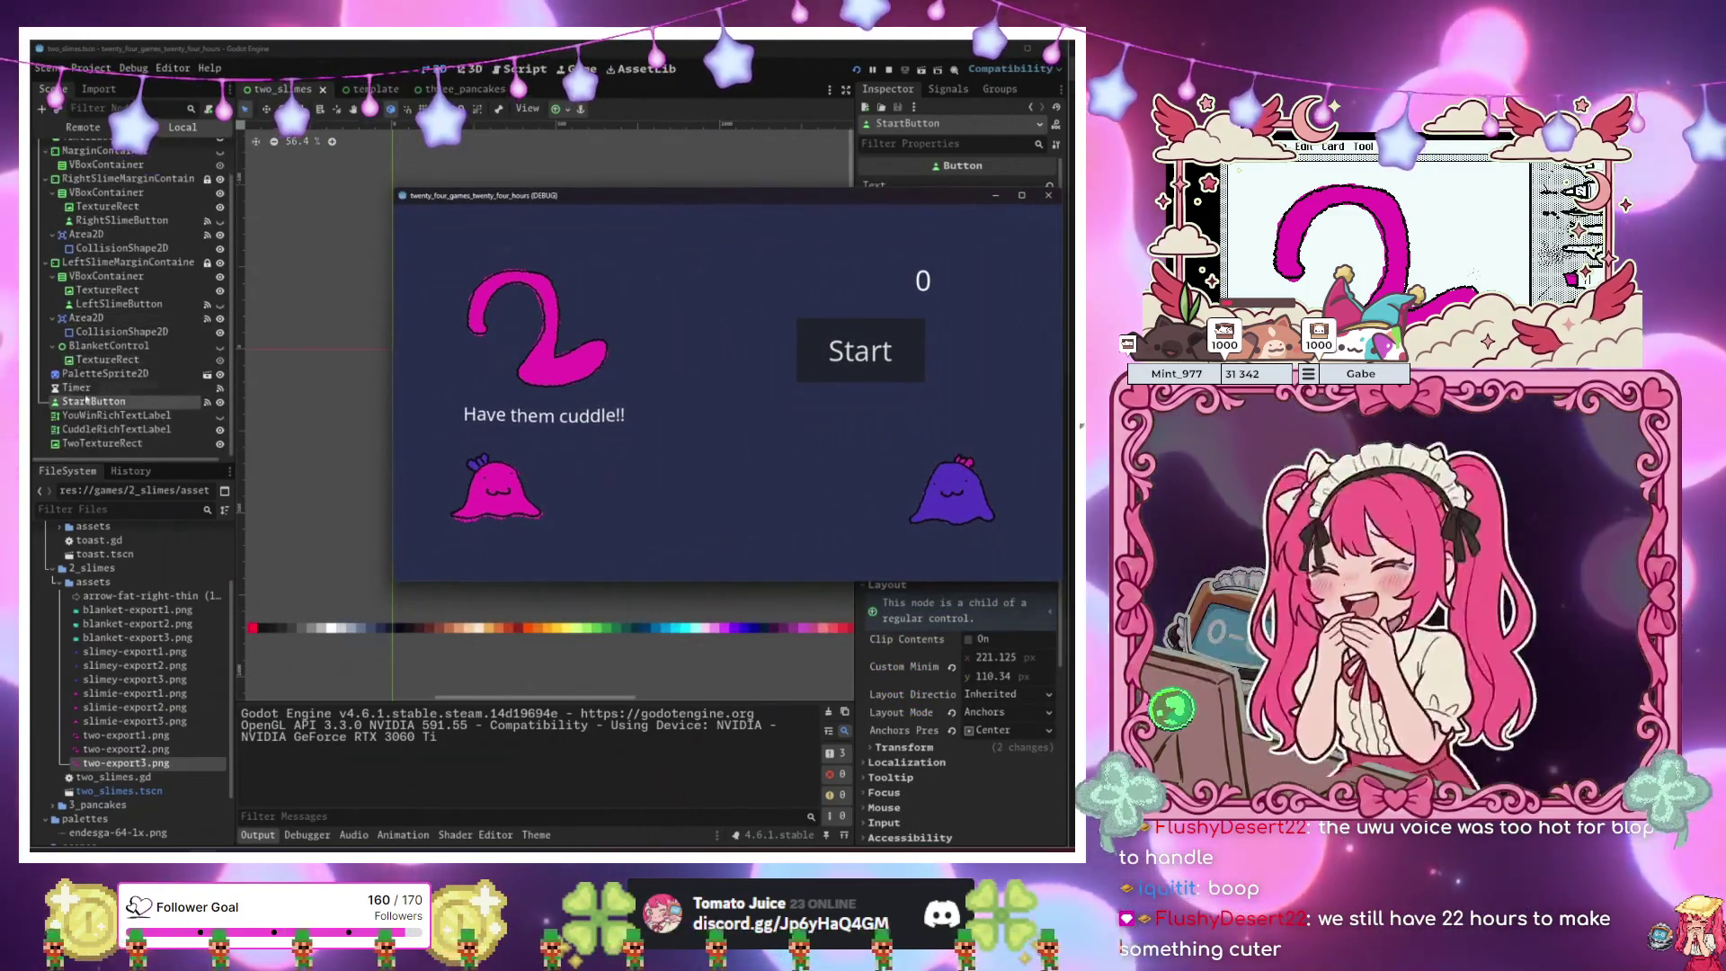
mouse_move(662, 196)
mouse_down()
mouse_move(616, 344)
mouse_move(547, 472)
mouse_move(286, 516)
mouse_up()
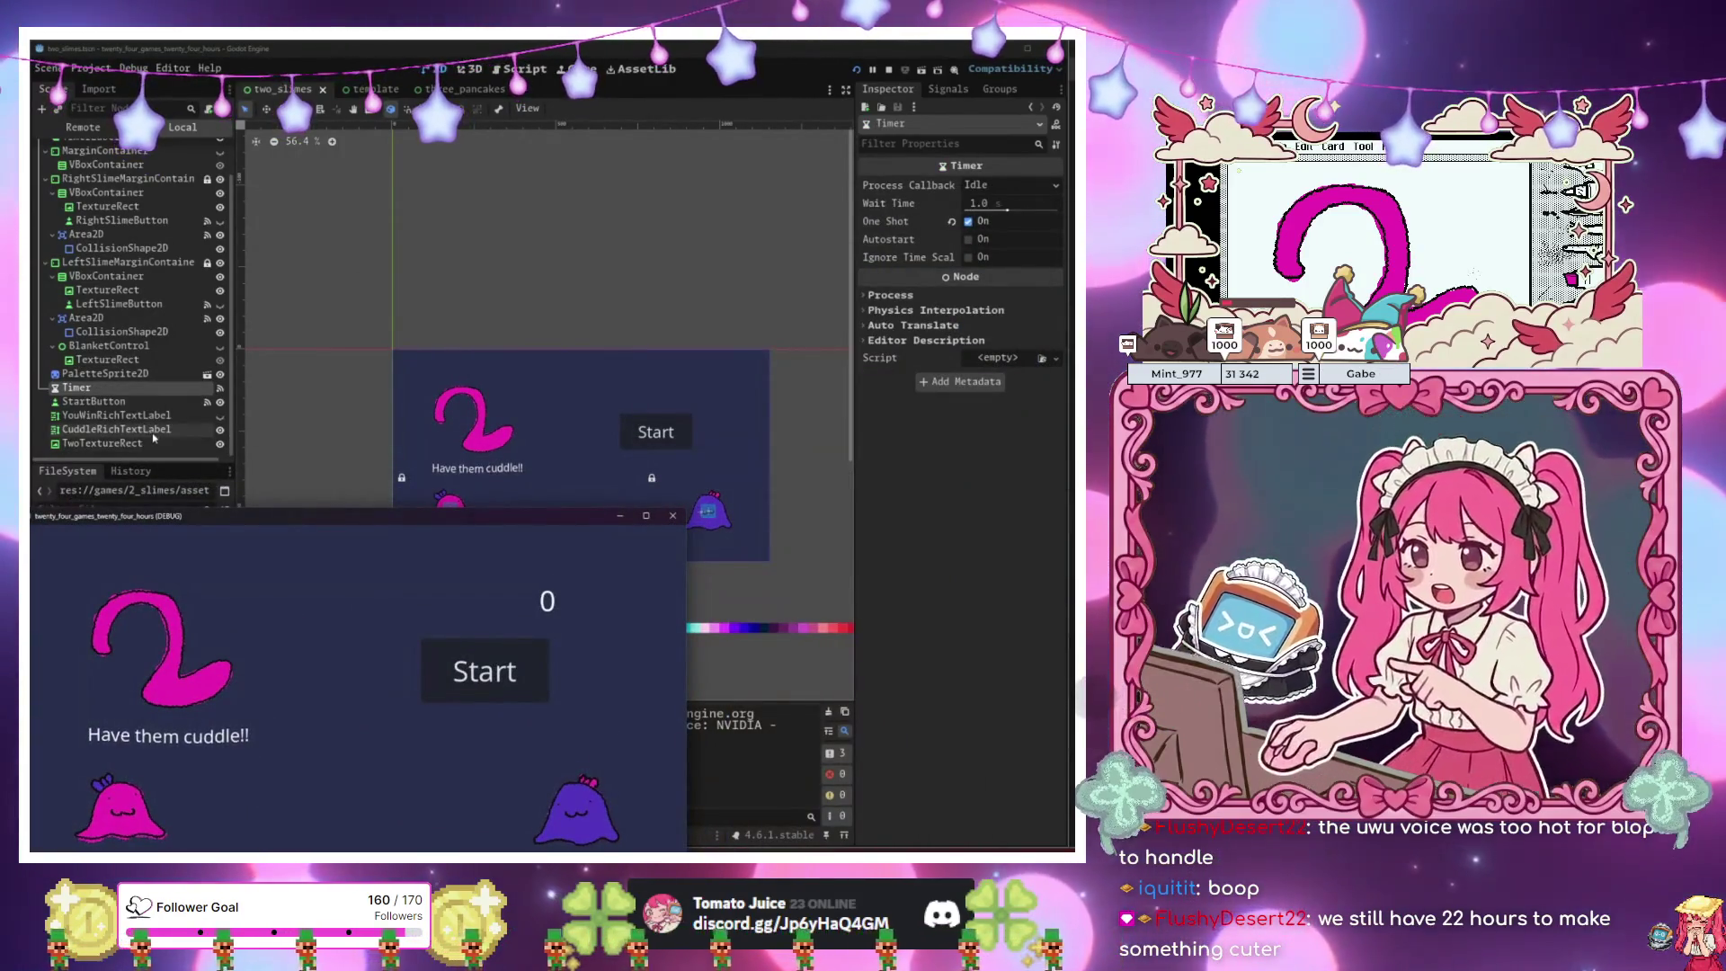
scroll(166, 223, up, 2)
click(126, 232)
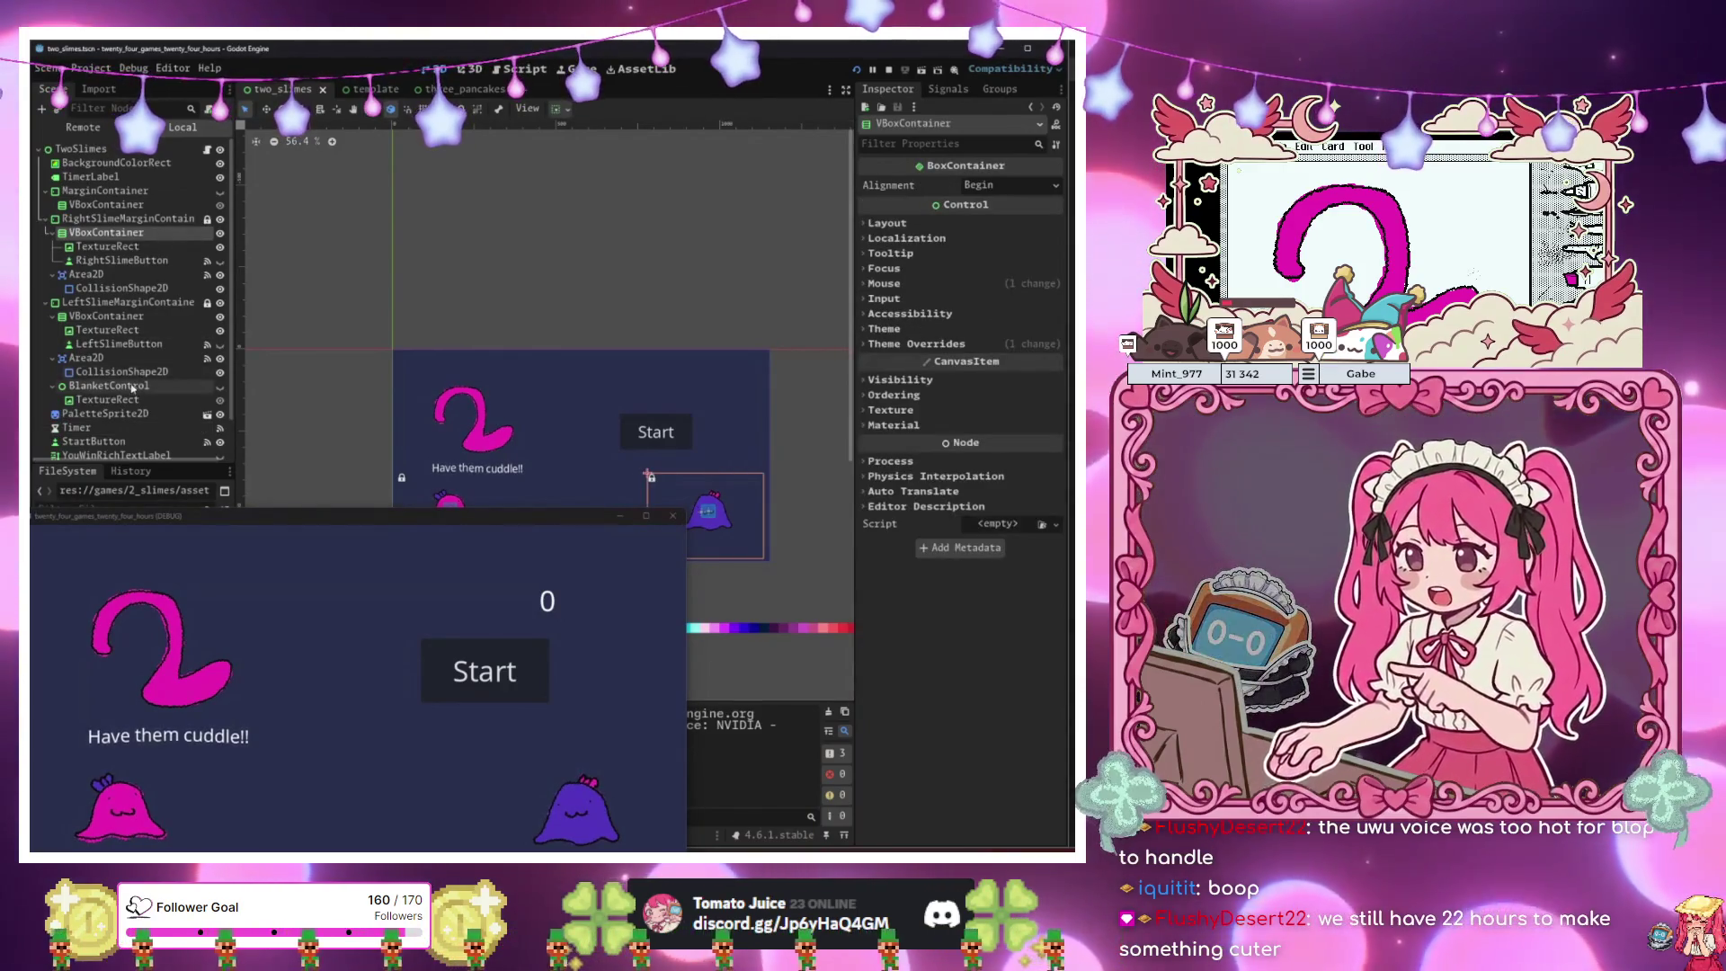
click(90, 176)
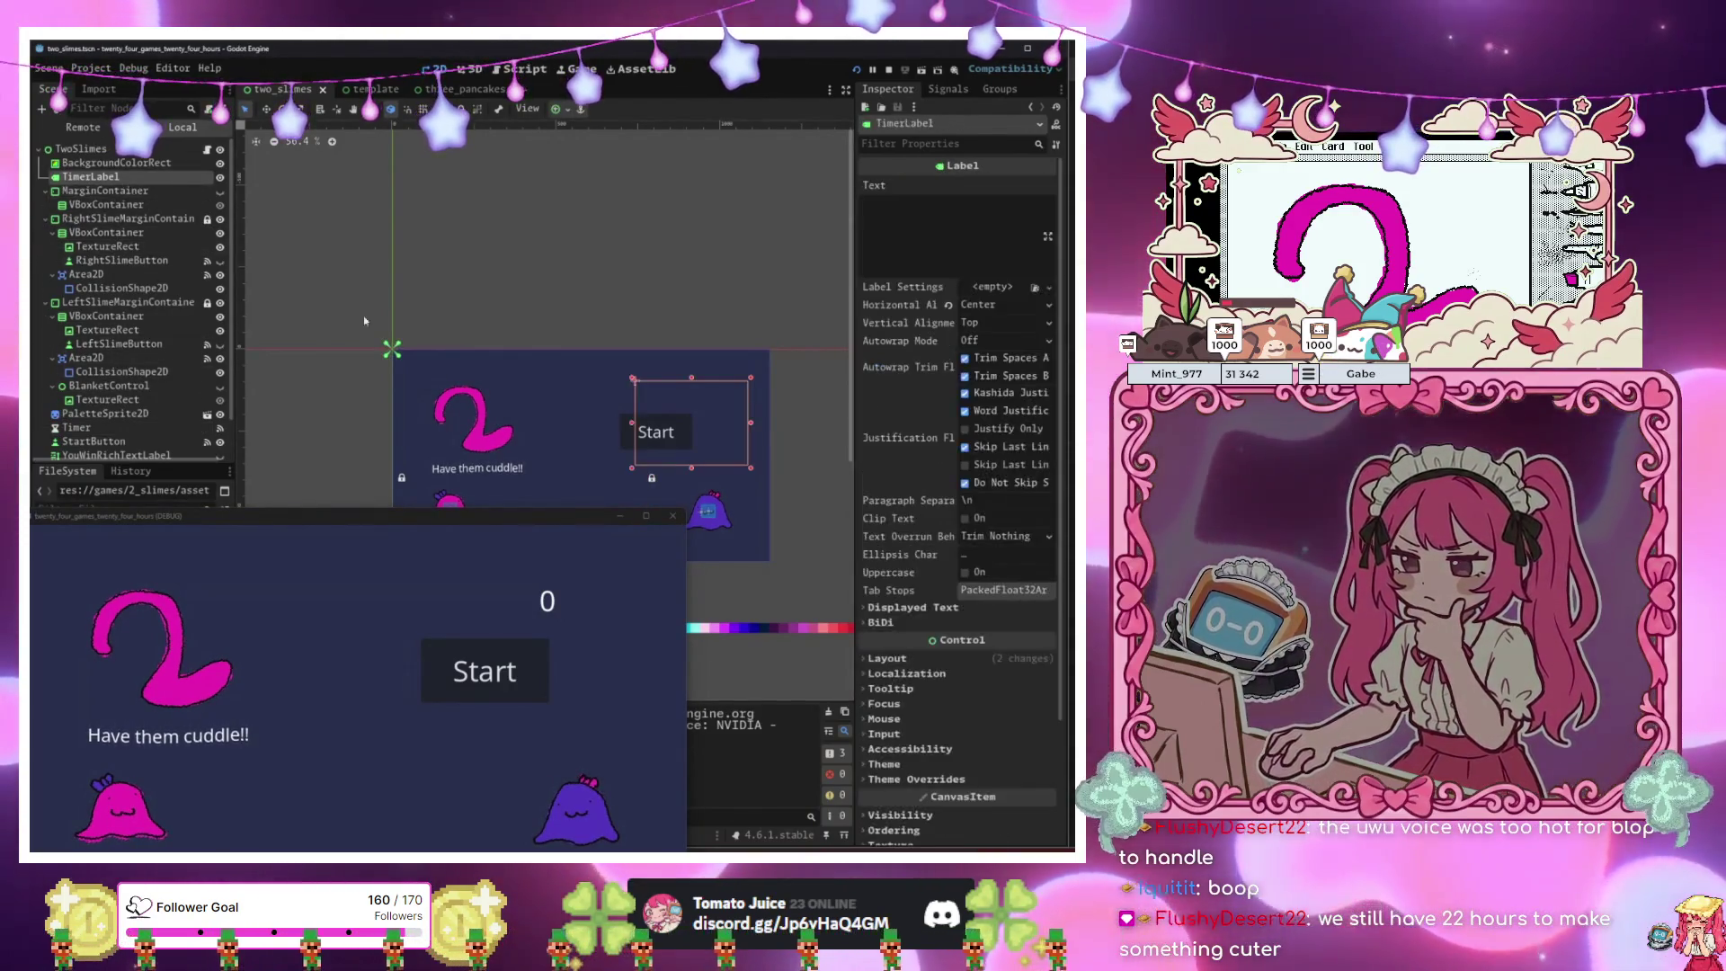
drag(708, 437, 680, 444)
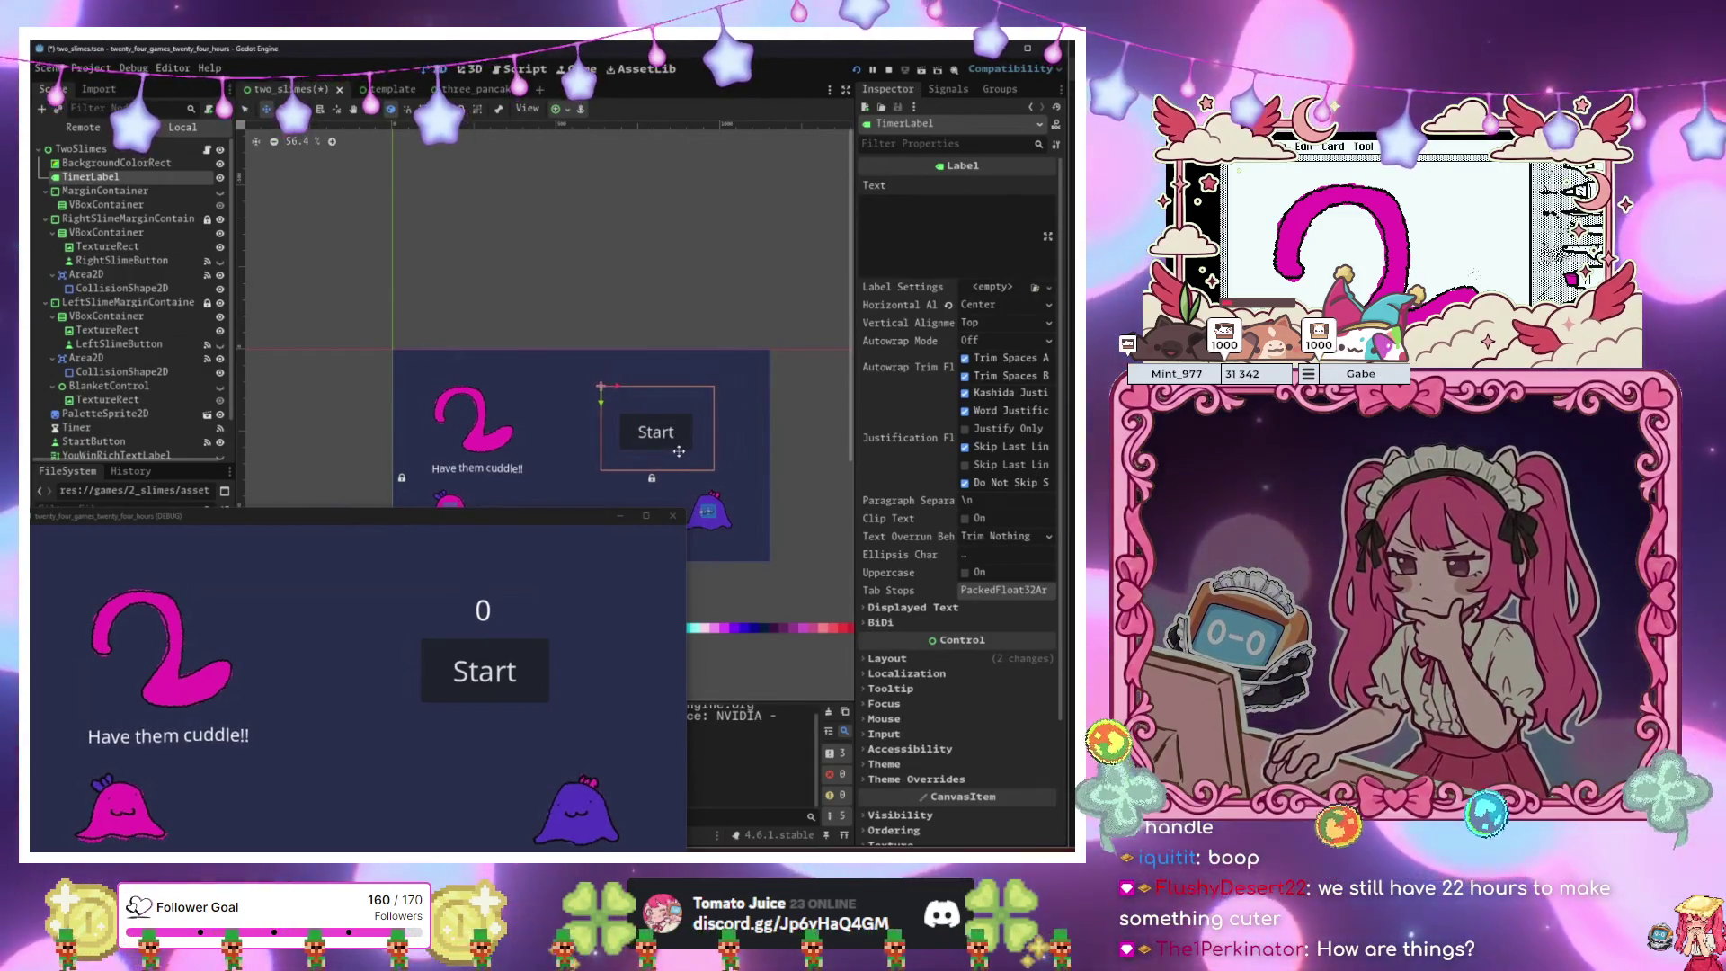
- Run the scene with F6, walk both slimes toward each other, then close the game
key(F6)
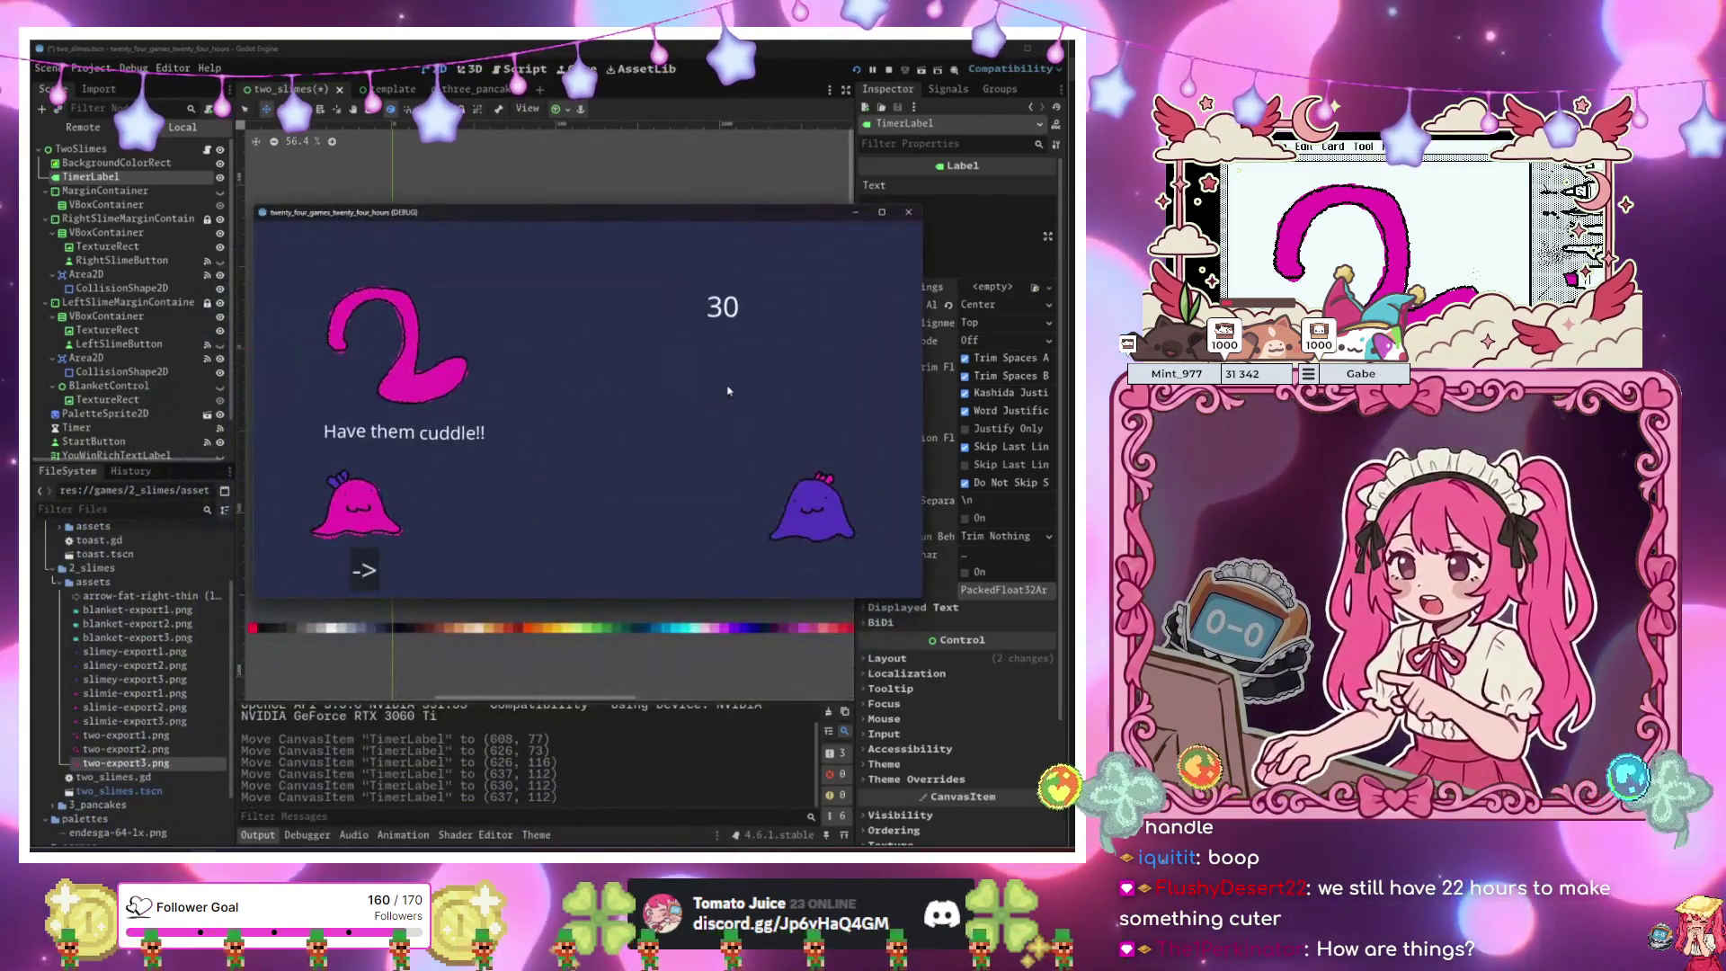
click(384, 572)
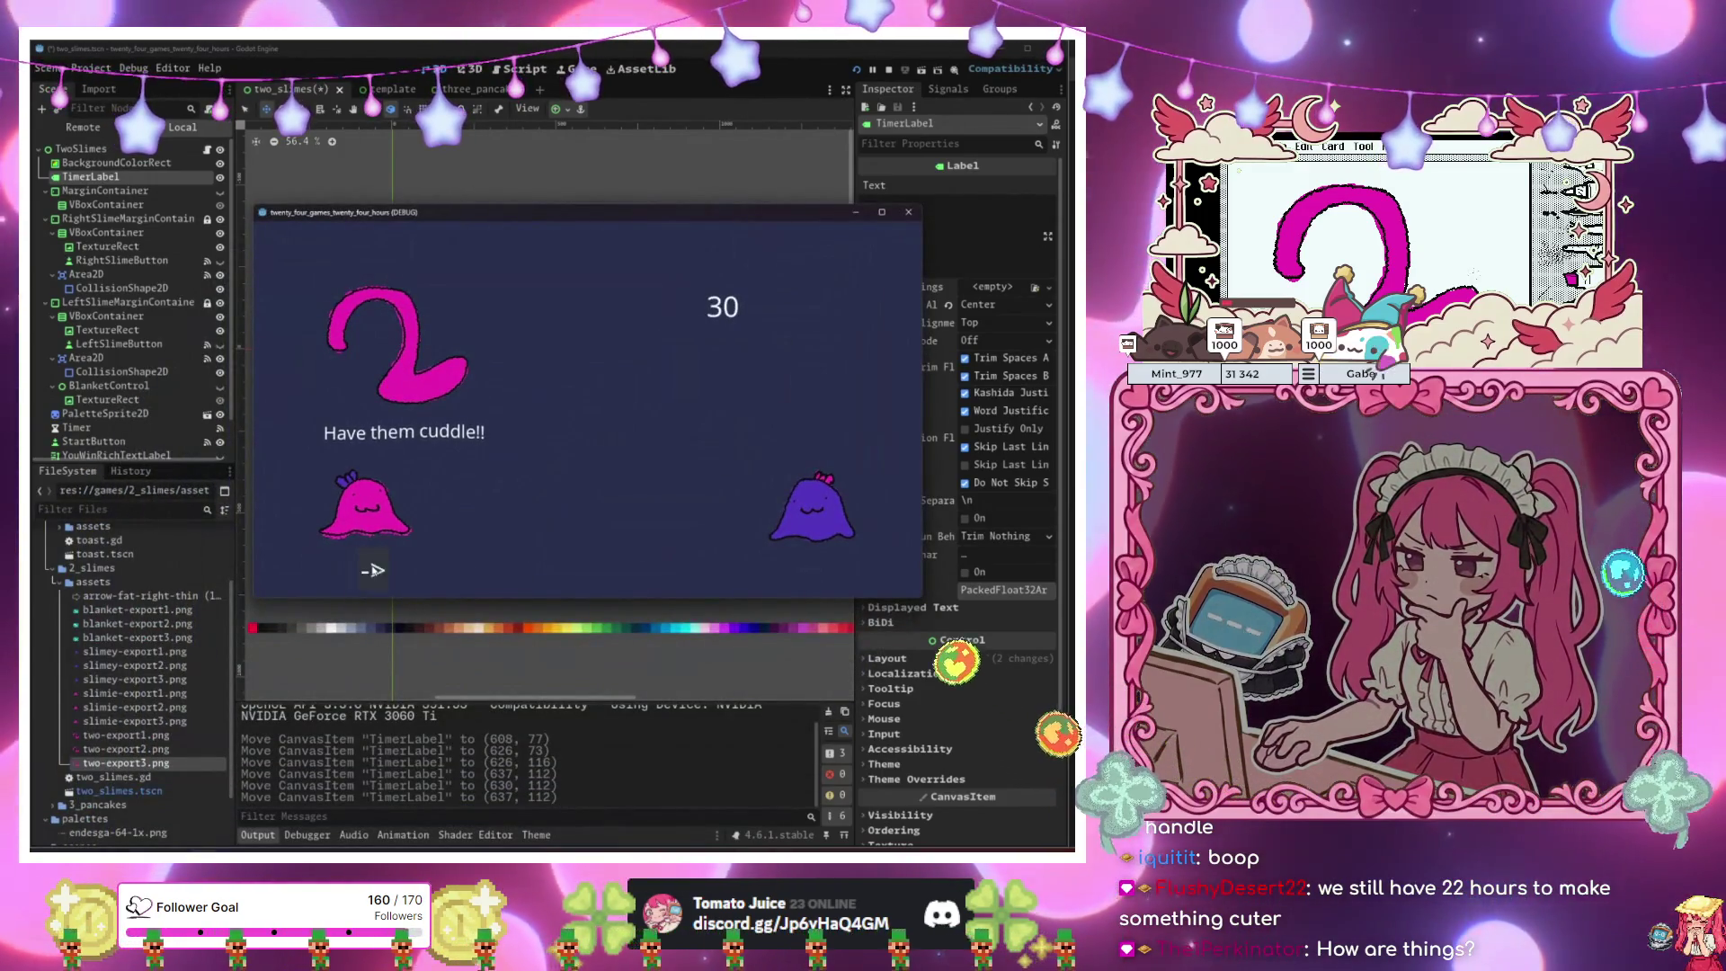
click(798, 571)
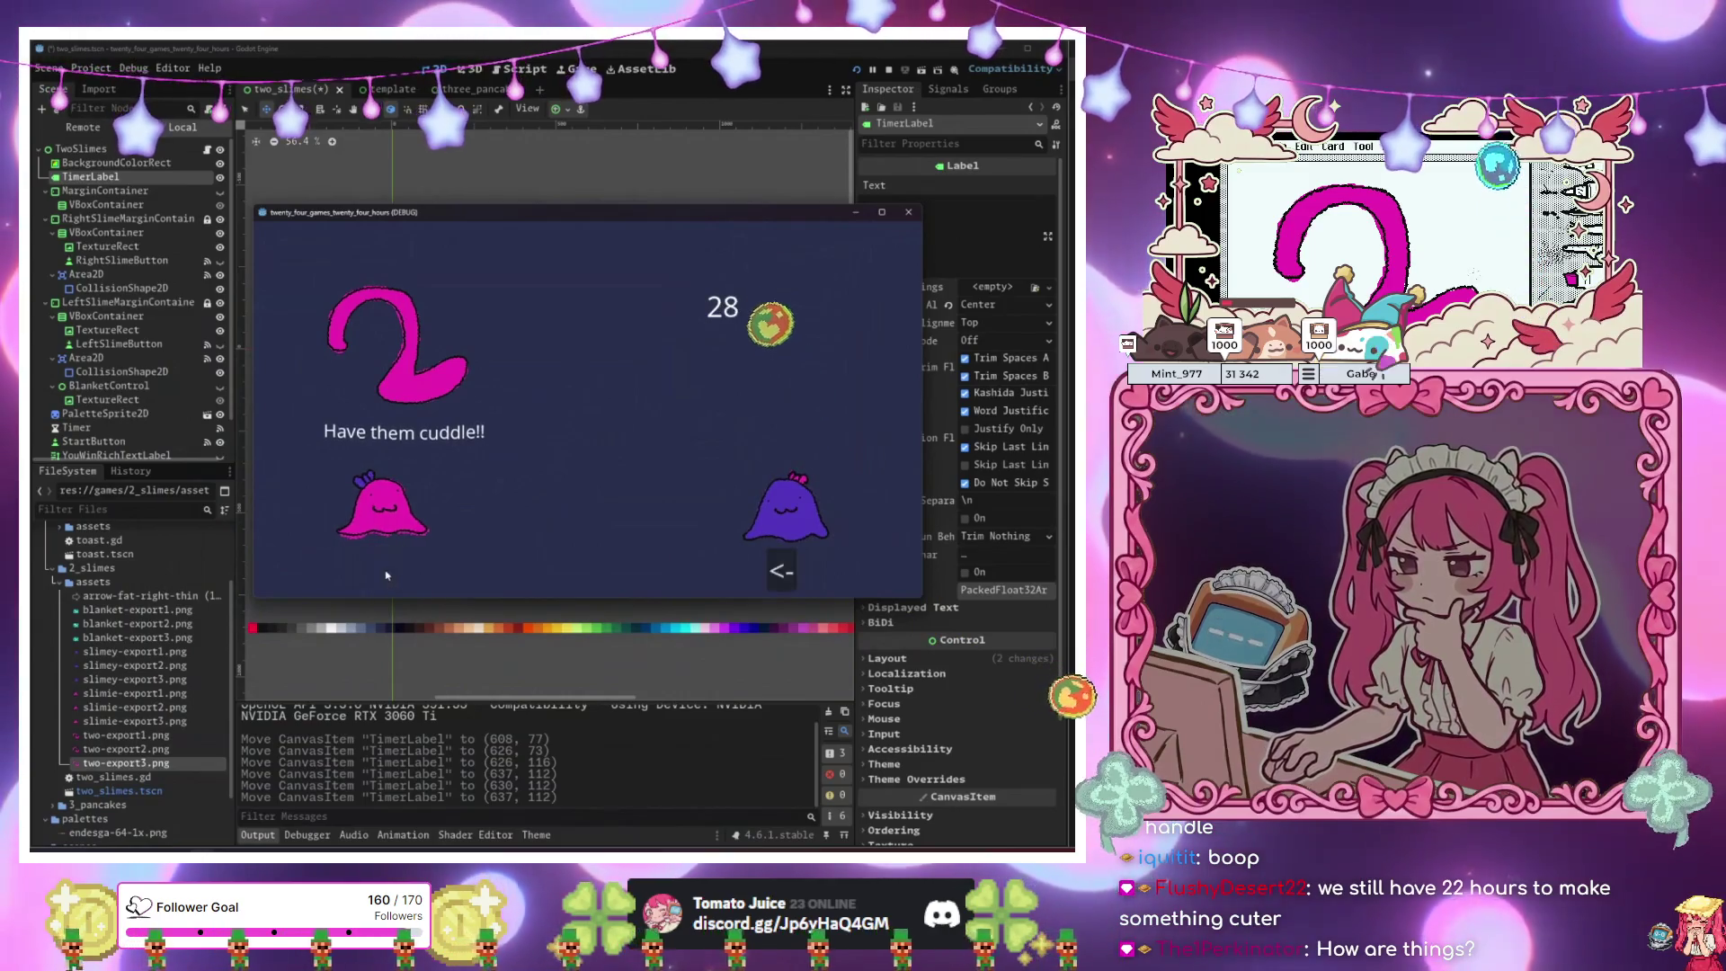
click(912, 210)
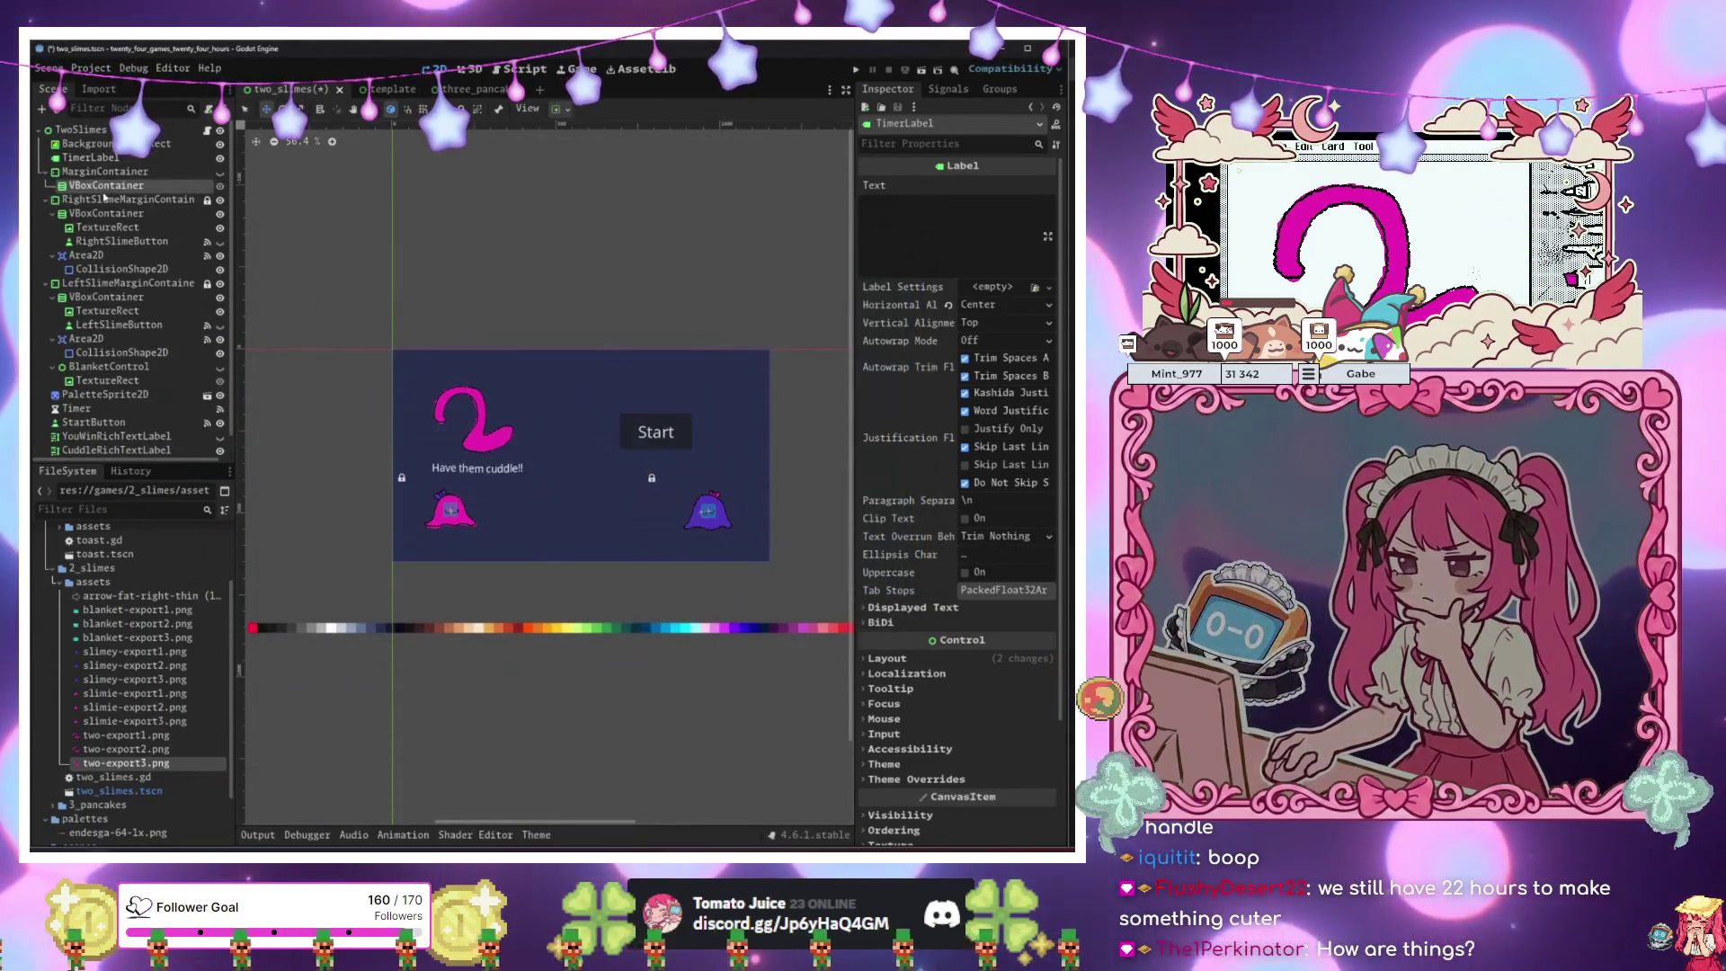
- Raise the TimerLabel's Font Size theme override to a much larger value
click(89, 158)
scroll(942, 689, down, 4)
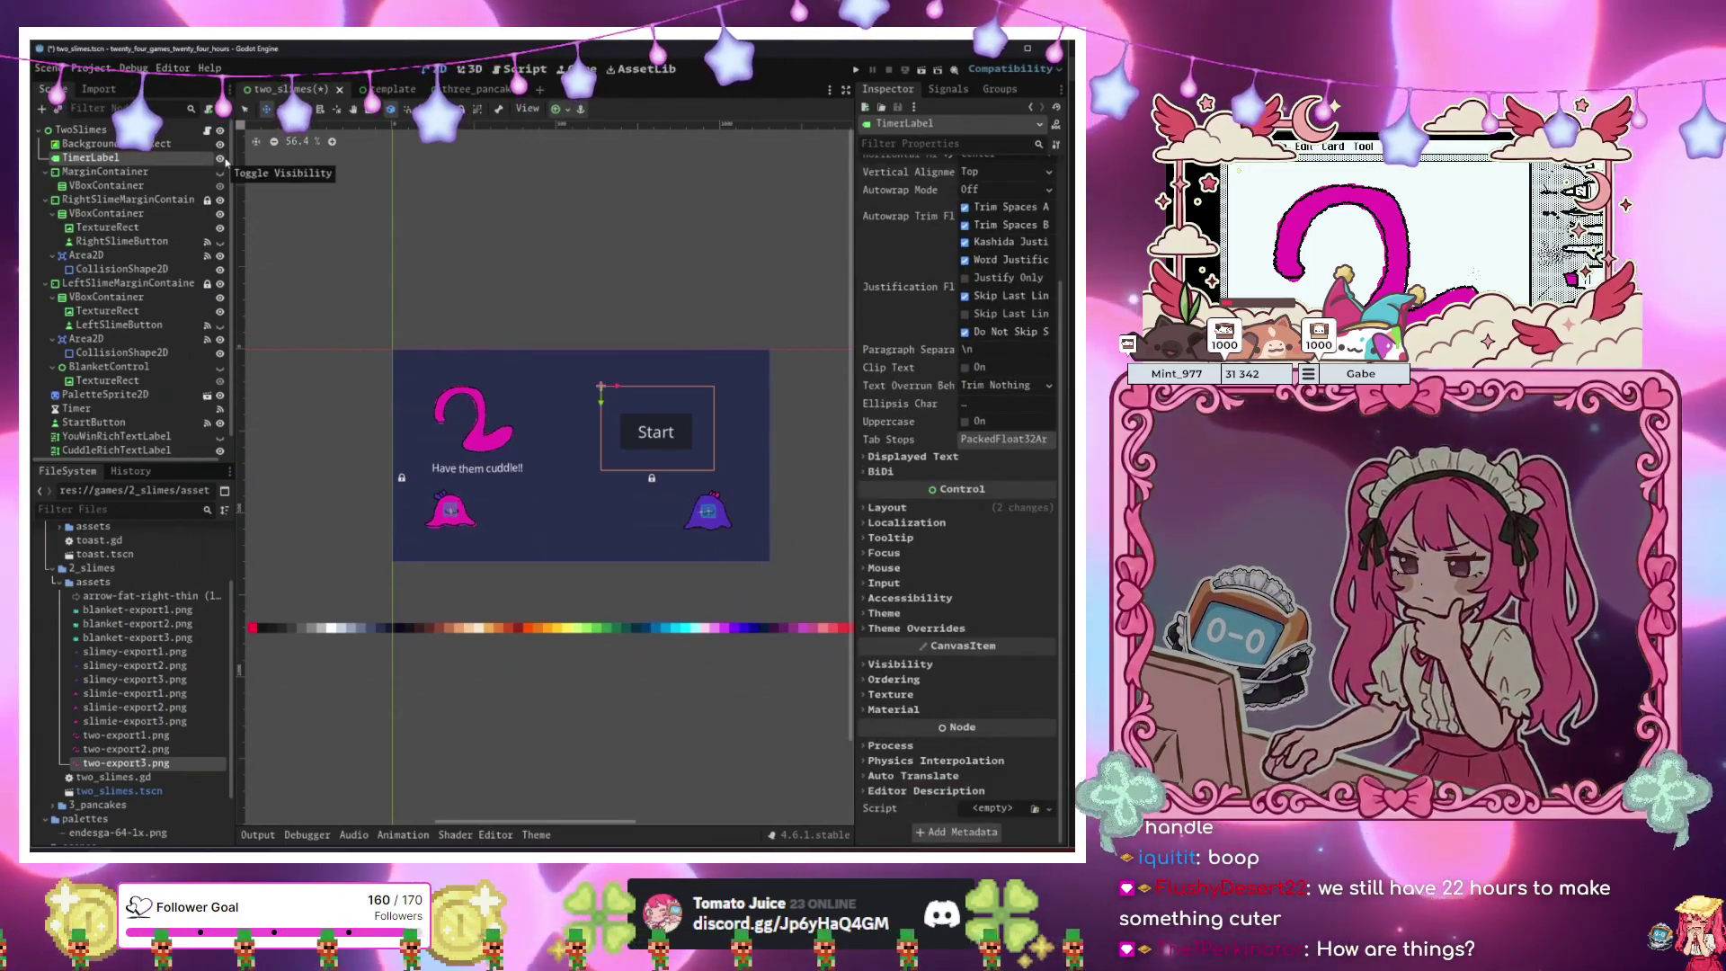
click(898, 664)
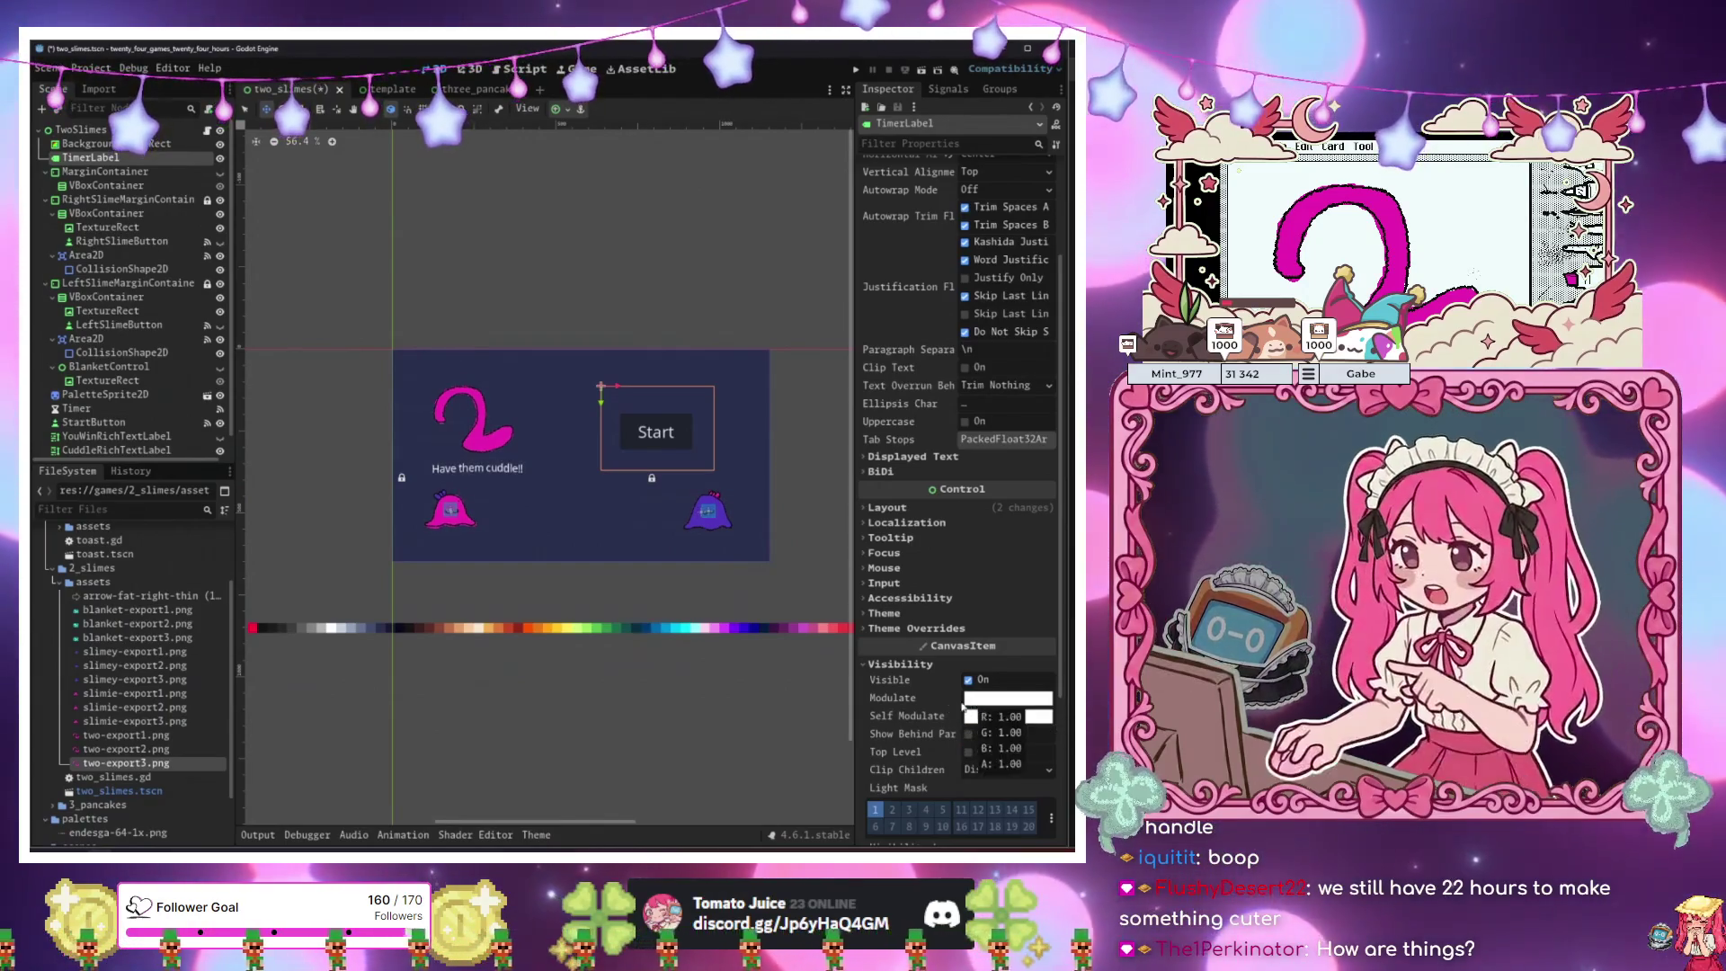
scroll(965, 530, down, 2)
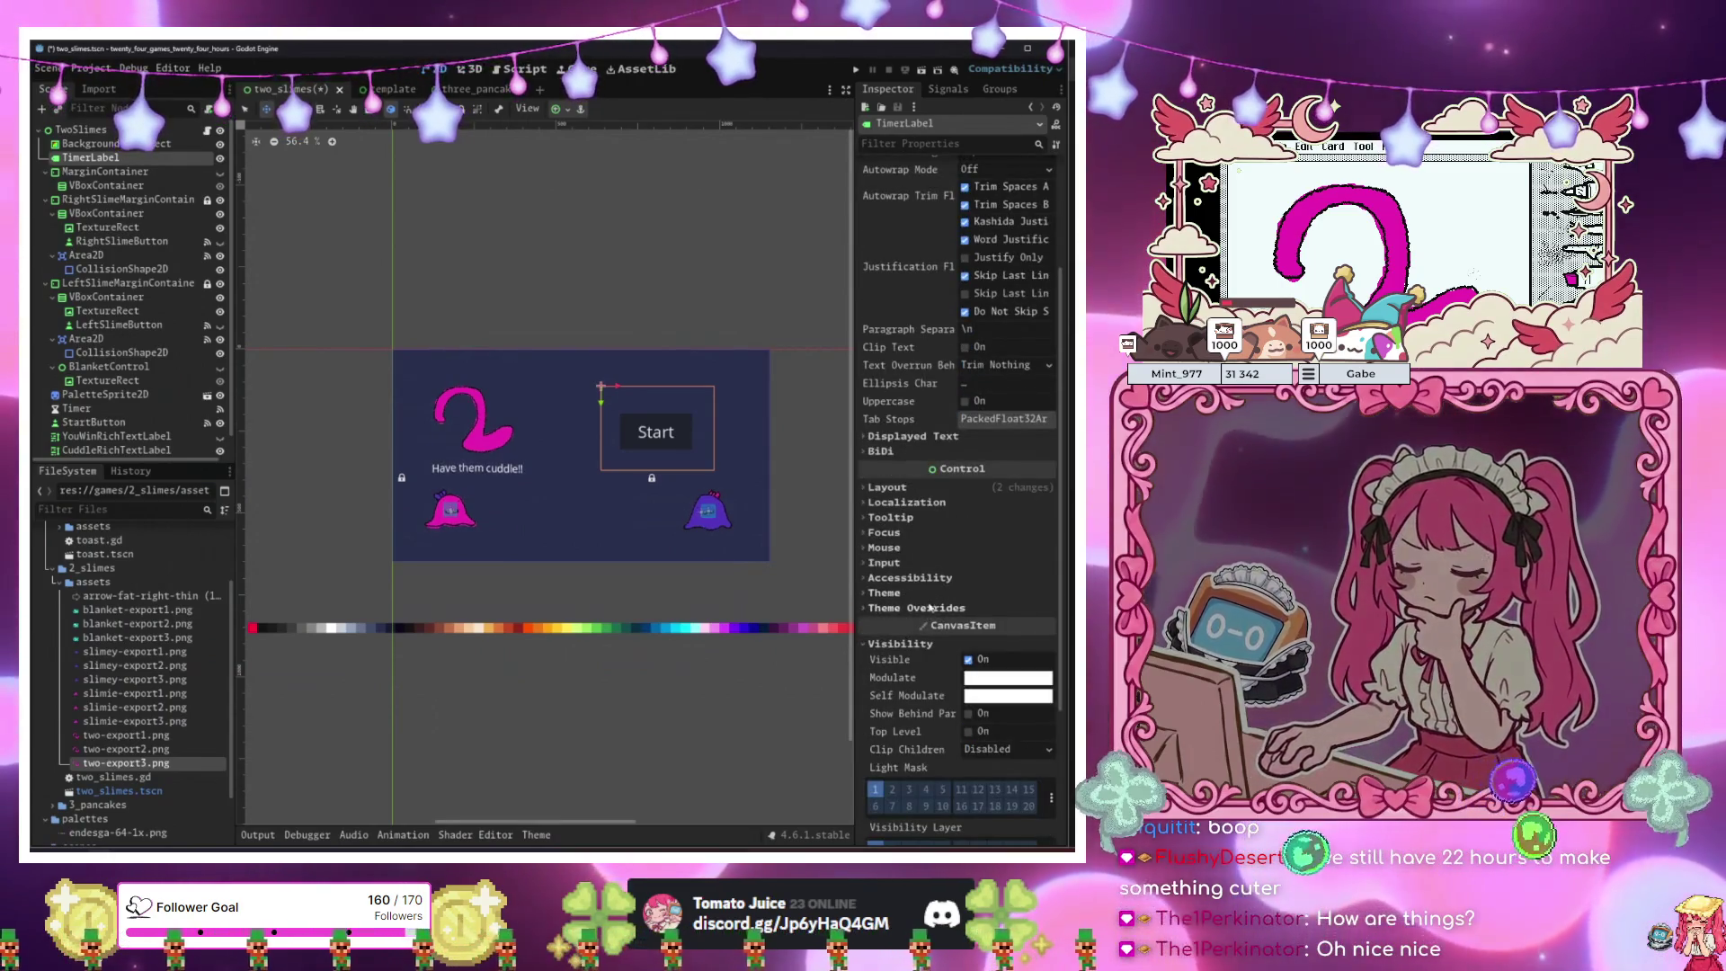
click(926, 611)
click(920, 670)
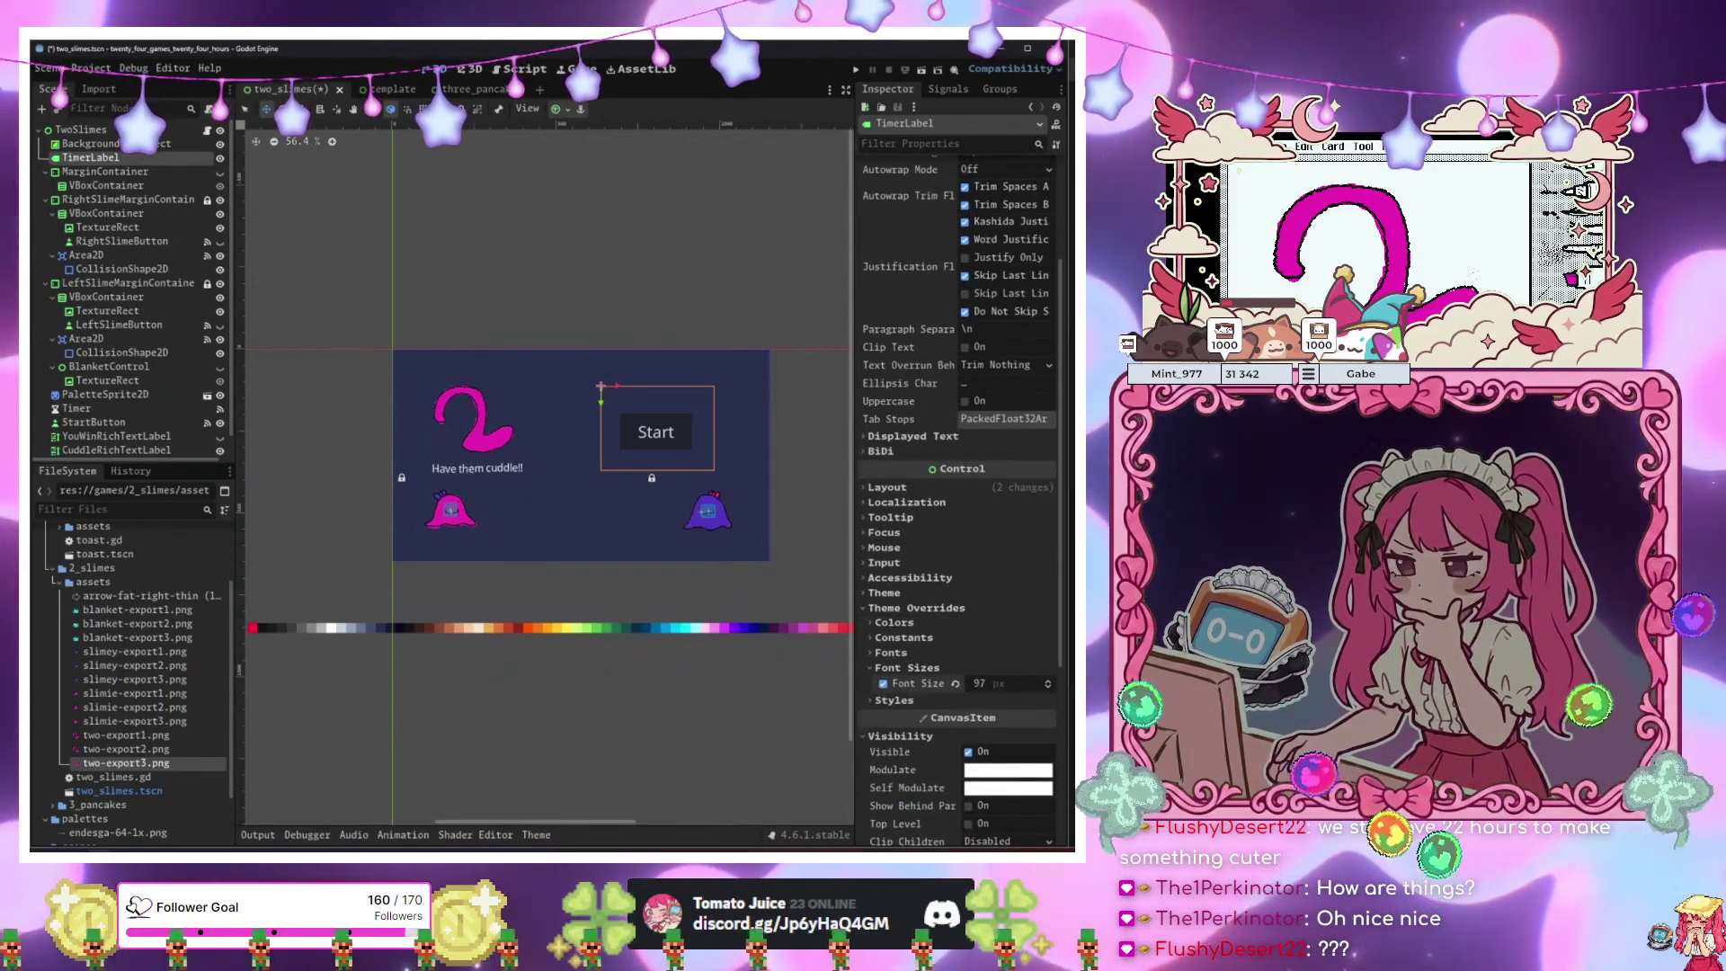
drag(988, 683, 1024, 683)
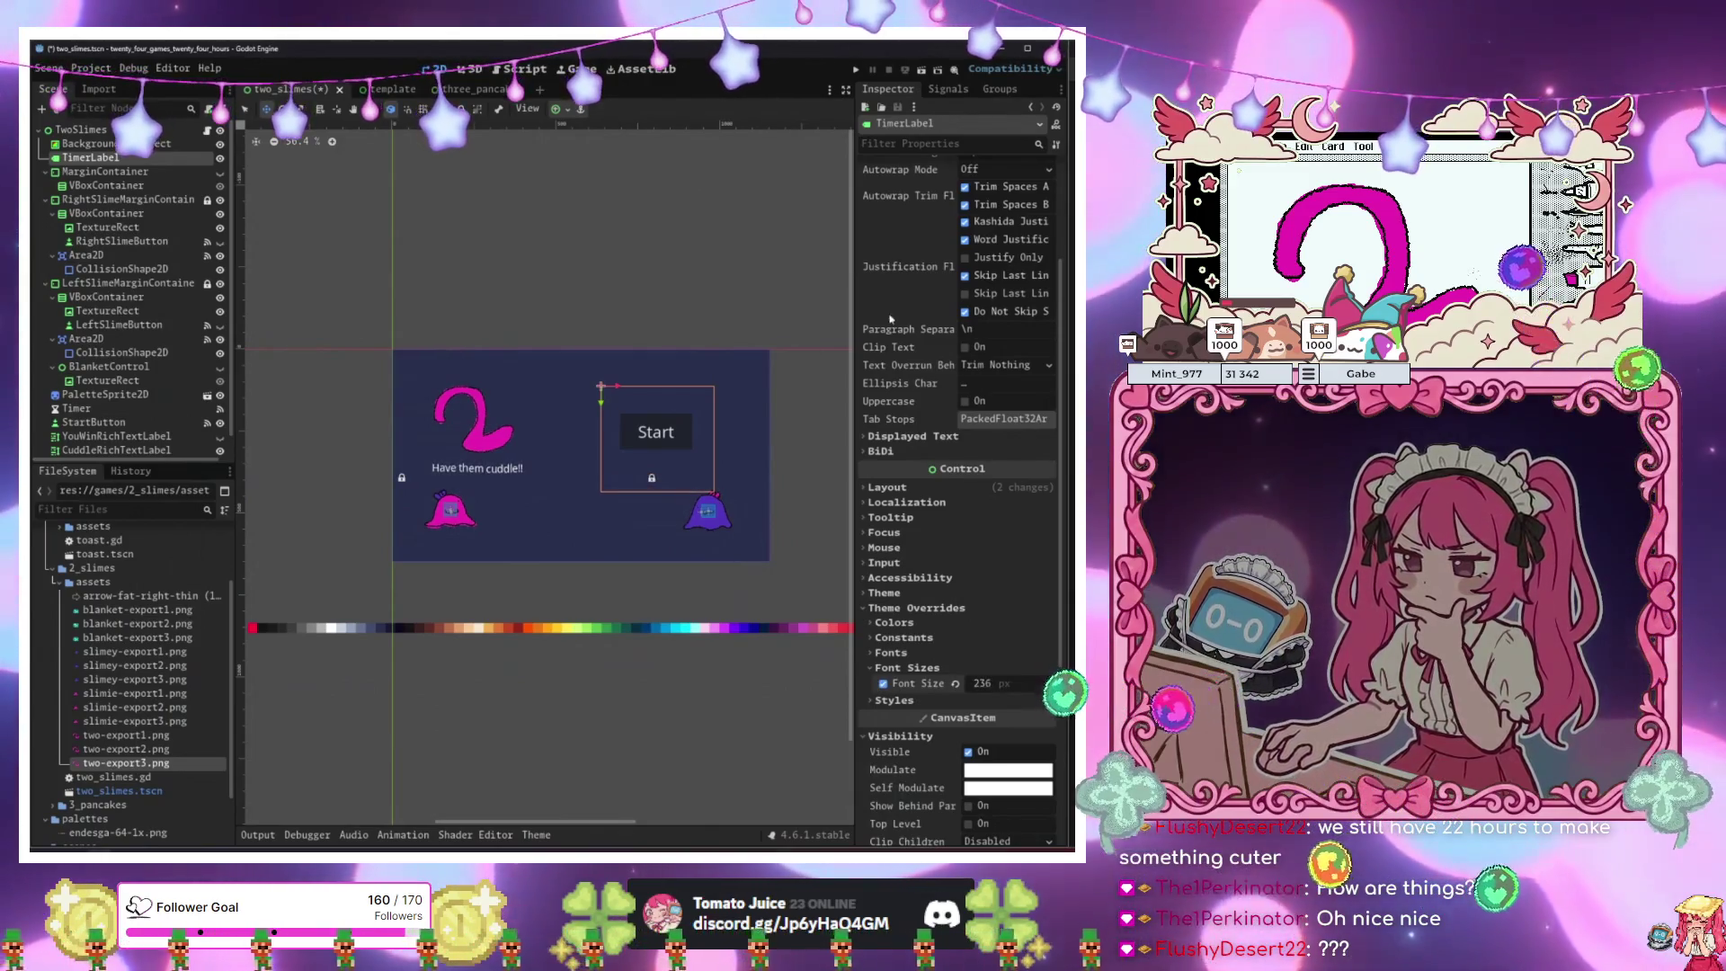
- Set the TimerLabel text to 12 and nudge the label slightly higher
scroll(958, 449, up, 3)
click(970, 235)
text(12)
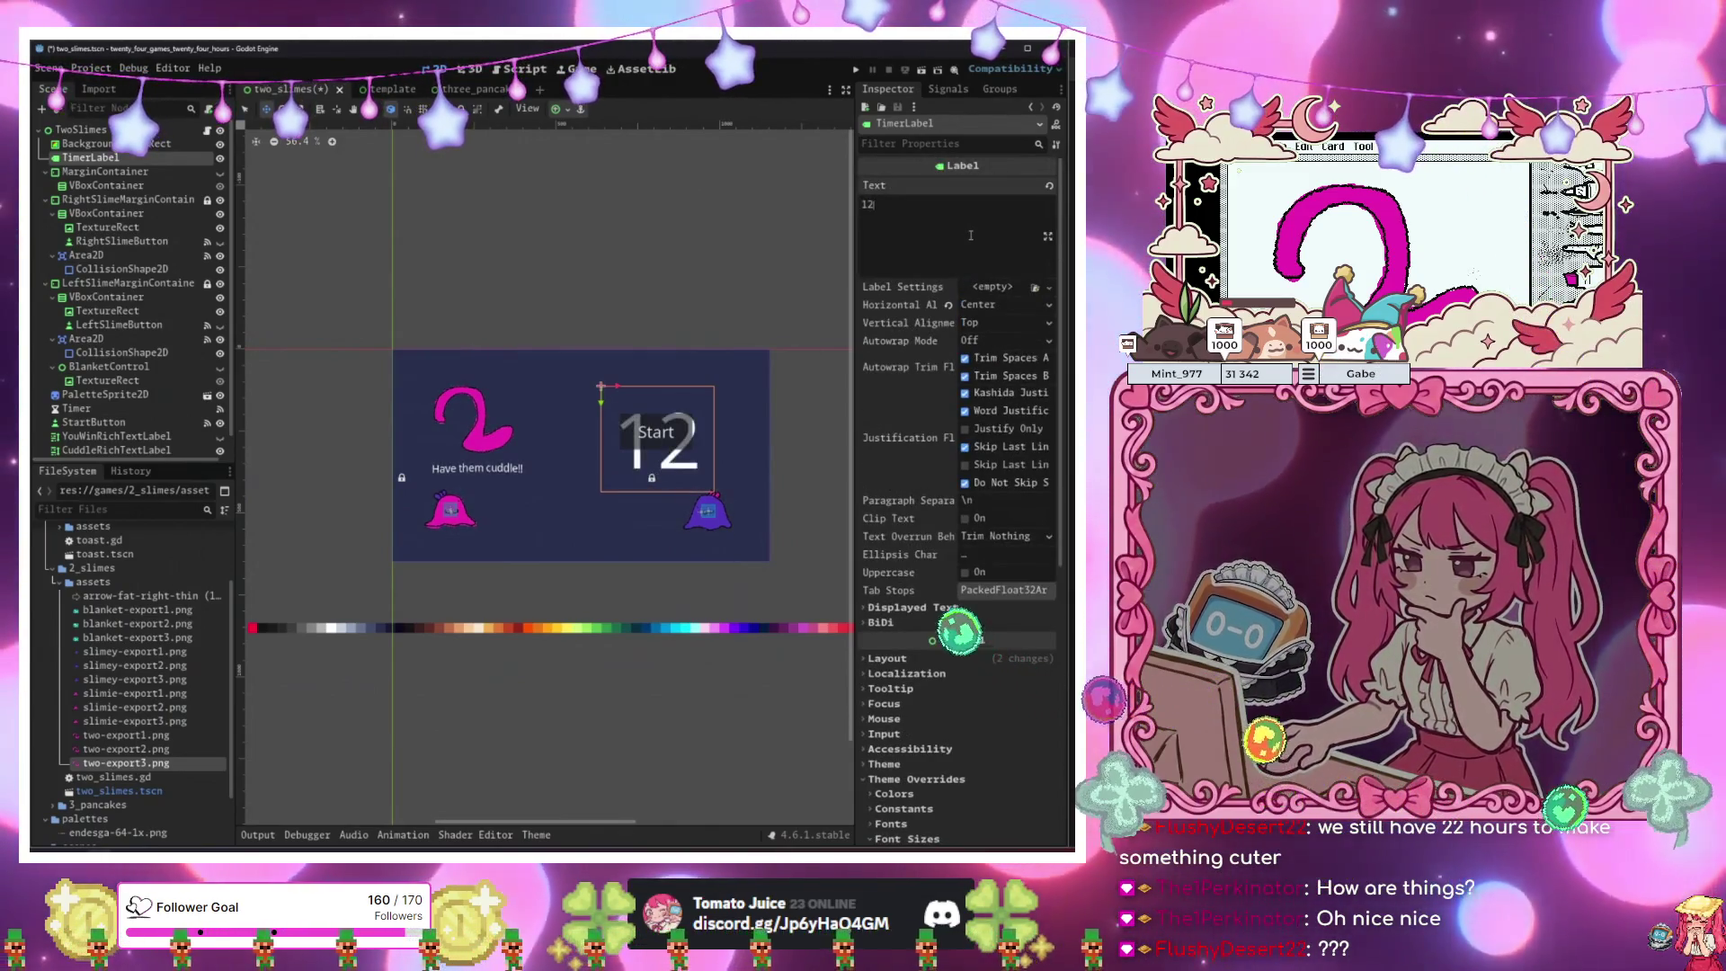
text(w)
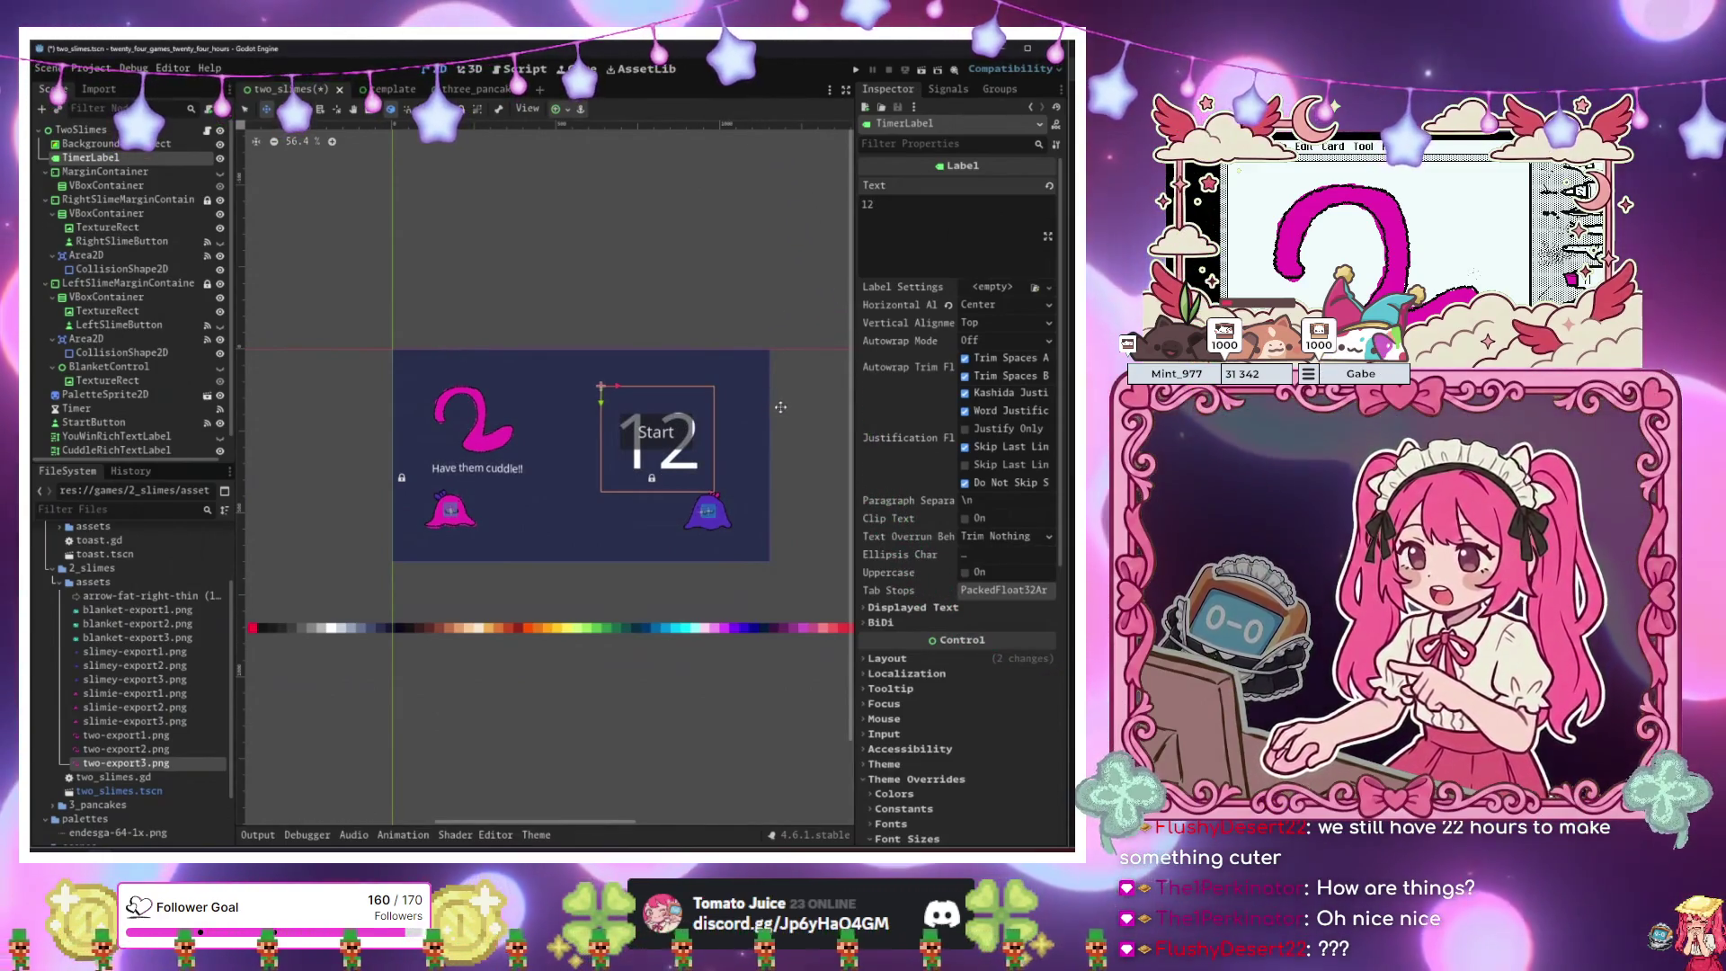
drag(780, 407, 775, 396)
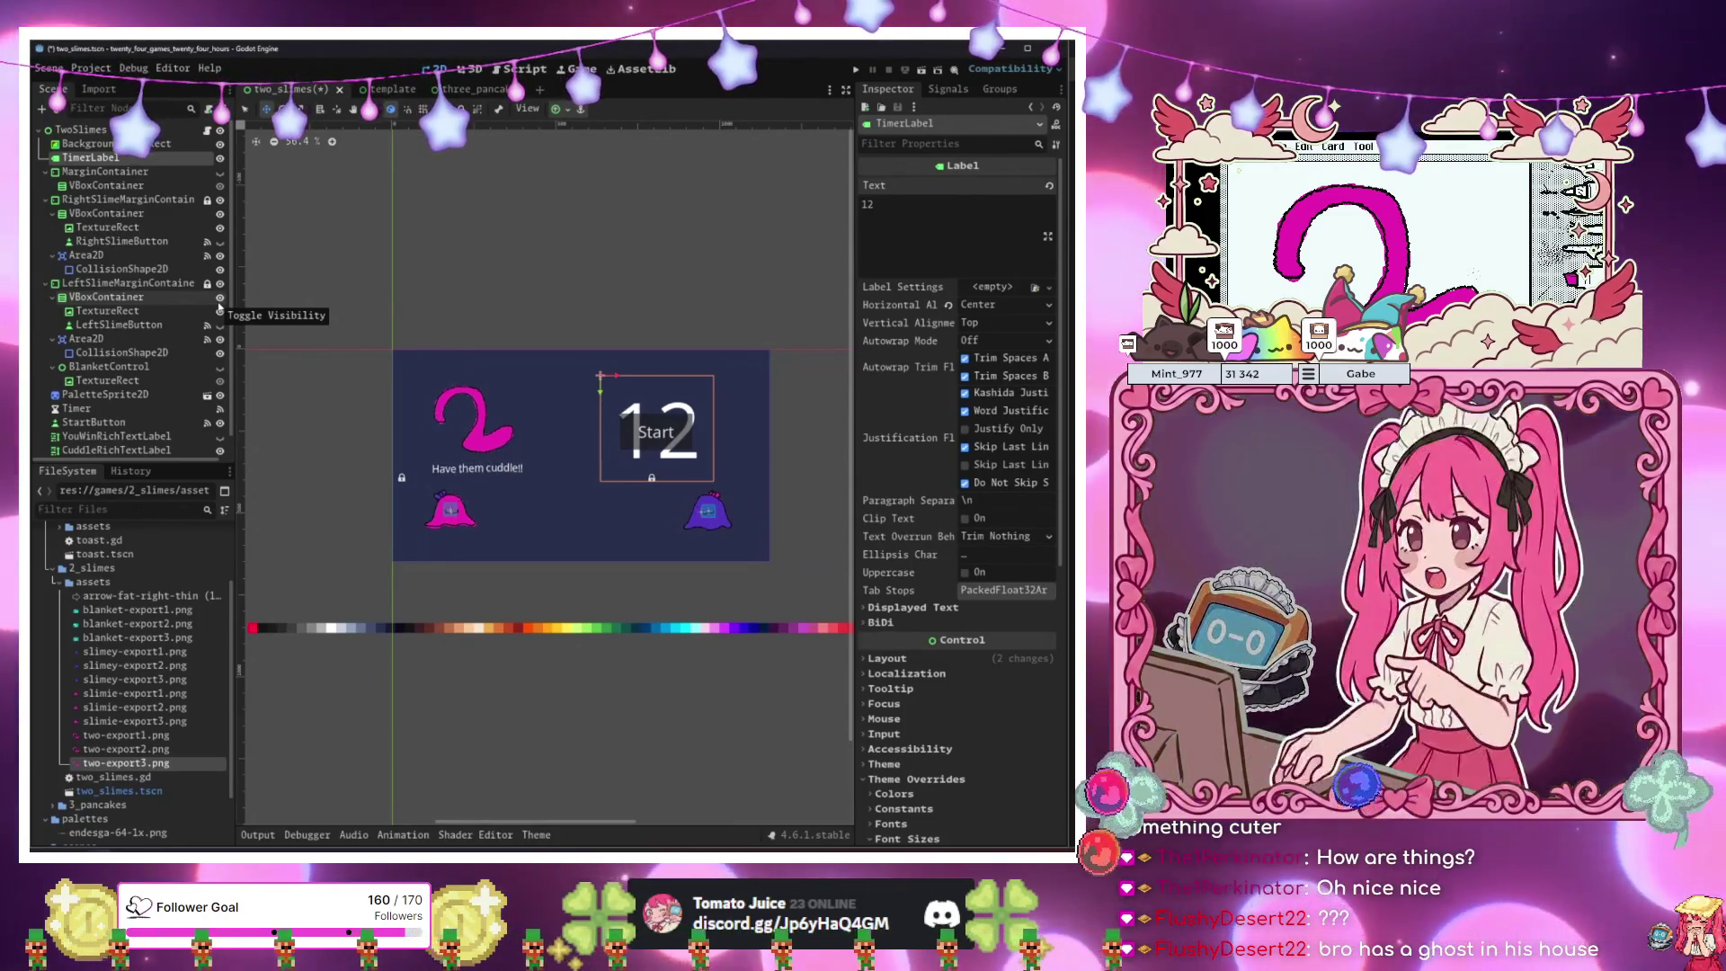
scroll(641, 515, up, 4)
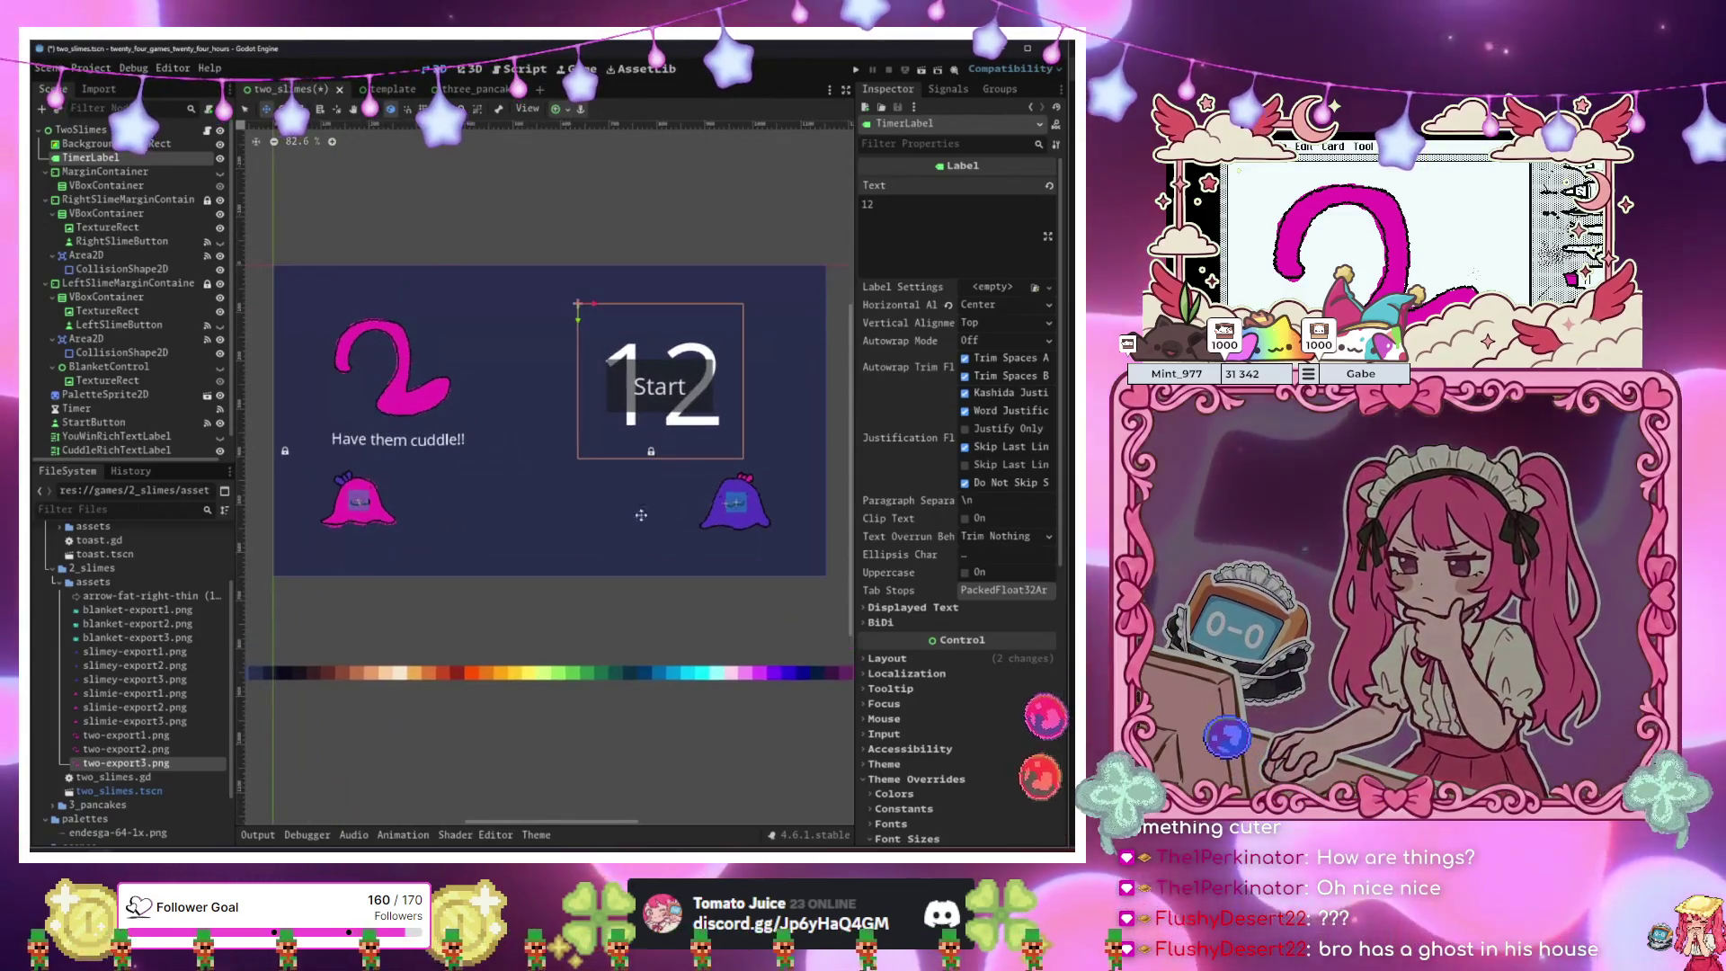
drag(641, 515, 673, 471)
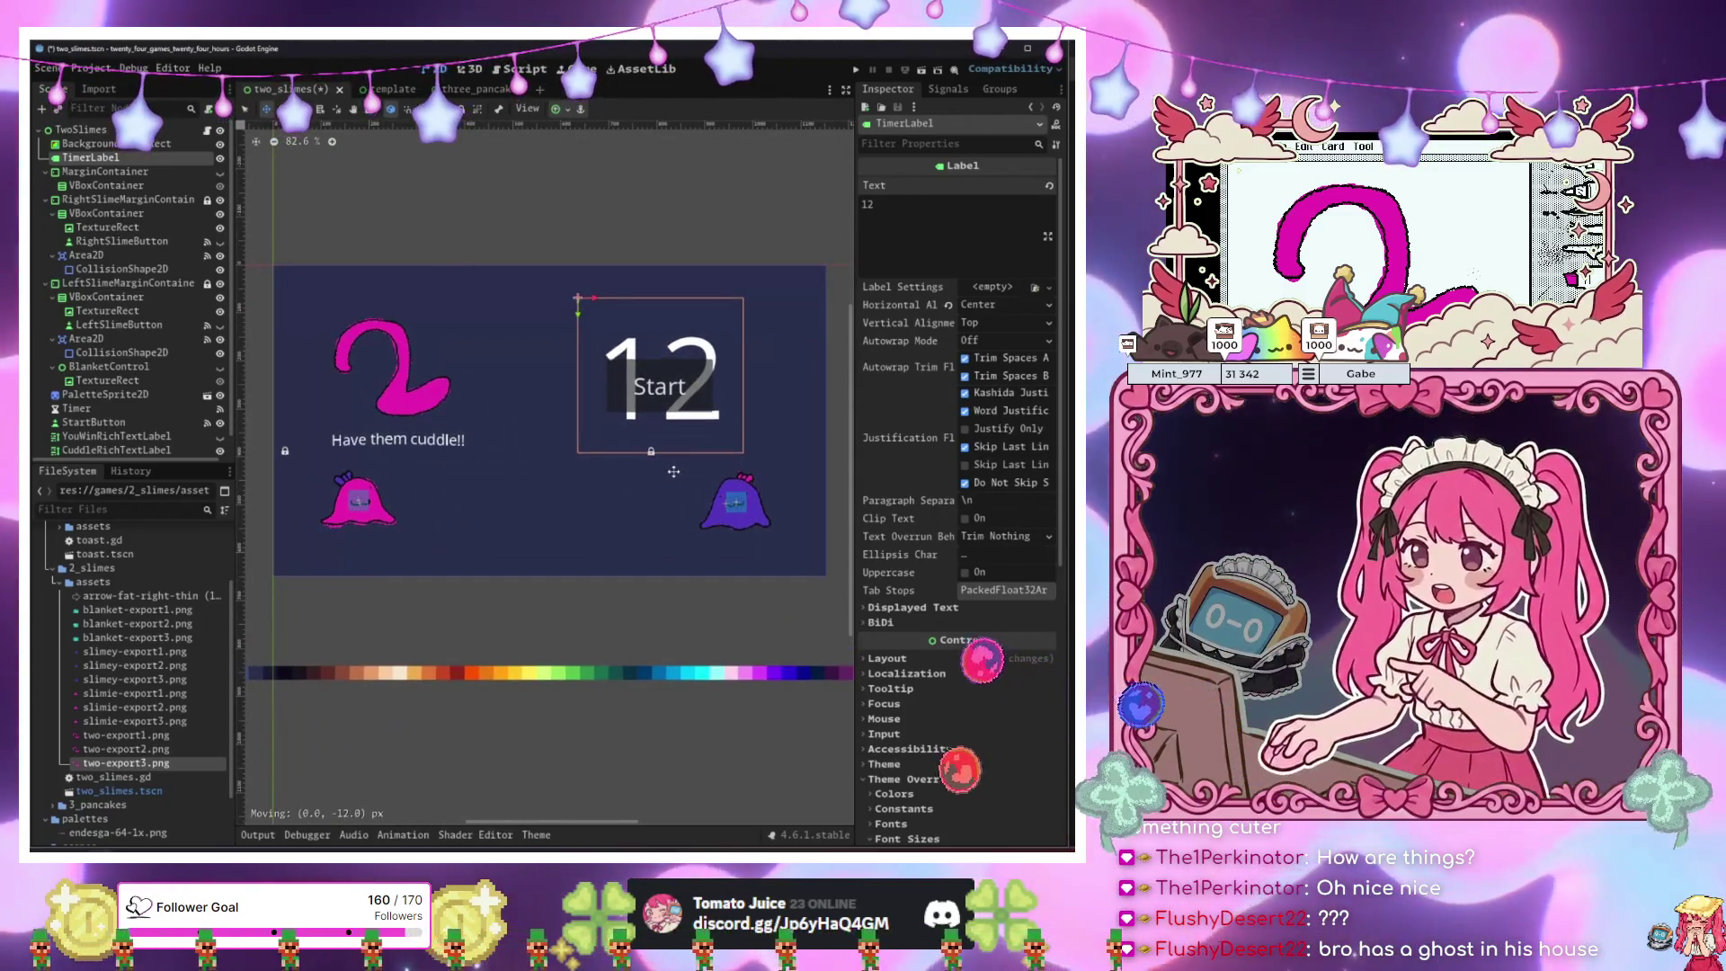
- Check the Timer, root and background rectangle, then run the scene with F6
scroll(144, 396, down, 1)
click(135, 387)
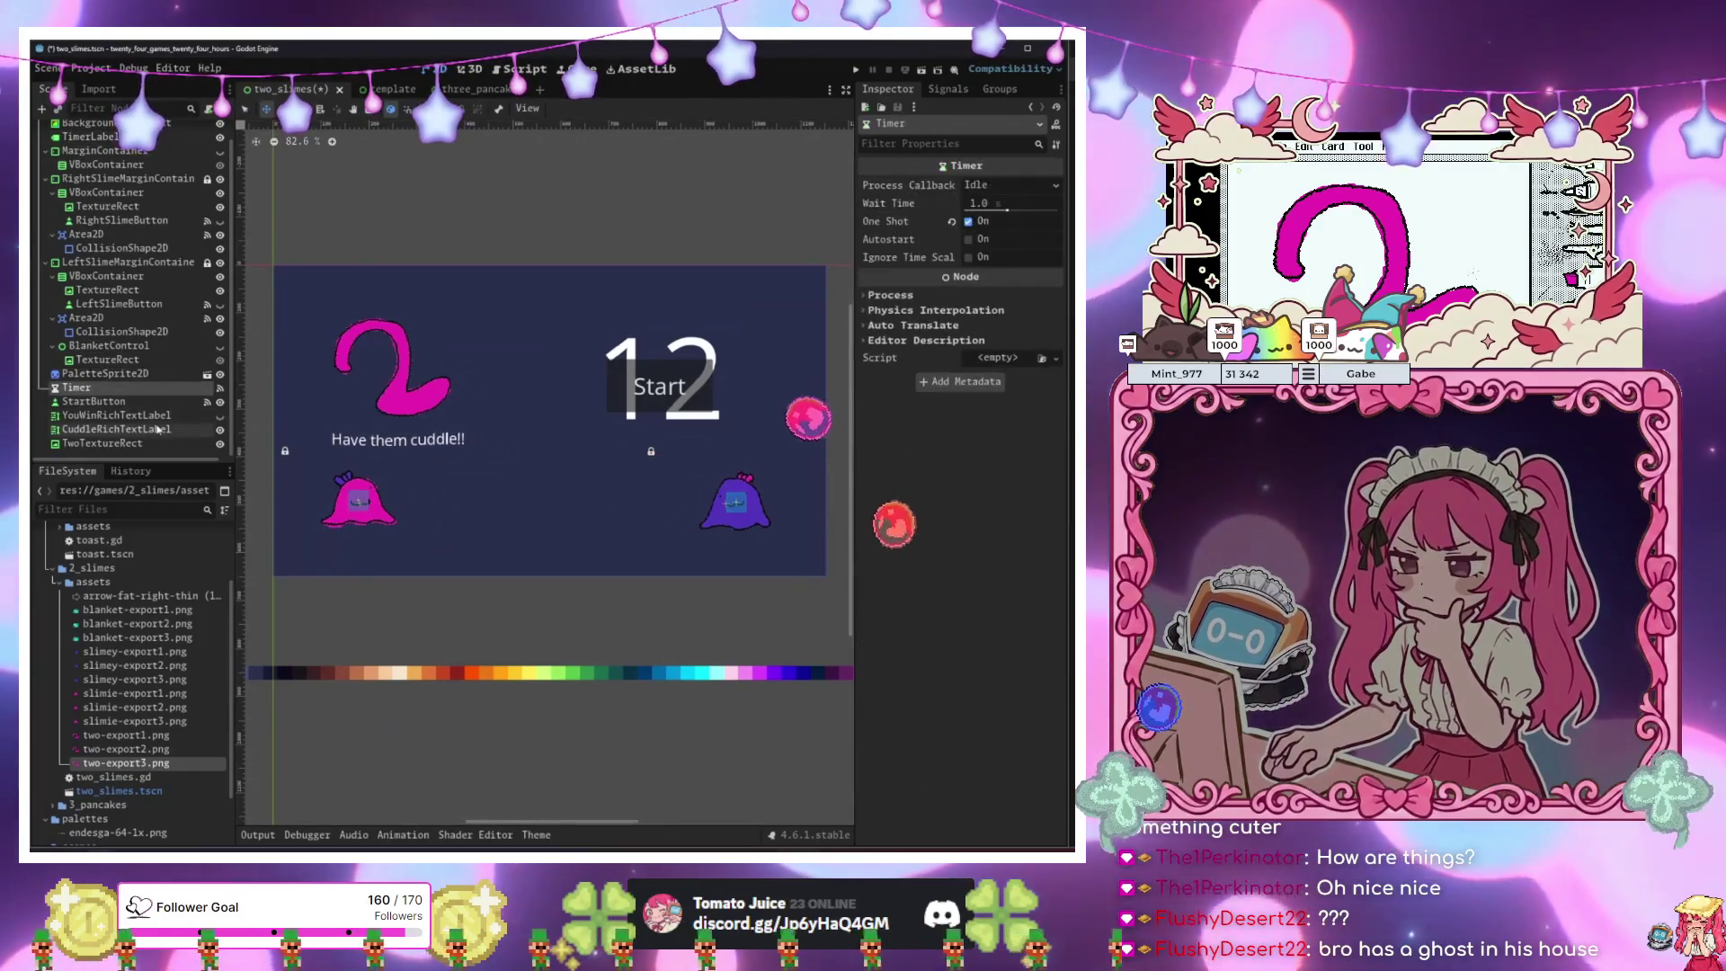
scroll(157, 430, up, 1)
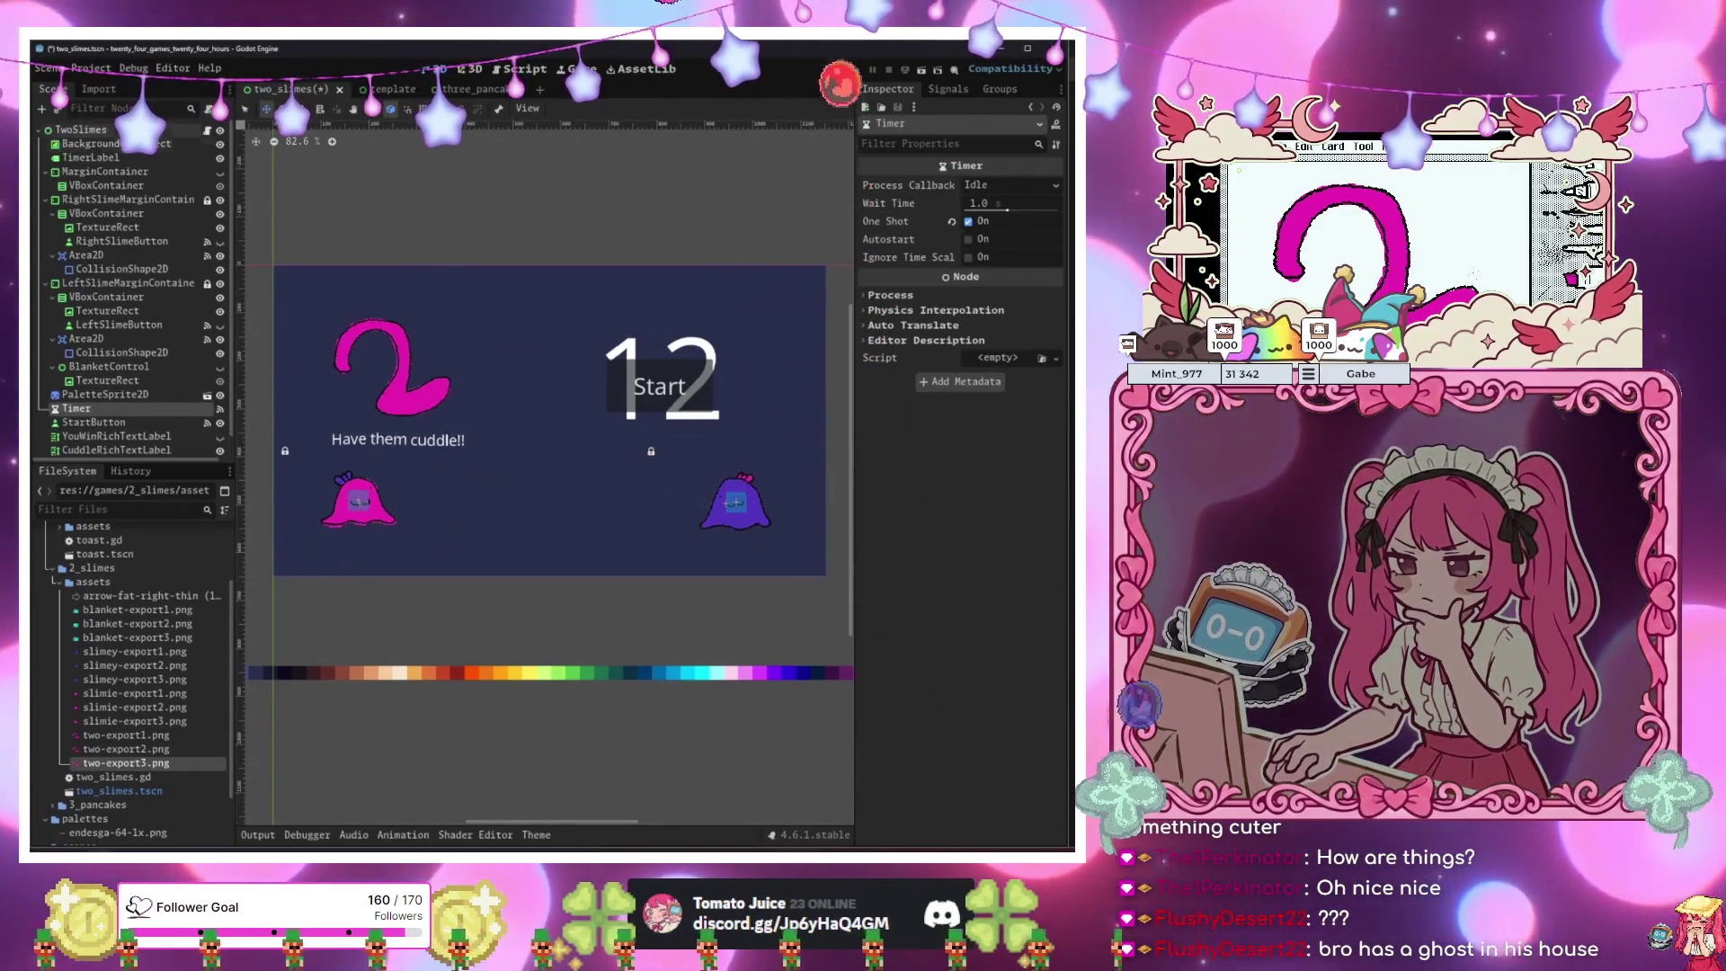
click(81, 129)
click(607, 194)
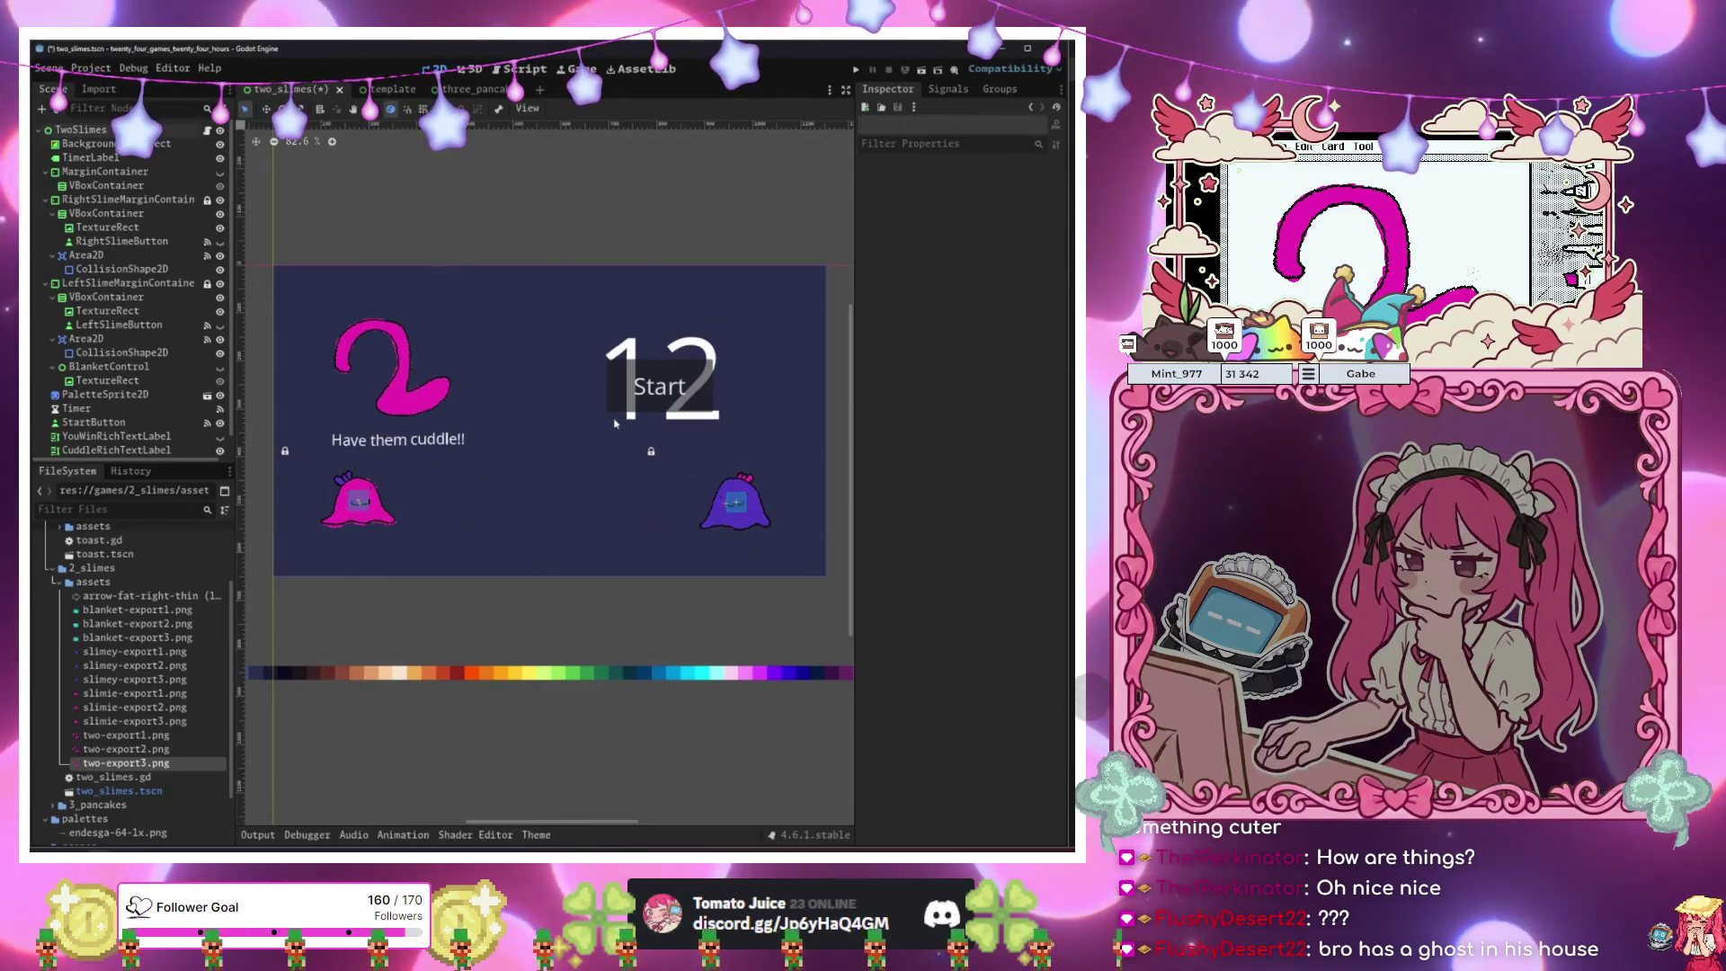
click(615, 423)
click(551, 416)
click(607, 514)
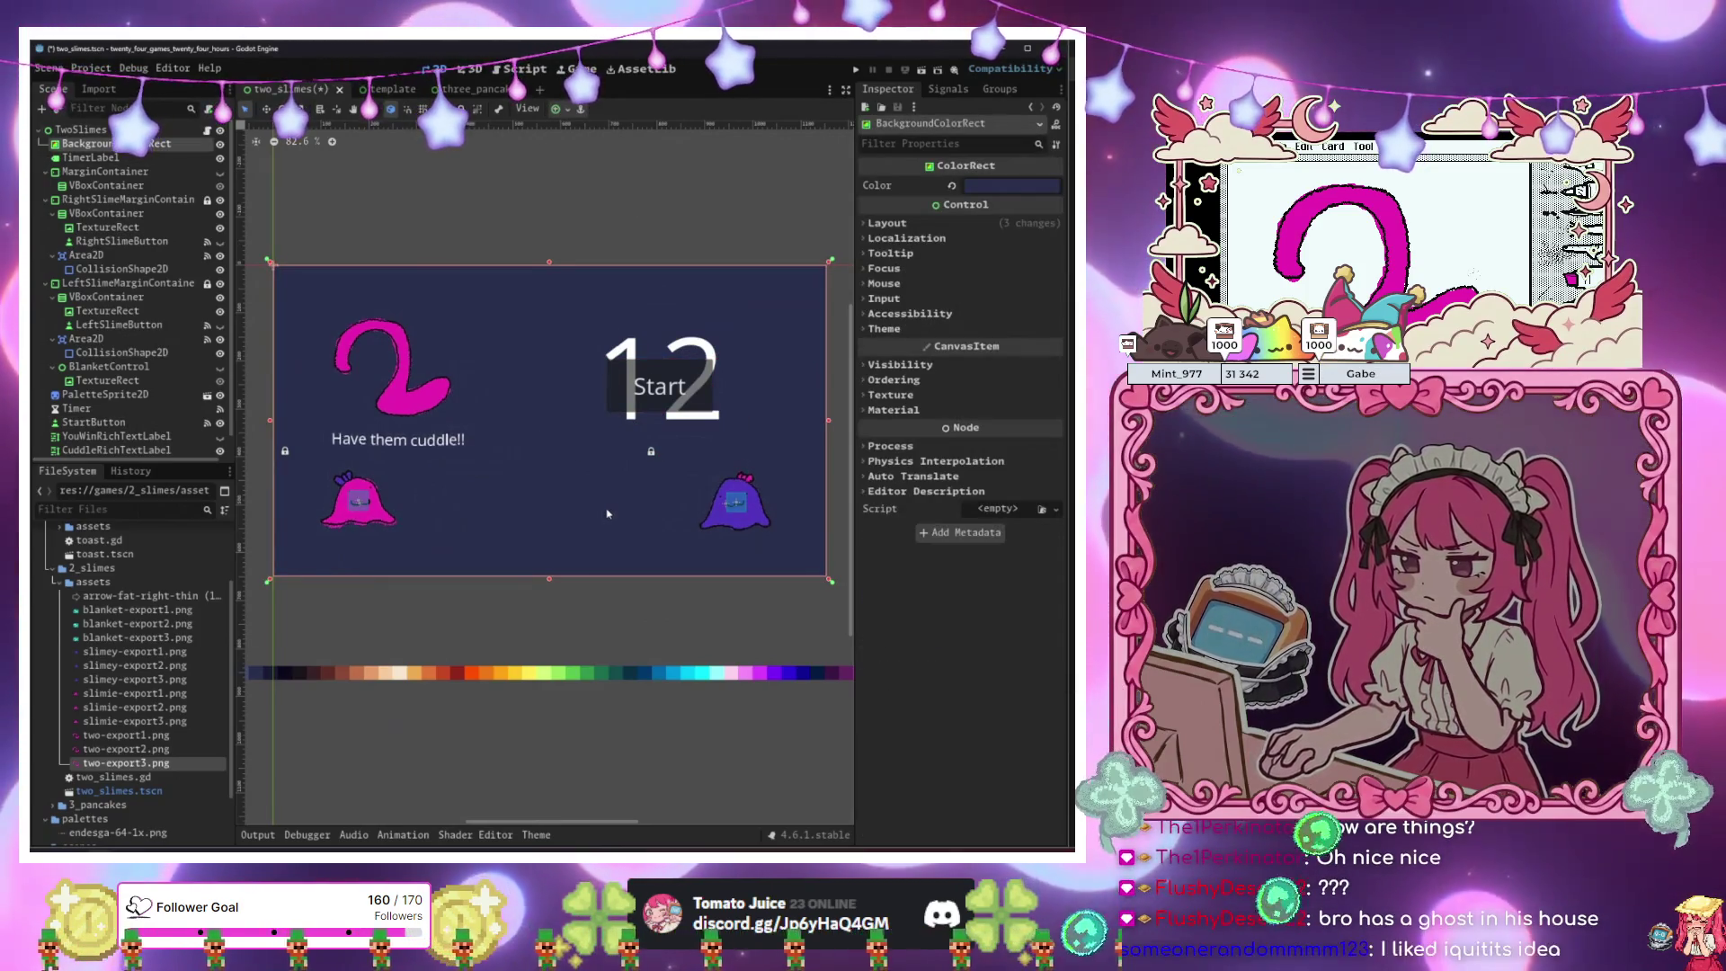
key(F6)
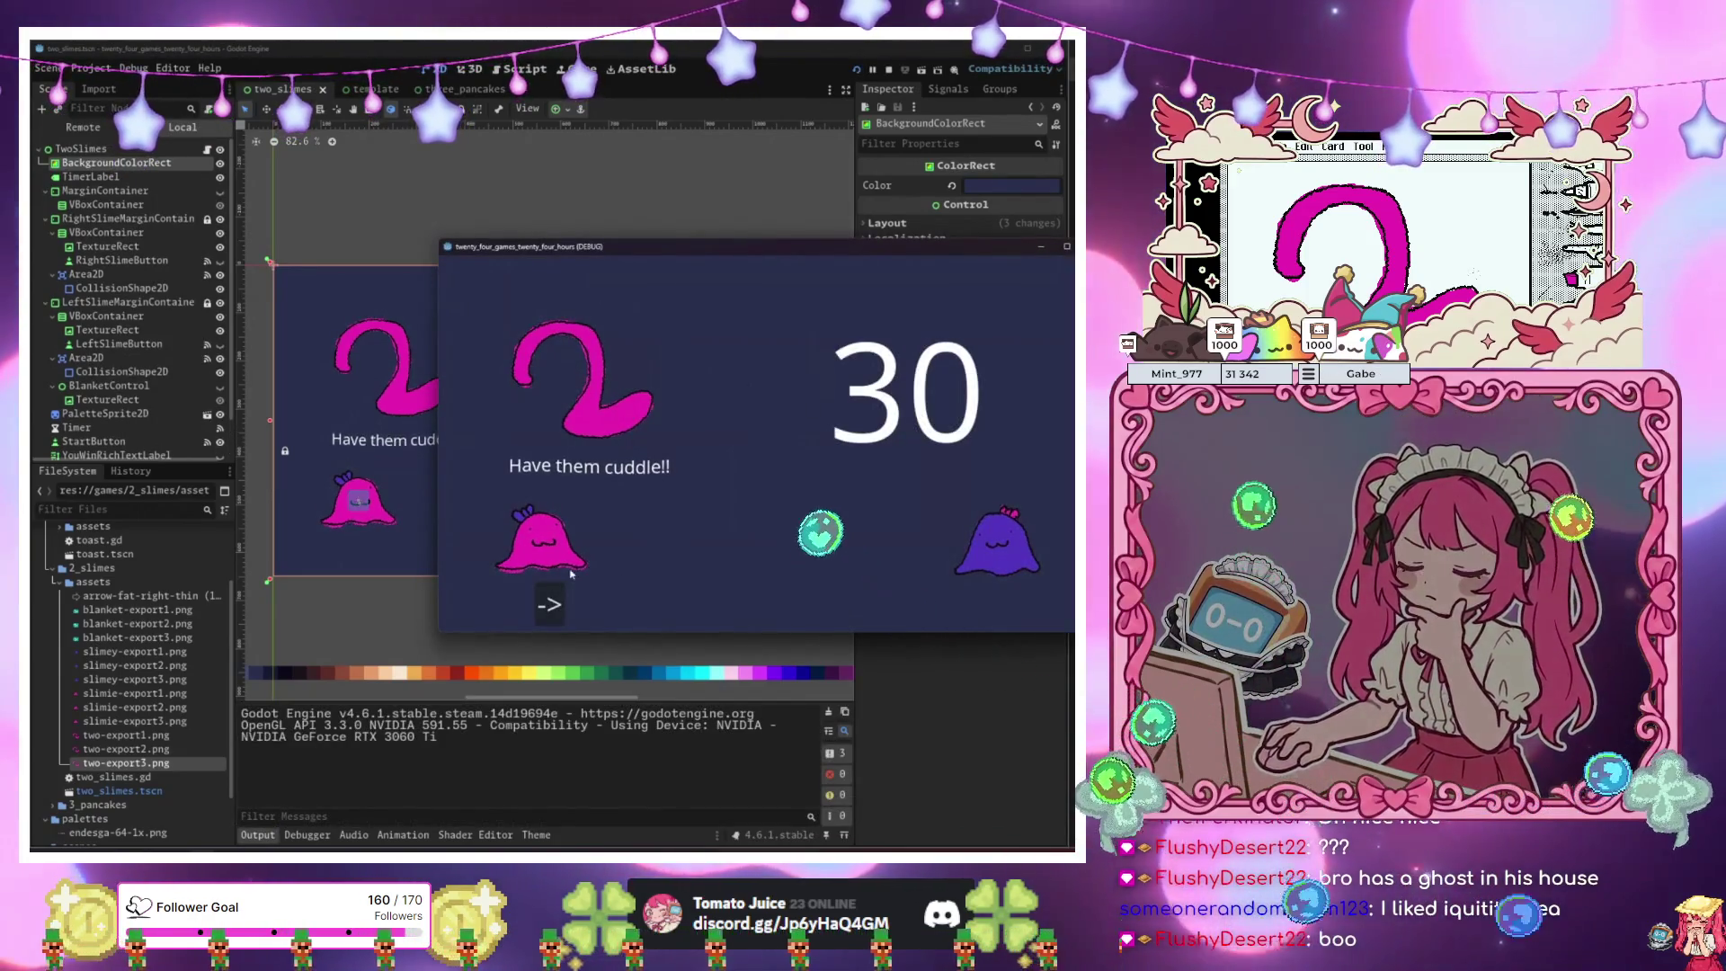
- Step both slimes toward each other until they meet under the heart blanket and win
click(566, 606)
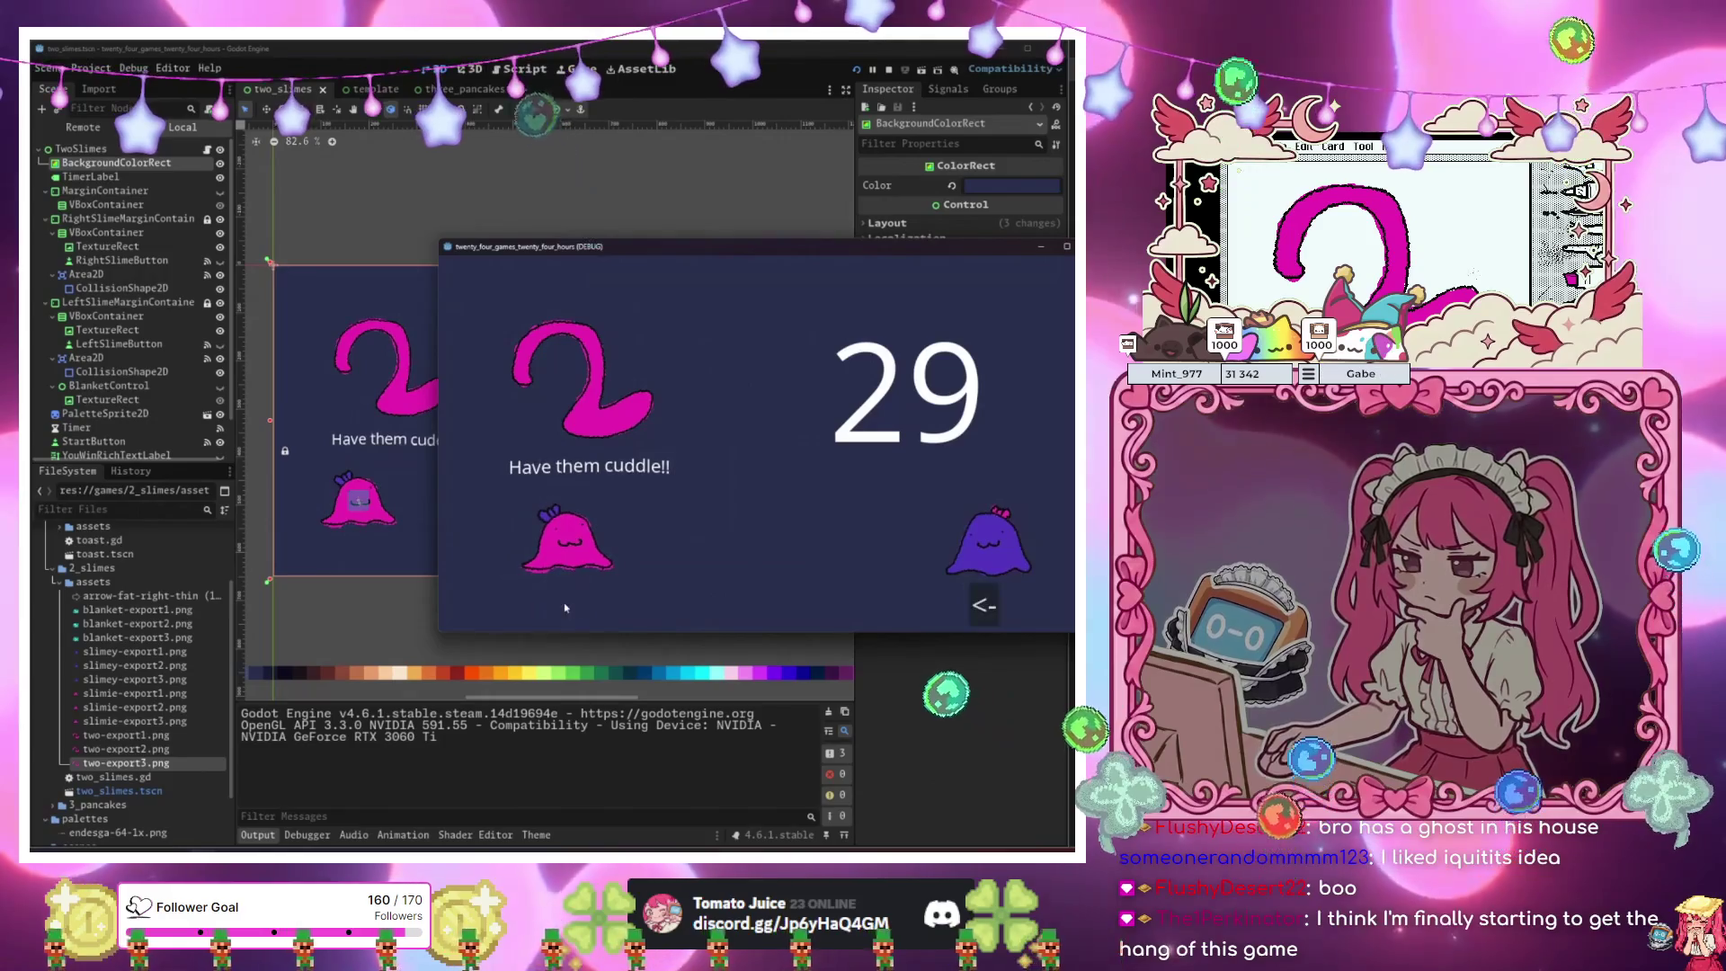
click(569, 604)
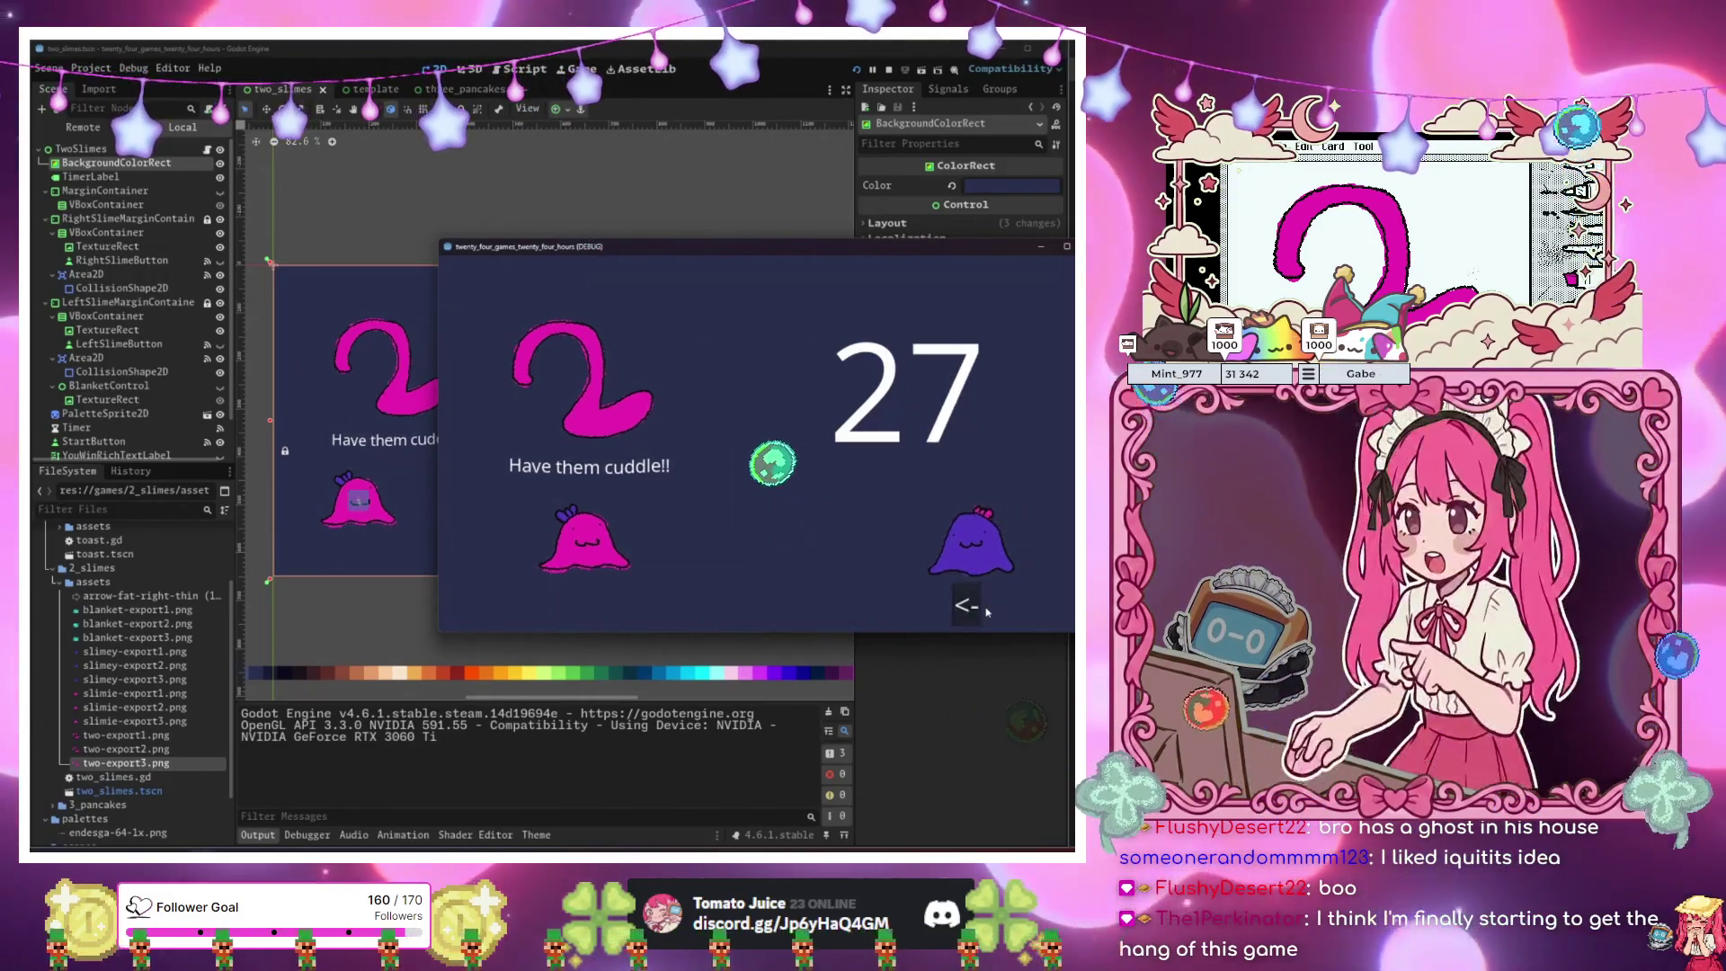
click(970, 610)
click(590, 611)
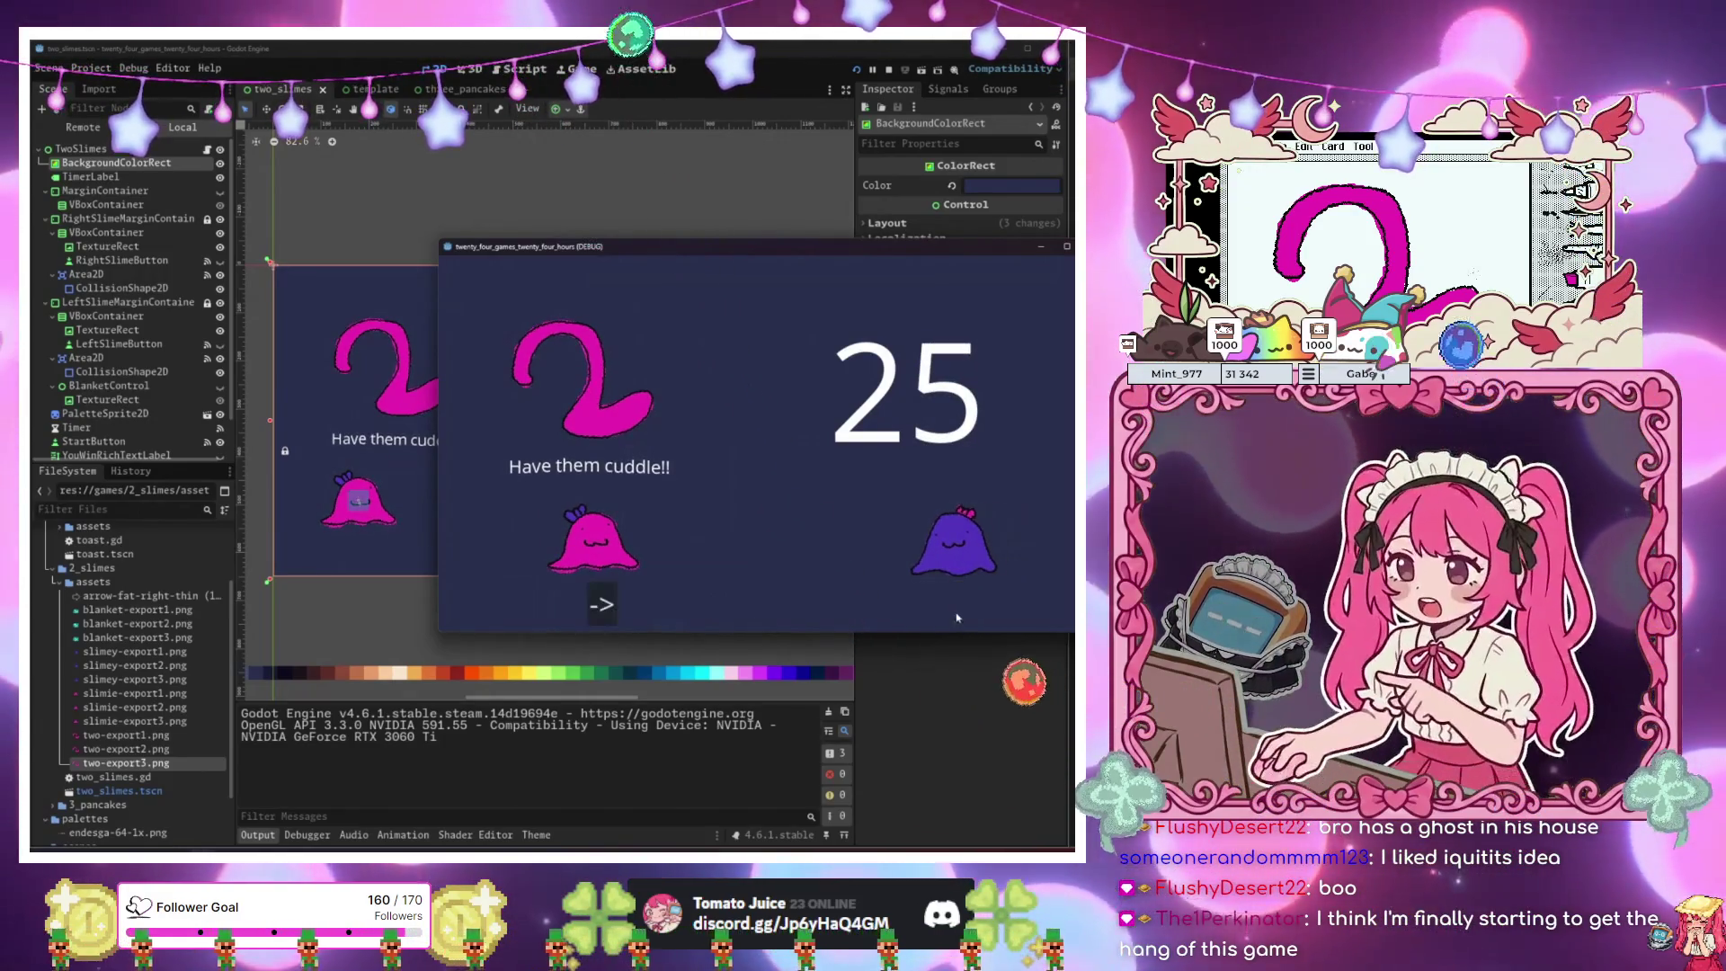
click(597, 605)
click(944, 604)
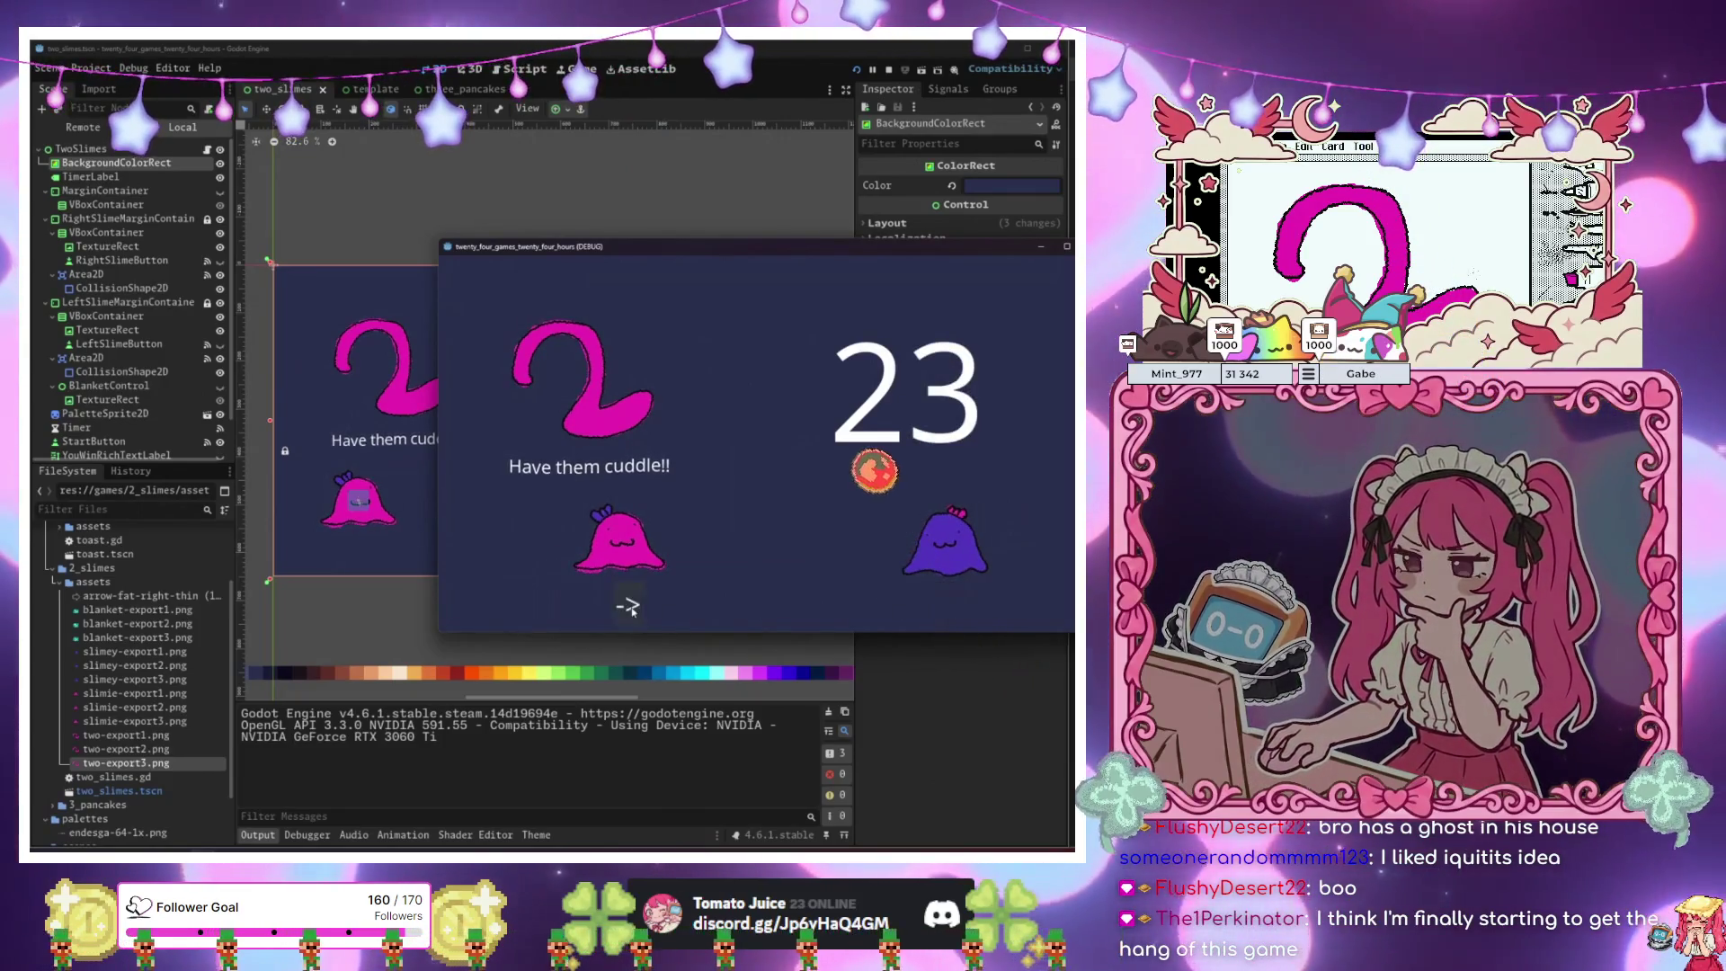
click(617, 605)
click(930, 605)
click(636, 604)
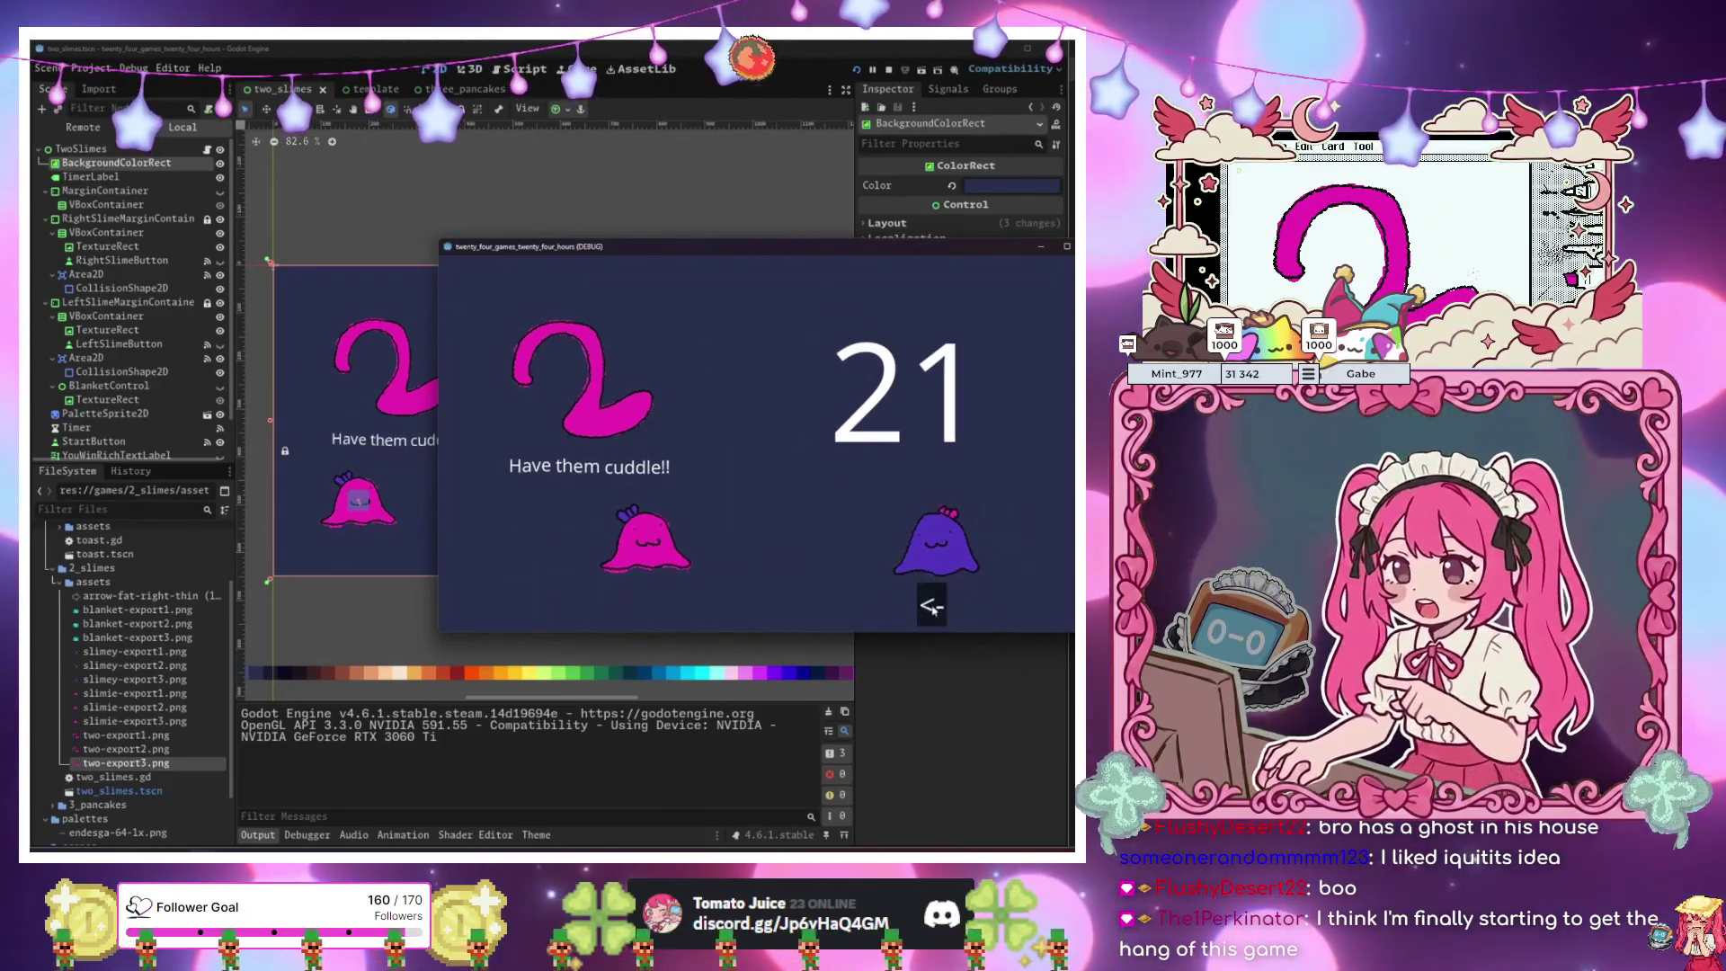
click(664, 615)
click(924, 611)
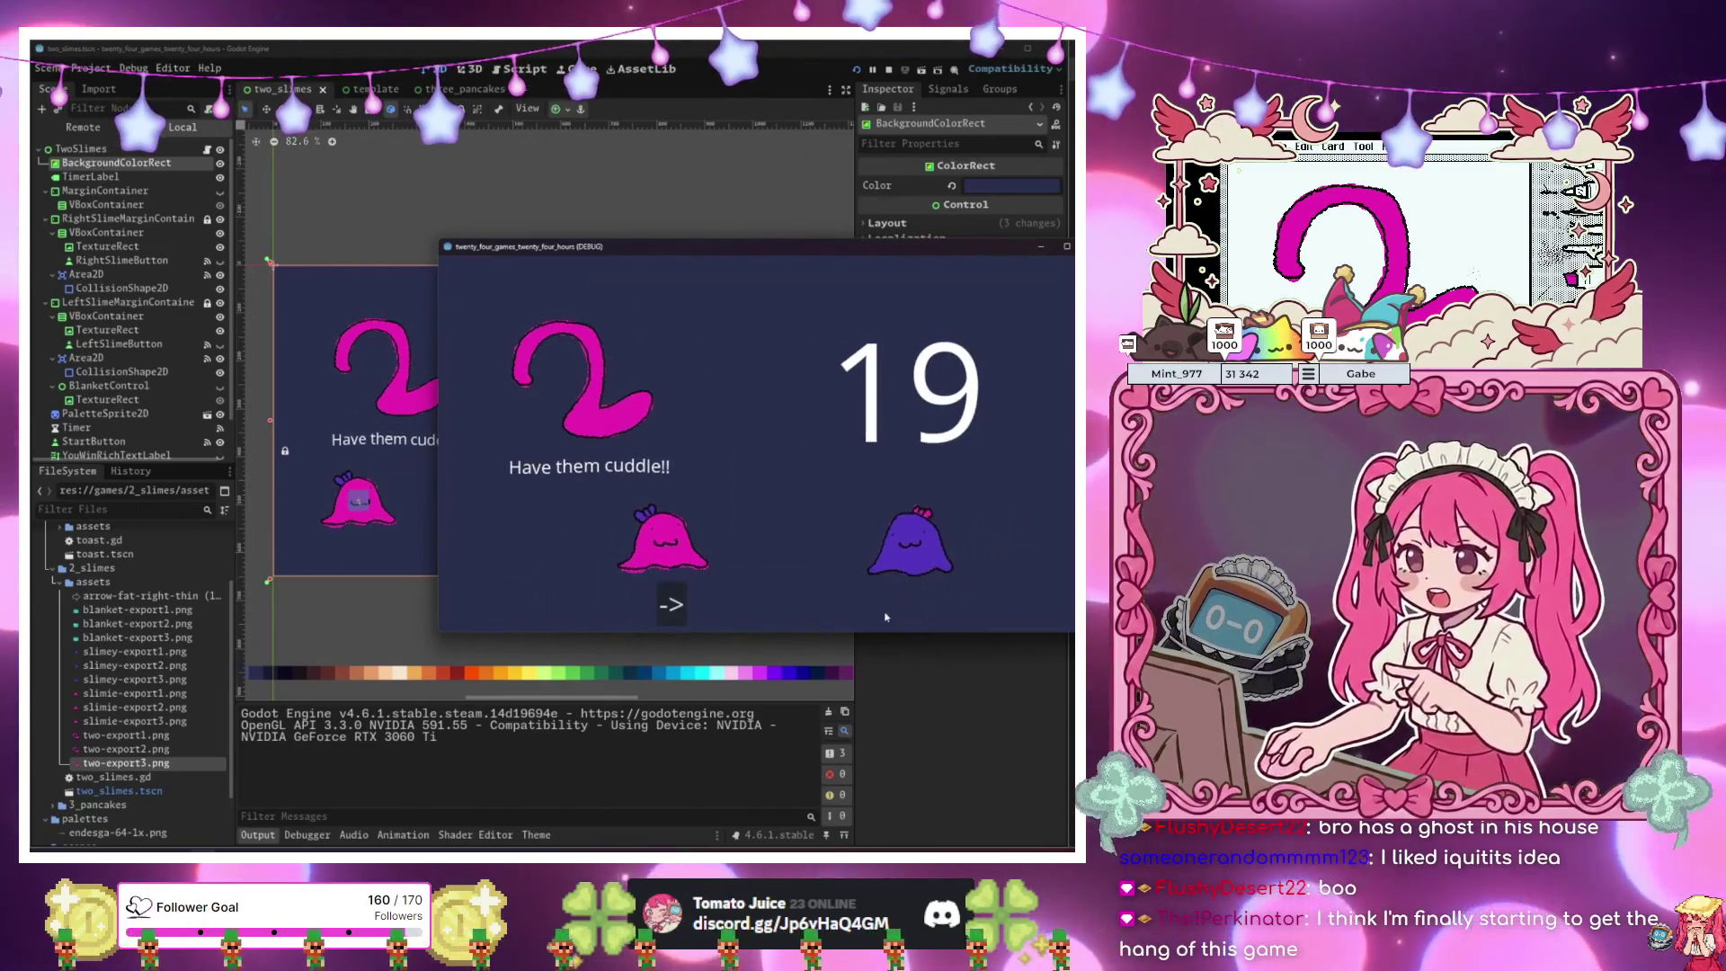
click(685, 611)
click(899, 604)
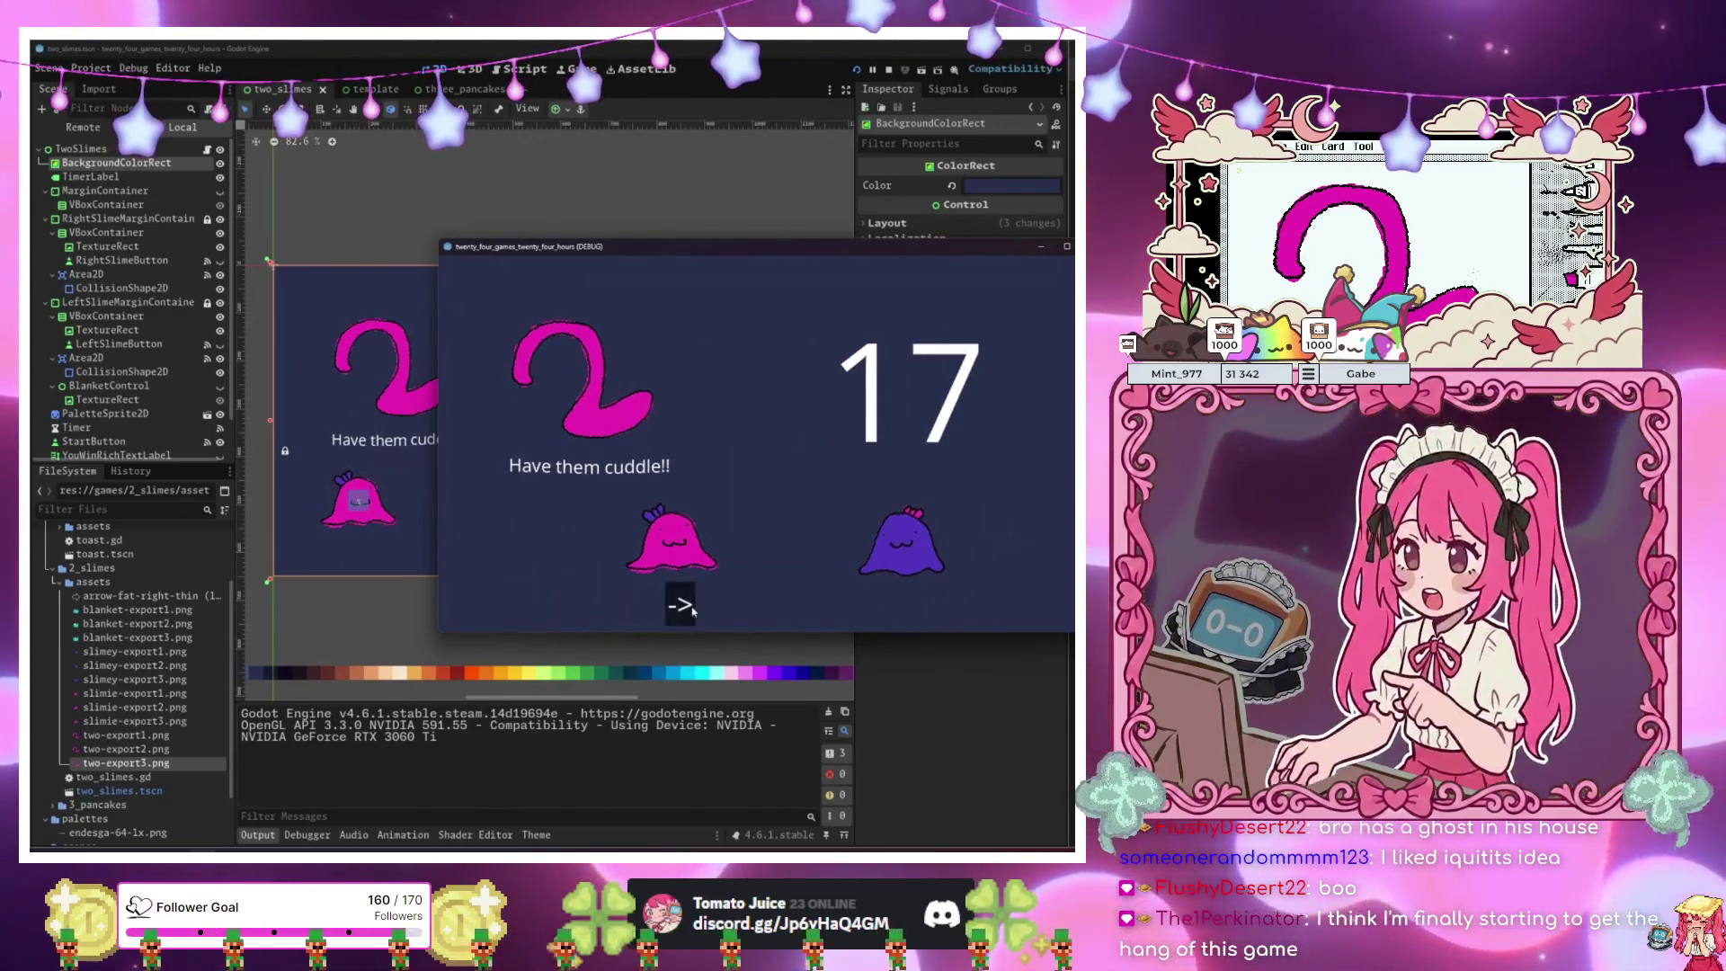
click(706, 610)
click(709, 609)
click(890, 607)
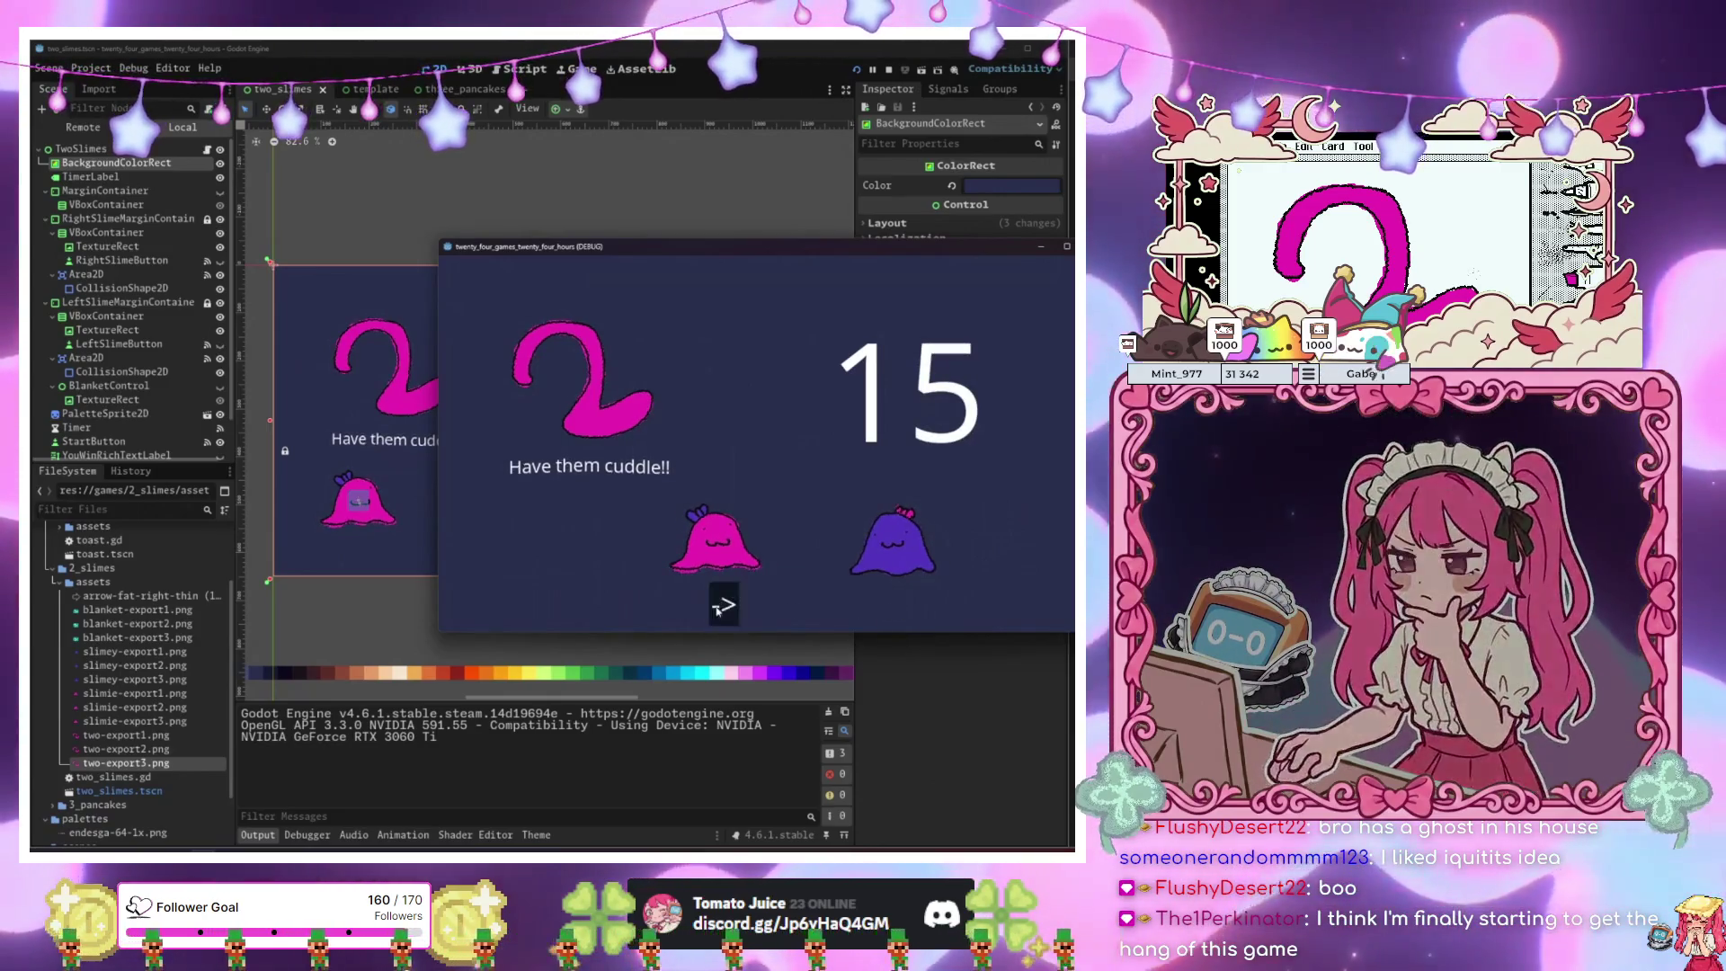
click(710, 609)
click(885, 606)
click(730, 609)
click(868, 607)
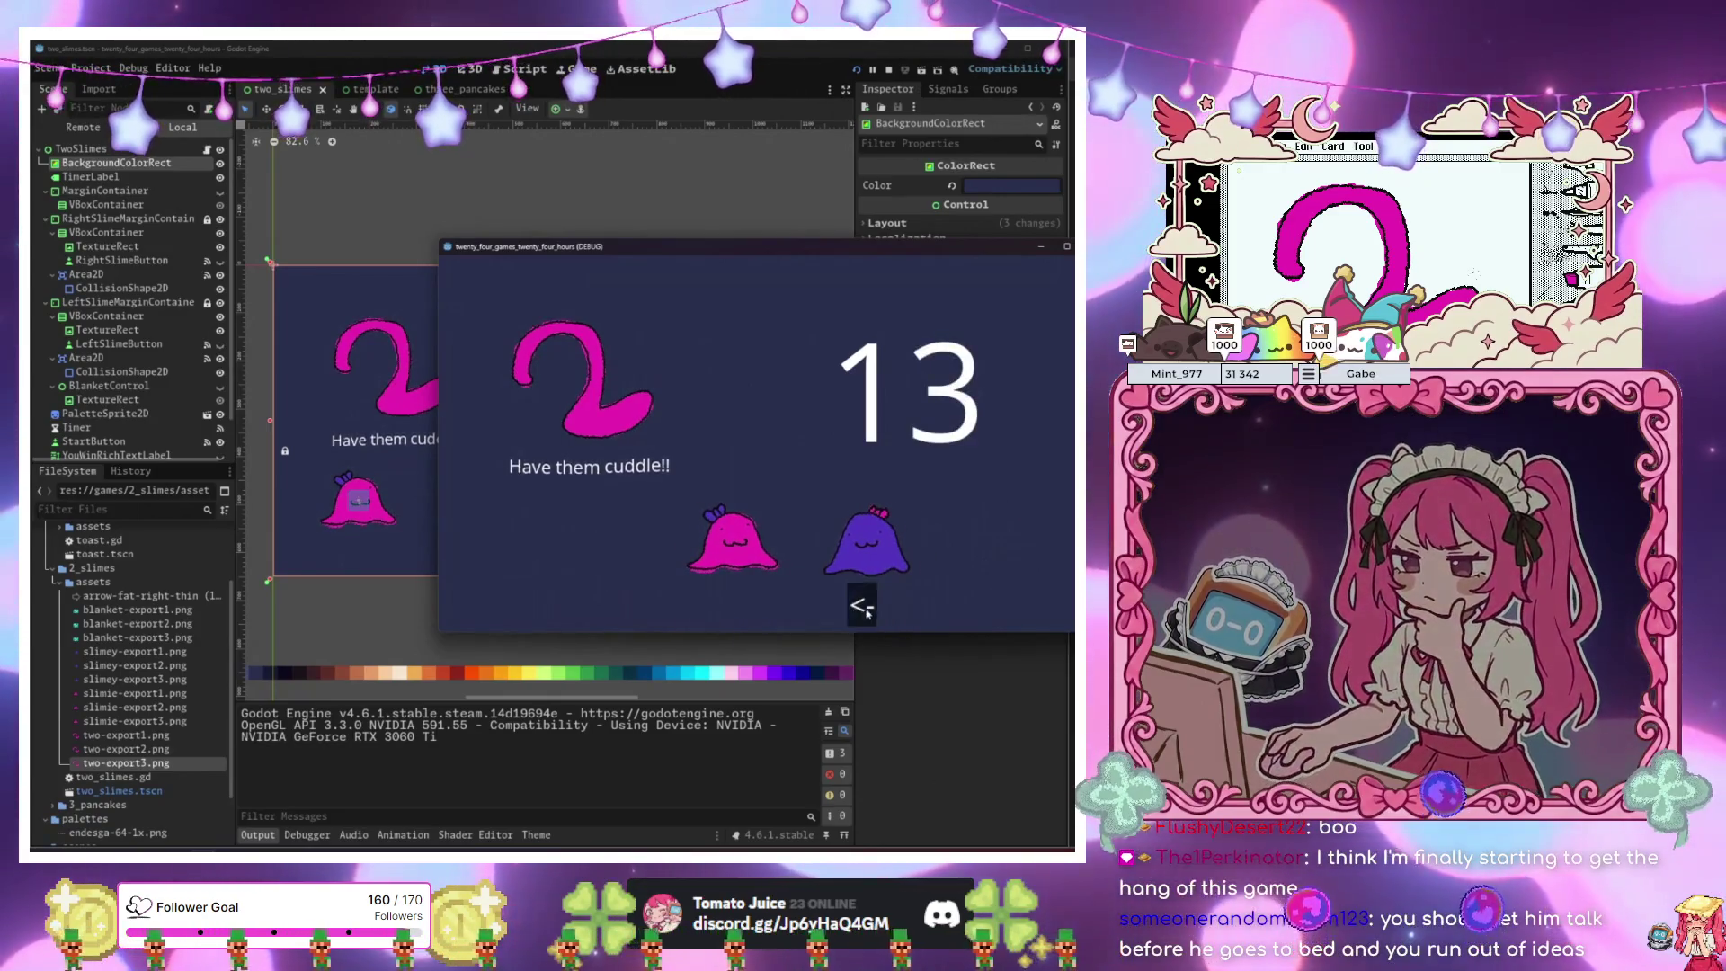
click(849, 606)
click(840, 607)
click(732, 609)
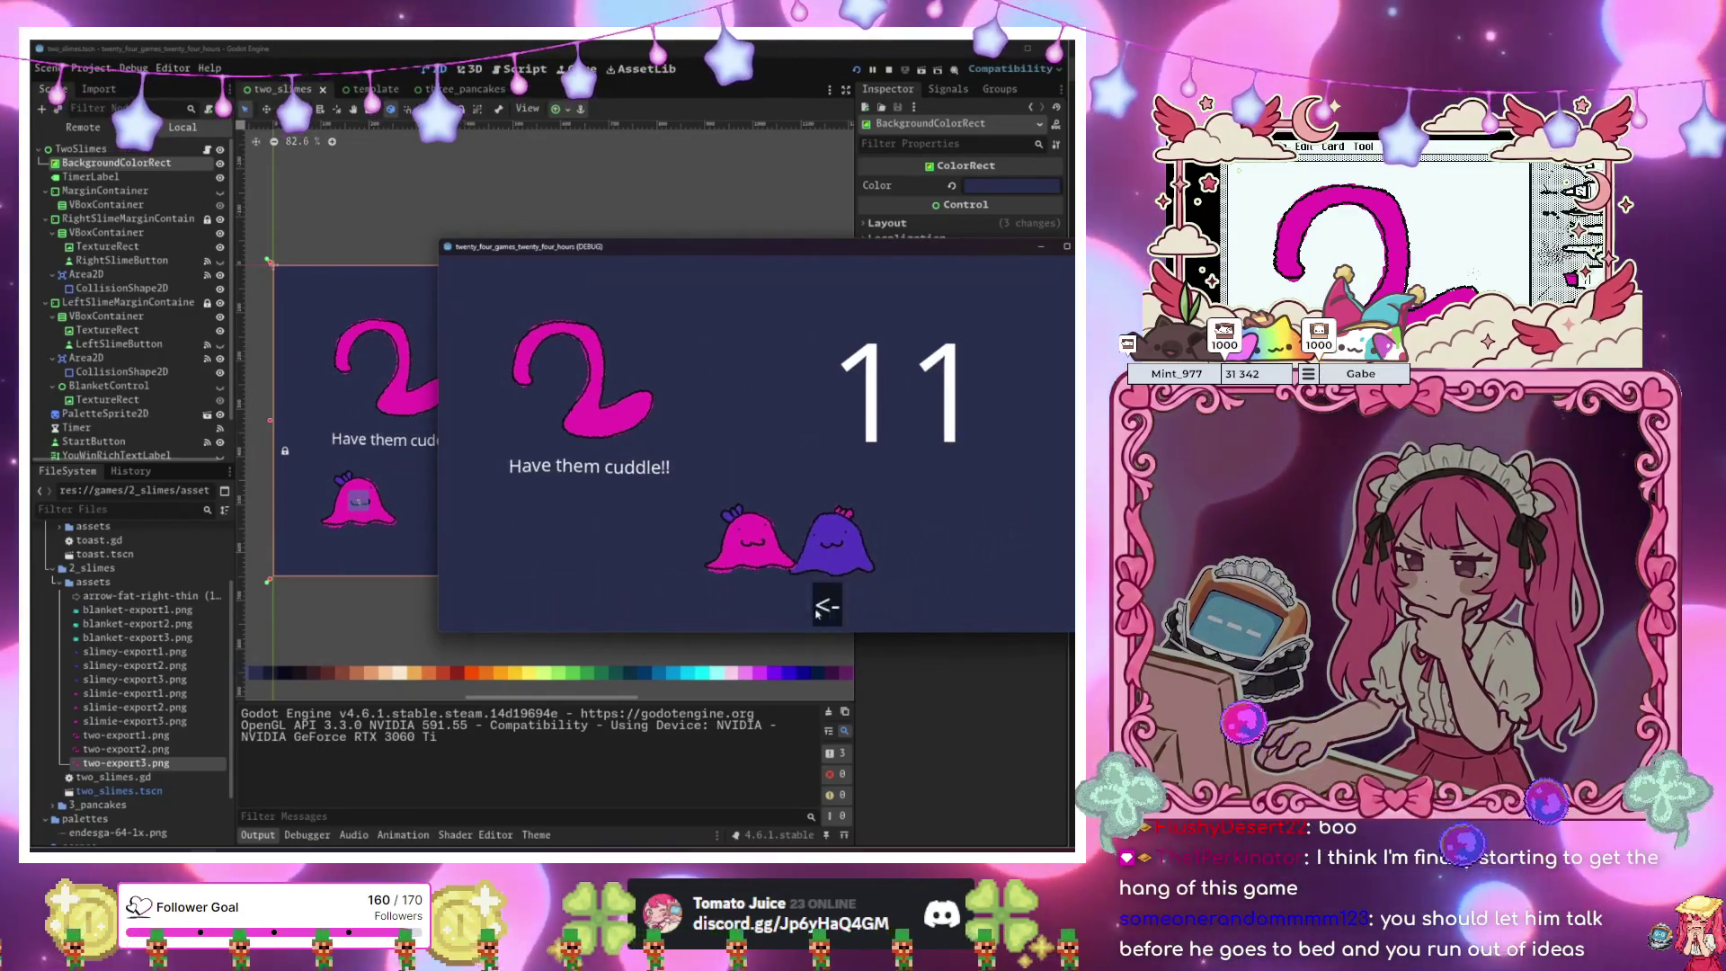
click(818, 610)
click(771, 608)
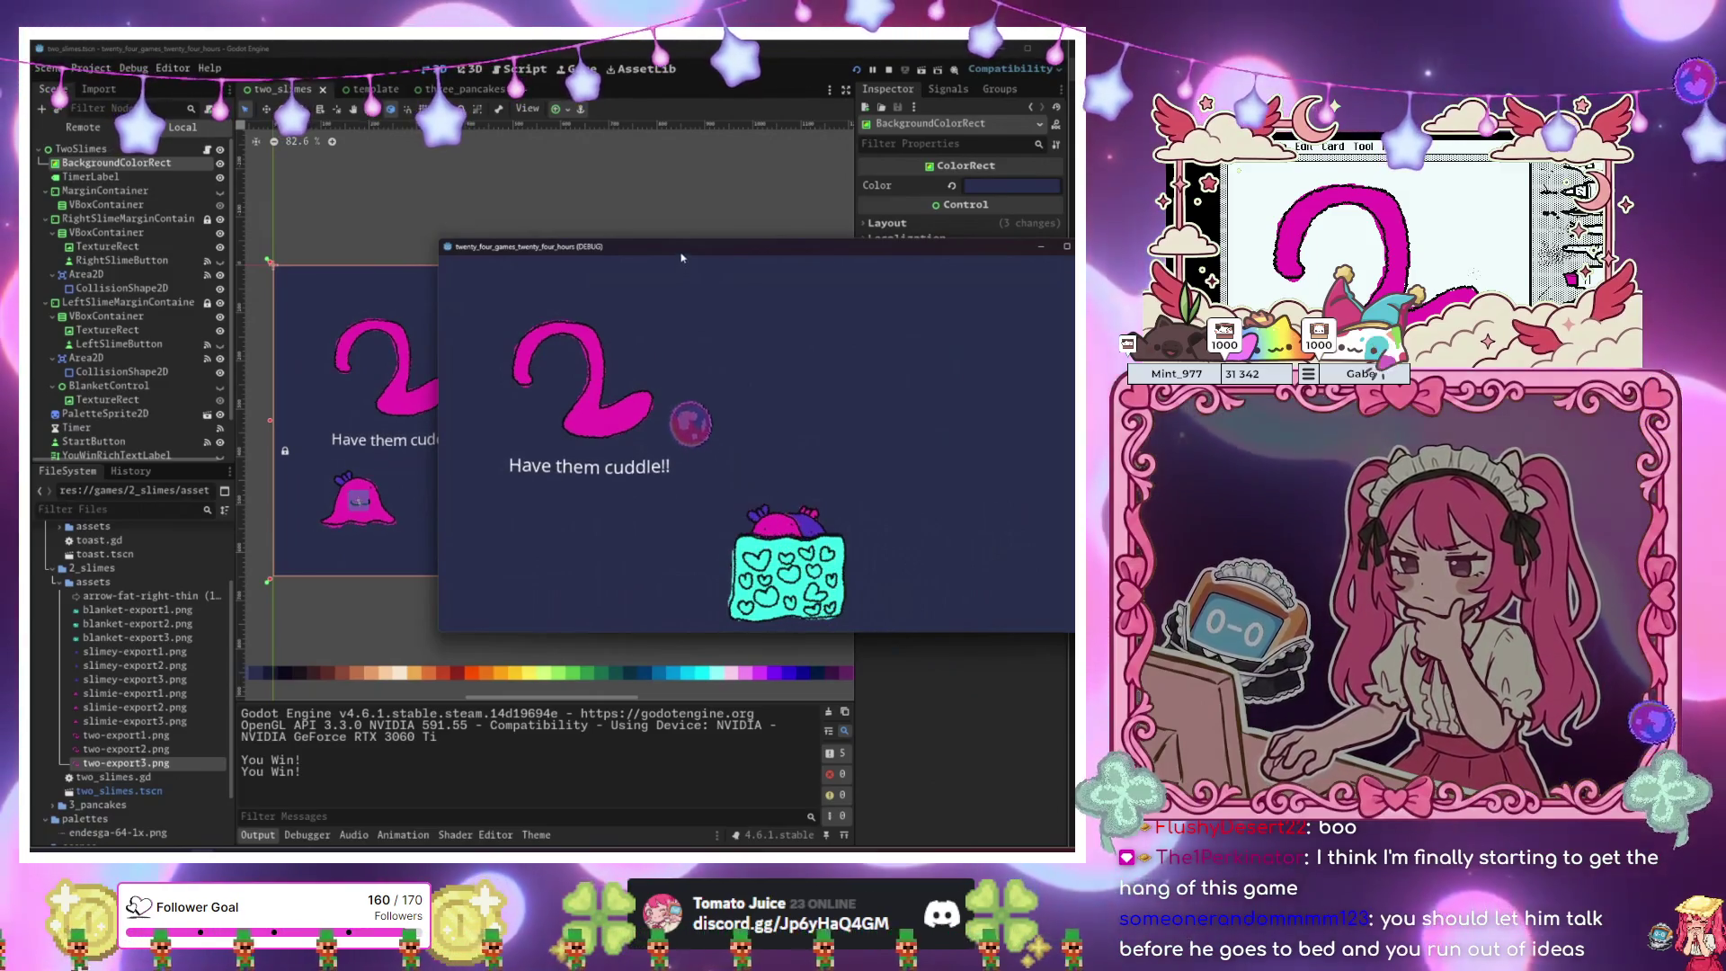
- Open the two_slimes.gd script from the scene tree
drag(681, 258, 562, 397)
scroll(135, 359, down, 1)
click(116, 428)
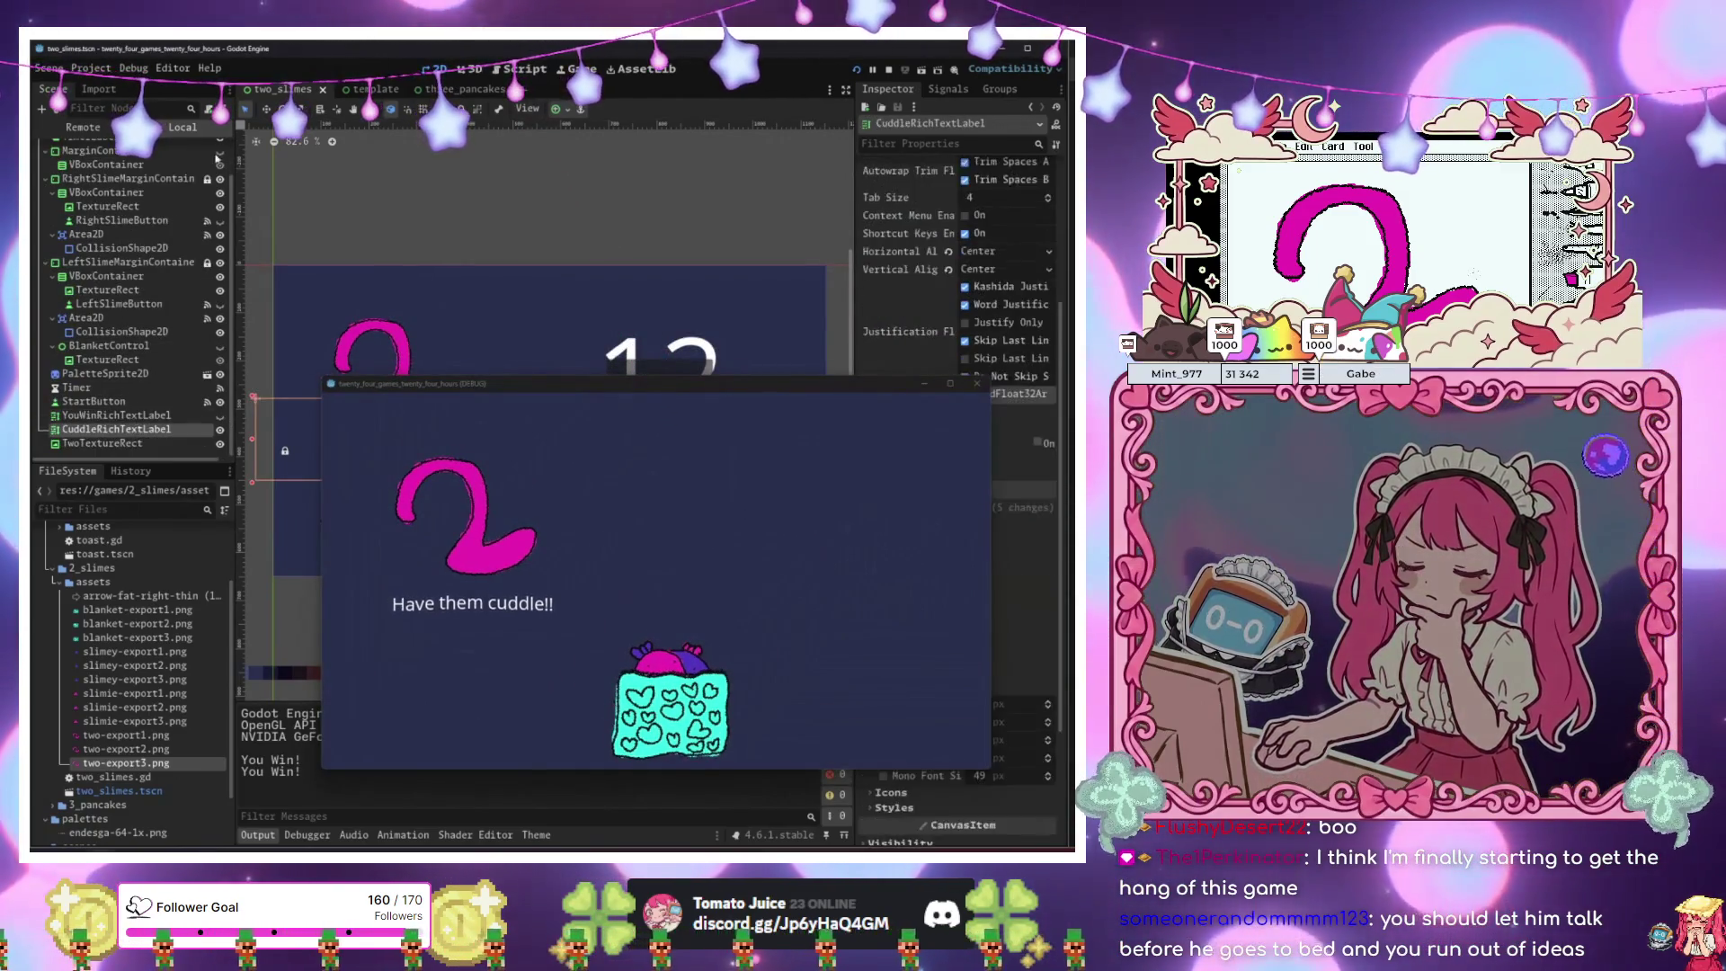
scroll(216, 158, up, 2)
click(208, 149)
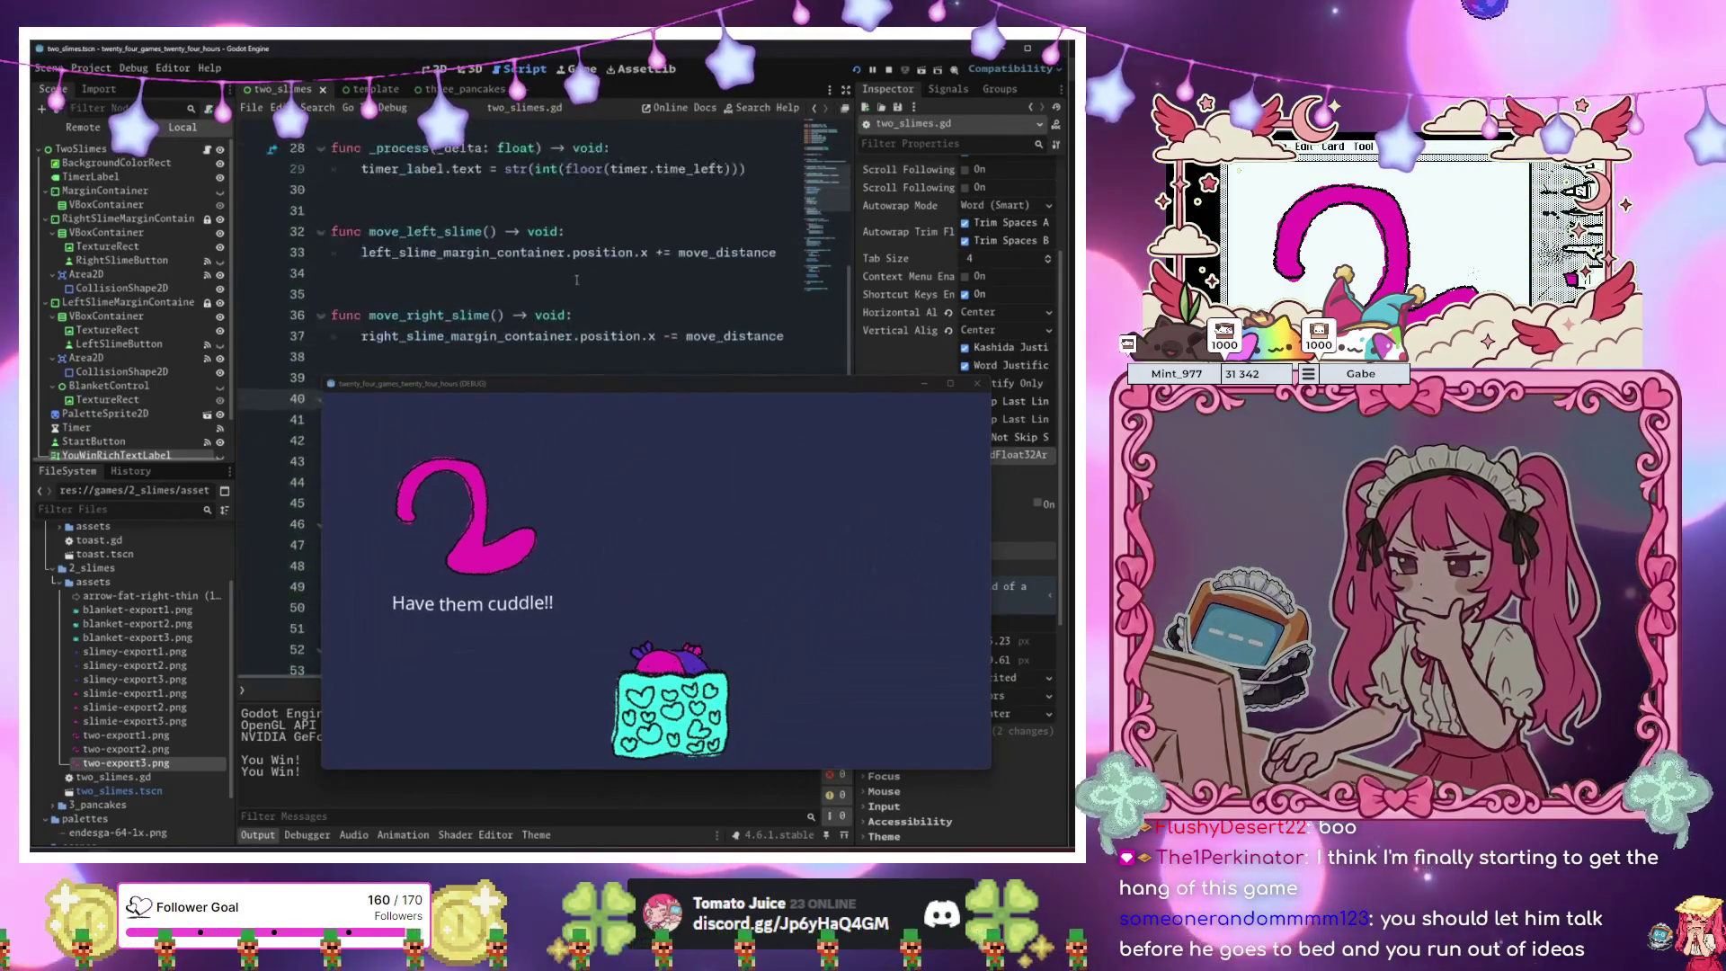
- Add an exported you_win_rich_text_label: RichTextLabel variable to the script
scroll(576, 279, up, 6)
drag(633, 384, 889, 620)
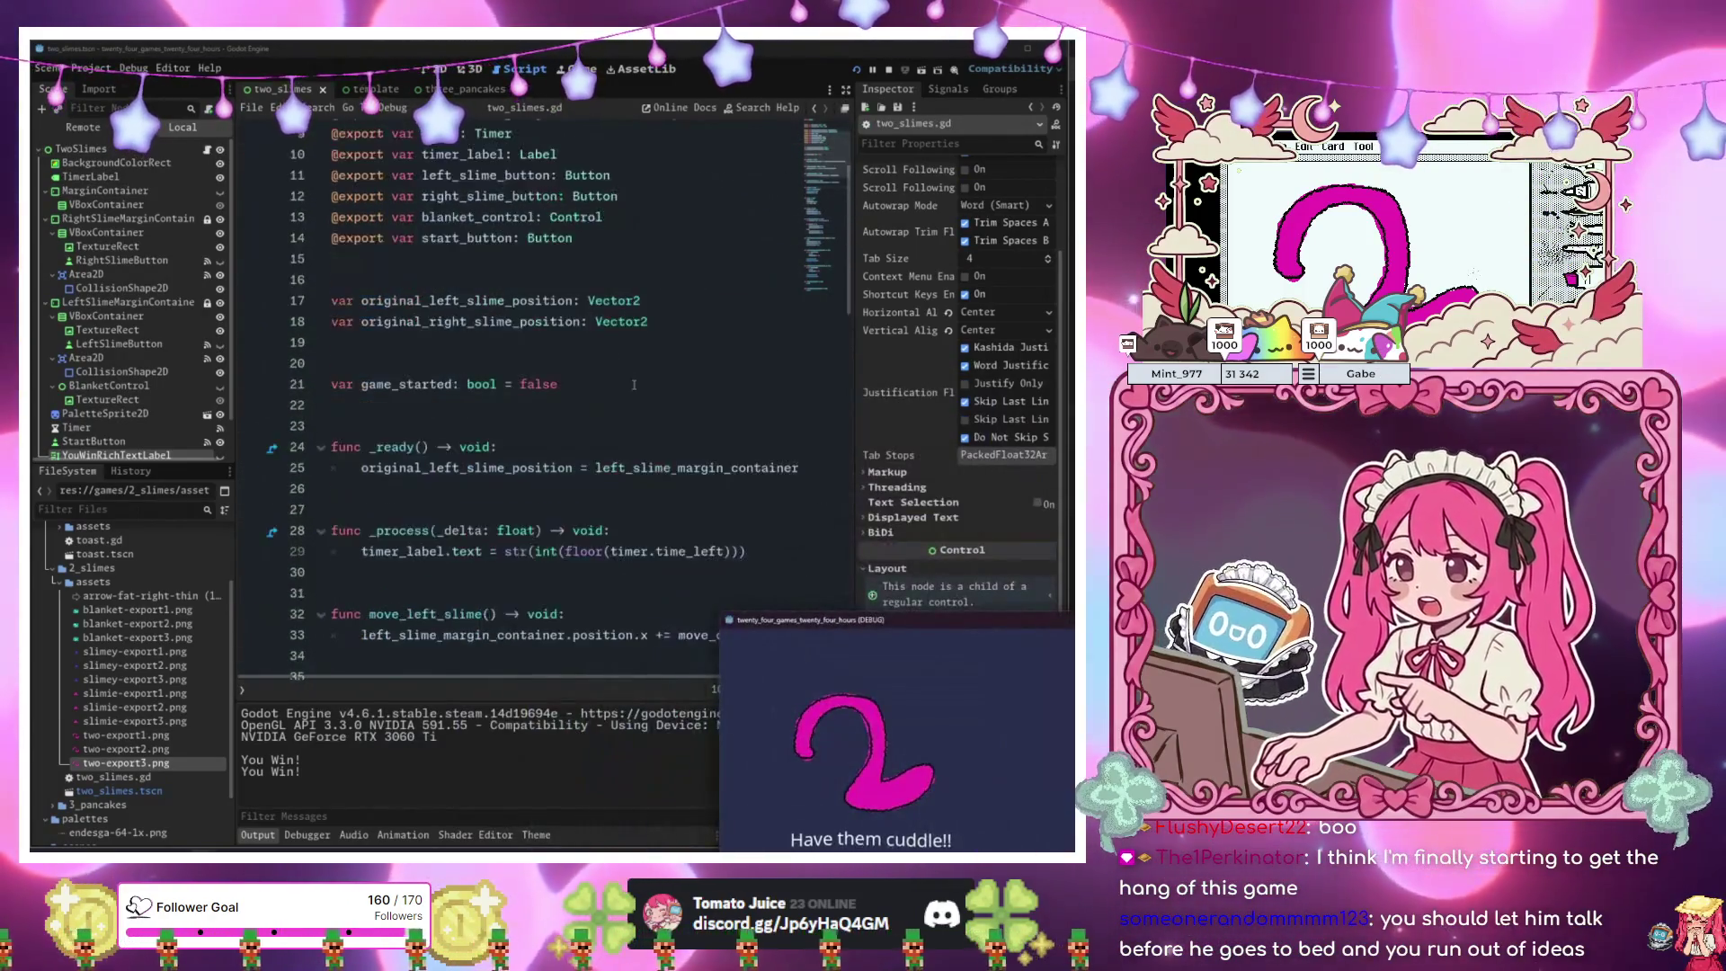
scroll(634, 384, down, 8)
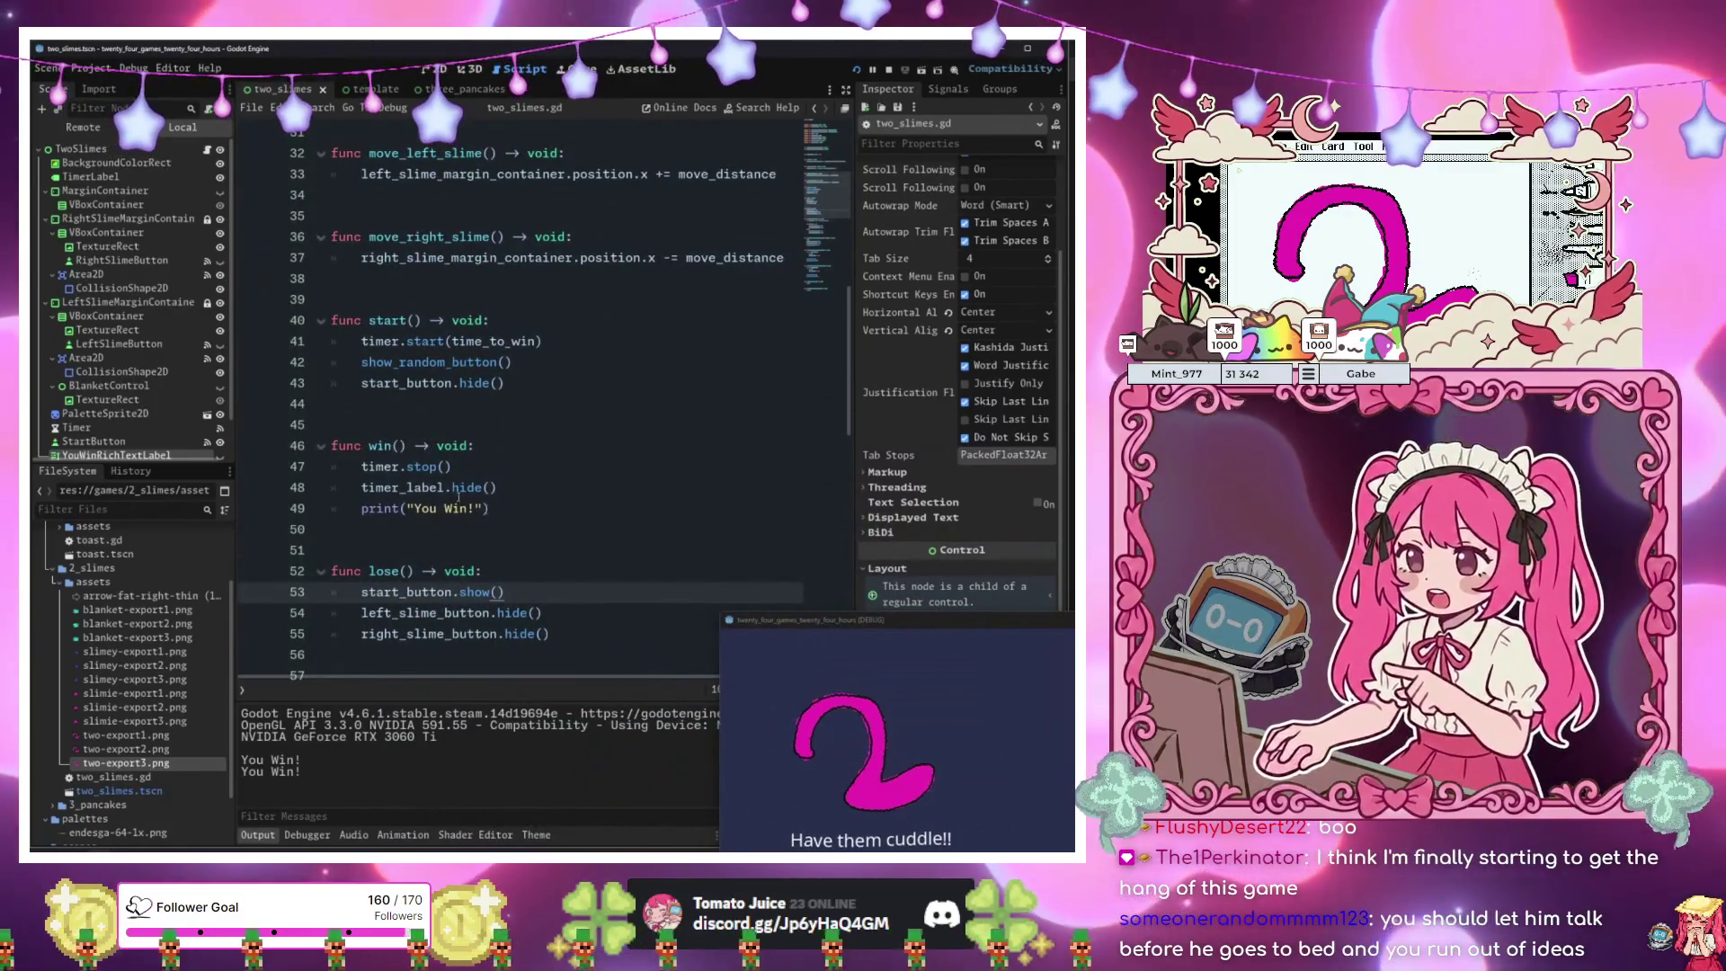
scroll(455, 494, up, 10)
drag(191, 455, 333, 425)
scroll(506, 444, down, 12)
- Call you_win_rich_text_label.show() inside win(), right after timer_label.hide()
click(505, 444)
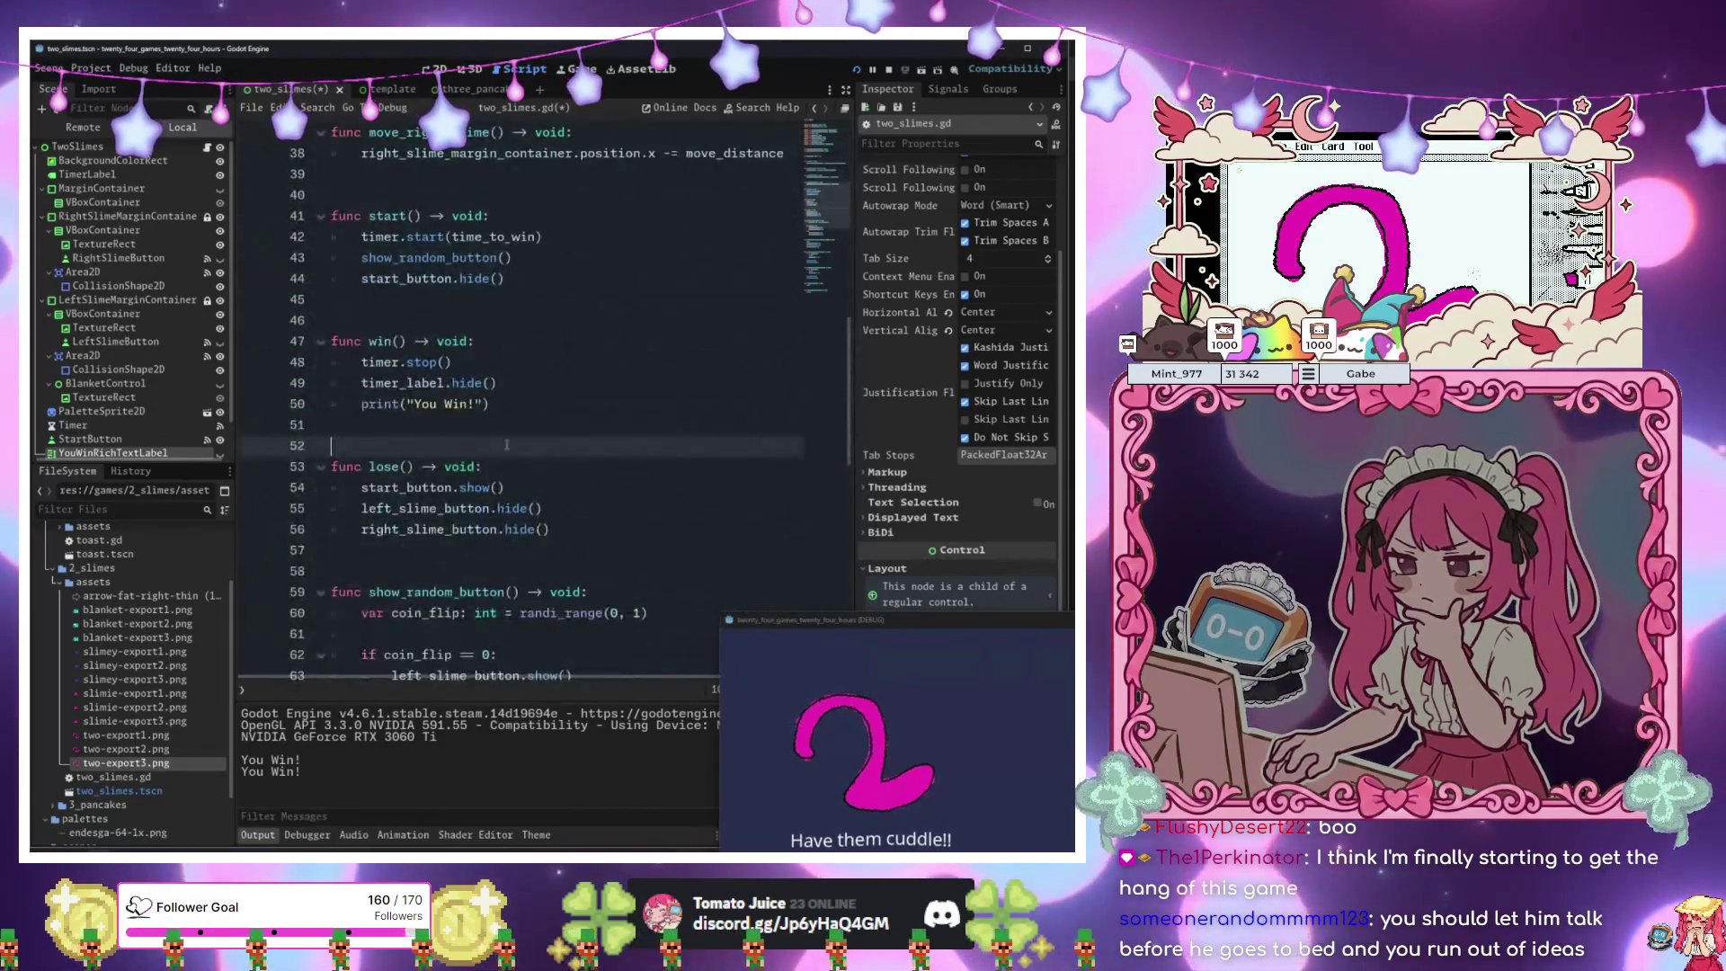
click(521, 358)
click(556, 386)
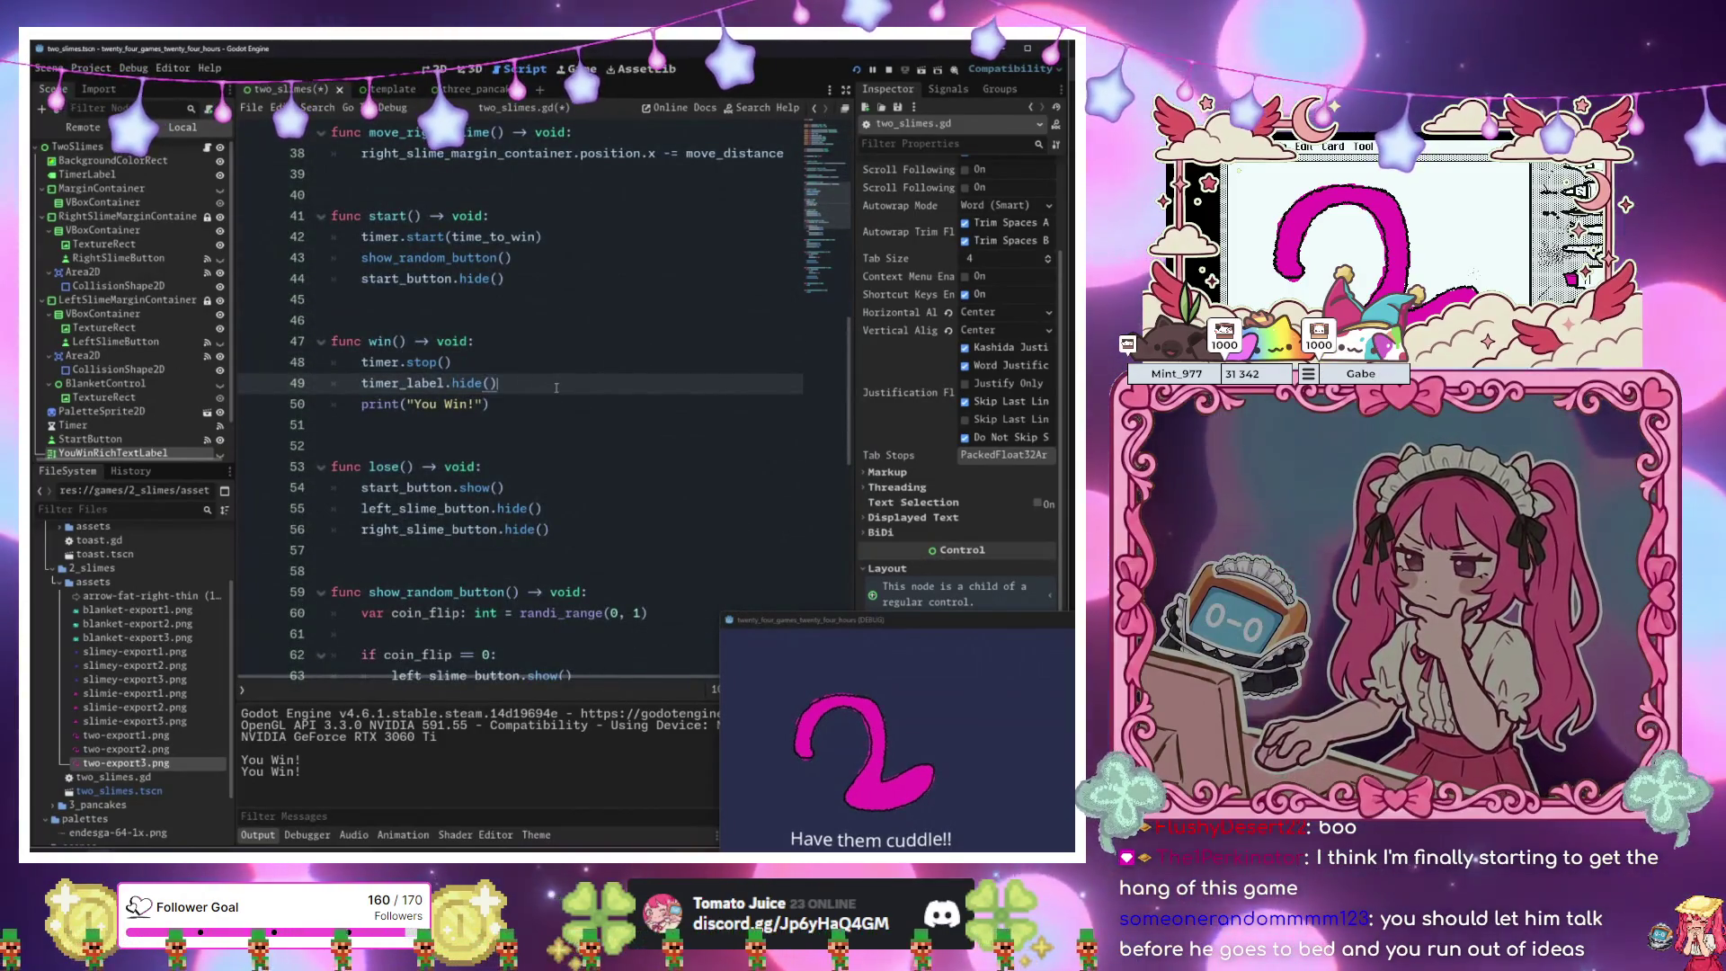
key(Return)
text(you_win_rich_text_label.te)
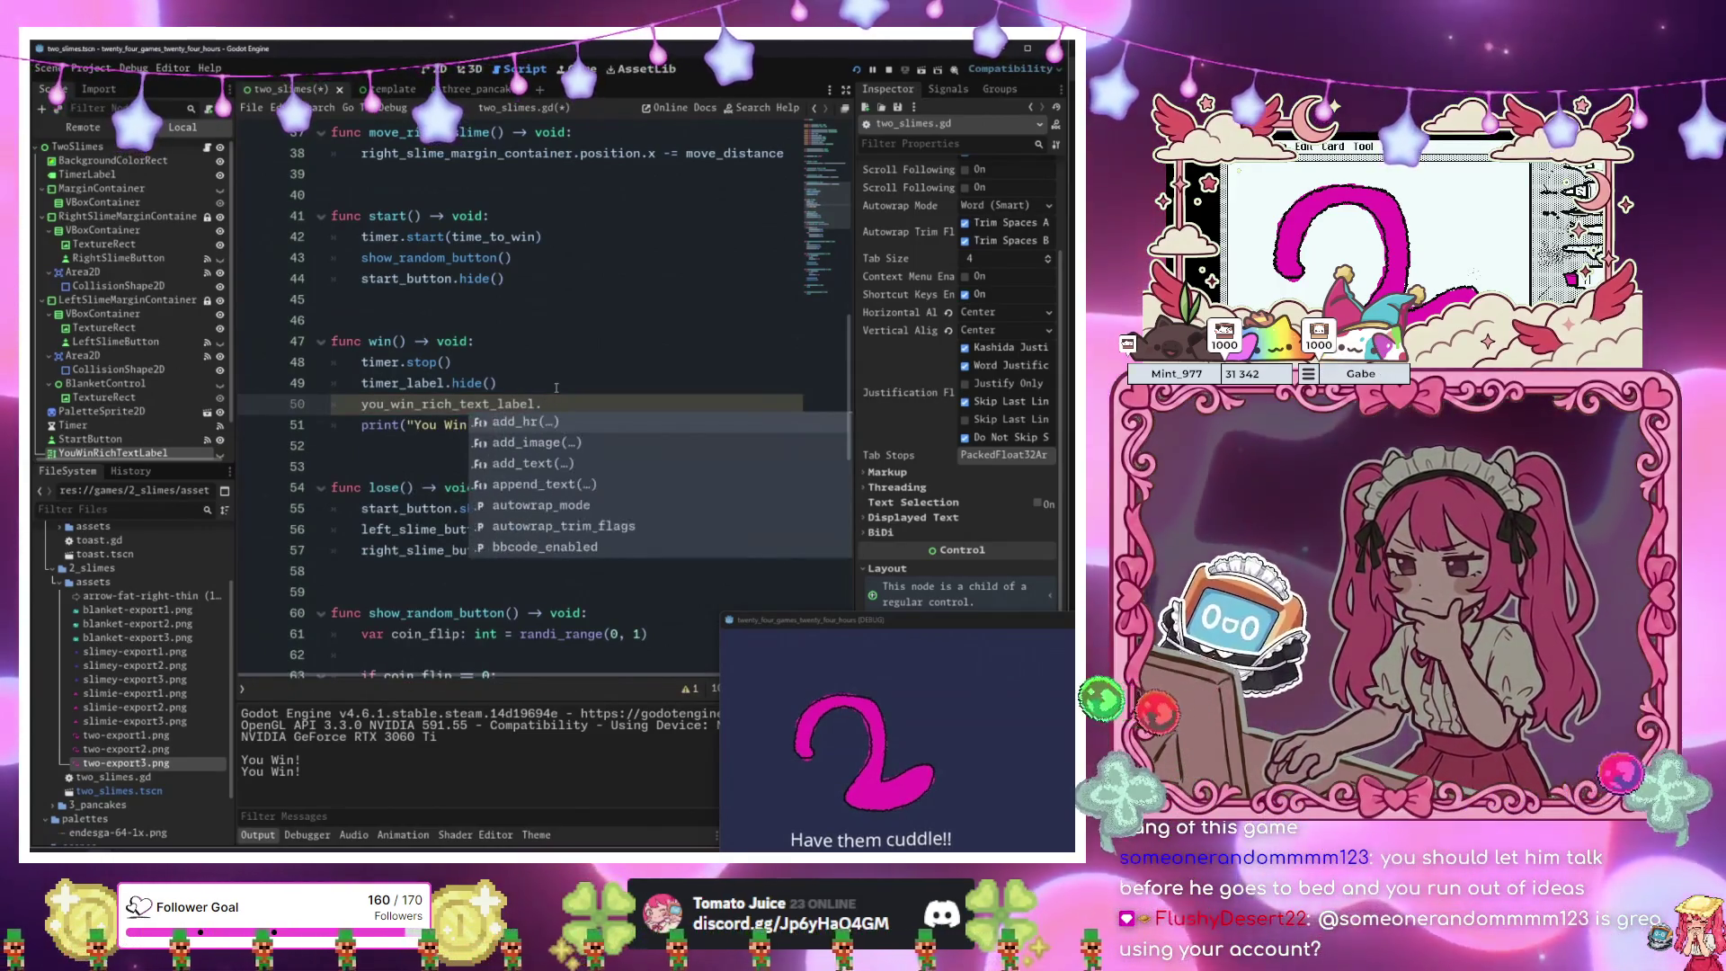
key(BackSpace)
key(BackSpace)
text(show)
key(Return)
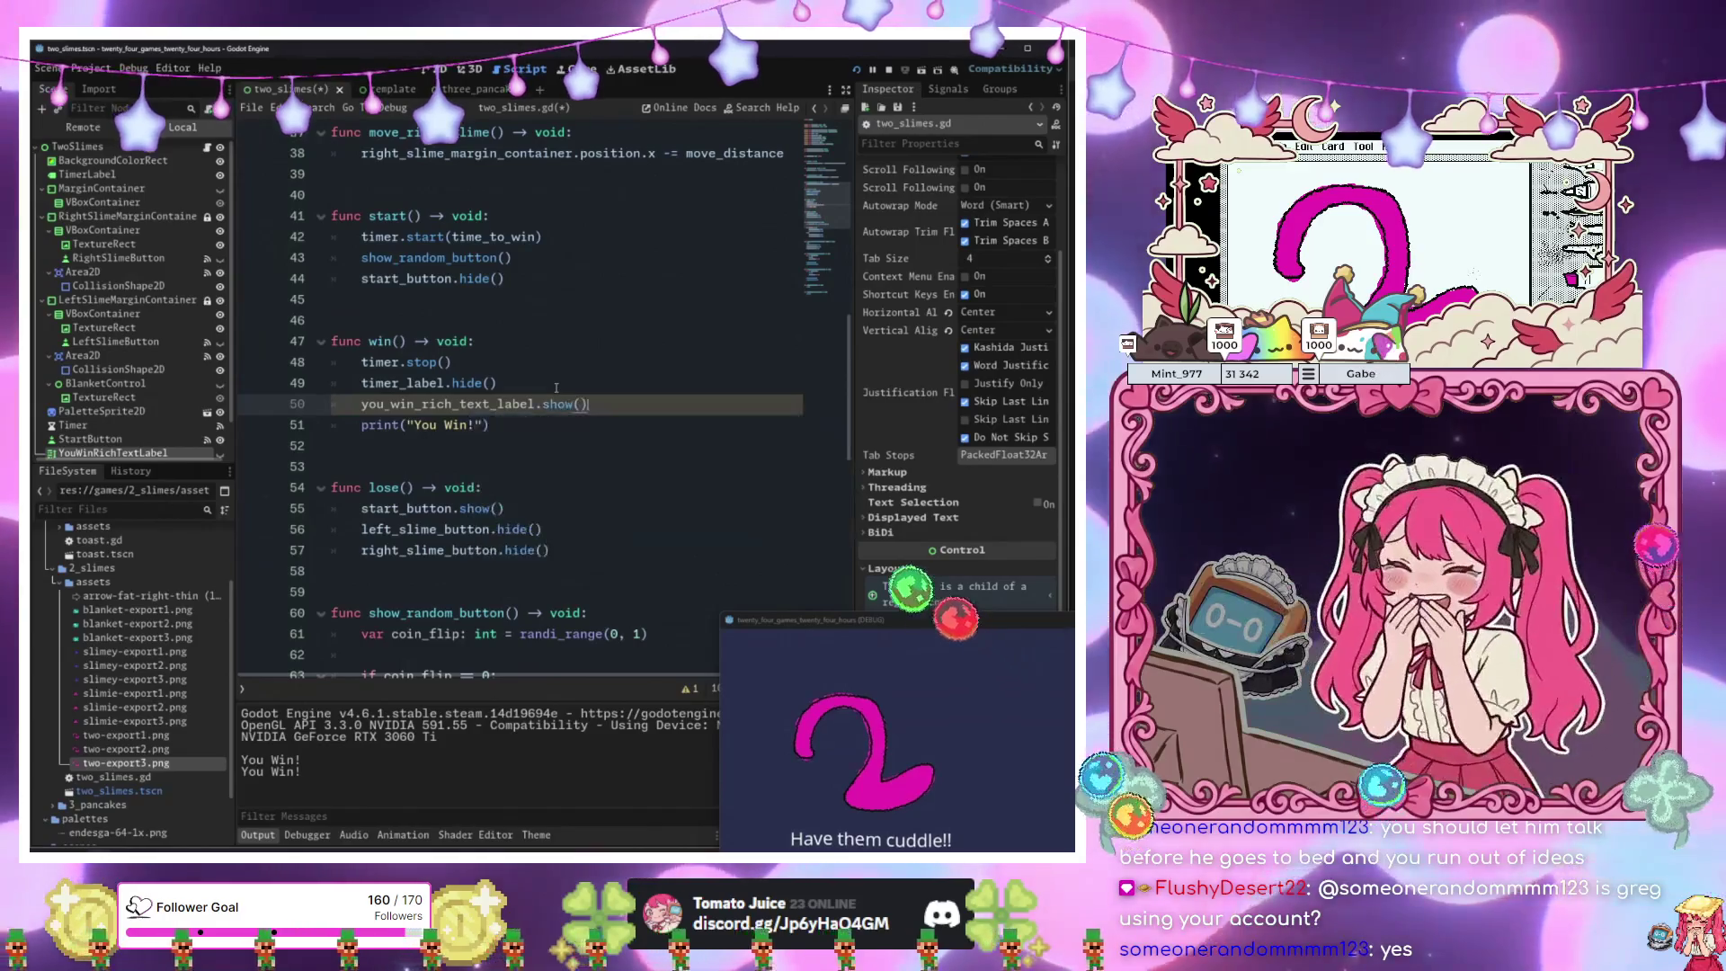
- Centre the running game window, then save the script and run the game with F6
scroll(102, 401, down, 2)
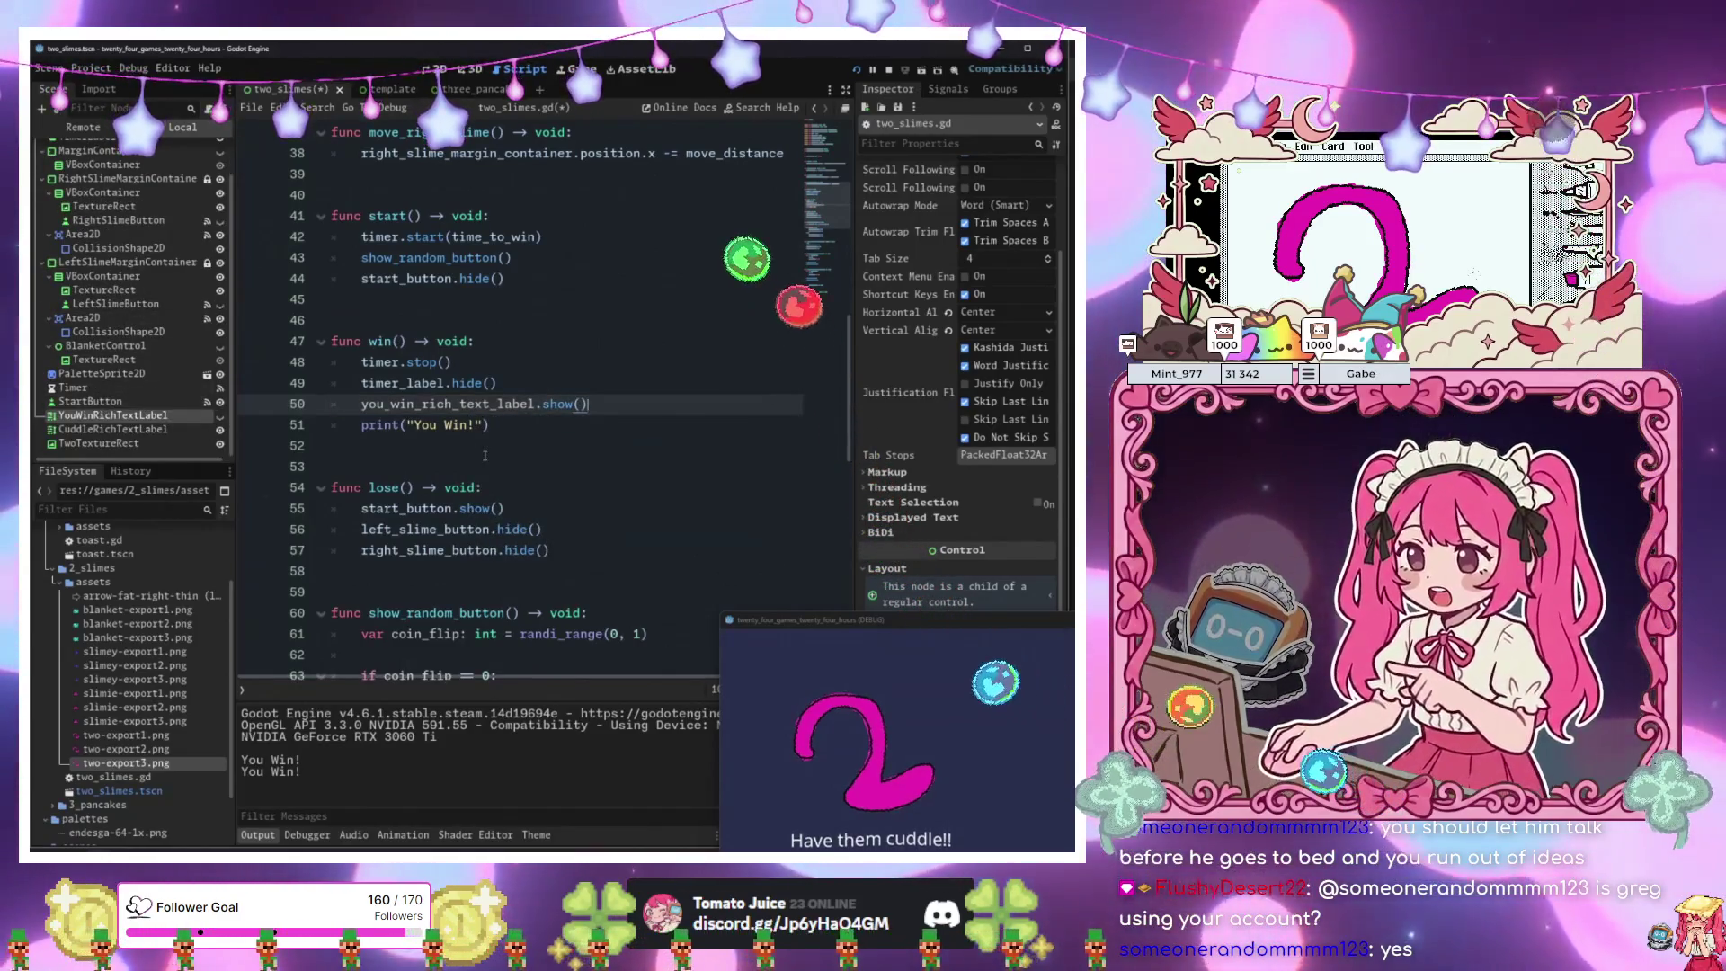
scroll(628, 396, up, 2)
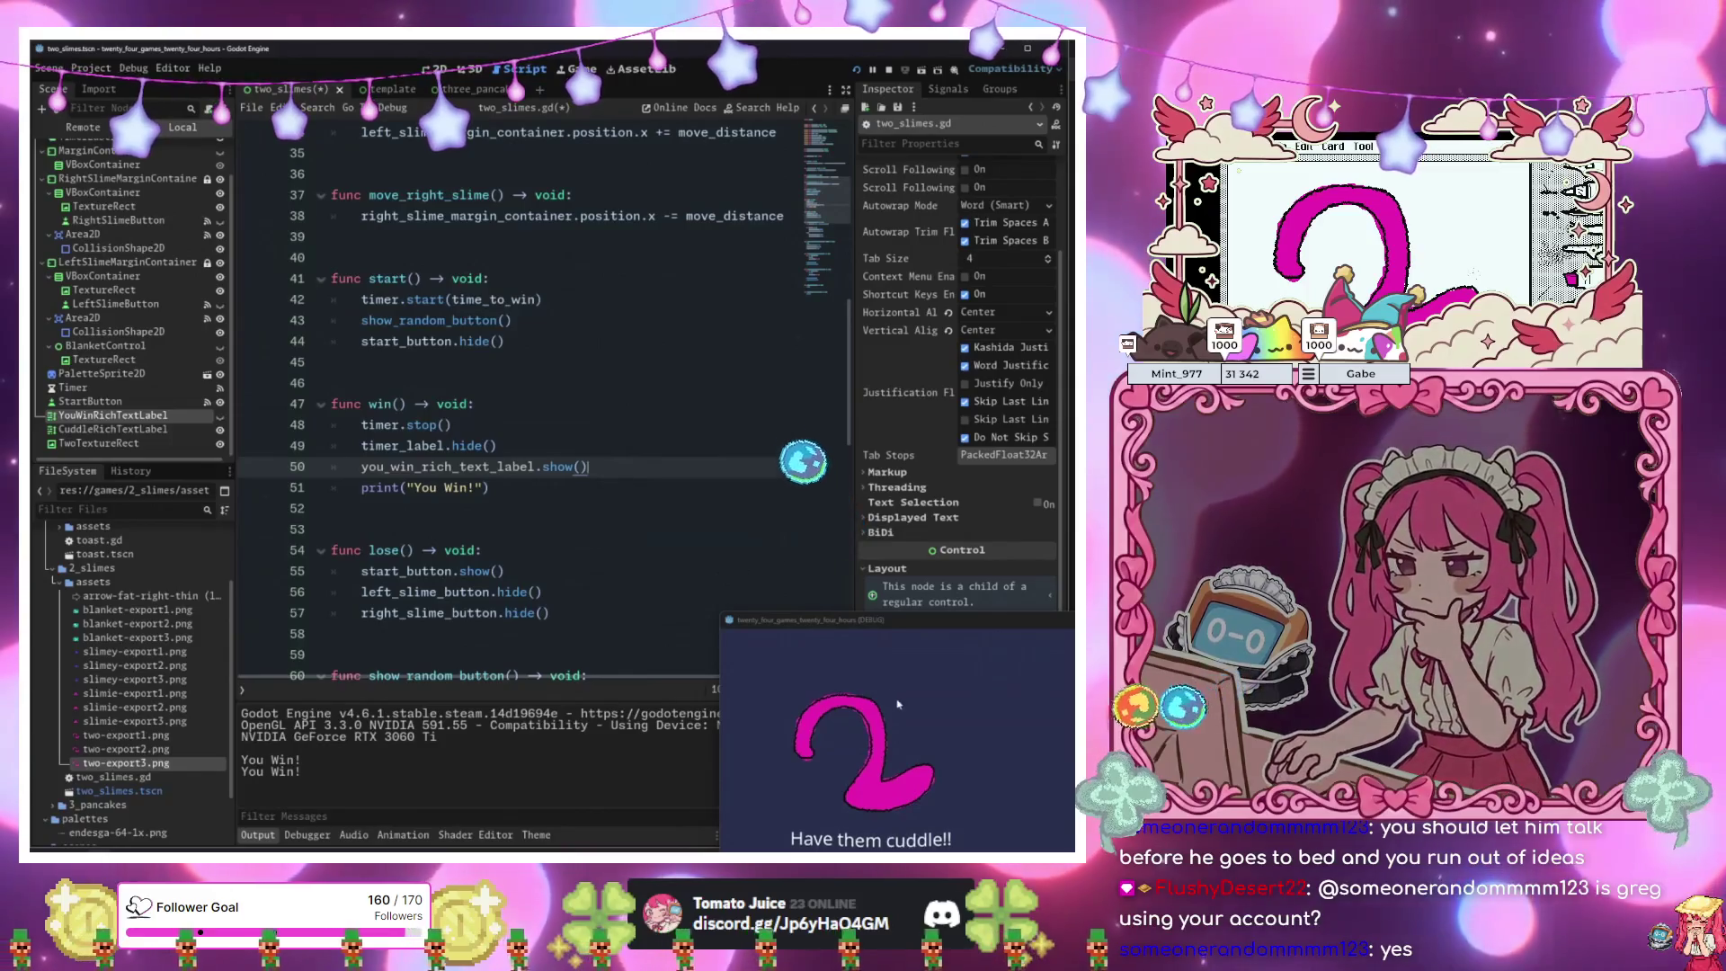
mouse_move(885, 624)
mouse_down()
mouse_move(616, 345)
mouse_move(543, 333)
mouse_move(669, 487)
mouse_move(469, 268)
mouse_move(612, 528)
mouse_move(589, 446)
mouse_move(371, 516)
mouse_up()
click(572, 360)
key(F6)
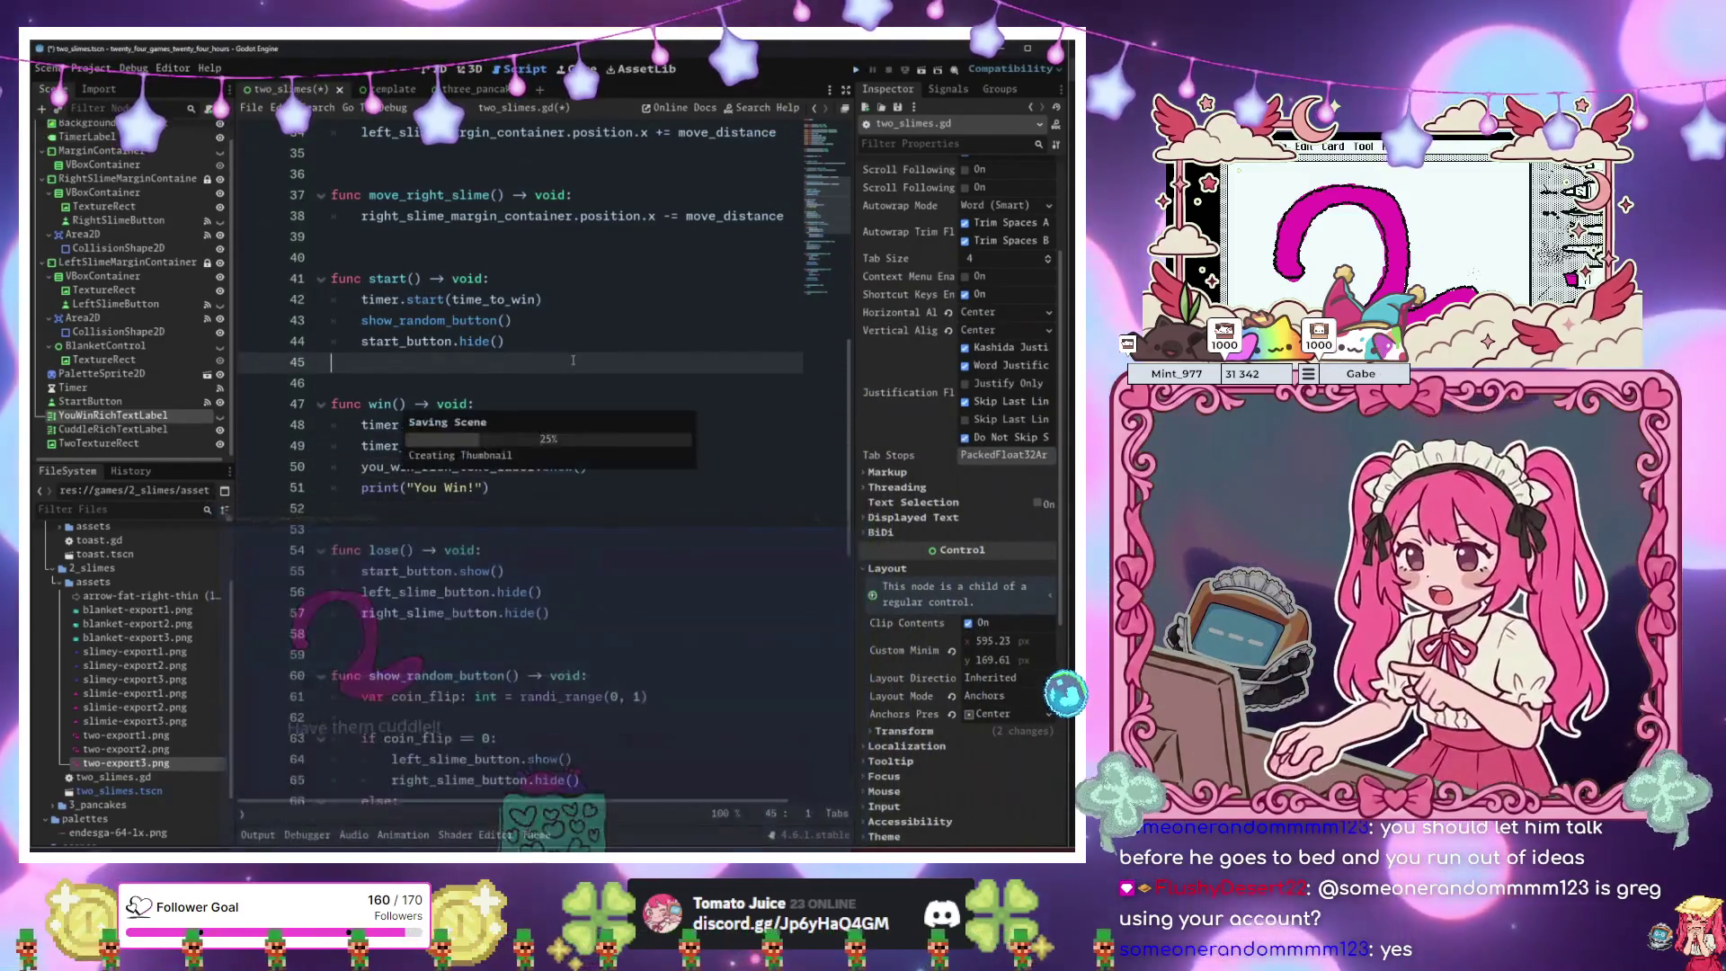
- Start a test round, stop the game, then run it again
click(941, 407)
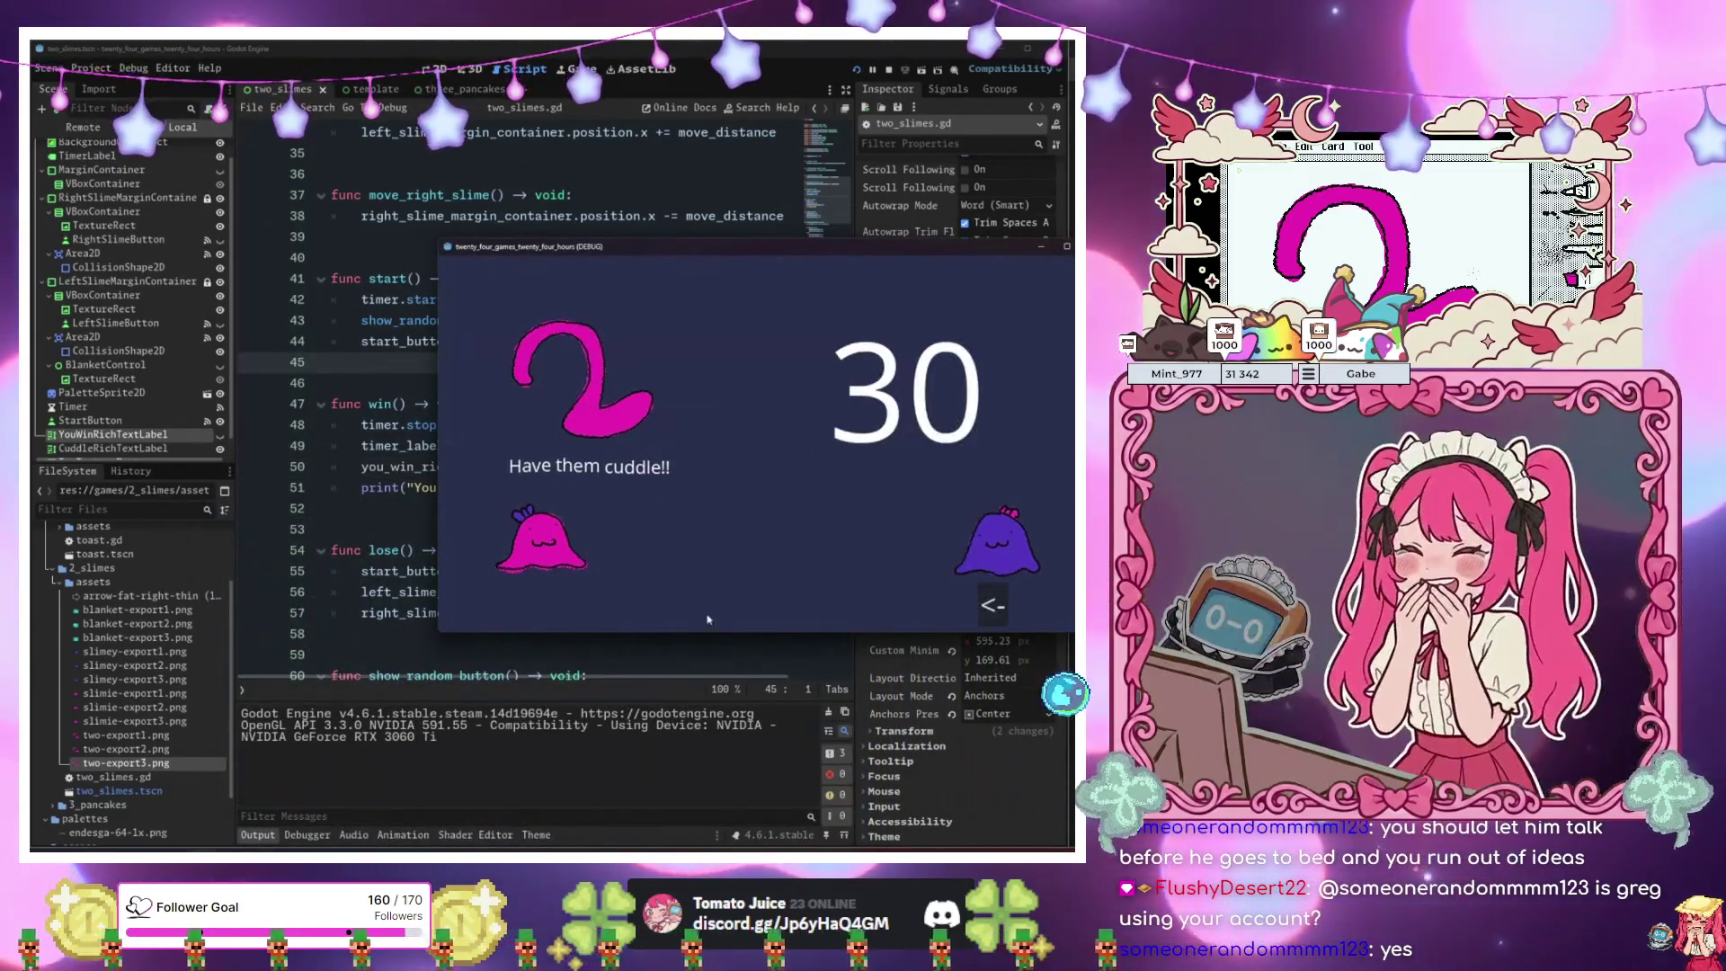
key(F8)
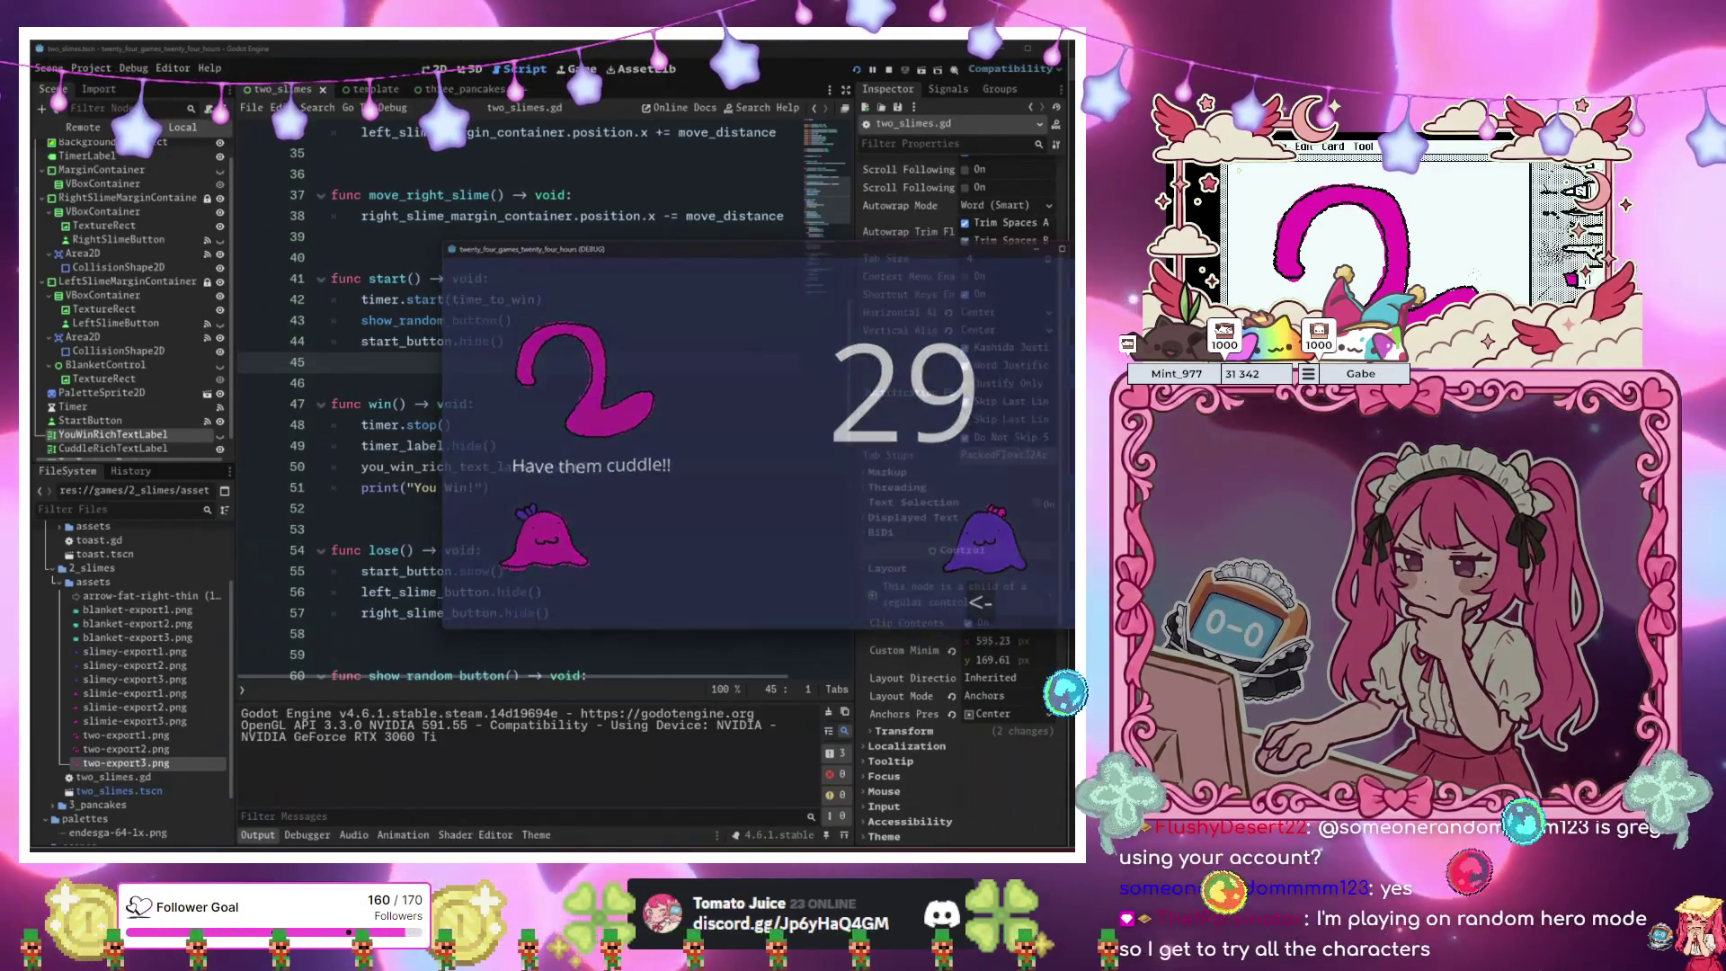
click(381, 343)
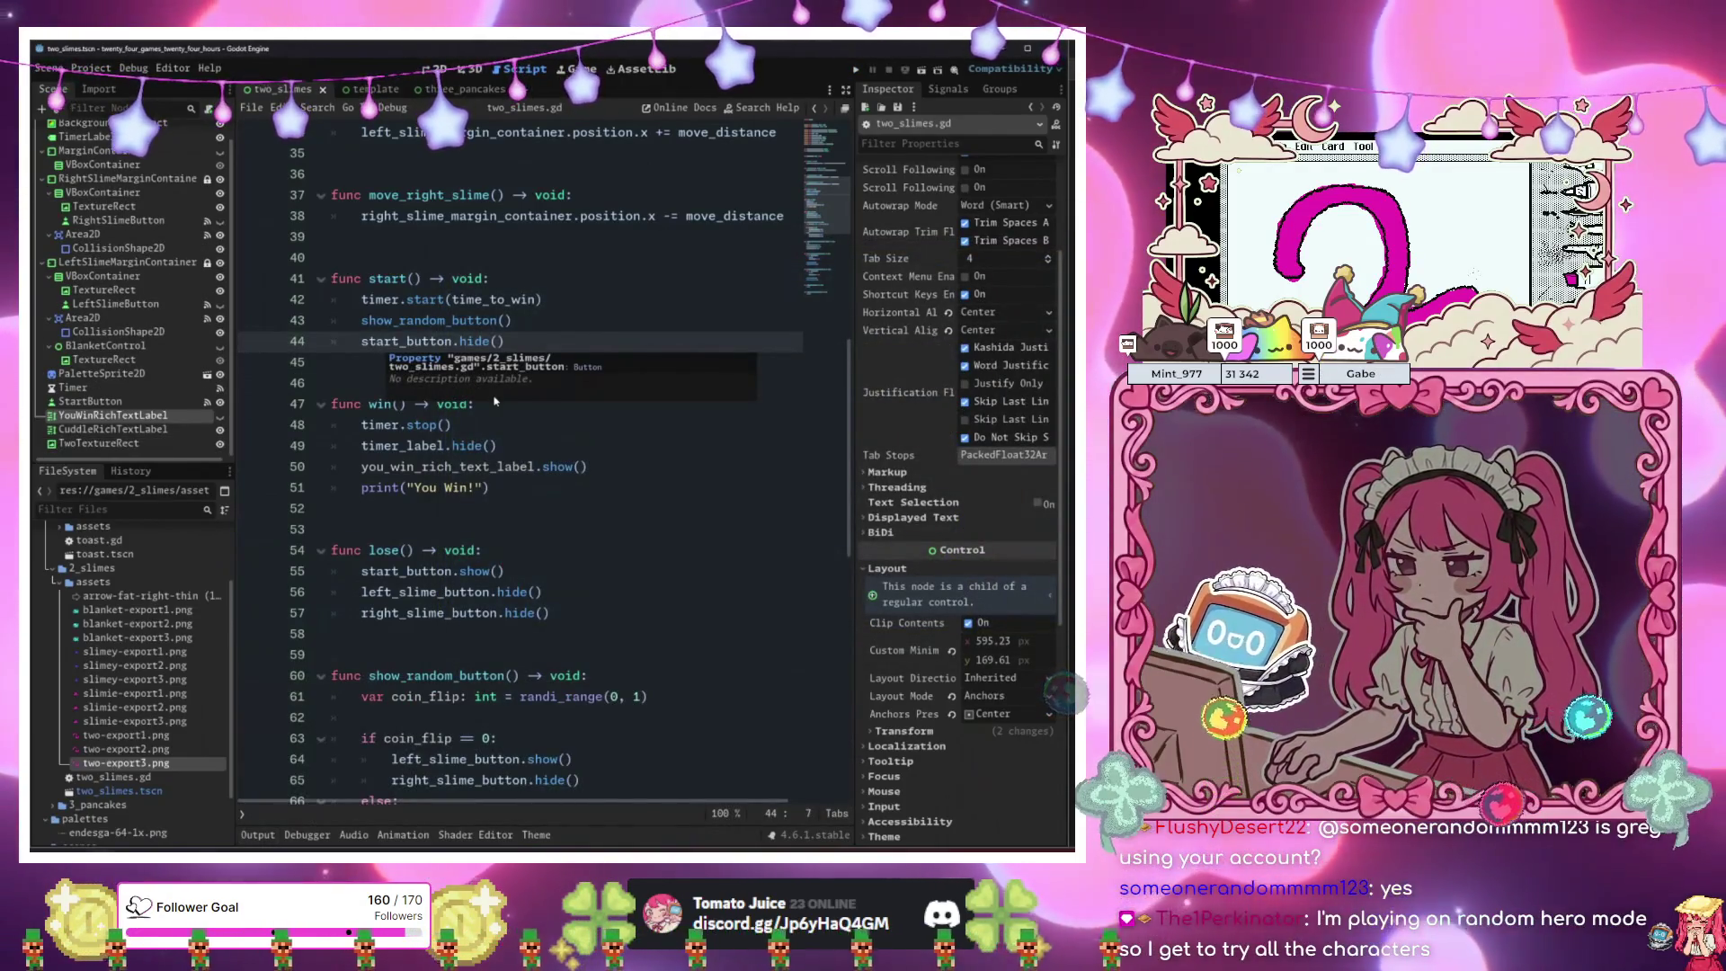
click(485, 487)
click(534, 302)
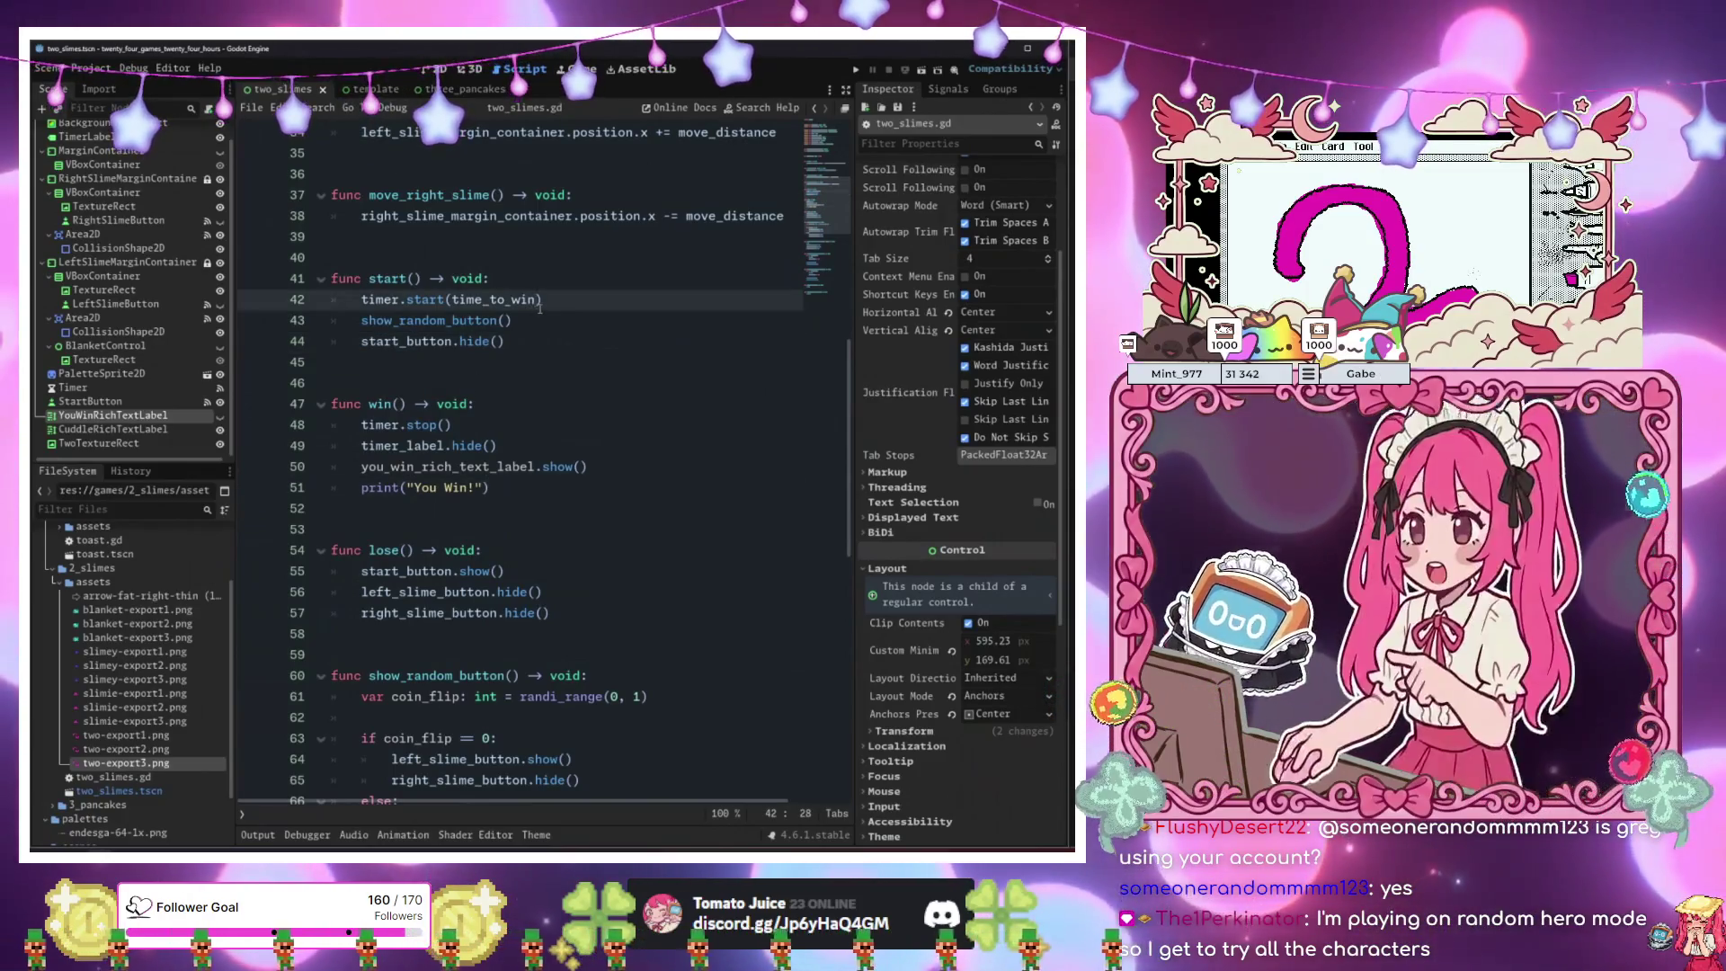
key(F6)
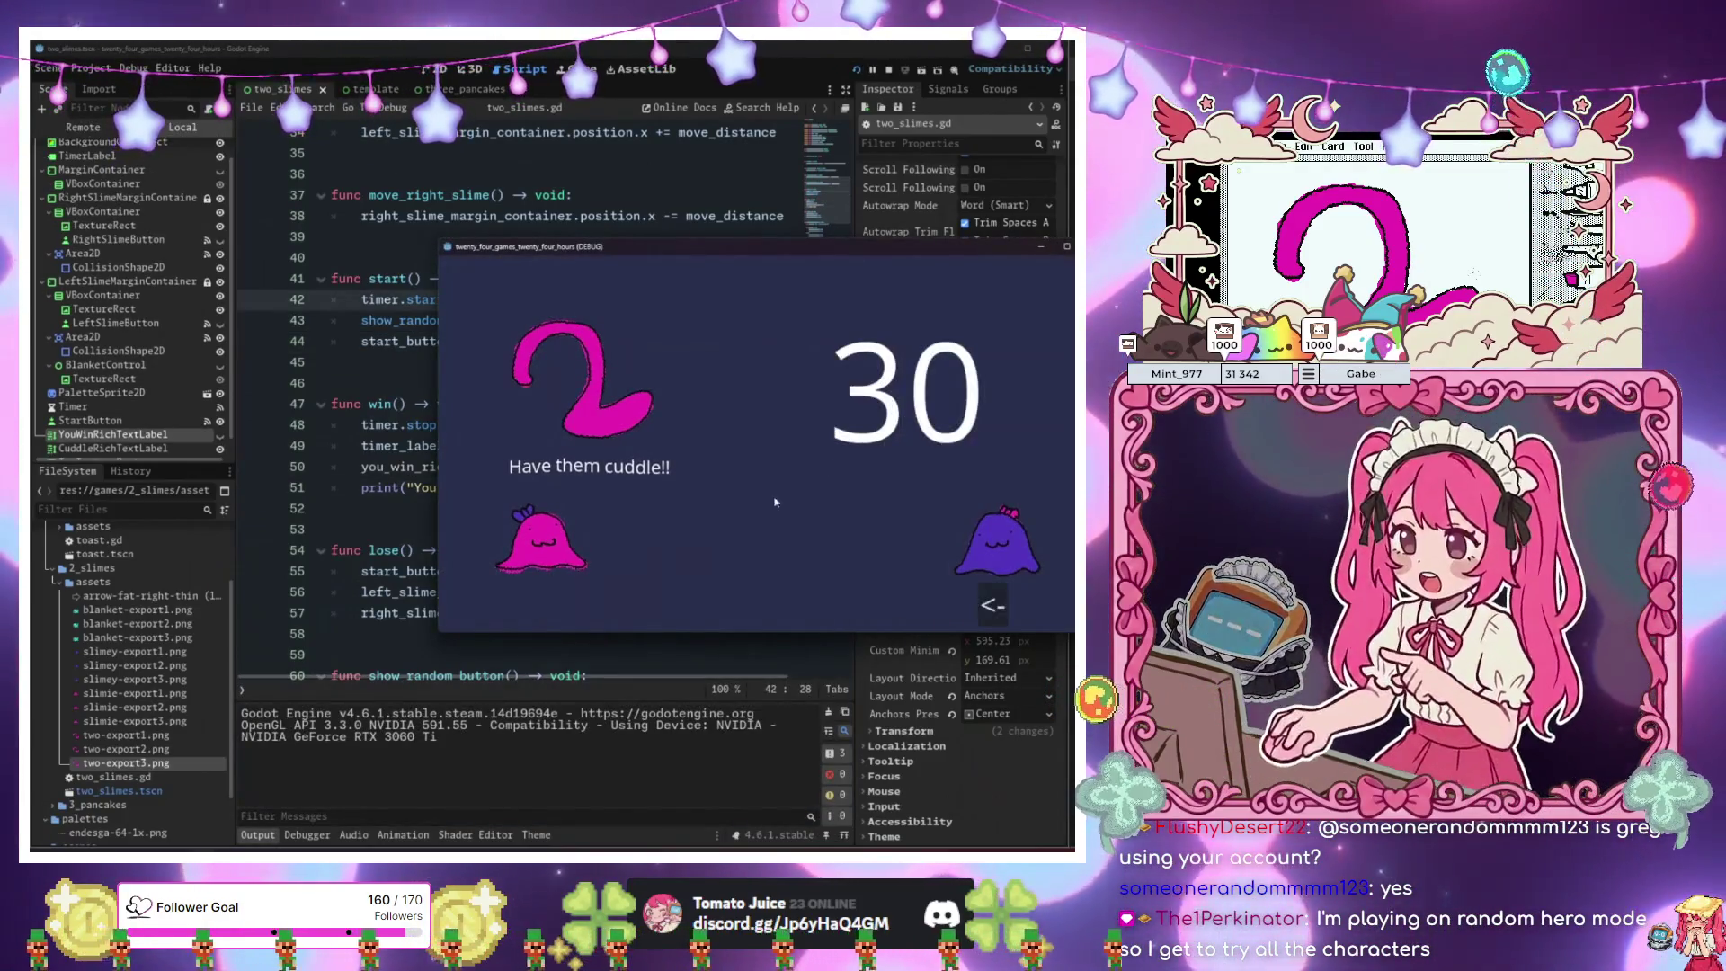
- Step both slimes toward each other with the arrow buttons until they meet and YOU WIN!! shows
click(972, 606)
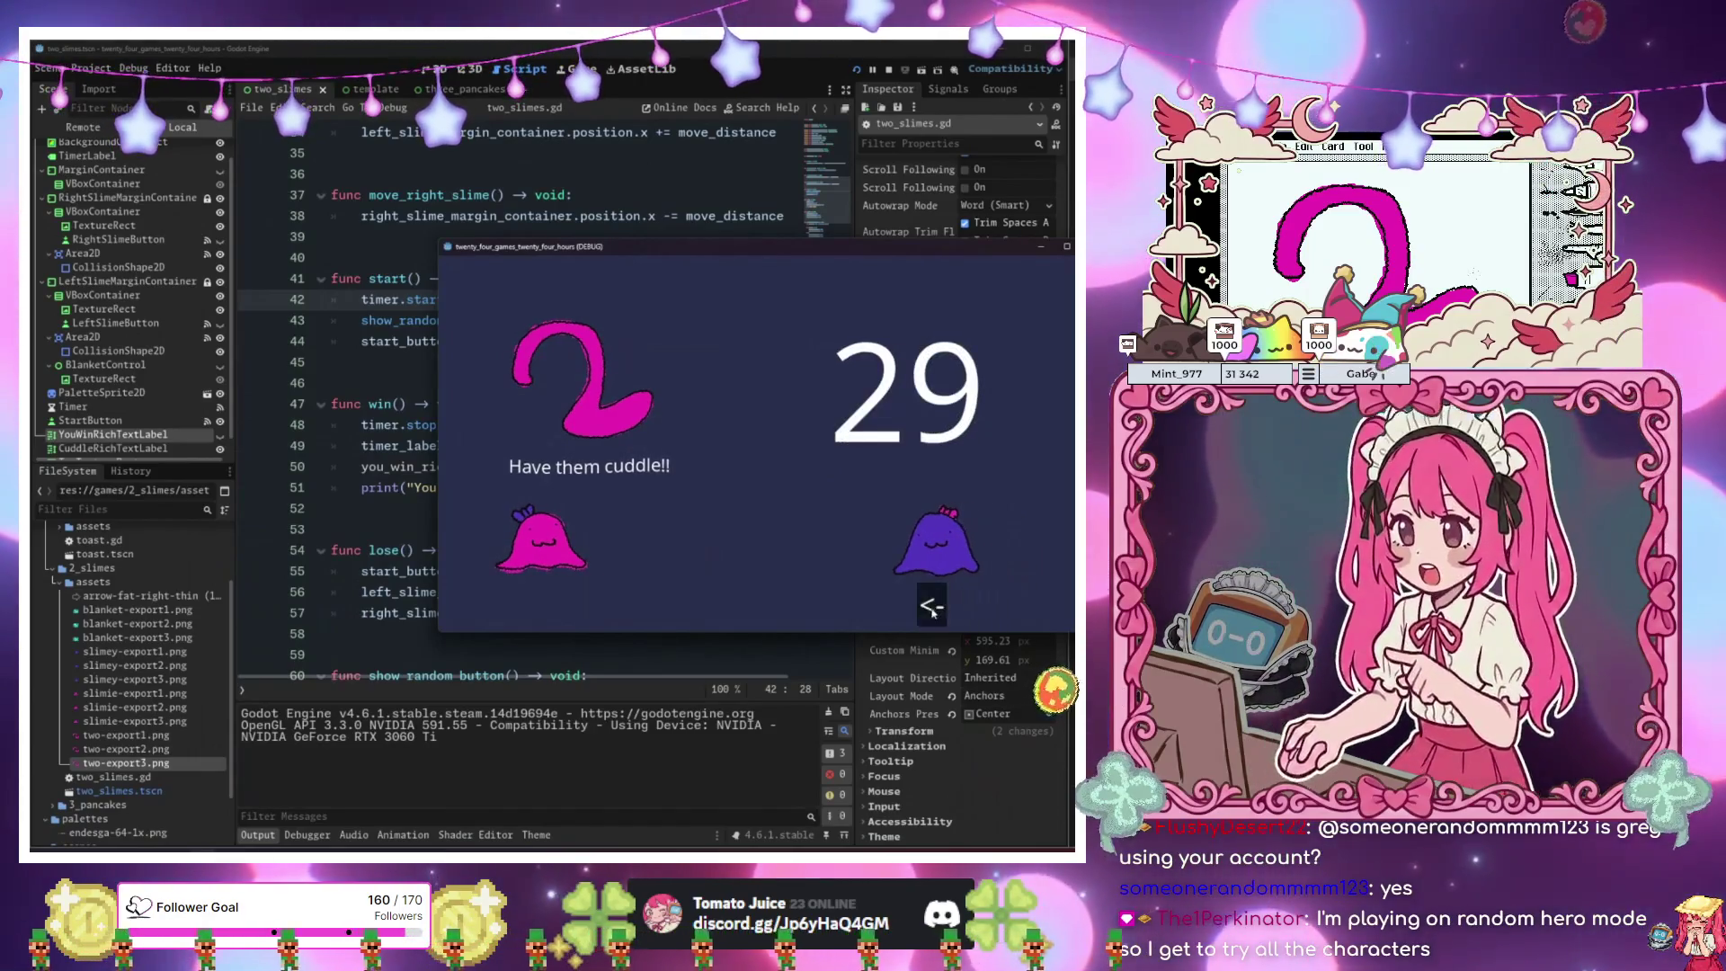
click(561, 609)
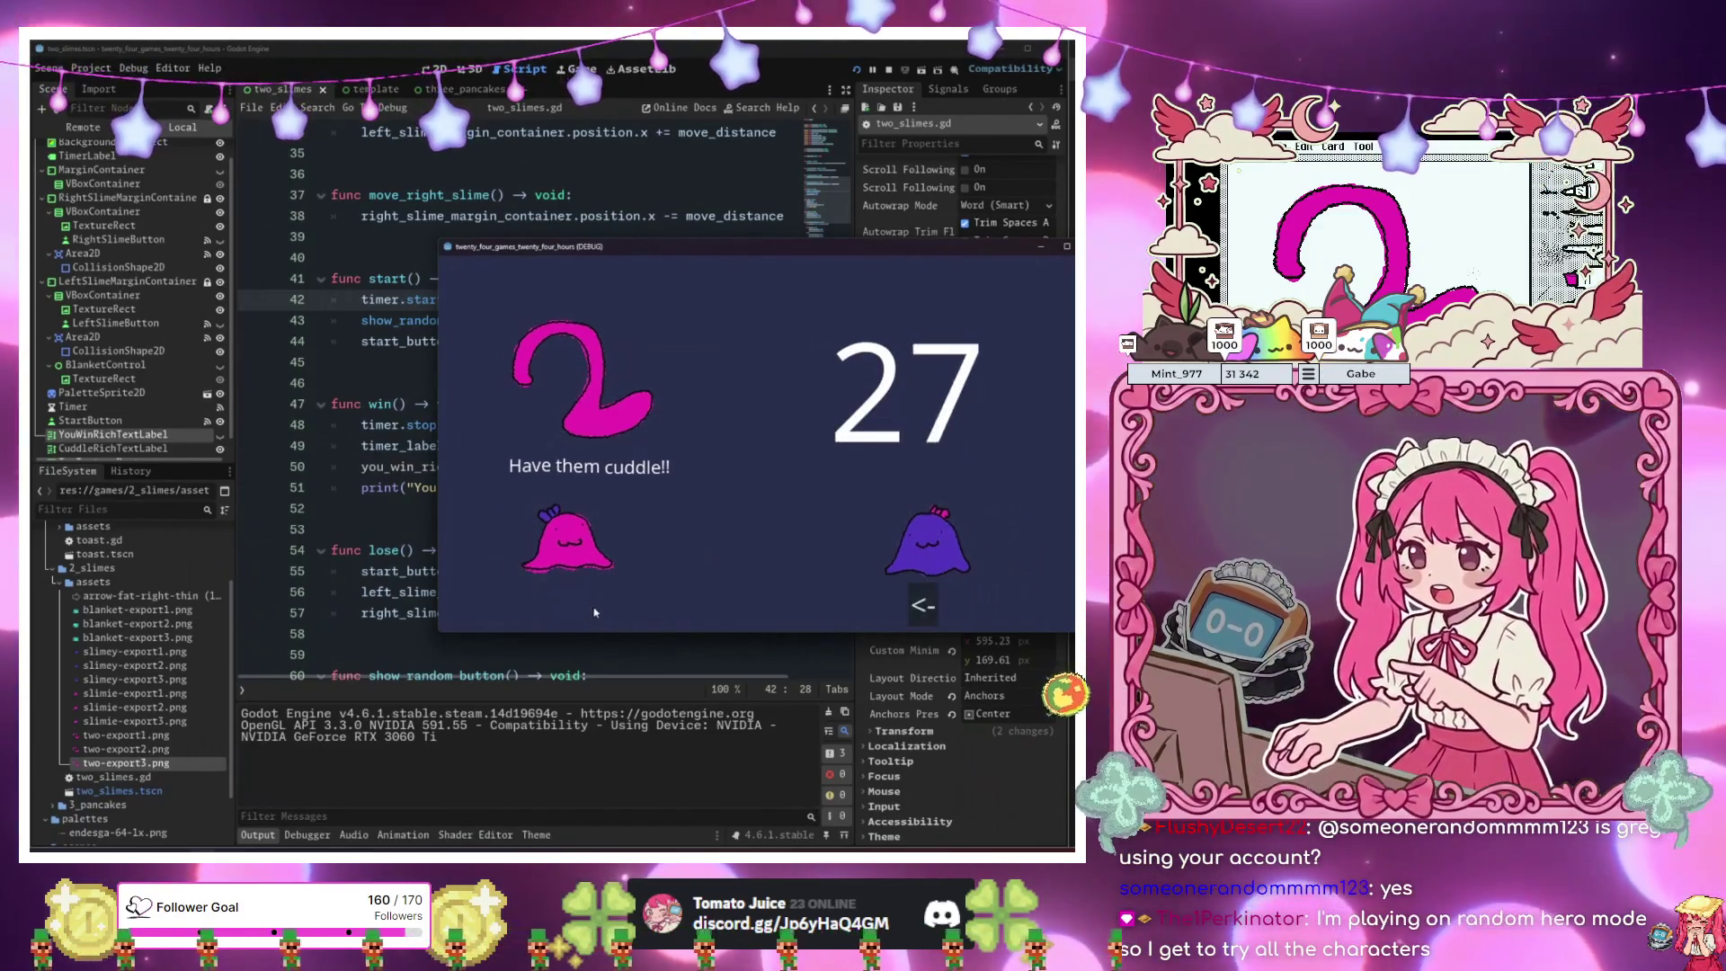
click(907, 613)
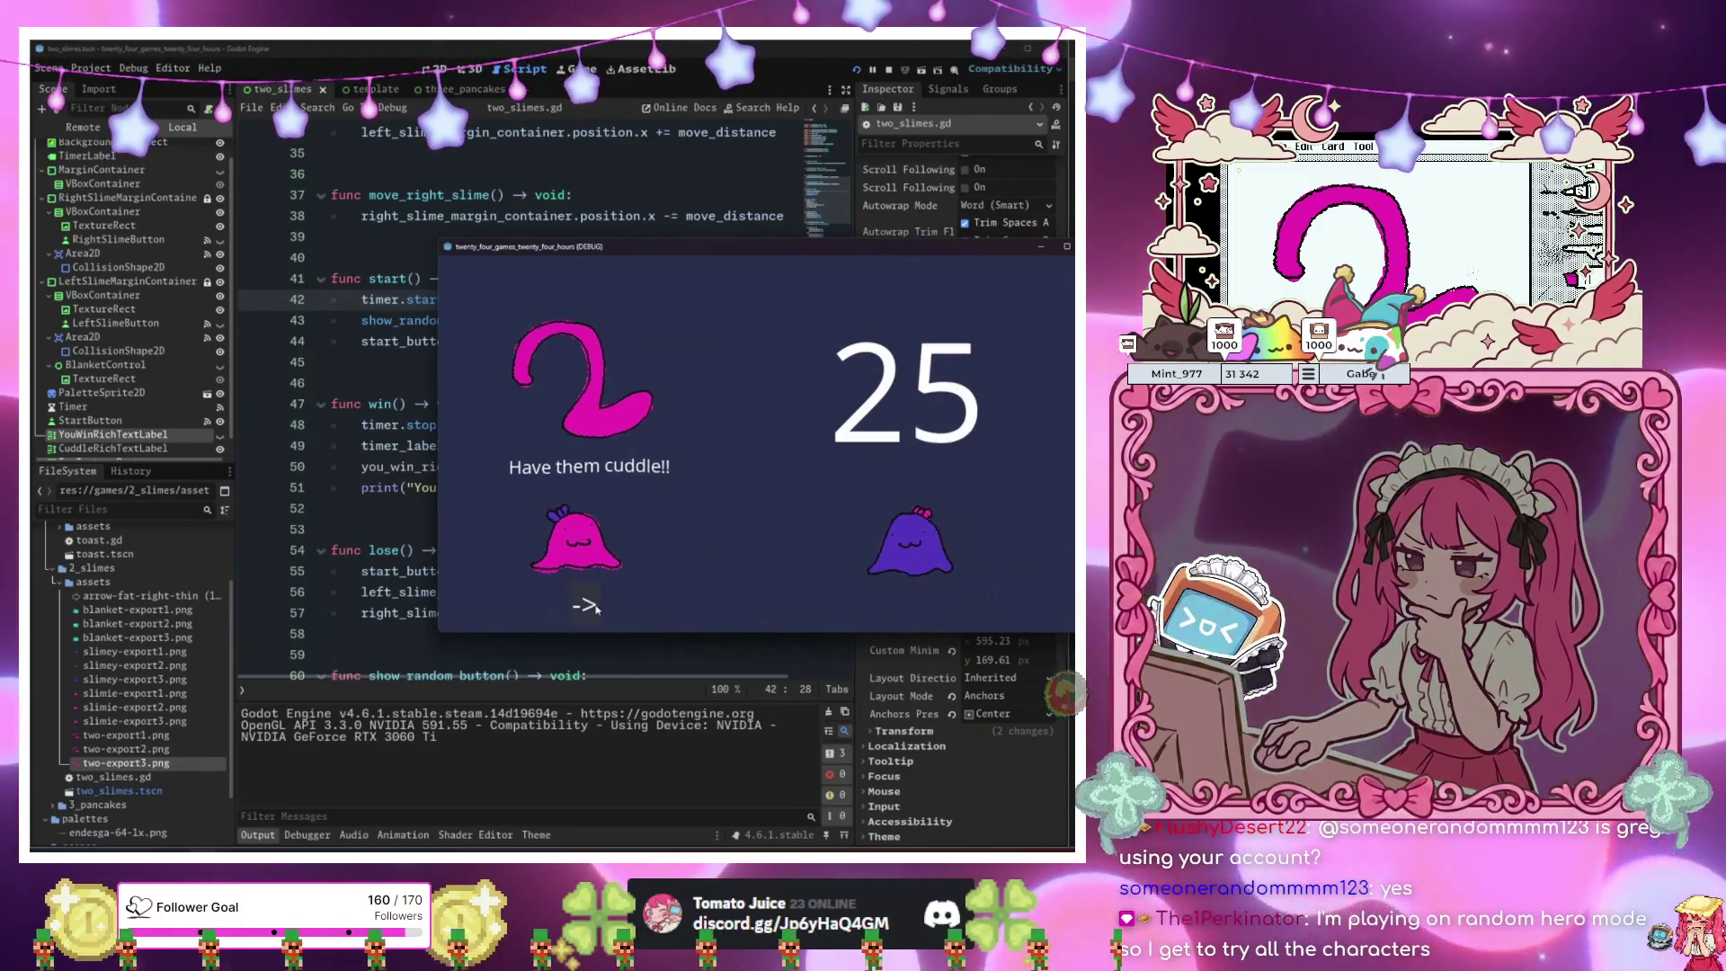
click(597, 606)
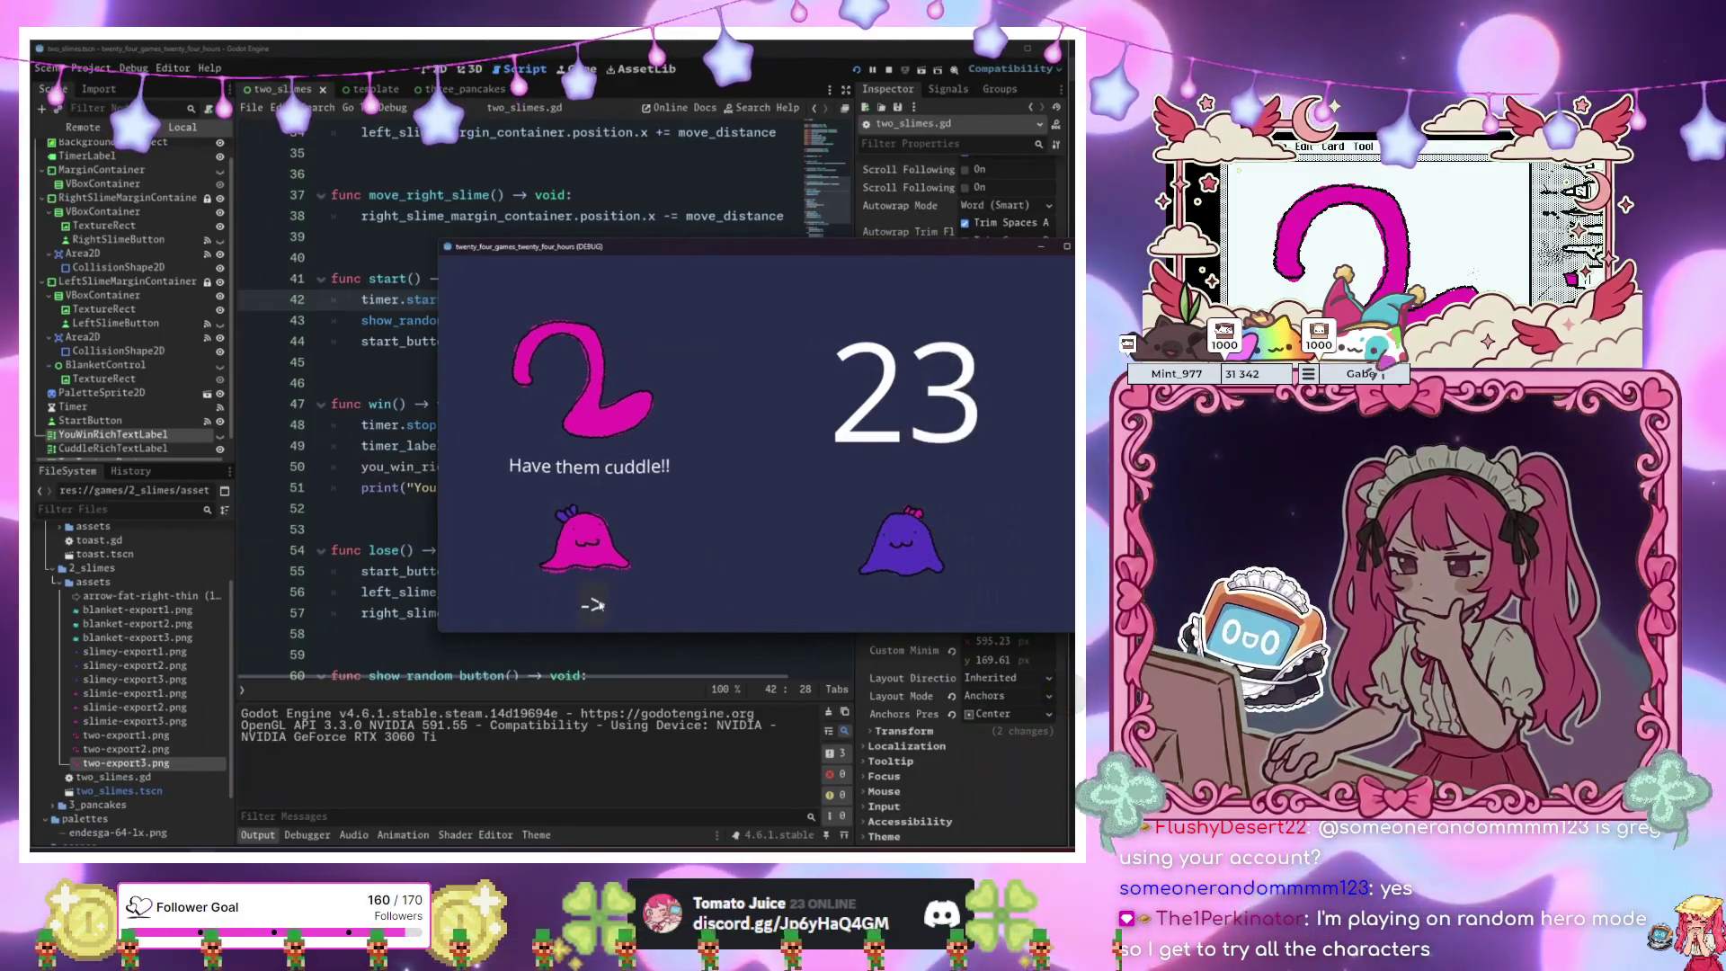
click(618, 604)
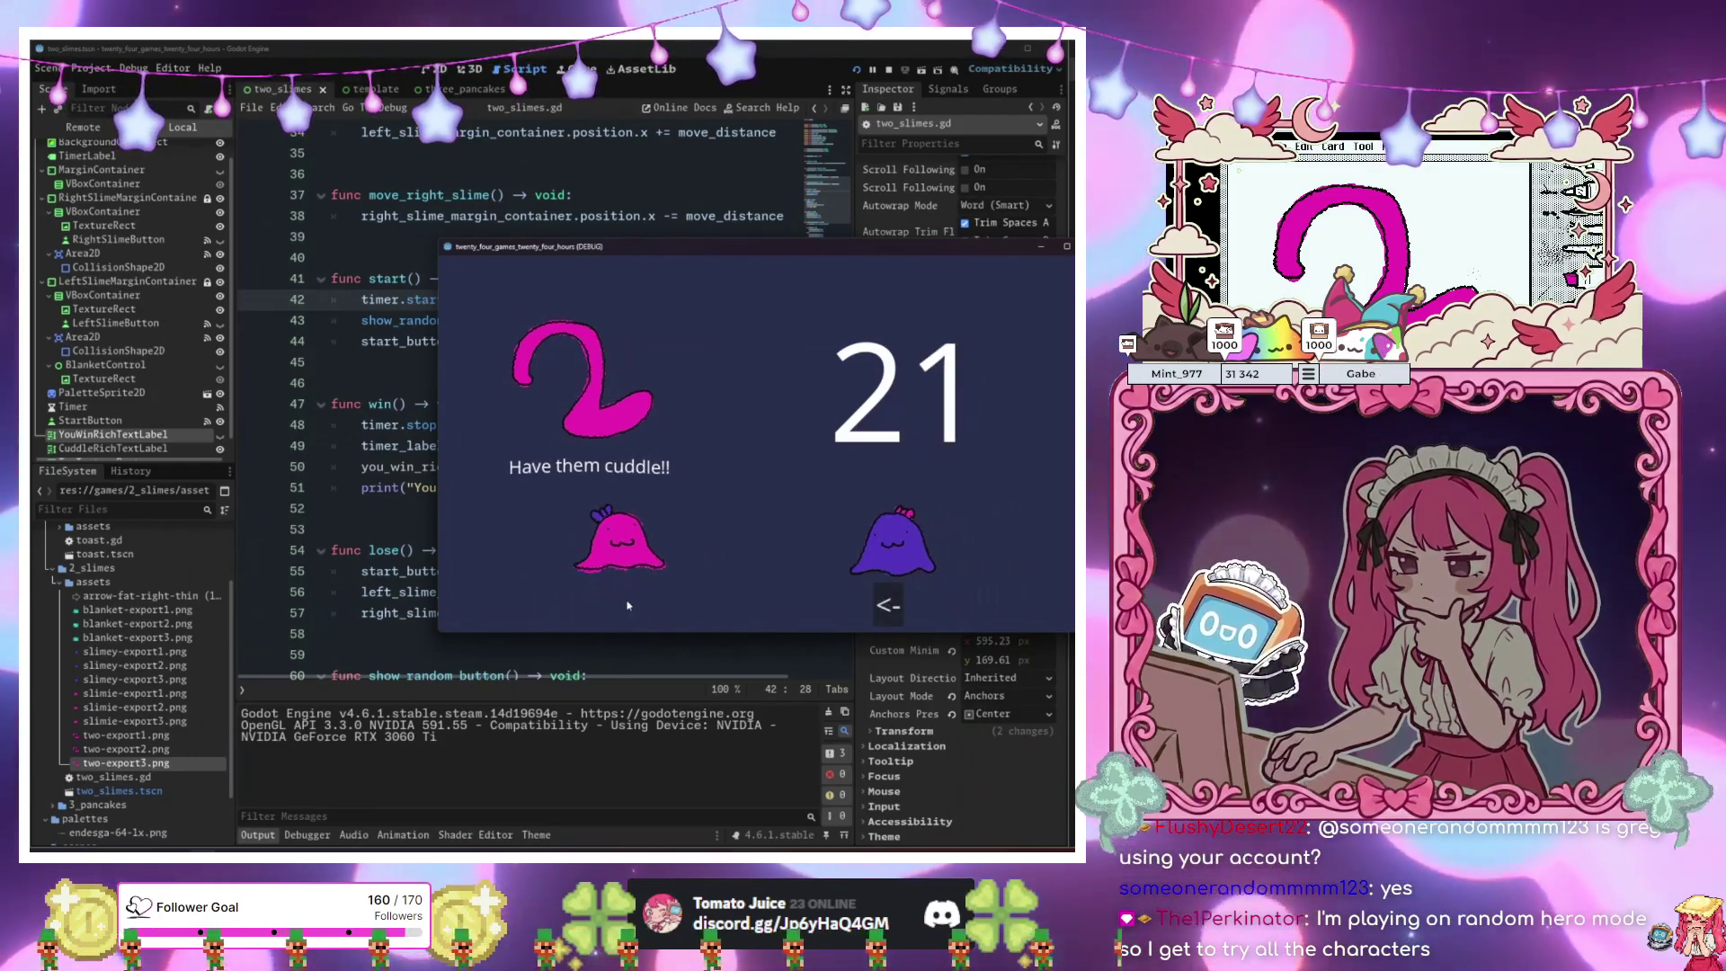
click(893, 604)
click(627, 604)
click(878, 604)
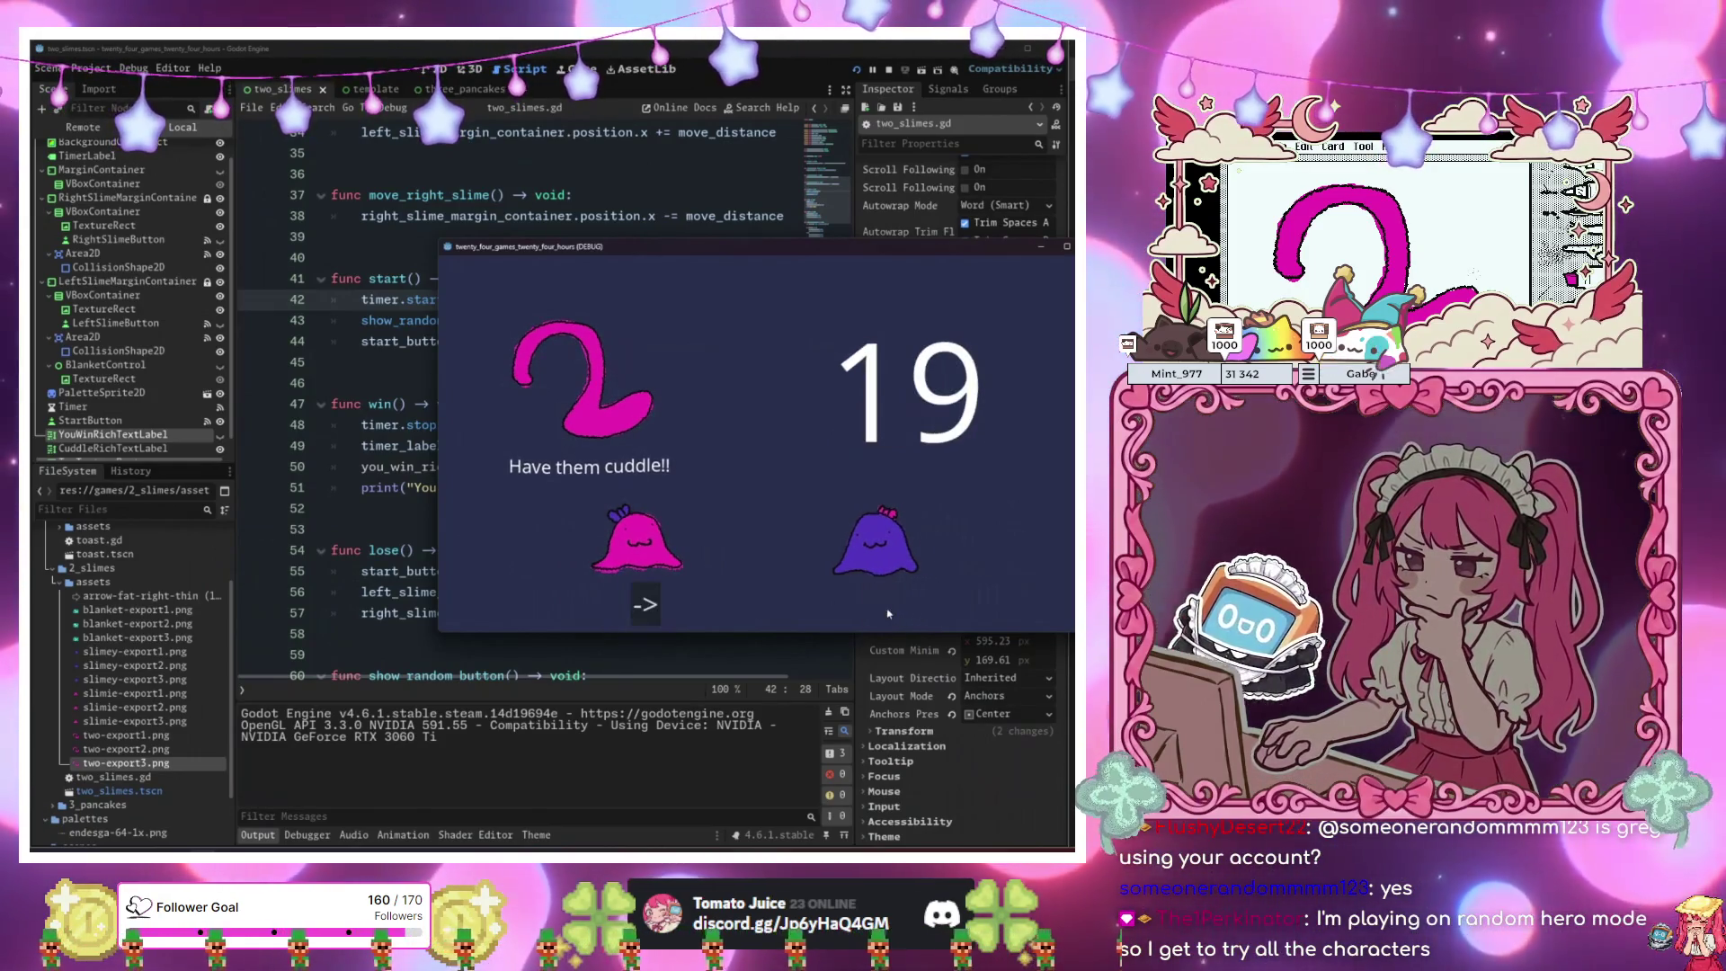
click(645, 606)
click(861, 604)
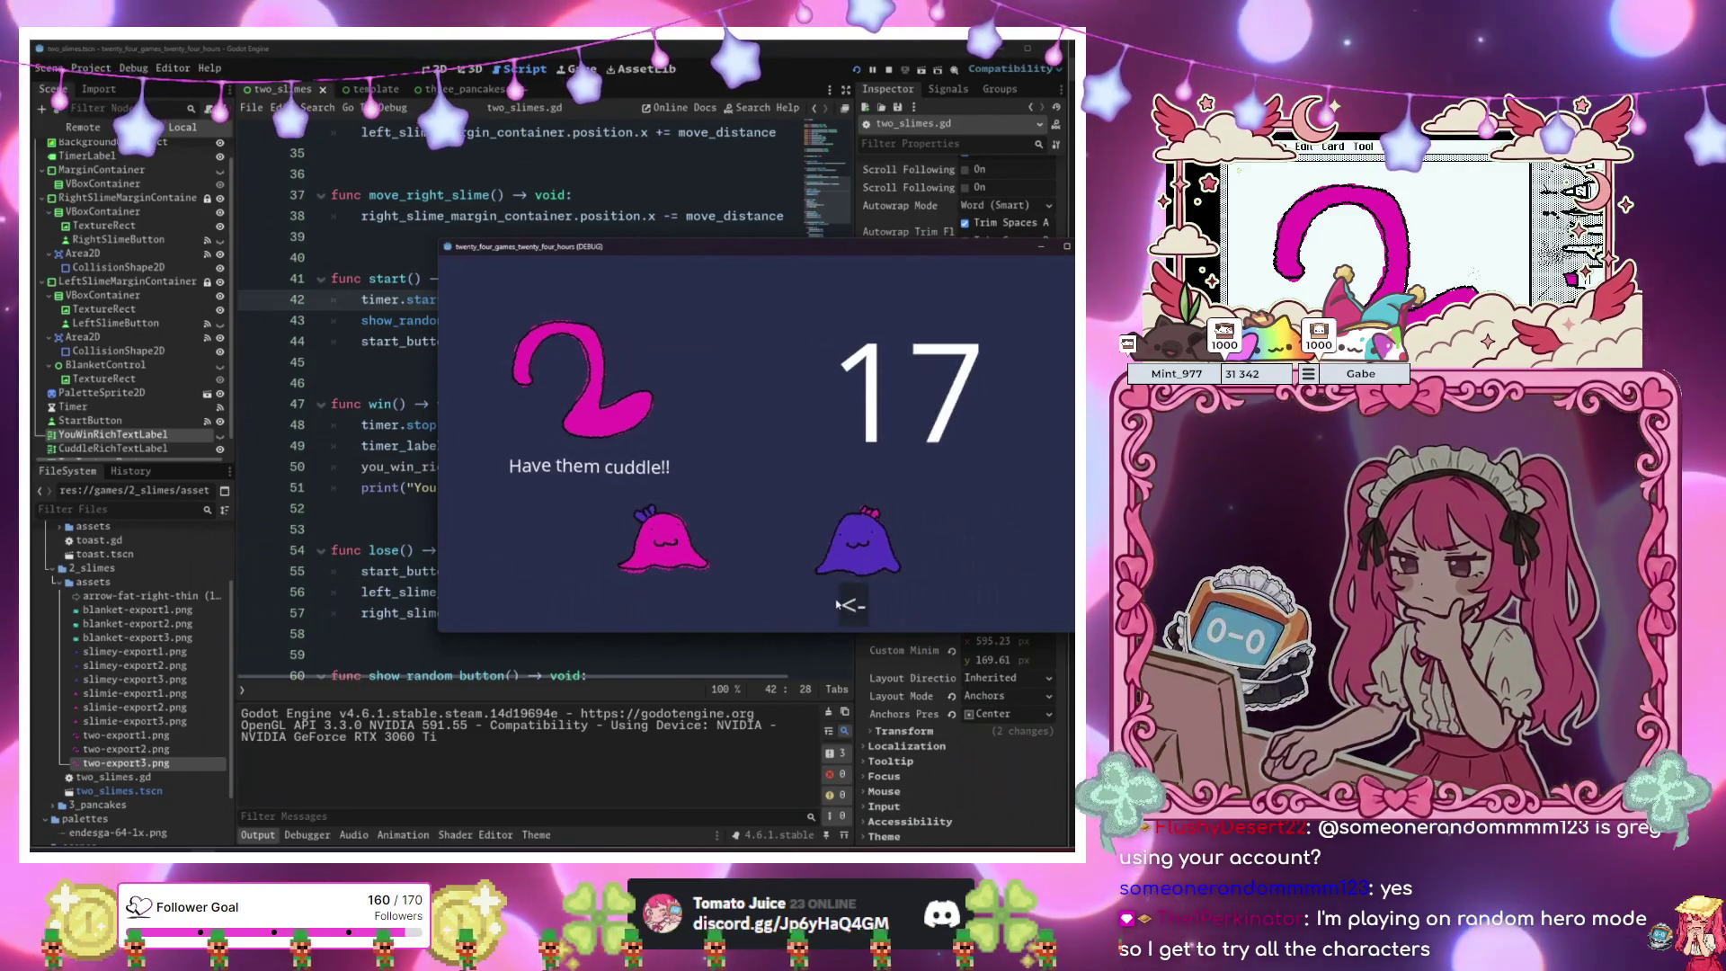
click(837, 605)
click(674, 605)
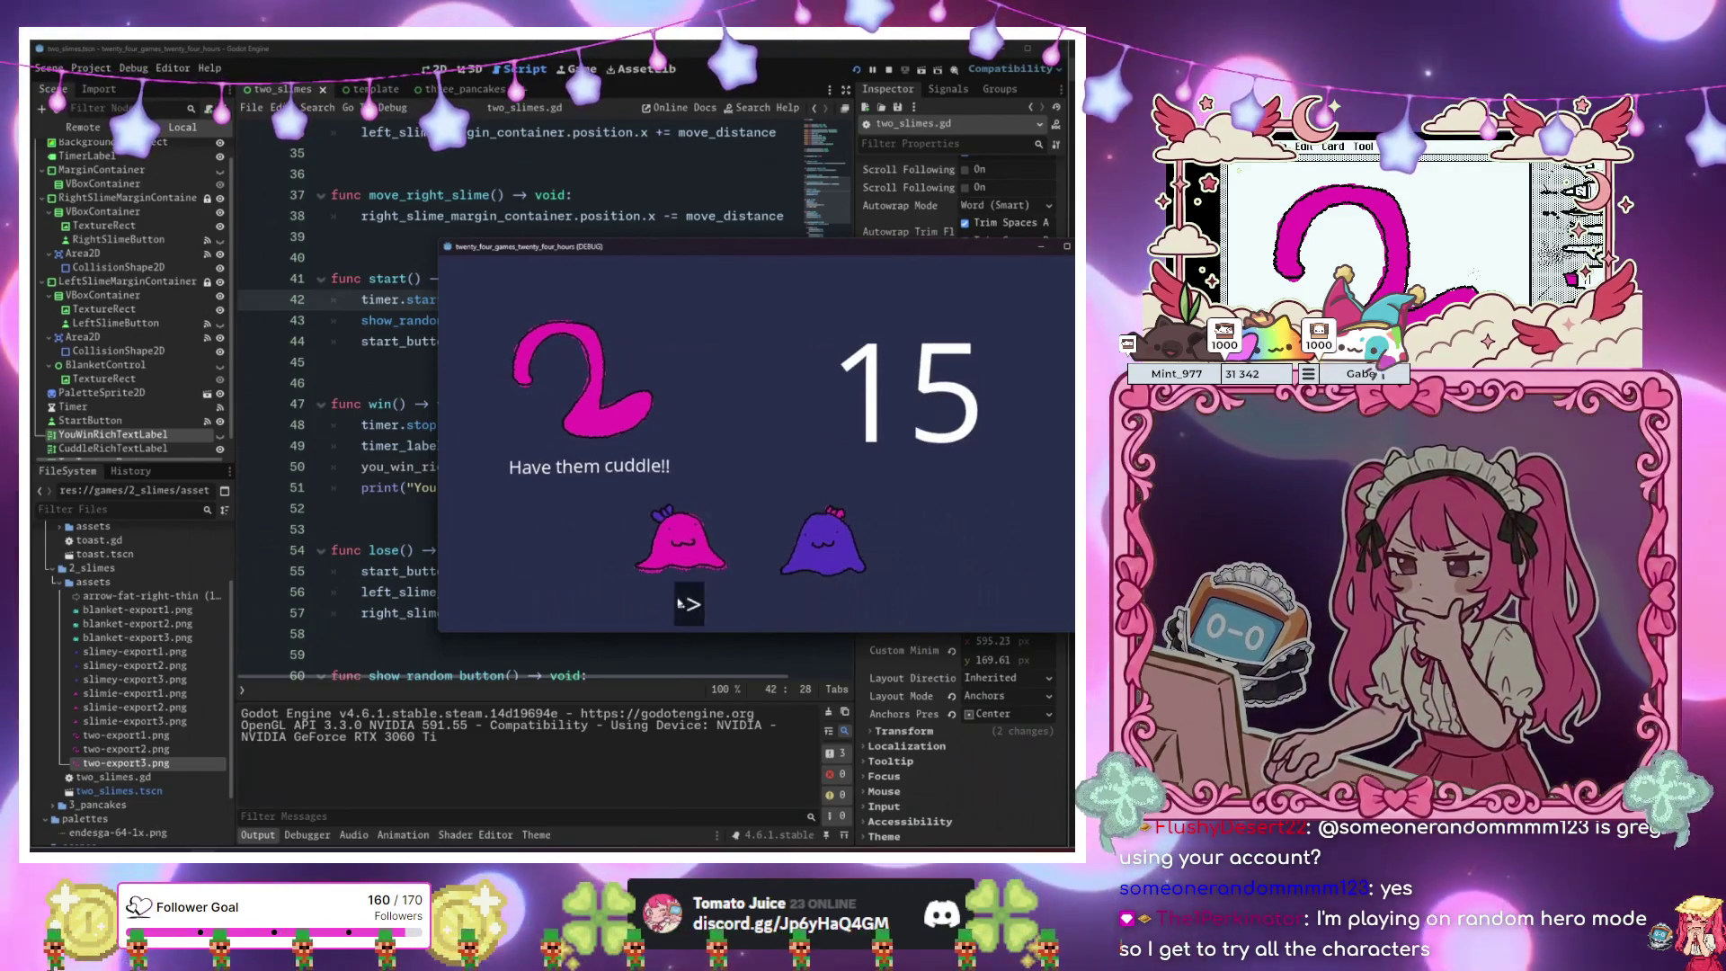
click(689, 605)
click(814, 605)
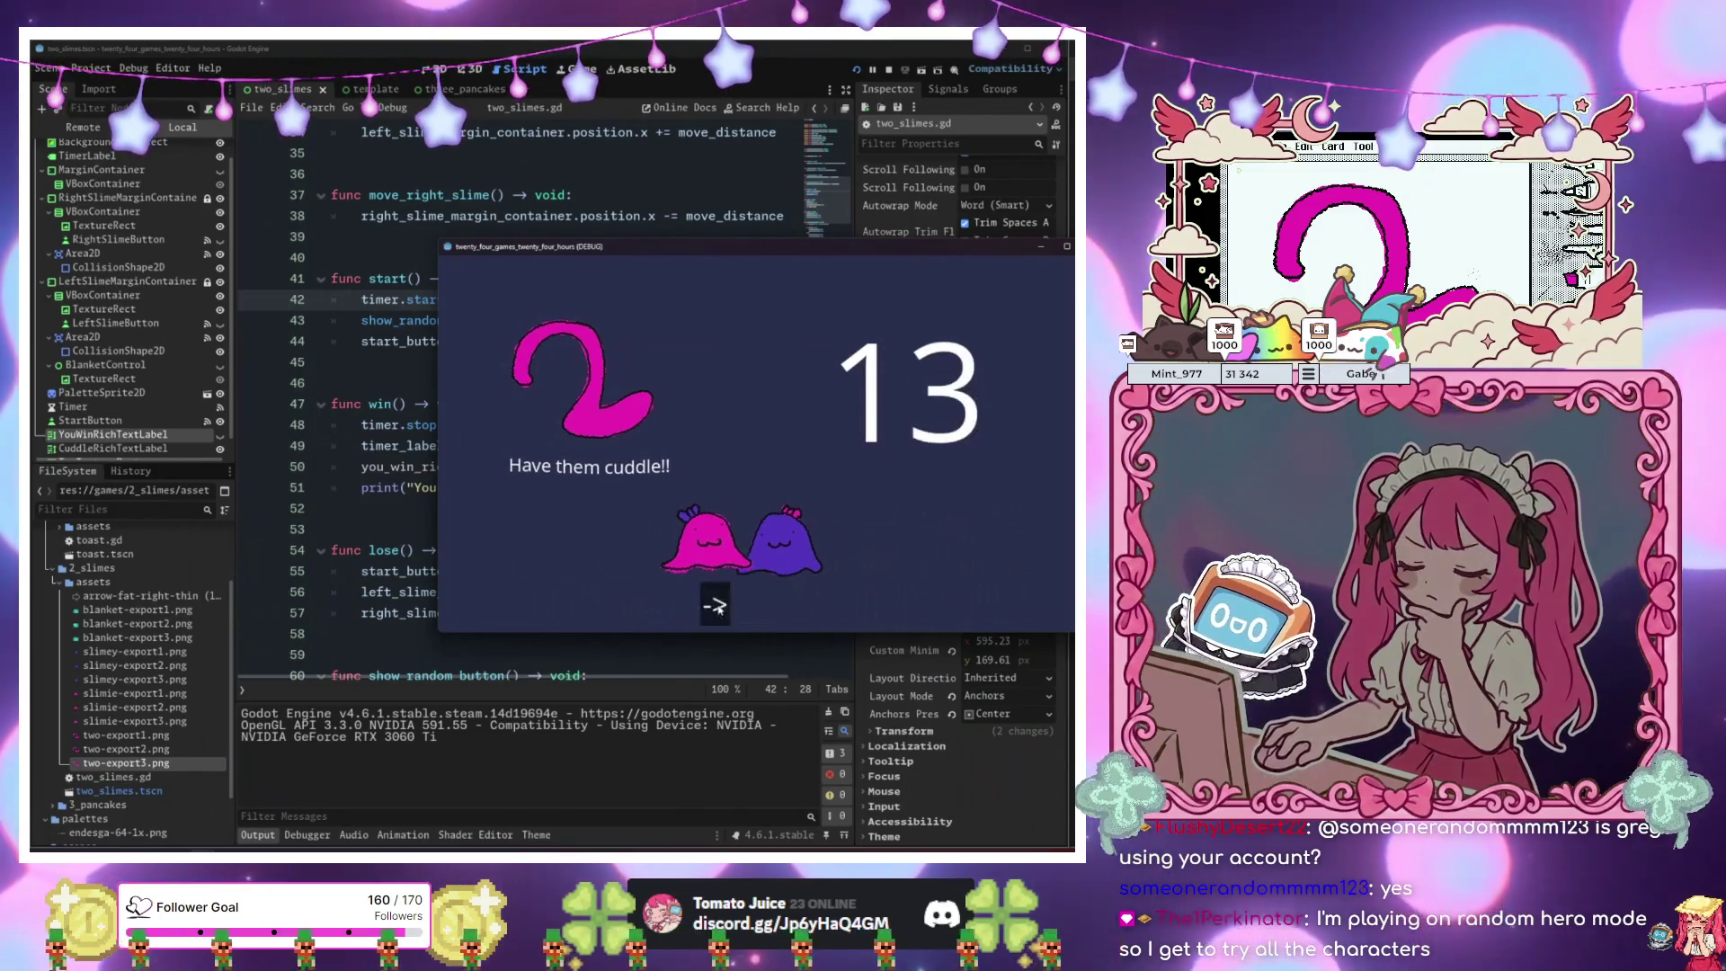
click(723, 604)
click(767, 602)
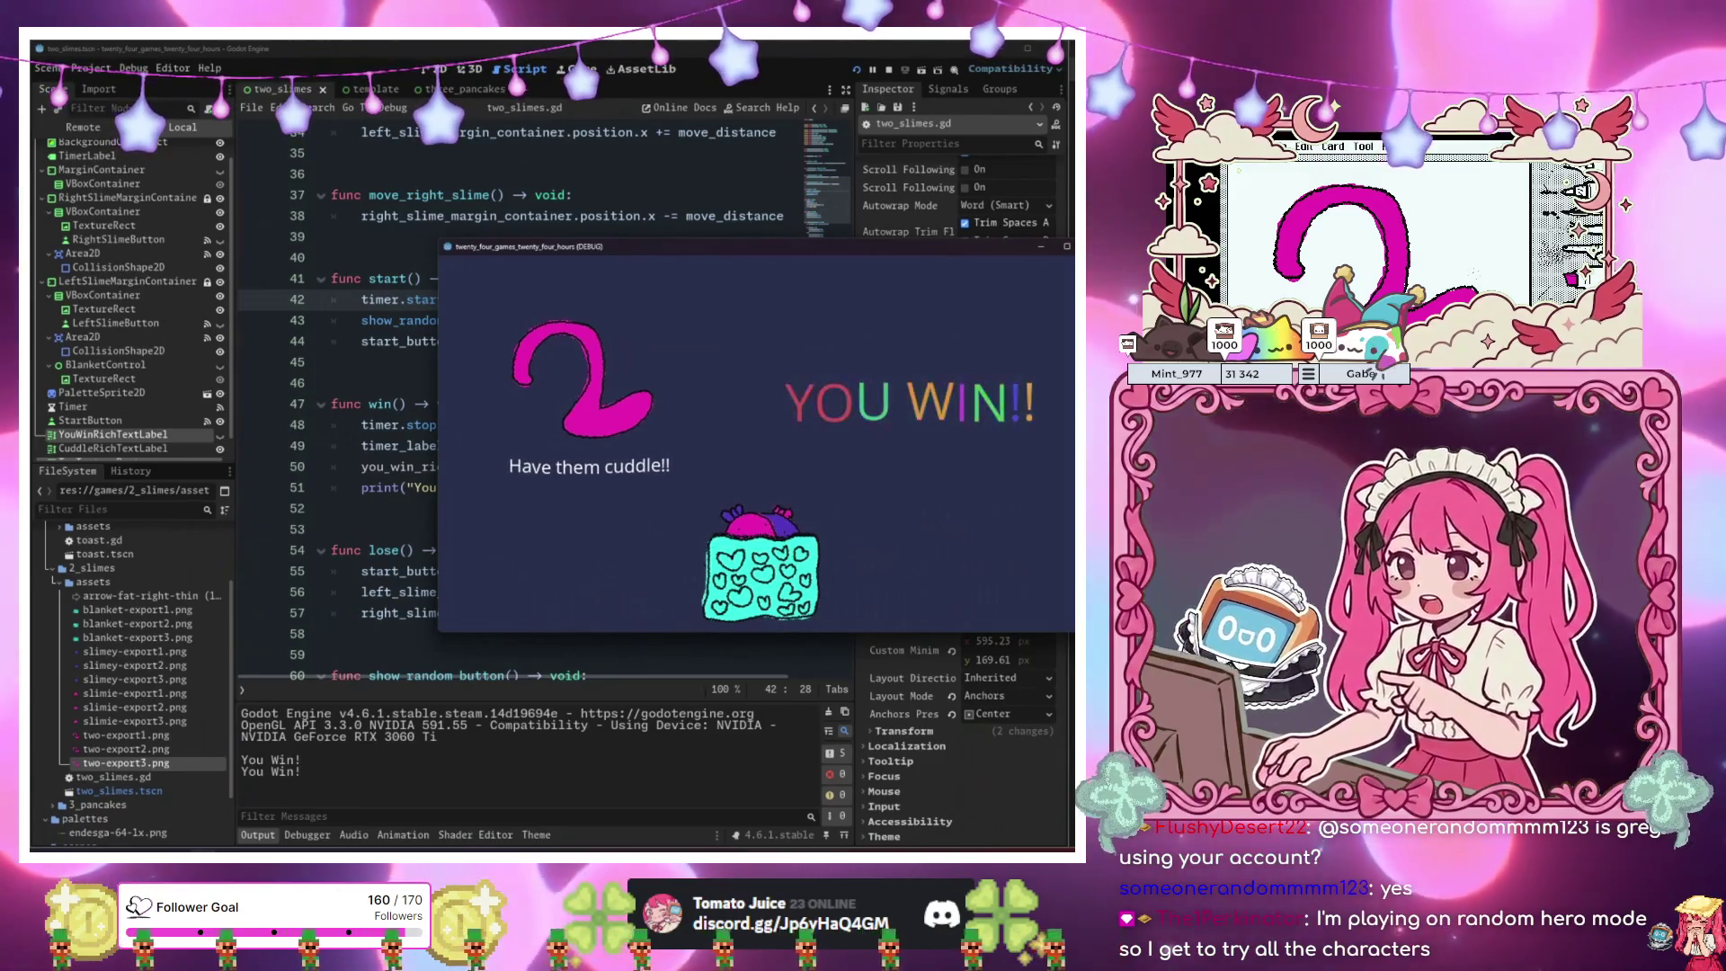
- Close the game and delete the leading 3 of time_to_win on line 4
key(alt+F4)
scroll(539, 449, up, 10)
click(592, 237)
click(588, 195)
key(BackSpace)
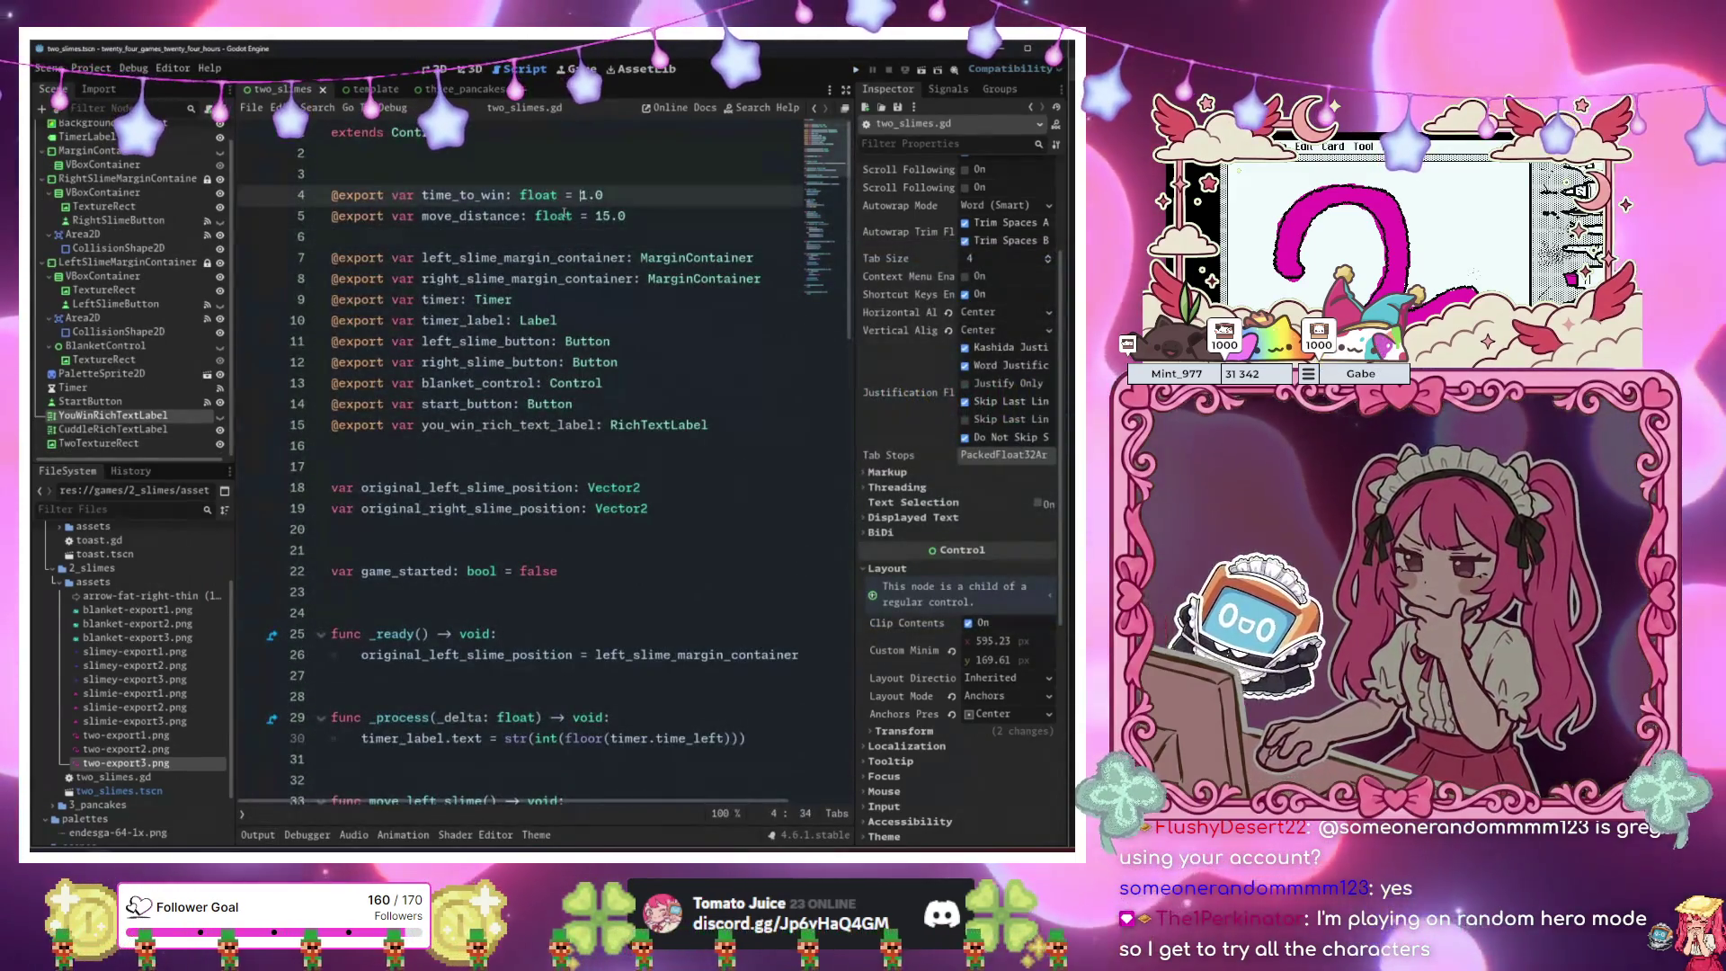
- Change time_to_win to 21.0 on line 4 and switch to the three_pancakes scene tab
text(2)
click(481, 233)
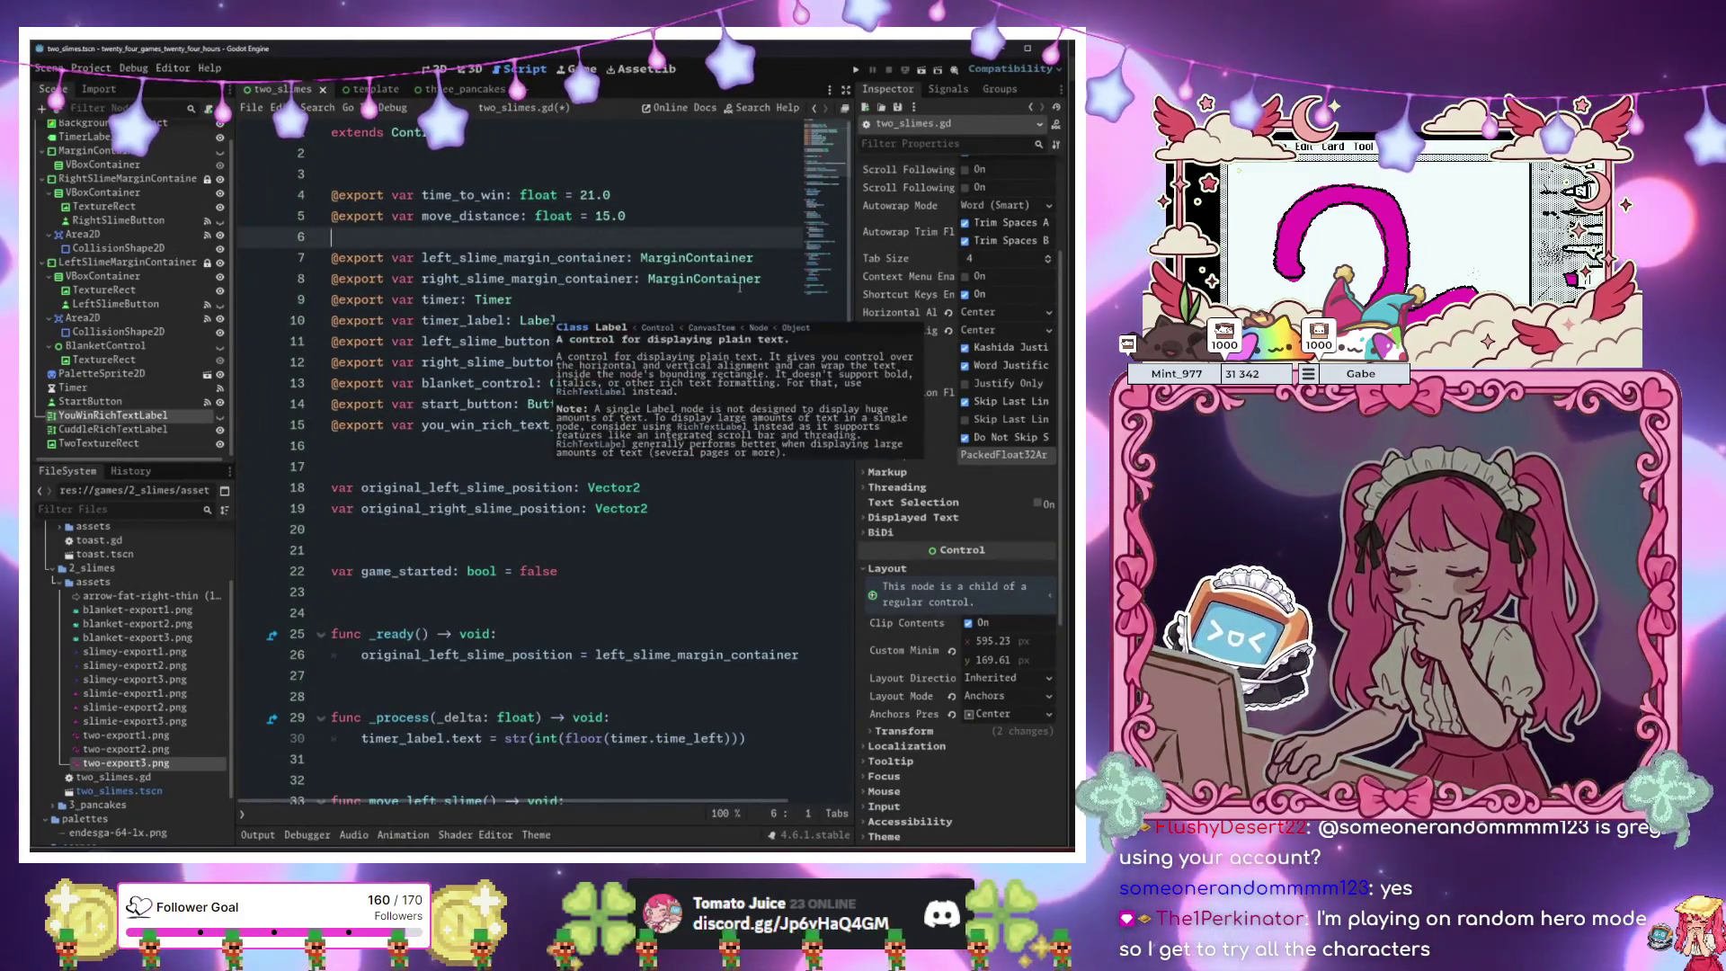
scroll(548, 317, down, 20)
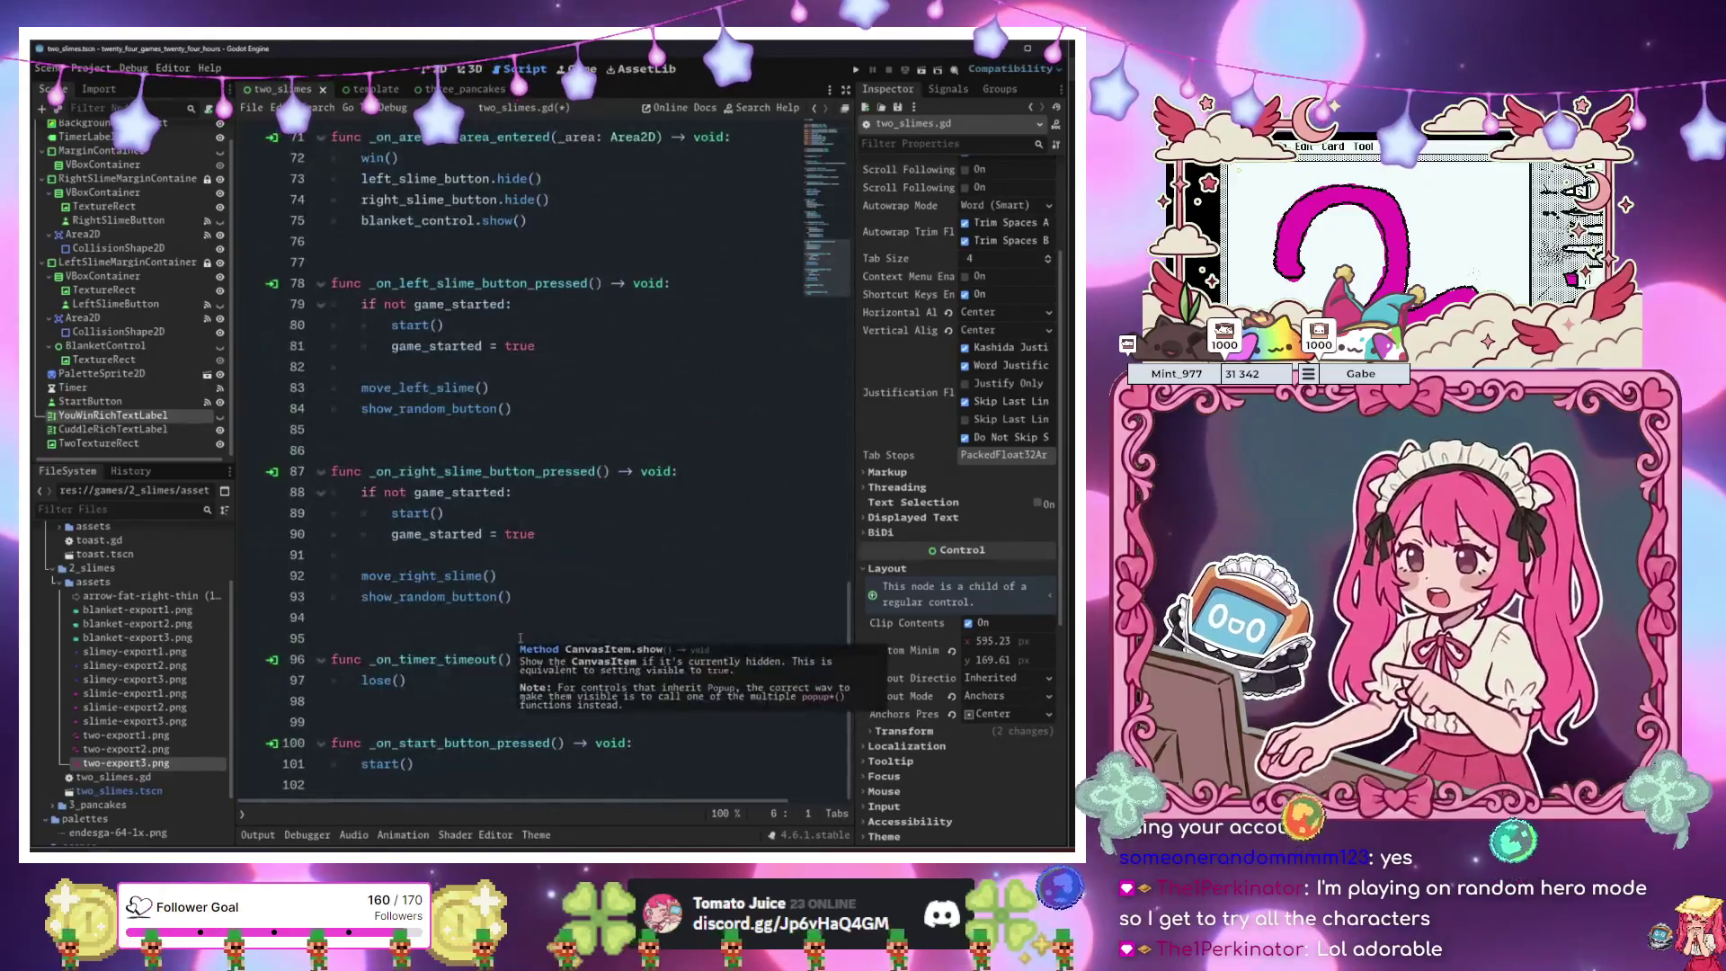
scroll(520, 638, up, 20)
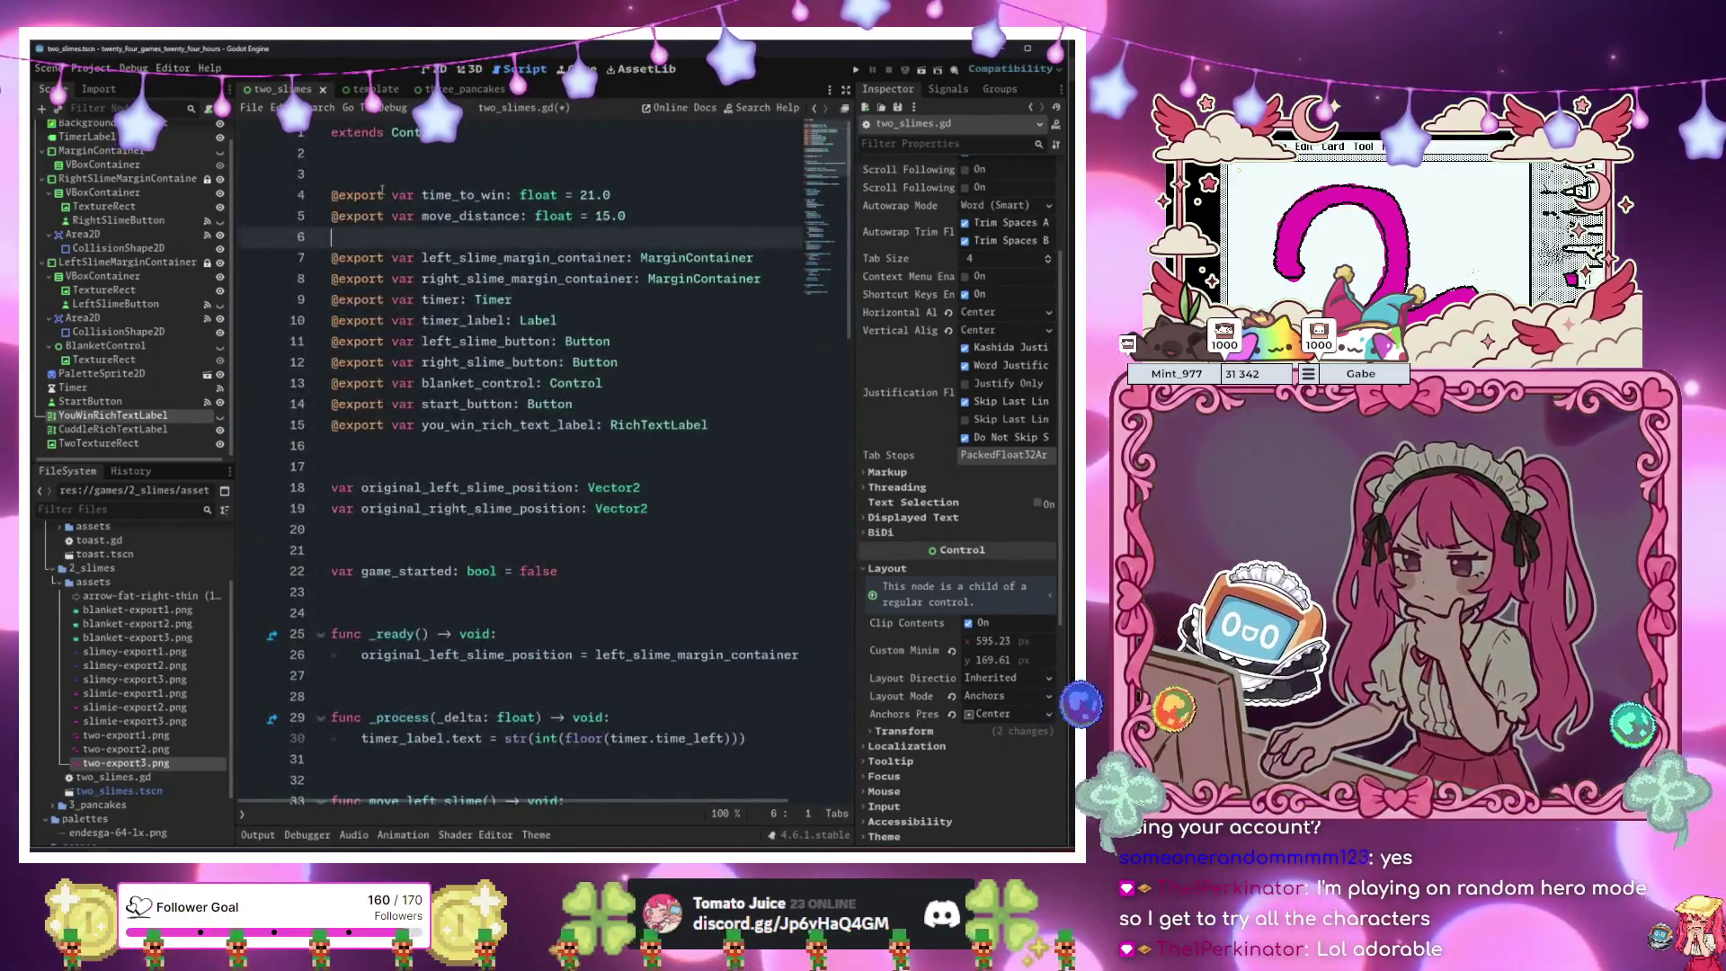
click(482, 89)
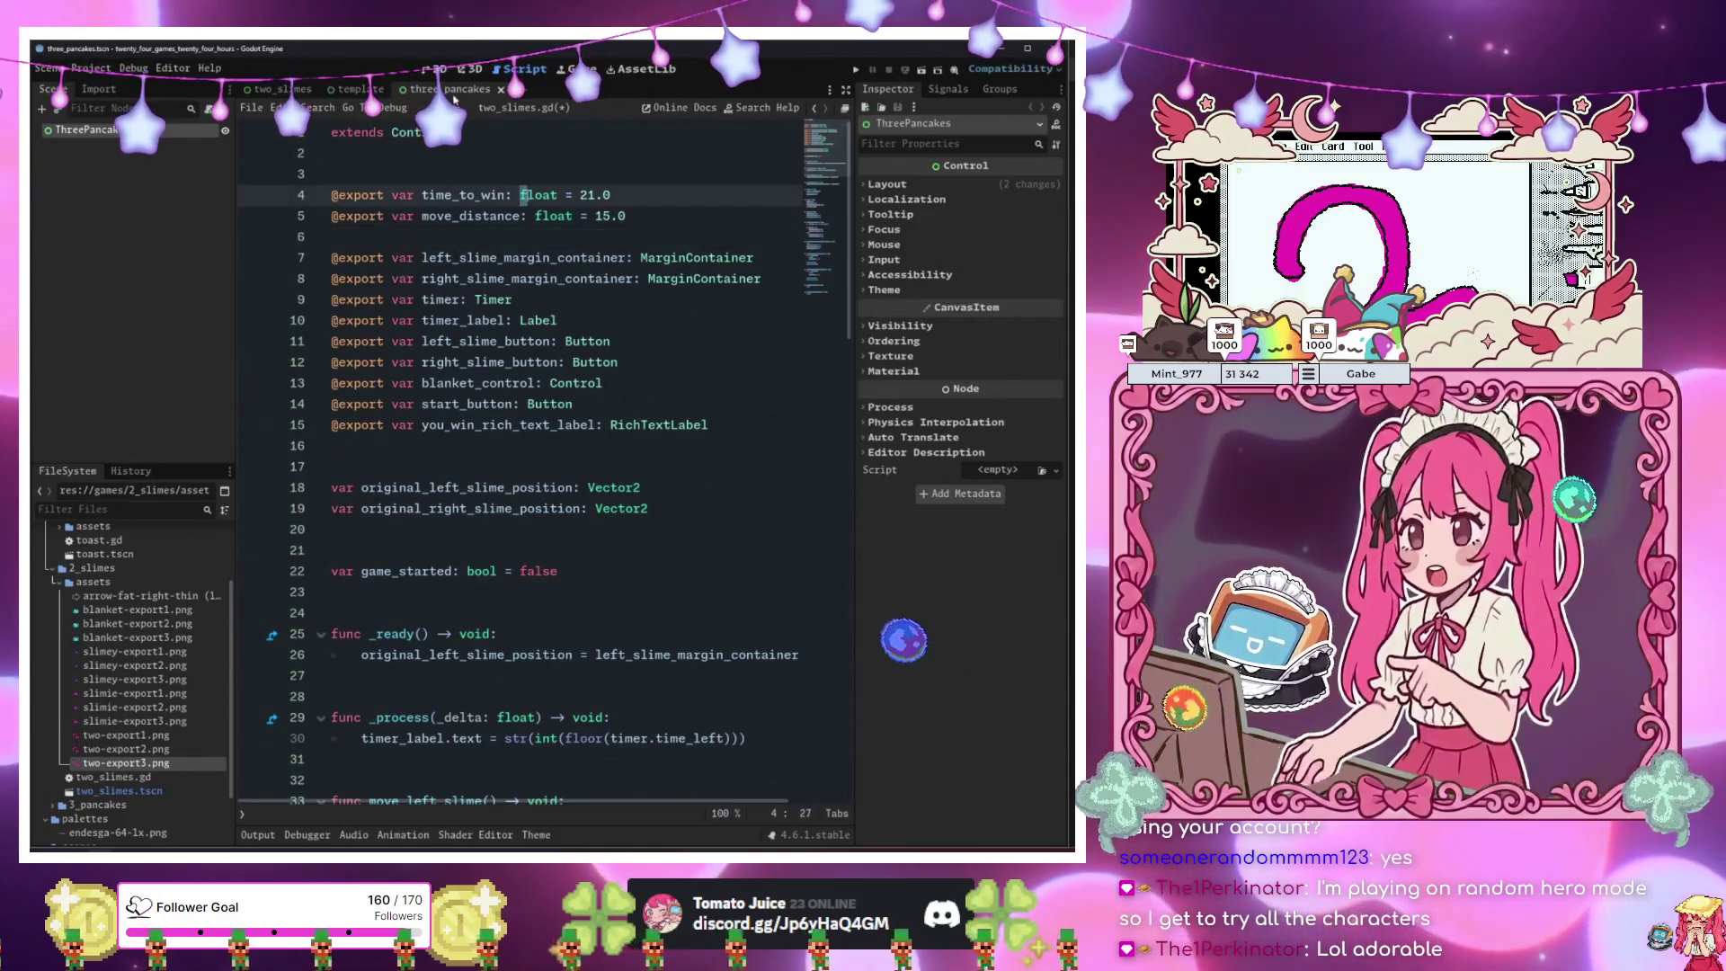
scroll(504, 504, down, 6)
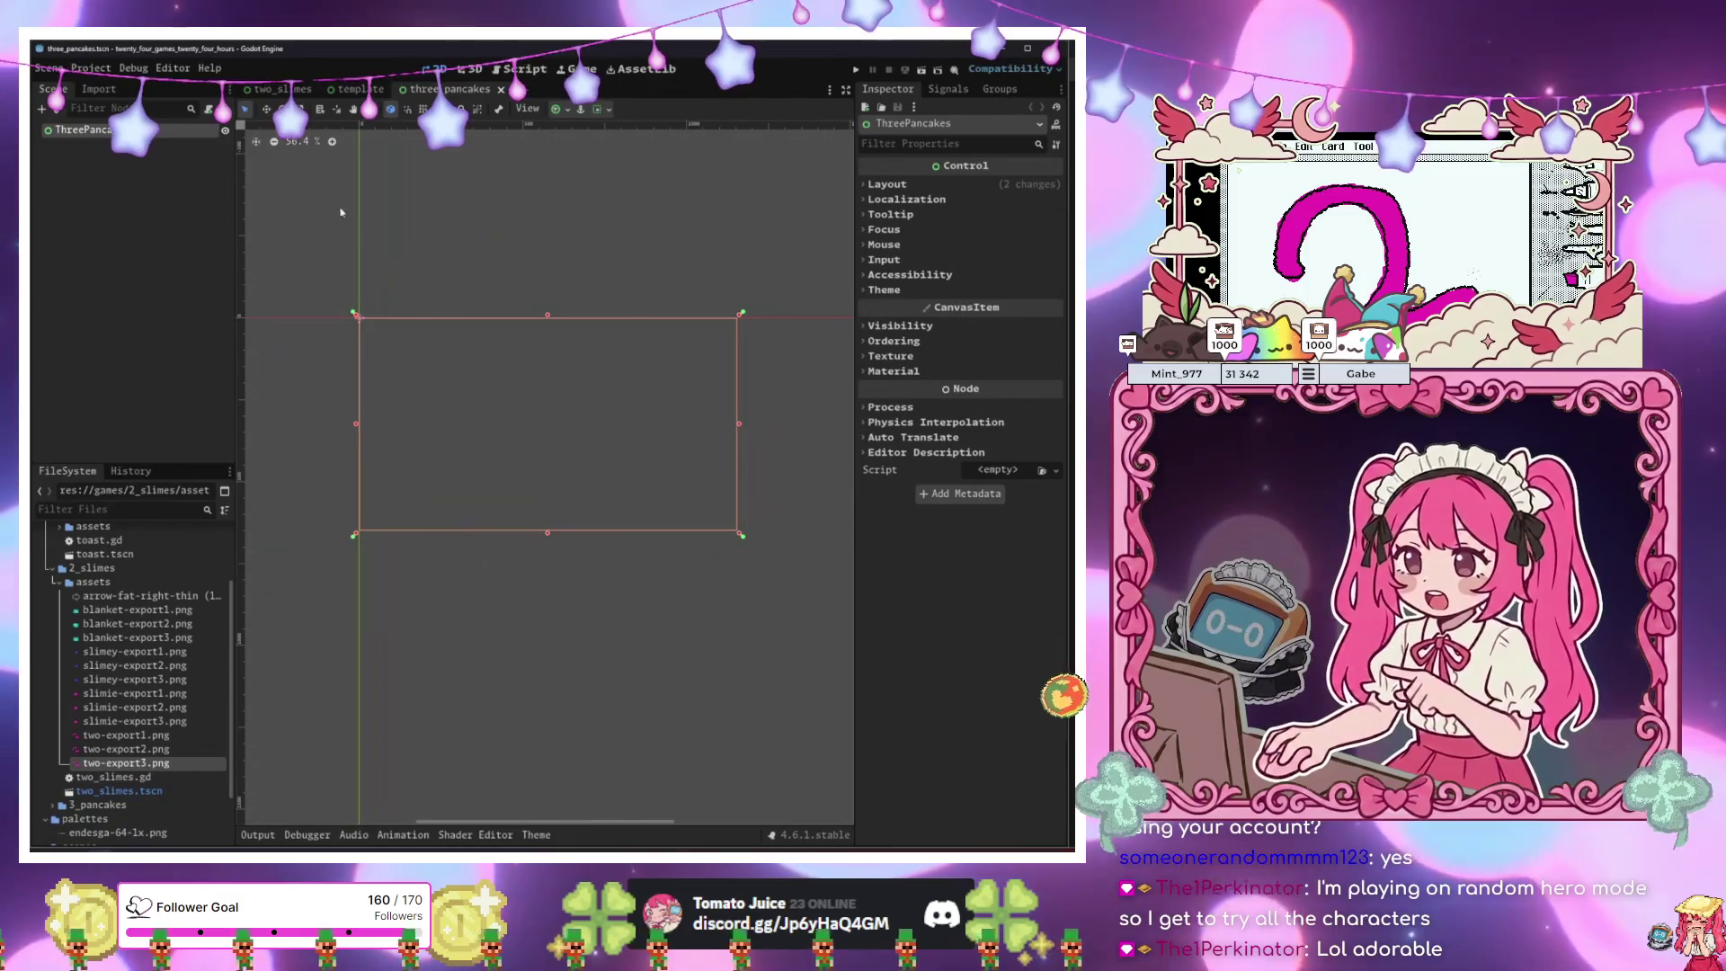
click(150, 244)
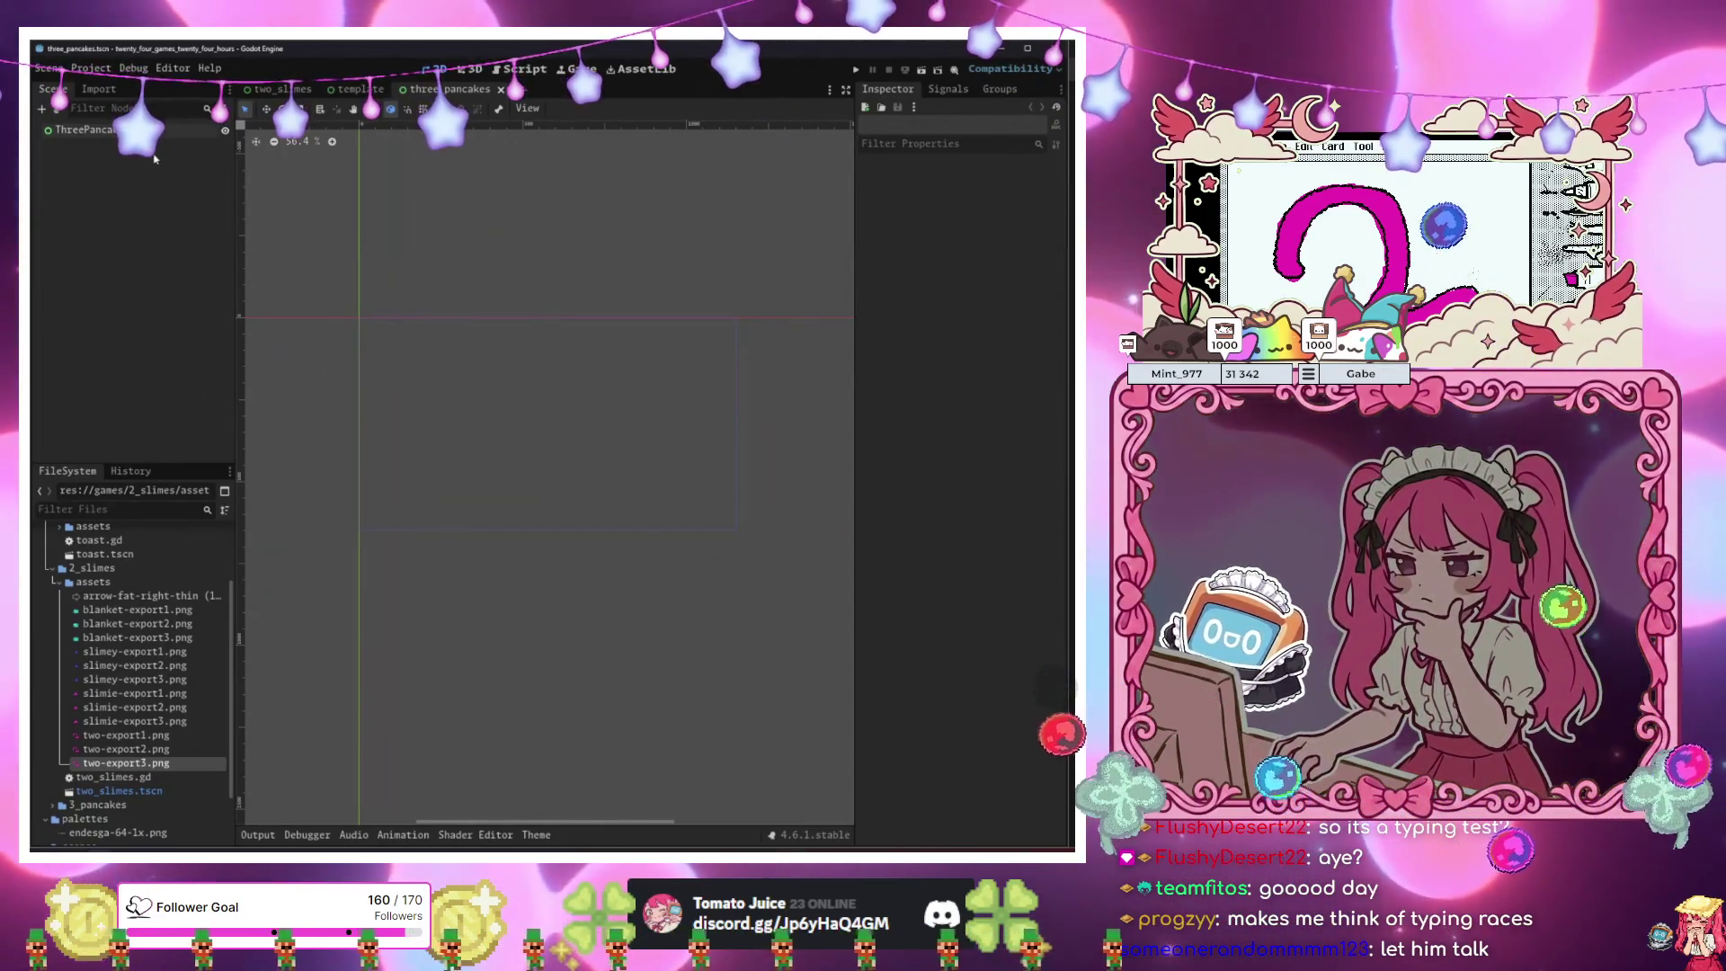
click(436, 269)
click(436, 269)
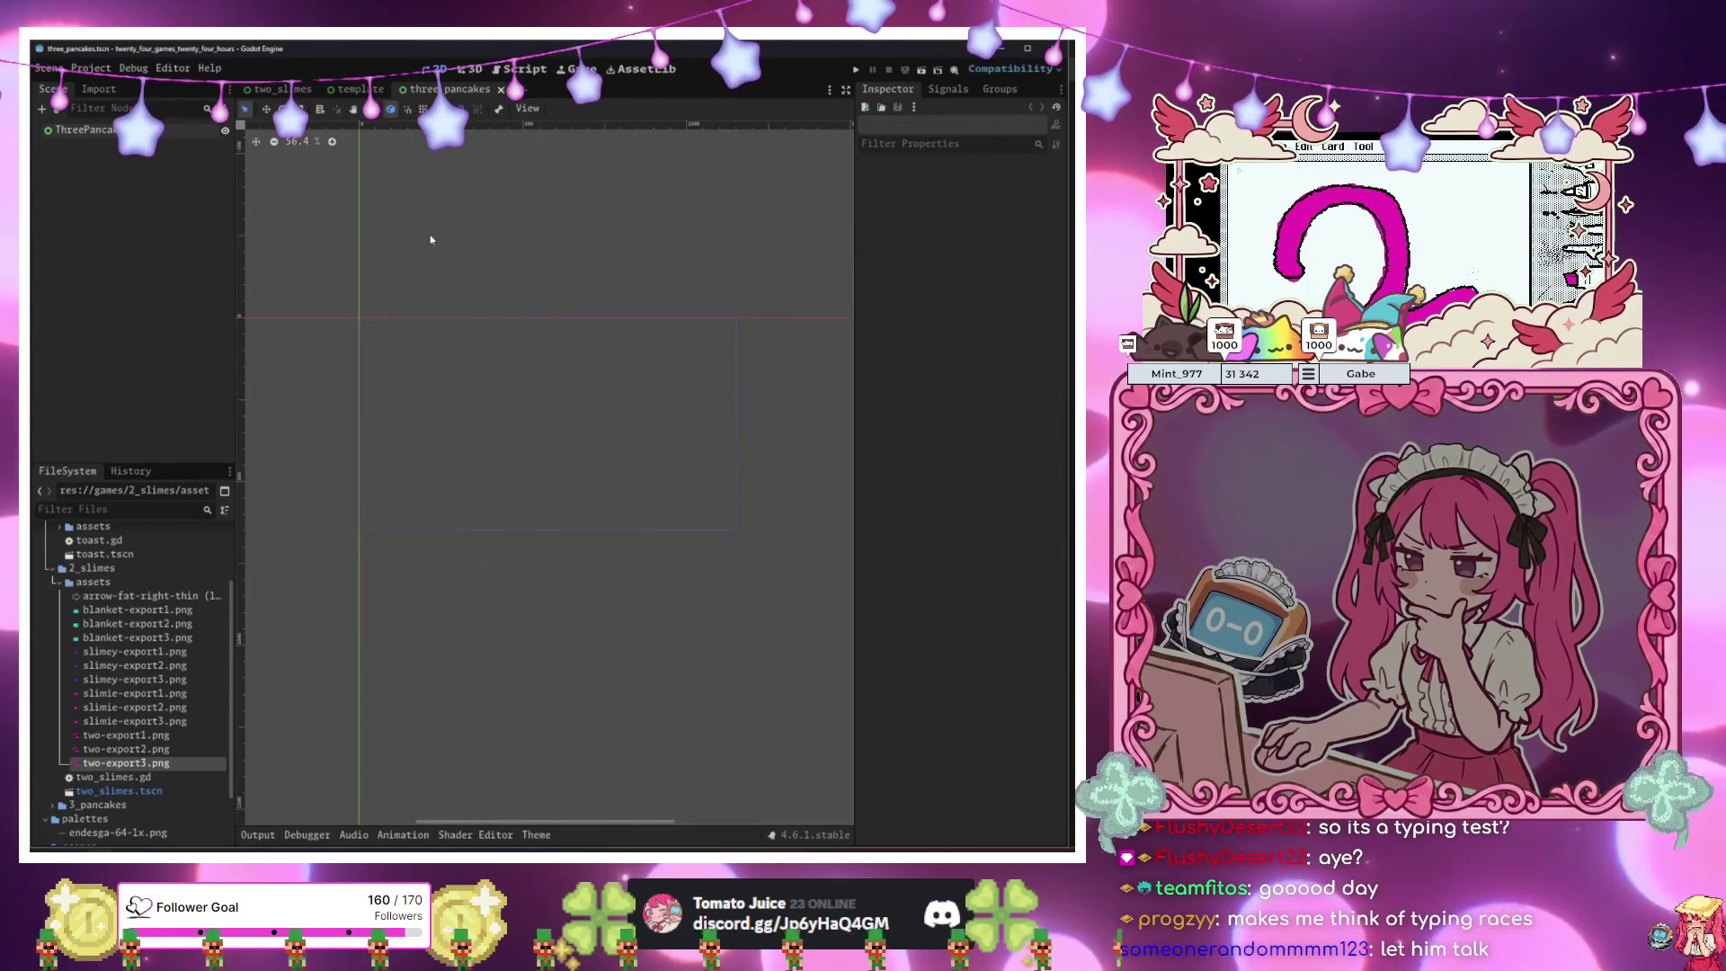
click(504, 381)
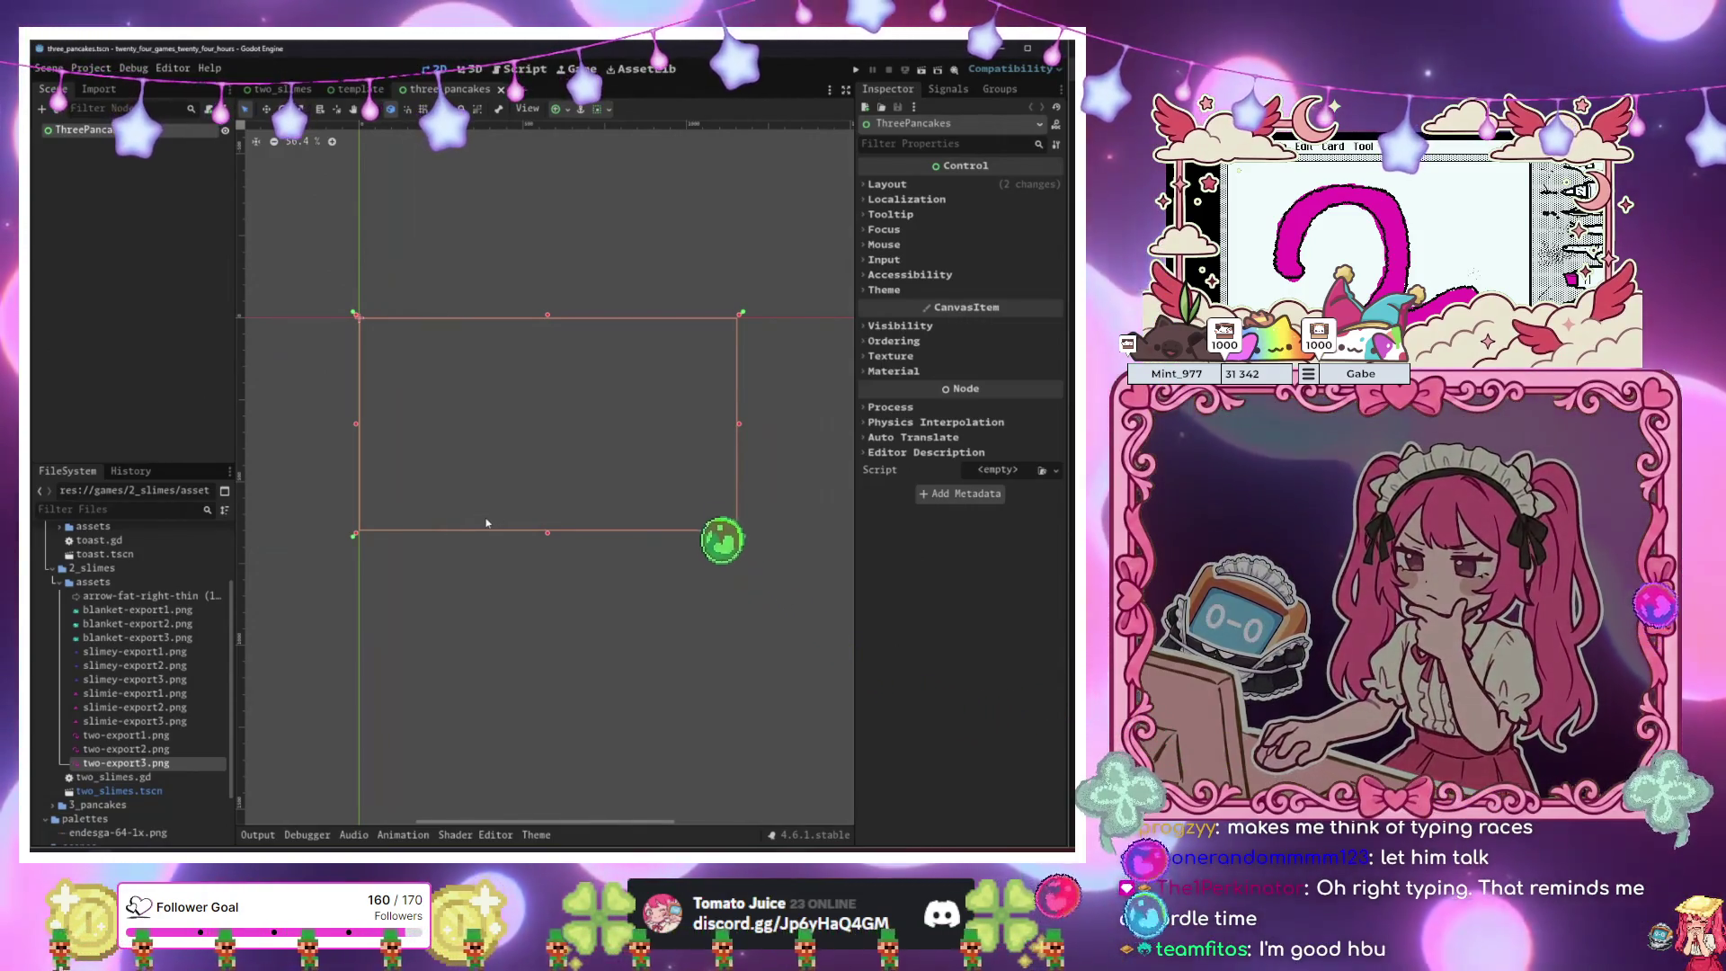
click(469, 591)
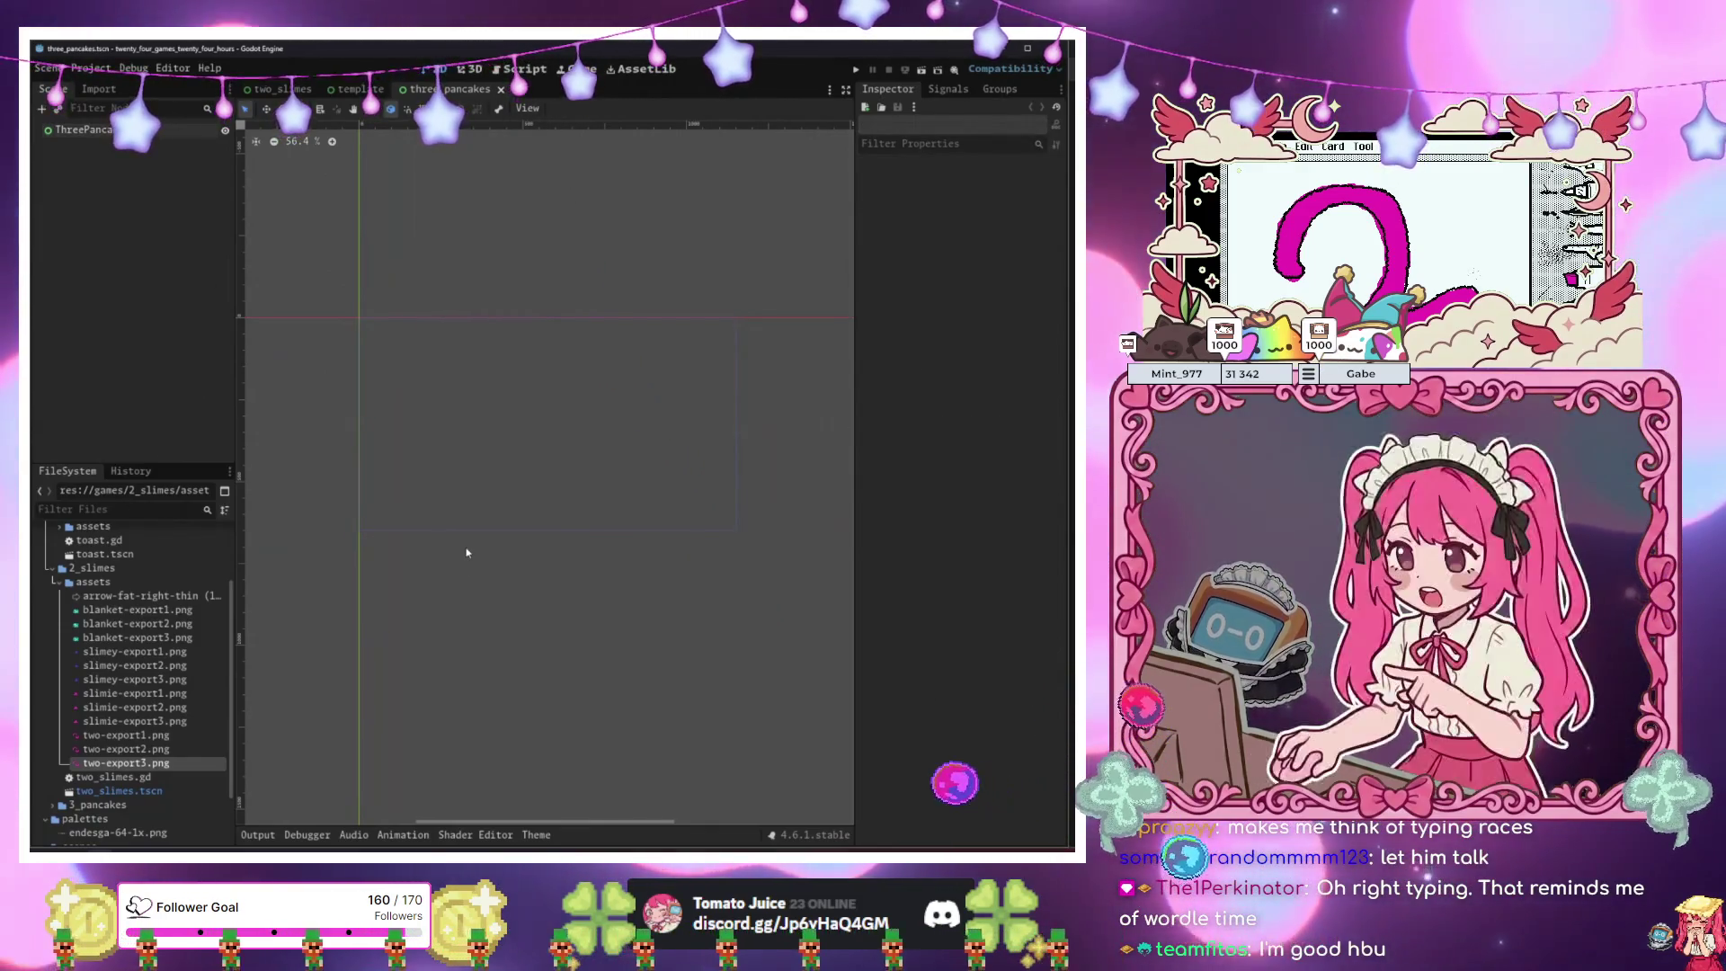
click(477, 504)
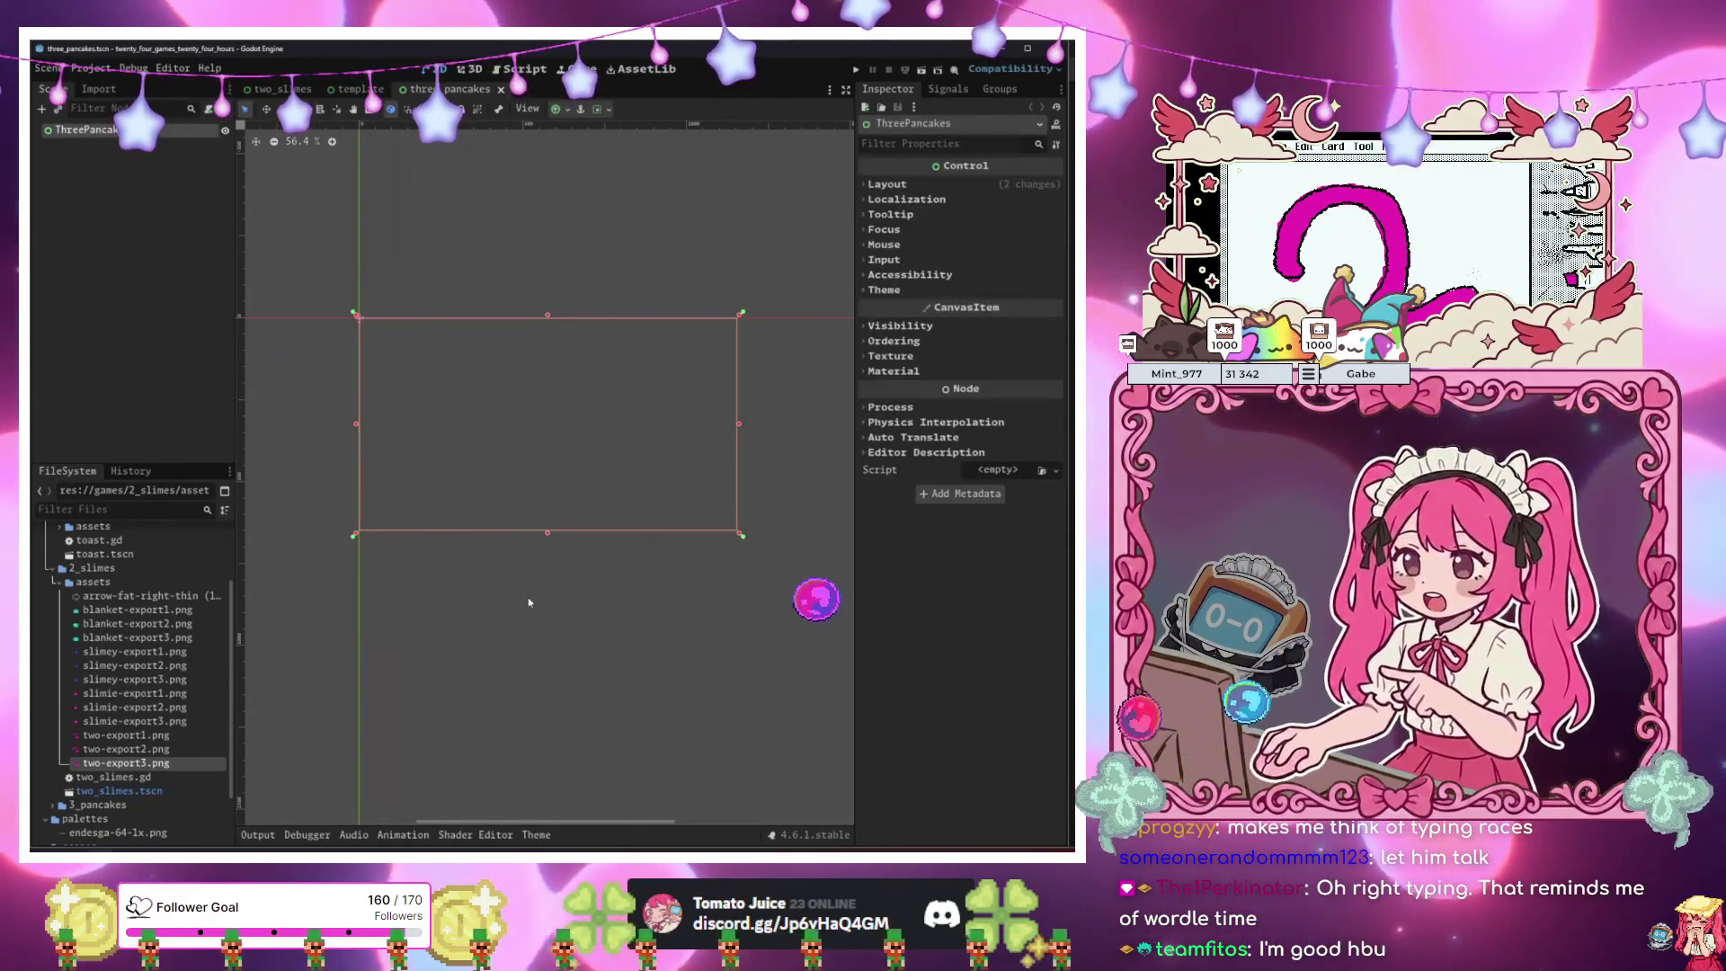
click(529, 603)
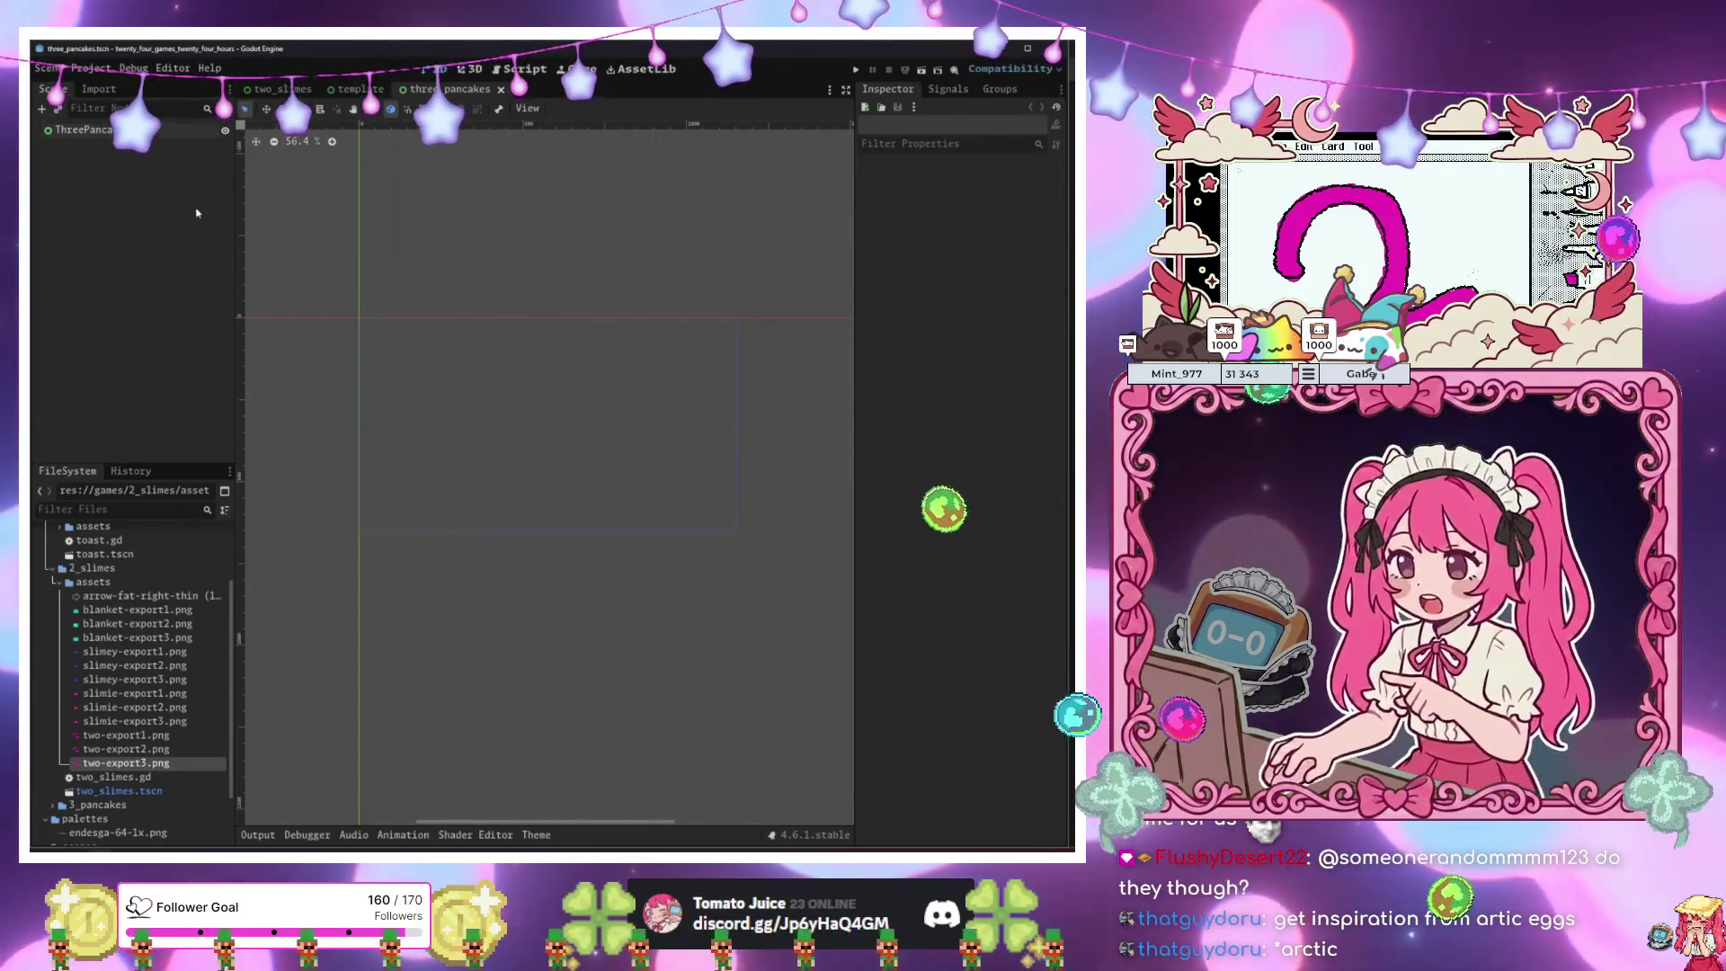
click(85, 130)
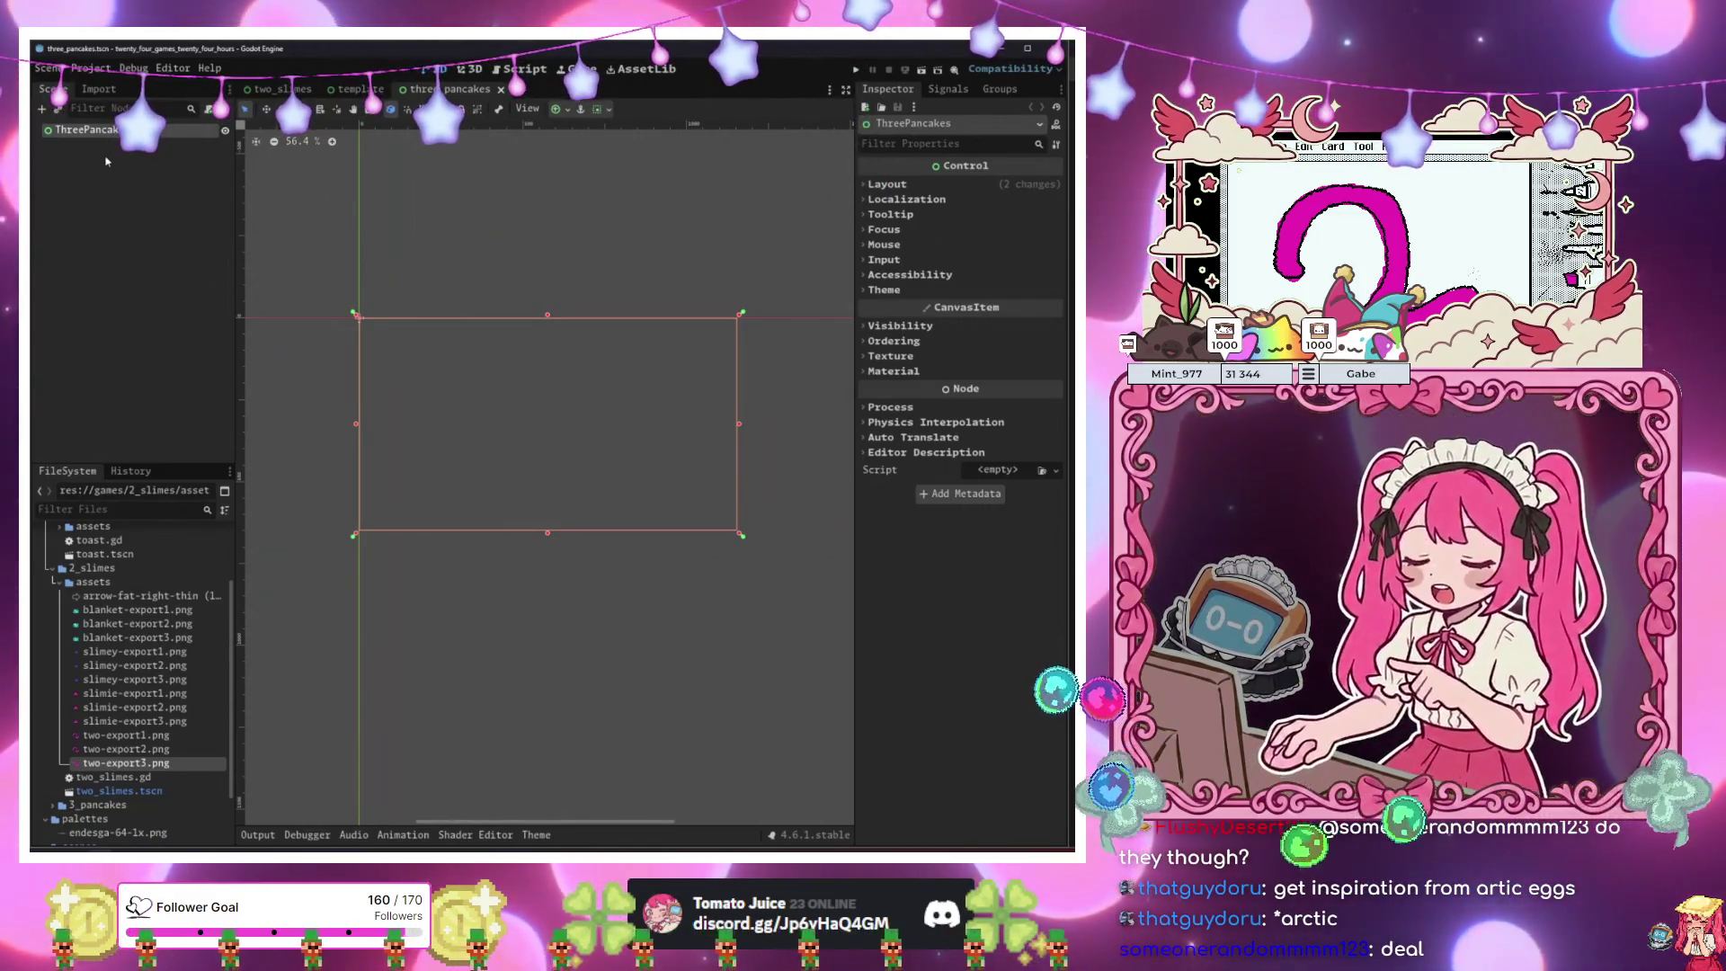
key(ctrl+a)
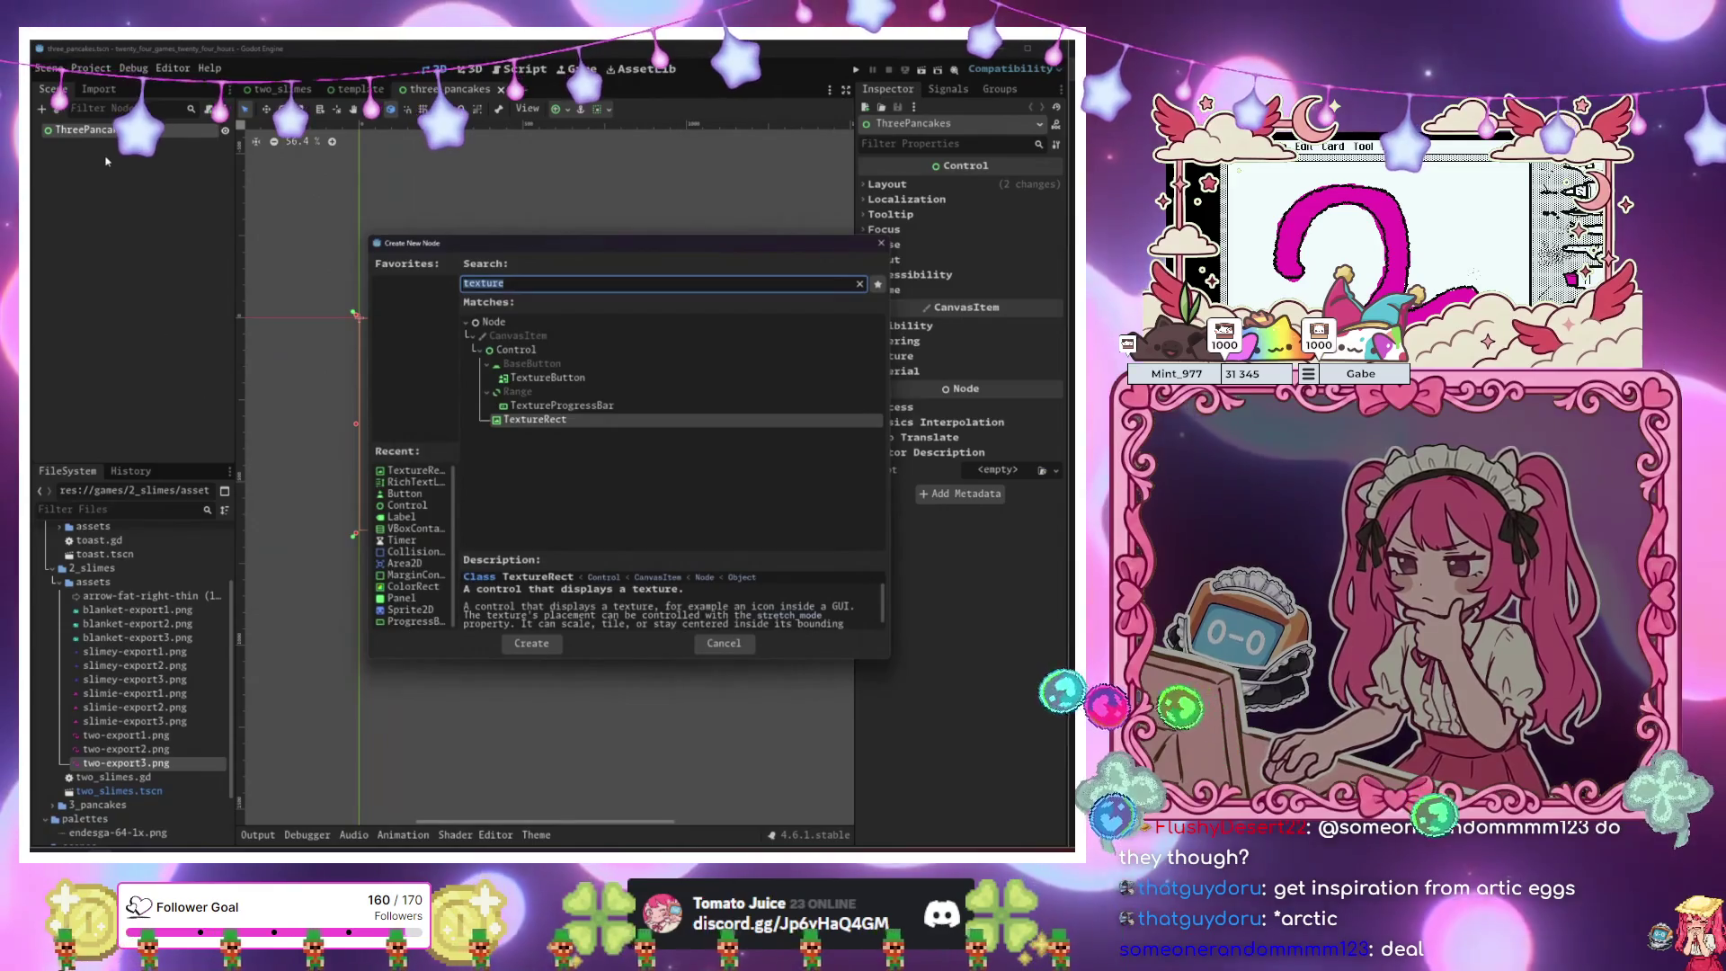
text(raycast)
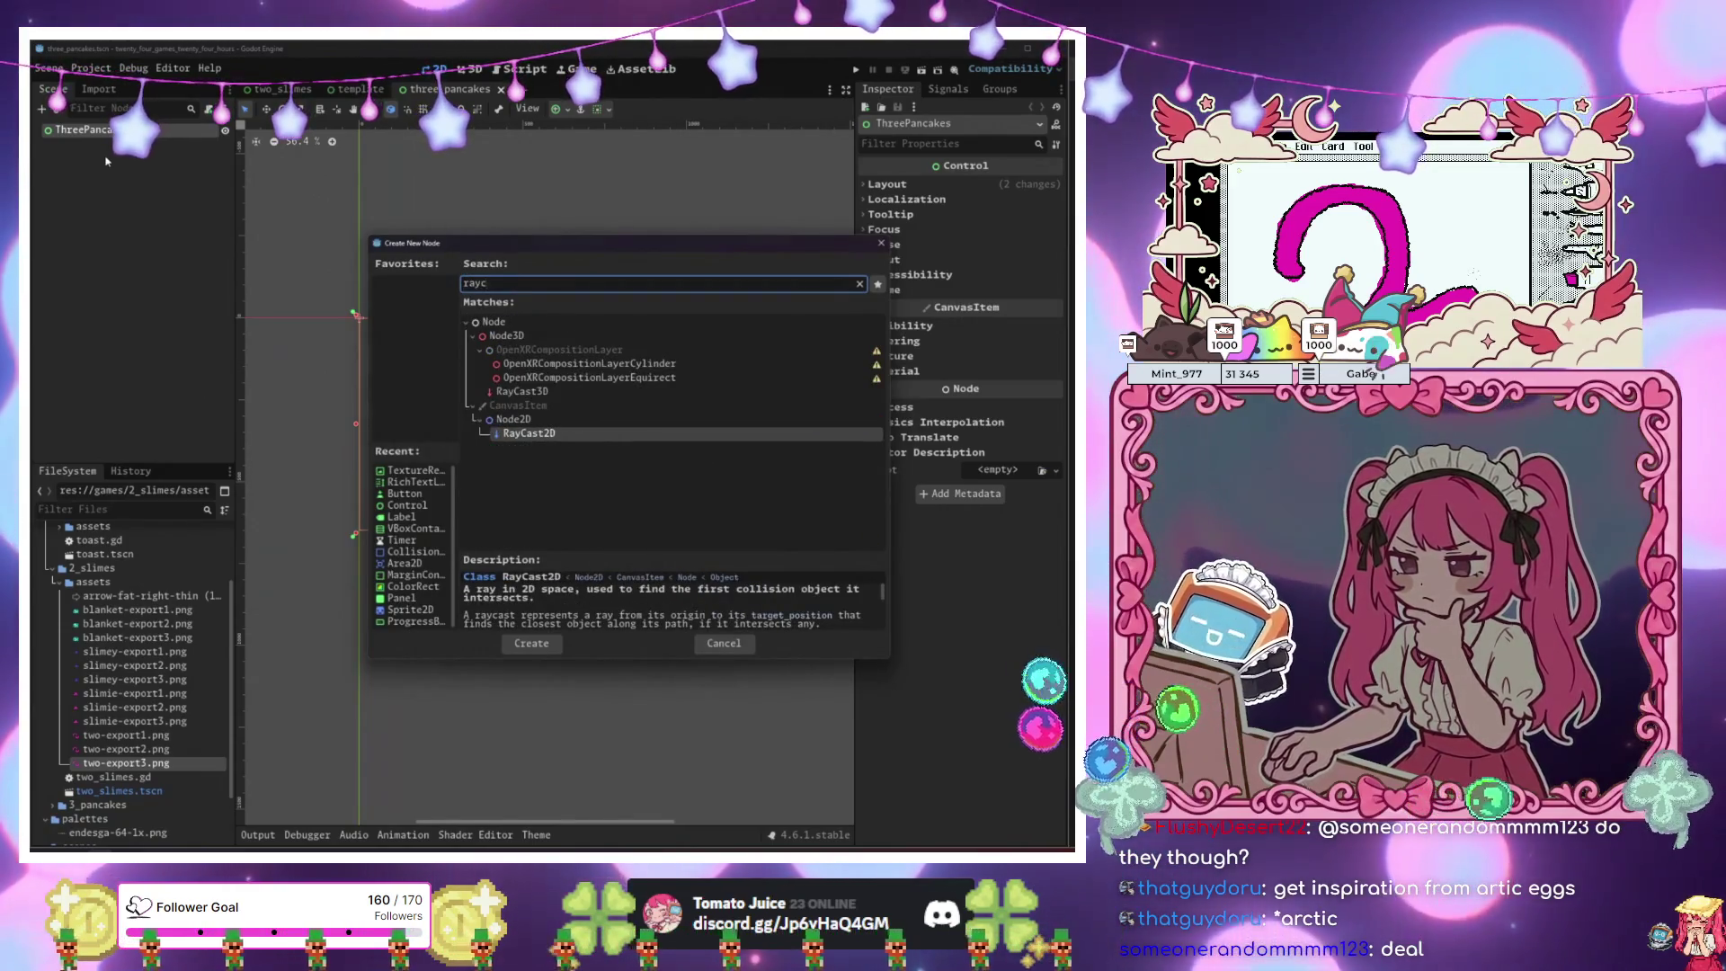
key(Return)
scroll(506, 273, up, 8)
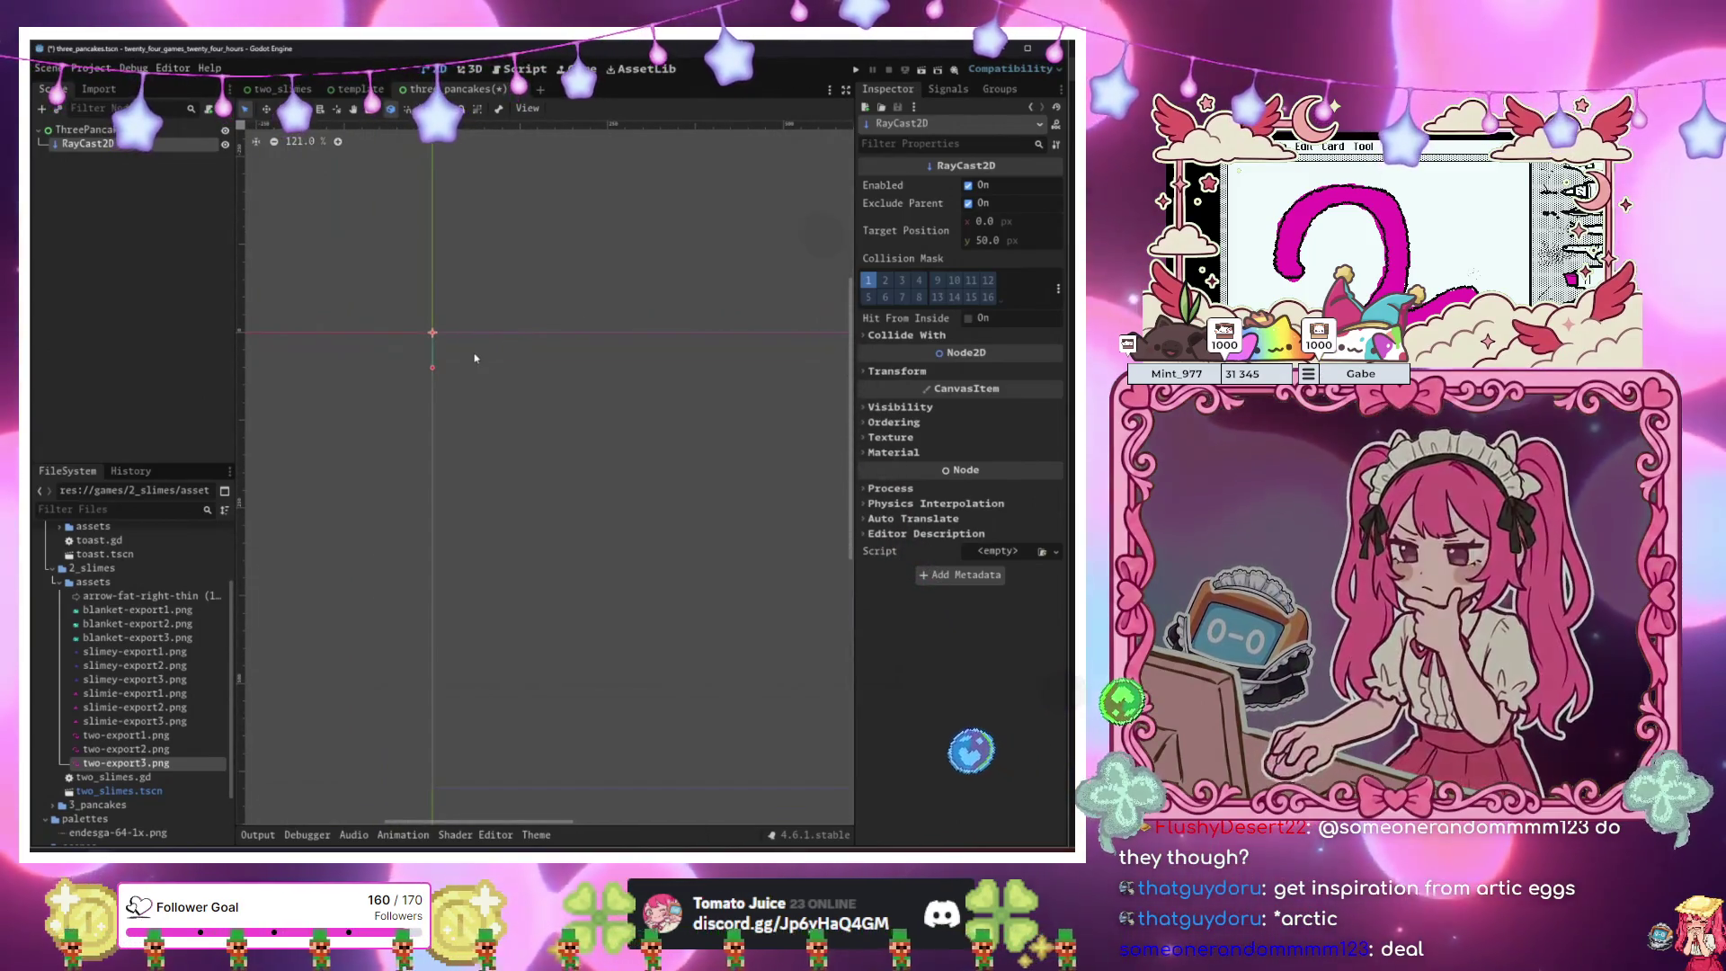
scroll(475, 359, down, 5)
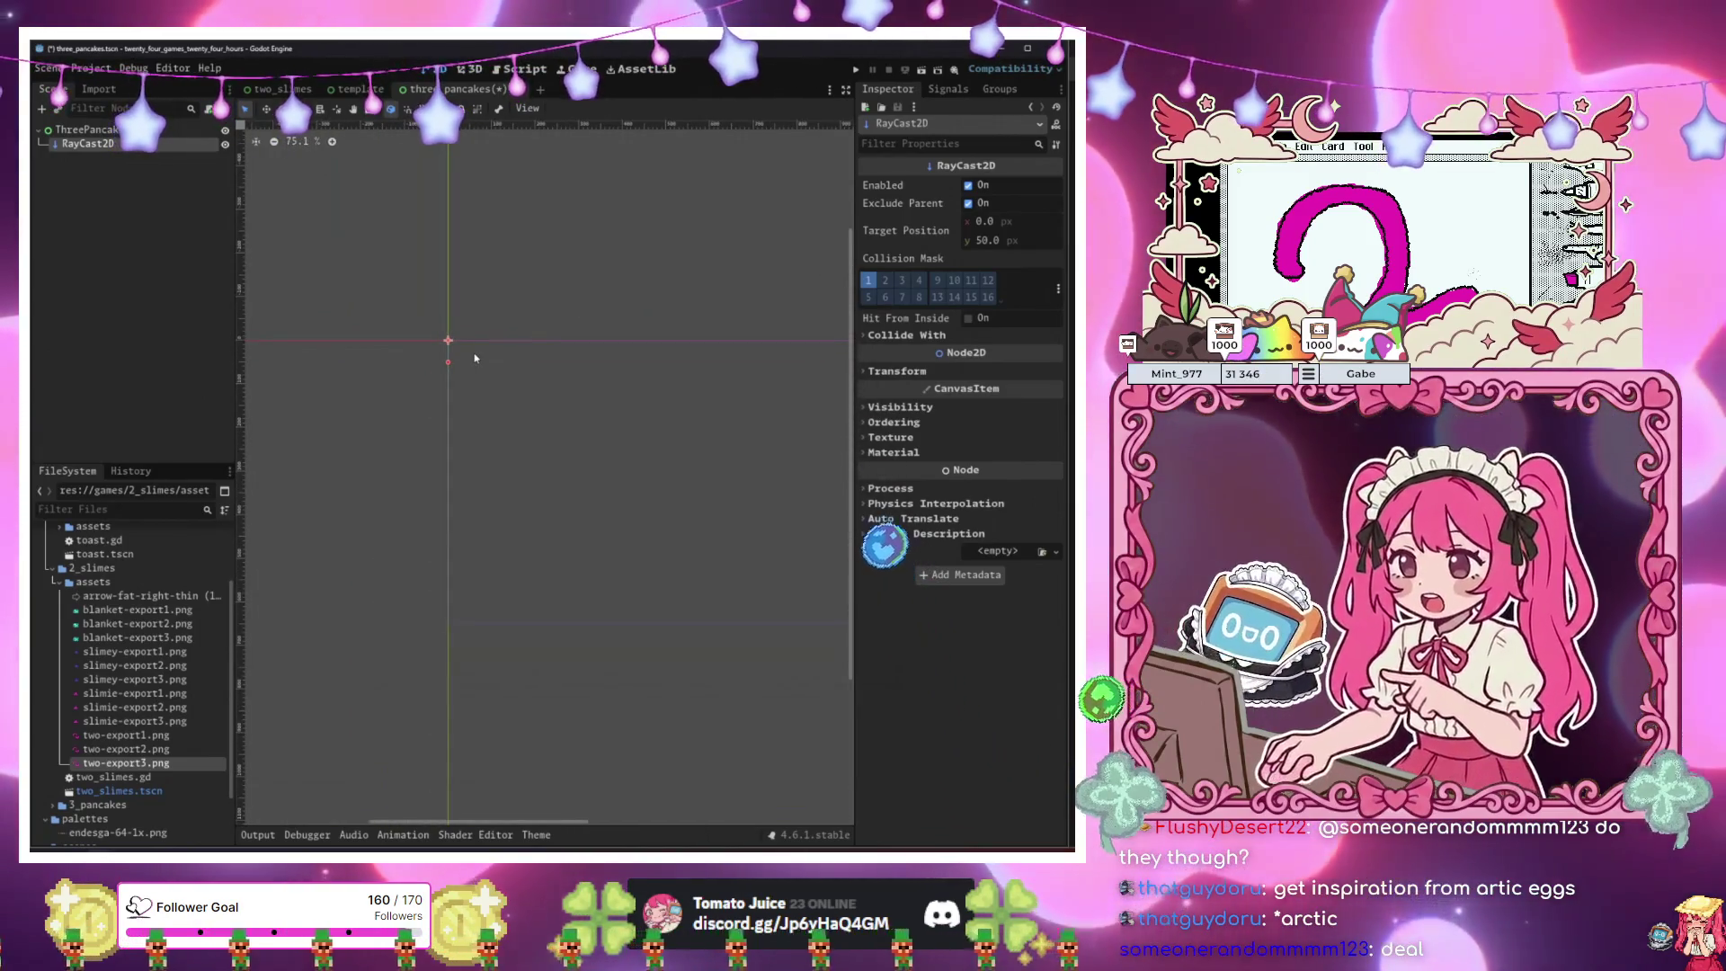
scroll(475, 359, up, 6)
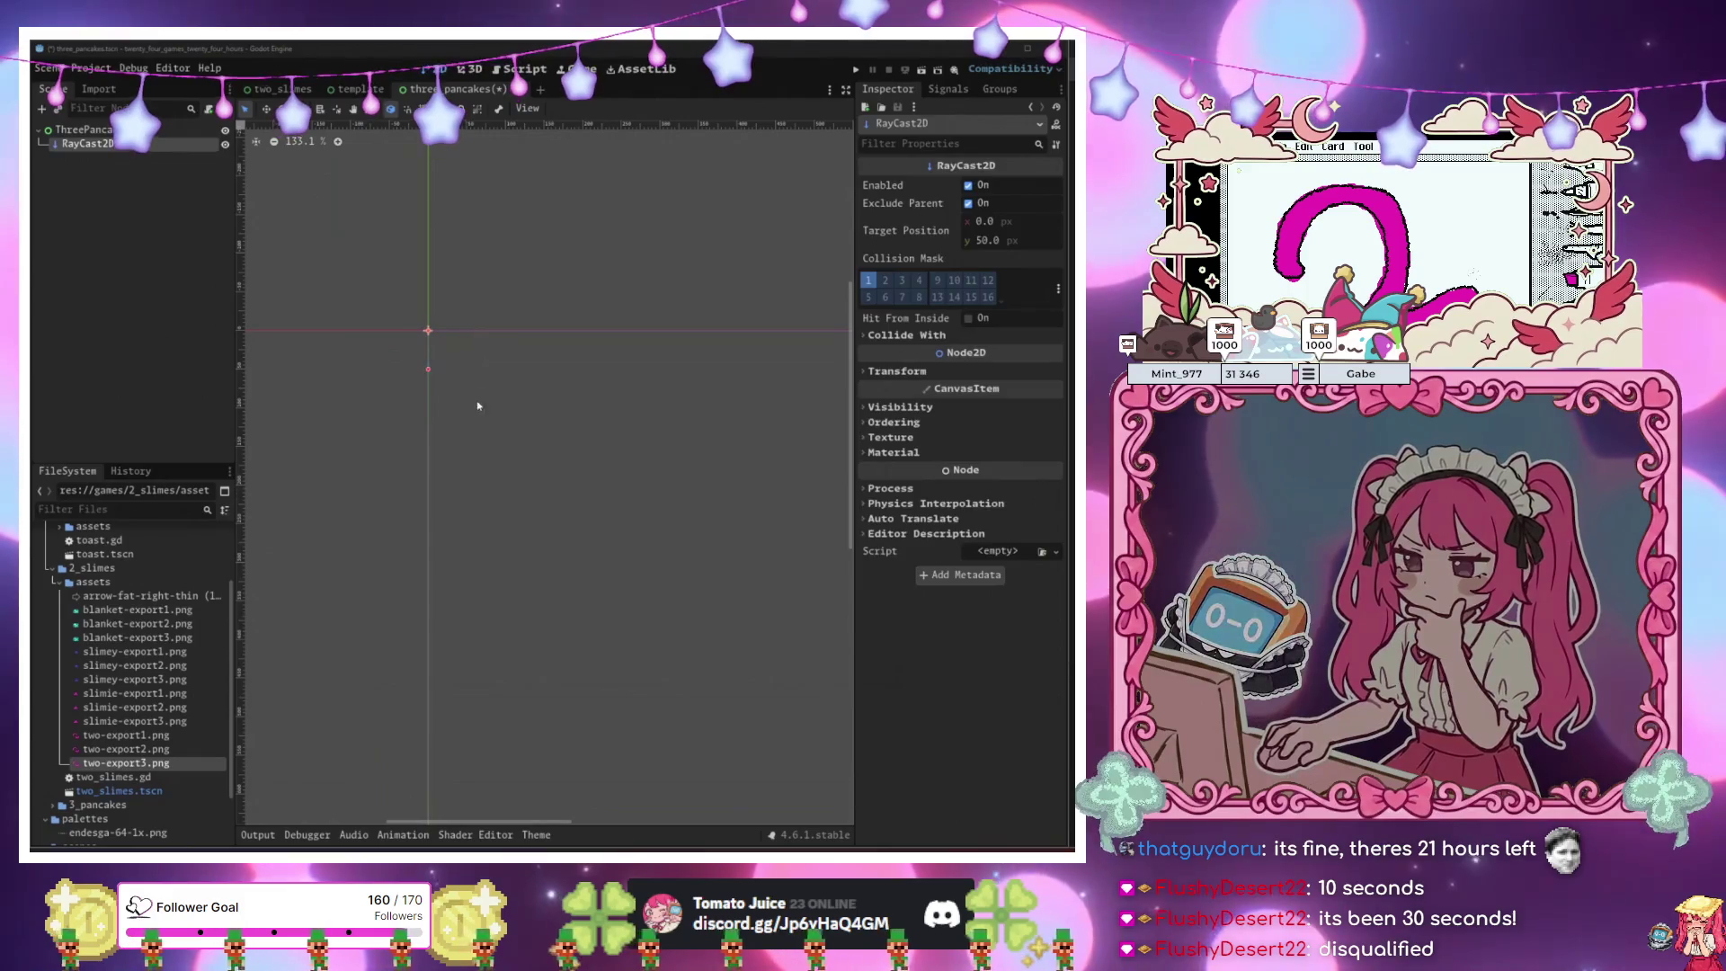
click(407, 407)
click(125, 130)
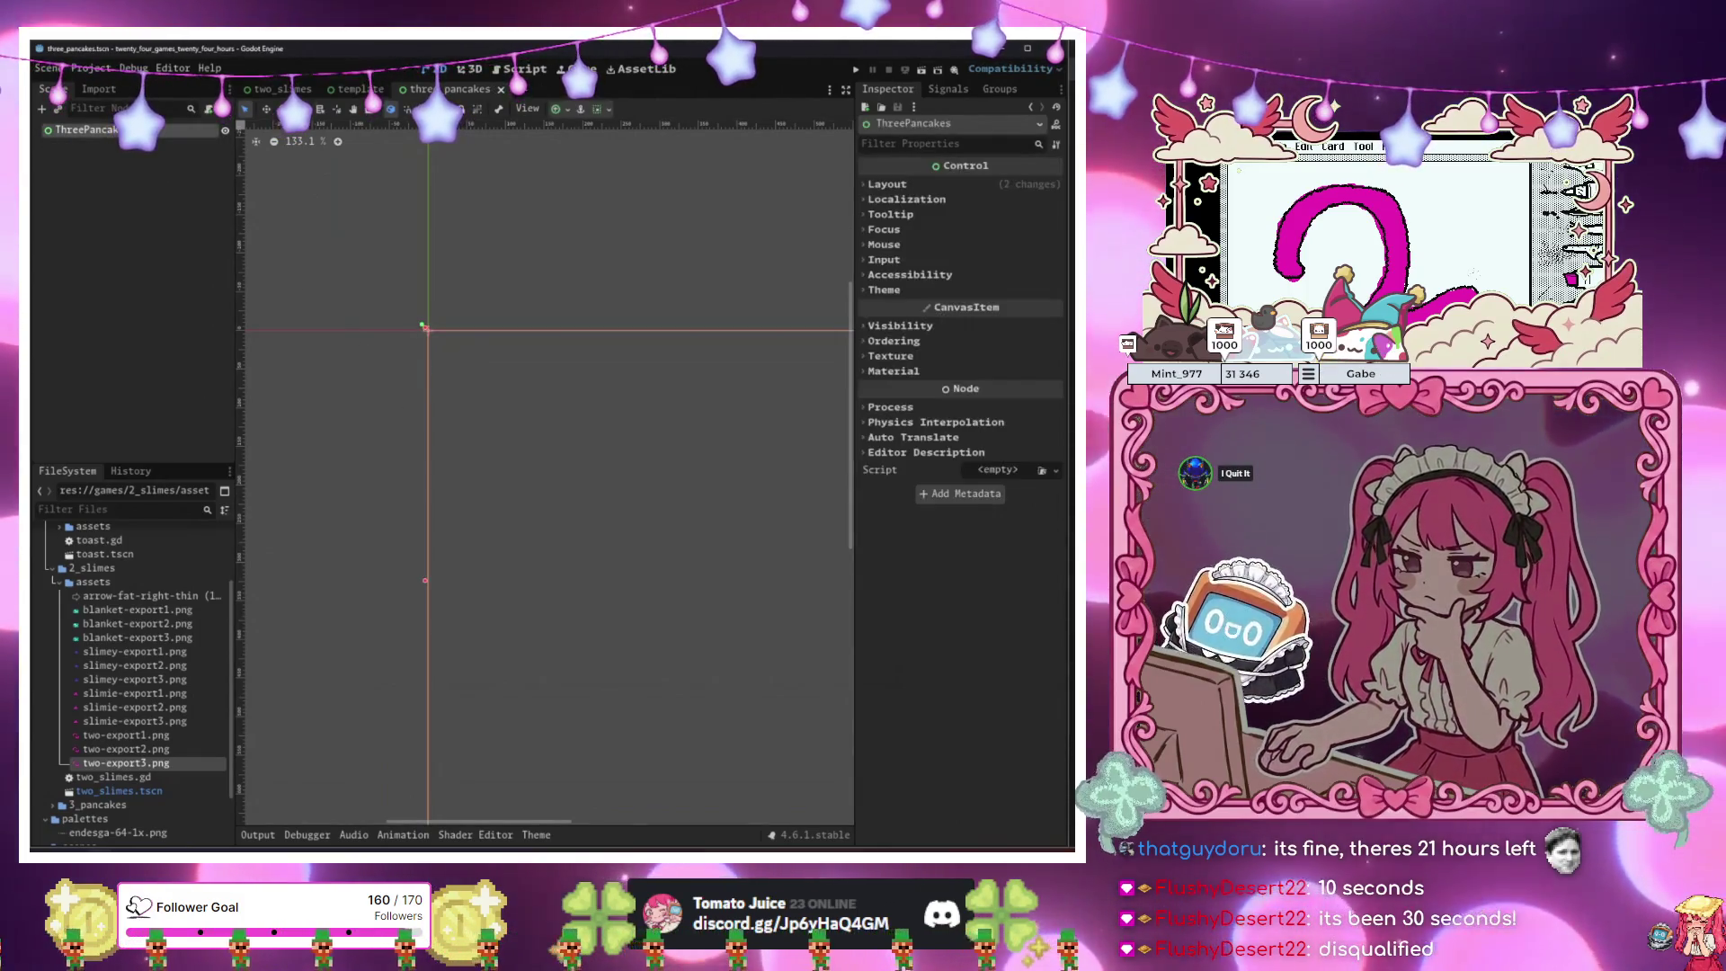
- Add a LightOccluder2D child under the ThreePancakes root via the 'occ' node search
key(ctrl+a)
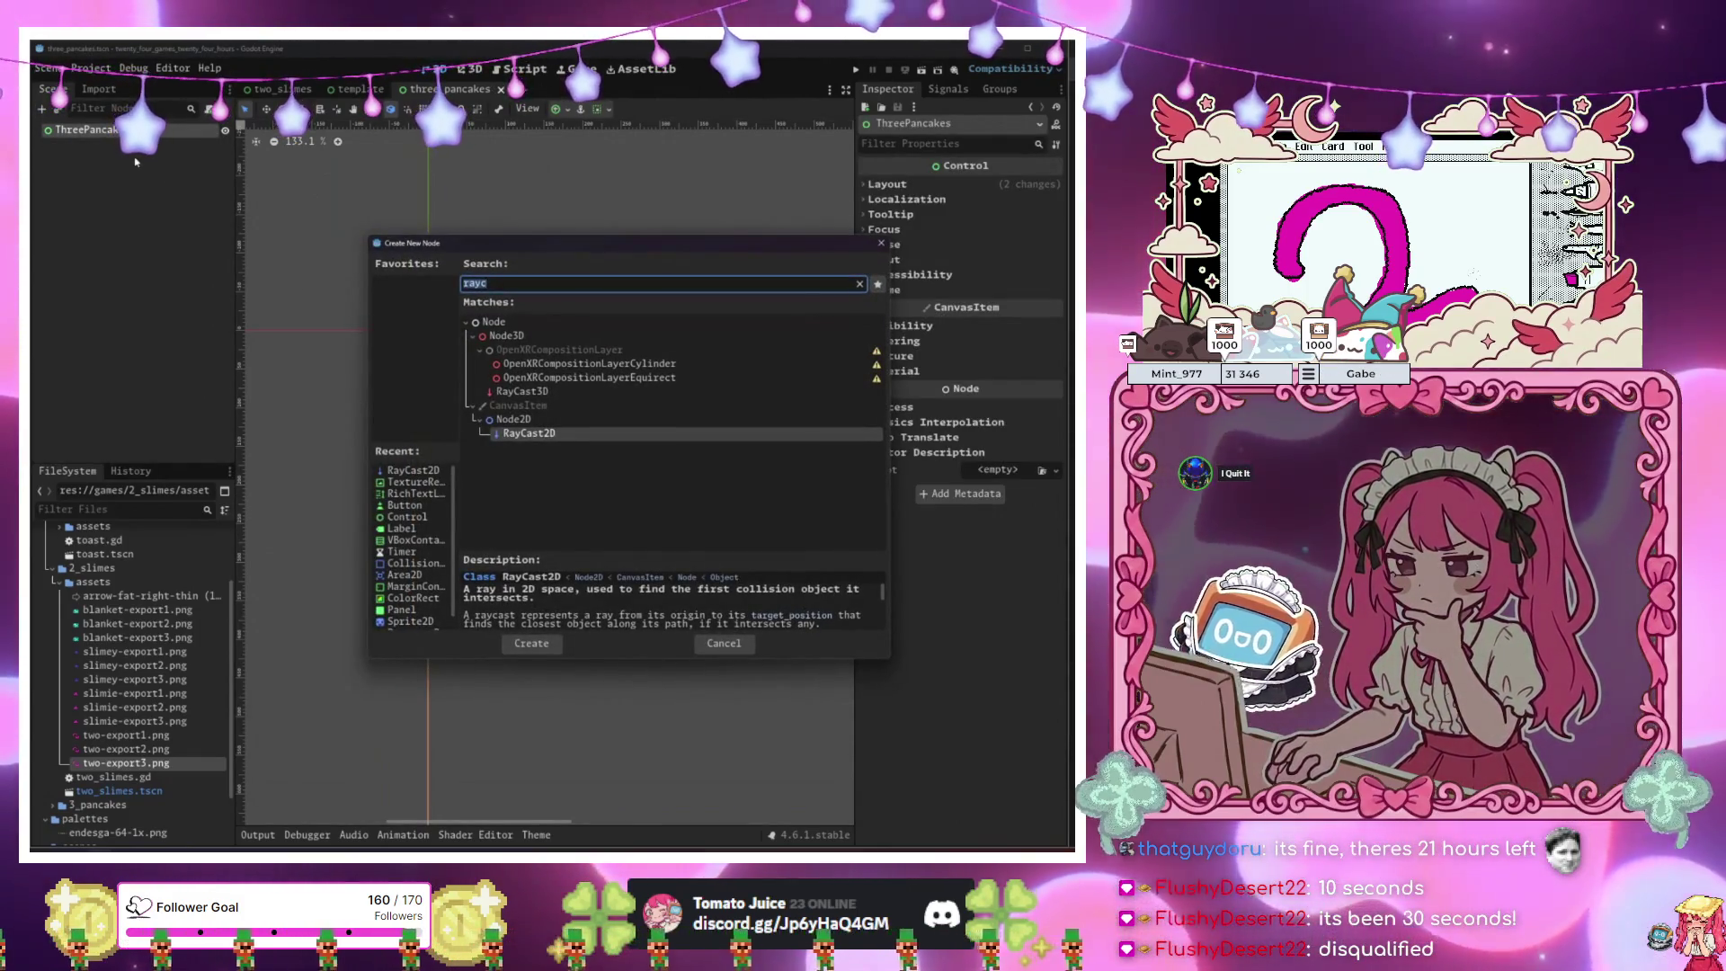
text(occ)
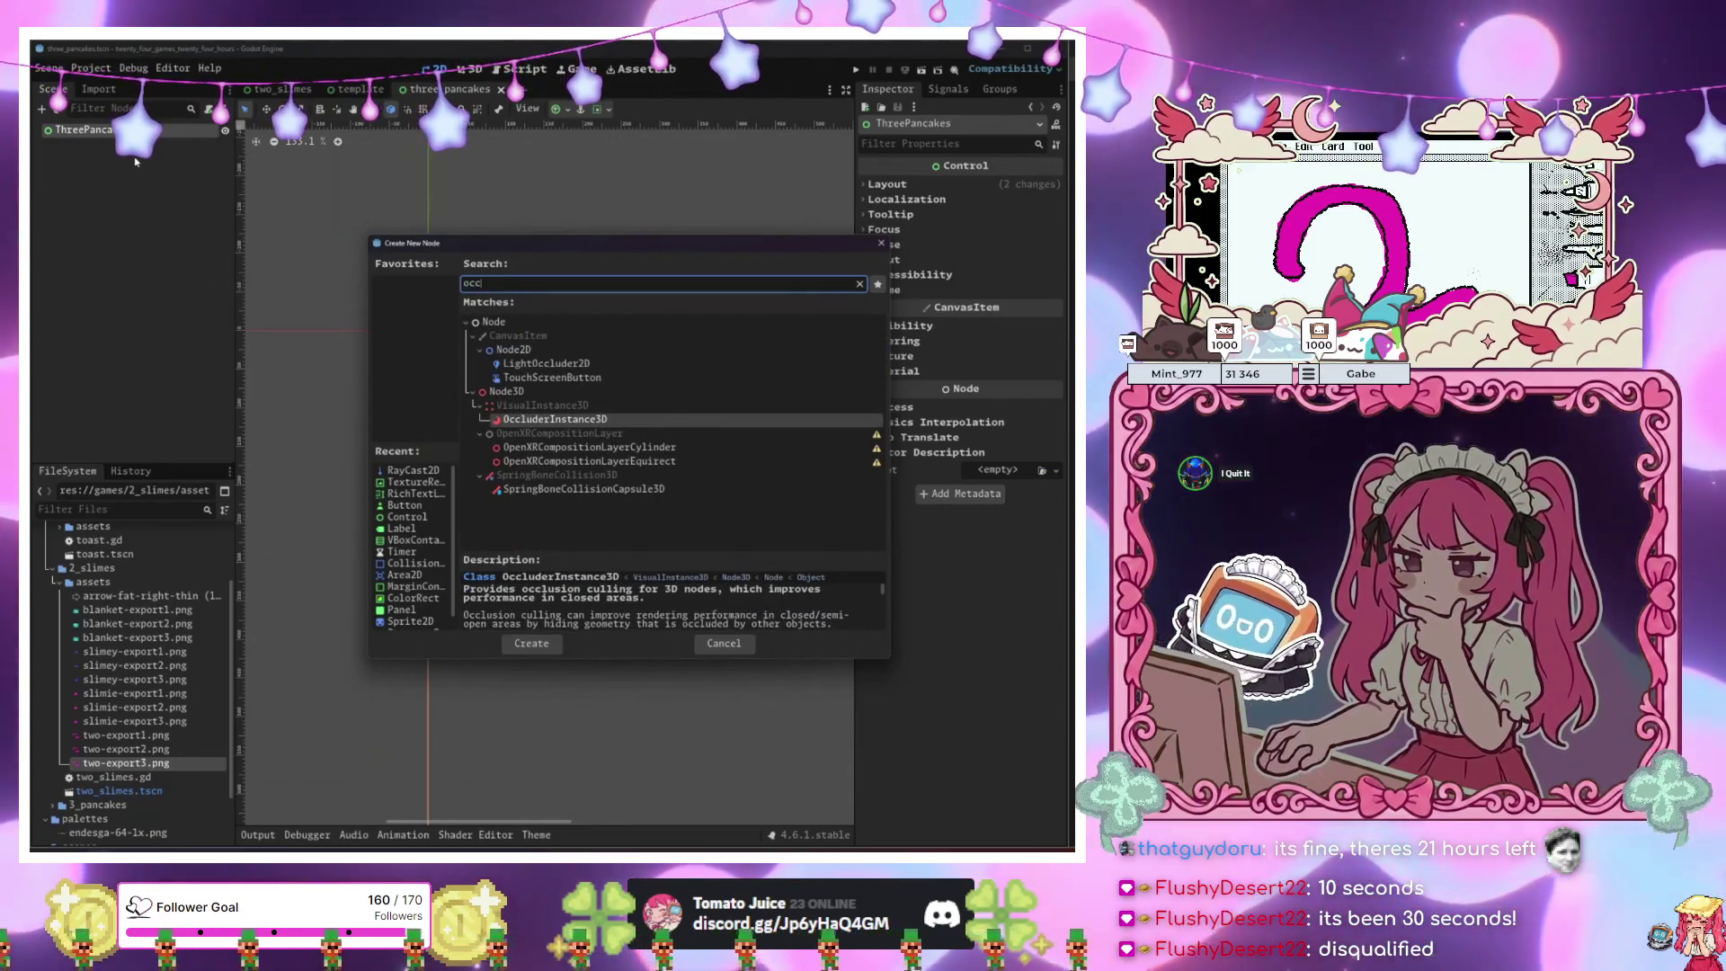
key(Up)
key(Up)
key(Up)
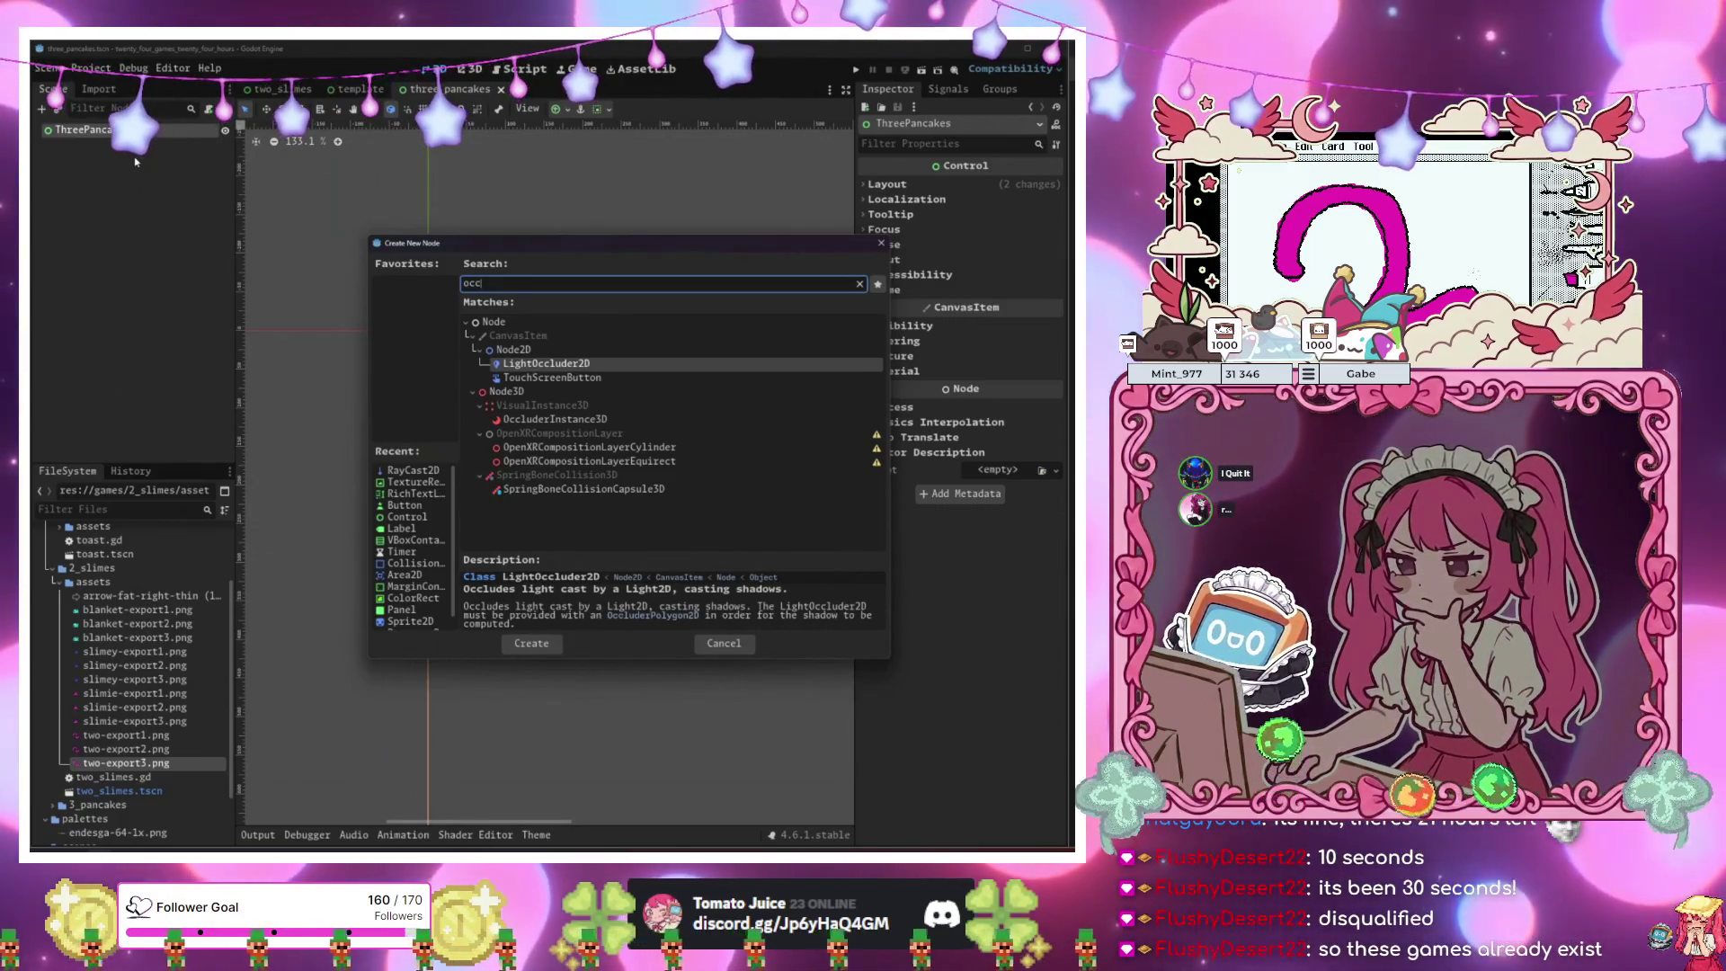
key(Return)
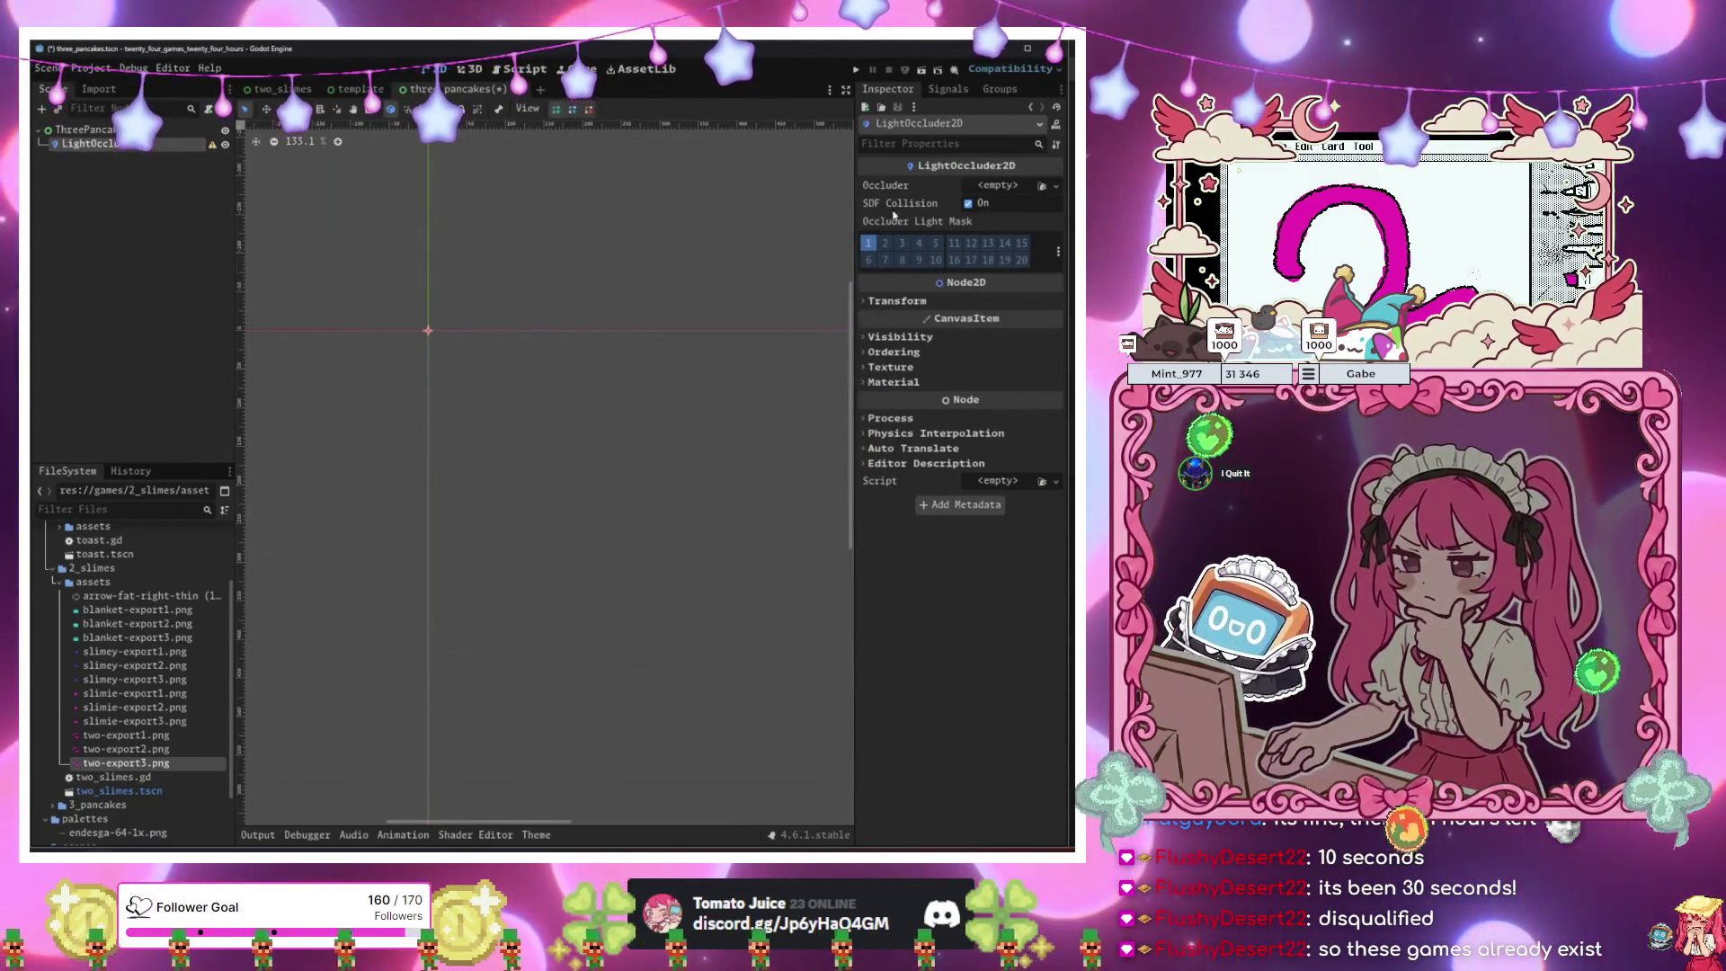
click(1000, 186)
- Create a new OccluderPolygon2D with cull mode Disabled and a first point at x 690
click(998, 214)
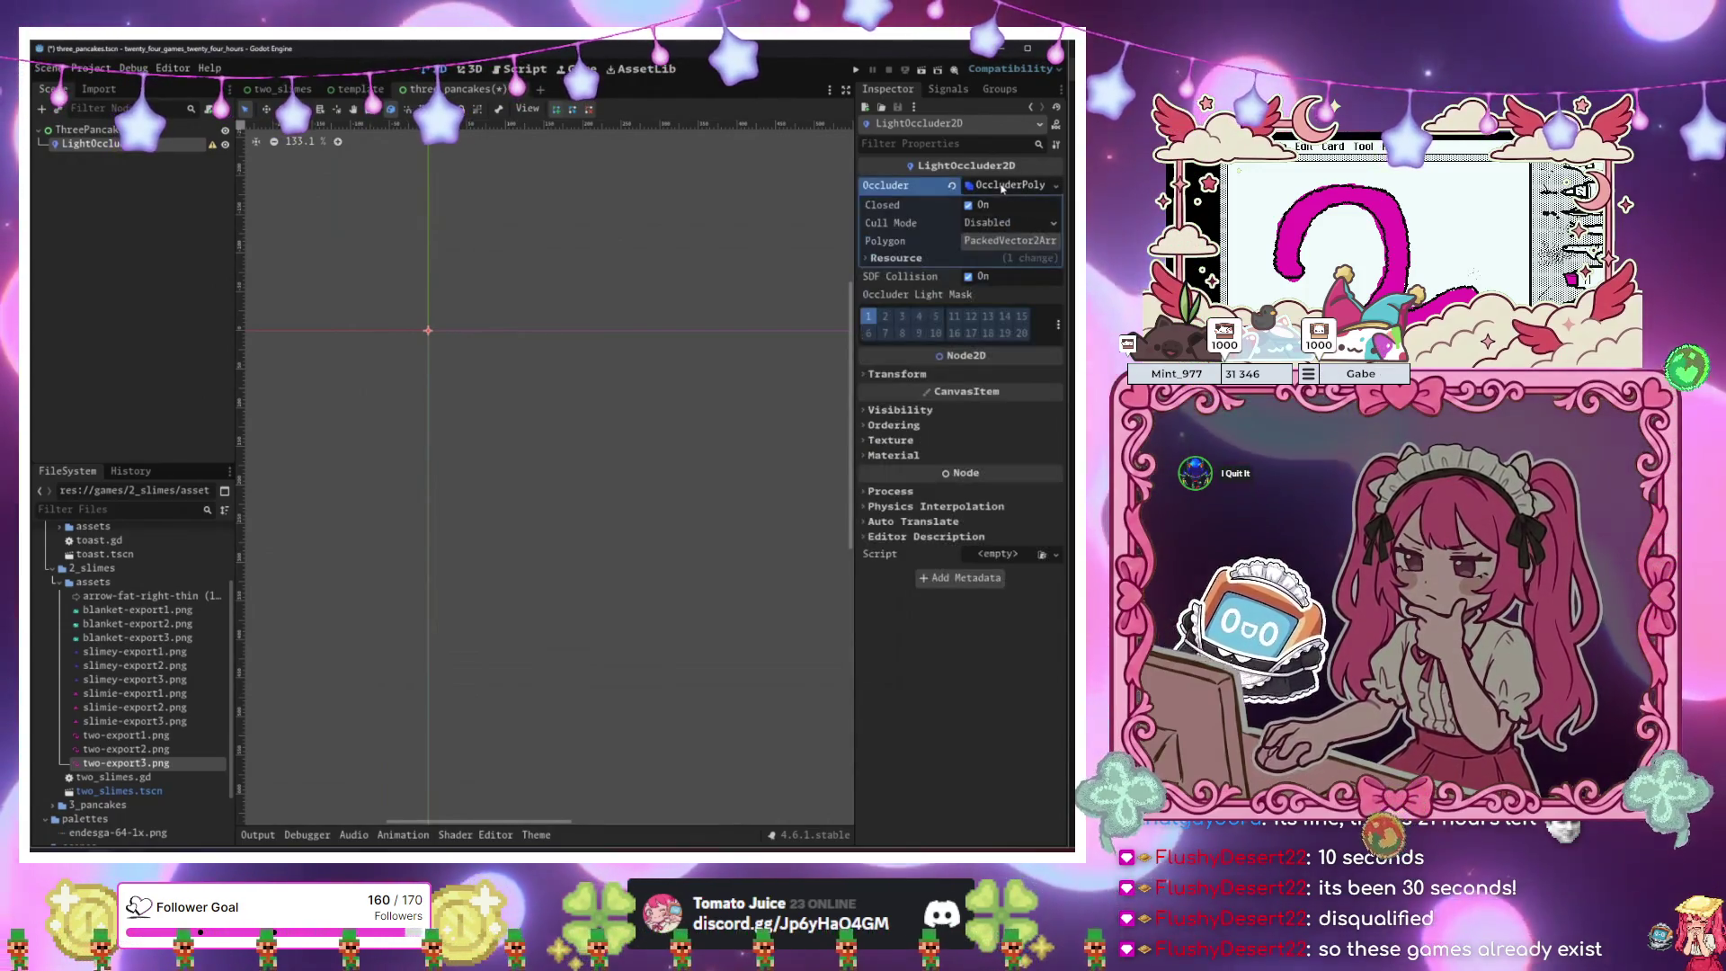
click(997, 225)
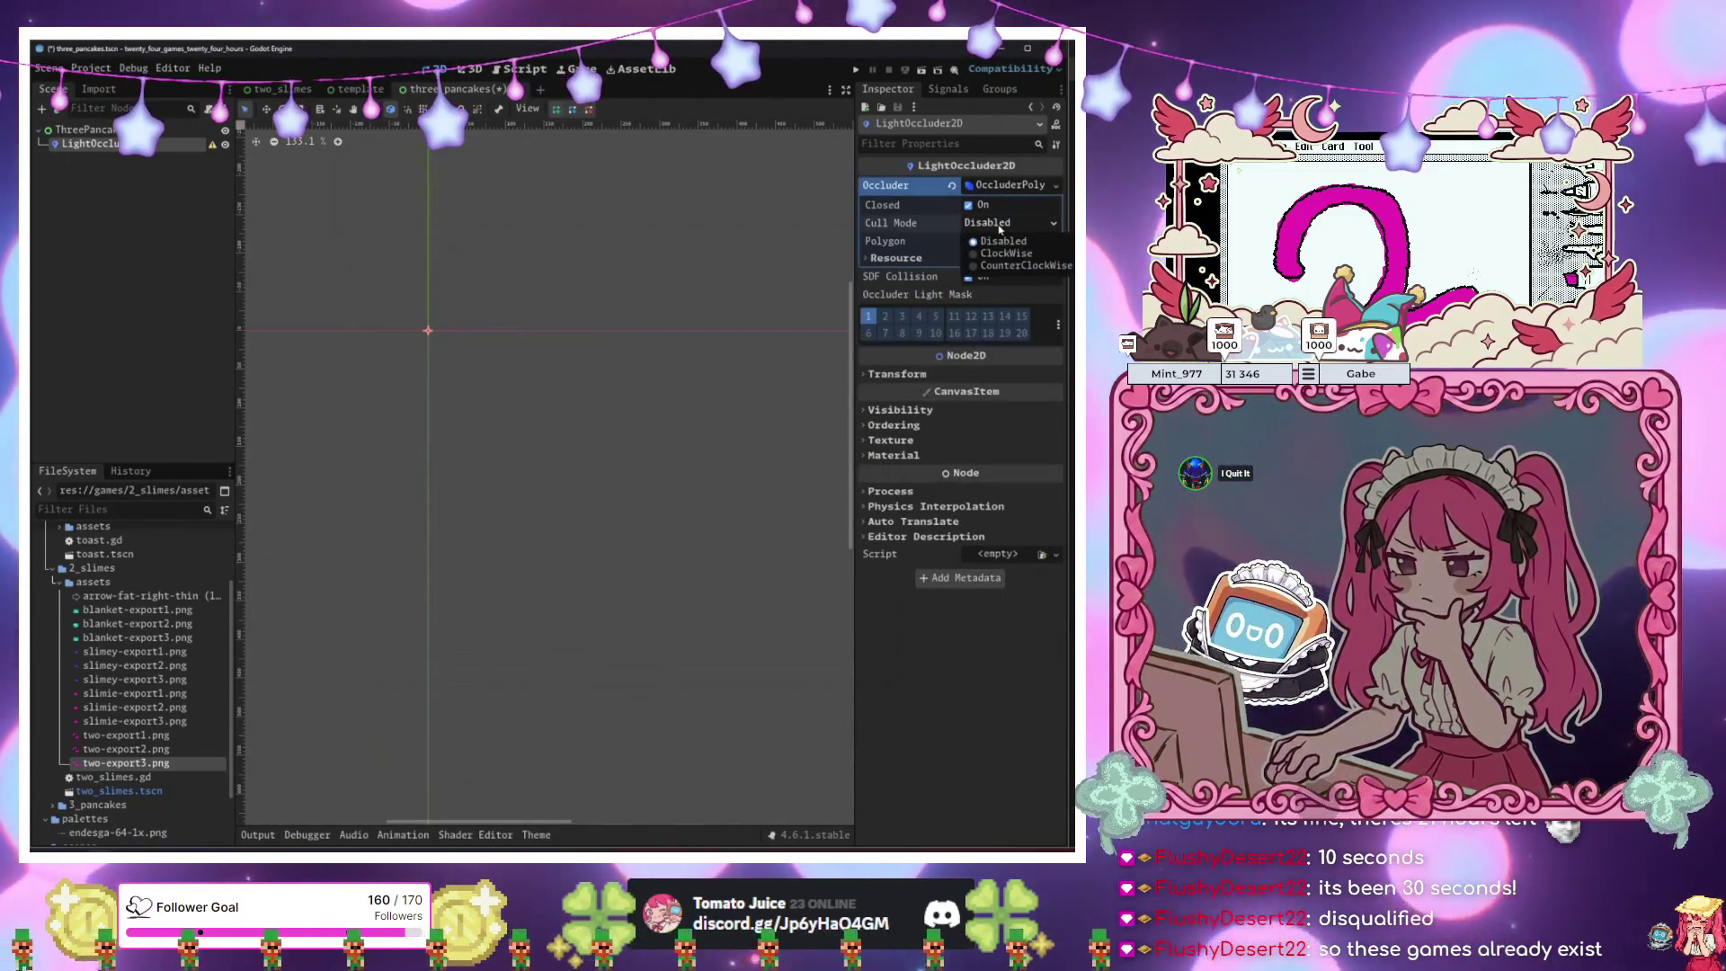
click(1001, 241)
click(998, 240)
click(978, 278)
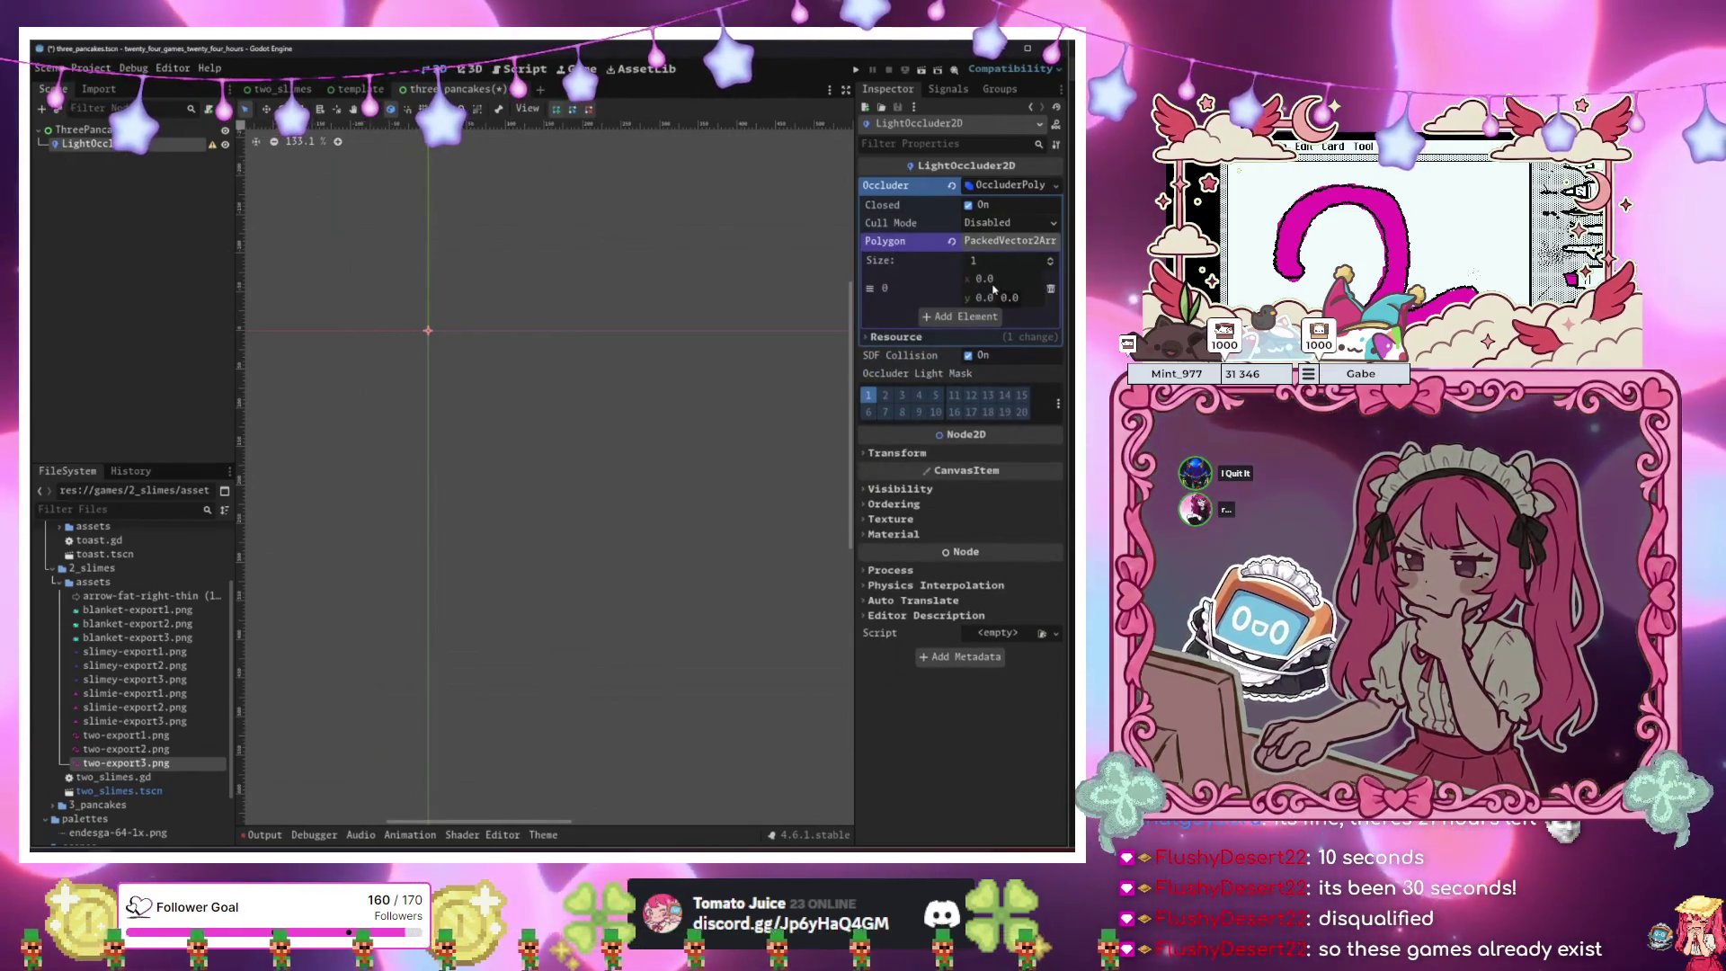
click(994, 284)
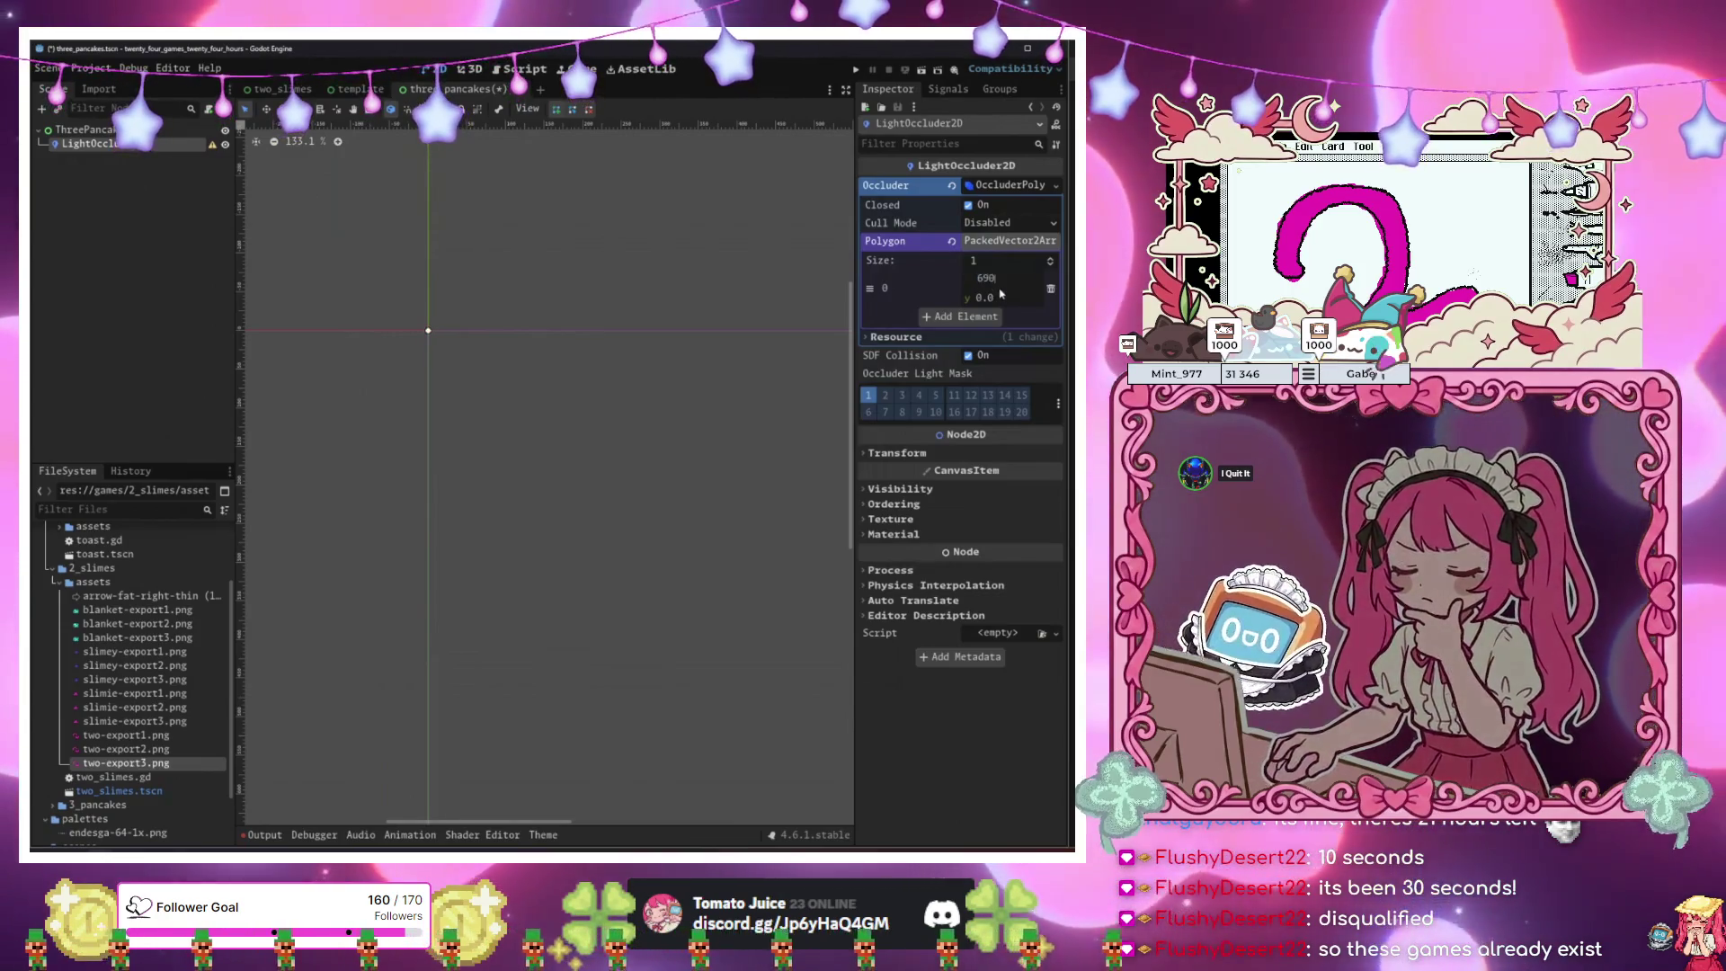
key(Return)
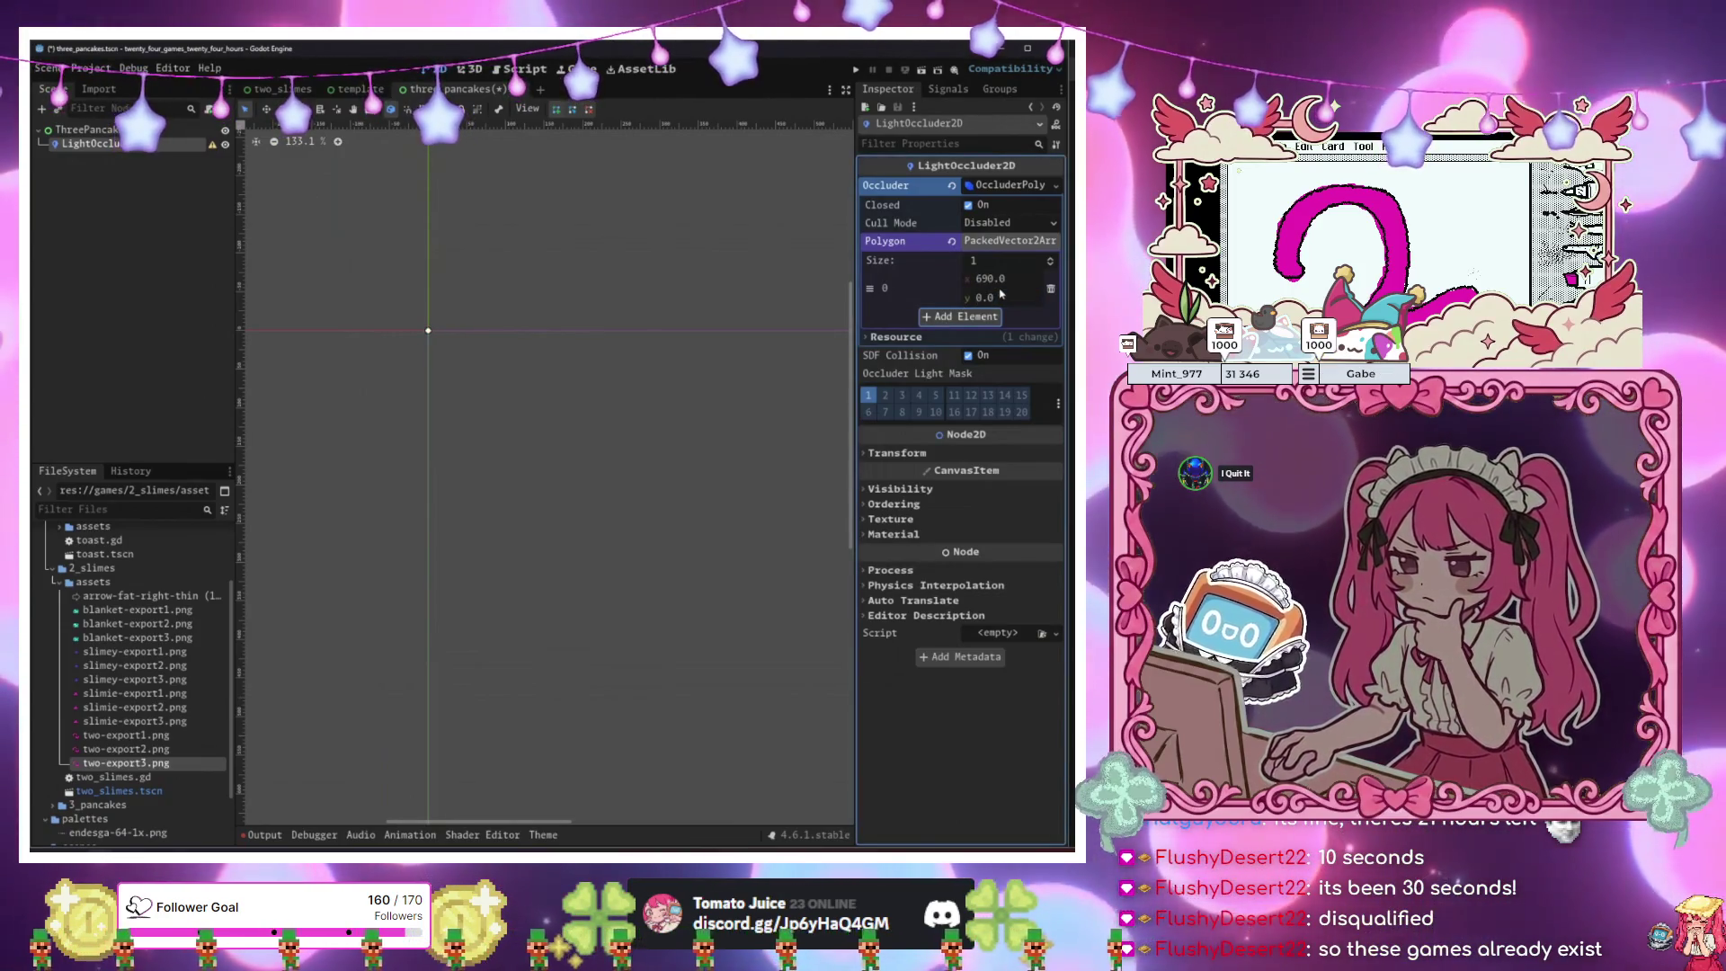
click(995, 298)
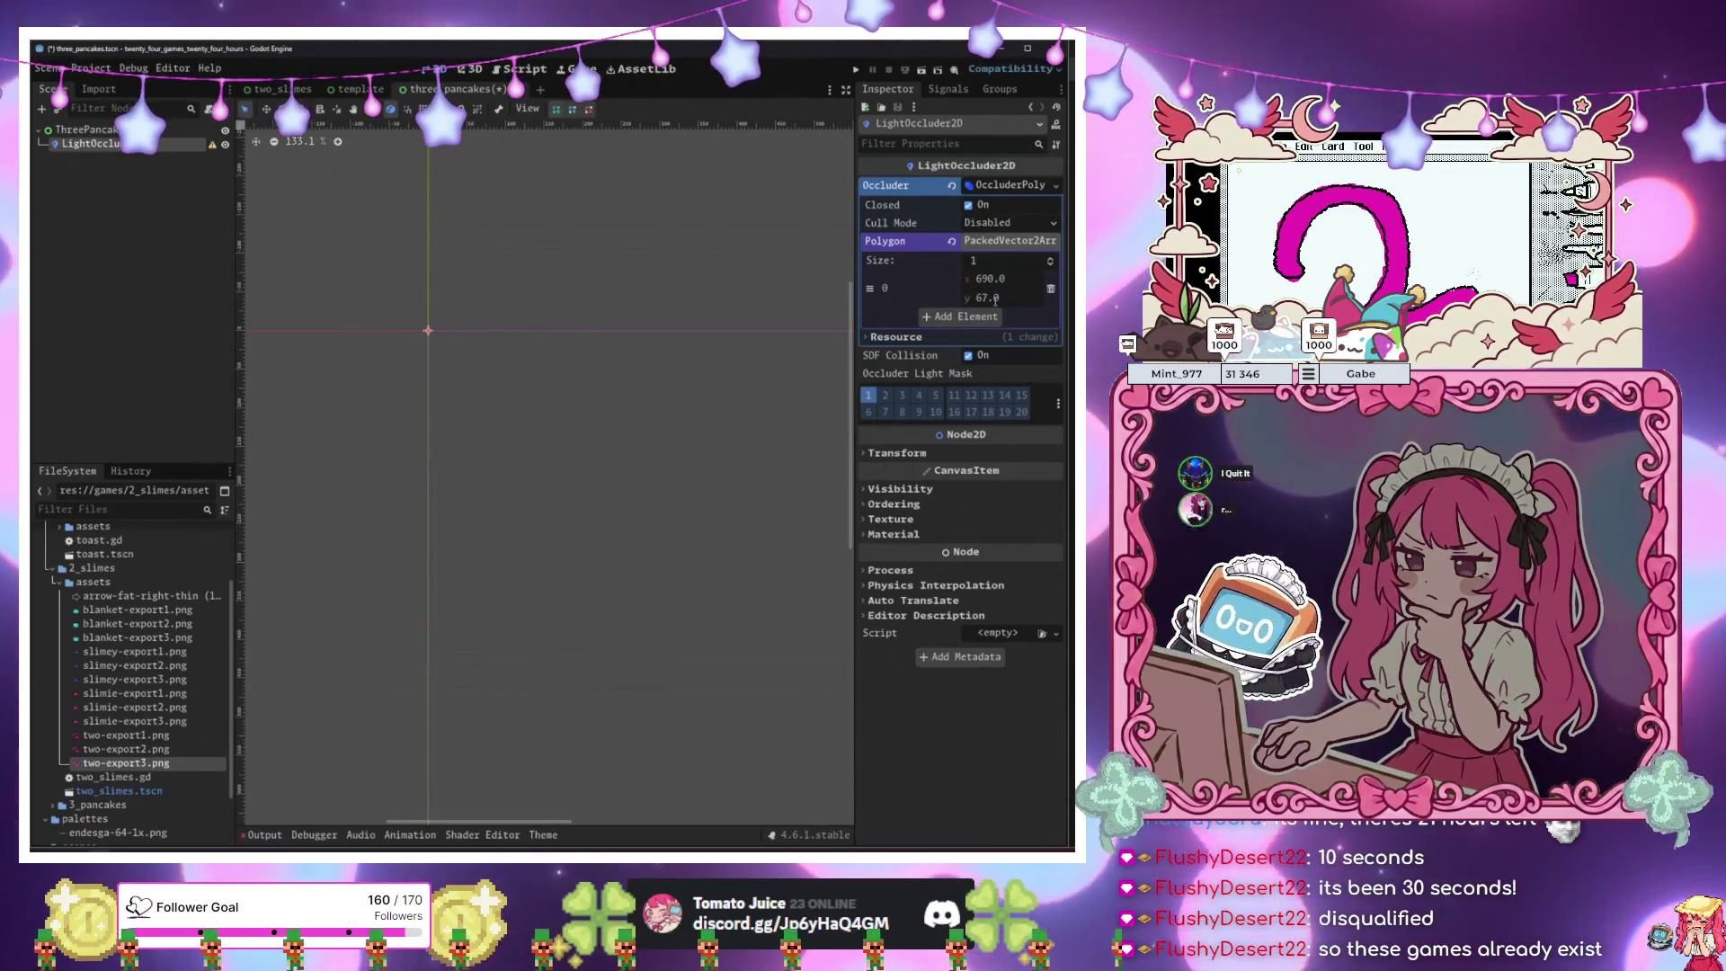
scroll(486, 312, up, 5)
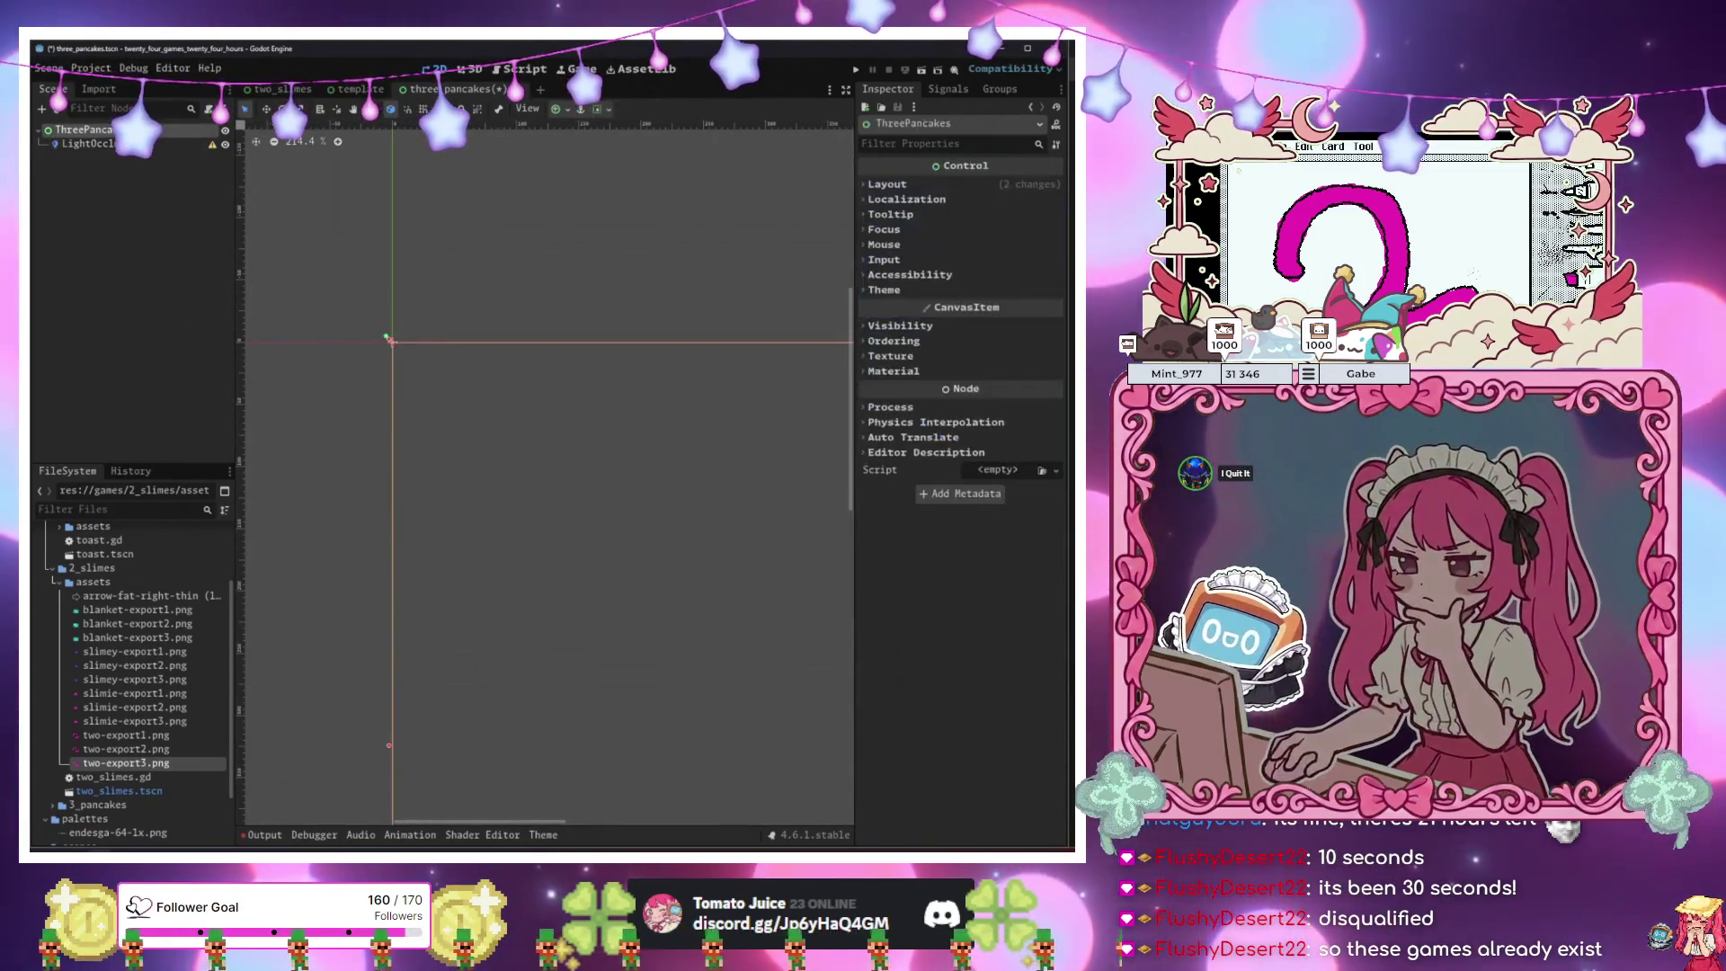
- Reselect the LightOccluder2D and try ClockWise cull mode before reverting to Disabled
click(170, 154)
click(108, 144)
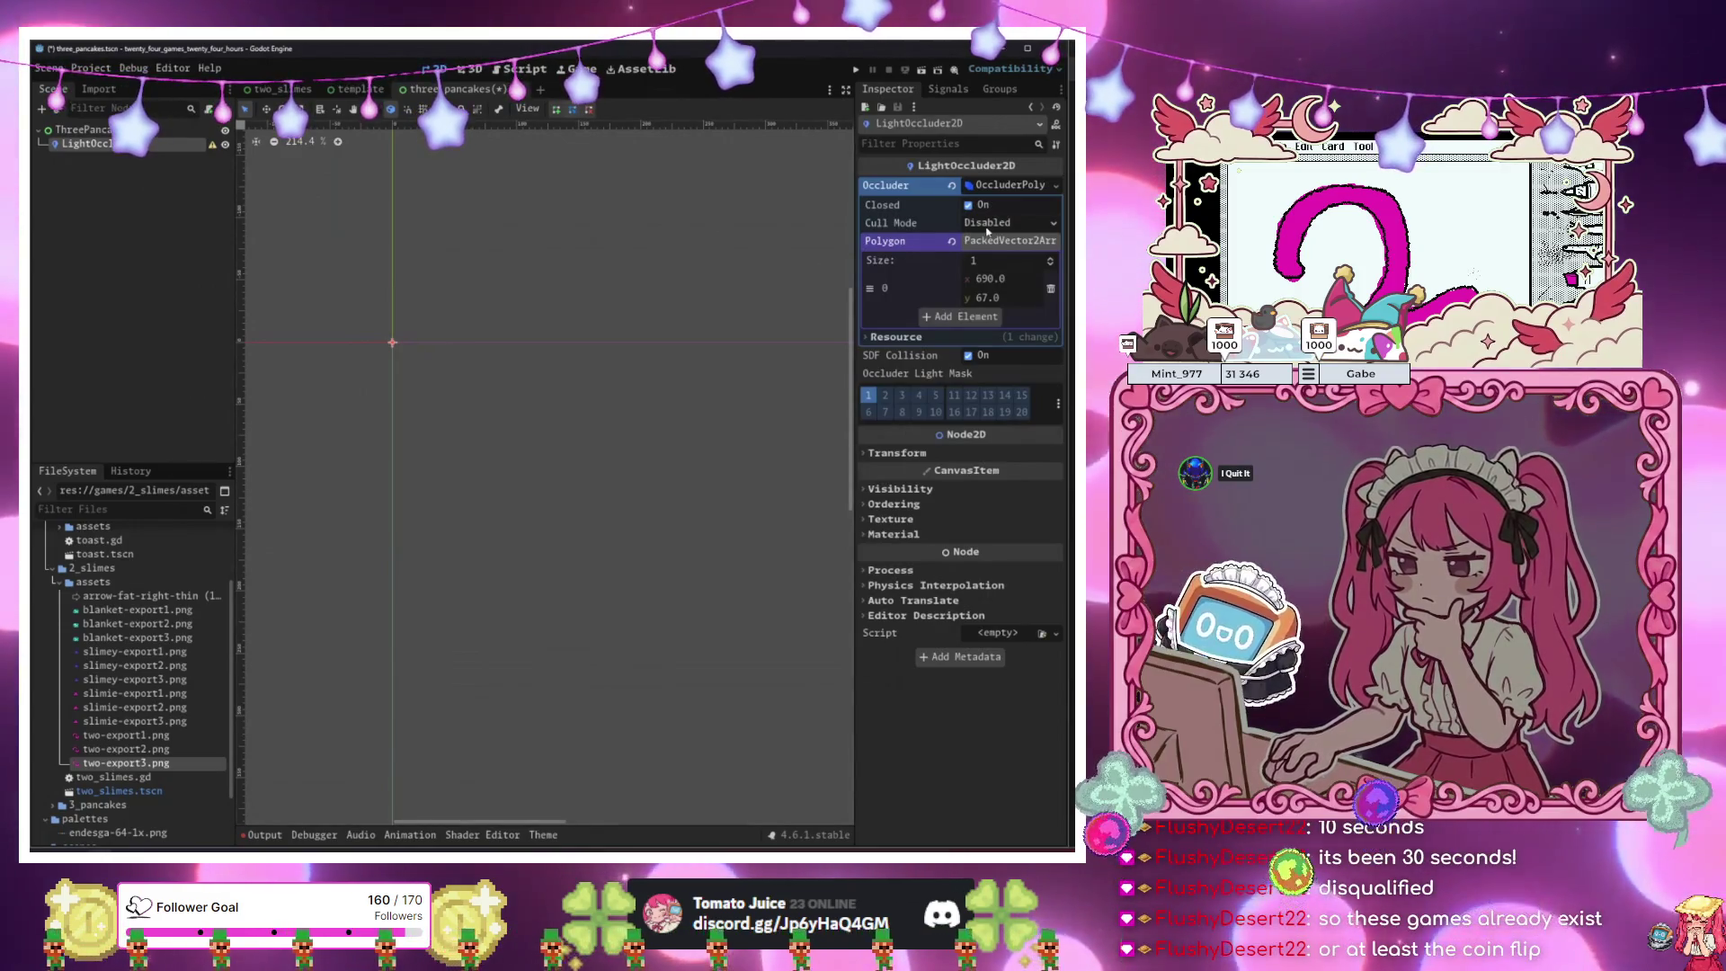
click(1006, 223)
click(1002, 253)
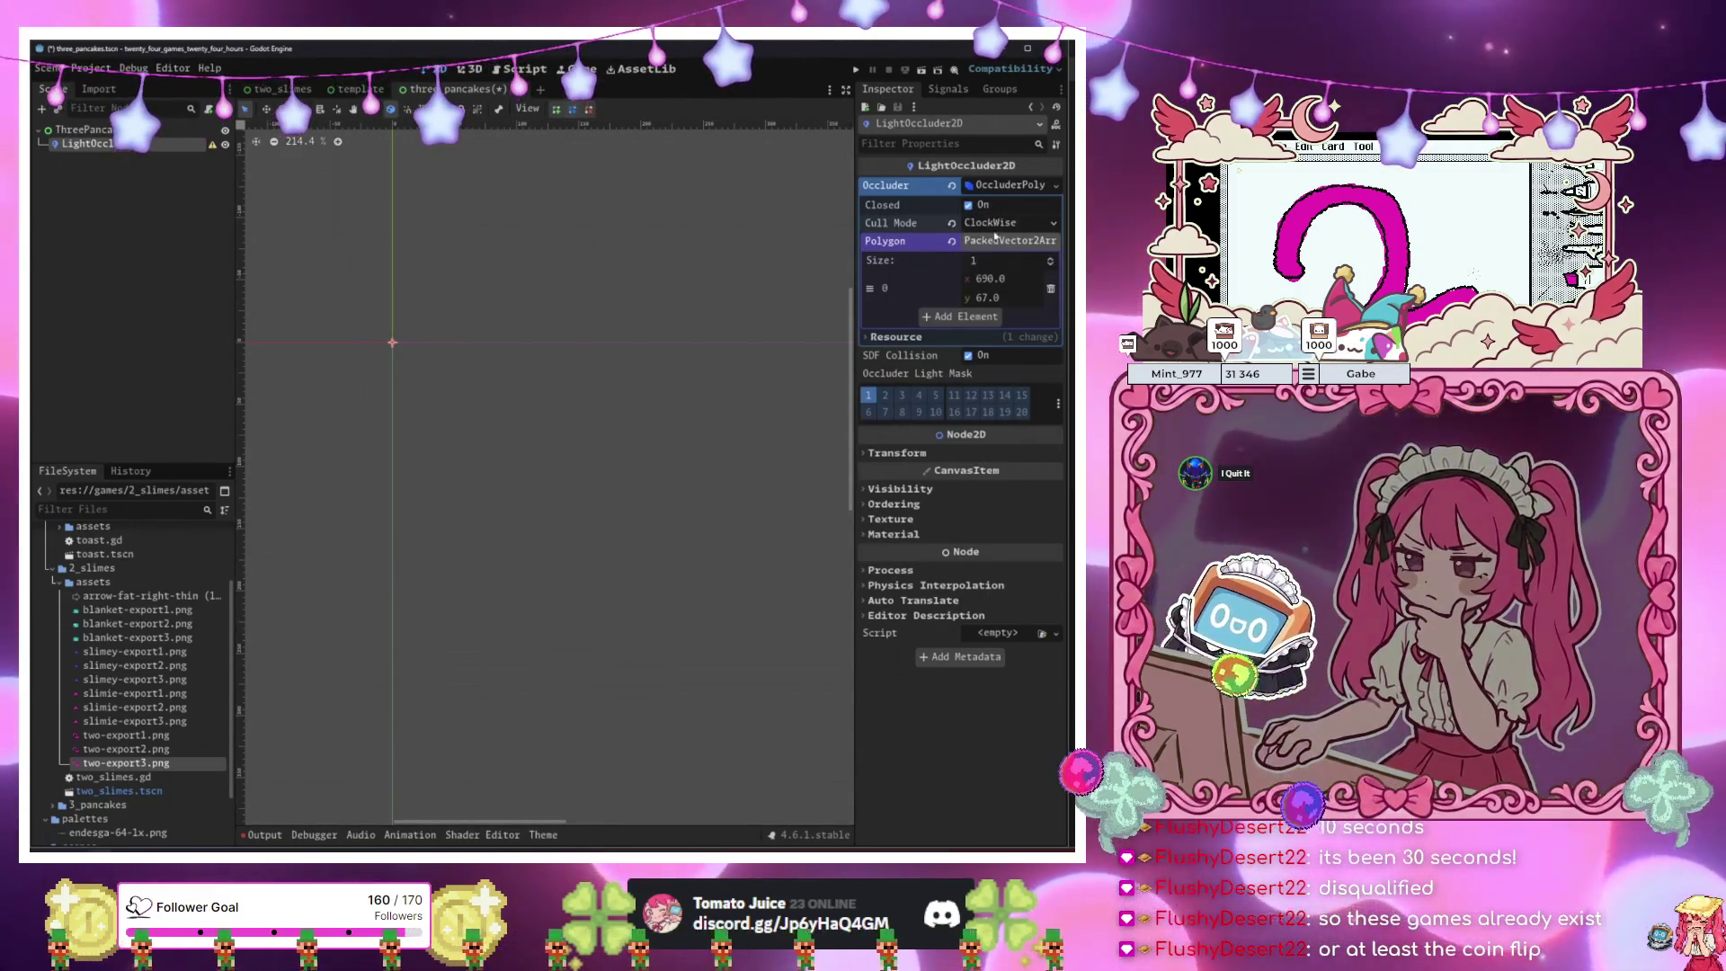
click(998, 223)
click(999, 240)
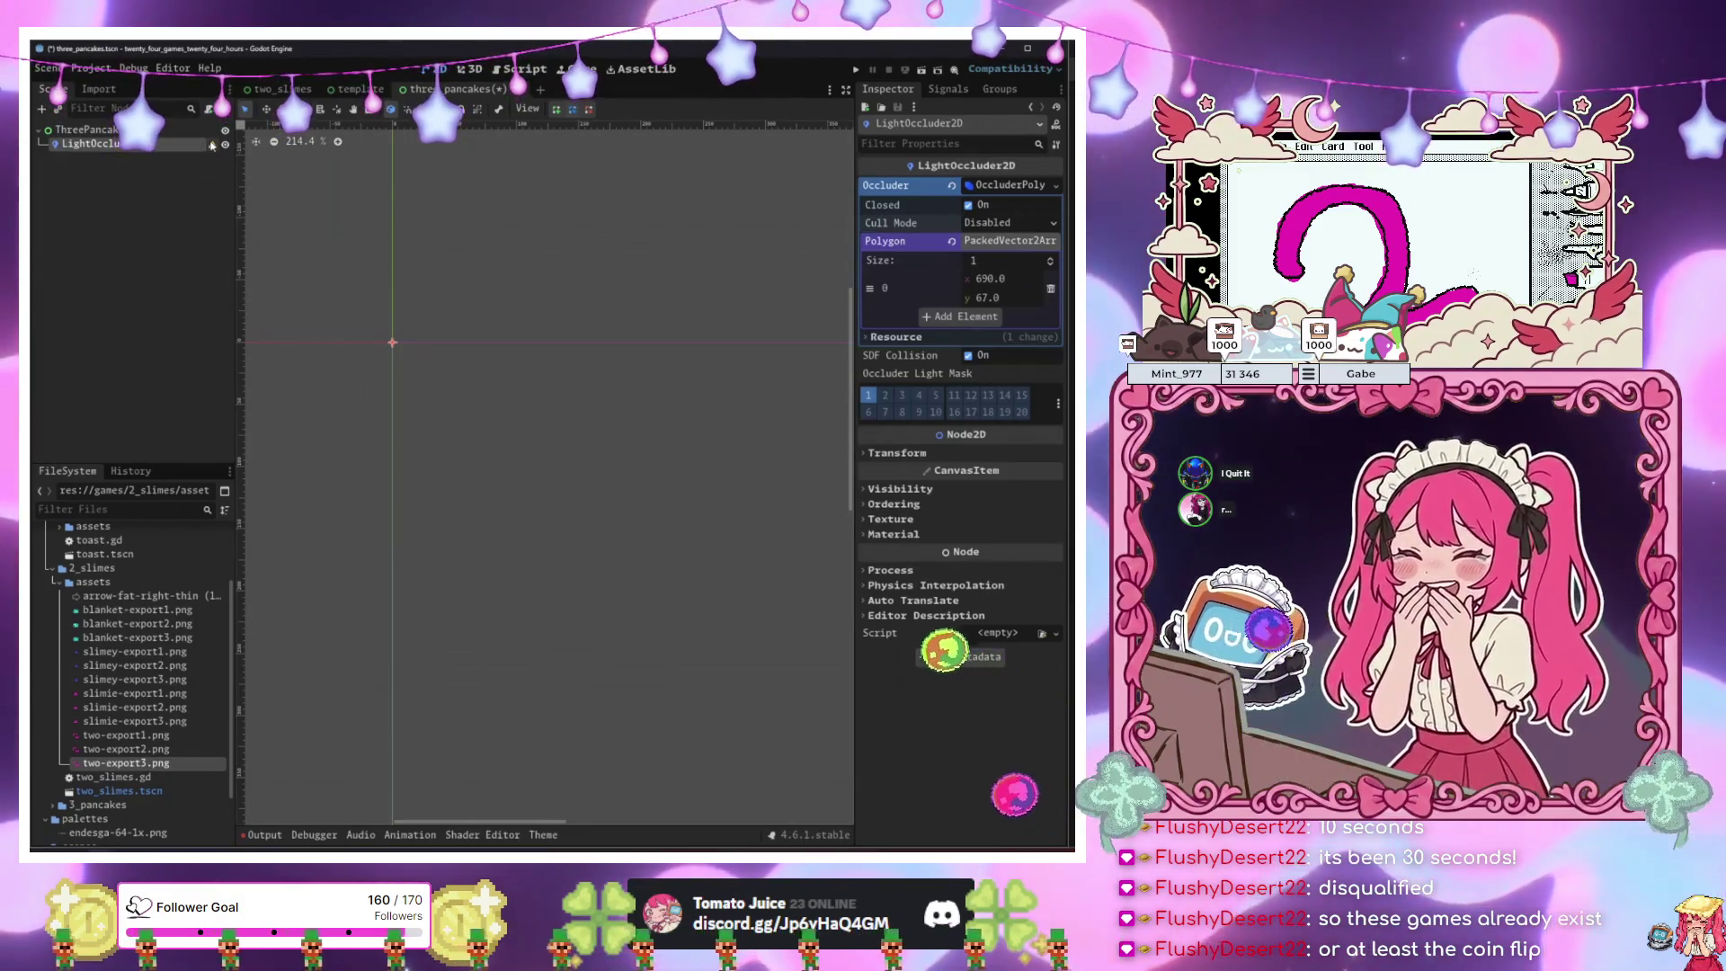
- Add second, third and fourth polygon points and start entering the second point's x value
mouse_move(212, 146)
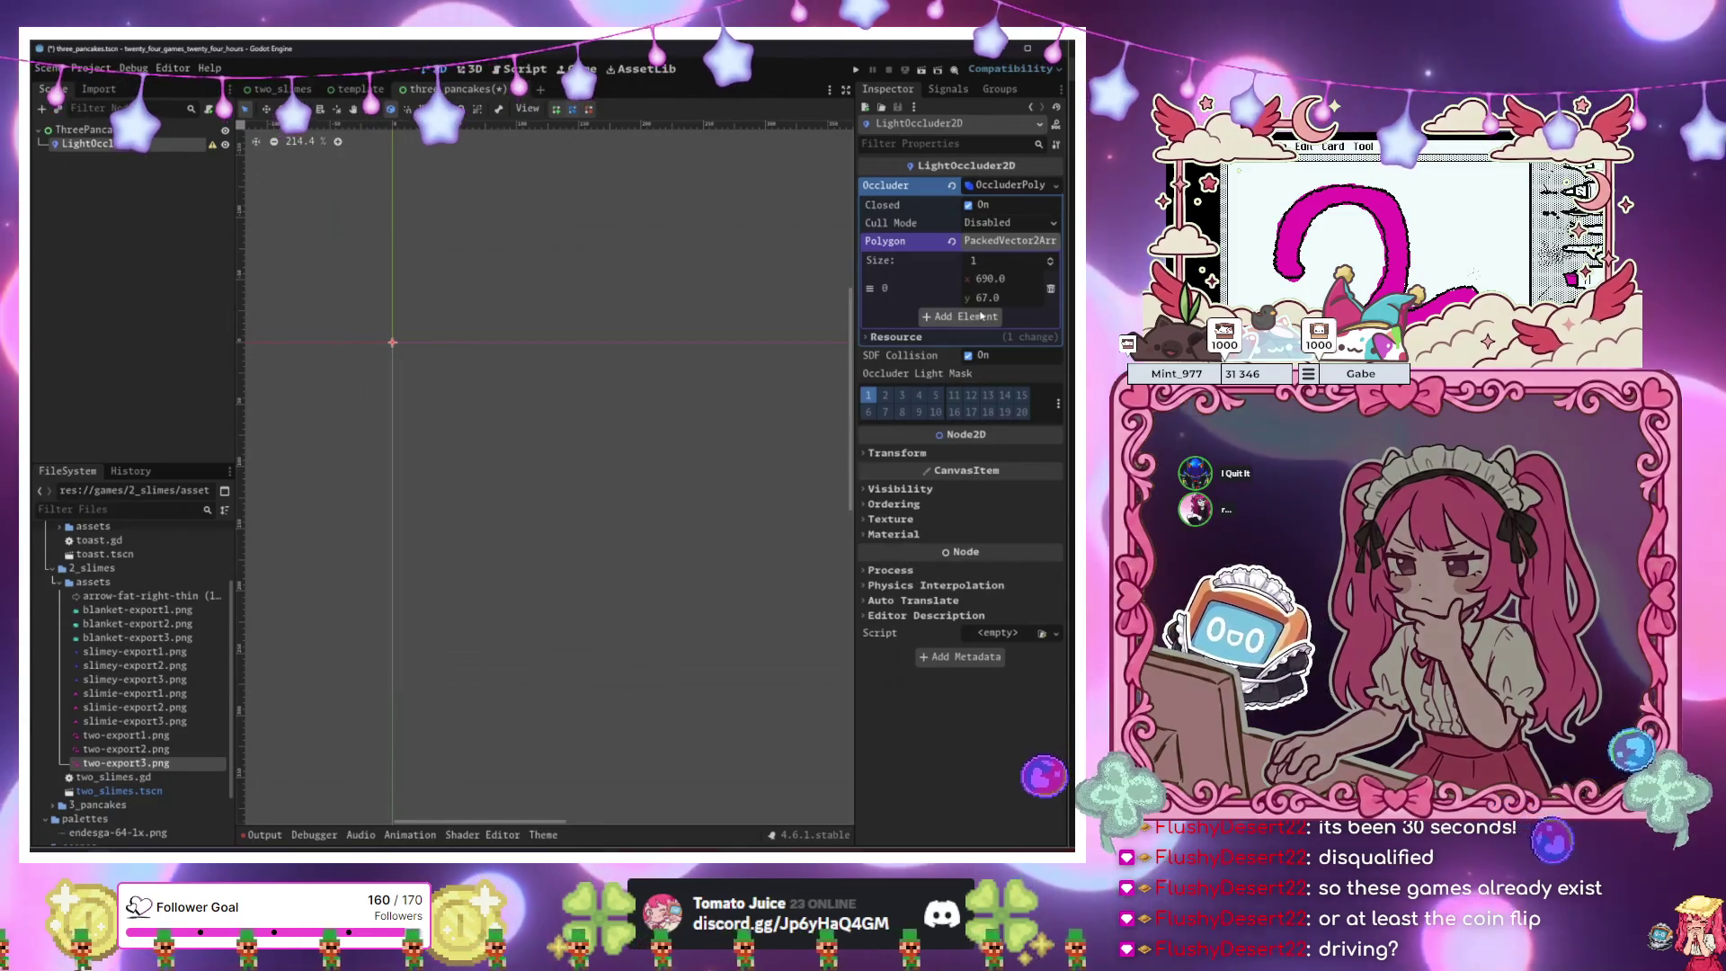
click(979, 316)
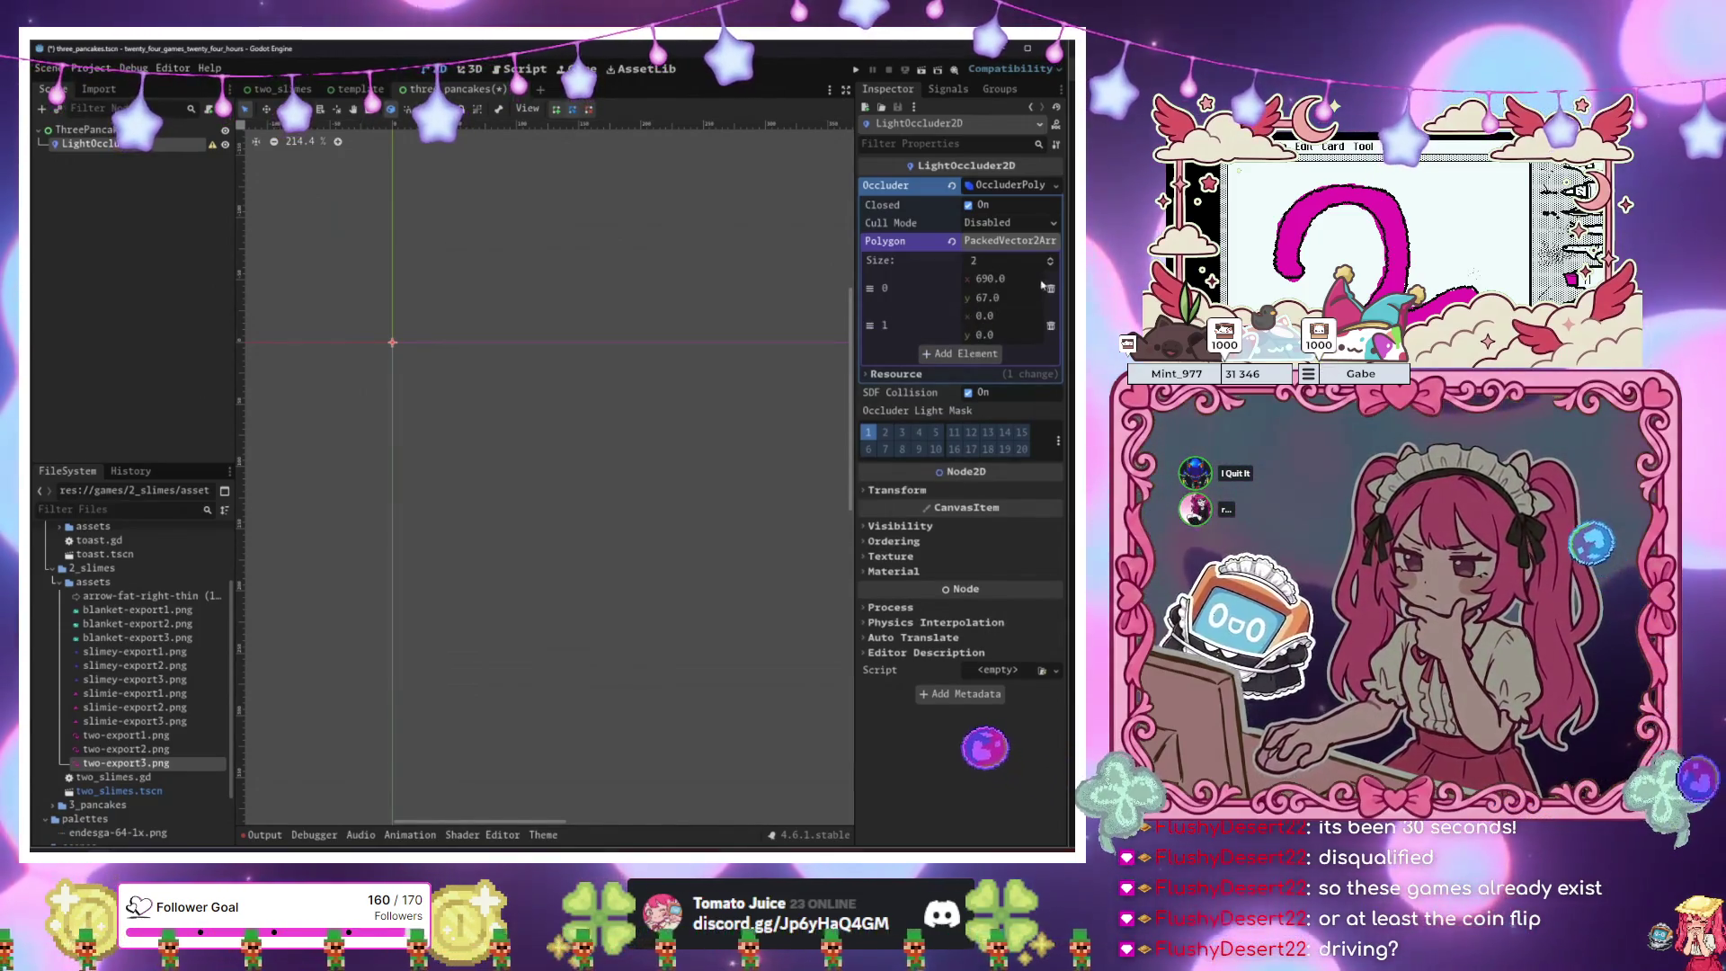
click(960, 353)
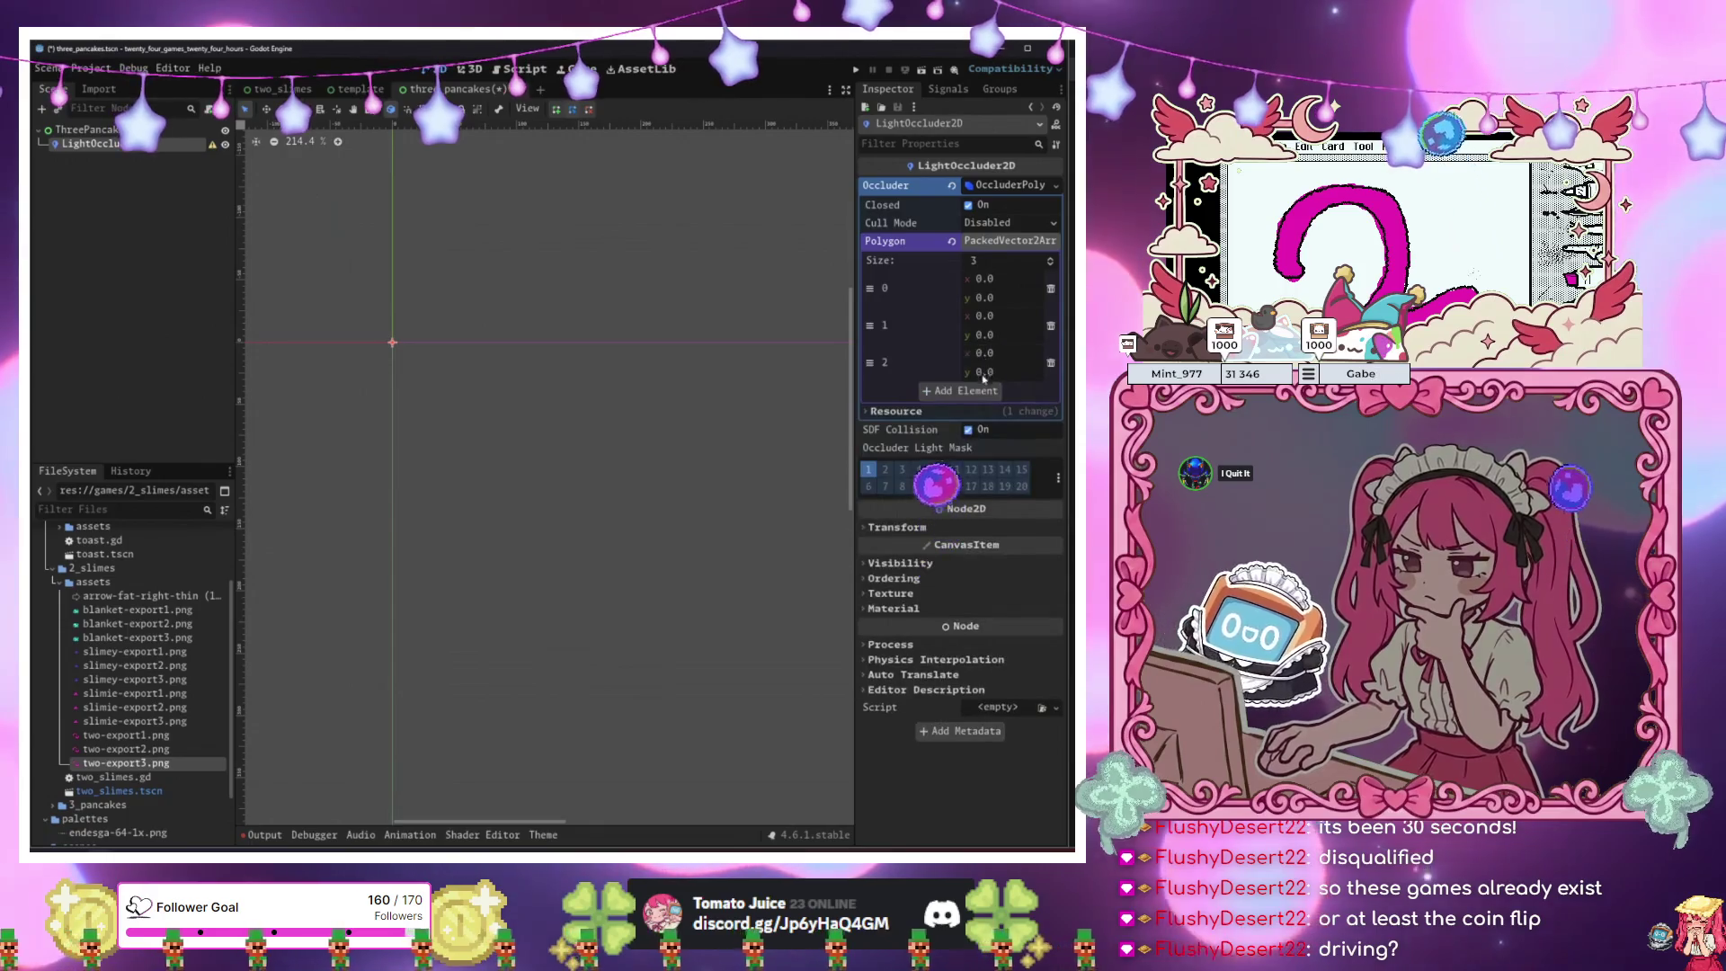
click(960, 390)
click(1005, 317)
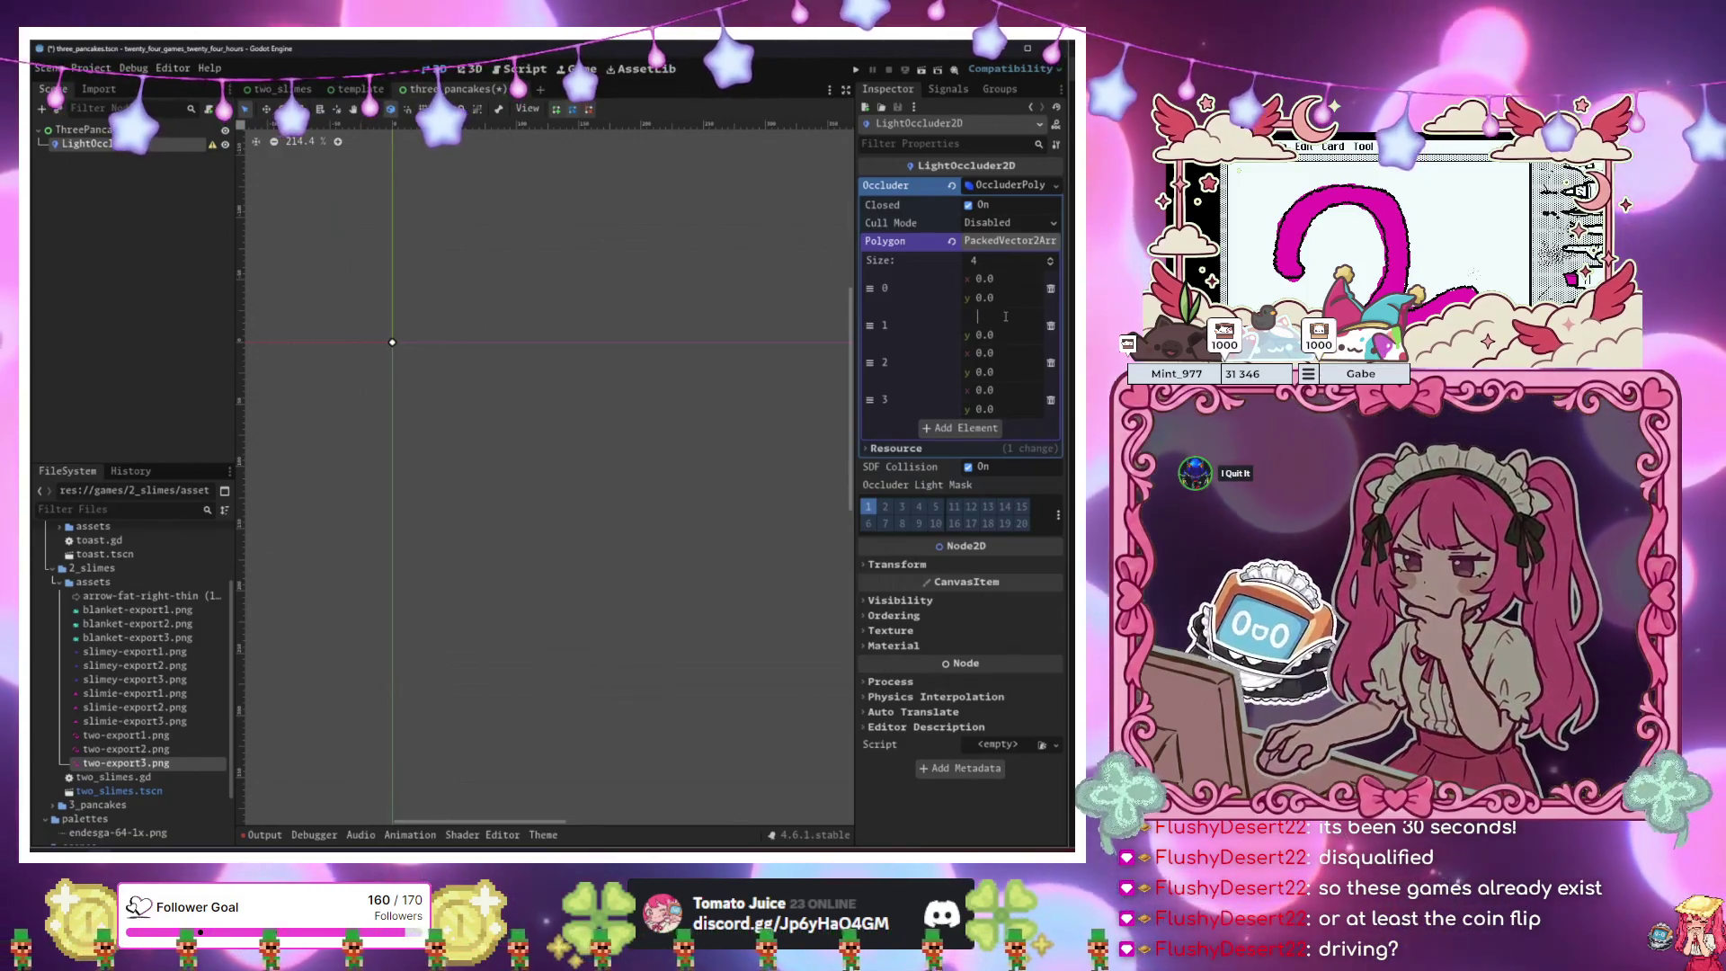
text(00)
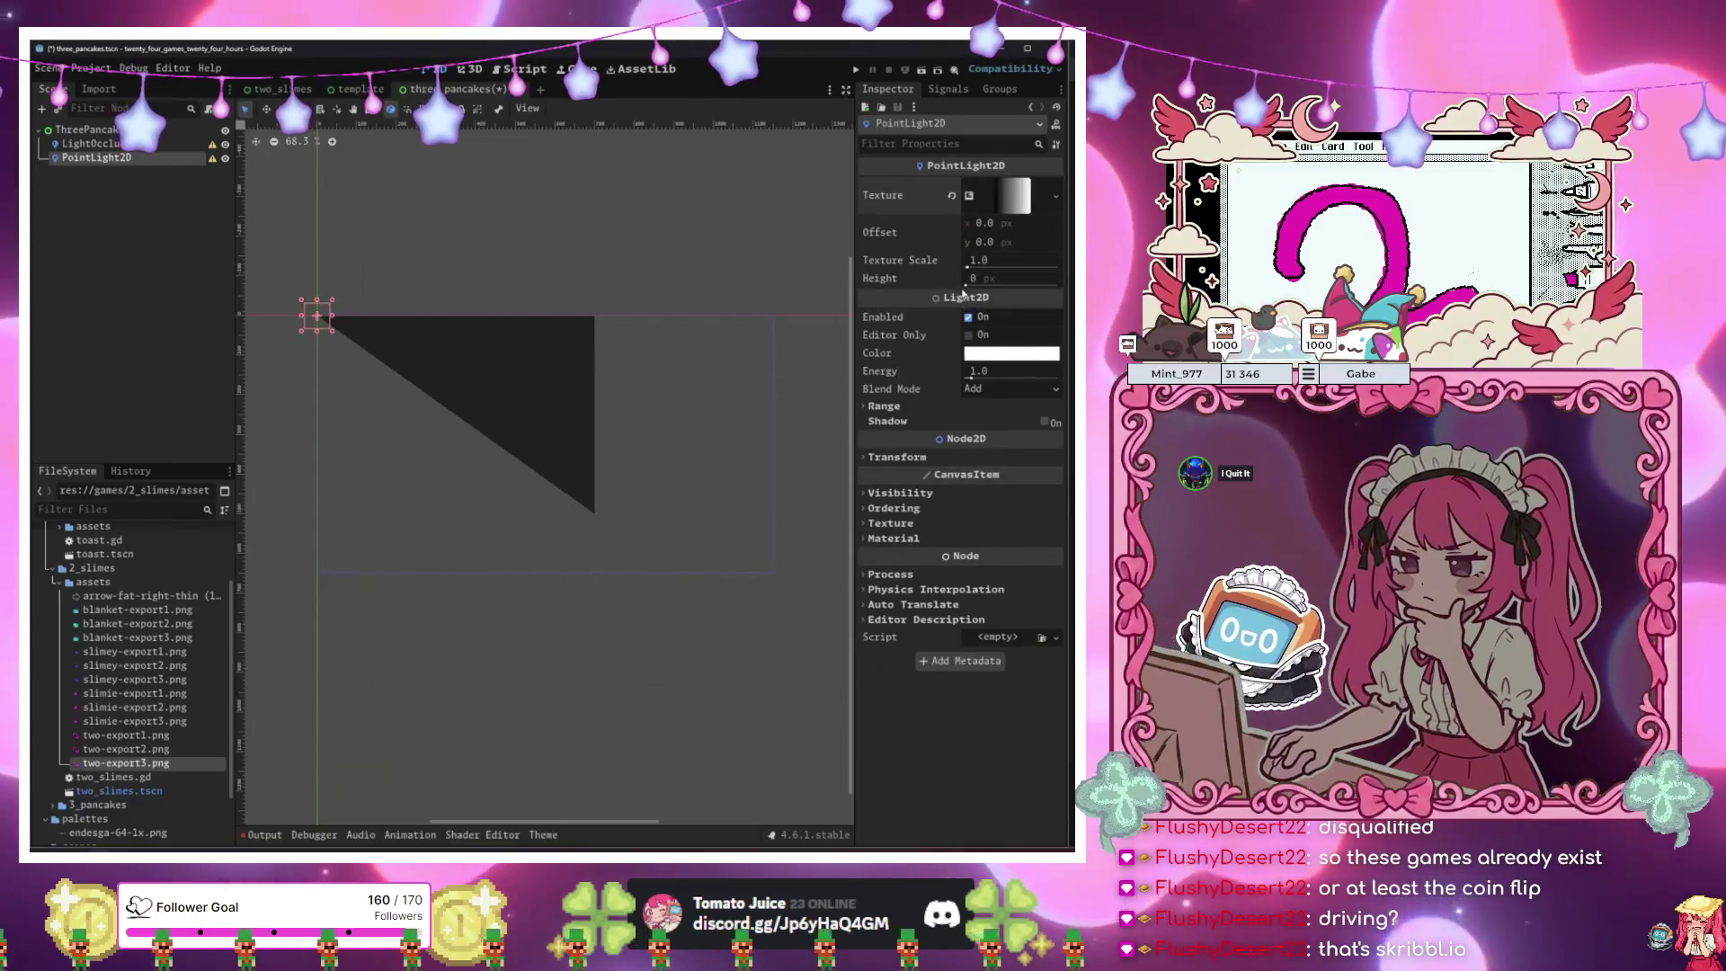
- Move the point light toward the dark triangle and raise its energy to 9.85
scroll(317, 332, up, 3)
drag(316, 310, 458, 408)
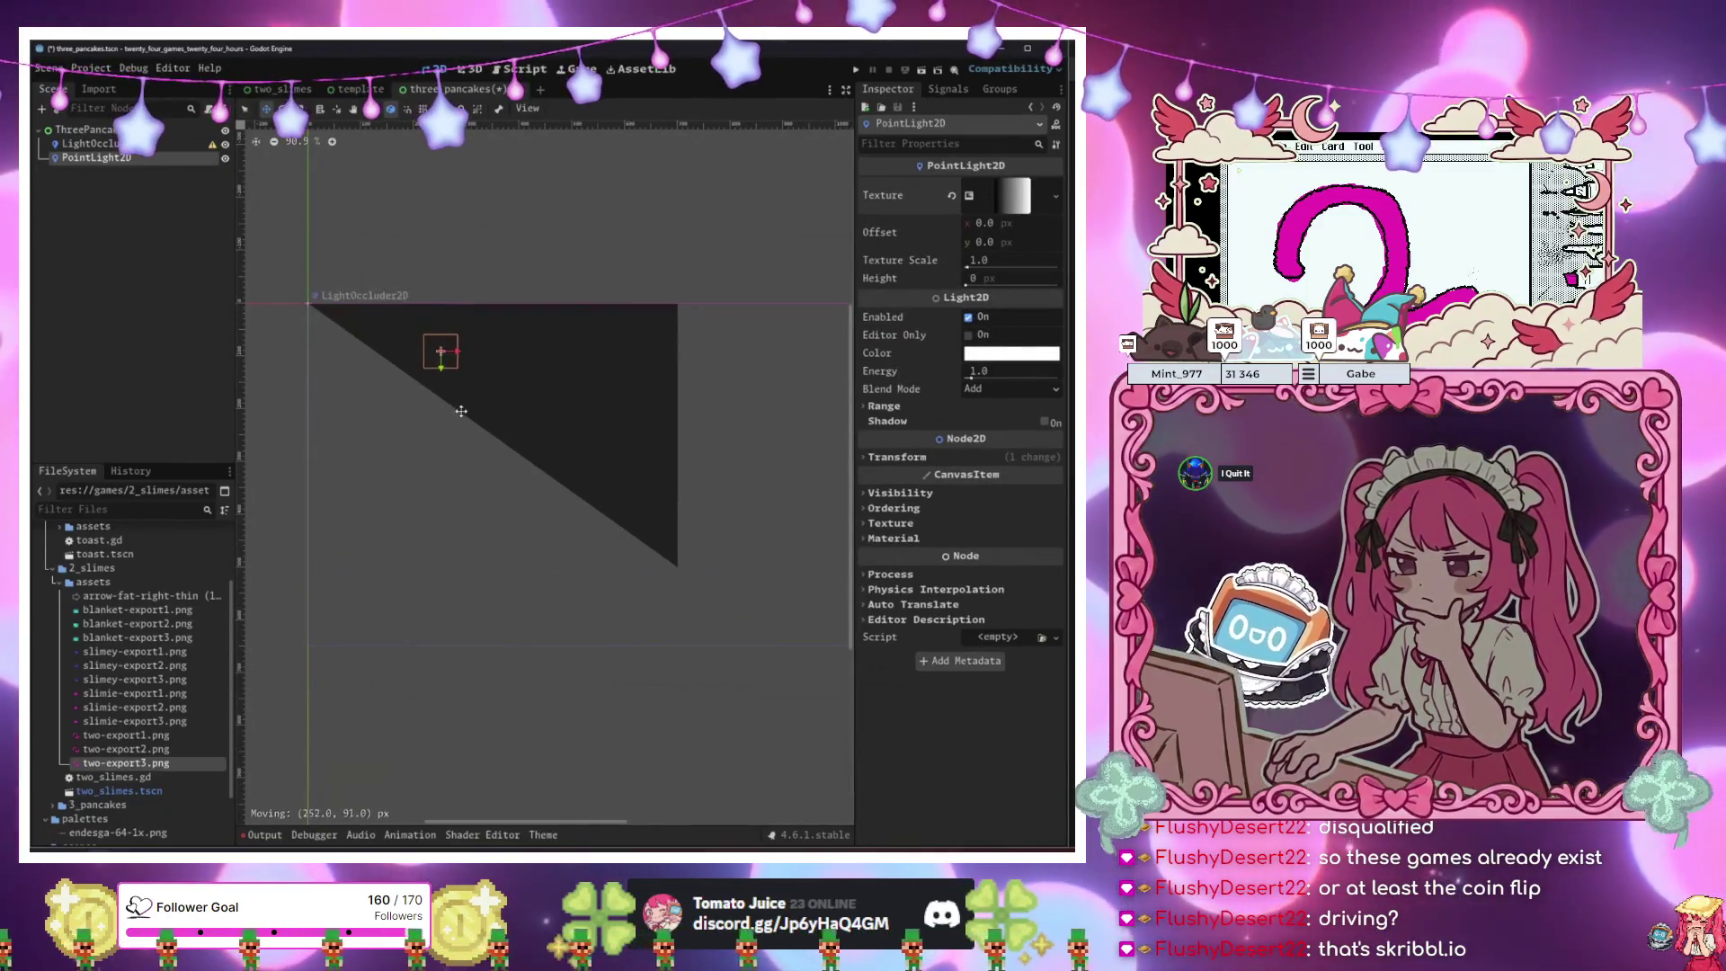
scroll(461, 427, up, 2)
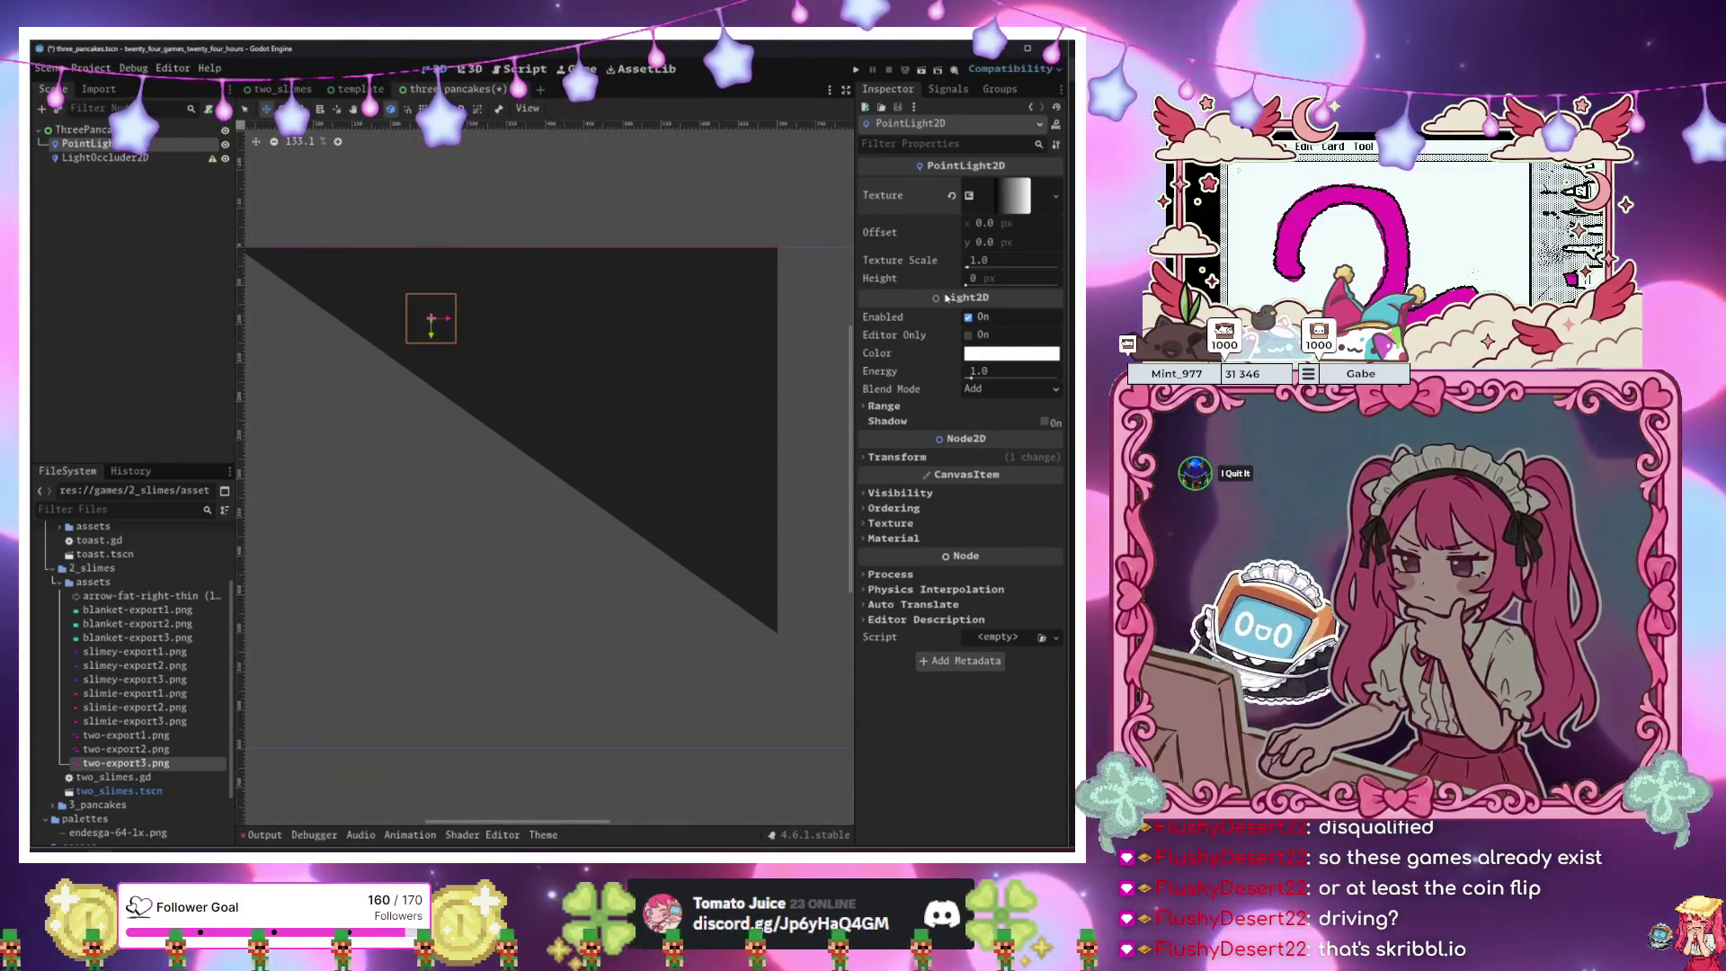
mouse_move(973, 383)
mouse_down()
mouse_move(1048, 384)
mouse_move(1022, 382)
mouse_up()
- Try Subtract blending, revert to Add, and nudge the light down-right onto the occluder edge
click(1007, 389)
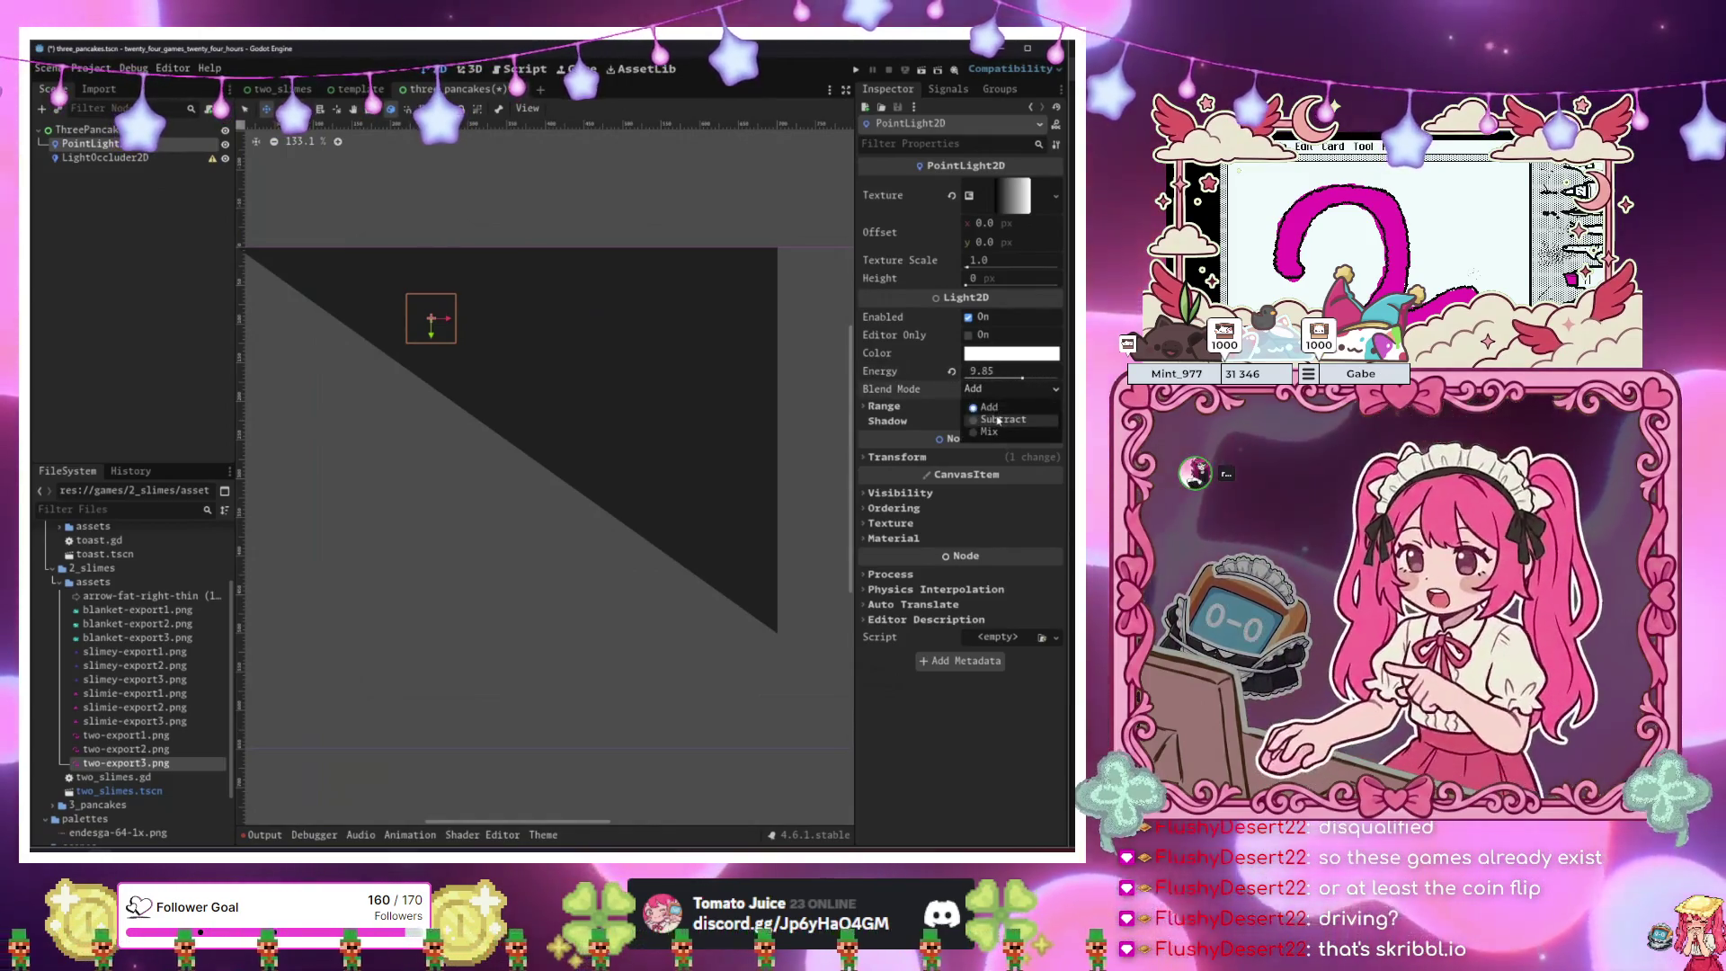
click(998, 419)
click(1003, 388)
click(988, 407)
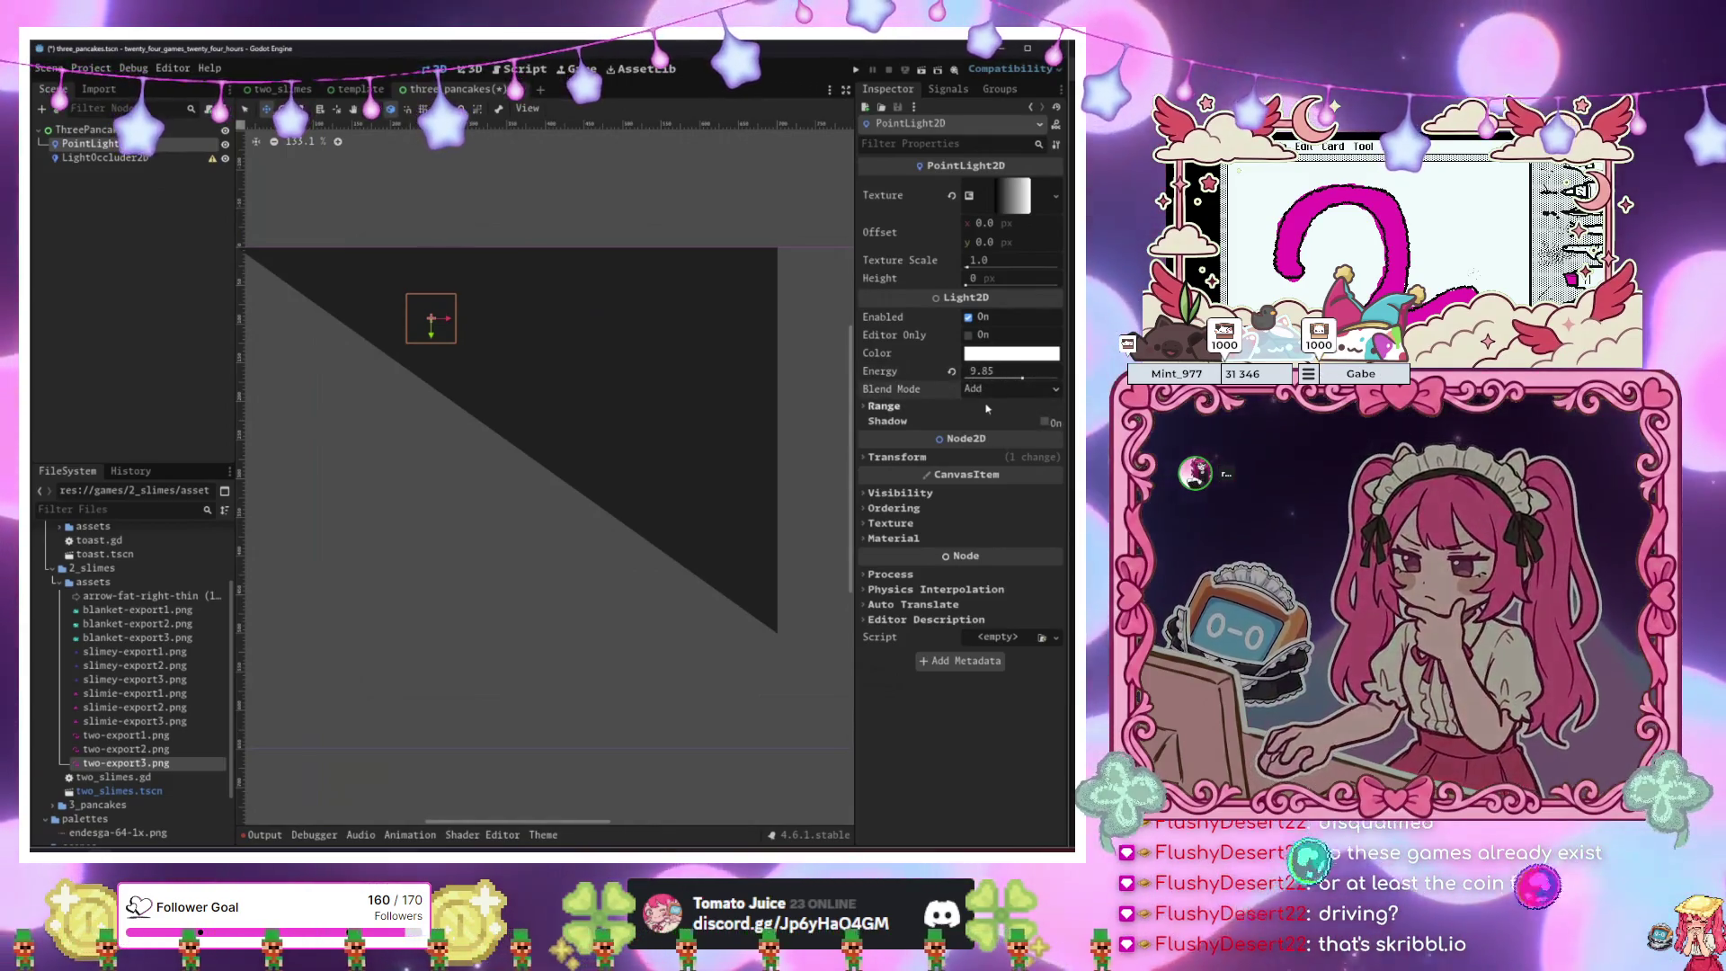
drag(447, 402, 476, 450)
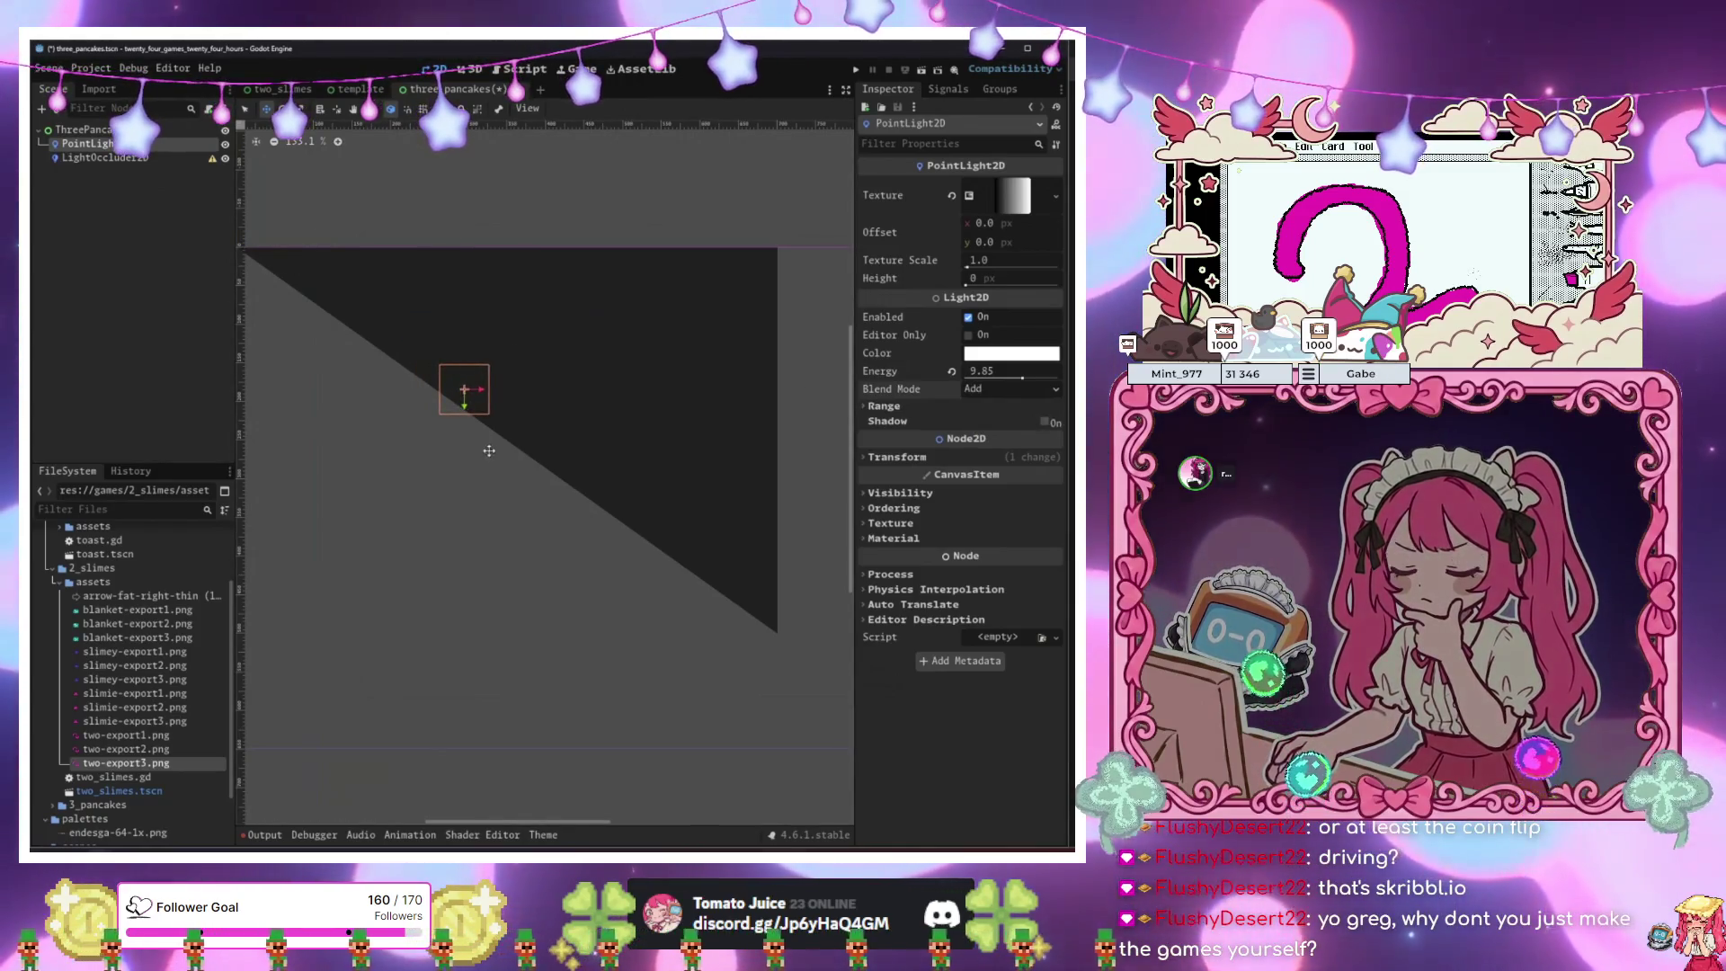
click(103, 160)
click(95, 144)
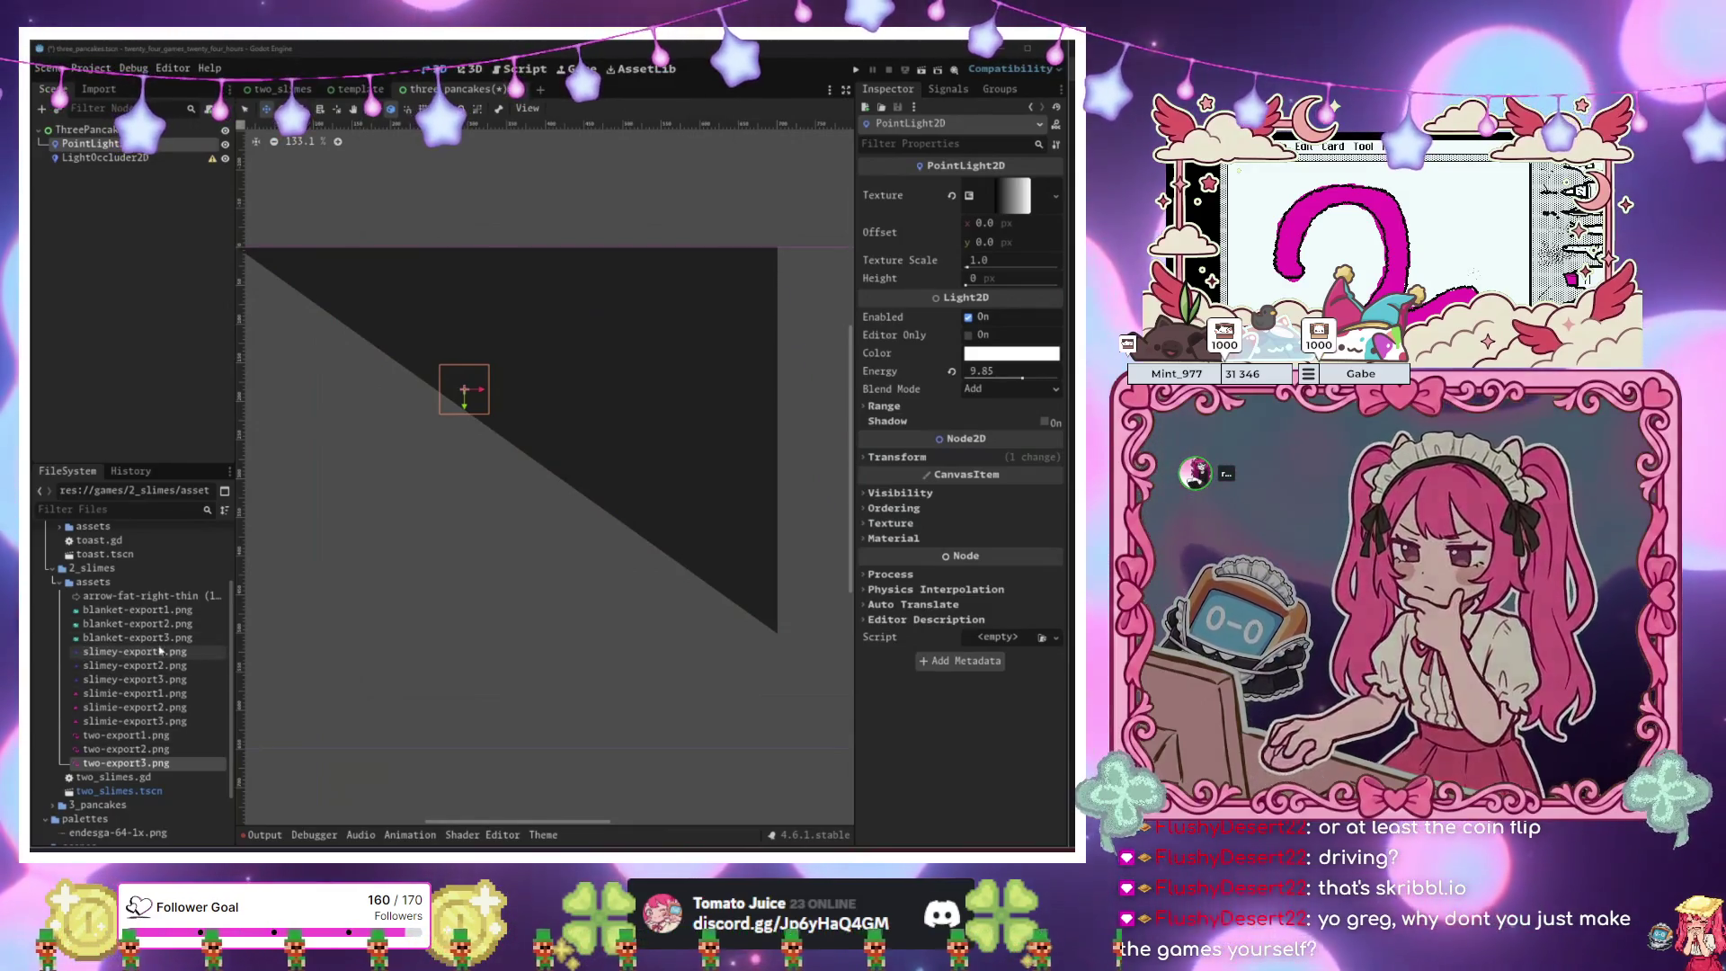
- Set the occluder's last corner y to 500, centre the point light inside it, then run
click(142, 160)
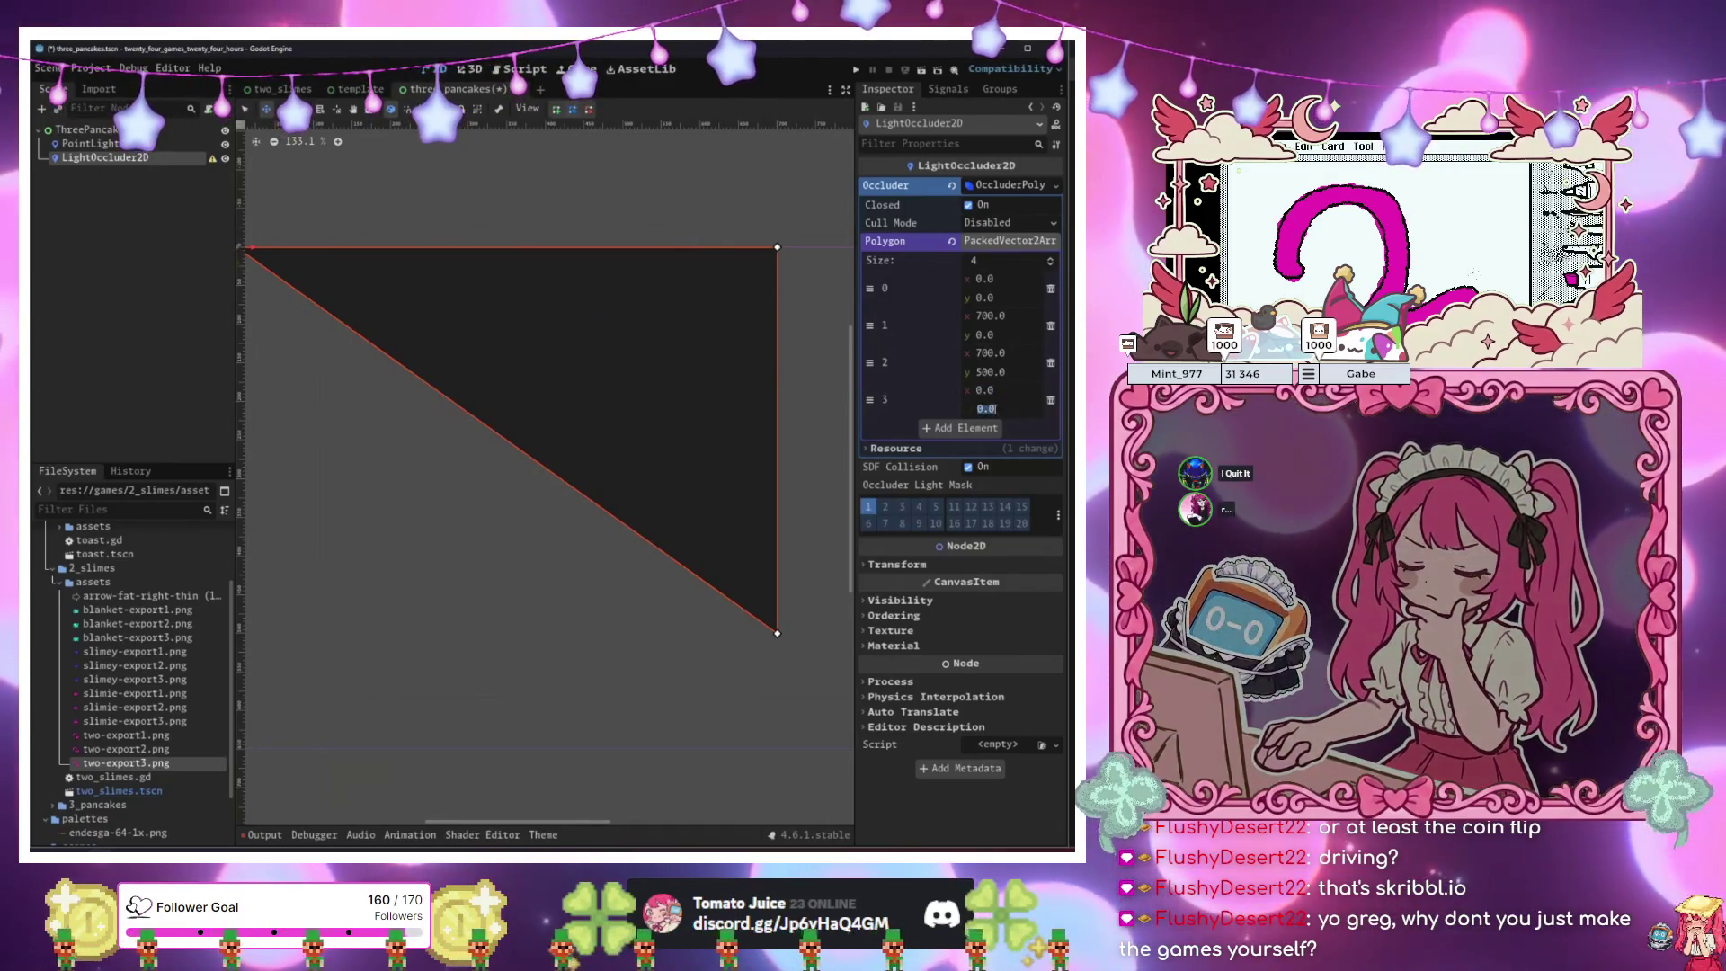
key(Return)
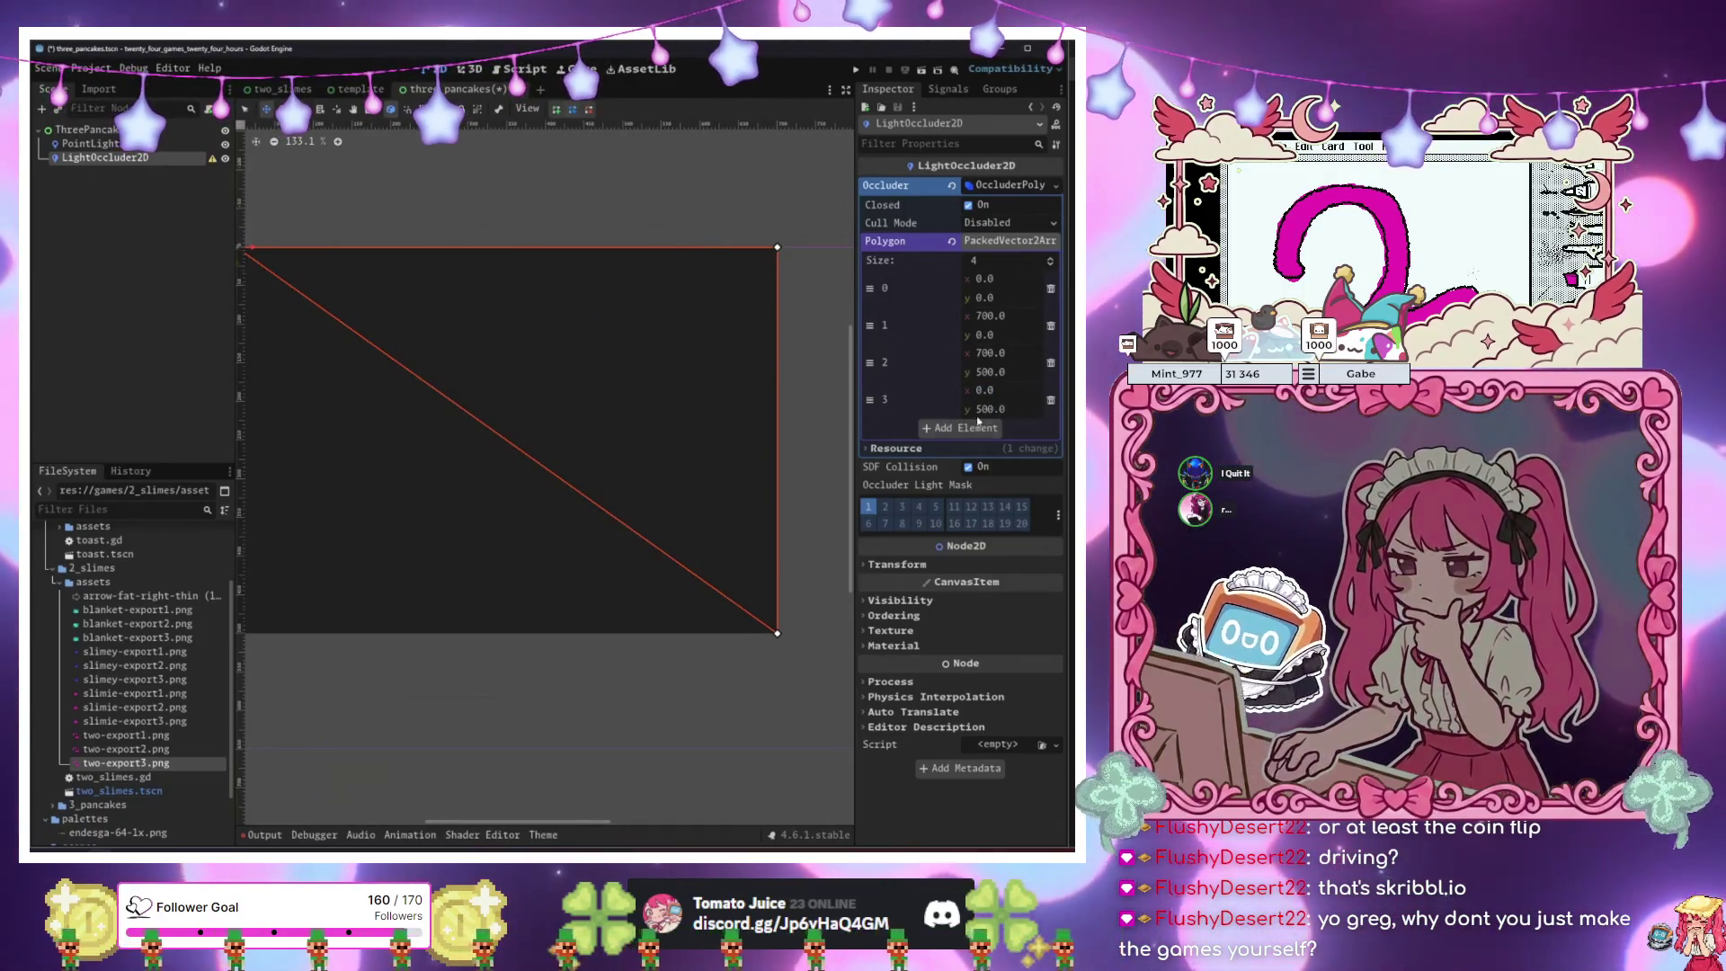
scroll(394, 502, down, 3)
scroll(394, 502, down, 1)
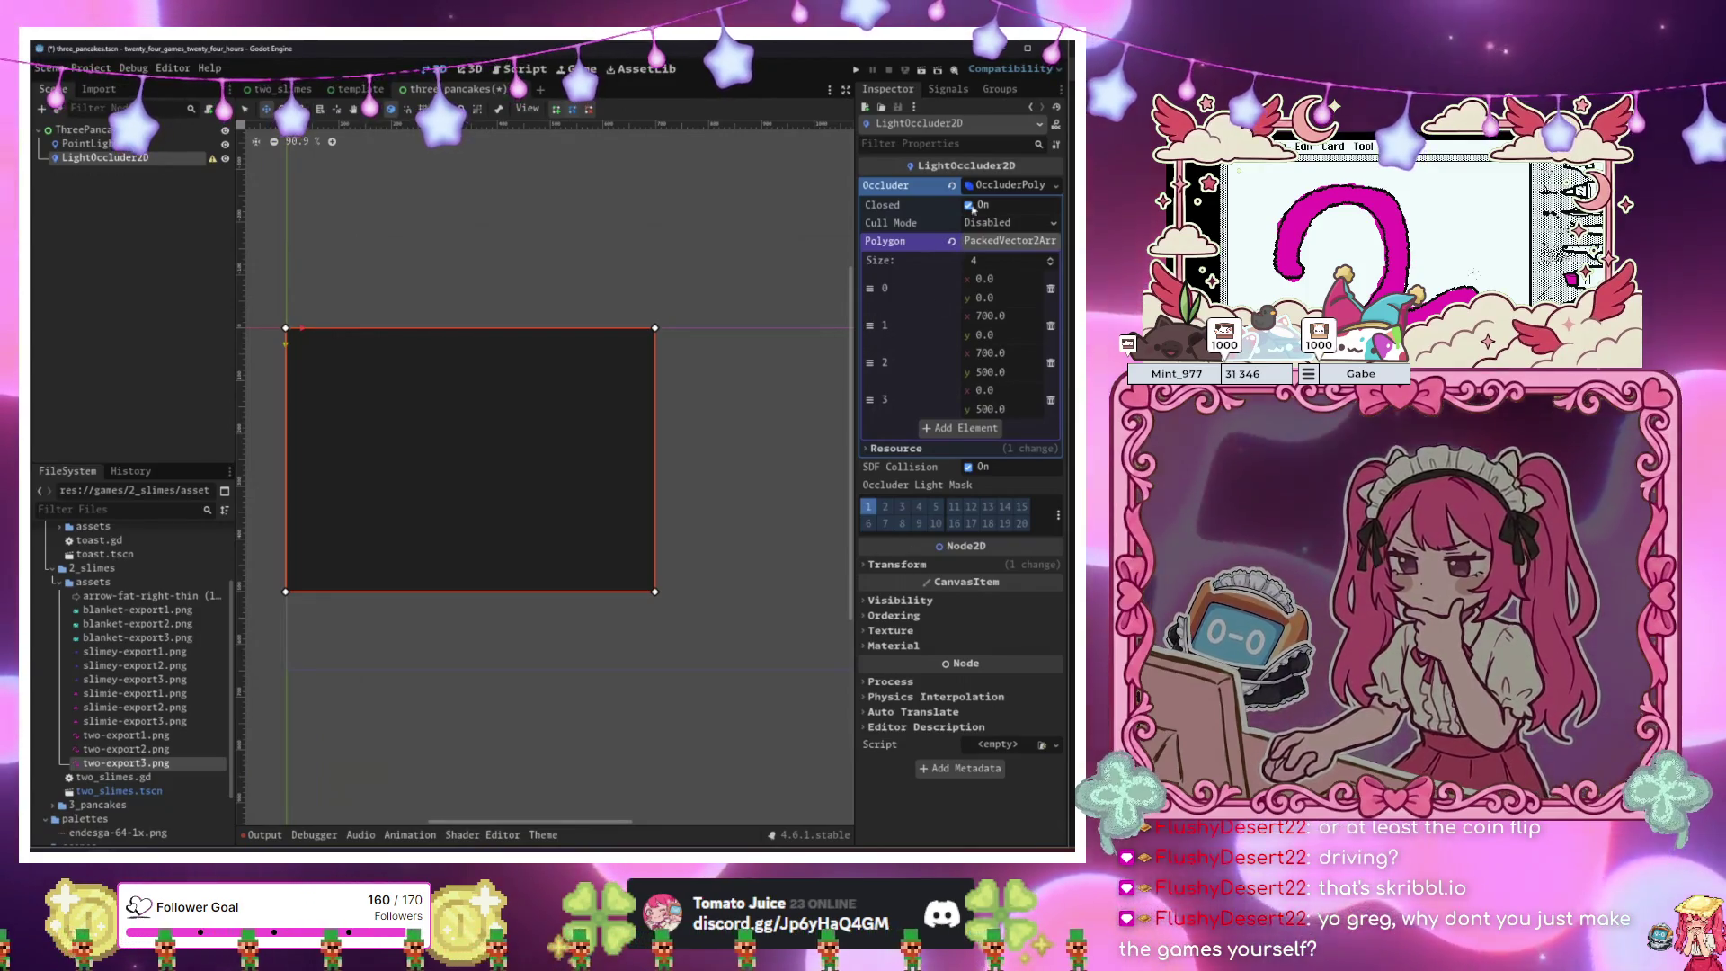
click(529, 447)
drag(530, 447, 543, 477)
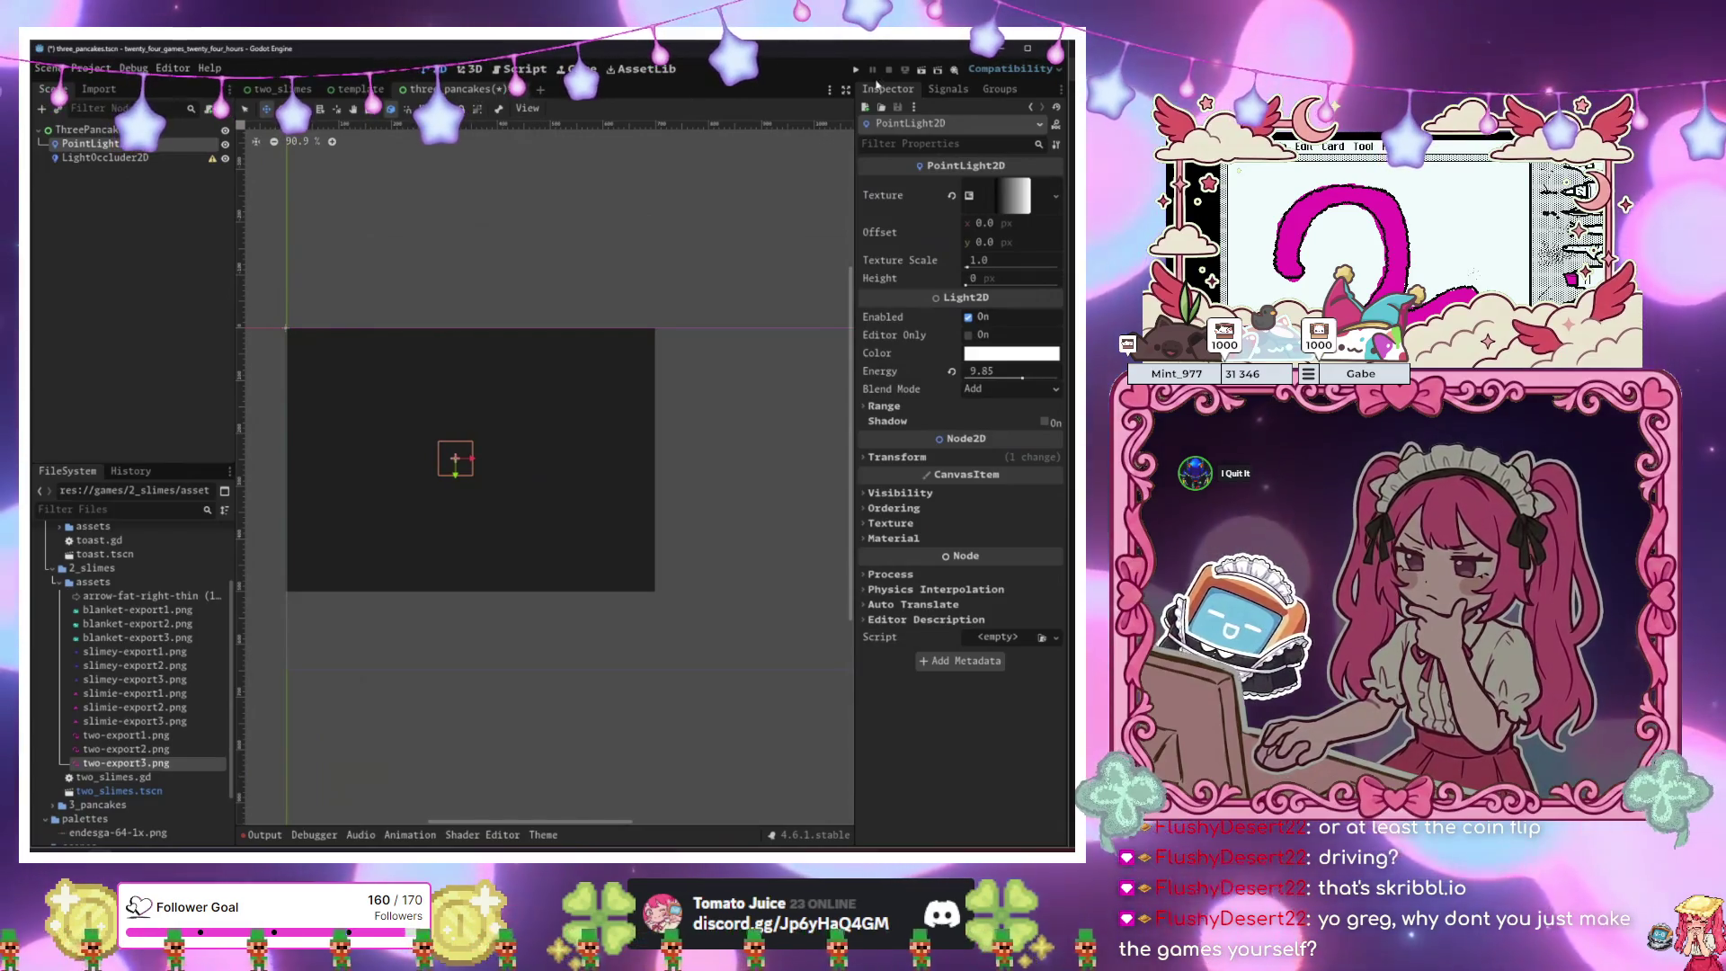
key(F6)
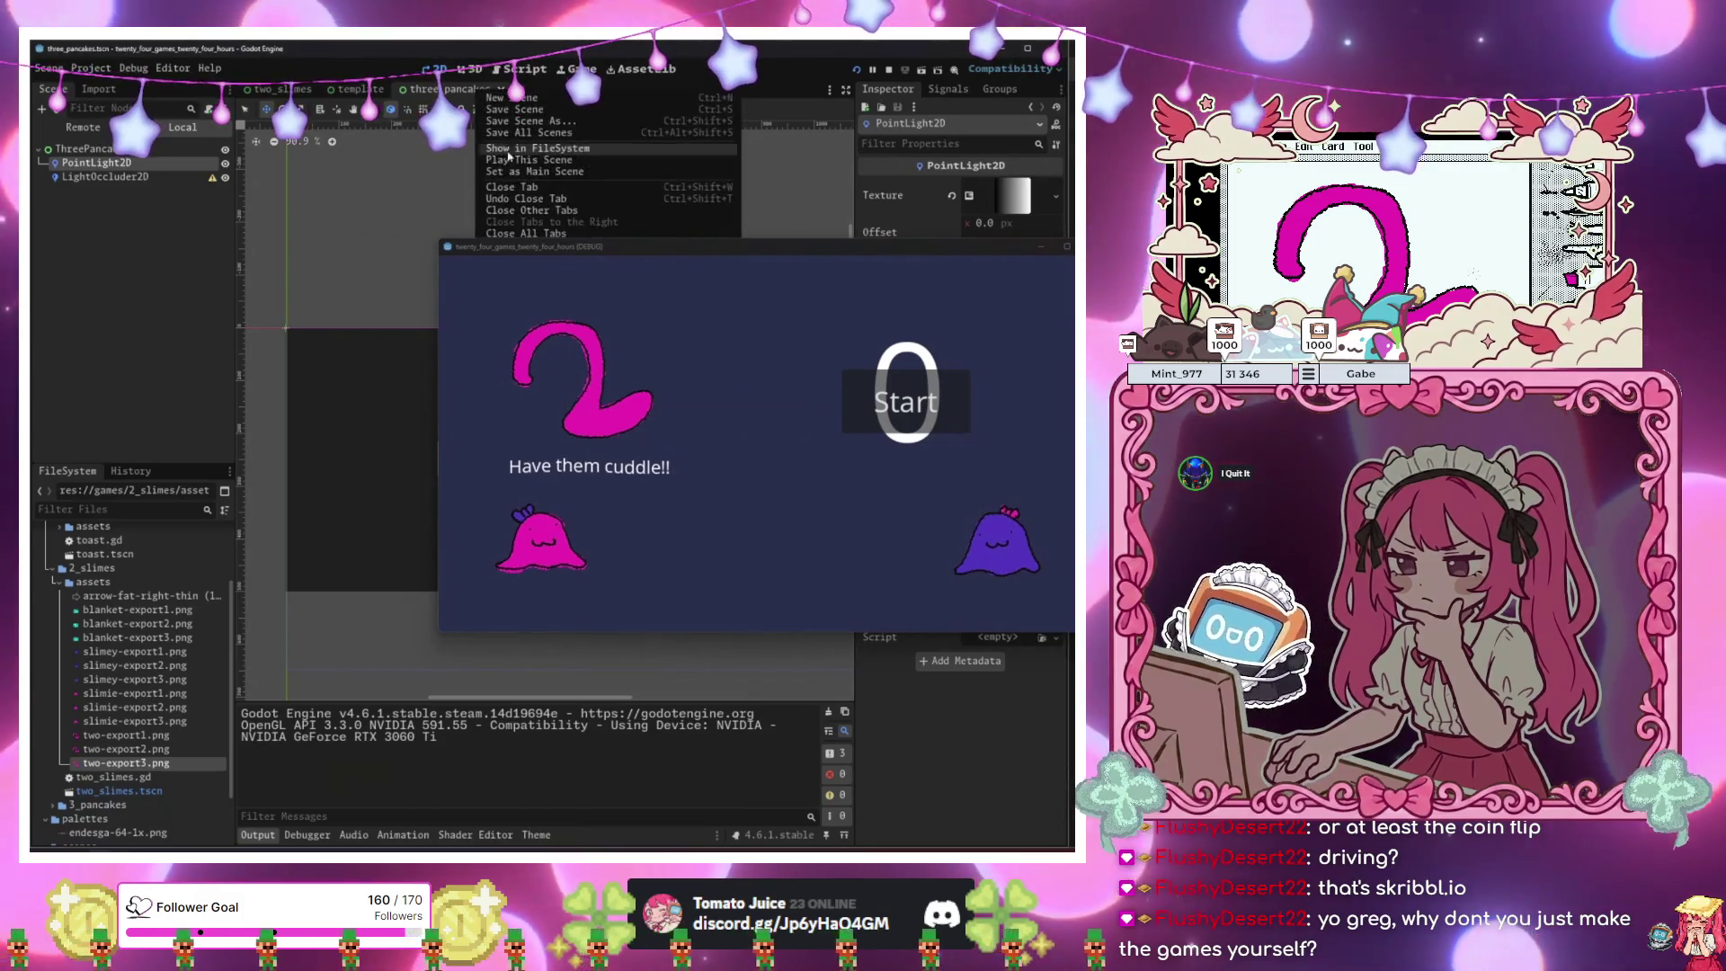
- Restart the game, then run only three_pancakes via Play This Scene and stop it
key(F6)
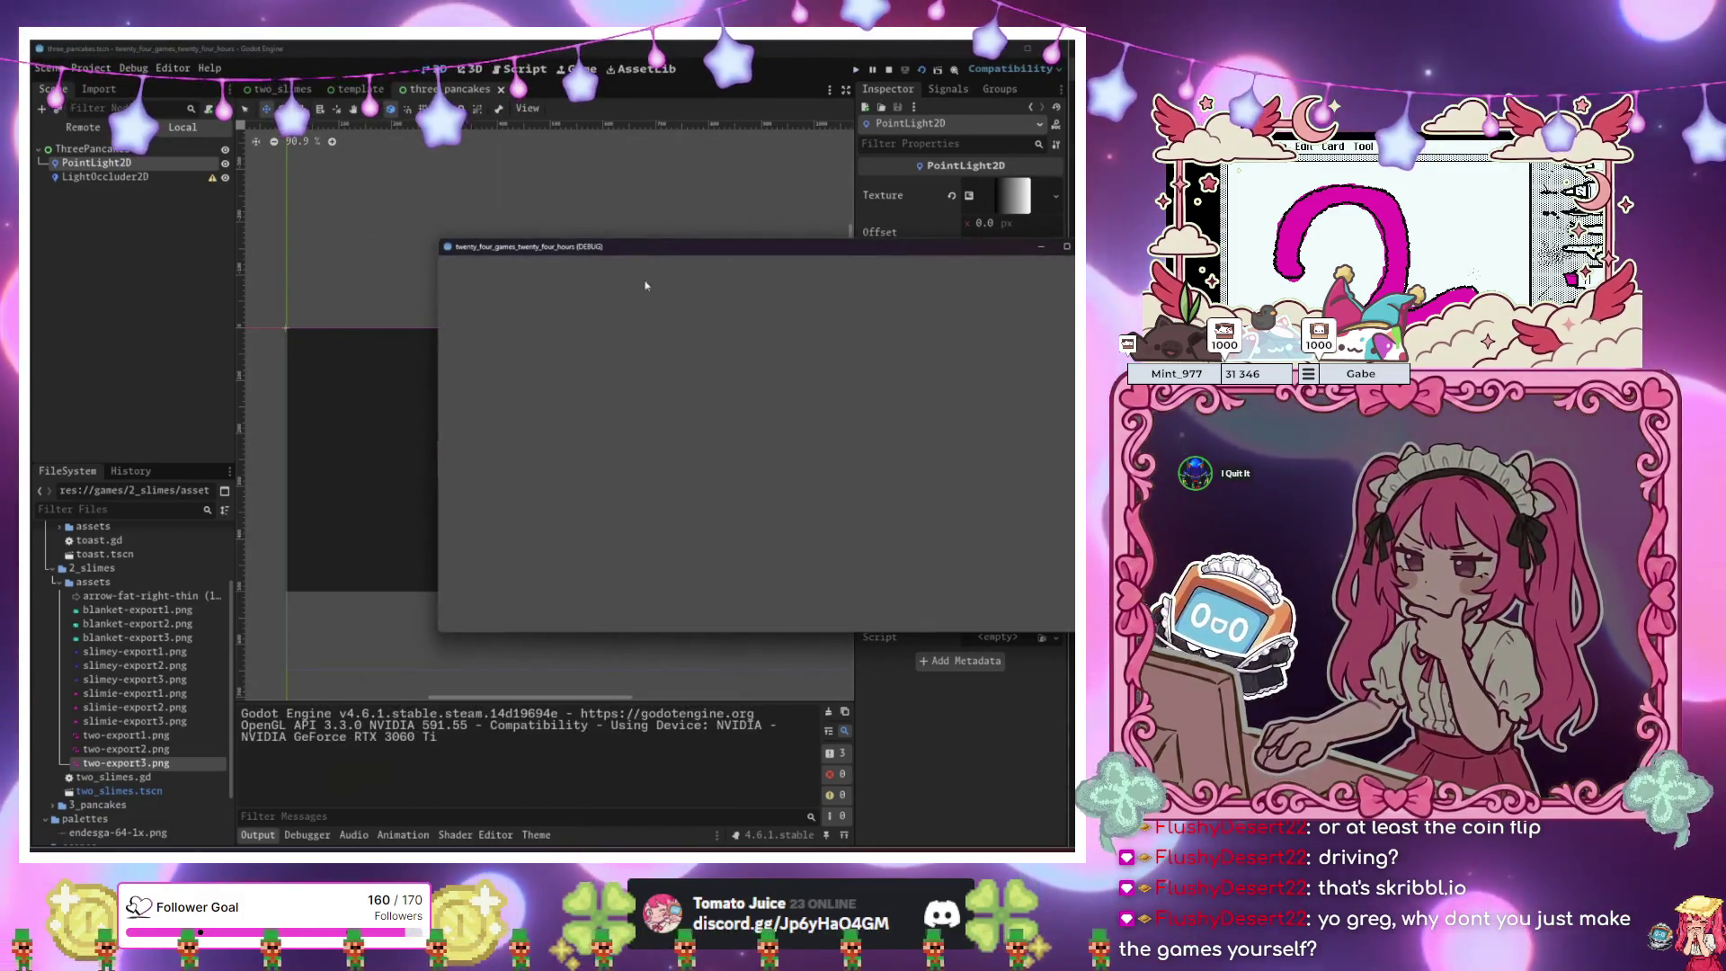
right_click(450, 90)
click(503, 171)
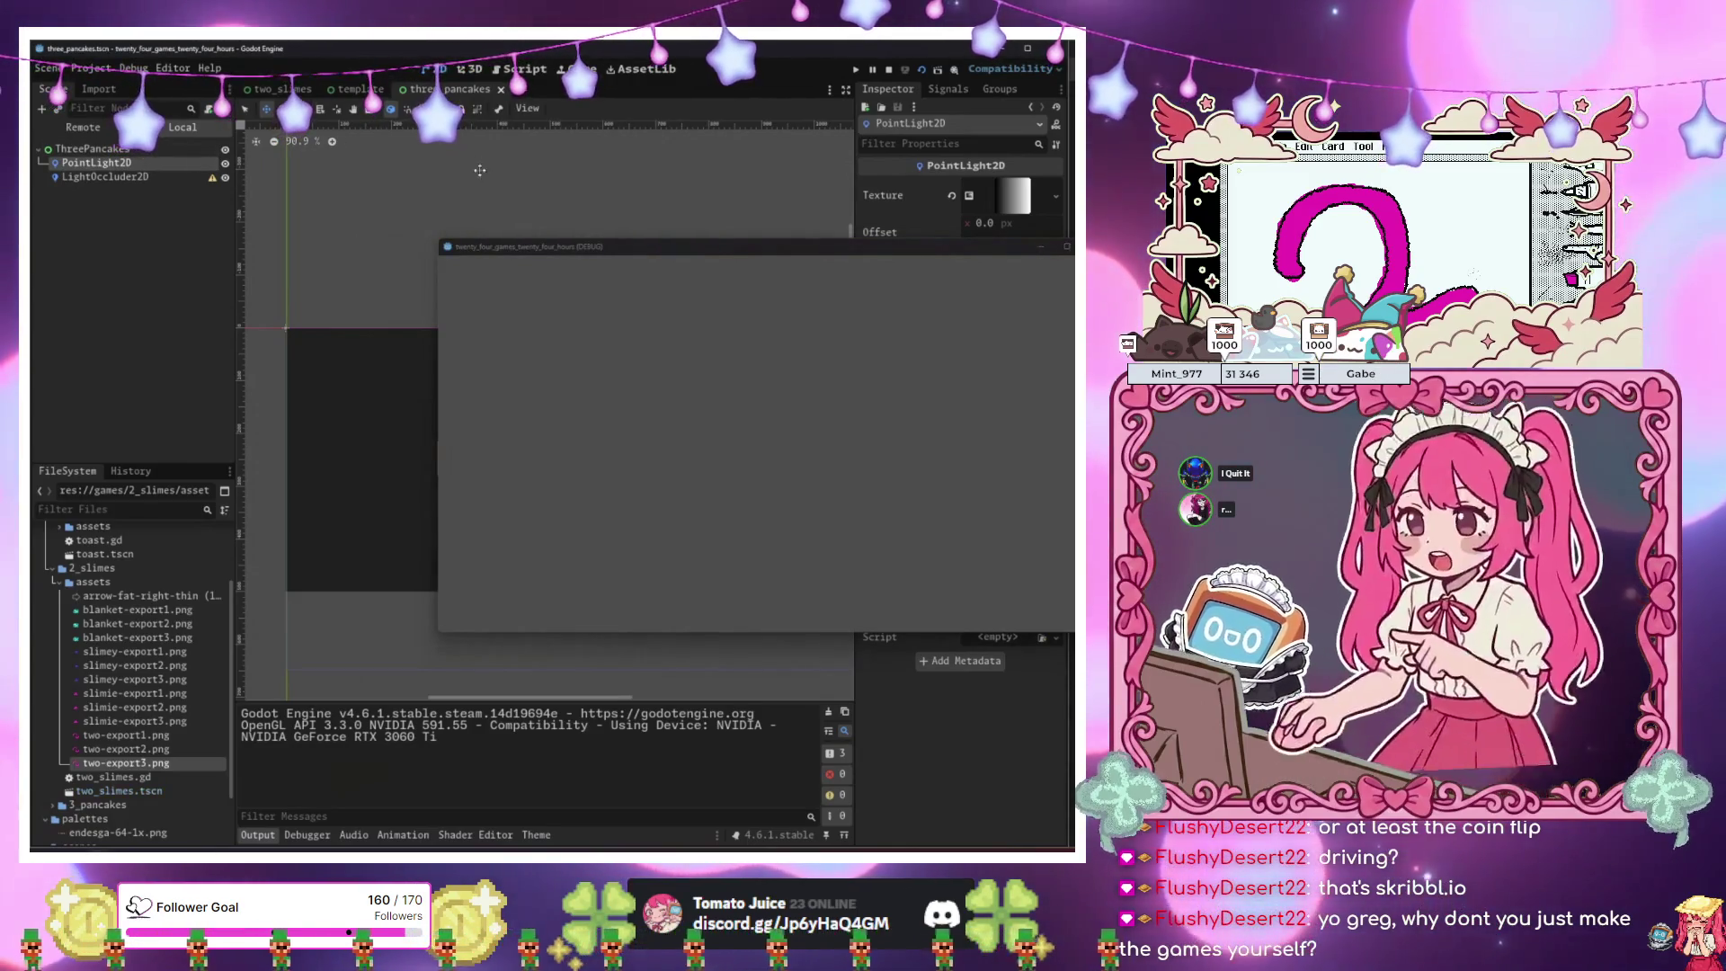
right_click(444, 90)
click(469, 160)
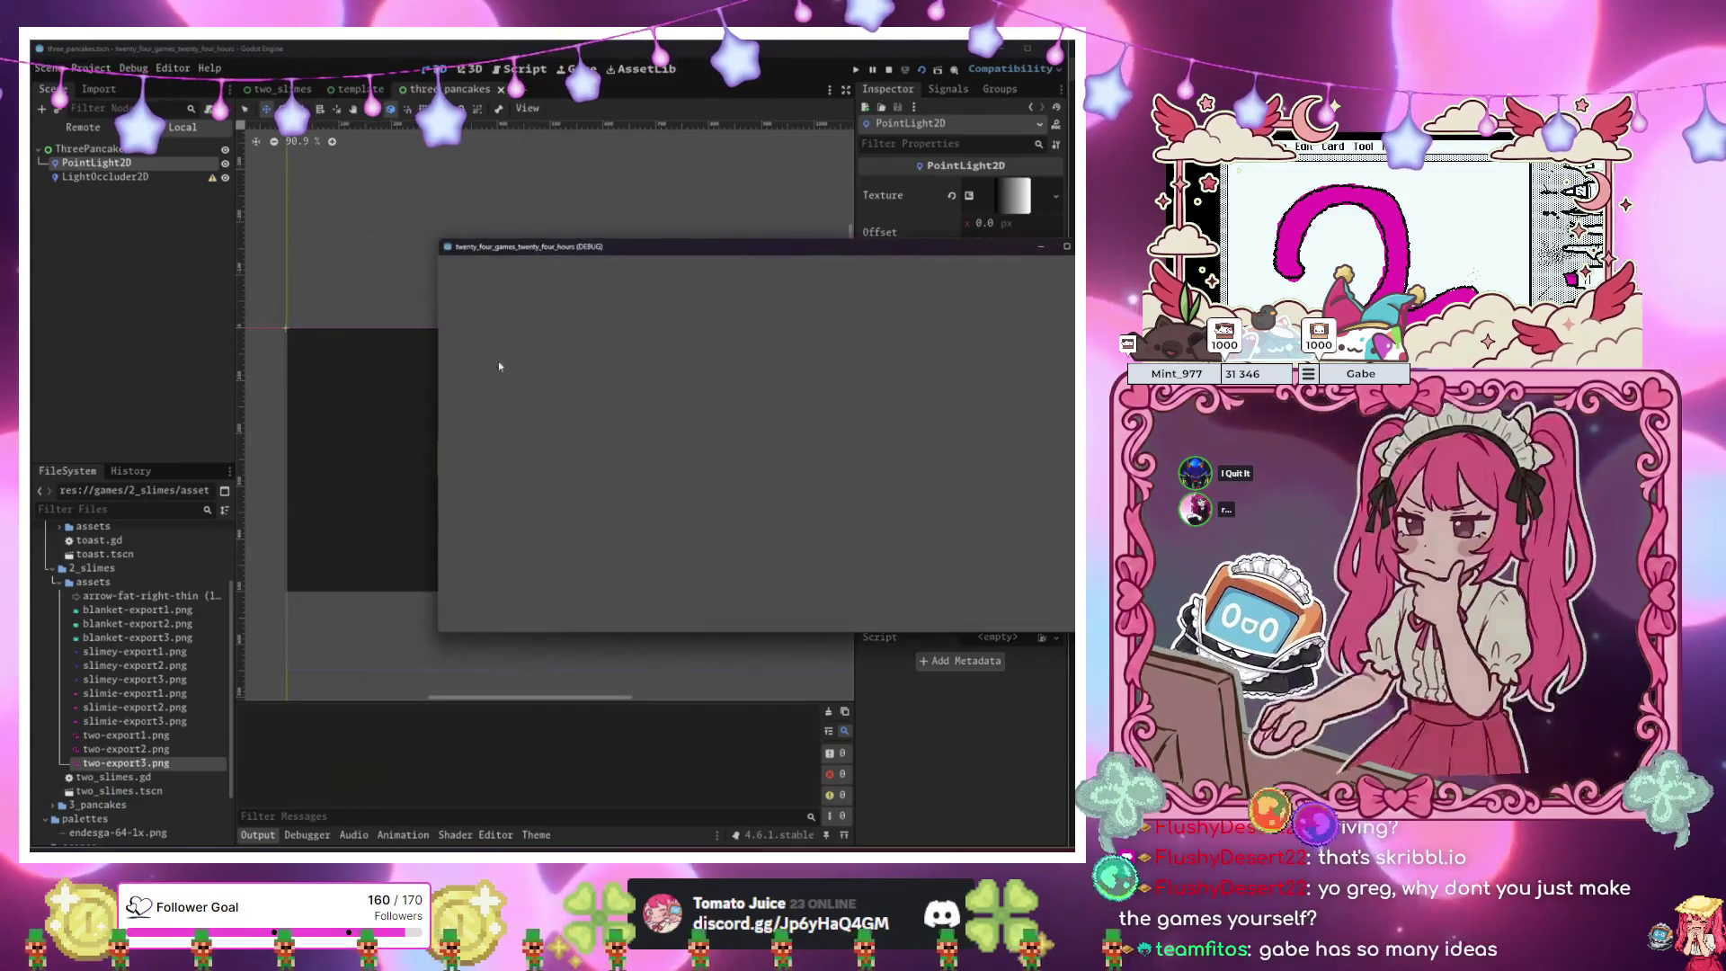
key(F8)
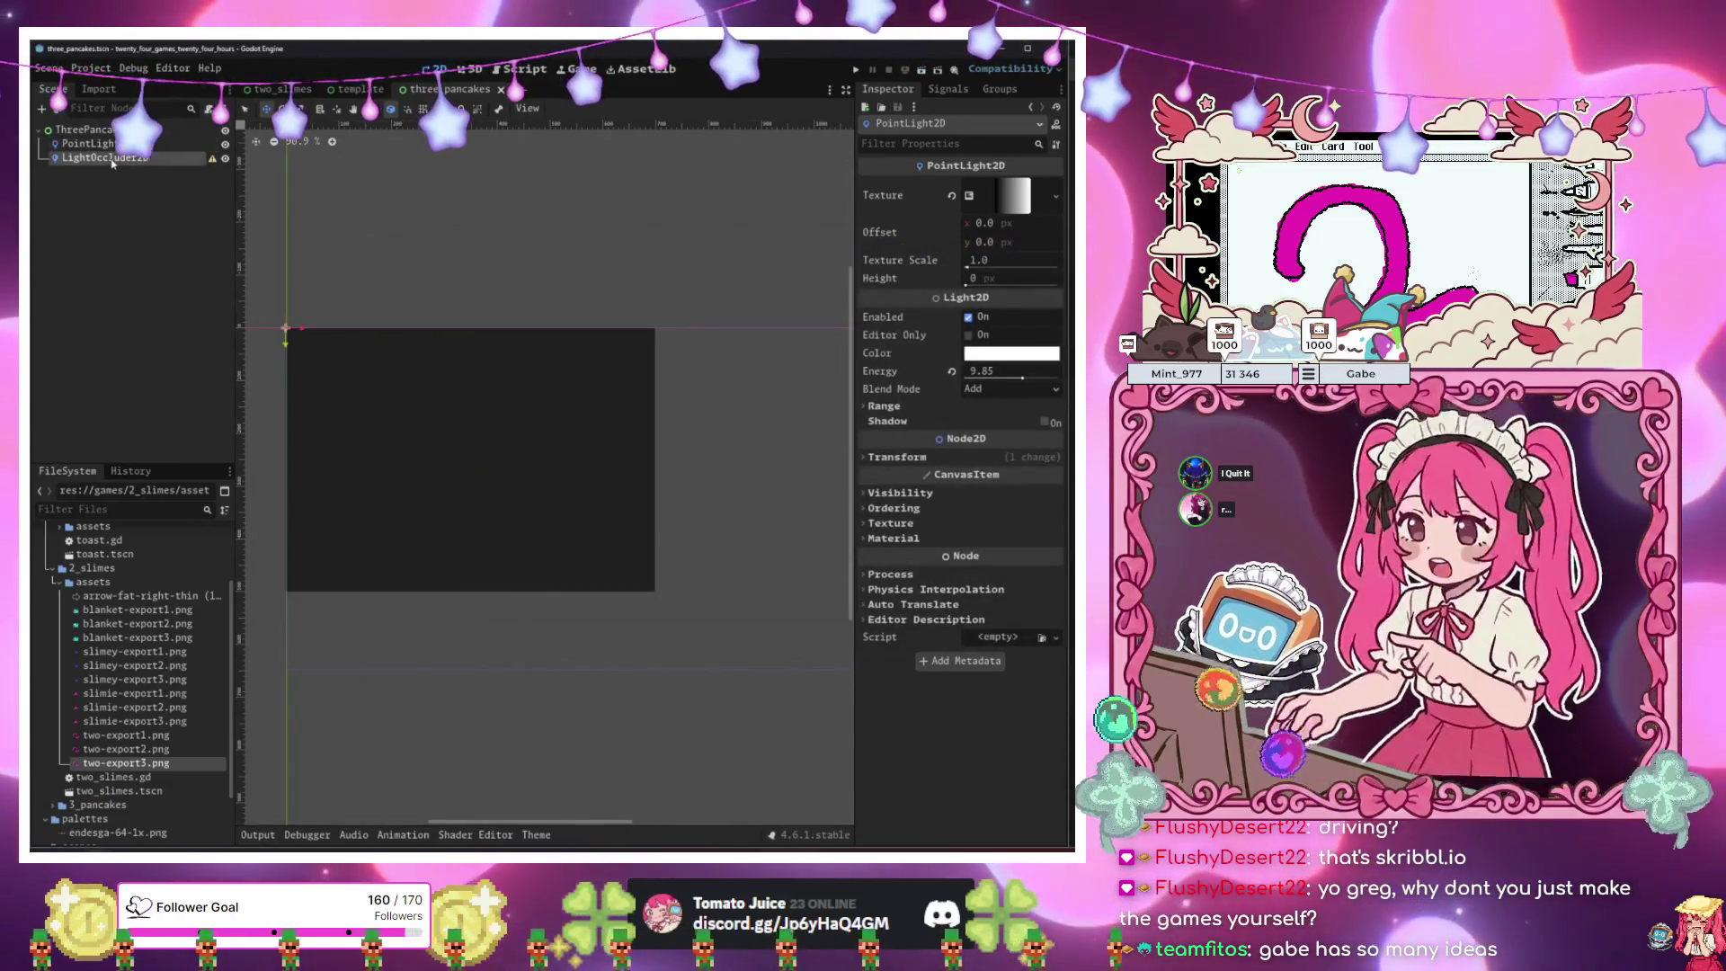
click(99, 157)
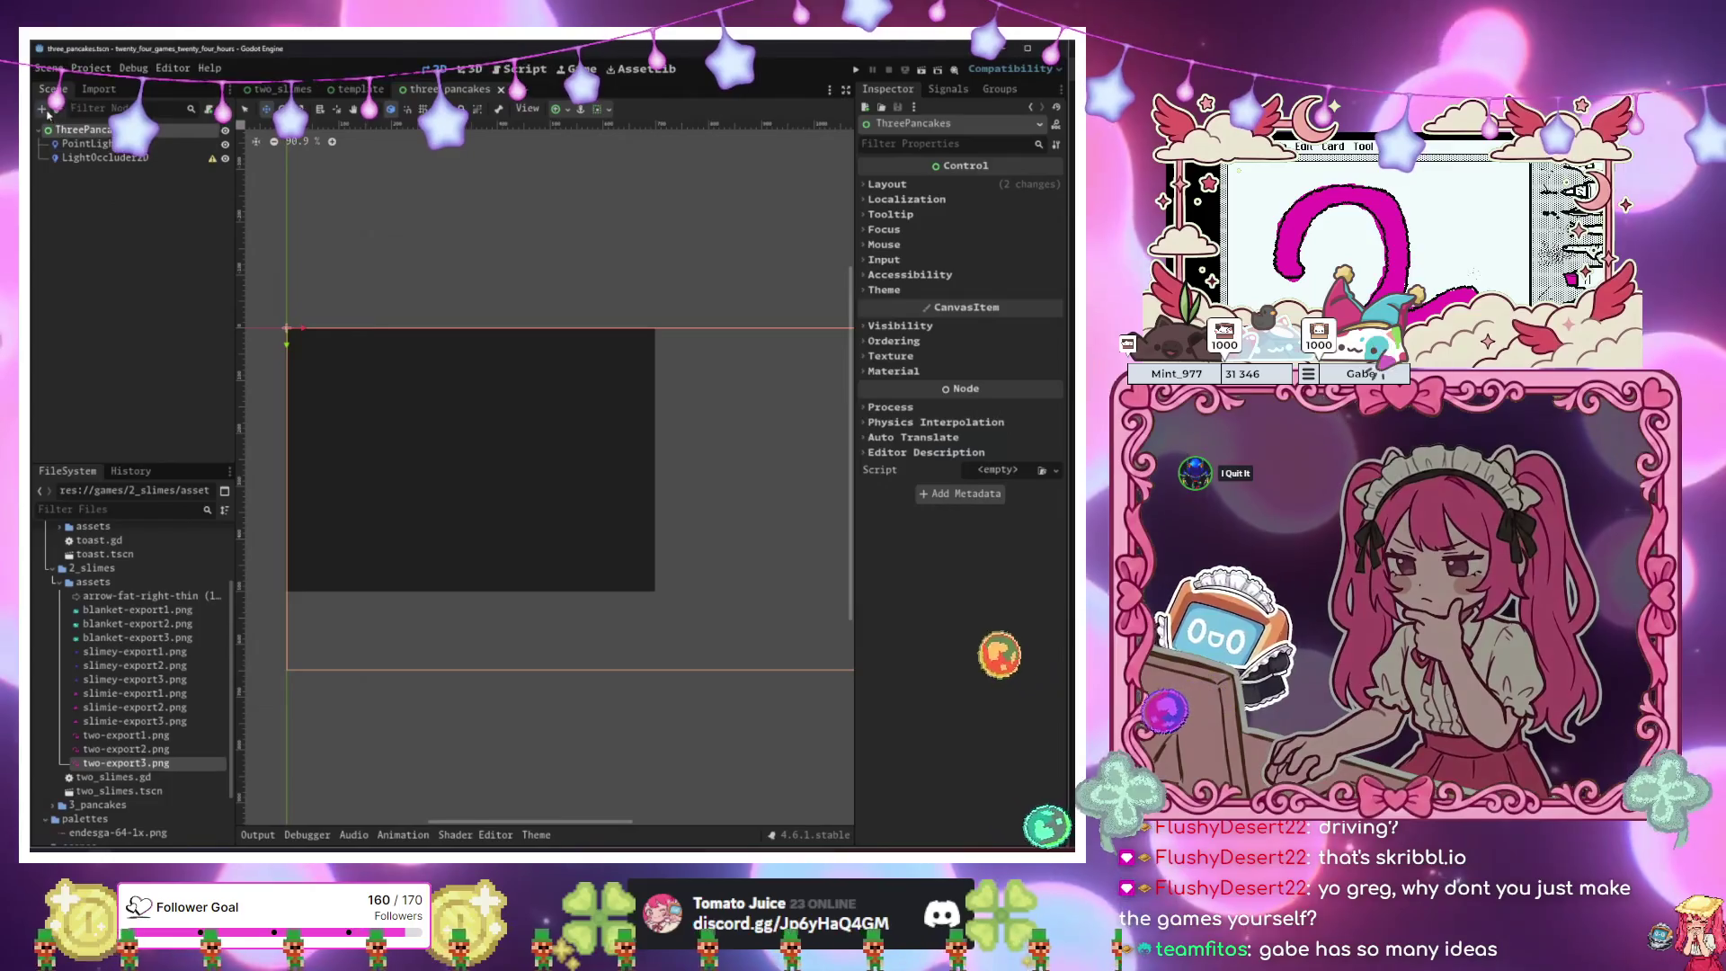
click(42, 109)
text(light)
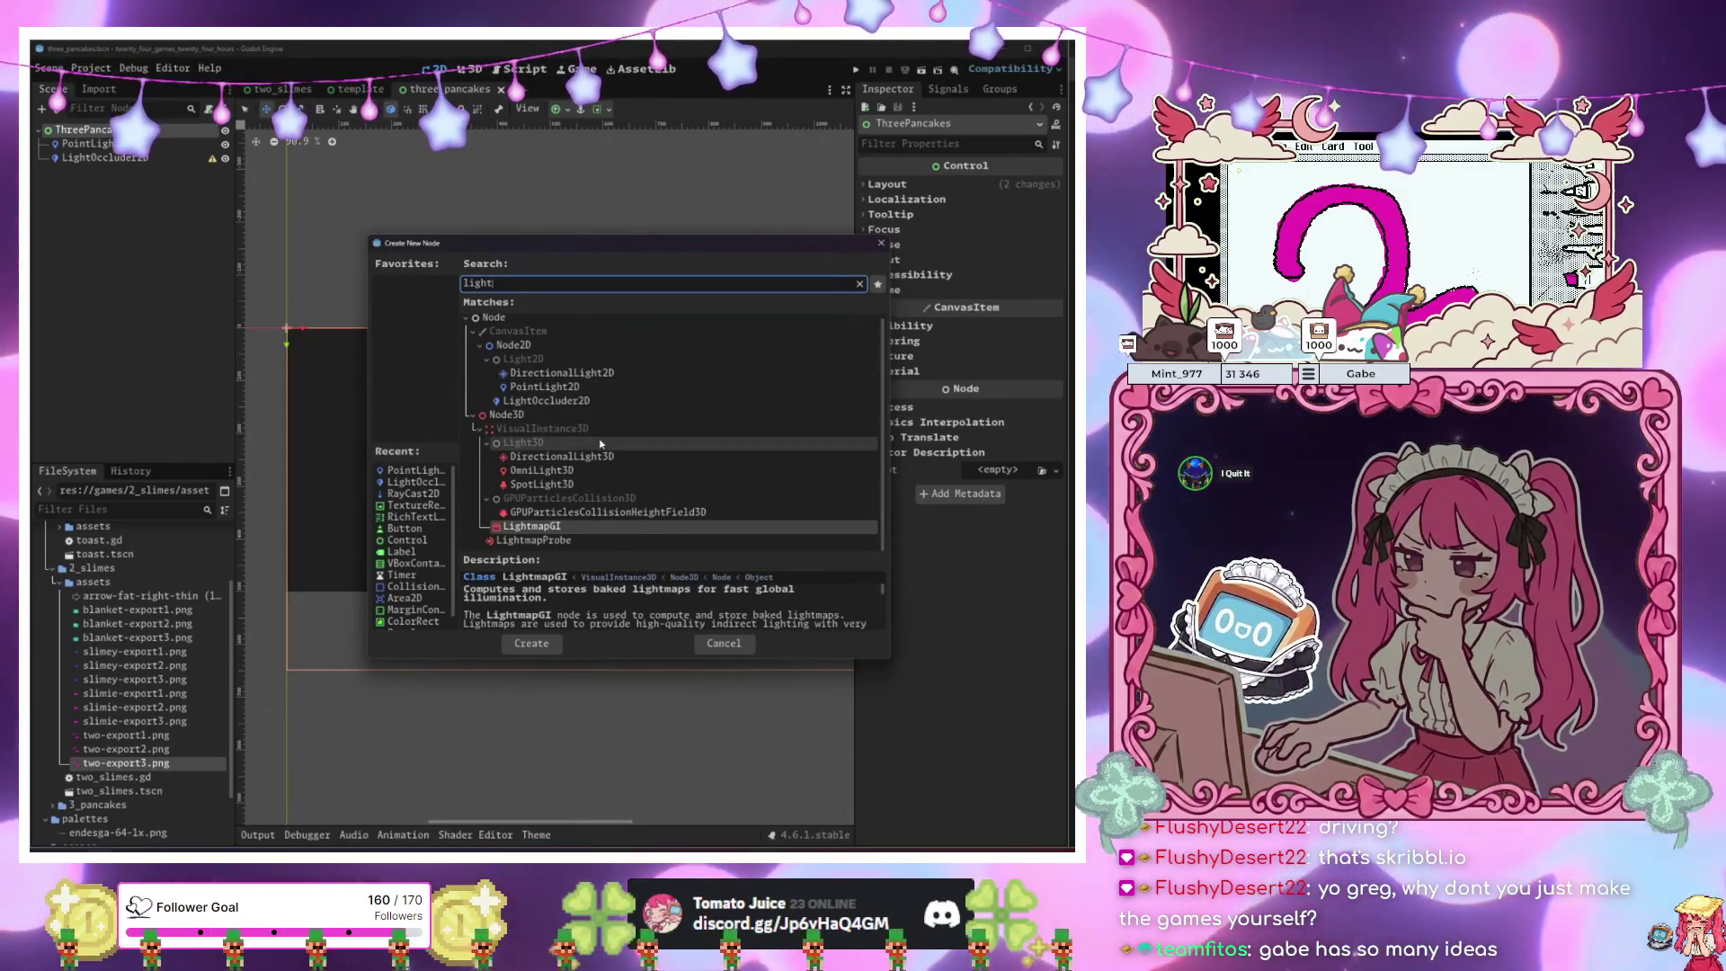
key(Escape)
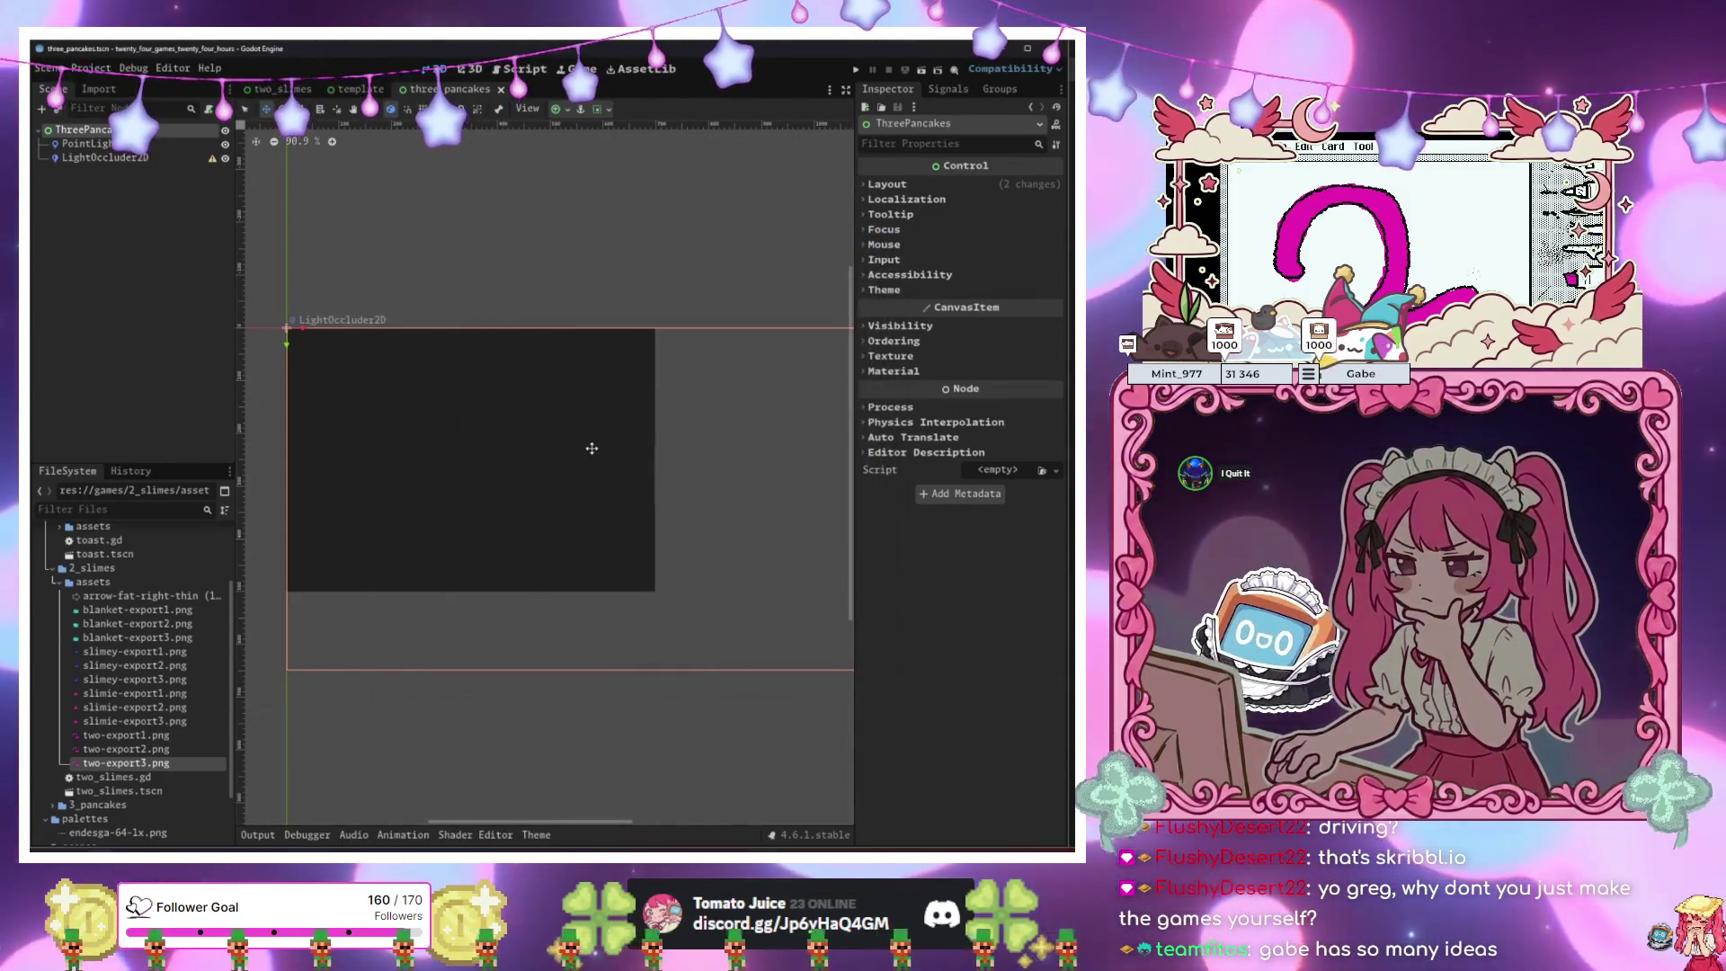
scroll(476, 285, down, 4)
click(77, 159)
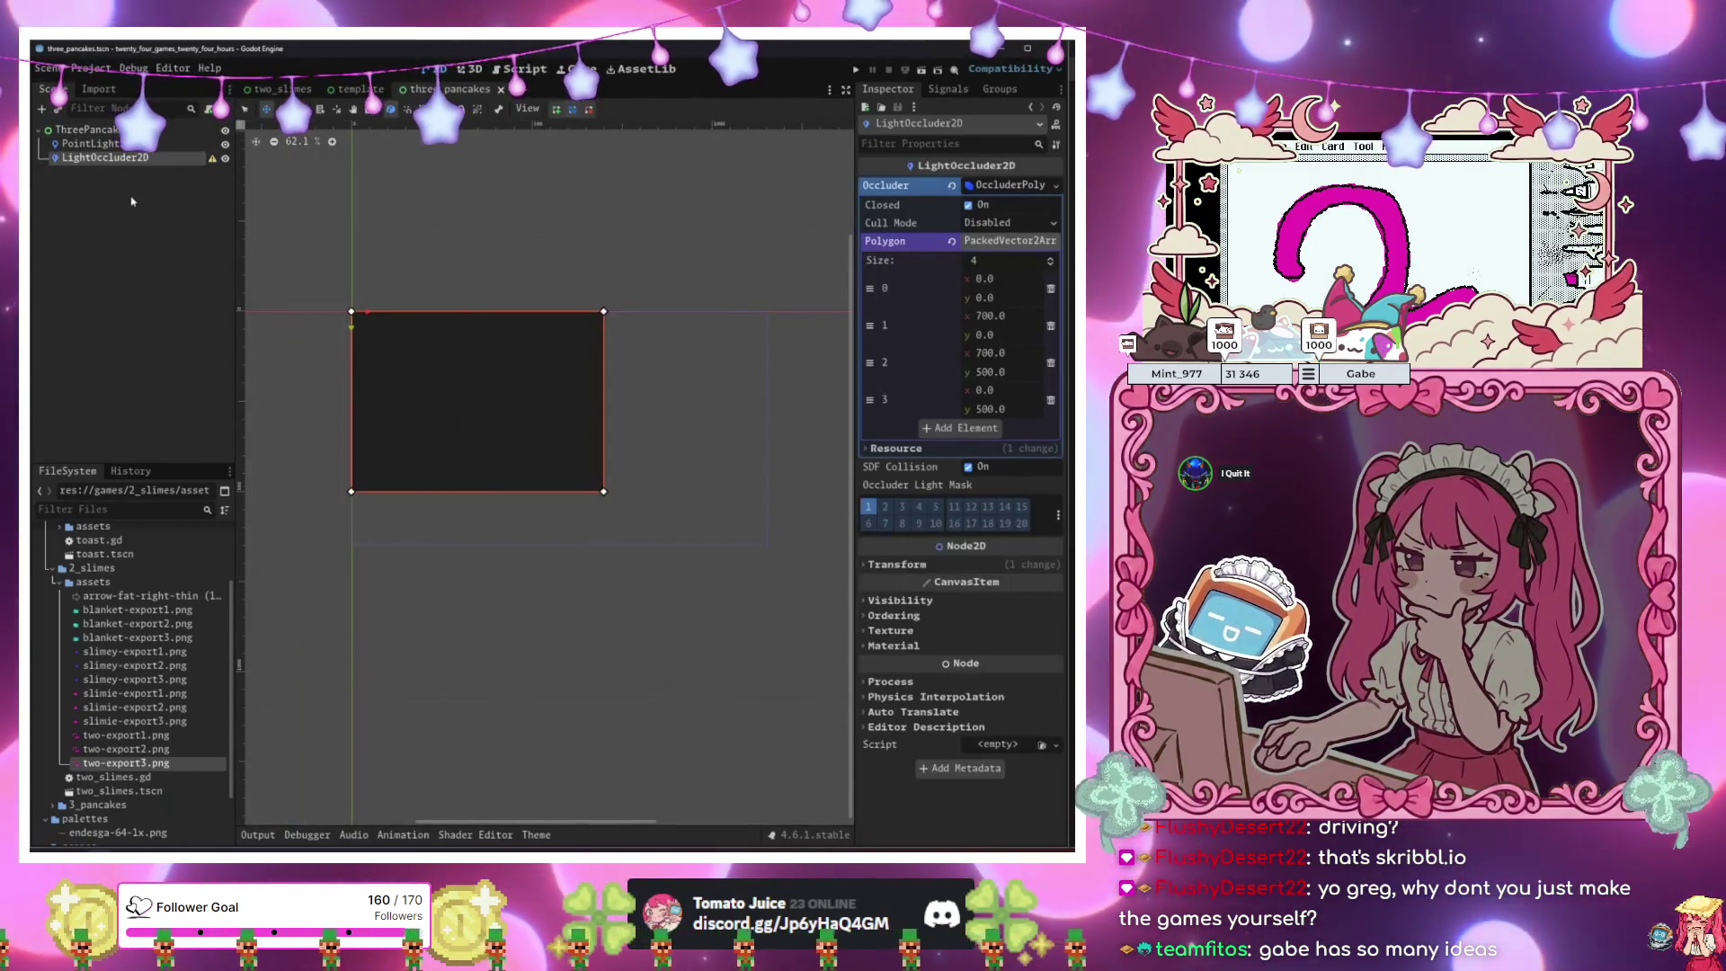
click(90, 143)
click(105, 158)
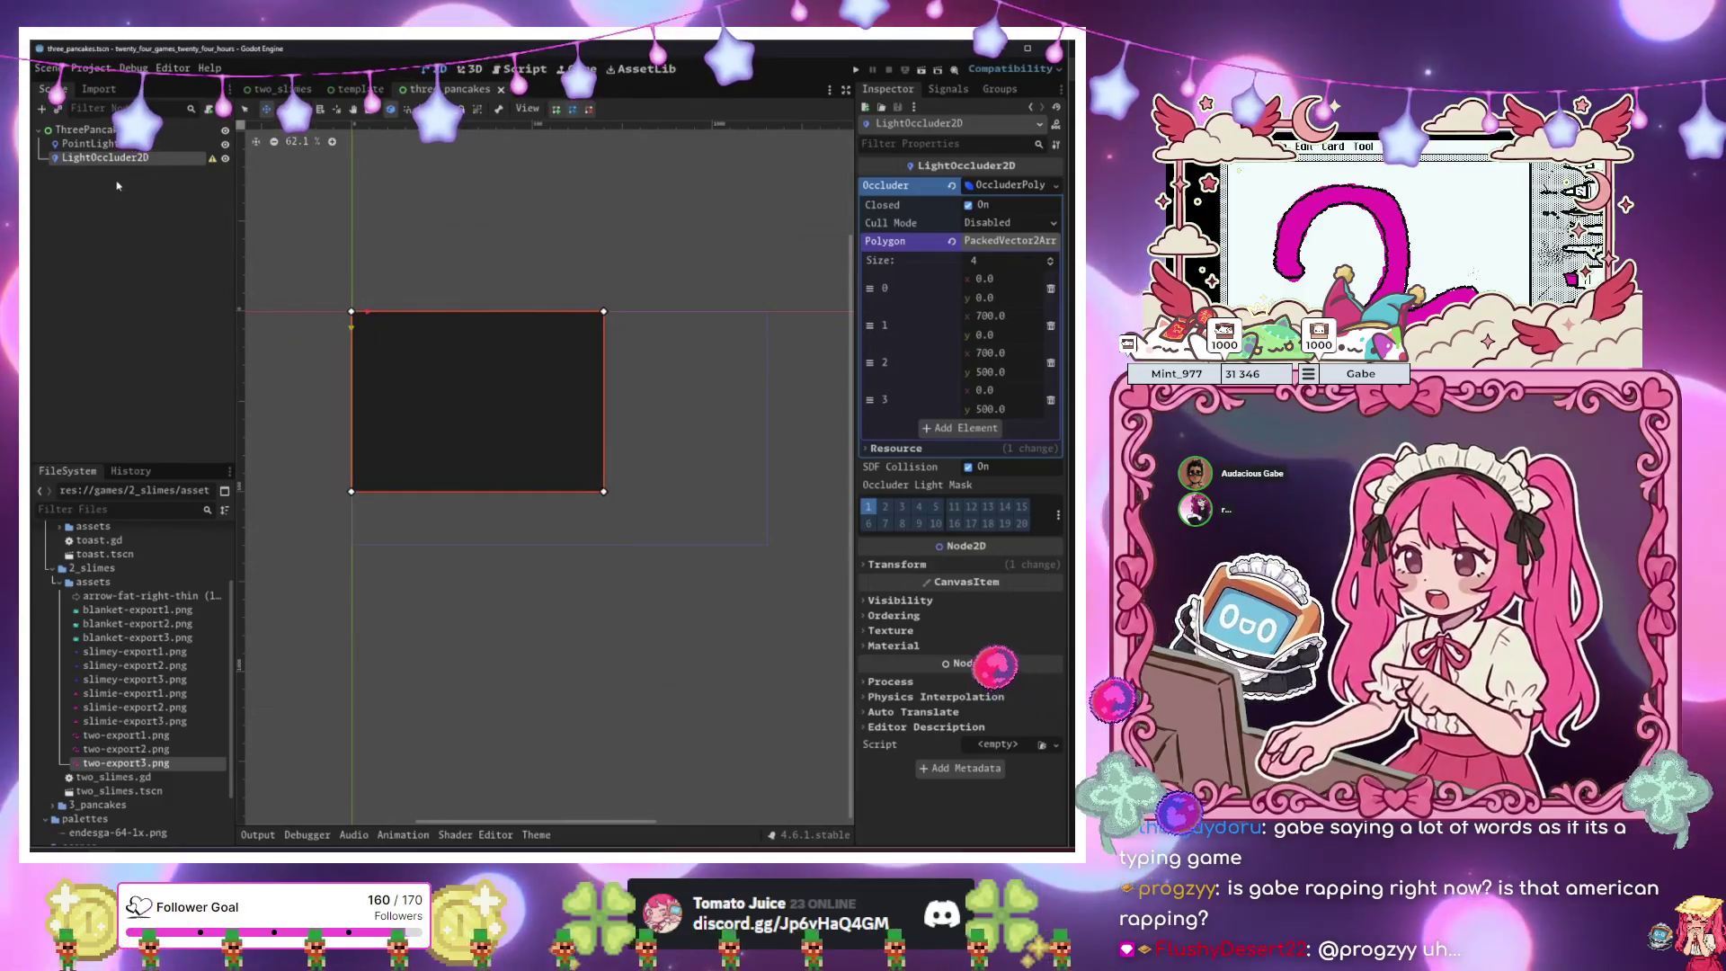
click(126, 143)
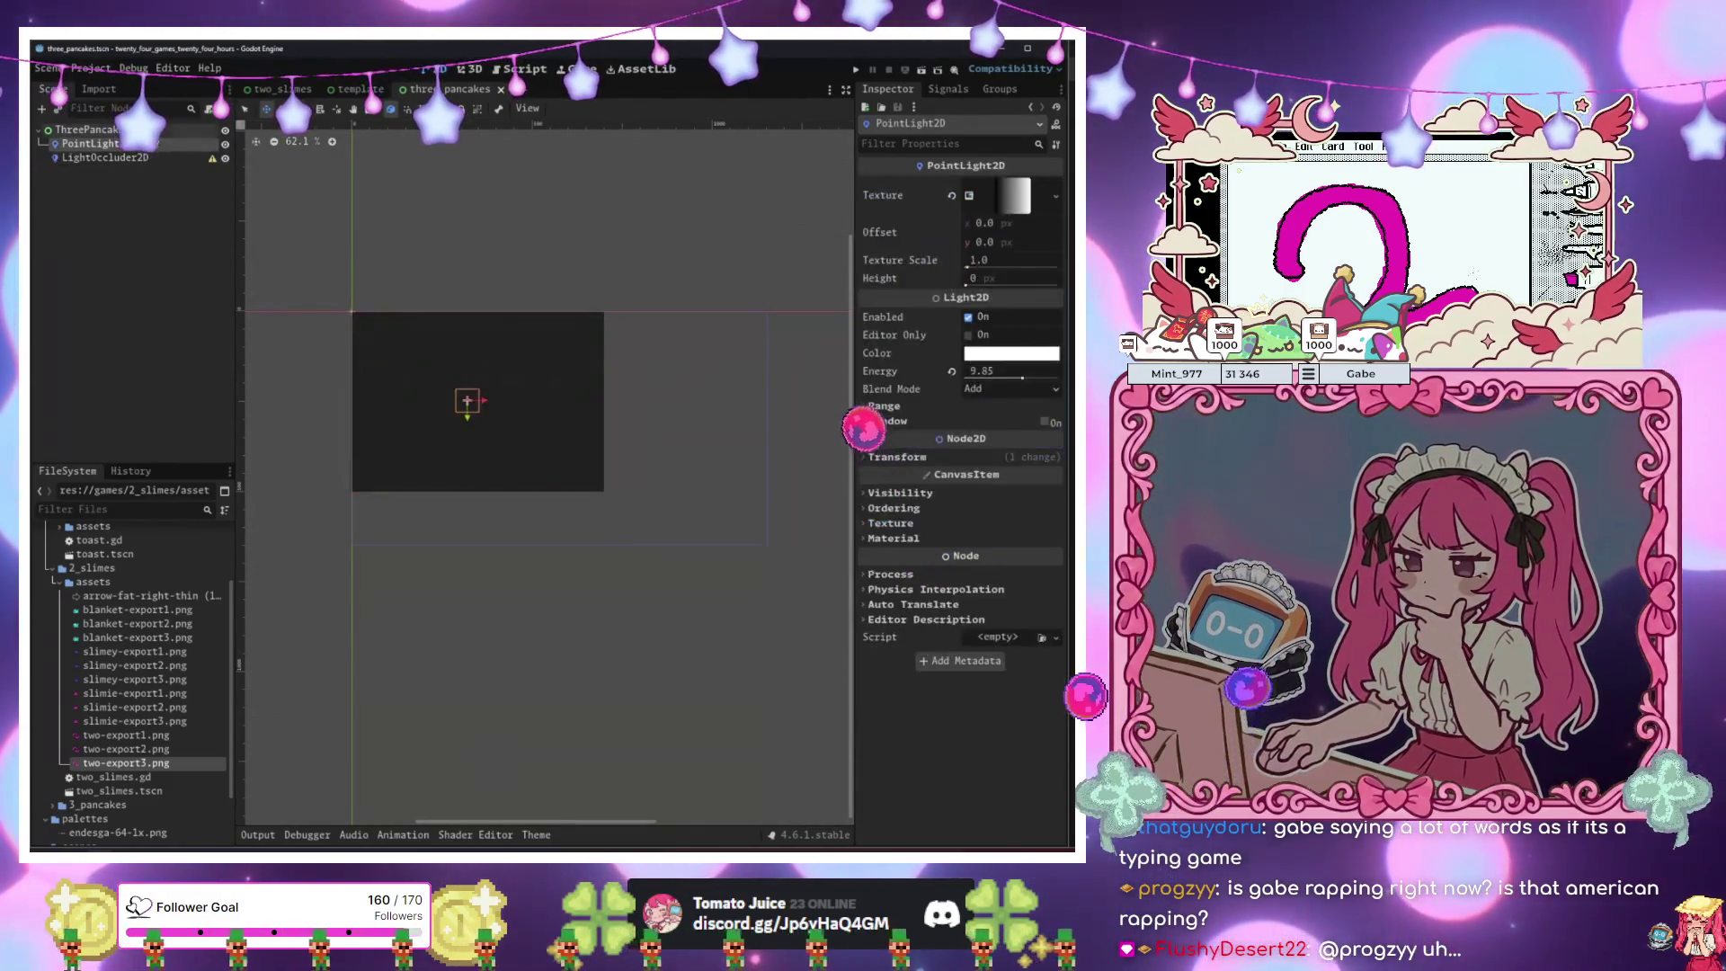
click(151, 158)
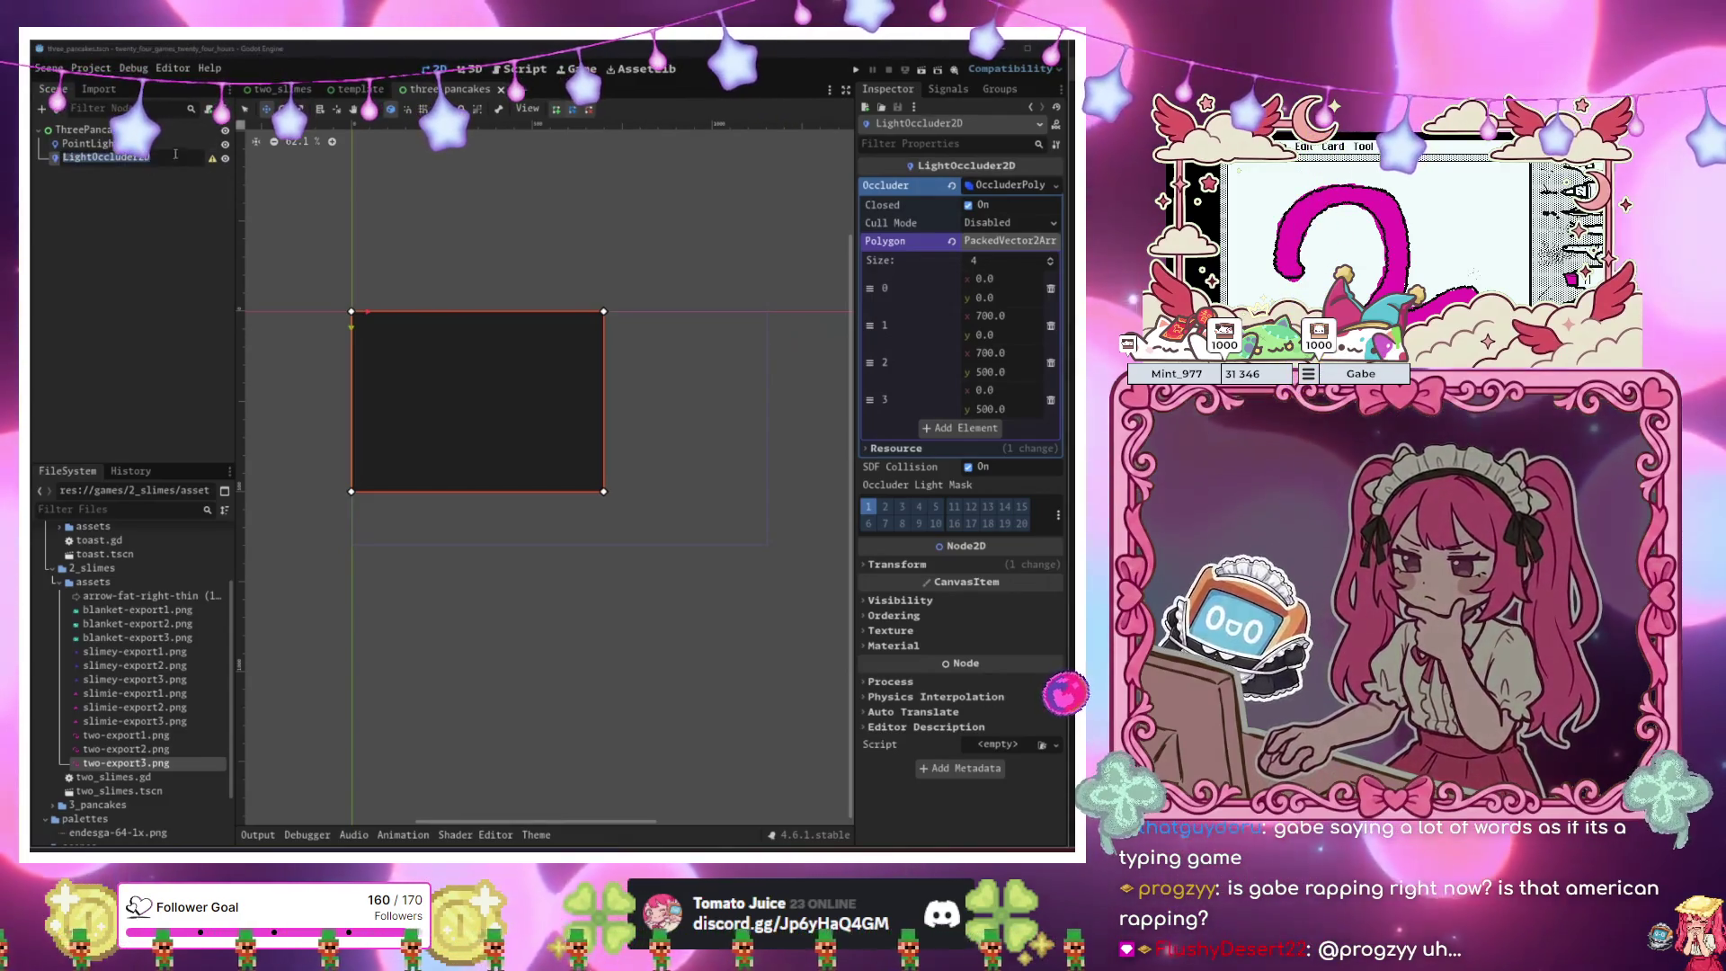
click(175, 159)
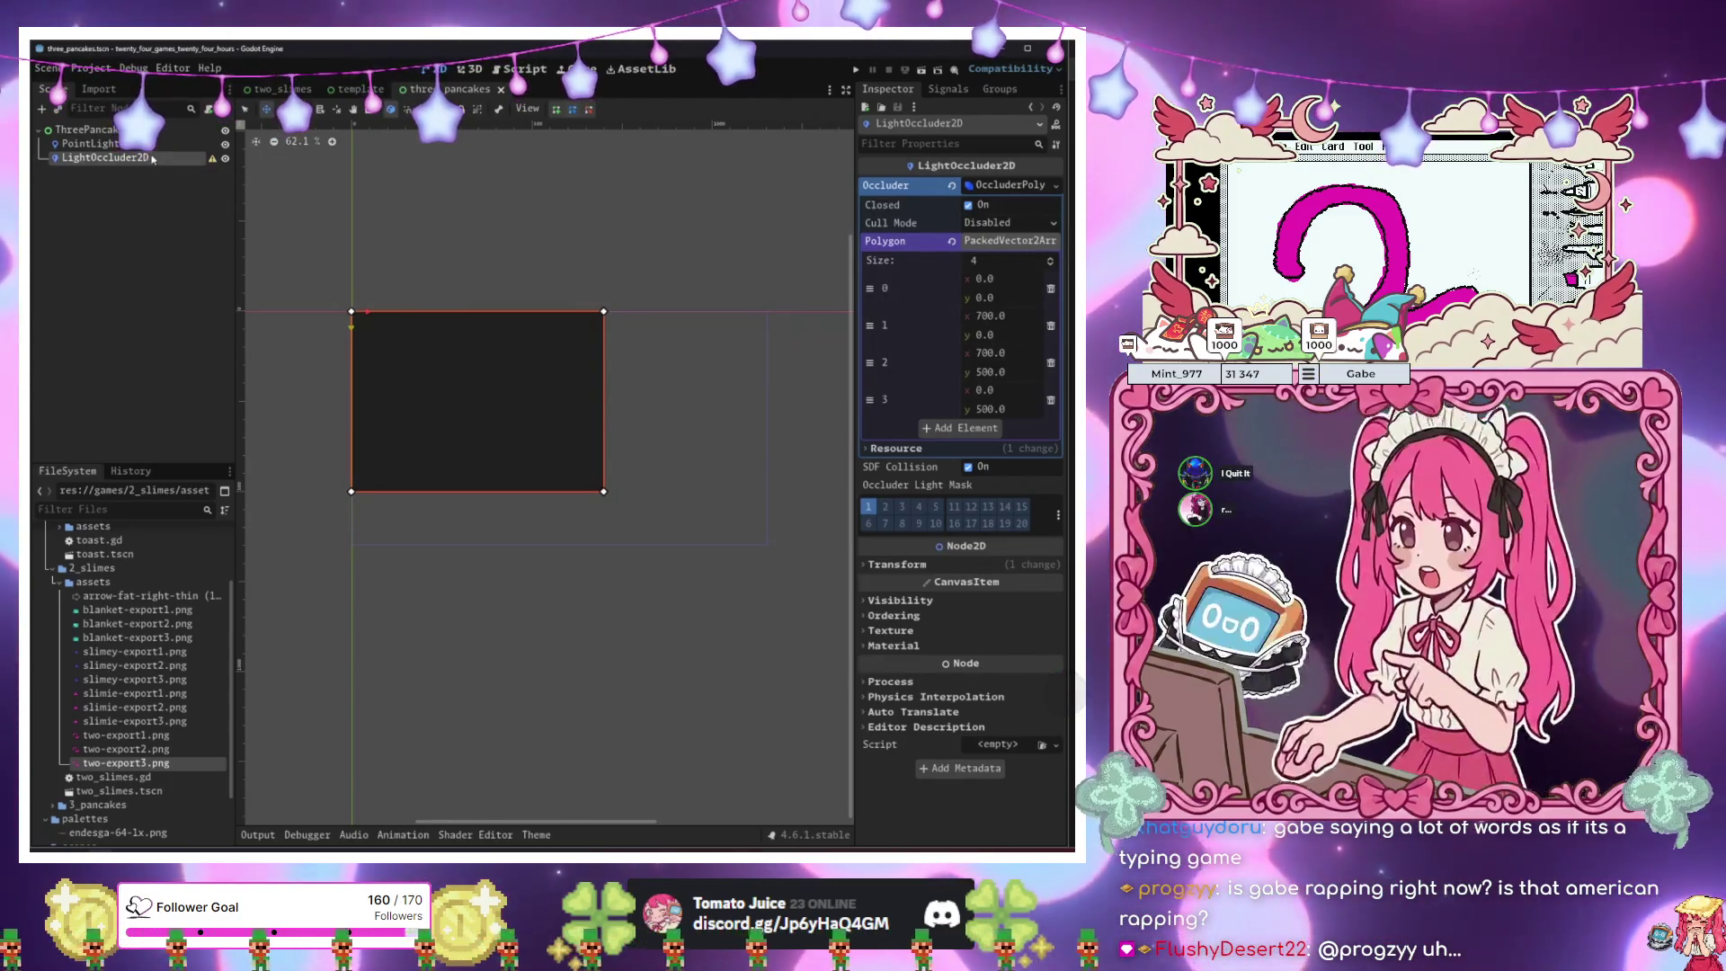
click(155, 150)
click(150, 159)
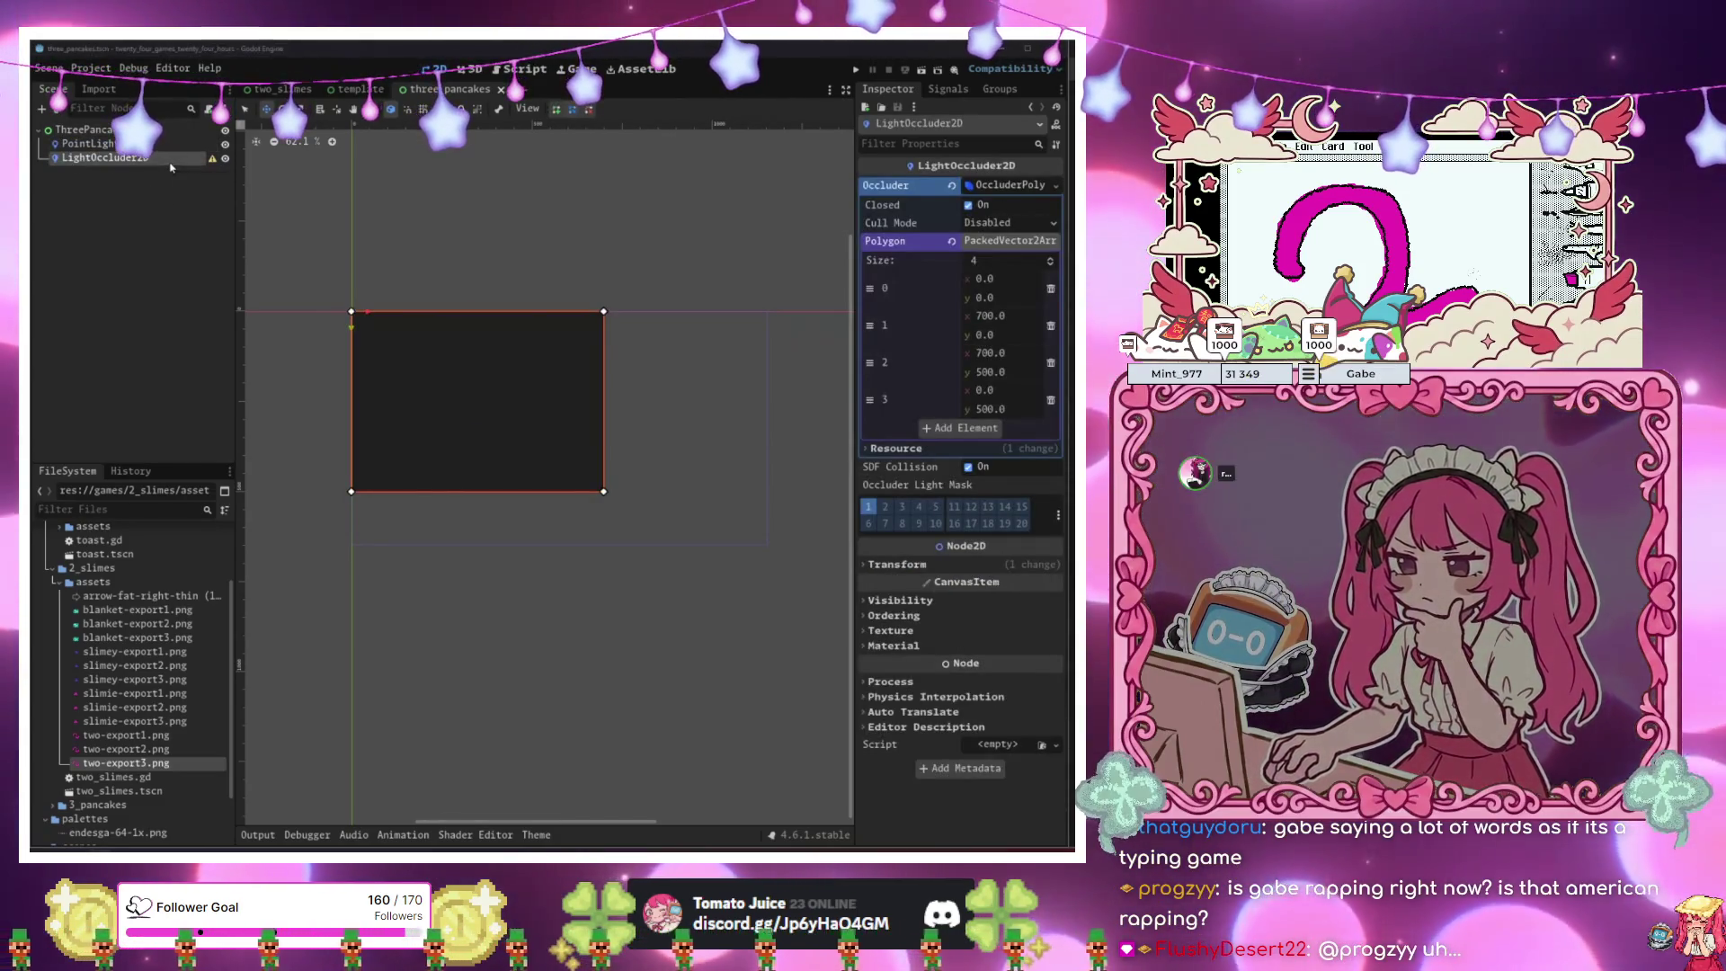
key(Delete)
key(Return)
click(103, 146)
key(Delete)
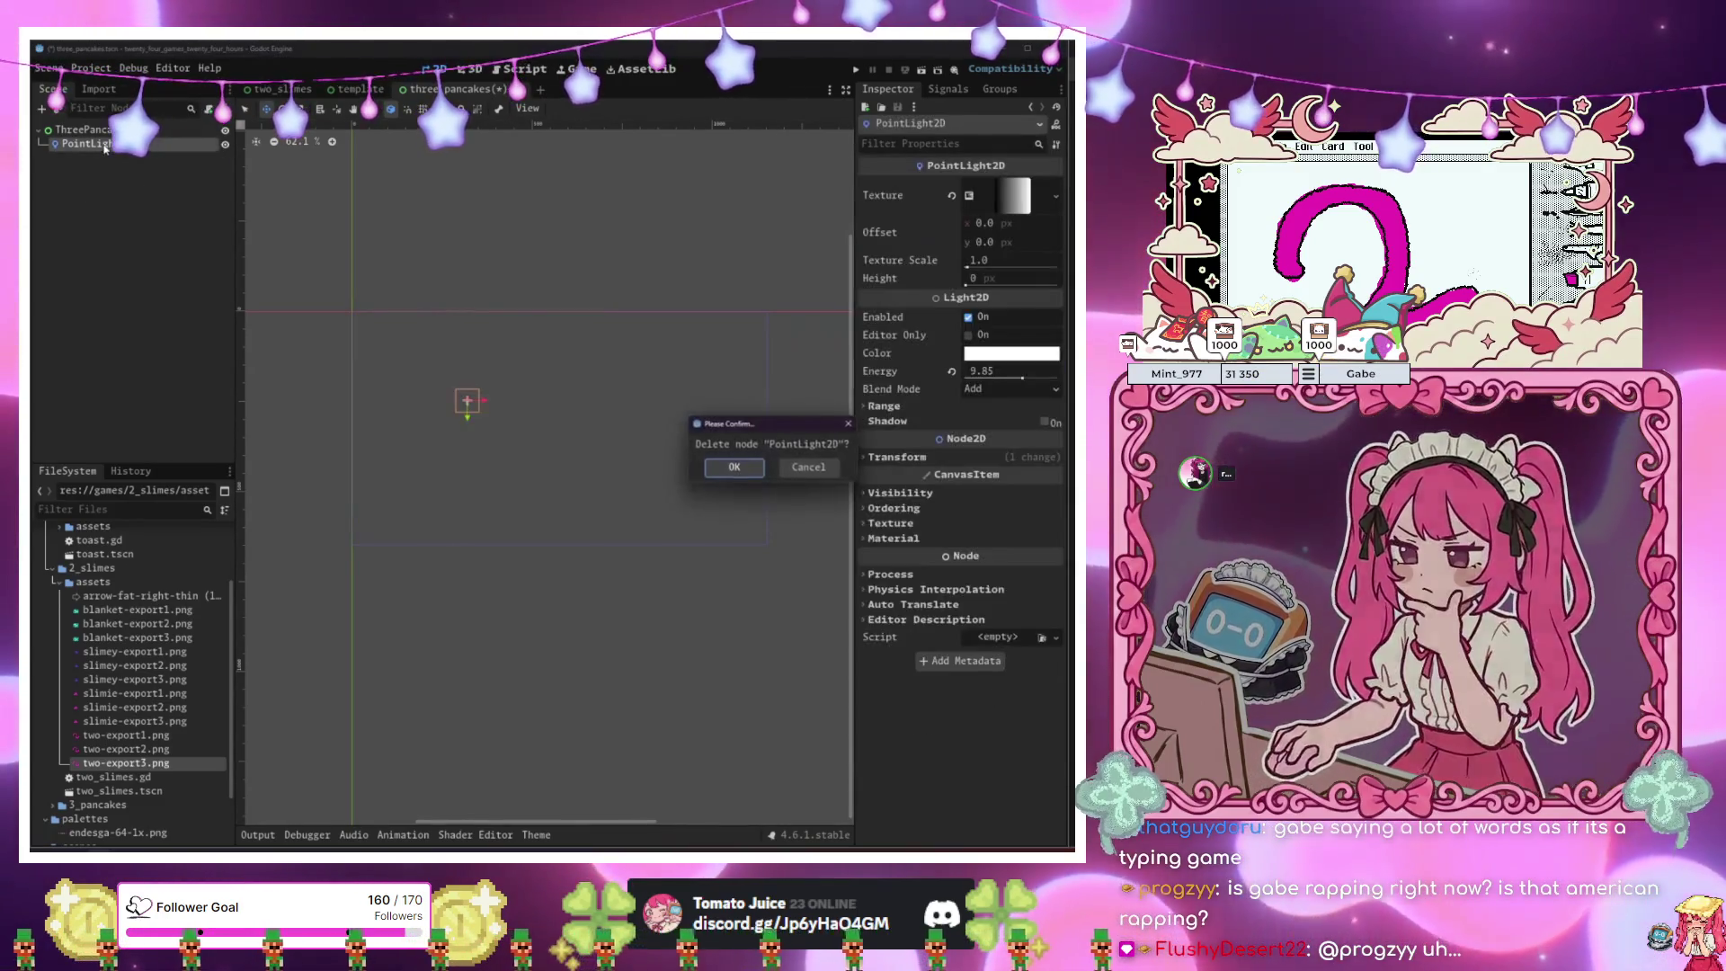
key(Return)
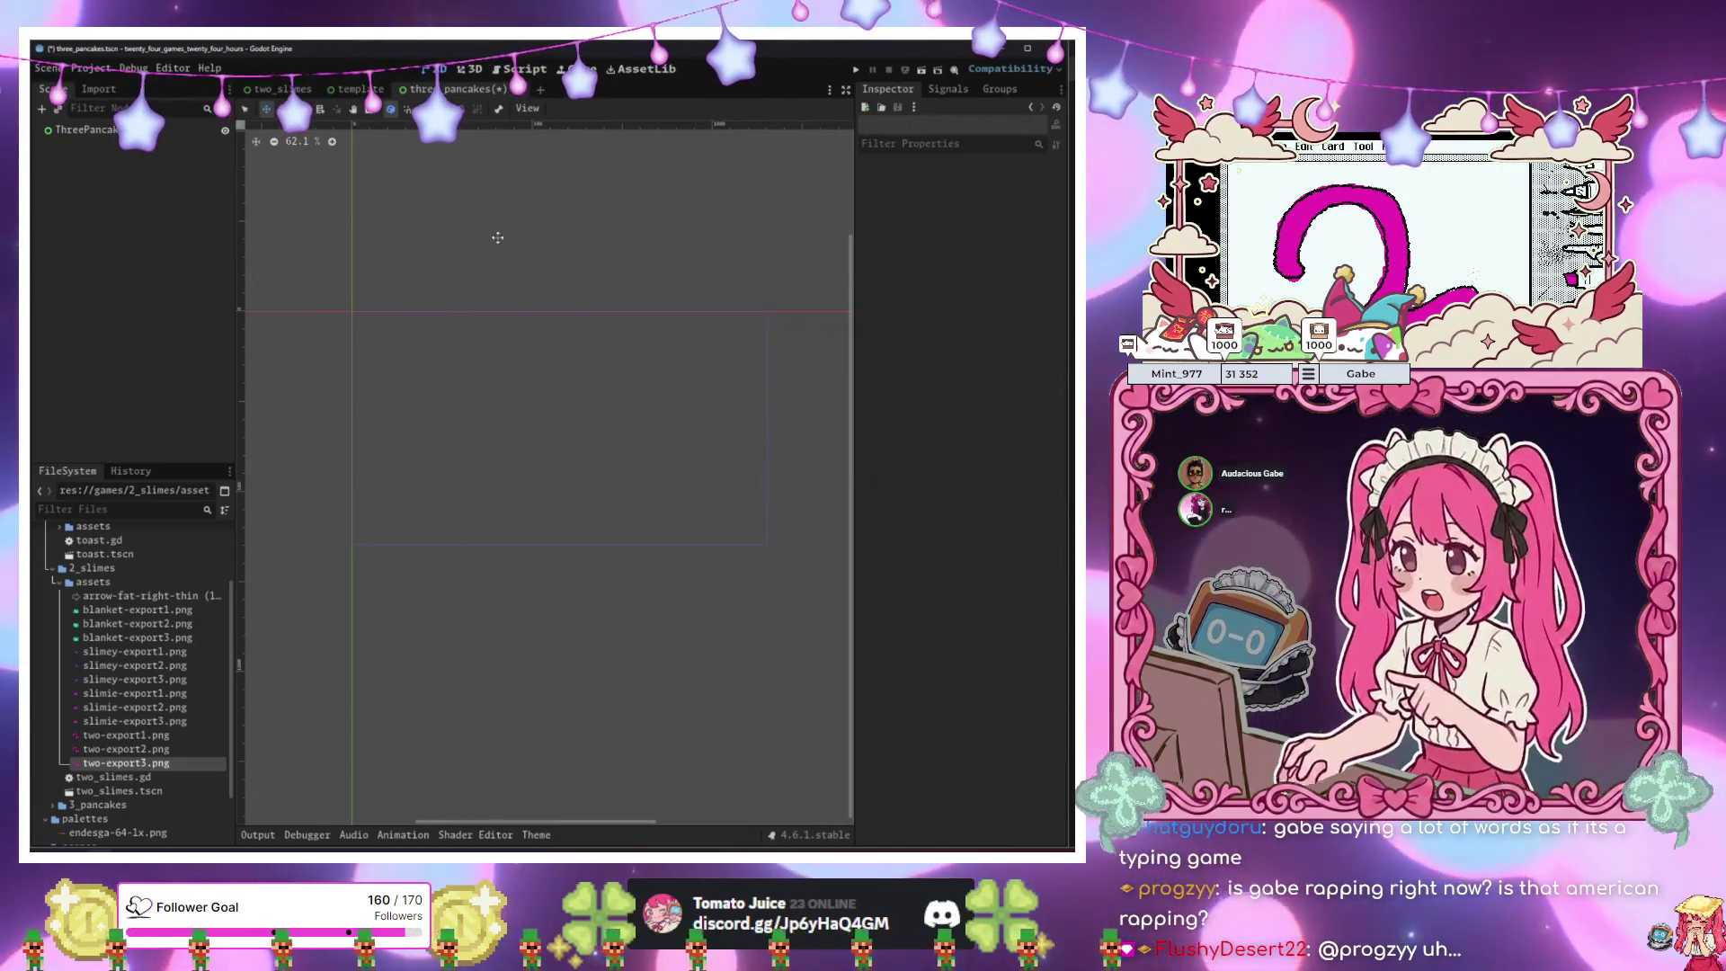
click(86, 130)
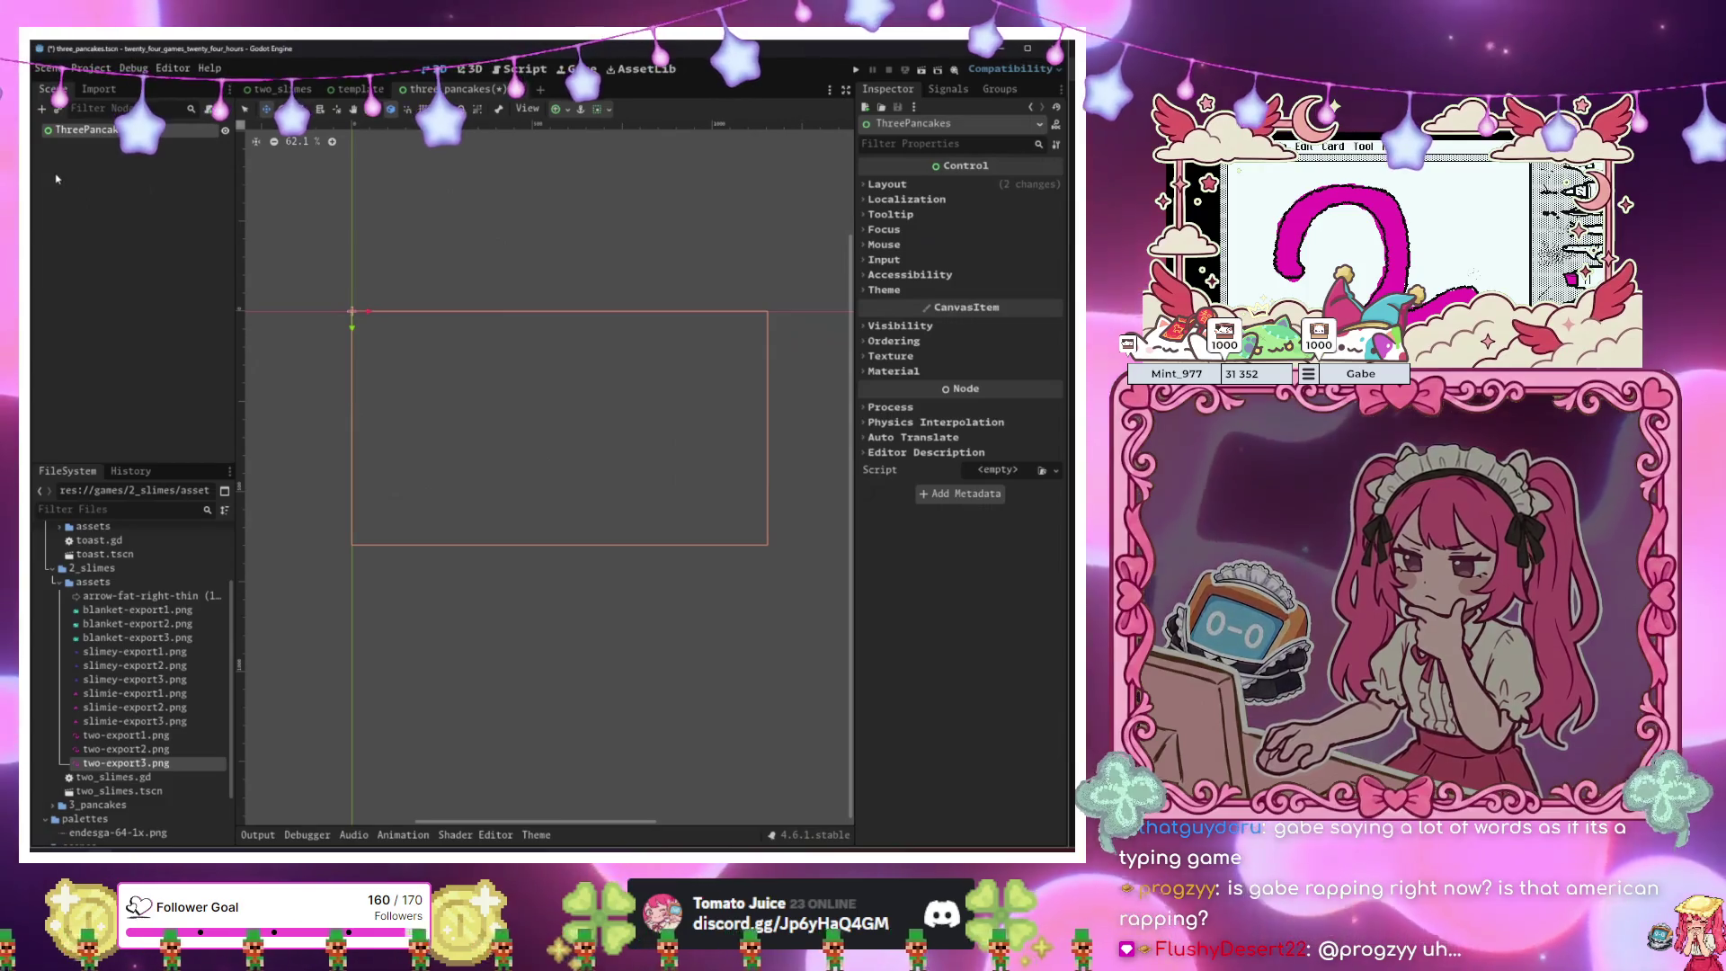
click(42, 289)
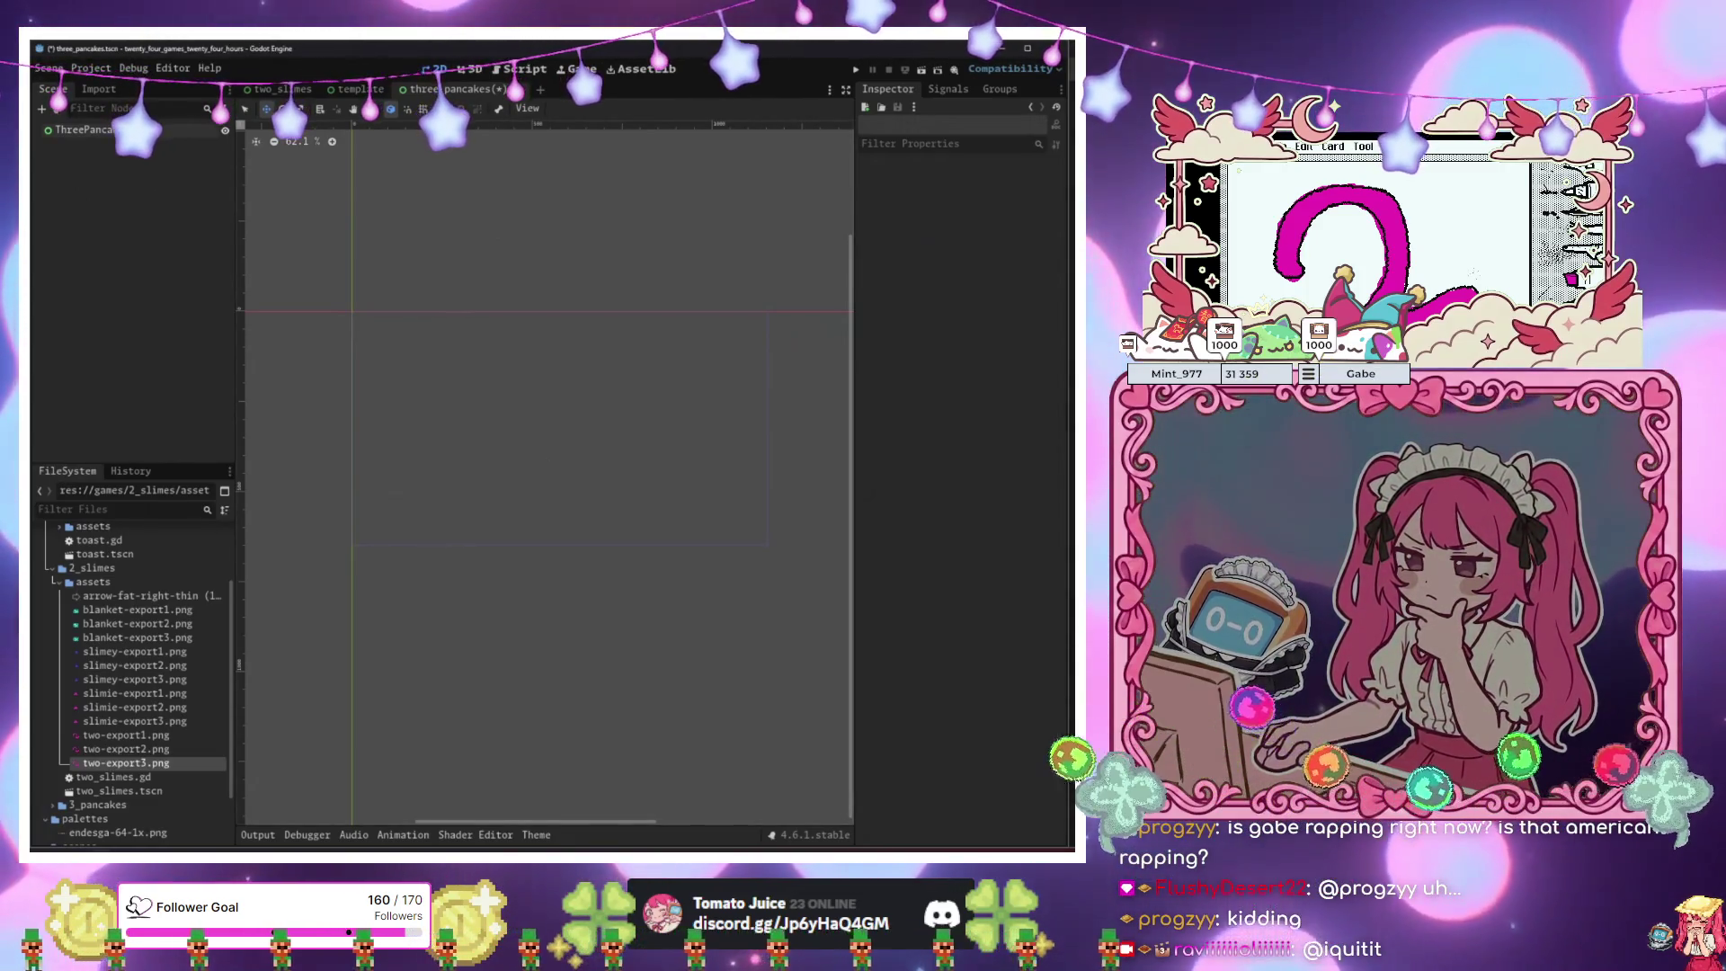
click(81, 129)
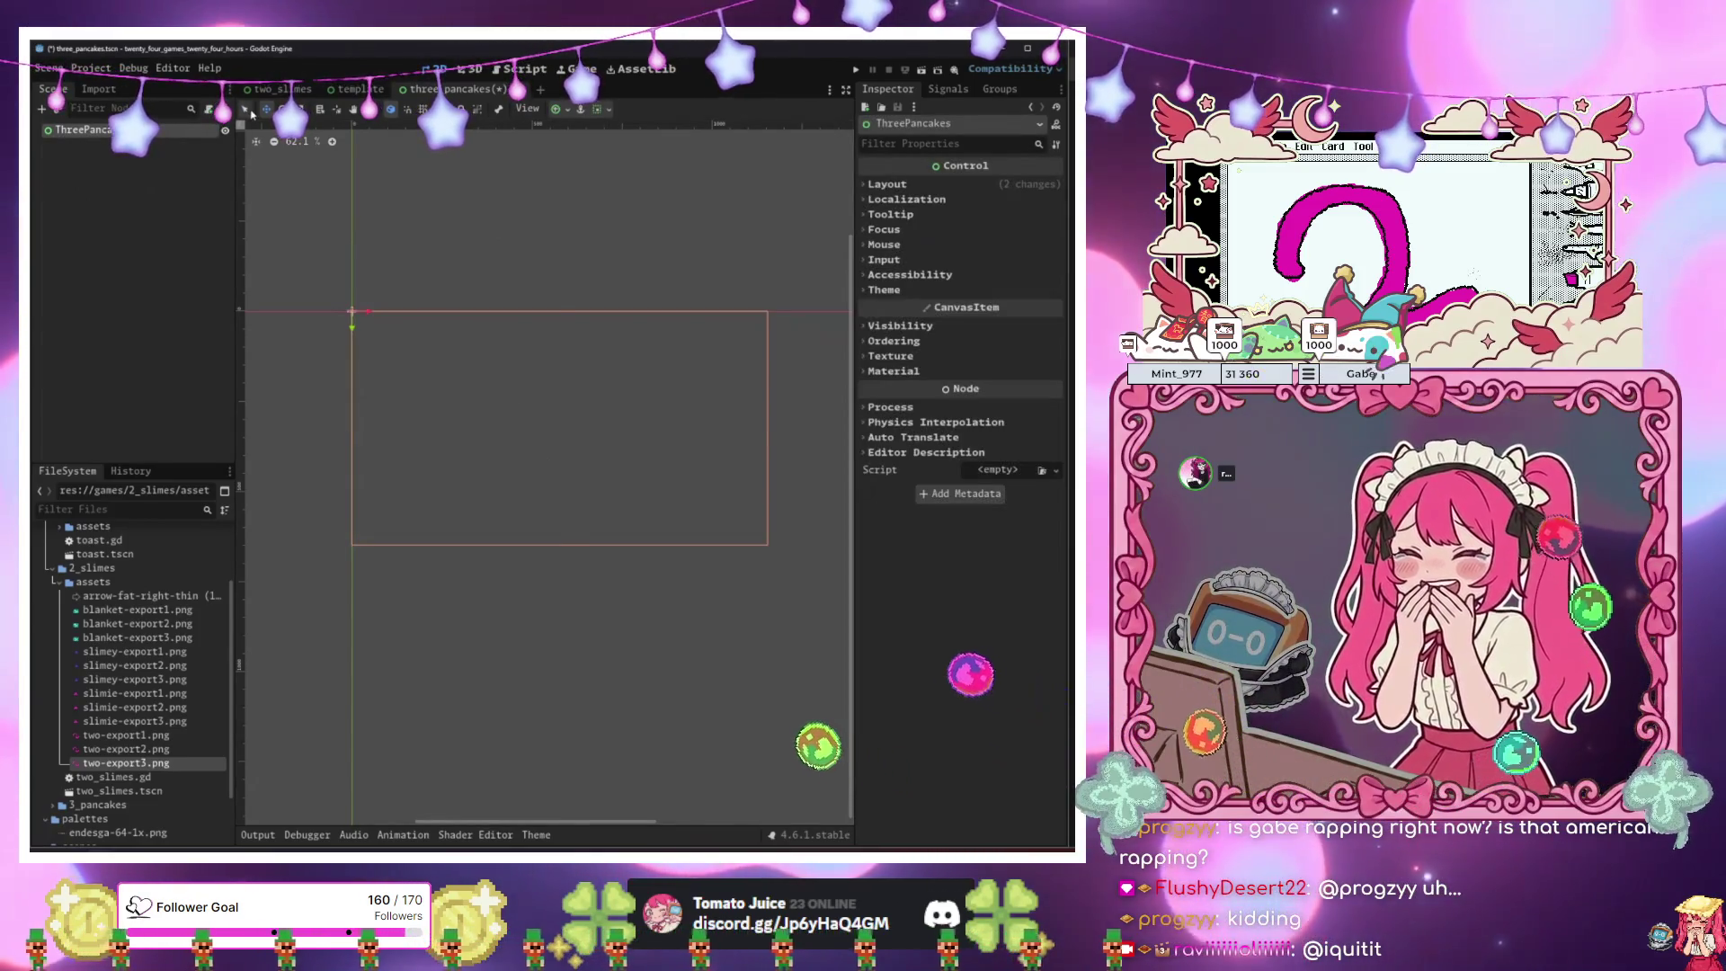
click(244, 109)
scroll(550, 396, down, 4)
scroll(551, 405, up, 5)
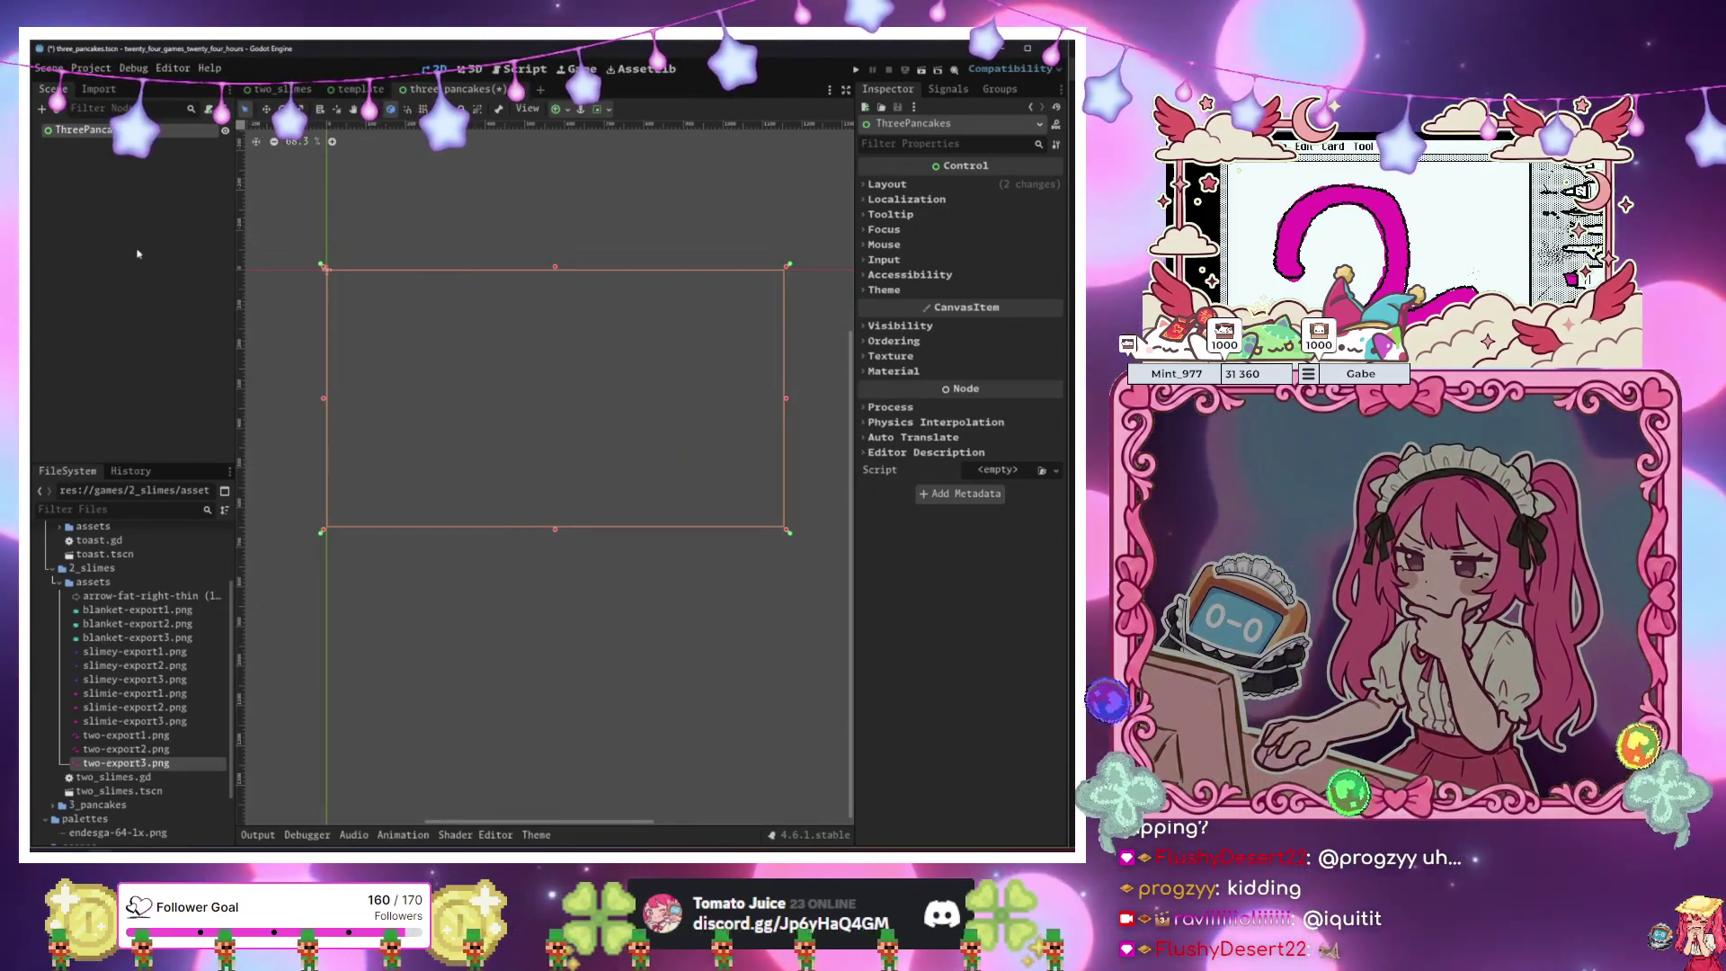
click(136, 254)
click(117, 131)
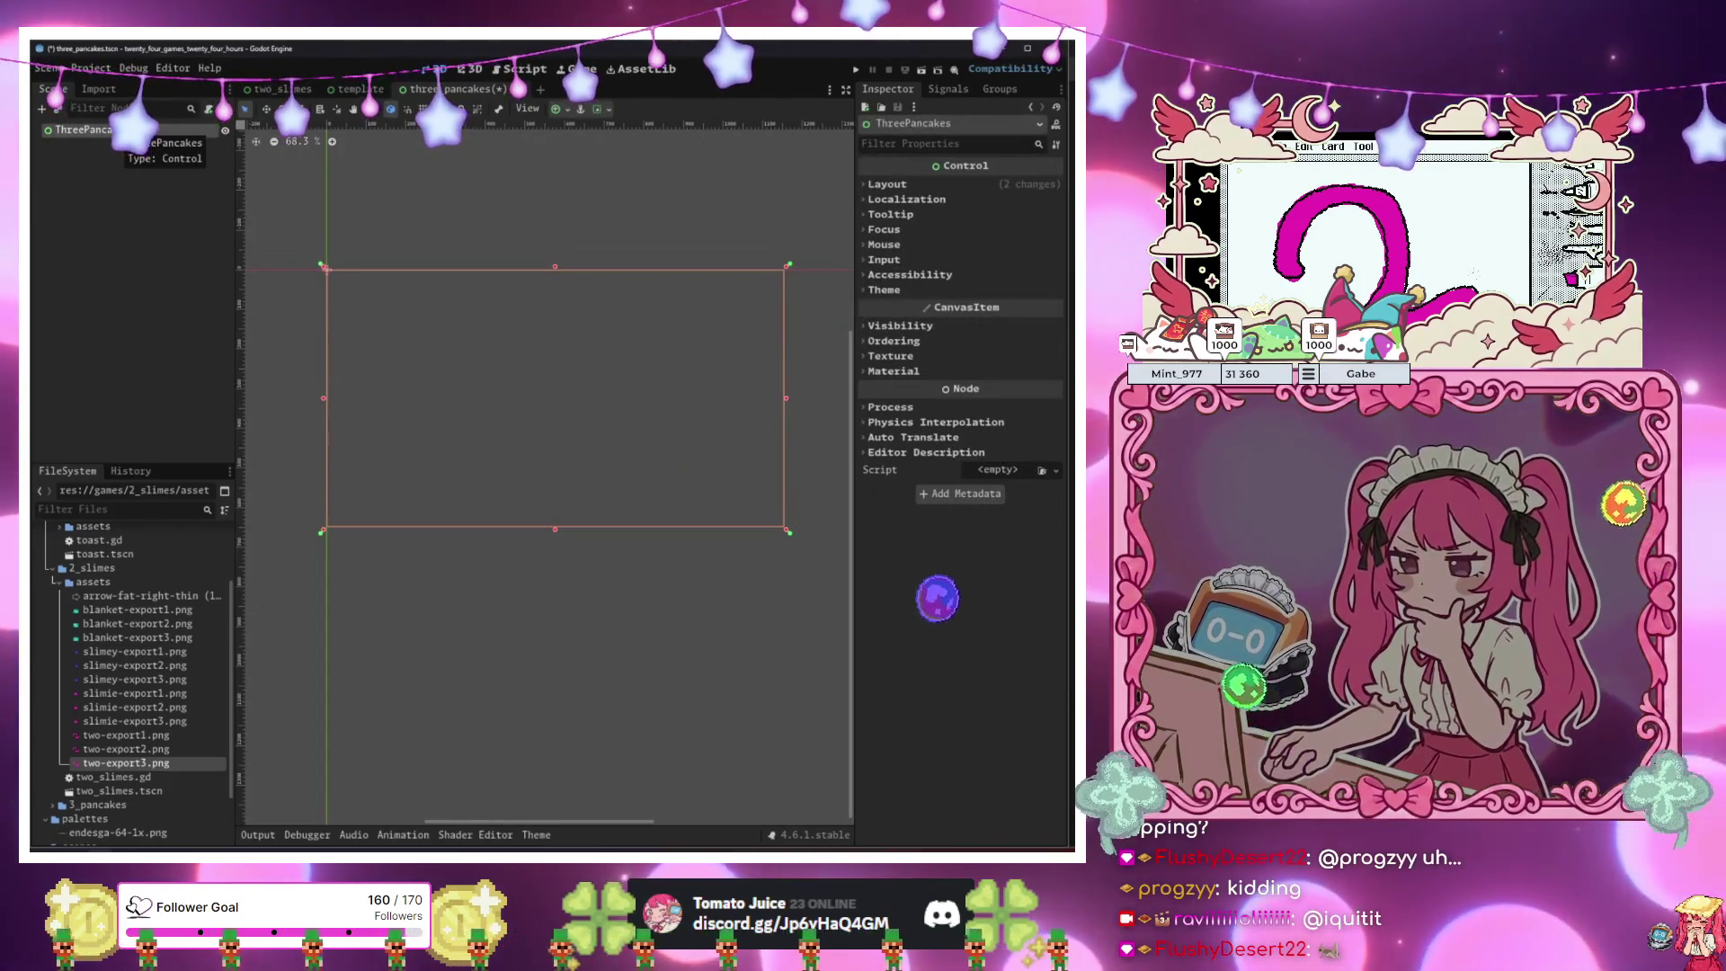
click(112, 166)
click(113, 135)
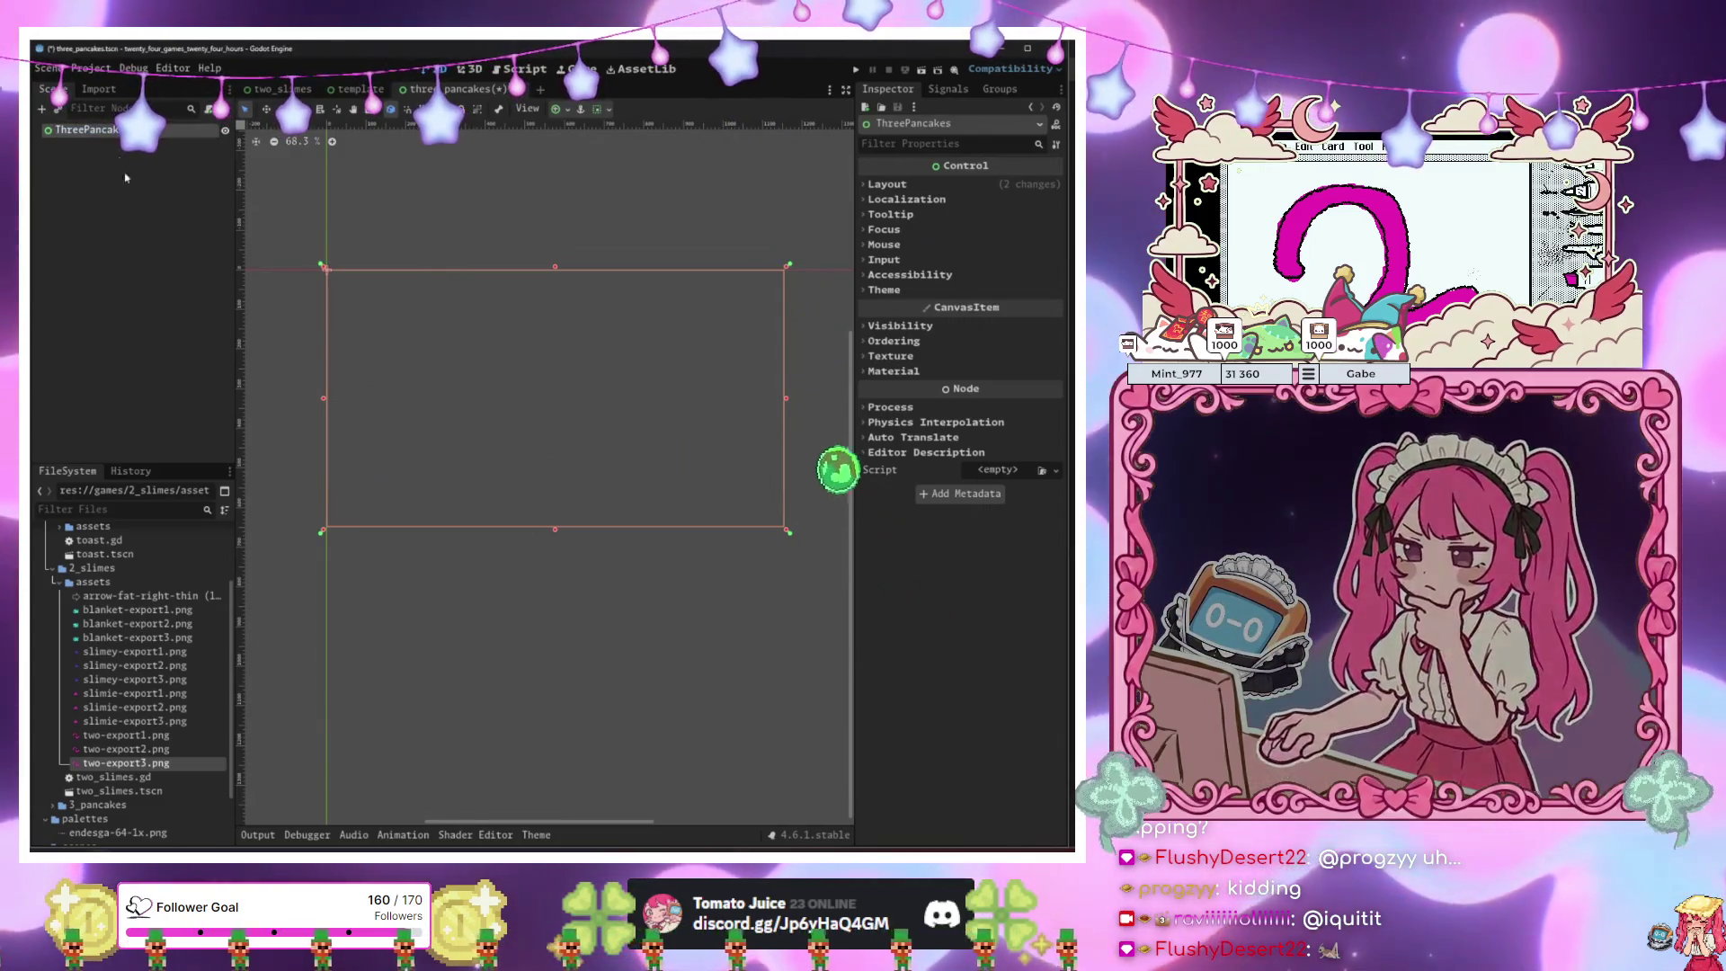
click(113, 163)
click(101, 133)
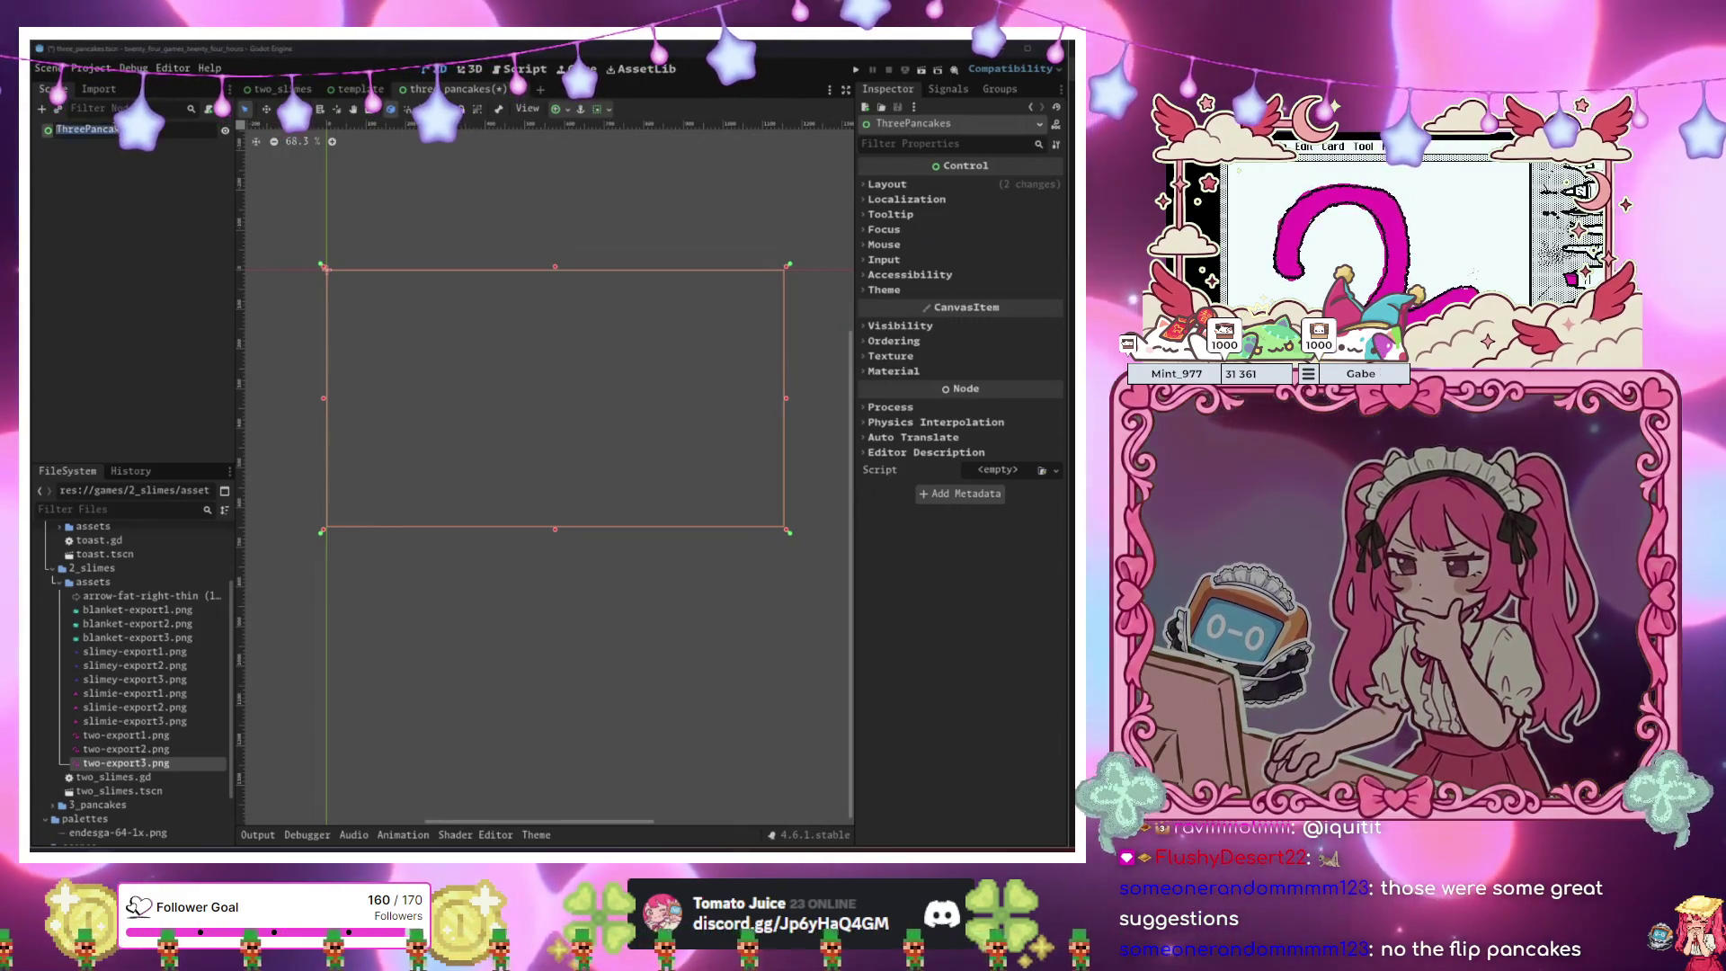
- Delete the ThreePancakes root, try a Control root instead, then delete that Control root too
double_click(180, 133)
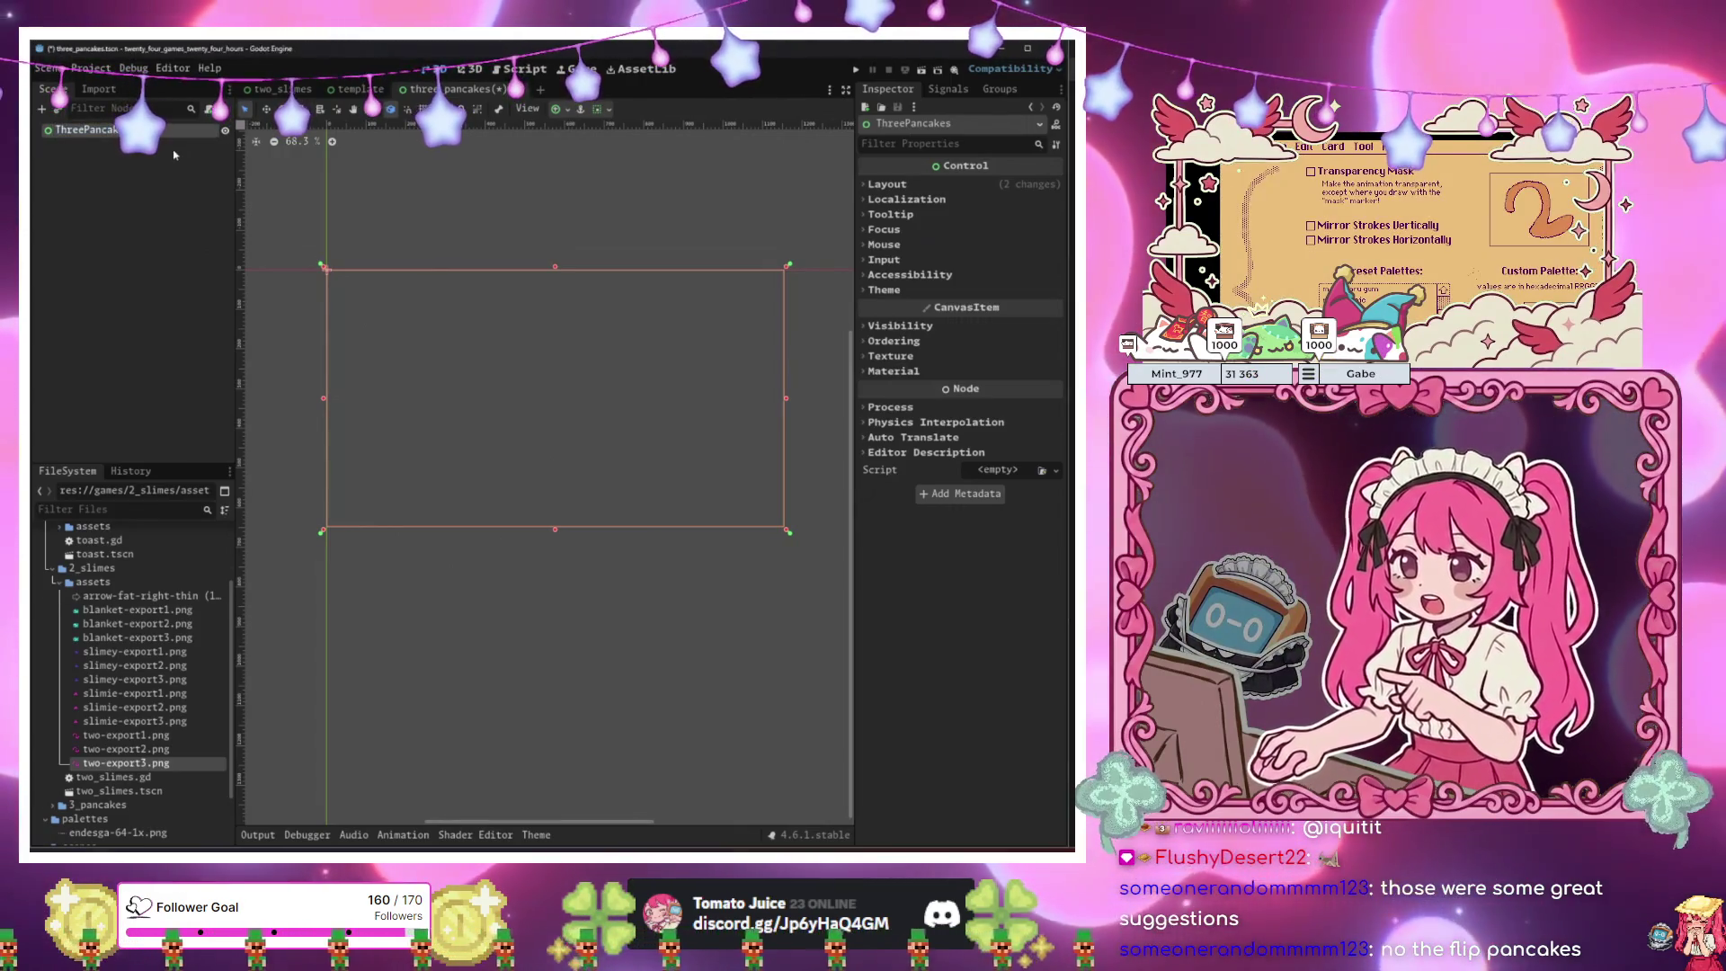
key(Delete)
key(Return)
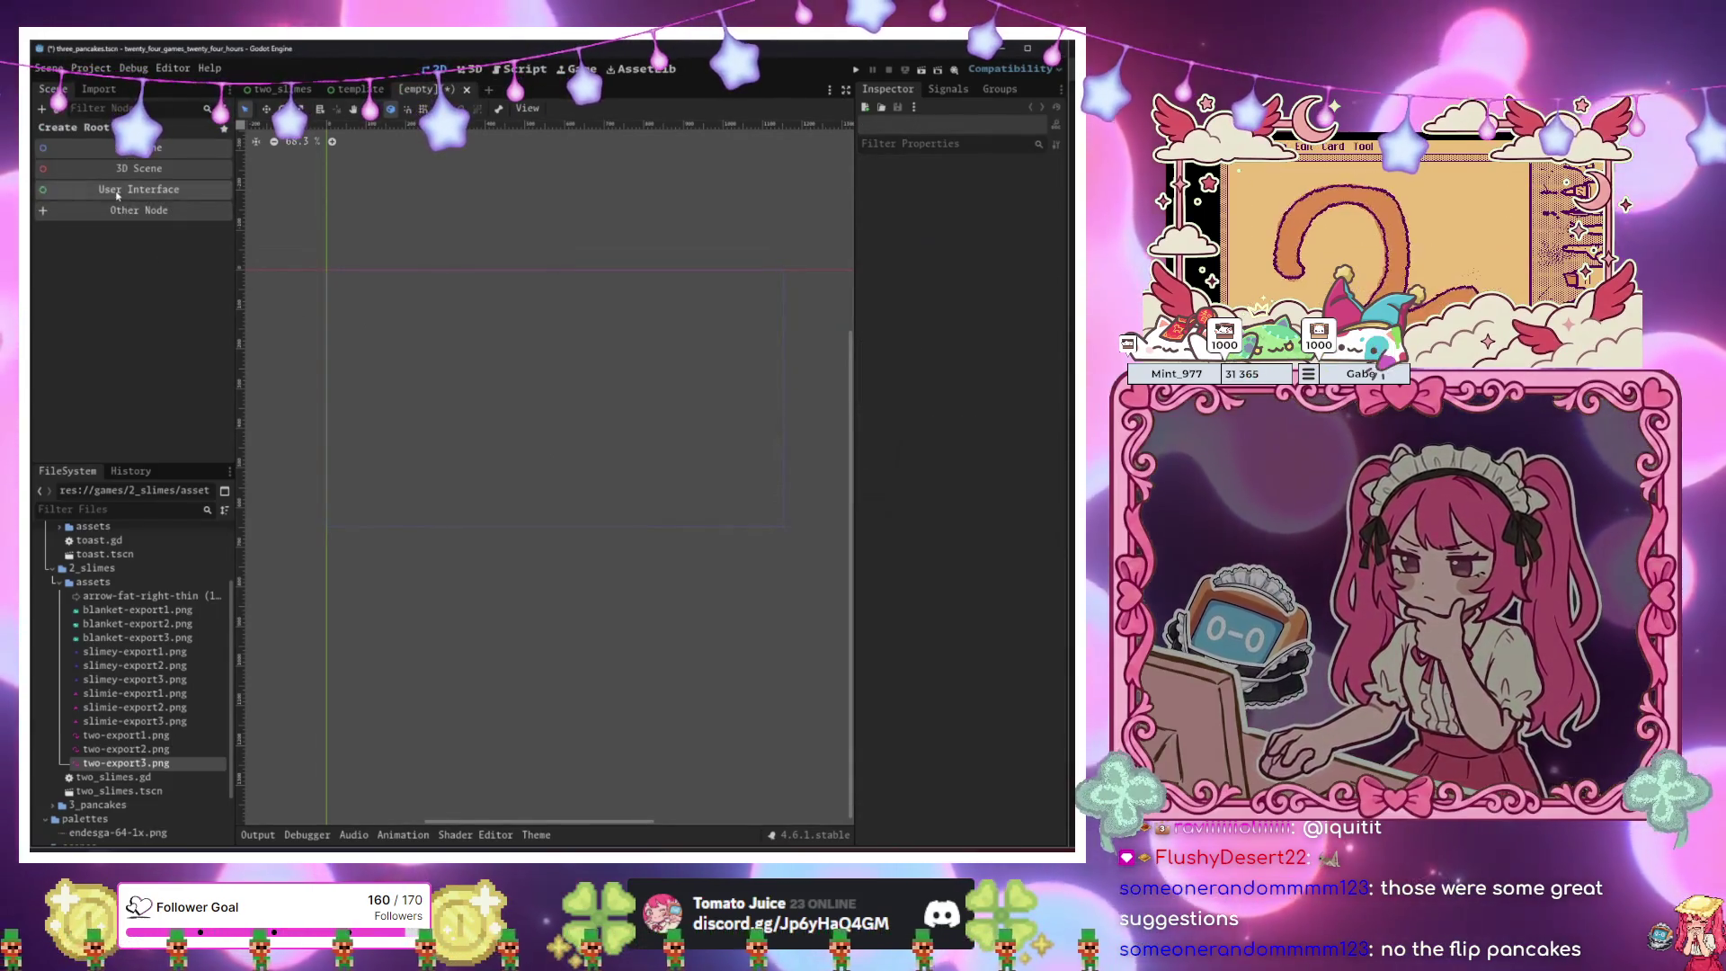
click(117, 192)
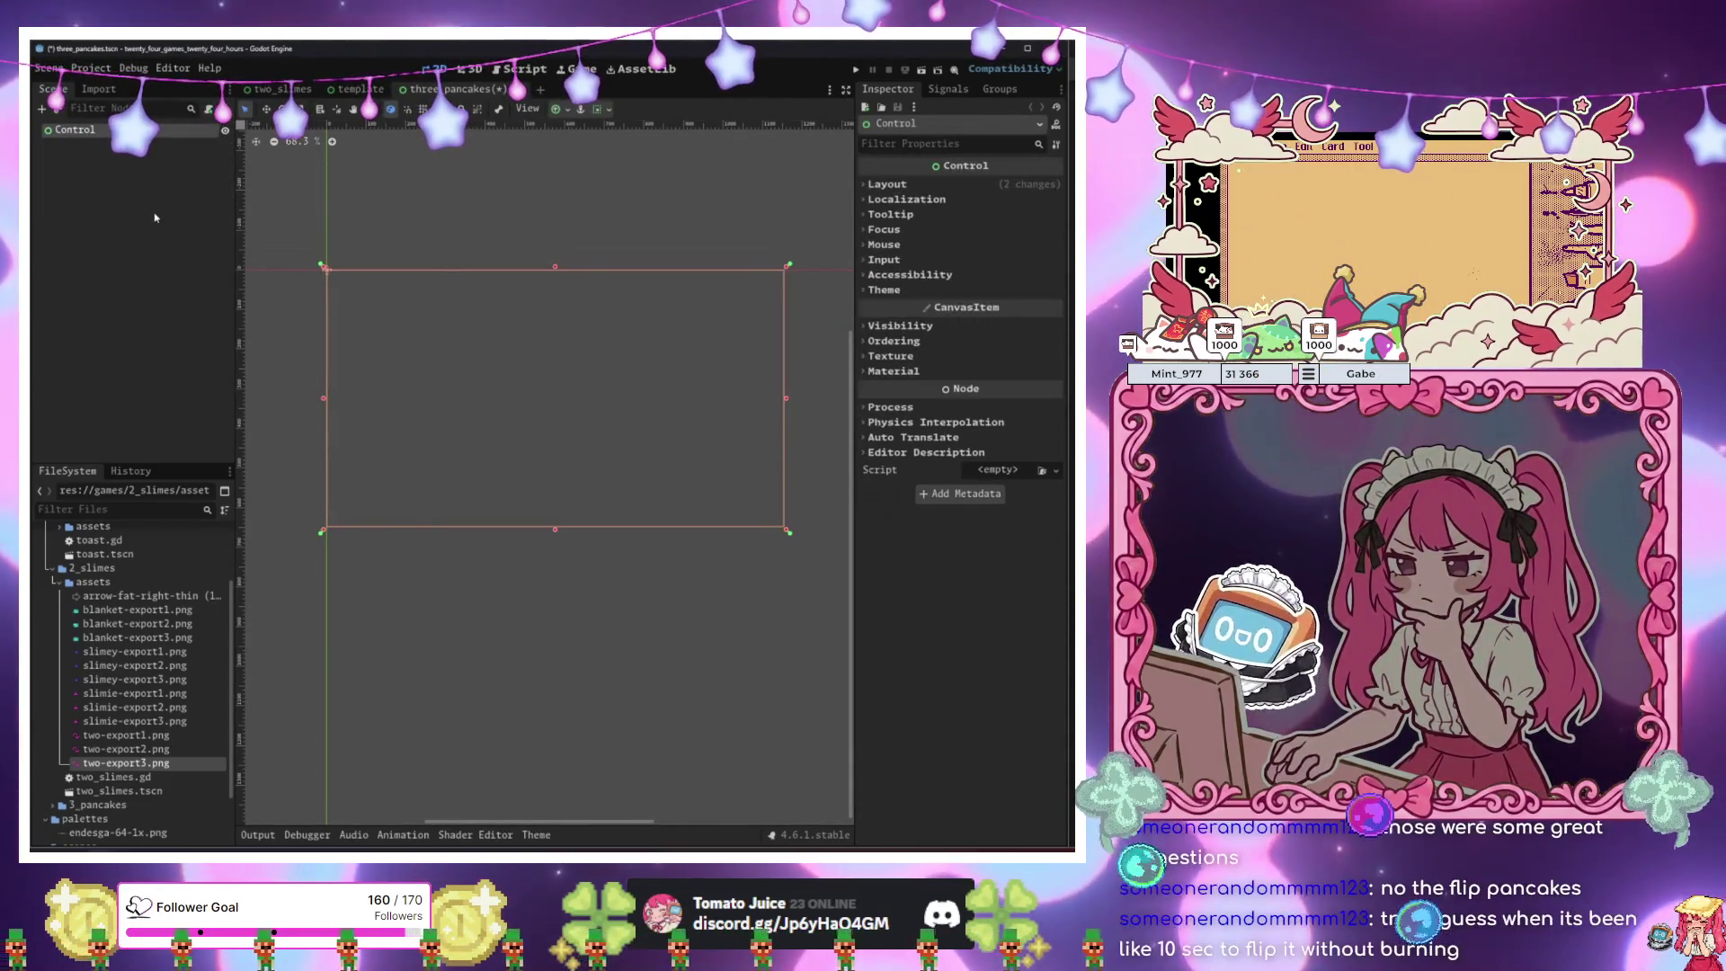
key(ctrl+a)
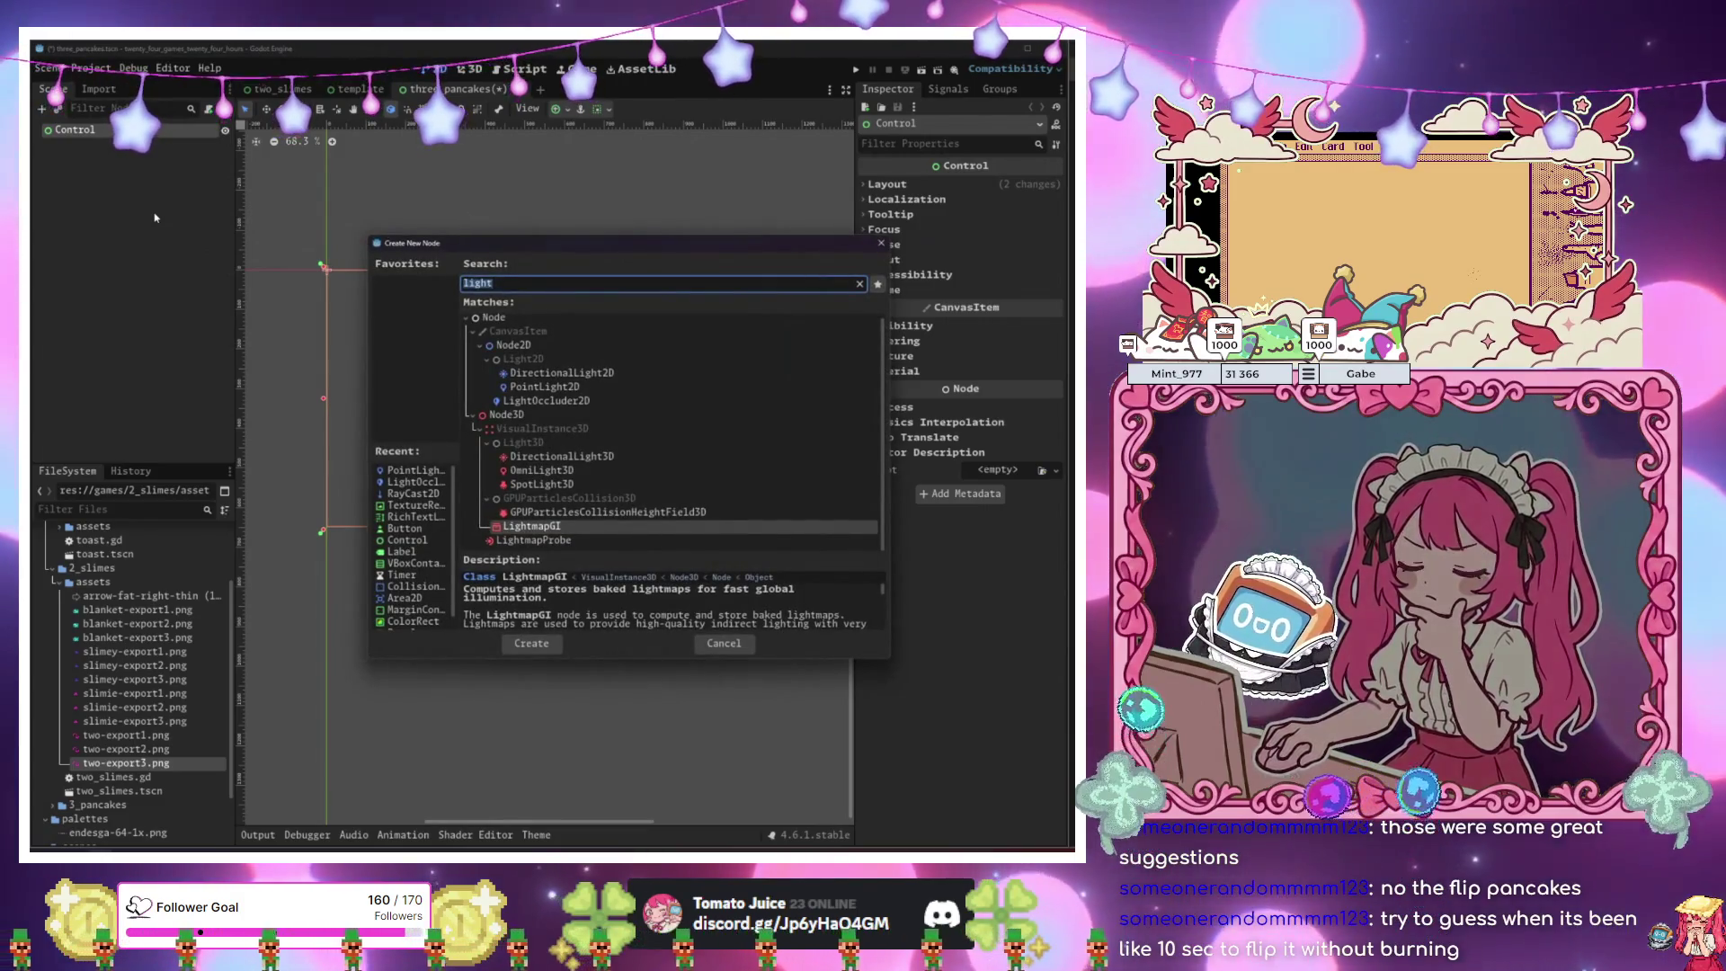
click(880, 245)
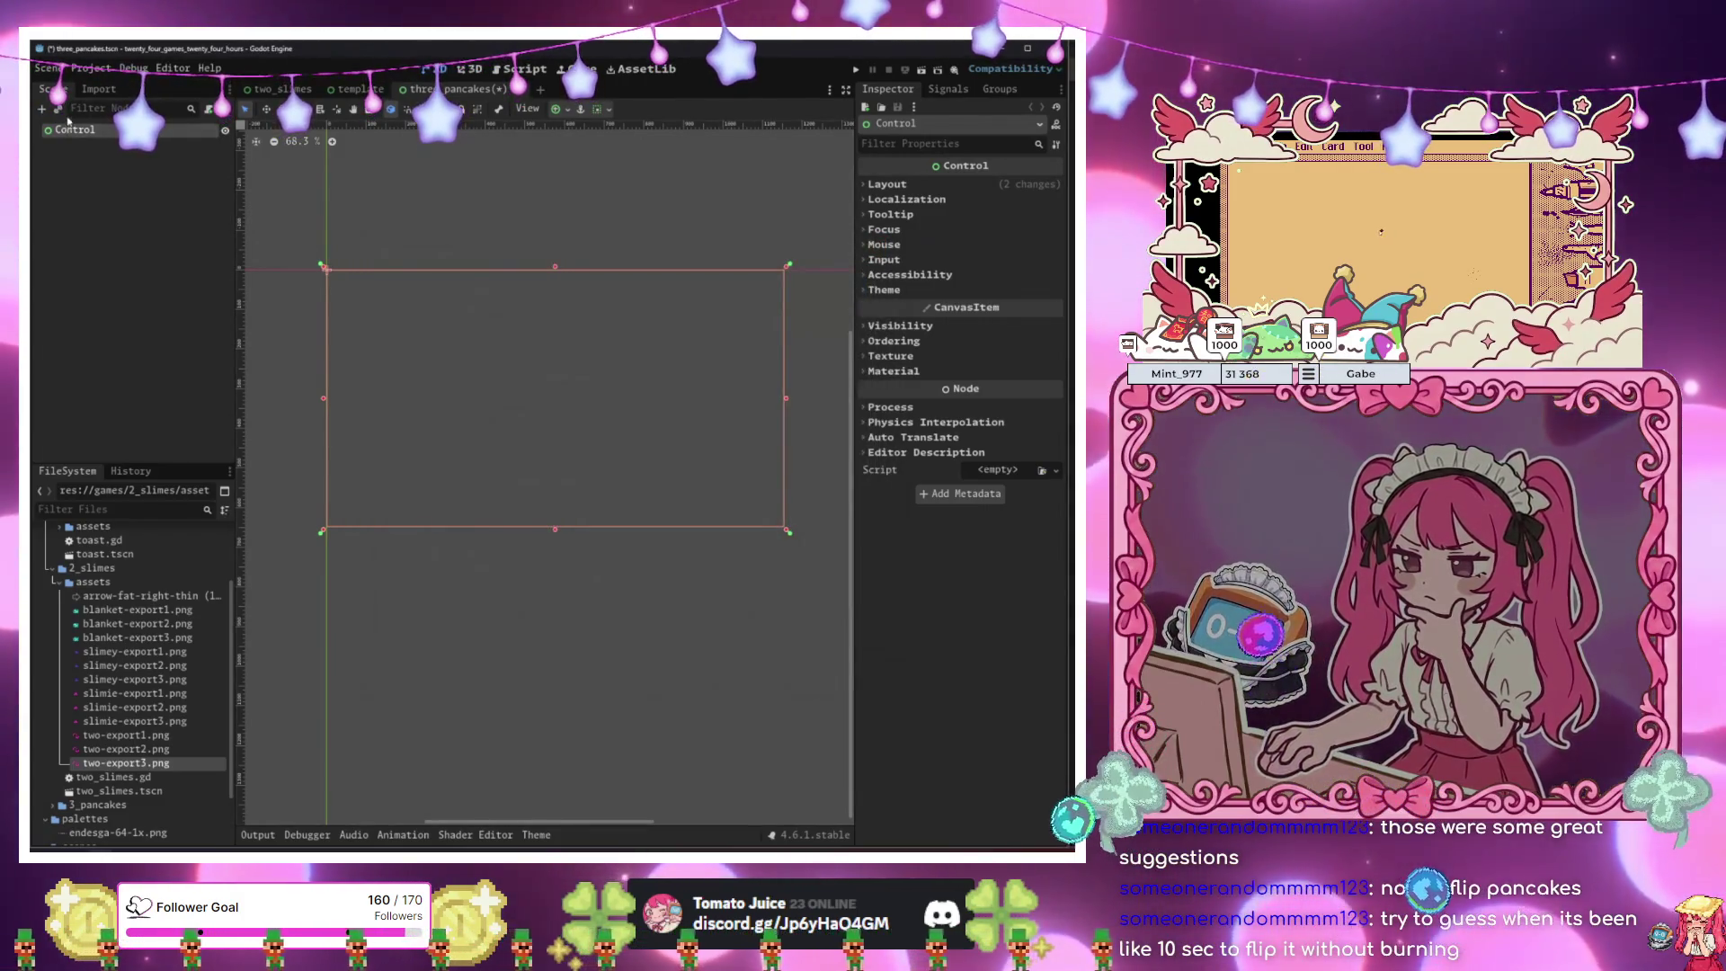
key(ctrl+a)
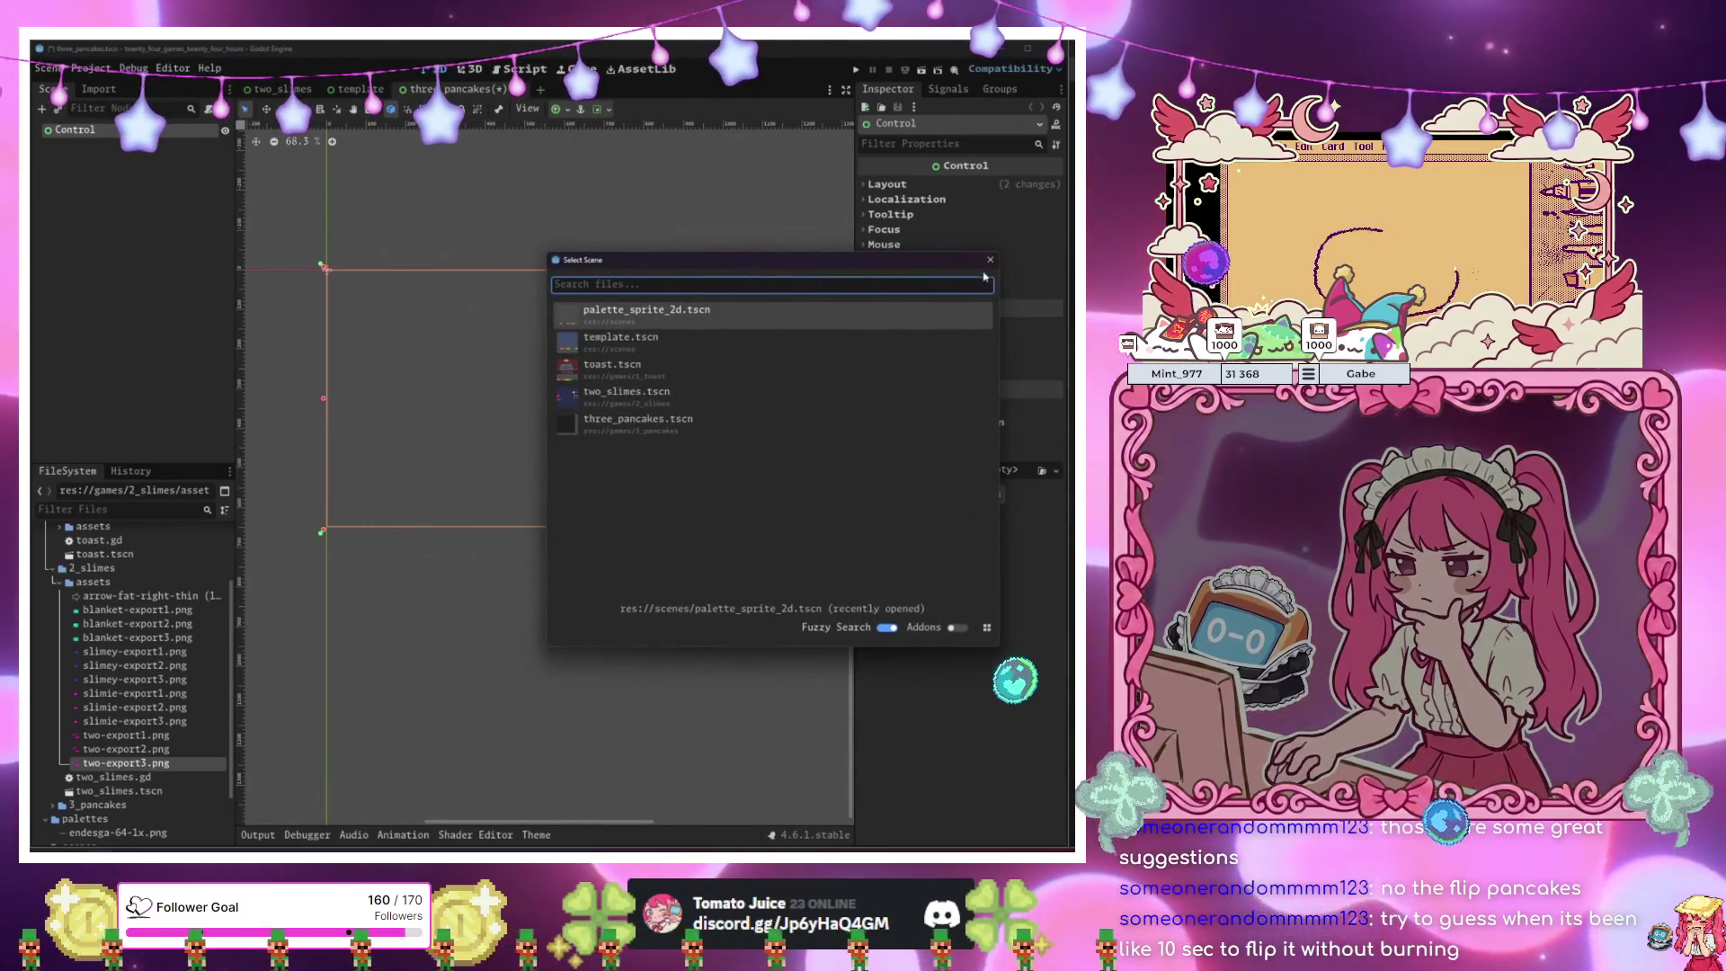
key(Escape)
right_click(86, 130)
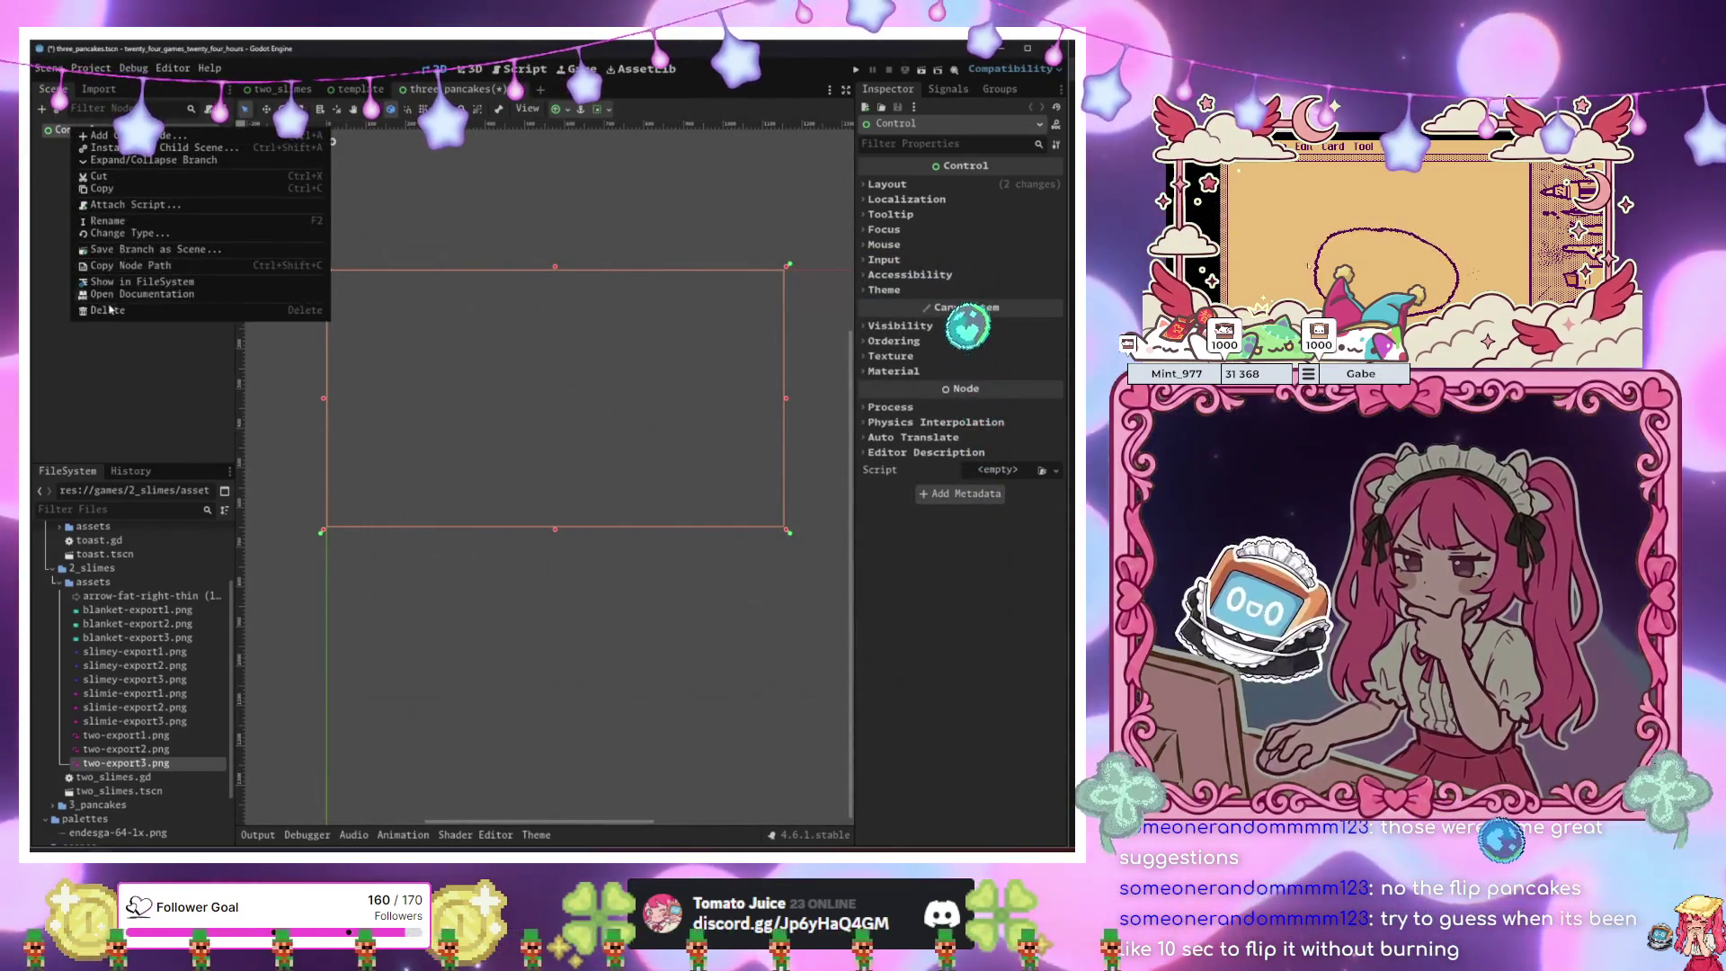
click(117, 315)
key(Return)
- Create a plain Node as the new scene root through the Other Node search
click(138, 210)
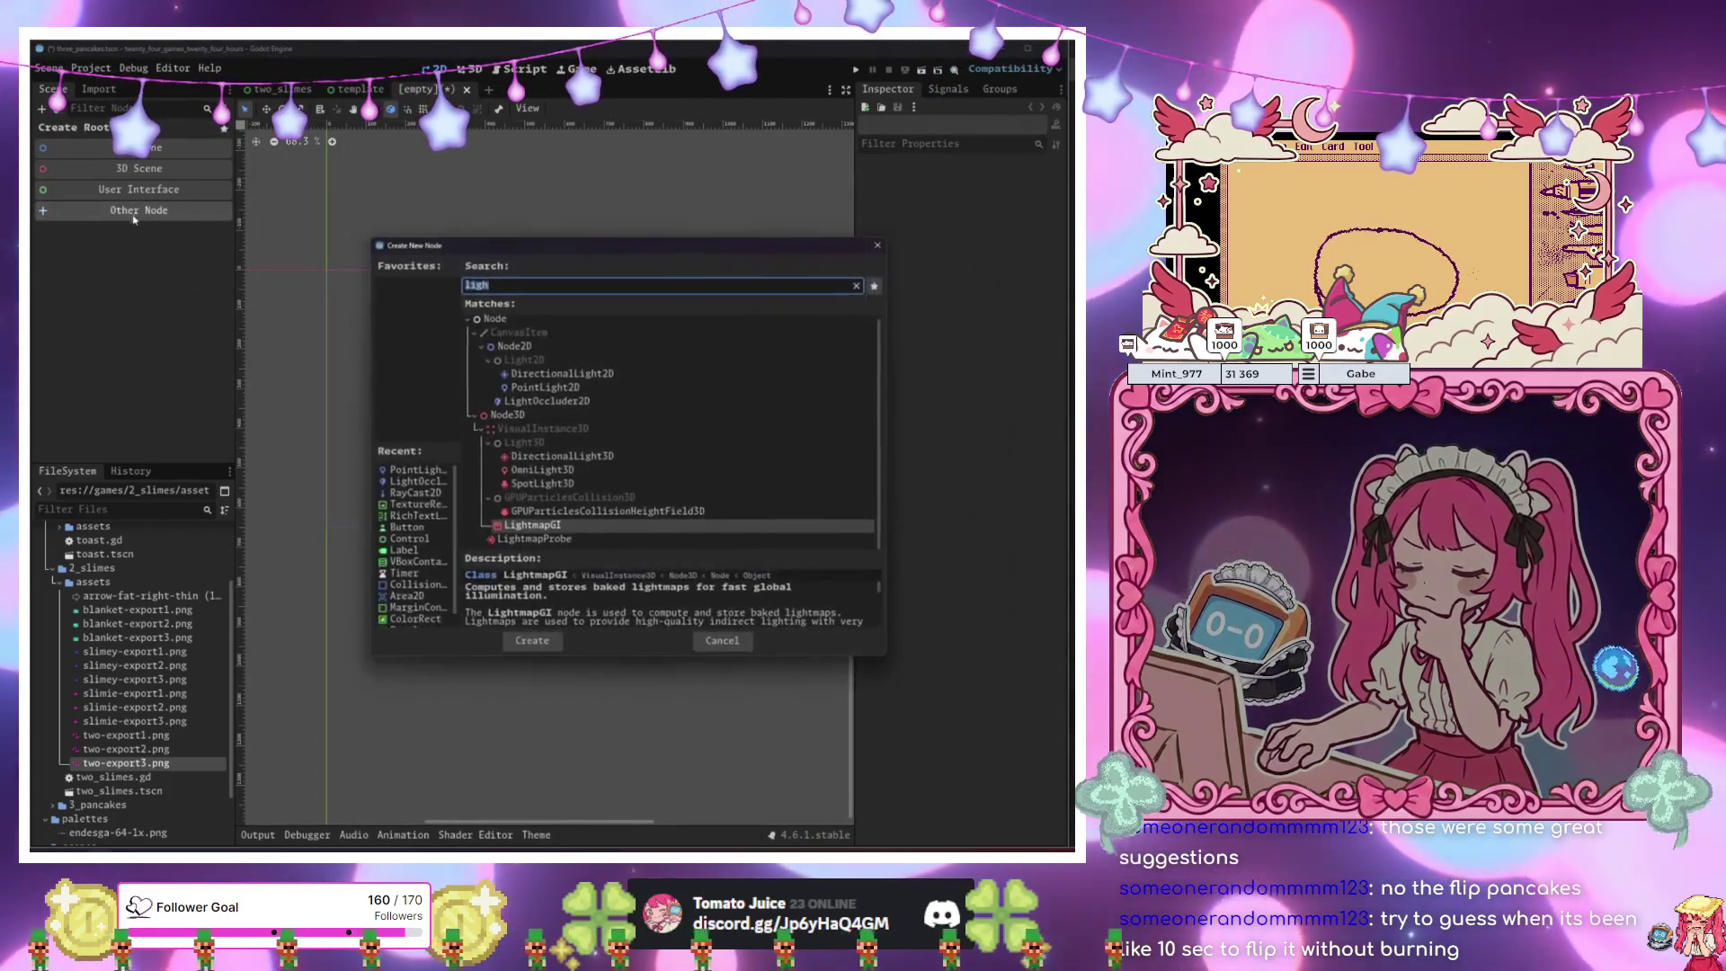
text(ligh)
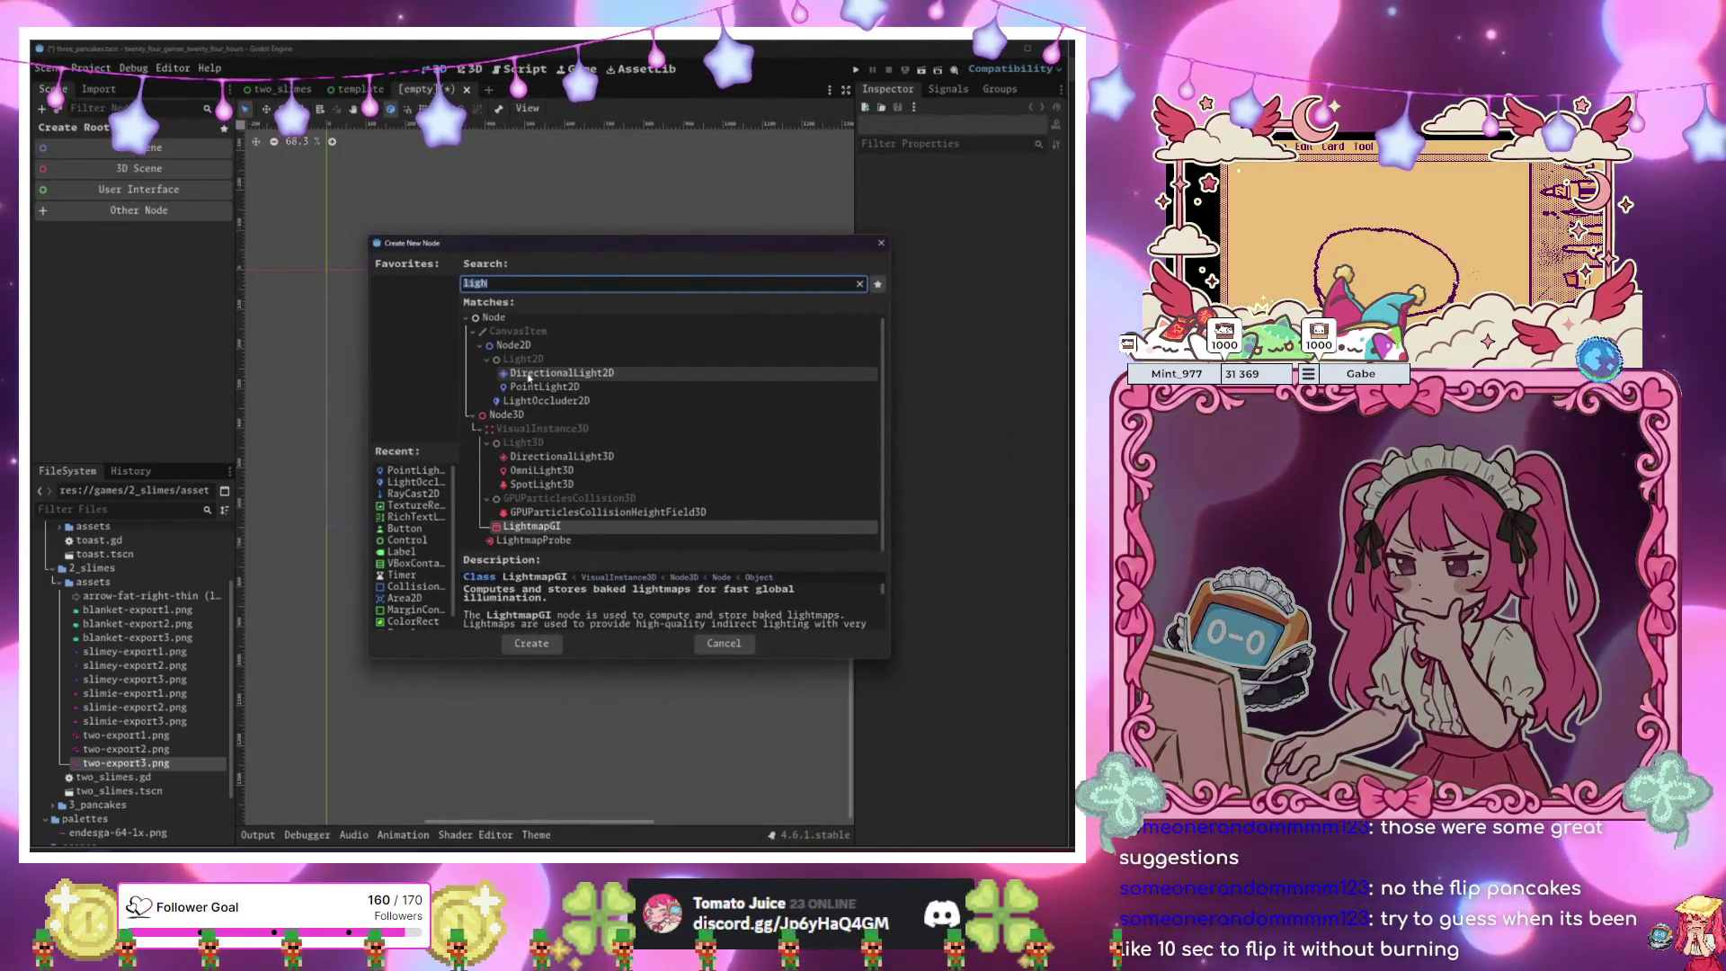
scroll(528, 379, up, 1)
scroll(528, 379, down, 1)
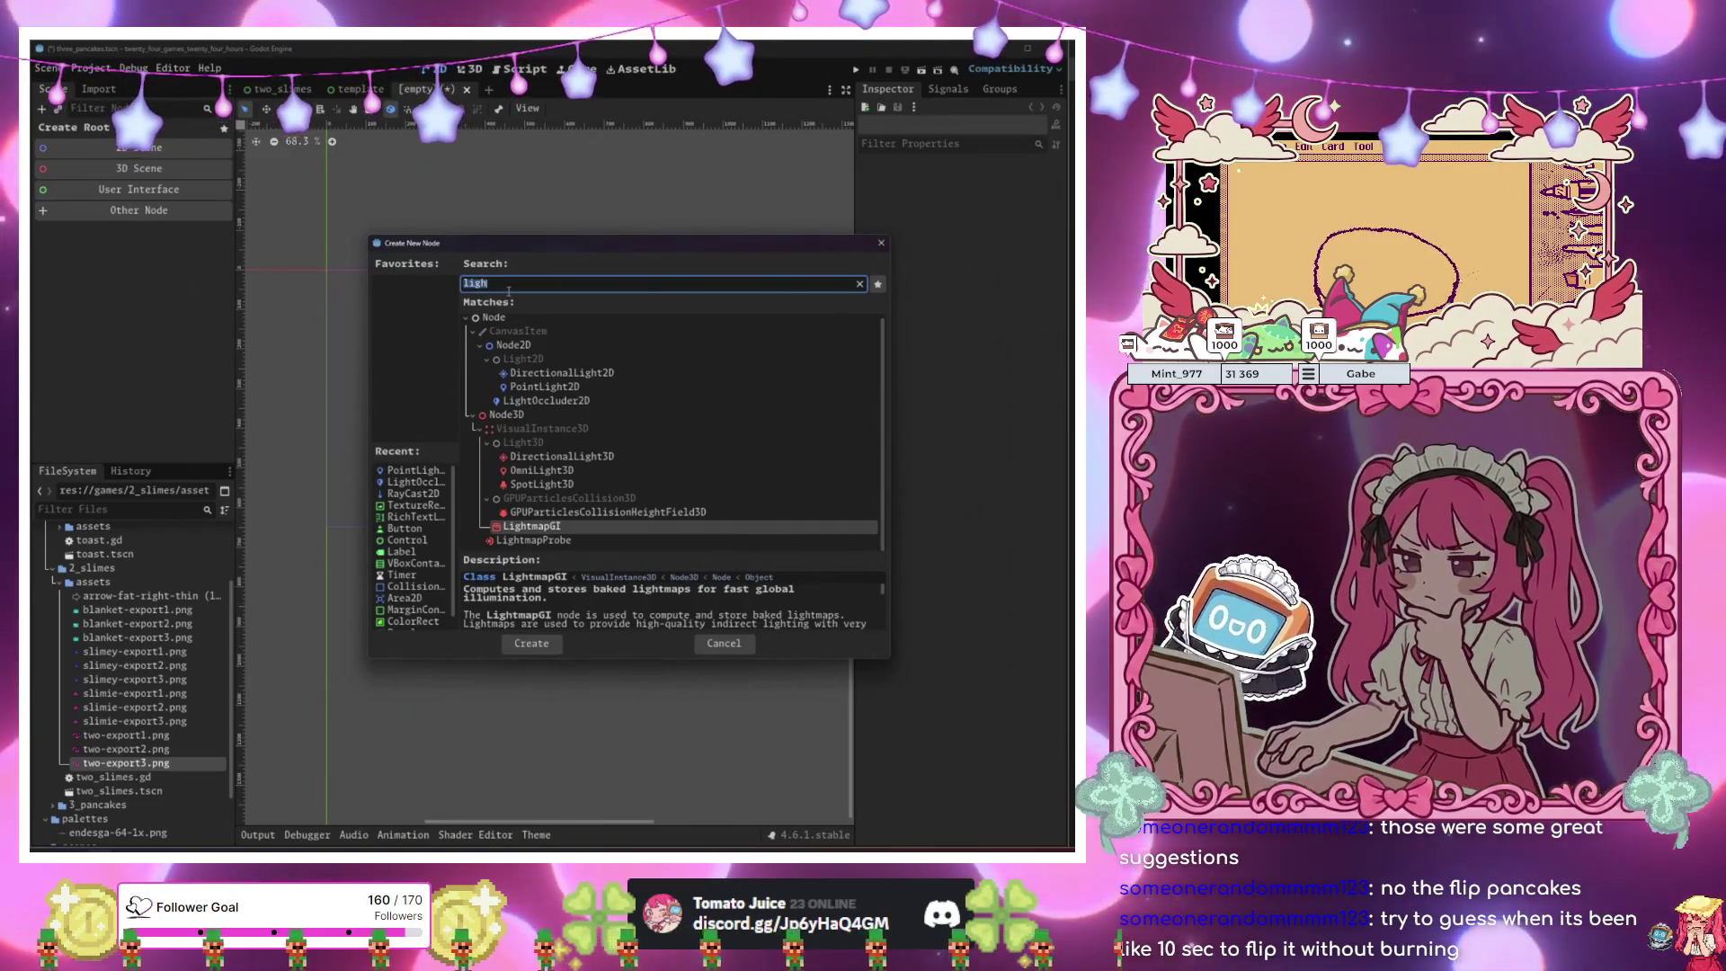
text(pan)
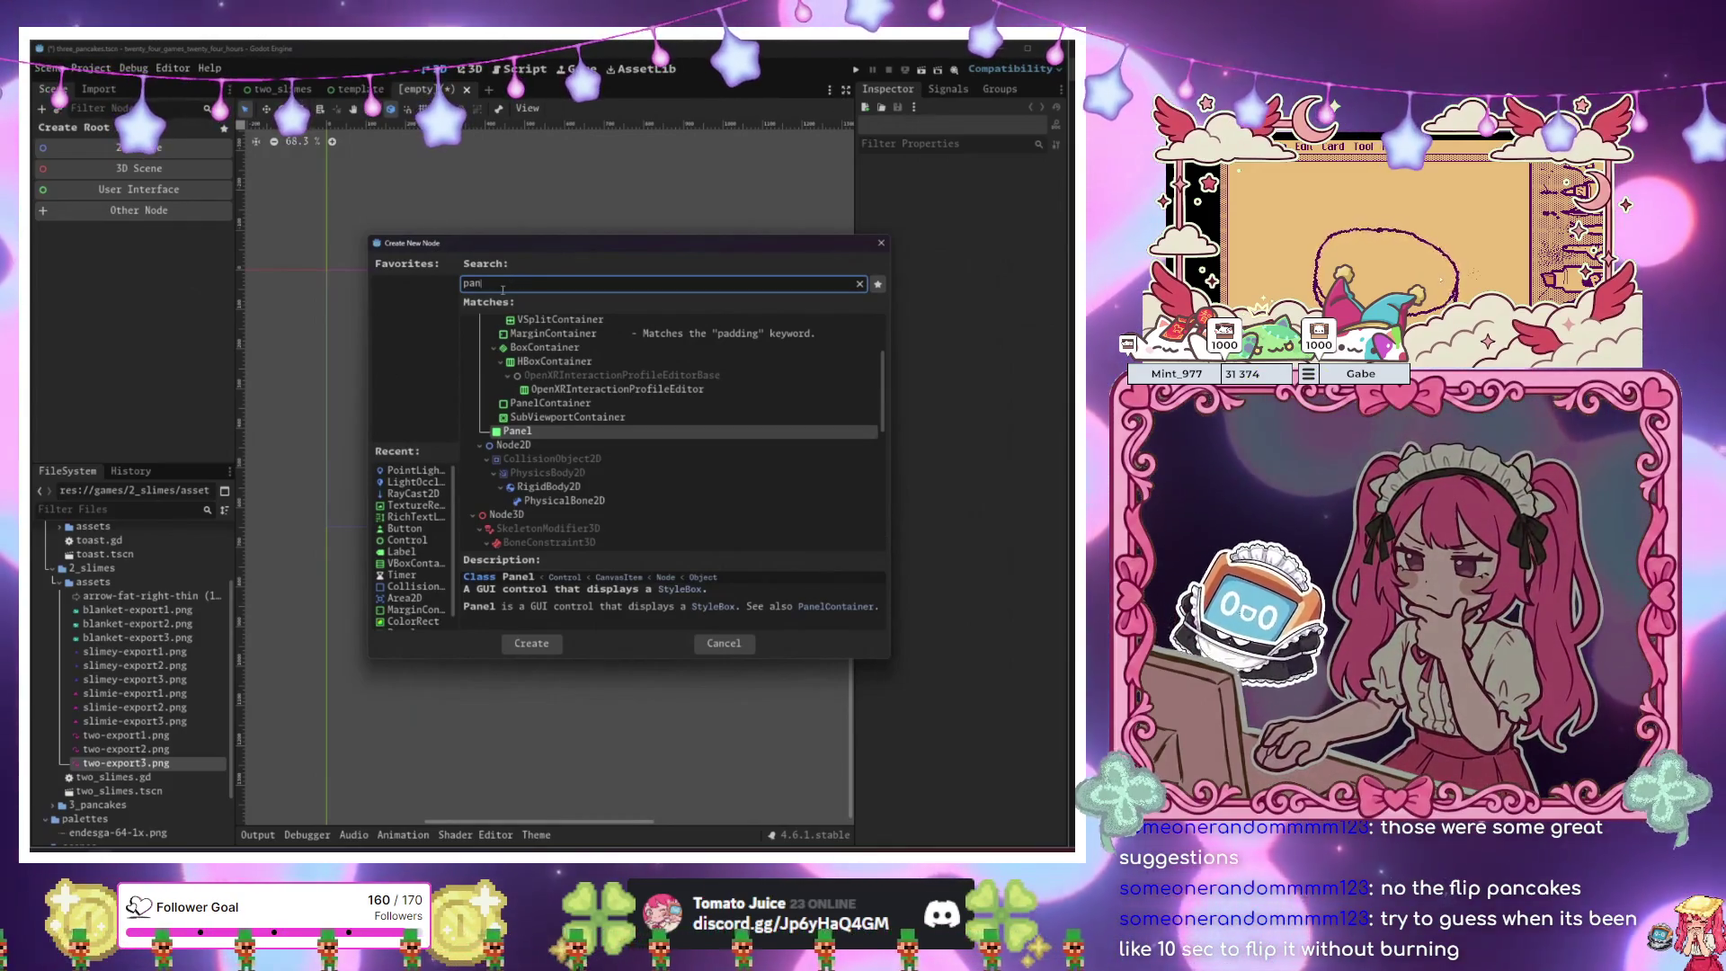
key(BackSpace)
key(BackSpace)
key(BackSpace)
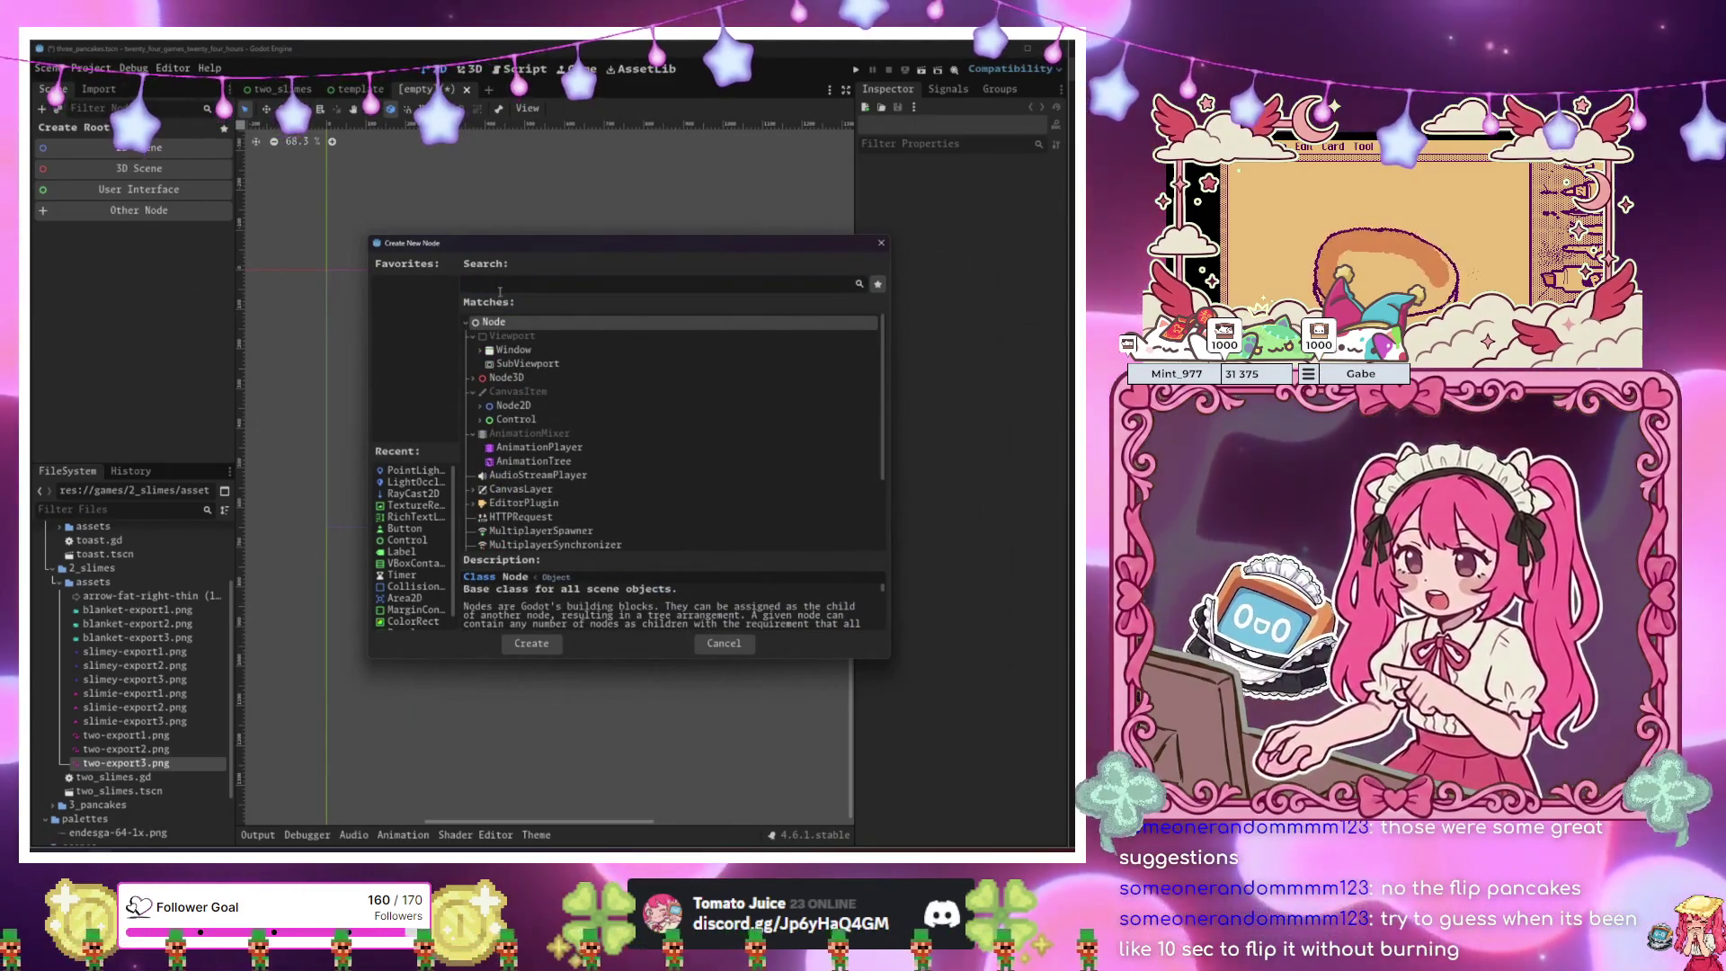
text(node)
key(Return)
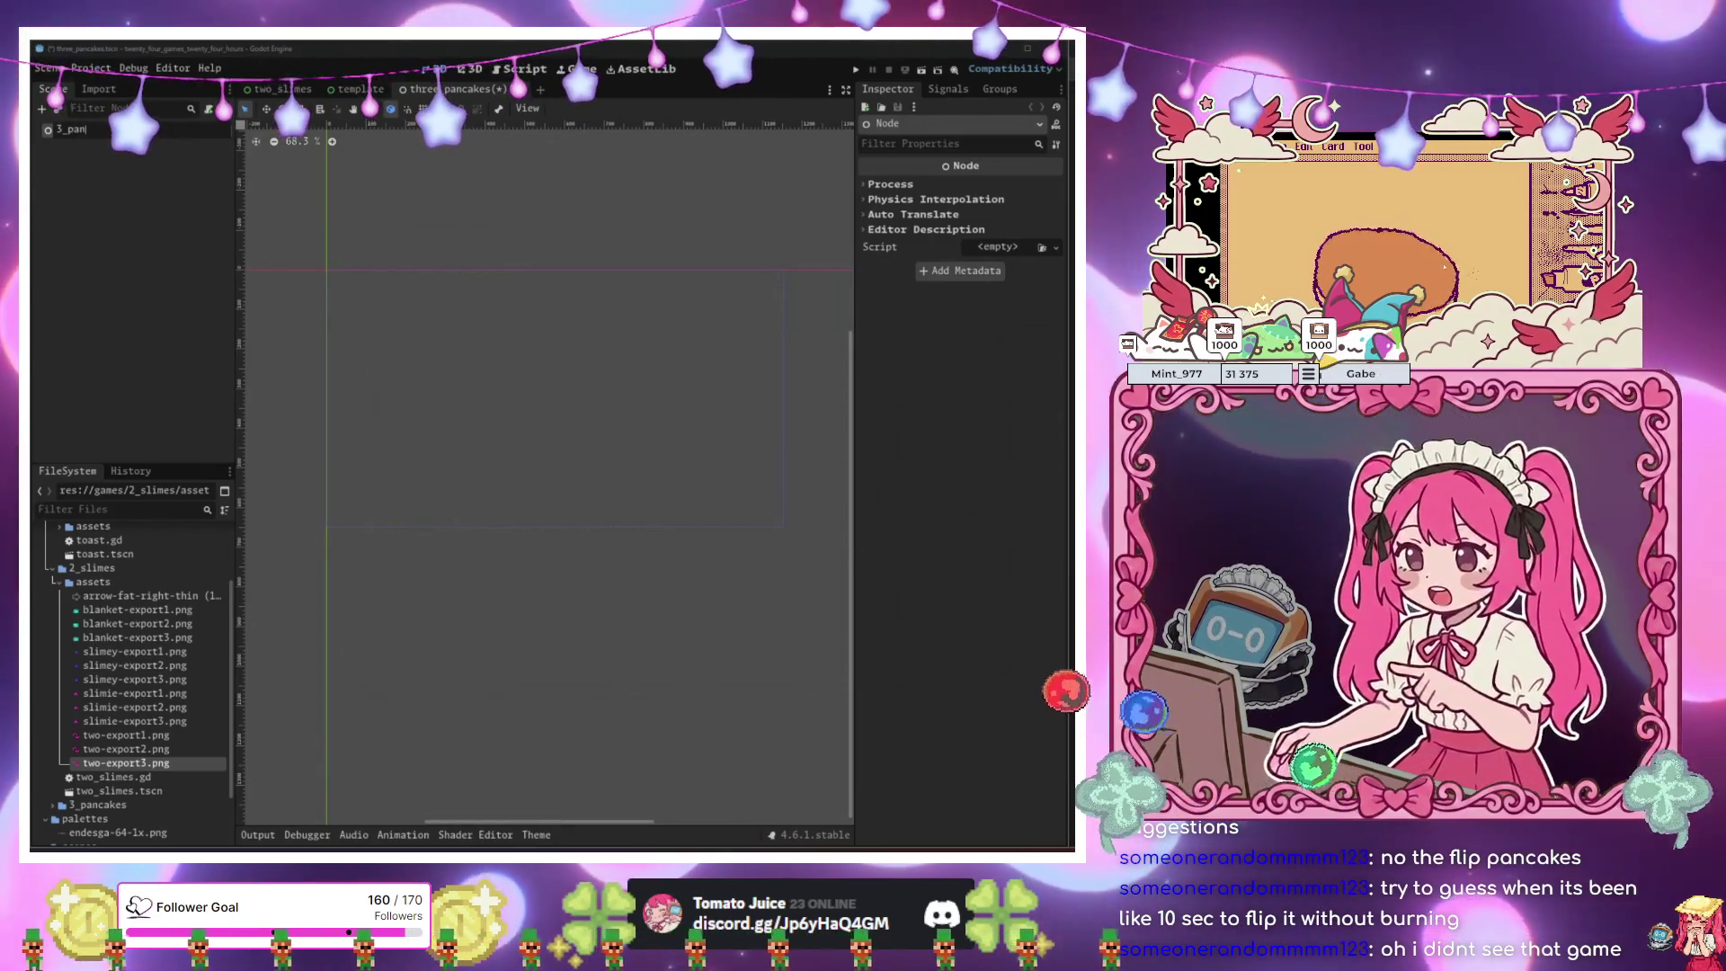
- Select the 3_pancakes root, reveal three_pancakes.tscn in res://games/3_pancakes, and save the scene
click(89, 129)
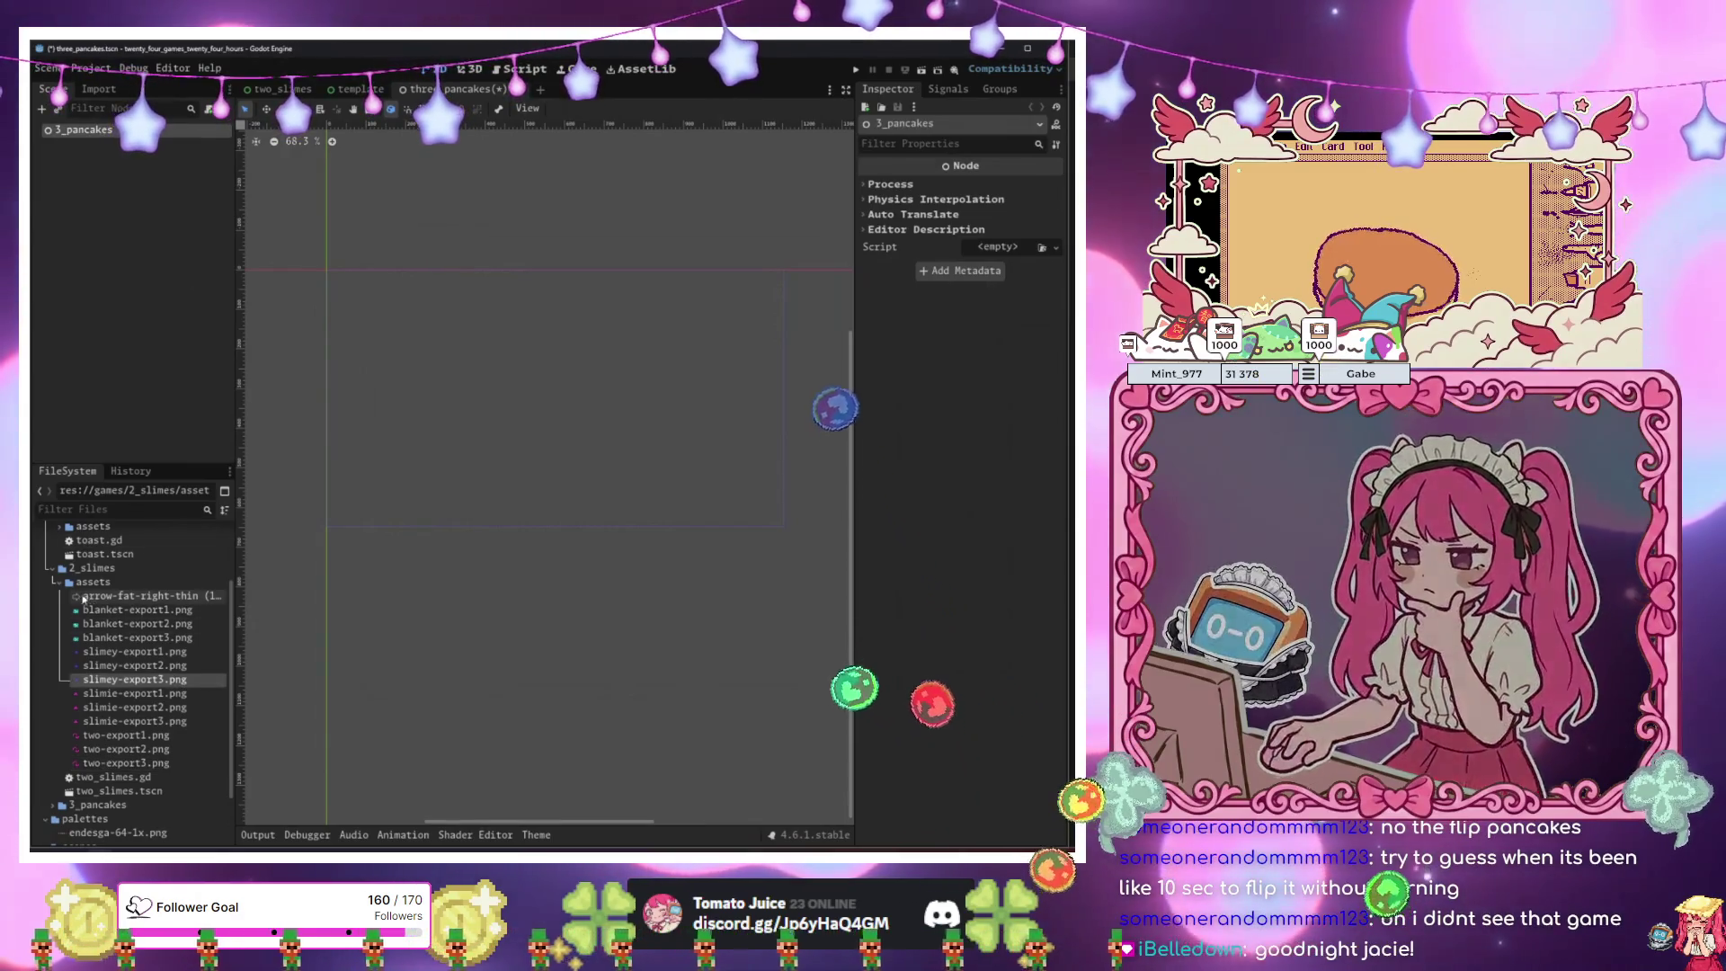
click(51, 568)
click(55, 600)
click(54, 629)
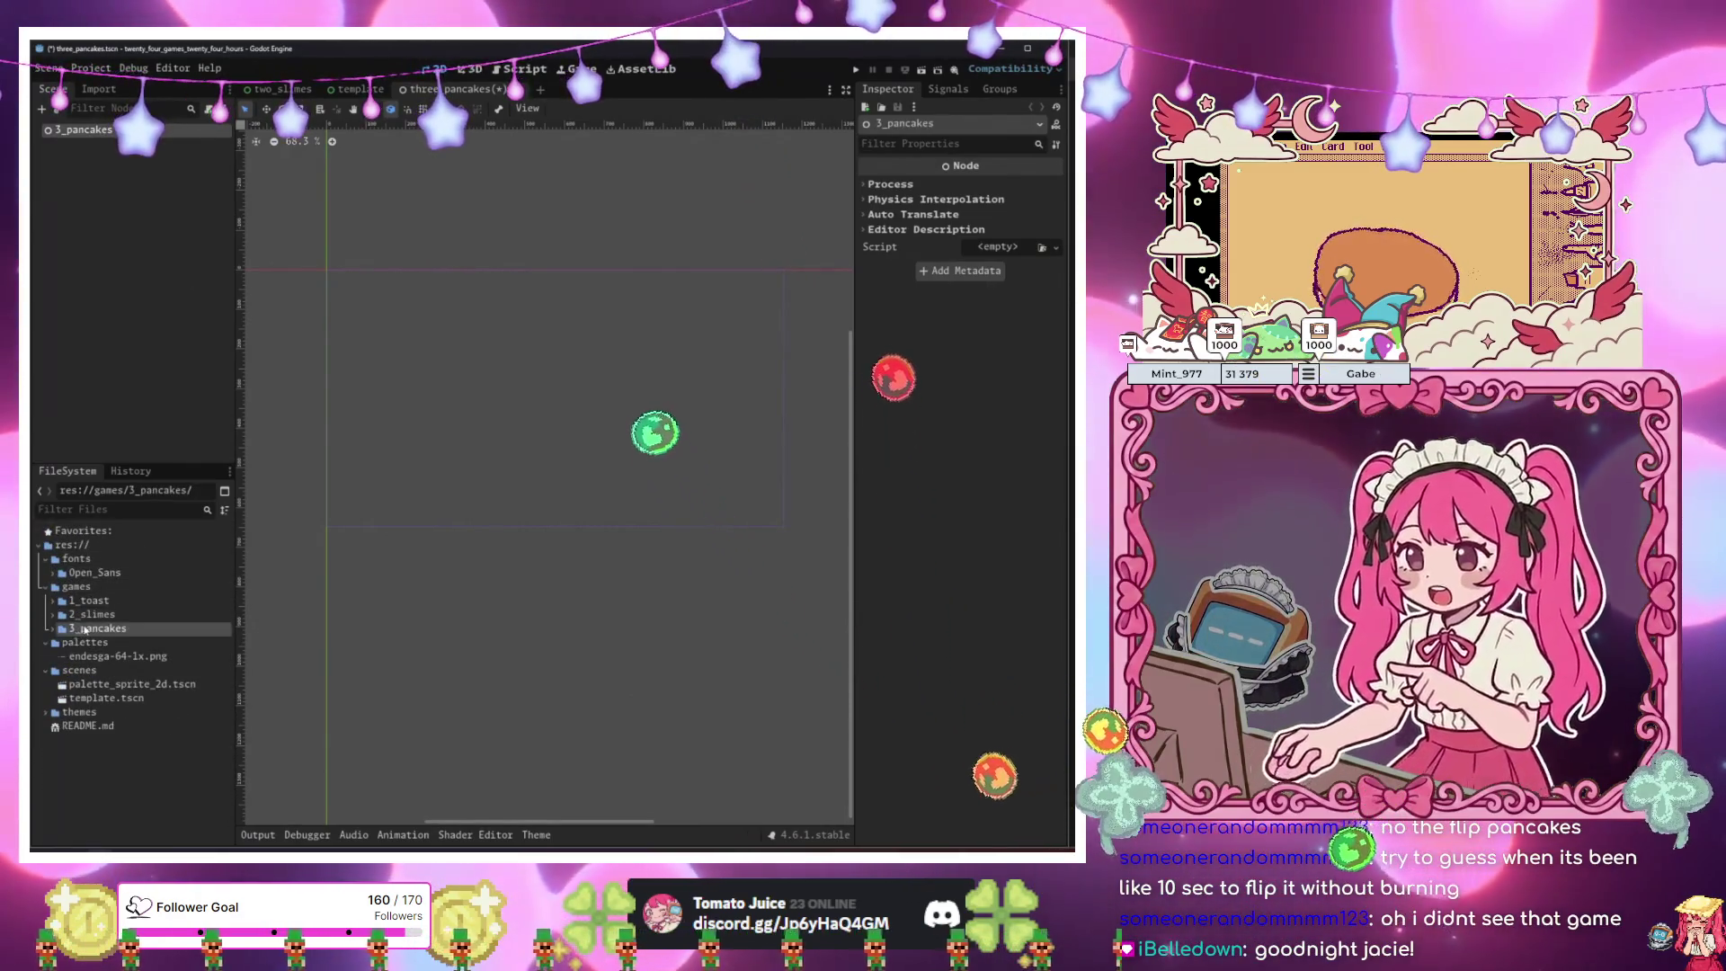
click(90, 641)
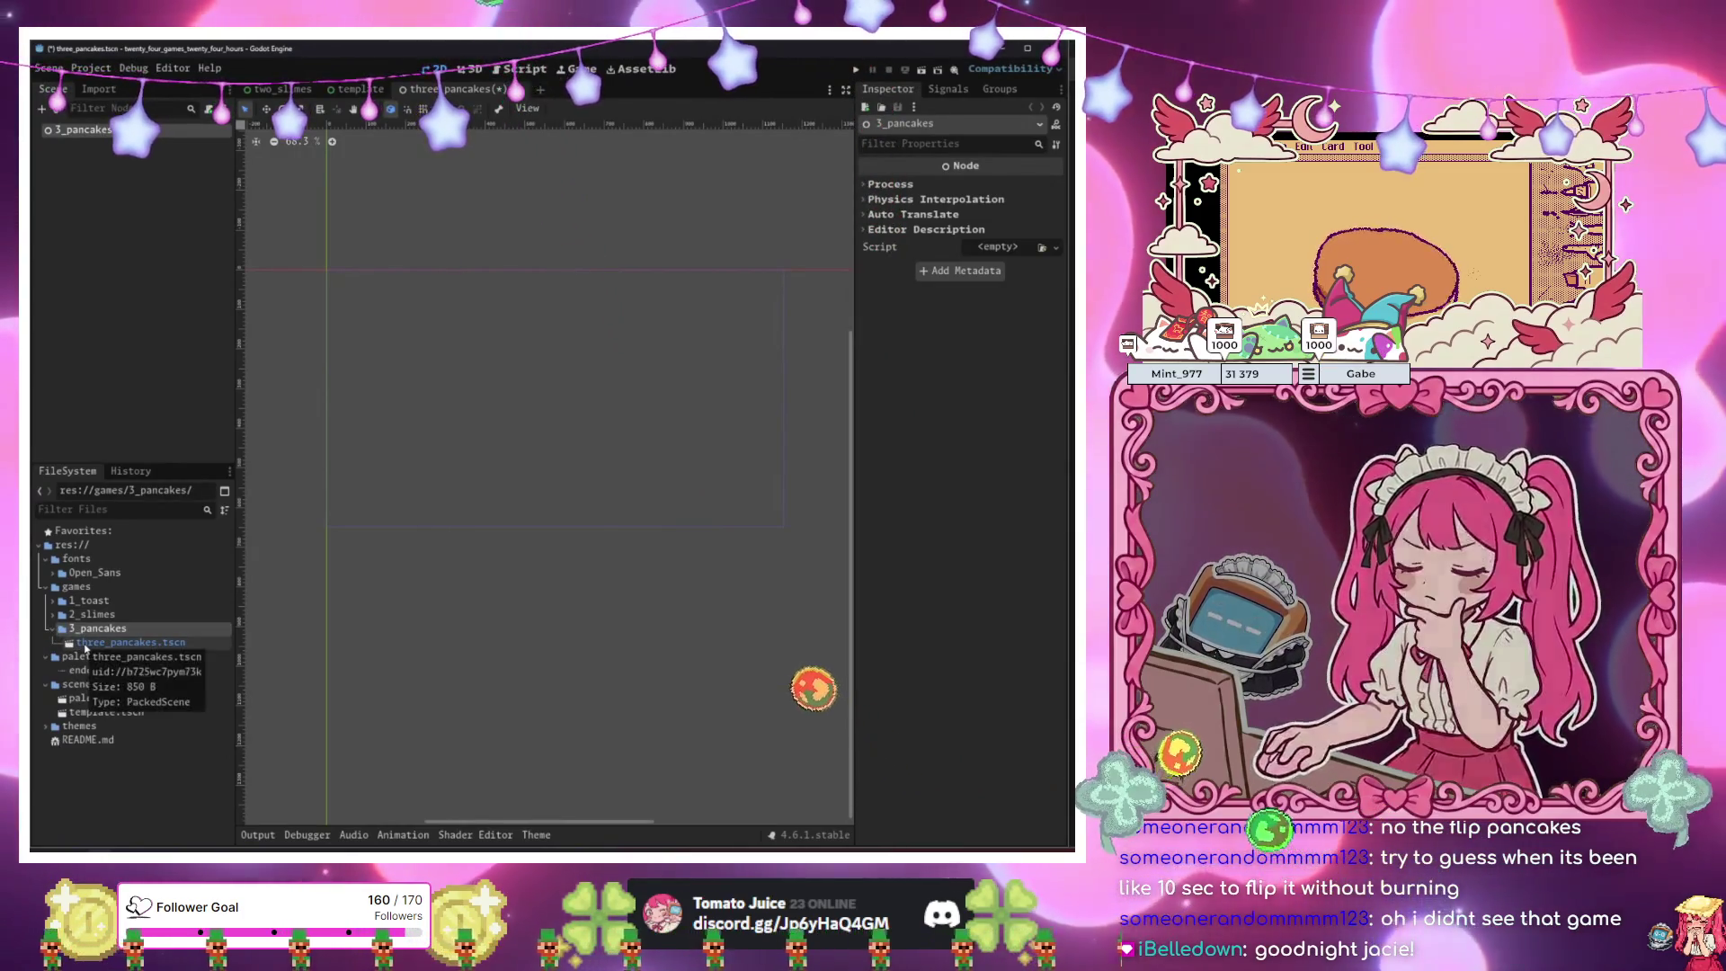
key(ctrl+s)
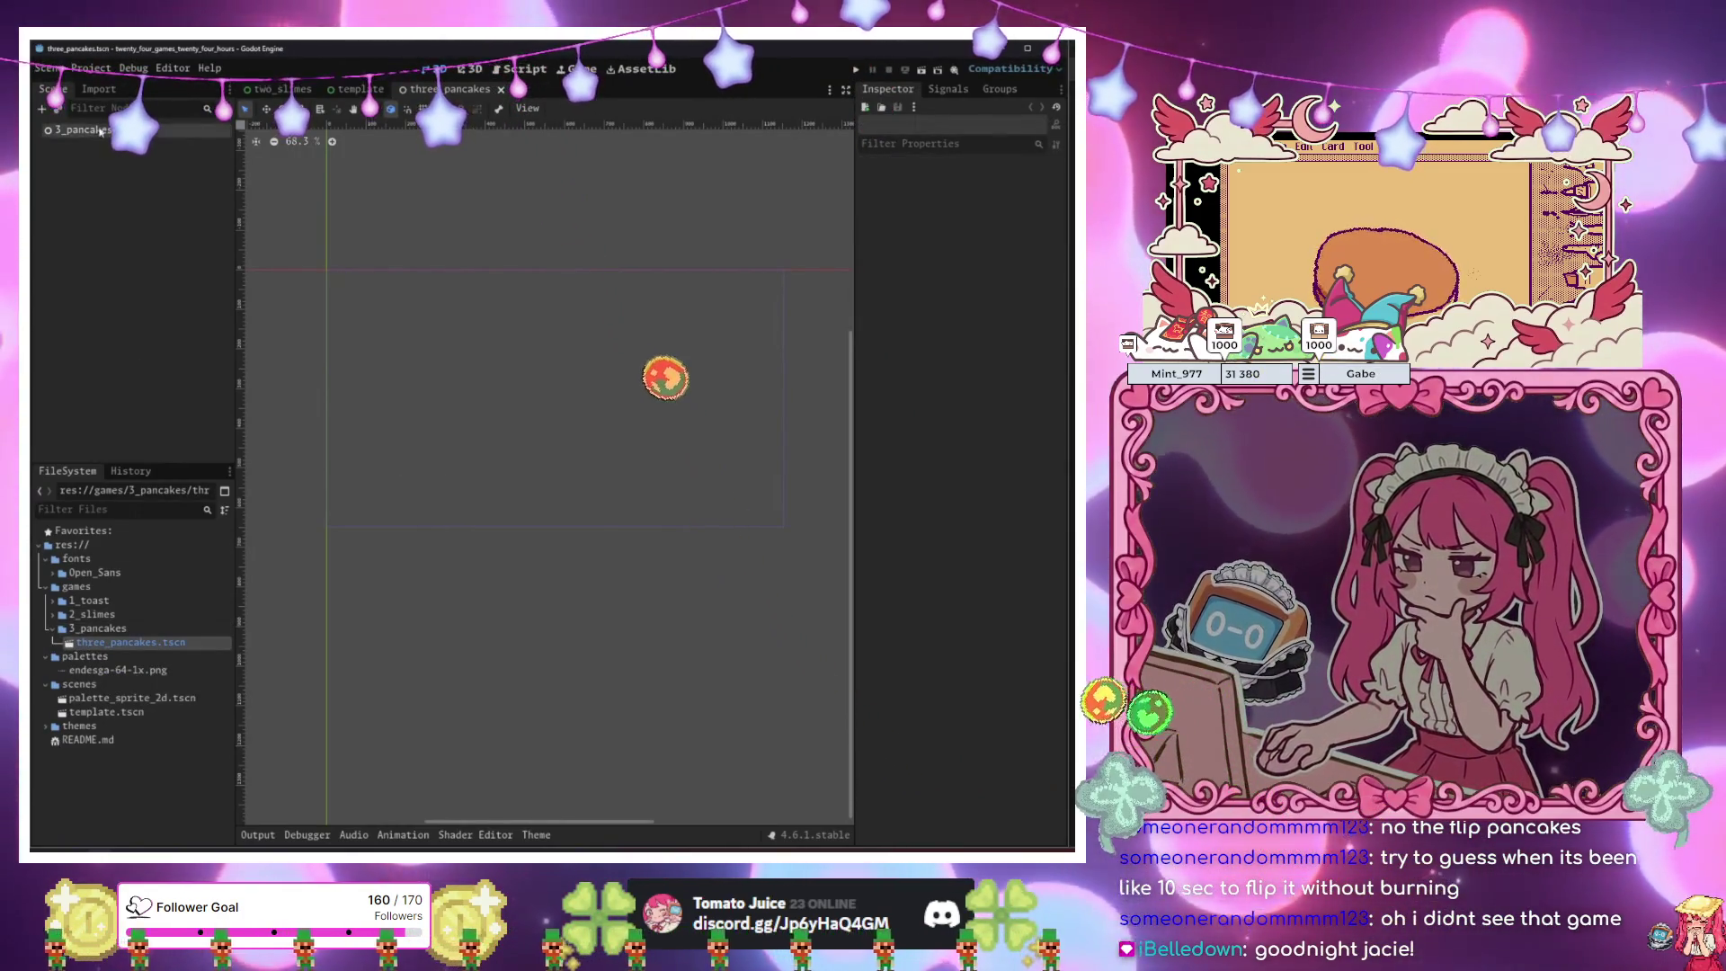
click(41, 108)
- Add a CanvasLayer under 3_pancakes and a Node2D inside it
text(canvas)
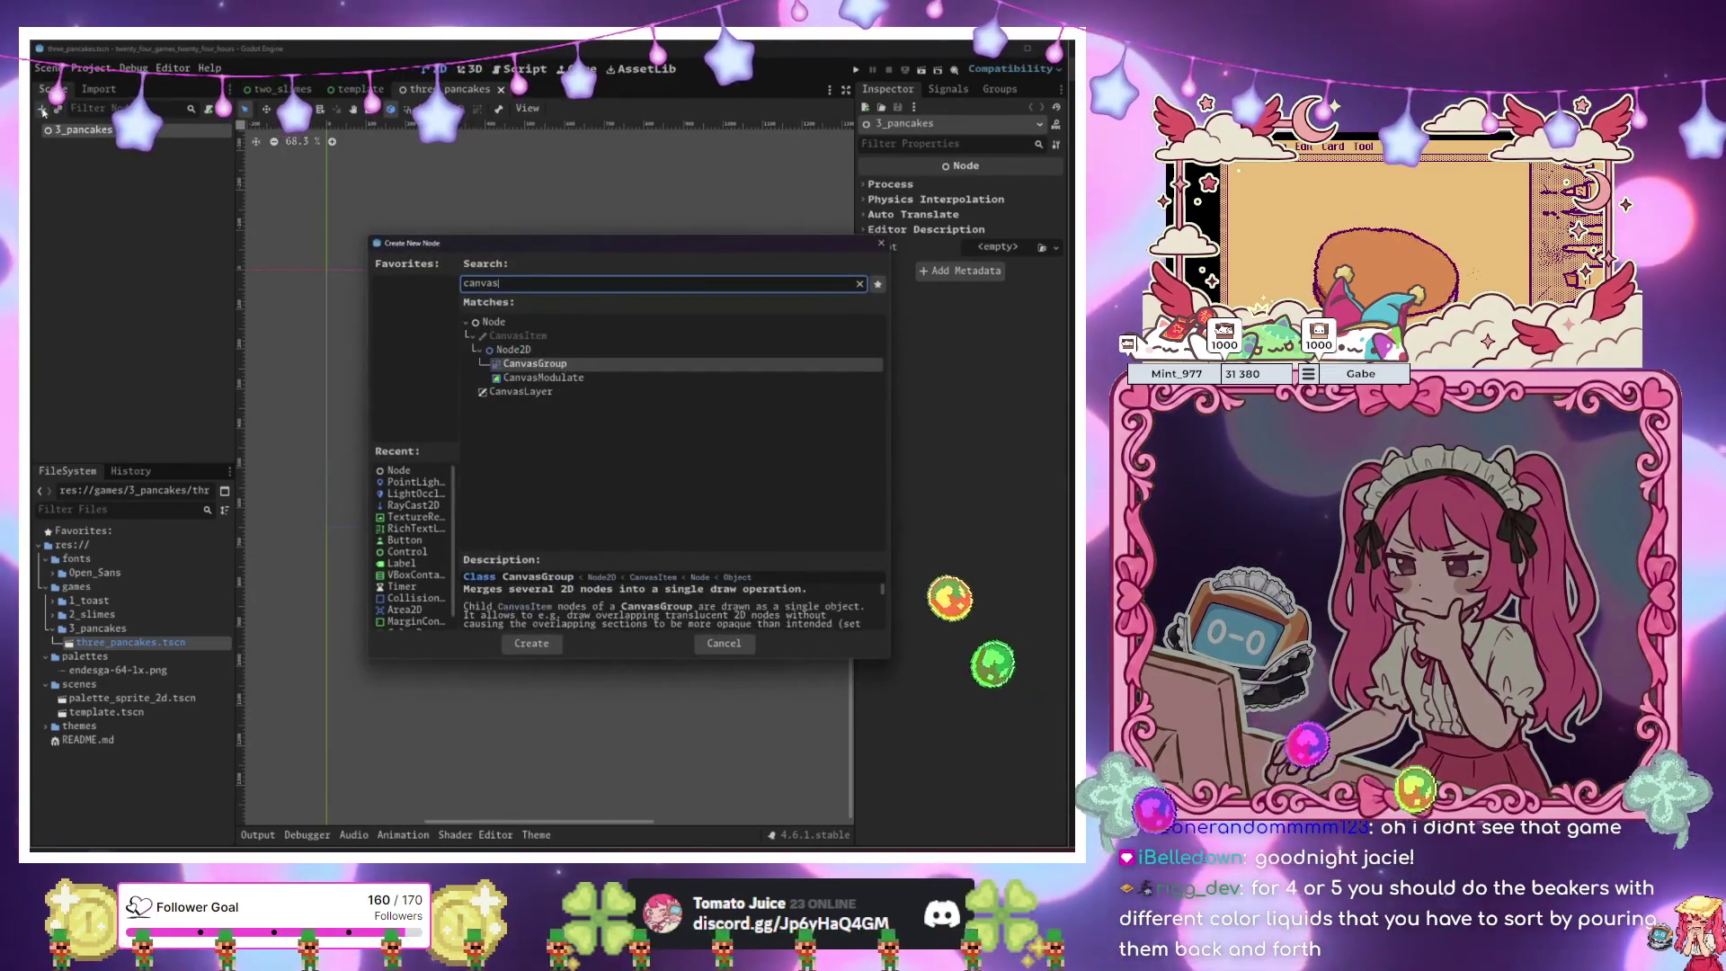
text(layer)
key(Return)
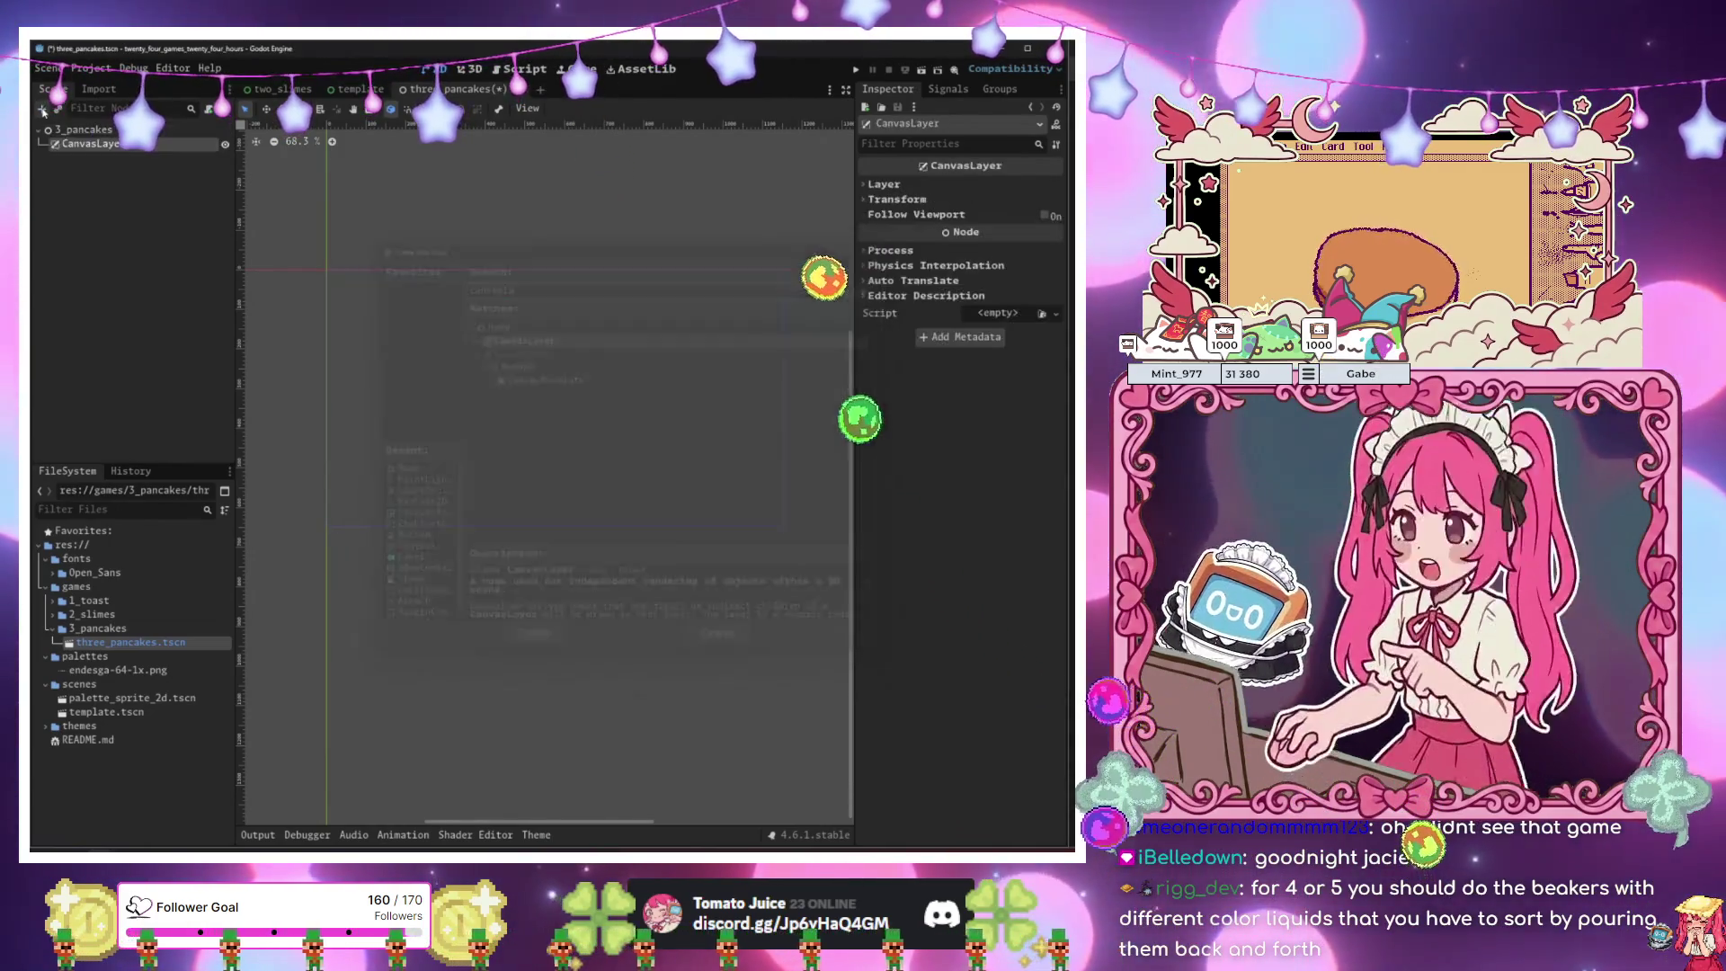
click(41, 108)
text(node)
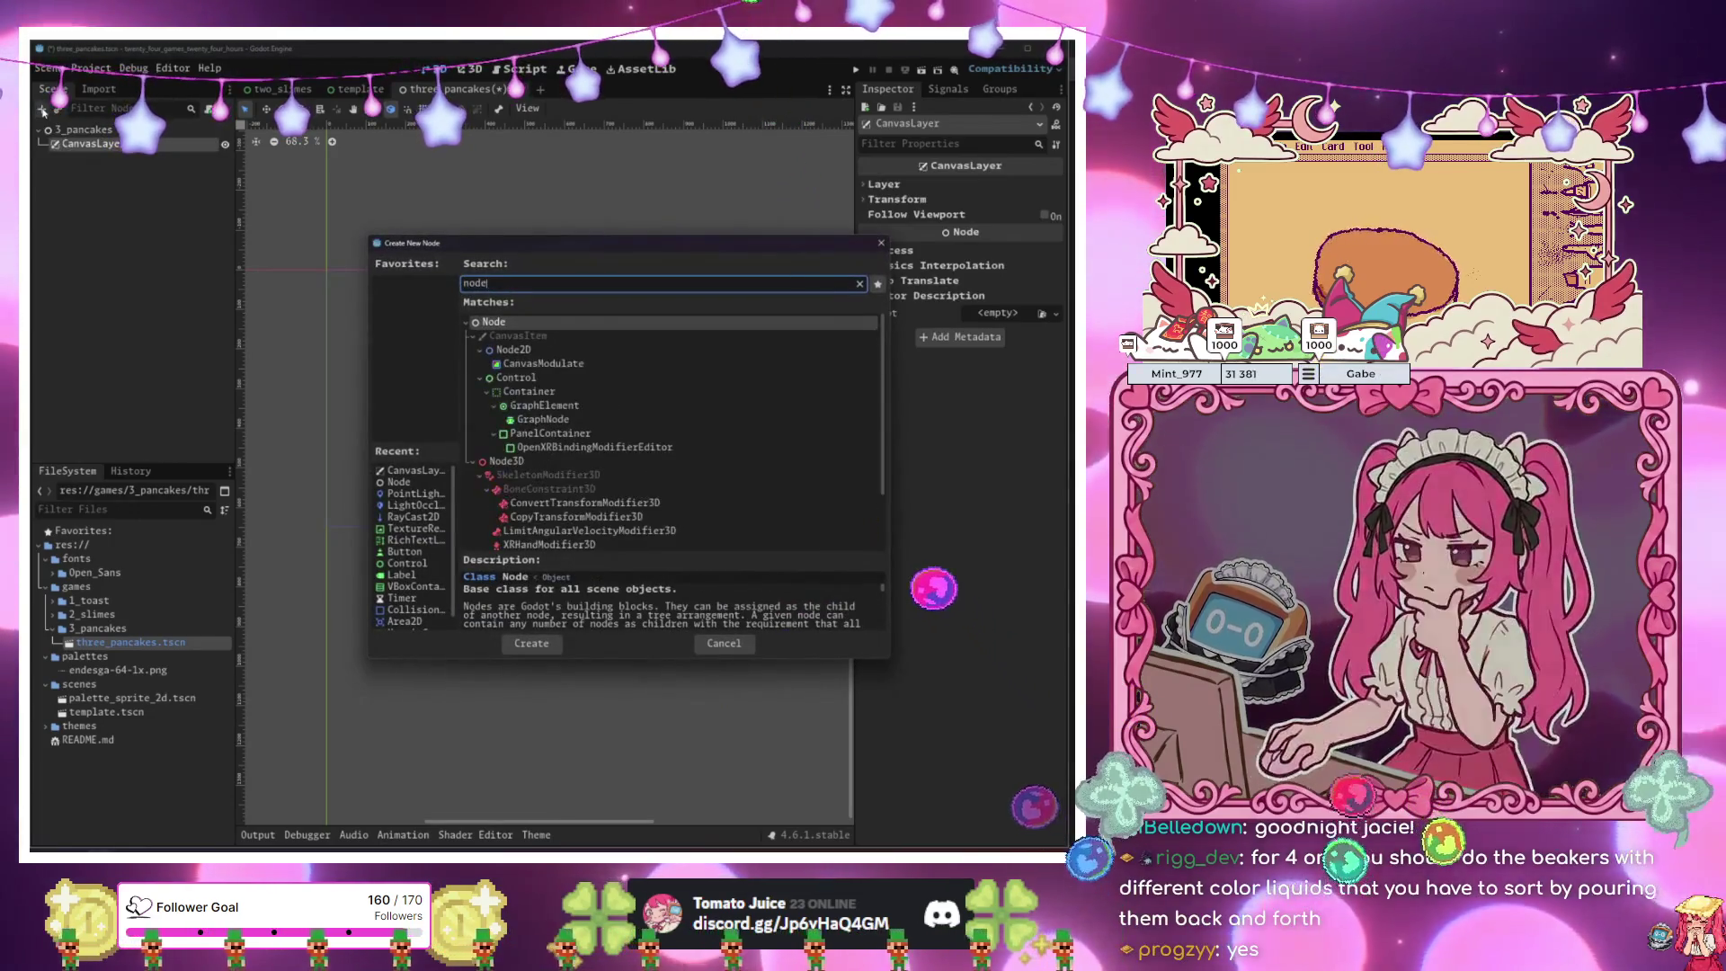
key(Down)
key(Return)
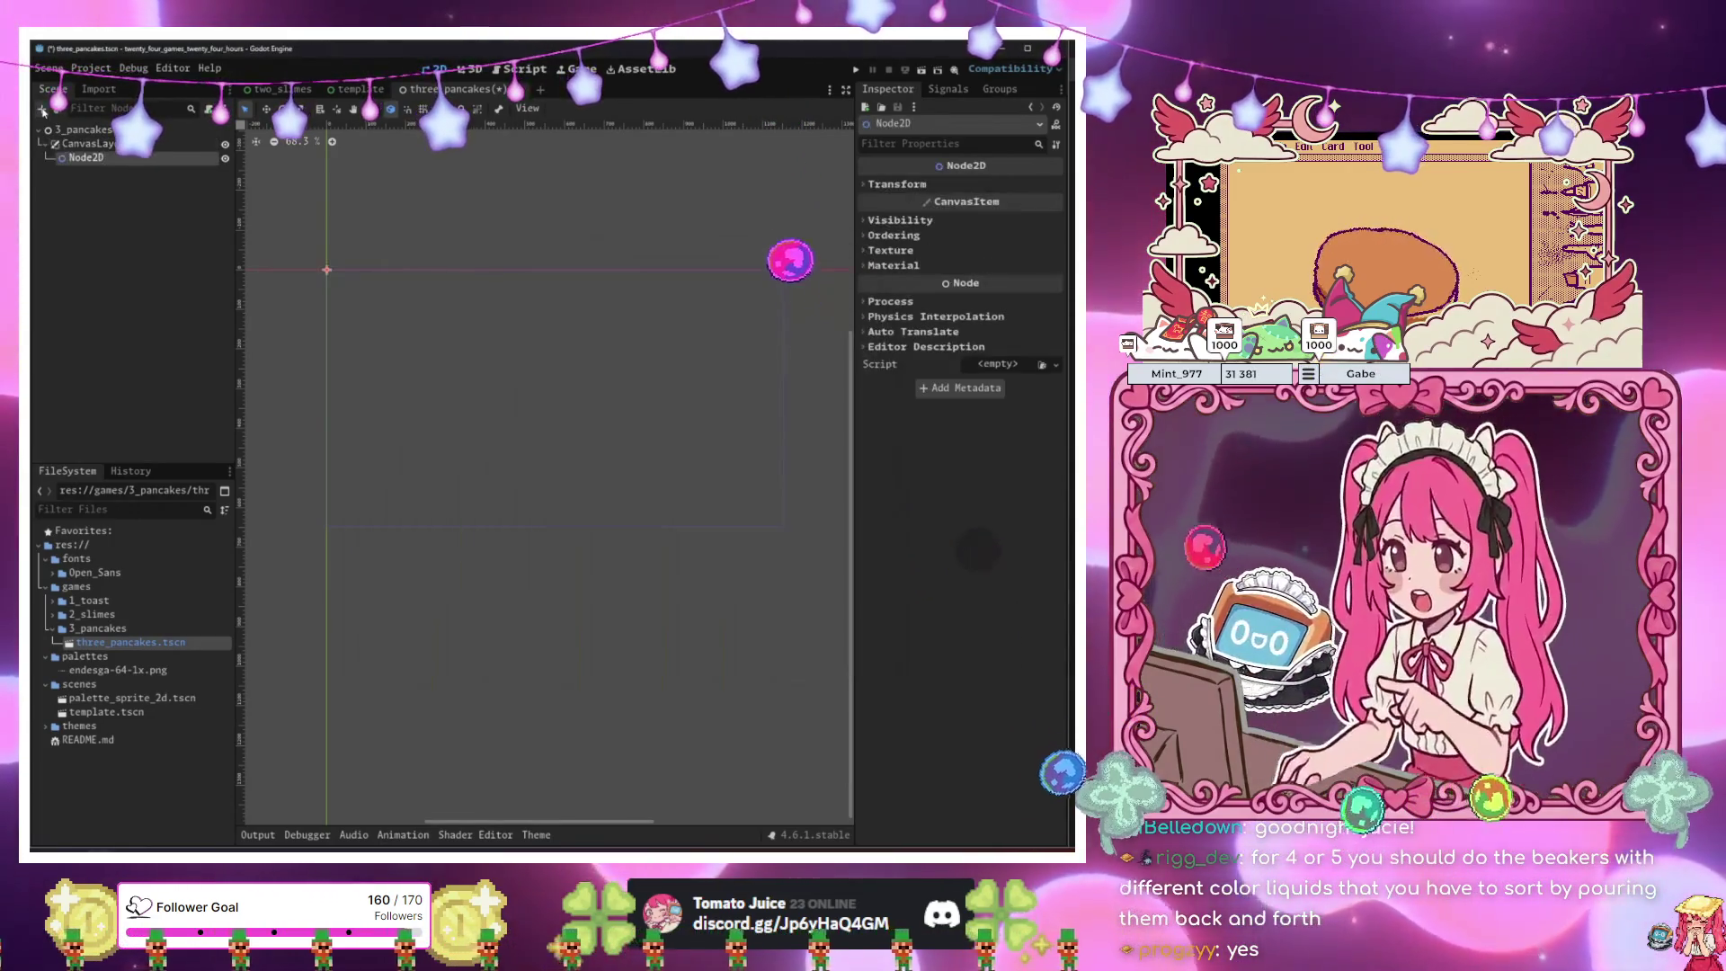
- Add a second Node2D under the first and name it PancakesContainerNode2D
click(41, 108)
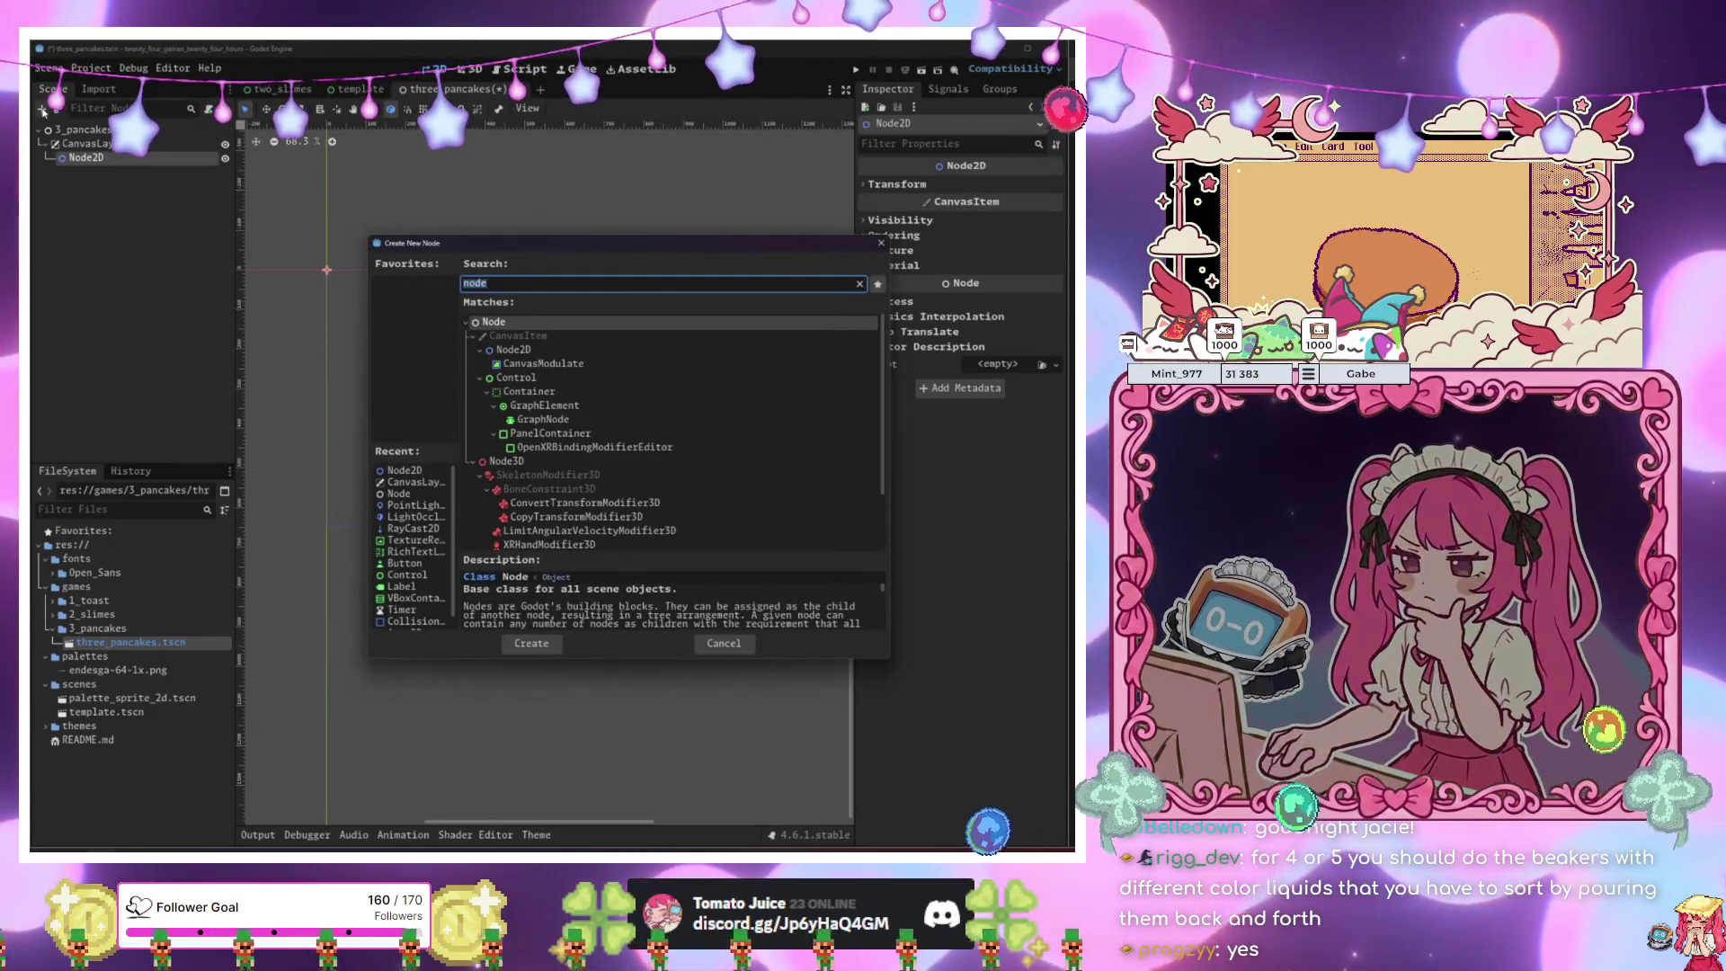
key(Down)
key(Return)
click(42, 109)
text(pan)
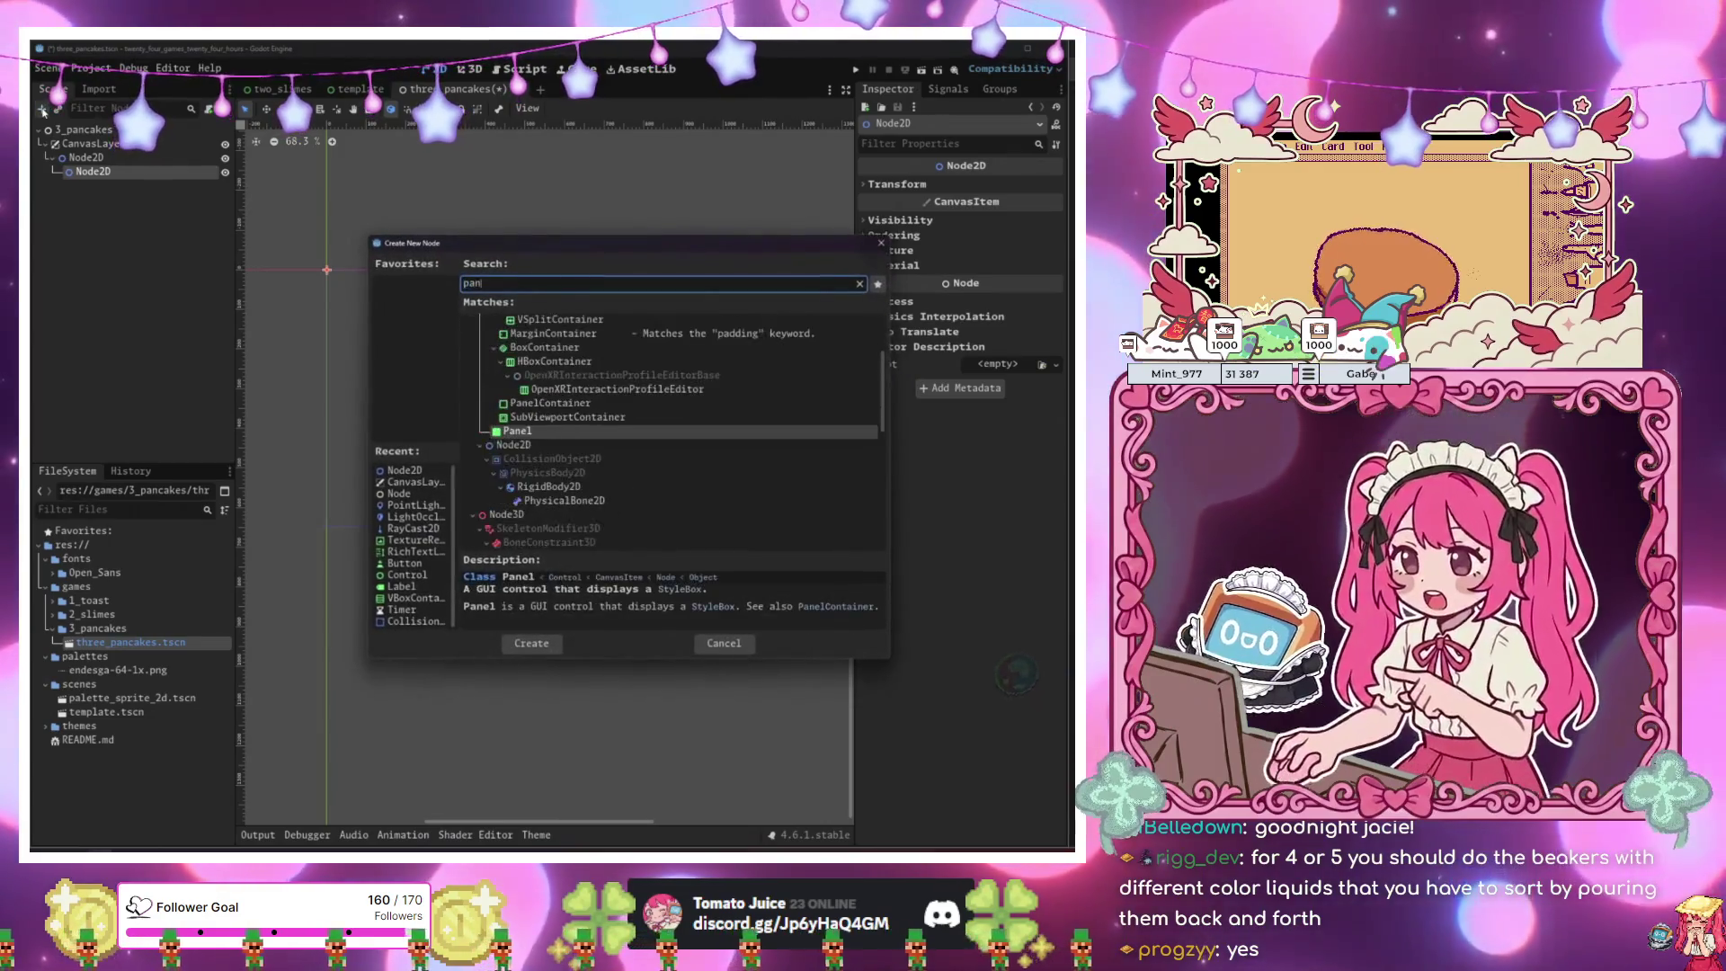
key(Escape)
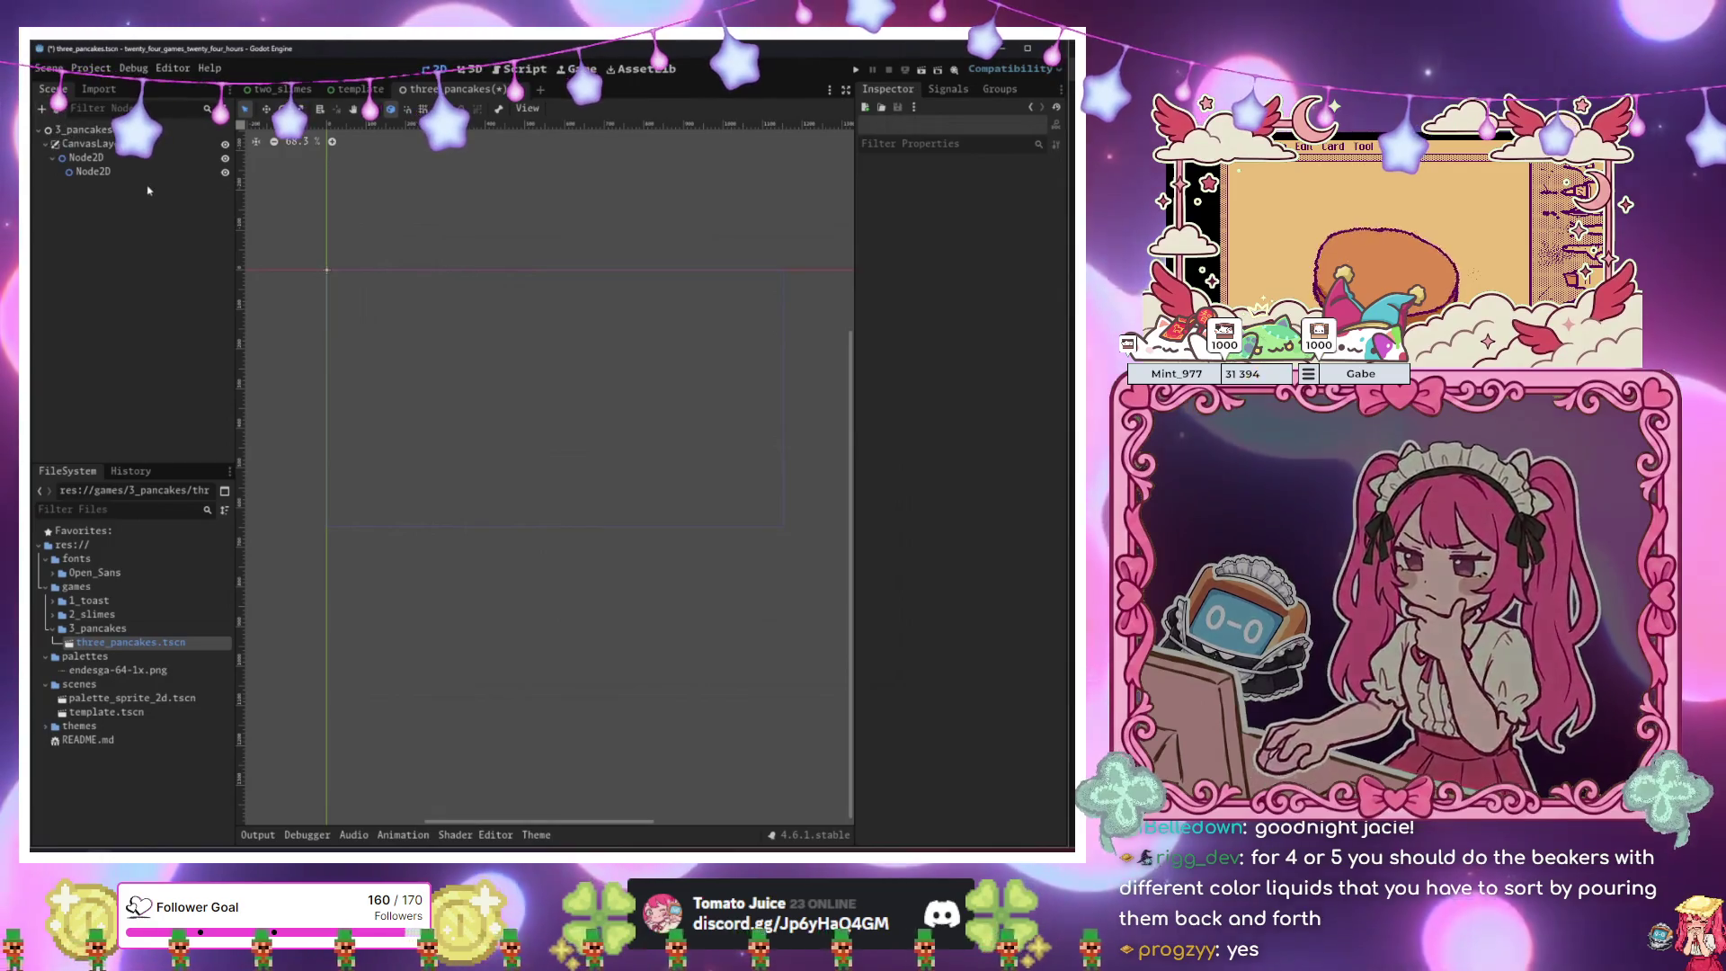
click(137, 171)
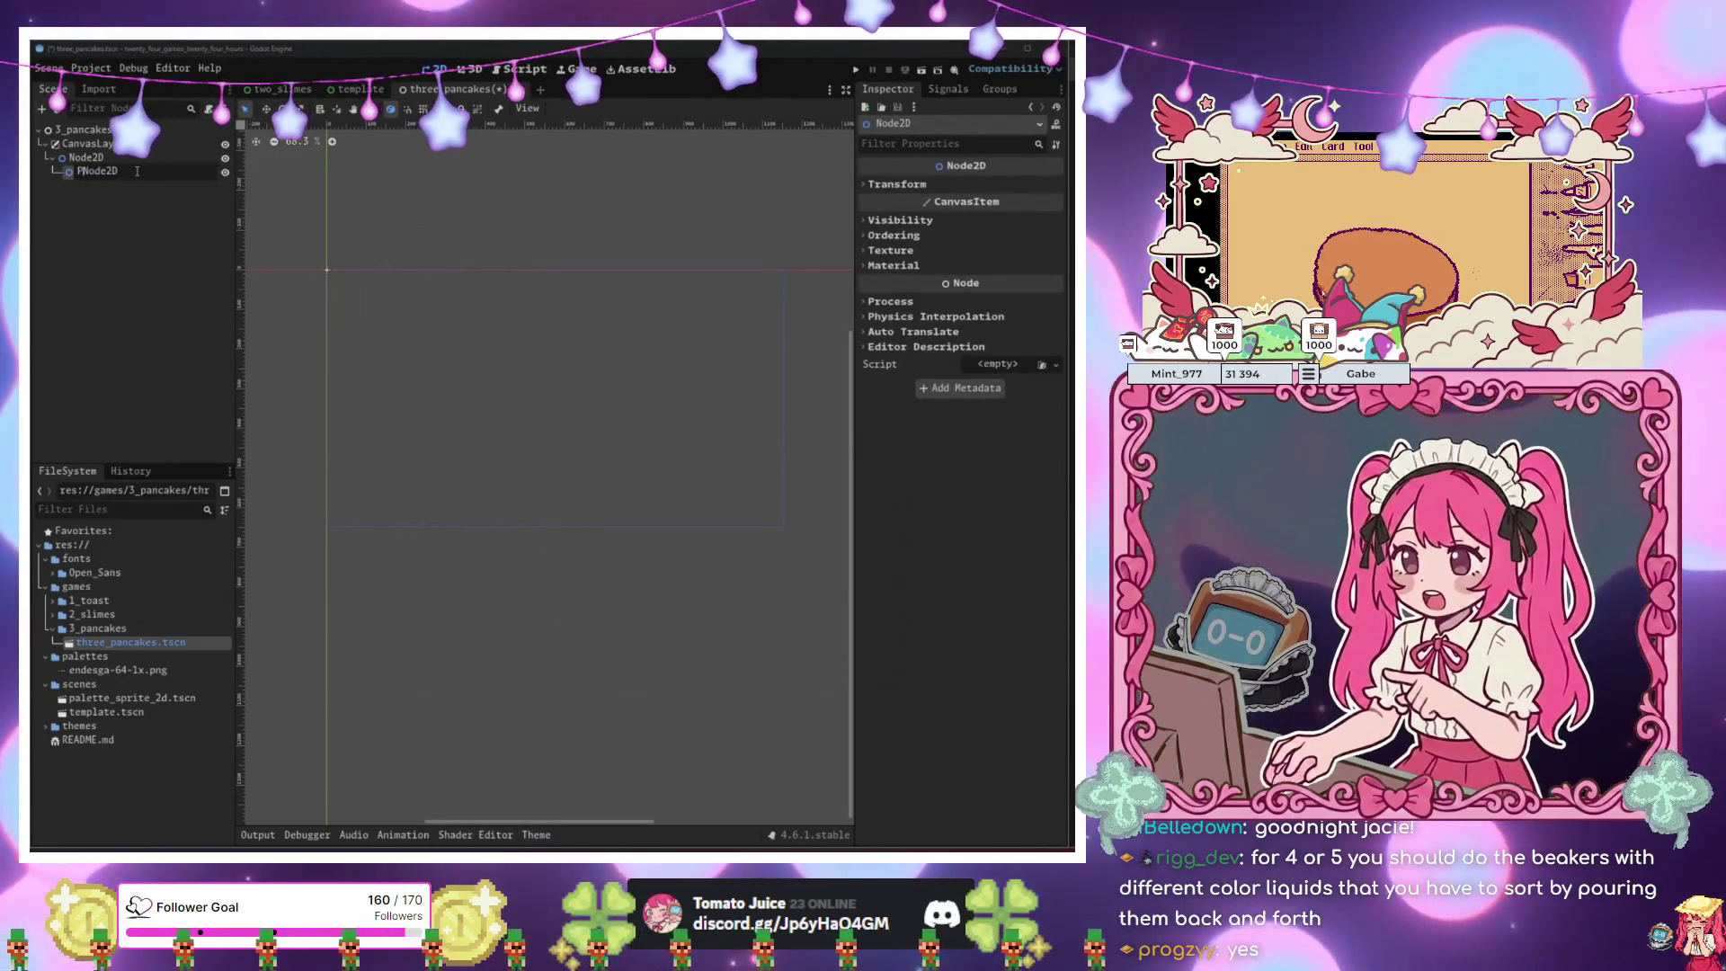
text(PancakesContainer)
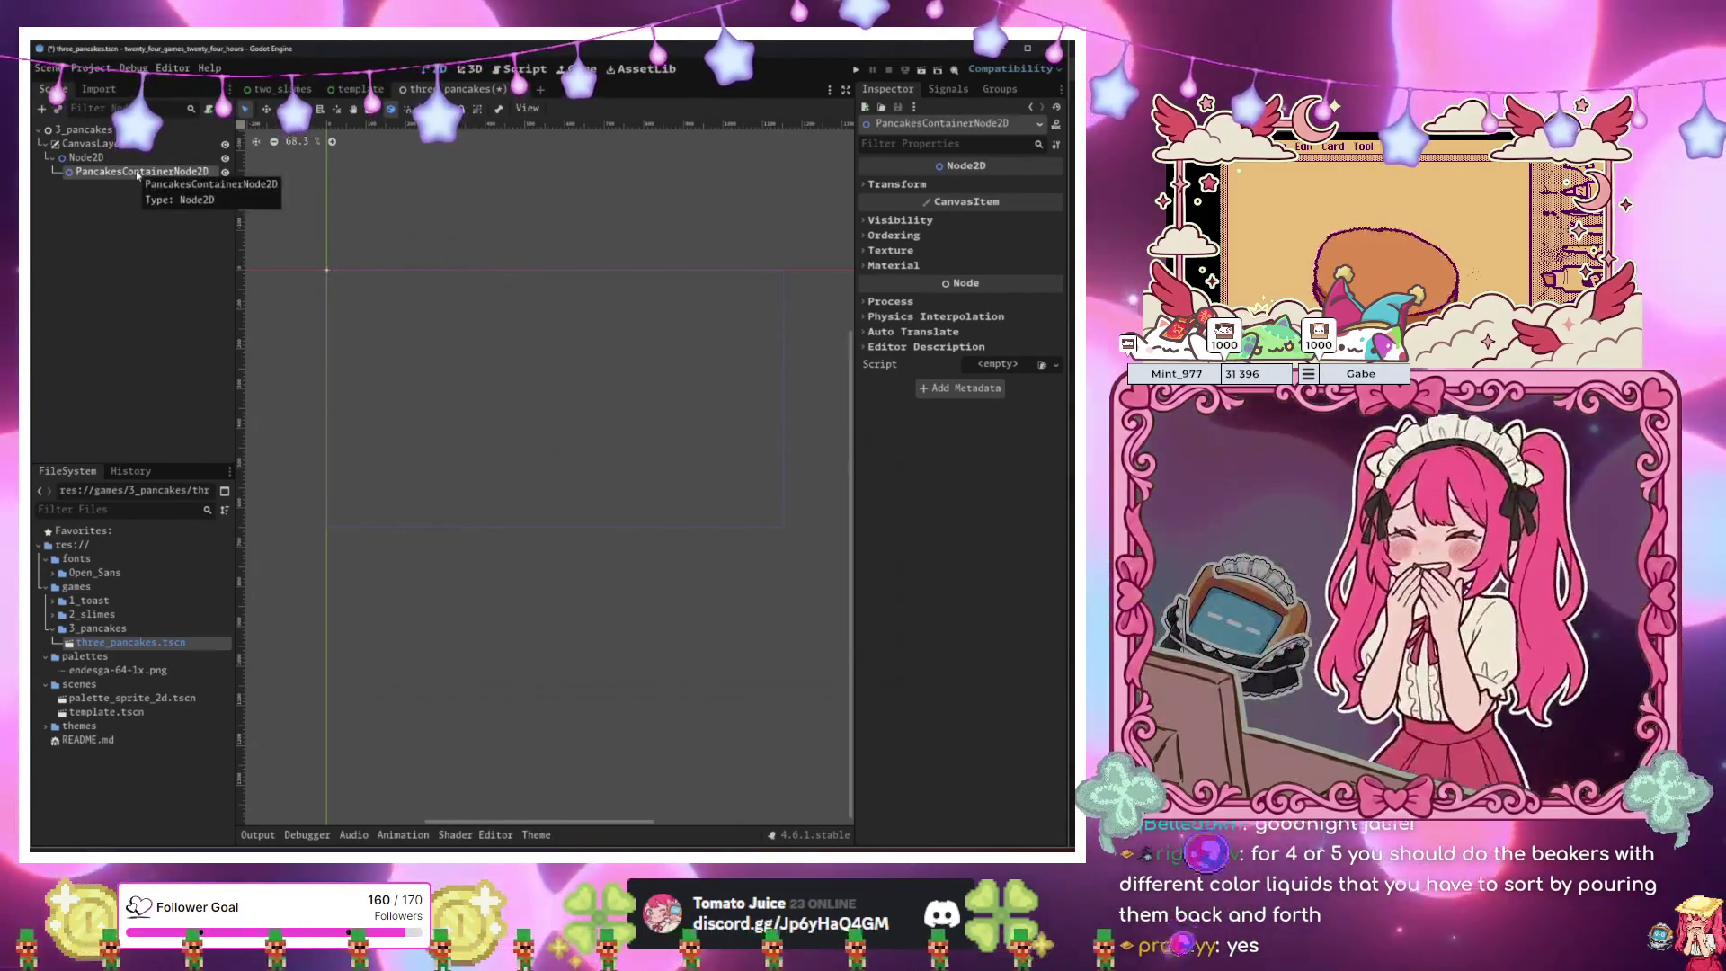
key(Up)
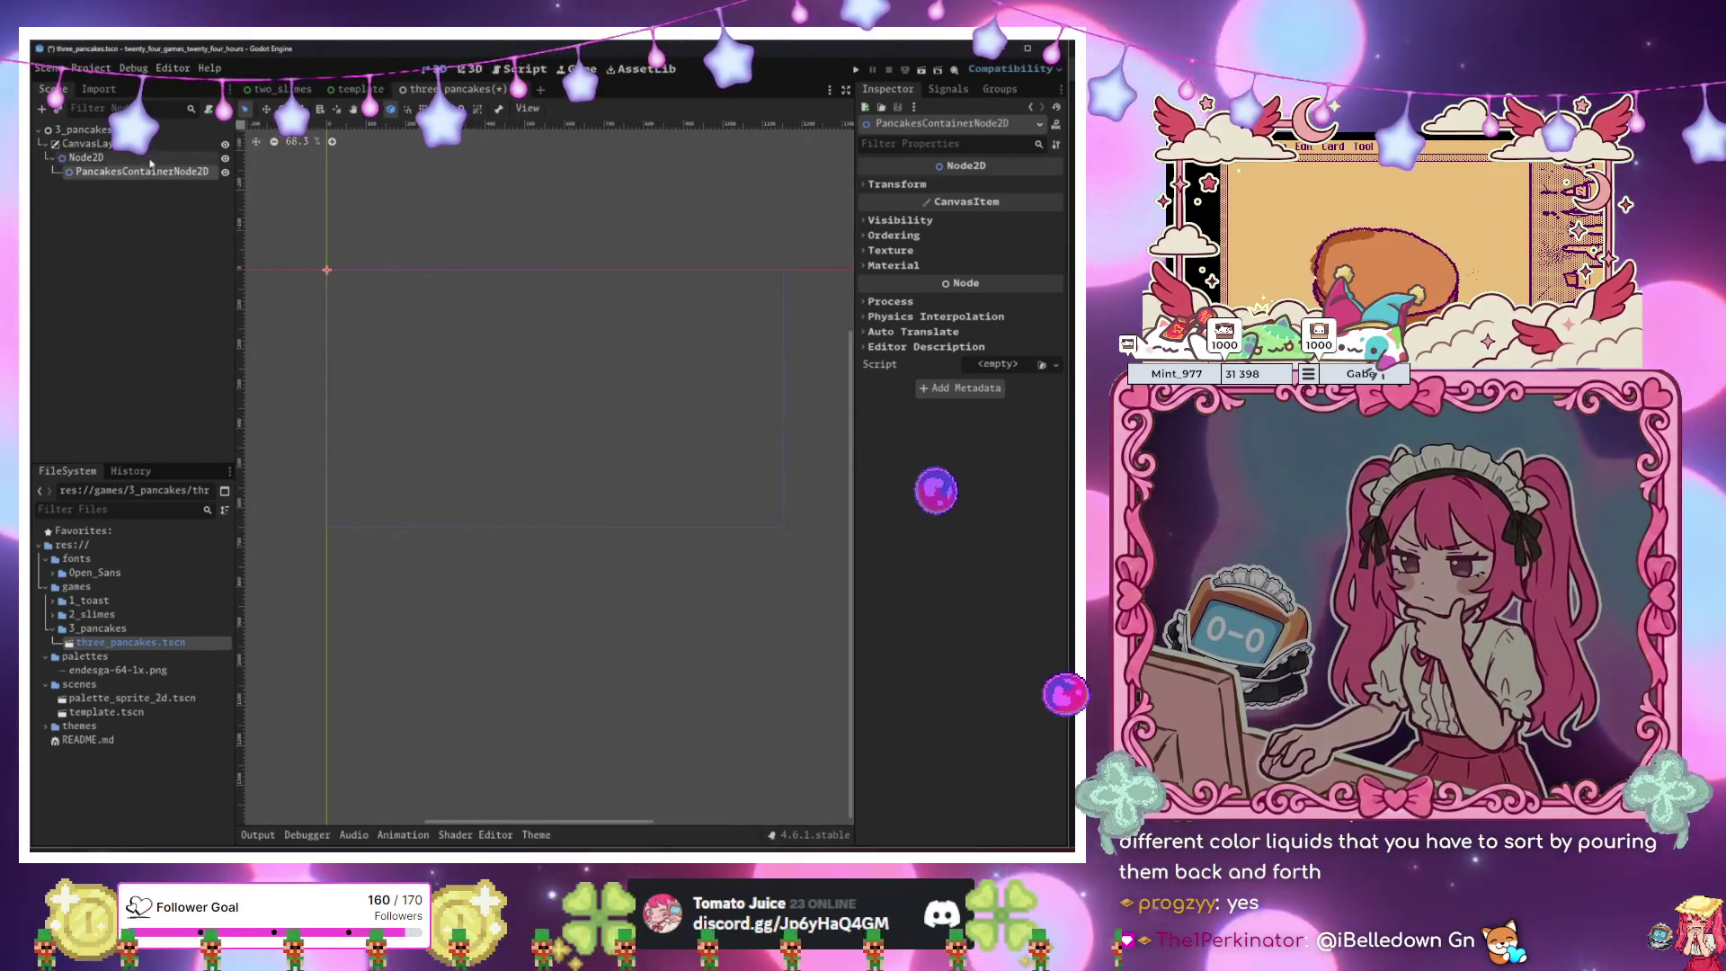
- Try adding a StaticBody2D under Node2D, then undo it
key(ctrl+a)
text(coll)
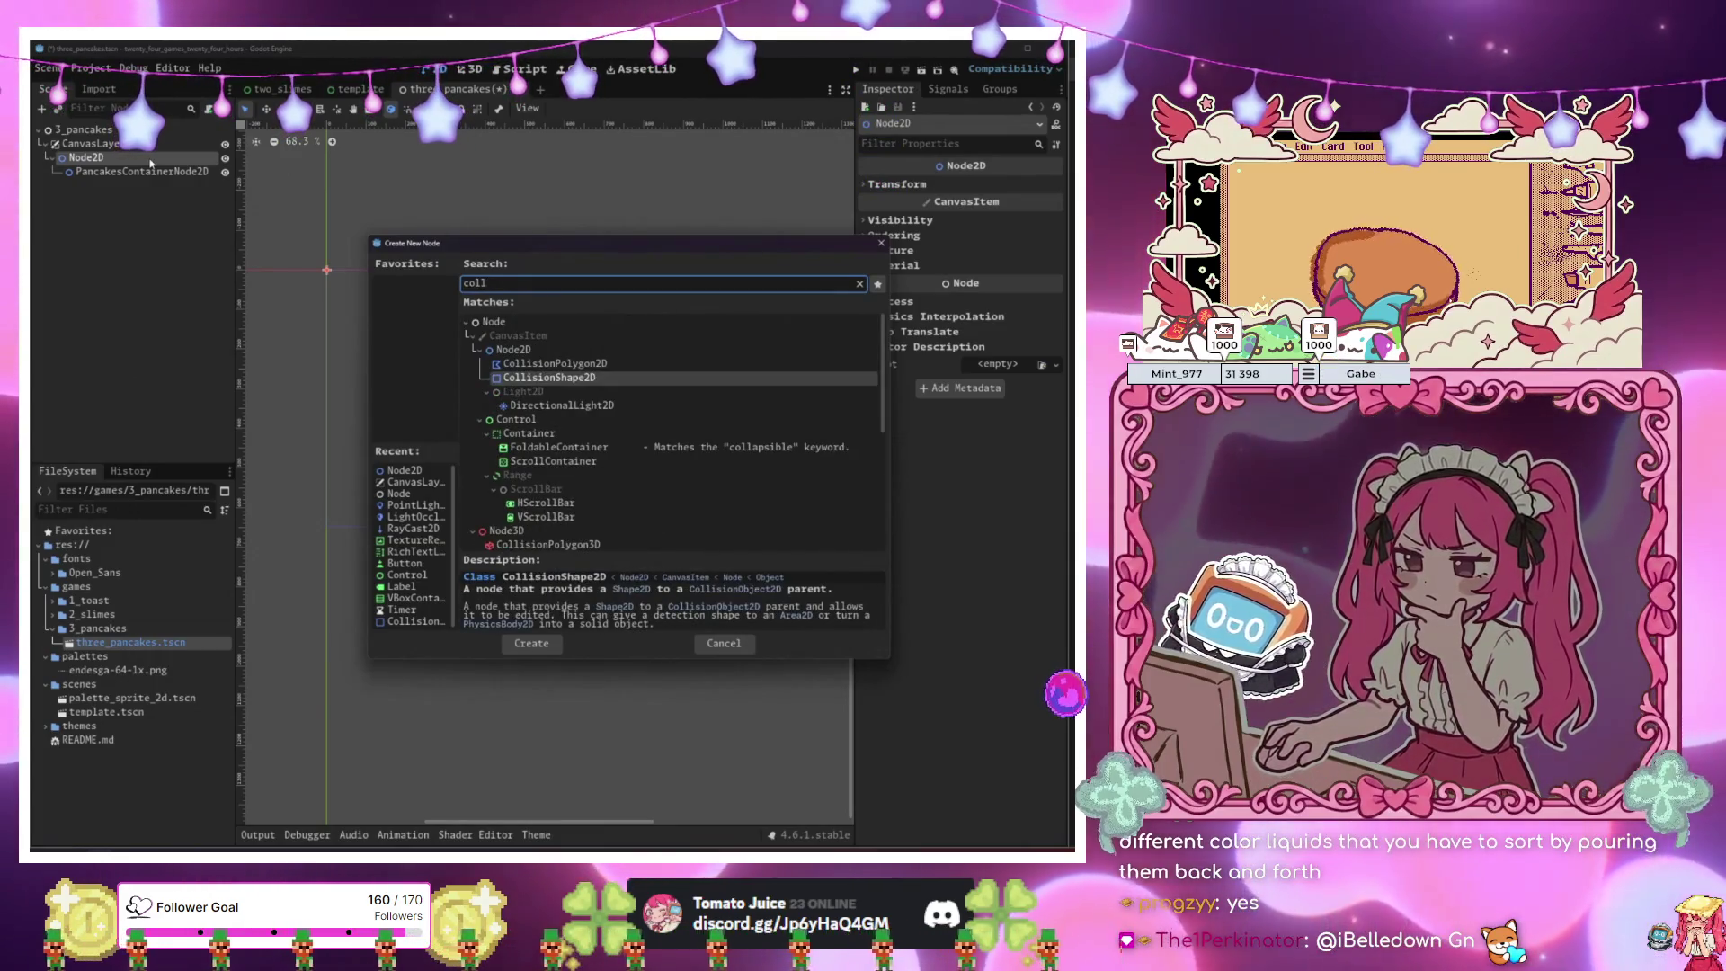
key(BackSpace)
key(BackSpace)
key(BackSpace)
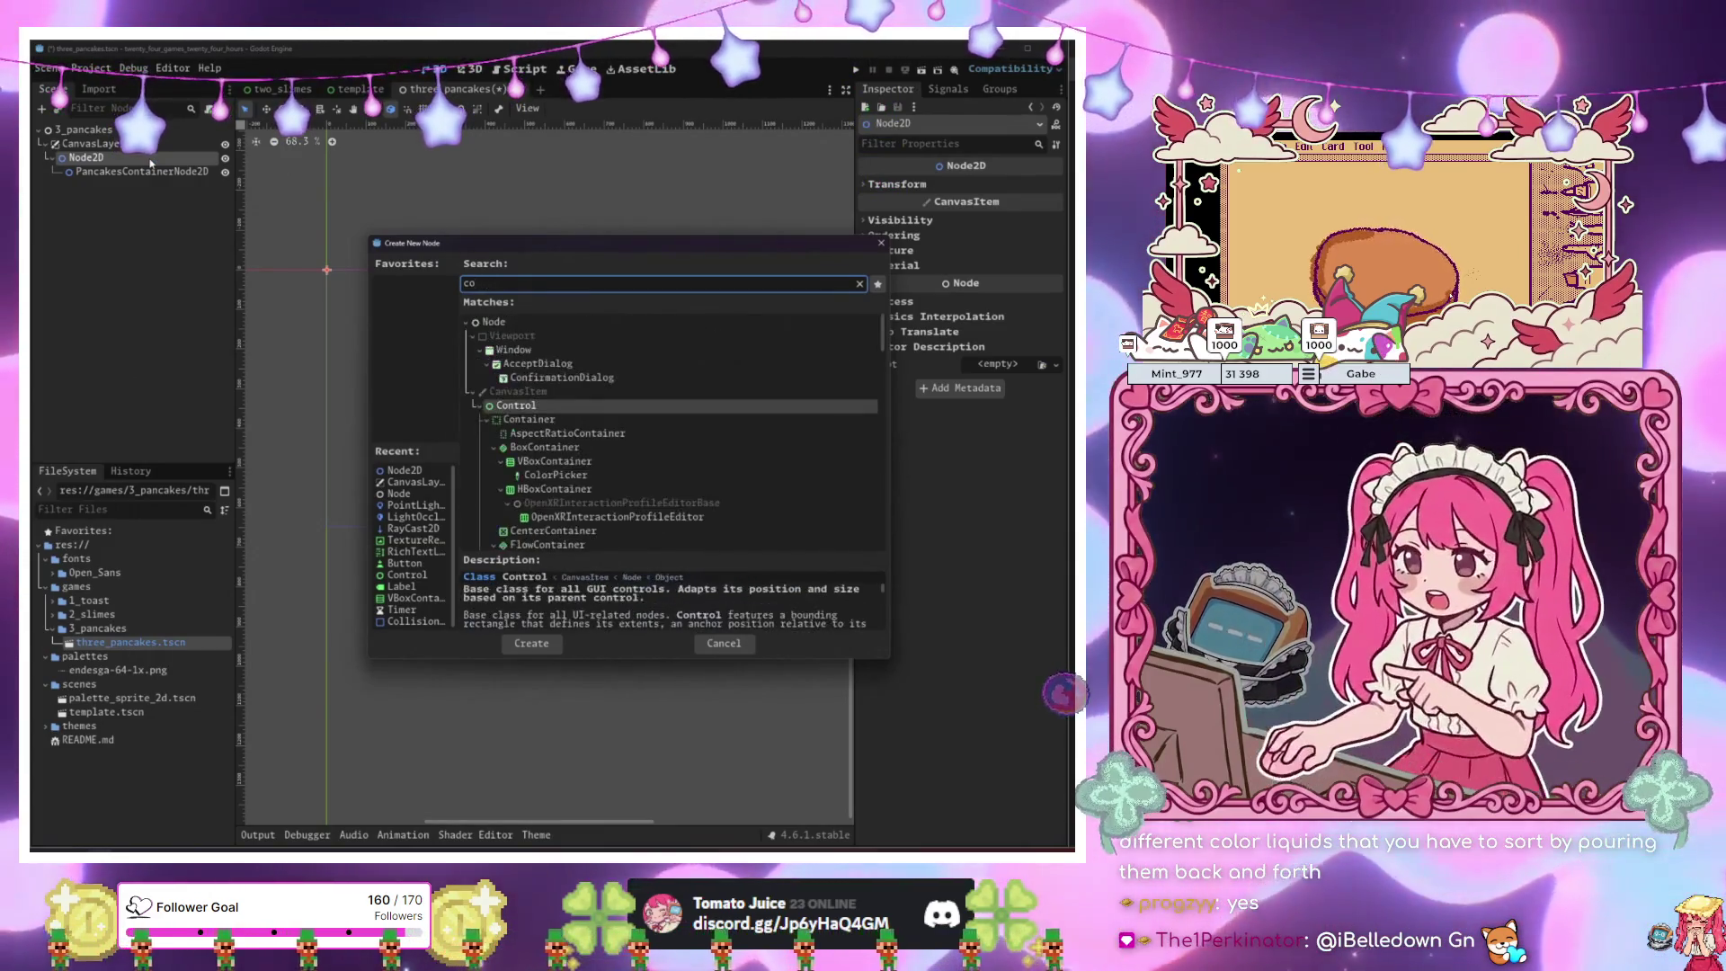
text(stat)
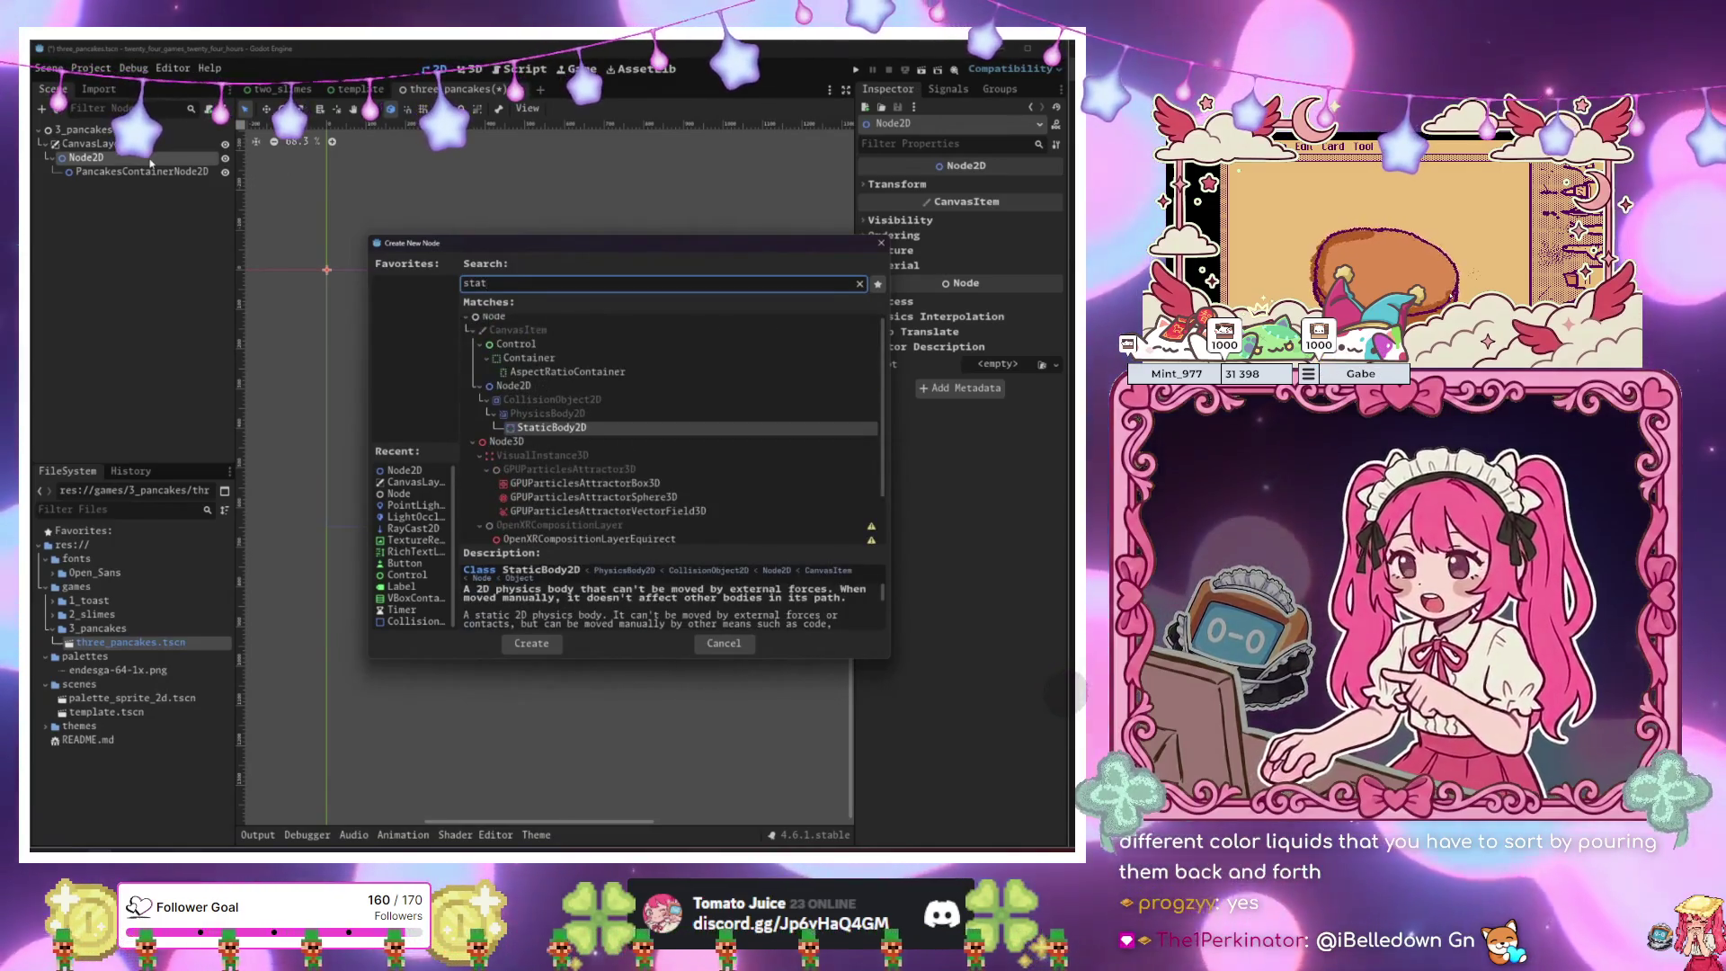
key(Return)
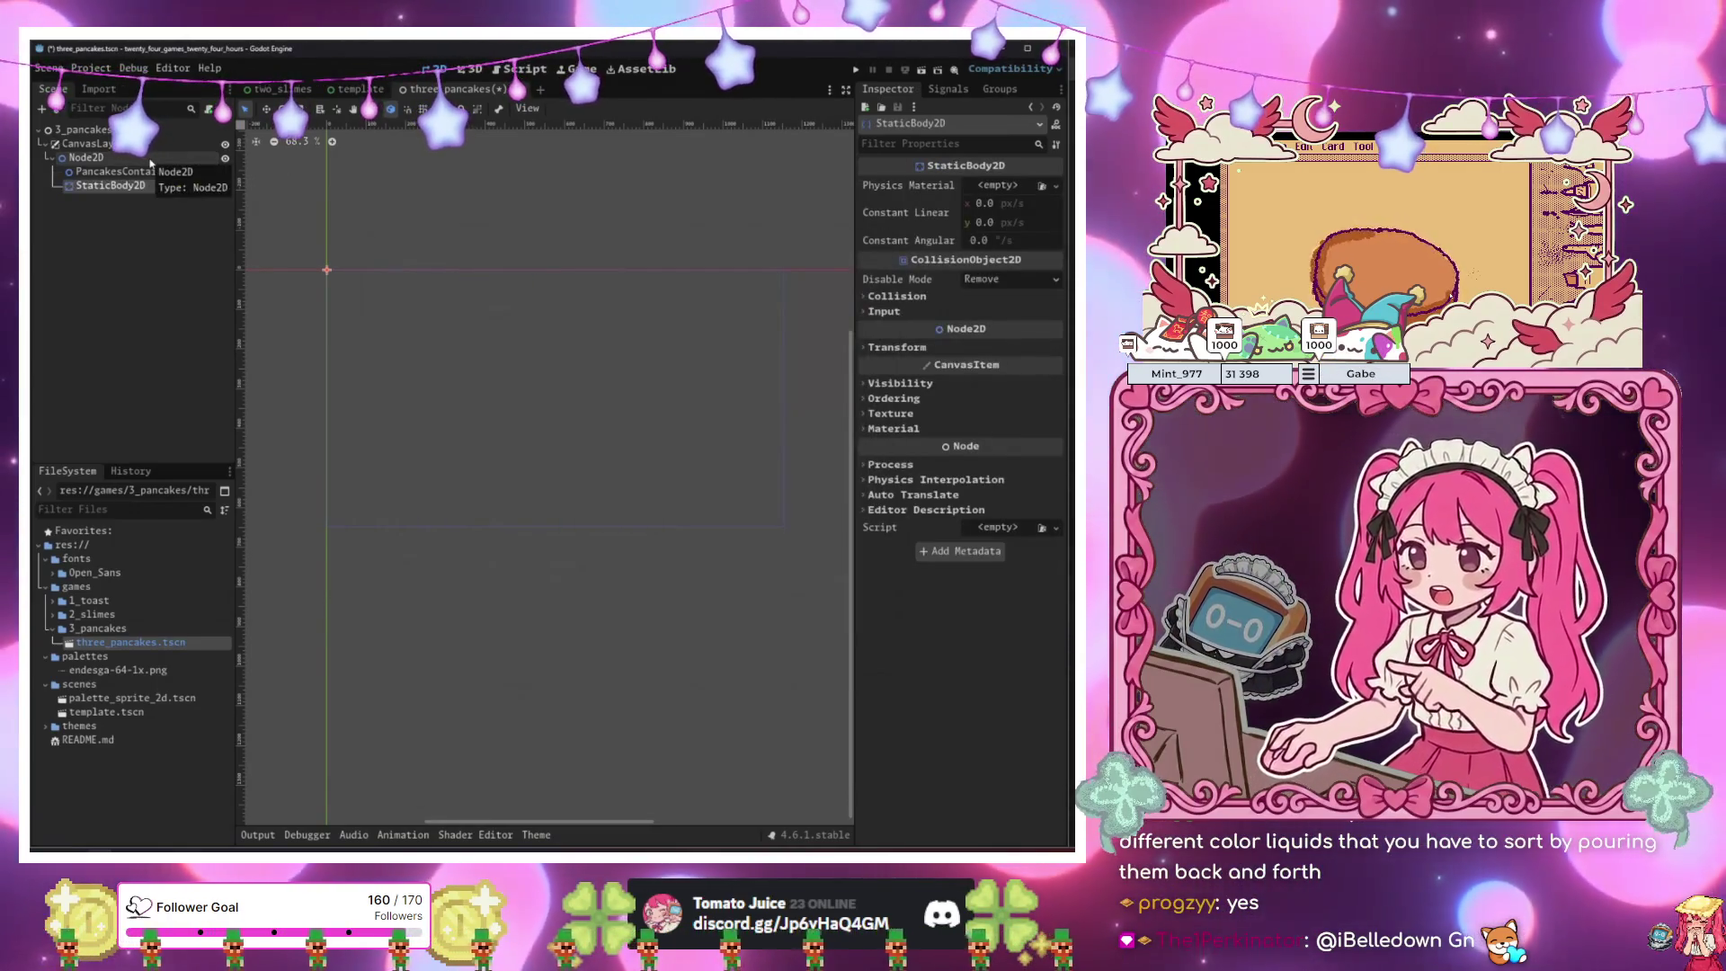
key(ctrl+z)
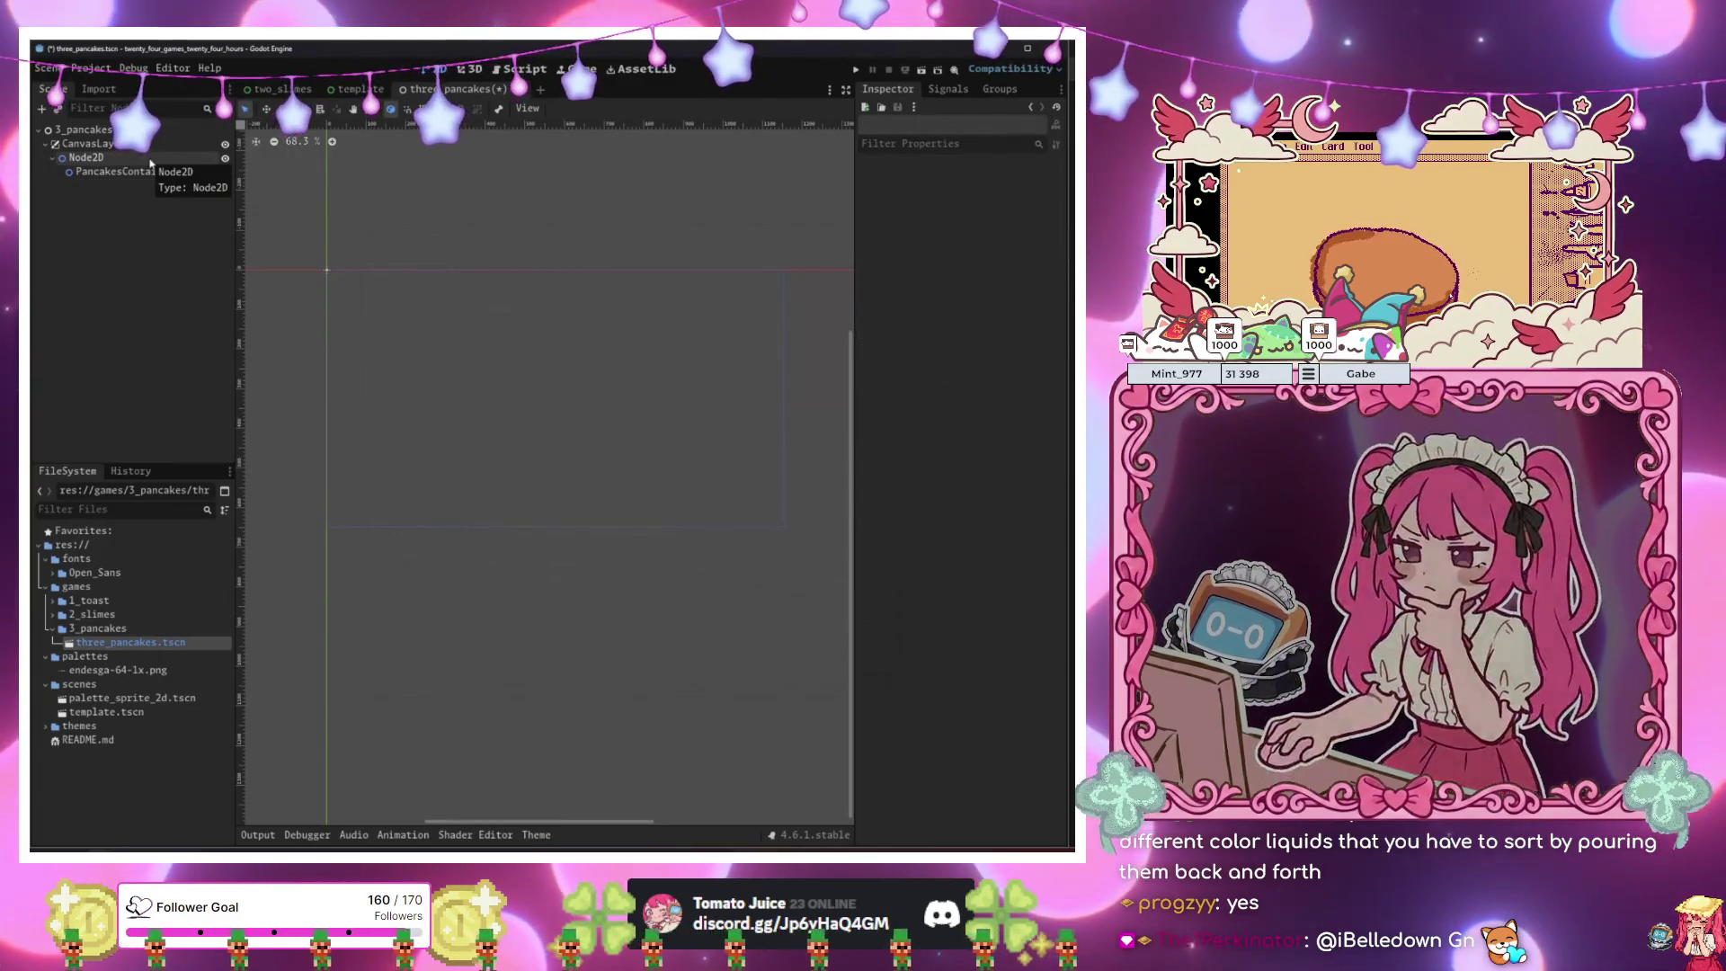
- Add an AnimatableBody2D node to the scene
key(ctrl+a)
text(anim)
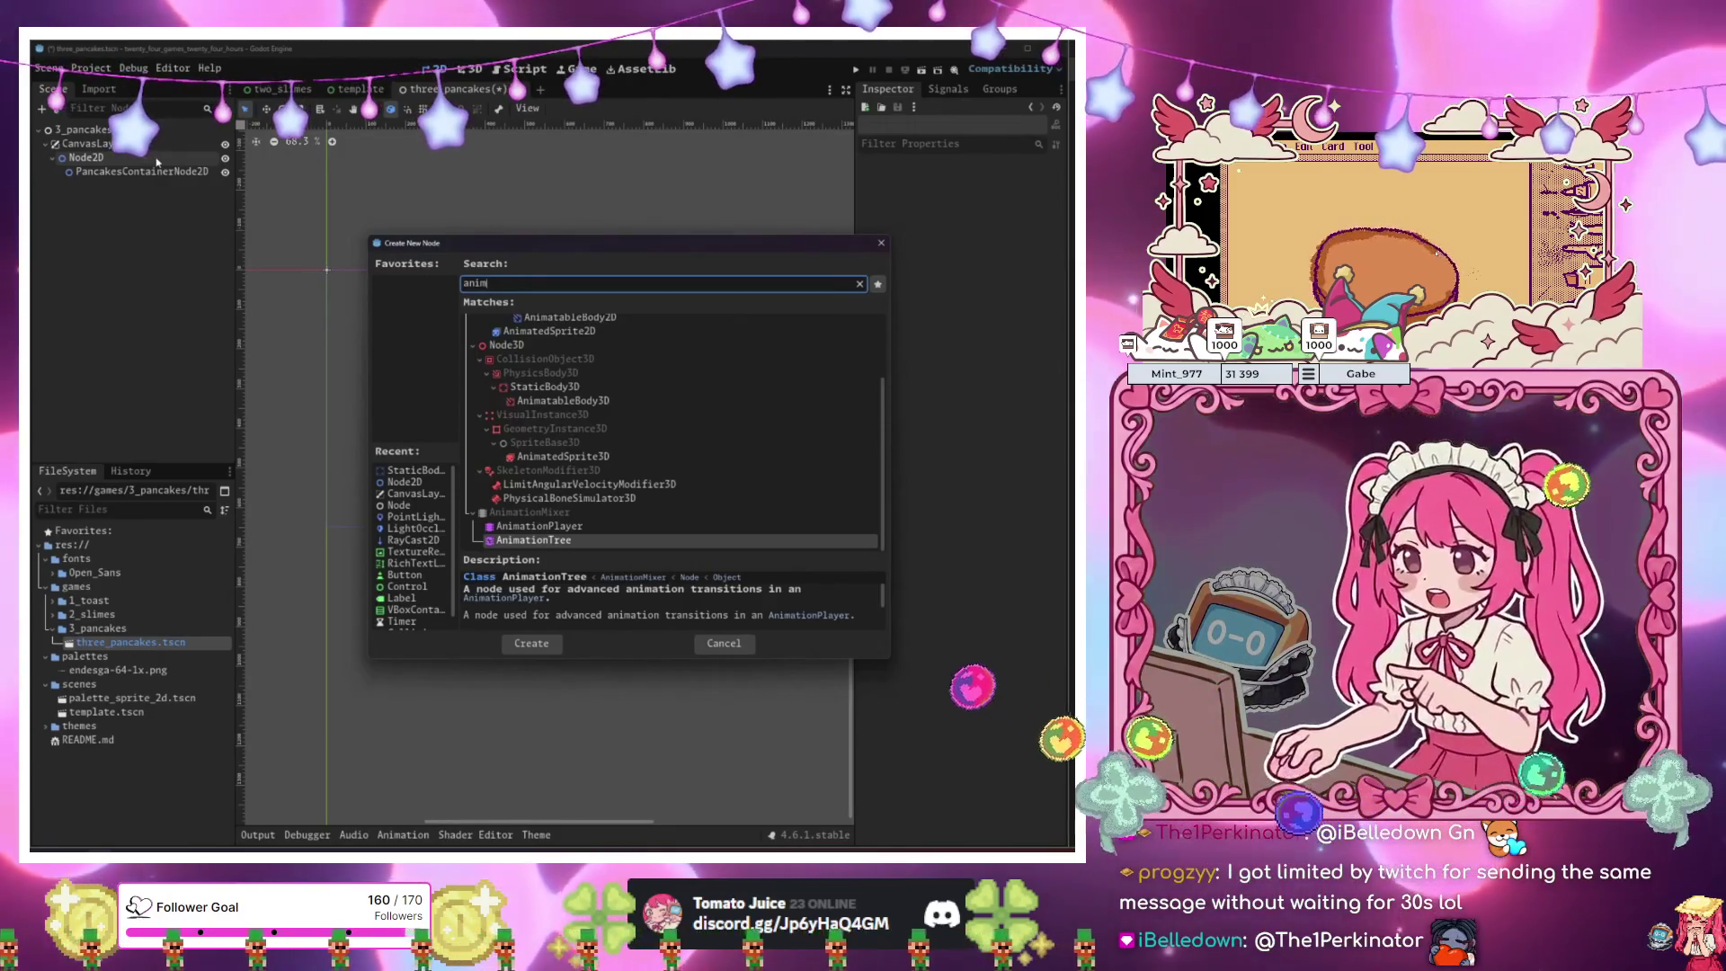
scroll(543, 388, up, 3)
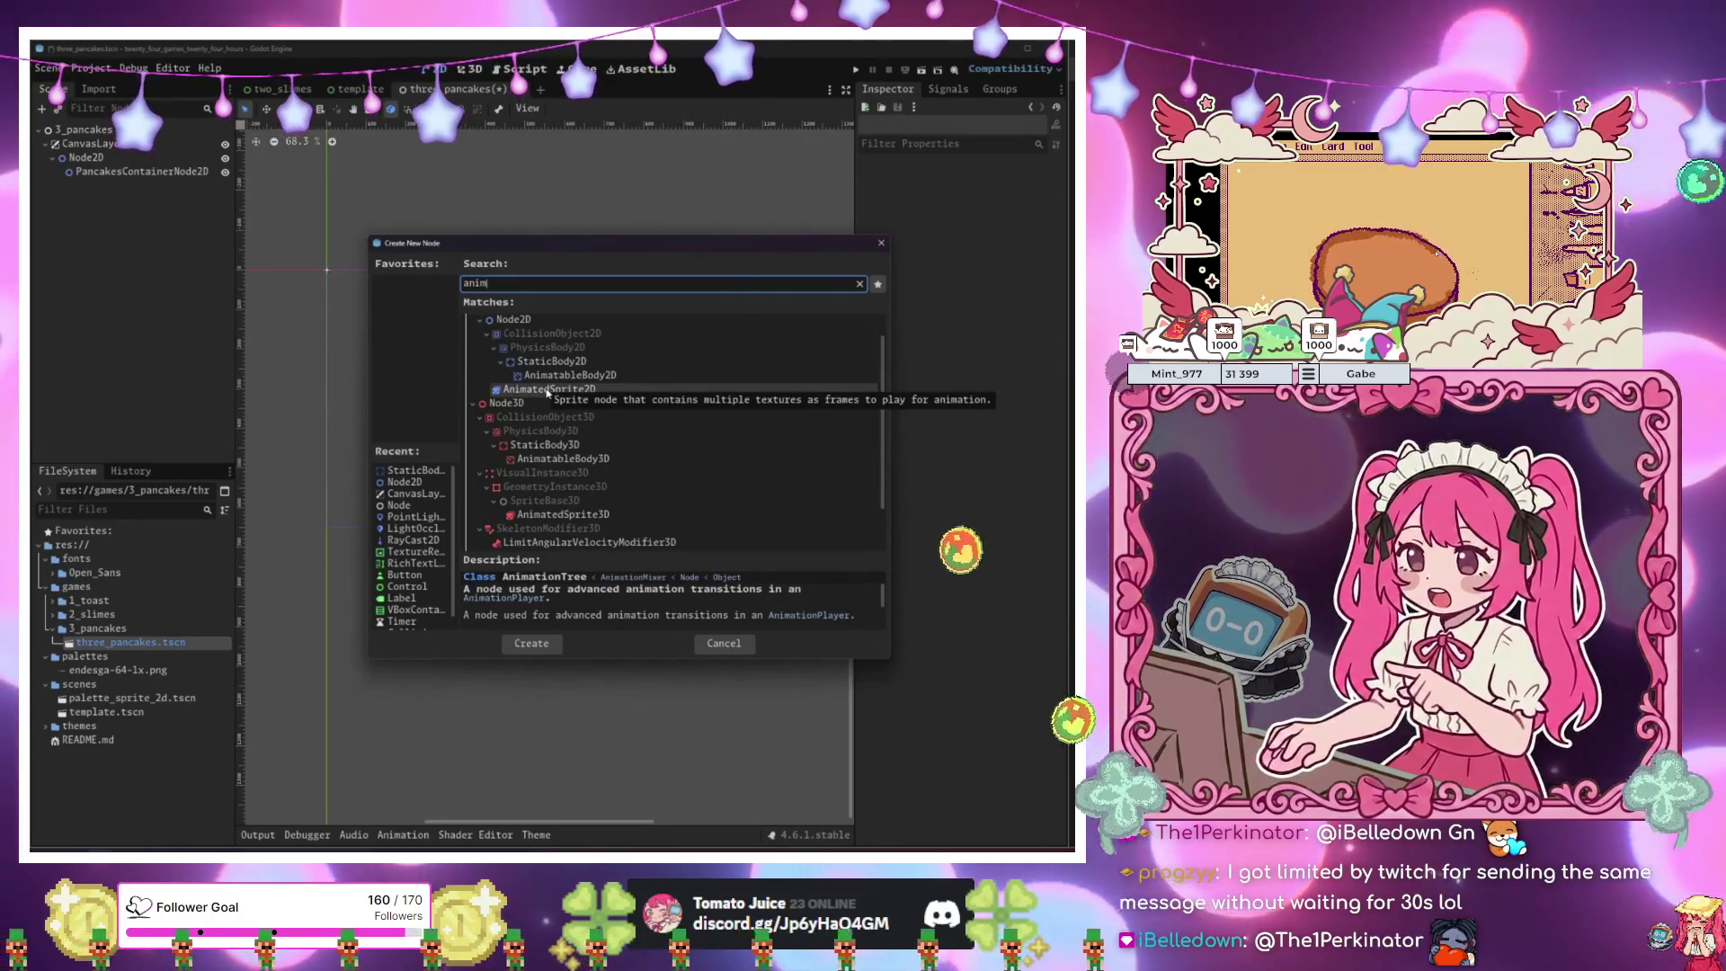
click(551, 404)
click(552, 389)
scroll(554, 408, up, 1)
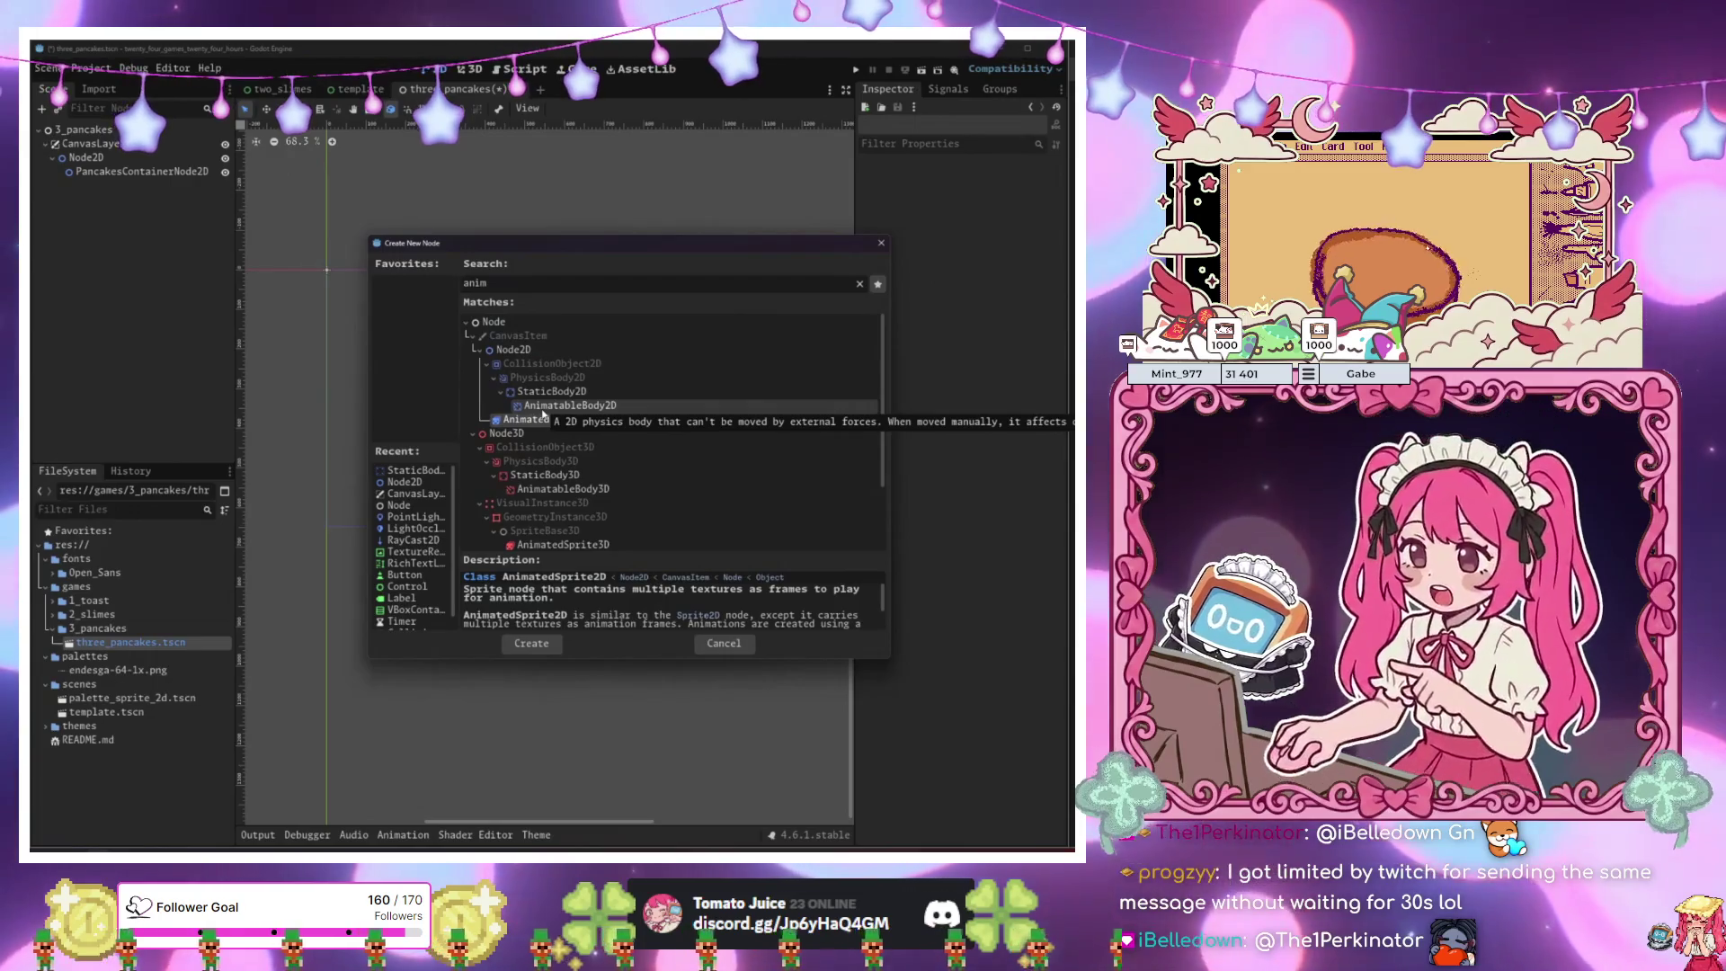
double_click(566, 406)
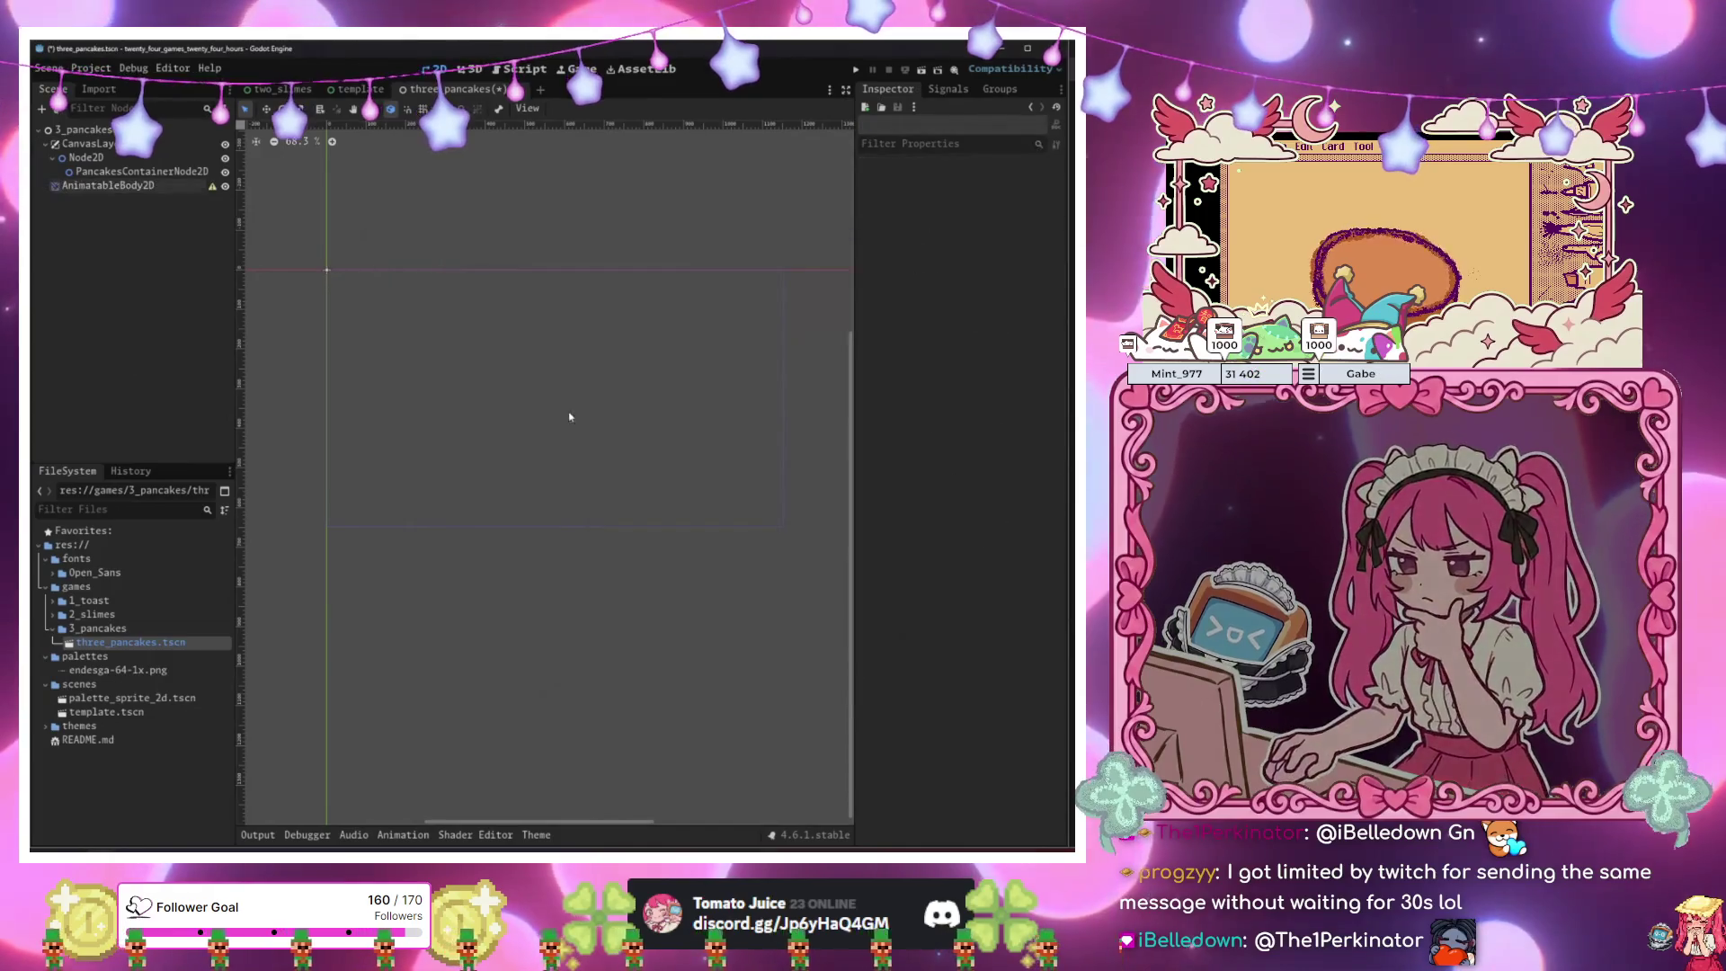
click(105, 186)
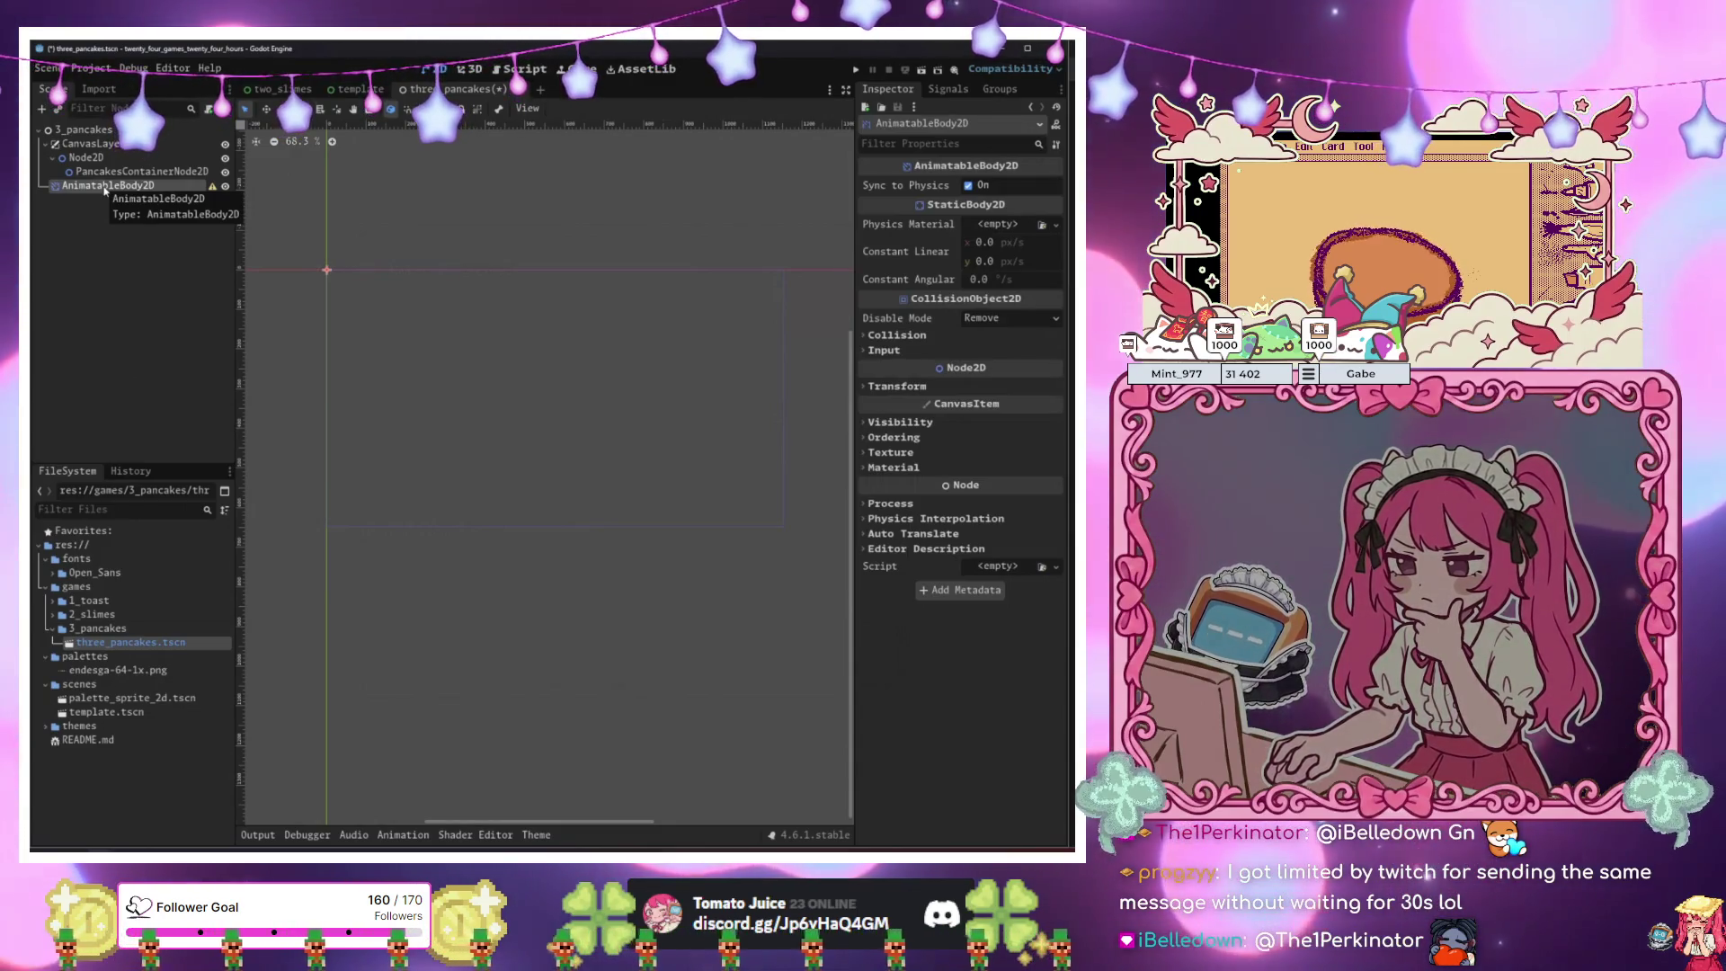
- Give the AnimatableBody2D a CollisionShape2D with a CircleShape2D and enlarge its radius
key(ctrl+a)
text(col)
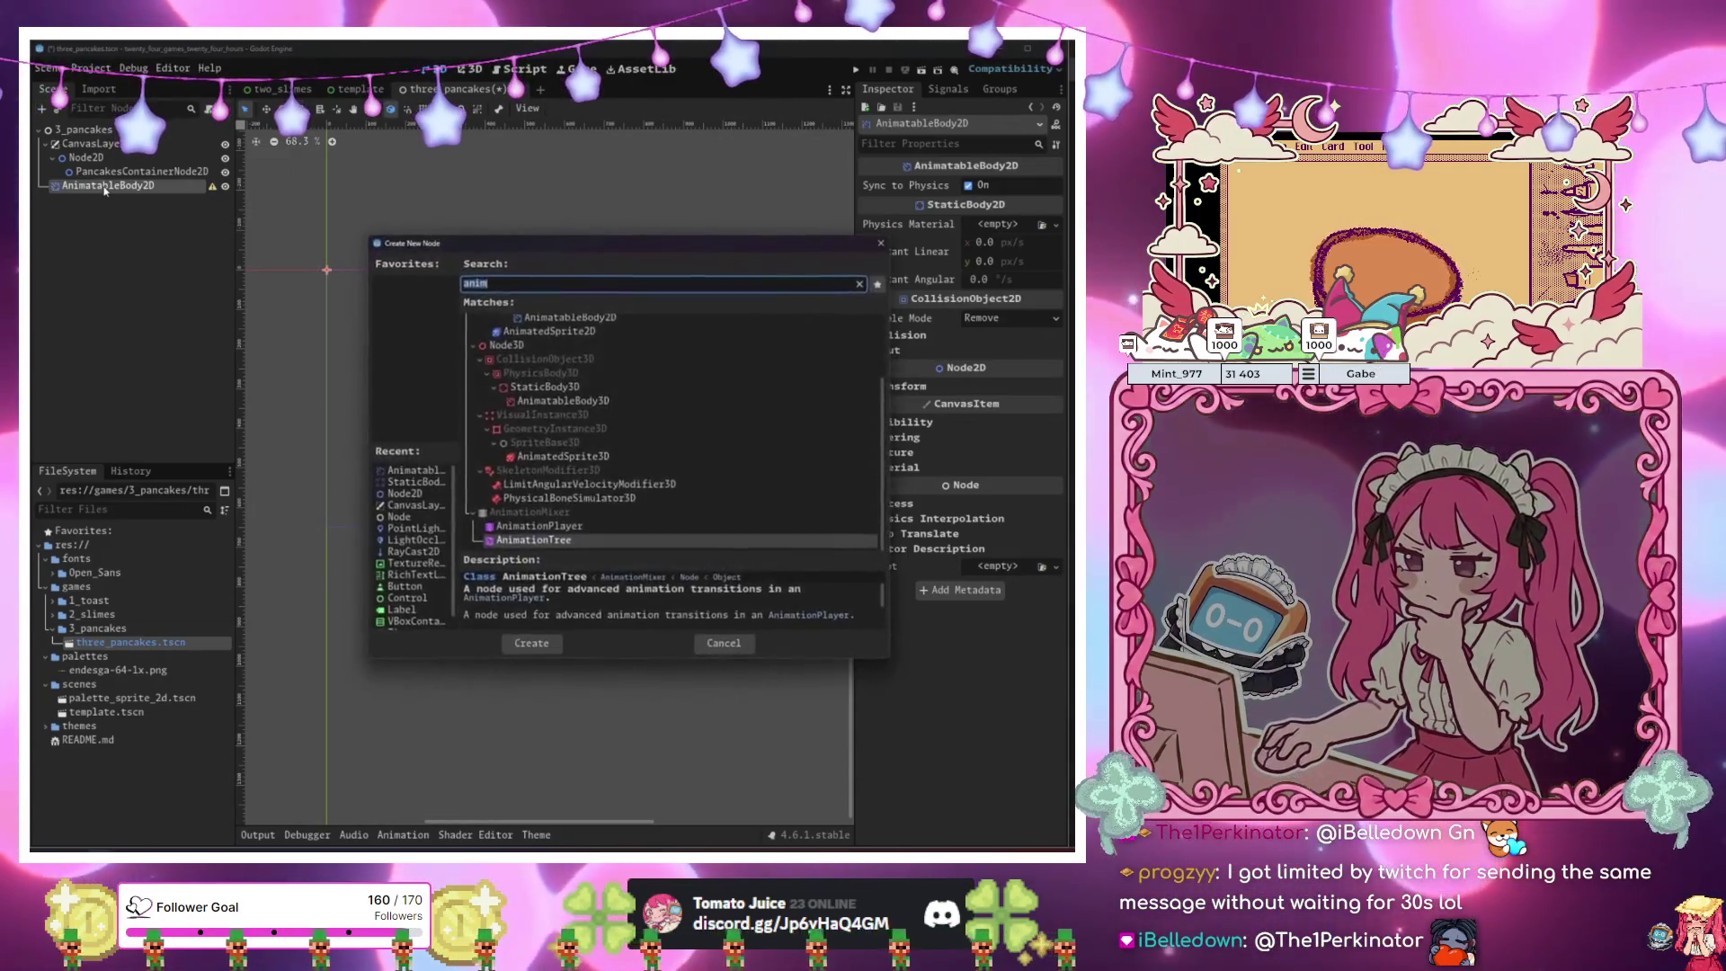
text(lision)
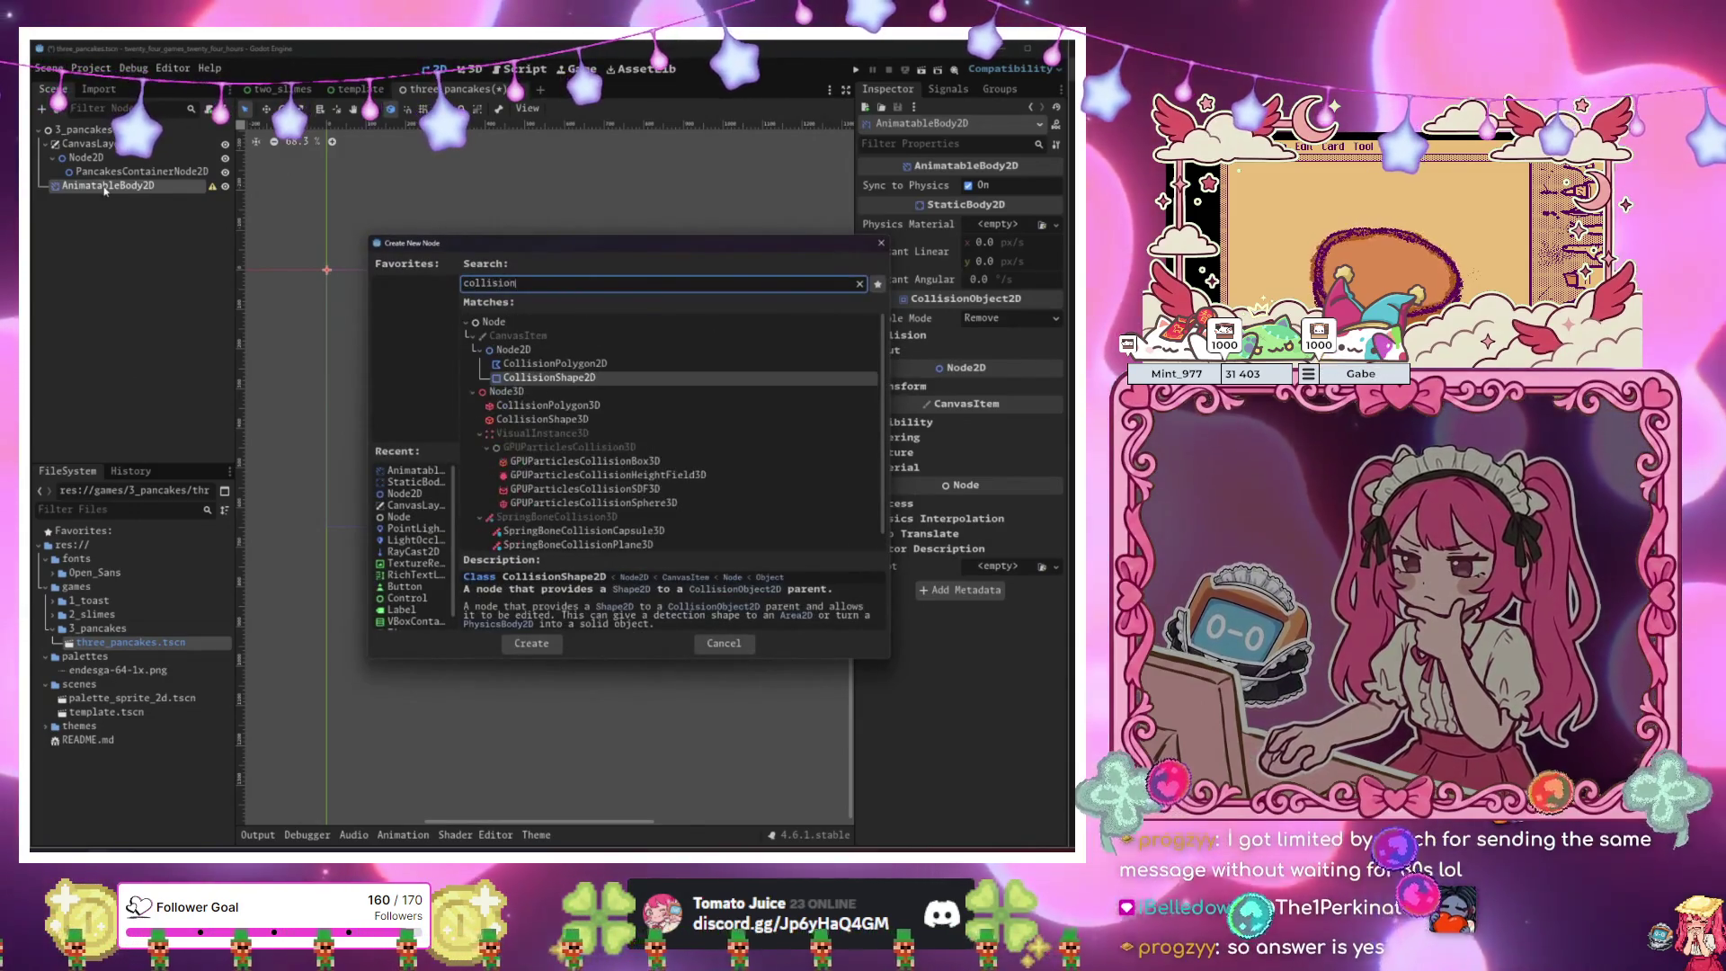
key(Return)
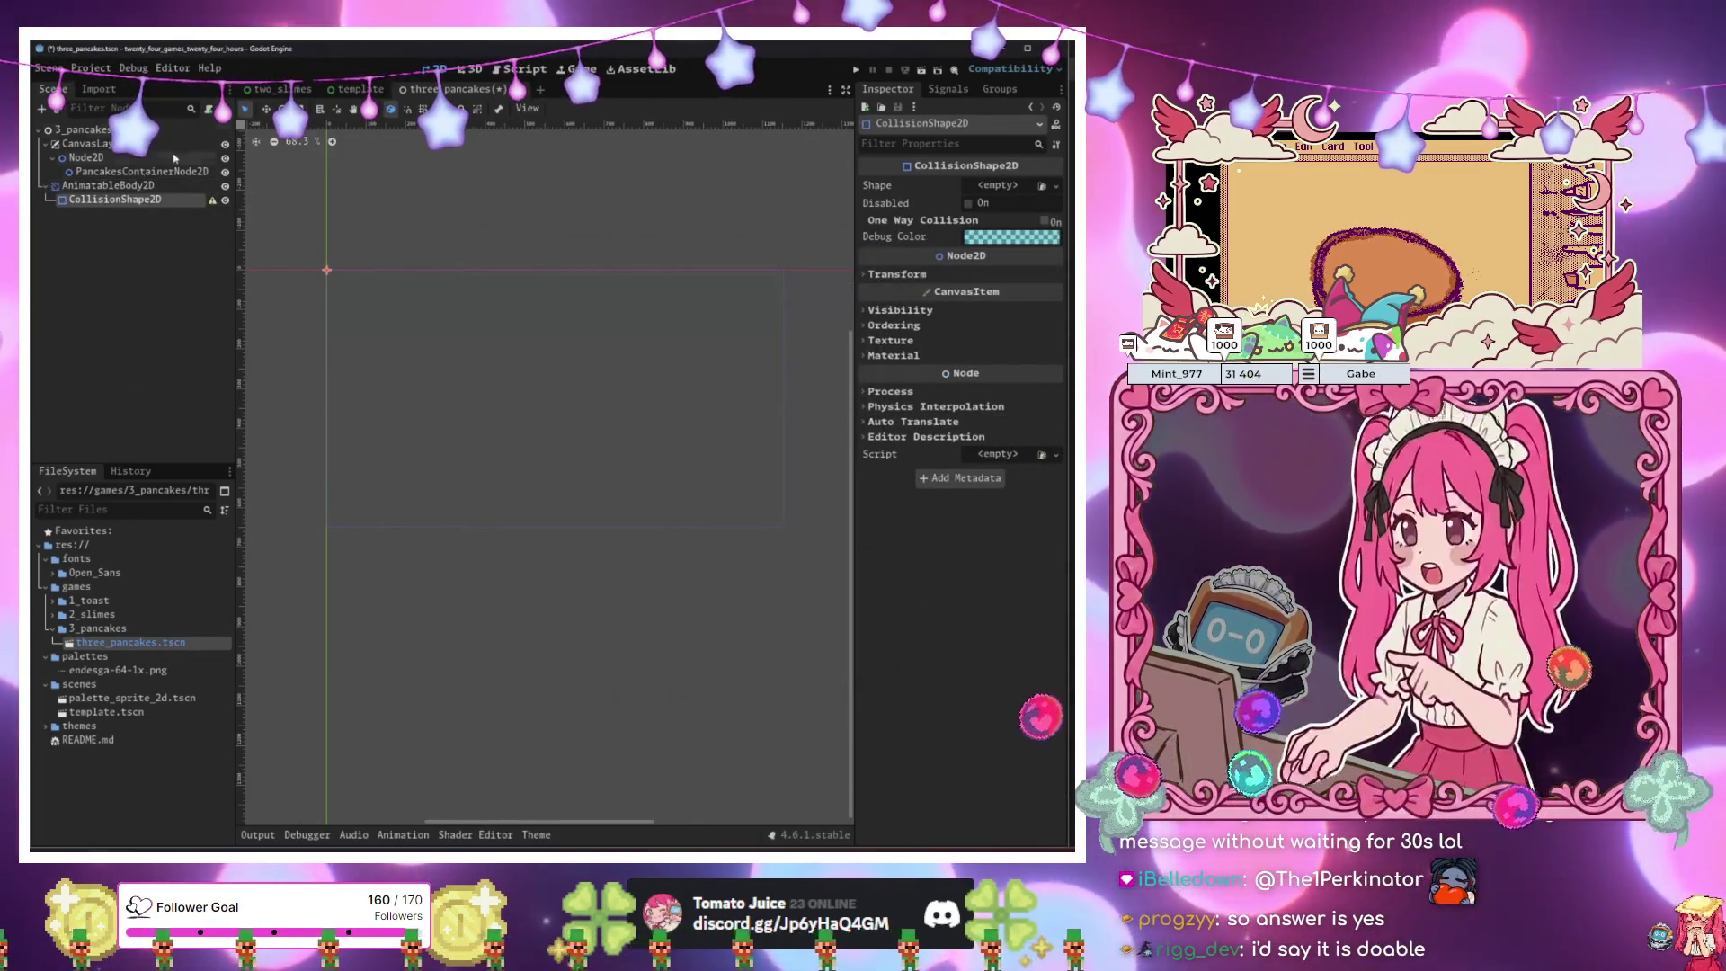
click(997, 185)
click(971, 226)
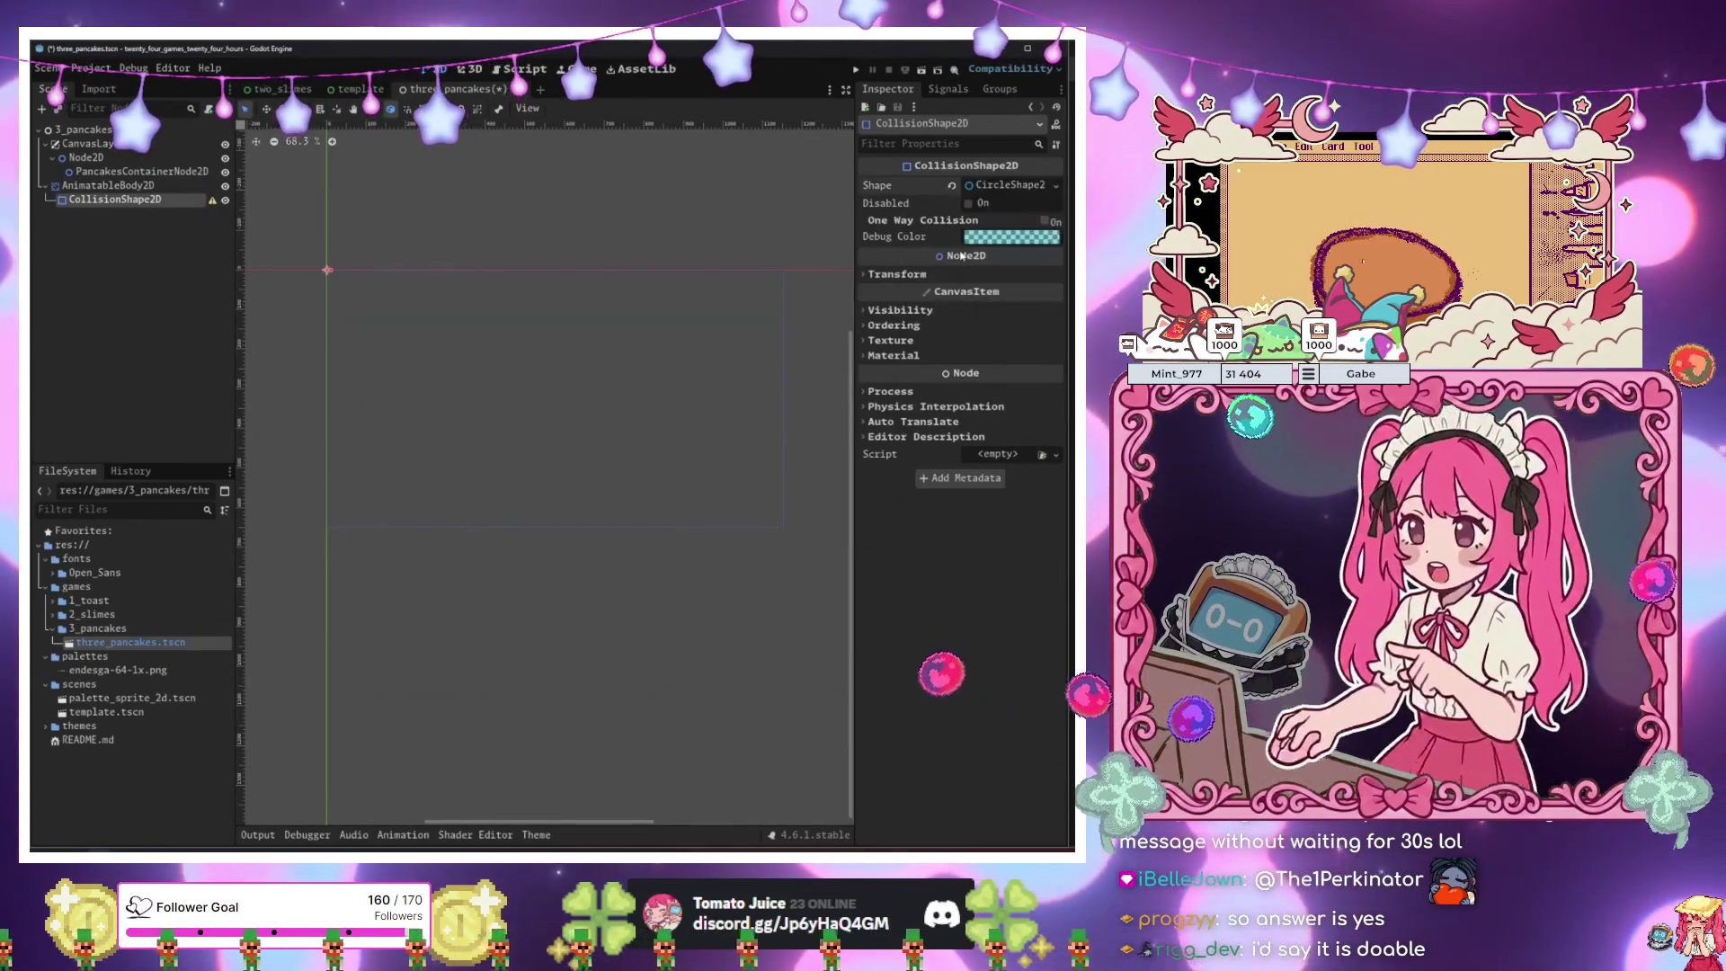
scroll(575, 283, up, 4)
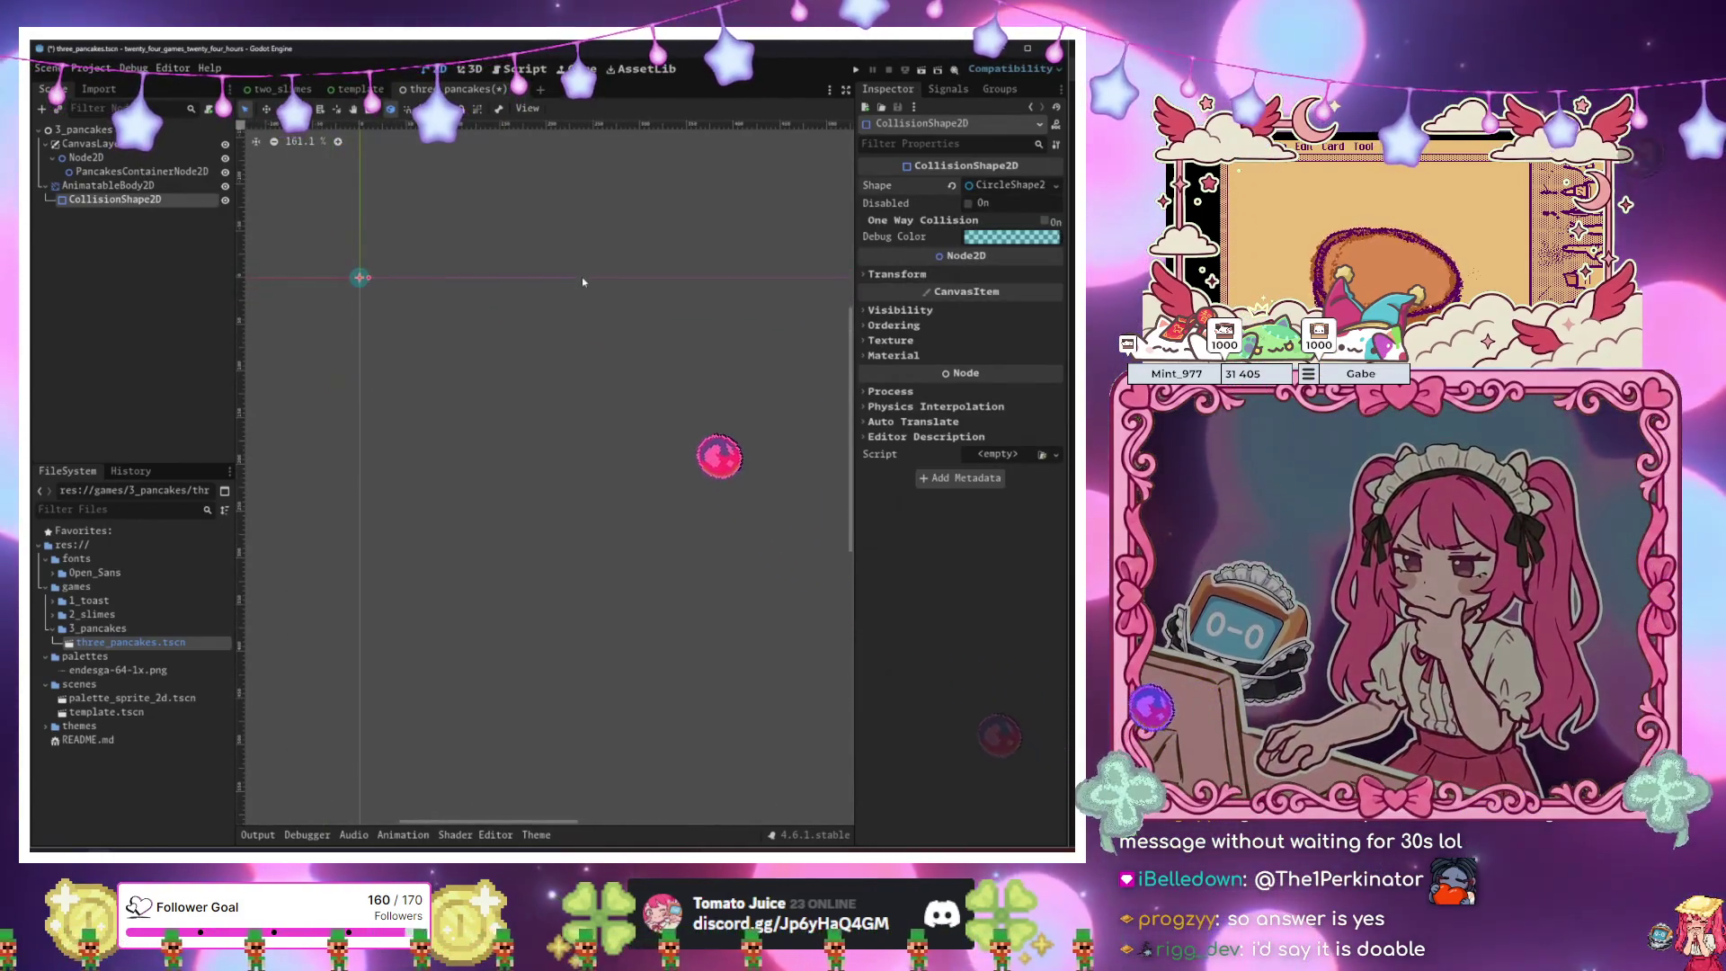
scroll(503, 283, left, 1)
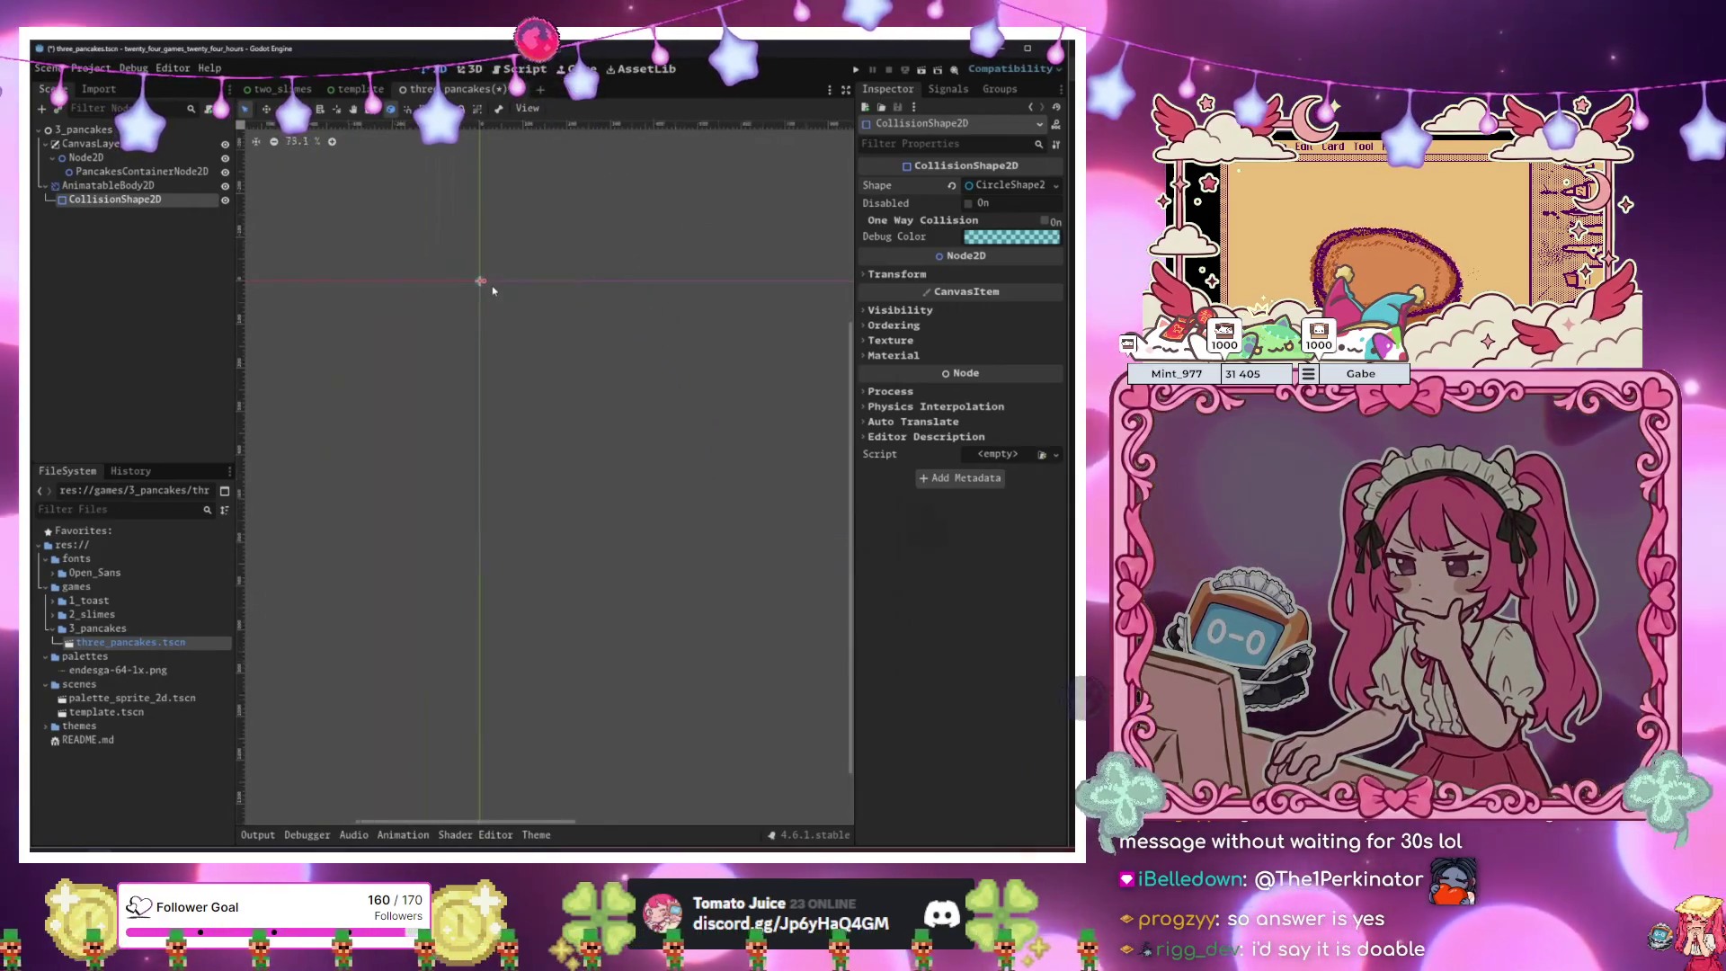
drag(483, 281, 489, 280)
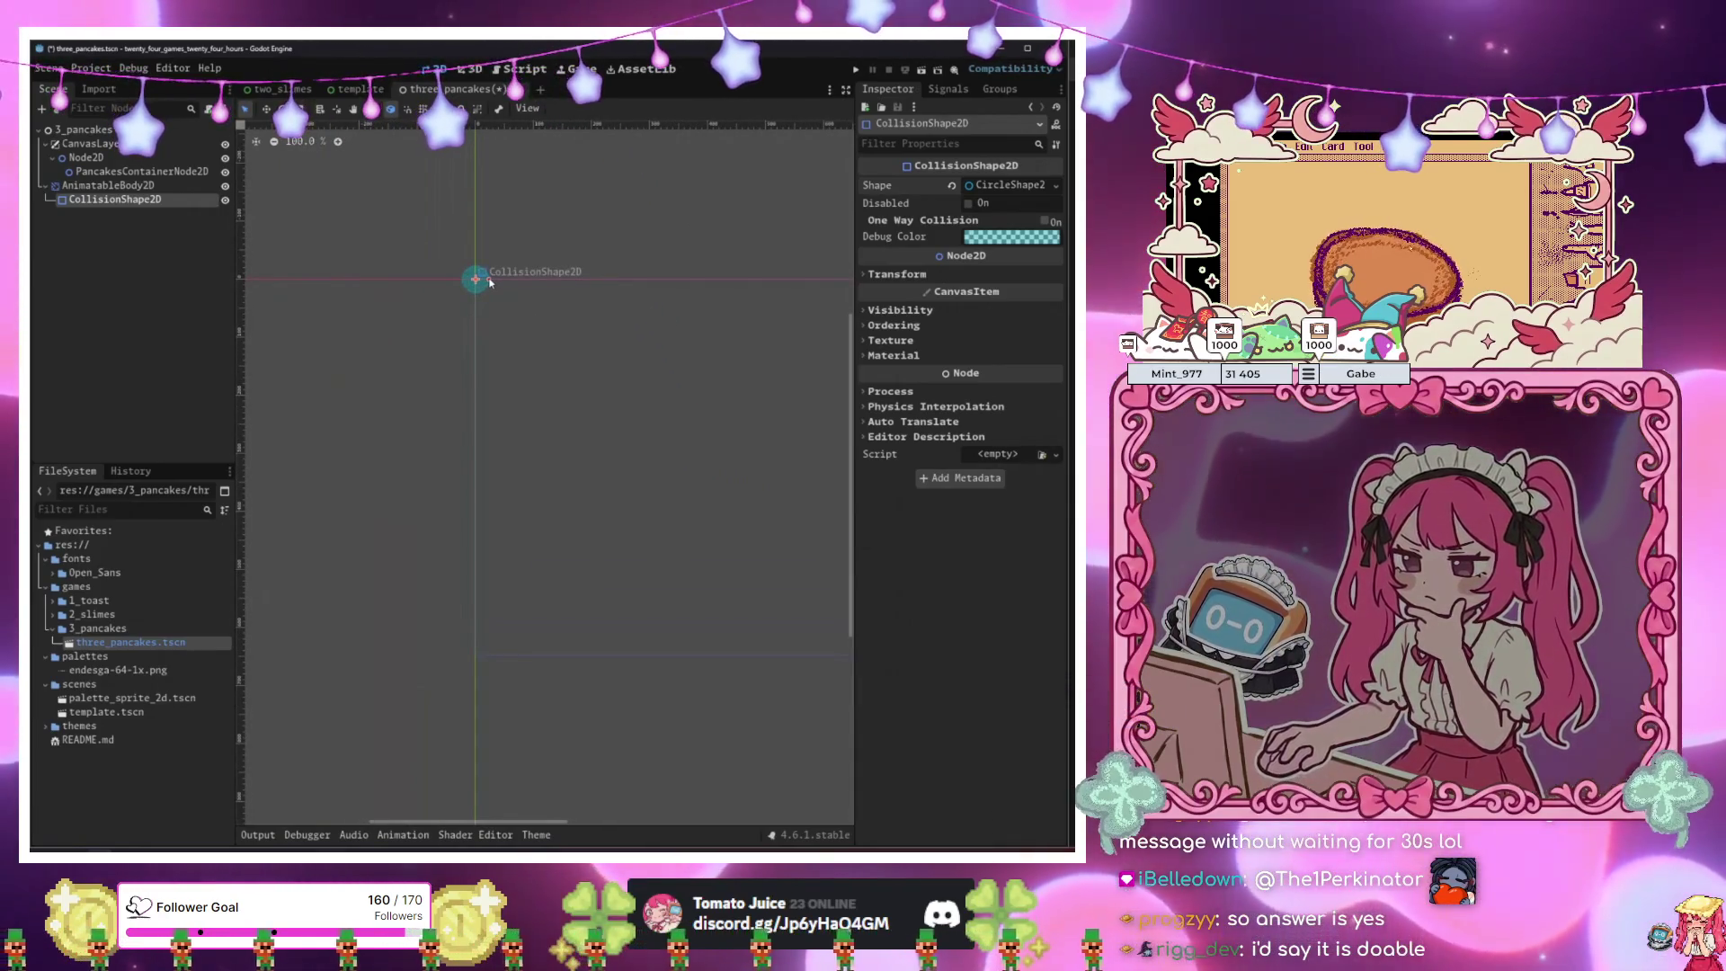
scroll(415, 310, down, 4)
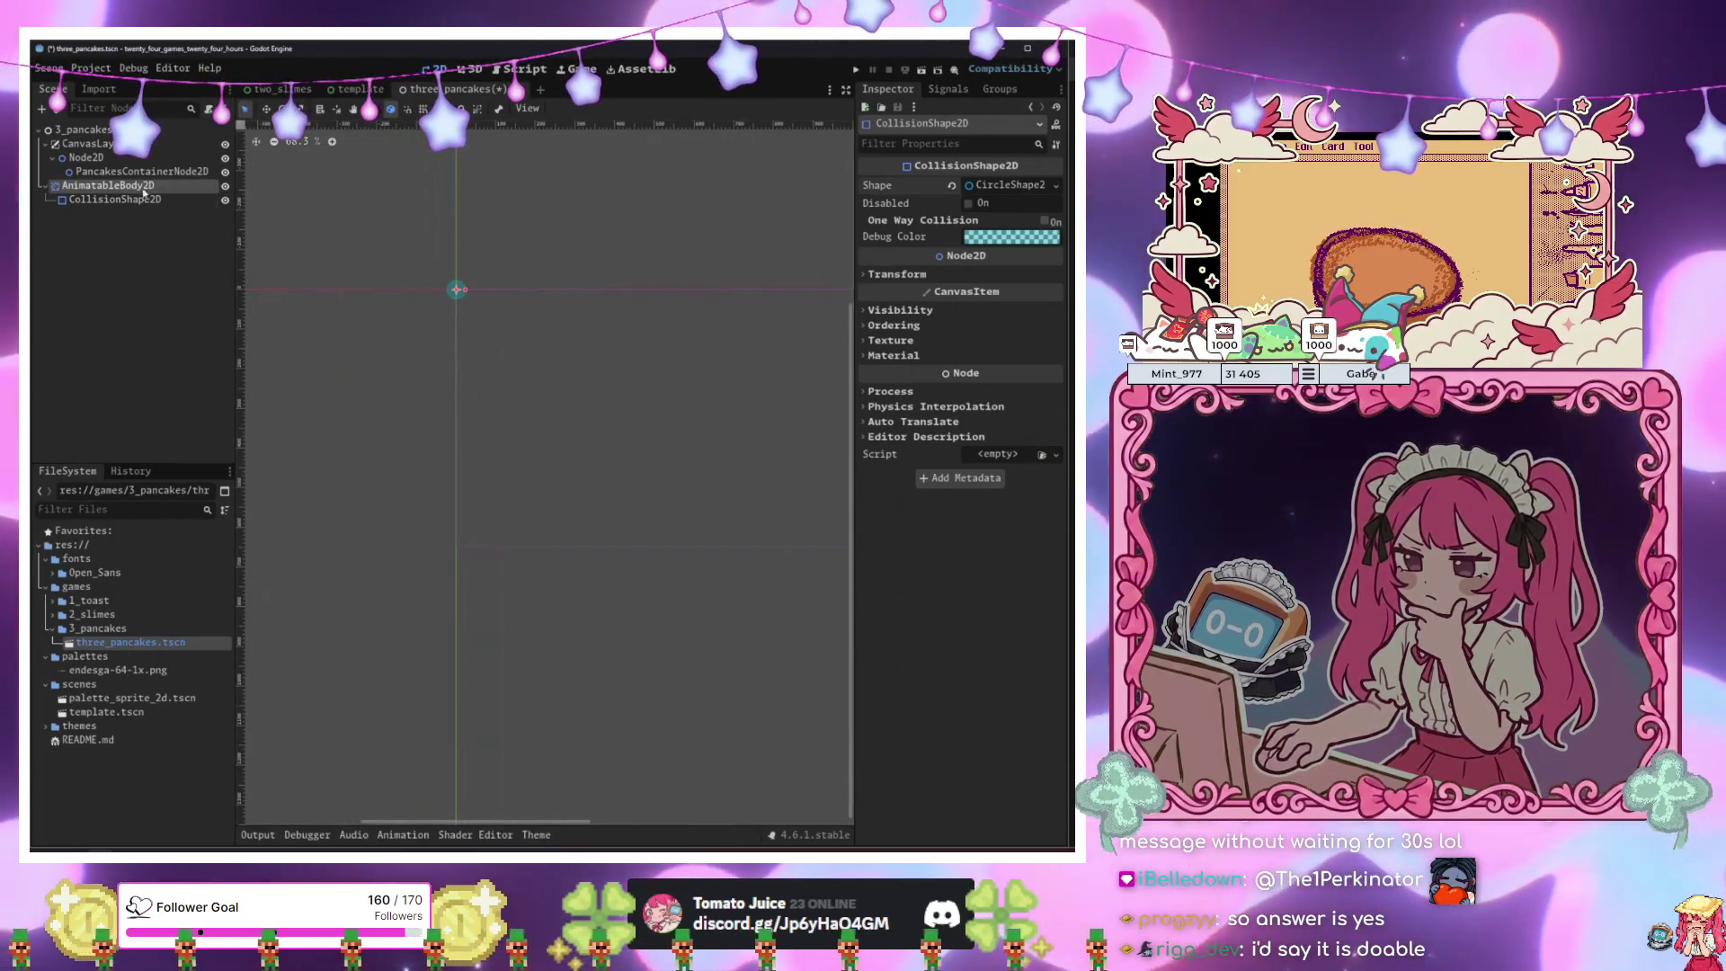
click(82, 130)
- Move the AnimatableBody2D under Node2D and begin attaching a script to the 3_pancakes root
click(128, 186)
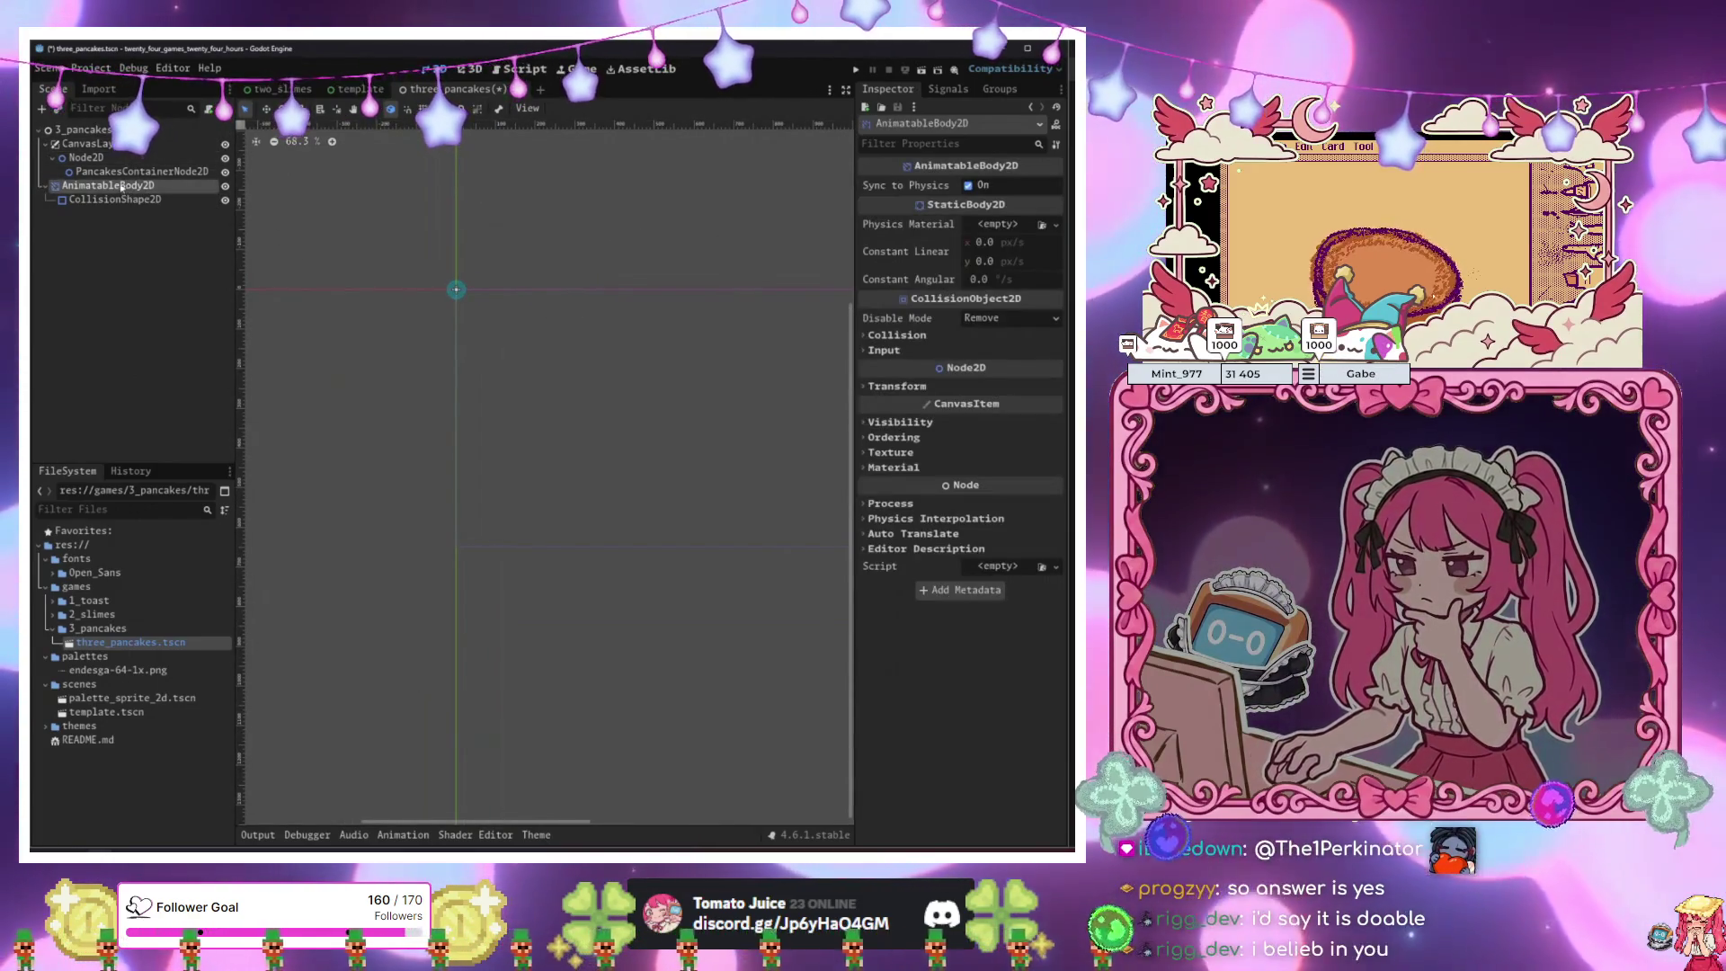
drag(122, 163, 117, 158)
click(88, 144)
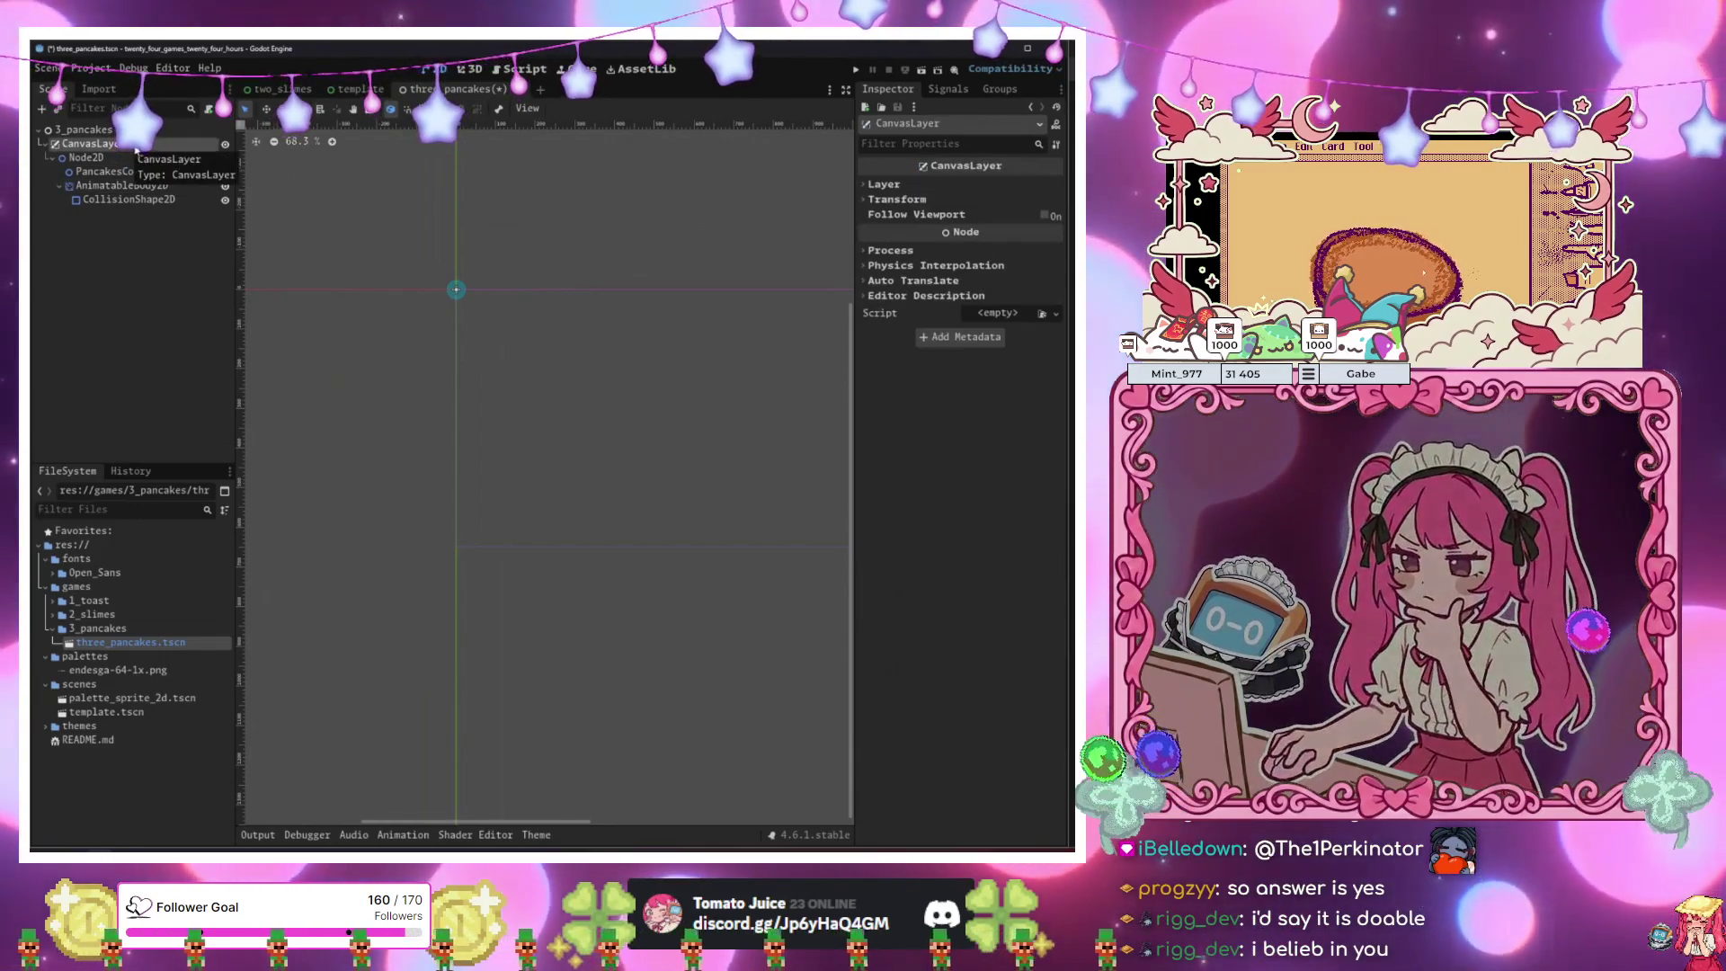
click(83, 130)
click(209, 108)
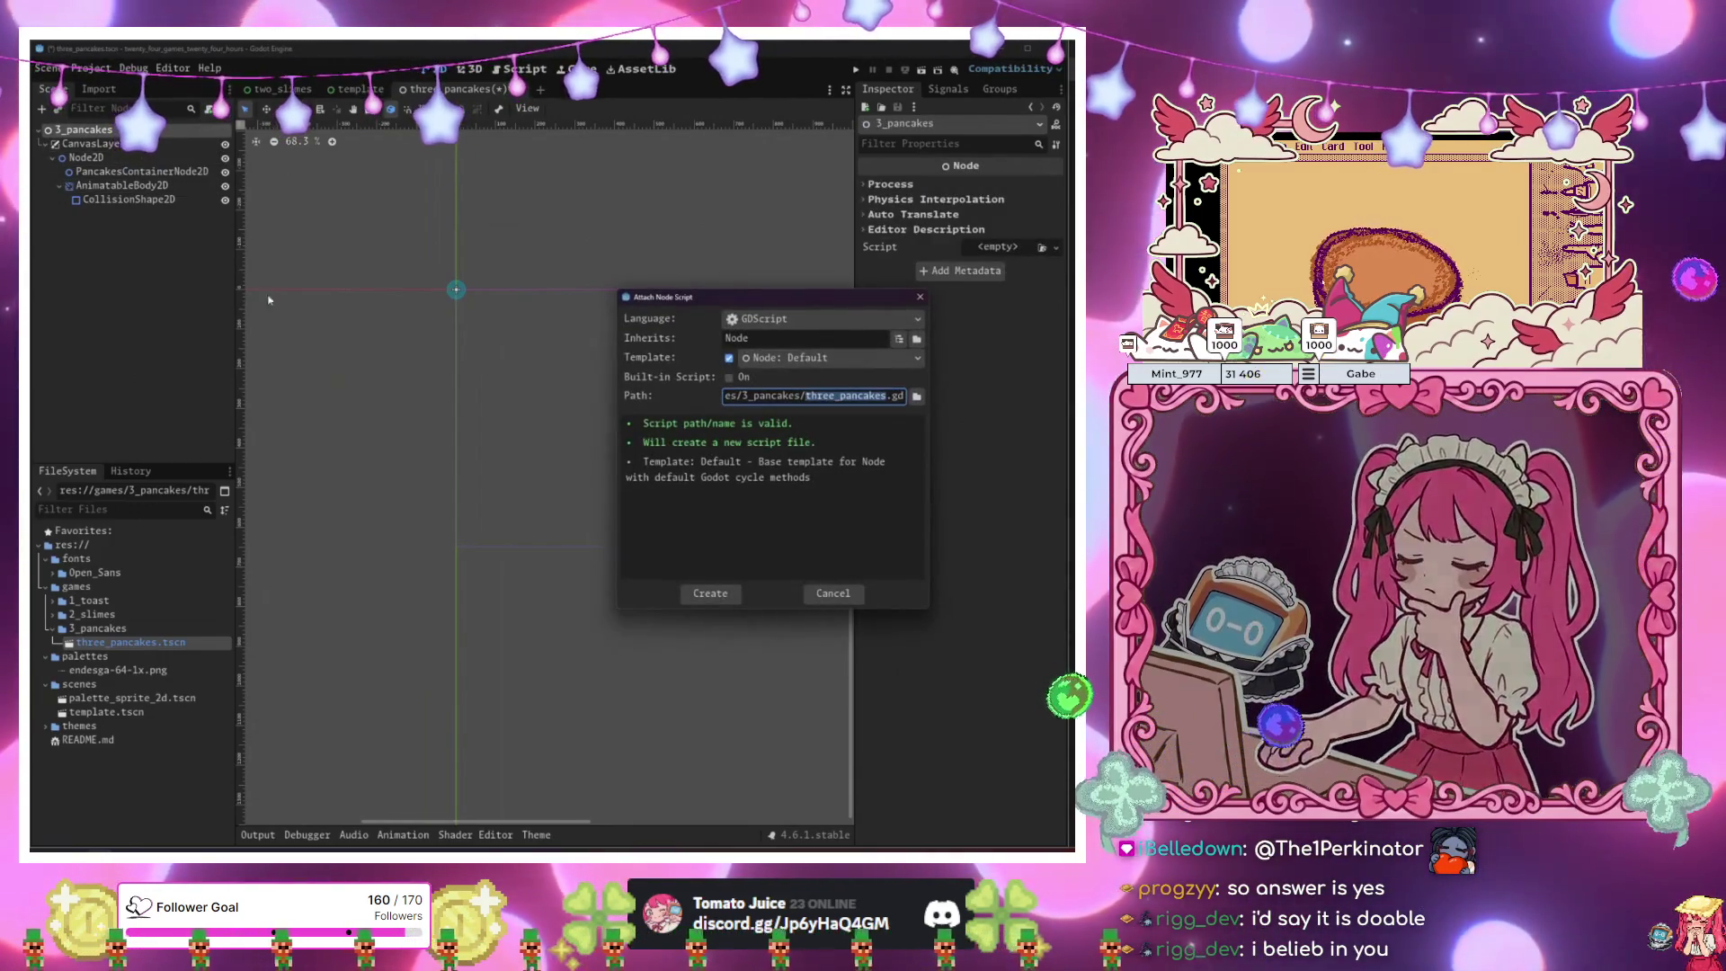
- Create the three_pancakes.gd script and place the caret after pass in _process
click(720, 597)
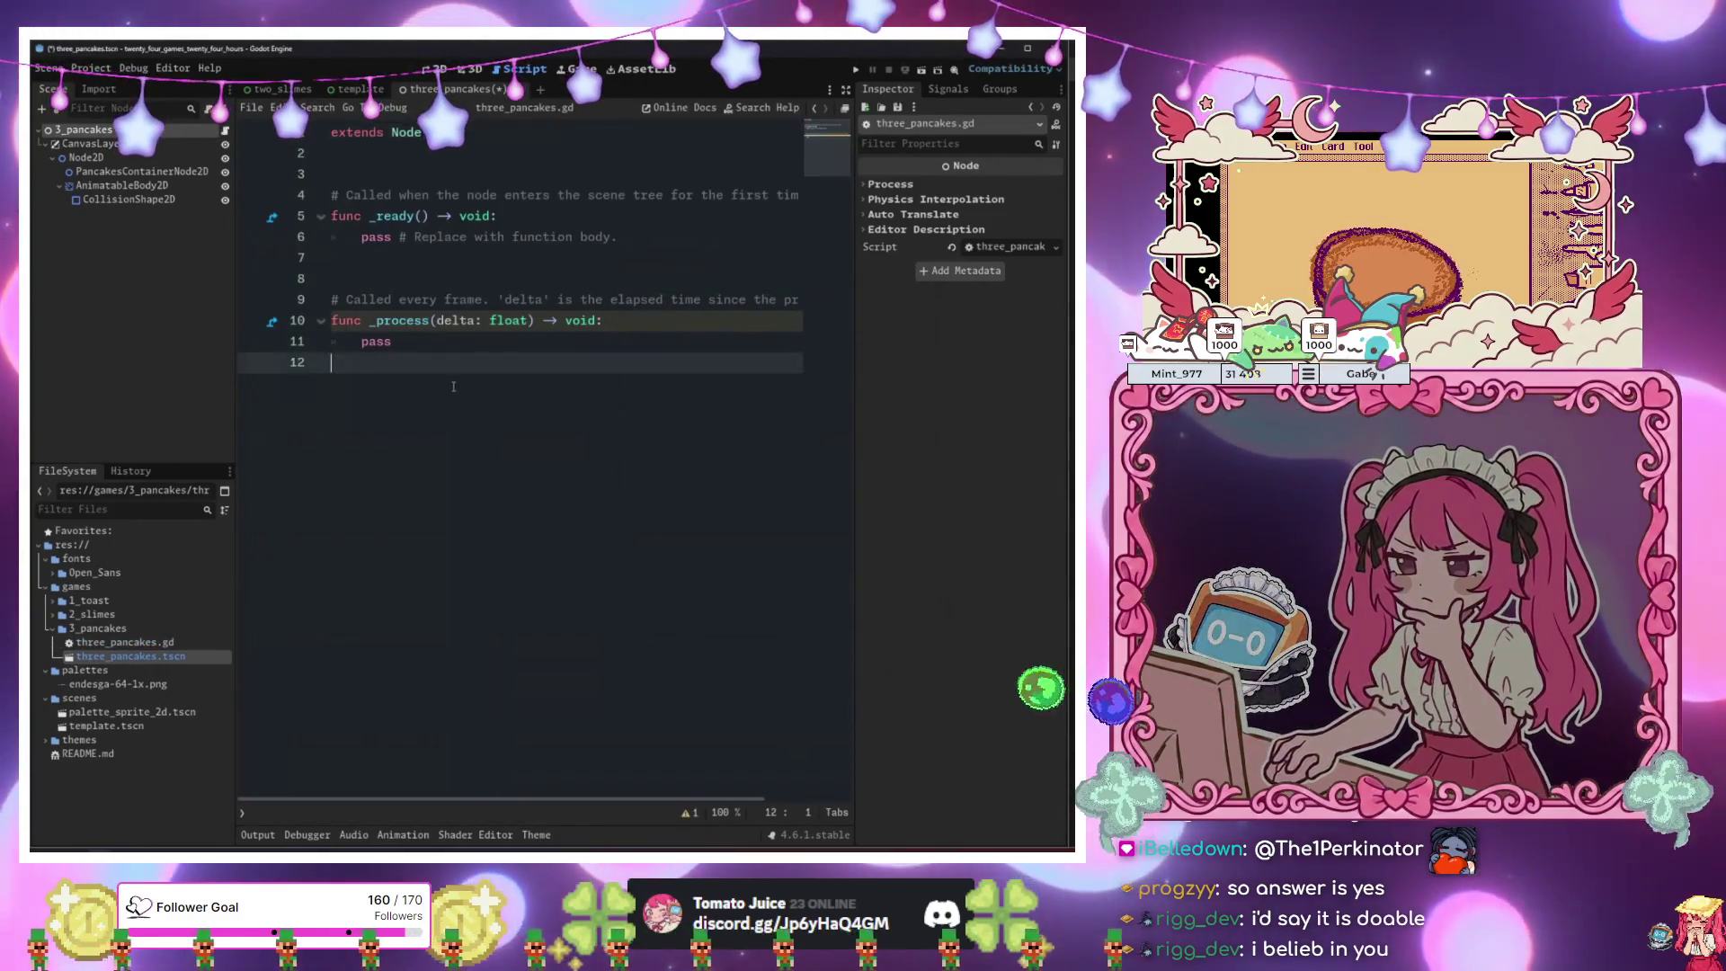
click(441, 375)
click(474, 349)
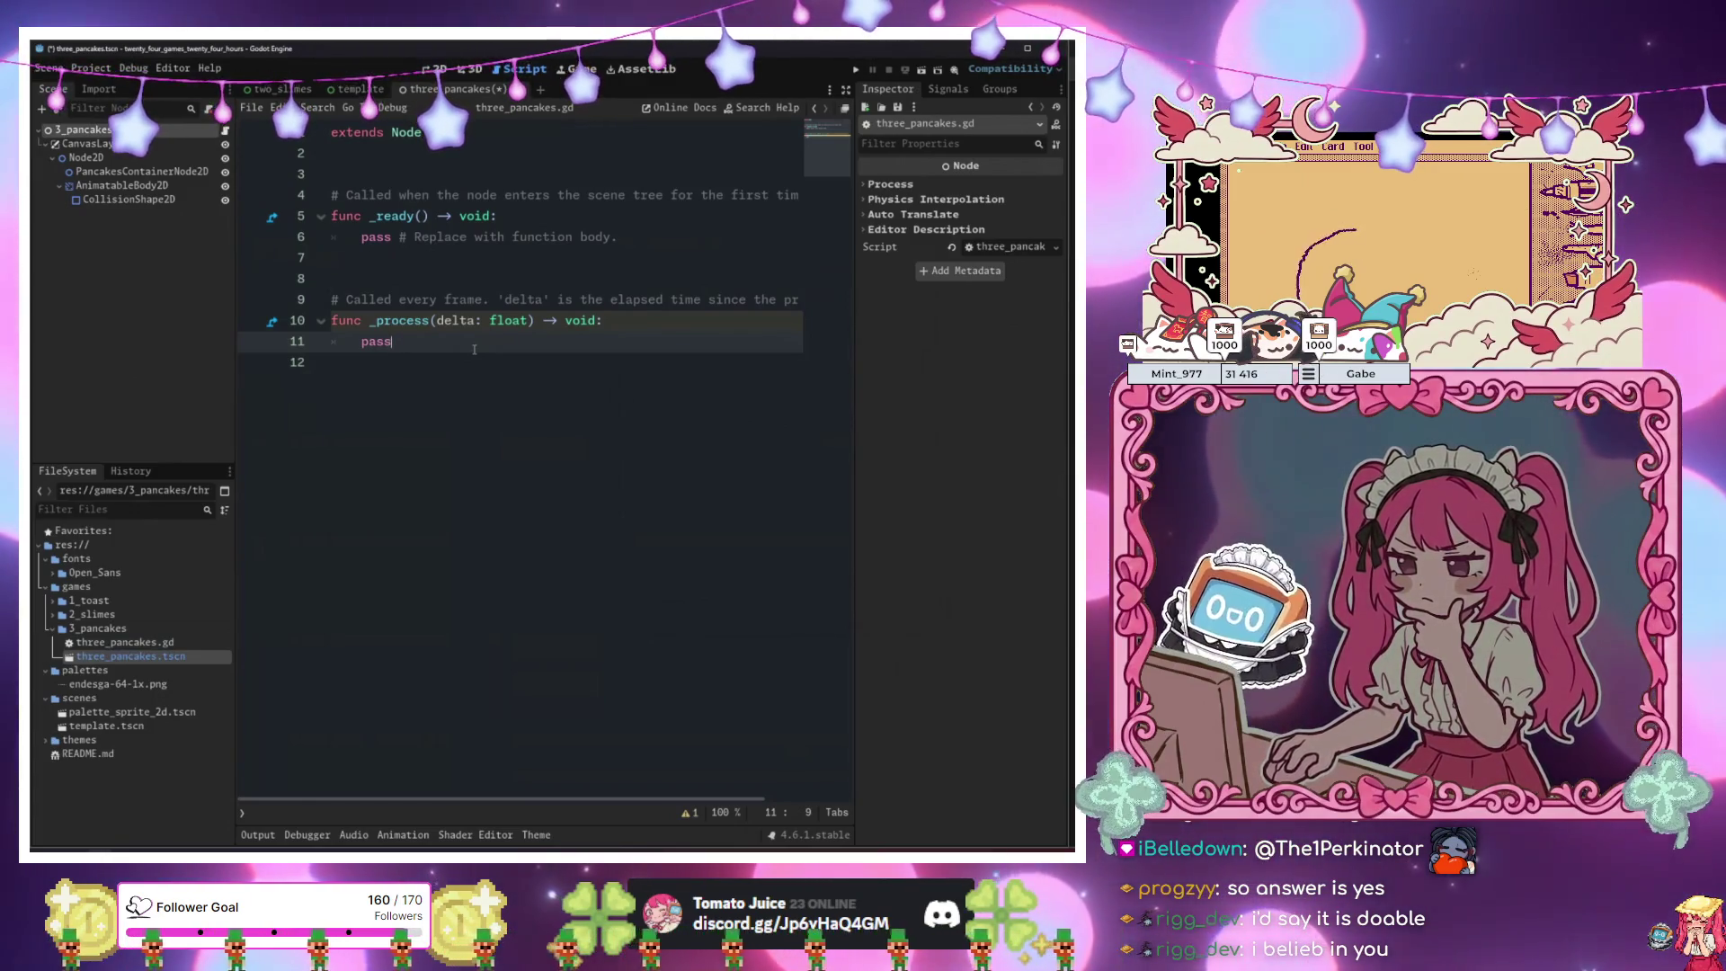
click(490, 363)
click(523, 339)
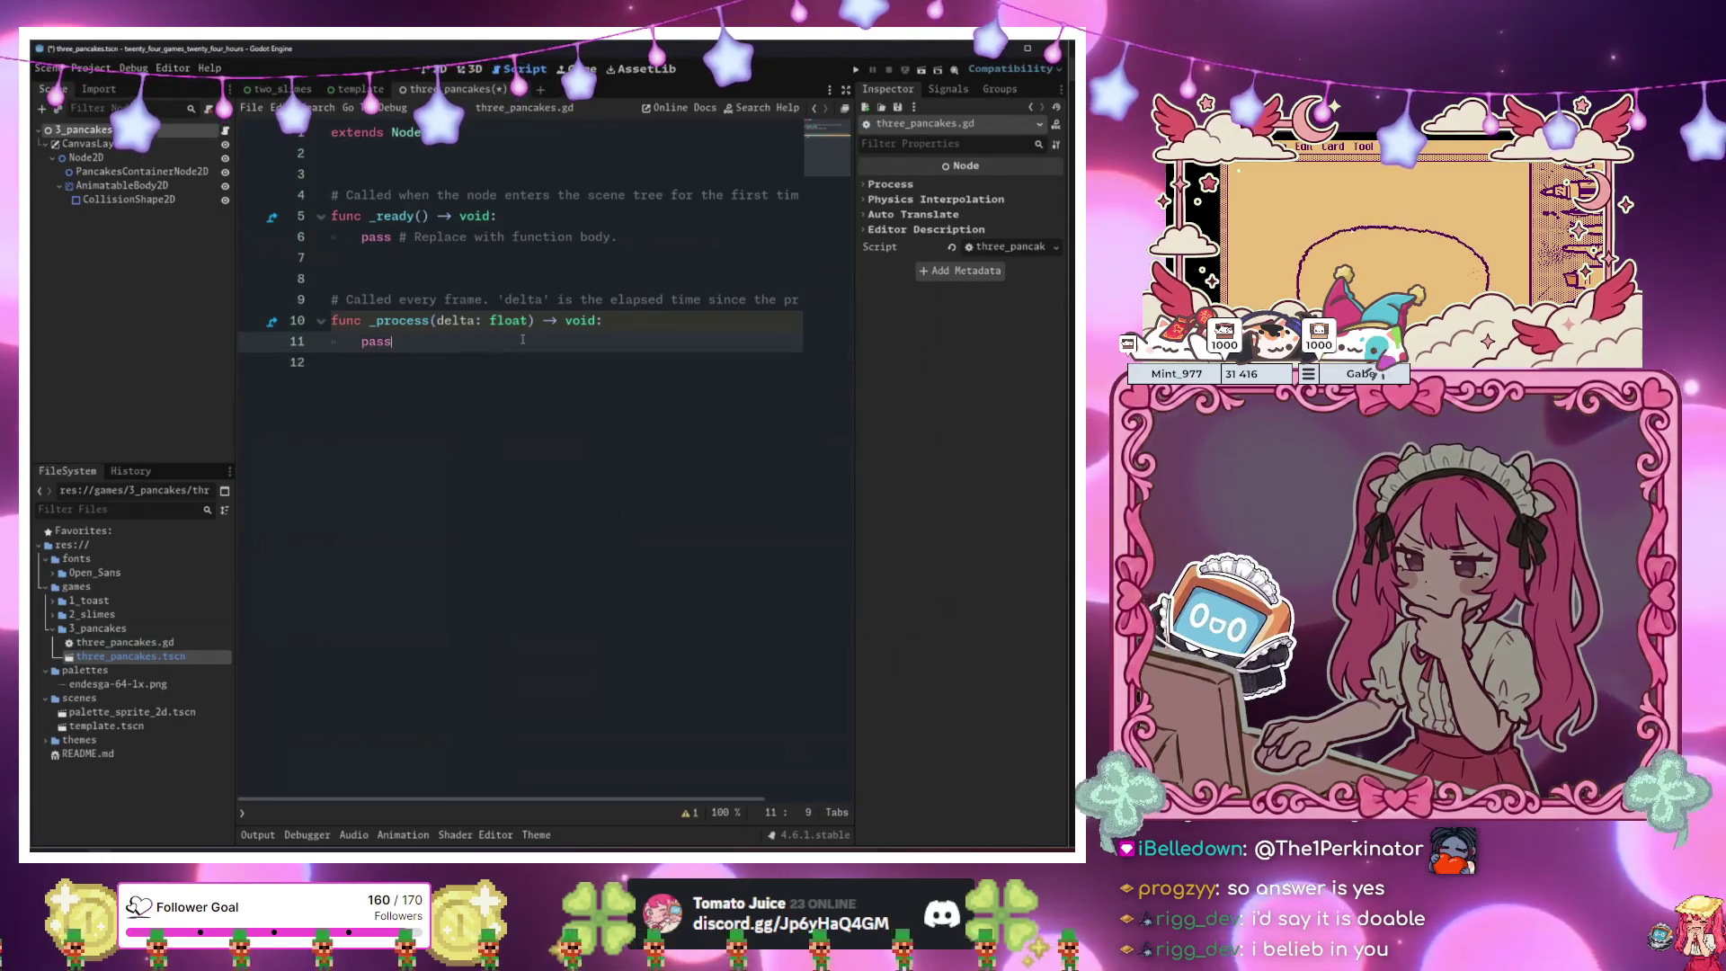
click(485, 367)
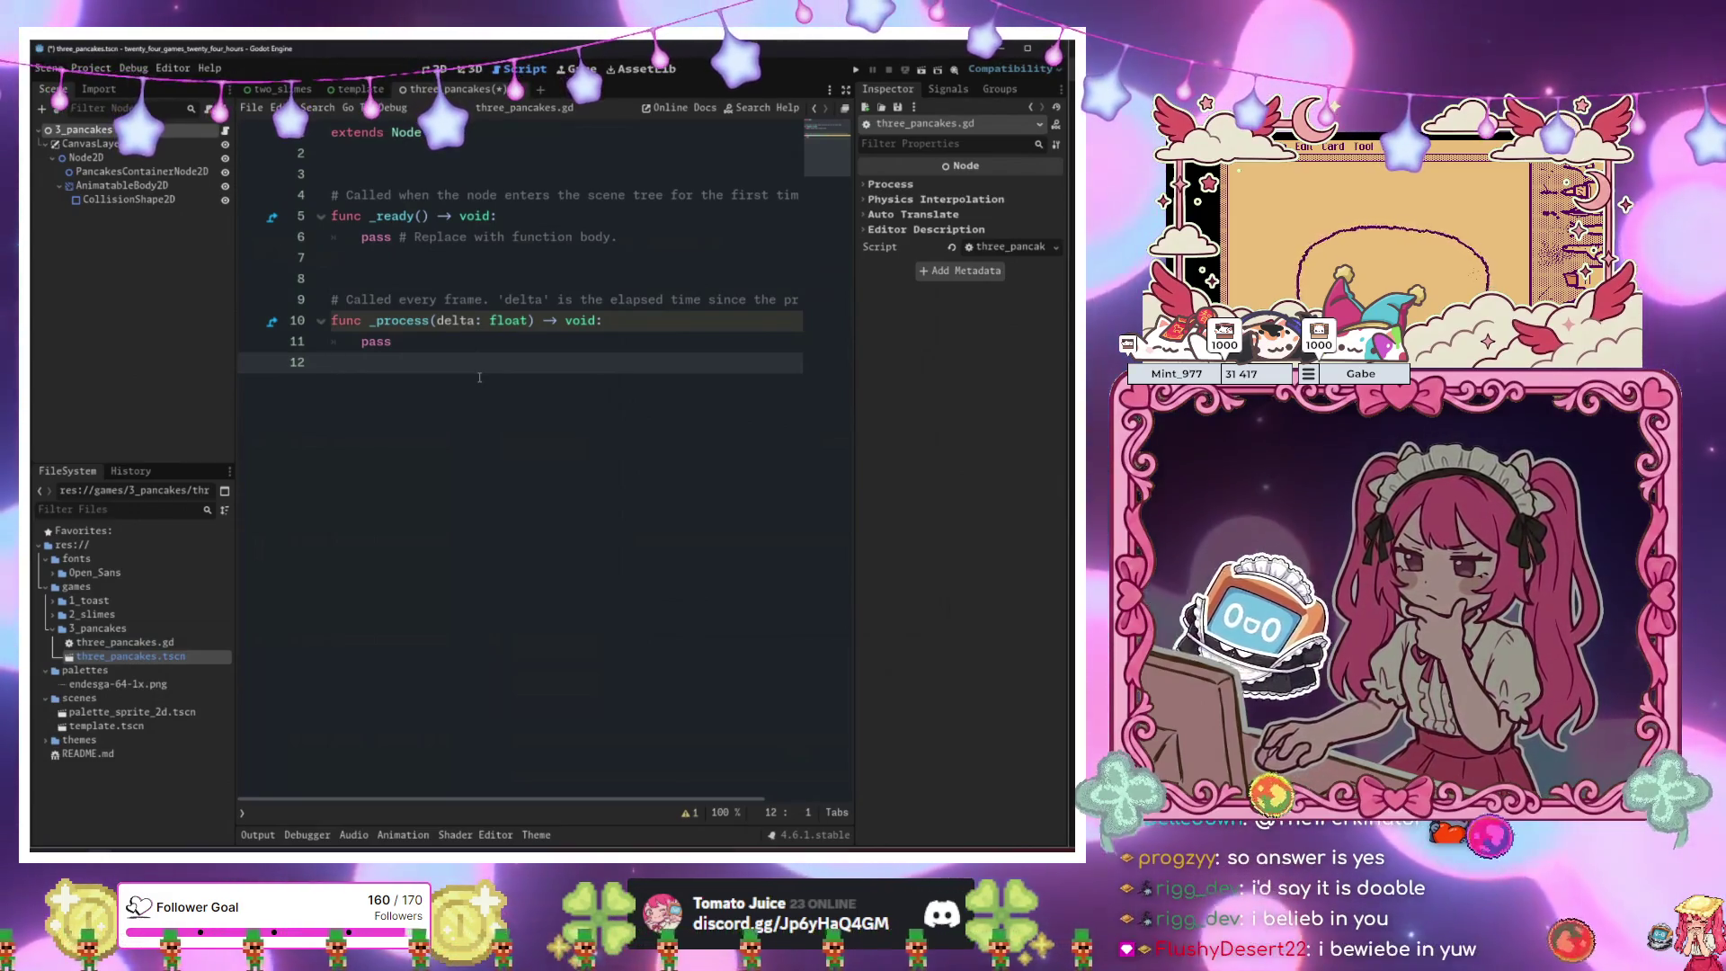
click(471, 349)
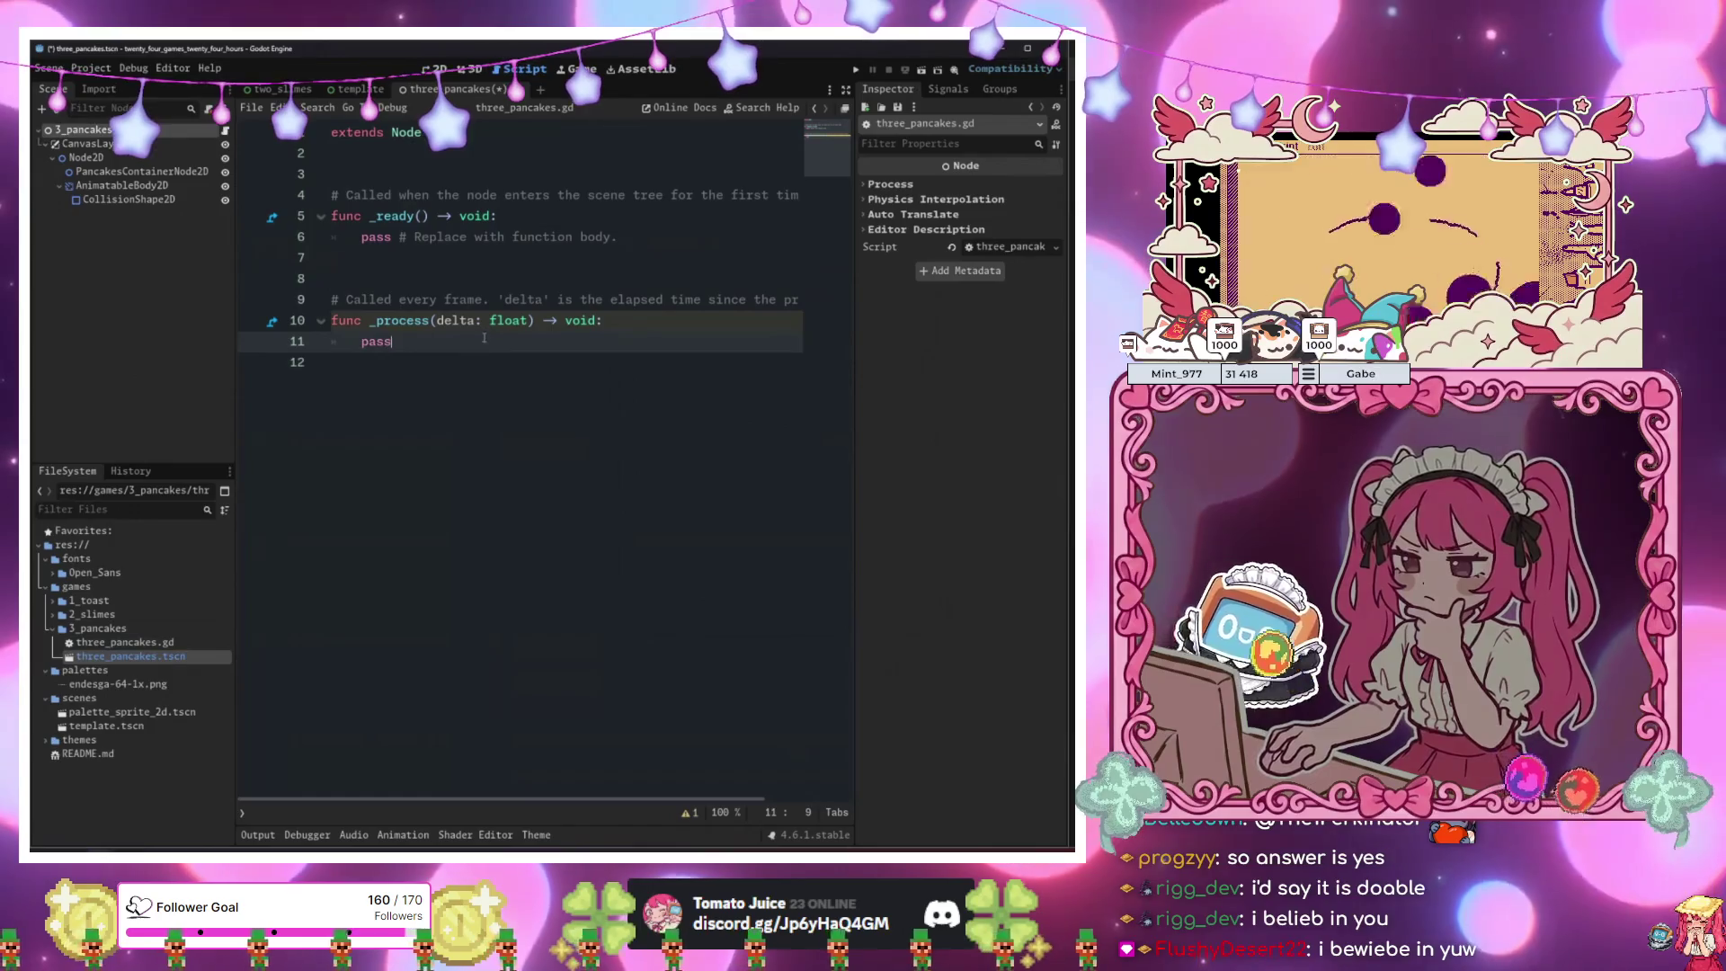
click(464, 359)
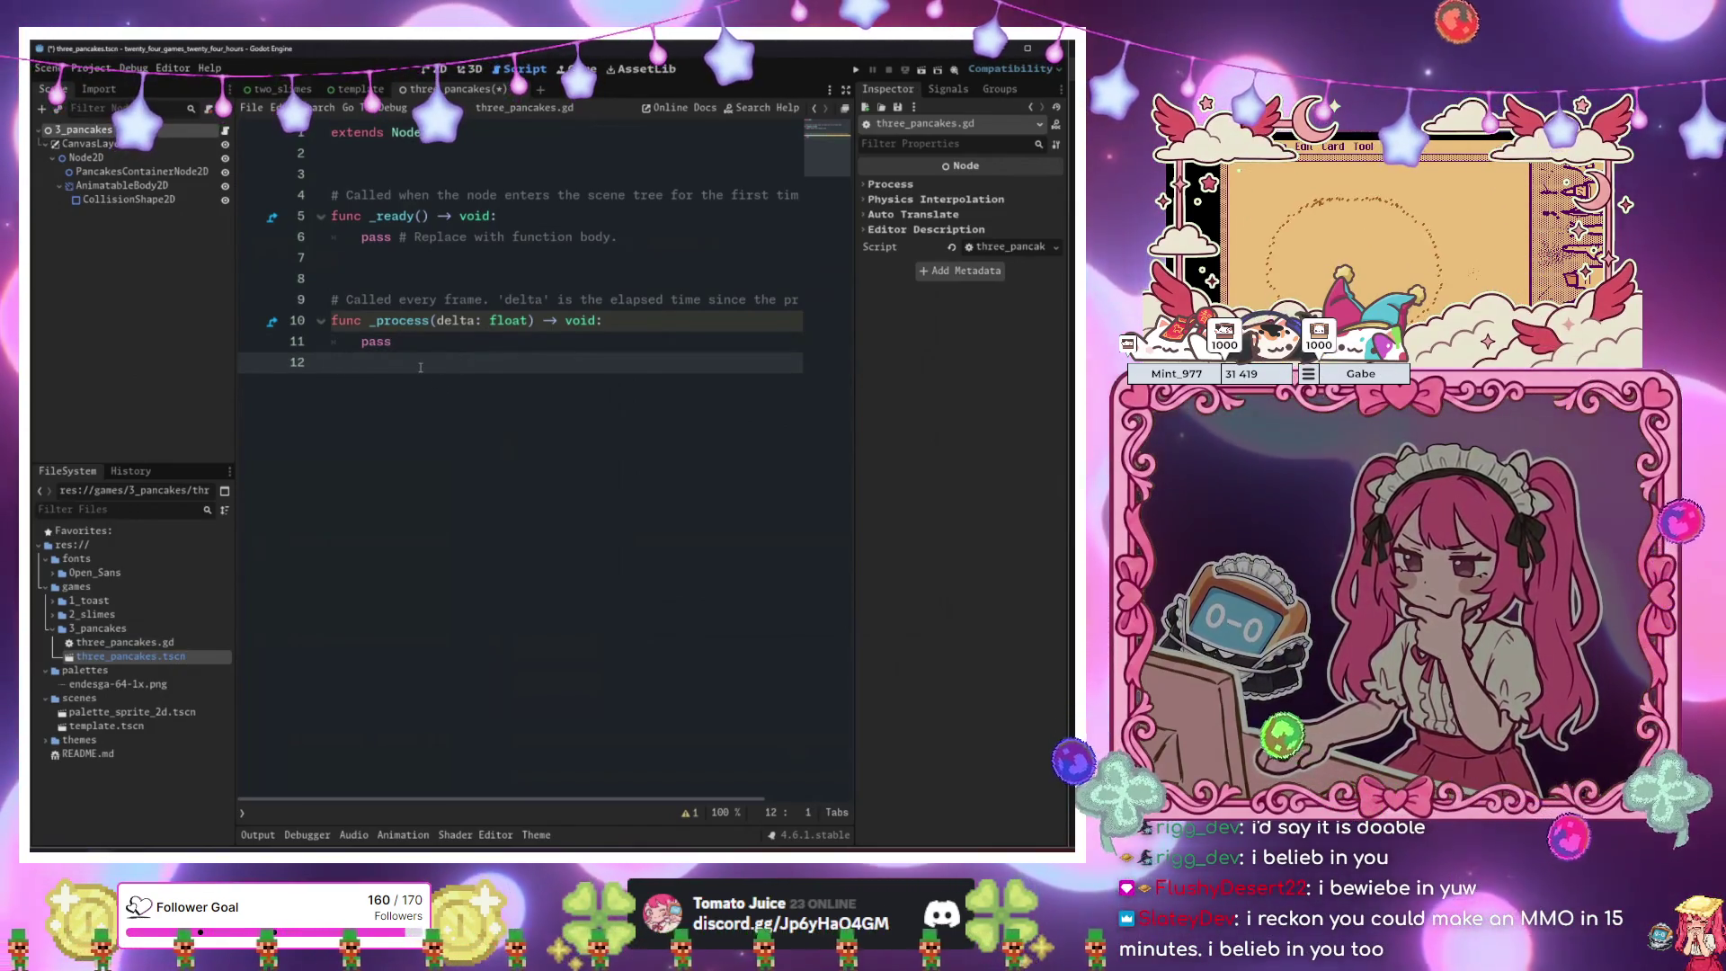
click(462, 346)
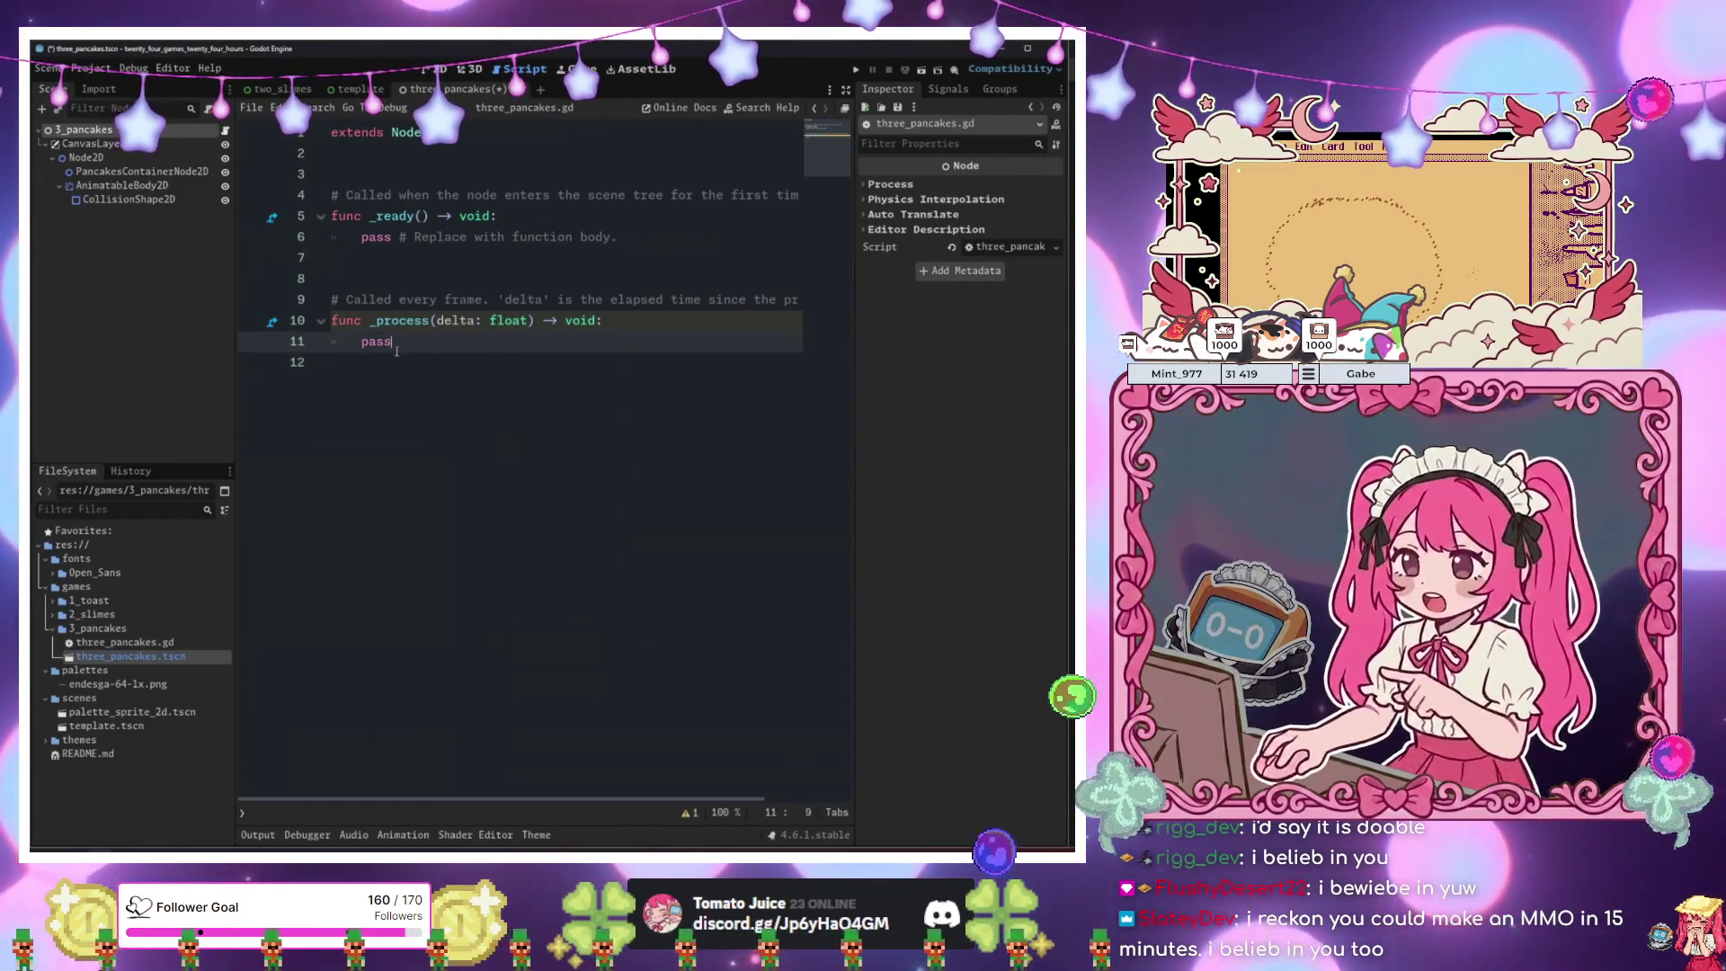
- Delete the placeholder pass from _process
key(shift+Home)
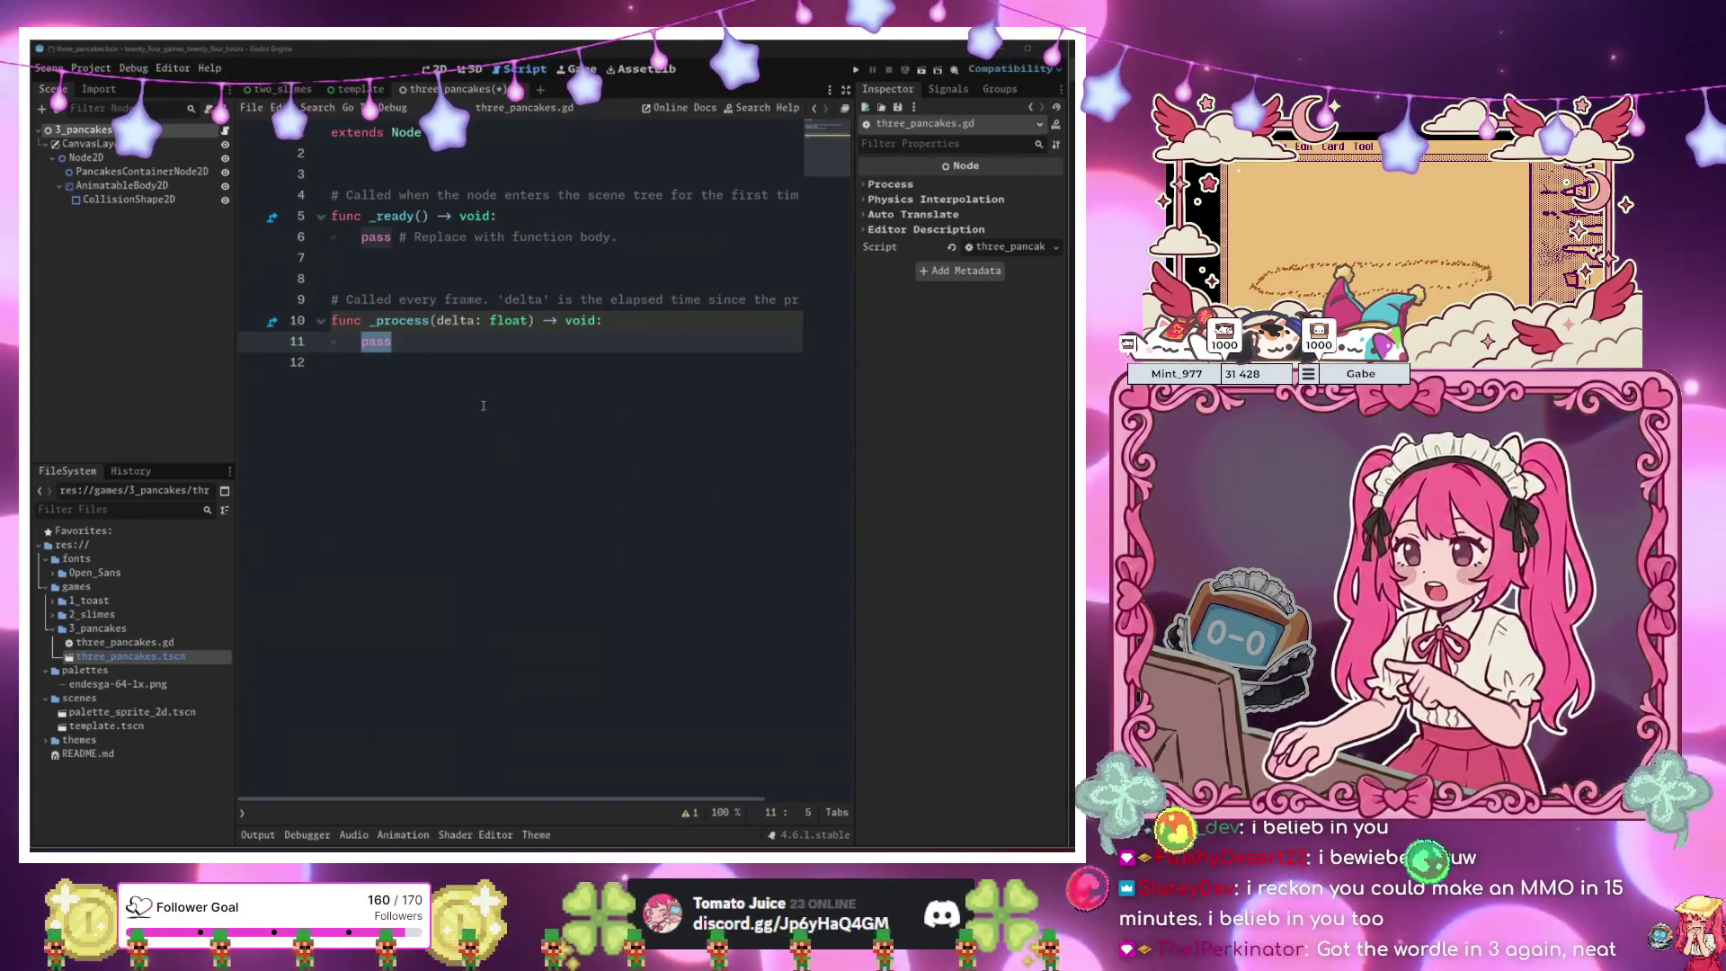
click(414, 381)
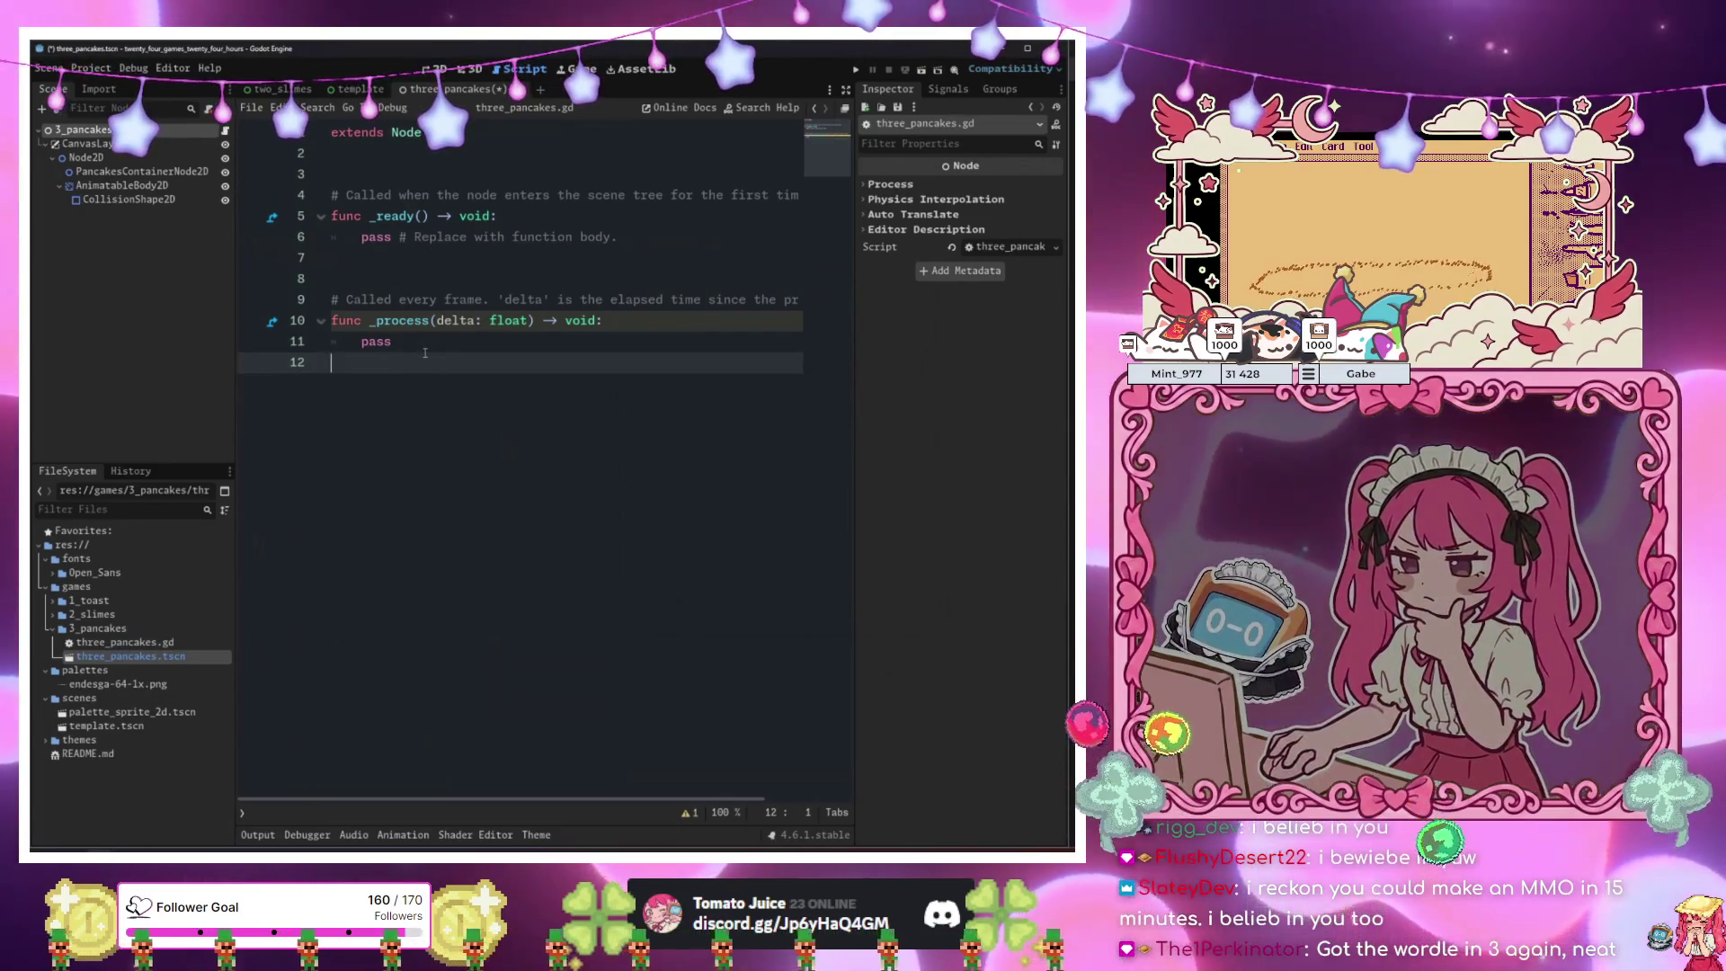
click(448, 347)
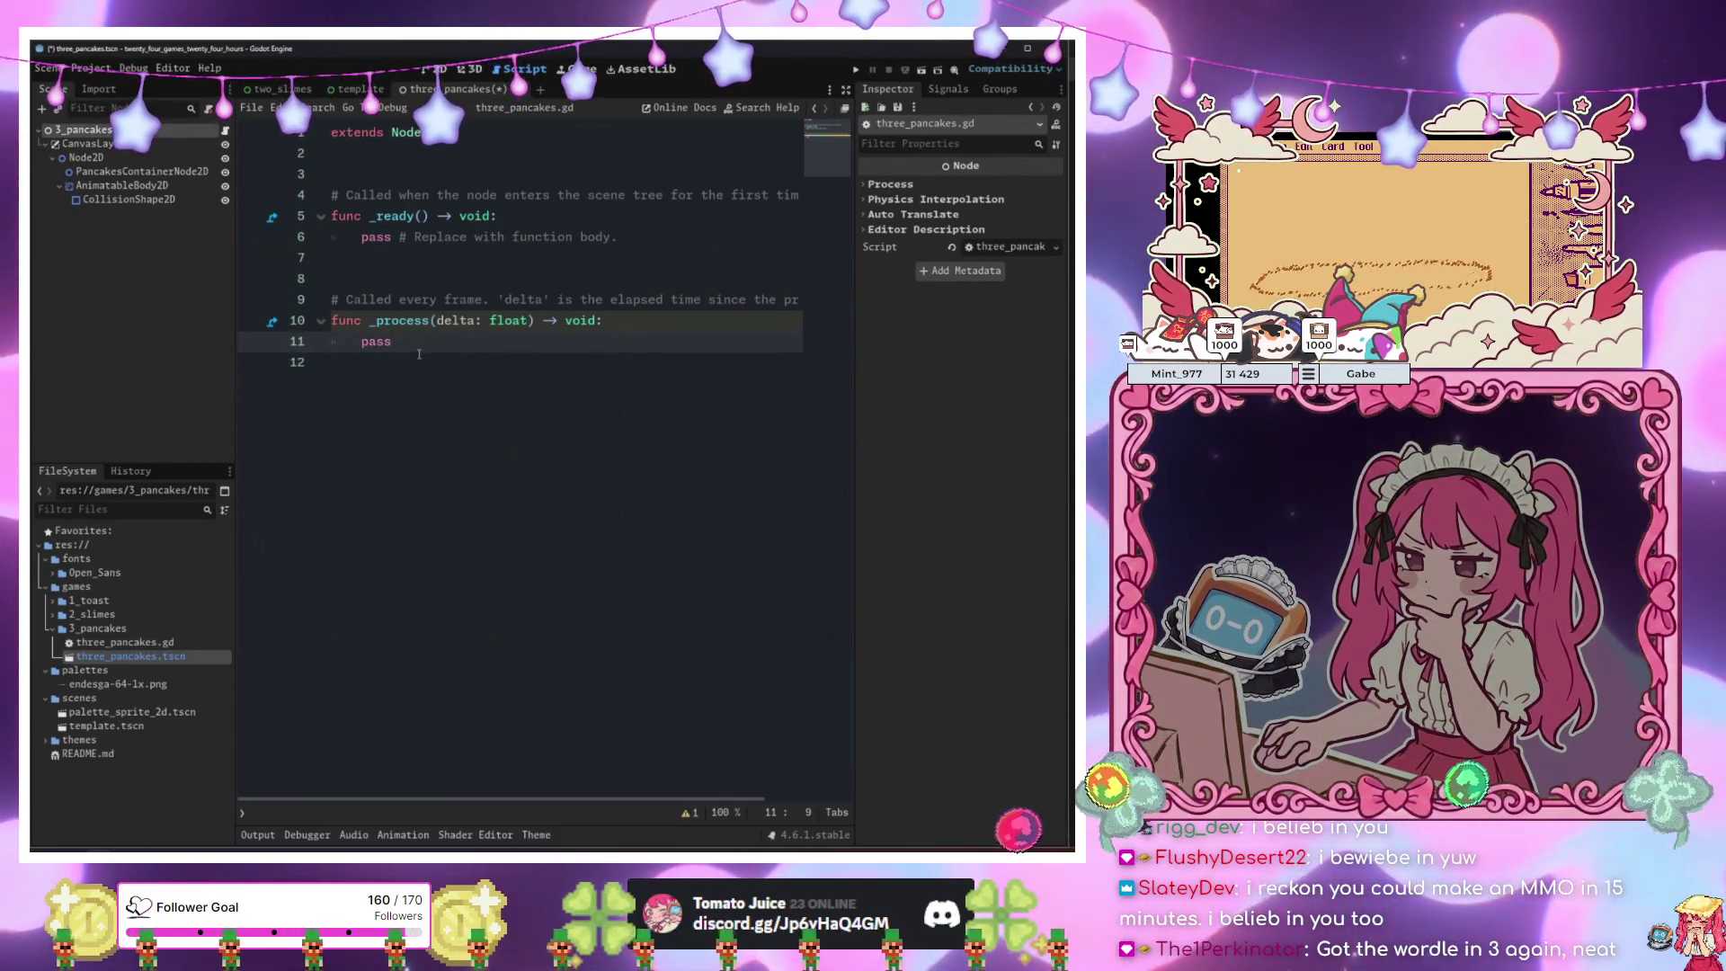
key(BackSpace)
key(BackSpace)
key(BackSpace)
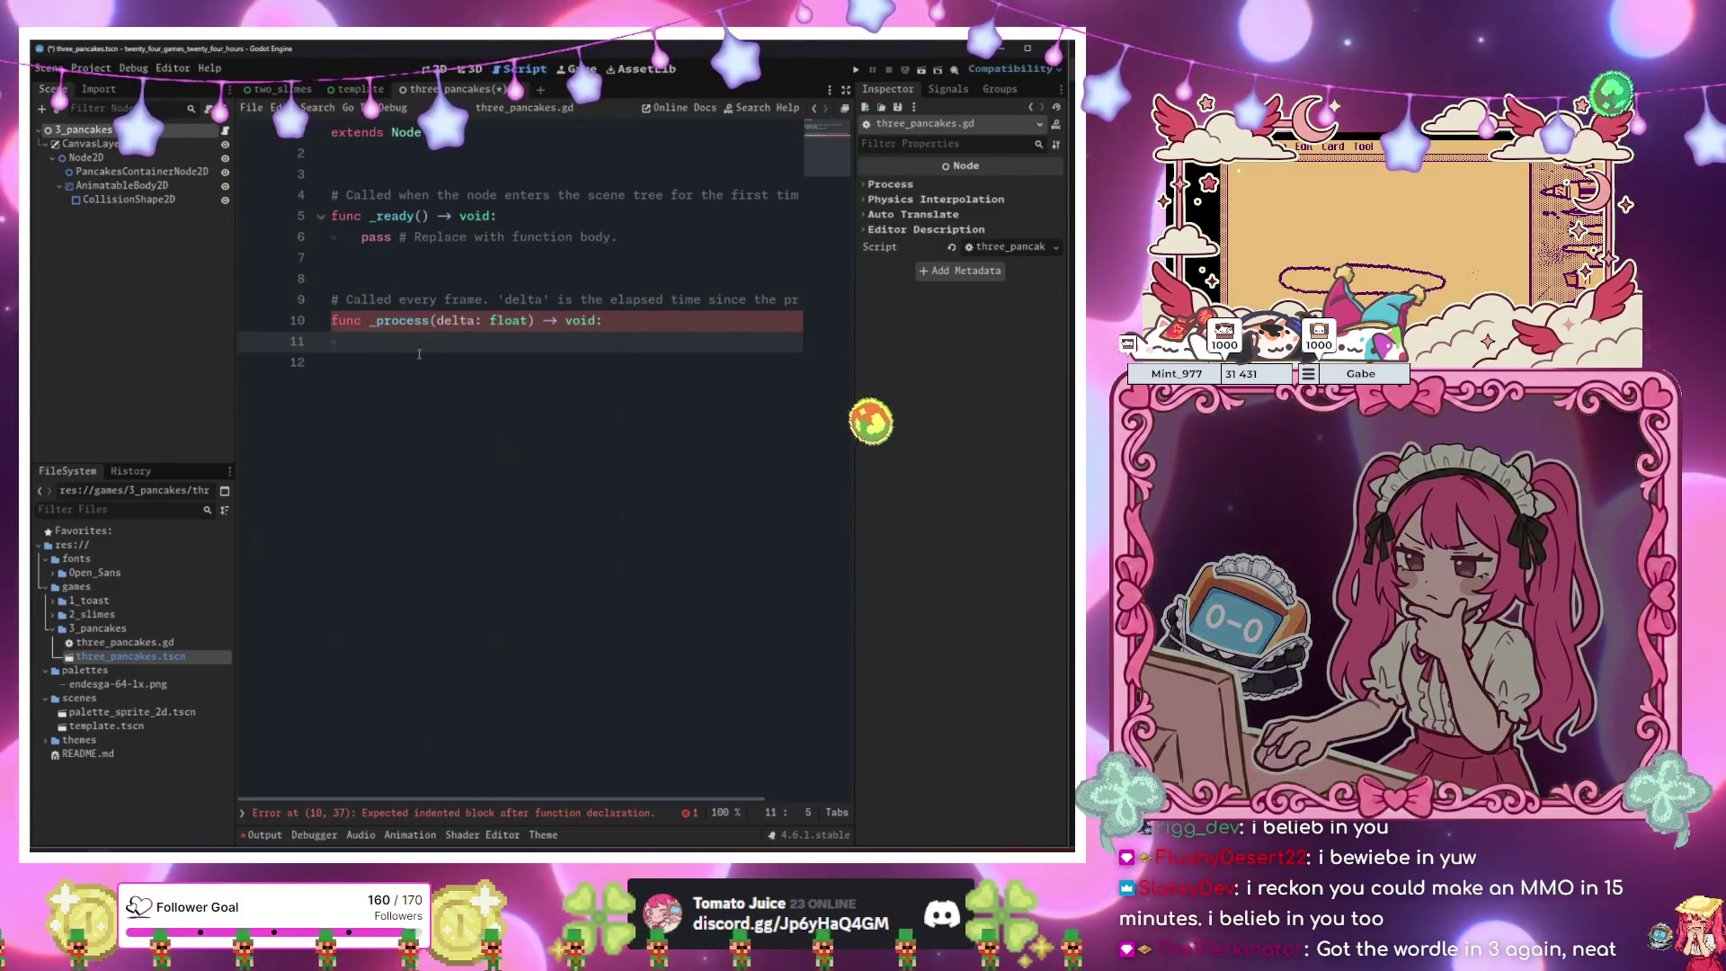
click(82, 189)
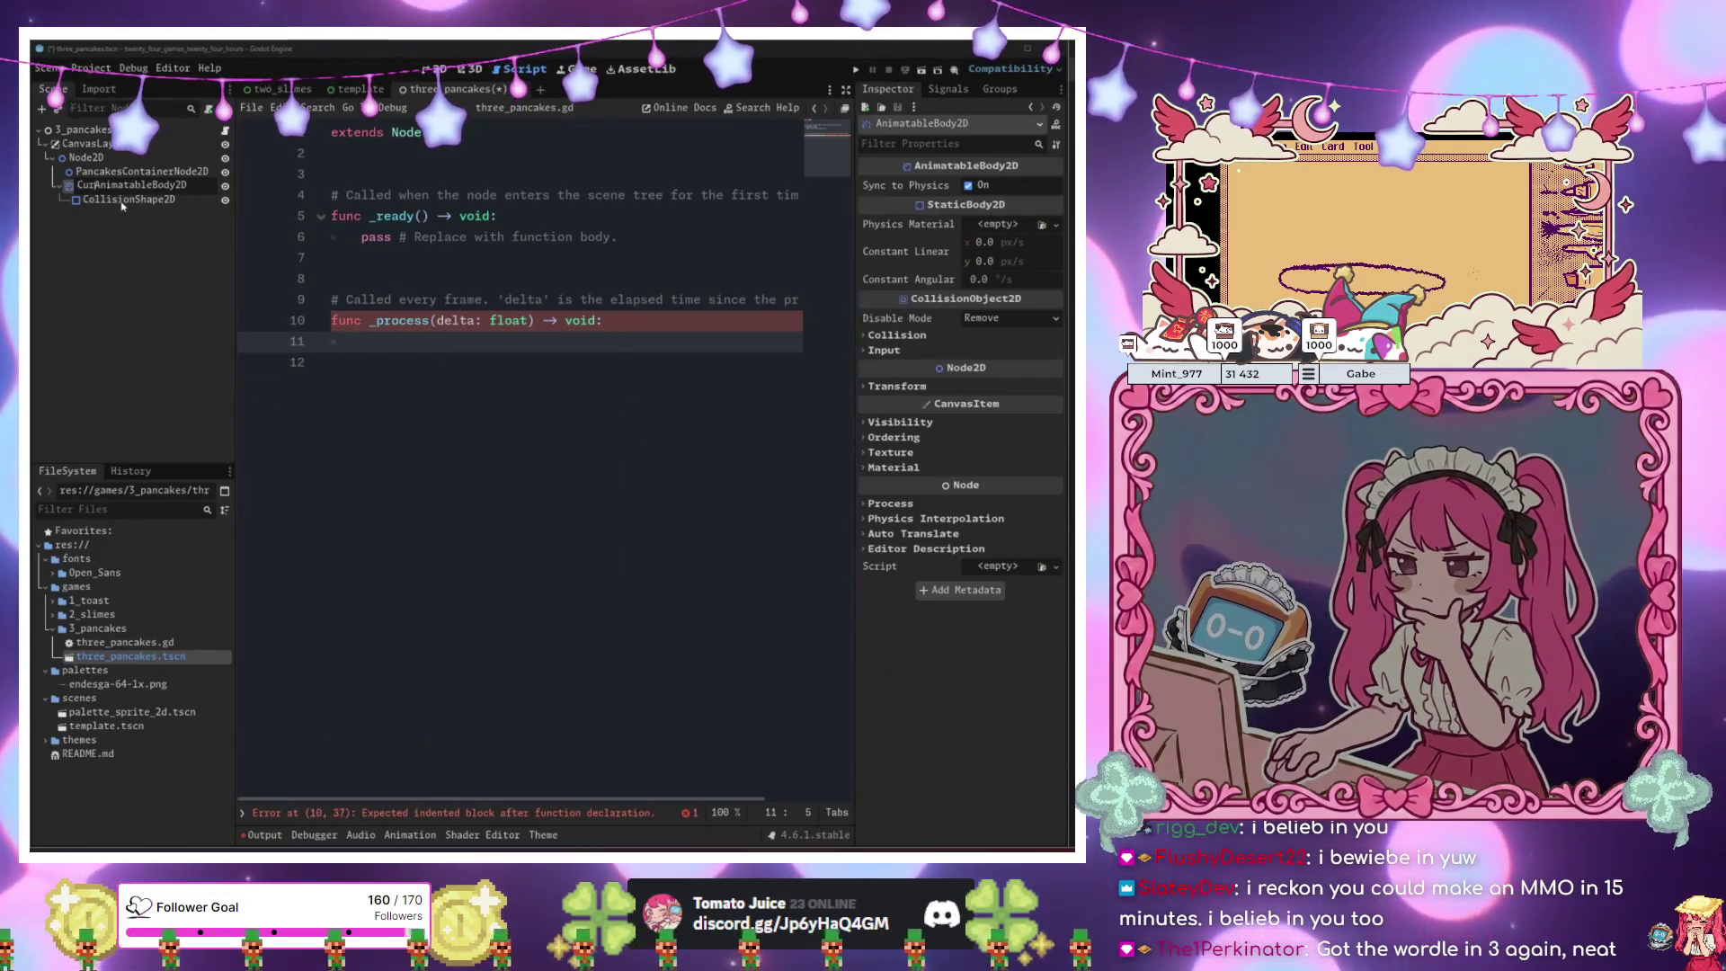
- Export a variable referencing the cursor collision AnimatableBody2D in three_pancakes.gd
text(Collision)
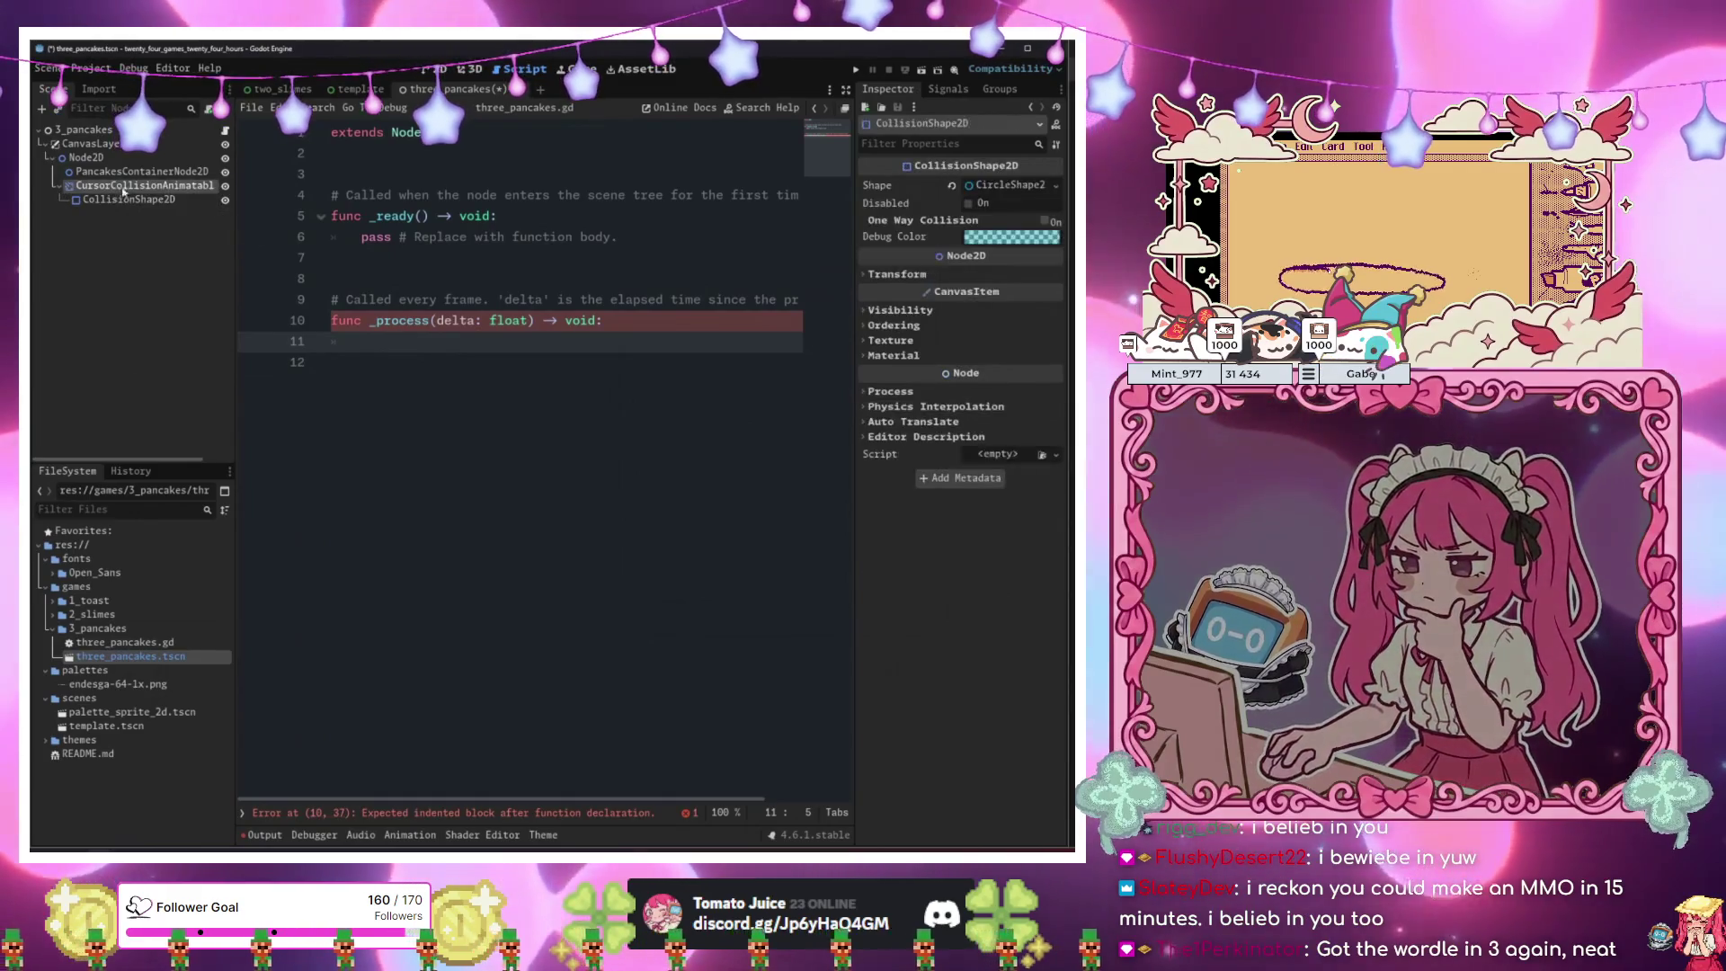
click(417, 349)
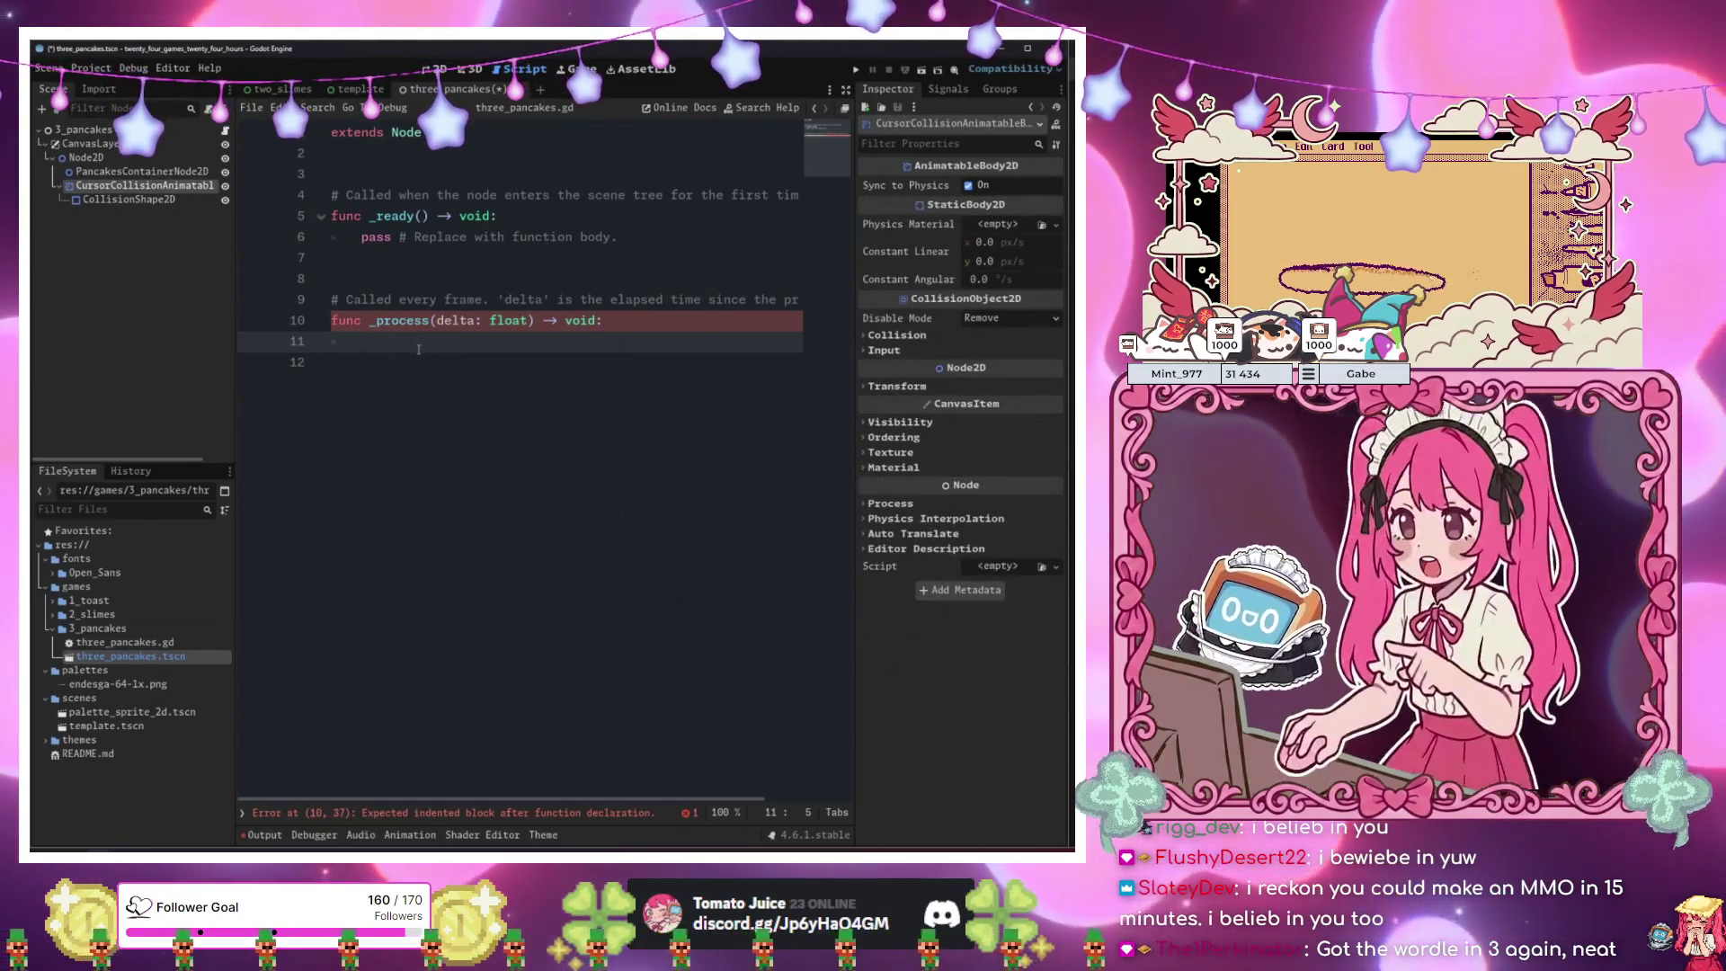
drag(216, 196, 334, 178)
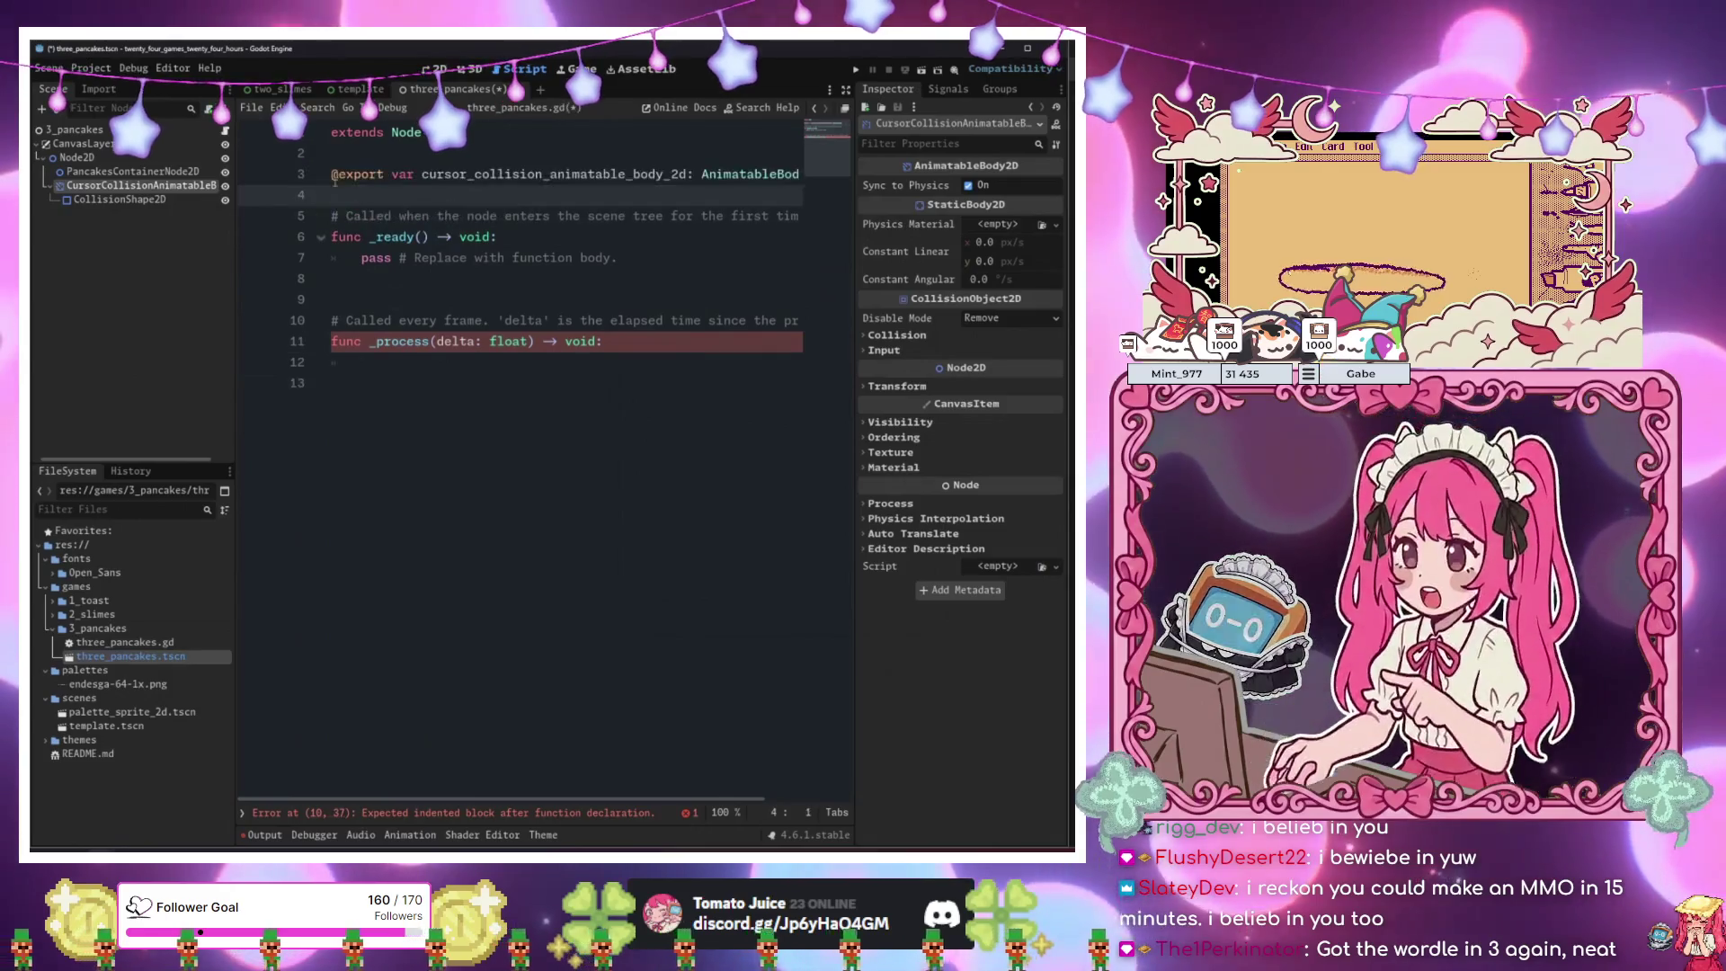
key(Return)
key(Up)
key(Up)
key(Return)
- In _process, set the body's position to get_global_mouse_position() and run the game
click(450, 406)
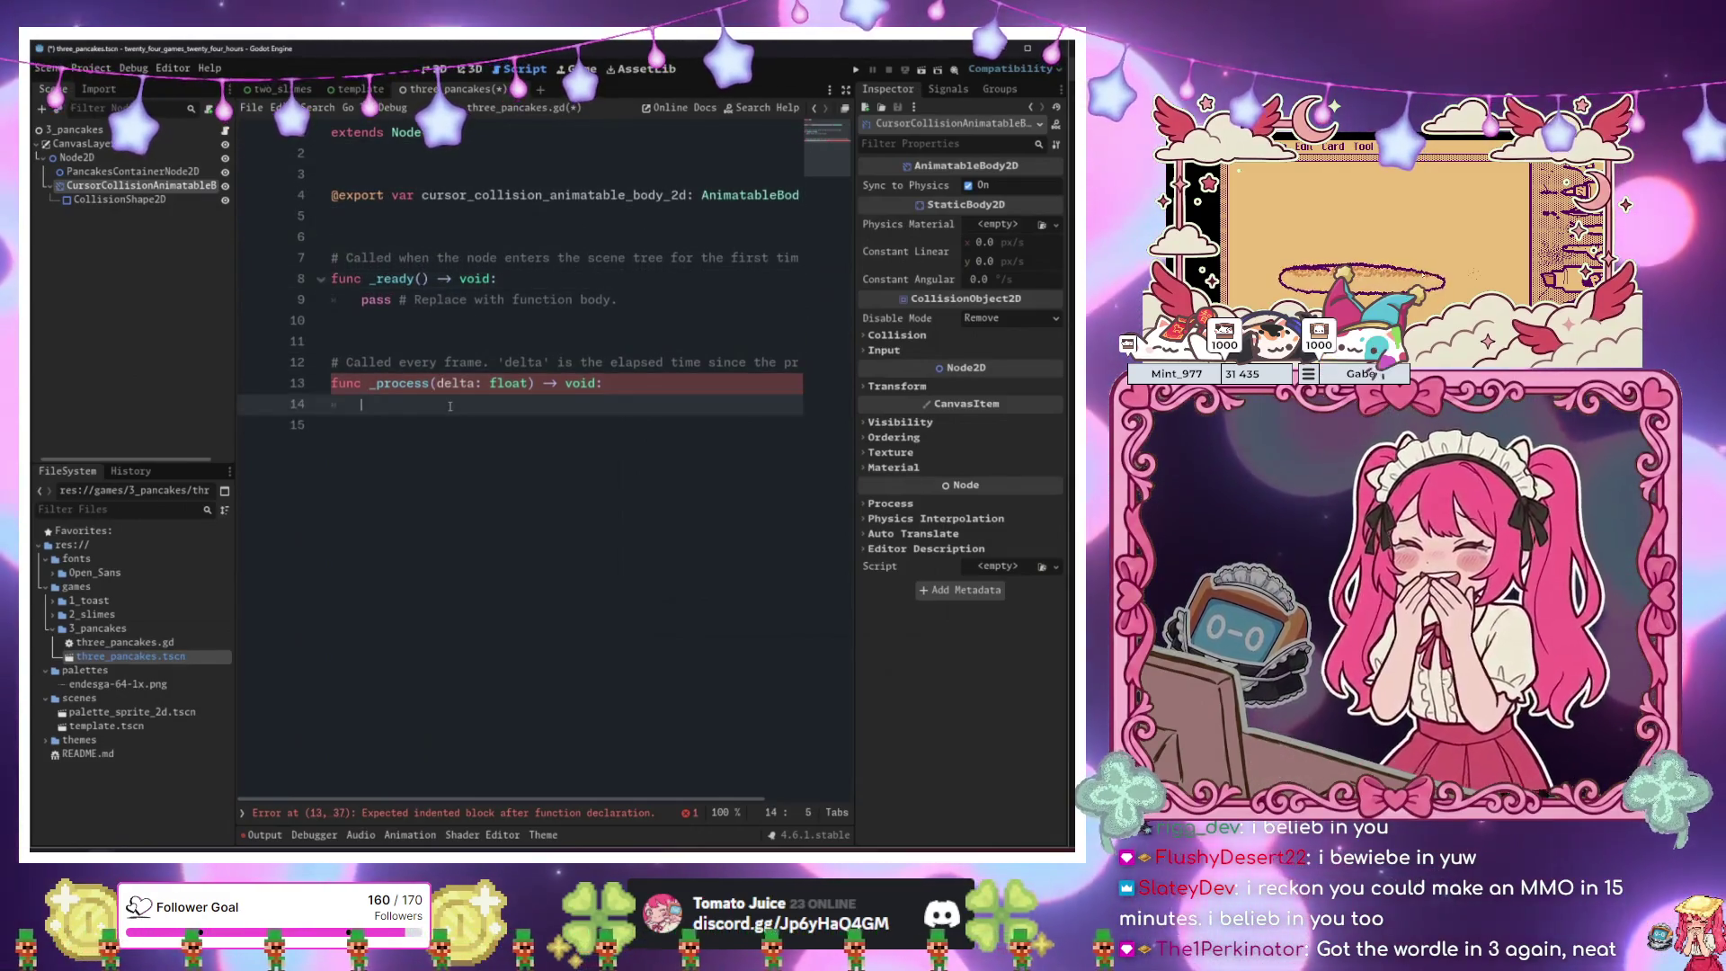
text(cu)
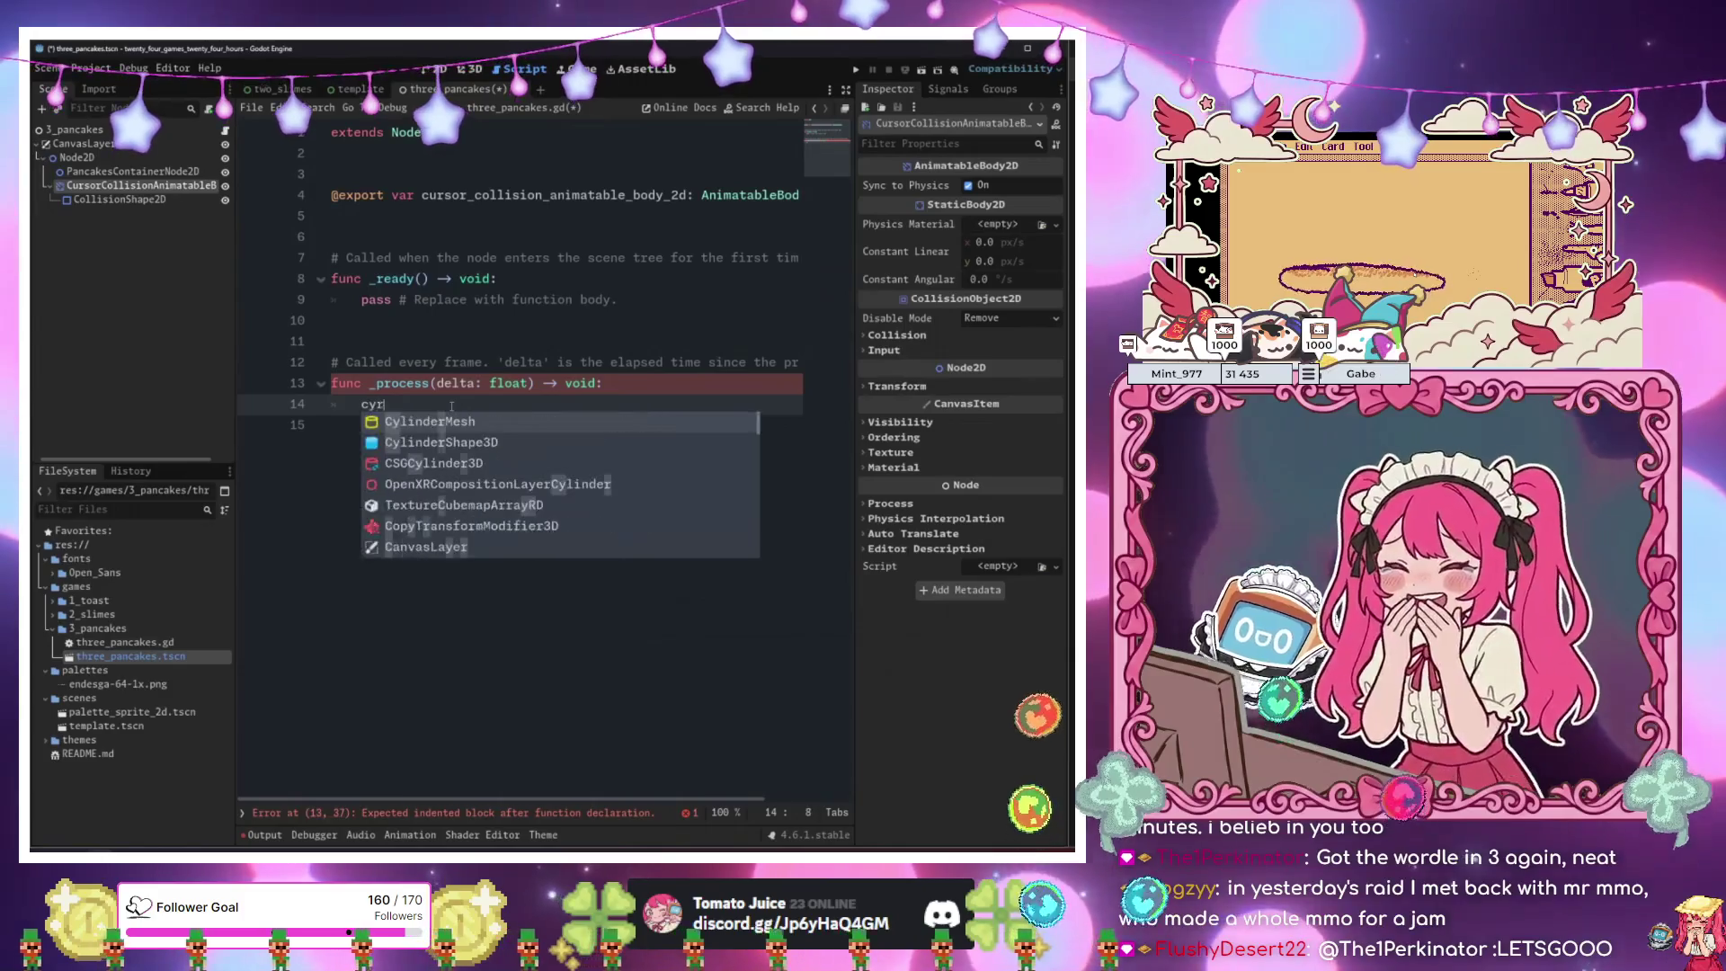
key(Return)
text(.)
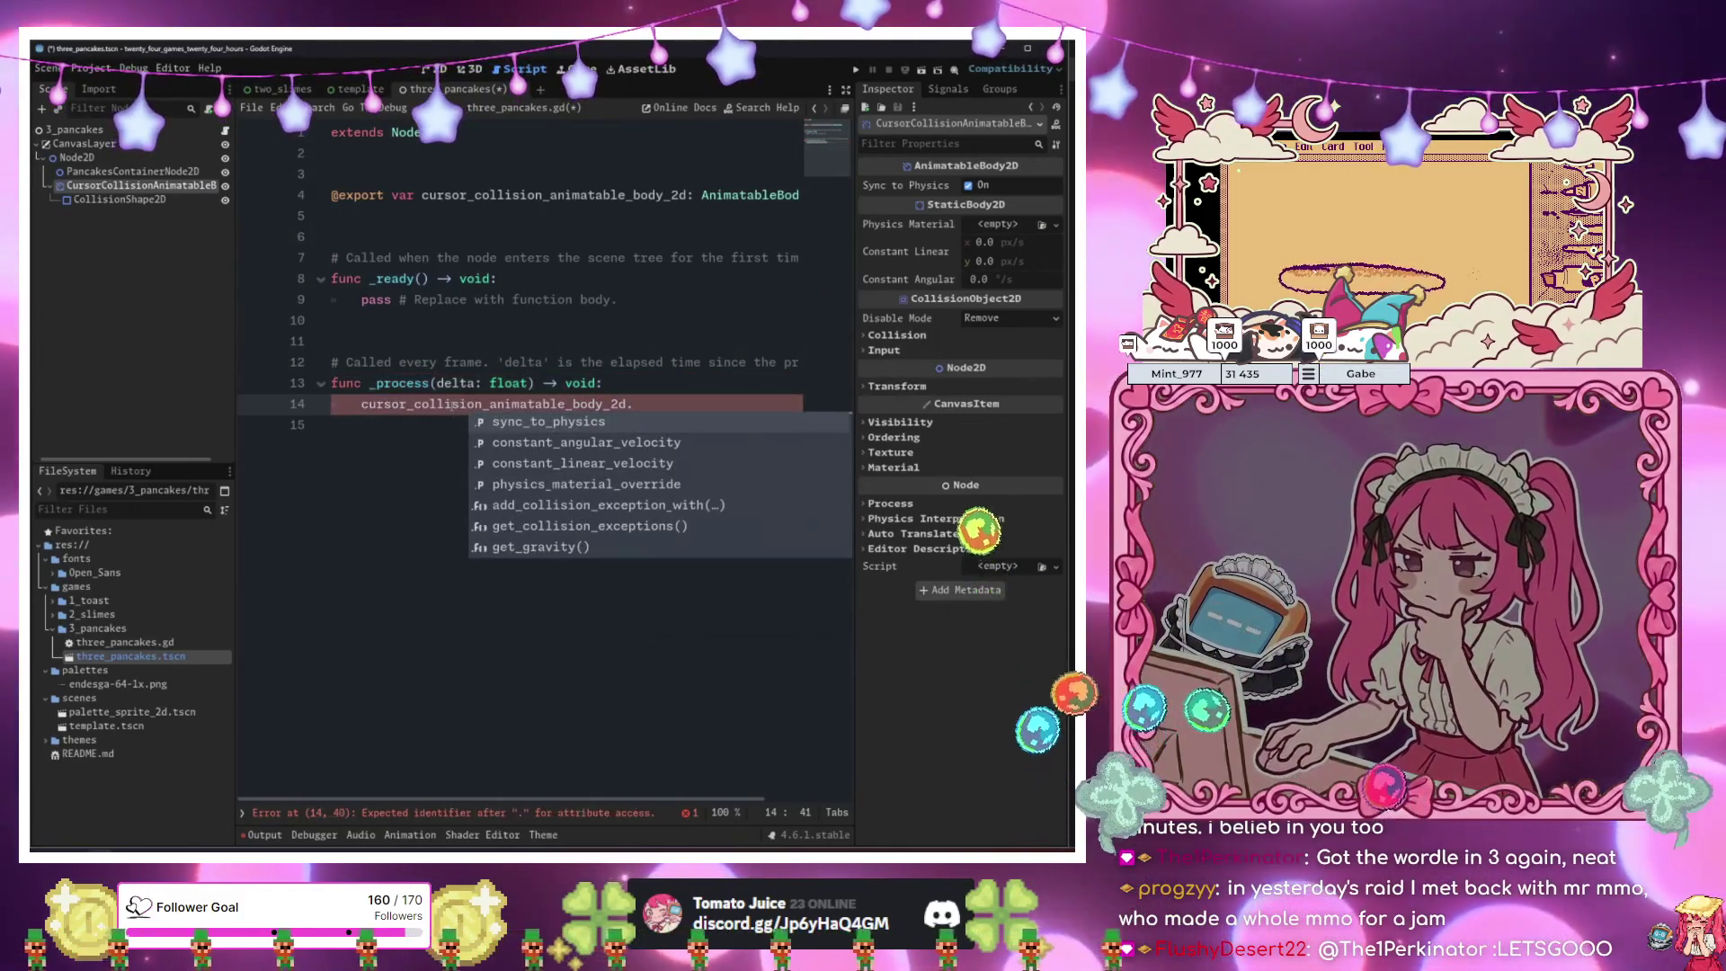
text(position)
text(= get_)
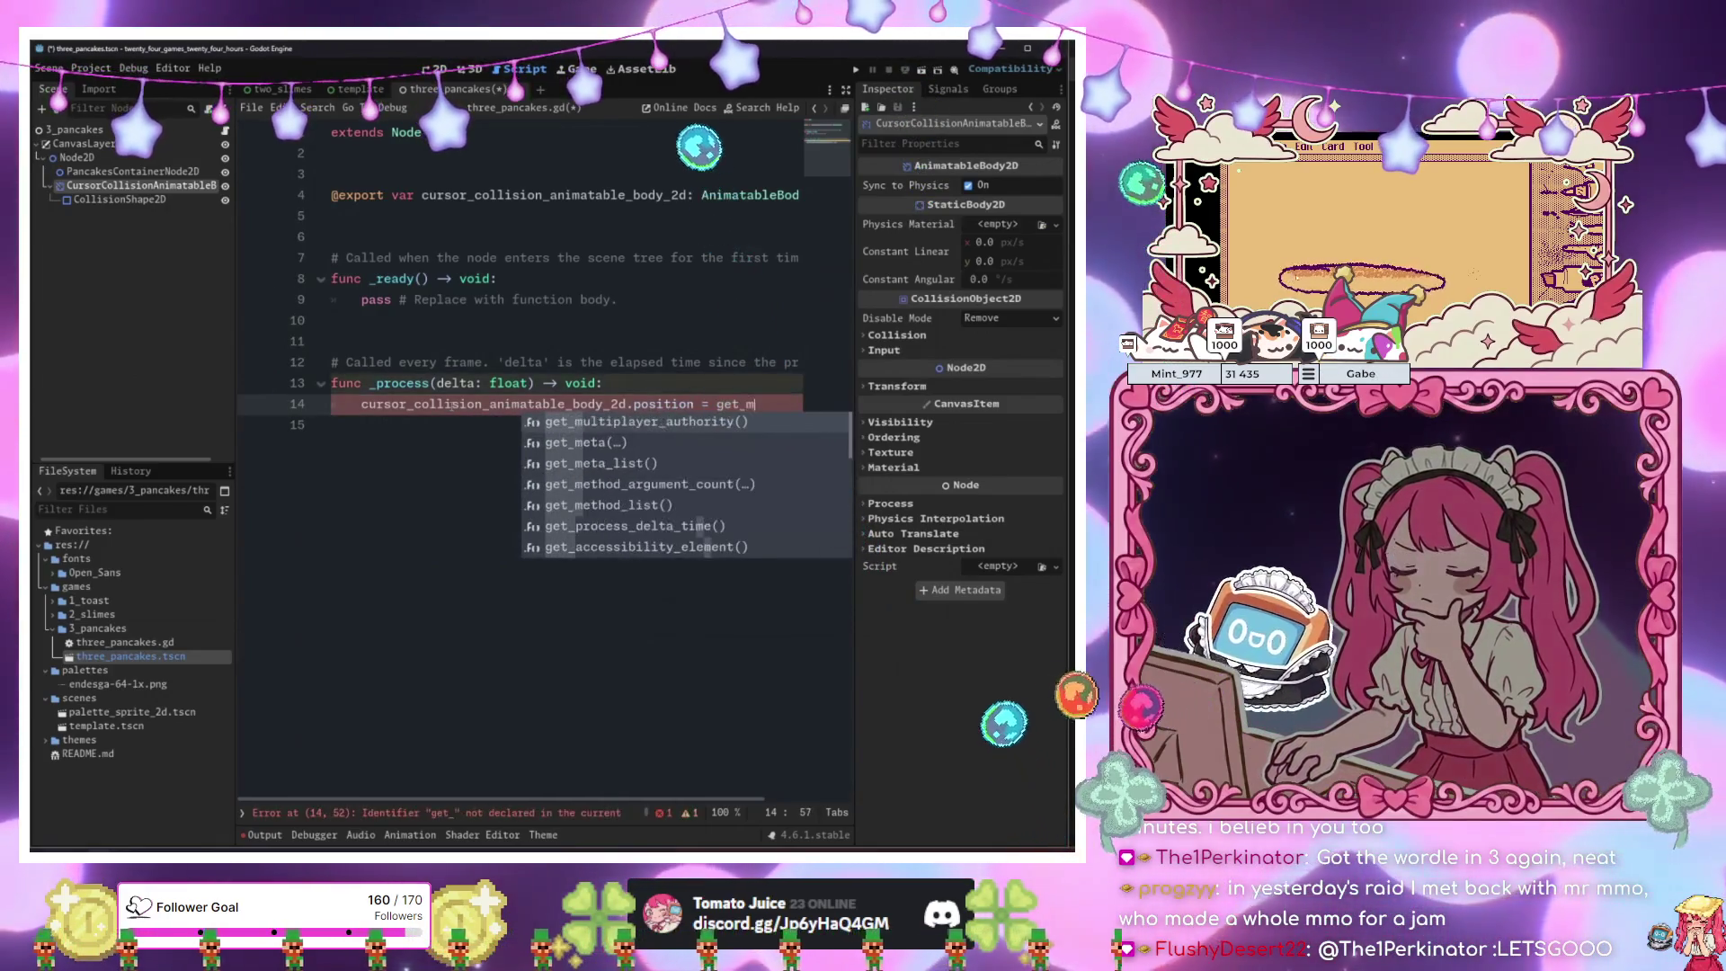
text(g)
key(BackSpace)
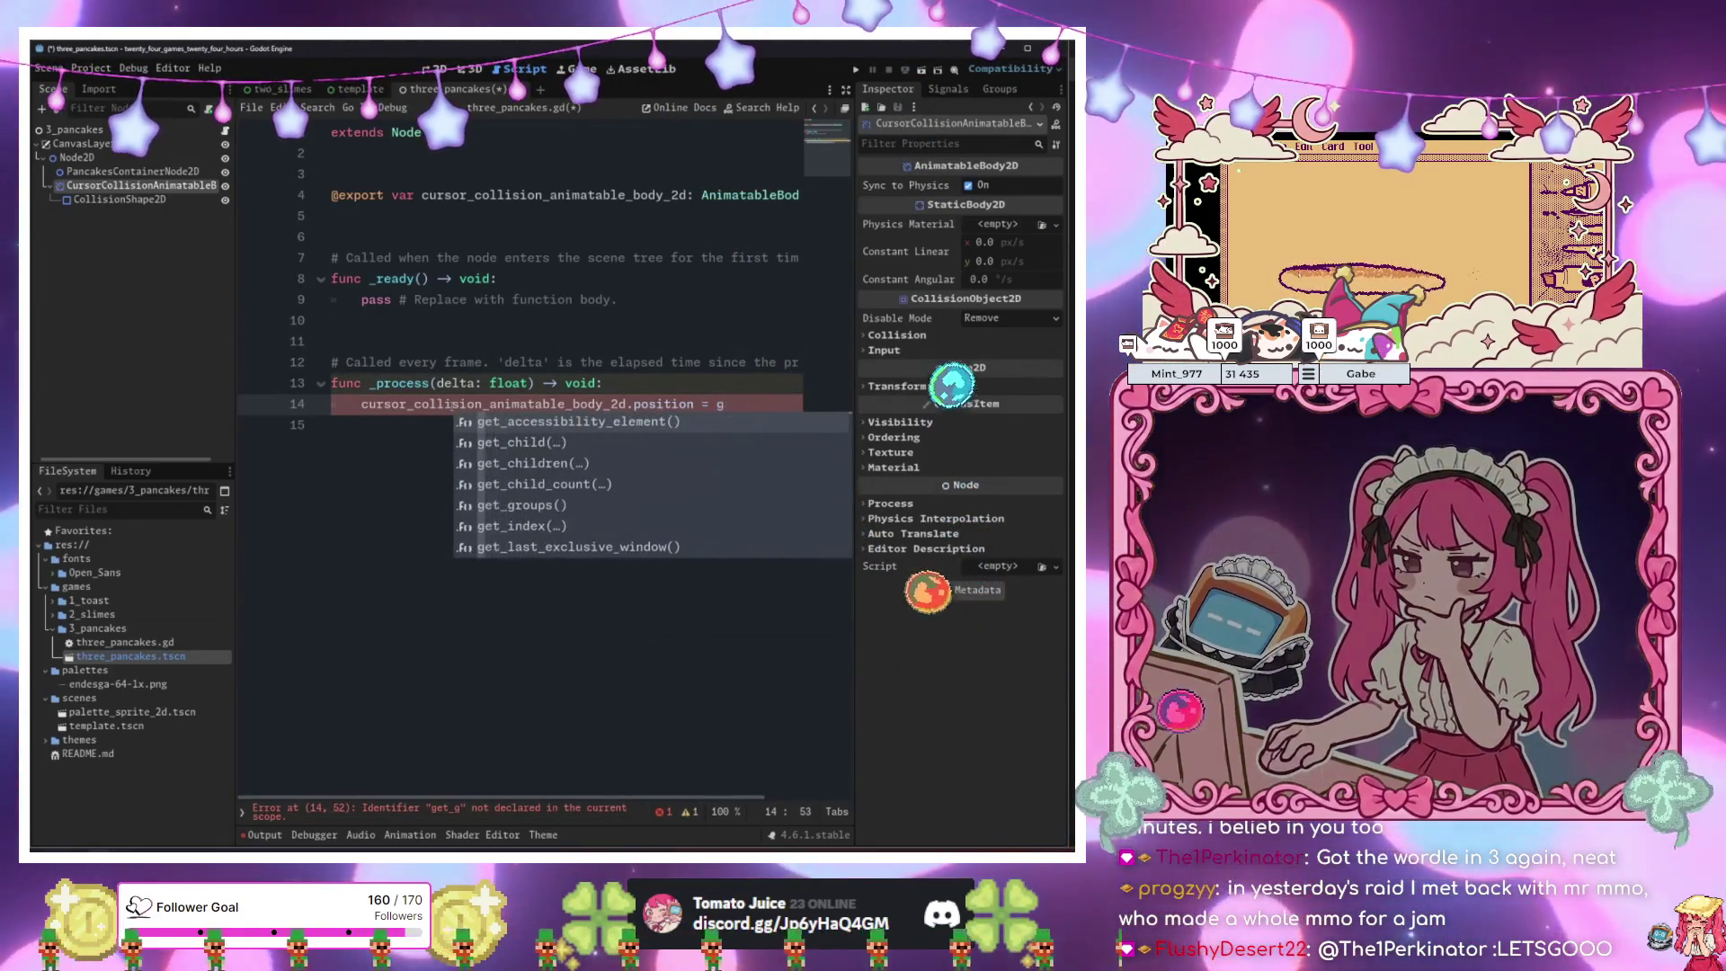
key(BackSpace)
key(BackSpace)
key(BackSpace)
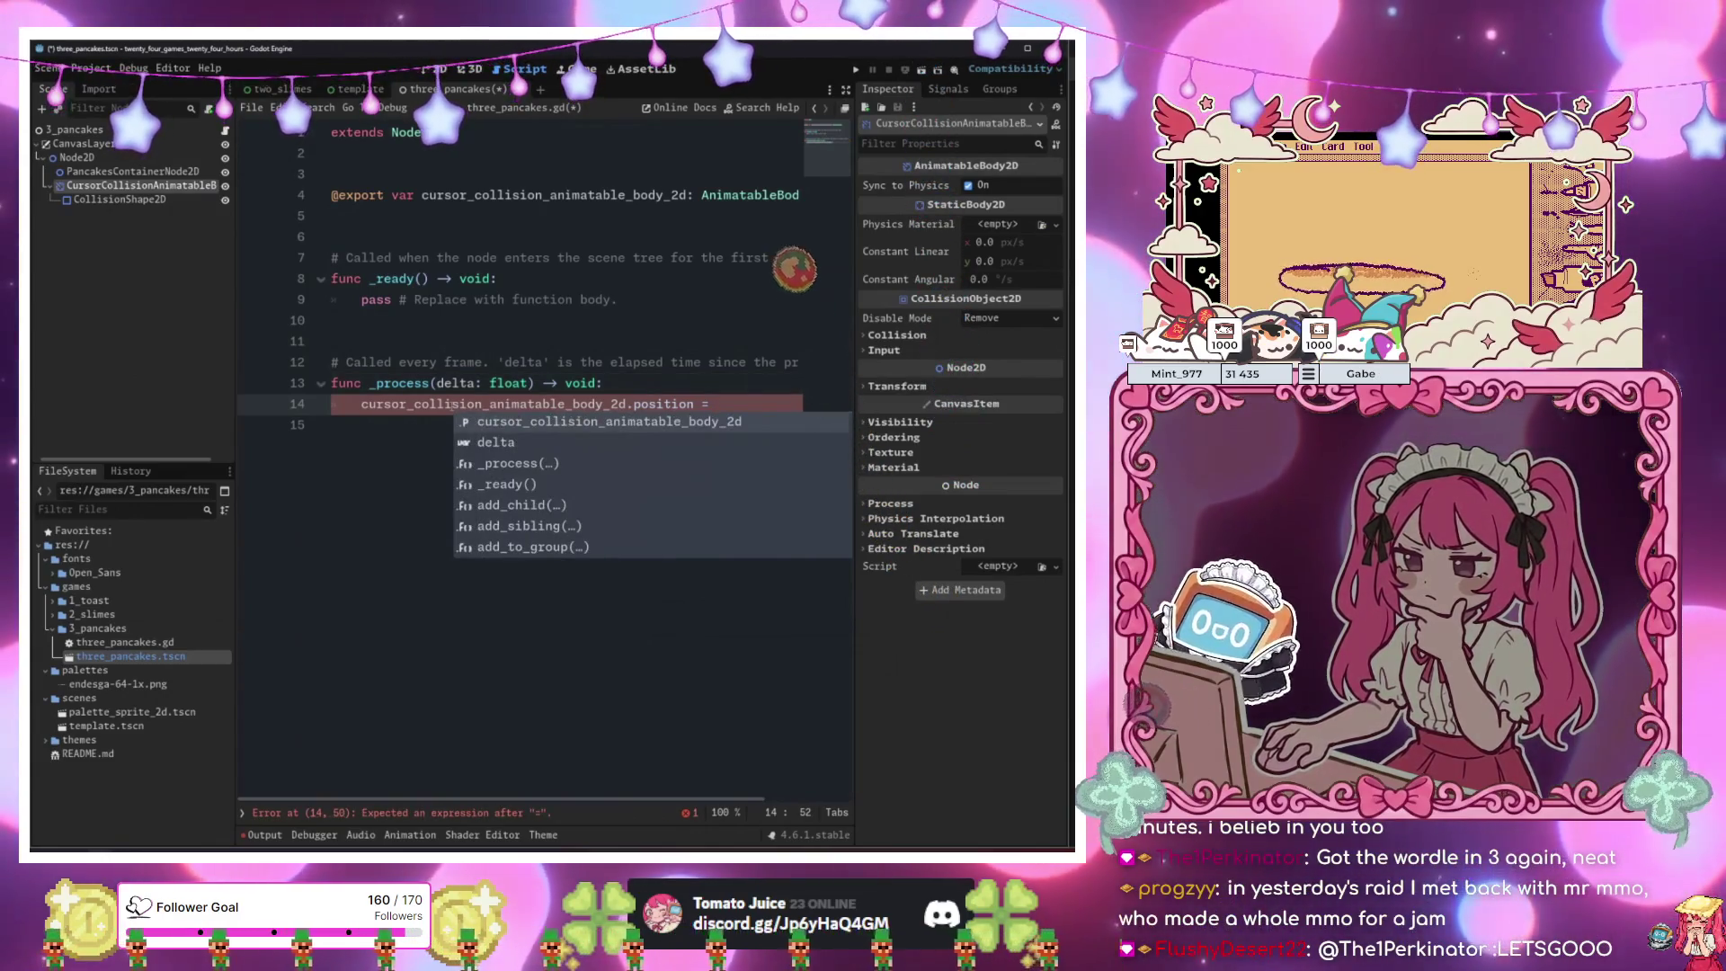
text(get_g)
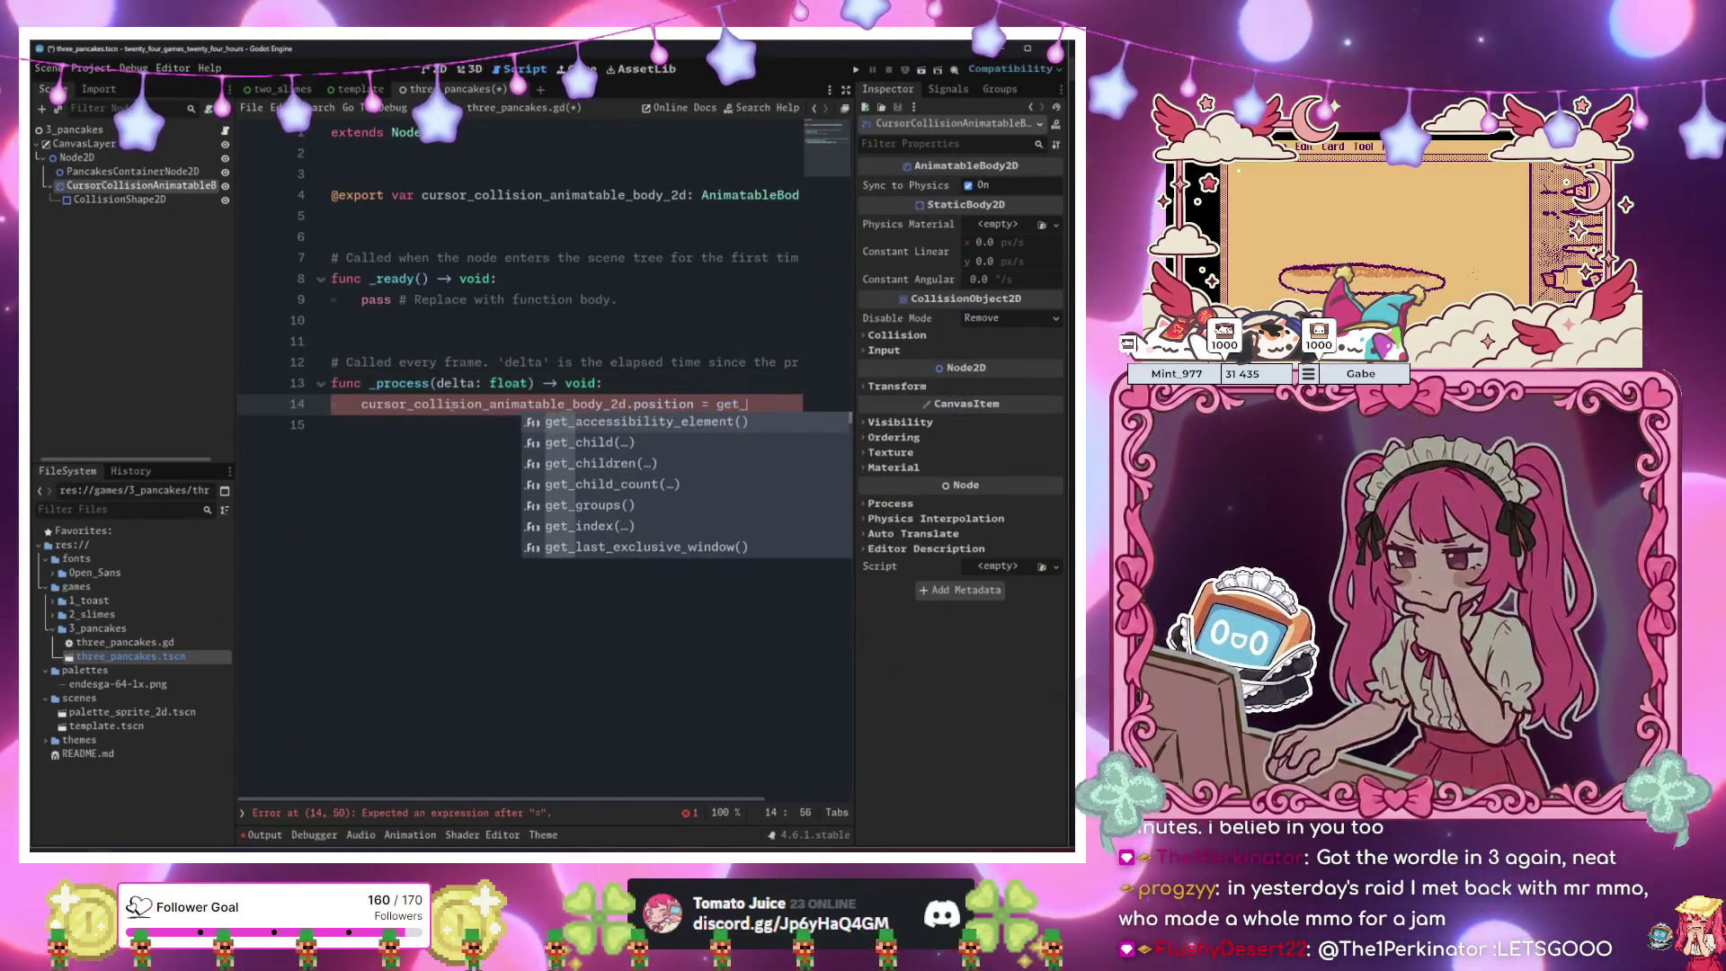
key(BackSpace)
key(BackSpace)
key(BackSpace)
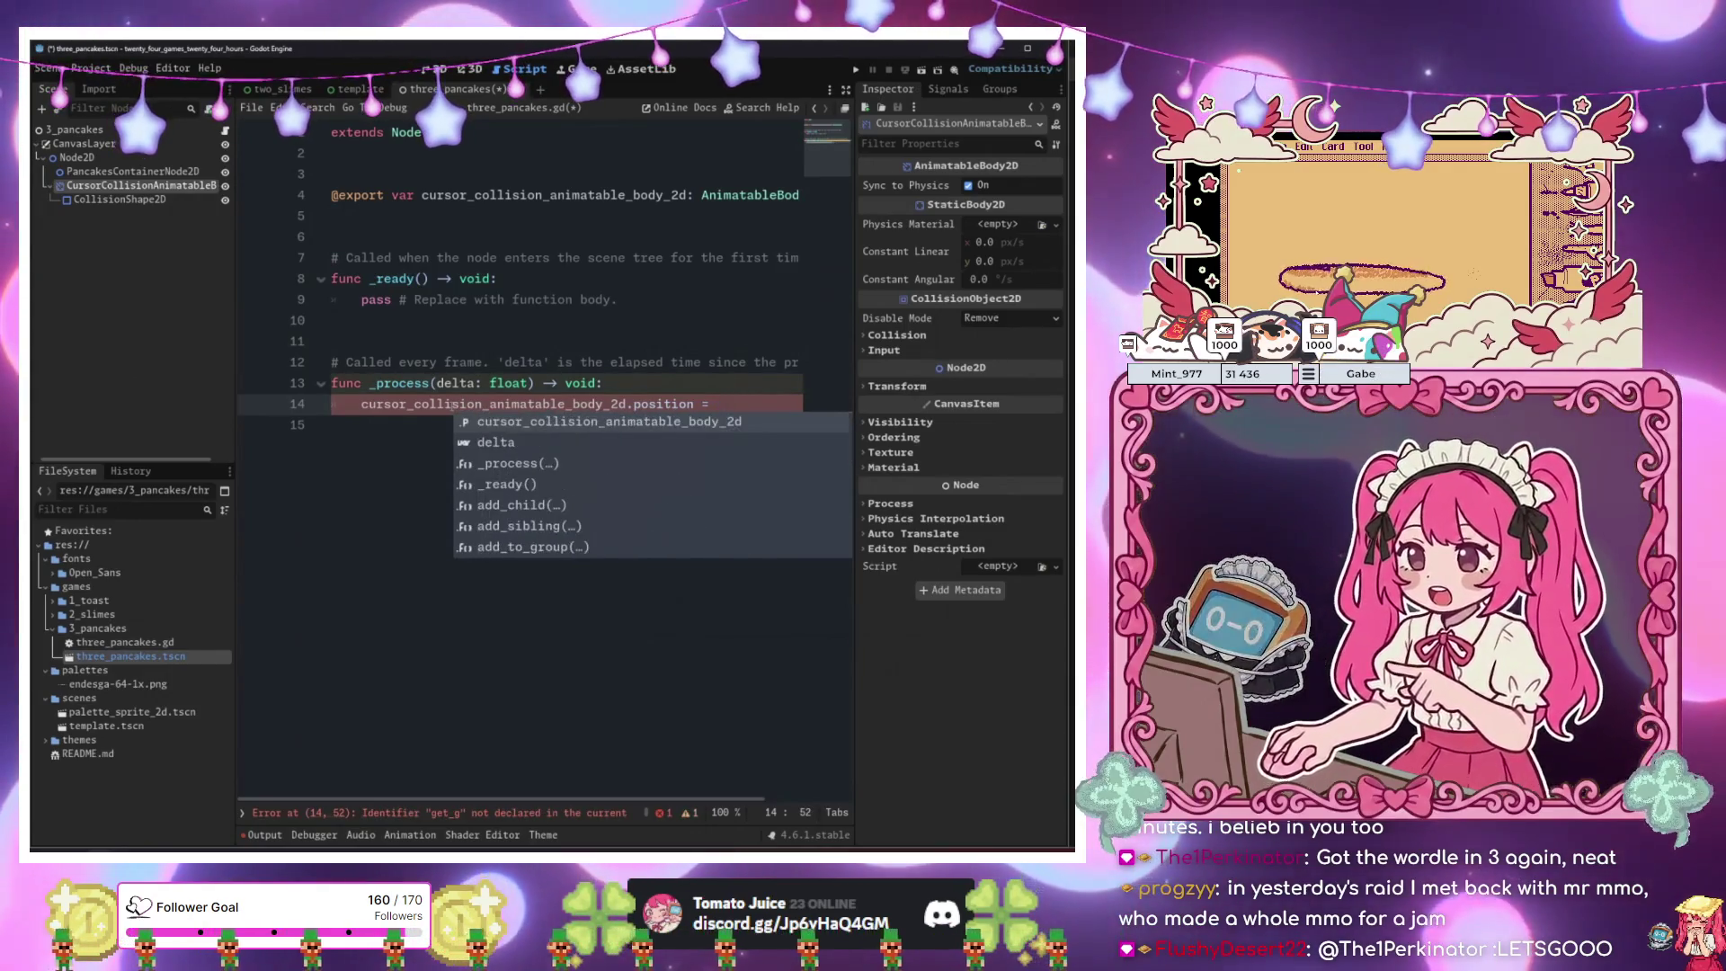
text(cur)
key(Return)
text(.)
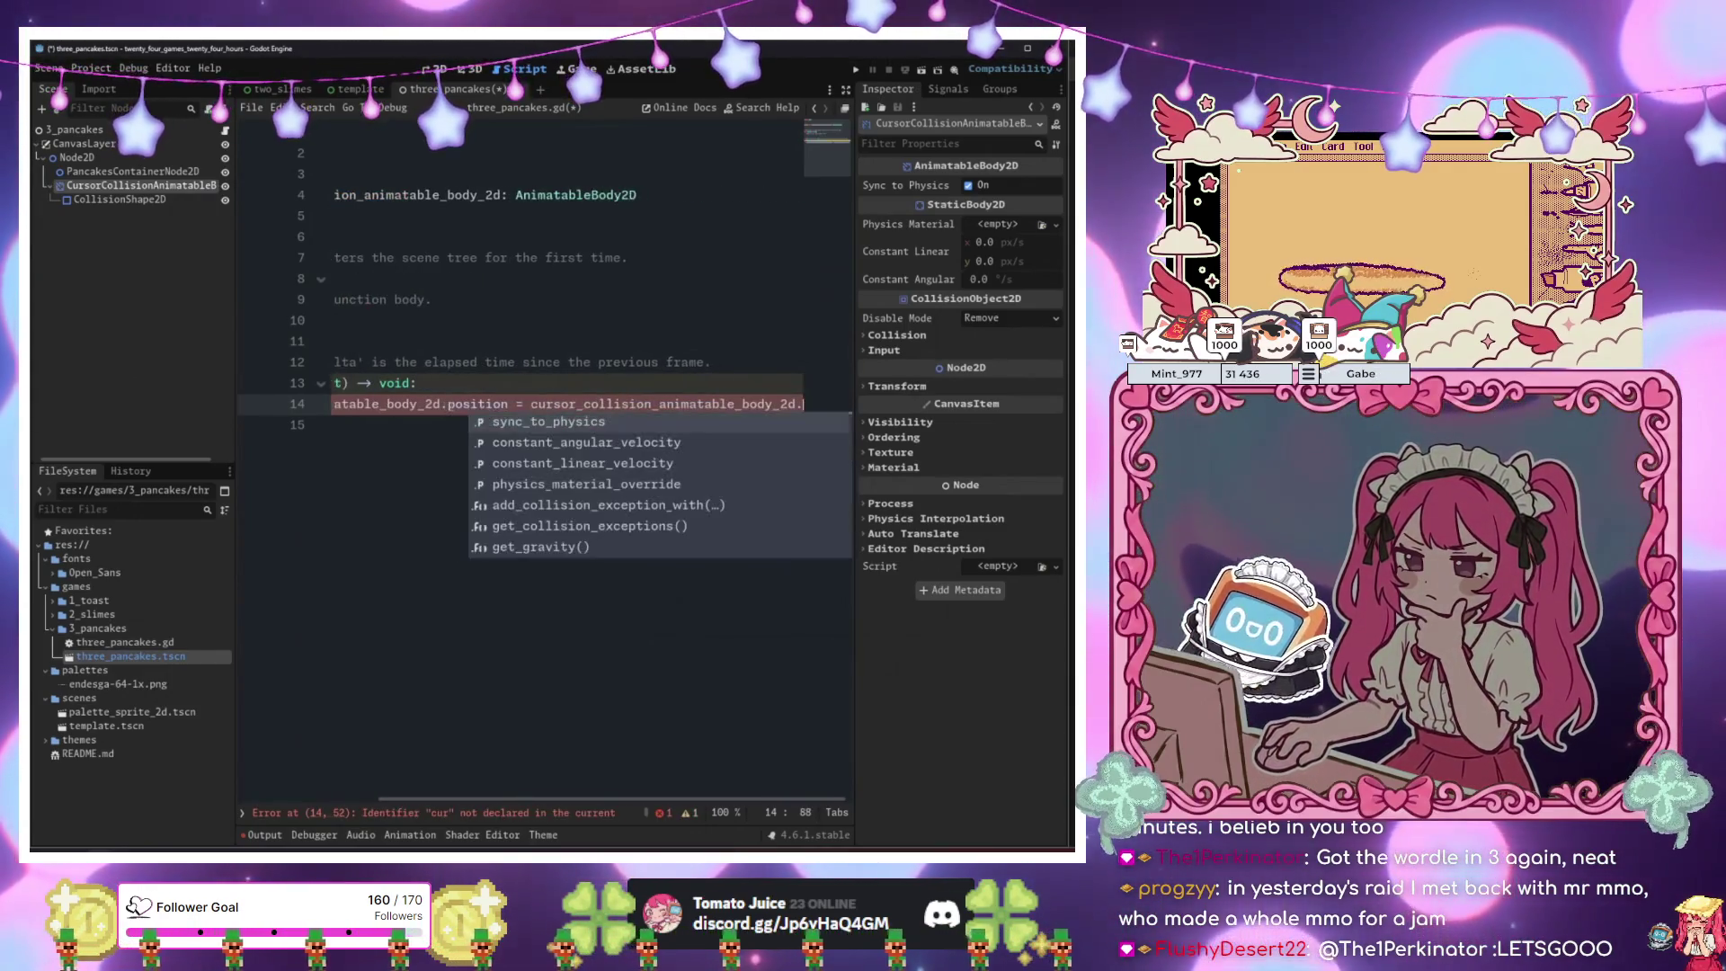
text(get_glo)
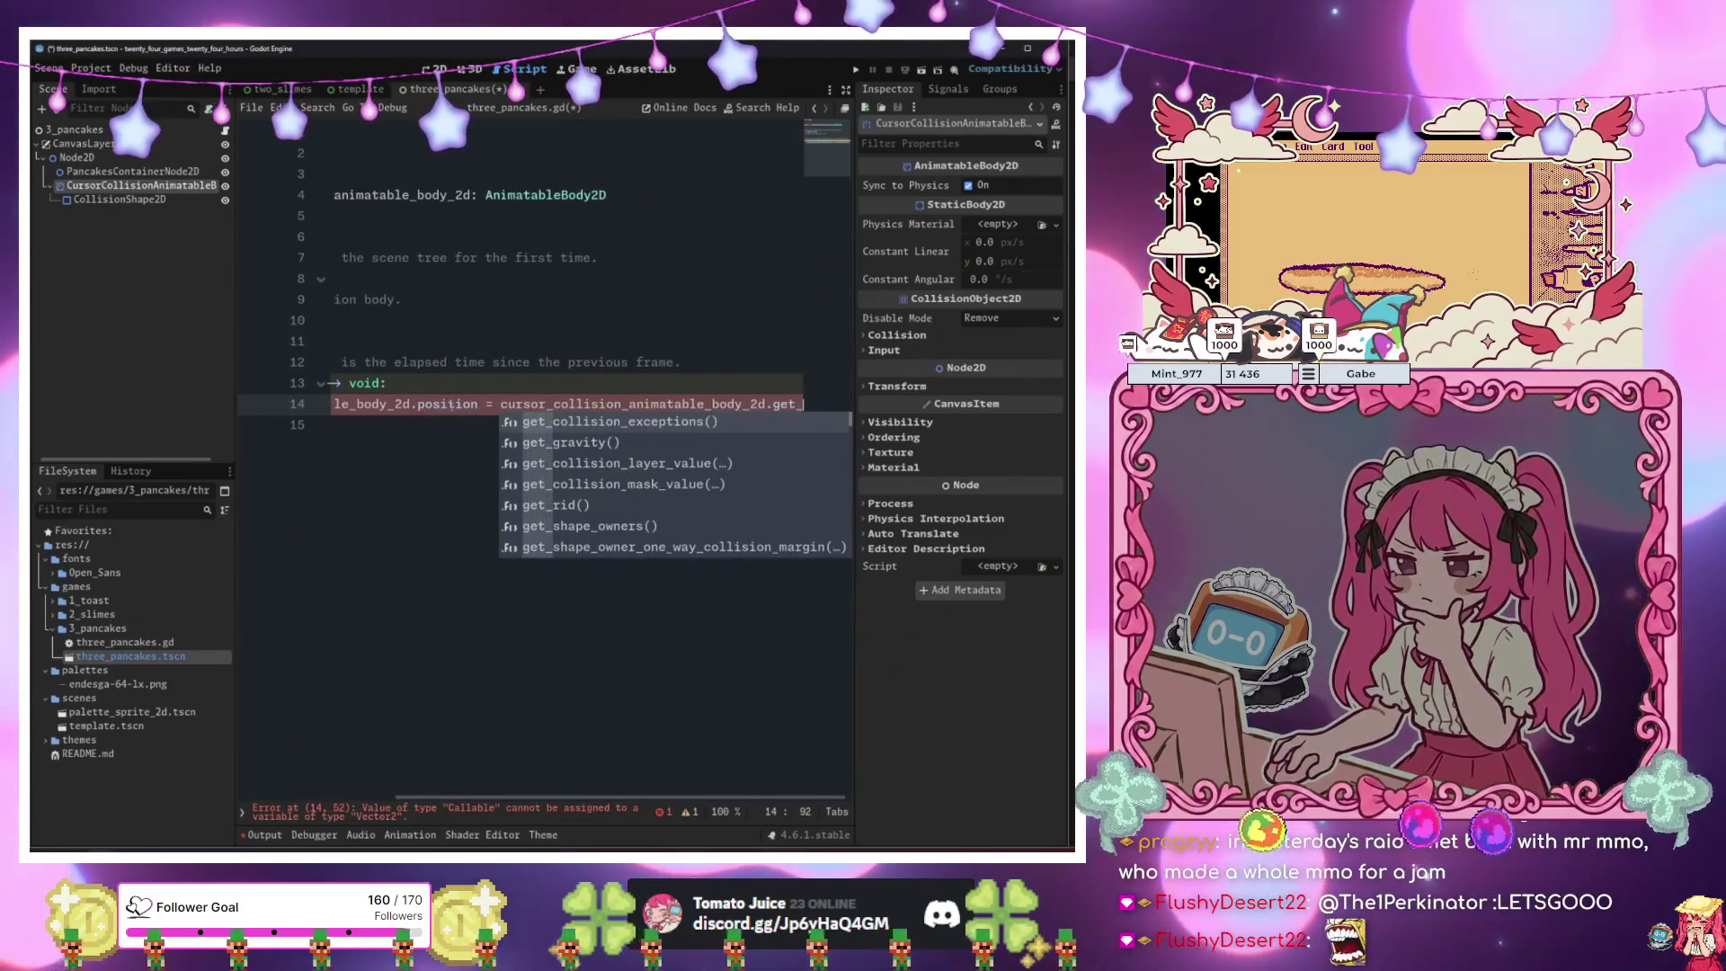
key(Return)
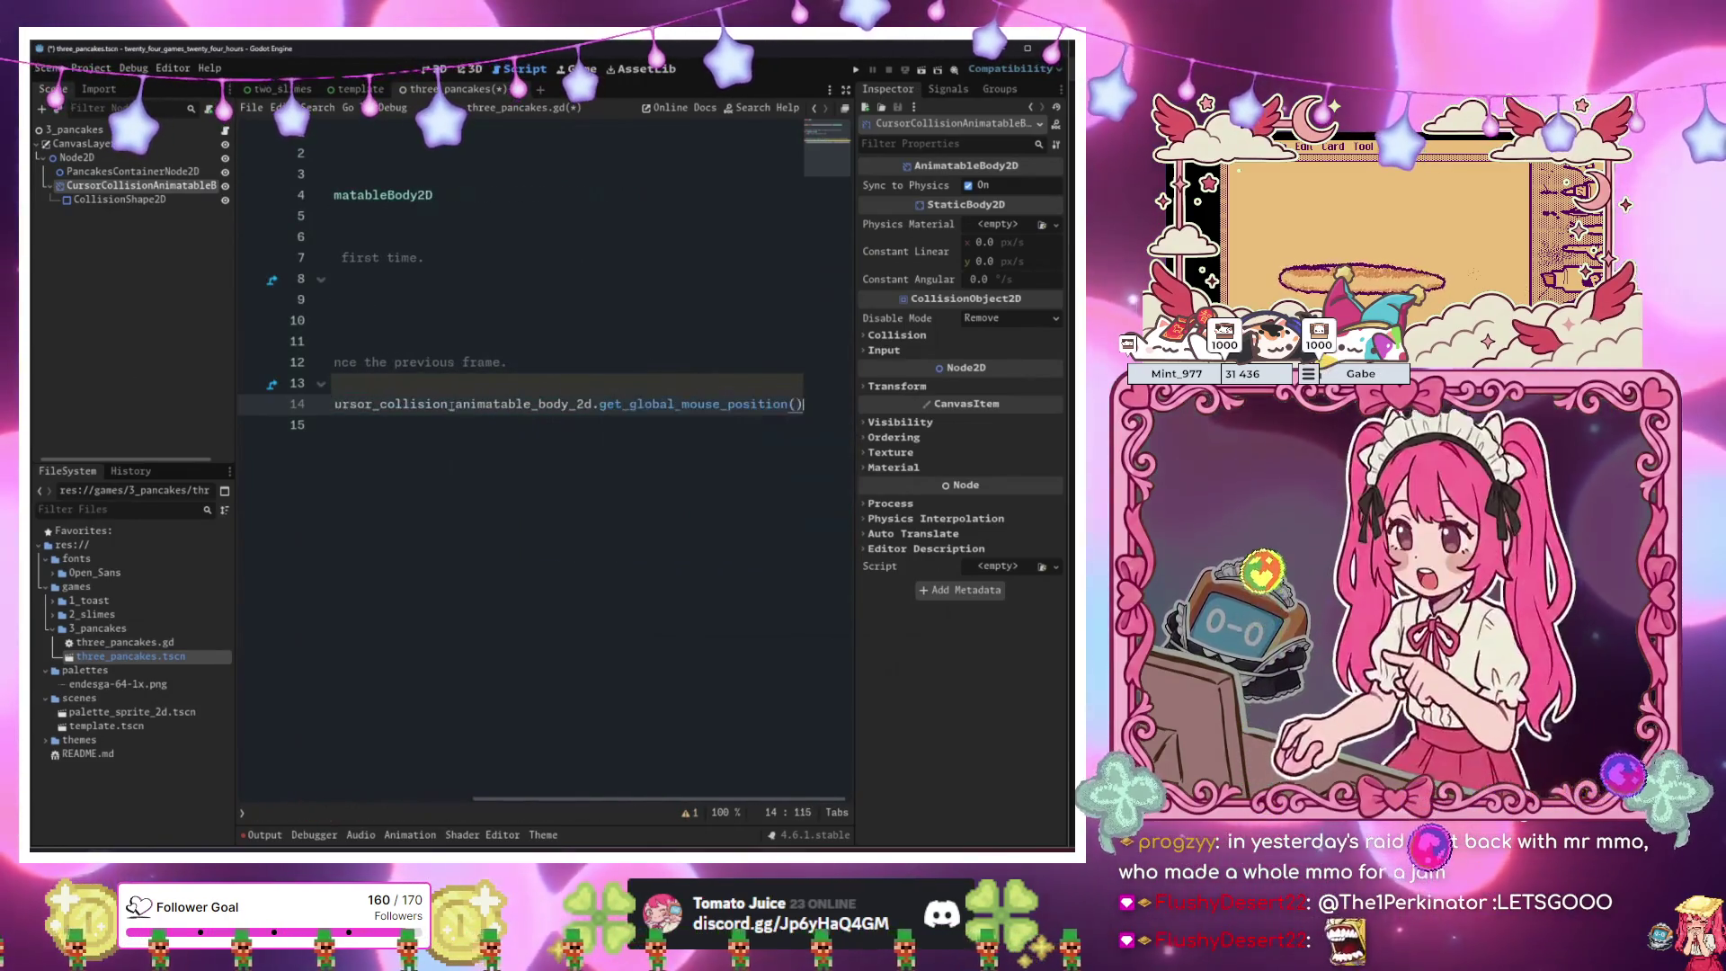
key(F5)
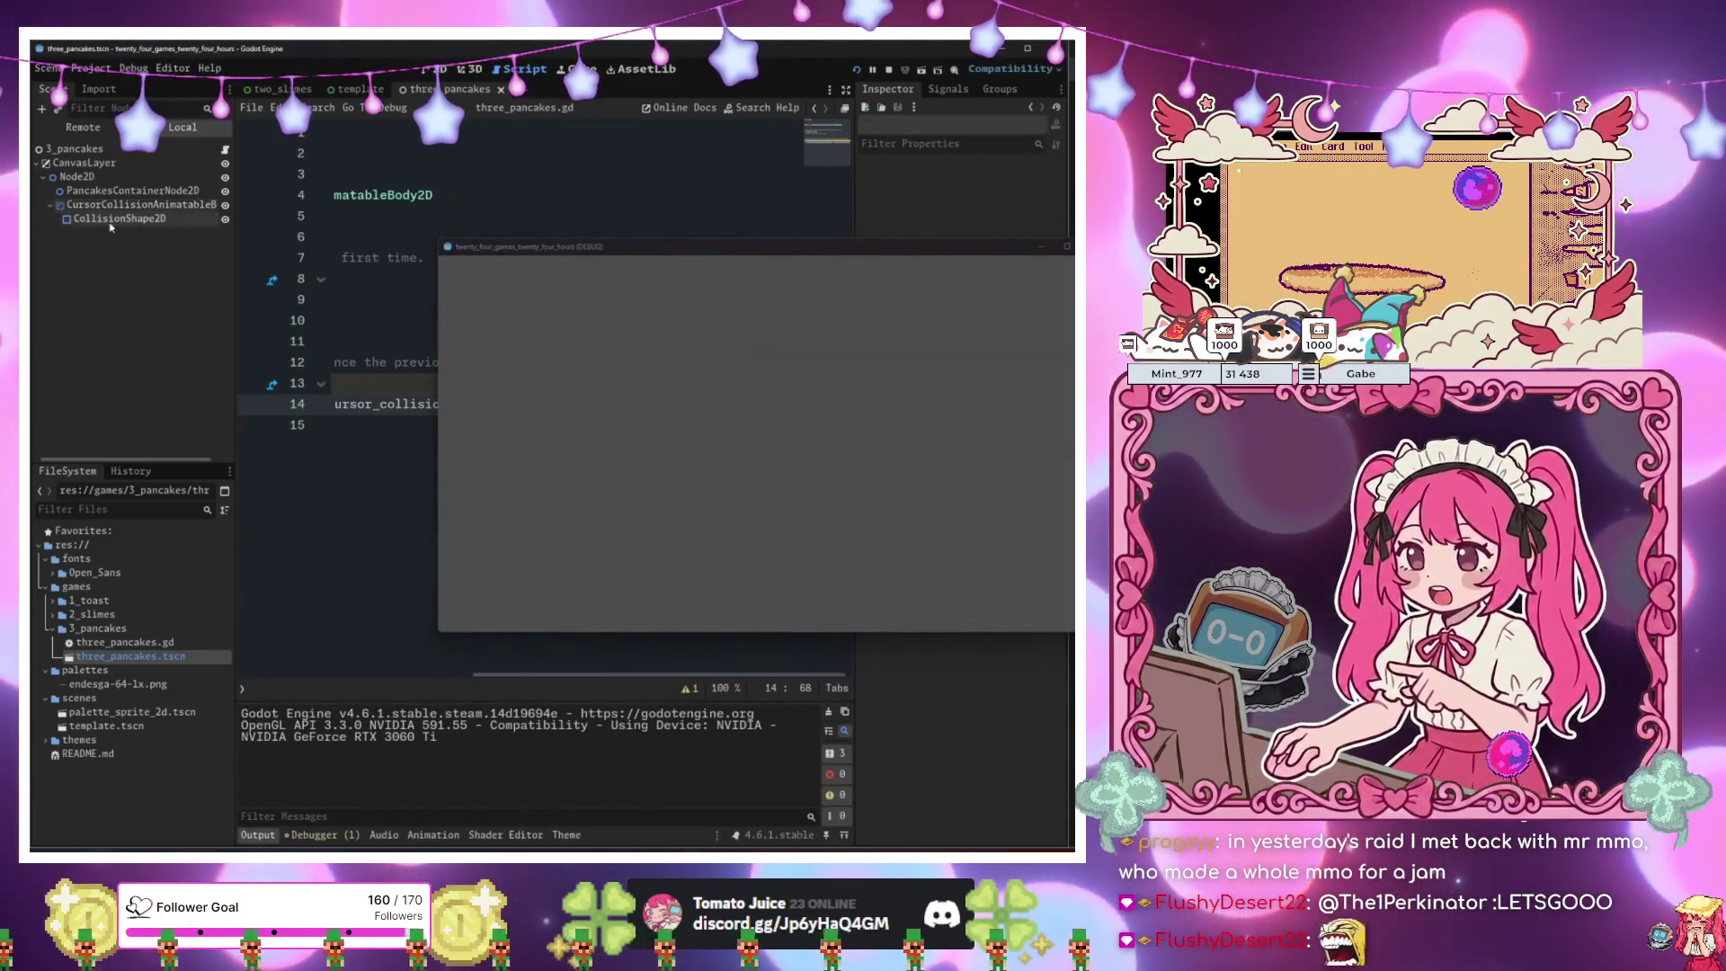
- Add a Sprite2D to the cursor body with a new GradientTexture2D texture
key(ctrl+a)
click(1039, 250)
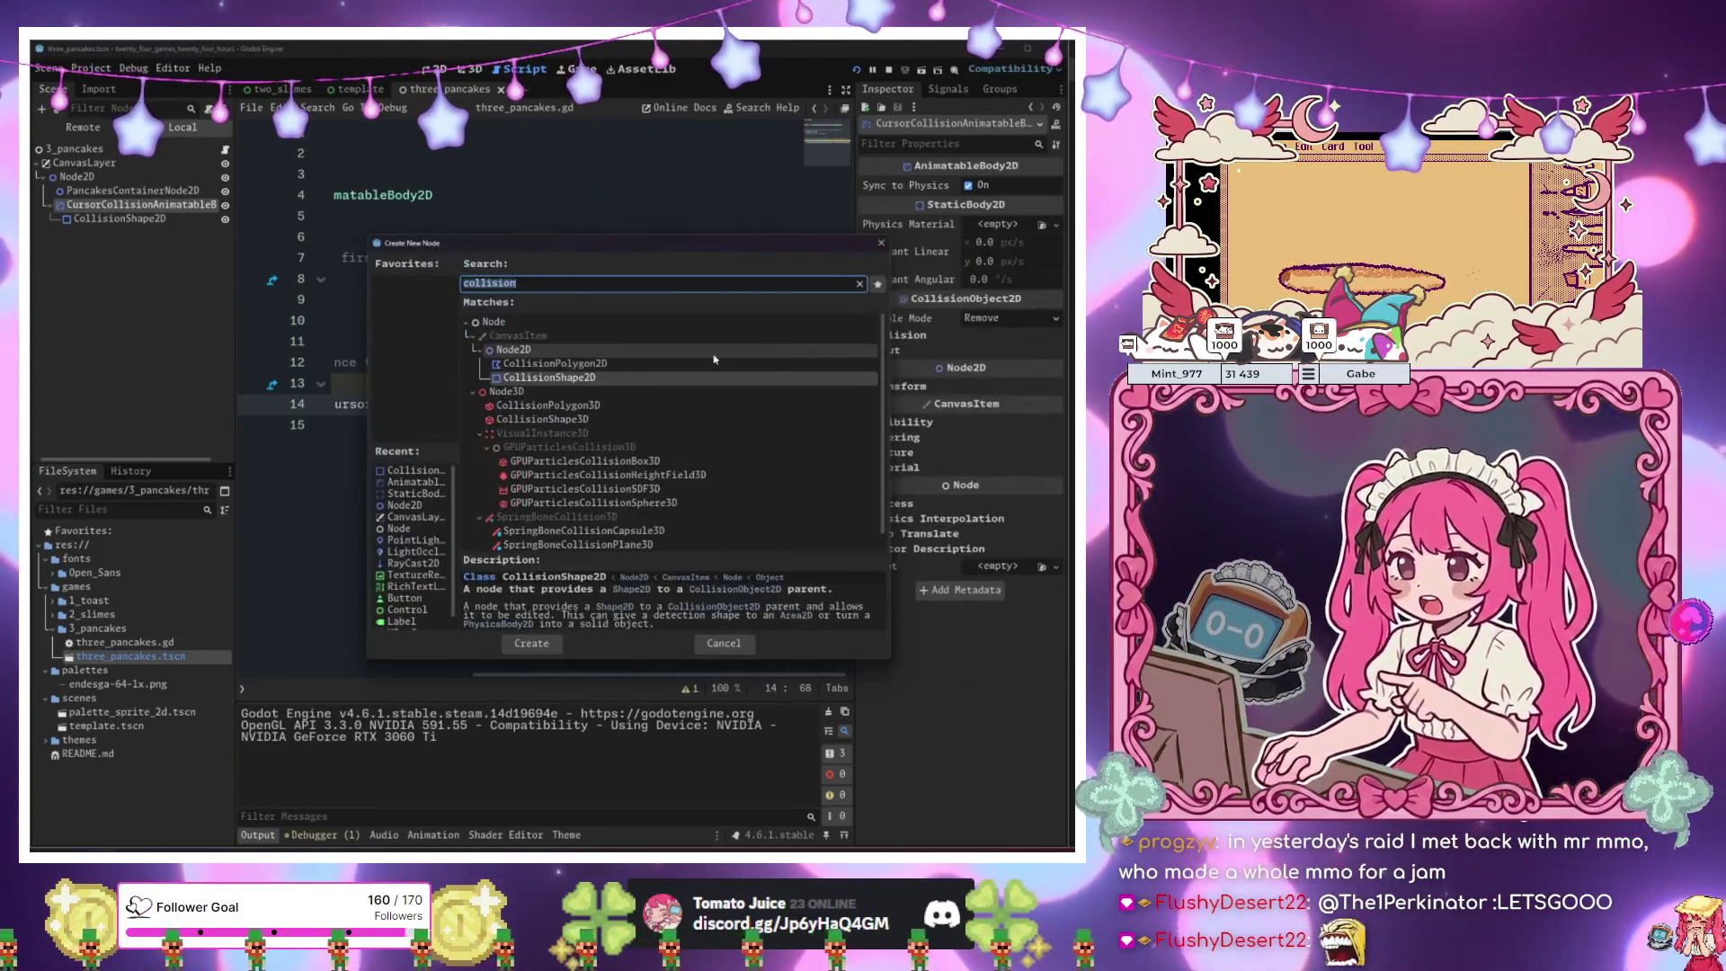
text(sprite)
key(Return)
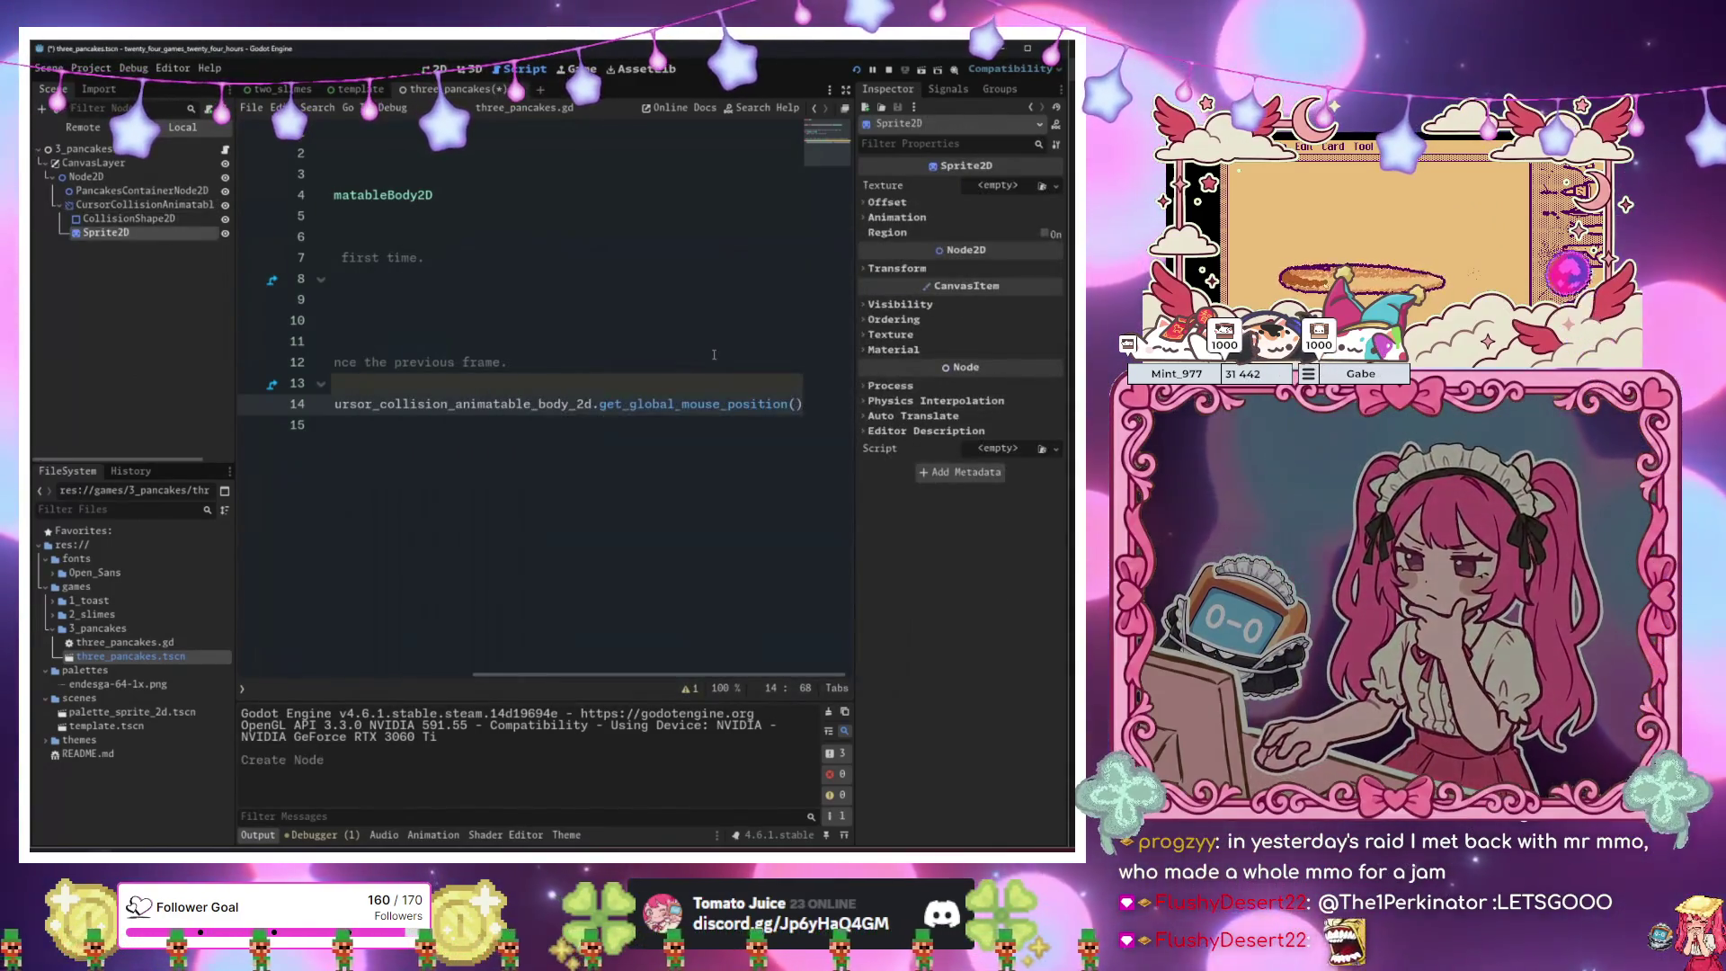
scroll(407, 280, up, 3)
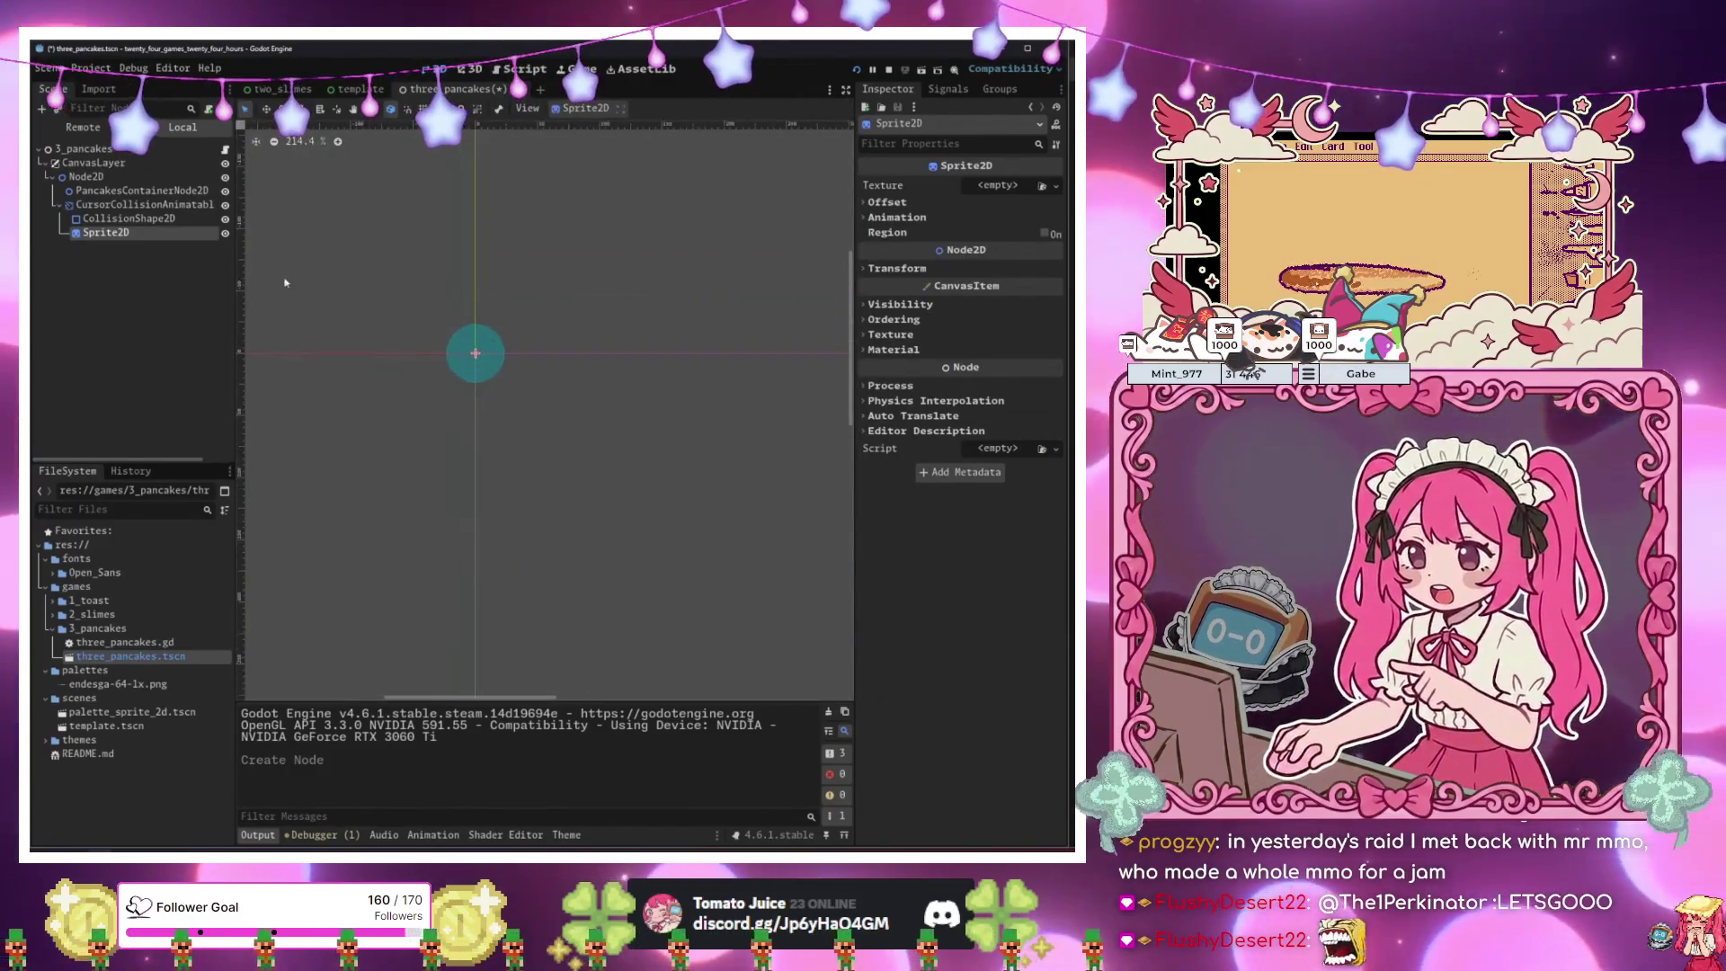
click(980, 187)
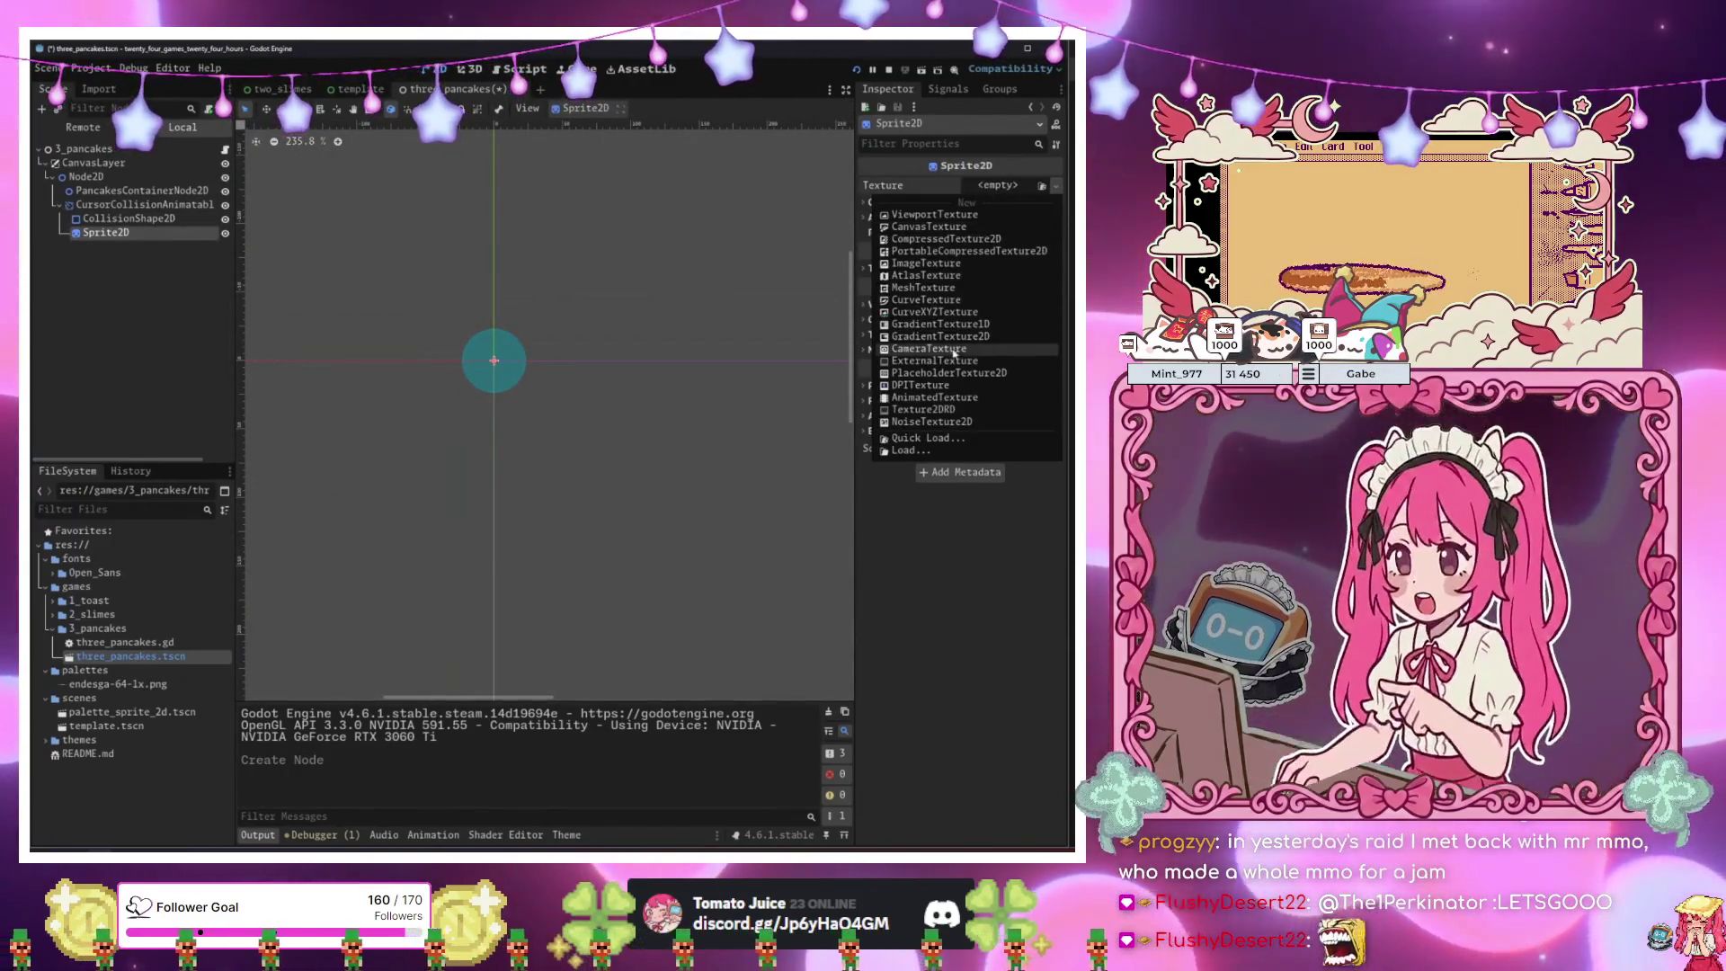
click(953, 364)
- Move the Sprite2D above CollisionShape2D, scale it to 0.84, and run the scene
scroll(534, 329, up, 2)
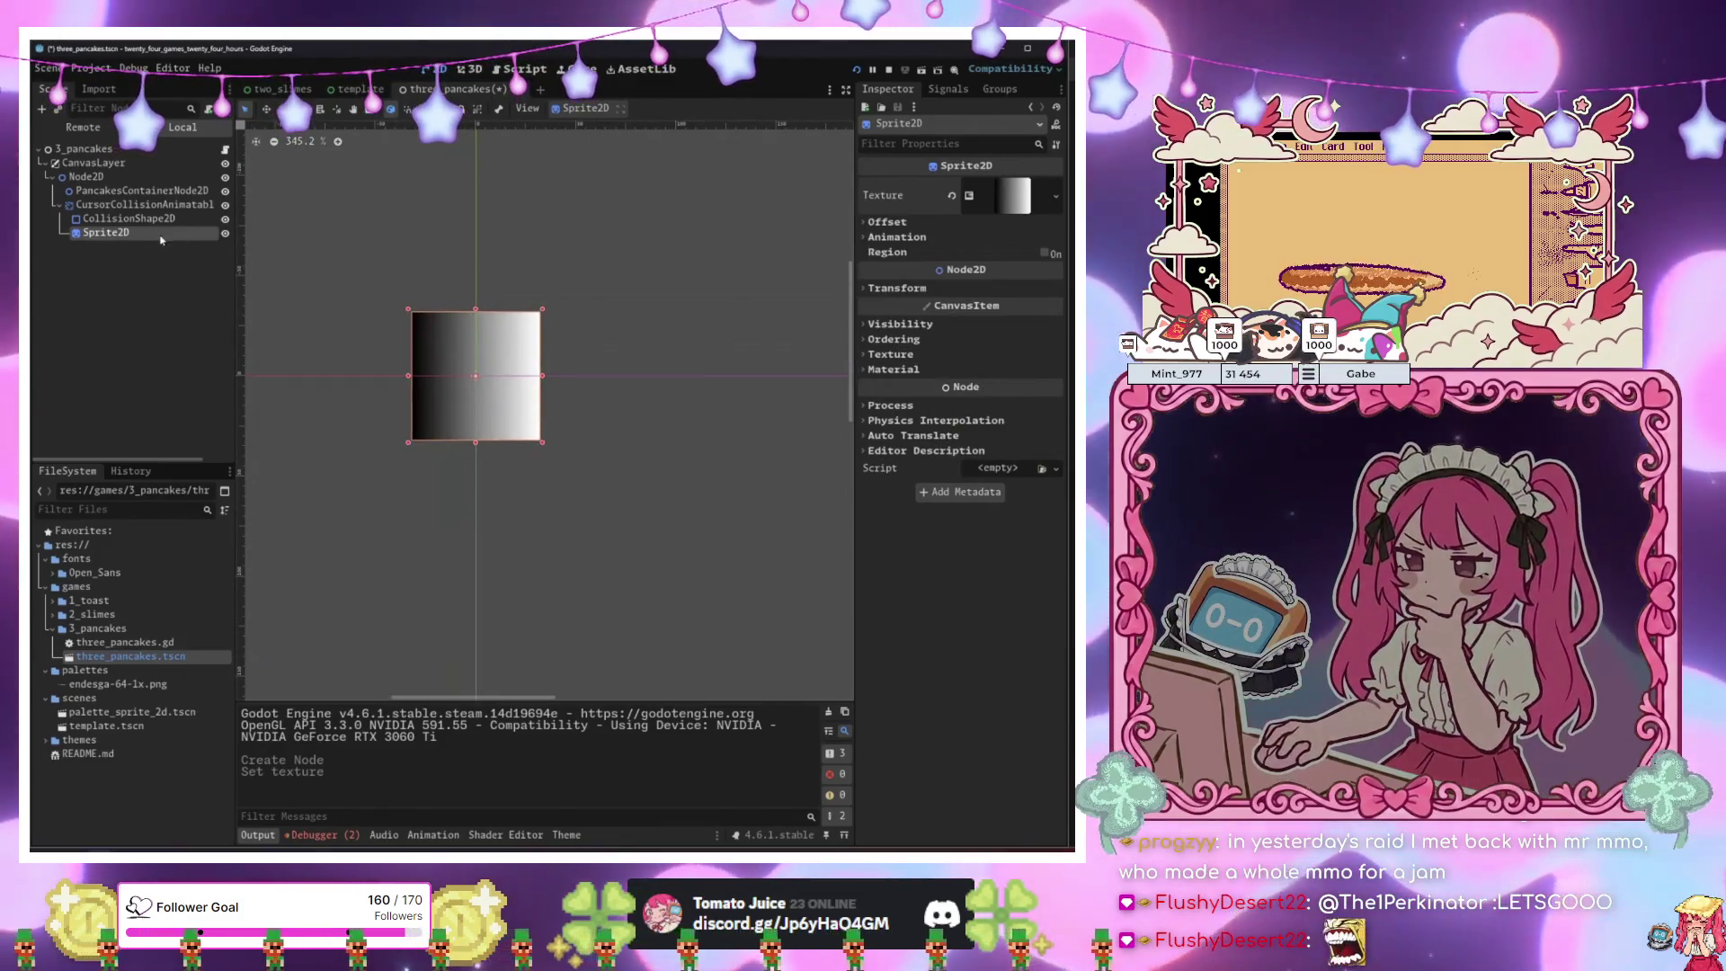
drag(135, 232, 157, 219)
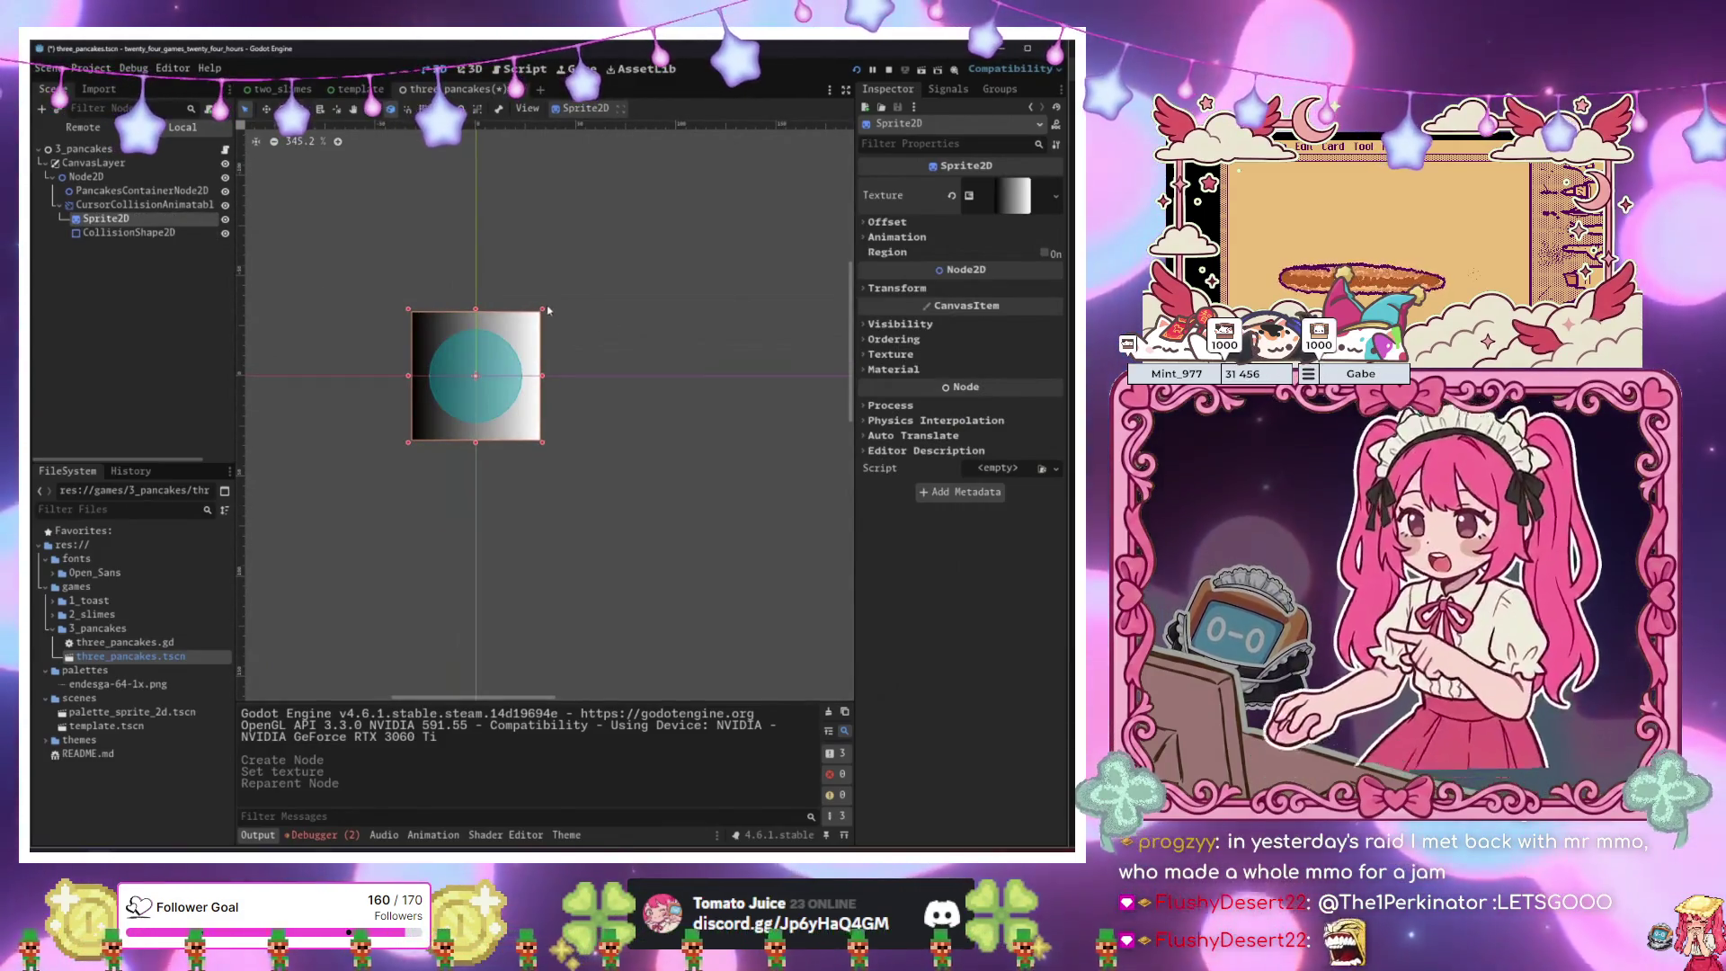
drag(543, 310, 525, 330)
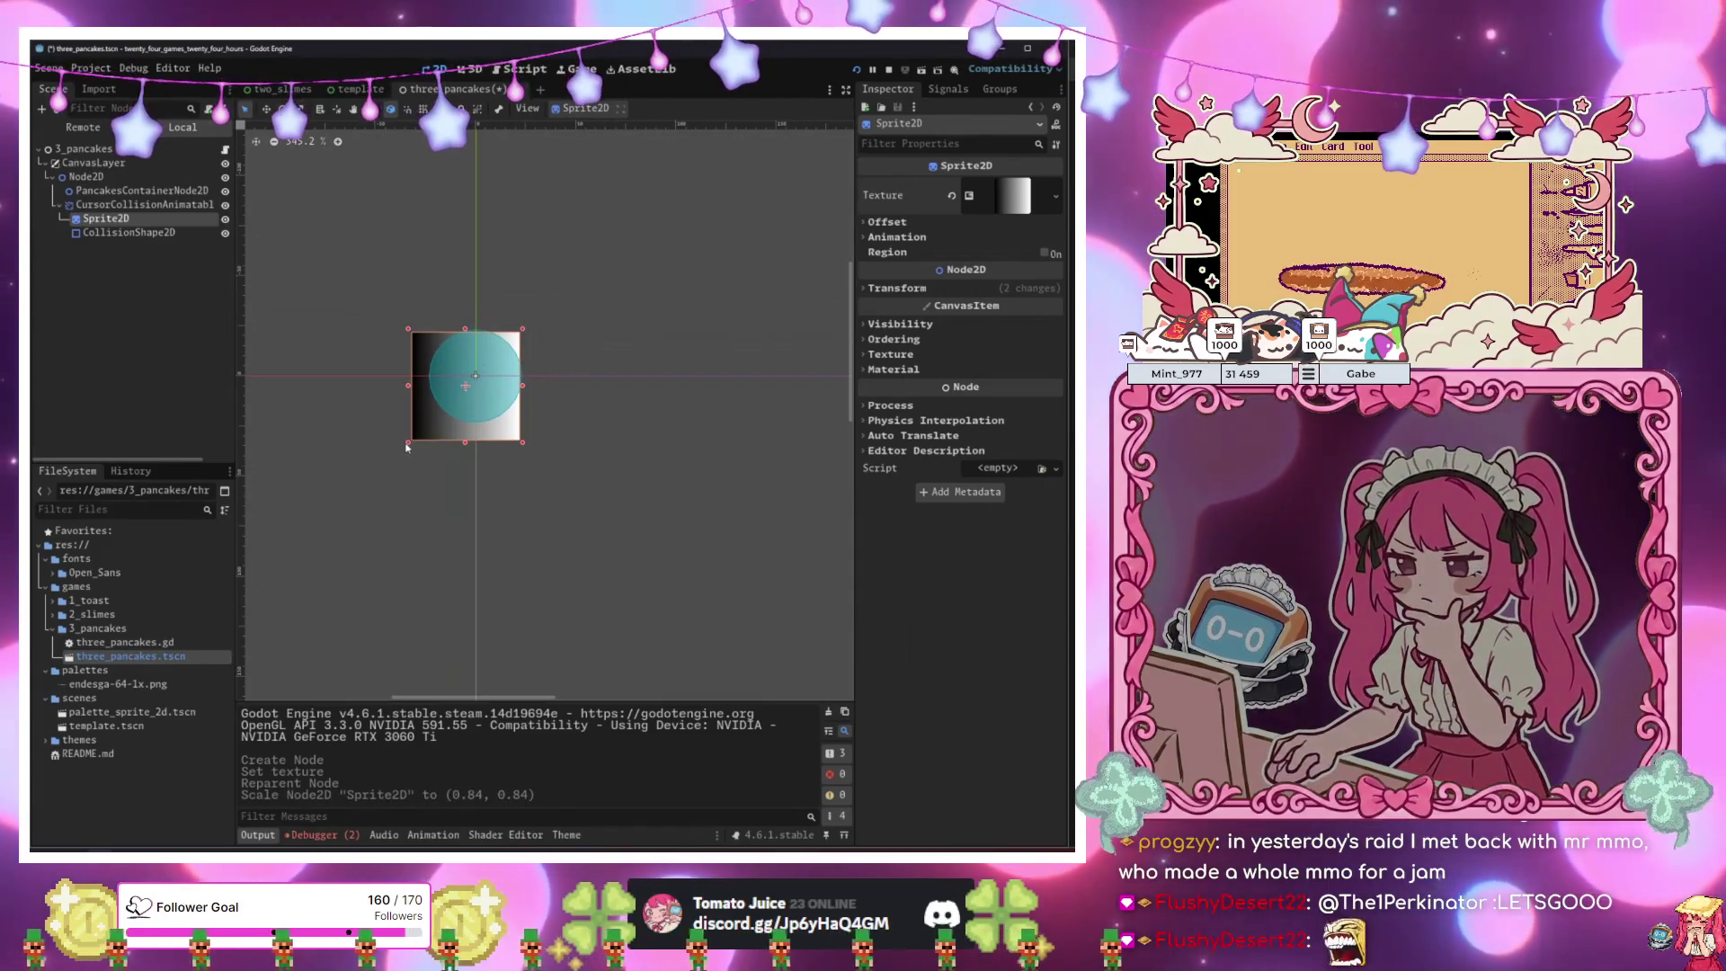
drag(410, 442, 425, 429)
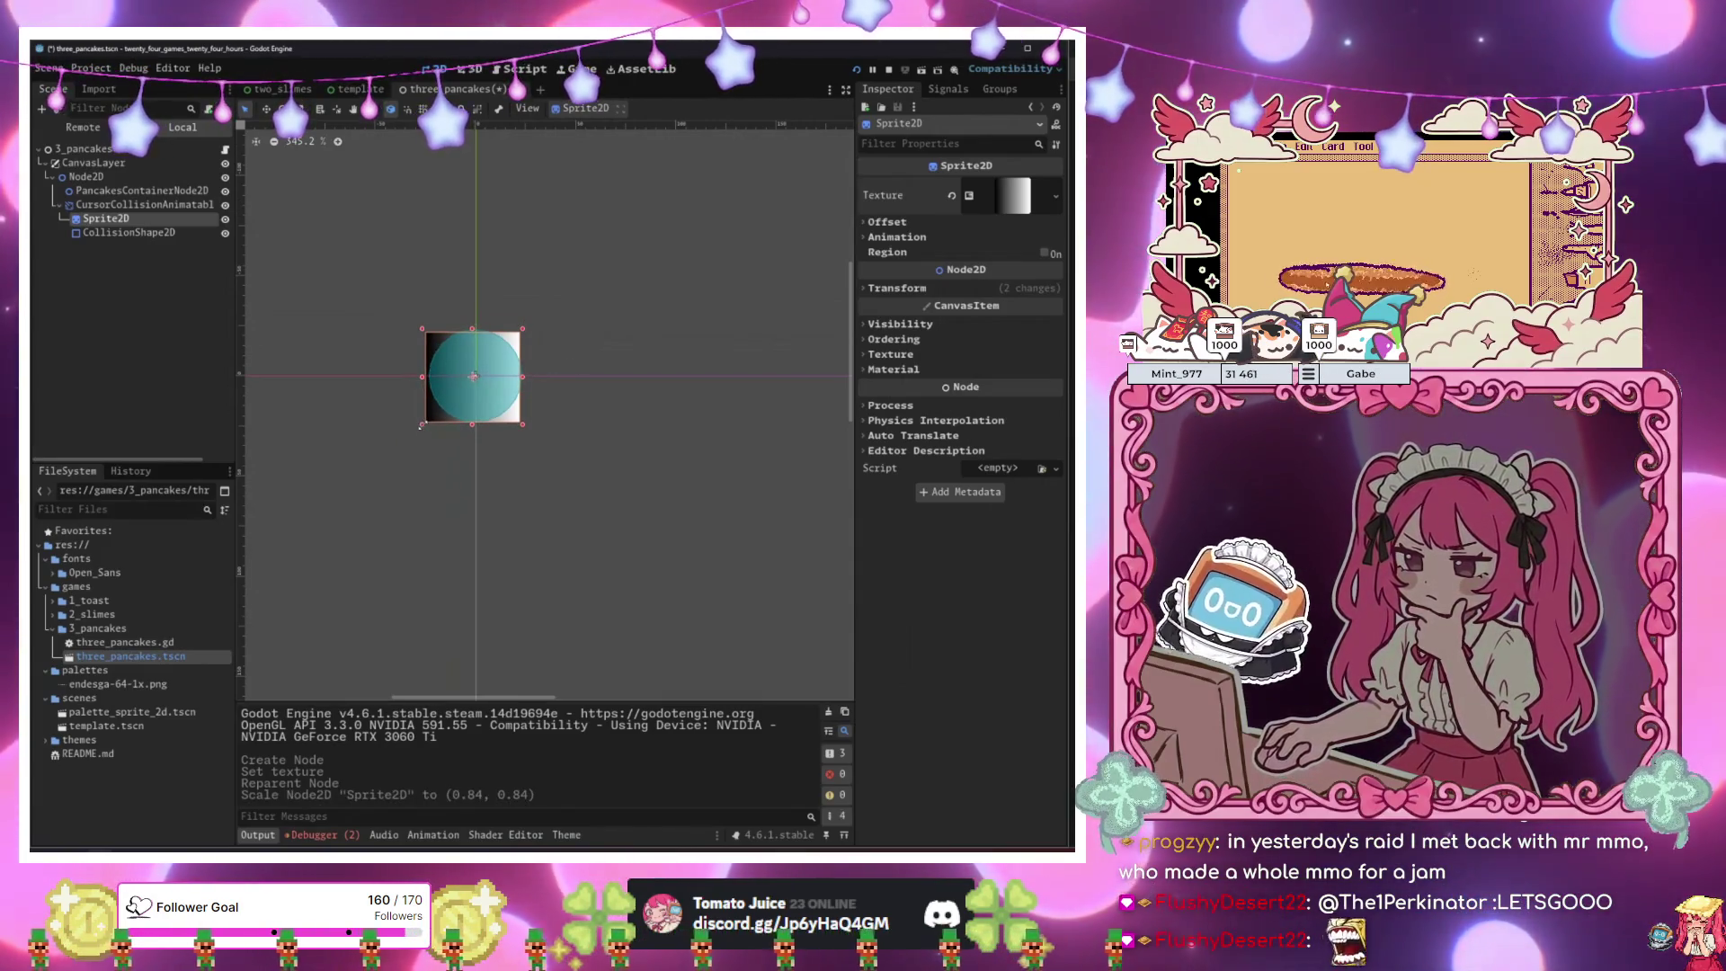
key(F6)
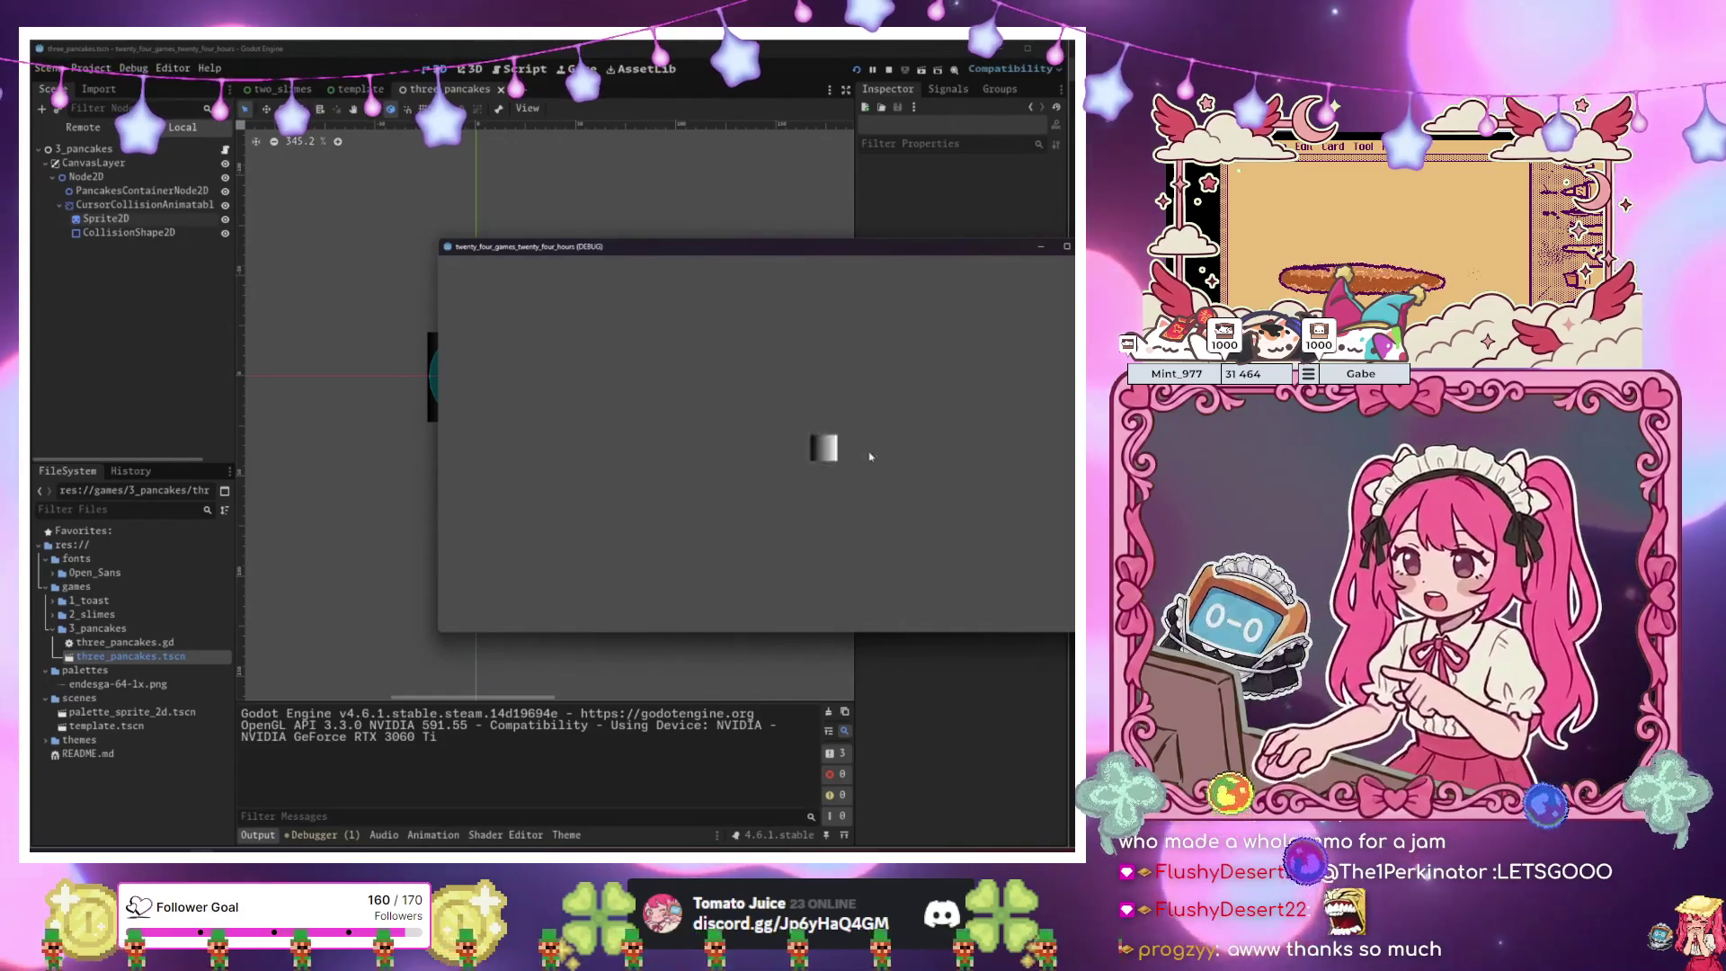
- Close the running game window and select Node2D in the scene tree
key(alt+F4)
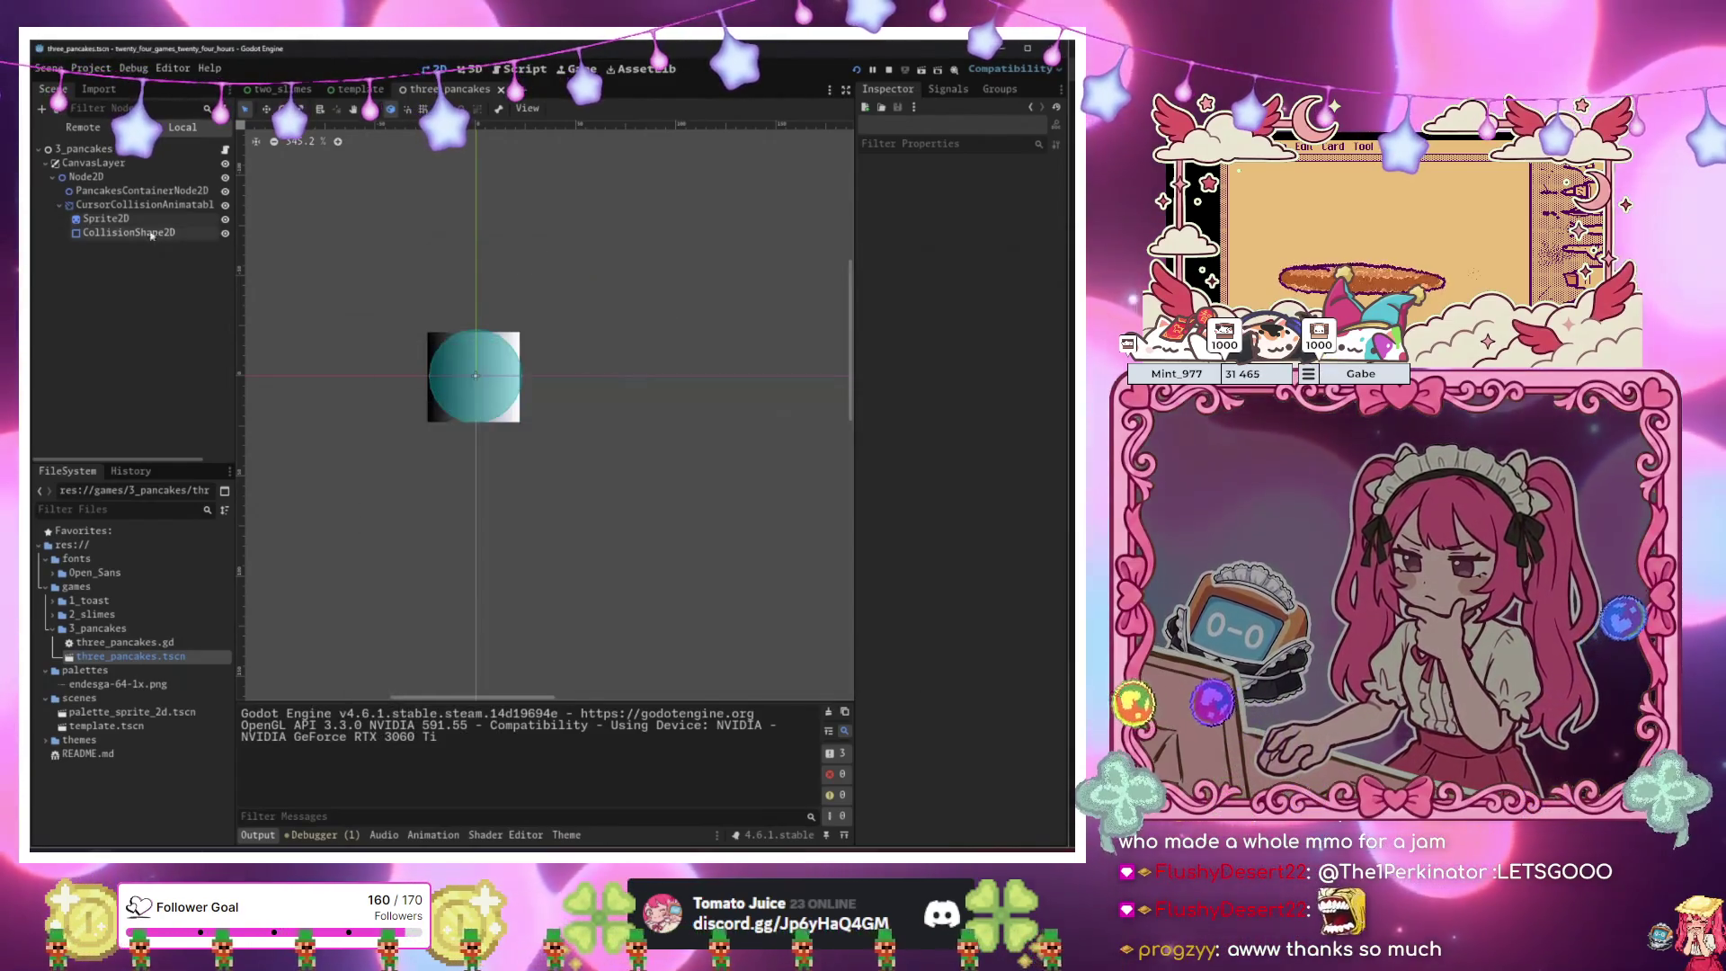
click(87, 176)
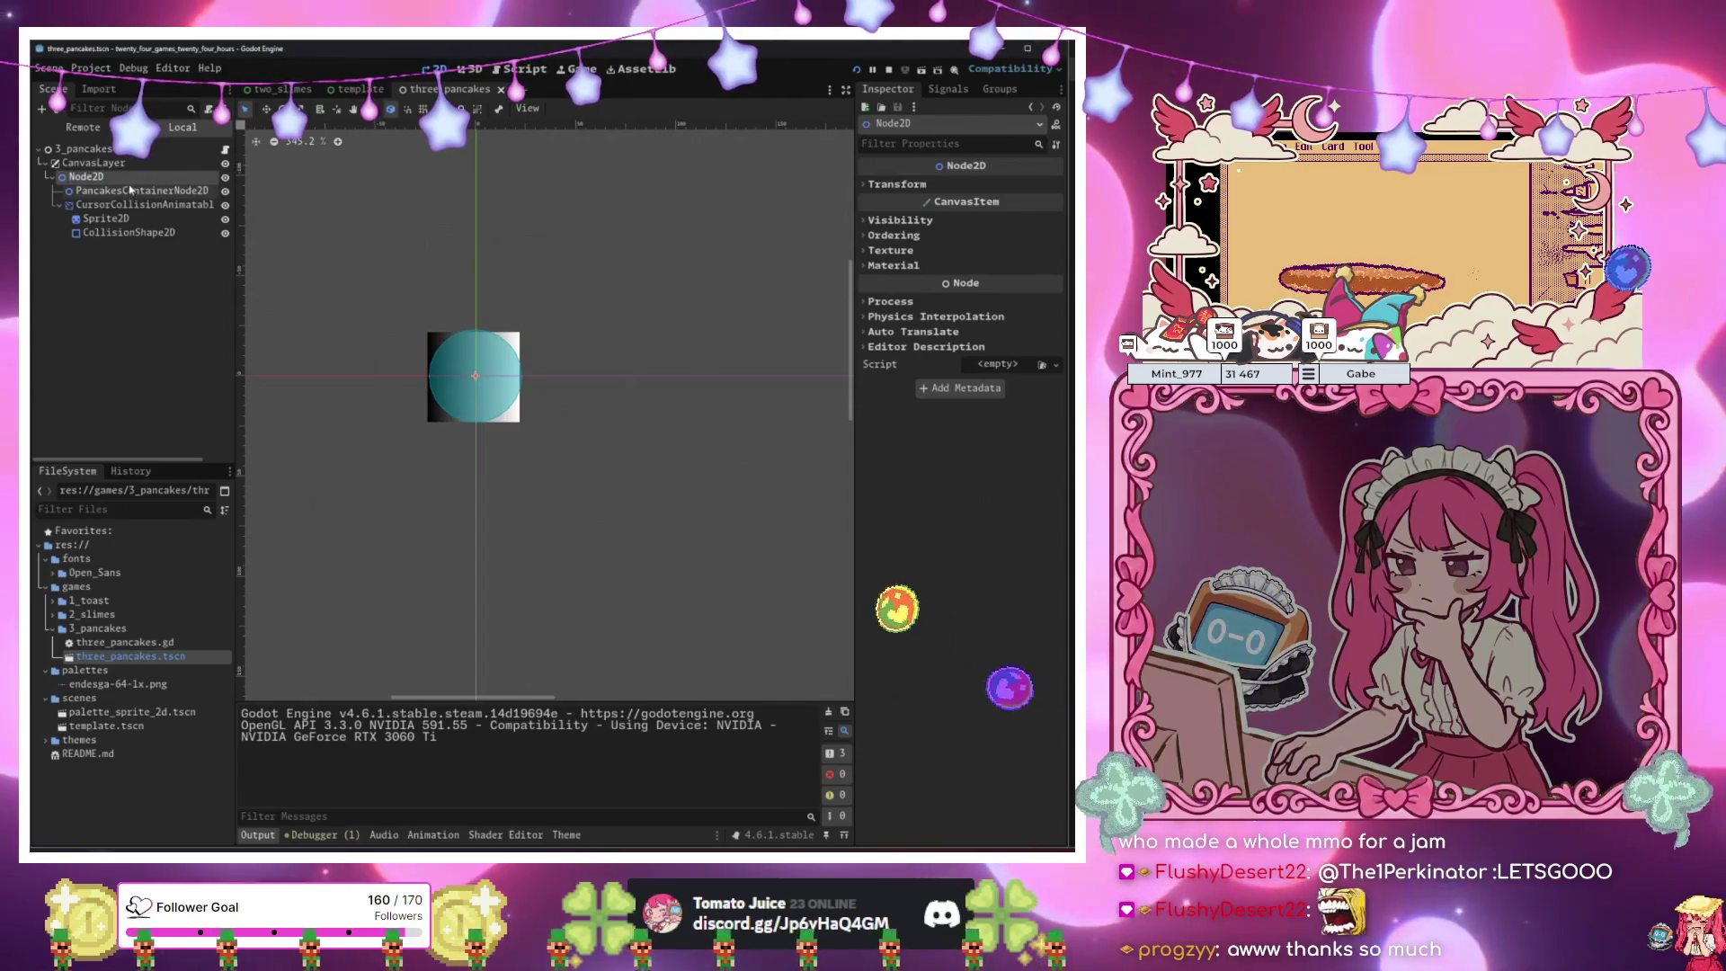
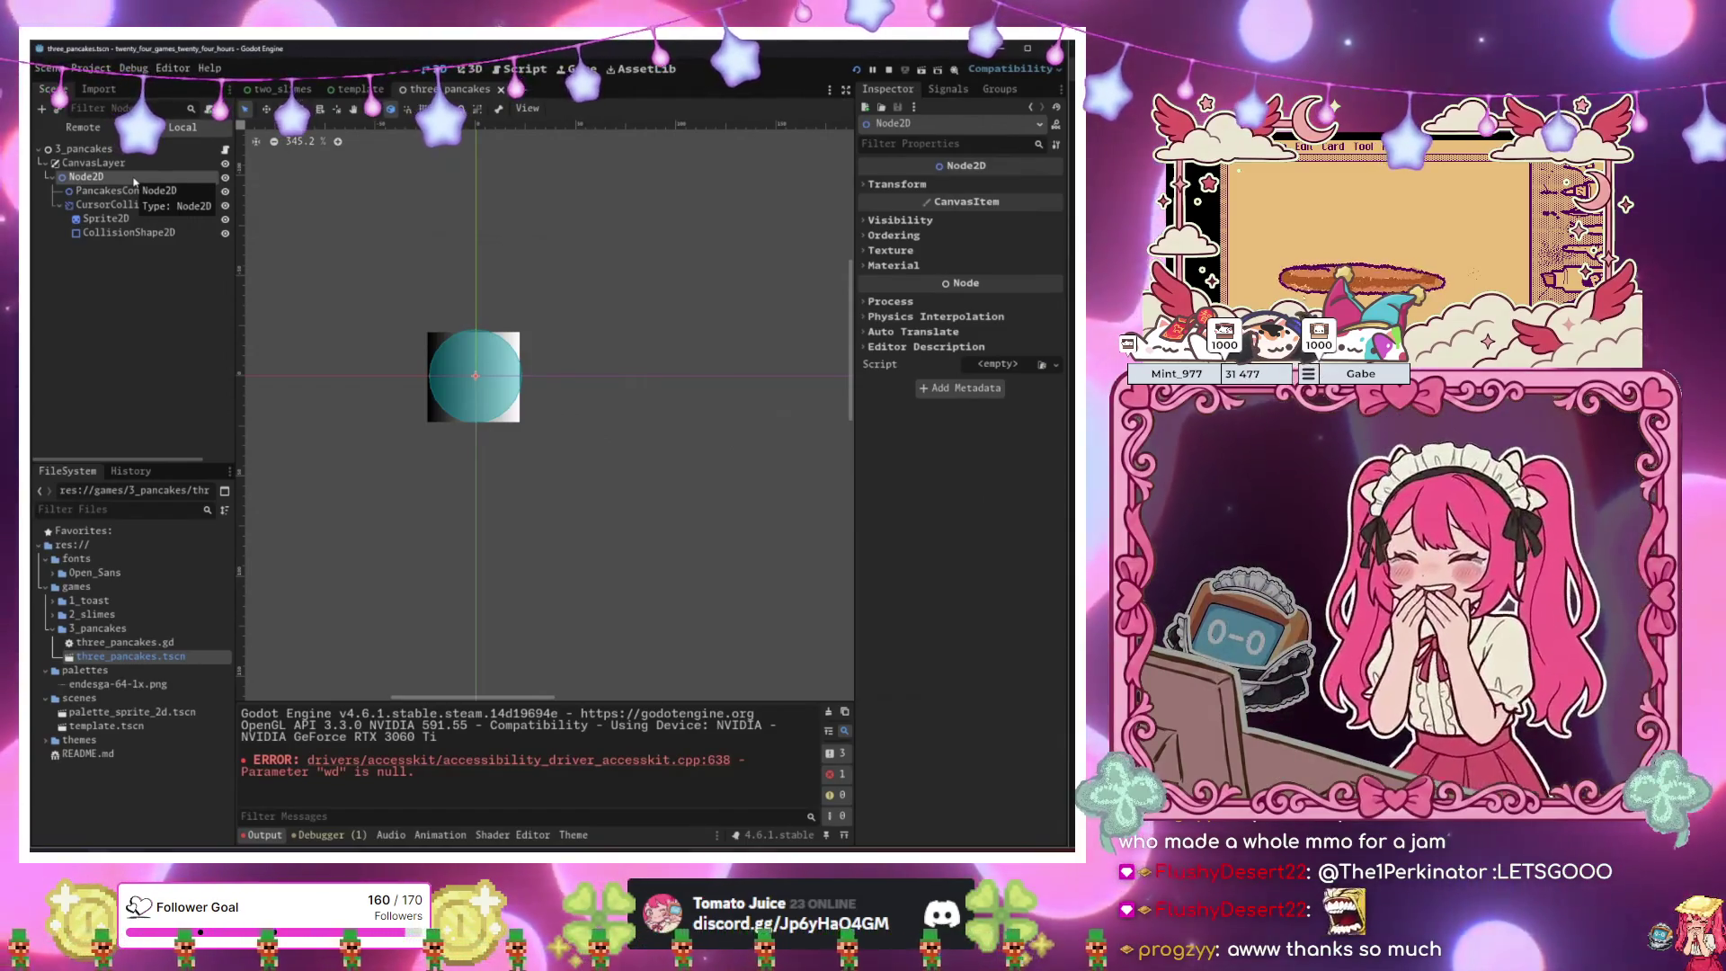
- Add a Node2D to the three_pancakes scene and name it WorldCollisionsNode2D
click(132, 205)
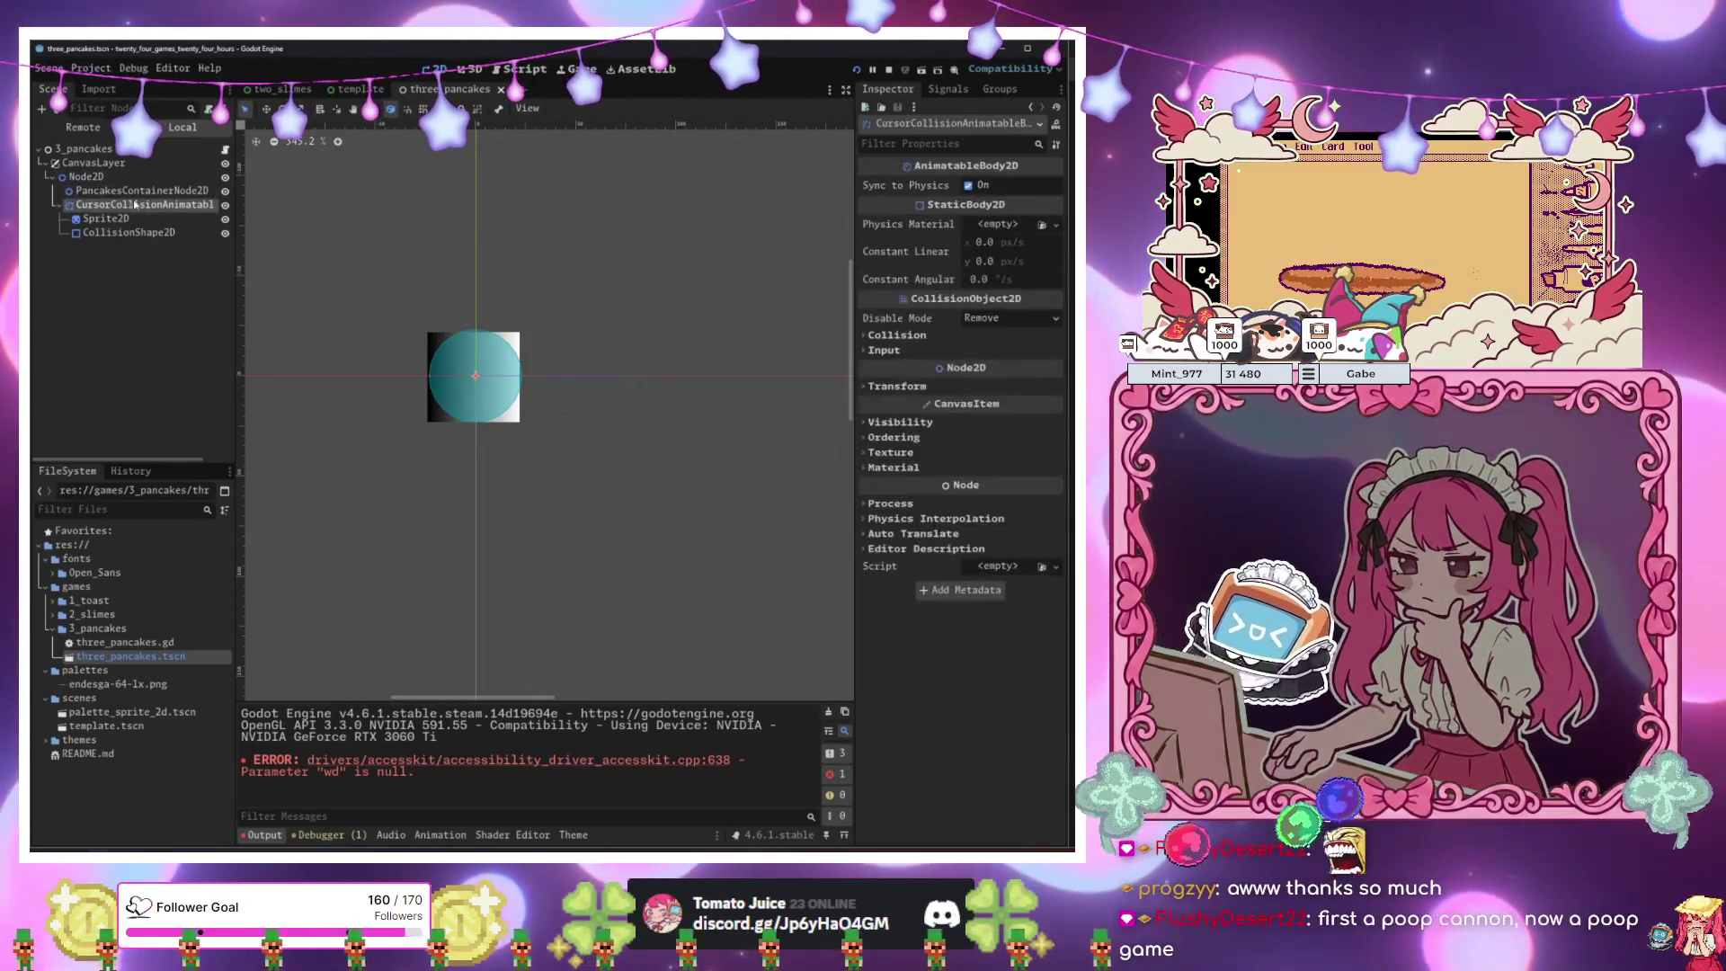
click(144, 191)
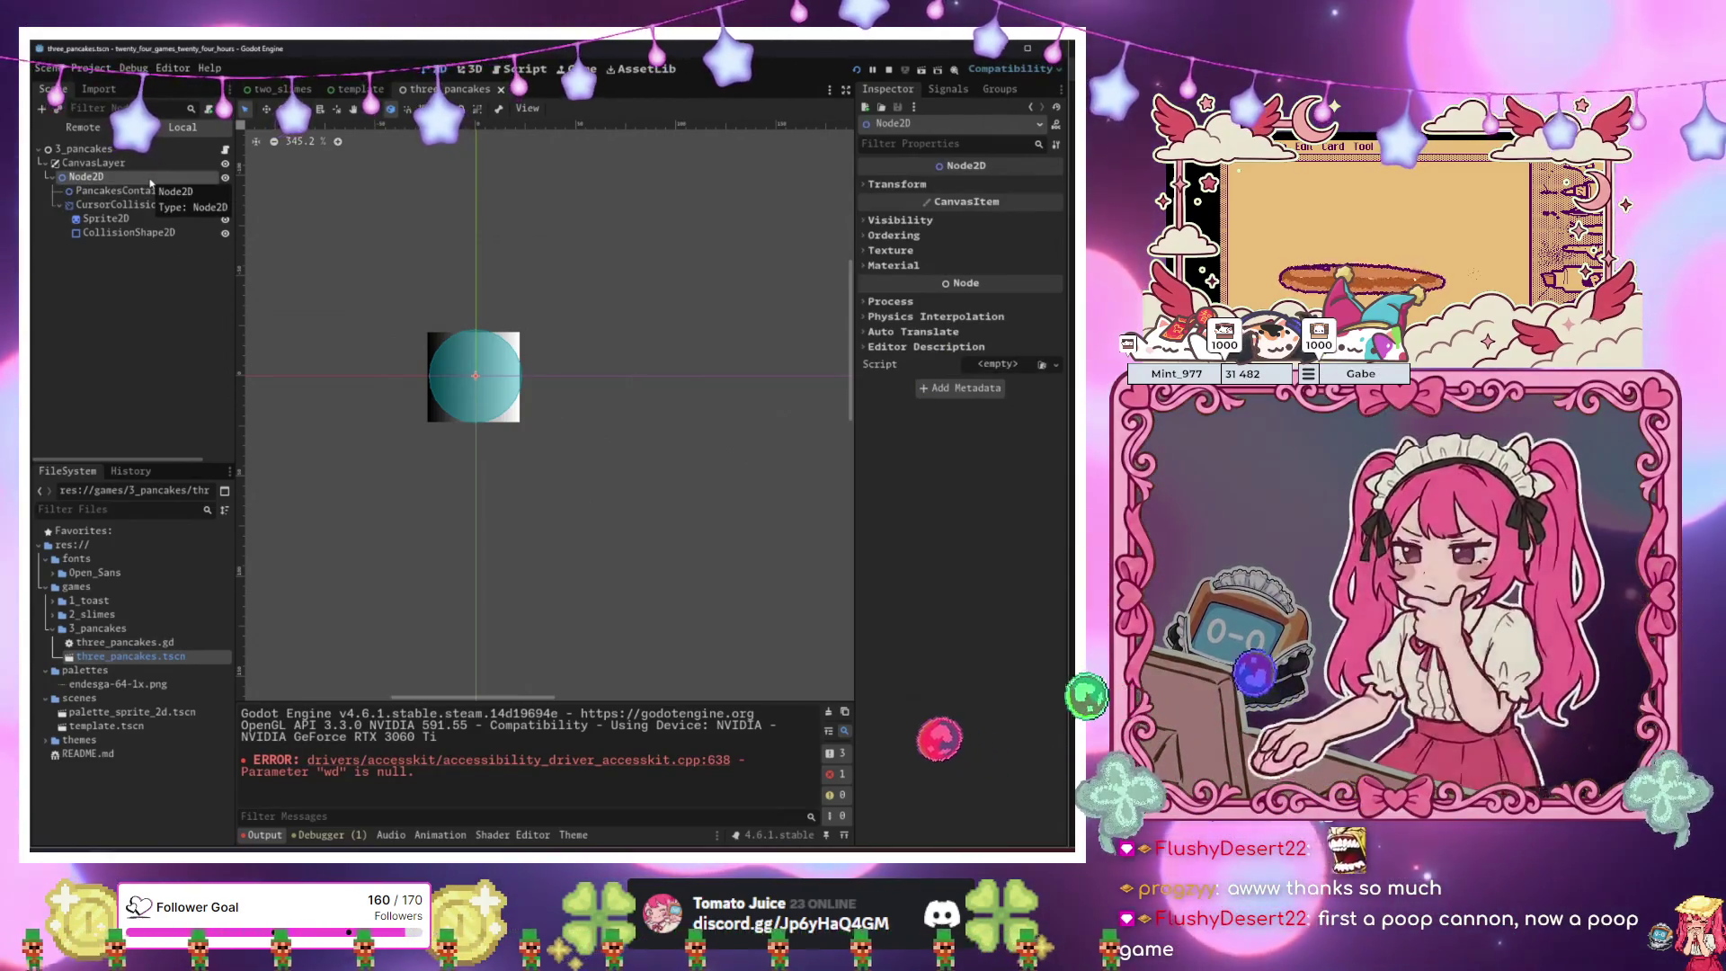
key(ctrl+a)
text(nod)
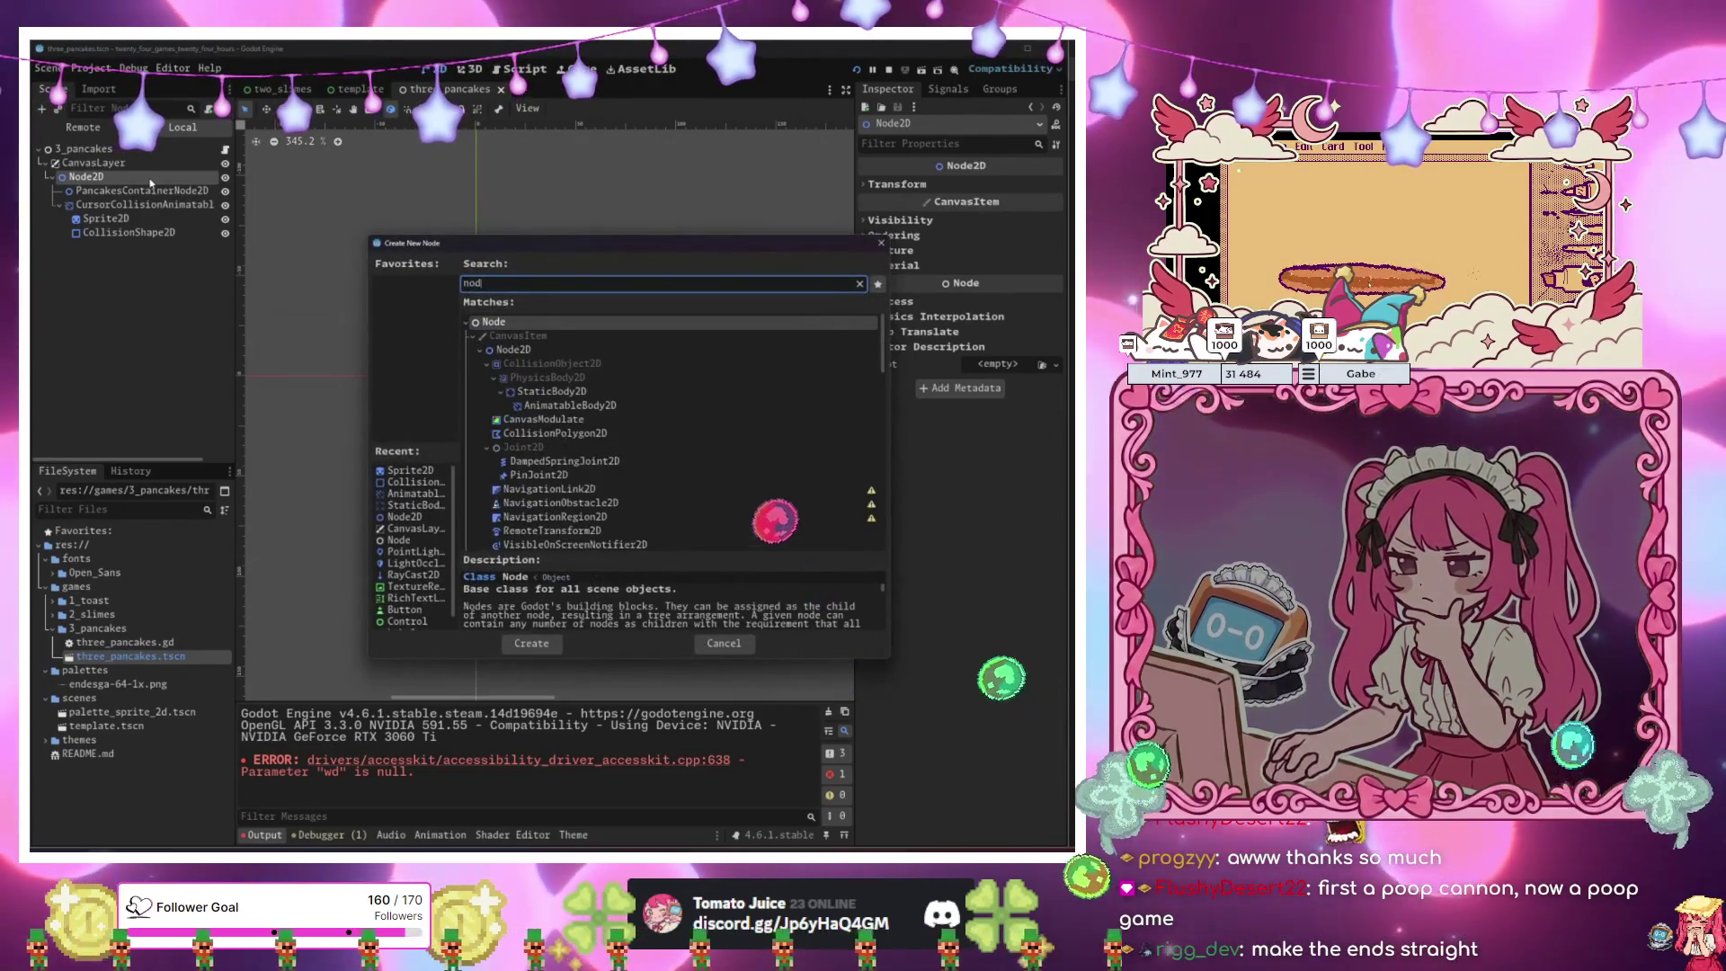
key(Down)
key(Return)
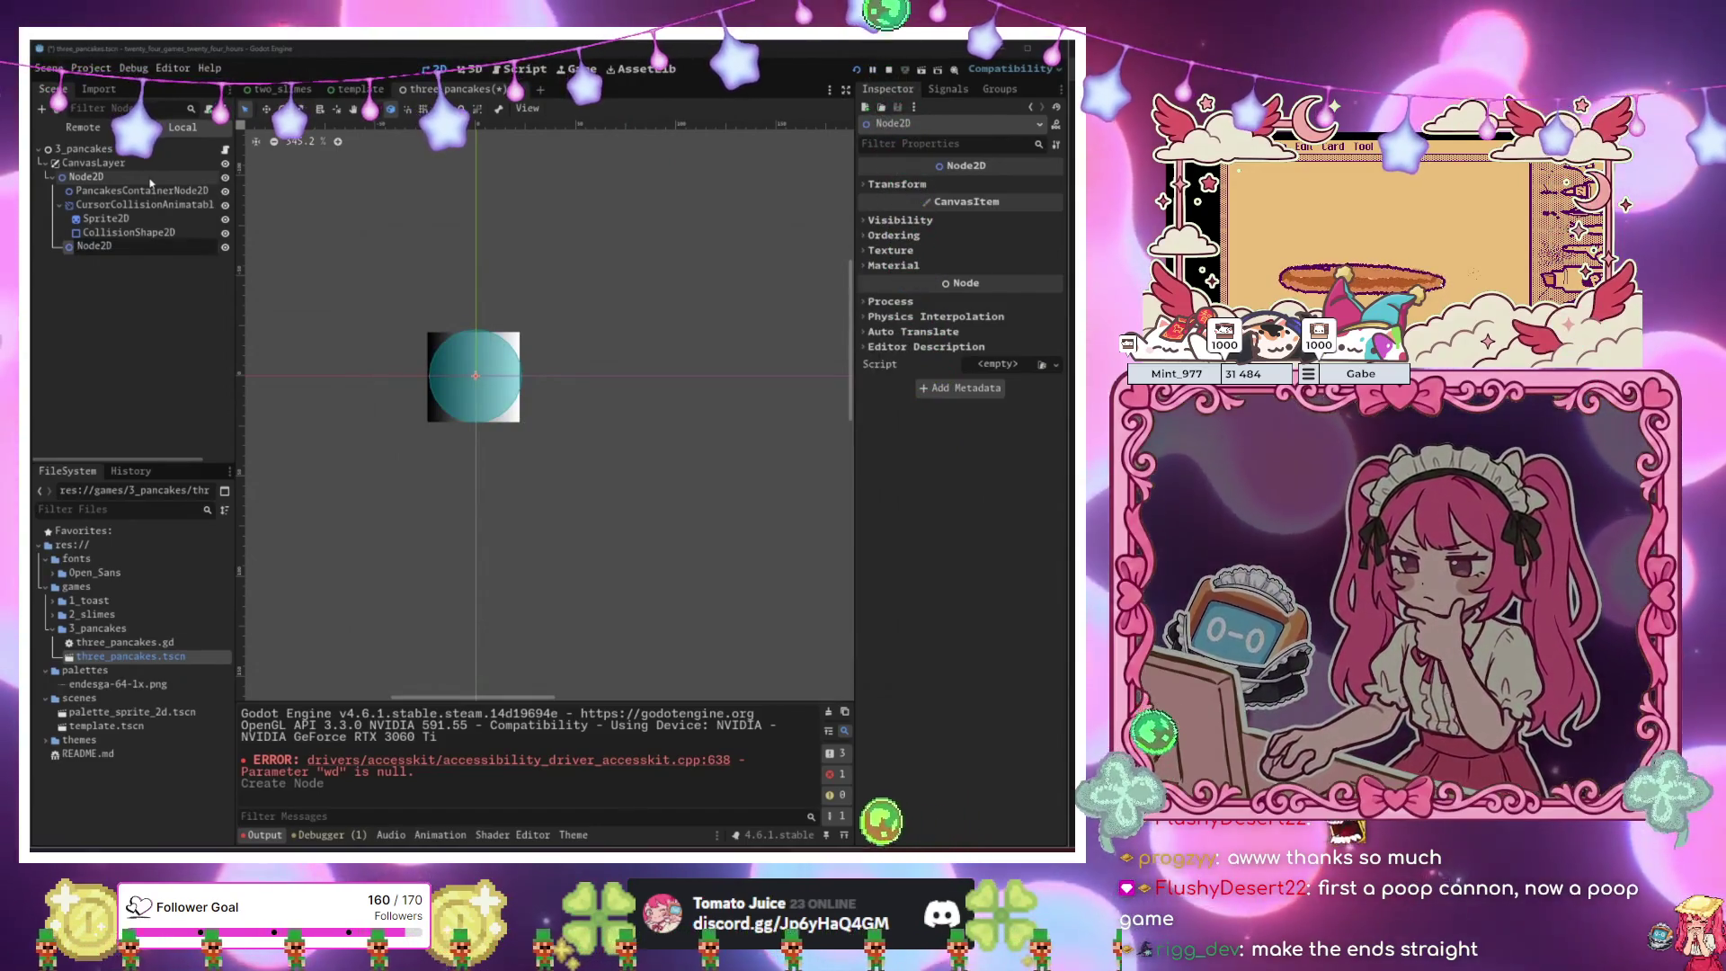
text(WorldCo)
text(llisions)
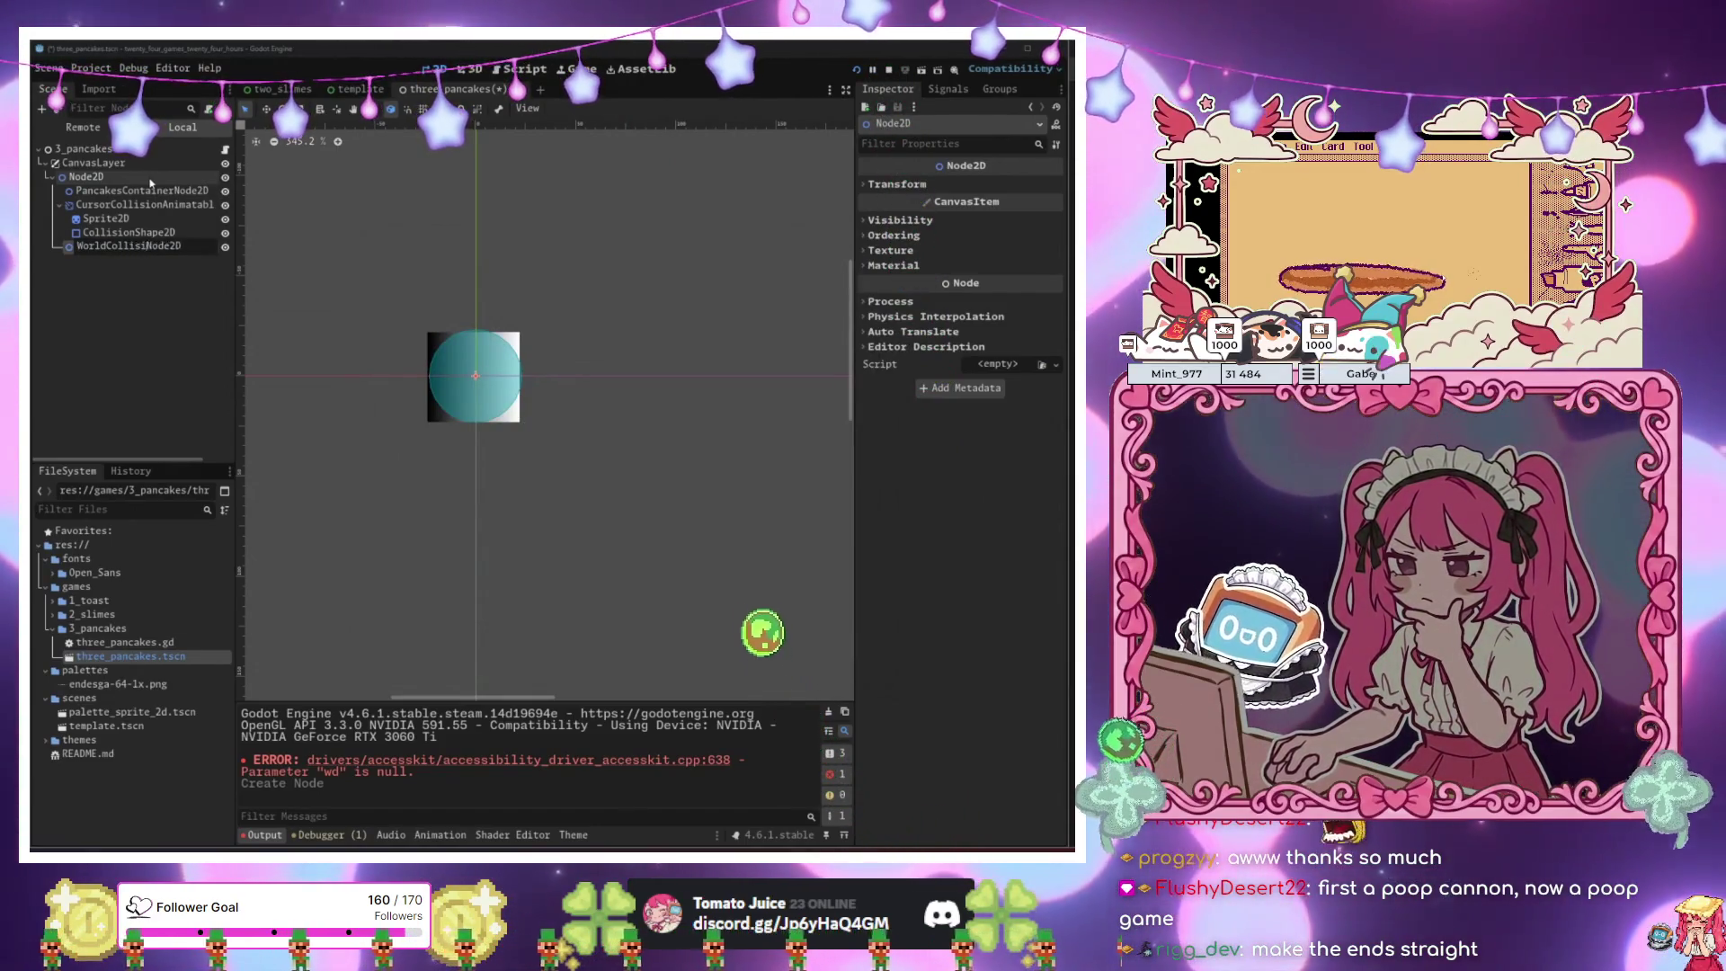
key(Return)
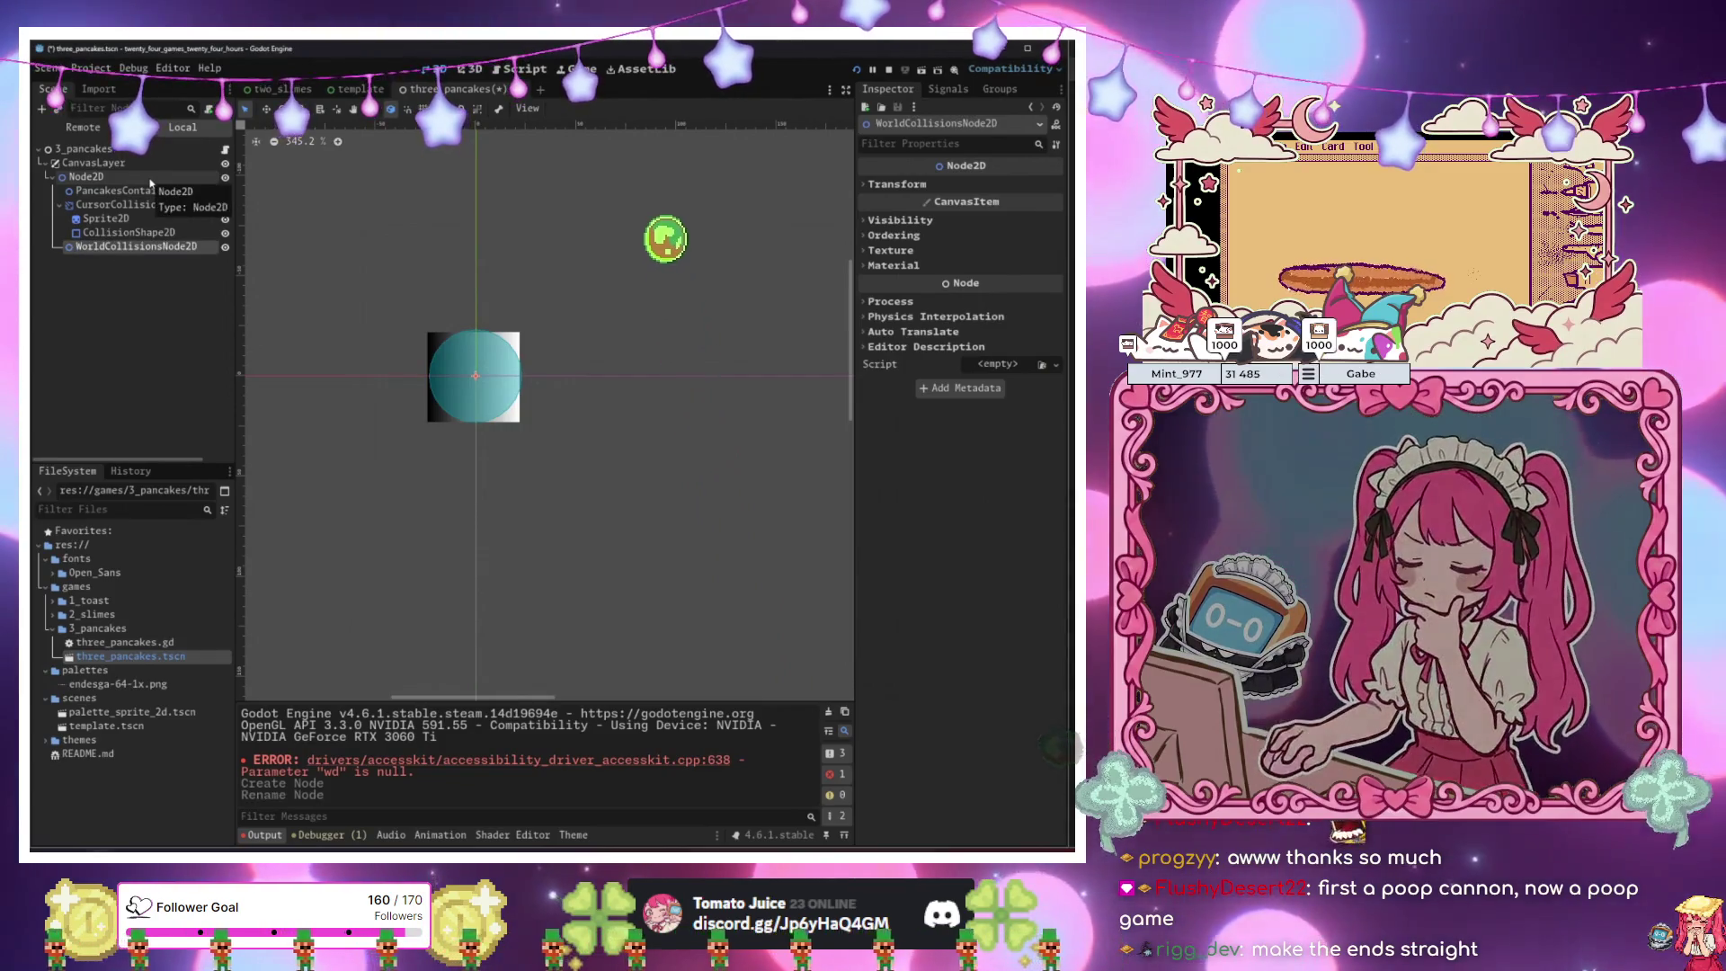
- Add a StaticBody2D under WorldCollisionsNode2D, with a CollisionShape2D child under it
key(ctrl+a)
text(stati)
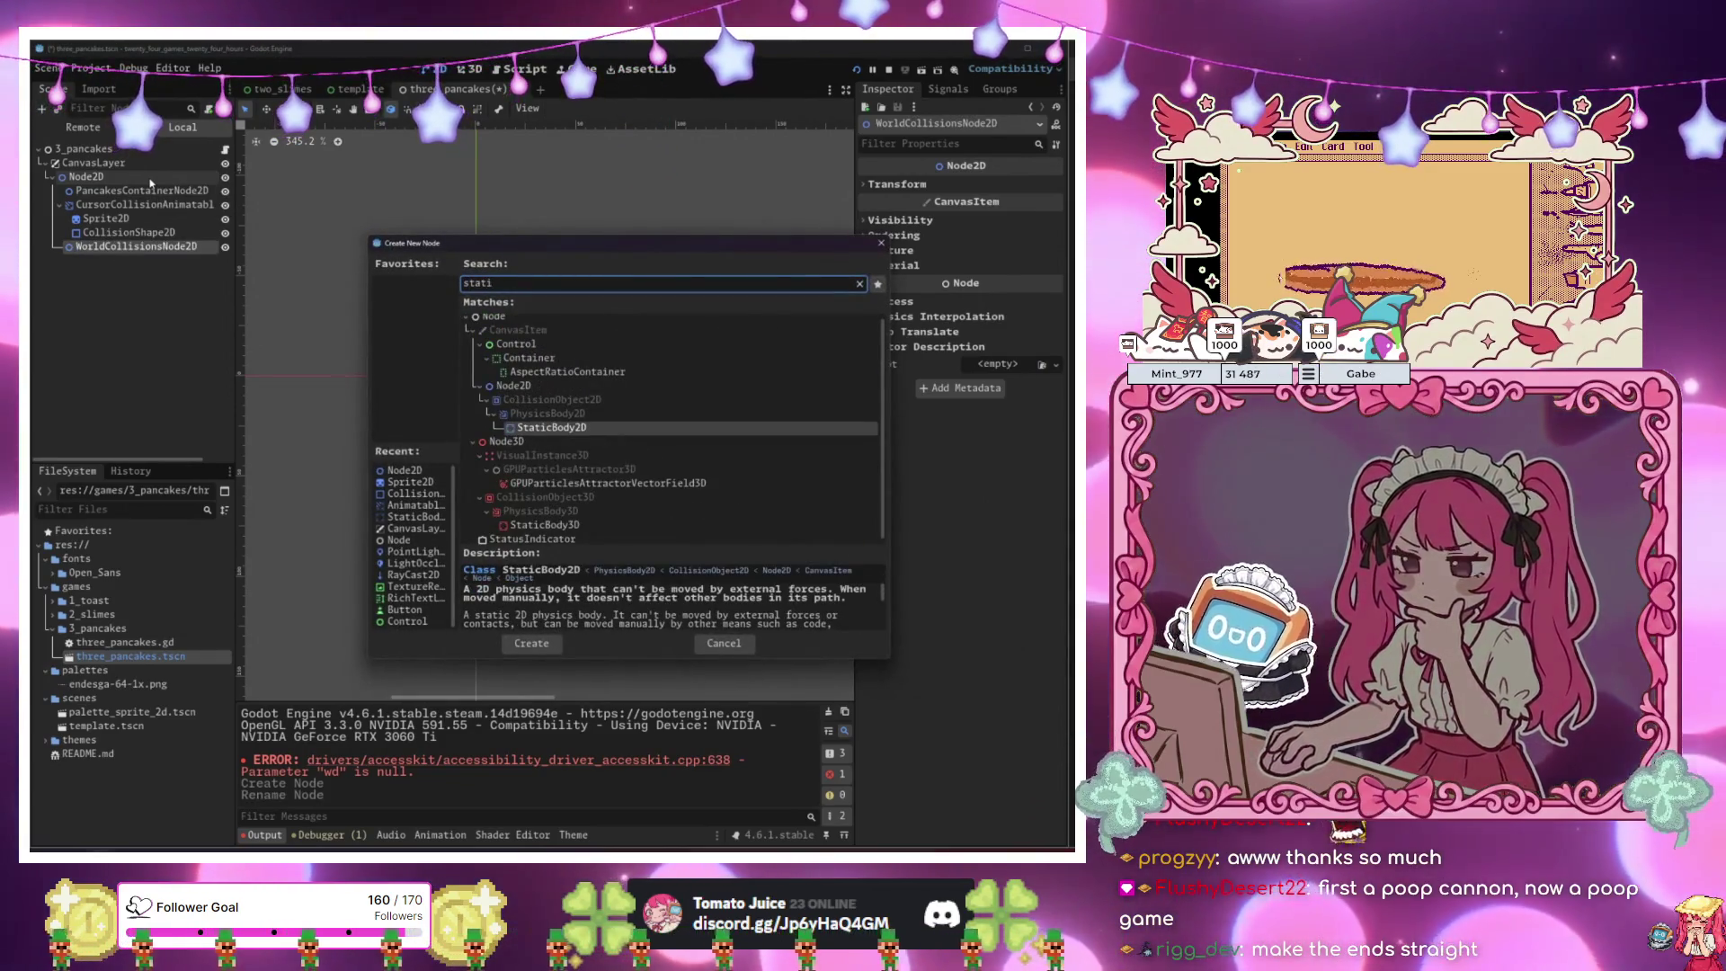
key(Escape)
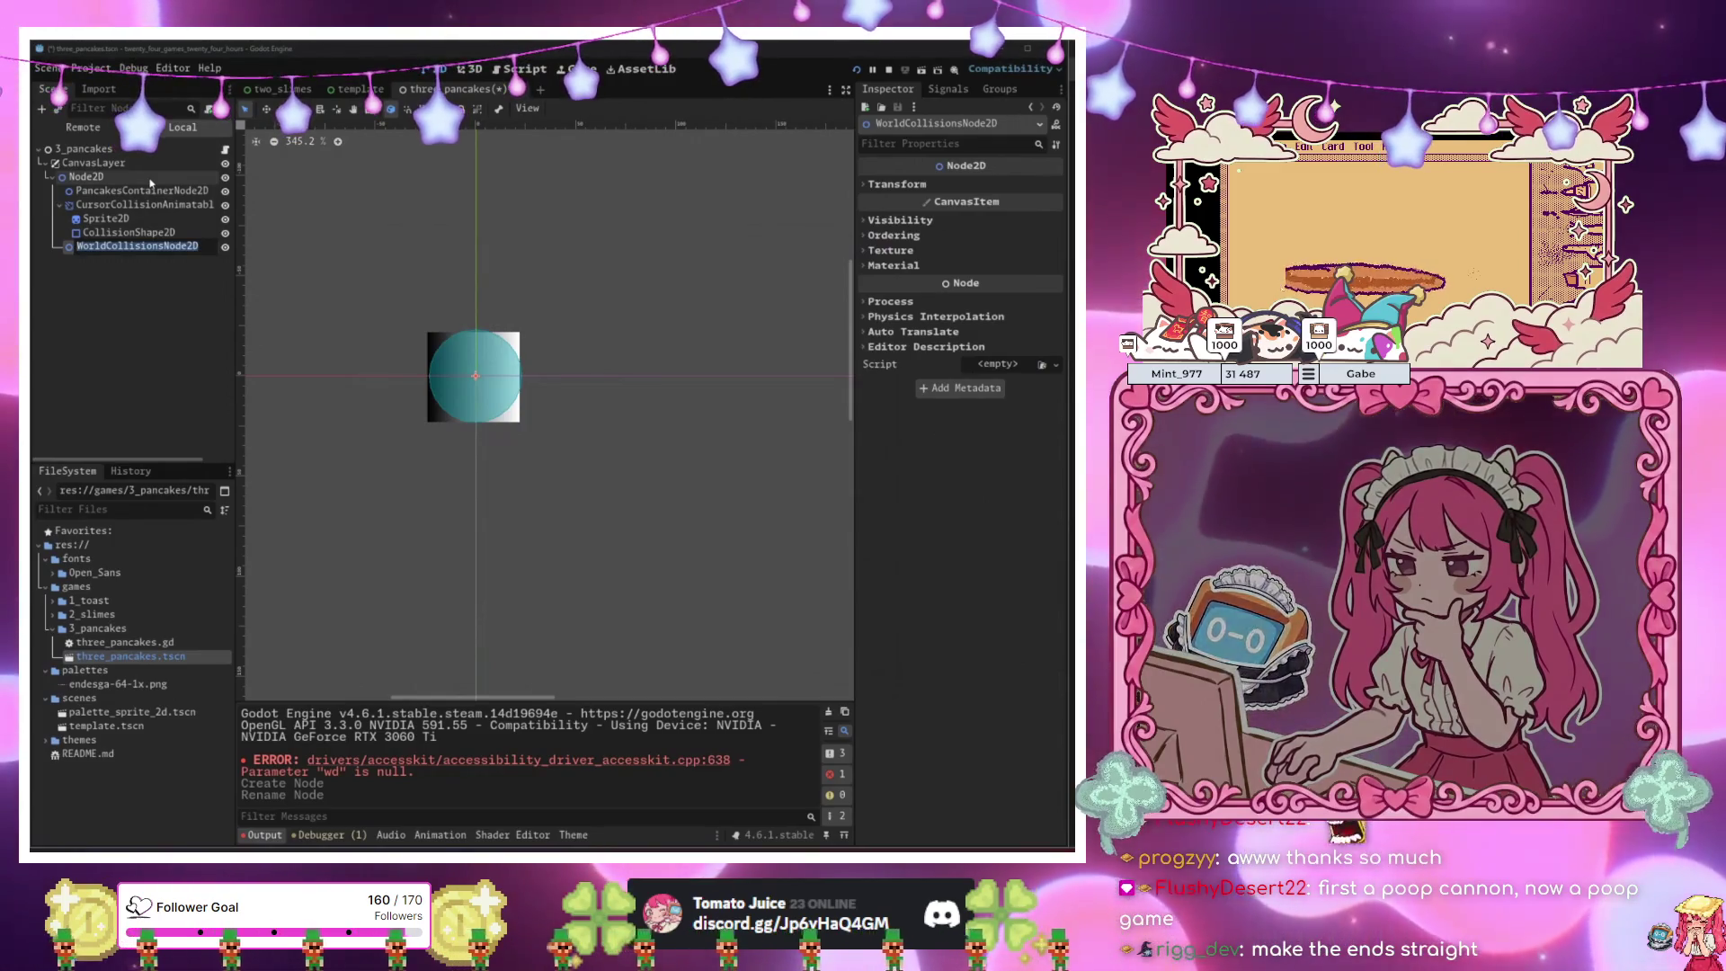
key(ctrl+a)
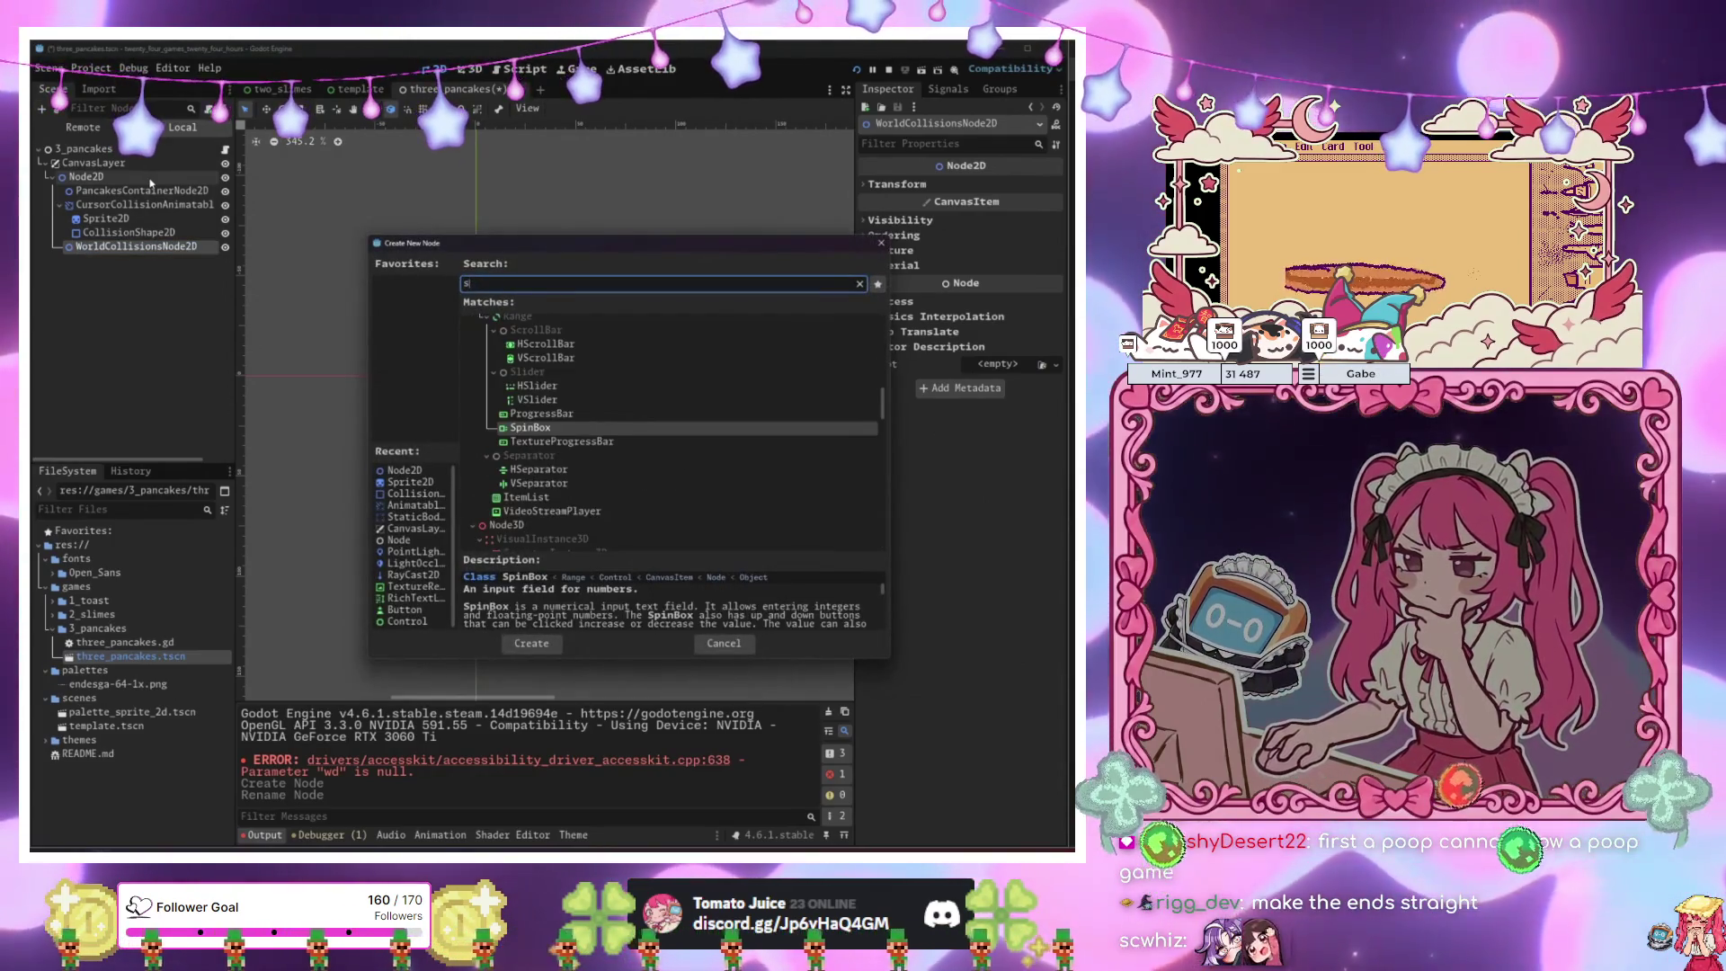
key(BackSpace)
text(stati)
key(Return)
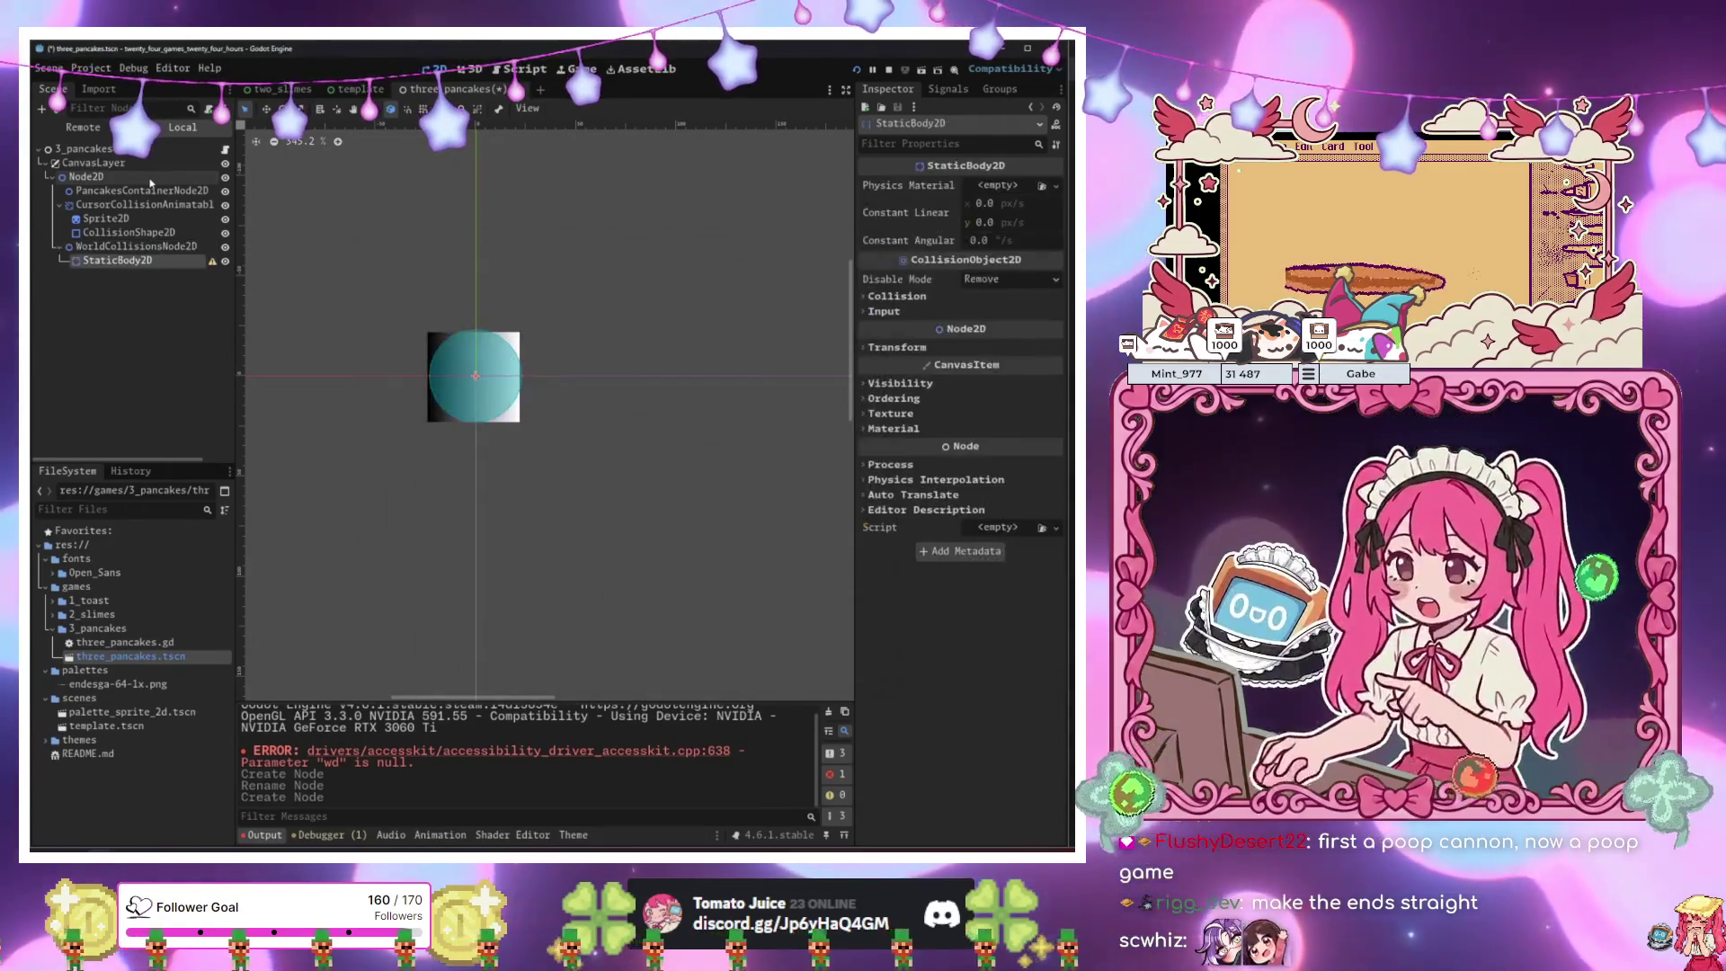
key(ctrl+a)
text(coll)
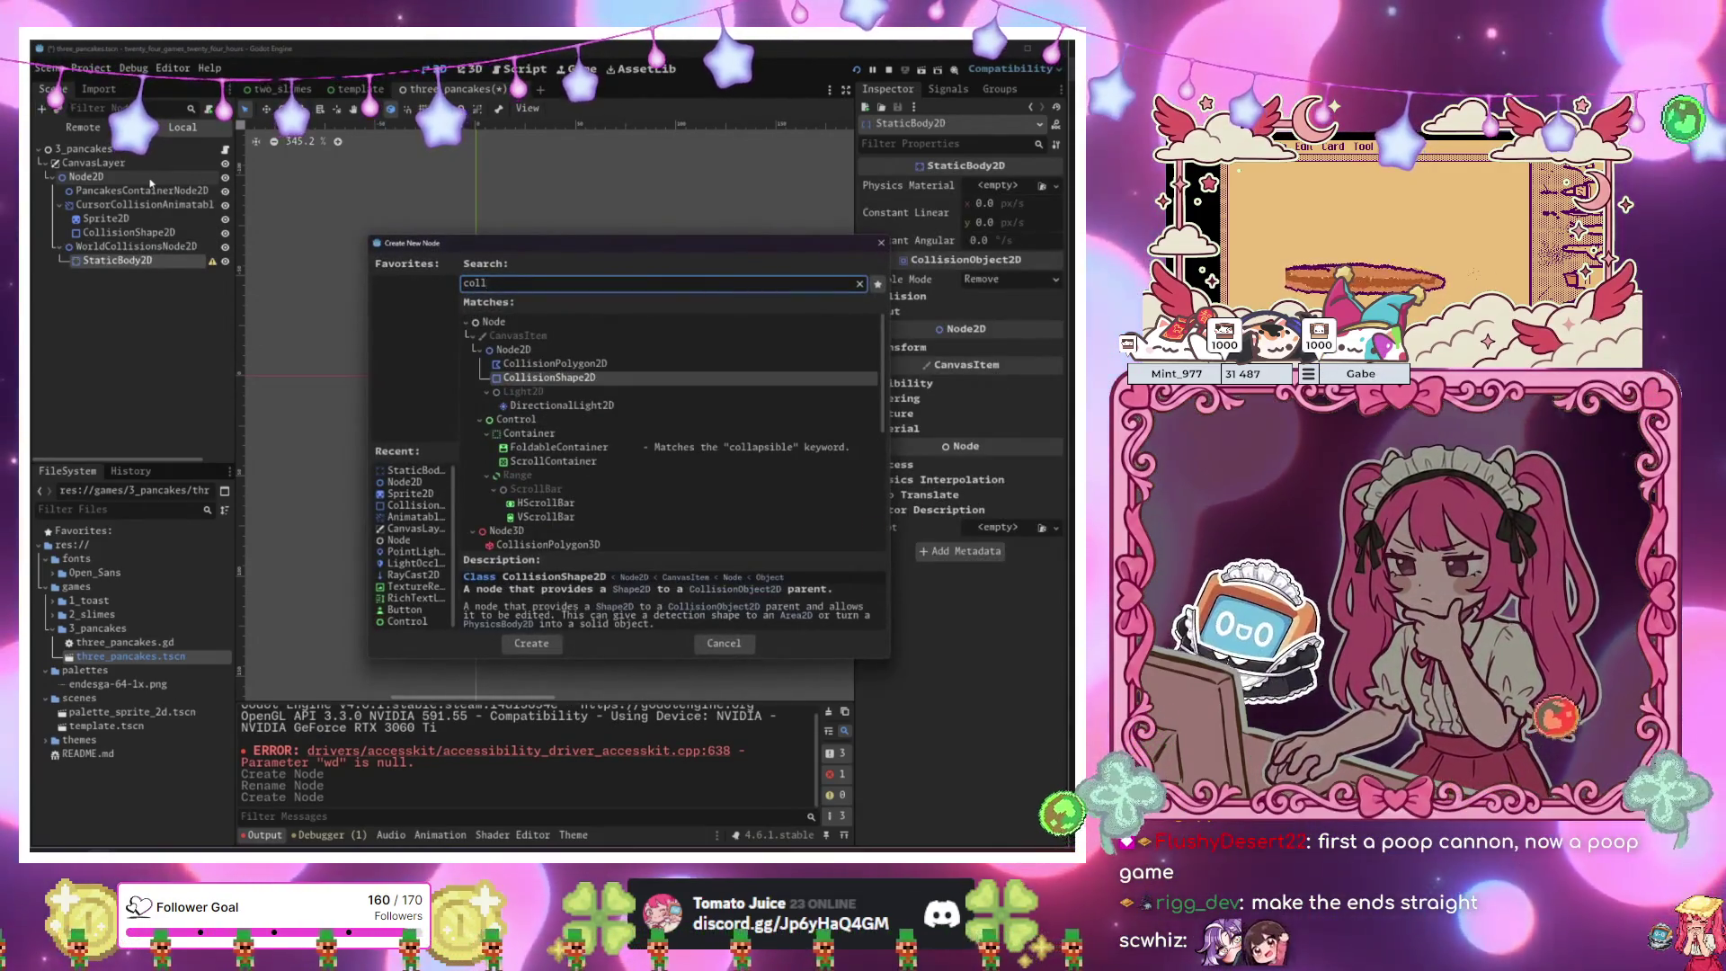
key(Return)
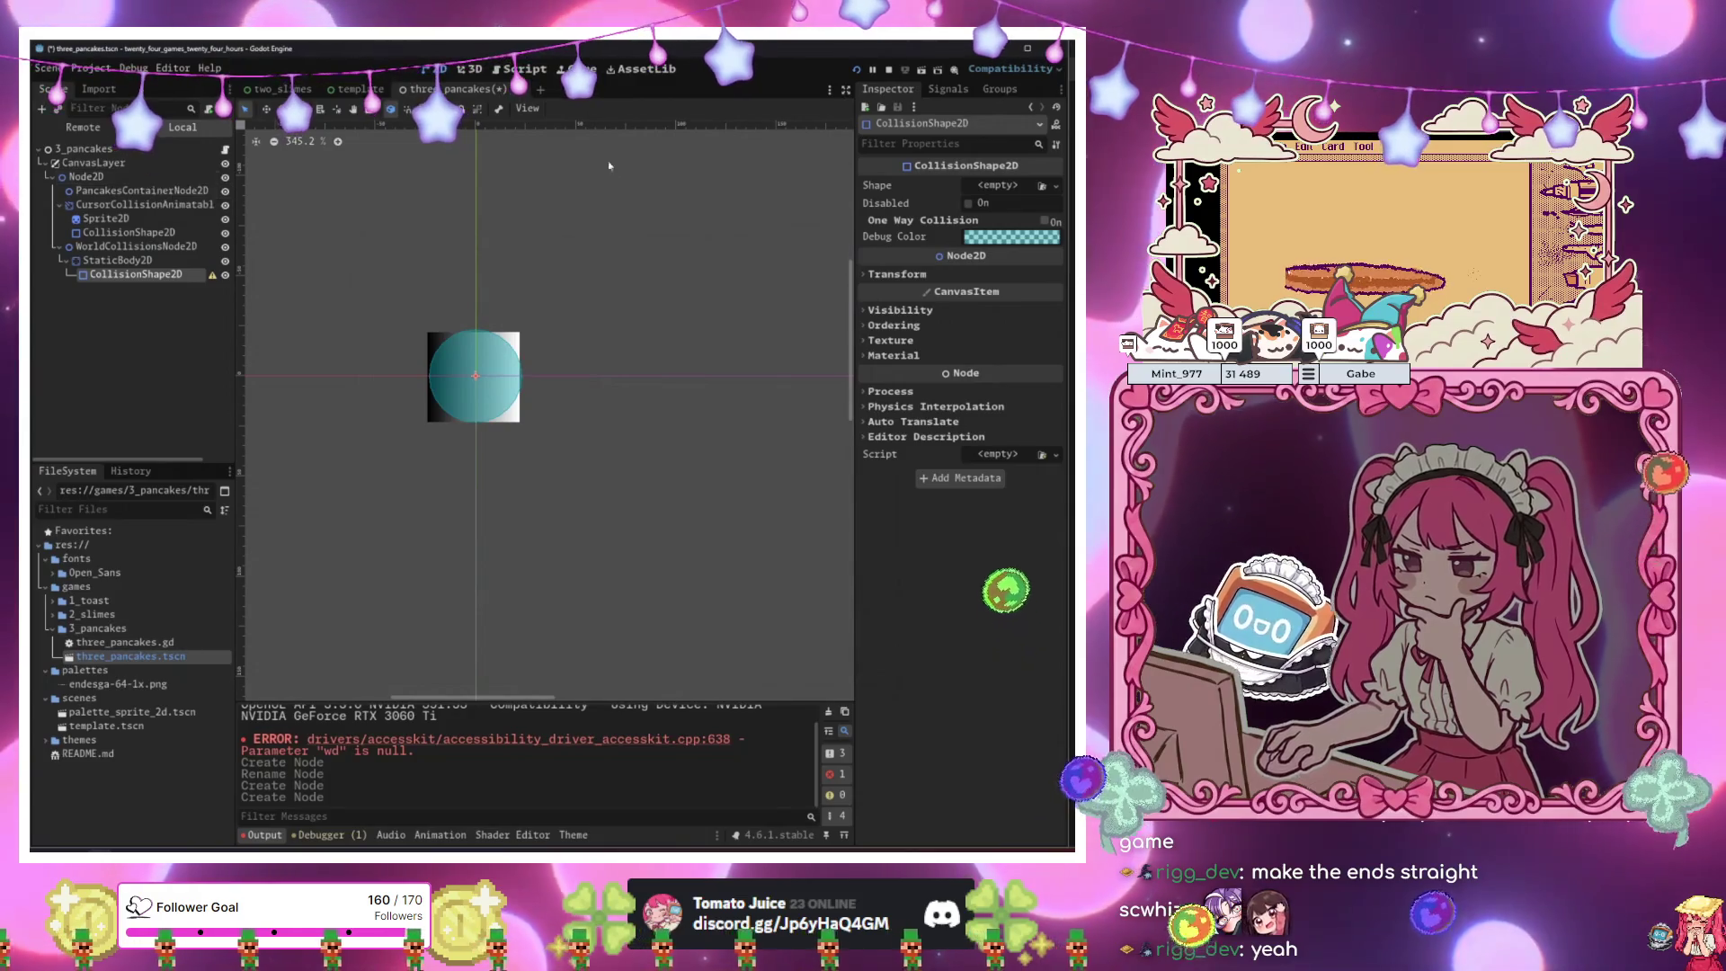
- Give the CollisionShape2D a new WorldBoundaryShape2D shape
click(995, 186)
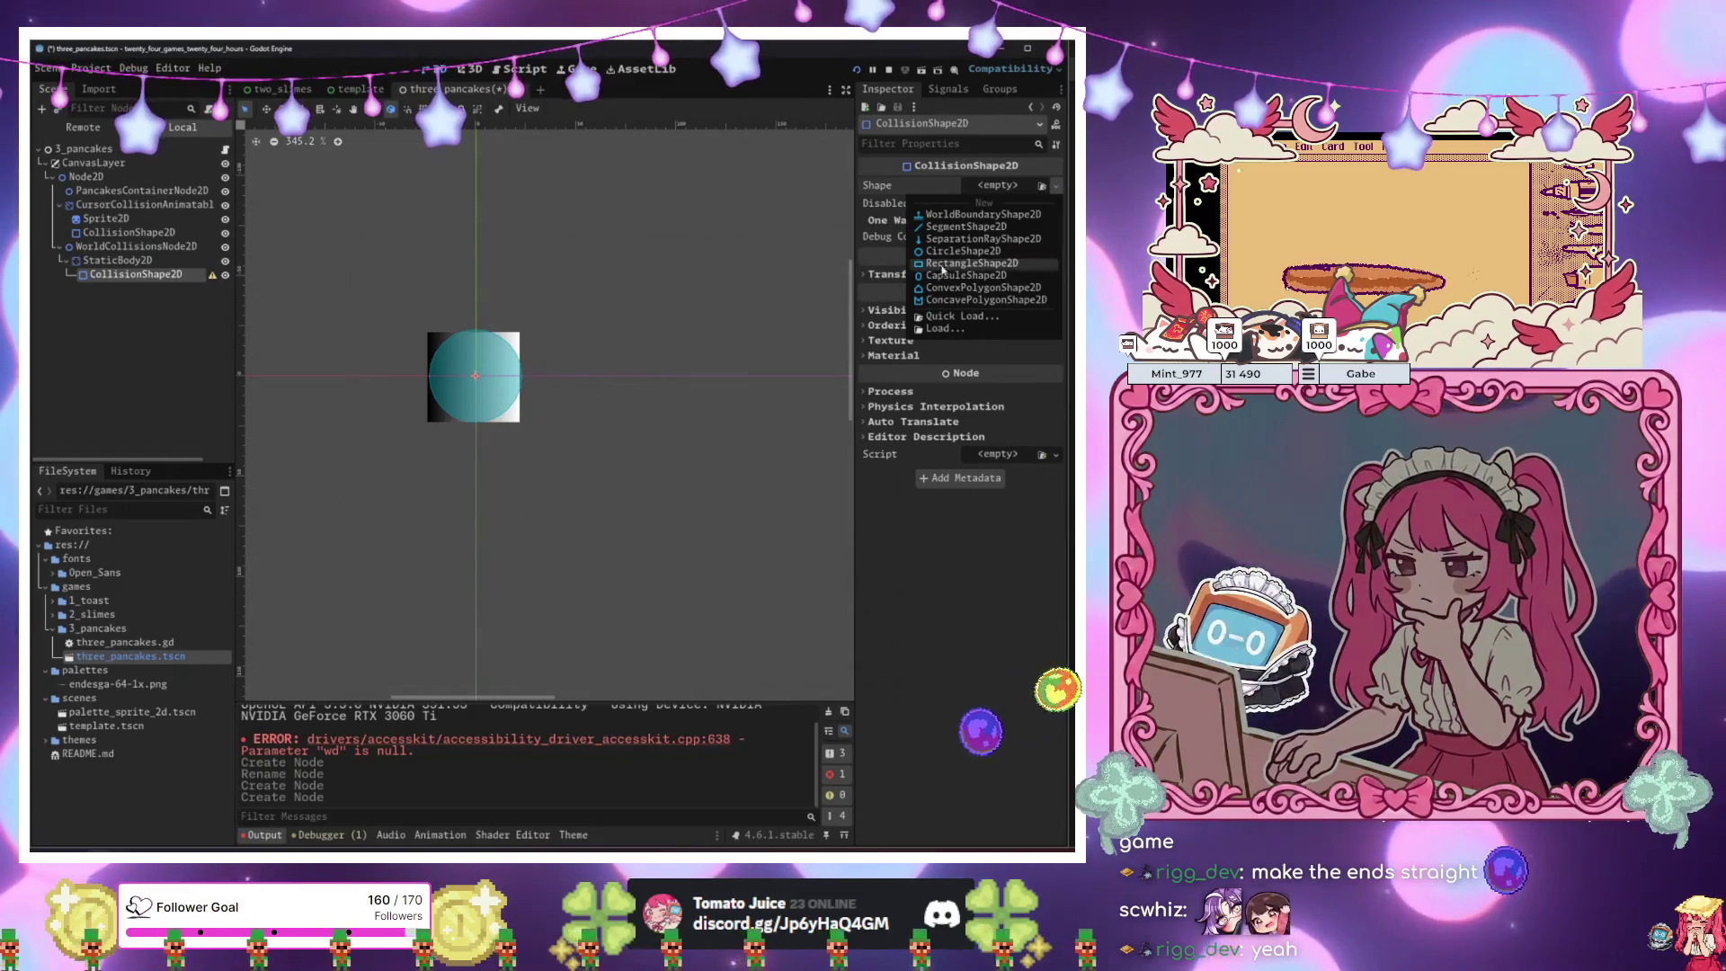
click(958, 216)
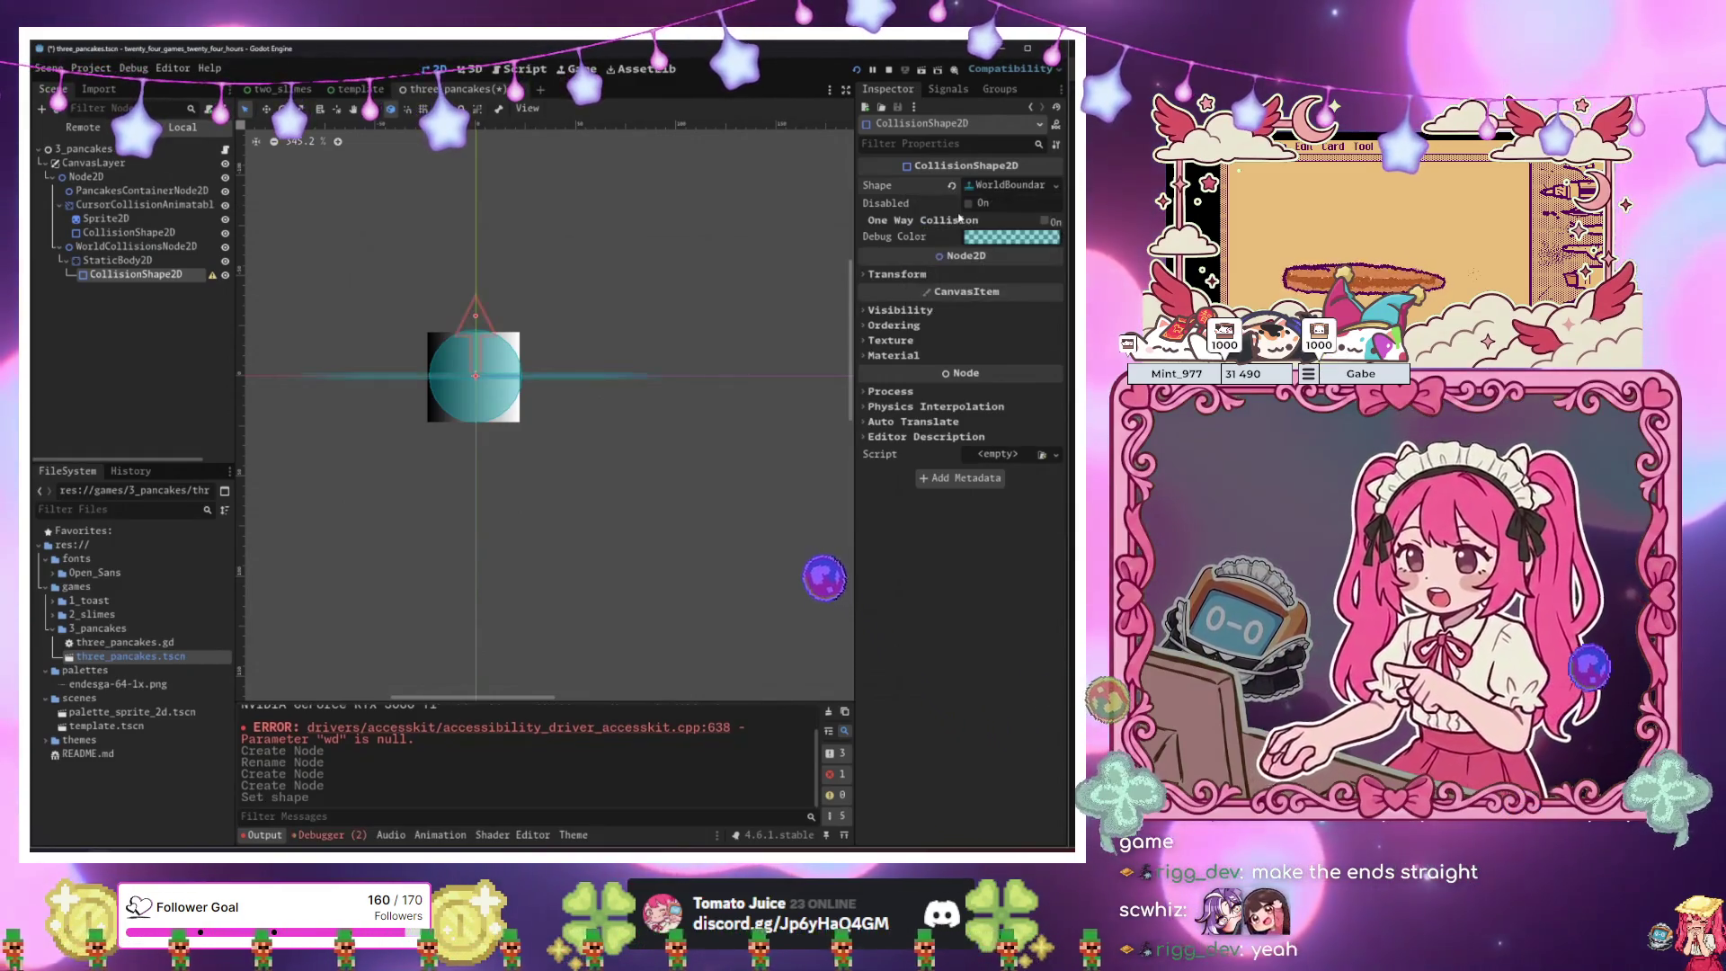
scroll(644, 382, down, 8)
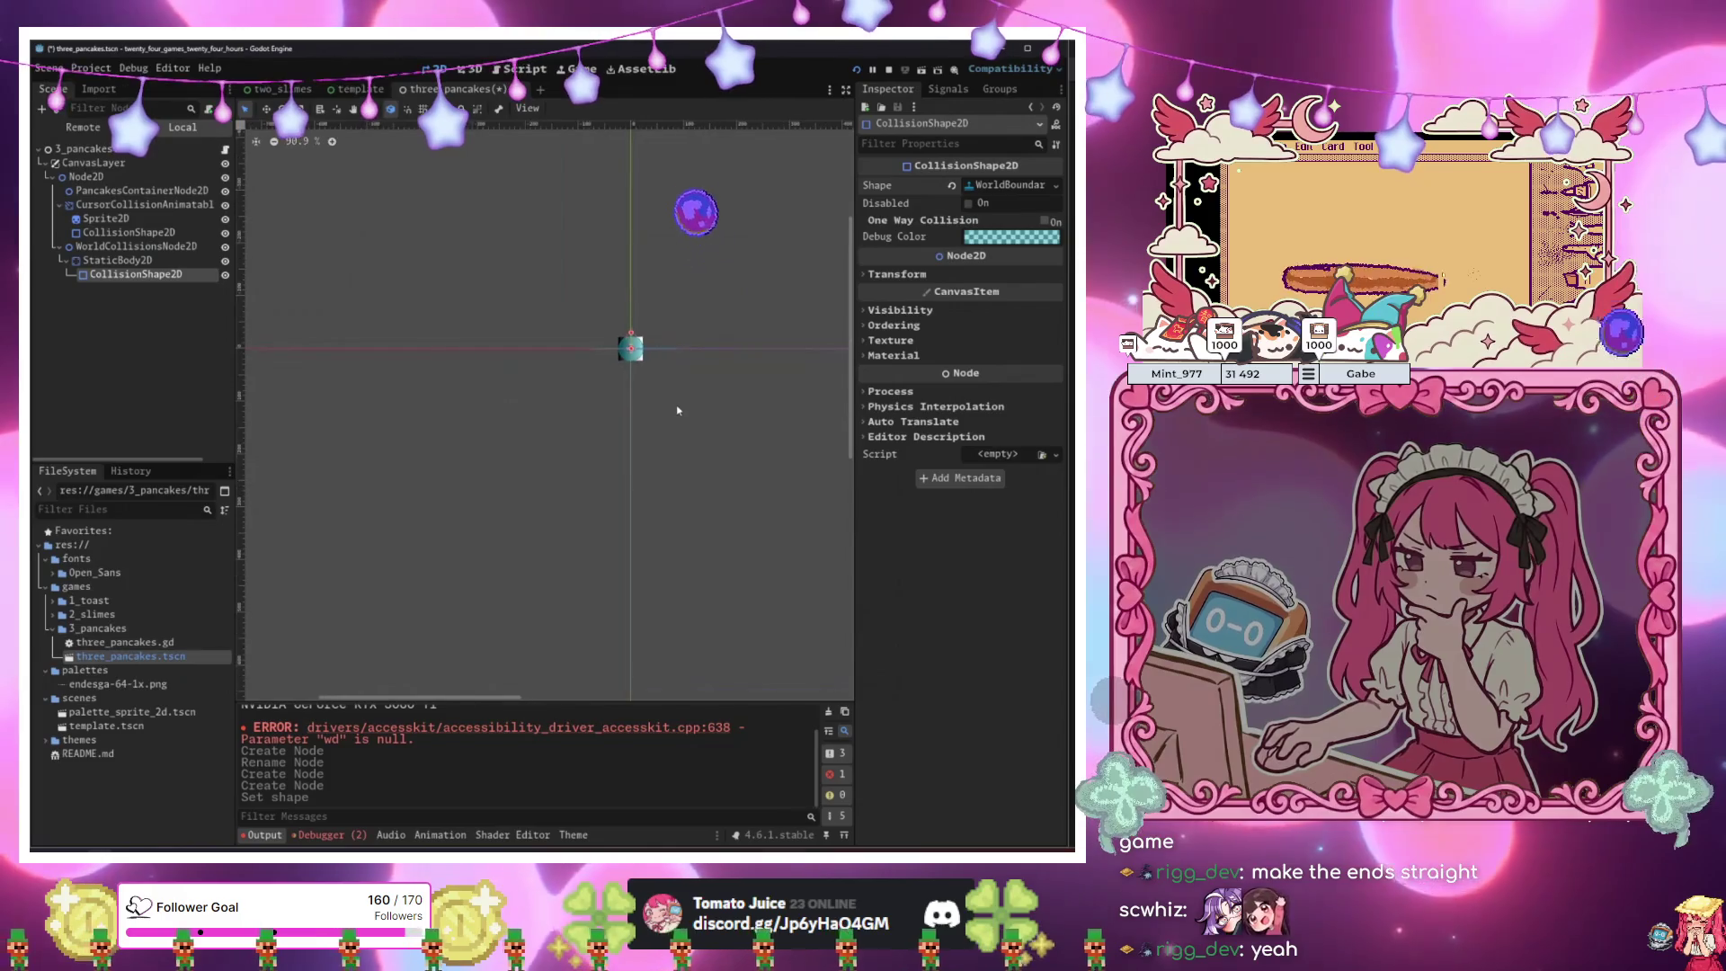
scroll(648, 379, up, 4)
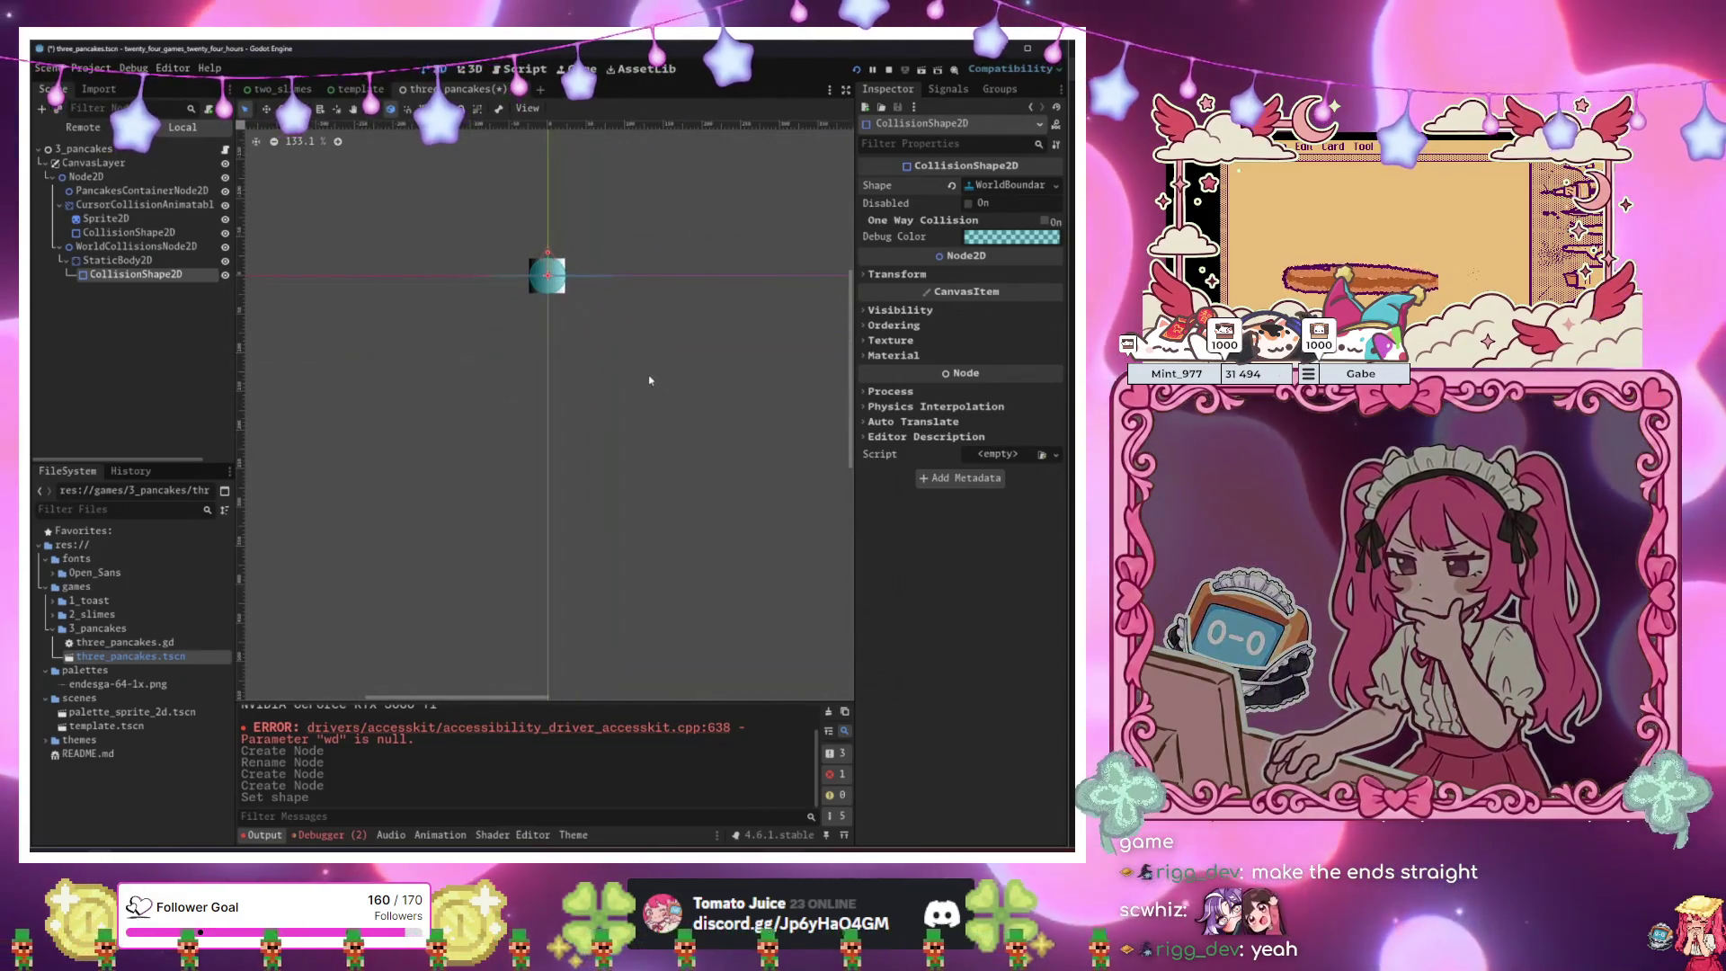
- Set the collision shape's Position y to 648
click(944, 275)
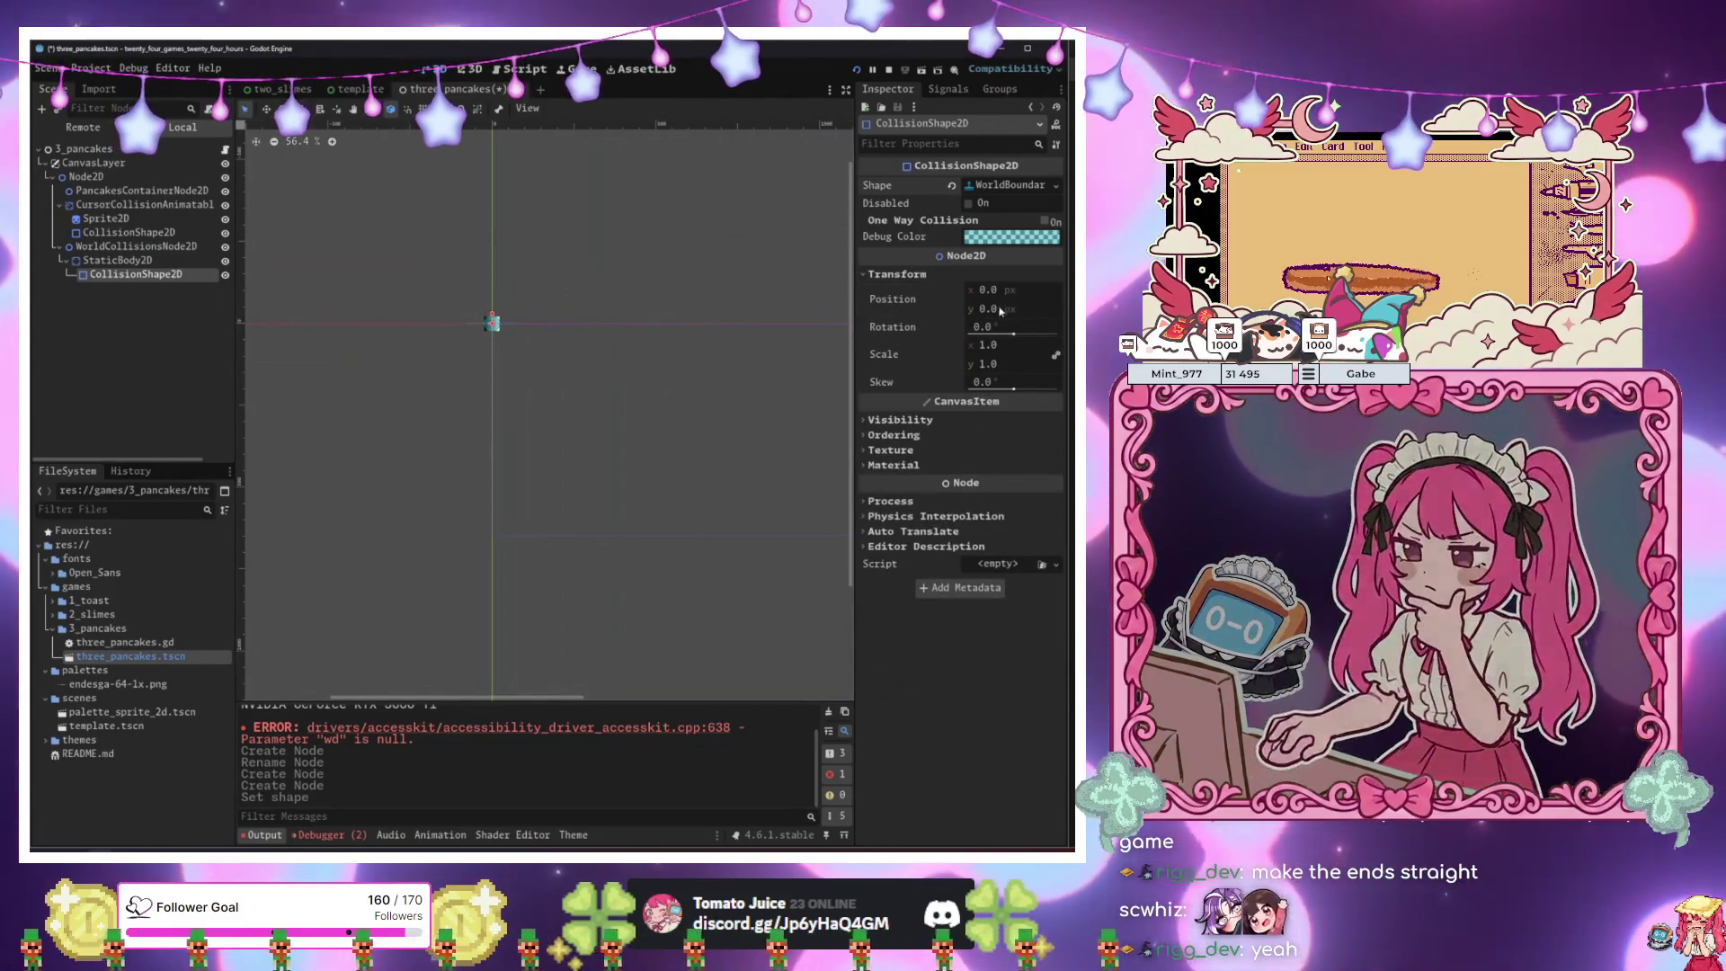
click(1002, 310)
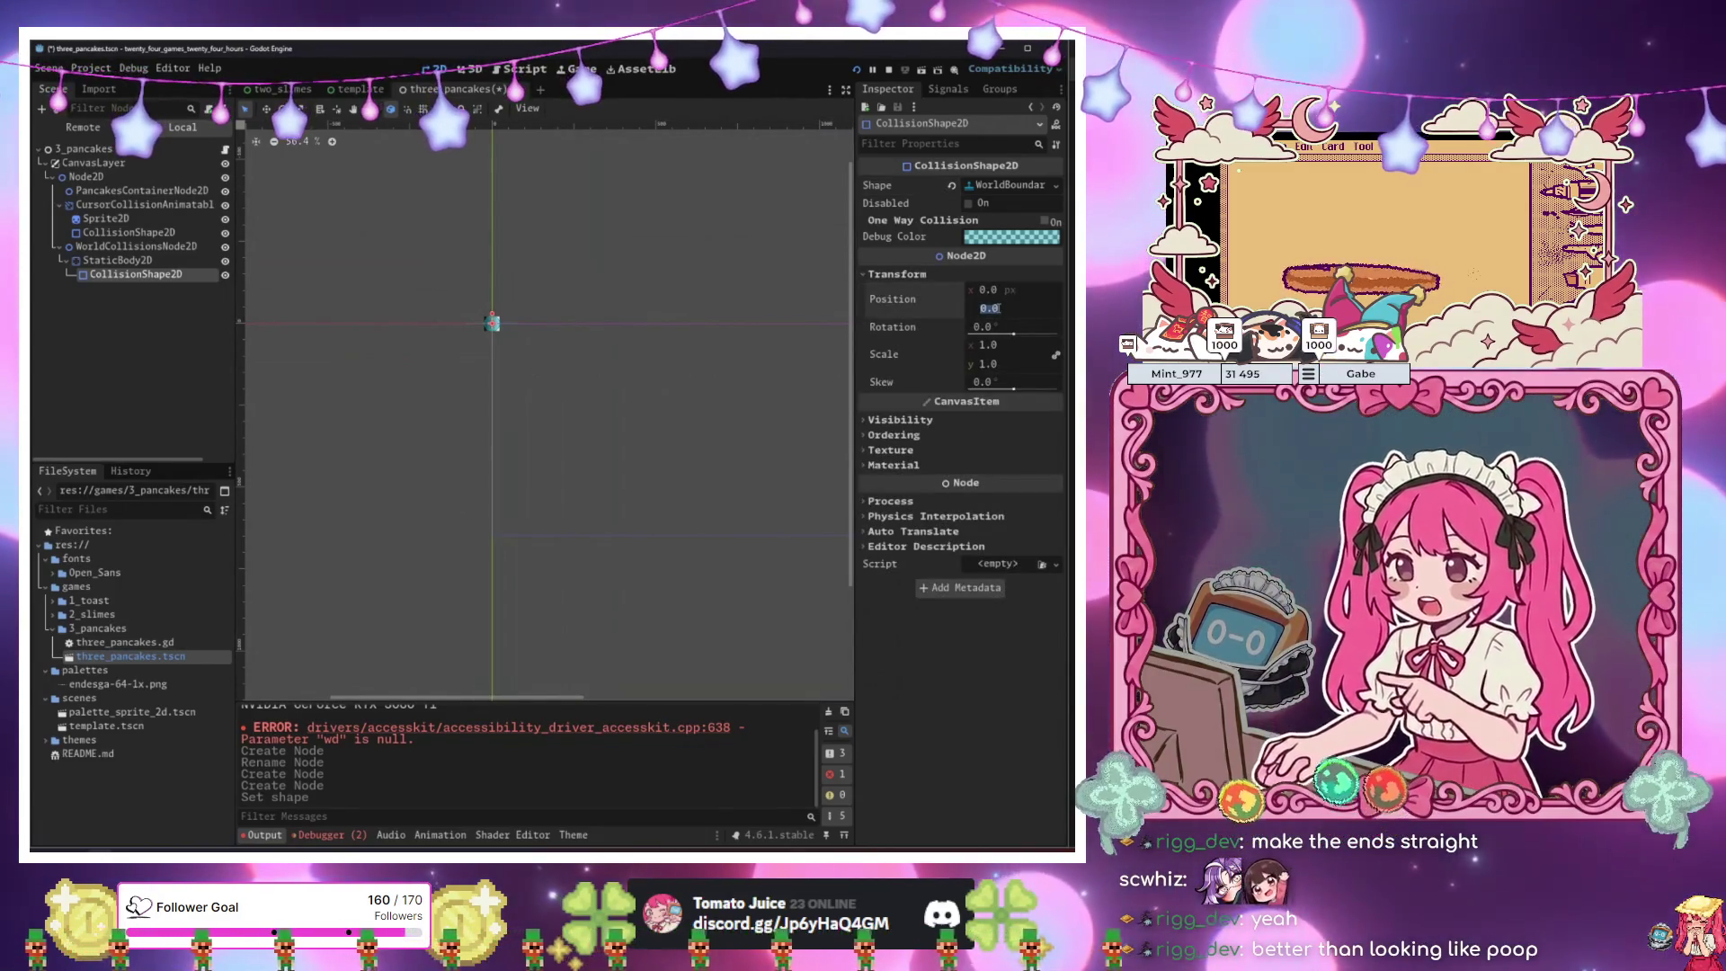
key(Return)
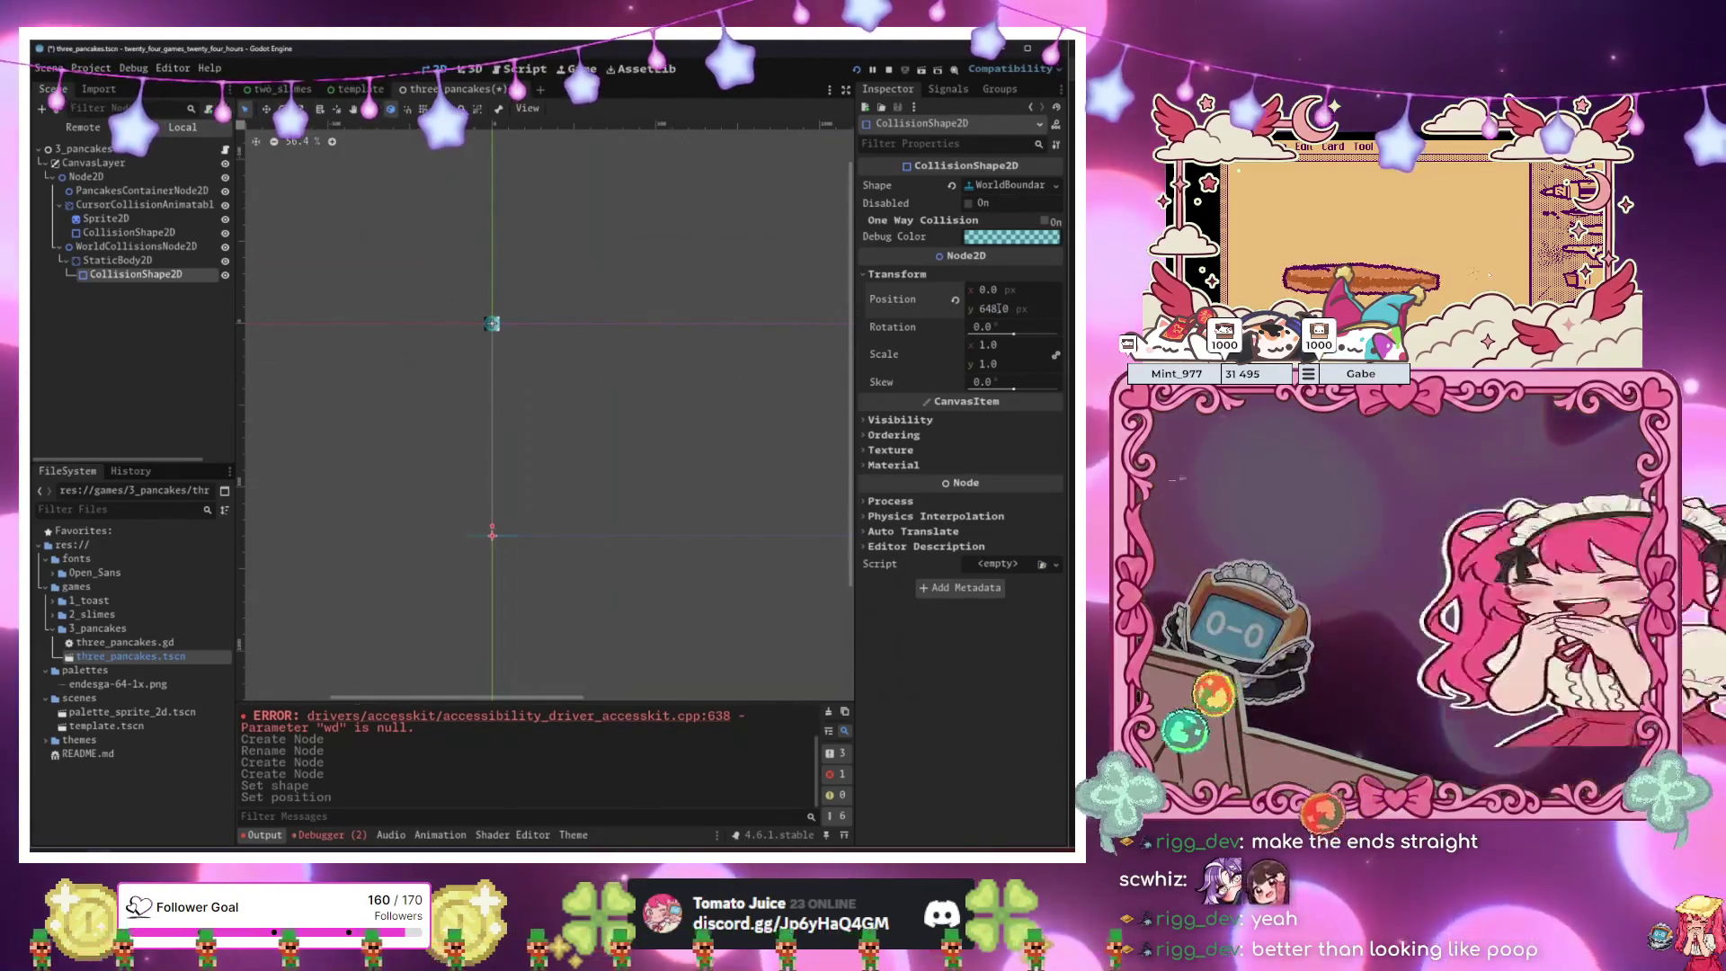
click(117, 260)
- Rename the StaticBody2D to BottomStaticBody2D and duplicate it twice
click(85, 260)
text(Bottom)
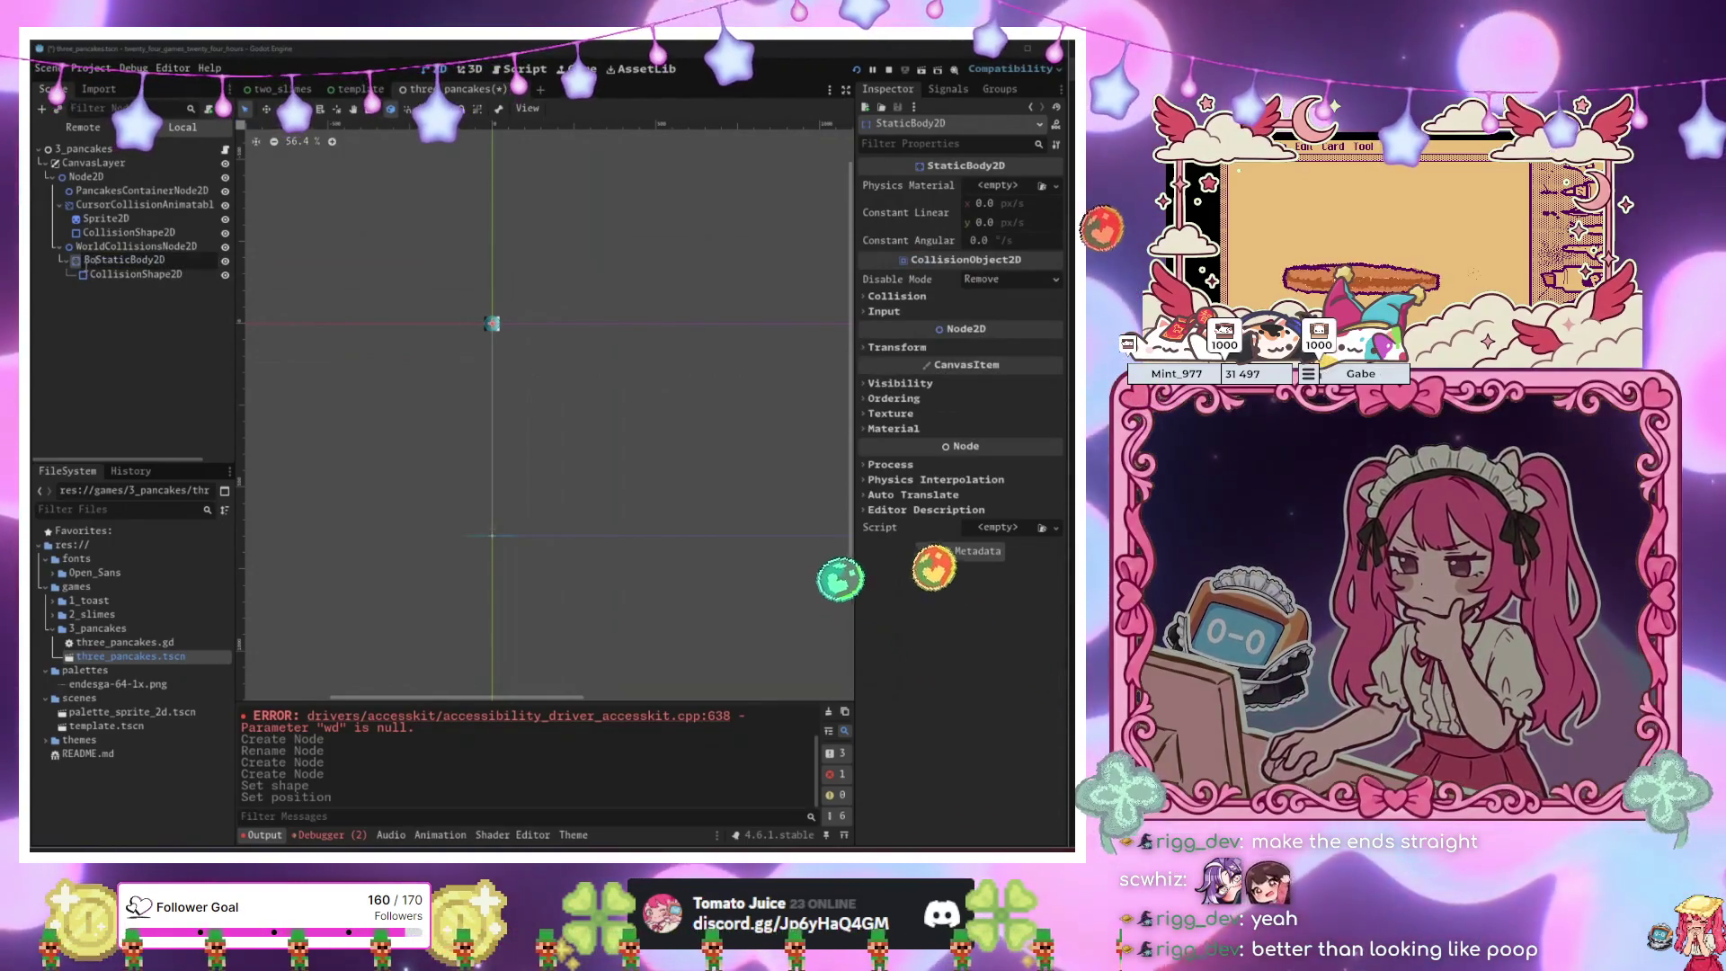
key(Return)
key(ctrl+d)
key(ctrl+d)
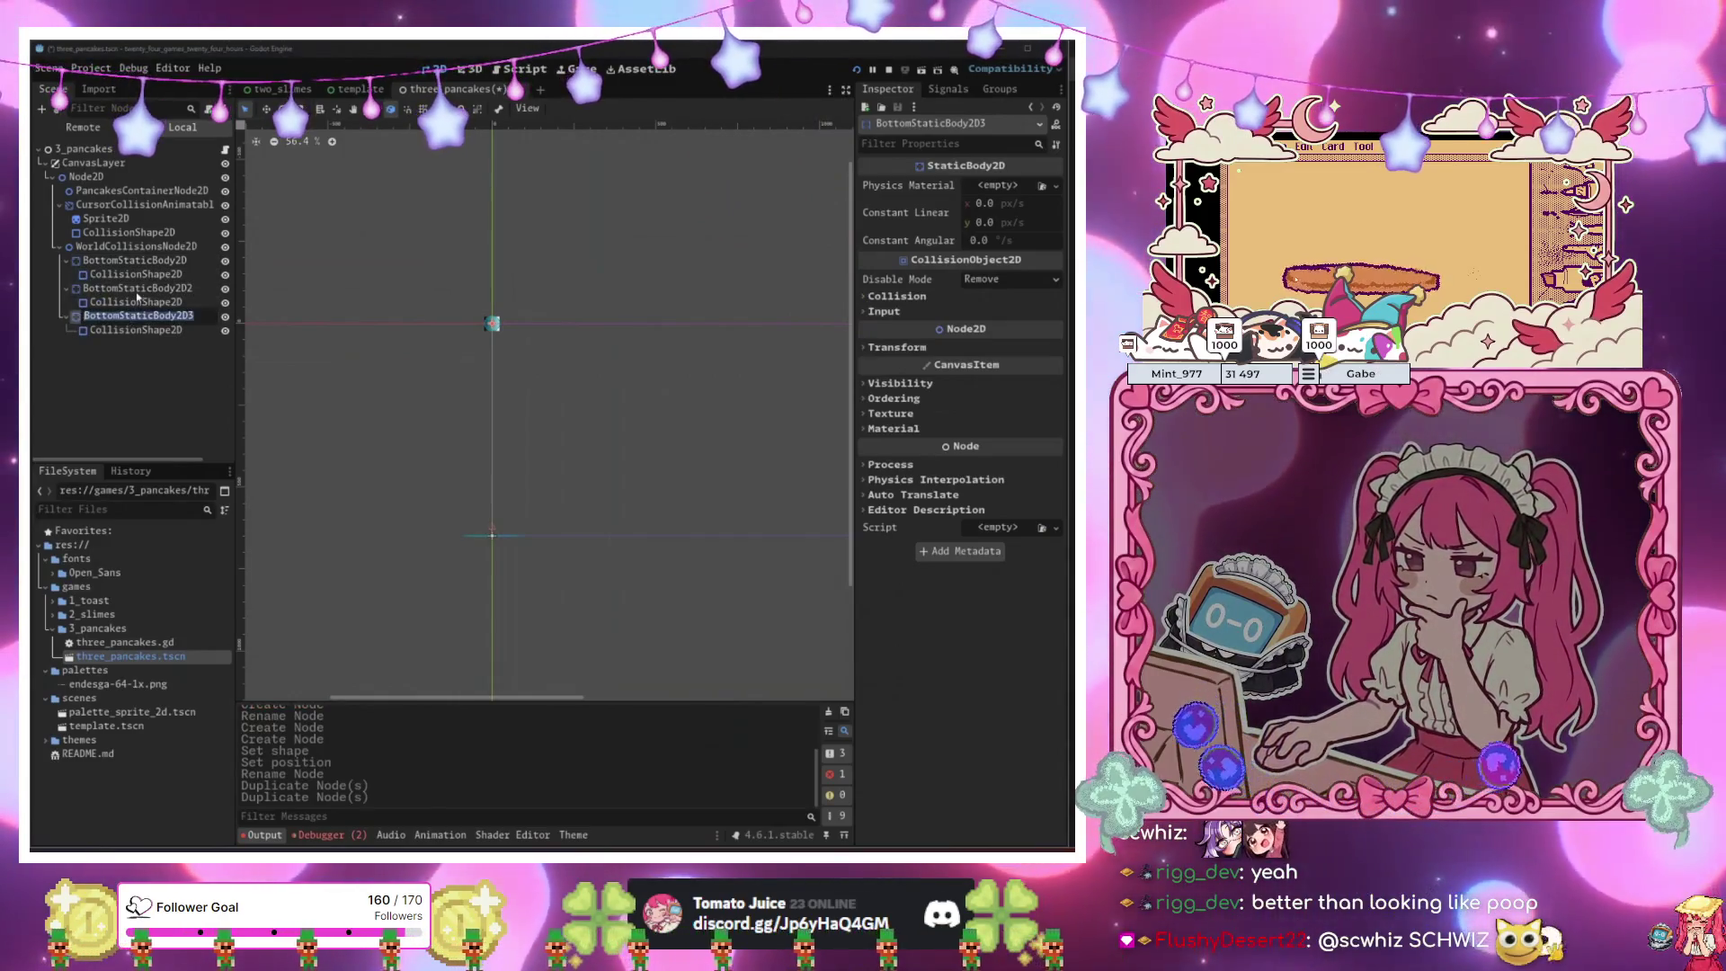
- Set the second copy's world-boundary Normal to (1, 0)
click(142, 302)
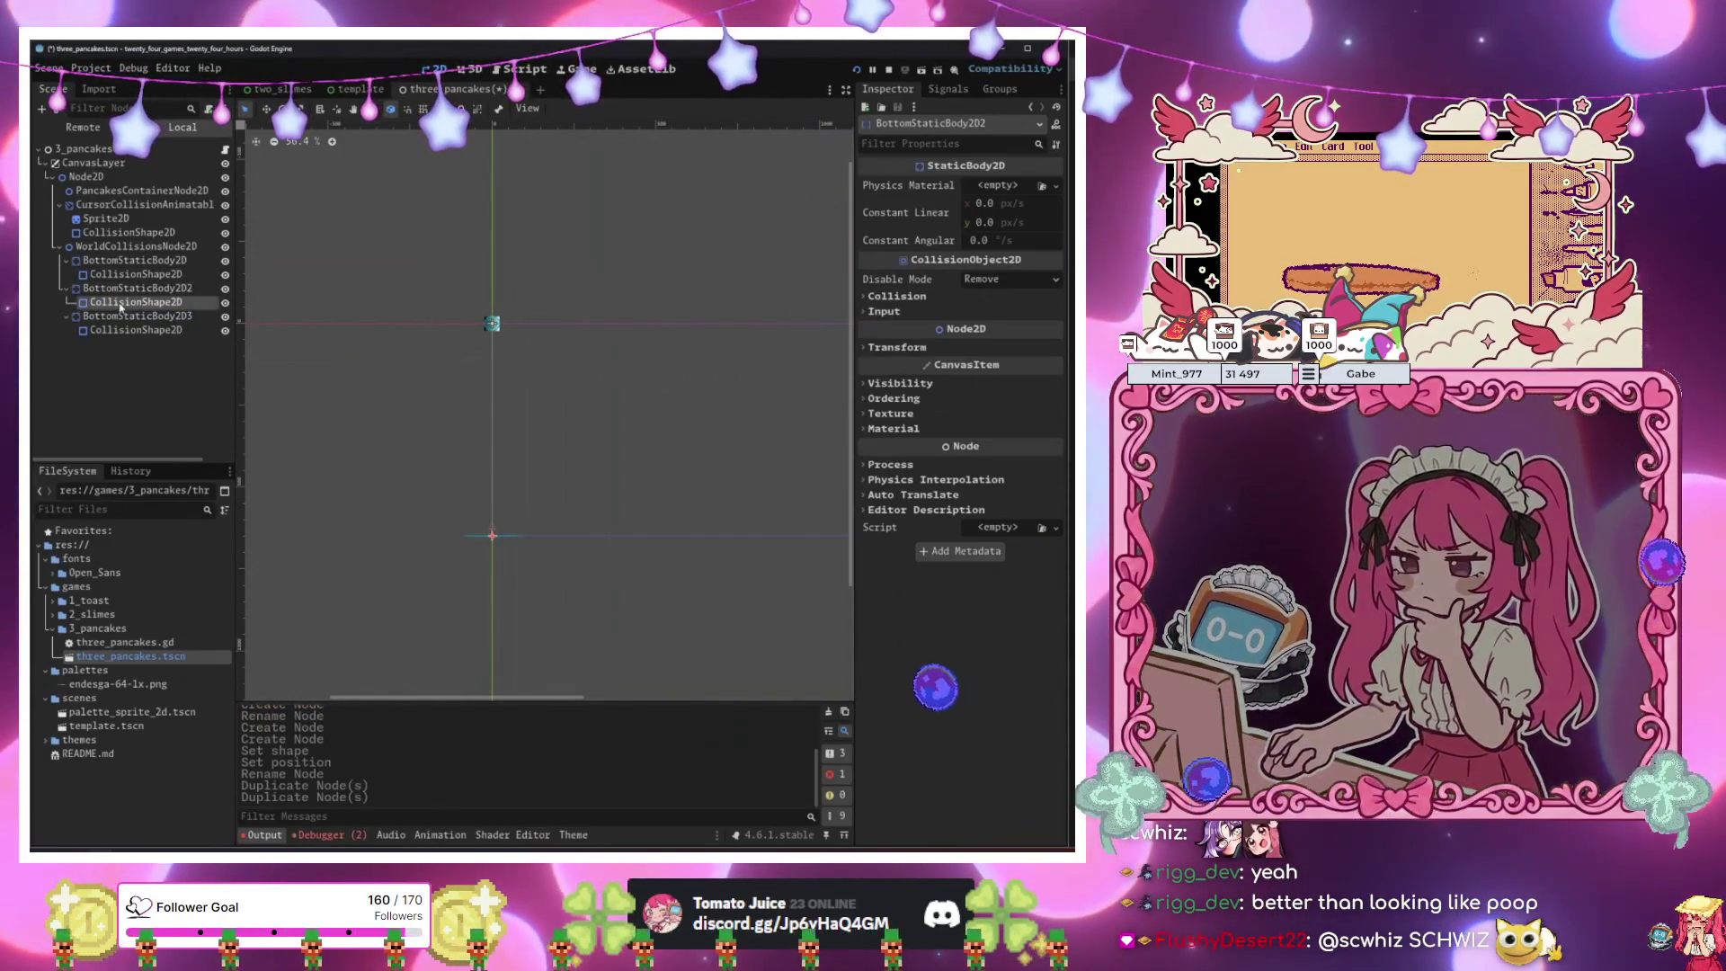
click(1005, 188)
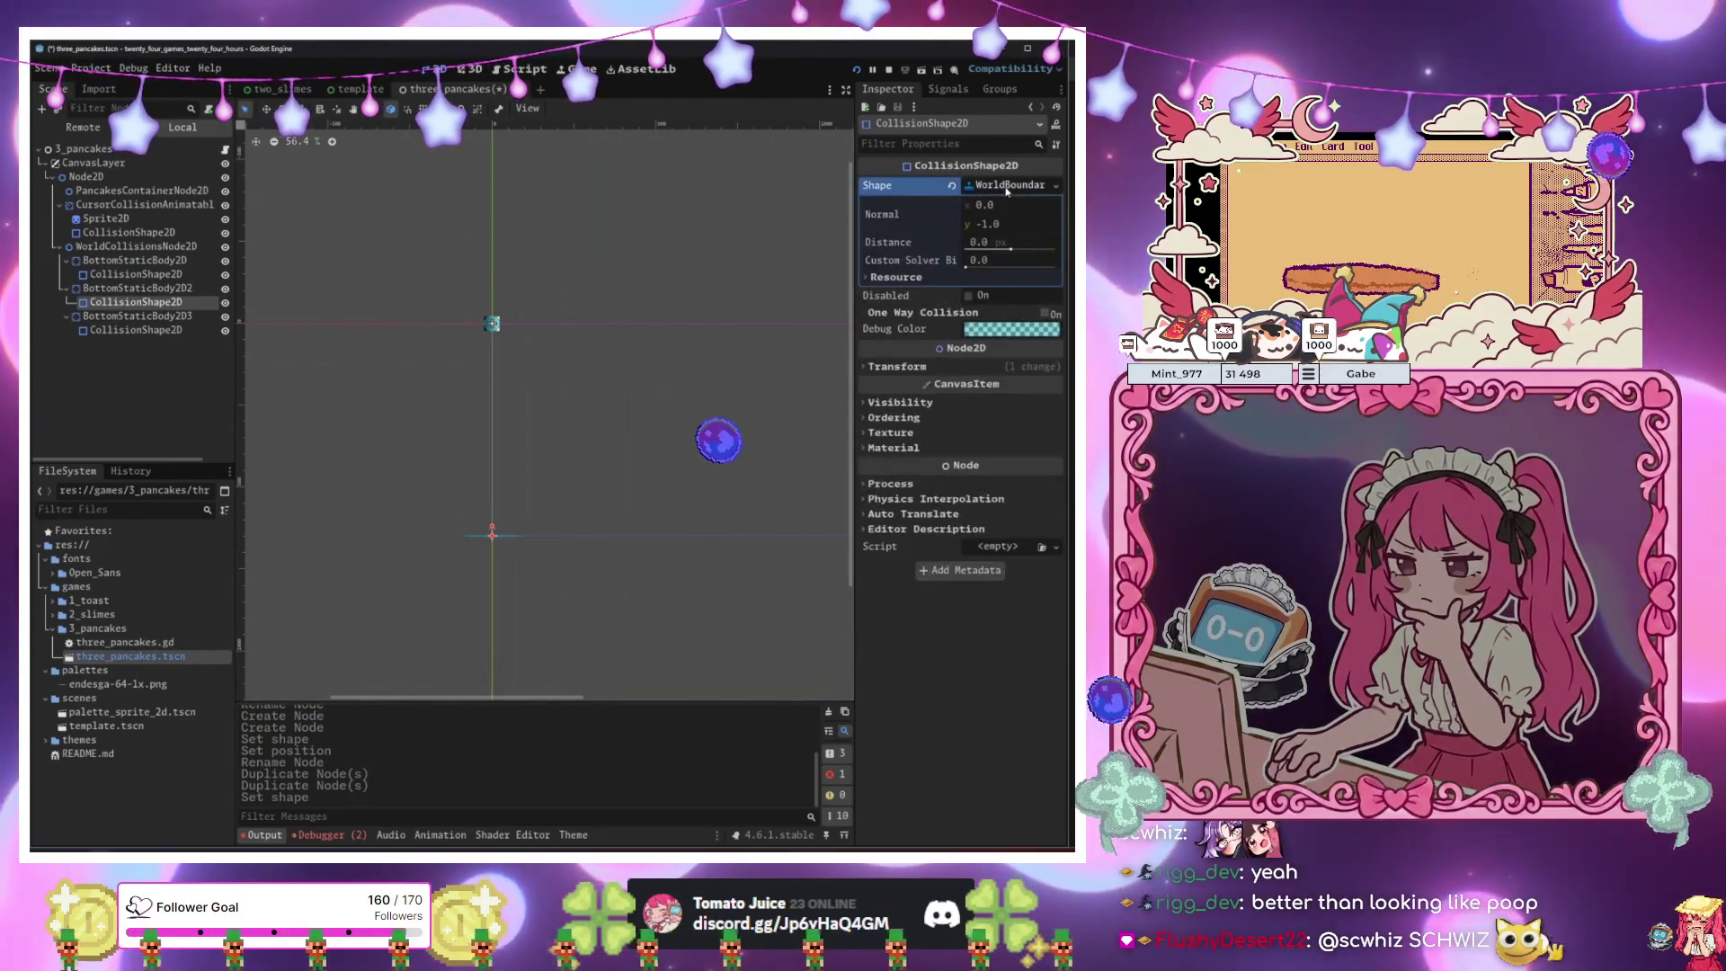
click(985, 205)
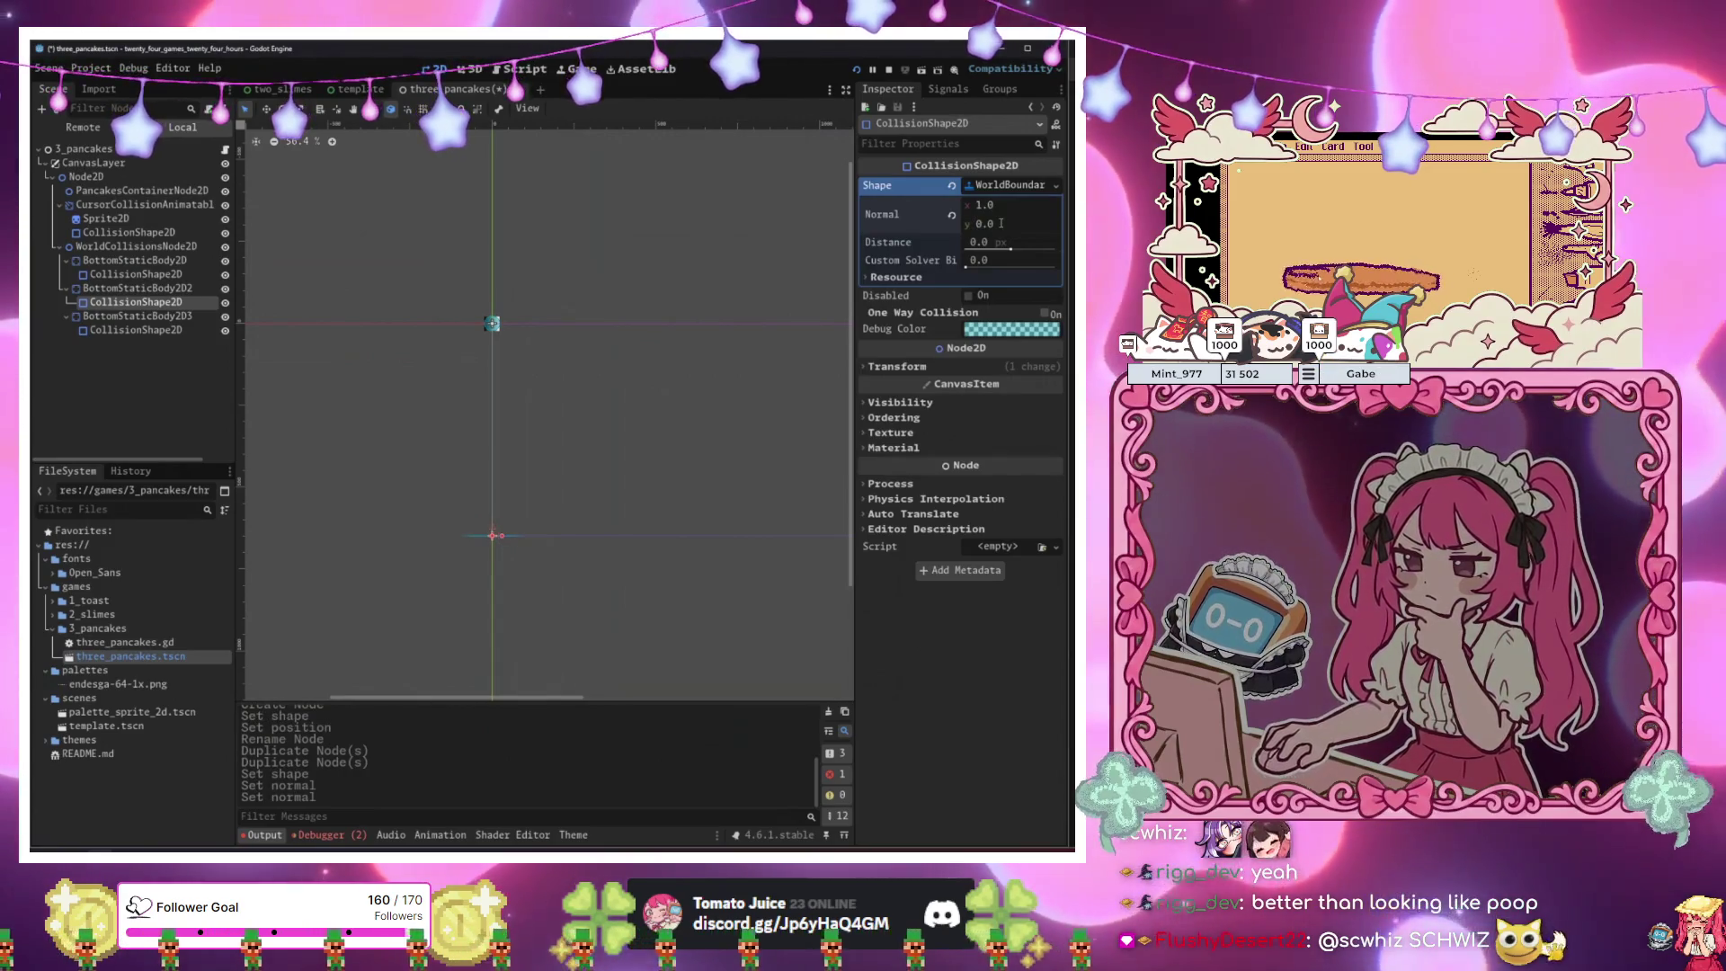
scroll(565, 496, up, 4)
click(518, 521)
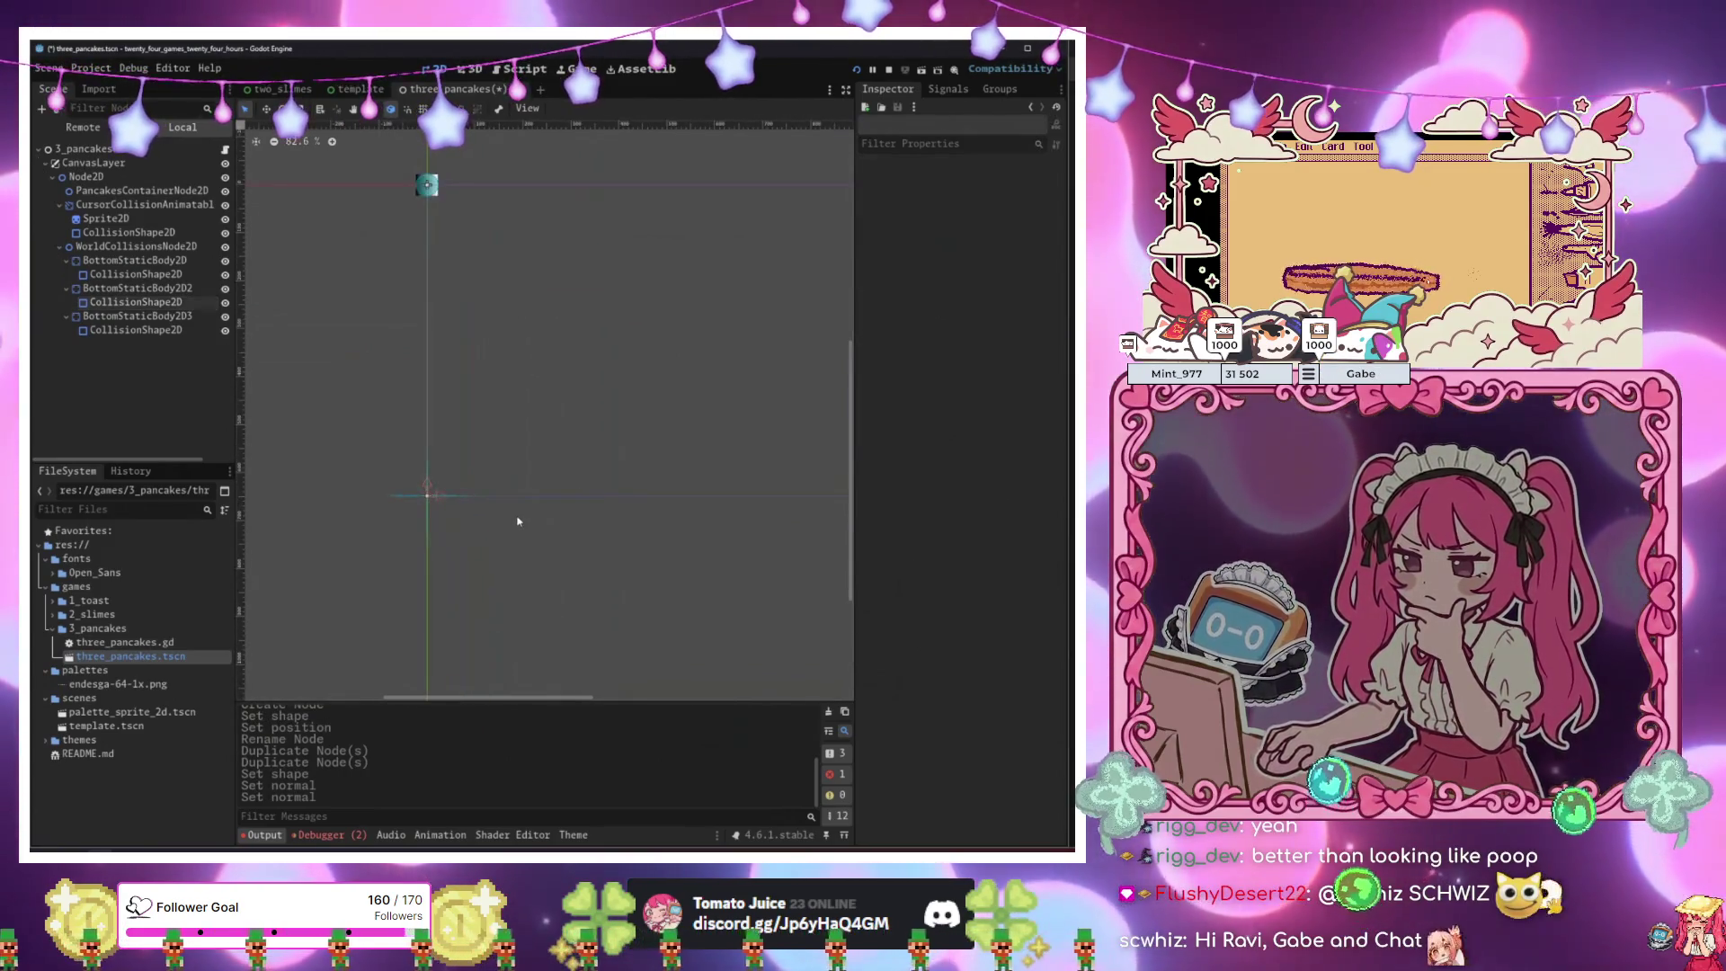
- Rename the second copy to LeftStaticBody2D2
click(136, 319)
click(119, 289)
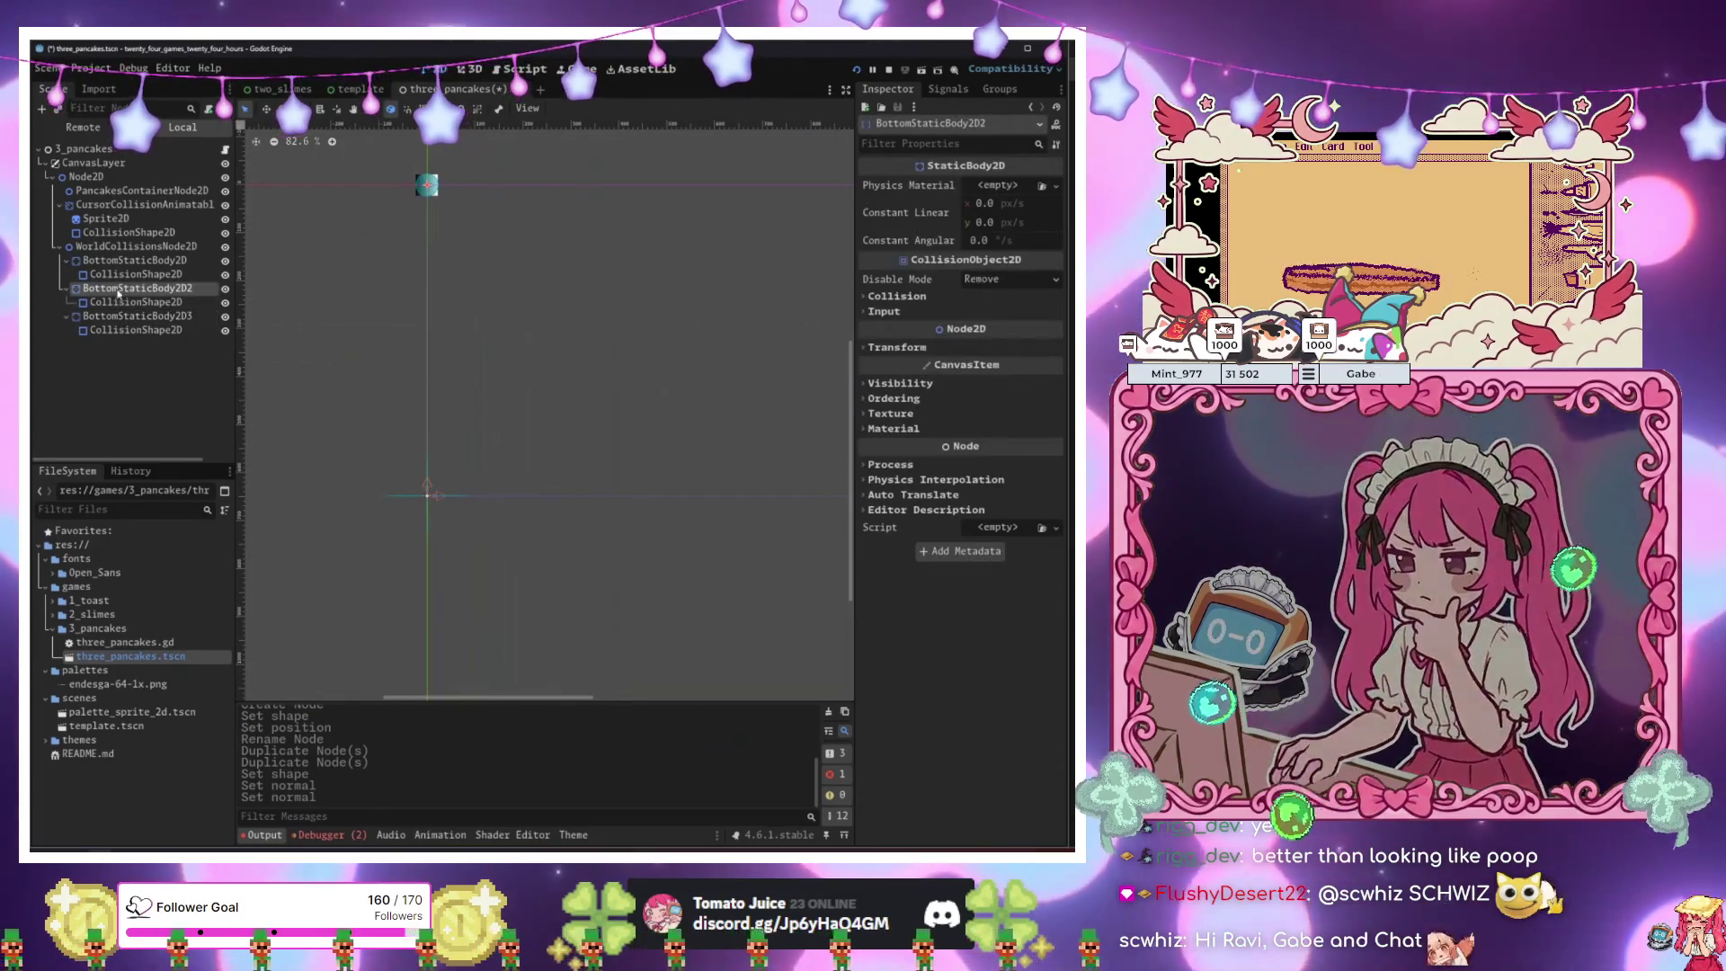
click(124, 290)
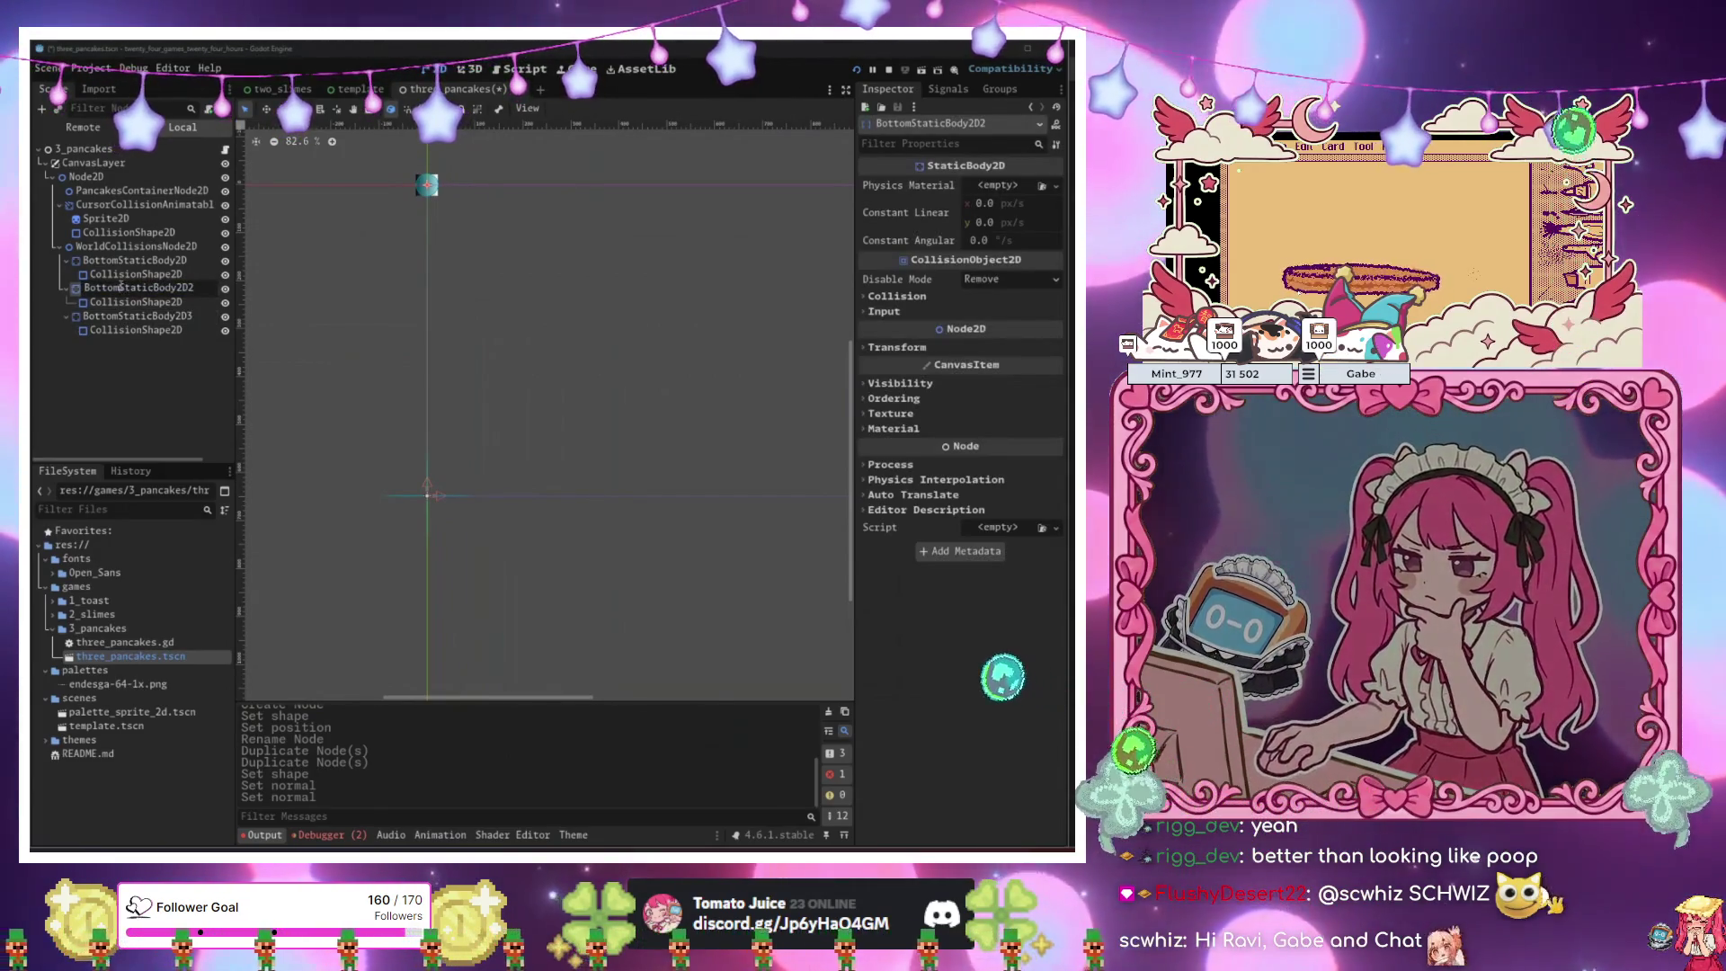
text(Left)
key(Return)
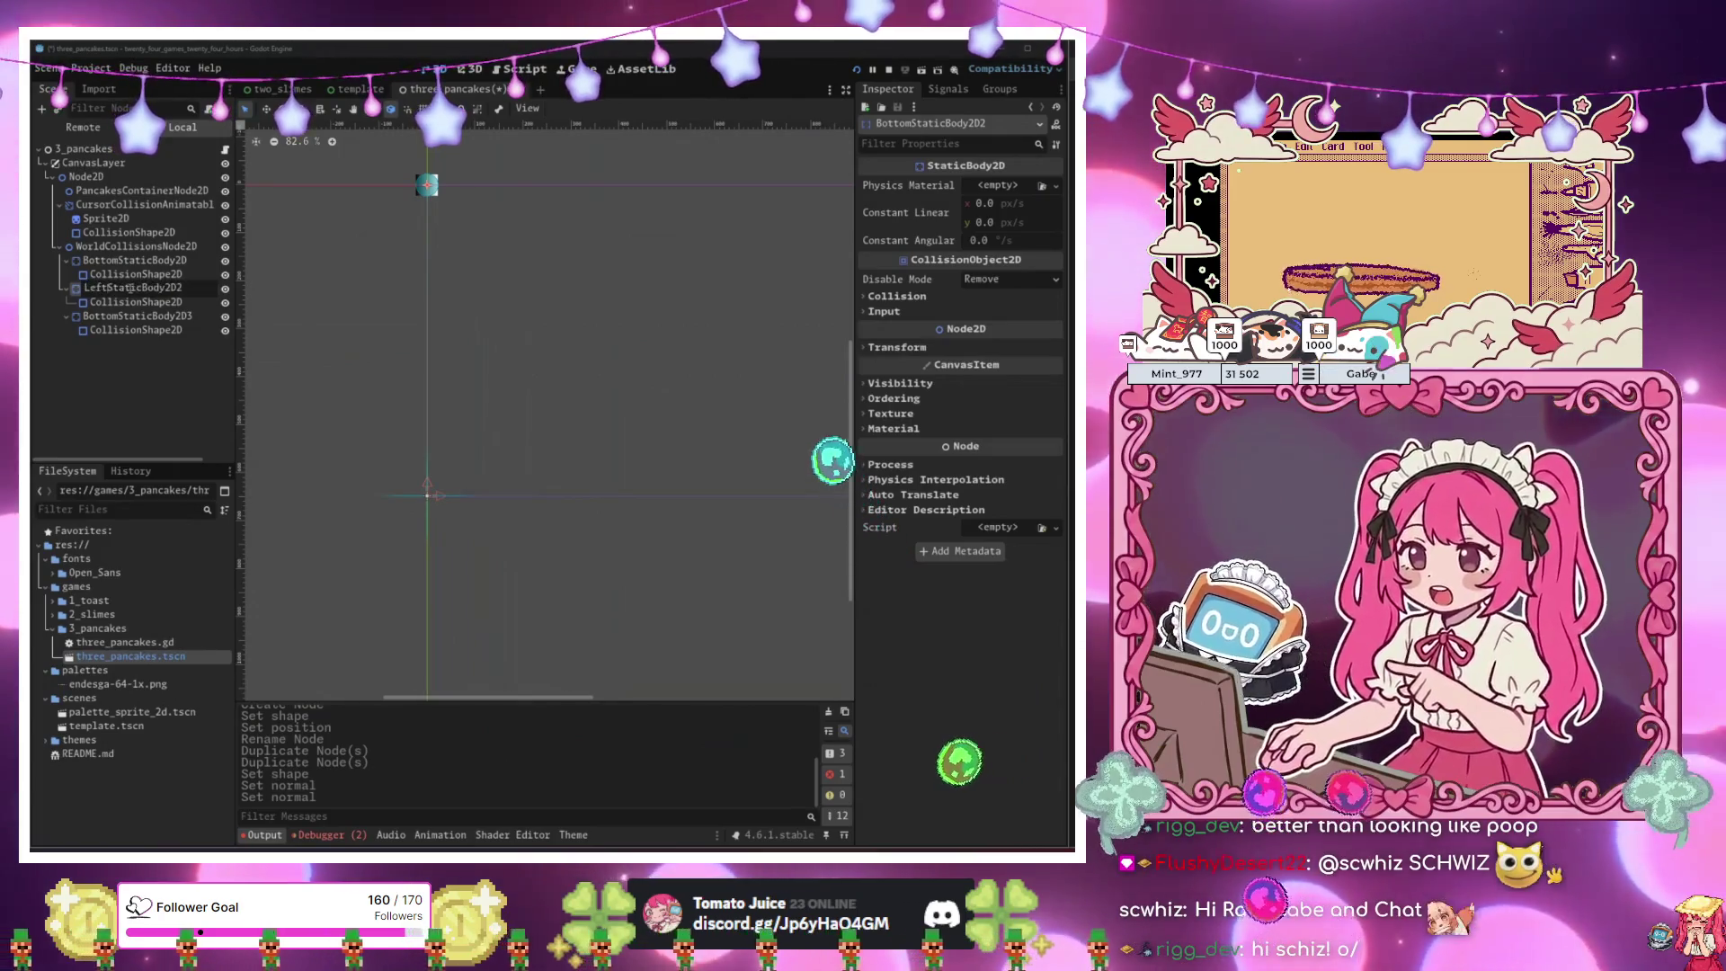
click(128, 317)
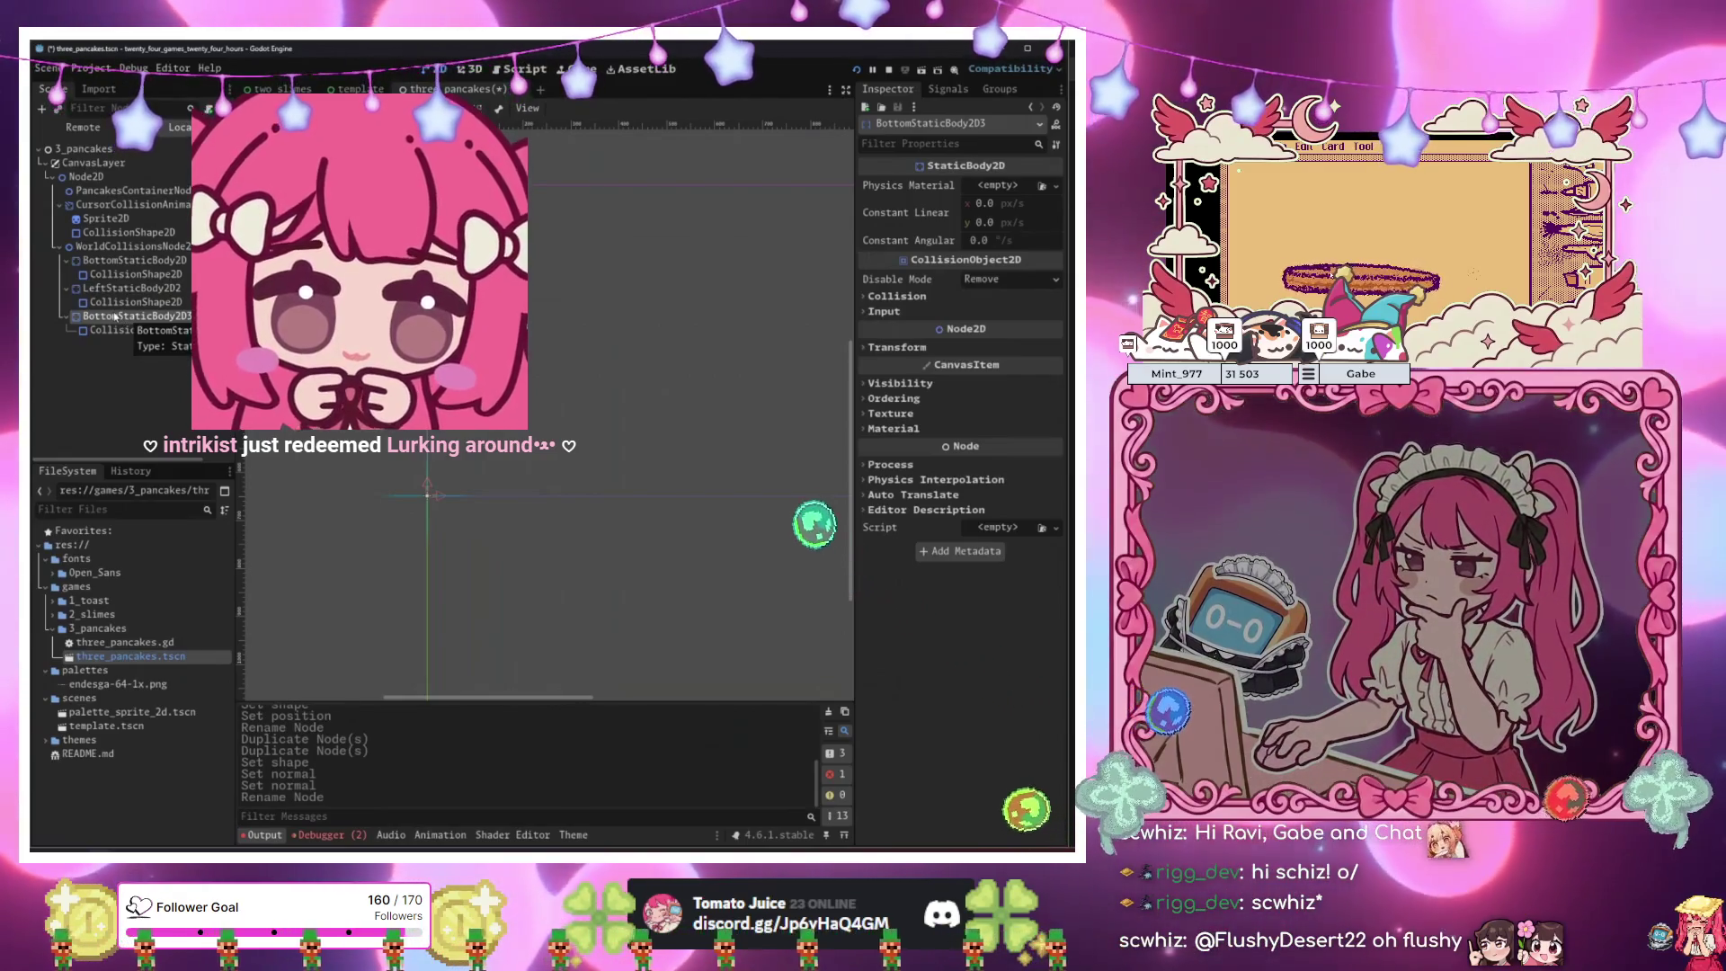
- Rename BottomStaticBody2D3 to RightStaticBody2D3 and show its Transform properties
double_click(115, 313)
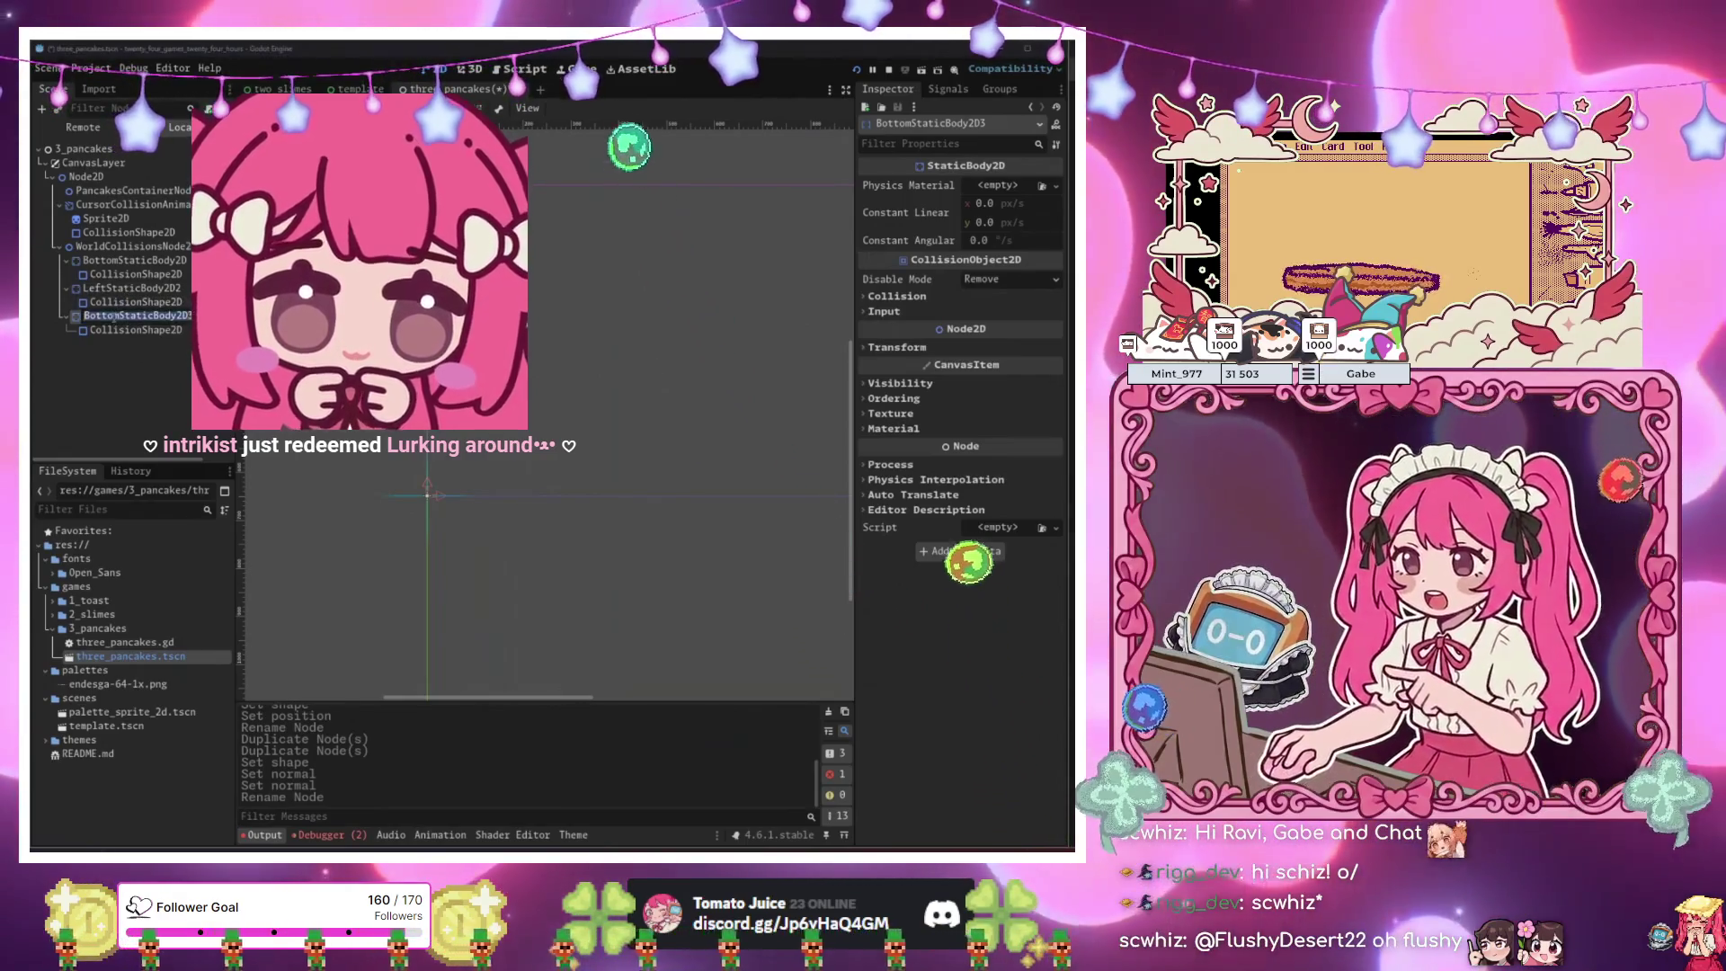
text(Right)
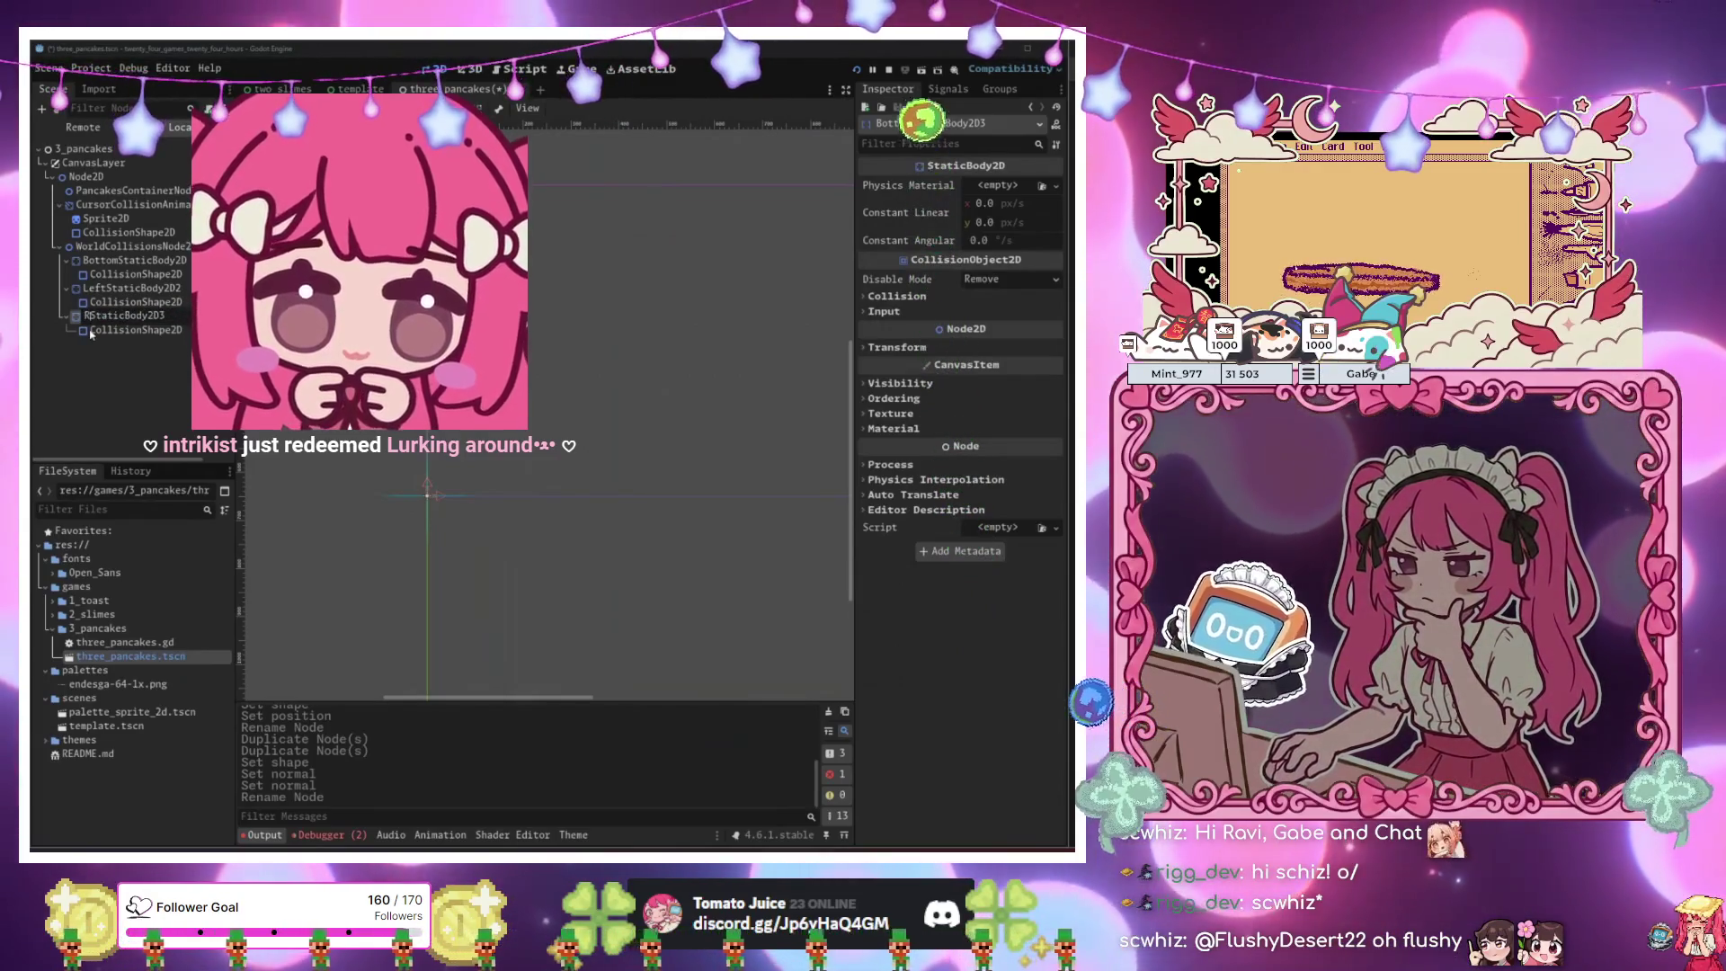
key(Return)
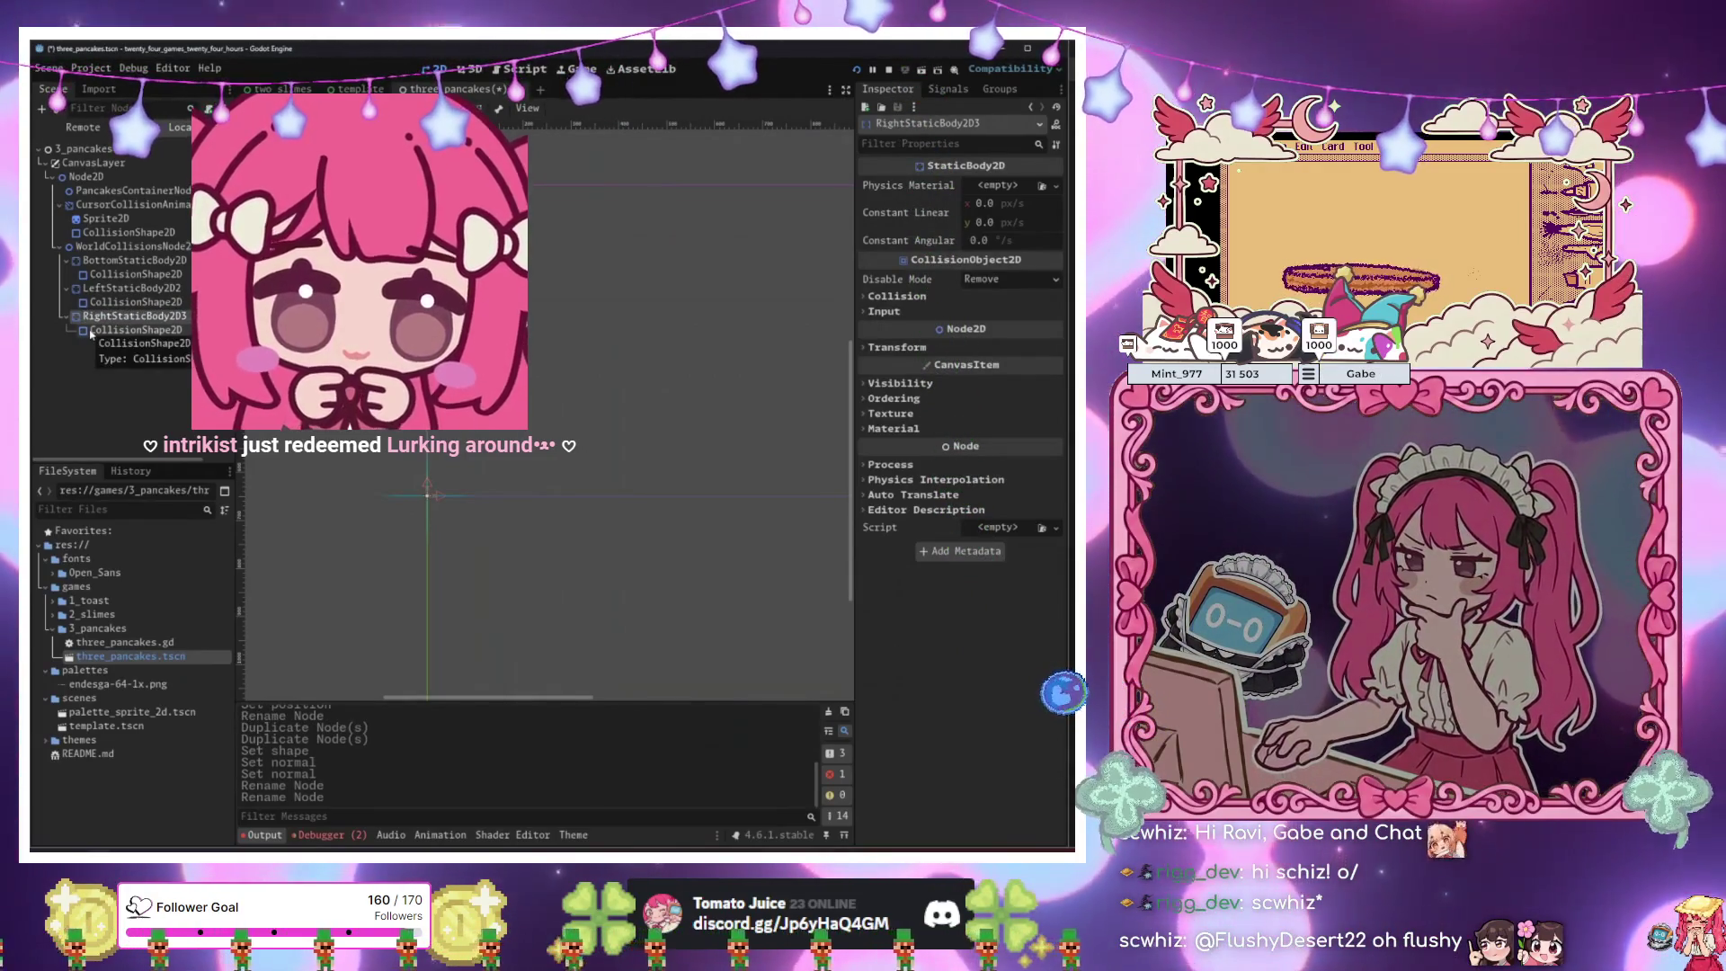
click(171, 345)
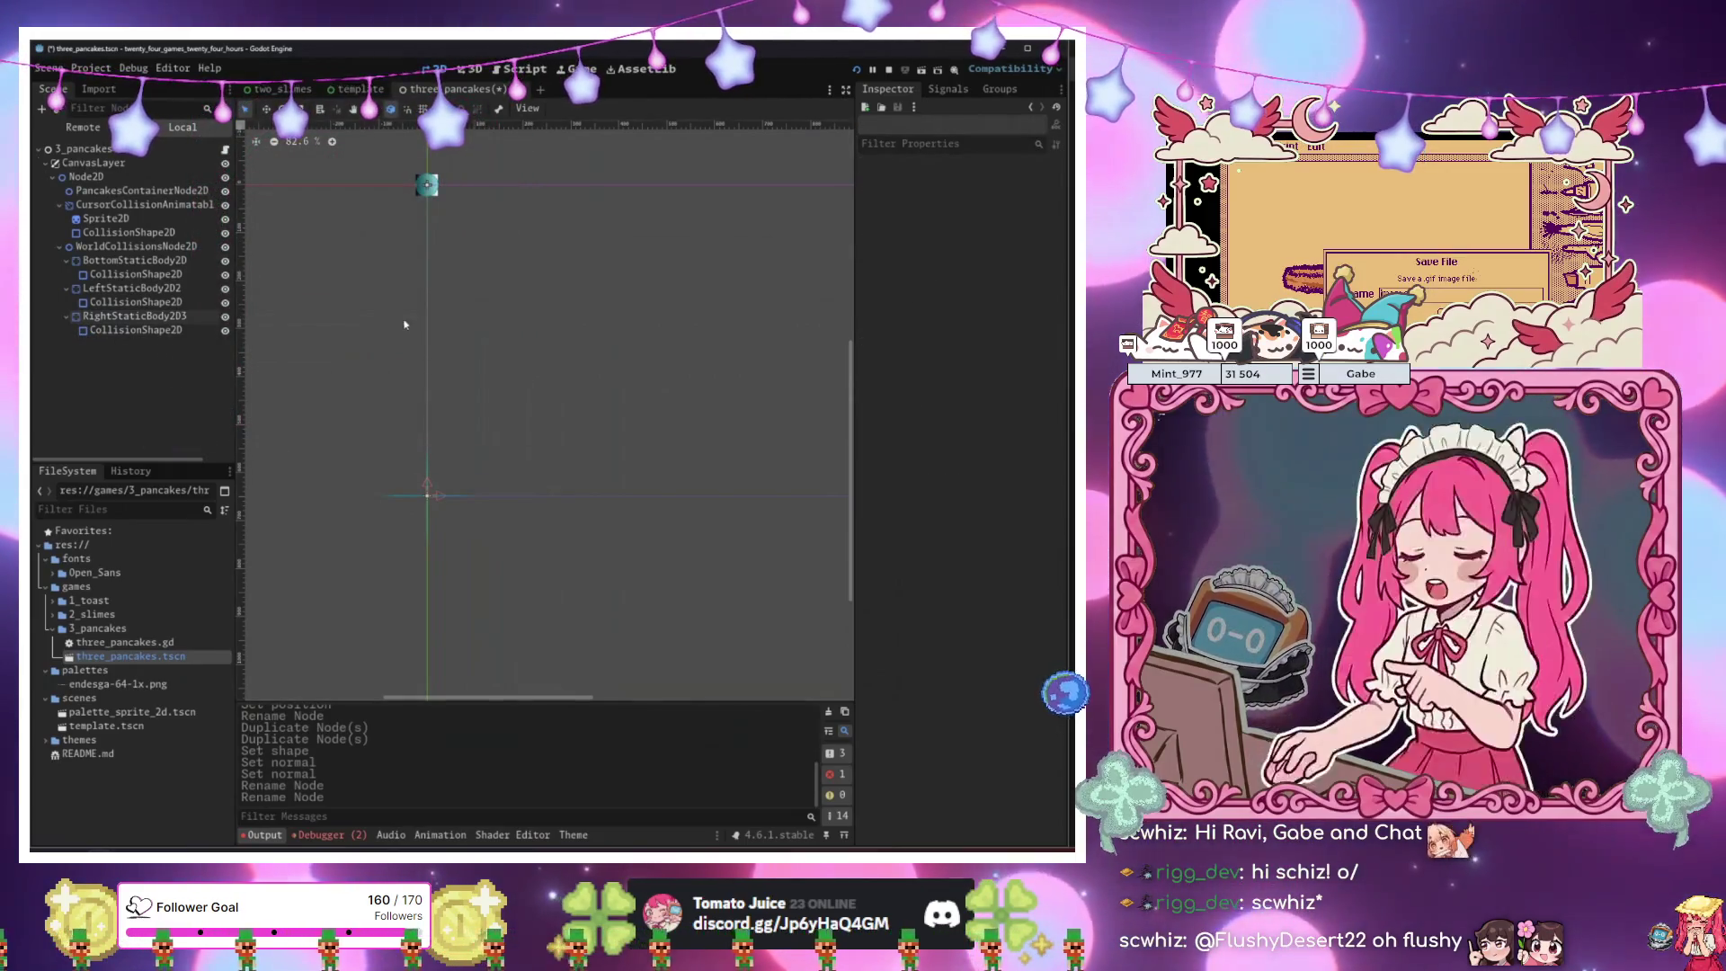
click(149, 316)
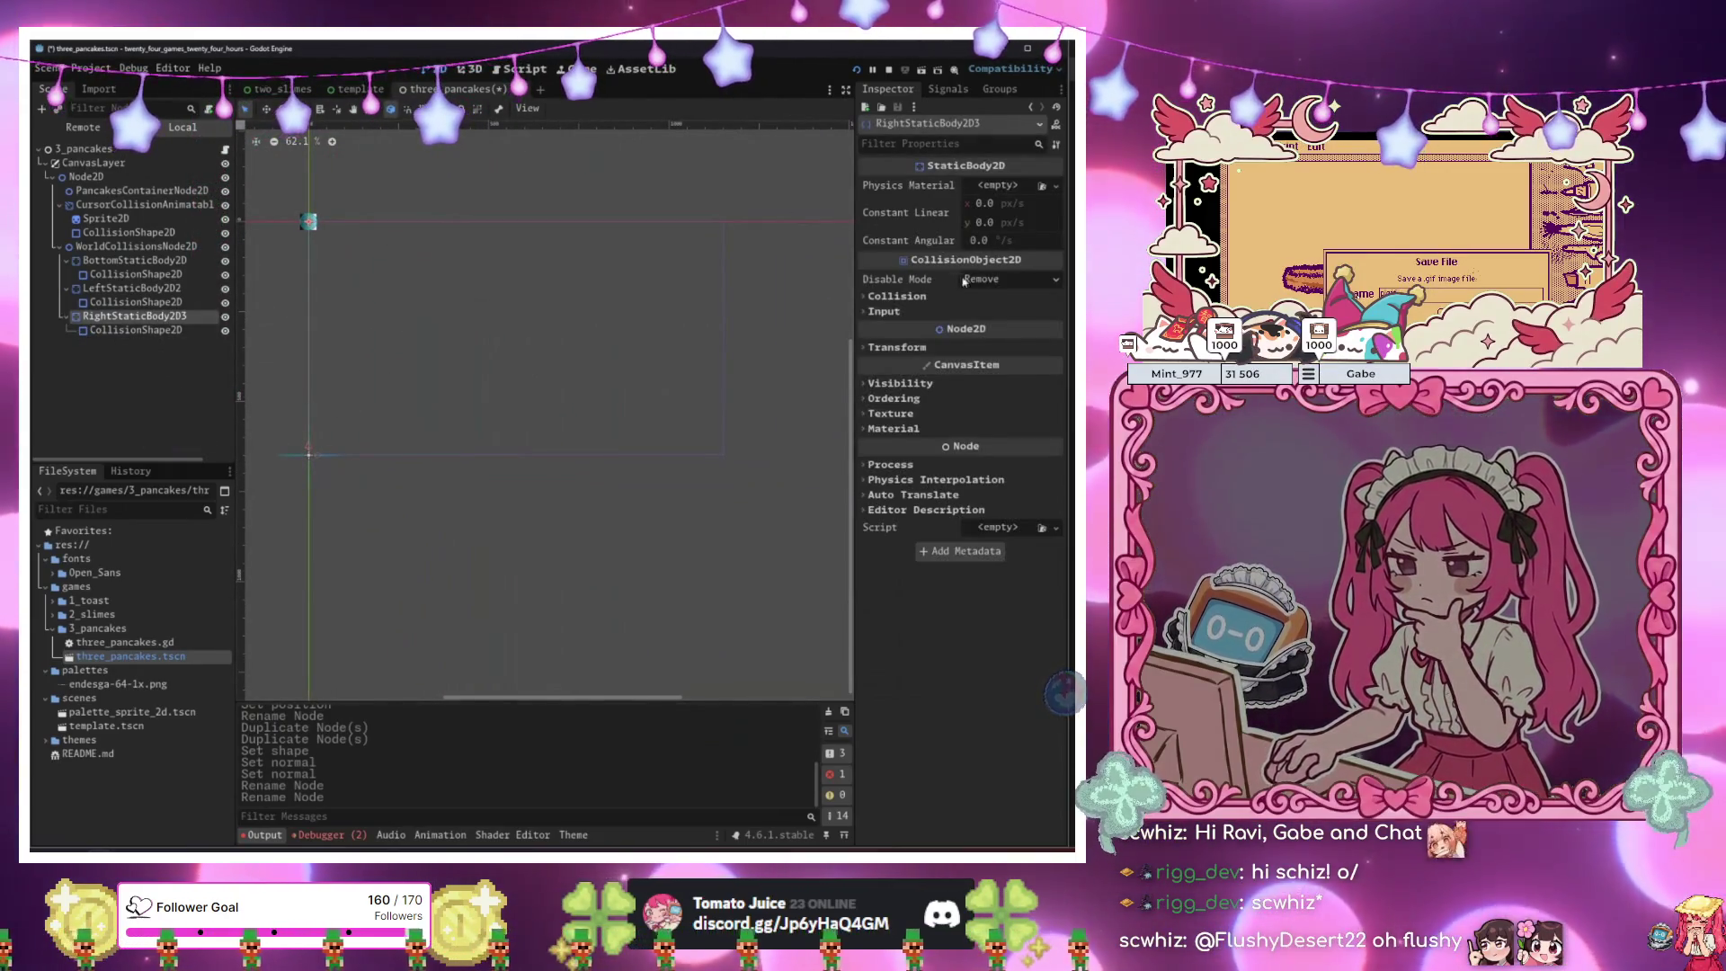
click(896, 347)
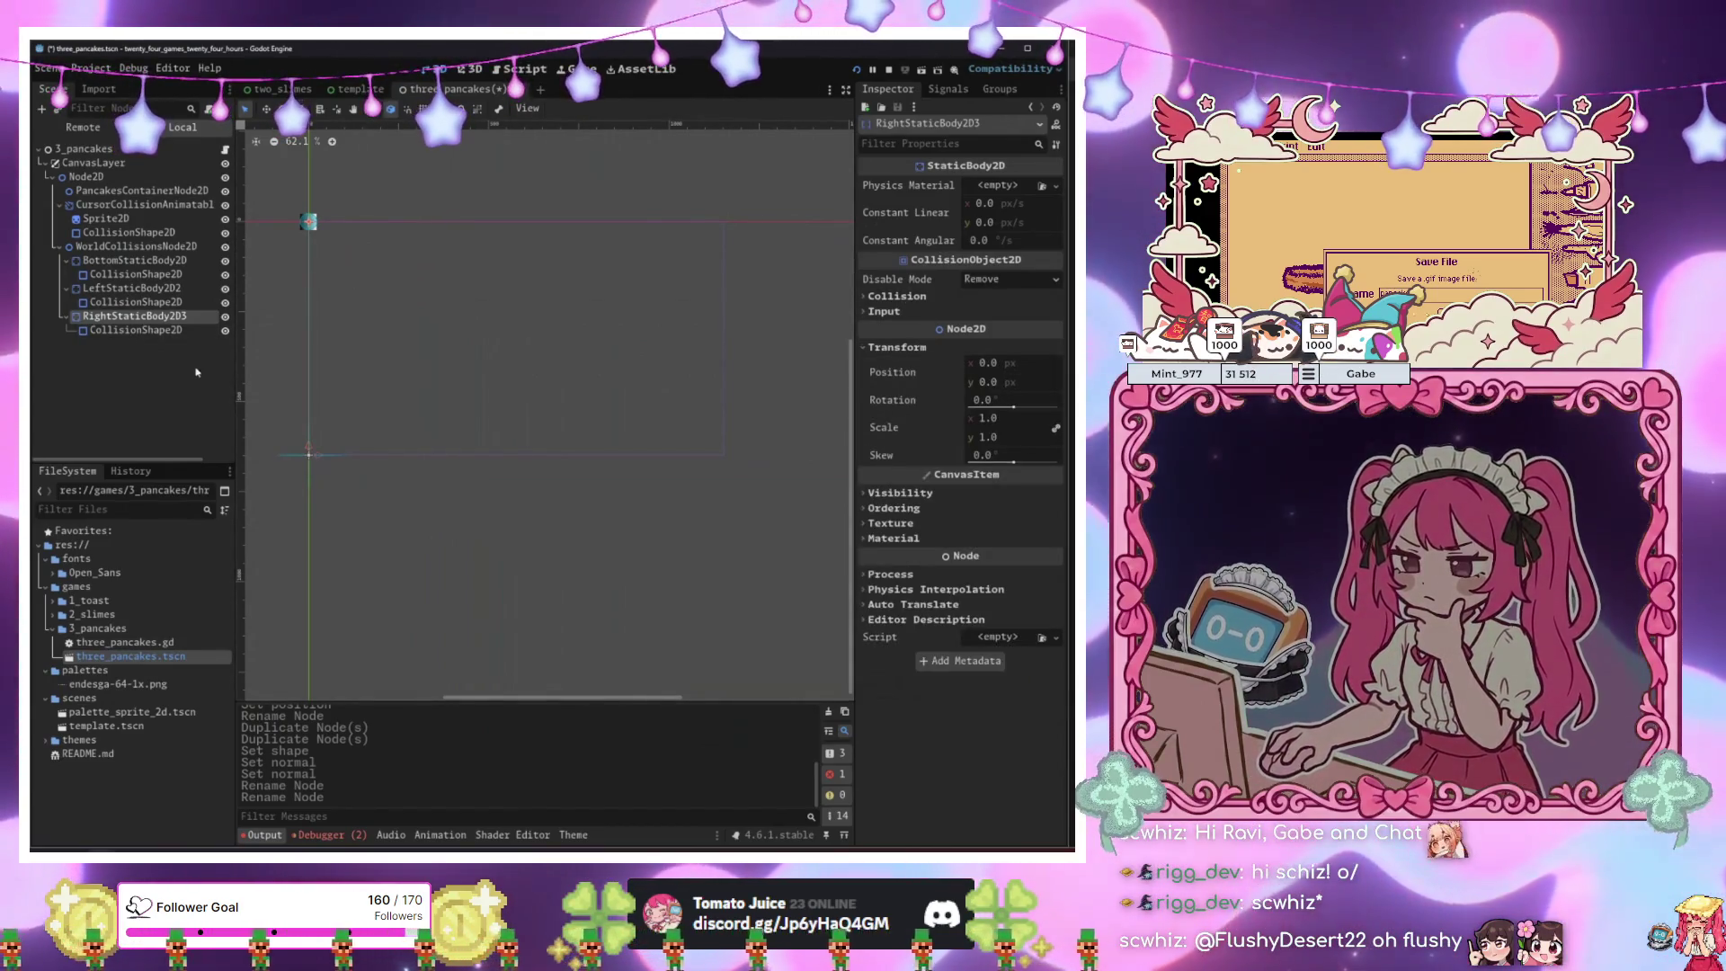
- Place the right wall's collision shape at x 1152 with boundary Normal (-1, 0)
click(171, 331)
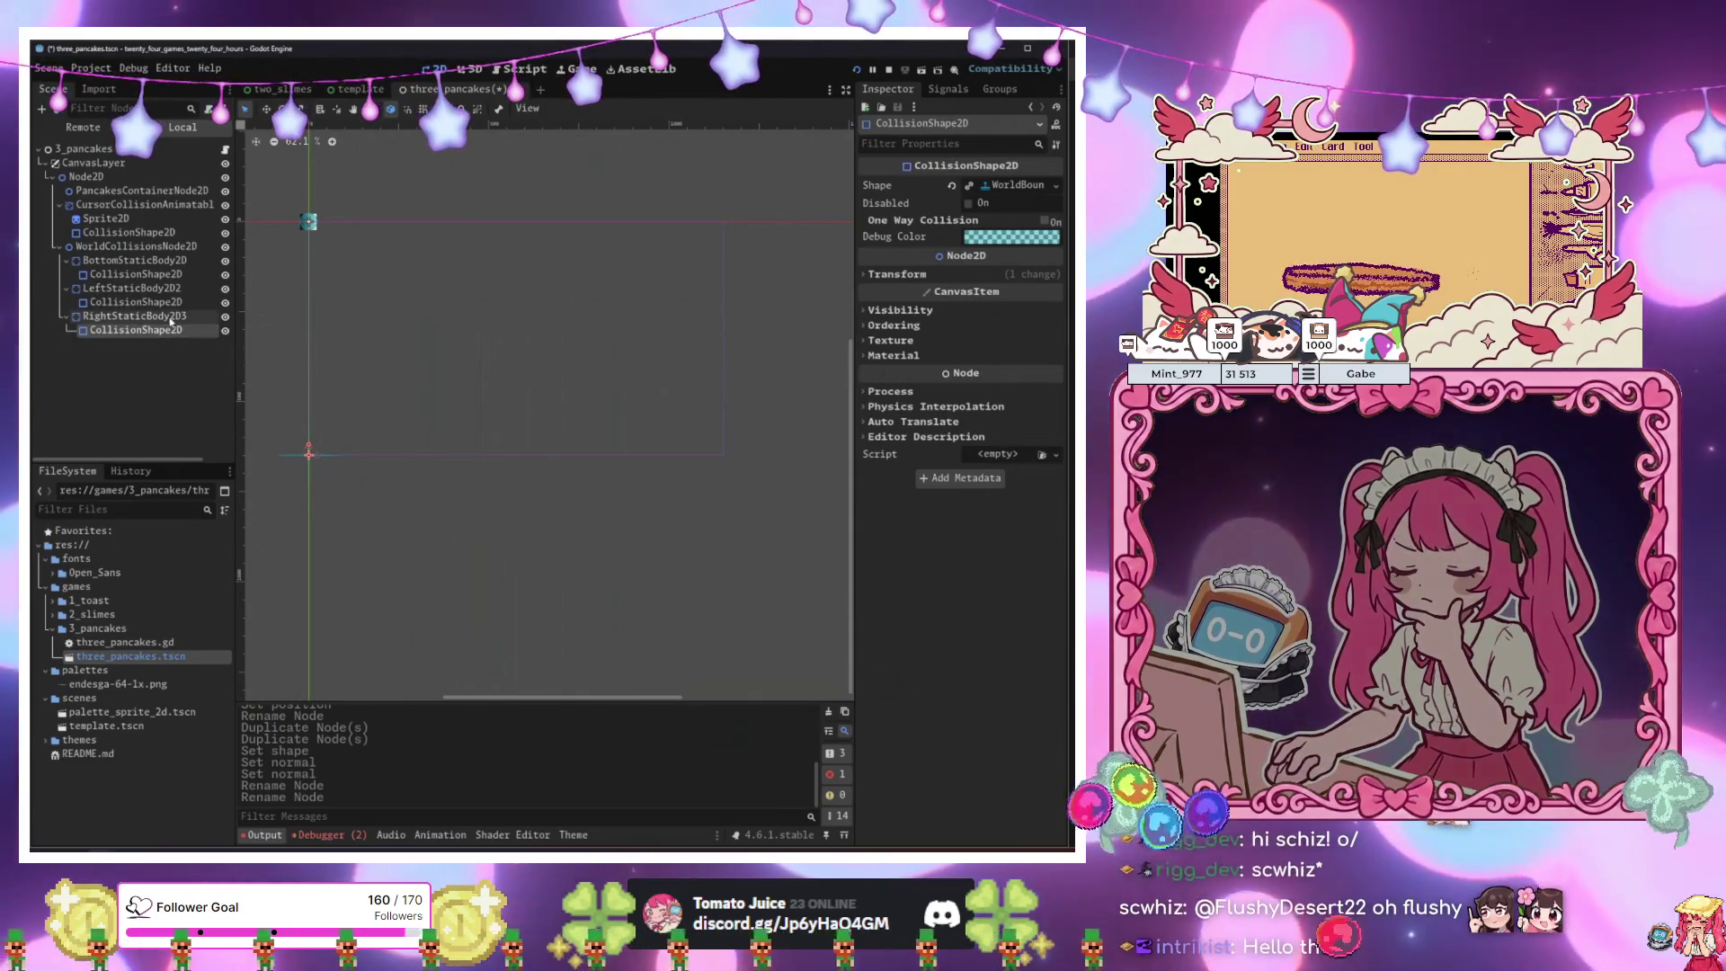
click(896, 274)
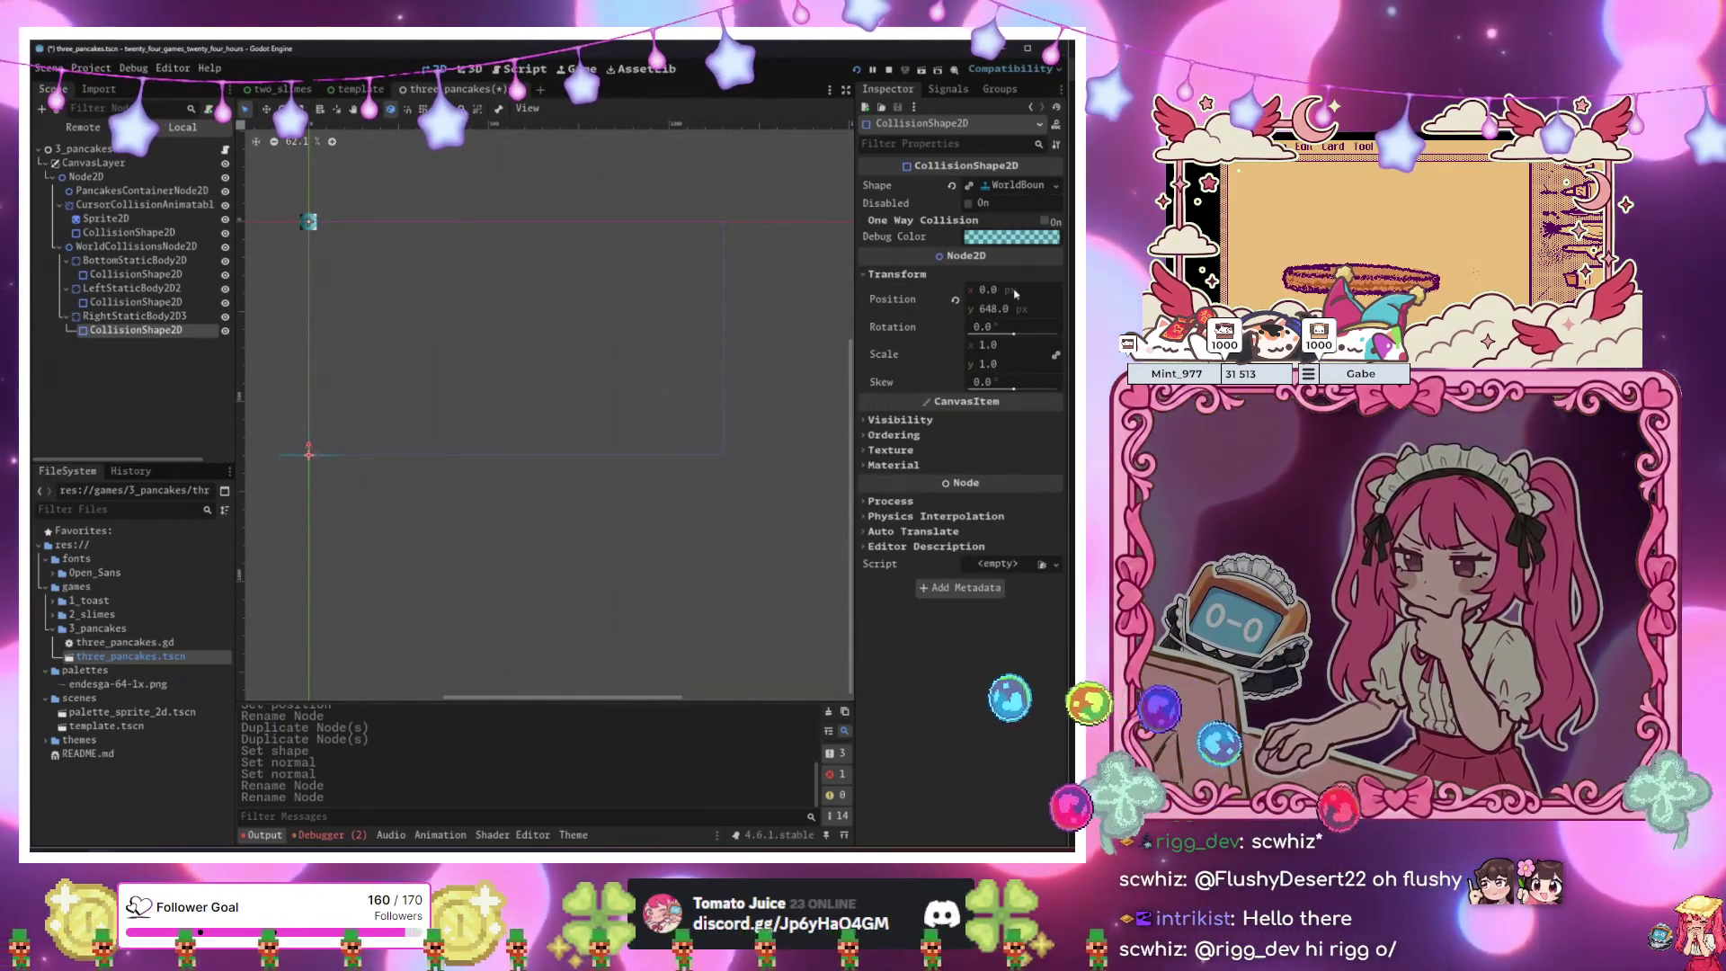
click(1006, 288)
text(11)
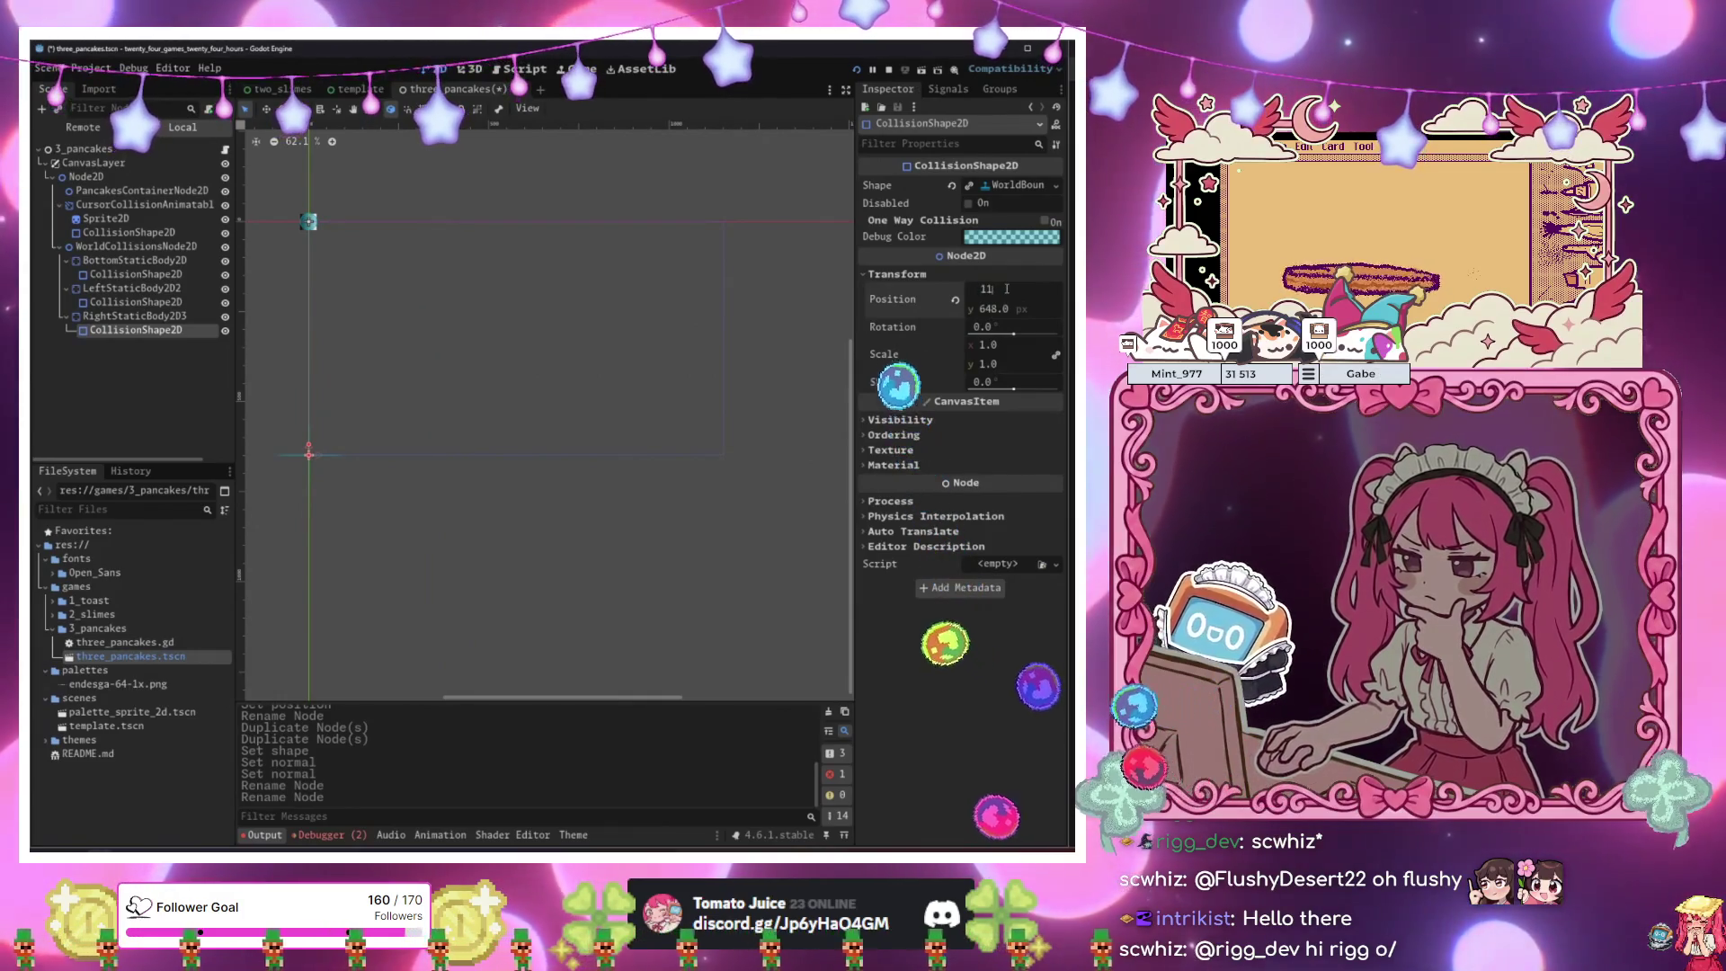
text(52)
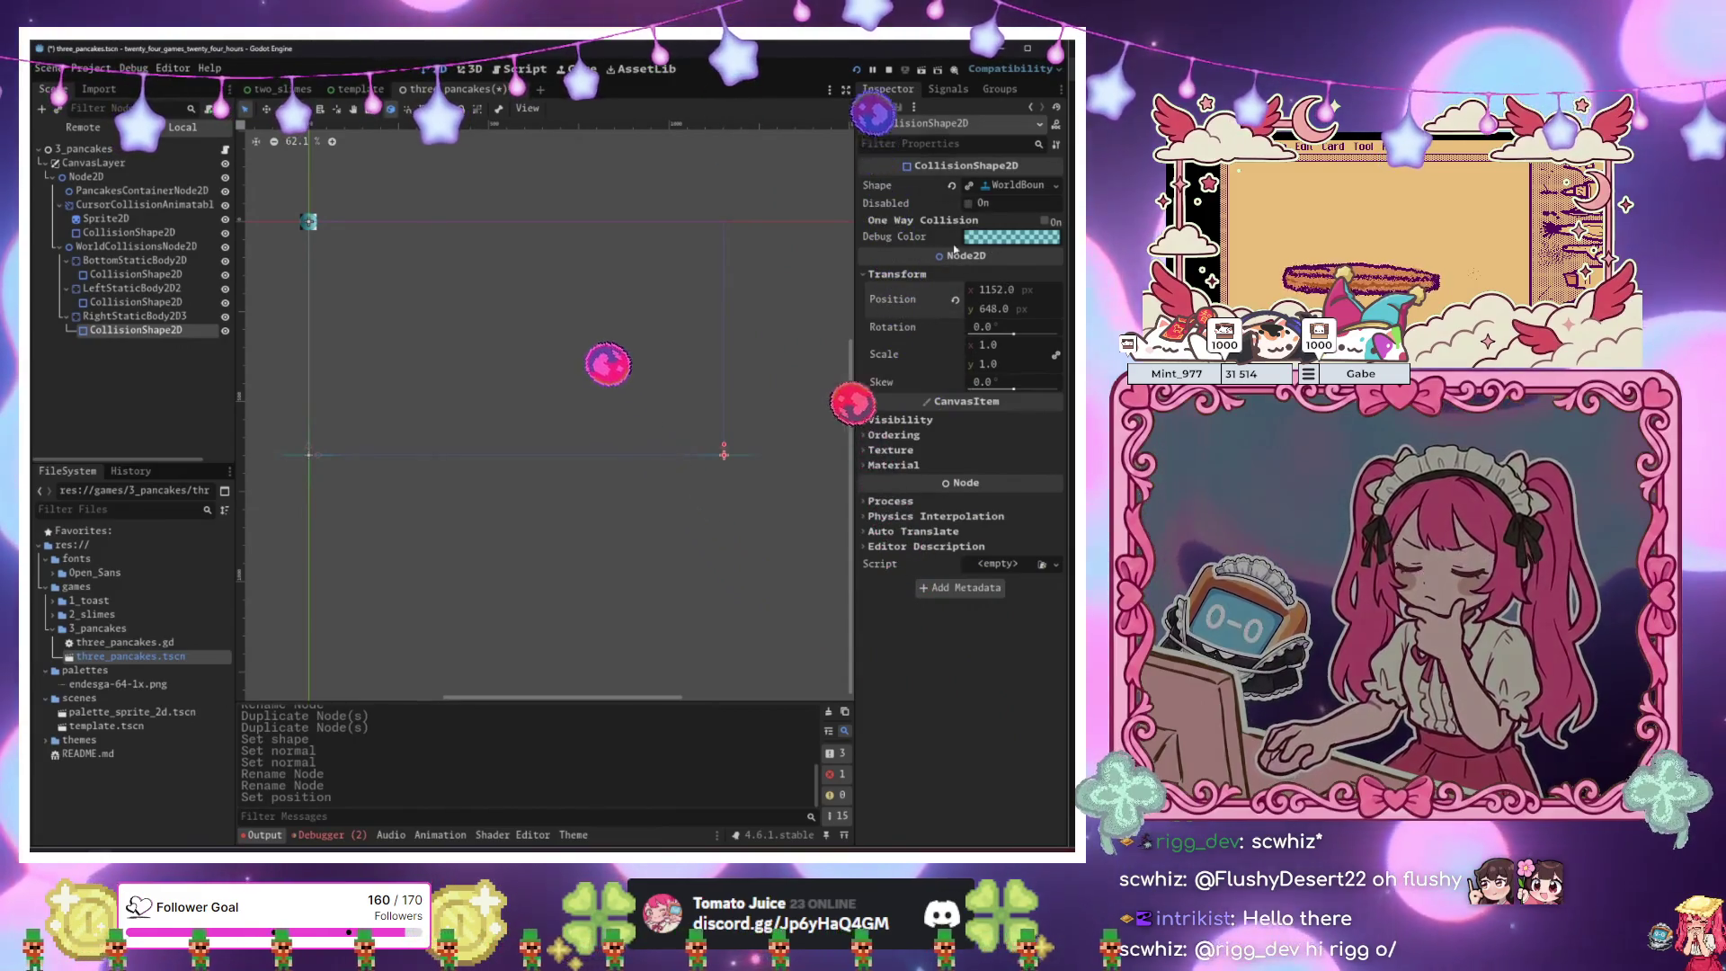
click(990, 186)
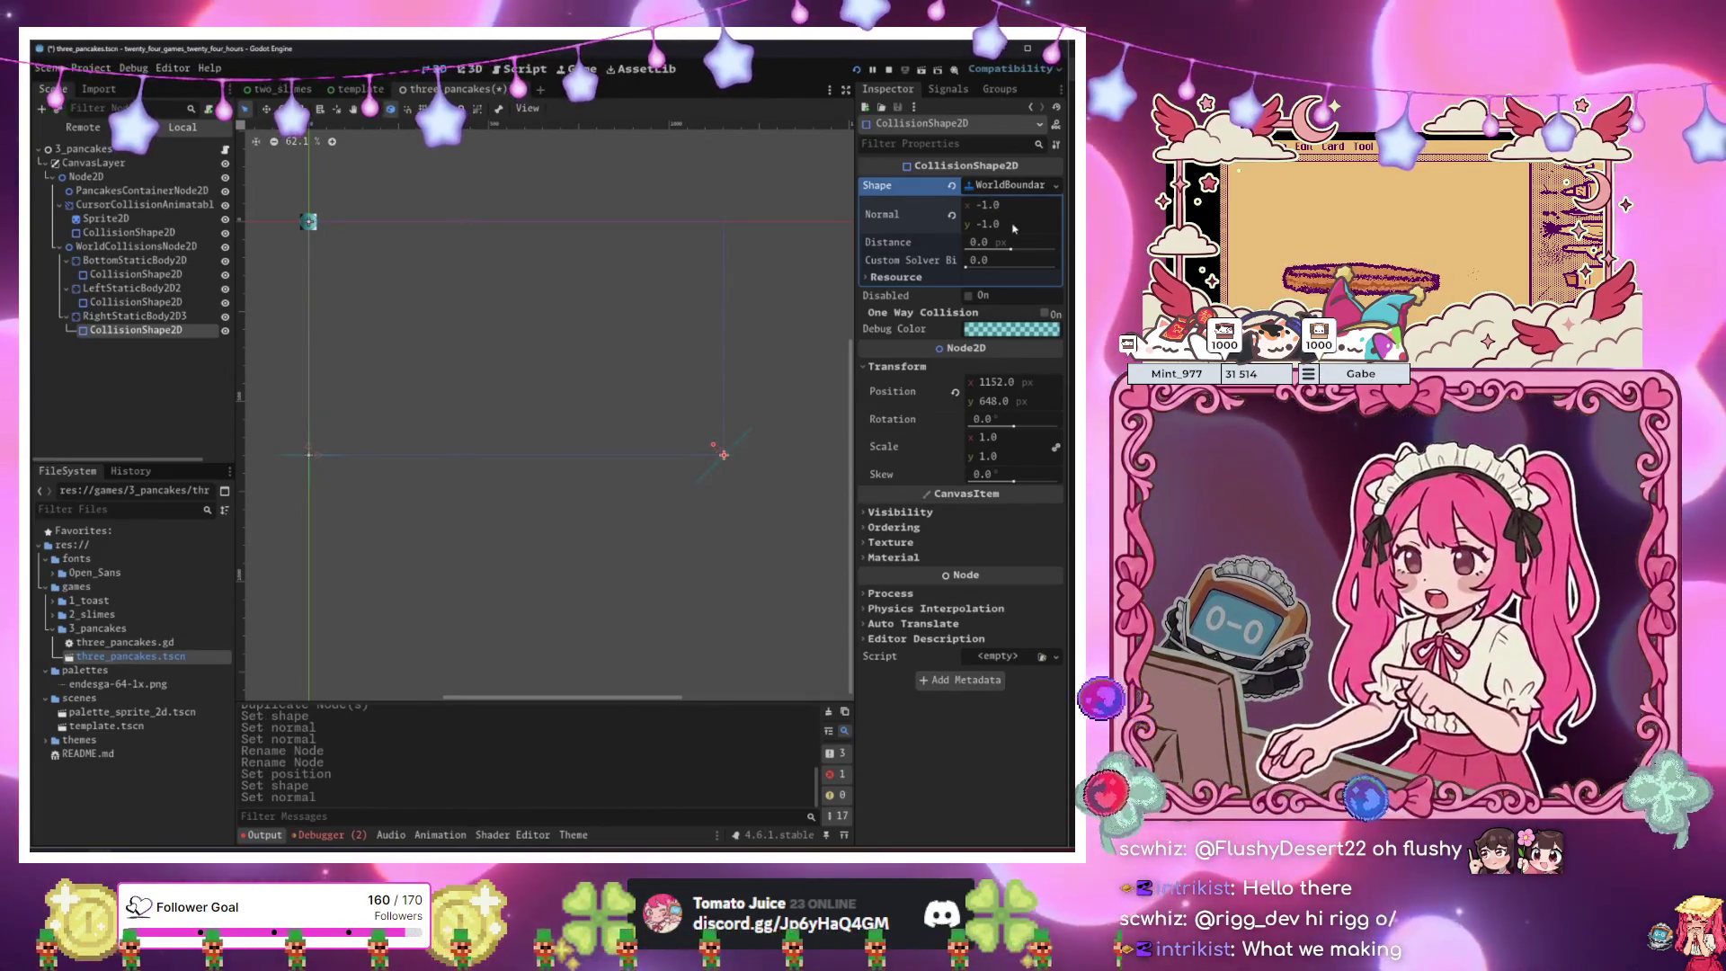
text(0)
key(Return)
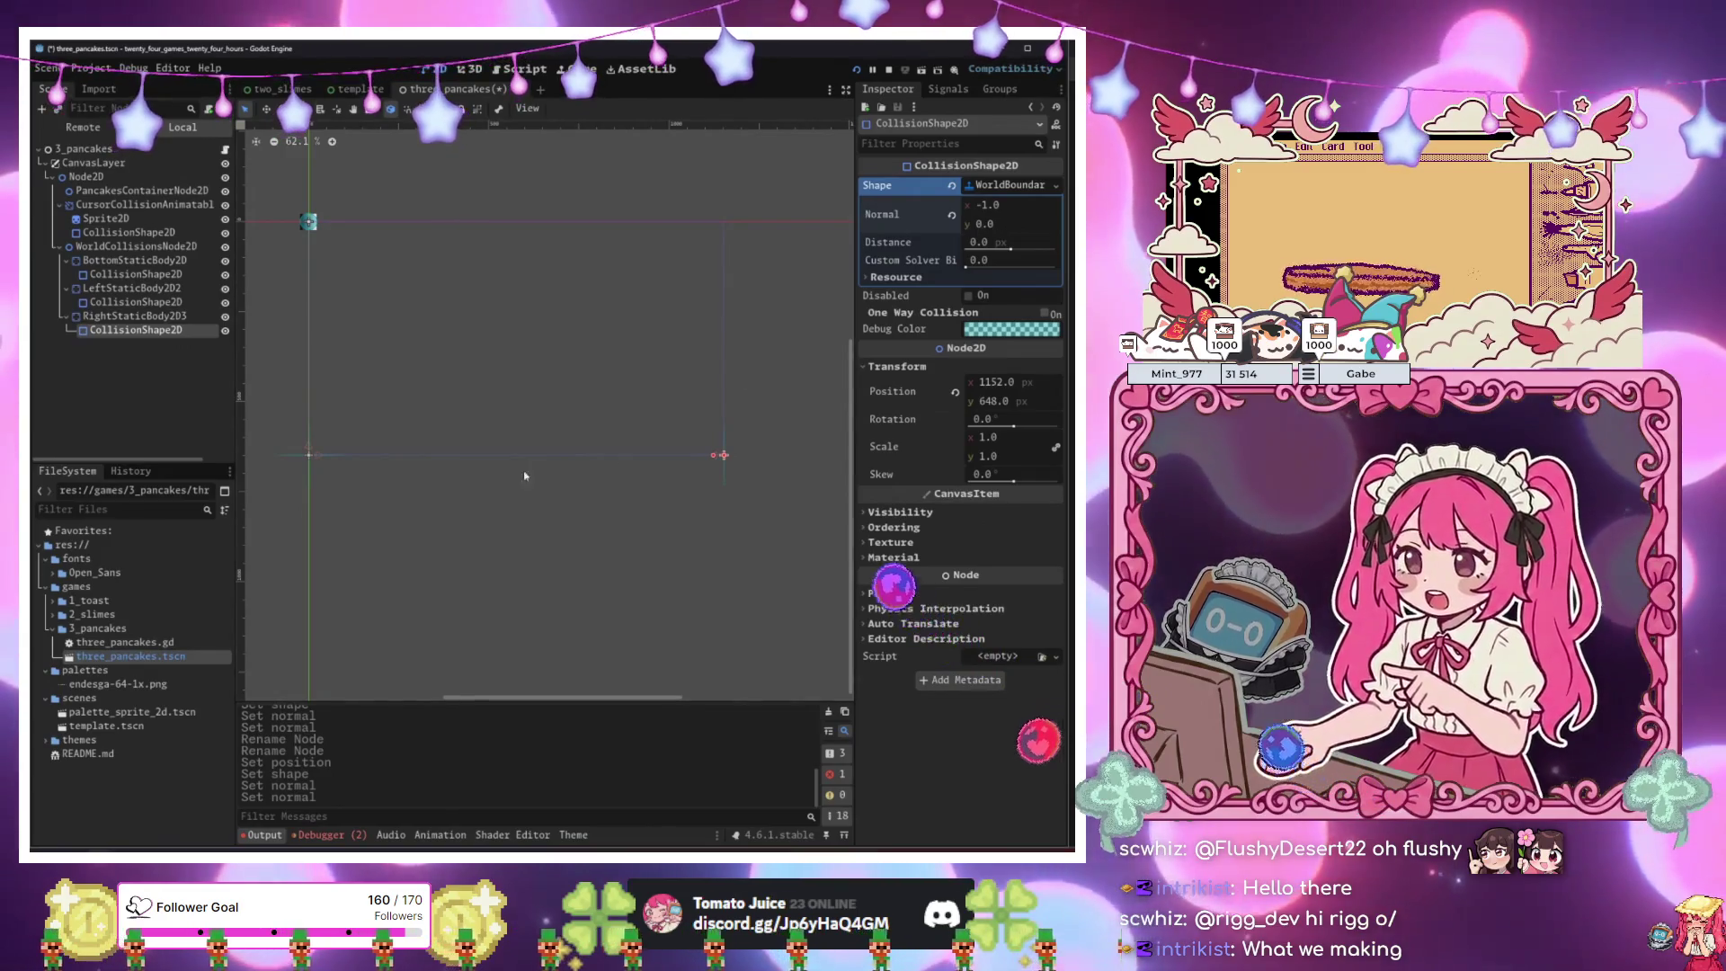
click(525, 476)
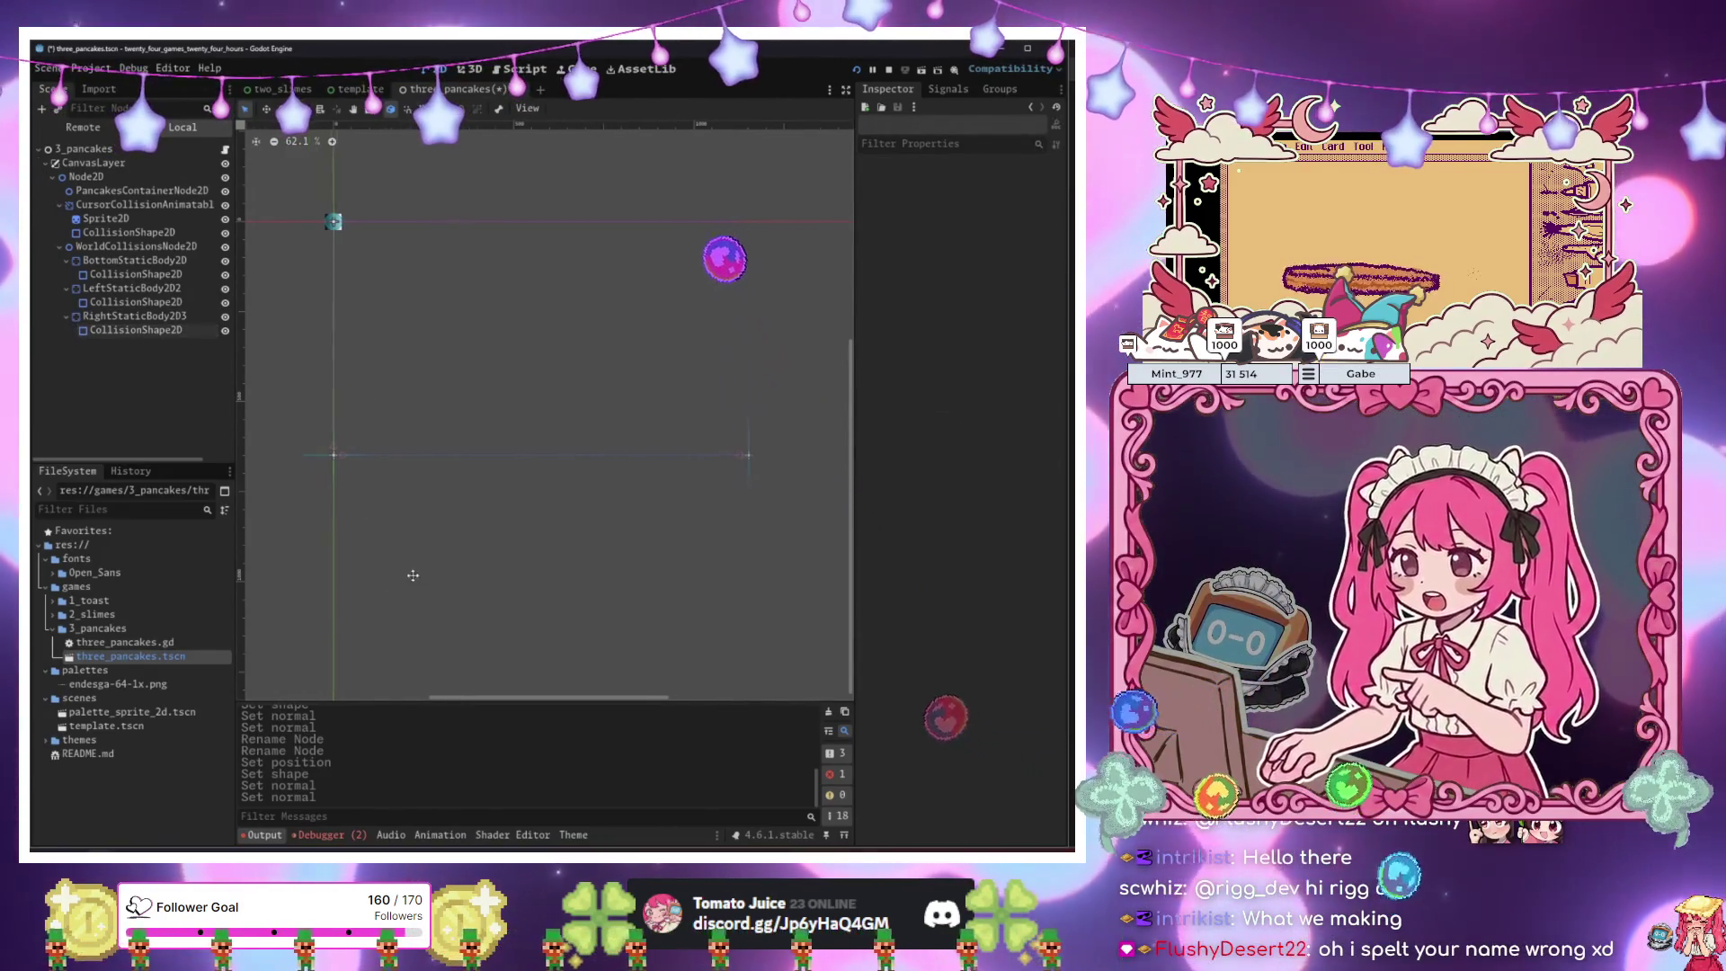
- Test-run the scene, close the game, and start a new empty scene
key(F6)
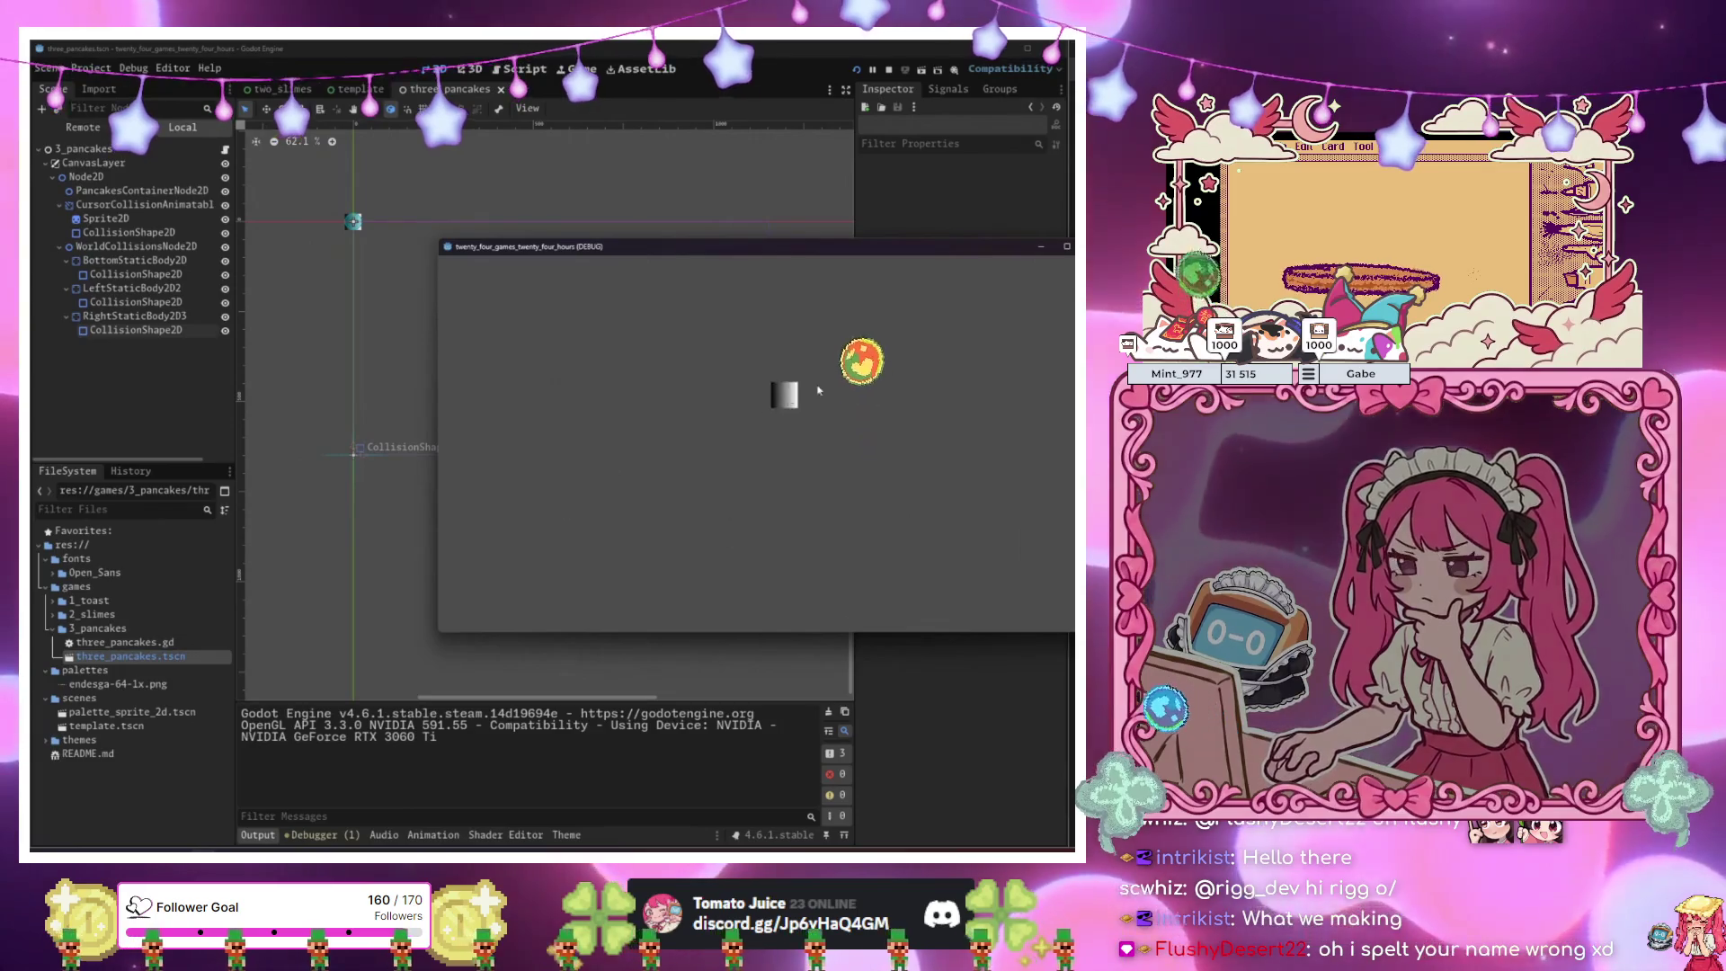
key(F8)
key(ctrl+n)
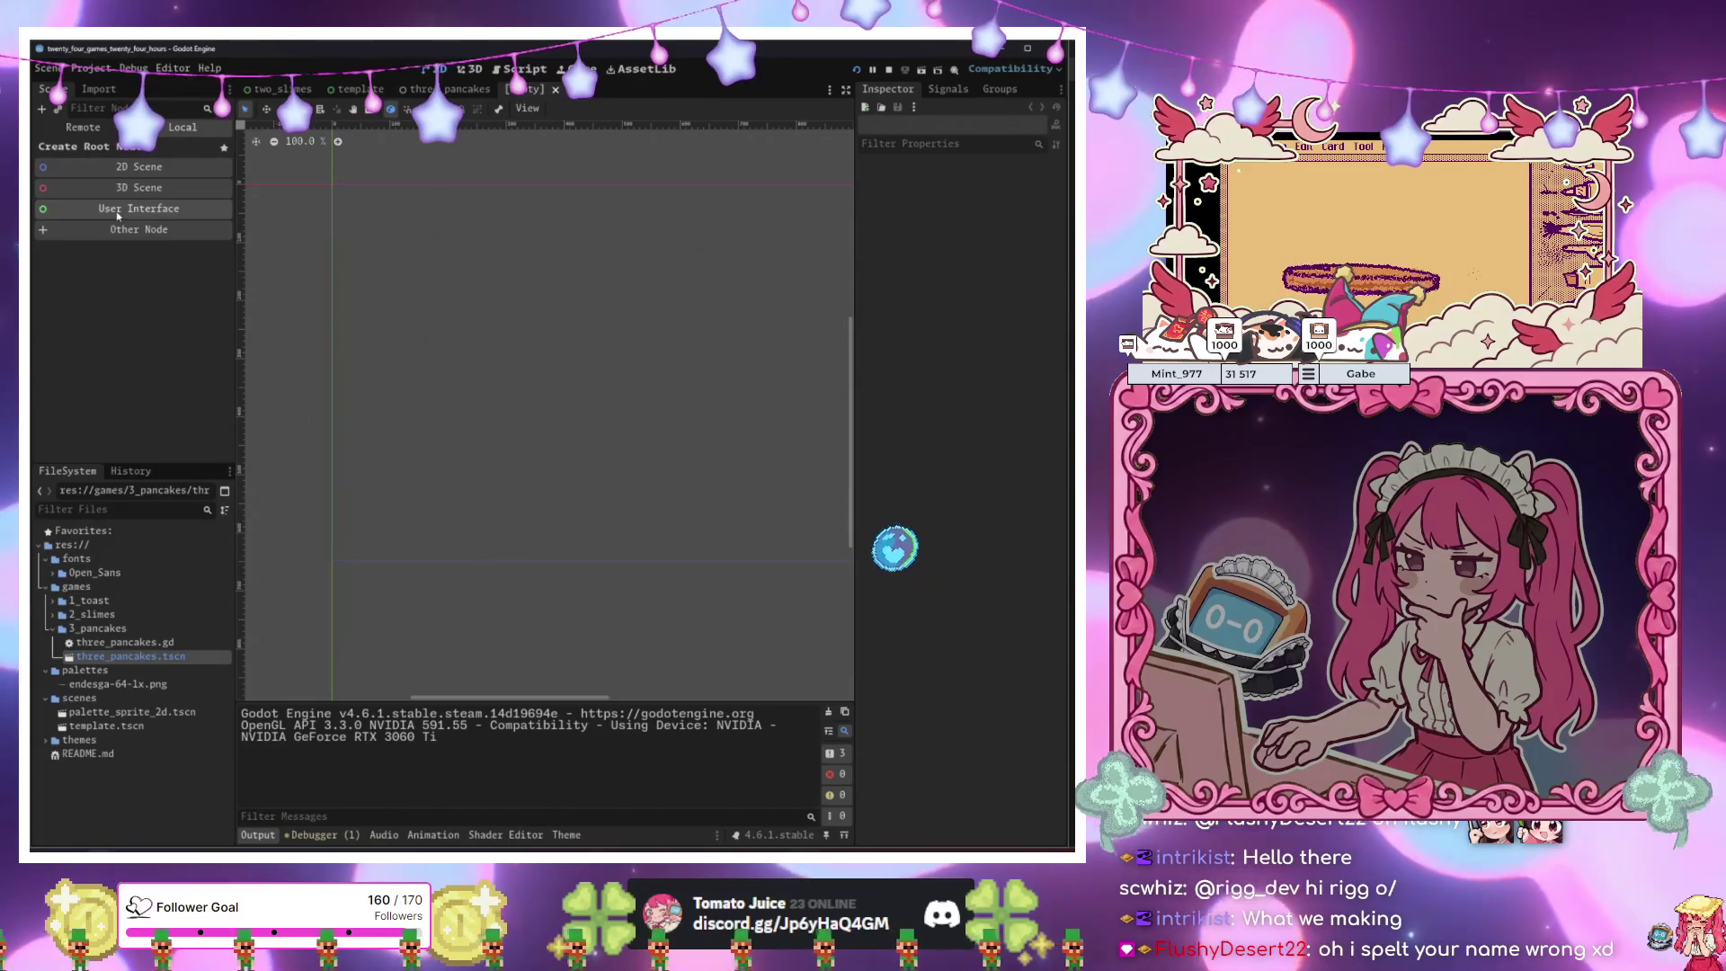
- Replace the new scene's Node2D root with a RigidBody2D root
click(123, 168)
double_click(102, 155)
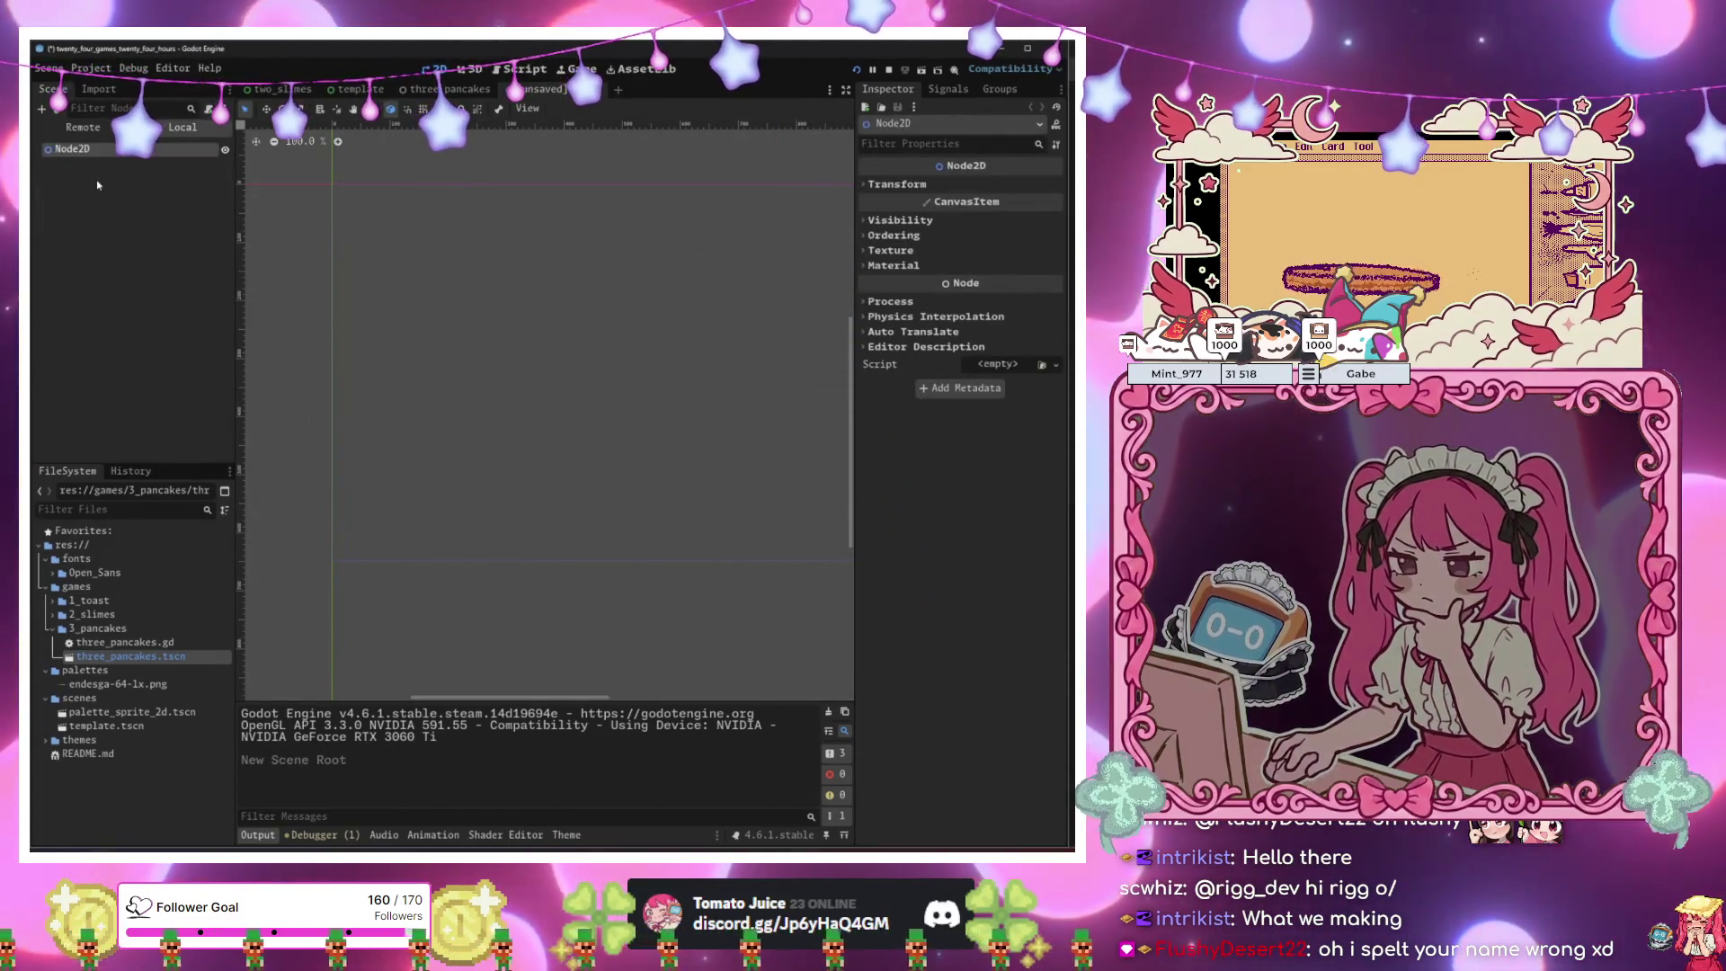
right_click(104, 157)
click(148, 273)
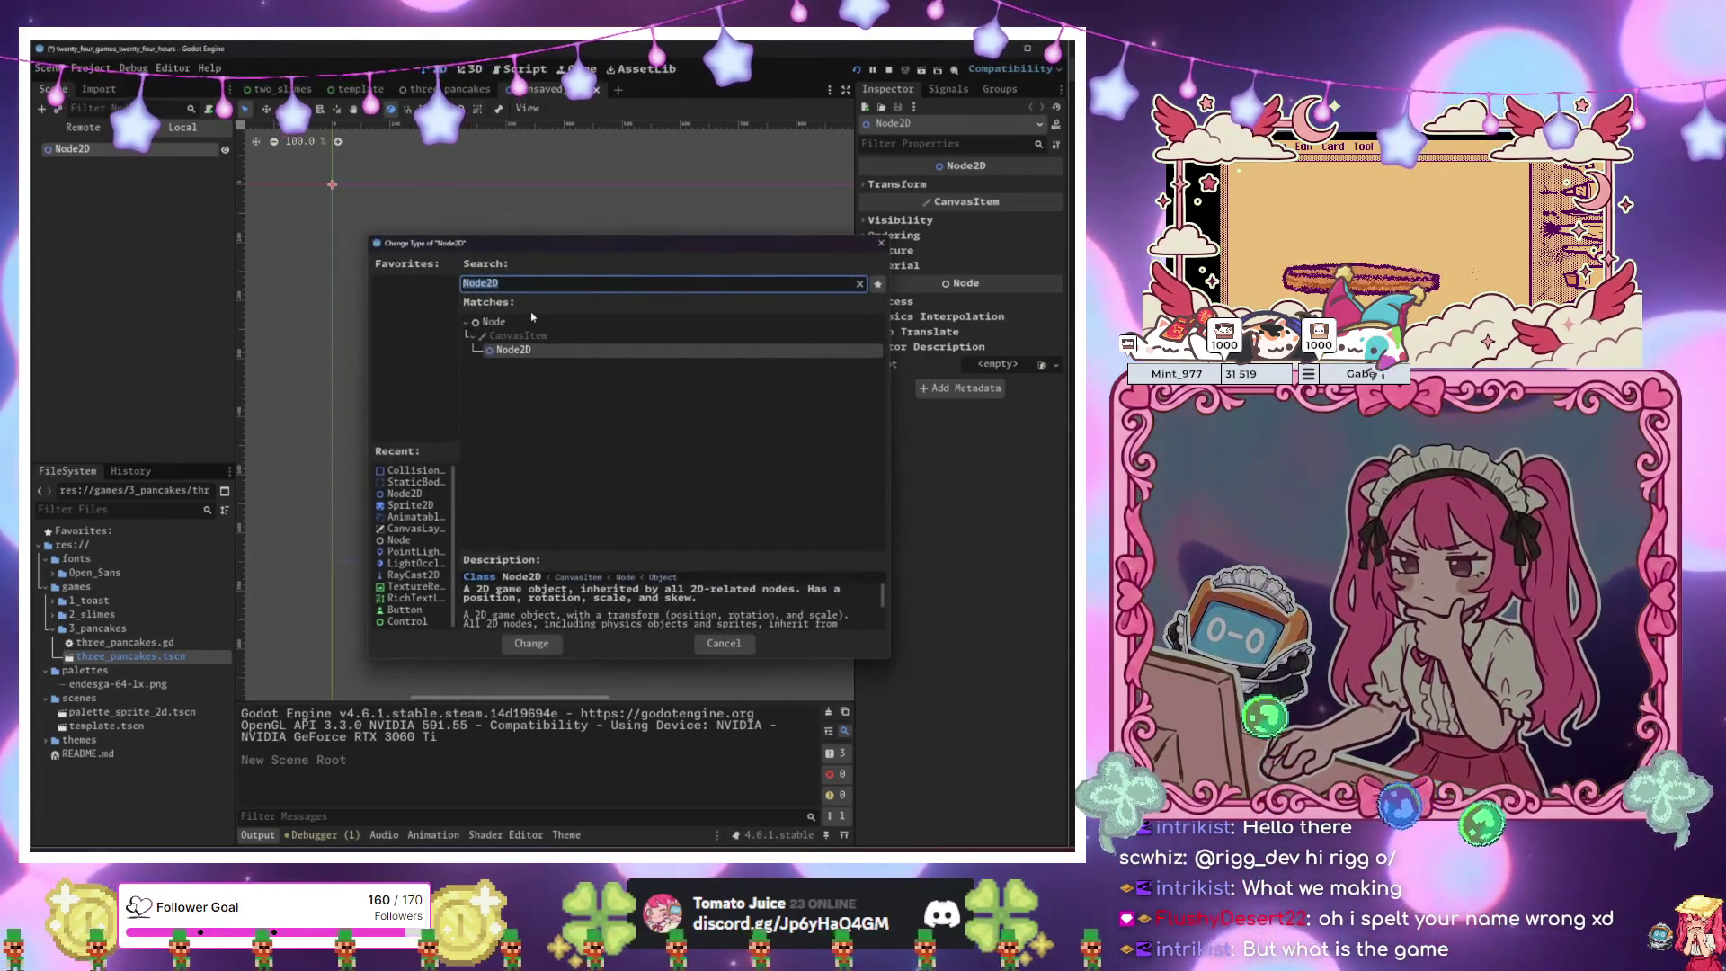
key(Escape)
key(Delete)
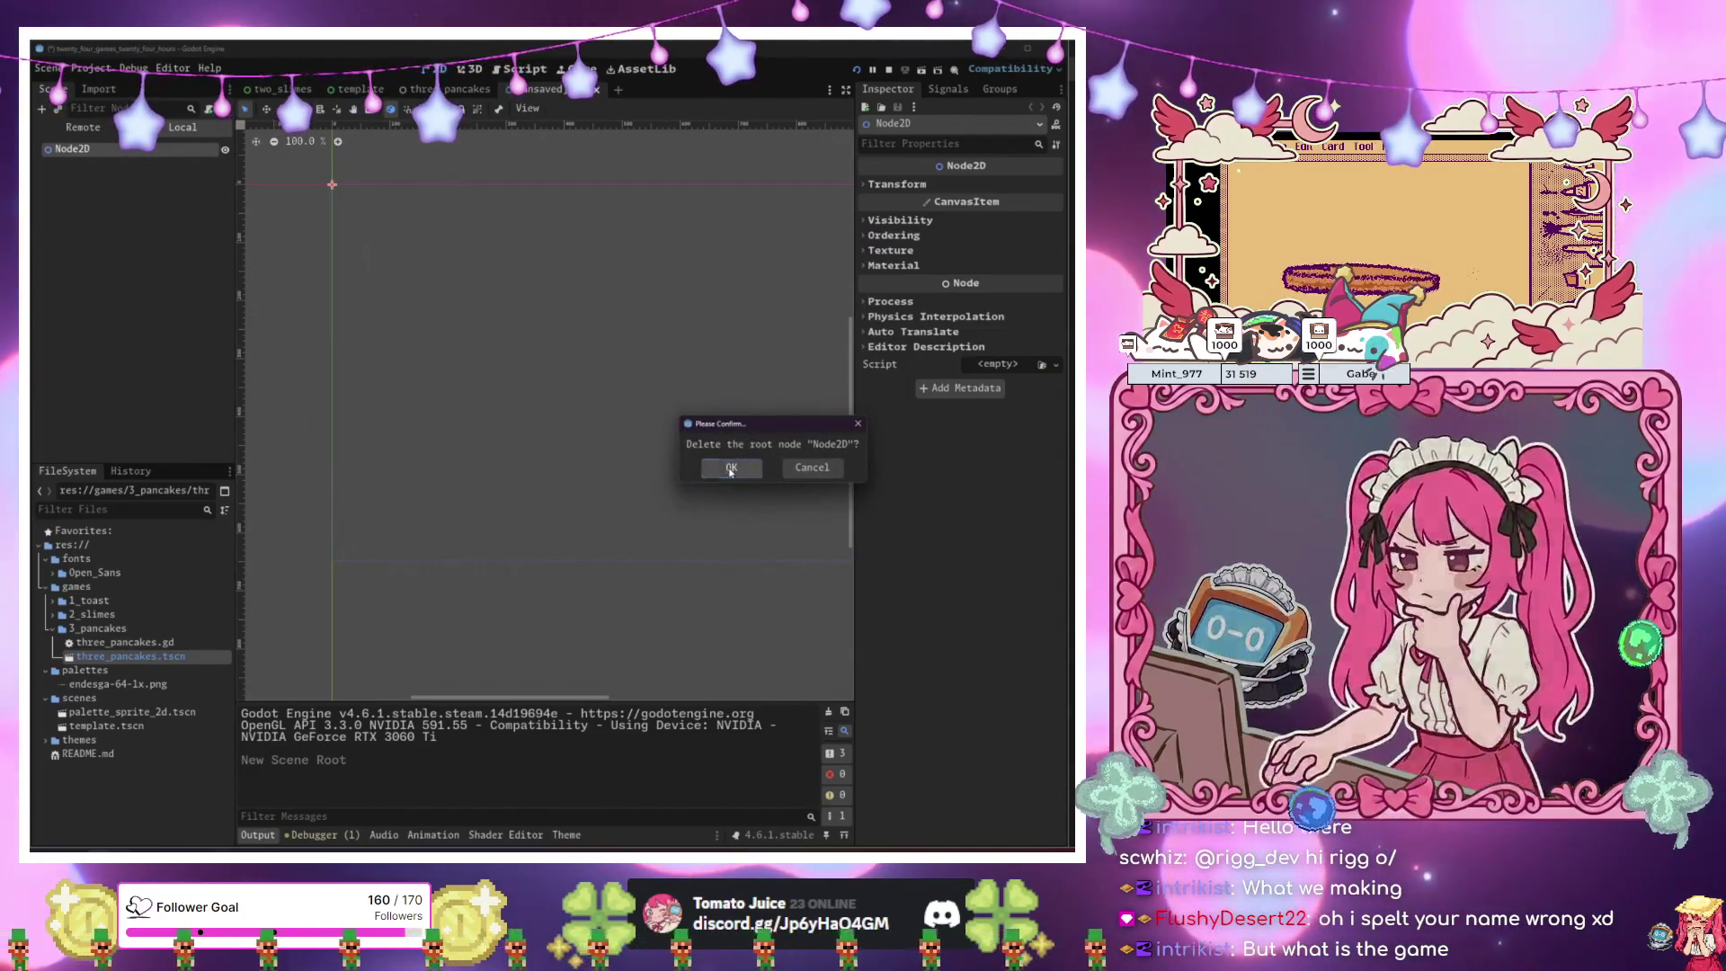
click(731, 468)
click(132, 232)
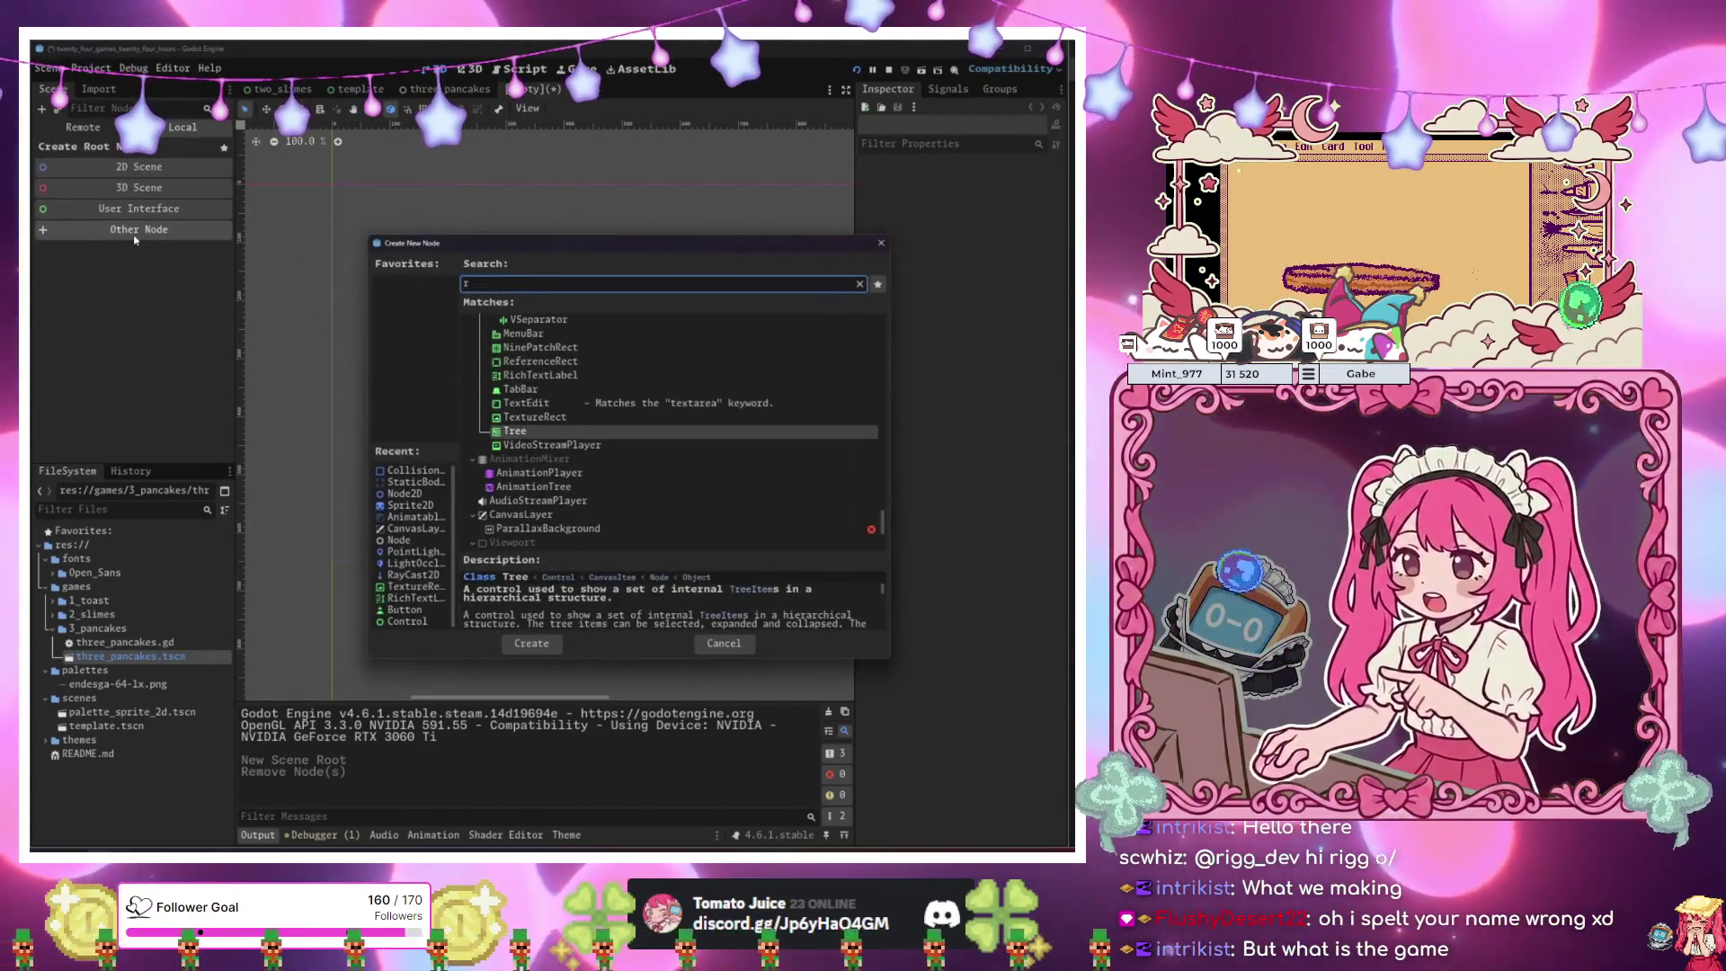
text(igidbody2d)
key(Return)
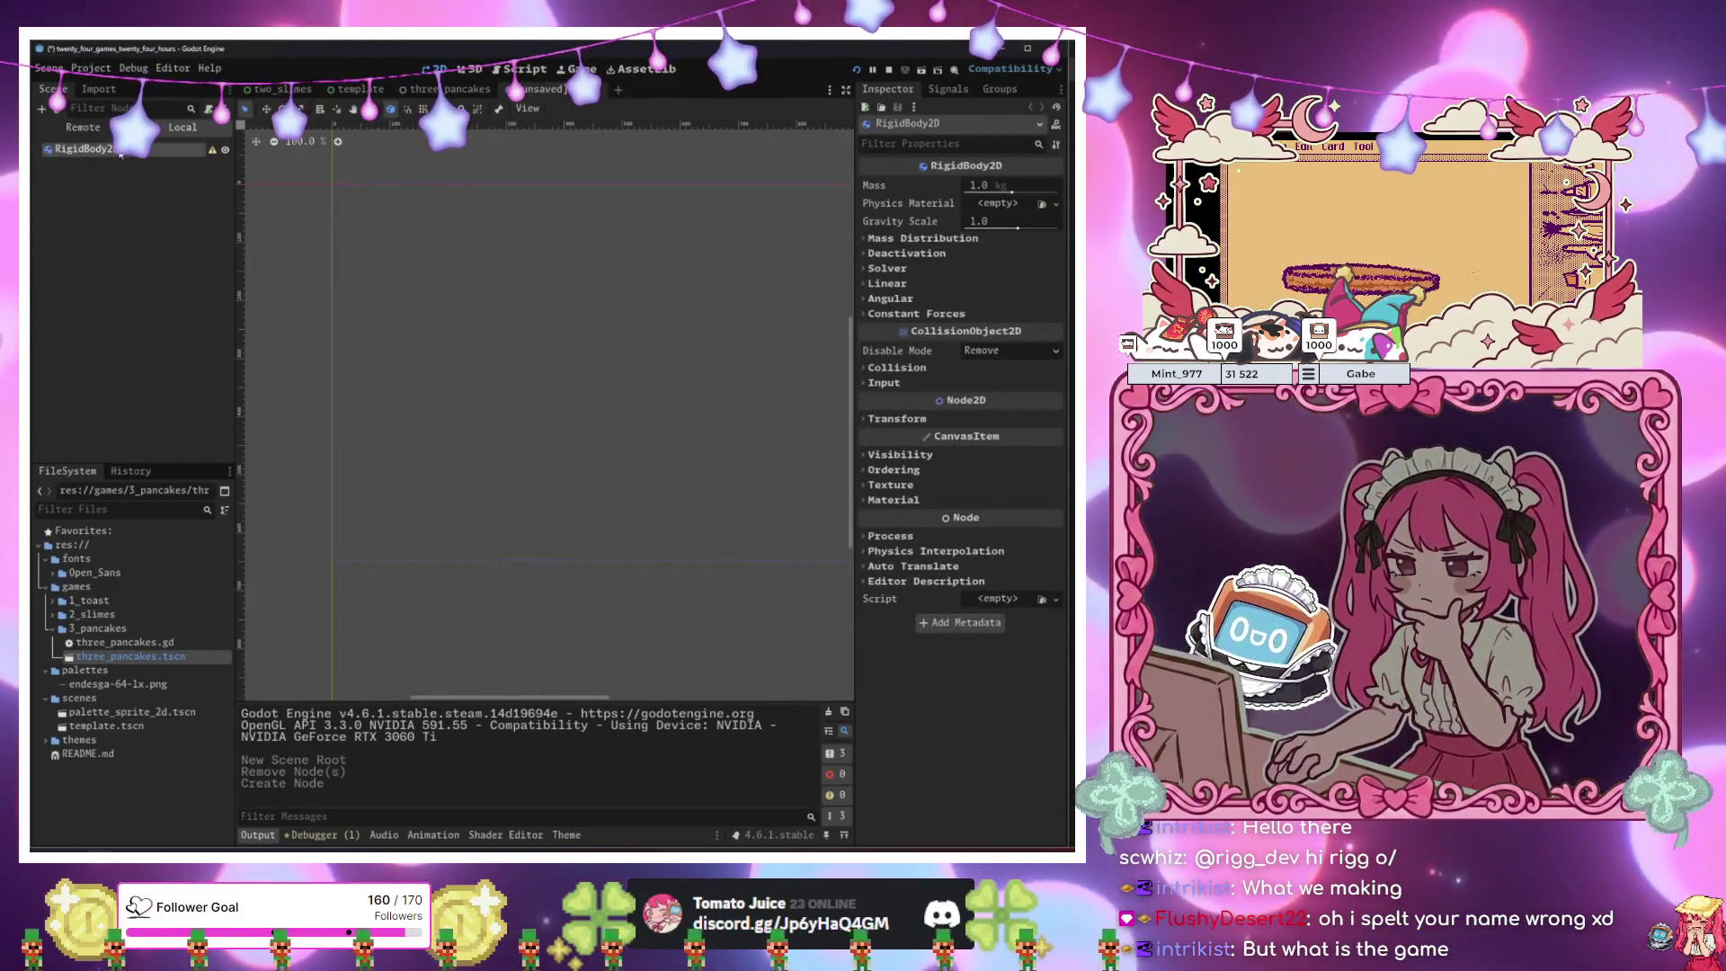
- Add a CollisionShape2D with a CapsuleShape2D under the RigidBody2D
key(ctrl+a)
text(col)
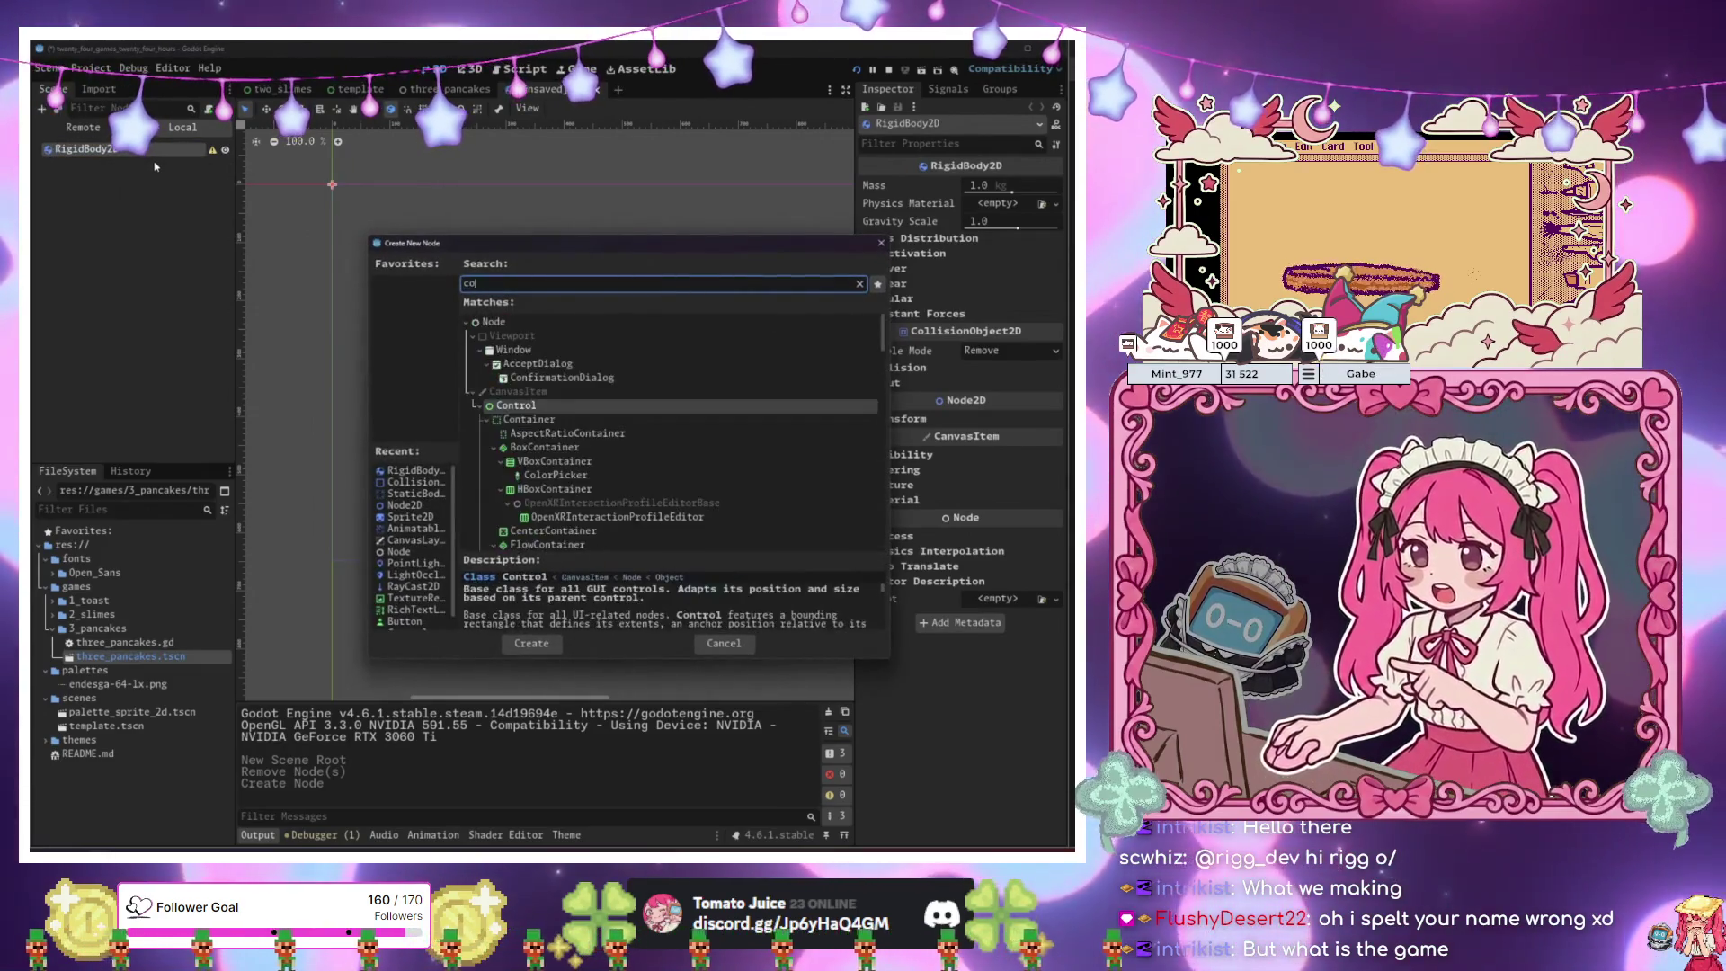
text(l)
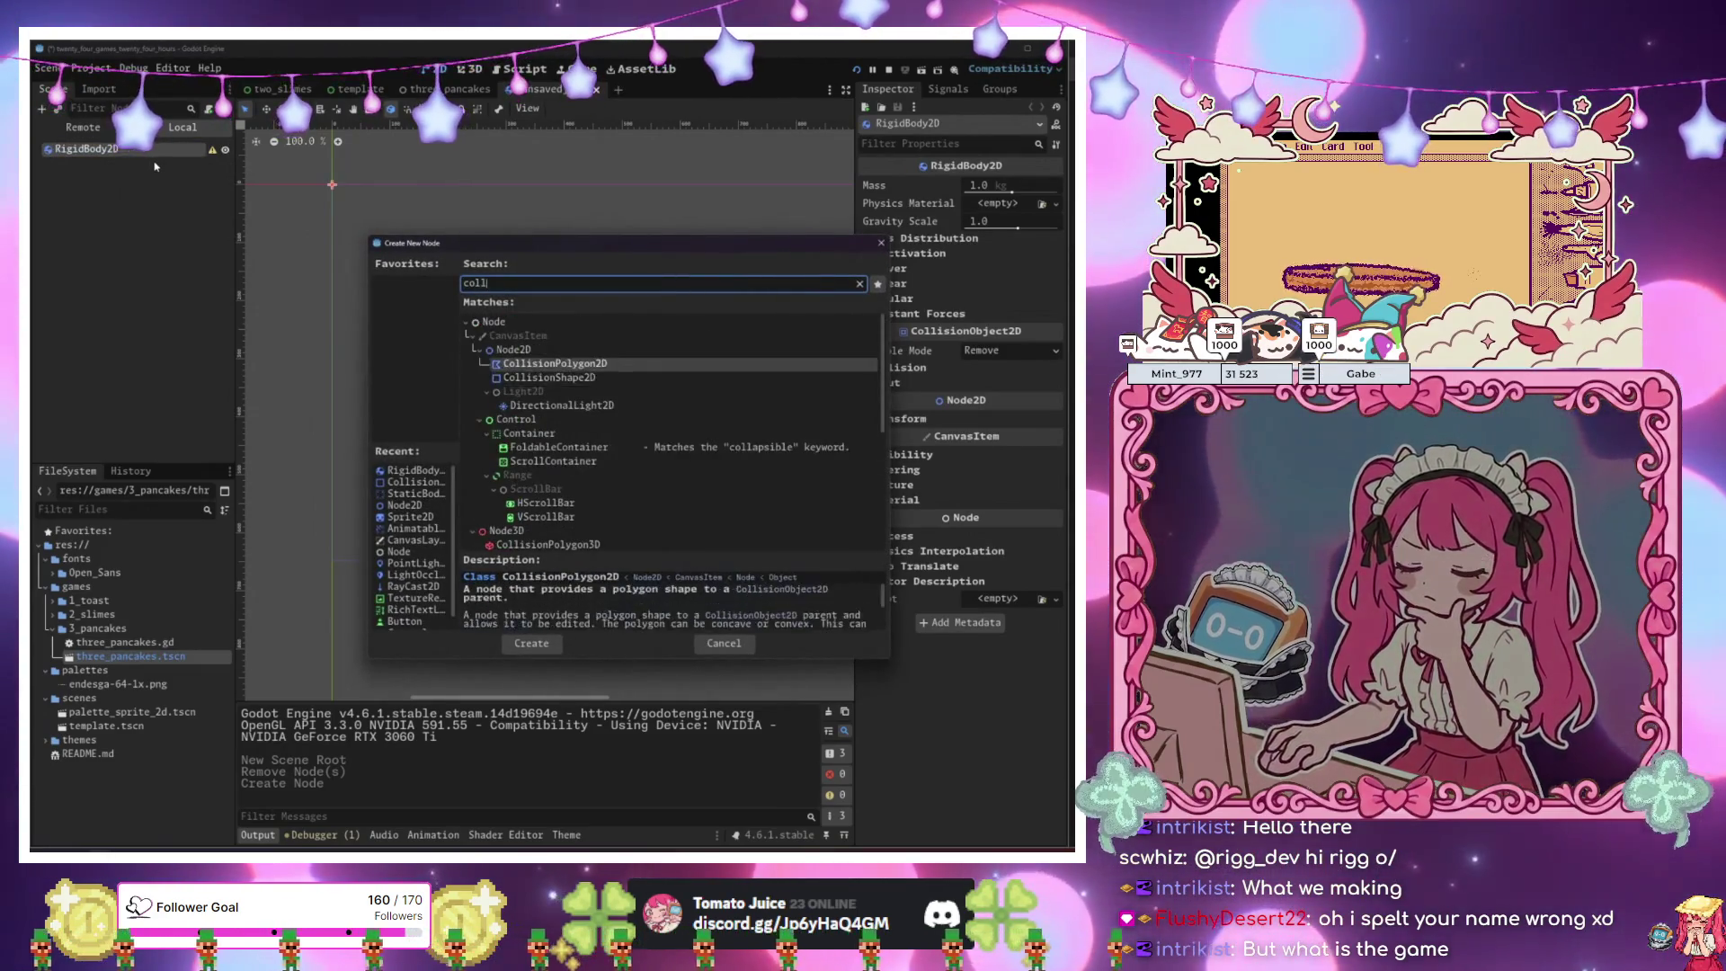
key(Return)
click(981, 187)
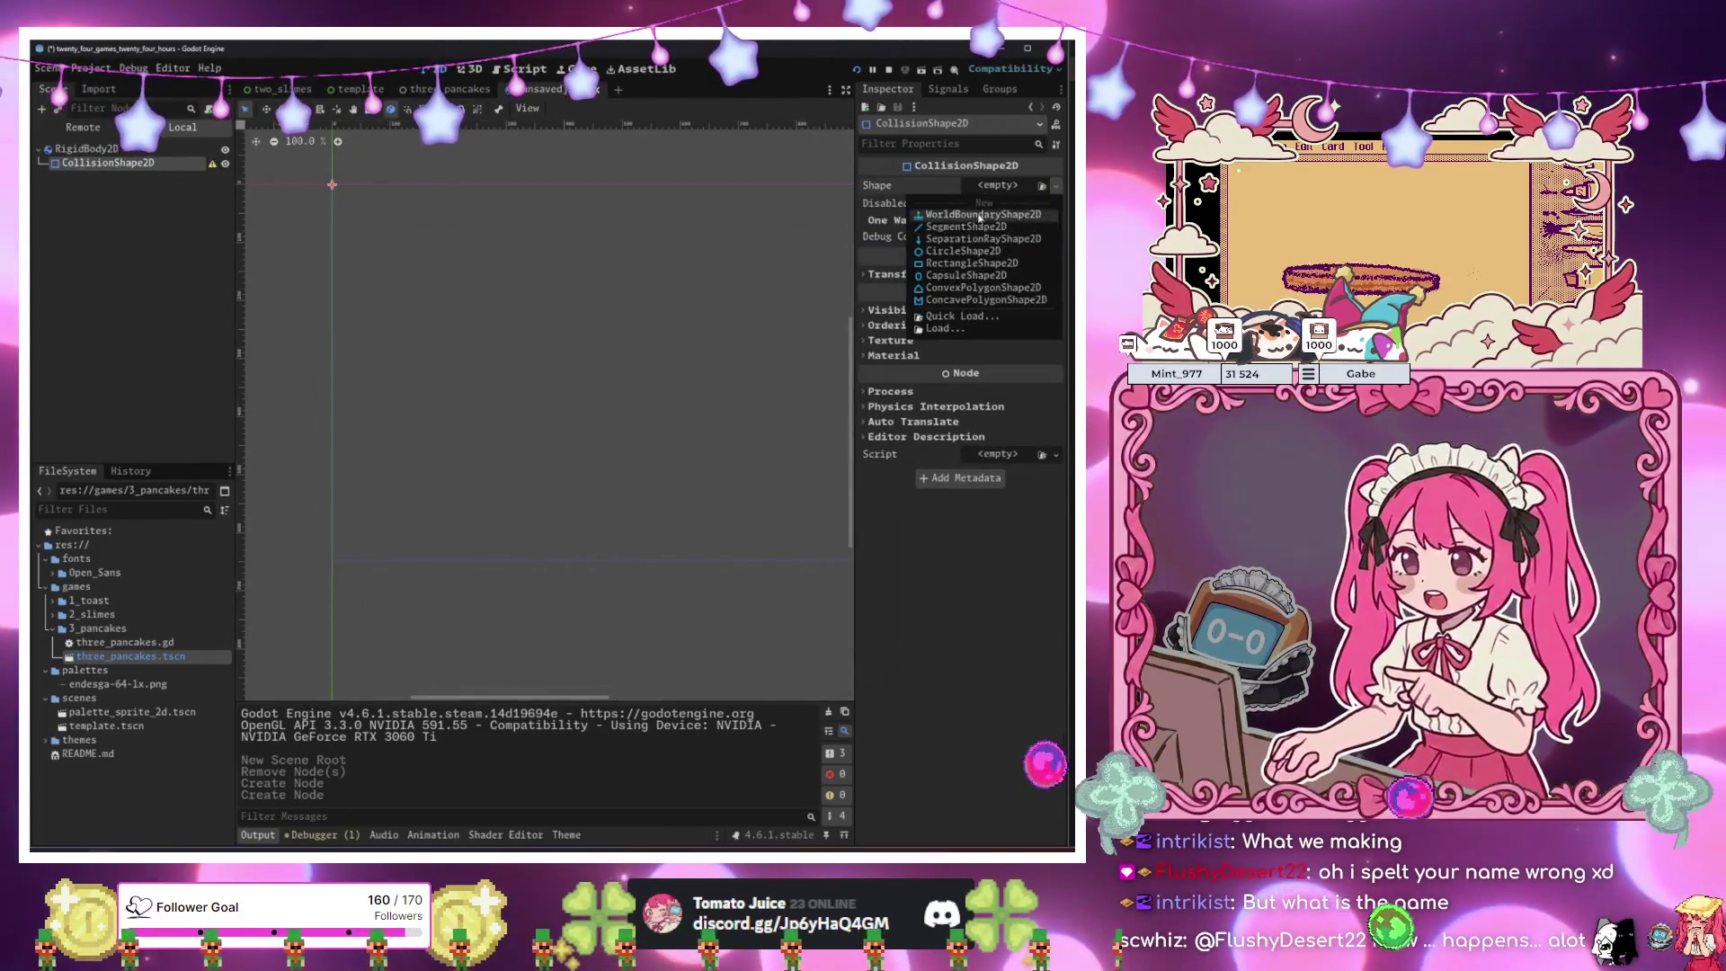
click(944, 281)
- Rotate the capsule collision shape -90 degrees so it lies horizontally
scroll(374, 224, up, 8)
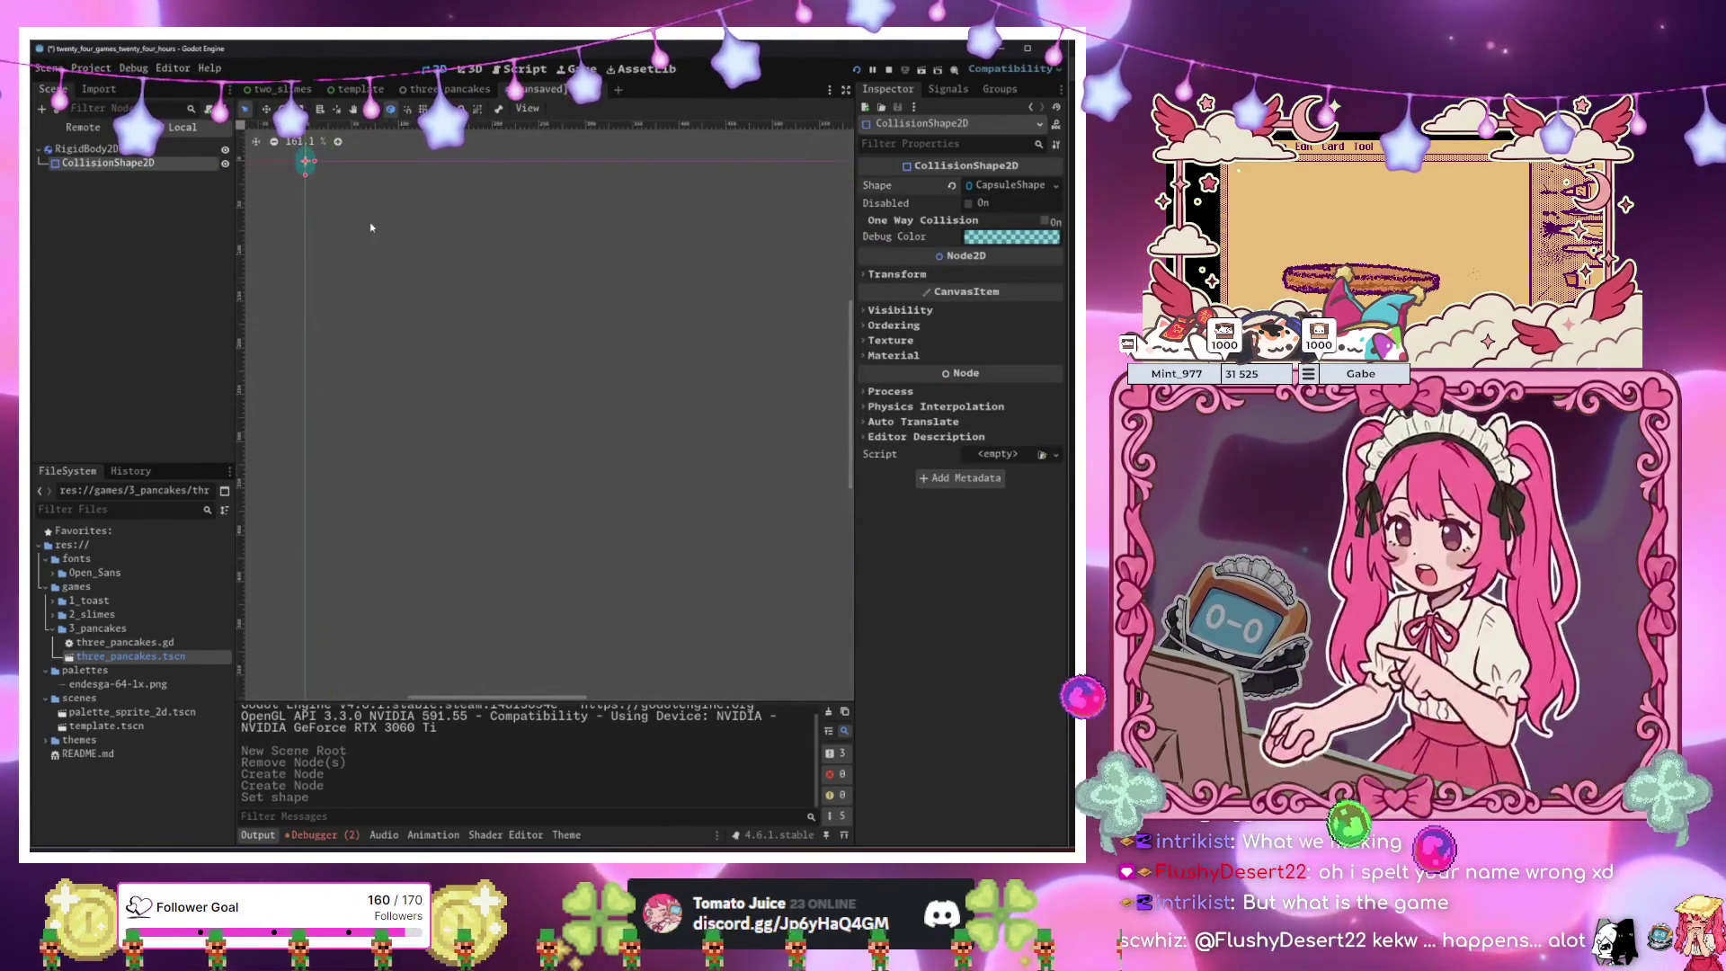
mouse_move(415, 344)
mouse_down()
mouse_move(424, 407)
mouse_move(562, 427)
mouse_move(577, 384)
mouse_move(558, 308)
mouse_move(558, 332)
mouse_move(597, 261)
mouse_move(500, 134)
mouse_move(409, 137)
mouse_up()
key(ctrl+z)
key(ctrl+z)
click(499, 431)
click(86, 149)
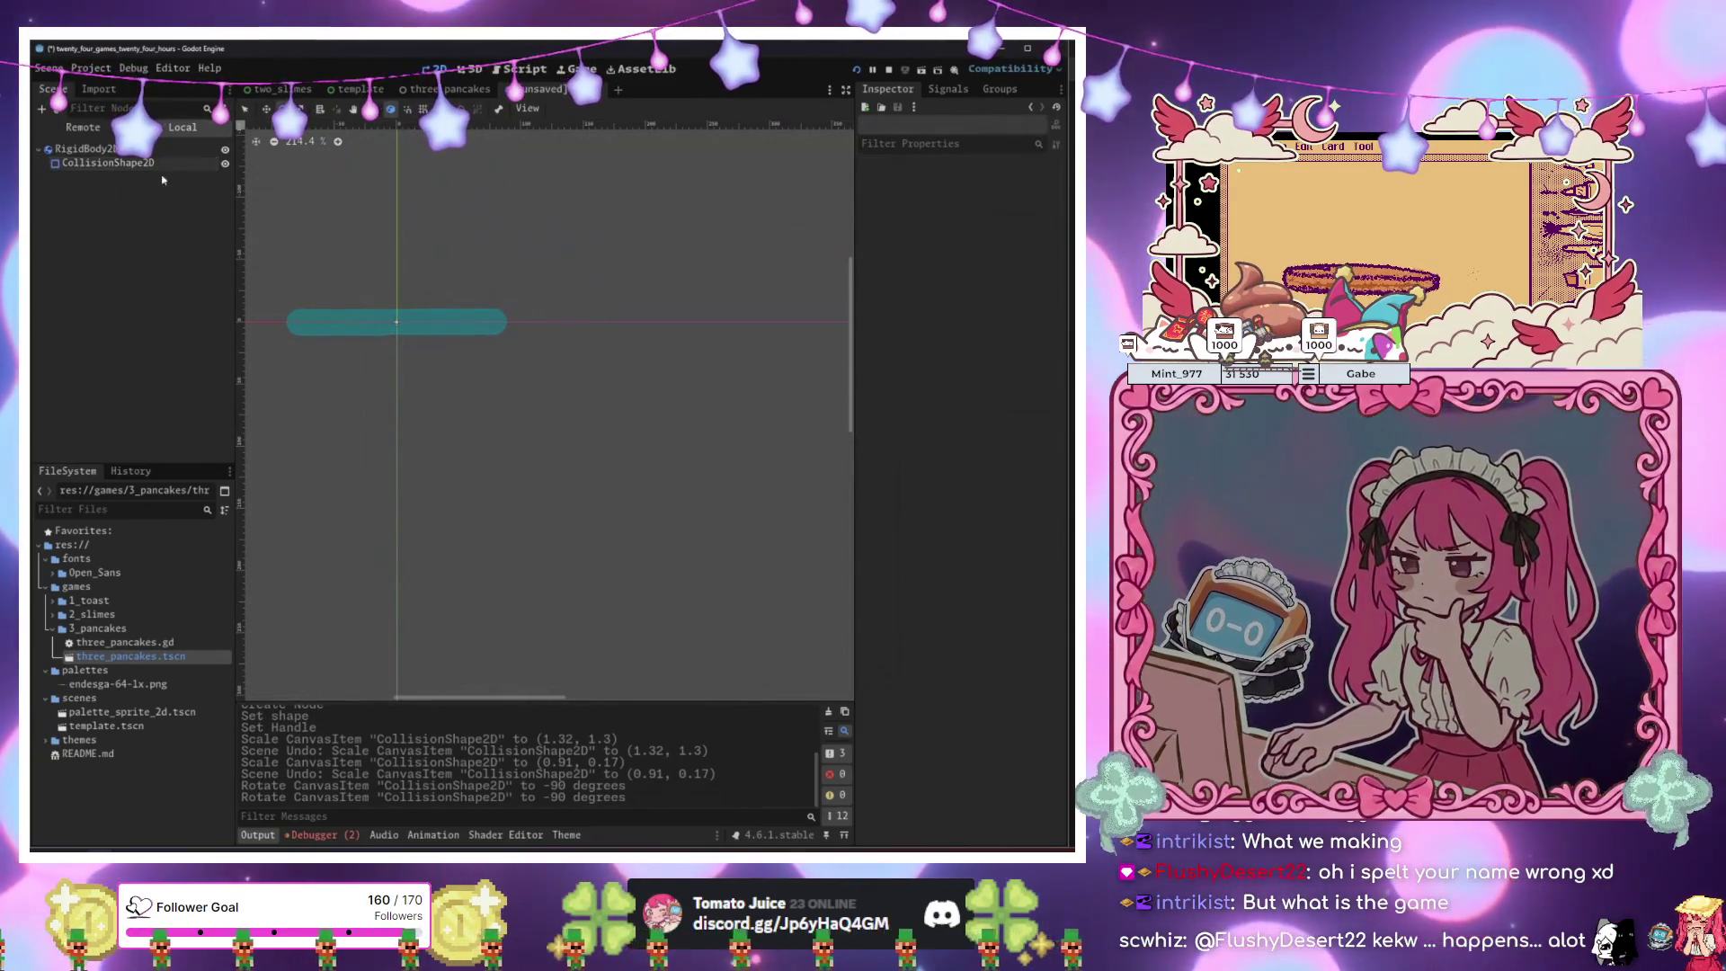
click(155, 164)
click(106, 151)
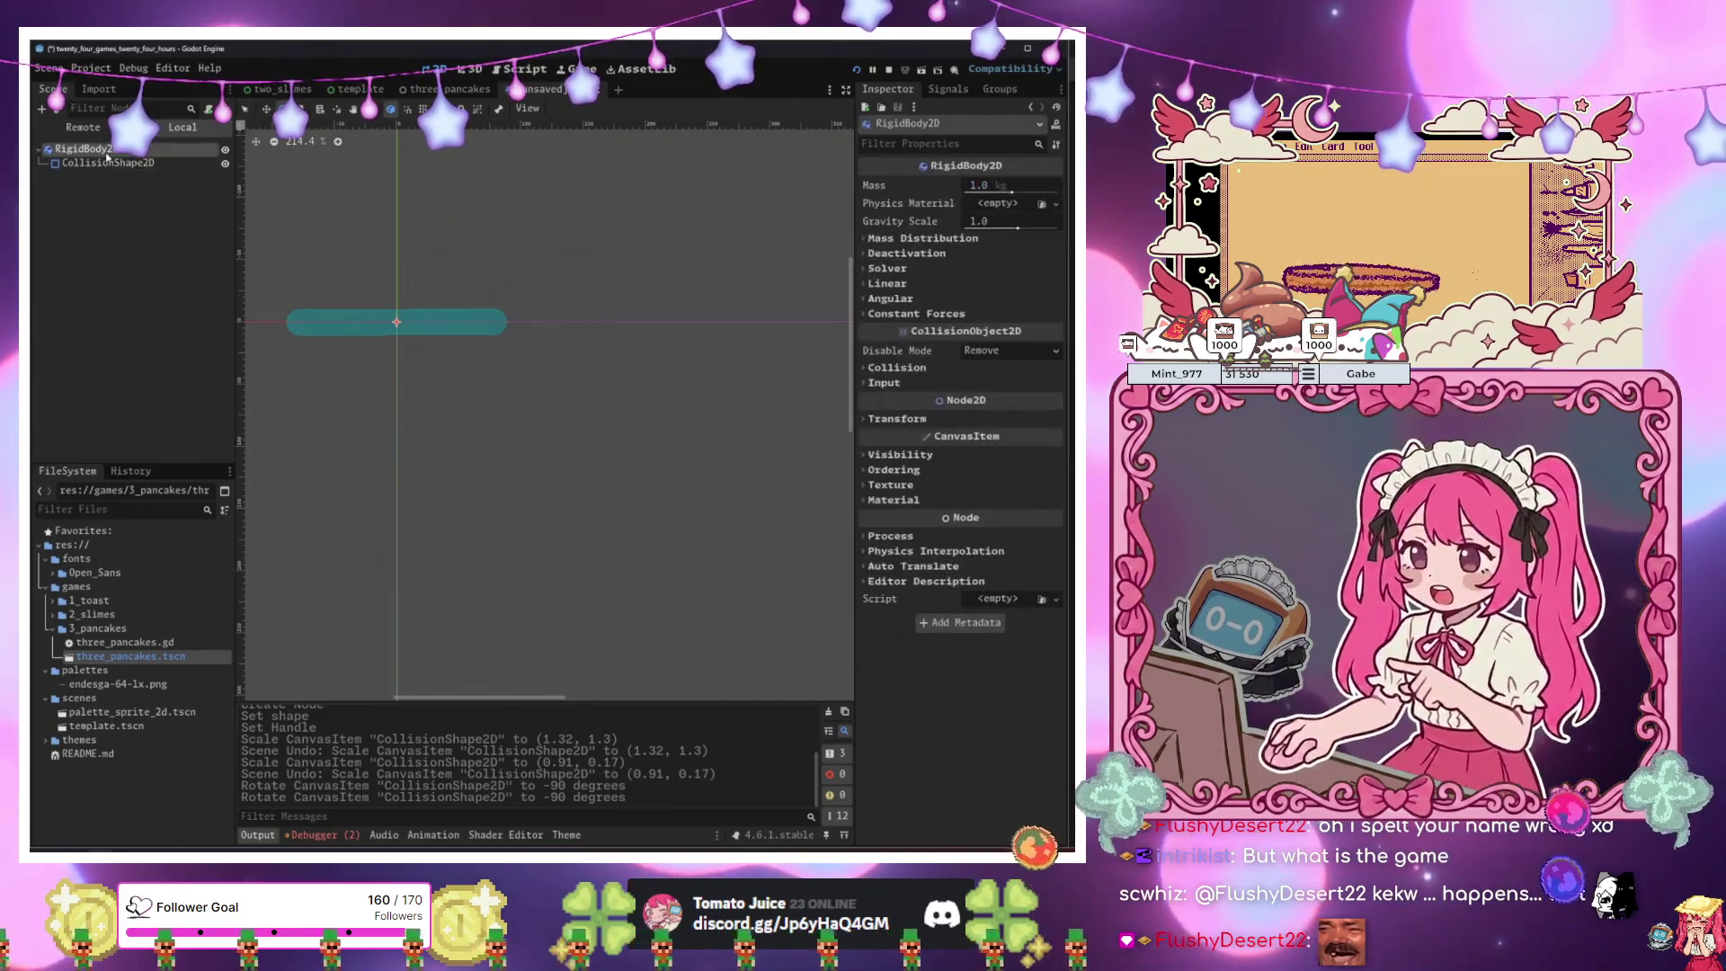
- Add a Sprite2D child under the RigidBody2D root
key(ctrl+a)
text(sprite)
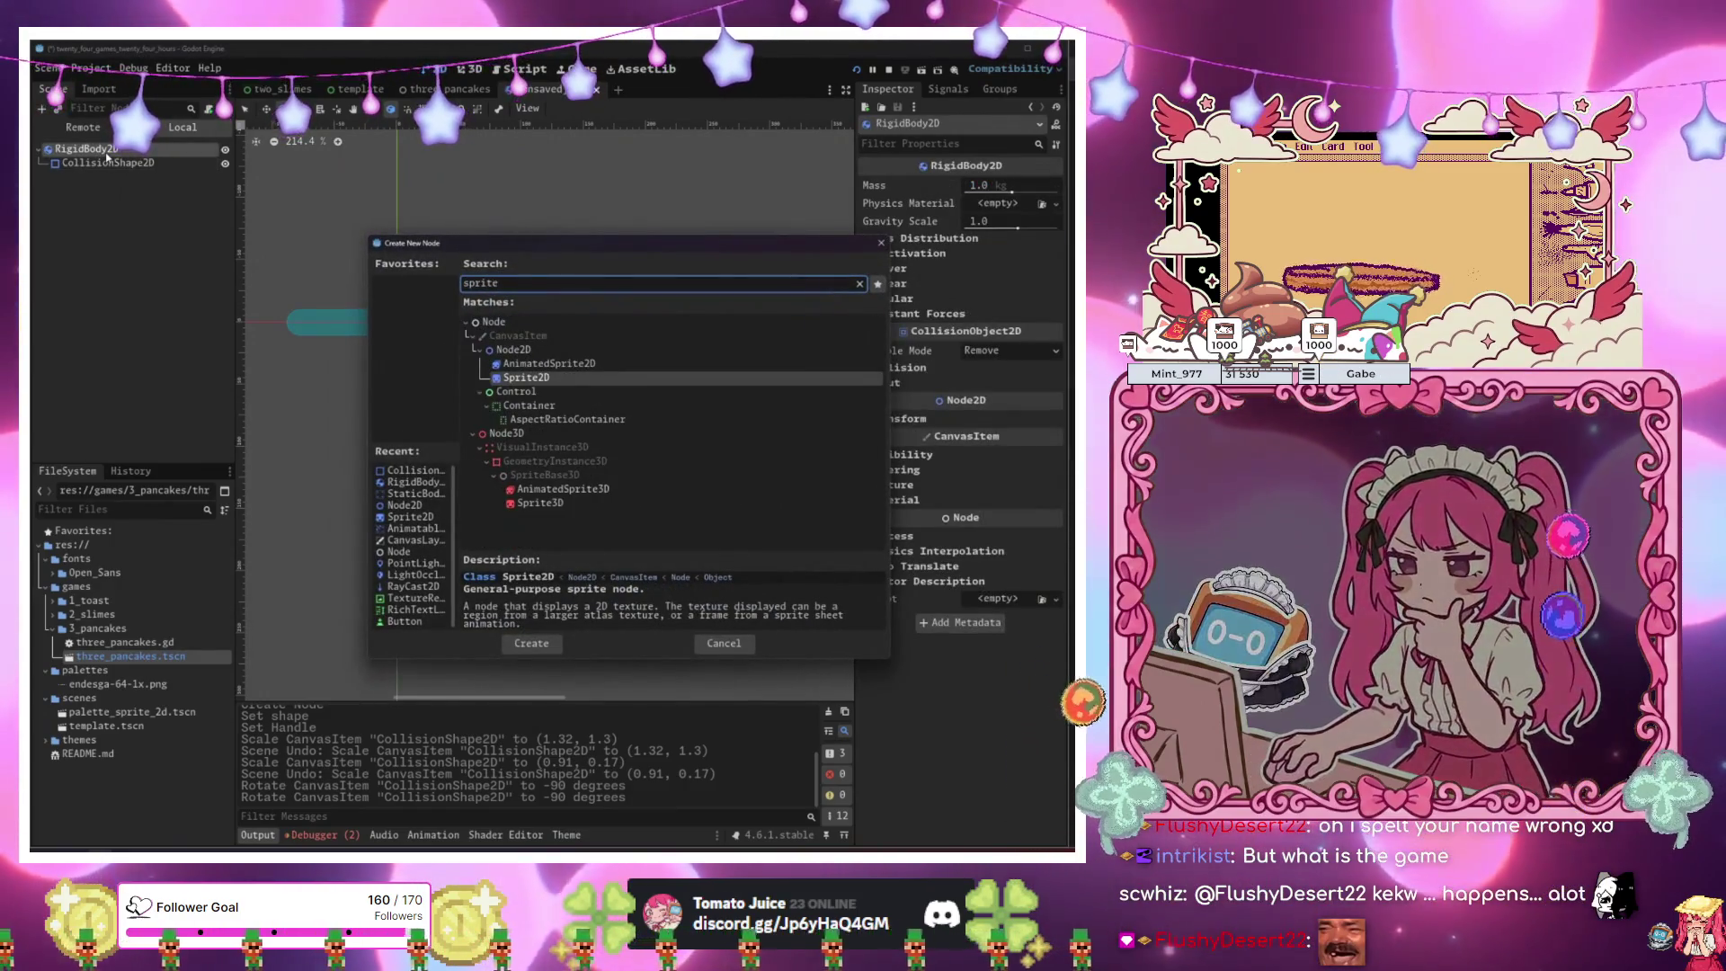
key(Escape)
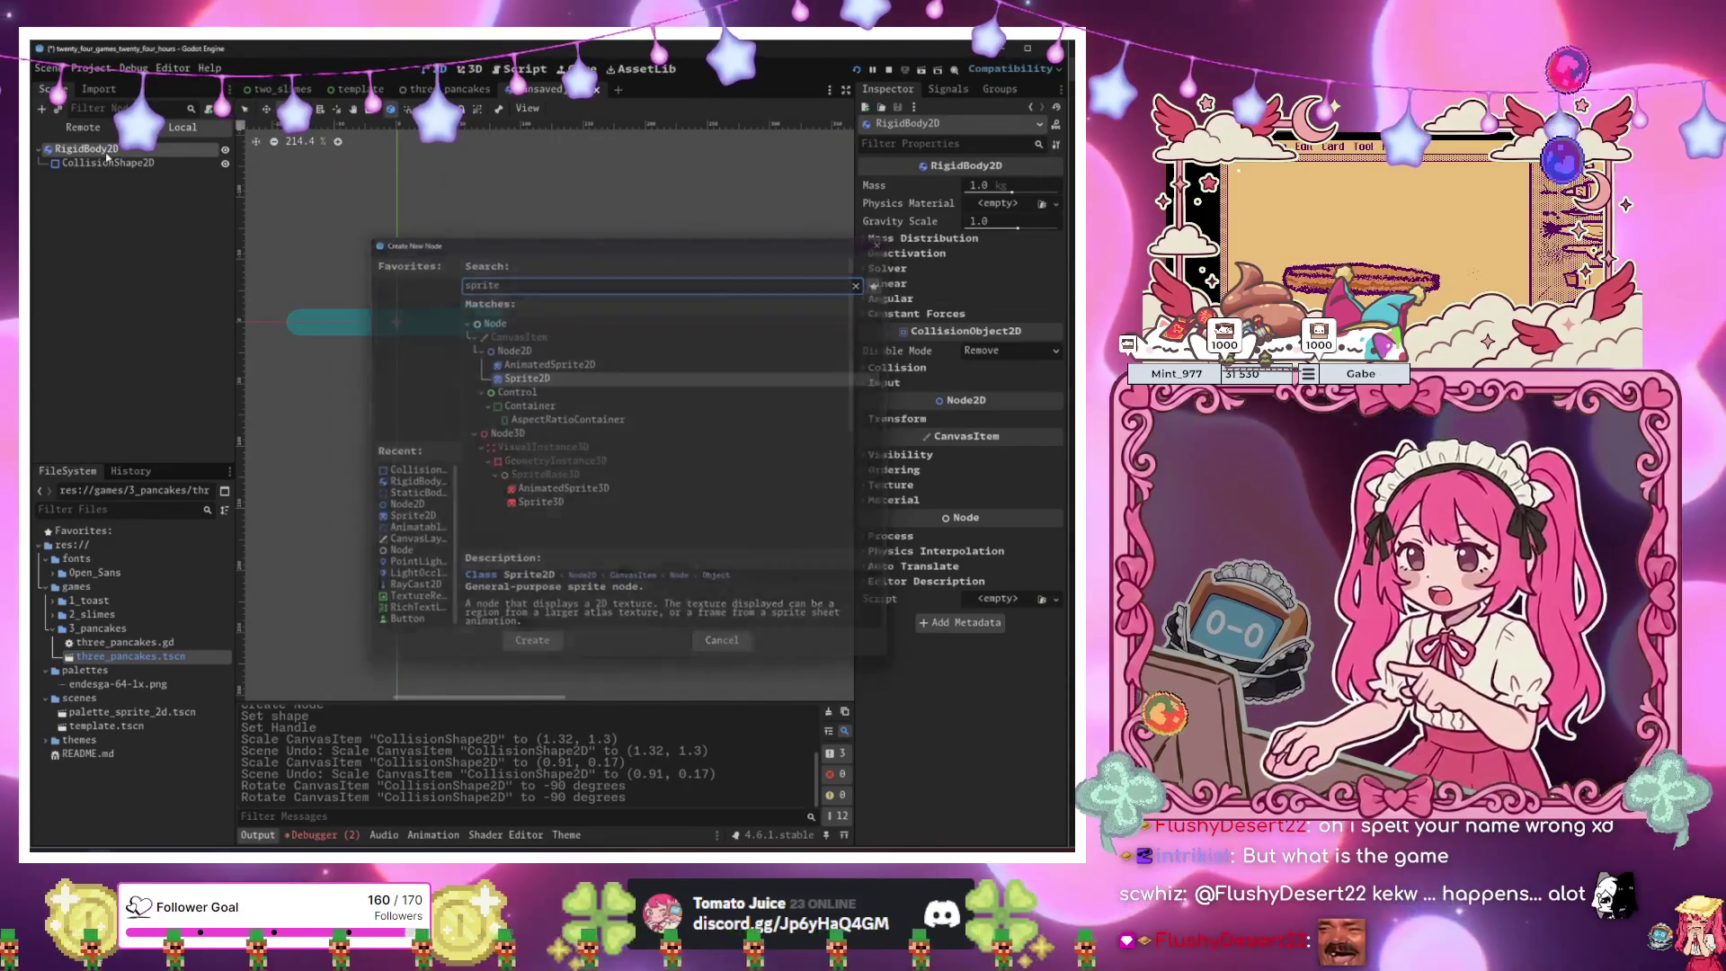
key(ctrl+shift+Tab)
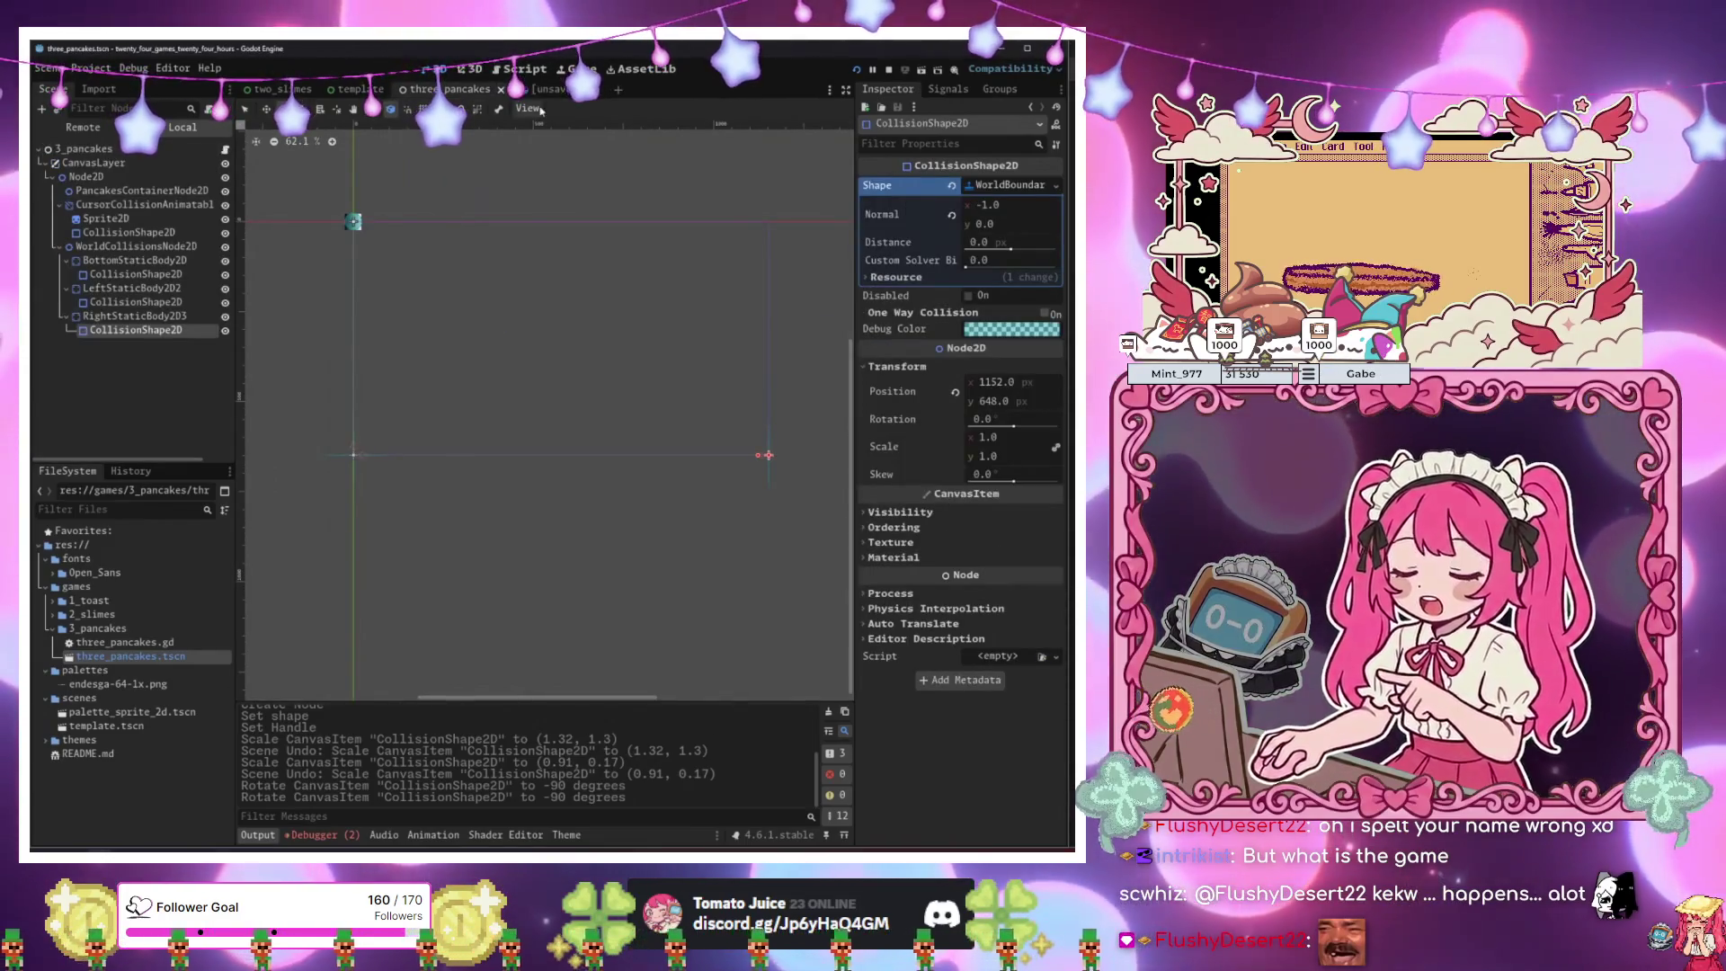
click(559, 89)
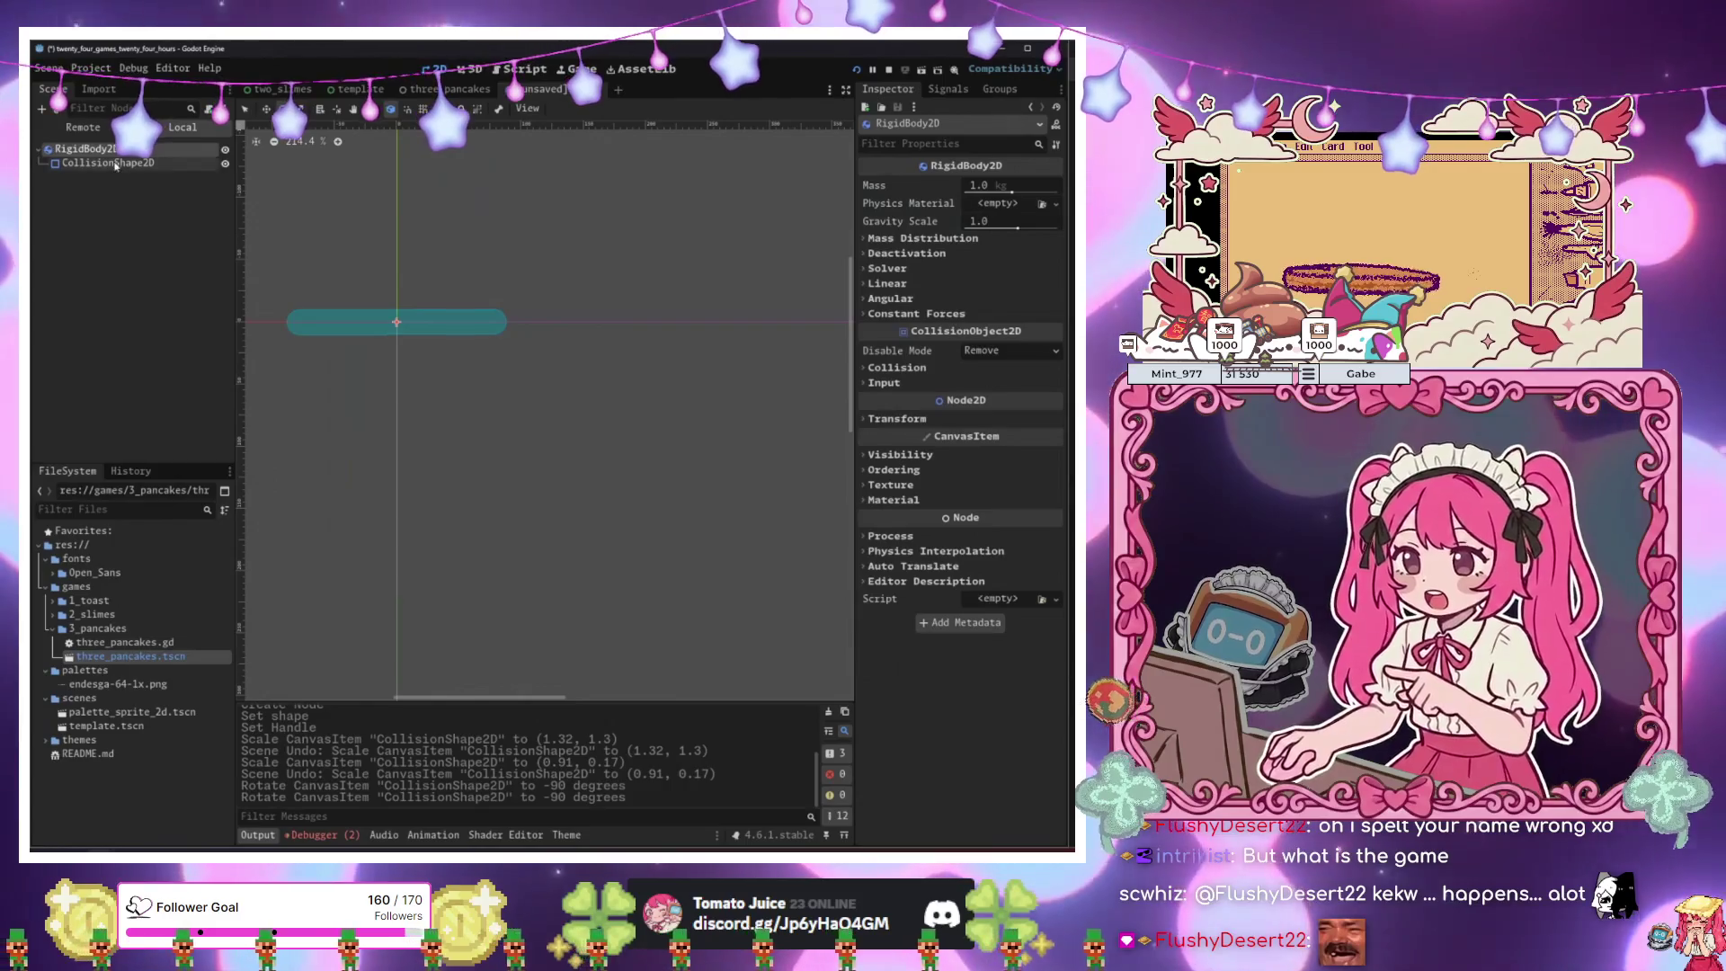
click(115, 164)
click(113, 150)
key(ctrl+a)
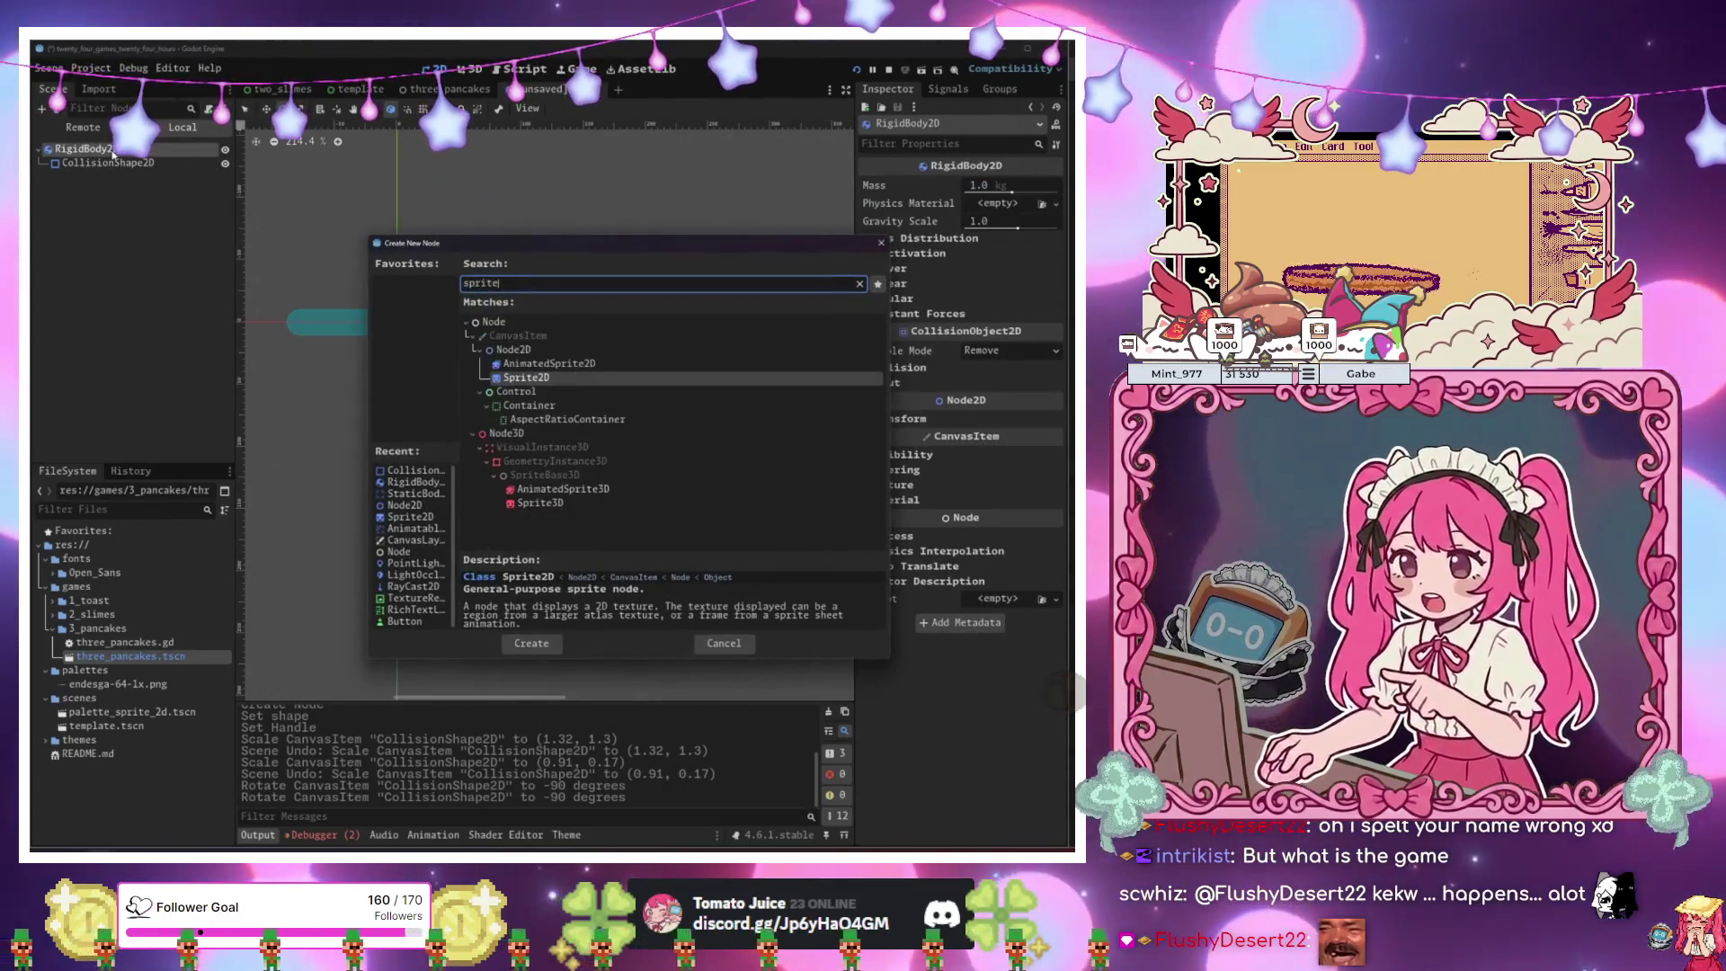
key(Return)
- Give the sprite a new GradientTexture2D and stretch it into a wide, thin bar
click(1055, 186)
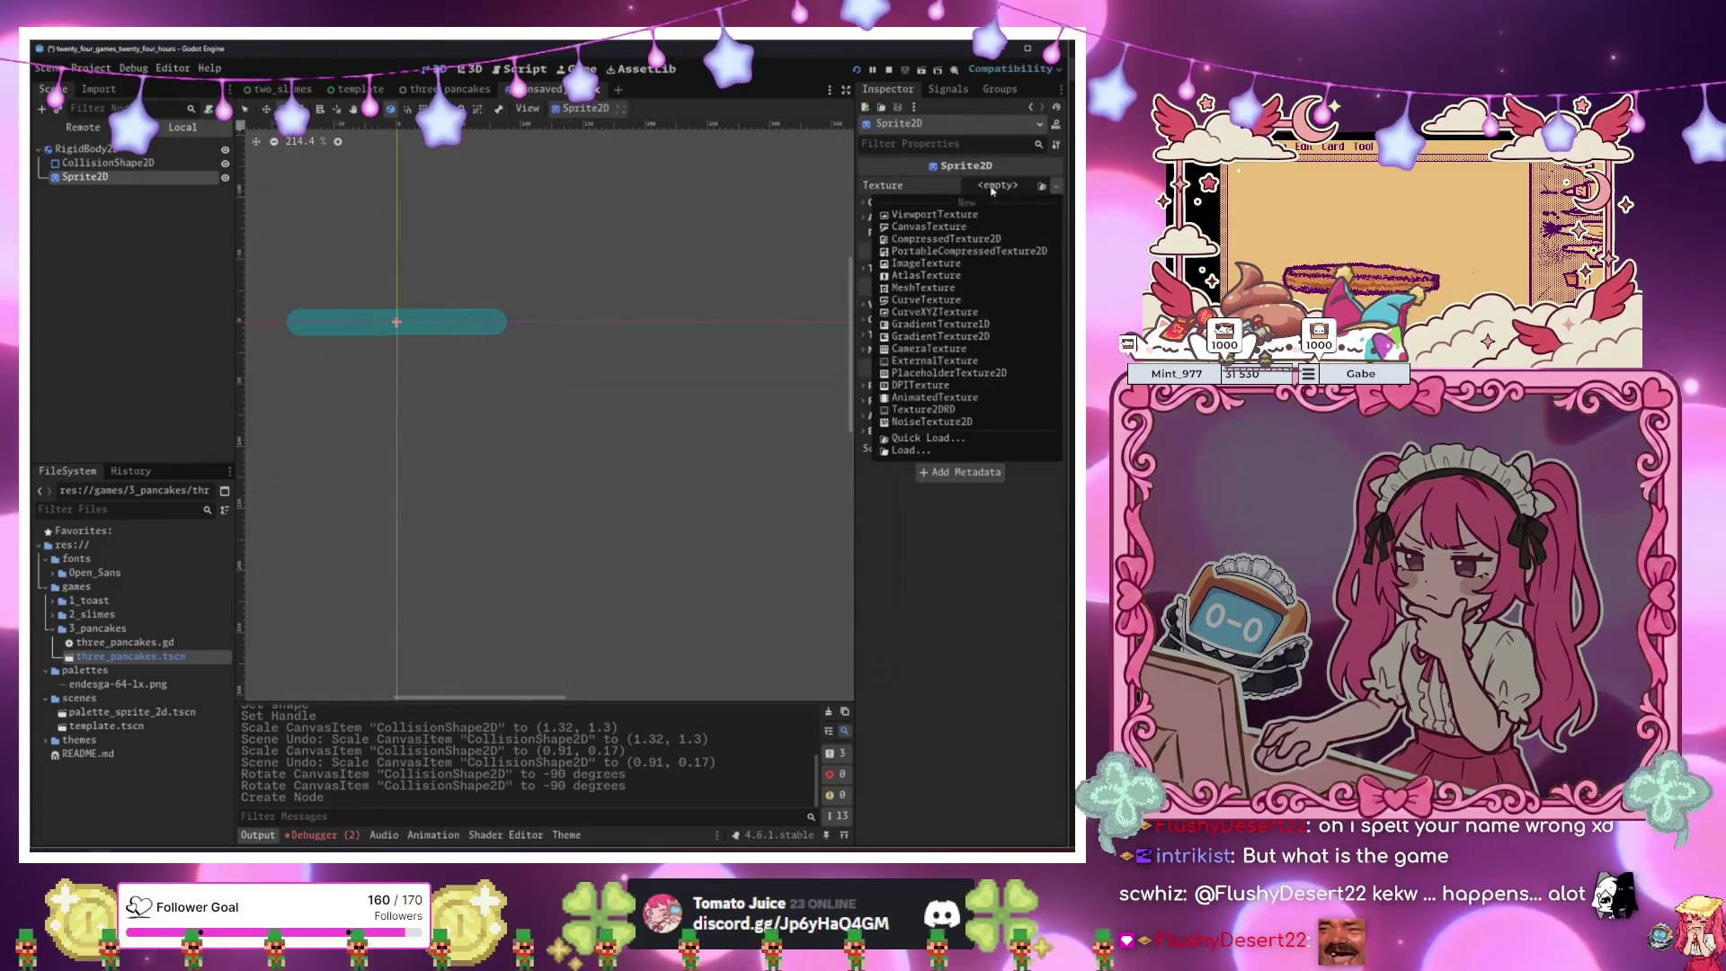
click(952, 350)
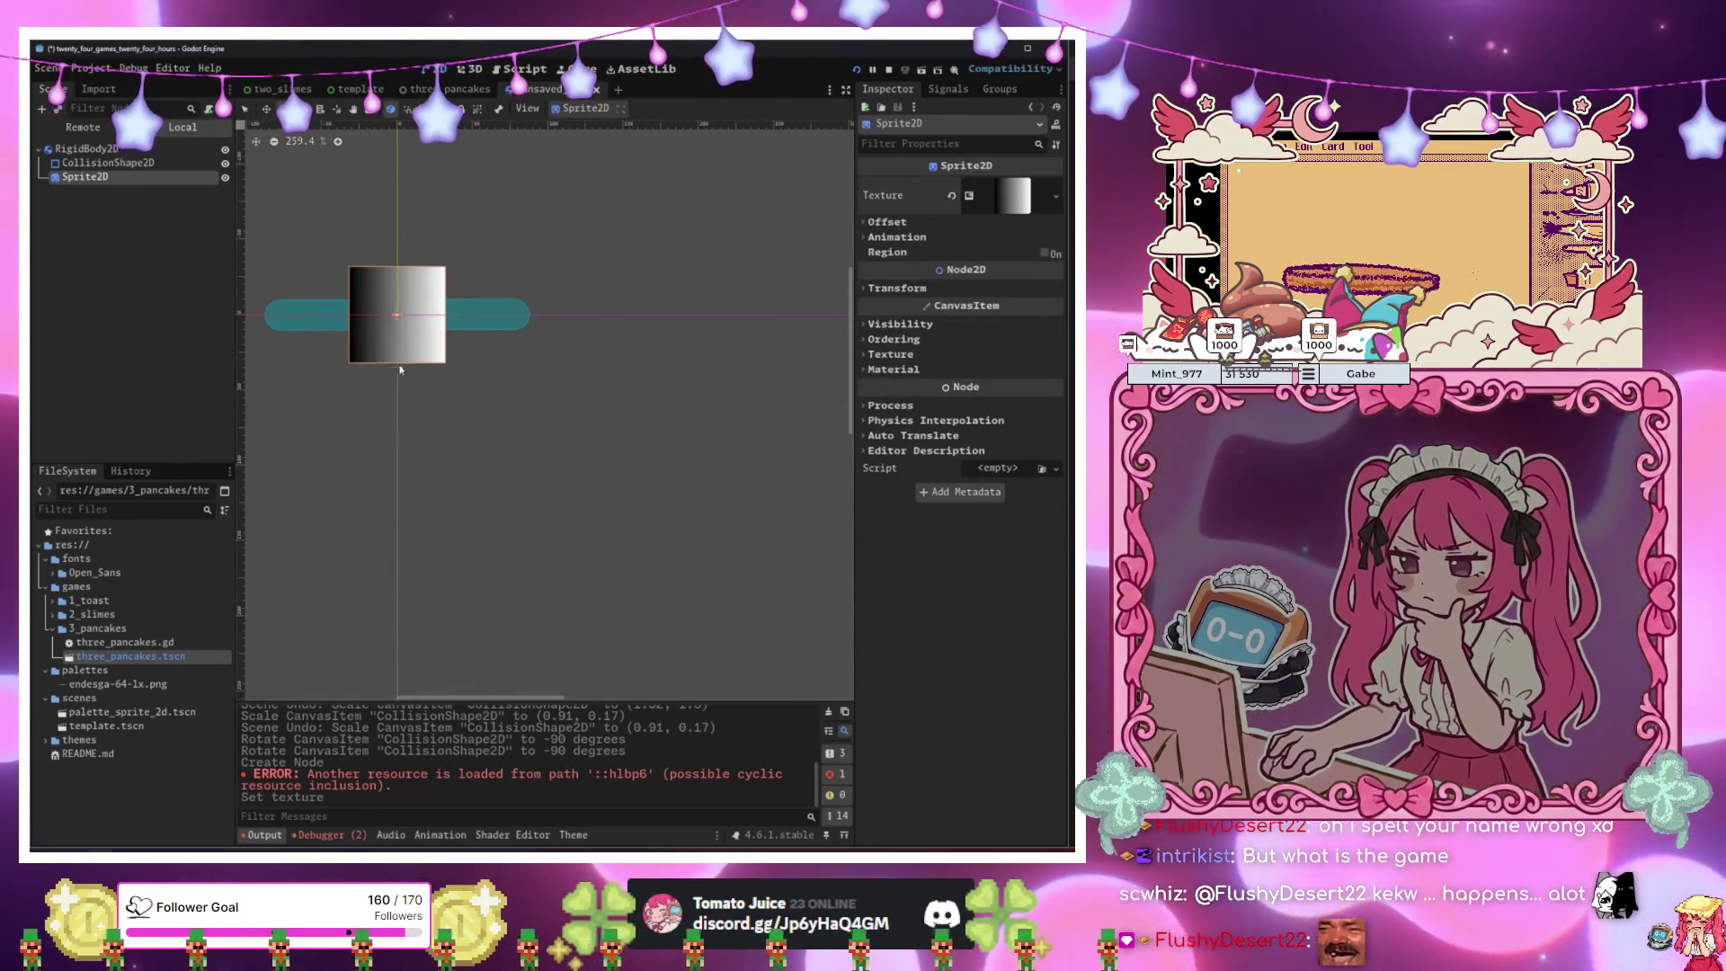
scroll(499, 377, up, 2)
mouse_move(602, 267)
mouse_down()
mouse_move(720, 300)
mouse_move(836, 295)
mouse_up()
- Save the new scene as rigid_body_2d.tscn
key(F5)
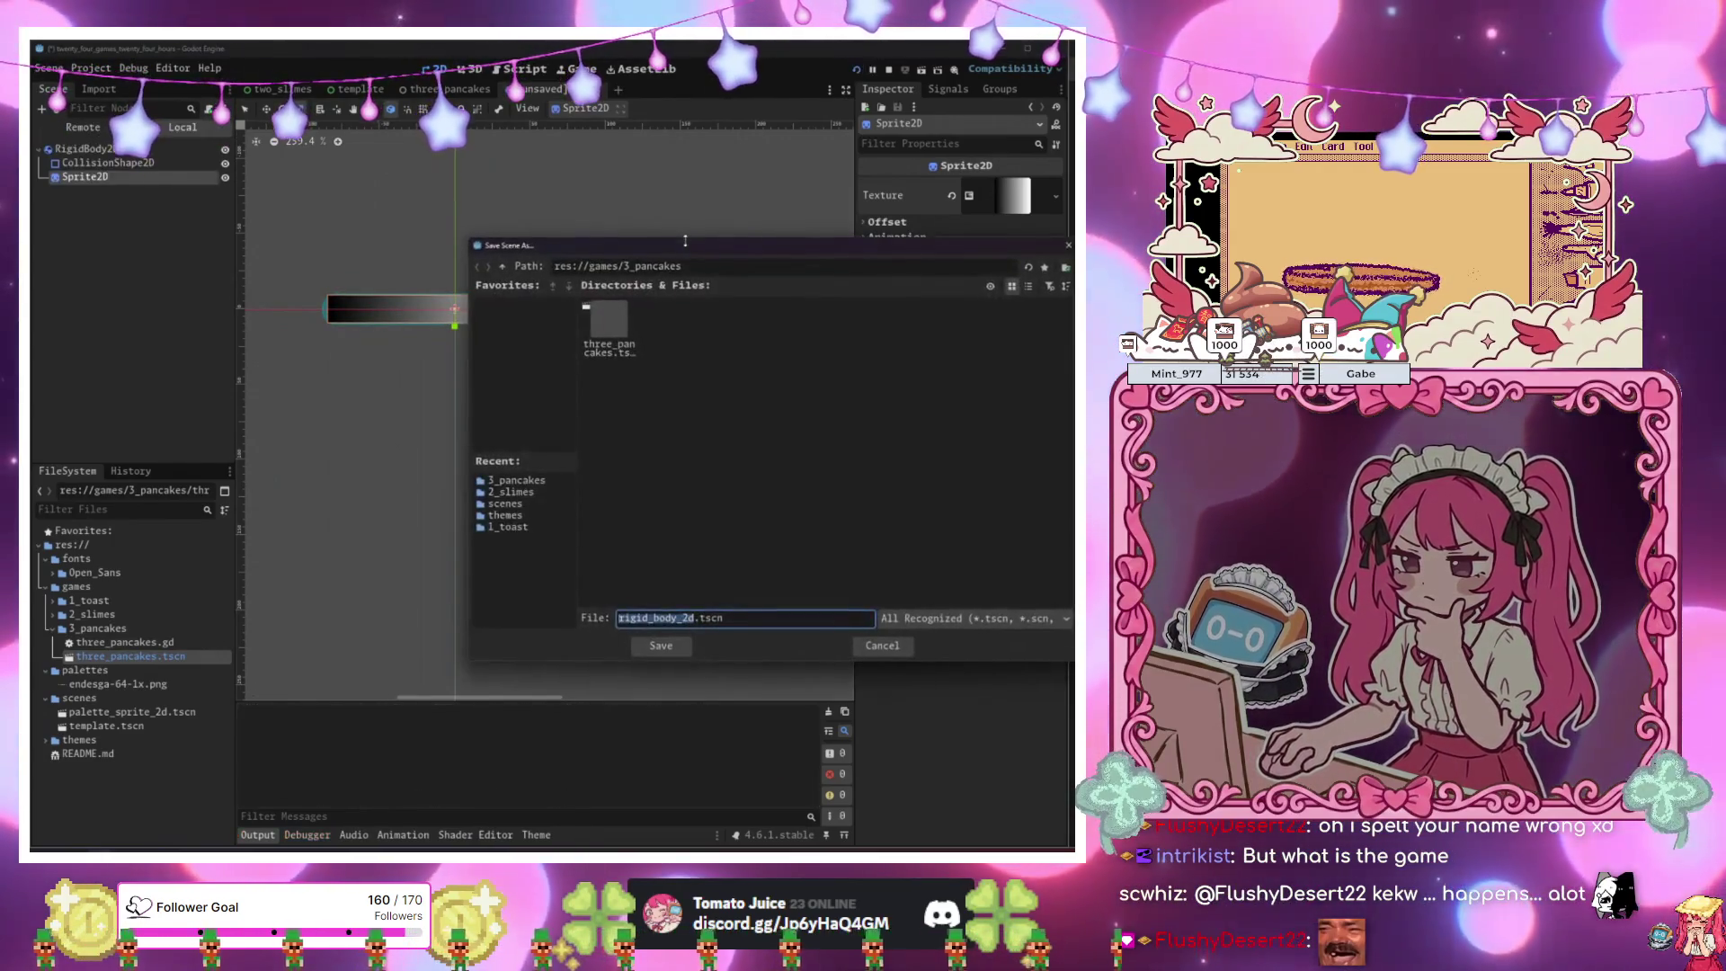
key(F8)
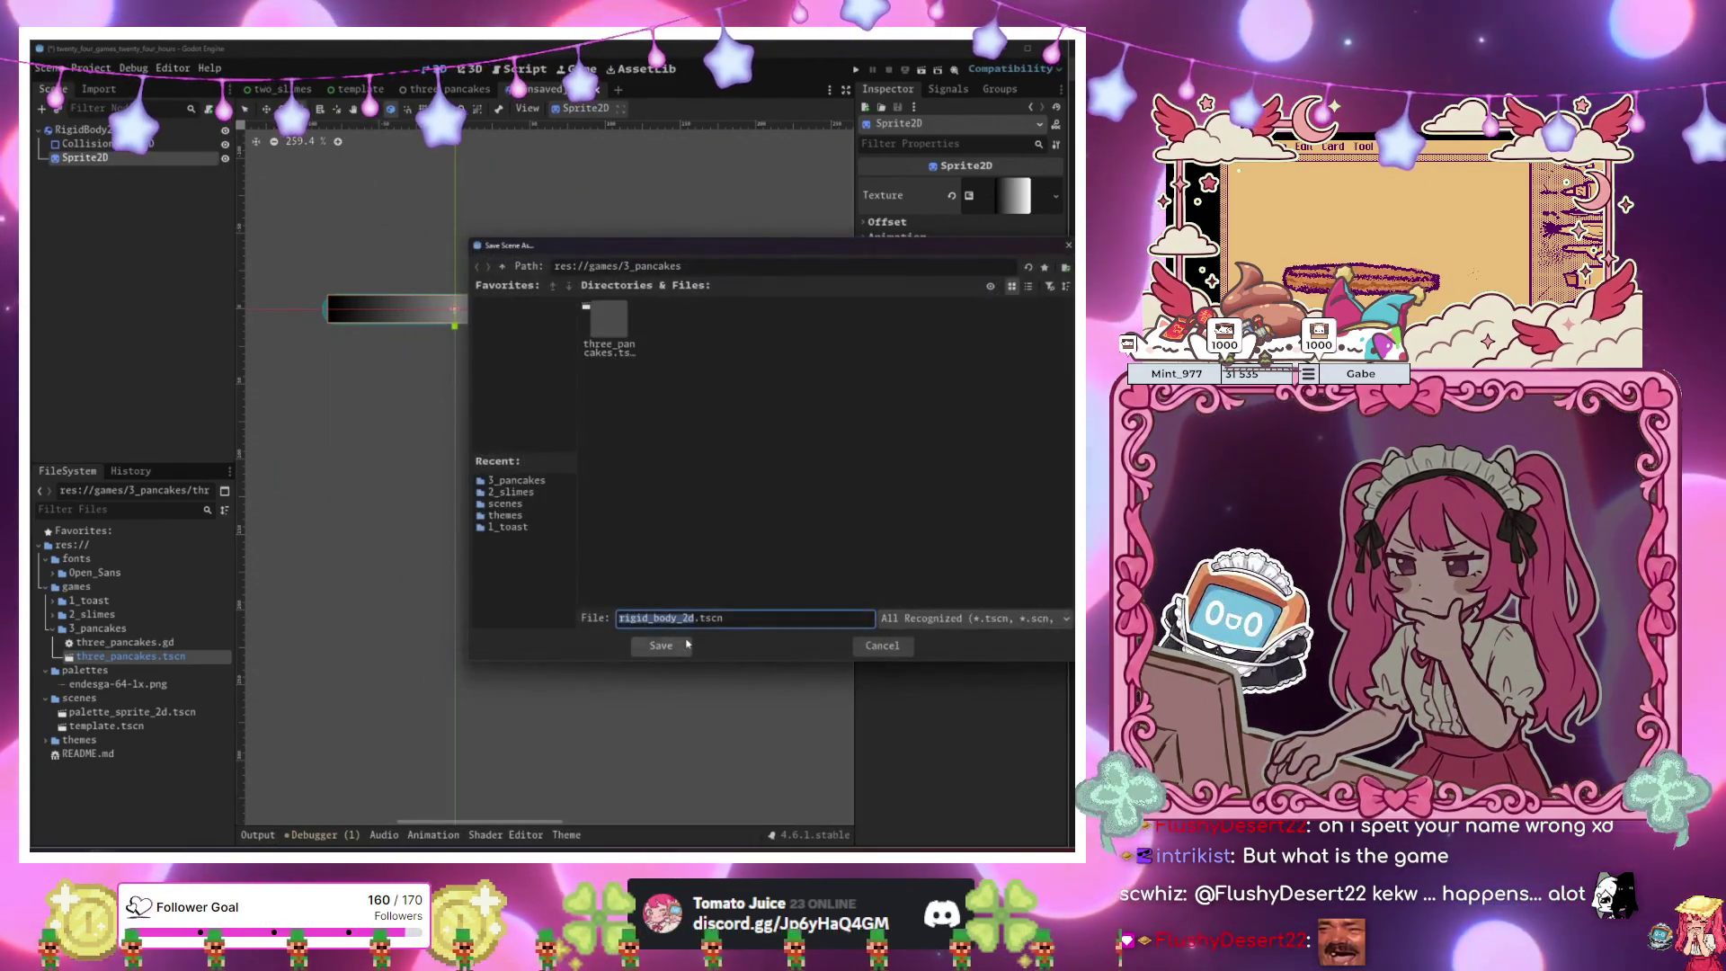
key(Return)
click(1025, 203)
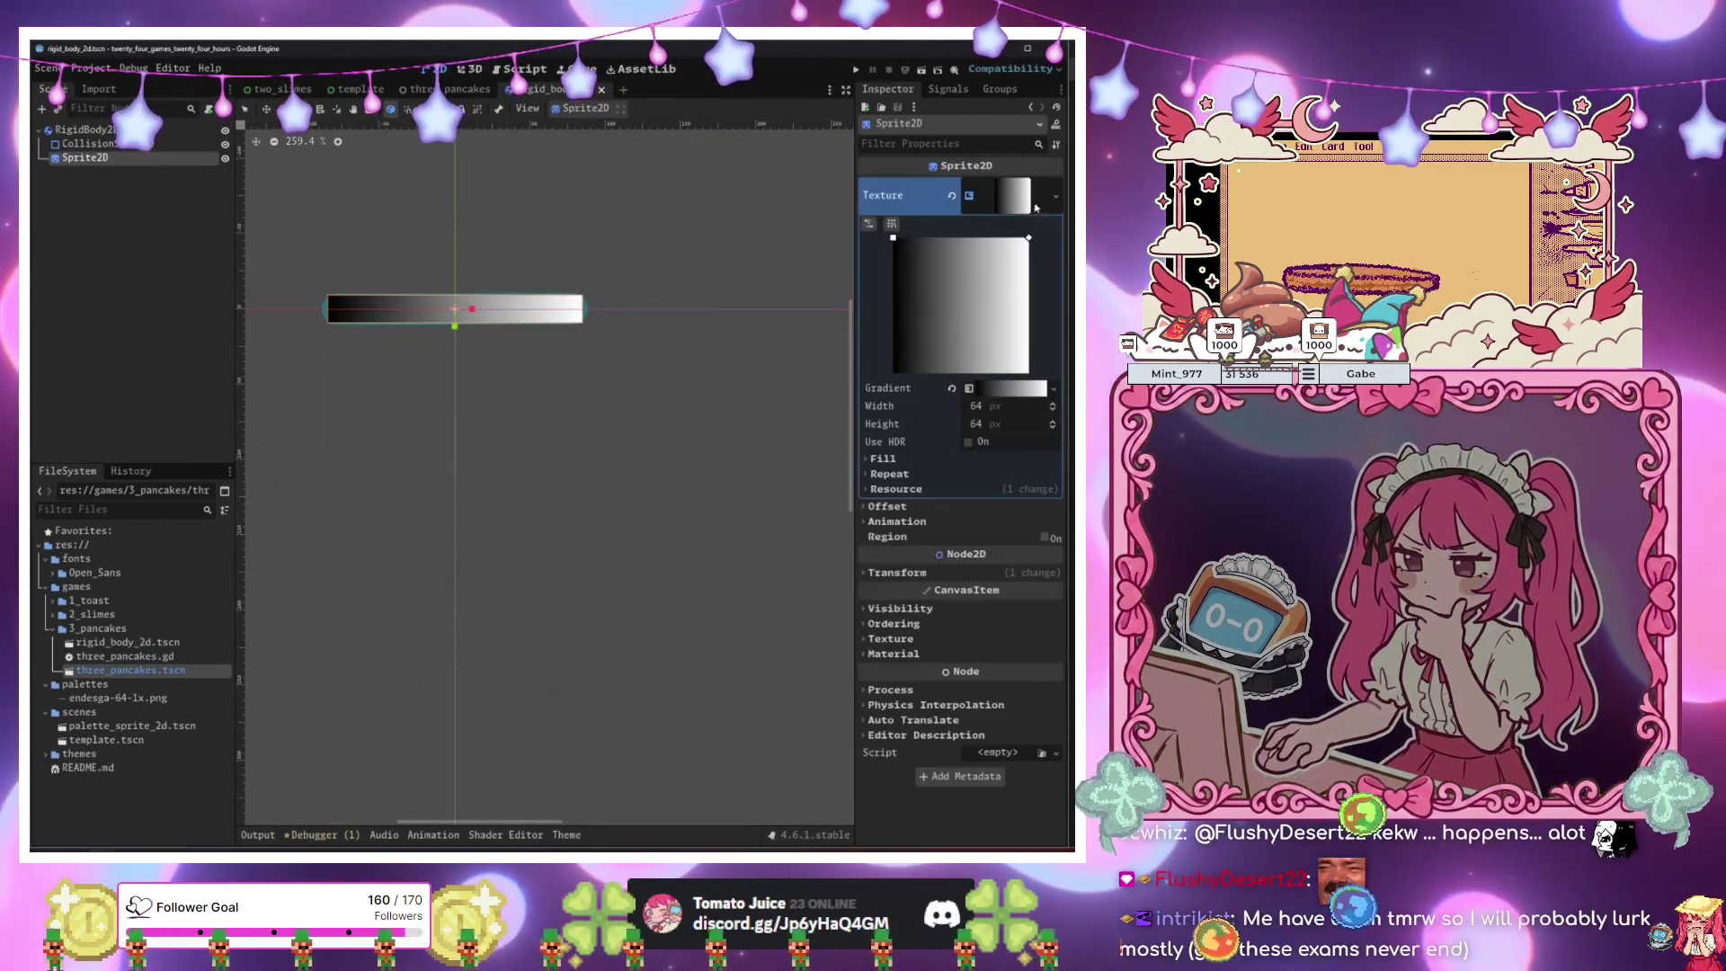
- Set the gradient's end stop to orange-red c34104 and save the scene
click(1016, 388)
double_click(1011, 437)
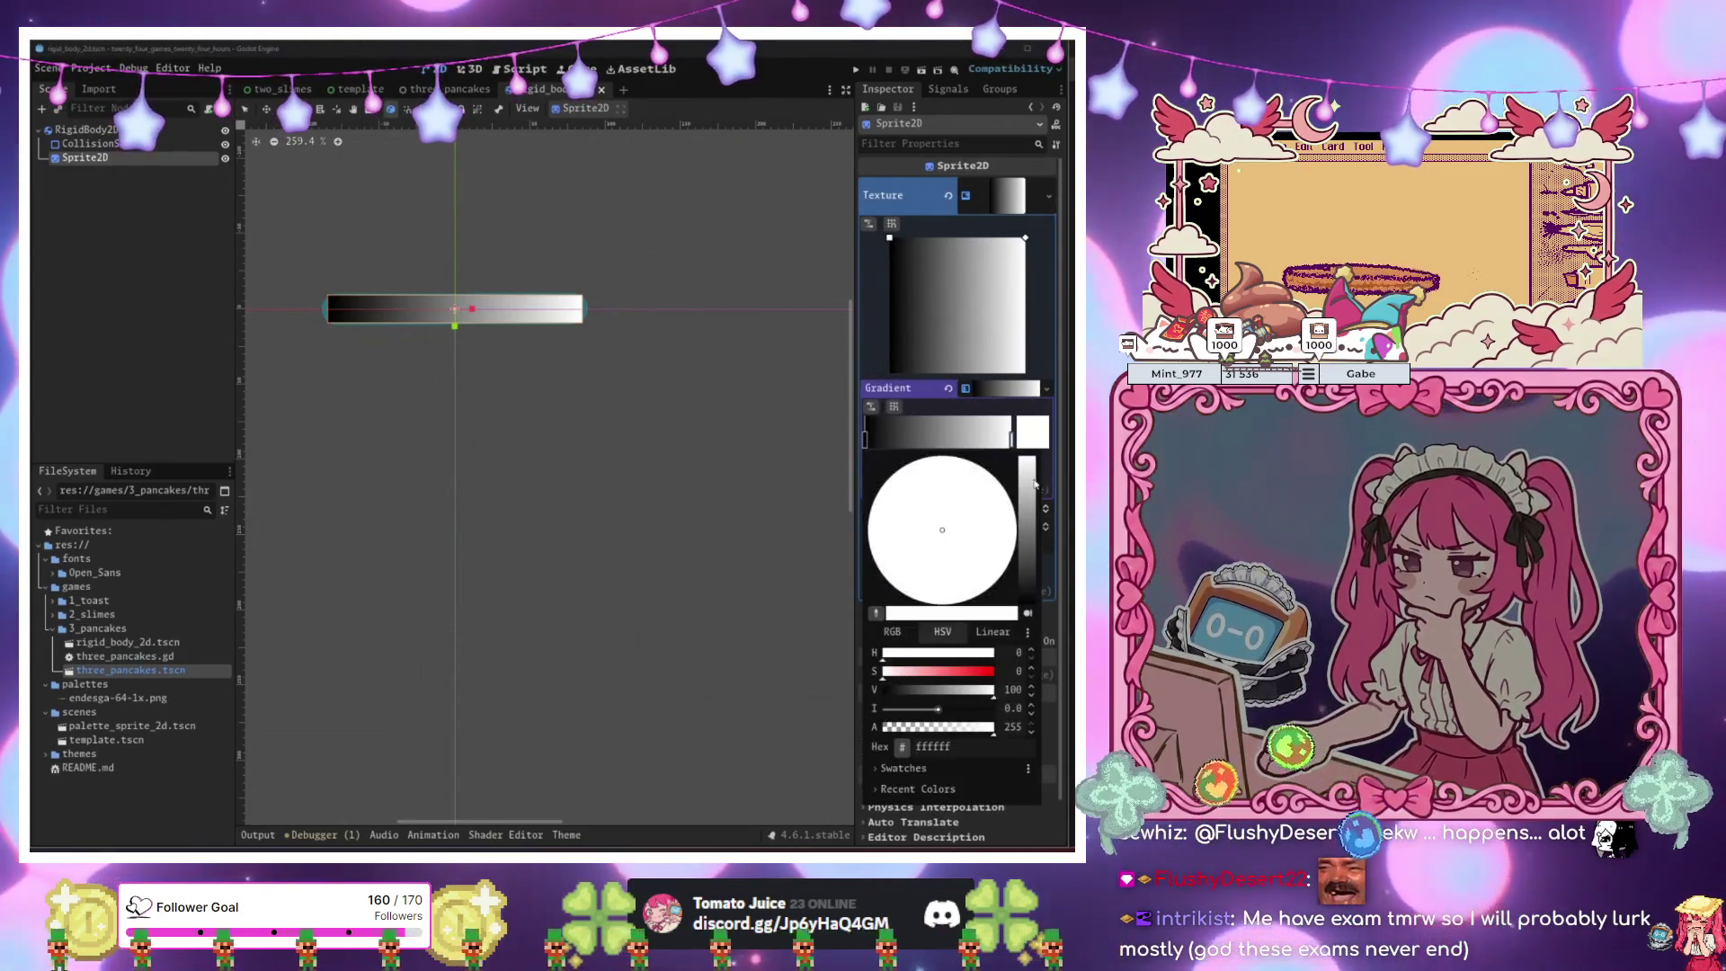
drag(961, 539, 1000, 580)
click(647, 531)
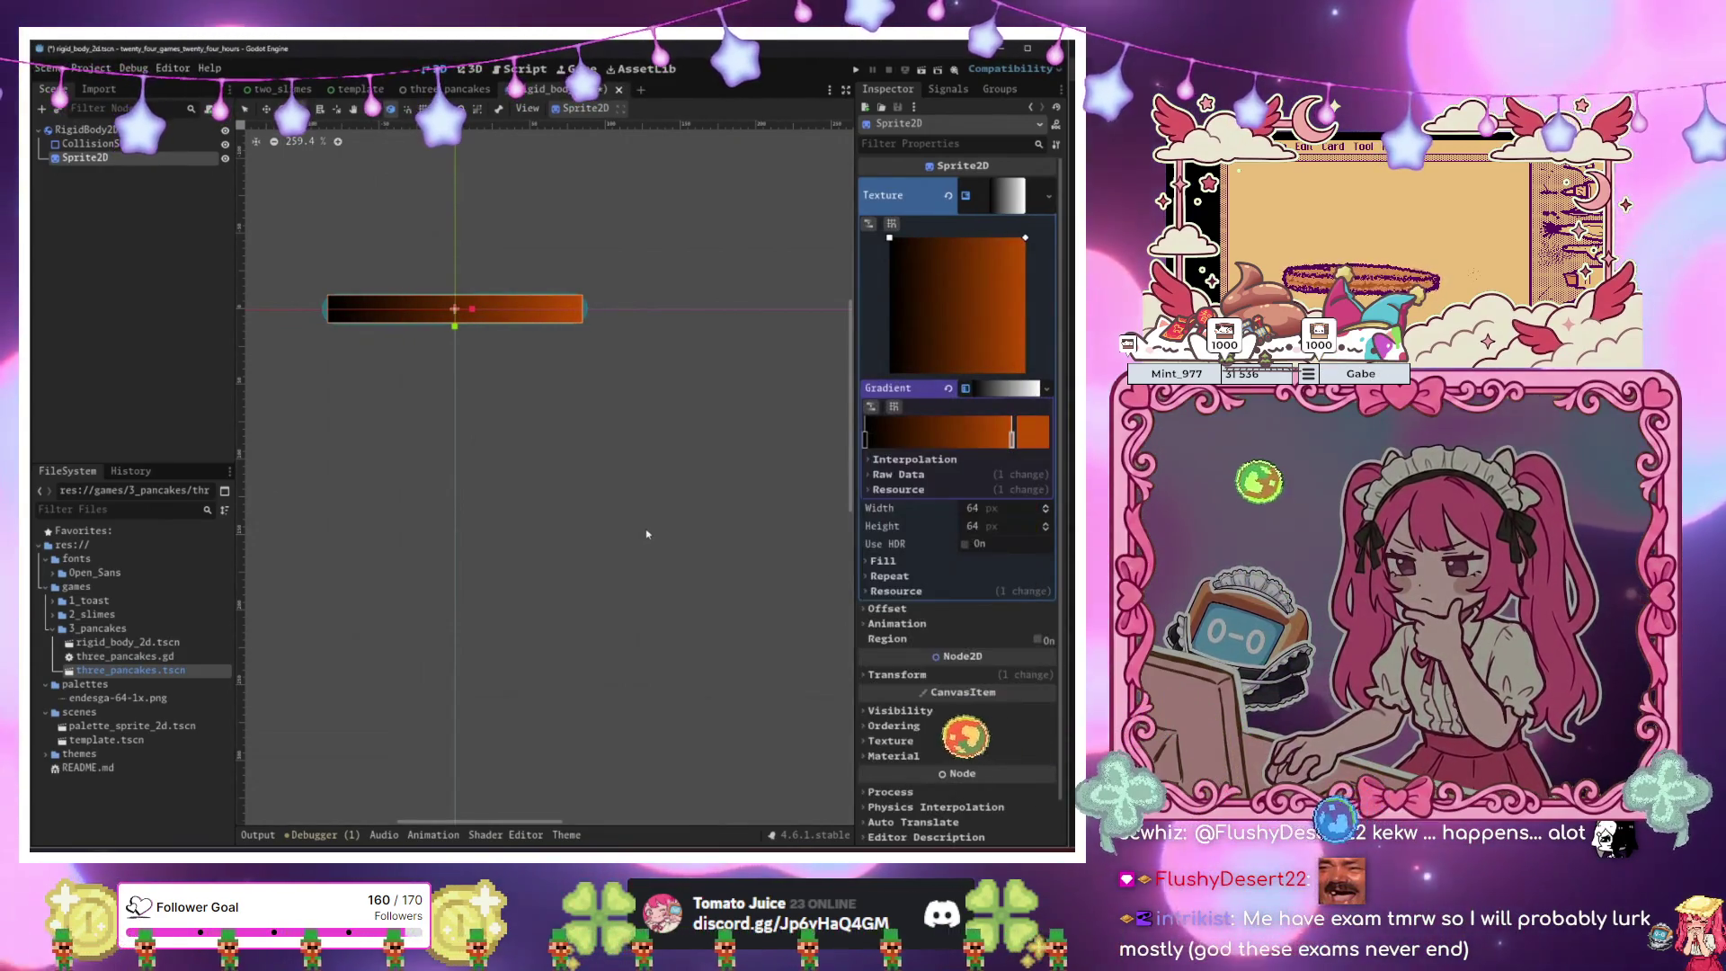
key(ctrl+s)
- Check WorldCollisionsNode2D in three_pancakes, then reselect the pancake scene's root body
click(423, 89)
click(110, 230)
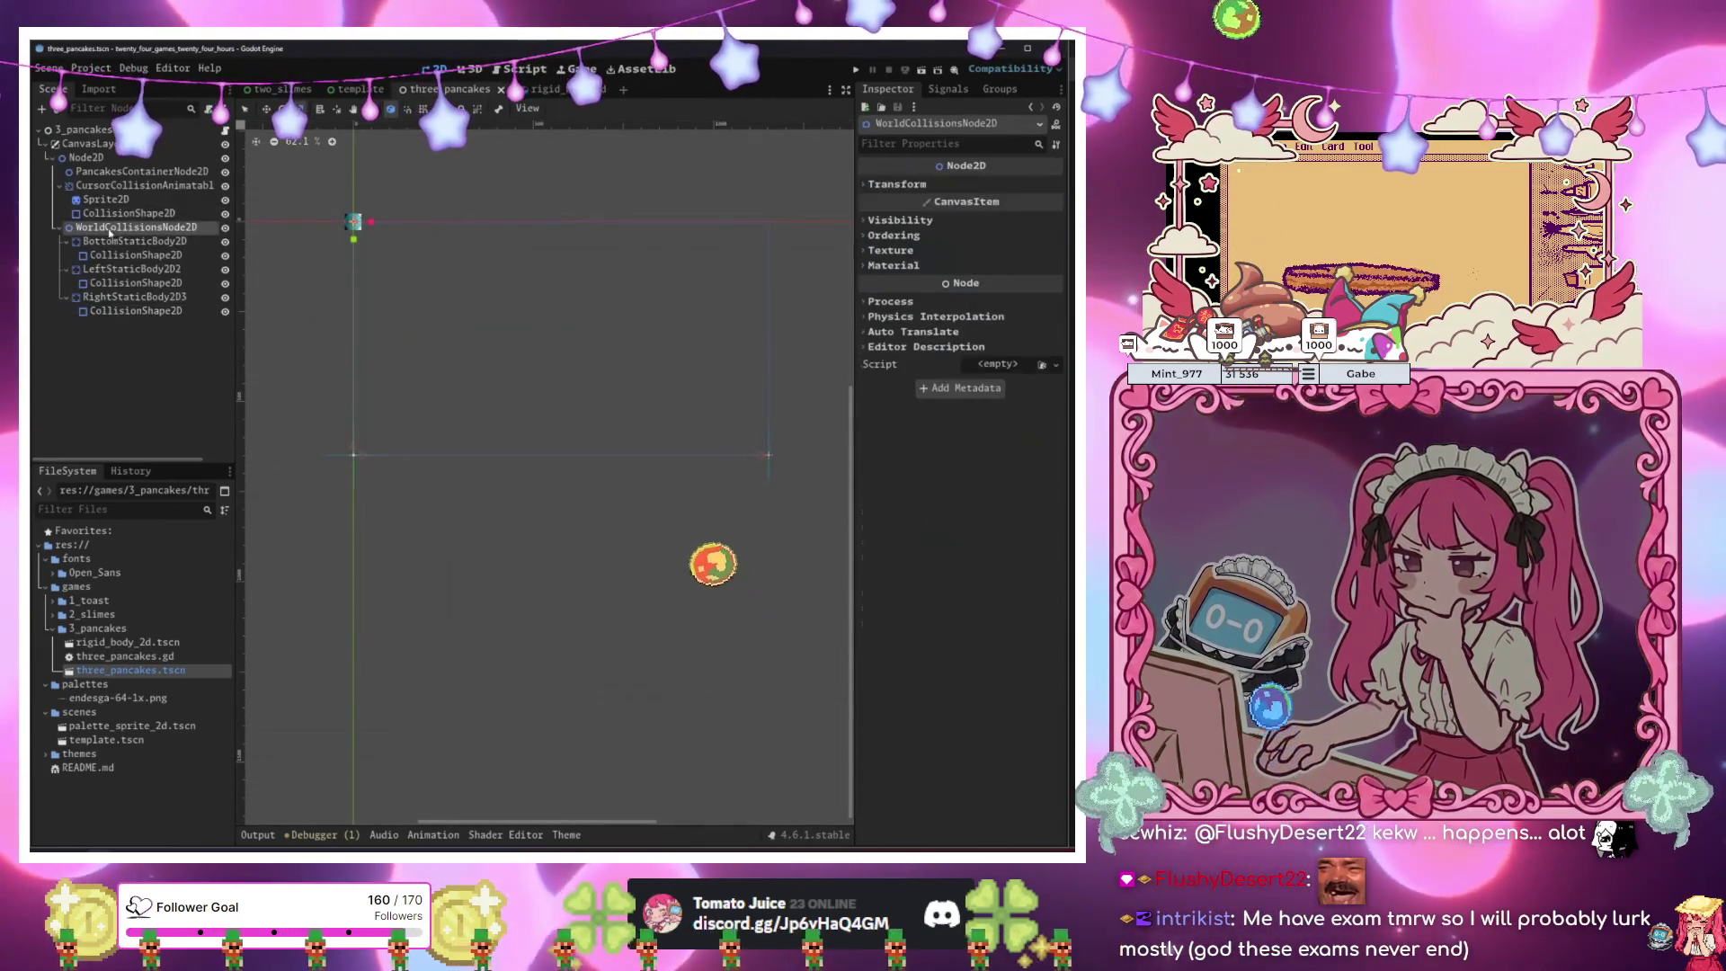
click(527, 90)
click(59, 131)
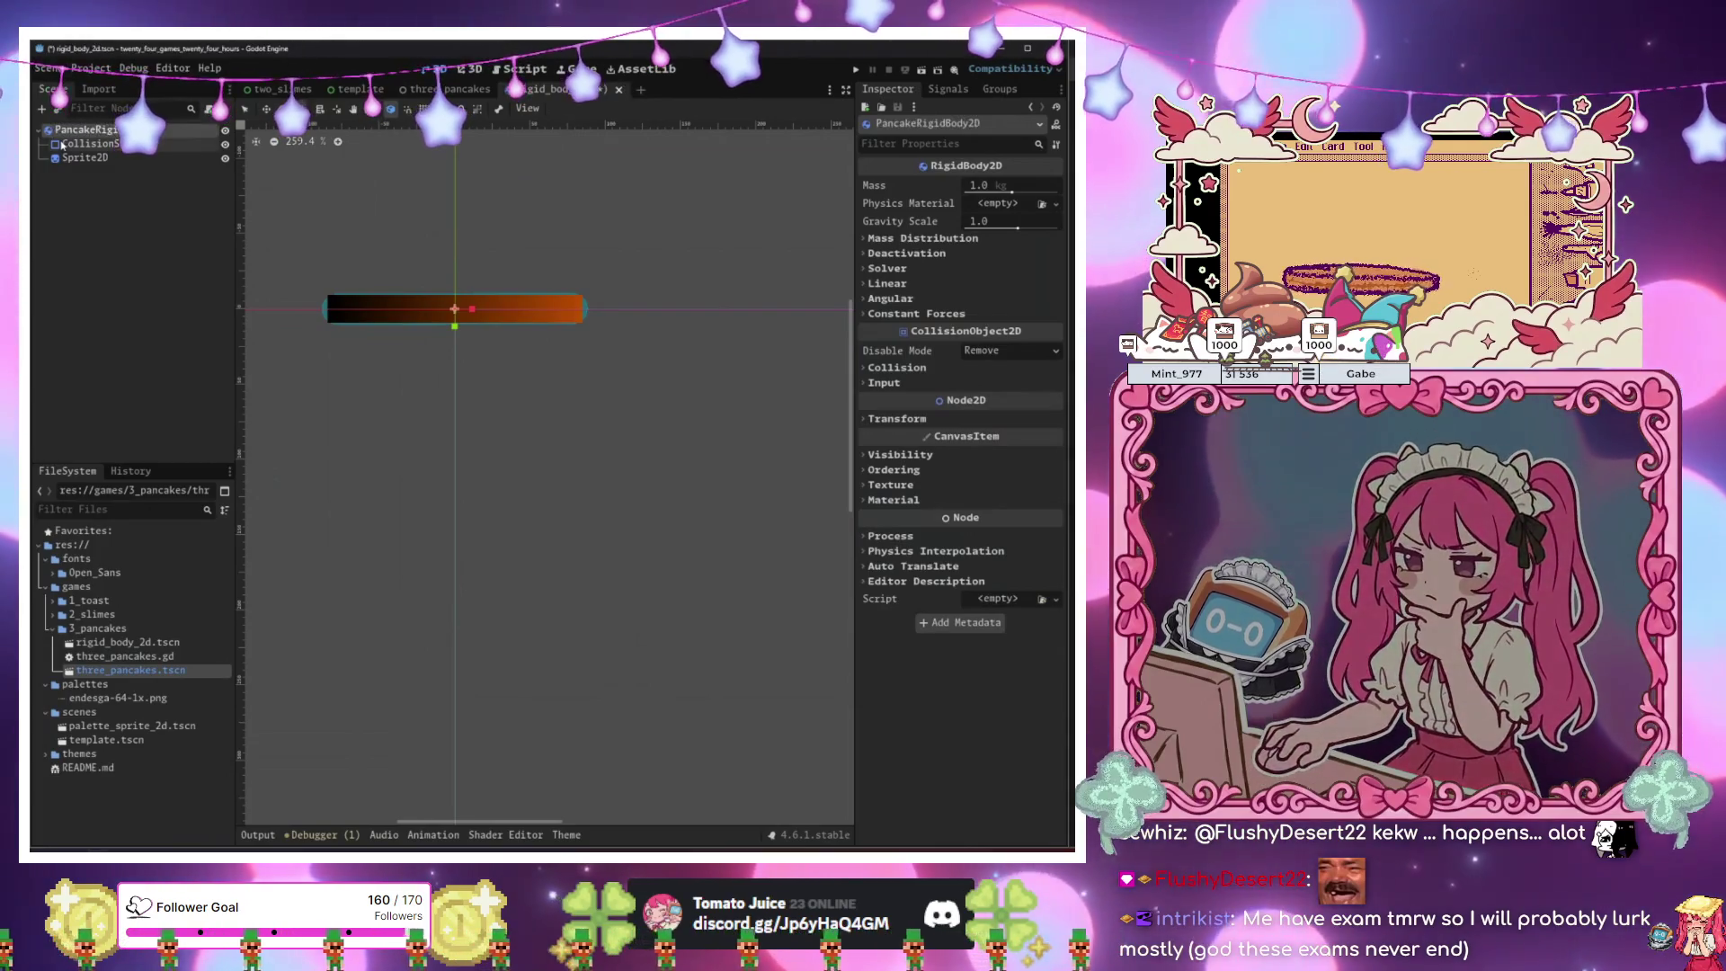
- Rename rigid_body_2d.tscn to pancake_rigid_body_2d.tscn and return to the three_pancakes scene
click(157, 289)
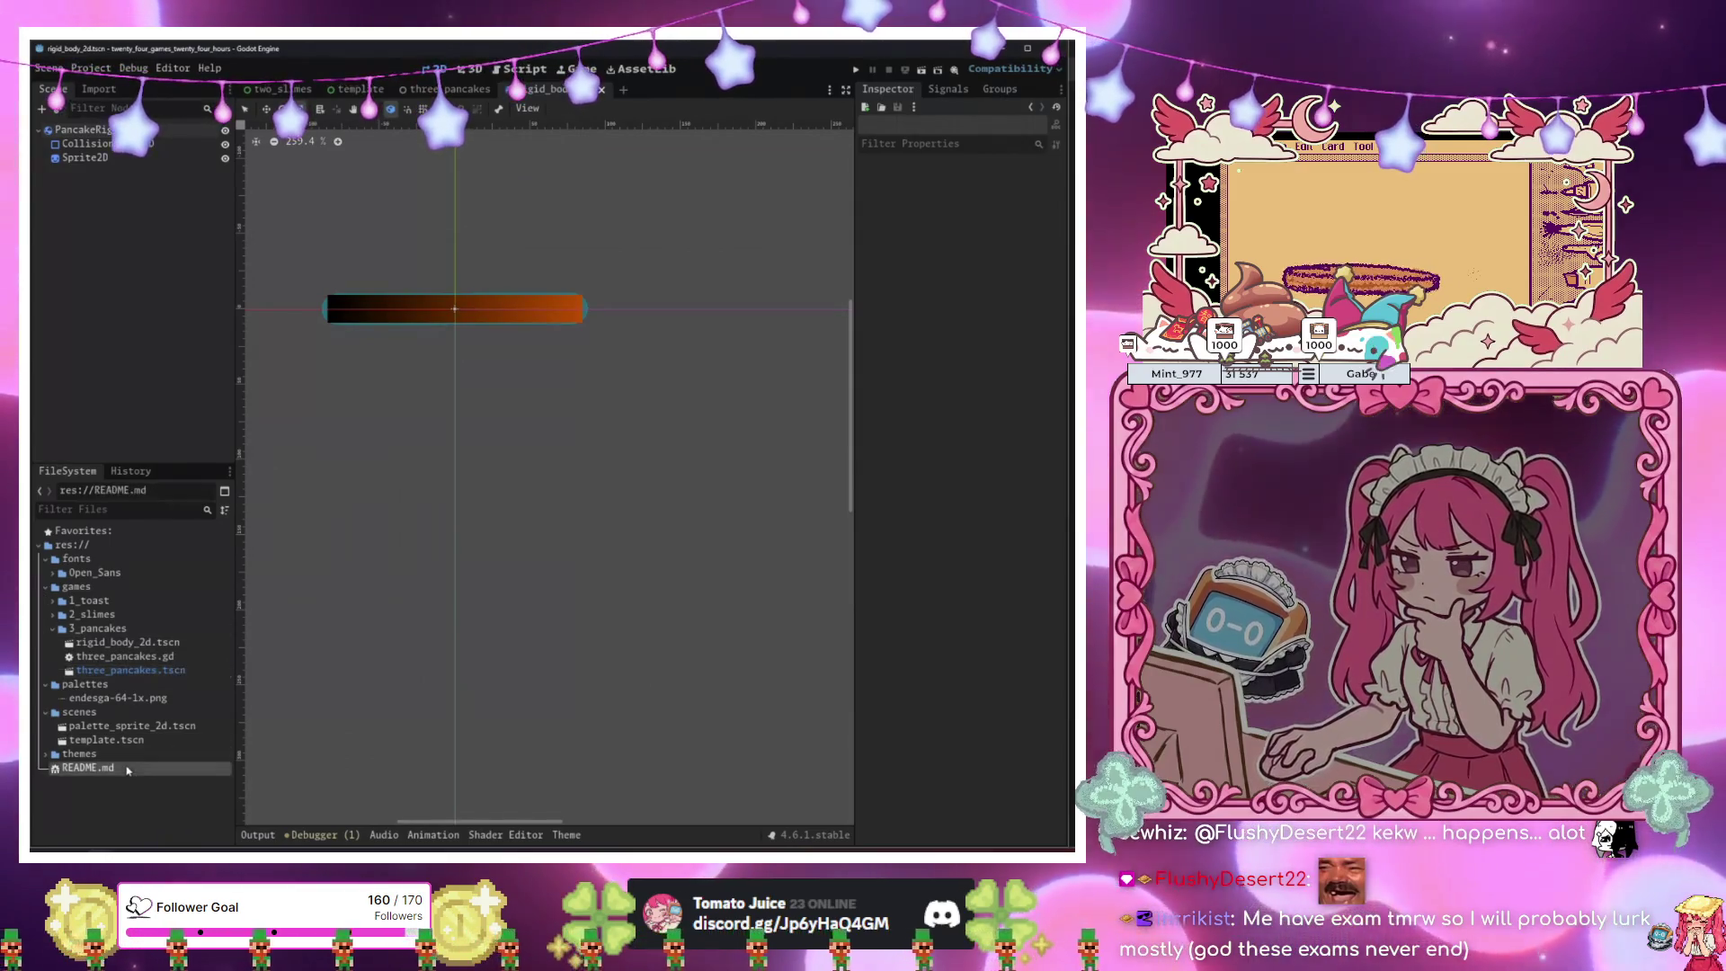
click(111, 643)
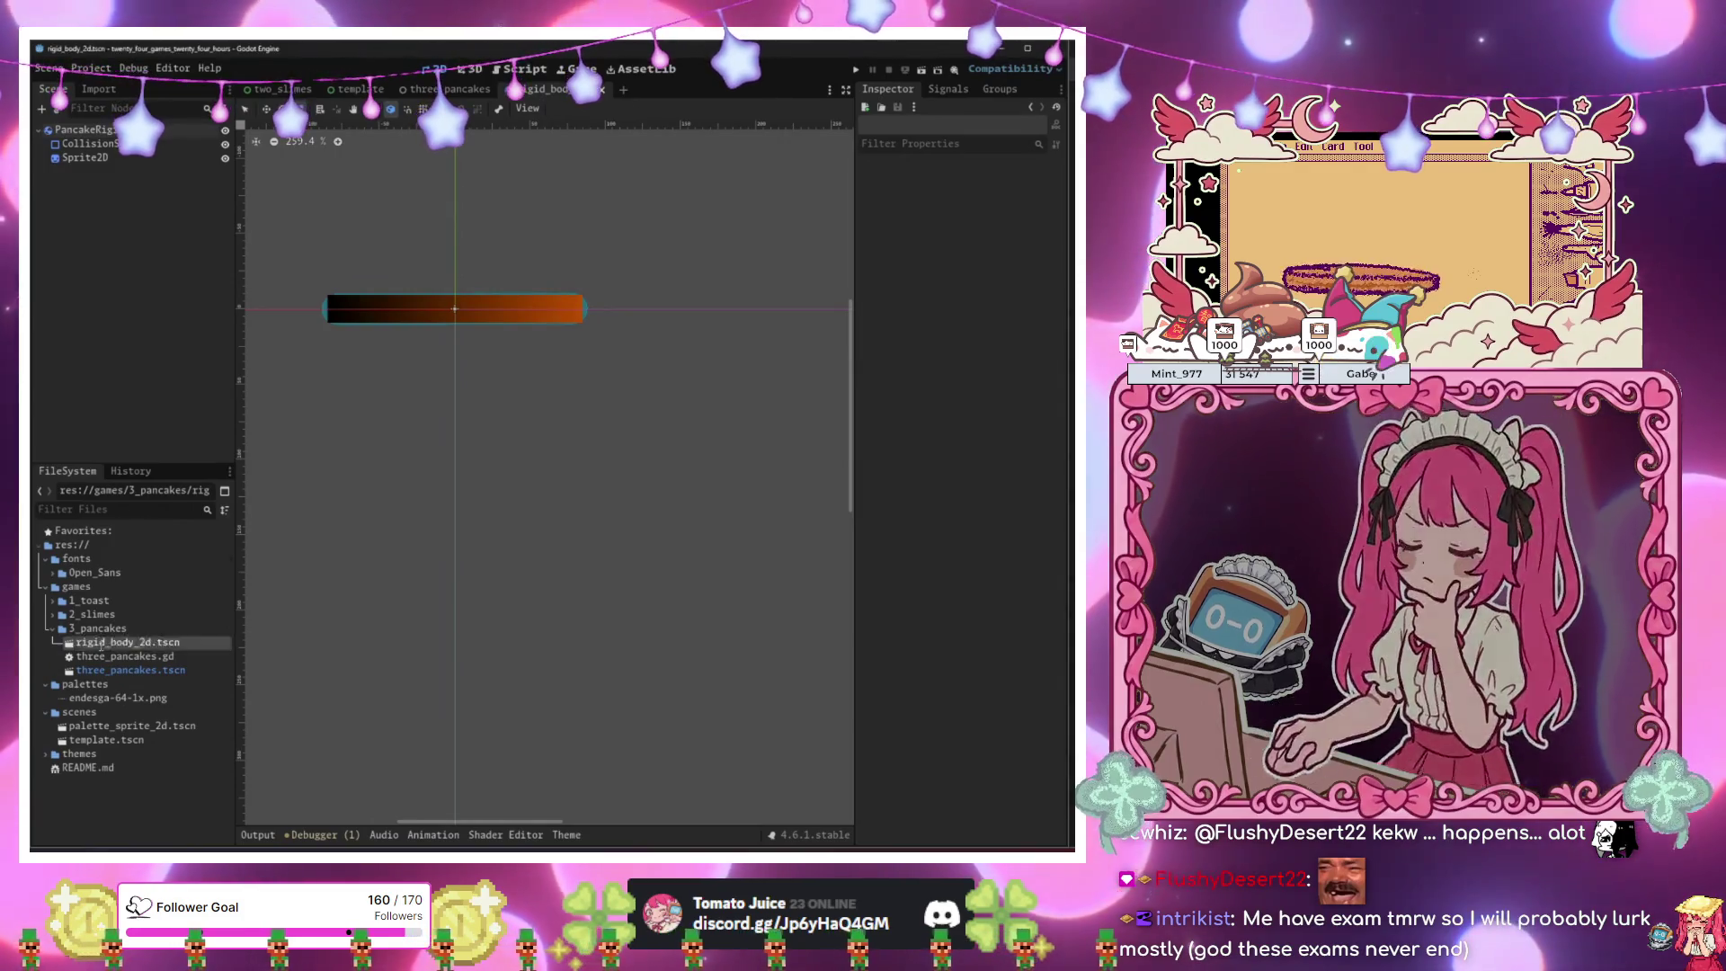
text(pancake_)
key(Return)
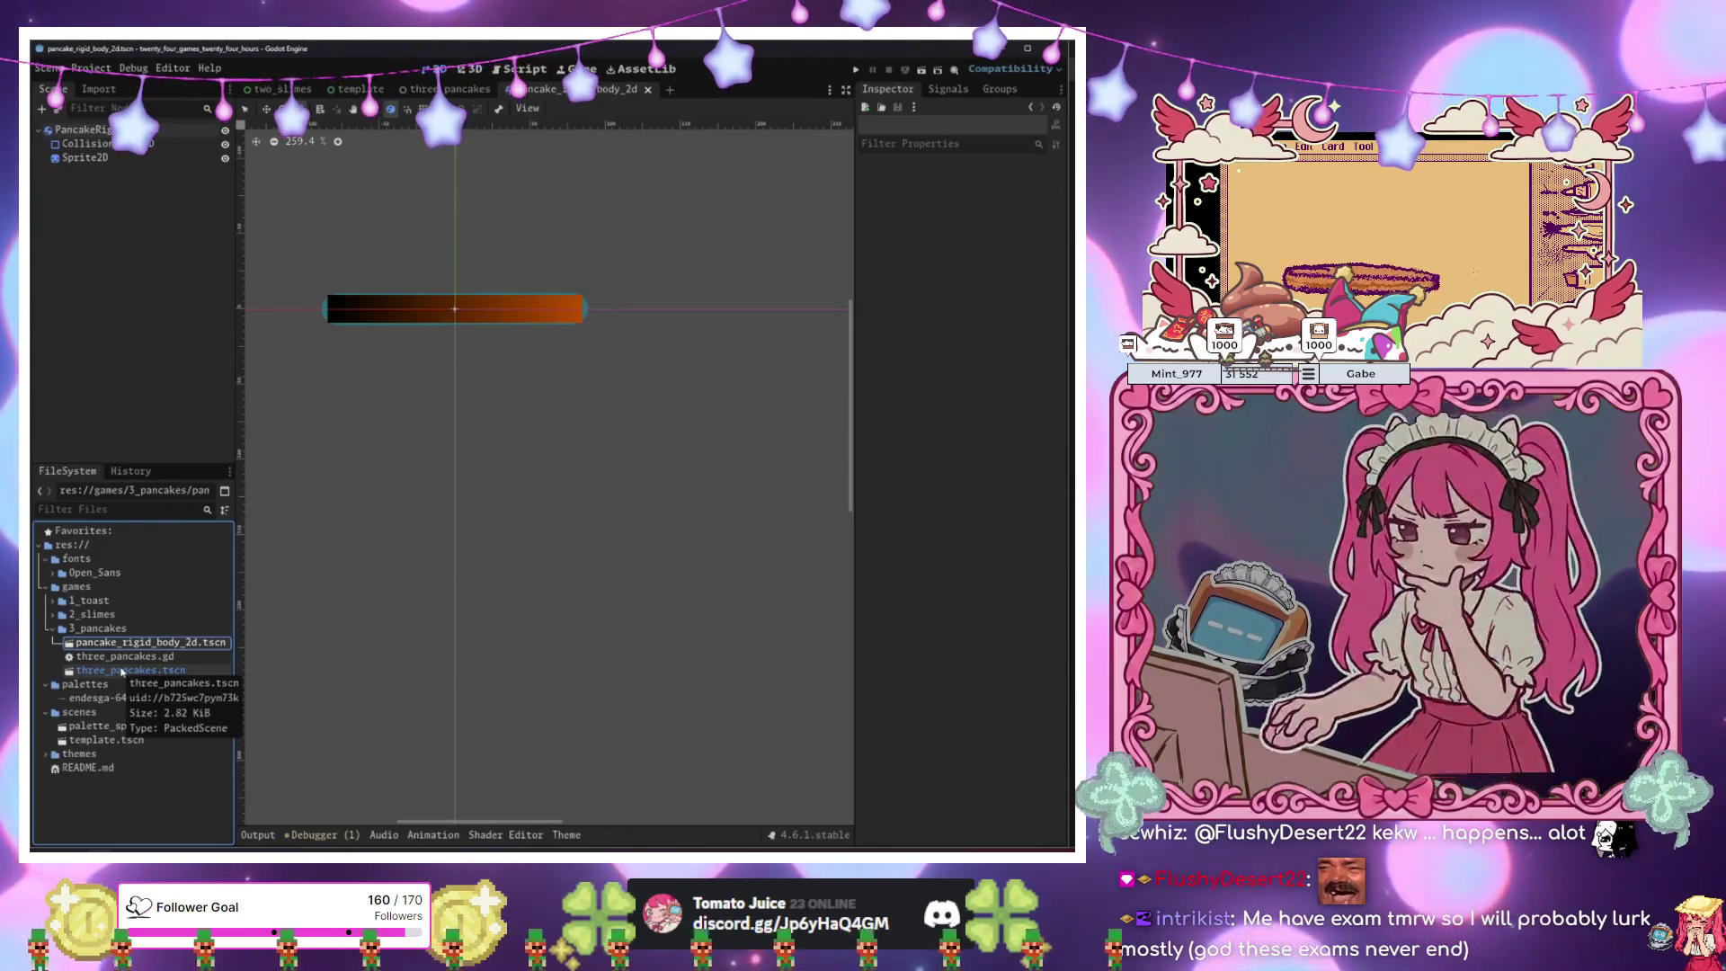
click(123, 671)
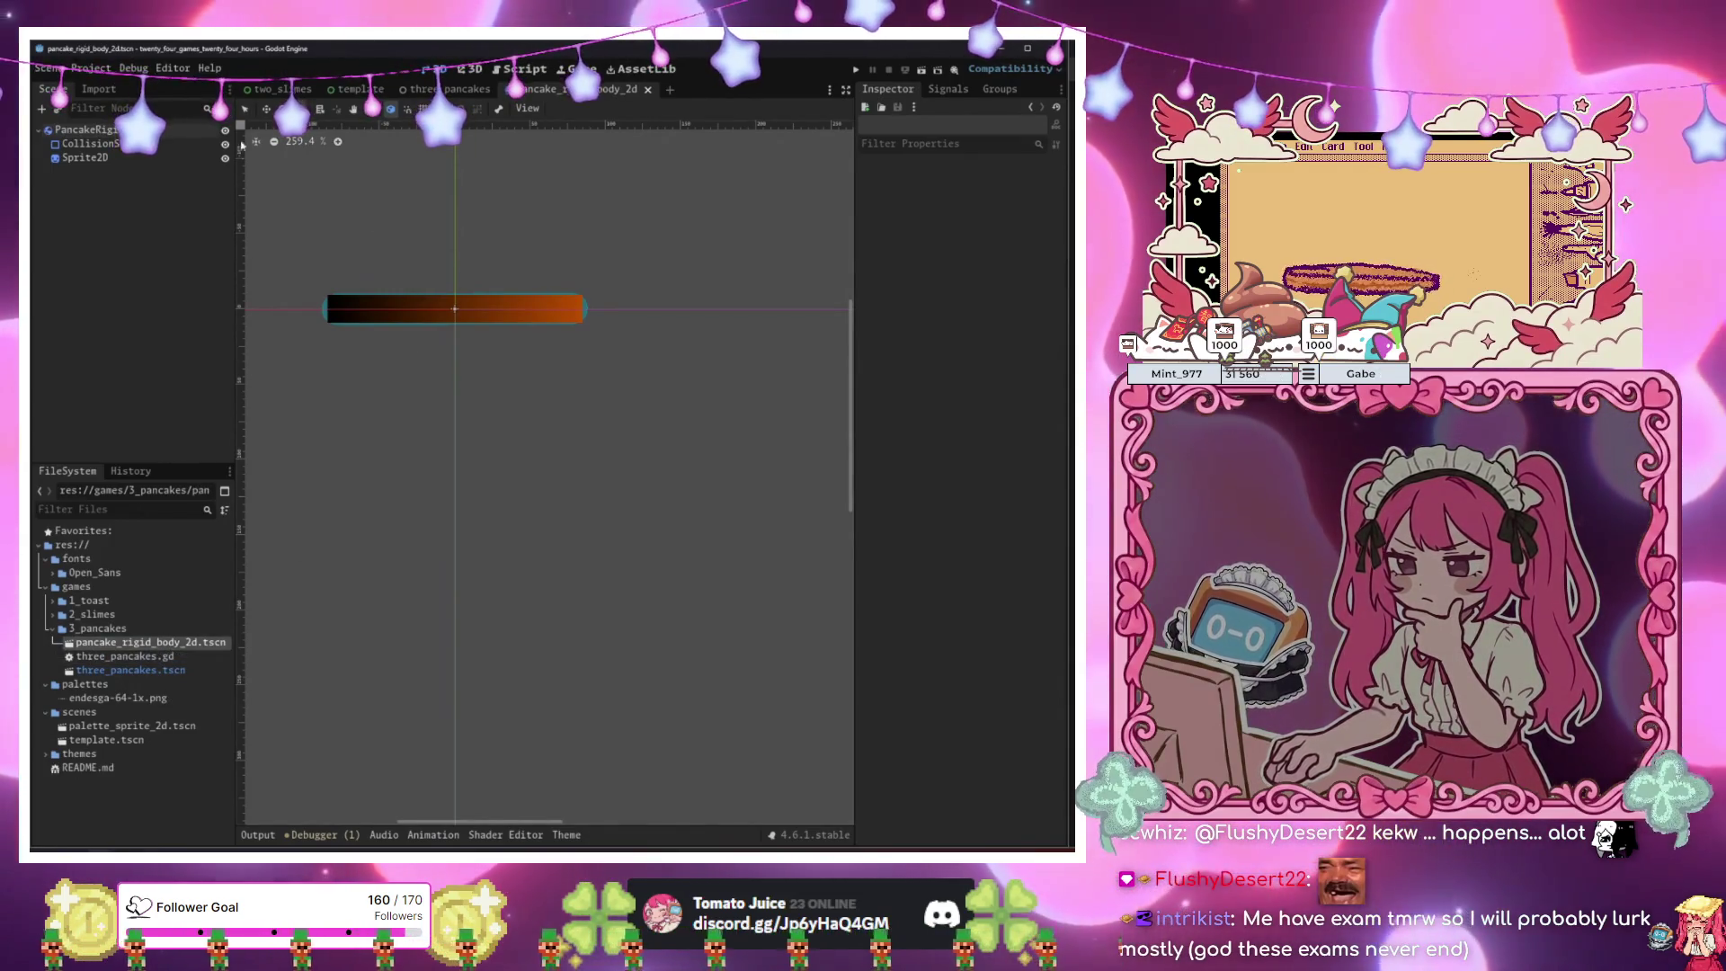
click(414, 90)
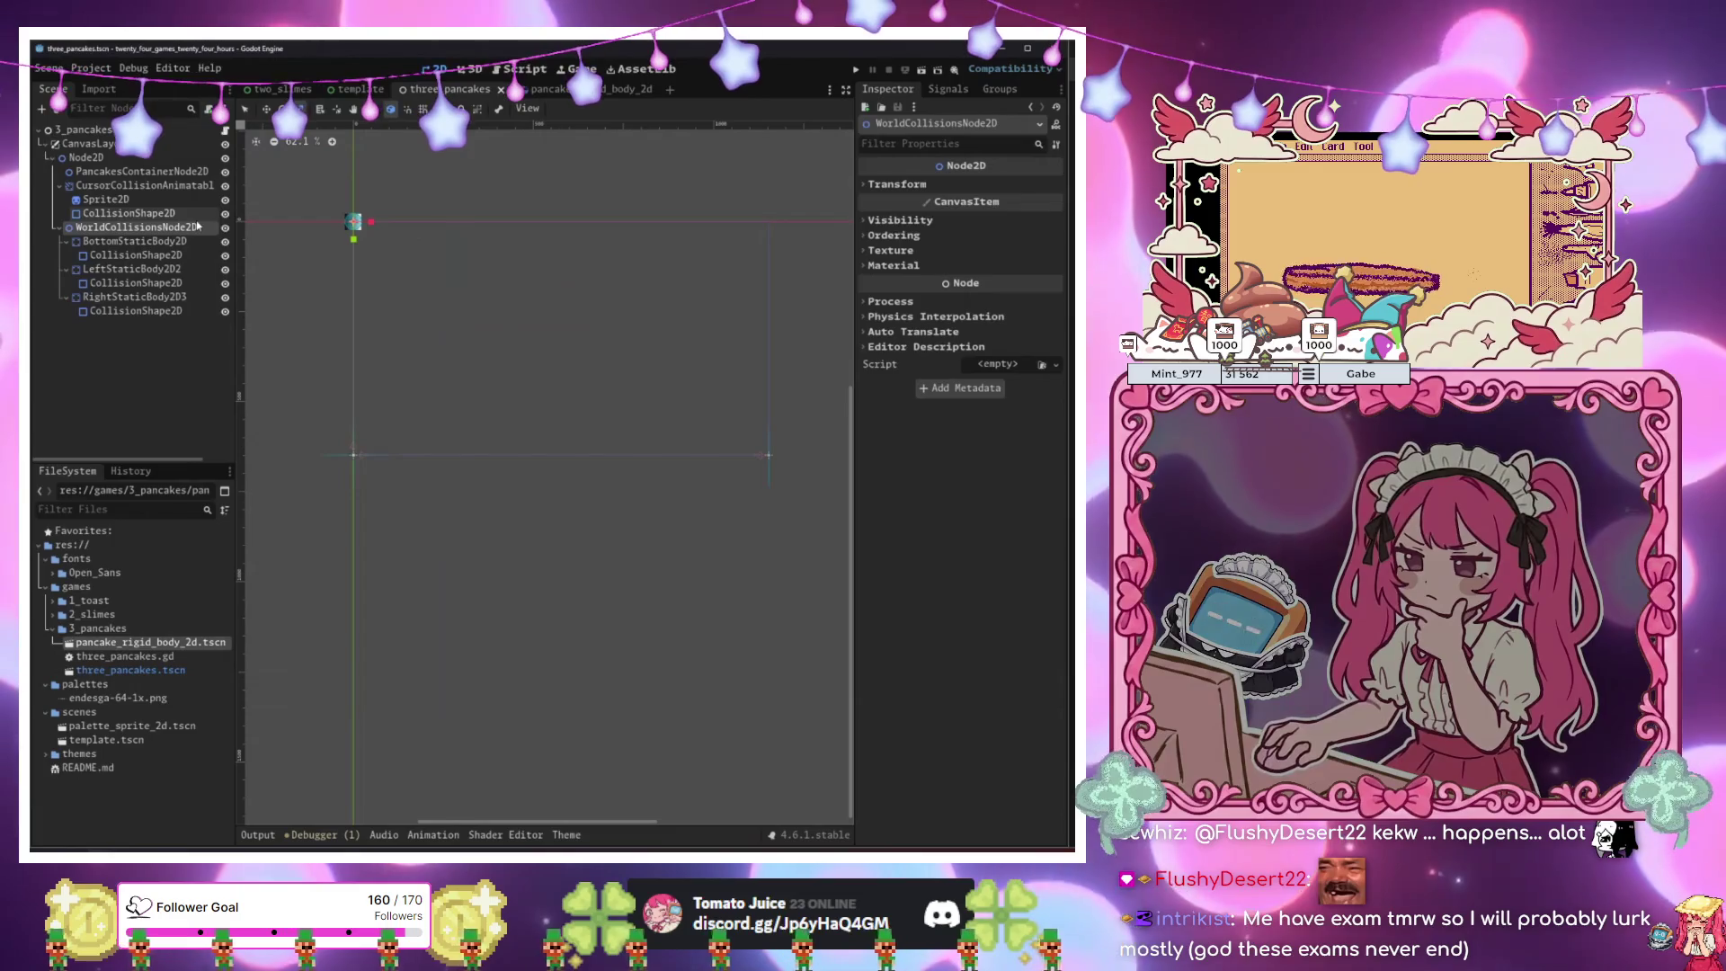
- Open three_pancakes.gd and add an exported variable for pancake_rigid_body_2d.tscn
click(189, 130)
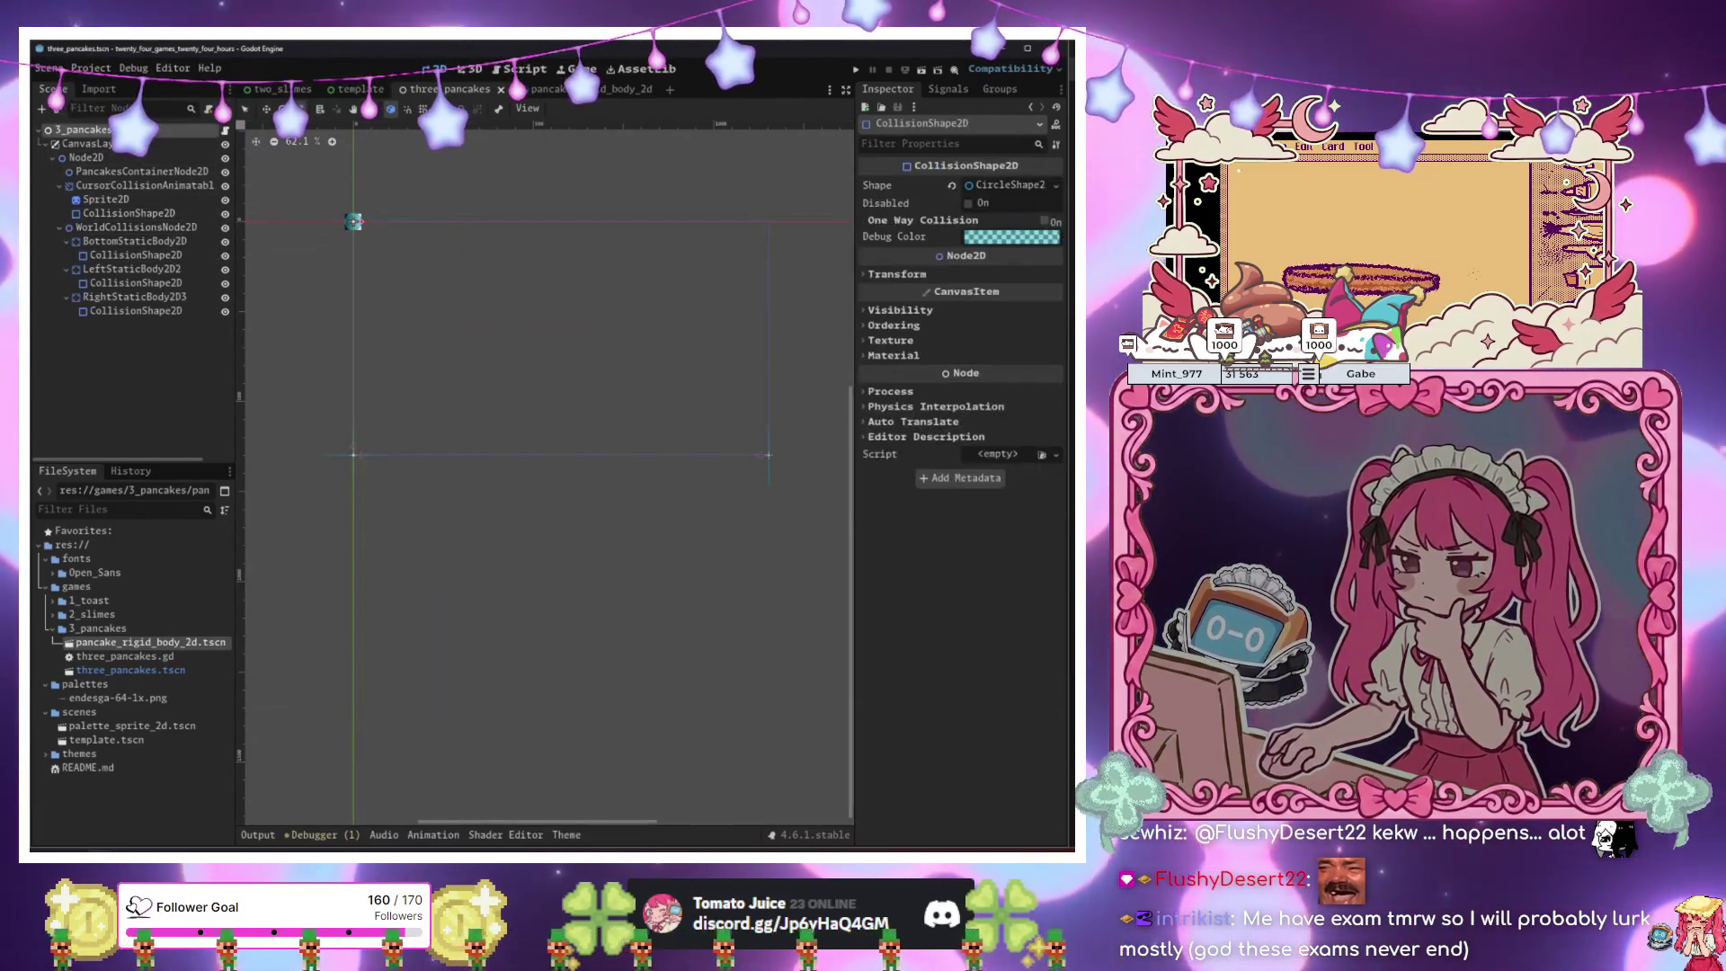
click(226, 131)
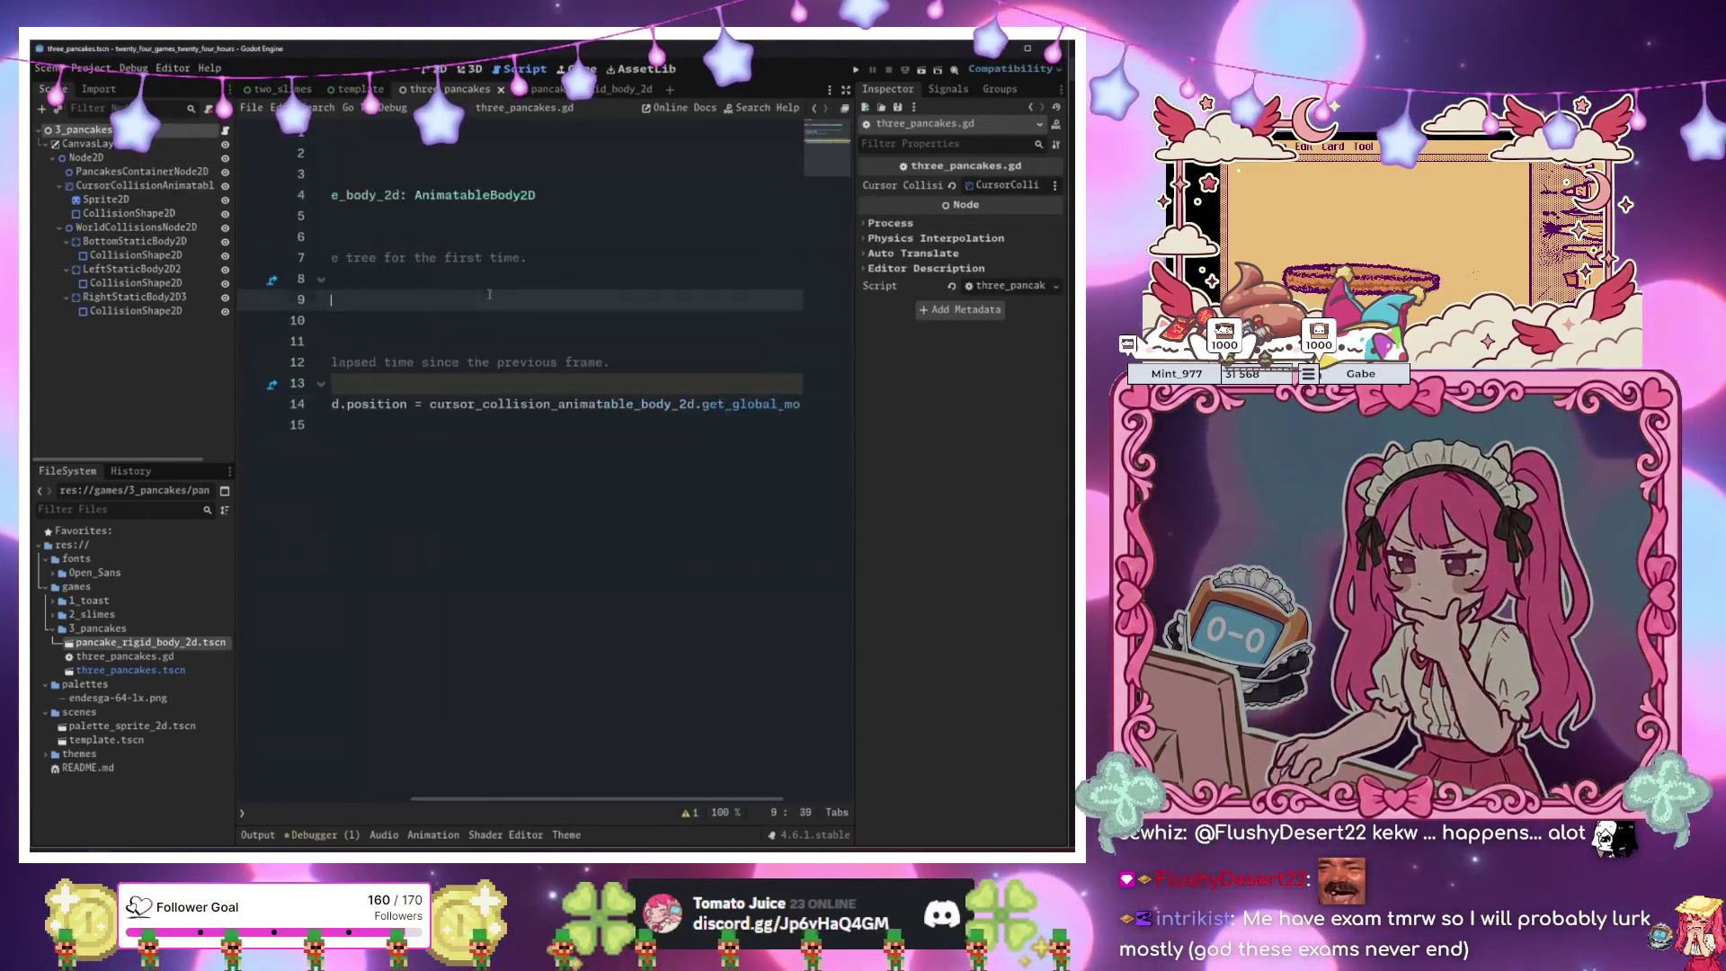
drag(150, 642, 386, 216)
- Replace the _ready pass line with pasted code and export a PancakesContainerNode2D variable
click(503, 463)
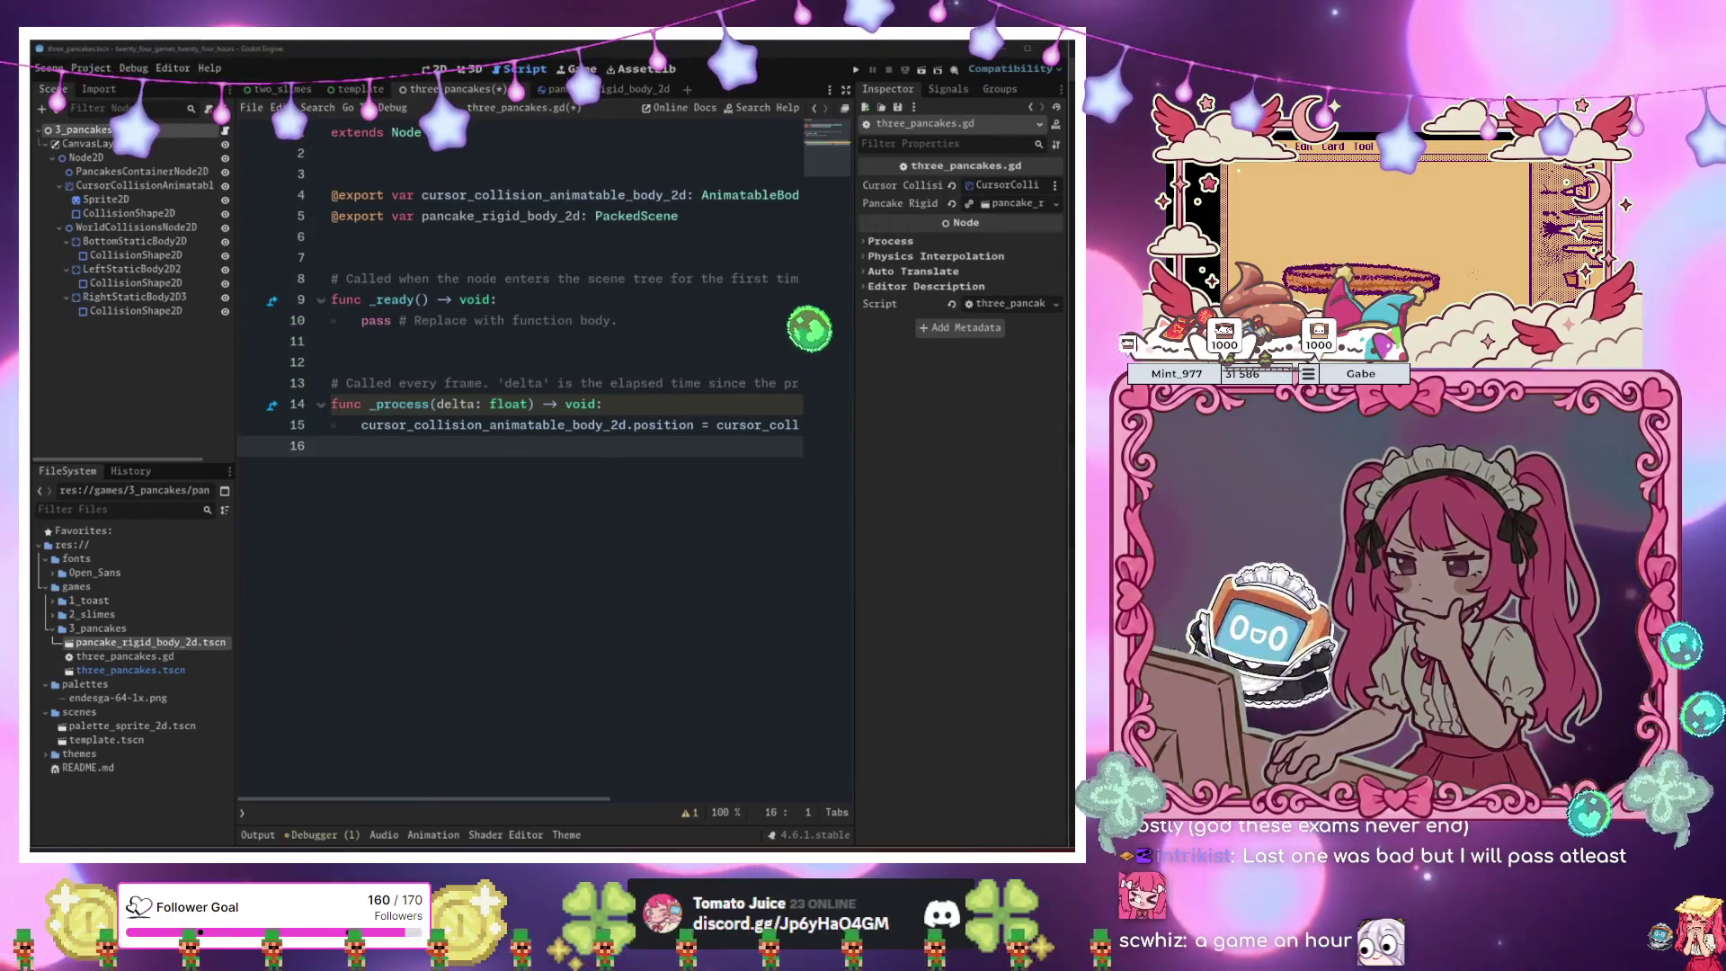
click(429, 321)
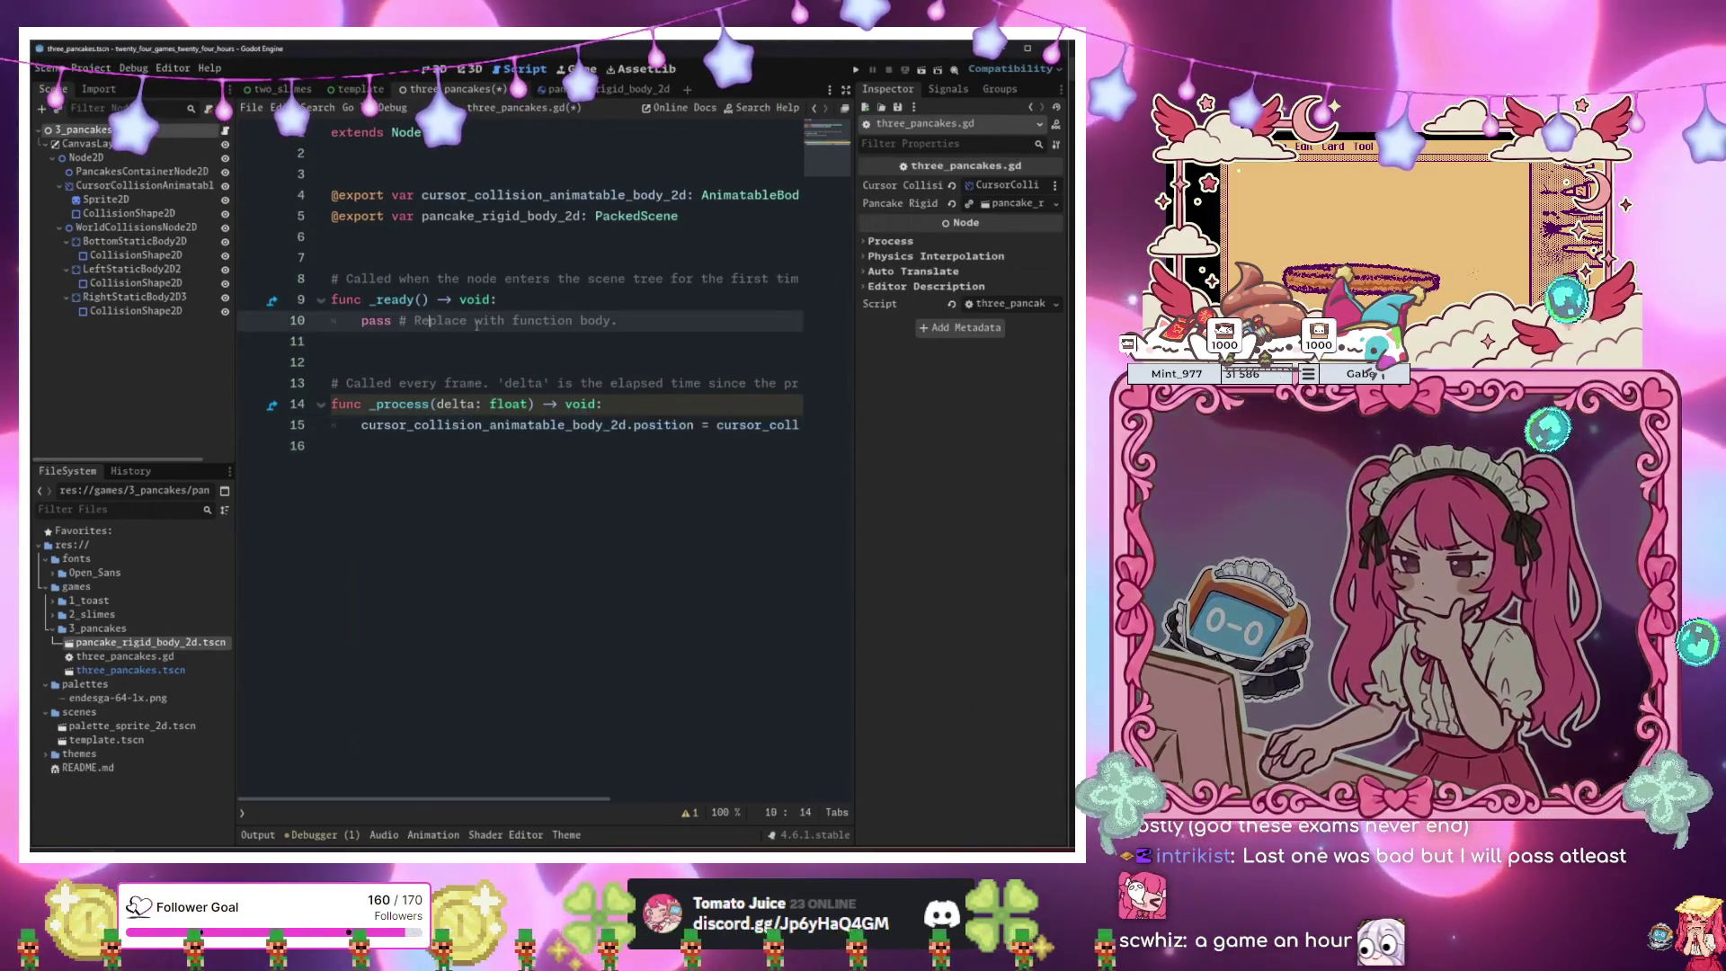
click(508, 479)
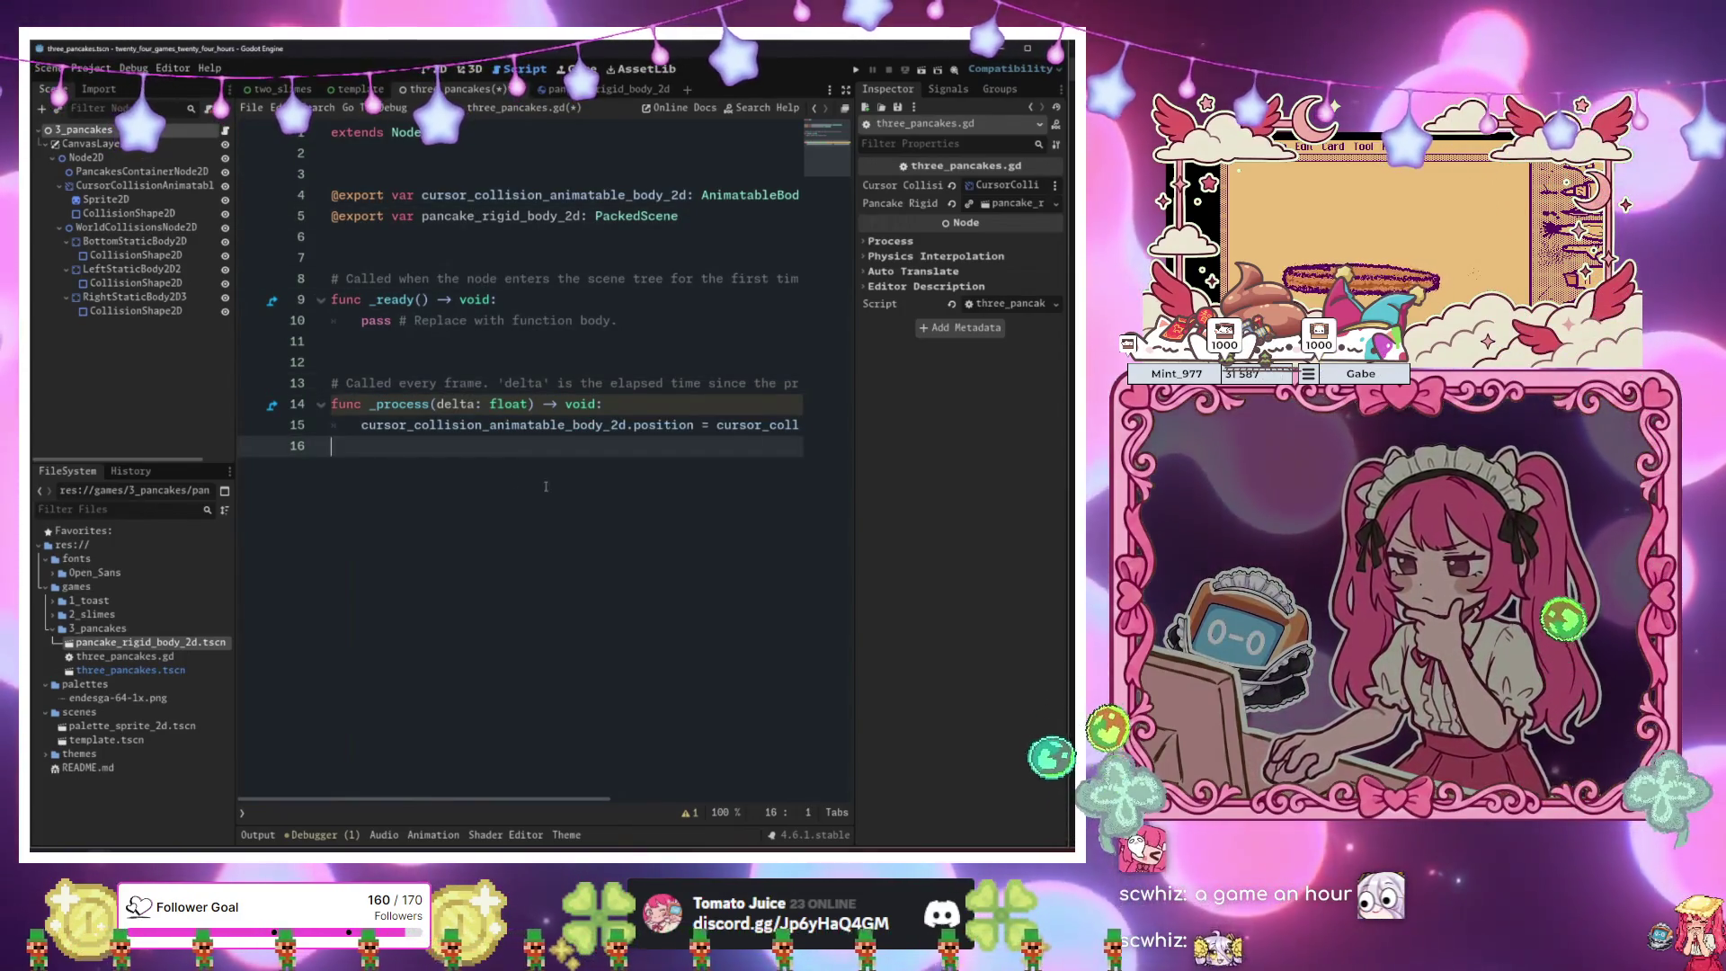
key(Up)
key(Up)
key(Up)
key(End)
key(shift+Home)
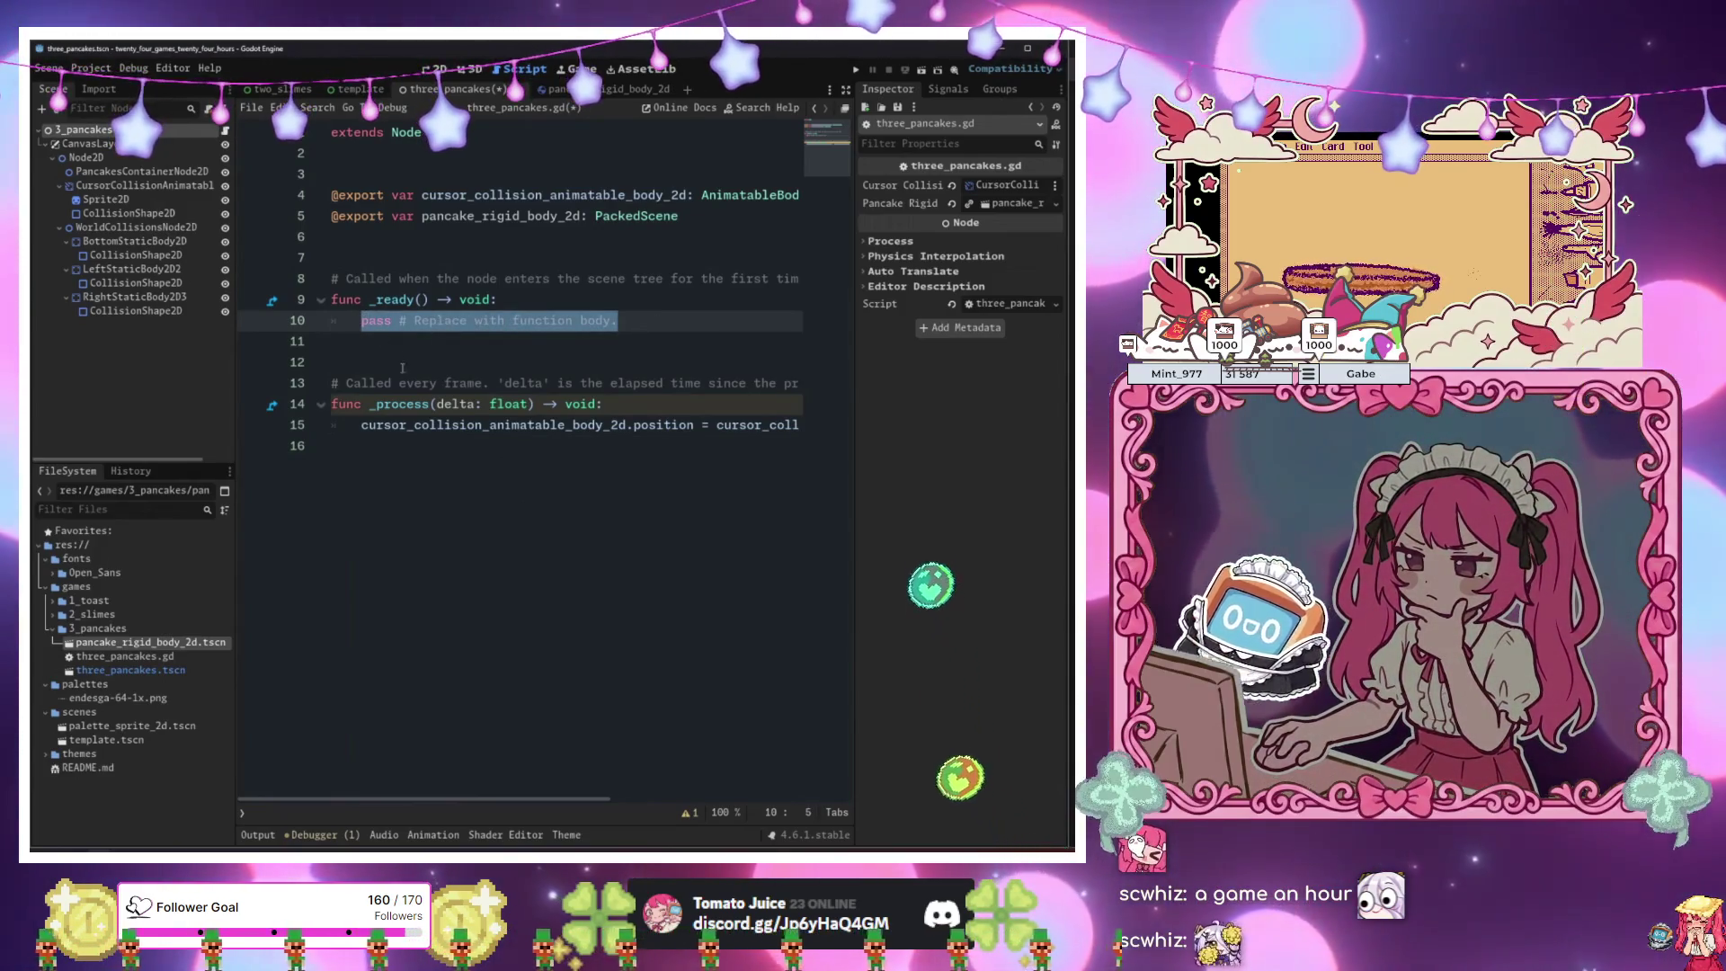
key(BackSpace)
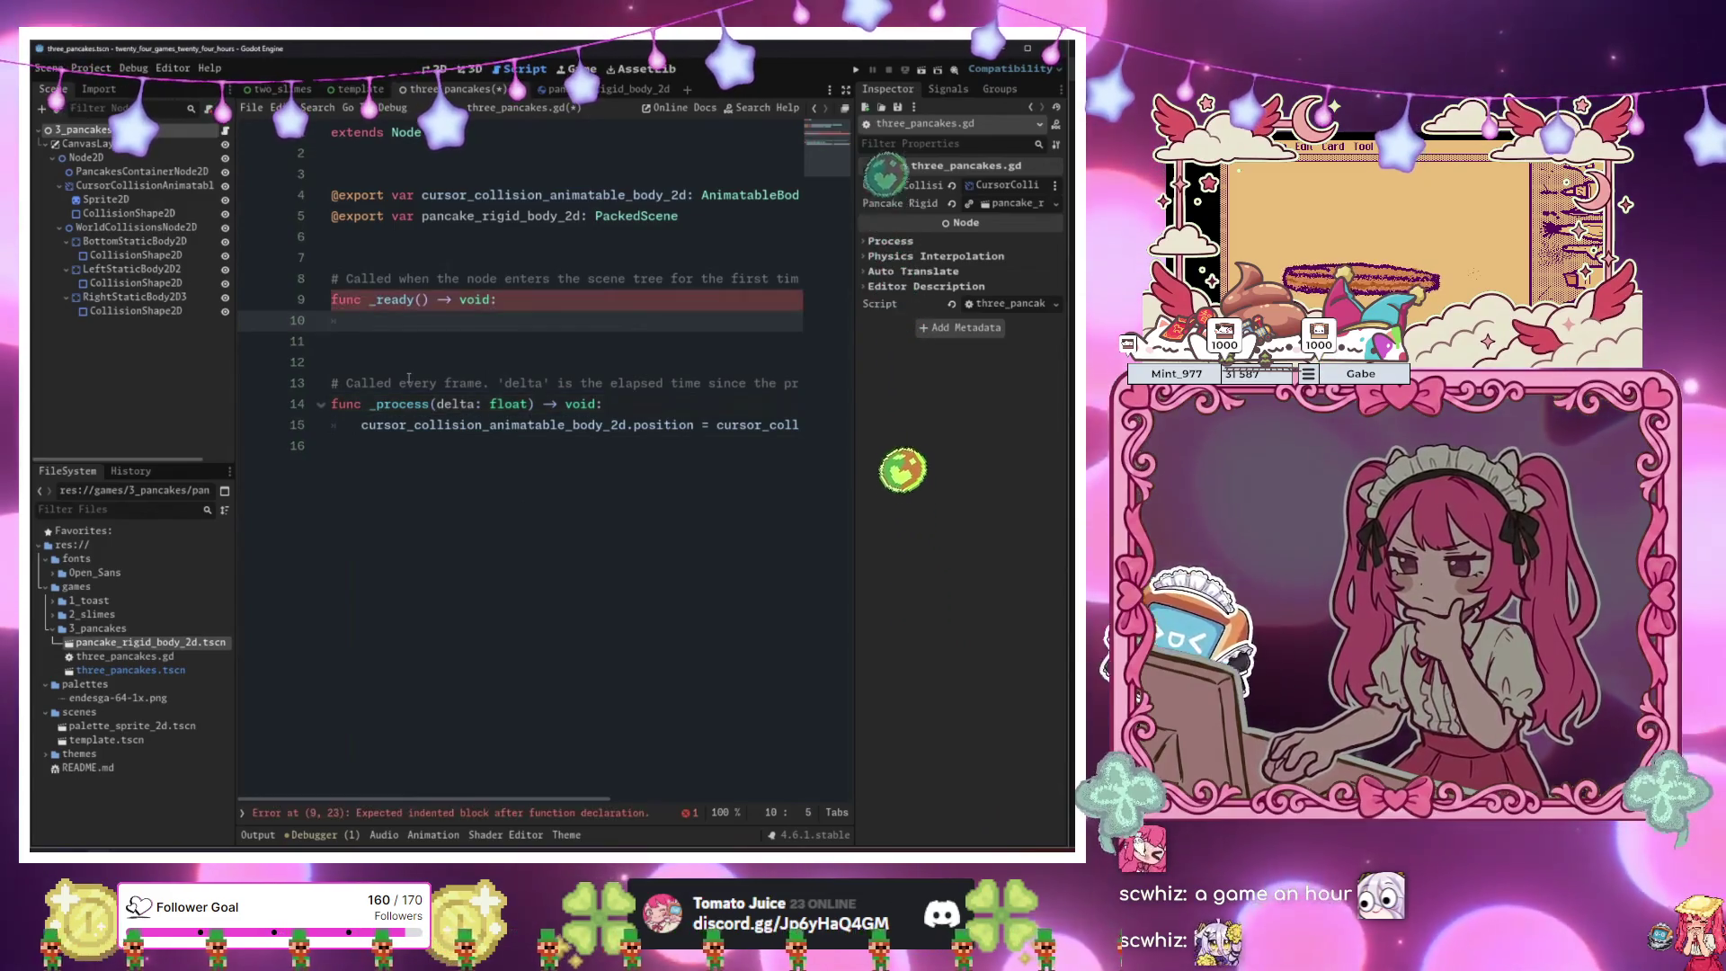
key(ctrl+v)
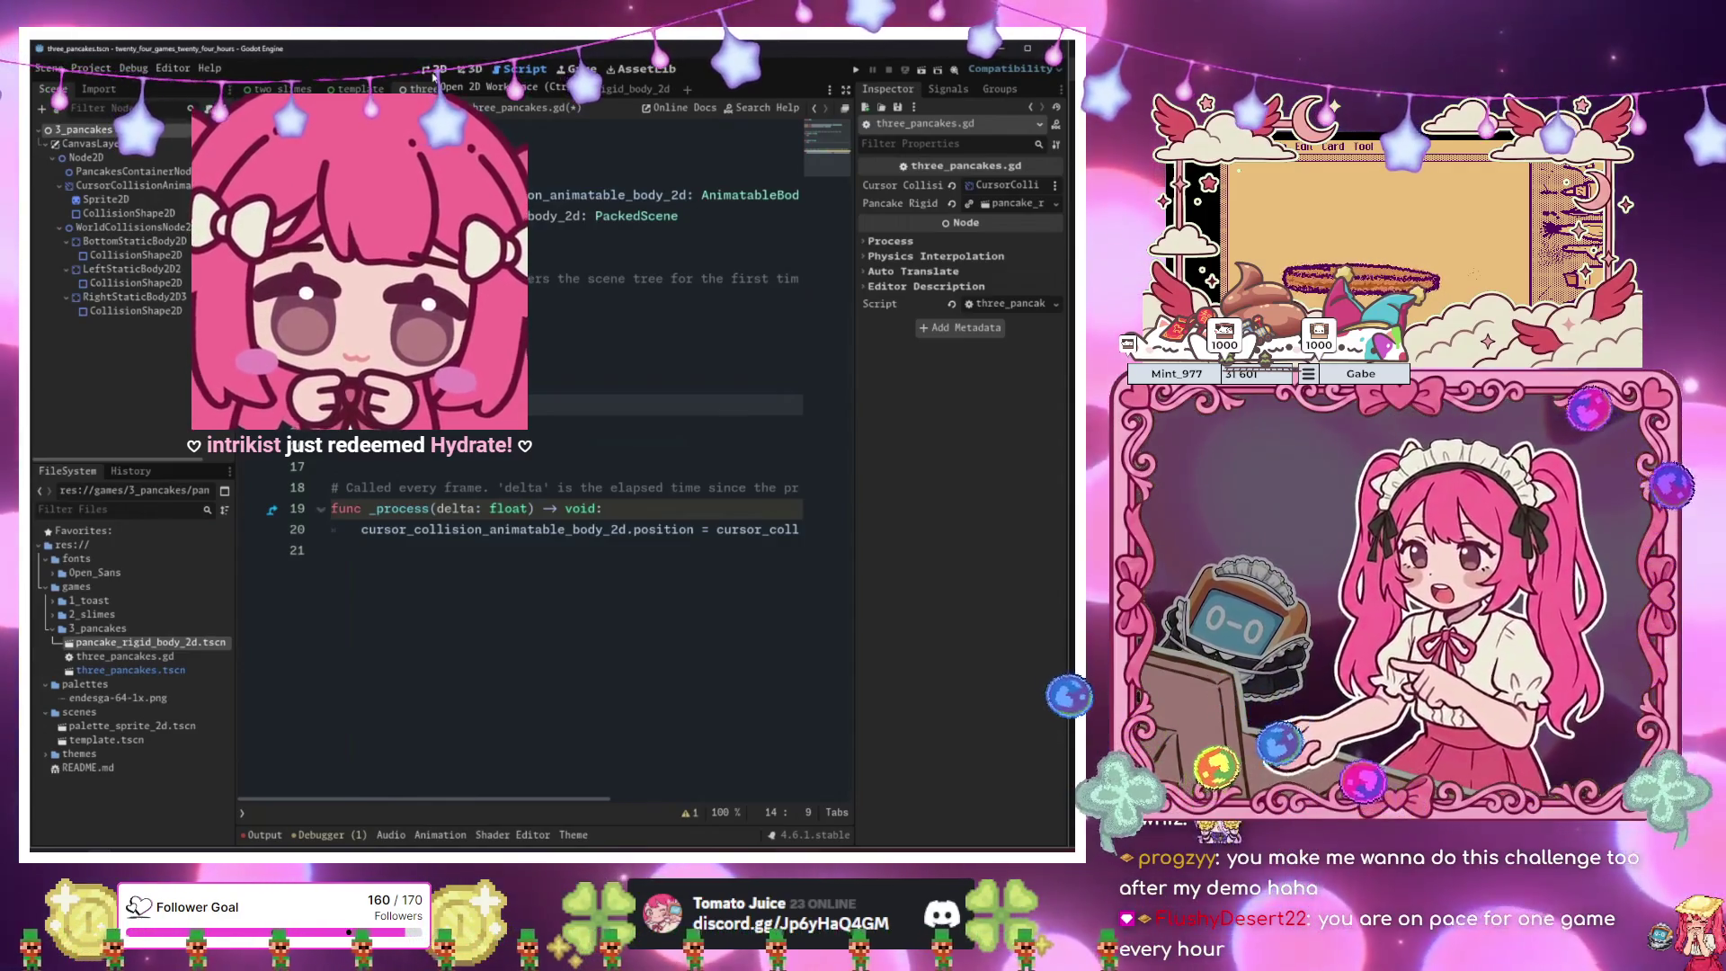
click(126, 170)
drag(126, 170, 469, 438)
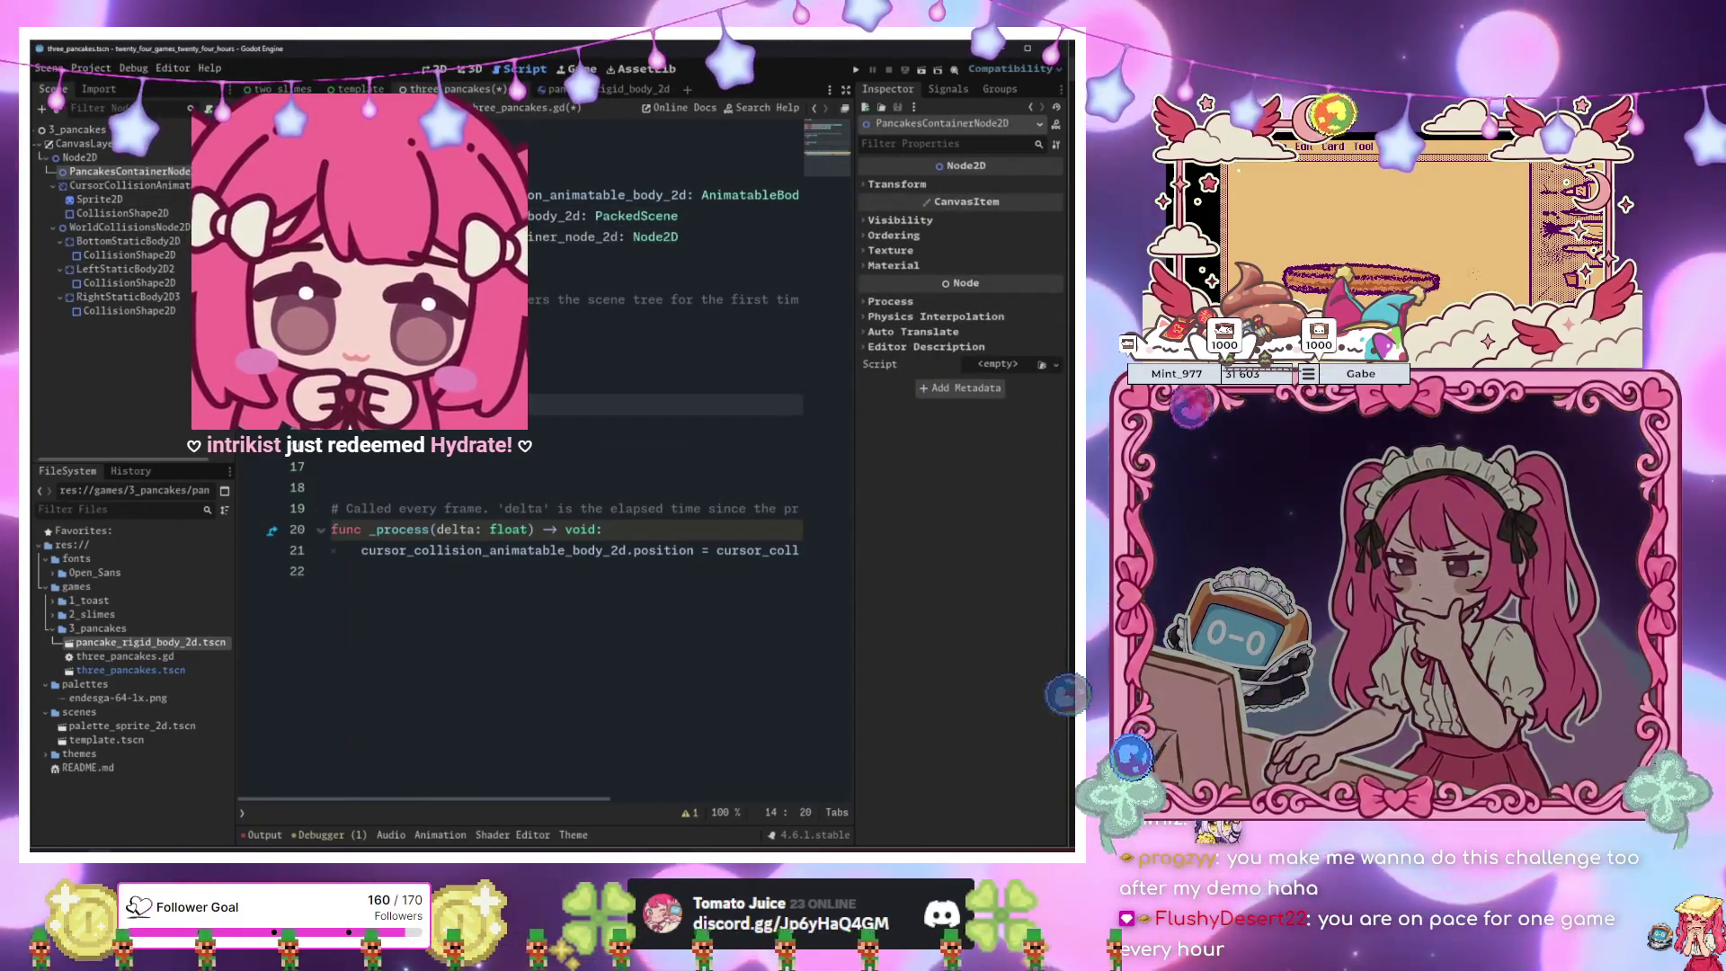
- Write the check 'if pancakes_container_node_2d.get_children().size() == 0:' in start()
text(oa)
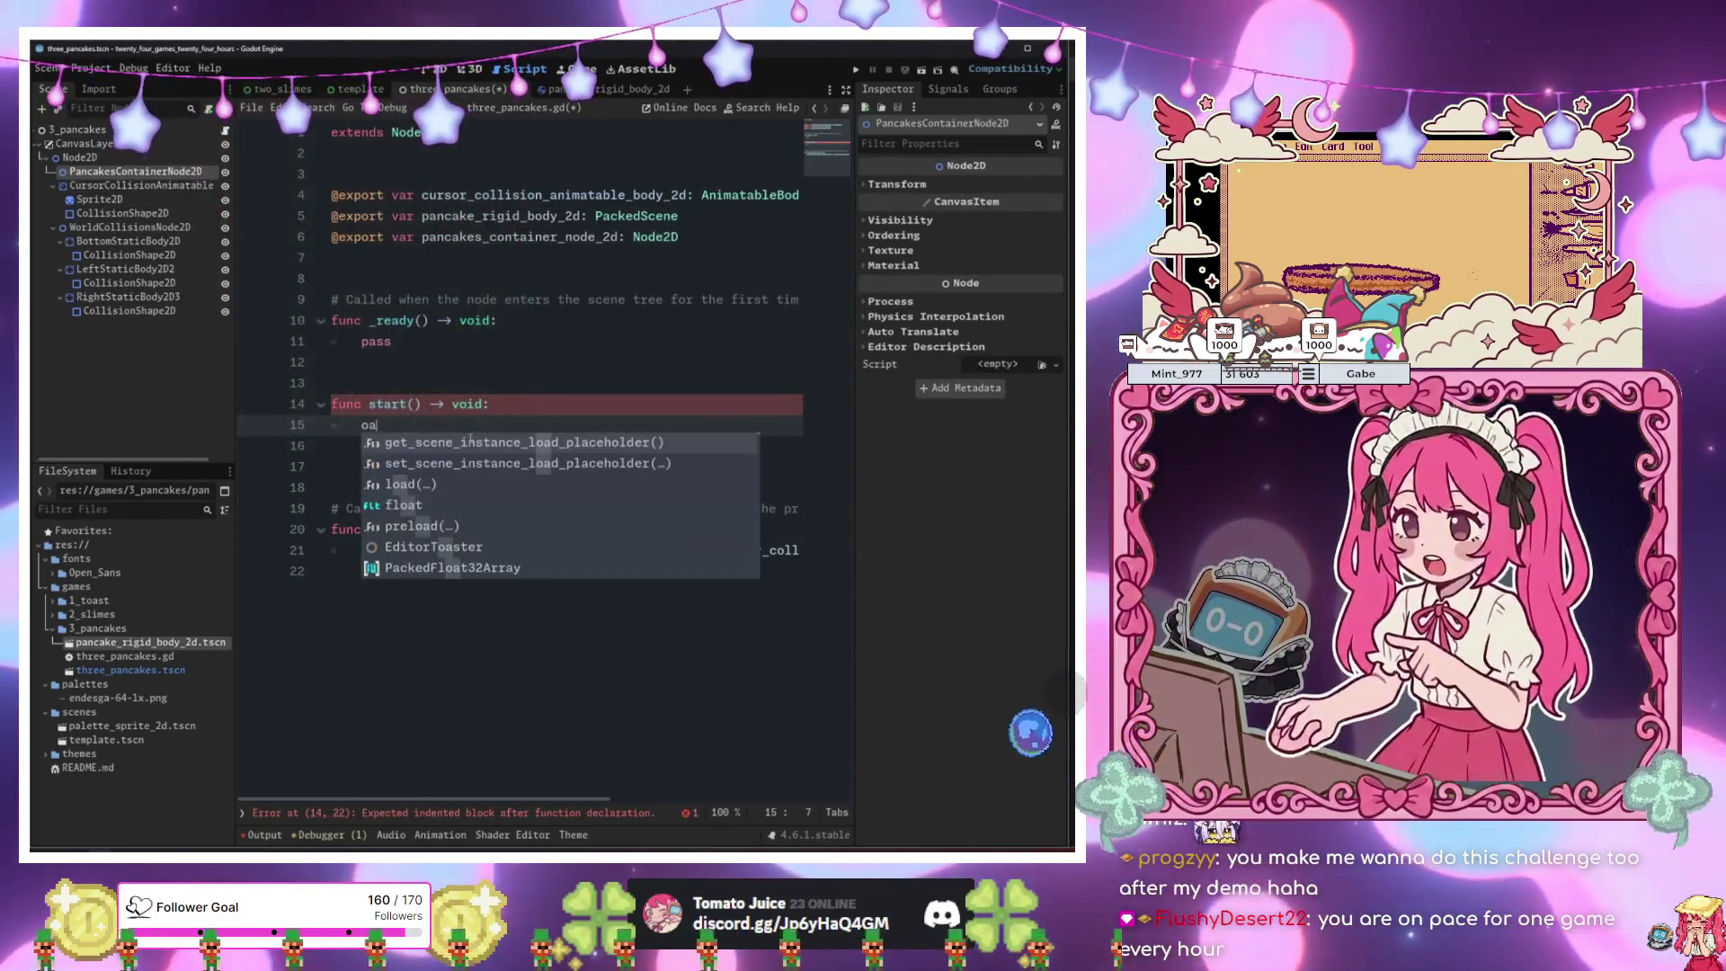
key(BackSpace)
key(BackSpace)
text(pa)
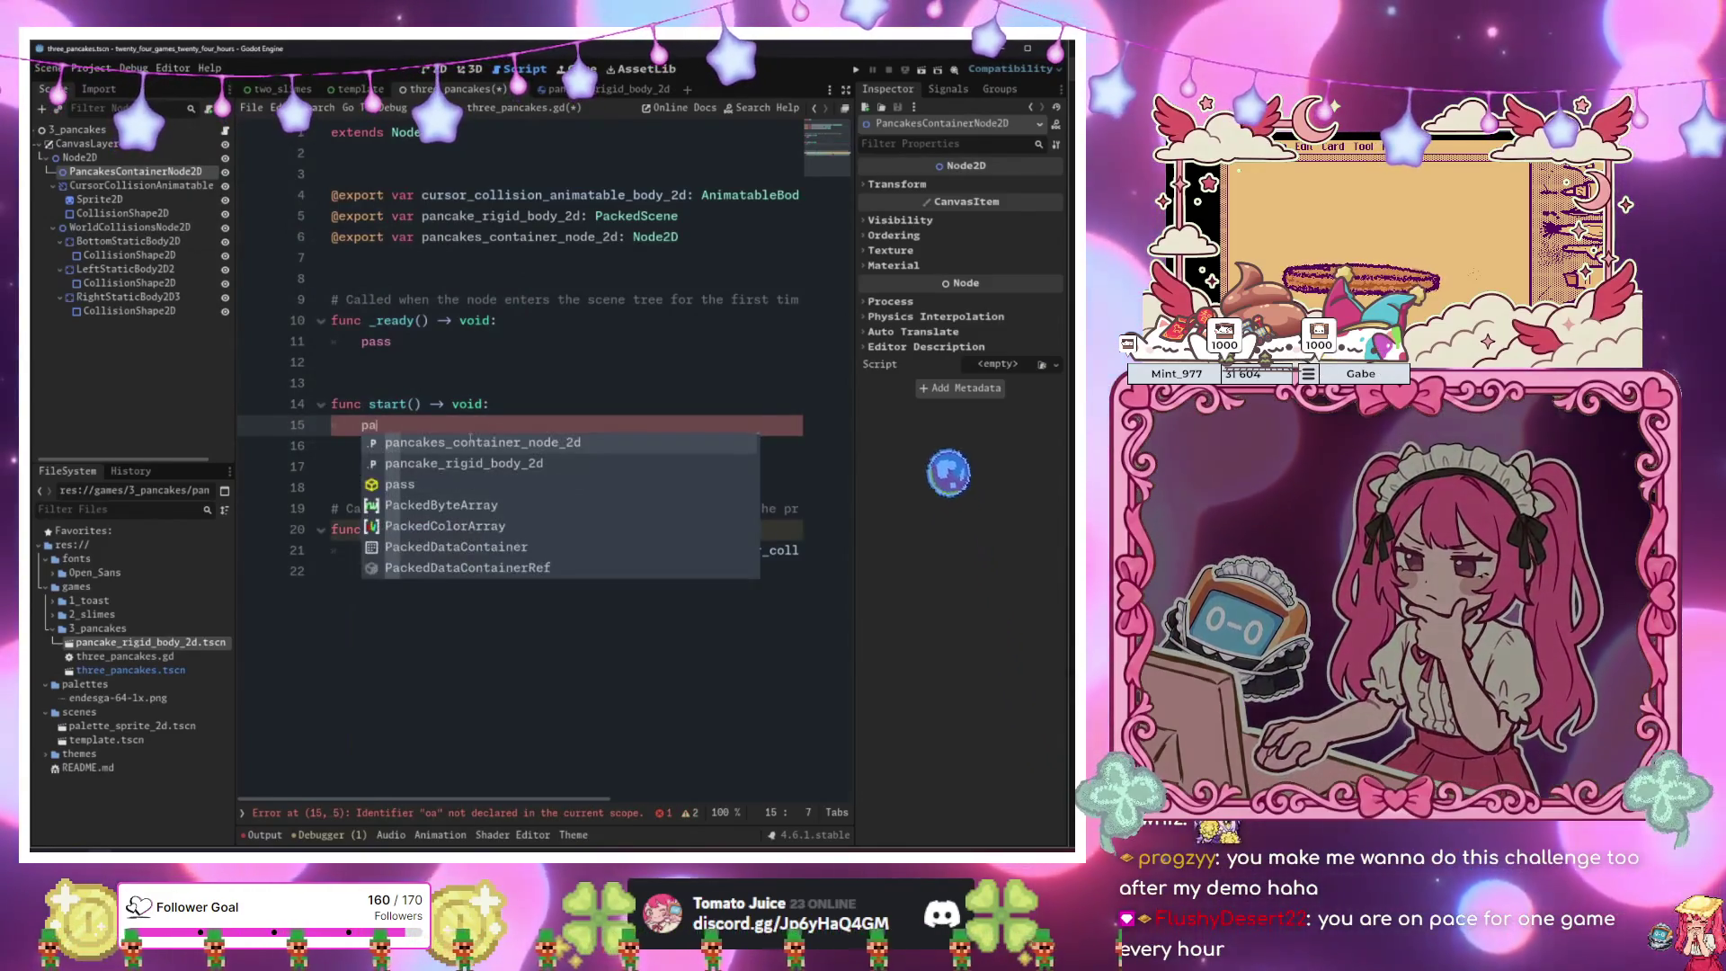
key(BackSpace)
key(BackSpace)
text(fl)
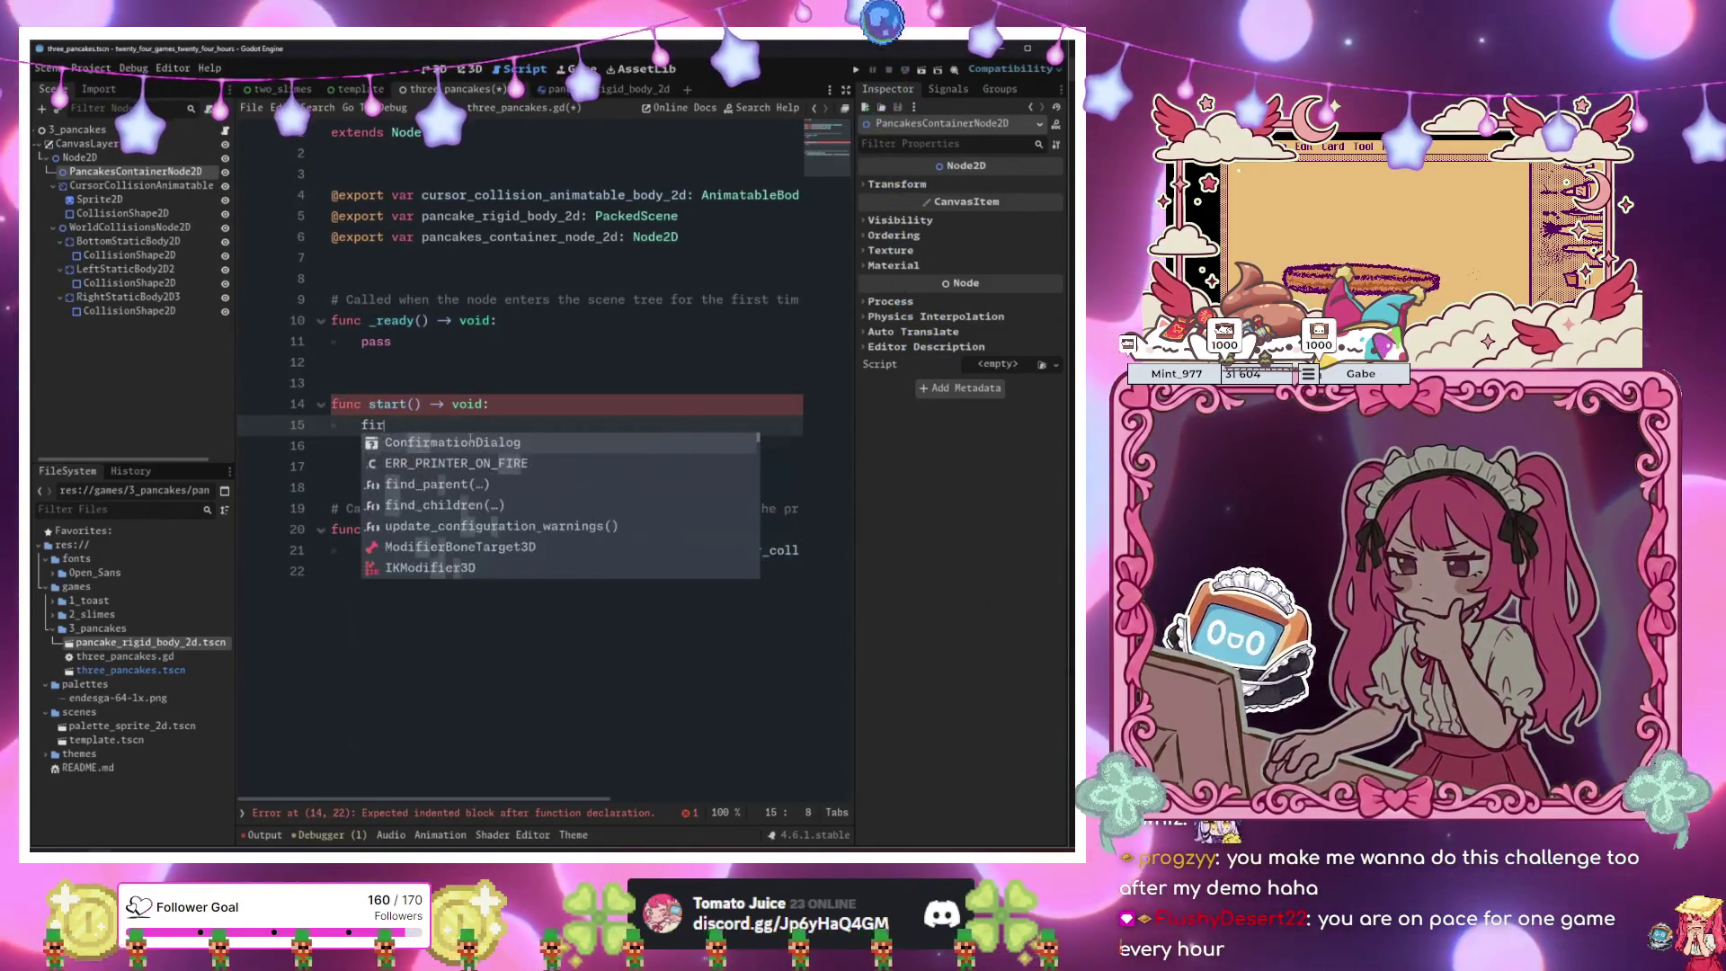
key(BackSpace)
key(BackSpace)
text(f pan)
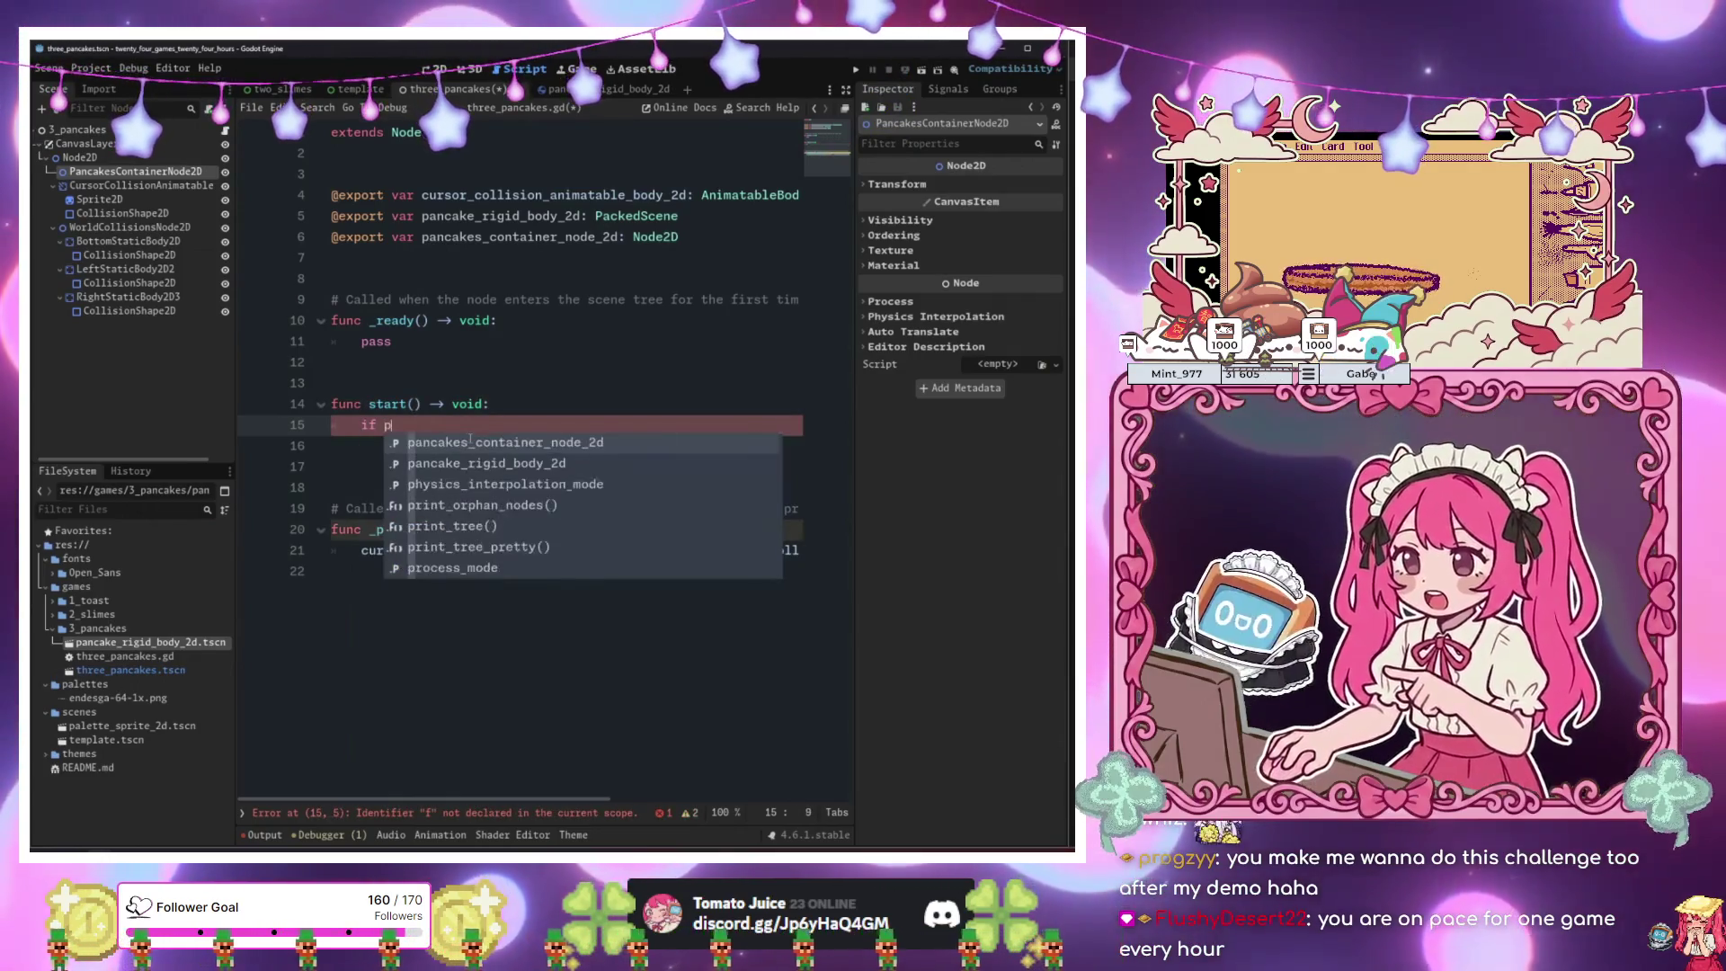
key(Return)
text(.has_ch)
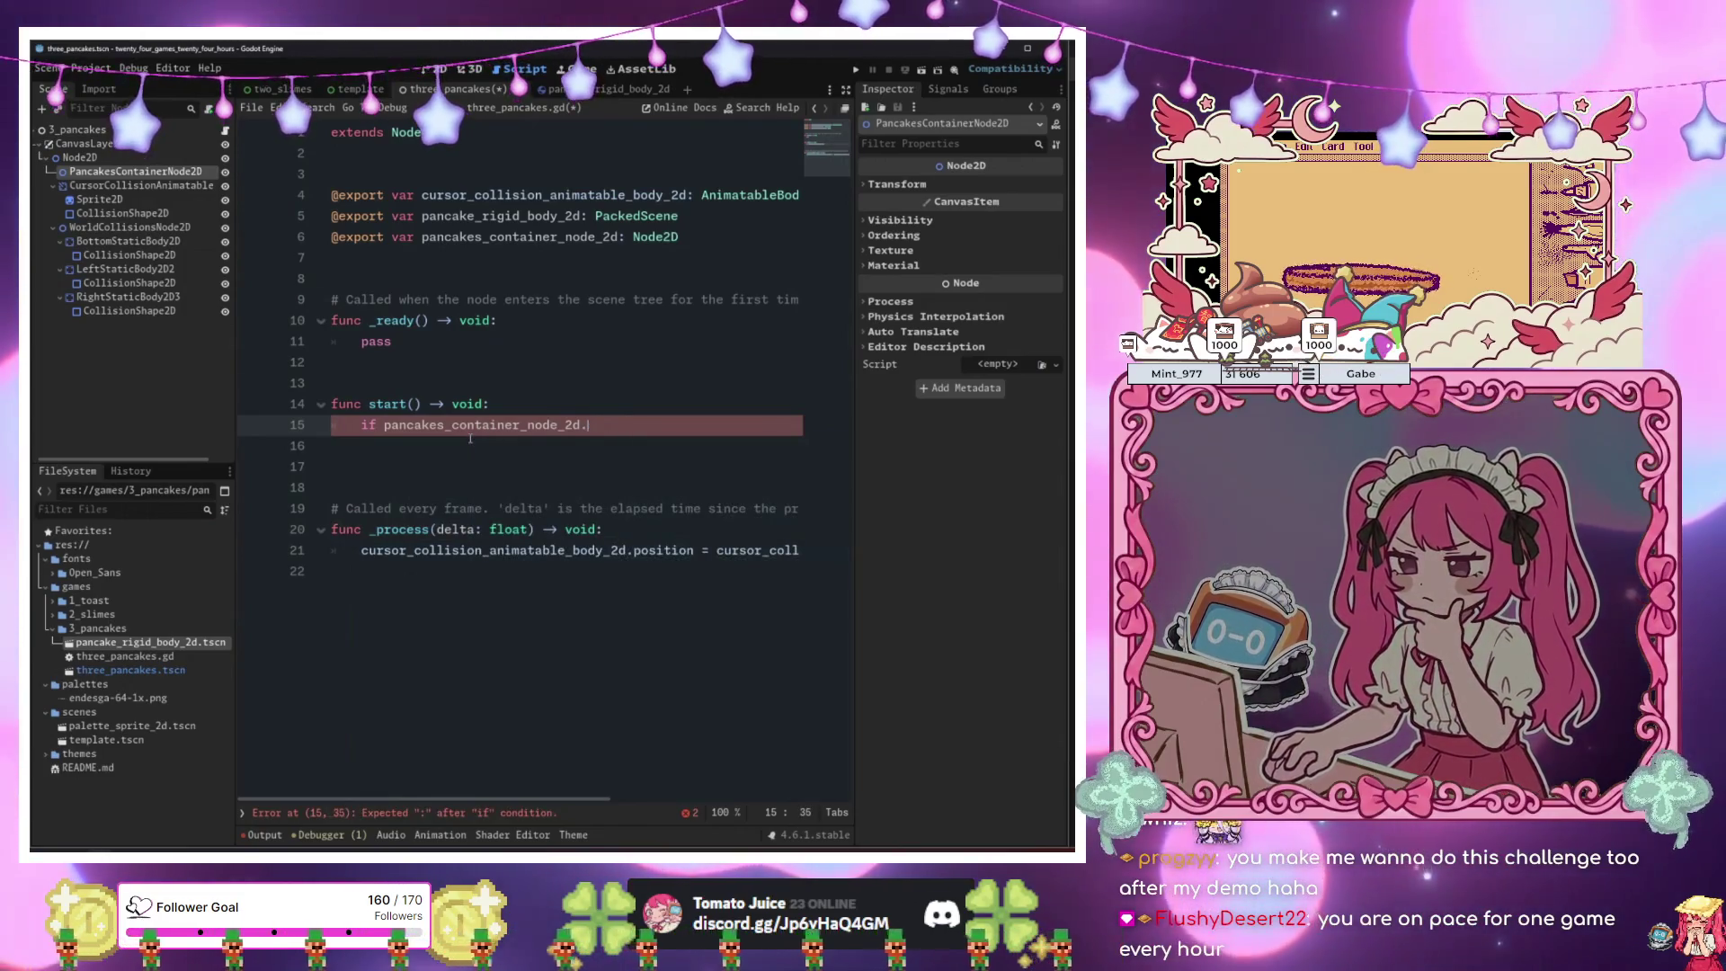
text(get)
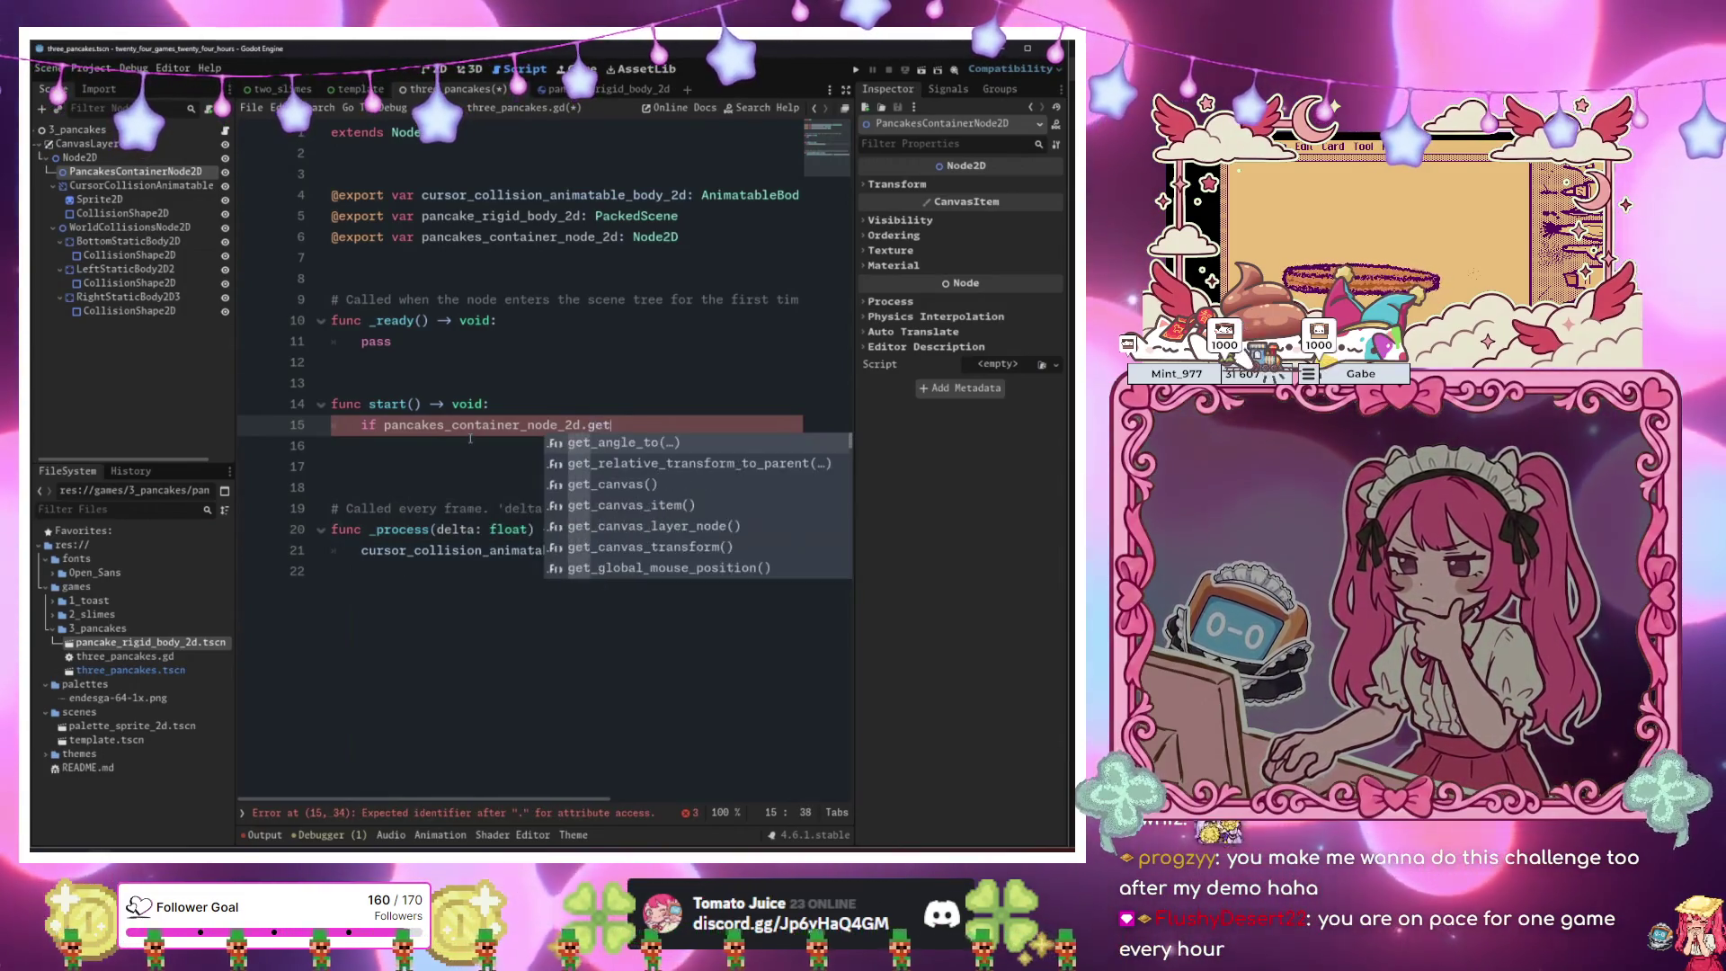
text(_ch)
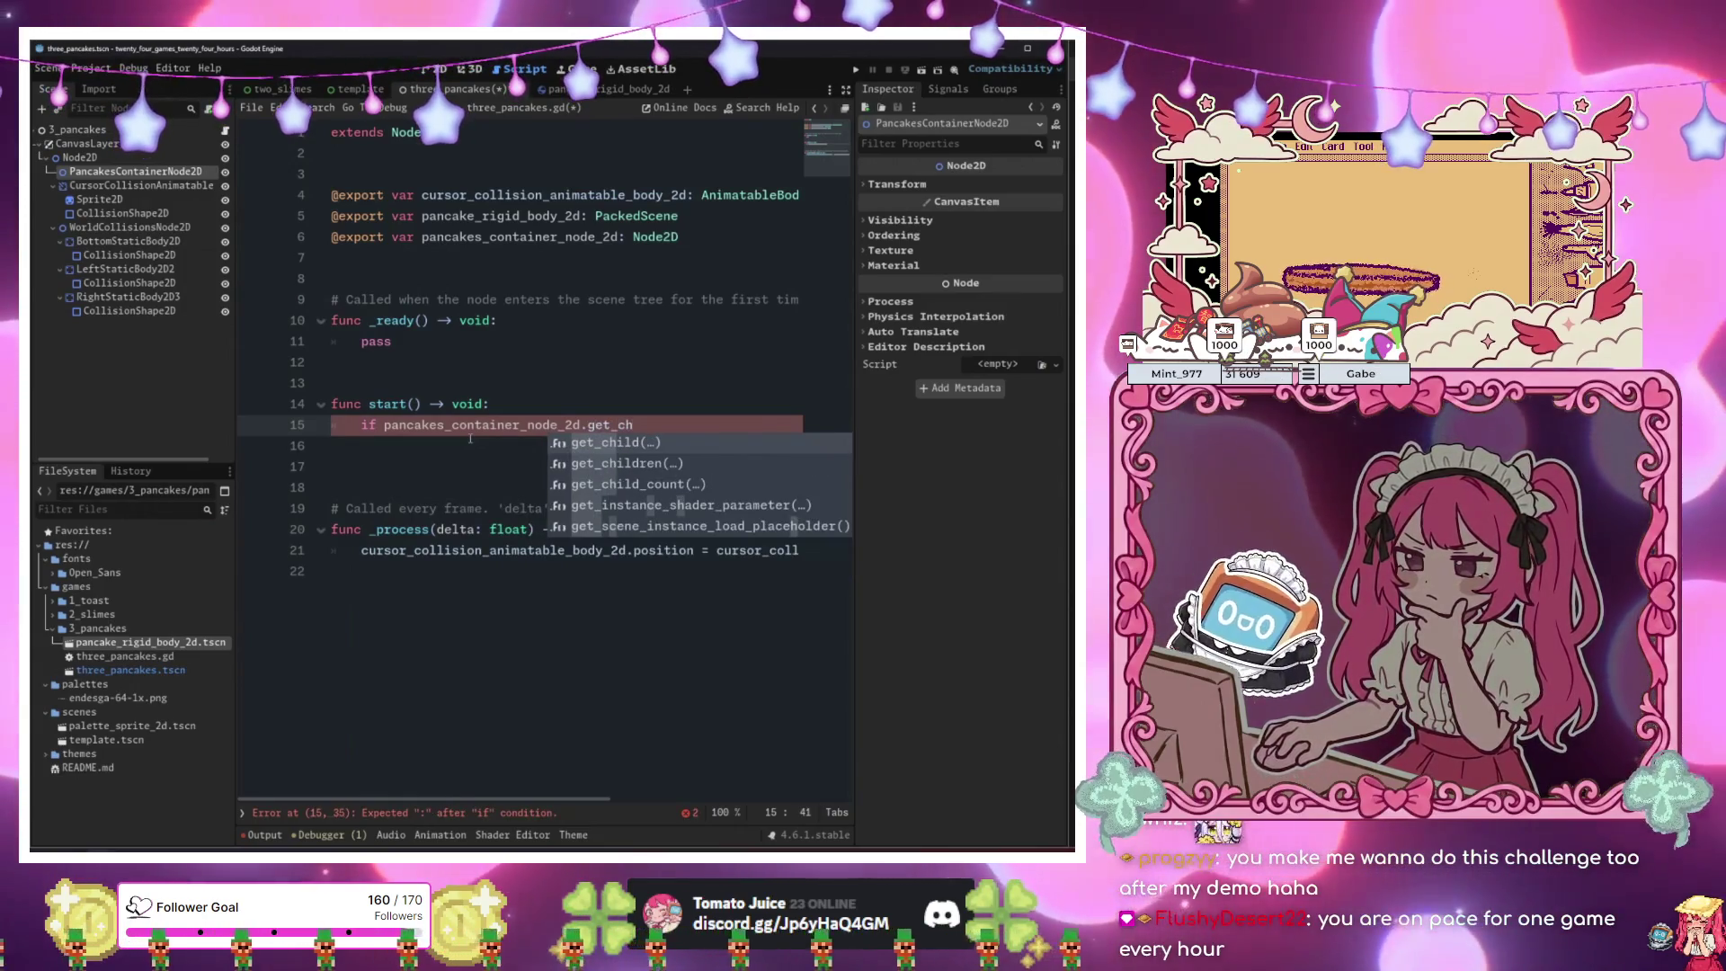
key(Down)
key(Return)
text(.)
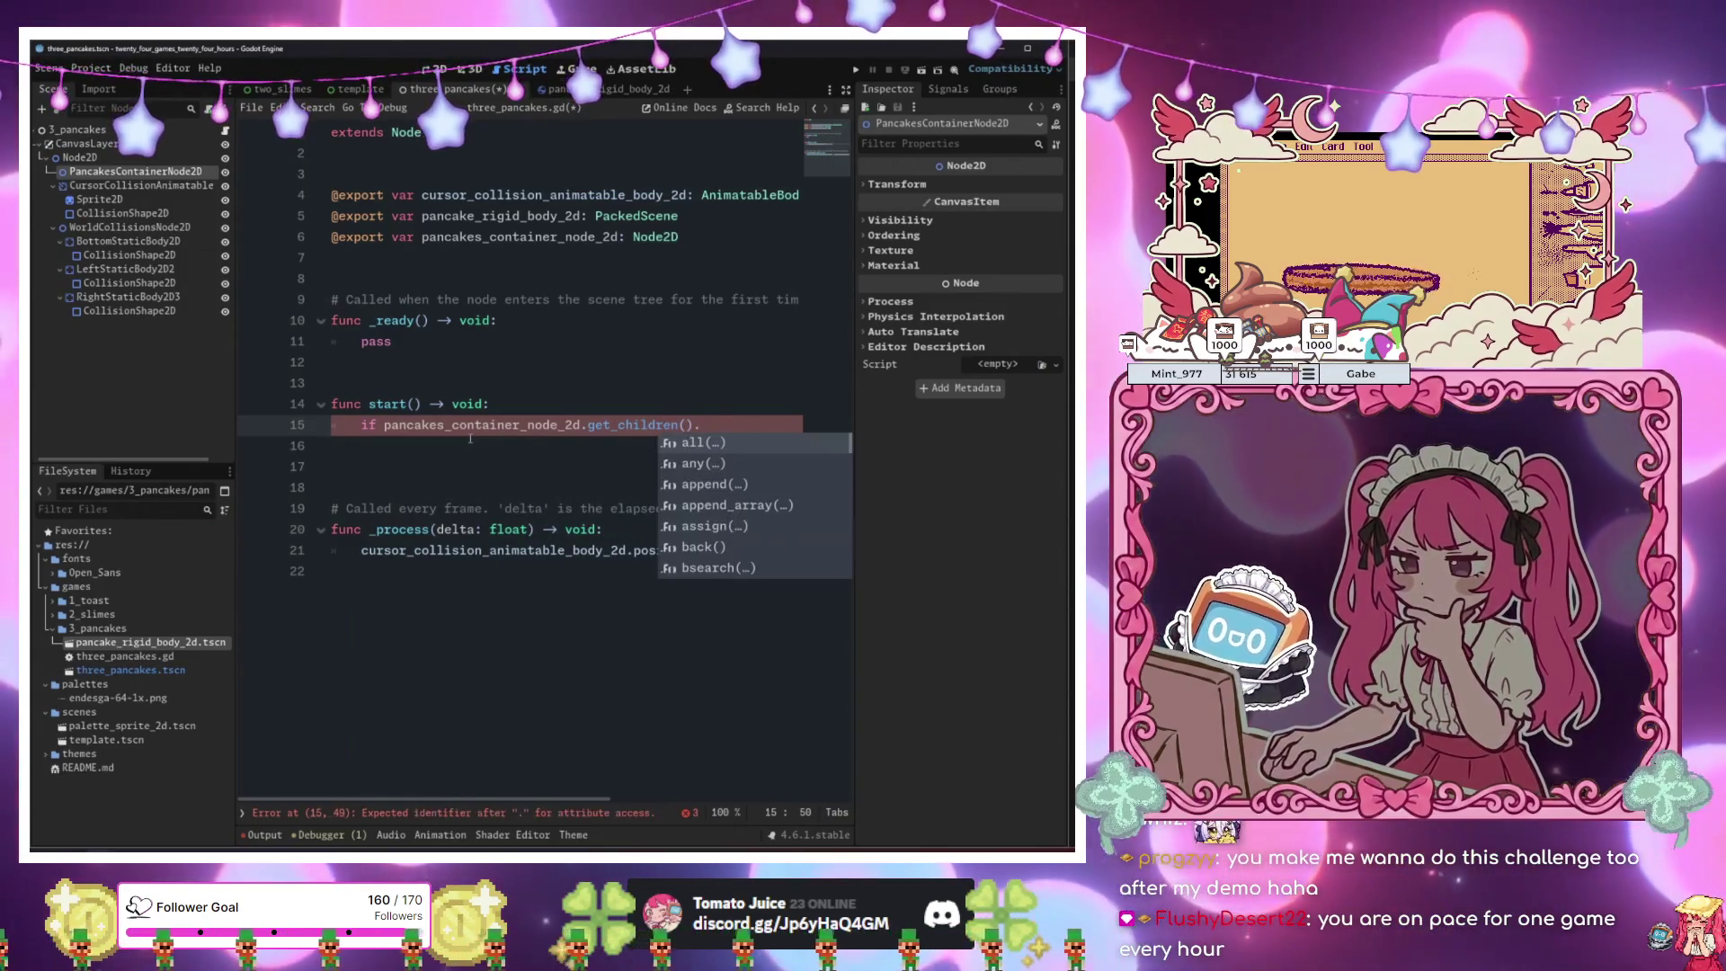
text(si)
key(Return)
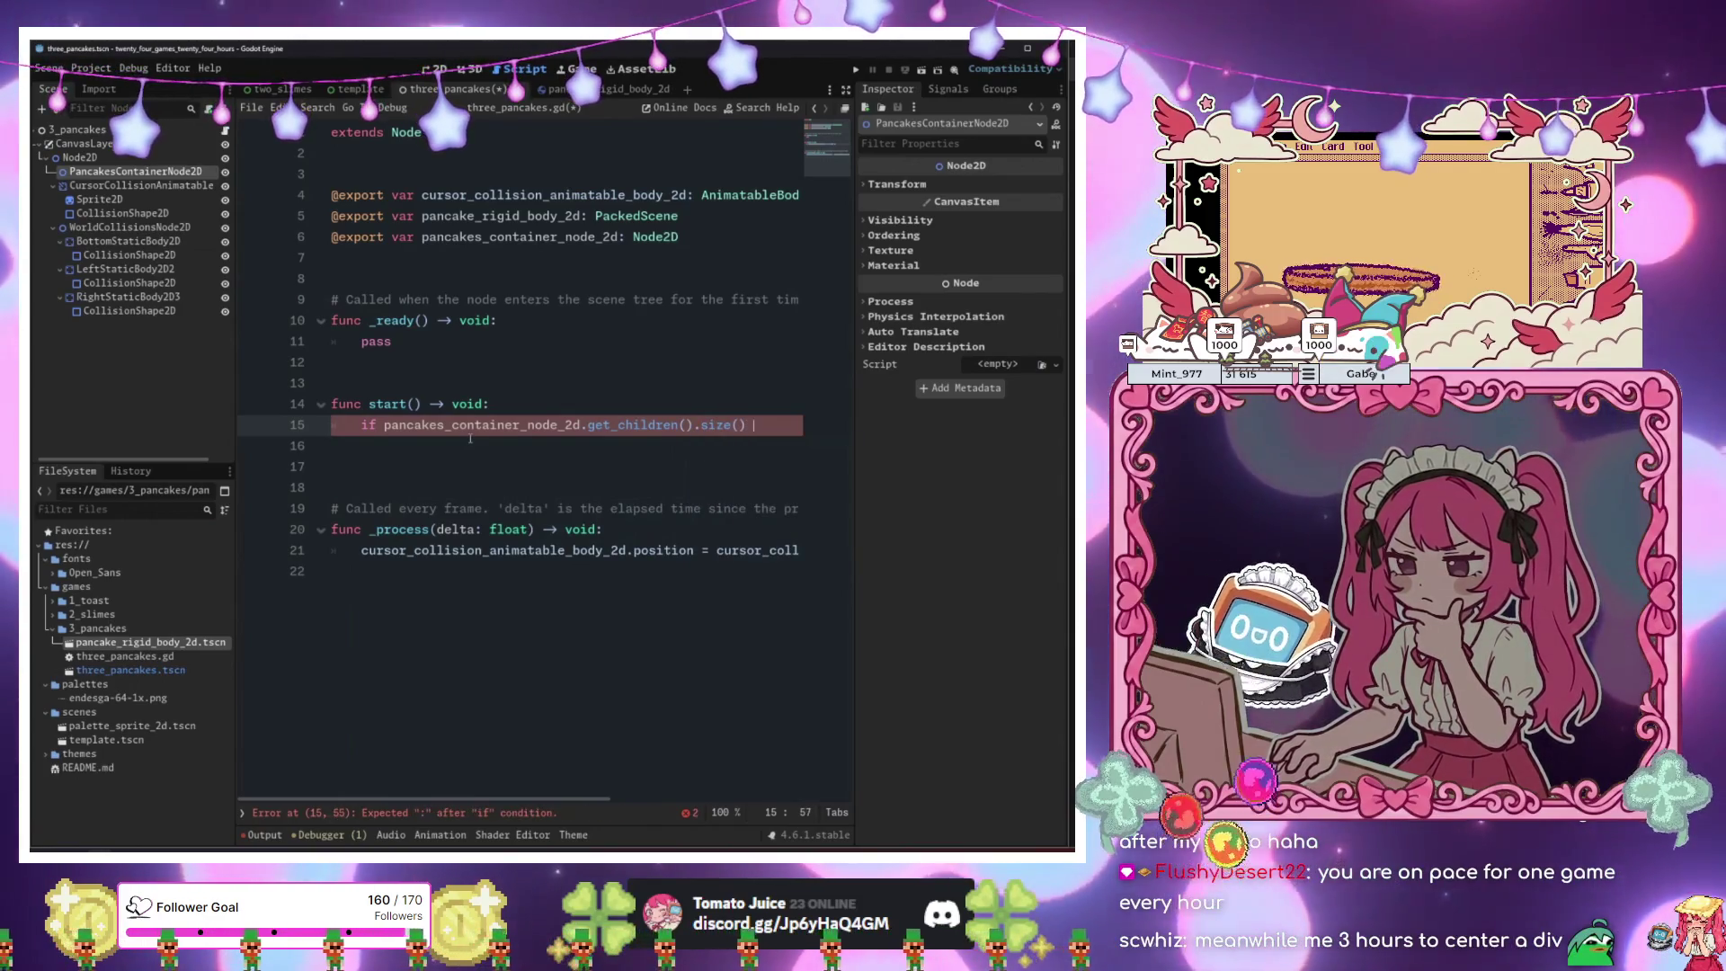
text(== 0:)
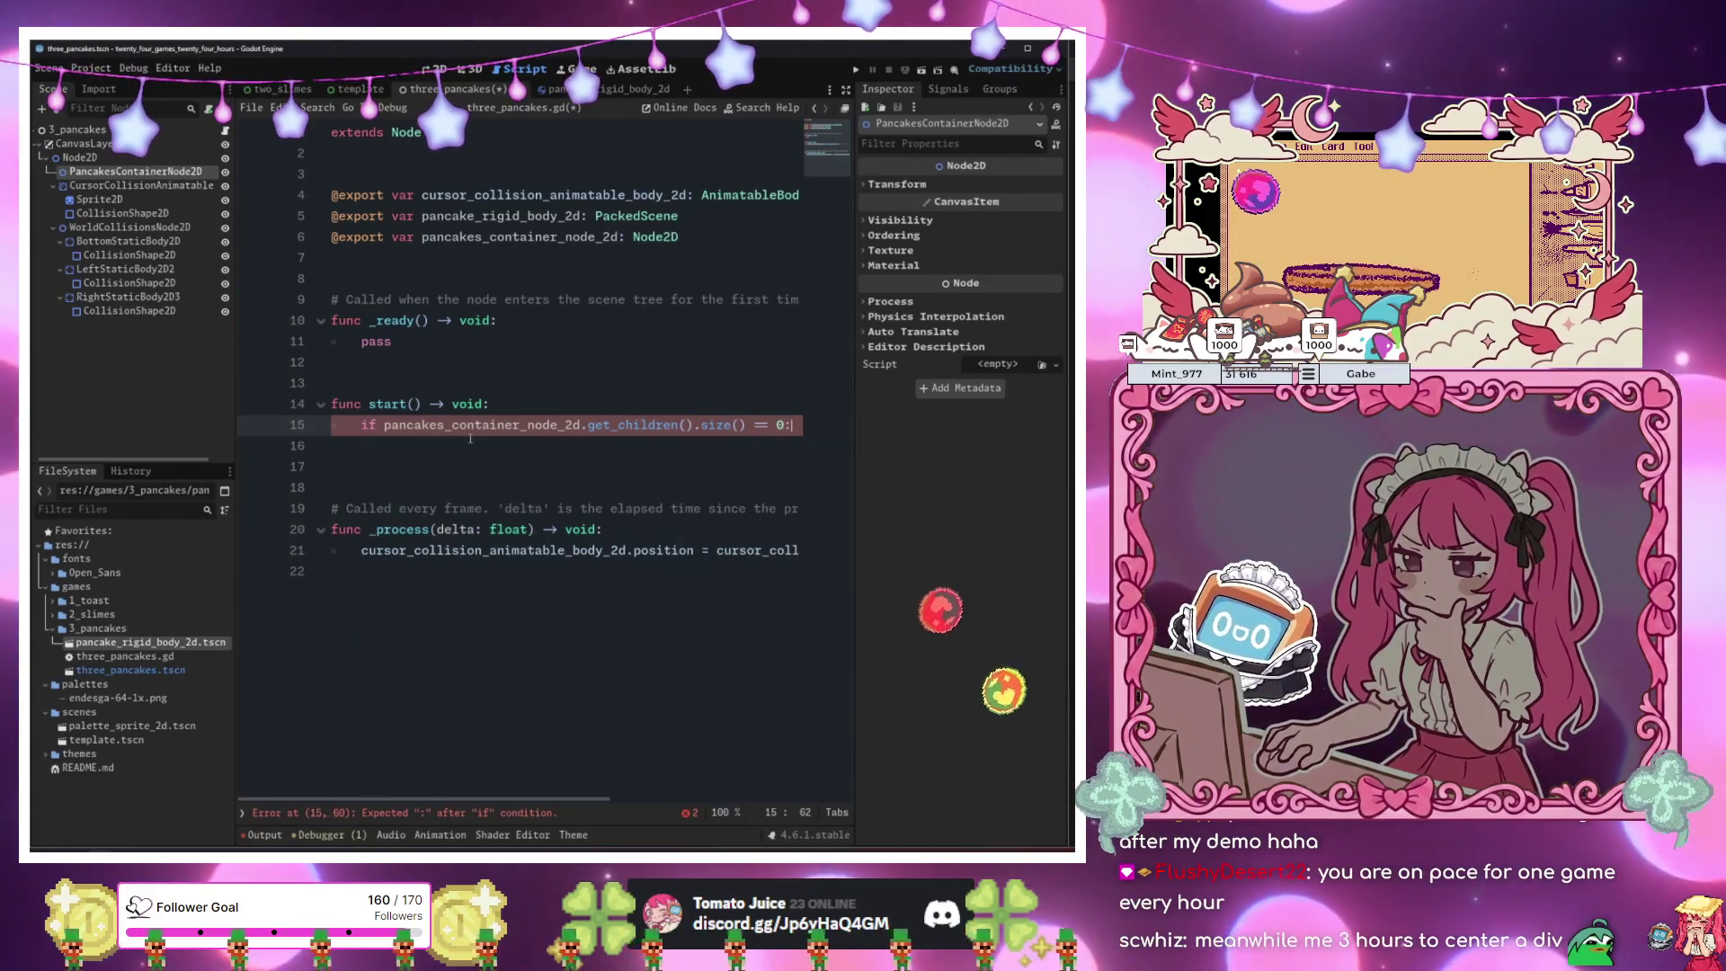
key(Return)
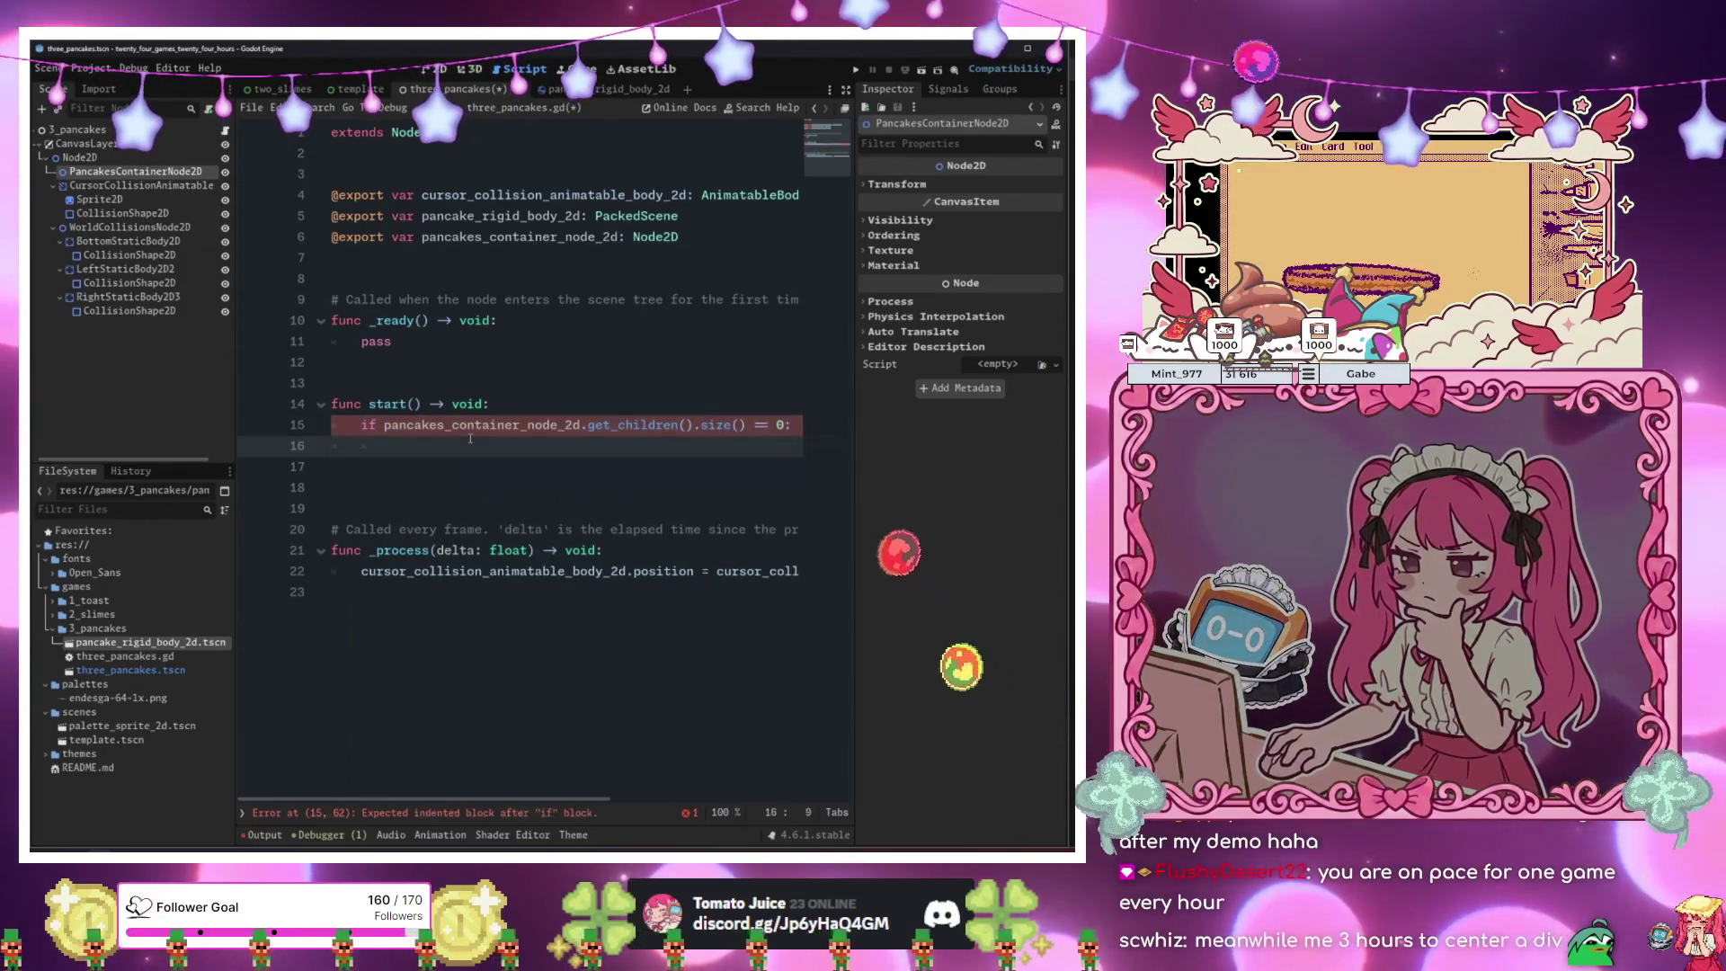
- Negate the container check with 'not' so it runs when children exist
click(384, 429)
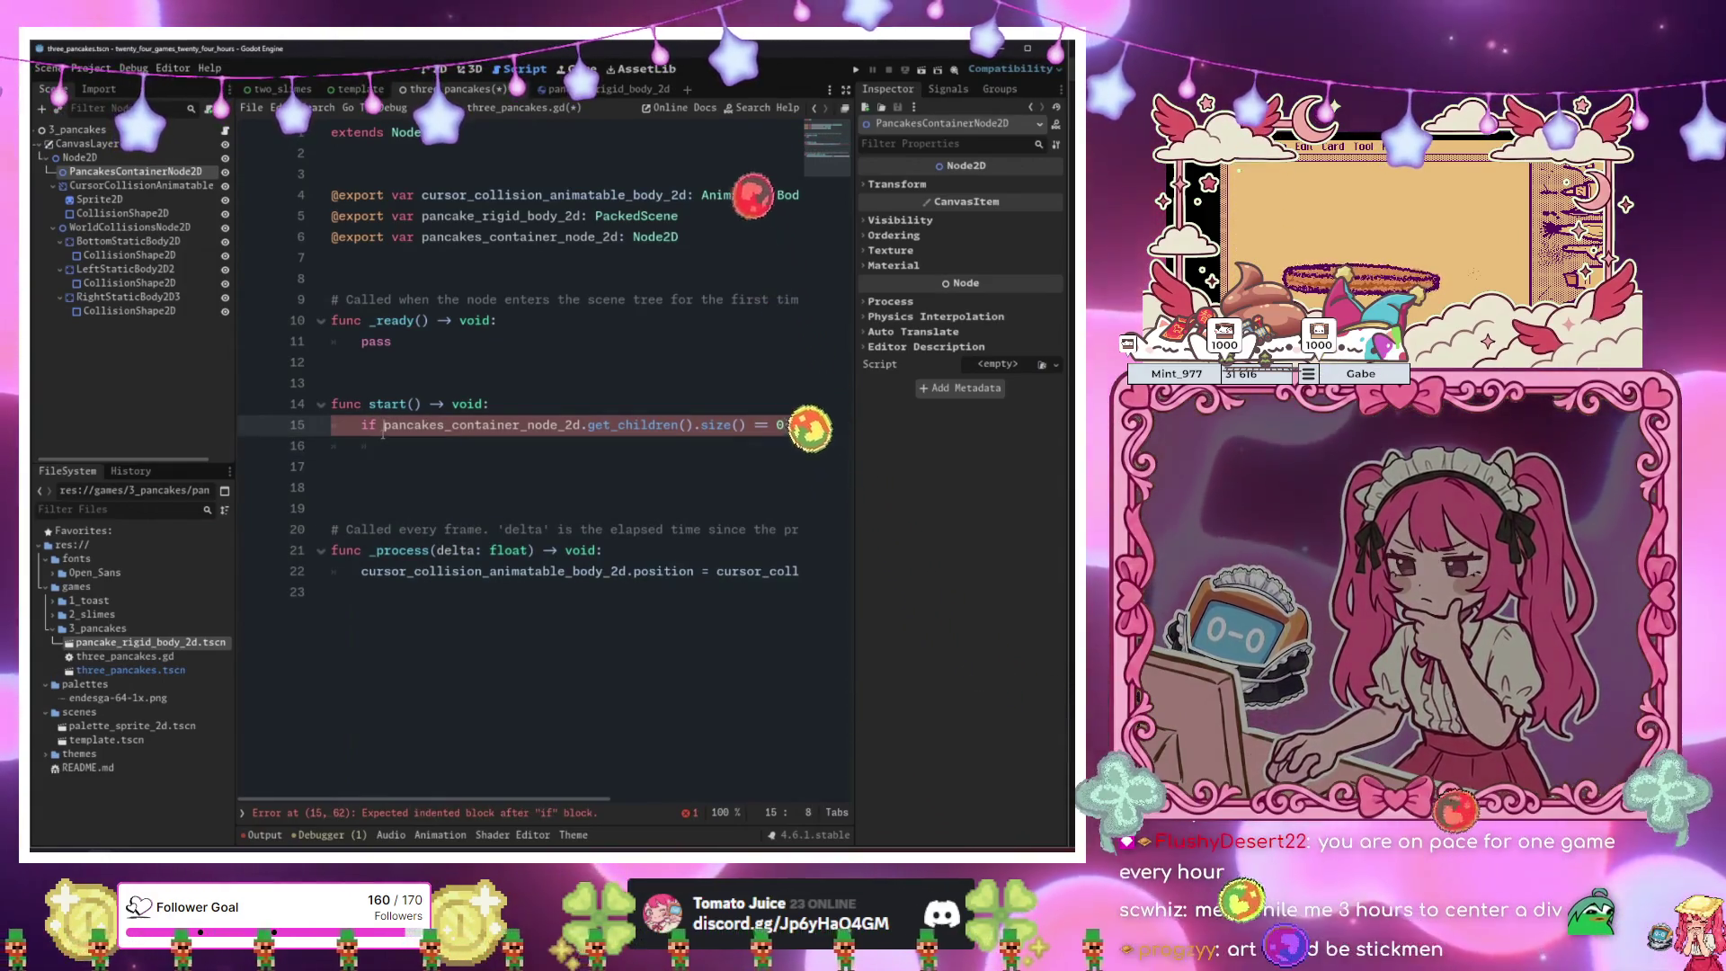
text(not)
key(Escape)
click(468, 447)
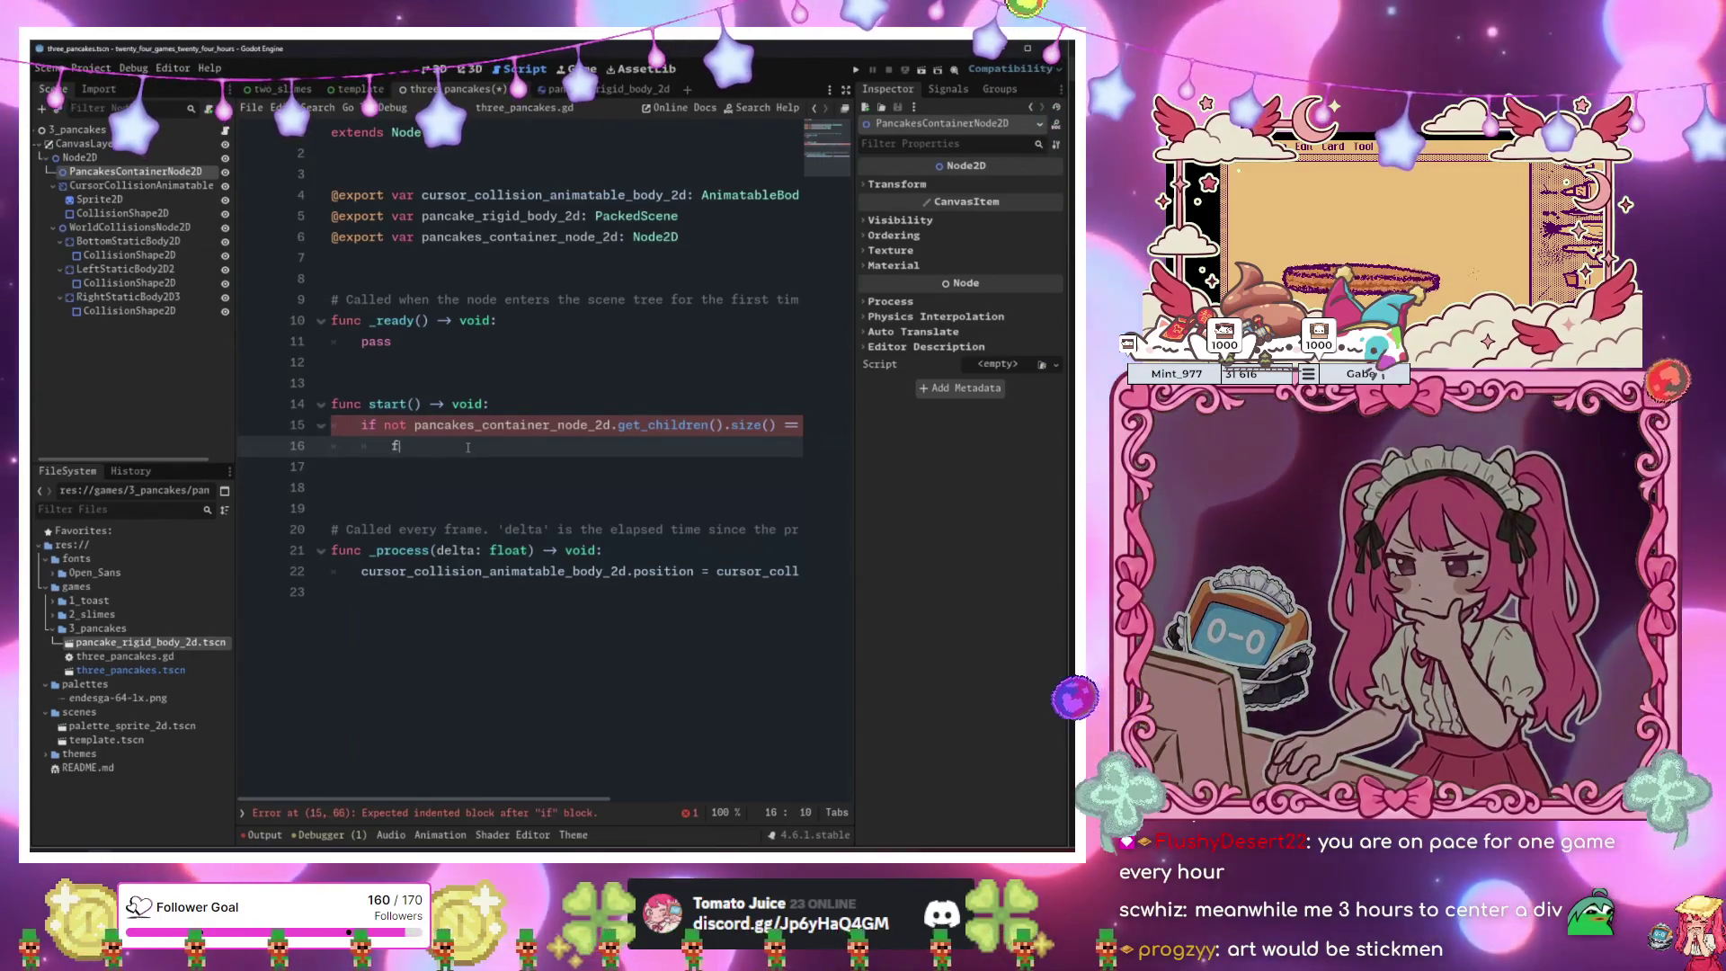
- Add the loop 'for pancake: Node2D in pancakes_container_node_2d.get_children():' inside the check
text(or pancake)
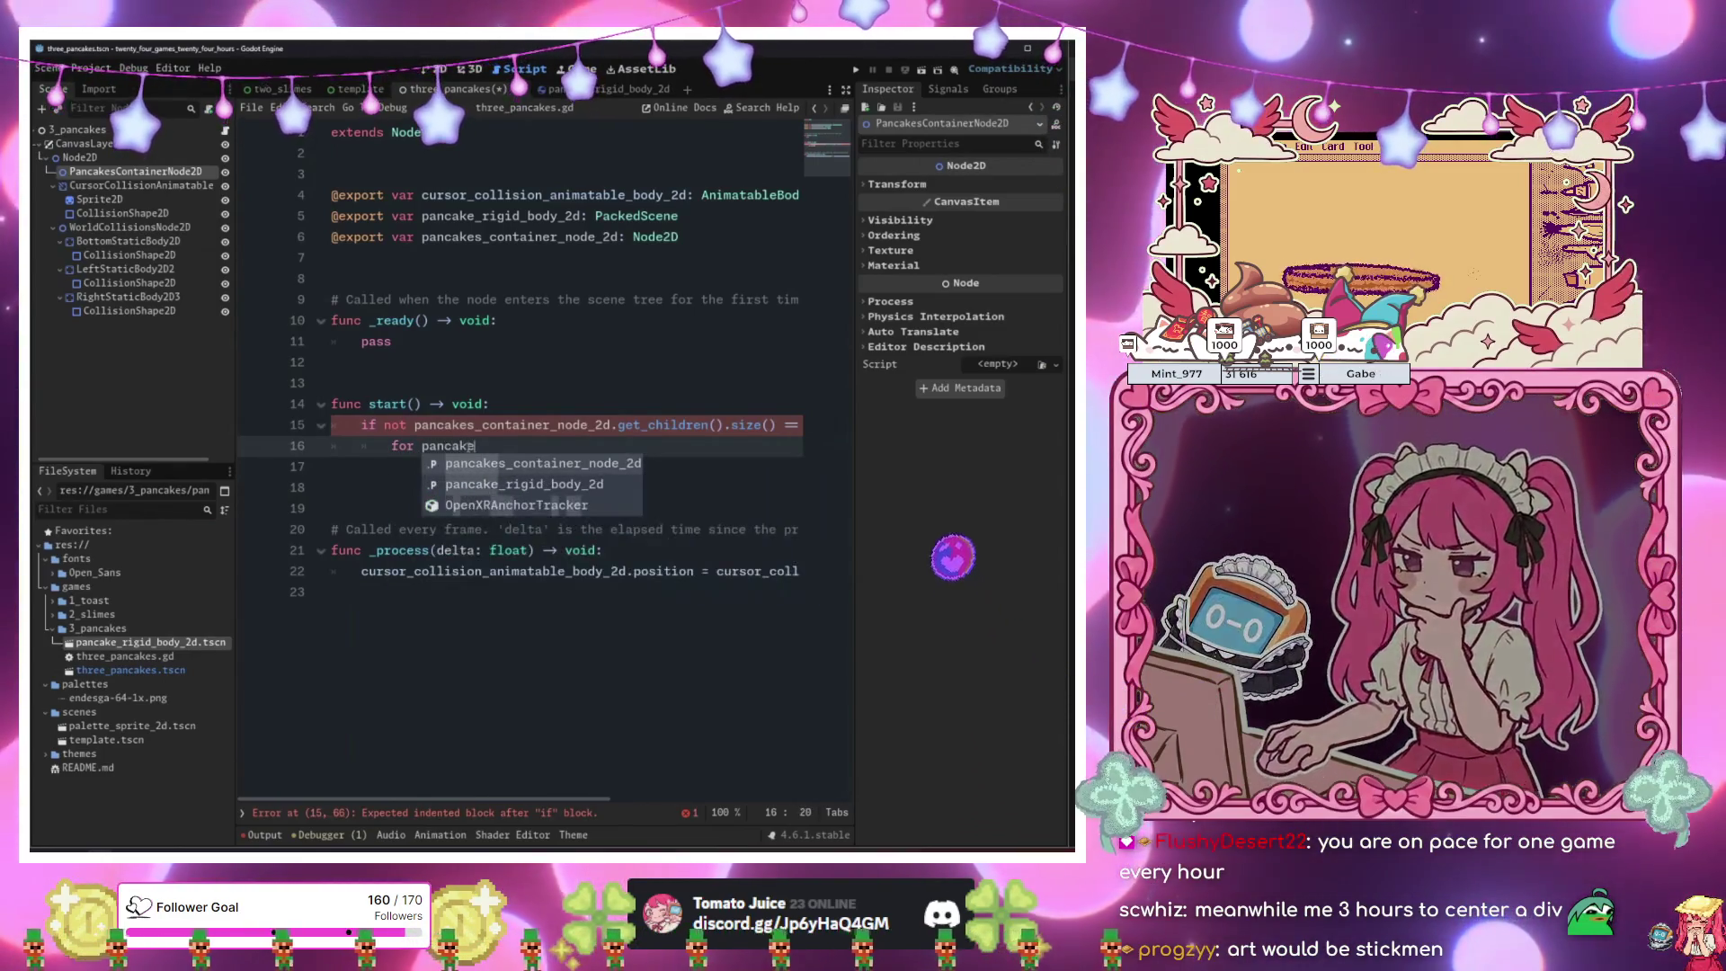
text(: Co)
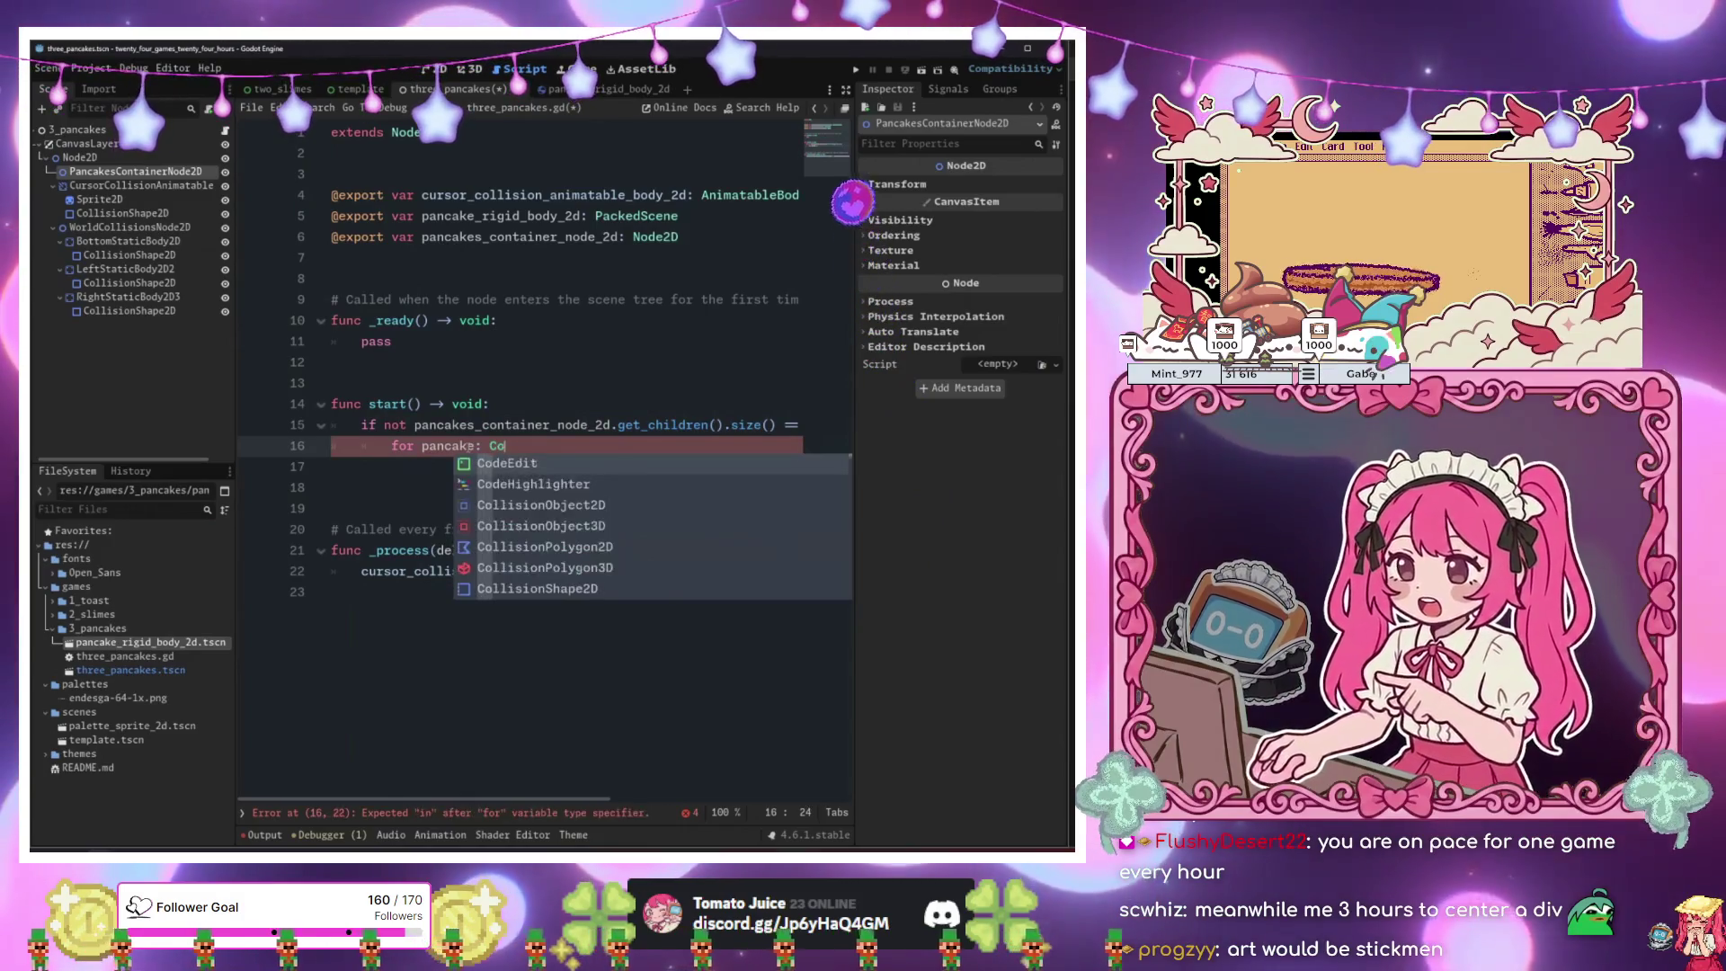
key(BackSpace)
key(BackSpace)
text(Node)
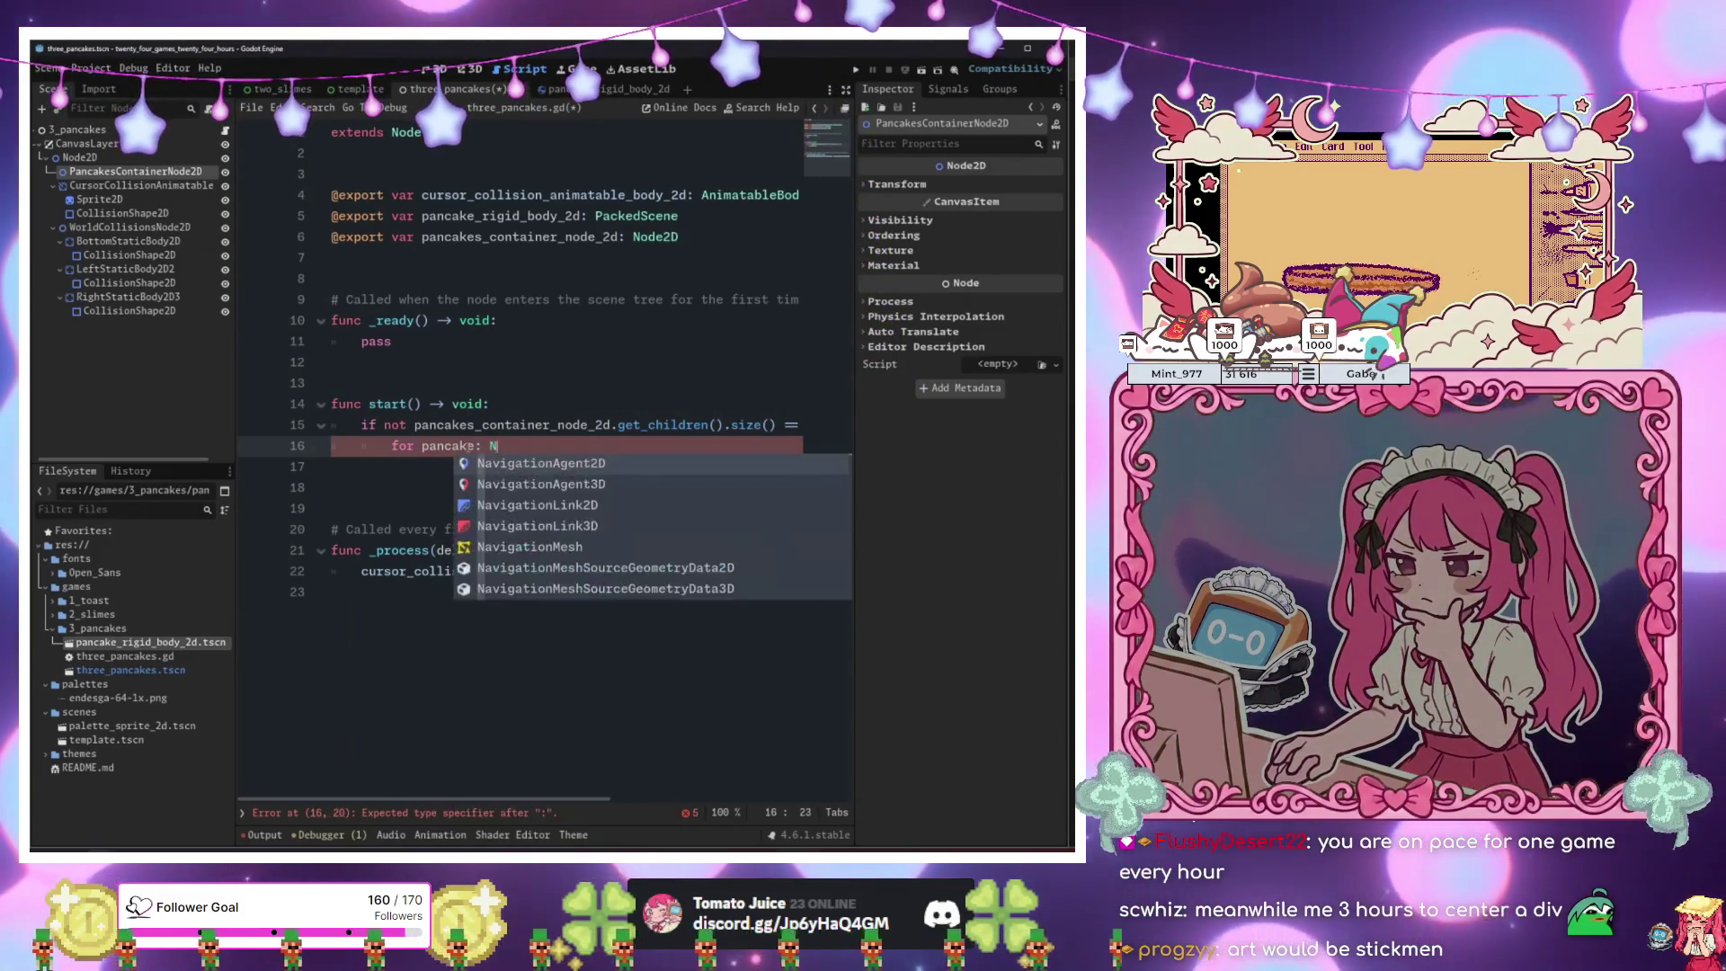
key(Down)
key(Return)
text(in )
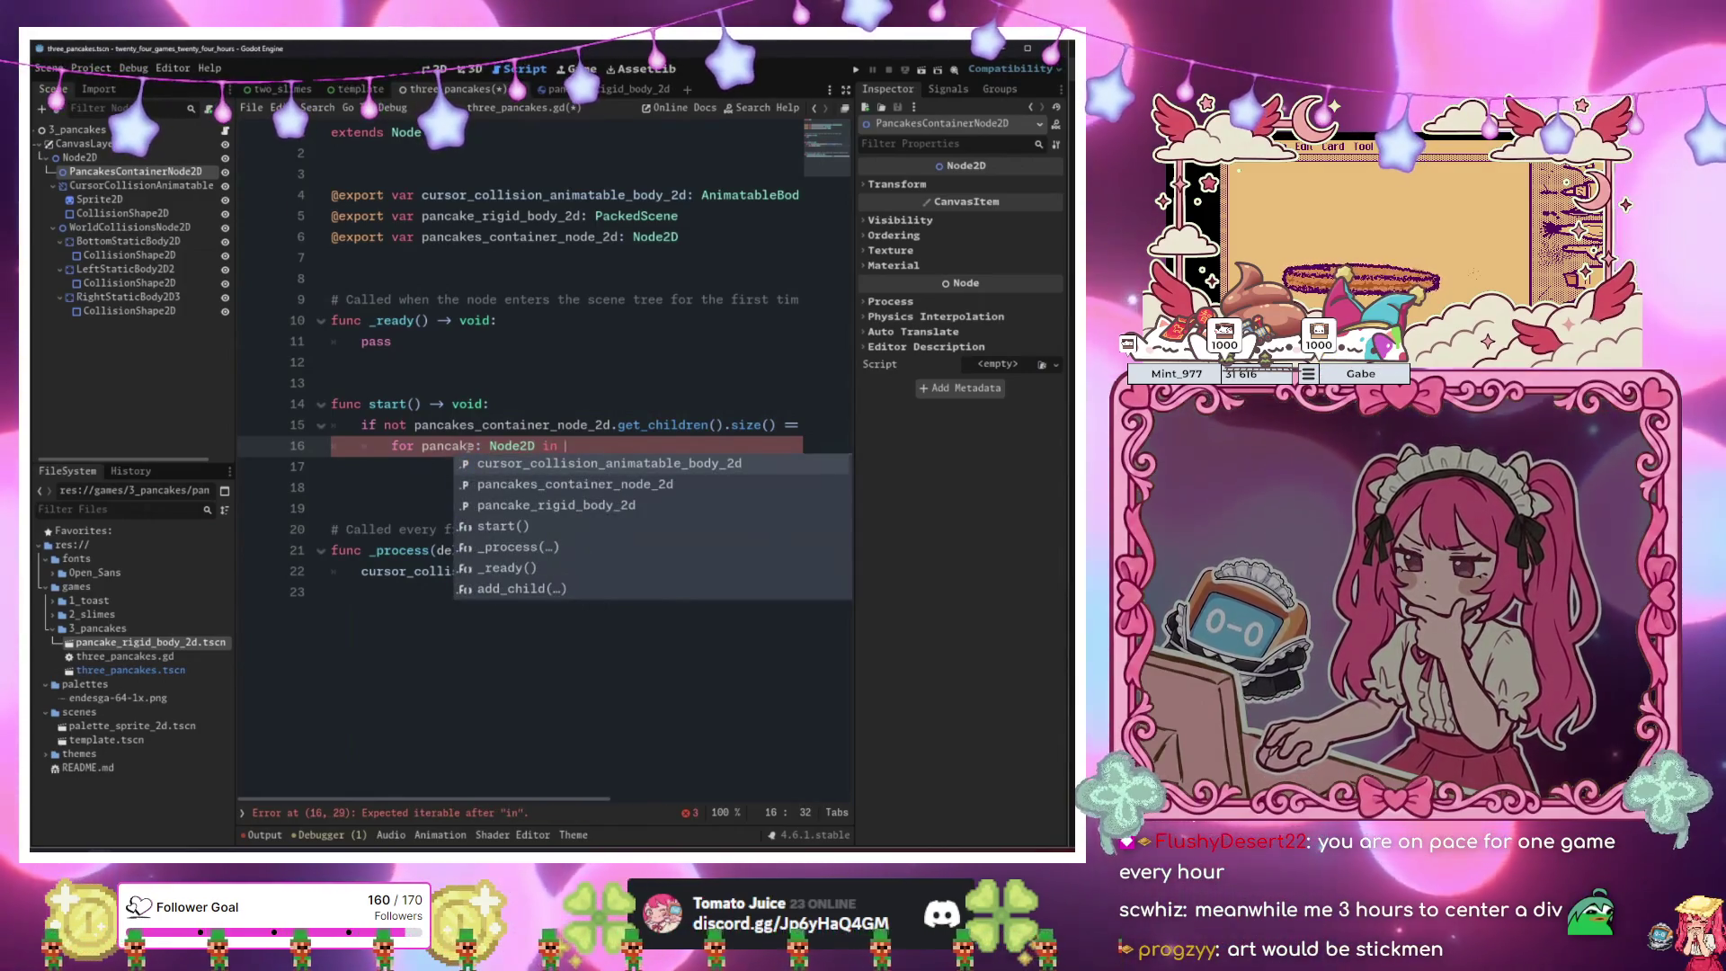
text(pan)
key(Return)
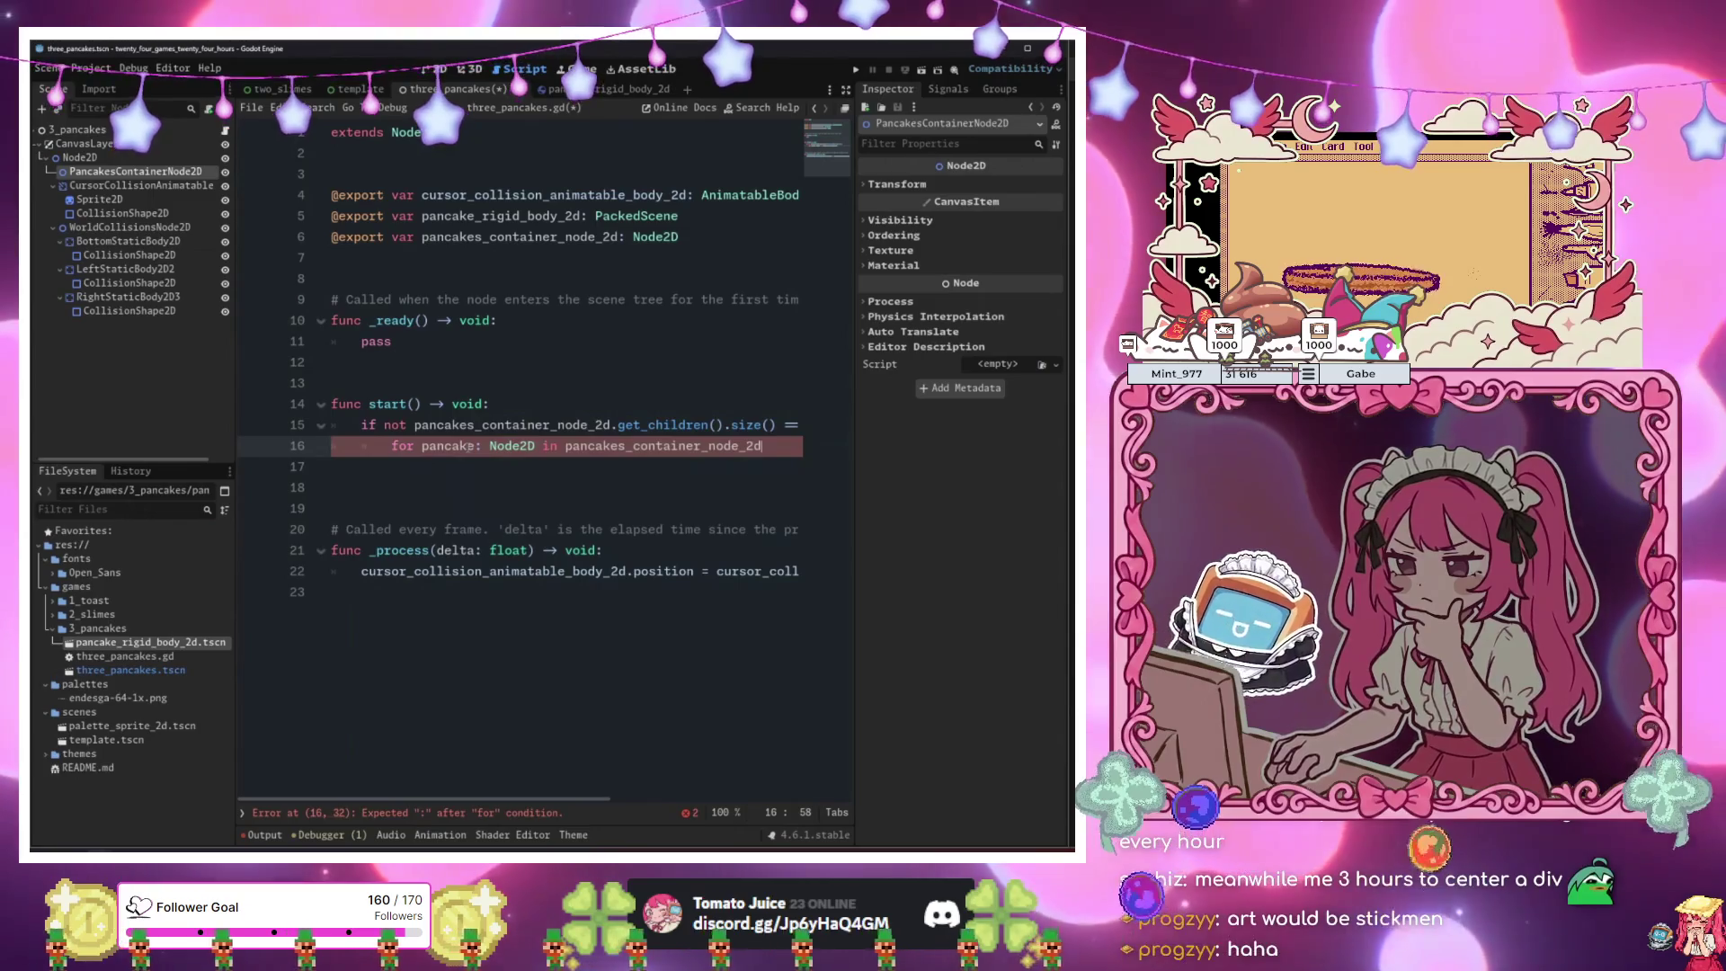
text(.get_chi)
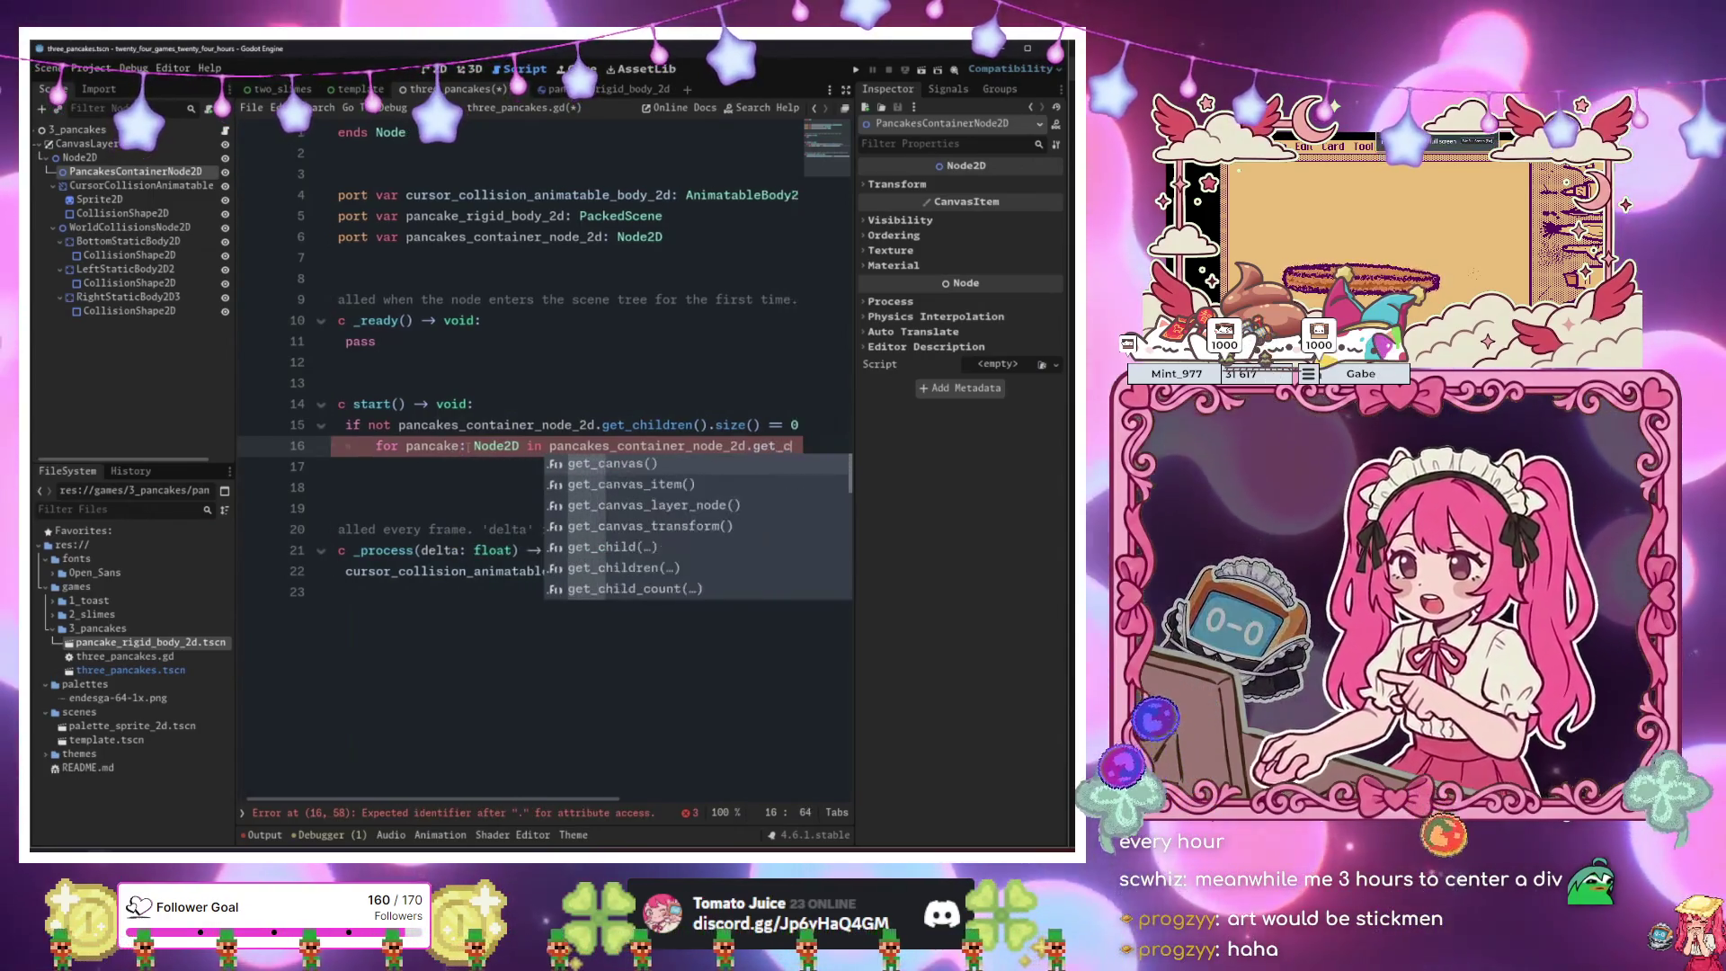
key(Down)
key(Return)
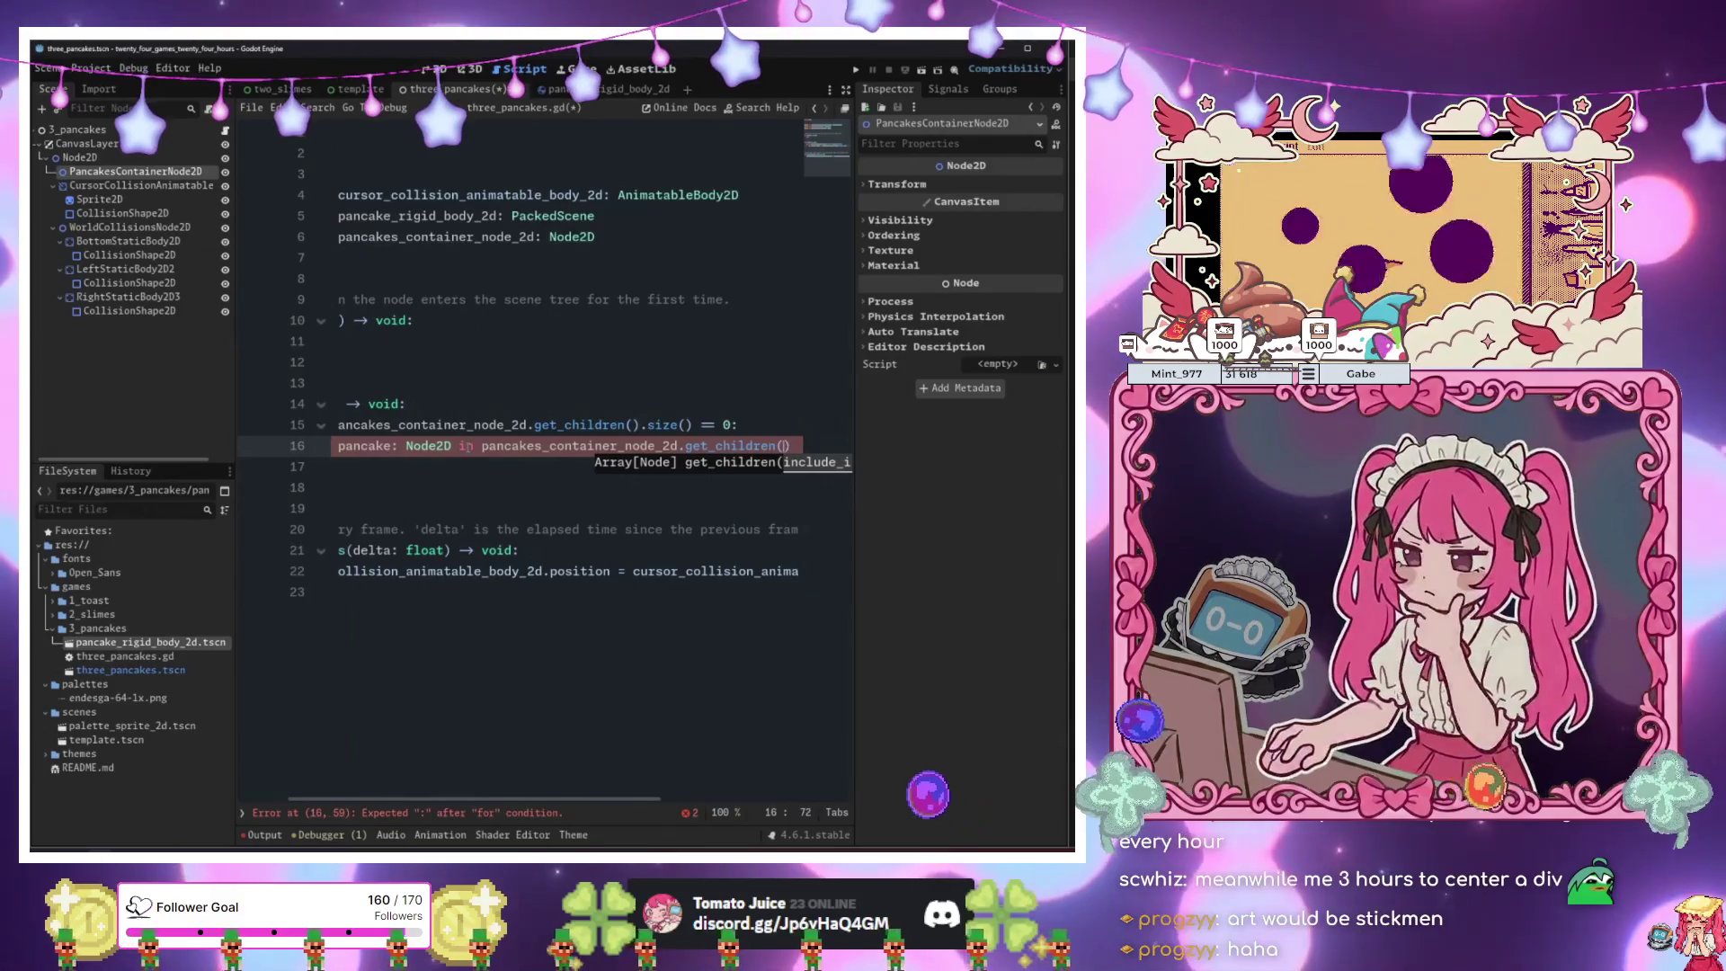
text():)
key(Return)
key(BackSpace)
key(BackSpace)
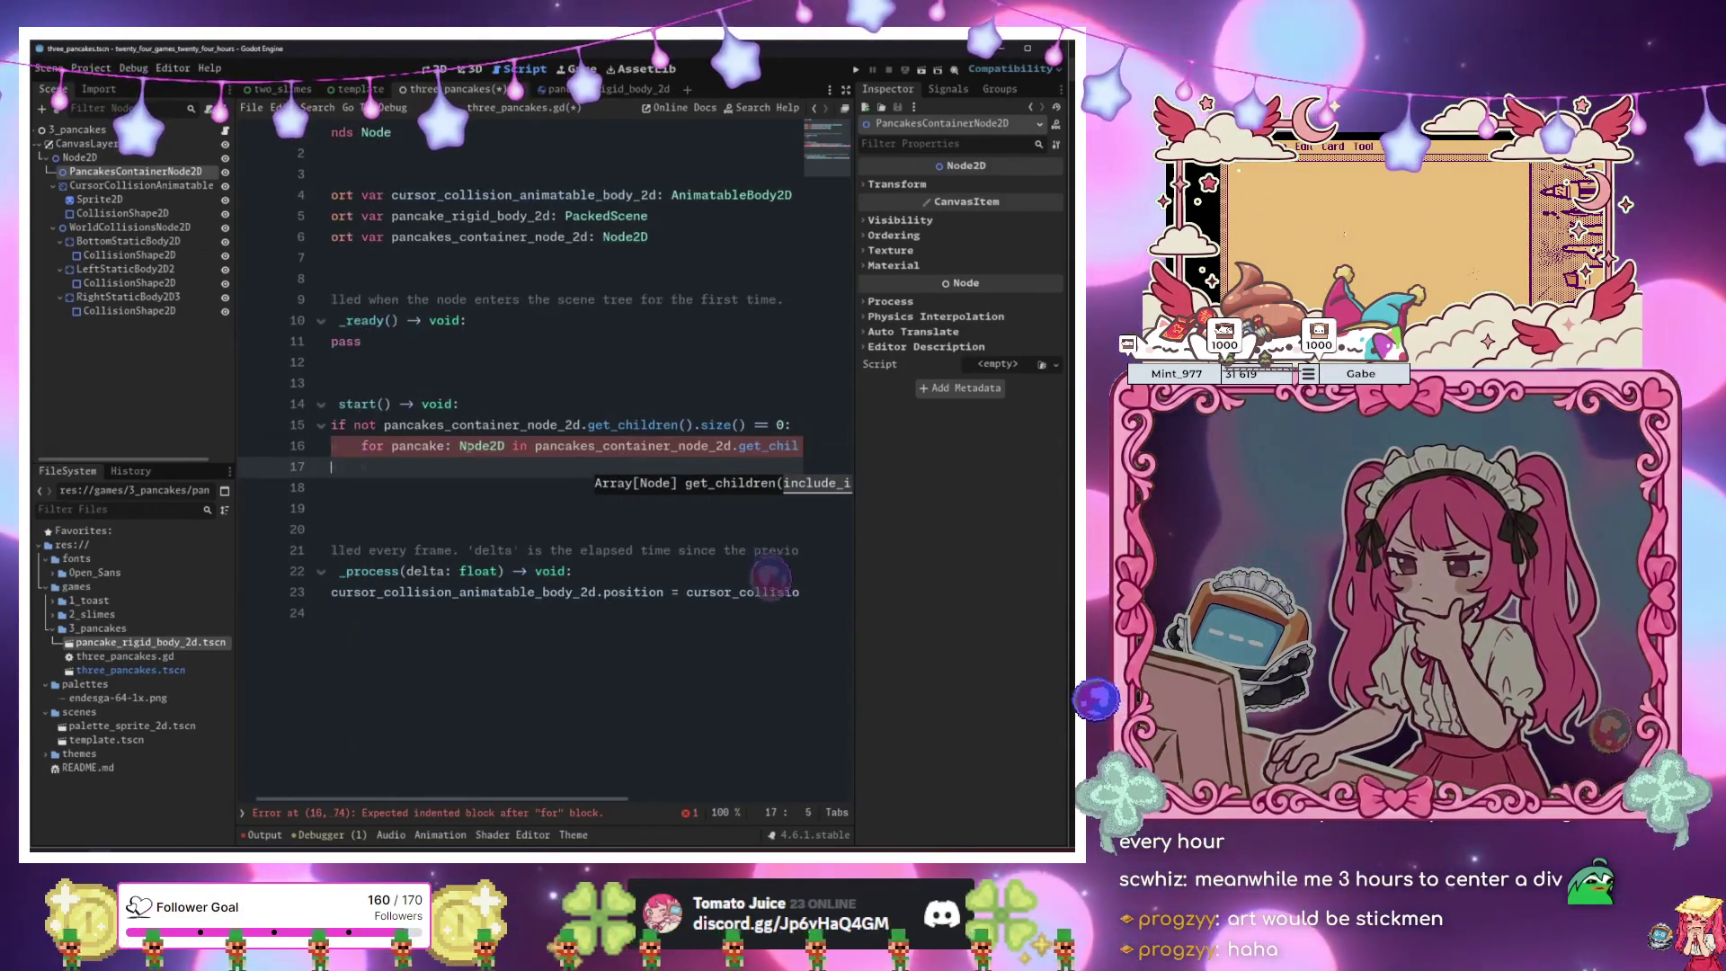
- Open the documentation for get_children from line 15
click(596, 425)
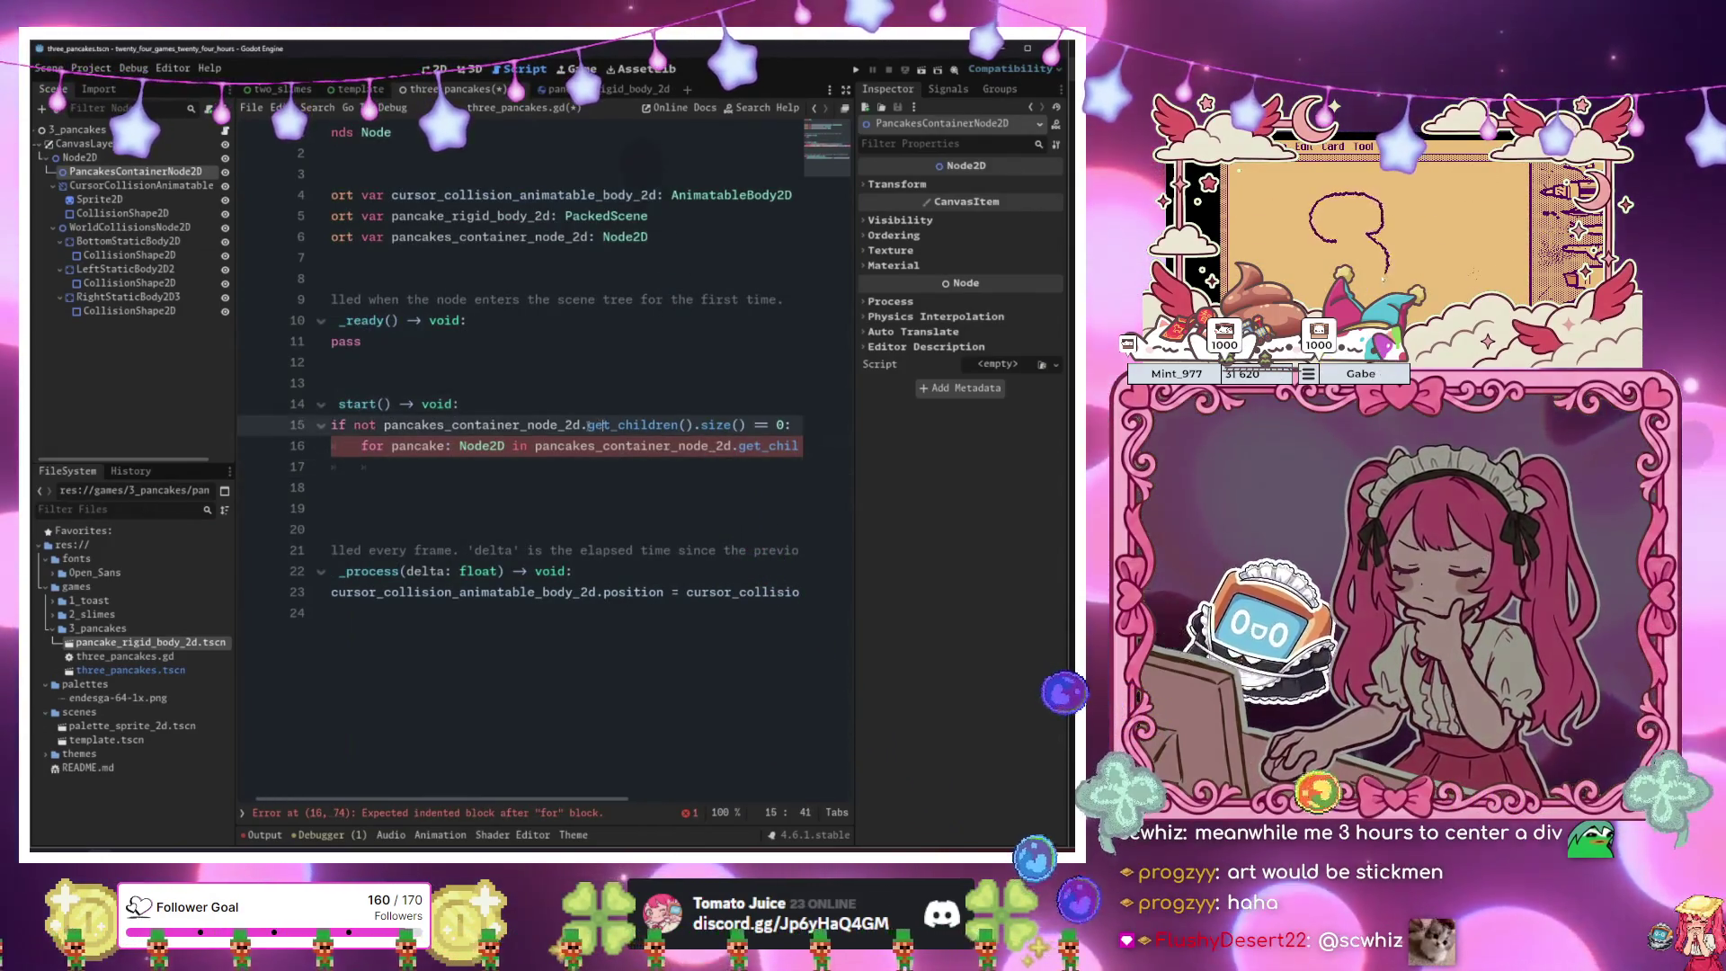
key(Down)
key(Down)
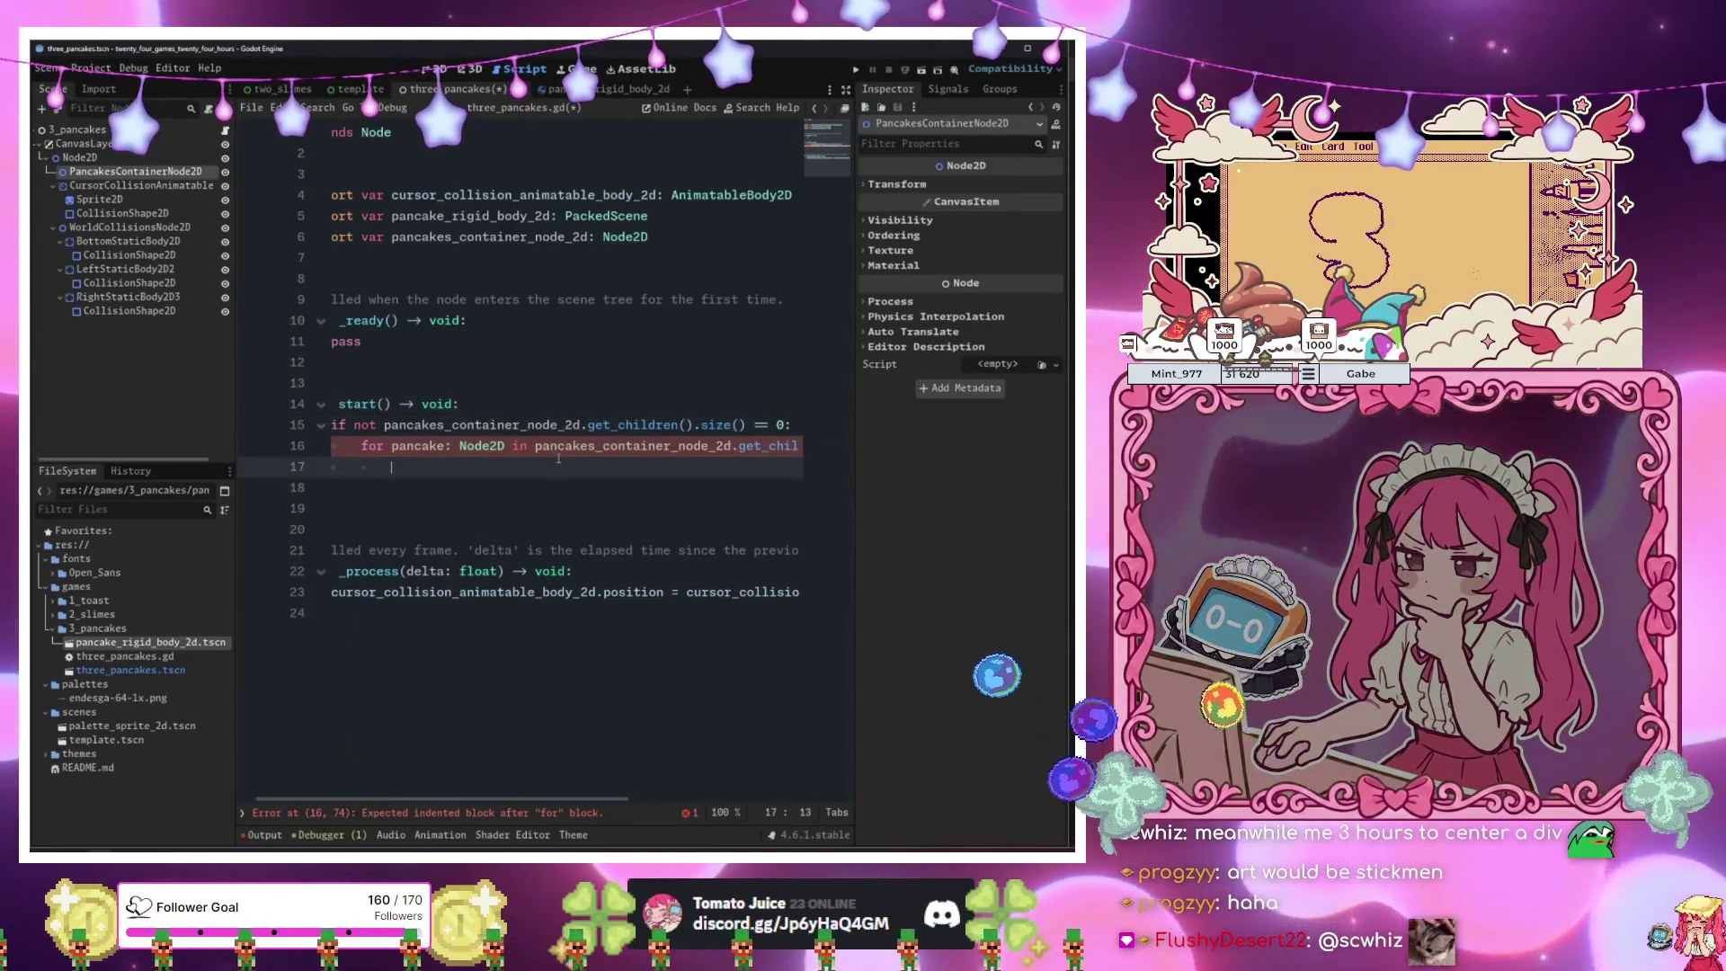
click(619, 424)
key(Down)
key(Down)
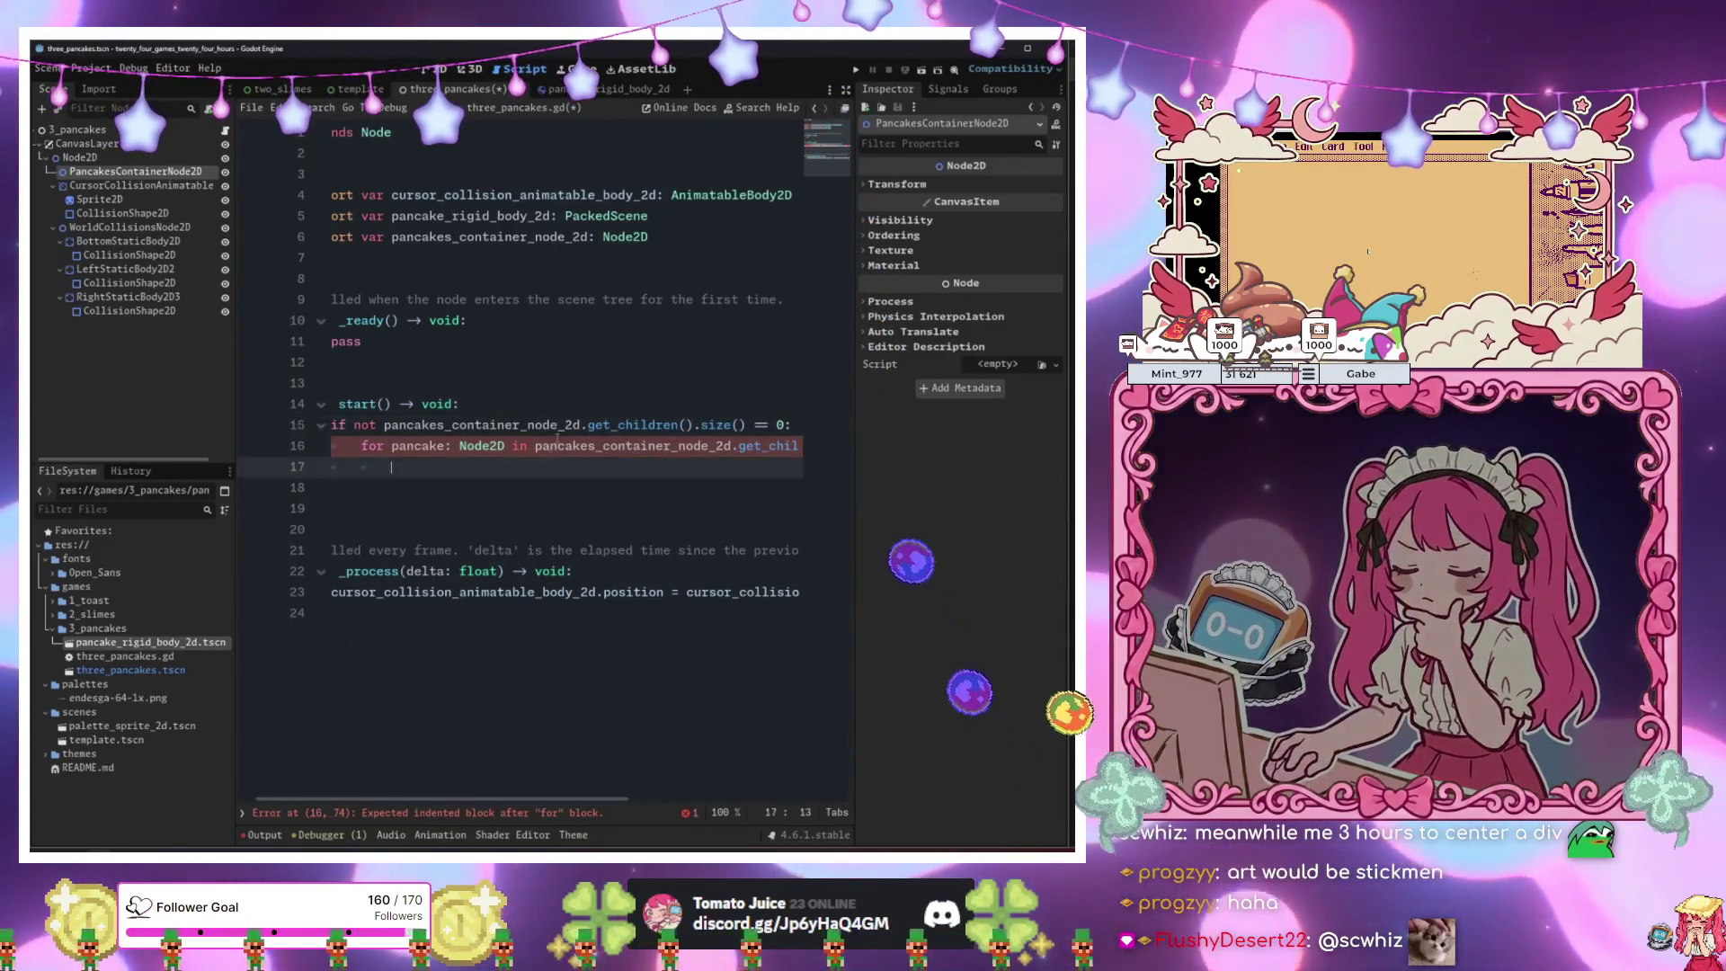
ctrl+click(611, 425)
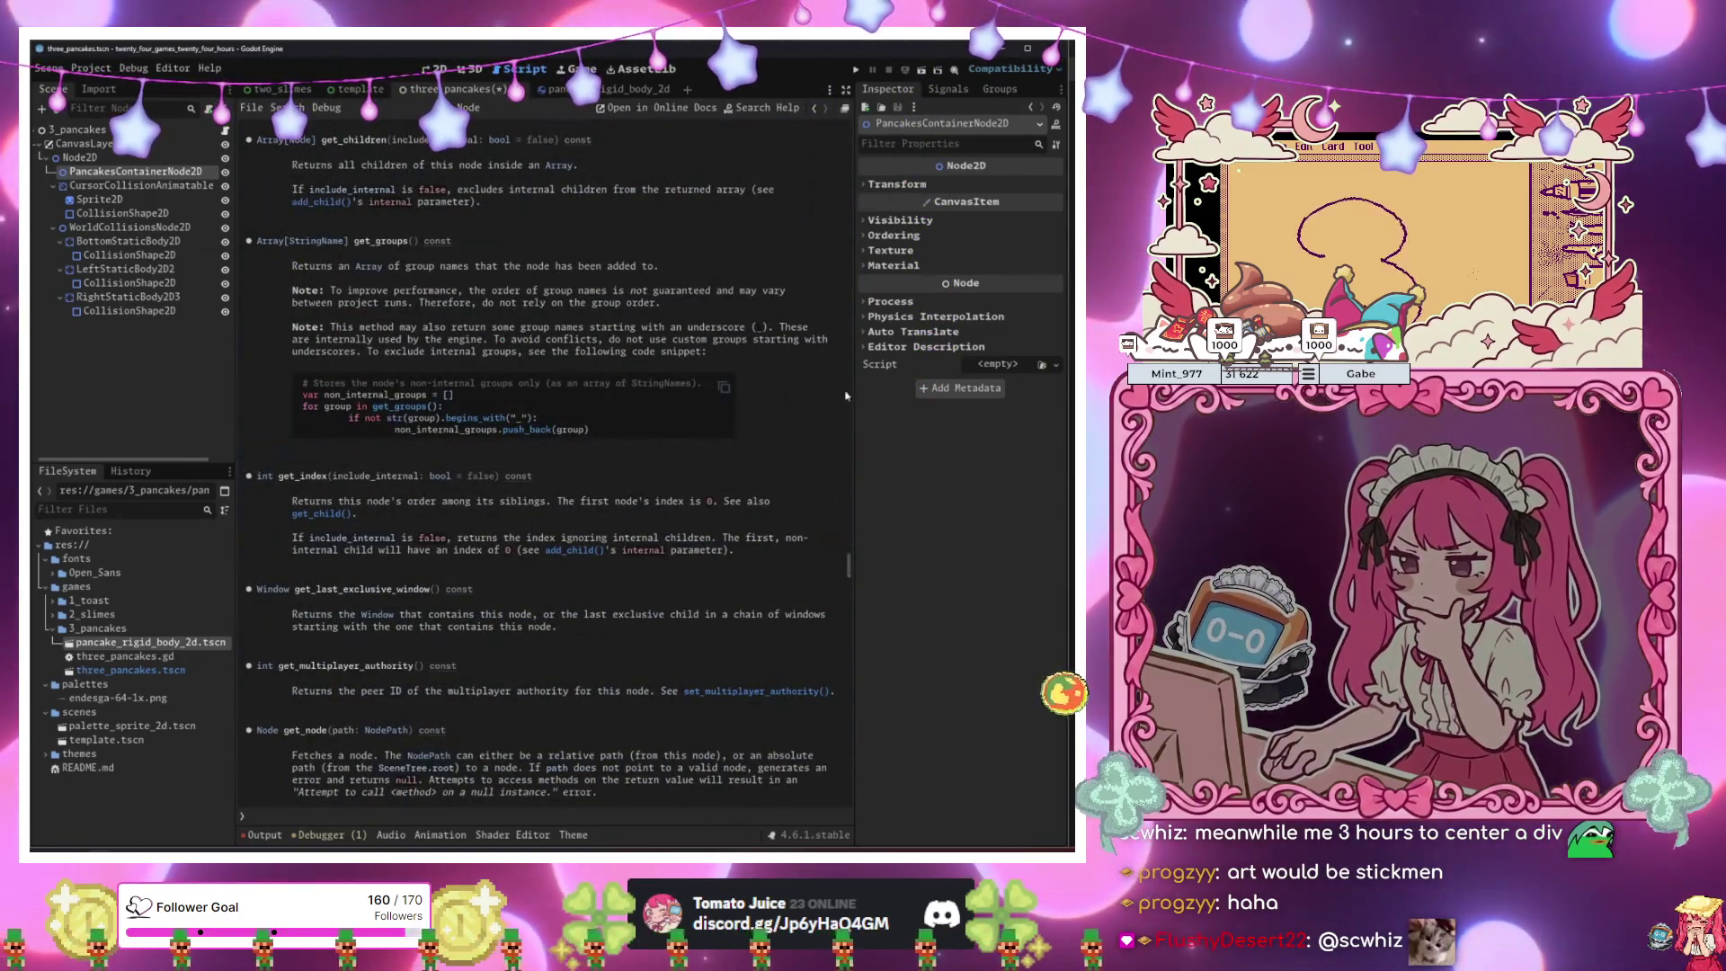
drag(843, 579, 836, 190)
scroll(776, 265, up, 1)
scroll(761, 286, up, 10)
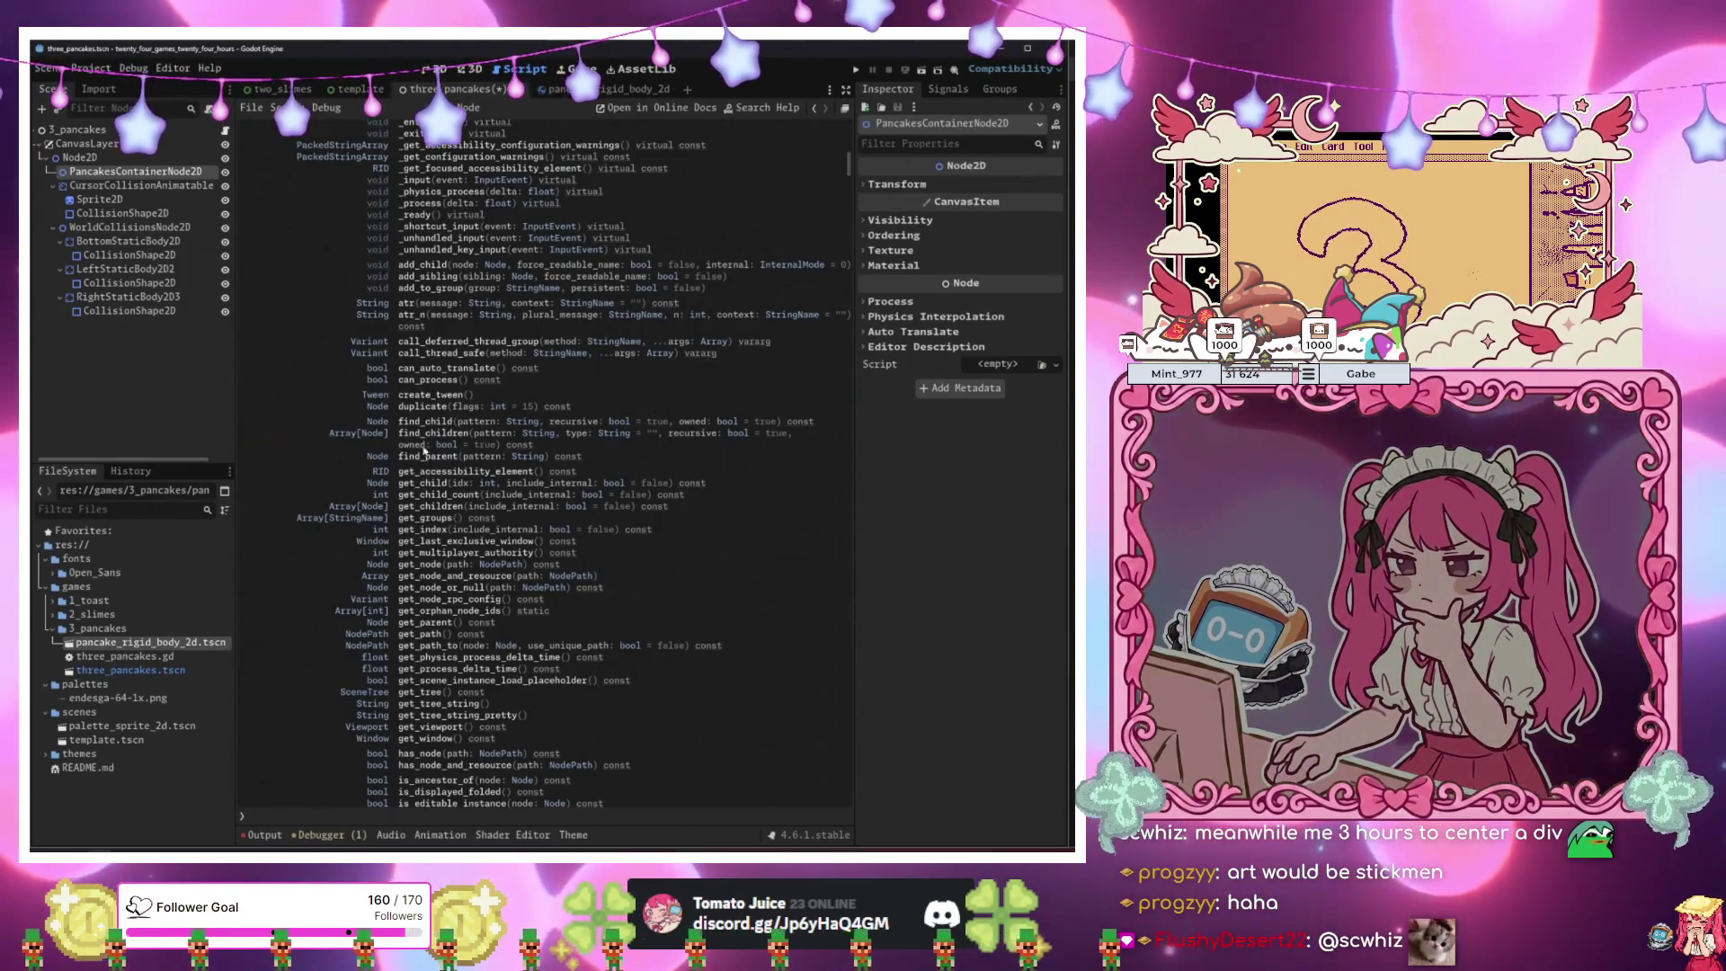
scroll(423, 450, up, 2)
scroll(418, 488, down, 5)
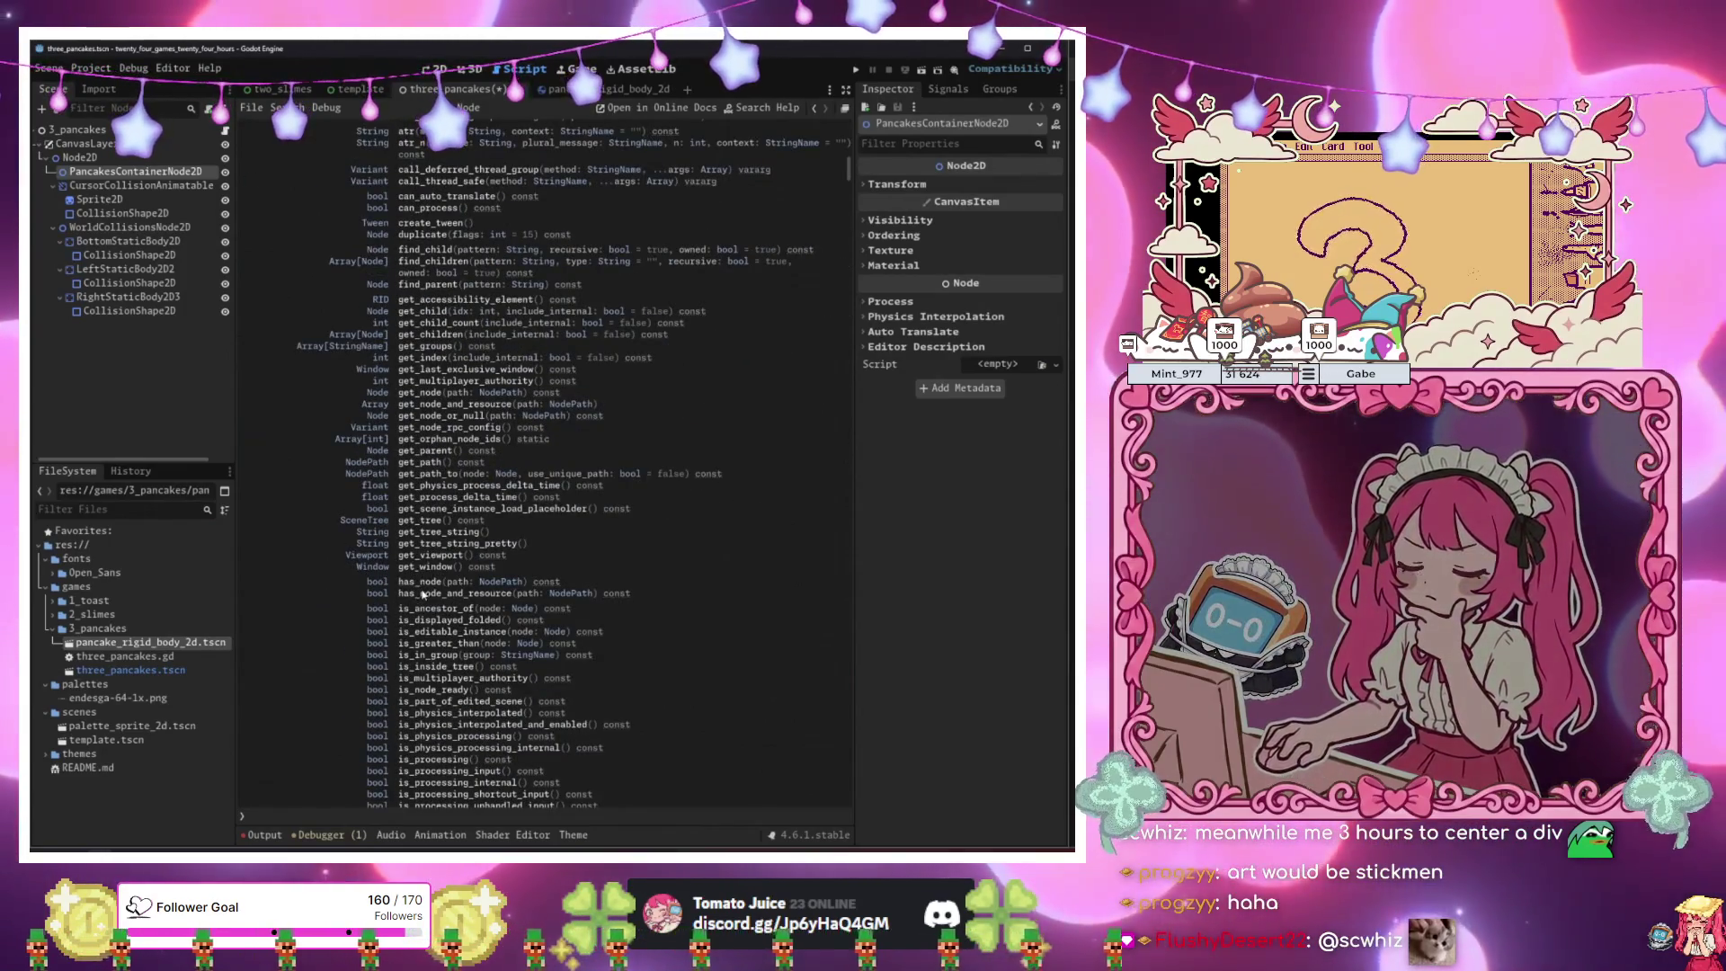
scroll(444, 600, down, 2)
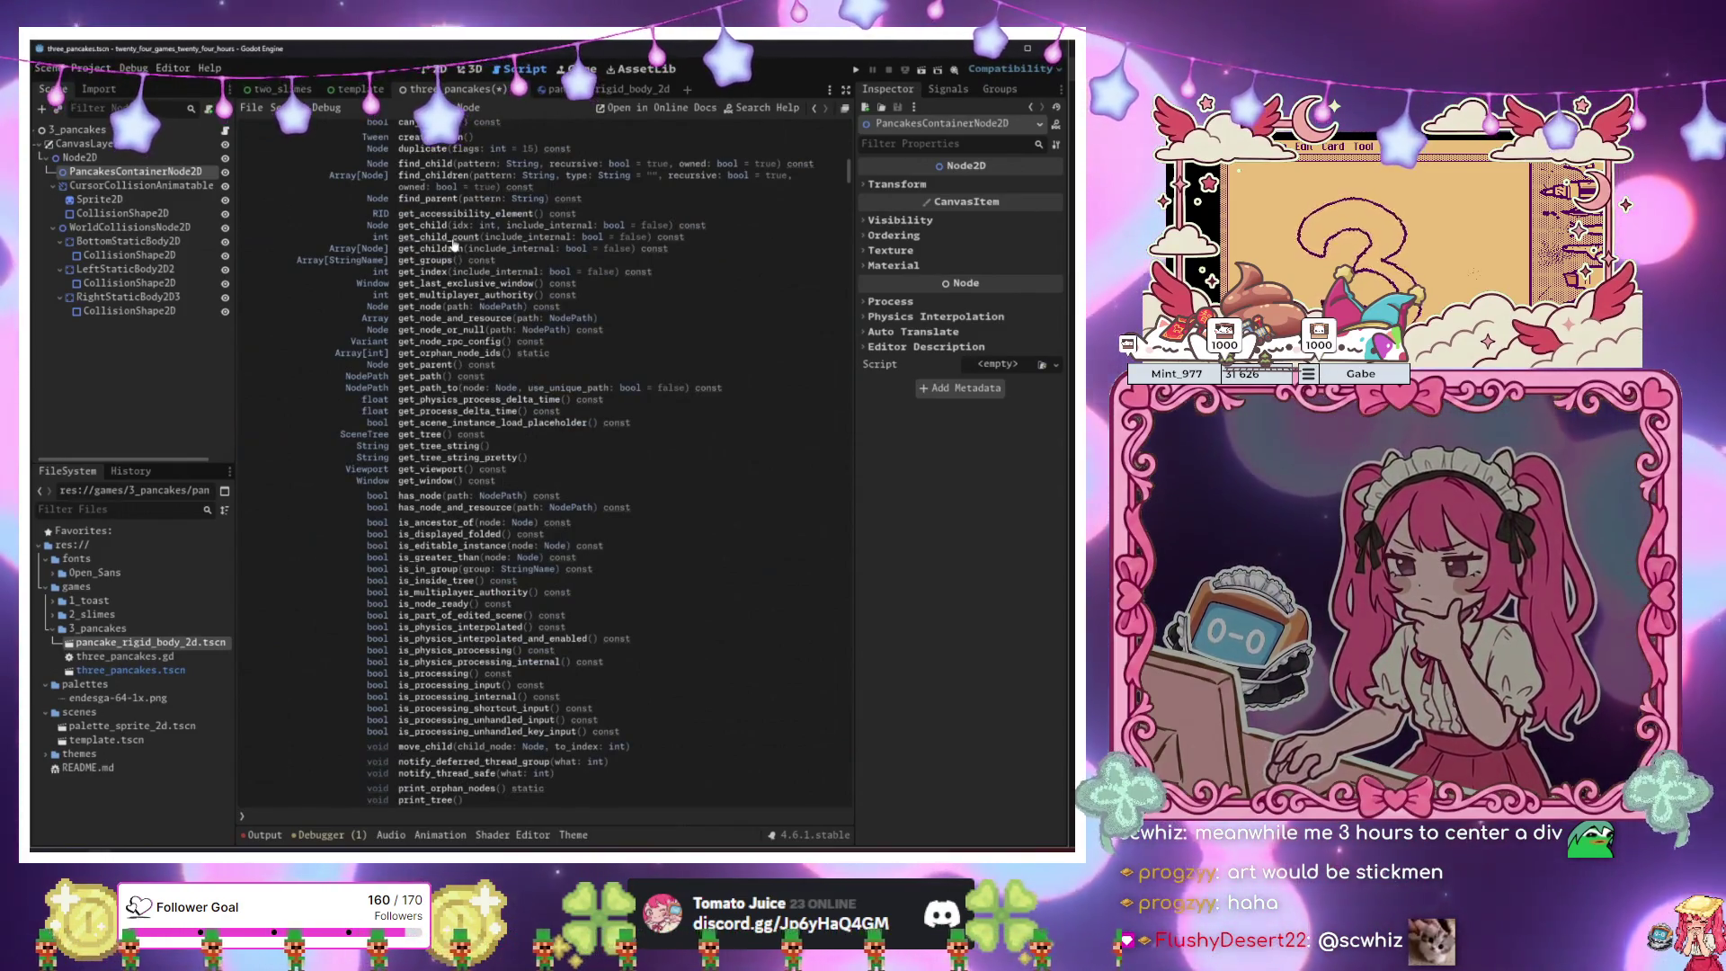
key(alt+Left)
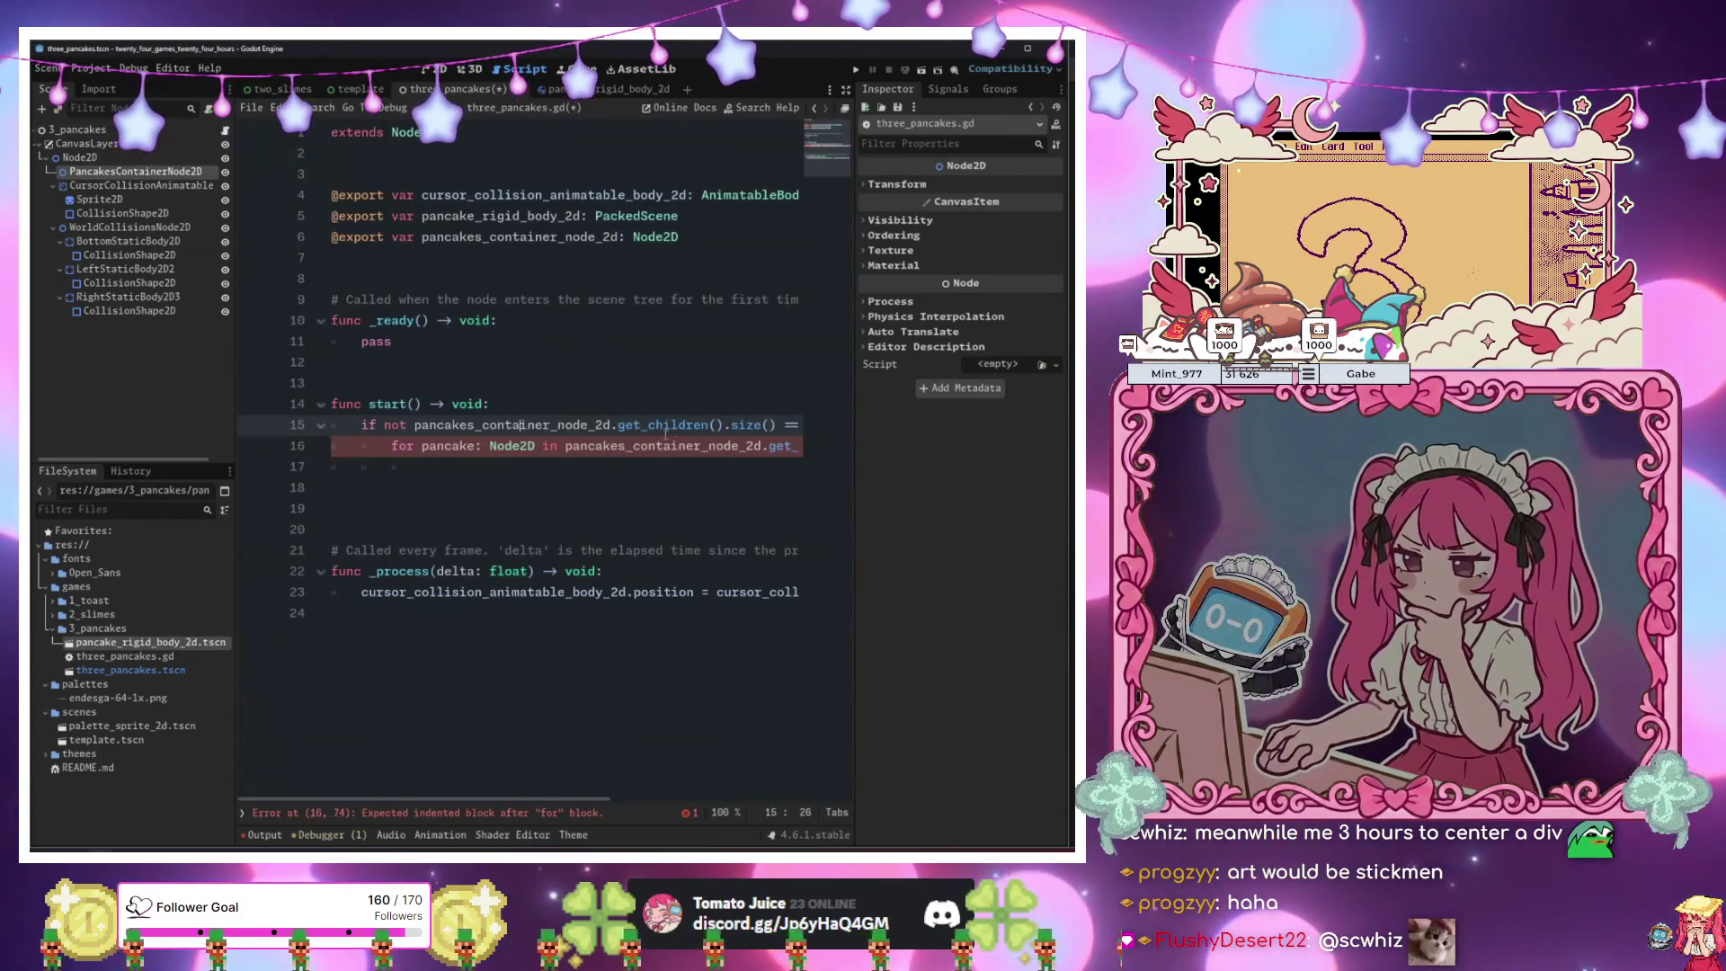
- Switch the container check to get_child_count() and queue_free() each pancake in the loop
drag(649, 423, 742, 423)
key(BackSpace)
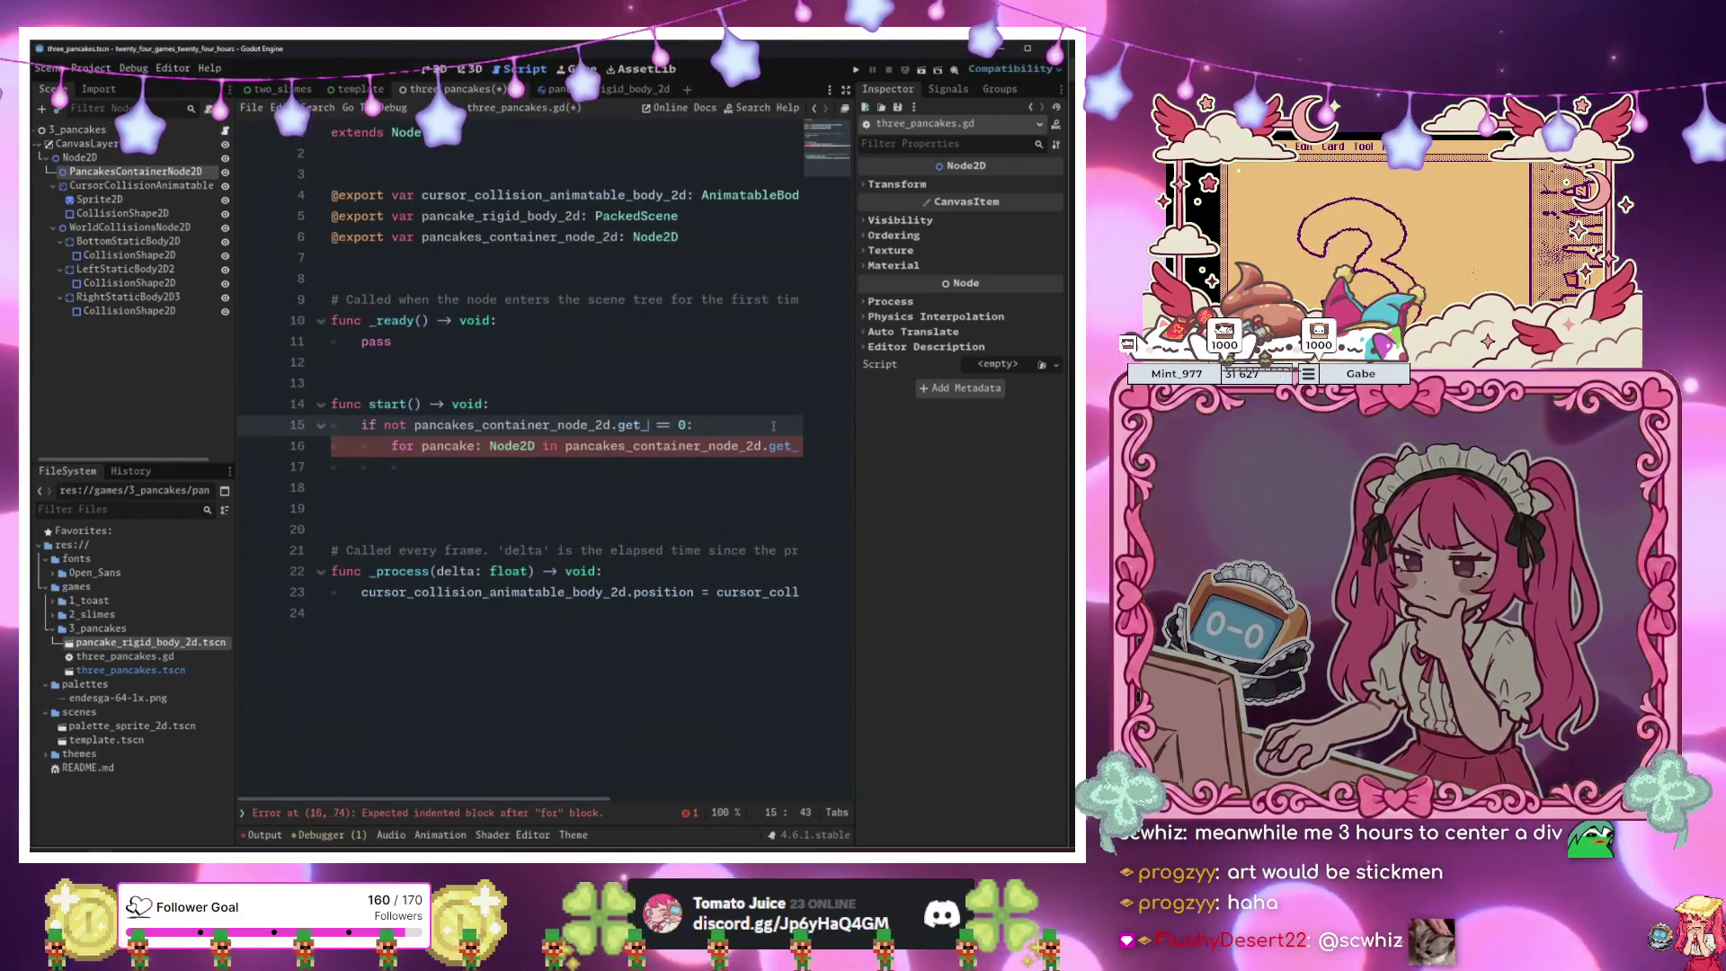
text(child)
key(Return)
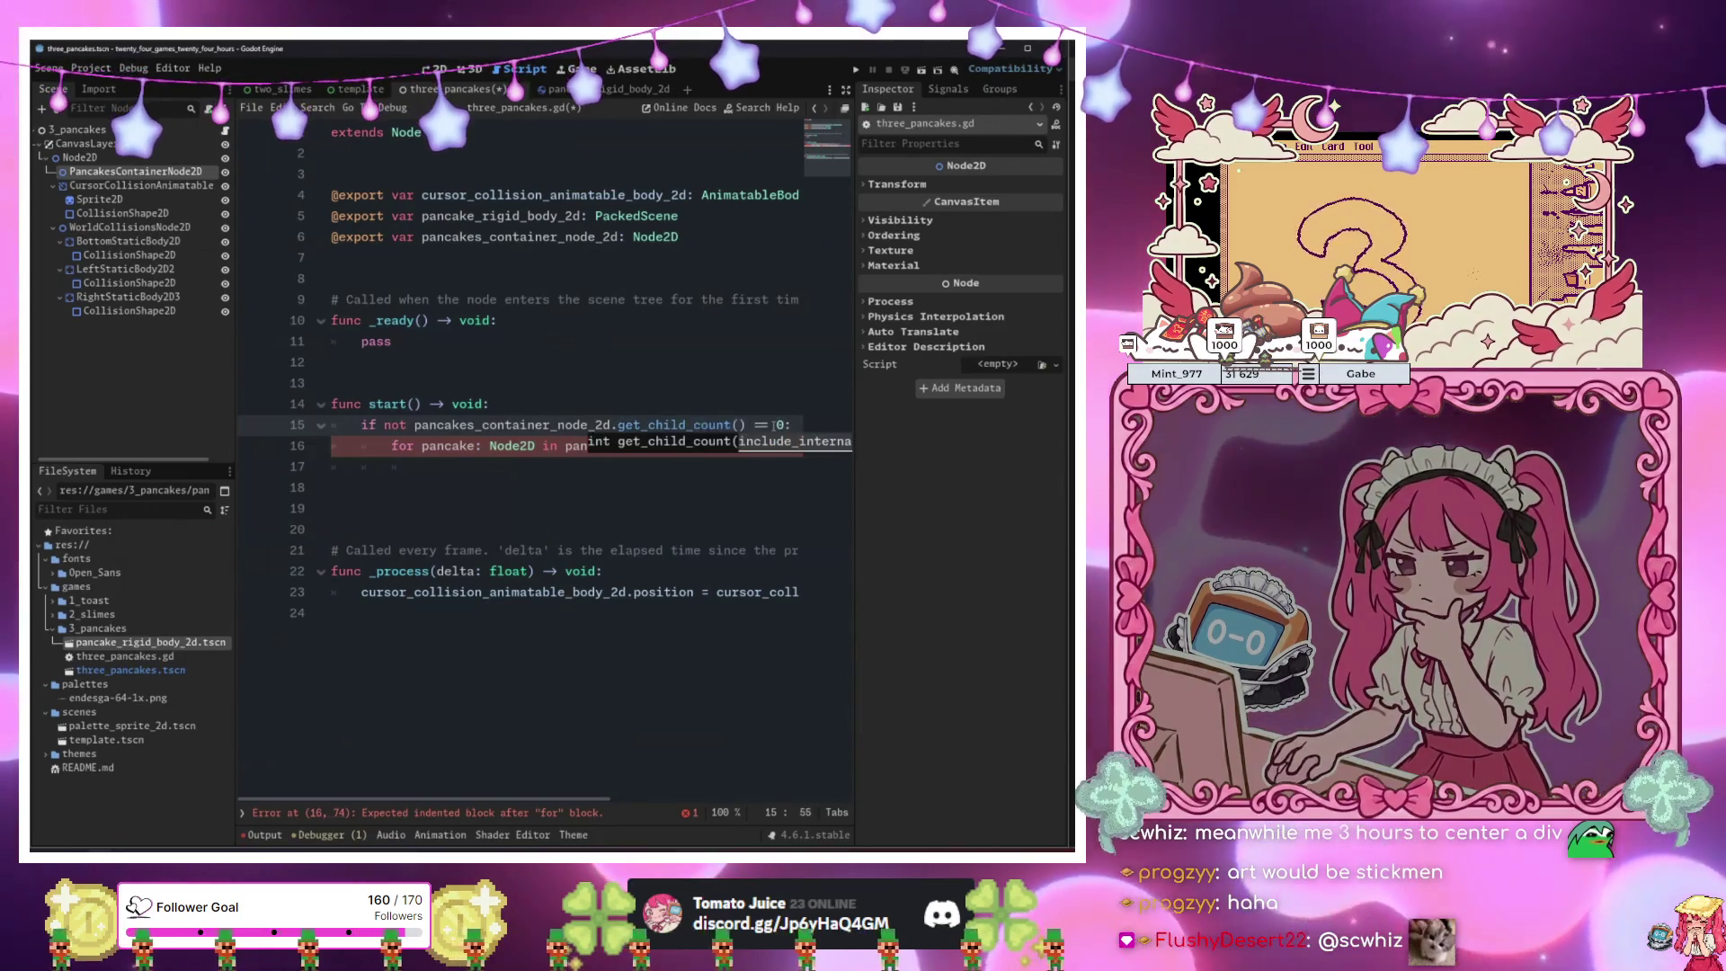
key(Down)
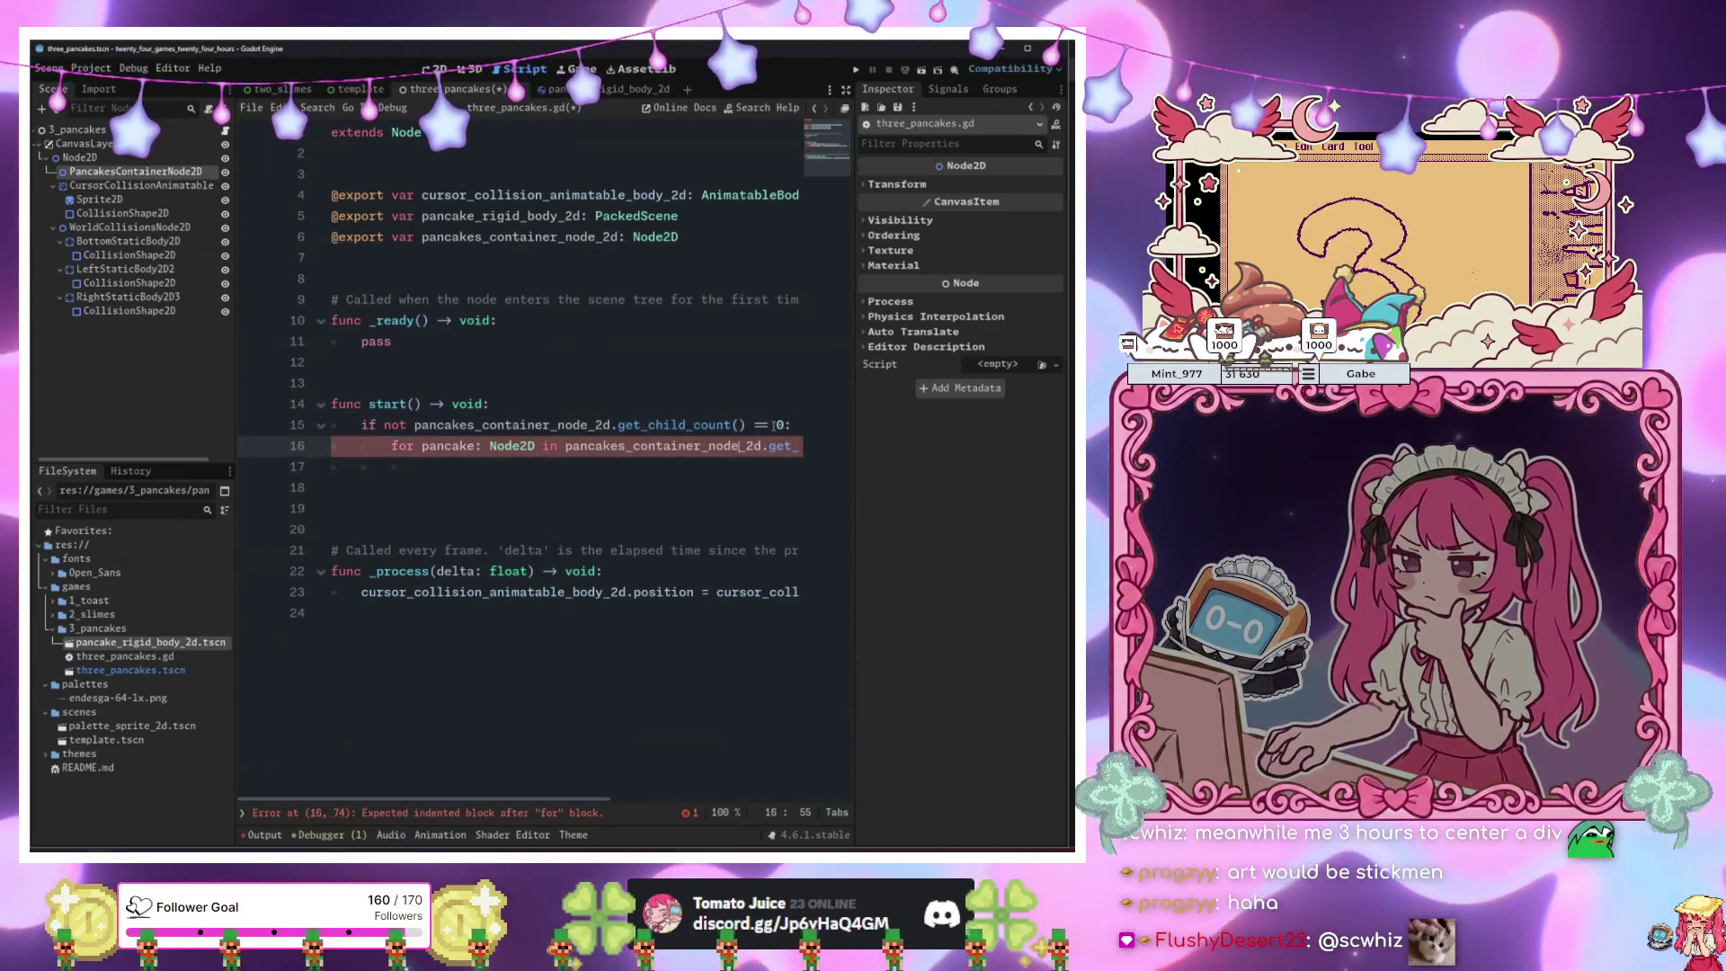
key(Down)
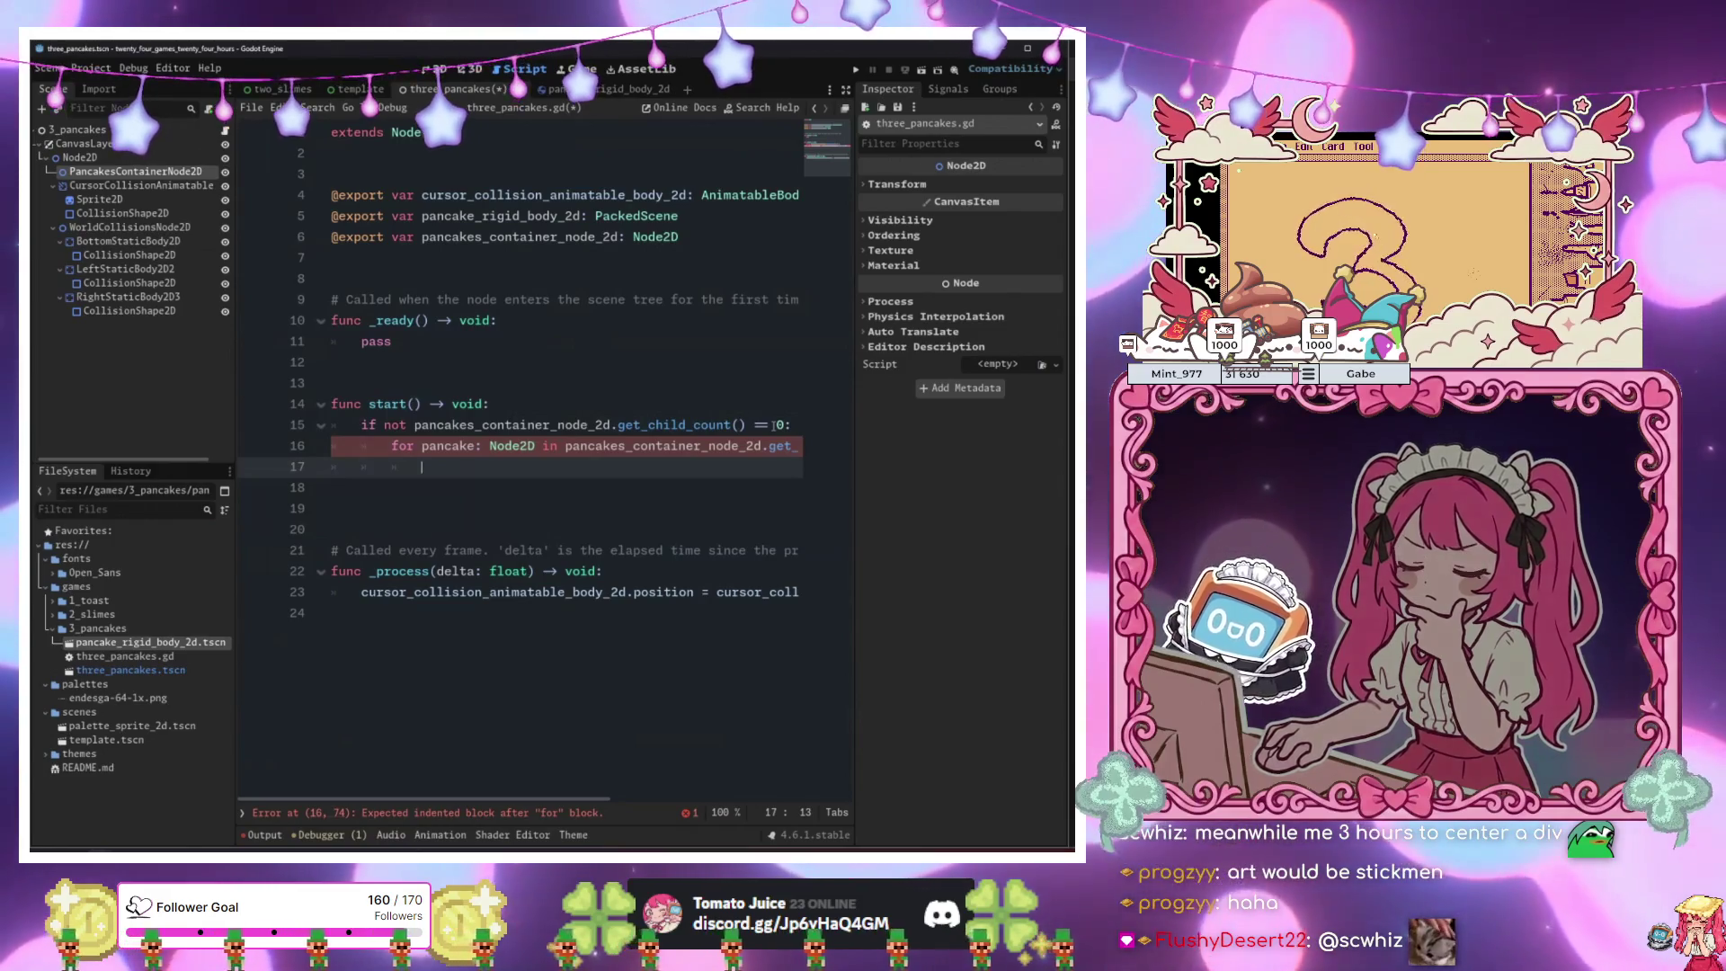
text(pancake.que)
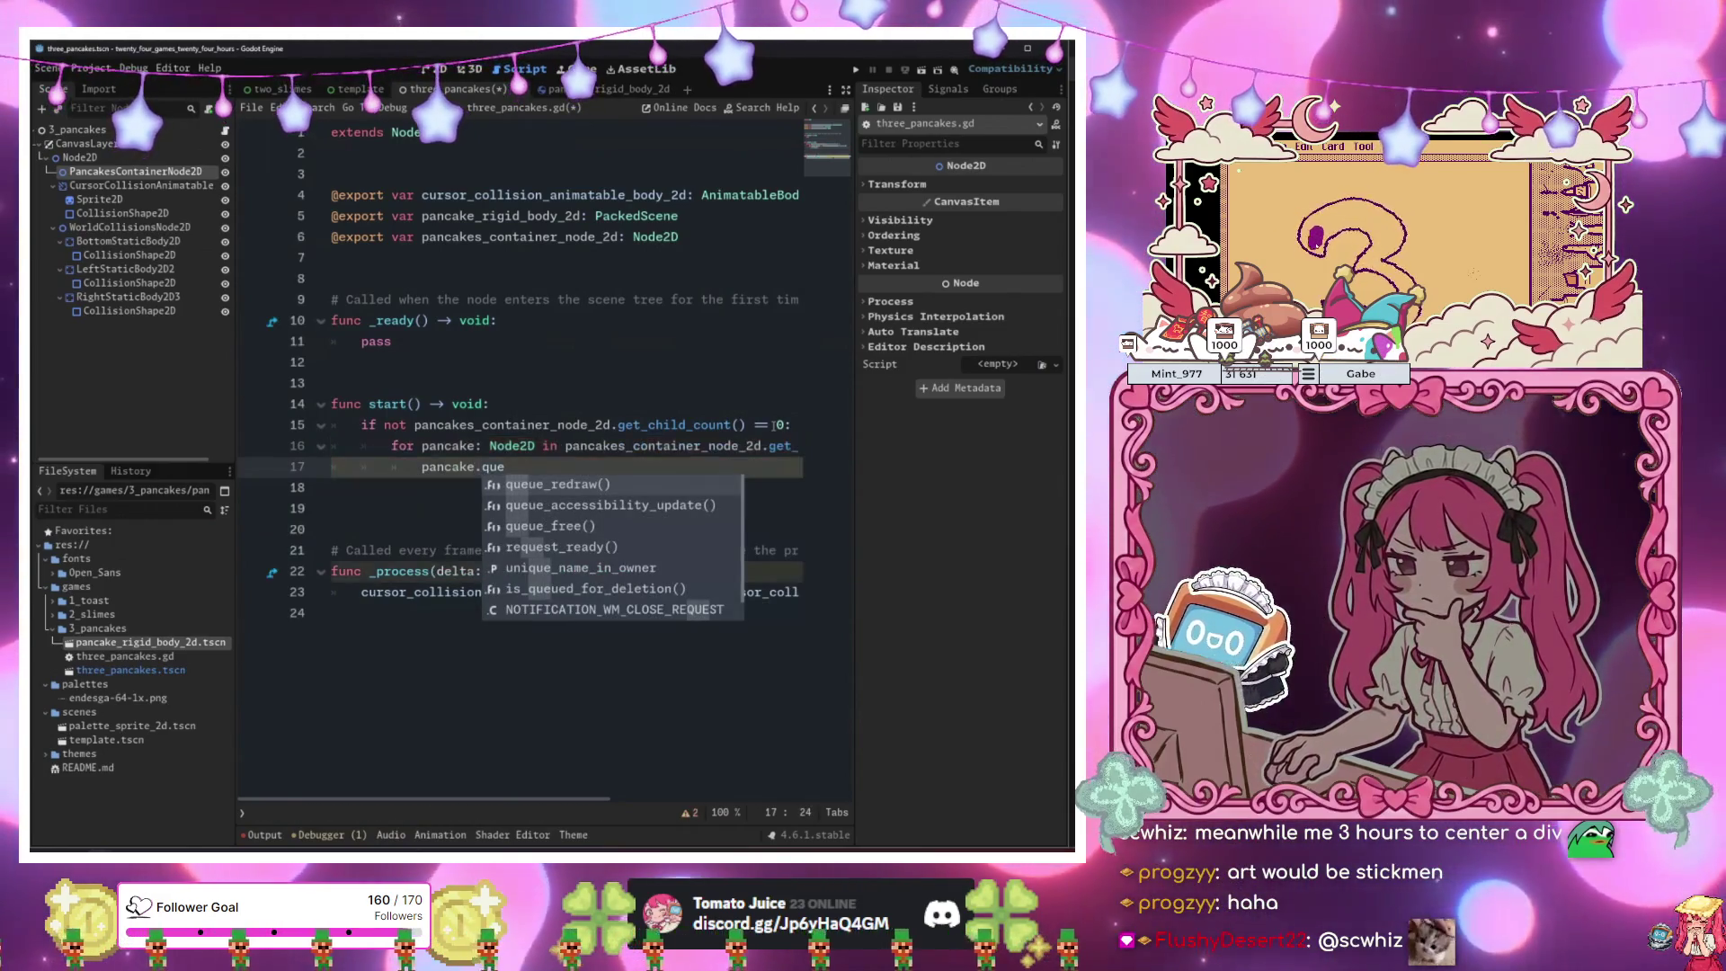
key(Down)
key(Down)
key(Return)
key(Return)
key(Return)
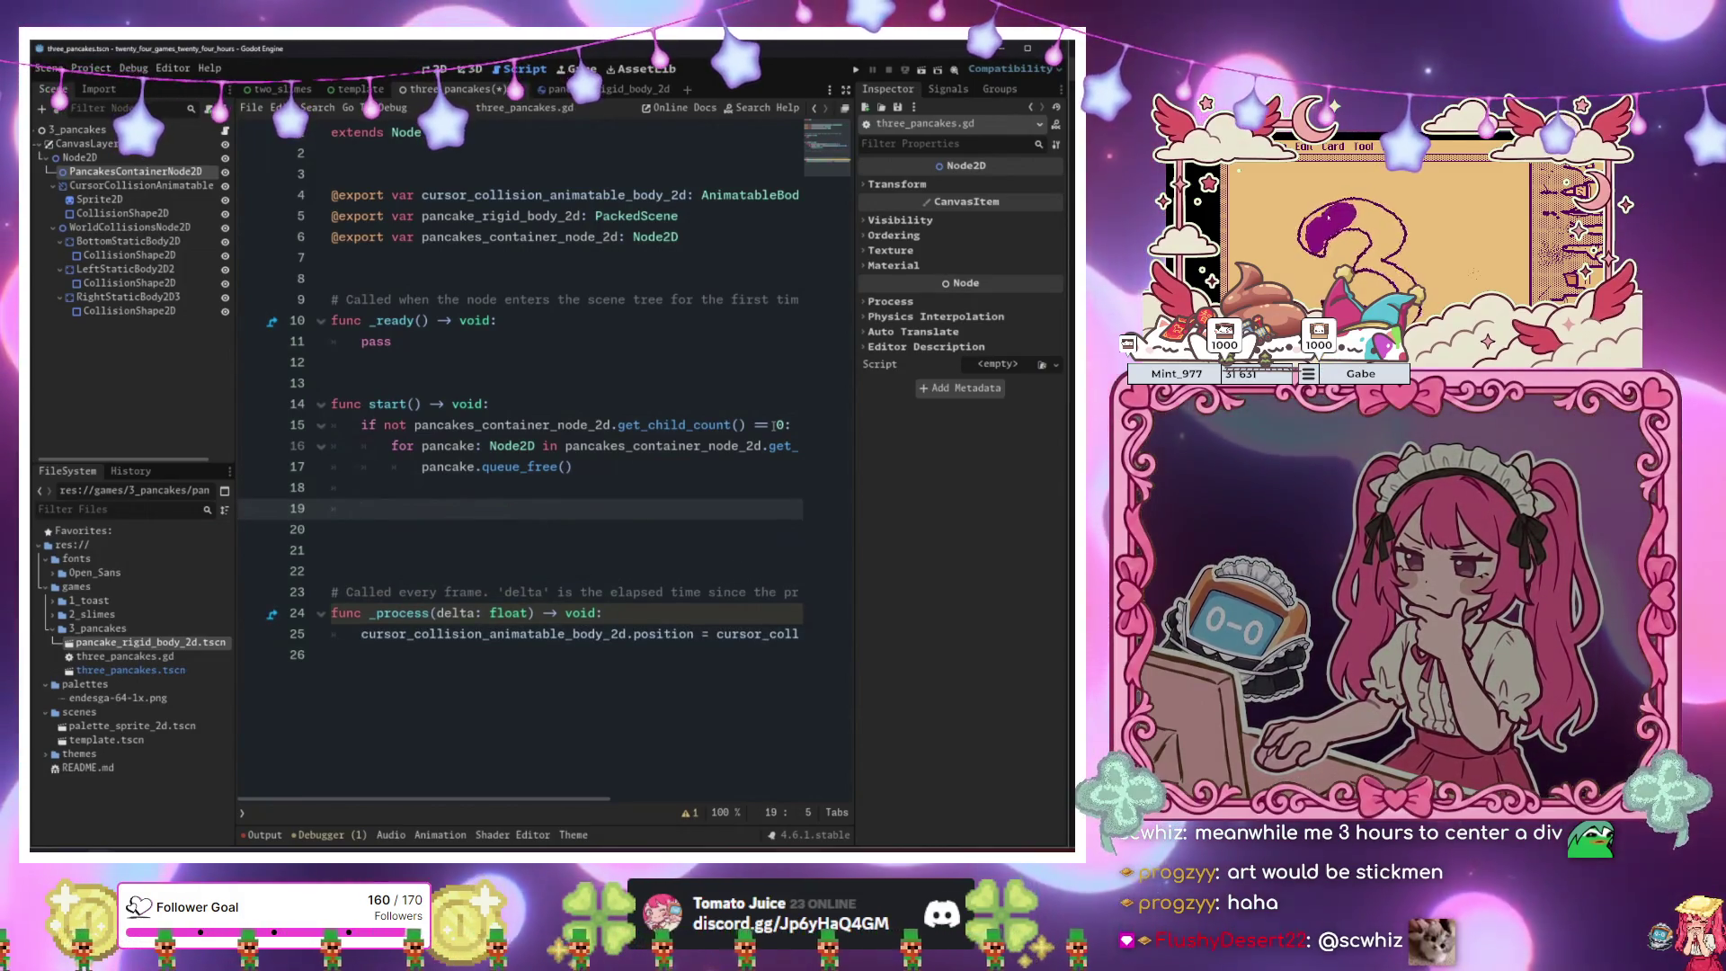
- Call spawn_pancake(3) in start() and define it with amount: int and a 'for i: int in amount:' loop
text(spawn_pan)
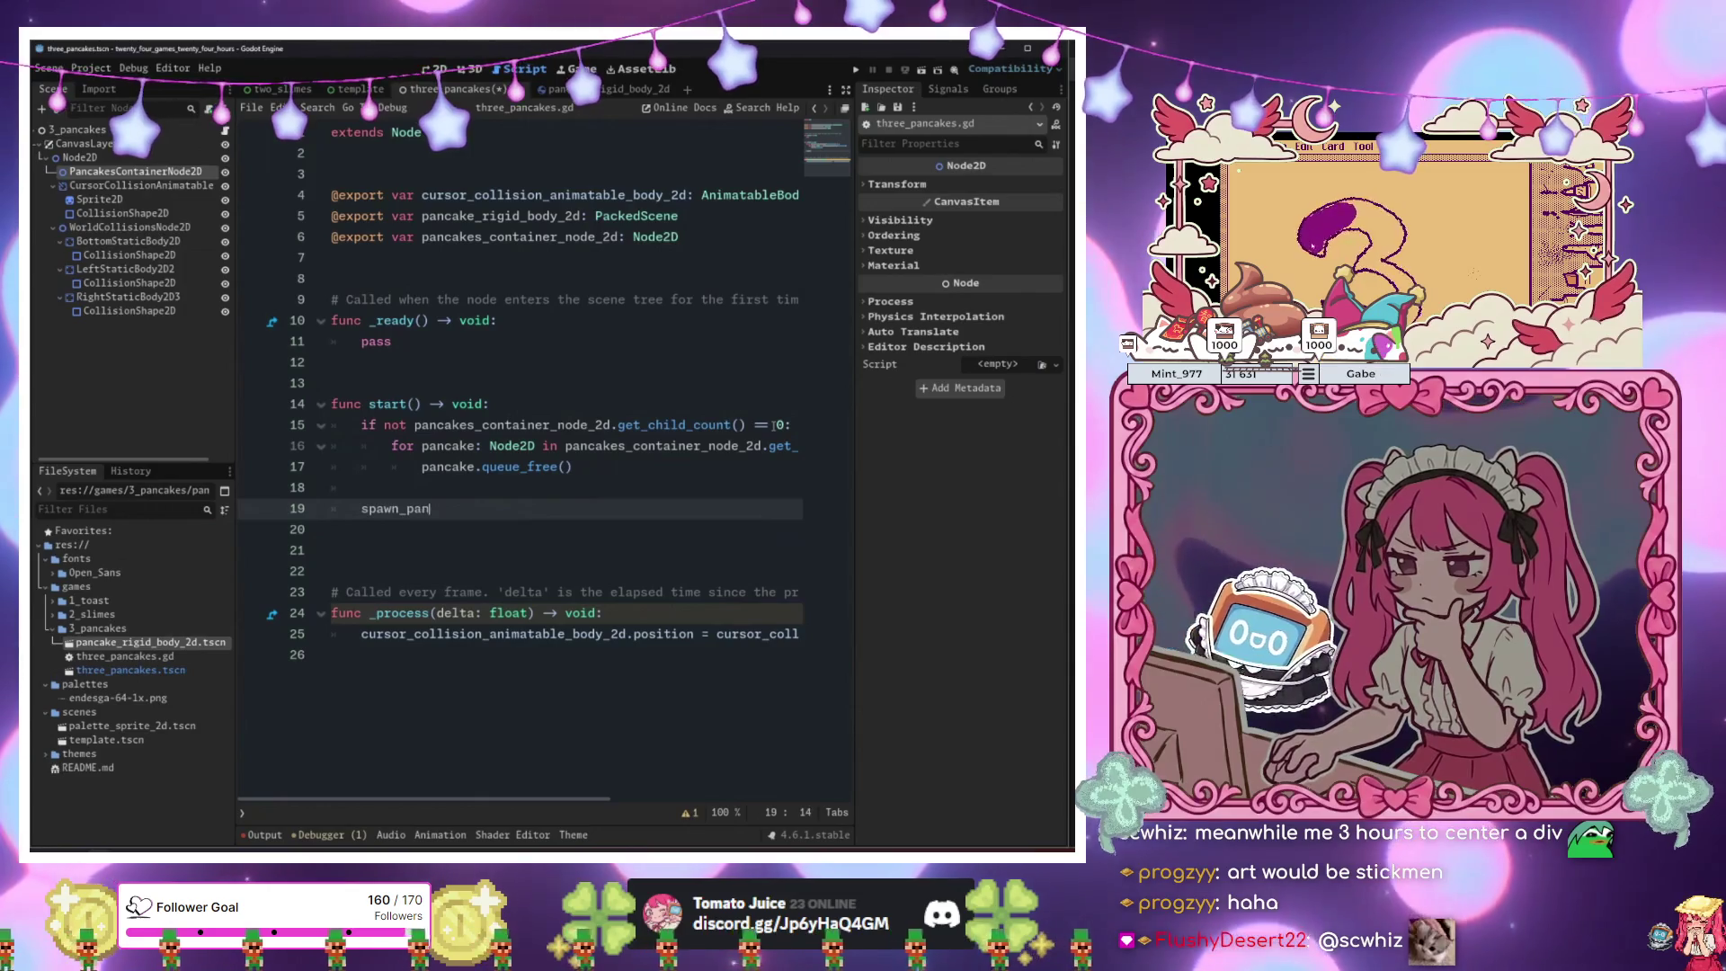
text(cake()
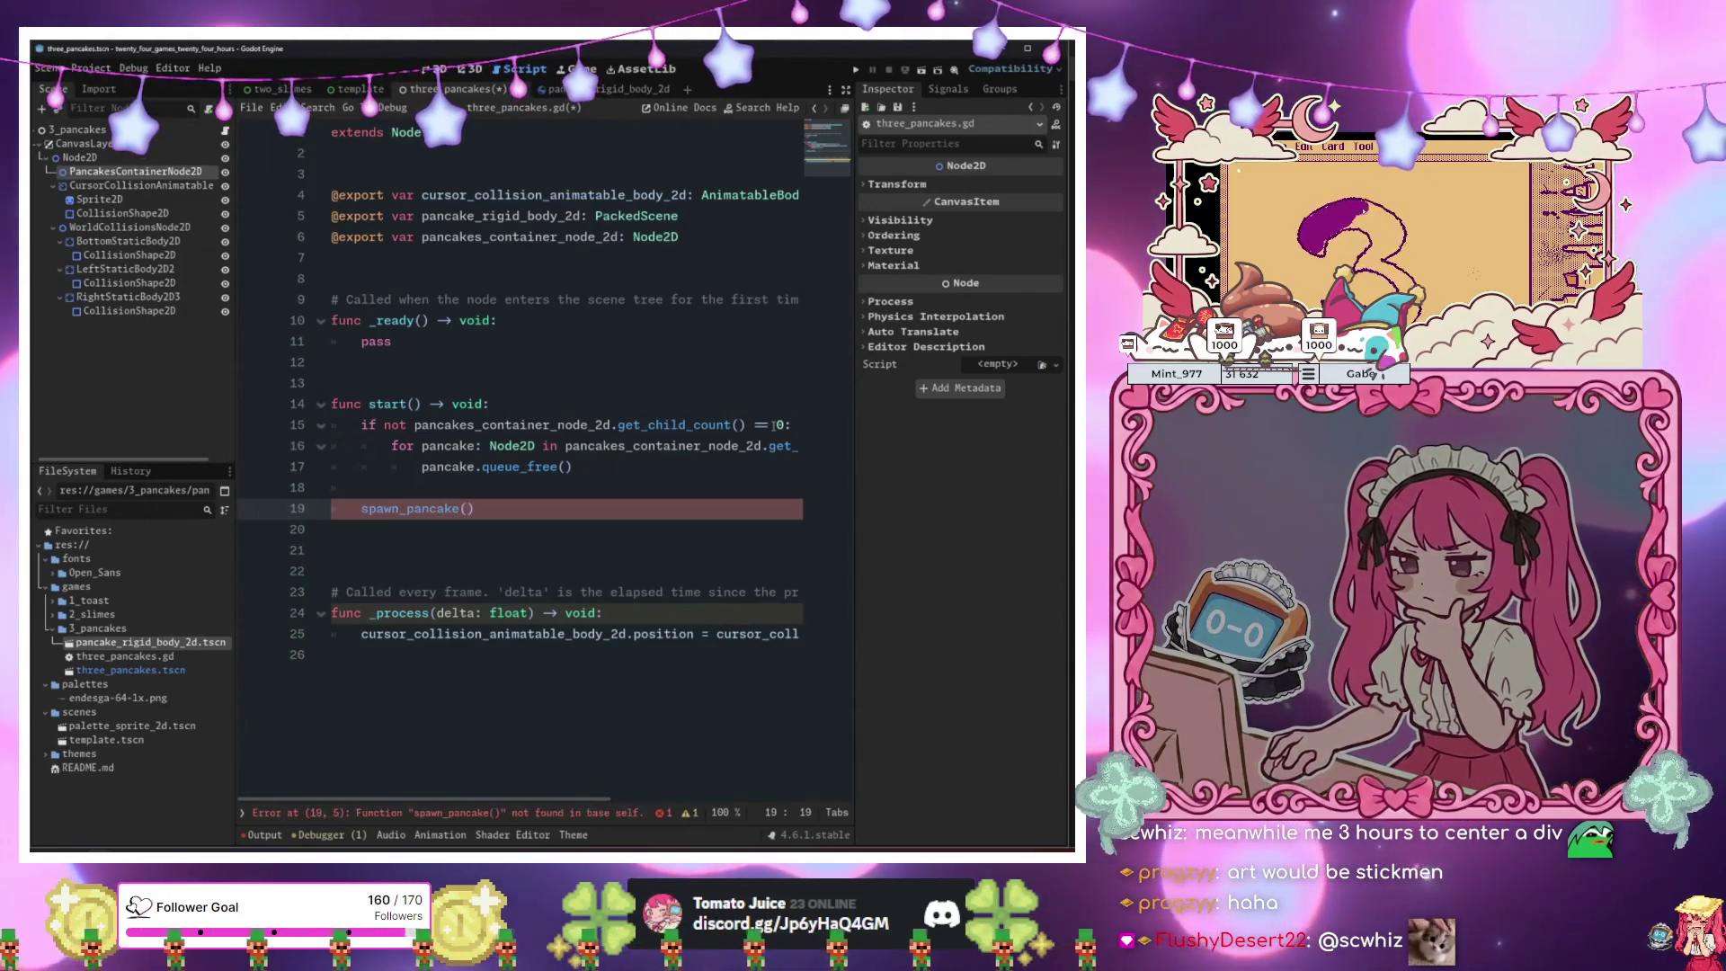
key(Return)
key(Return)
key(Return)
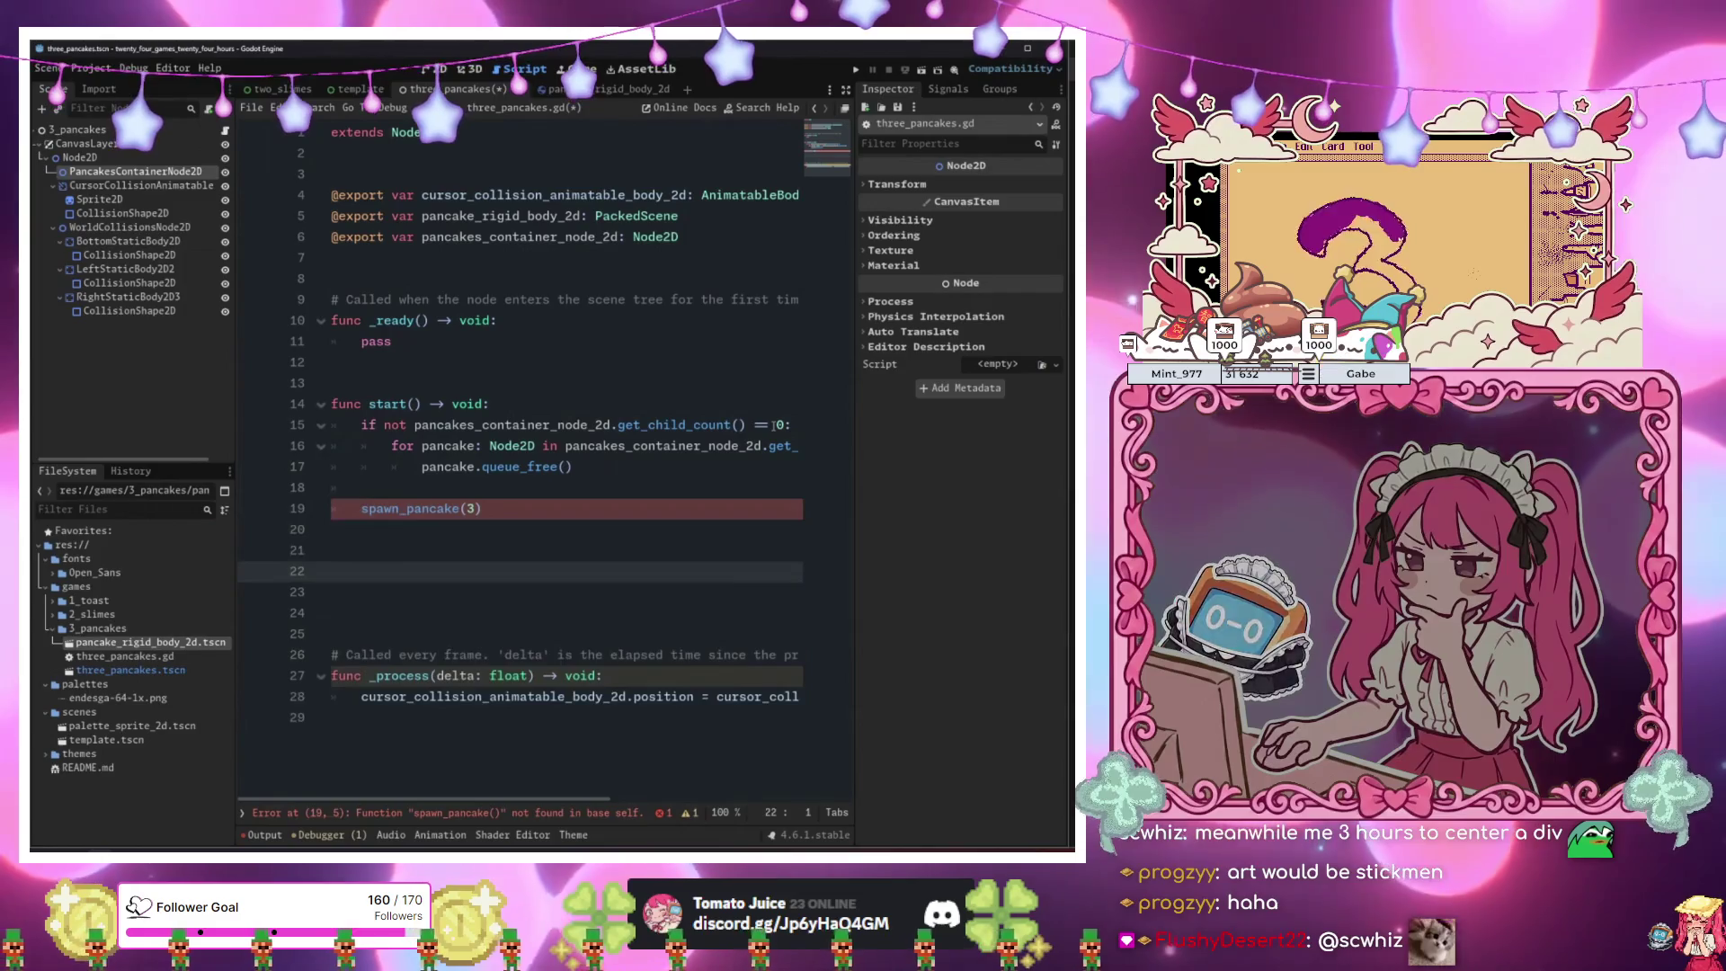
key(BackSpace)
text(func sp)
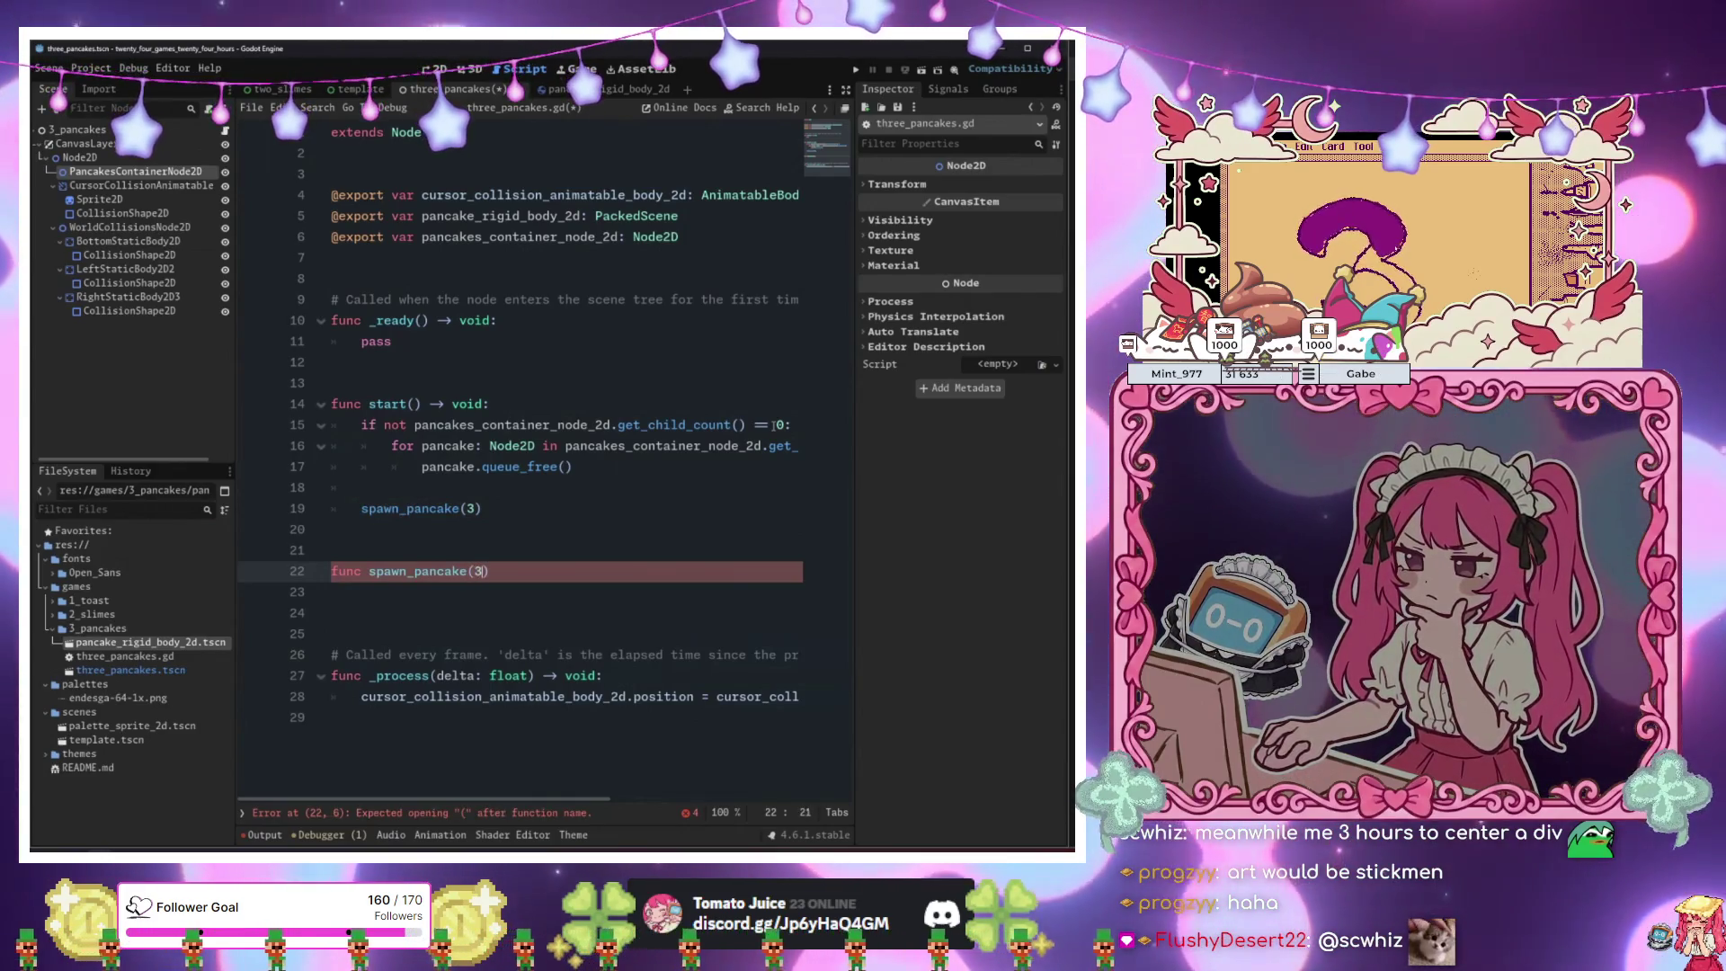
text(awn_pancake(amount)
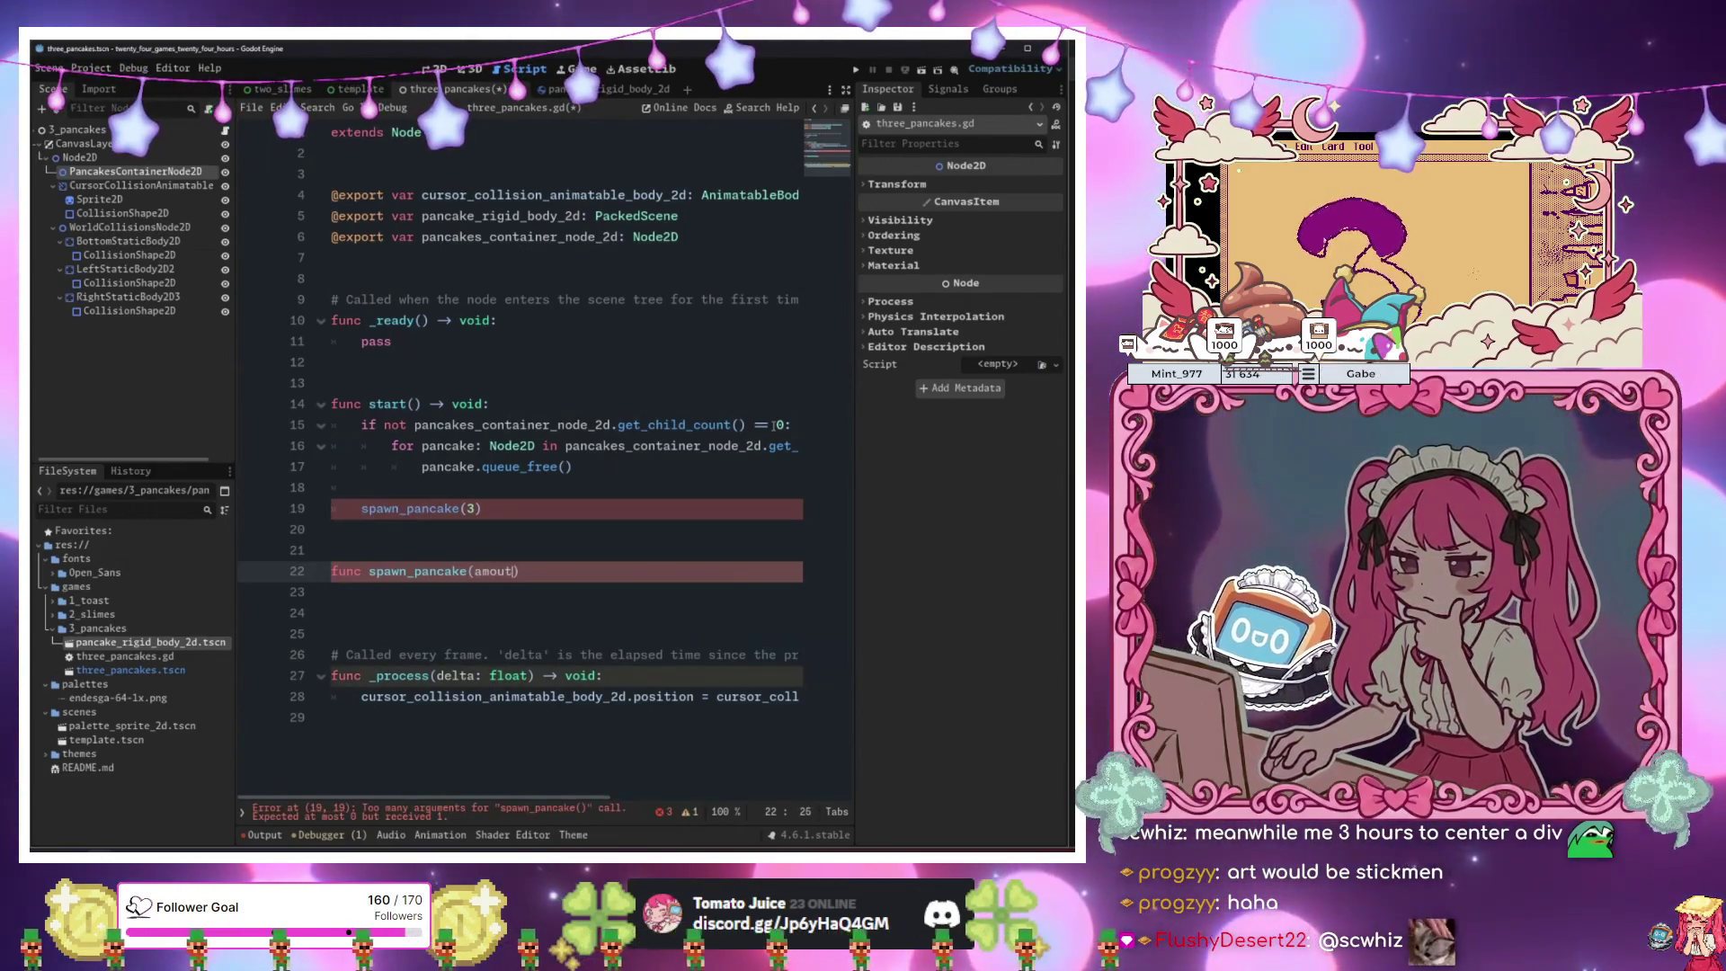
text(: int) -)
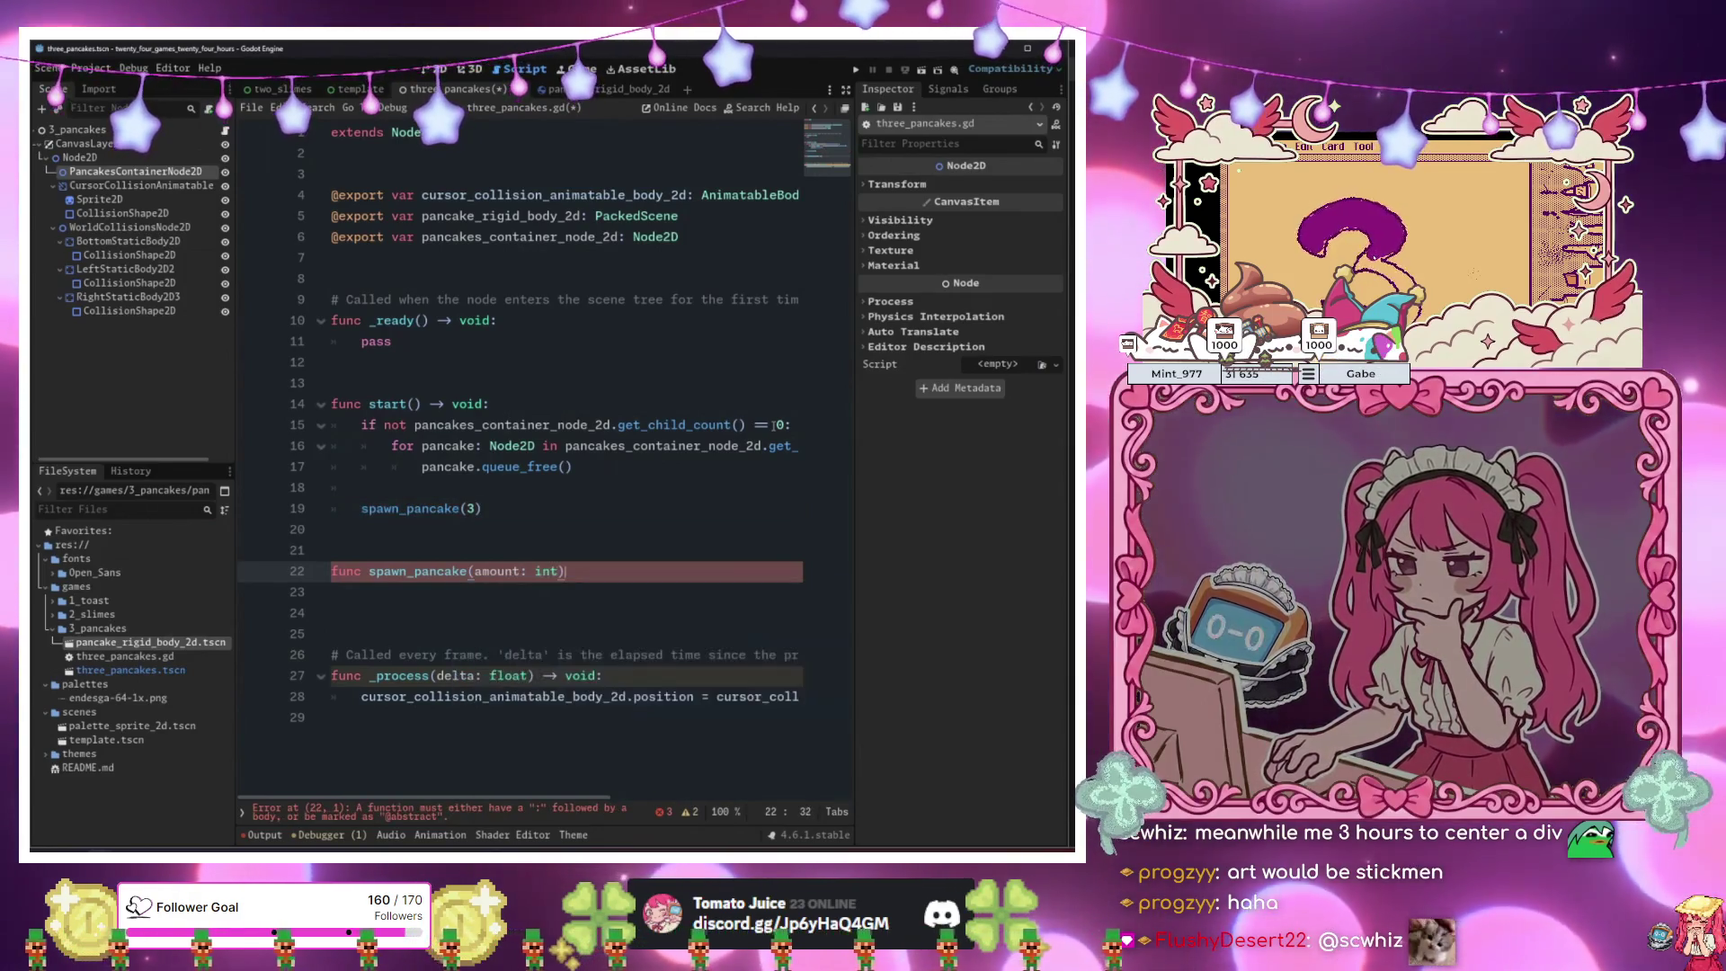
text(> void:)
key(Return)
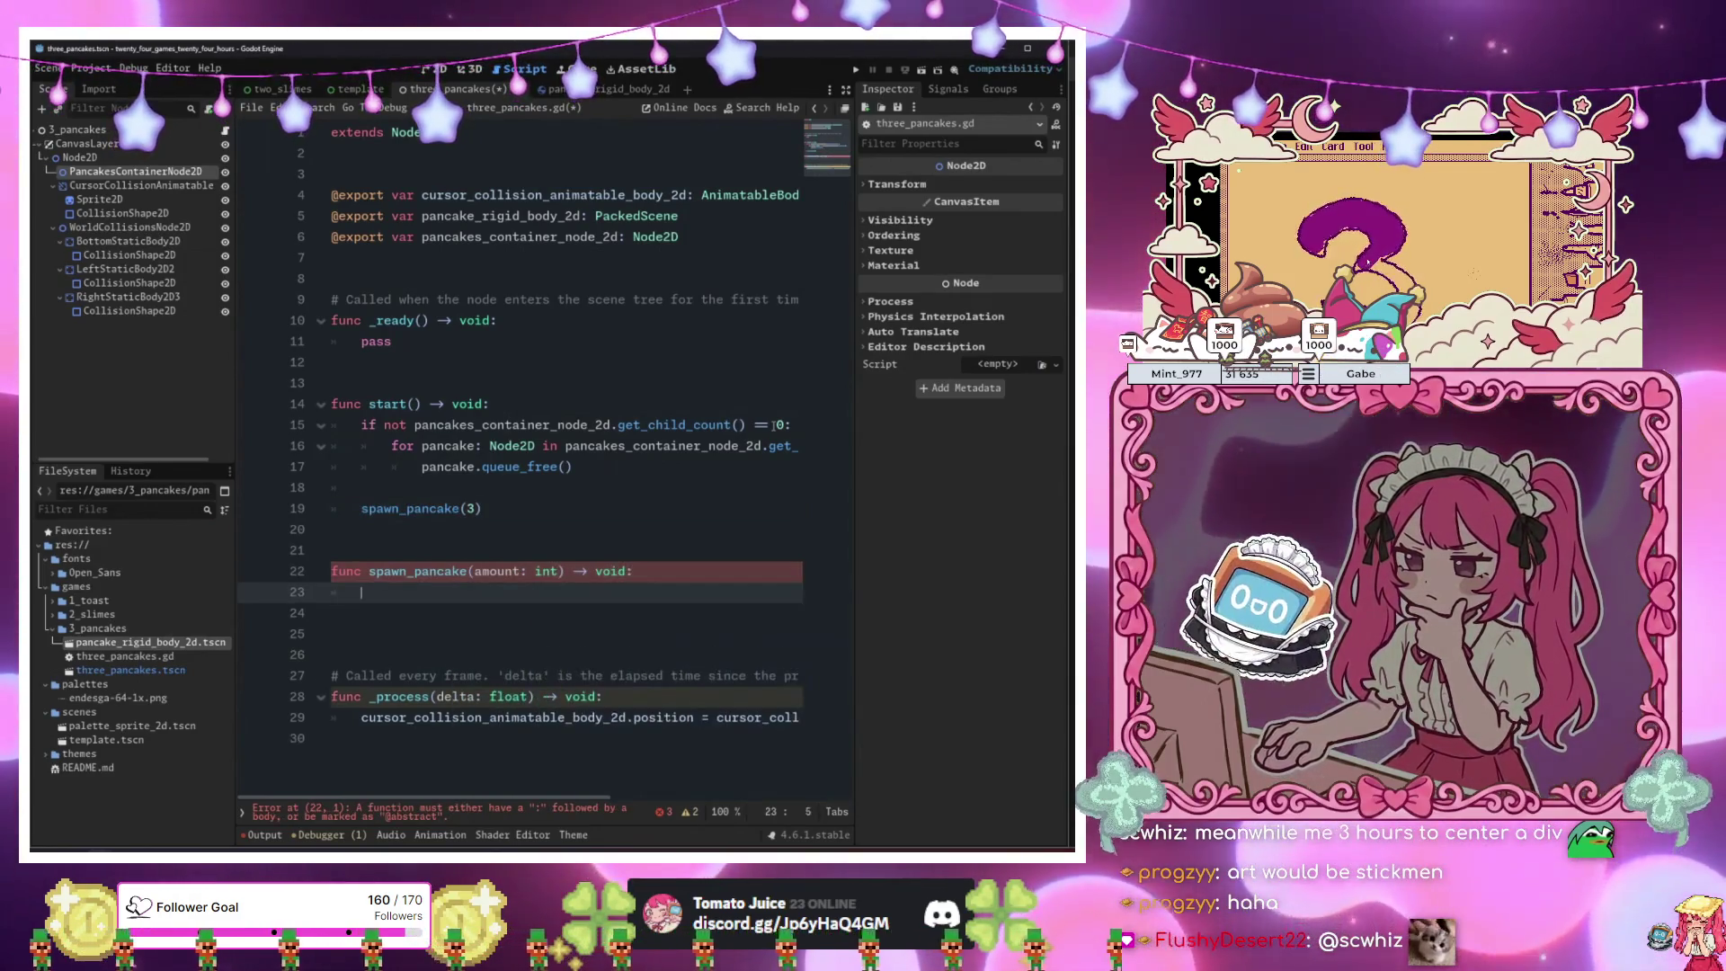
text(for )
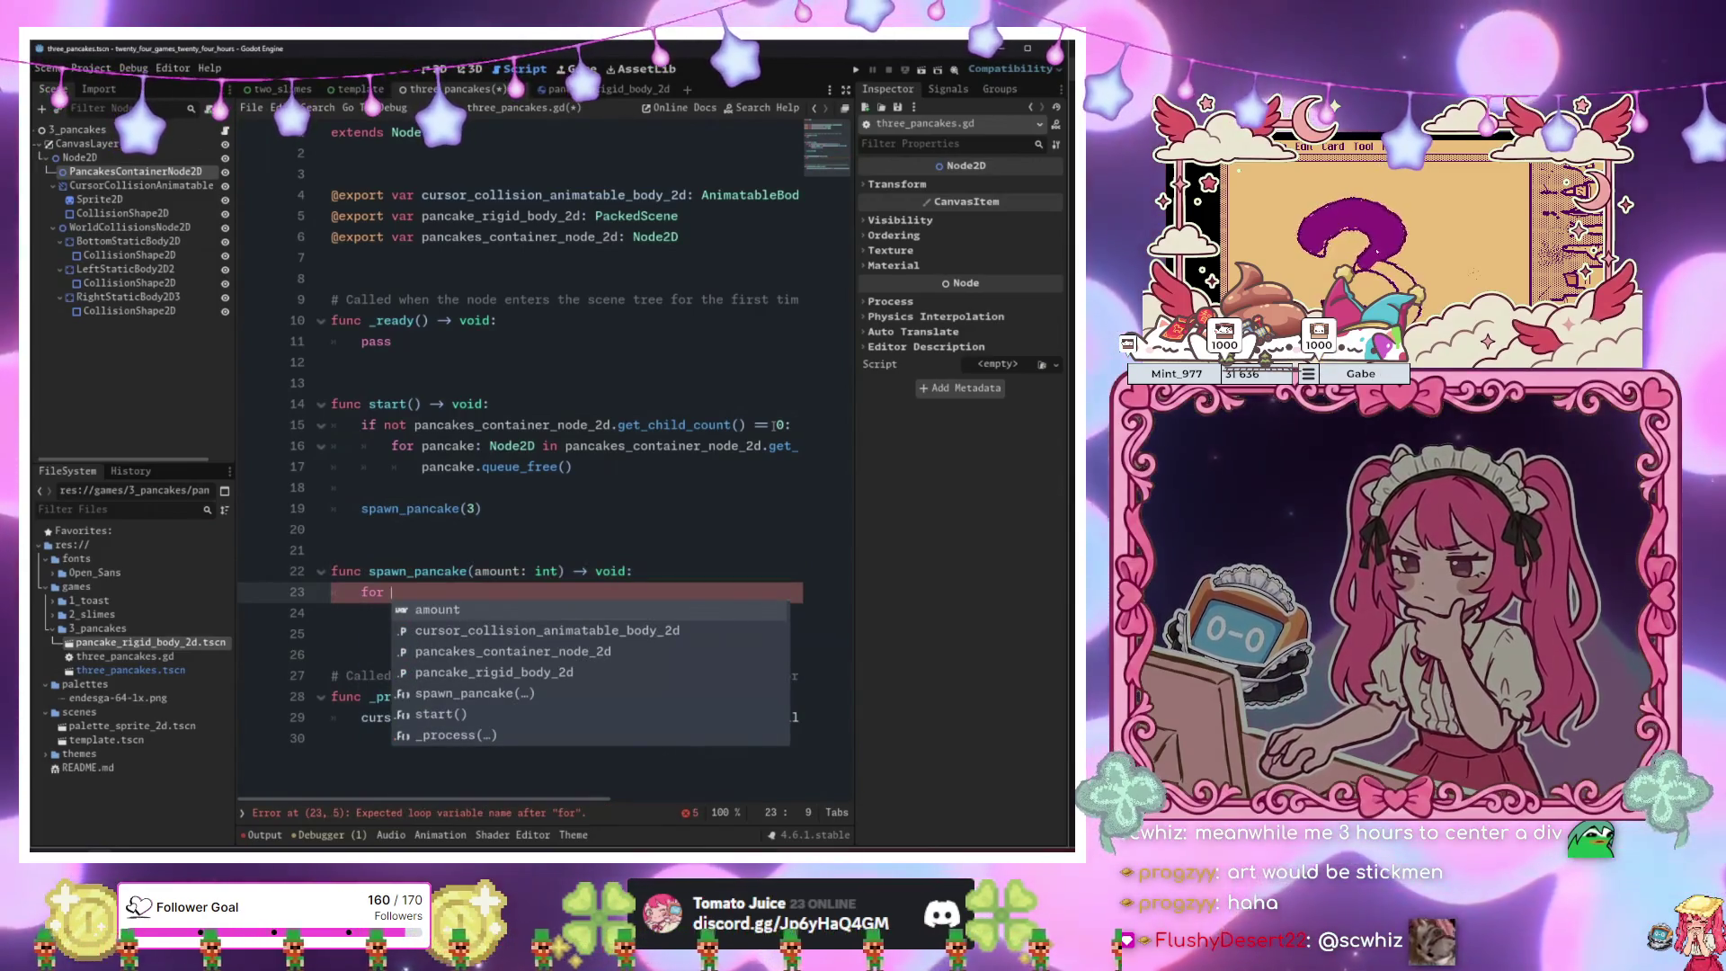
text(pan)
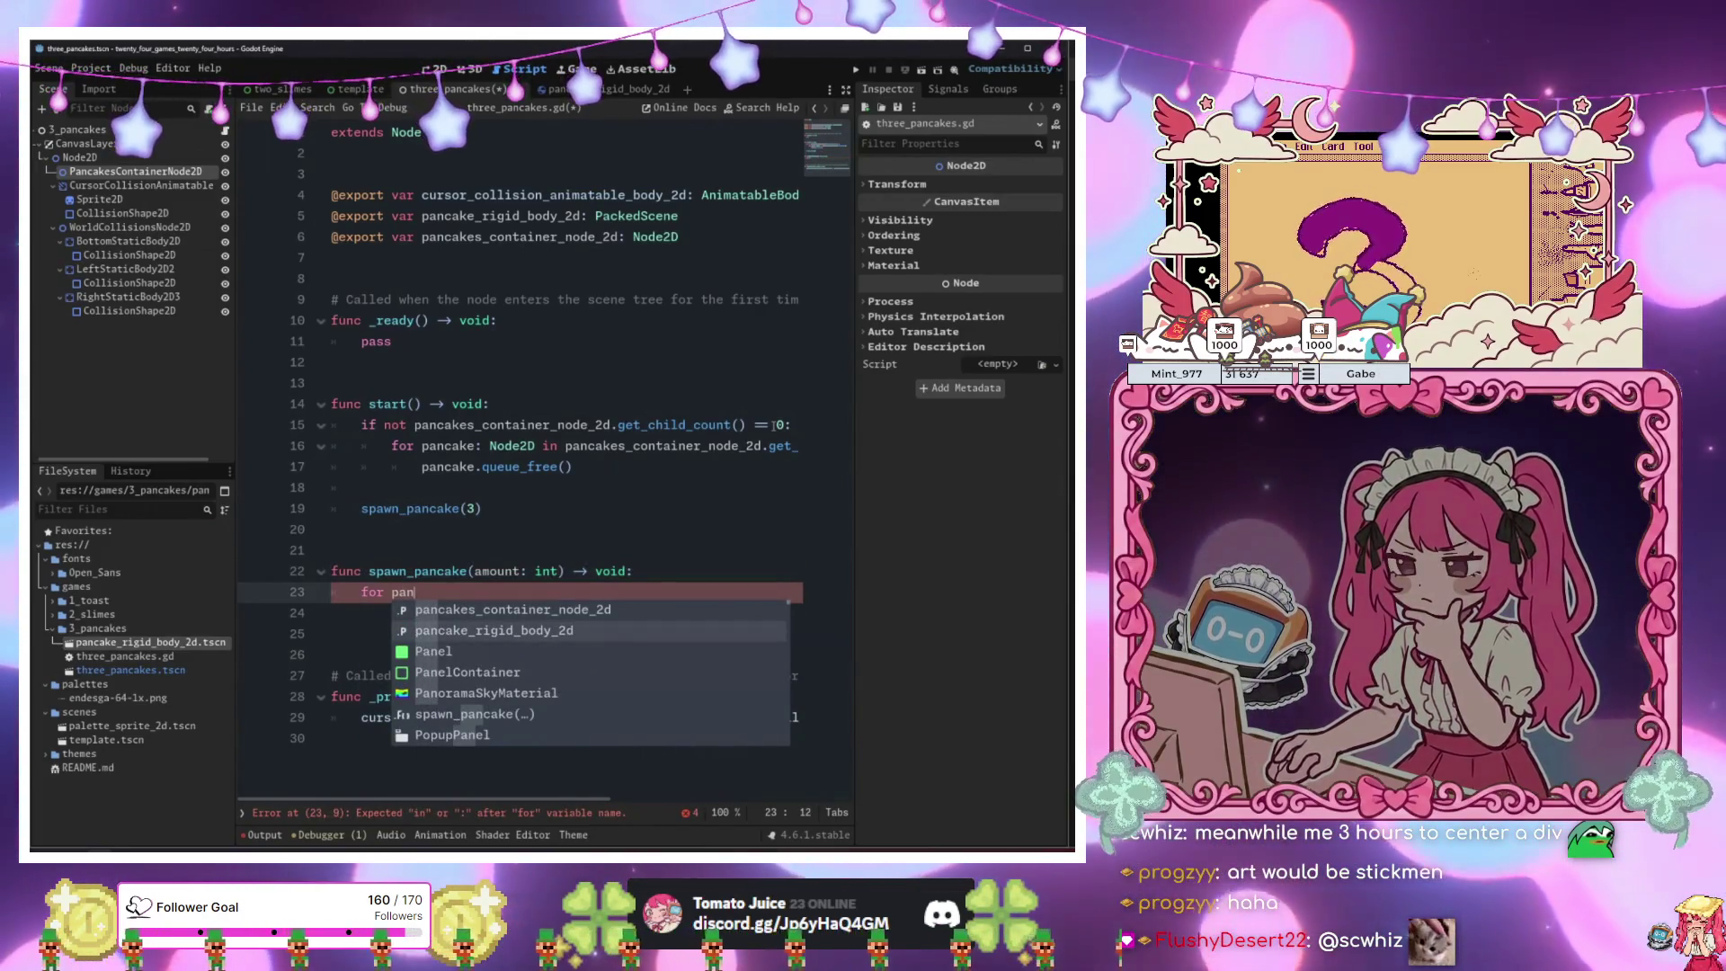
key(BackSpace)
key(BackSpace)
key(BackSpace)
text(i: i)
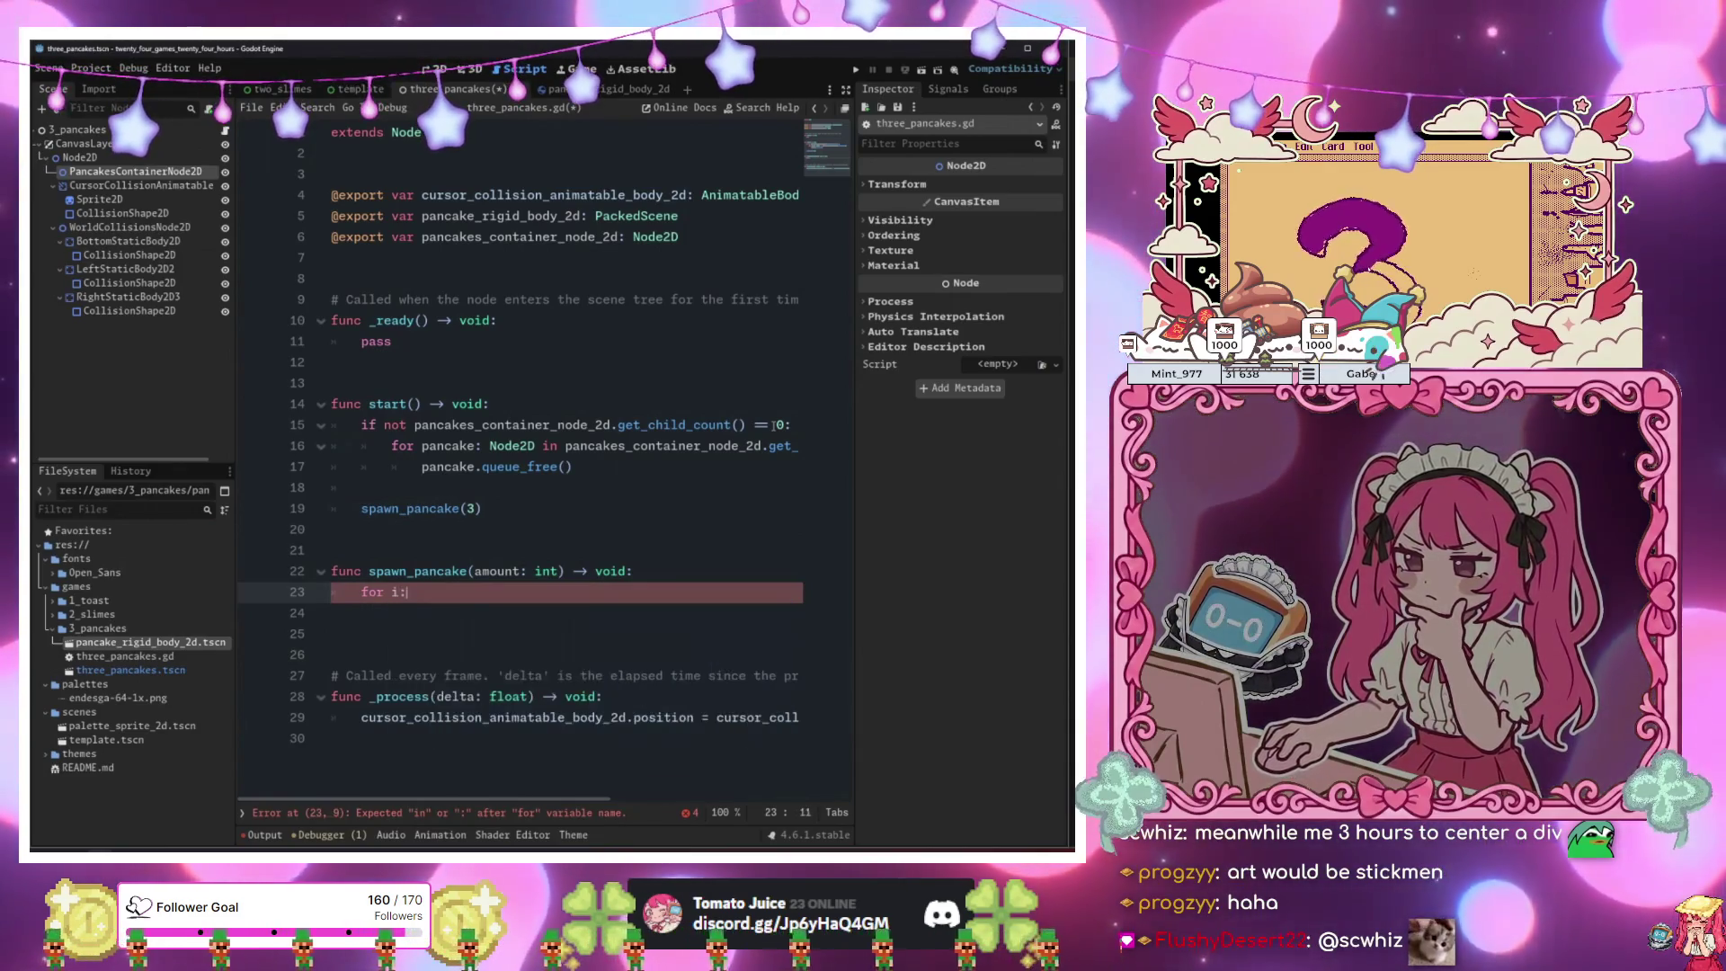
text(nt in amount:)
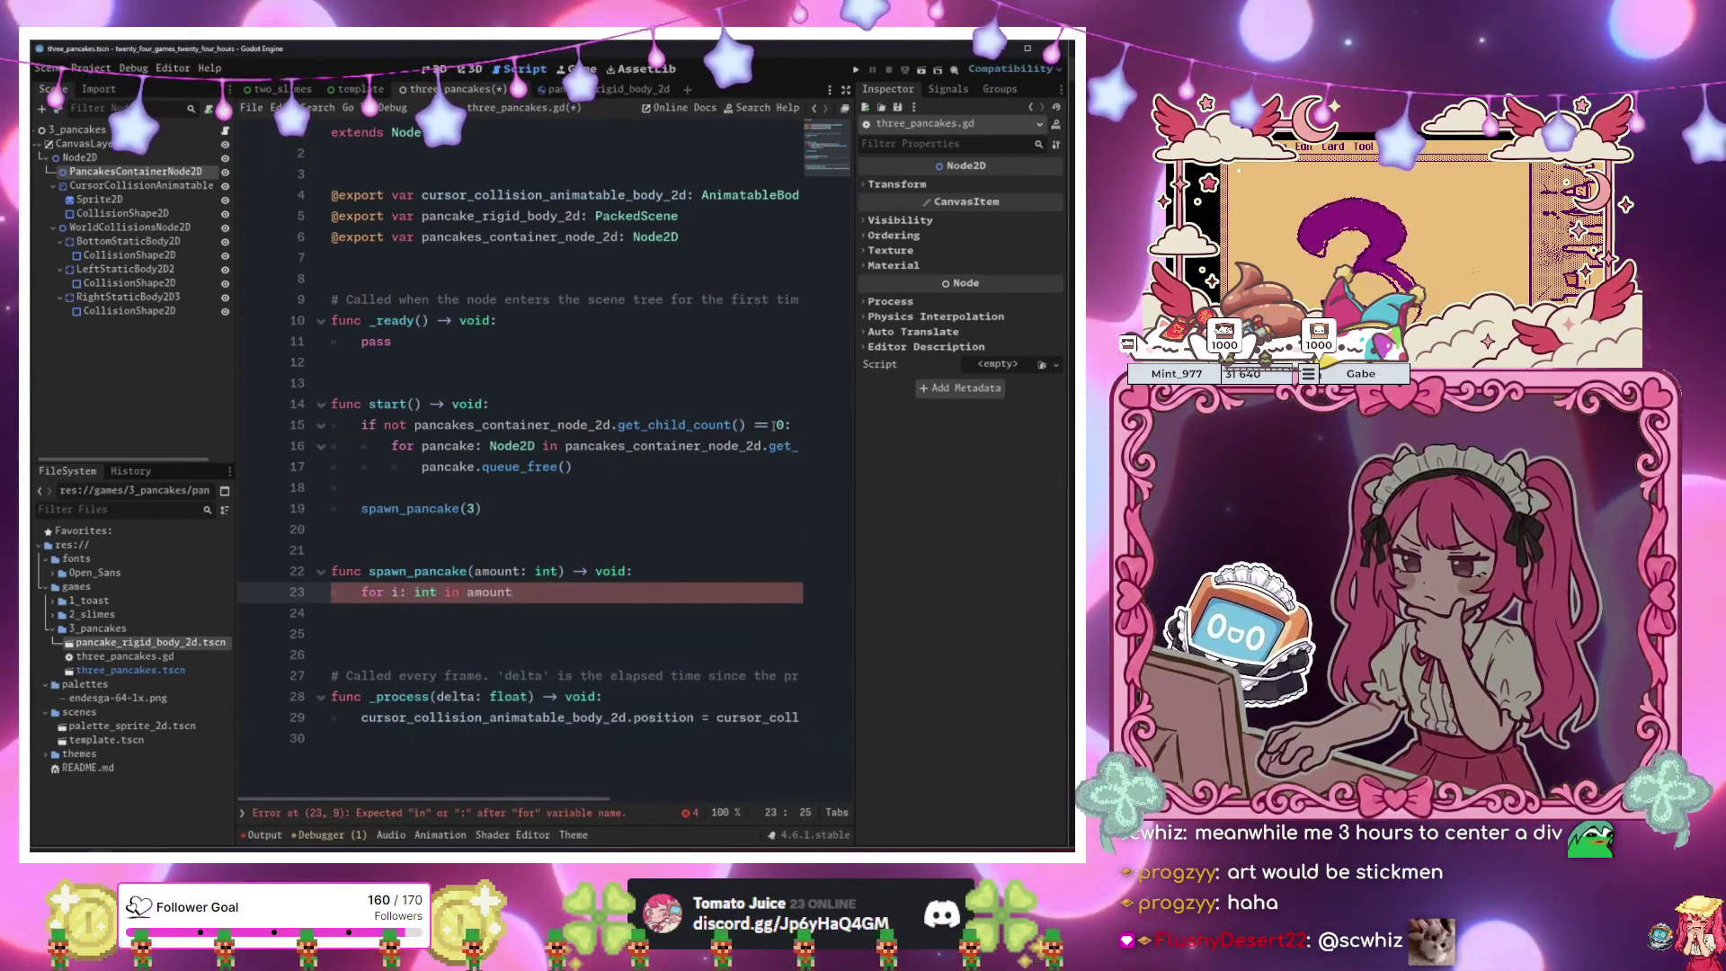
key(Return)
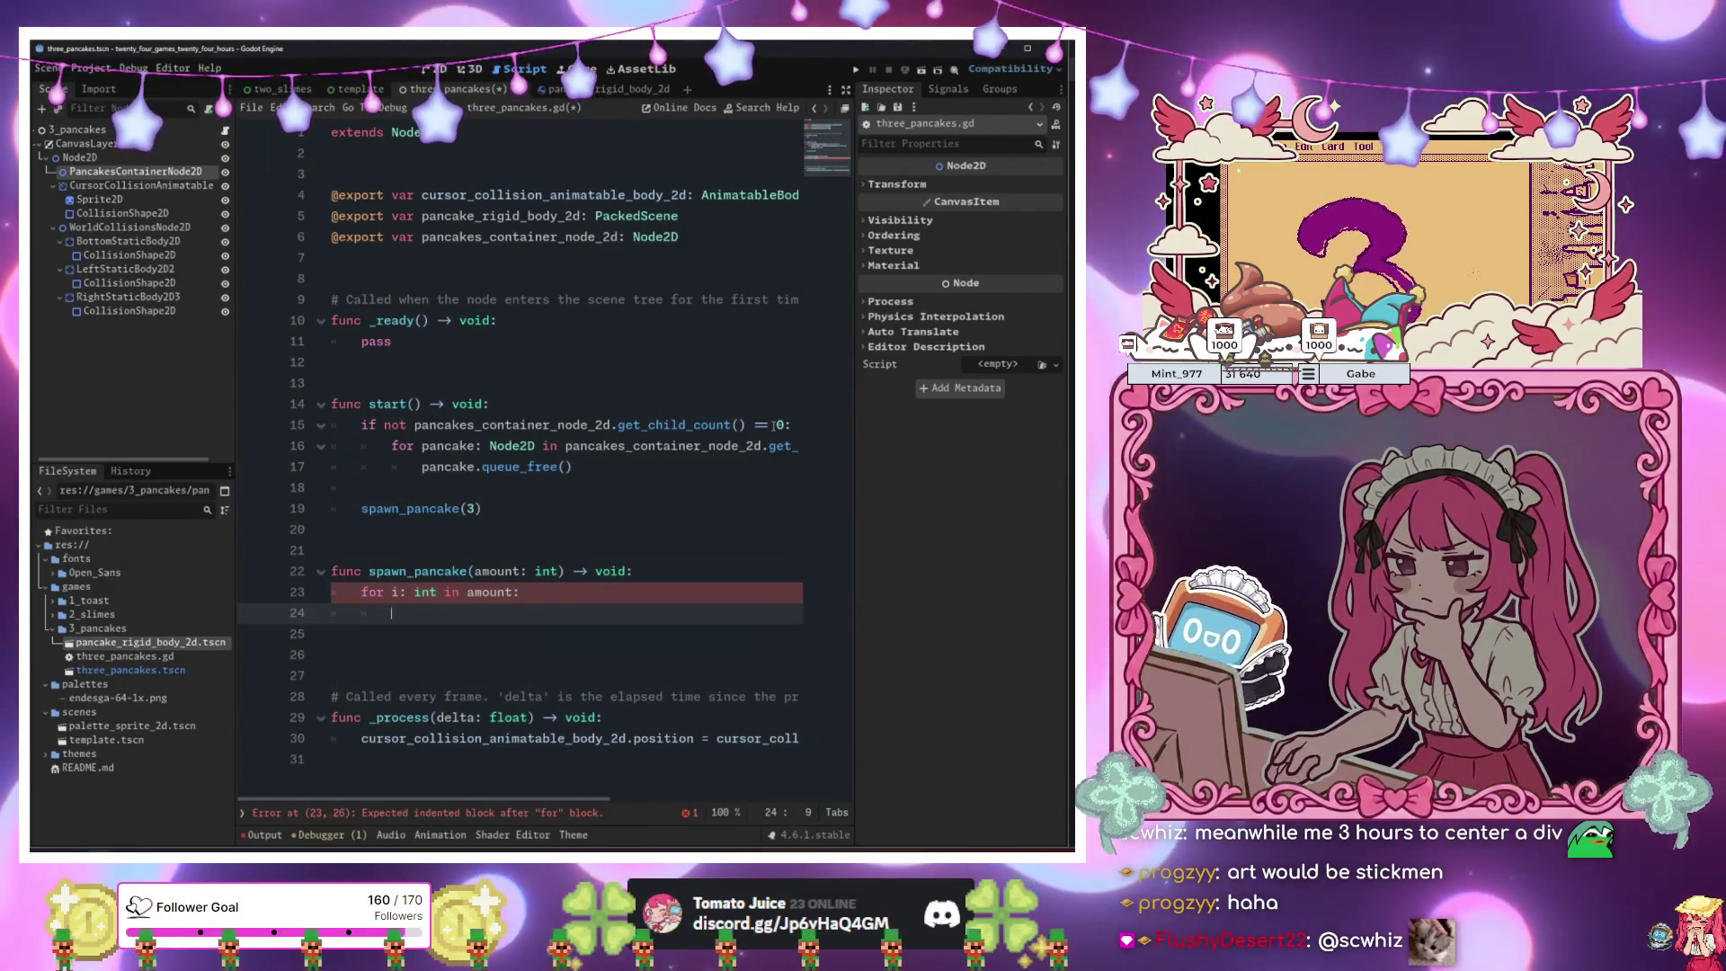
- Rename the looping function and its call in start() to spawn_pancakes
click(476, 508)
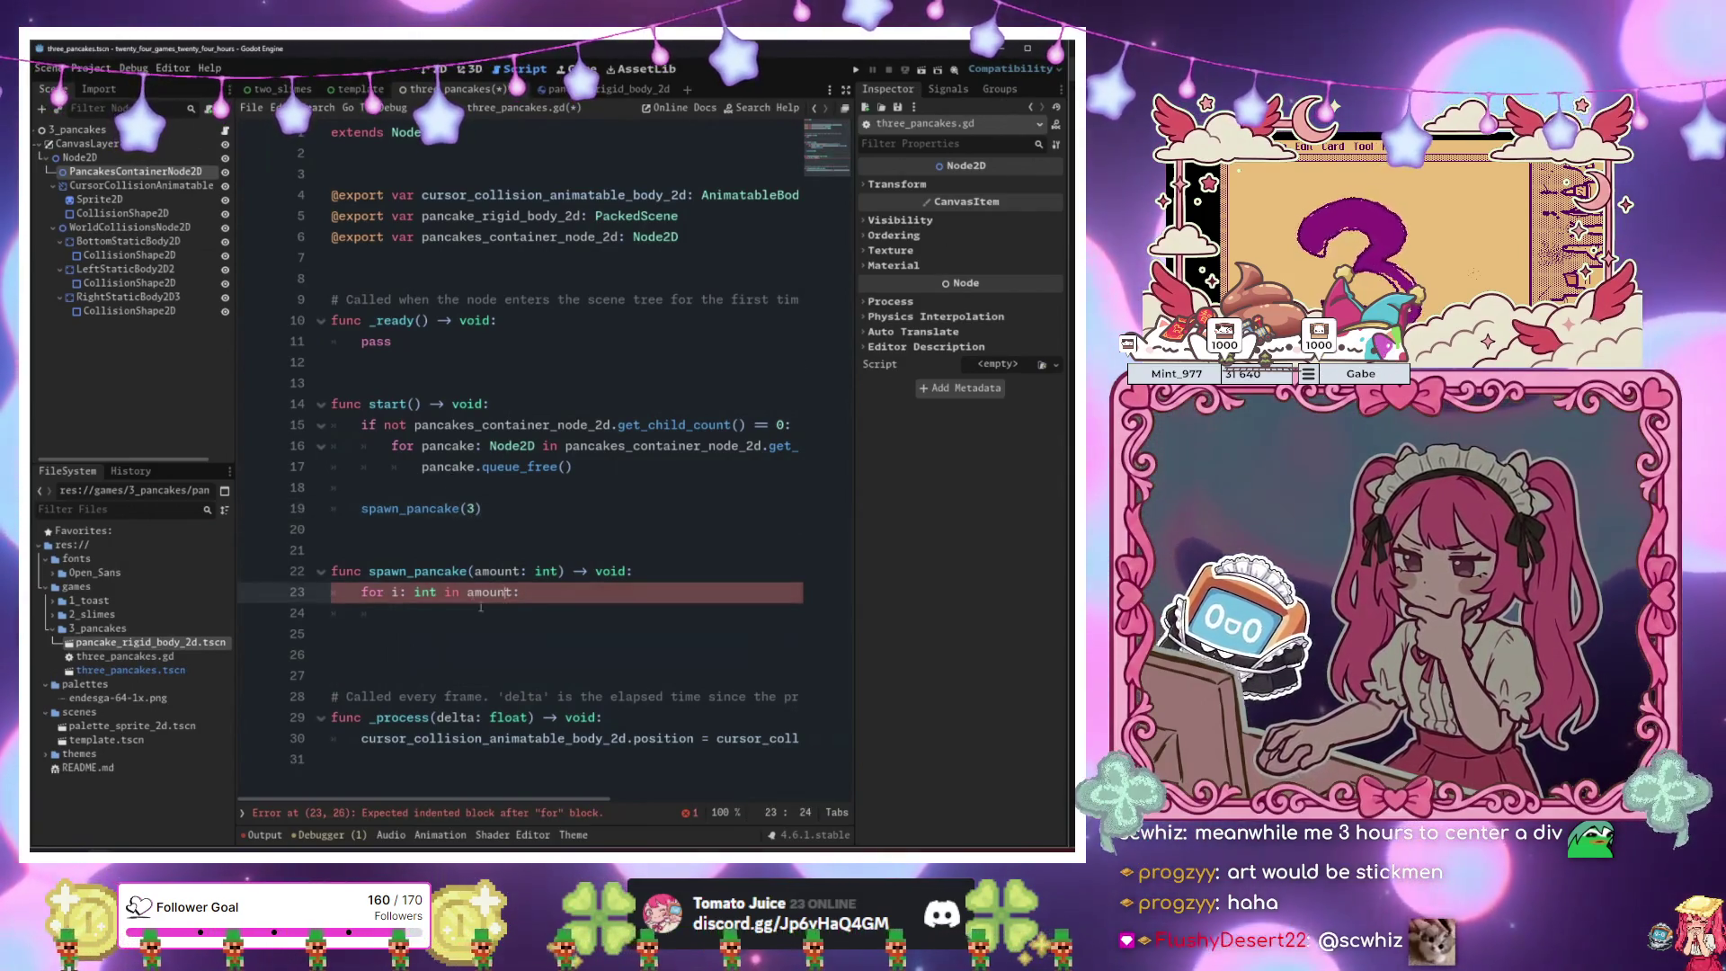
click(512, 613)
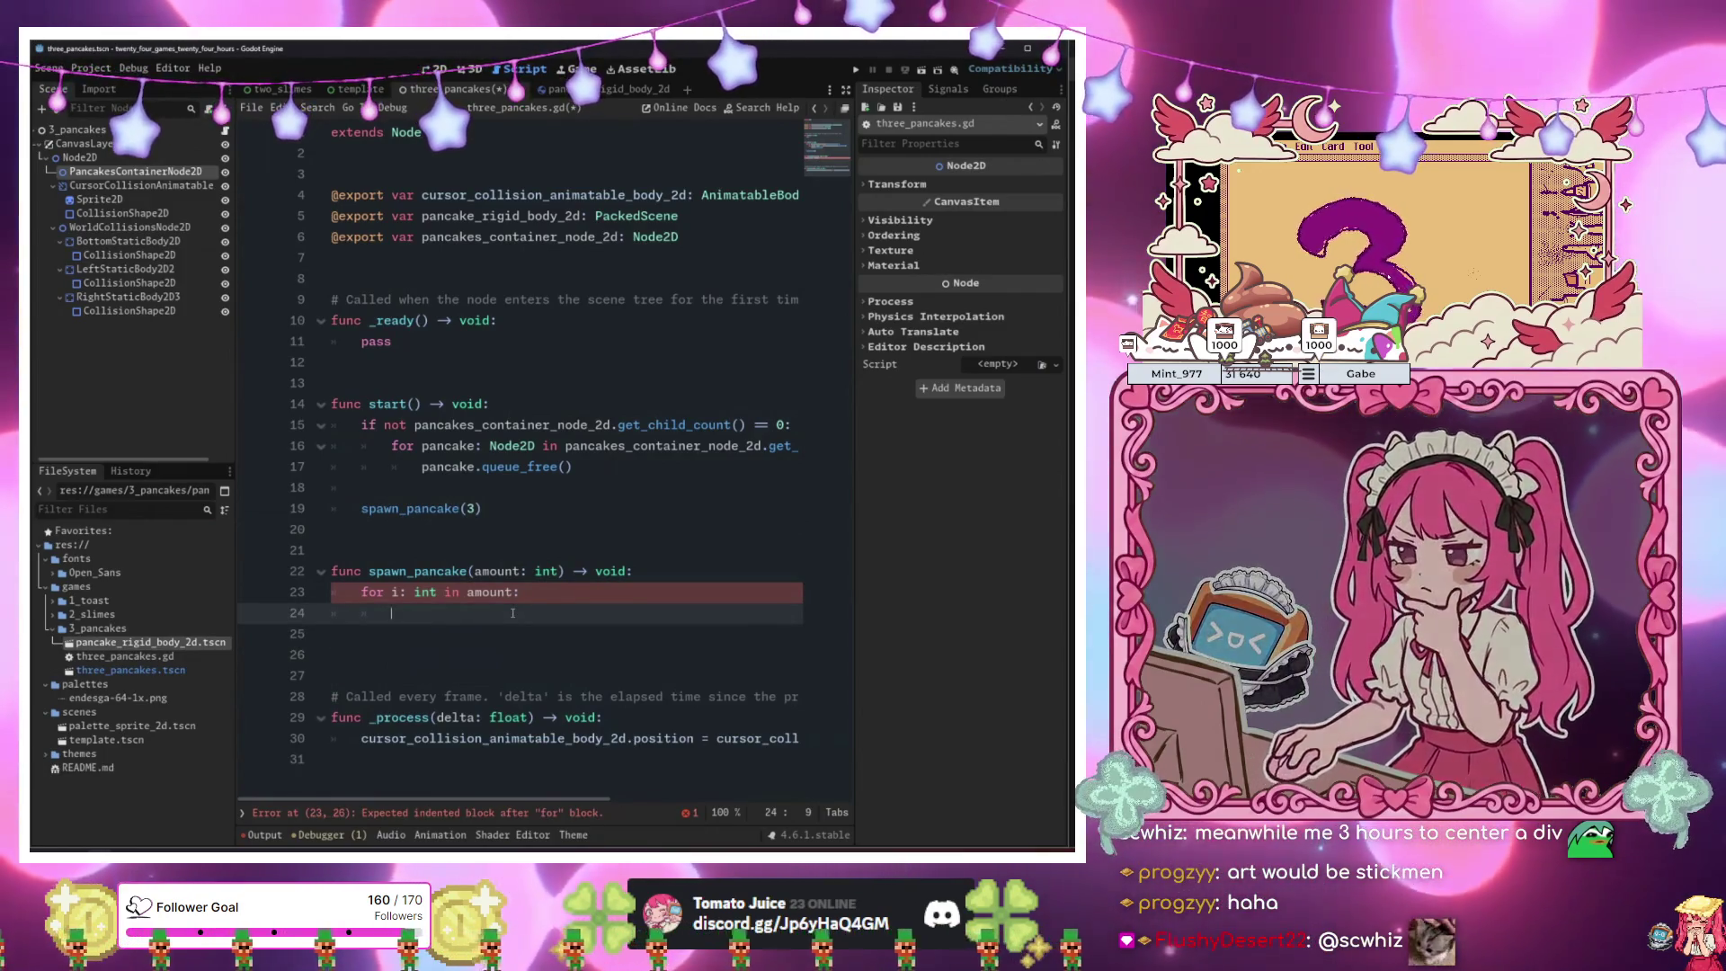
key(Up)
key(Up)
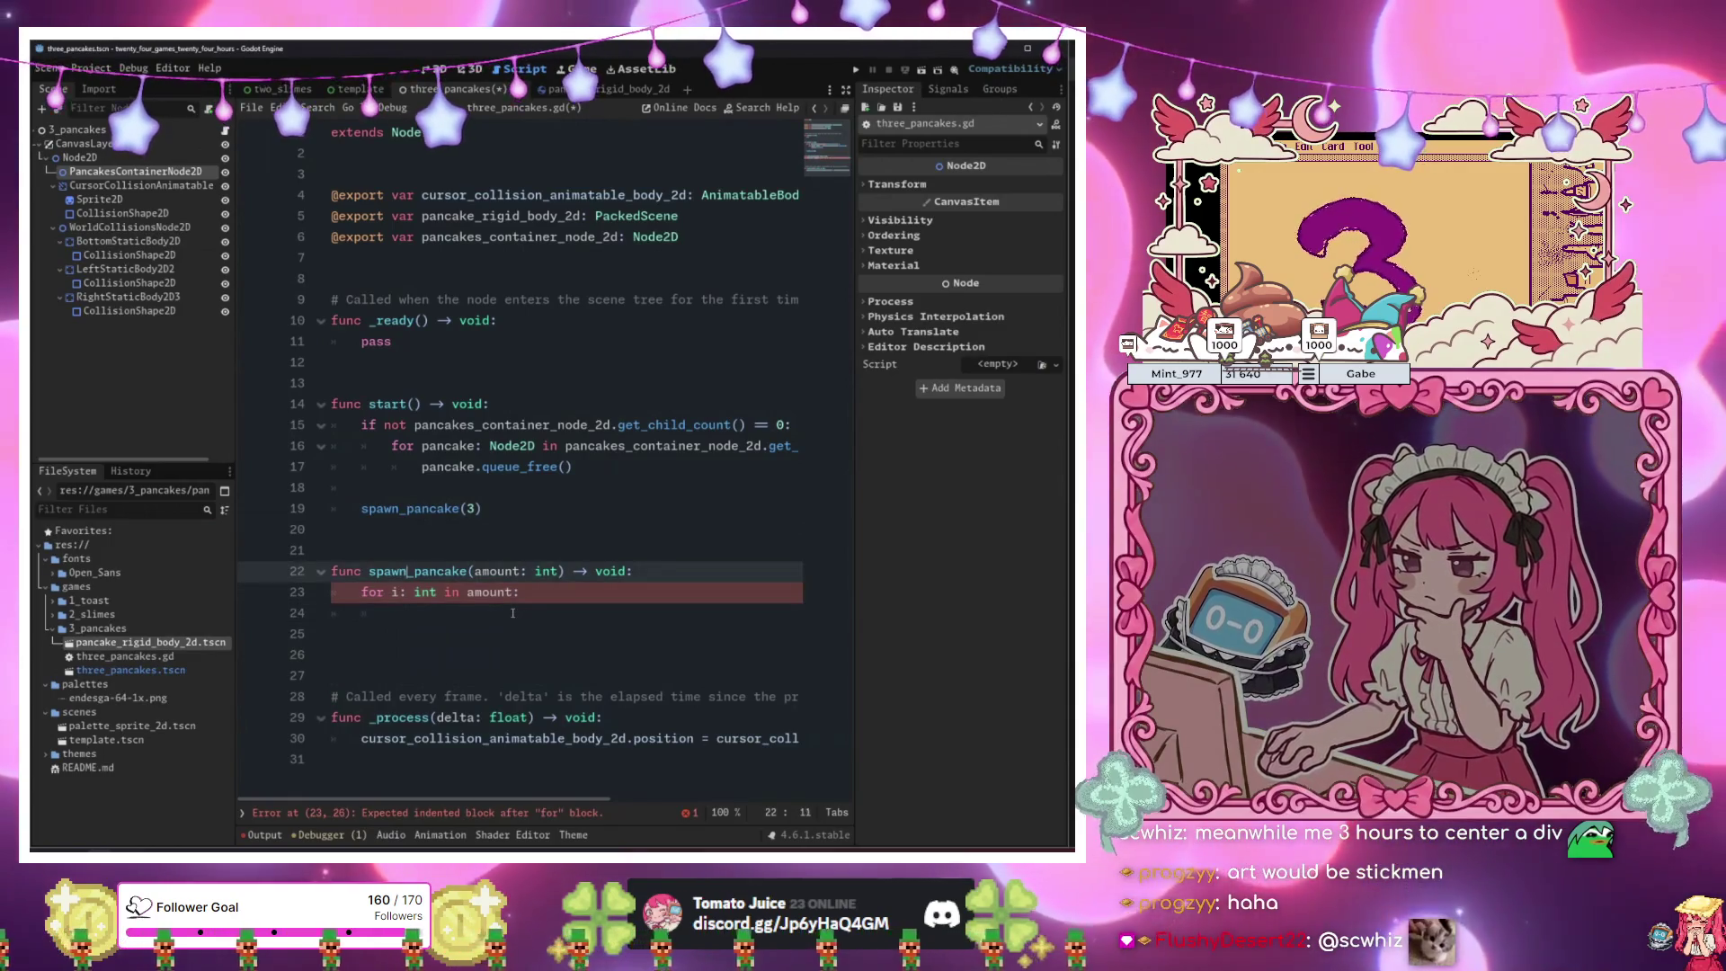
key(Up)
key(Up)
key(Up)
key(Left)
key(Left)
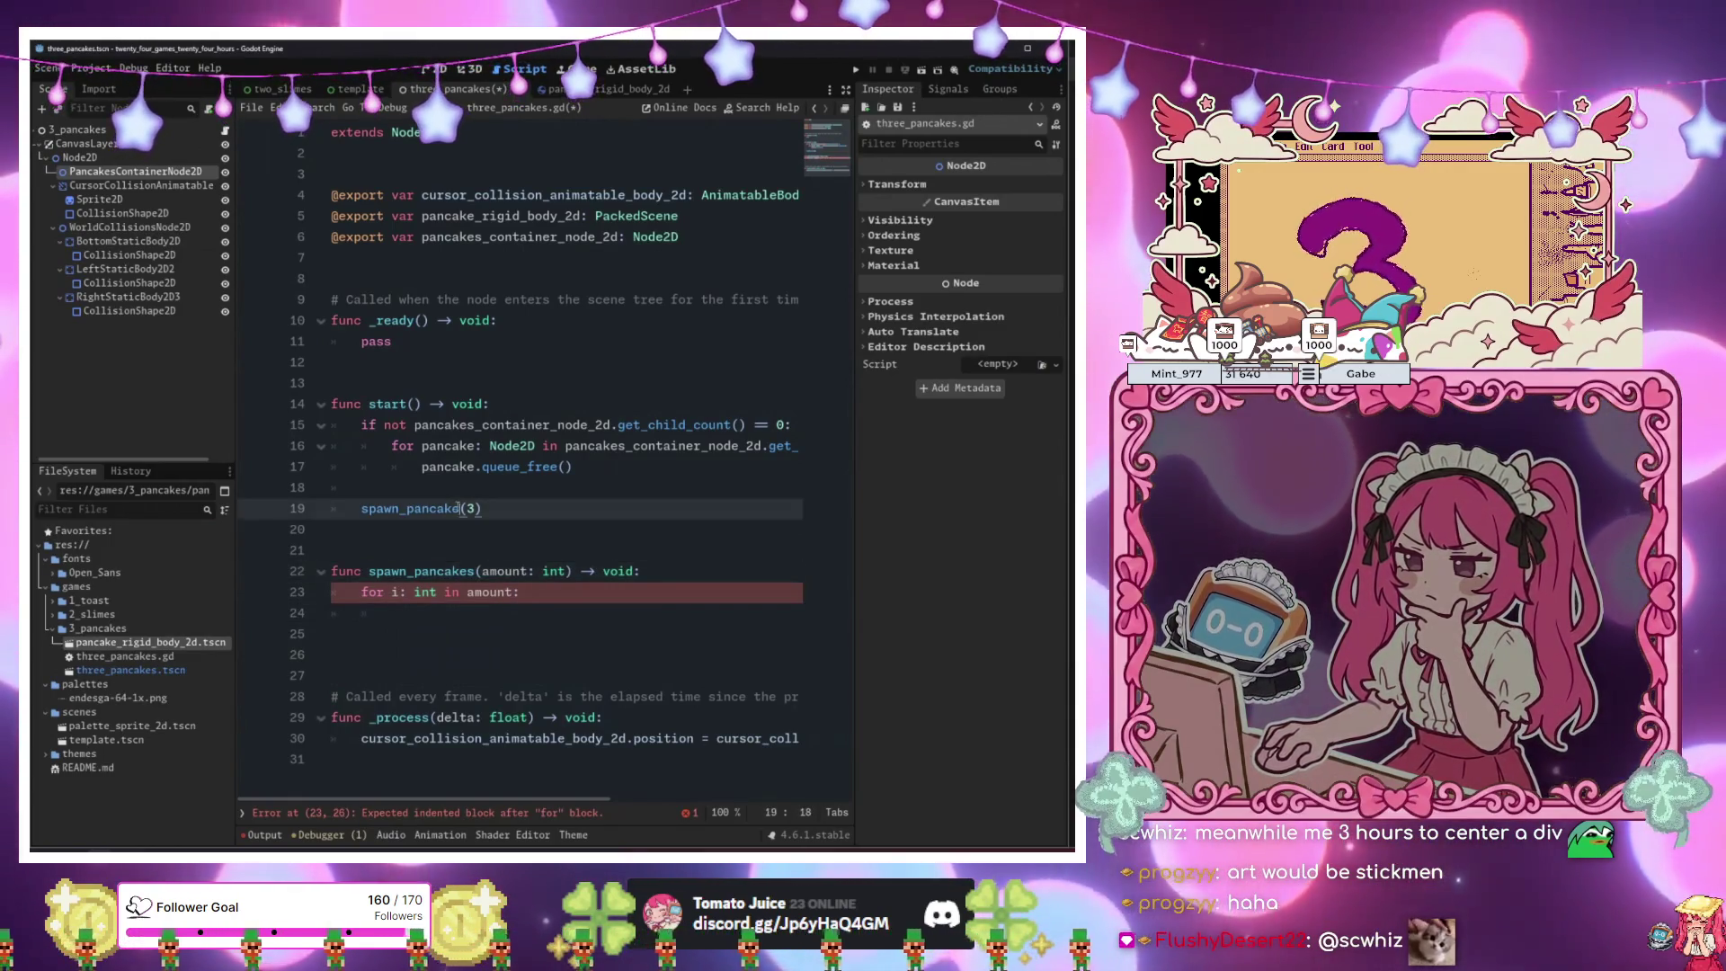
text(s)
click(504, 609)
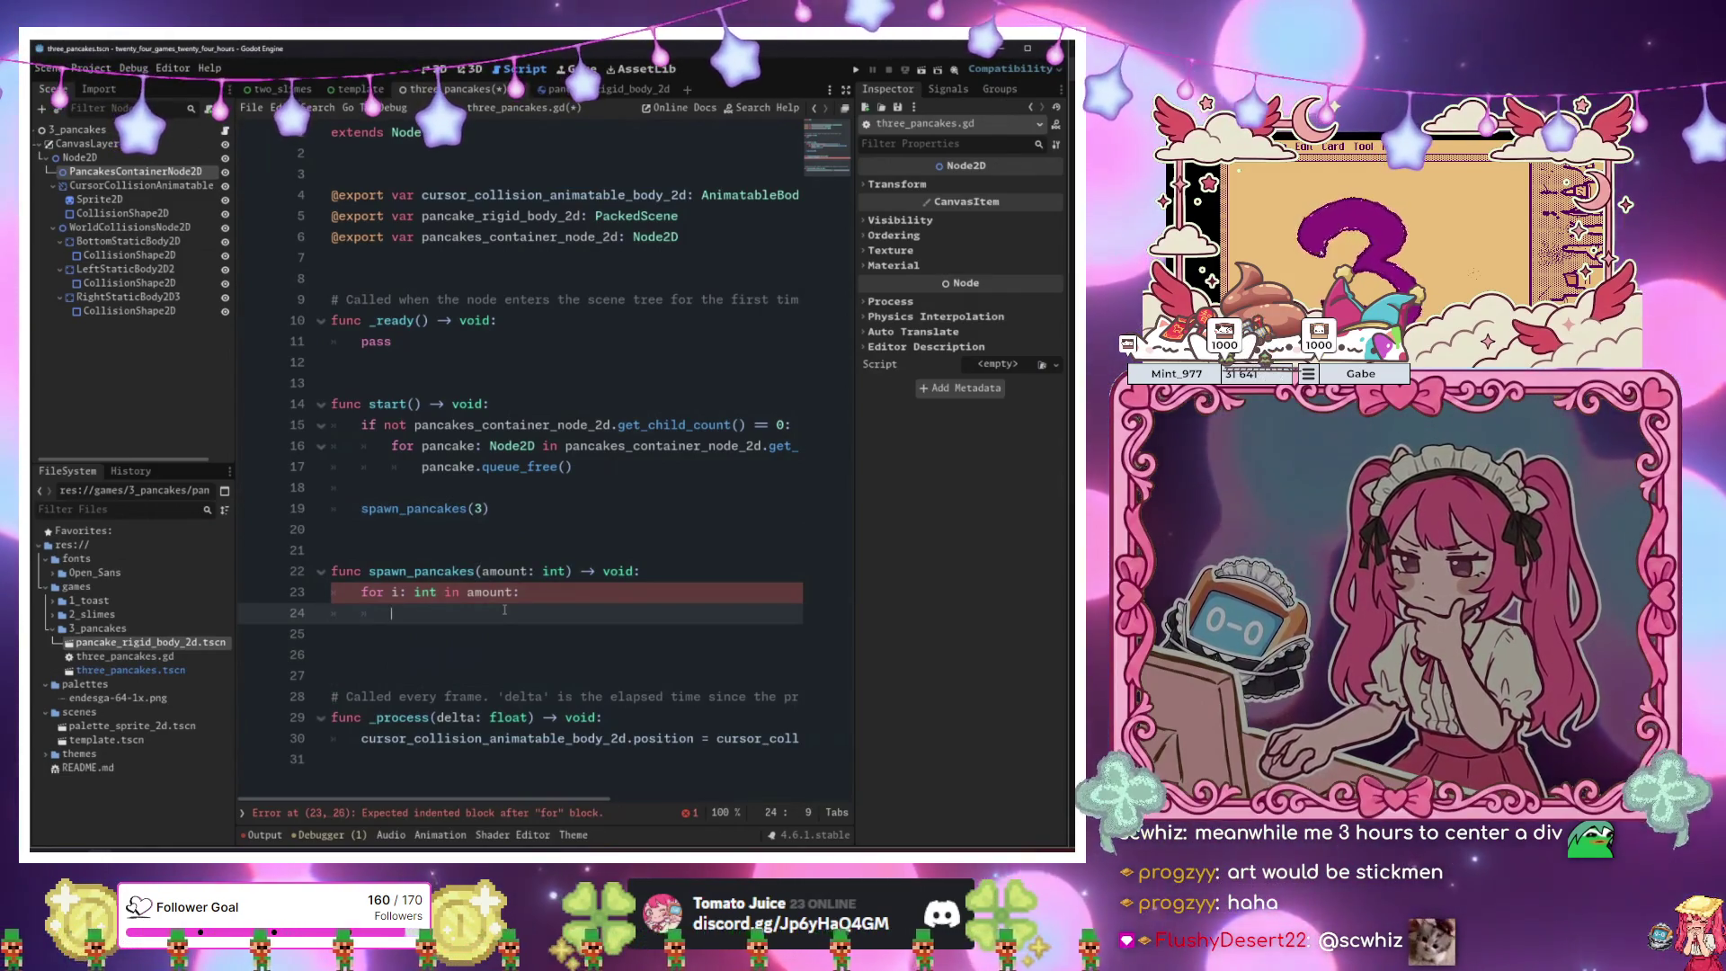
- Add an empty spawn_pancake() -> void function with pass and call it inside the loop
key(Return)
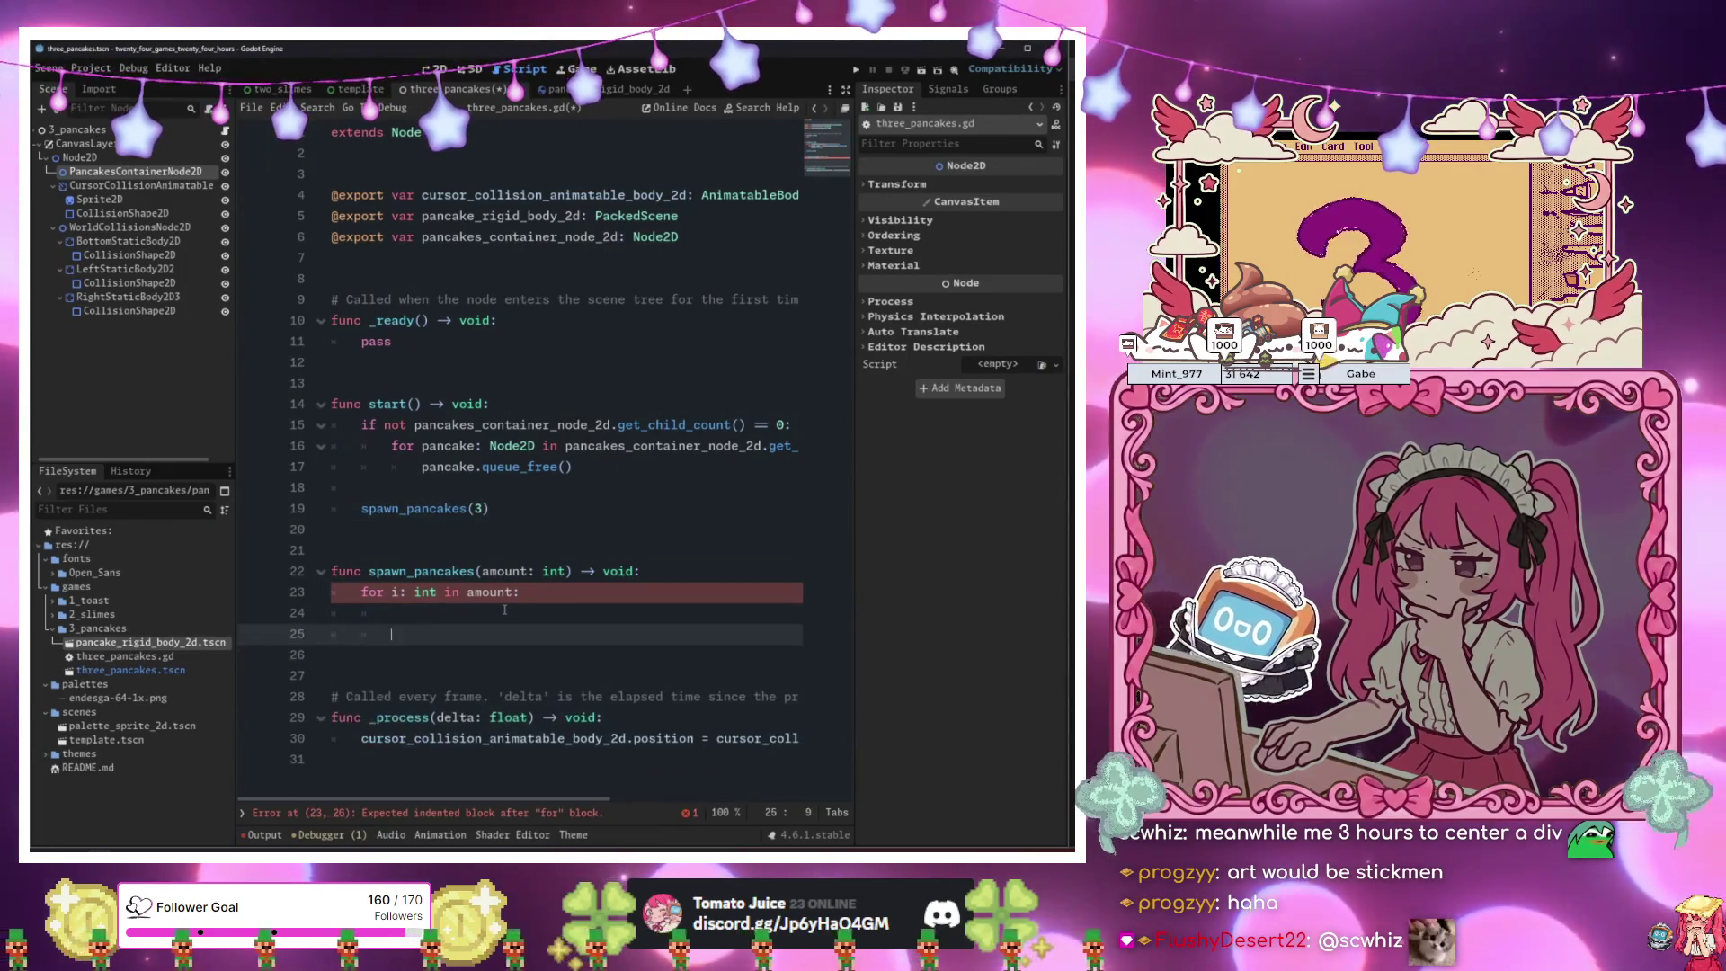
key(Return)
key(BackSpace)
key(BackSpace)
text(func spawn_pan)
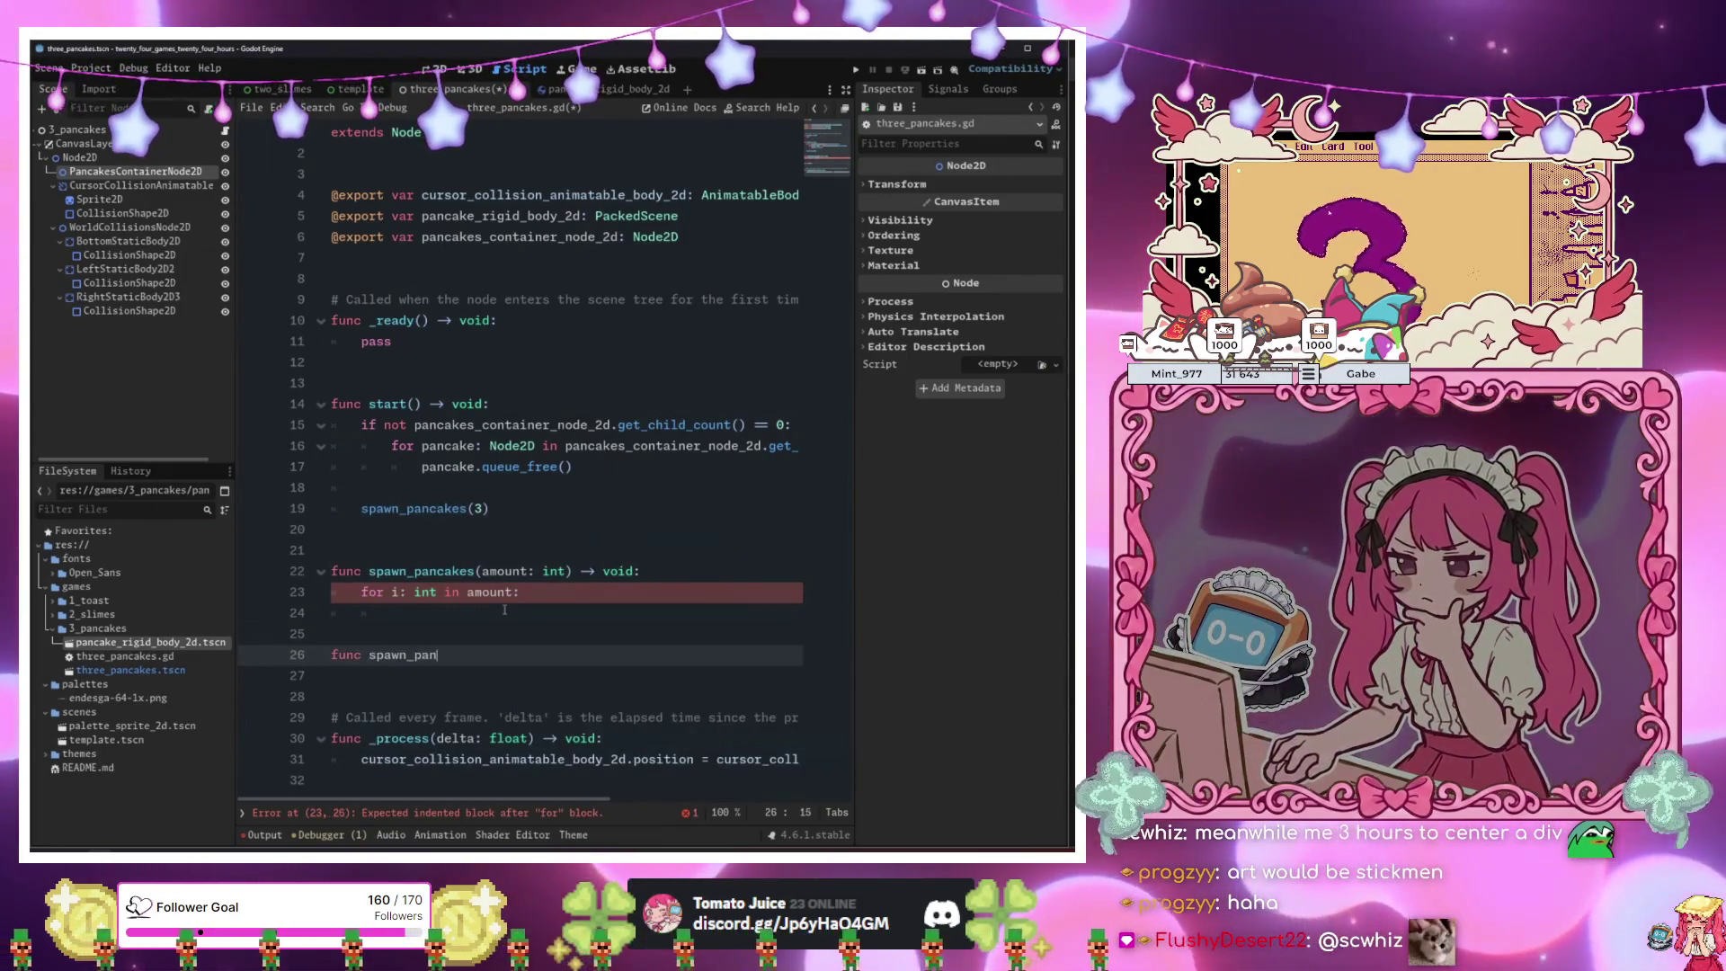
text(cake() -)
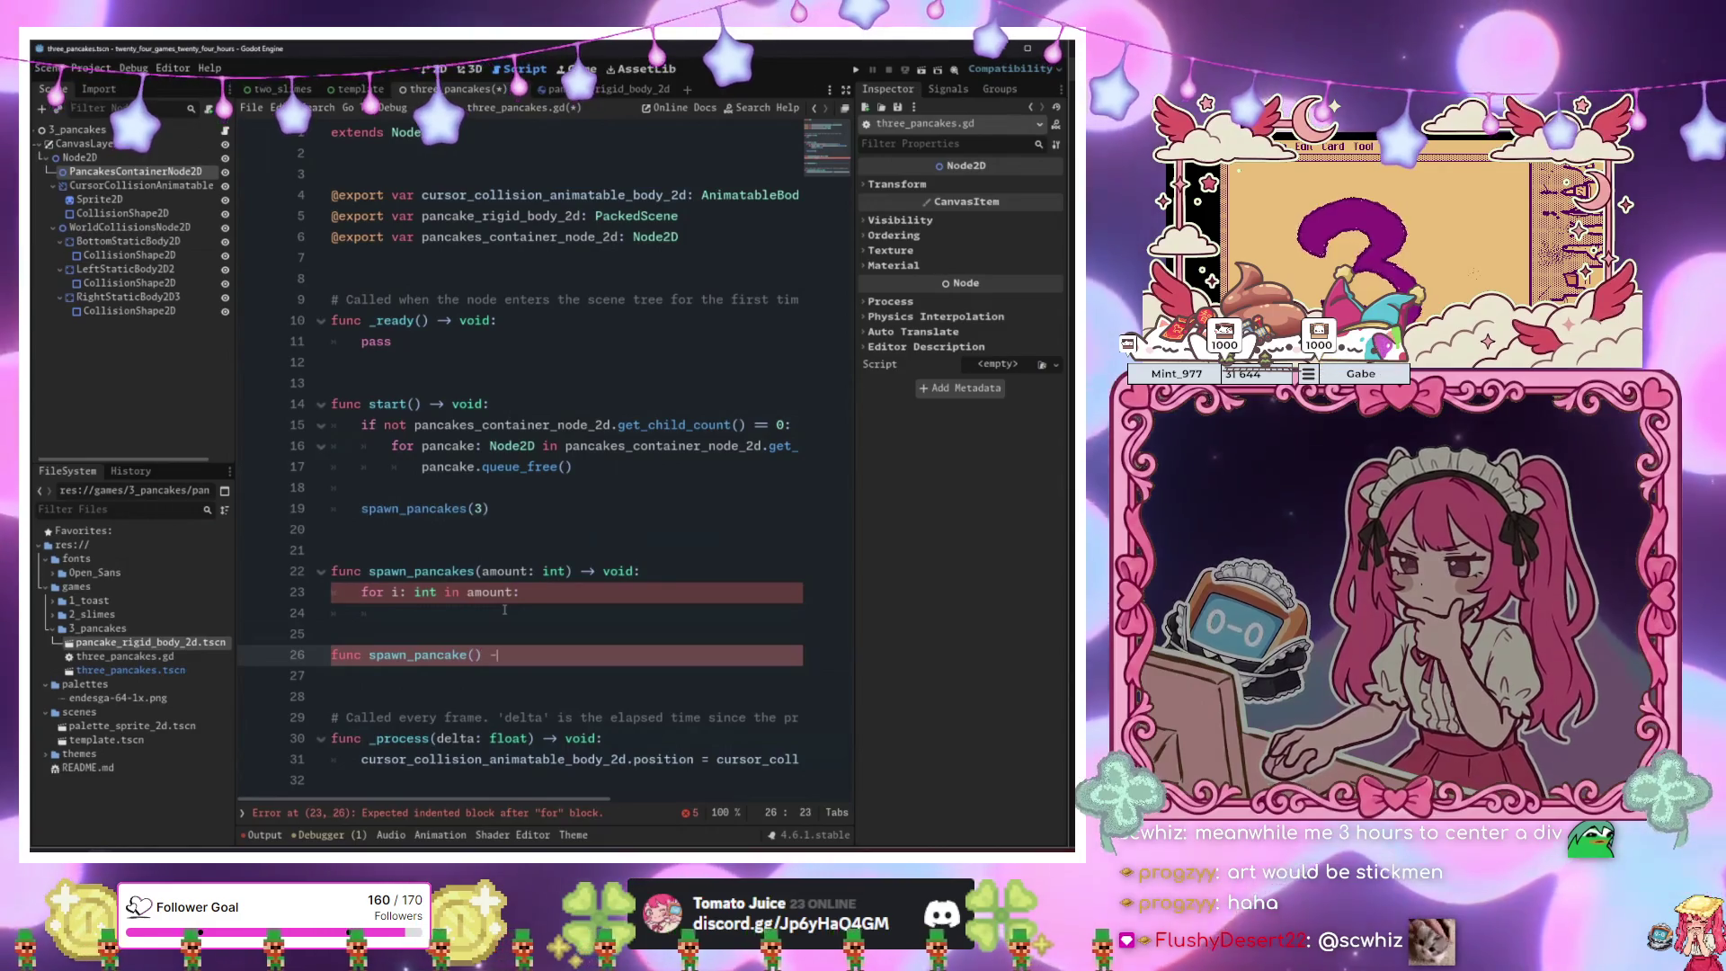
text(> void:)
key(Return)
text(pass)
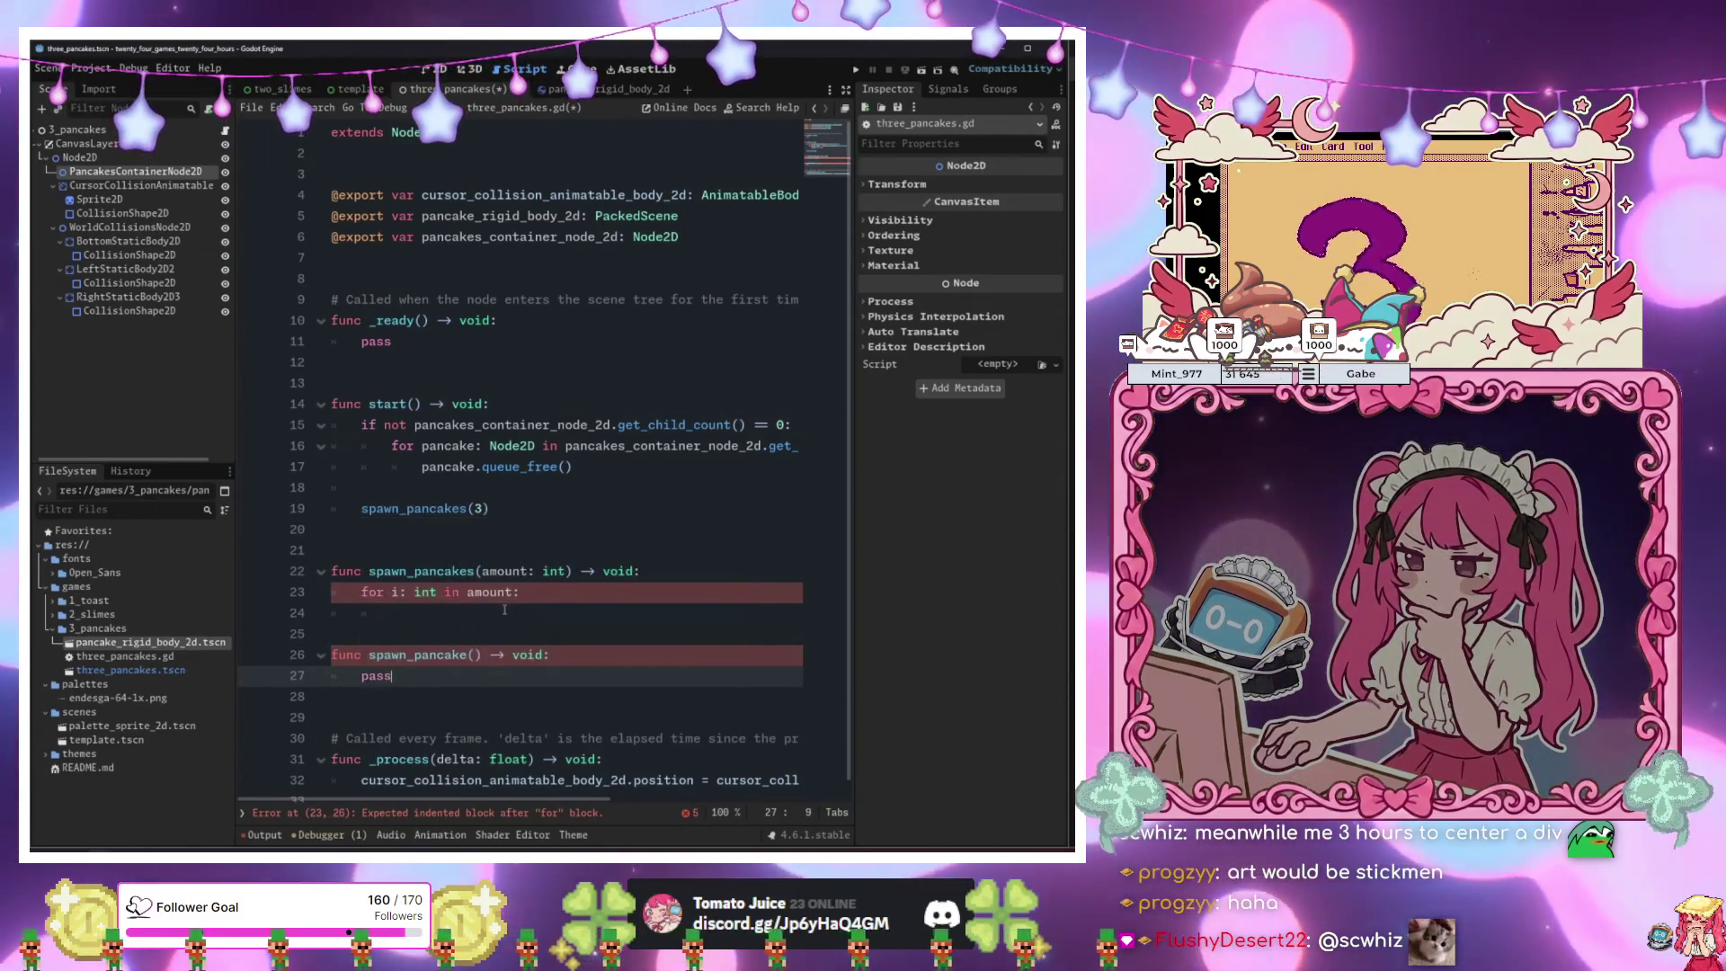
click(504, 611)
text(spawn_pancake())
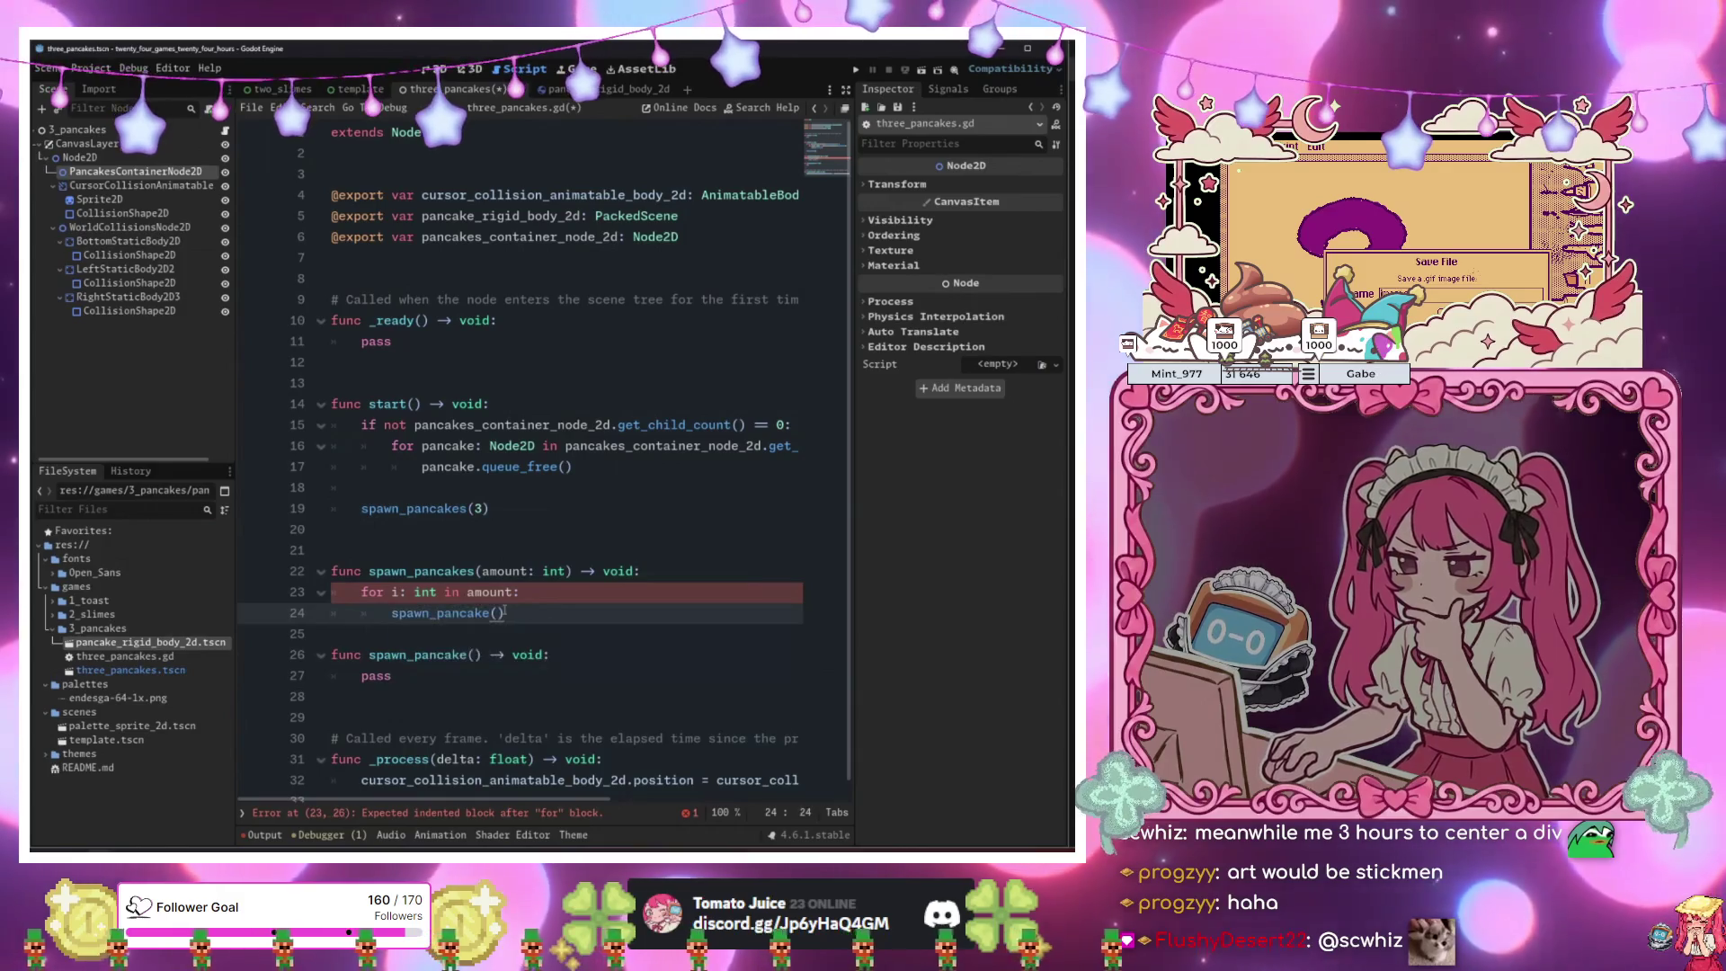
click(488, 627)
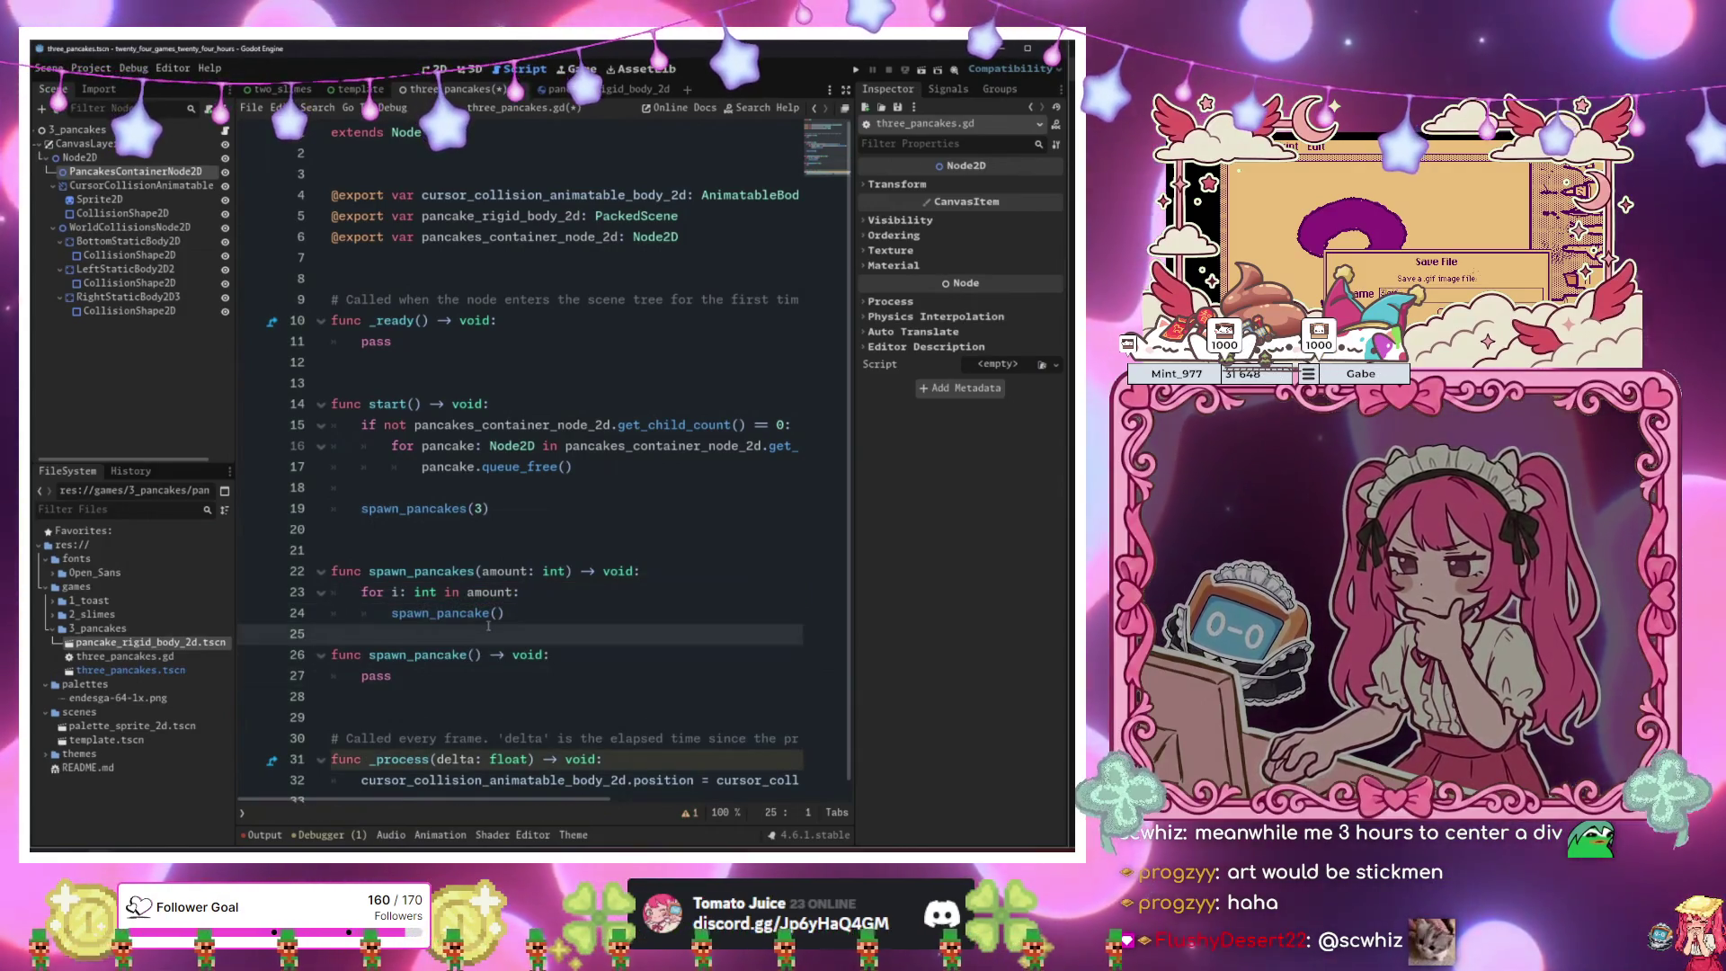
key(Return)
click(439, 699)
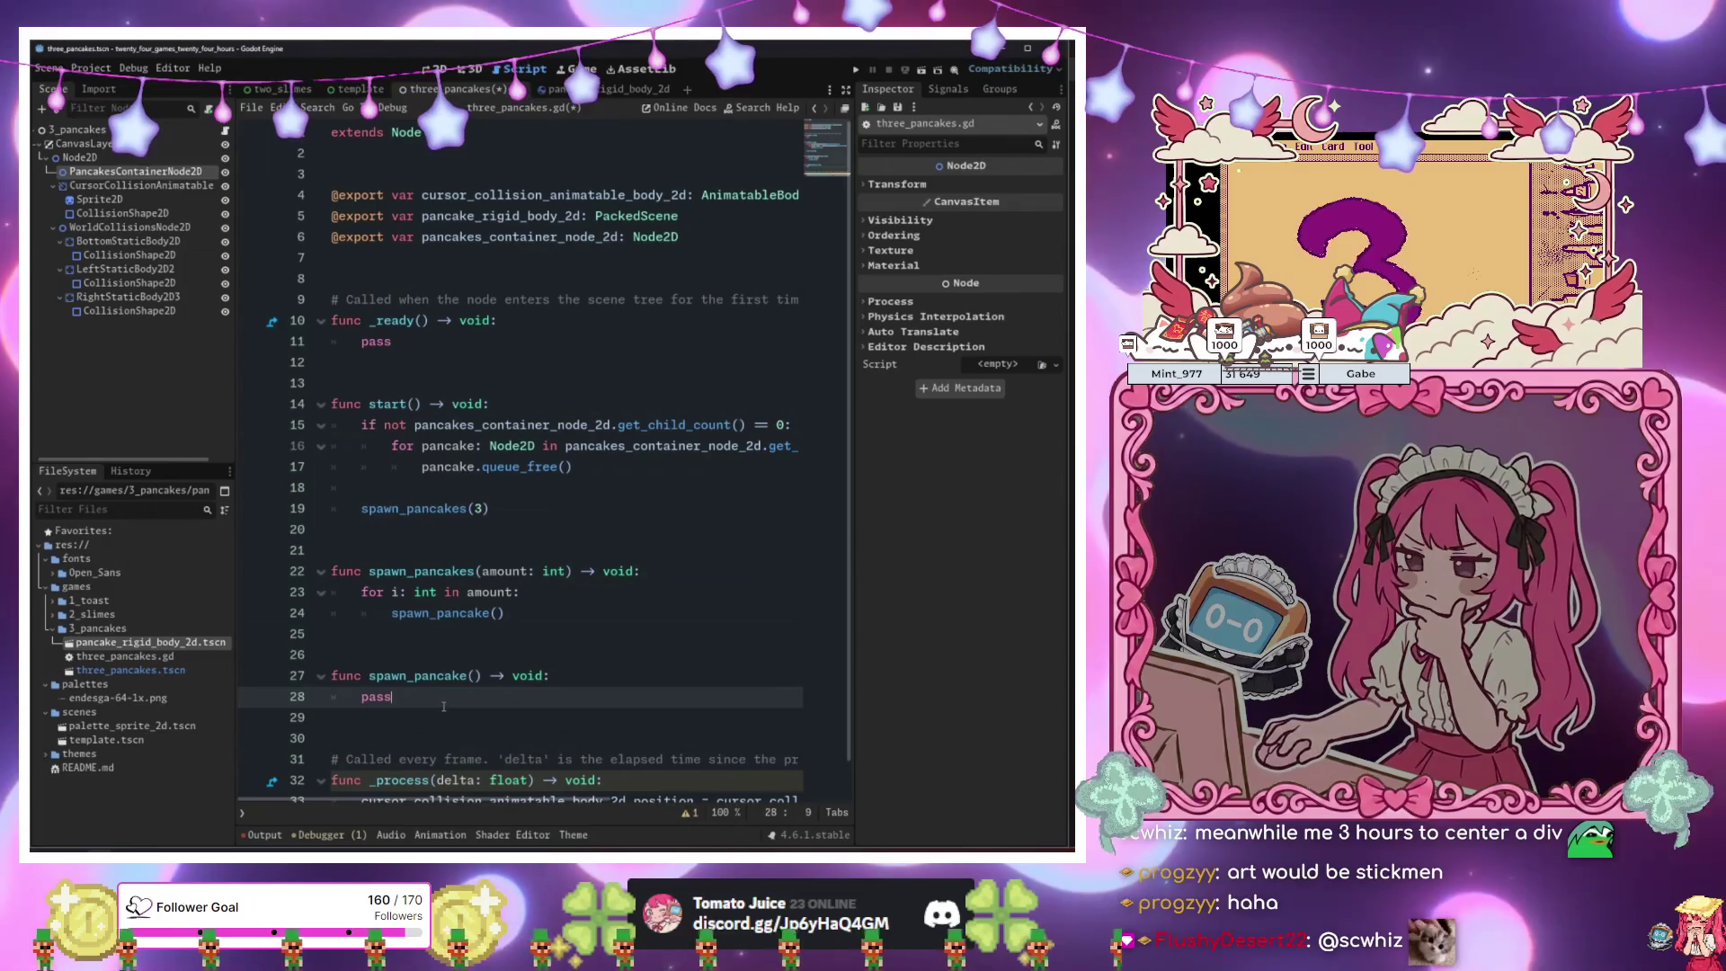
- Rename the looping function to spawn_multiple_pancakes and update its call in start()
click(412, 571)
text(multiple_)
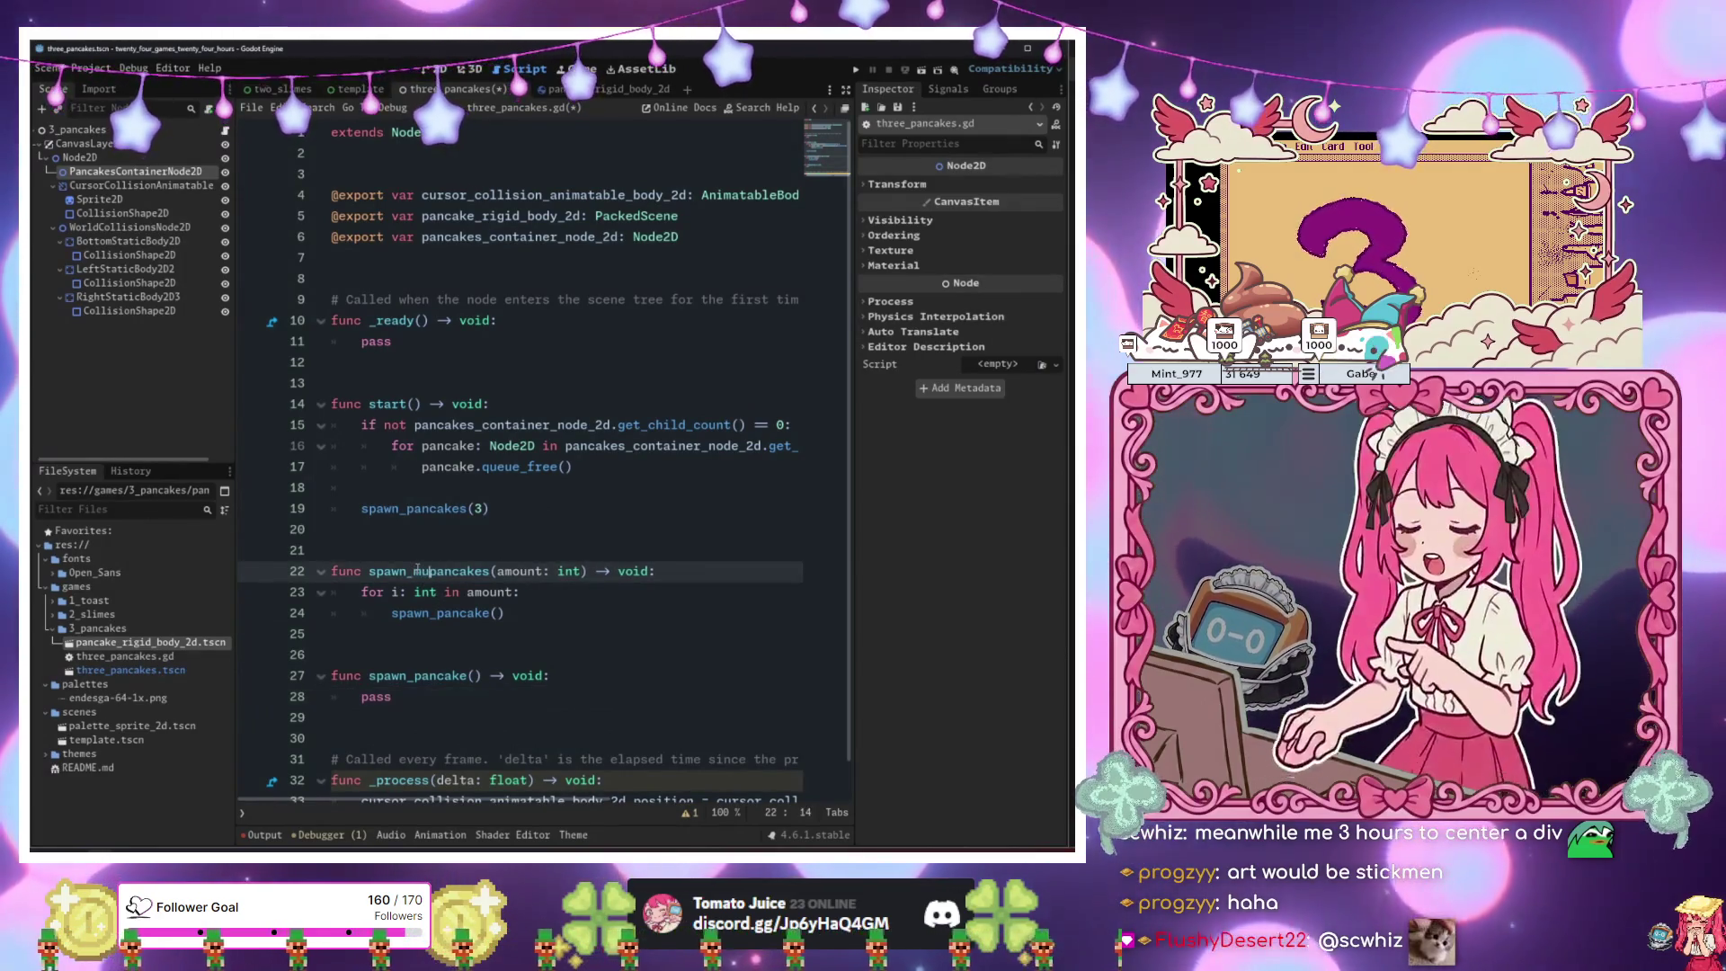
key(Right)
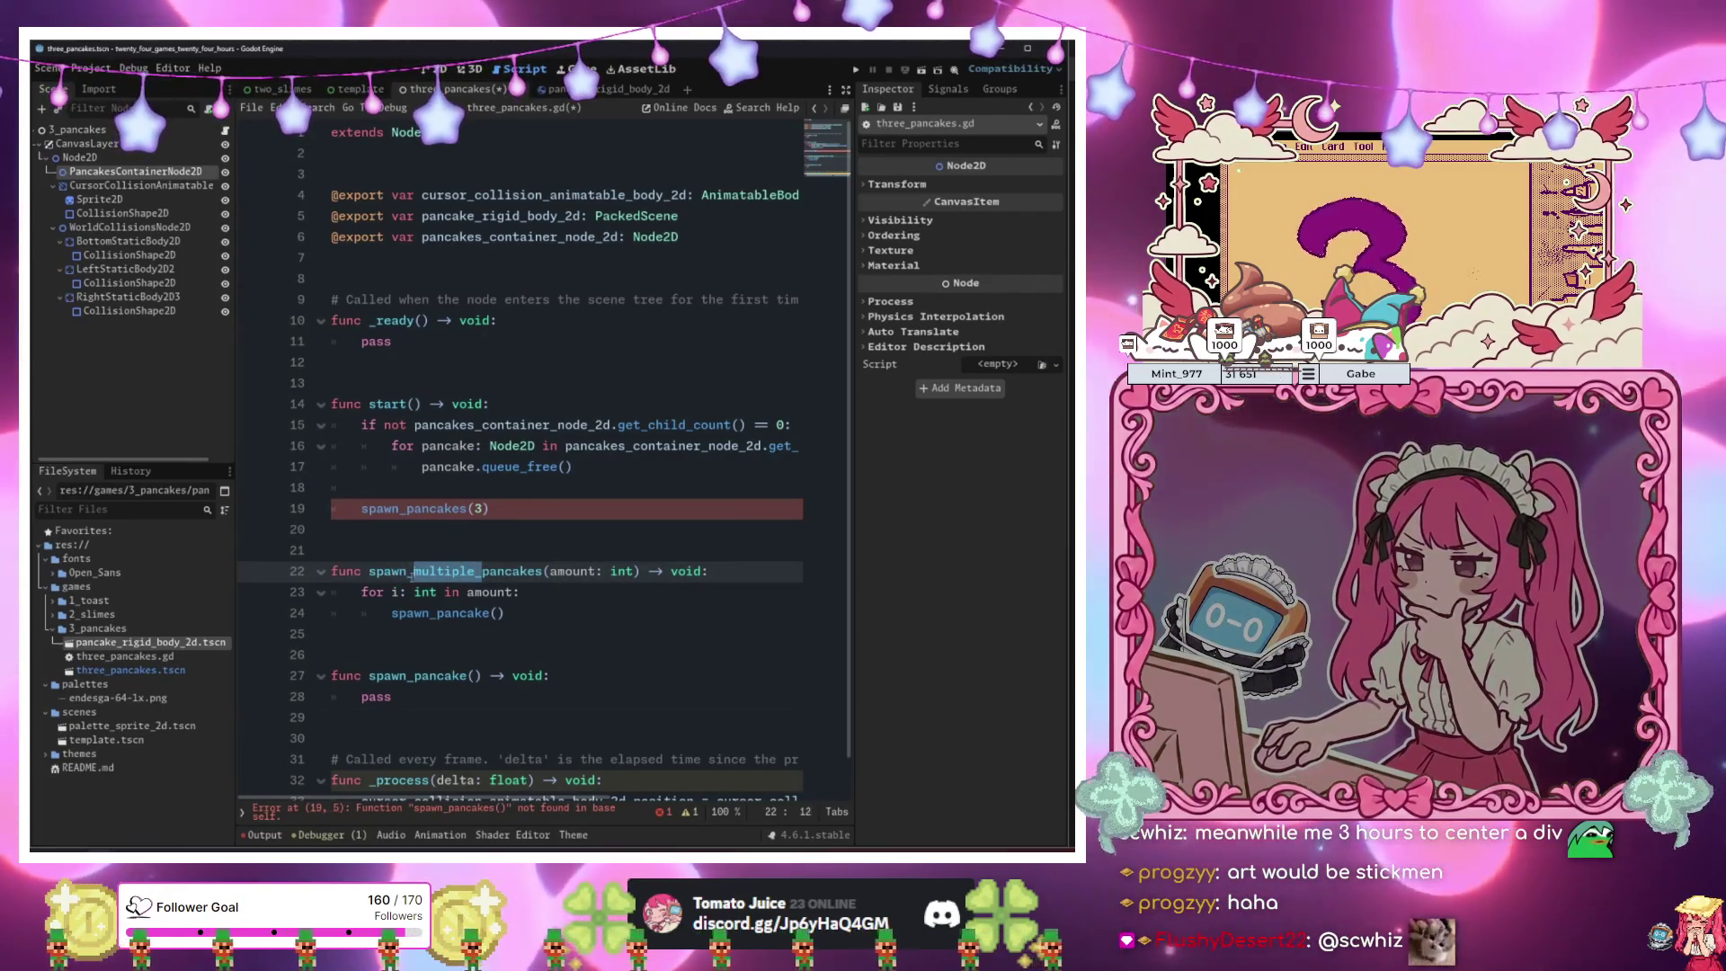
key(ctrl+c)
click(401, 508)
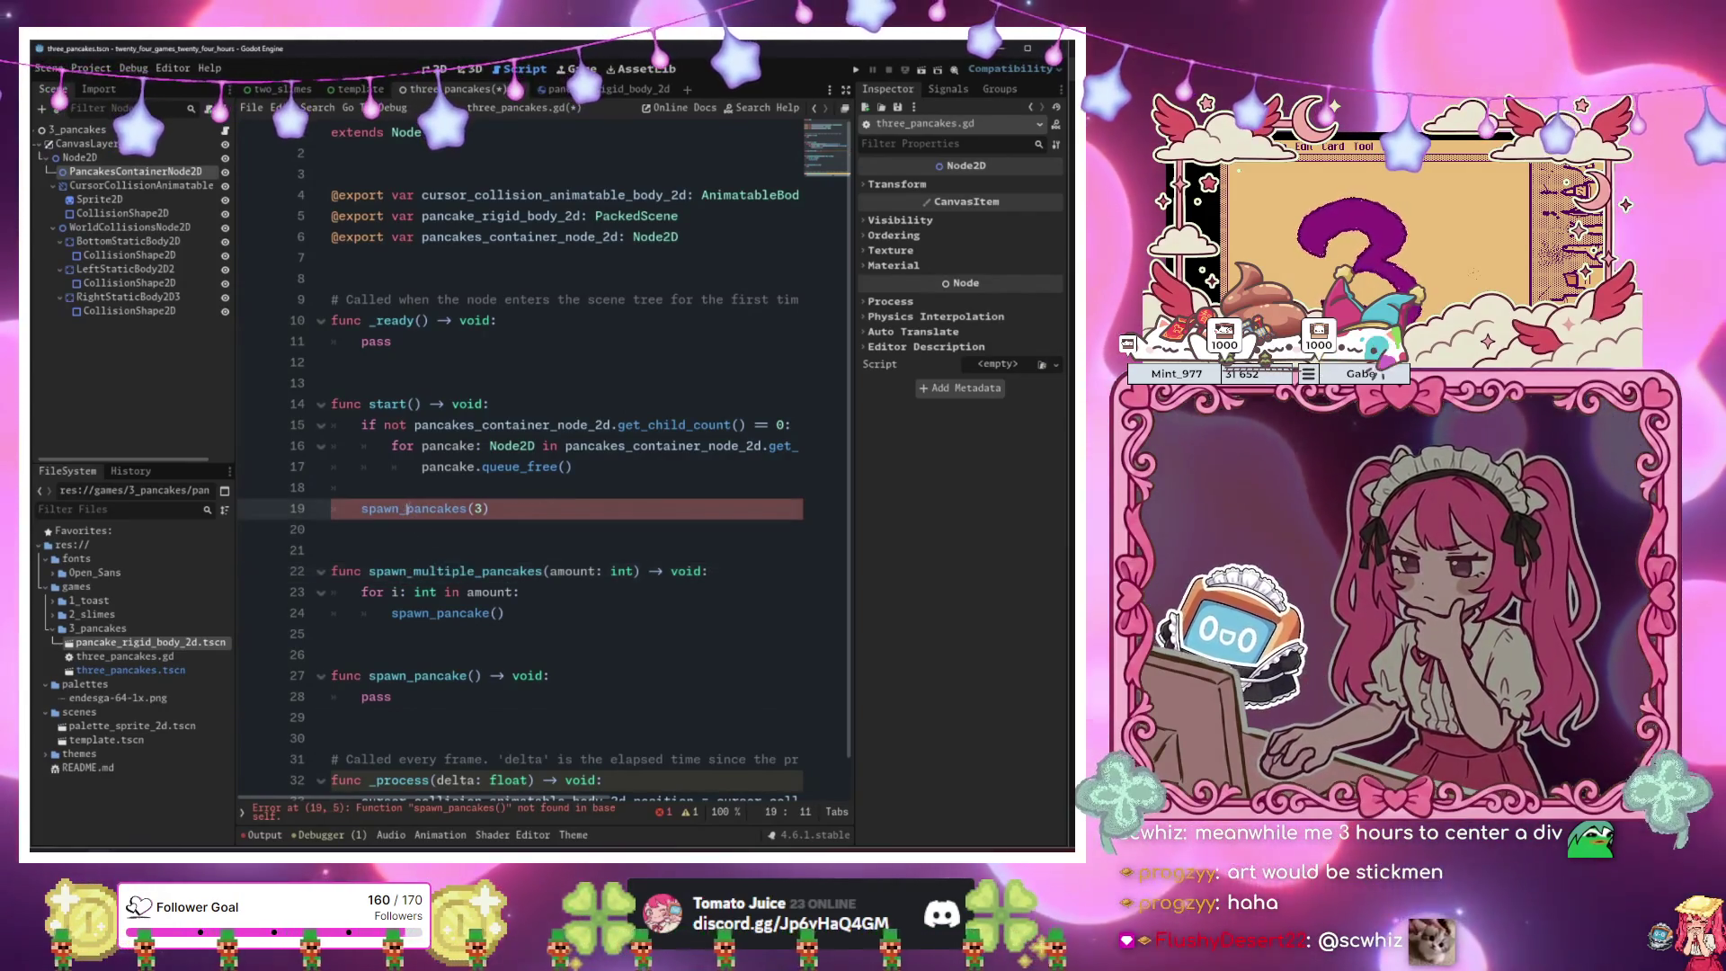
key(ctrl+v)
click(506, 675)
click(500, 696)
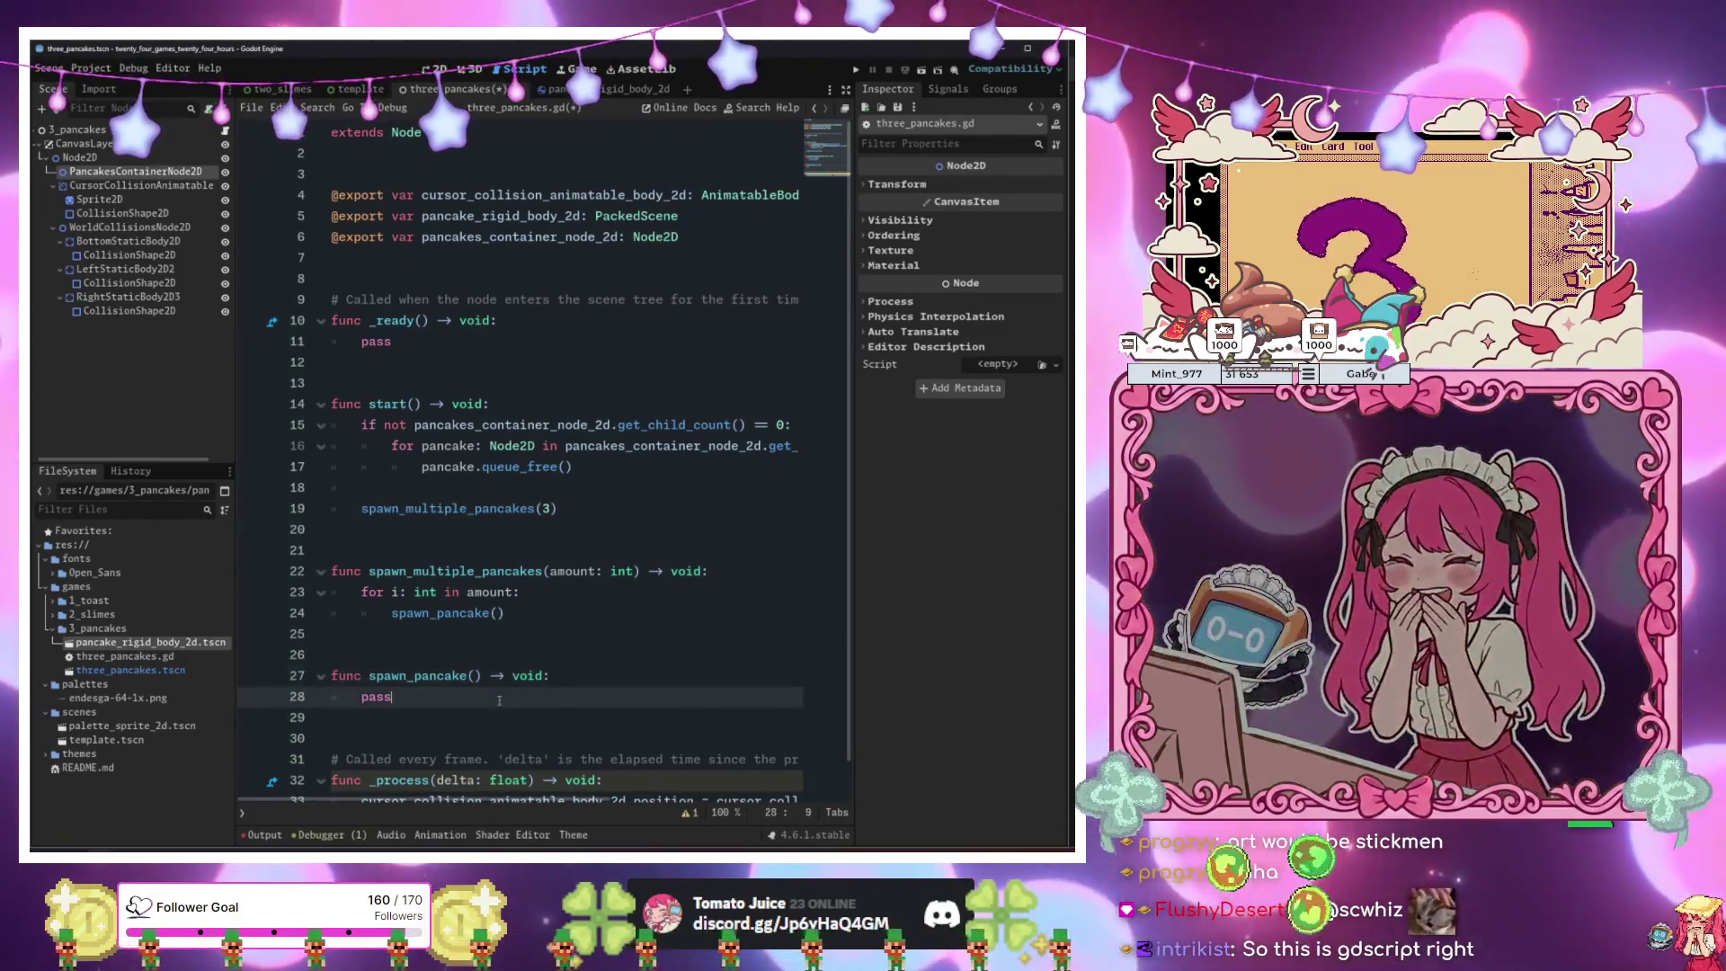
- Move _process above start(), delete its comment, fix spacing, and switch to the 2D view
scroll(498, 700, down, 1)
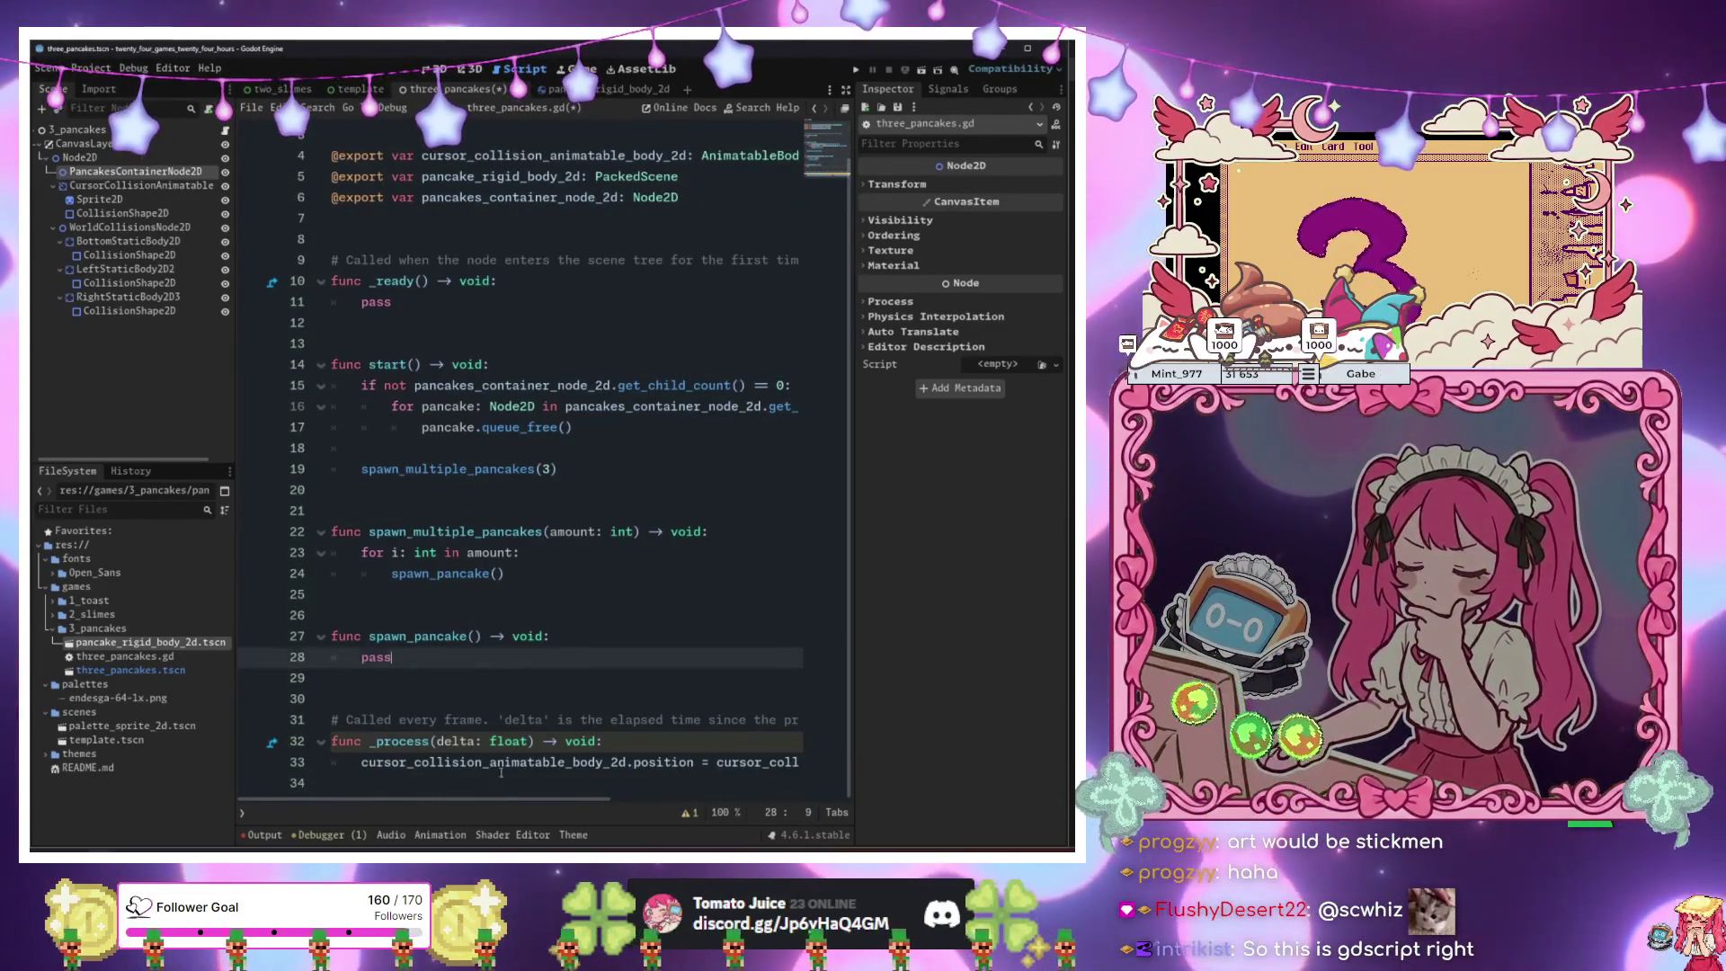
drag(501, 772, 405, 709)
key(alt+Up)
key(alt+Up)
key(alt+Up)
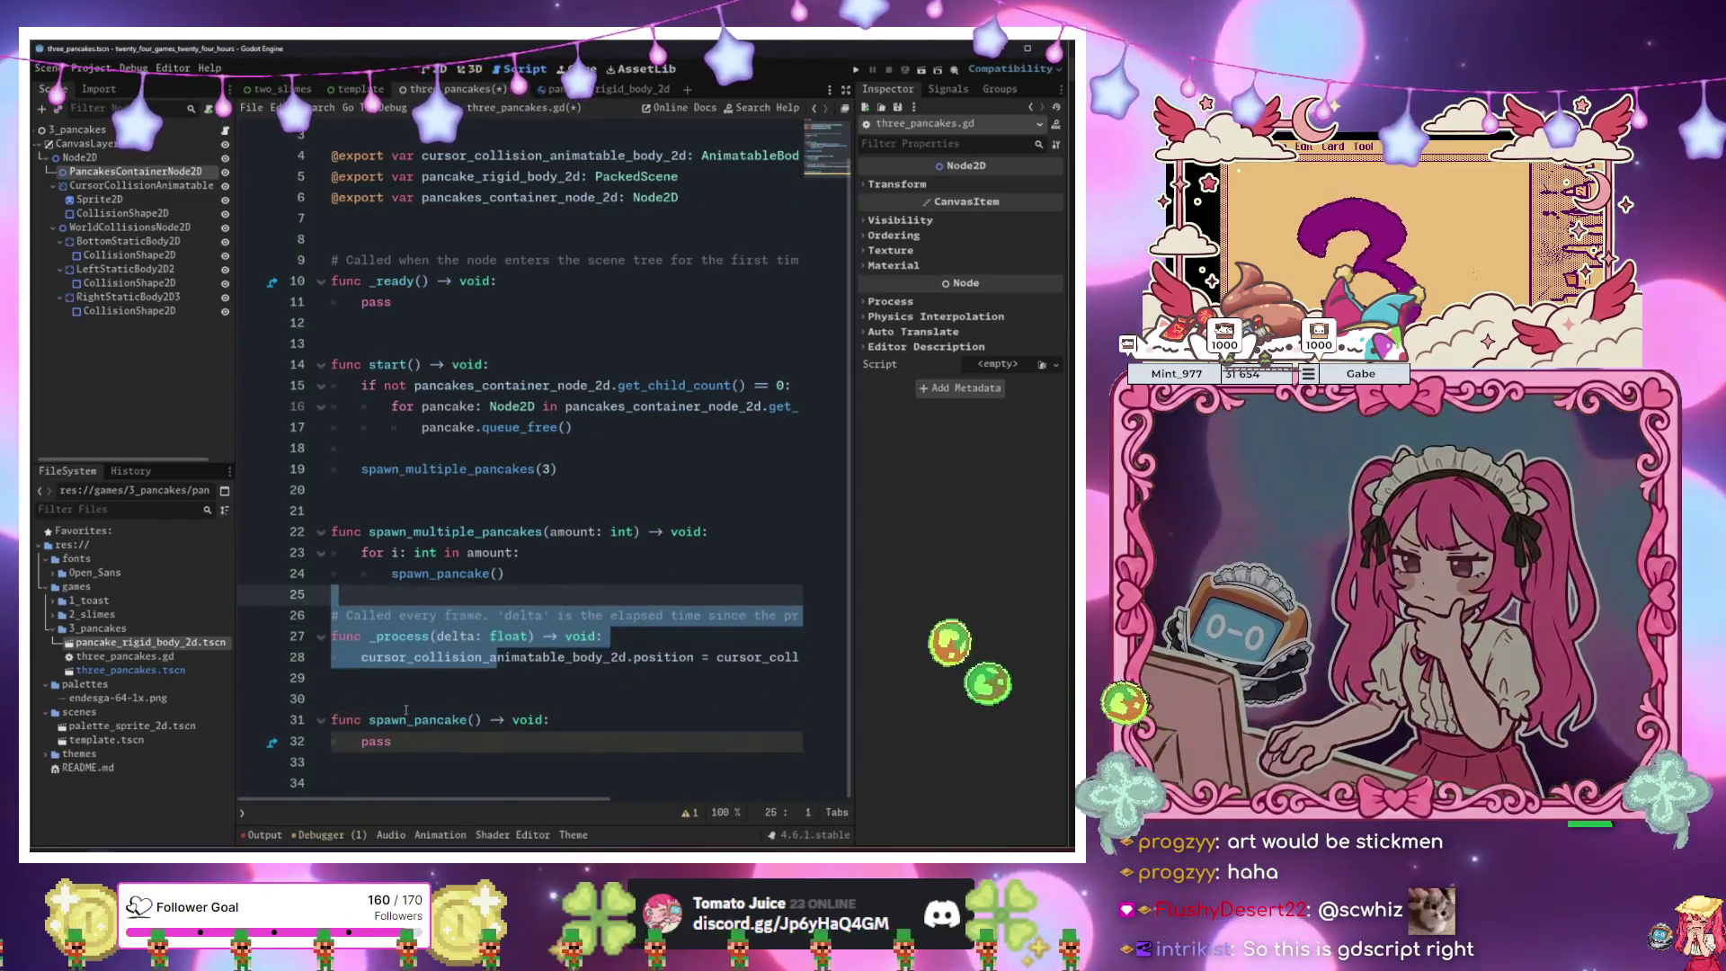
key(alt+Up)
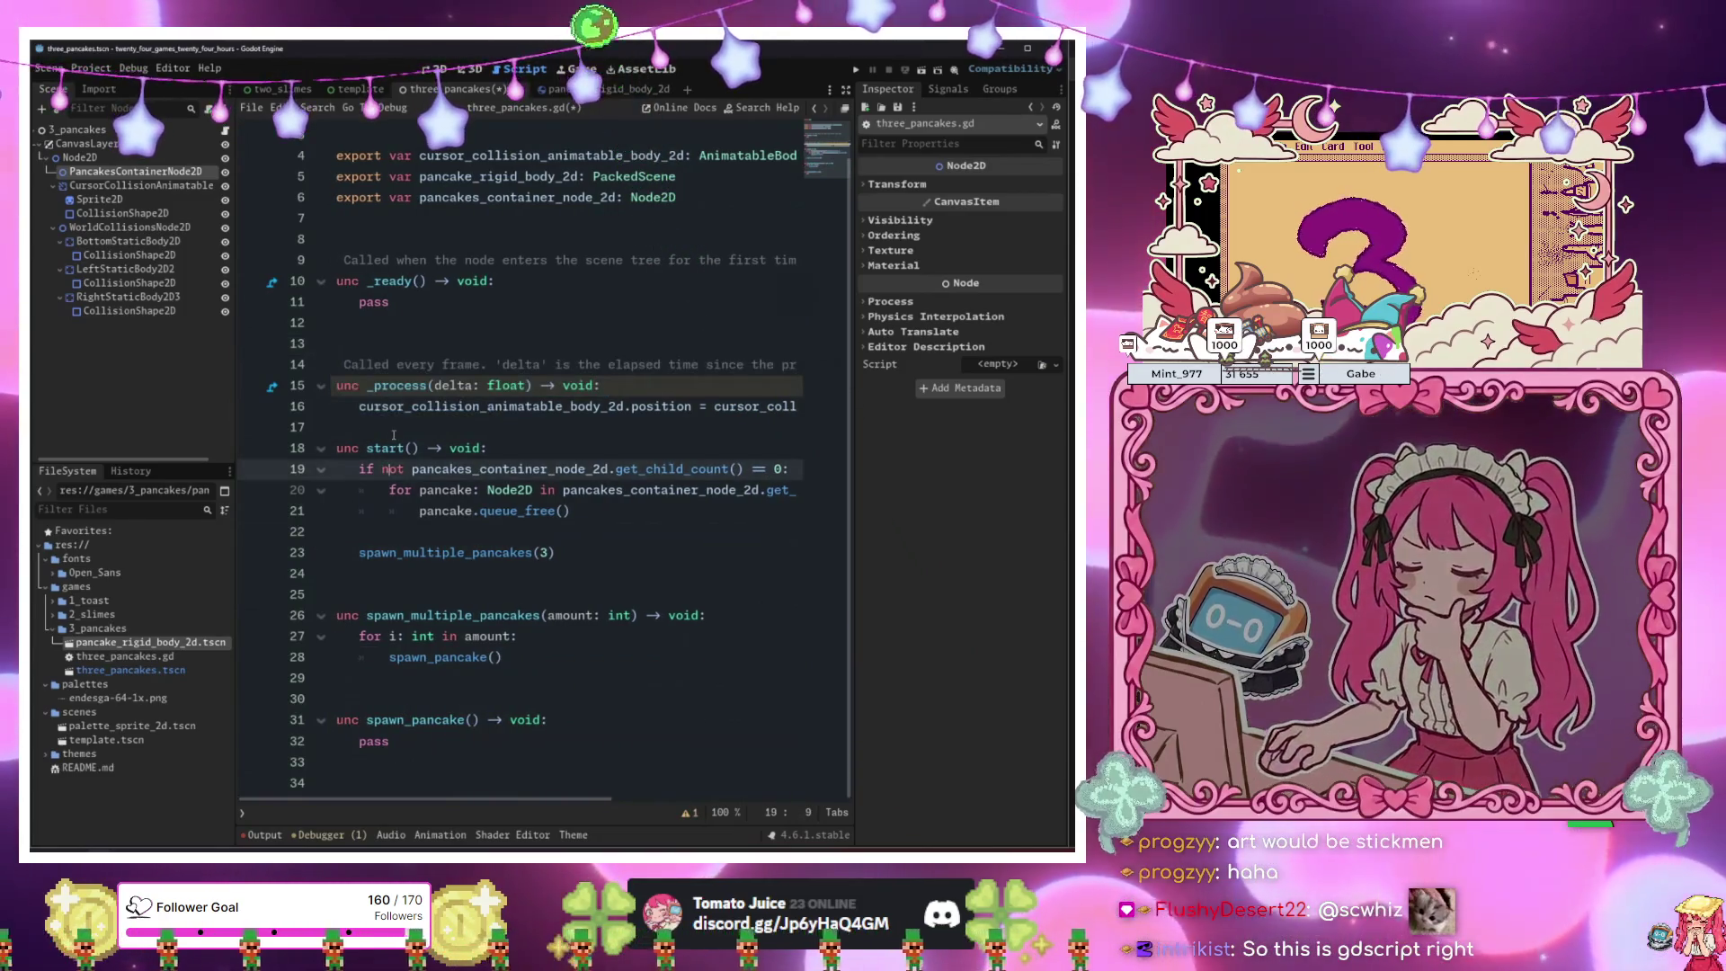
click(377, 364)
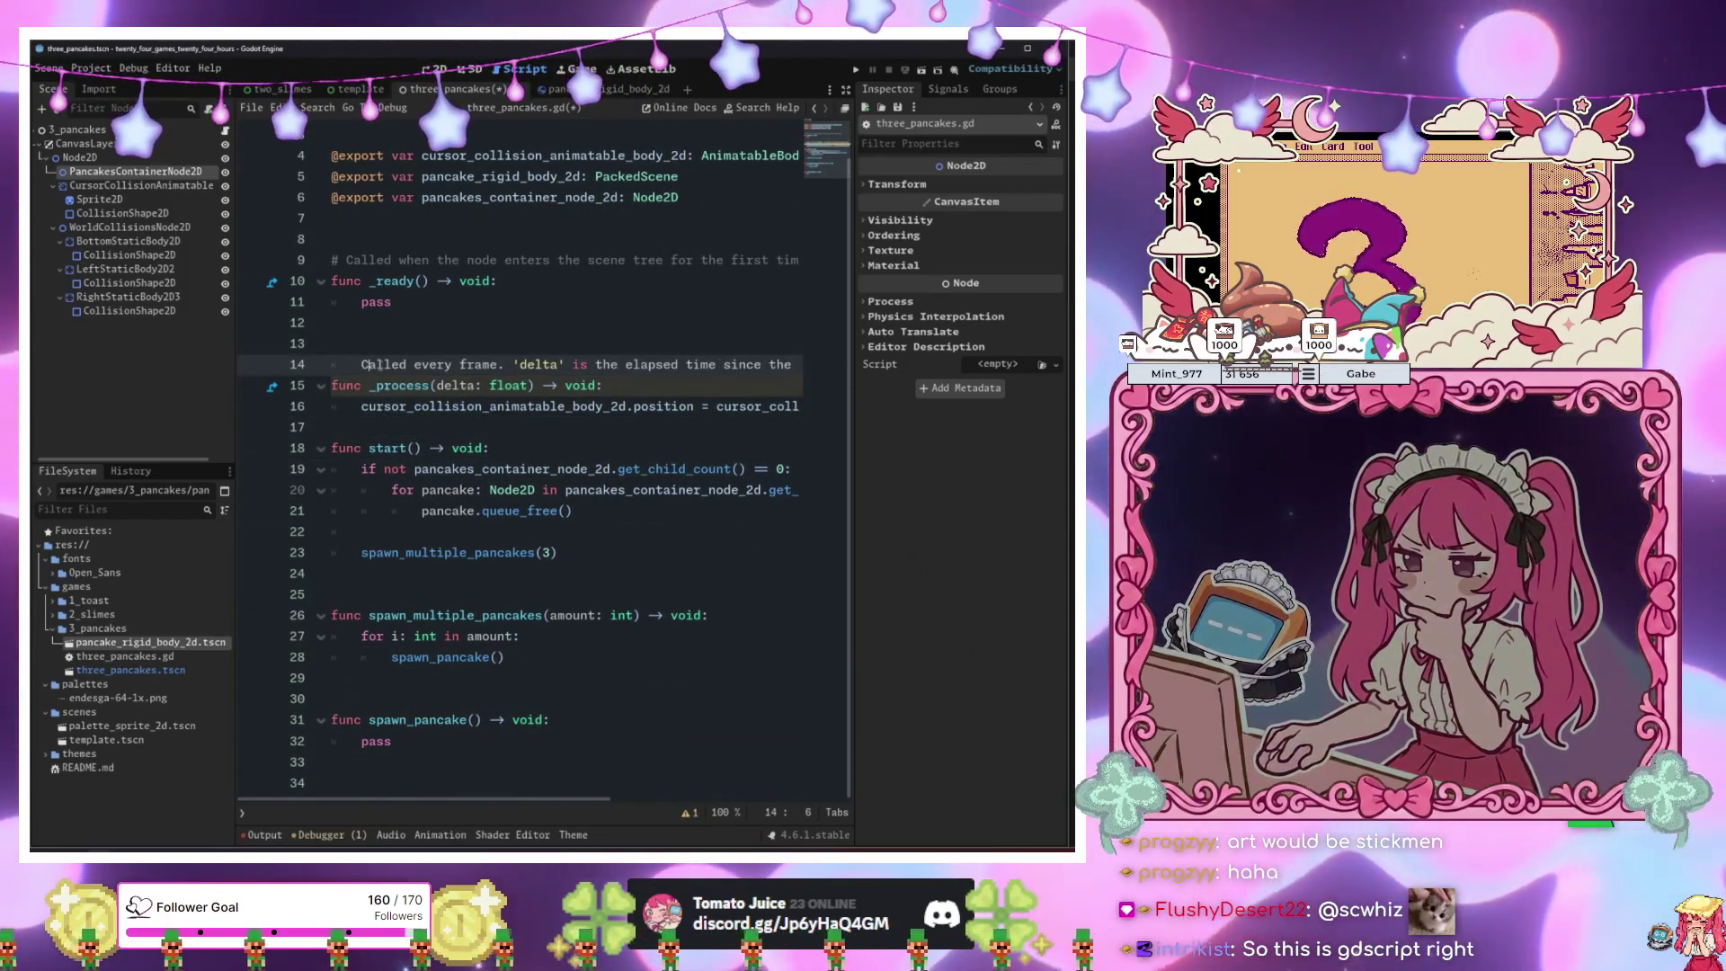
triple_click(377, 364)
key(BackSpace)
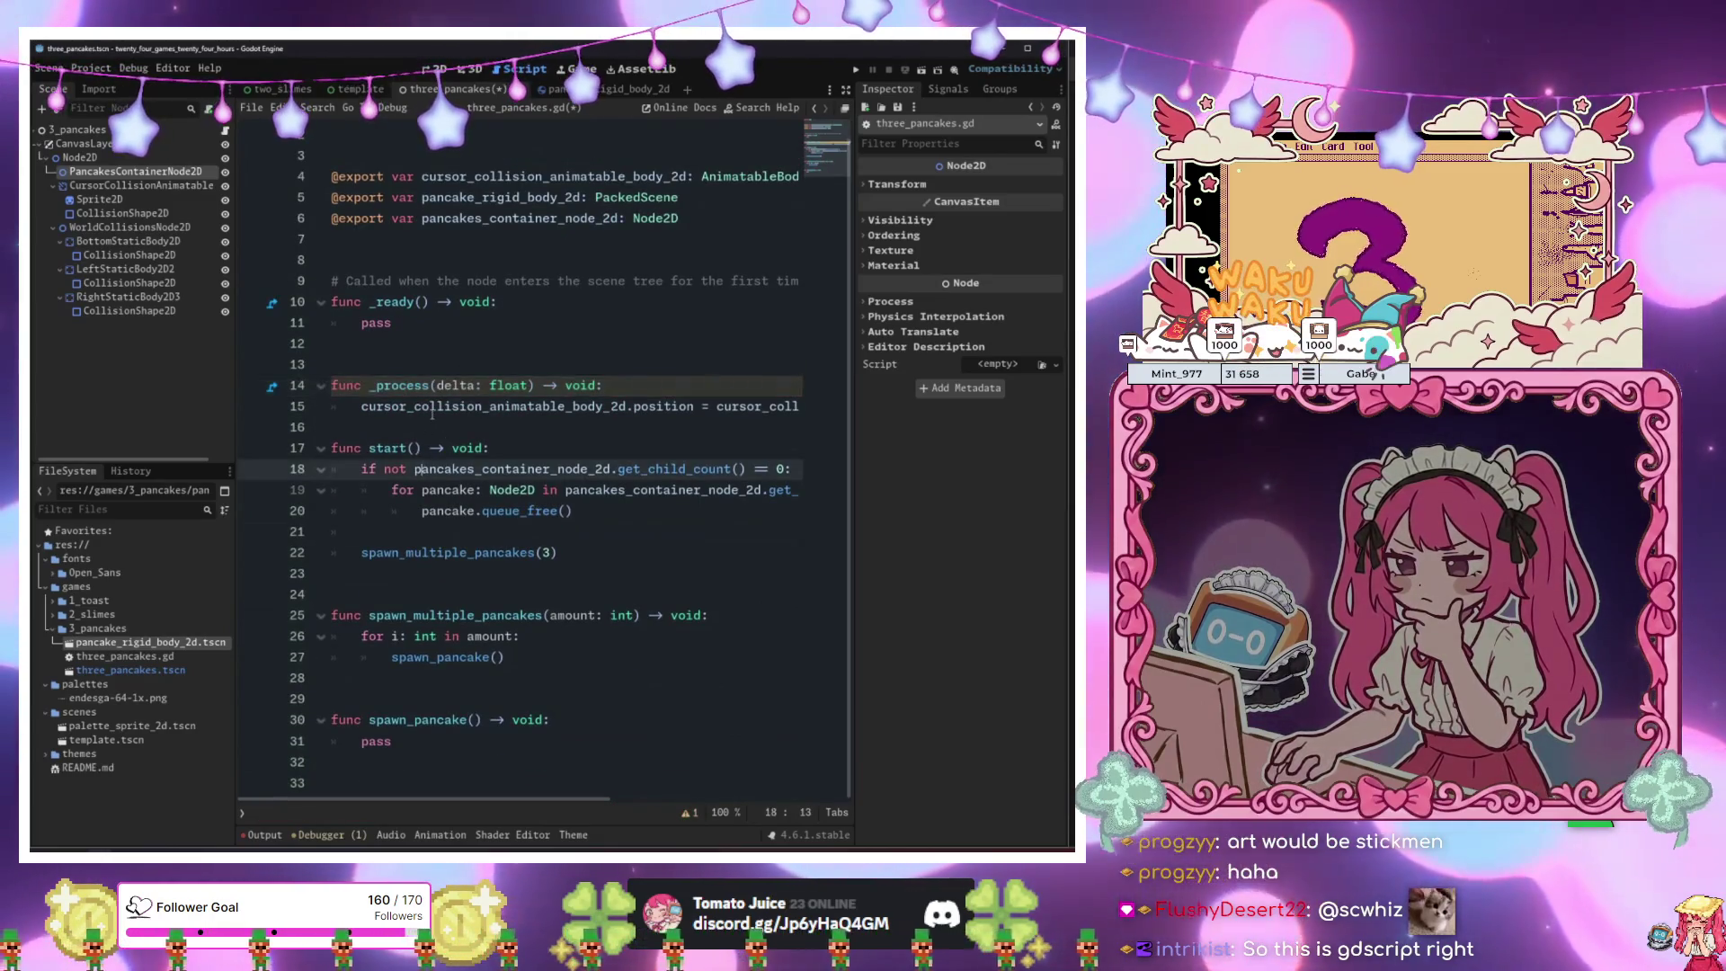
key(Down)
key(End)
key(Return)
click(515, 573)
key(Down)
key(Down)
key(Down)
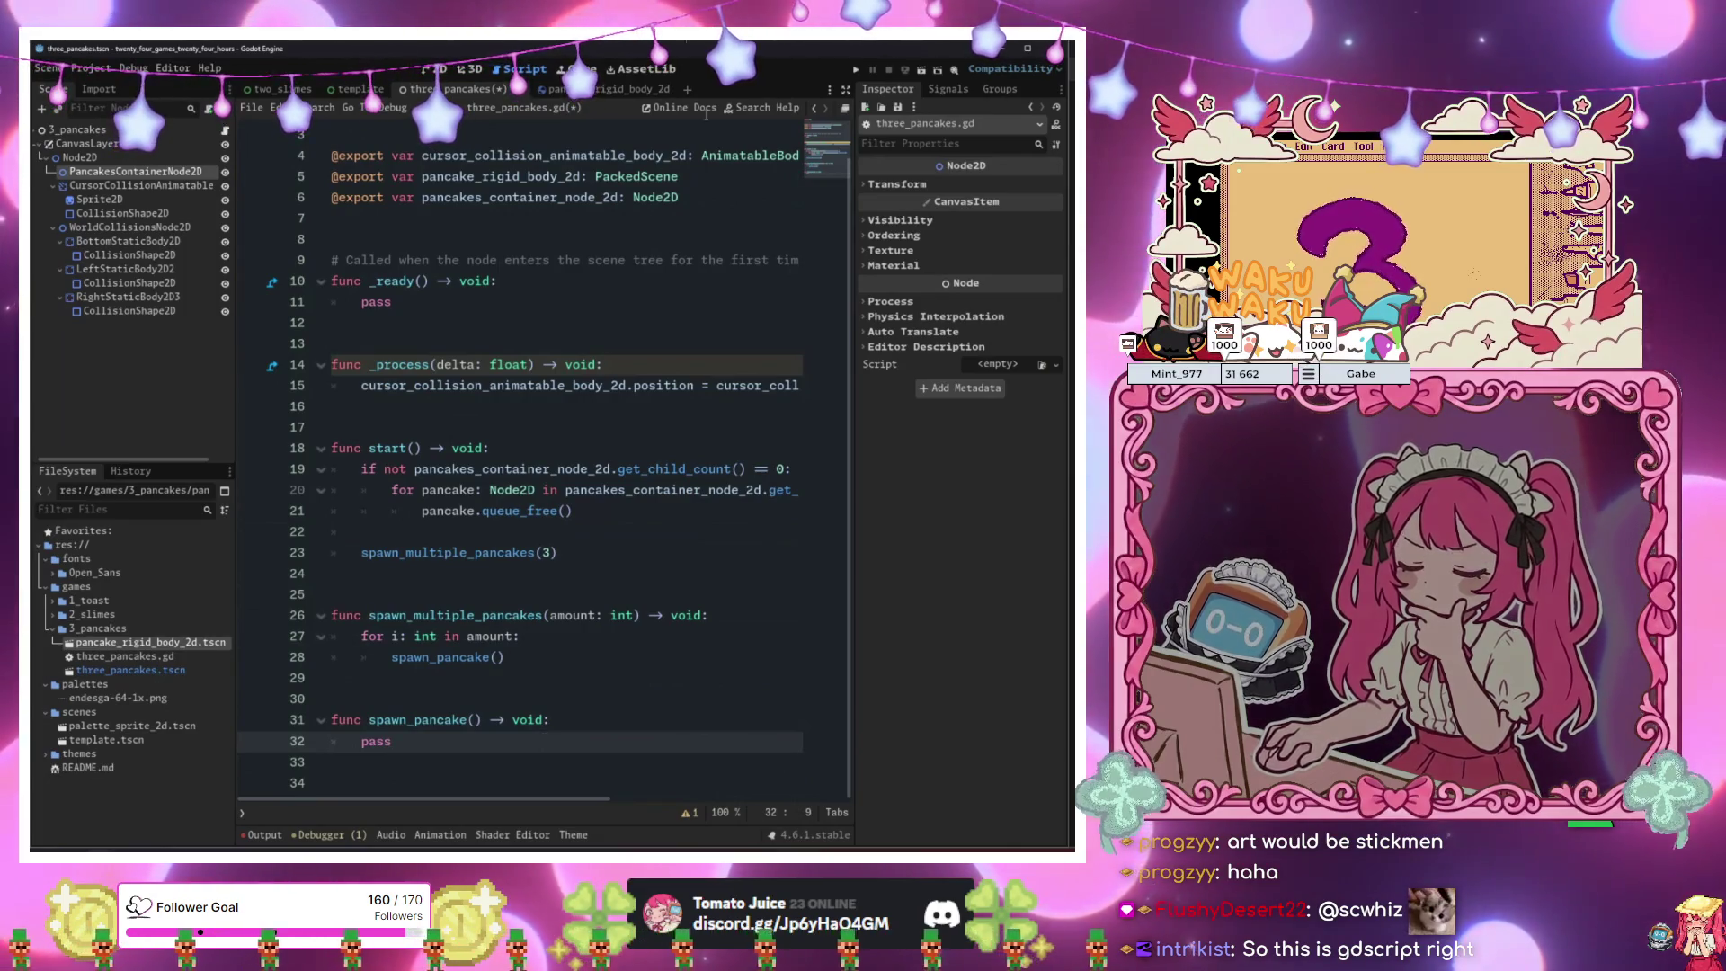
click(431, 70)
click(106, 184)
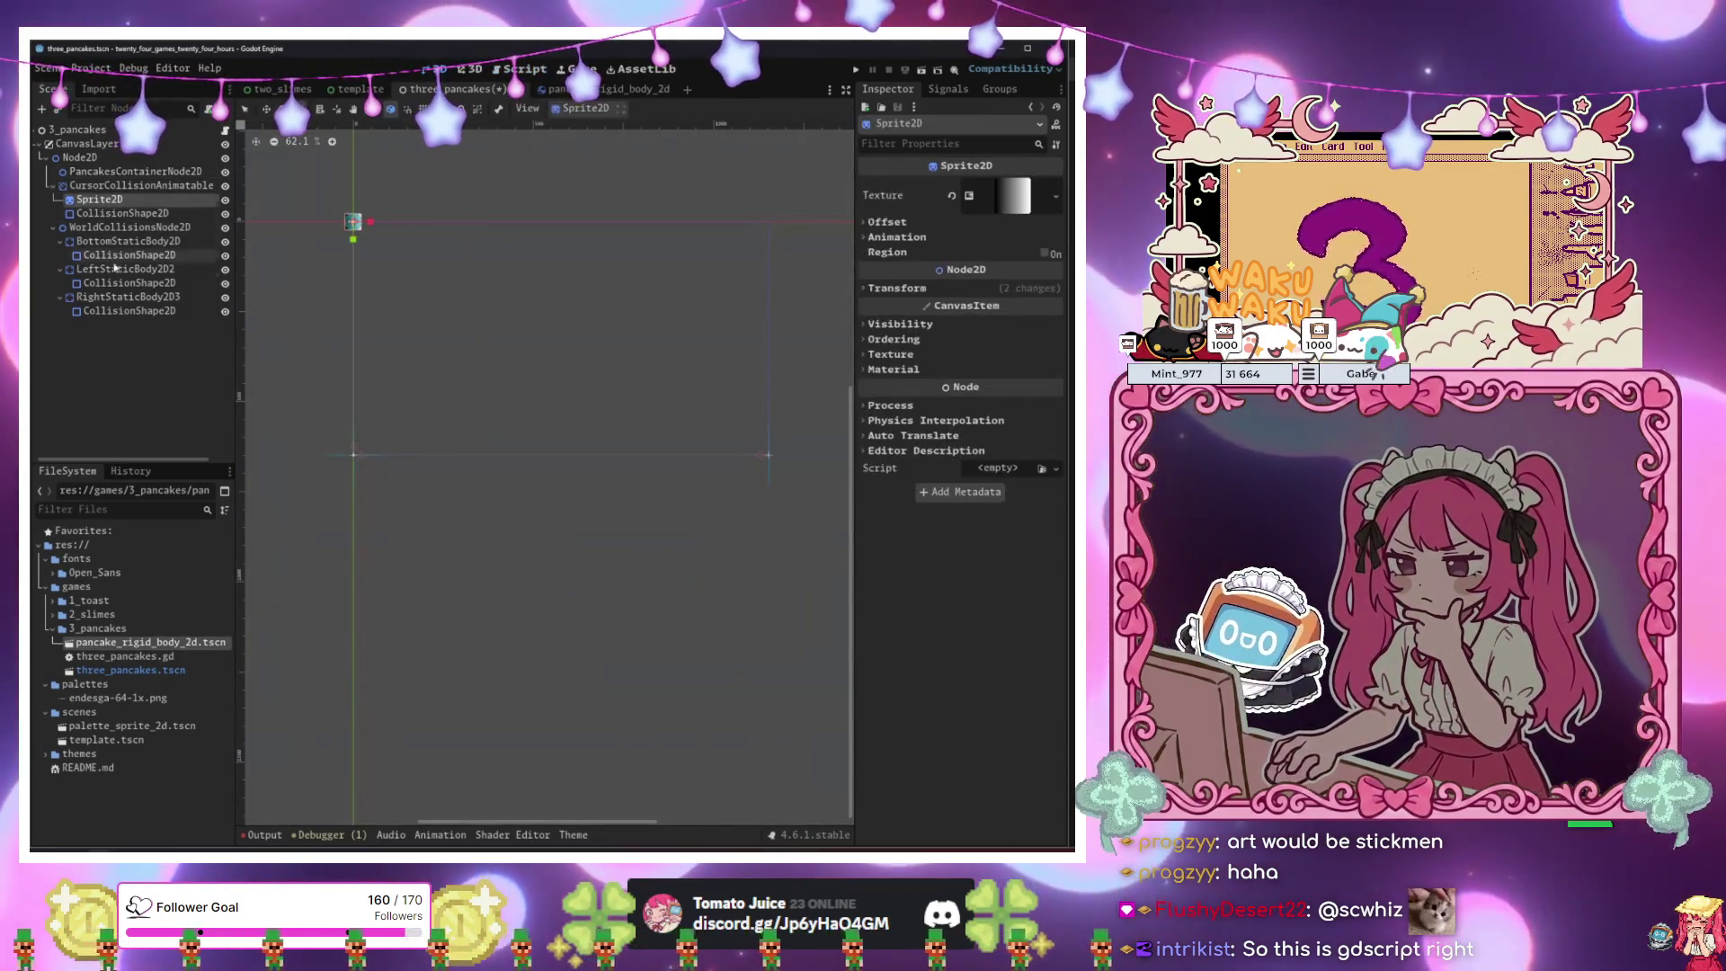
- Add SpawnPath2D (Path2D) under Node2D with a SpawnPathFollow2D (PathFollow2D) child, then return to three_pancakes.gd
click(108, 159)
key(ctrl+a)
text(path)
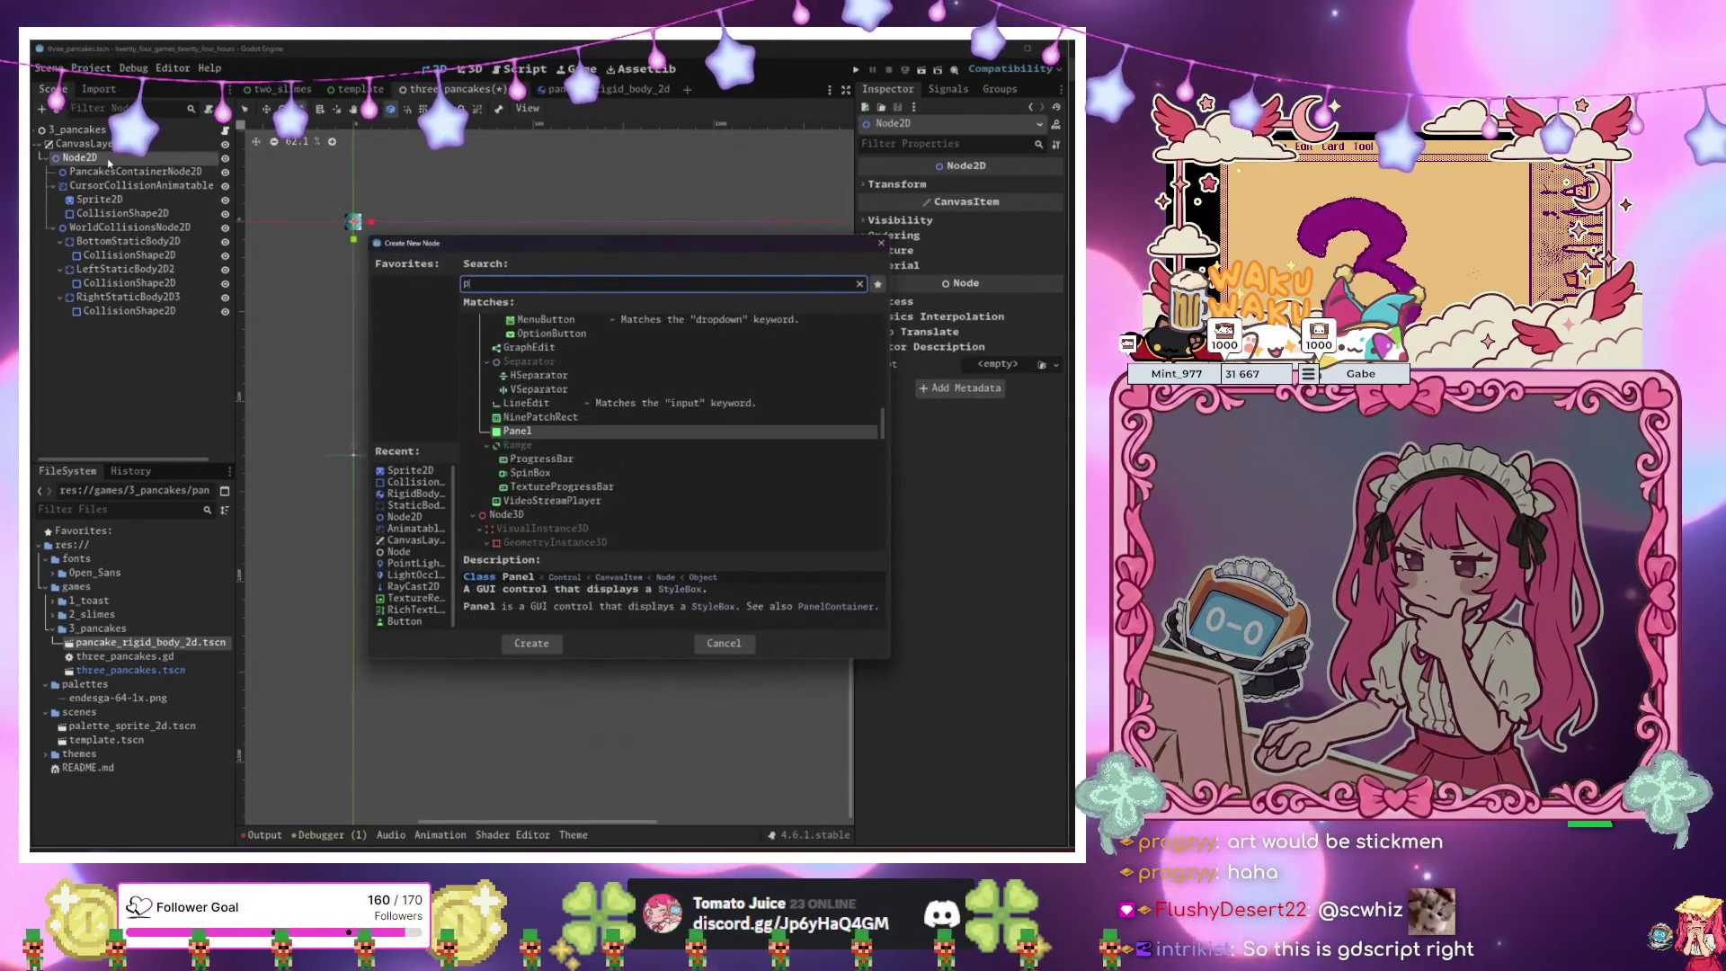
key(Return)
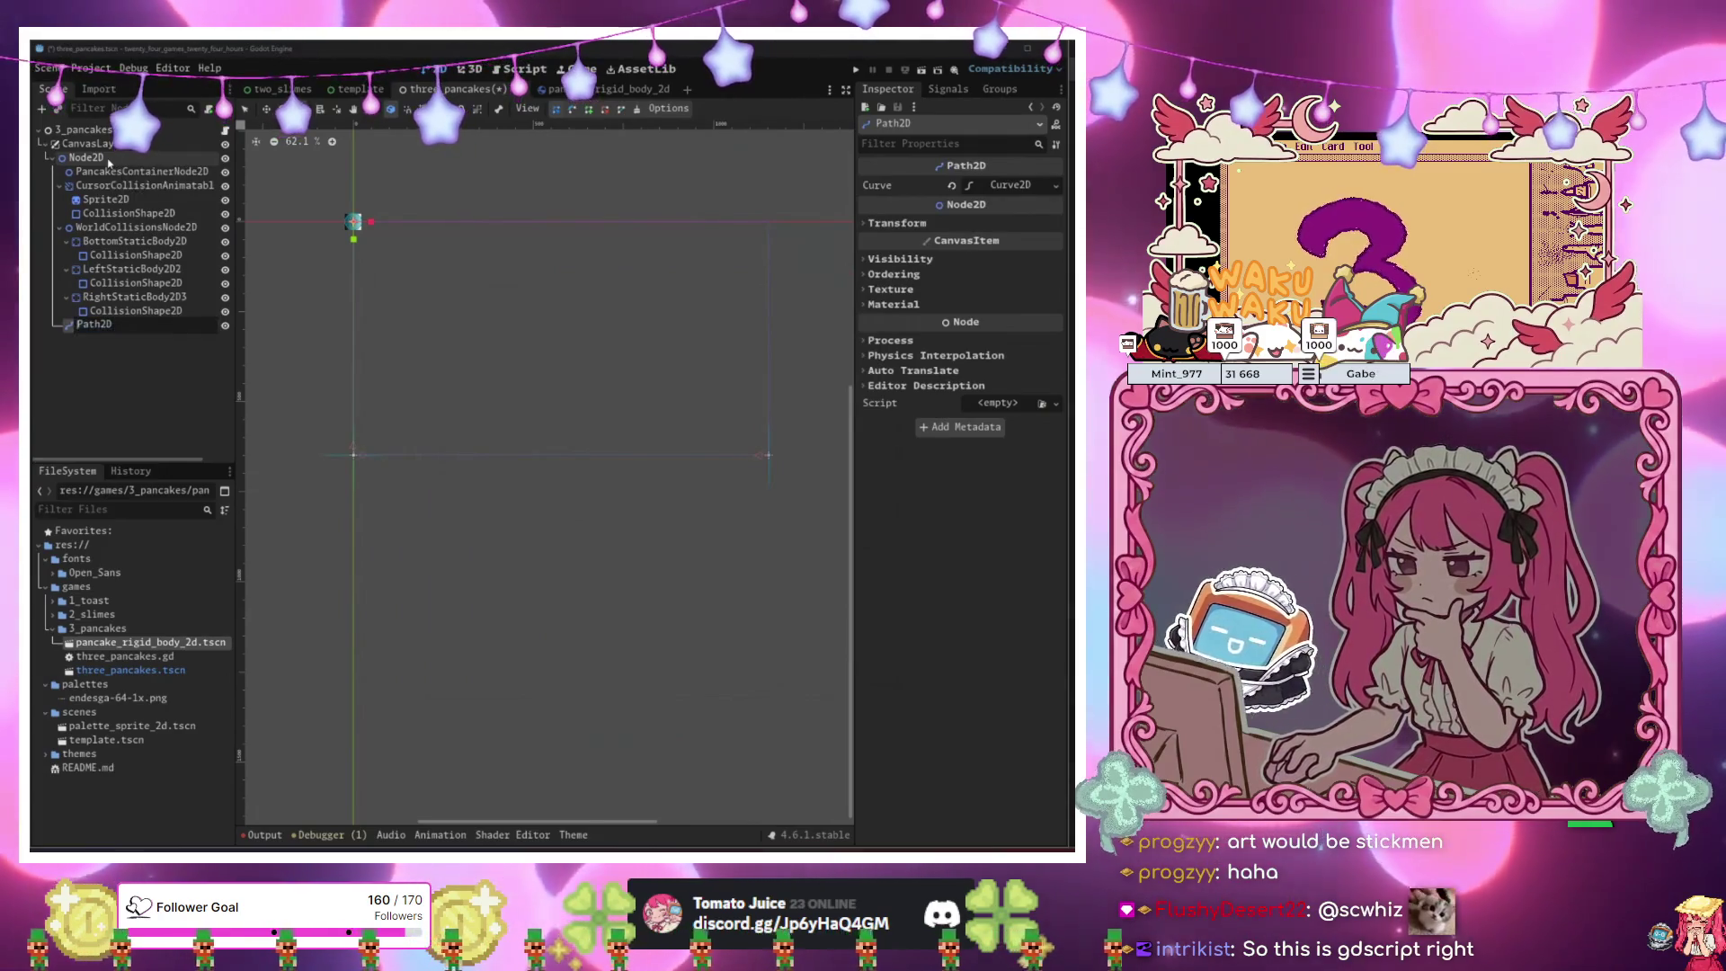
key(ctrl+a)
text(pathfollow)
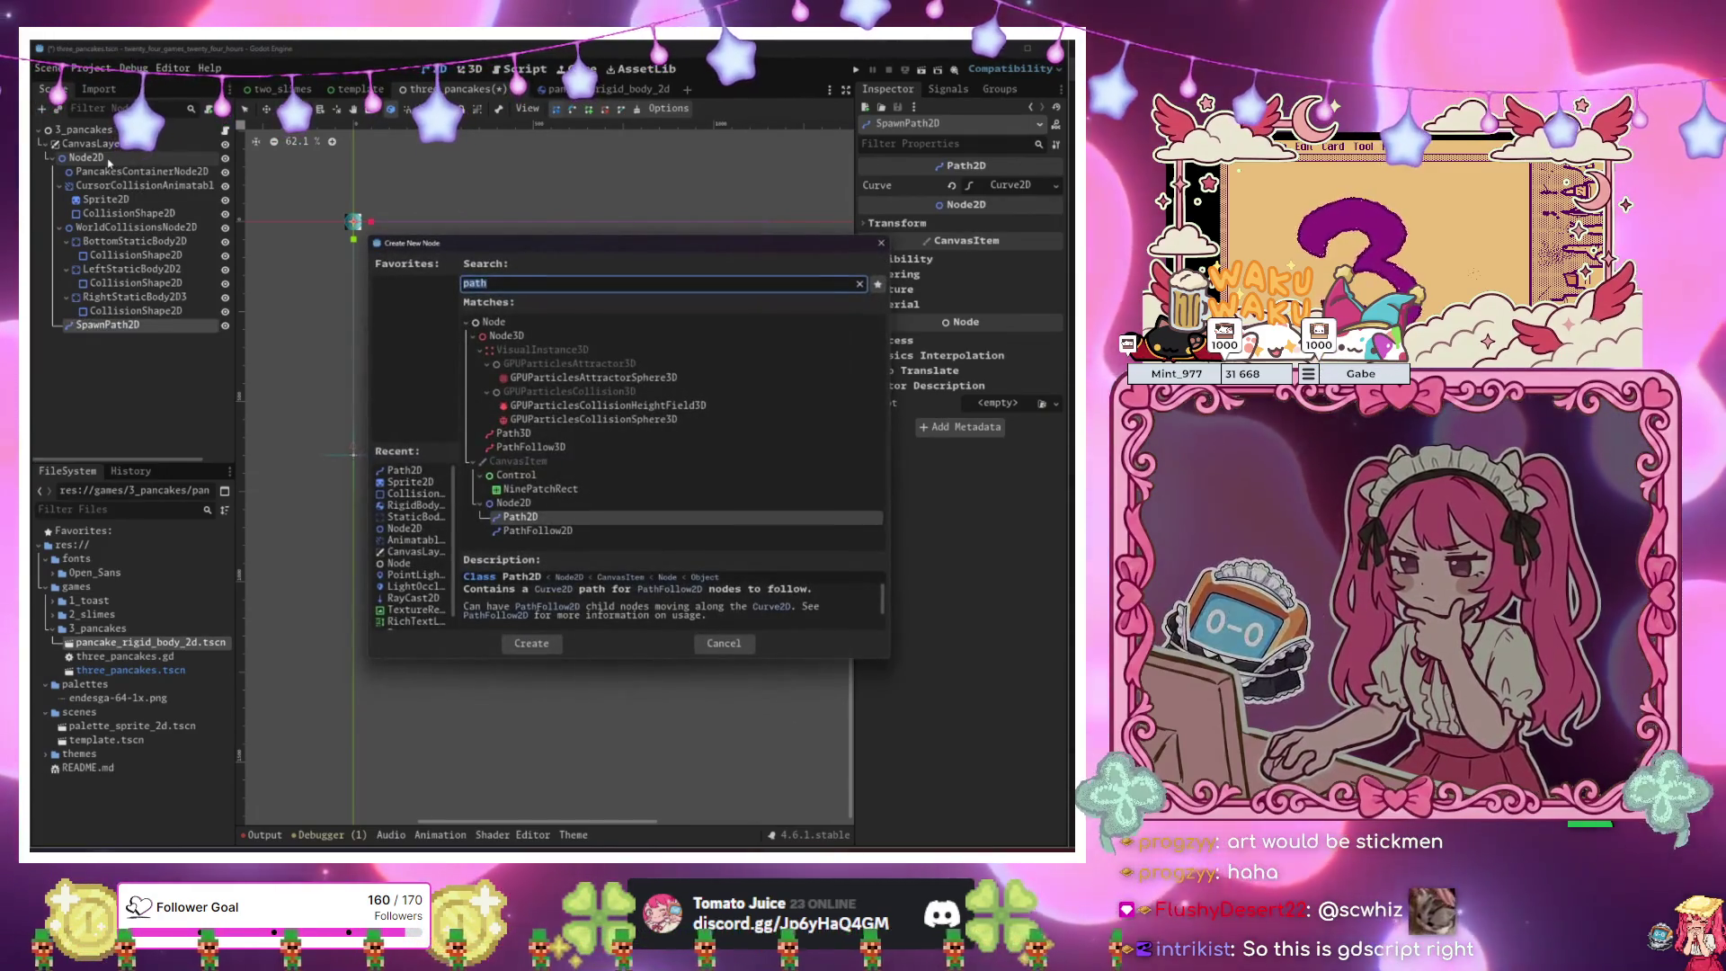
key(Return)
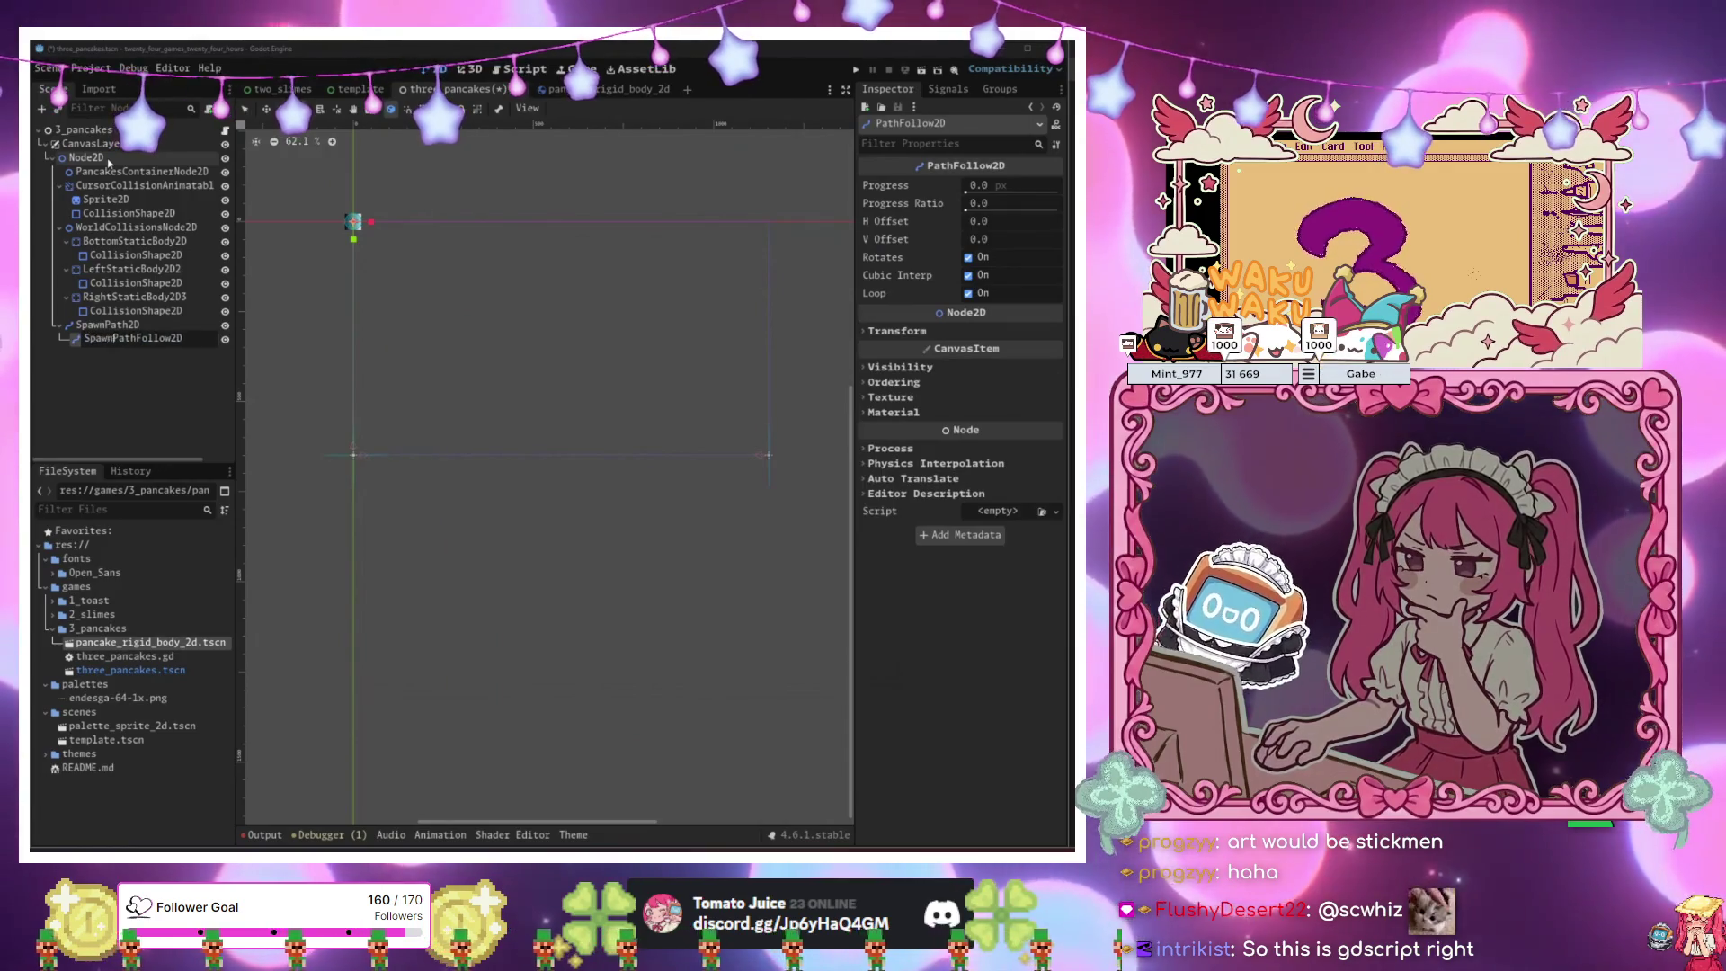
key(Return)
key(ctrl+F3)
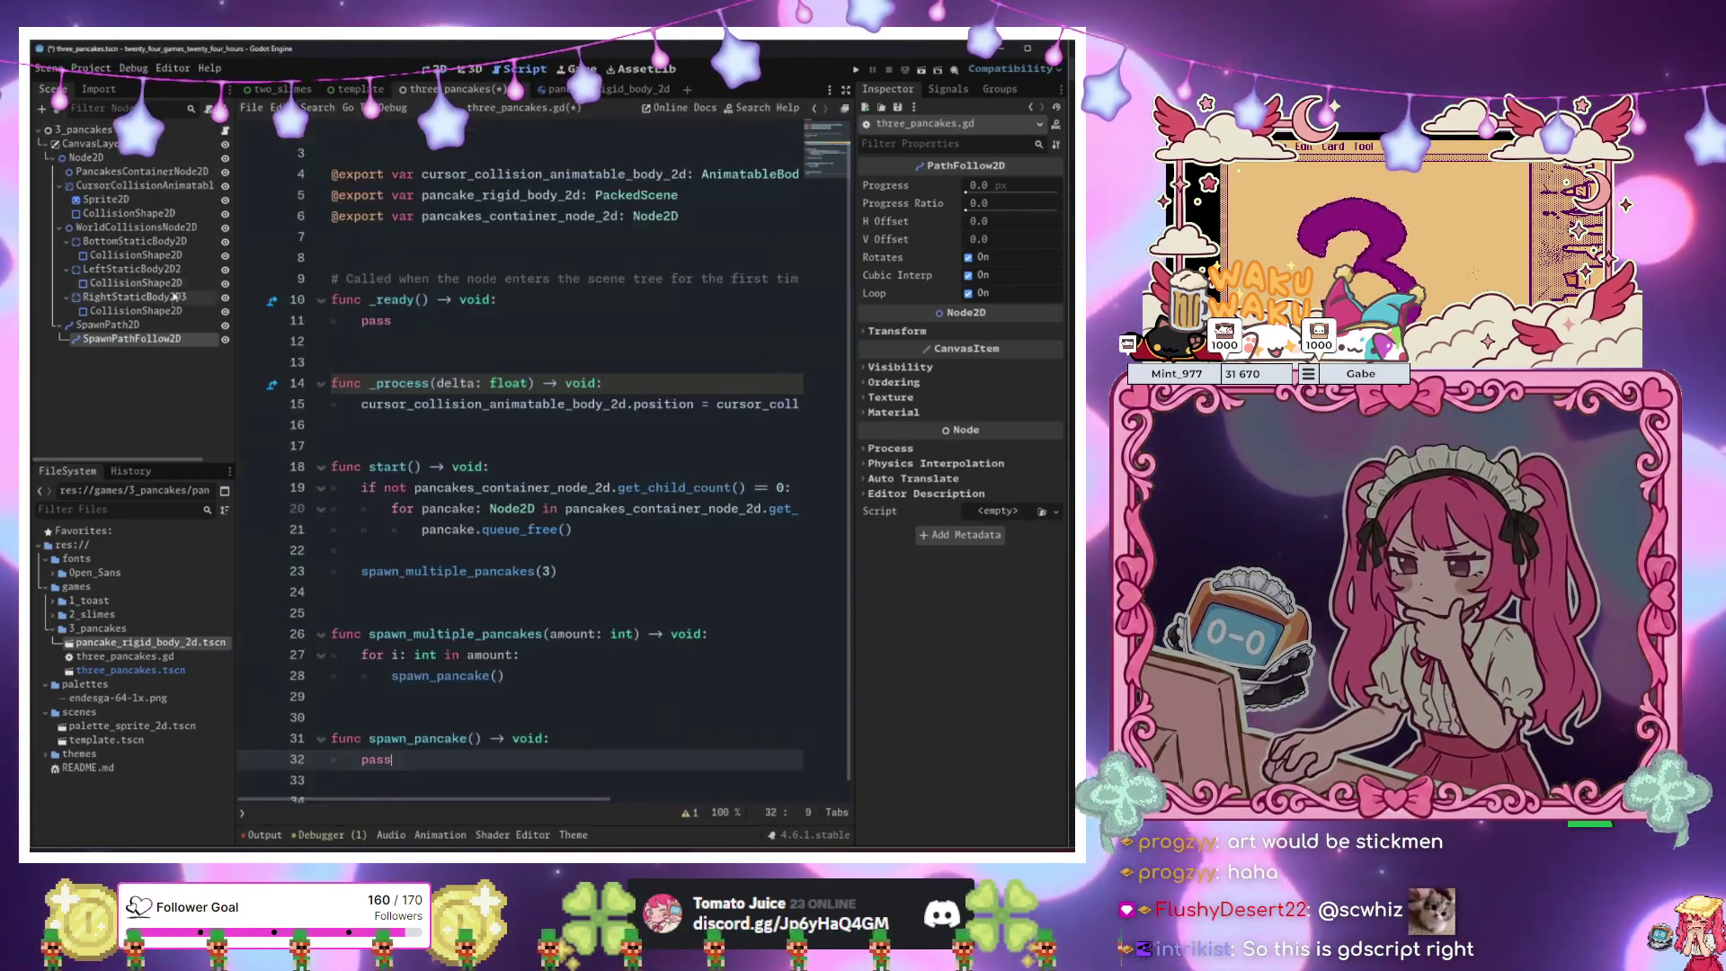
click(163, 326)
- Export SpawnPath2D and SpawnPathFollow2D in the script by dragging them in
drag(163, 329, 377, 258)
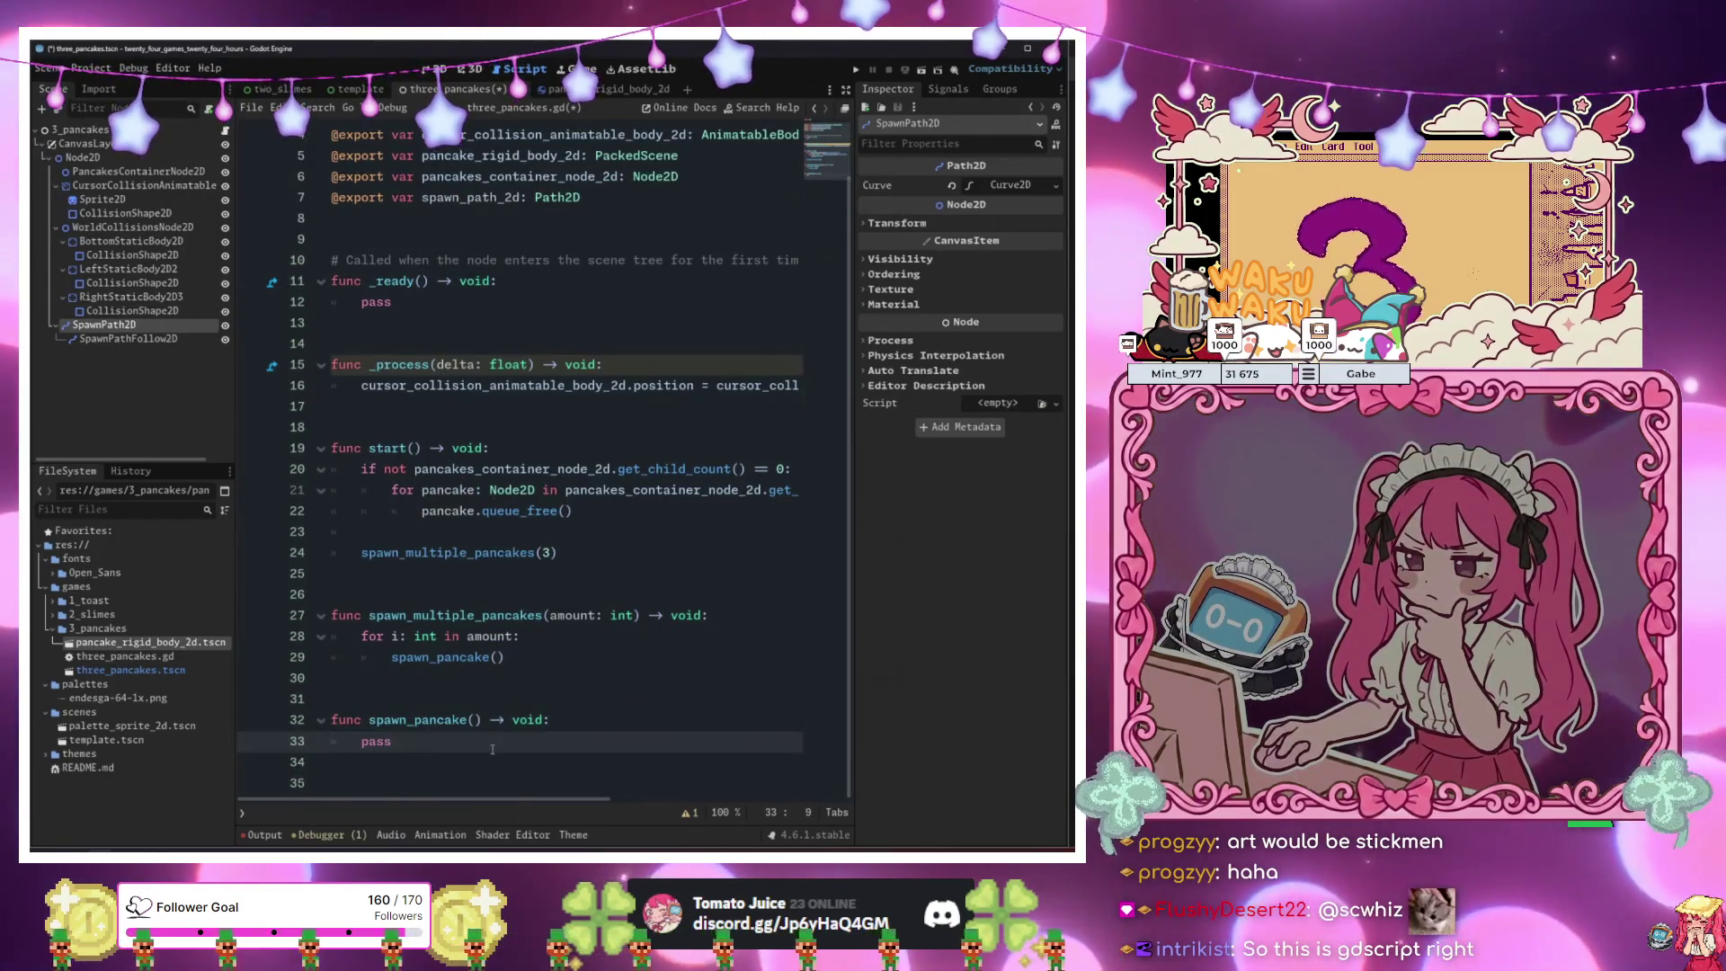
key(BackSpace)
text(spaw)
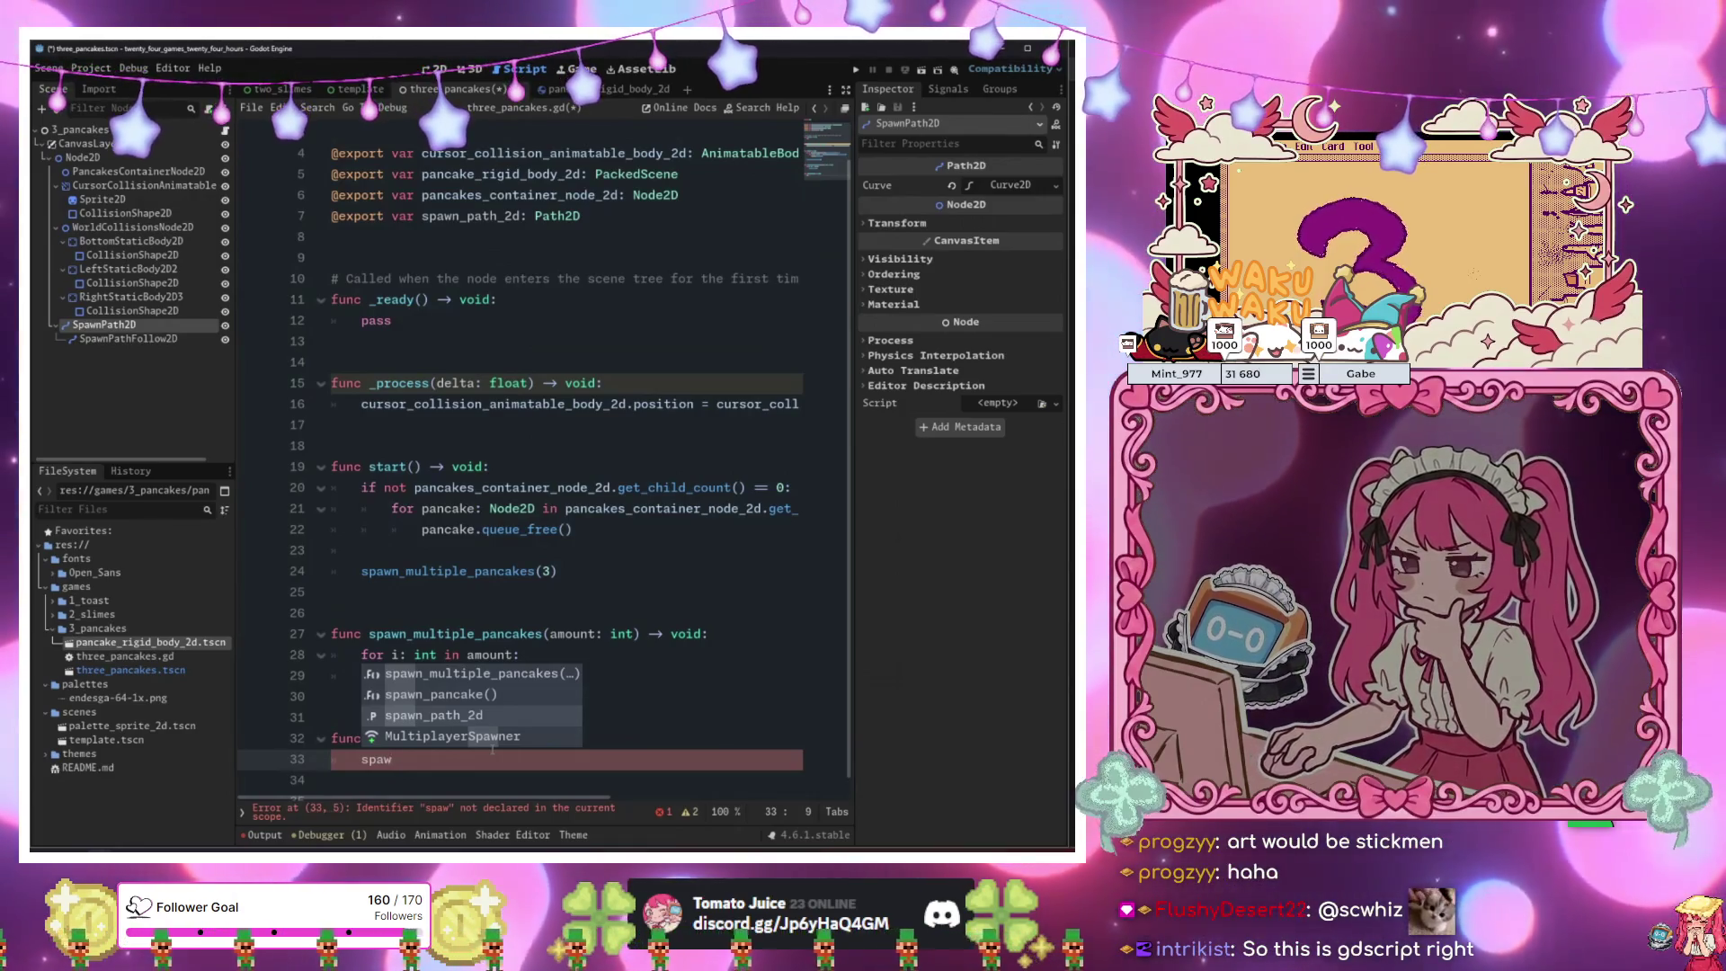
click(662, 487)
drag(125, 338, 432, 236)
click(564, 593)
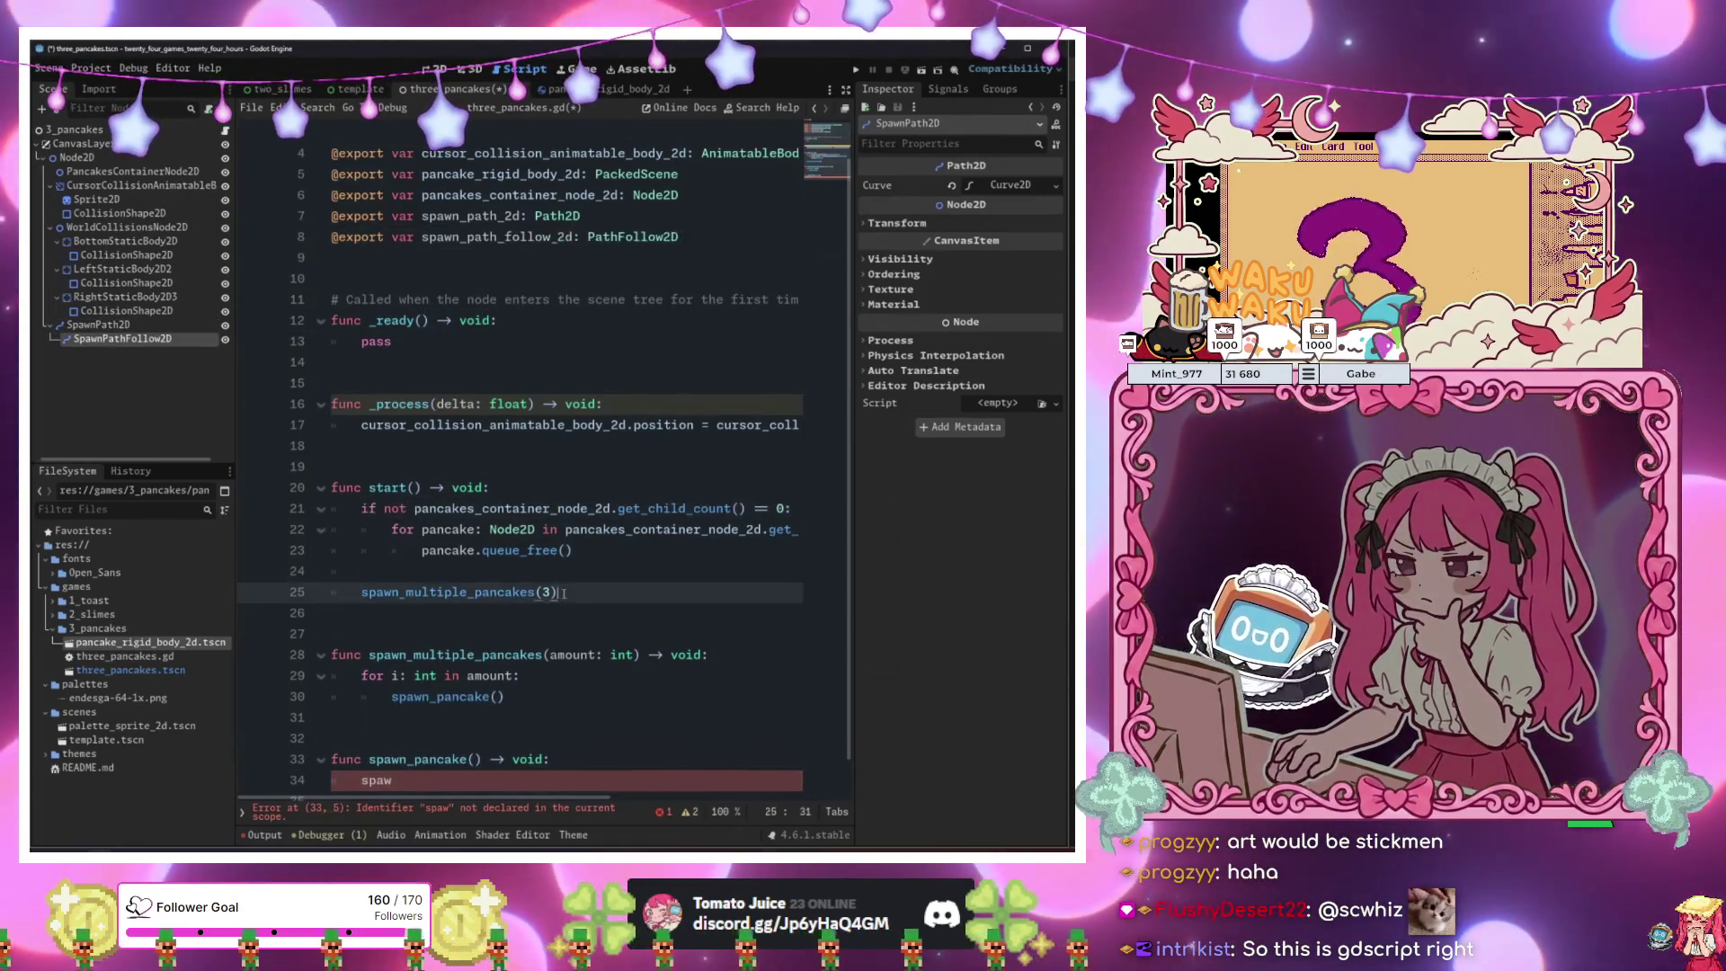
scroll(563, 593, down, 1)
- Set spawn_path_follow_2d.progress_ratio = randf() in spawn_pancake and export the pancake_rigid_body_2d_scene PackedScene
click(486, 739)
text(pawn)
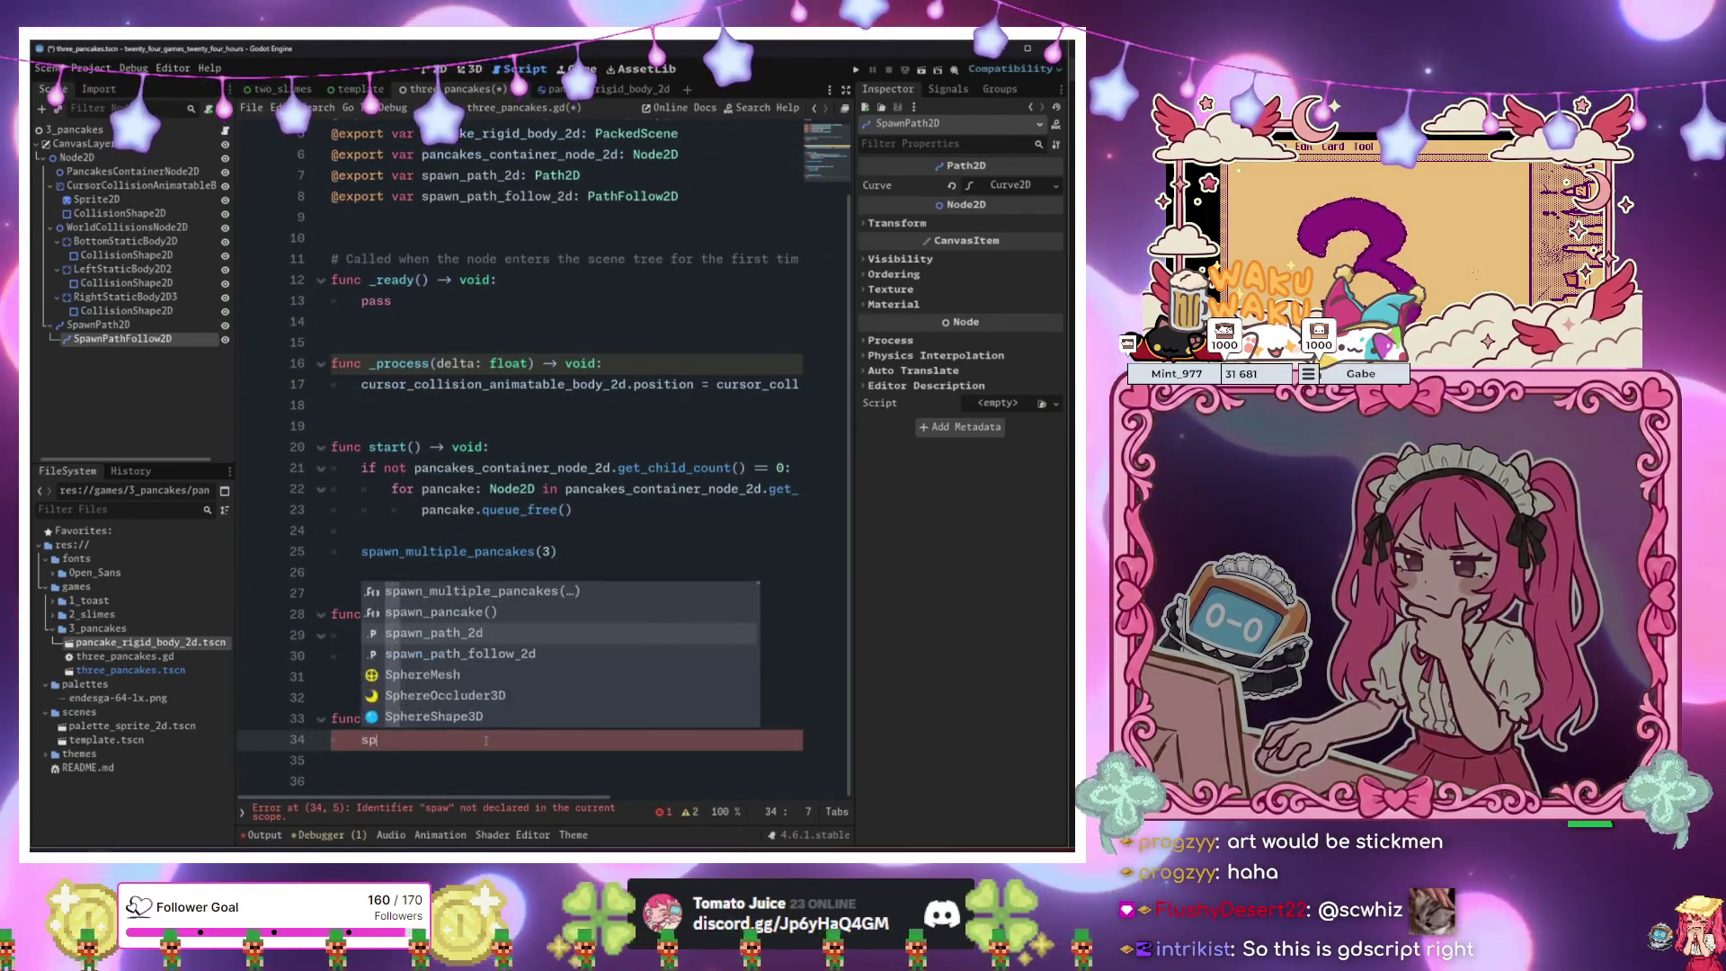
text(_path_follow_2d.po)
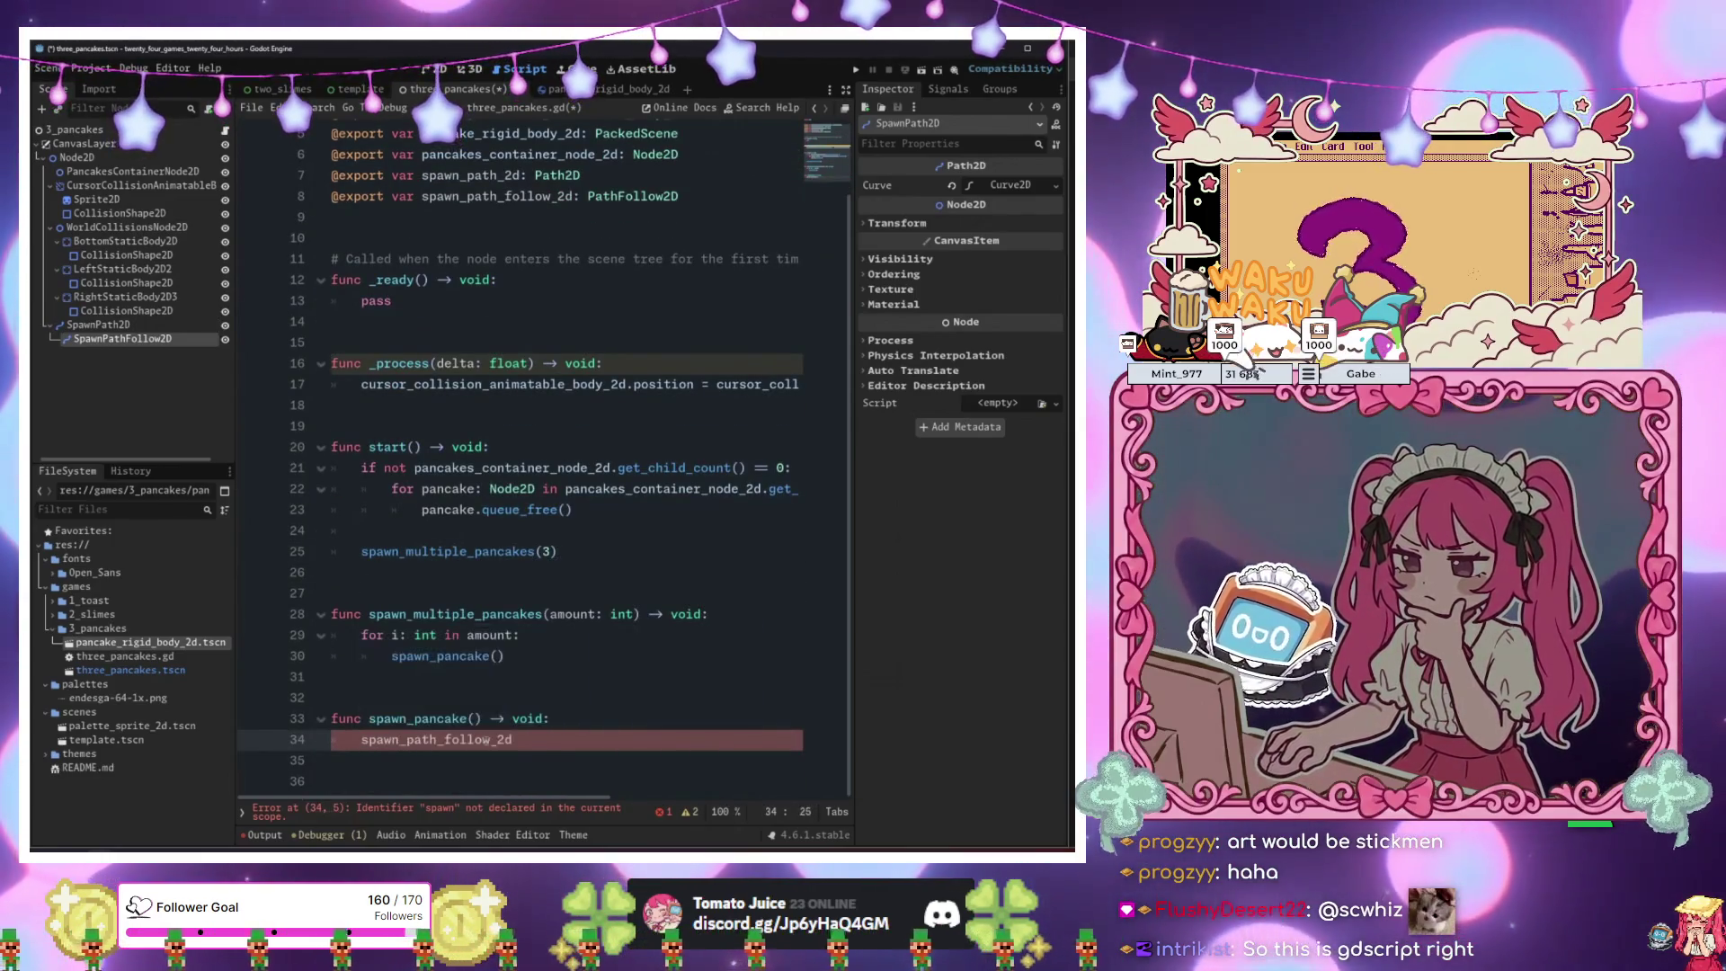
key(BackSpace)
text(rogress_ratio = ran)
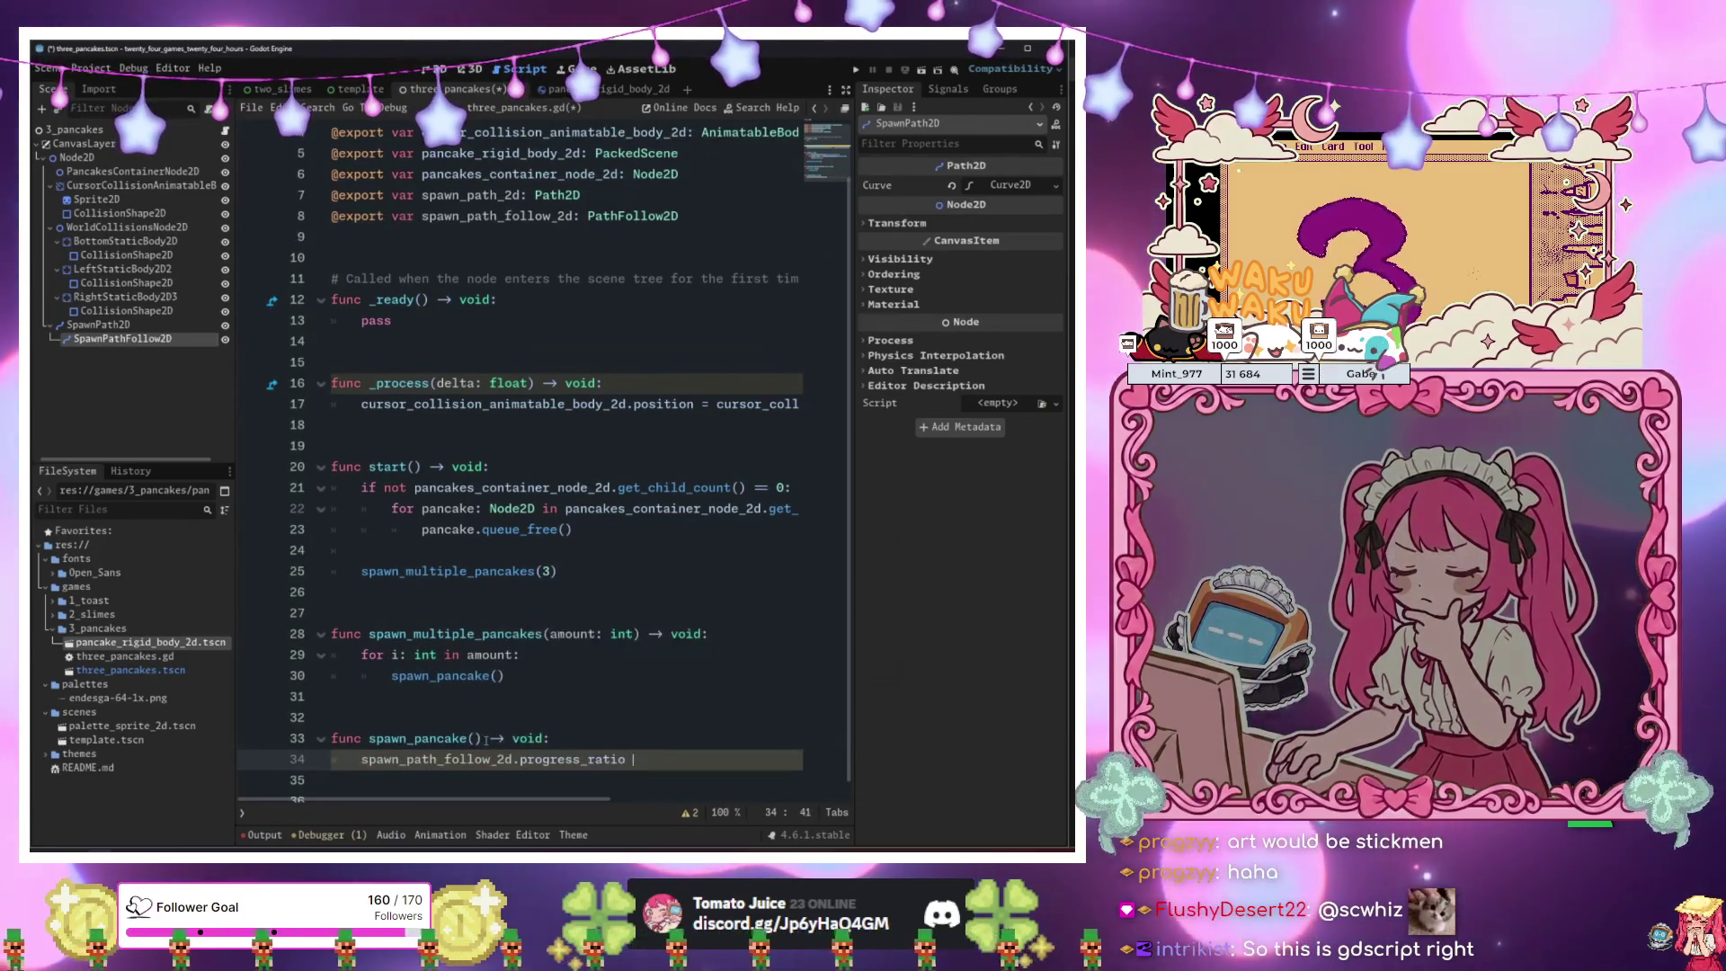
key(Return)
key(Return)
key(Return)
key(Return)
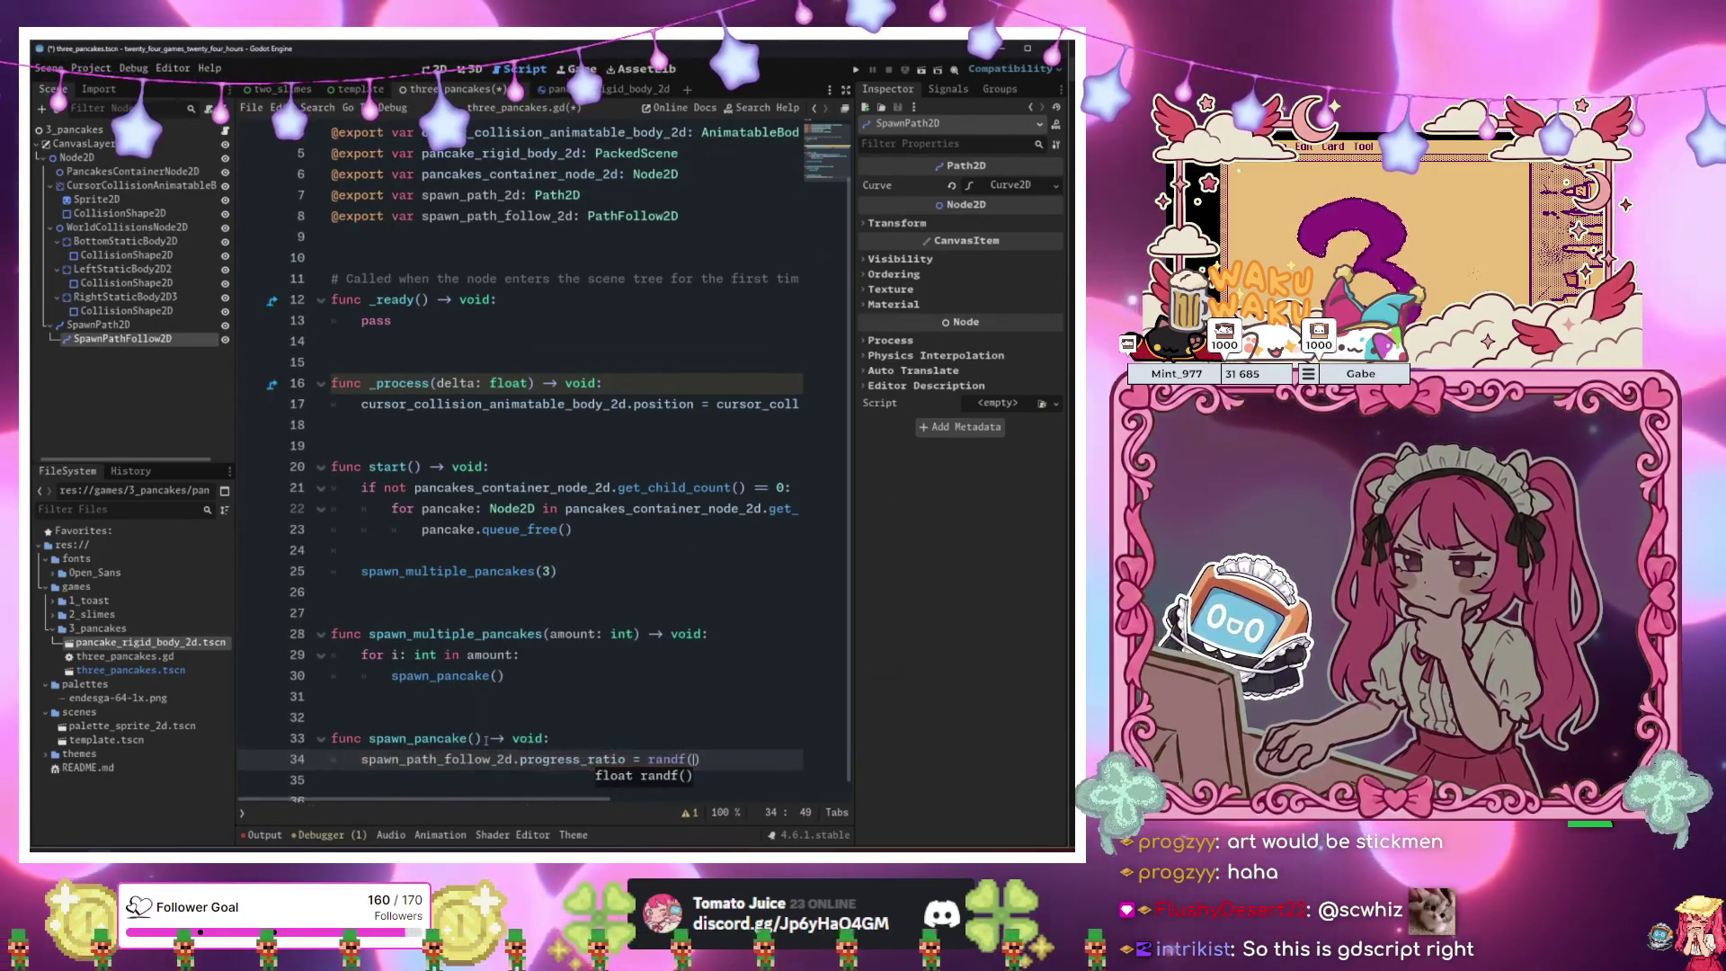
key(Up)
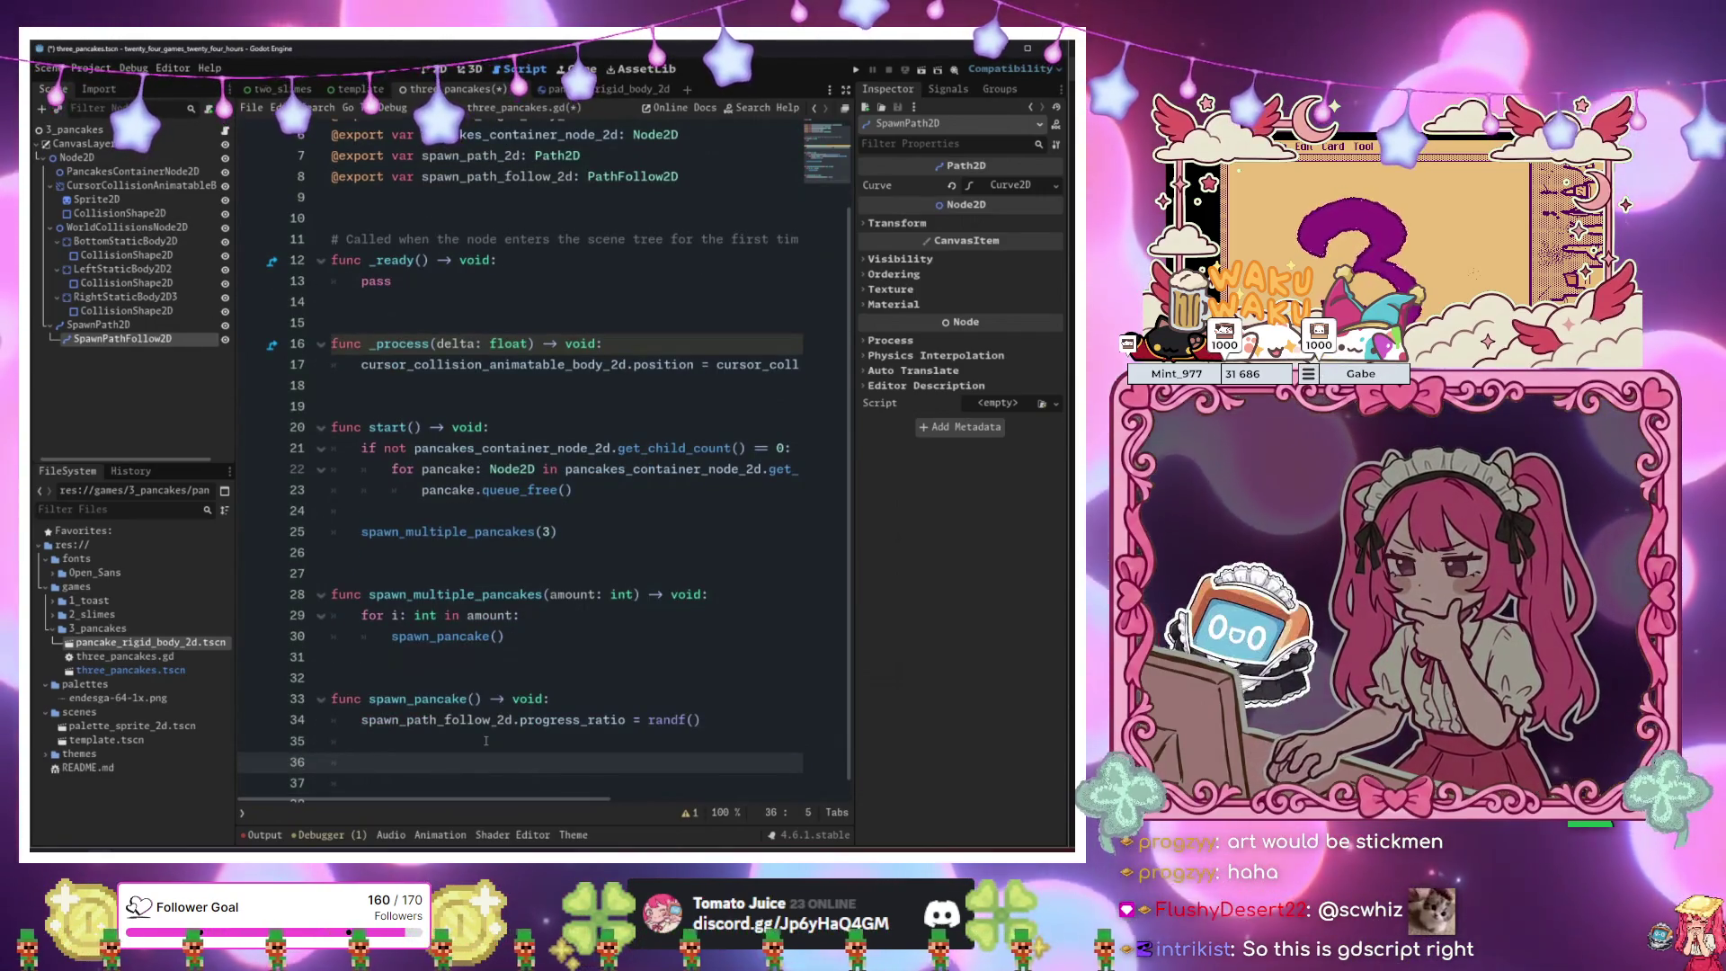
scroll(520, 254, up, 2)
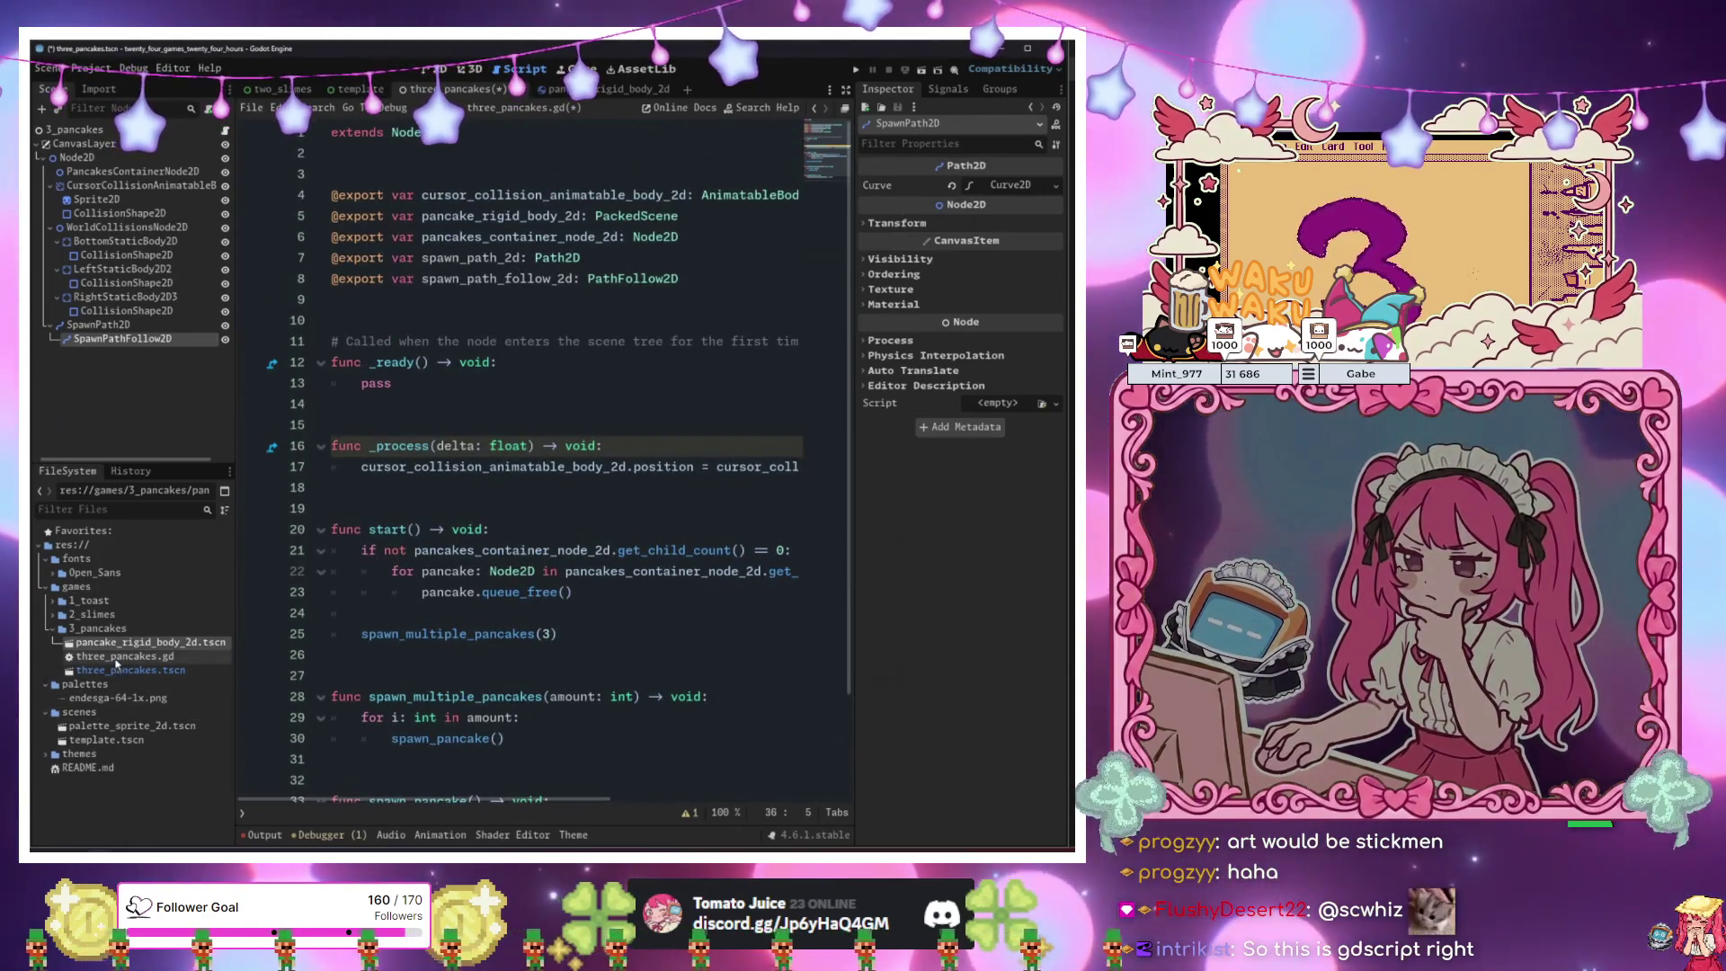
mouse_move(149, 642)
mouse_down()
mouse_move(269, 582)
mouse_move(359, 301)
mouse_up()
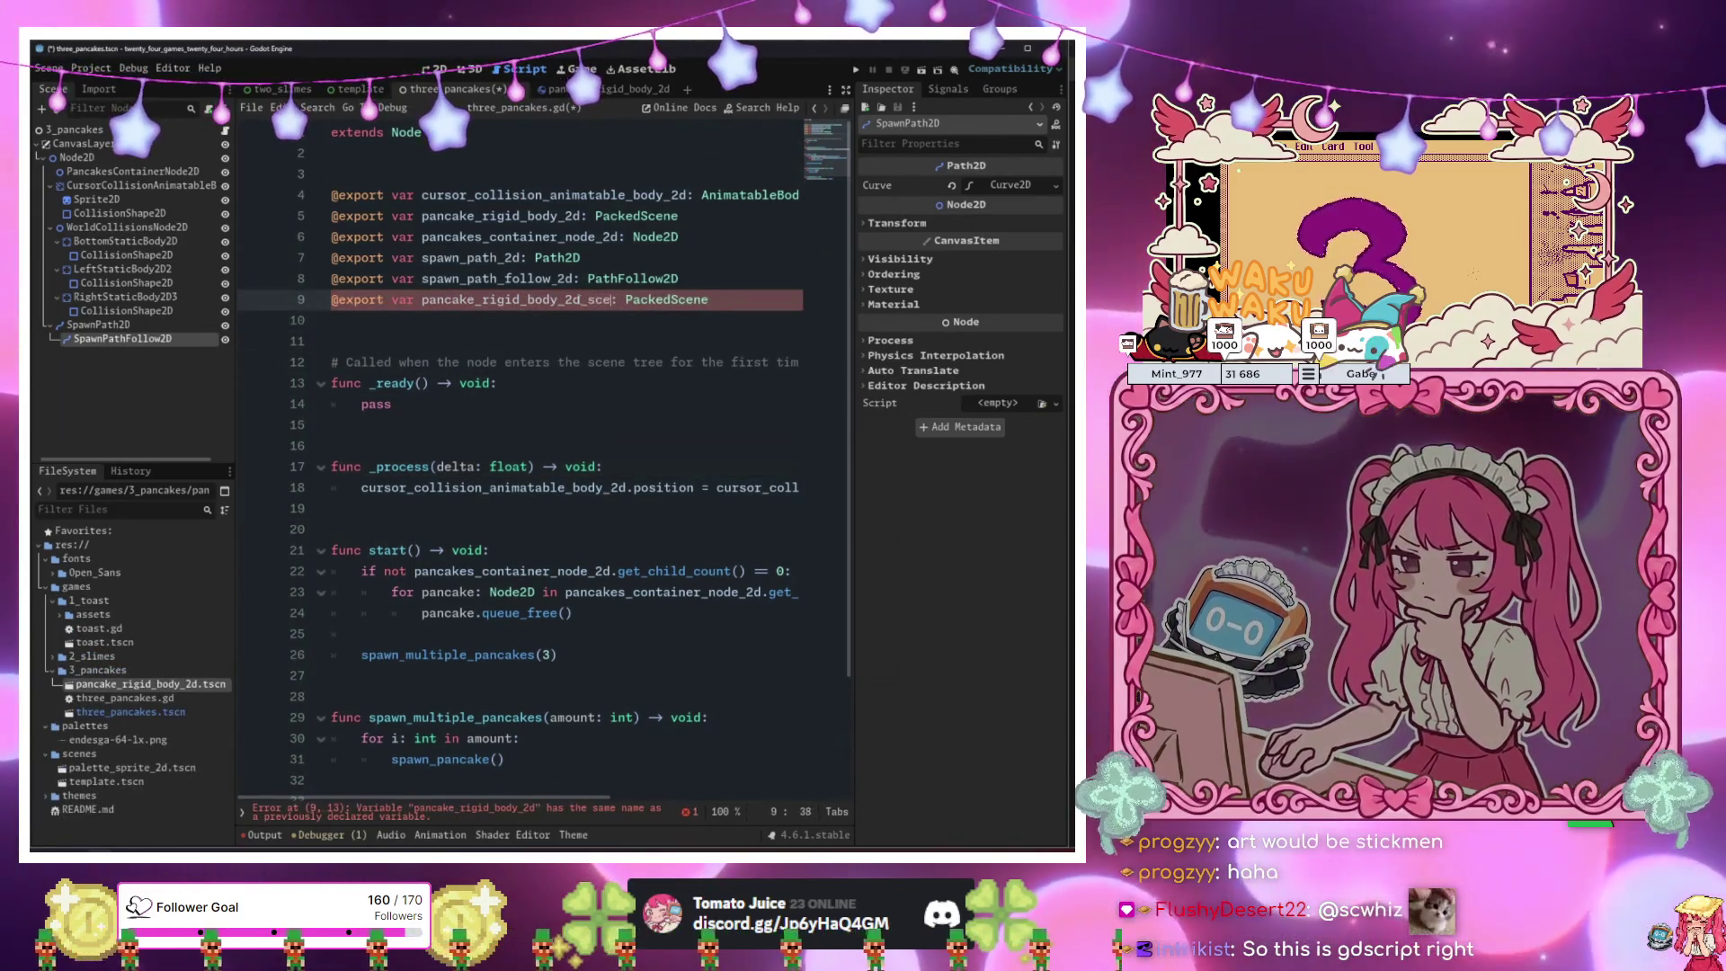
- Check the 3_pancakes root's exported properties, then return to spawn_pancake in the script
text(scene)
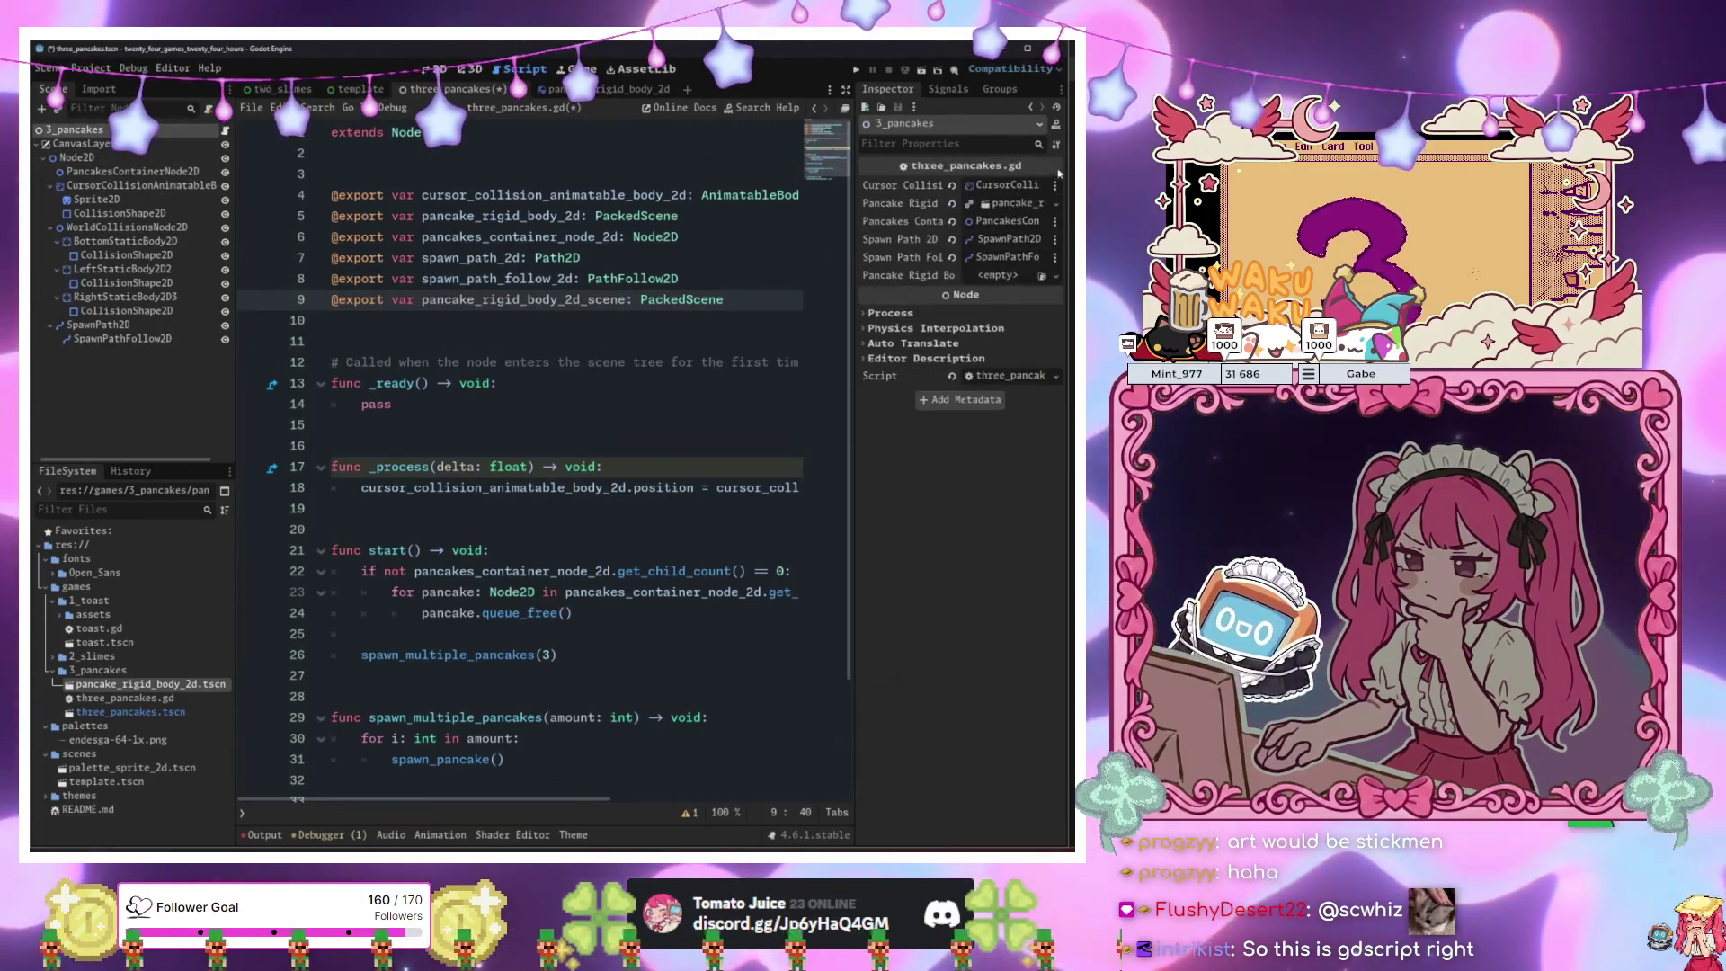
click(135, 711)
drag(125, 686, 998, 275)
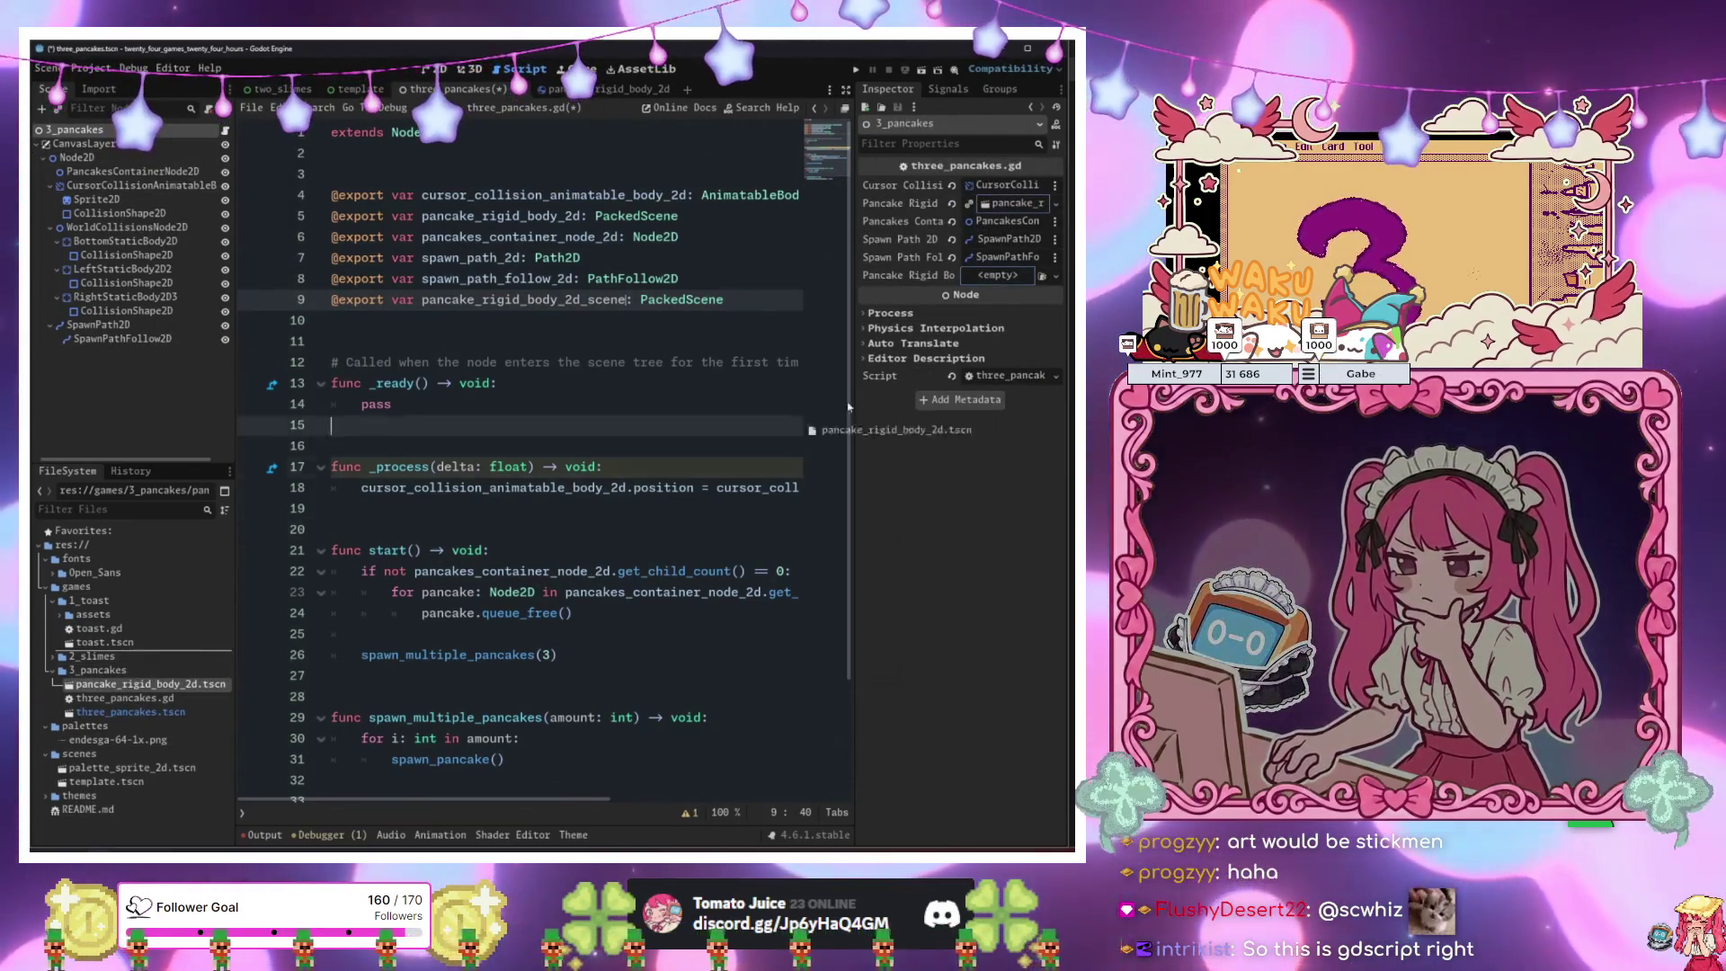
click(359, 550)
scroll(355, 555, down, 2)
scroll(355, 554, down, 1)
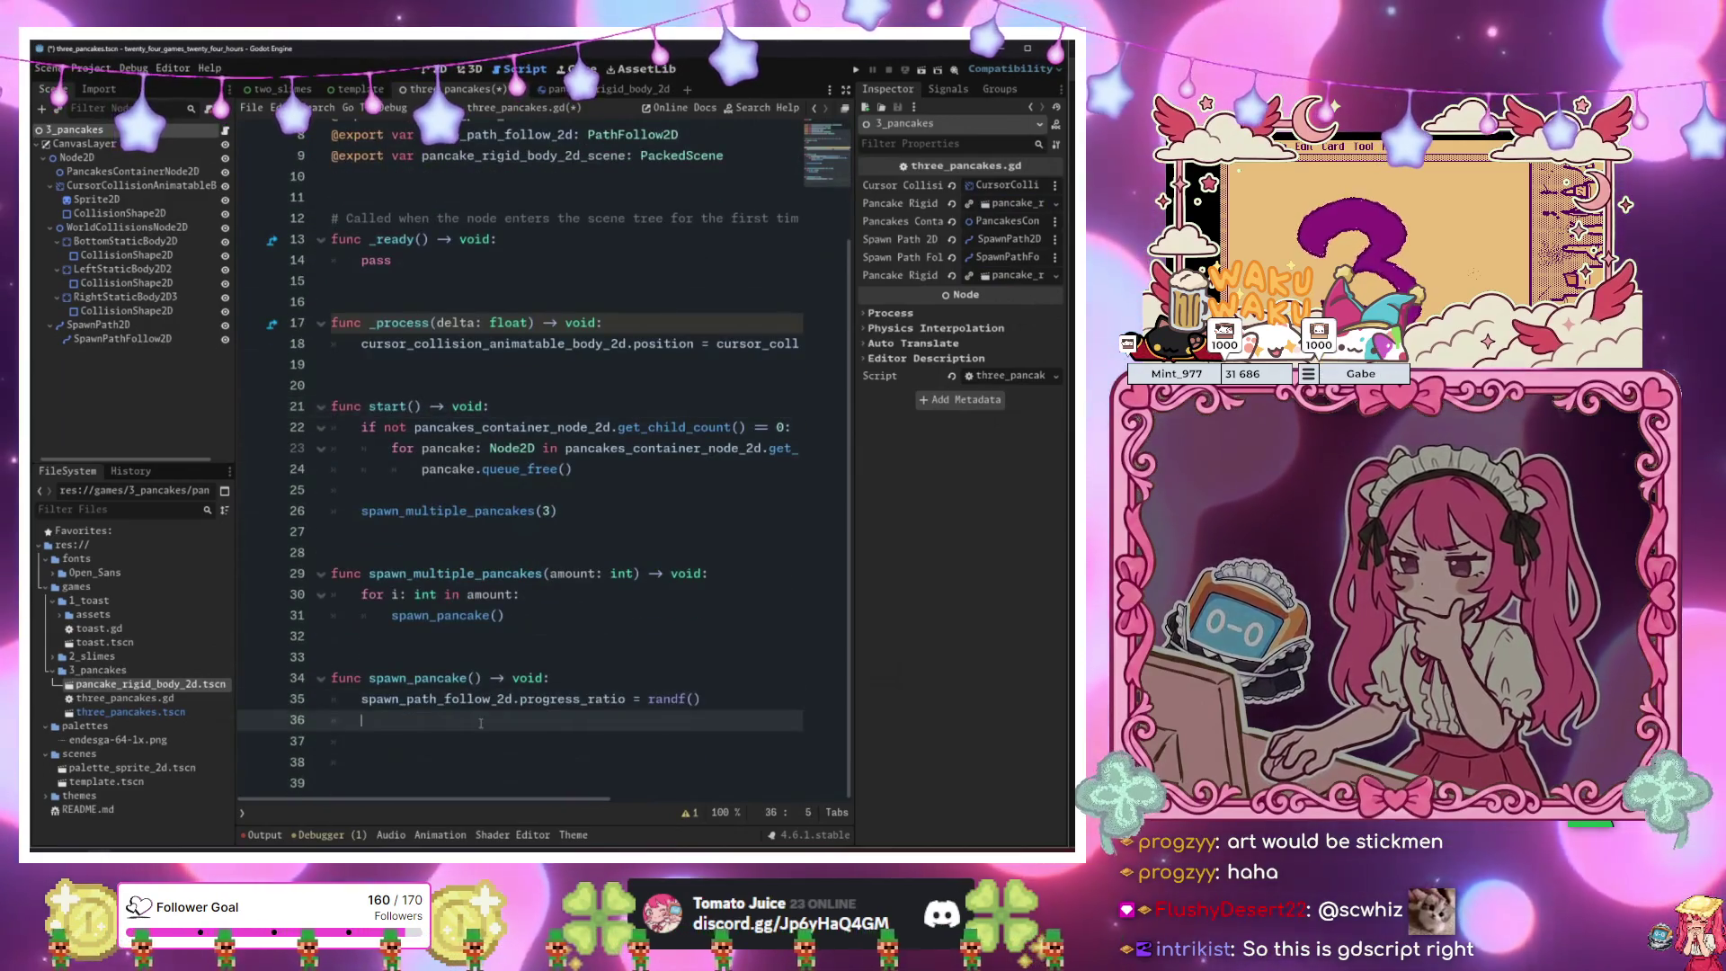
click(531, 749)
- Declare var pancake: RigidBody2D = pancake_rigid_body_2d_scene.instantiate() in spawn_pancake
text(var pancak)
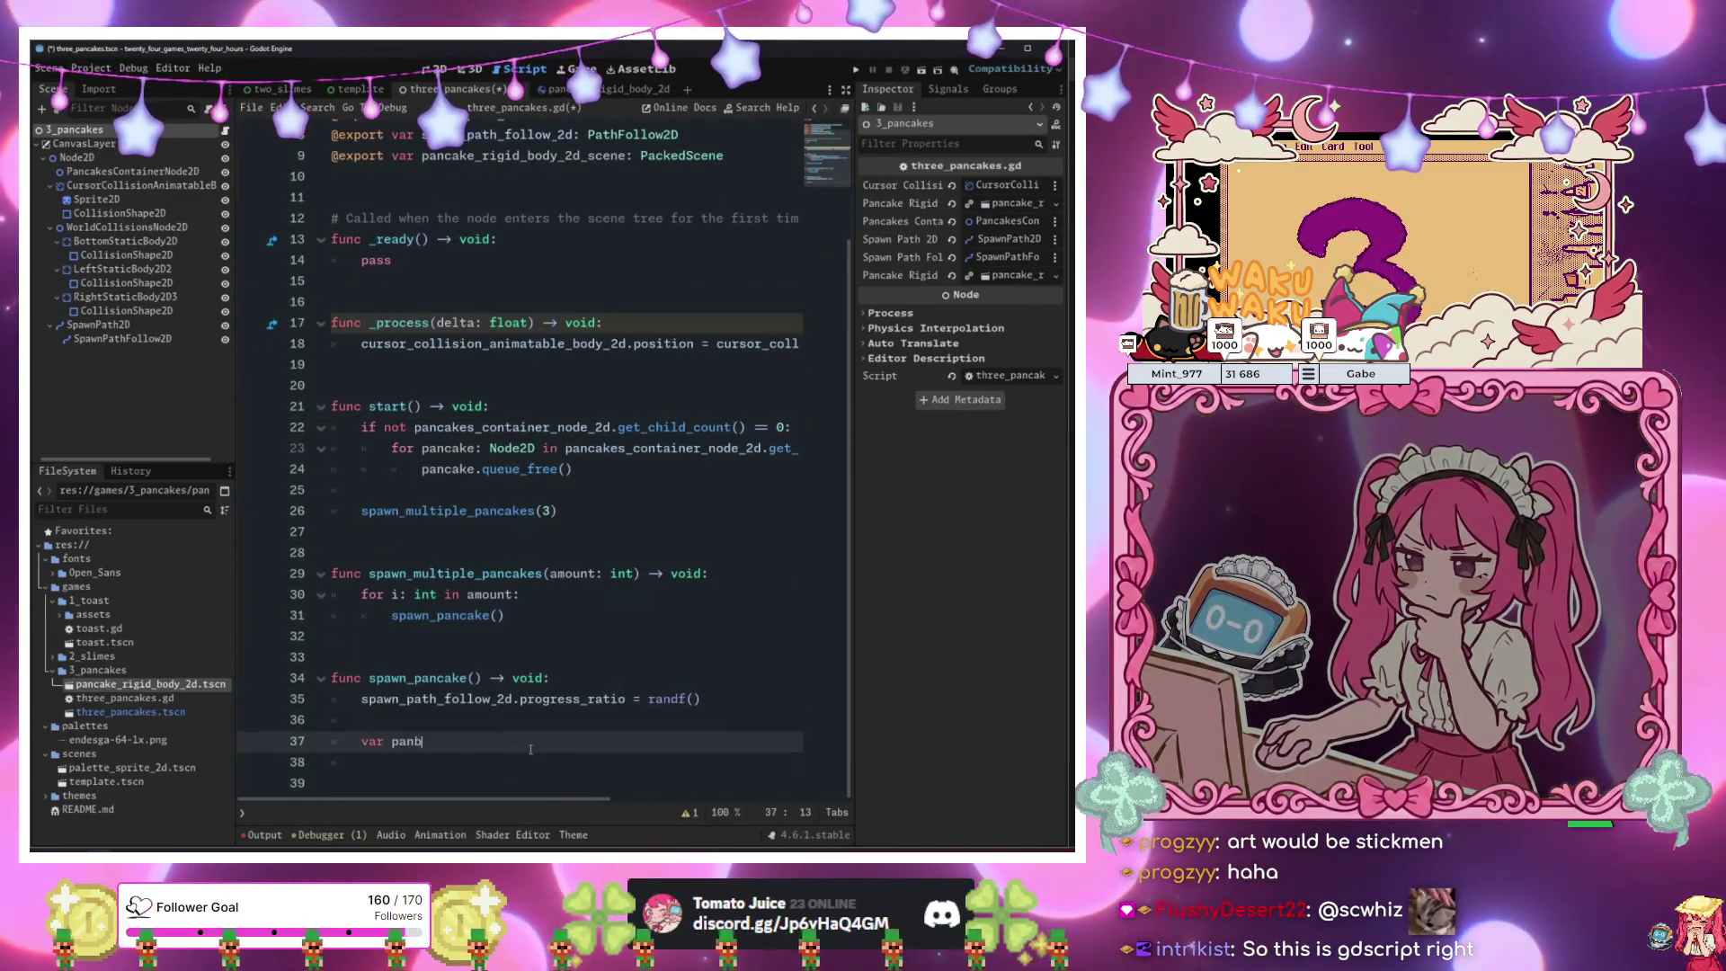
text(e: )
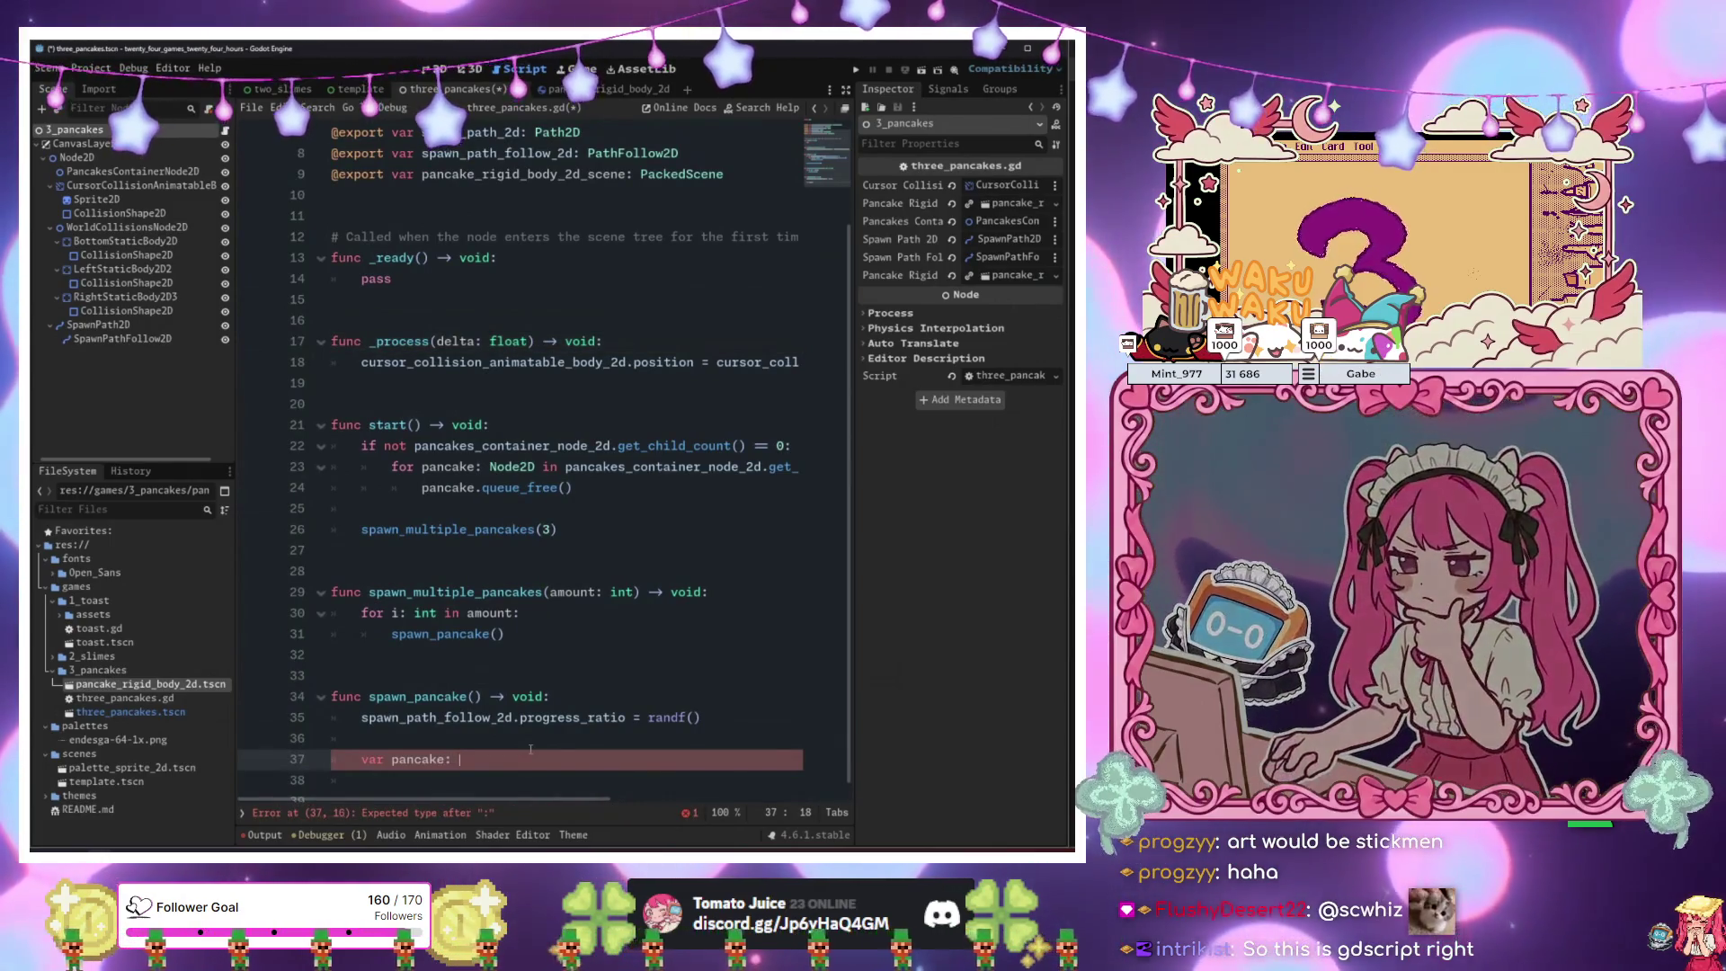
text(Rigi)
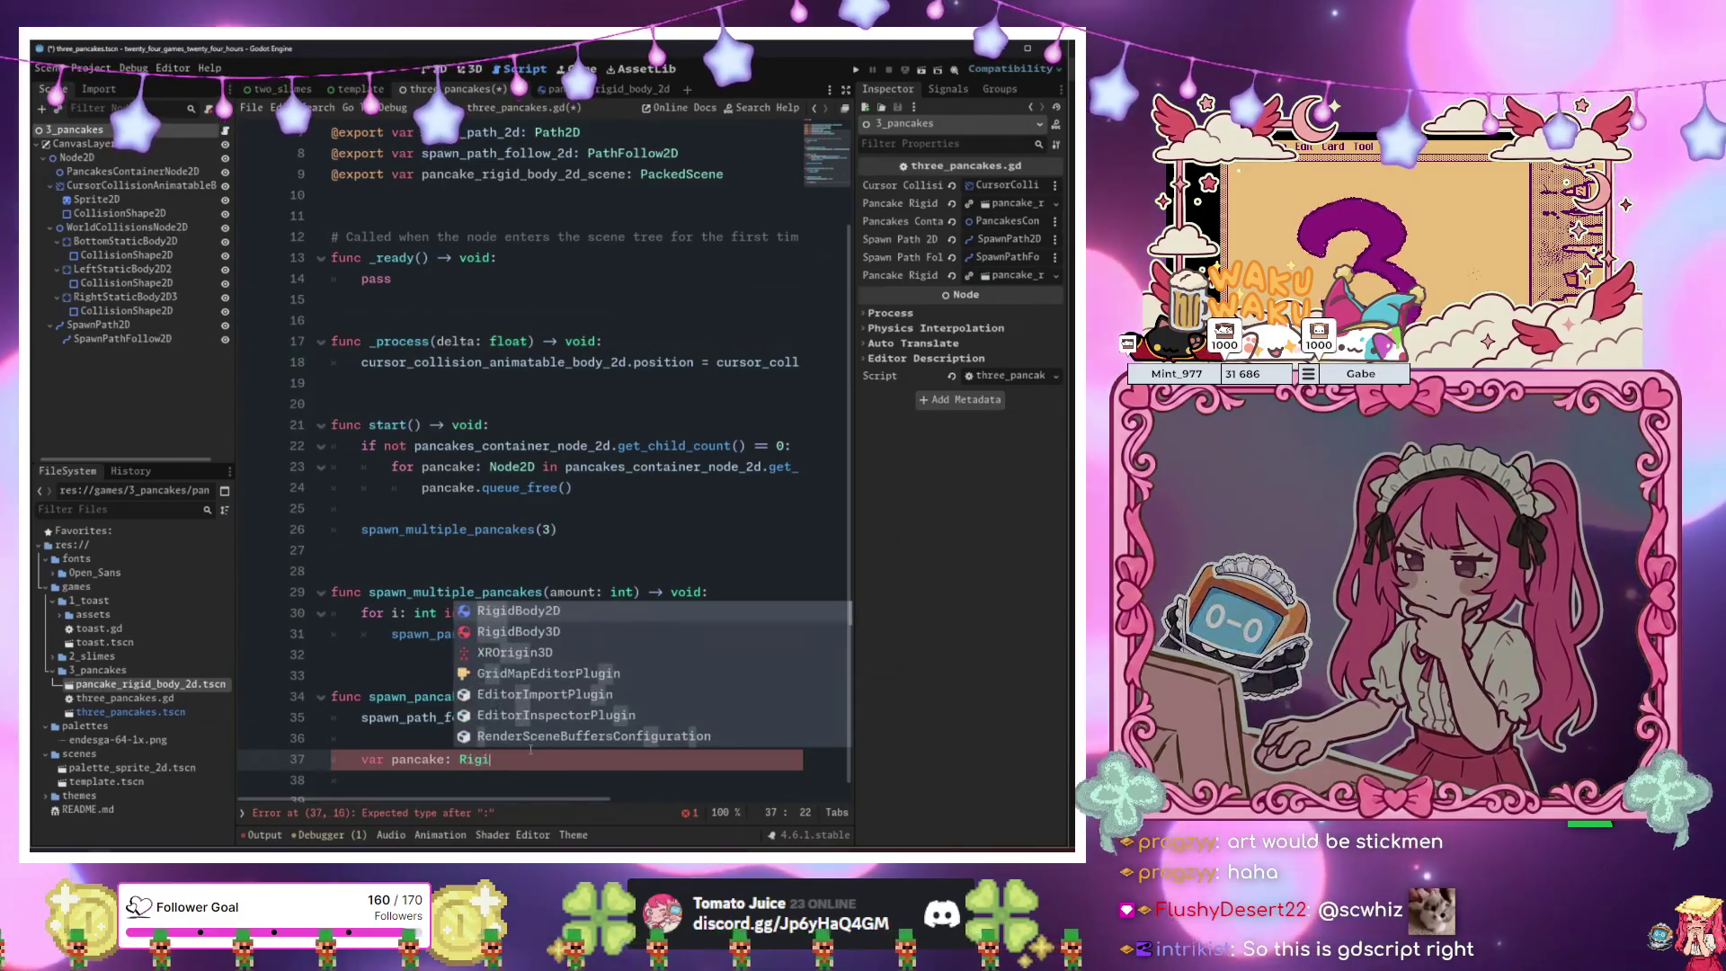
key(Return)
text(= pan)
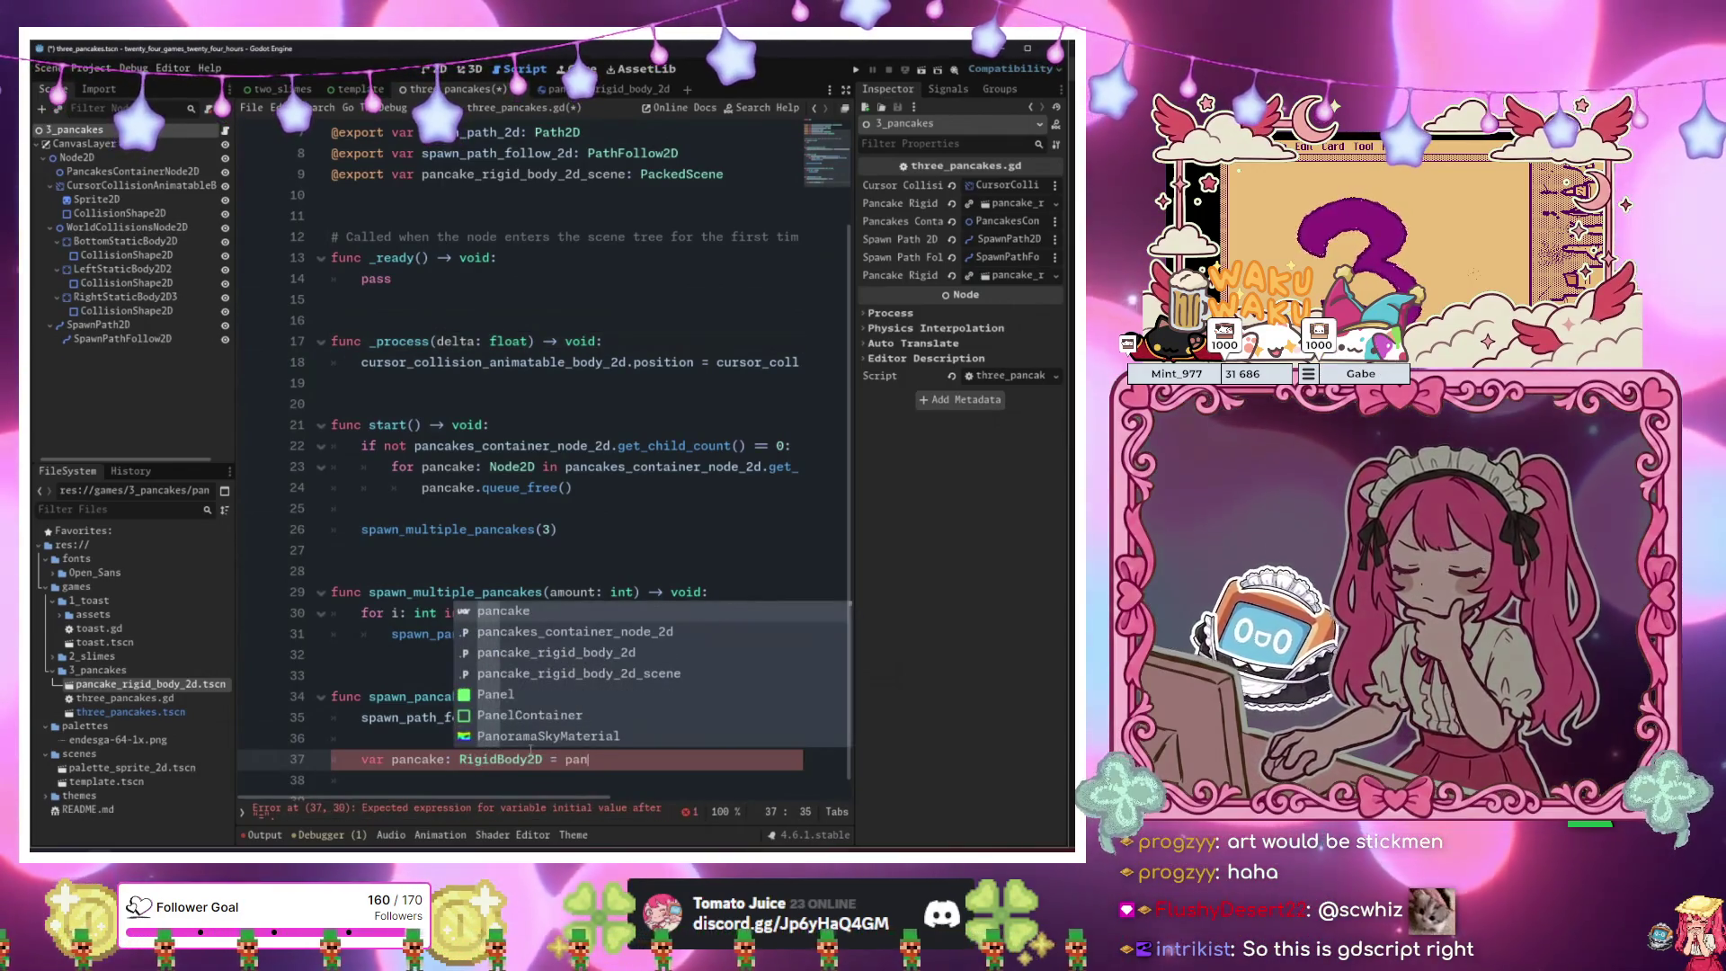
key(Down)
key(Down)
key(Down)
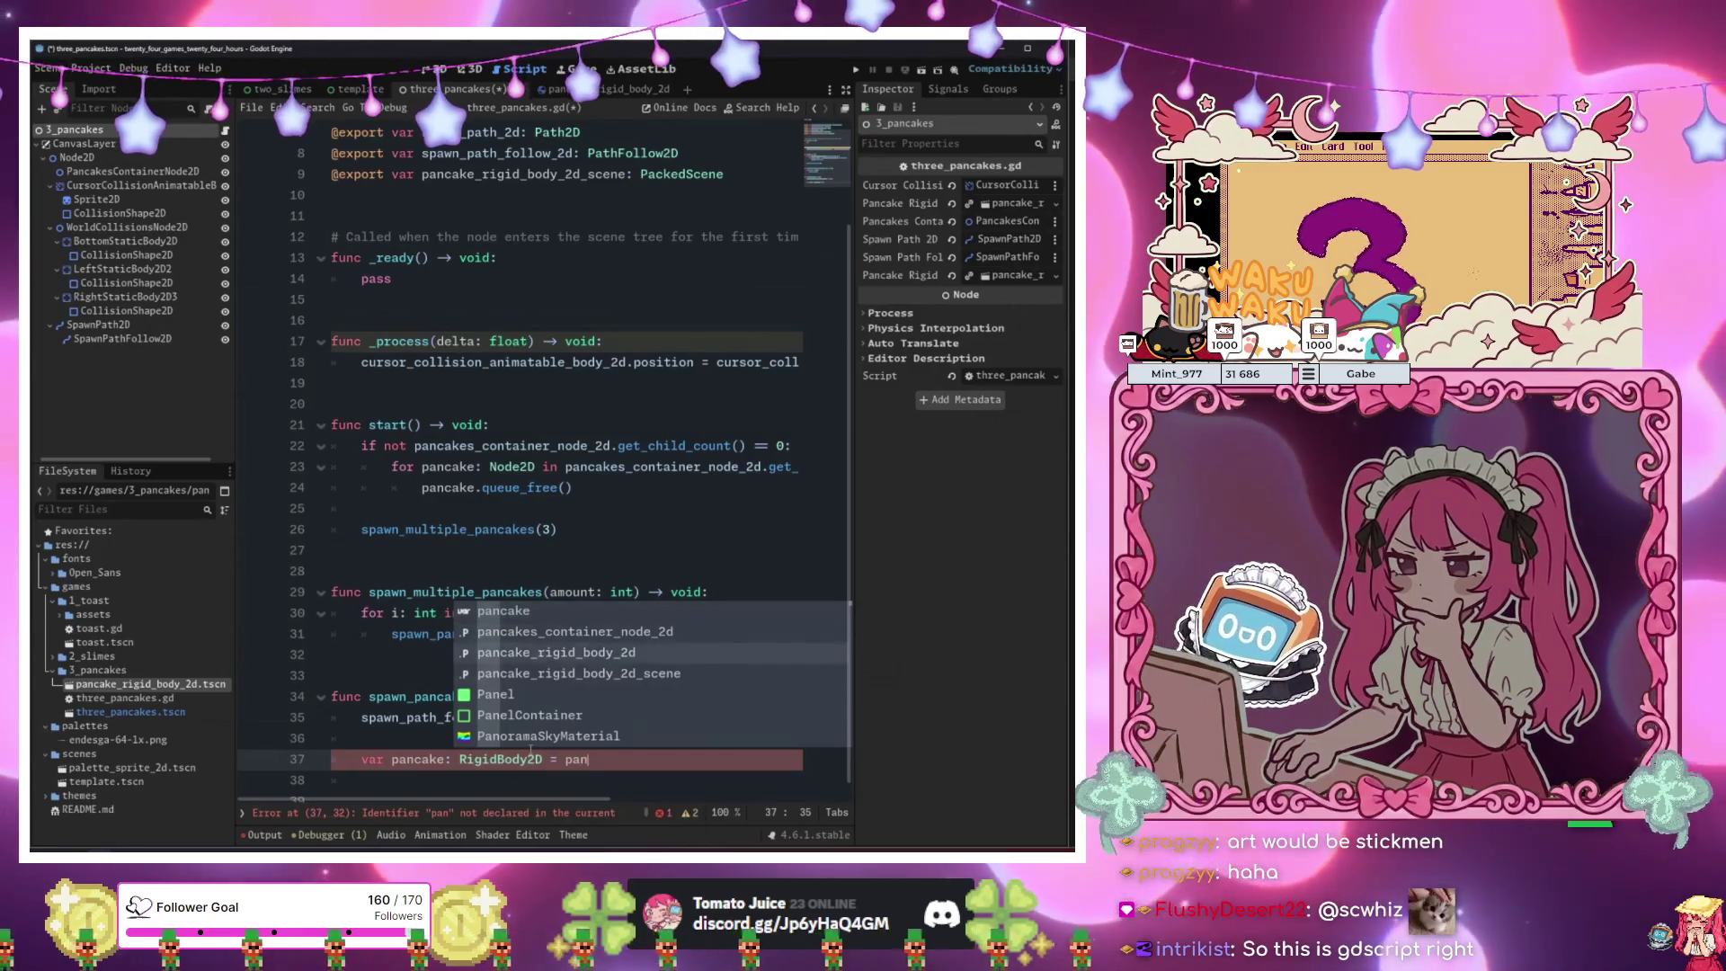
key(Return)
text(.instantiate()
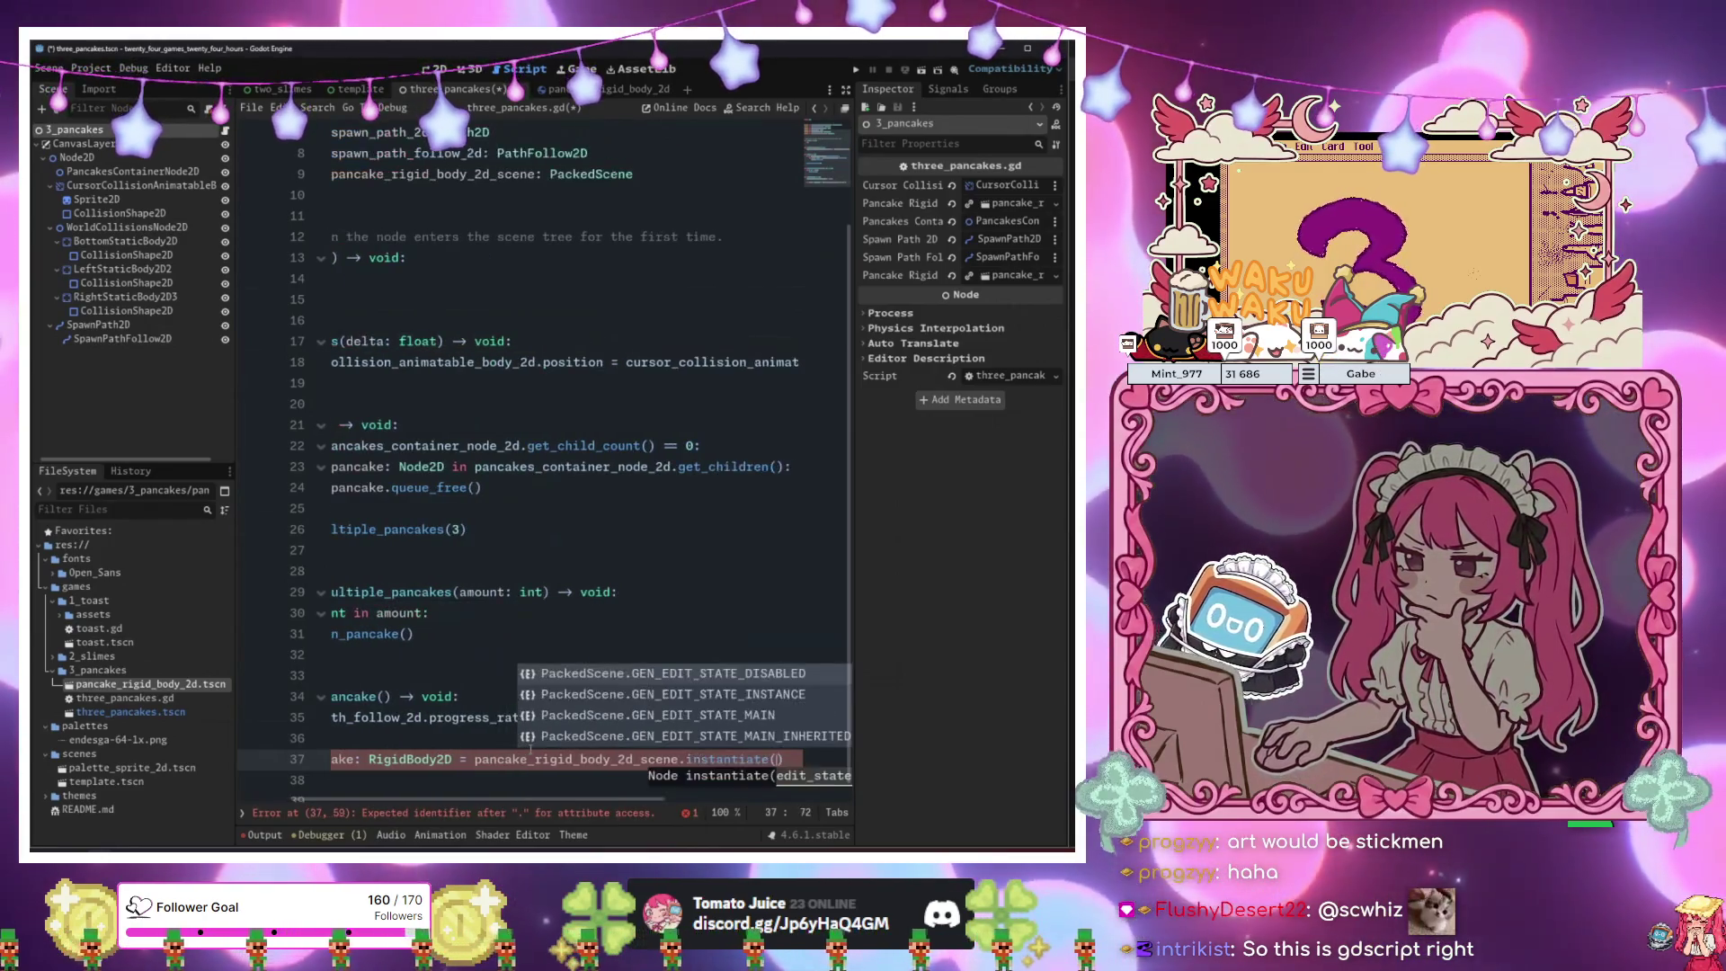
key(Return)
key(Return)
key(BackSpace)
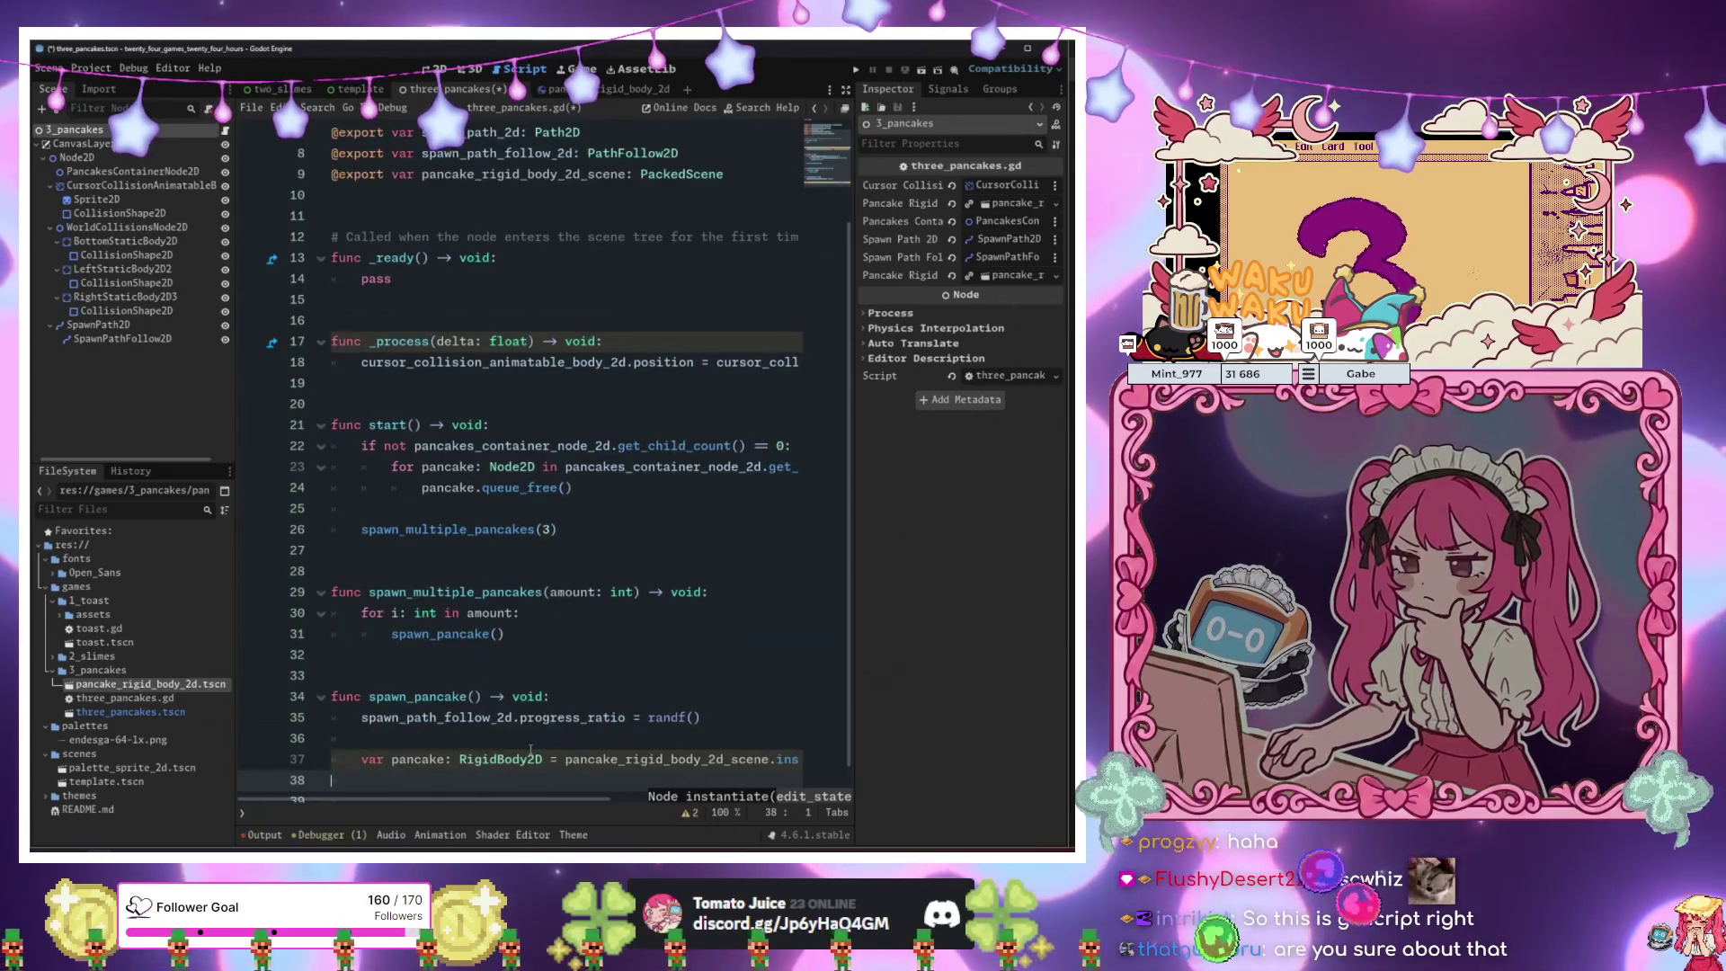
- Set pancake.position to spawn_path_follow_2d.position + spawn_path_2d.position
text(p)
key(Return)
text(pna)
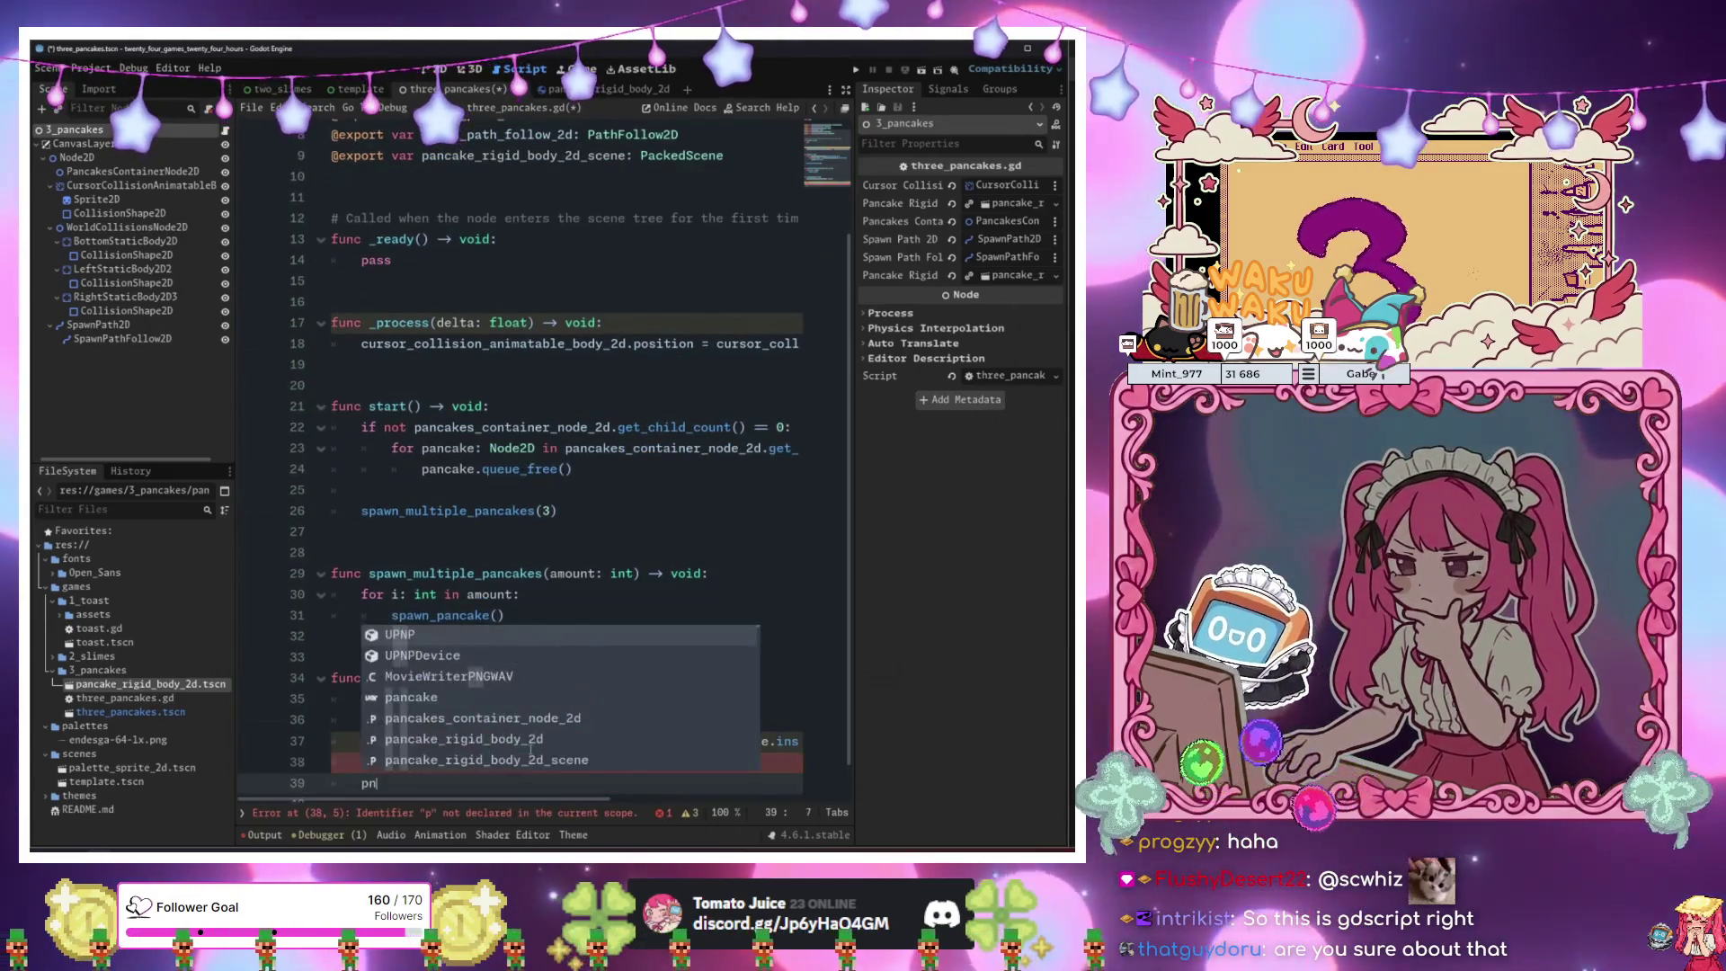
key(BackSpace)
key(BackSpace)
key(BackSpace)
text(pancake.position)
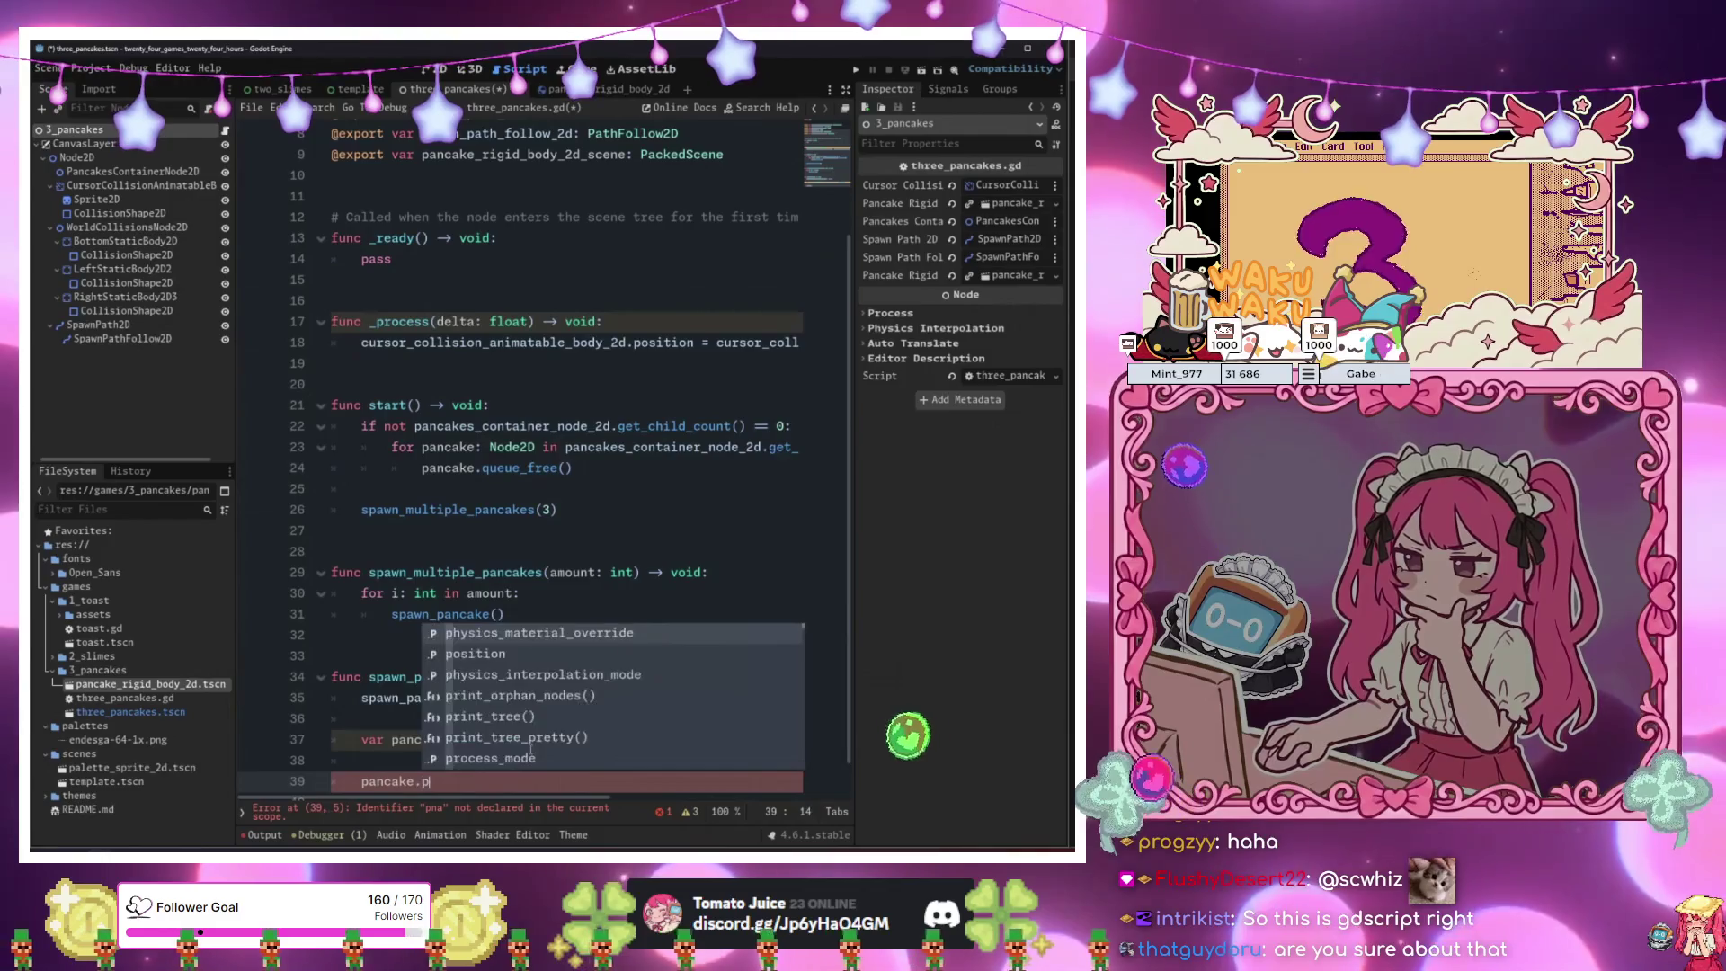
text( = spaw)
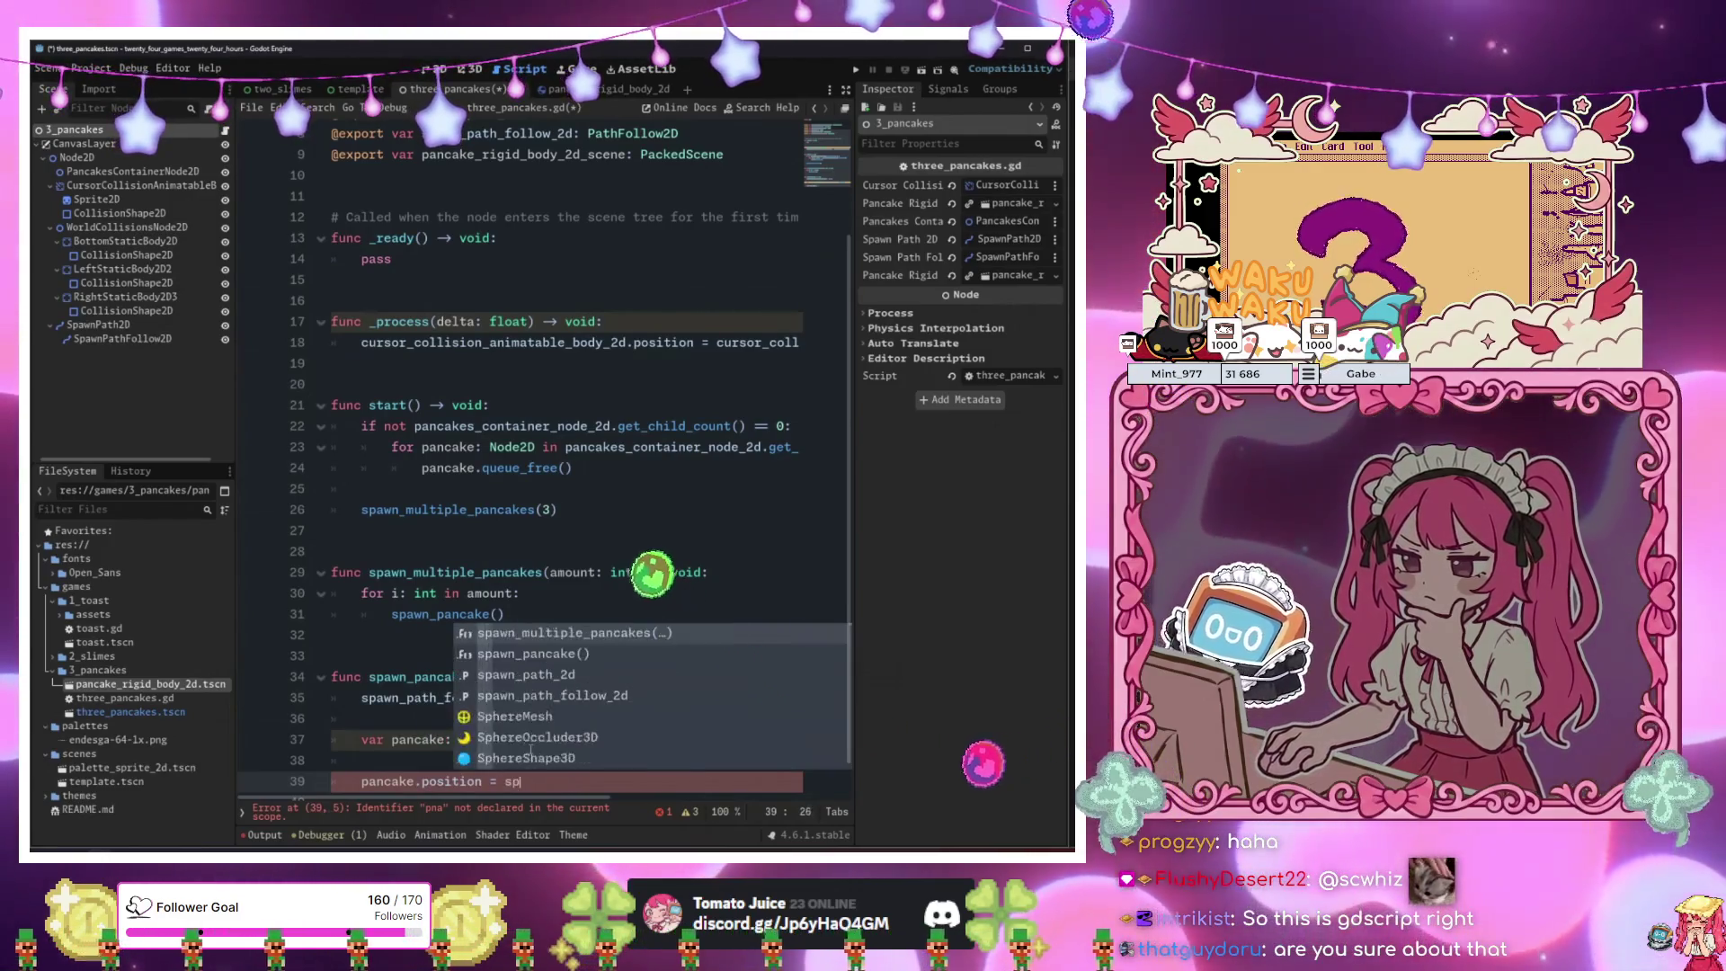
text(n_p)
key(Return)
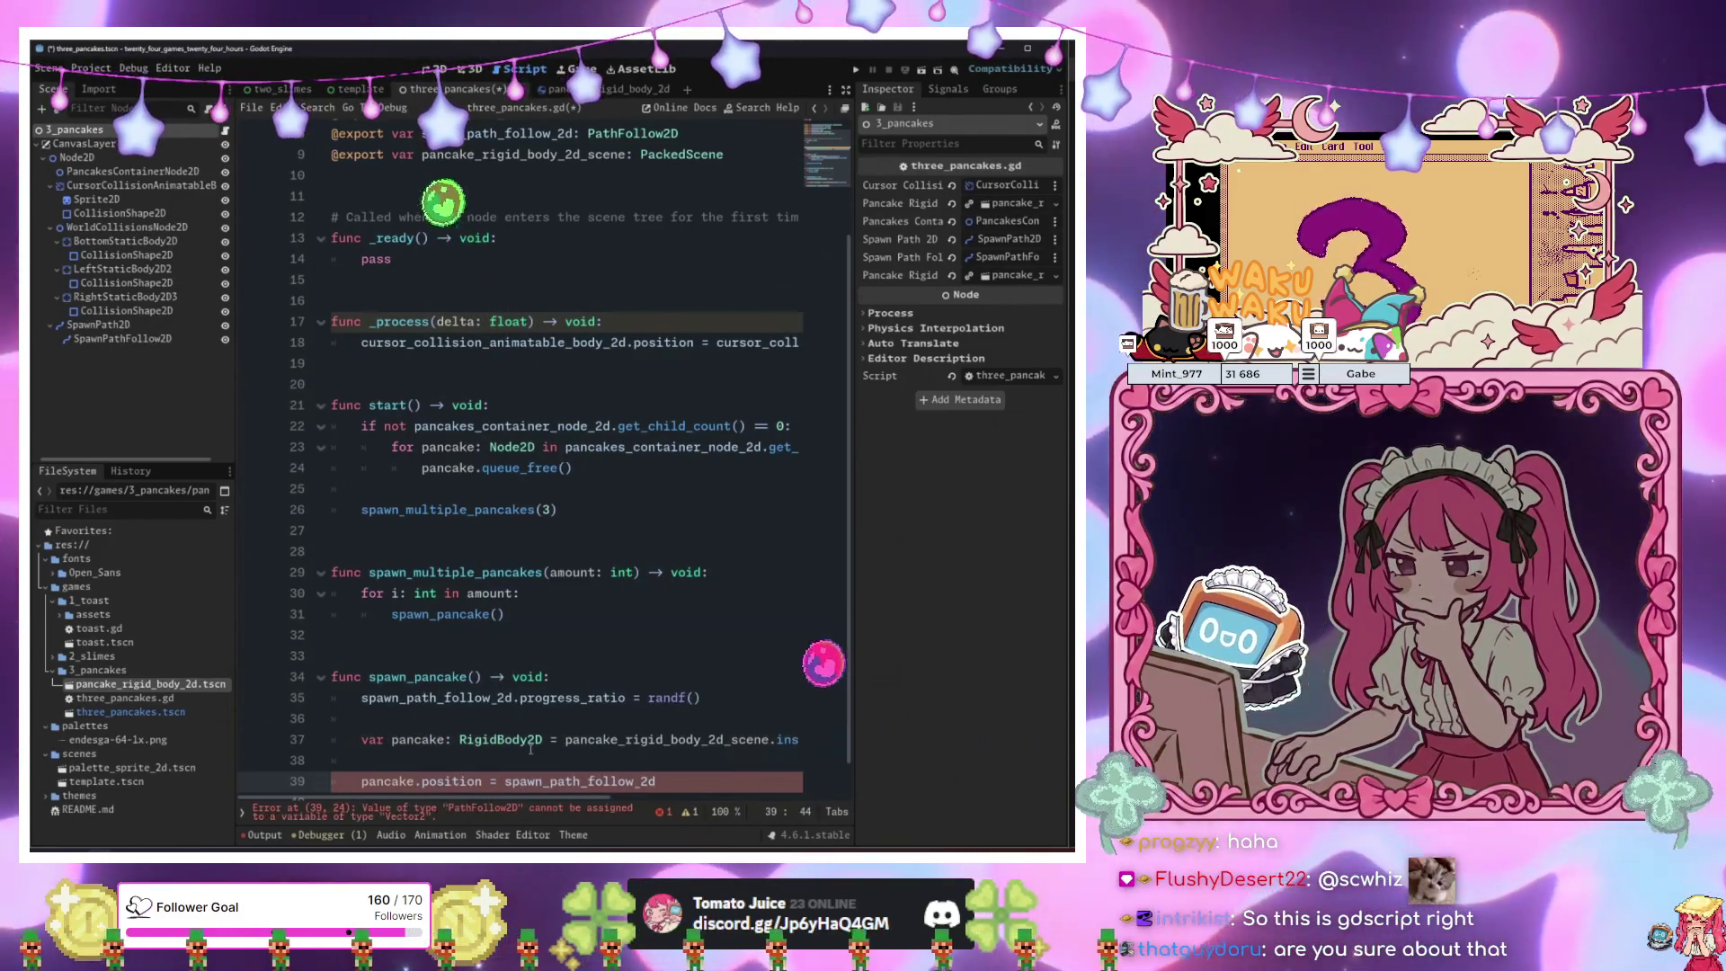
text(+ spaw)
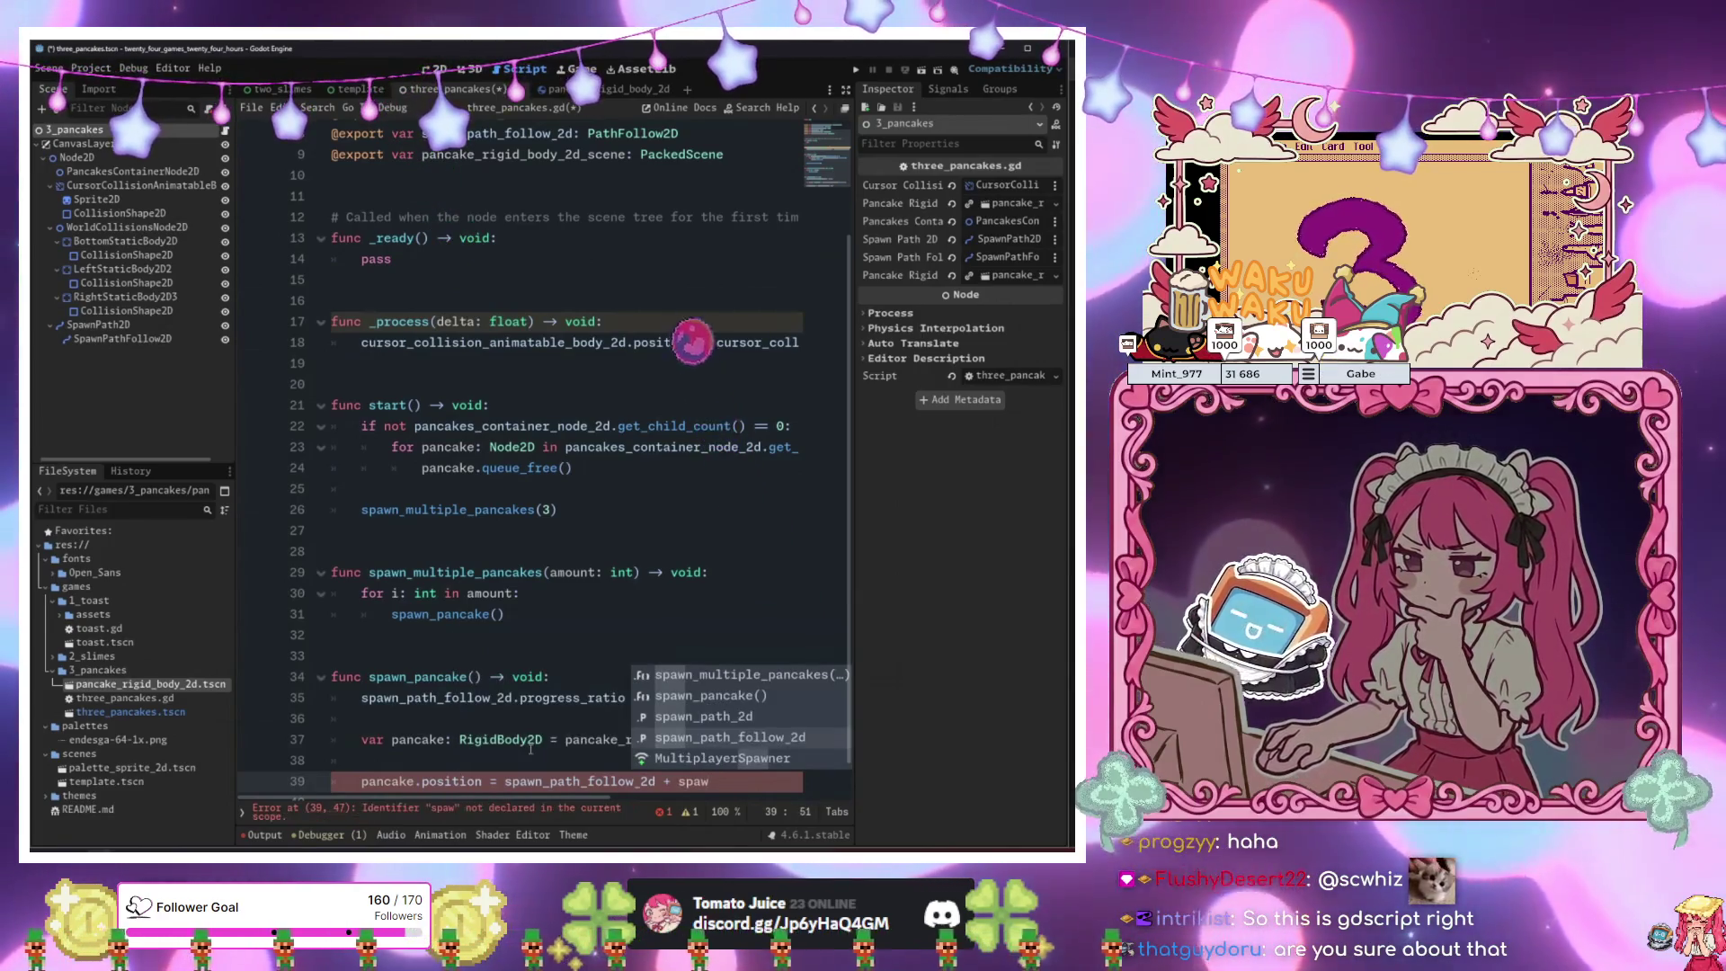
key(Up)
key(Return)
text(.pos)
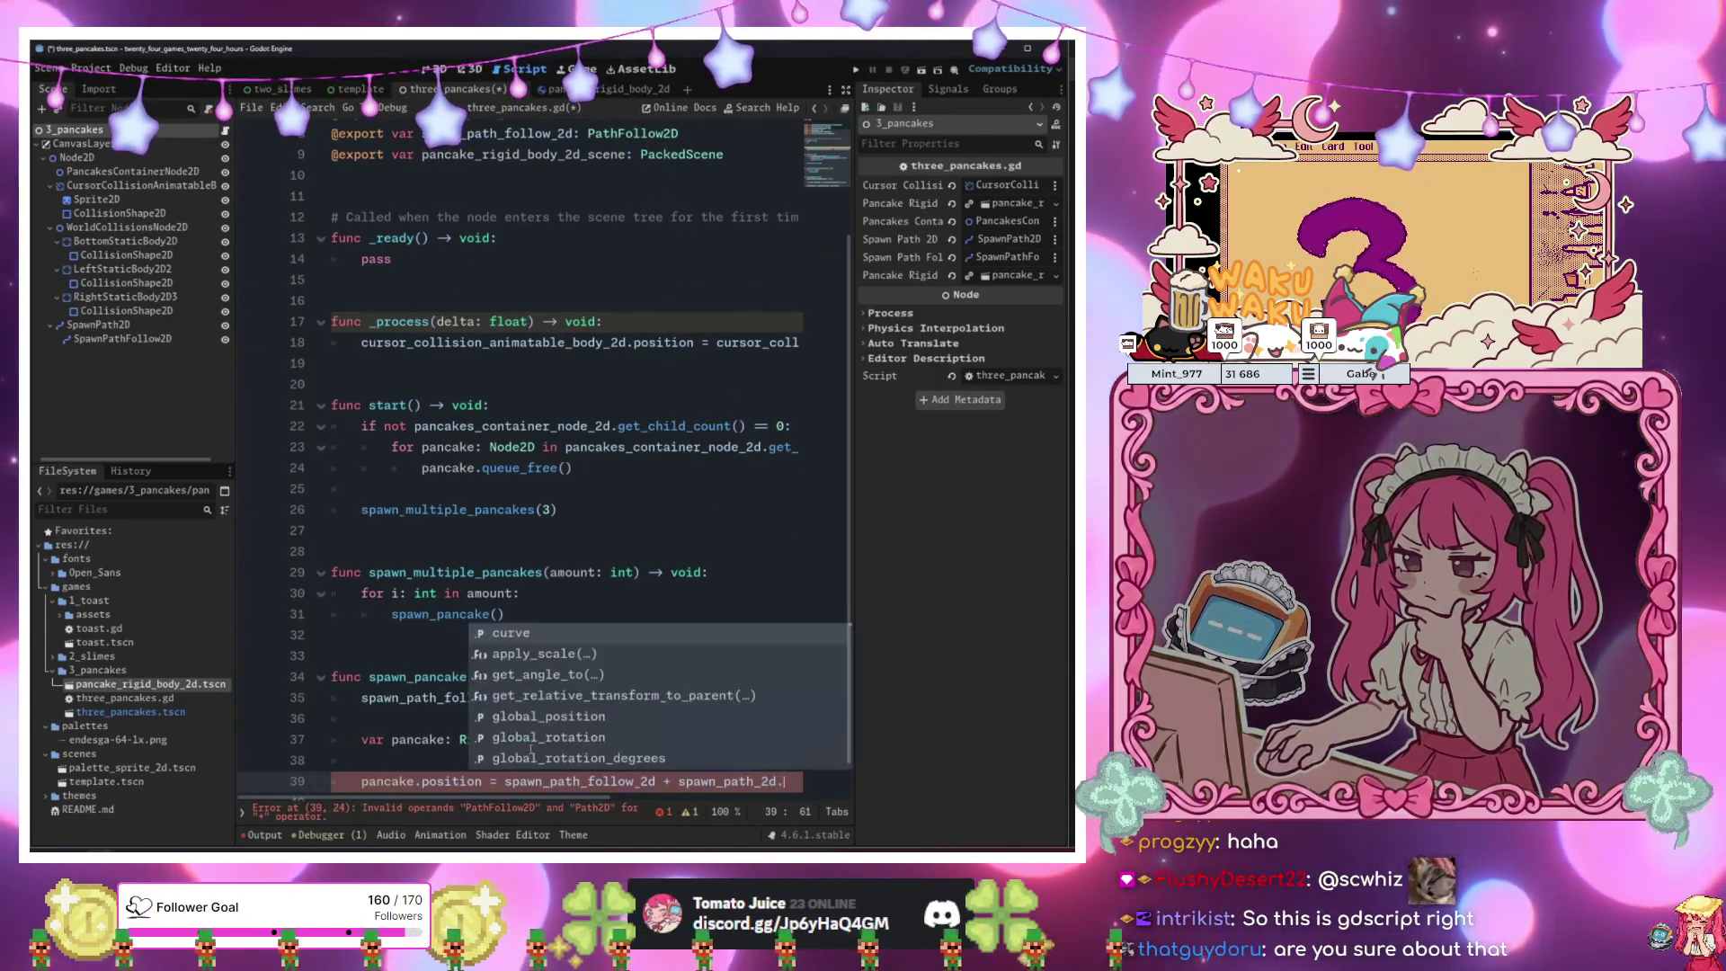
key(Return)
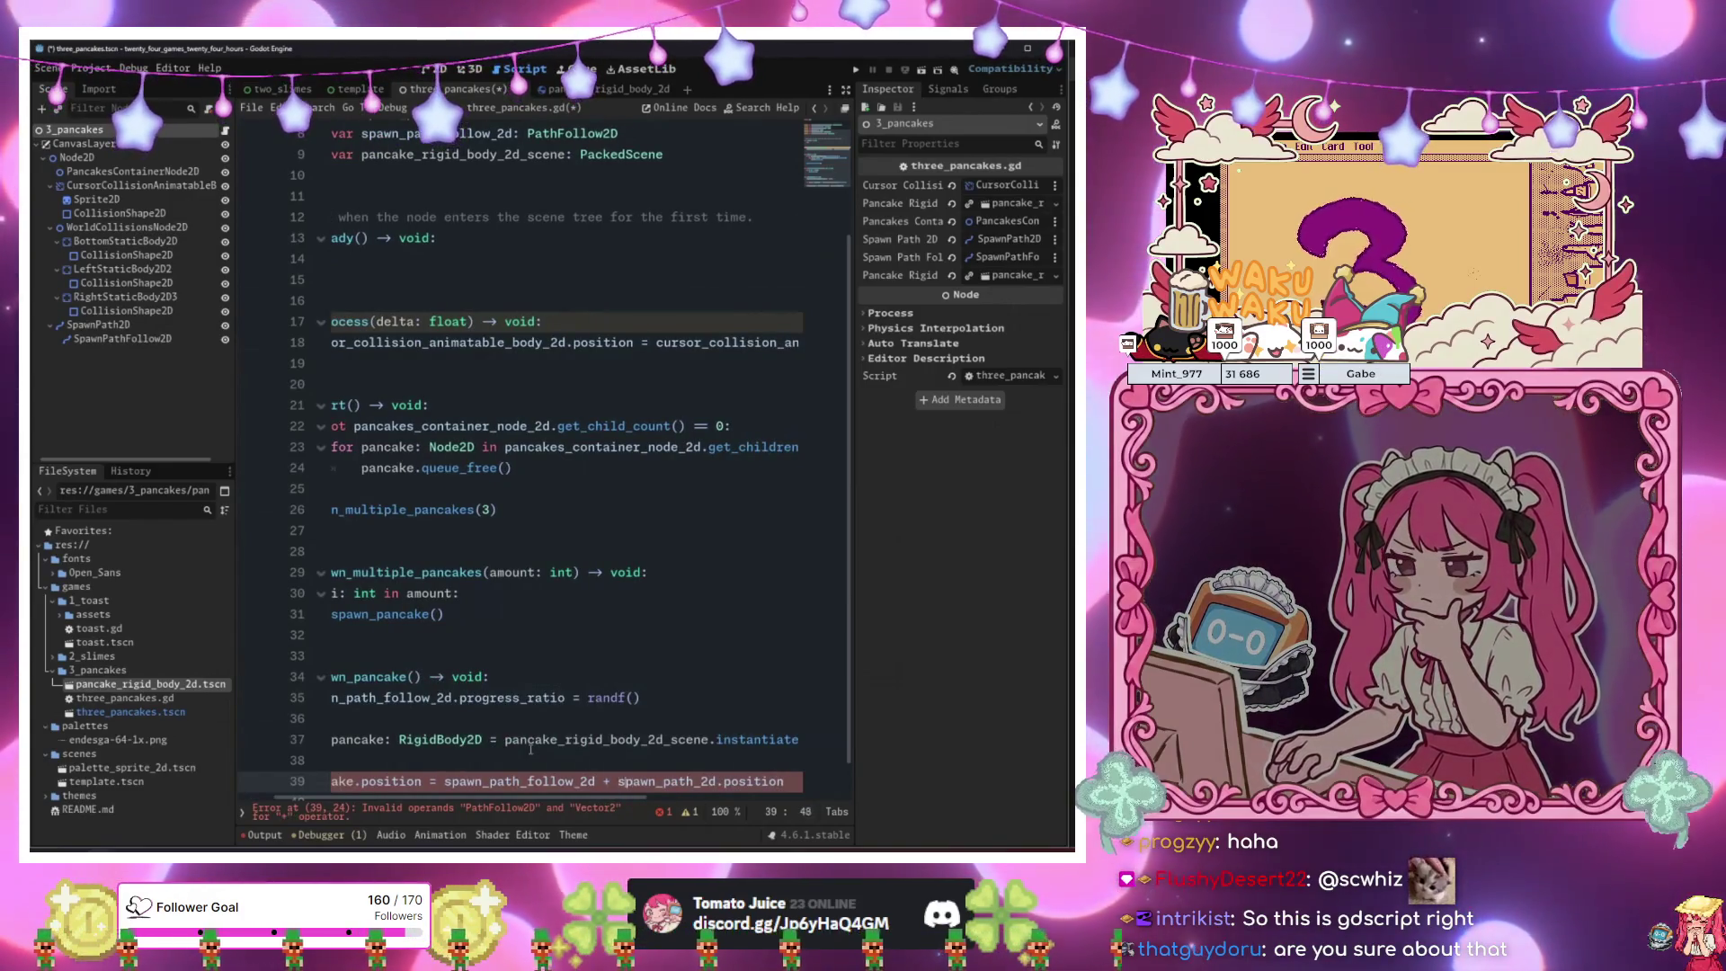
text(.po)
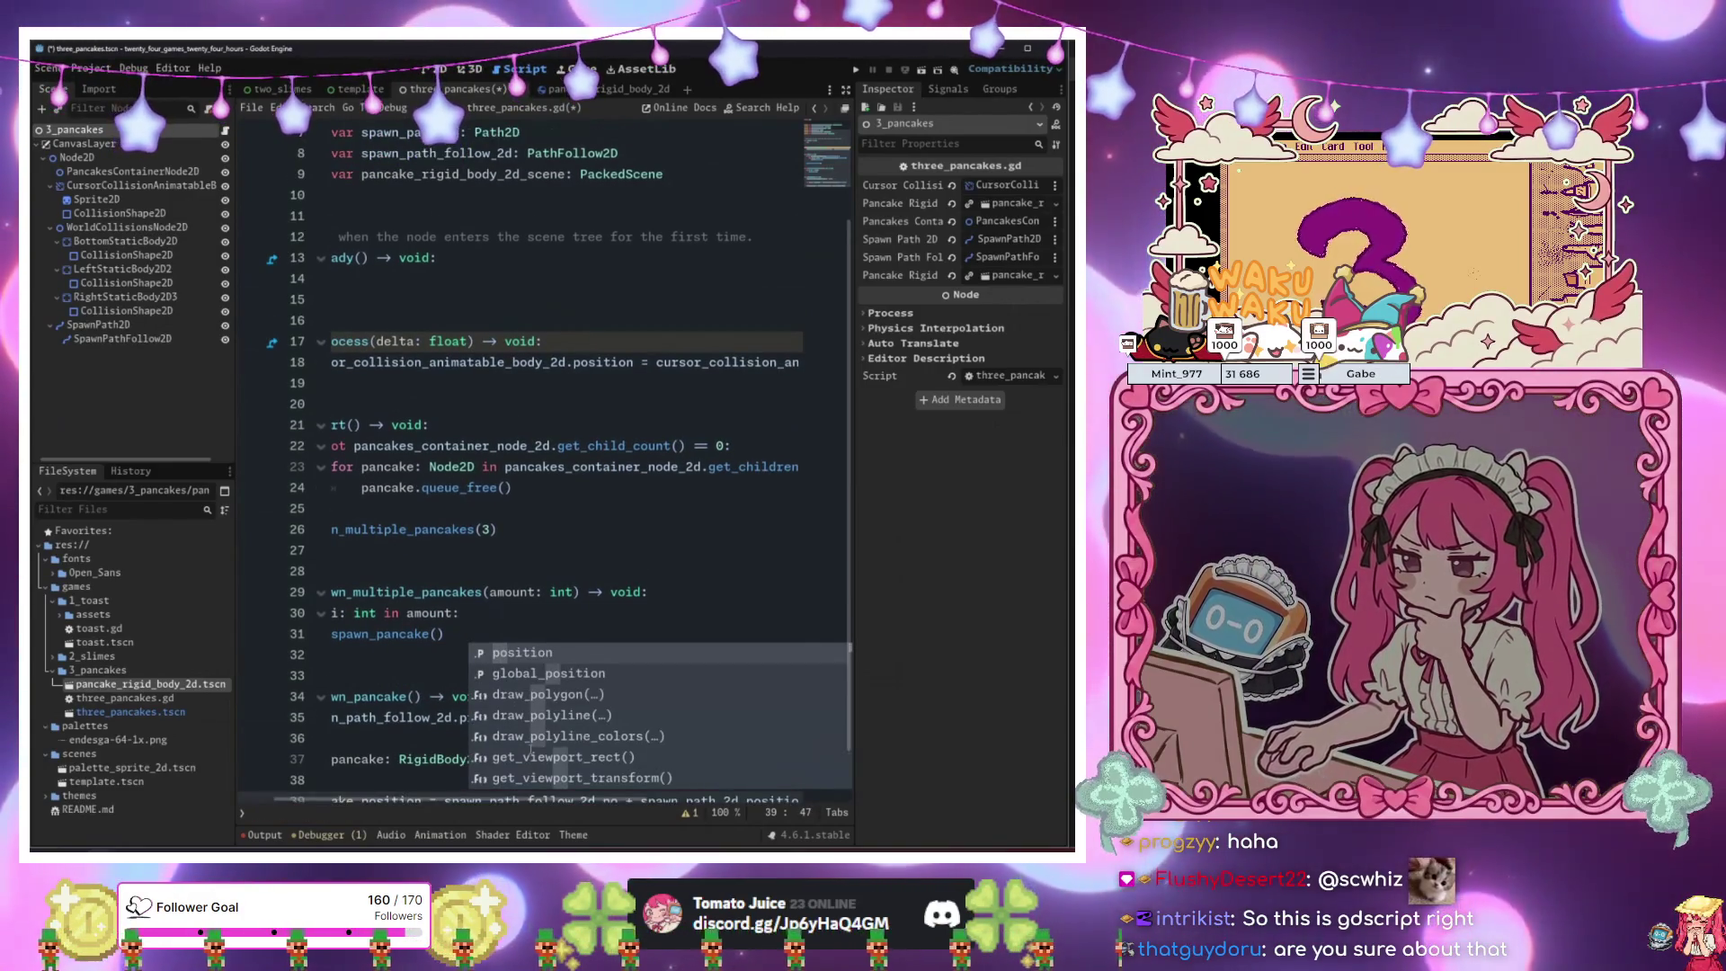
key(Return)
click(490, 302)
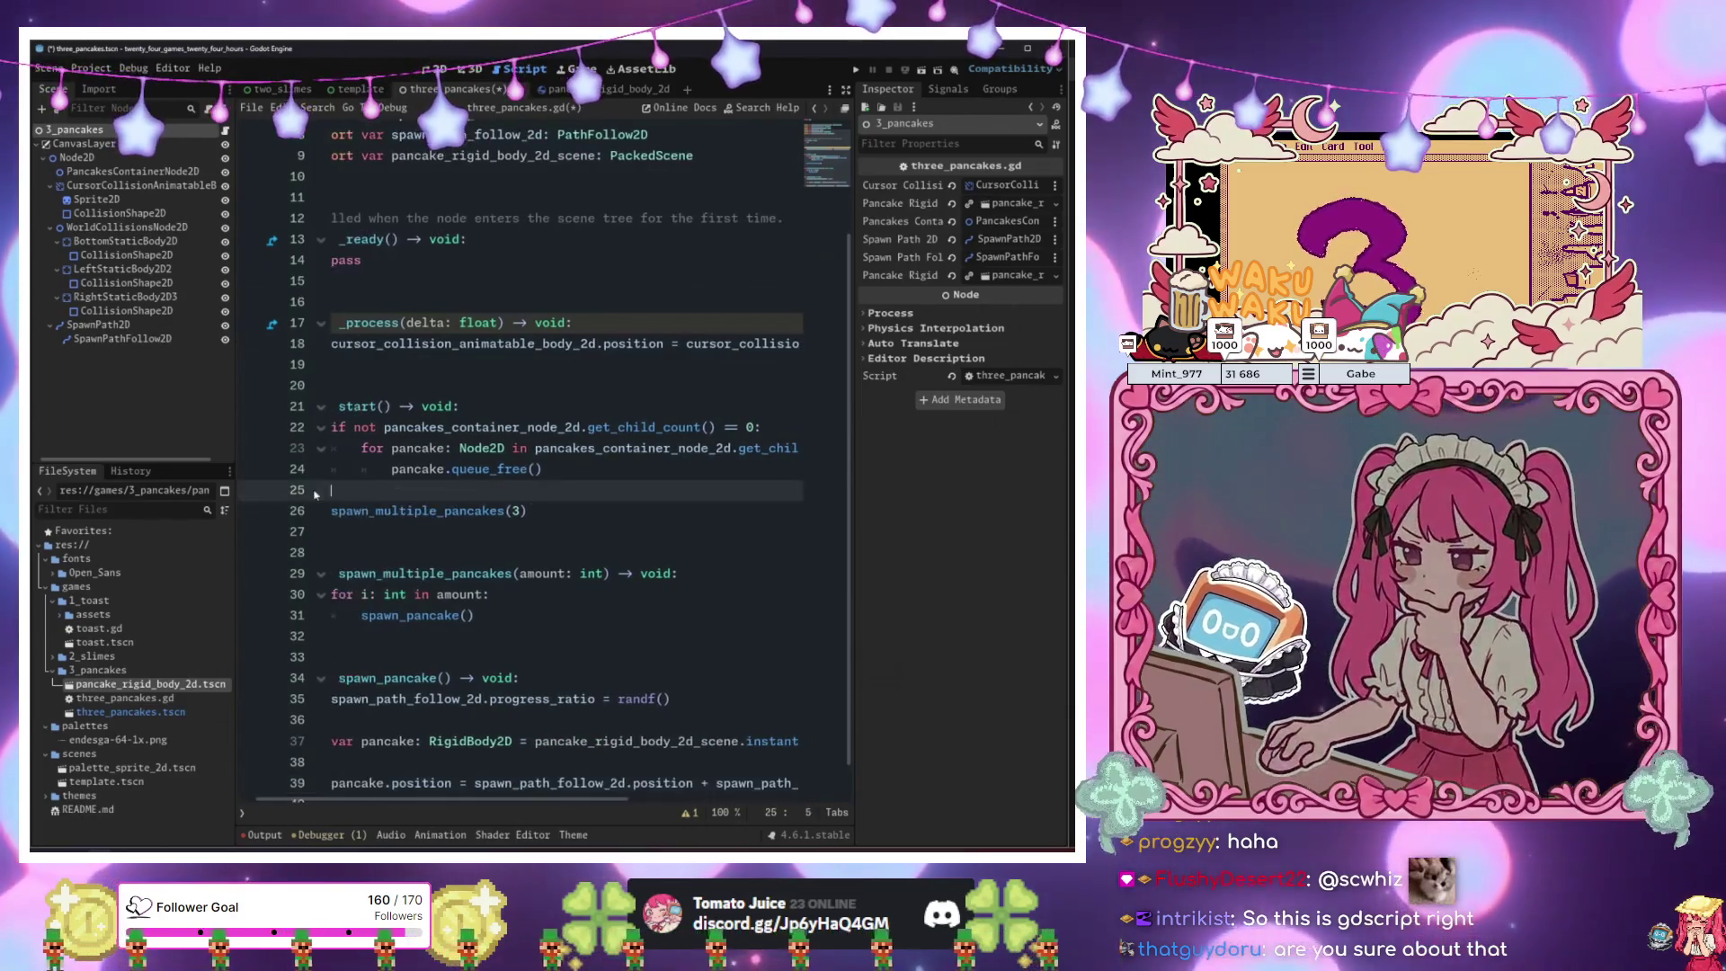
- Add a horizontal point to the SpawnPath2D curve and test-run the game
click(430, 69)
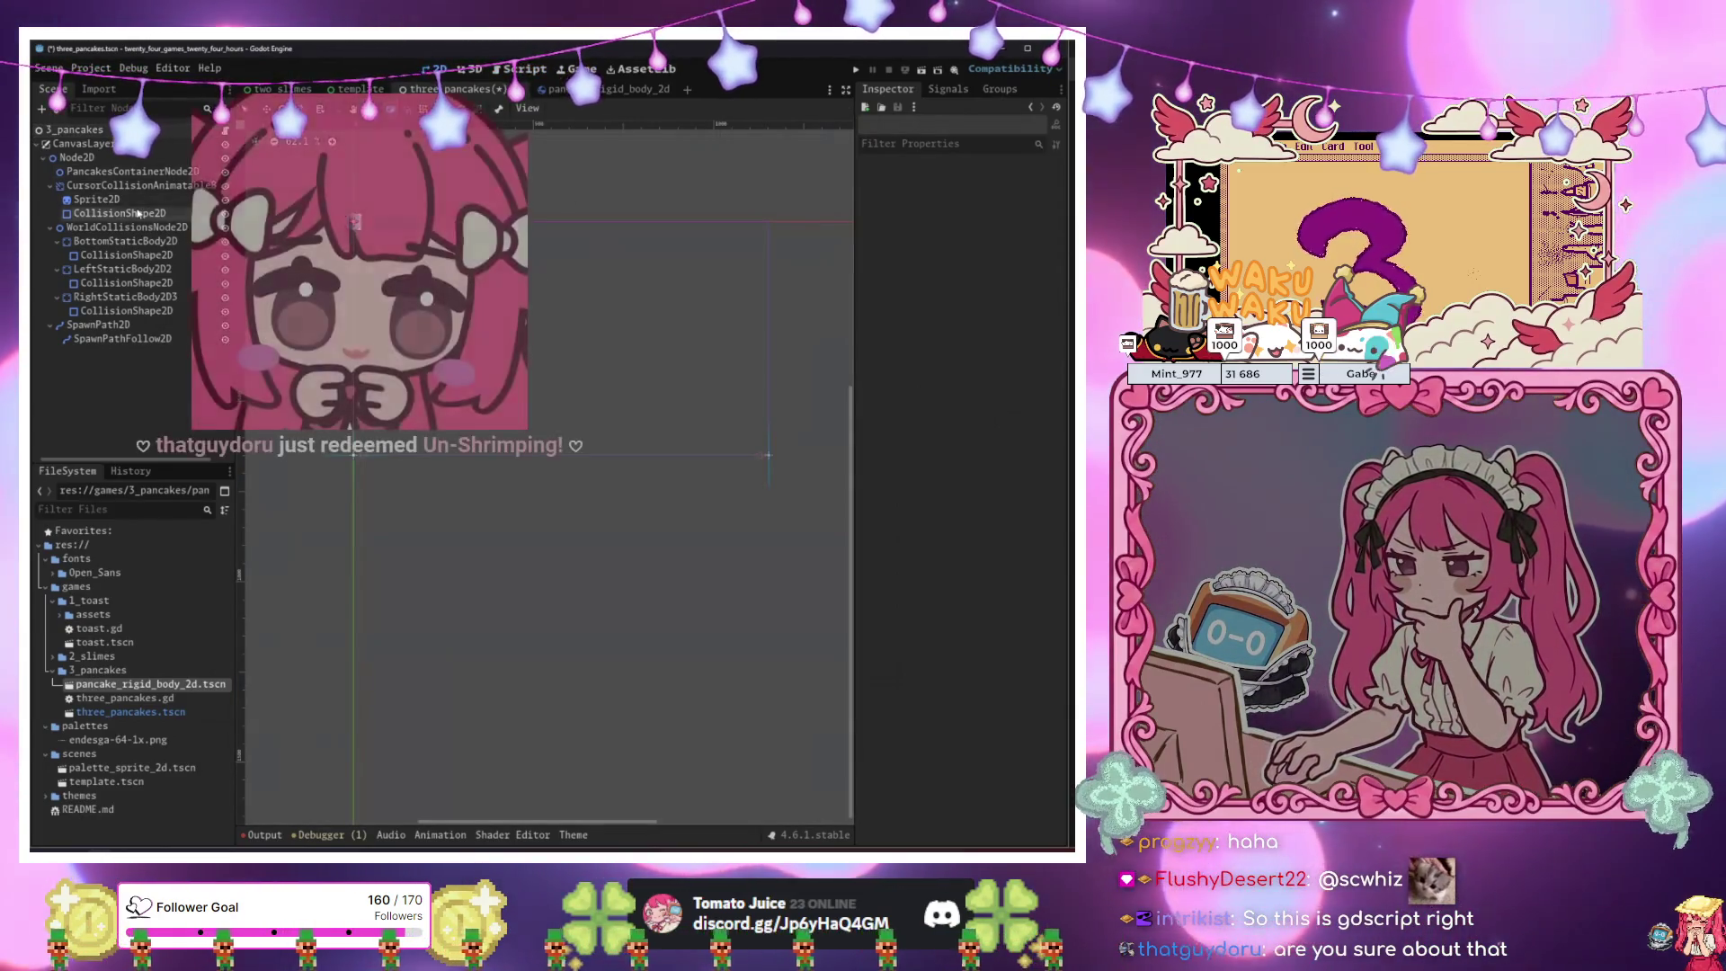
click(121, 326)
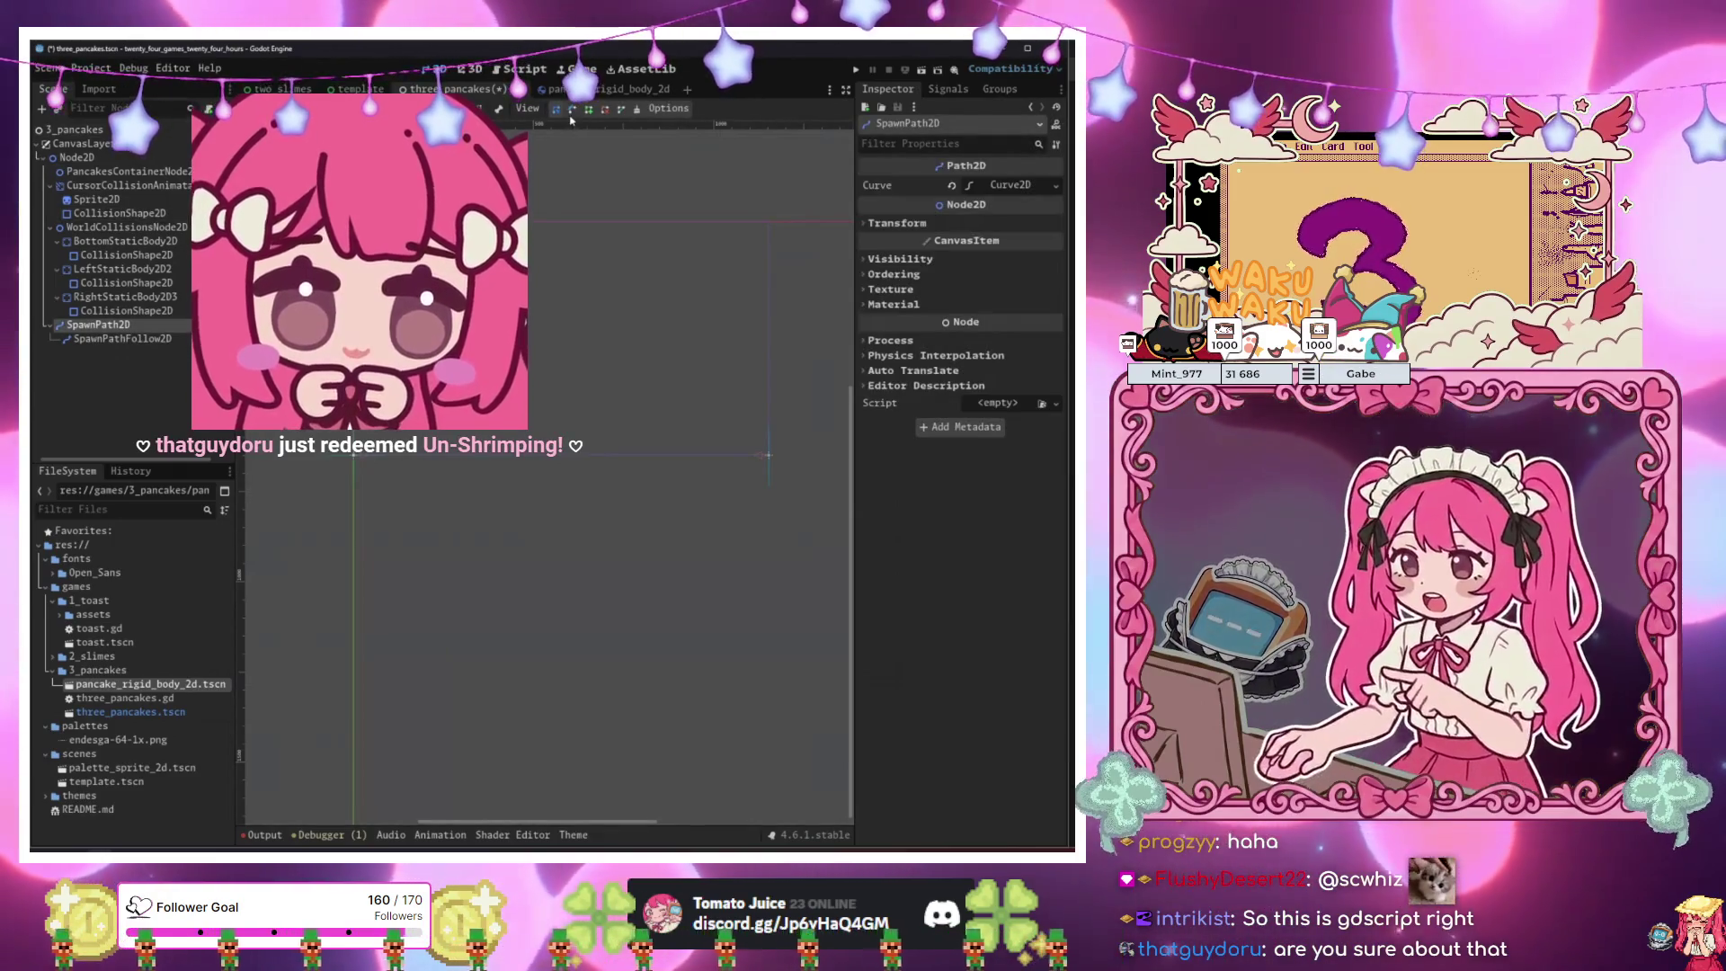
click(704, 310)
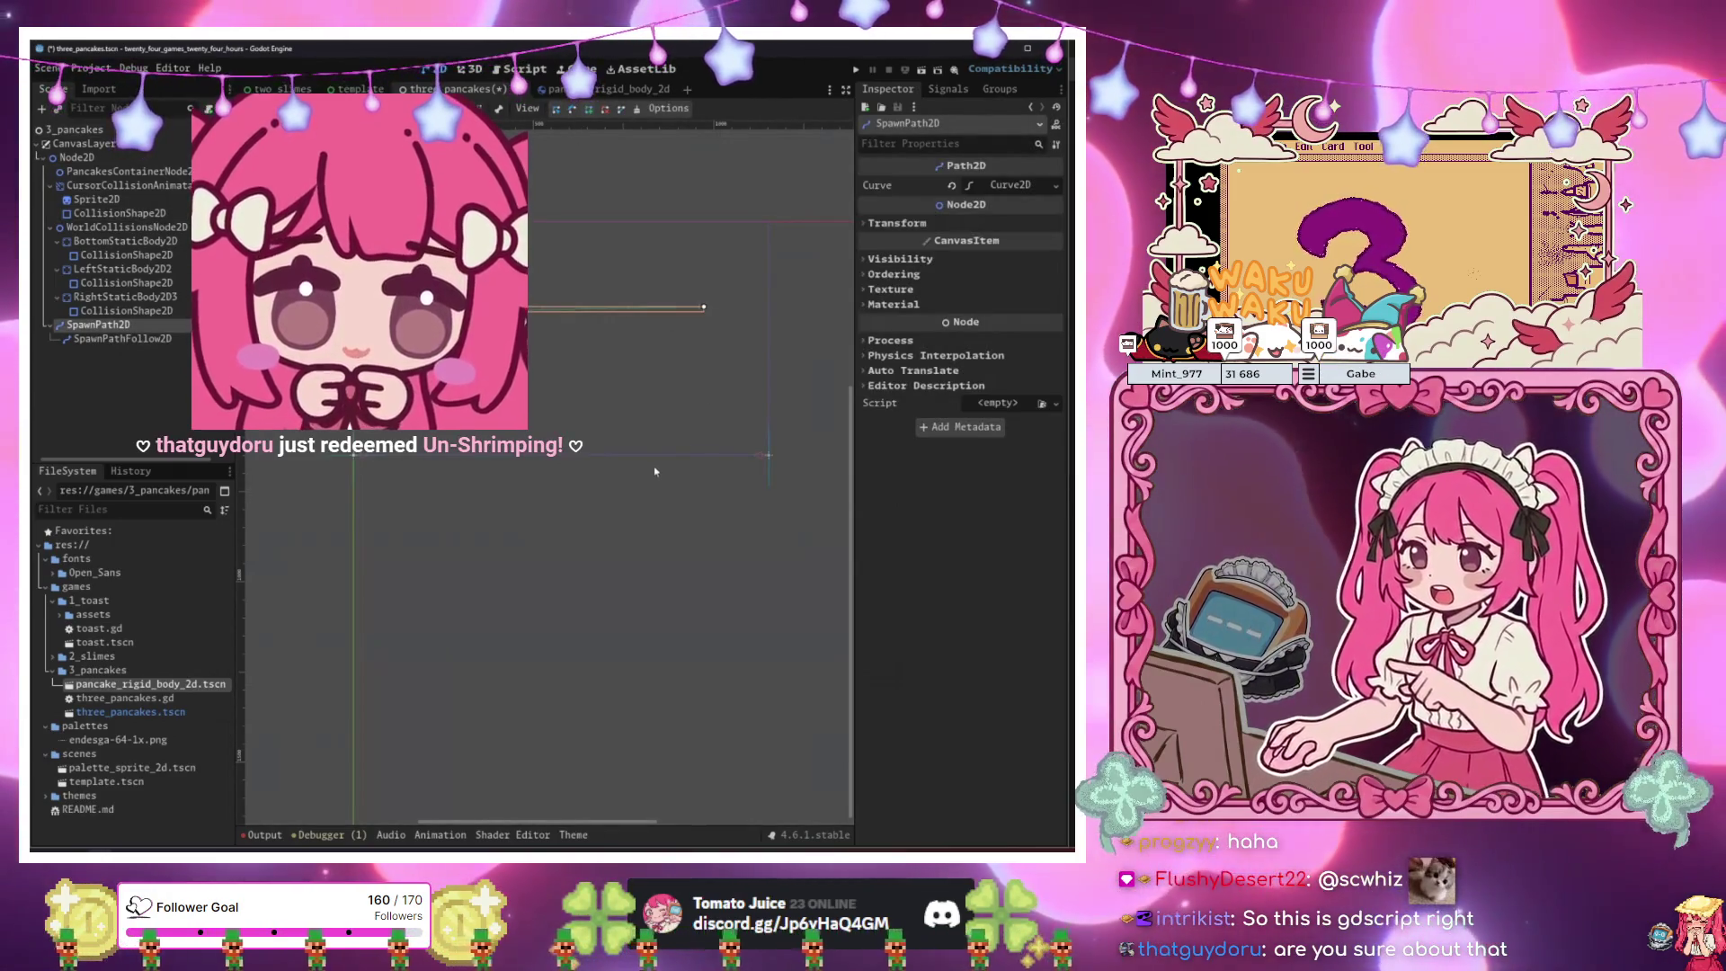
key(F5)
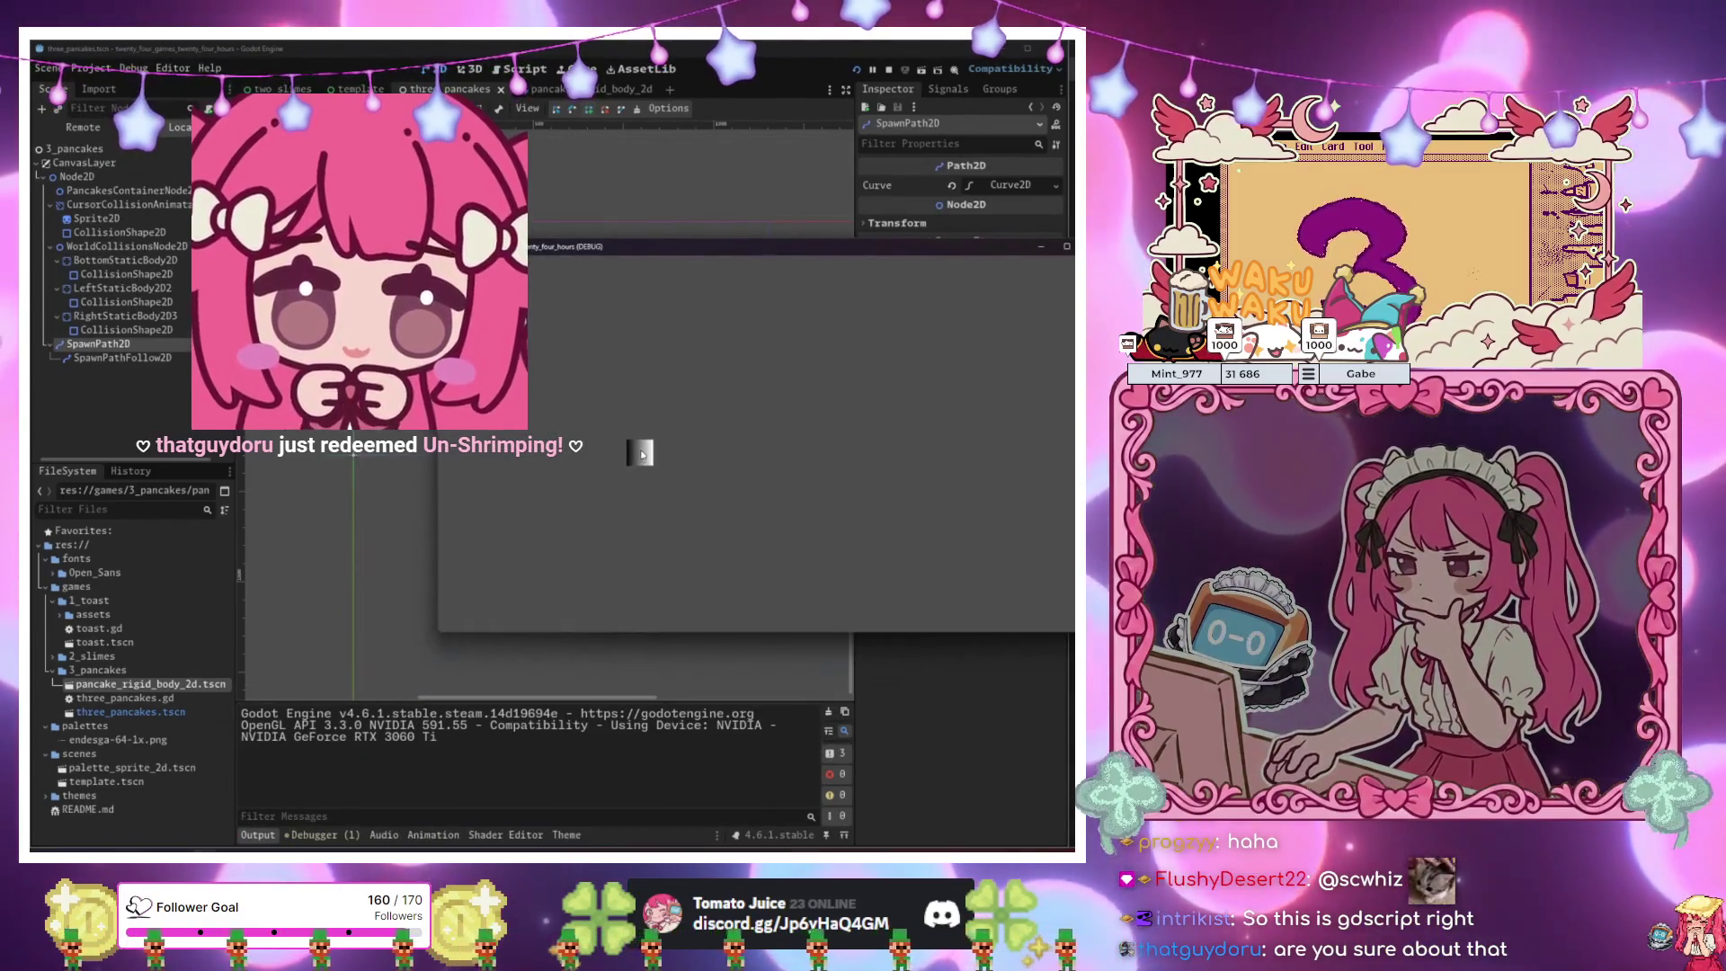
key(F8)
- Add a CanvasLayer under the 3_pancakes root with a Control node inside it
click(80, 157)
click(81, 130)
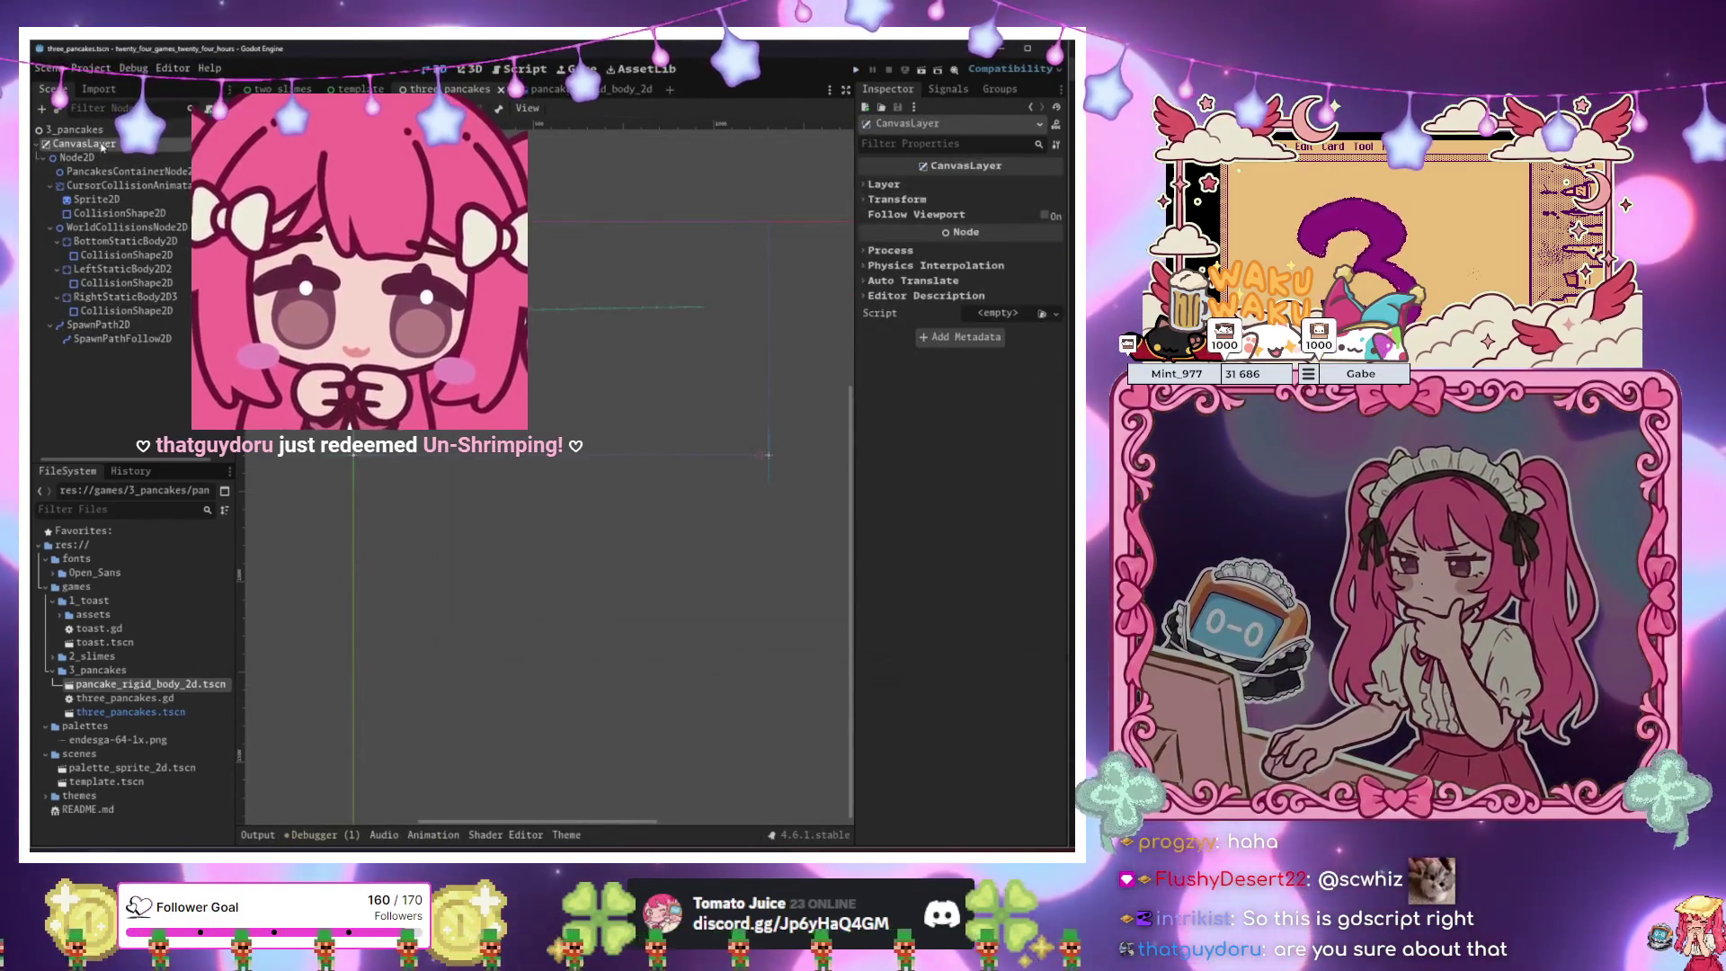
key(ctrl+a)
key(Down)
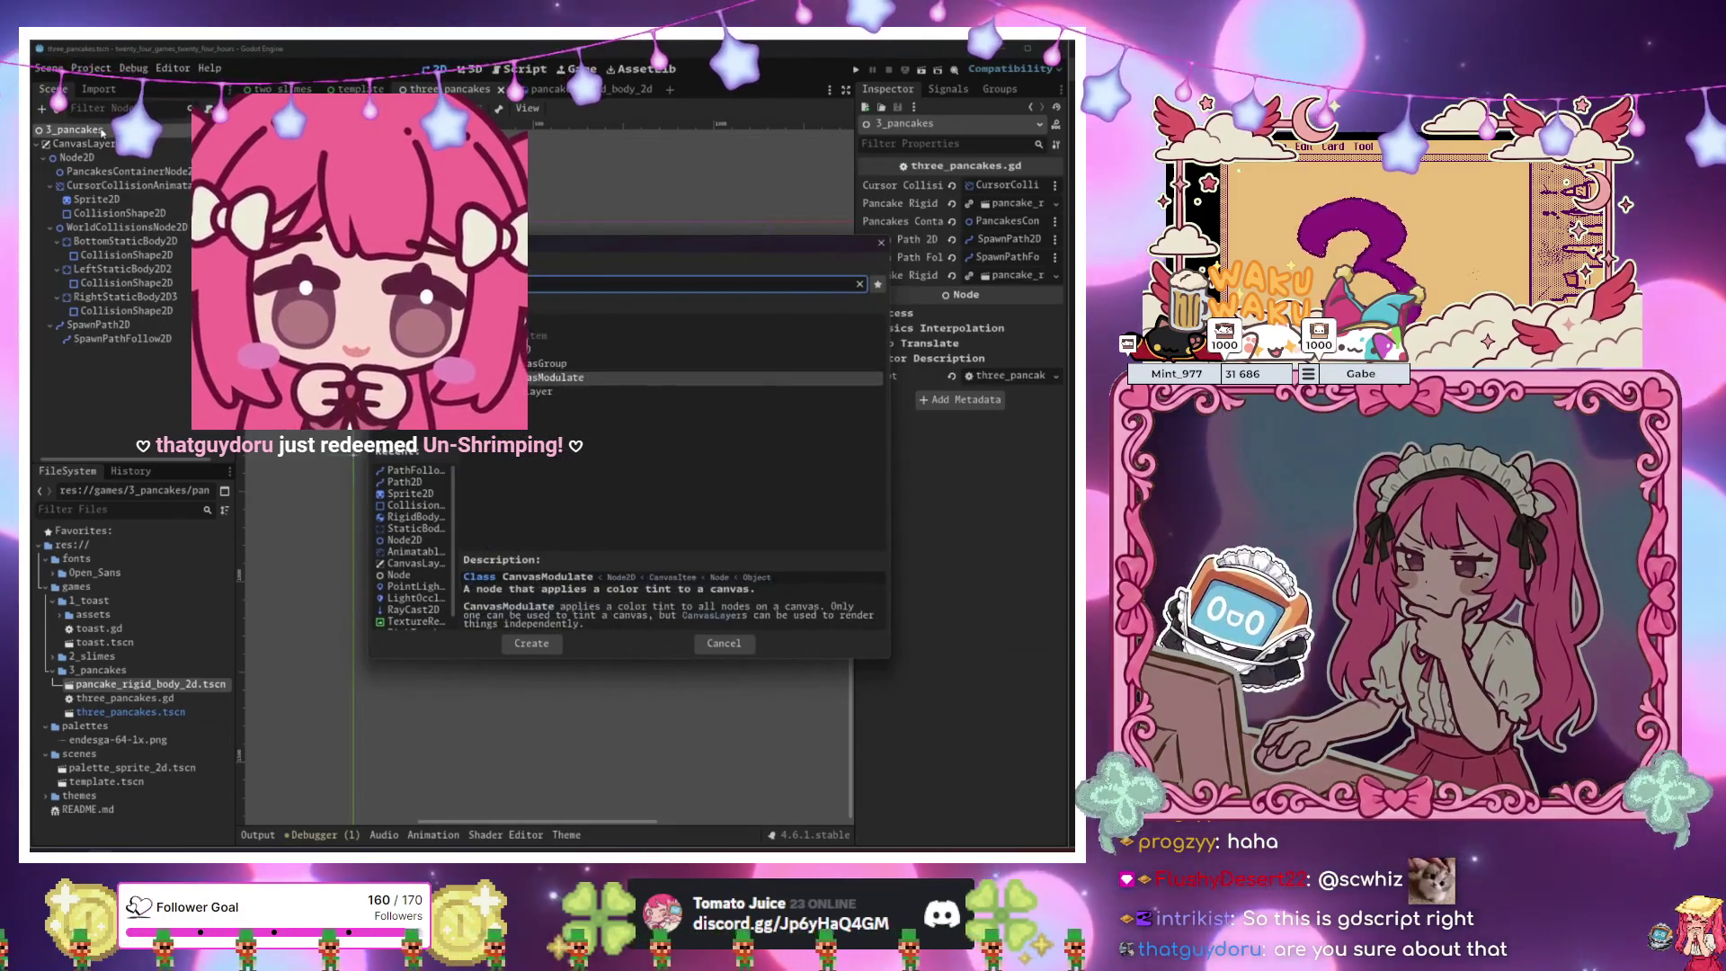
text(l)
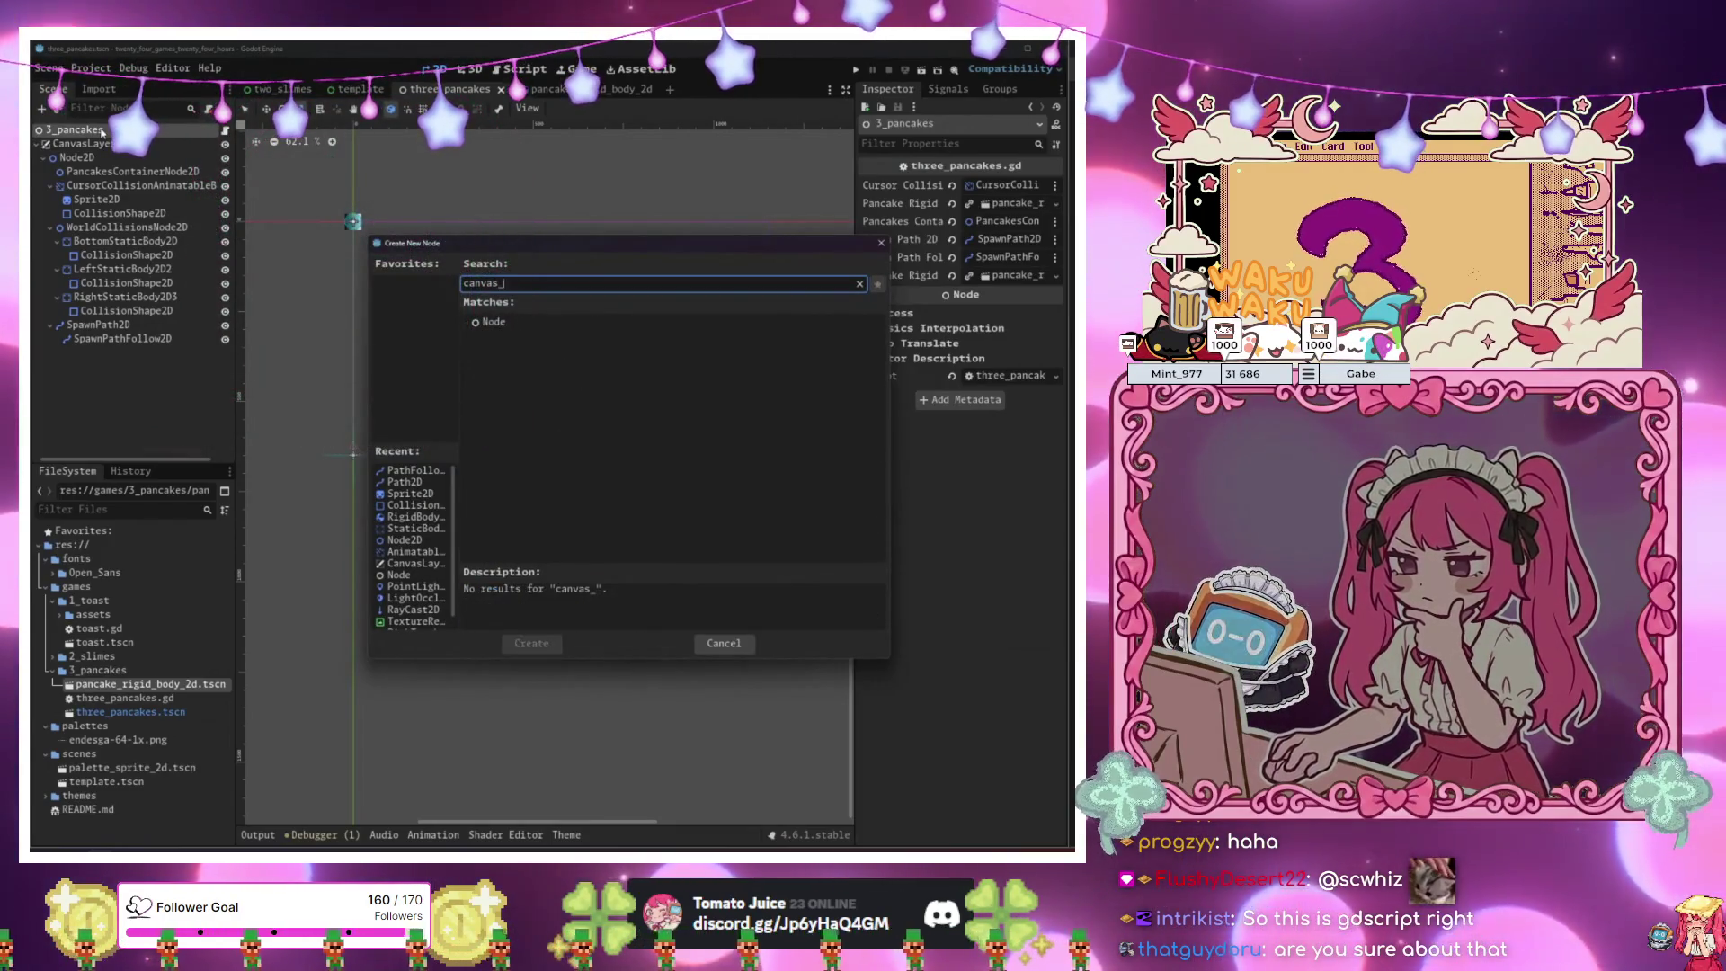
key(Return)
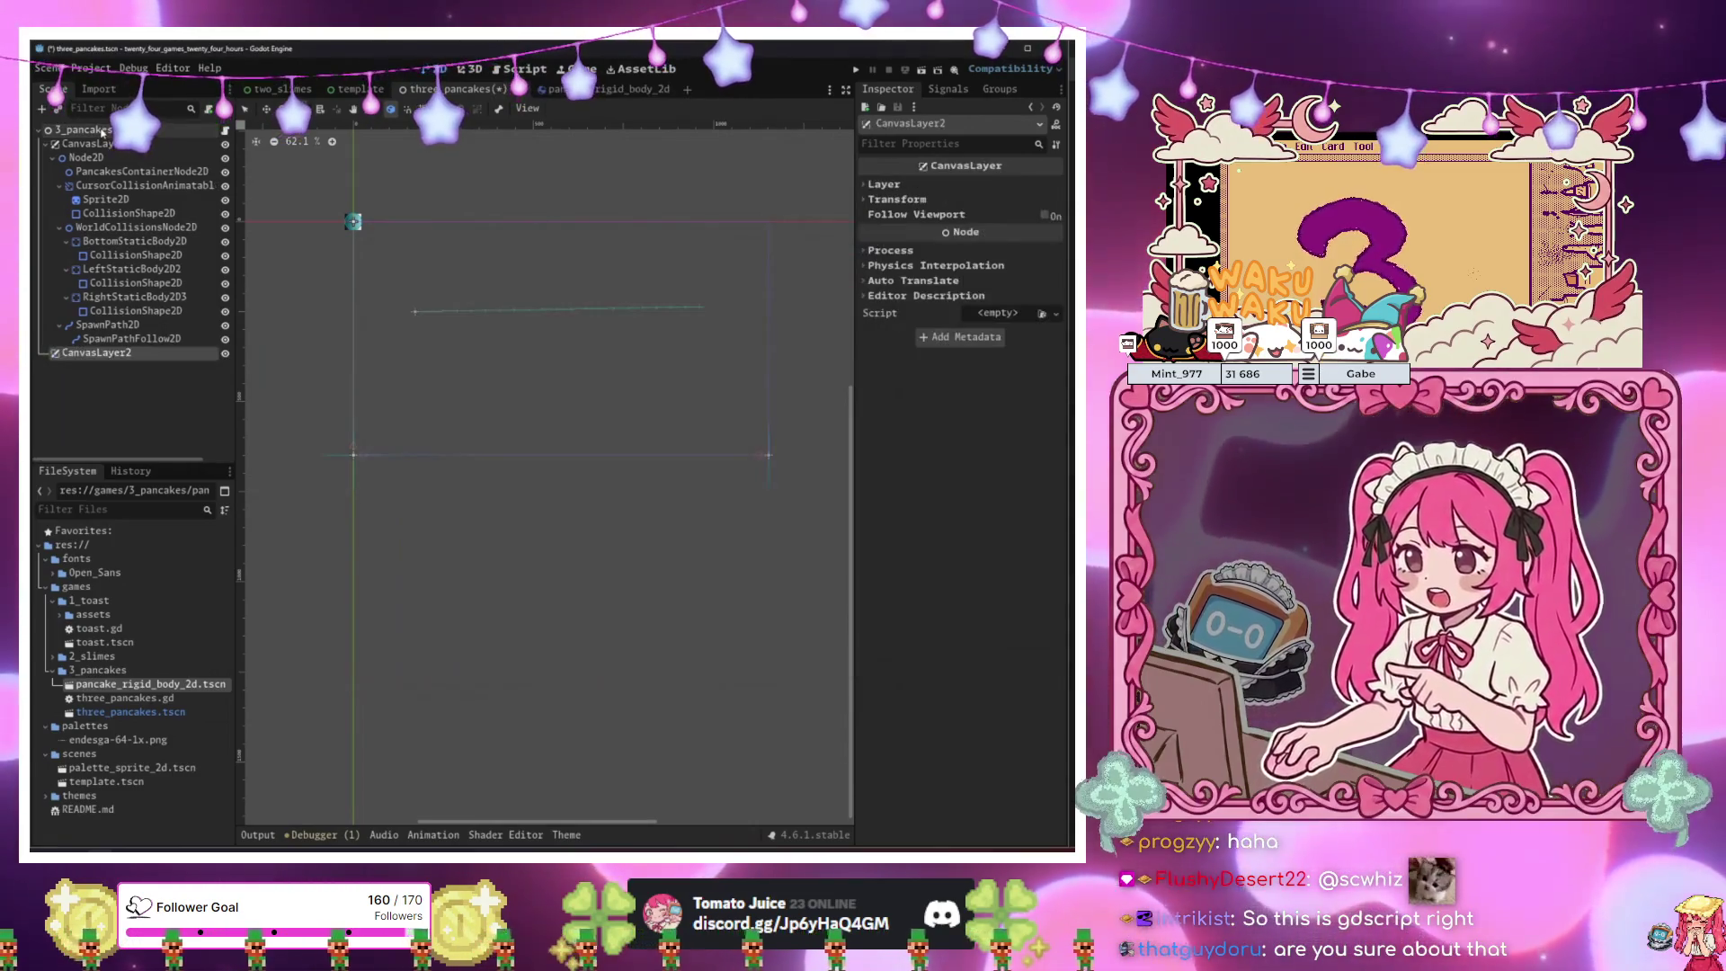
key(ctrl+a)
text(contr)
key(Return)
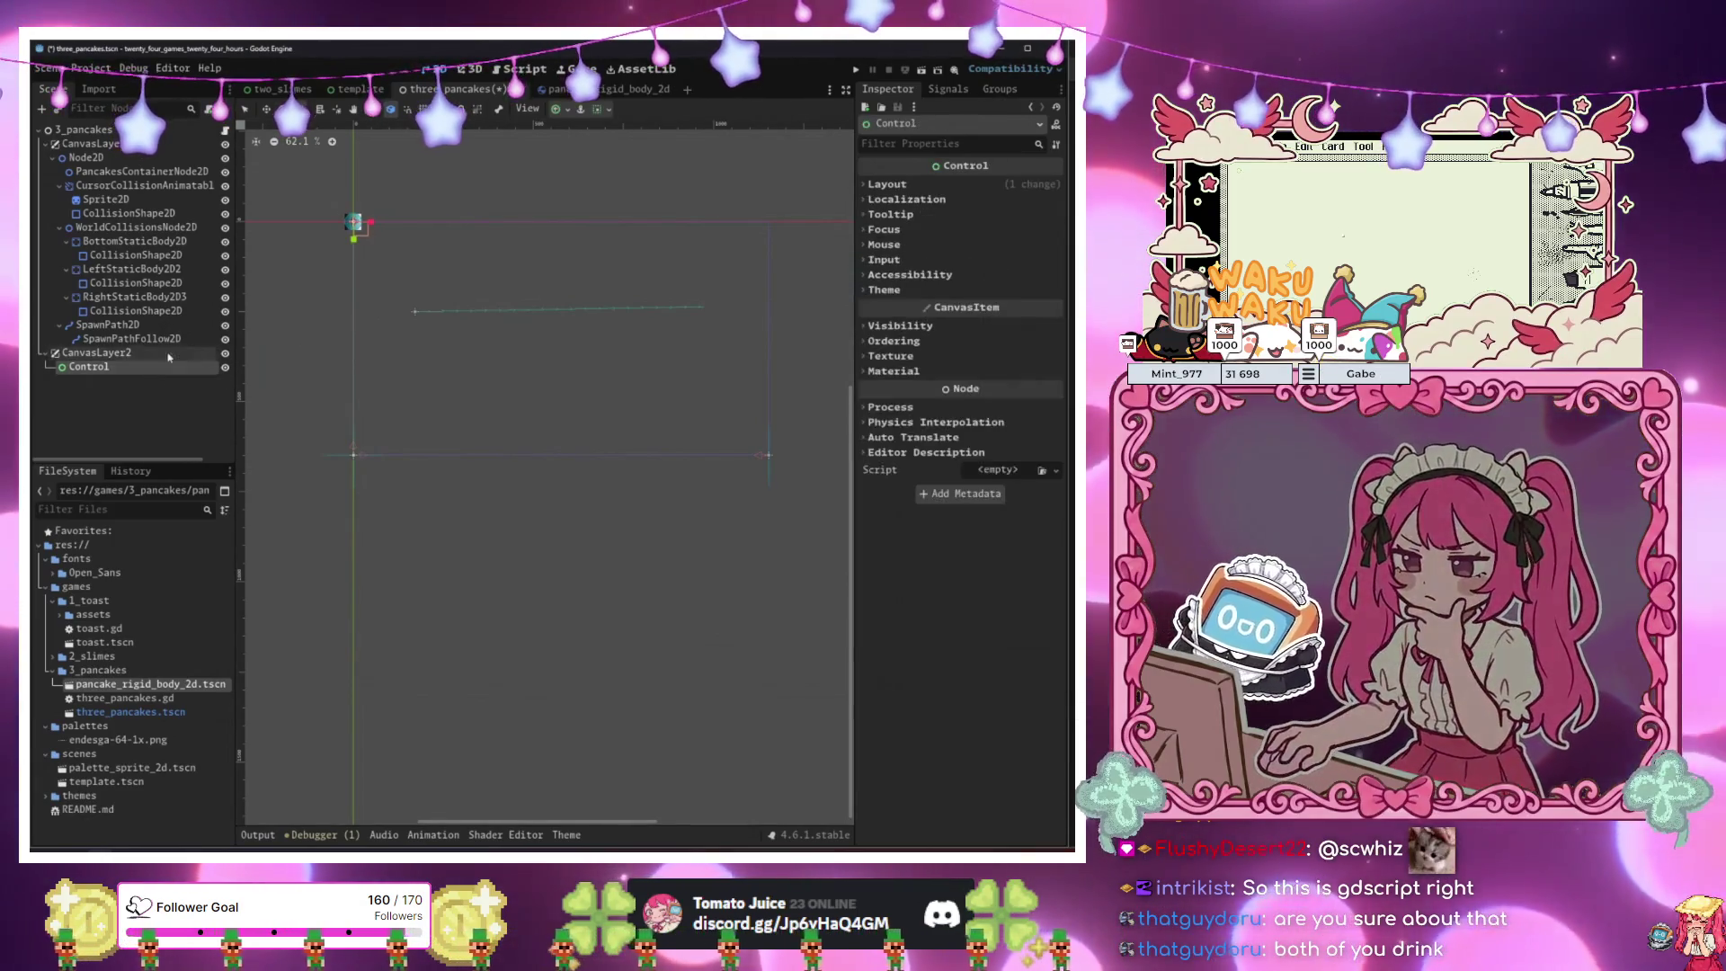
- Give the Control the Full Rect anchor preset and add a Button child
click(567, 111)
click(646, 216)
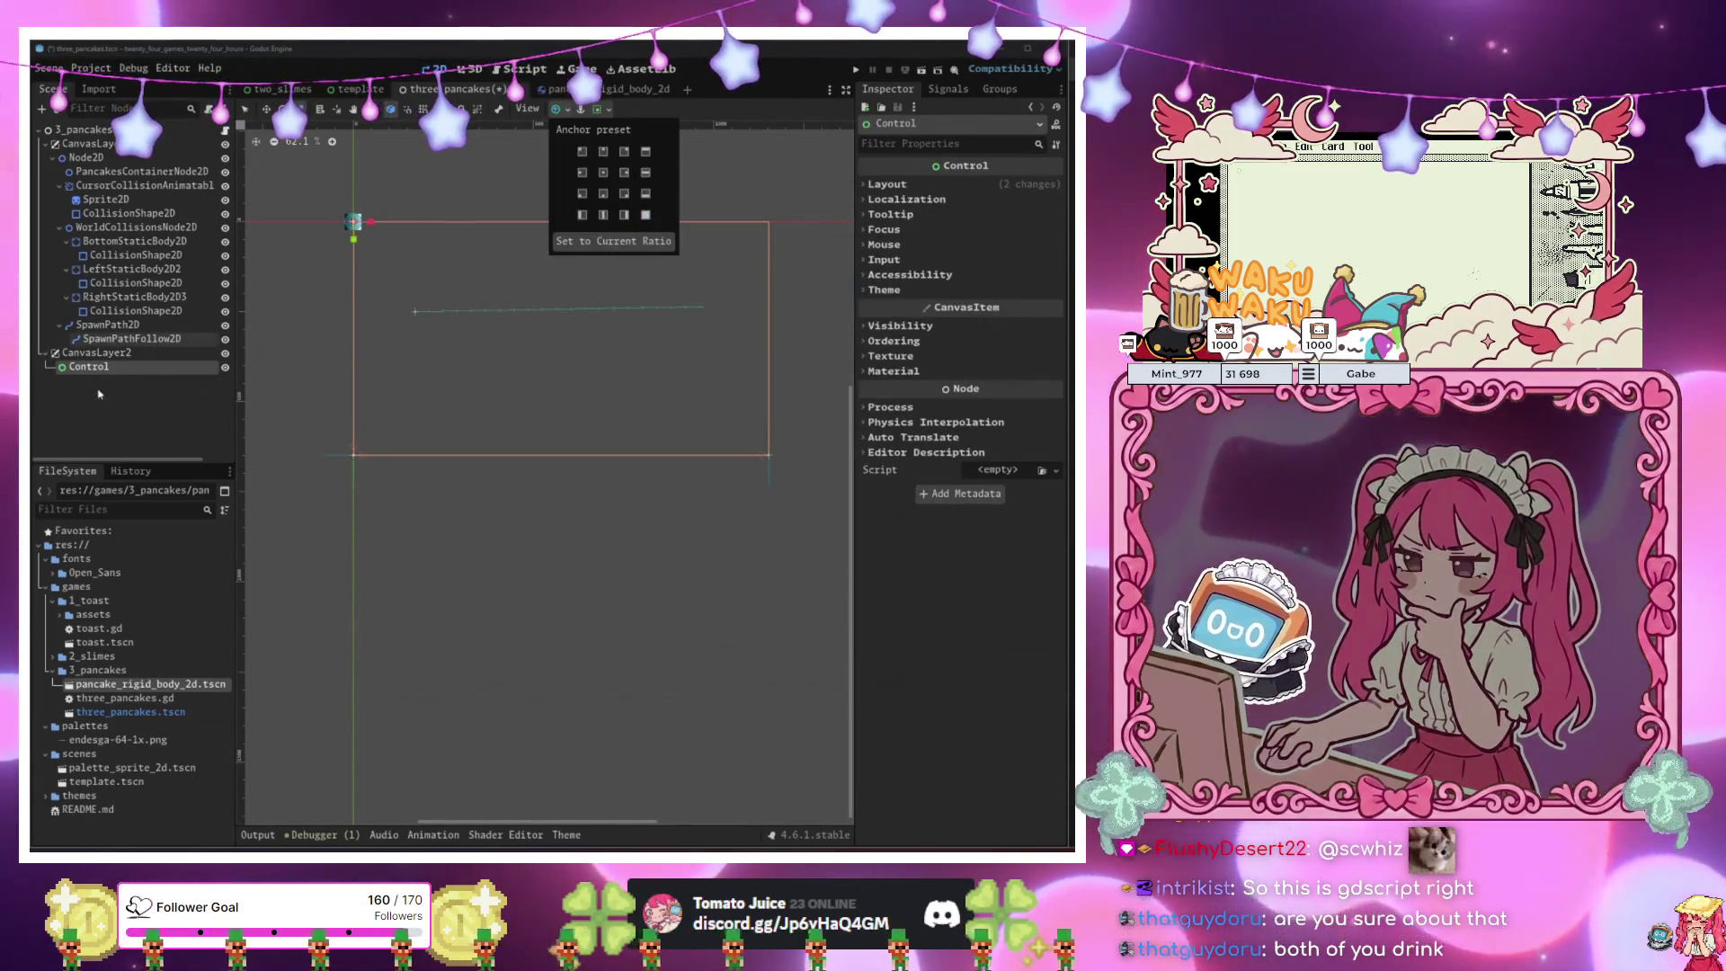
key(ctrl+a)
text(button)
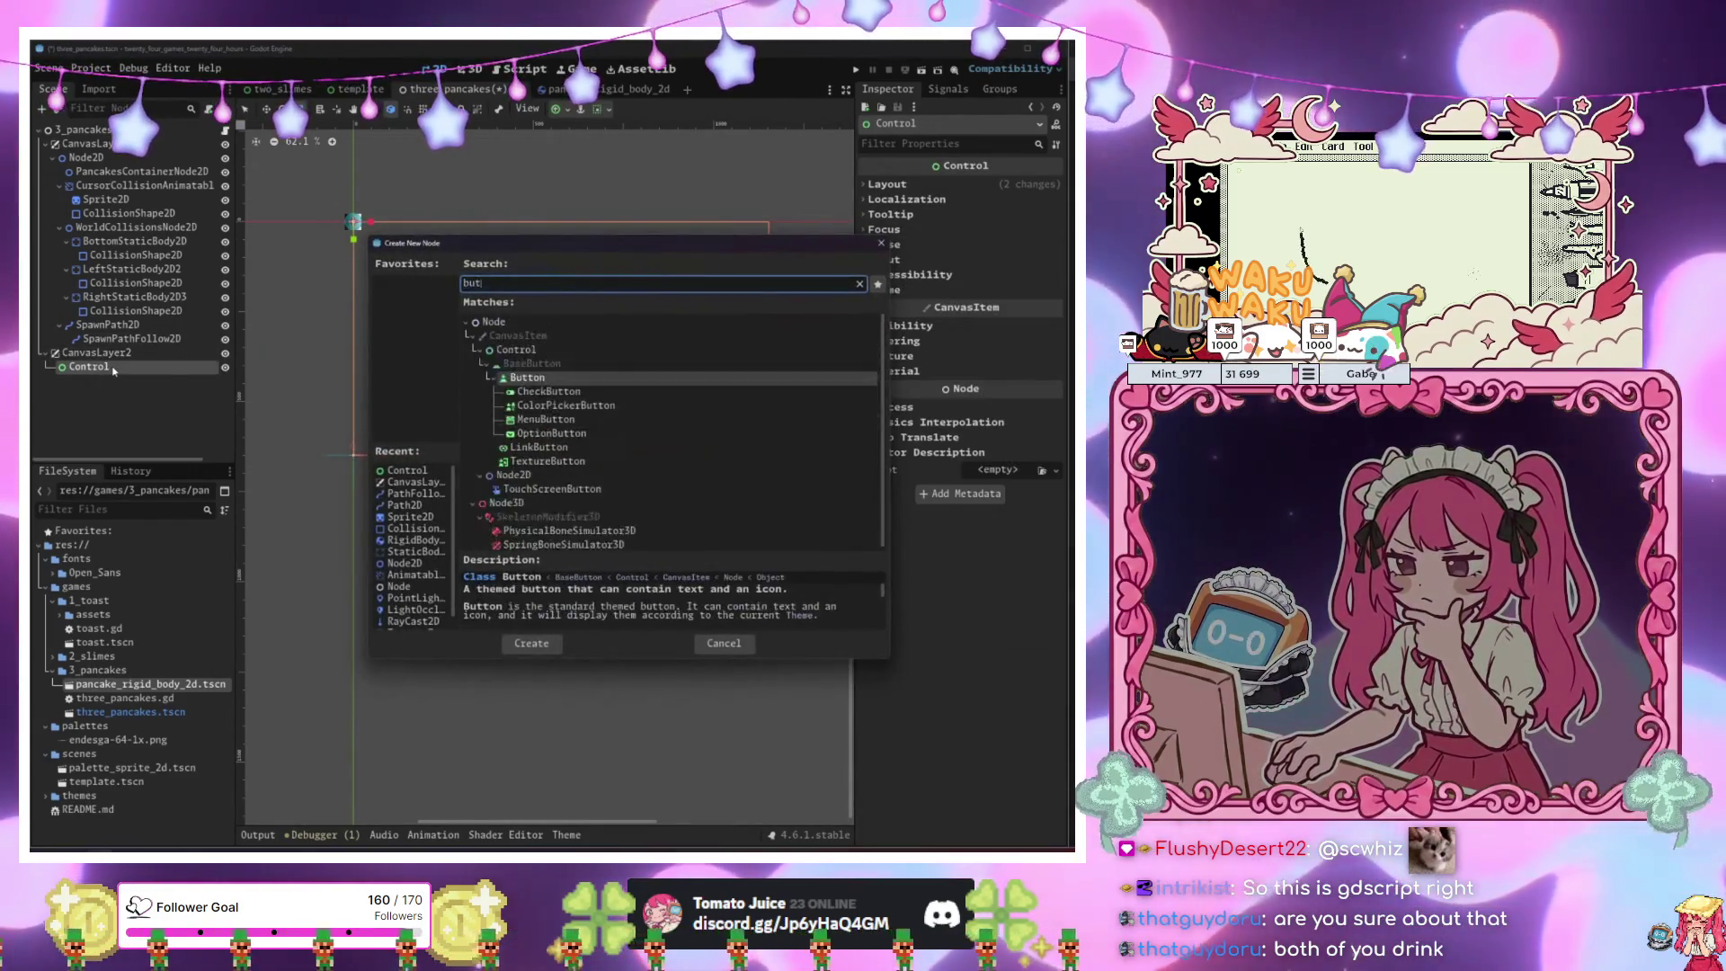
key(Return)
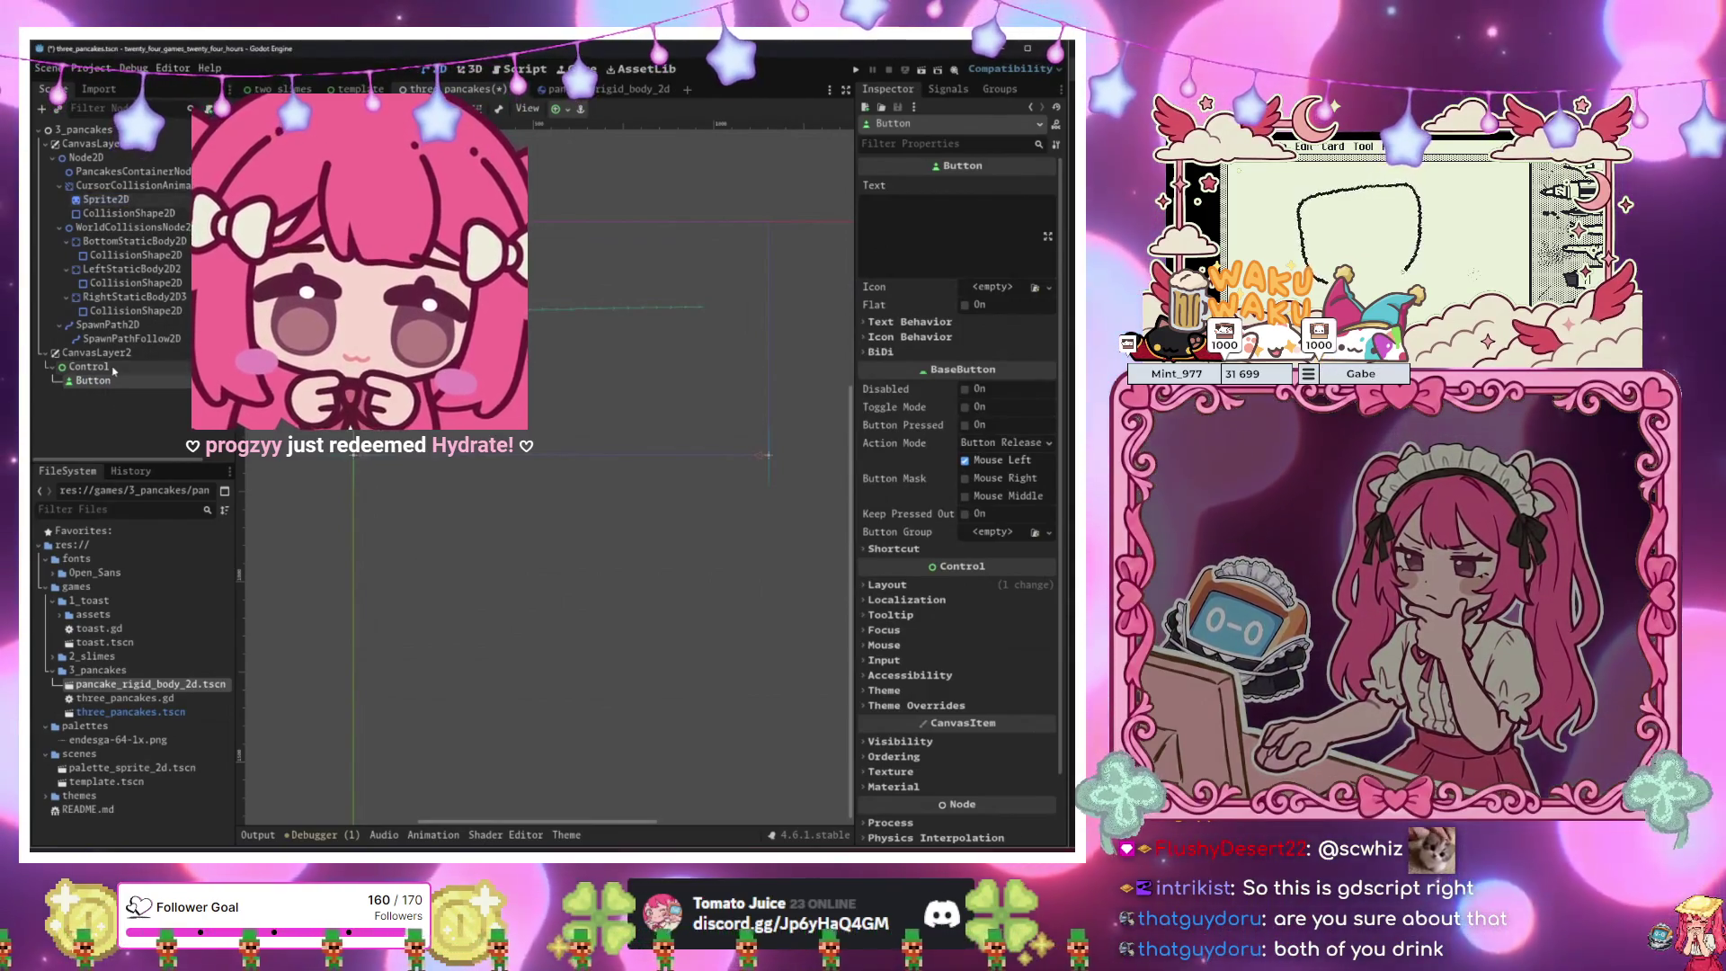
- Rename the Button to StartButton and set its Text to 'Reset Button'
double_click(81, 380)
text(startButton)
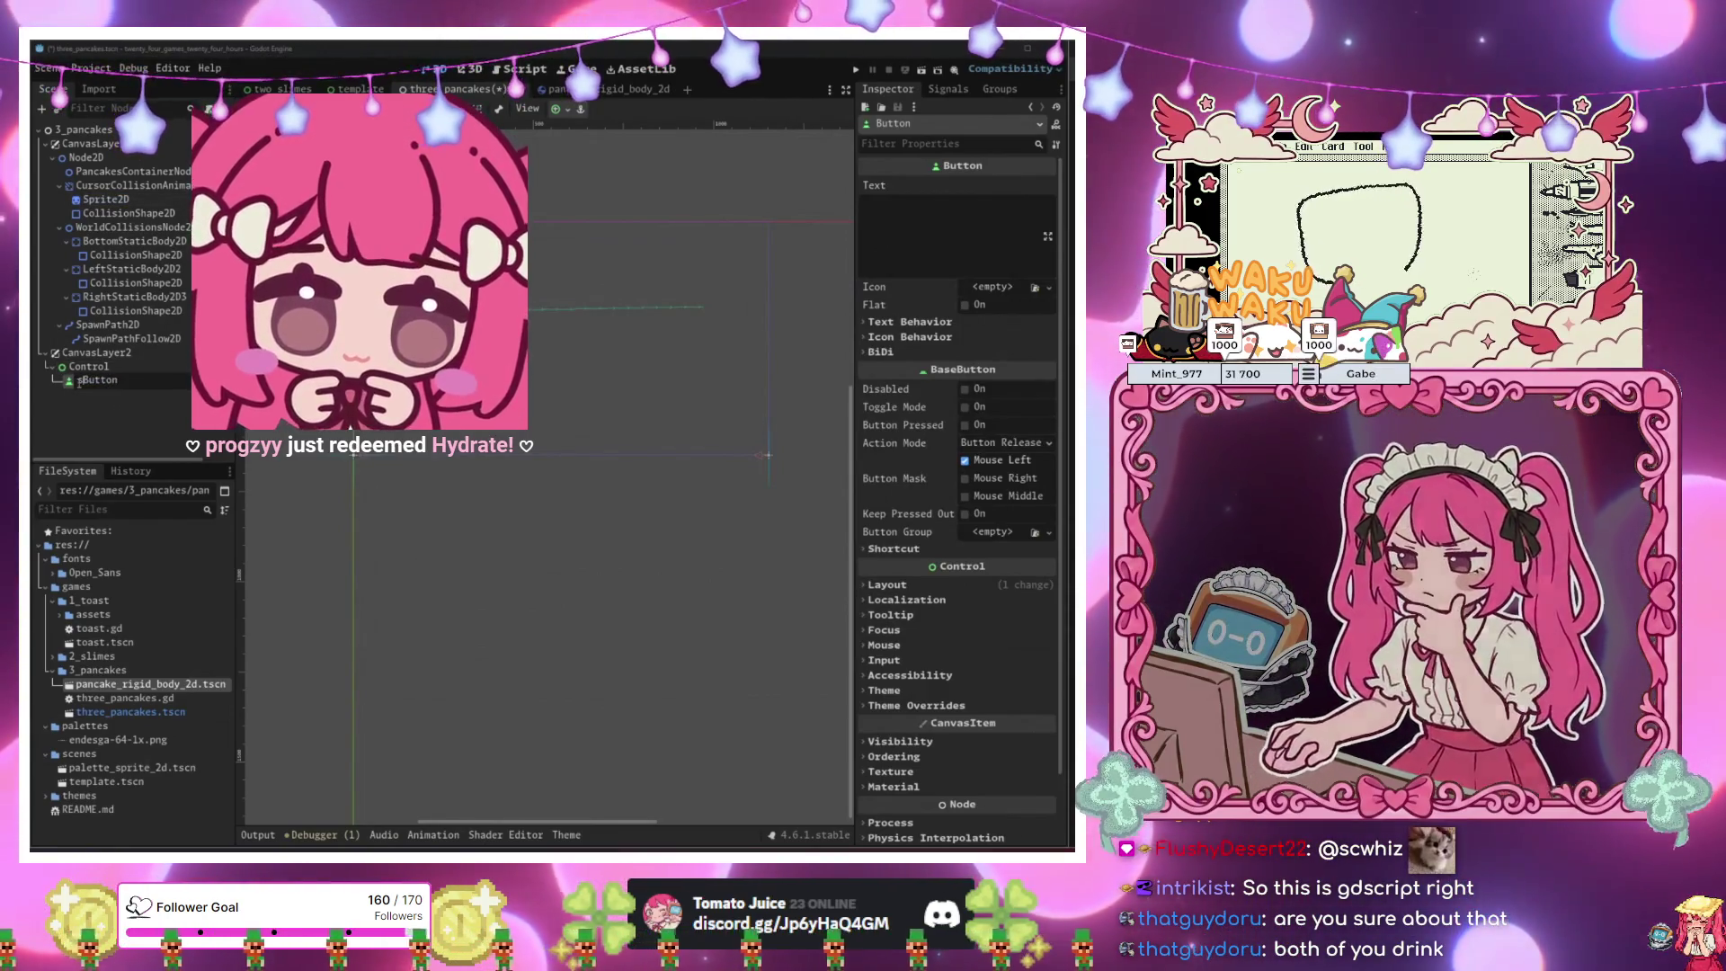
key(Return)
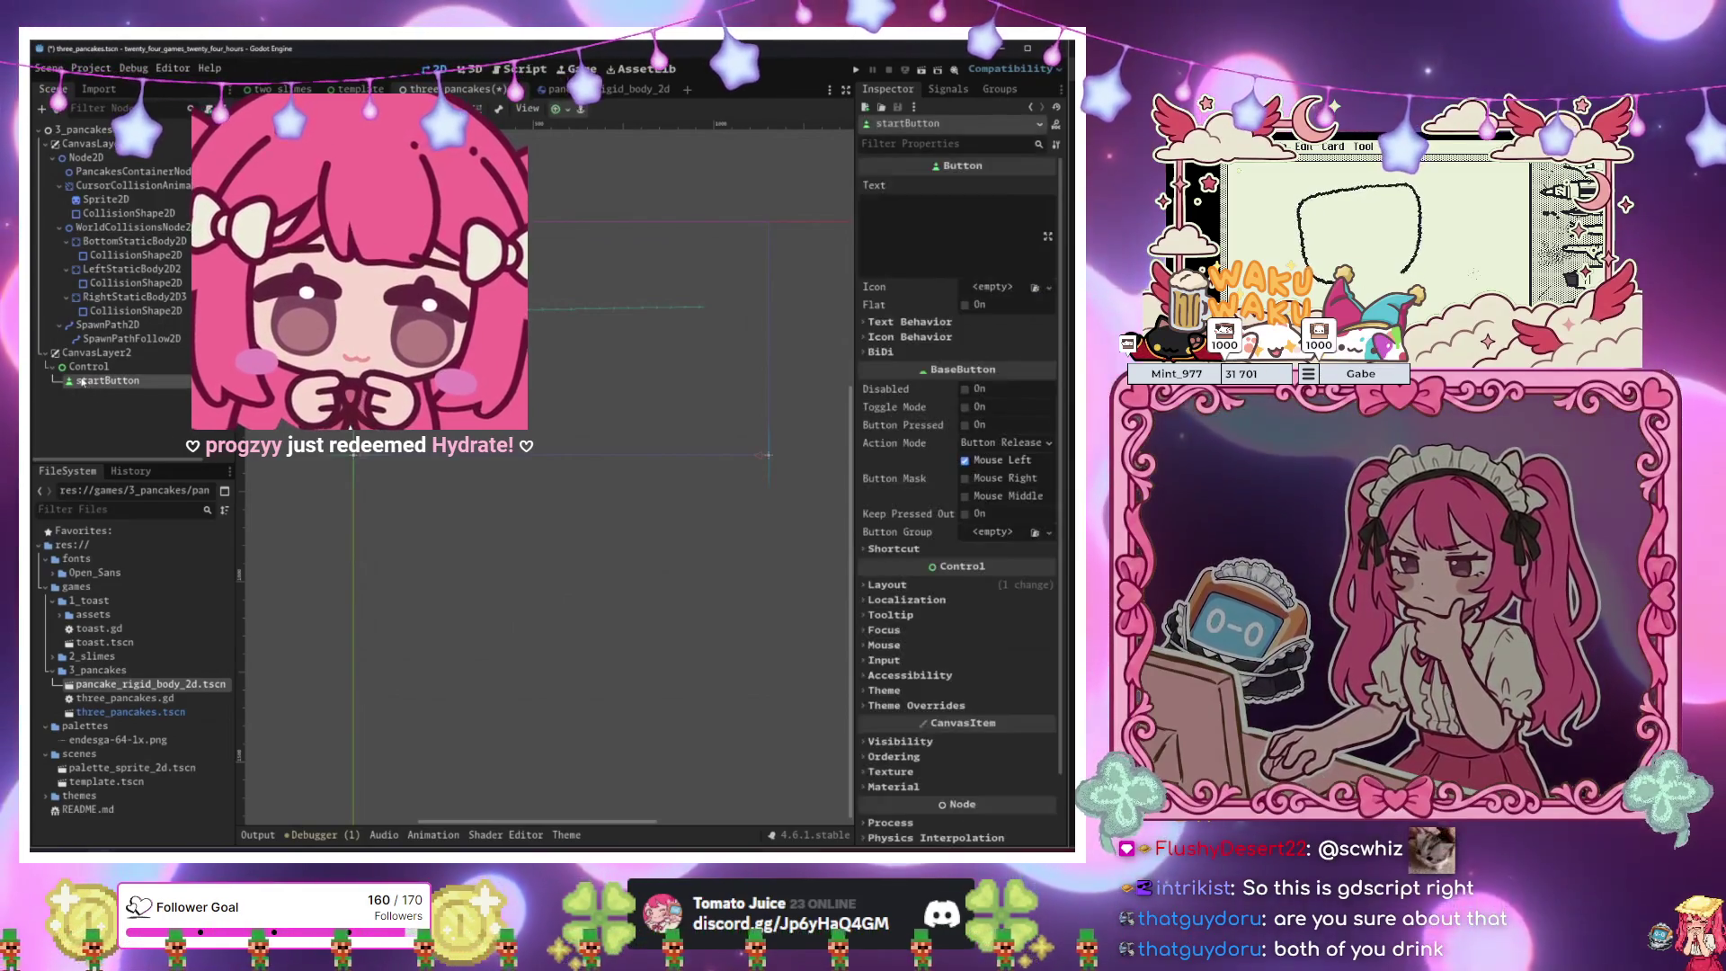
double_click(90, 380)
text(StartButton)
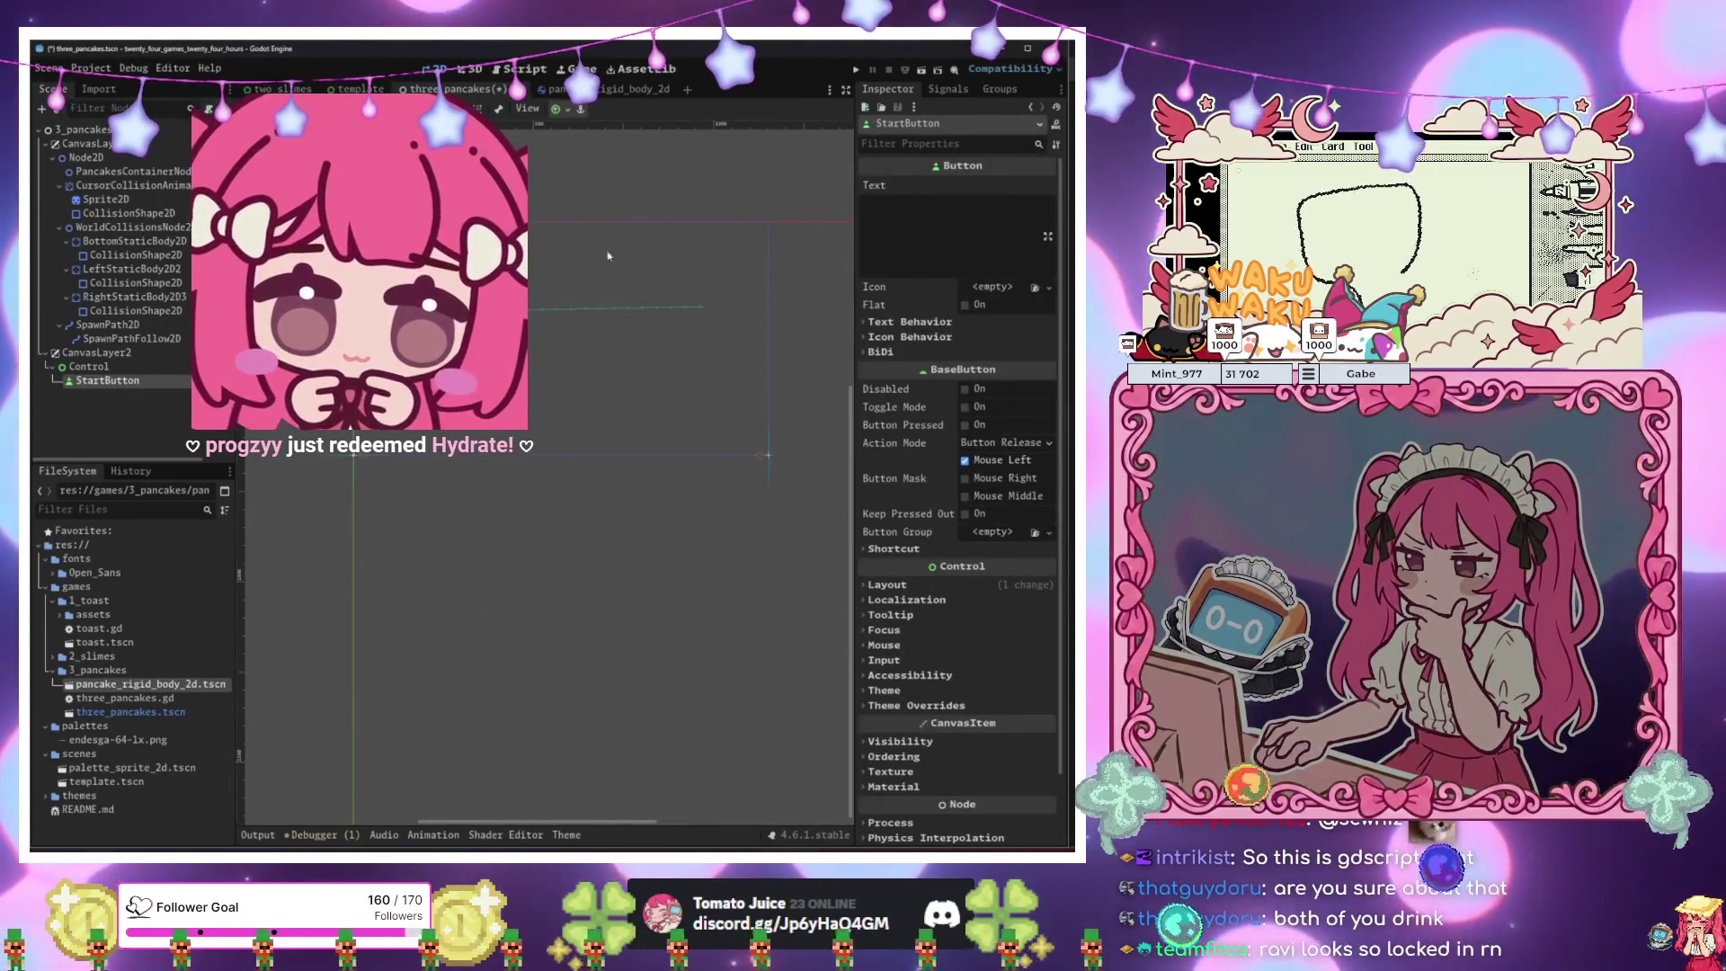
key(Return)
click(947, 220)
text(Star)
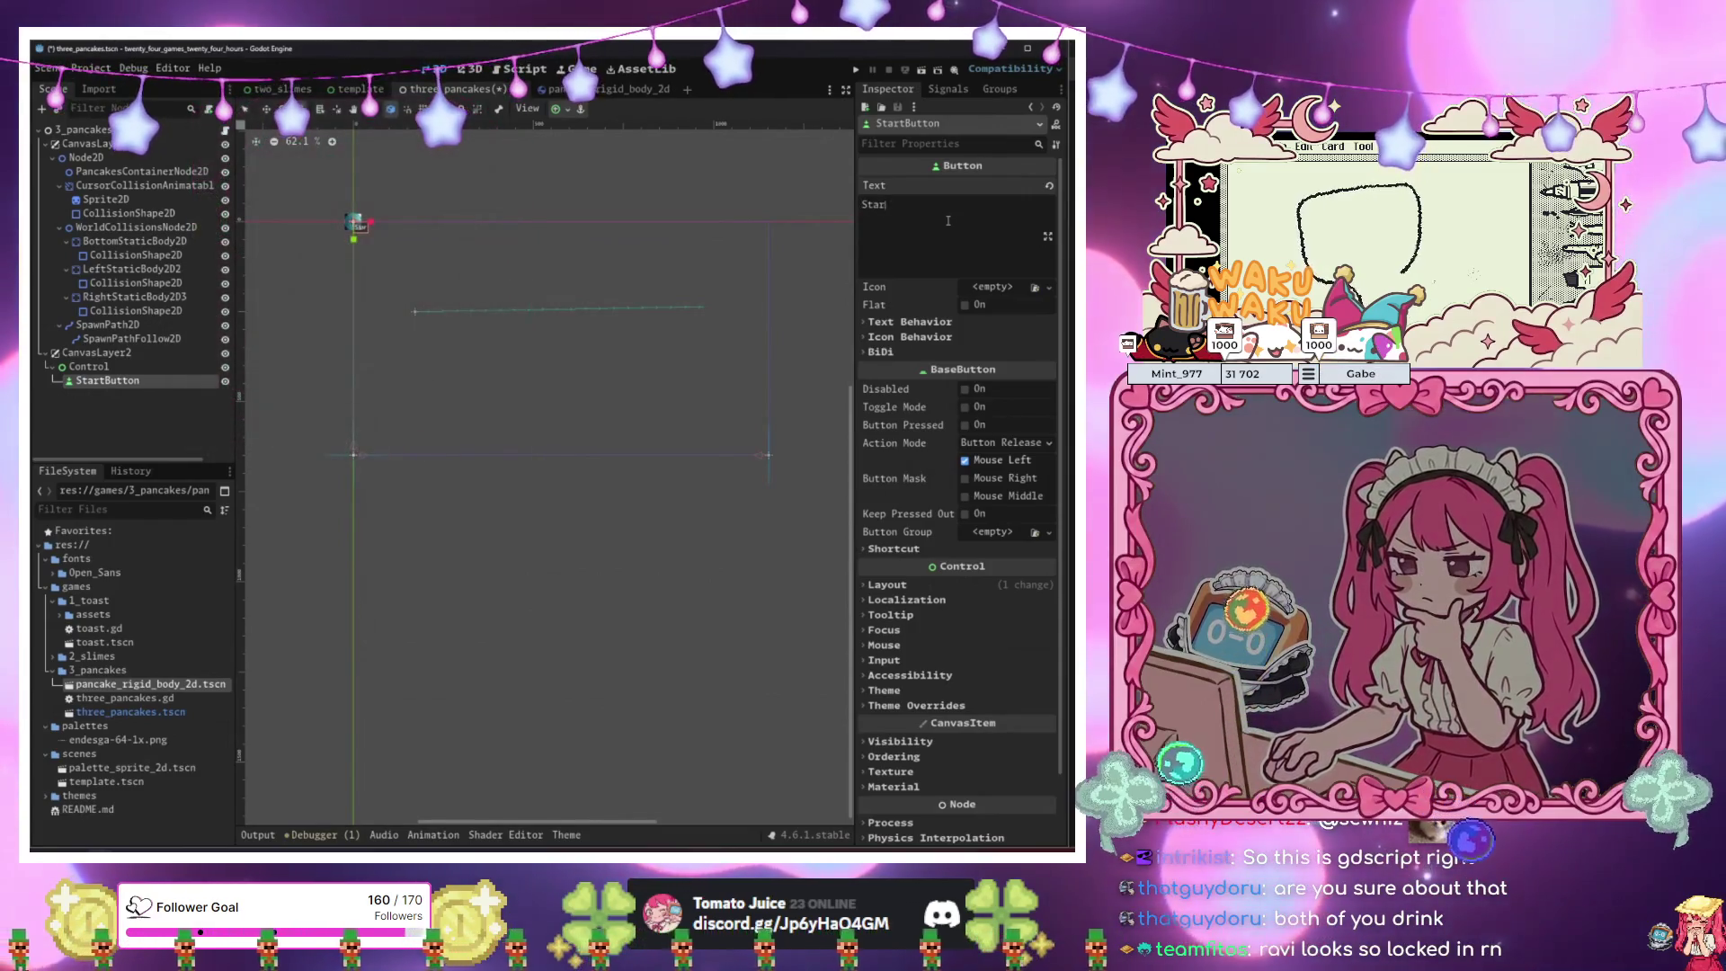
text(set Button)
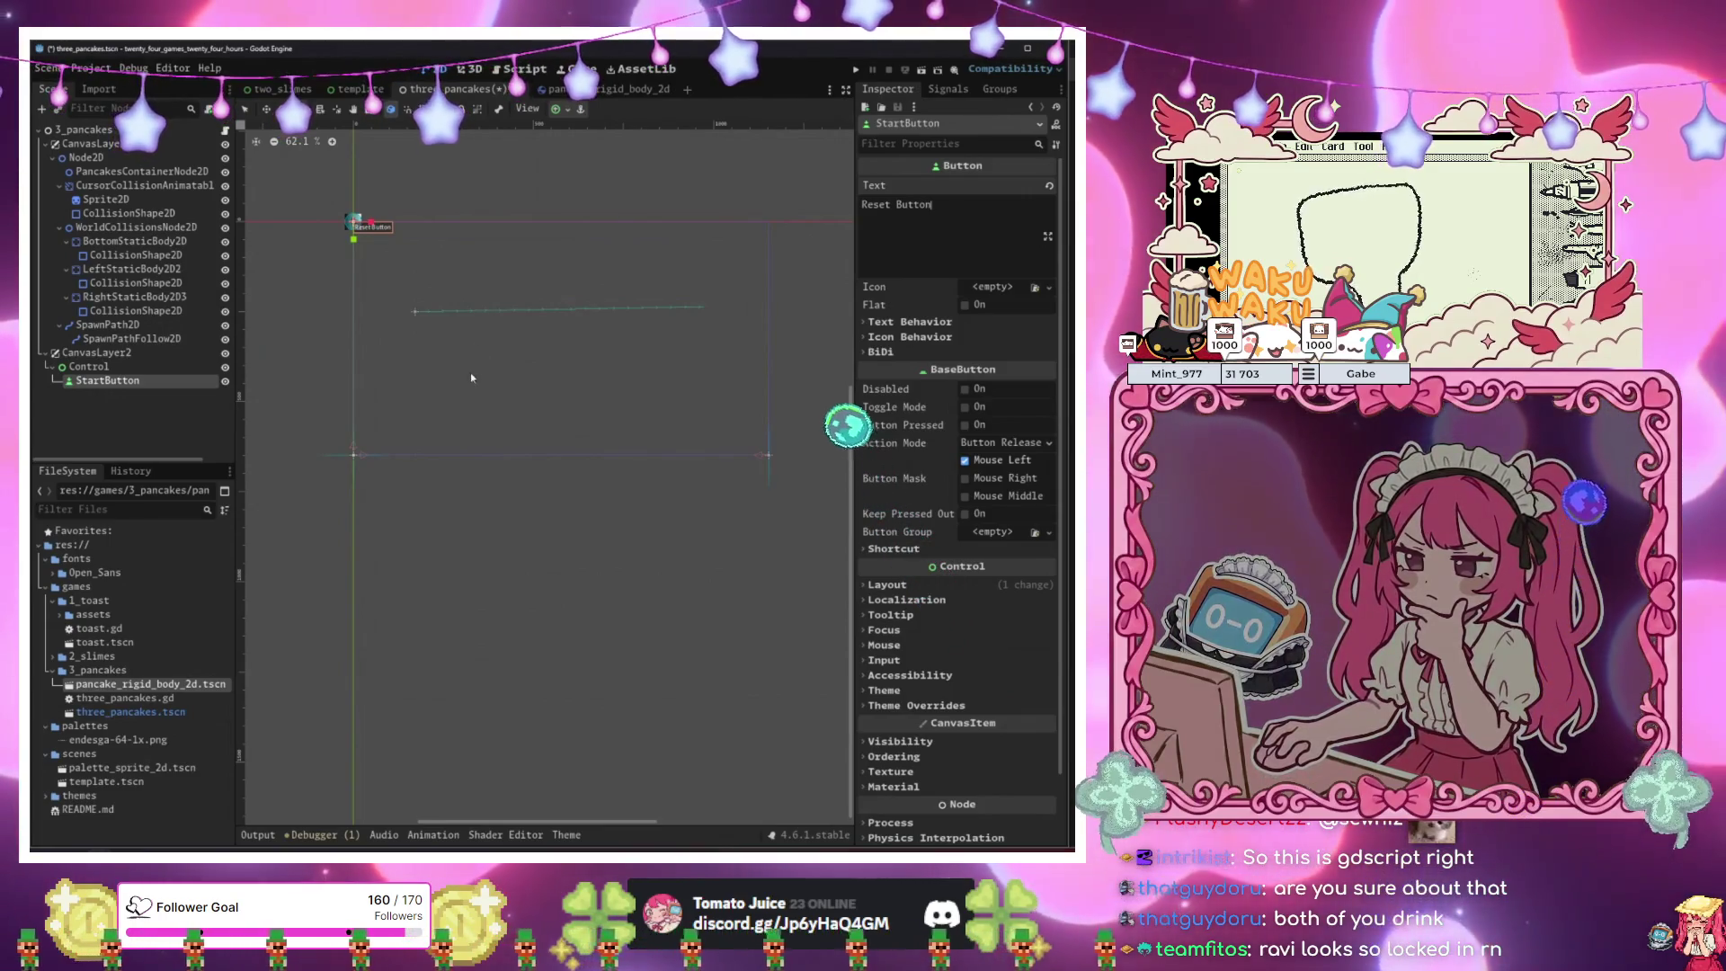
scroll(414, 257, up, 2)
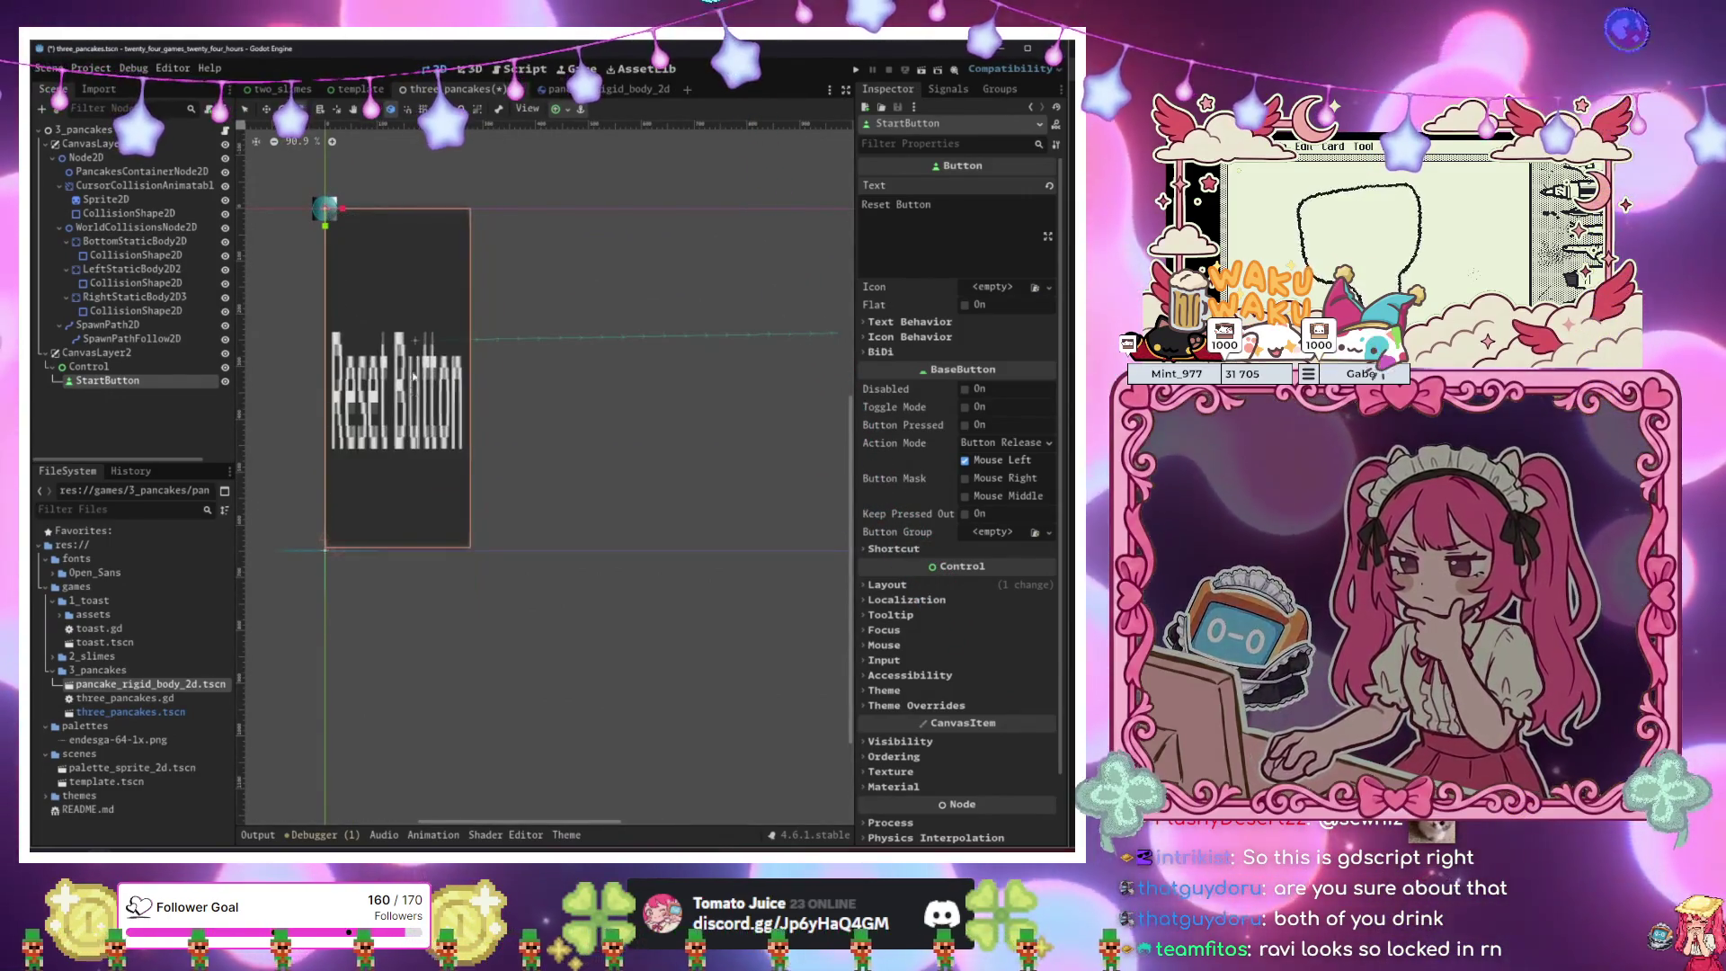
- Move the Reset Button lower on screen and reopen three_pancakes.gd
click(380, 267)
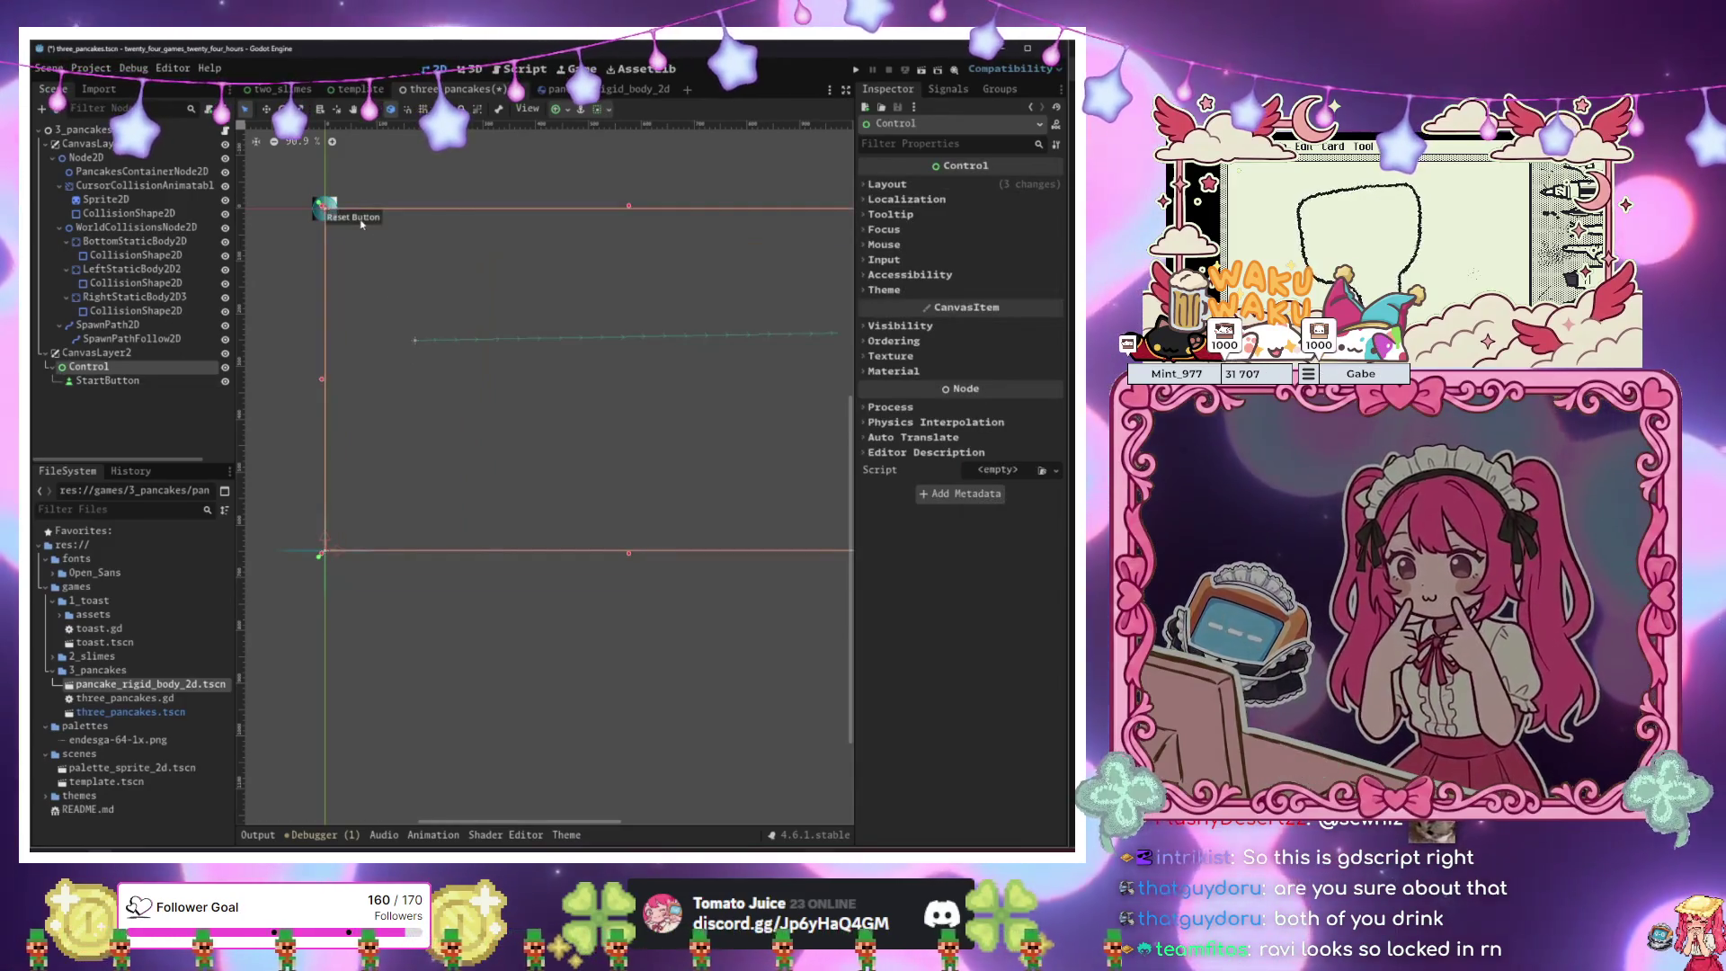
click(354, 216)
drag(354, 217, 381, 518)
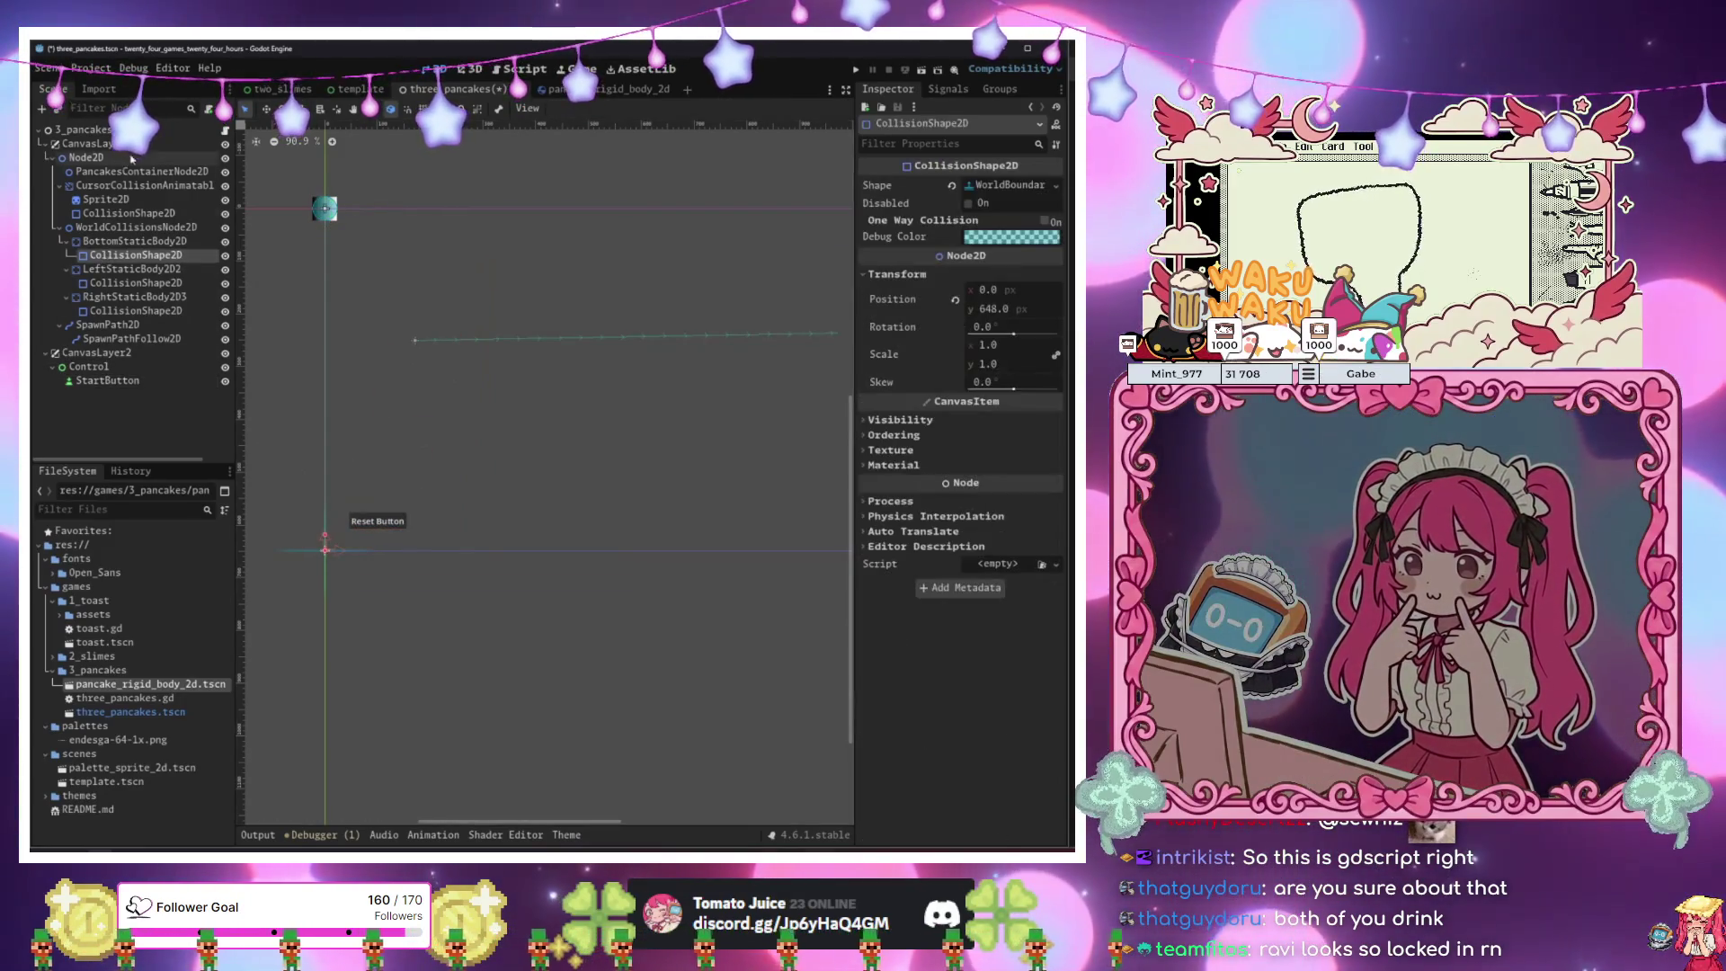
click(81, 130)
click(225, 131)
scroll(439, 224, down, 1)
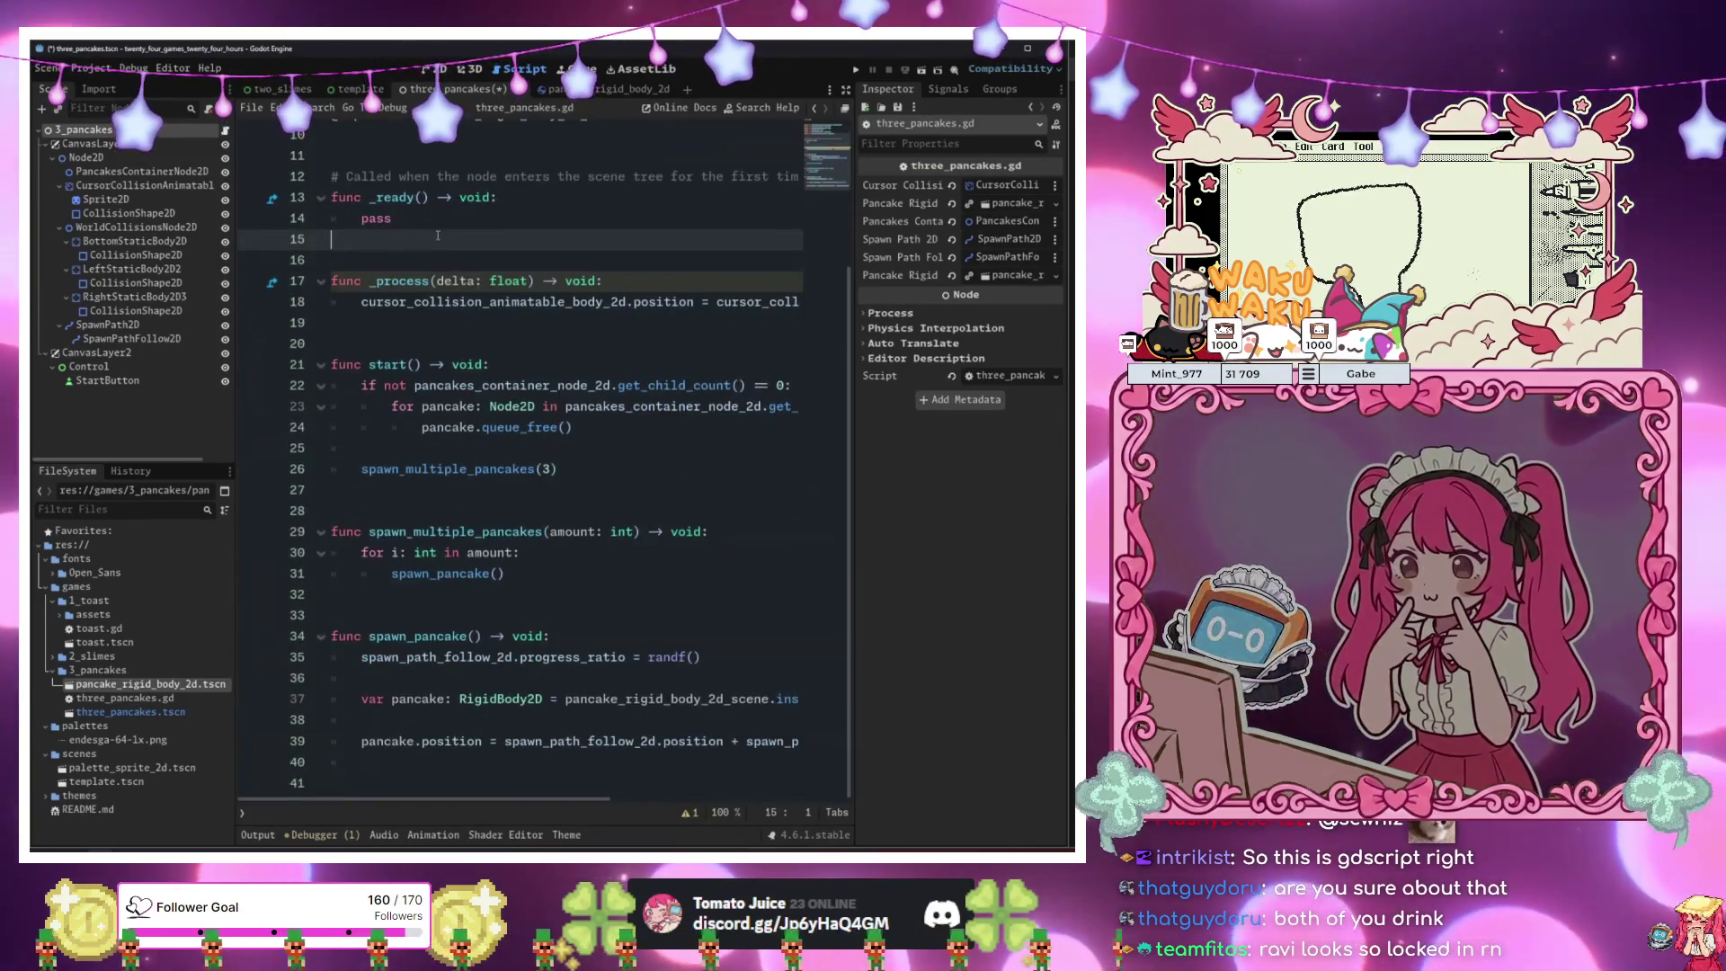
- Replace pass in _ready with a start() call and review the spawn loop
click(439, 224)
key(BackSpace)
text(st)
key(Return)
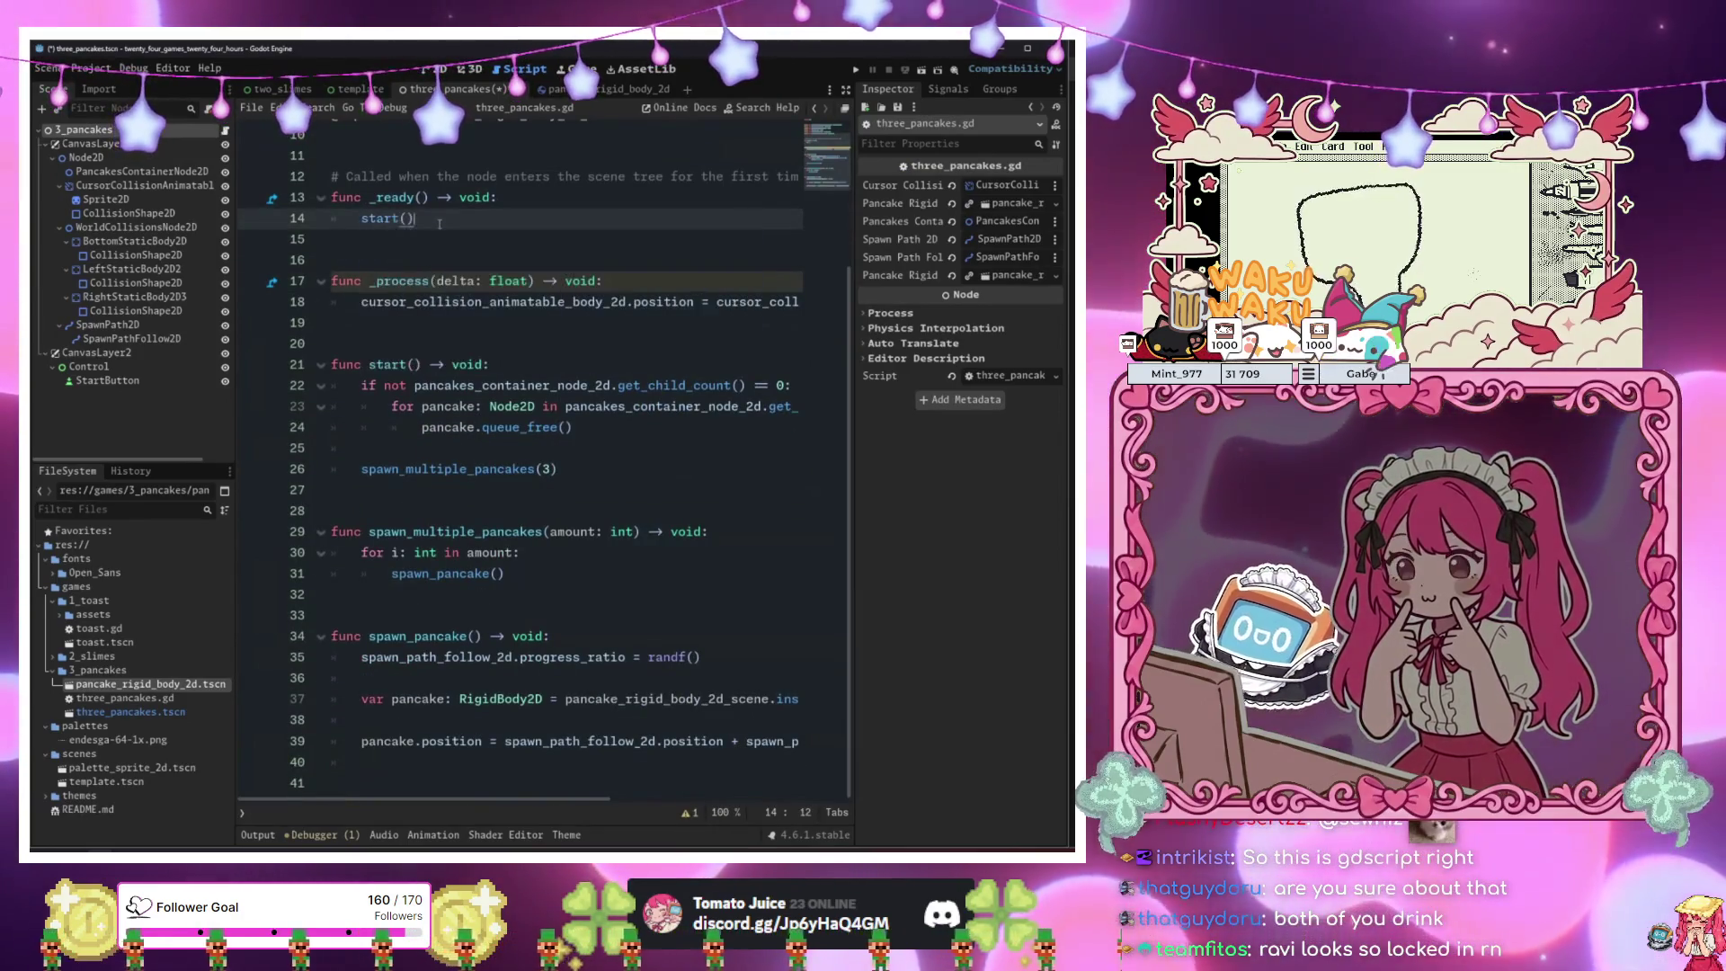
click(539, 531)
click(544, 594)
click(550, 573)
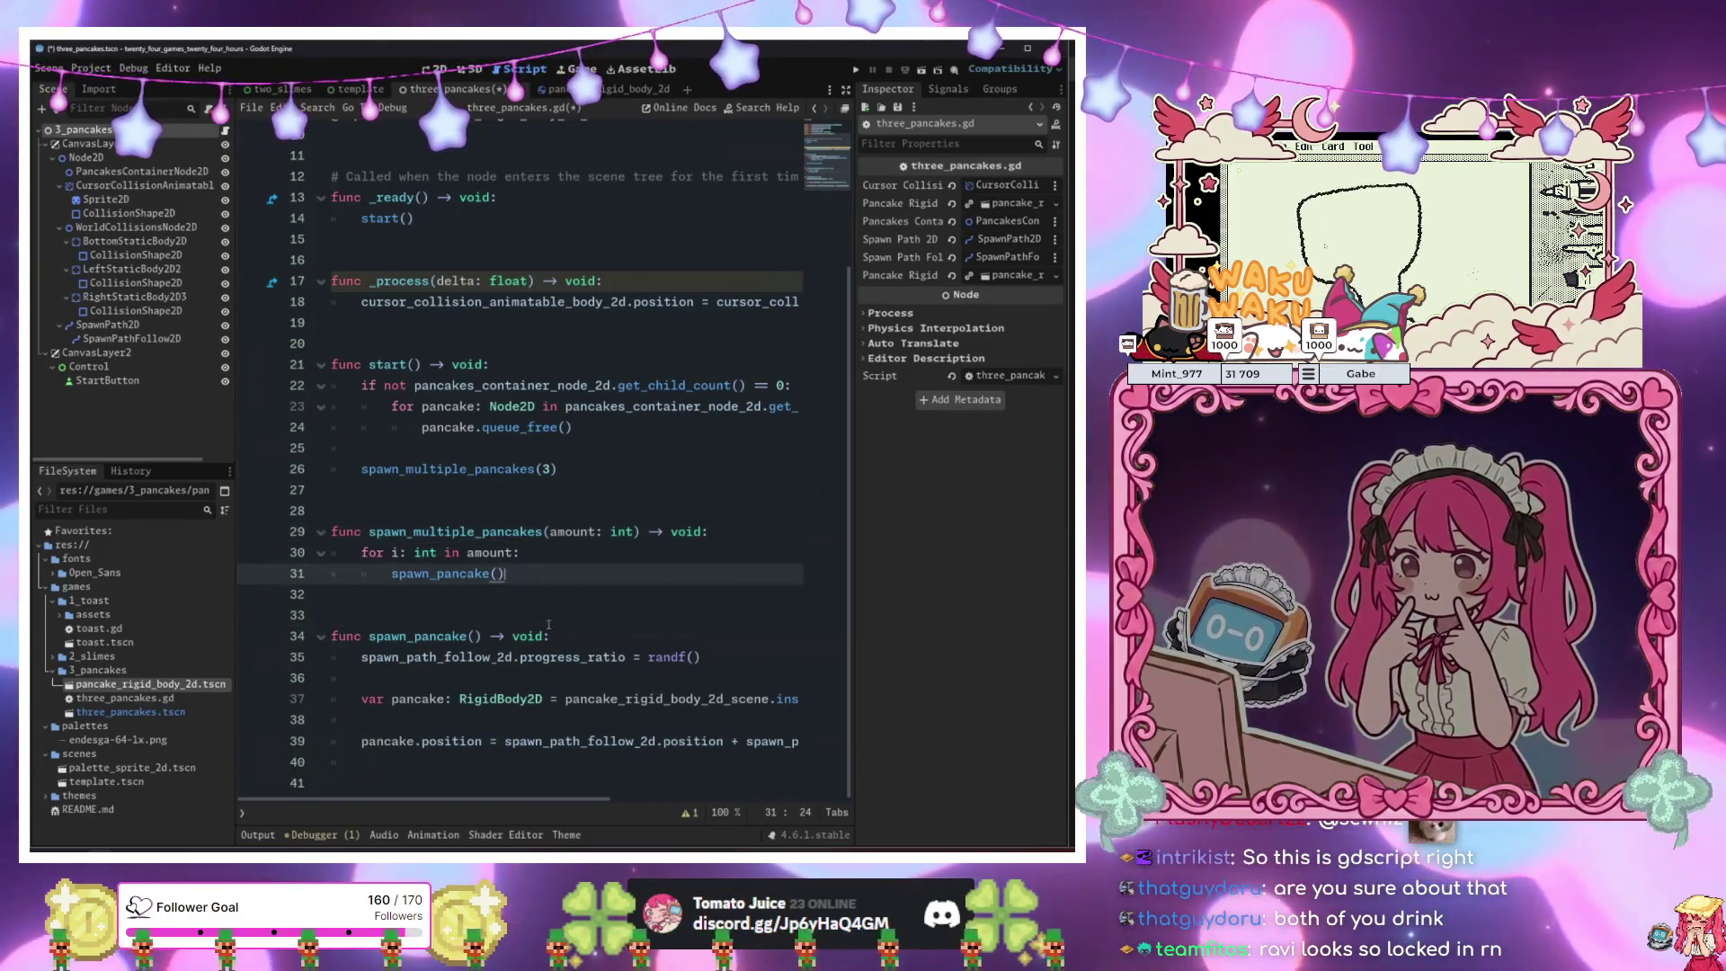
click(603, 657)
scroll(575, 450, up, 2)
scroll(575, 449, down, 2)
- Connect StartButton's pressed signal to _on_start_button_pressed, which calls start()
click(107, 380)
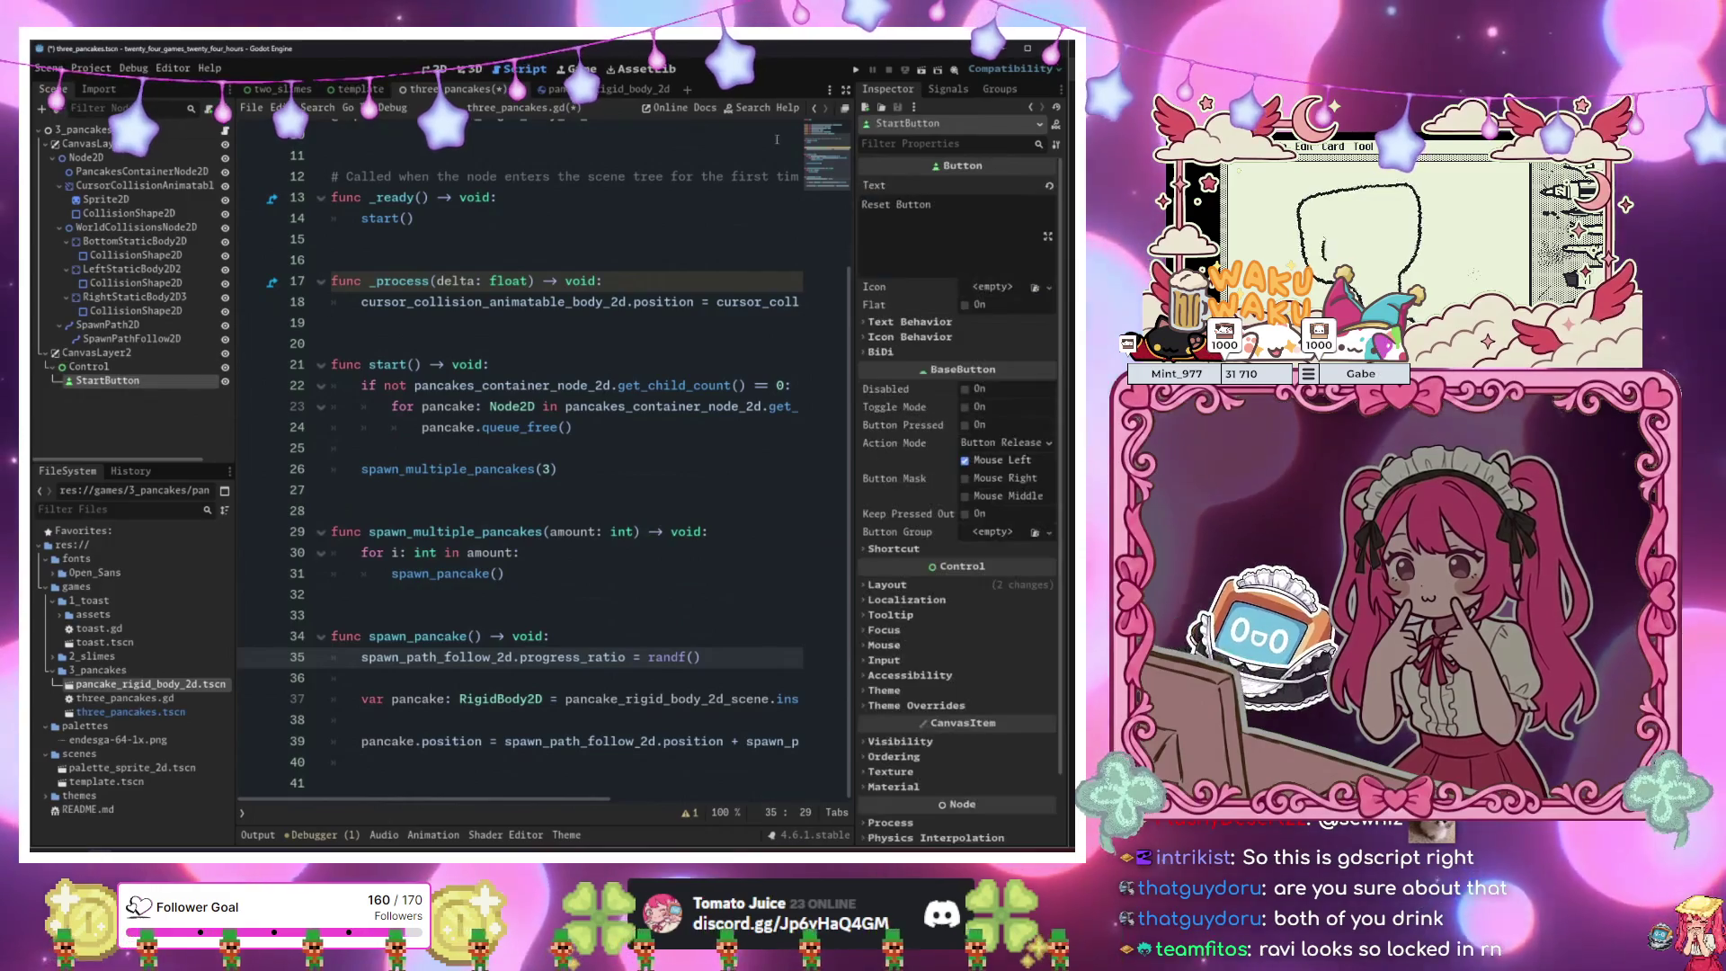
click(945, 89)
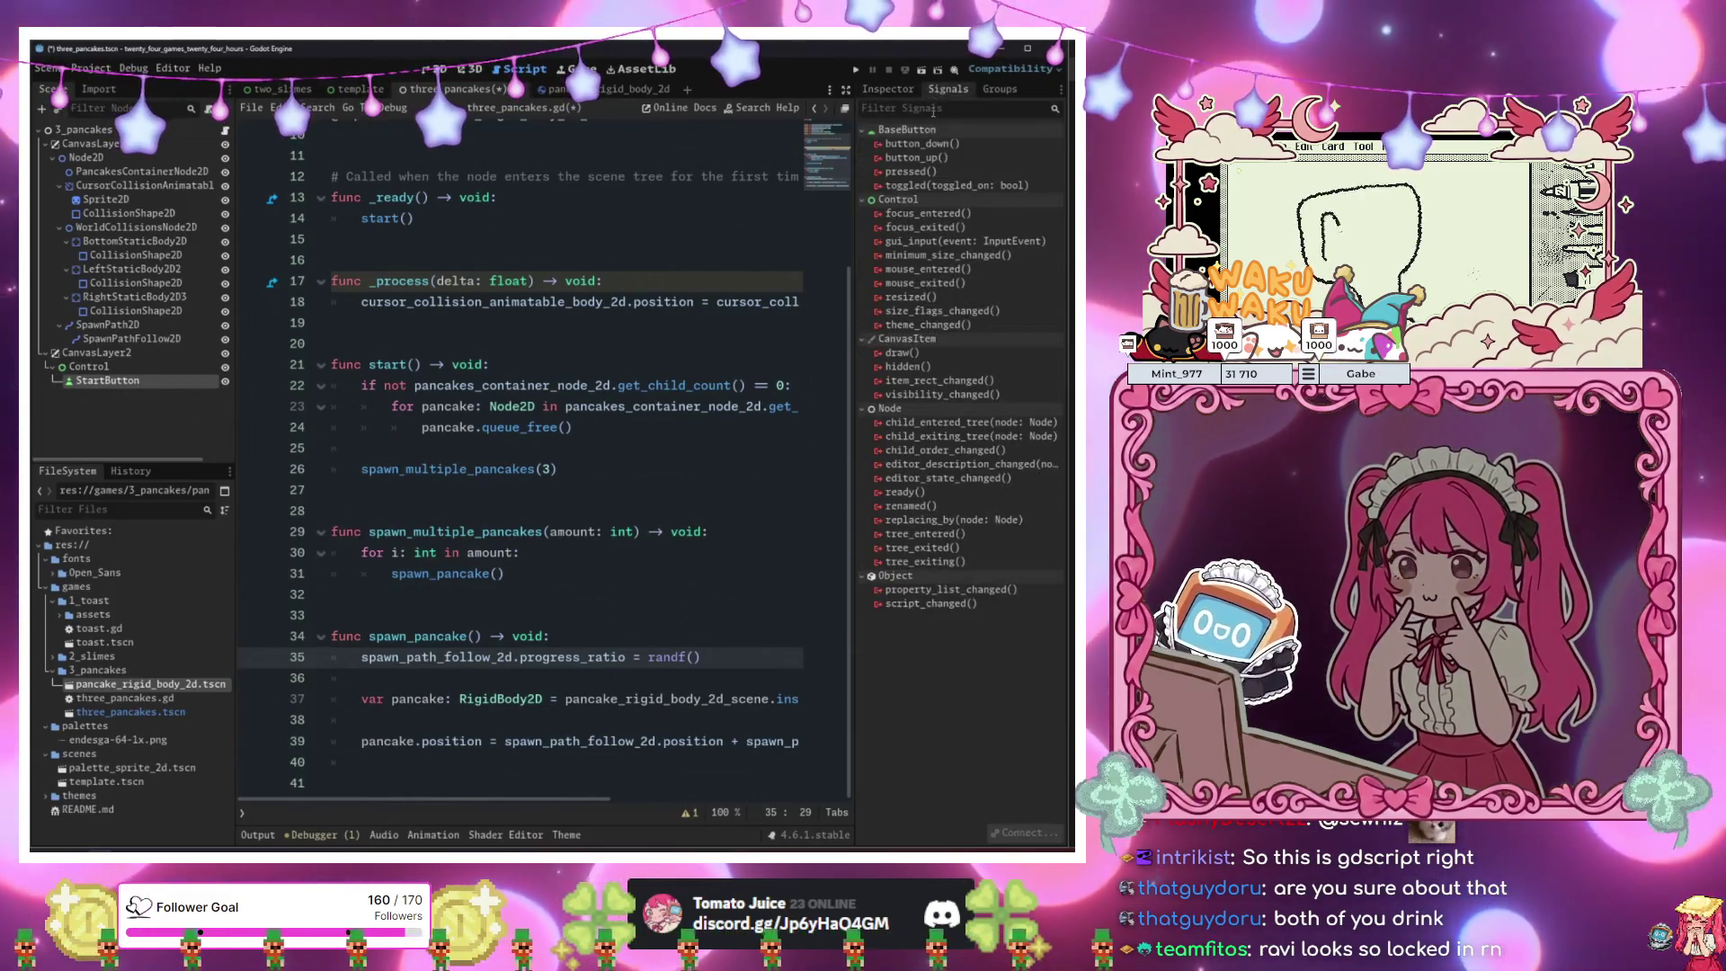
double_click(909, 172)
click(707, 591)
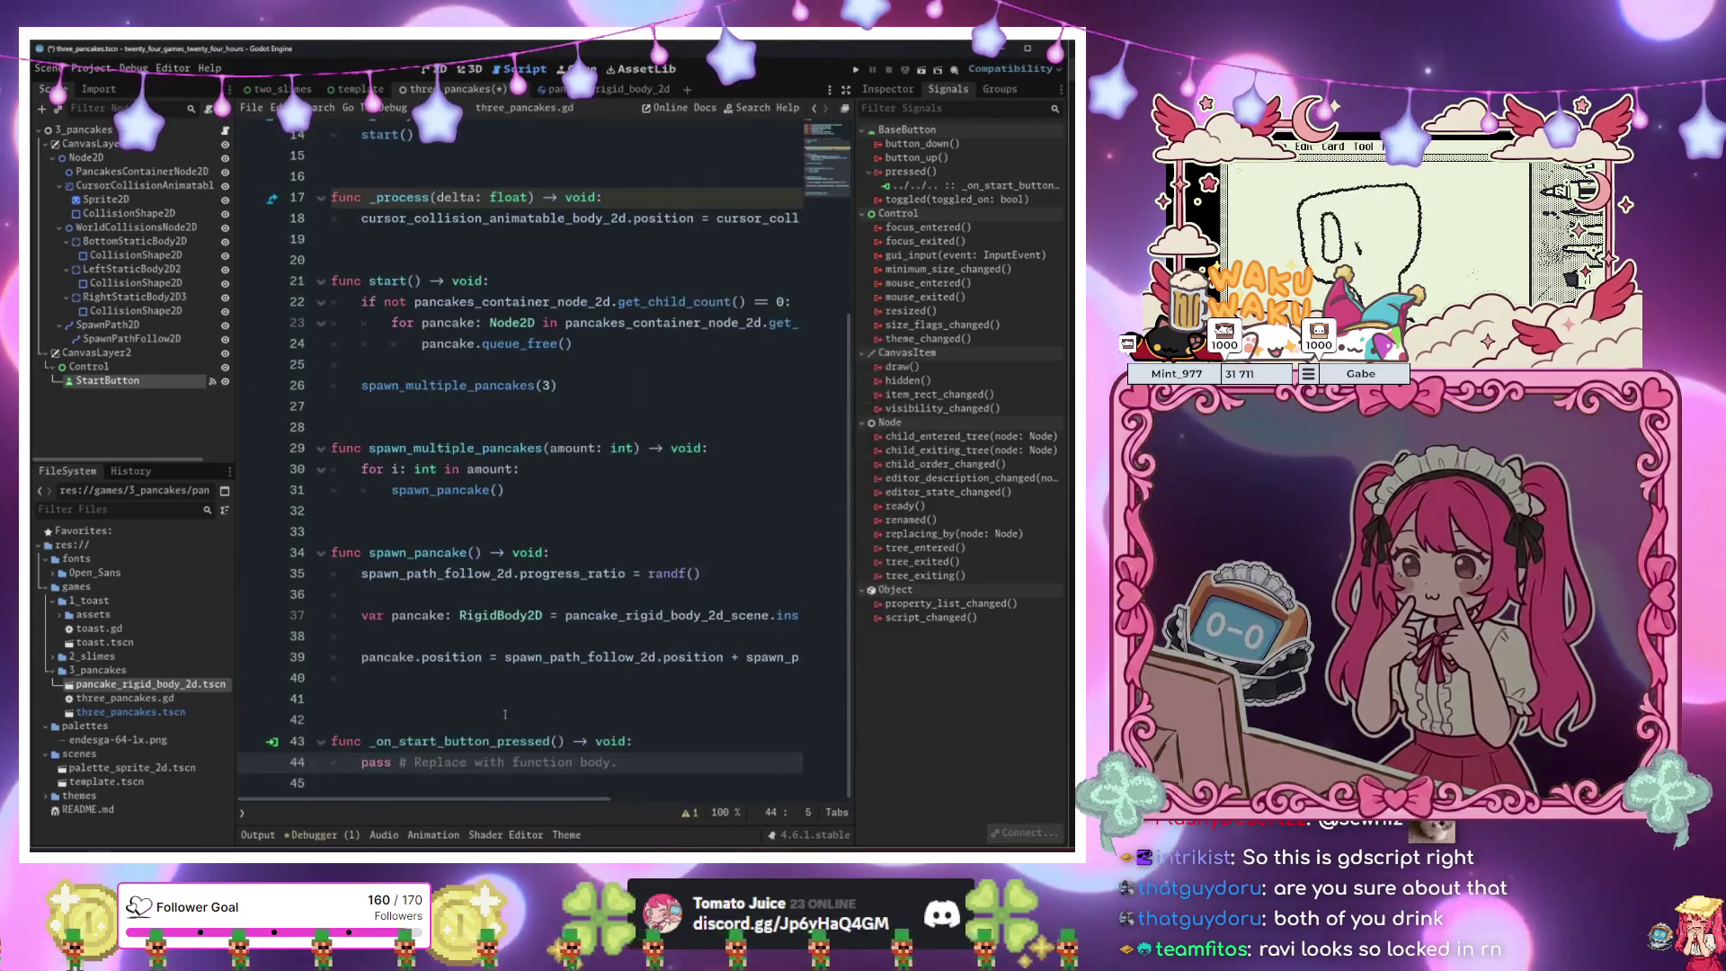
text(start)
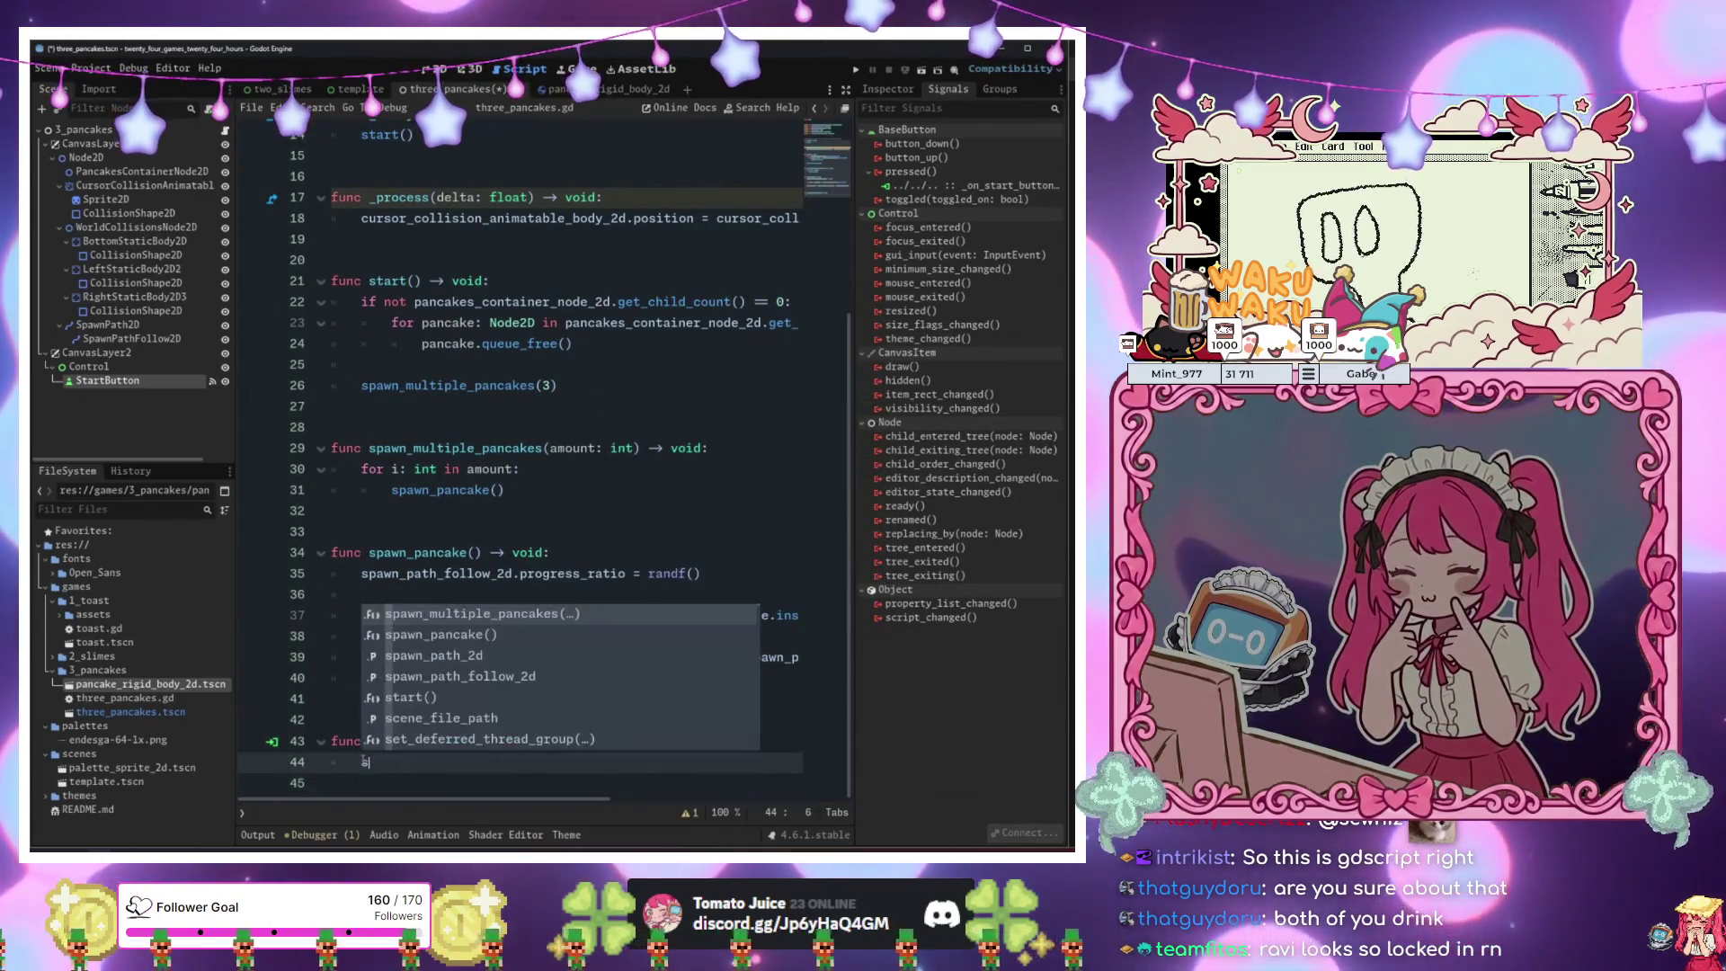
key(Return)
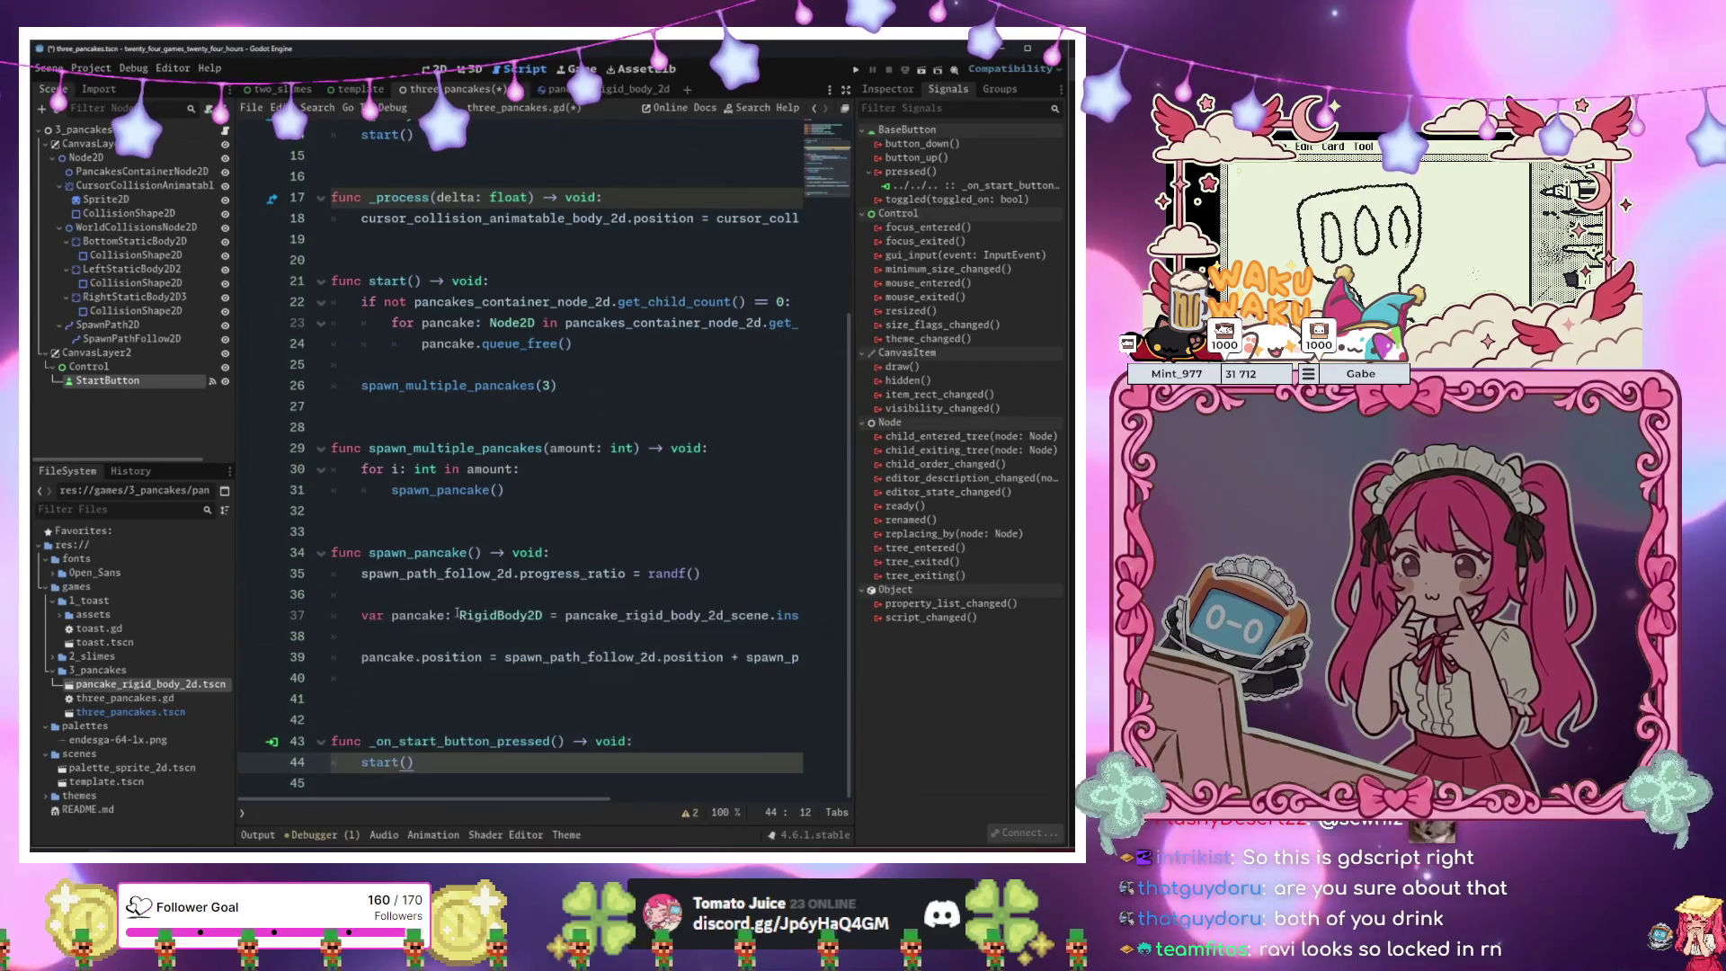
- Save and test-run the game, then stop it and scroll the script
click(467, 322)
scroll(474, 336, up, 4)
click(535, 387)
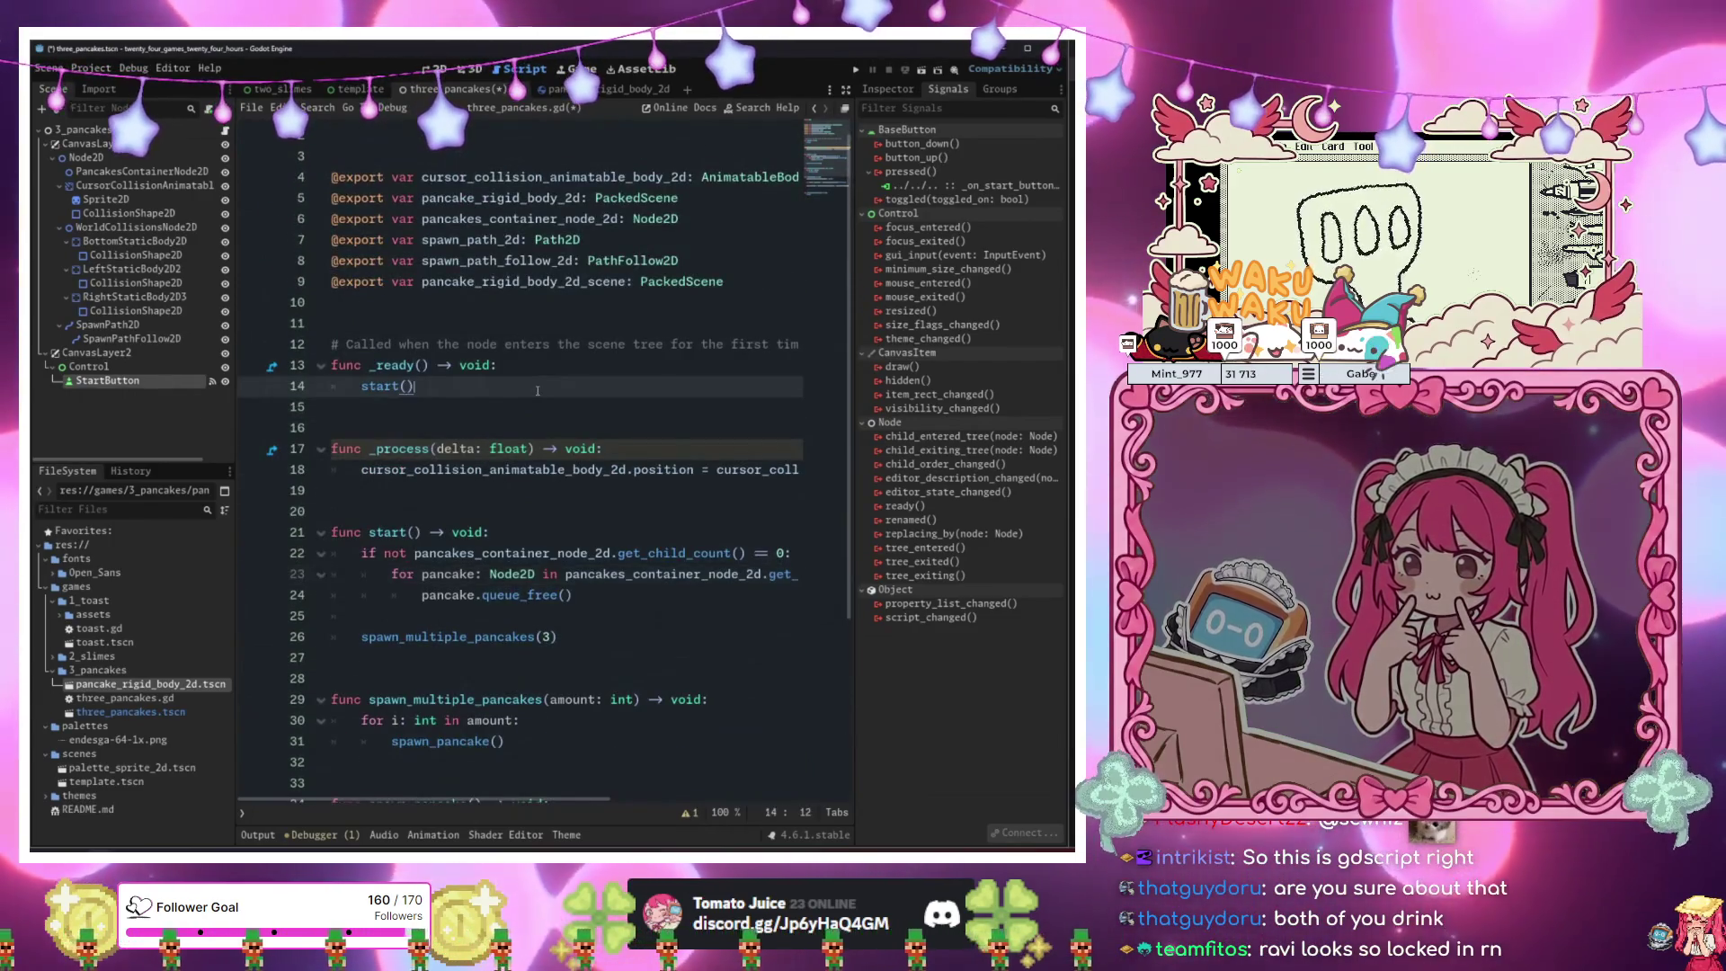
key(F6)
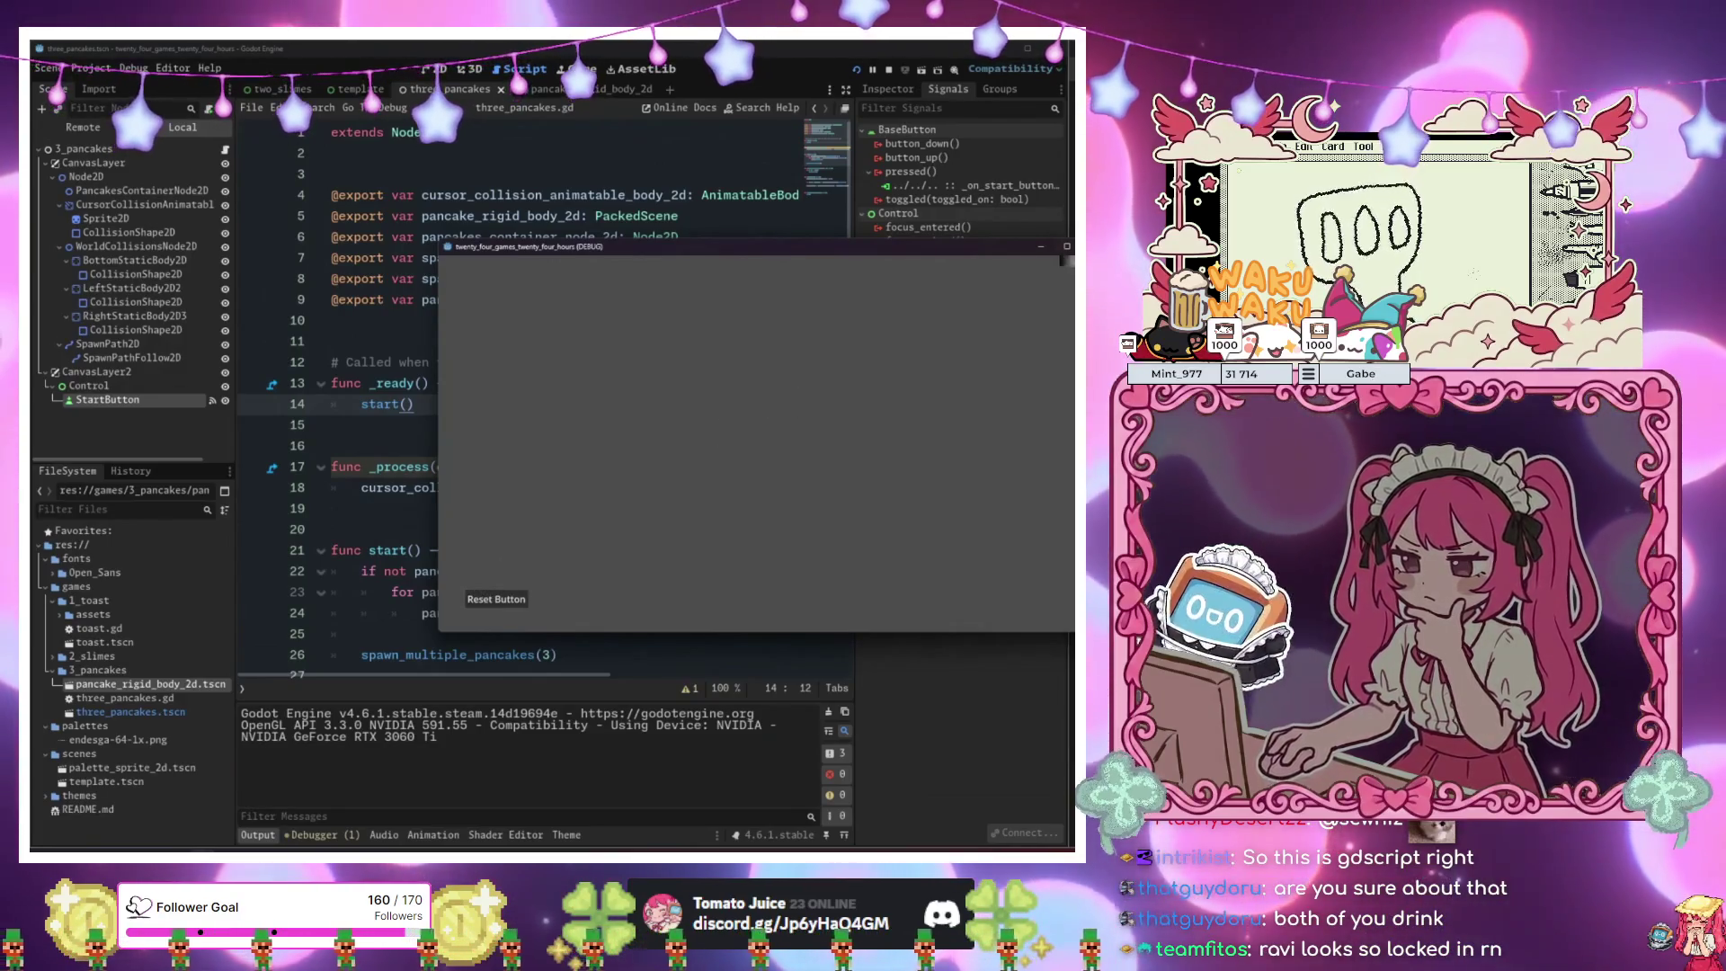
key(F8)
scroll(519, 460, down, 4)
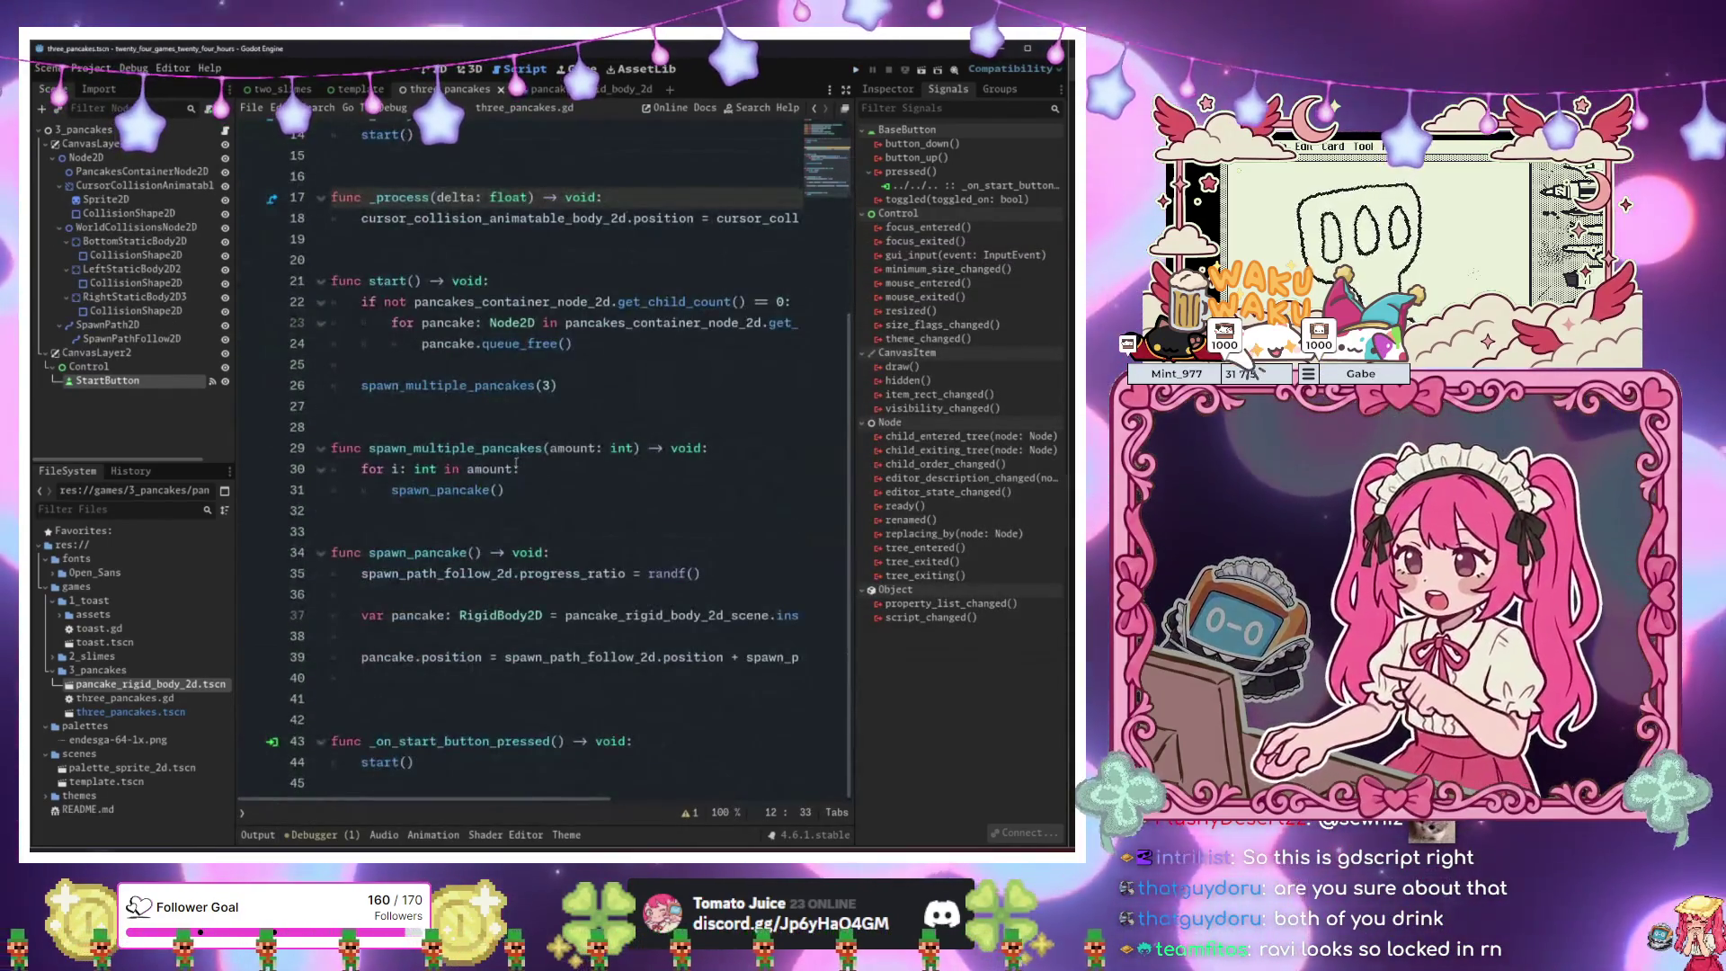
- Add pancakes_container_node_2d.add_child(pancake) to spawn_pancake and test-run the game
click(580, 345)
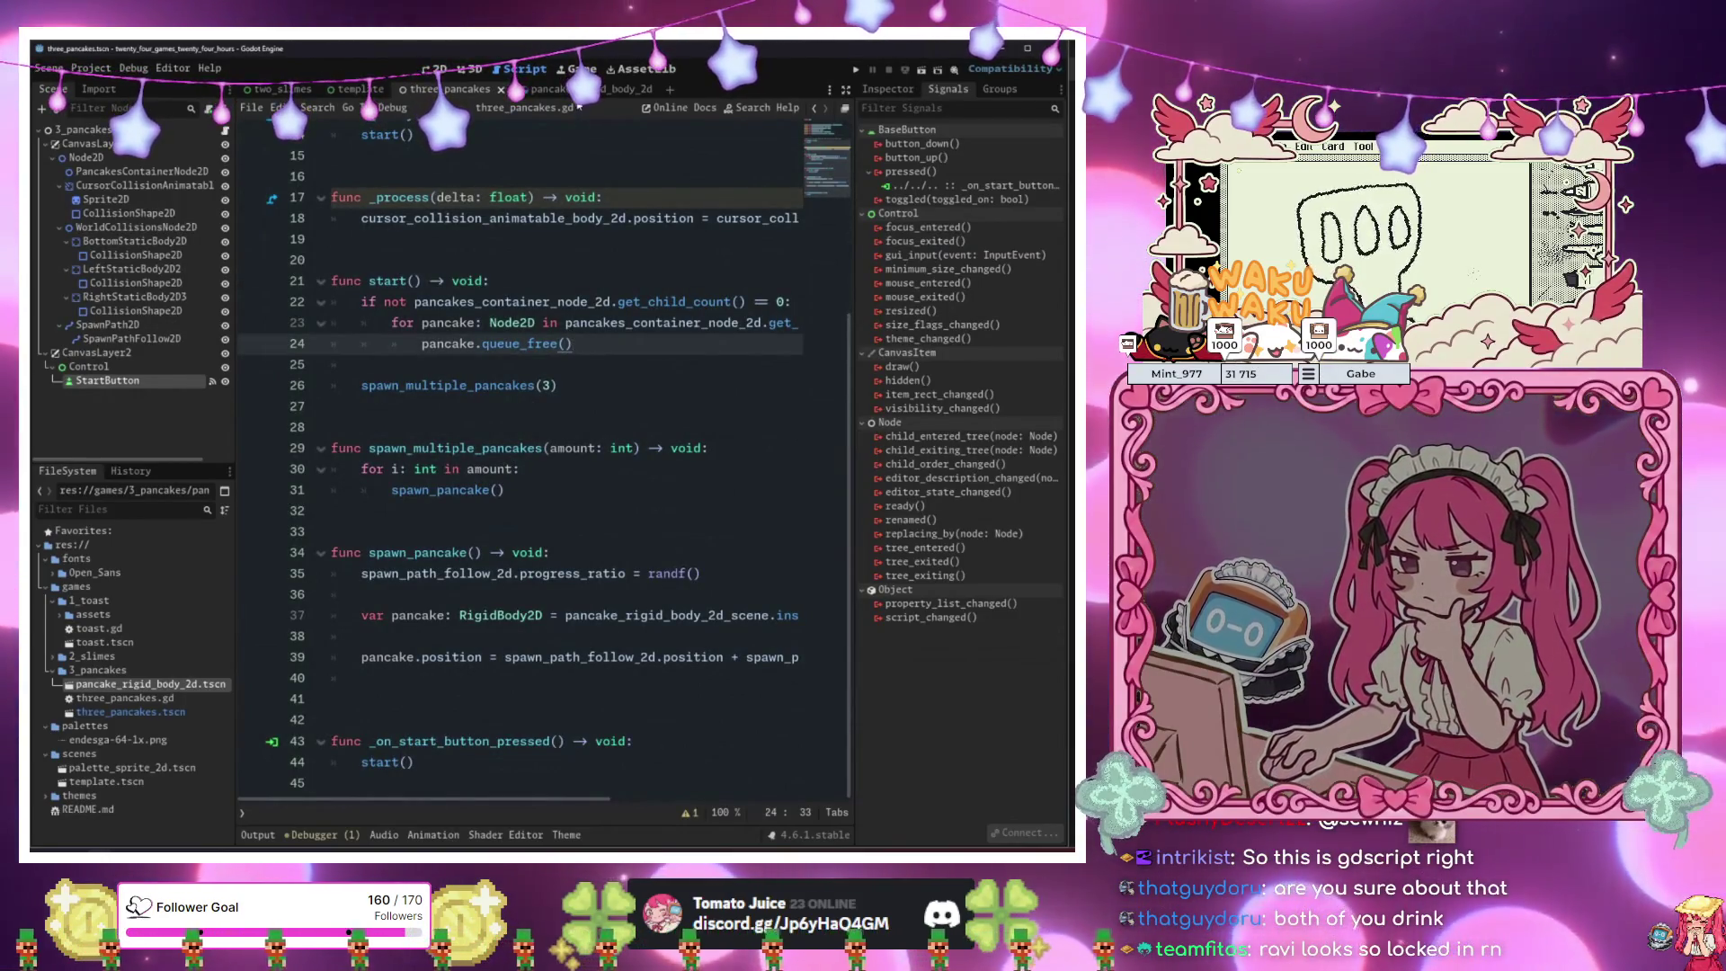
click(552, 400)
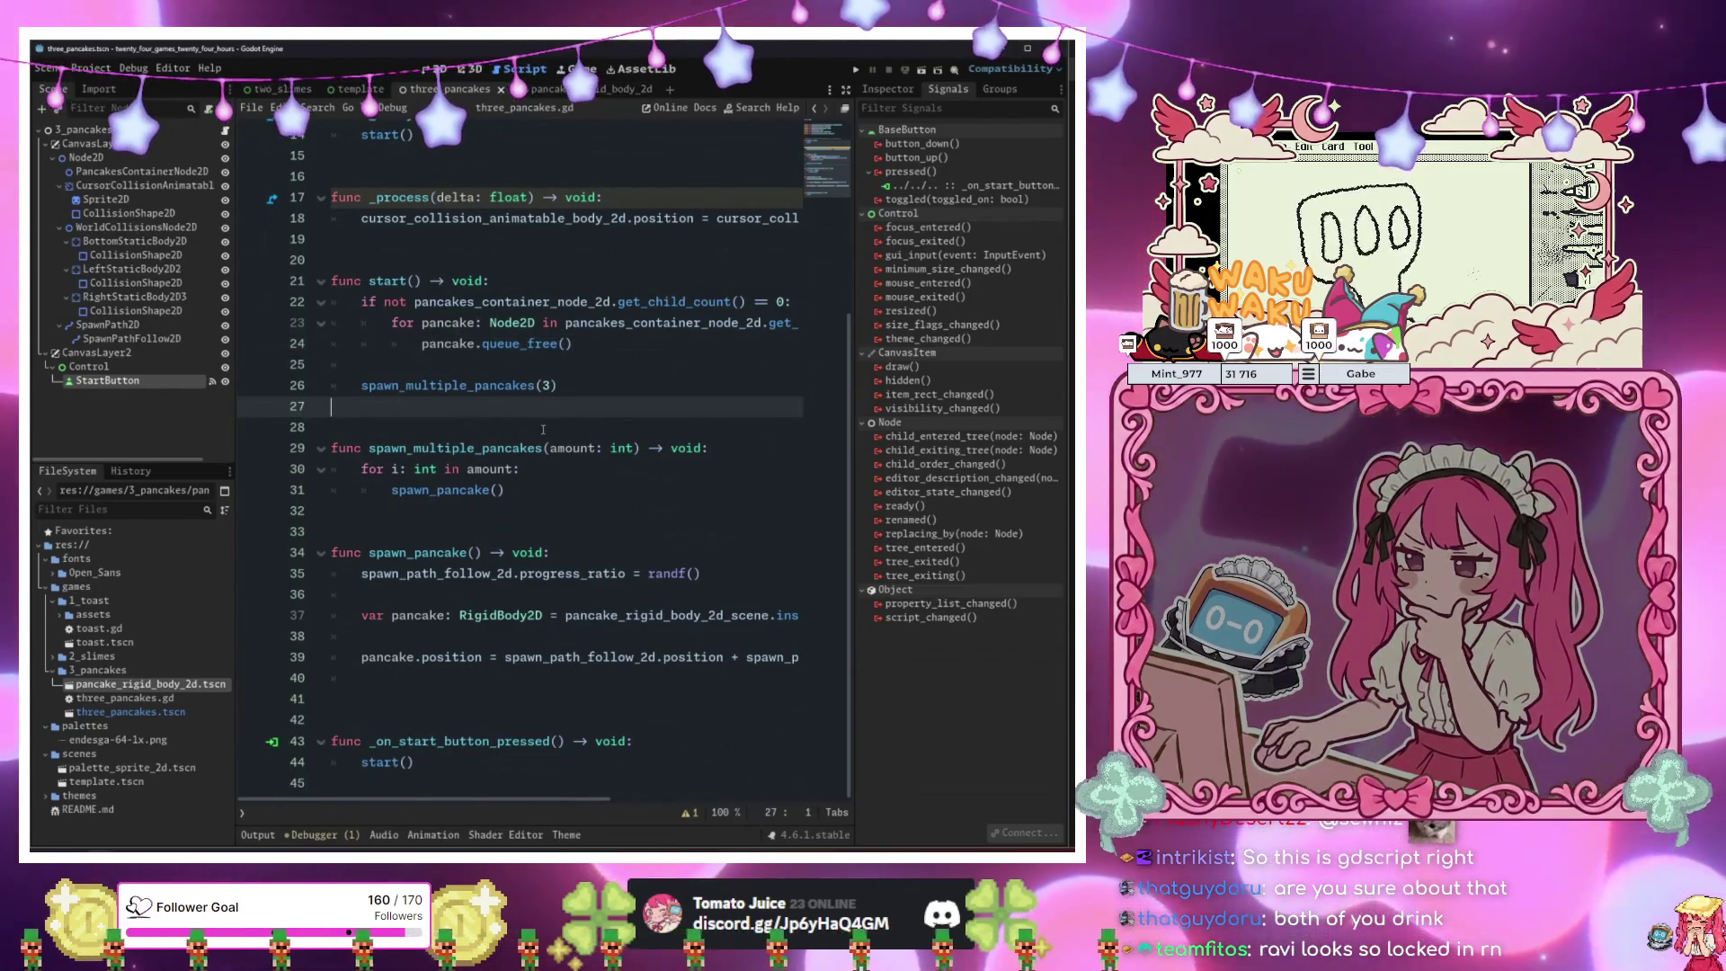
click(580, 344)
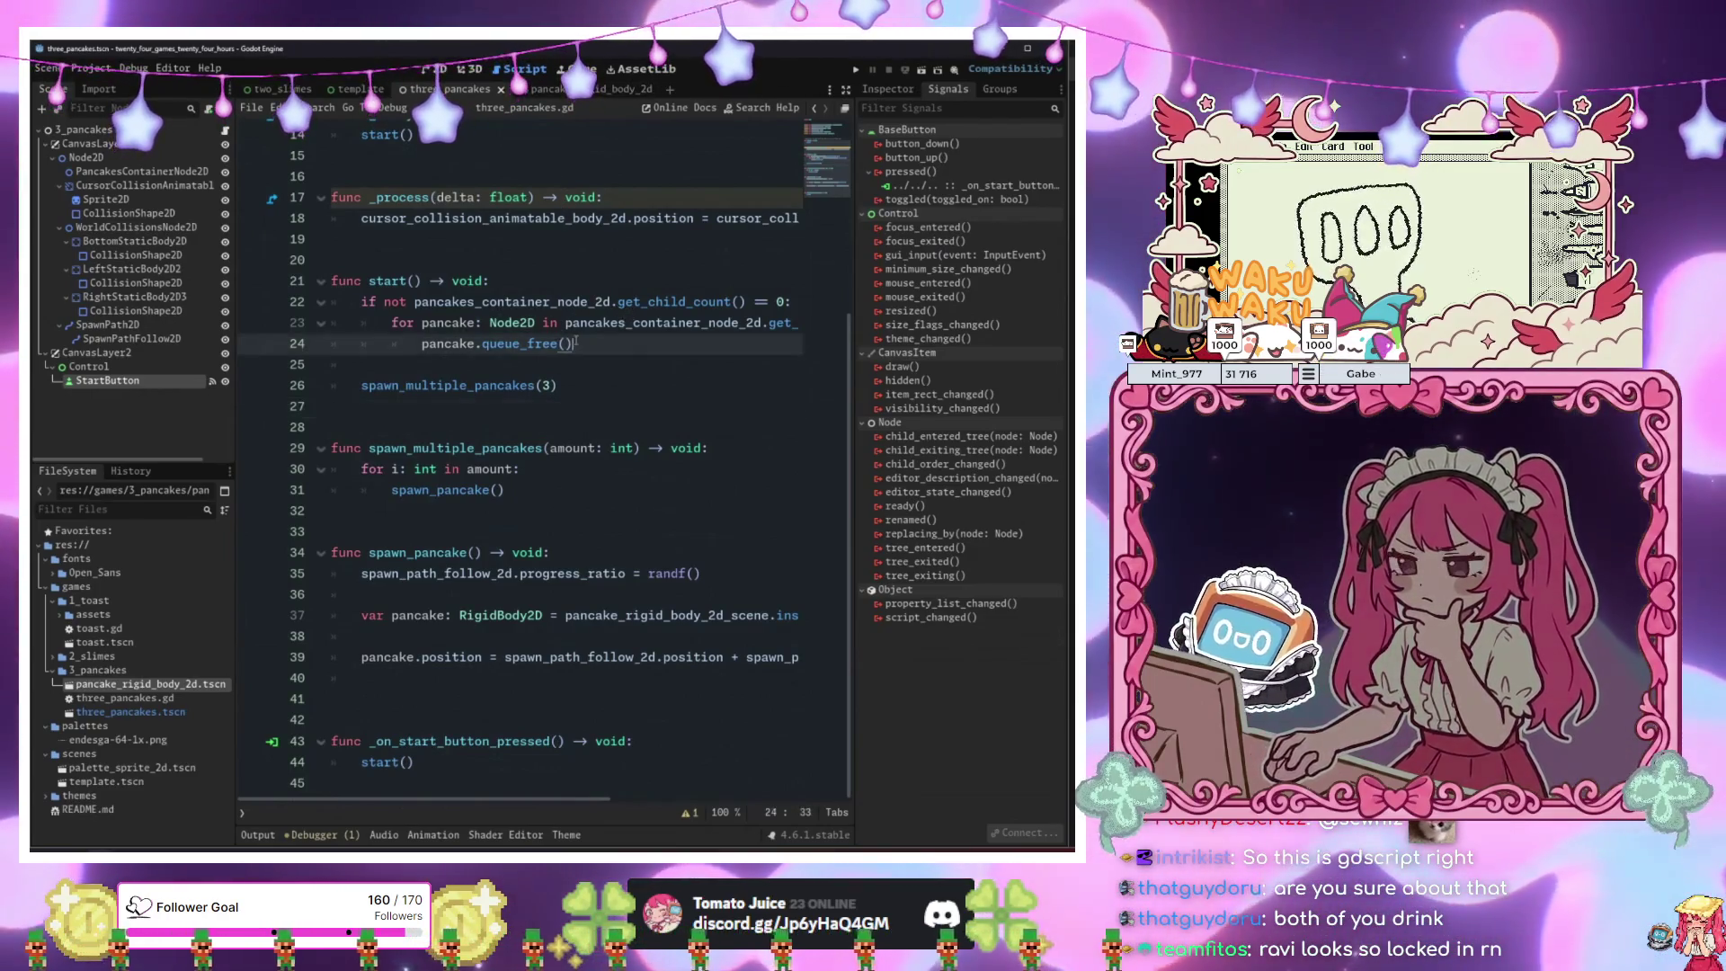
click(557, 385)
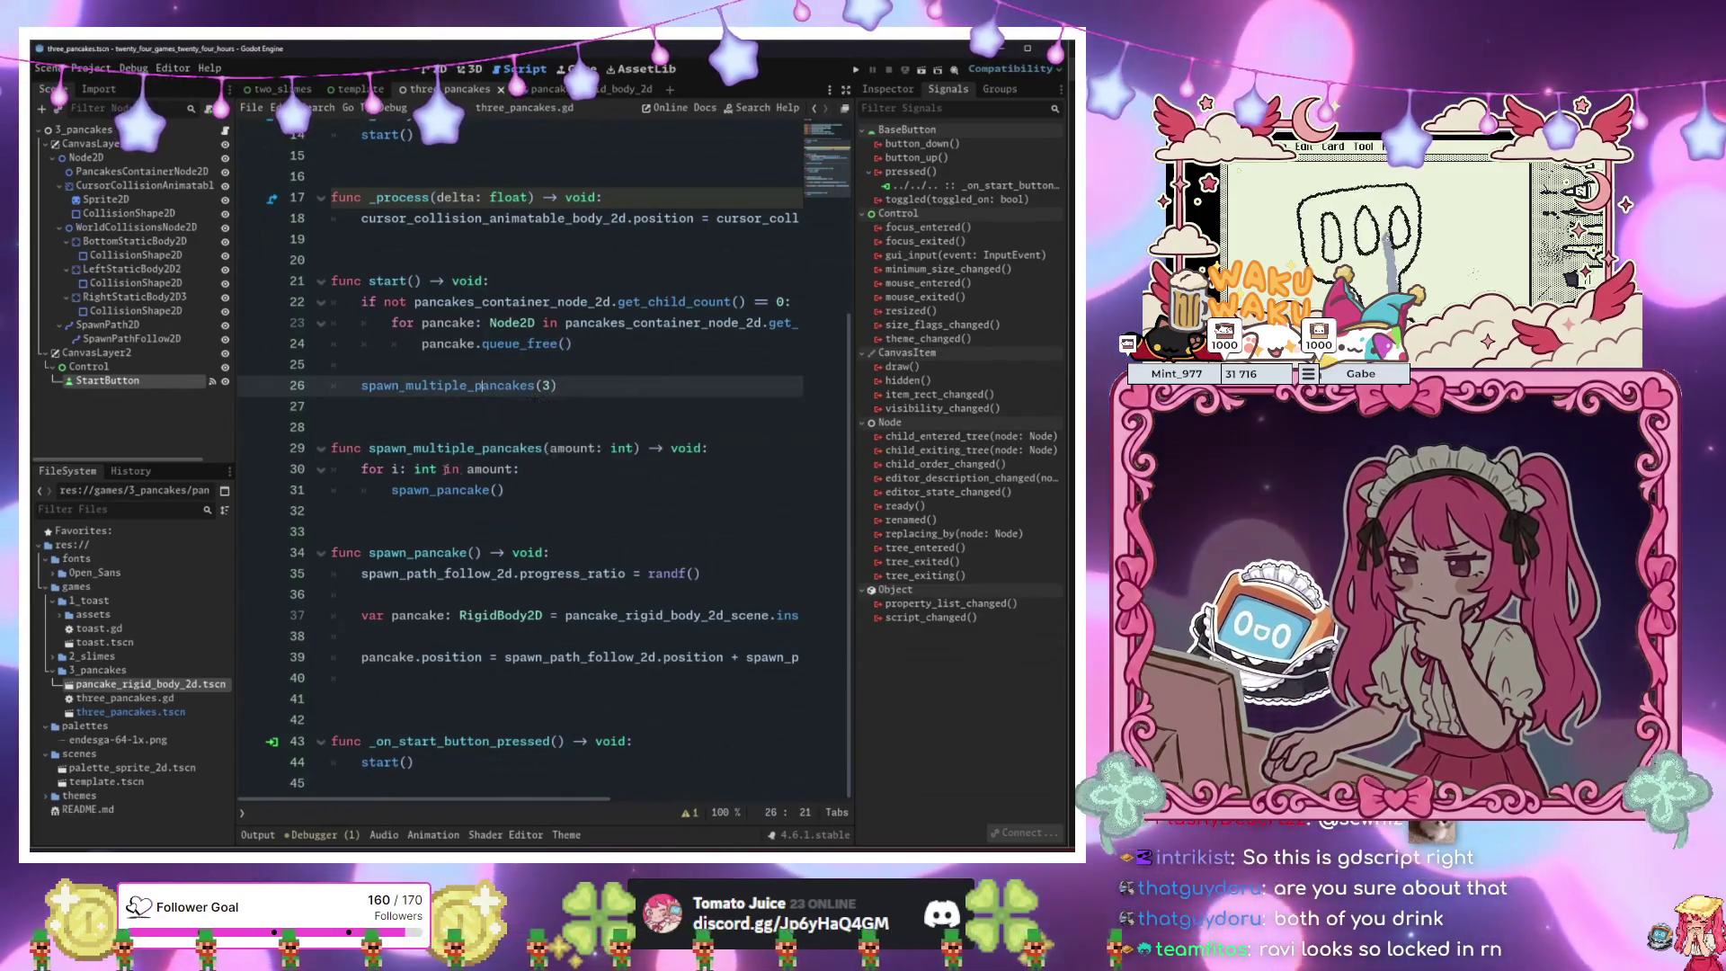
click(540, 491)
click(530, 531)
click(517, 573)
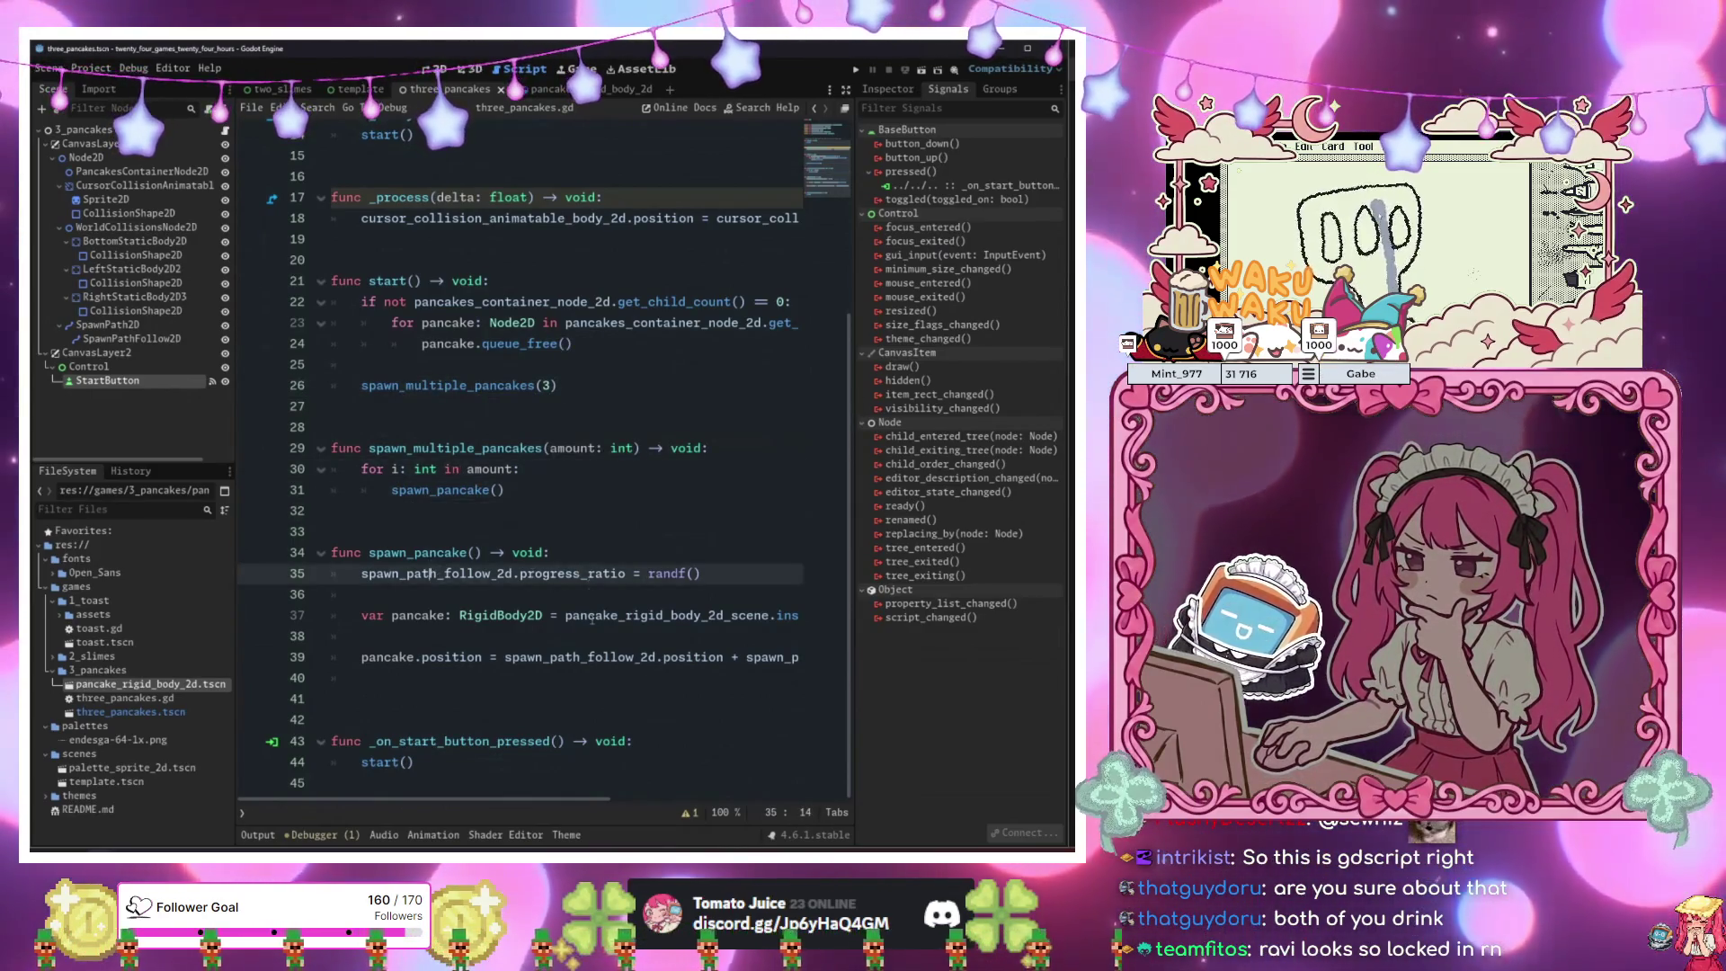
click(490, 656)
click(477, 681)
key(Return)
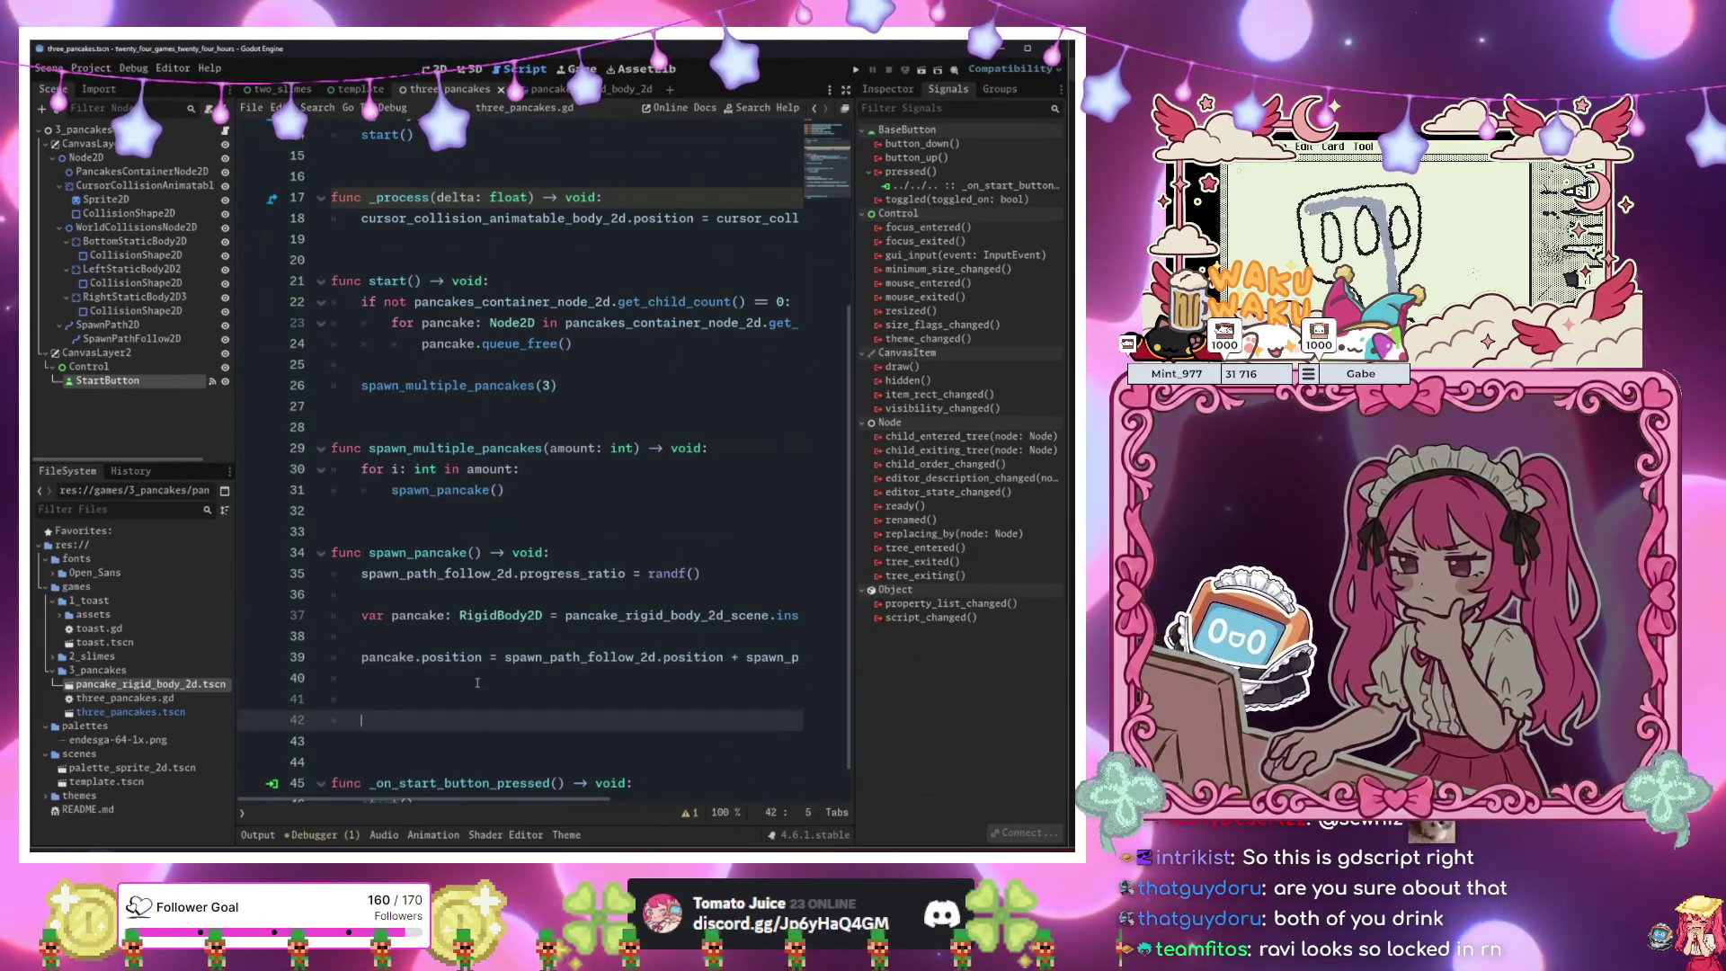
text(pan)
key(Down)
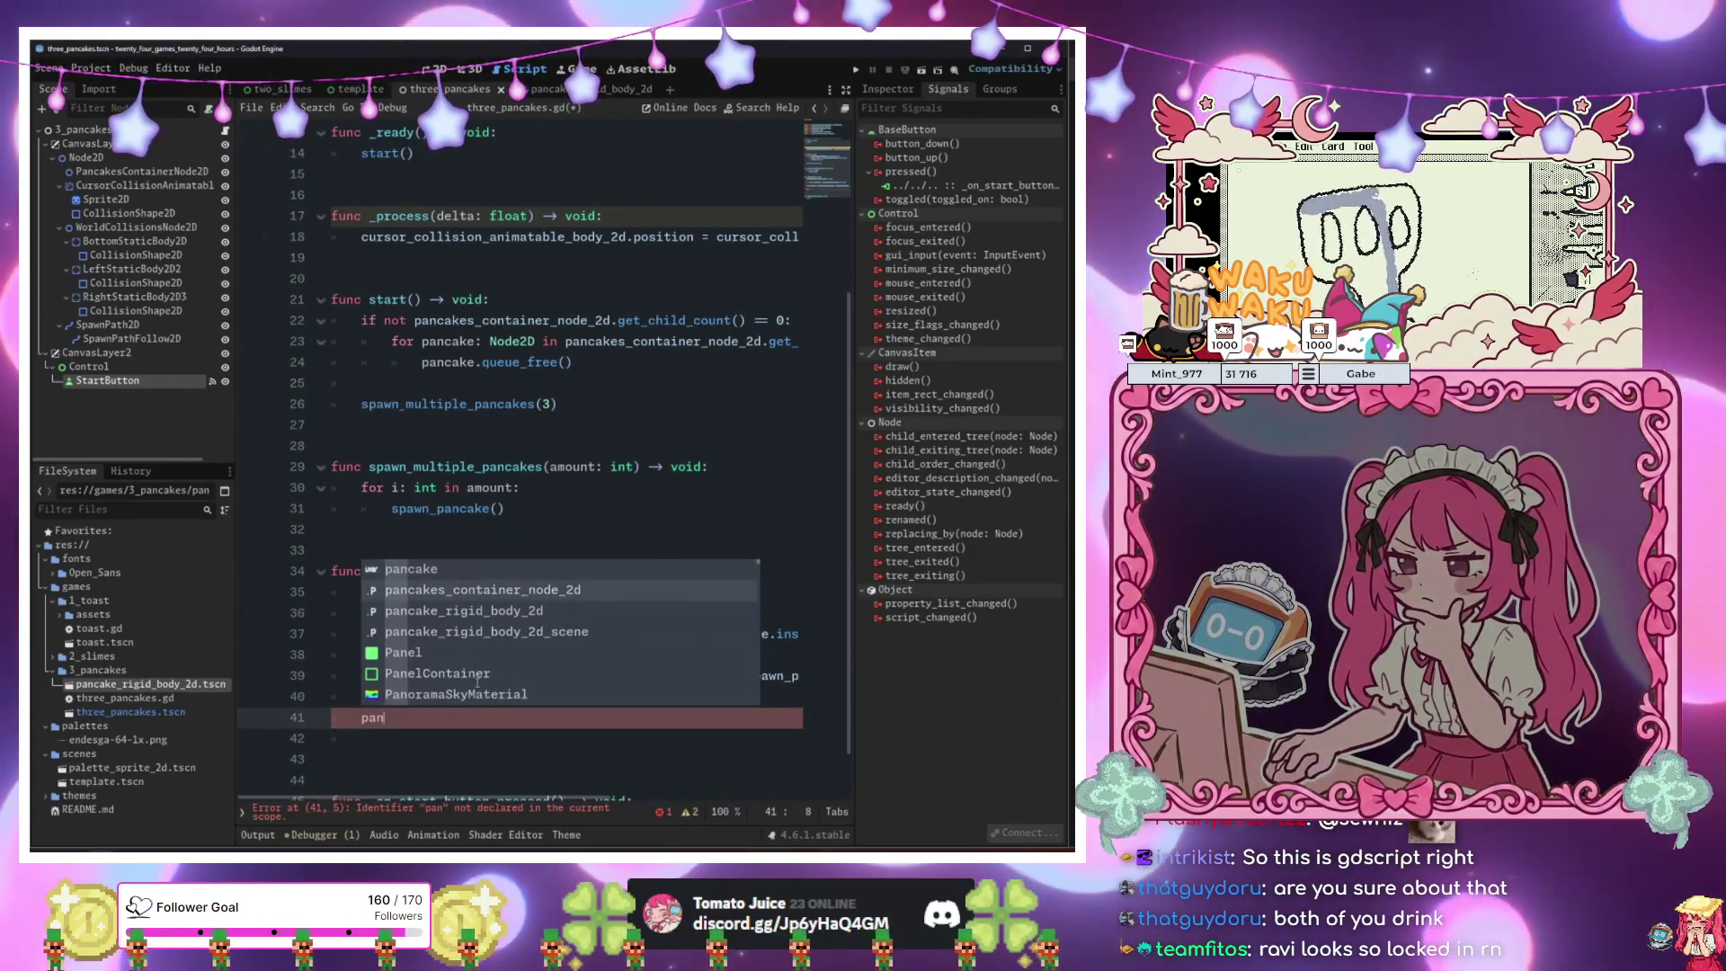
key(Return)
text(.)
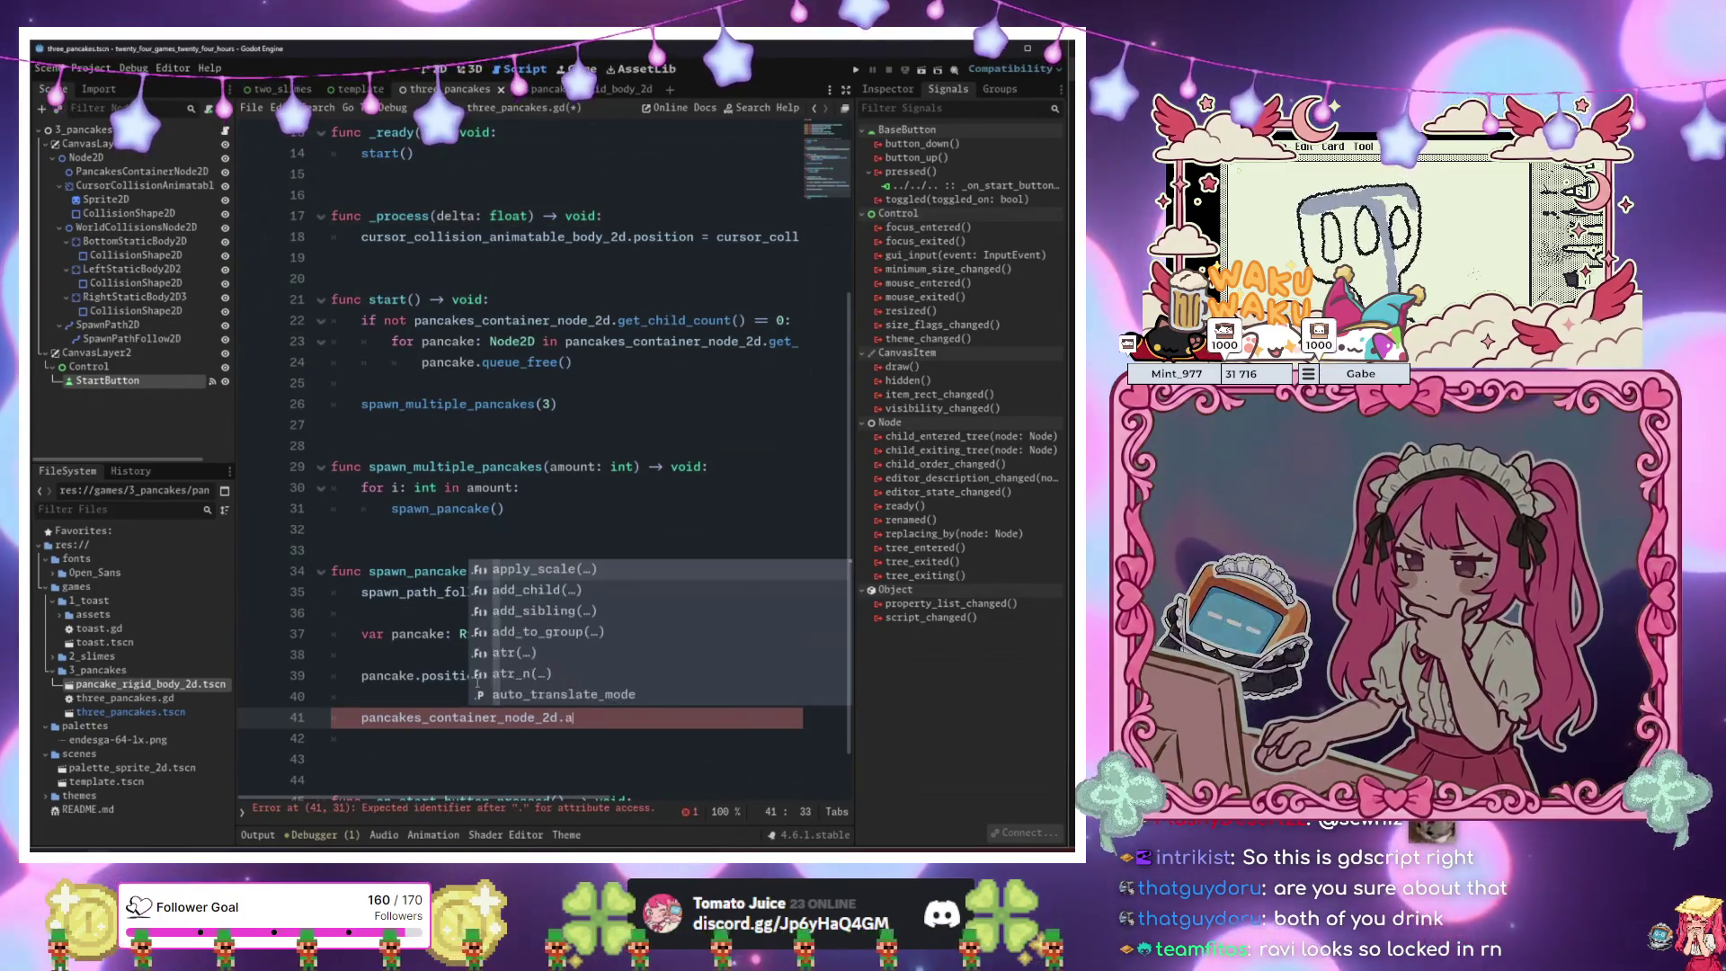
text(add)
key(Return)
text(pancake))
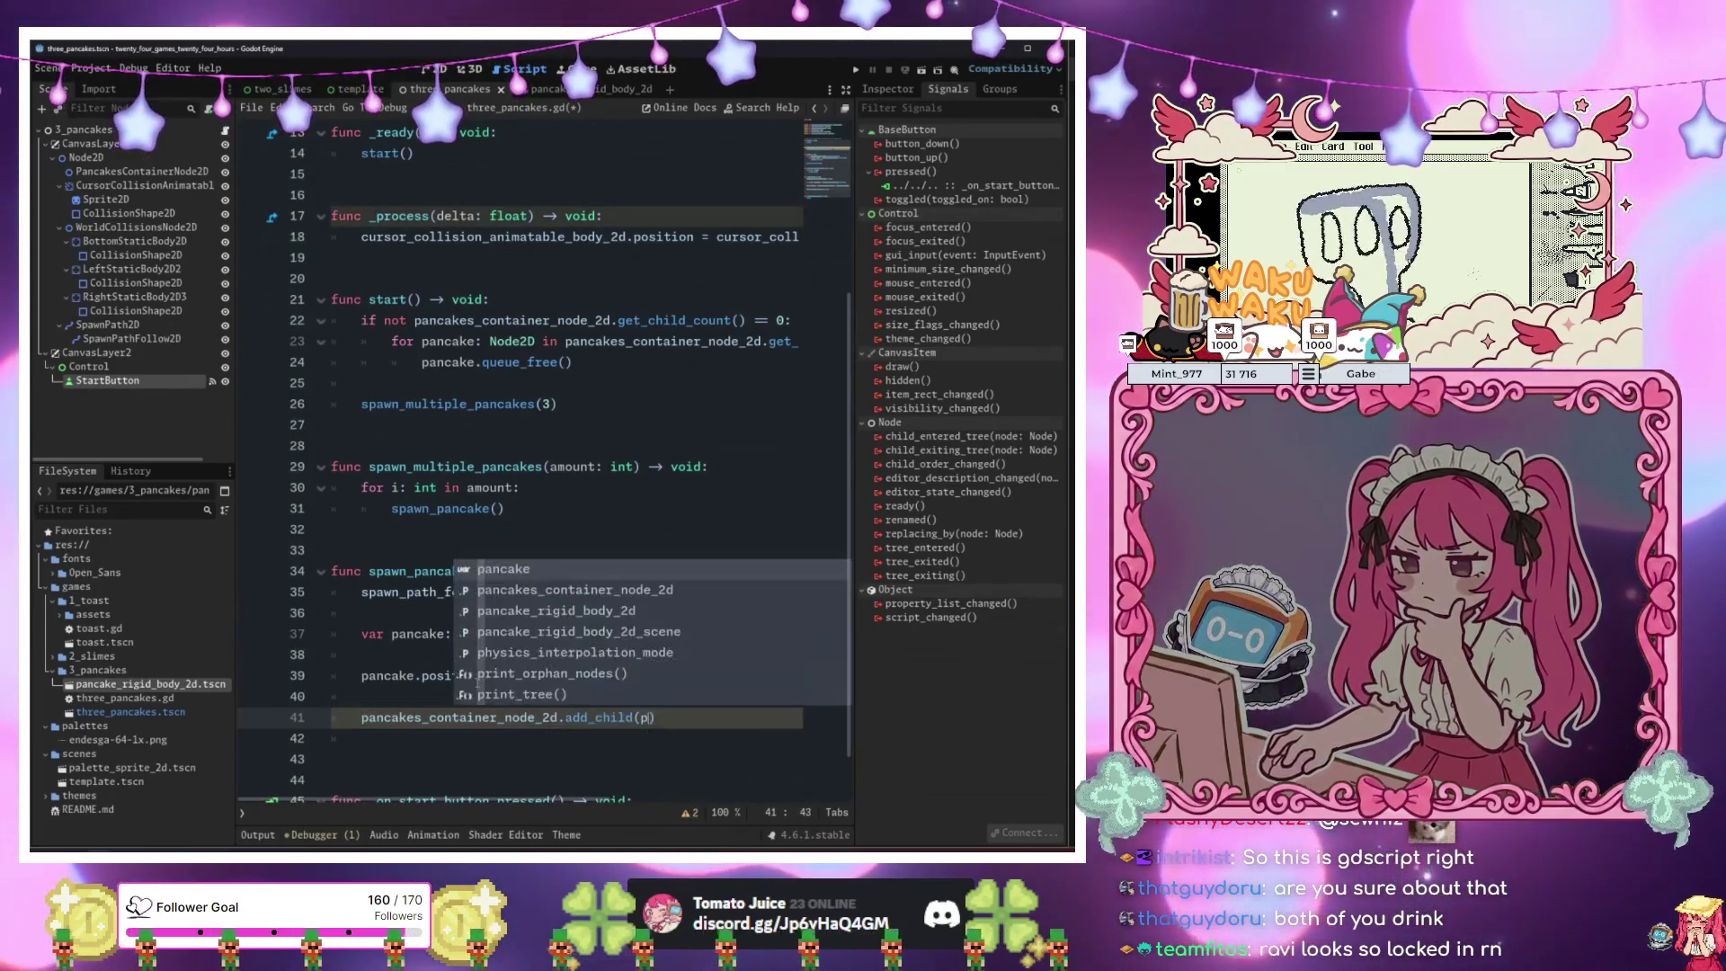
click(477, 675)
key(F6)
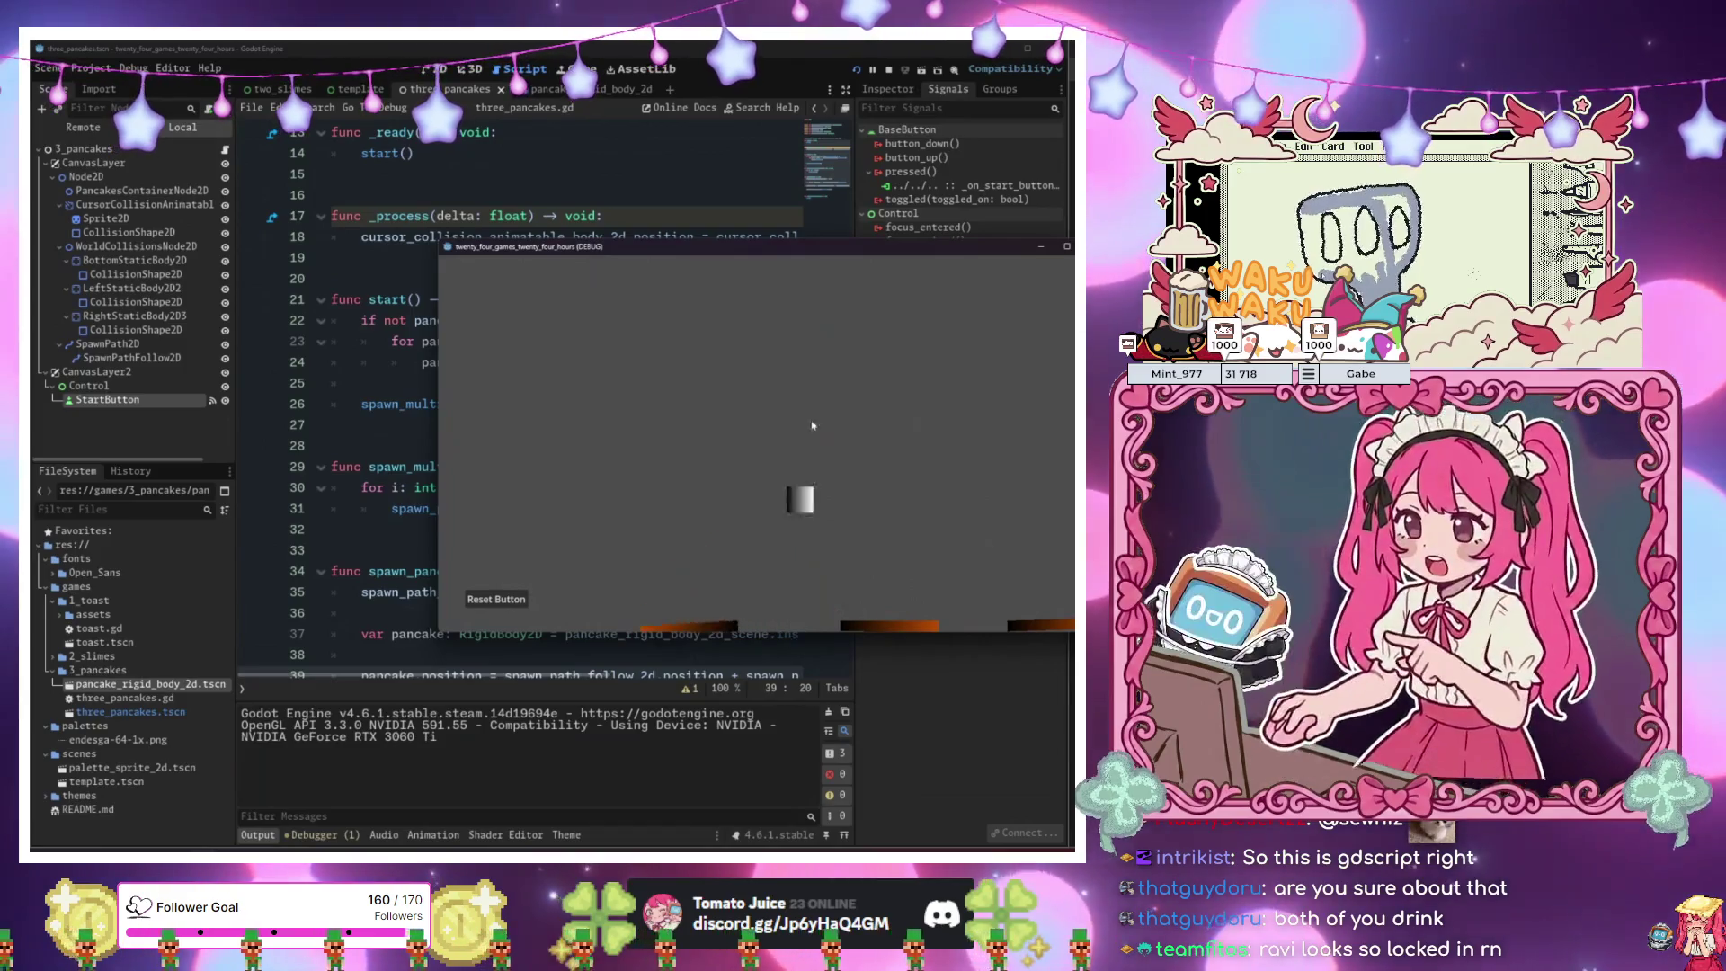
key(F8)
- Set pancake.rotation_degrees = randf_range(0, 360) and run the game again
click(612, 698)
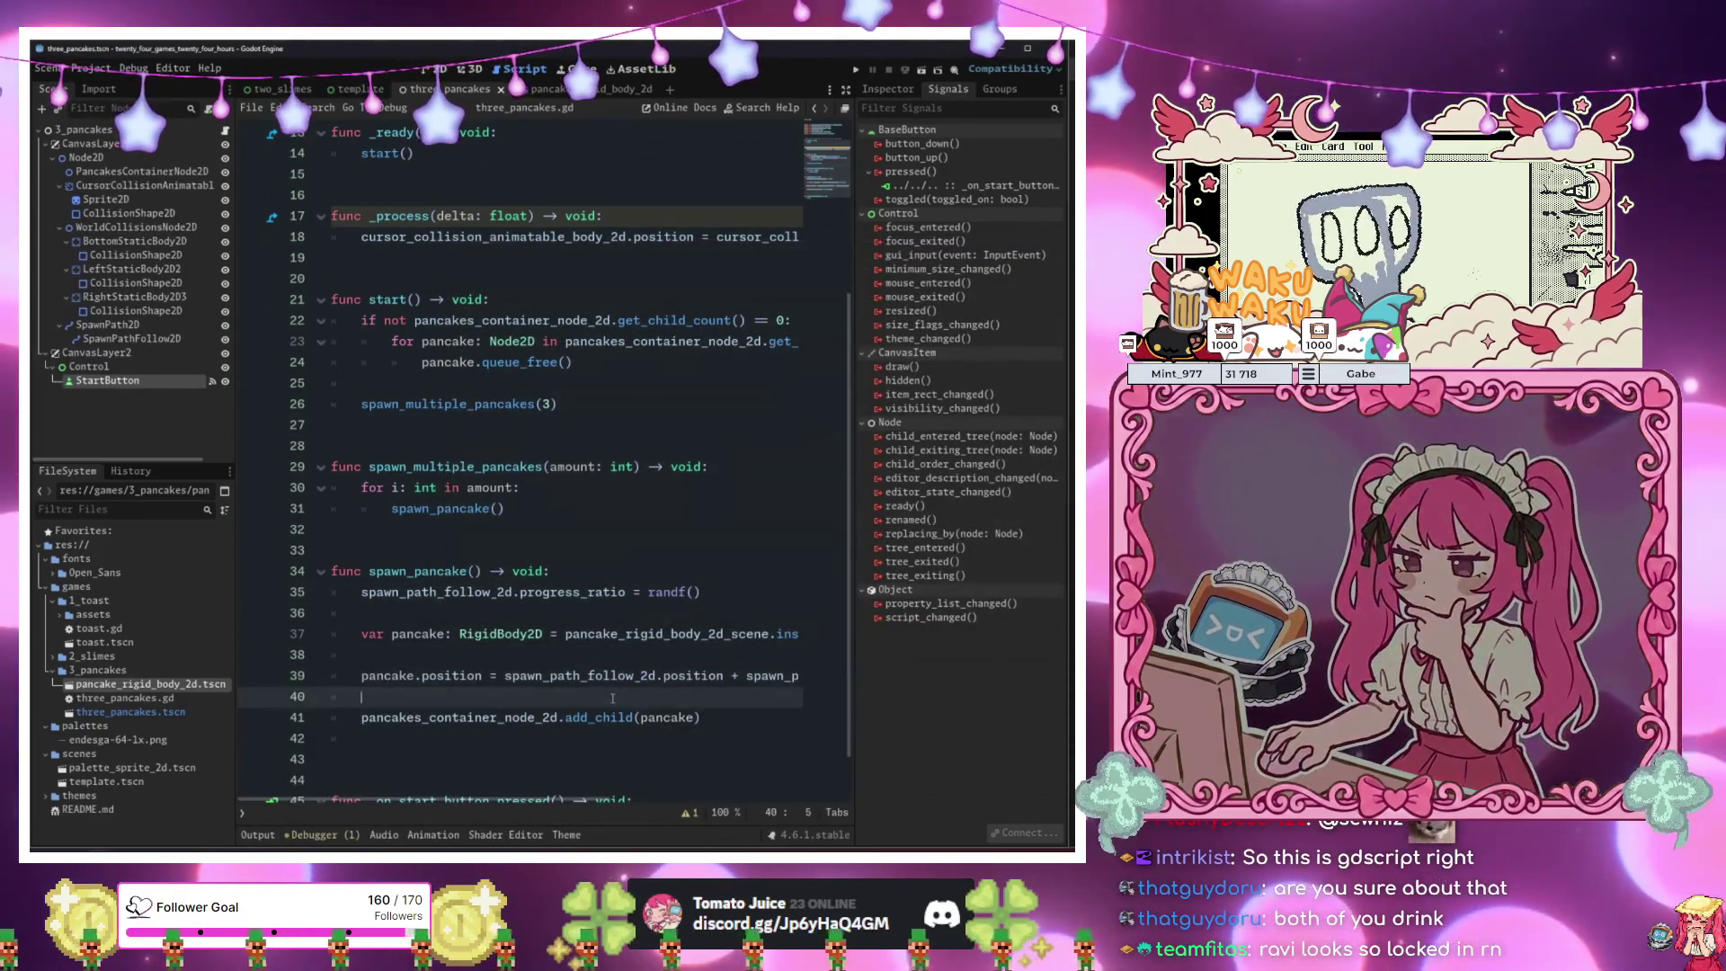
text(pancake.r)
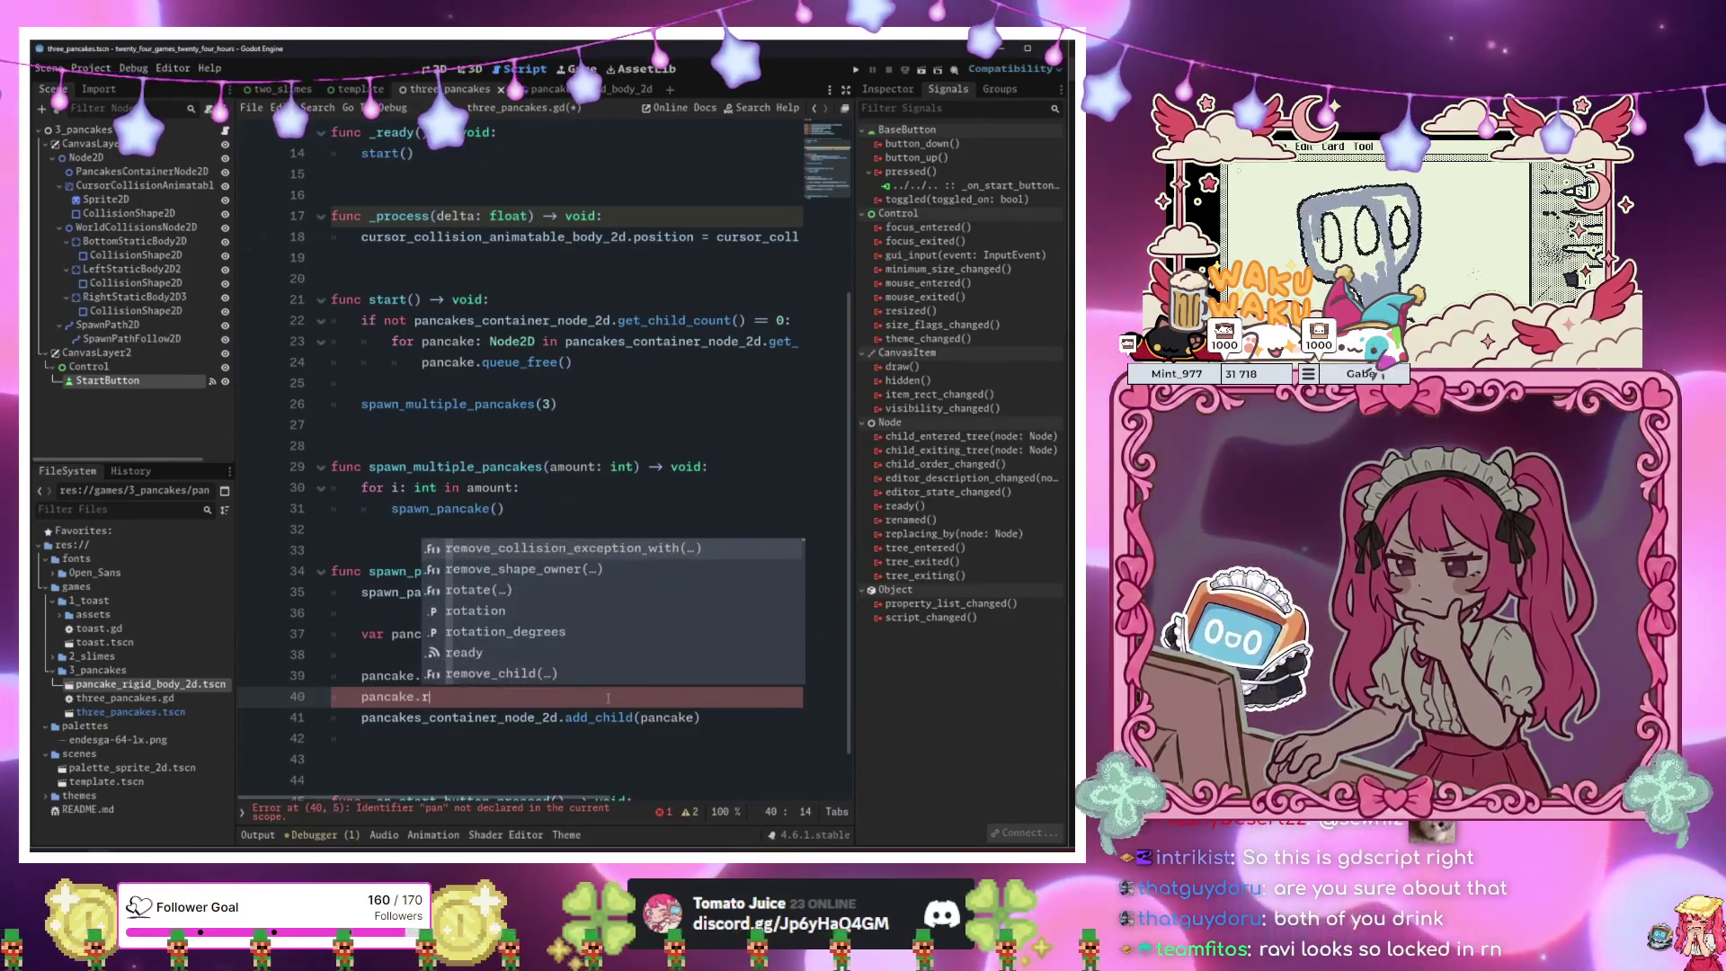
key(Down)
key(Down)
key(Down)
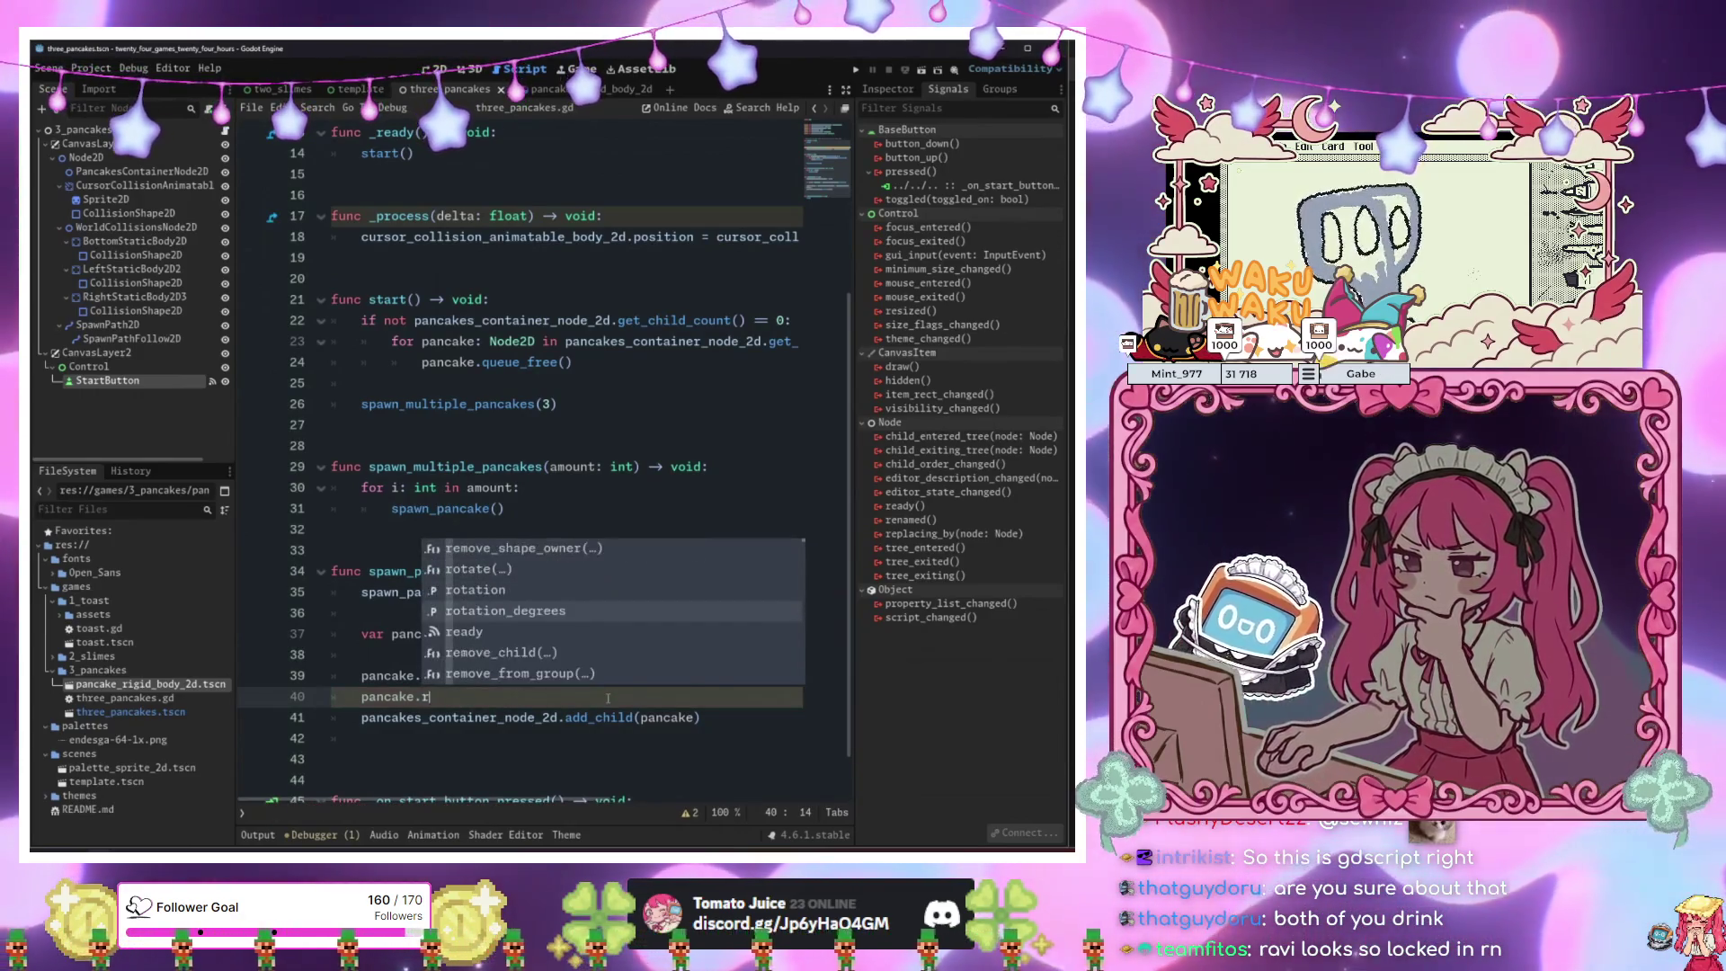
key(Return)
text(= )
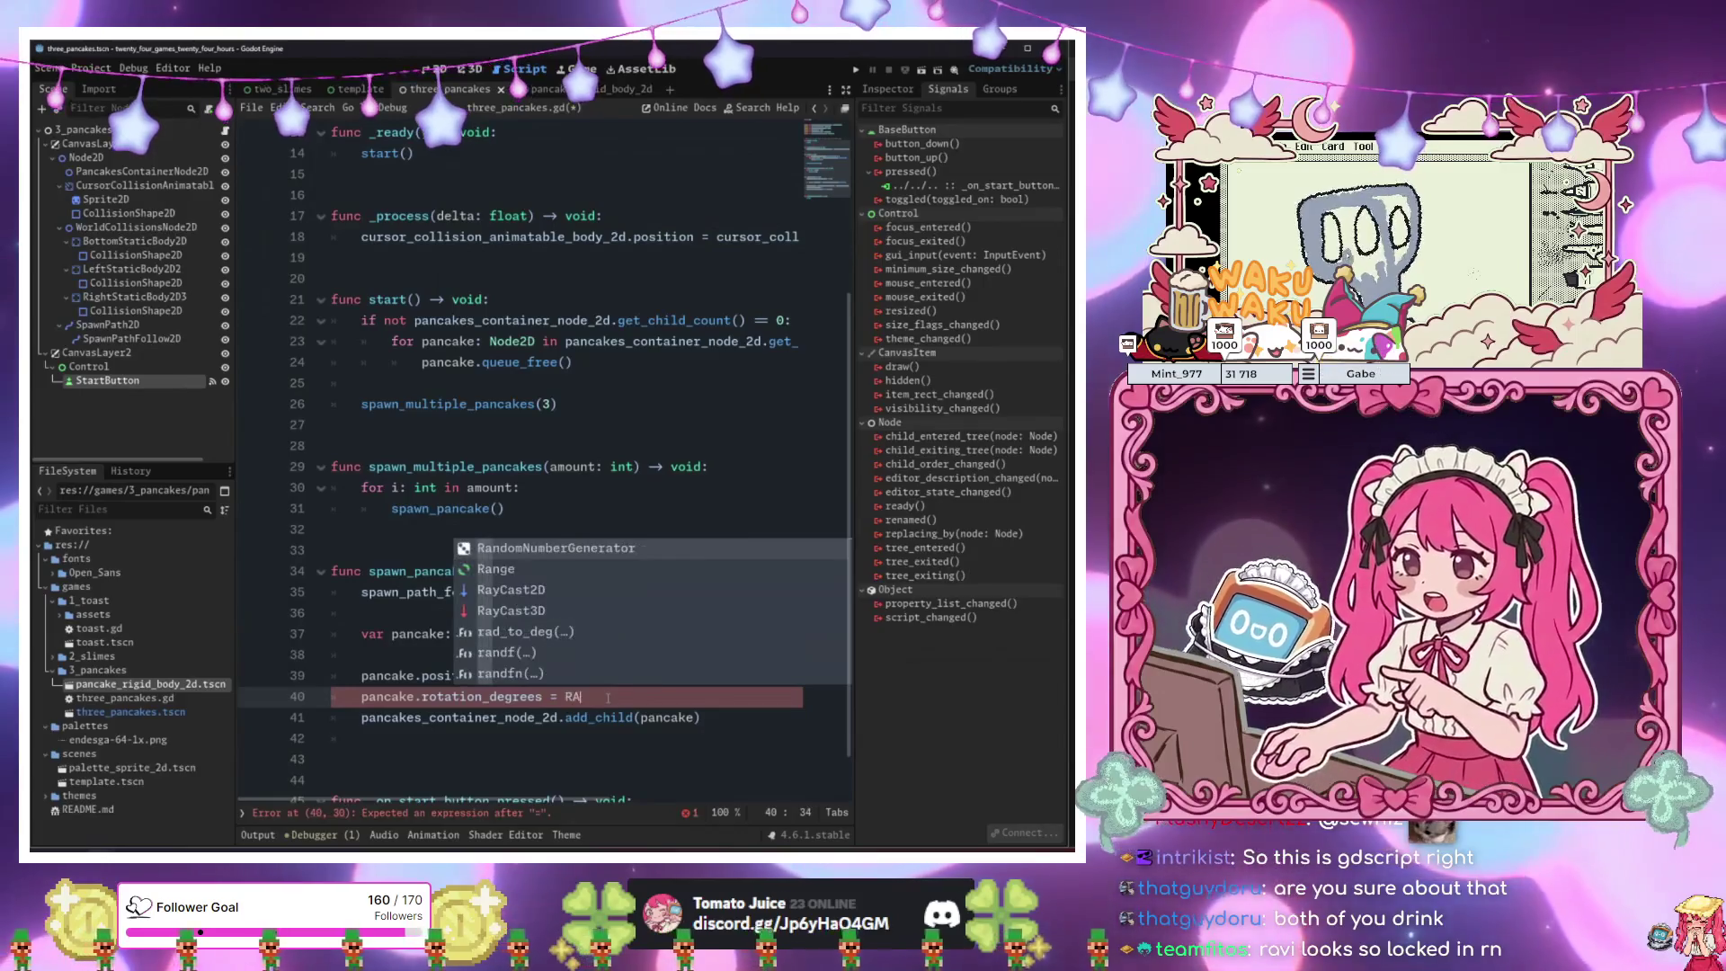
text(ran)
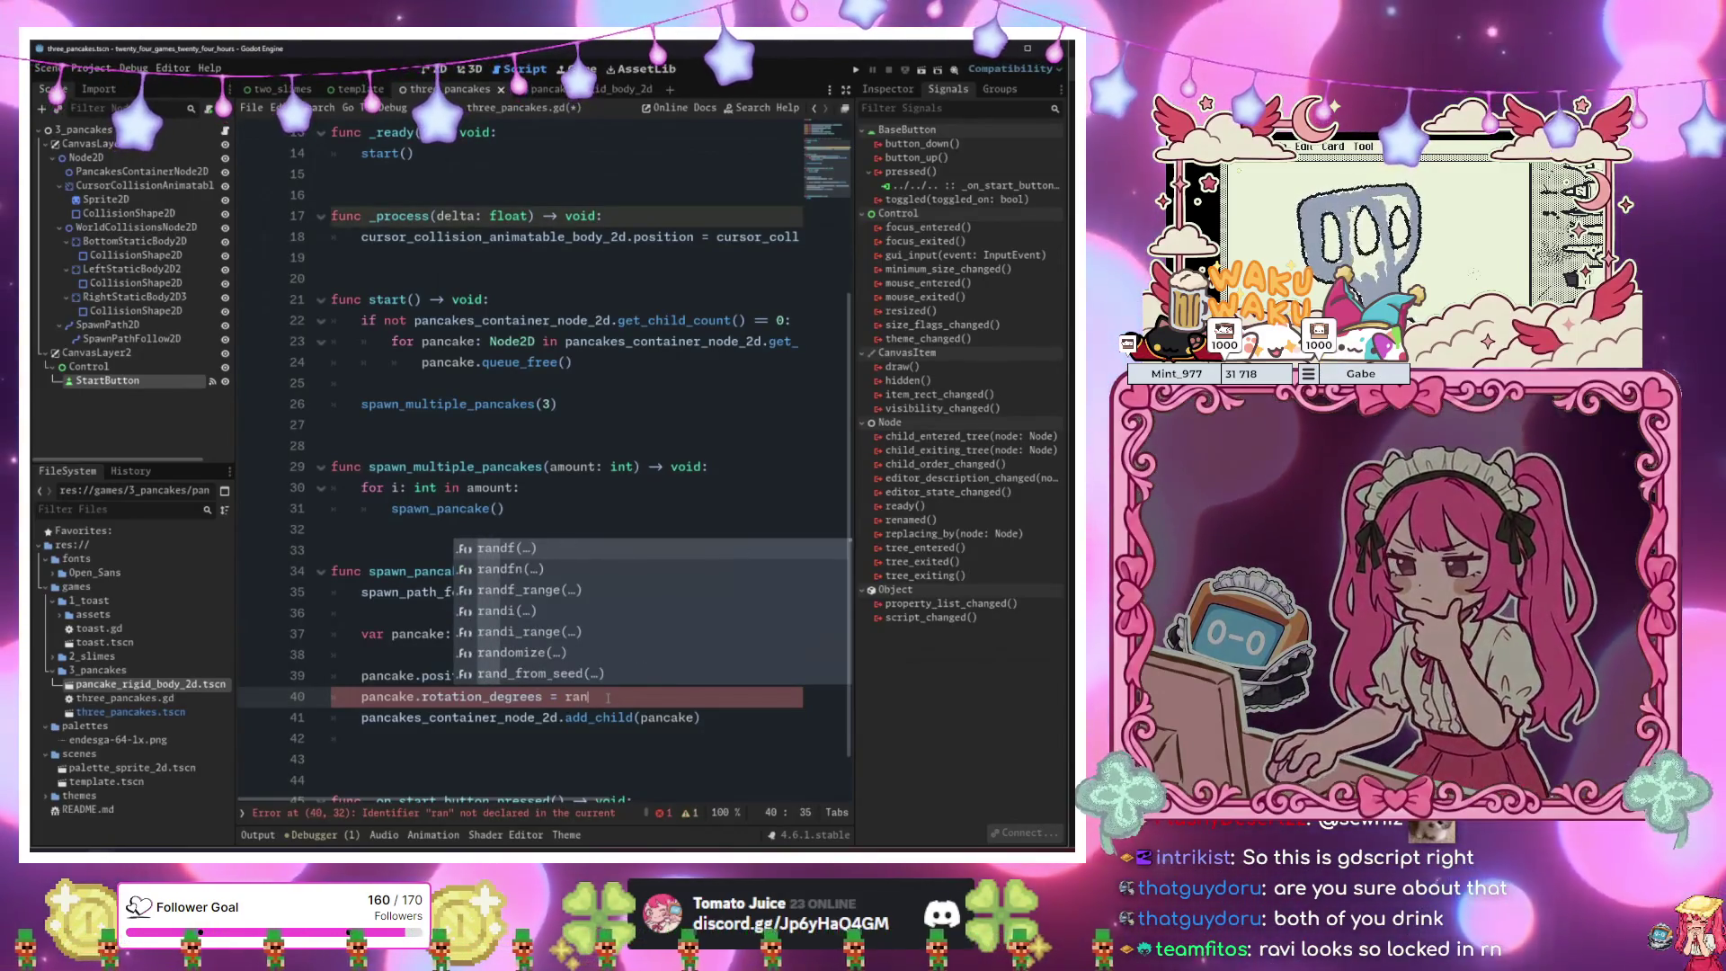
key(Down)
key(Down)
key(Return)
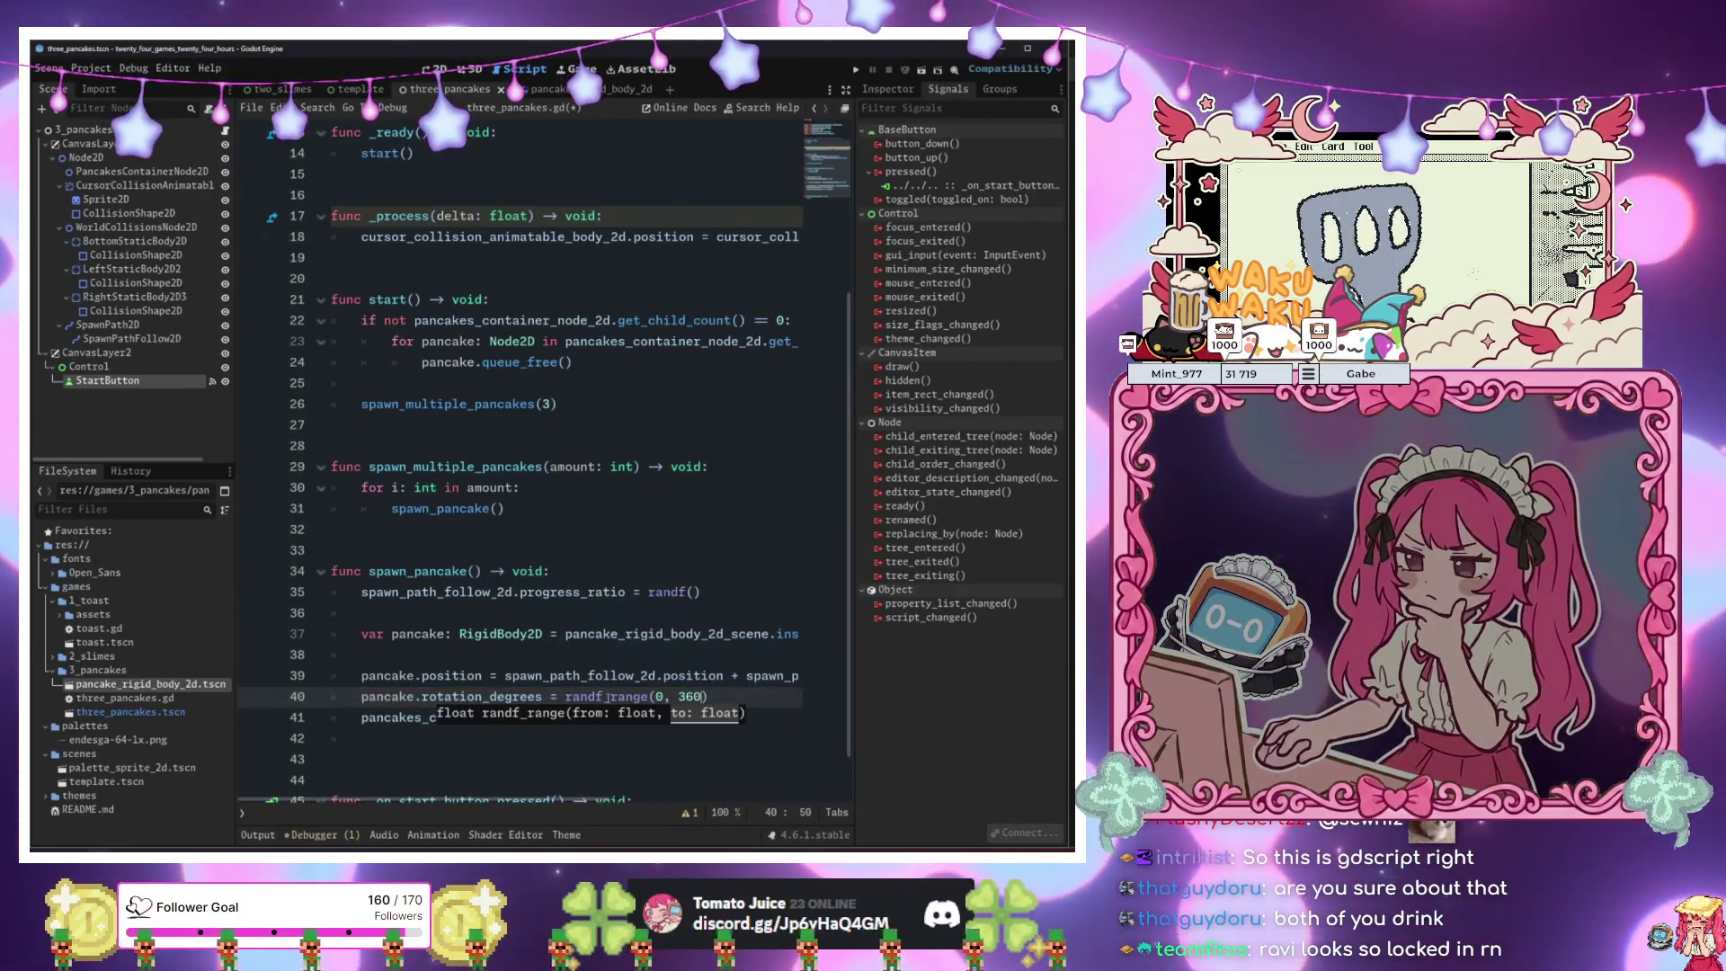
click(659, 634)
key(F5)
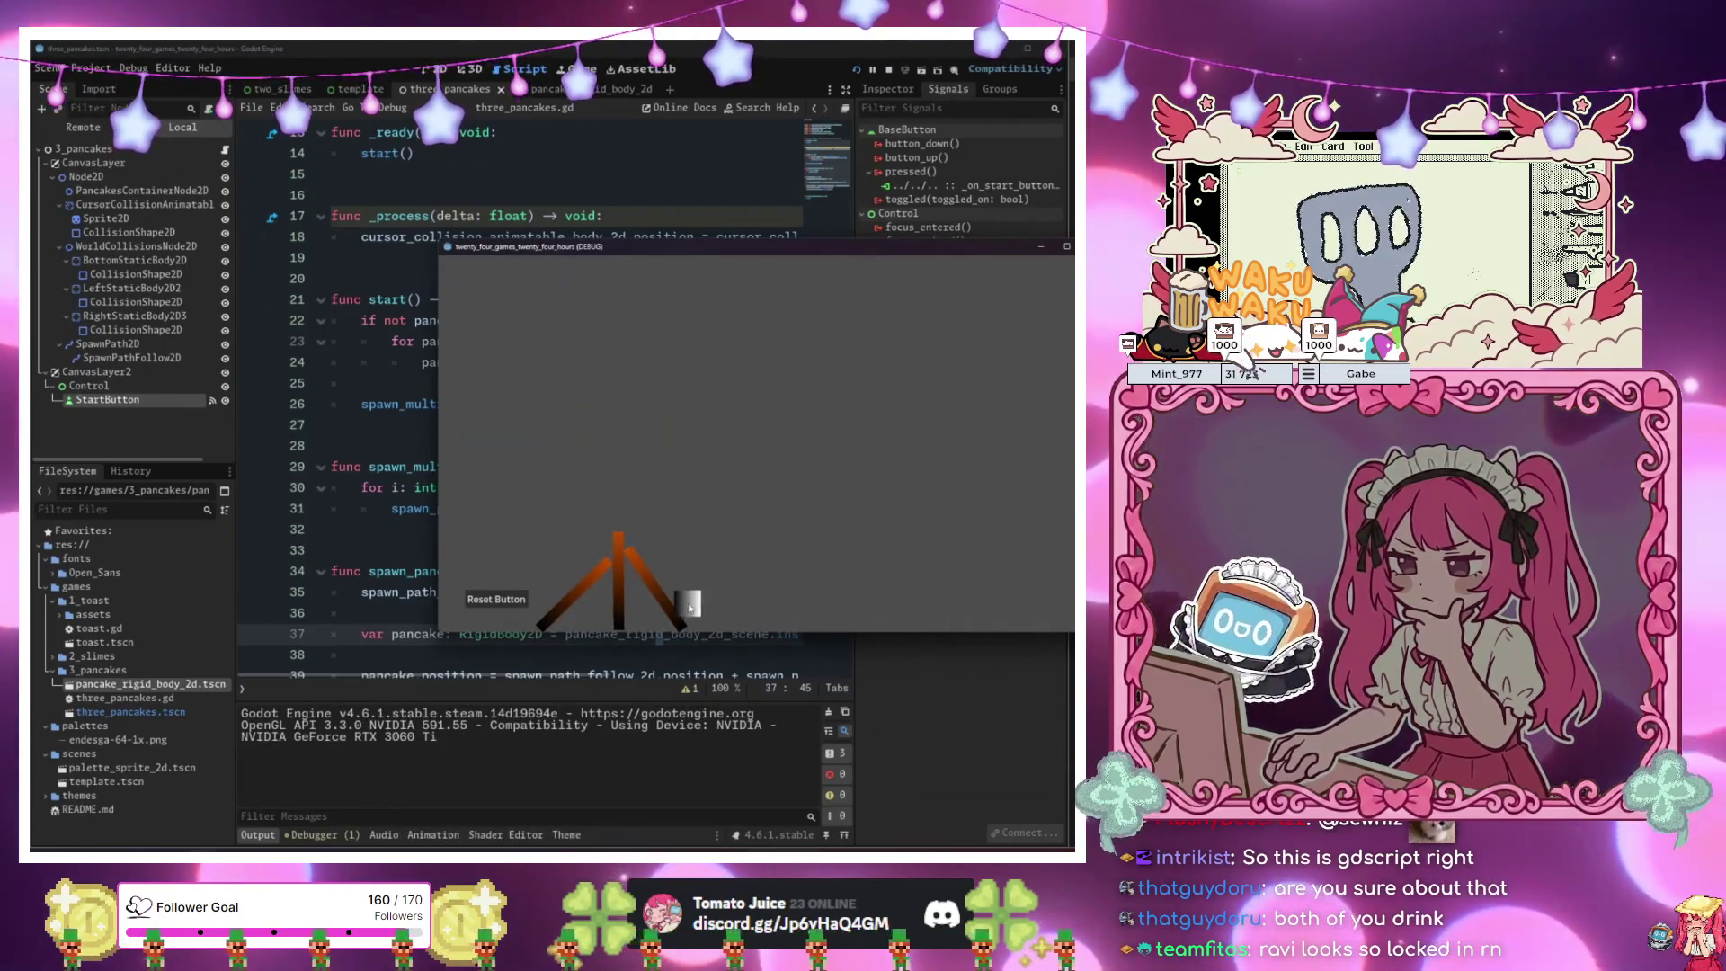
key(F8)
click(441, 70)
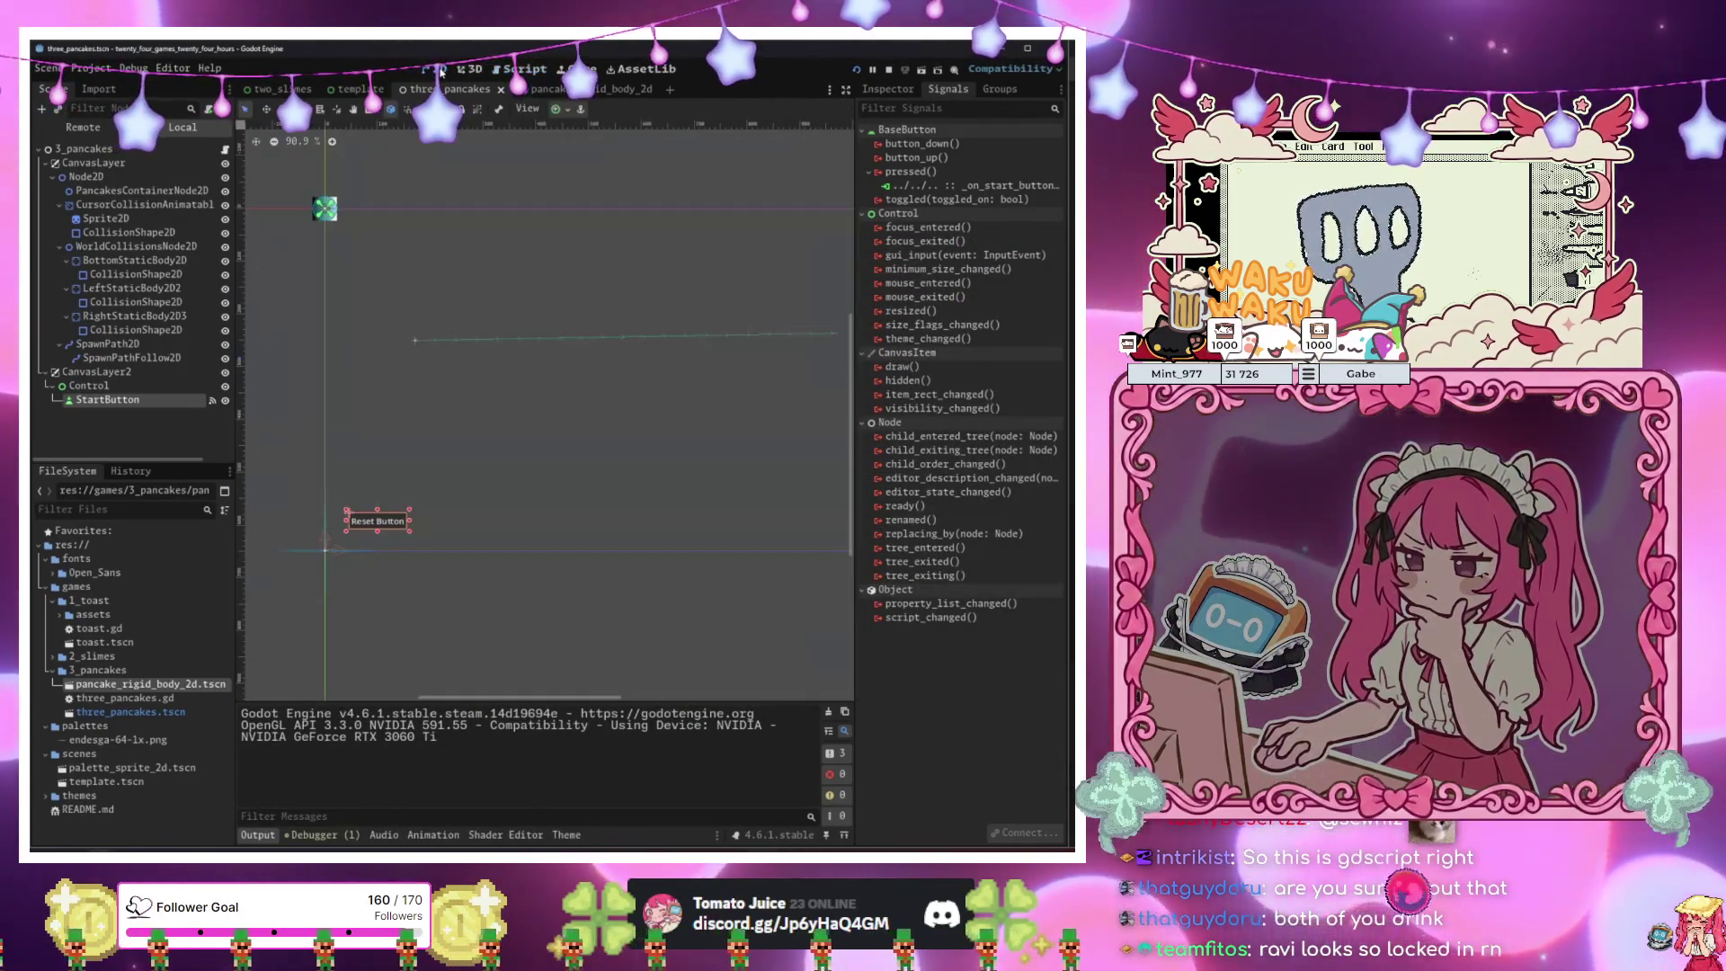
- Pull SpawnPath2D's left end point up-left, then run the game to see rotated pancakes
click(477, 339)
scroll(510, 405, down, 2)
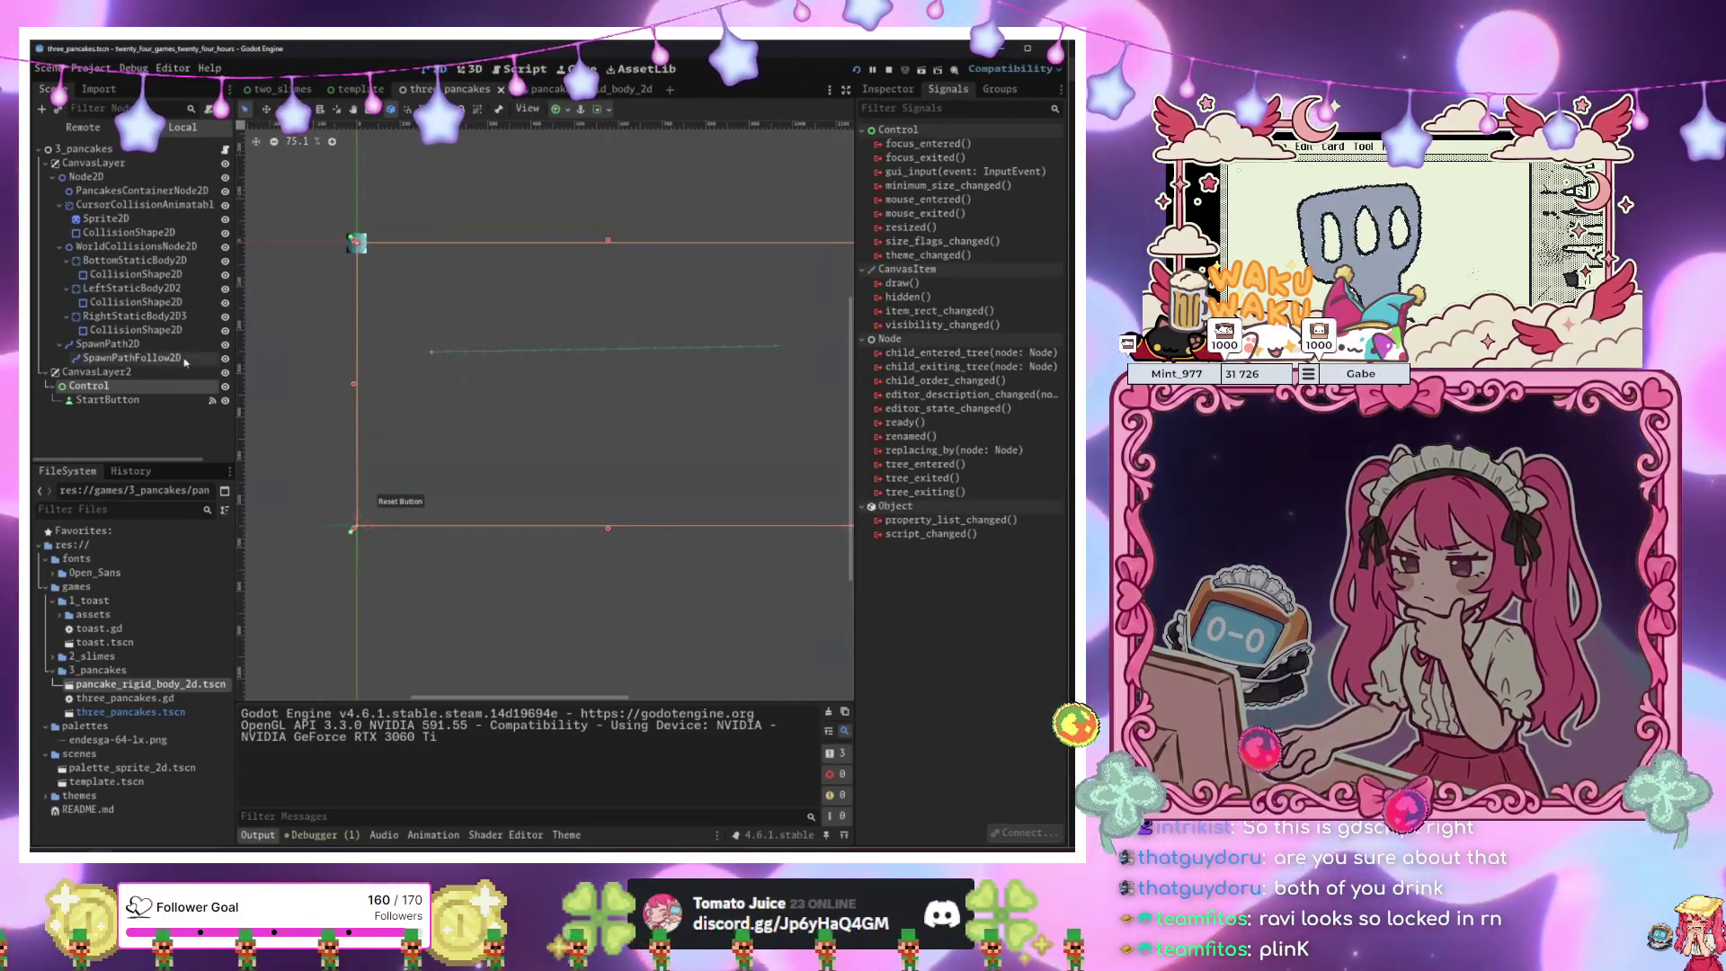
click(151, 344)
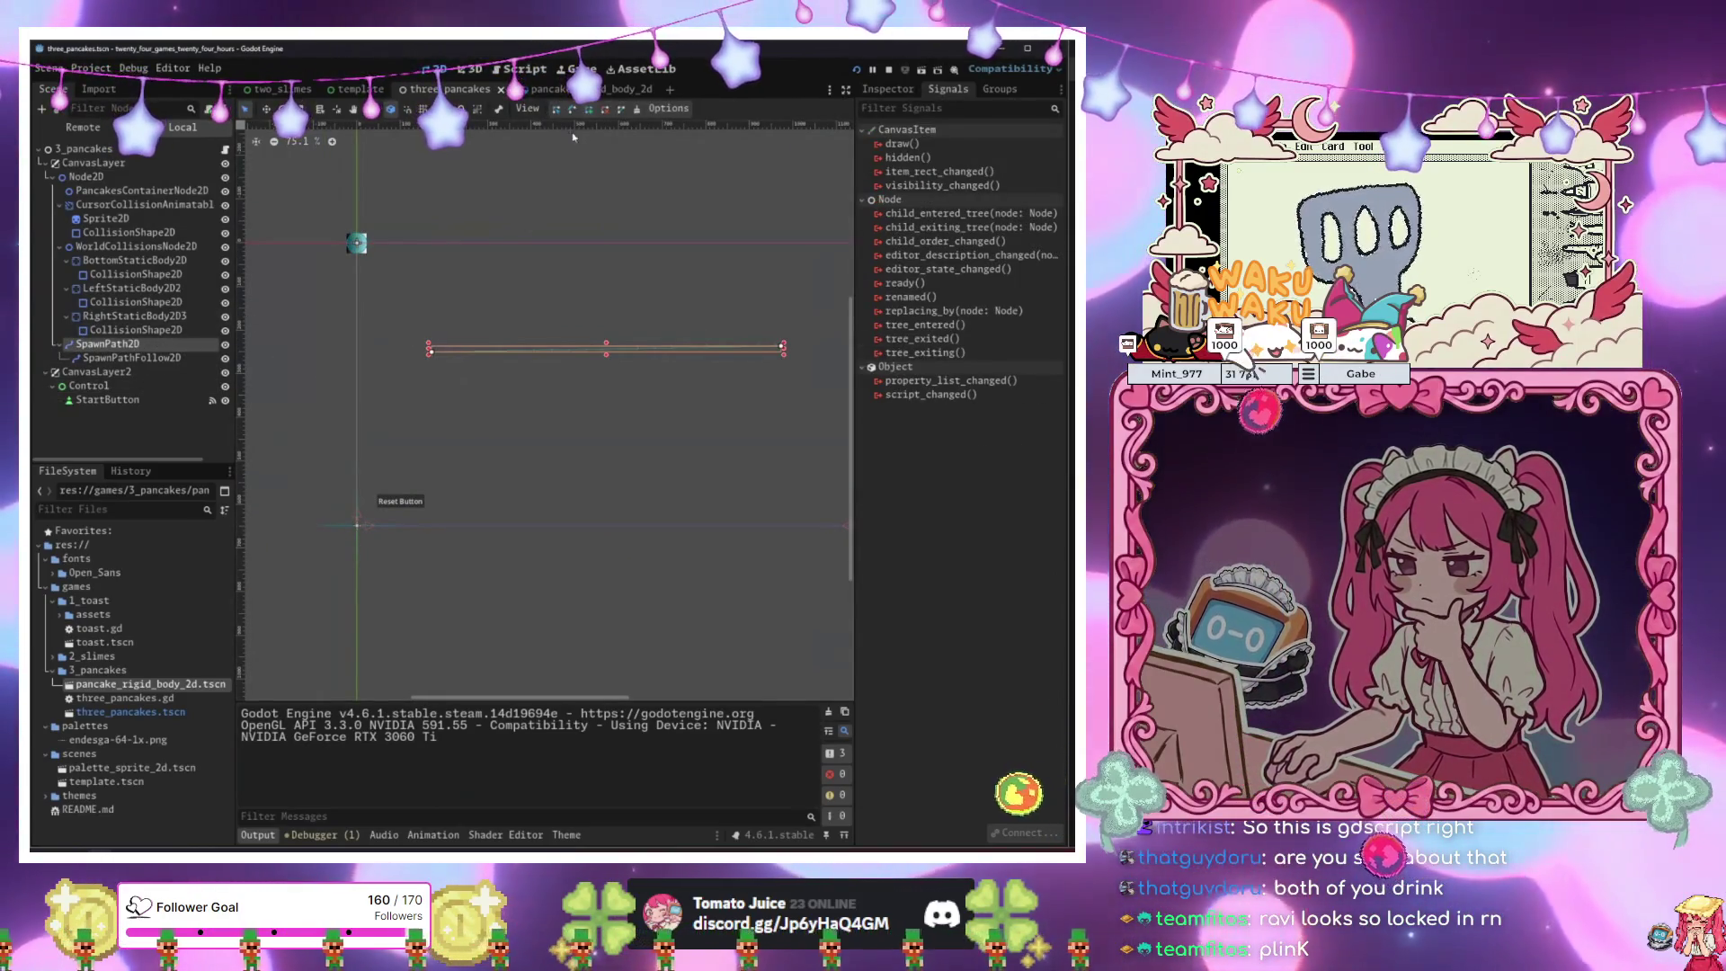
drag(432, 355, 390, 315)
scroll(525, 354, right, 2)
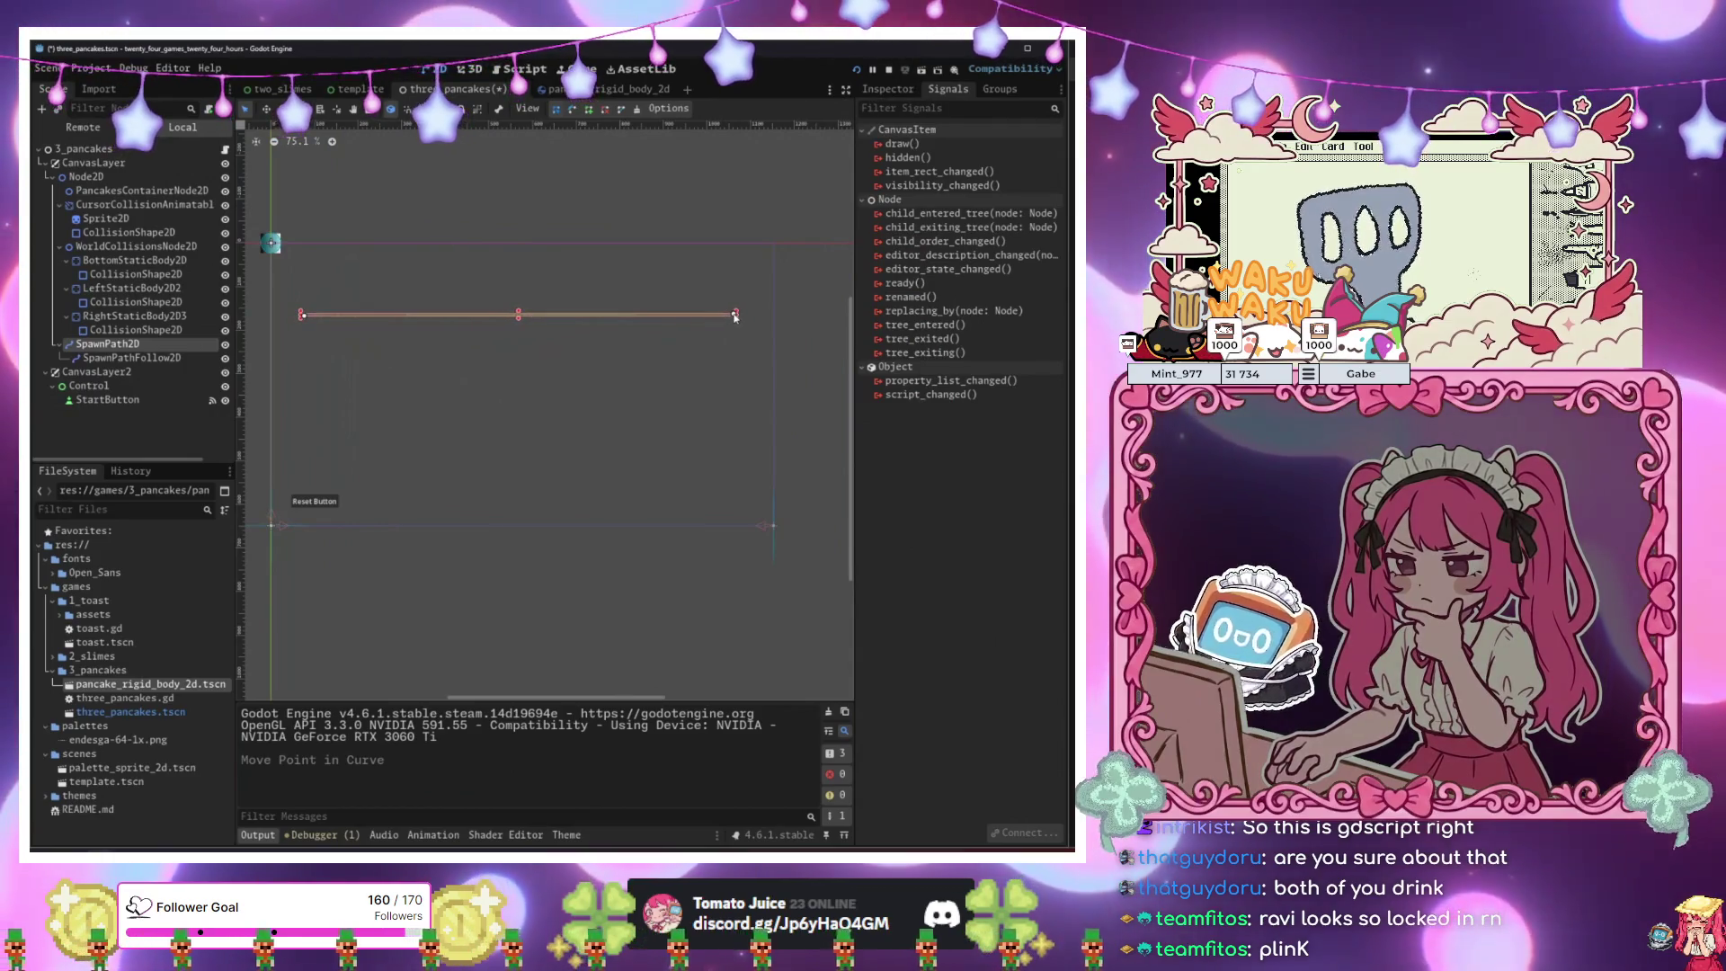
click(612, 627)
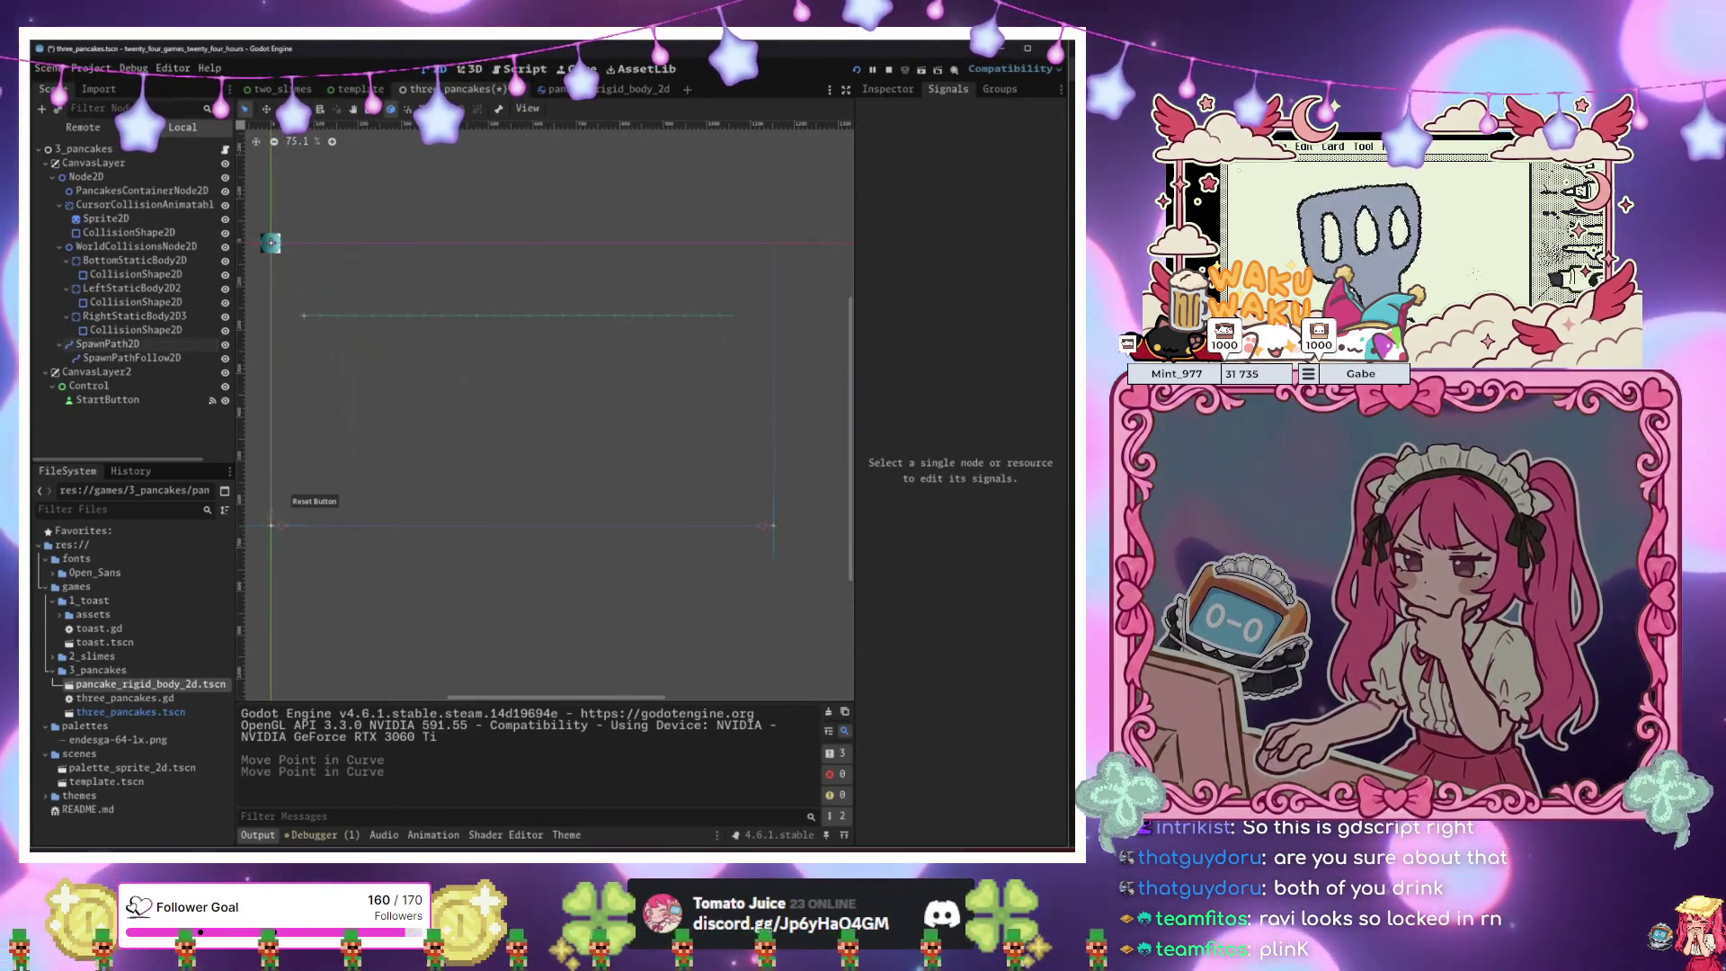
key(F6)
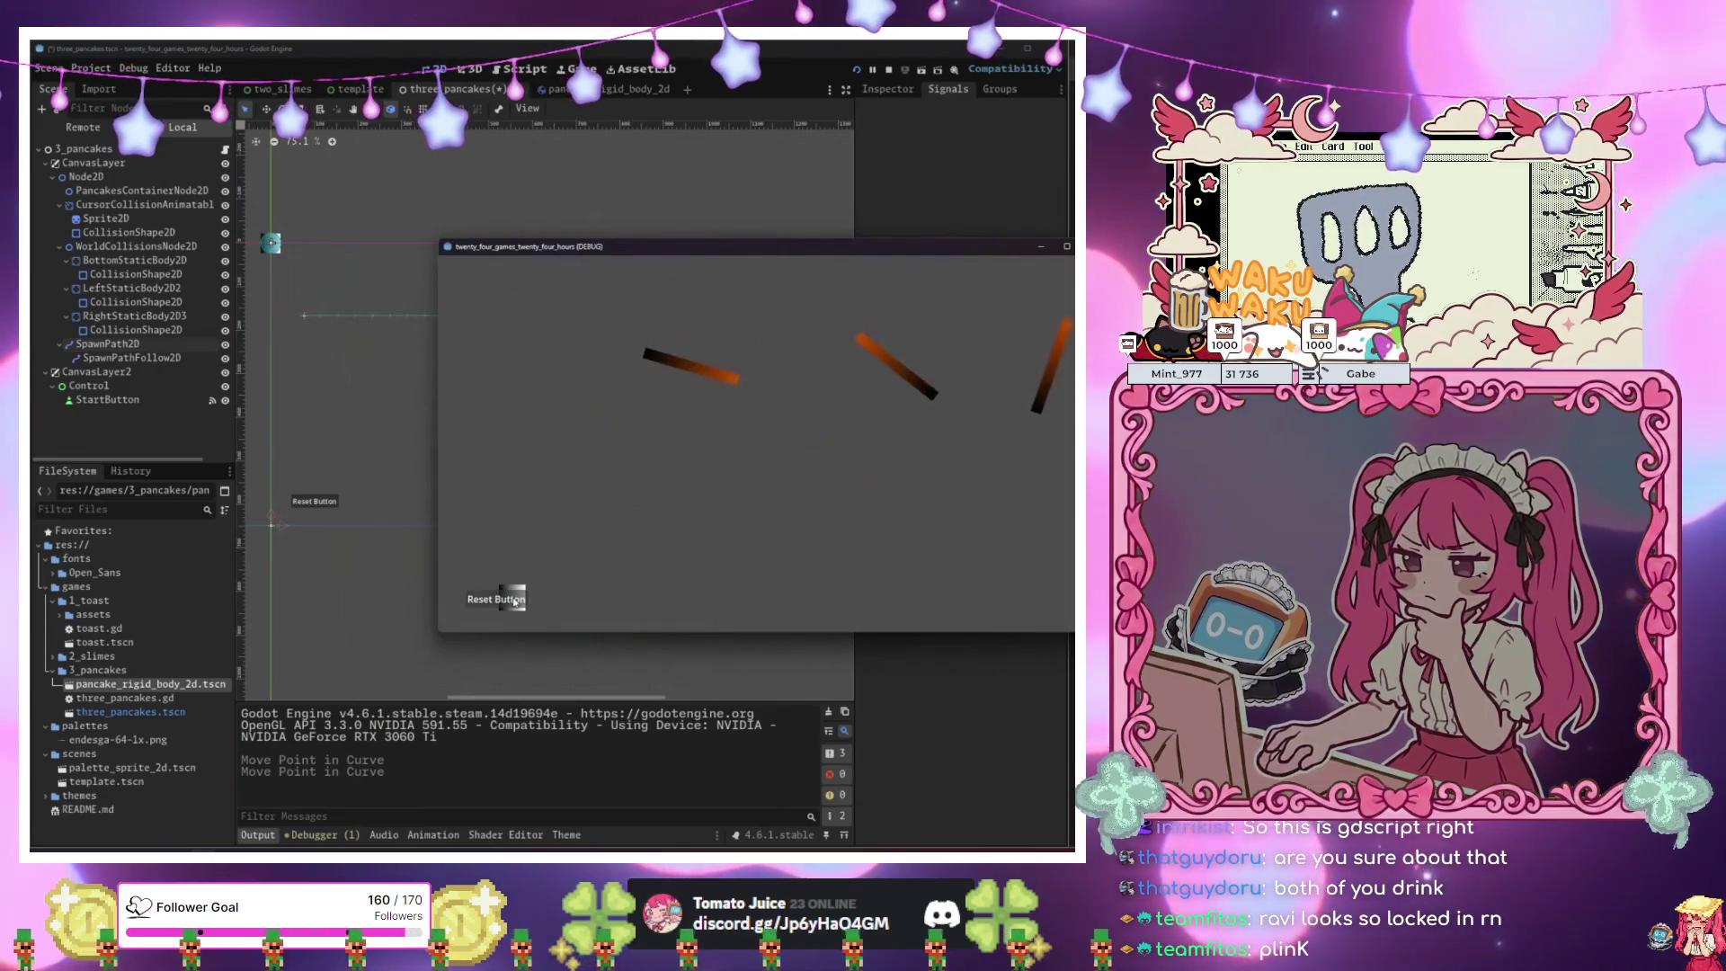
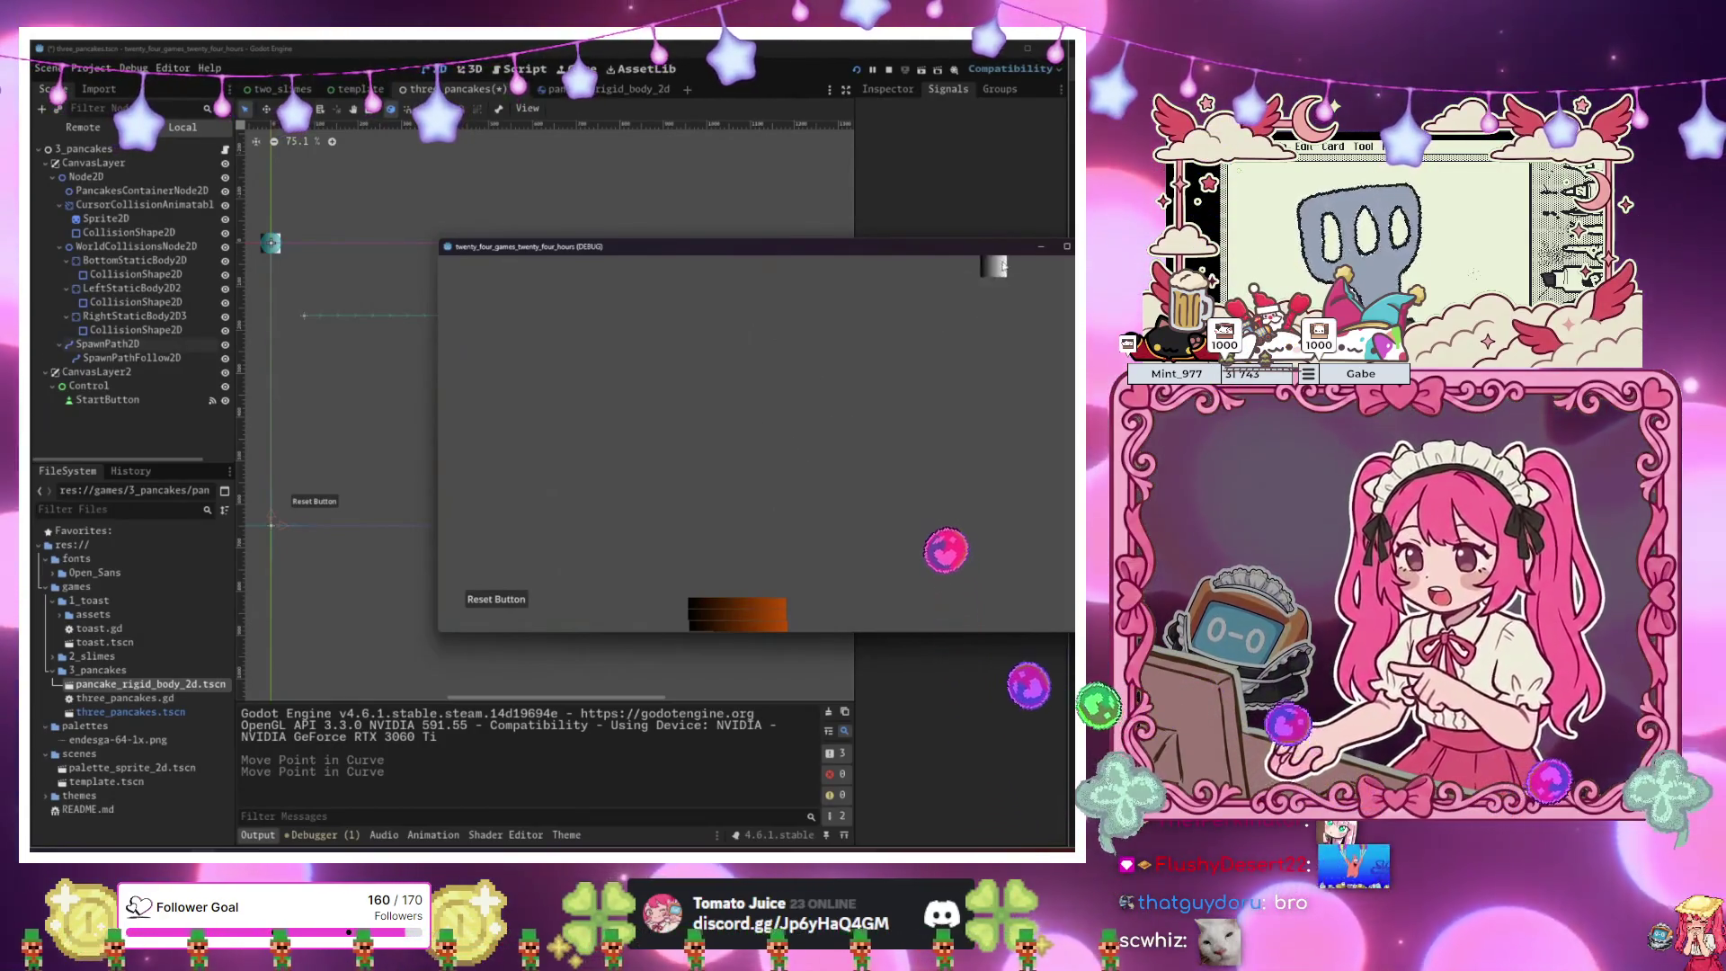
- Close the running pancake game, return to three_pancakes.gd at line 42, and select the Control node
click(1040, 251)
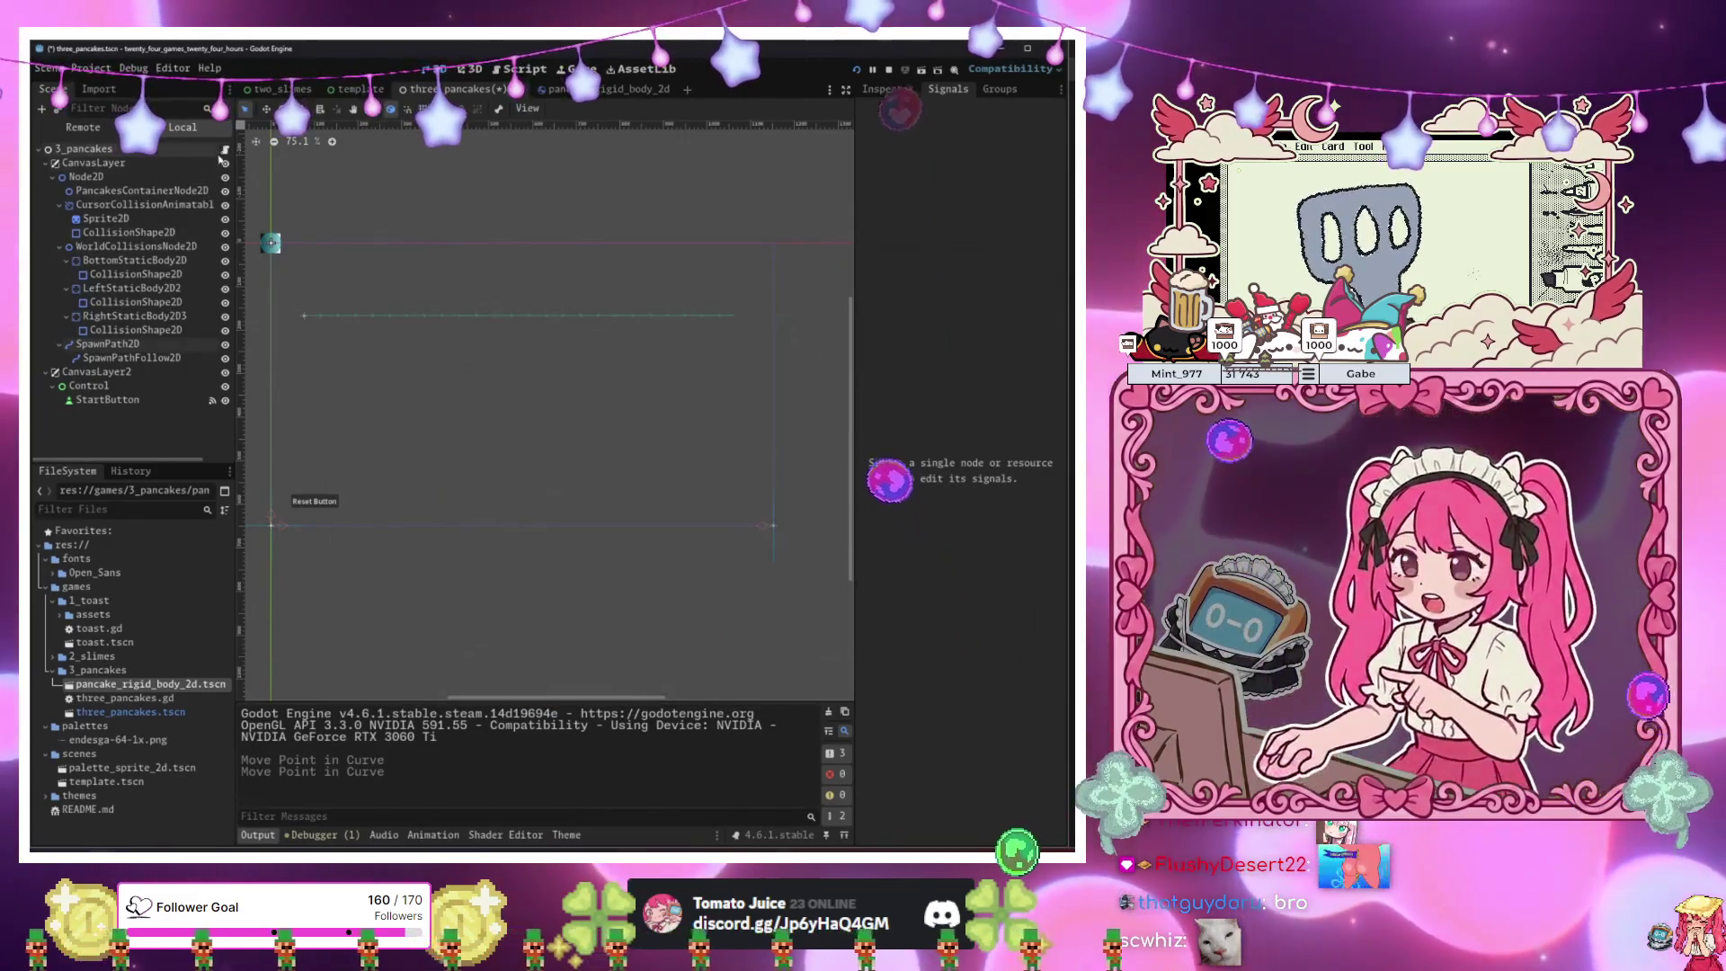
click(226, 150)
scroll(540, 404, down, 3)
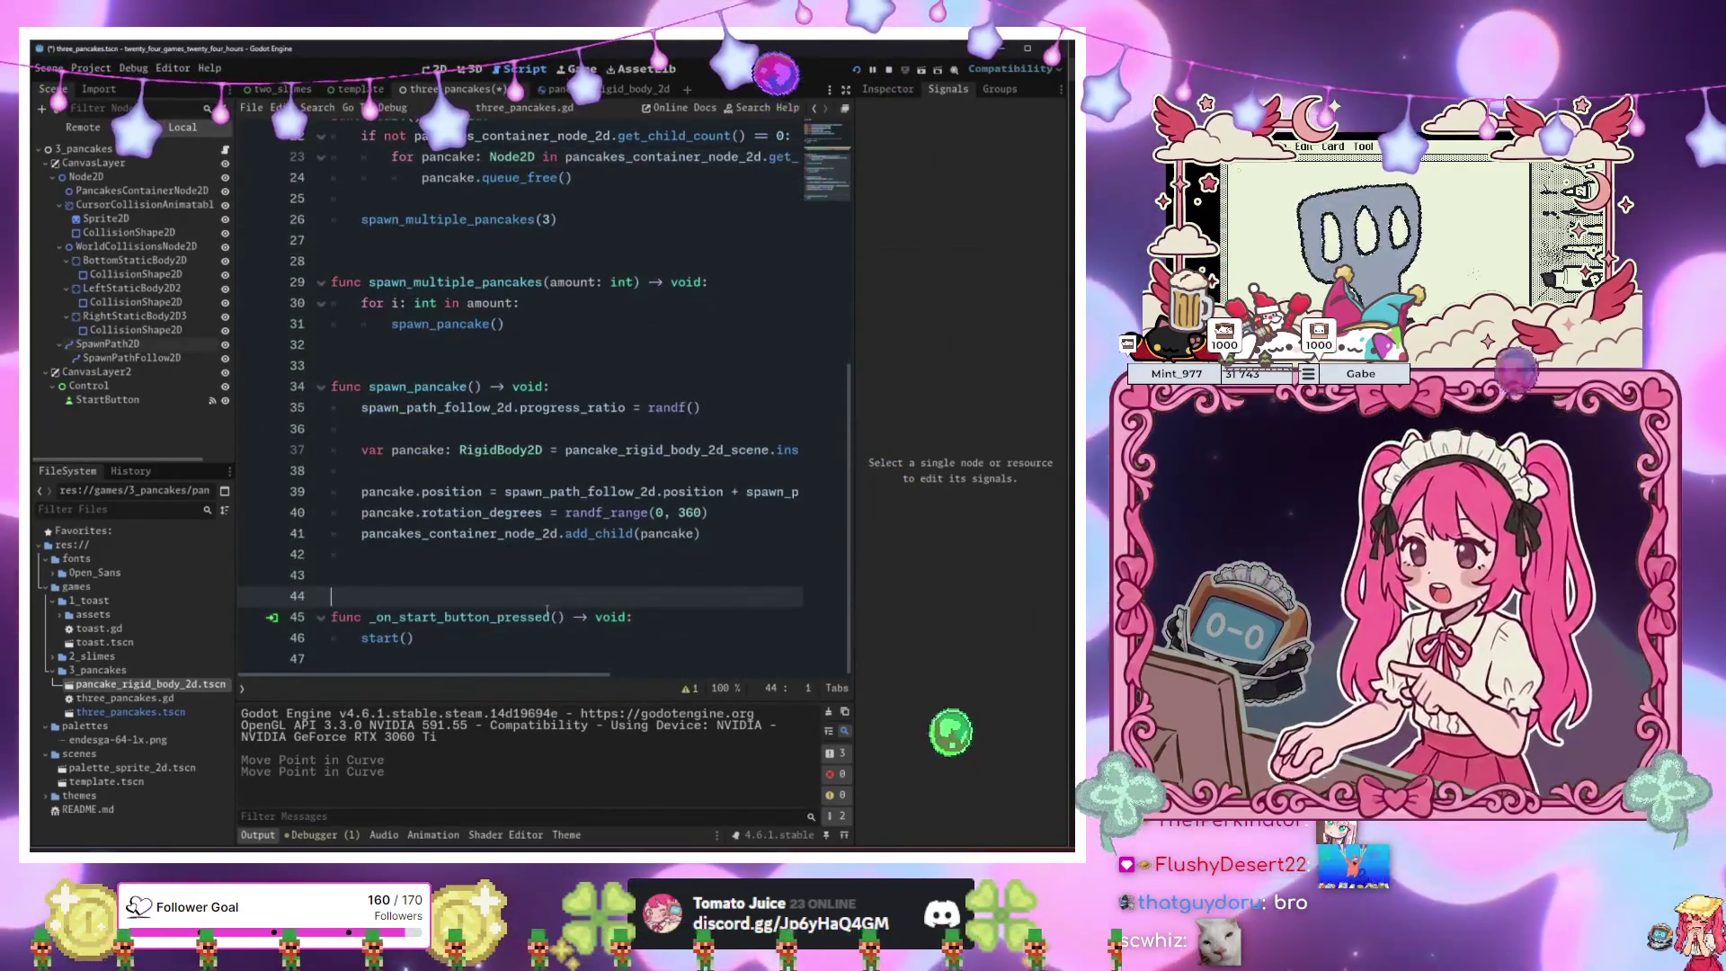
click(567, 577)
click(539, 554)
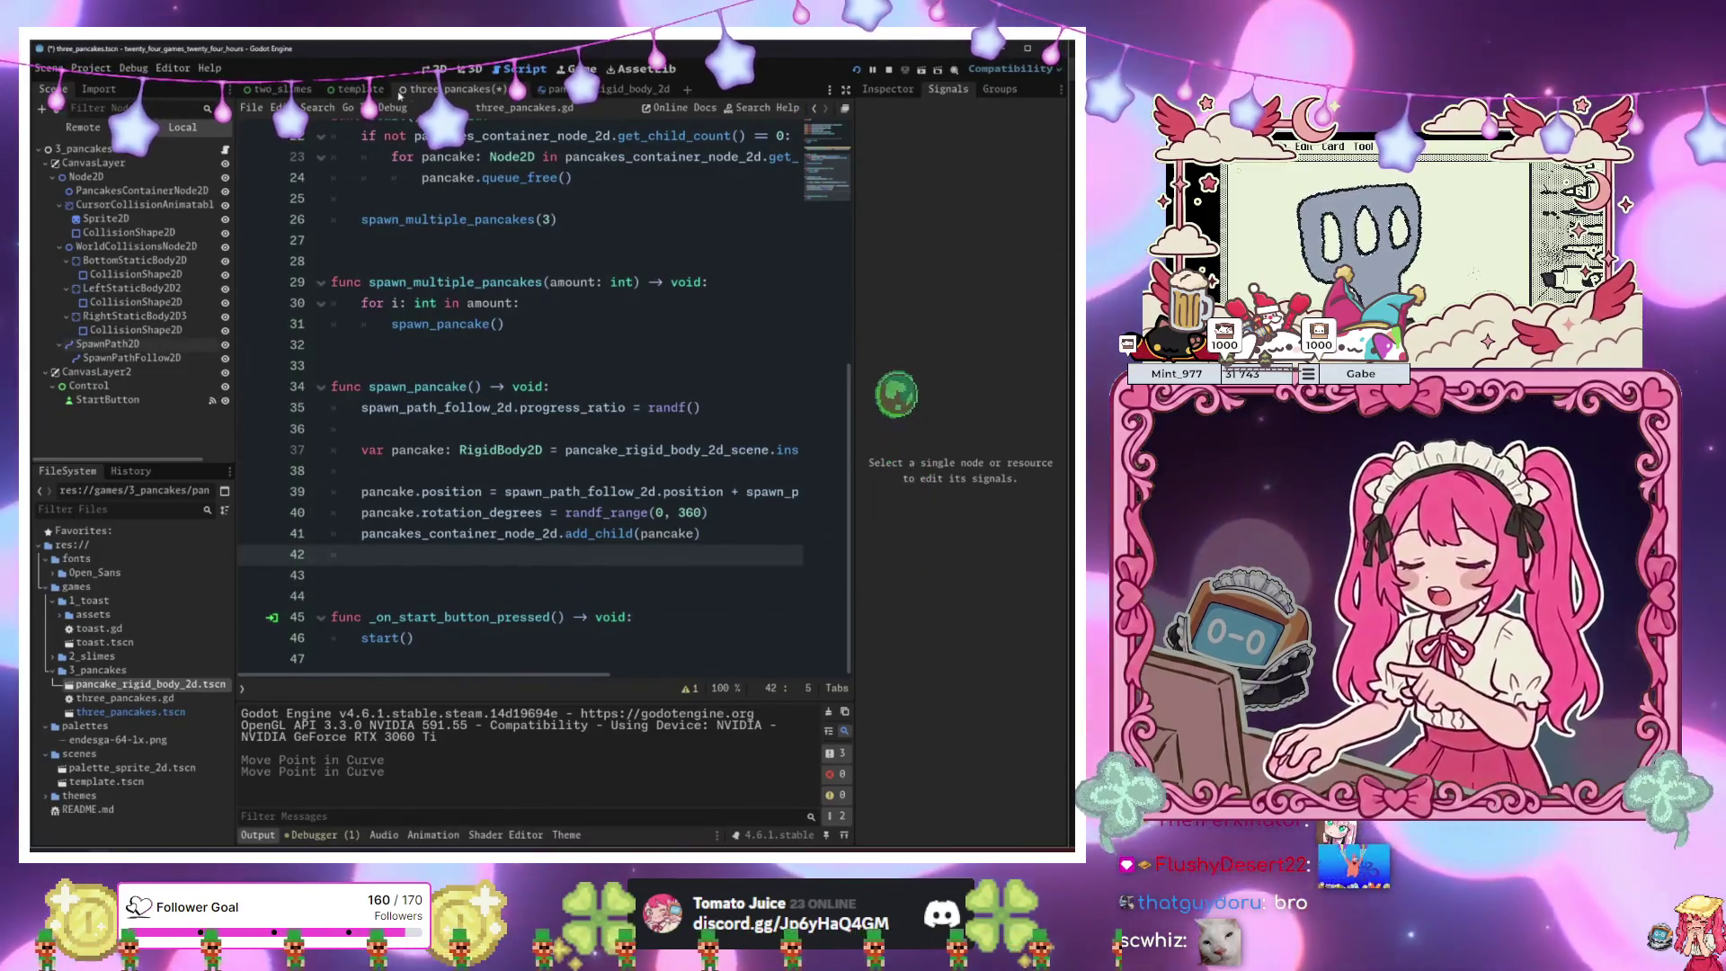
click(115, 386)
- Add a Button node under Control and rename it CheckIfPancakesAreStackedButton
key(ctrl+a)
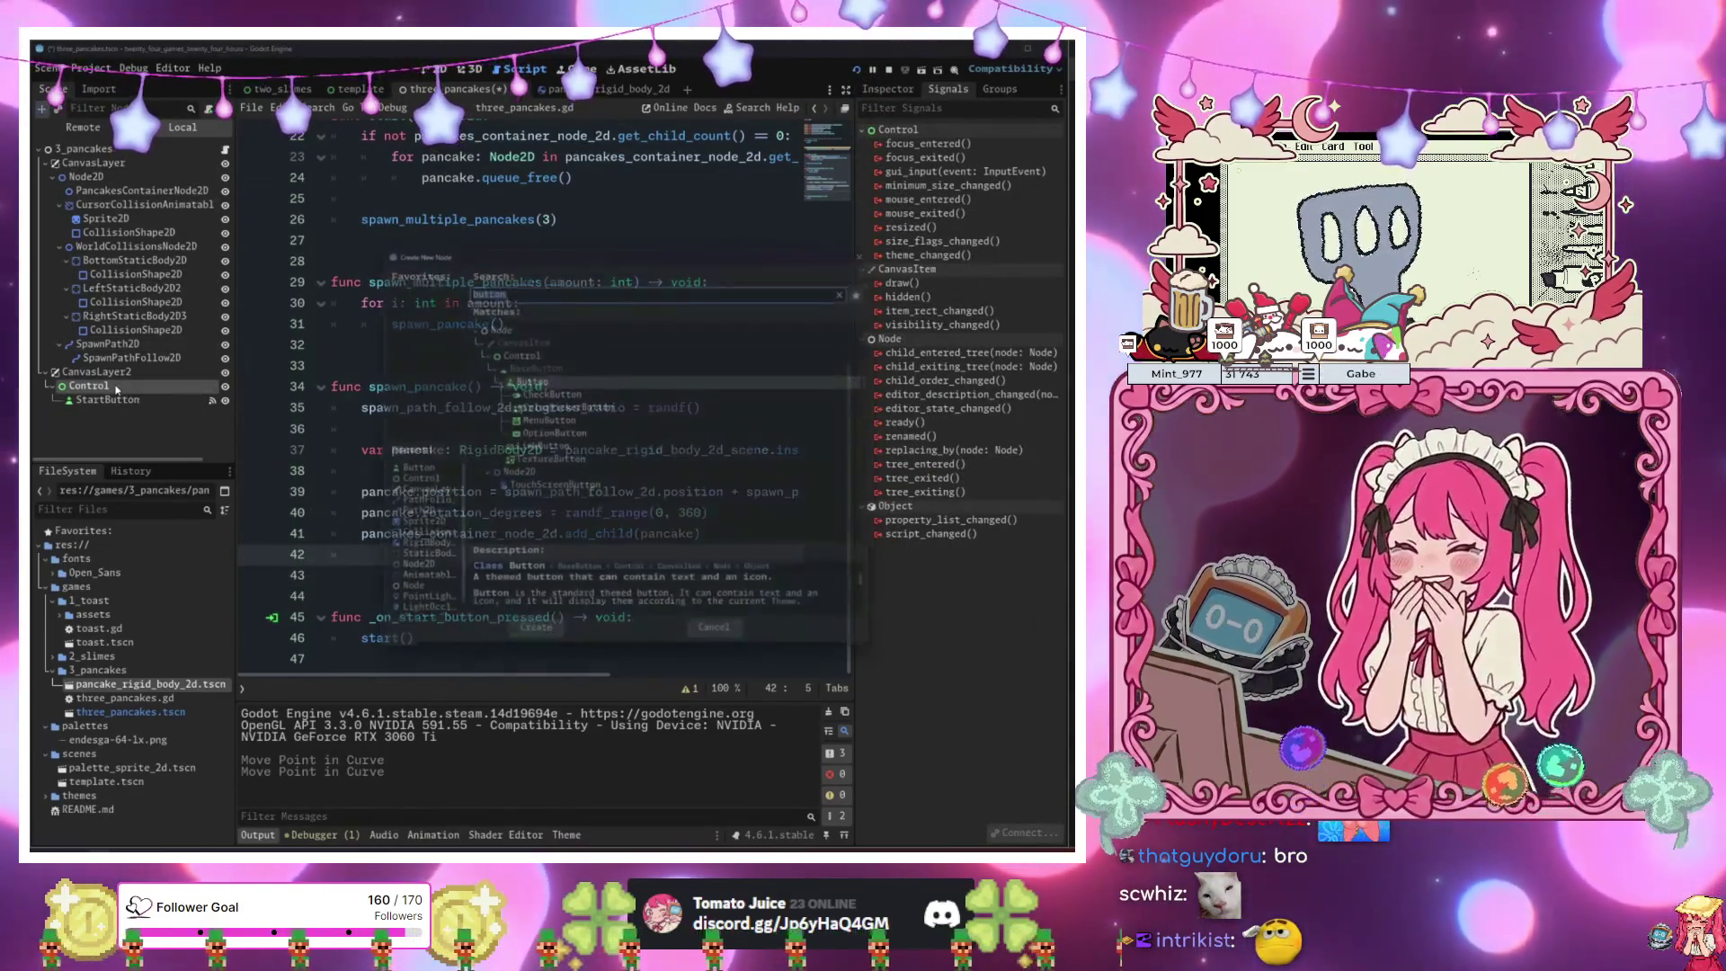
text(check)
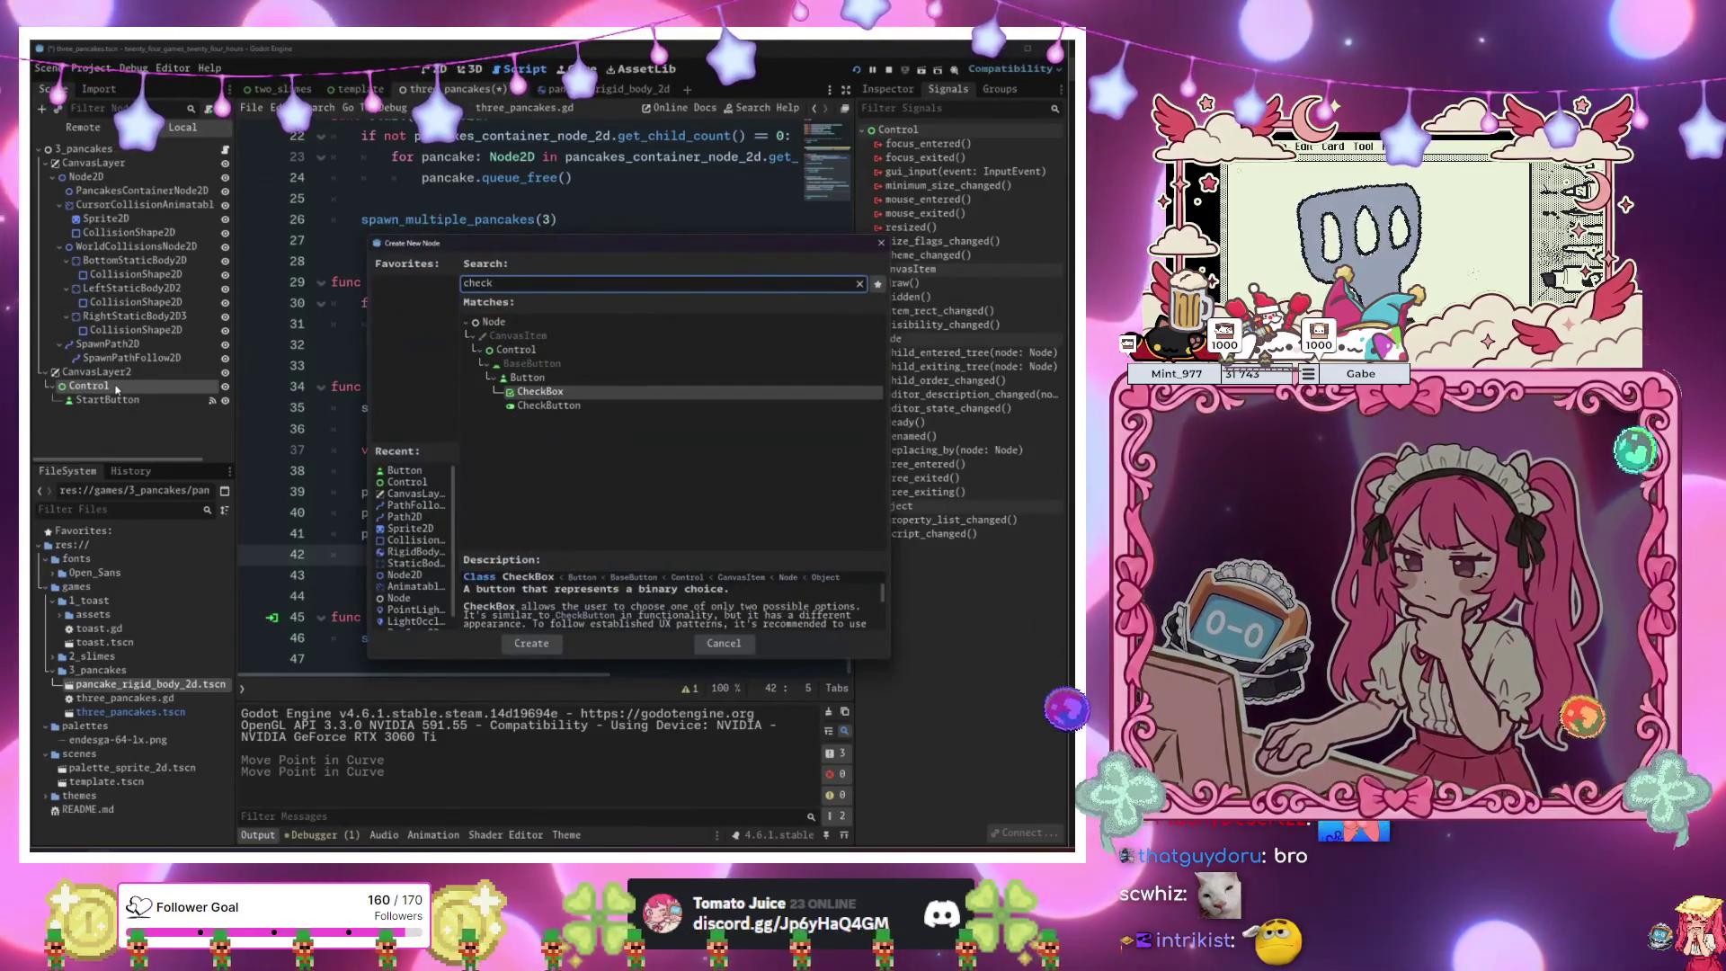
key(BackSpace)
key(BackSpace)
key(BackSpace)
text(but)
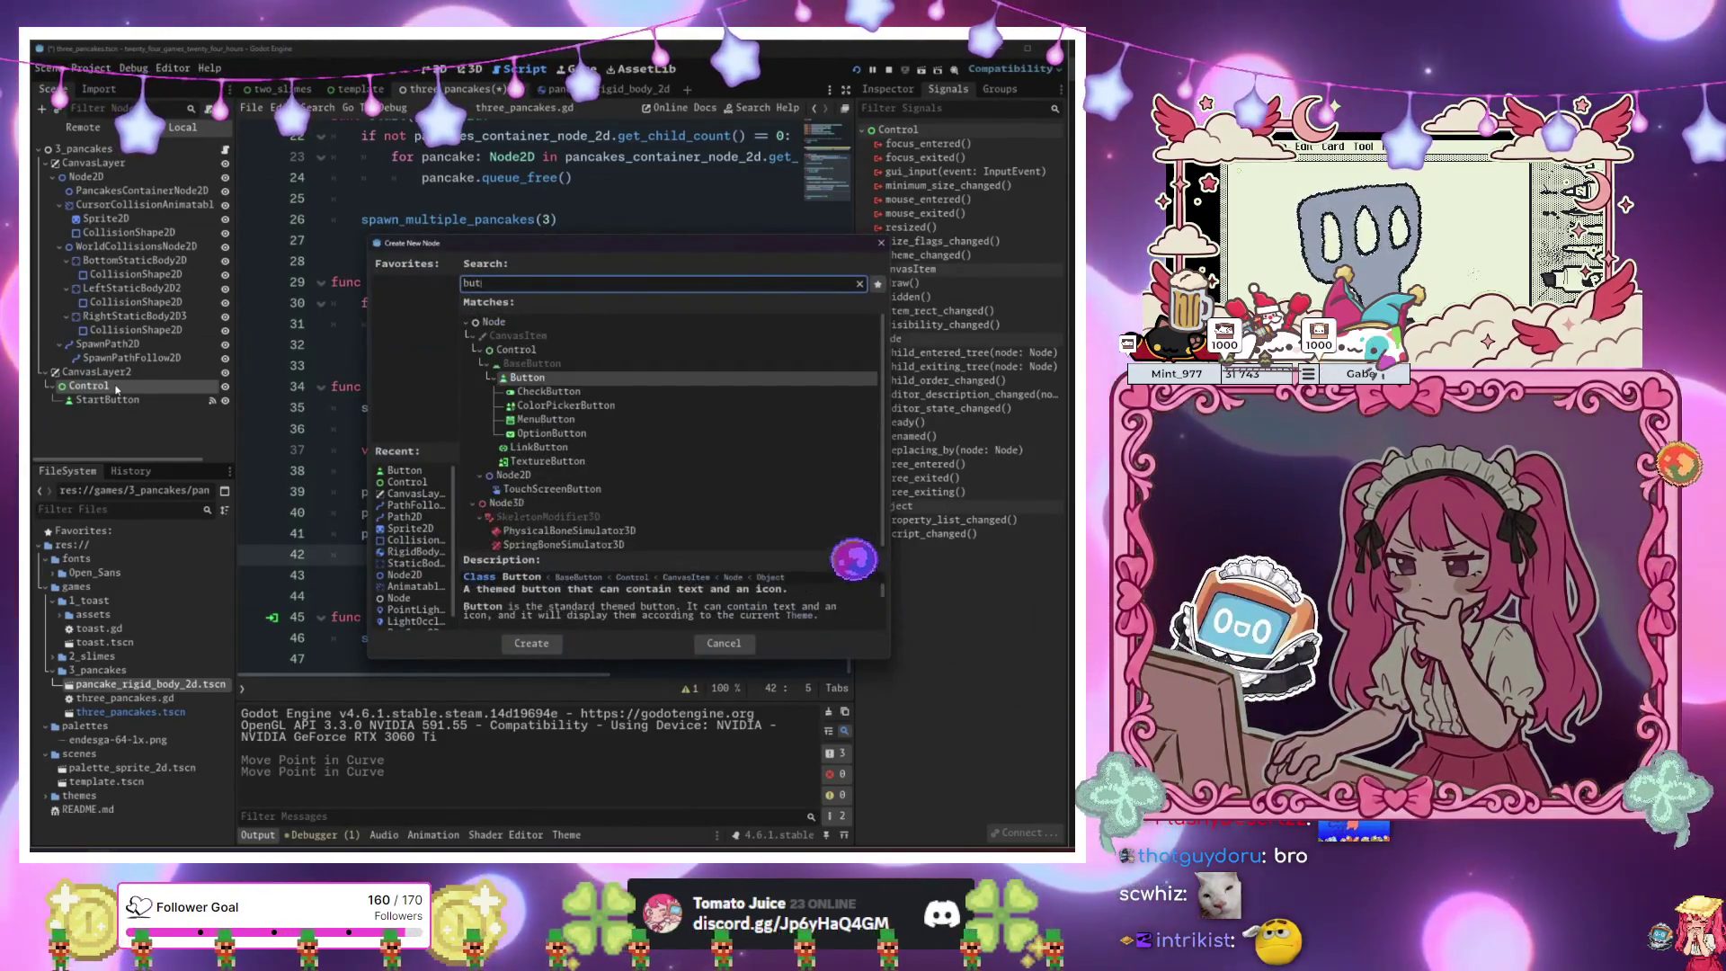
key(Return)
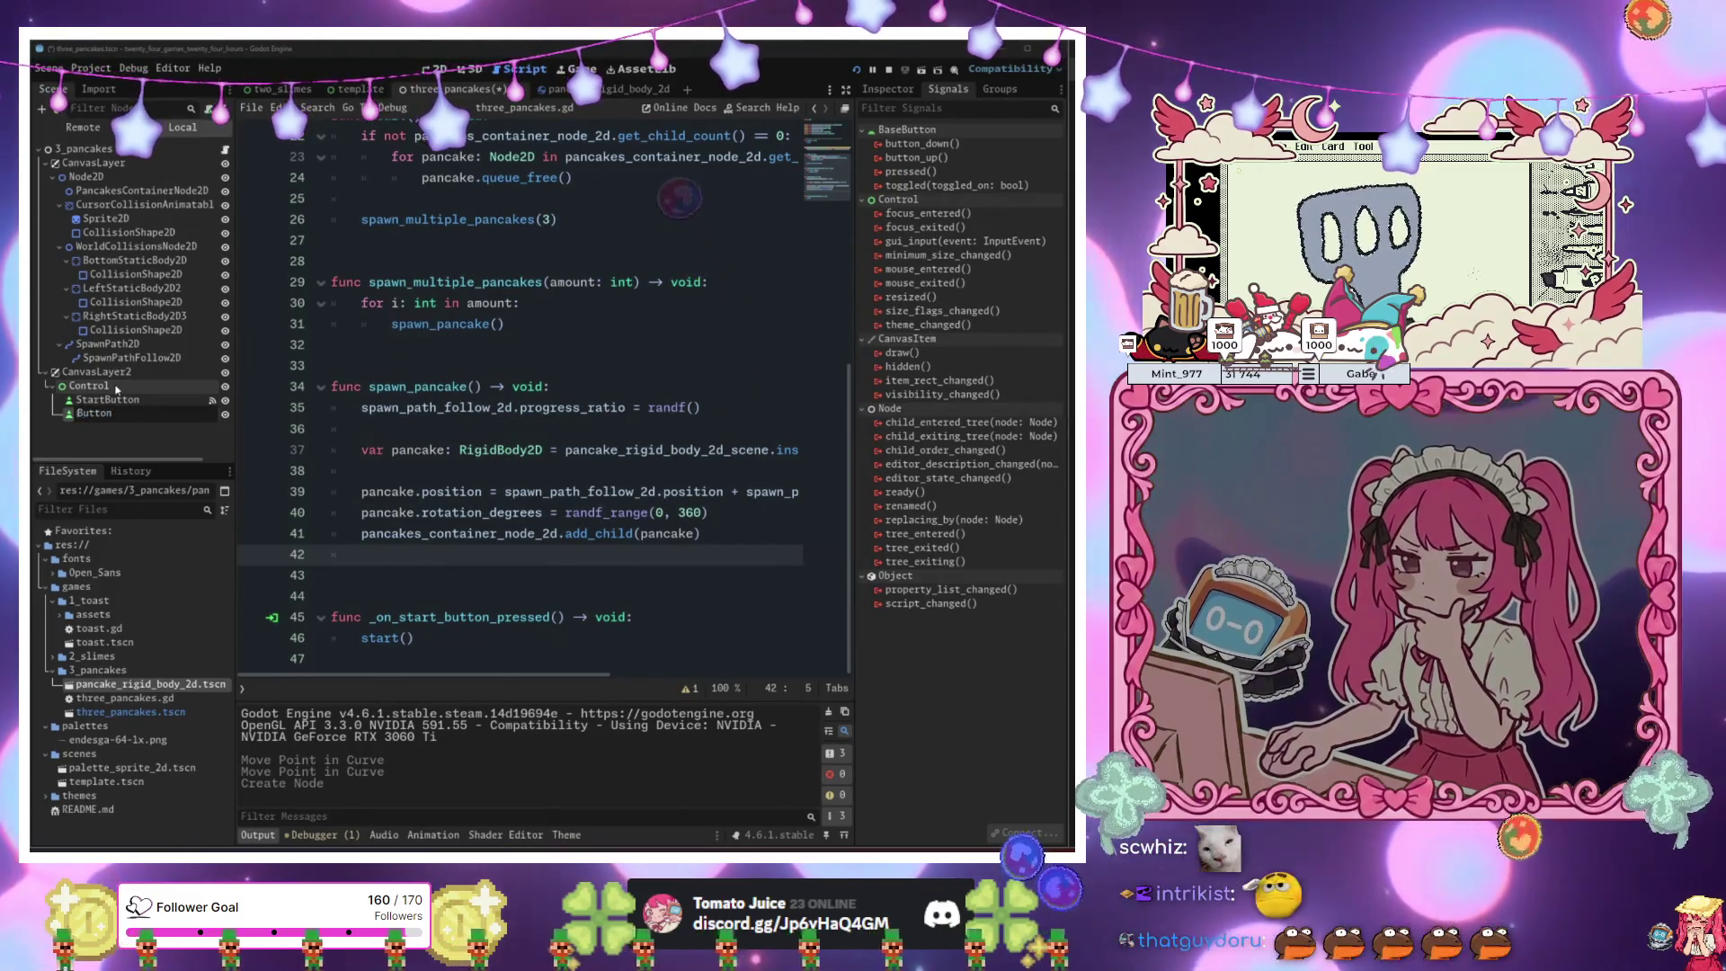
key(F2)
text(CheckButton)
key(Return)
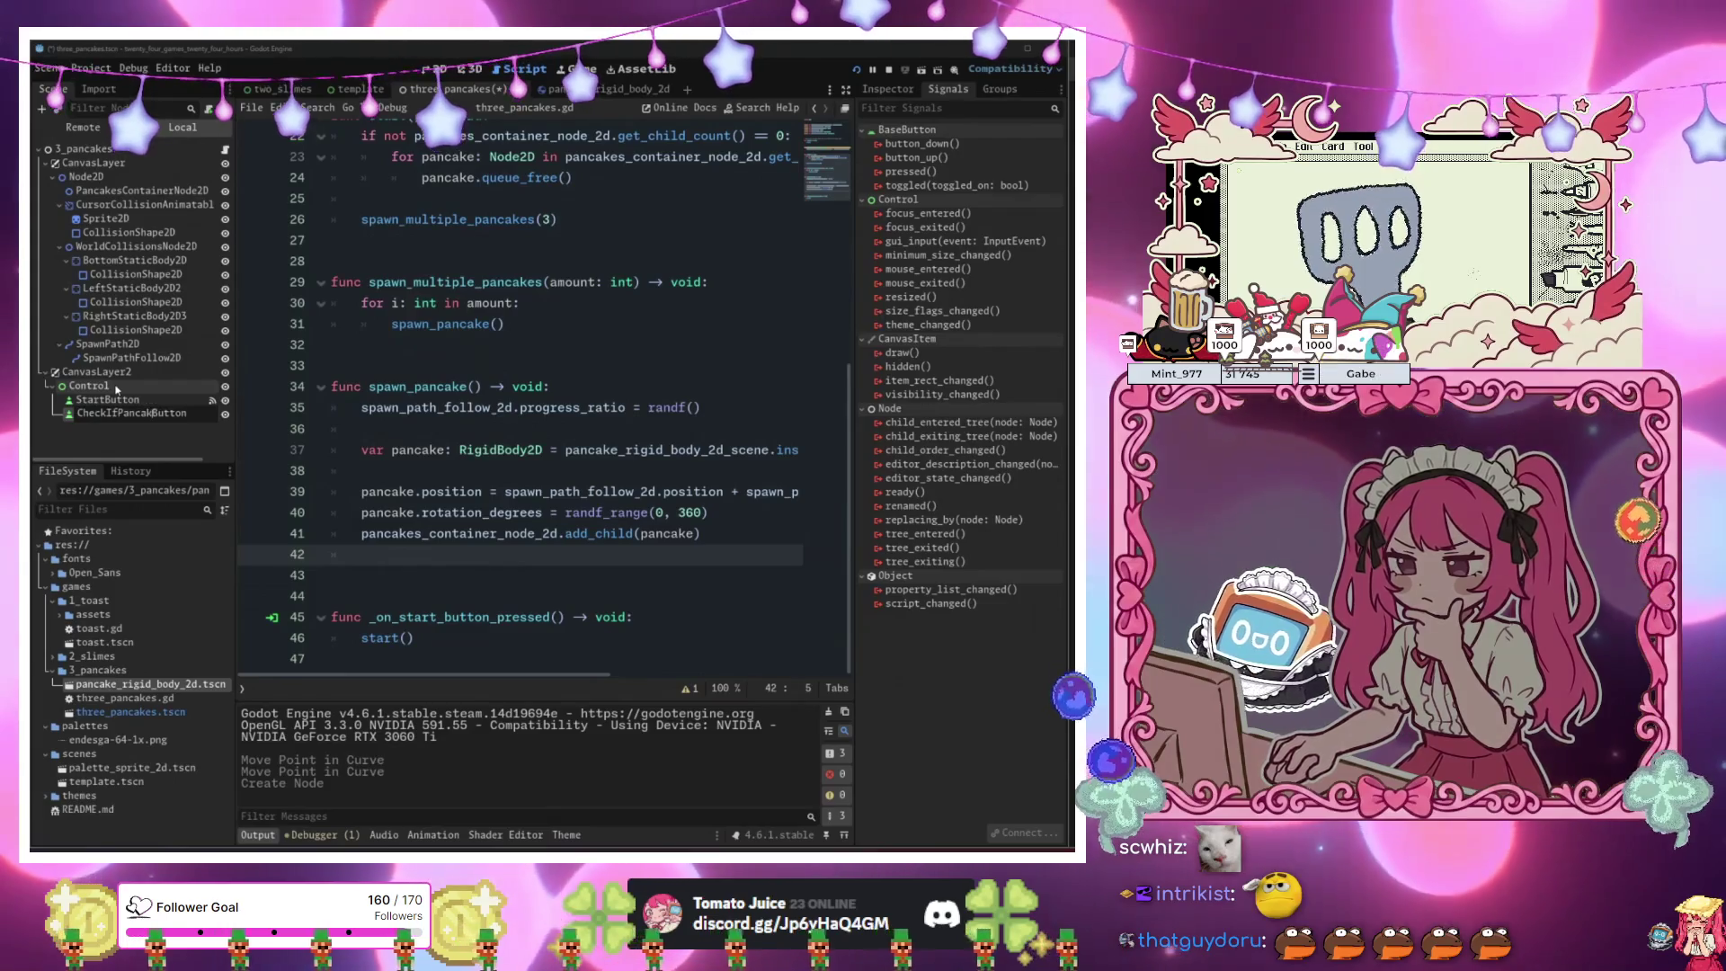
text(eStacke)
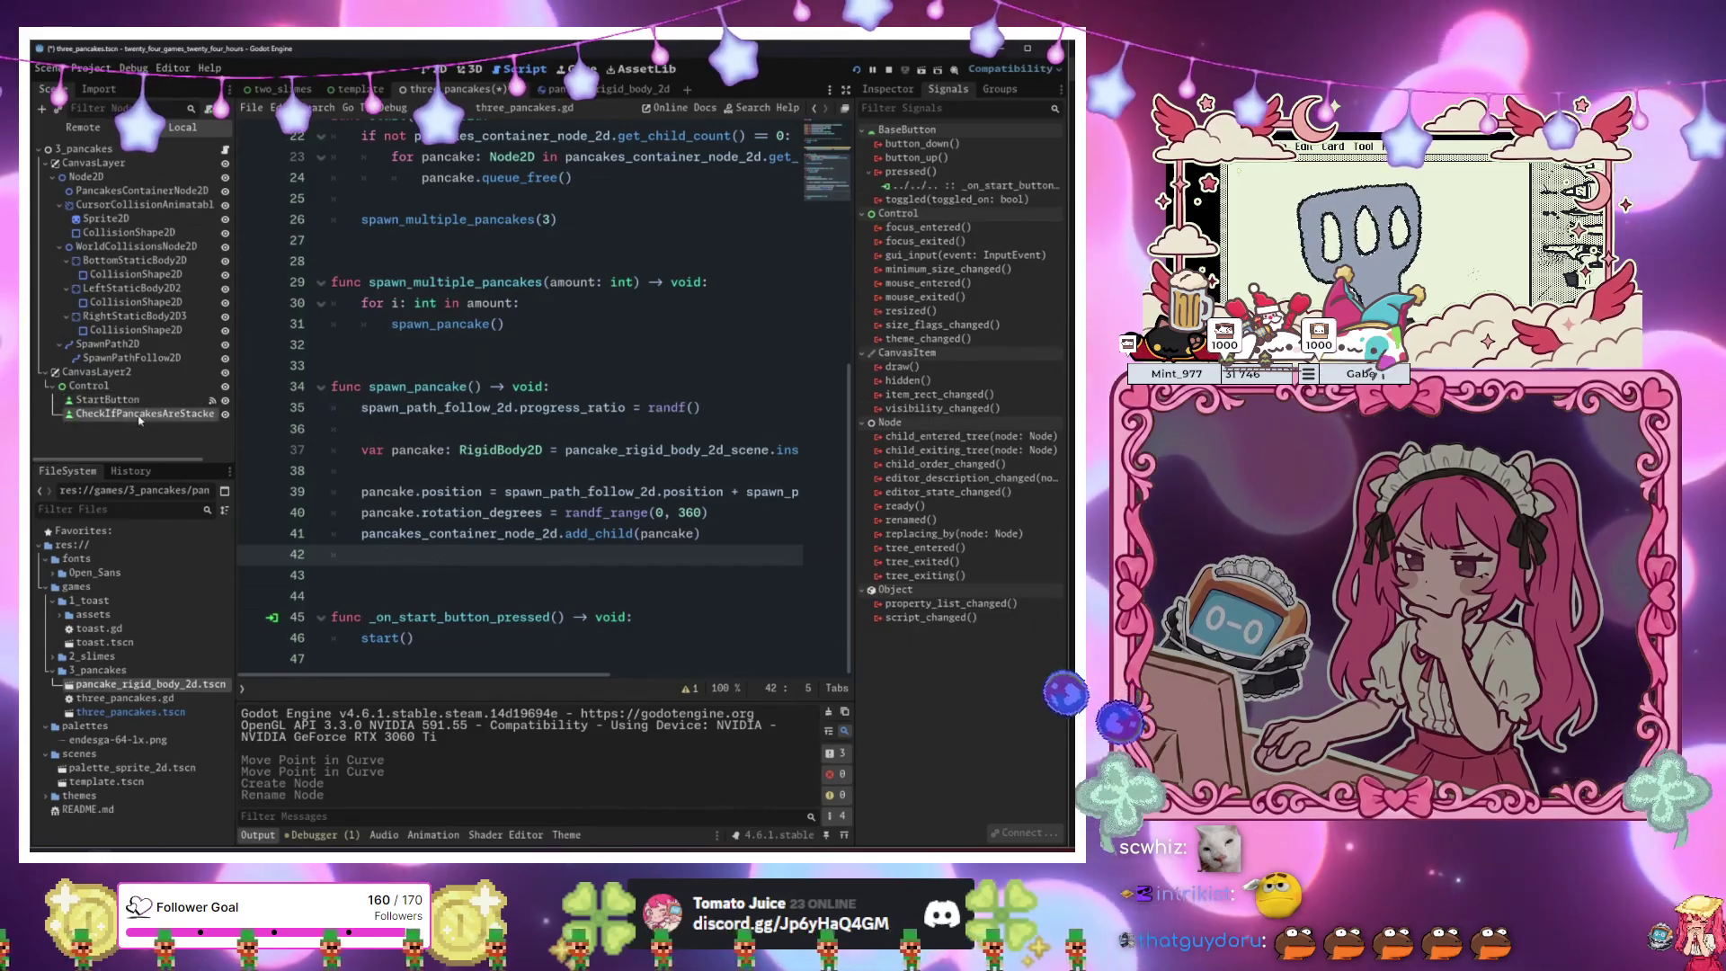
- Connect the button's pressed signal to a new _on_check_if_pancakes_are_stacked_button_pressed function
double_click(964, 171)
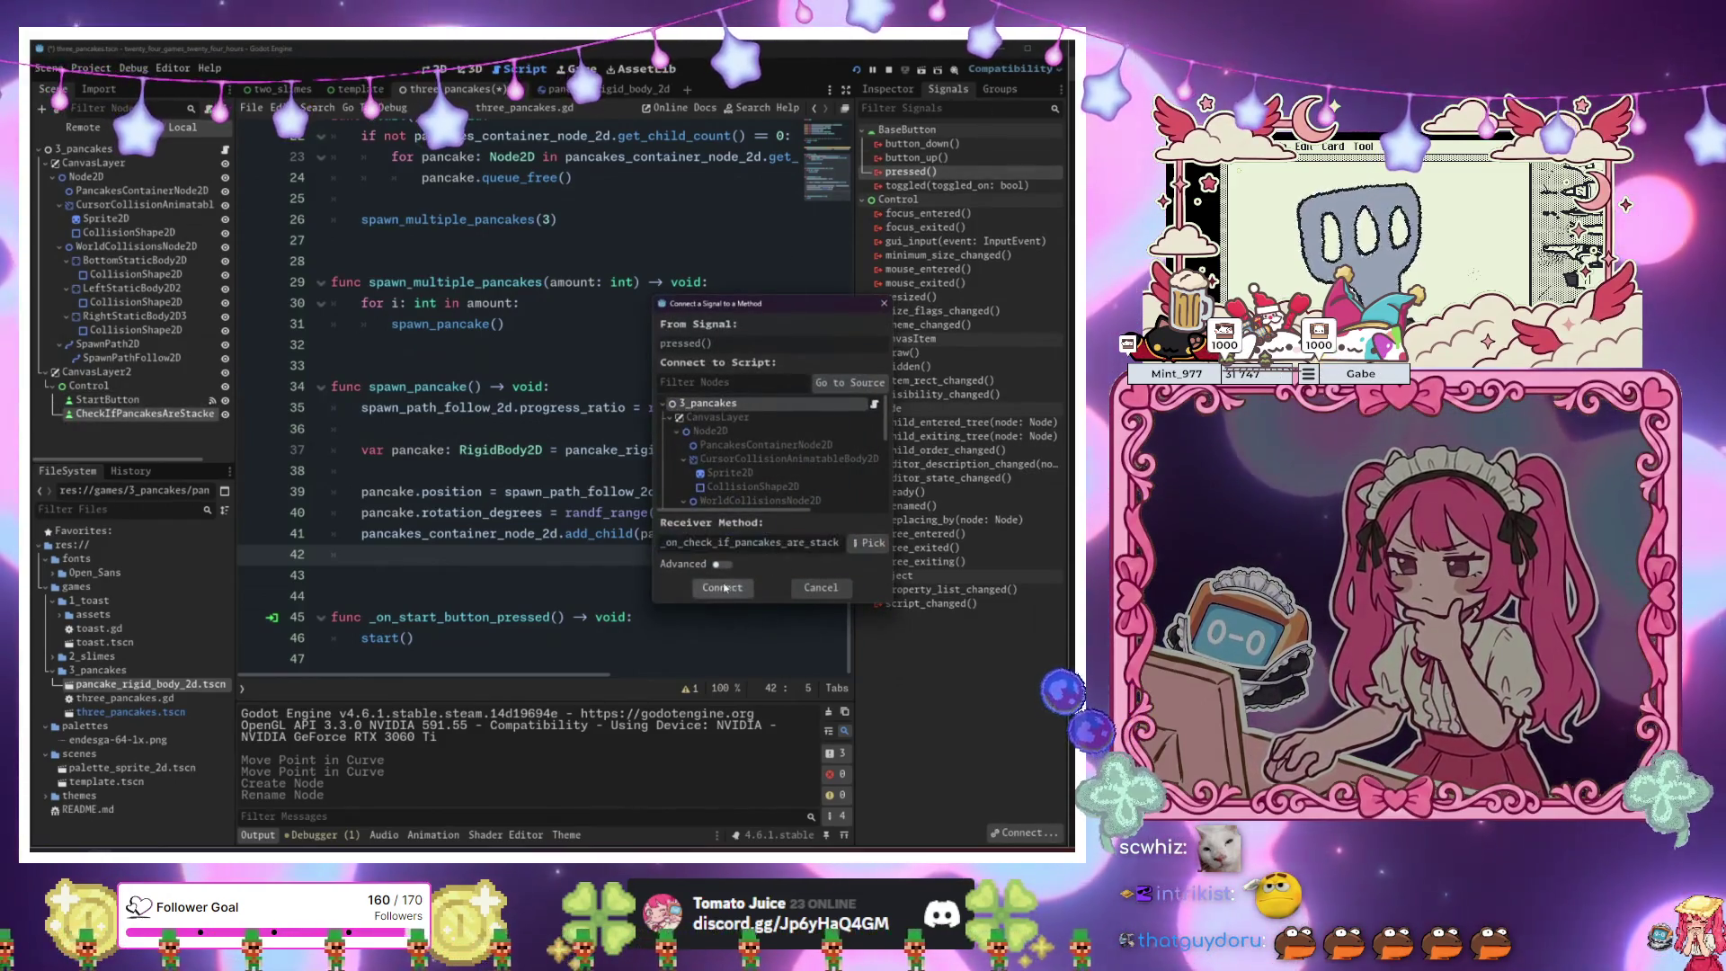
key(Return)
click(429, 598)
scroll(441, 631, up, 2)
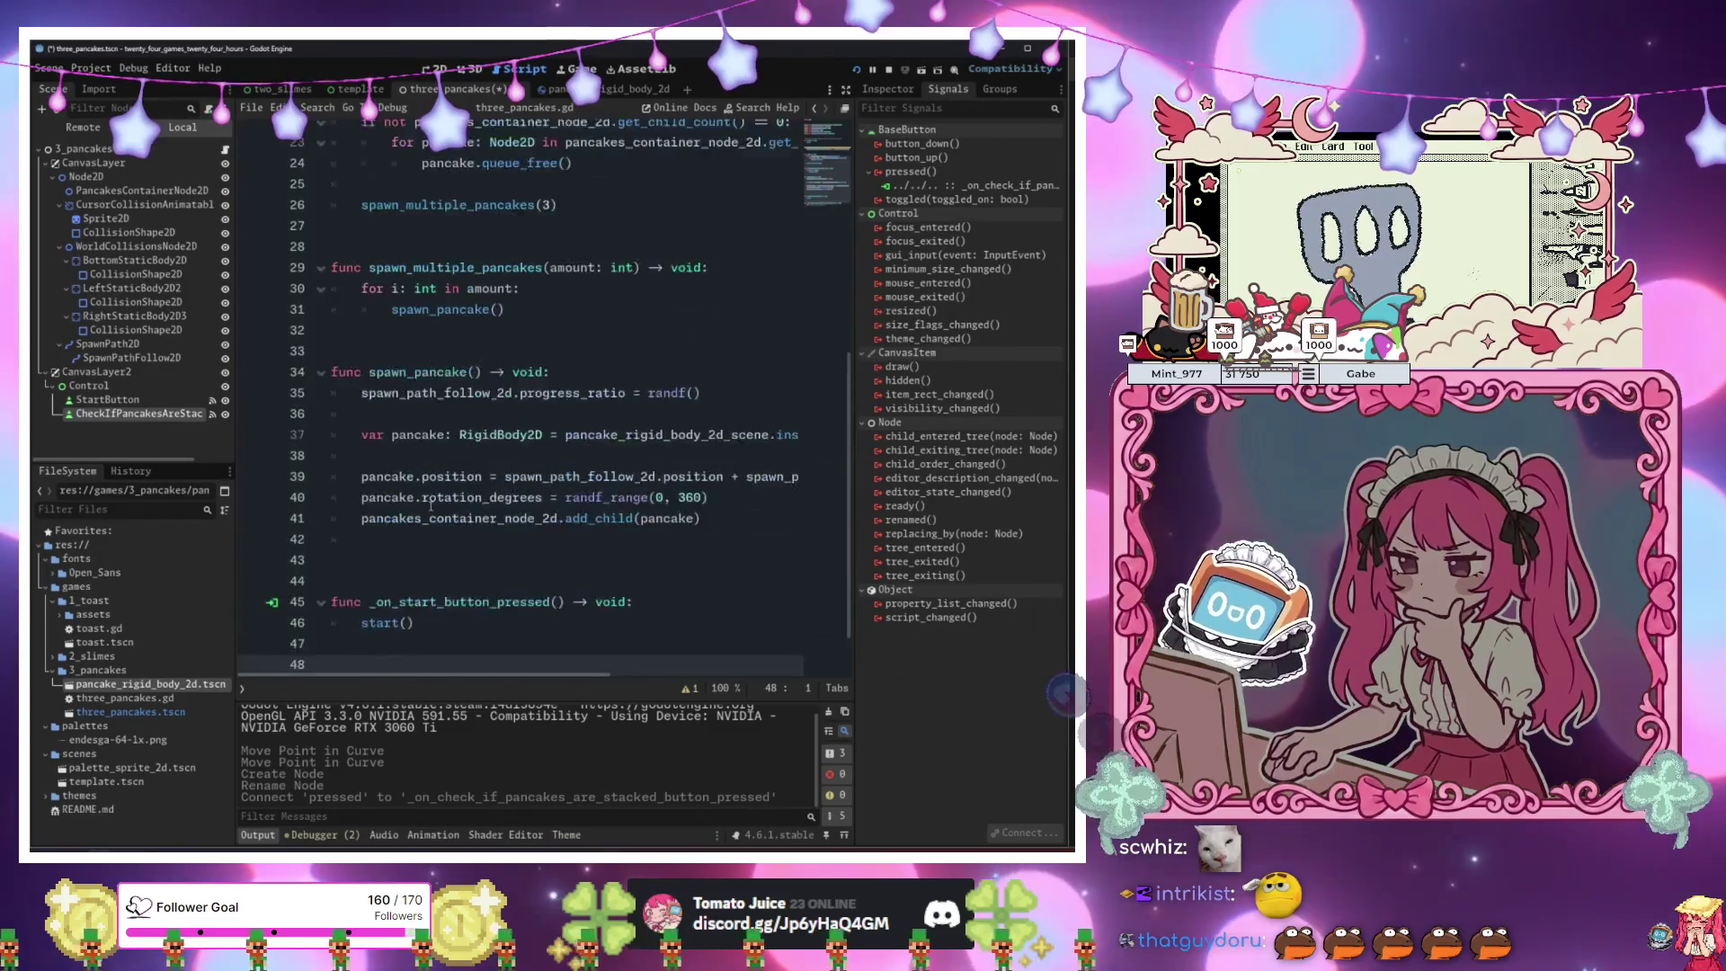
scroll(441, 632, down, 2)
- Add a new function check_if_pancakes_are_stacked() returning void below line 42
mouse_move(398, 617)
mouse_down()
mouse_move(680, 618)
mouse_move(621, 619)
mouse_up()
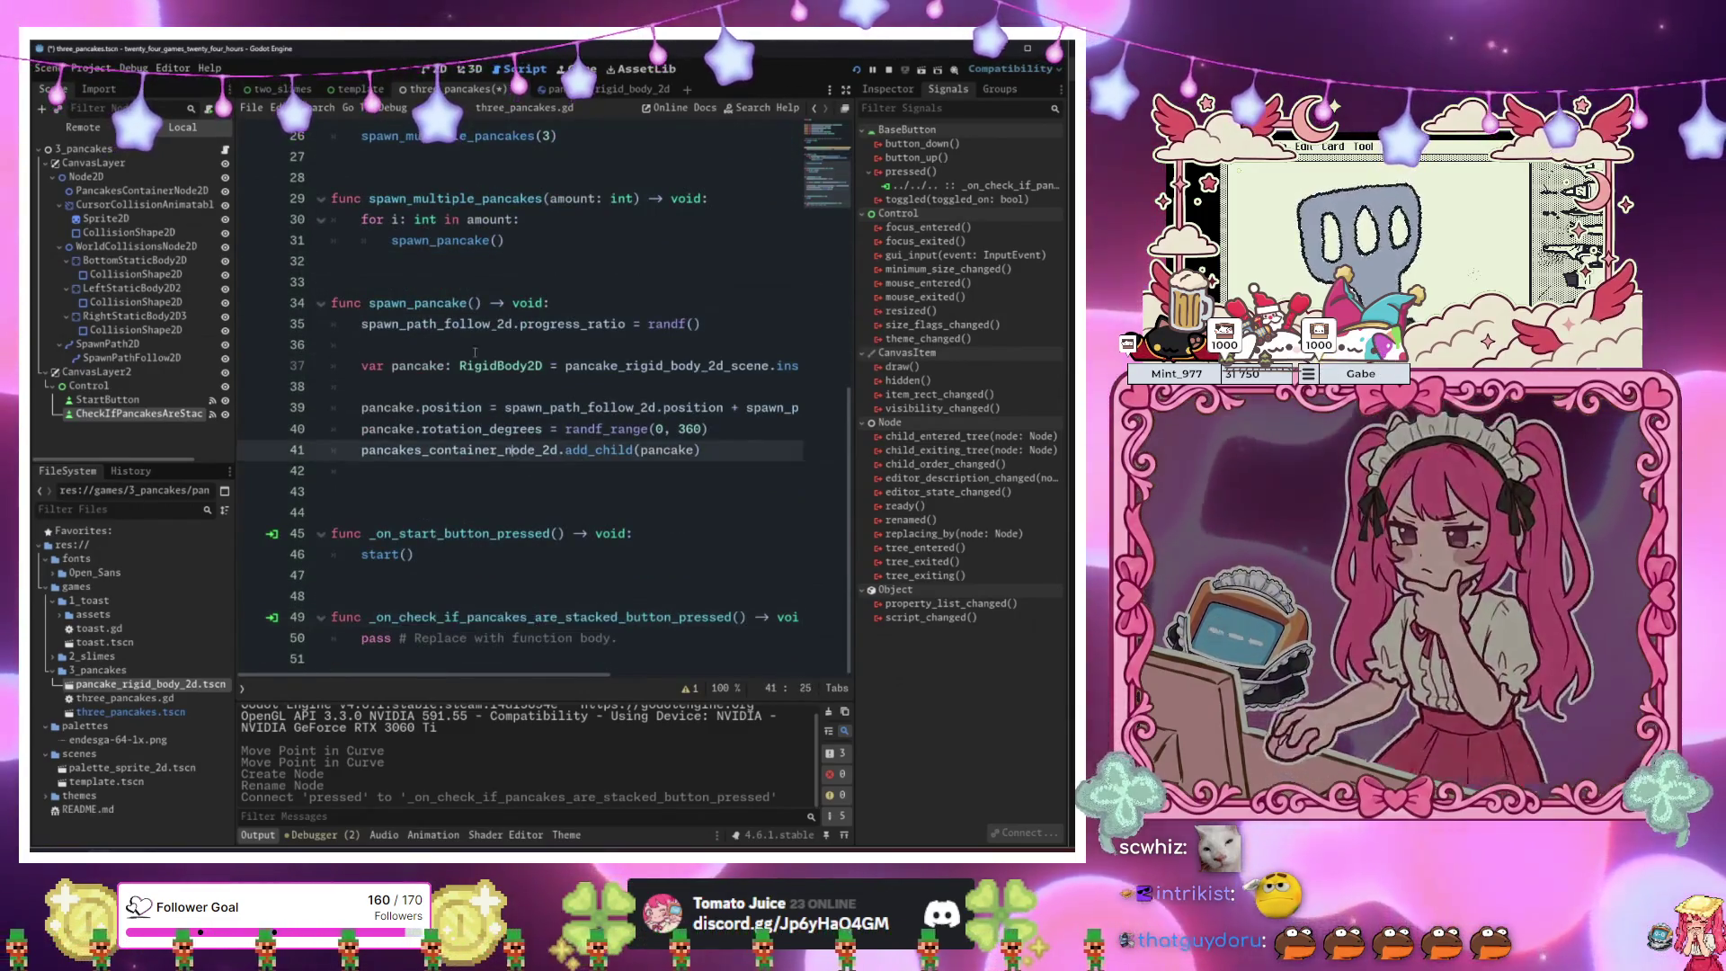
click(444, 261)
key(Return)
key(BackSpace)
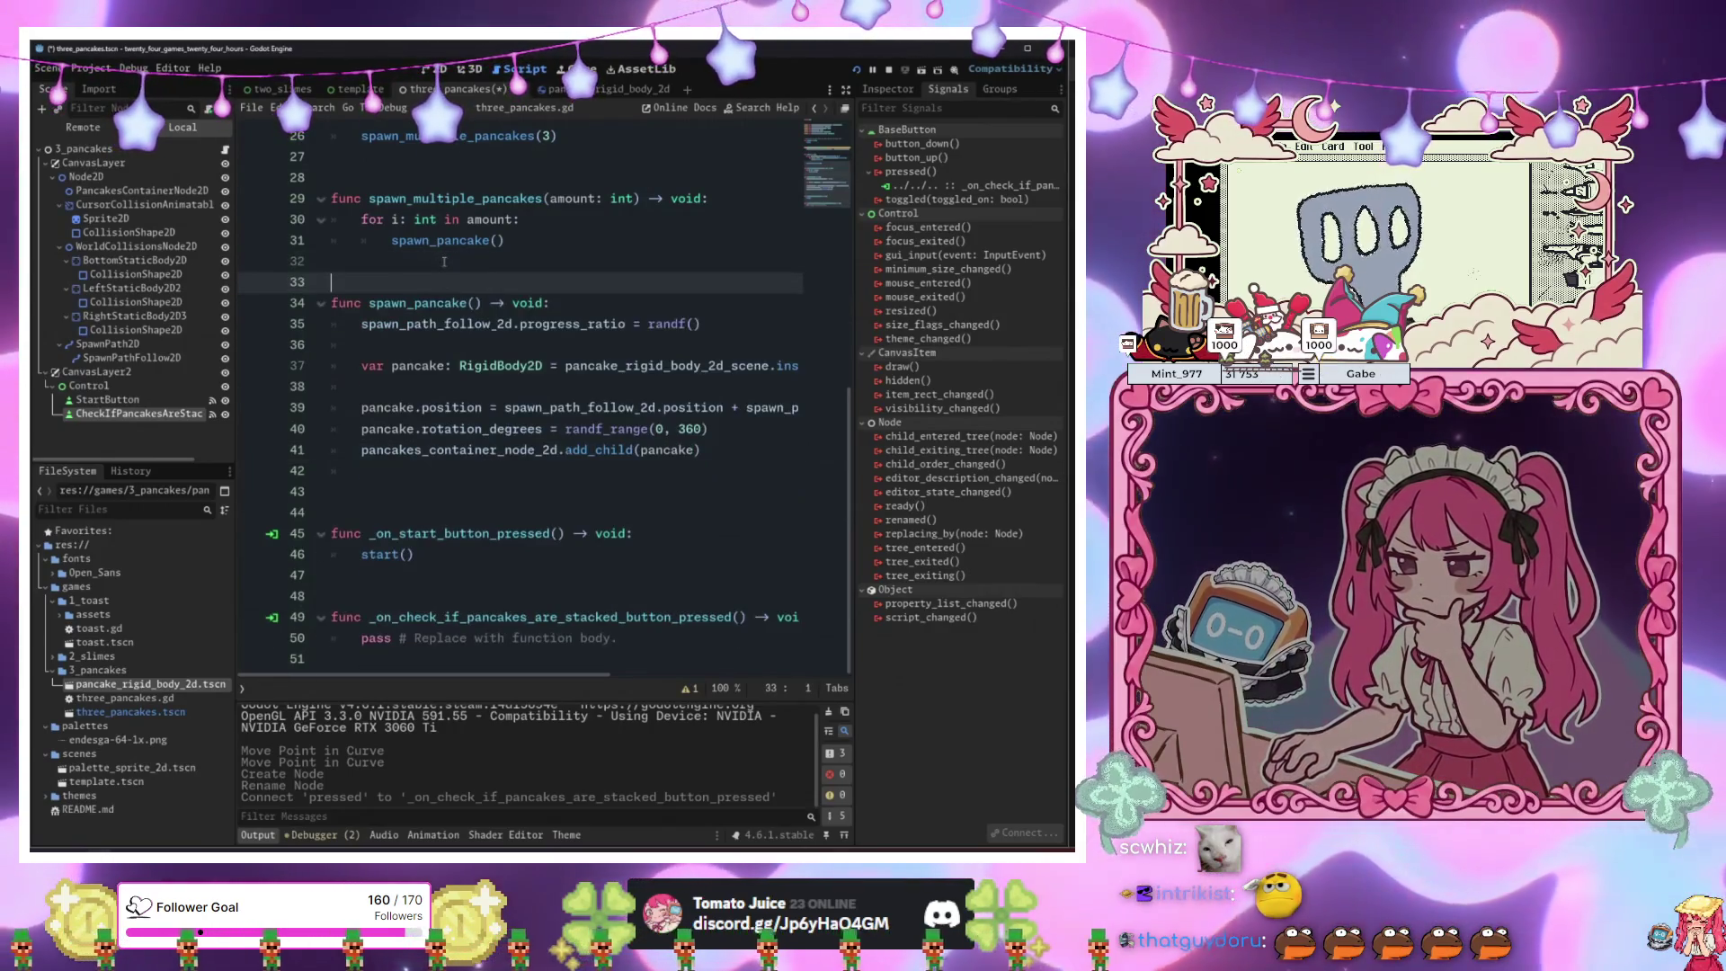
key(Down)
key(Down)
key(Down)
key(Up)
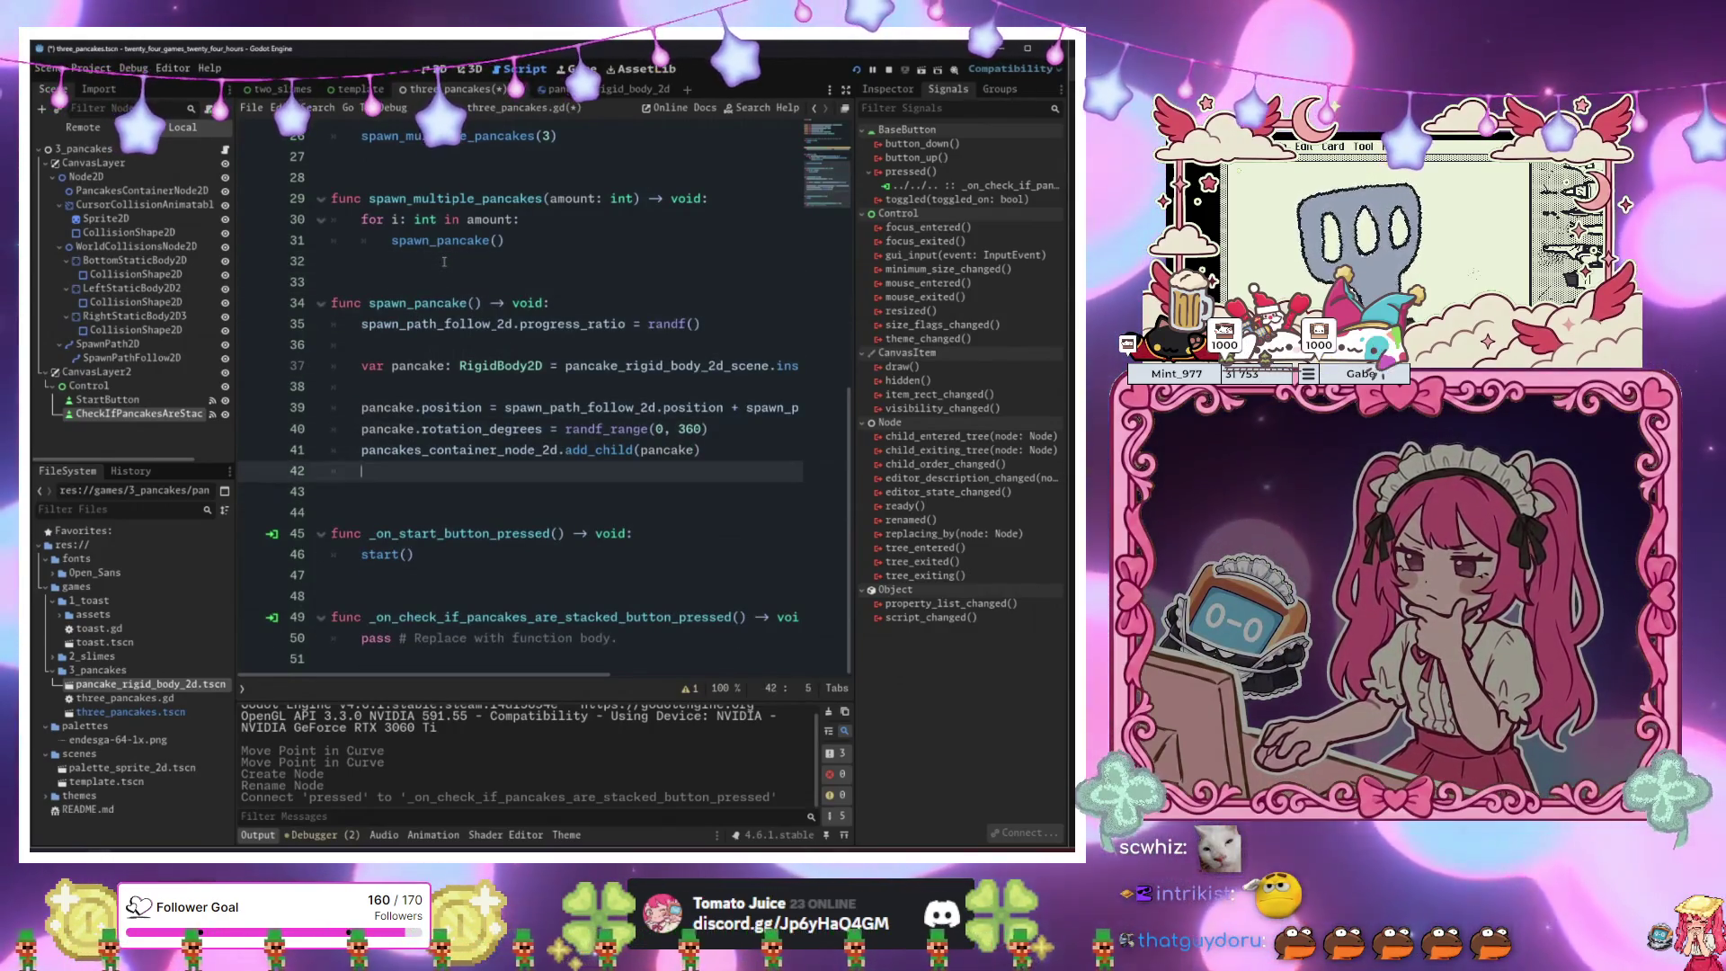
key(Down)
key(Down)
key(Return)
key(Return)
key(Return)
key(Up)
key(Up)
key(Up)
text(func)
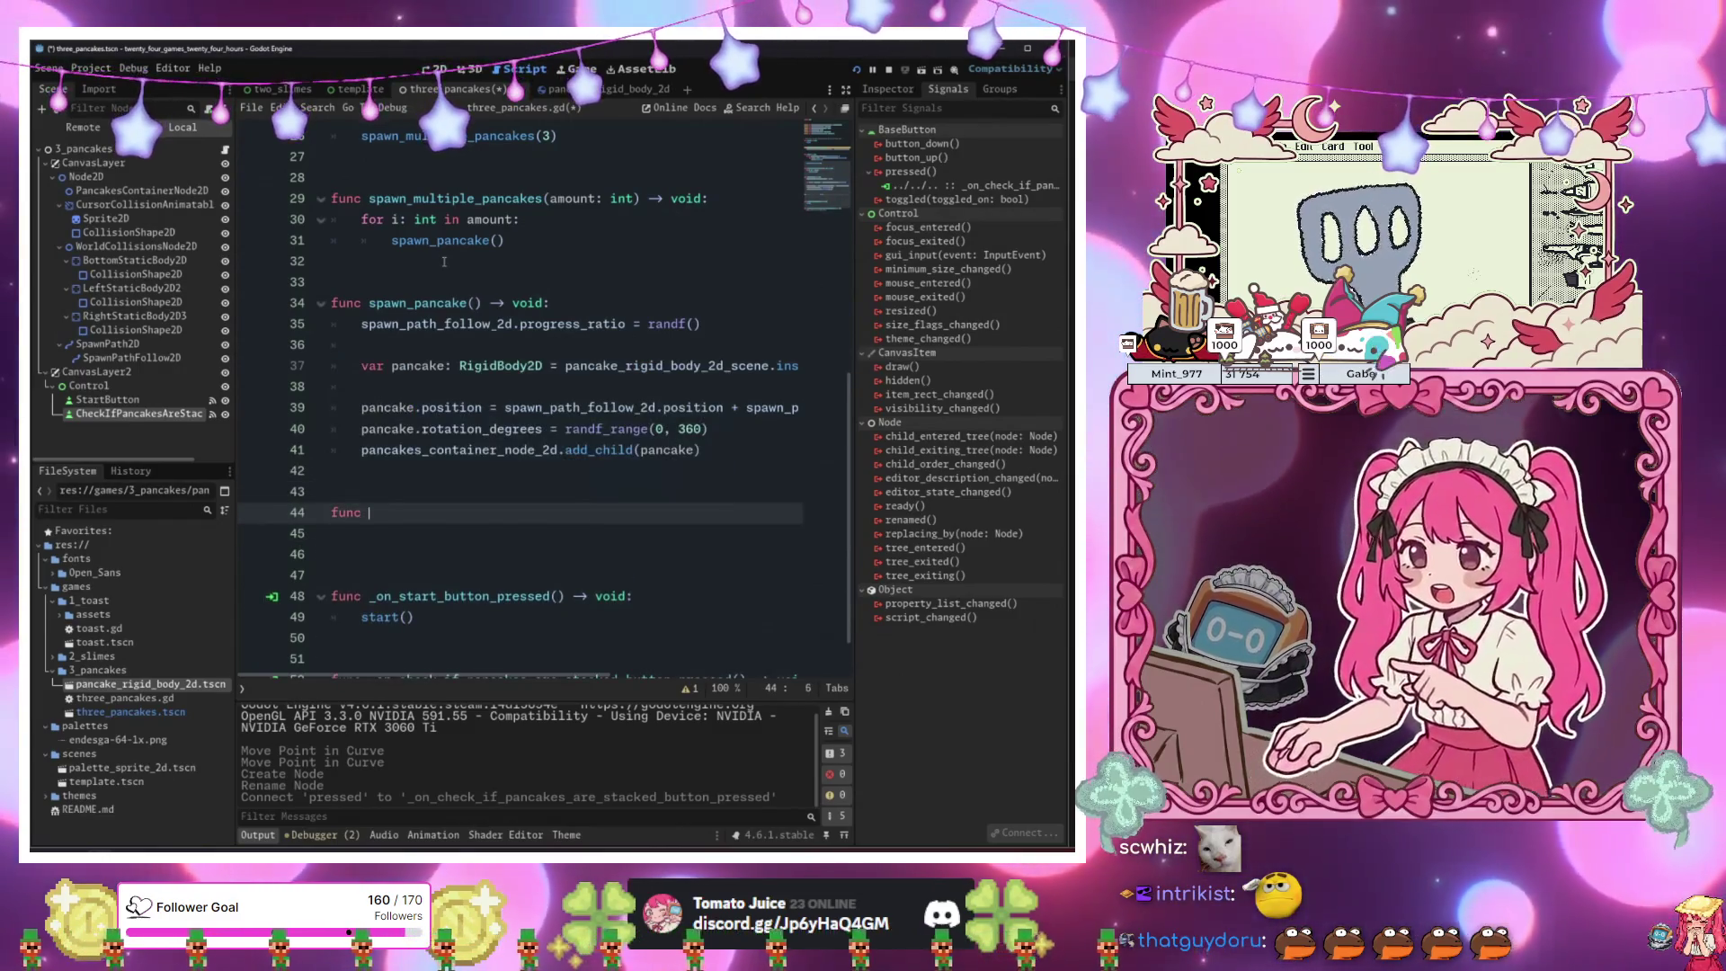
text( check_if_pancakes_are_stacked() ->)
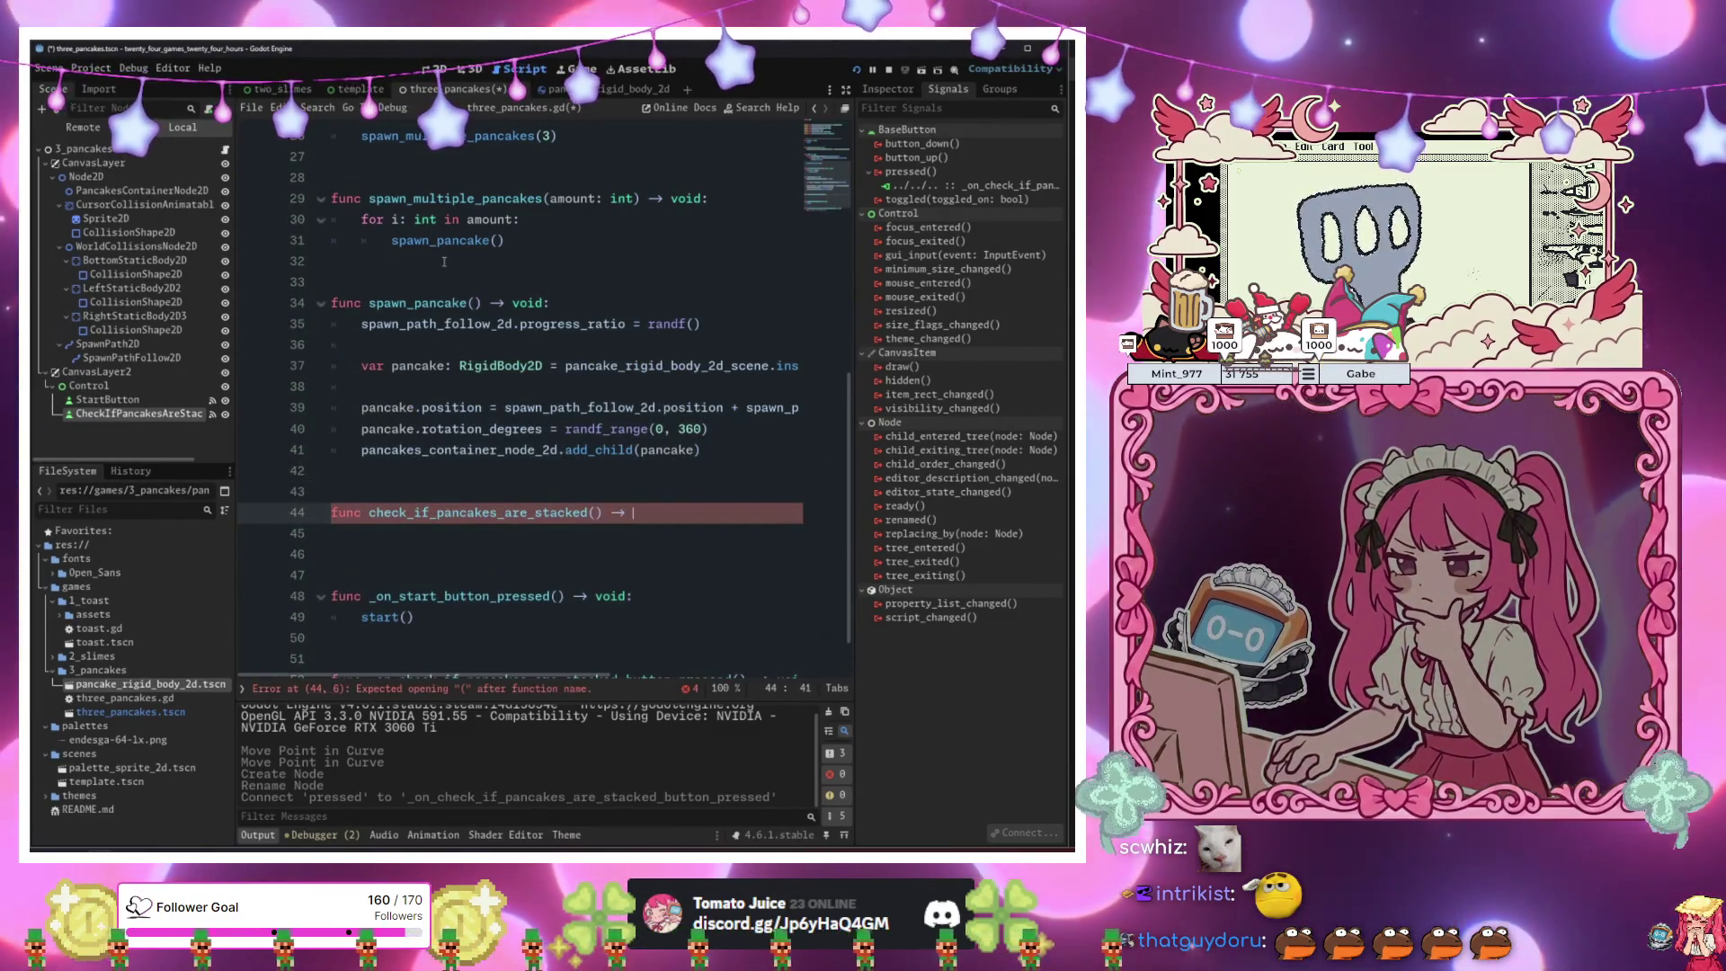
text(void:)
key(Return)
- Make the function return early when pancakes_container_node_2d.get_child_count() == 0
text(for p)
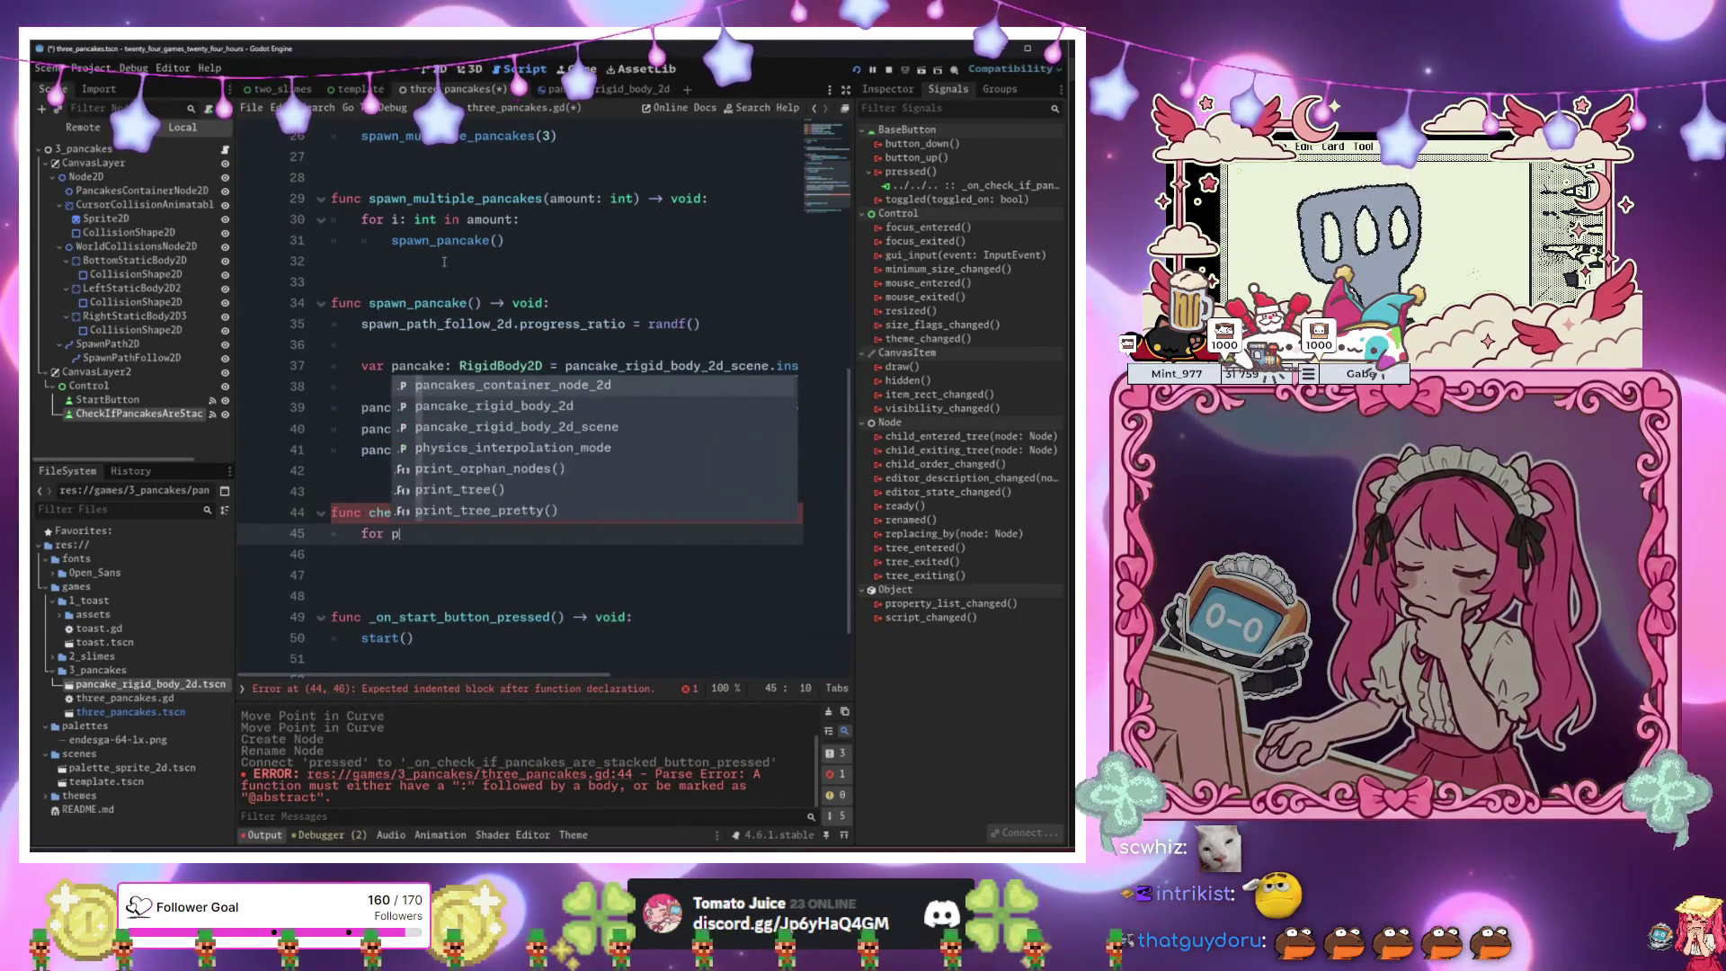
text(ancake)
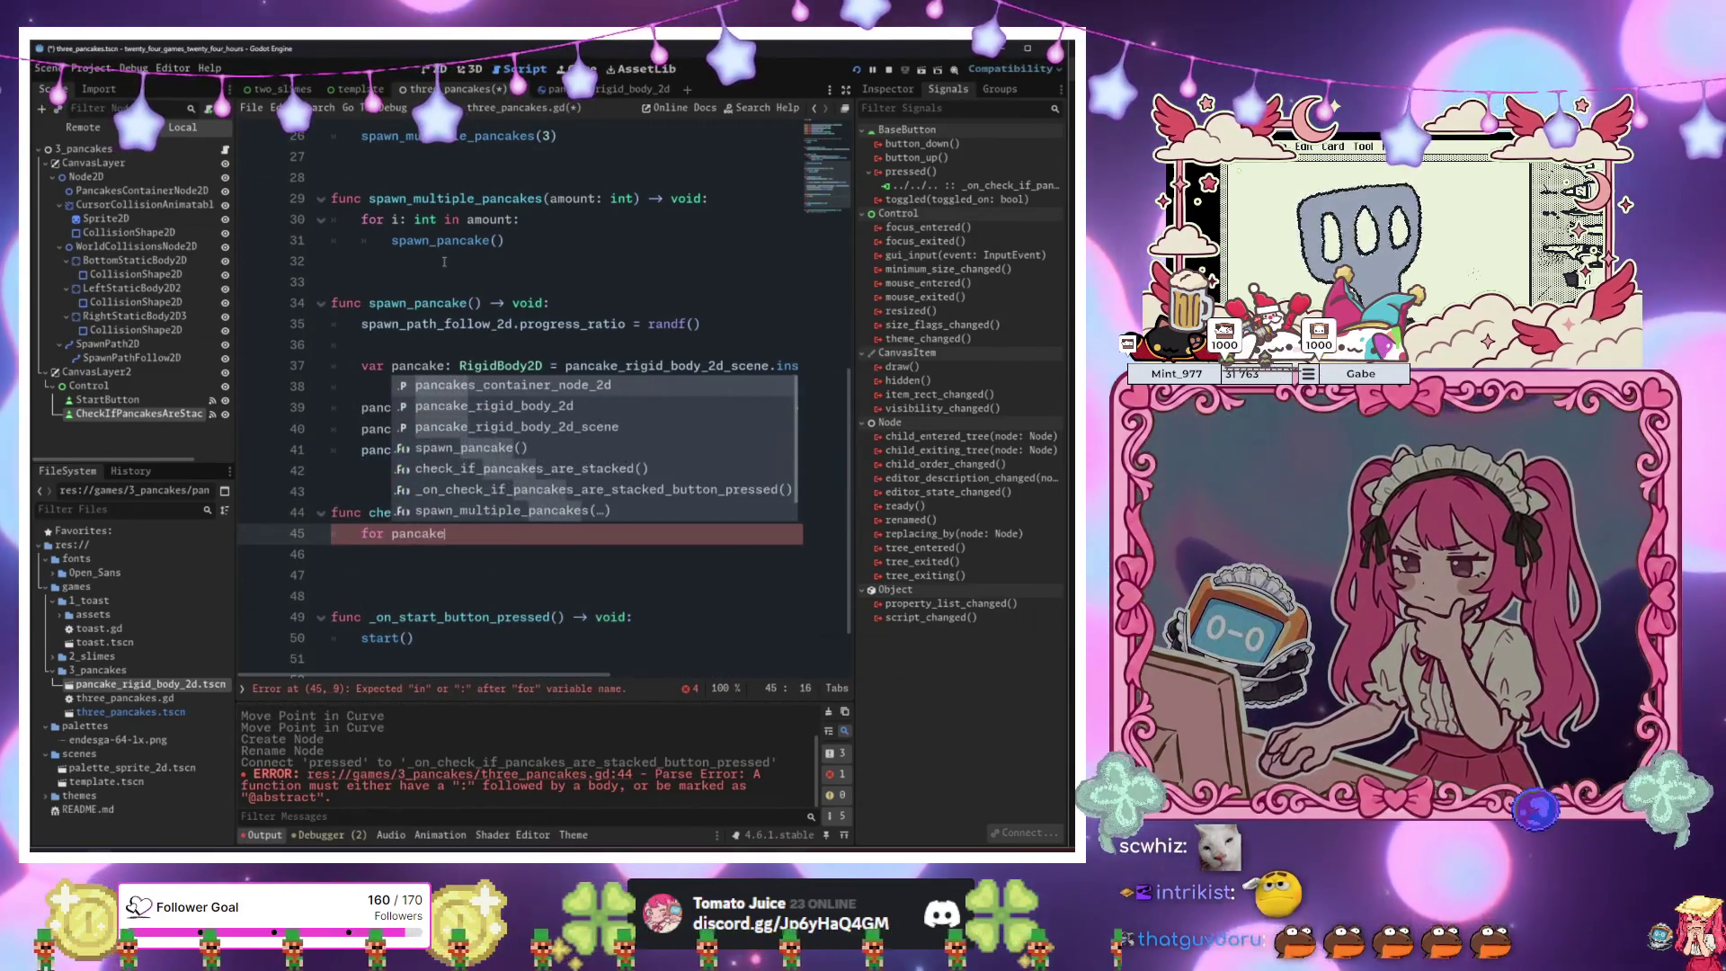
key(BackSpace)
key(BackSpace)
key(BackSpace)
text(i)
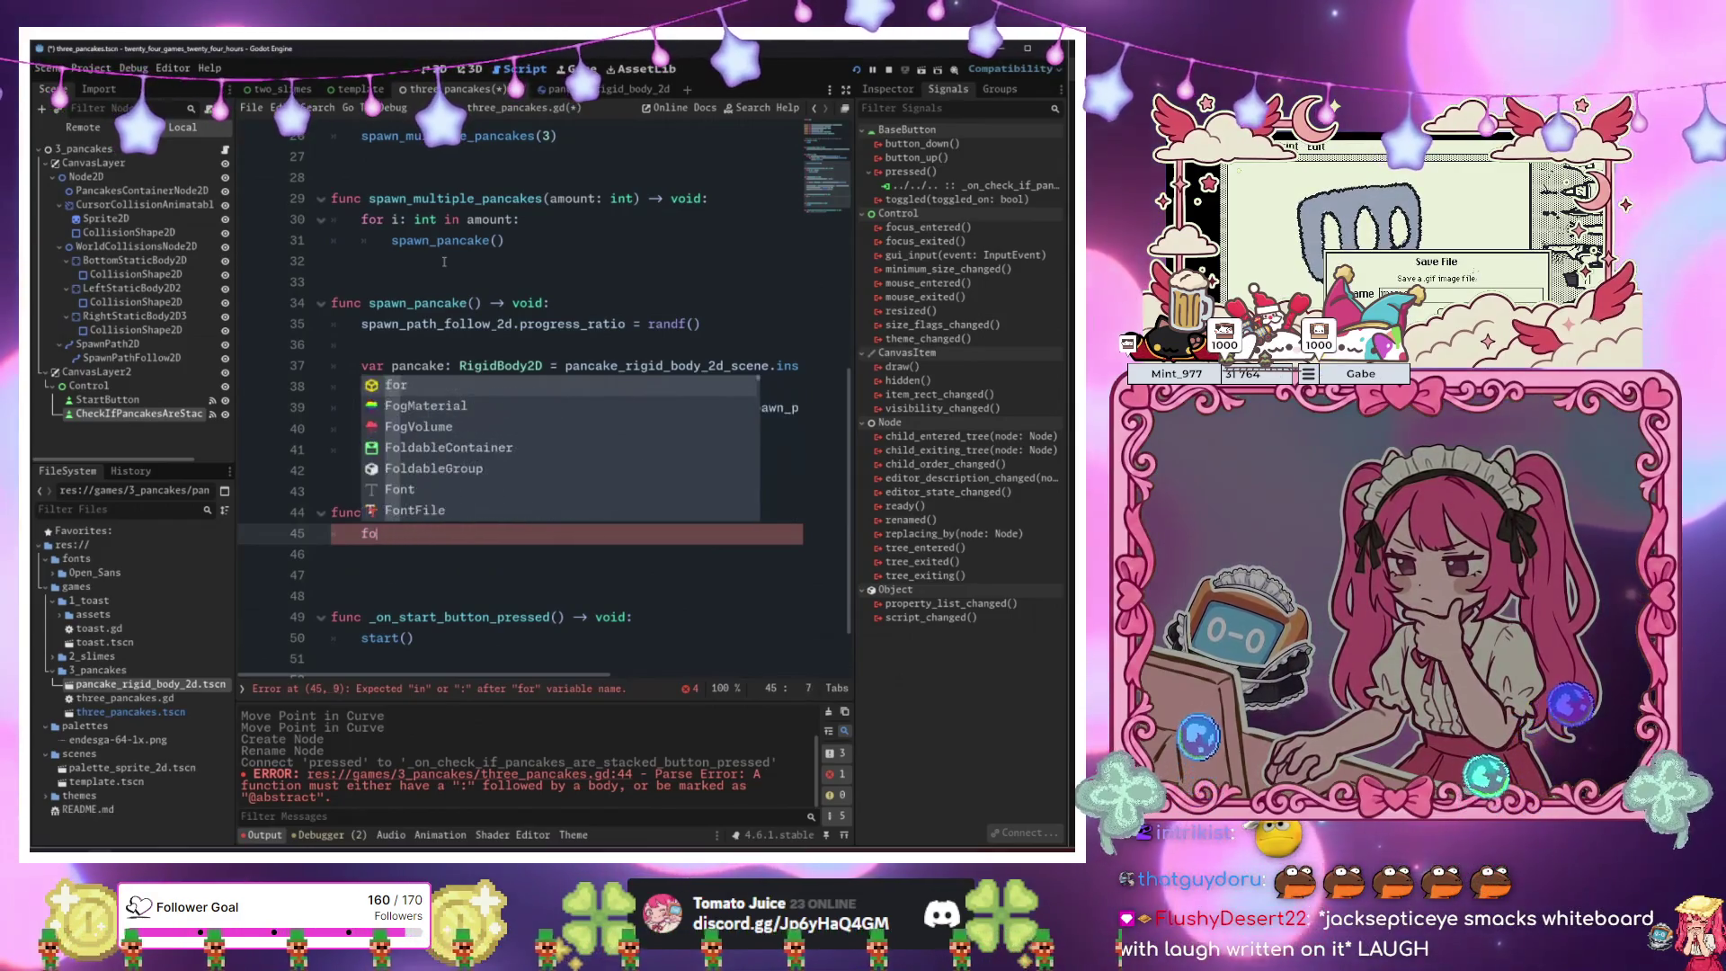
text(f )
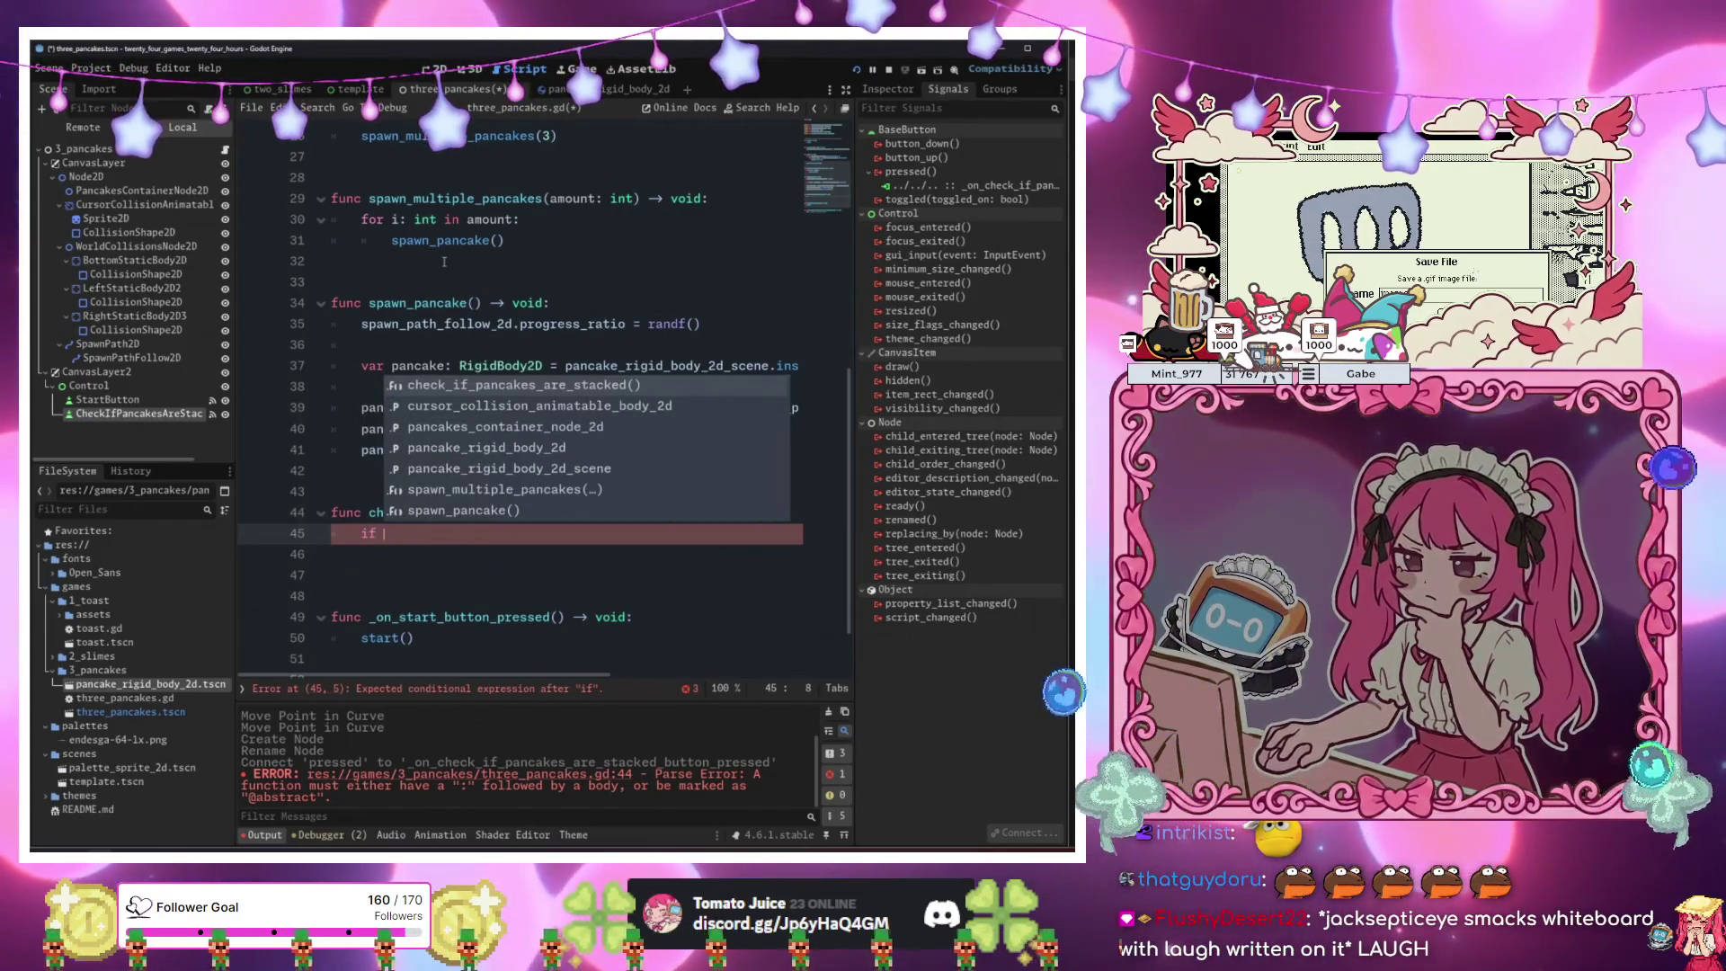
text(pan)
key(Return)
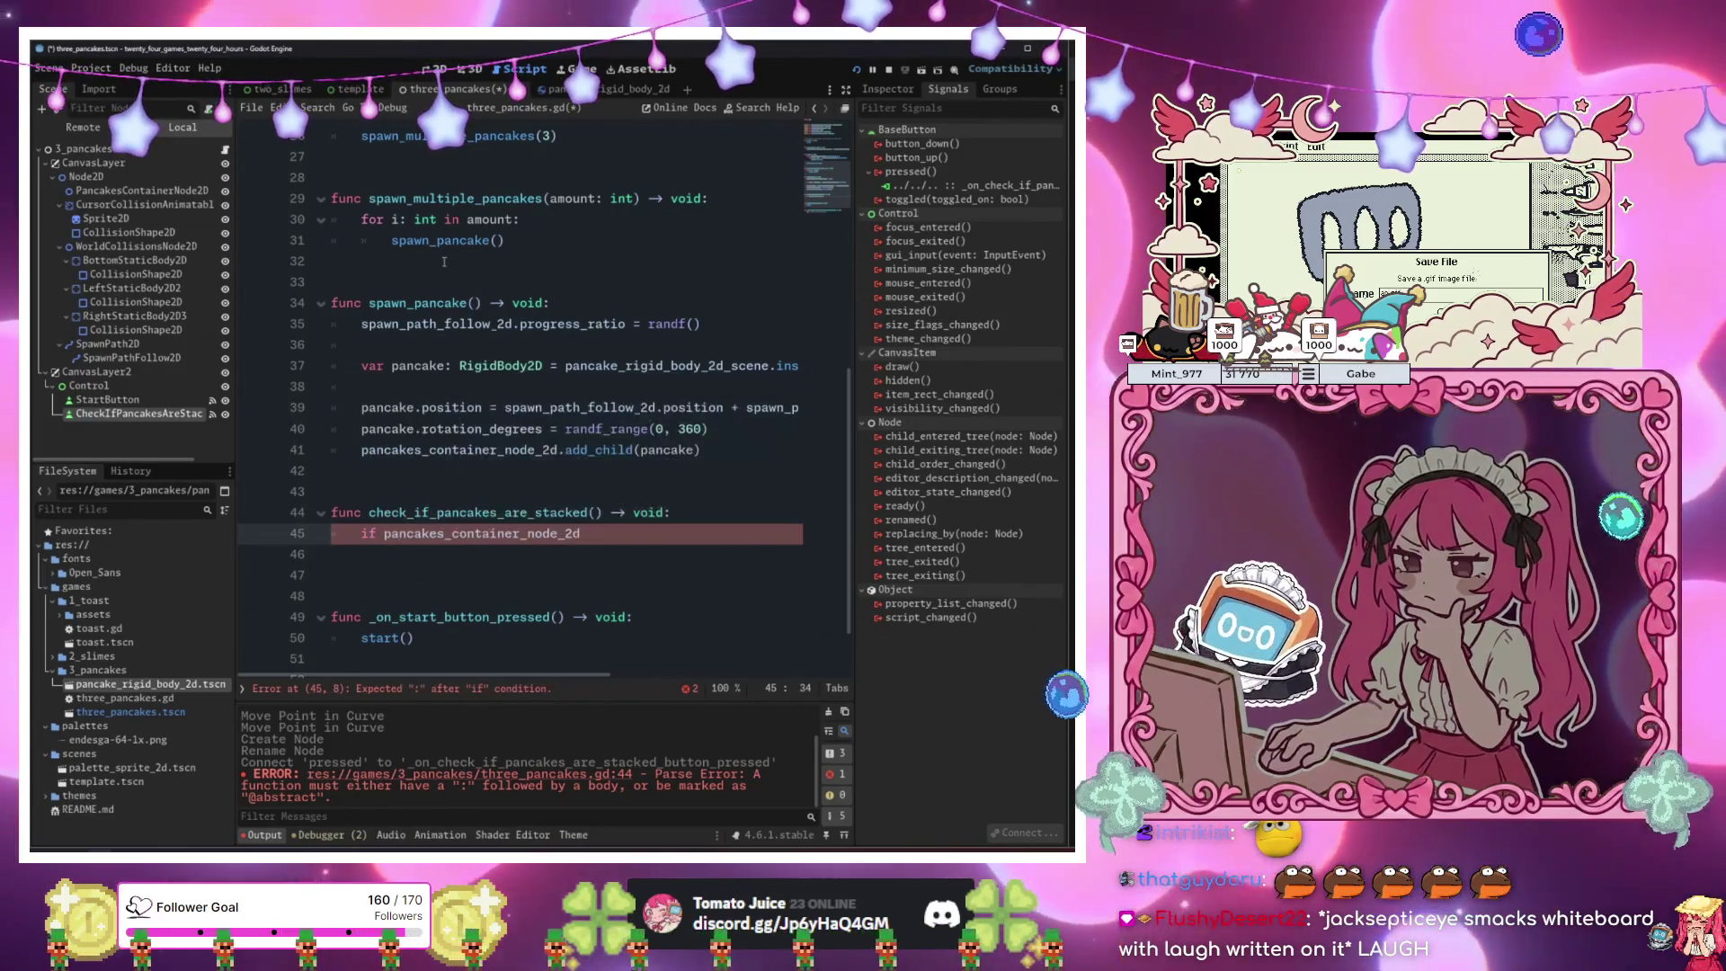
text(.get_chi)
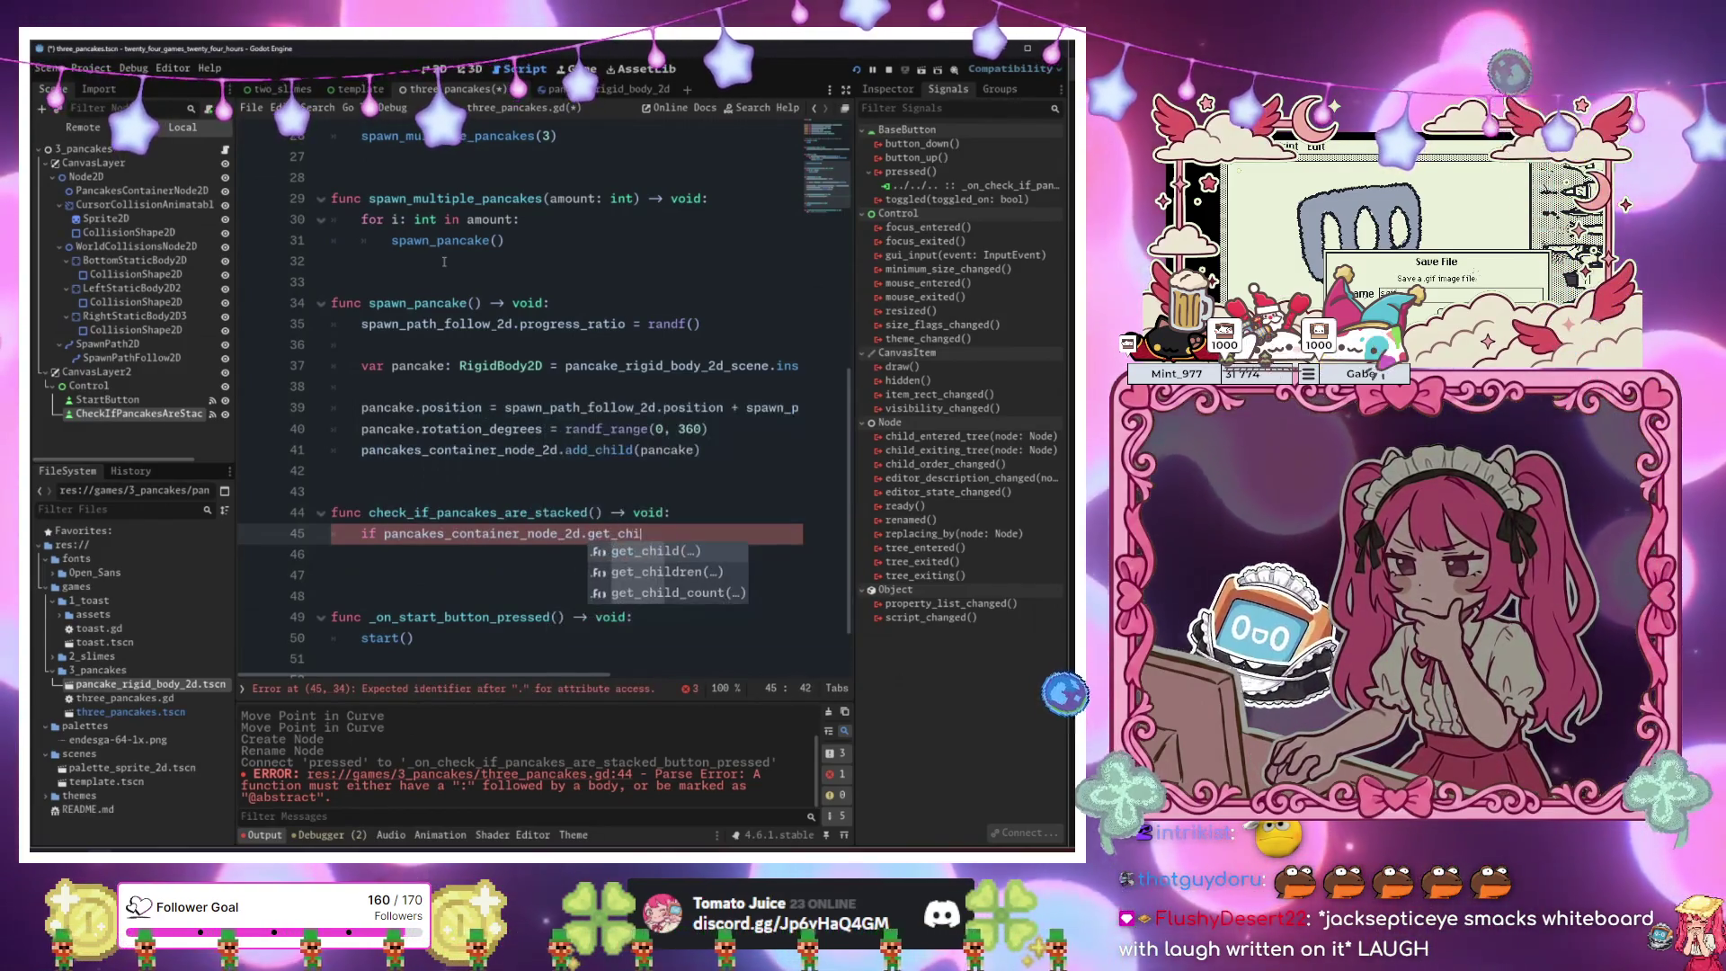
key(Down)
key(Down)
key(Return)
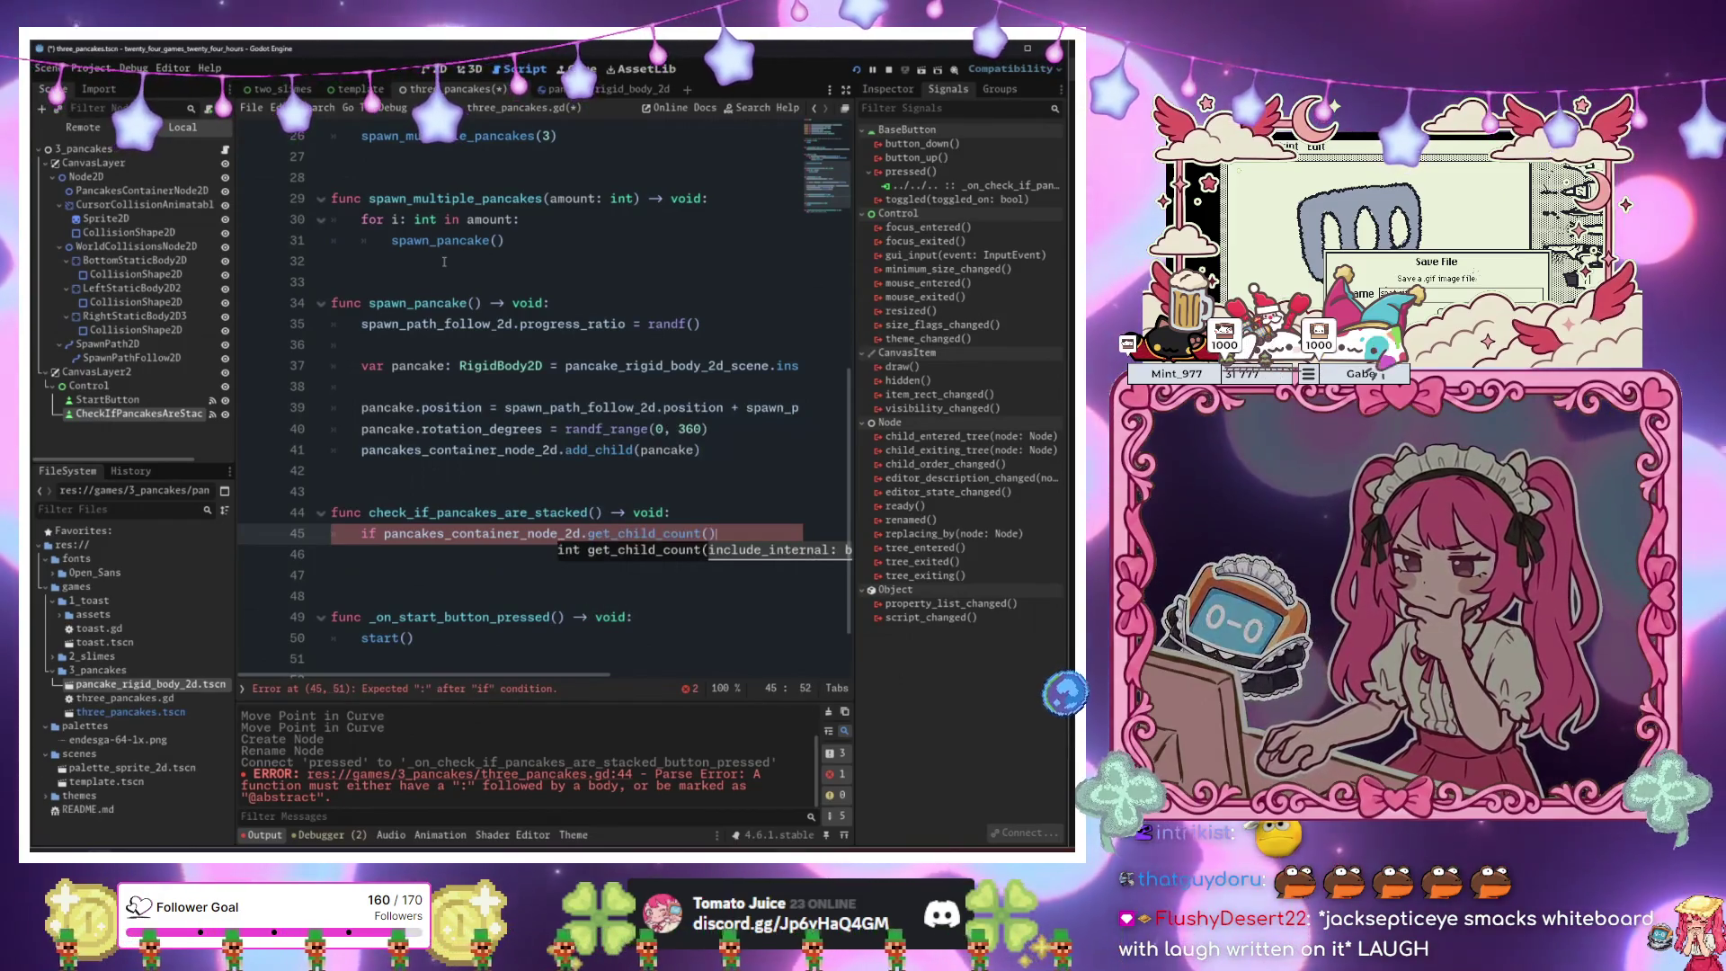
text(== 0:)
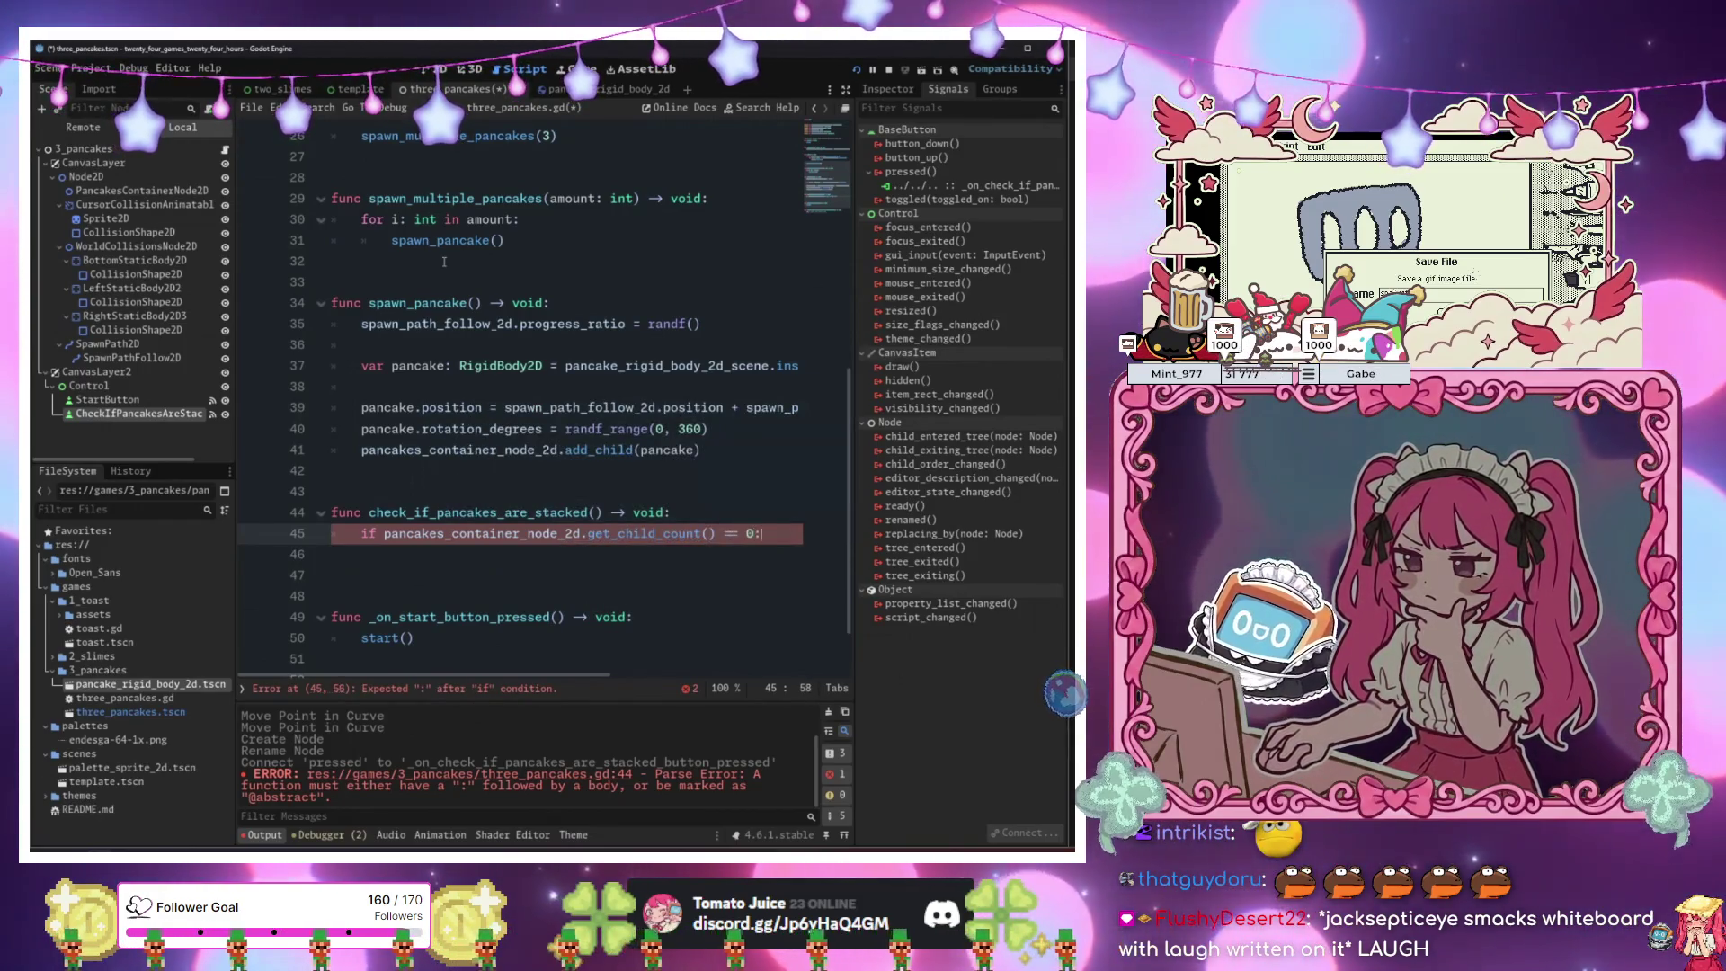
key(Return)
text(return)
key(Return)
key(Return)
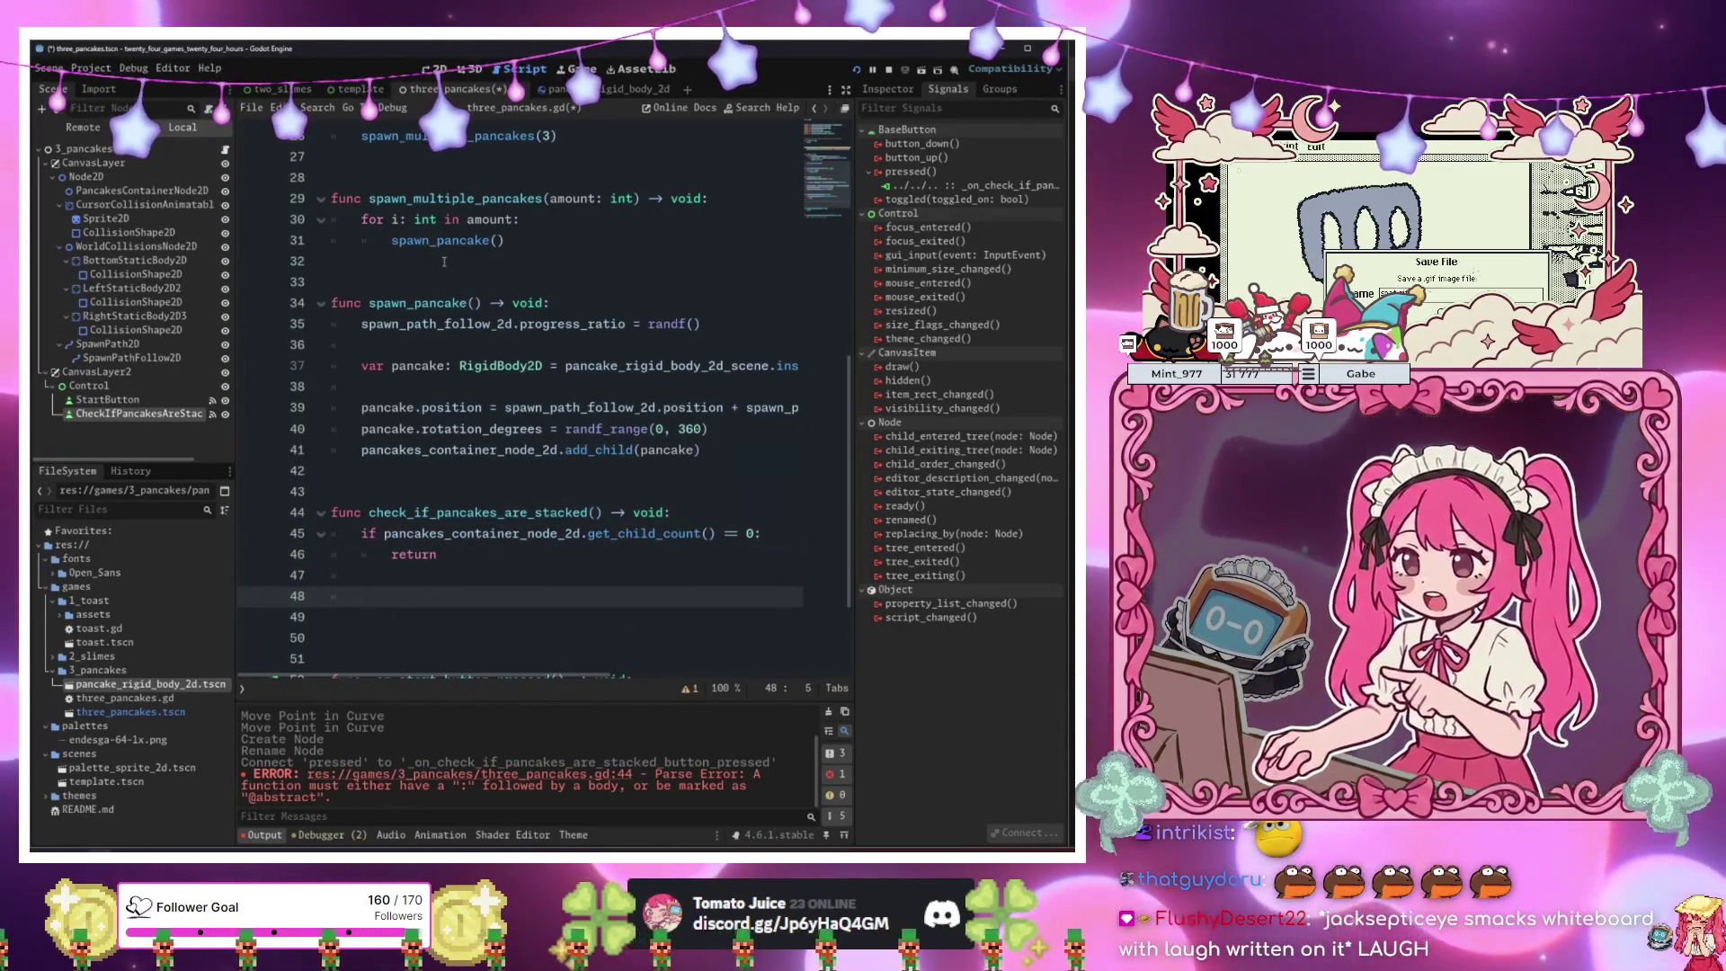
- Loop over pancakes_container_node_2d.get_children() as RigidBody2D pancakes with a pass body, adding a line above
text(for pancake: )
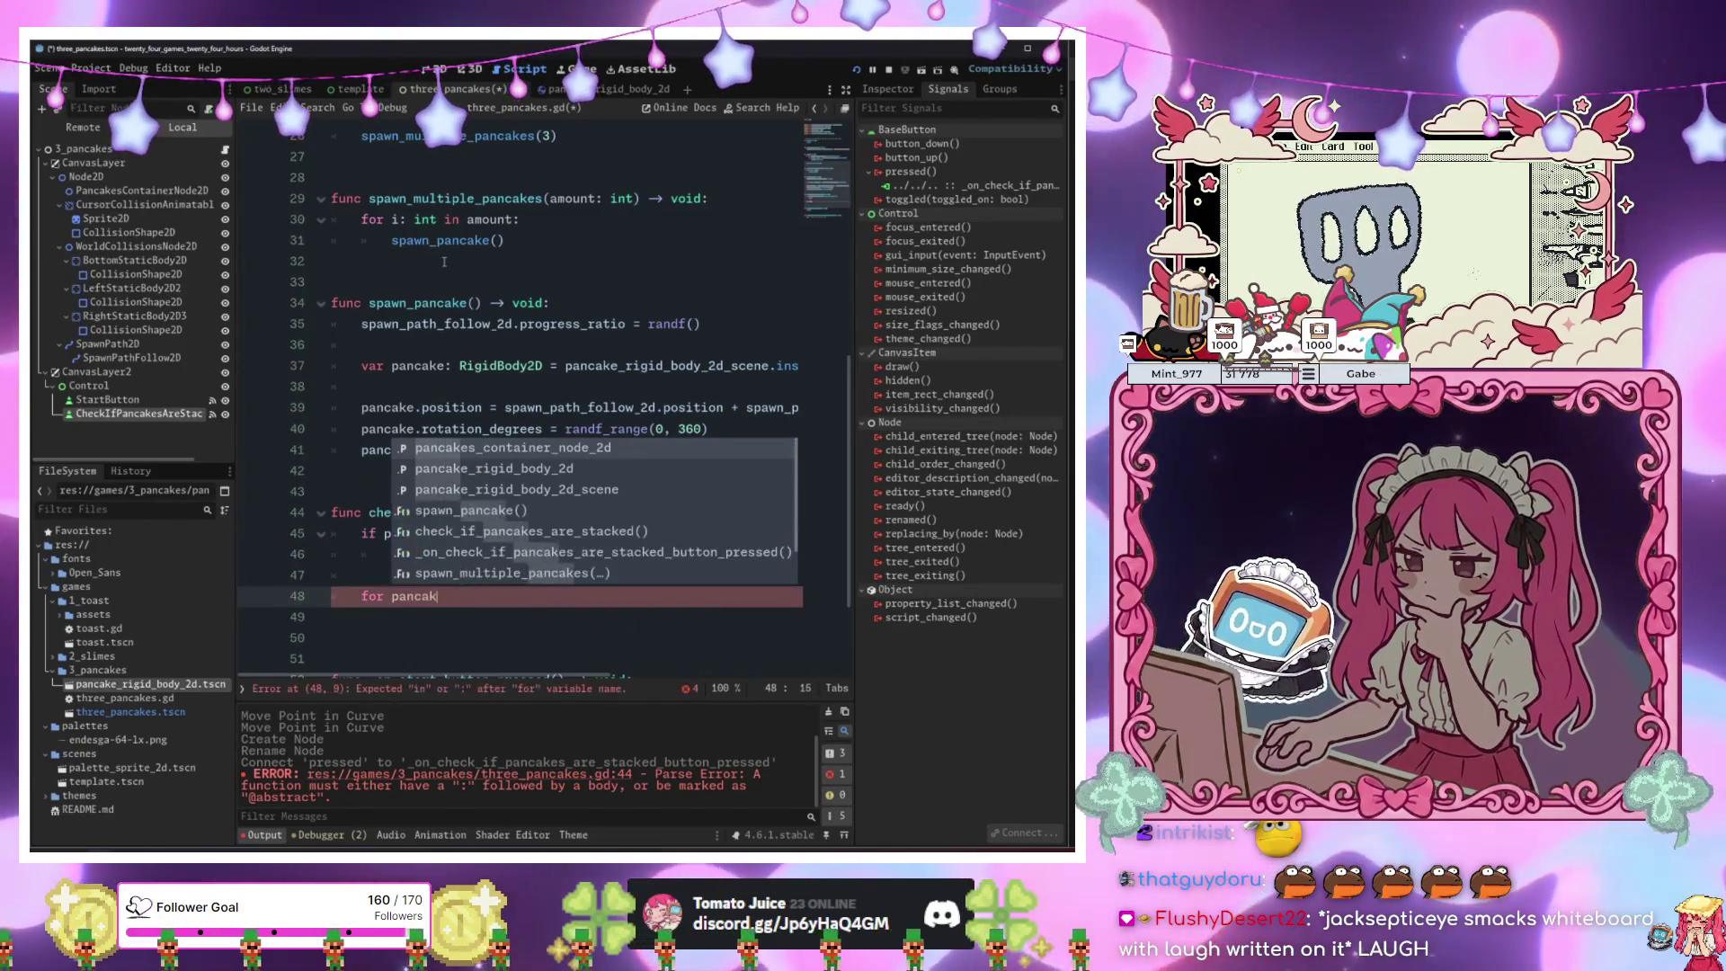
text(Rigi)
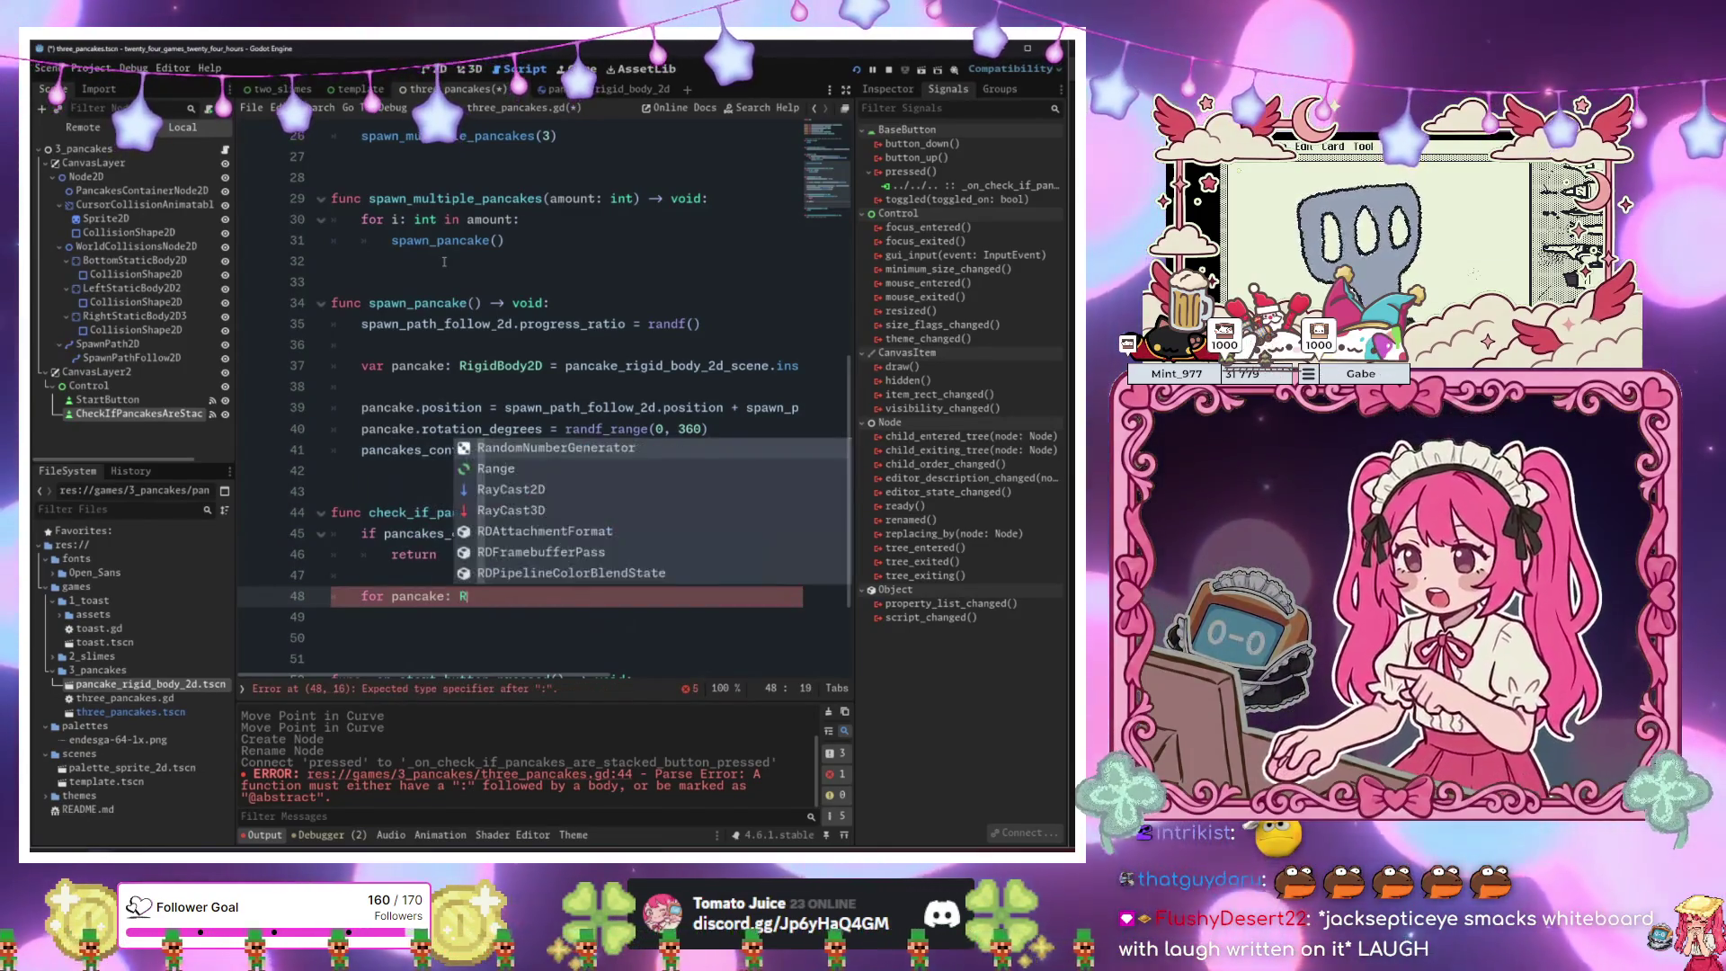
key(Return)
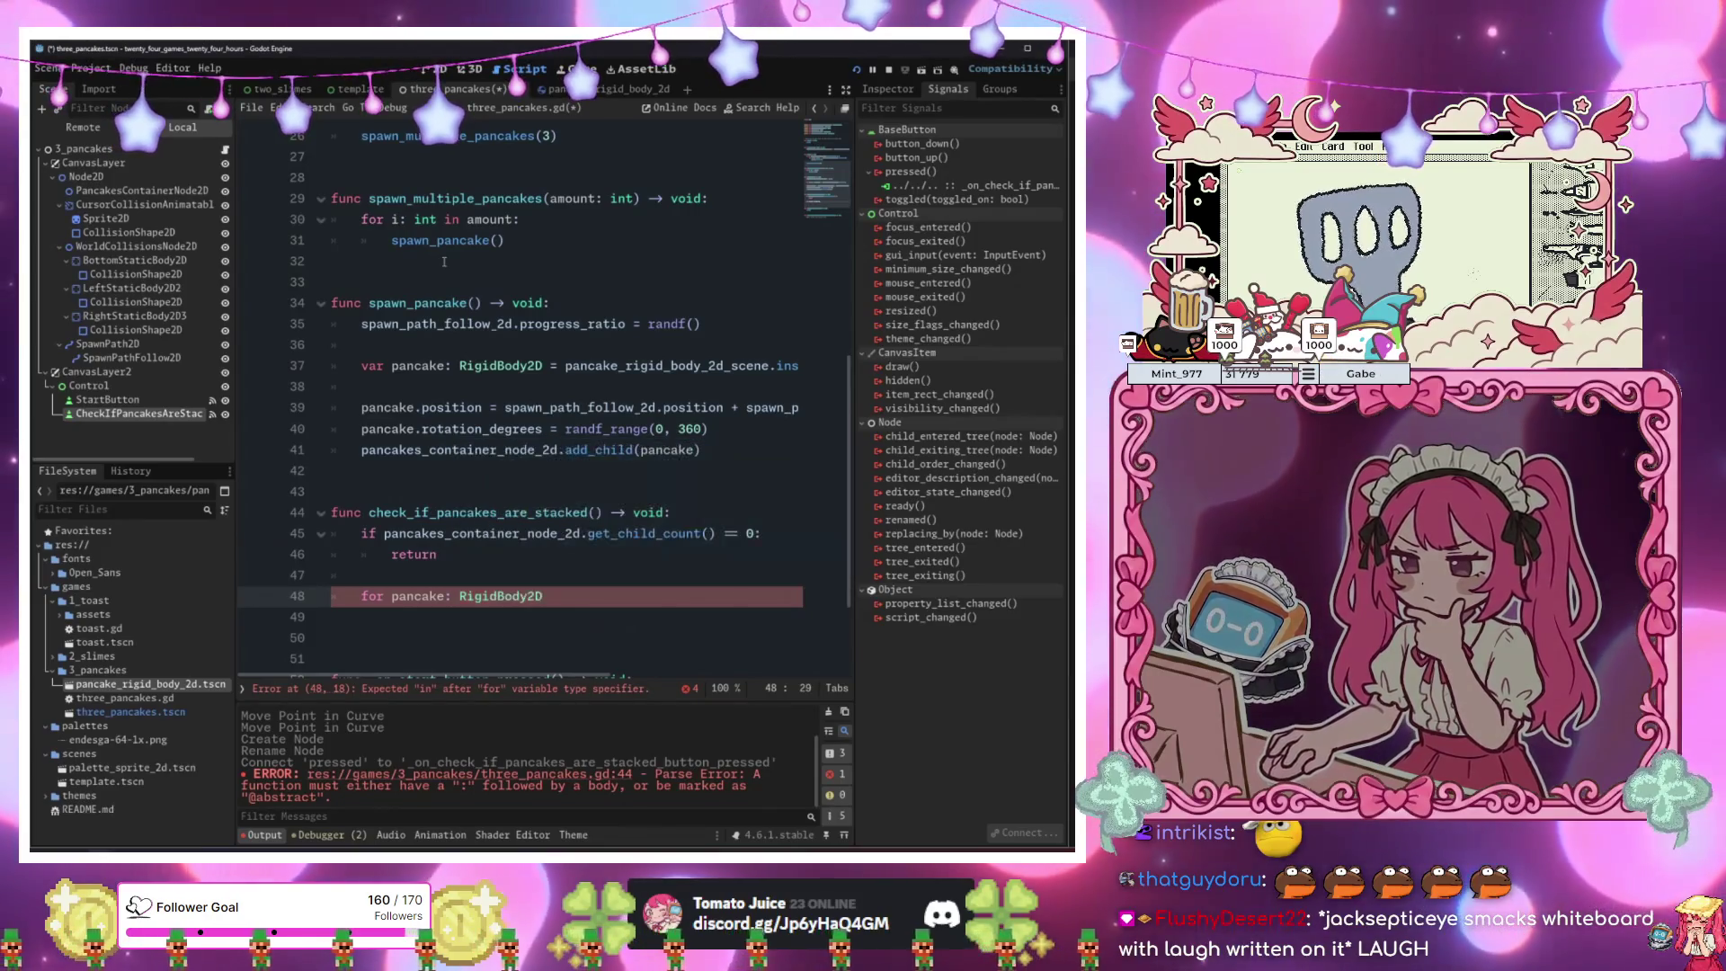
text(in )
text(pan)
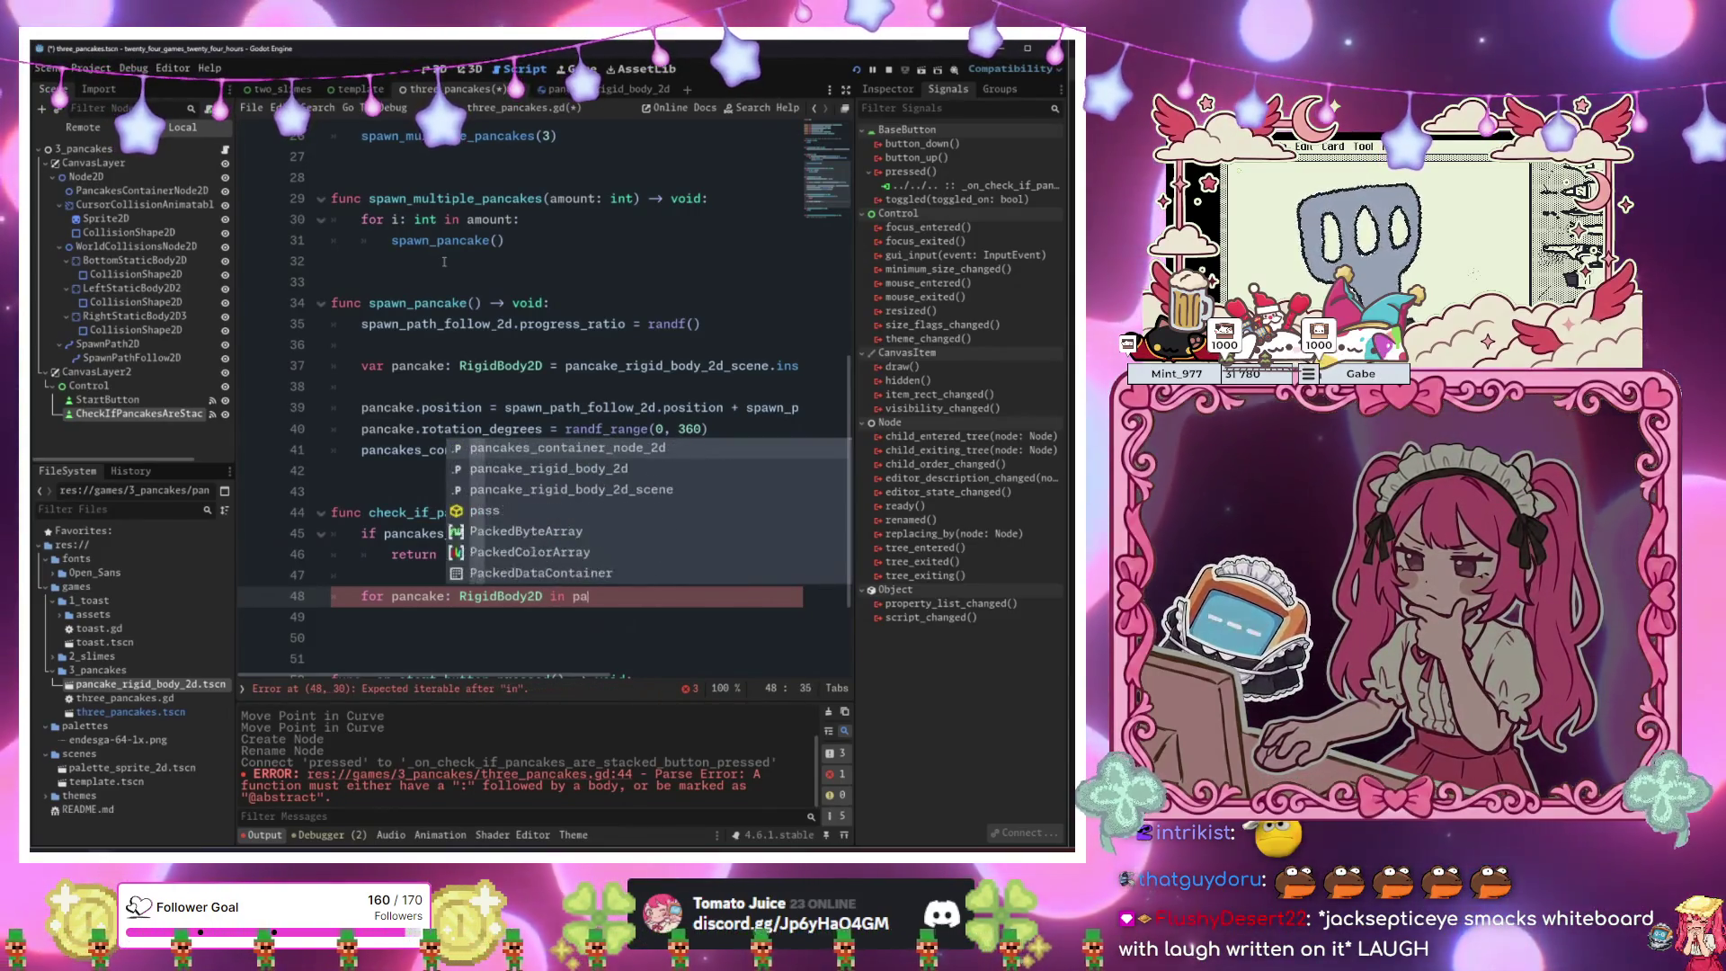
key(Return)
text(.get)
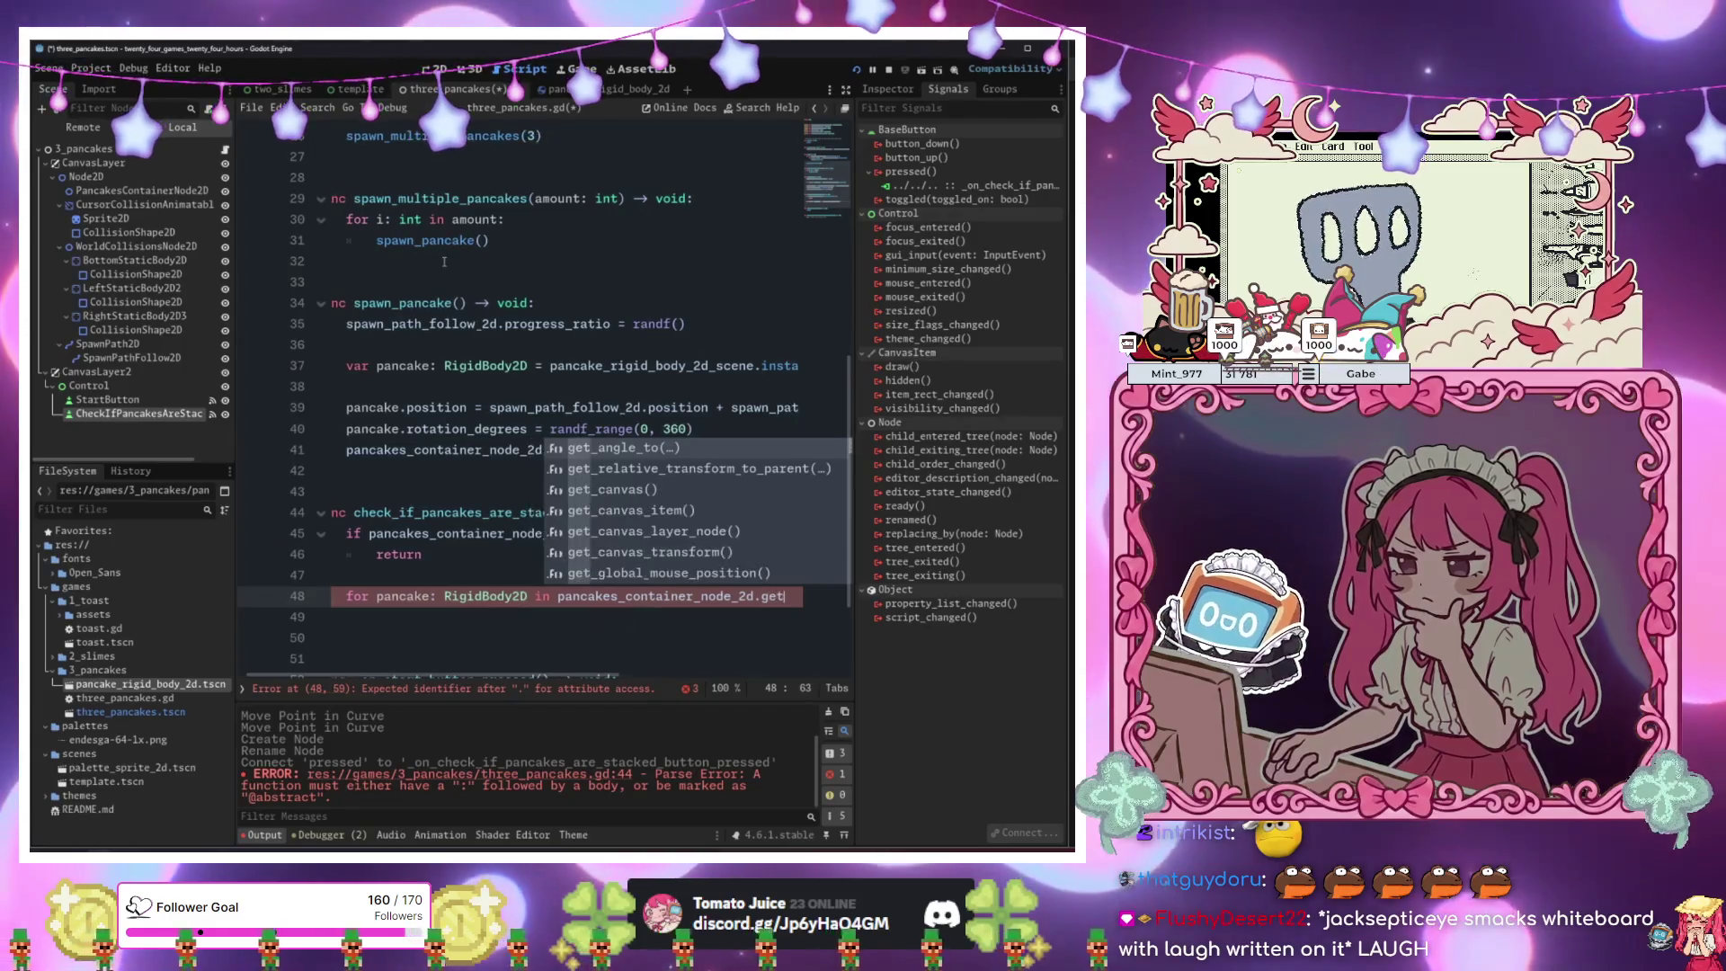
text(_chi)
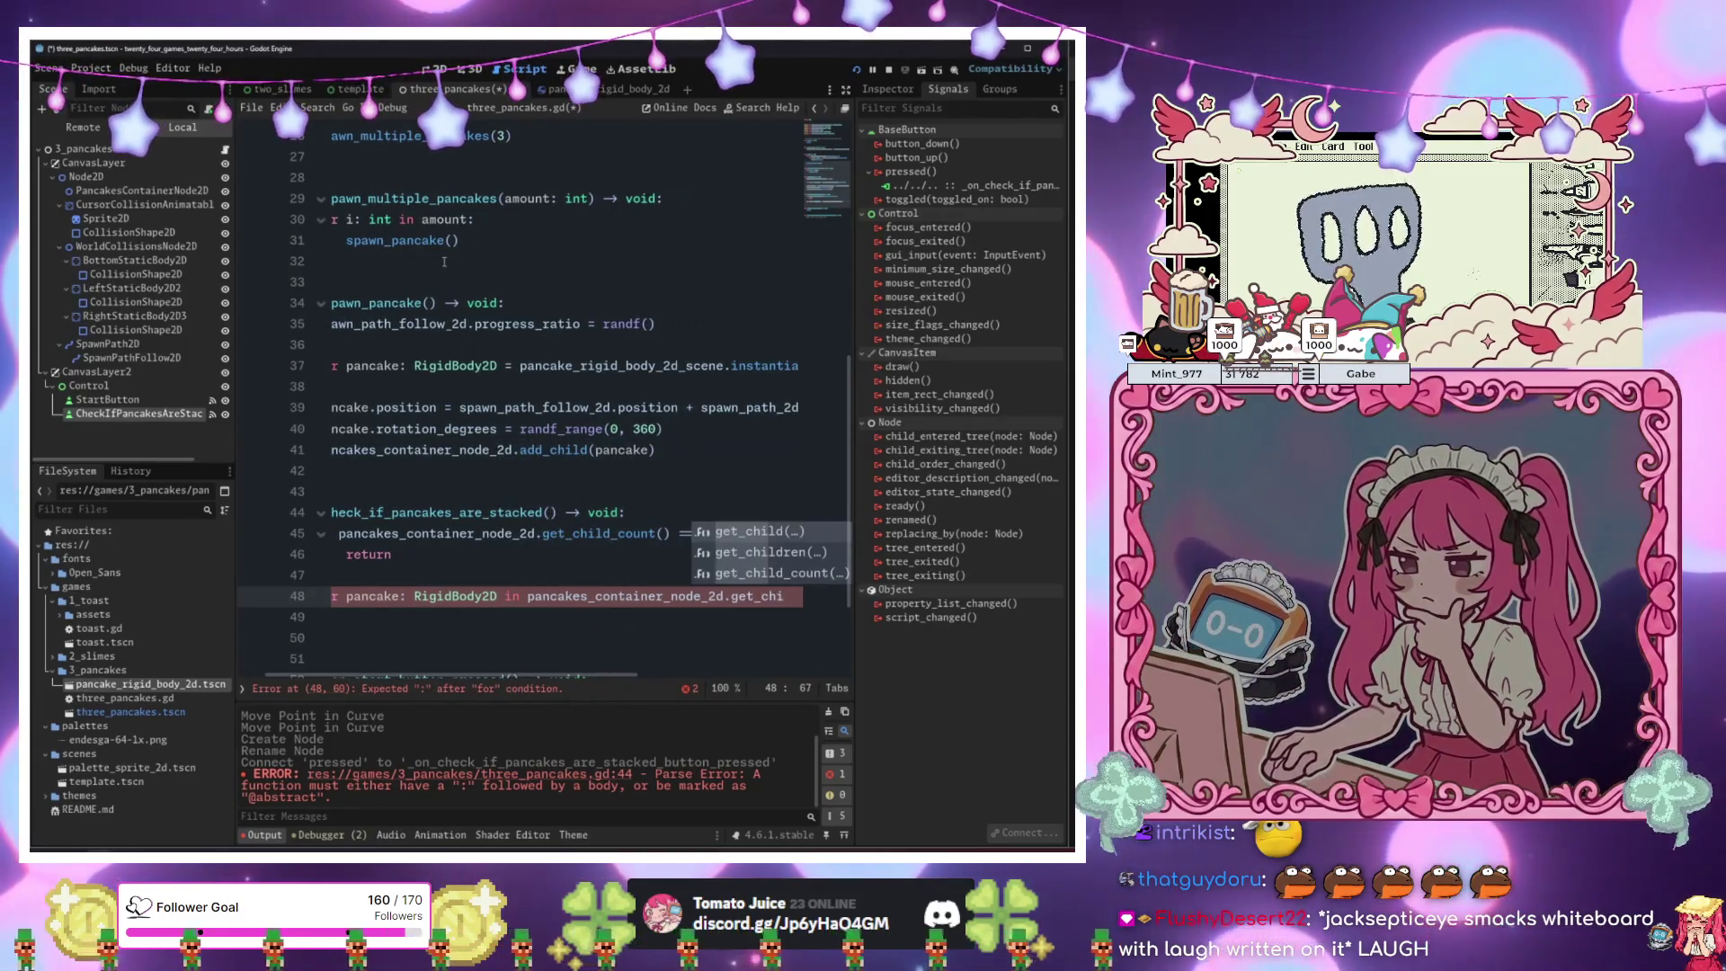
key(Down)
key(Return)
key(Return)
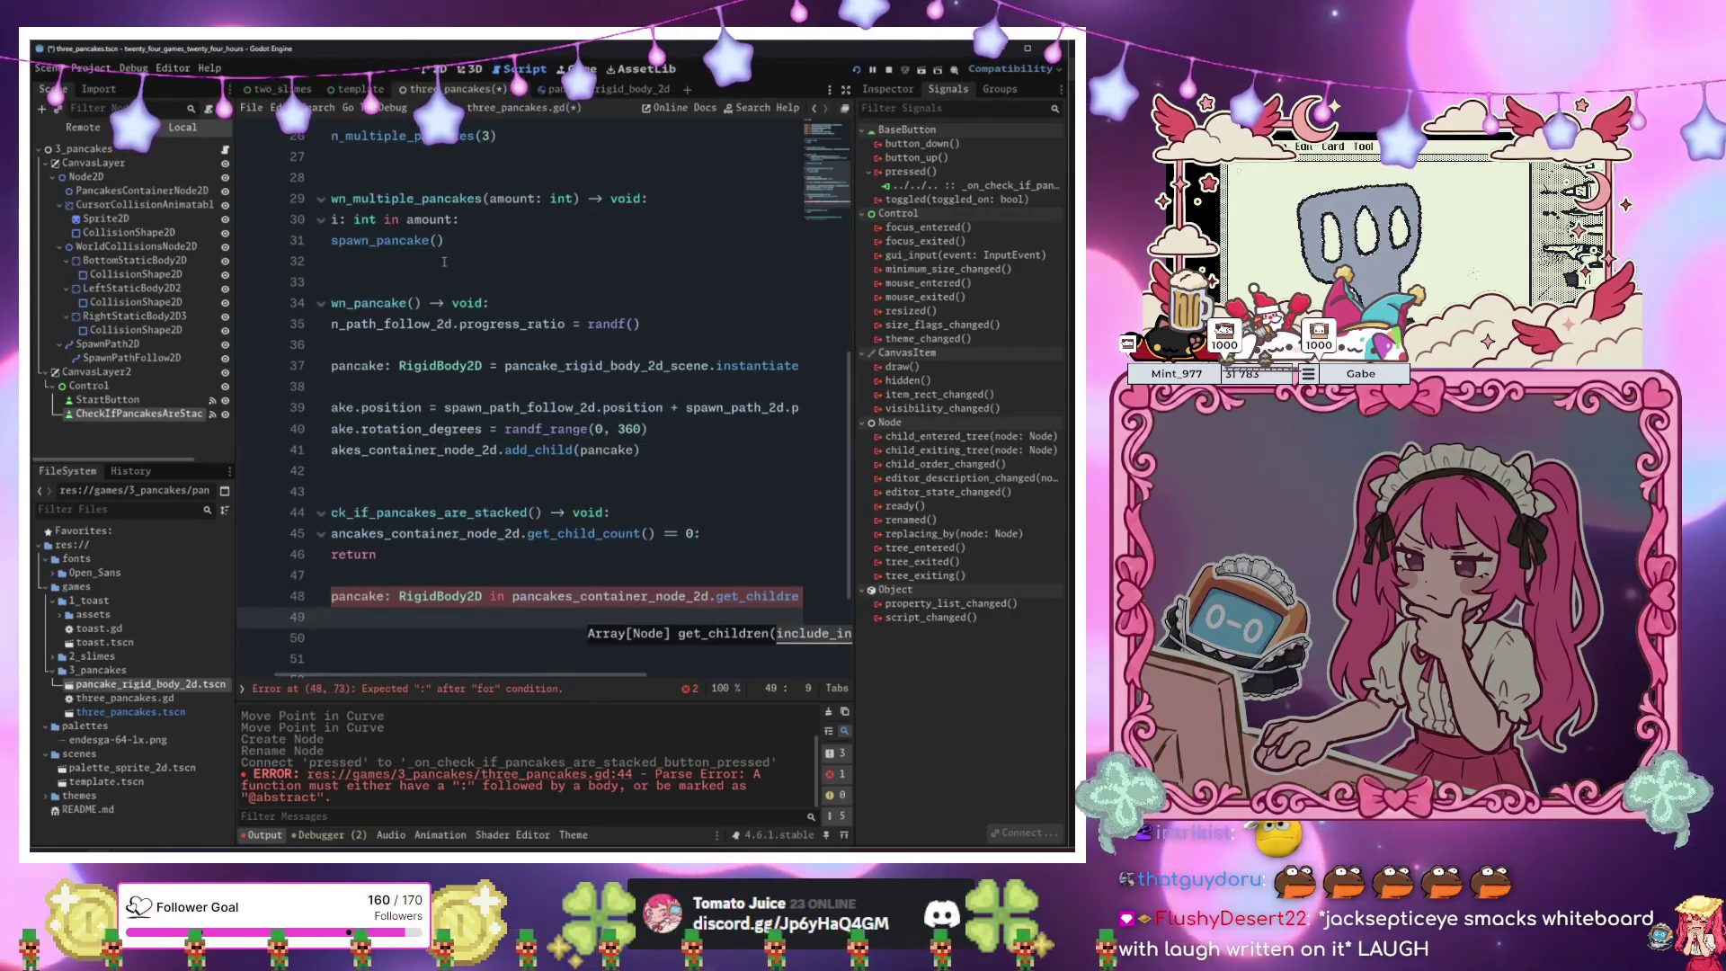
text(pass)
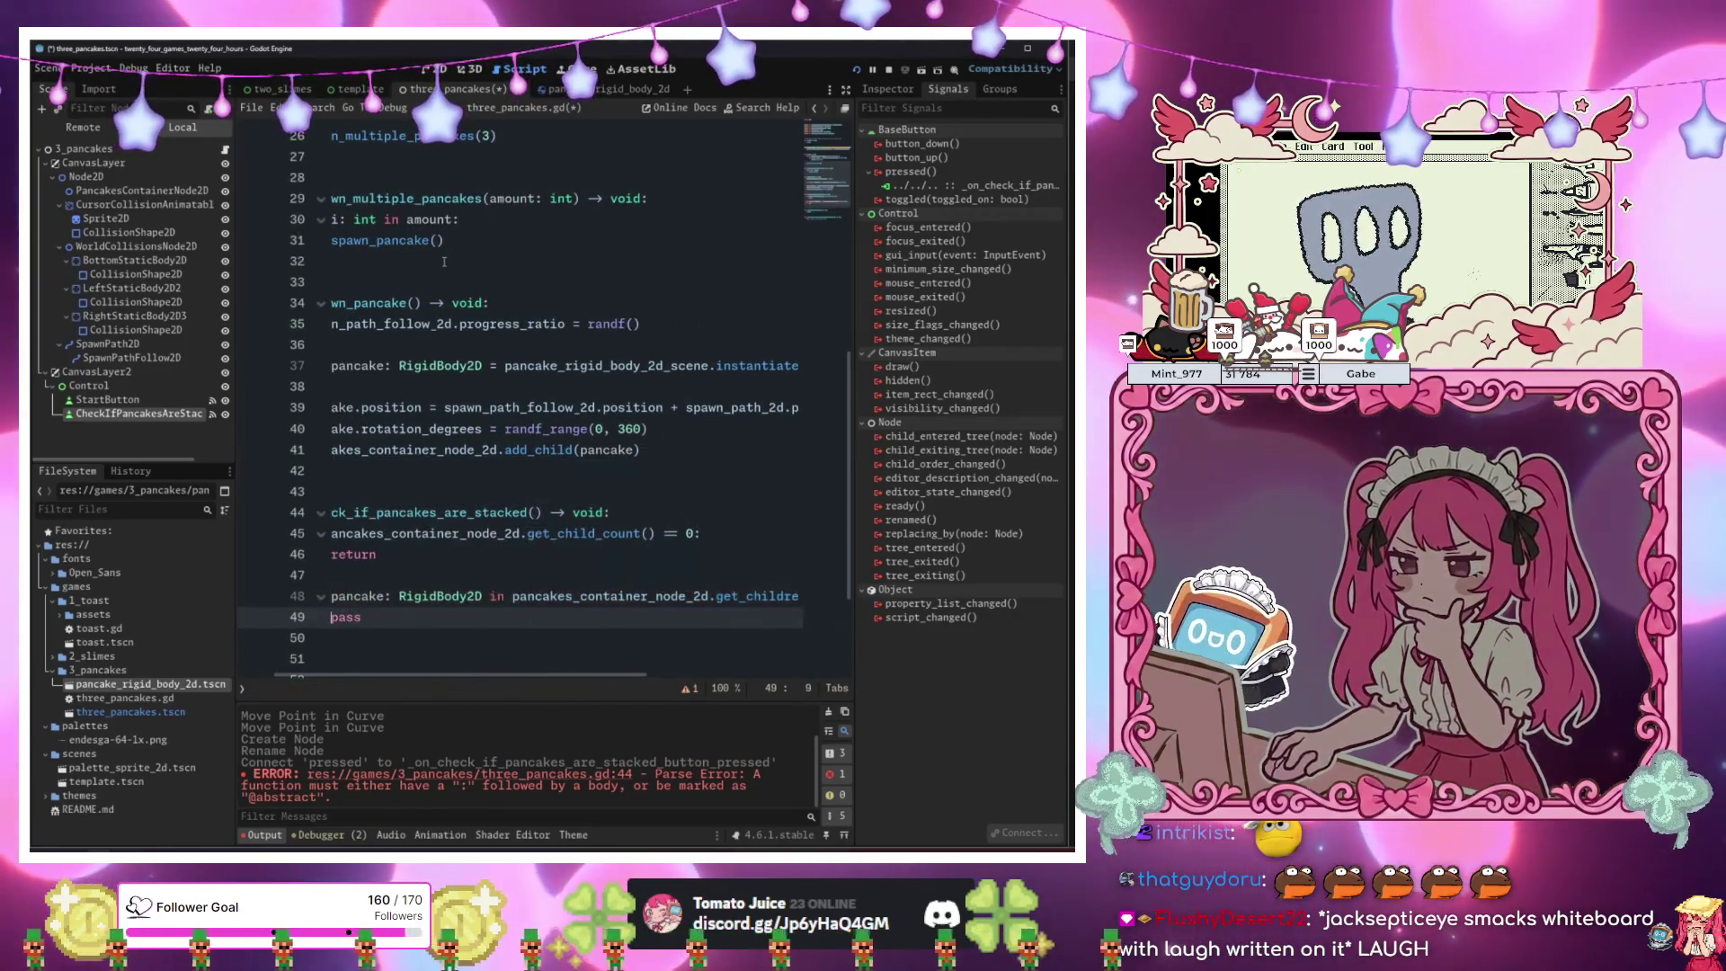
key(Up)
key(Up)
key(End)
key(Return)
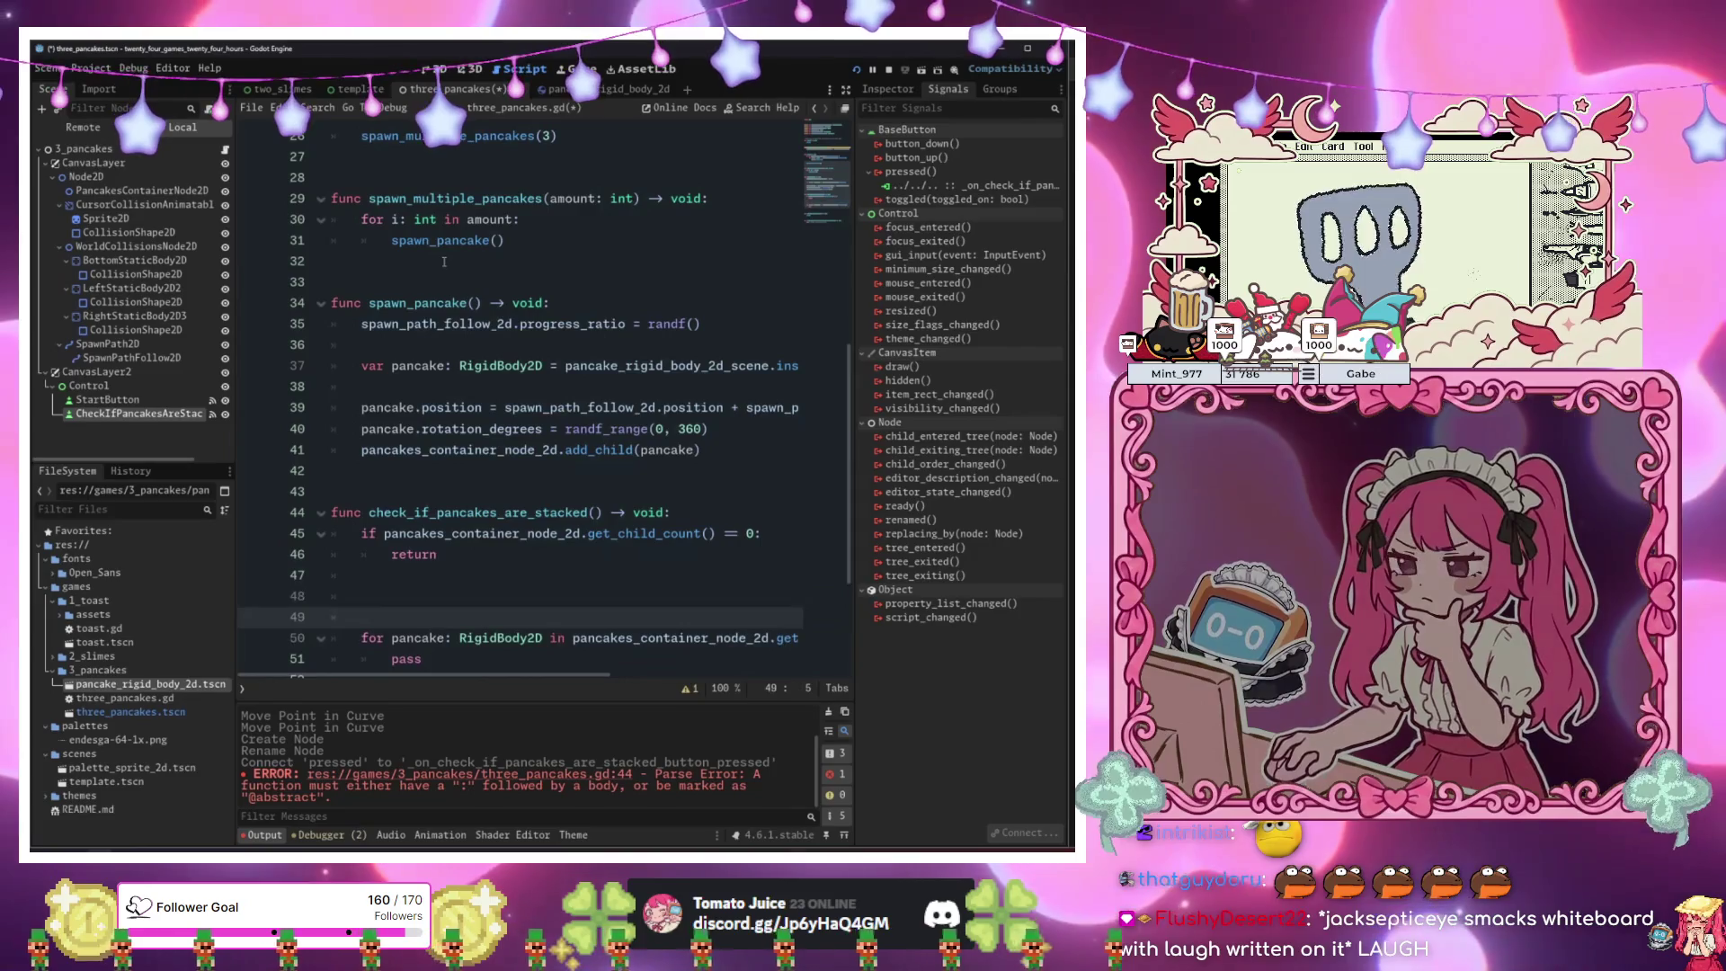
- Declare var first_pancake: RigidBody2D above the loop and clear the loop's pass line
text(var first_pan)
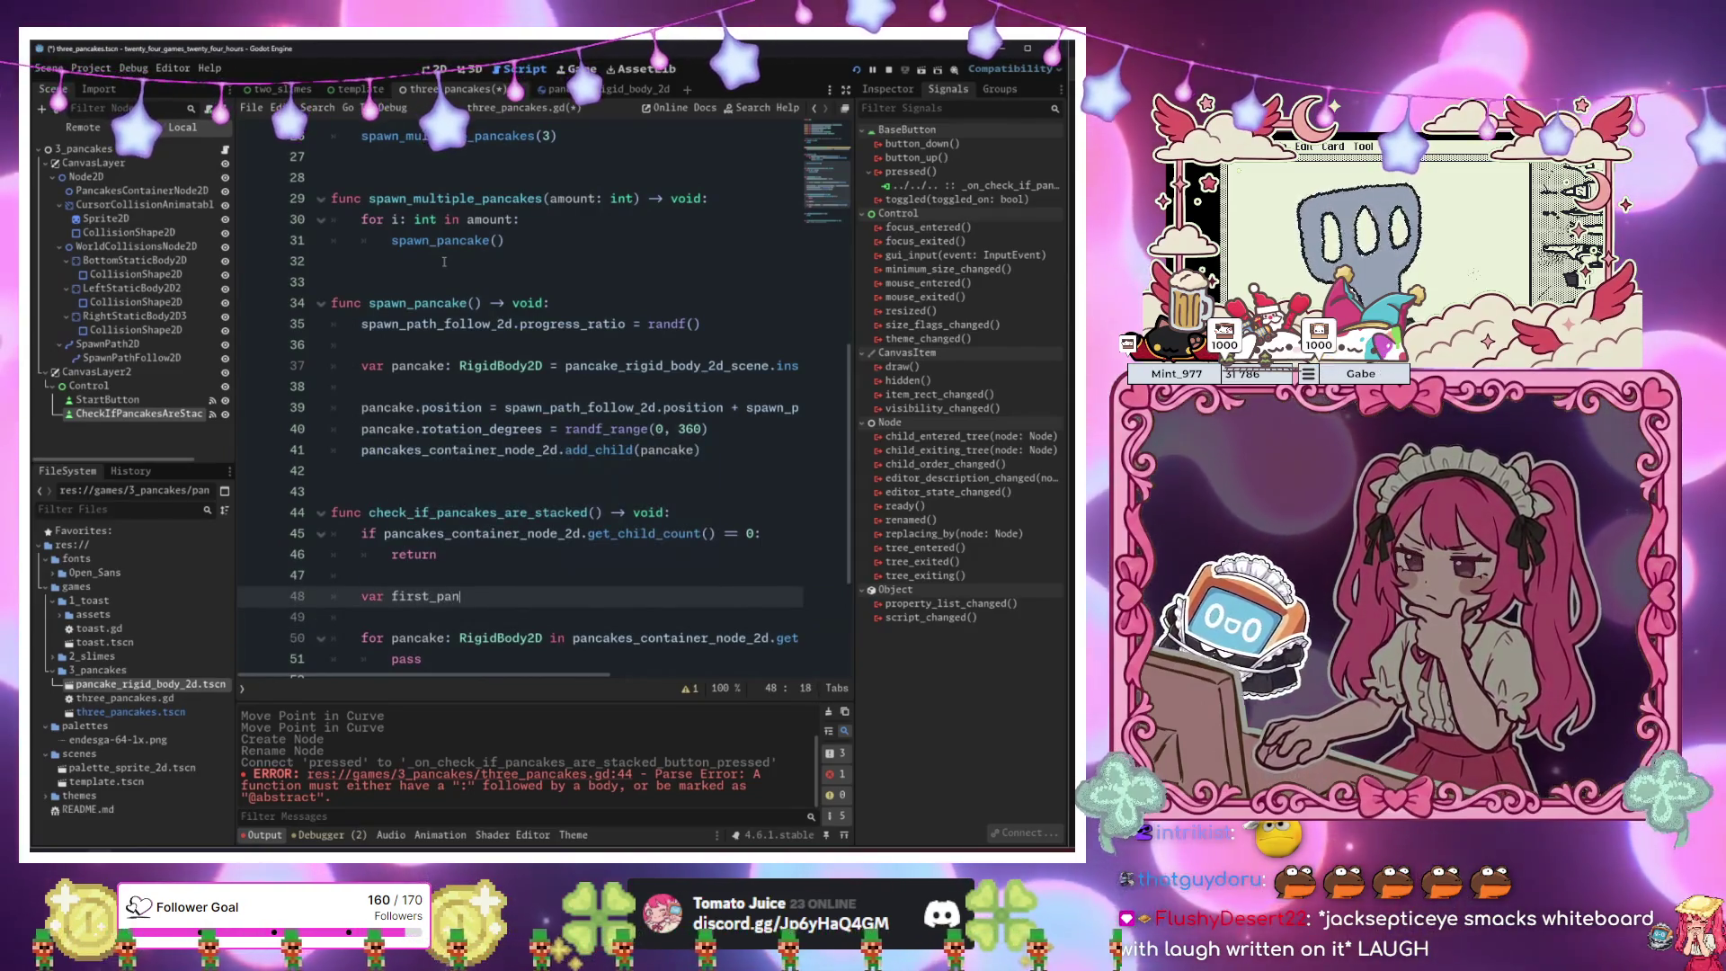
text(Ri)
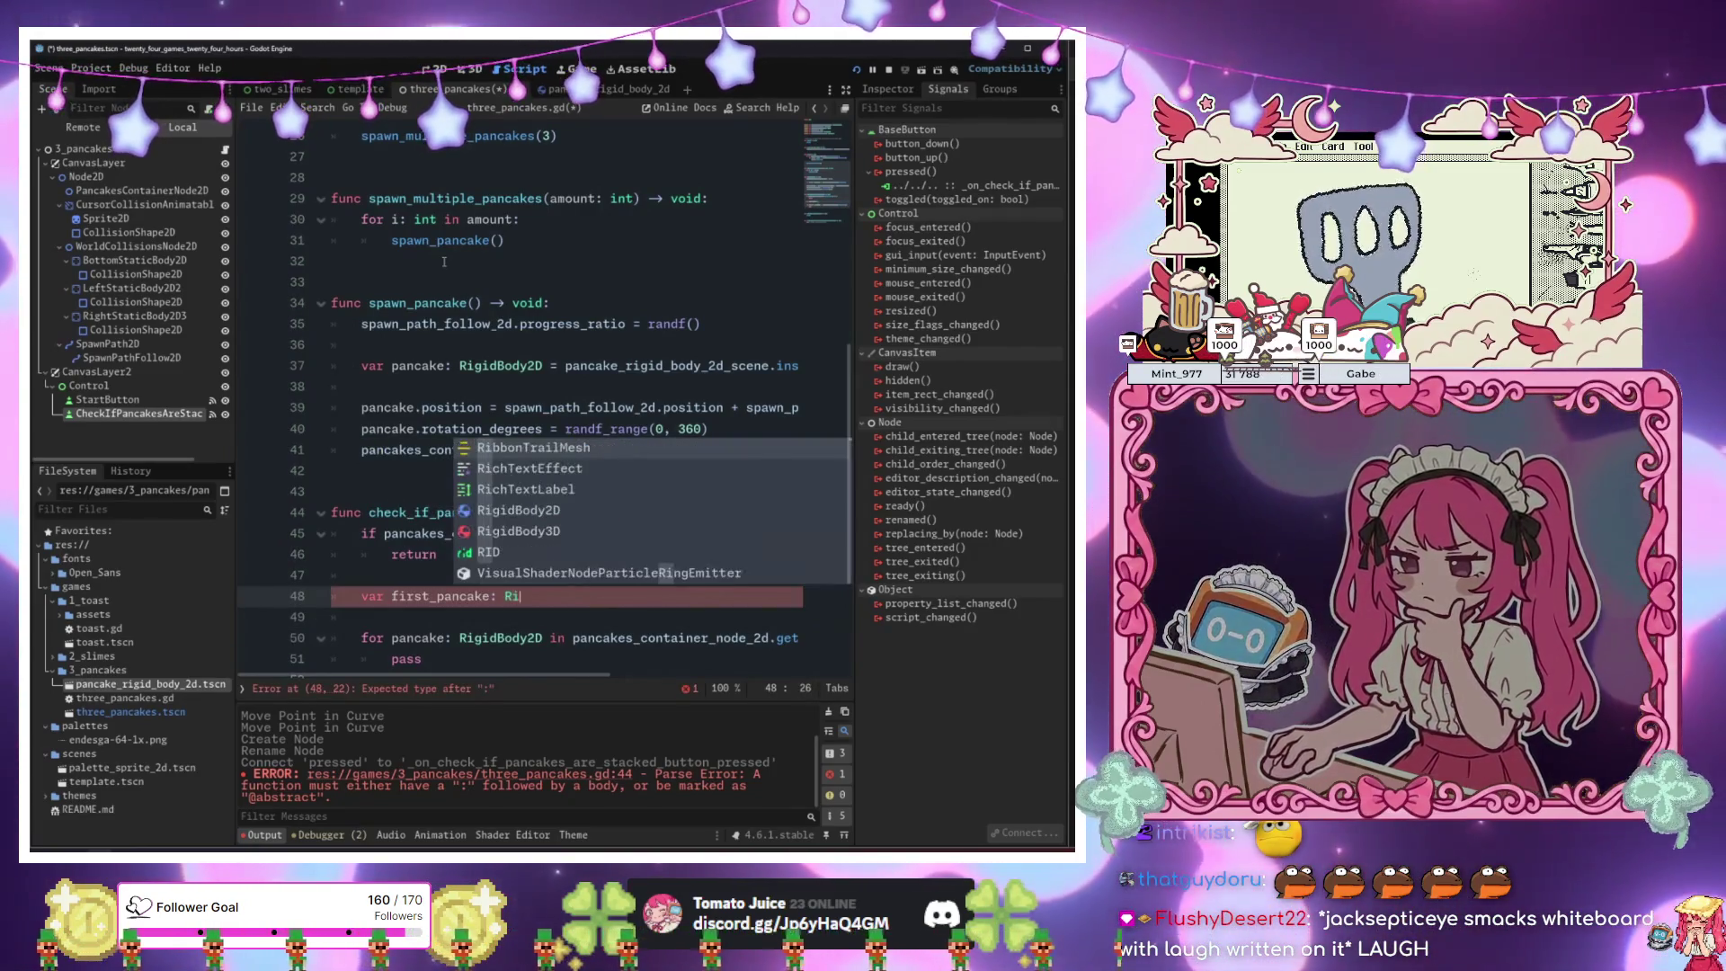
key(Down)
key(Down)
key(Down)
key(Return)
key(Down)
key(Down)
key(Down)
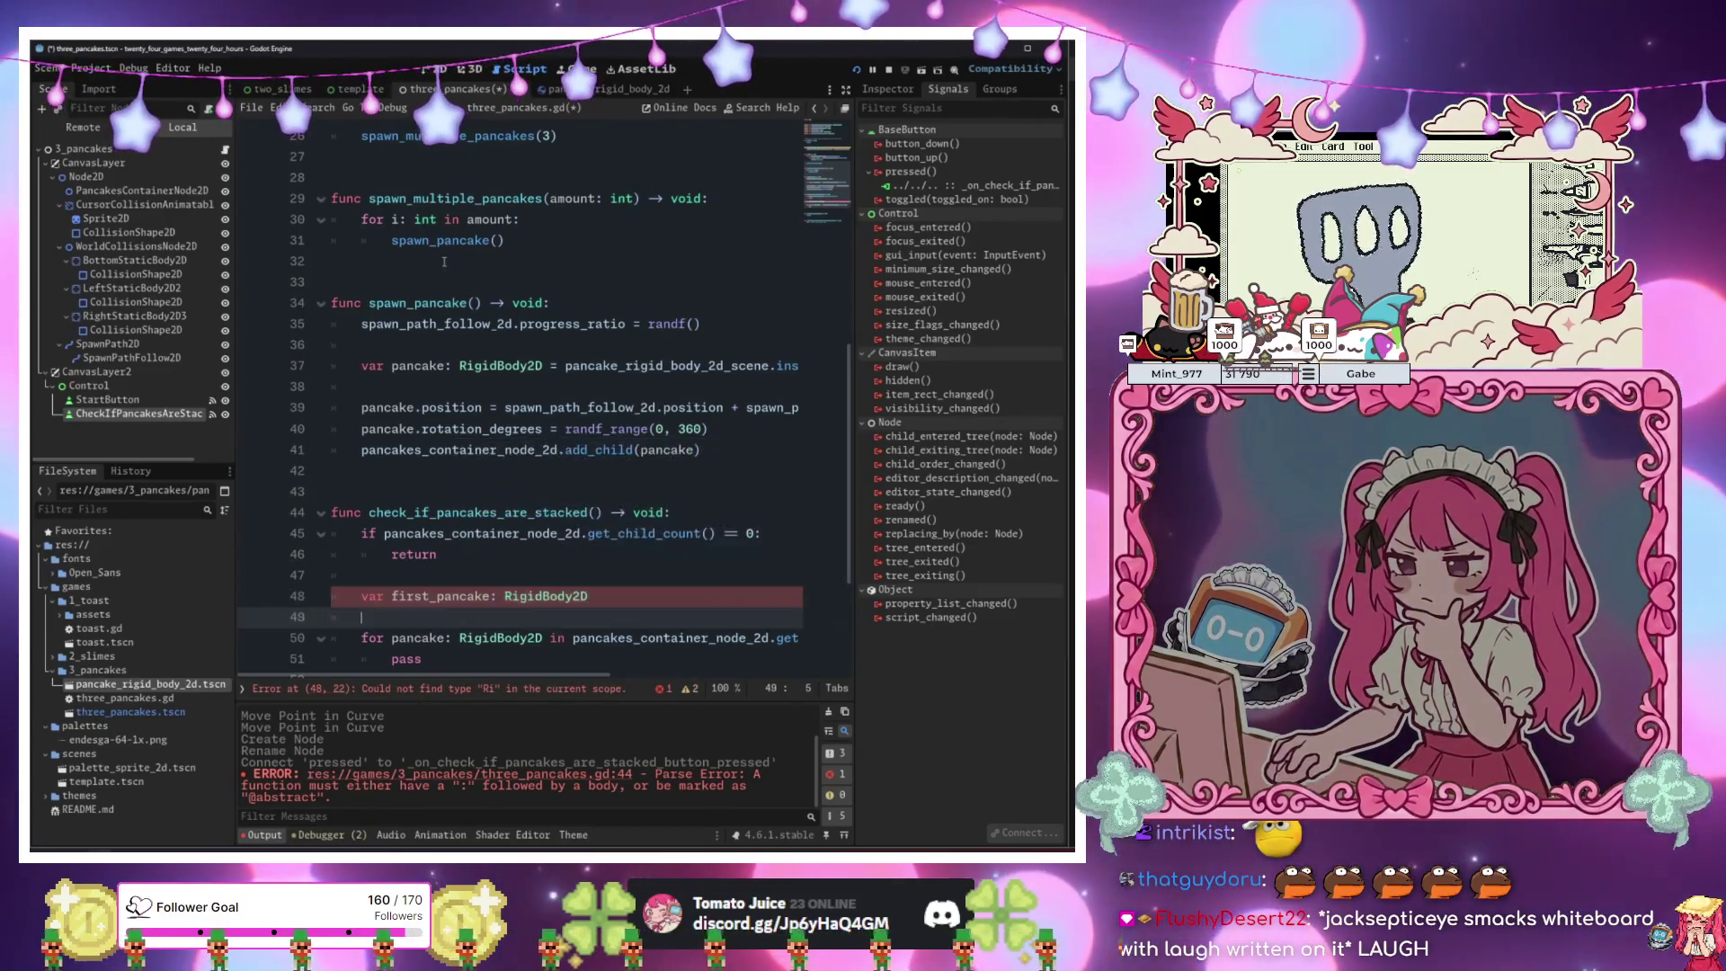
key(BackSpace)
key(ctrl+BackSpace)
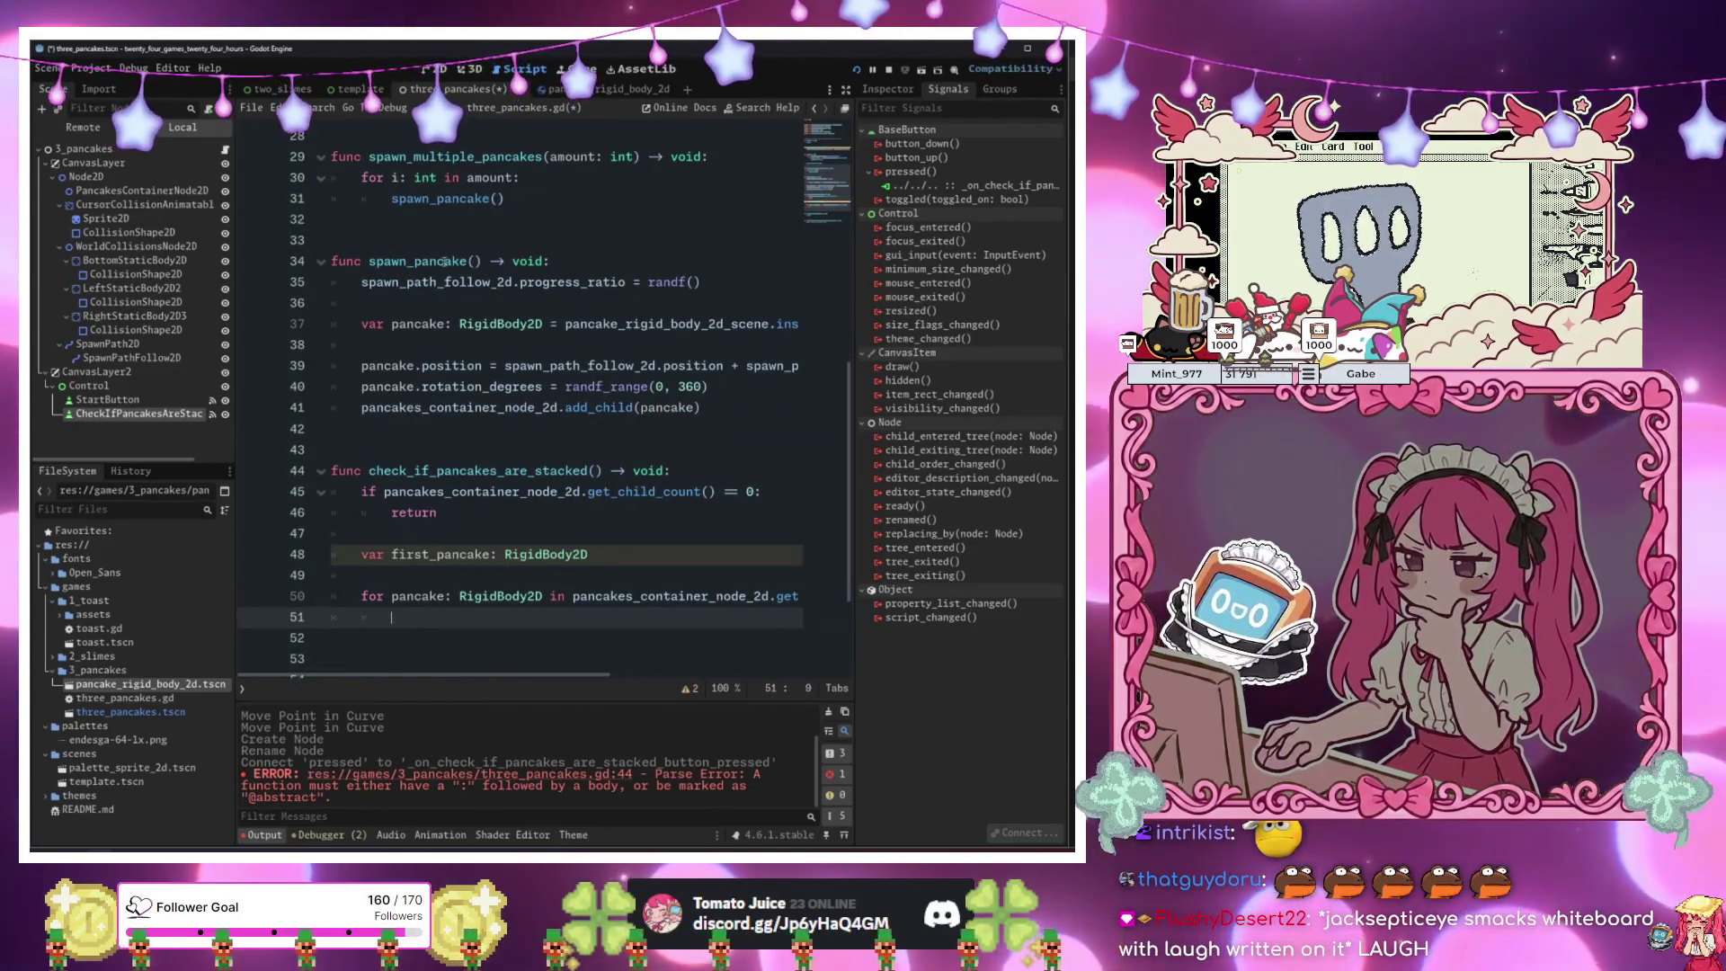
- In the loop, set first_pancake = pancake and continue if unset, then begin 'if pancake.position >='
text(if not fir)
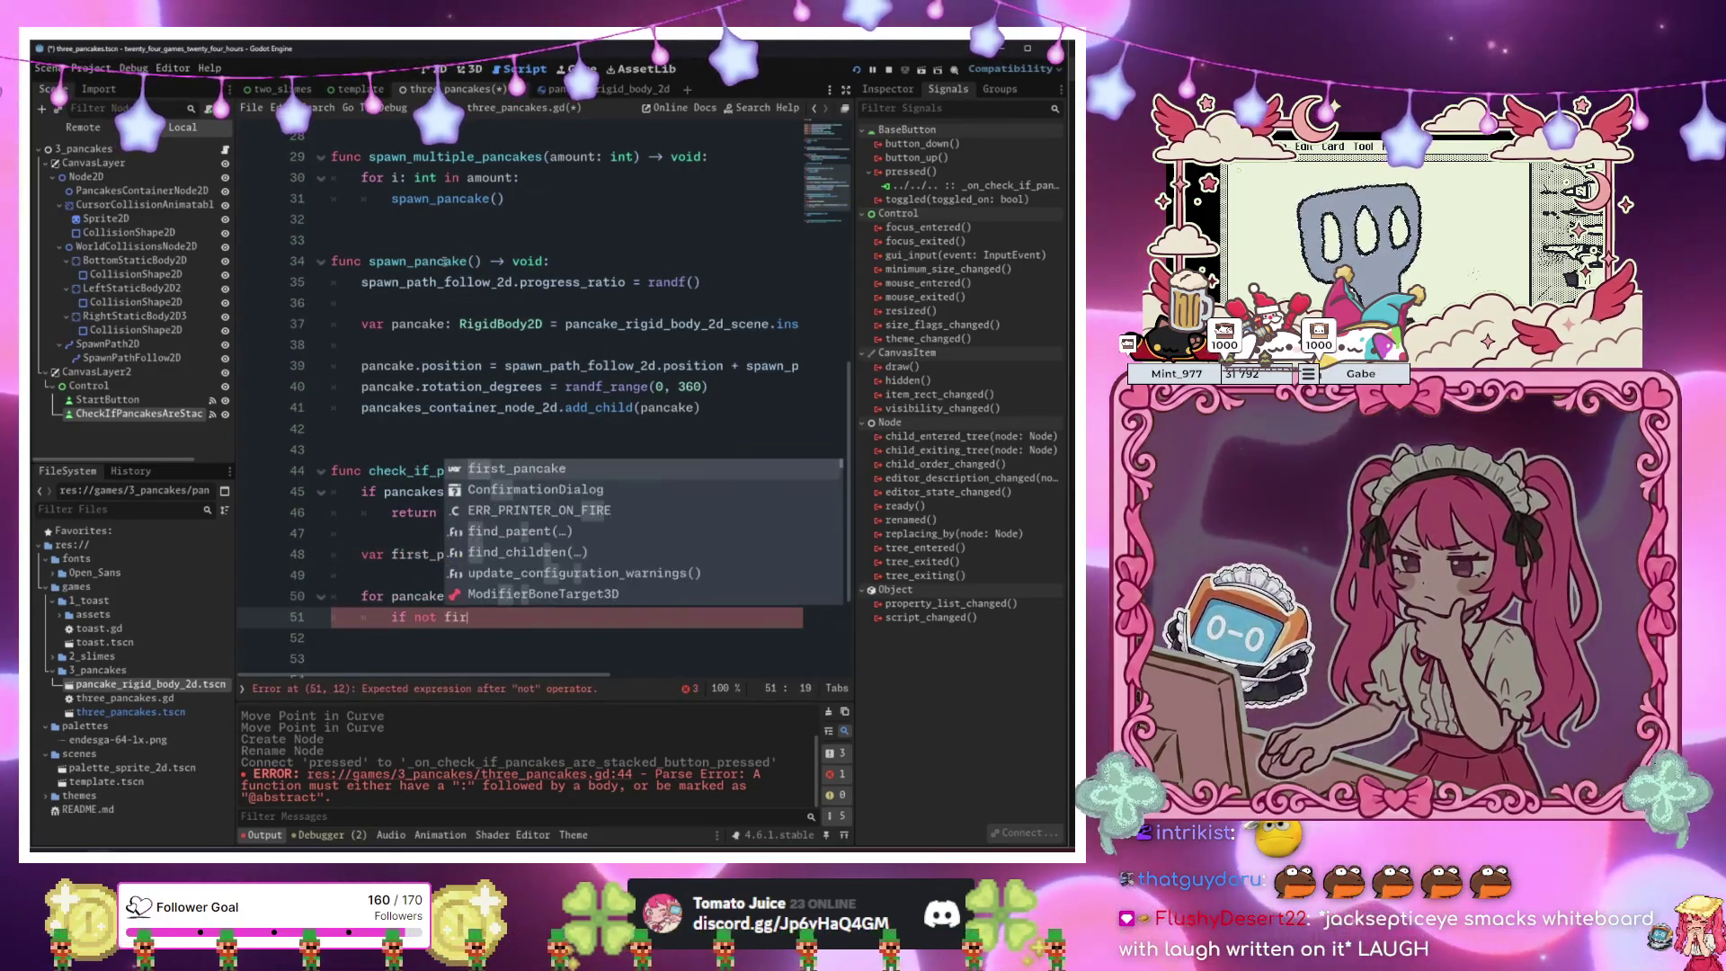
key(Return)
text(:)
key(Return)
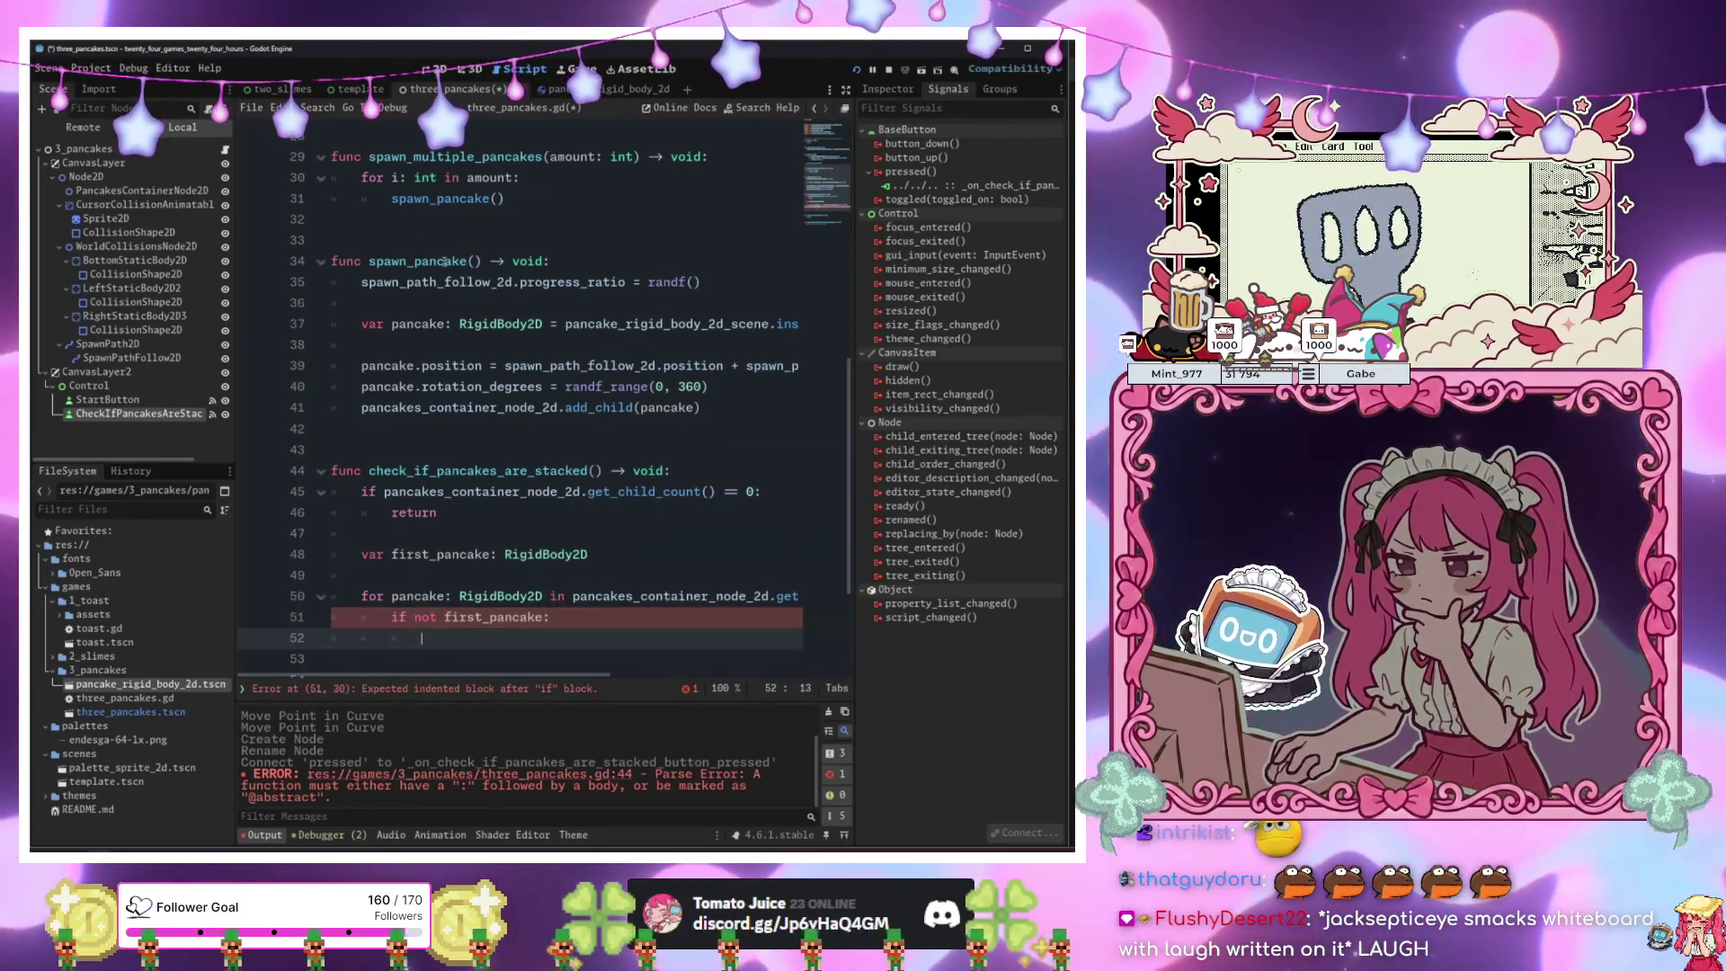
text(fi)
key(Return)
text(= pan)
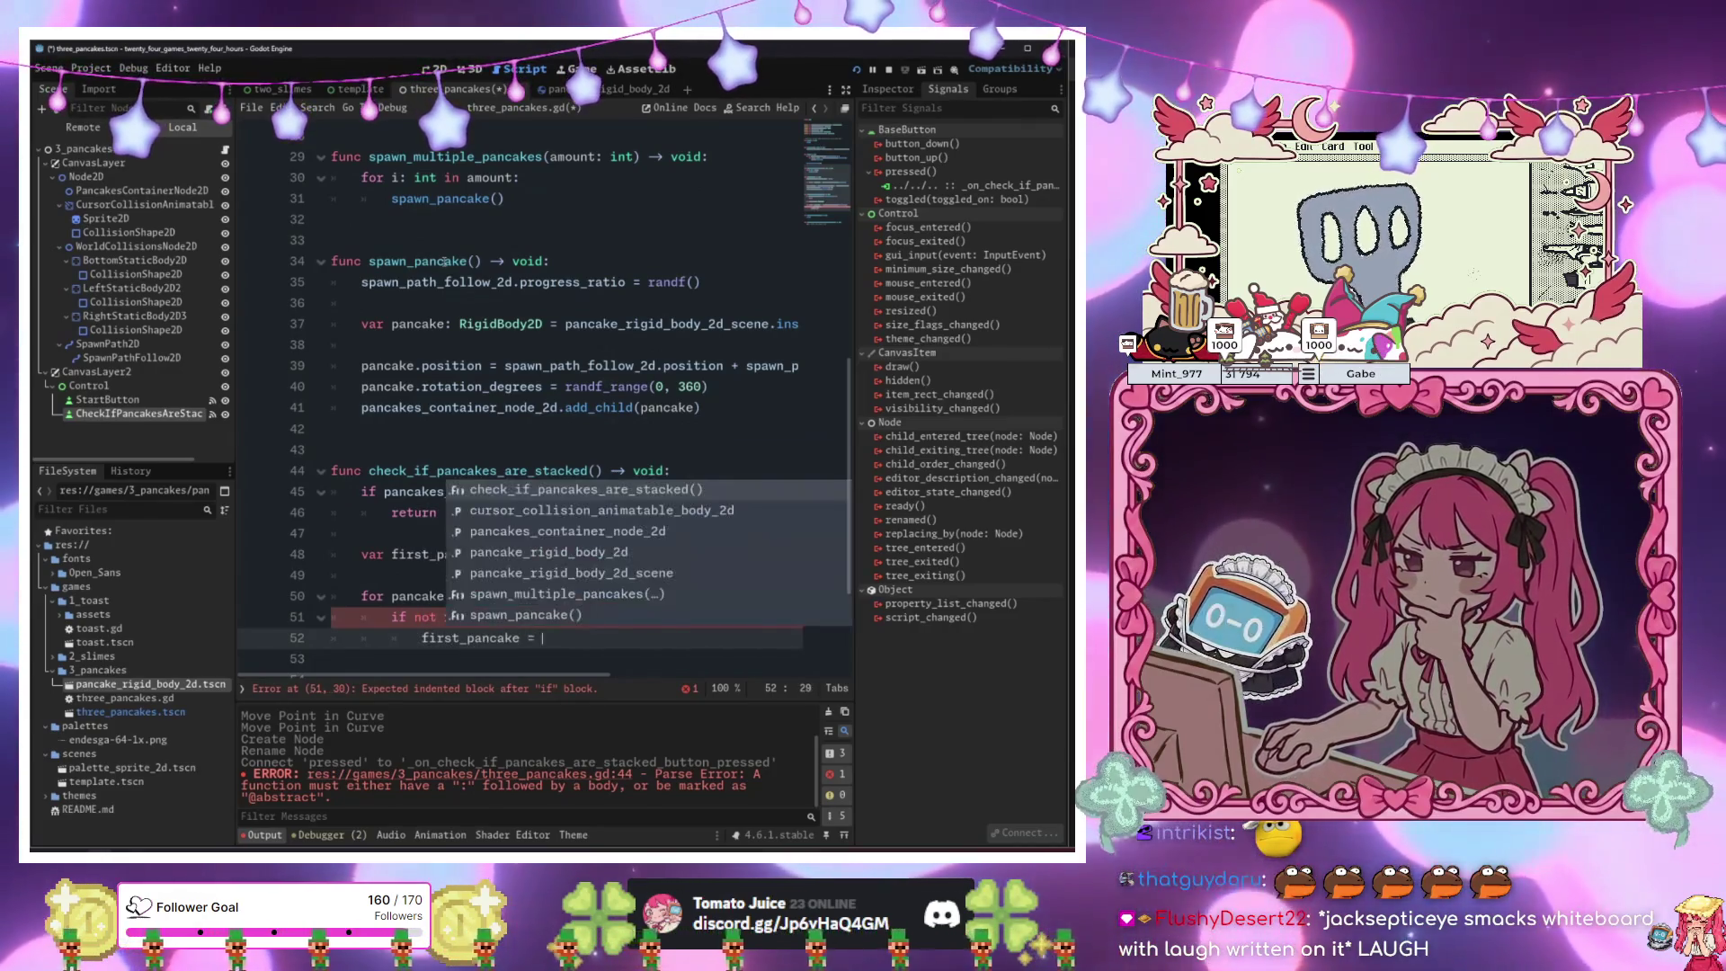
key(Return)
key(Return)
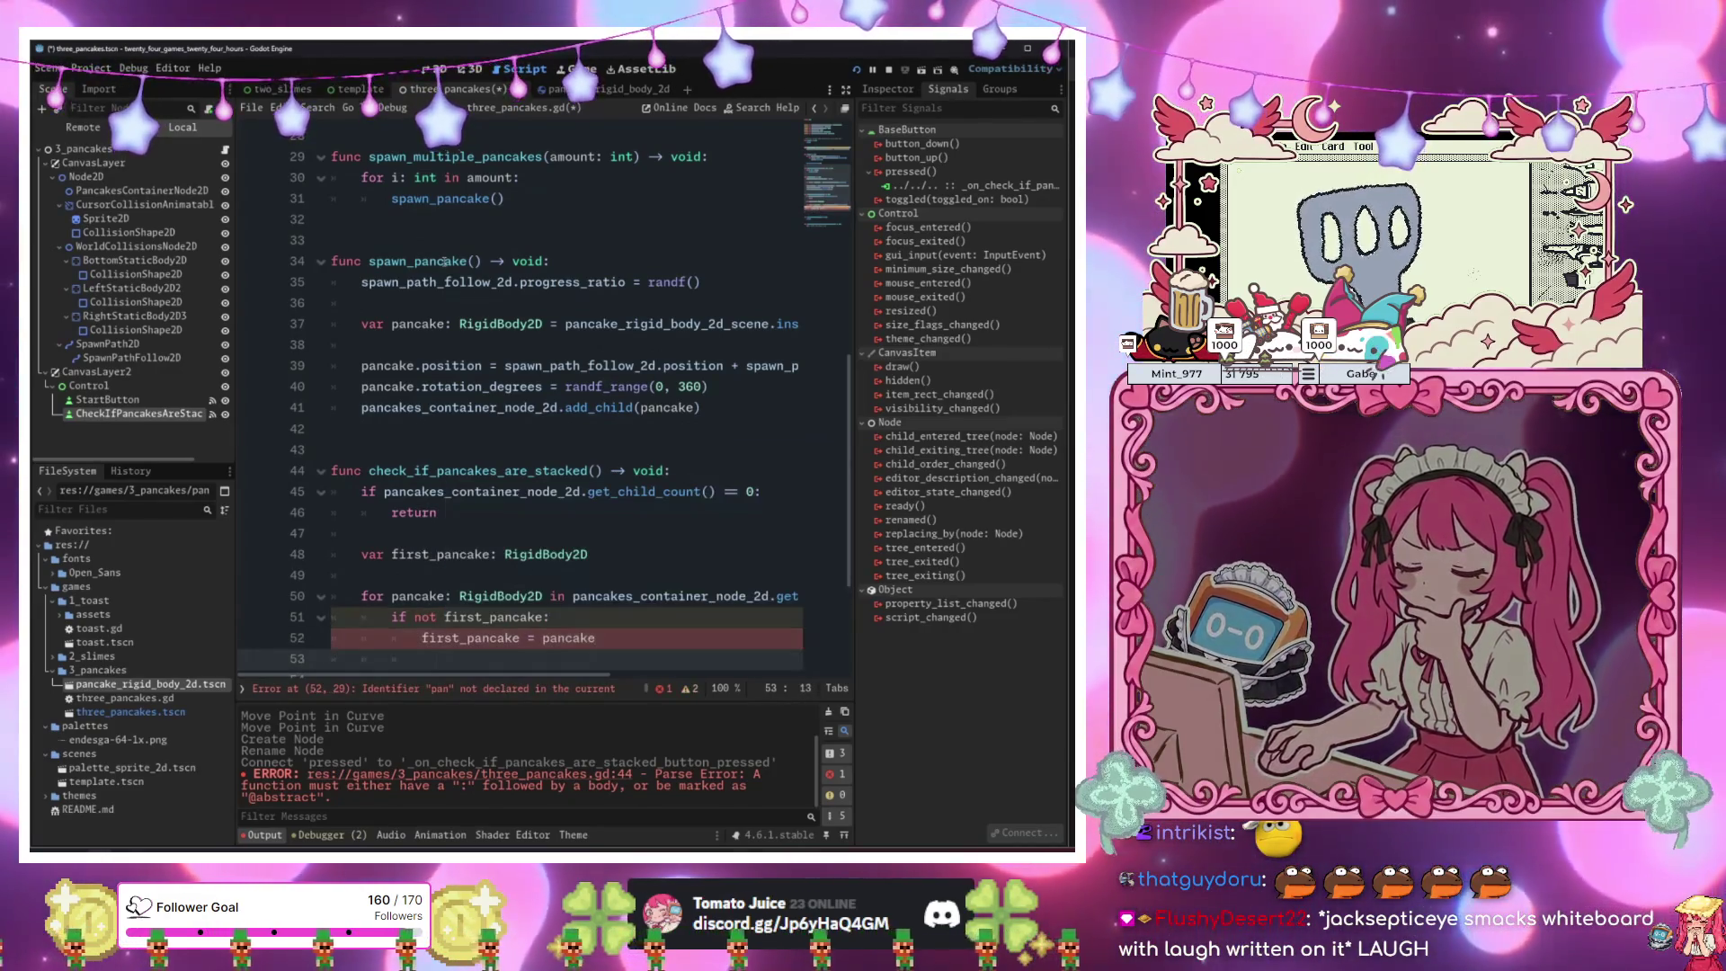
text(con)
key(Down)
key(Down)
key(Return)
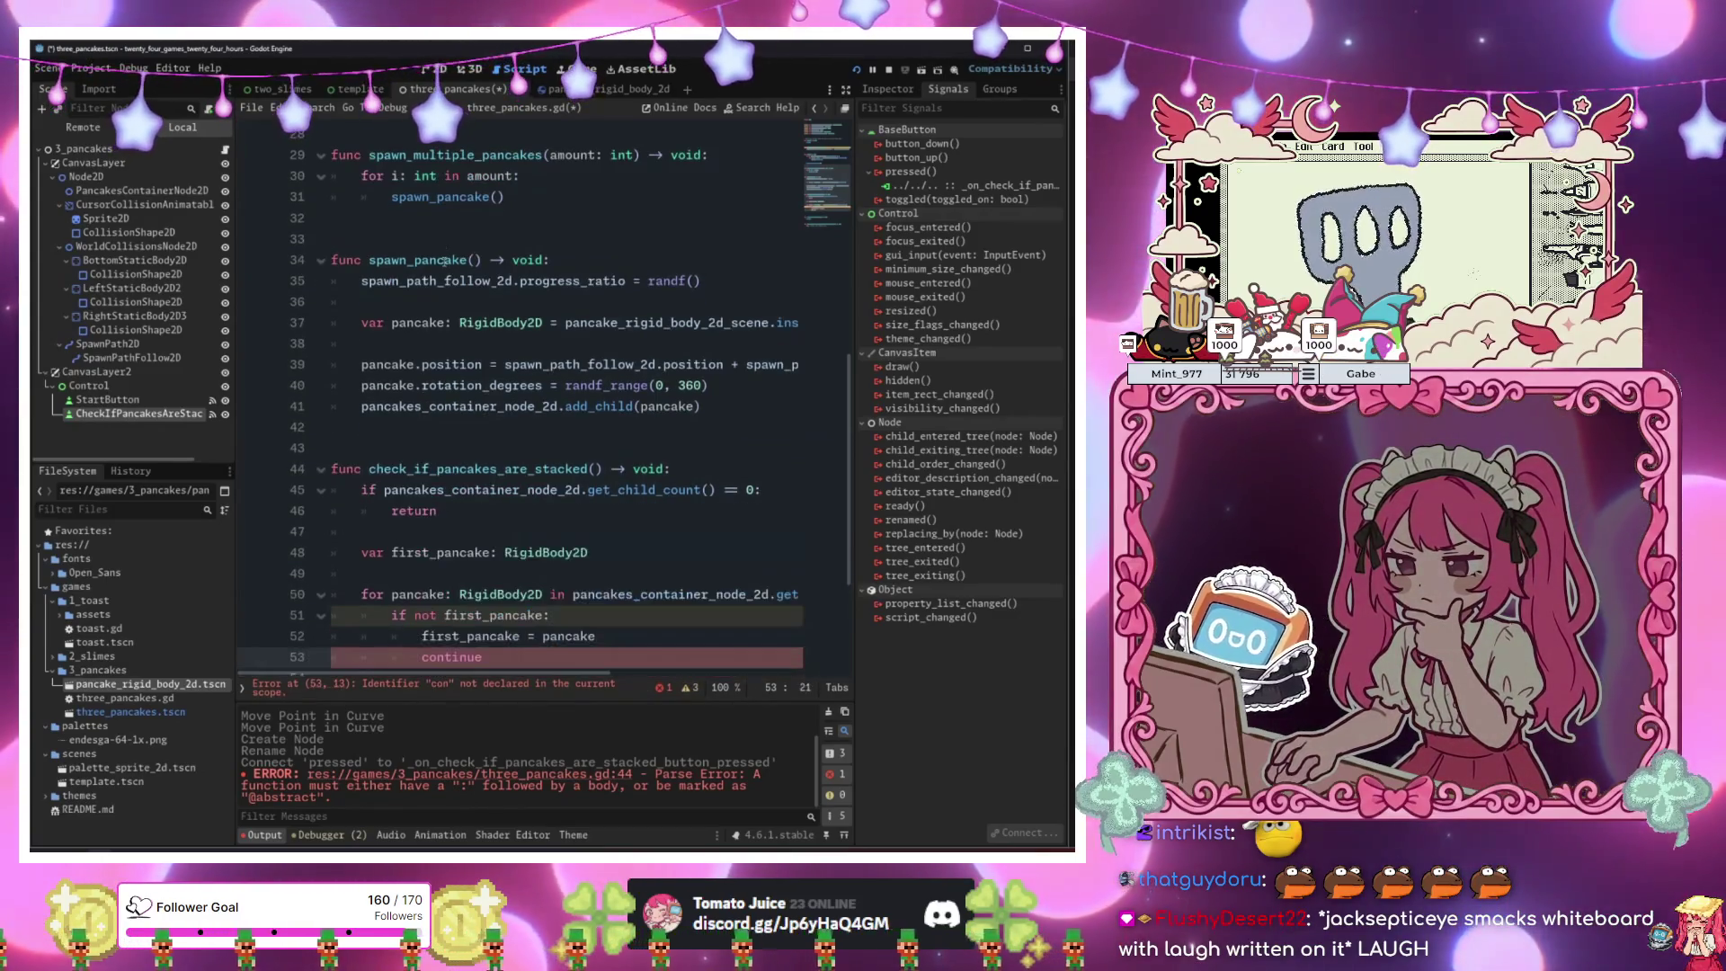
key(Return)
key(Return)
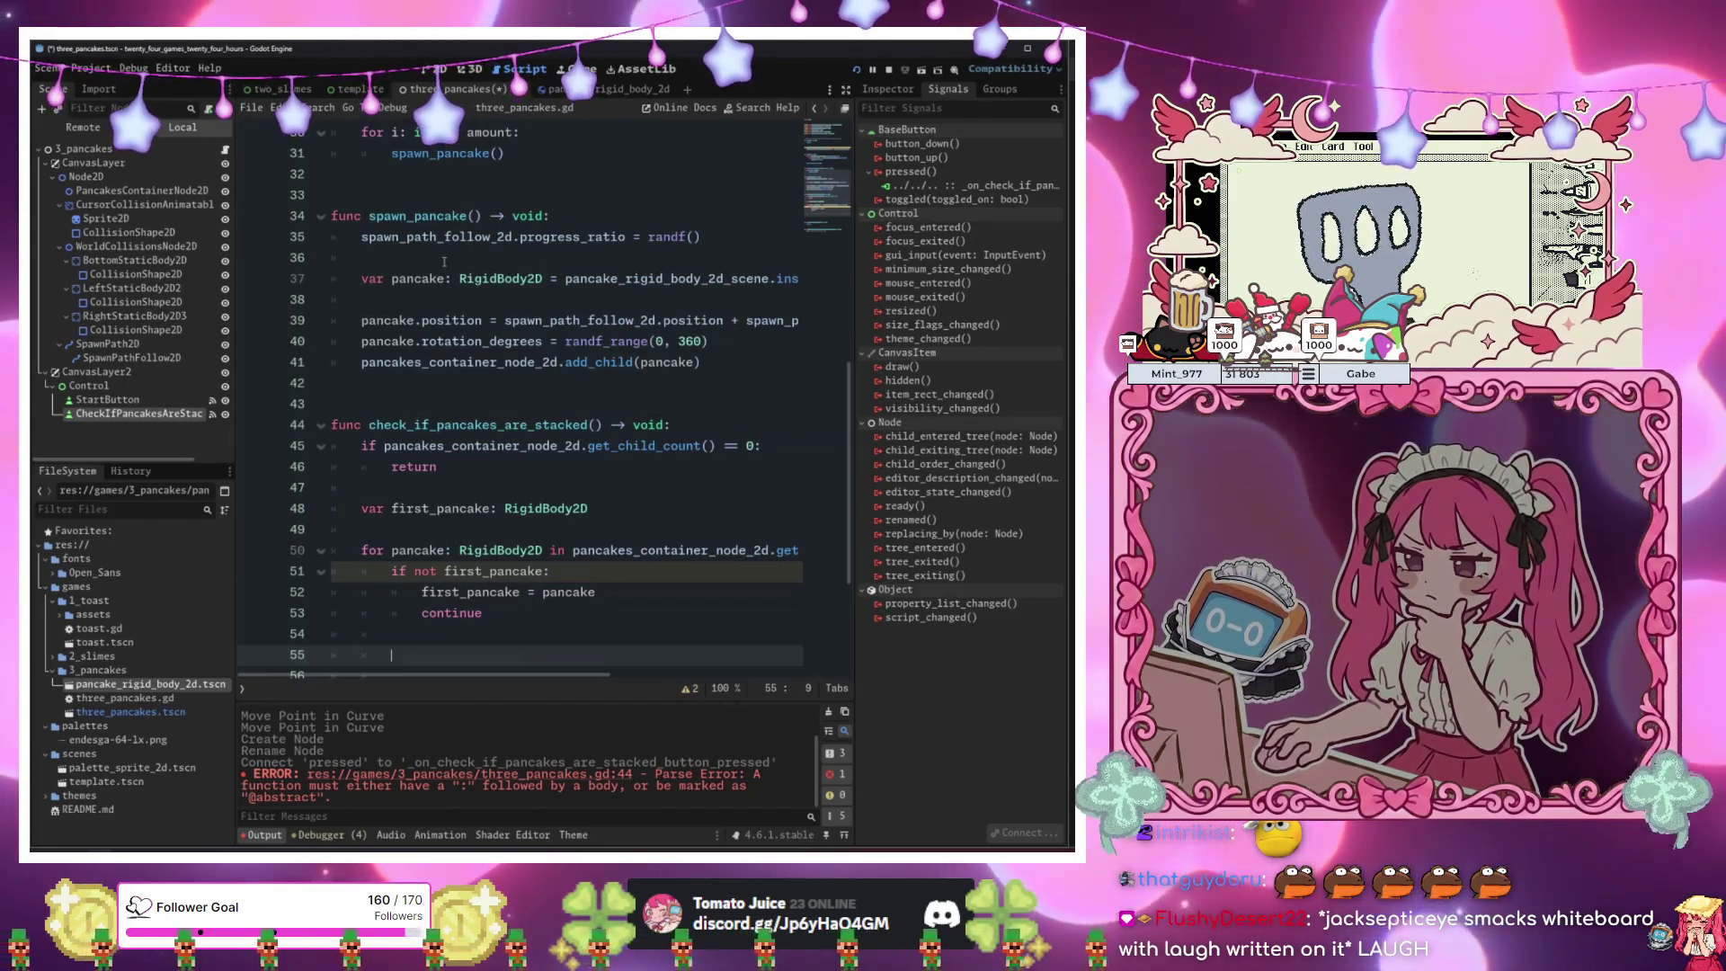
text(if )
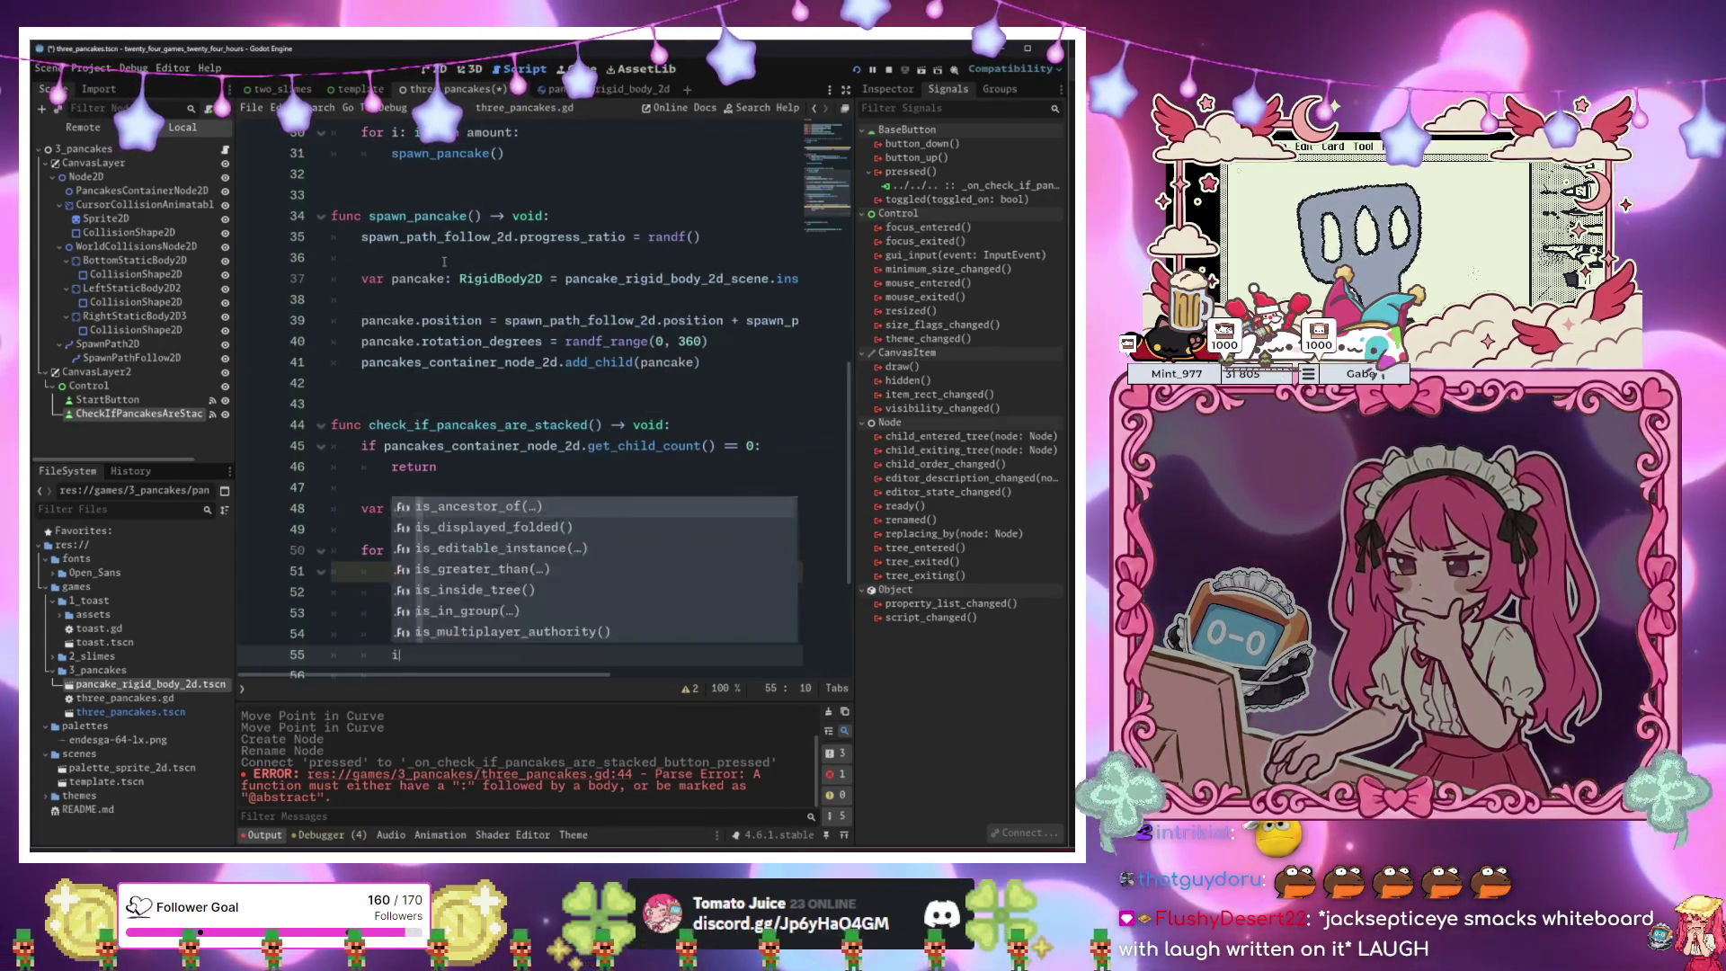
text(pancake.position)
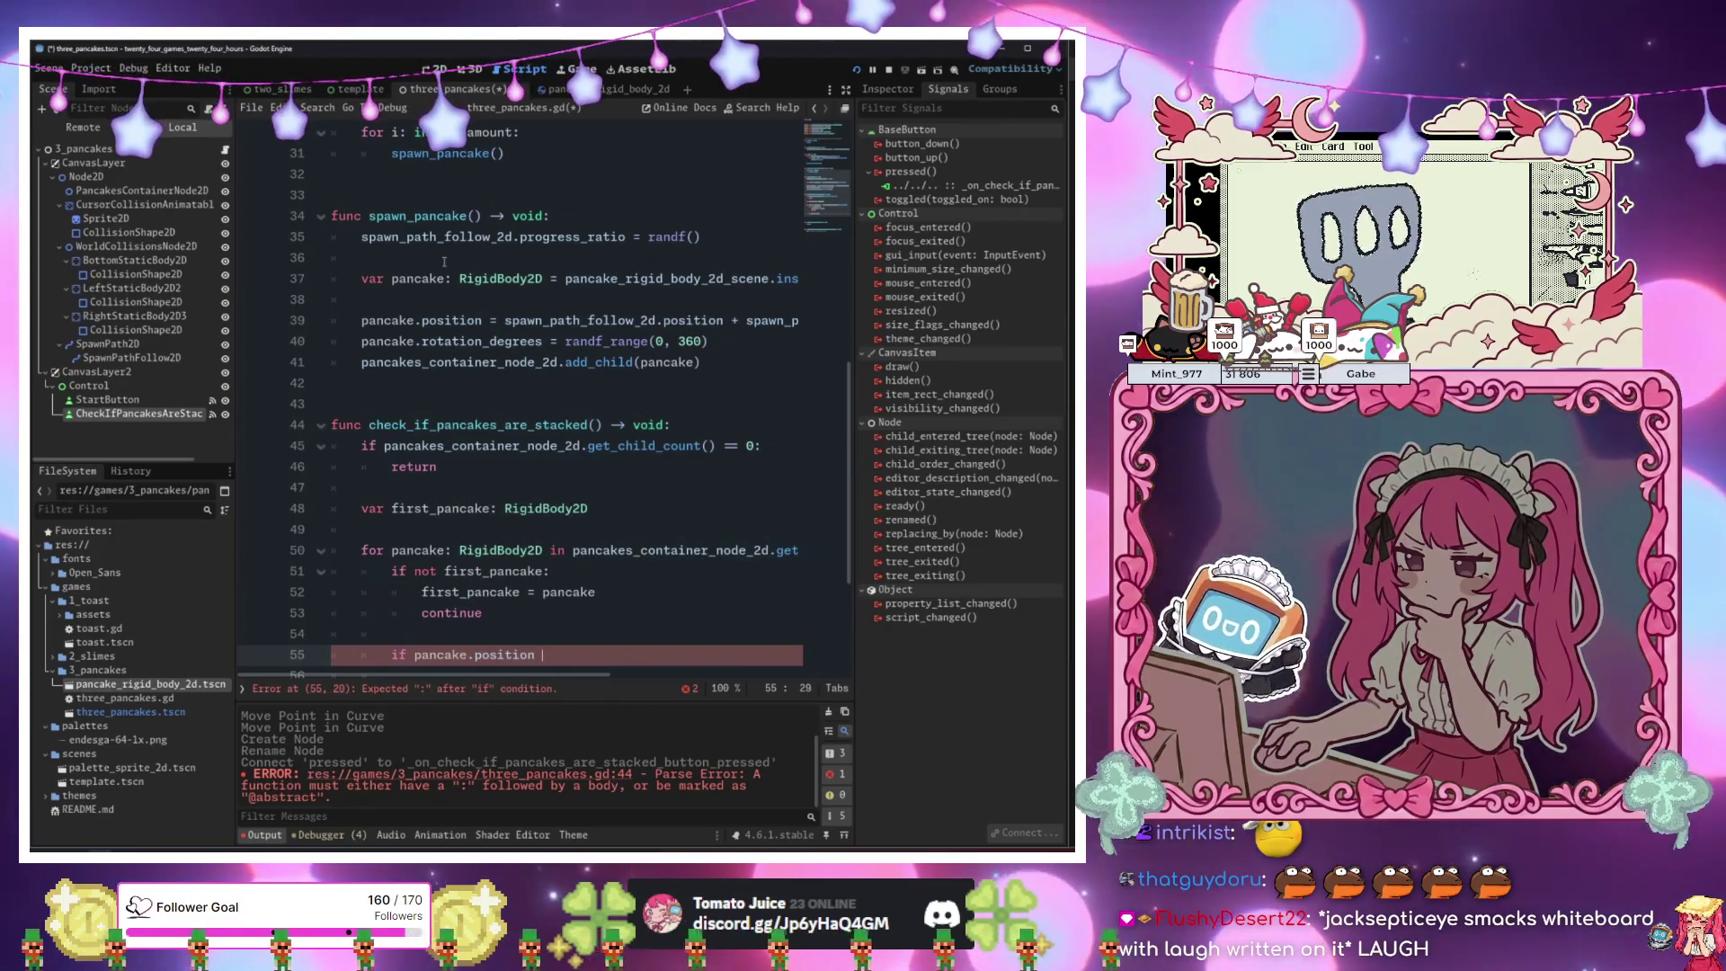
text( =)
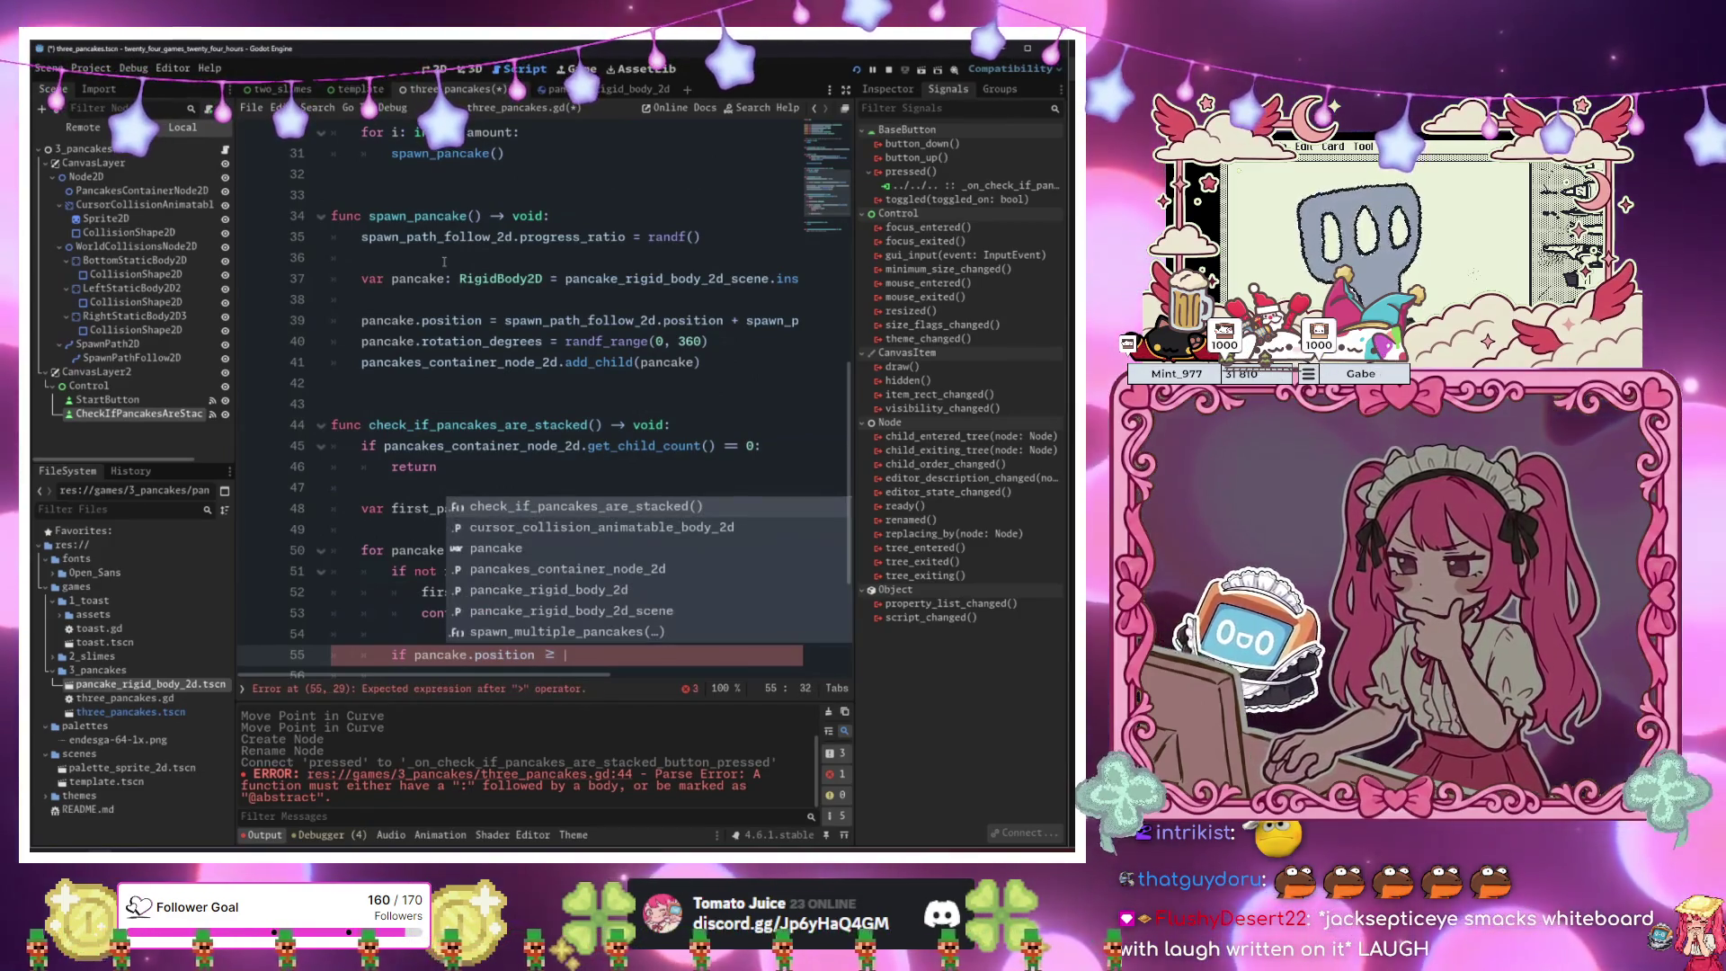
scroll(396, 225, up, 5)
scroll(422, 197, up, 5)
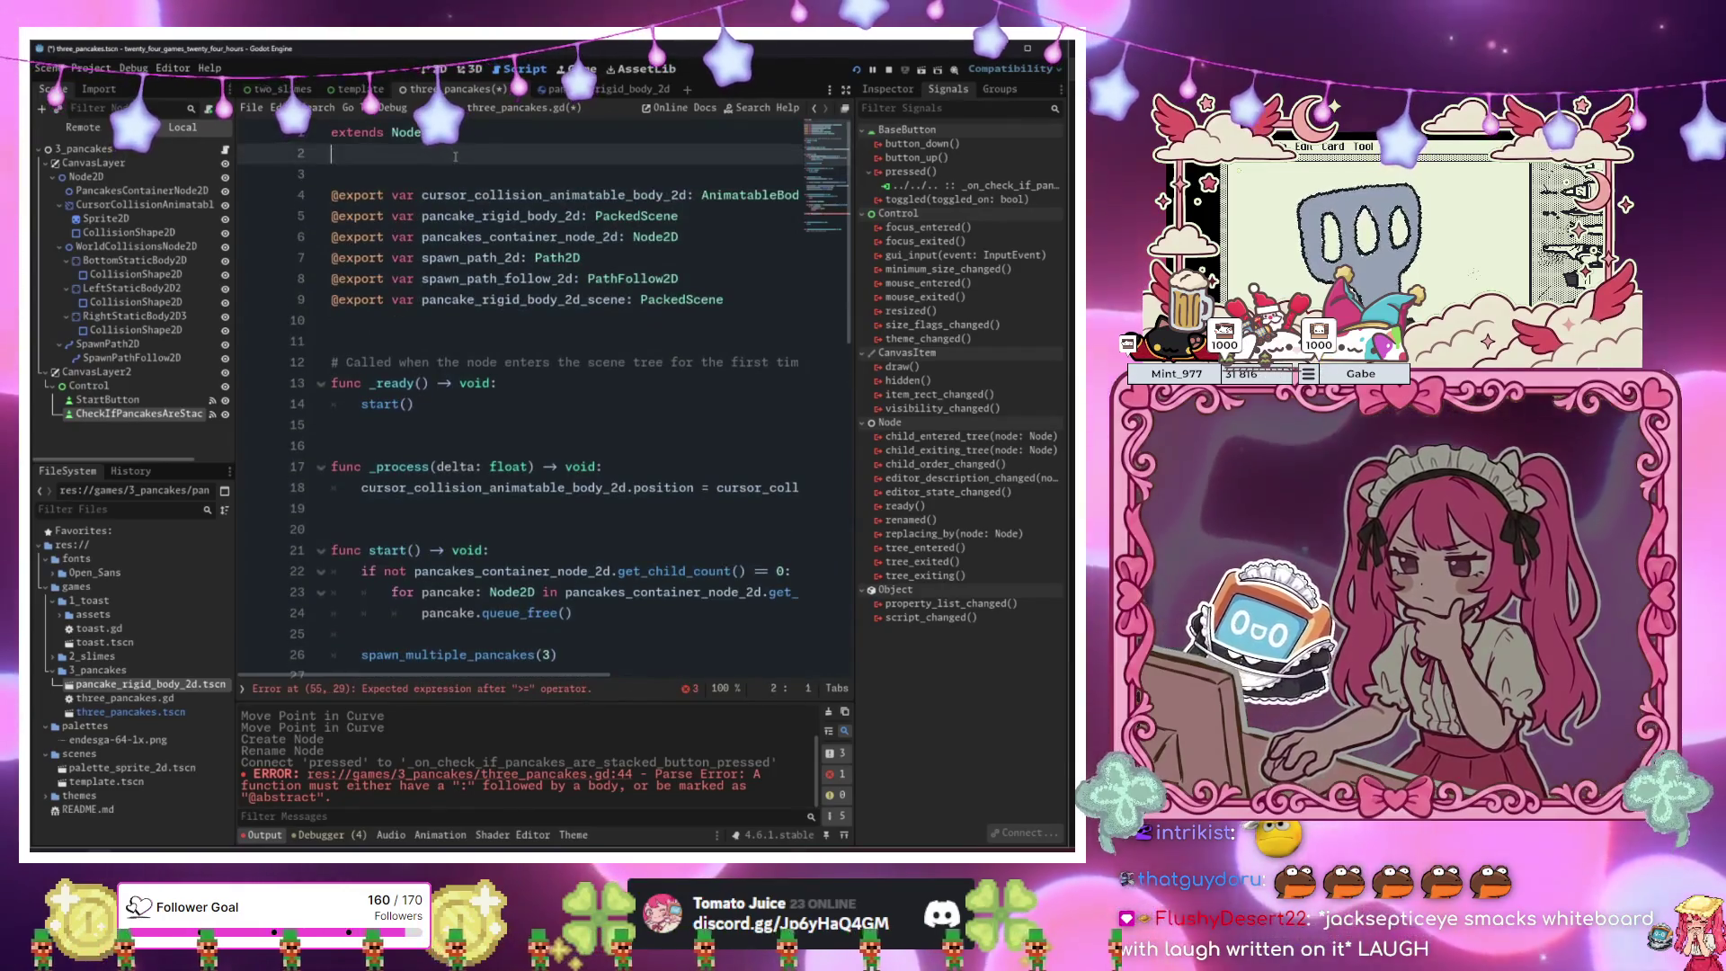
click(456, 195)
text(@export var )
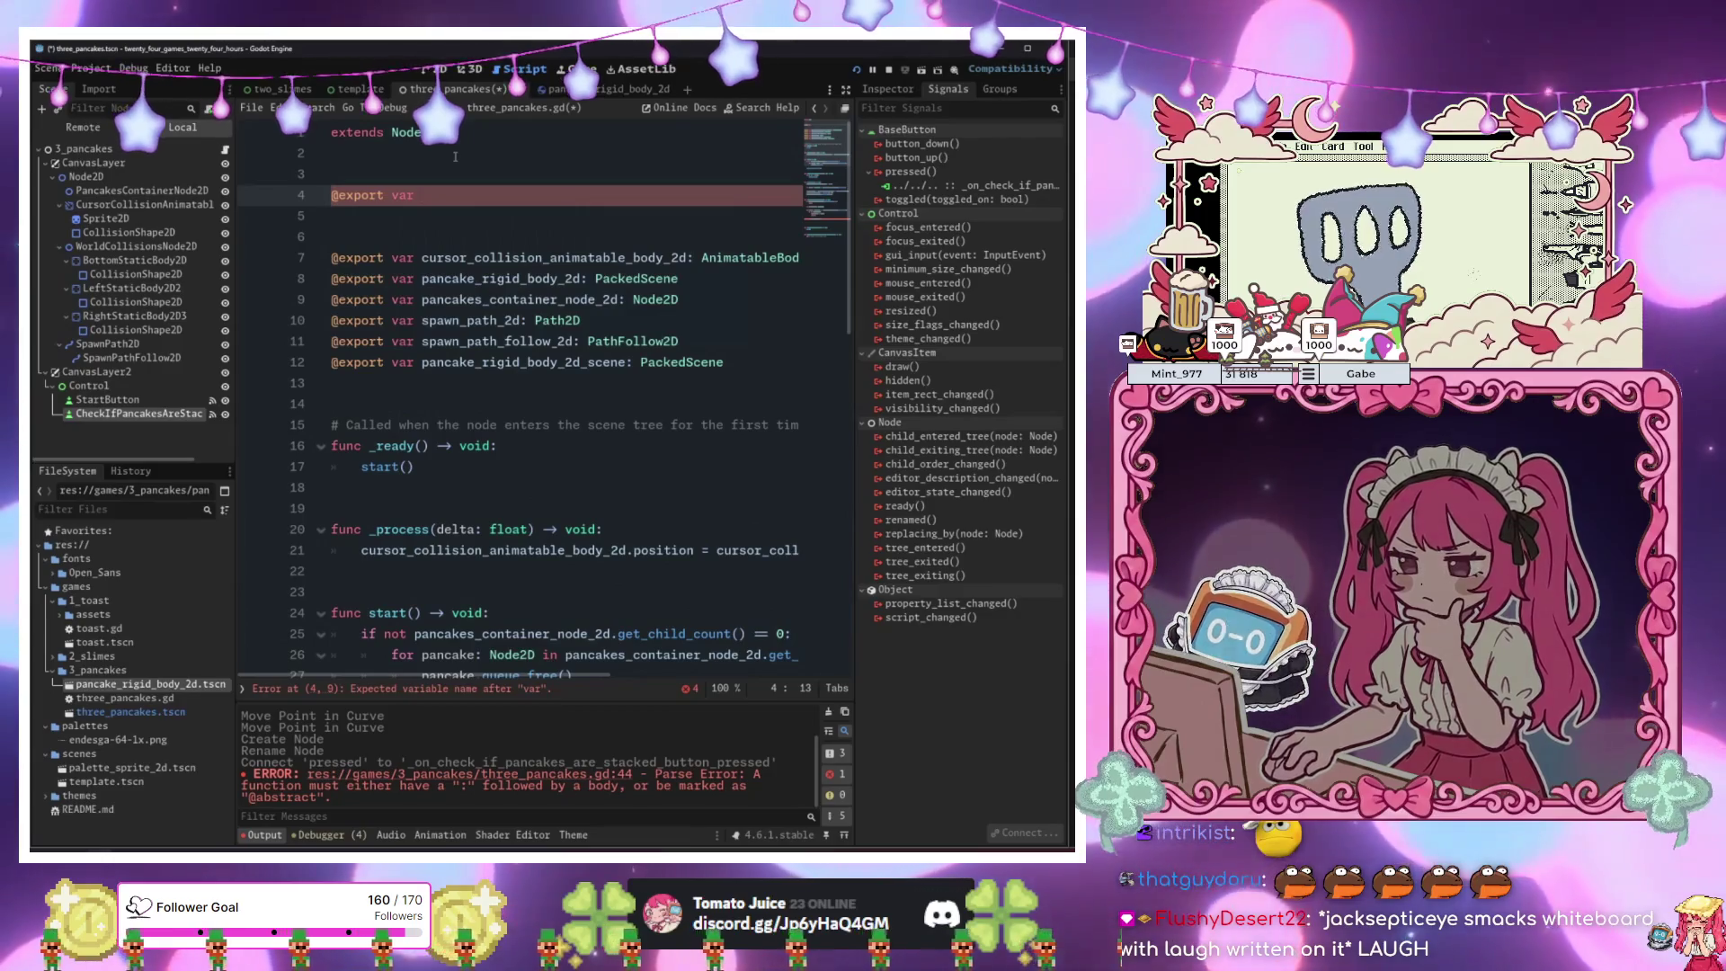
text(position_x)
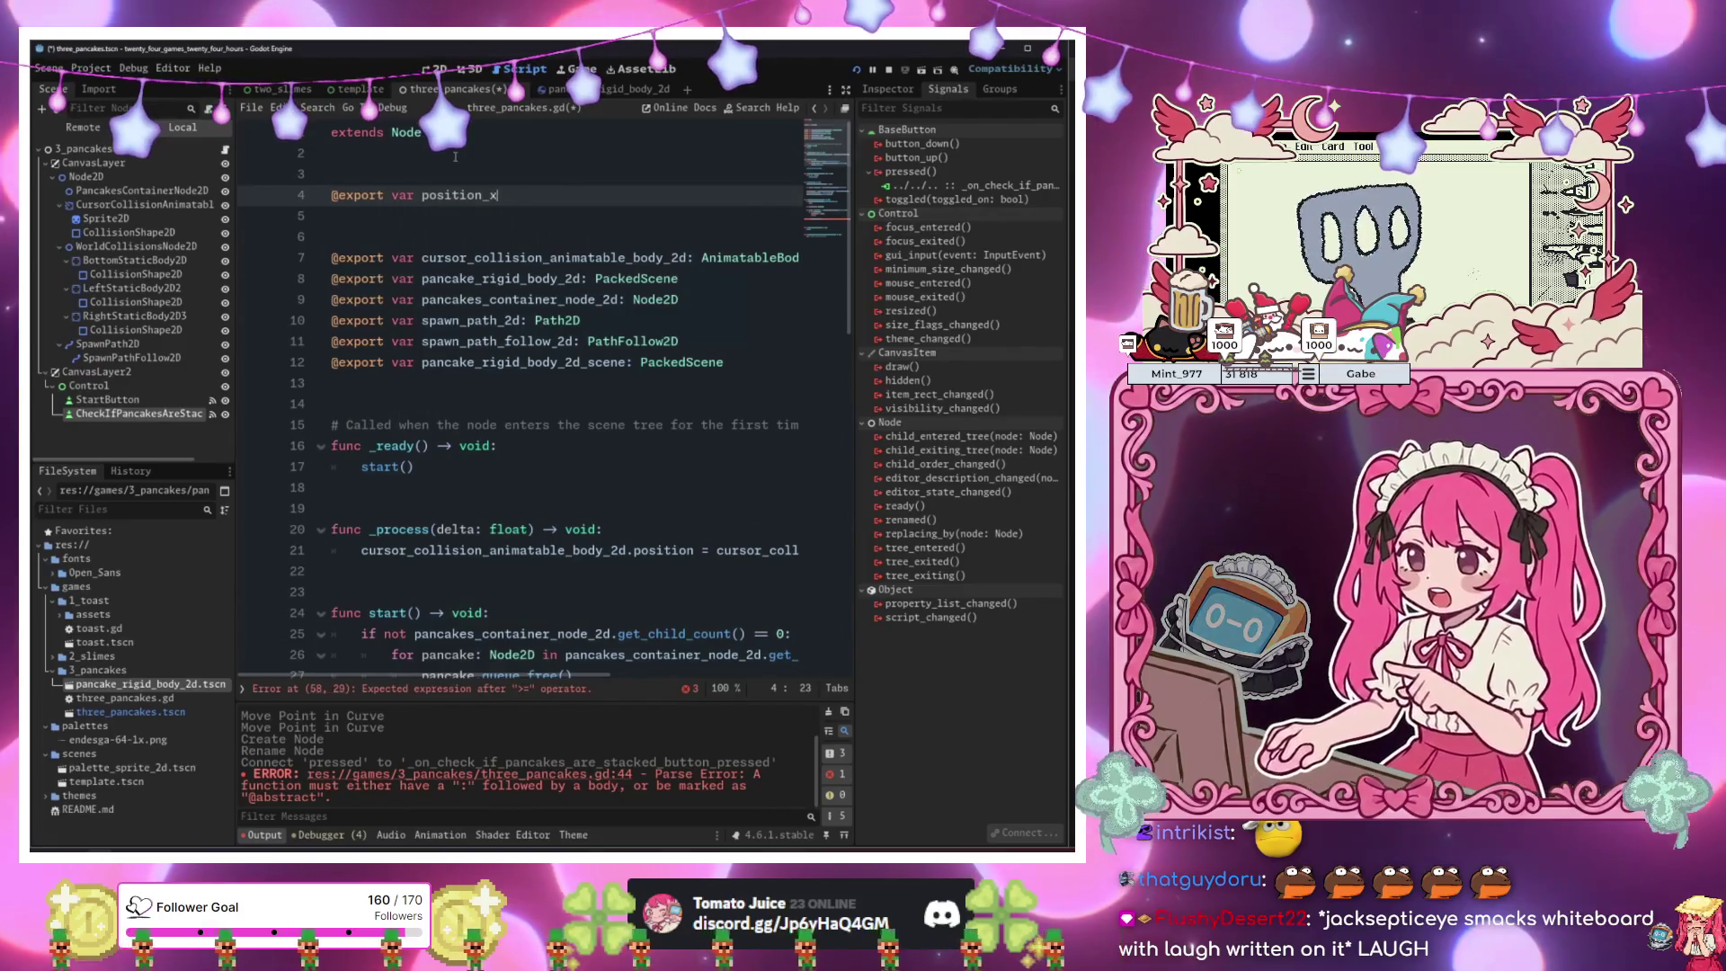
text(c)
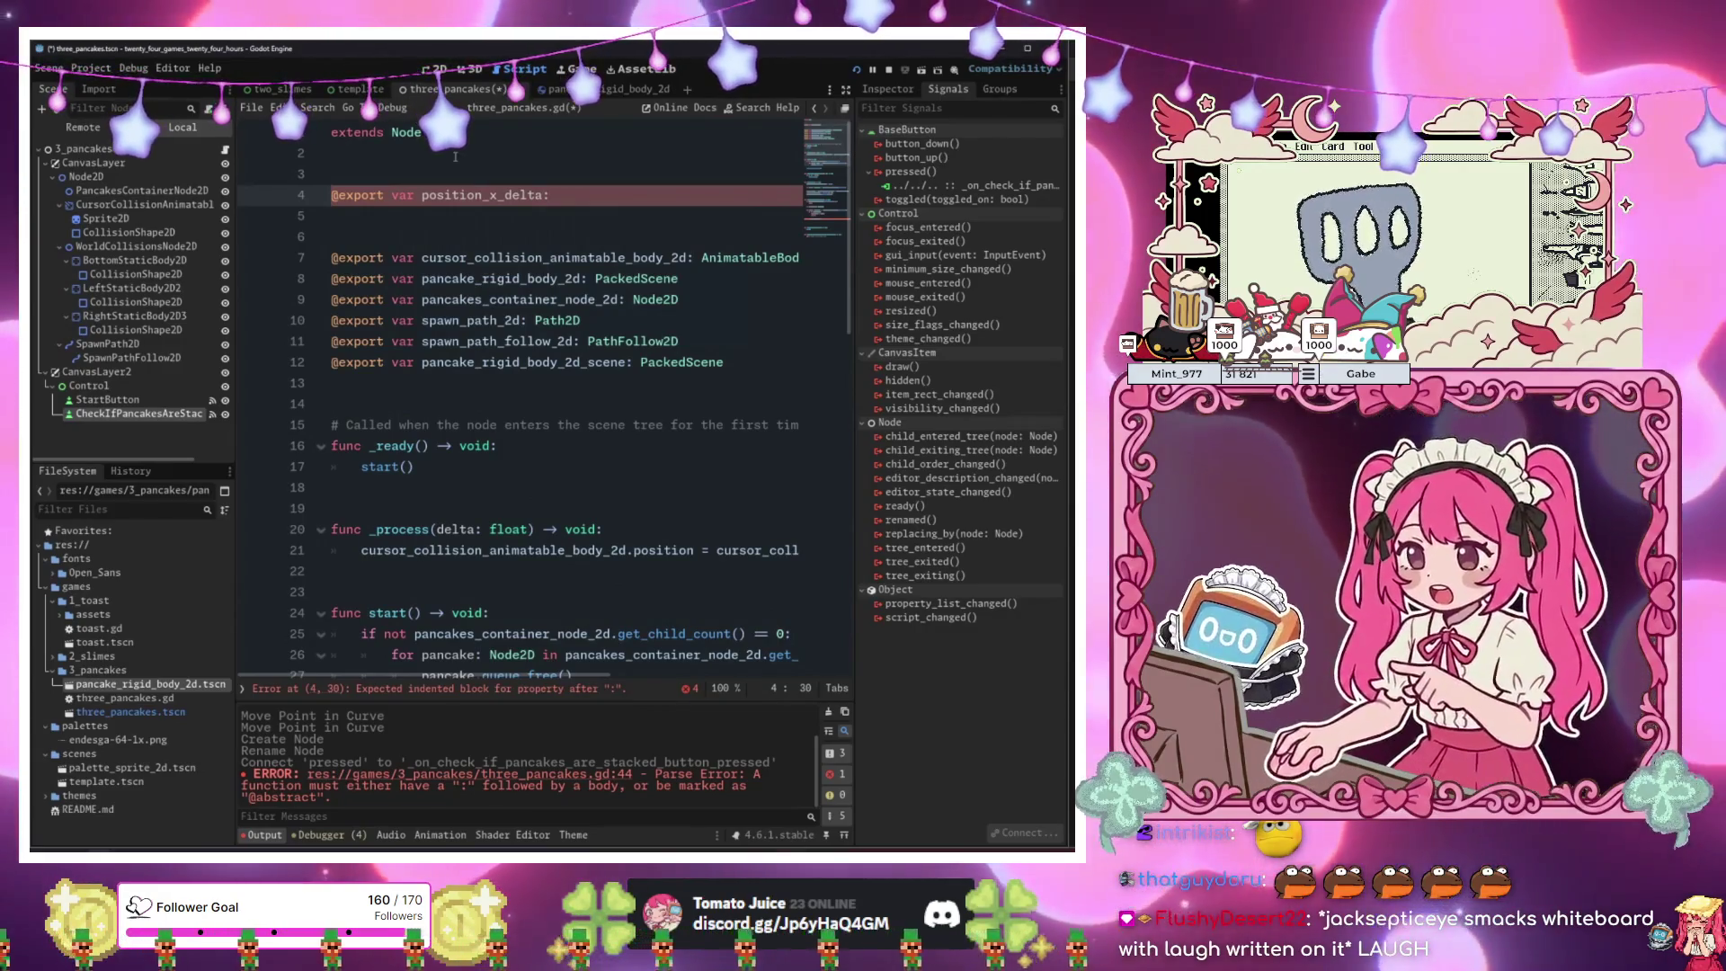
text(float = )
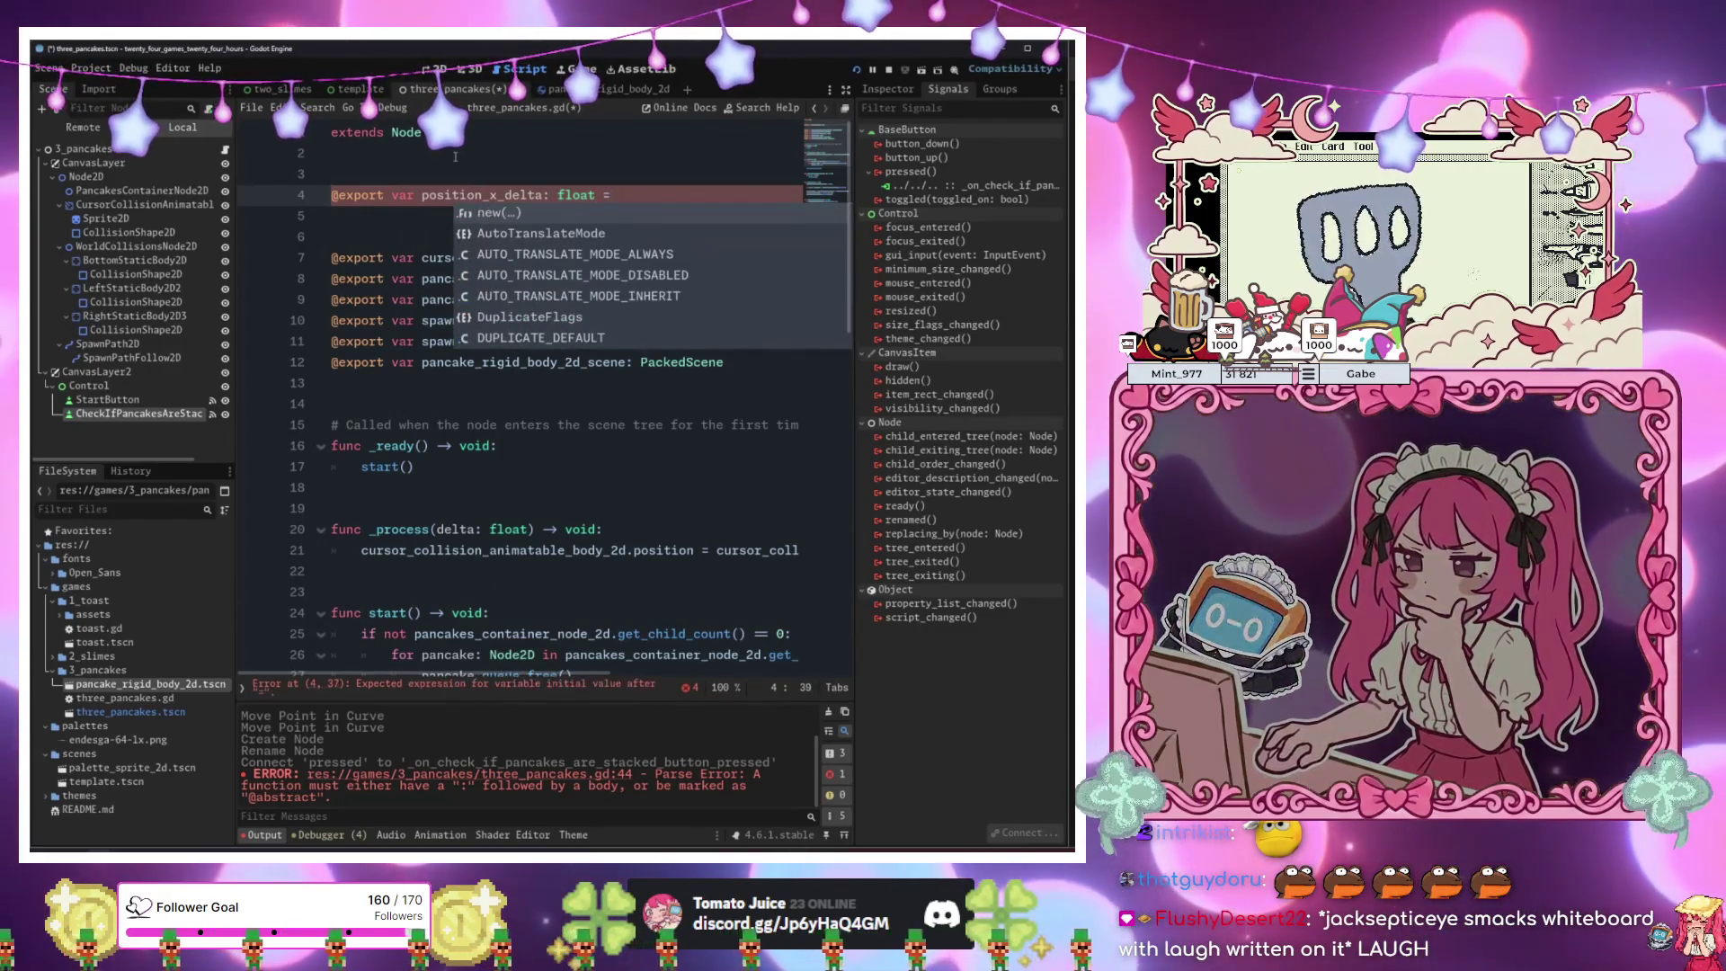
text(5.0)
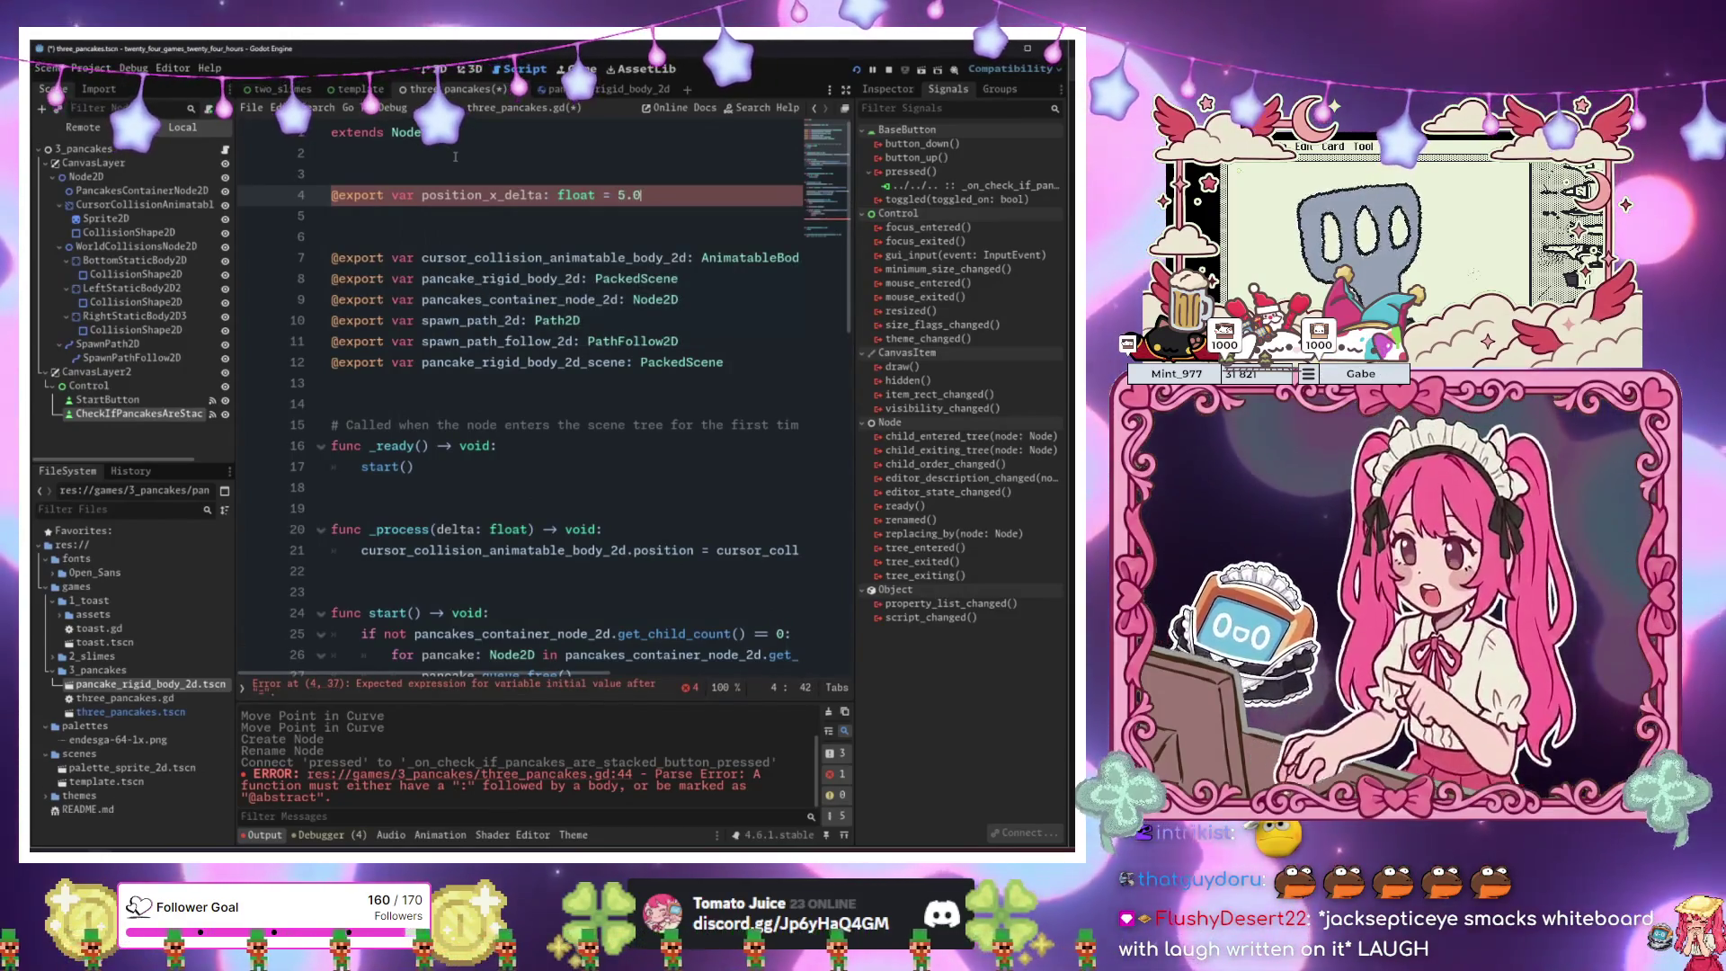
click(566, 444)
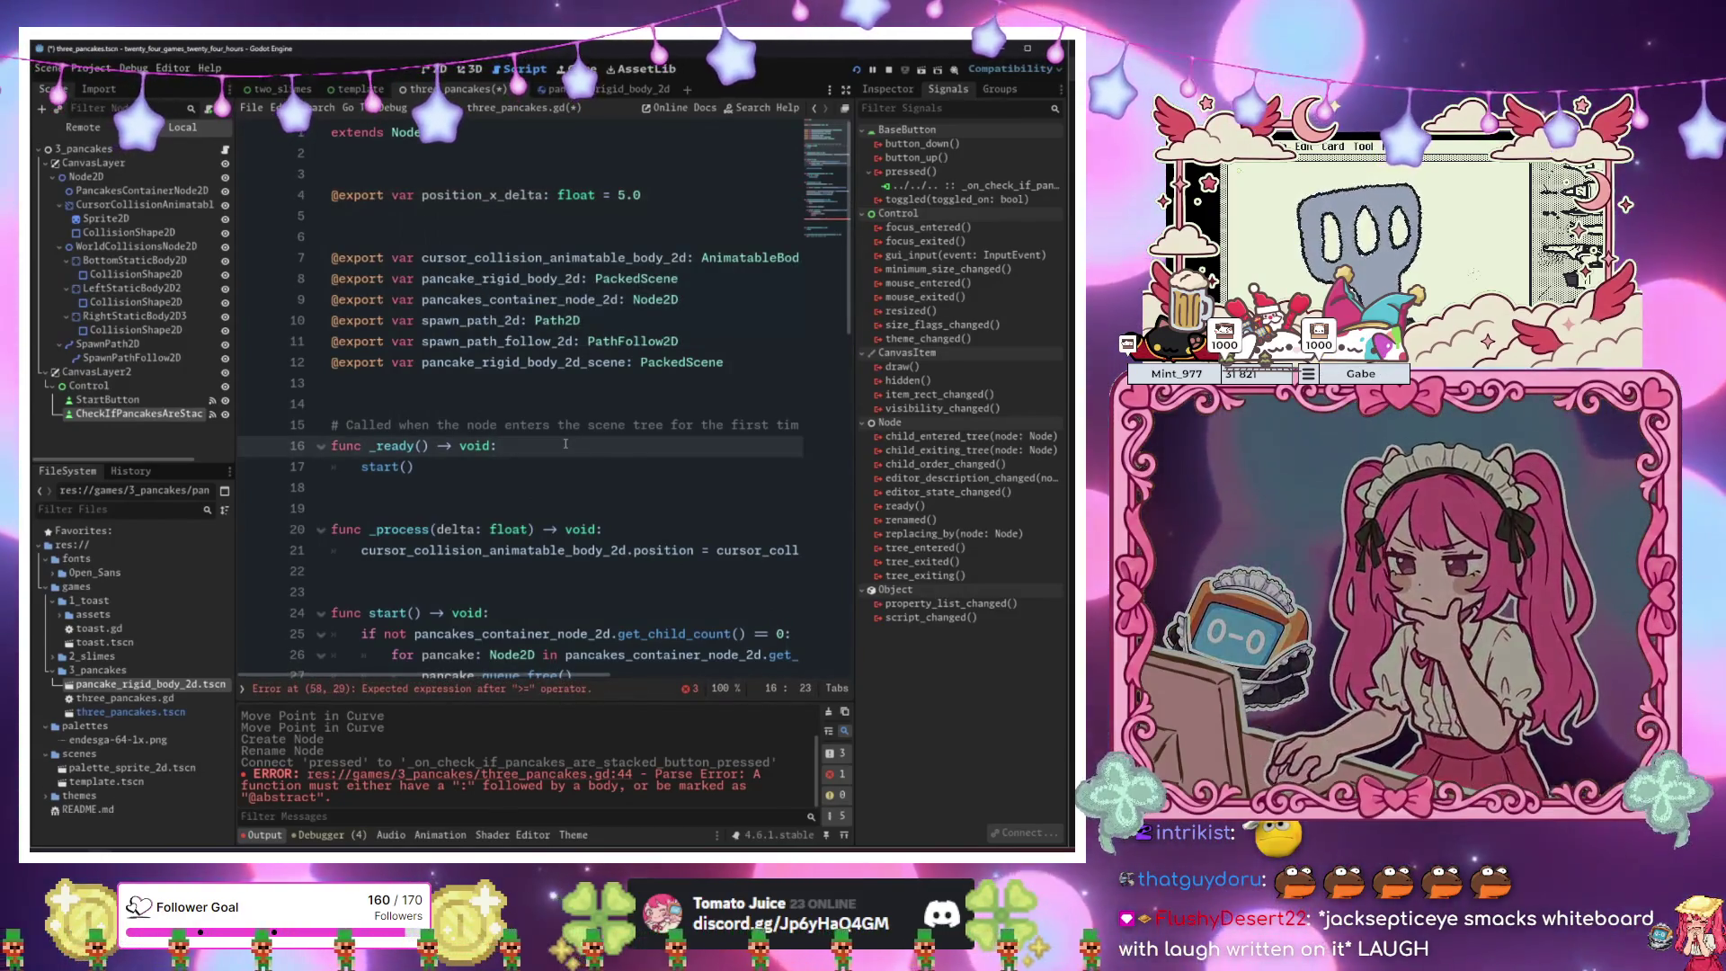
- Rewrite line 58's condition to compare pancake.position.x with pancake.position.x
scroll(566, 444, down, 6)
scroll(565, 444, up, 6)
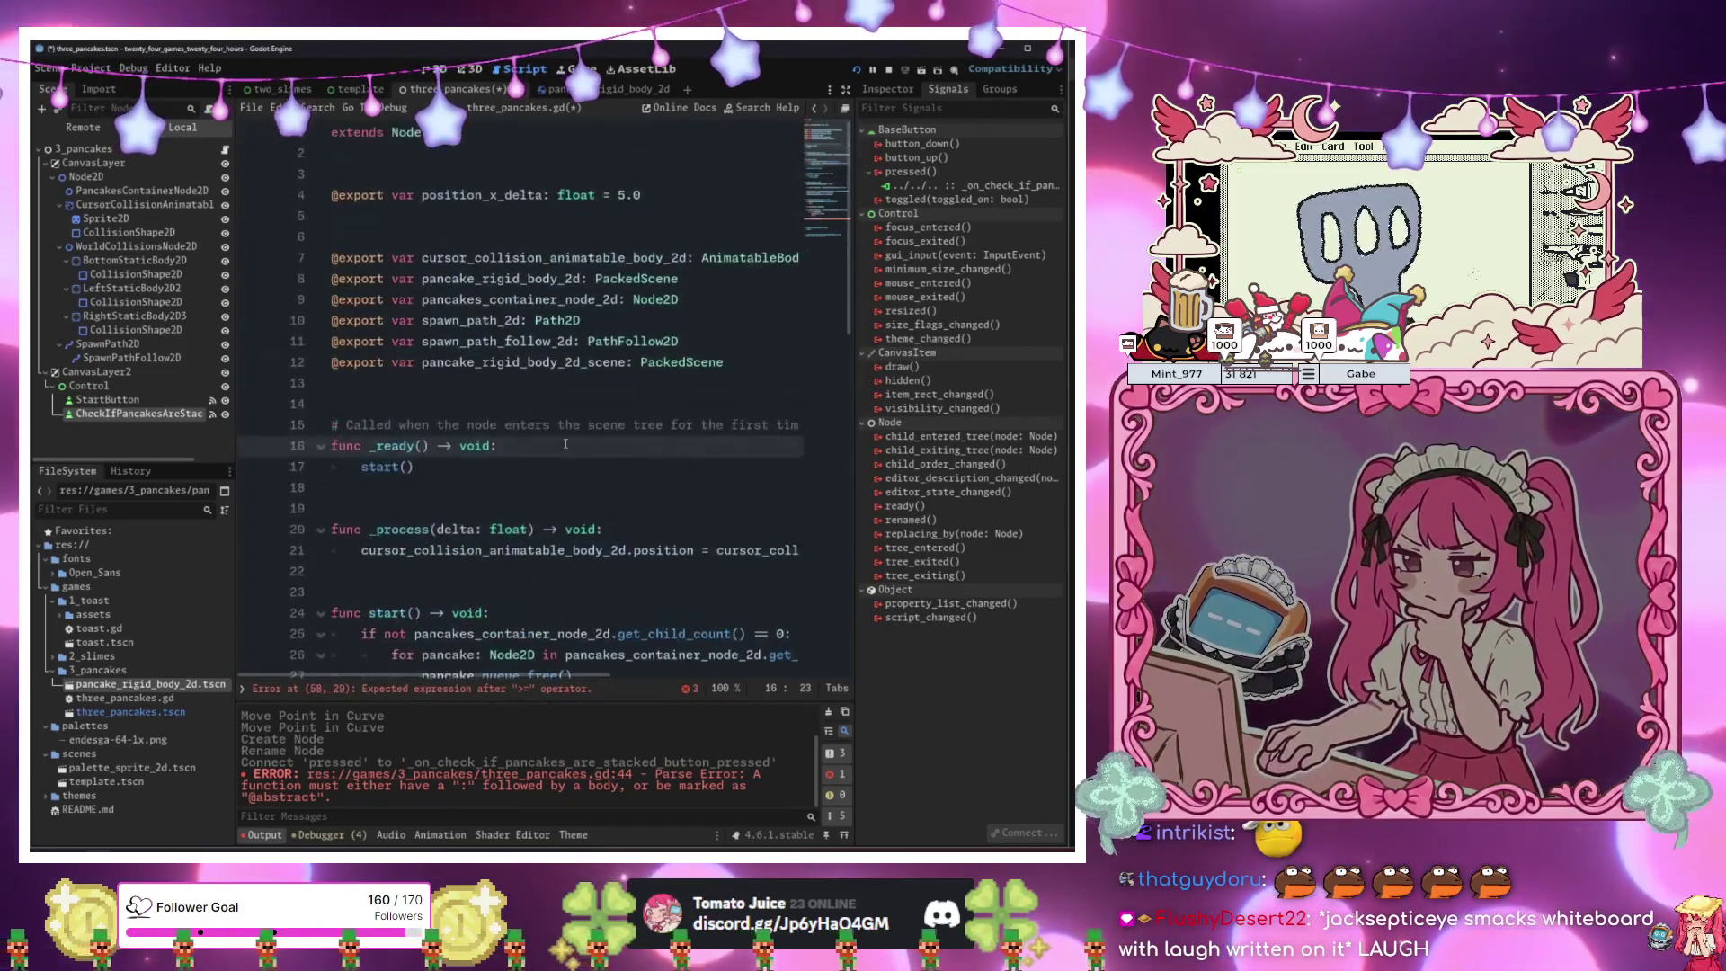
scroll(566, 444, down, 14)
click(578, 468)
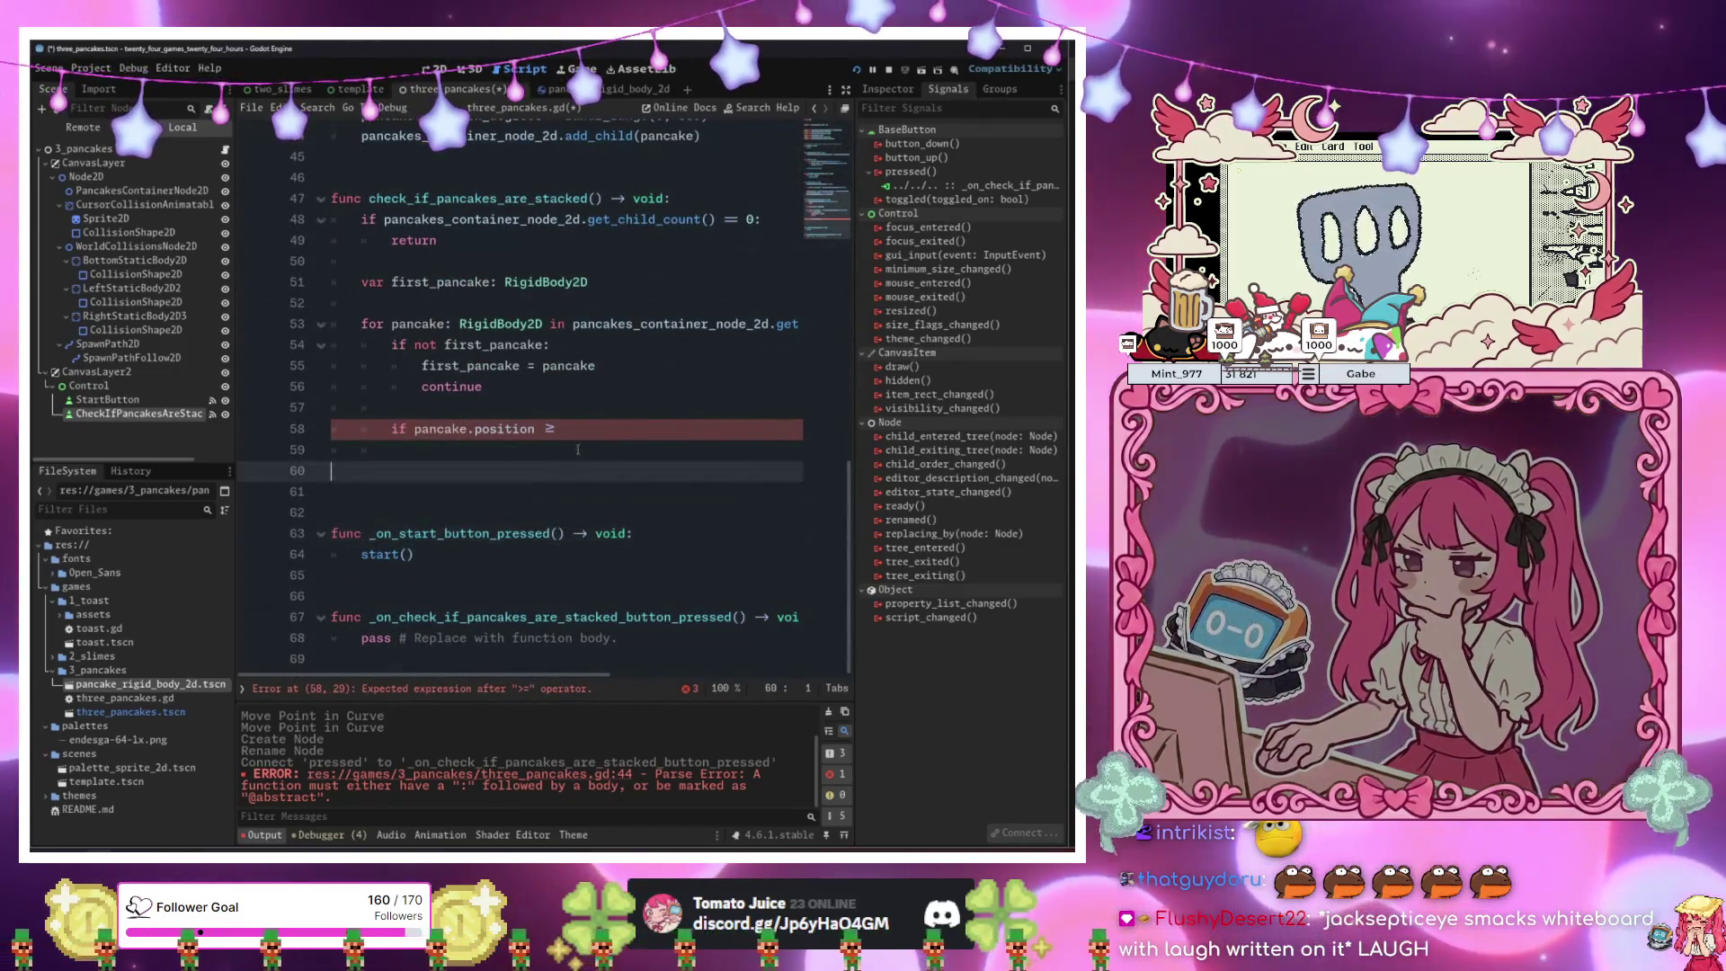
click(601, 433)
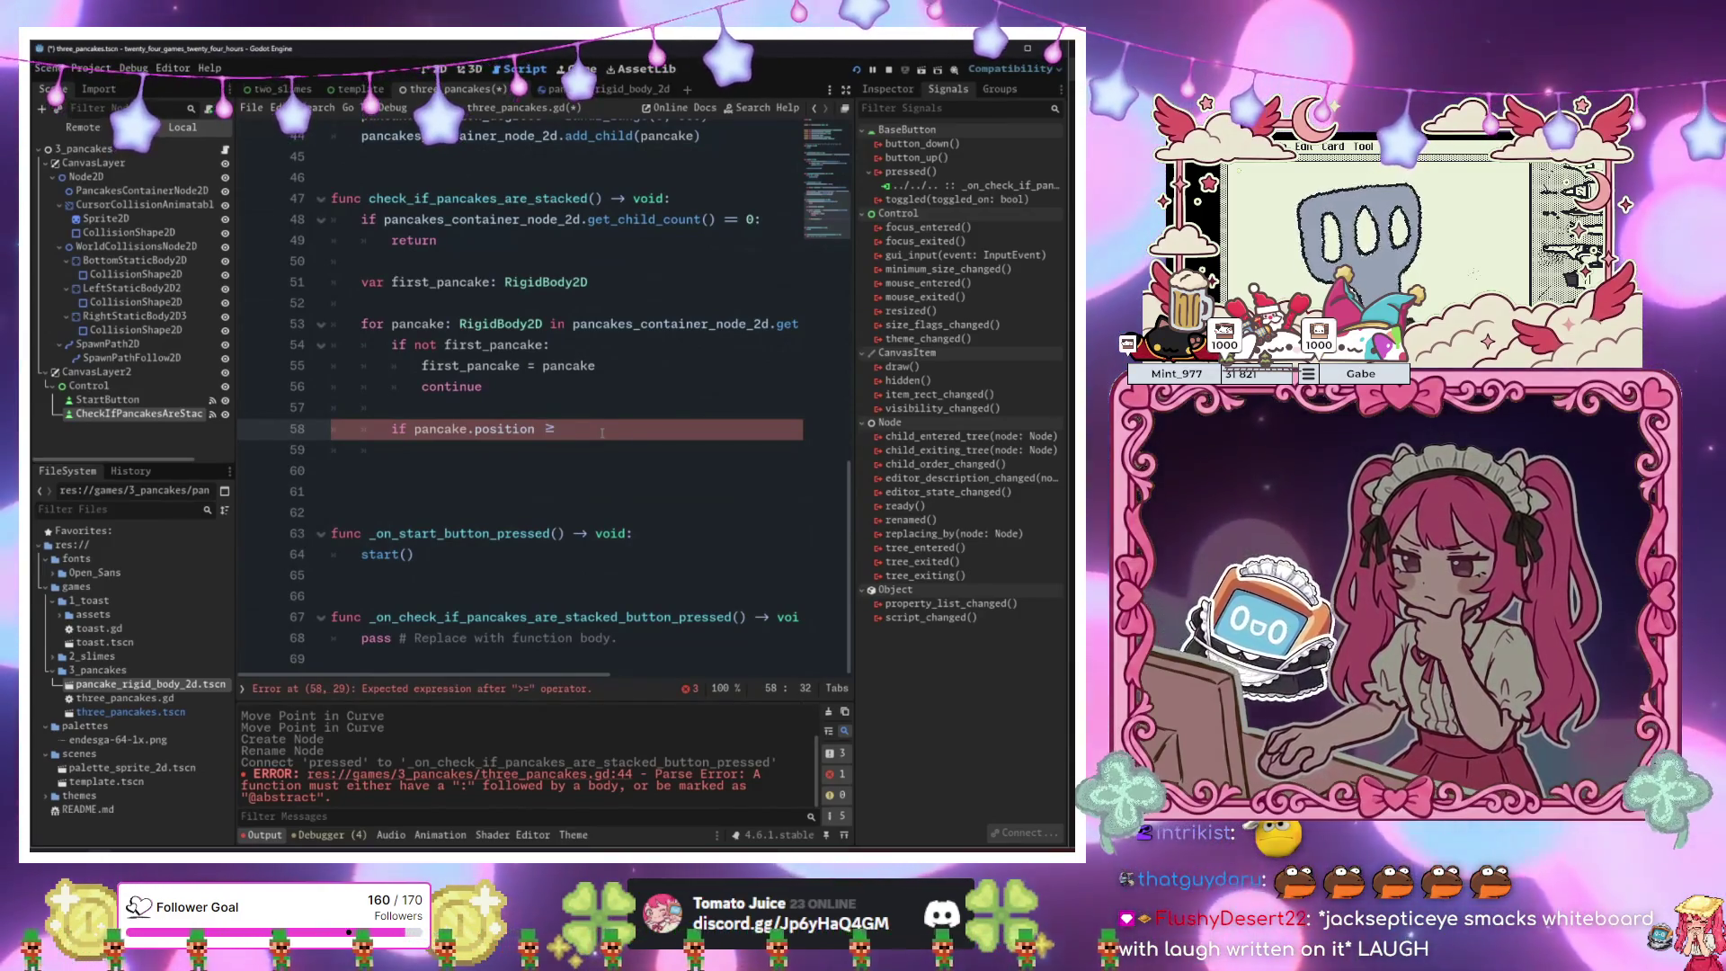
key(BackSpace)
key(BackSpace)
key(BackSpace)
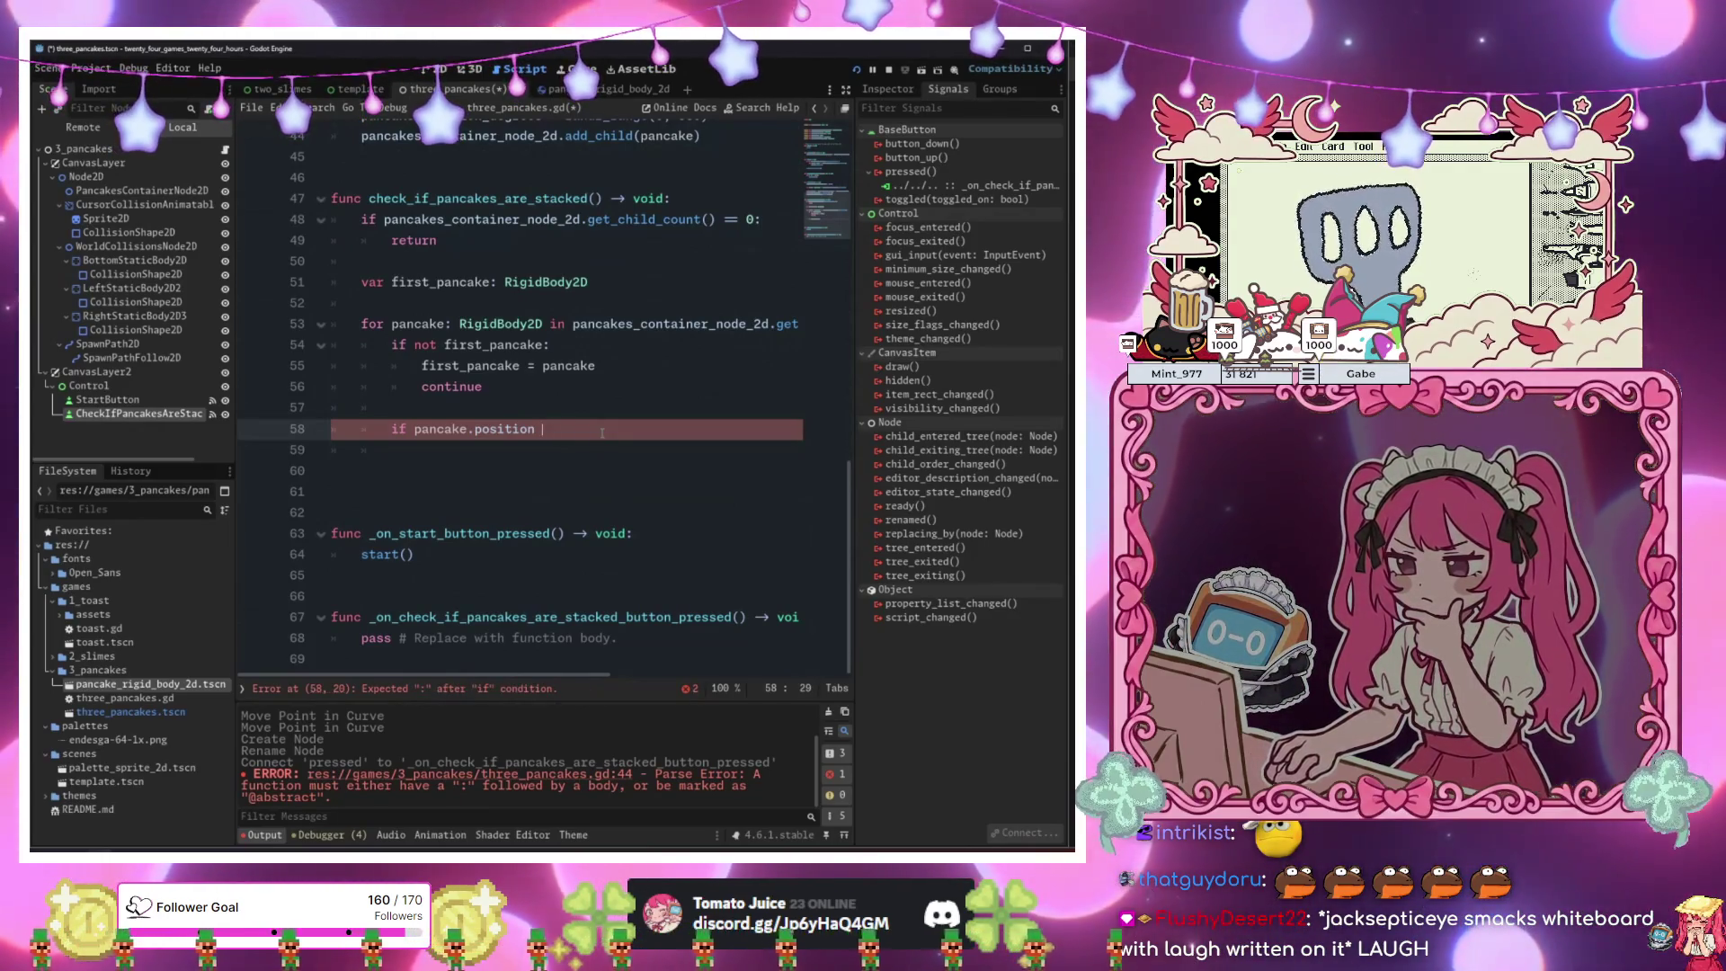
text(= )
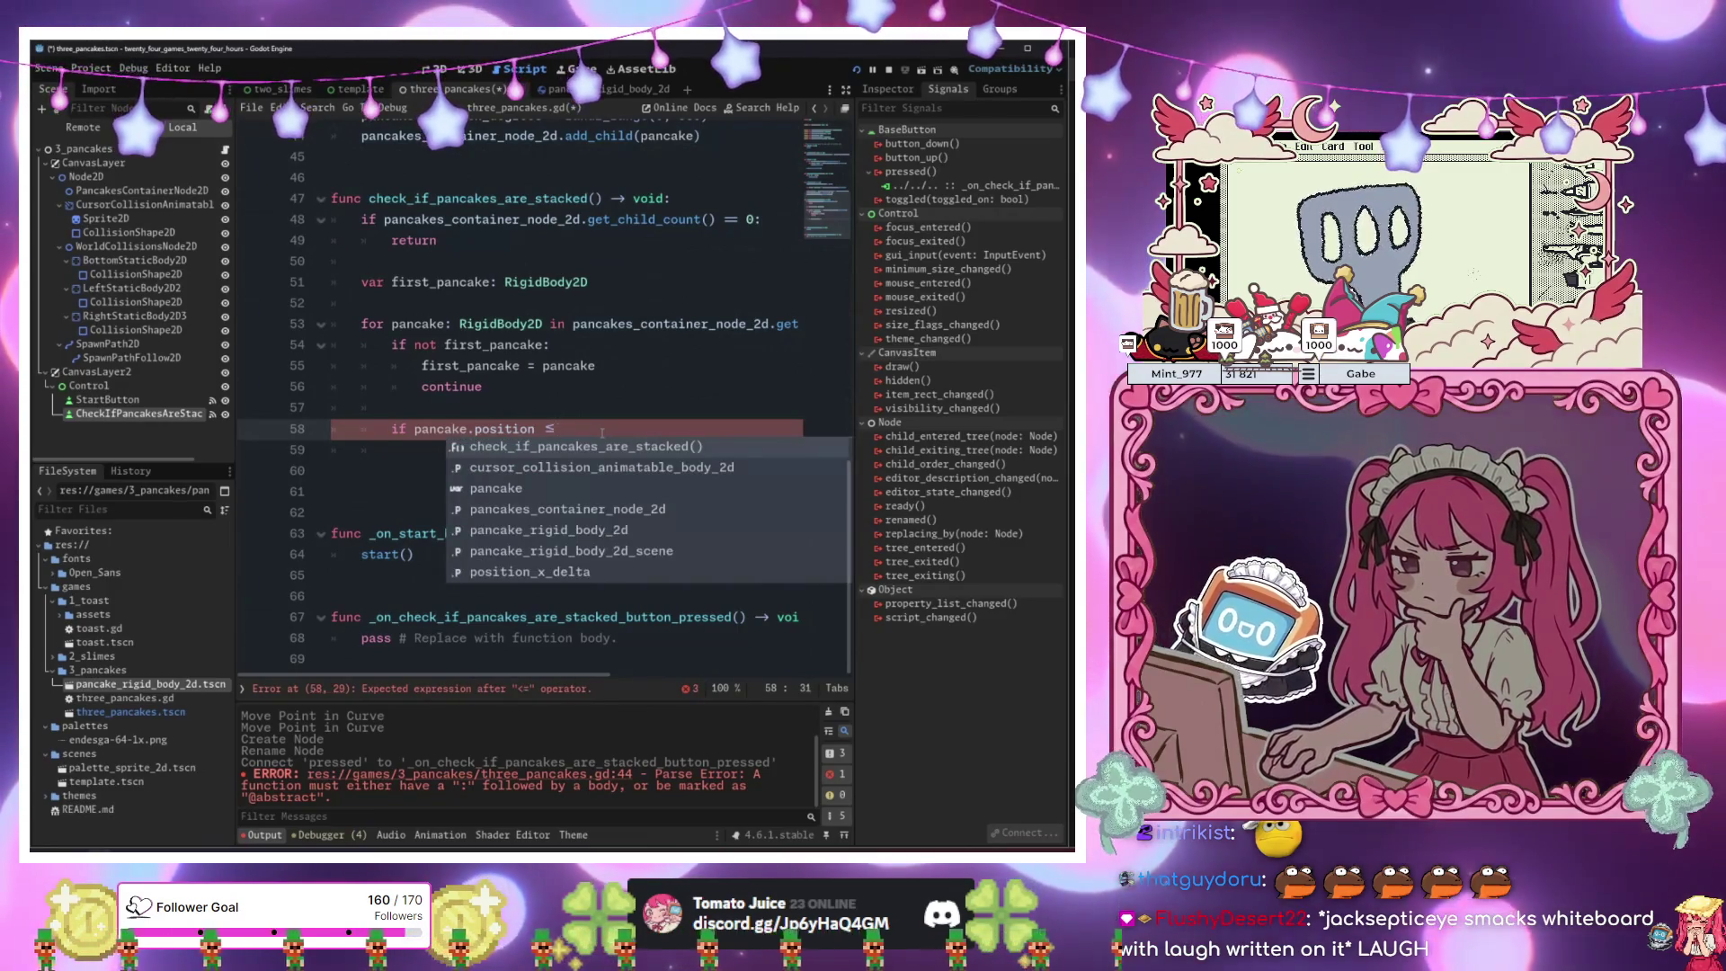
text(pan)
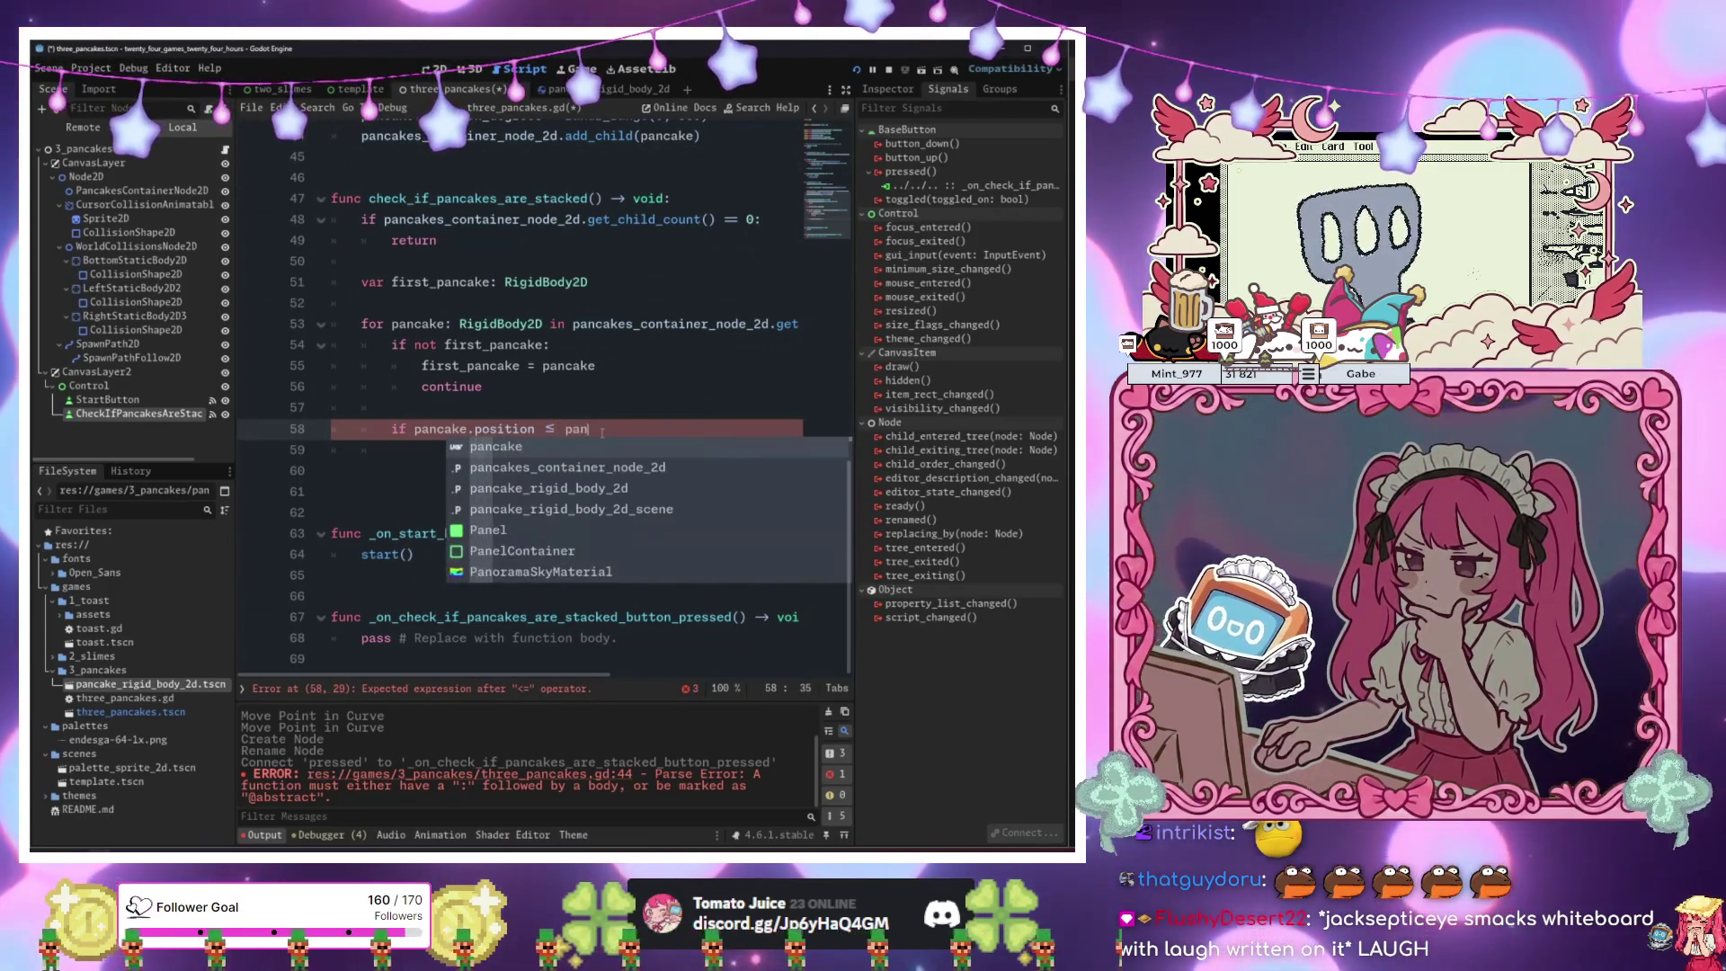
text(cake.po)
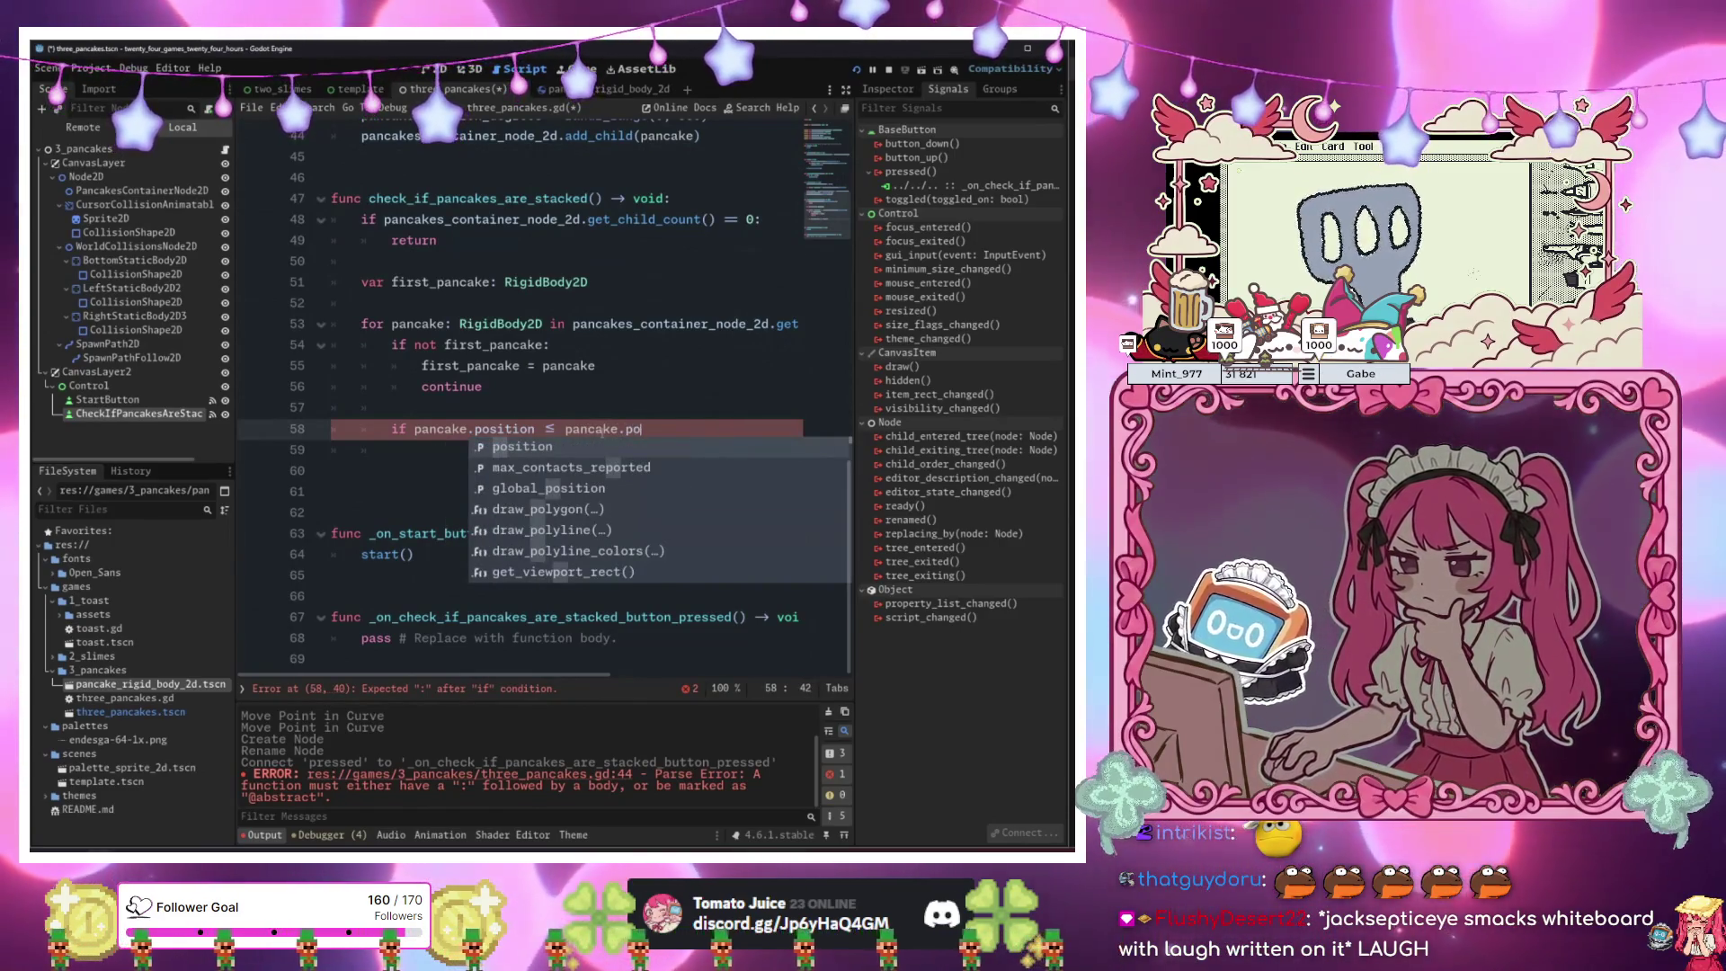
key(Return)
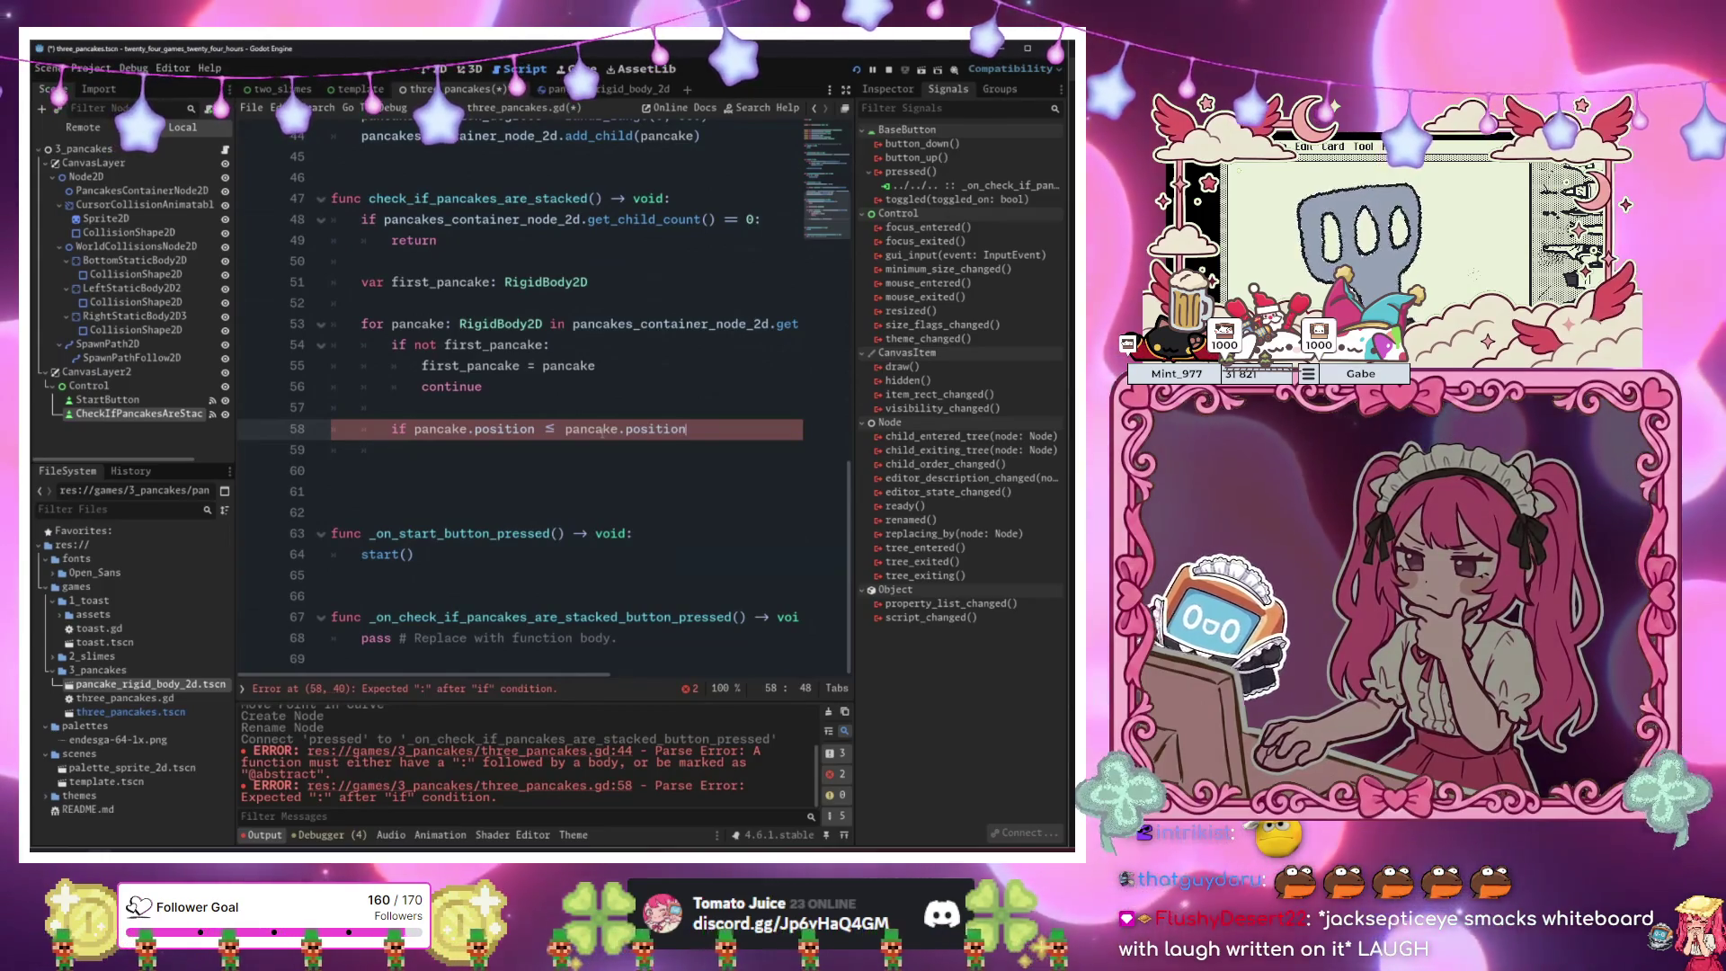
text(.x)
click(536, 429)
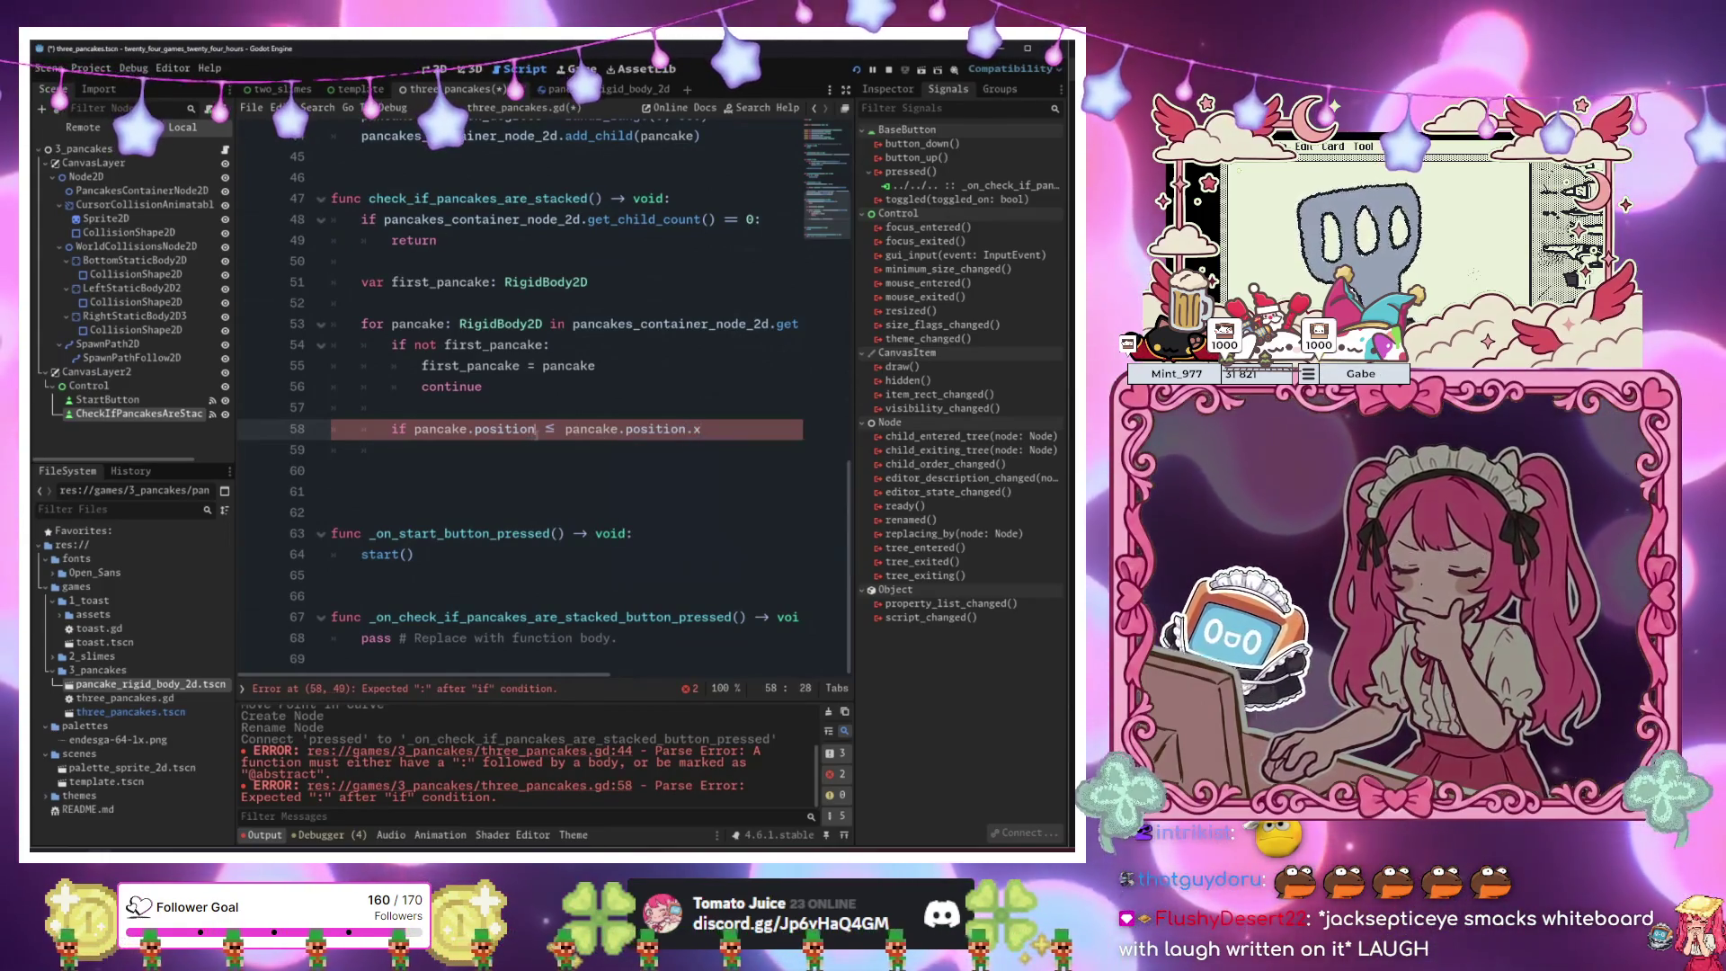
text(.x)
click(731, 434)
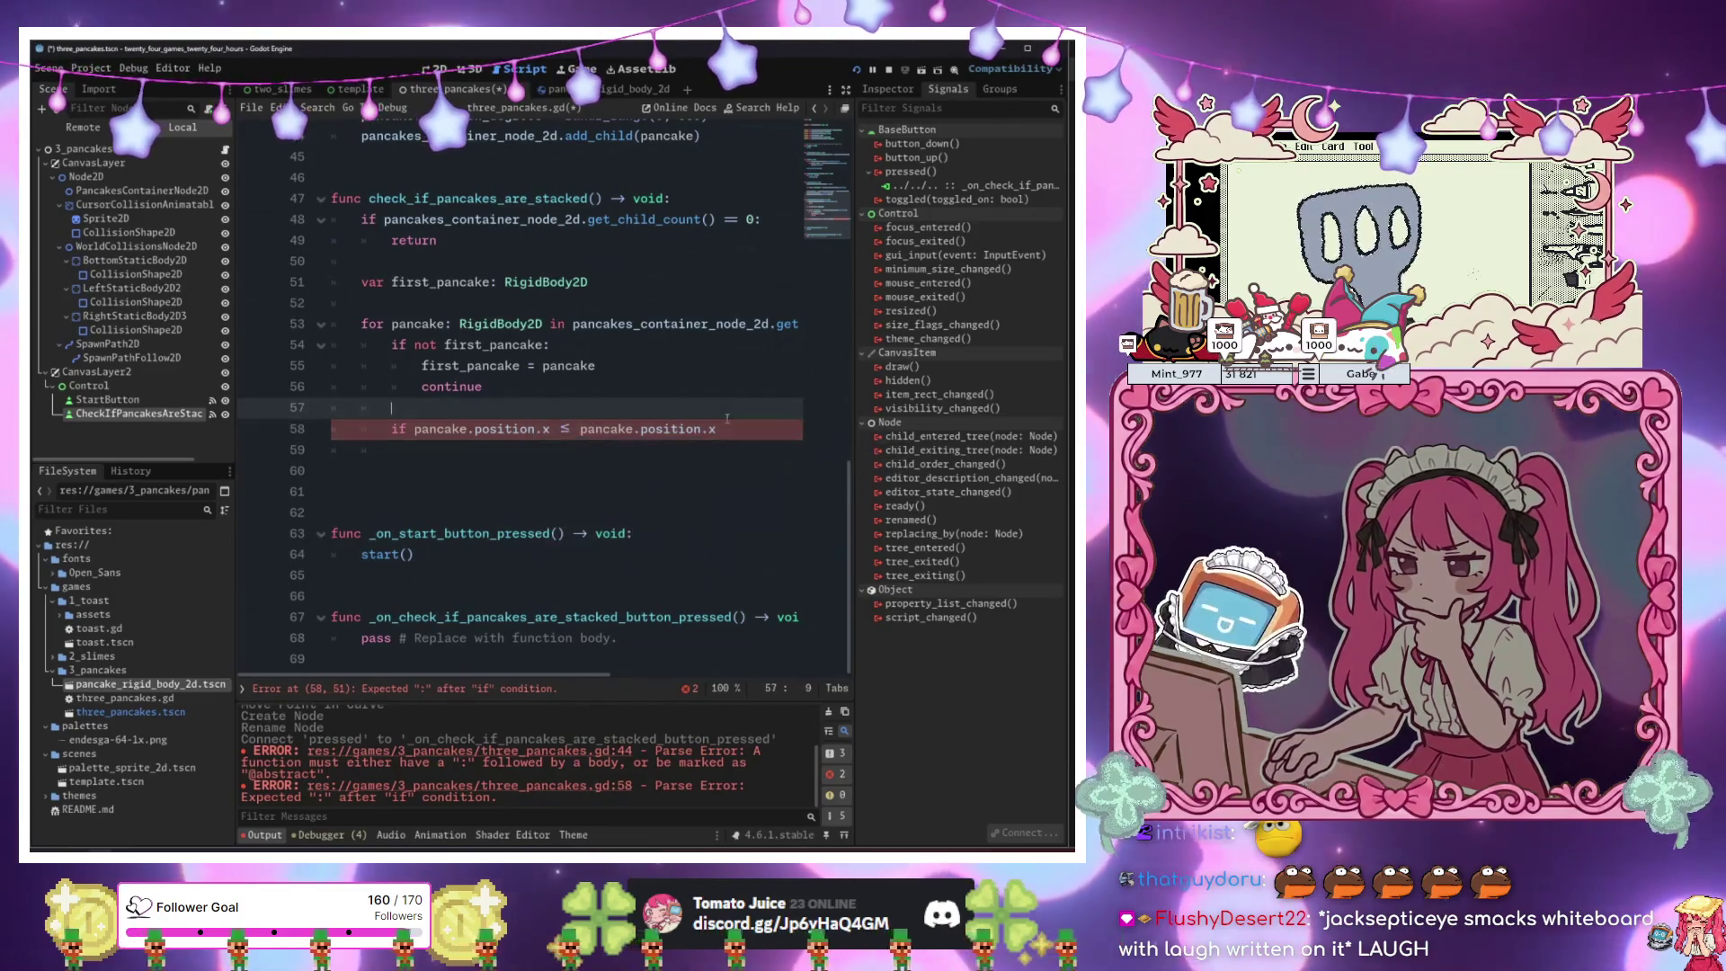
- Extend the condition with '+ ( first_pancake.position.x + position_x_delta ):' and start its block line
text(p)
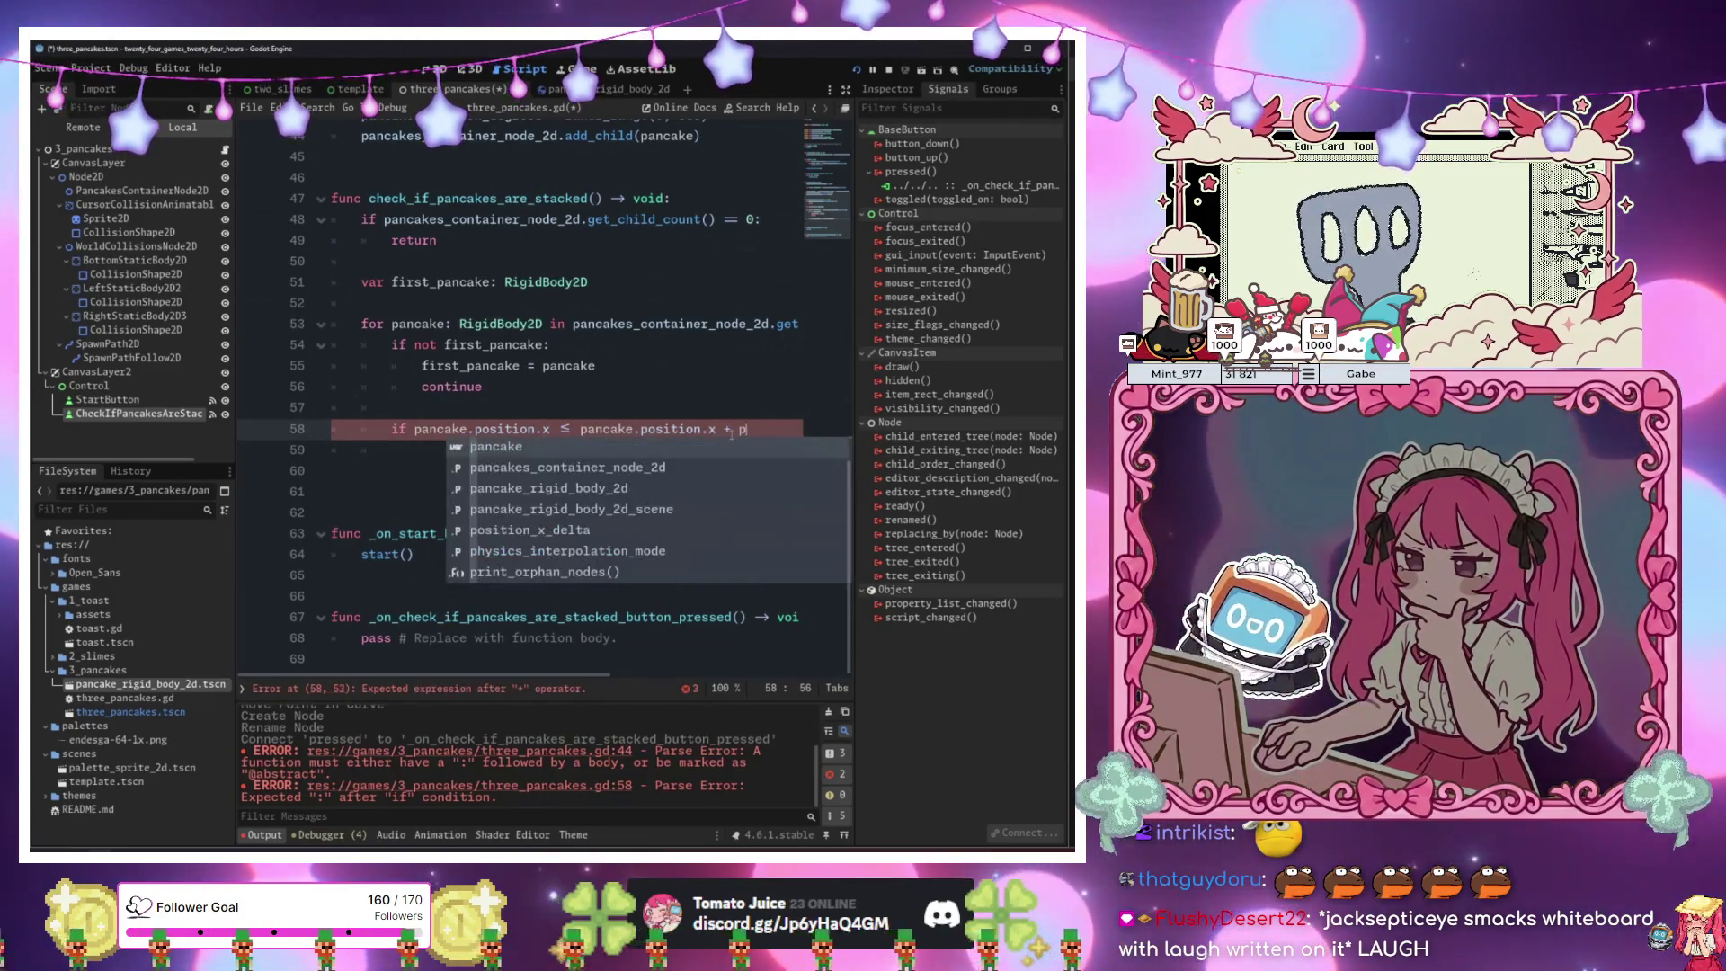
key(BackSpace)
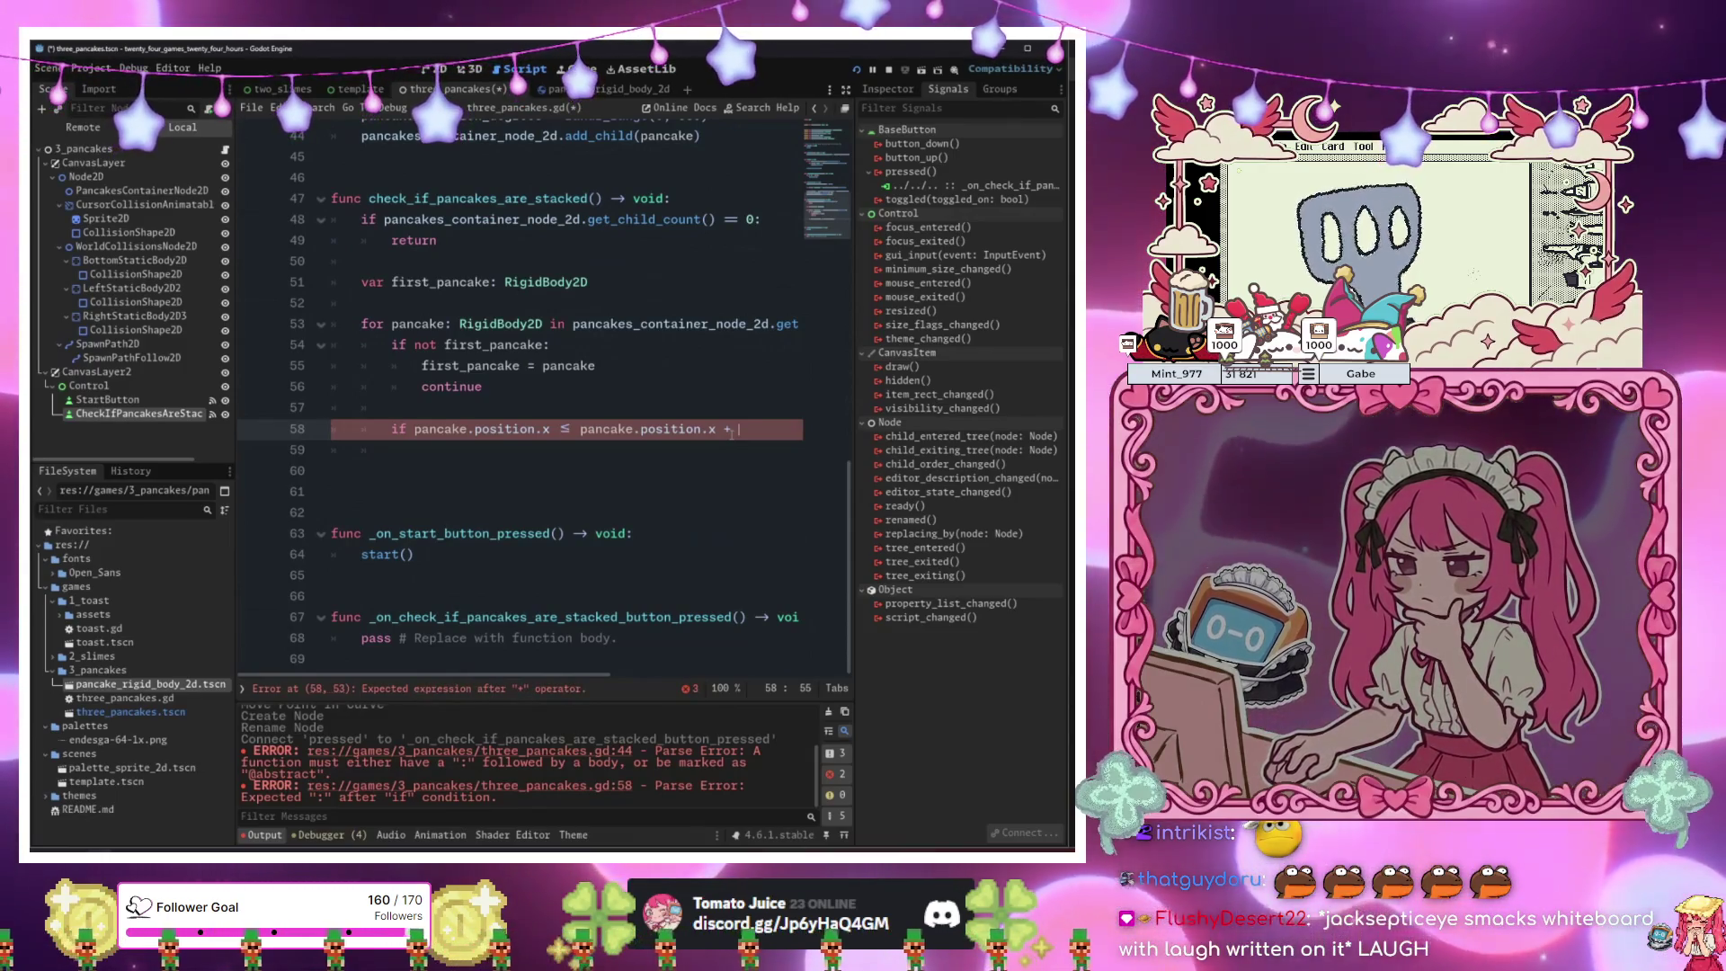
text(first_pancake.position)
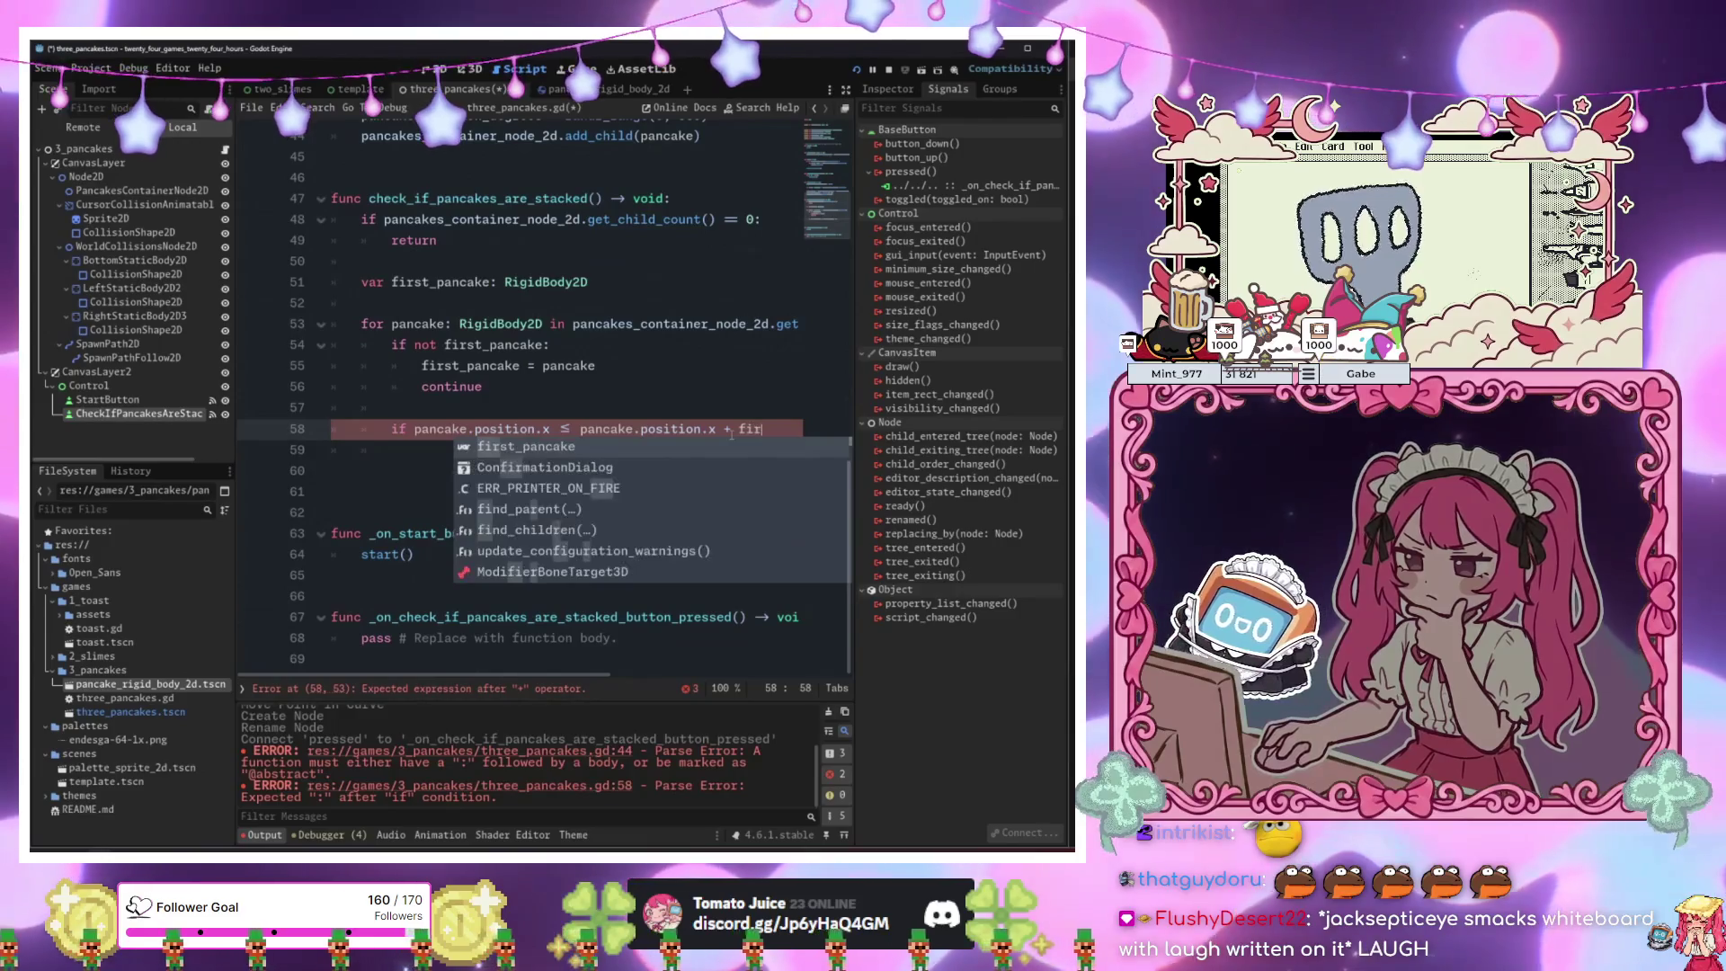
text(.x +)
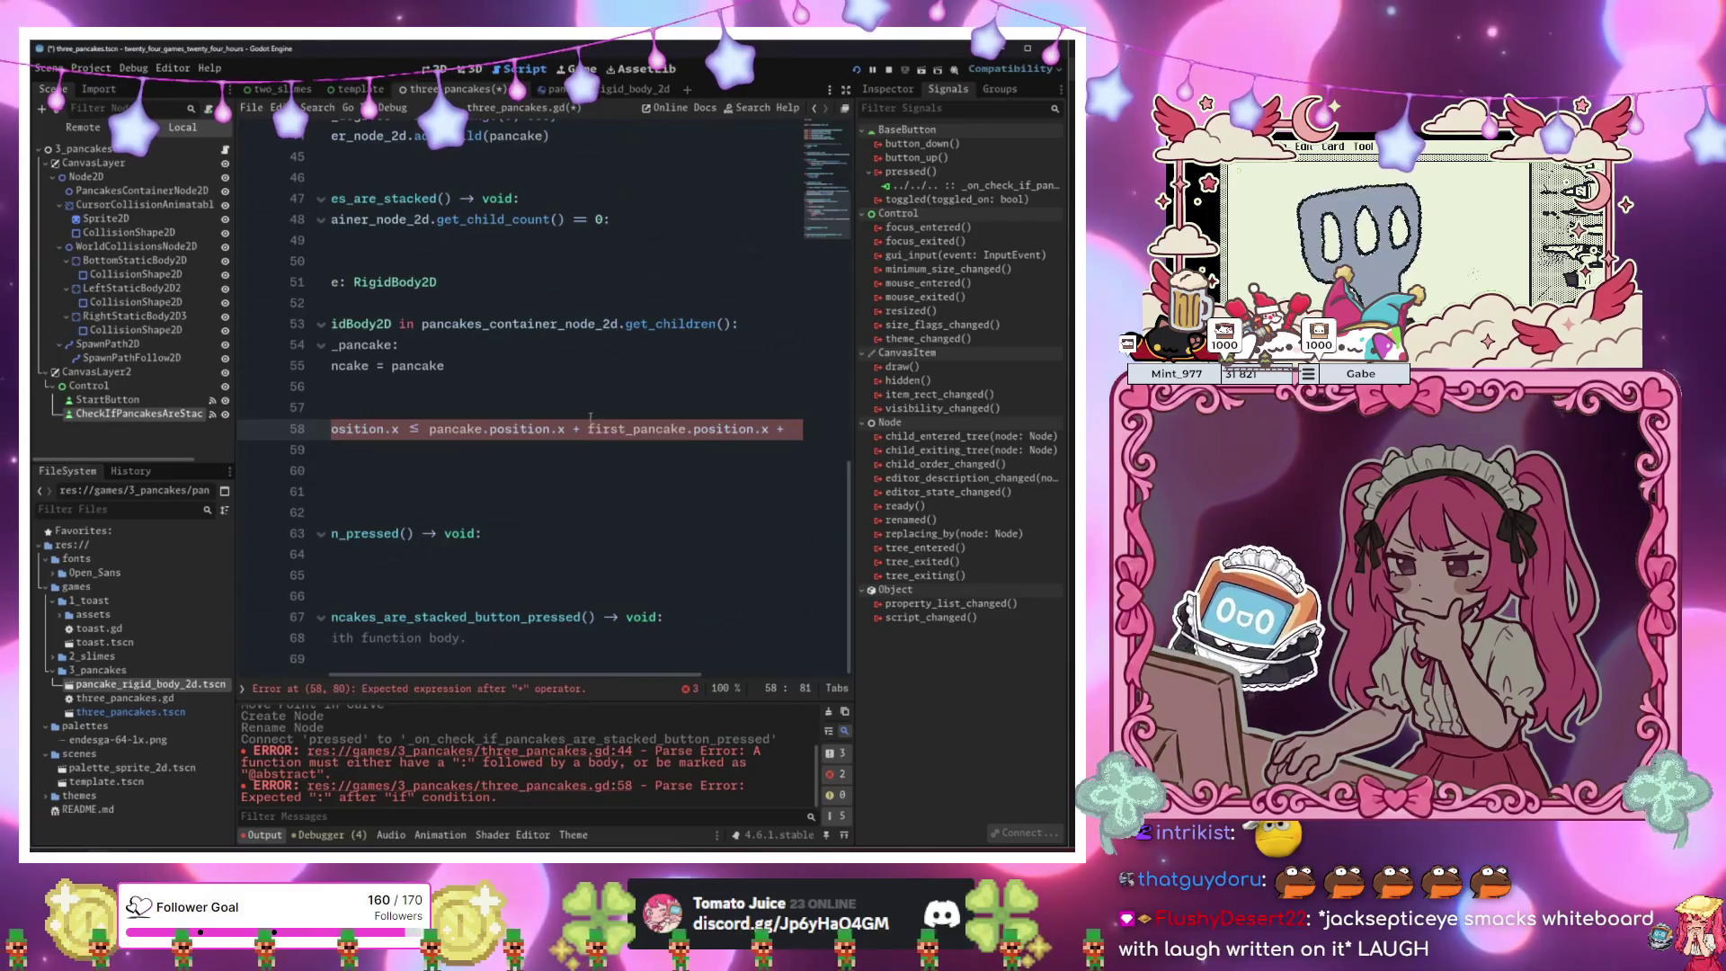
key(Up)
click(677, 433)
text(()
drag(723, 433, 789, 434)
click(789, 434)
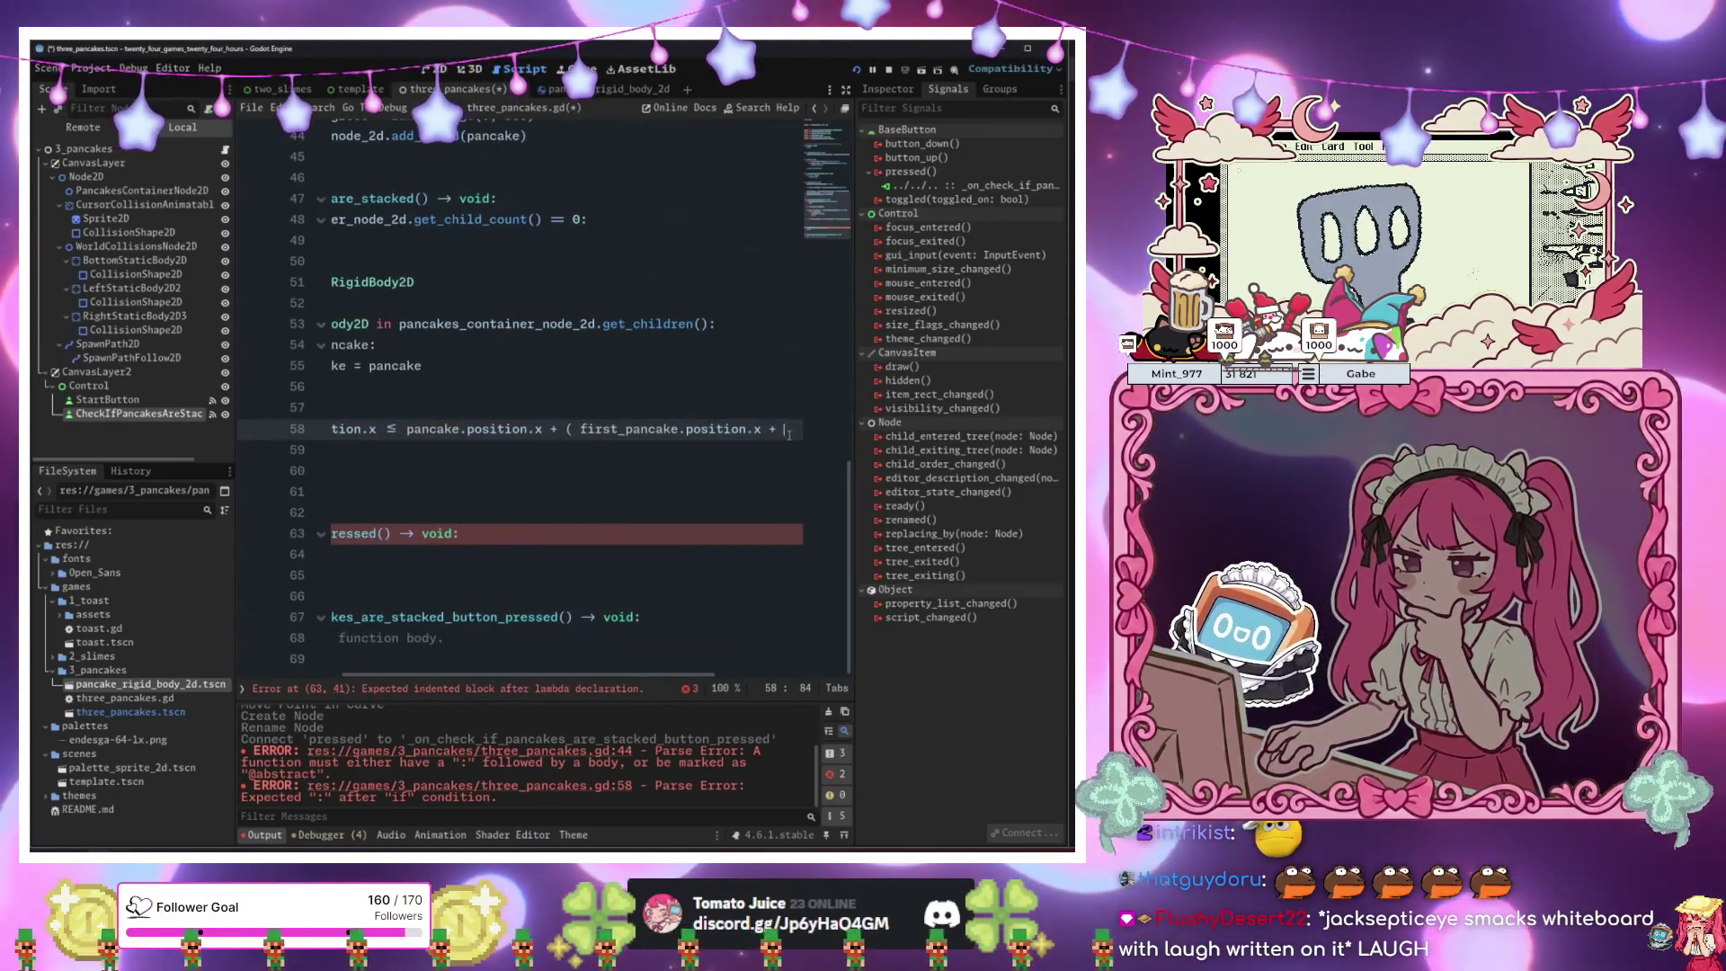
text(delta)
text())
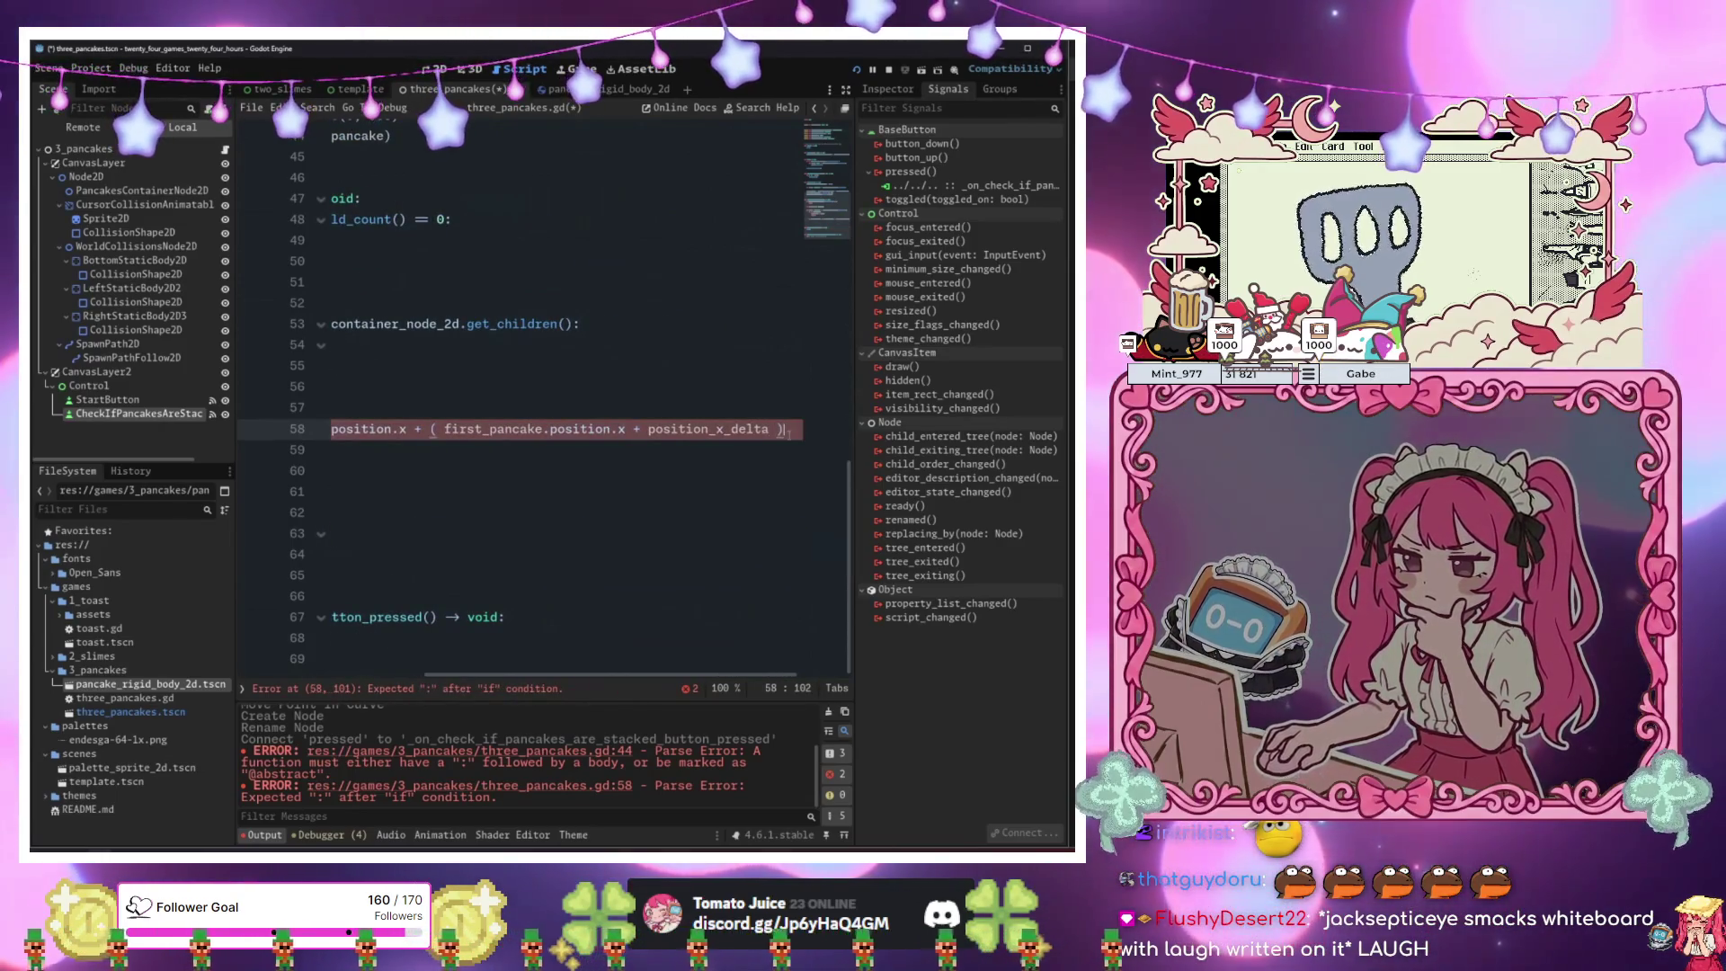
text(:)
key(Return)
key(BackSpace)
key(BackSpace)
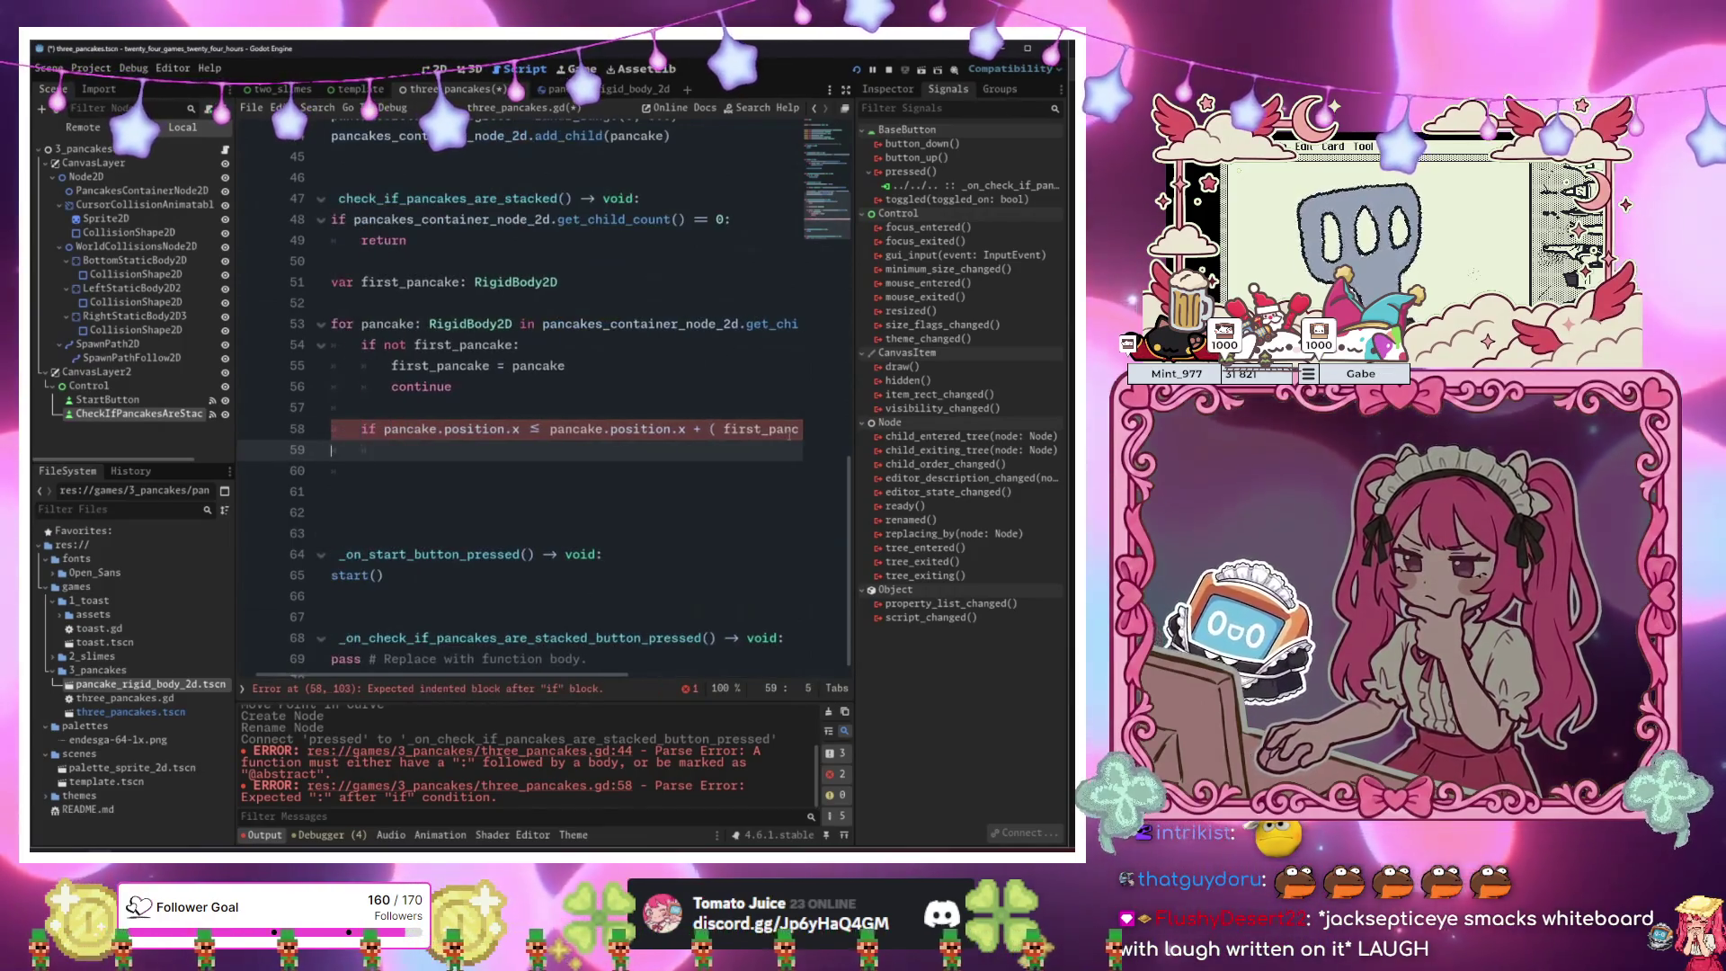
- Nest a line-59 if comparing pancake.position.x with pancake.position.x + ( first_pancake.position.x - position_x_delta )
text(if pa)
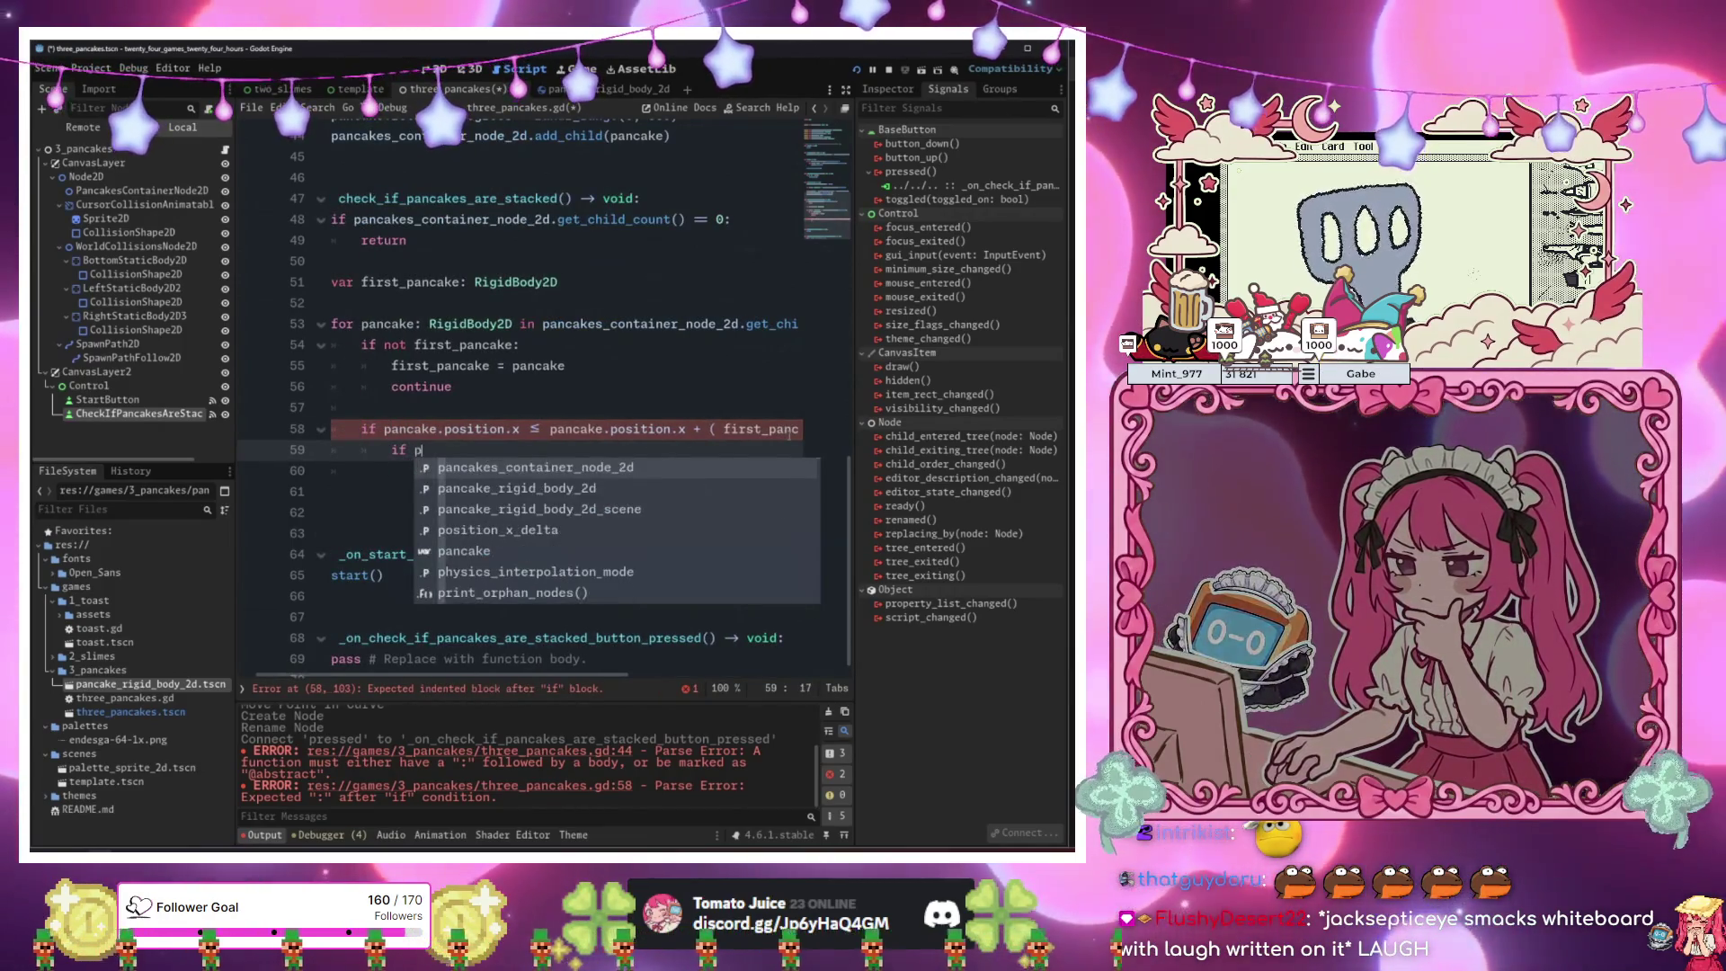
key(Down)
key(Down)
key(Down)
key(Return)
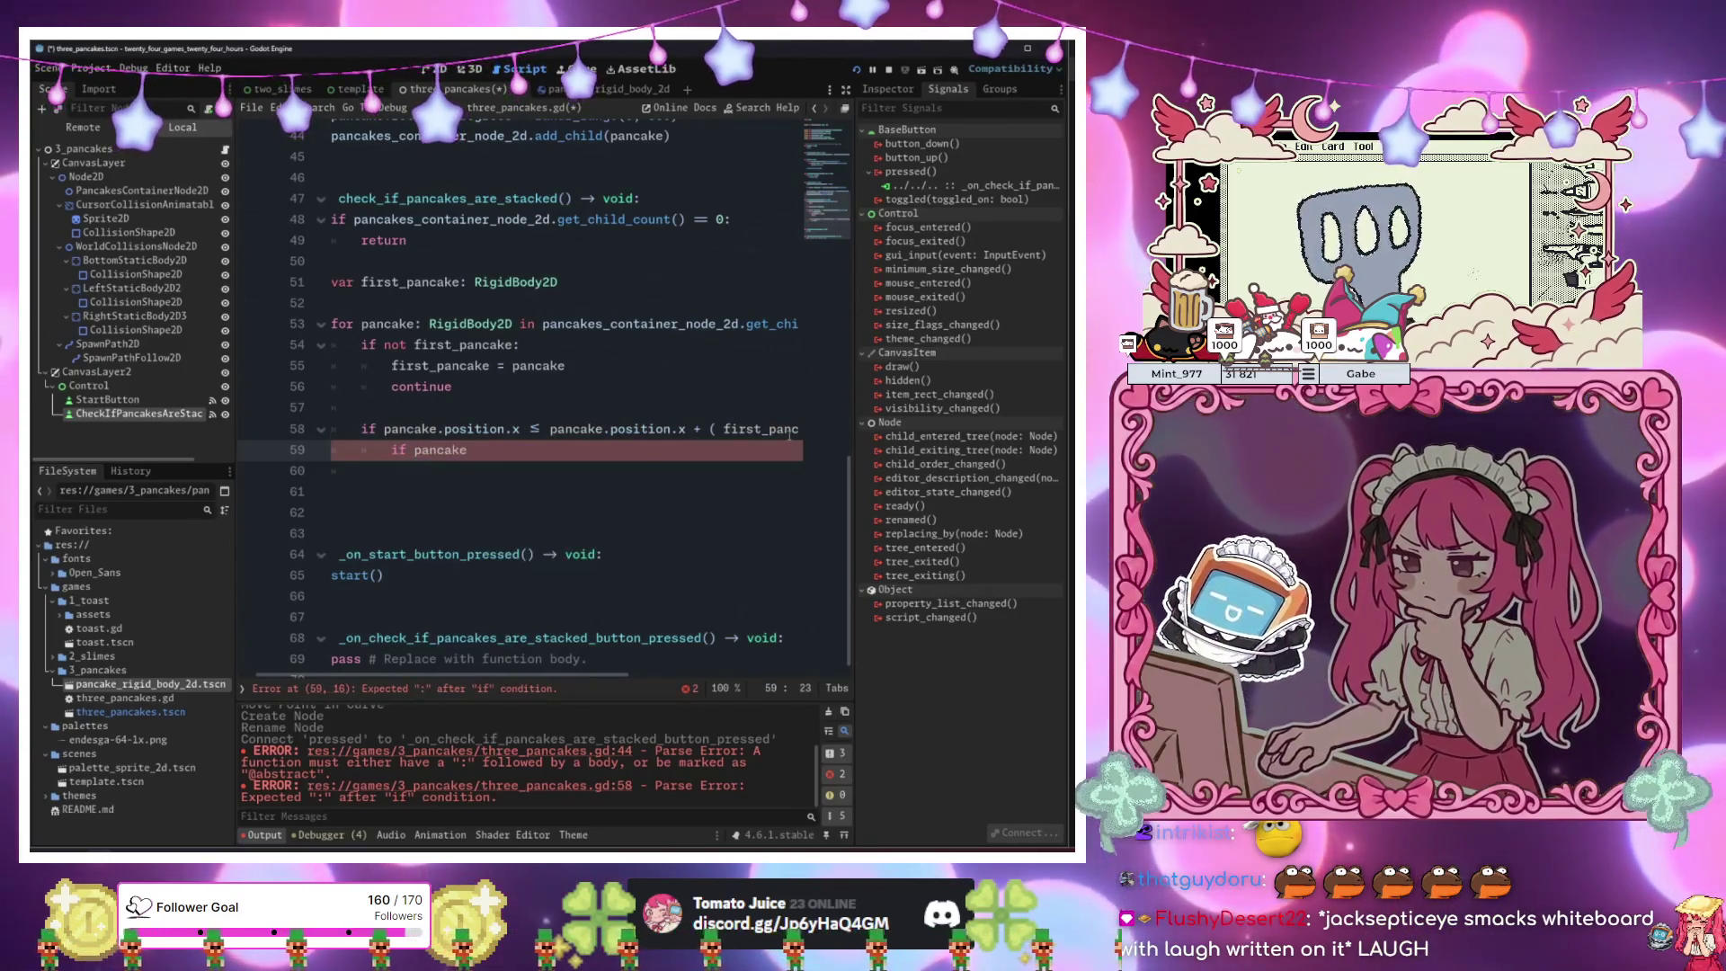
text(.po)
key(Return)
text(.x <)
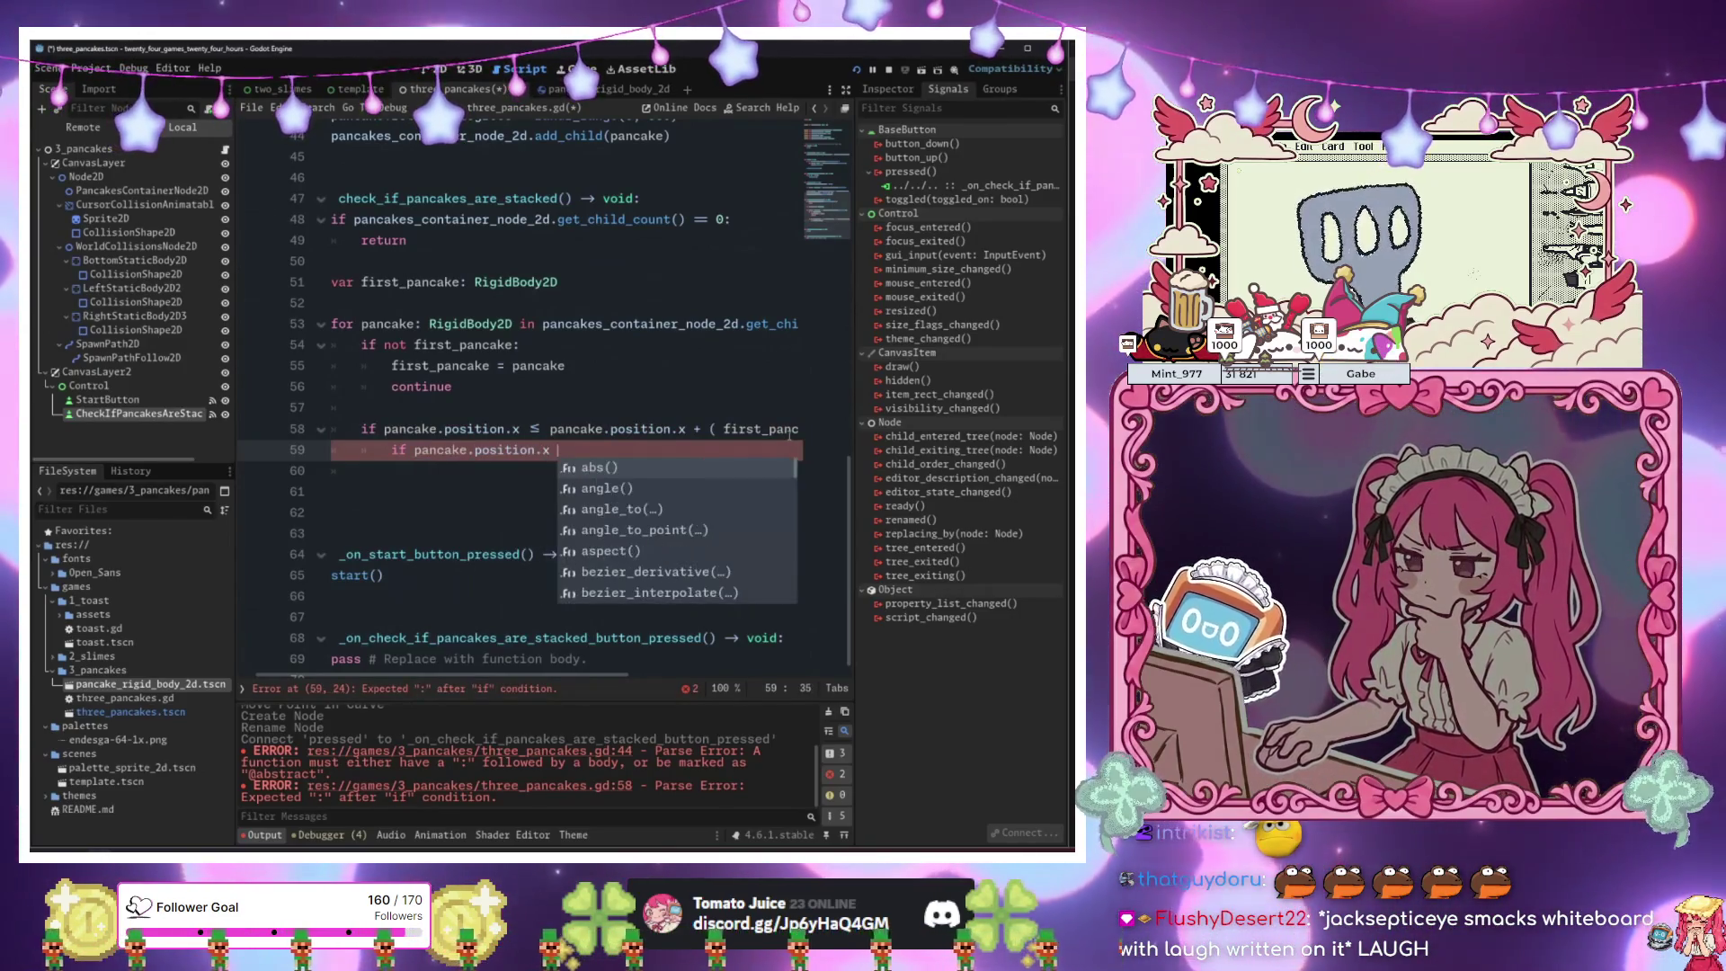
text(=)
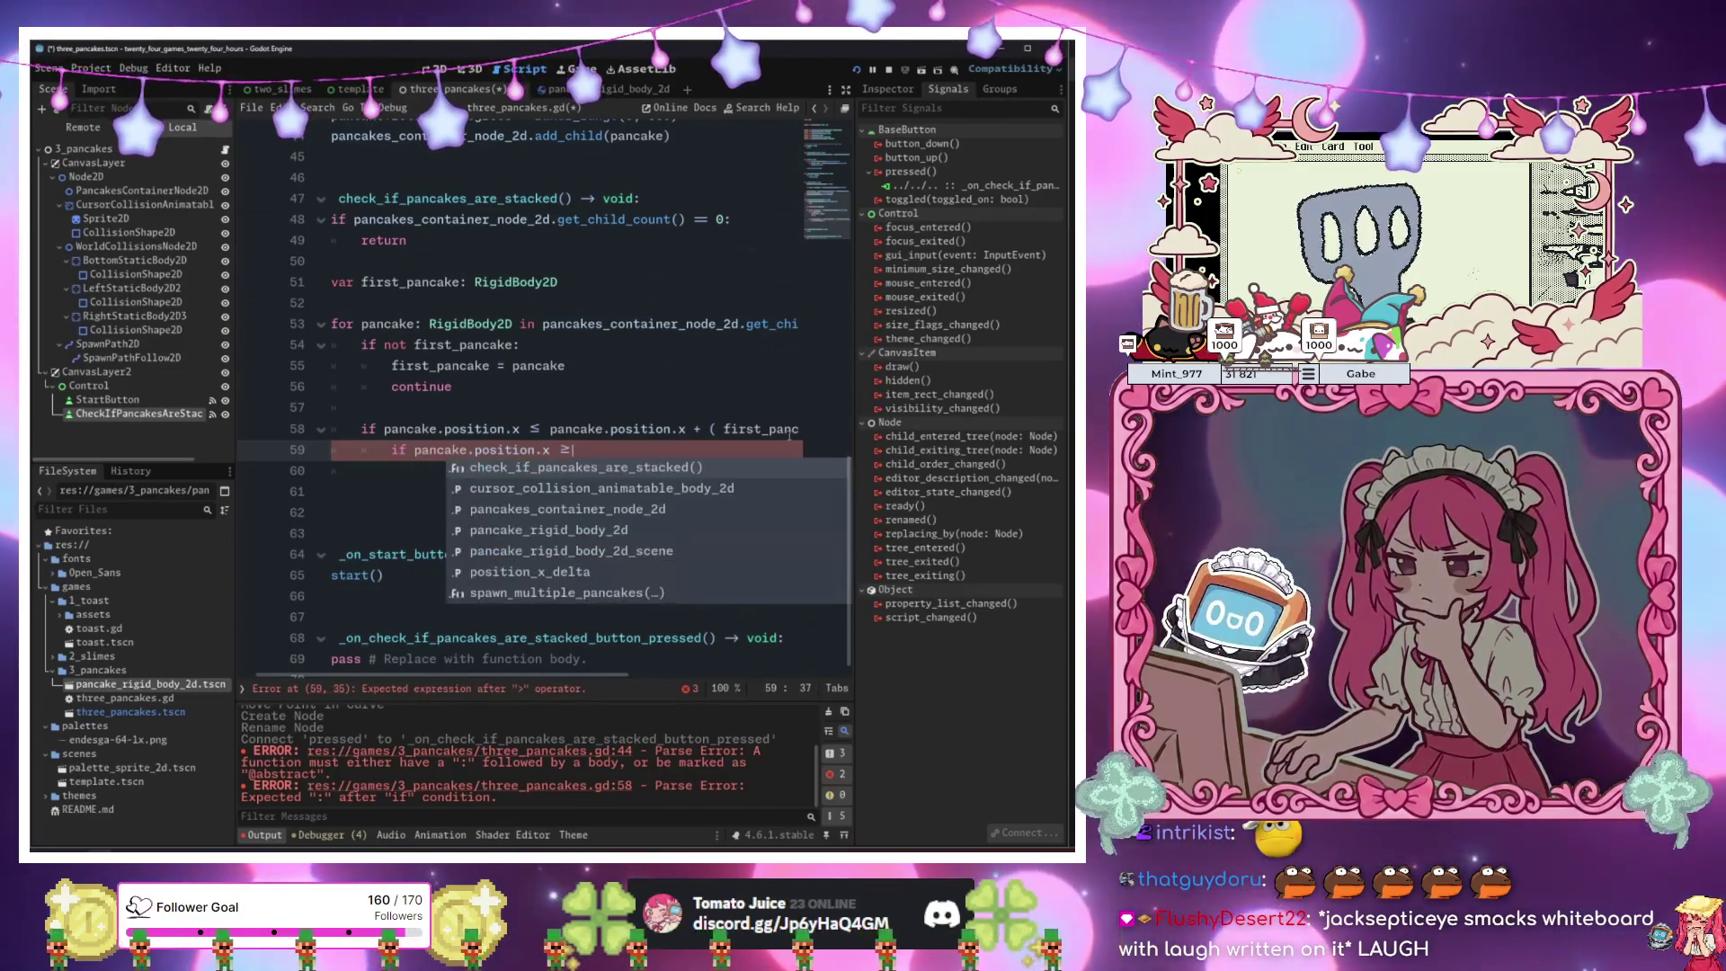
text(pa)
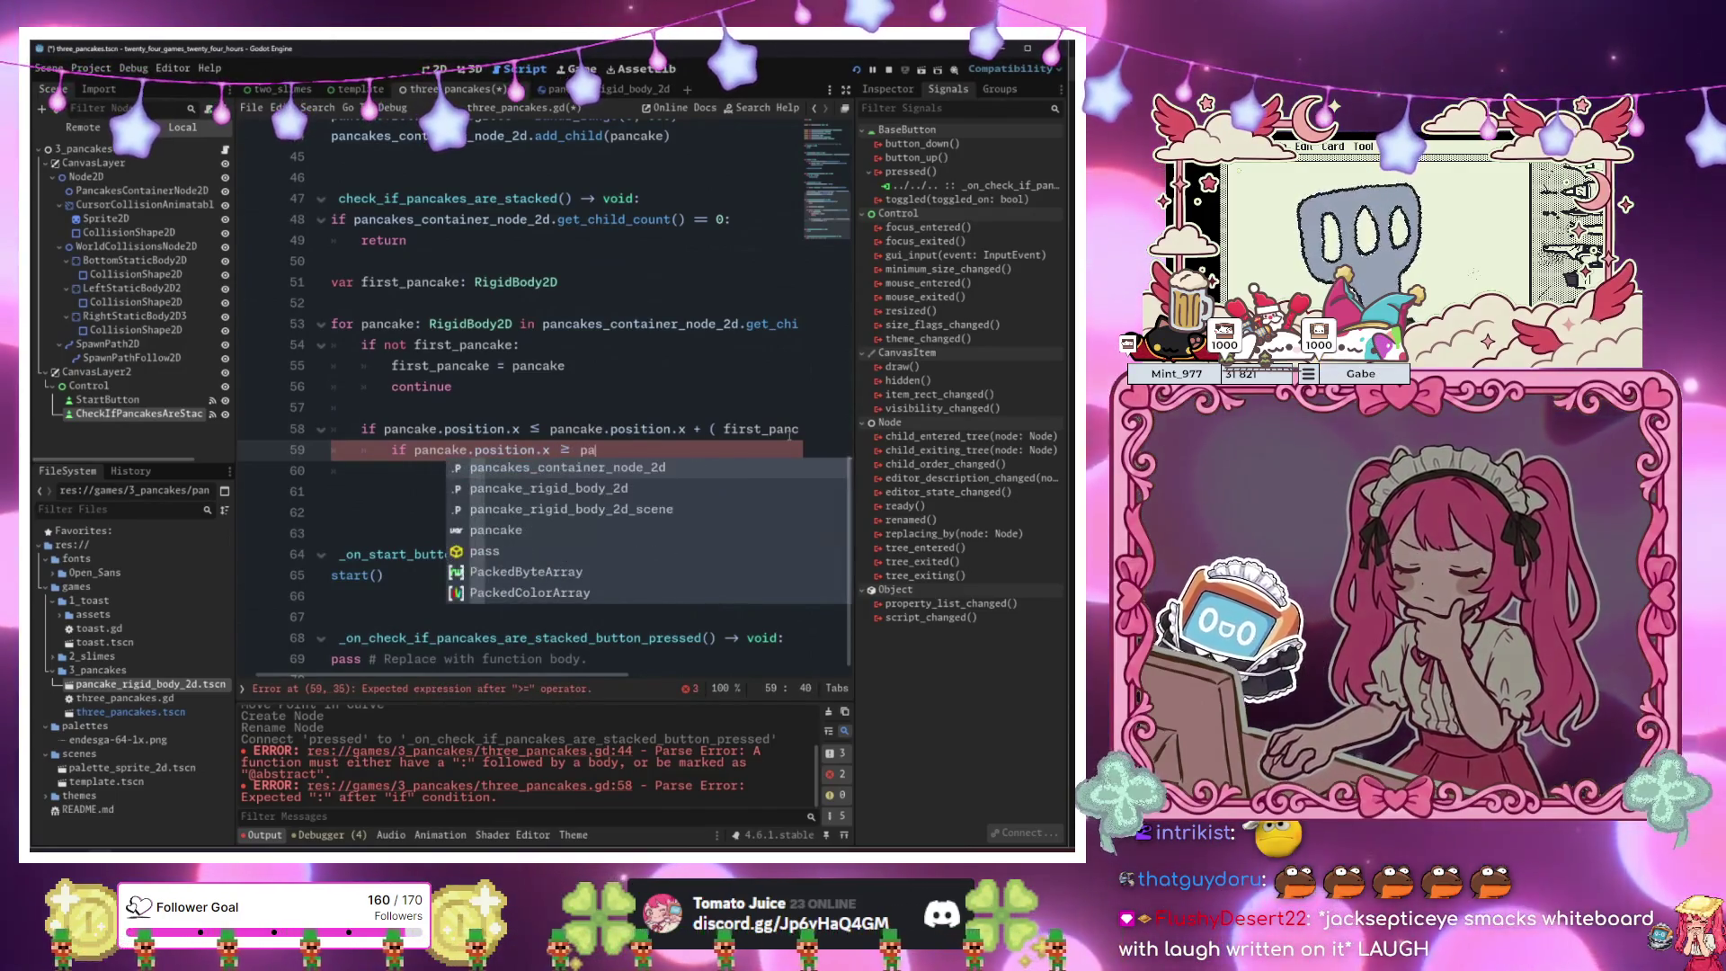
text(ncake.po)
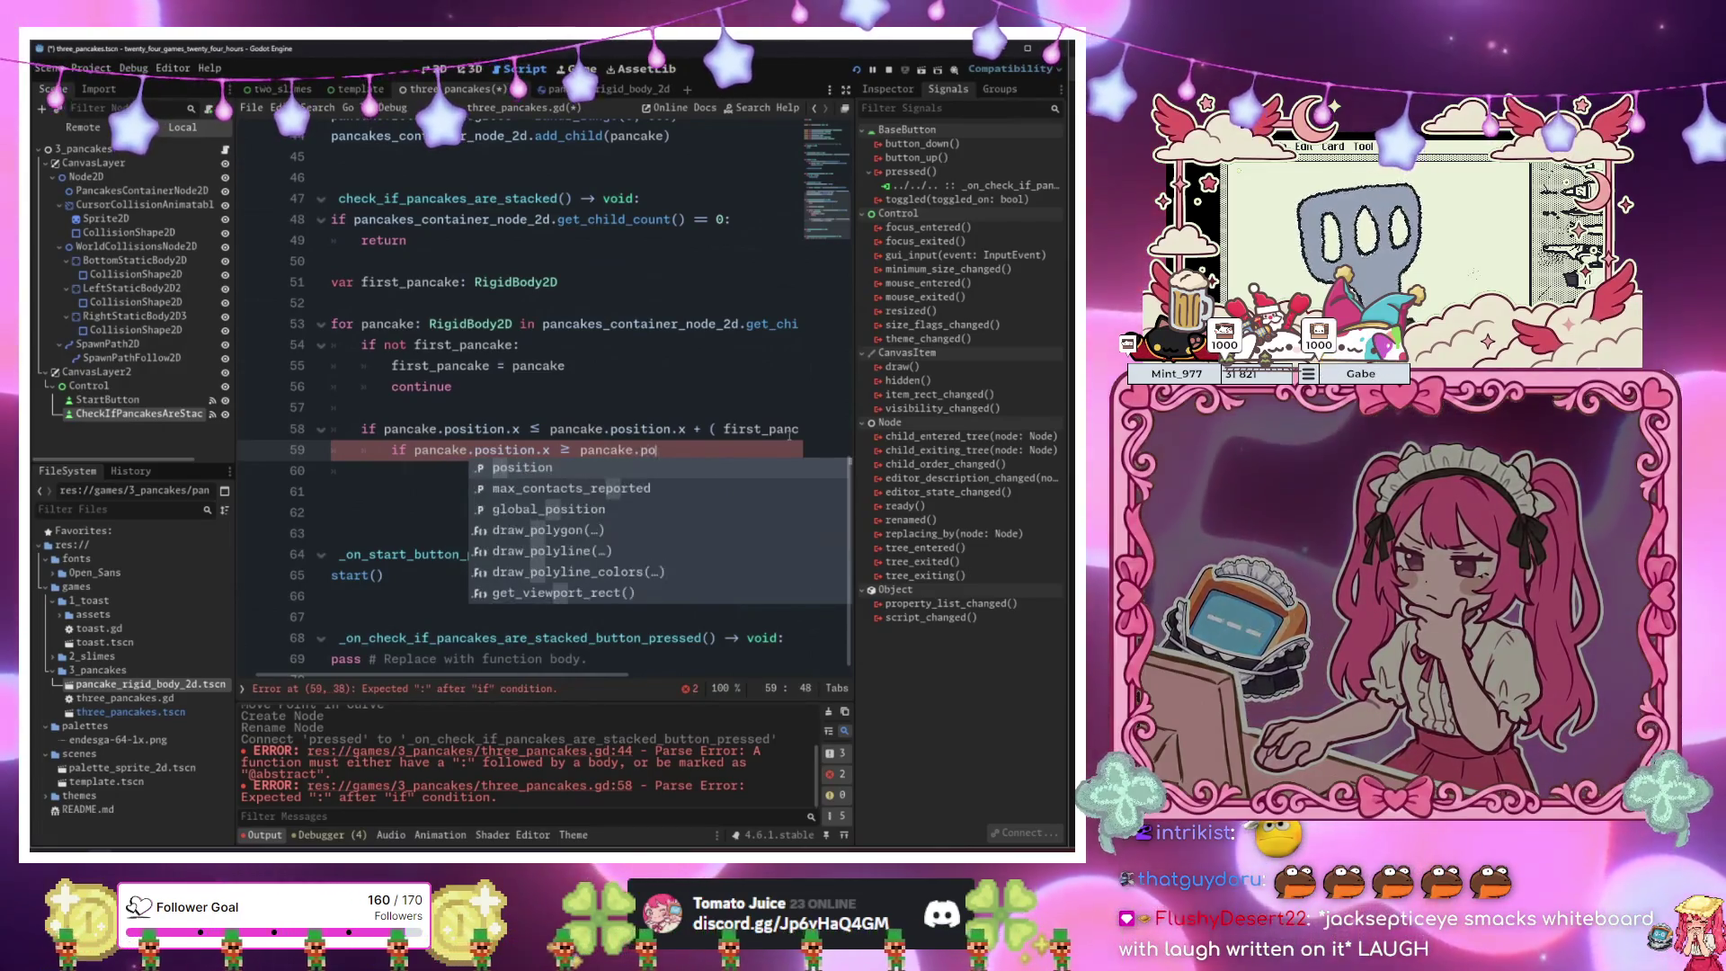
text(sition.x + ( )
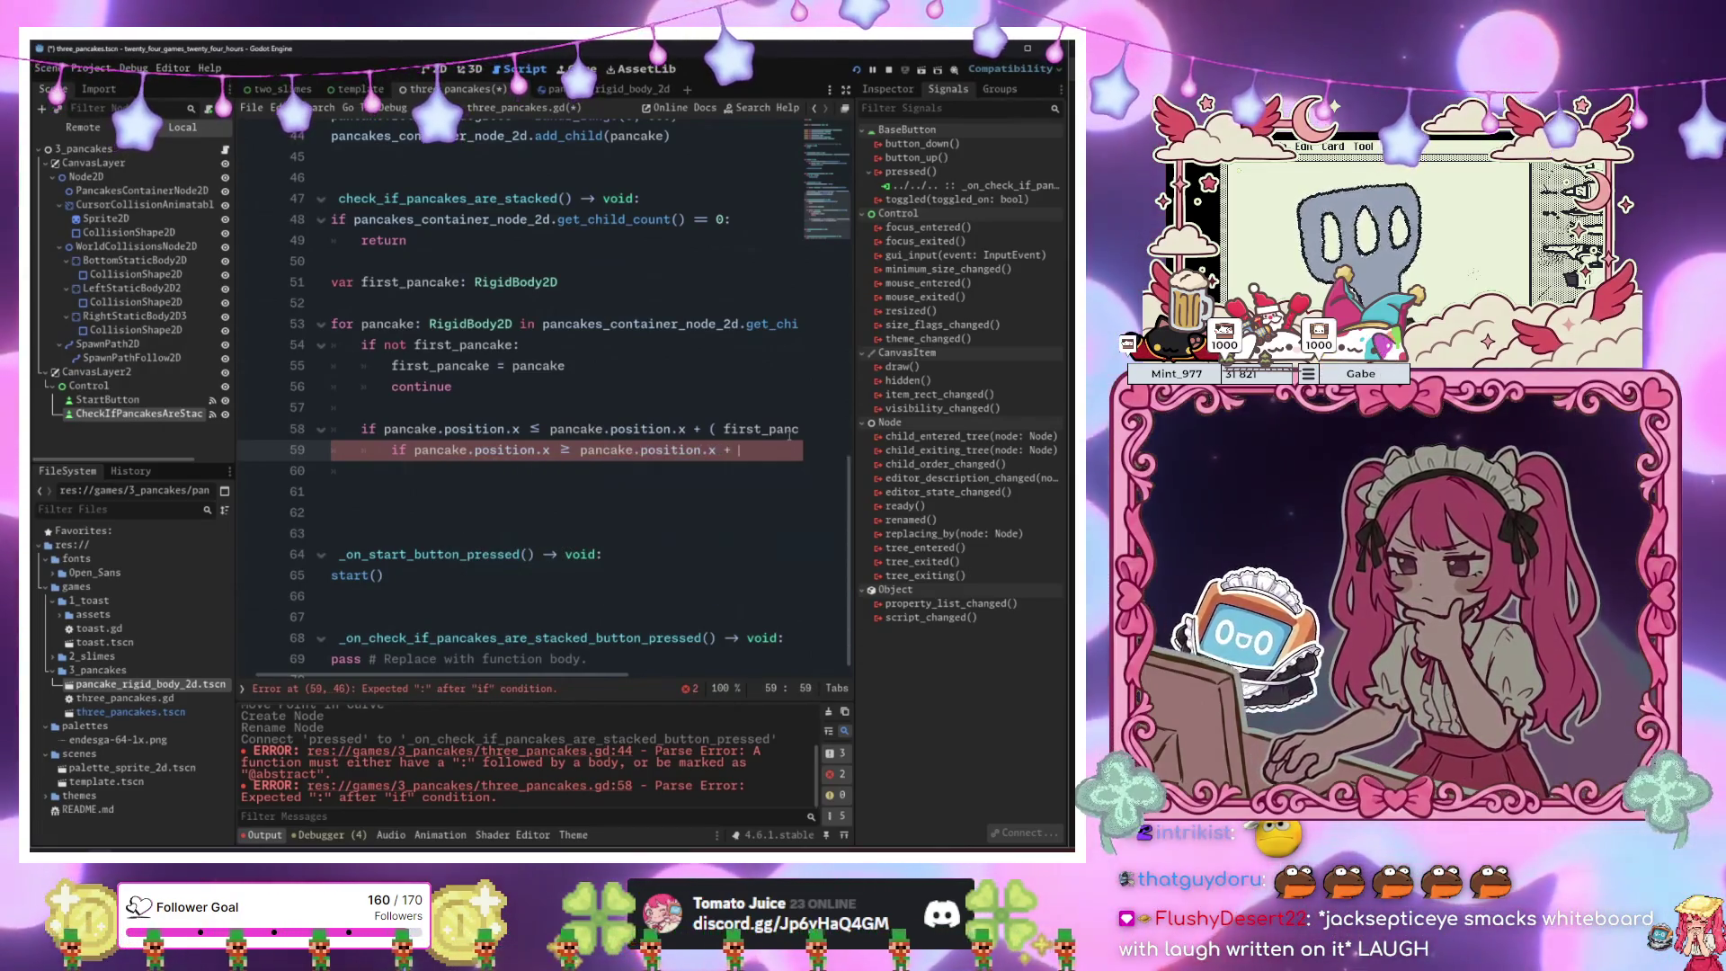
text(first_pancake)
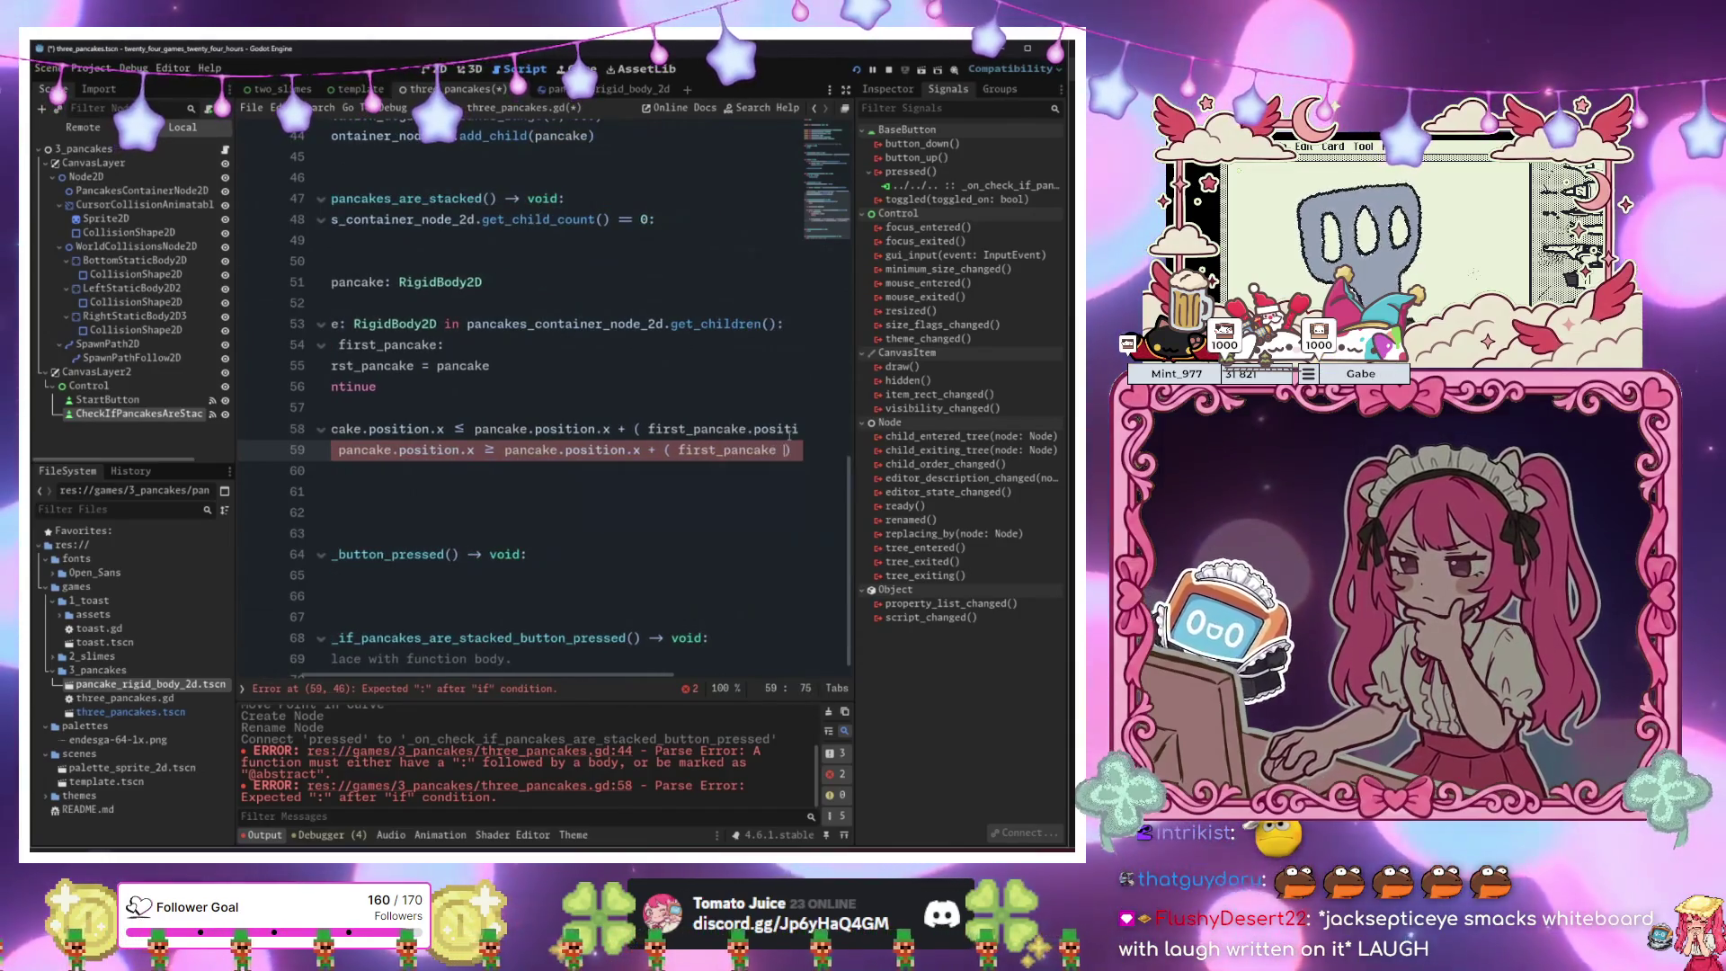
key(BackSpace)
text(.position.x)
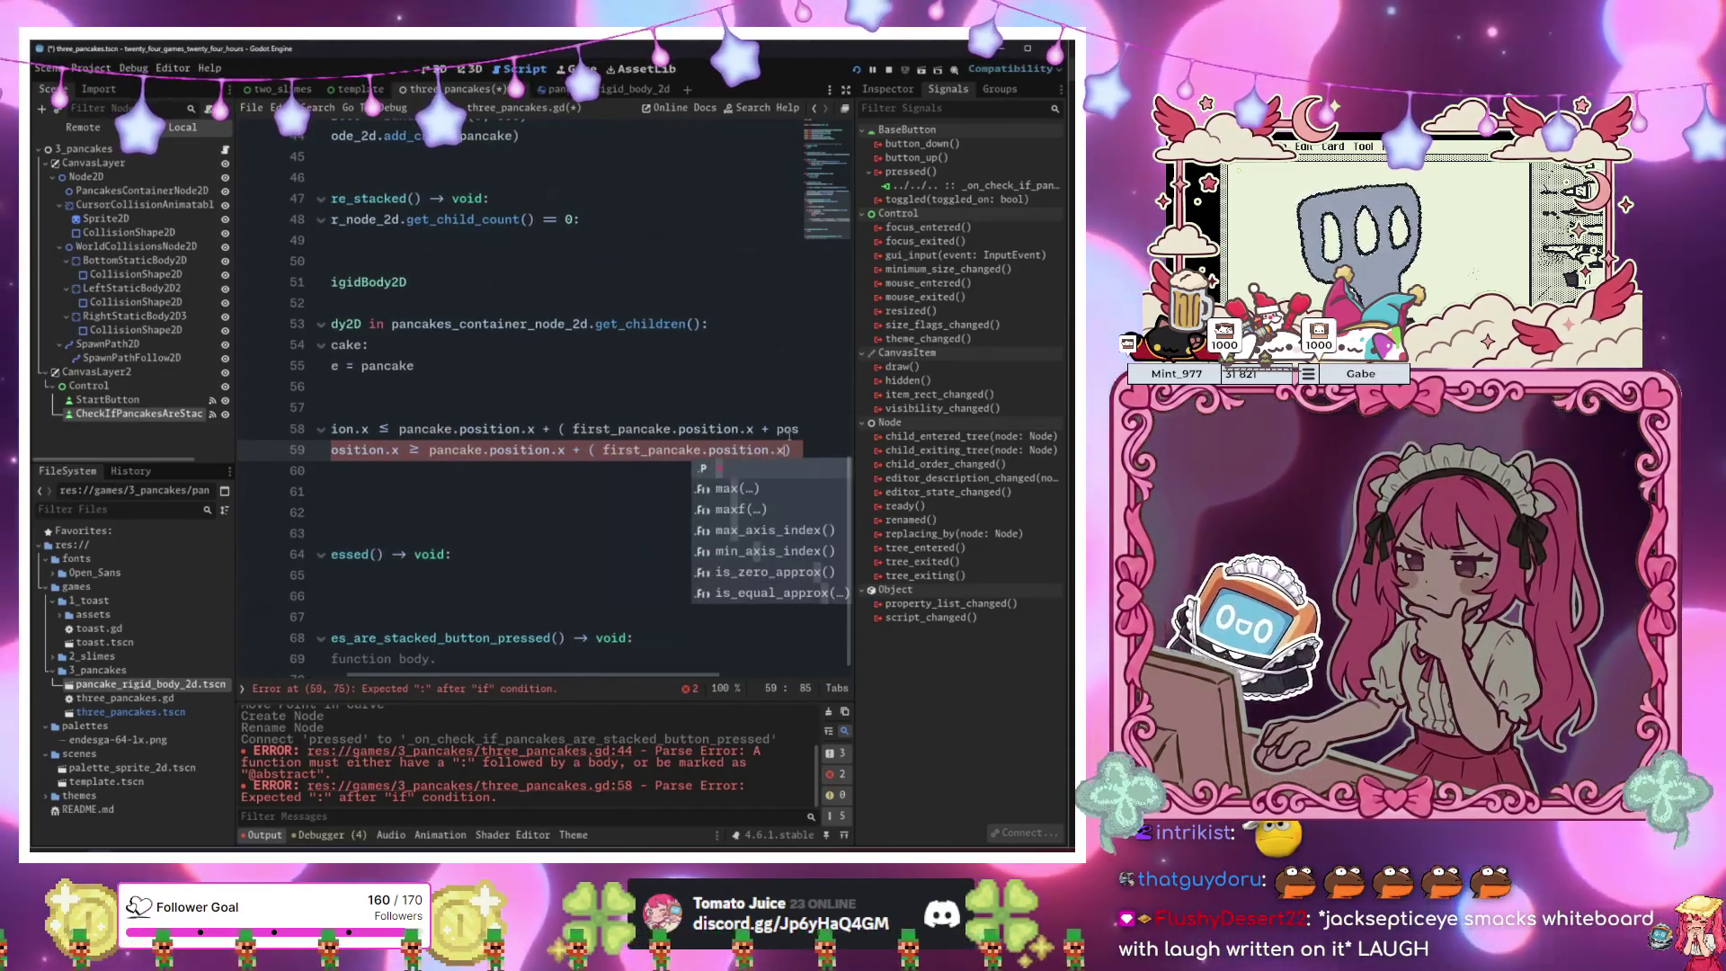
text( - po)
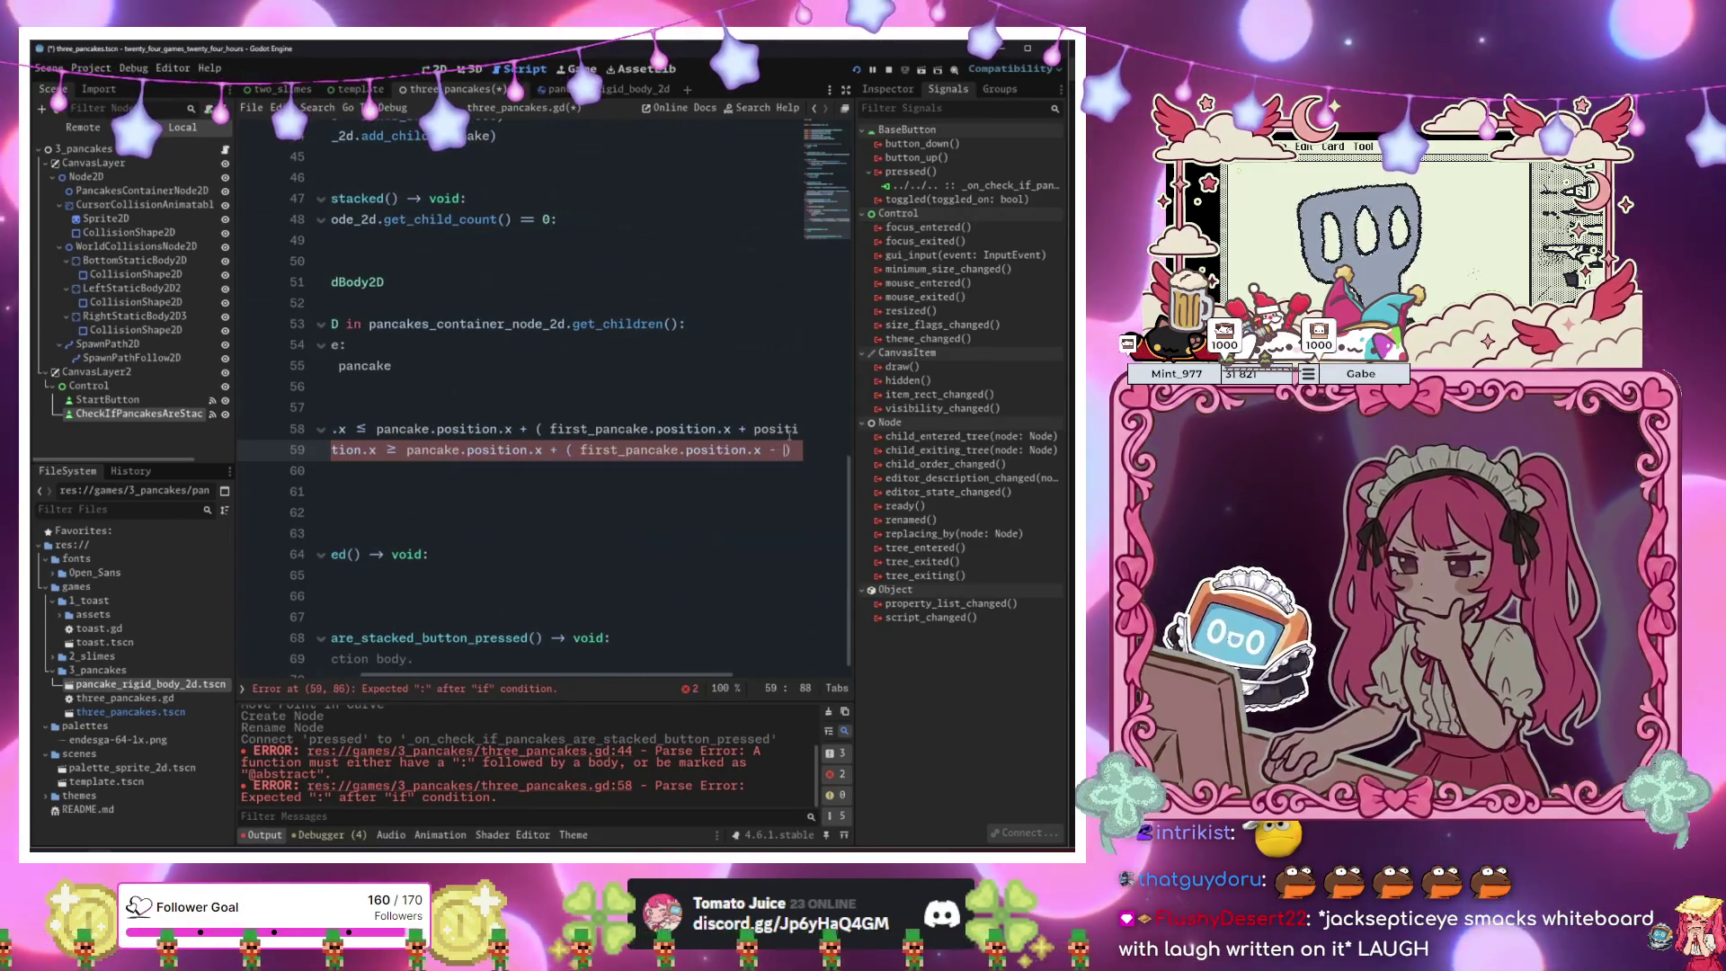
key(Return)
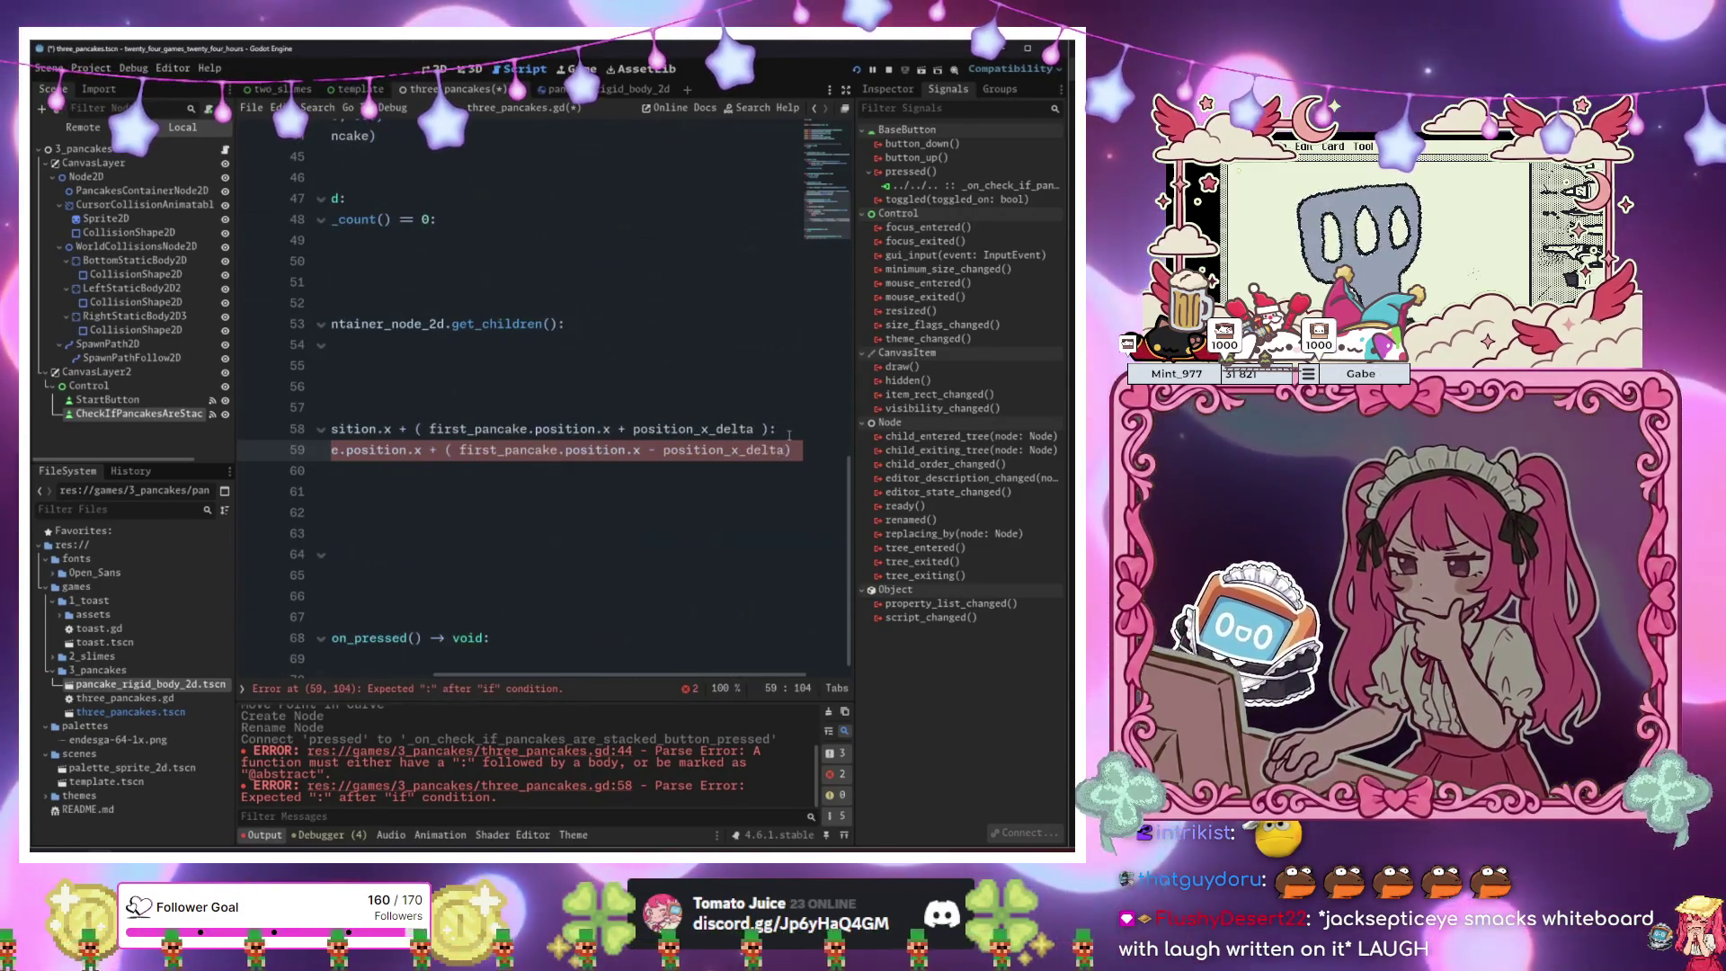
text(:)
key(Return)
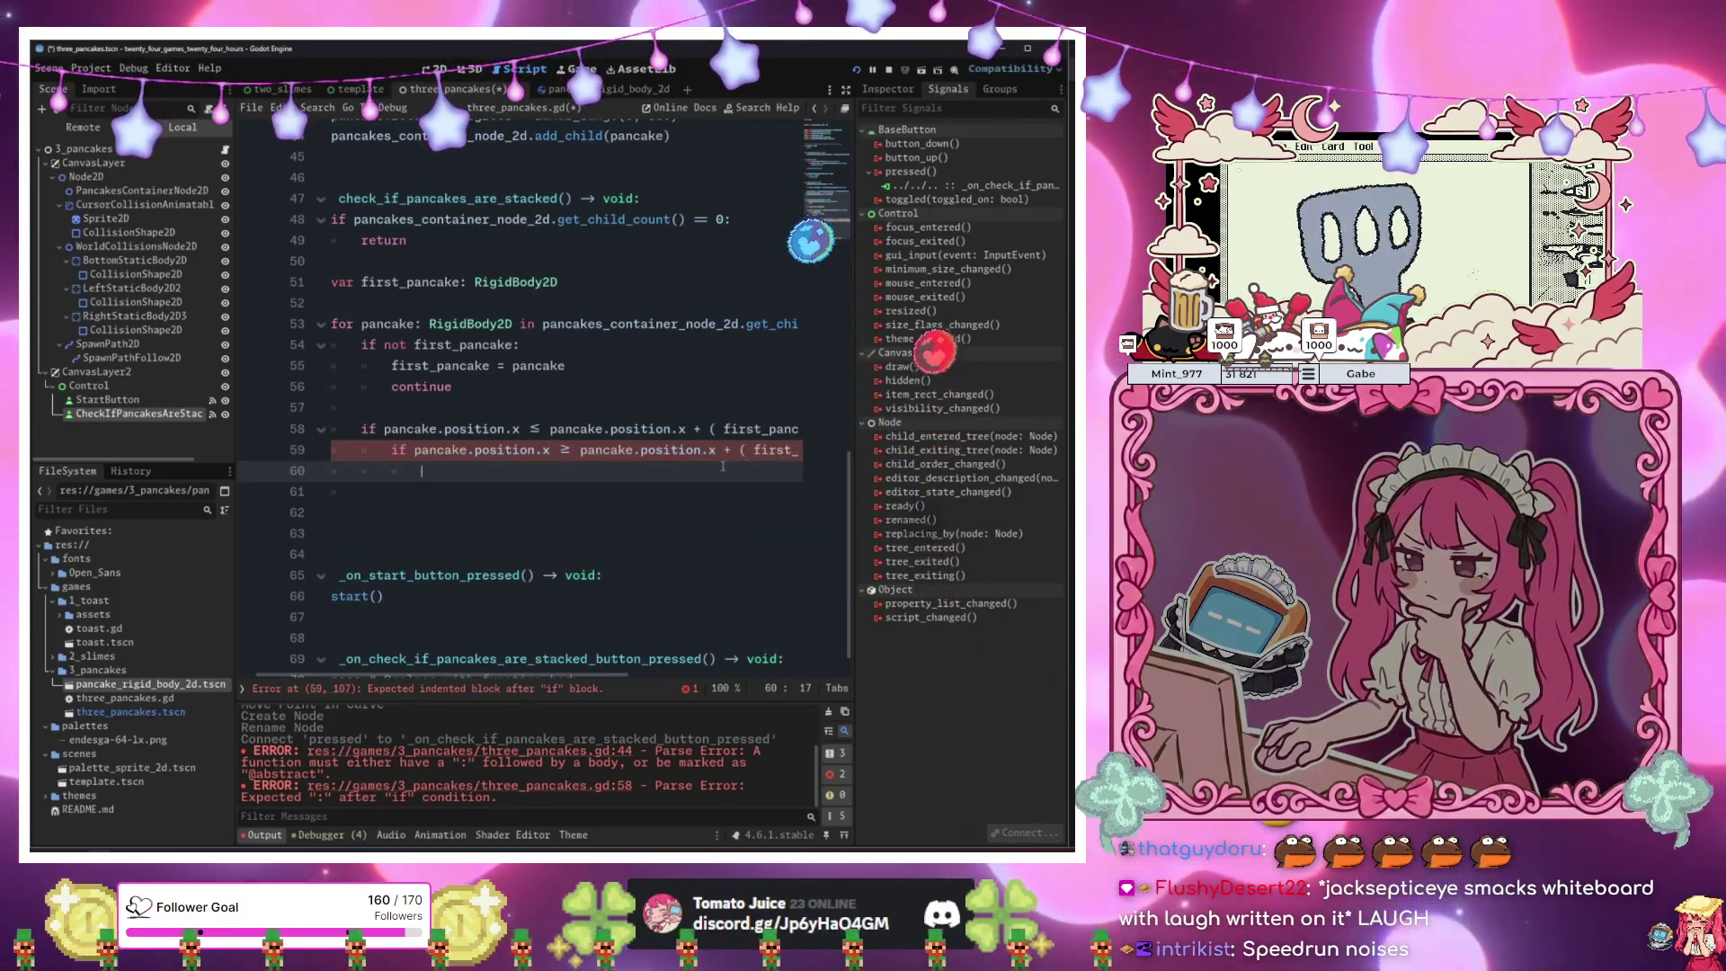
click(441, 449)
- Give the function a bool return type and add 'return false' below the nested condition
click(557, 260)
click(655, 198)
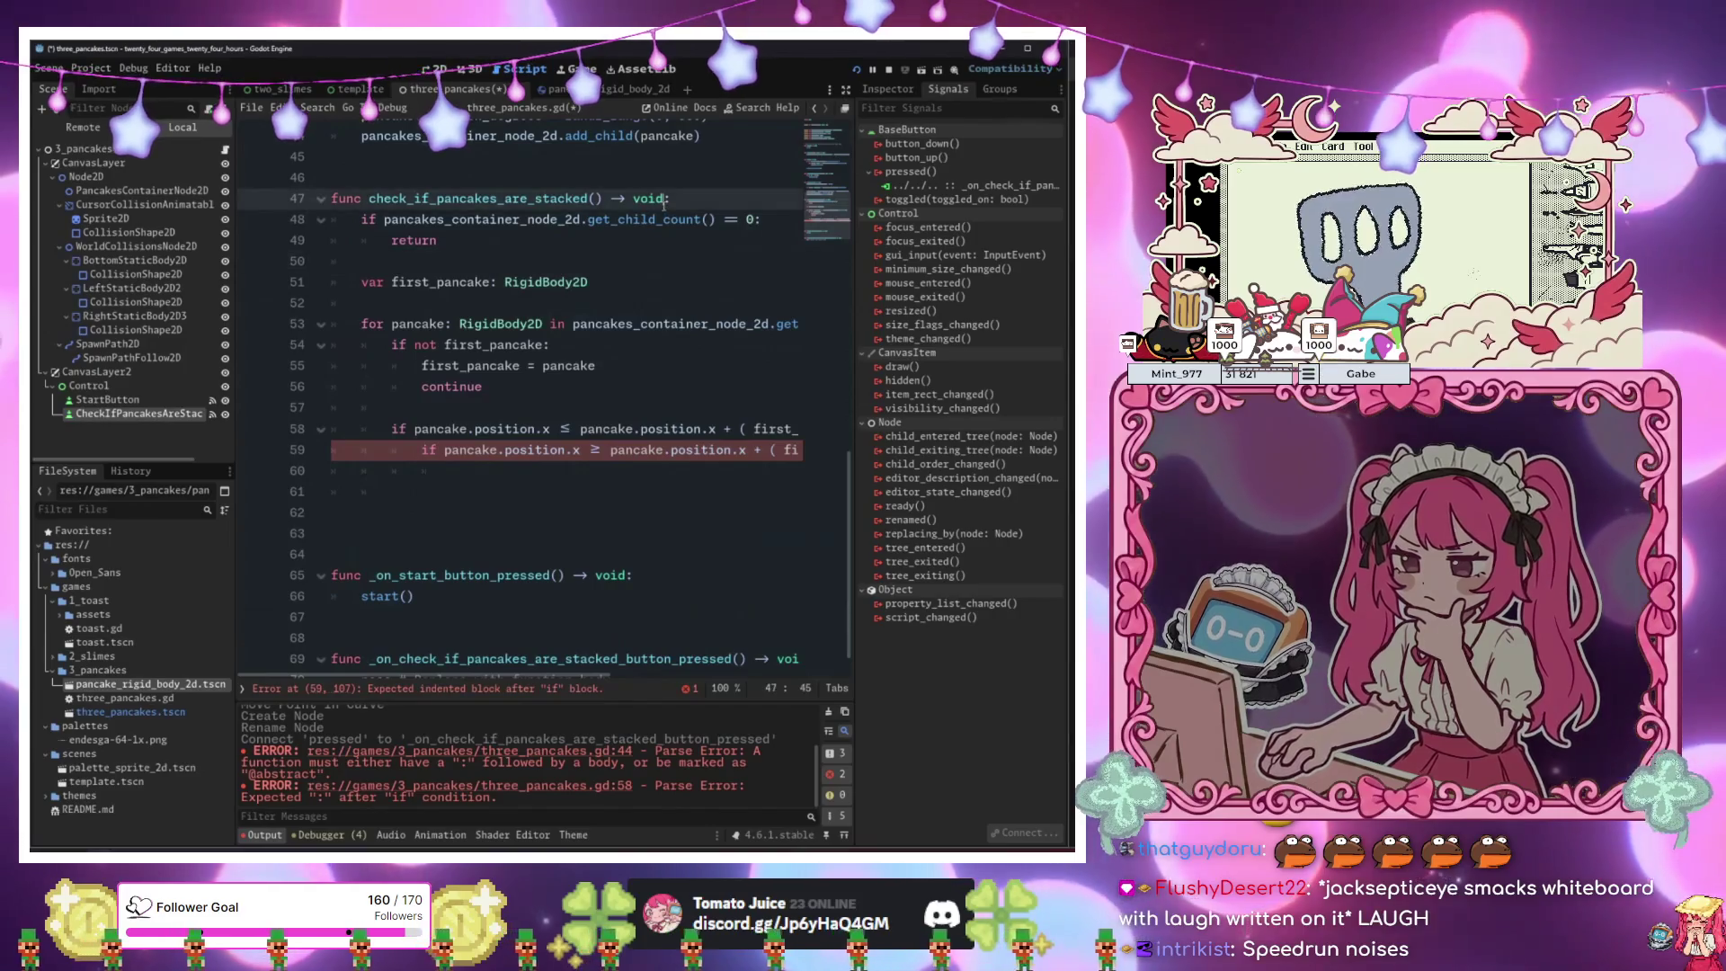
text(bool)
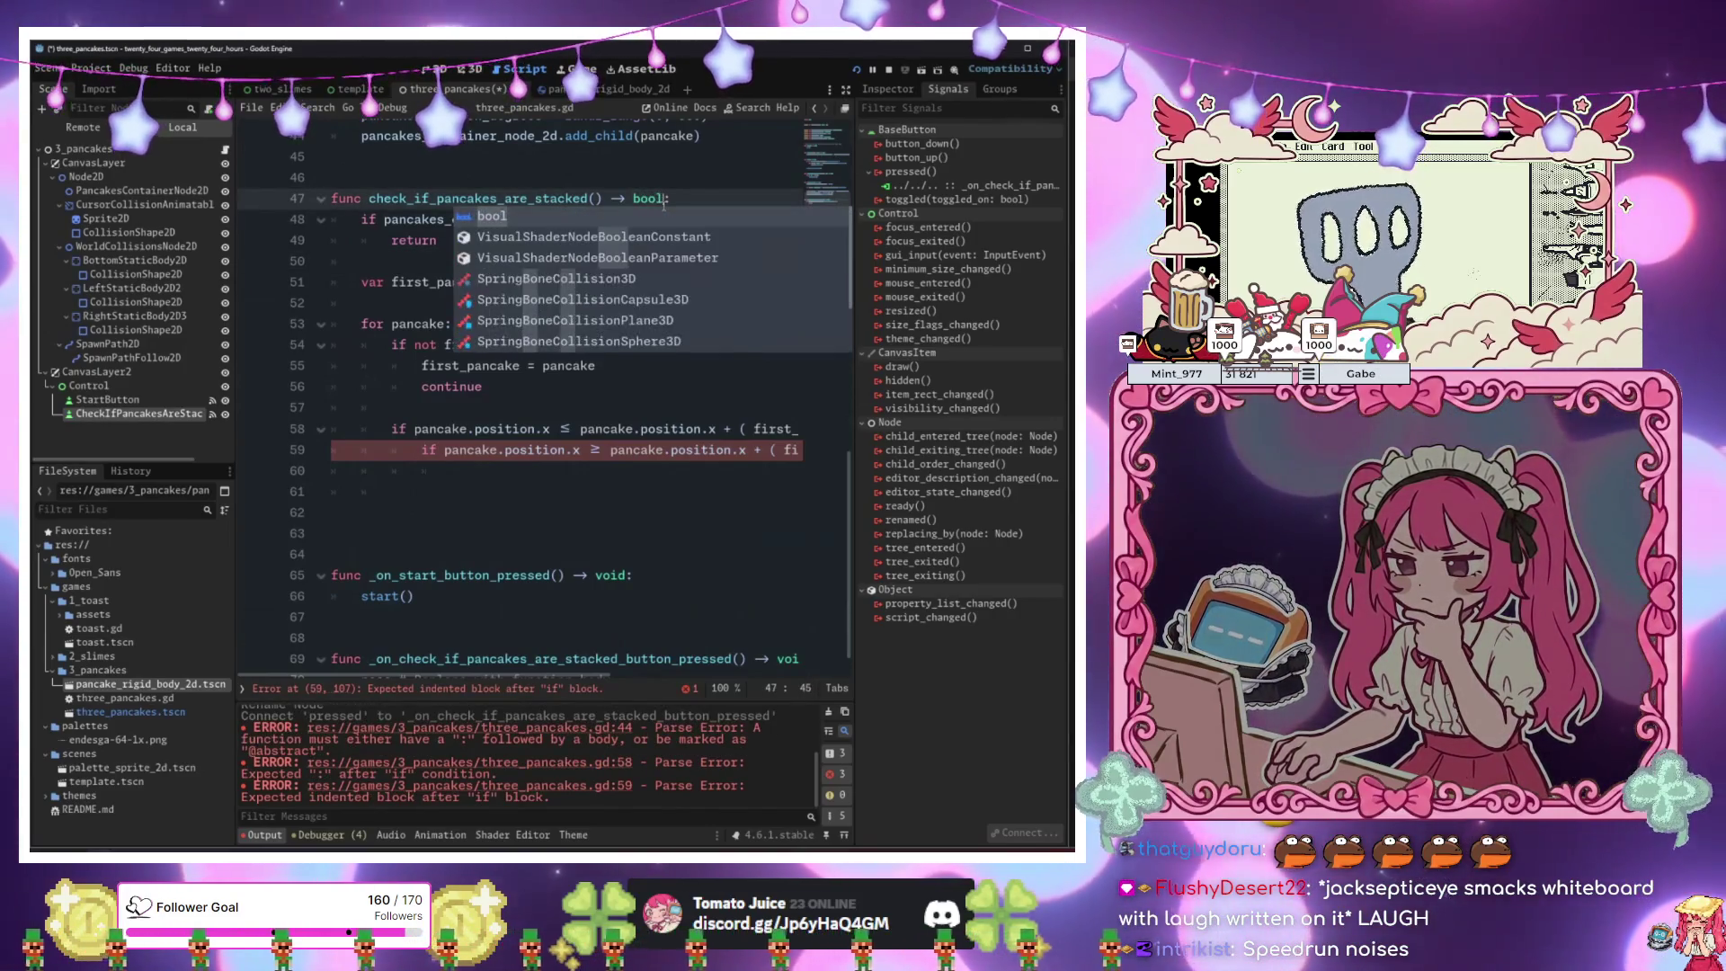
click(515, 491)
click(515, 473)
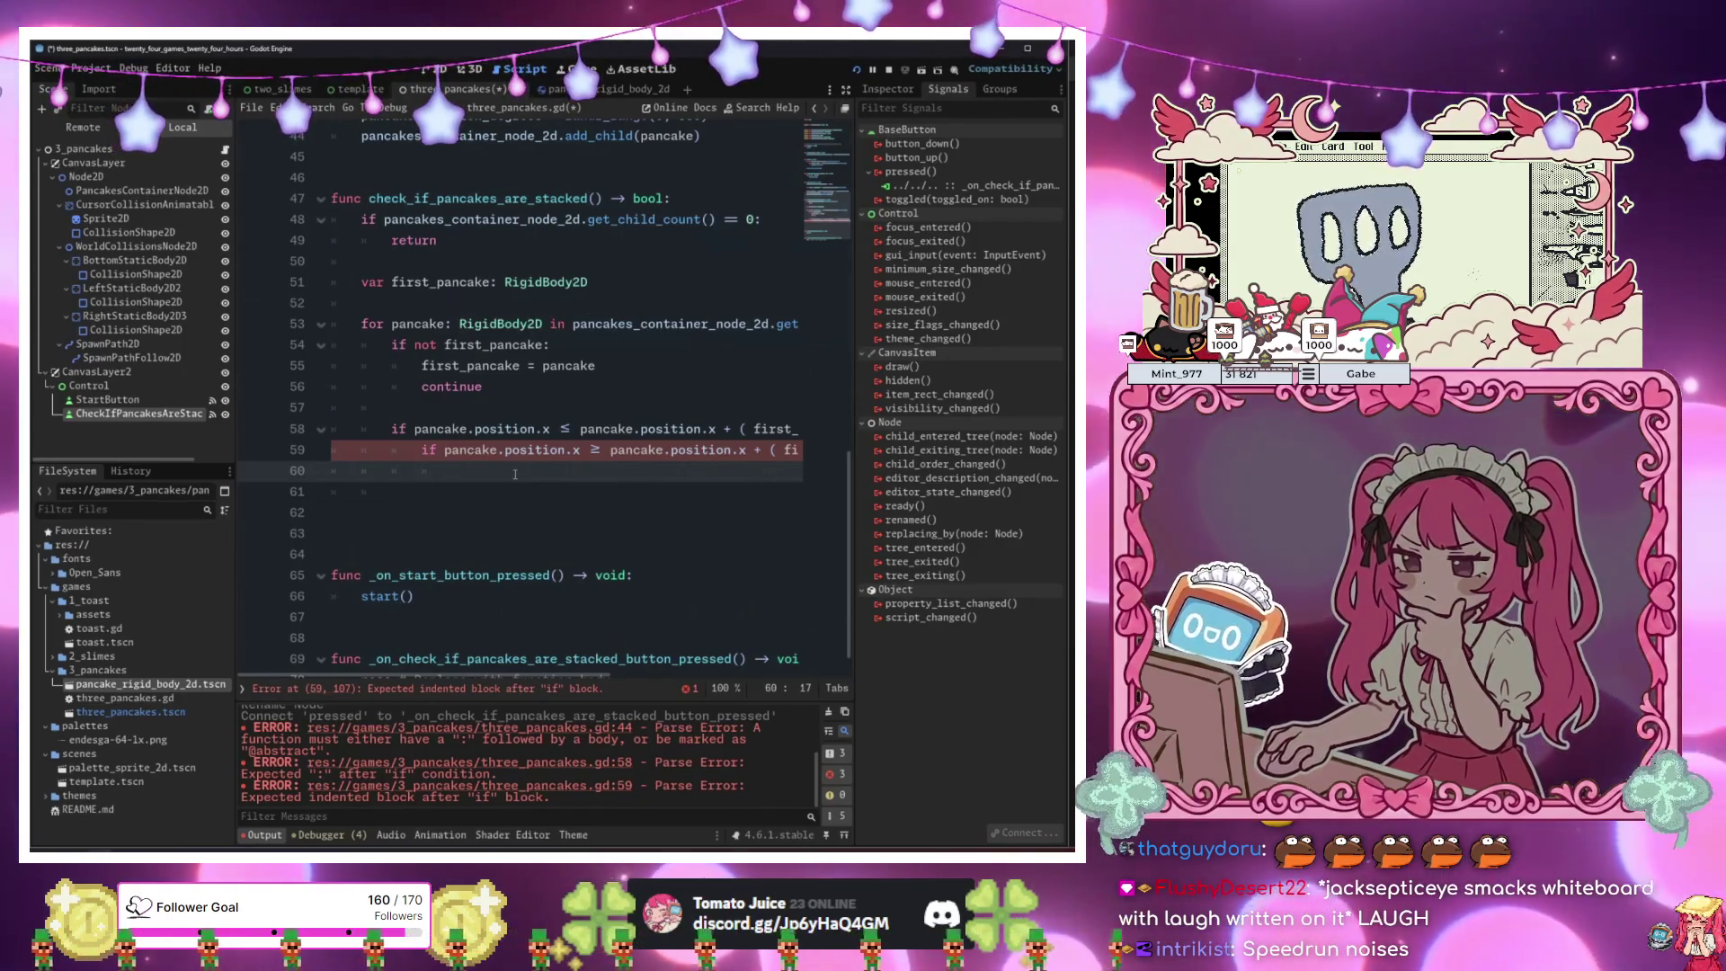
key(Return)
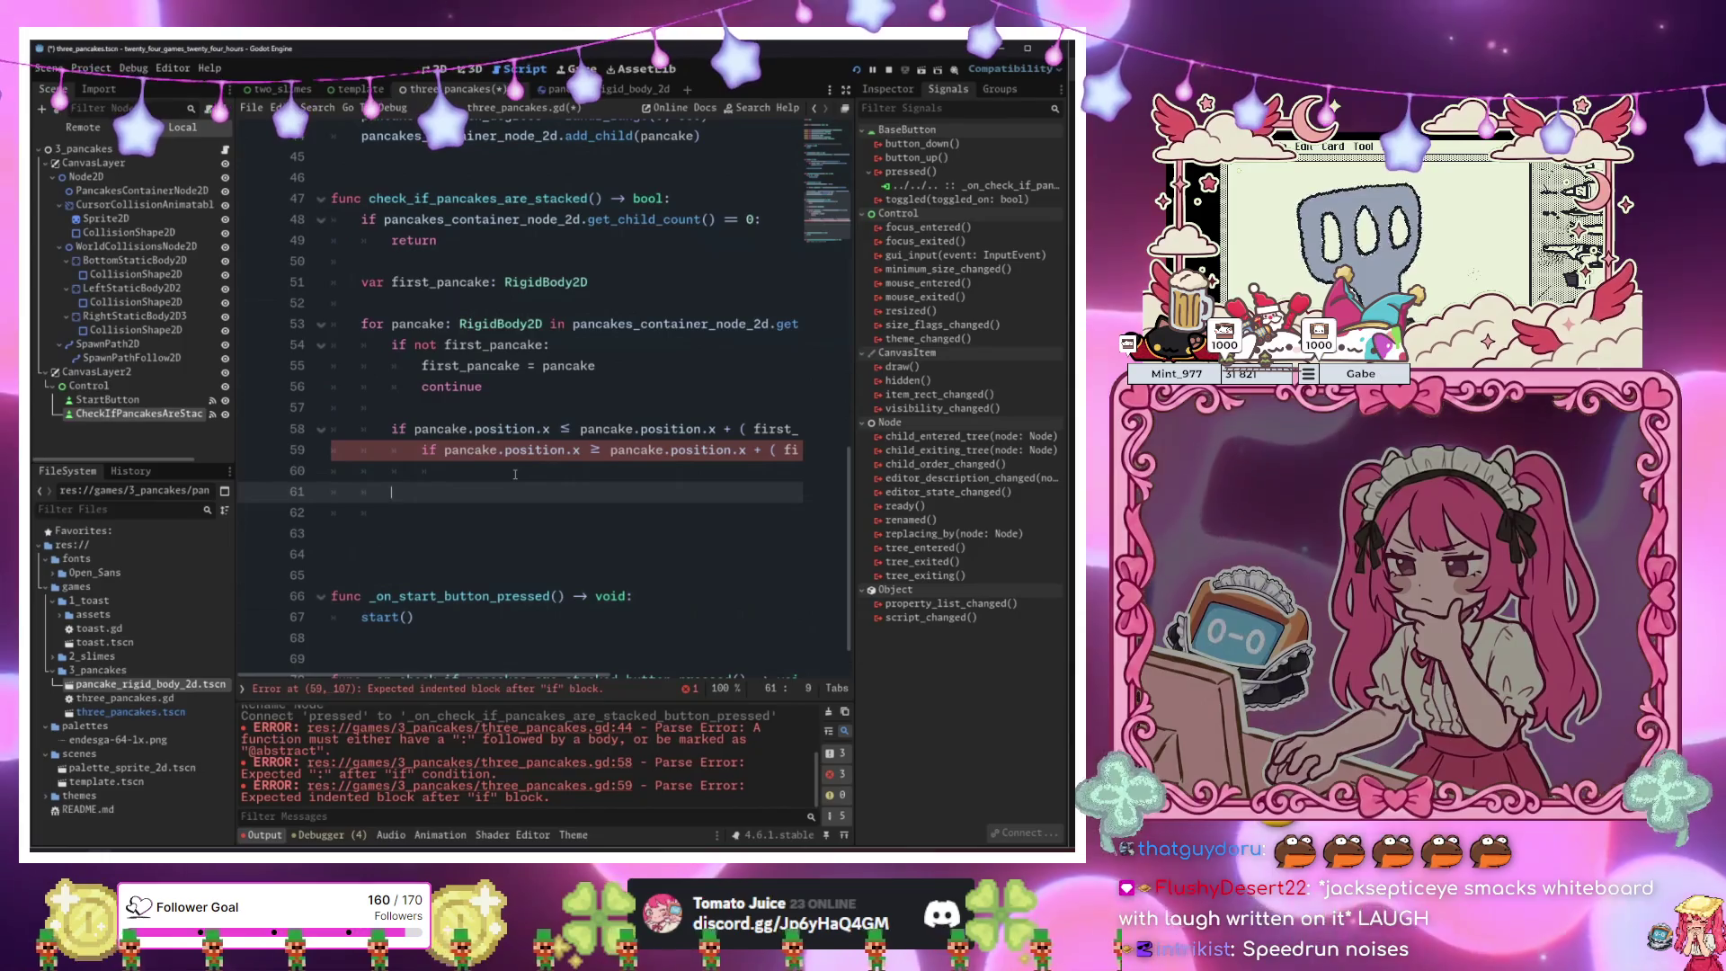
key(BackSpace)
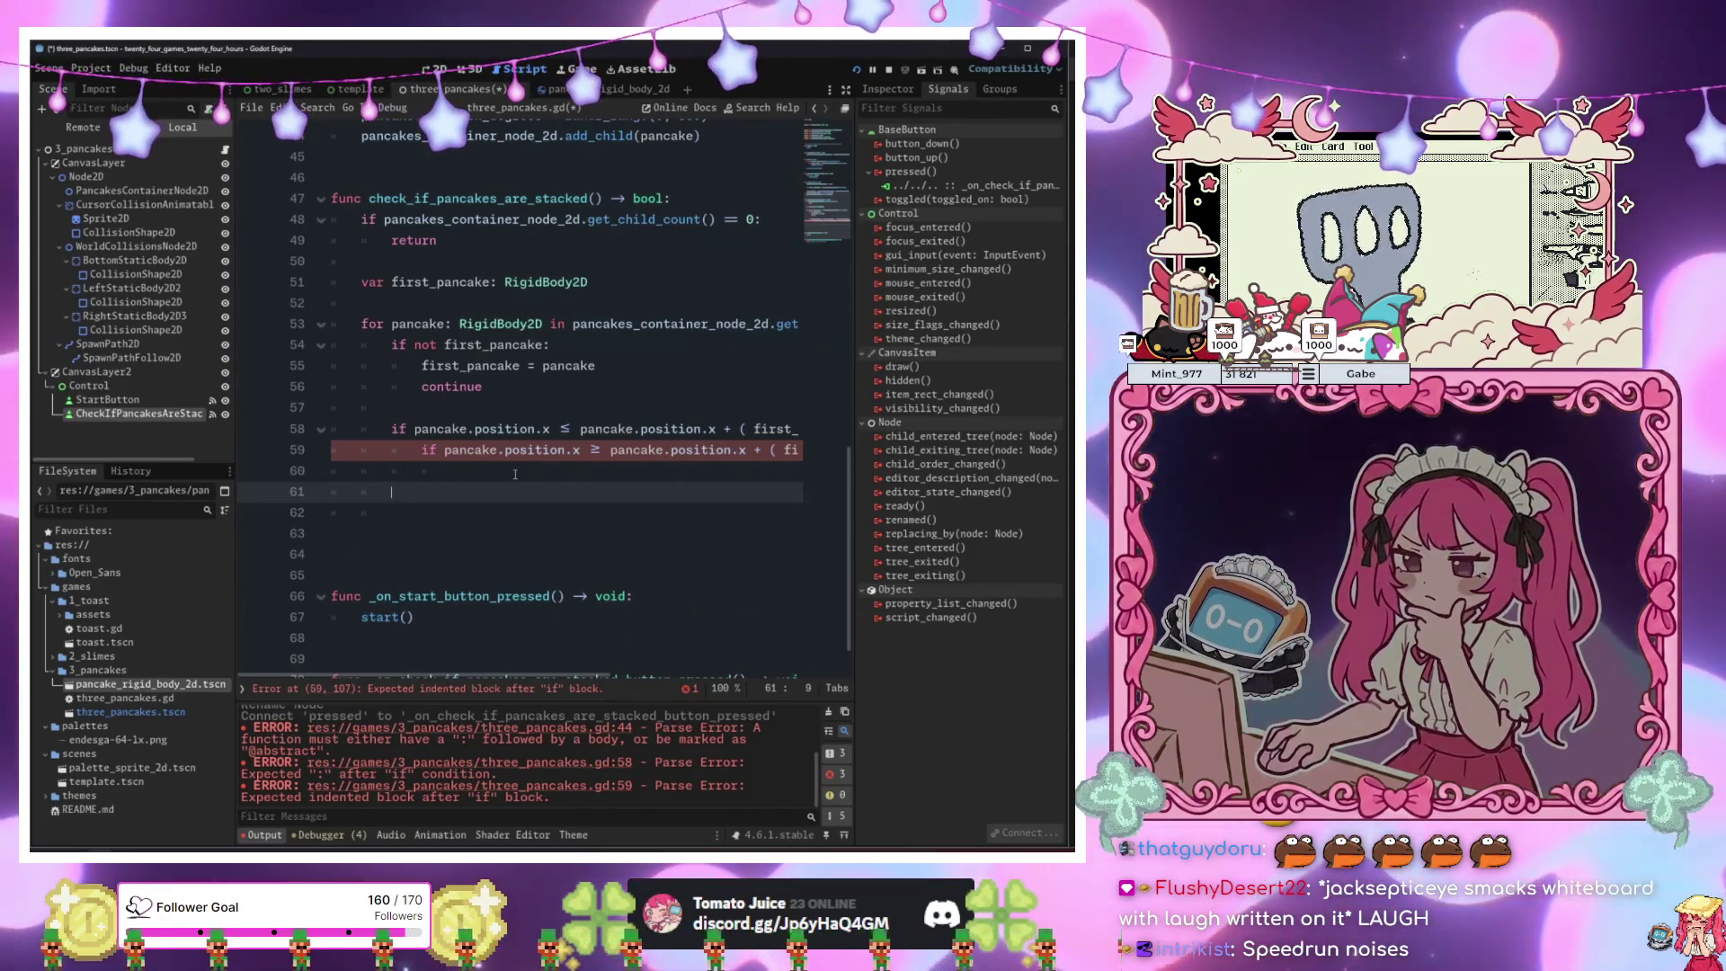
key(Return)
text(return)
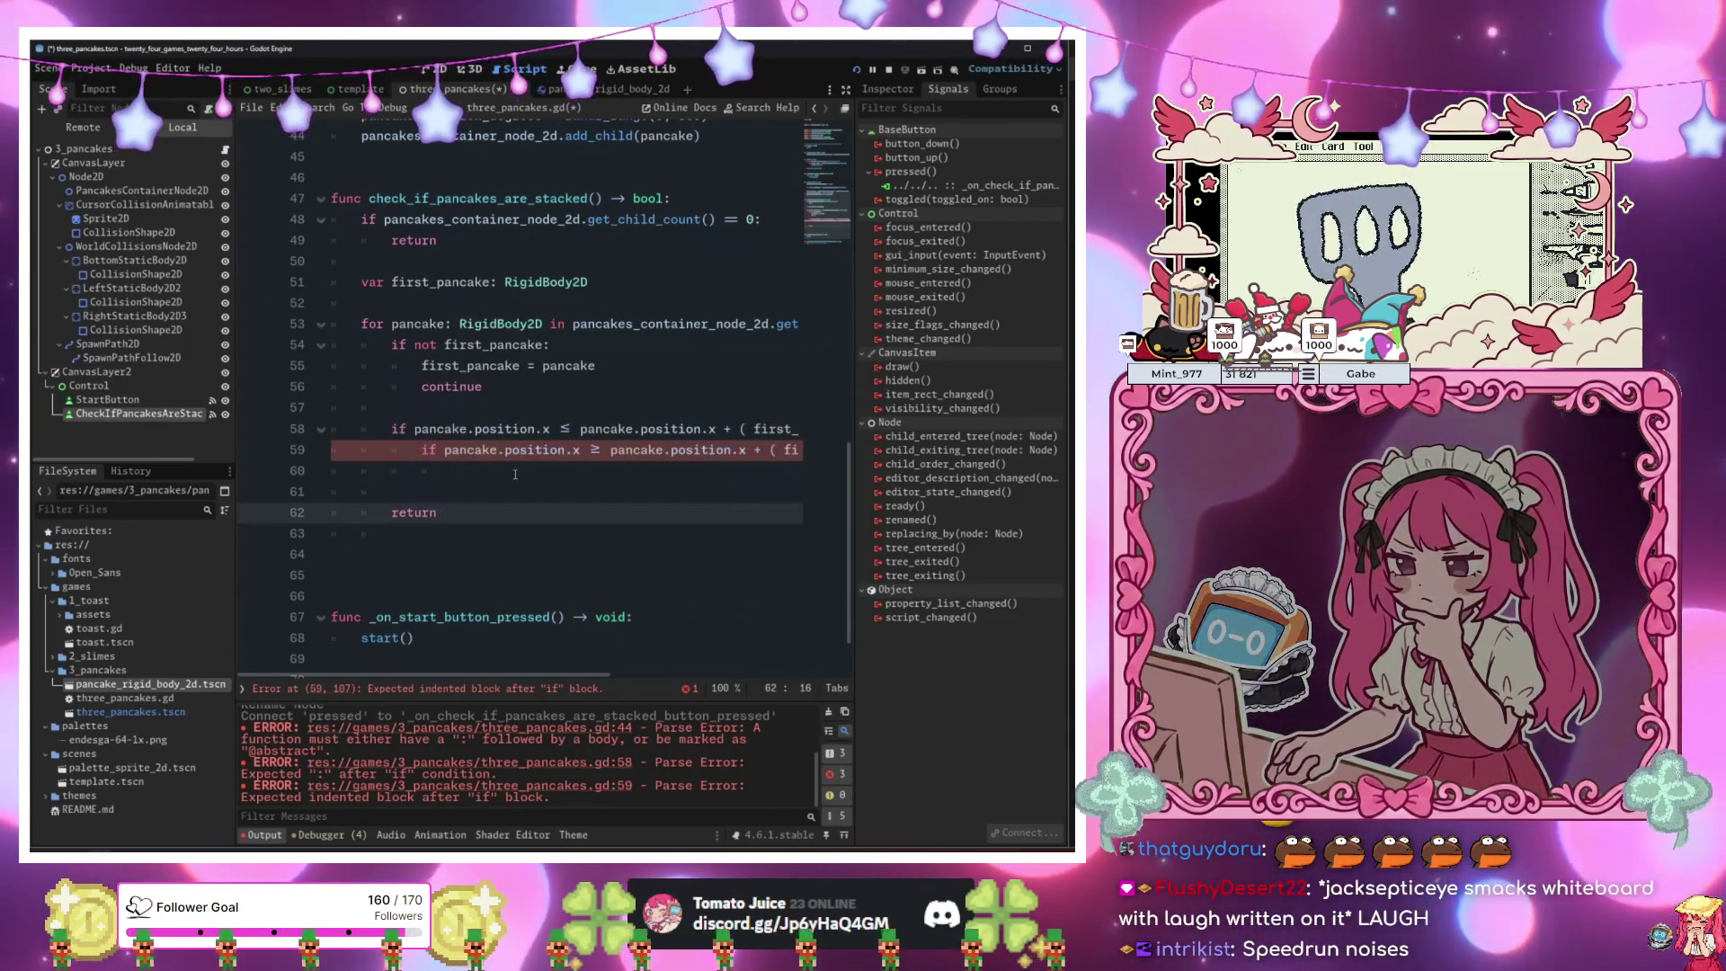
text( false)
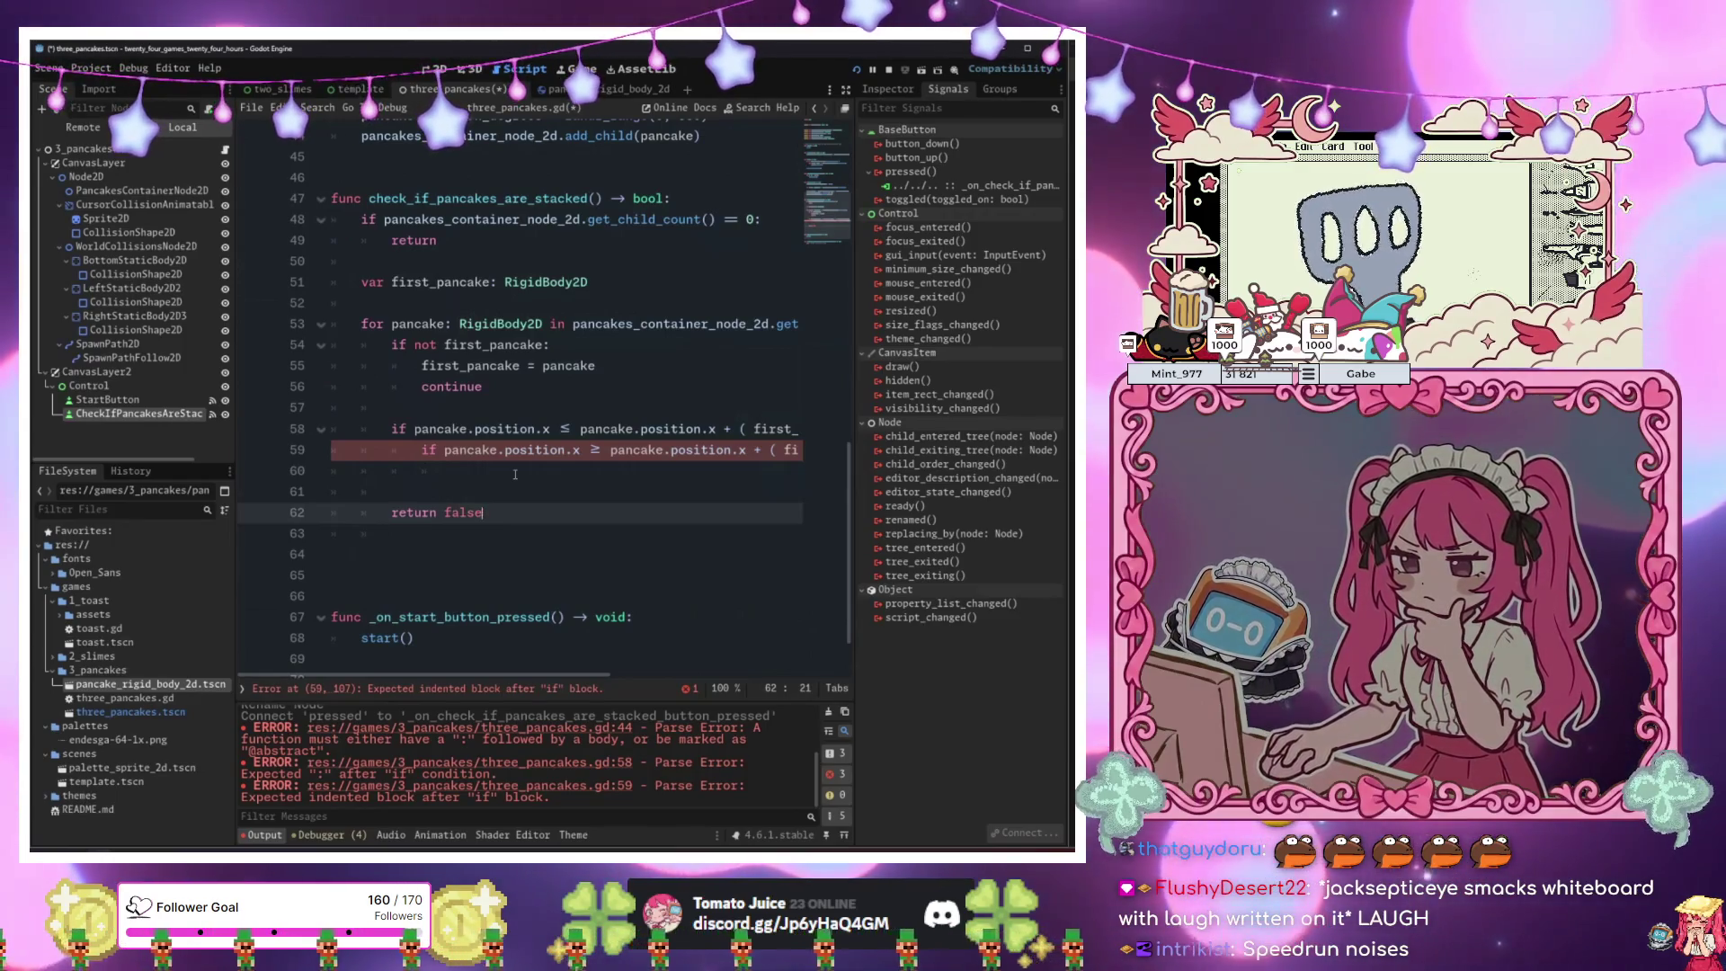
- Turn that line into an else branch whose body is false
key(Up)
key(Down)
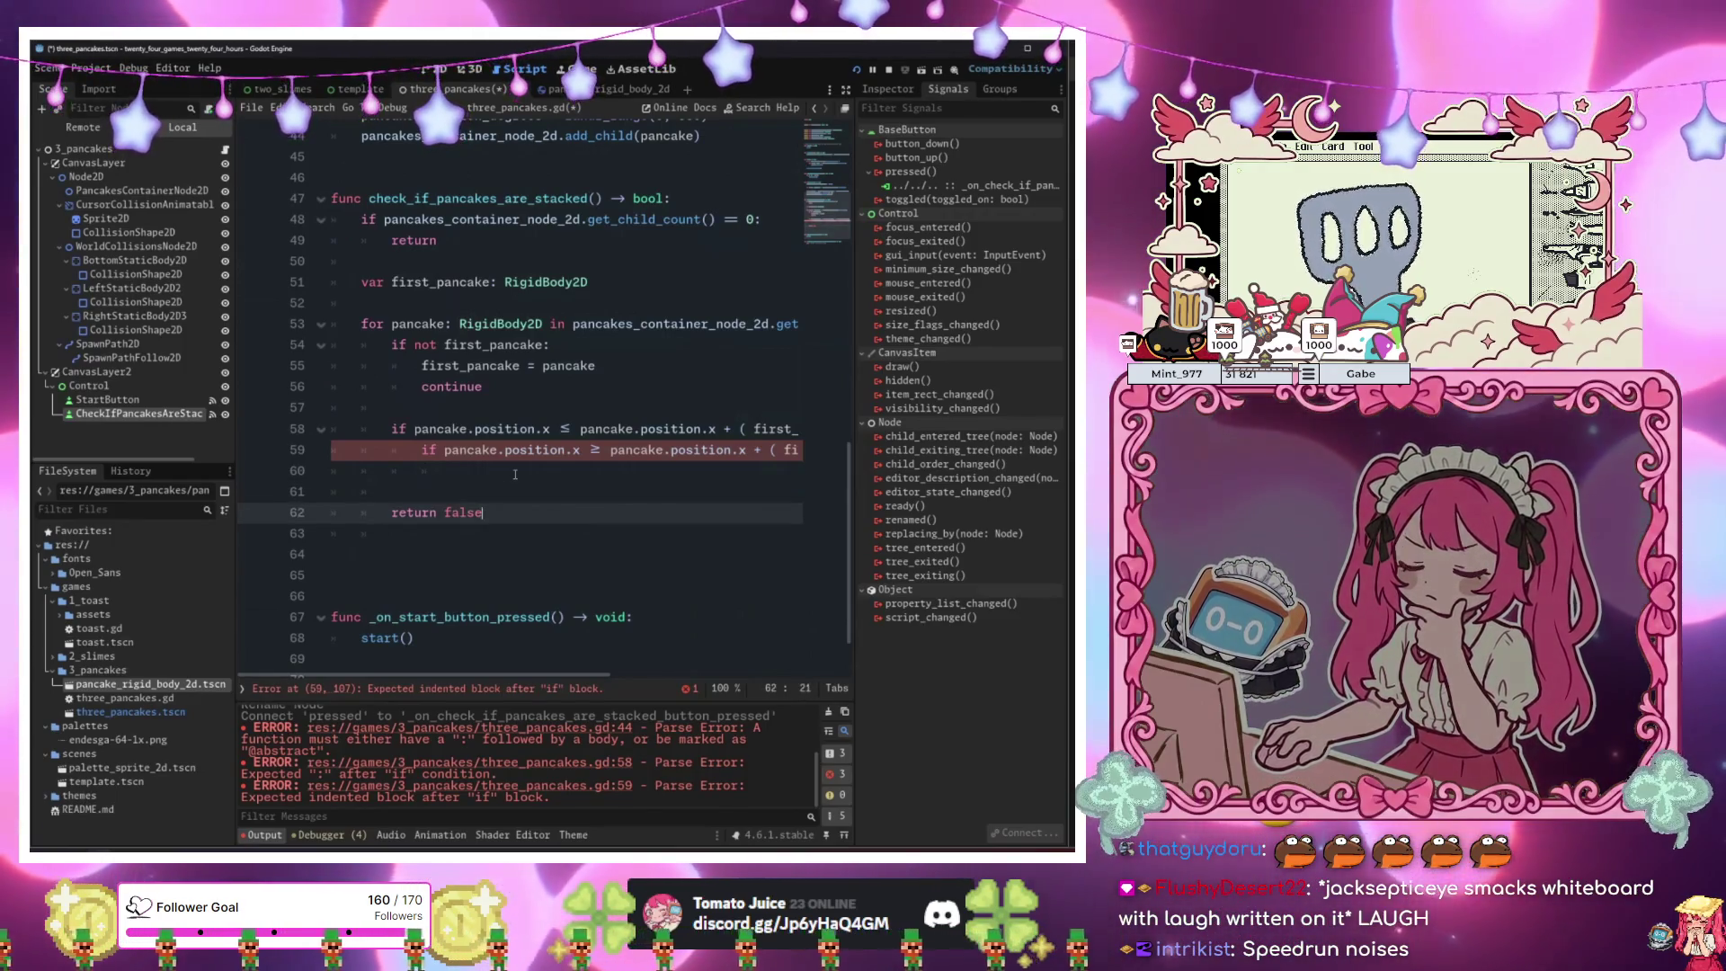
key(BackSpace)
text(else:)
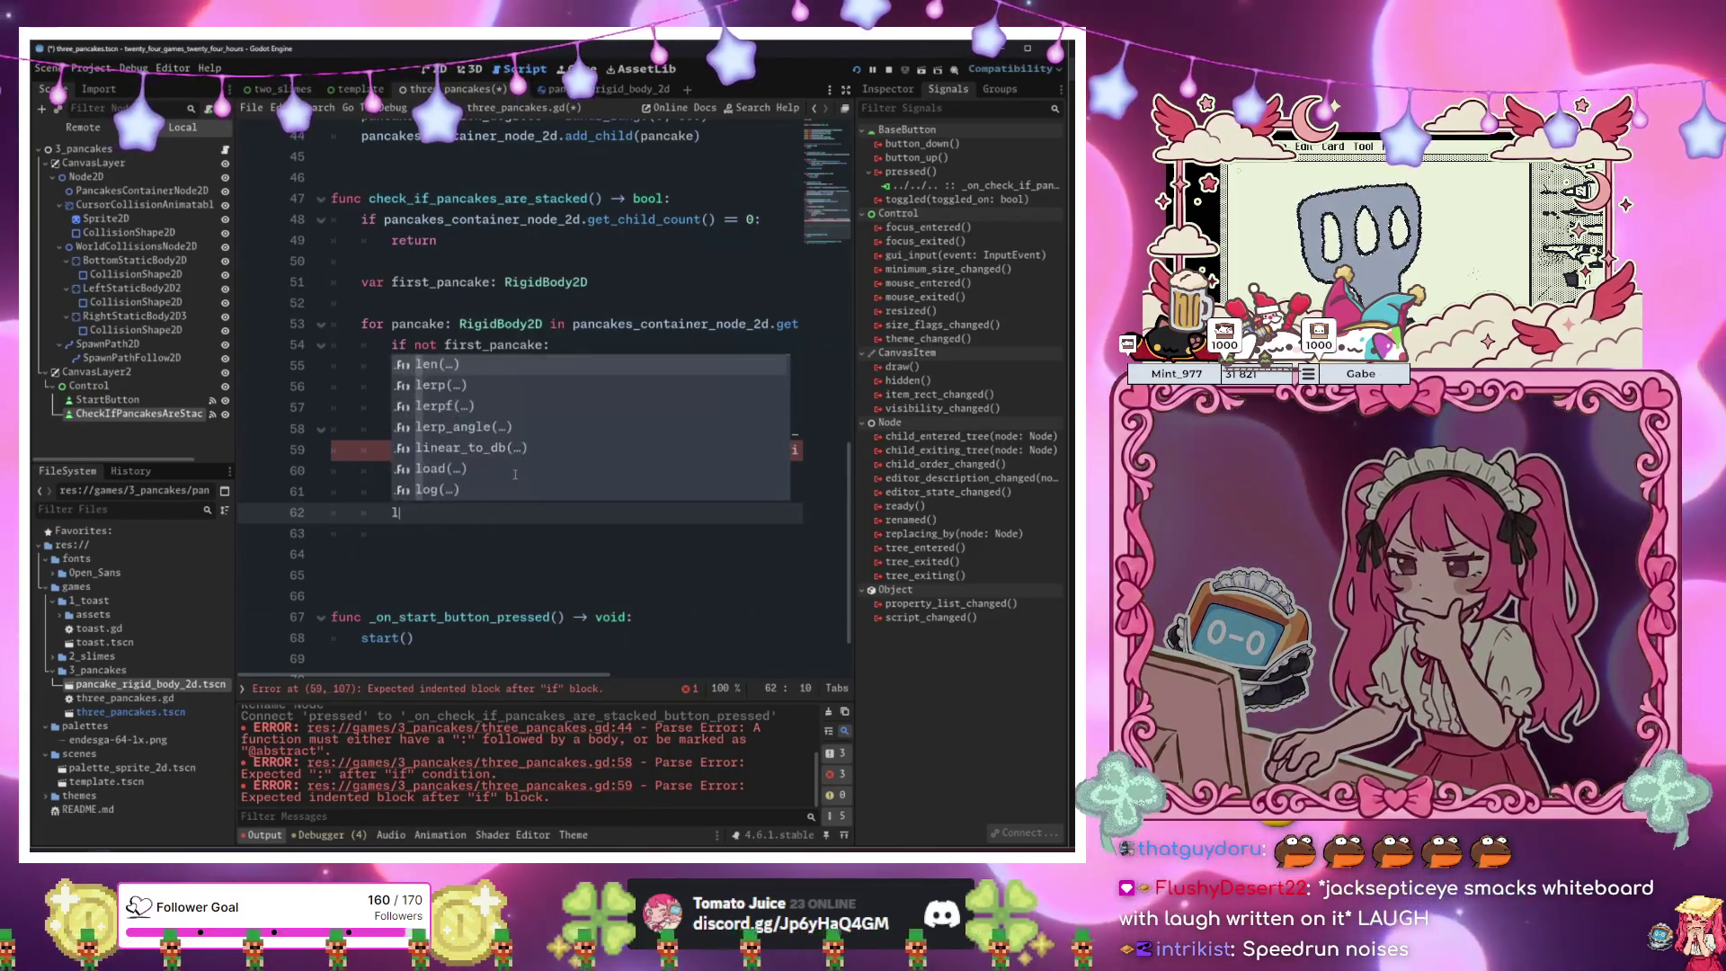
key(Return)
text(fal)
key(Return)
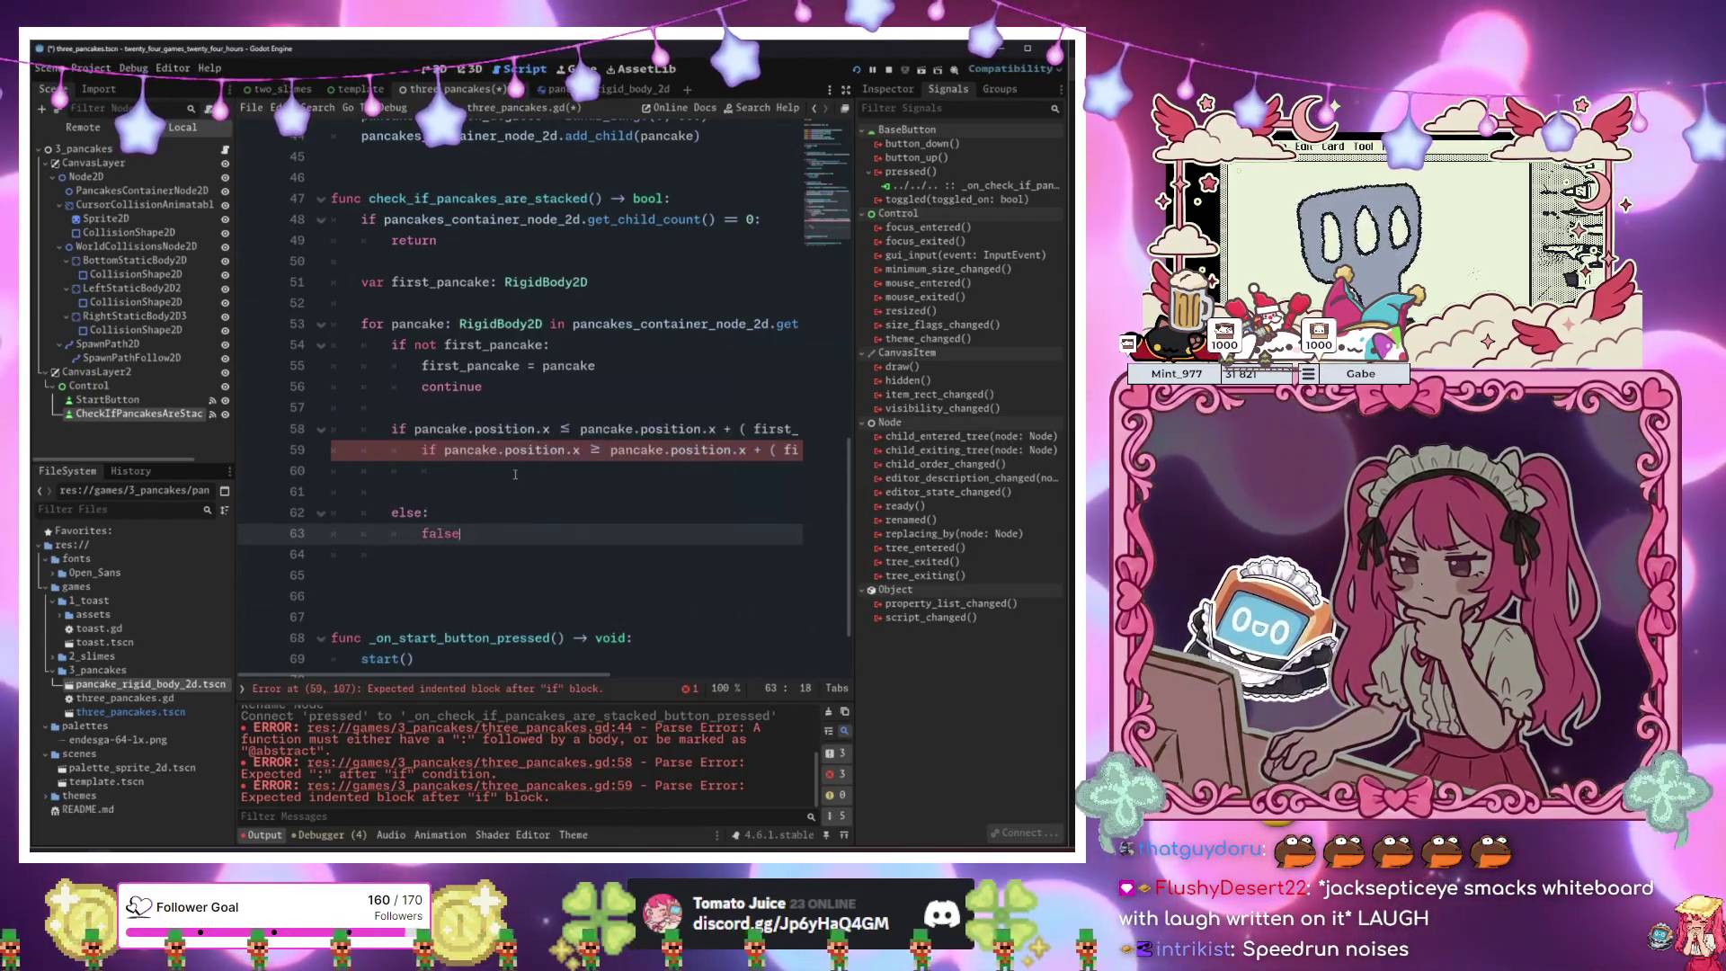
key(Return)
- Add a second else returning false and prefix the earlier false with return
key(Up)
key(Up)
key(Up)
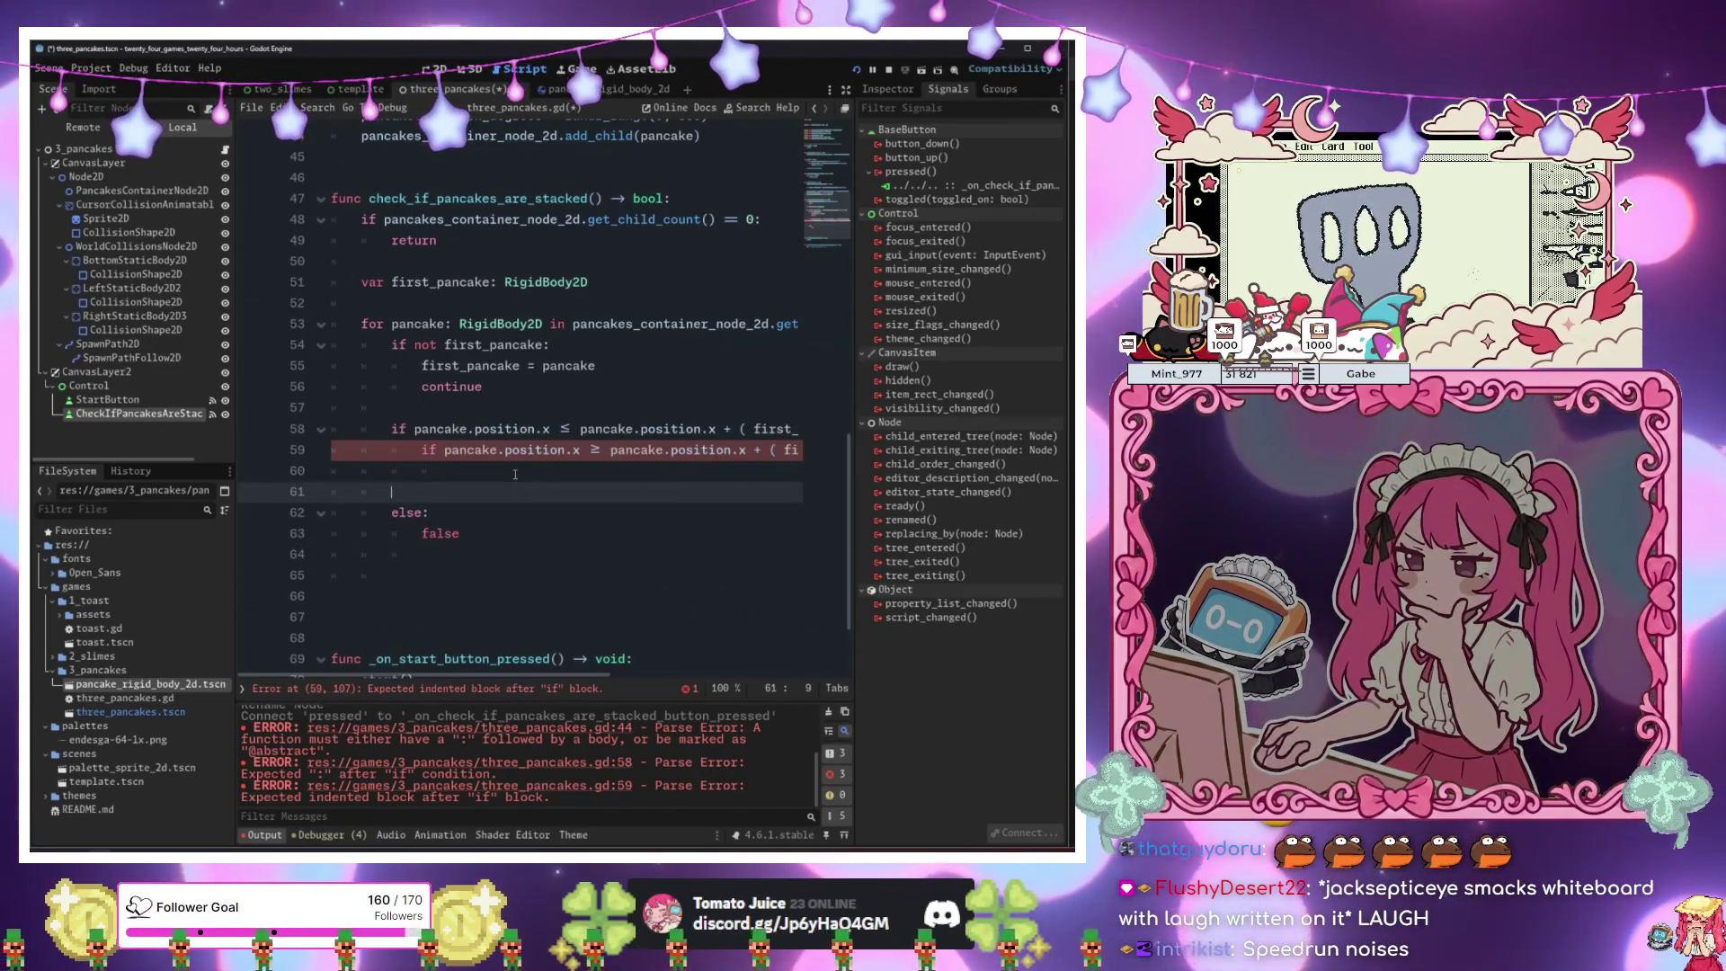
text(else:)
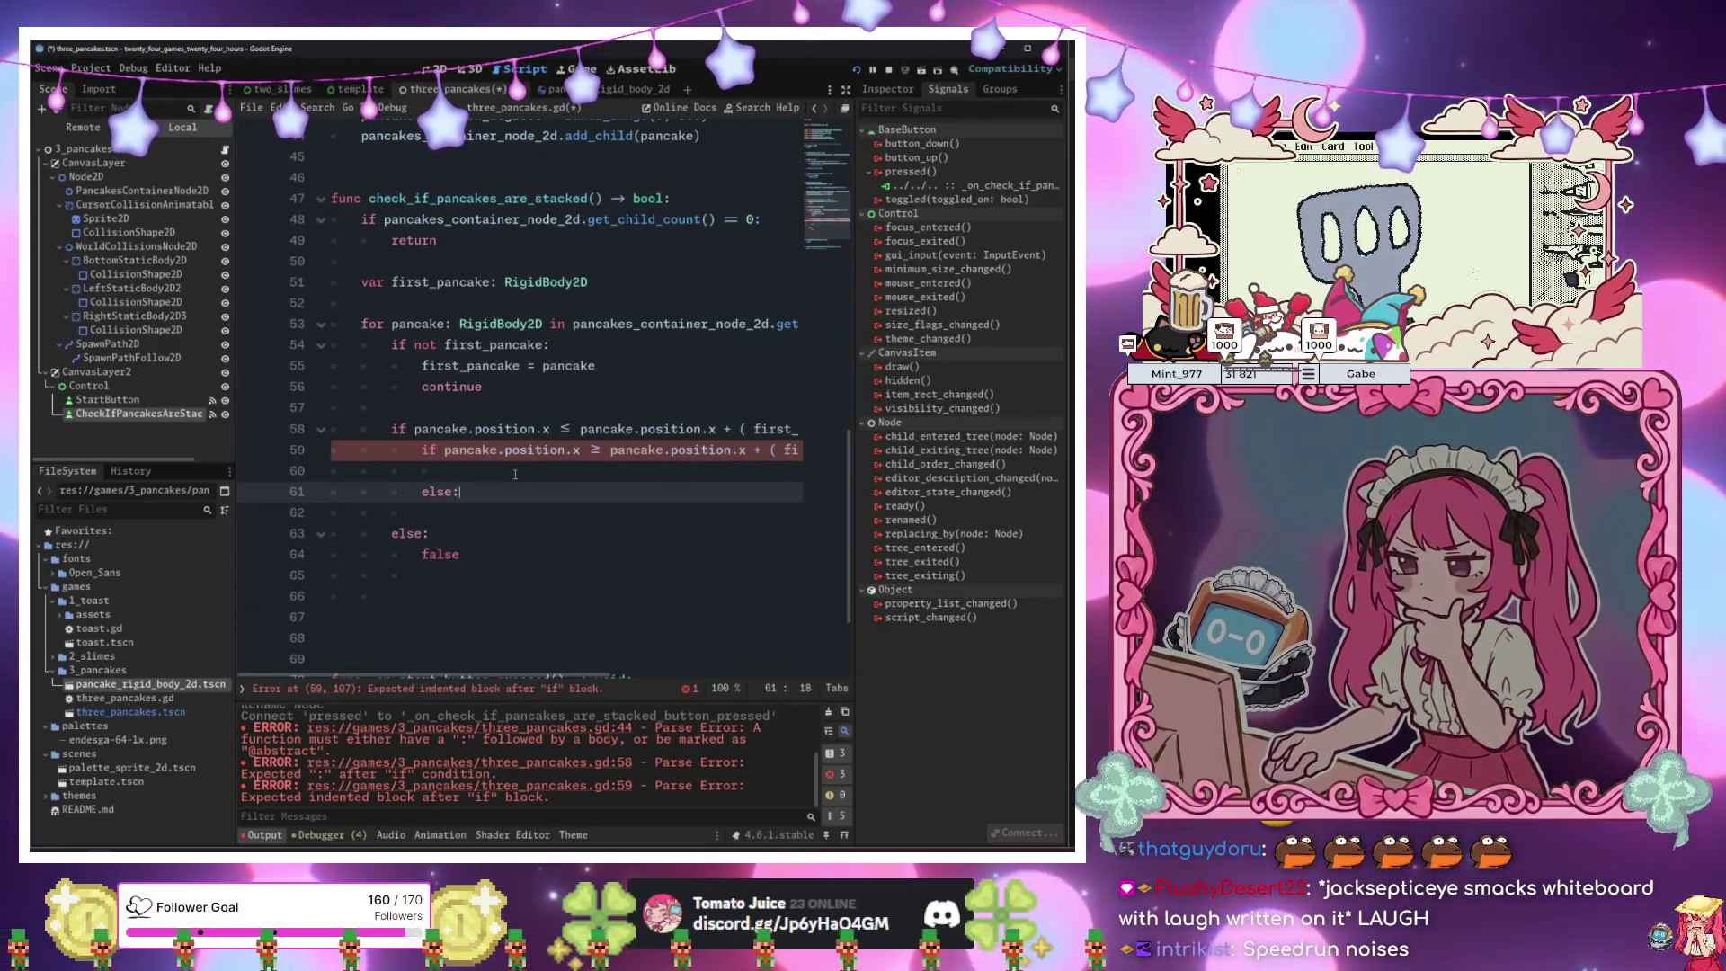
key(Return)
text(ret)
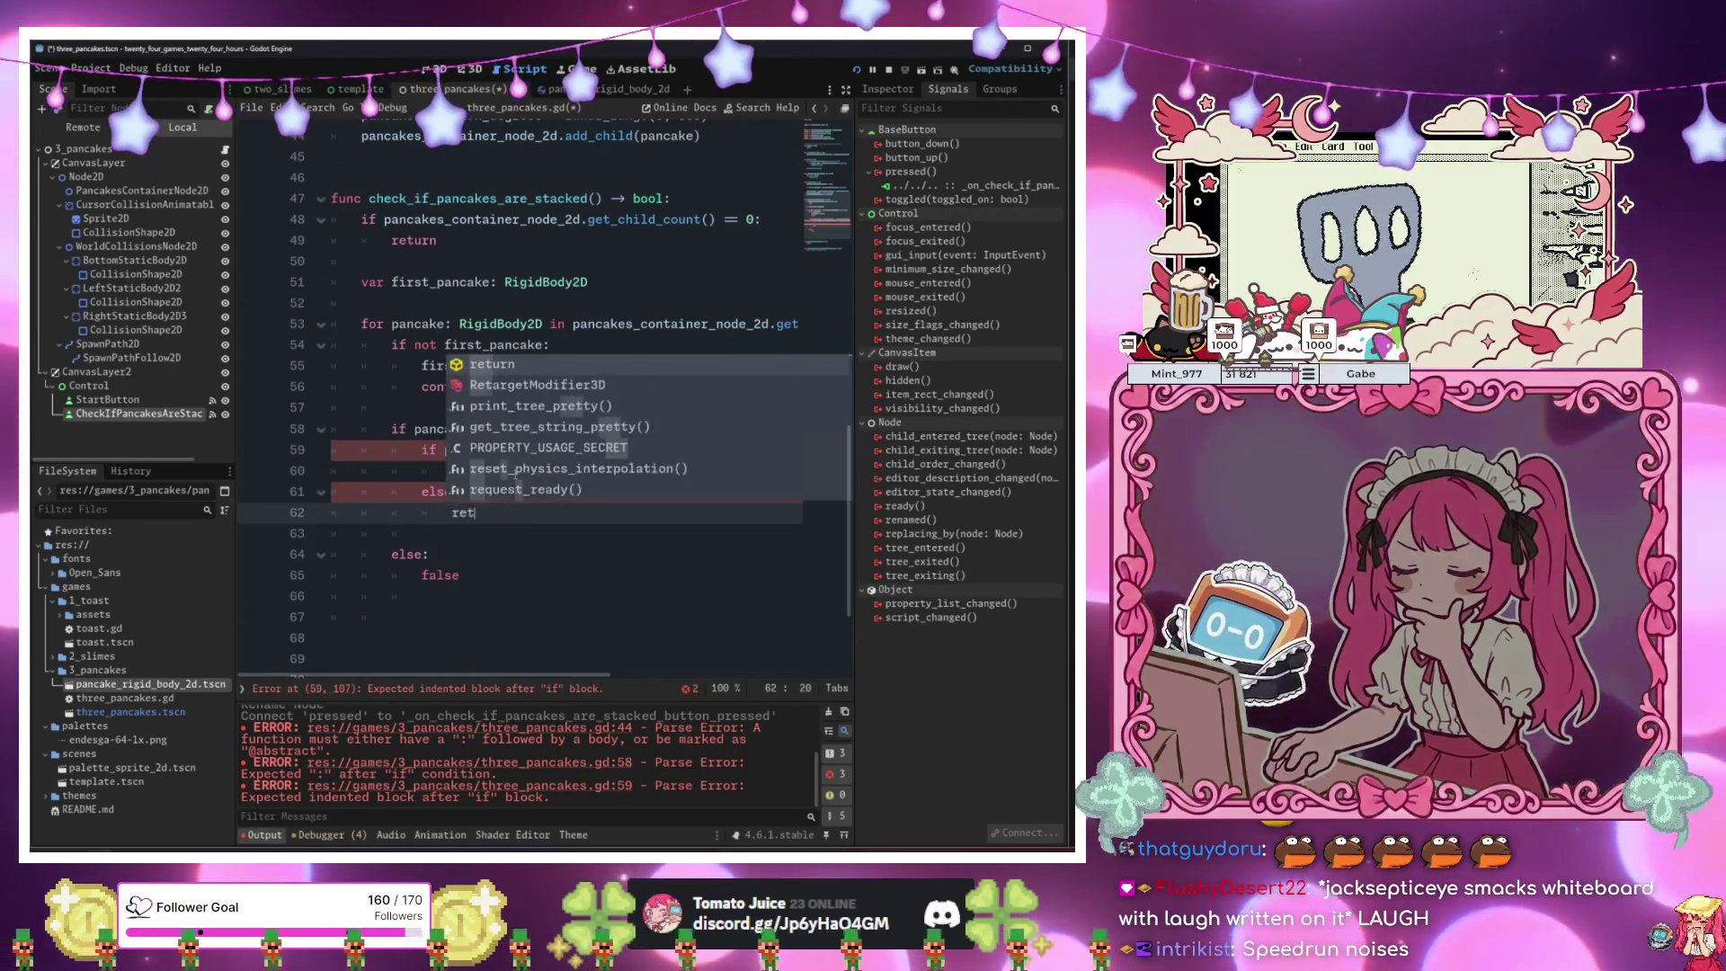
text(urn fa)
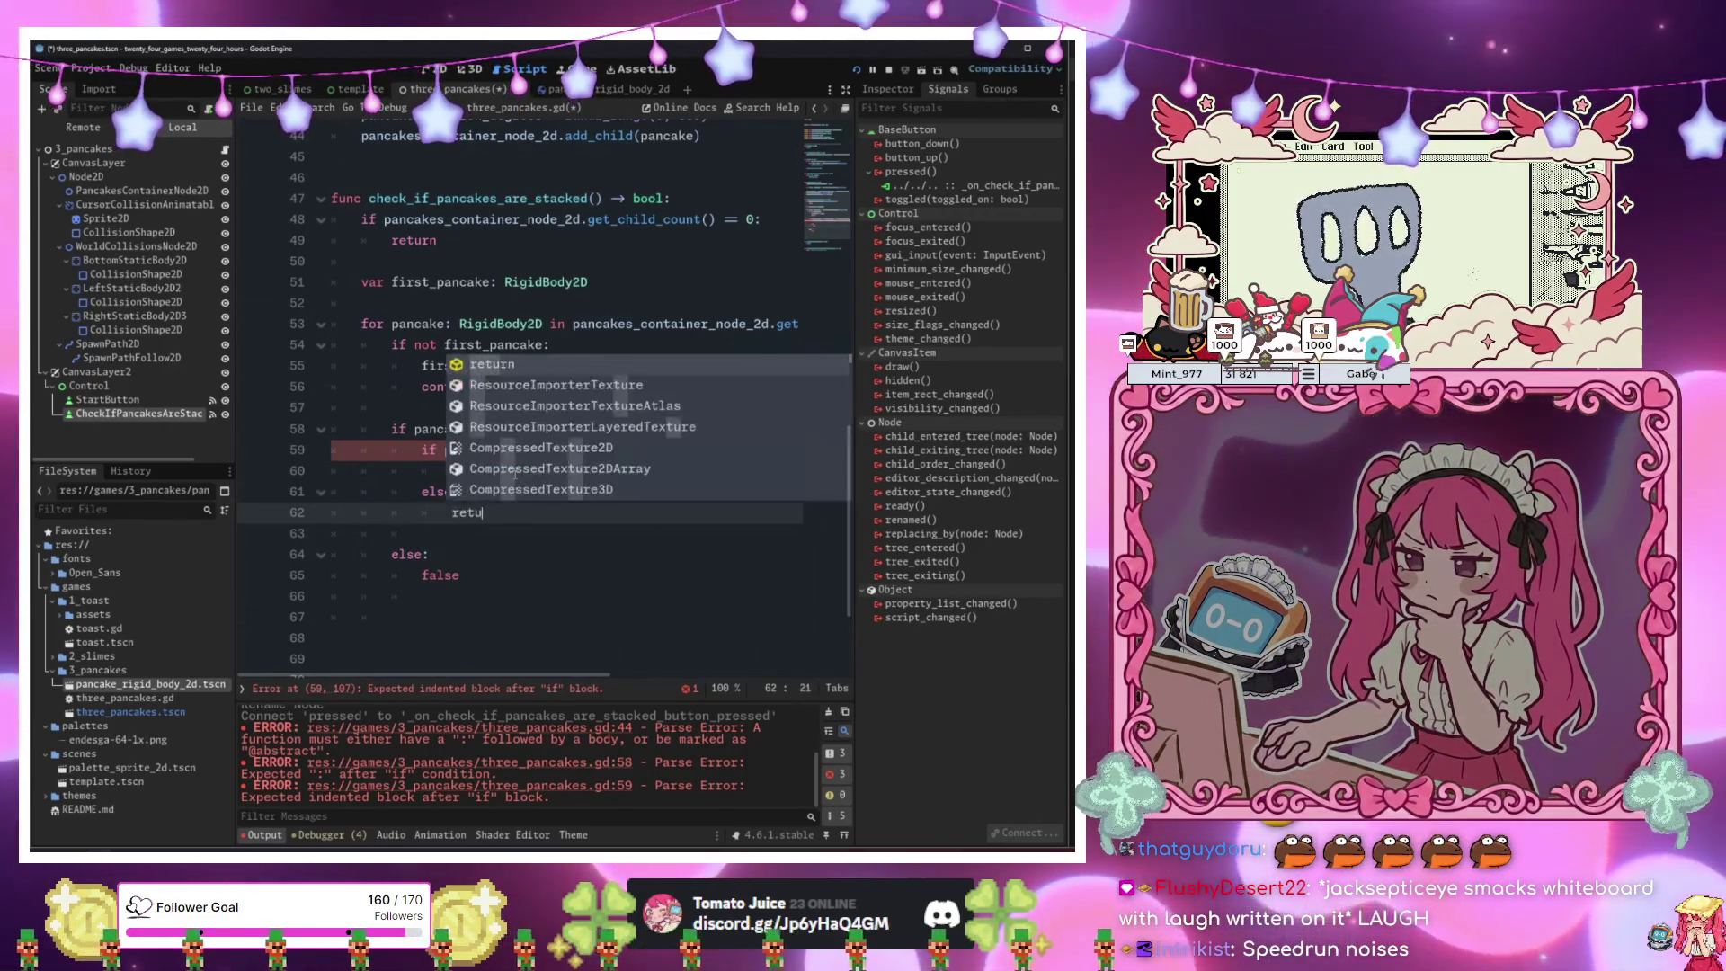
key(Return)
key(Down)
key(Down)
key(Down)
key(Home)
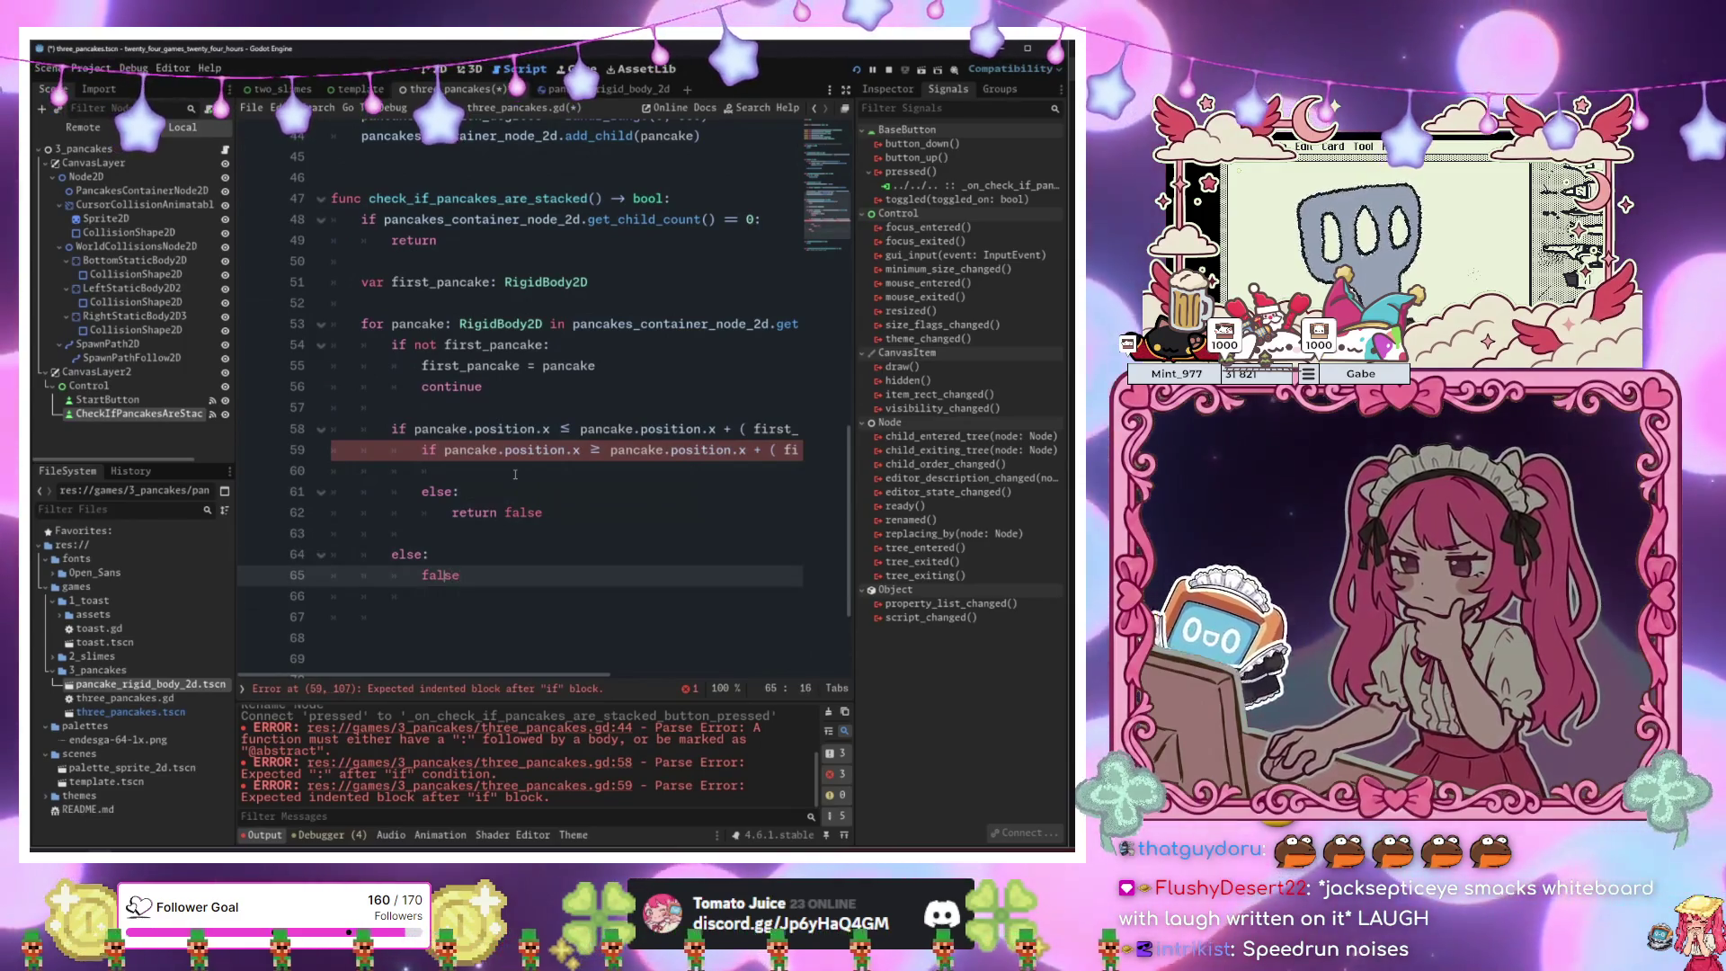
text(return)
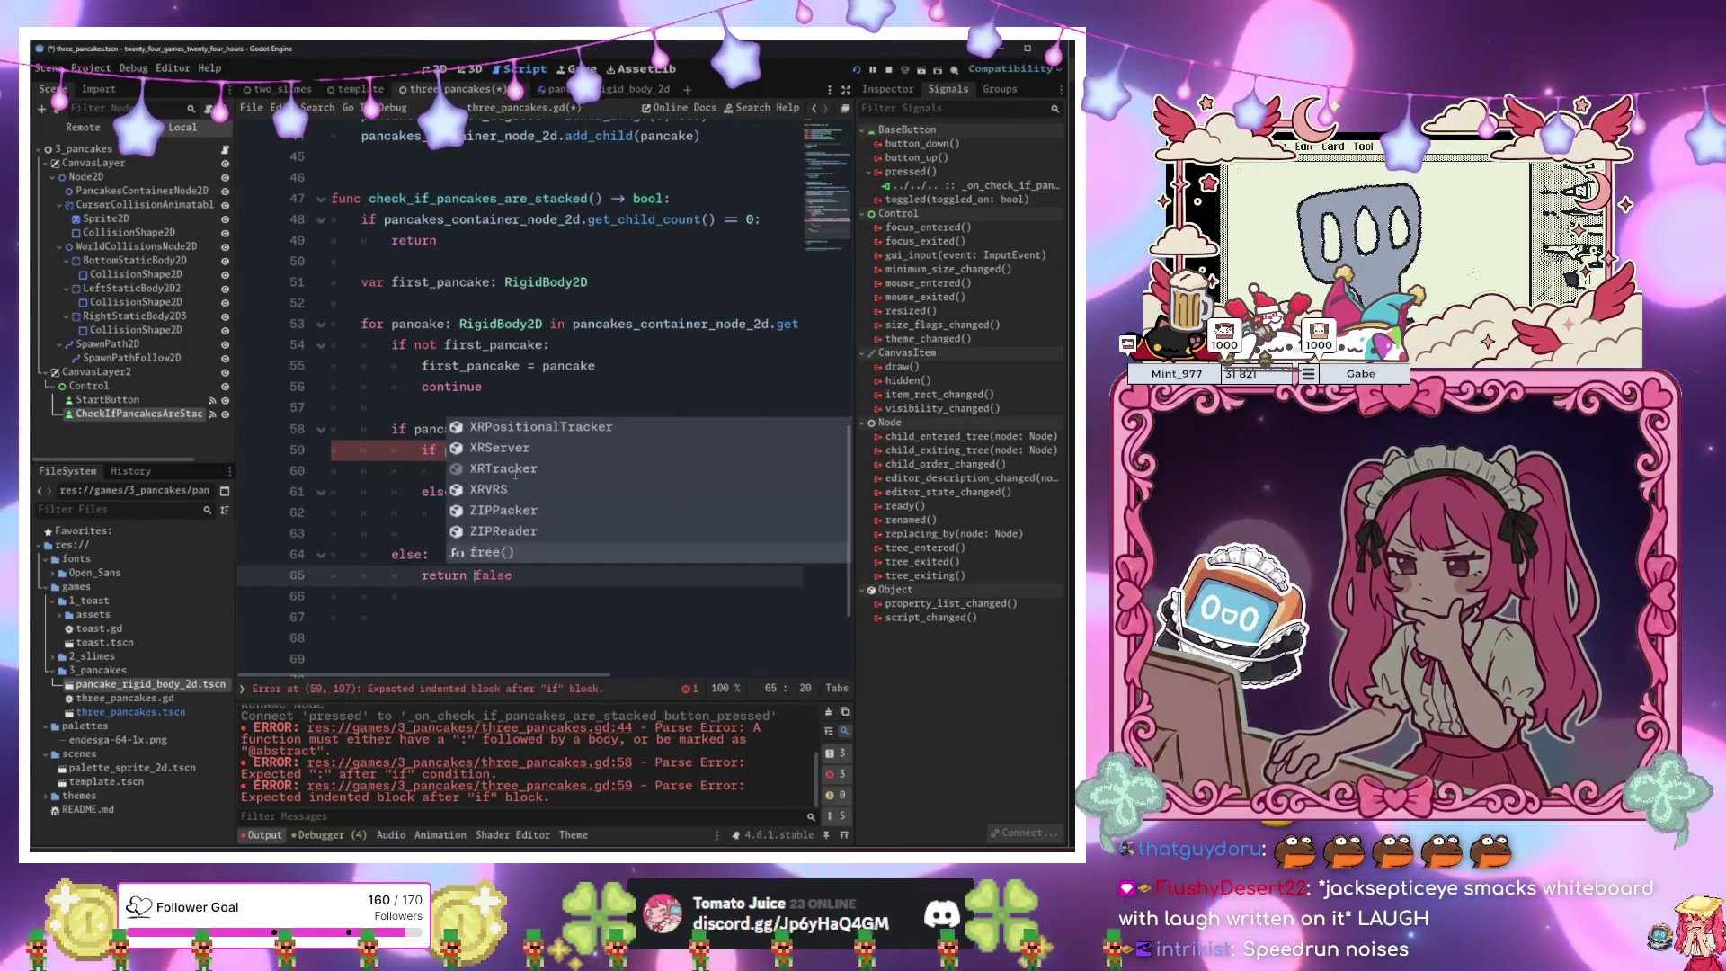
- Add 'return true' after the loop, tidy the blank lines, and save the script
key(Down)
key(Down)
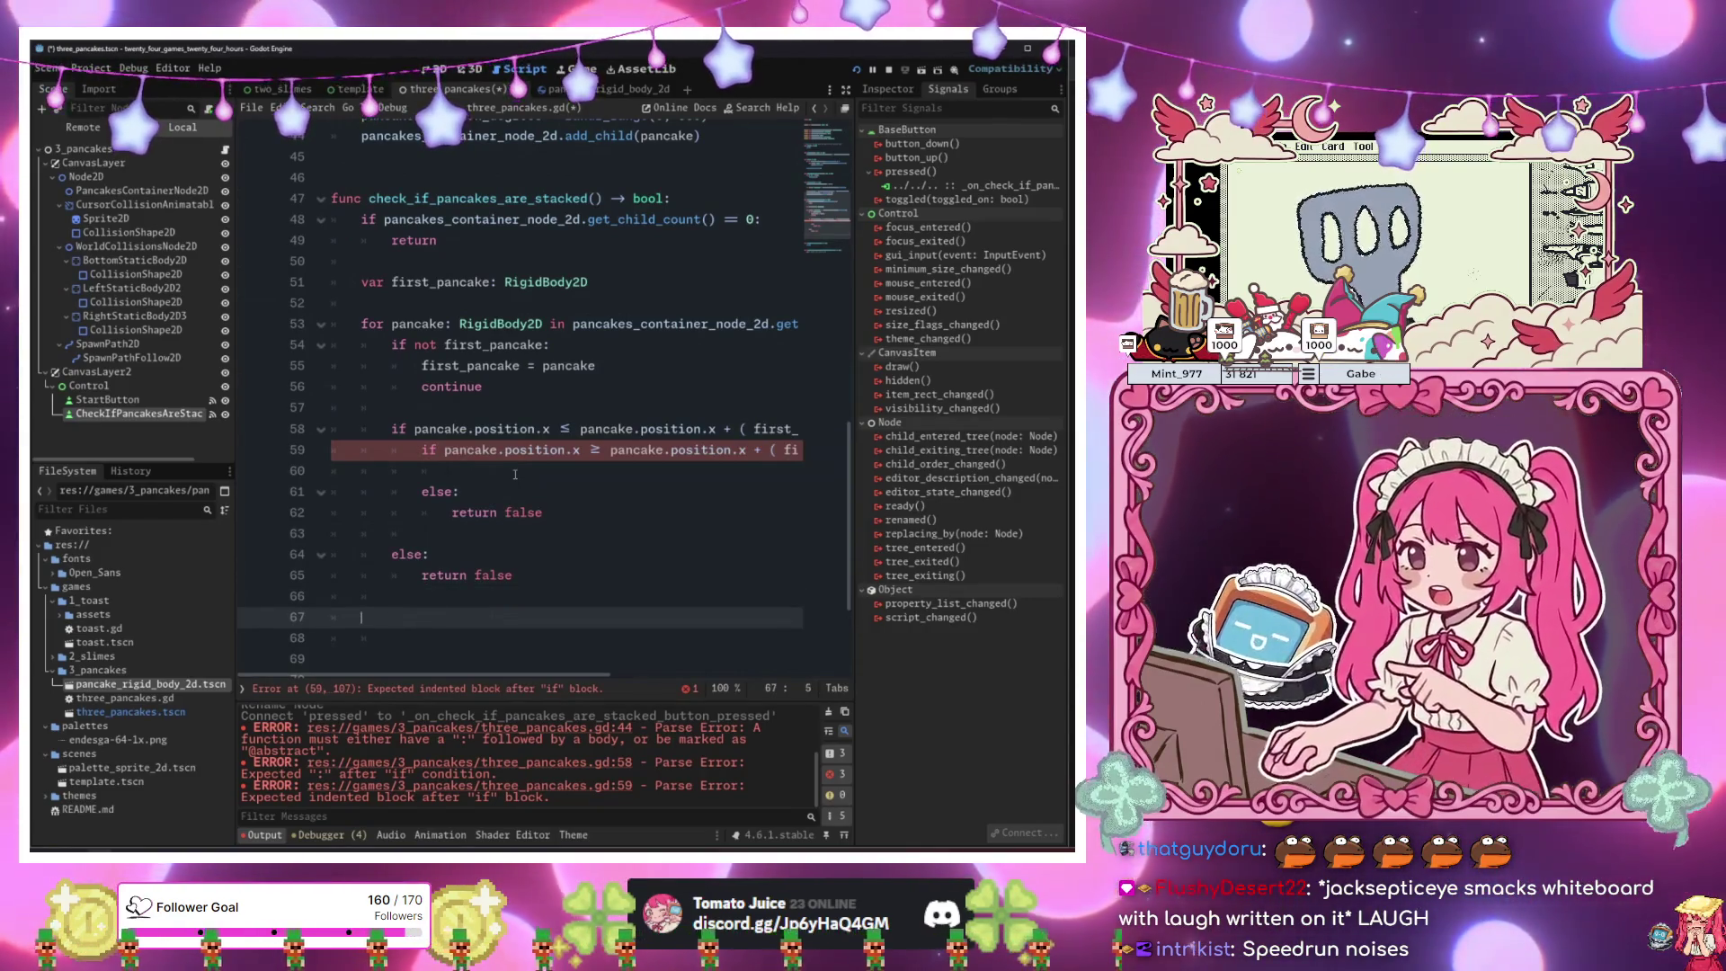
text(return f)
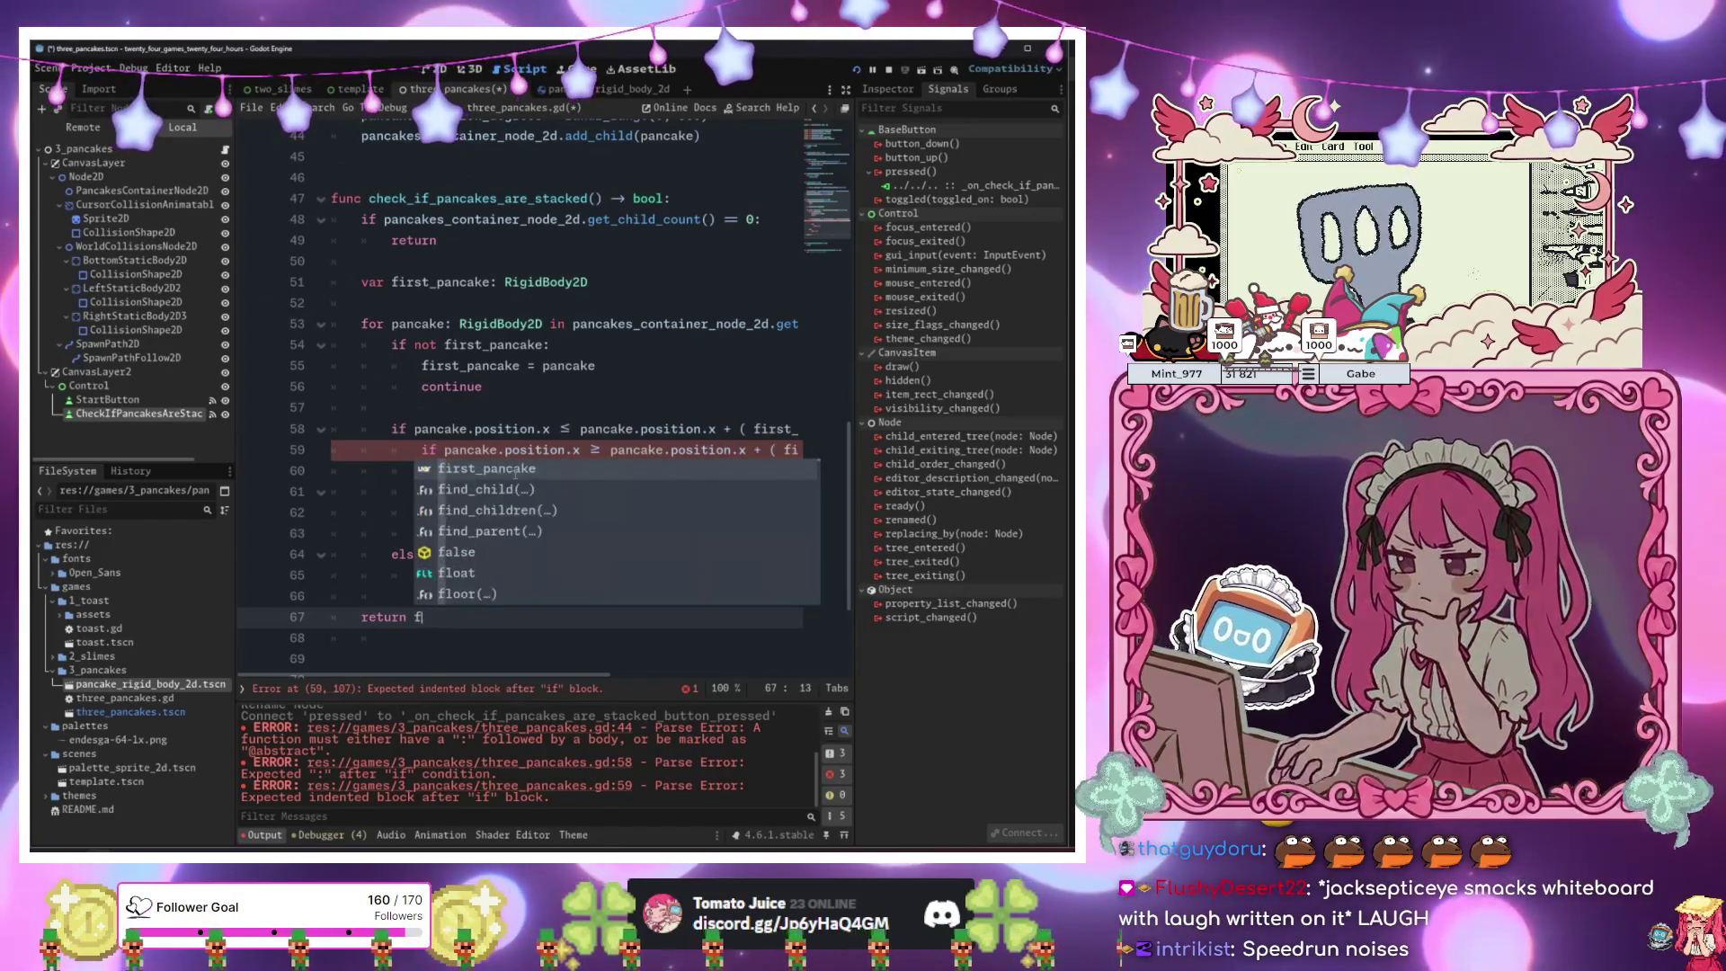
key(BackSpace)
text(true)
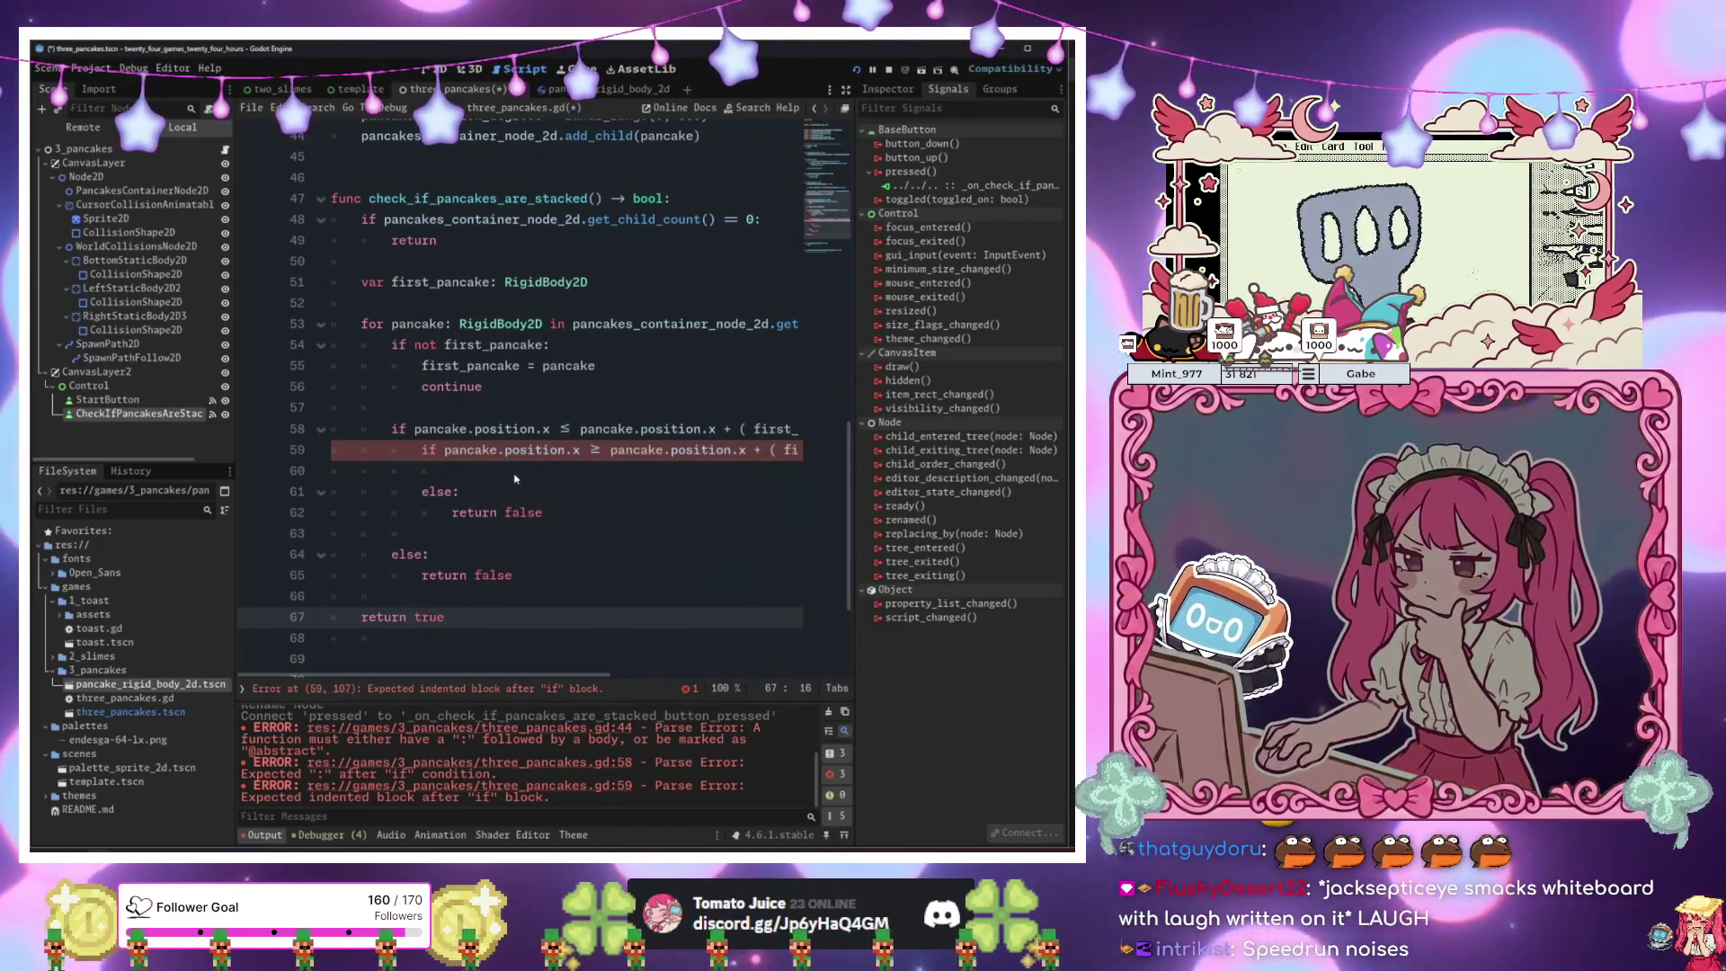
click(464, 600)
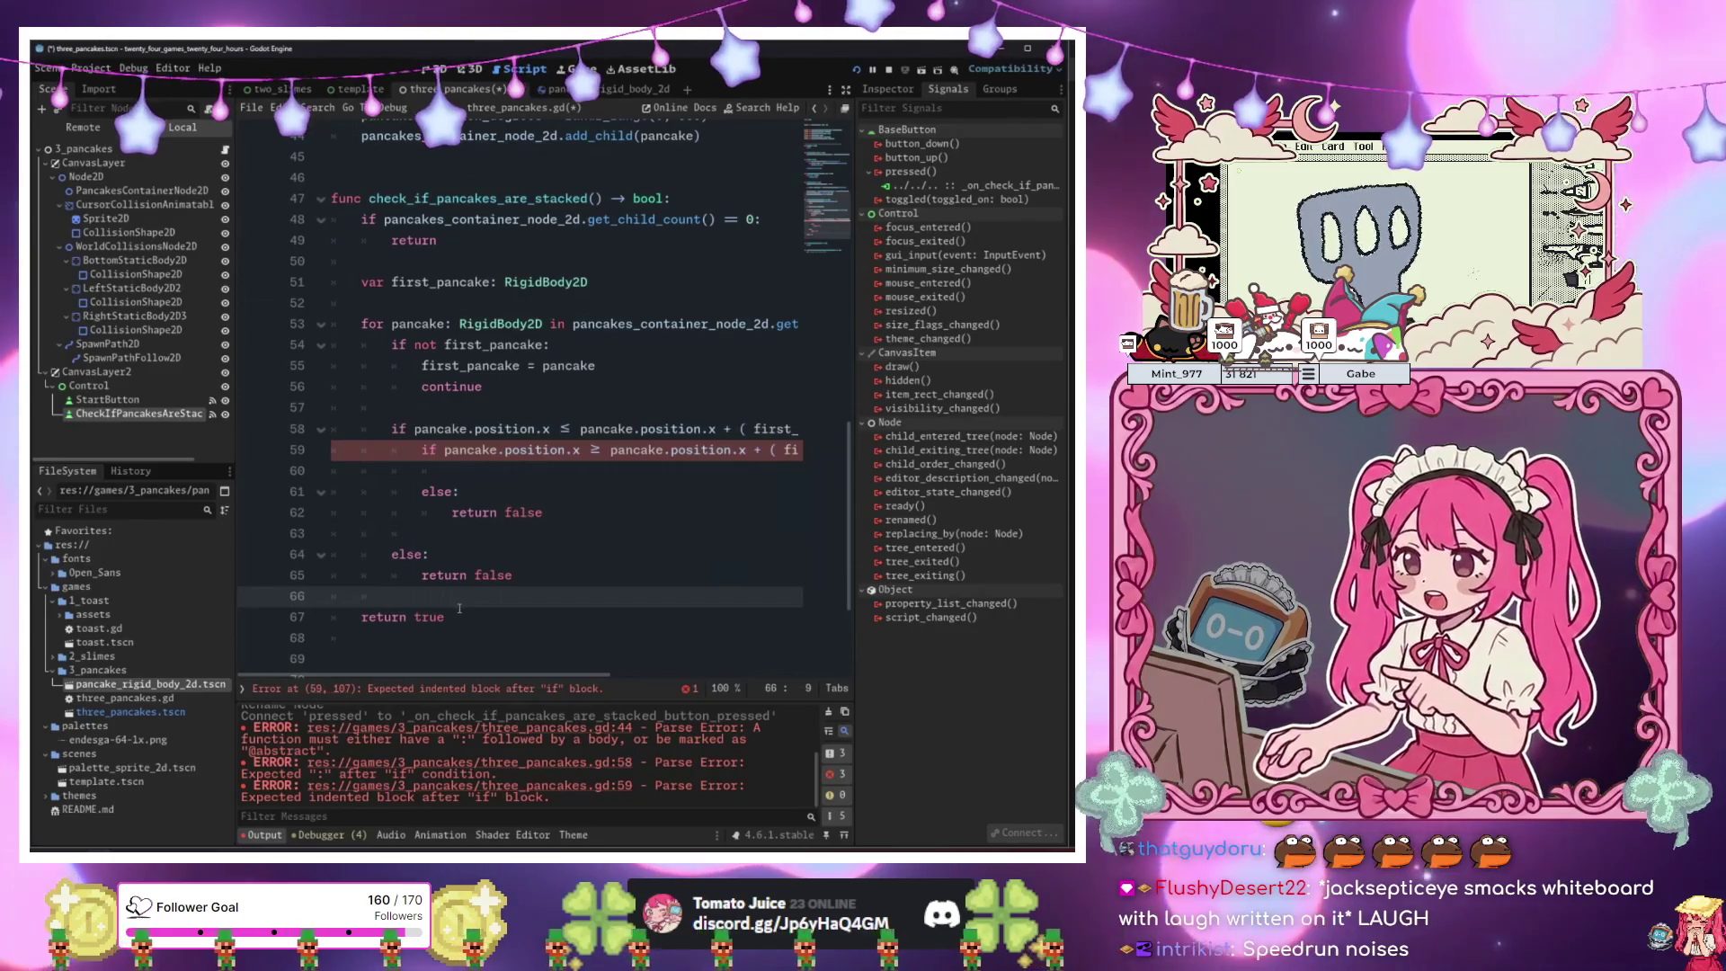
key(BackSpace)
key(BackSpace)
key(BackSpace)
key(Down)
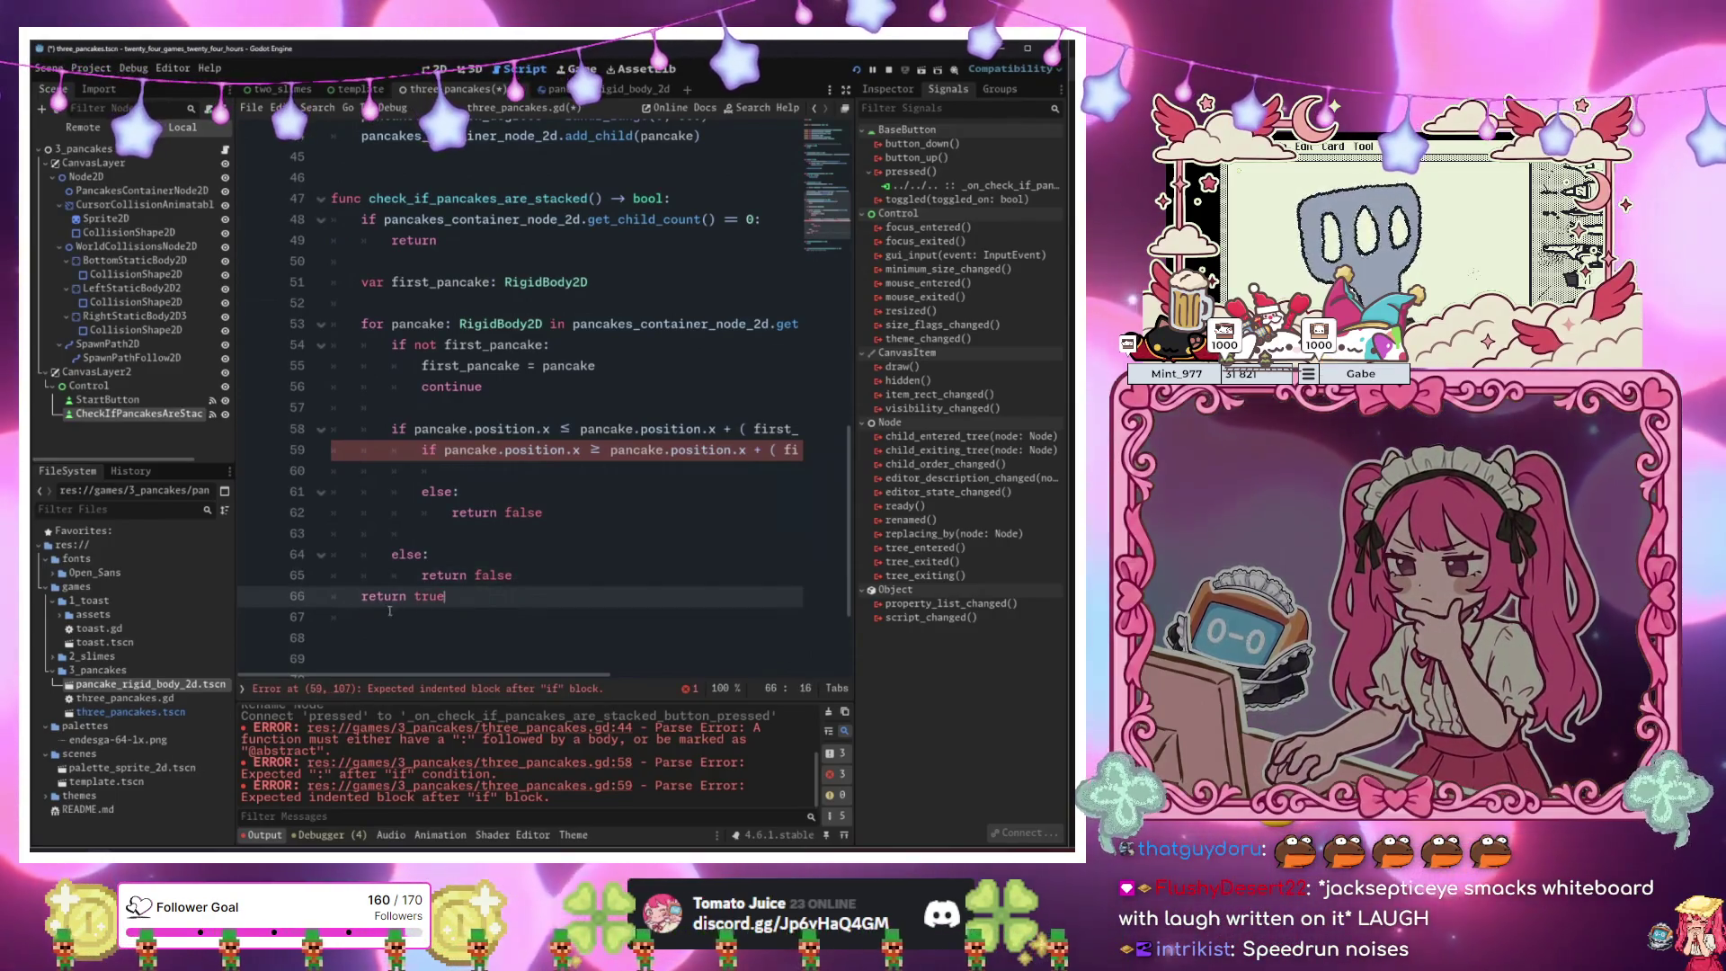
click(613, 578)
key(Return)
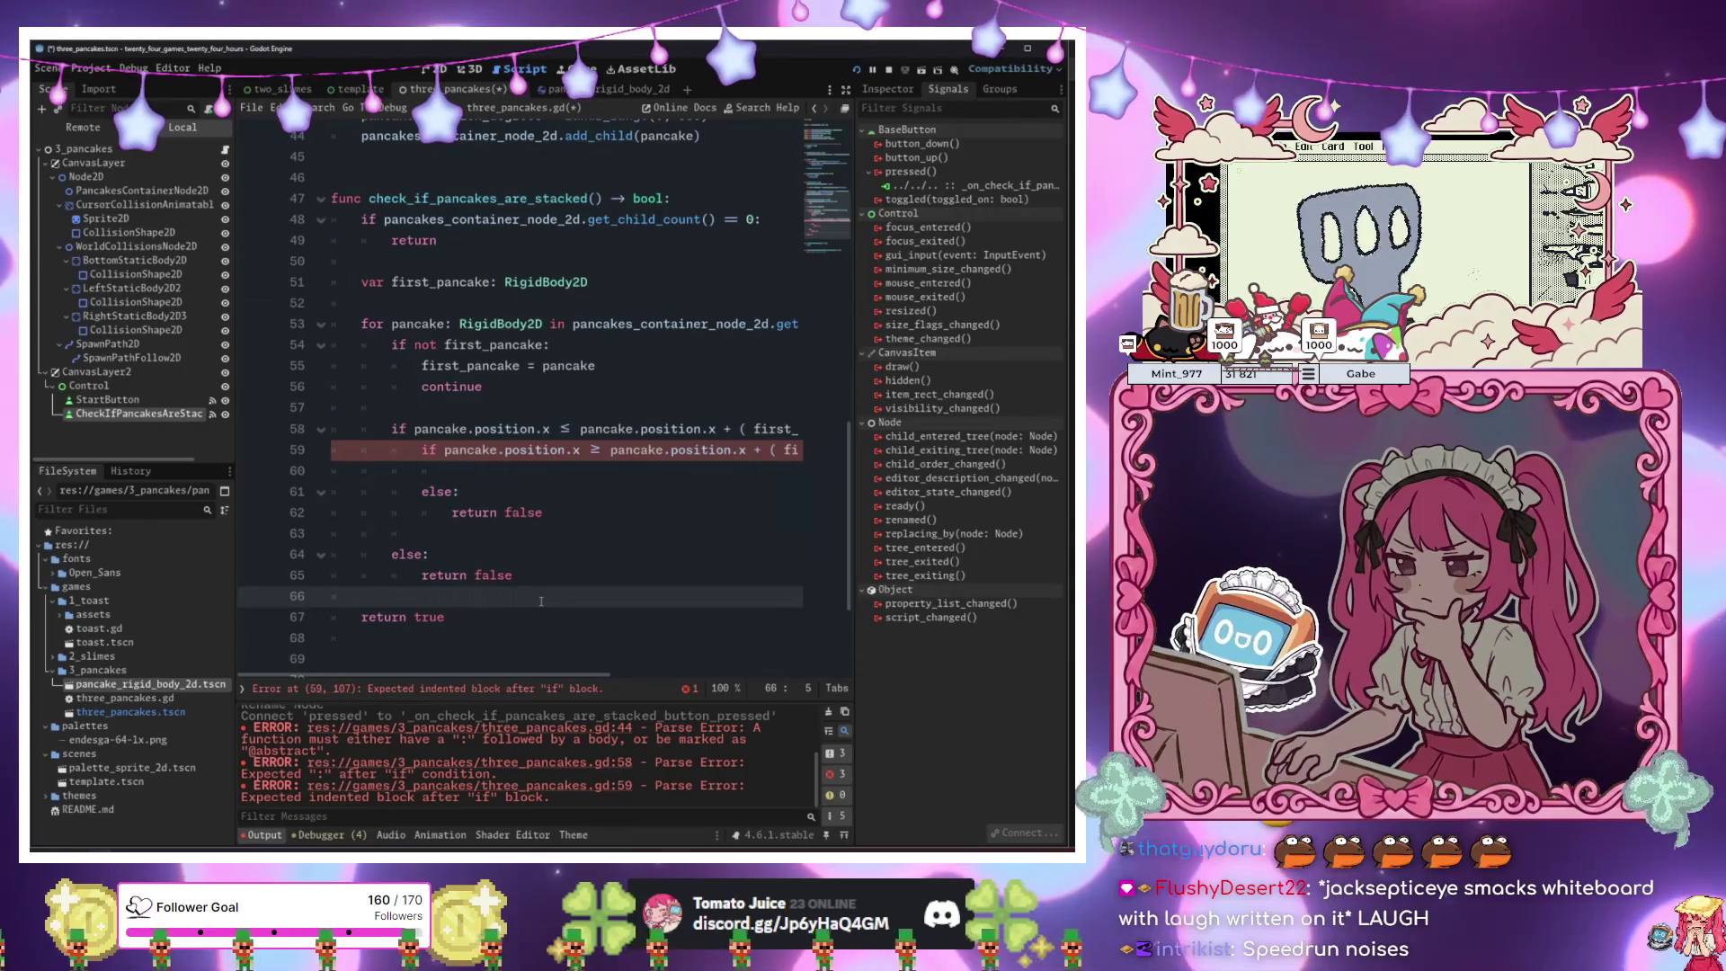
click(578, 546)
click(586, 474)
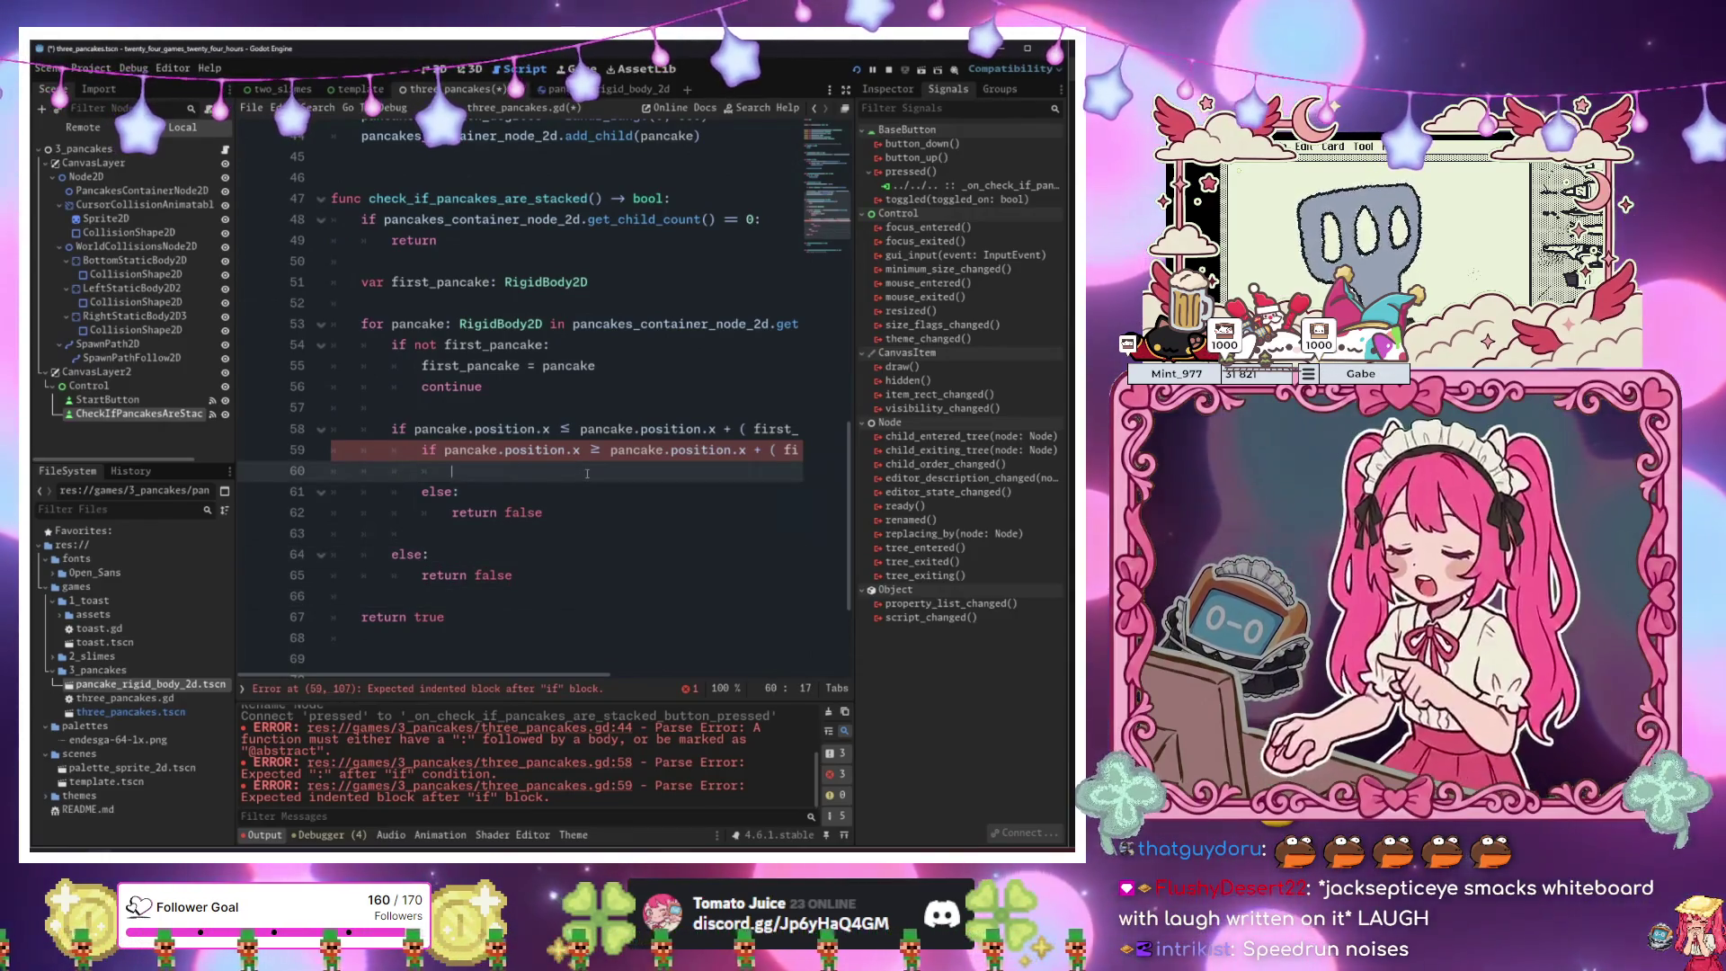
key(ctrl+s)
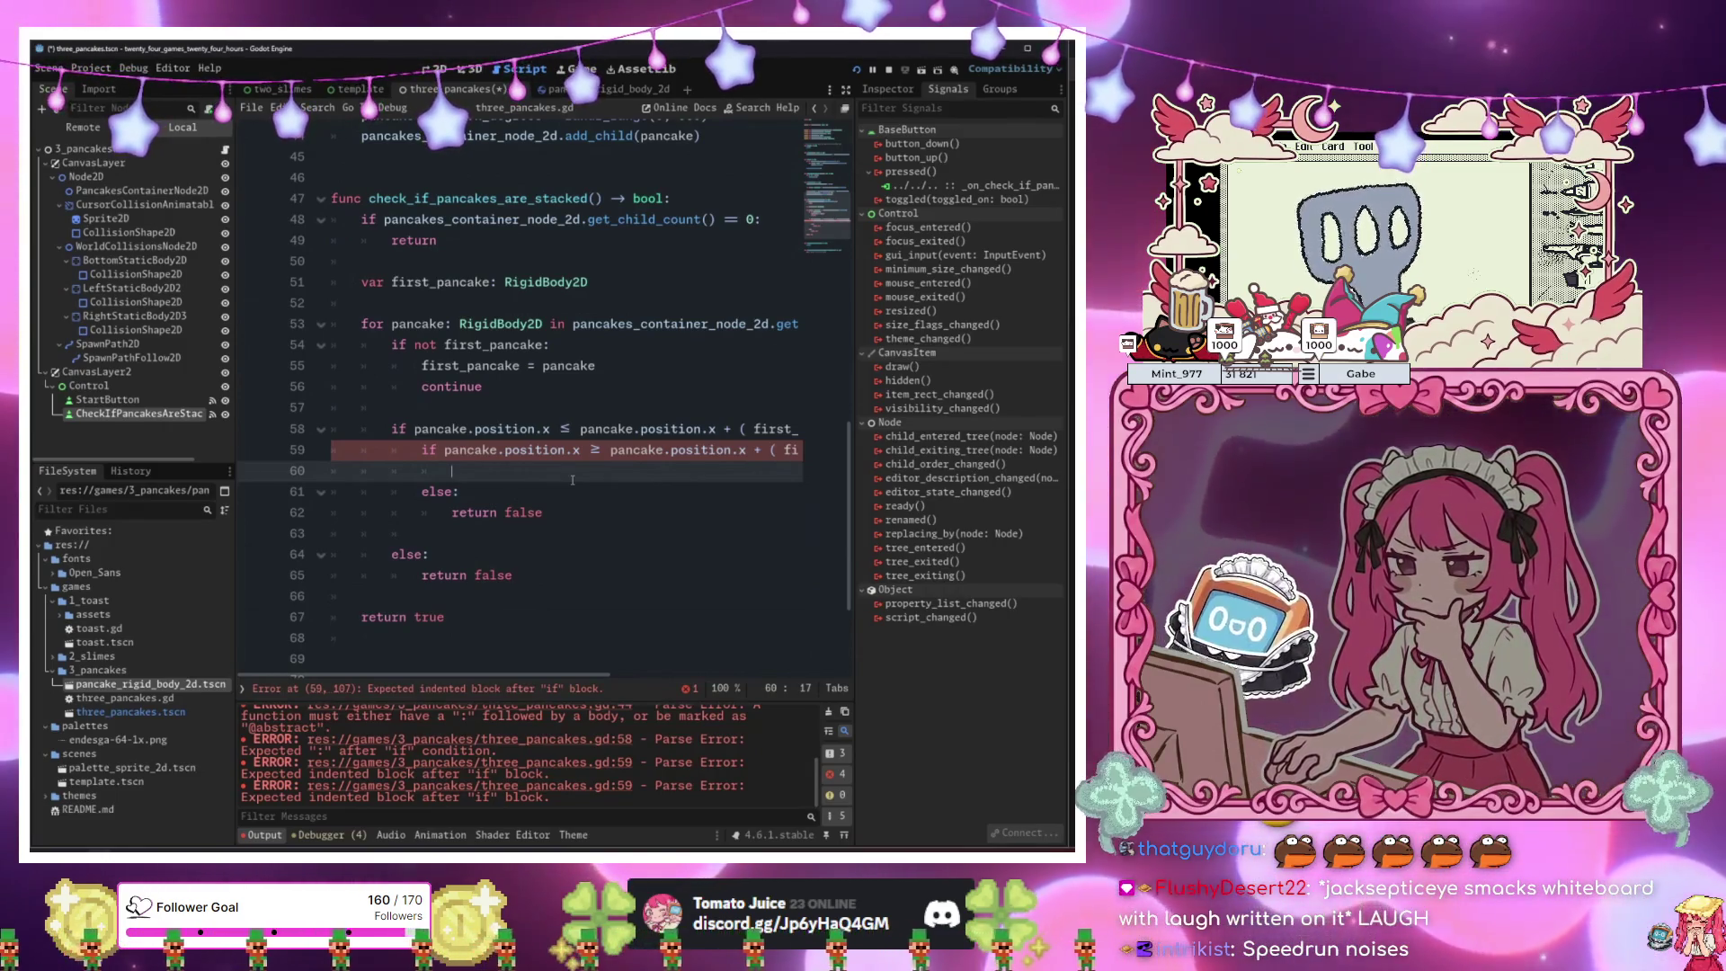
- Write 'continue' under the inner if and change the bare return on line 49 to 'return false'
text(contr)
key(BackSpace)
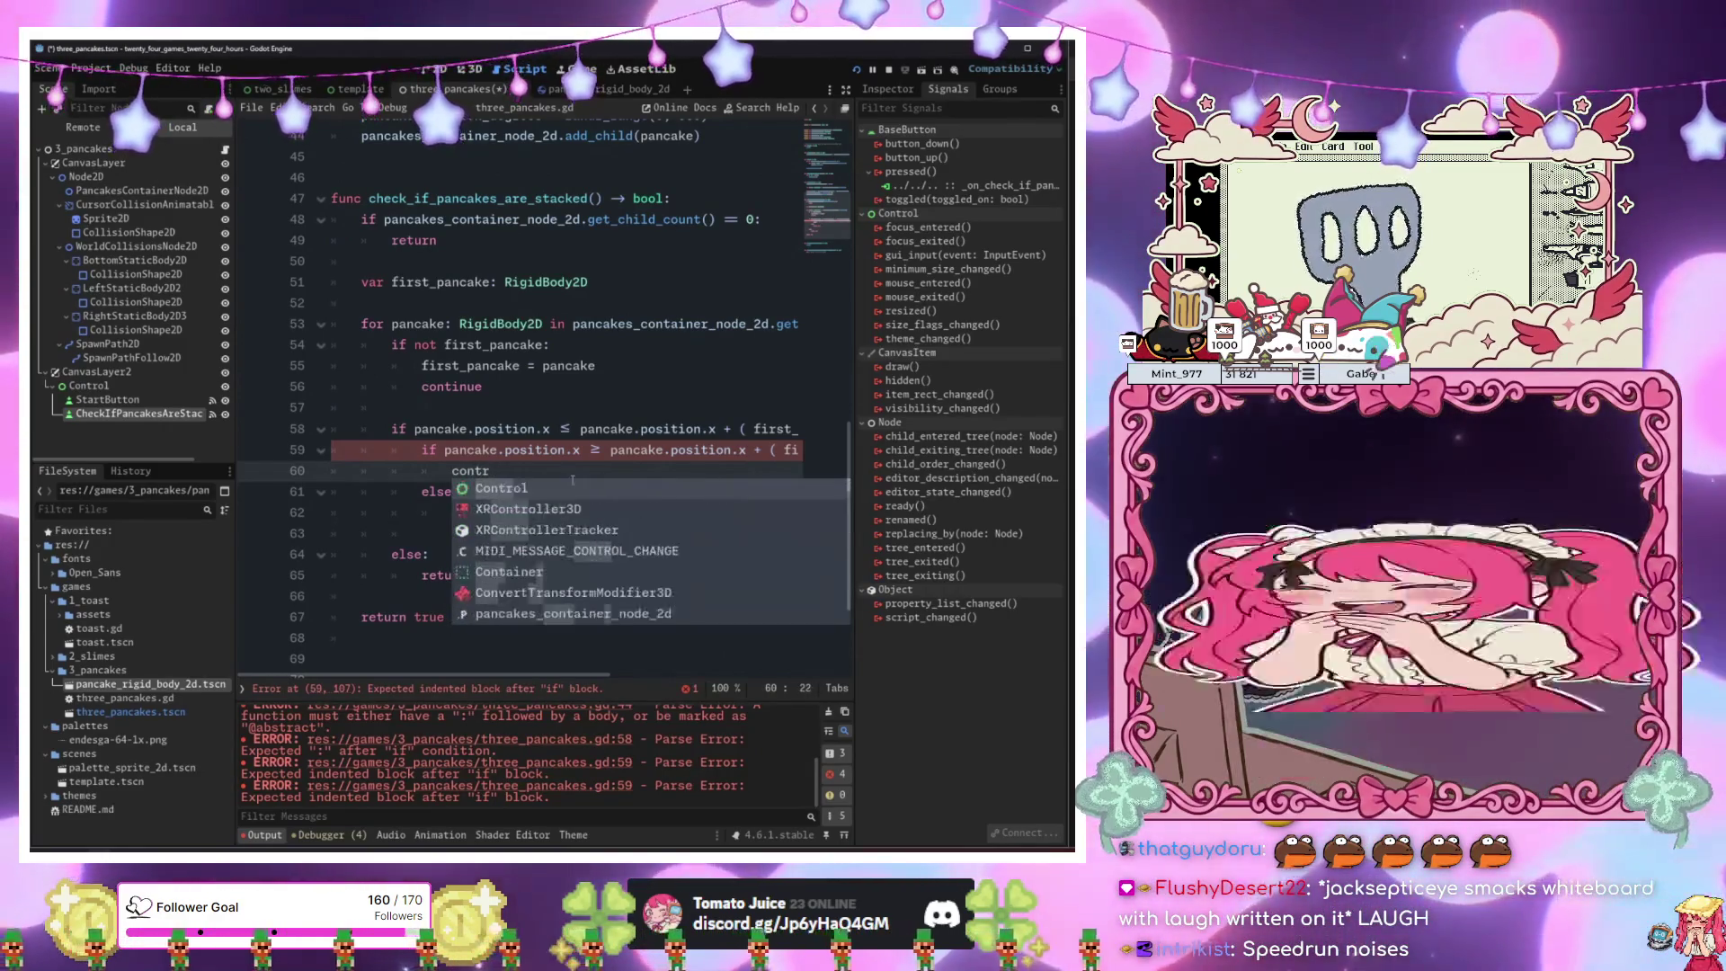
text(inue)
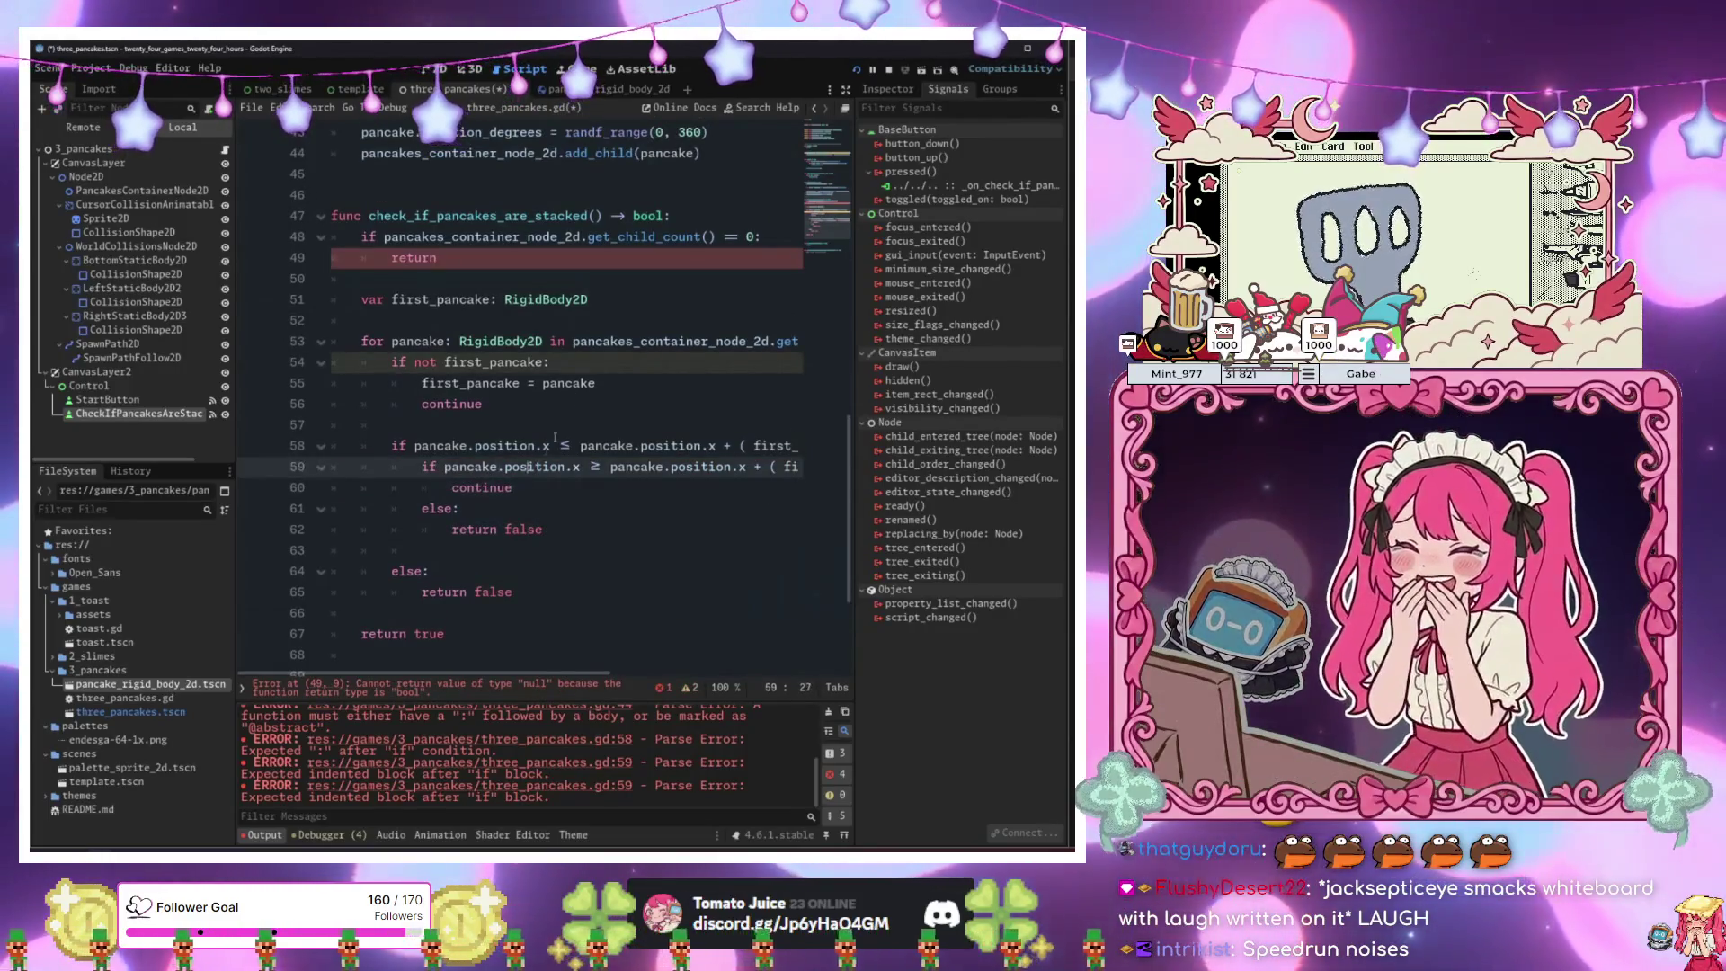
click(477, 266)
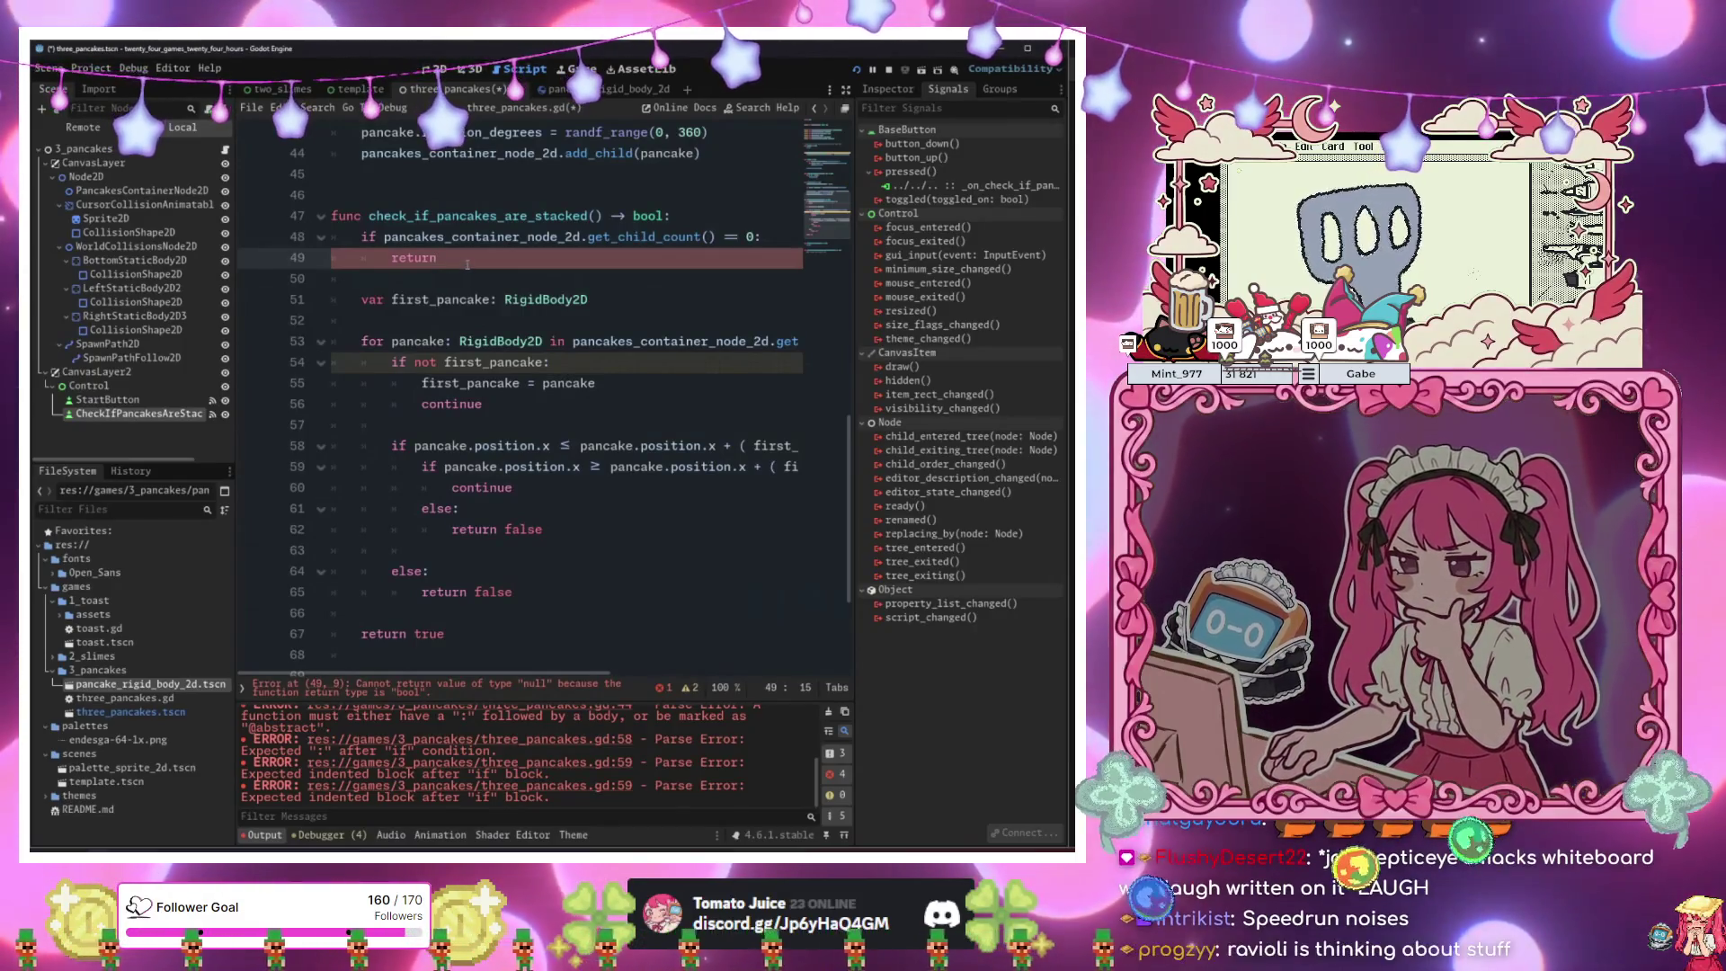
text(false)
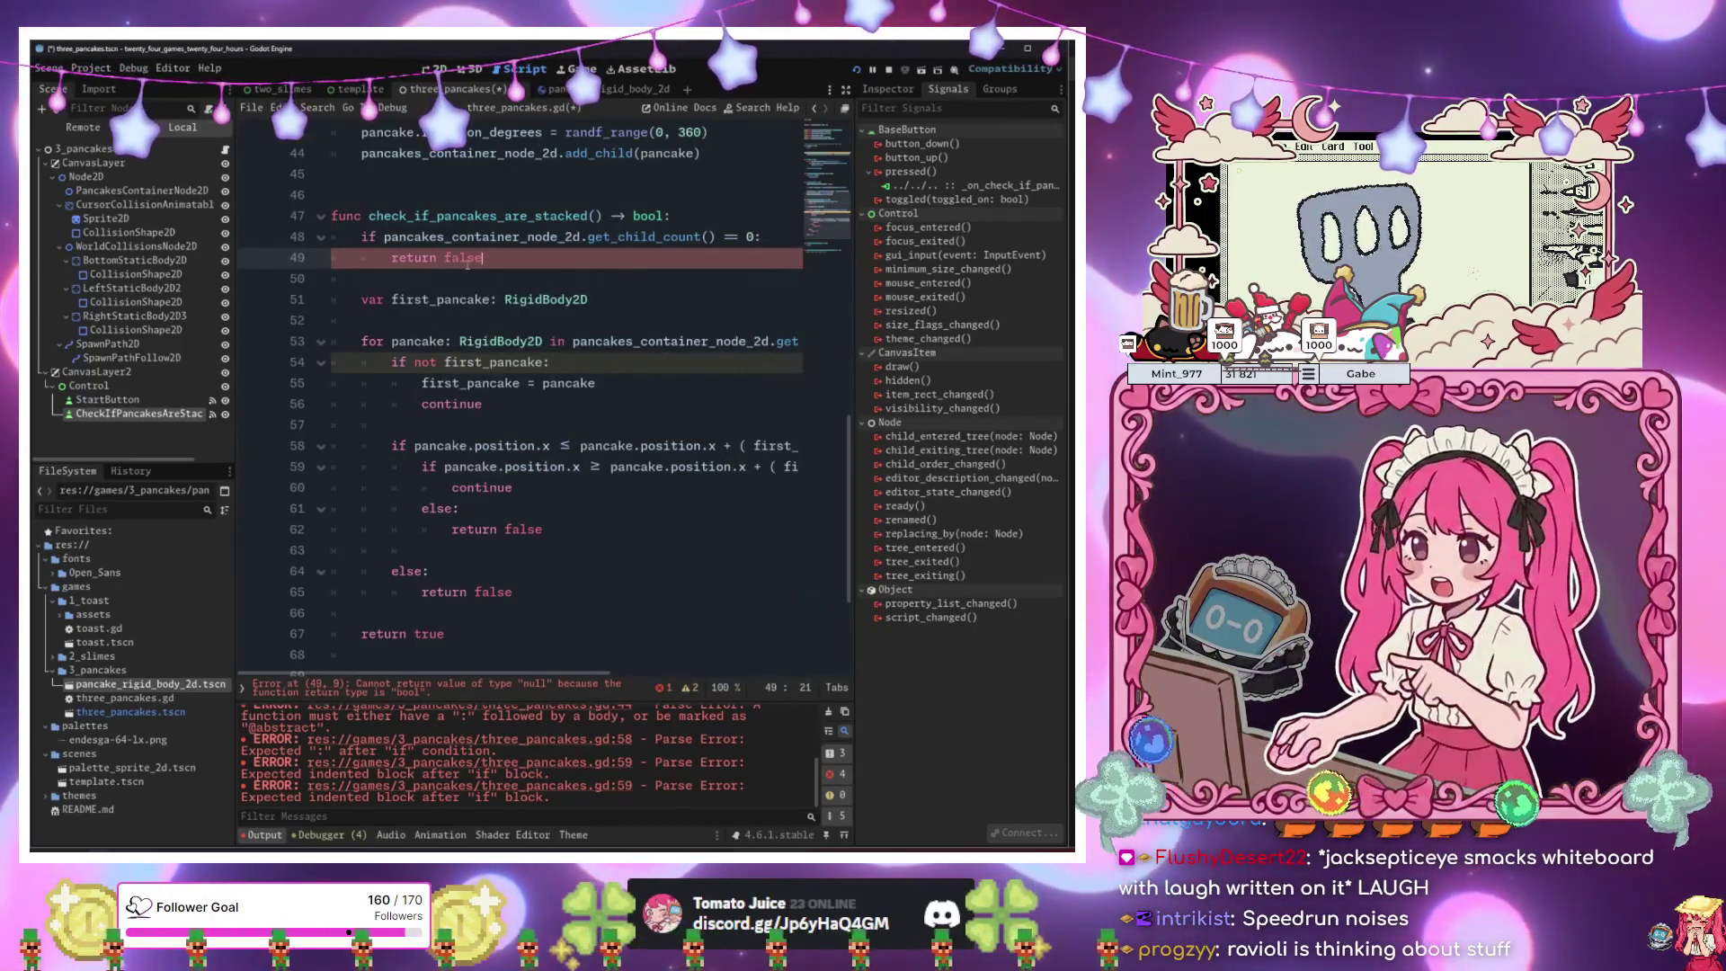
- Review the finished stack-check function and the button-pressed handler below it
scroll(487, 277, up, 5)
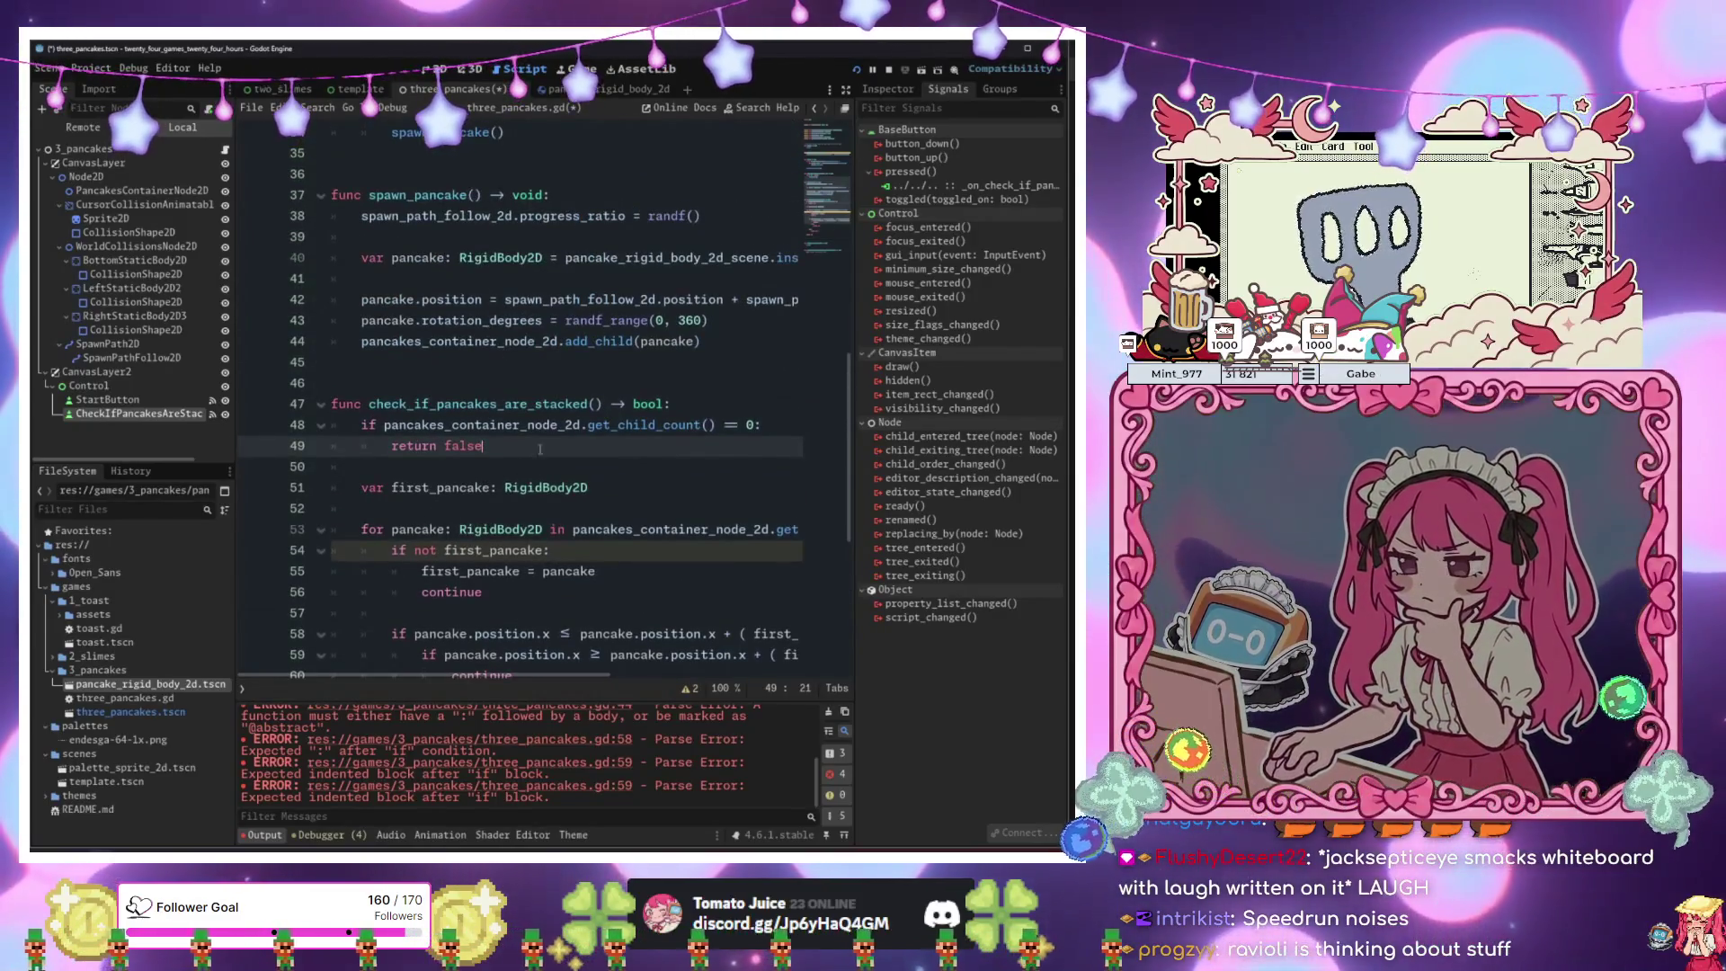
click(518, 550)
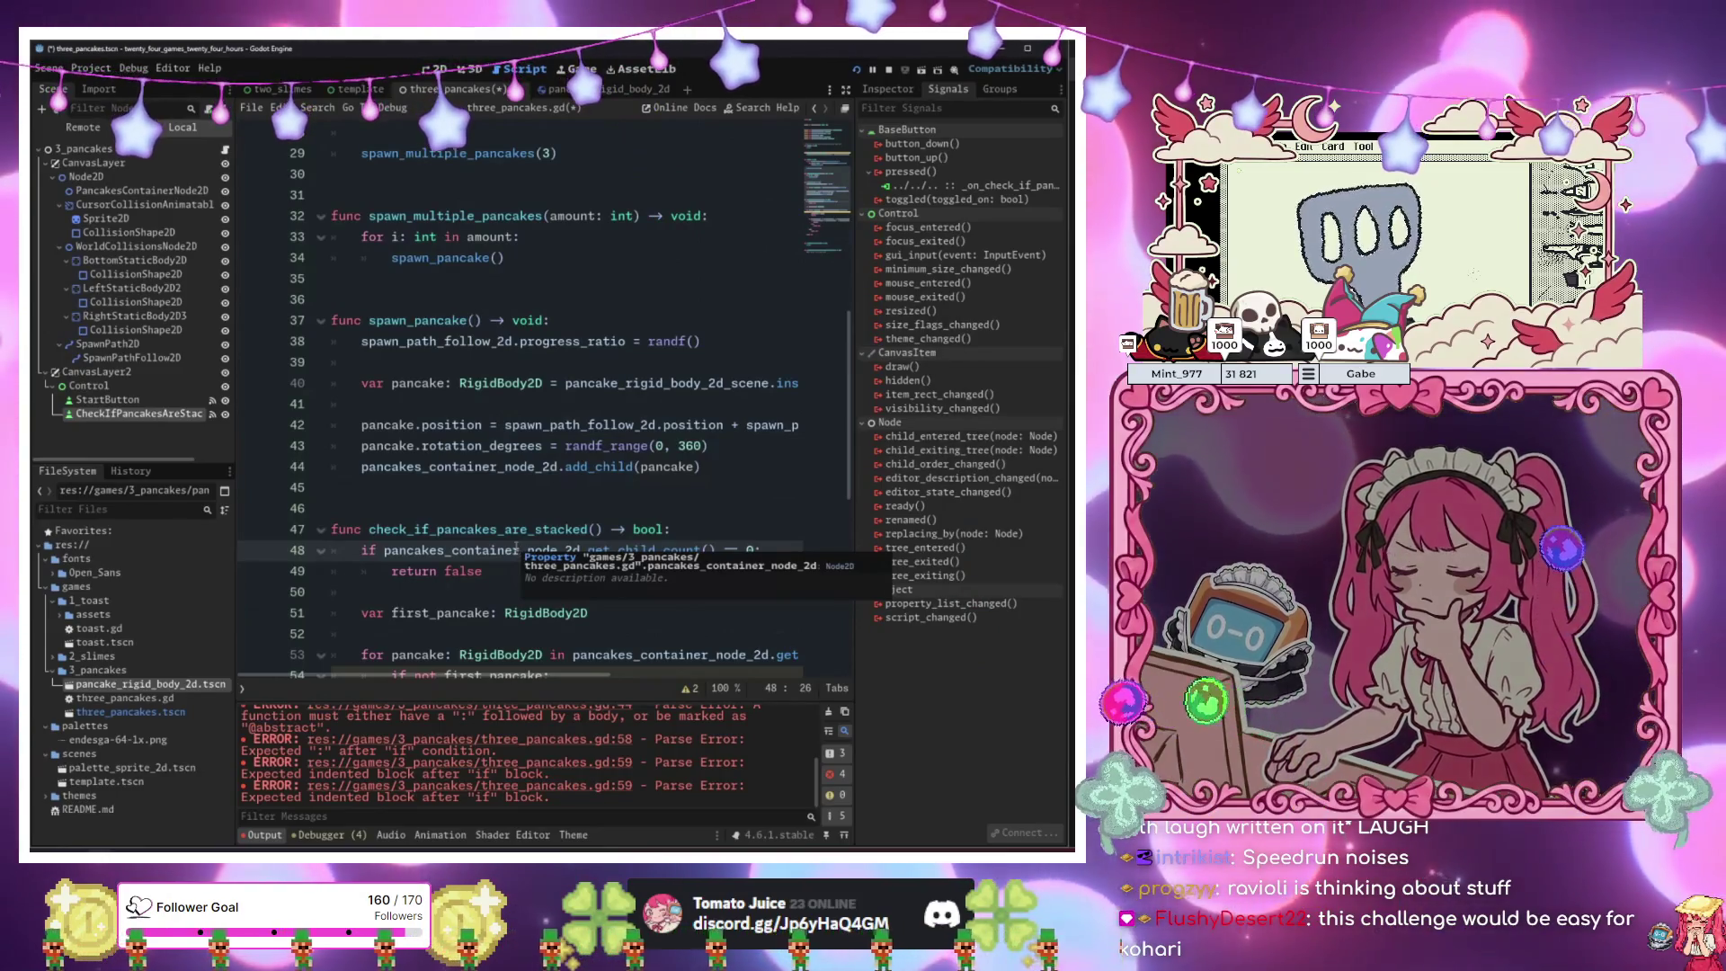
scroll(521, 539, down, 5)
scroll(522, 503, up, 3)
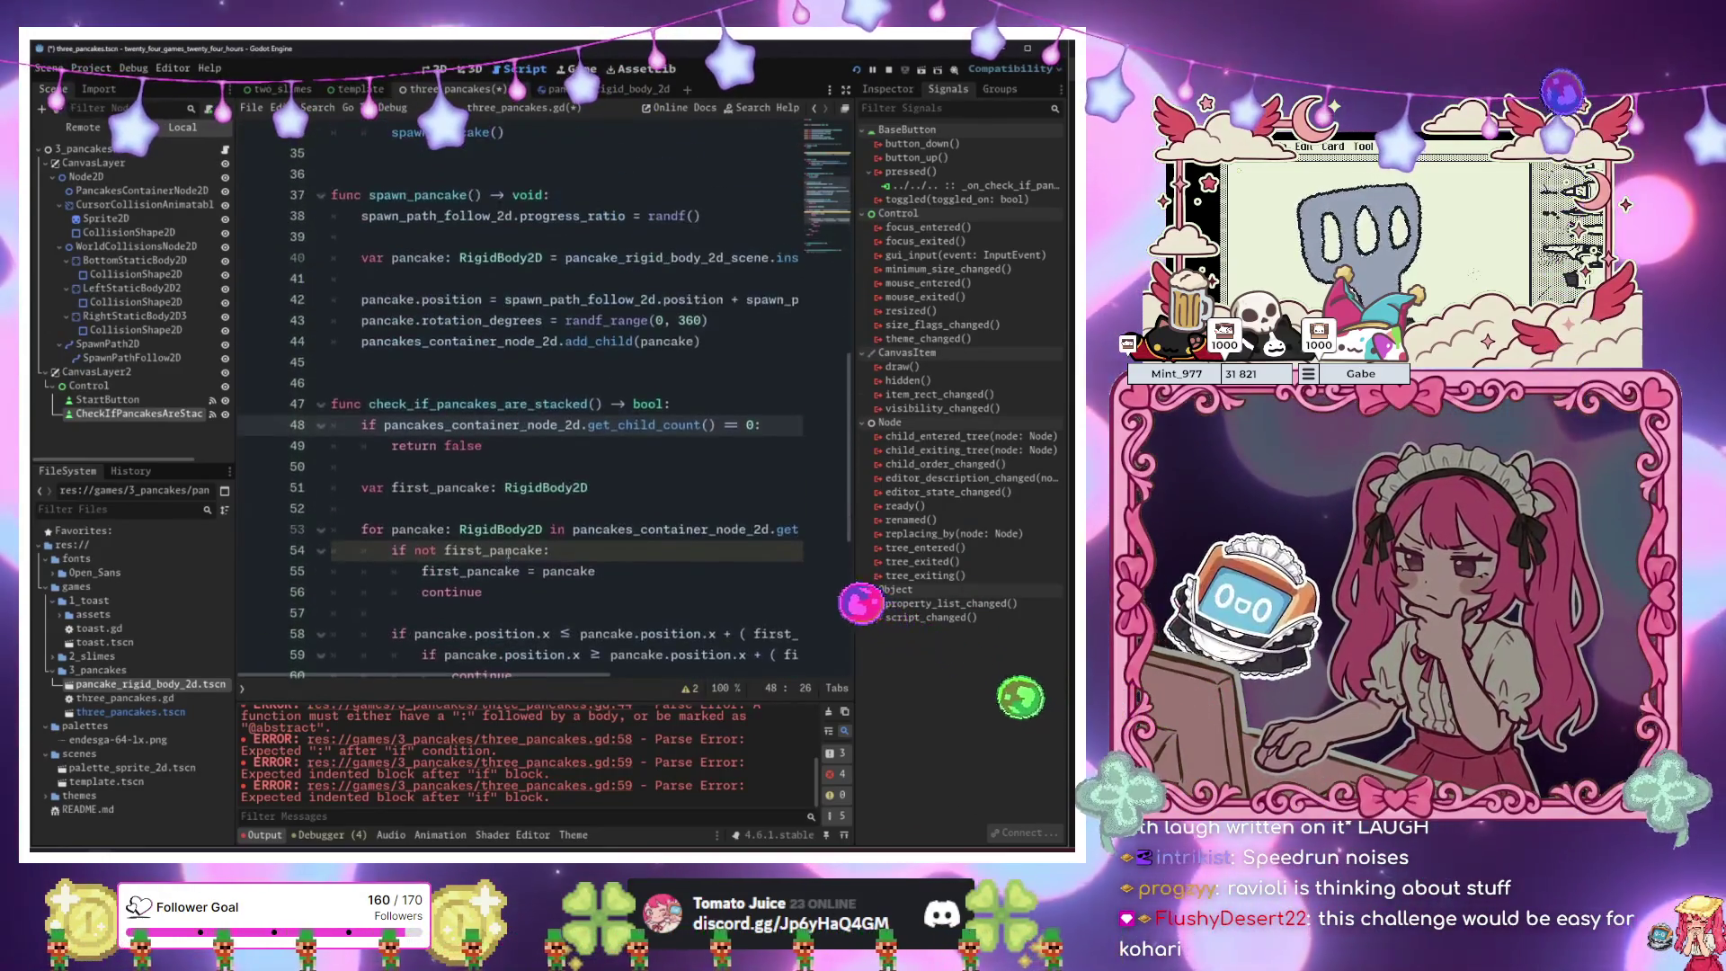
click(521, 486)
scroll(522, 486, down, 4)
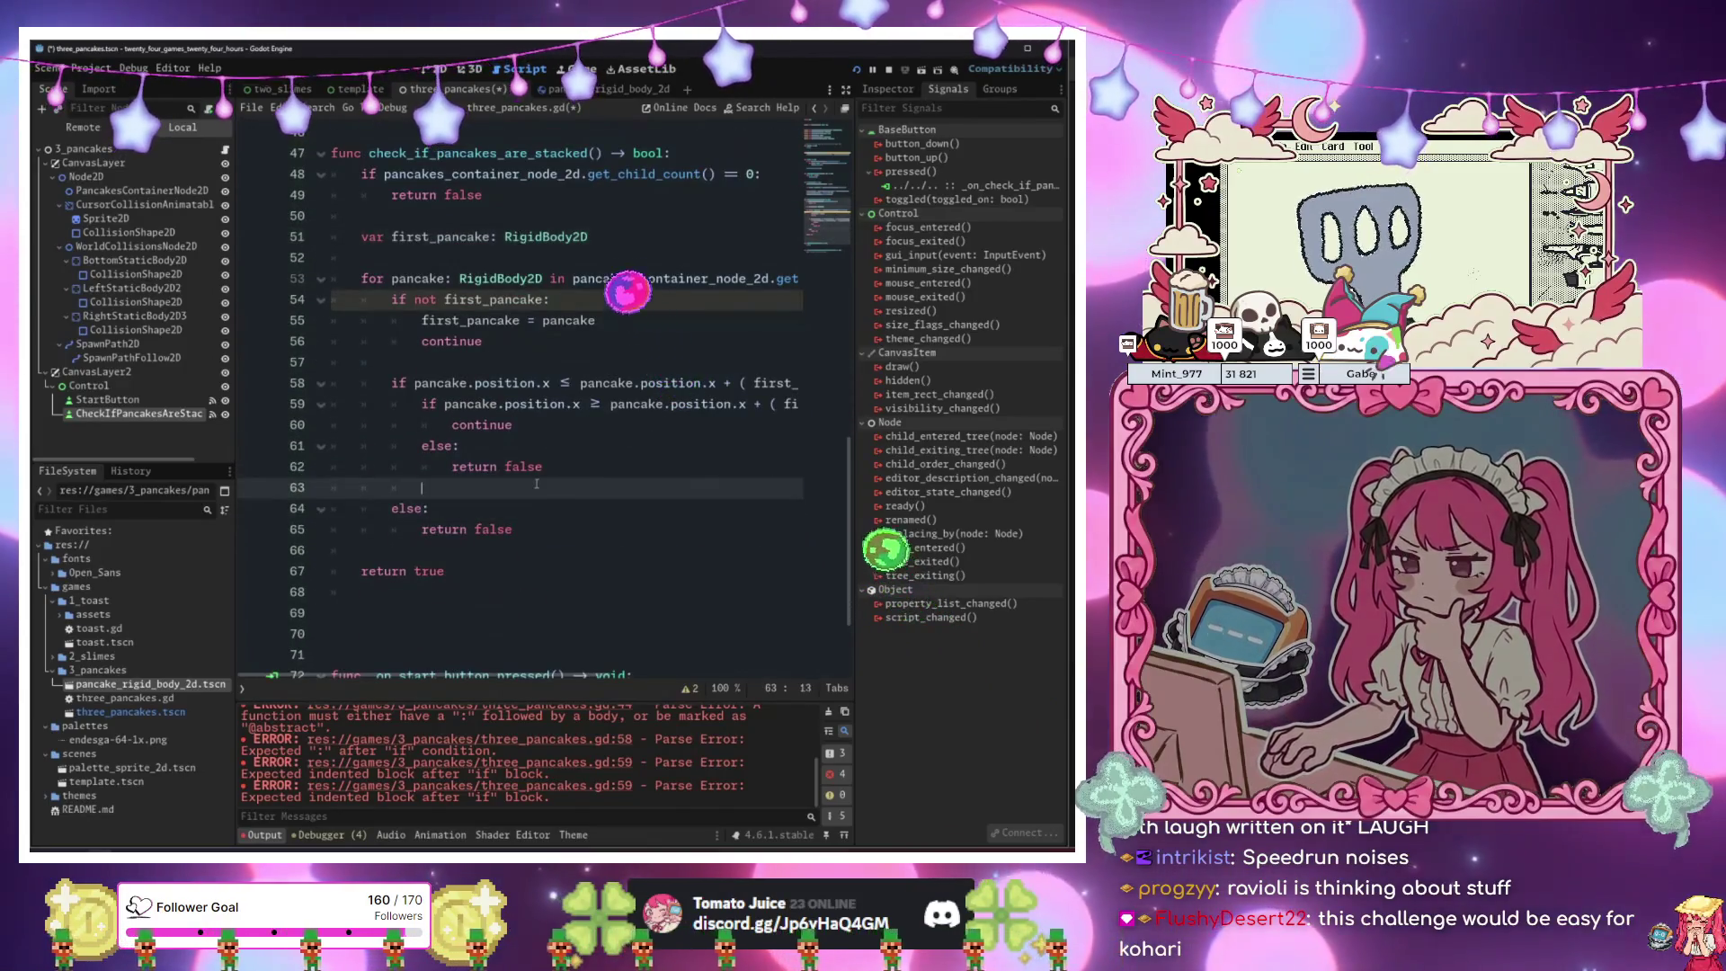
click(486, 550)
scroll(485, 553, up, 5)
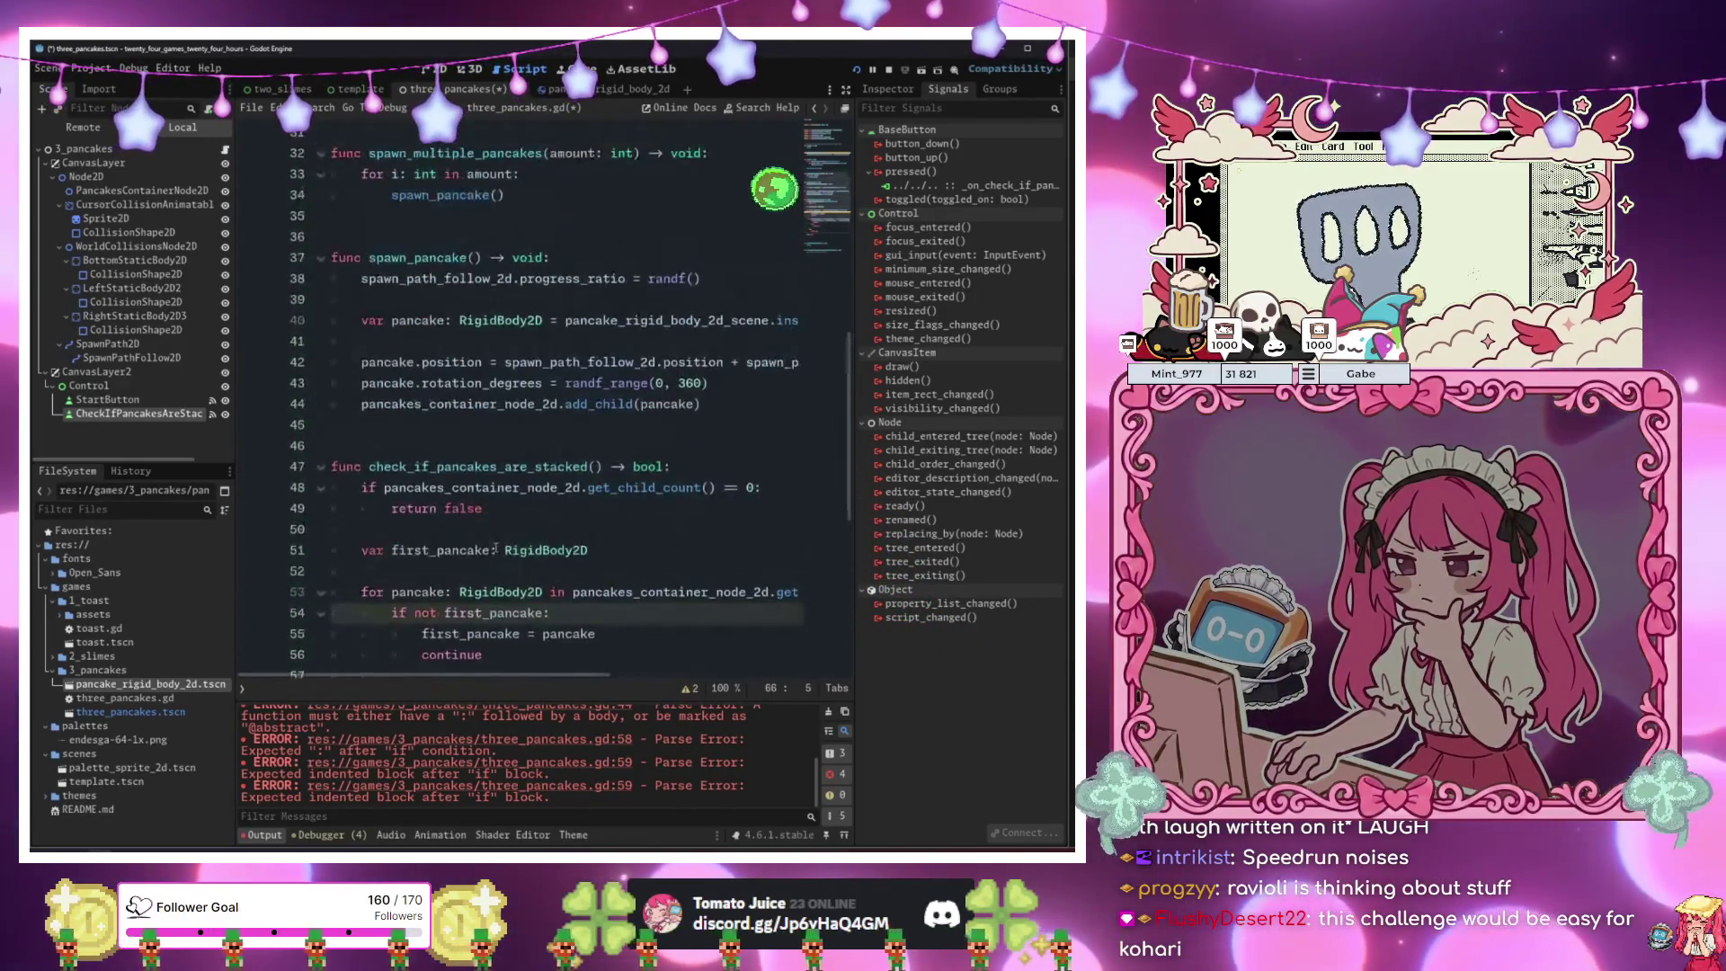
click(496, 572)
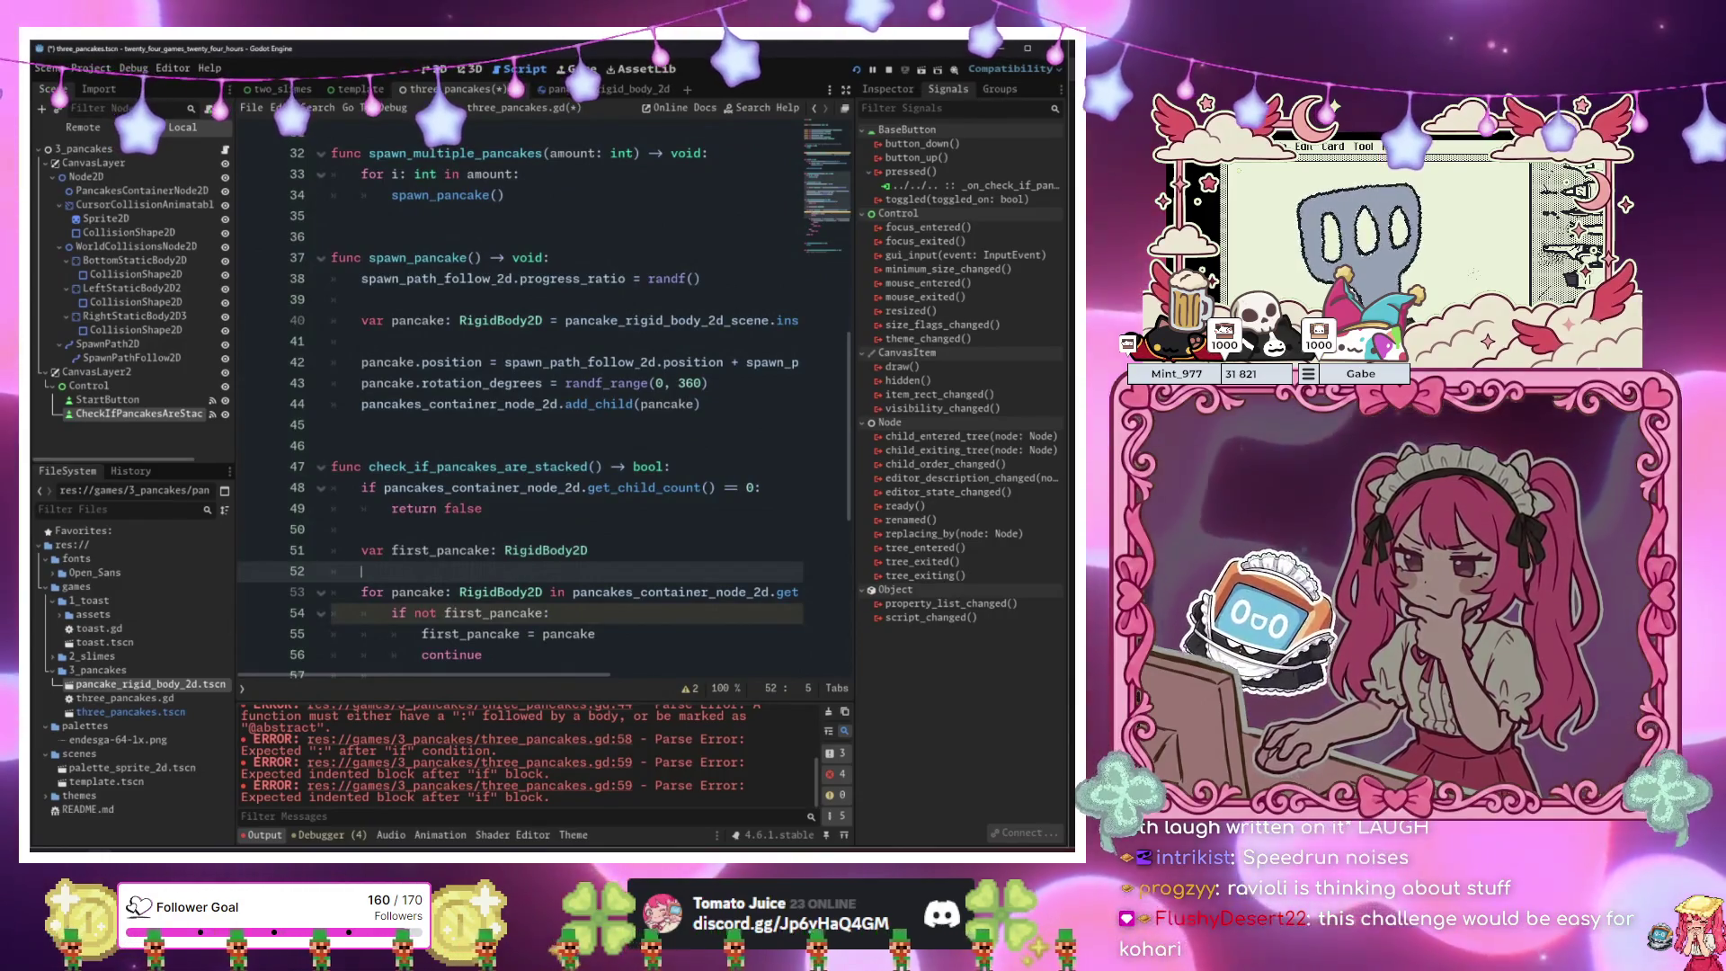
scroll(516, 546, up, 1)
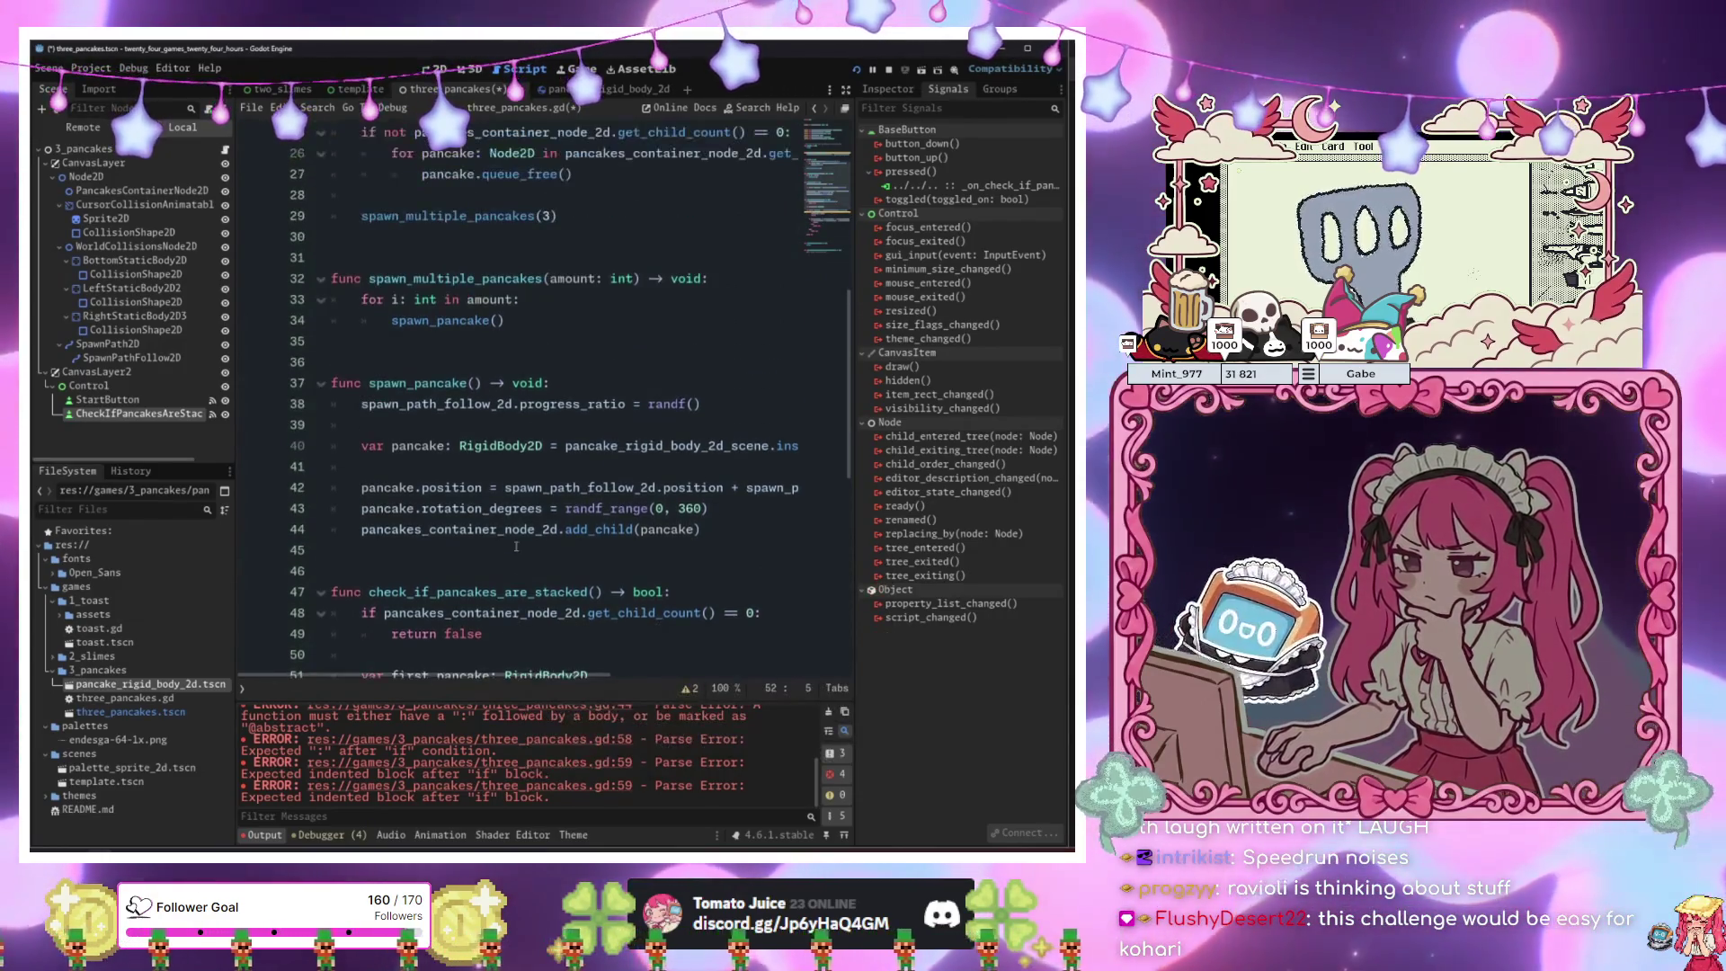
scroll(530, 539, down, 8)
click(540, 470)
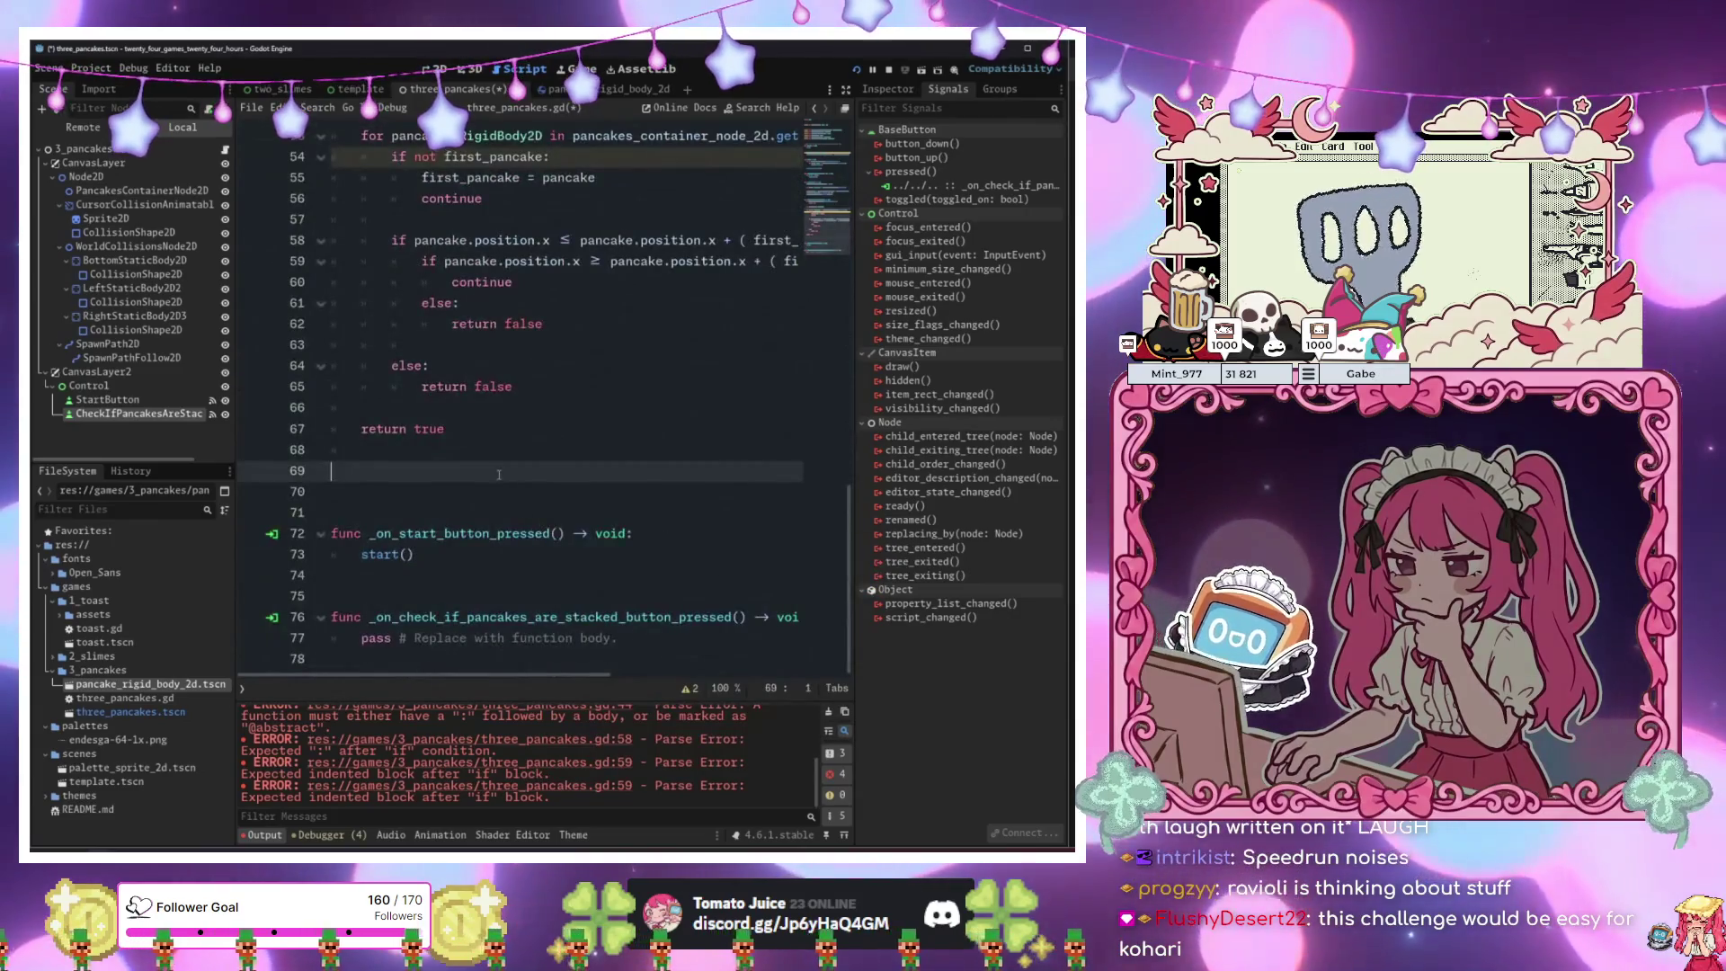
scroll(539, 470, up, 2)
scroll(539, 470, down, 2)
- Replace the button handler's placeholder with 'if check_if_pancakes_are_stacked(): win()'
click(626, 637)
drag(626, 640, 399, 639)
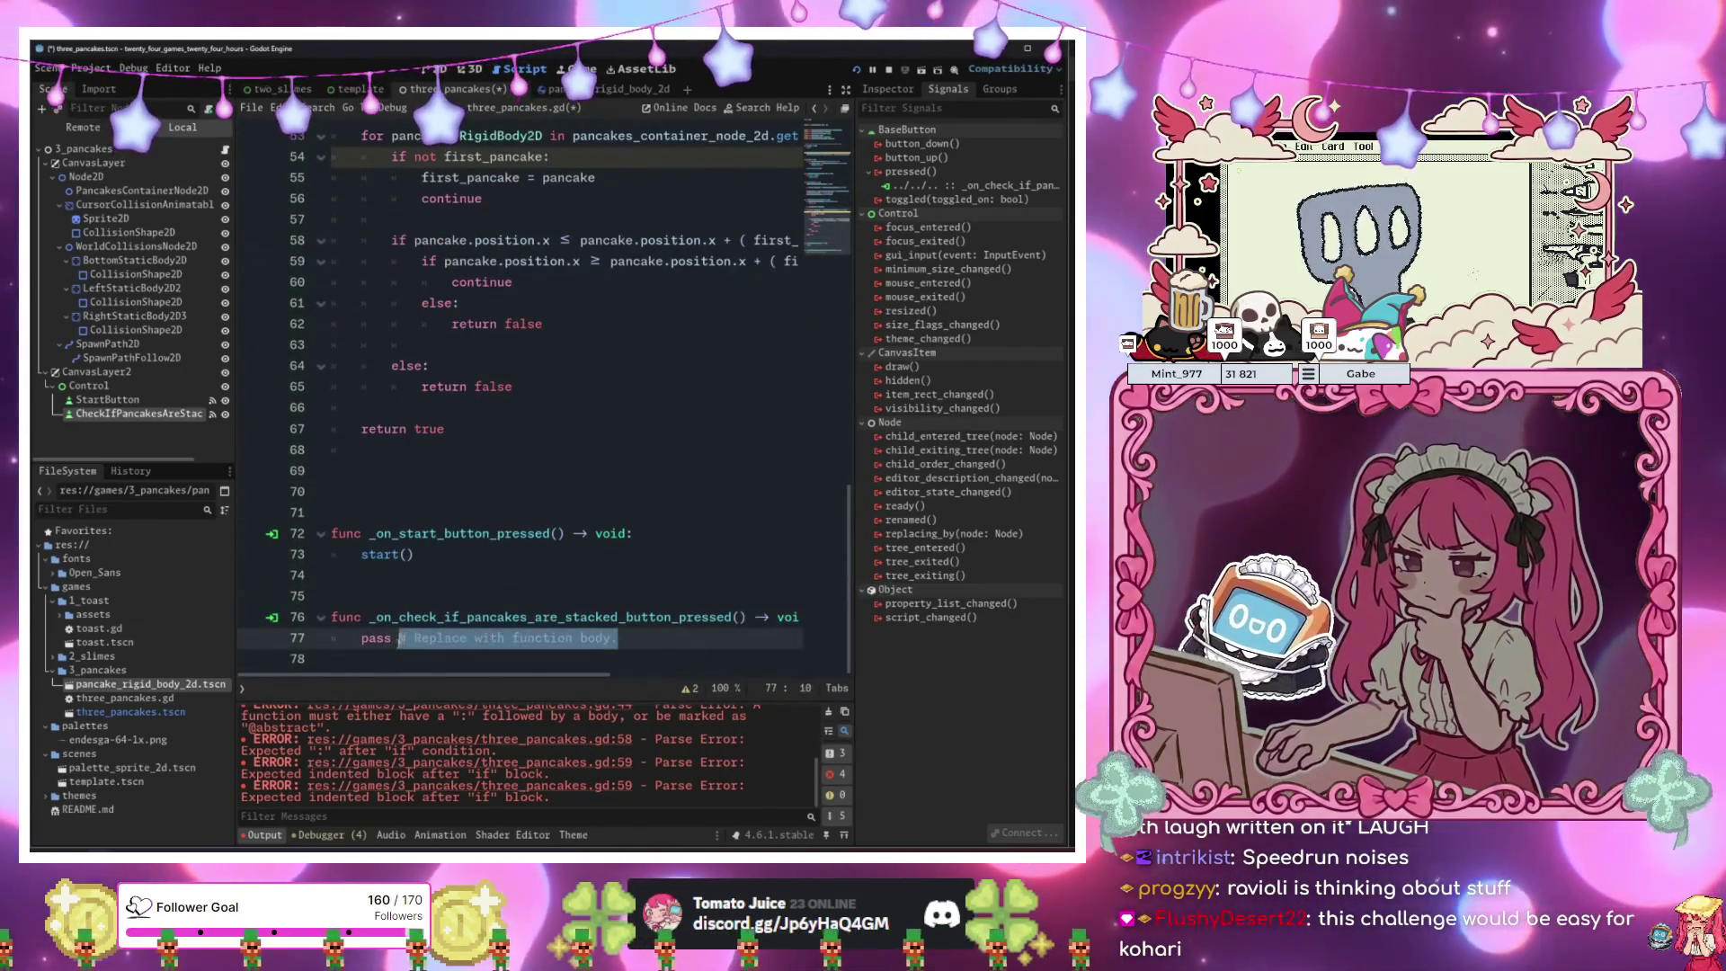
text(if check_if)
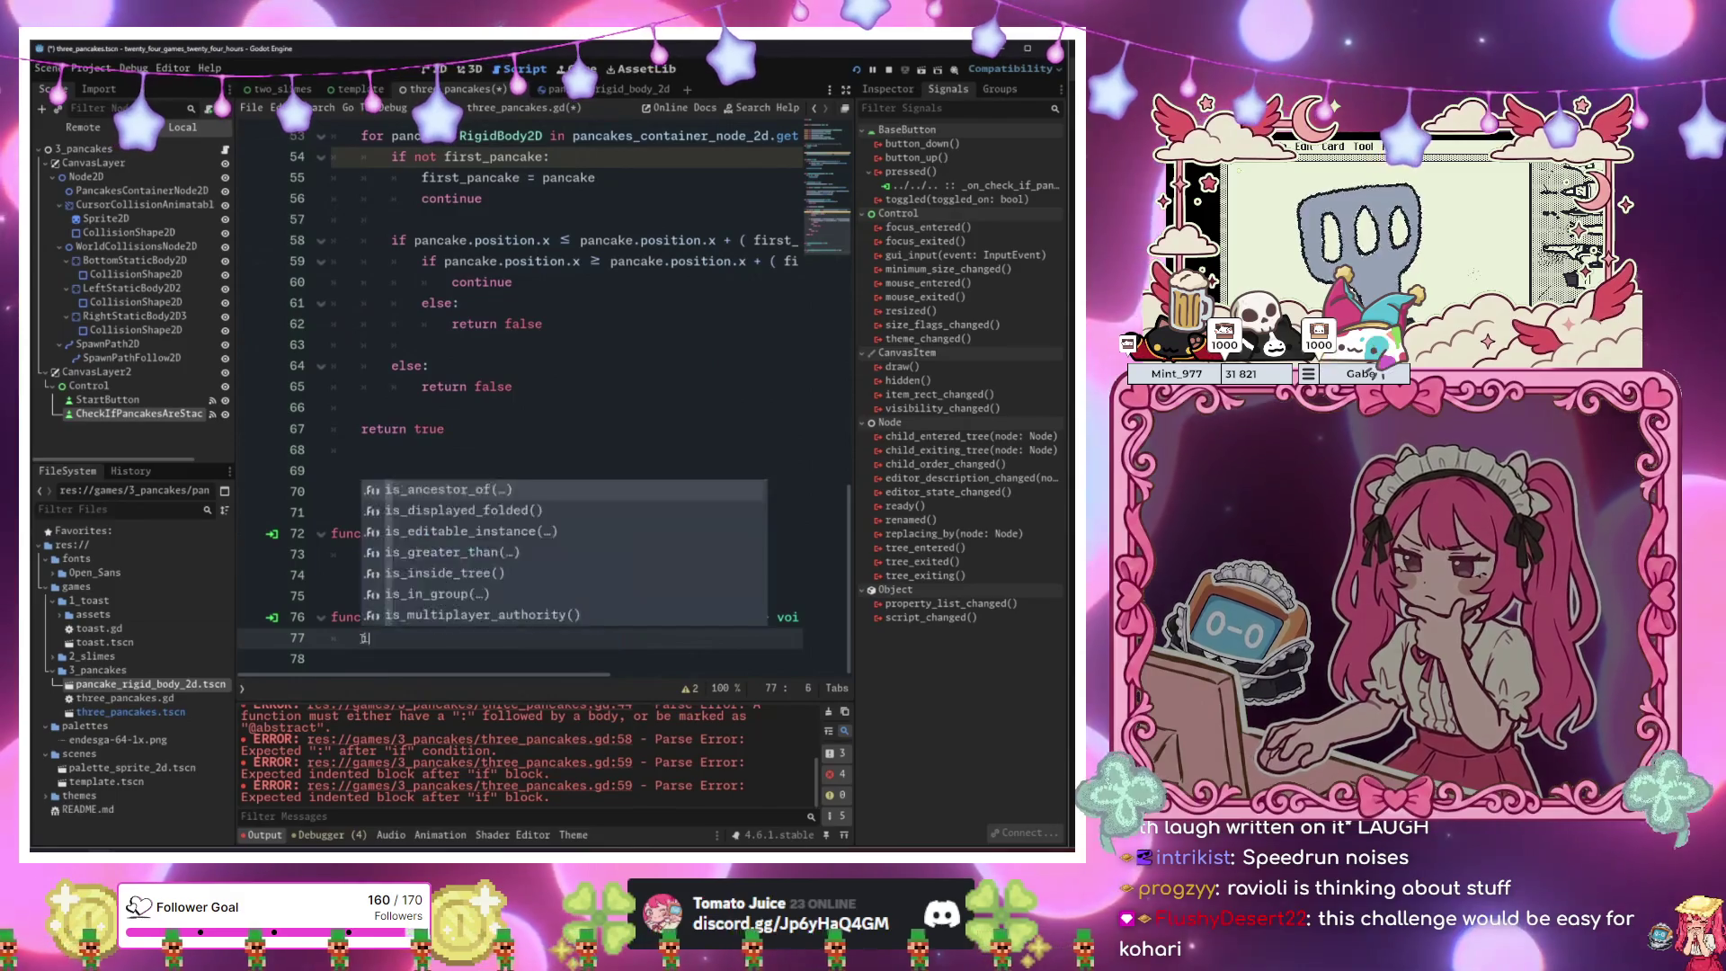
key(Return)
key(Return)
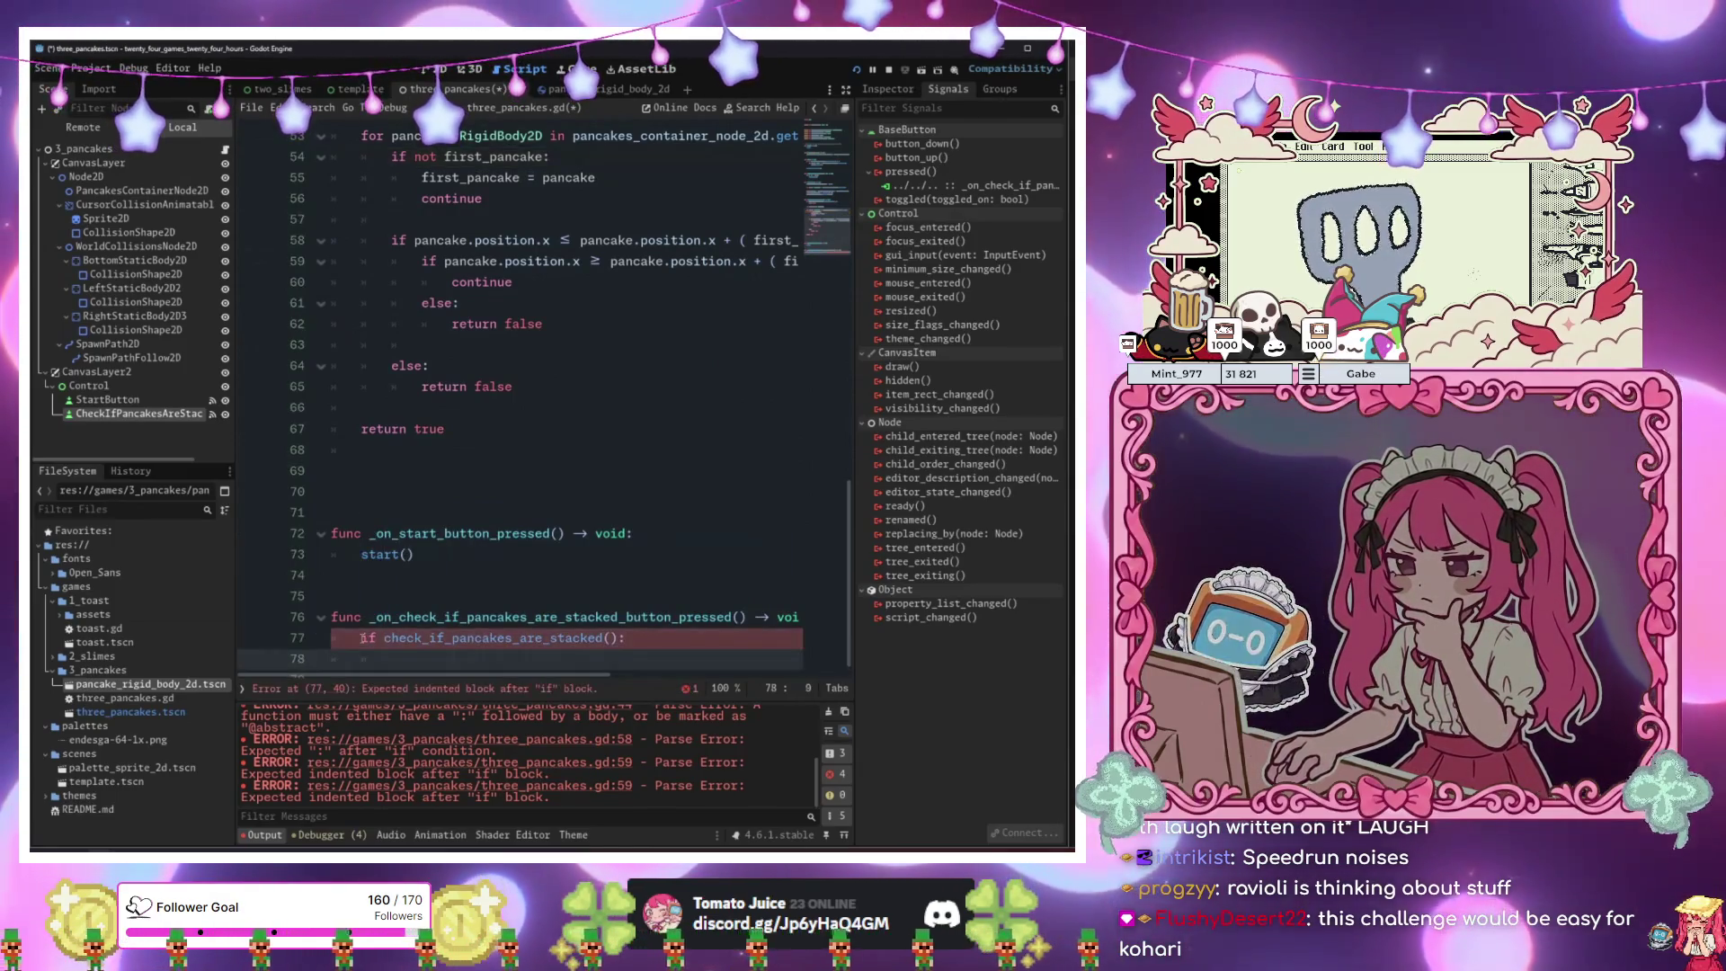
text(win())
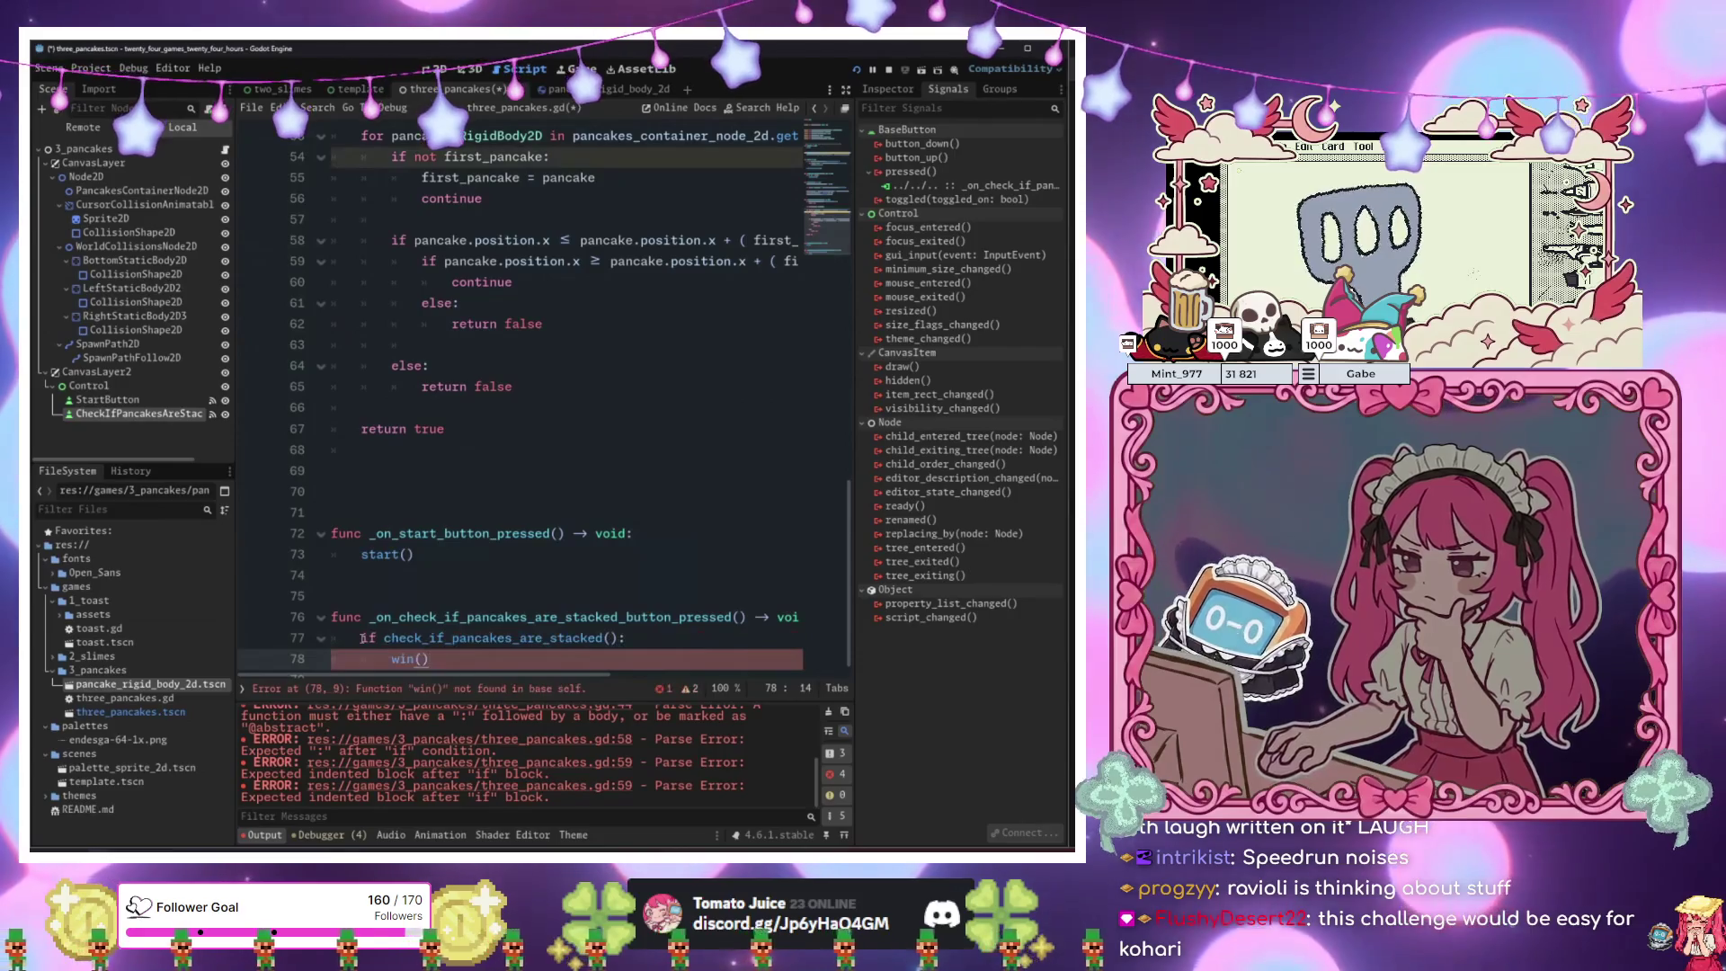
- Declare 'func win() -> void:' and make its body print "You Win!"
scroll(472, 534, up, 8)
click(472, 534)
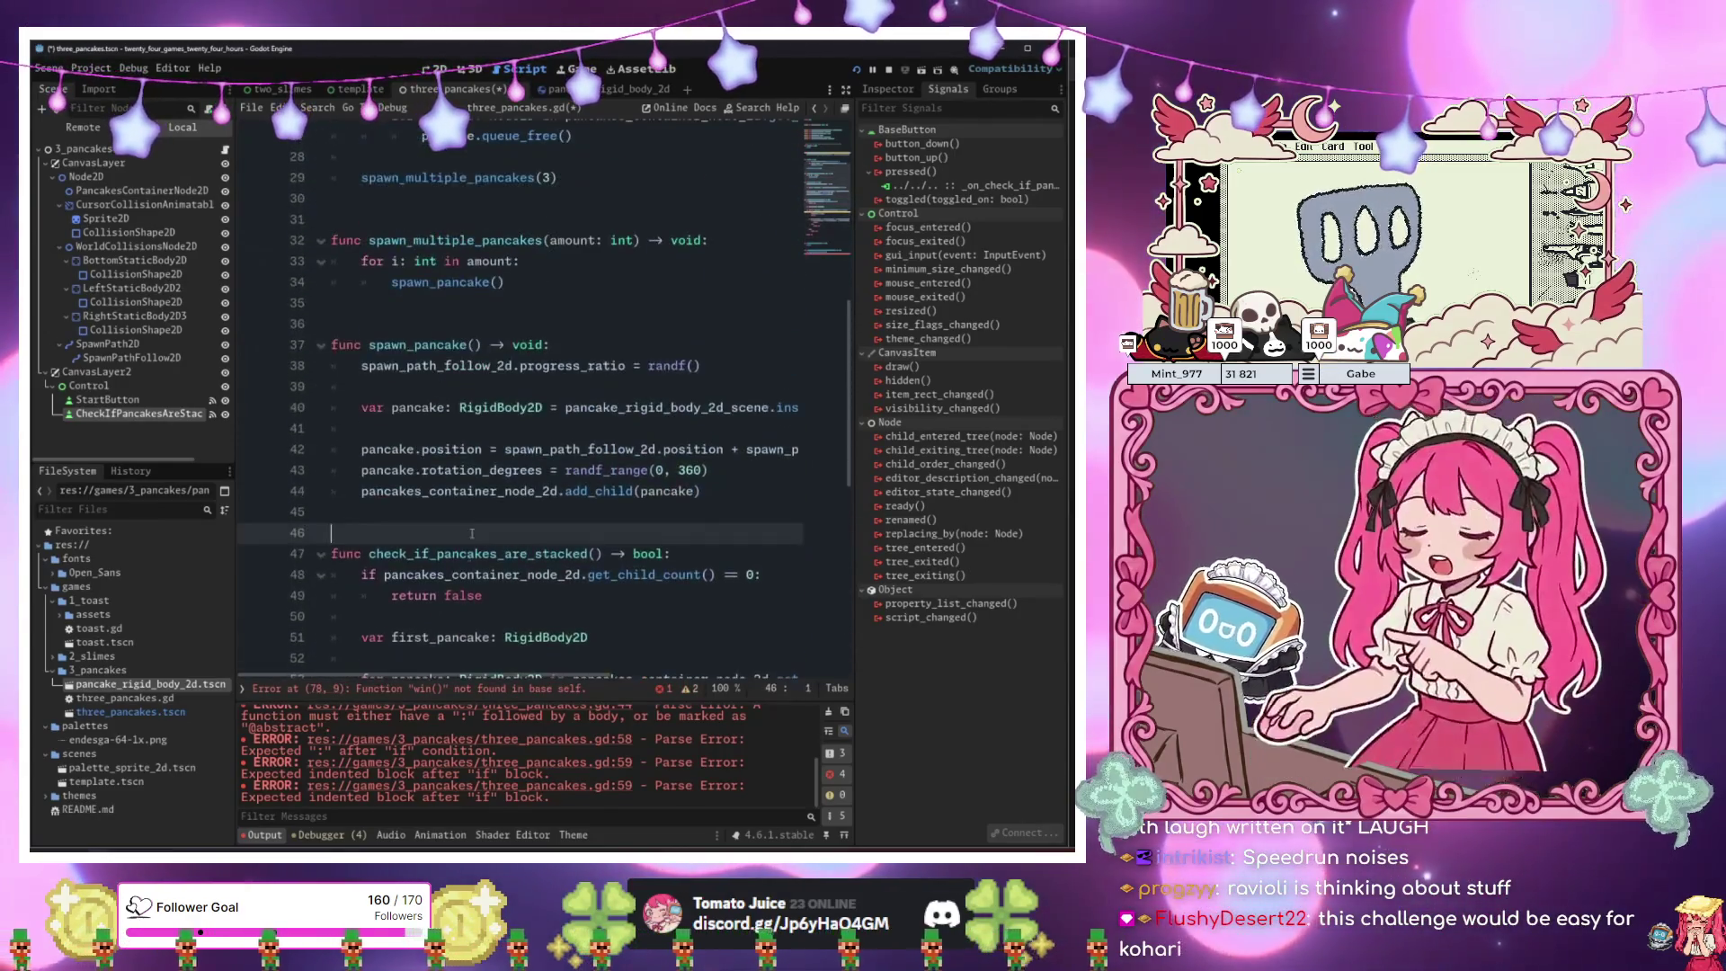
scroll(472, 534, down, 9)
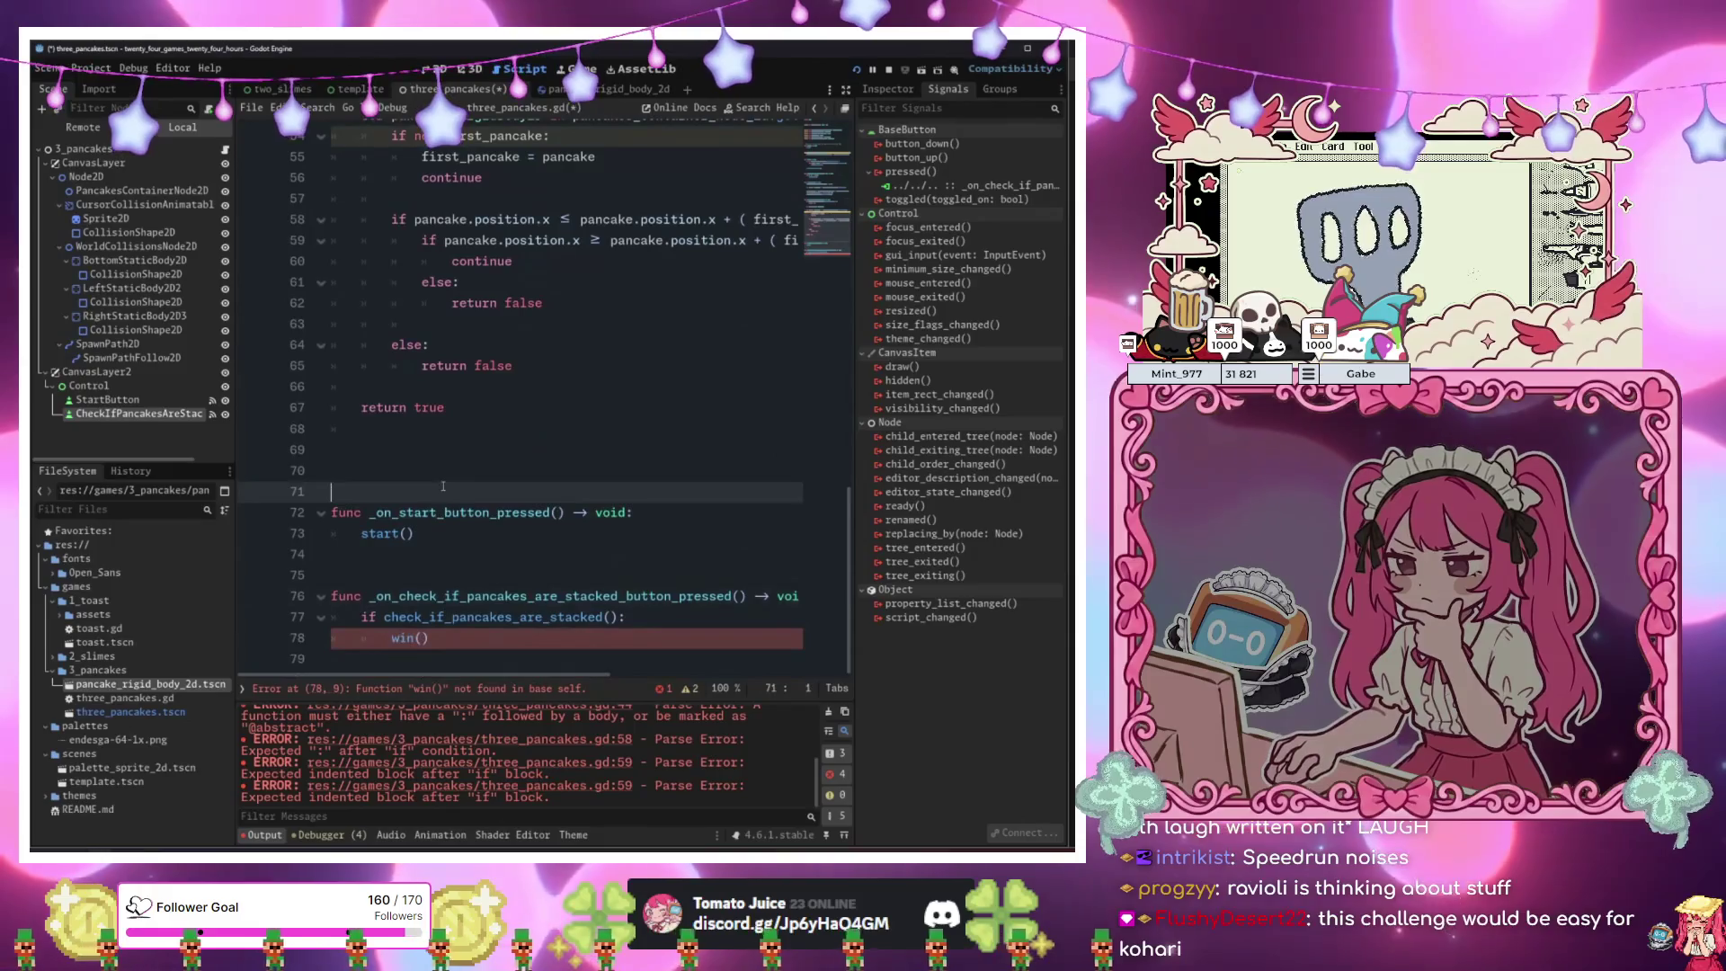
click(452, 456)
key(Return)
text(func win)
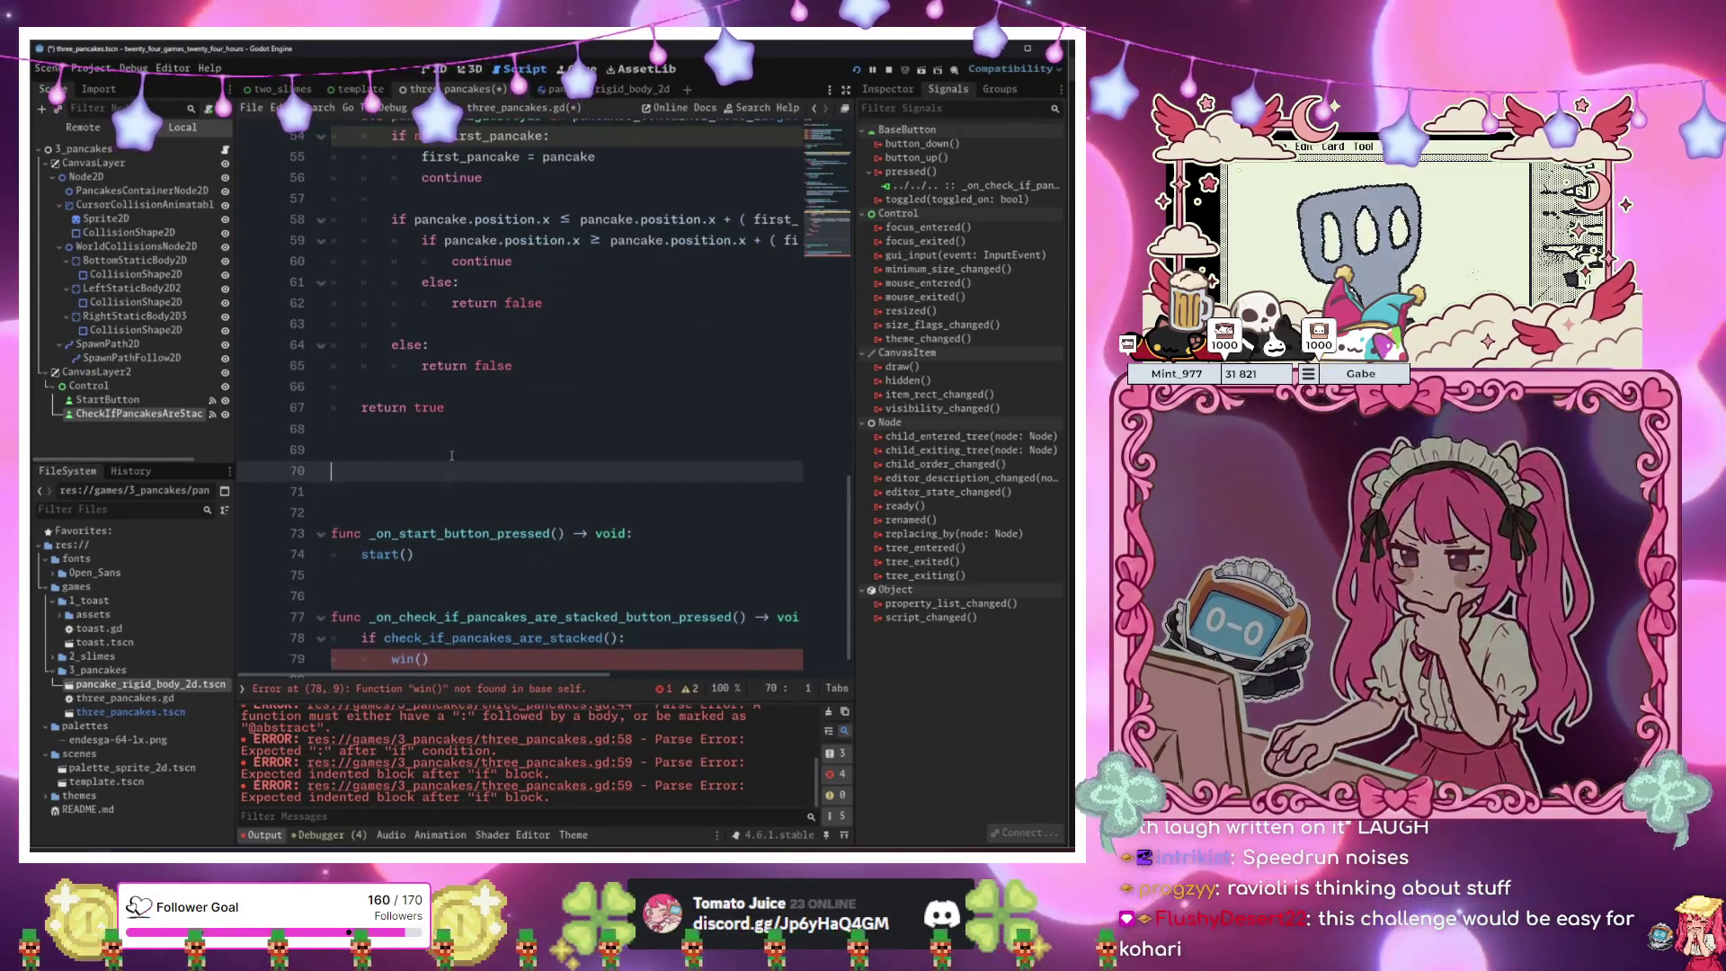
text(())
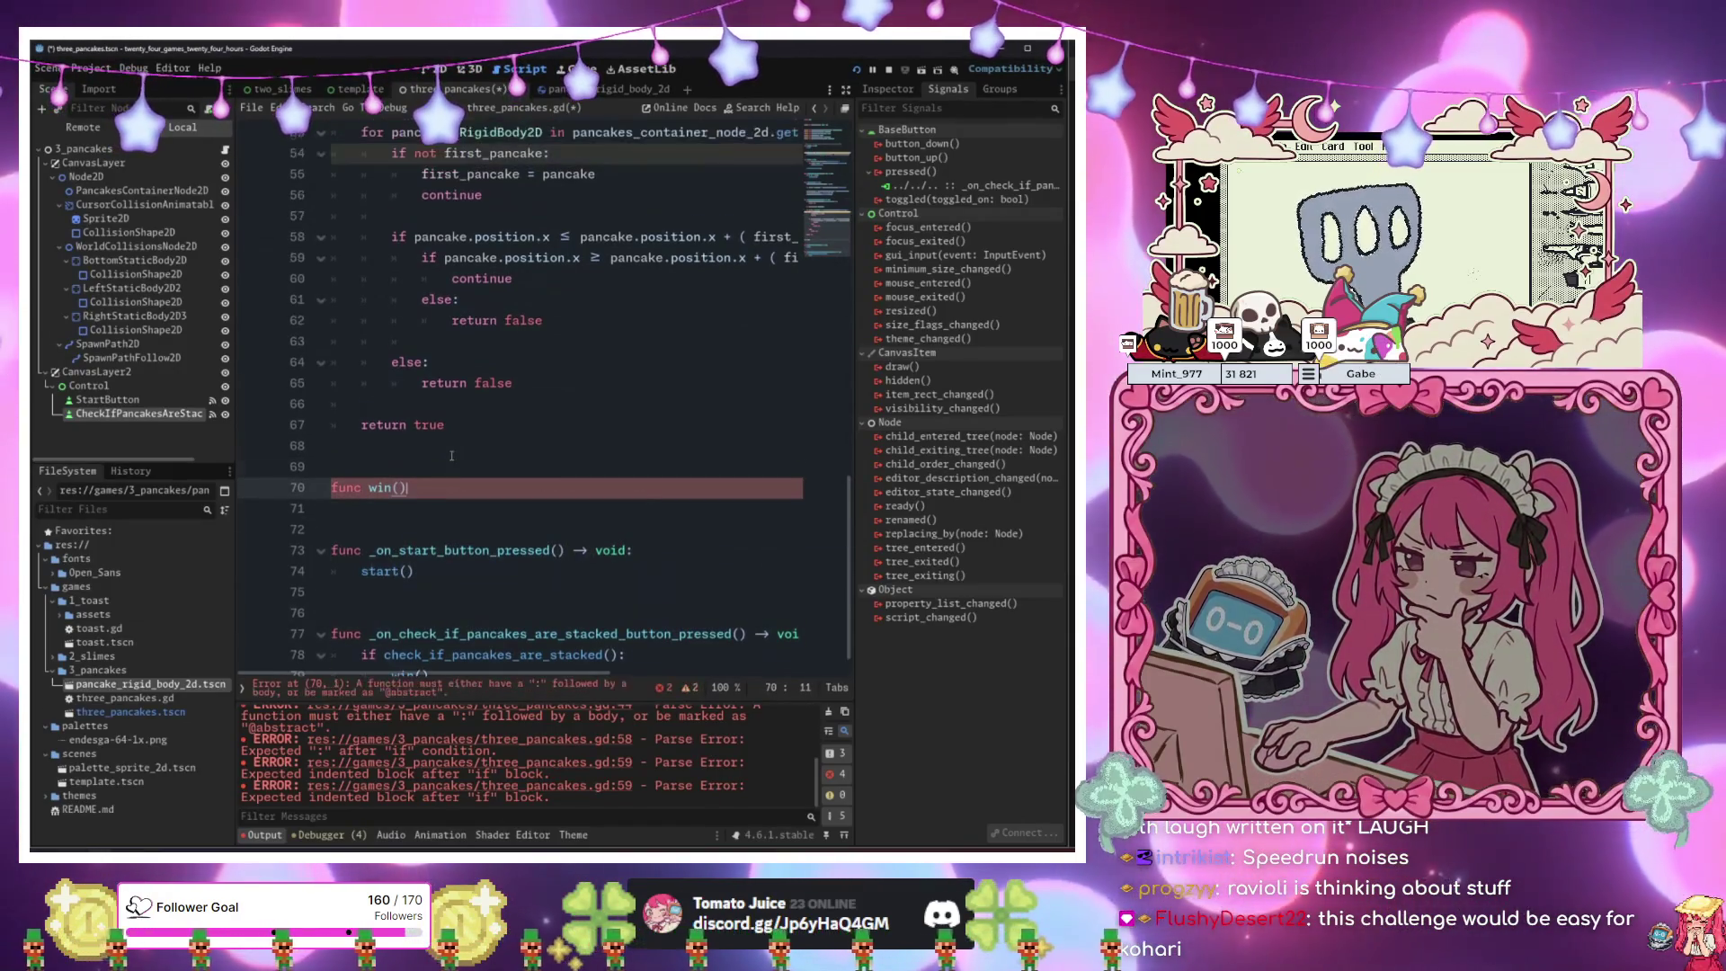
text( -> void:)
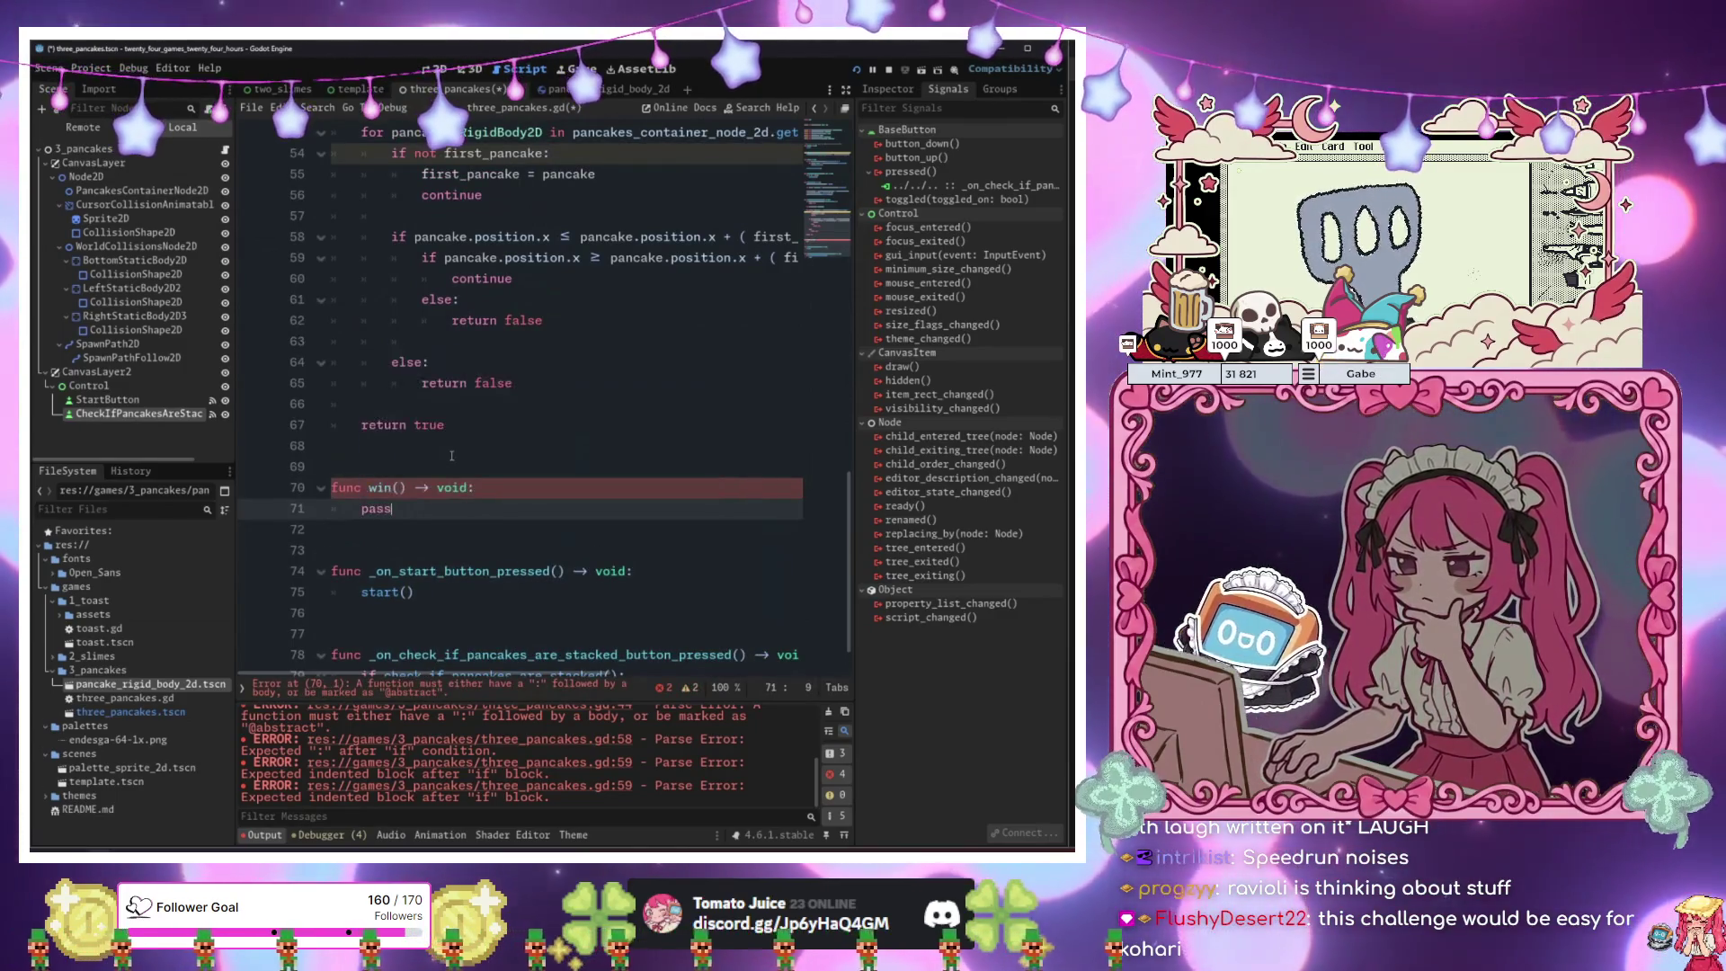
key(Return)
text(pass)
key(Down)
key(Down)
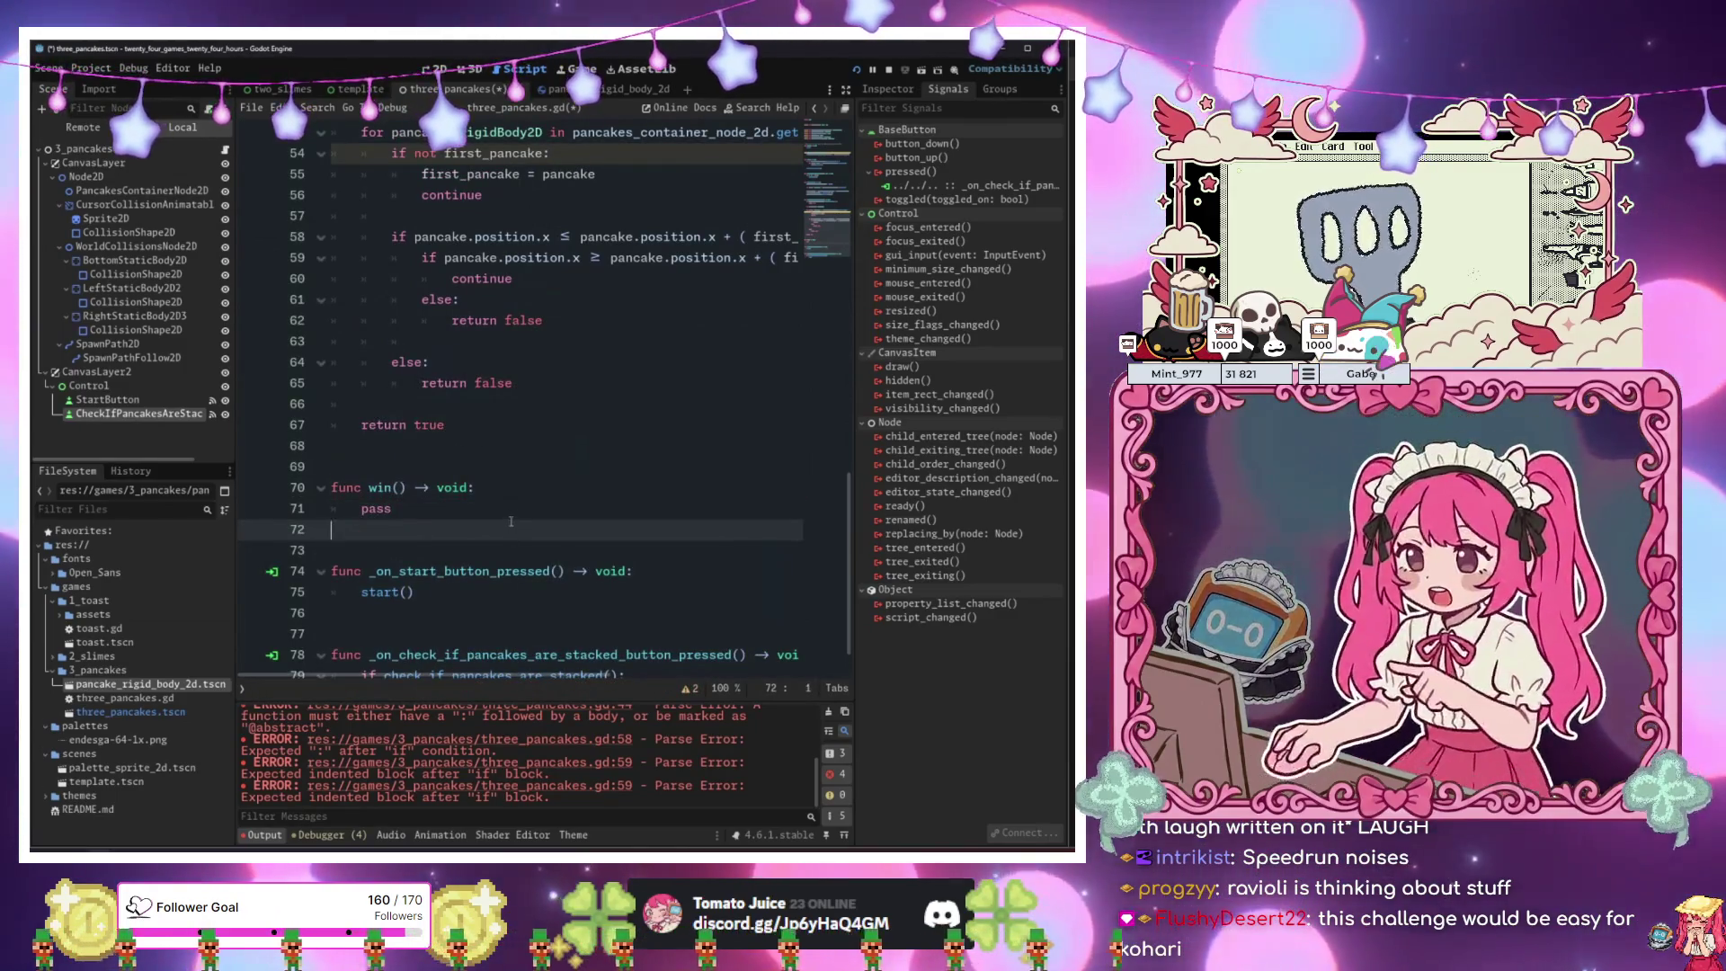
click(458, 514)
key(BackSpace)
key(BackSpace)
key(BackSpace)
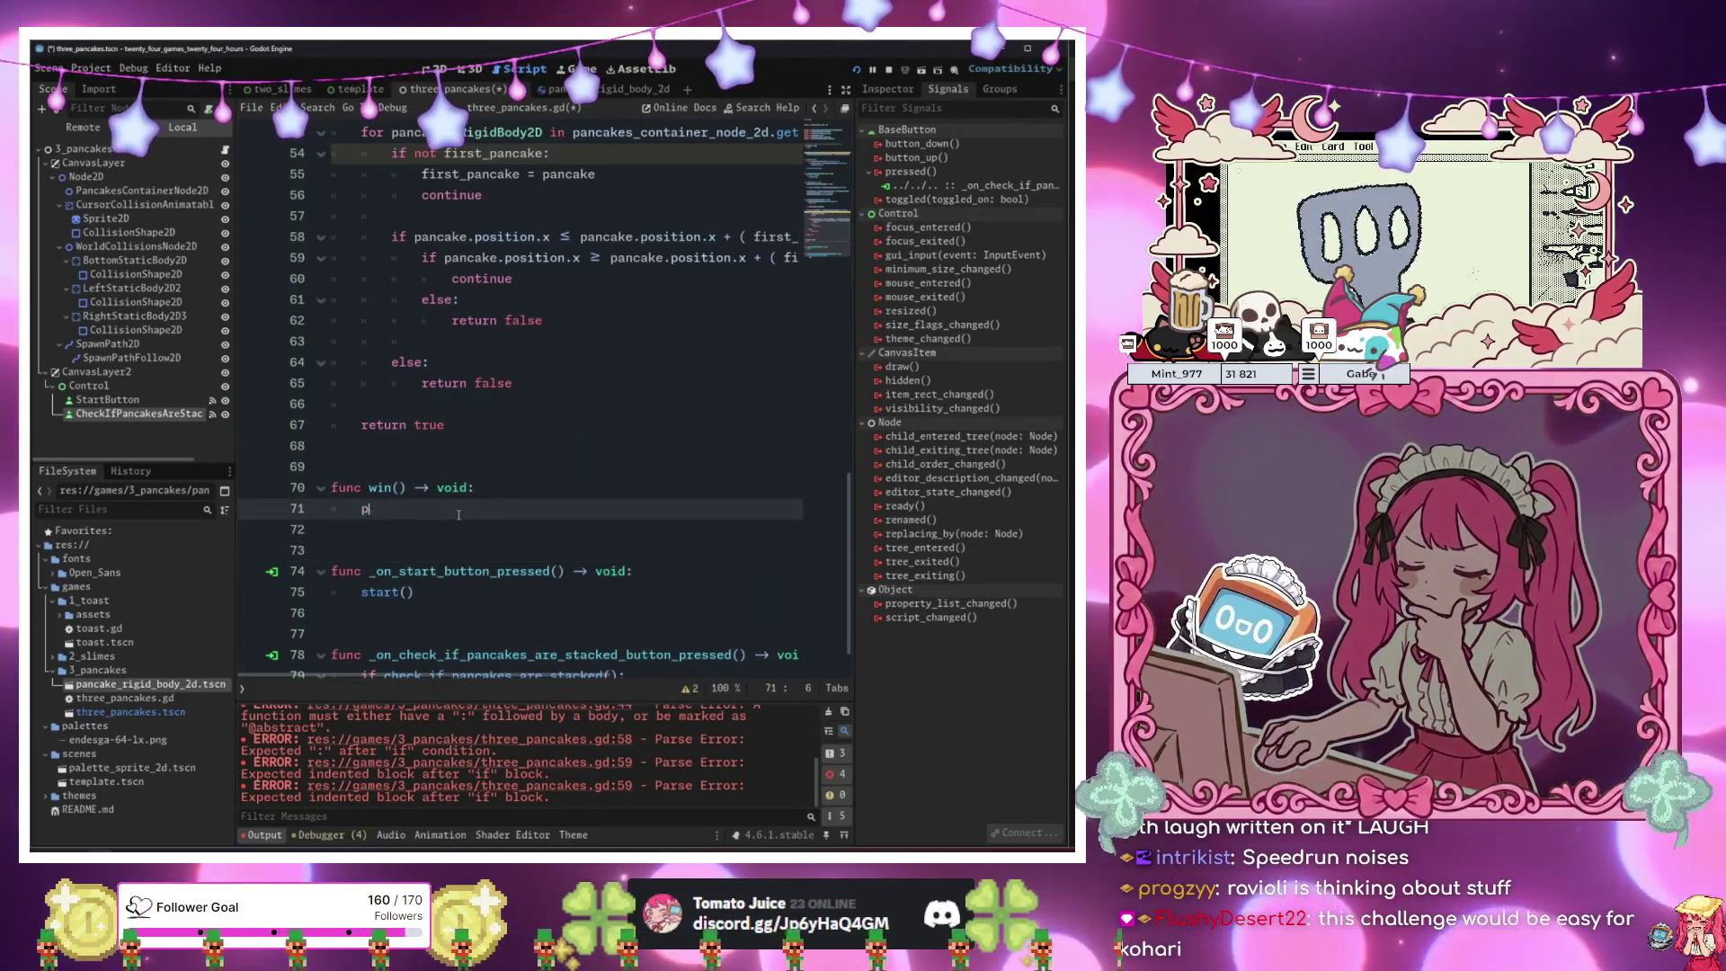
text(pri)
text(nt(")
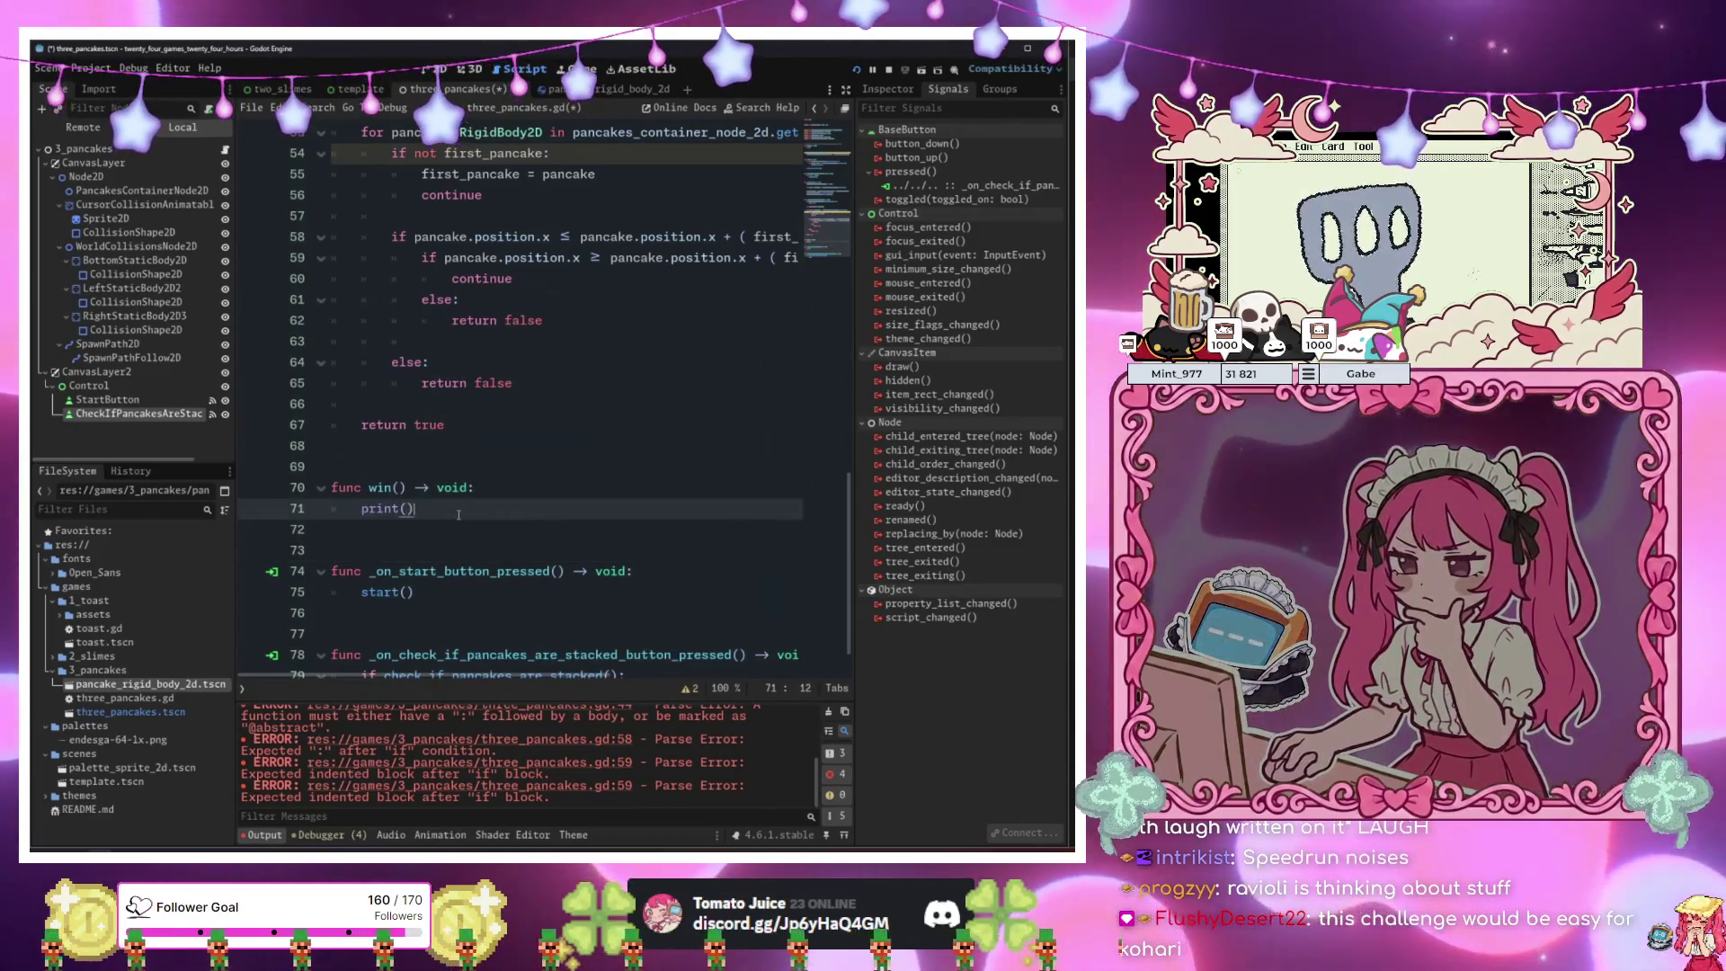
text(You win)
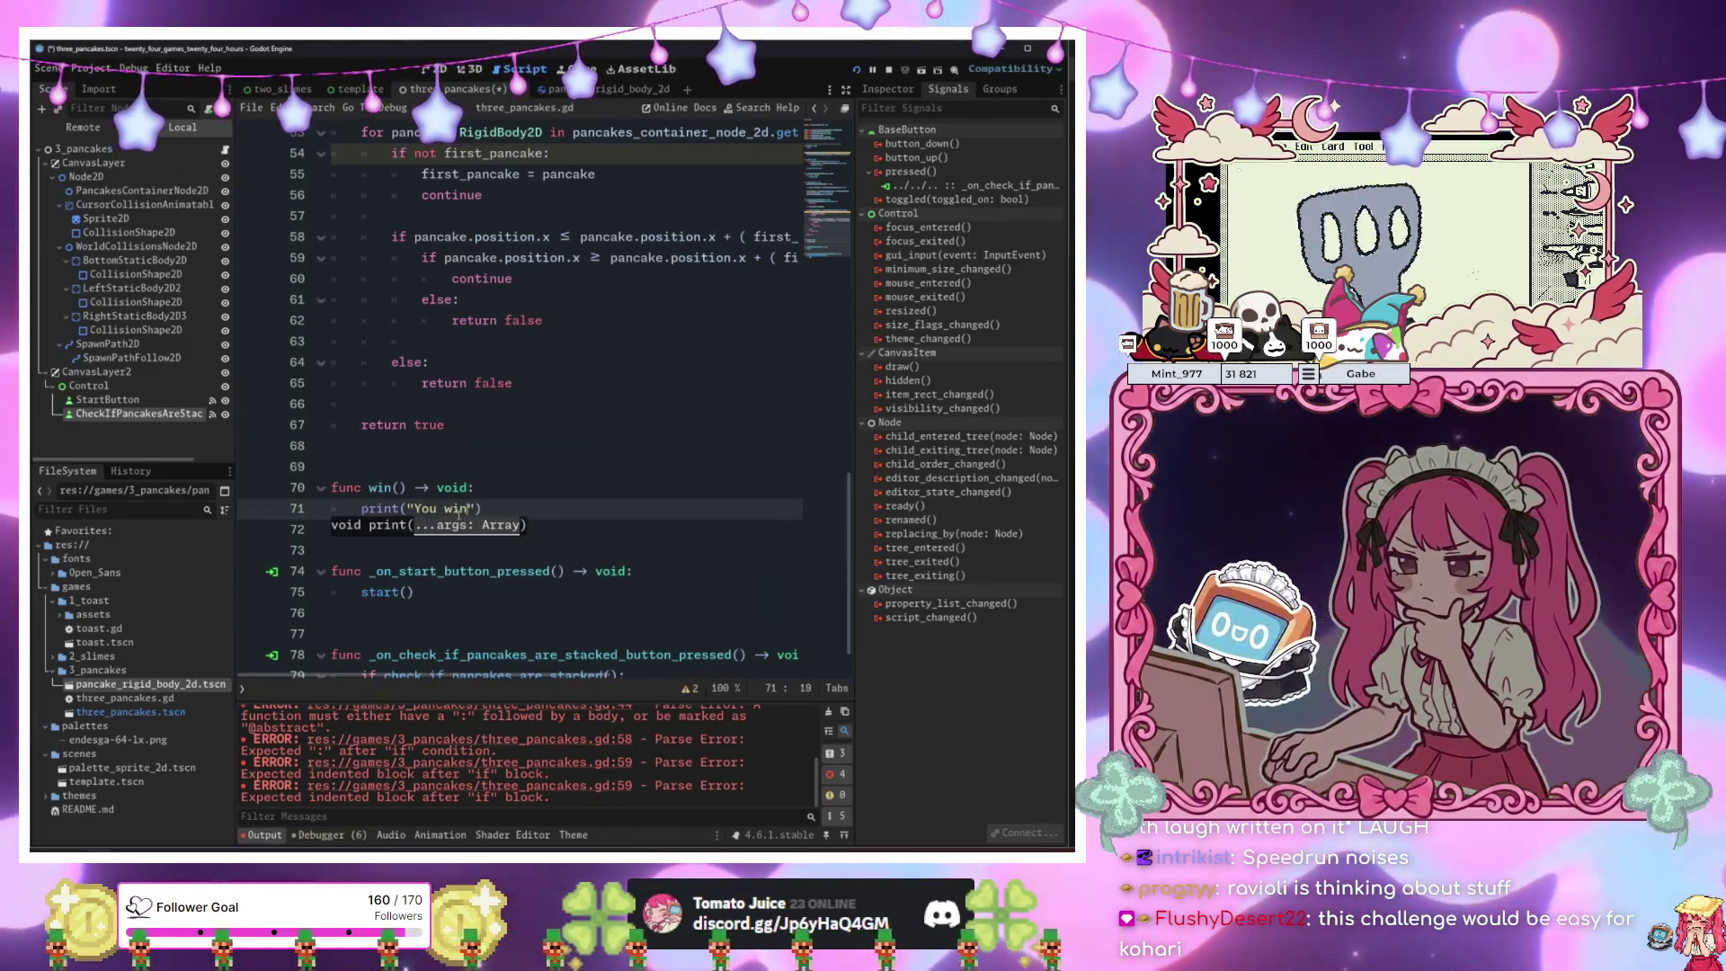
text(Win!)
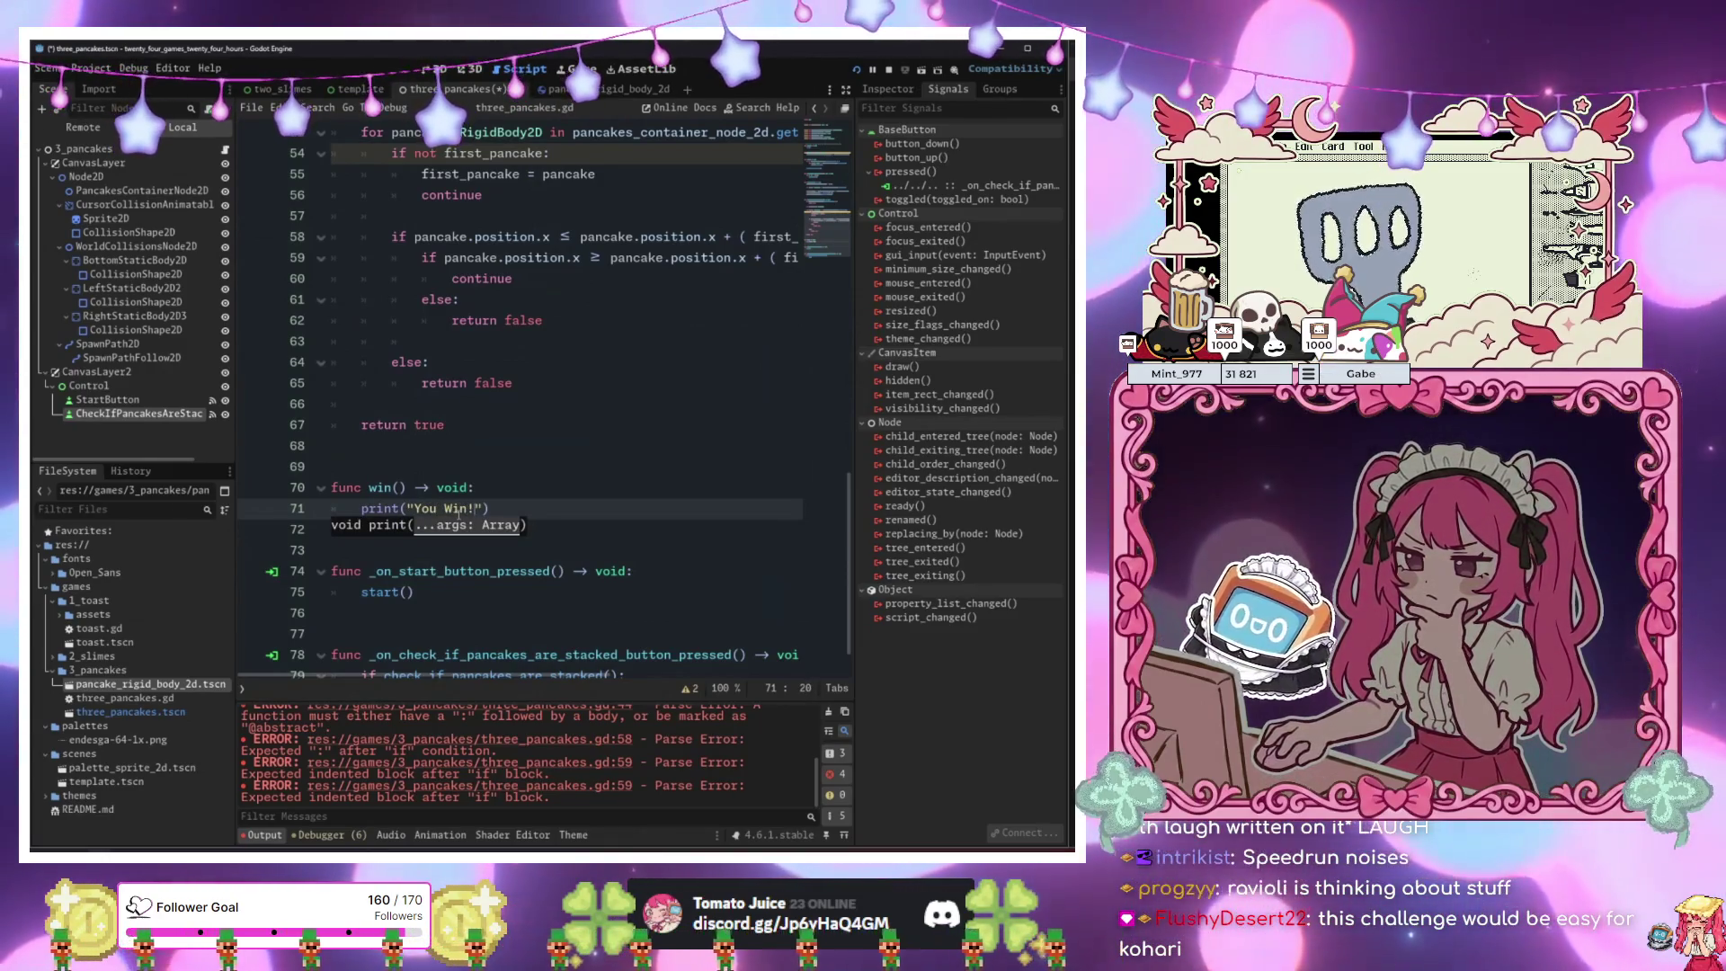
- Set CheckIfPancakesAreStackedButton's text to 'Check if Pancakes are Stacked'
click(144, 414)
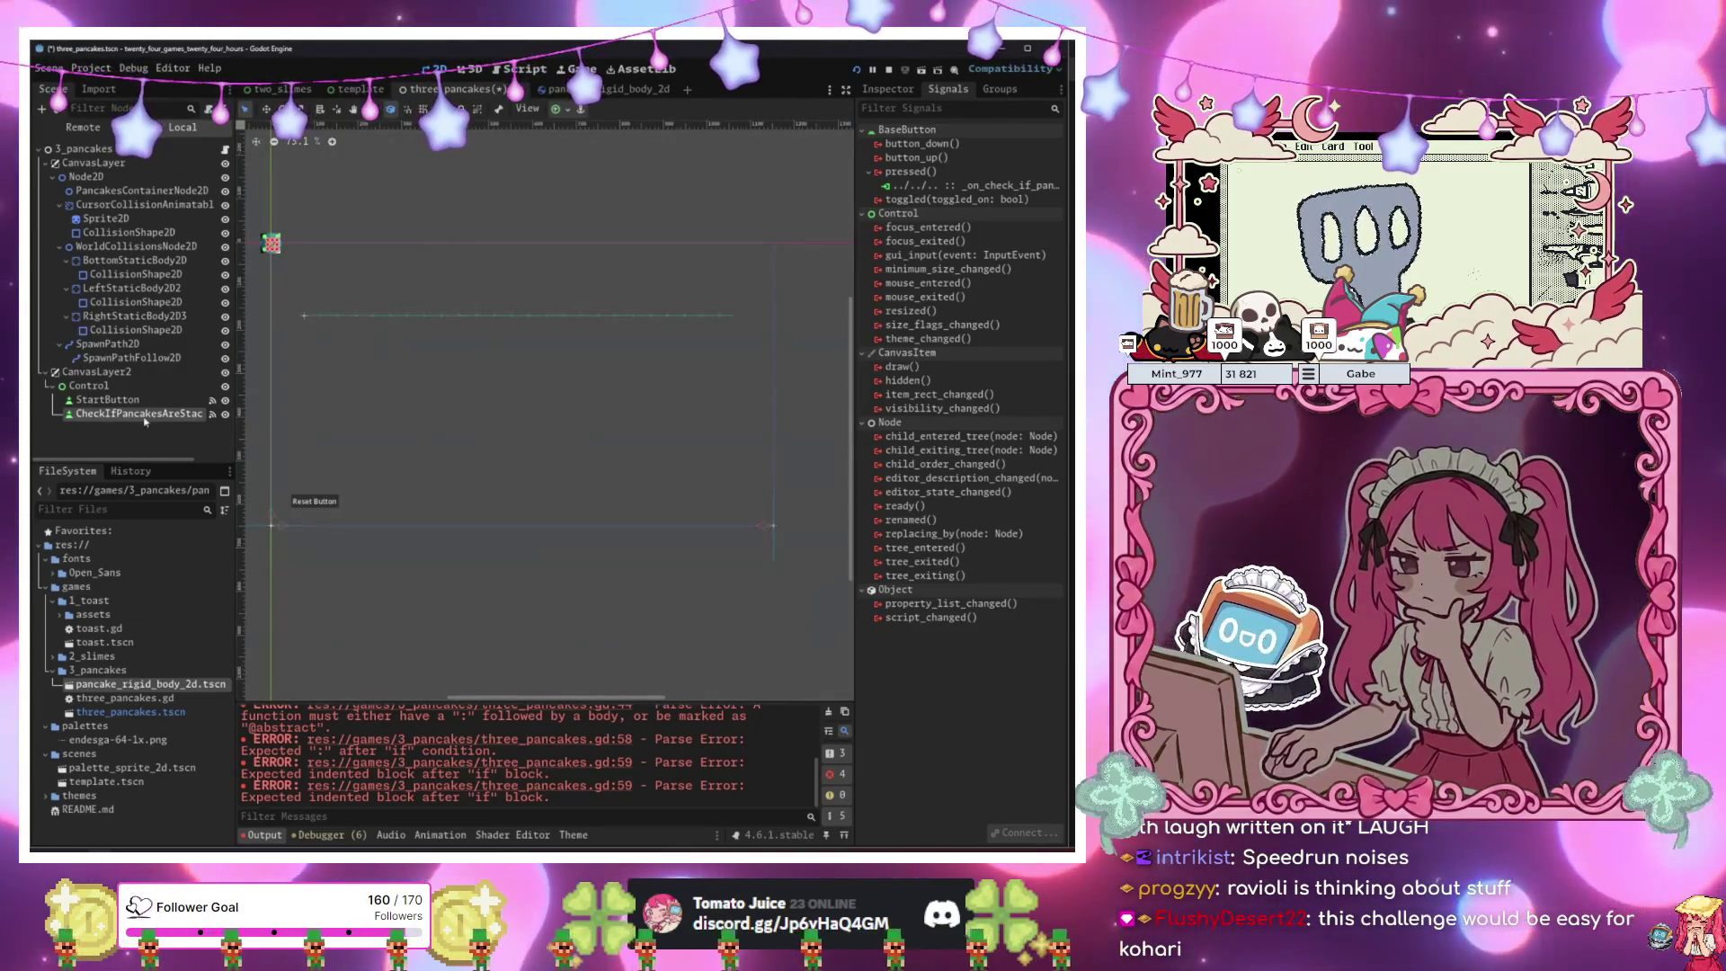
scroll(277, 269, up, 3)
click(907, 91)
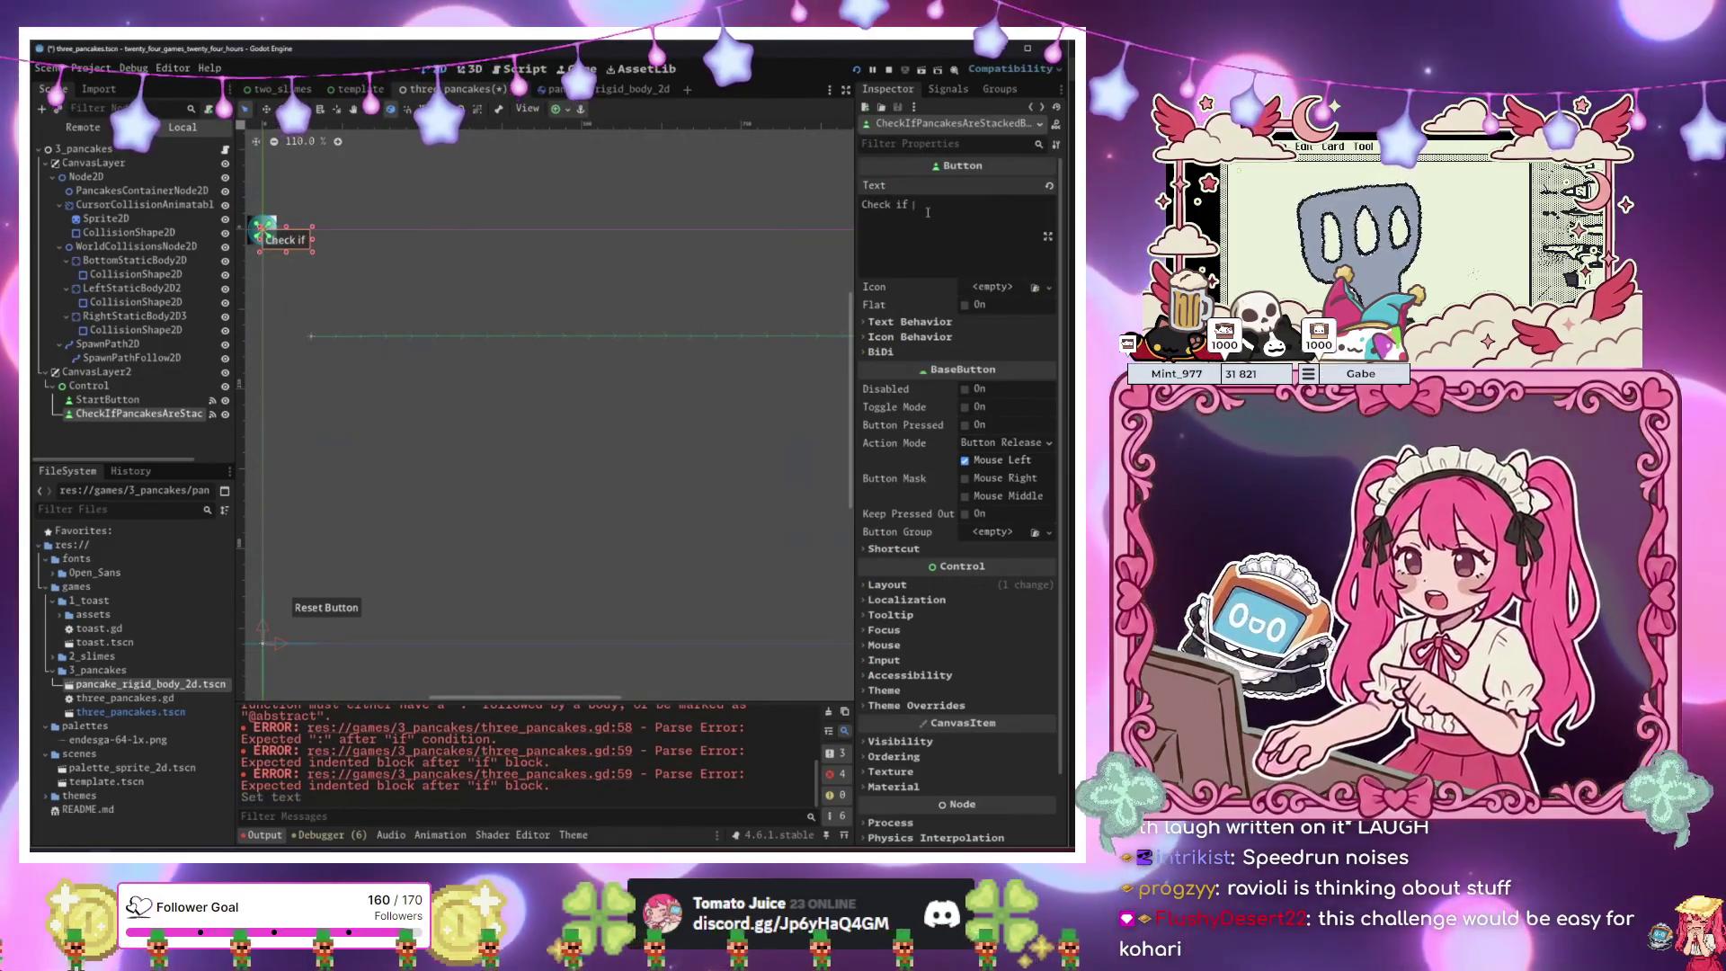
text(kes a)
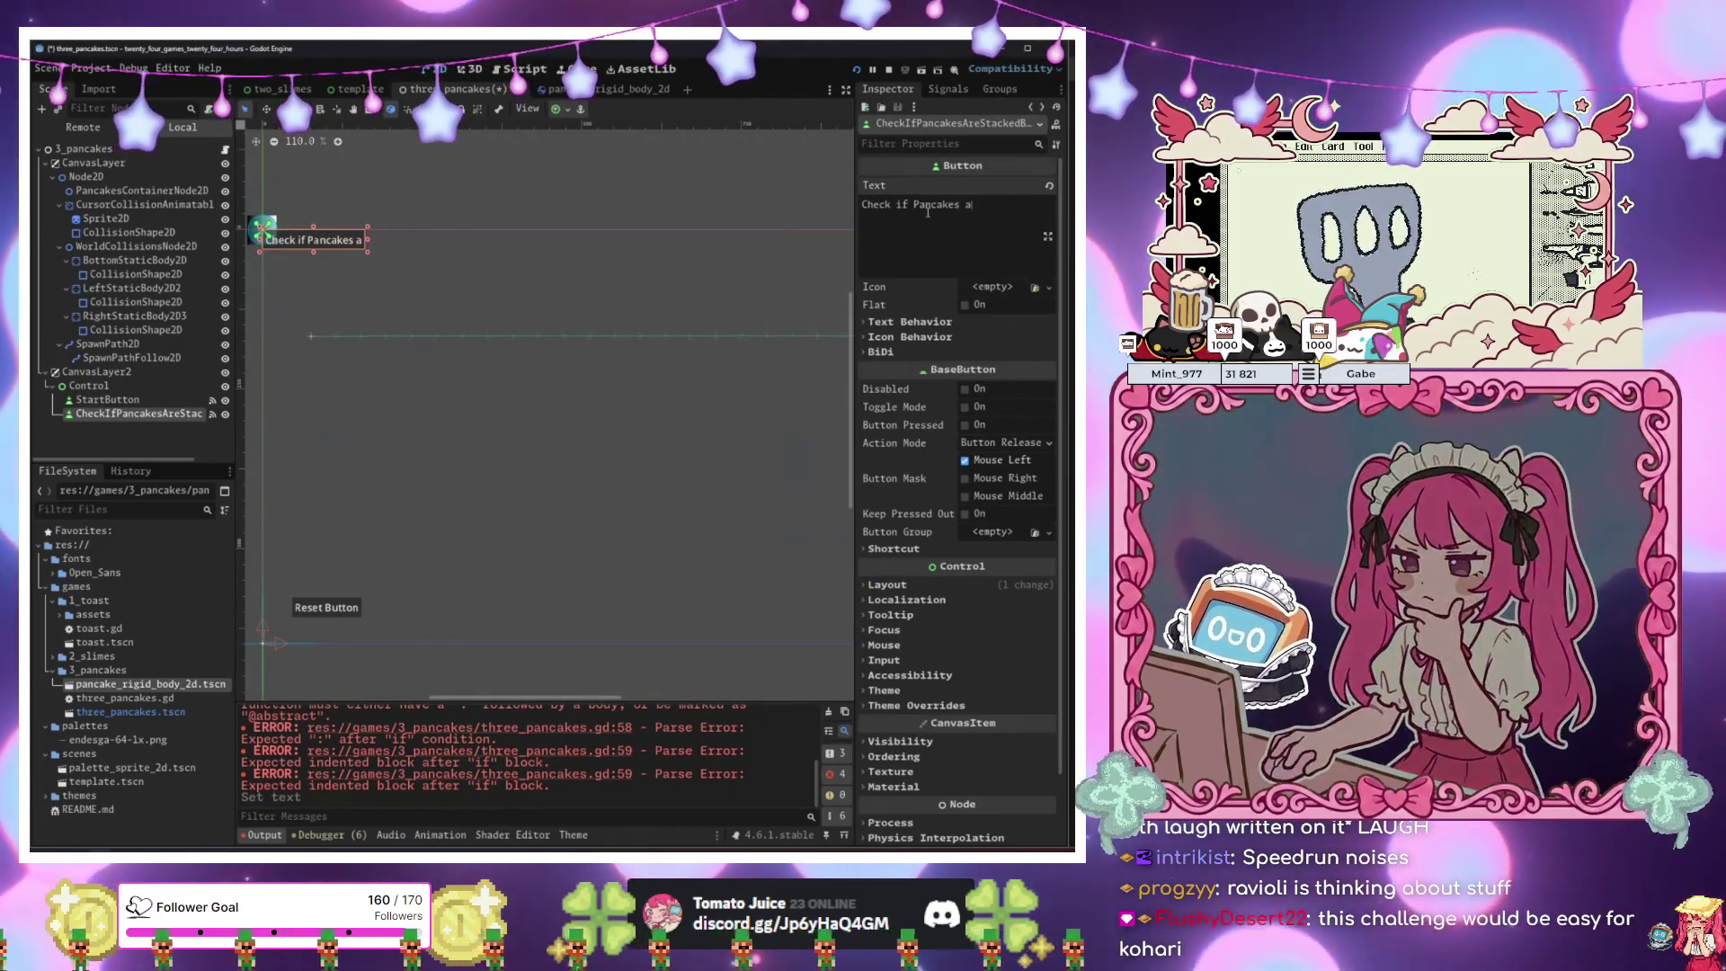
text(re Stacked!)
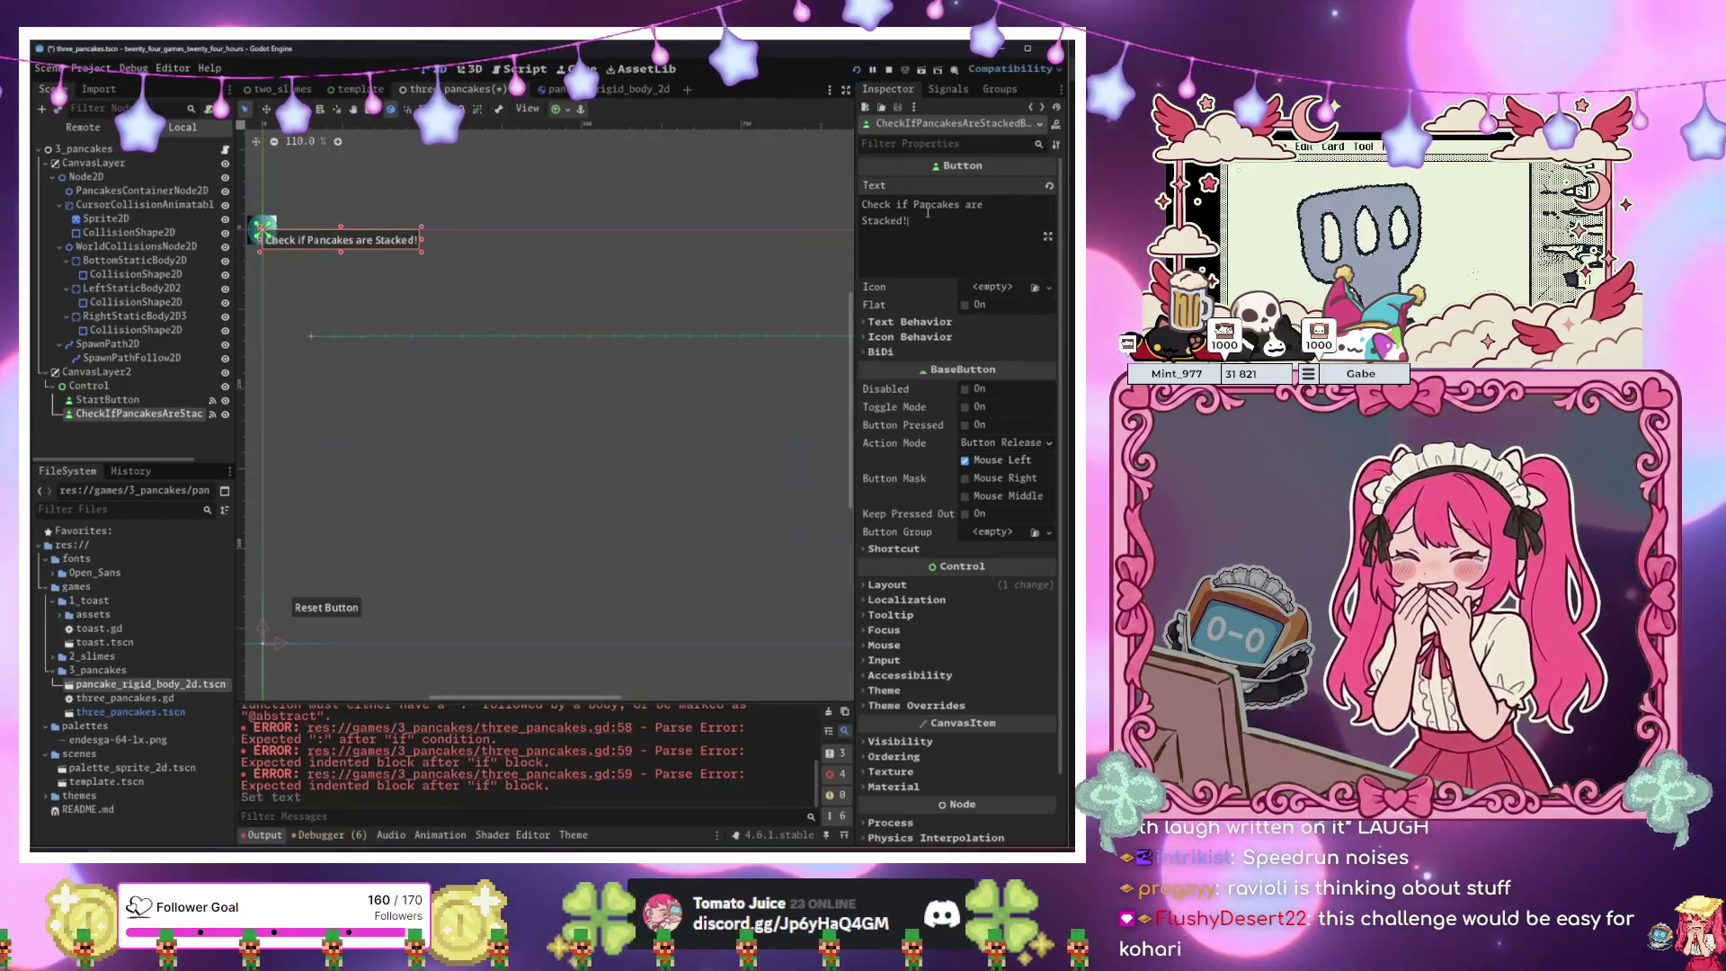
key(BackSpace)
- Move the check button to the lower right beside the Reset Button, then run the game
drag(386, 241, 678, 531)
scroll(673, 523, down, 3)
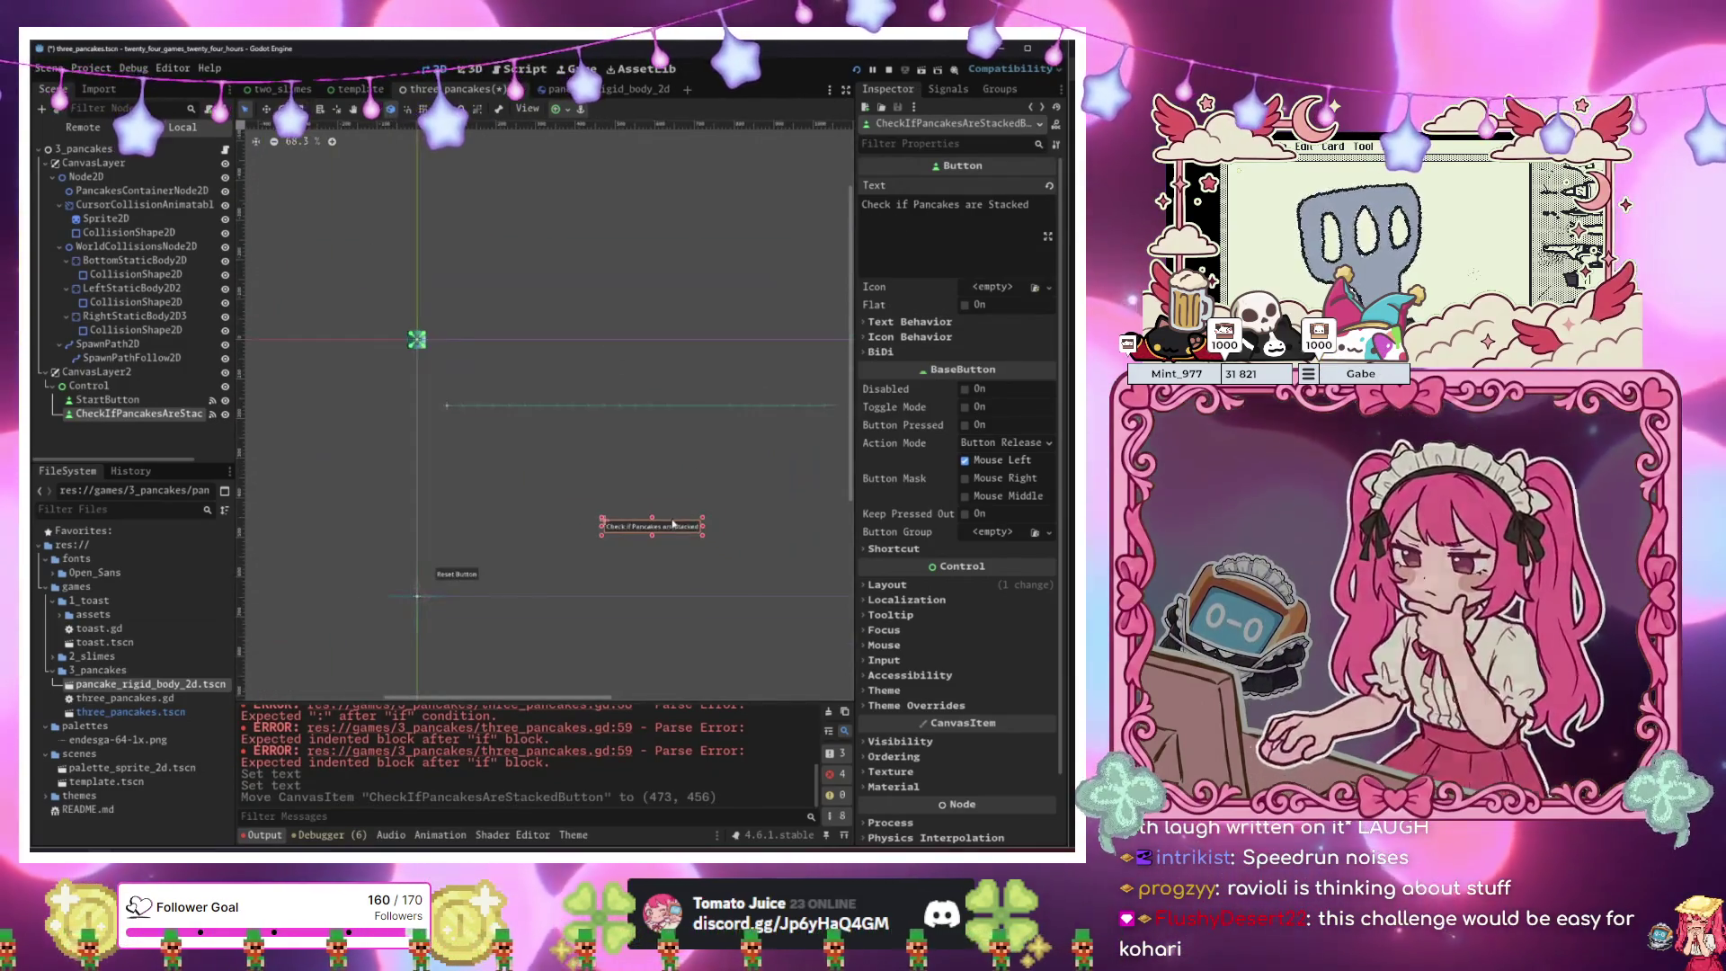
scroll(697, 464, right, 3)
scroll(698, 464, down, 1)
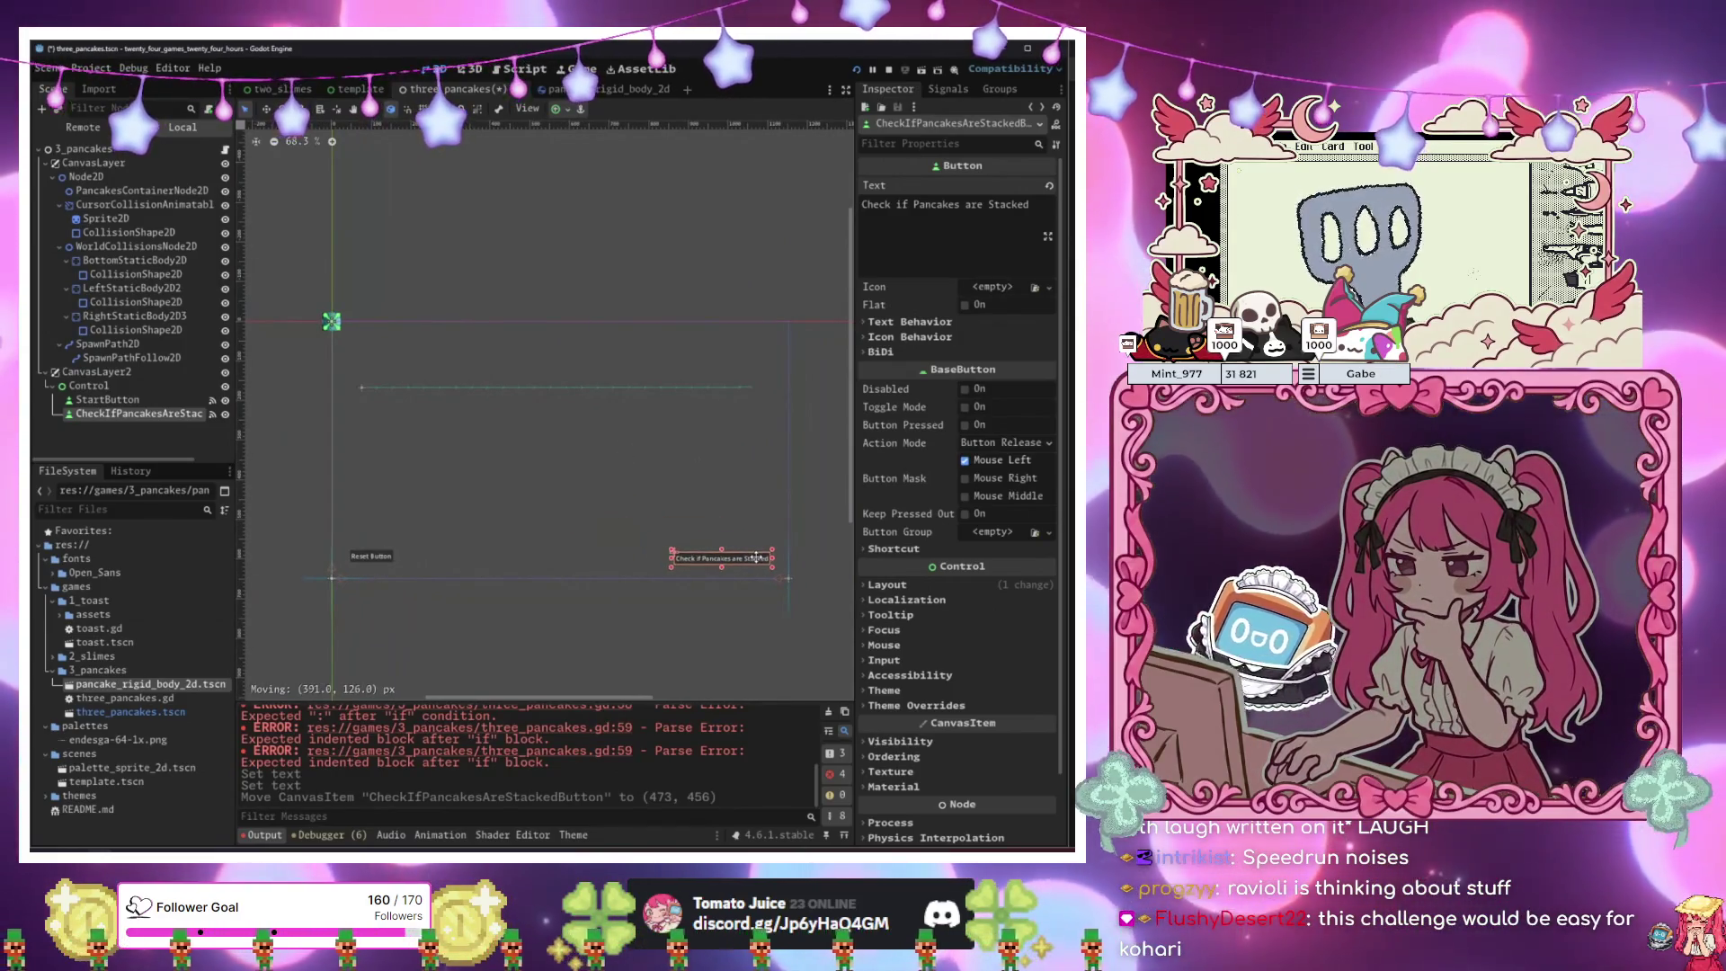
drag(756, 558, 757, 558)
scroll(735, 602, up, 4)
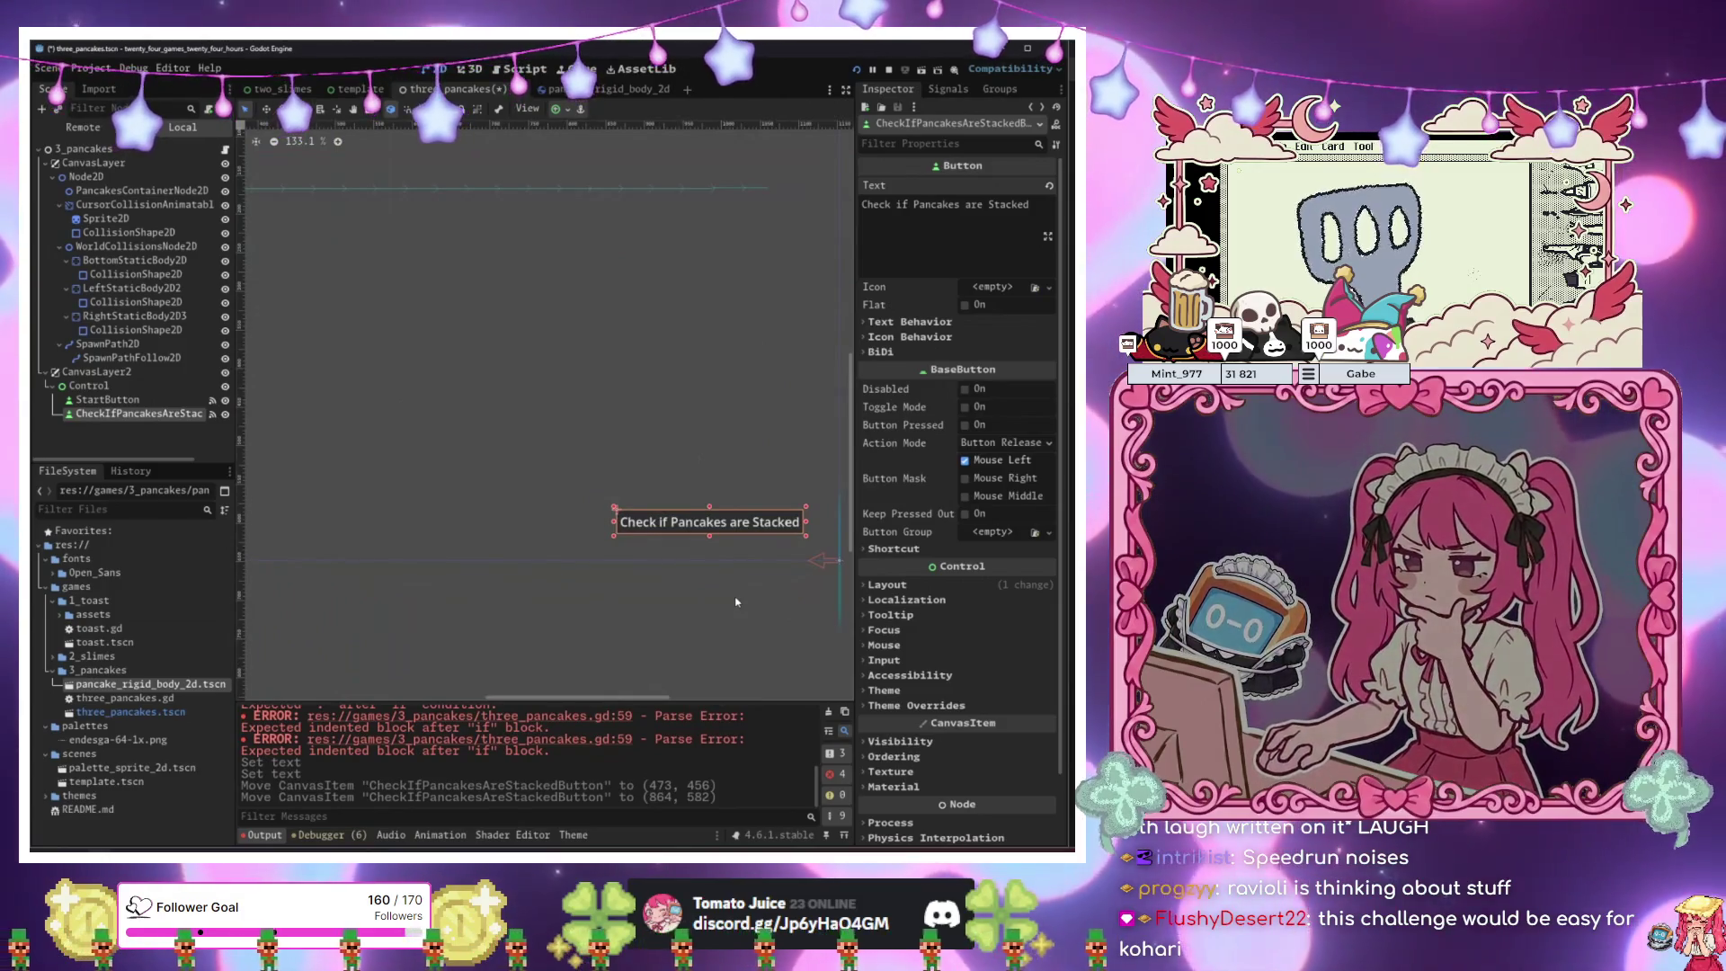
mouse_move(722, 606)
mouse_down()
mouse_move(671, 597)
mouse_move(685, 637)
mouse_up()
click(681, 633)
scroll(539, 575, down, 5)
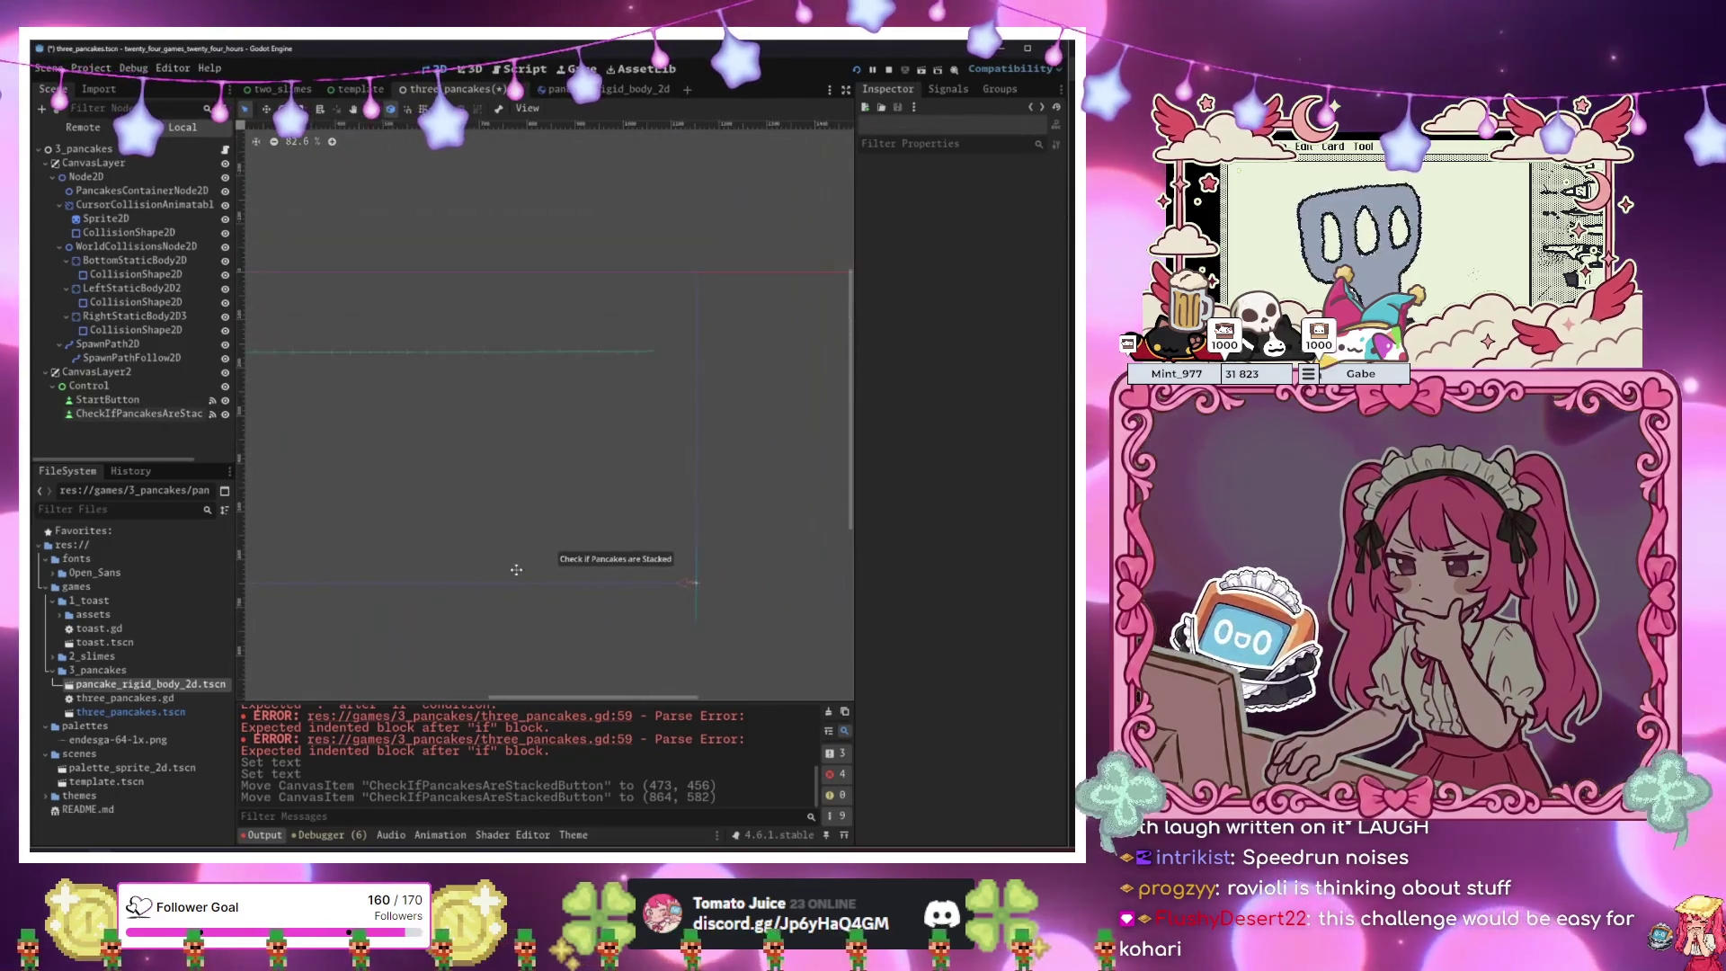
drag(515, 569, 617, 543)
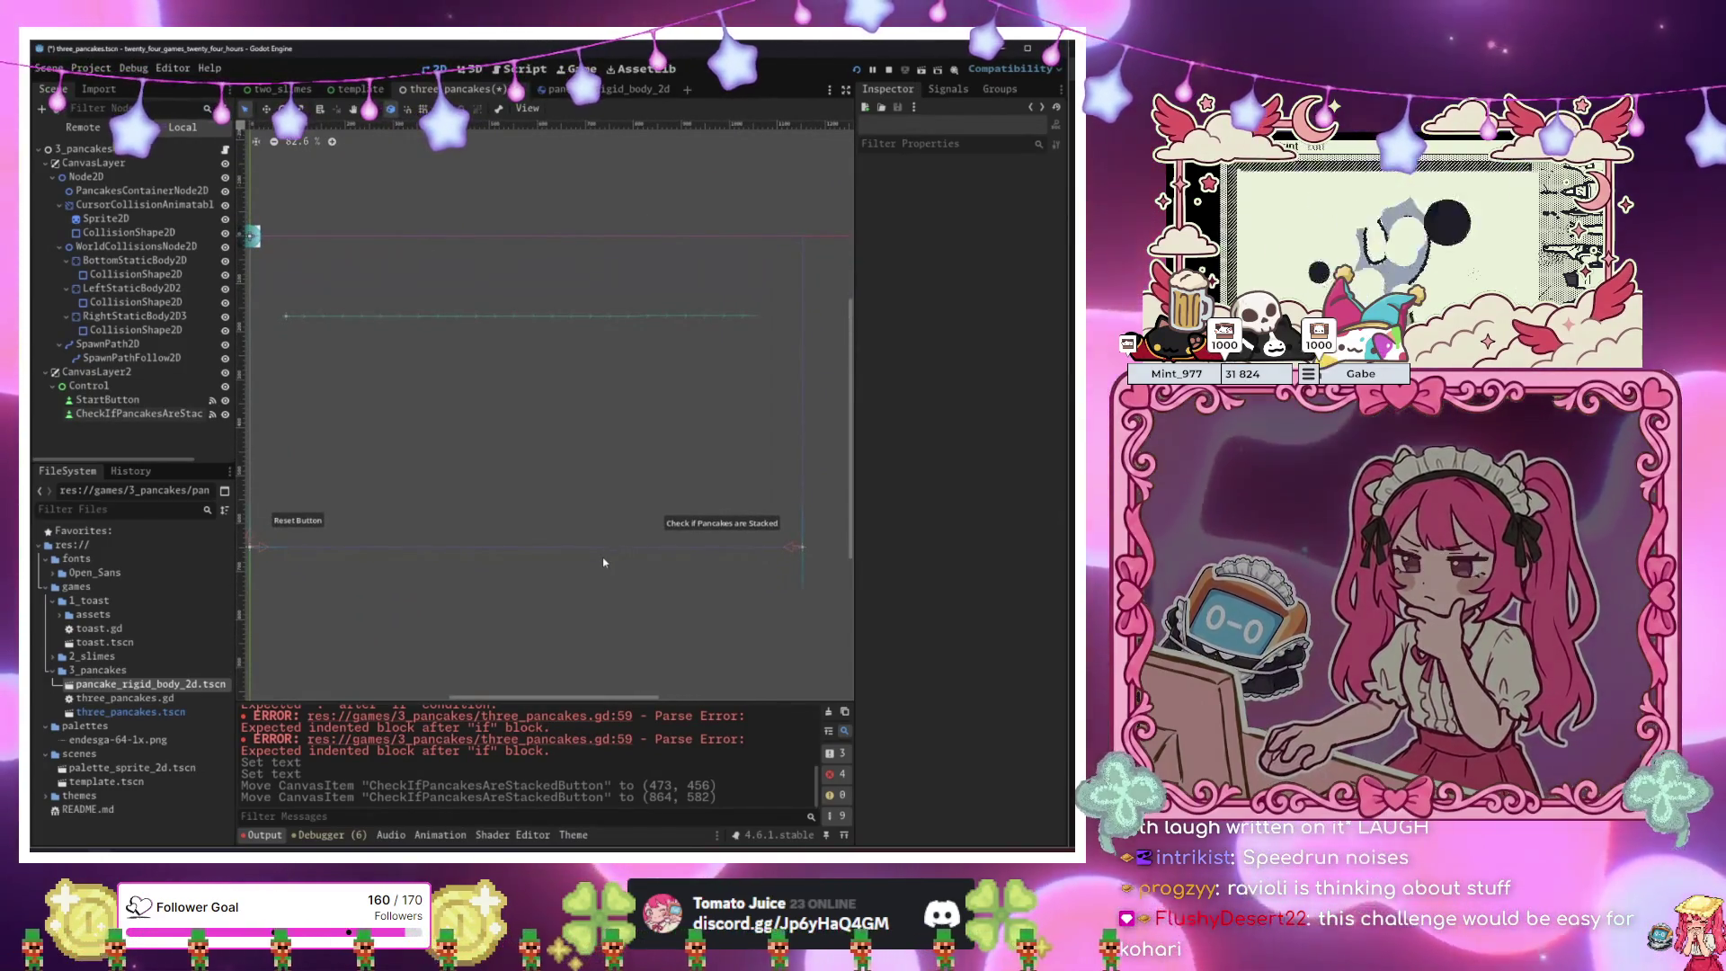
key(F6)
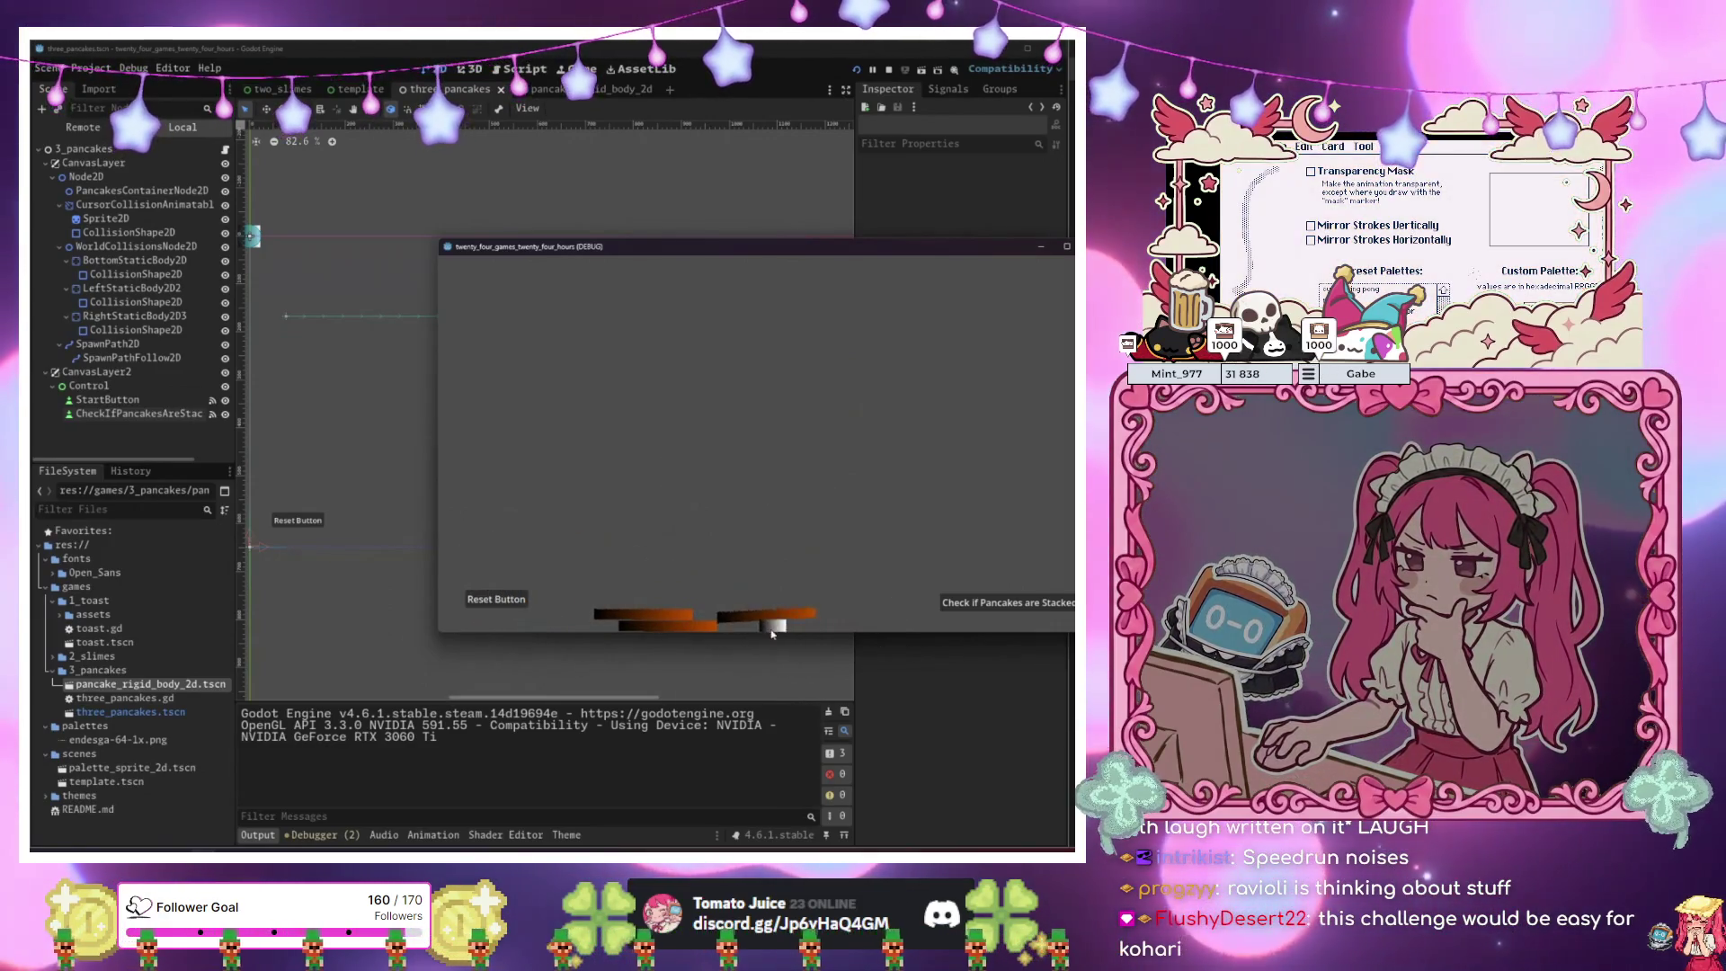
- Drop a pancake onto the stack, press Check if Pancakes are Stacked, and return to three_pancakes.gd
mouse_move(598, 534)
mouse_down()
mouse_move(616, 478)
mouse_move(687, 490)
mouse_up()
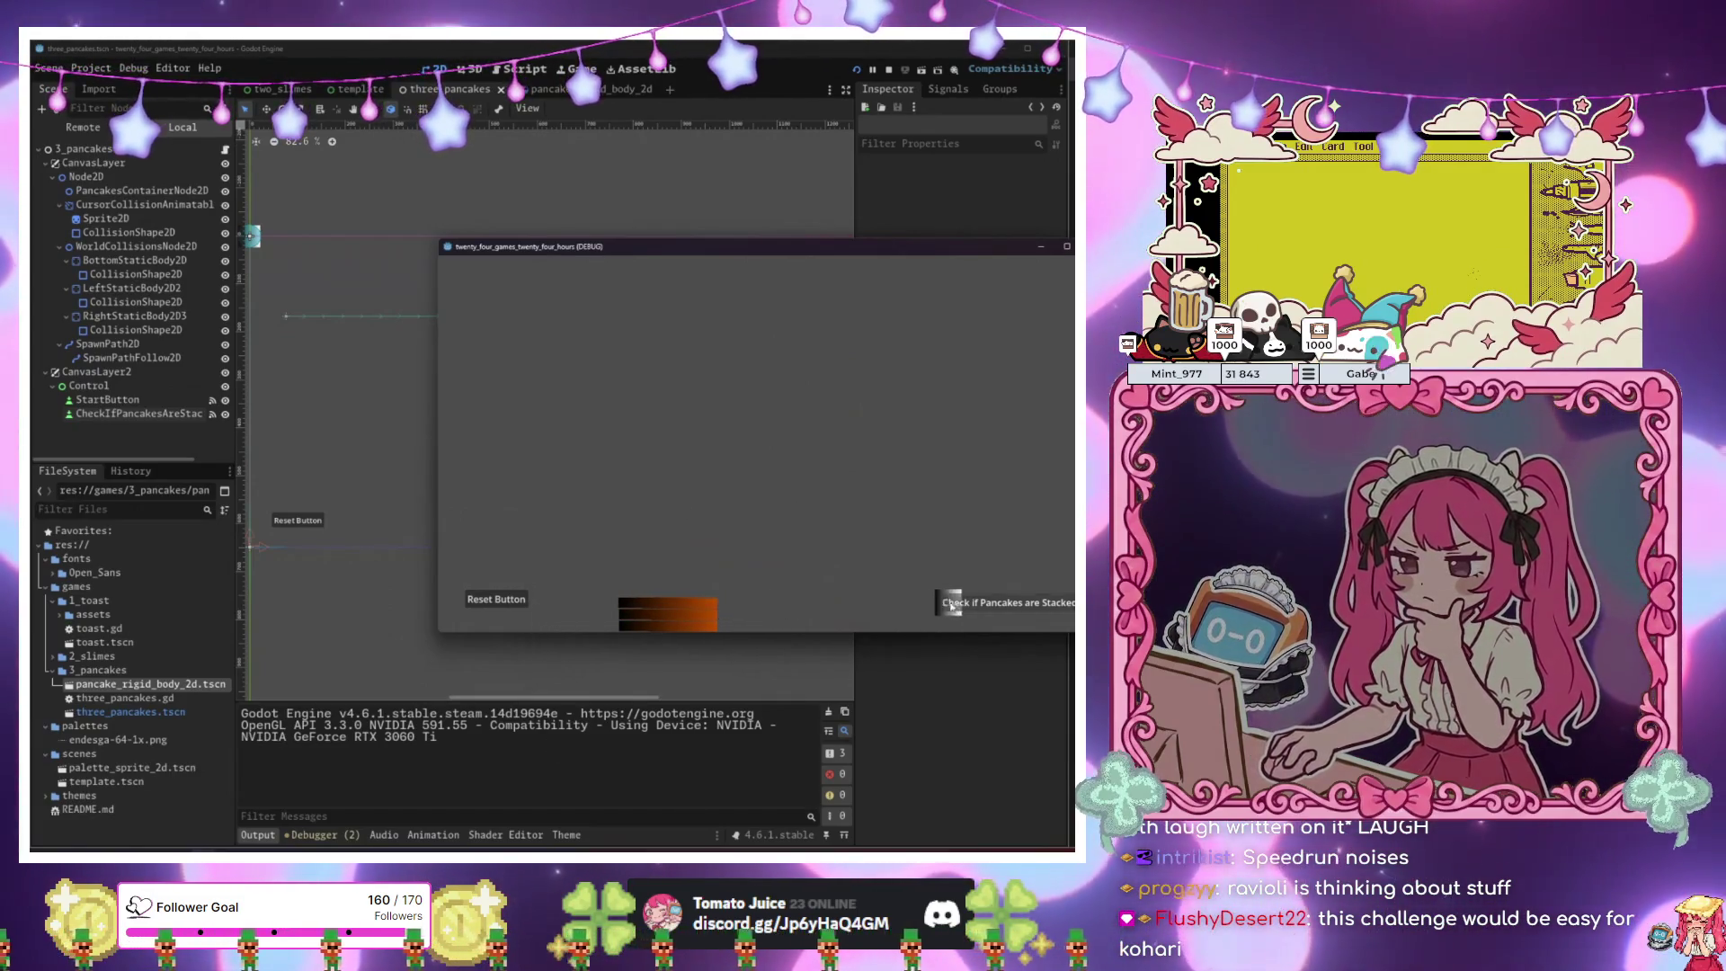
click(963, 606)
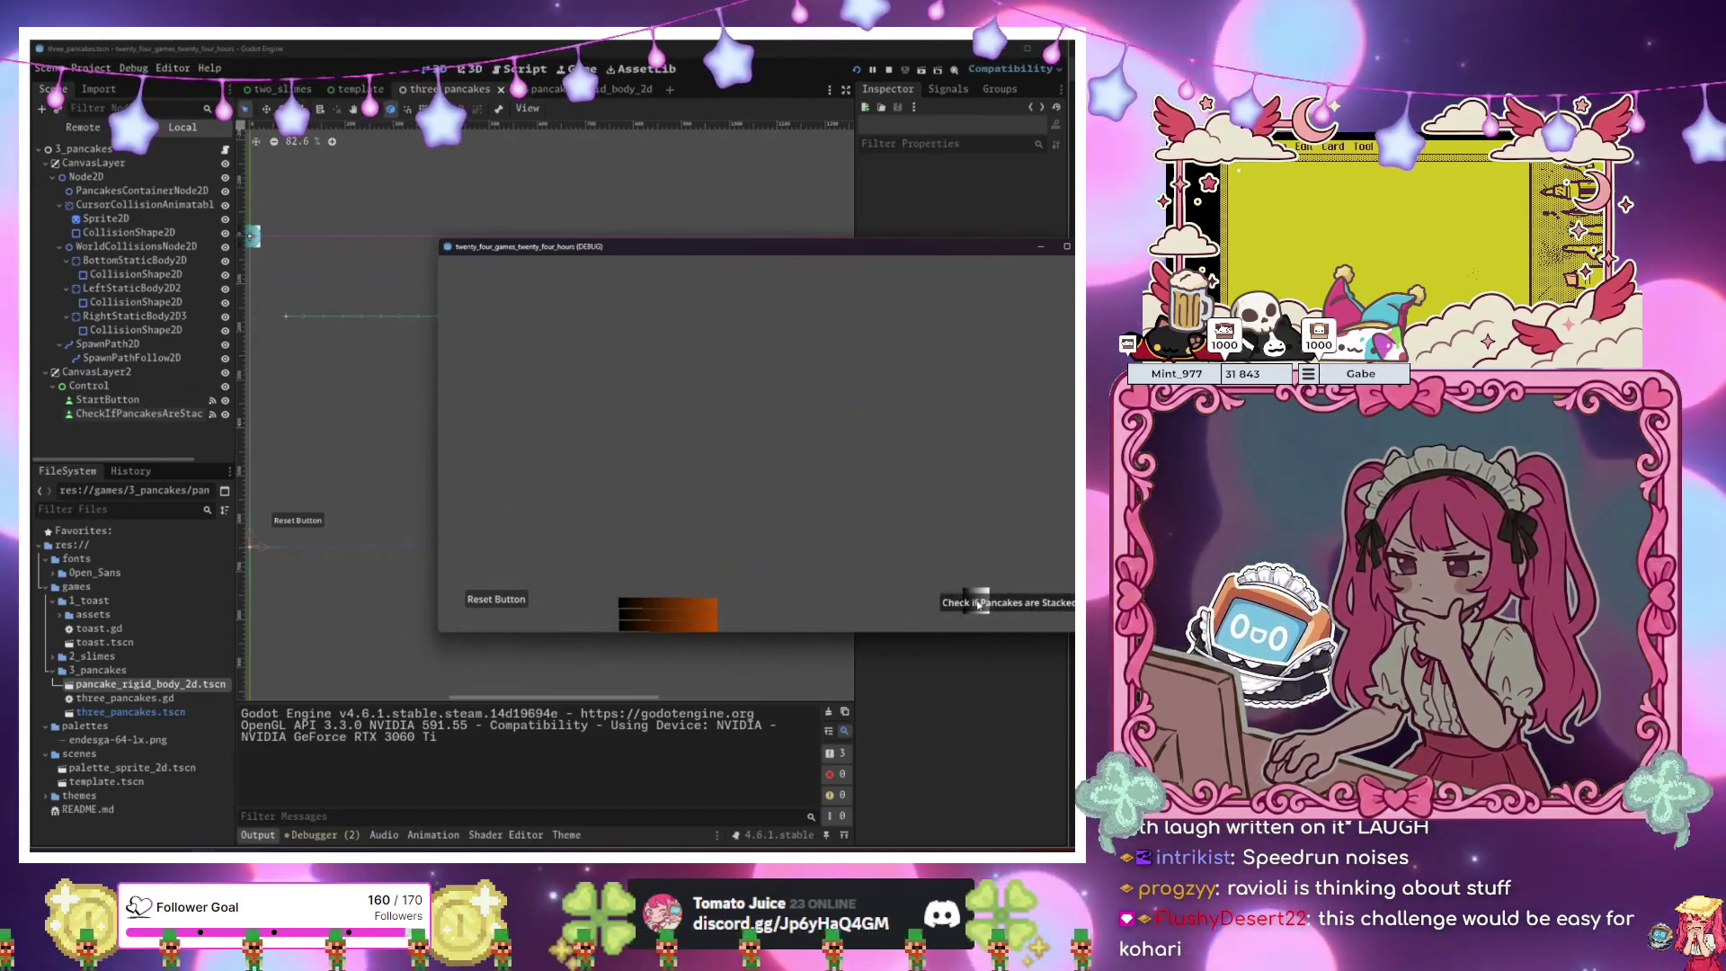
click(224, 148)
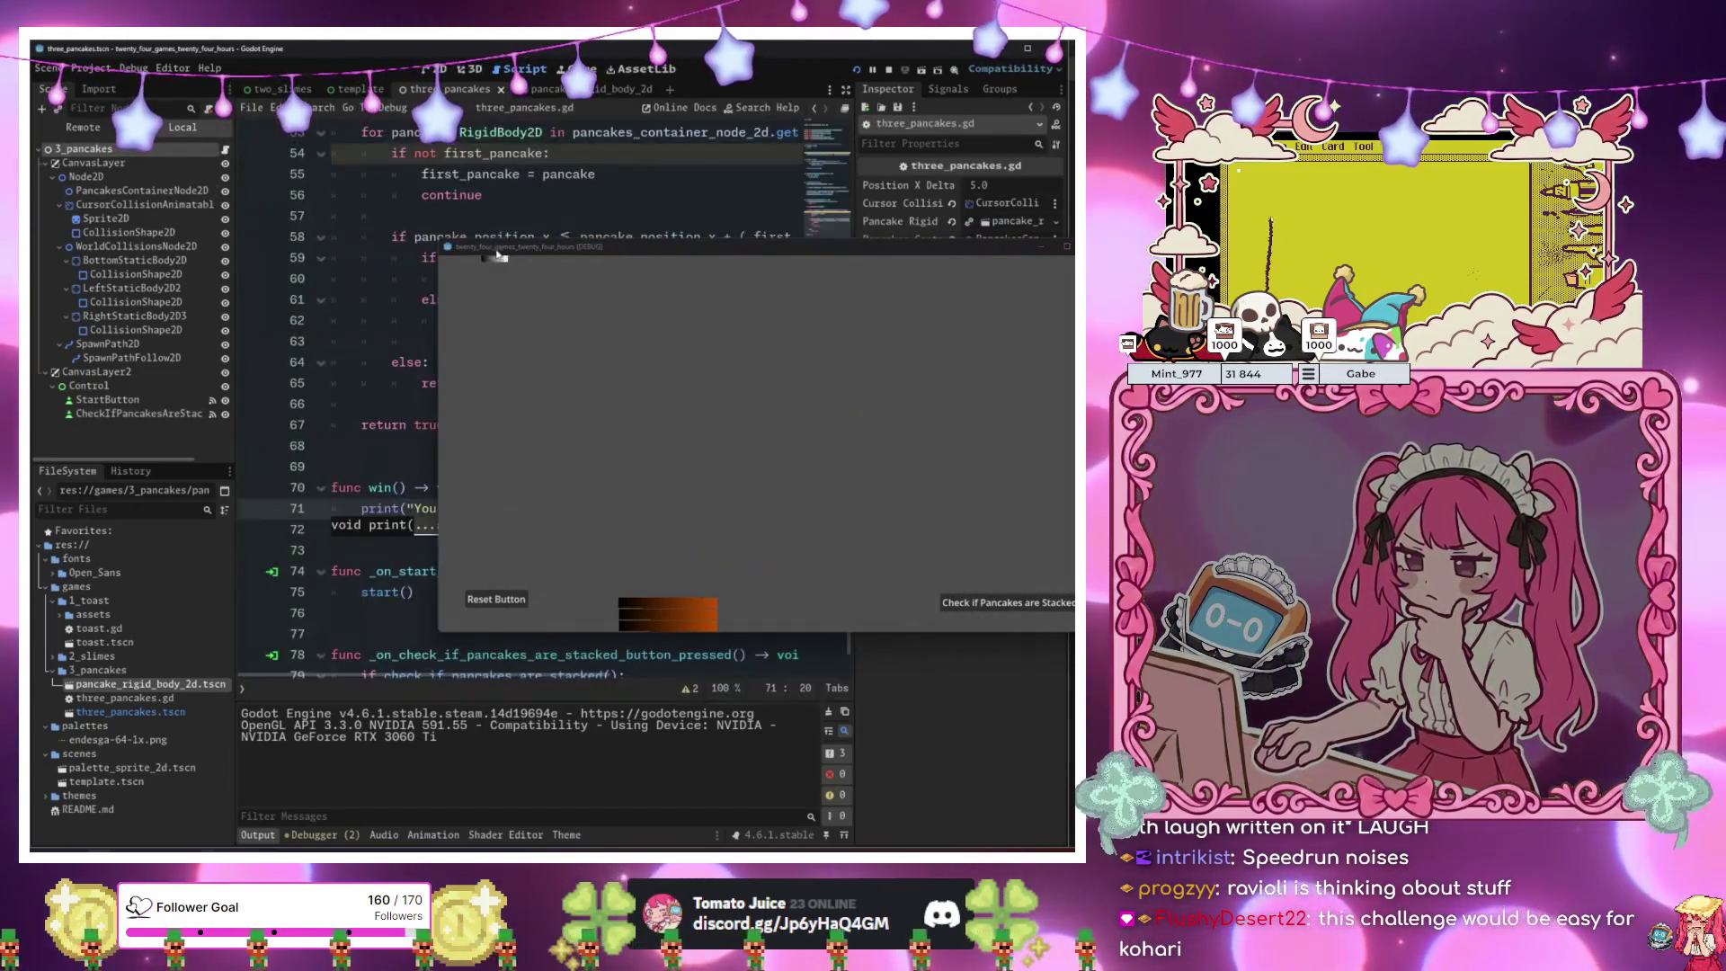
- Insert a blank line at the top of the stack-check loop body
key(Down)
key(Down)
key(Down)
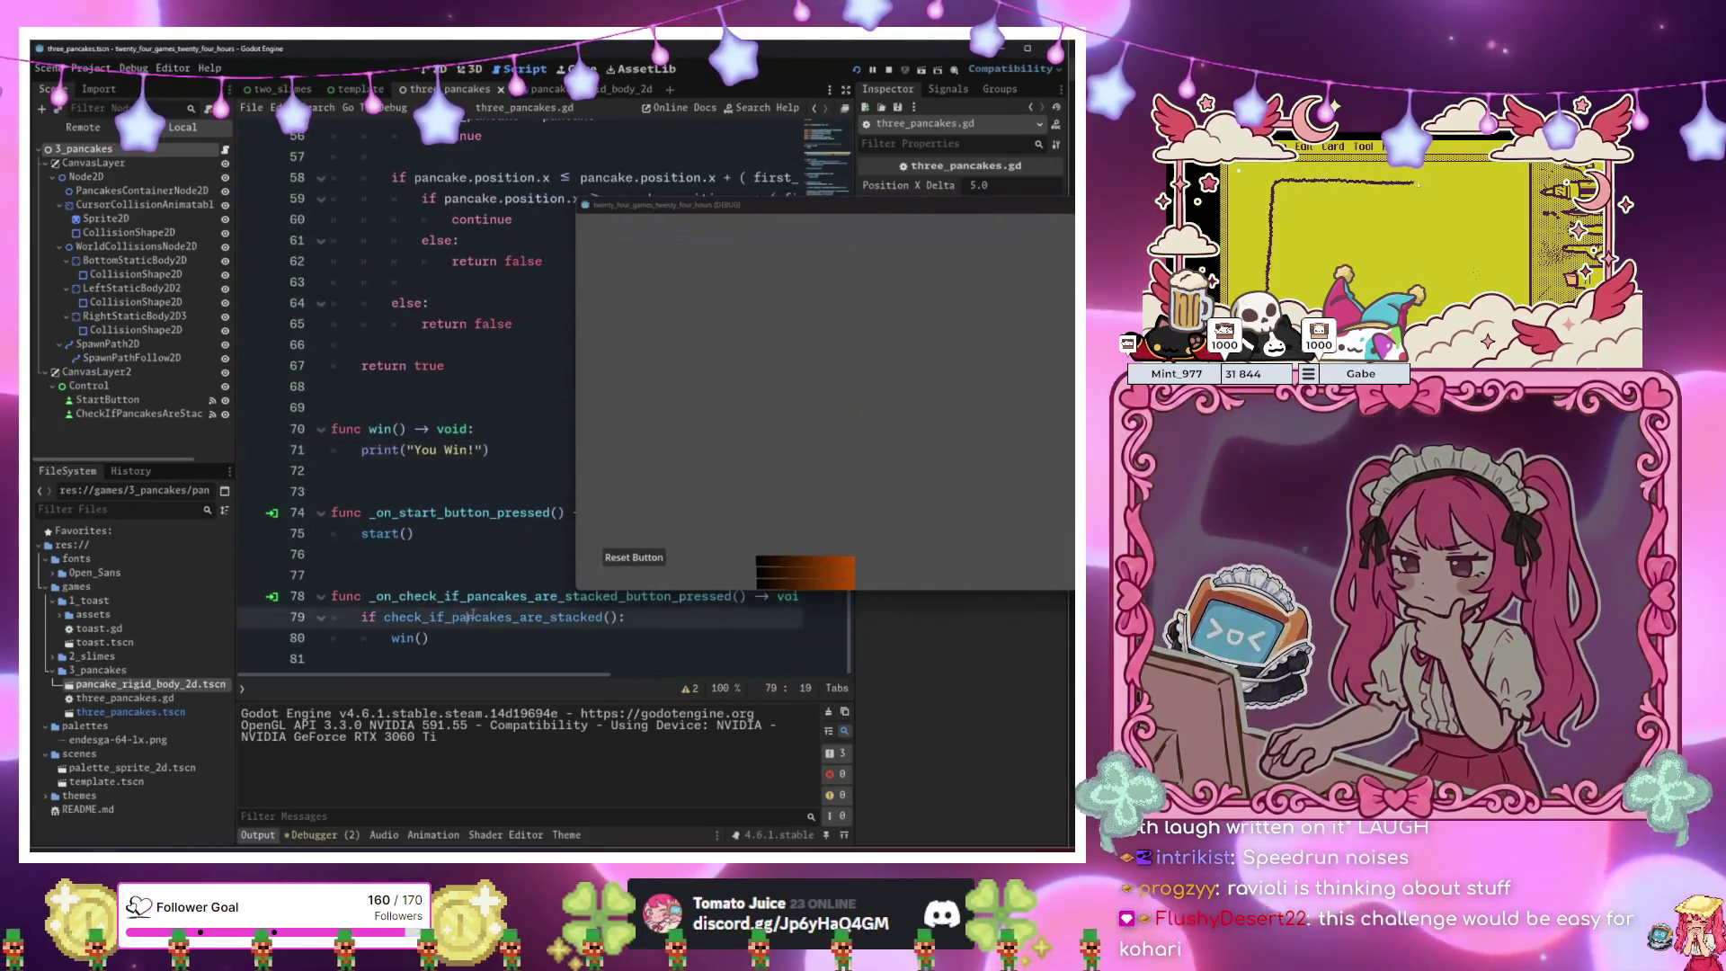
scroll(468, 536, up, 3)
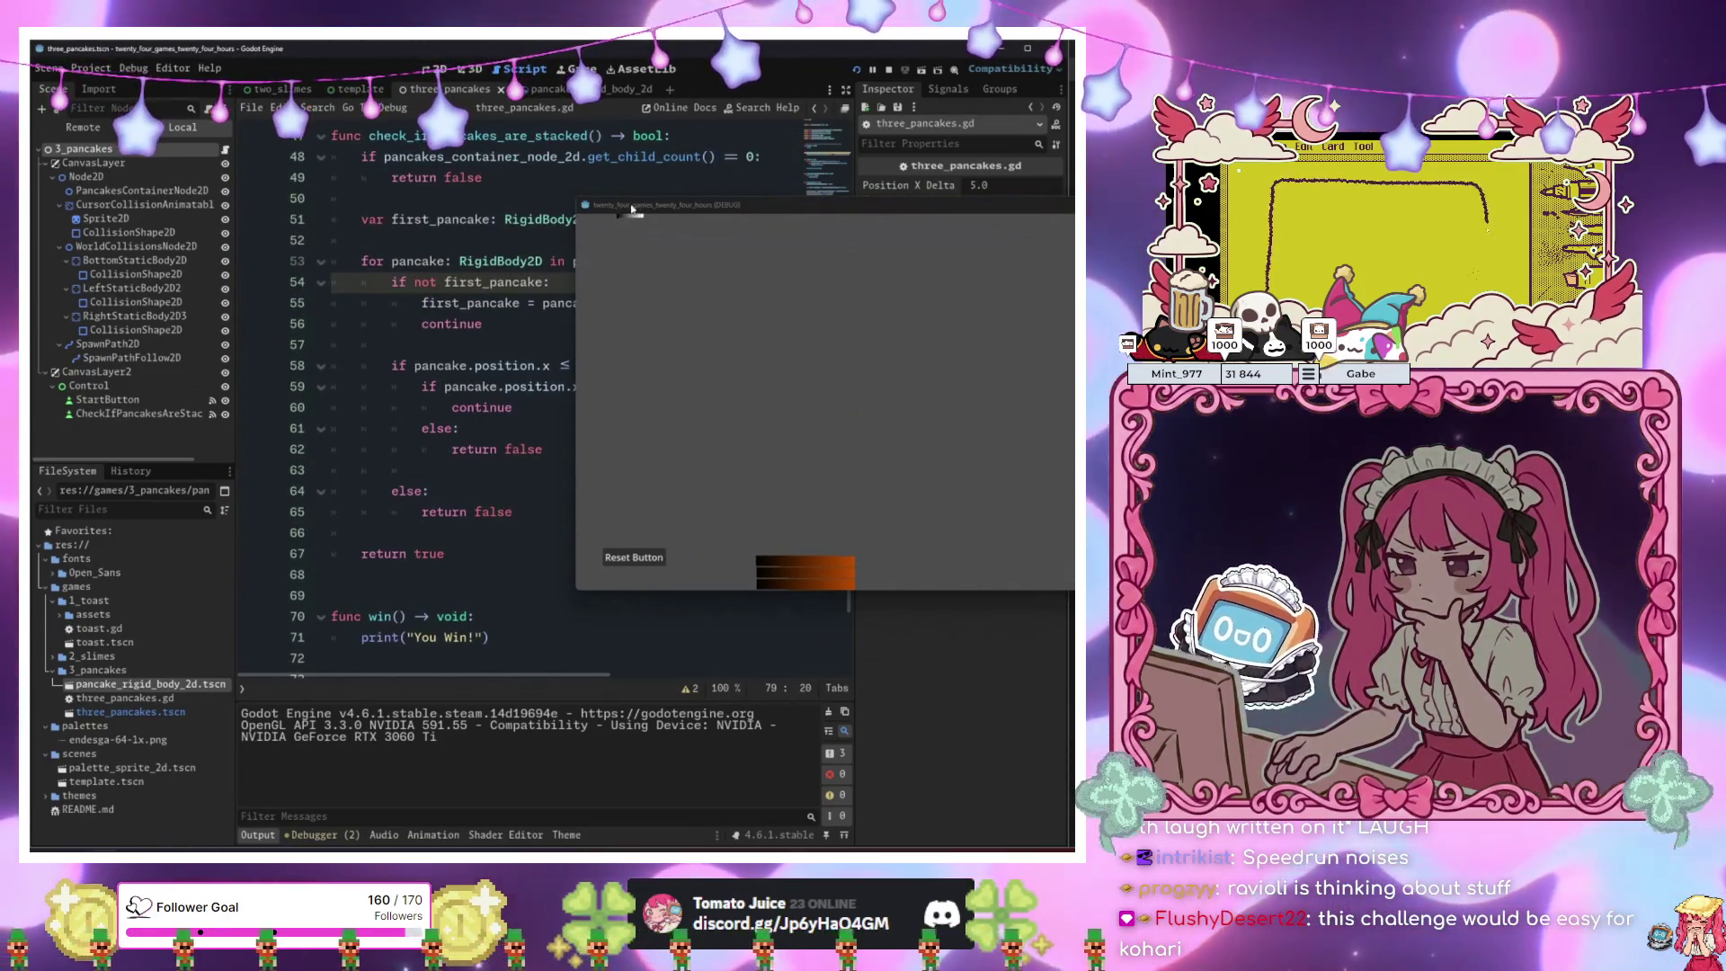
click(516, 330)
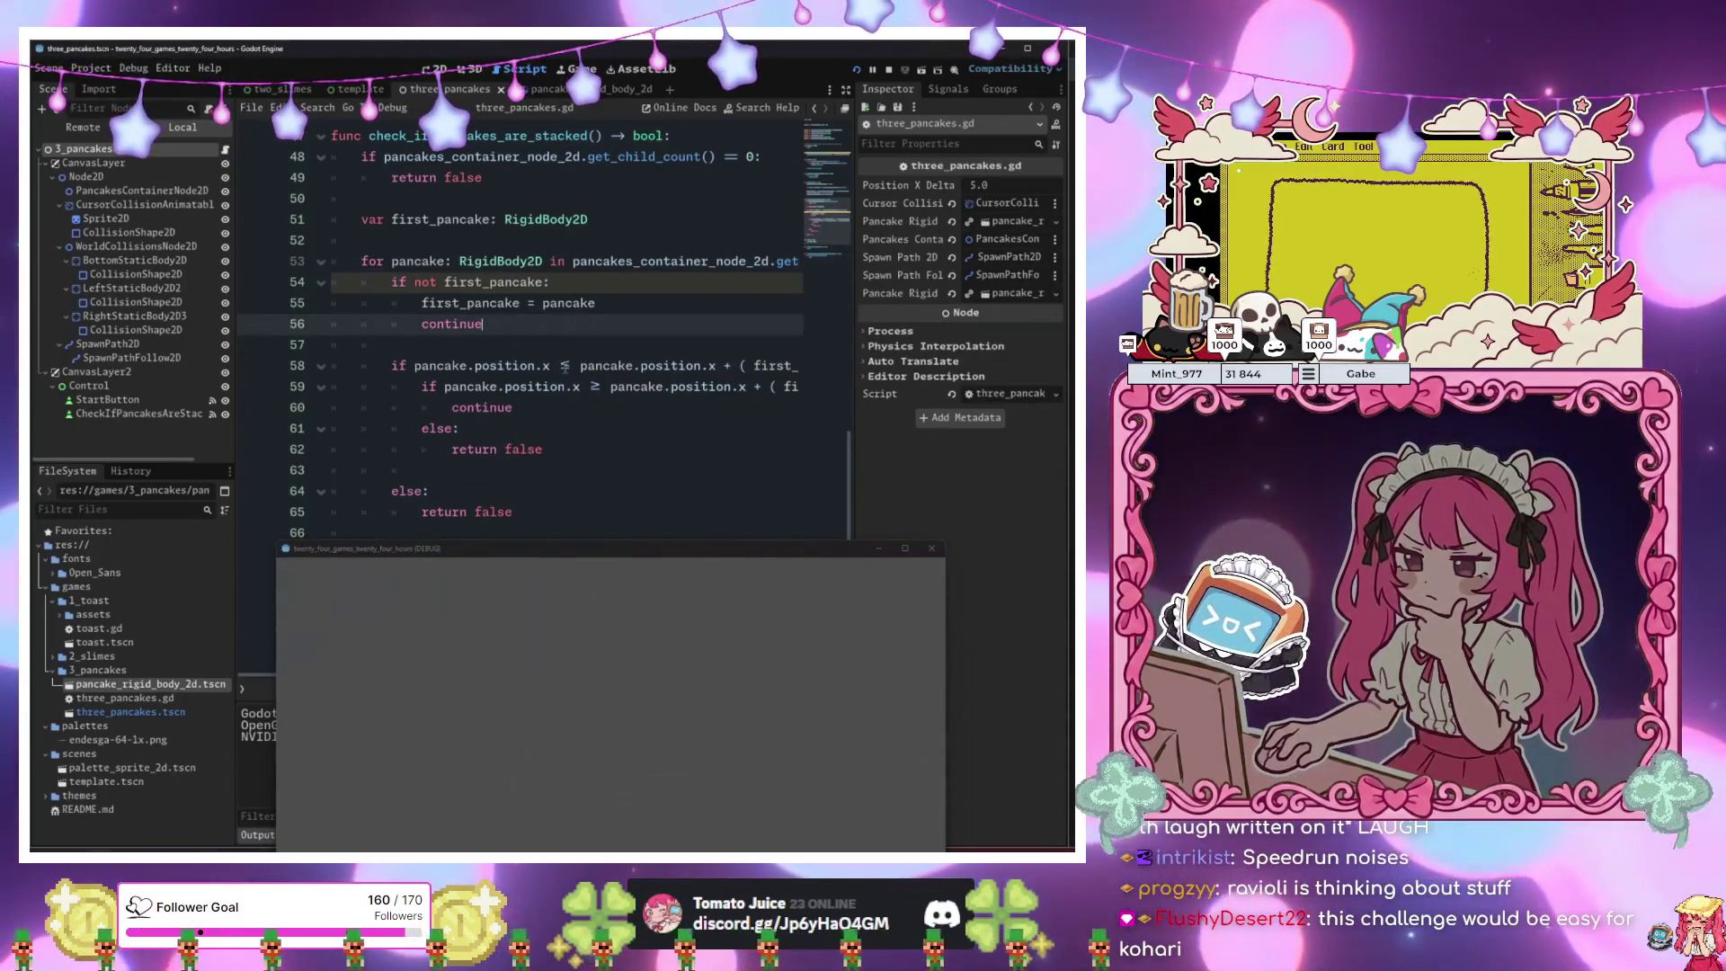
click(544, 366)
click(546, 408)
click(559, 431)
click(572, 450)
click(584, 467)
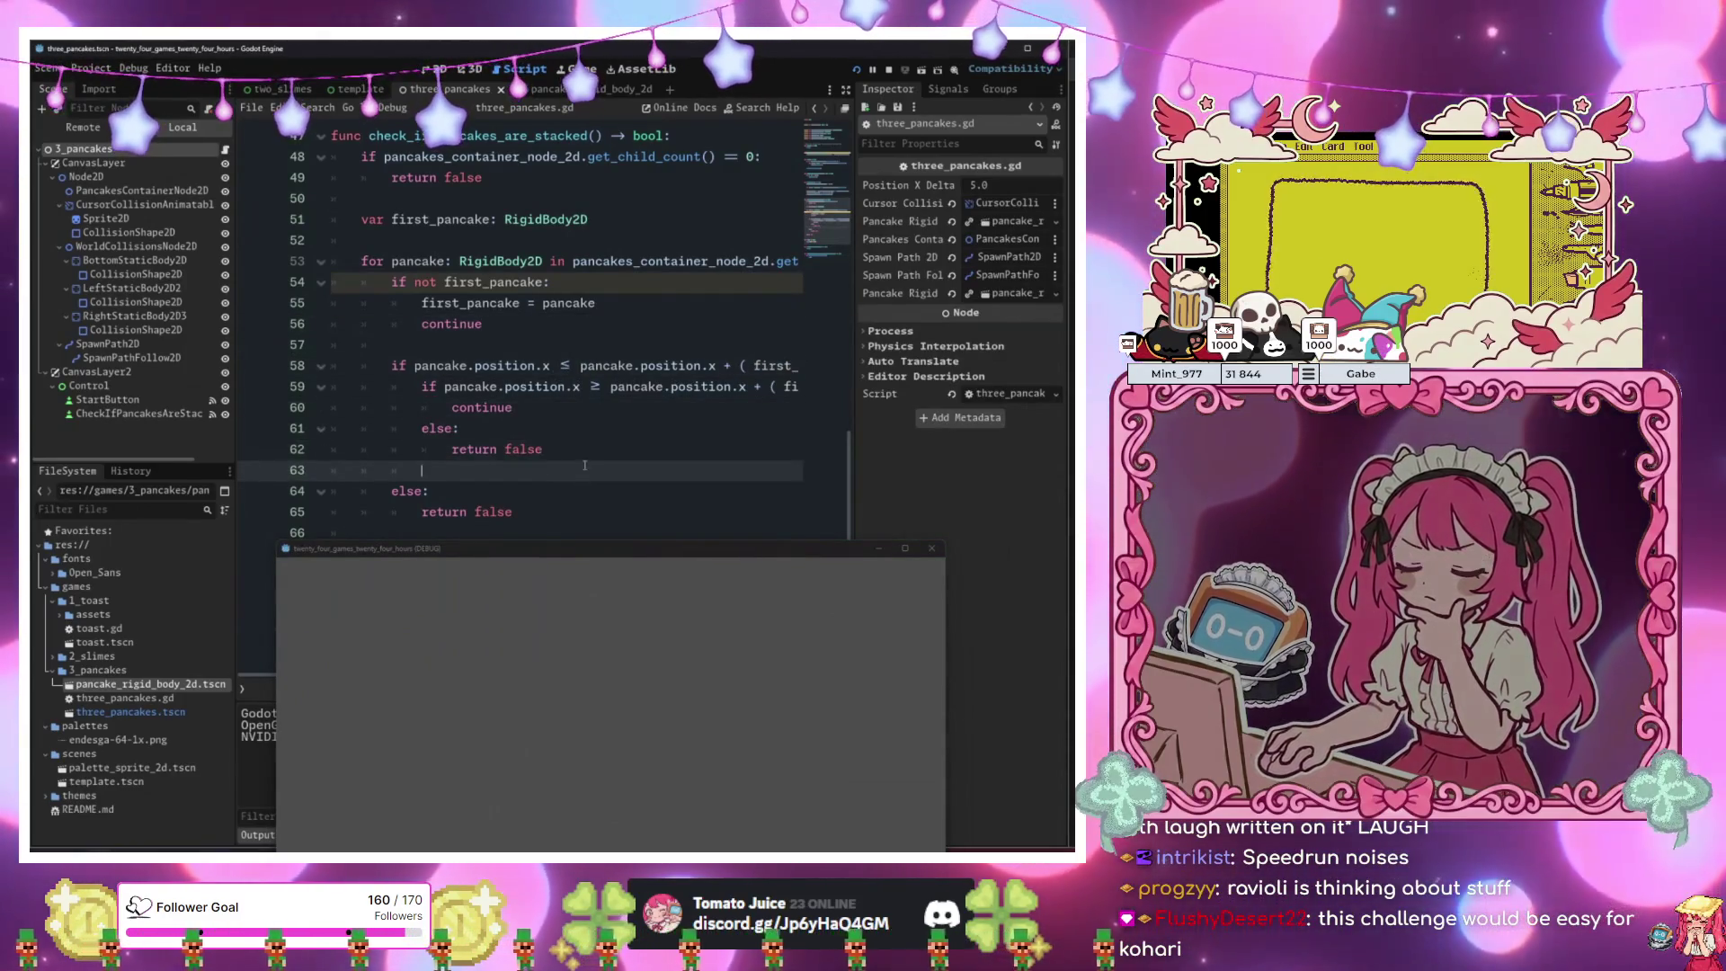
key(Up)
key(Up)
key(Up)
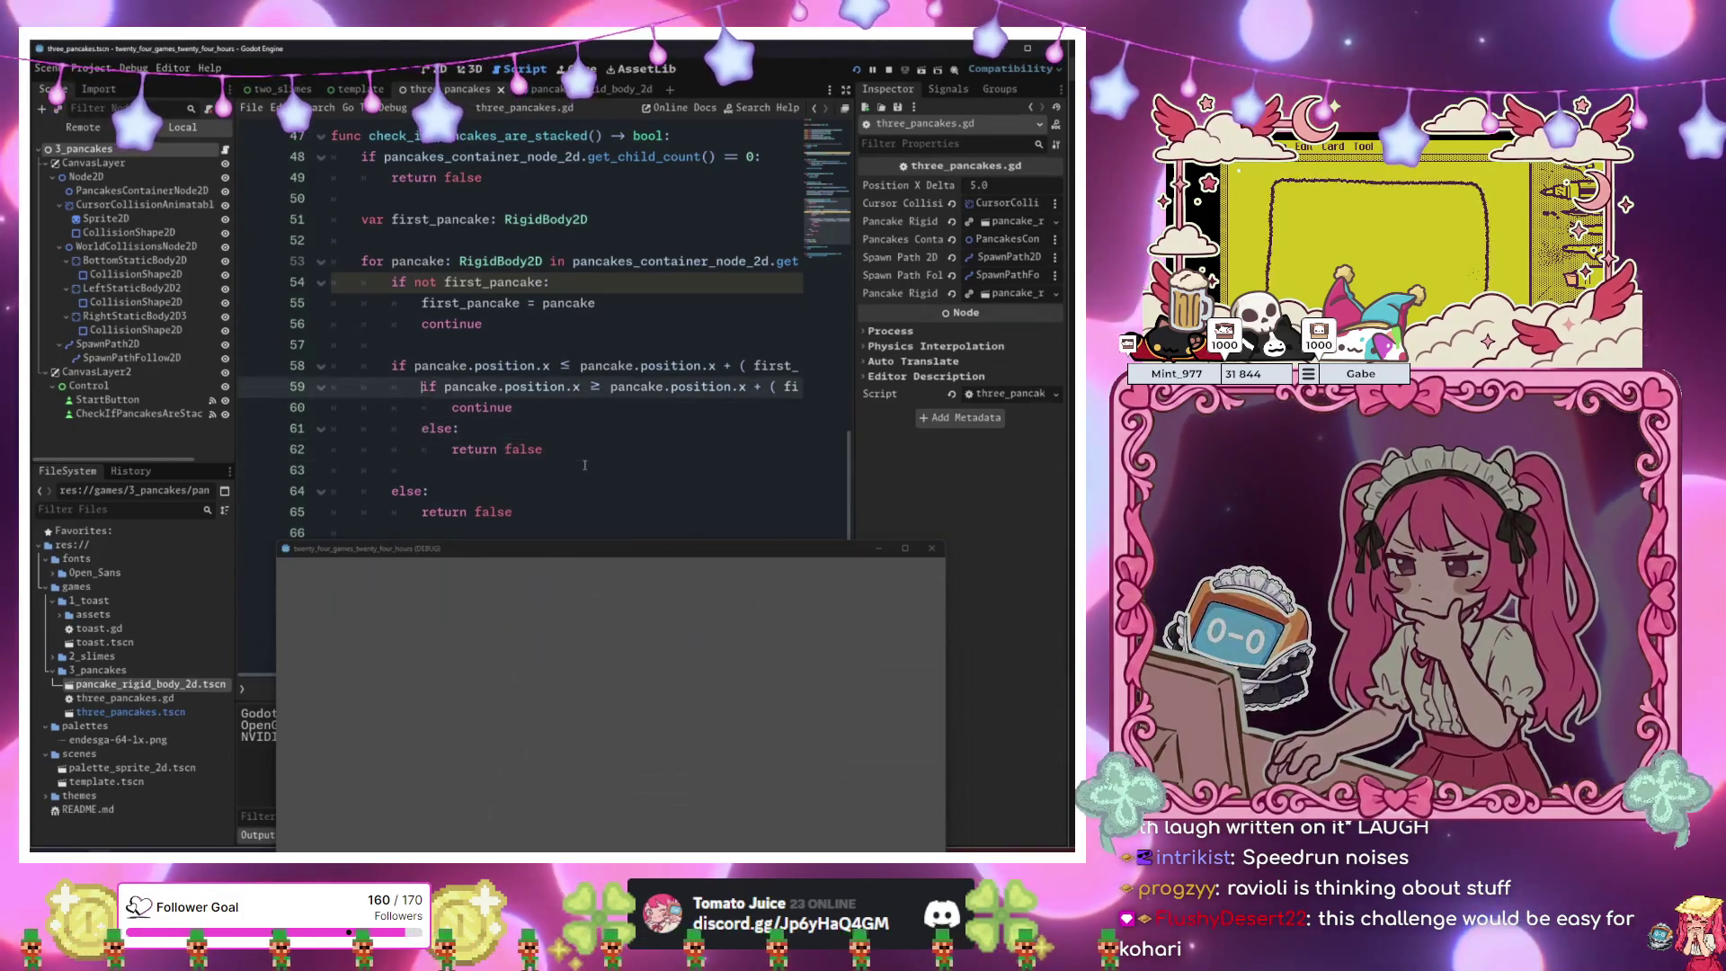
key(Up)
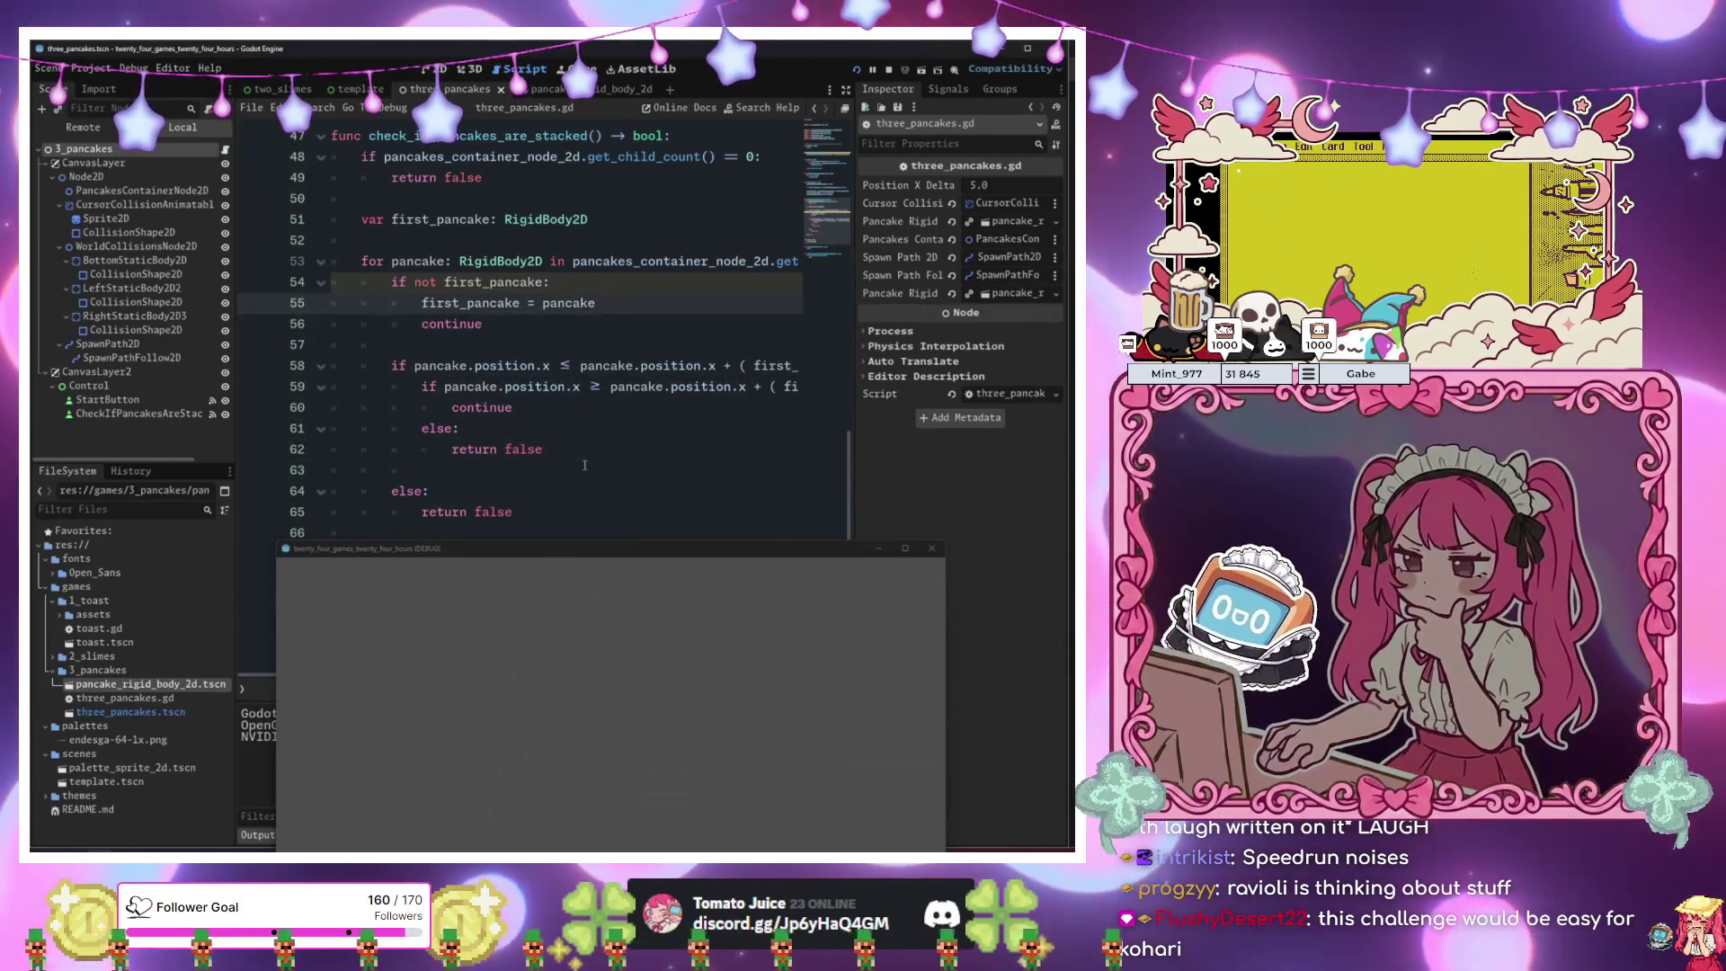
key(Up)
key(Home)
key(Return)
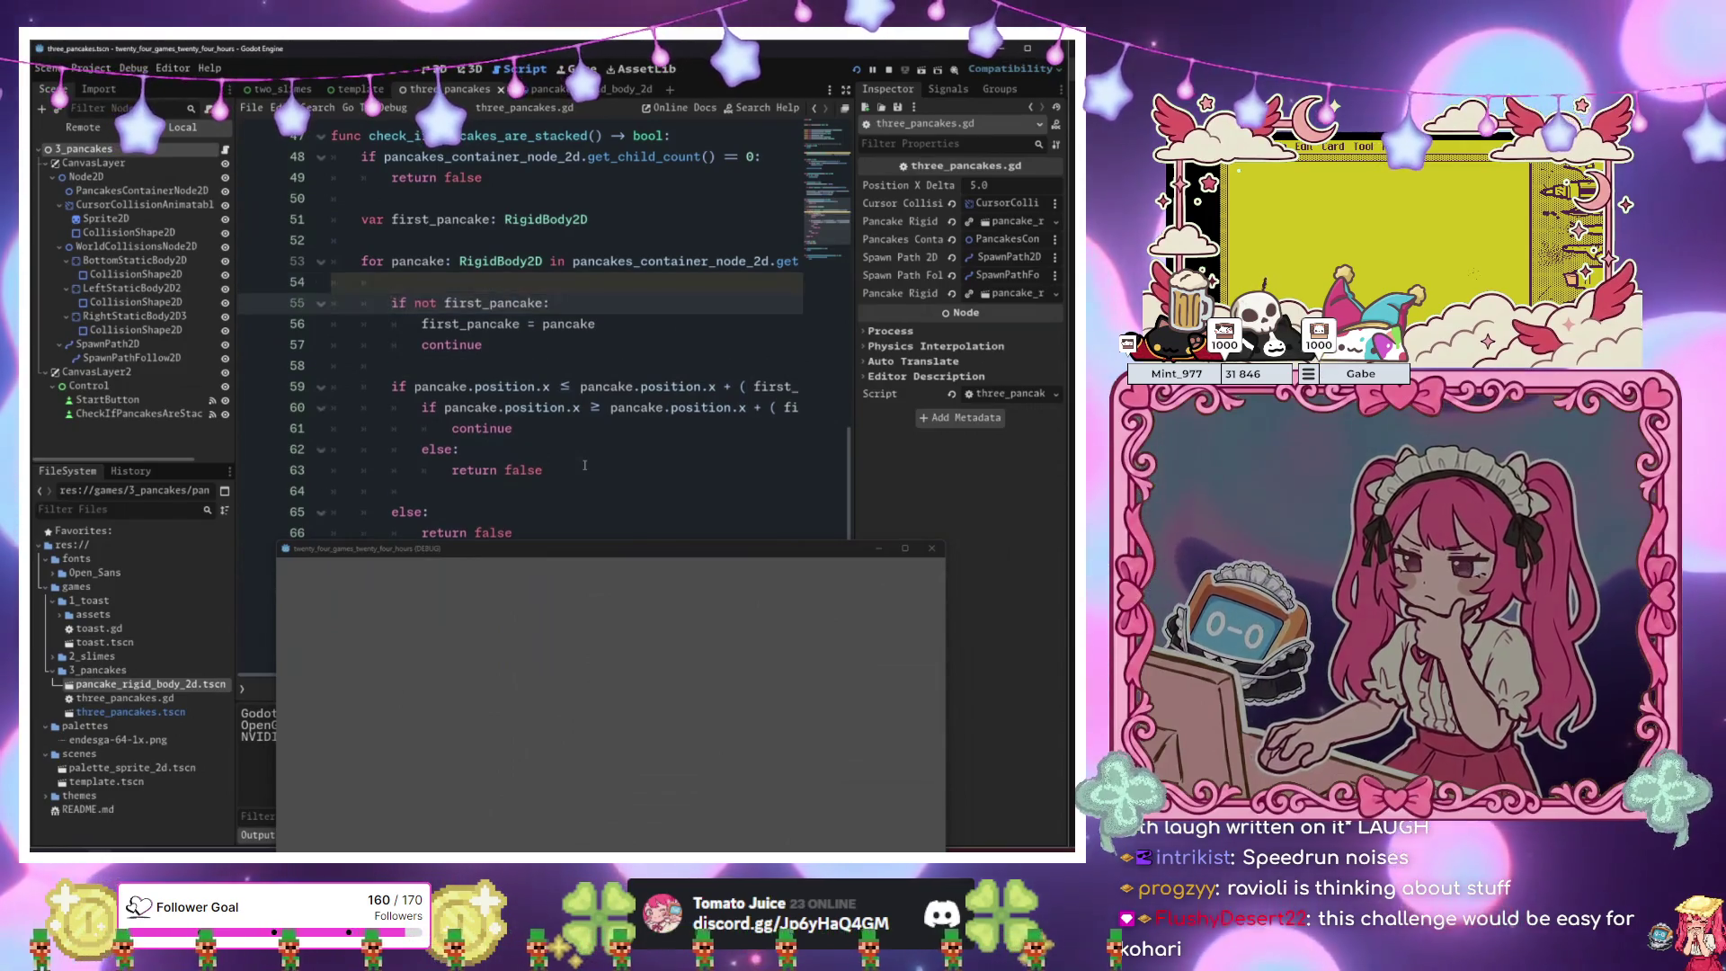
- Write print(pancakes_container_node_2d.find_child(pancake), ": ", pancake.position.x) on the new line
key(Up)
text(print()
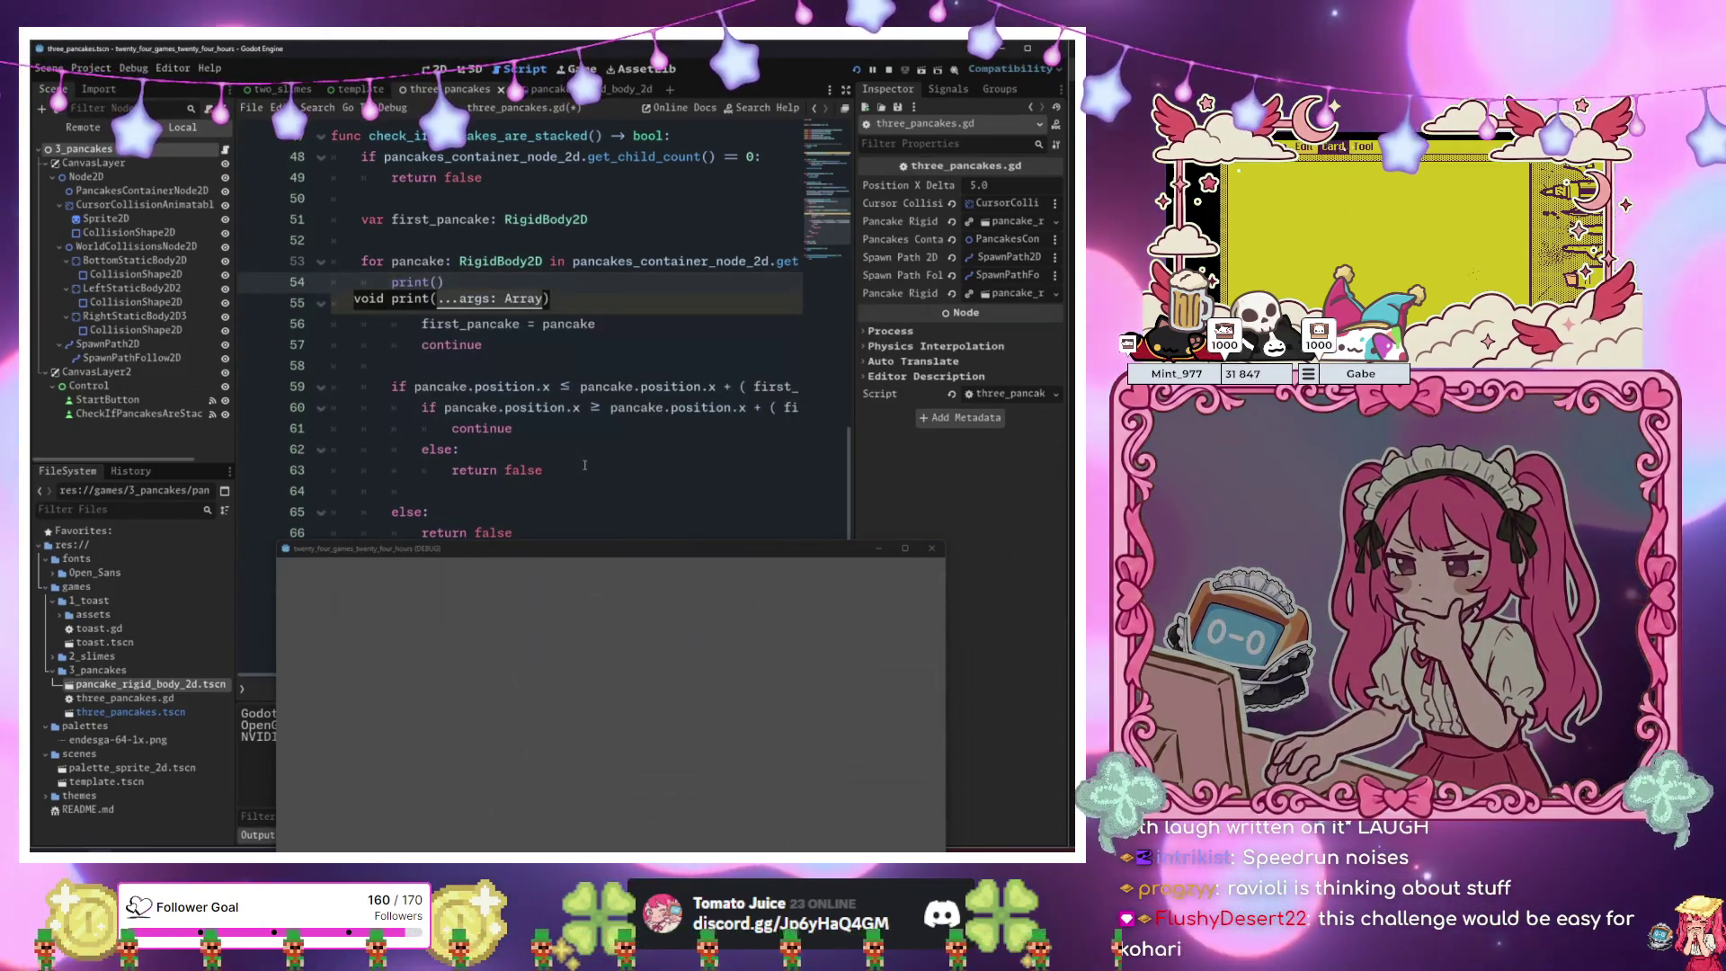
text(pancake.)
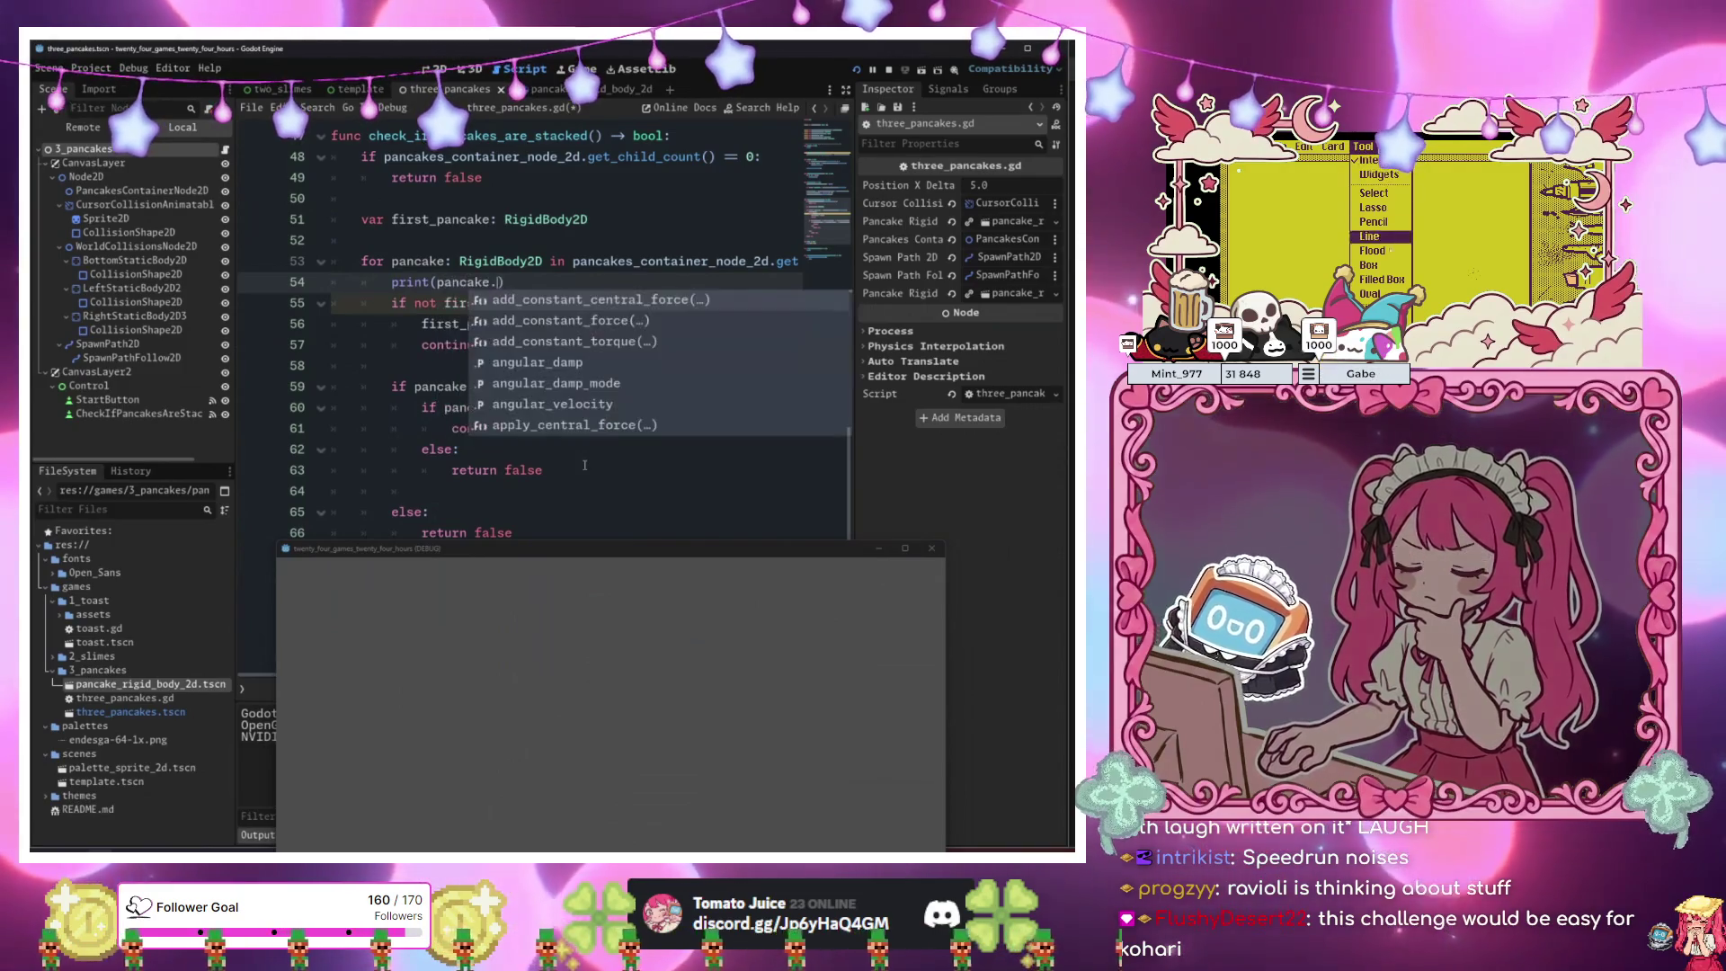
key(BackSpace)
key(BackSpace)
key(BackSpace)
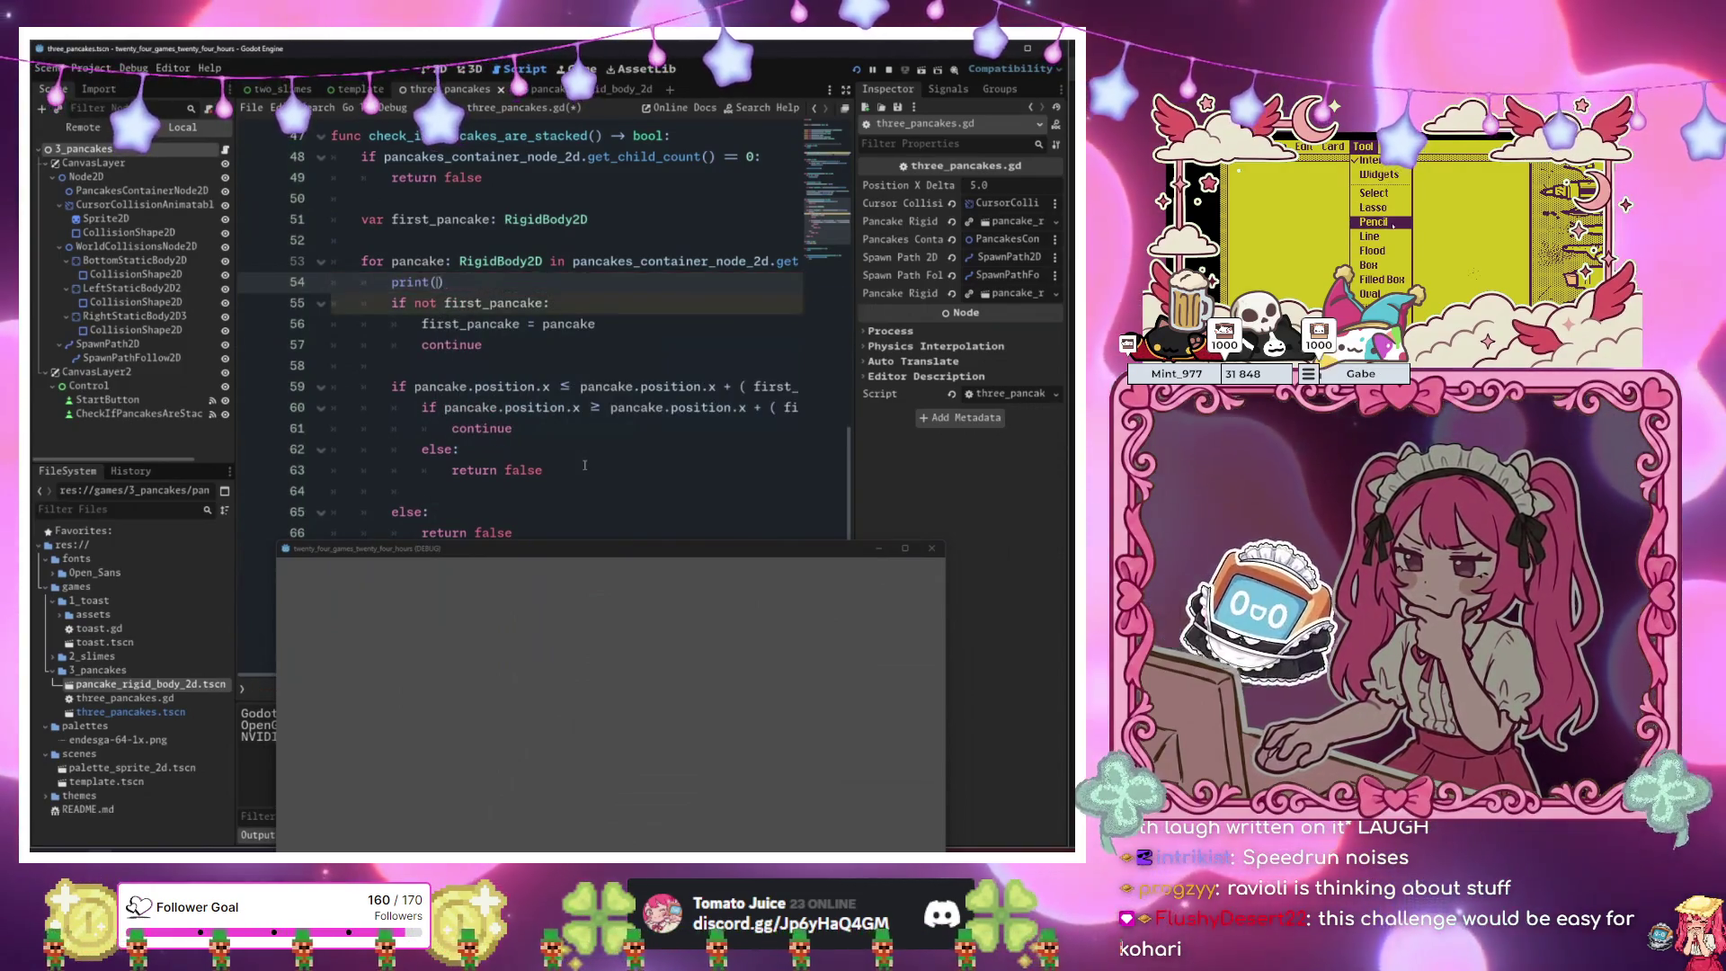
key(Down)
key(Return)
text(.fi)
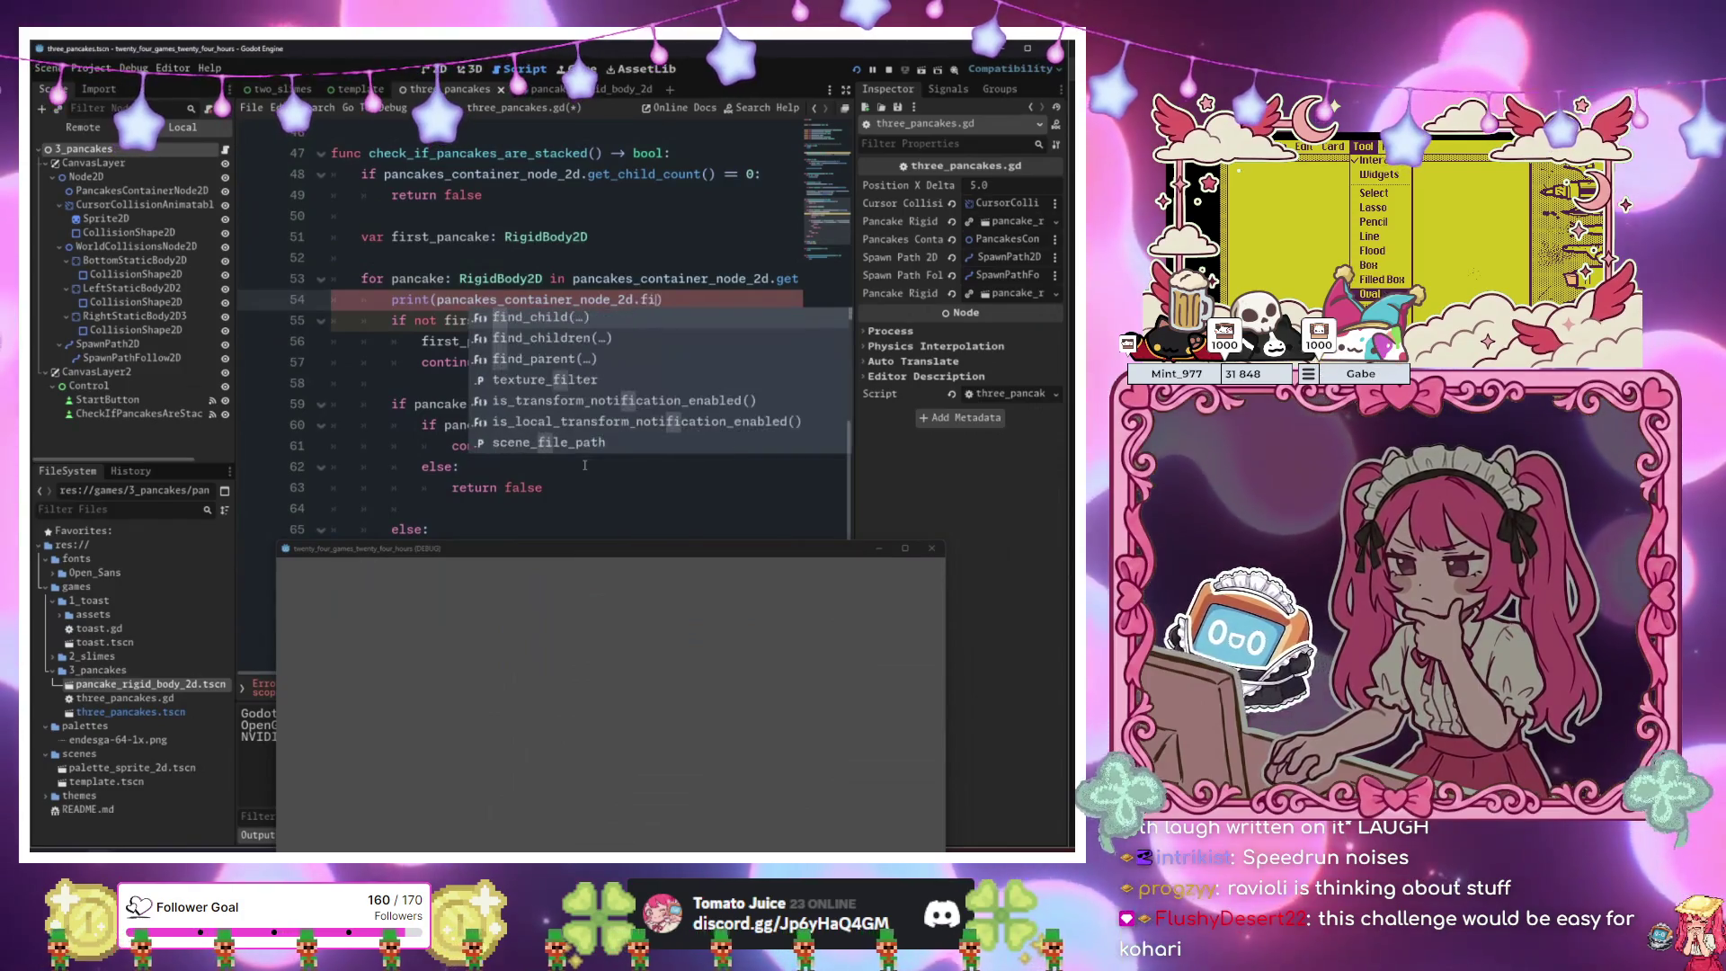
key(Return)
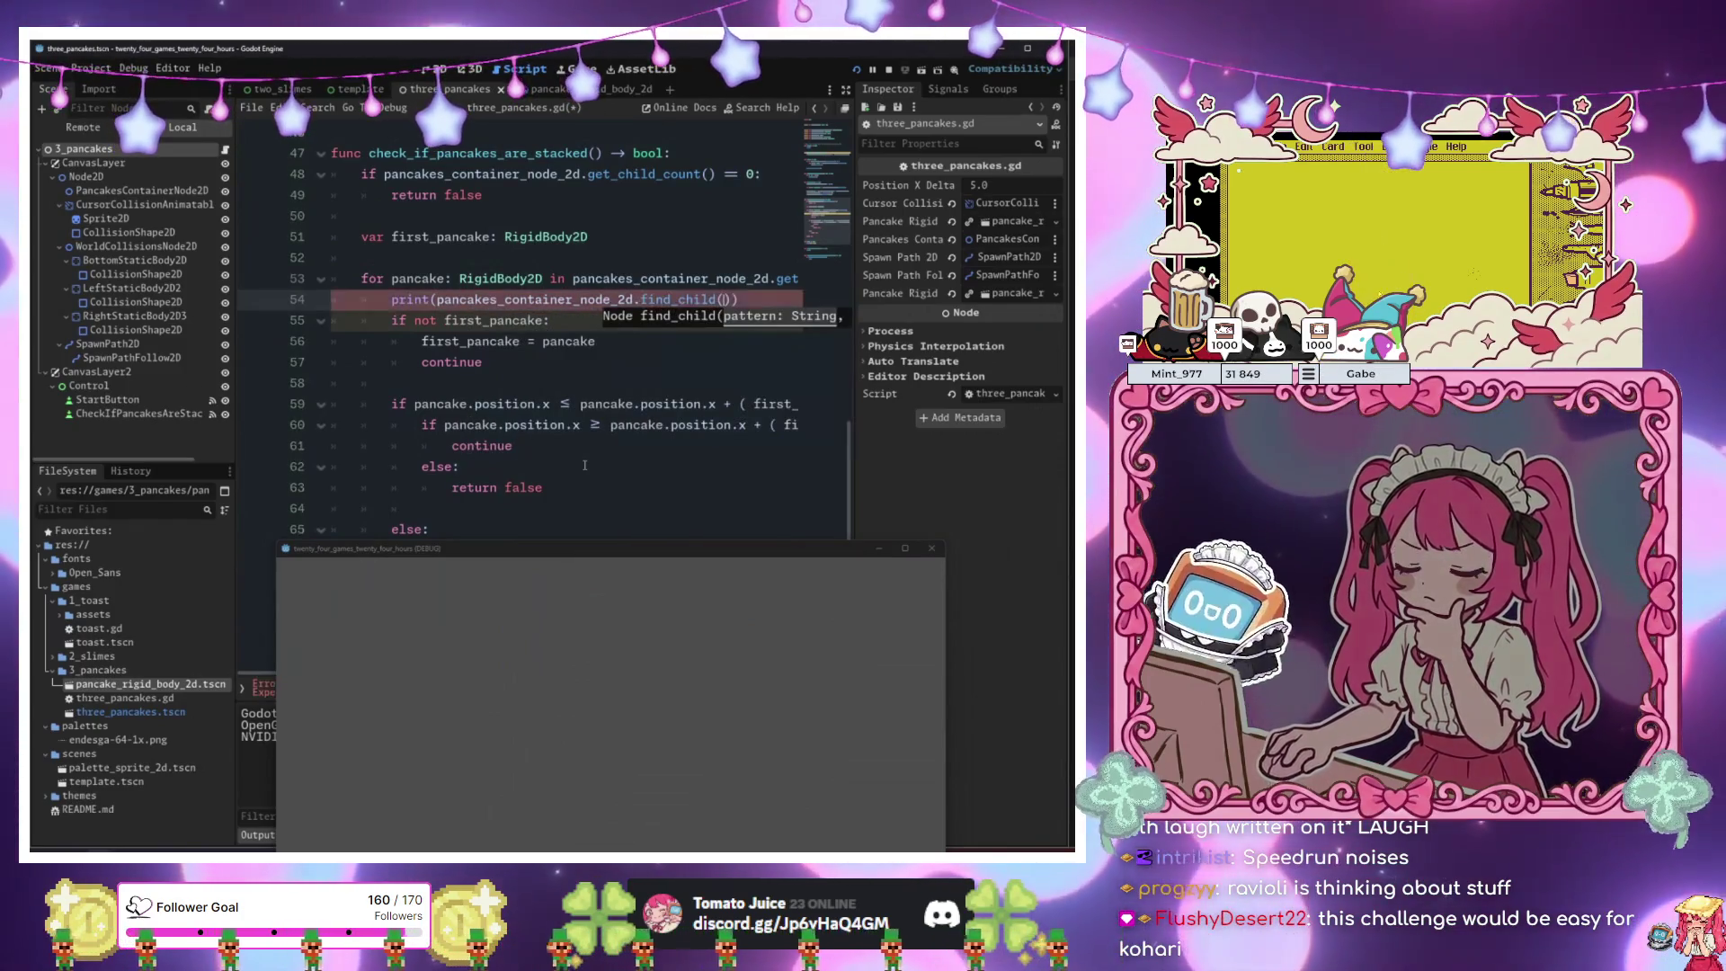
text(pancake)
key(Return)
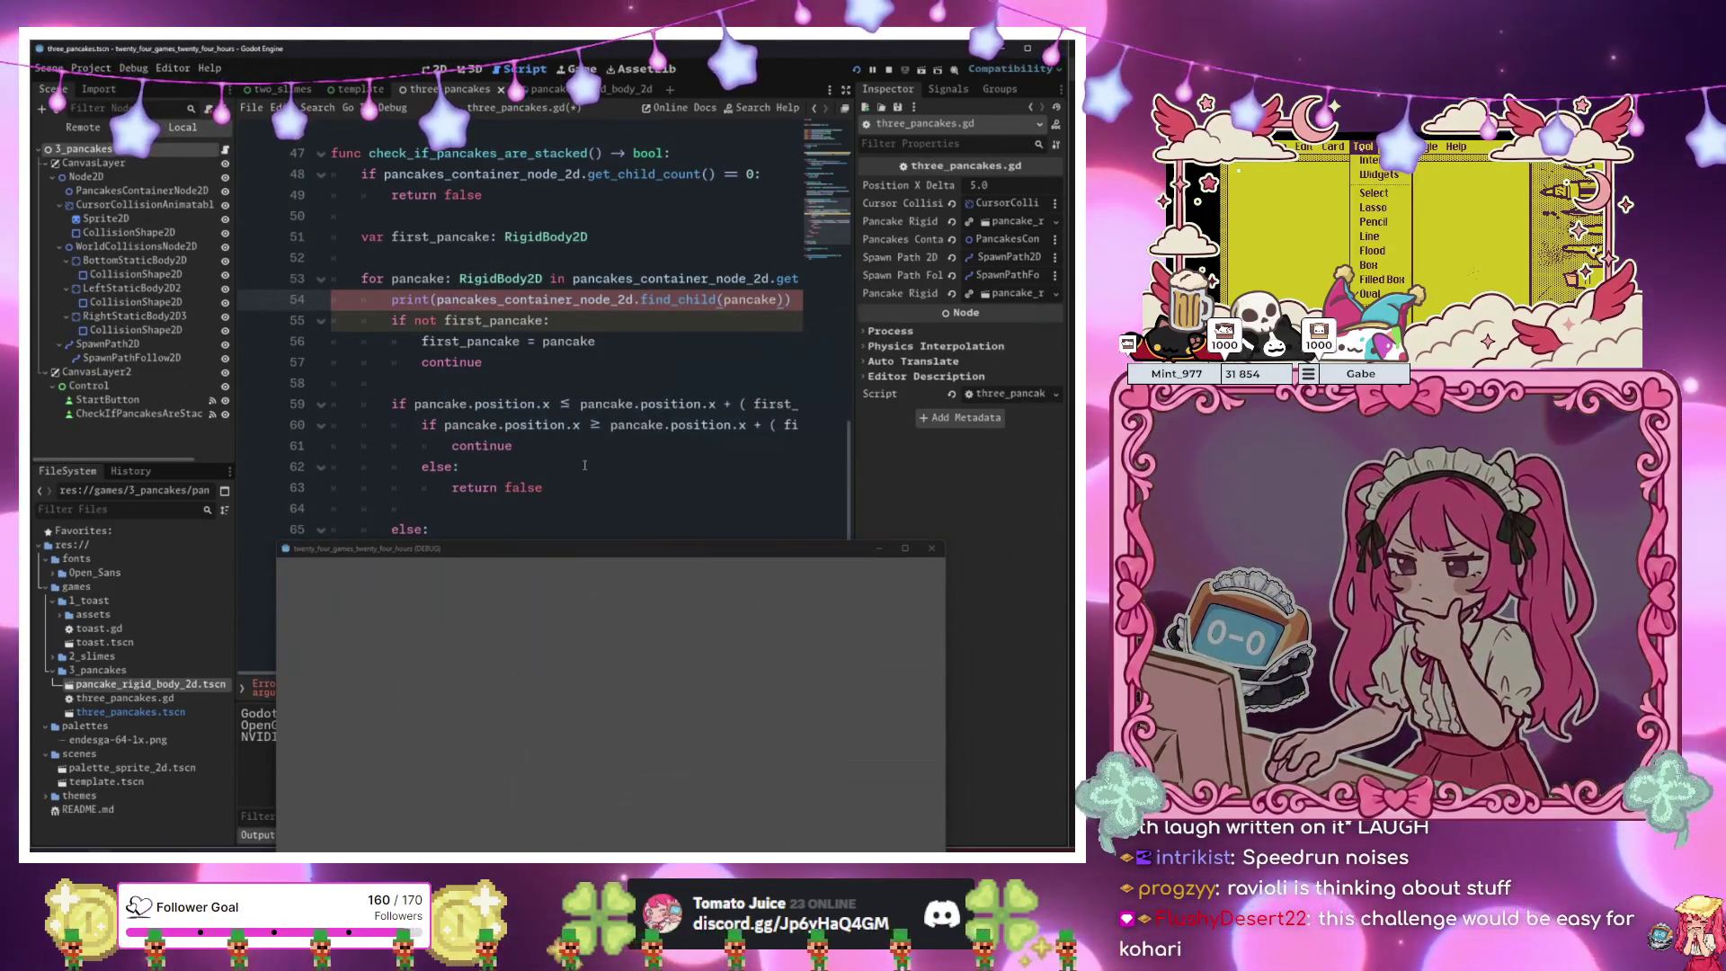
text(), ":)
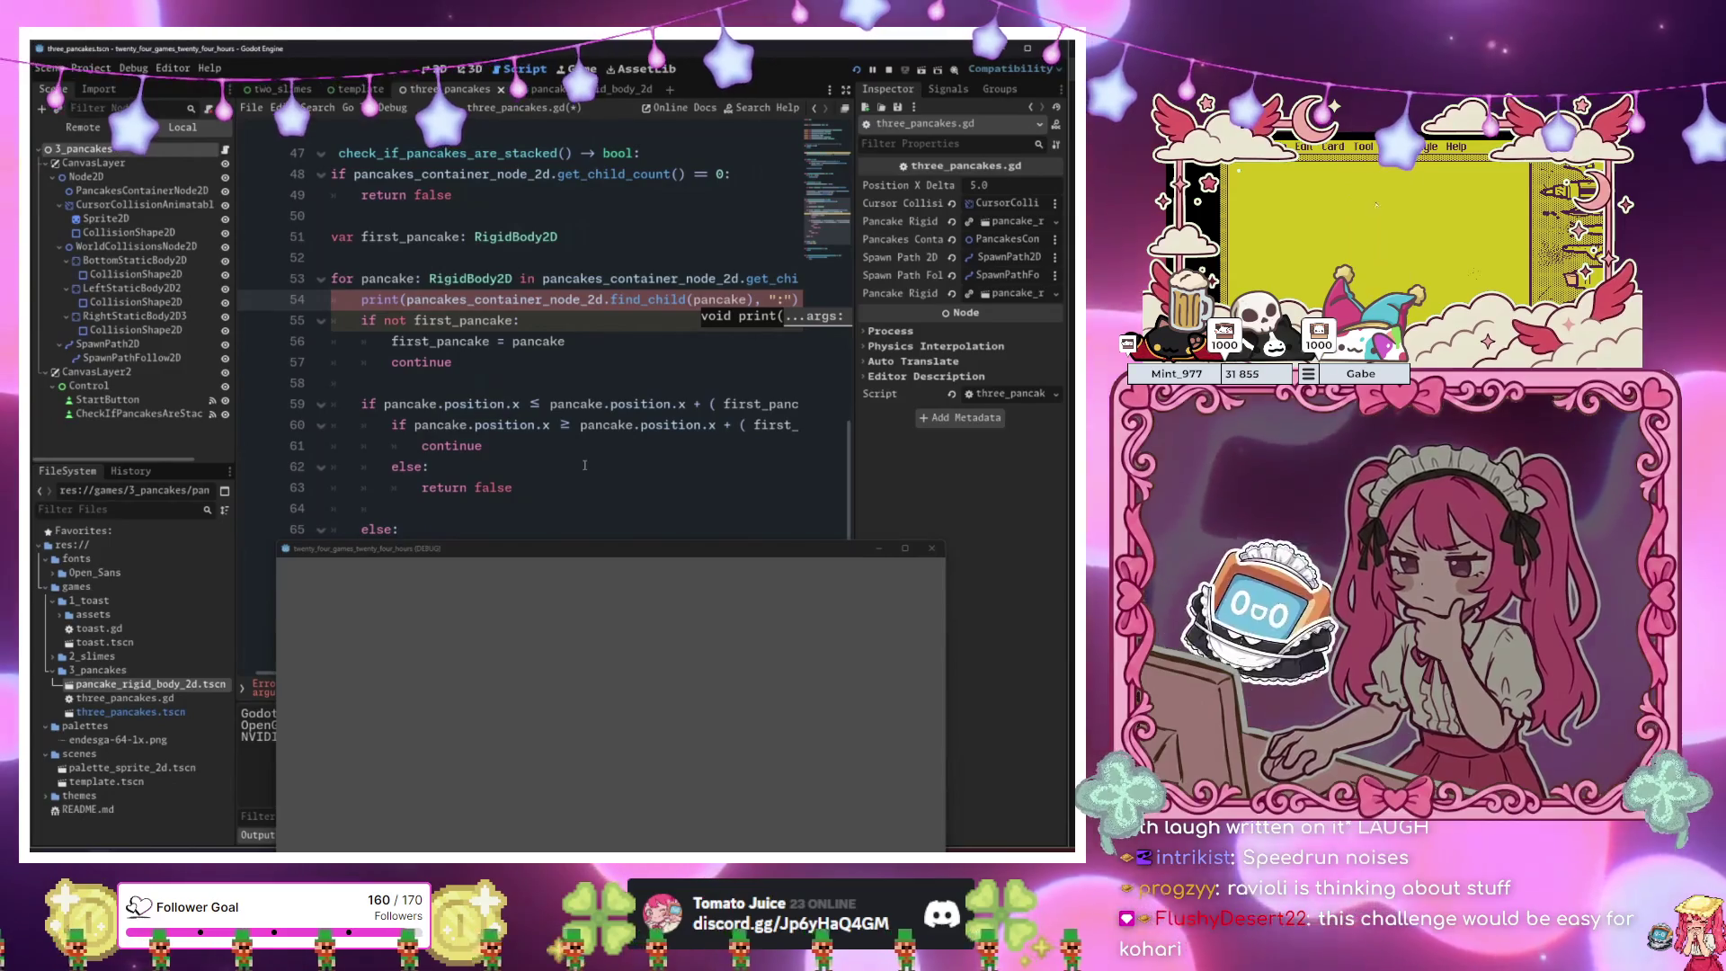
text( ", )
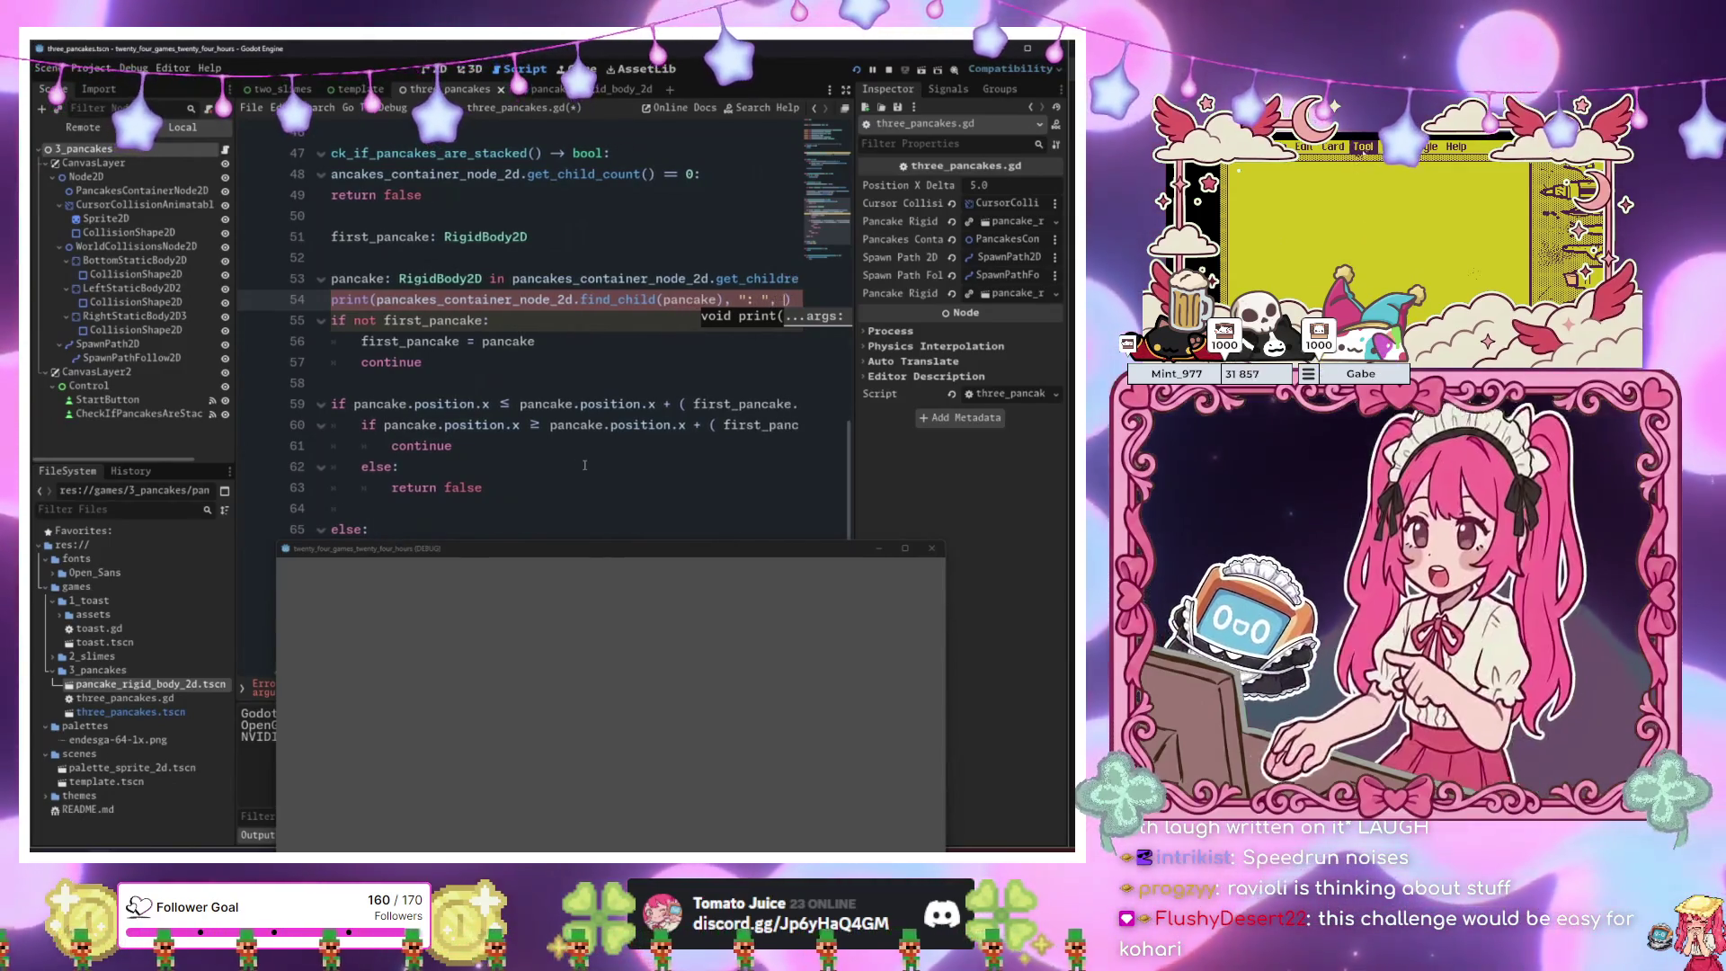
text(pancake.position.x)
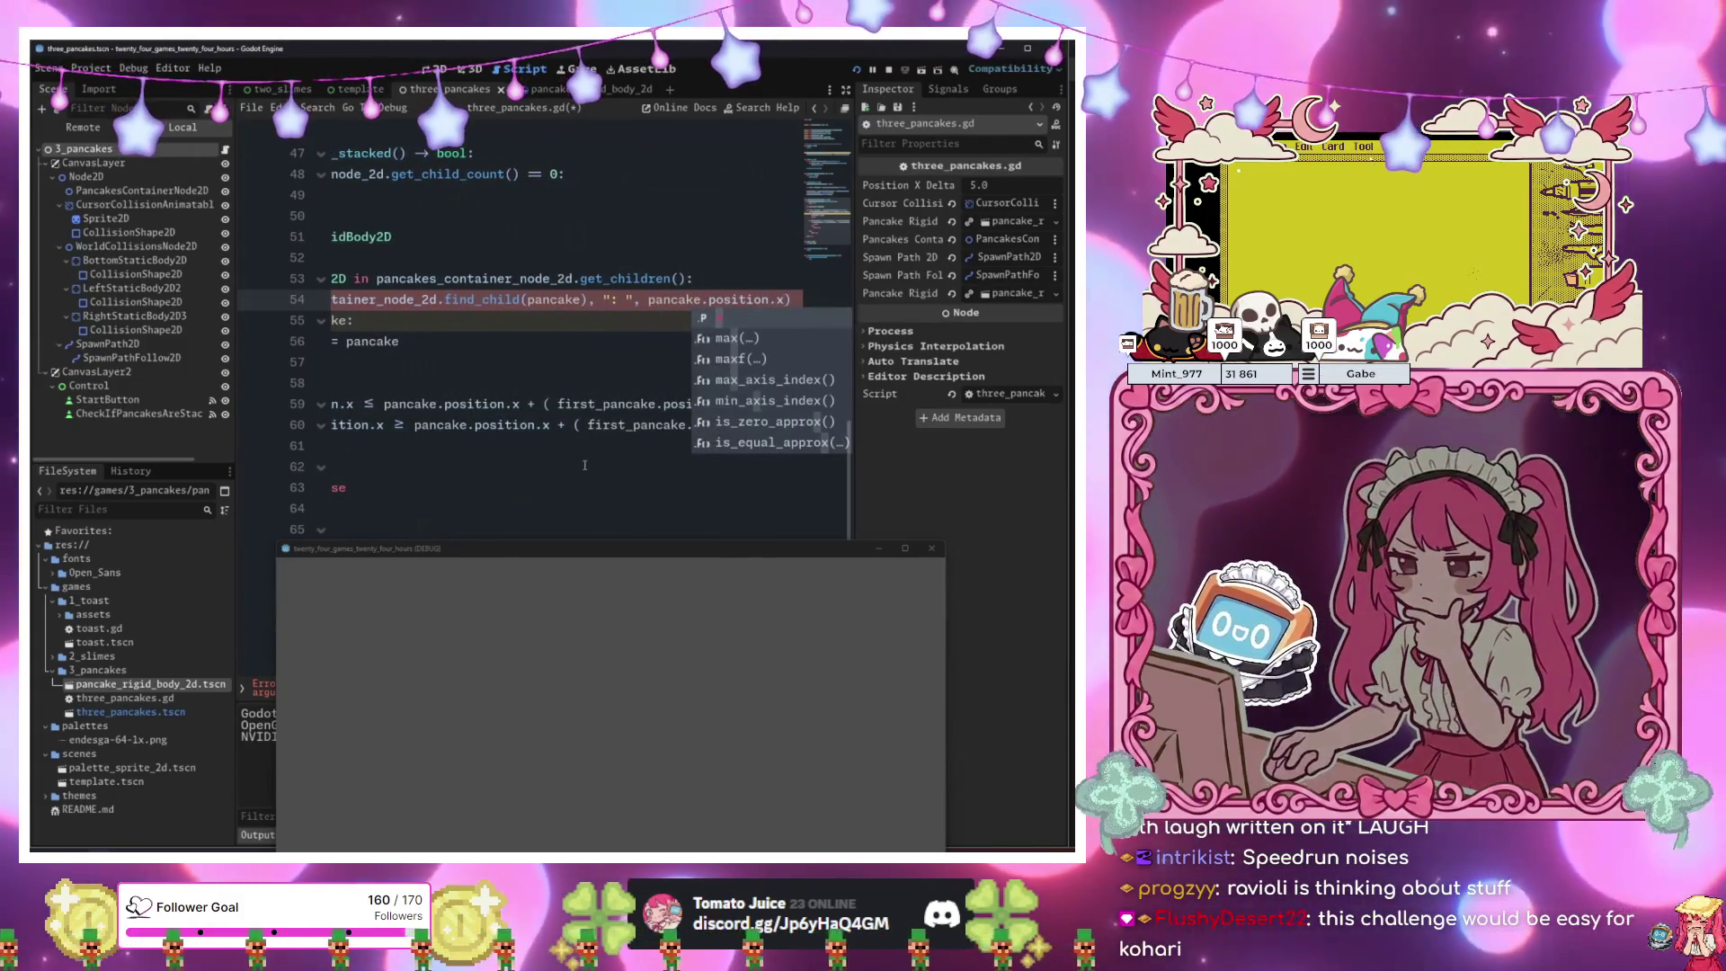
click(584, 464)
click(588, 425)
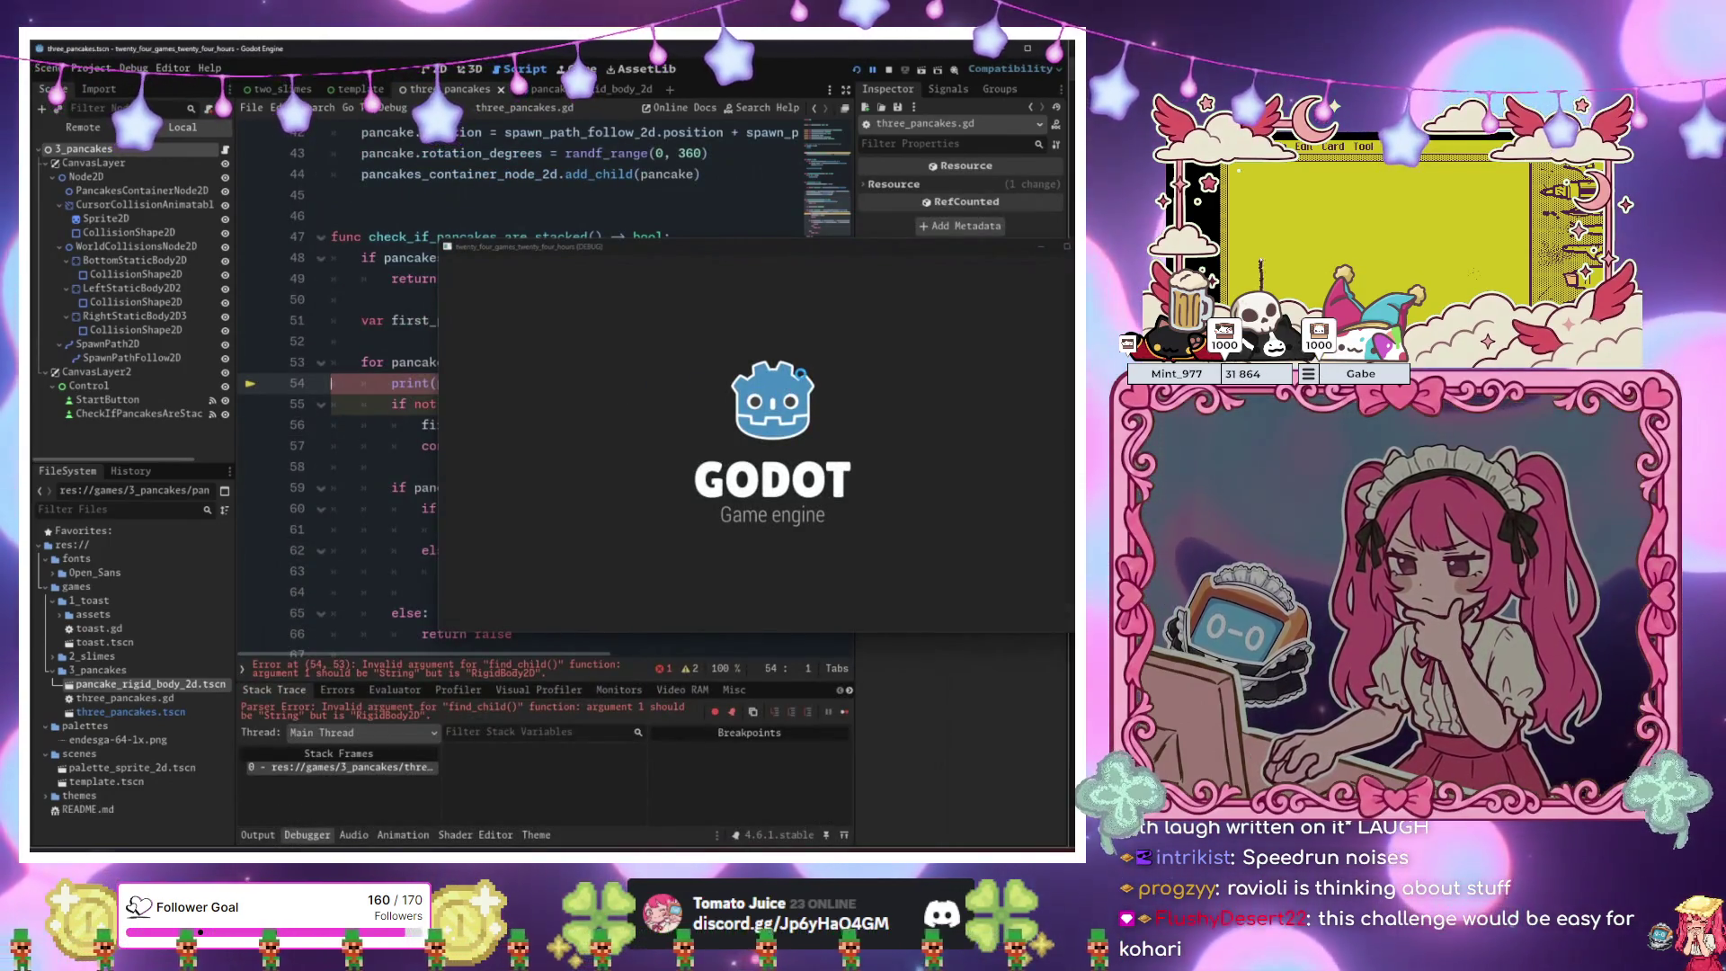
- Trim find_child to find on line 54, rerun the game, and try the stack check
click(396, 445)
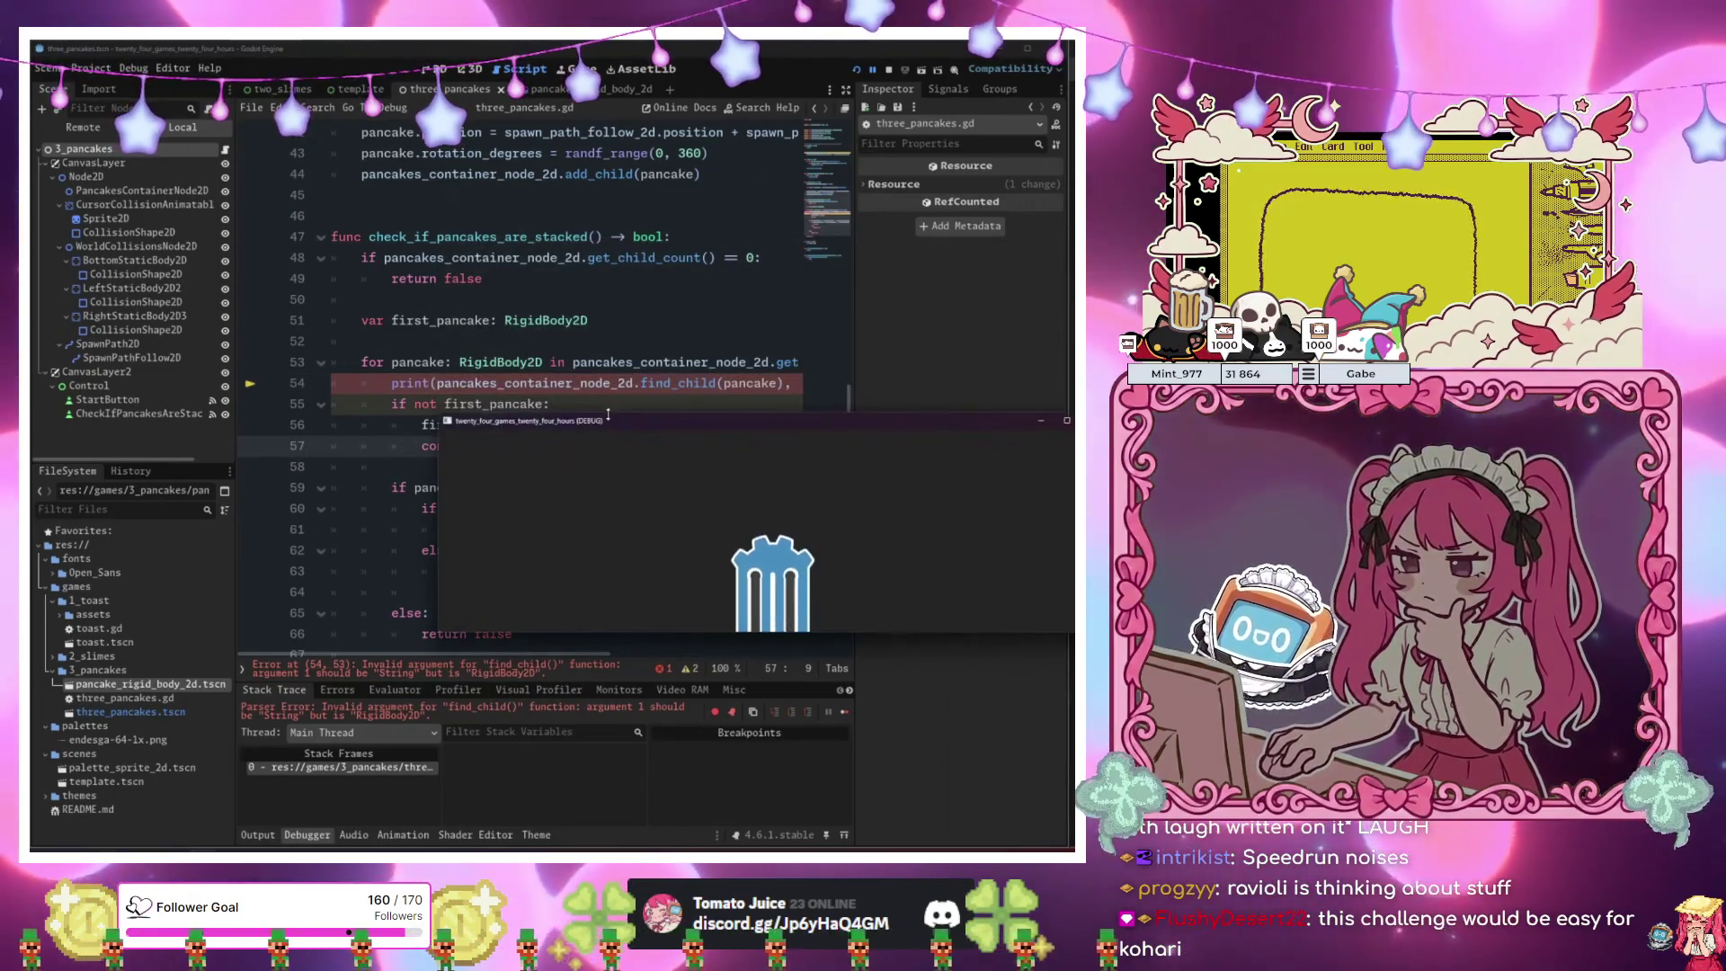
click(700, 402)
click(708, 383)
key(End)
text(")
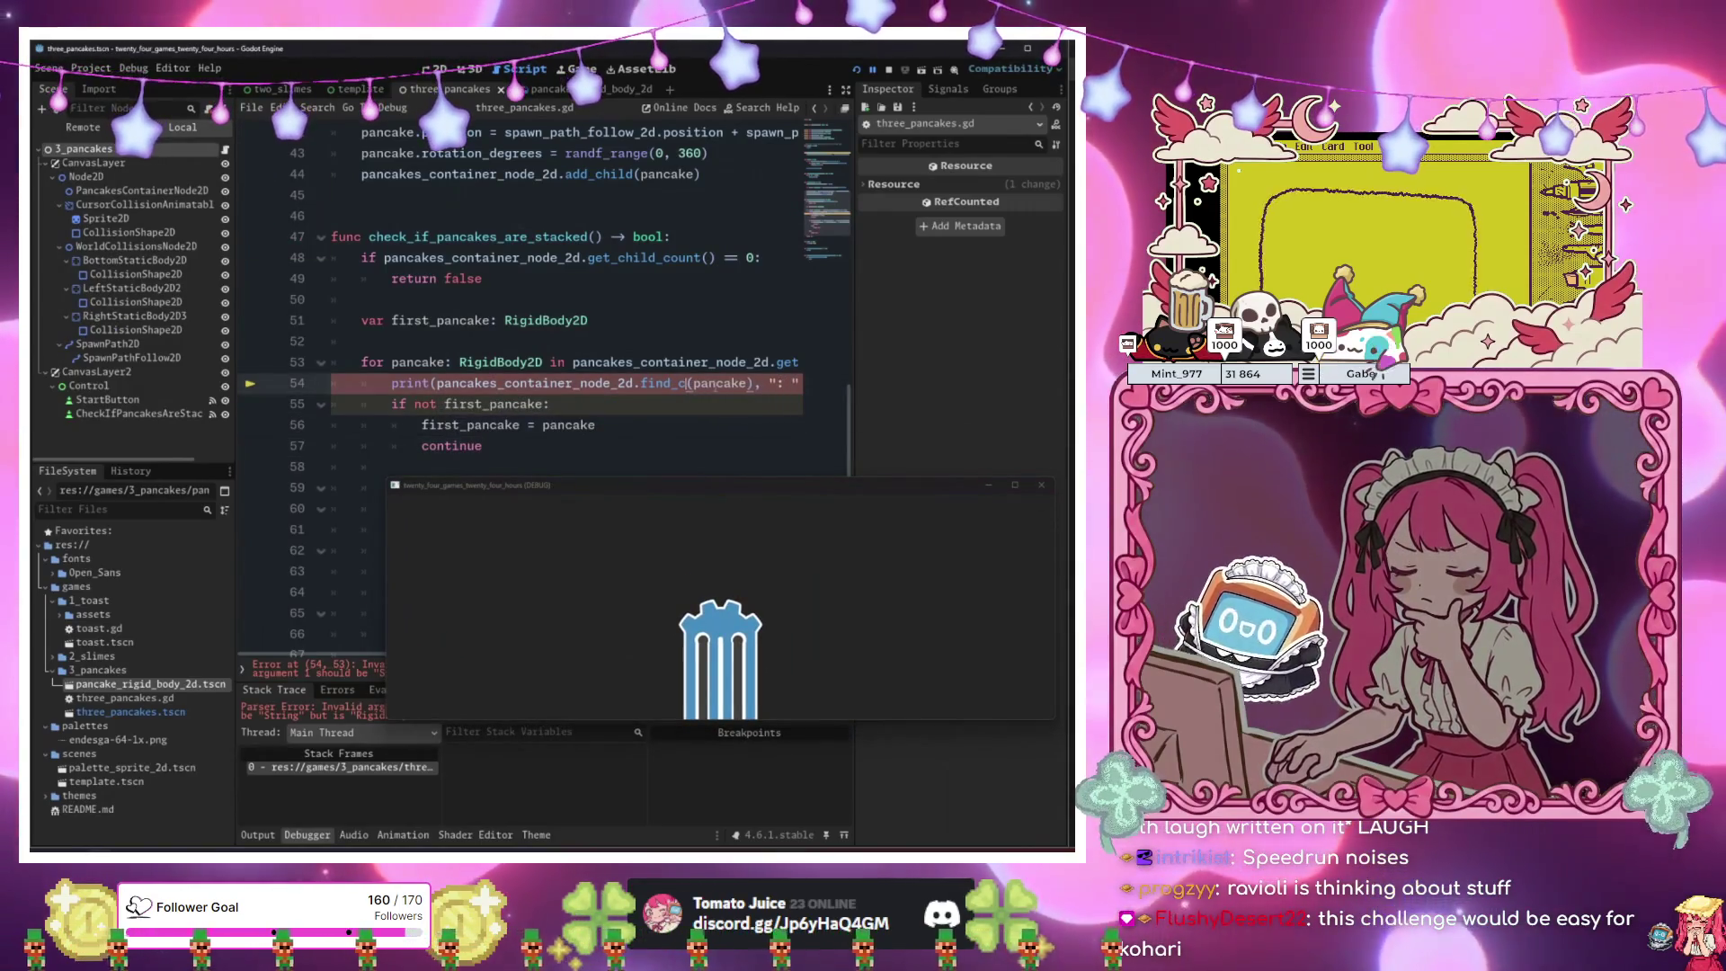
key(BackSpace)
key(F6)
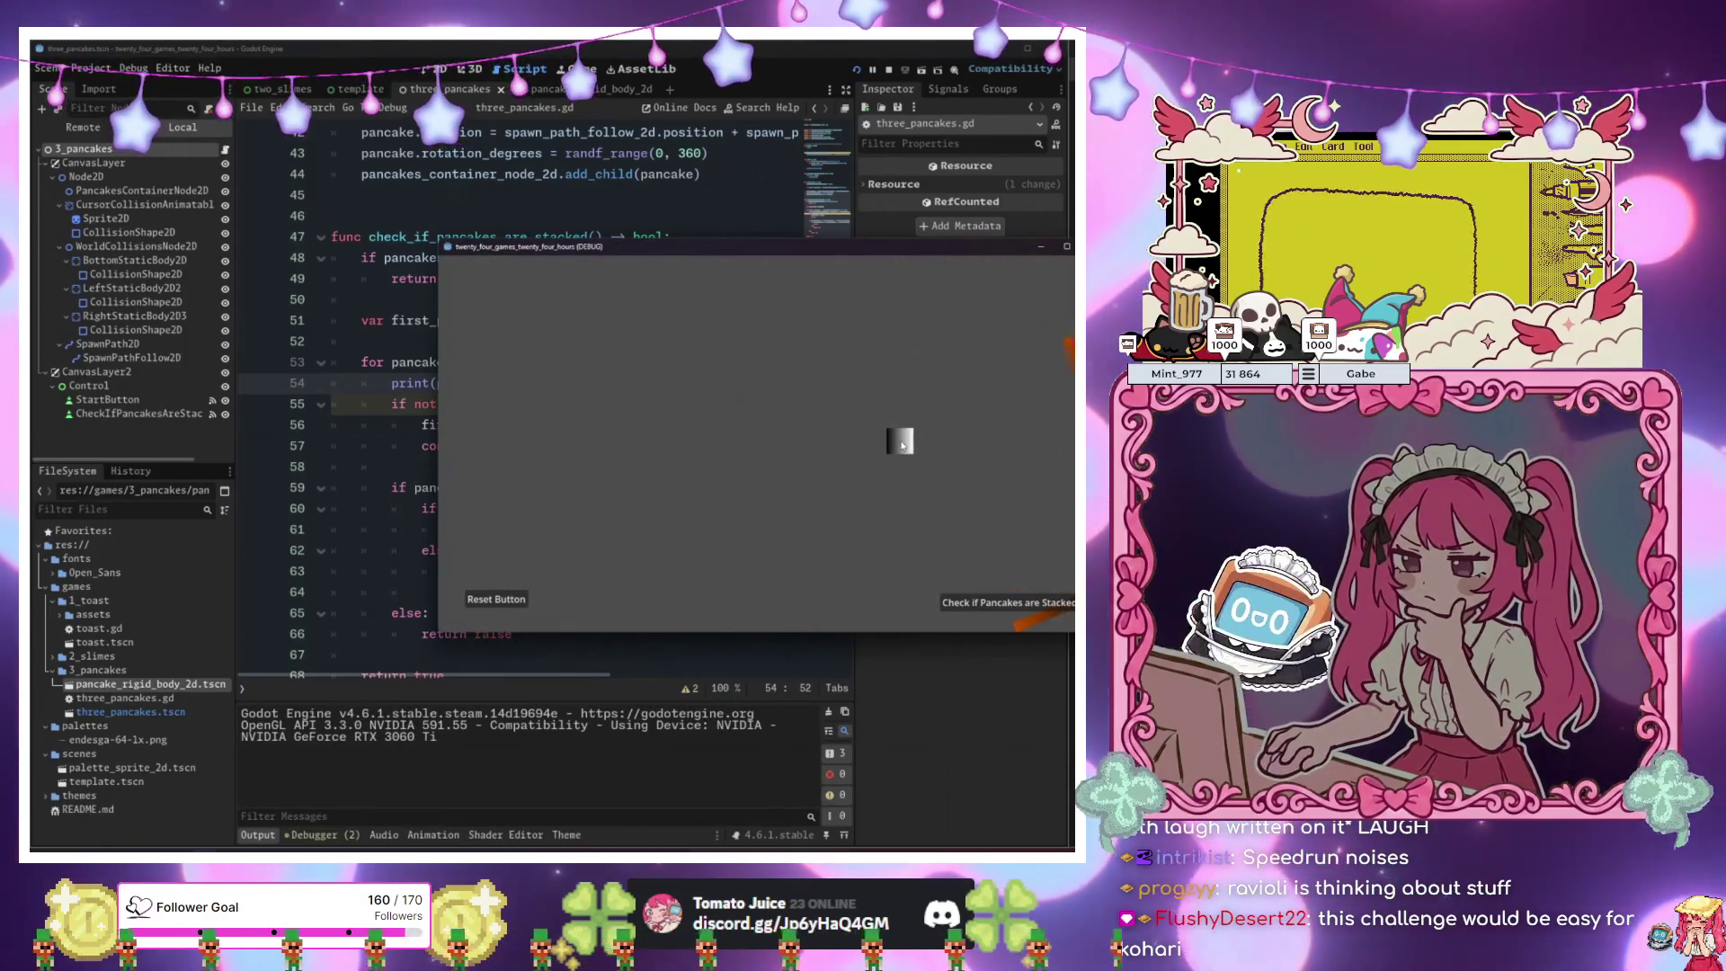
click(949, 611)
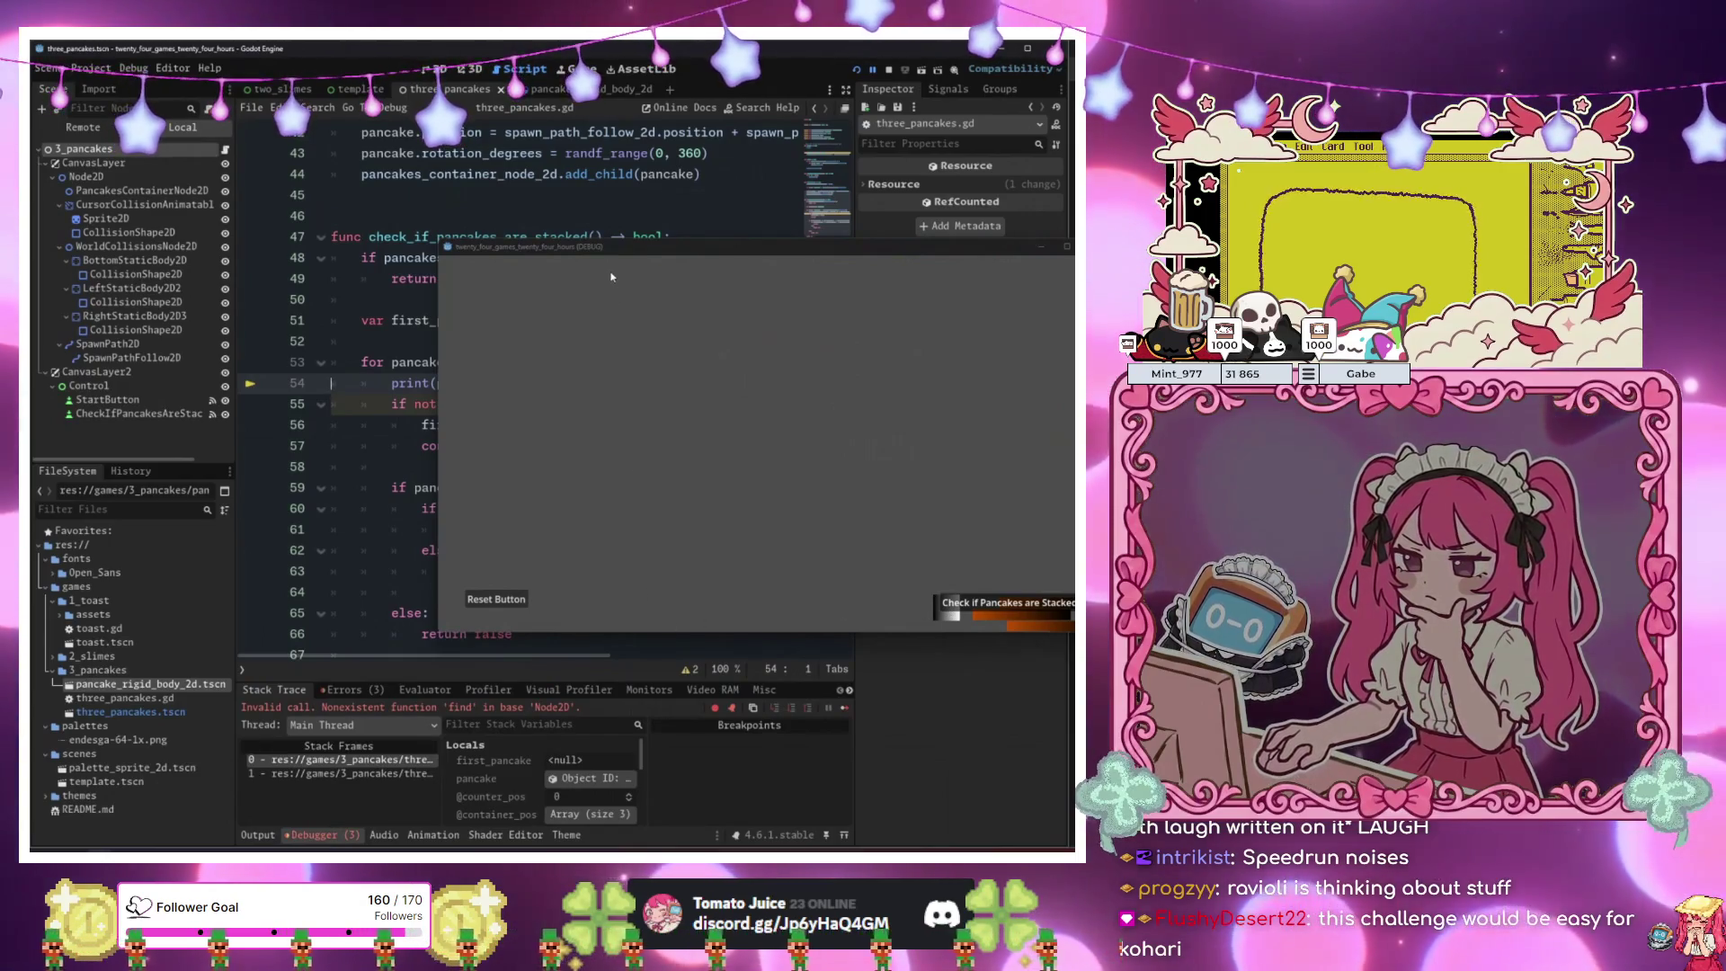
- Insert .get_children() before .find(pancake) and relaunch the game
mouse_move(601, 253)
mouse_down()
mouse_move(848, 499)
mouse_move(899, 629)
mouse_up()
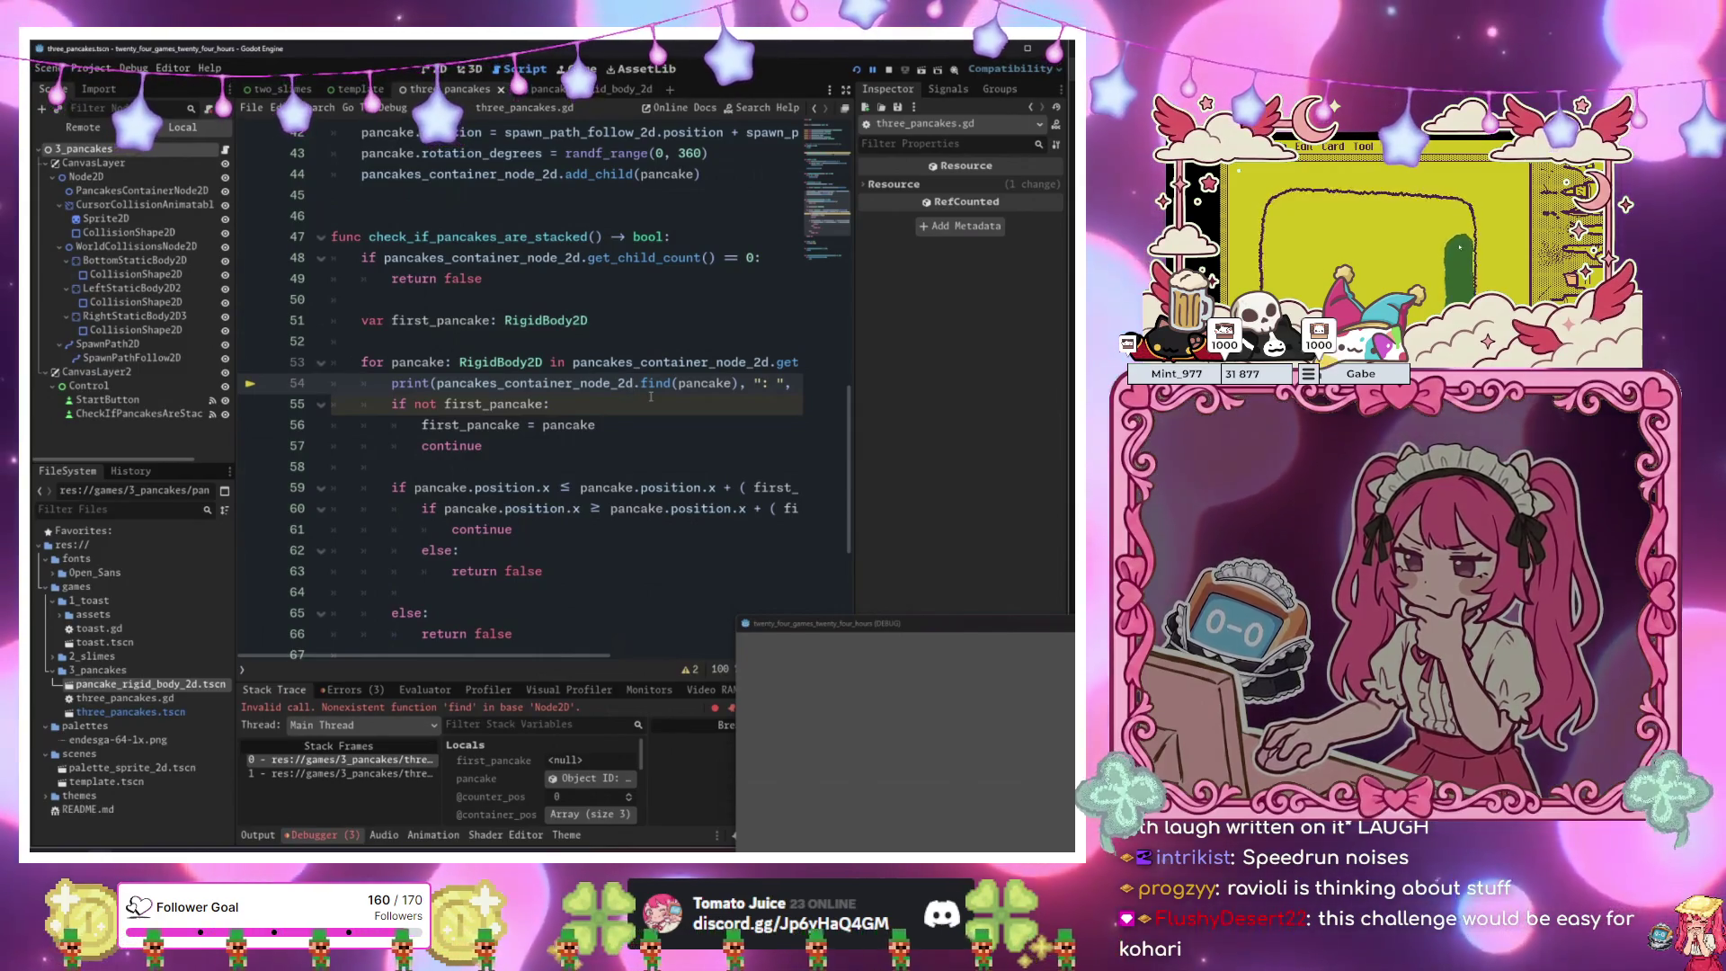
text(.g)
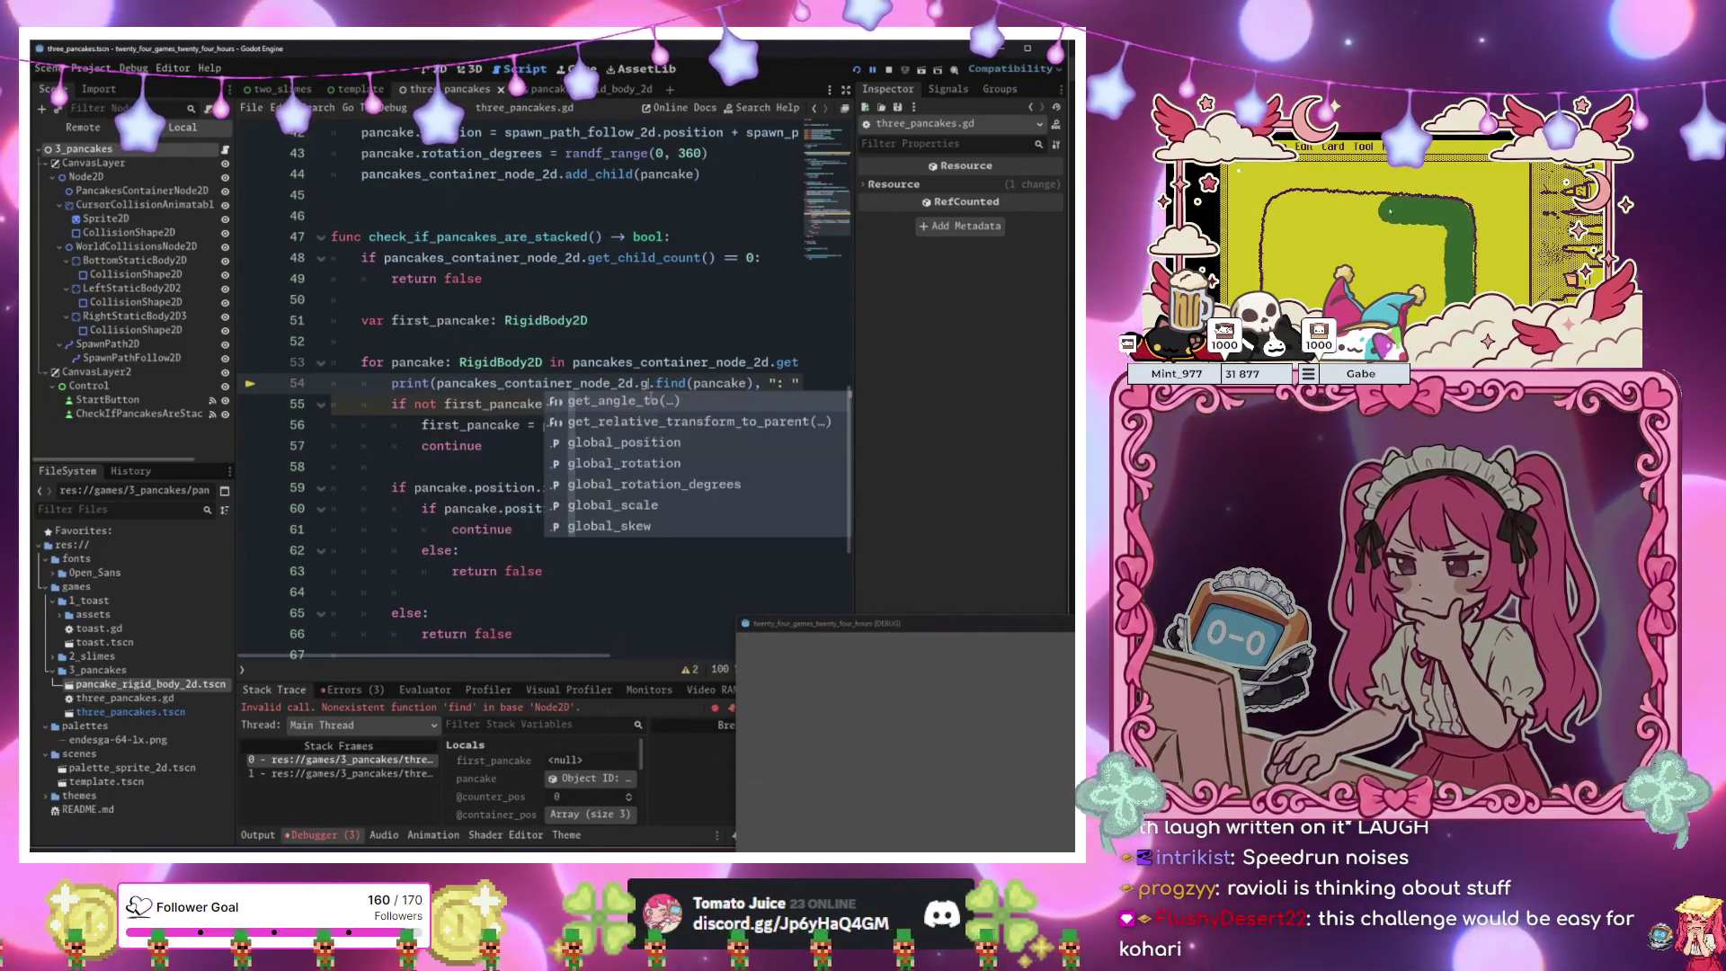
text(et_children)
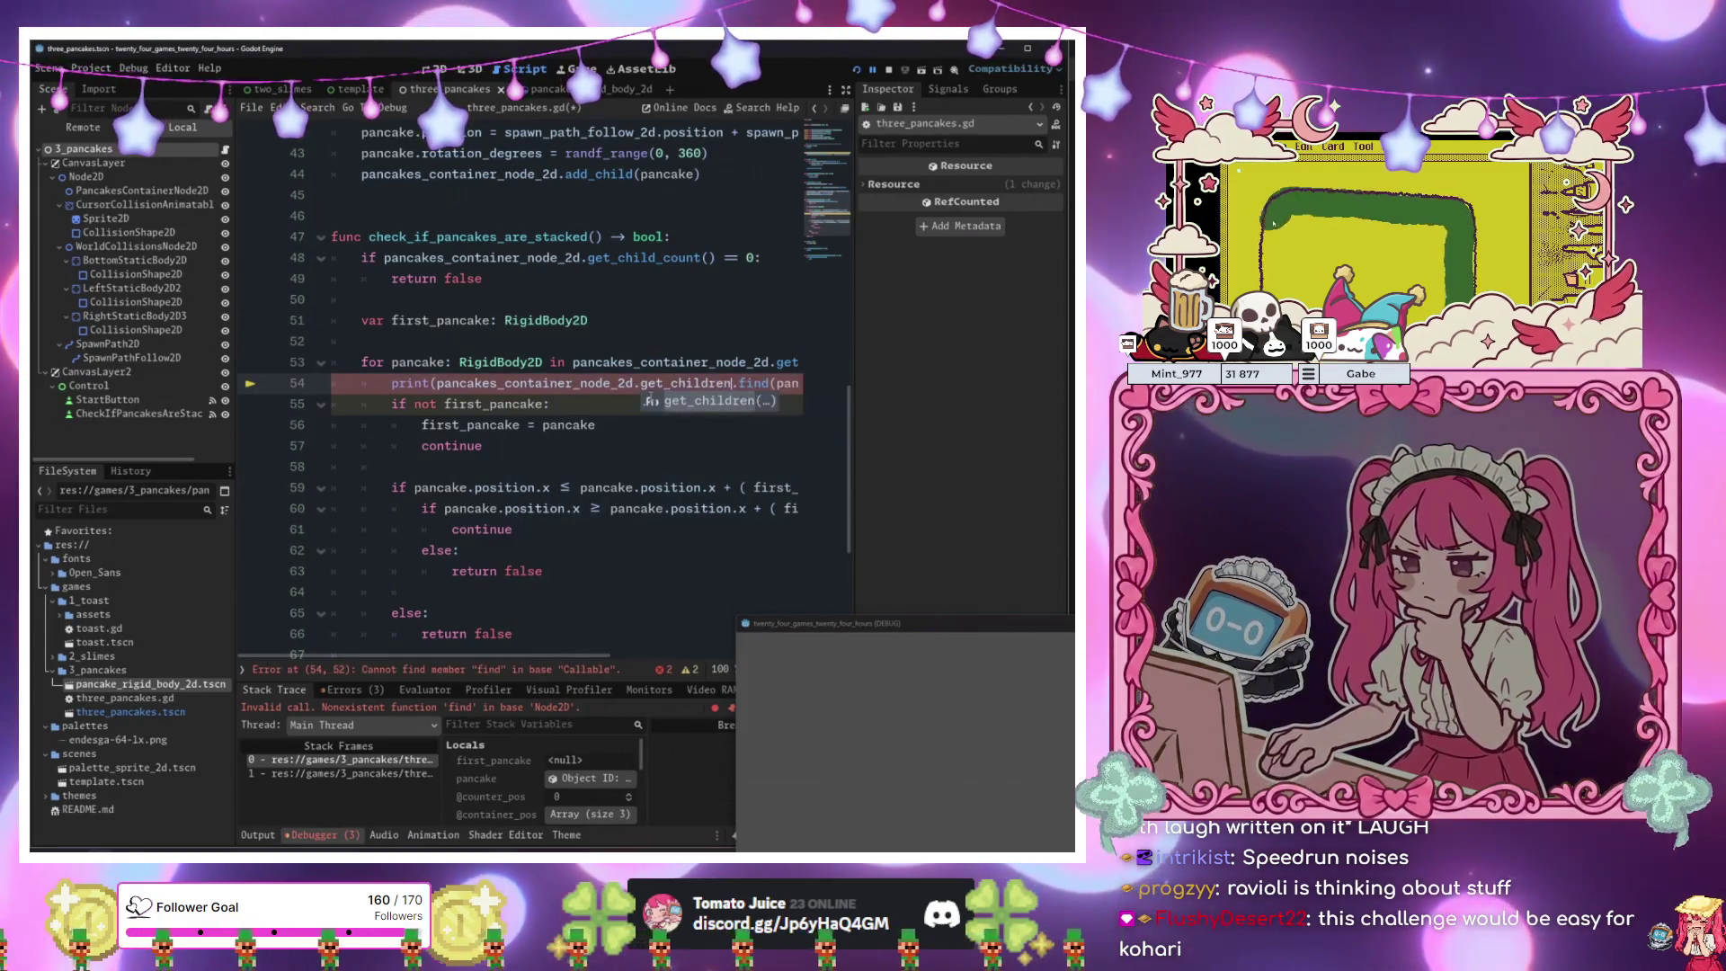
text(())
key(F6)
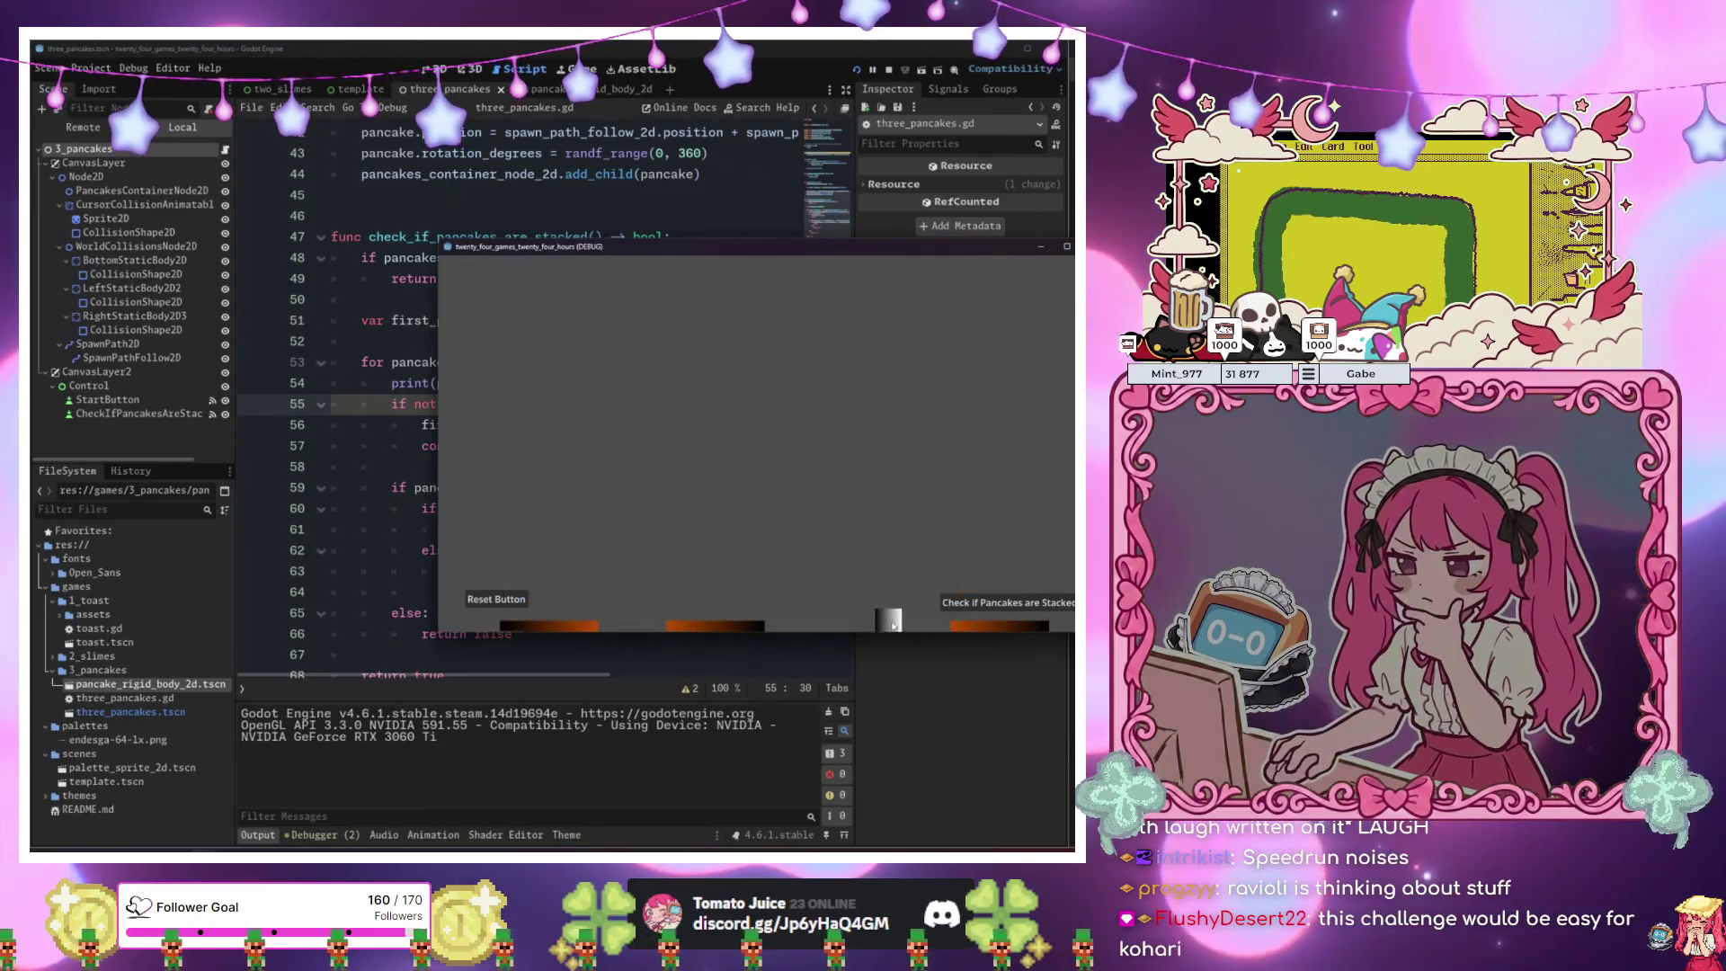
- Run the stack check repeatedly, logging indices 0 and 1 with x positions like 967.02 and 90.25
click(946, 605)
click(955, 604)
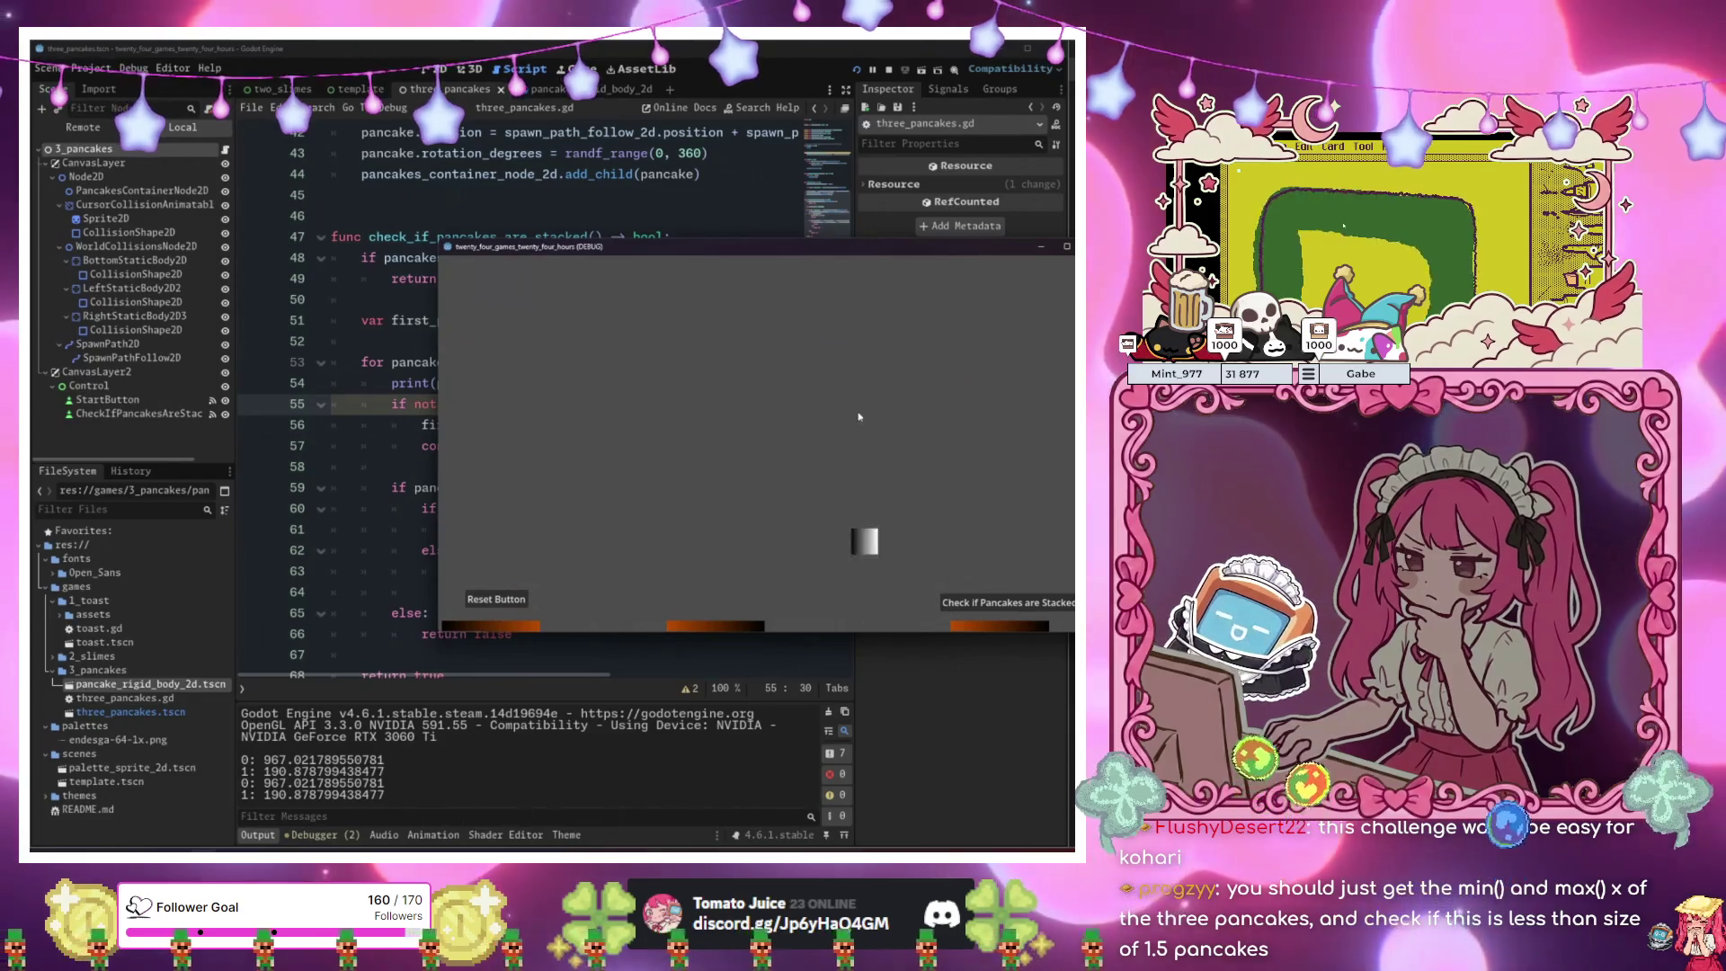
mouse_move(802, 259)
mouse_down()
mouse_move(882, 117)
mouse_move(691, 183)
mouse_up()
click(941, 521)
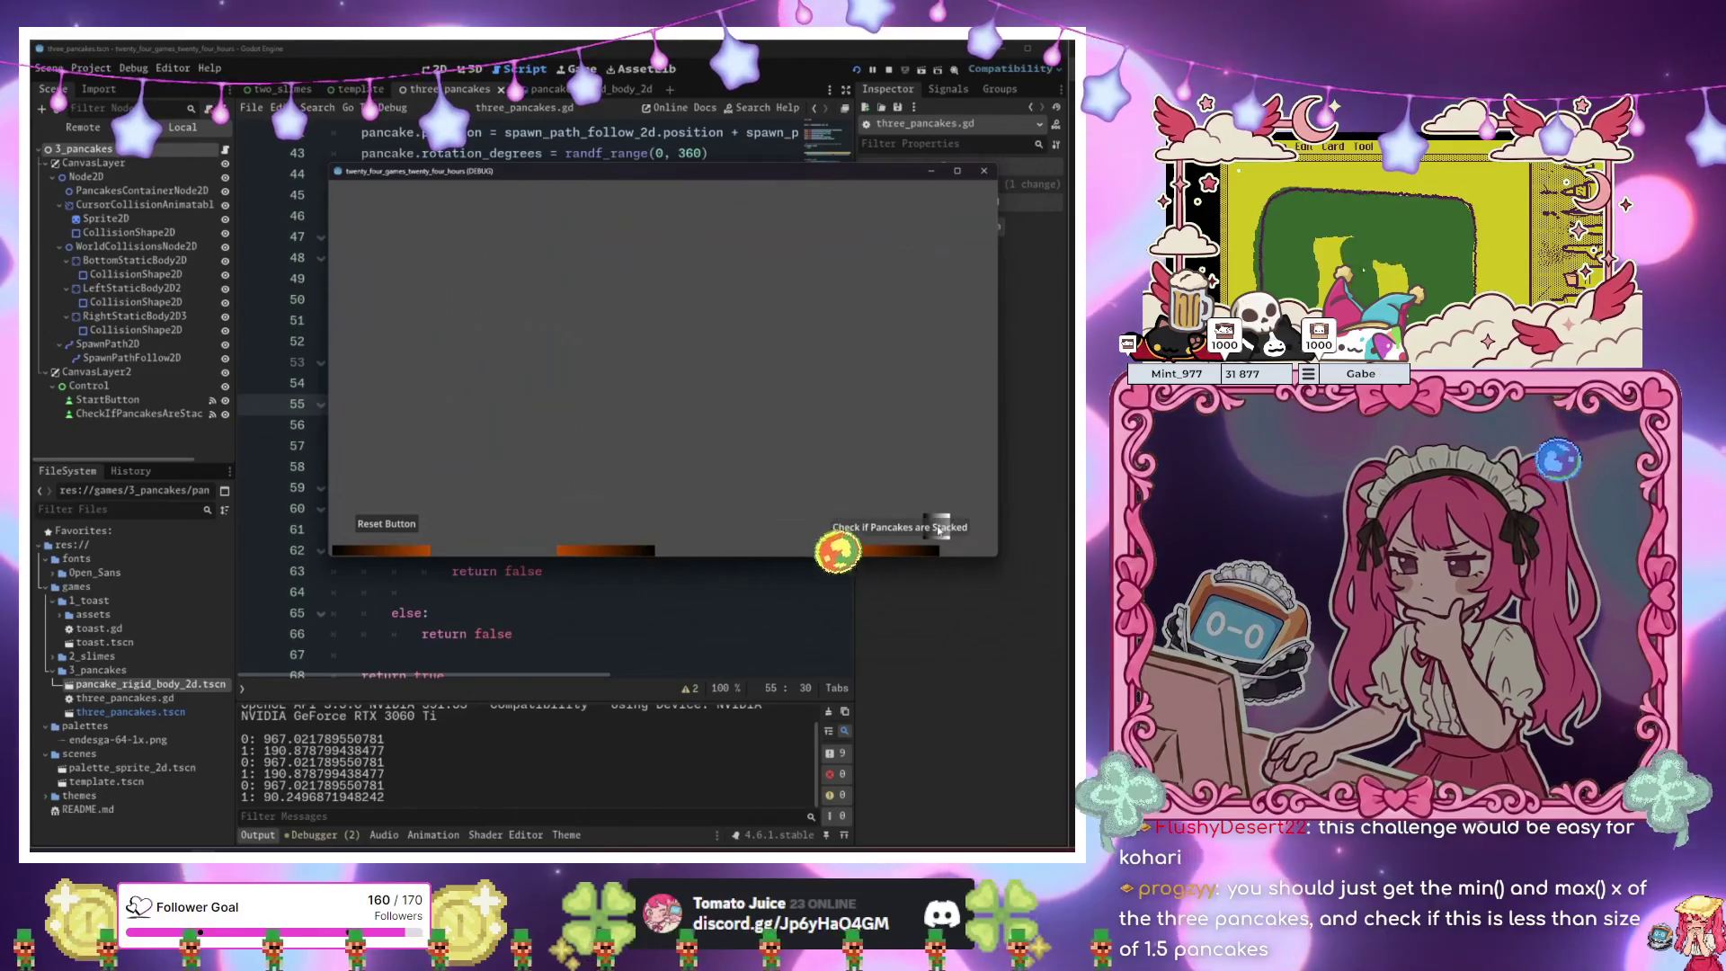
click(938, 529)
click(939, 528)
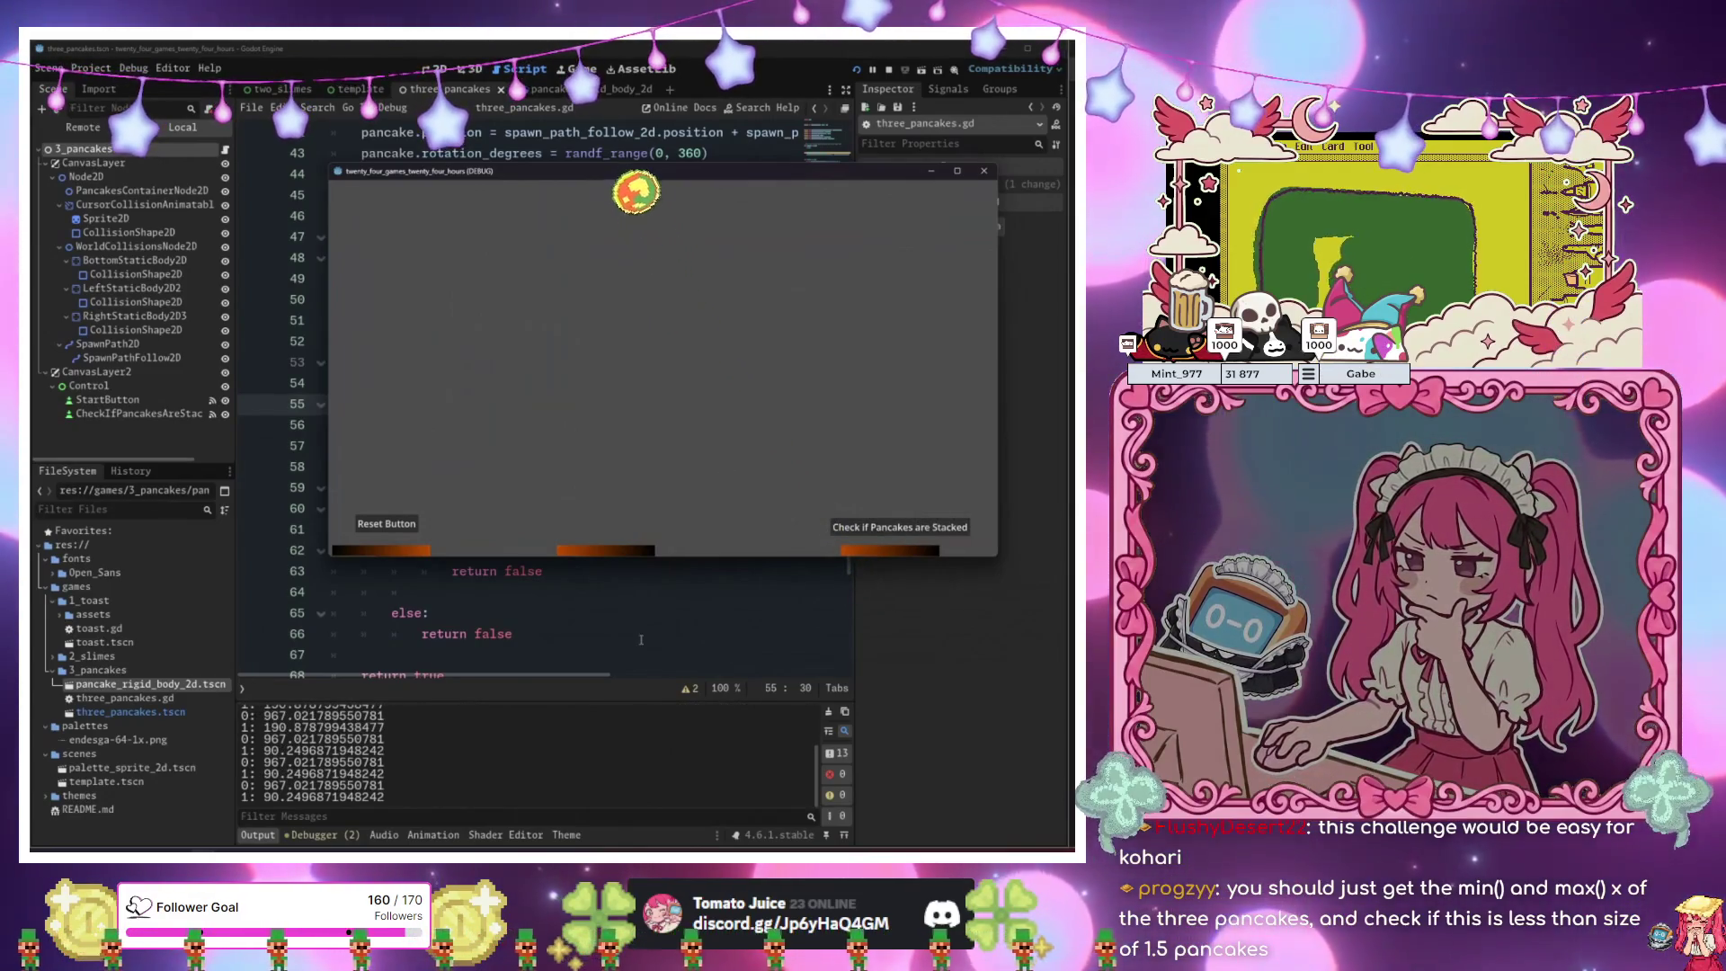
- Restart the game and expand the live scene tree to the pancakes
click(436, 655)
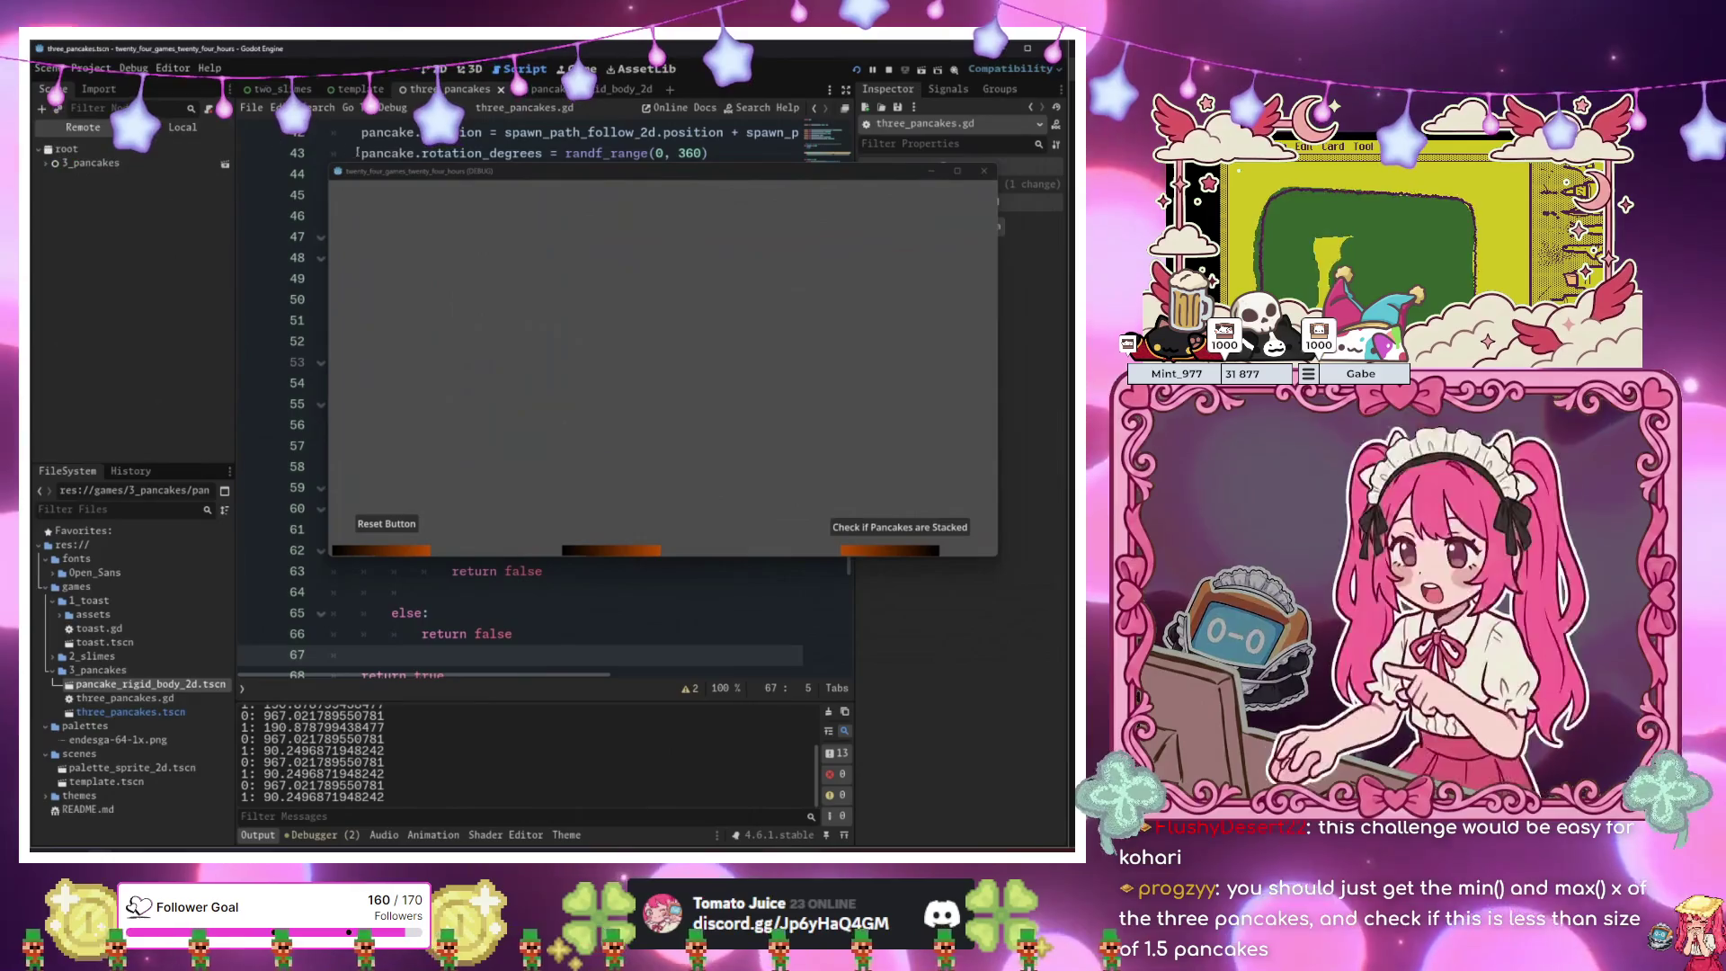
key(F6)
click(46, 164)
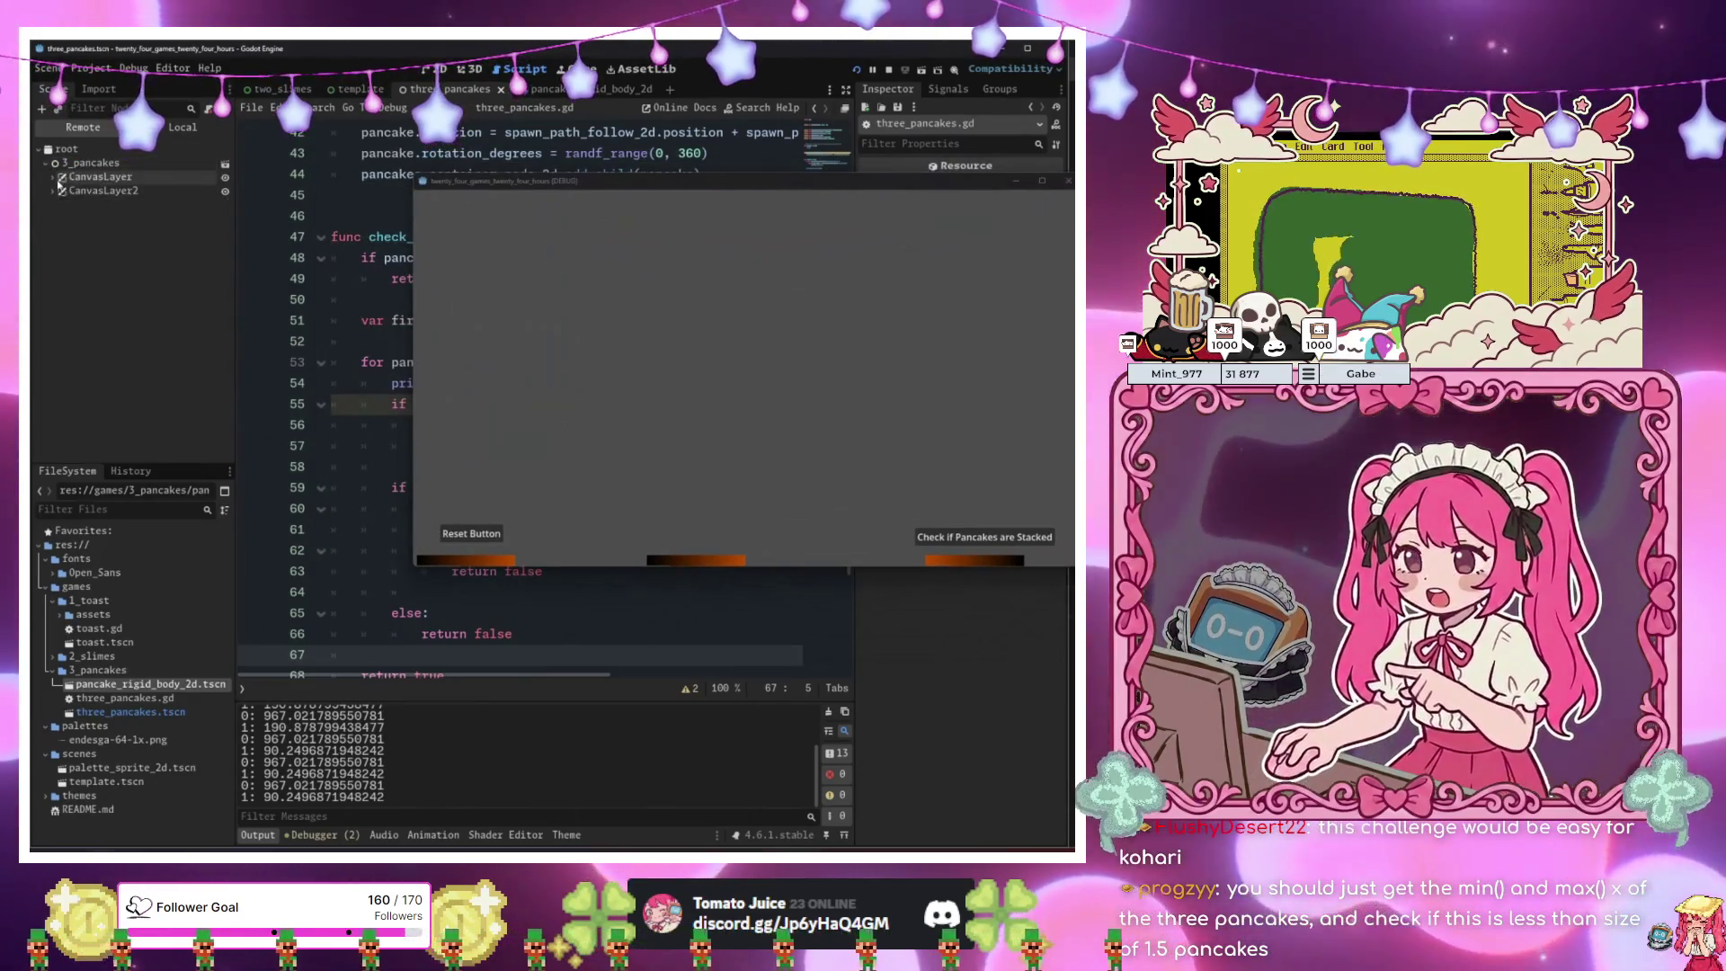
- Expand the live 3_pancakes scene tree and run the stack check in the game again
click(69, 205)
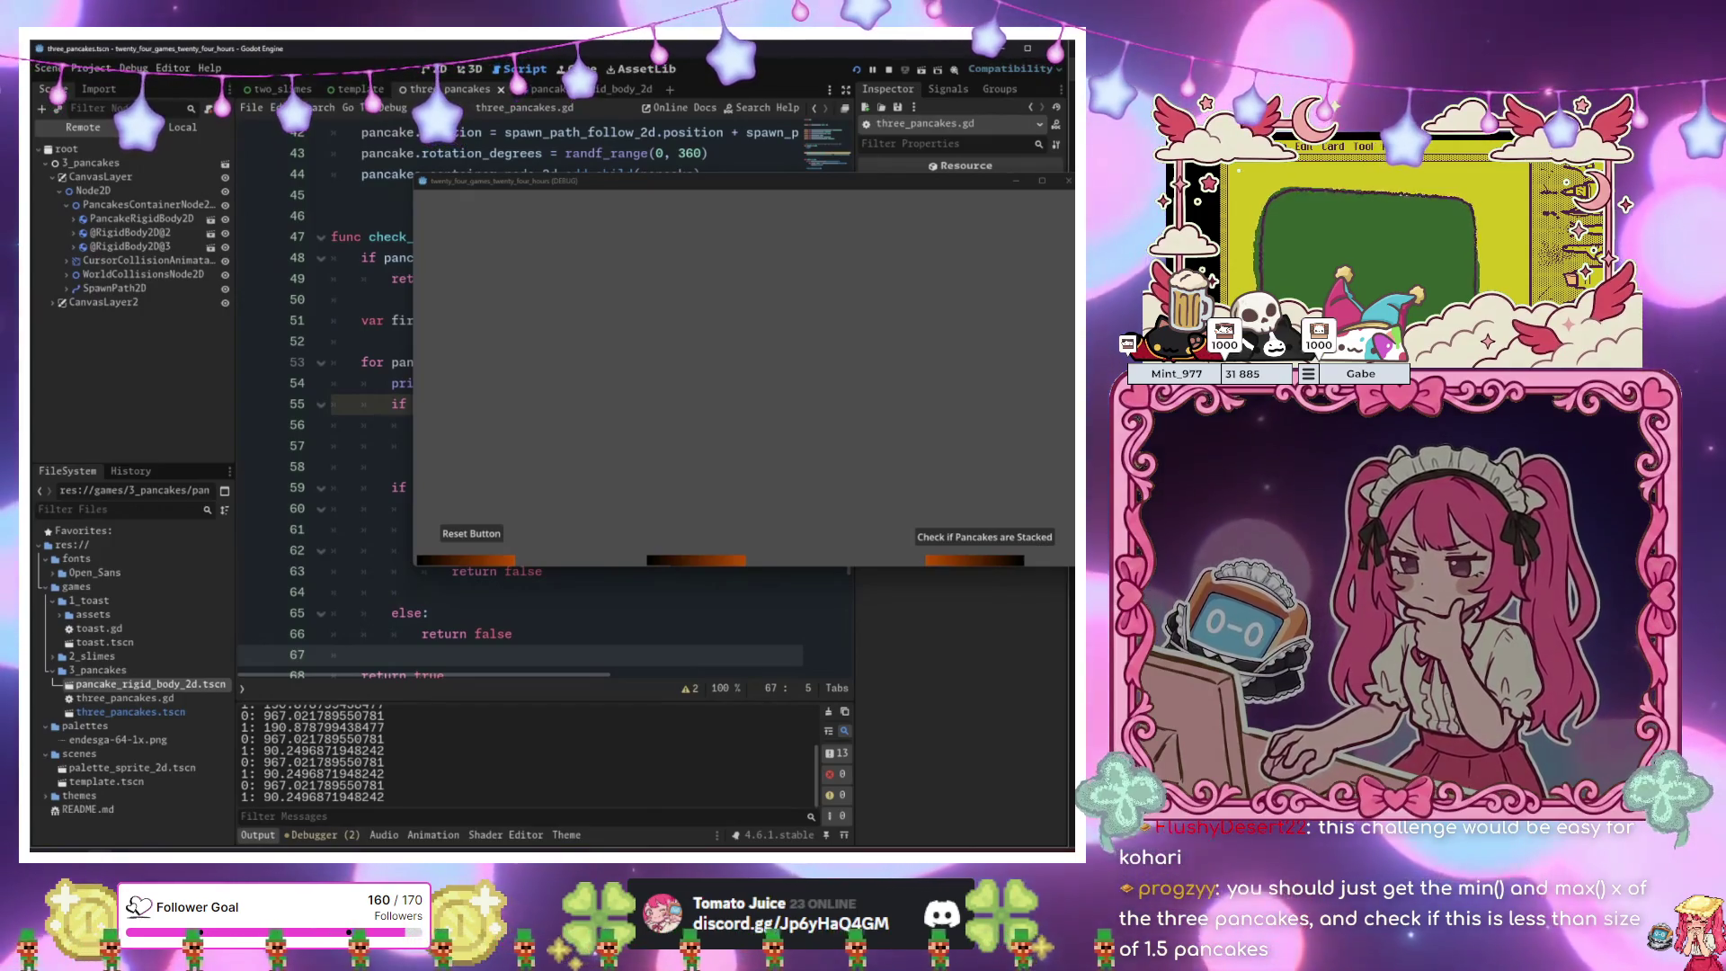
mouse_move(732, 188)
mouse_down()
mouse_move(732, 764)
mouse_move(661, 271)
mouse_move(833, 222)
mouse_up()
click(1065, 576)
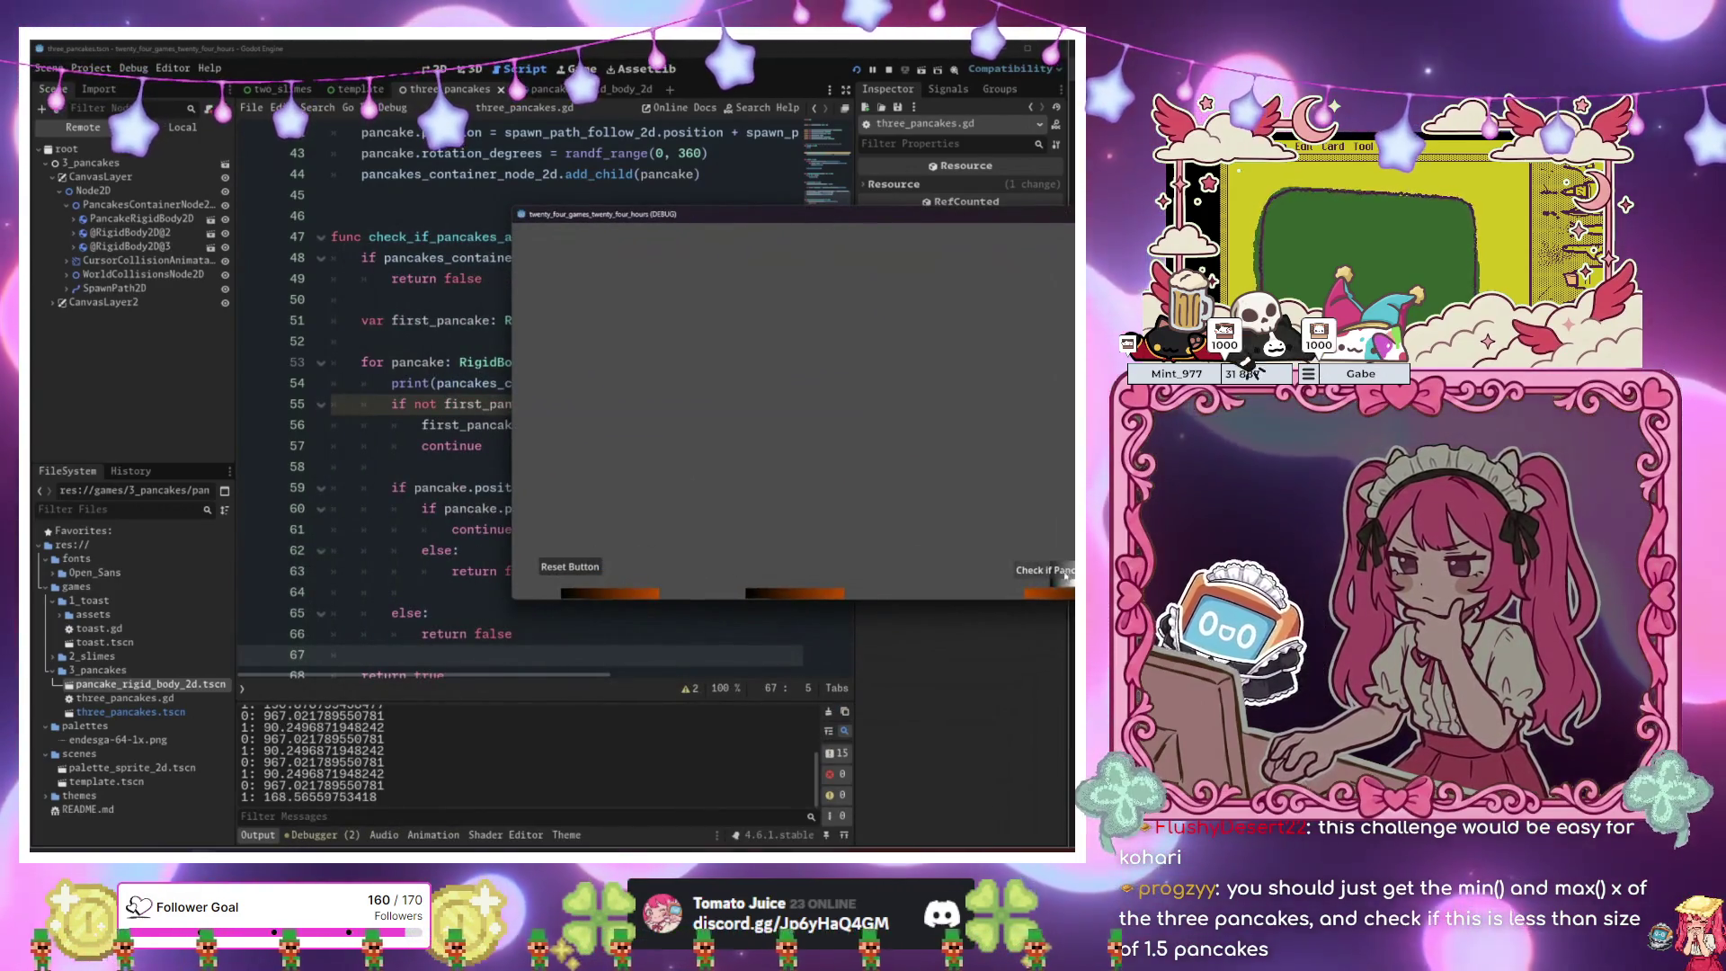
drag(624, 220, 627, 519)
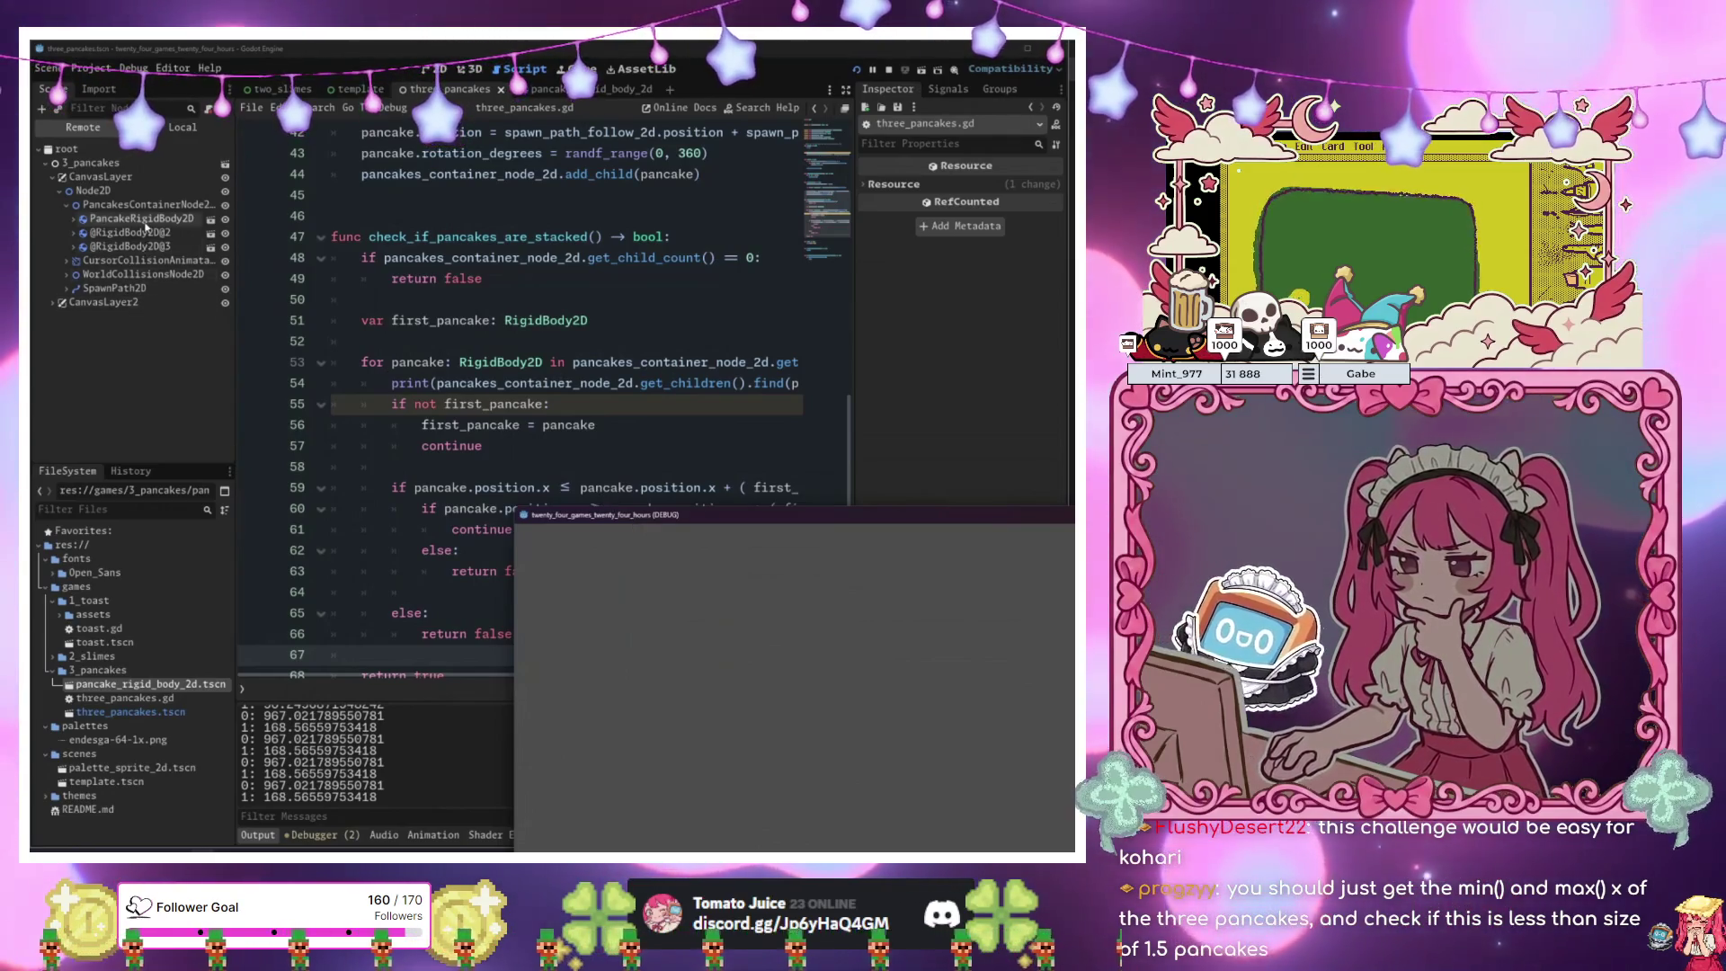
click(90, 163)
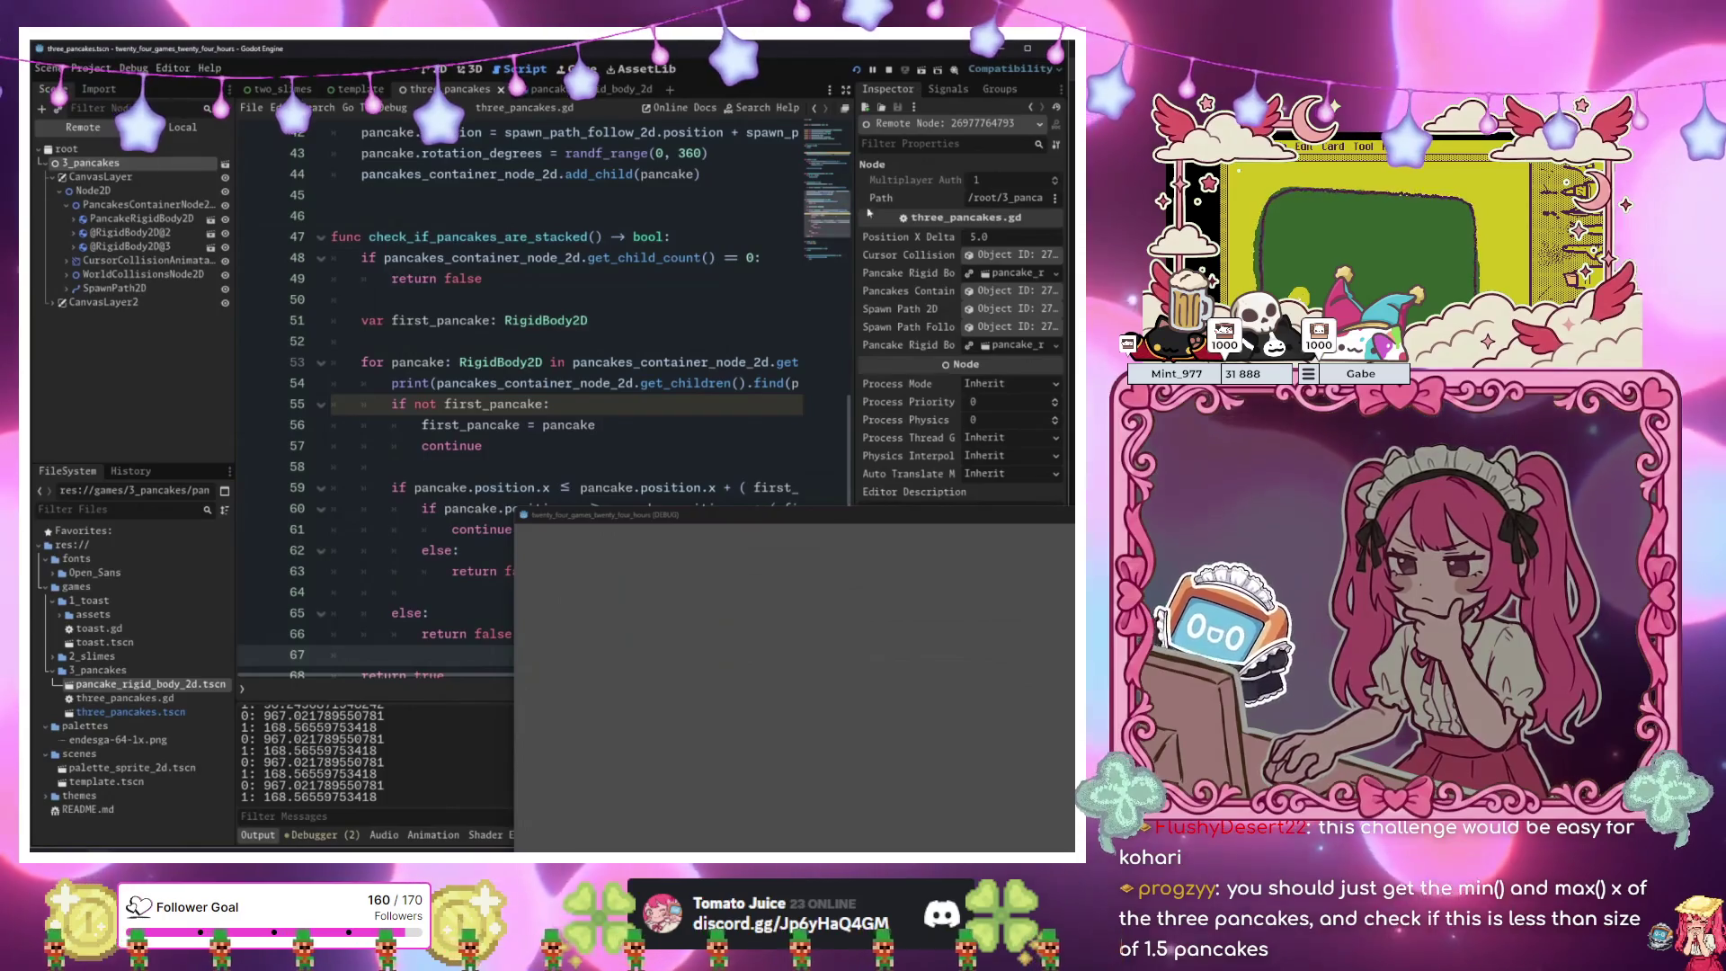
- Inspect the running PancakesContainerNode2D in the Inspector
drag(903, 509, 624, 510)
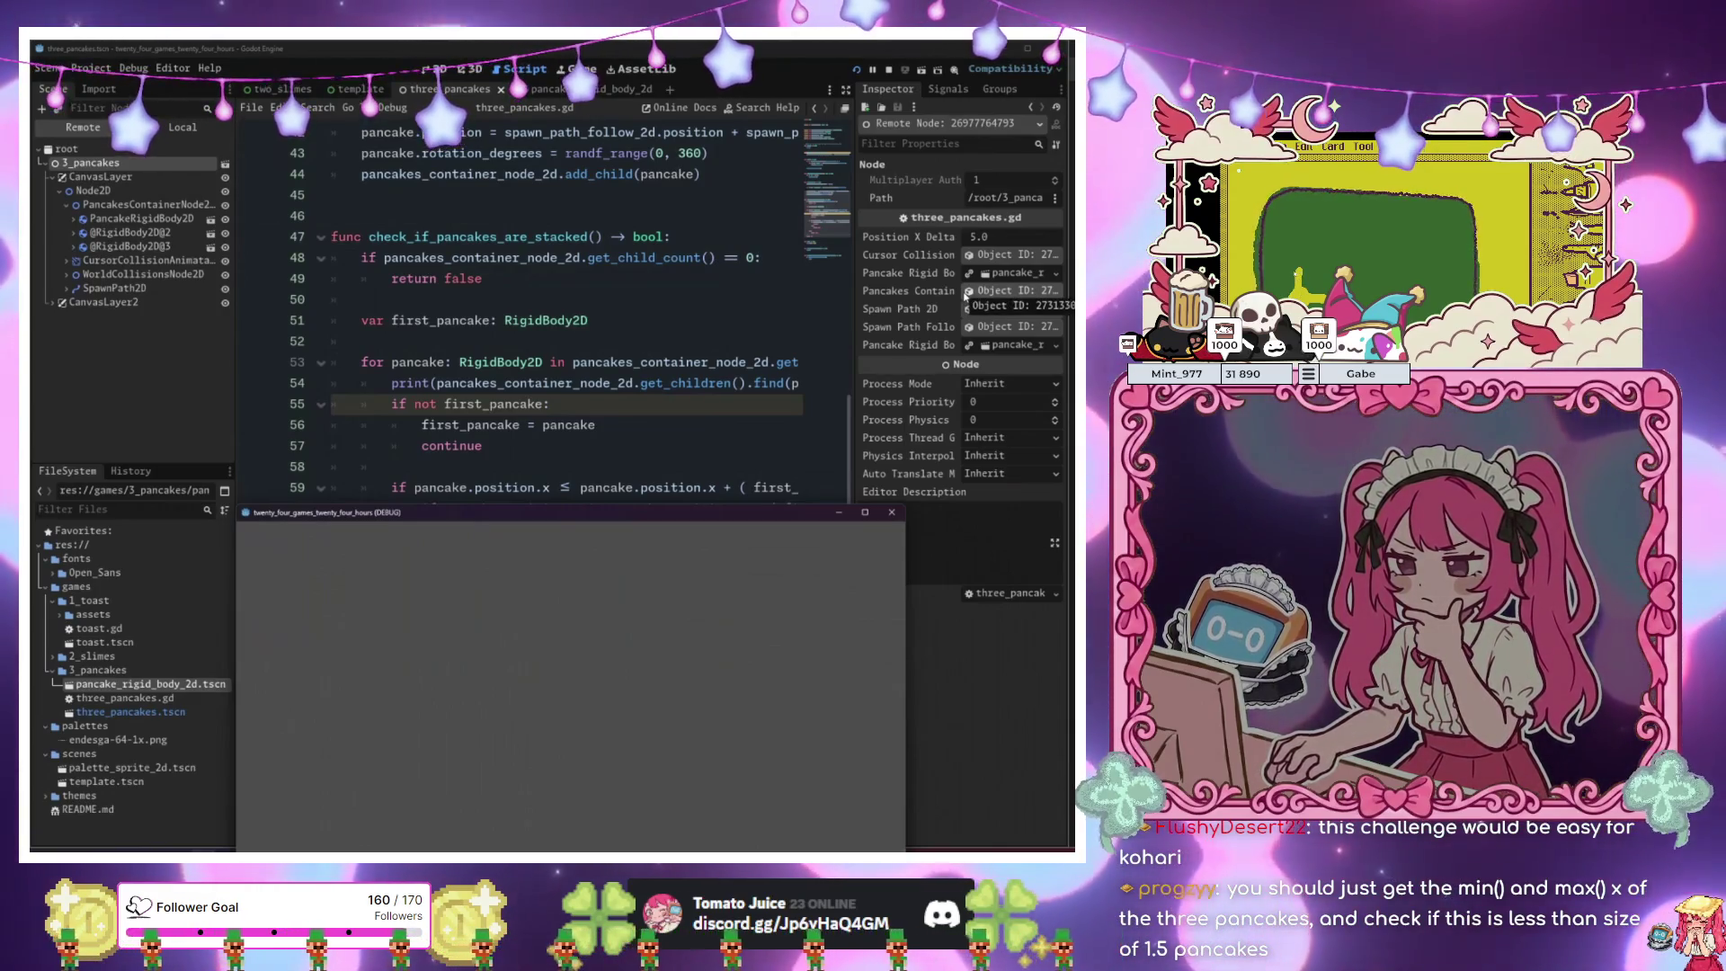
click(965, 297)
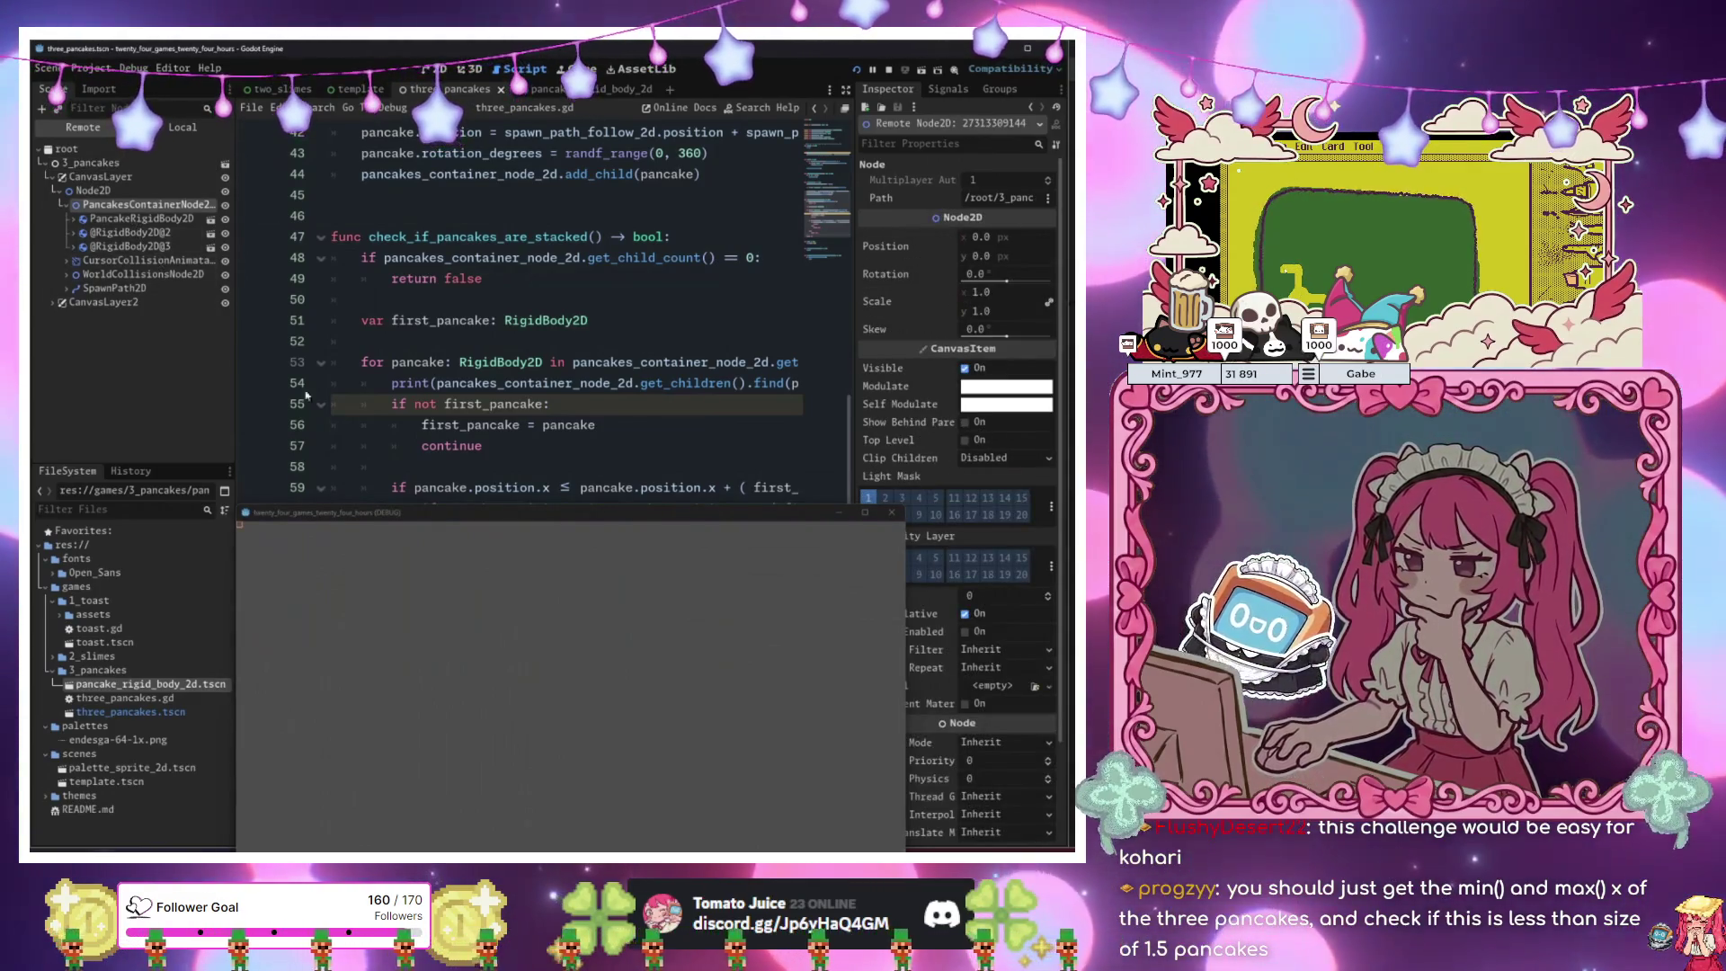
mouse_move(413, 524)
mouse_down()
mouse_move(817, 329)
mouse_move(820, 460)
mouse_up()
- Review the debug print line's container call, then move to empty line 64
click(634, 382)
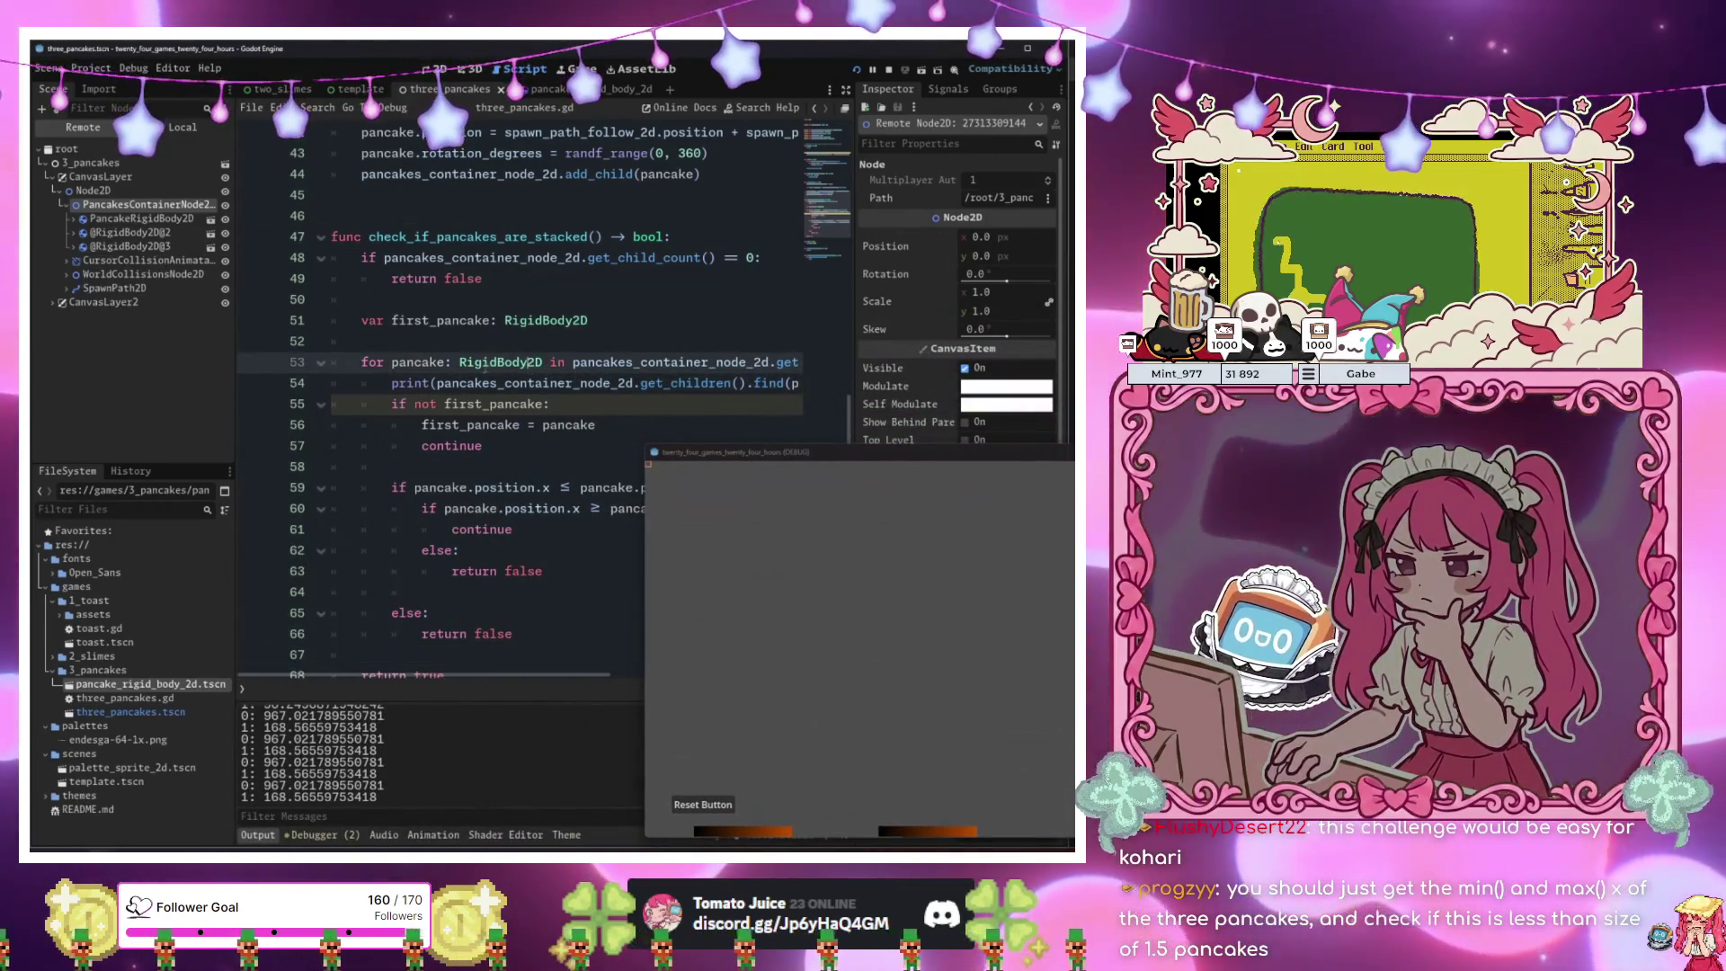
drag(492, 382, 646, 384)
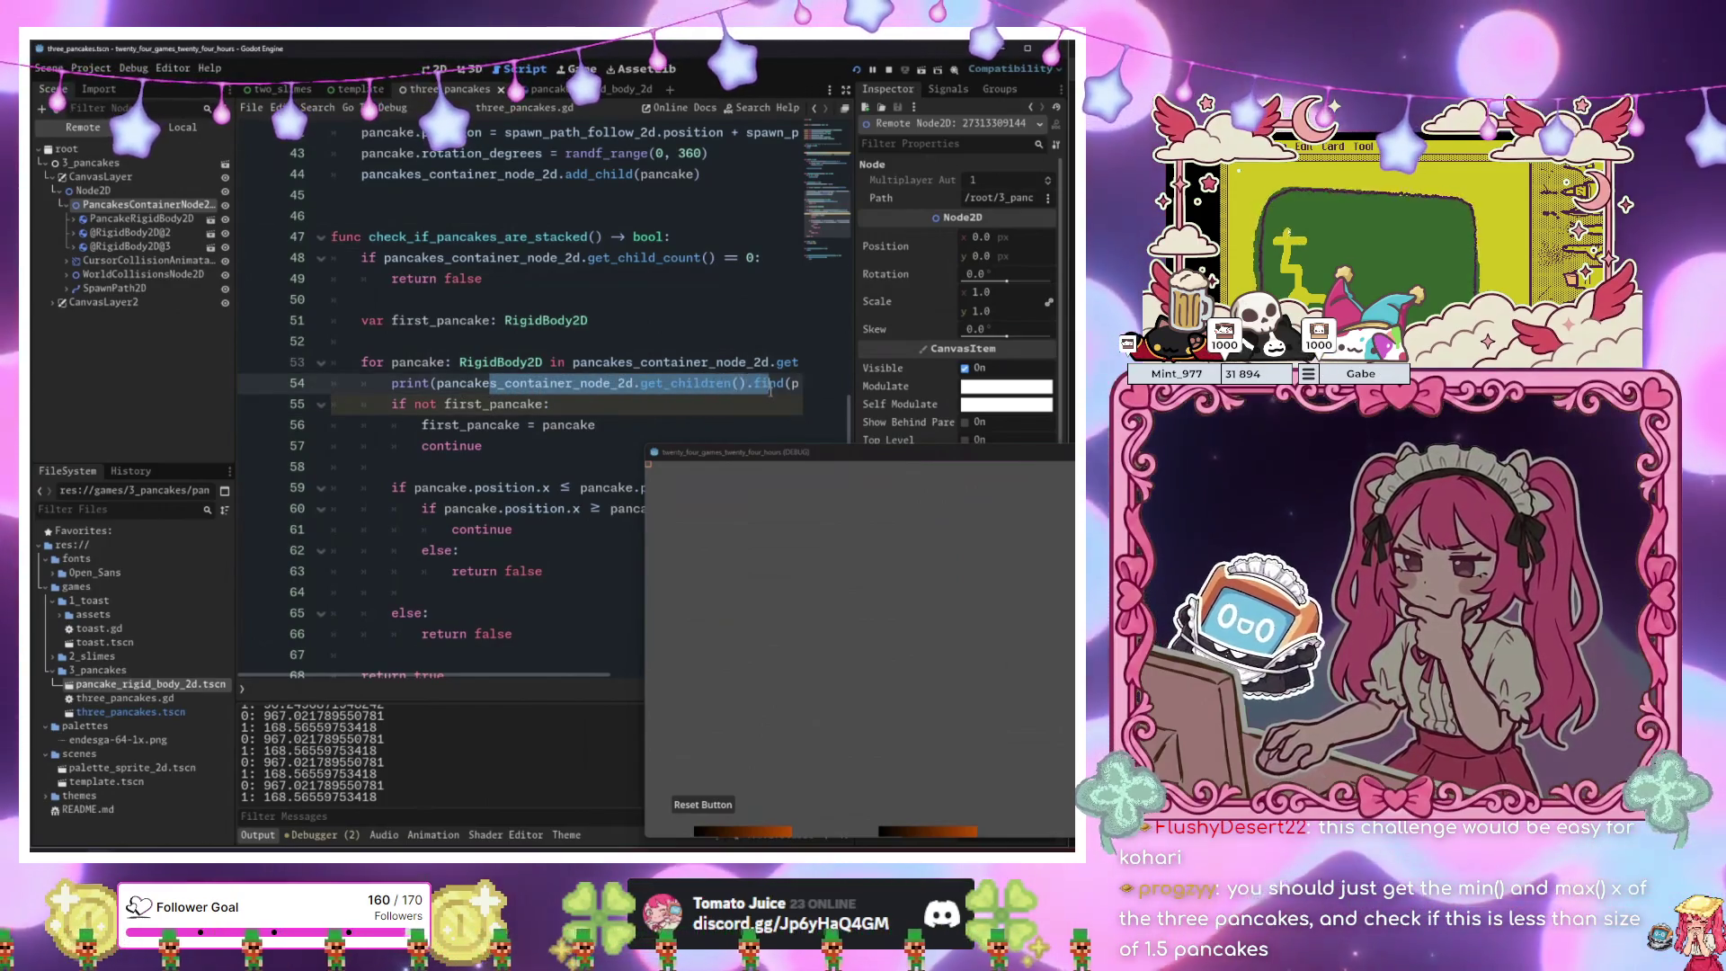
scroll(719, 391, right, 5)
click(756, 396)
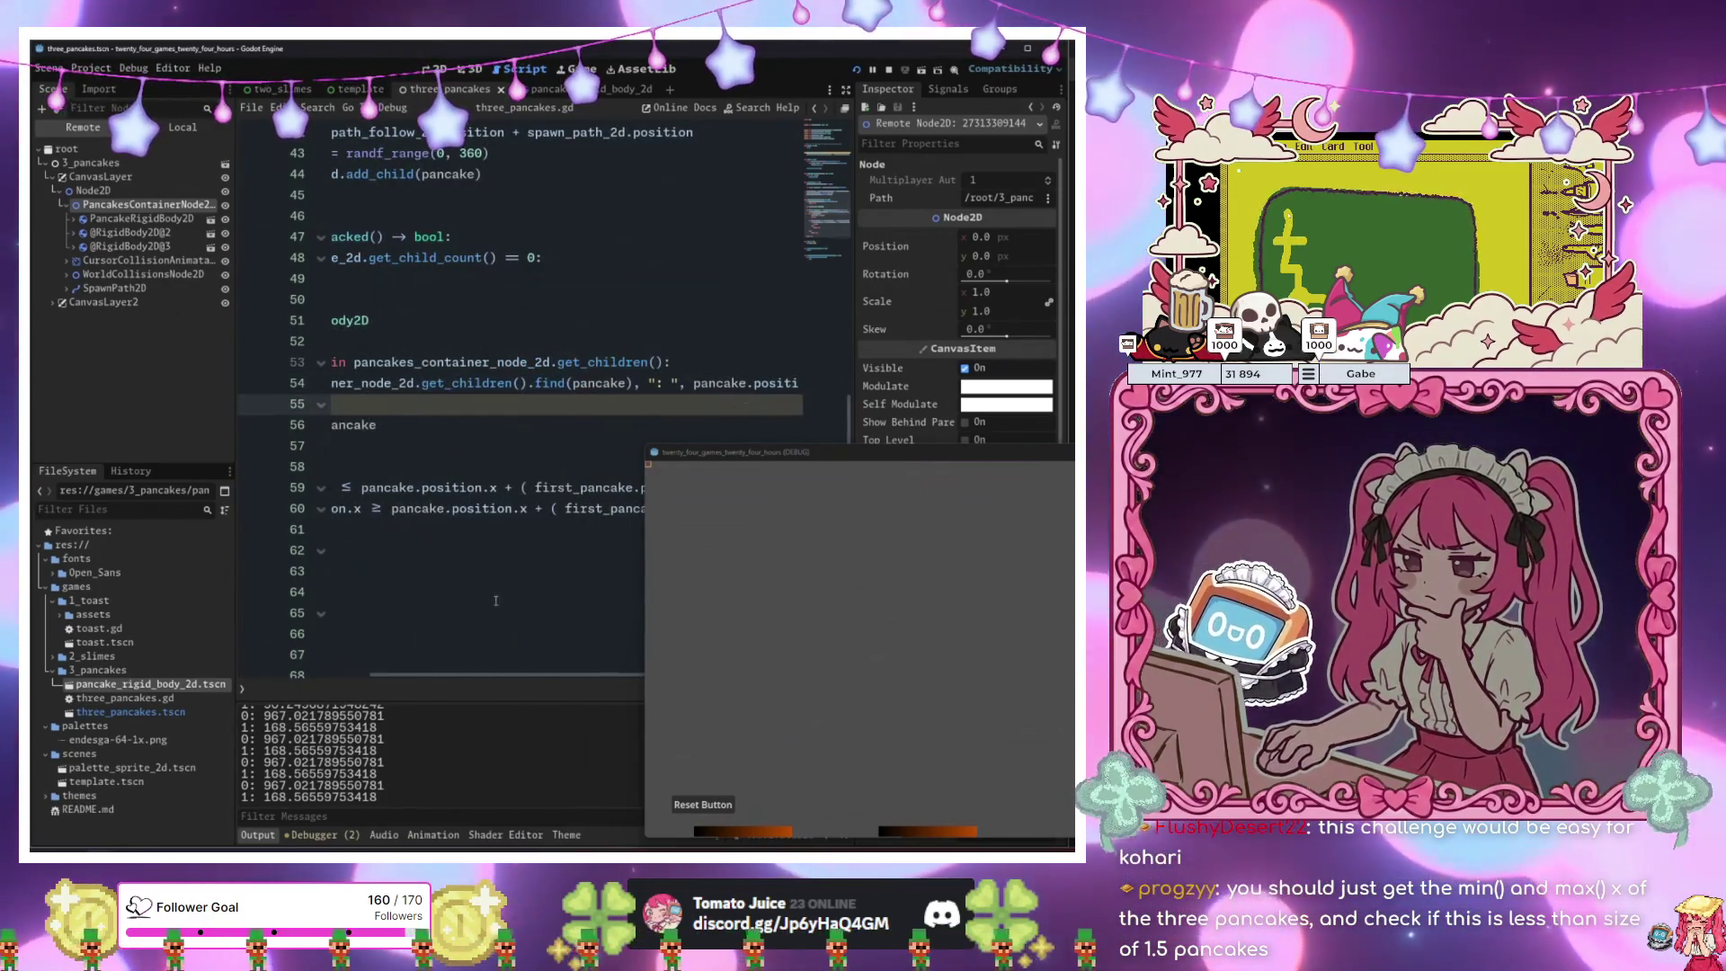
click(413, 592)
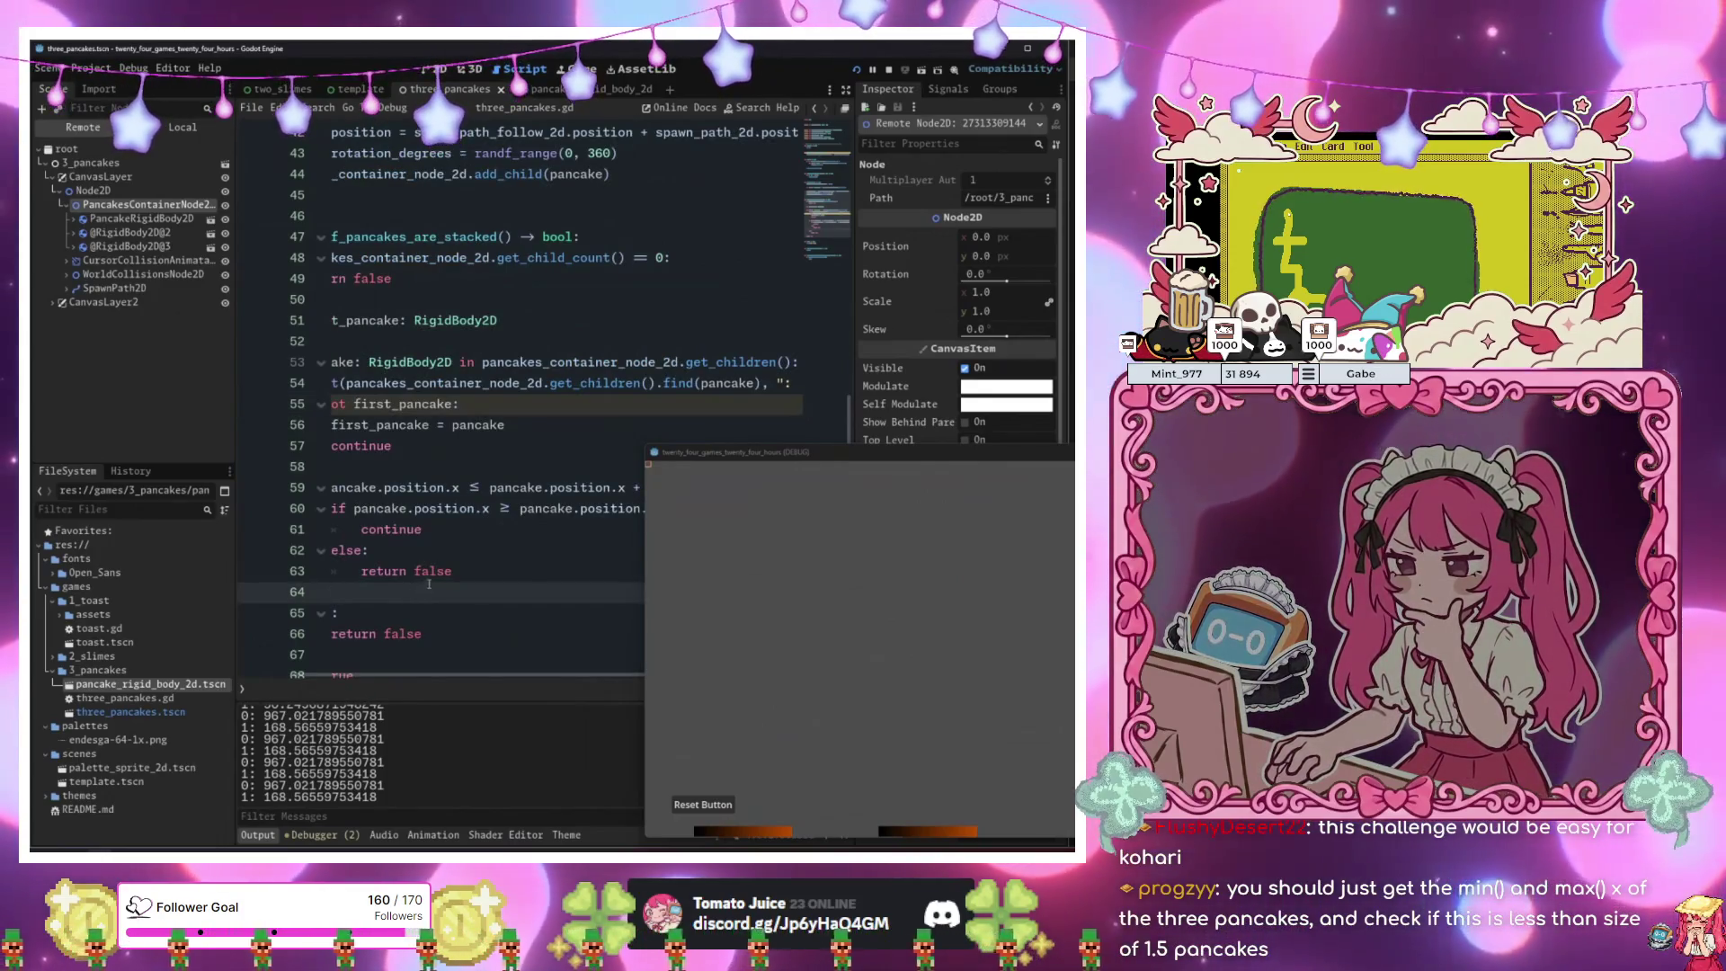